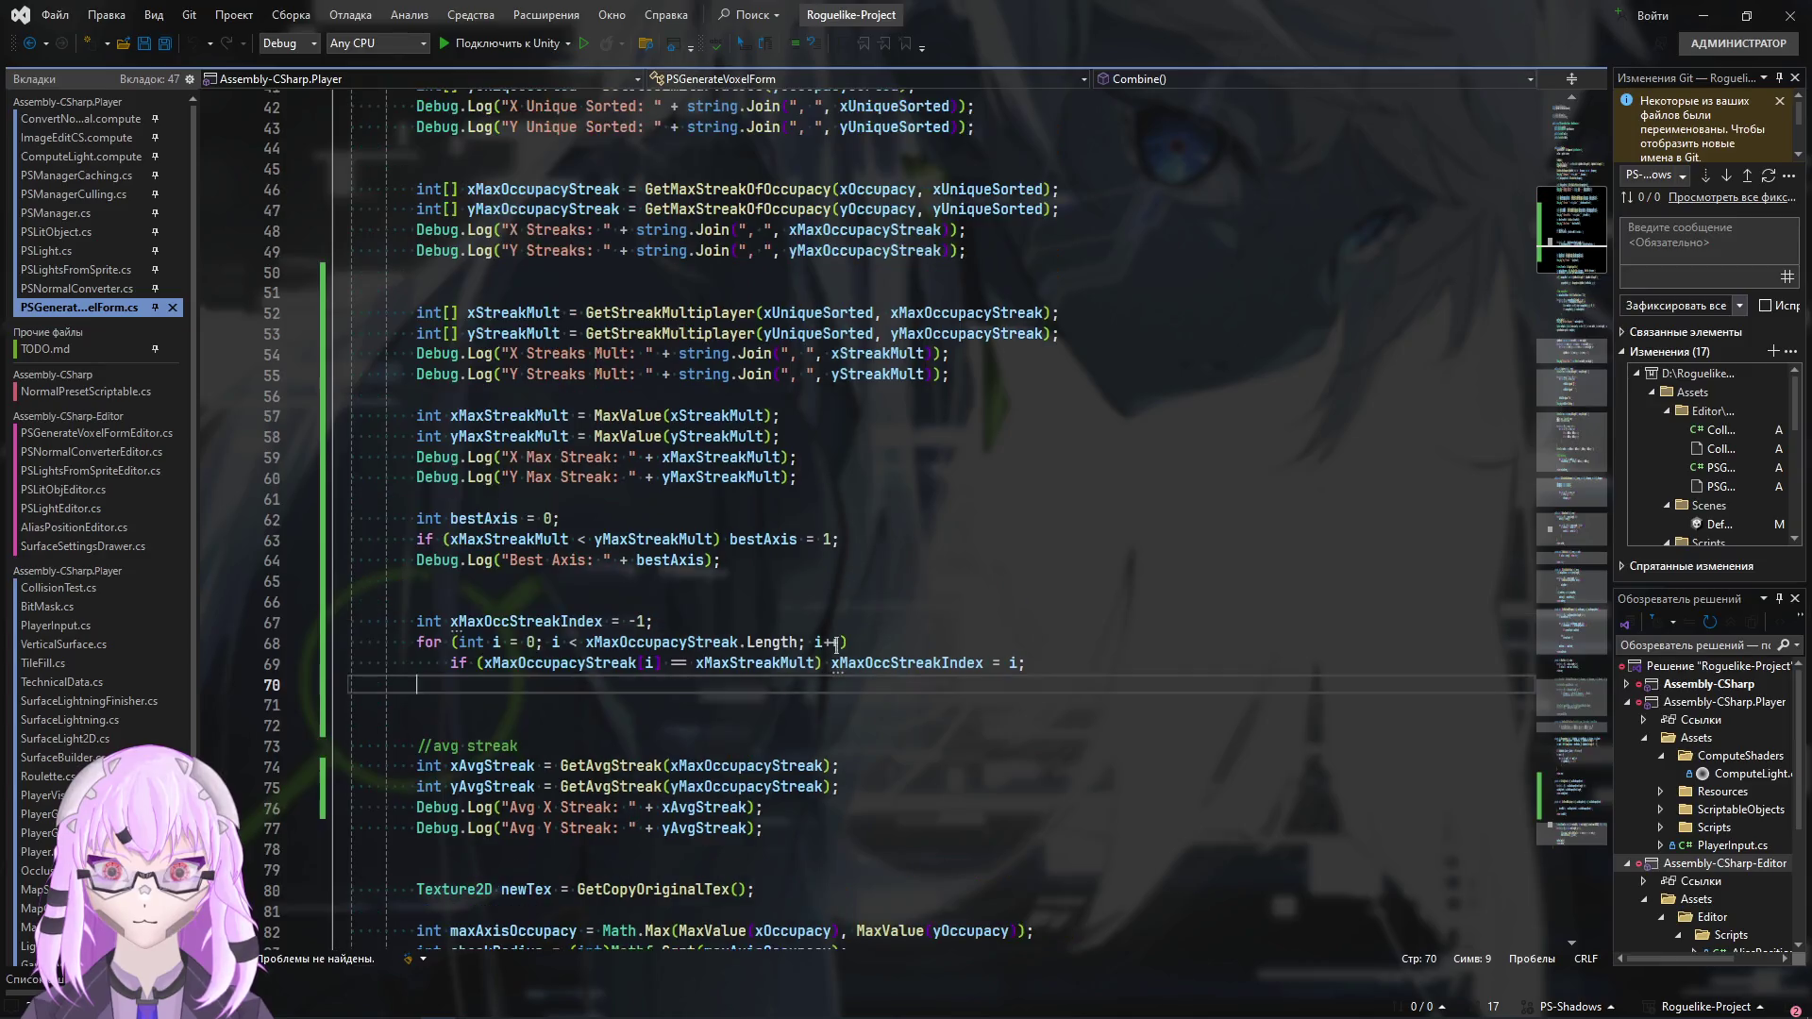
# Duplicate the xMaxOccStreakIndex search loop onto the empty line below it
pyautogui.click(533, 444)
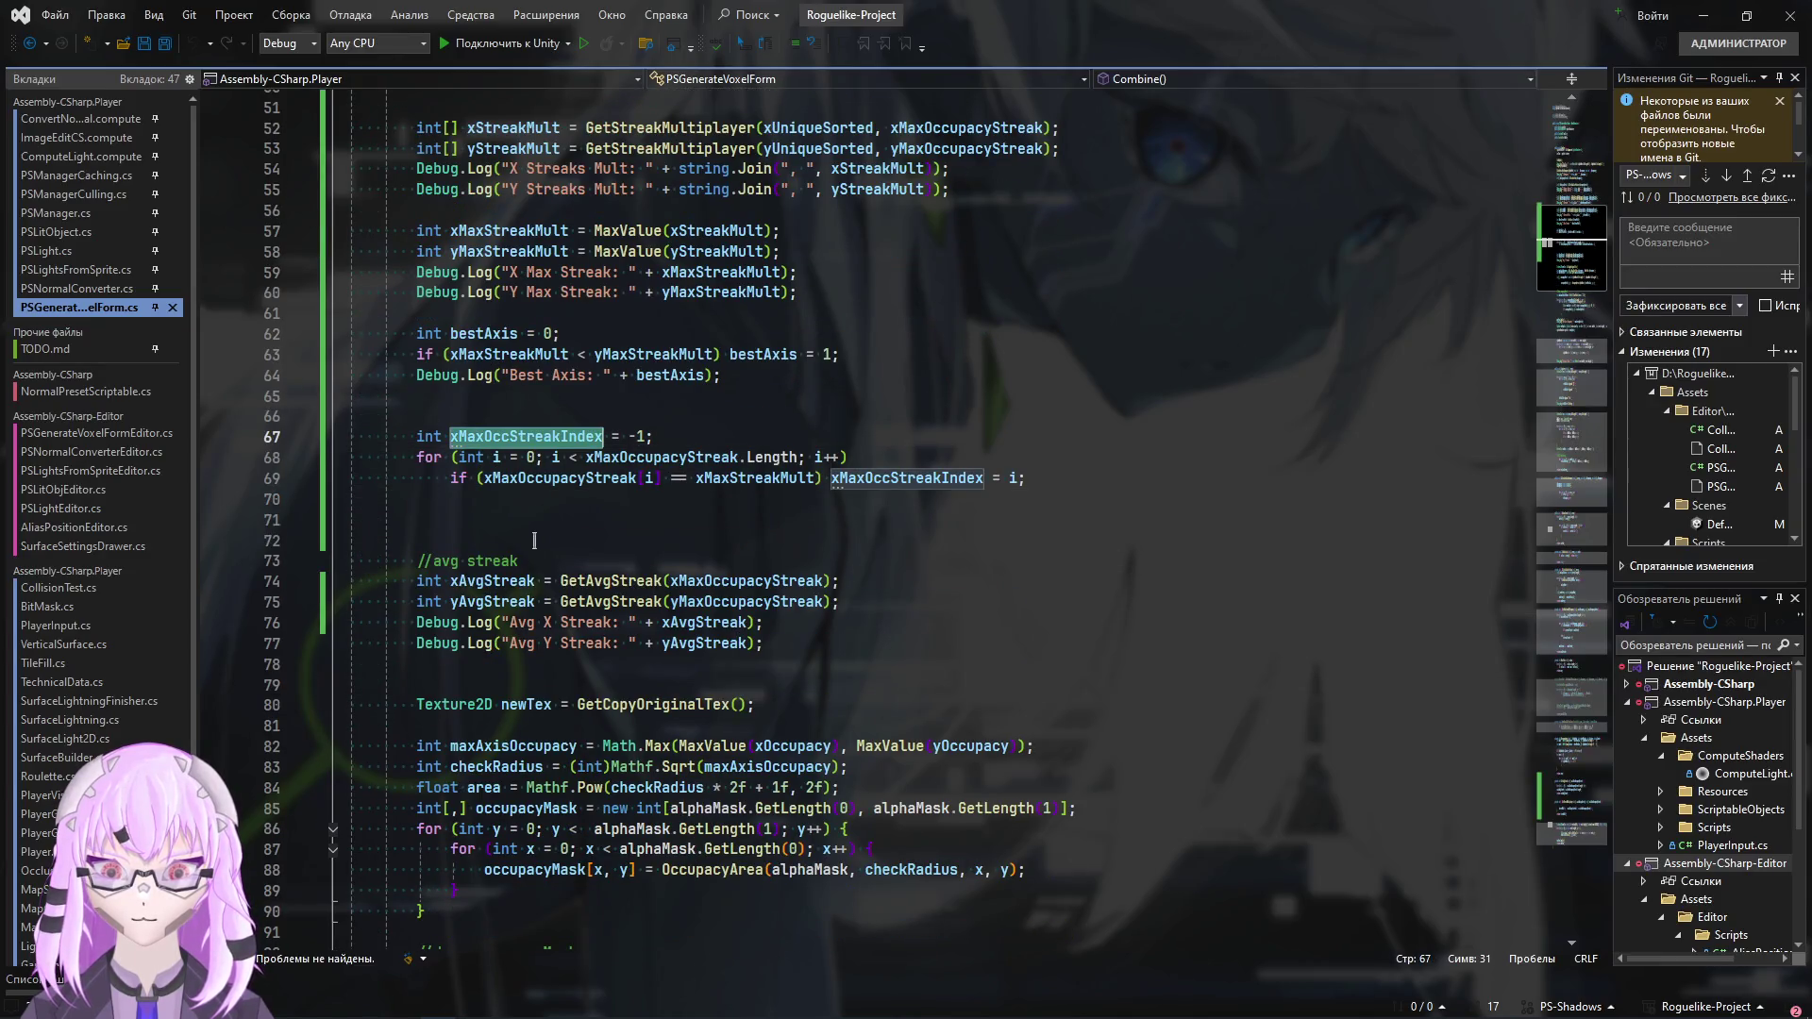
pyautogui.moveTo(351, 499)
pyautogui.mouseDown()
pyautogui.moveTo(370, 457)
pyautogui.moveTo(416, 436)
pyautogui.mouseUp()
pyautogui.hotkey('ctrl', 'c')
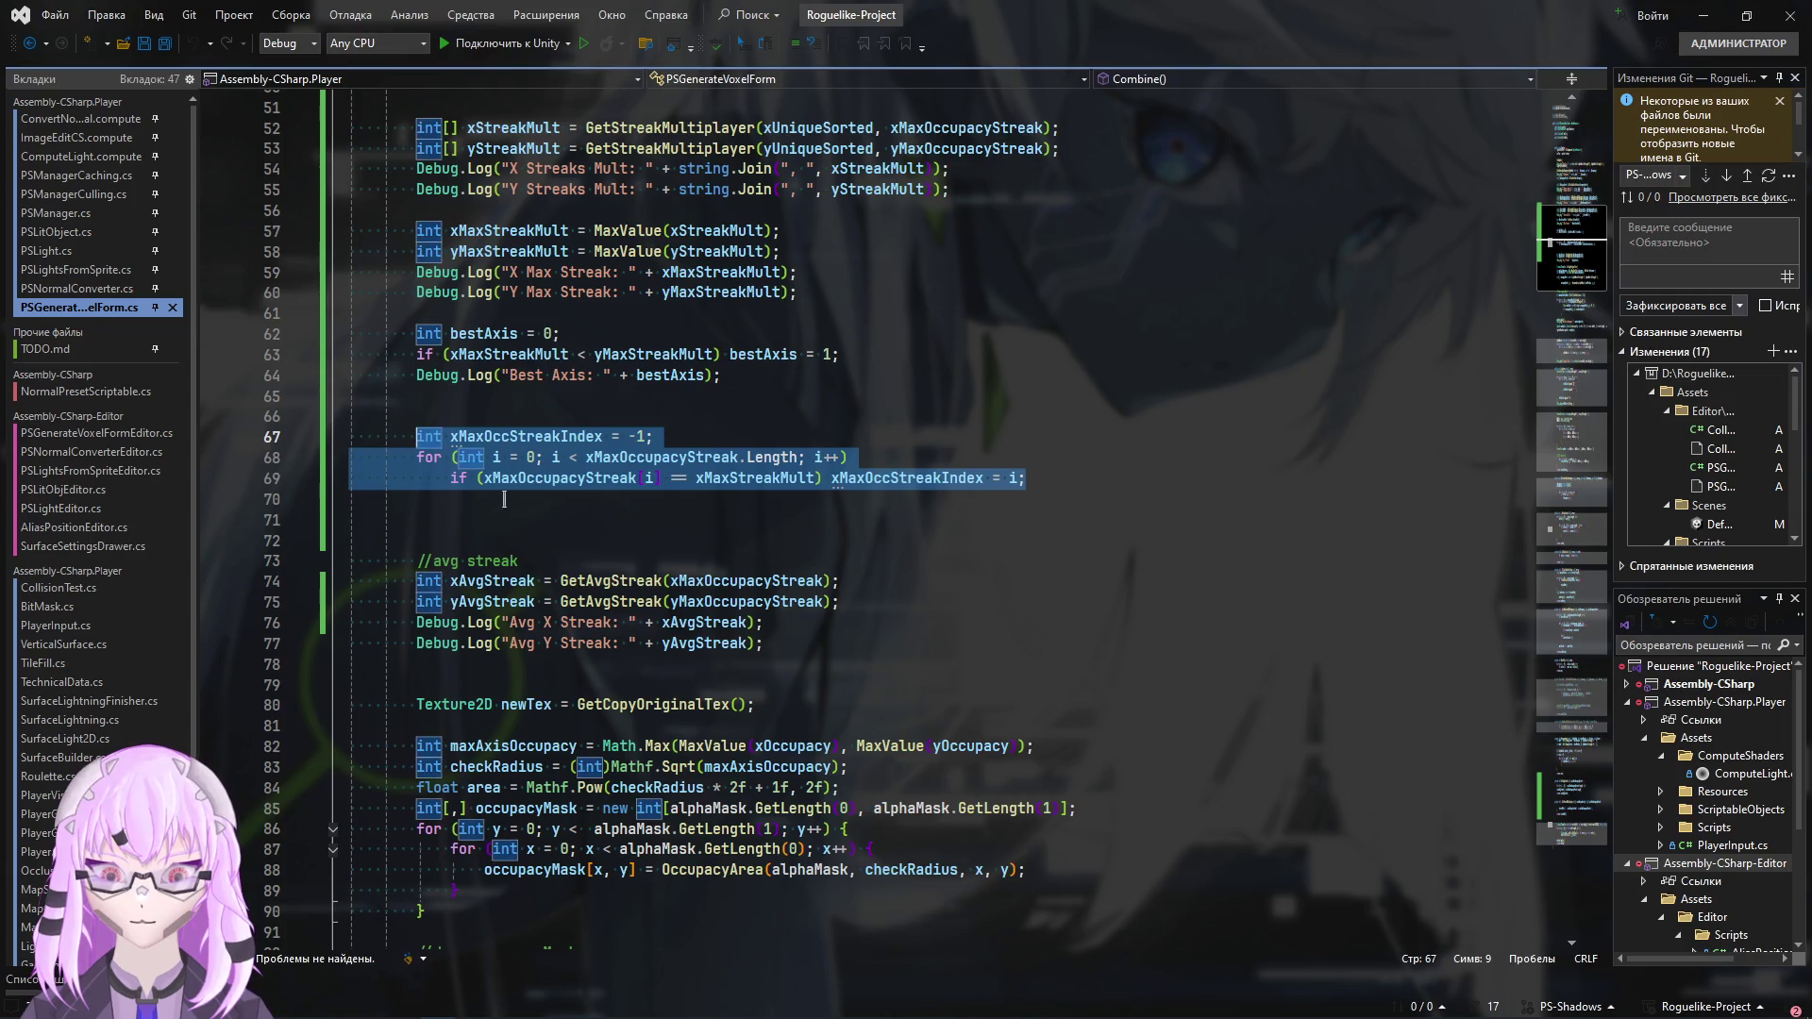
pyautogui.click(849, 499)
pyautogui.hotkey('ctrl', 'v')
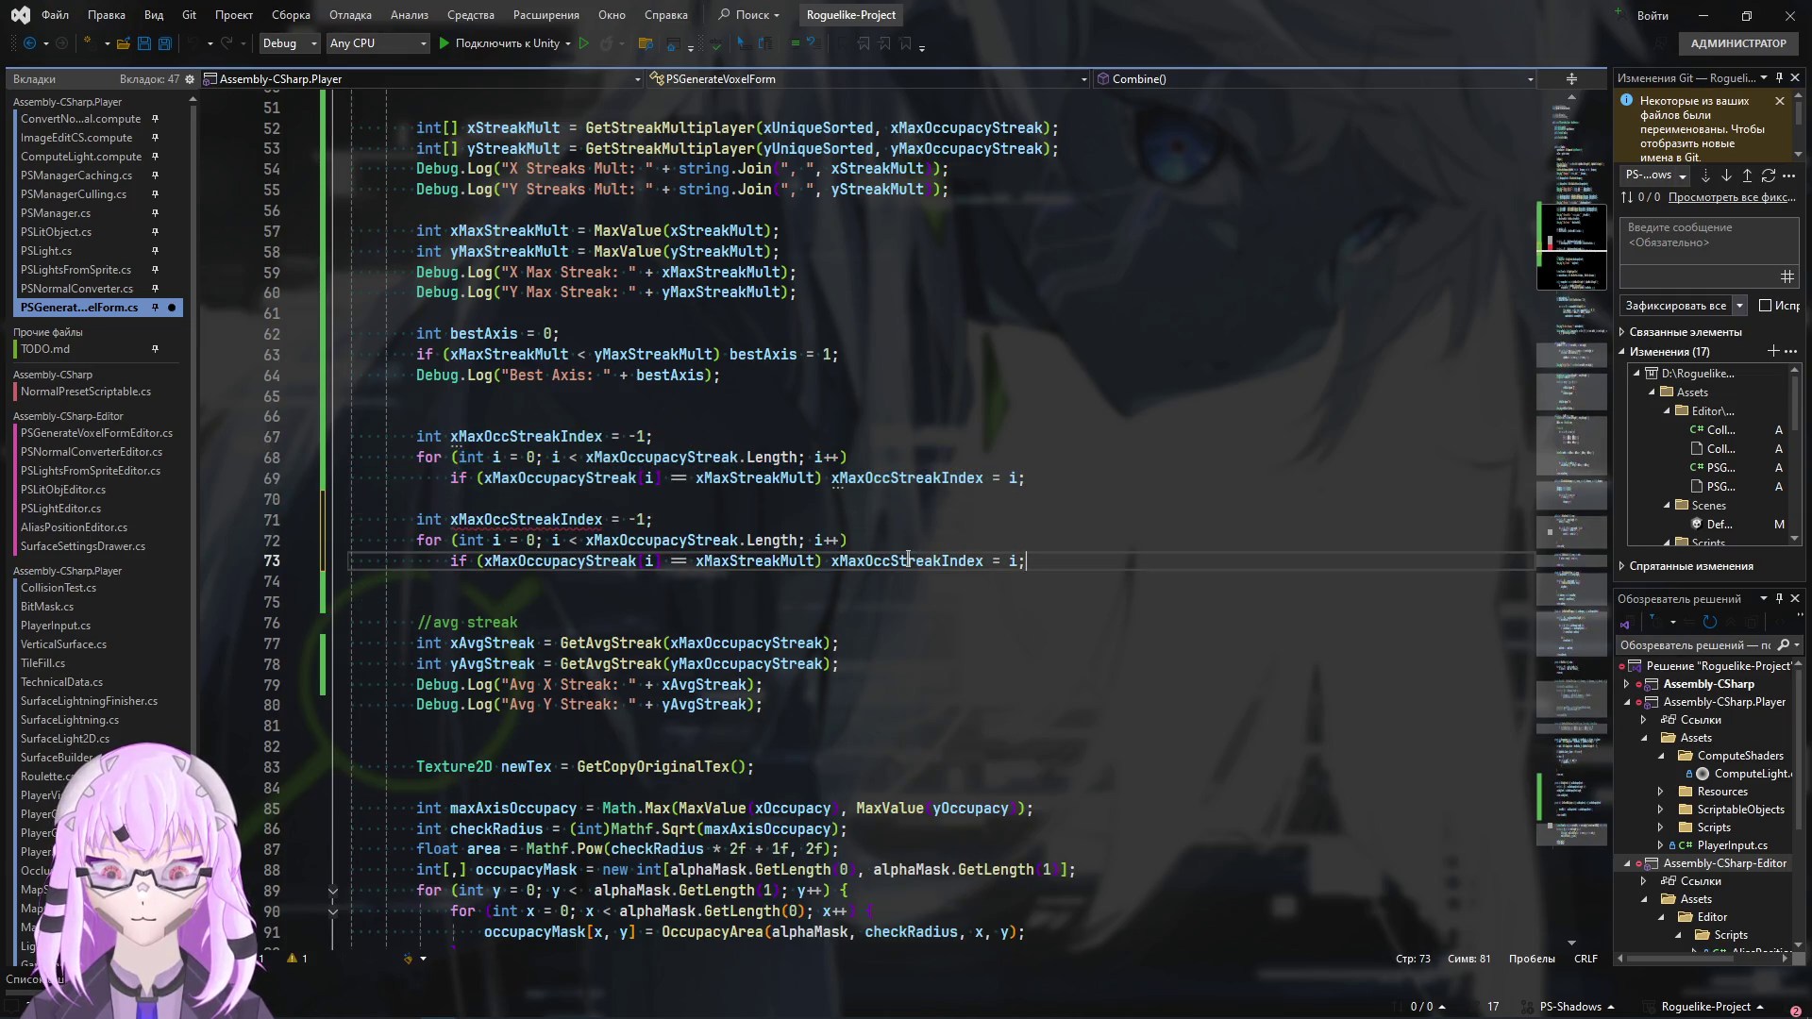
# Change the copied index name and xMaxStreakMult on line 73 to their y versions
pyautogui.hotkey('ctrl', 'Left')
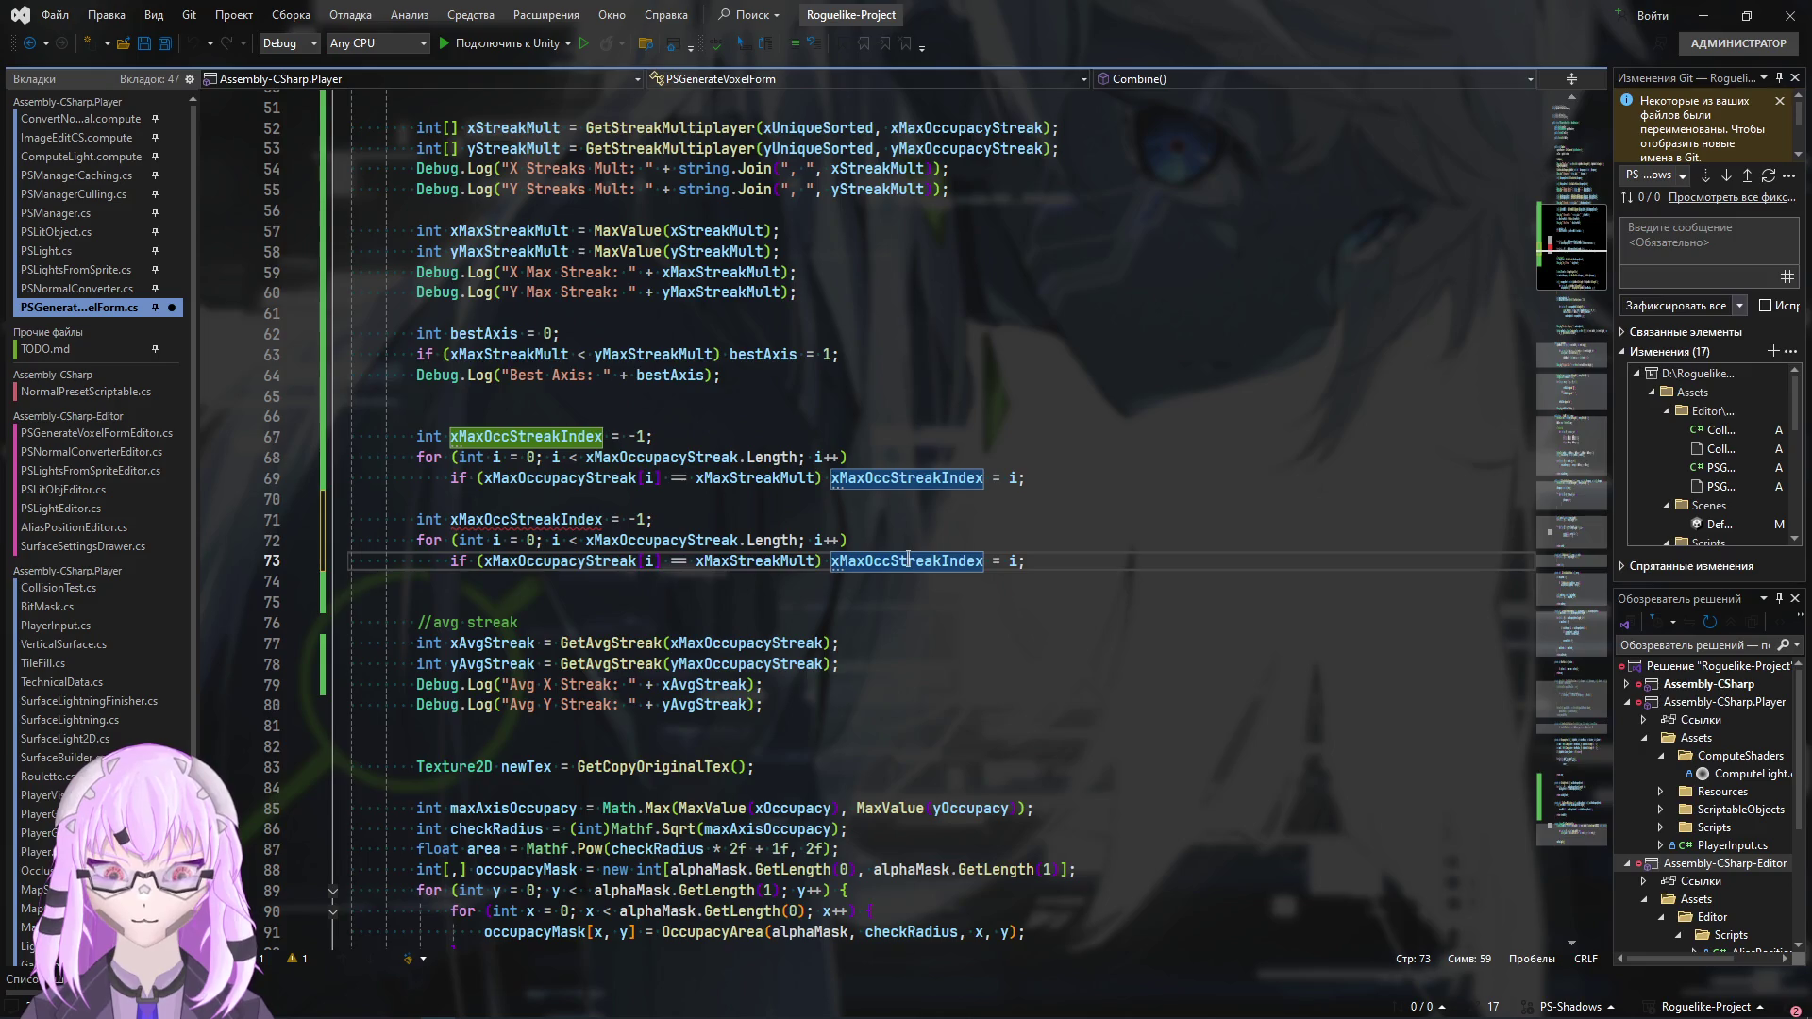
pyautogui.press('Delete')
pyautogui.write('y')
pyautogui.press('Left')
pyautogui.press('Left')
pyautogui.press('Left')
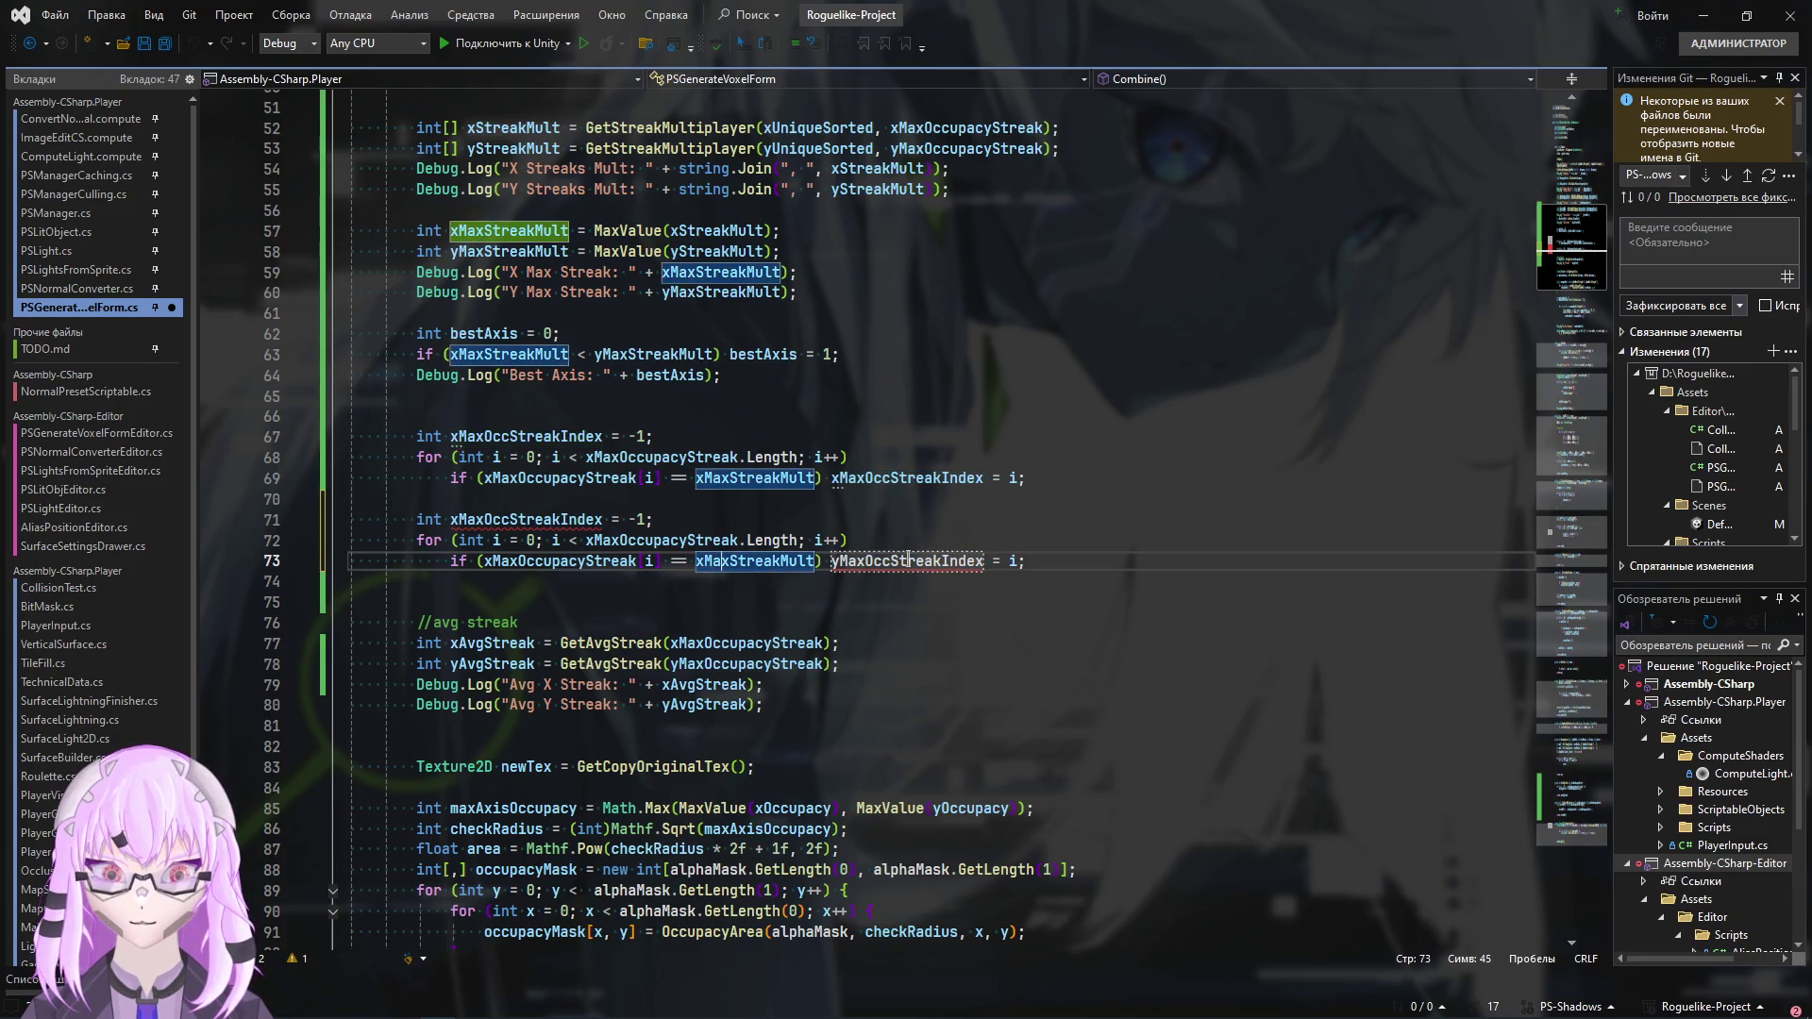
pyautogui.press('Delete')
pyautogui.write('y')
pyautogui.press('Left')
pyautogui.press('Left')
pyautogui.press('Left')
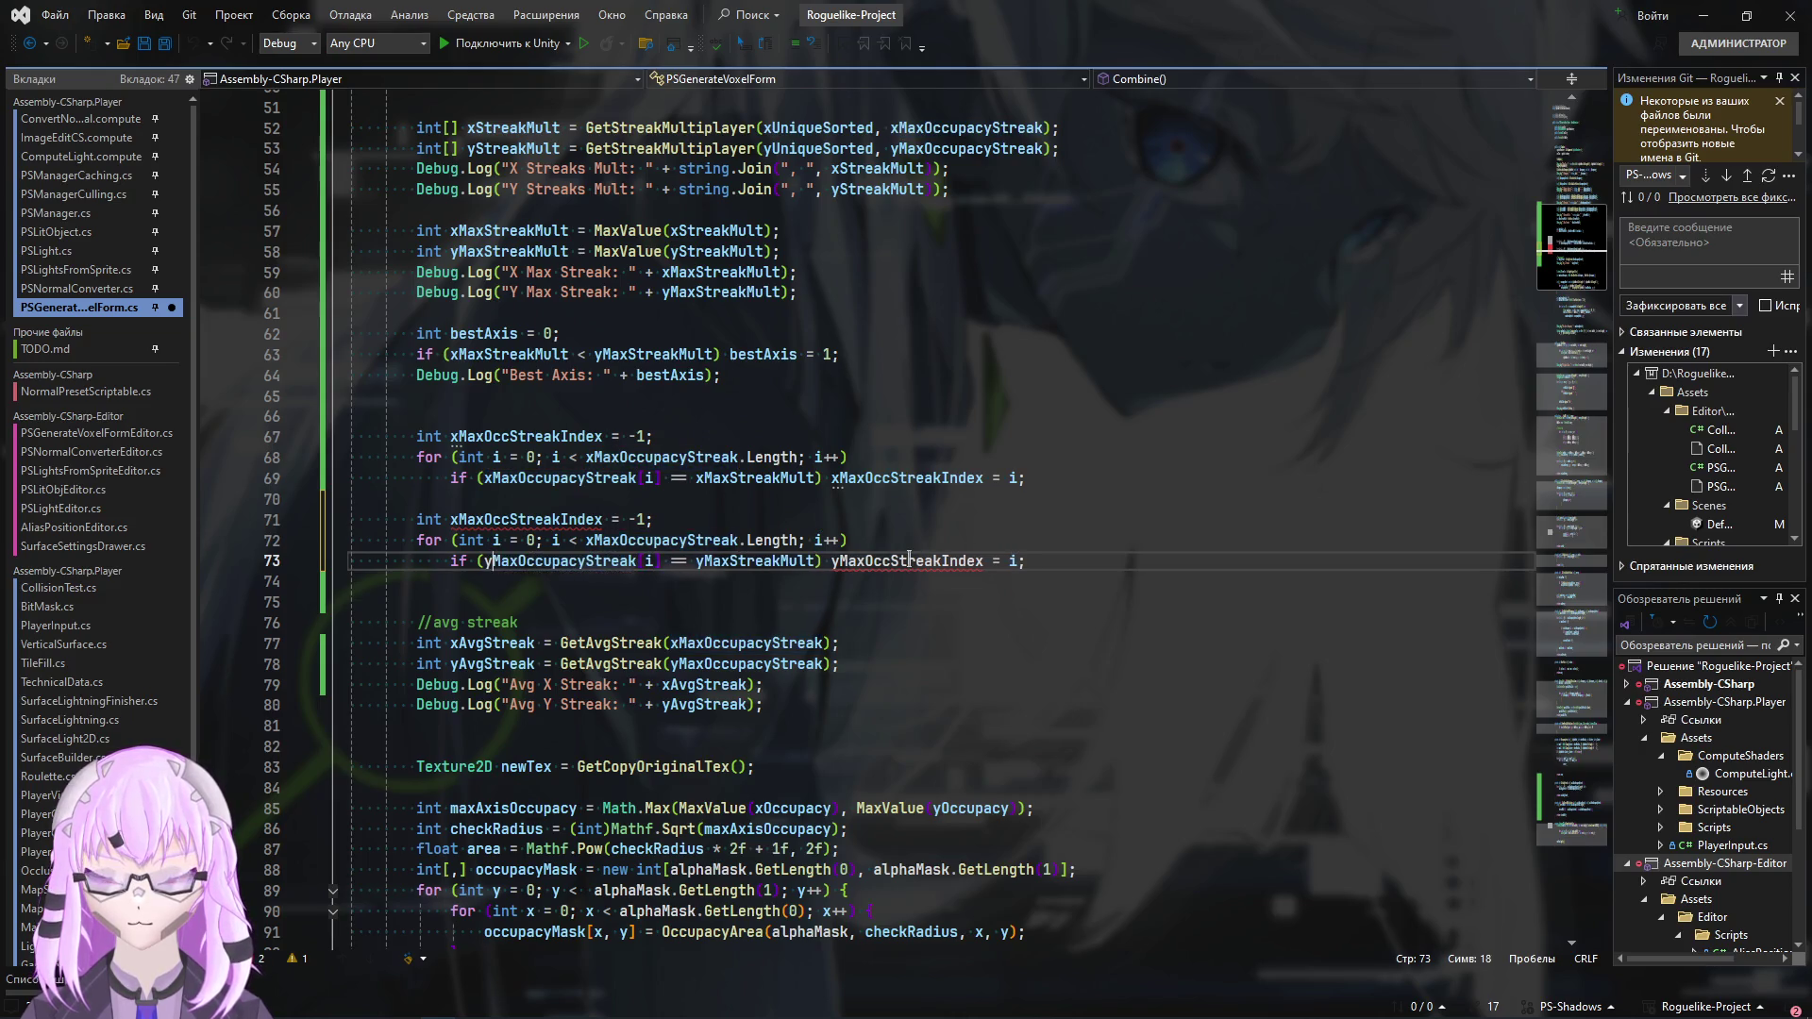
# Rename the declaration to yMaxOccStreakIndex and the loop array to yMaxOccupacyStreak, then build
pyautogui.press('Up')
pyautogui.hotkey('ctrl', 'Left')
pyautogui.hotkey('ctrl', 'Left')
pyautogui.hotkey('ctrl', 'Left')
pyautogui.press('Up')
pyautogui.hotkey('ctrl', 'Left')
pyautogui.press('Delete')
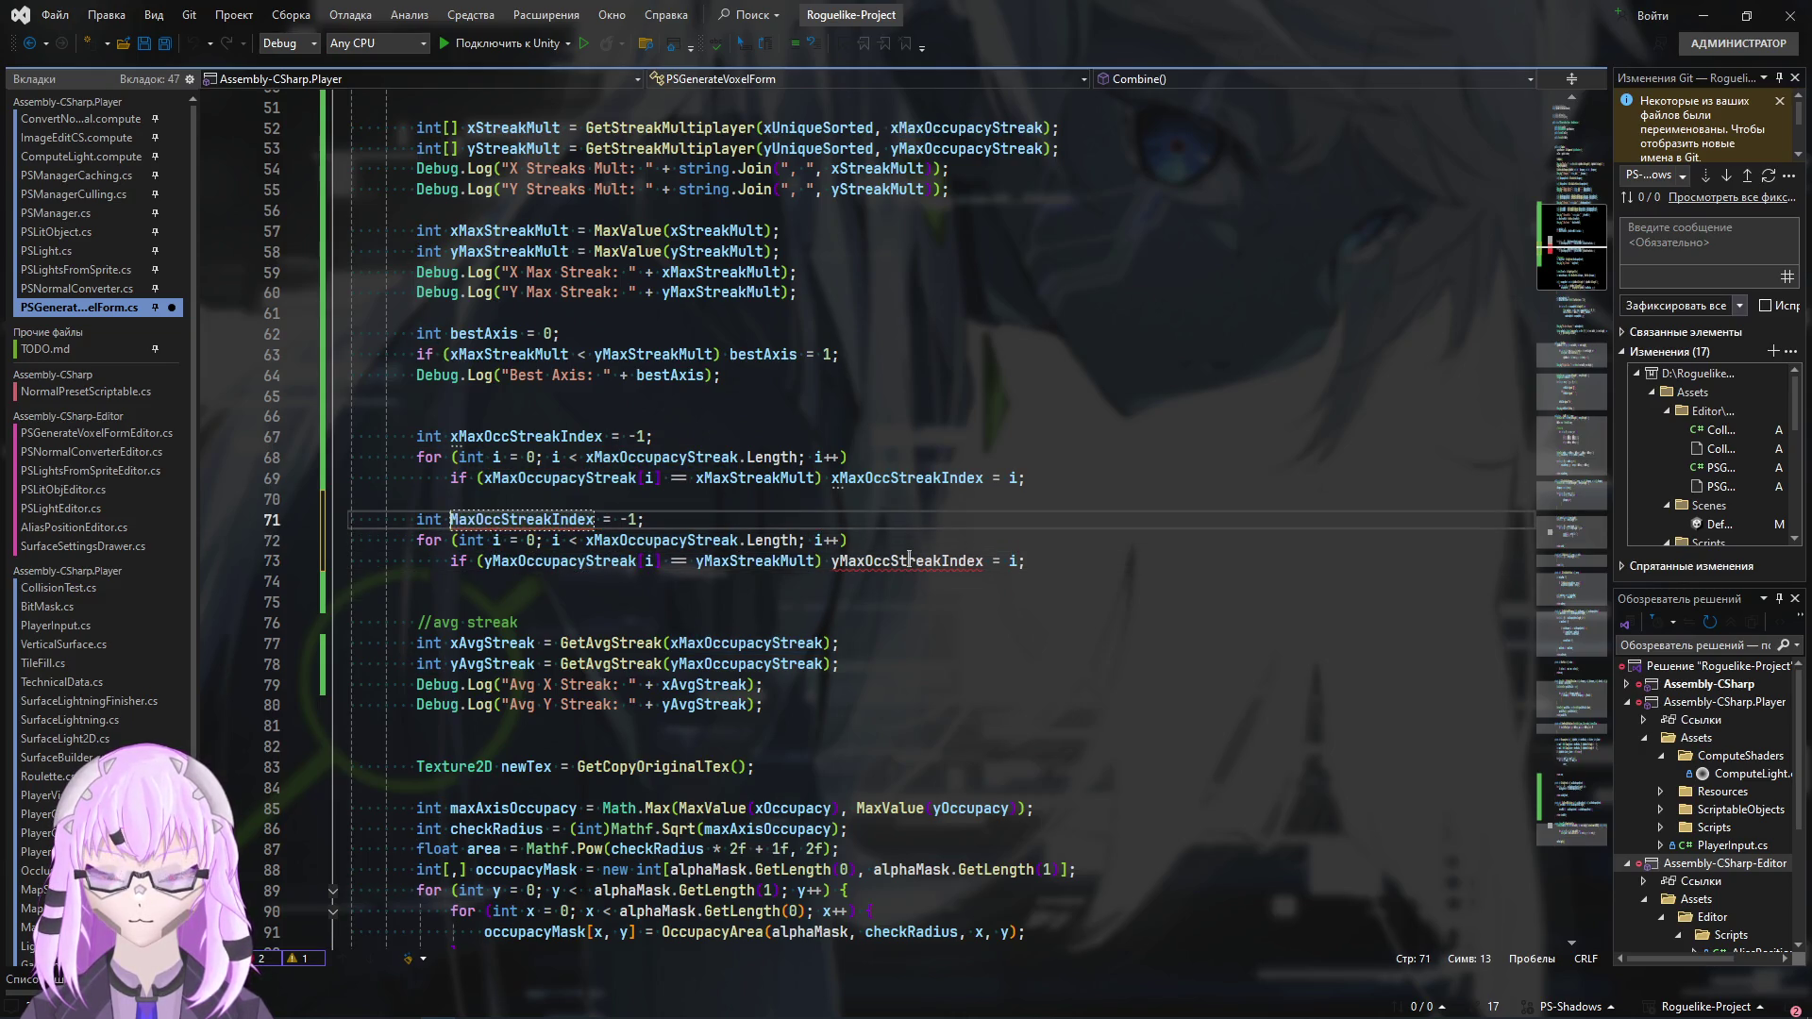
pyautogui.write('y')
pyautogui.press('Down')
pyautogui.hotkey('ctrl', 'Right')
pyautogui.hotkey('ctrl', 'Right')
pyautogui.hotkey('ctrl', 'Right')
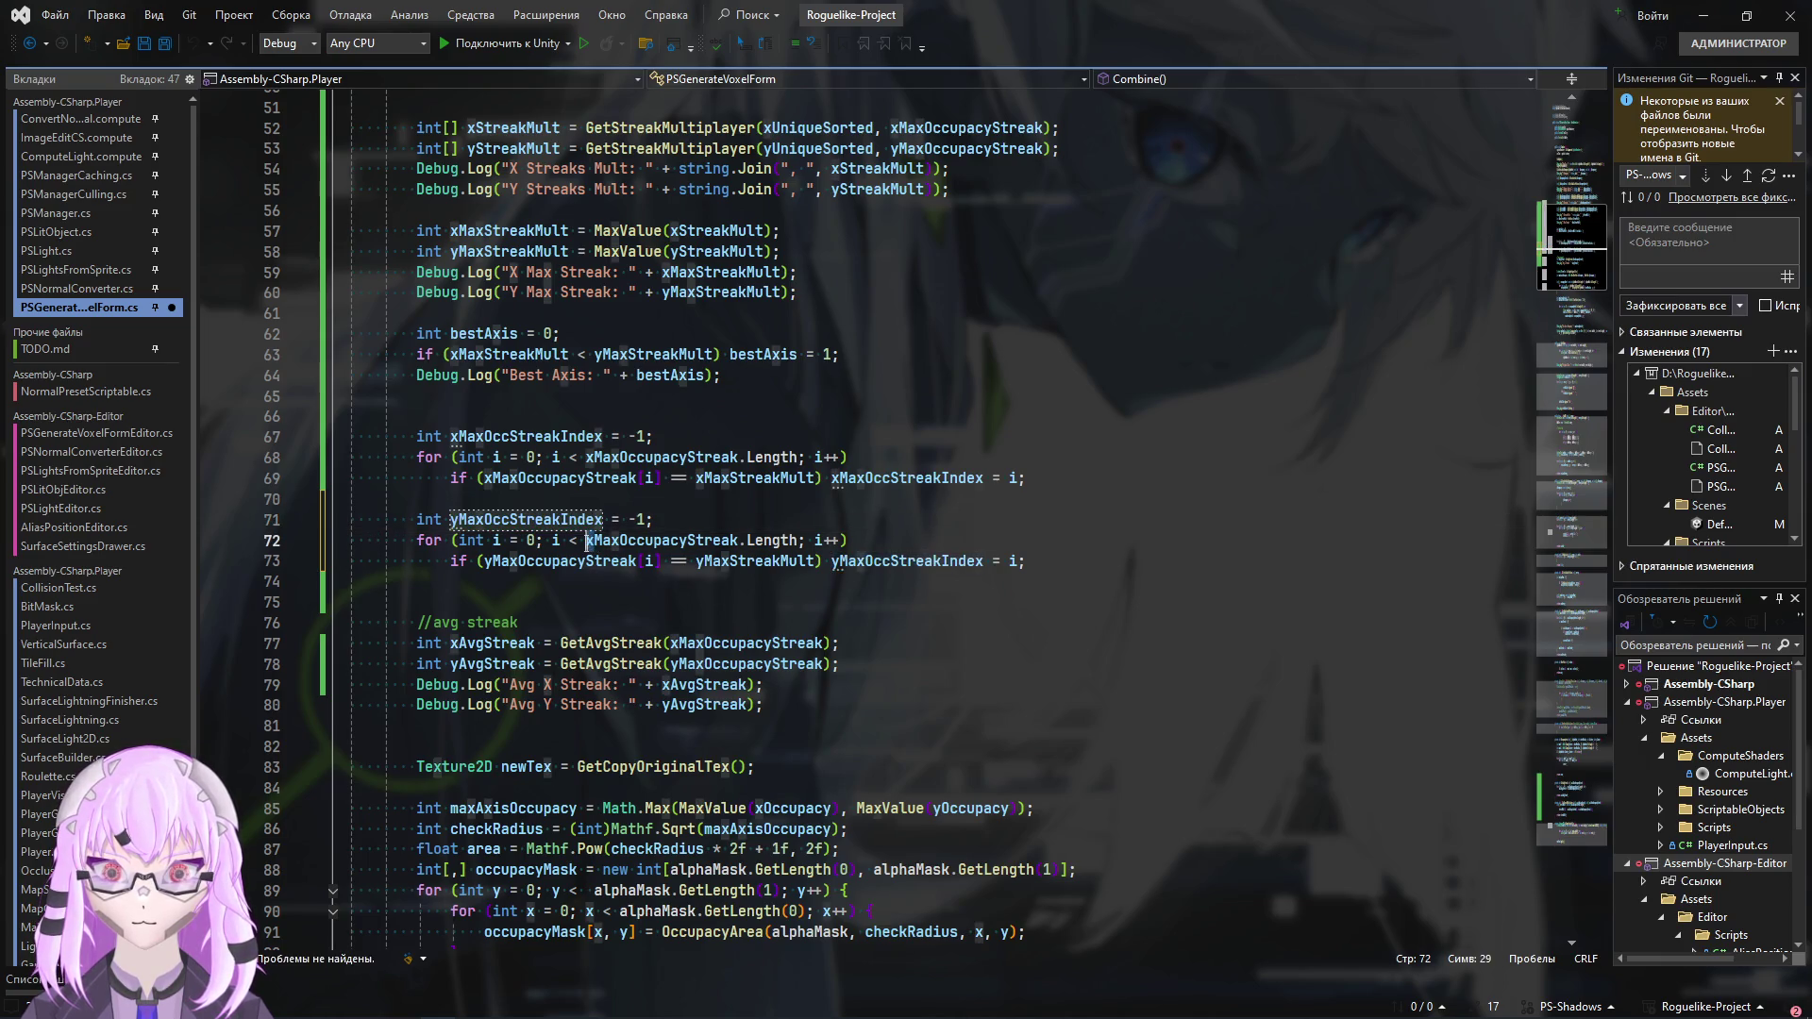
pyautogui.press('Delete')
pyautogui.write('y')
pyautogui.click(1088, 556)
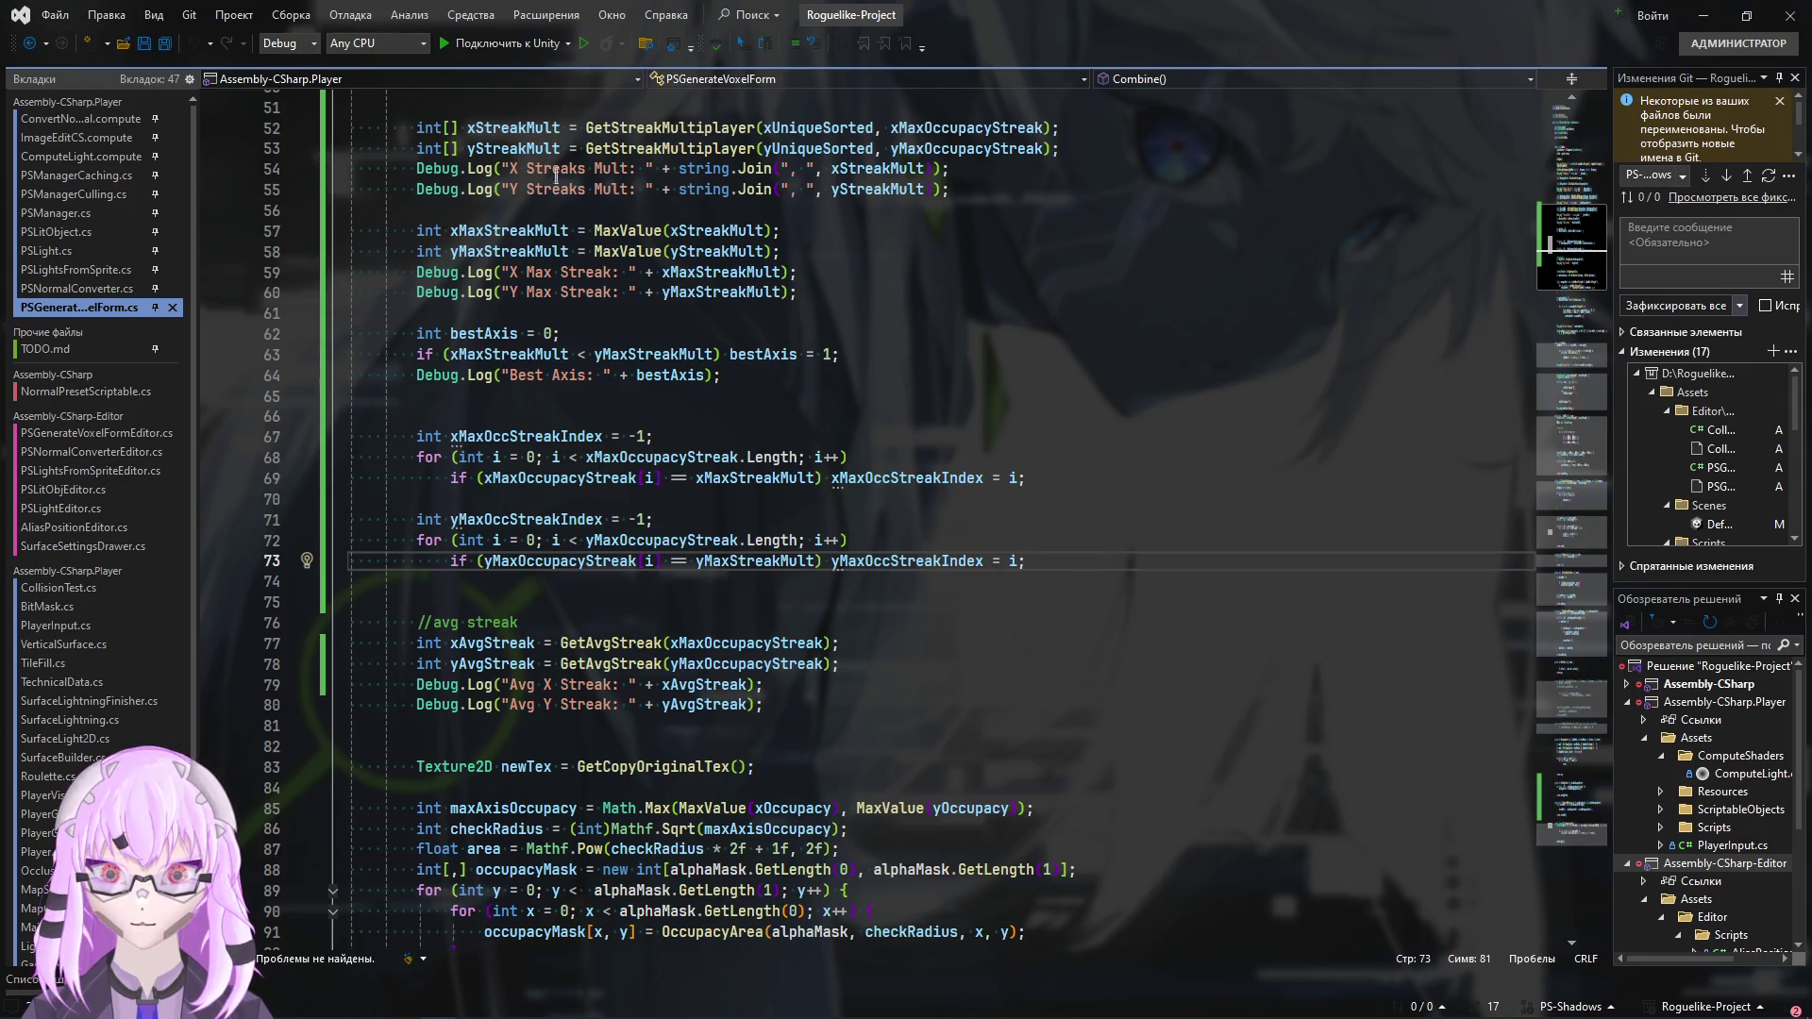
pyautogui.hotkey('ctrl', 'shift', 'b')
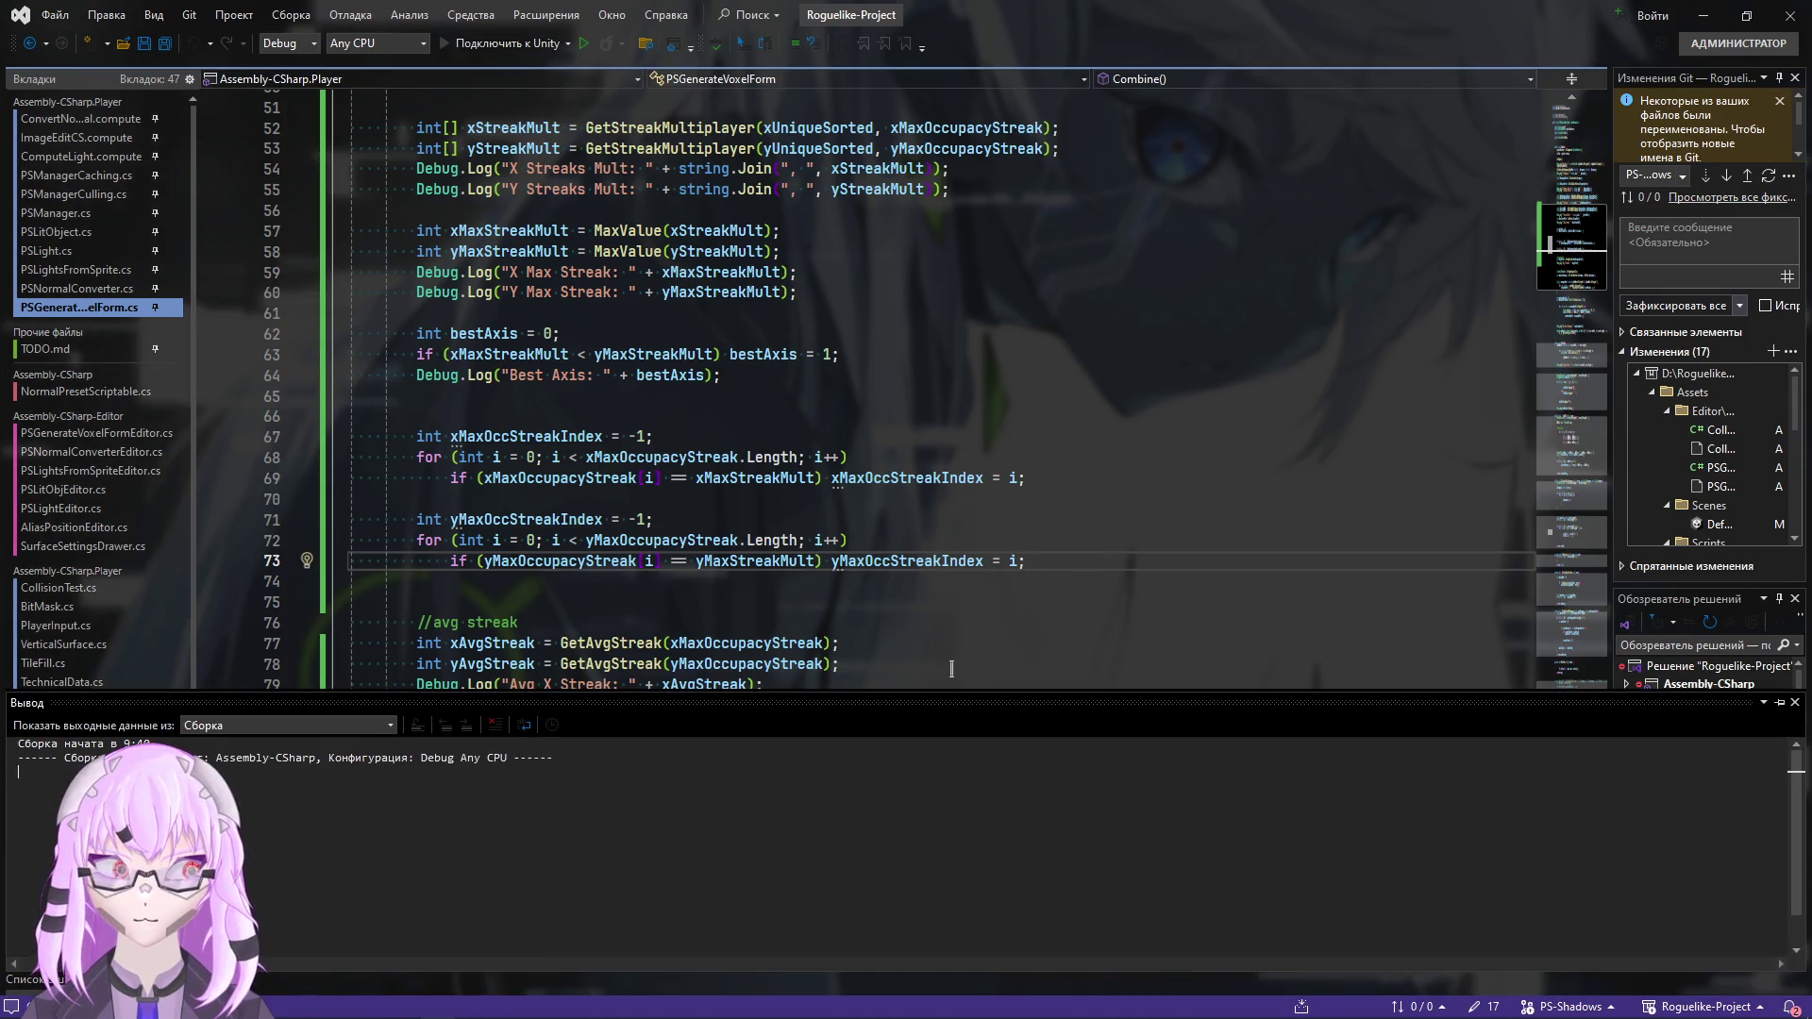
# Attach the debugger to Unity and try a line 73 breakpoint, then remove it as unreachable
pyautogui.click(1071, 549)
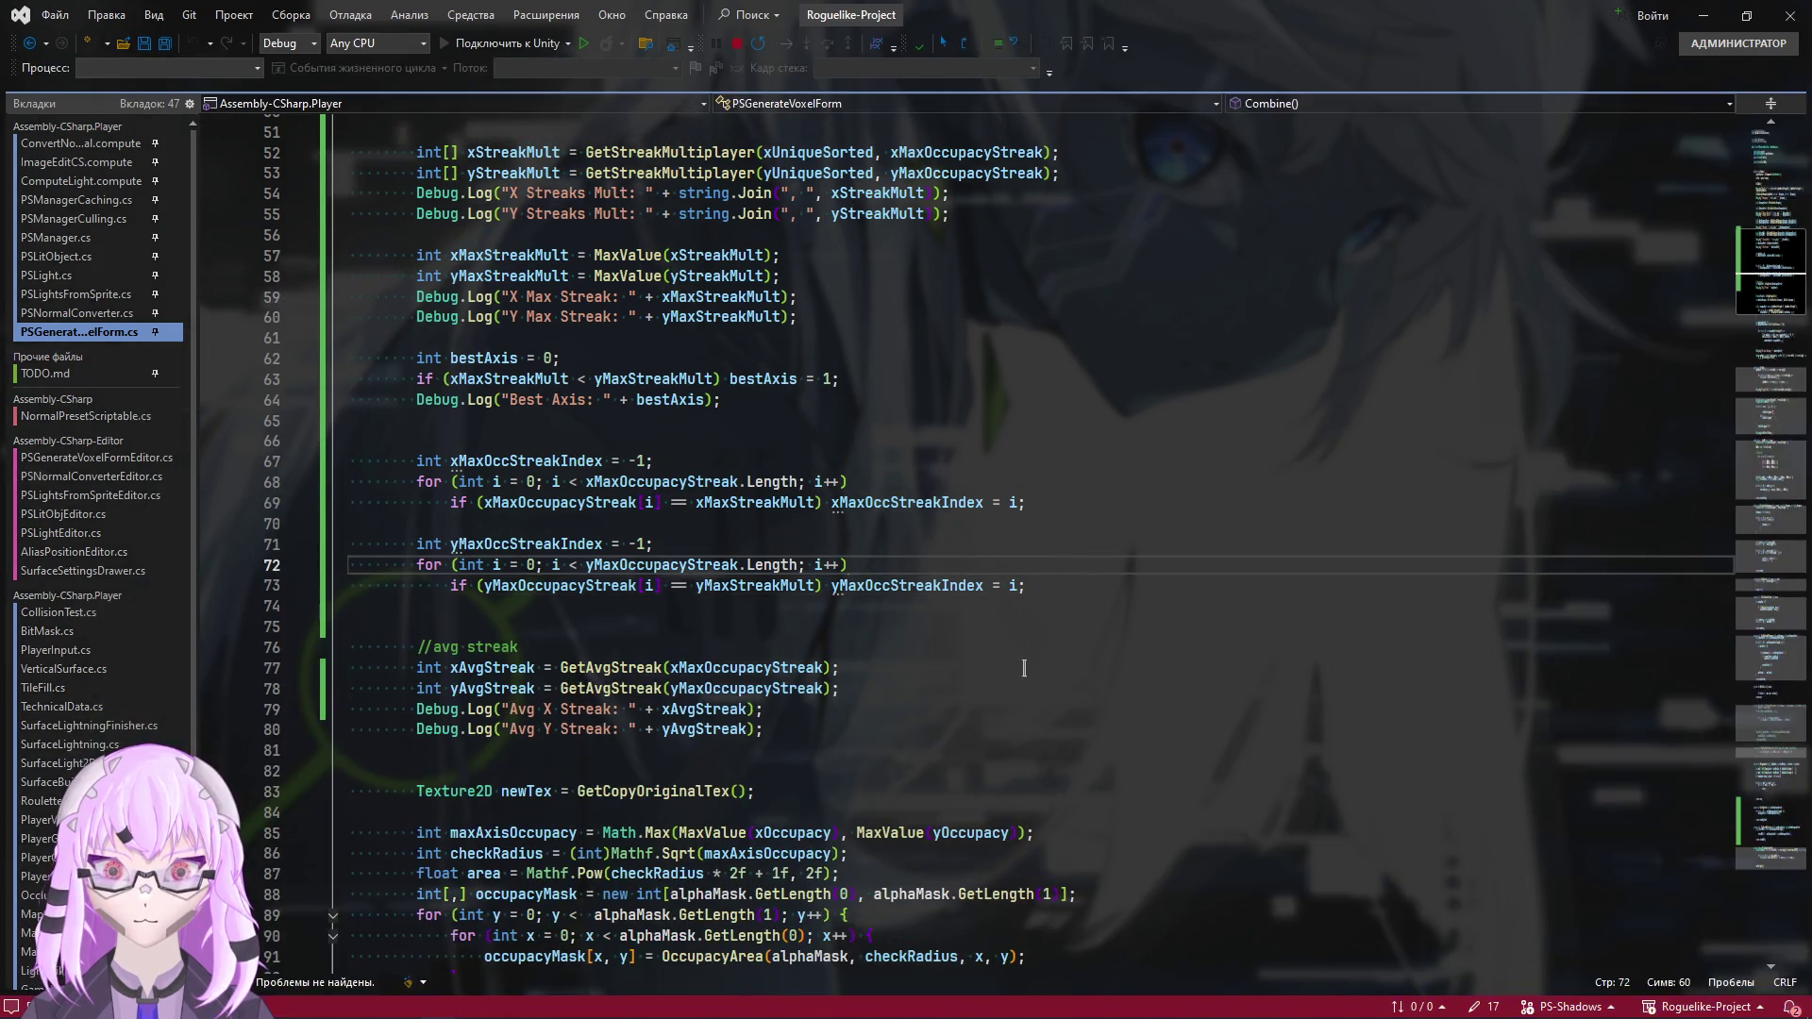
pyautogui.click(1124, 586)
pyautogui.press('F9')
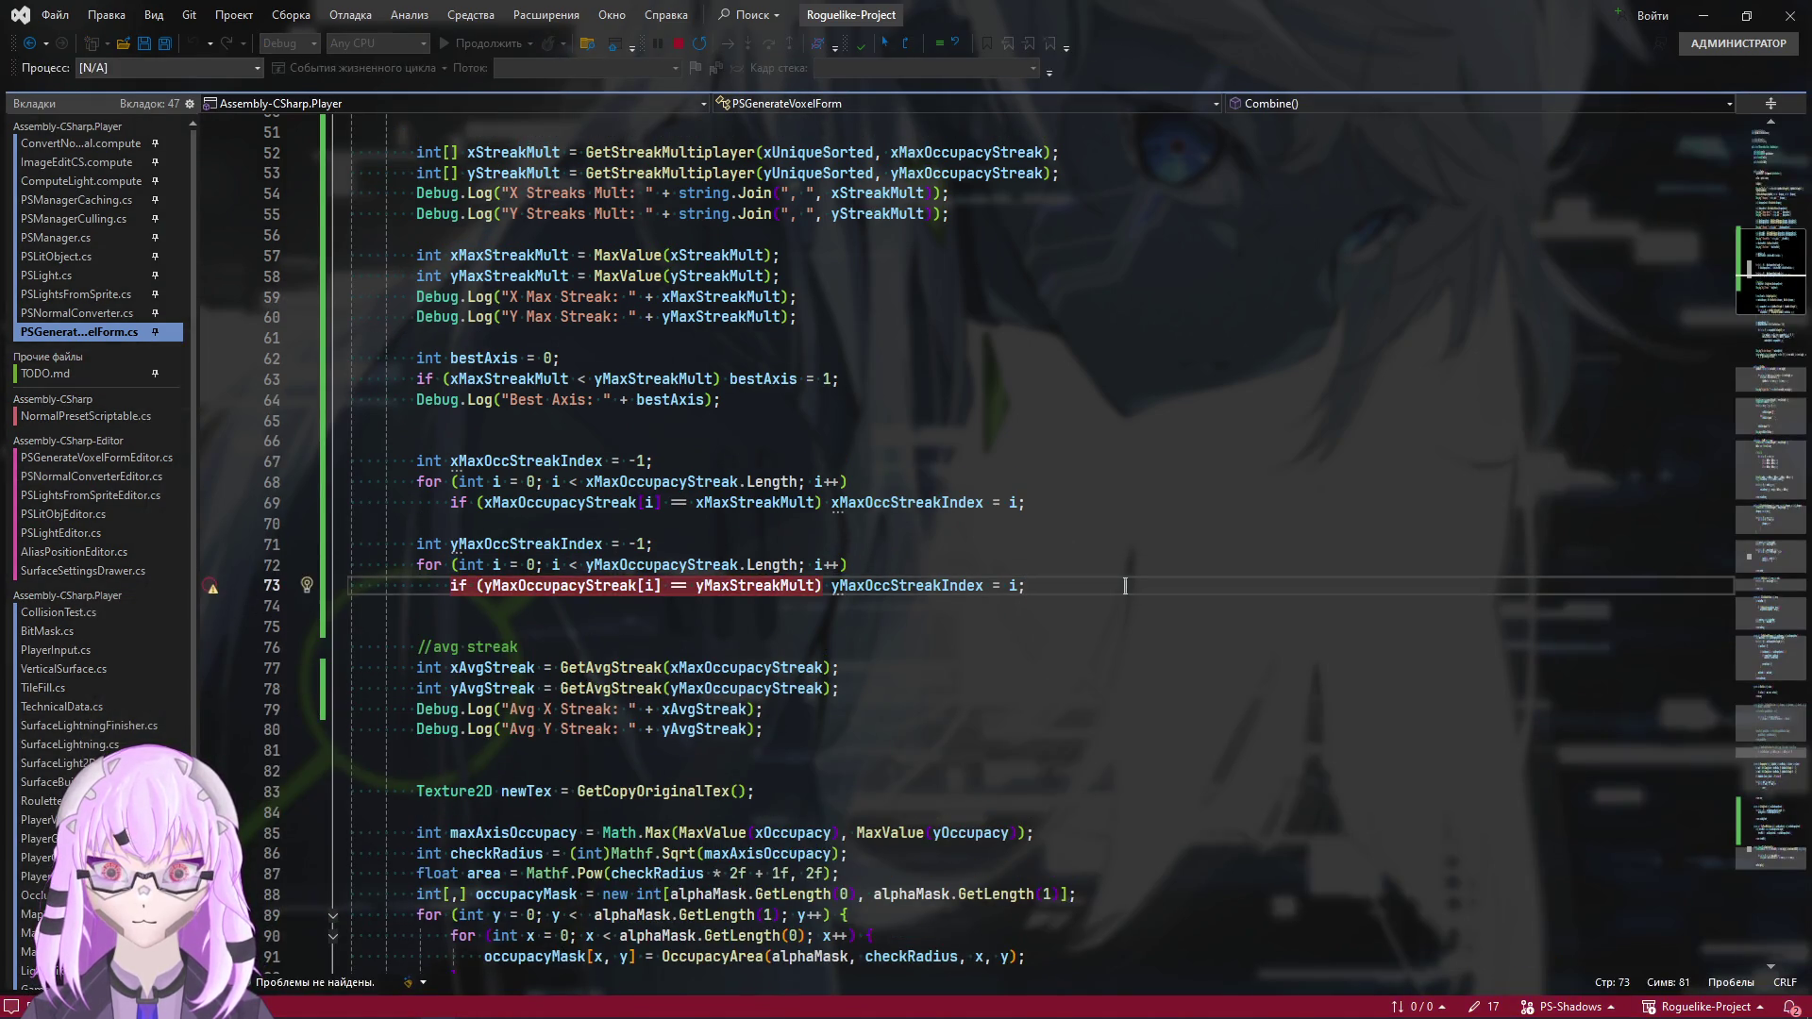
pyautogui.click(212, 587)
pyautogui.click(209, 586)
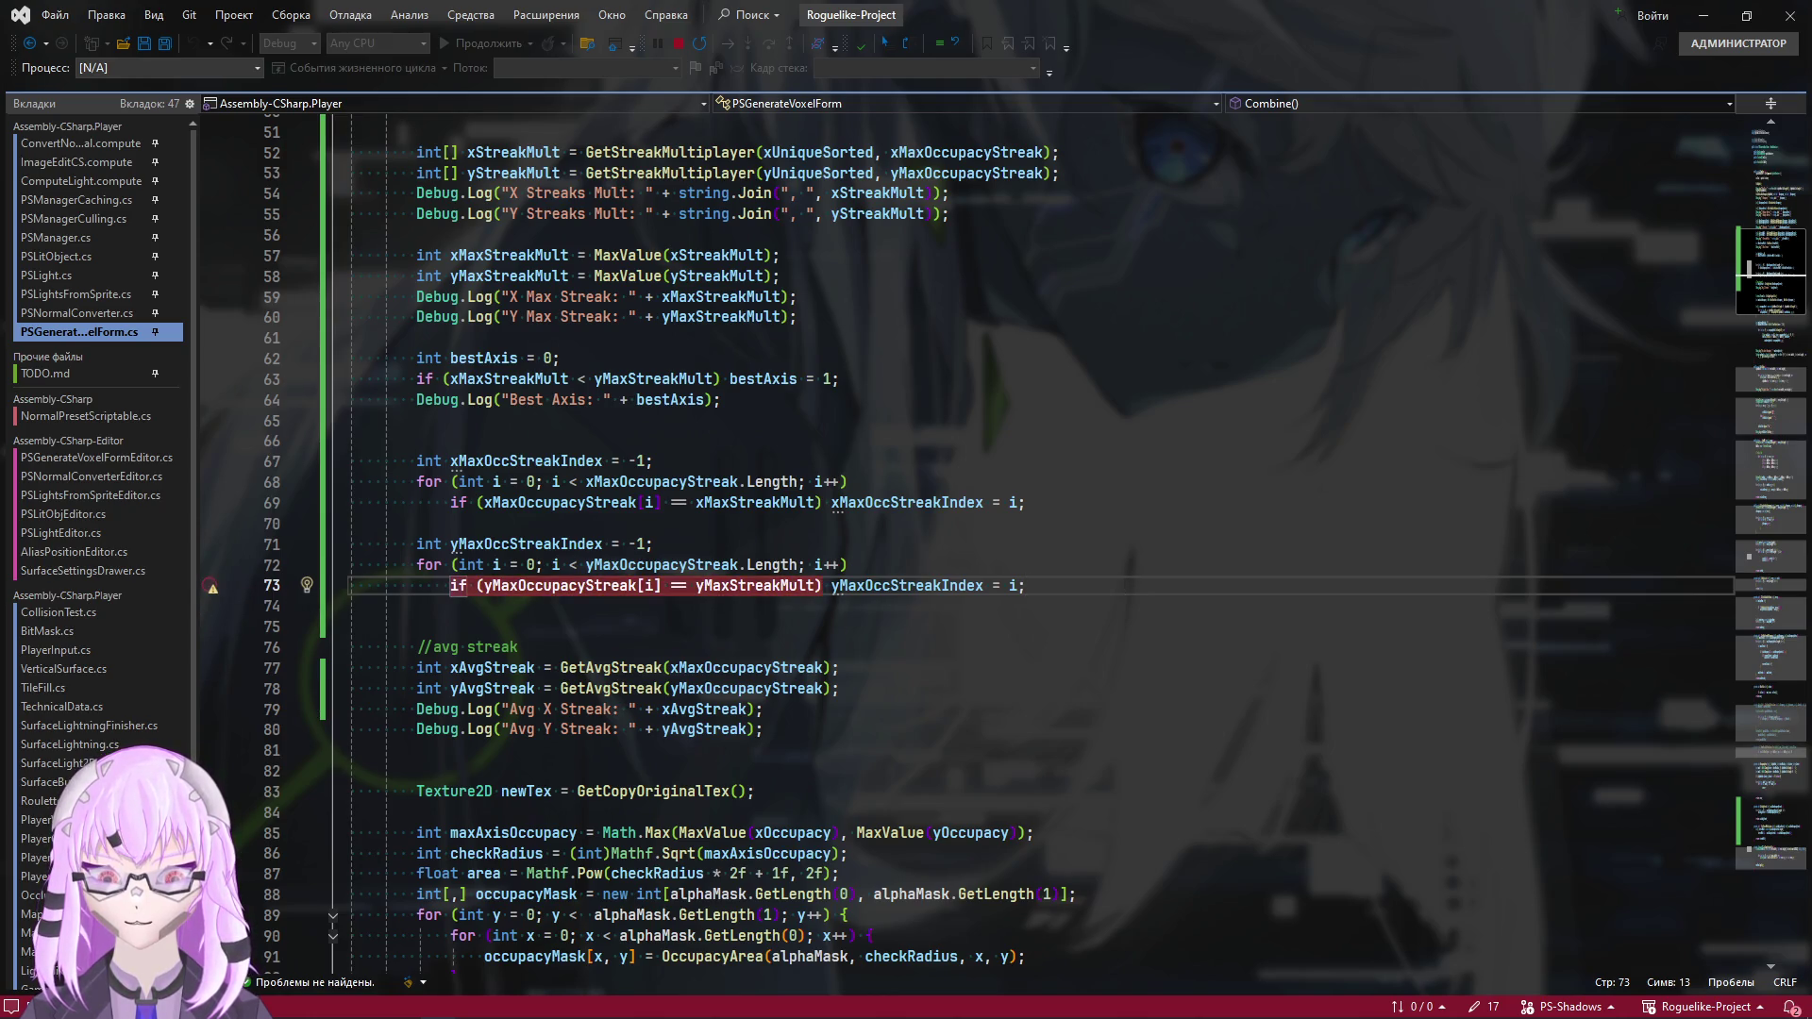
pyautogui.moveTo(215, 588)
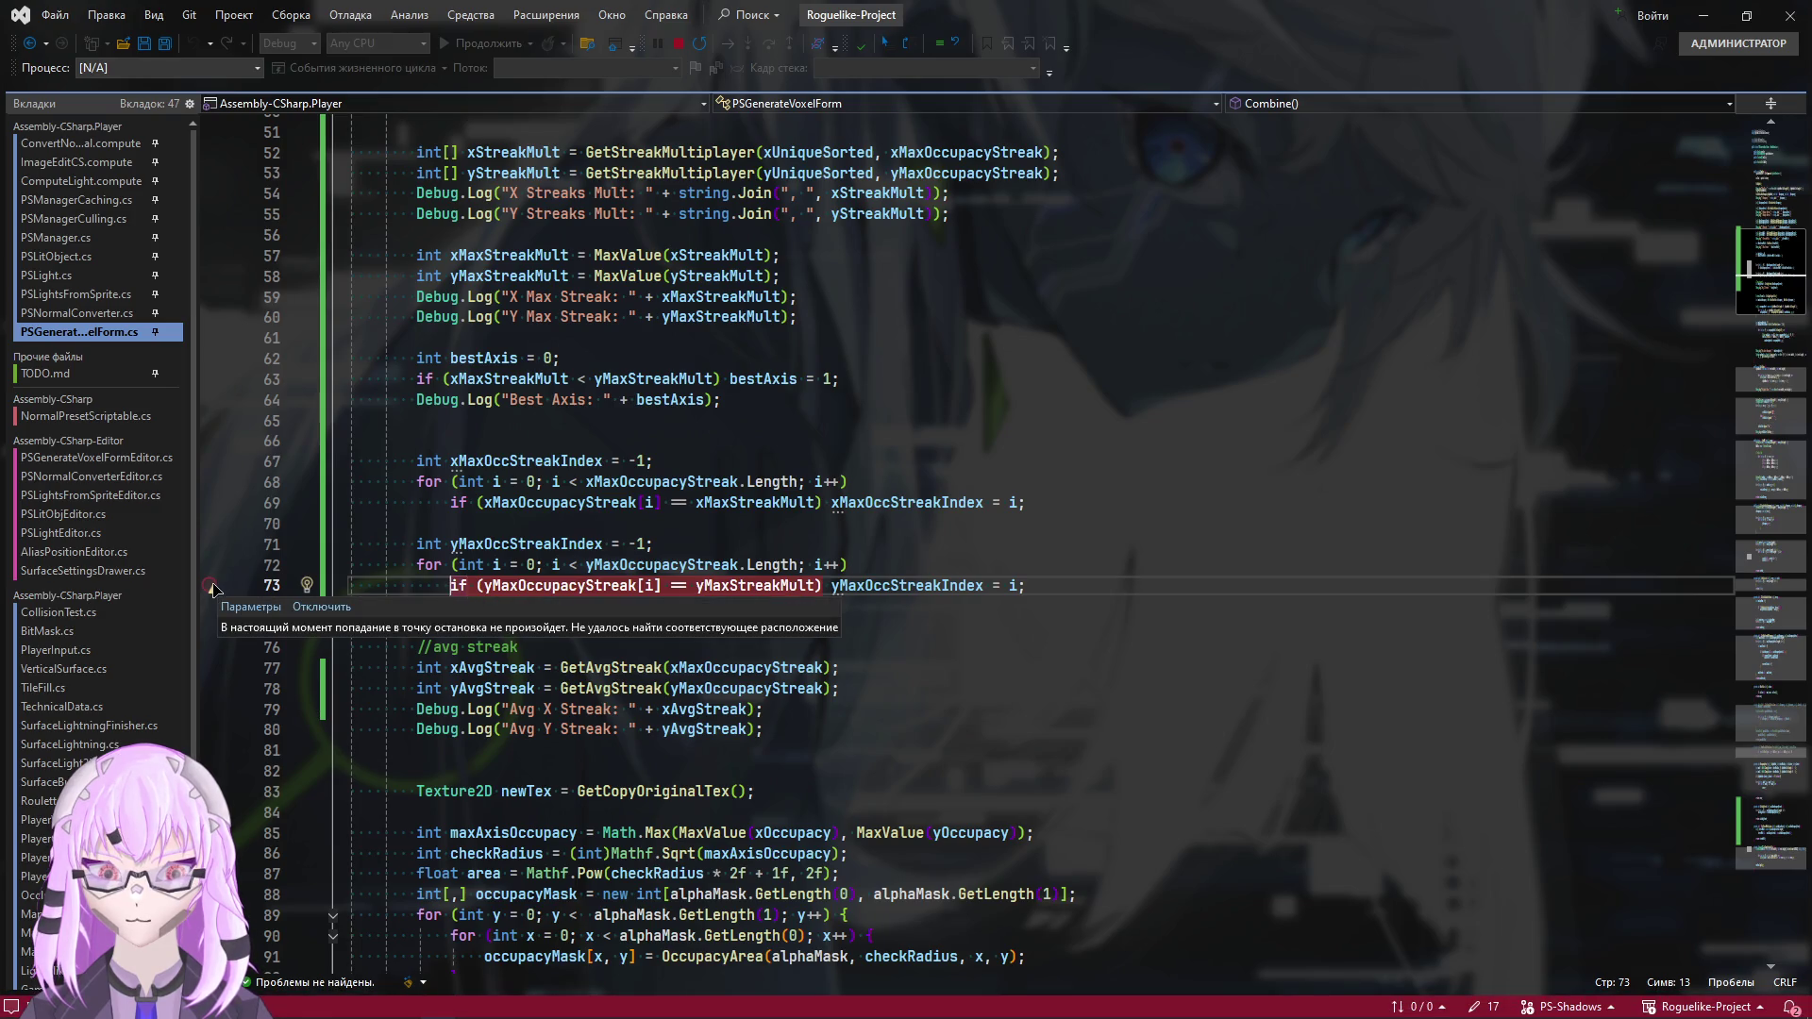
pyautogui.click(209, 586)
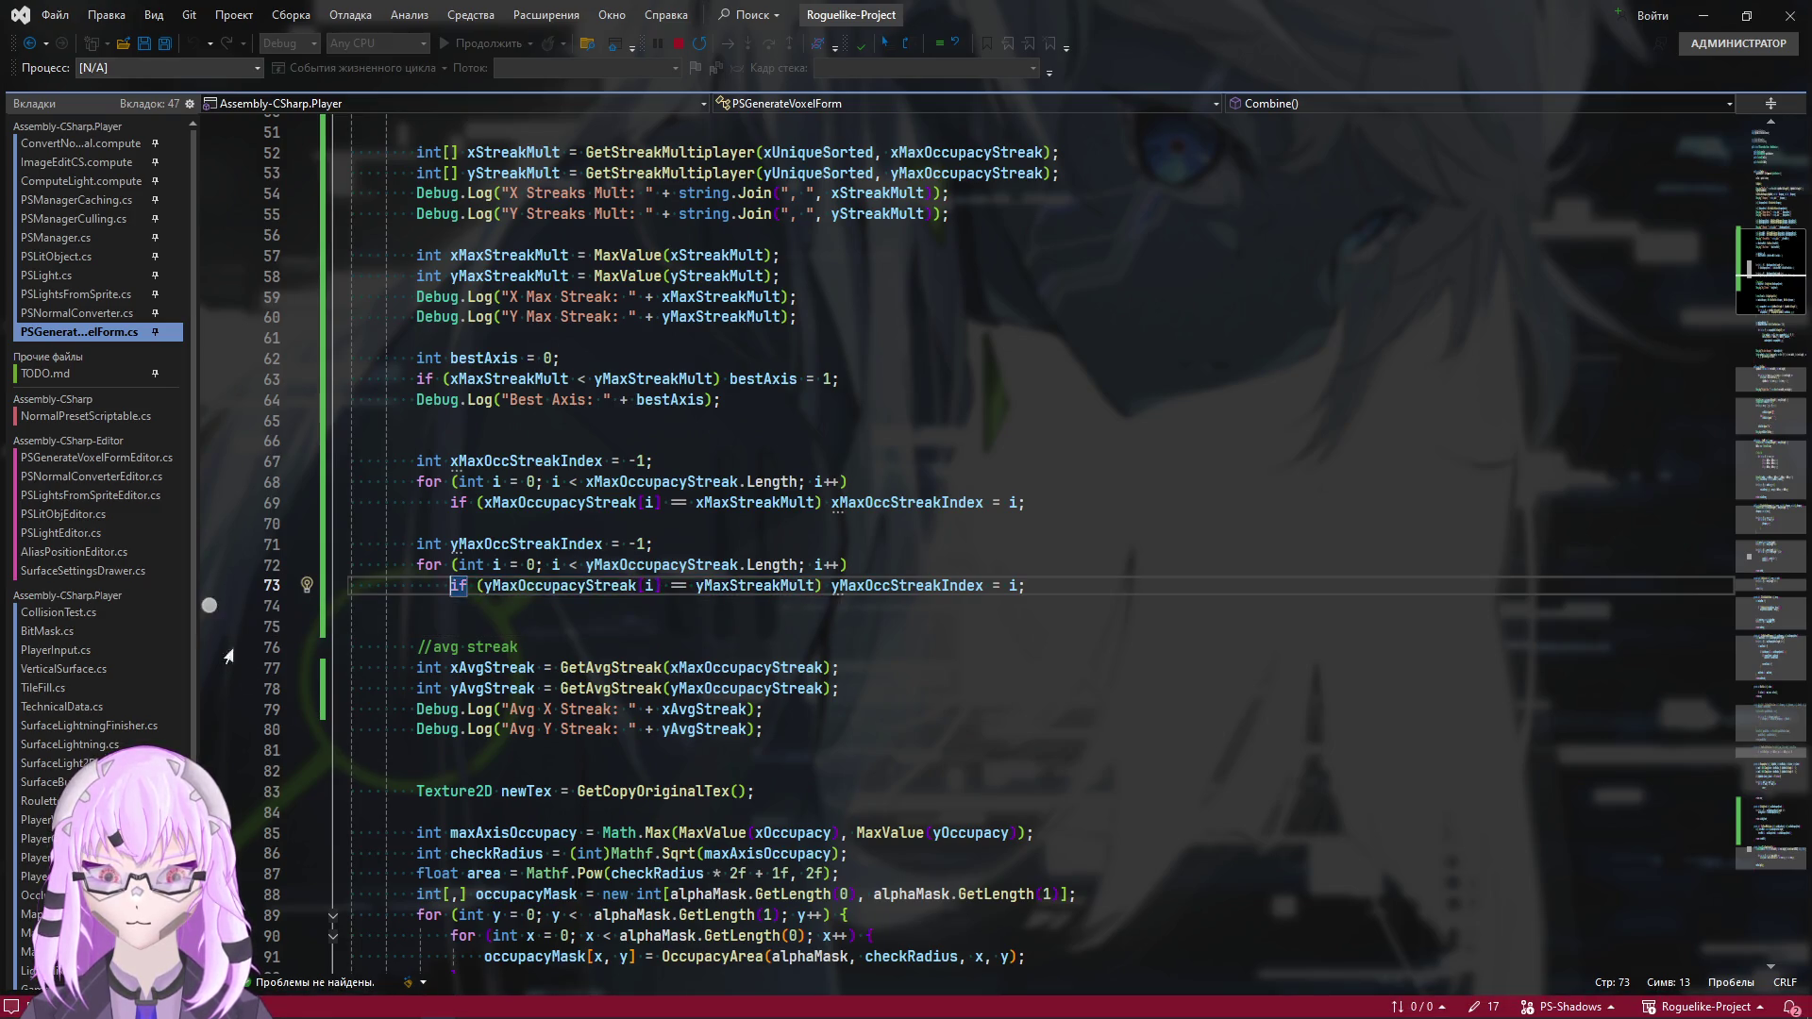
# Set a breakpoint on the xAvgStreak line 77
pyautogui.click(957, 658)
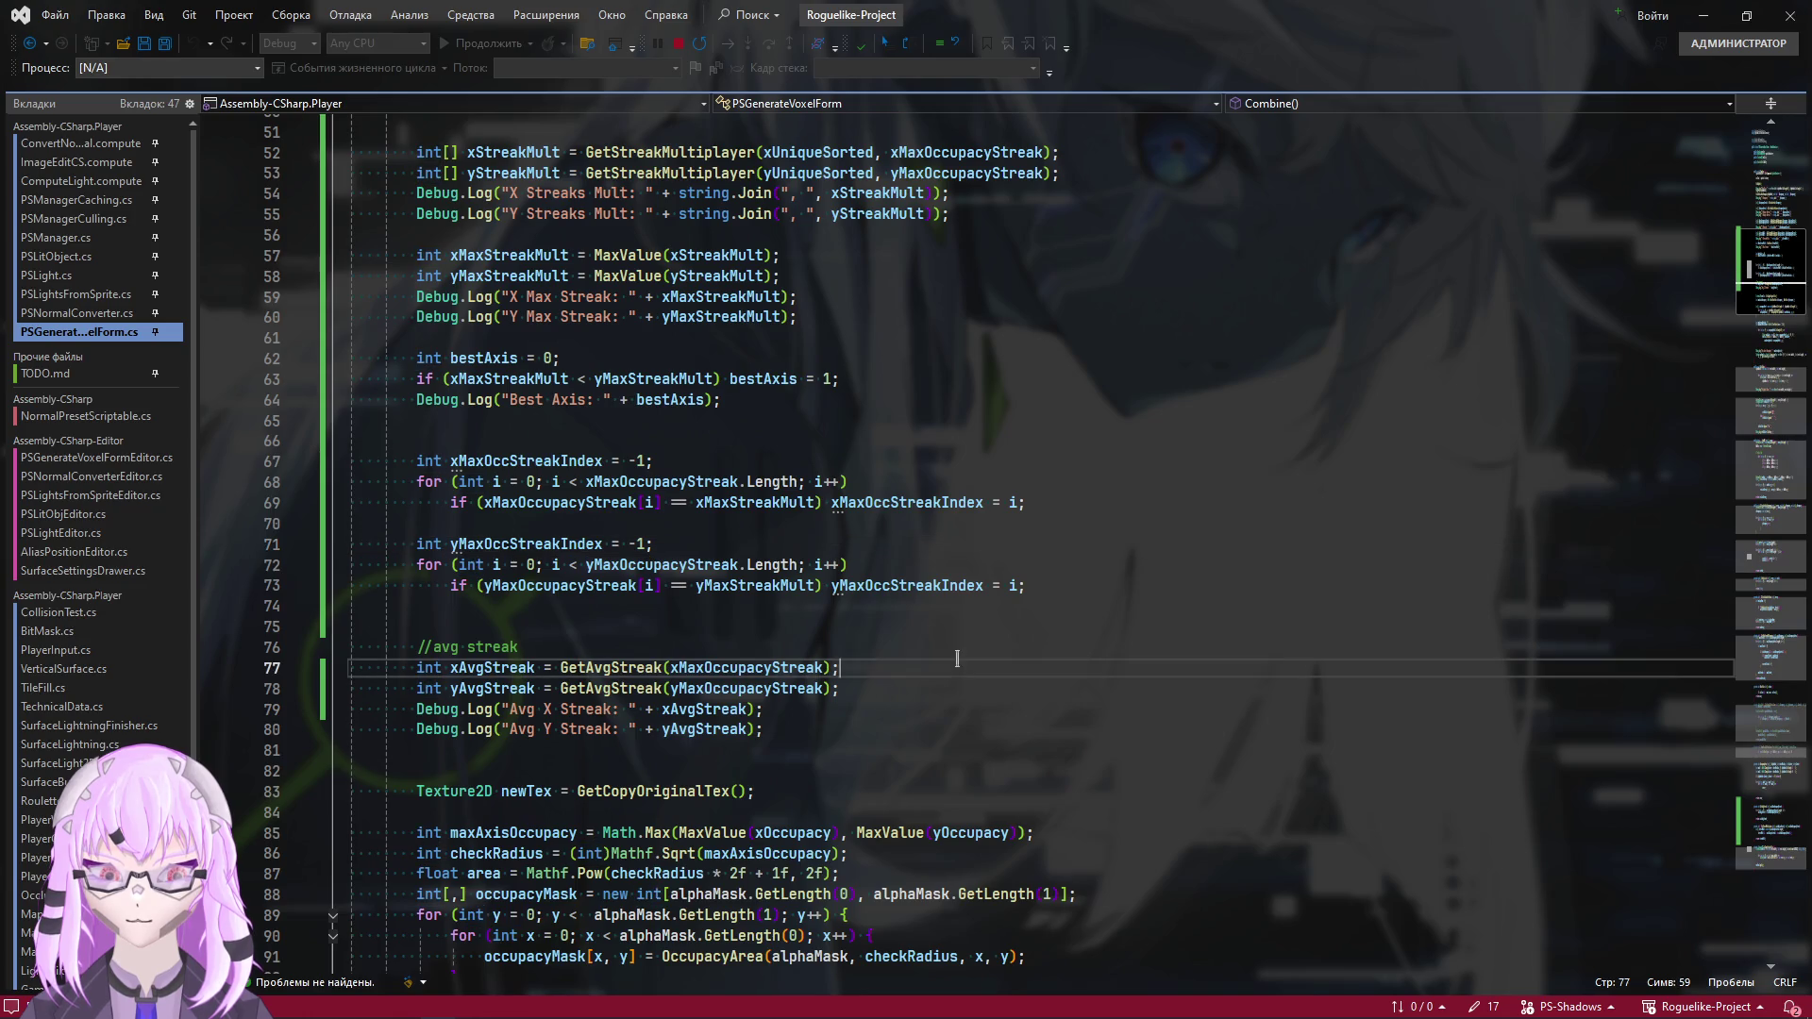
pyautogui.click(209, 667)
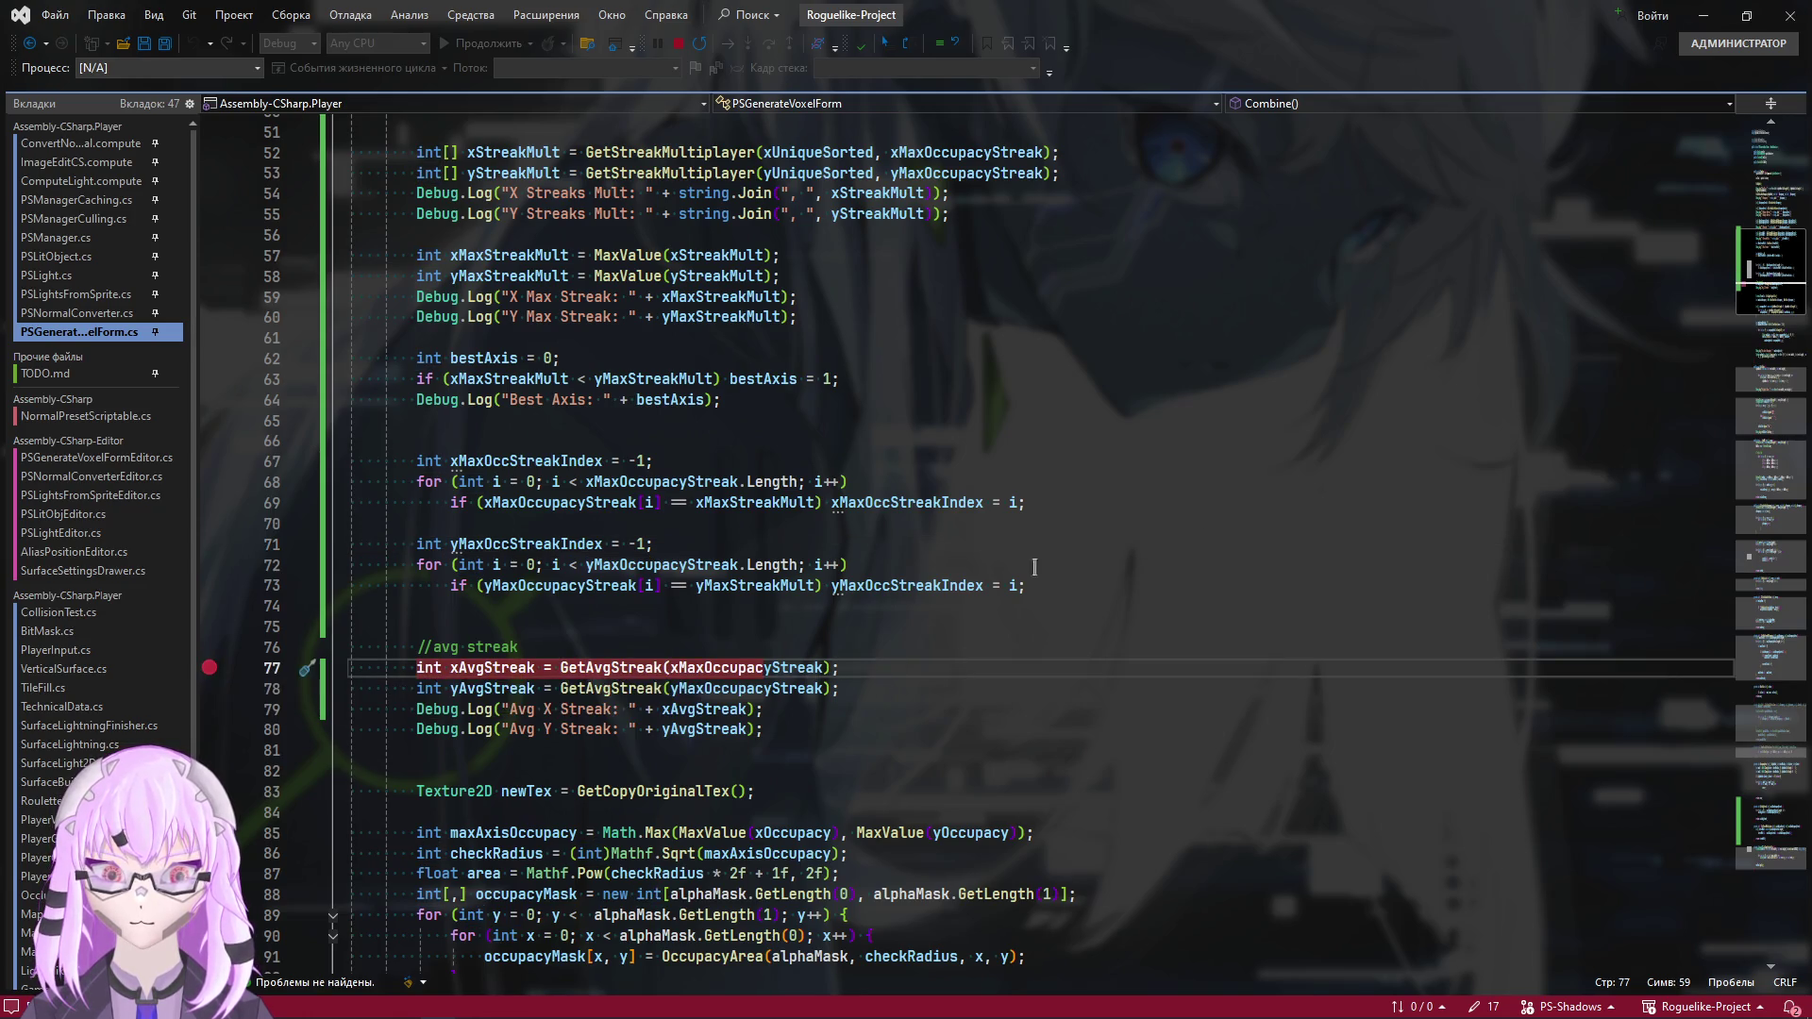
pyautogui.hotkey('alt', 'Tab')
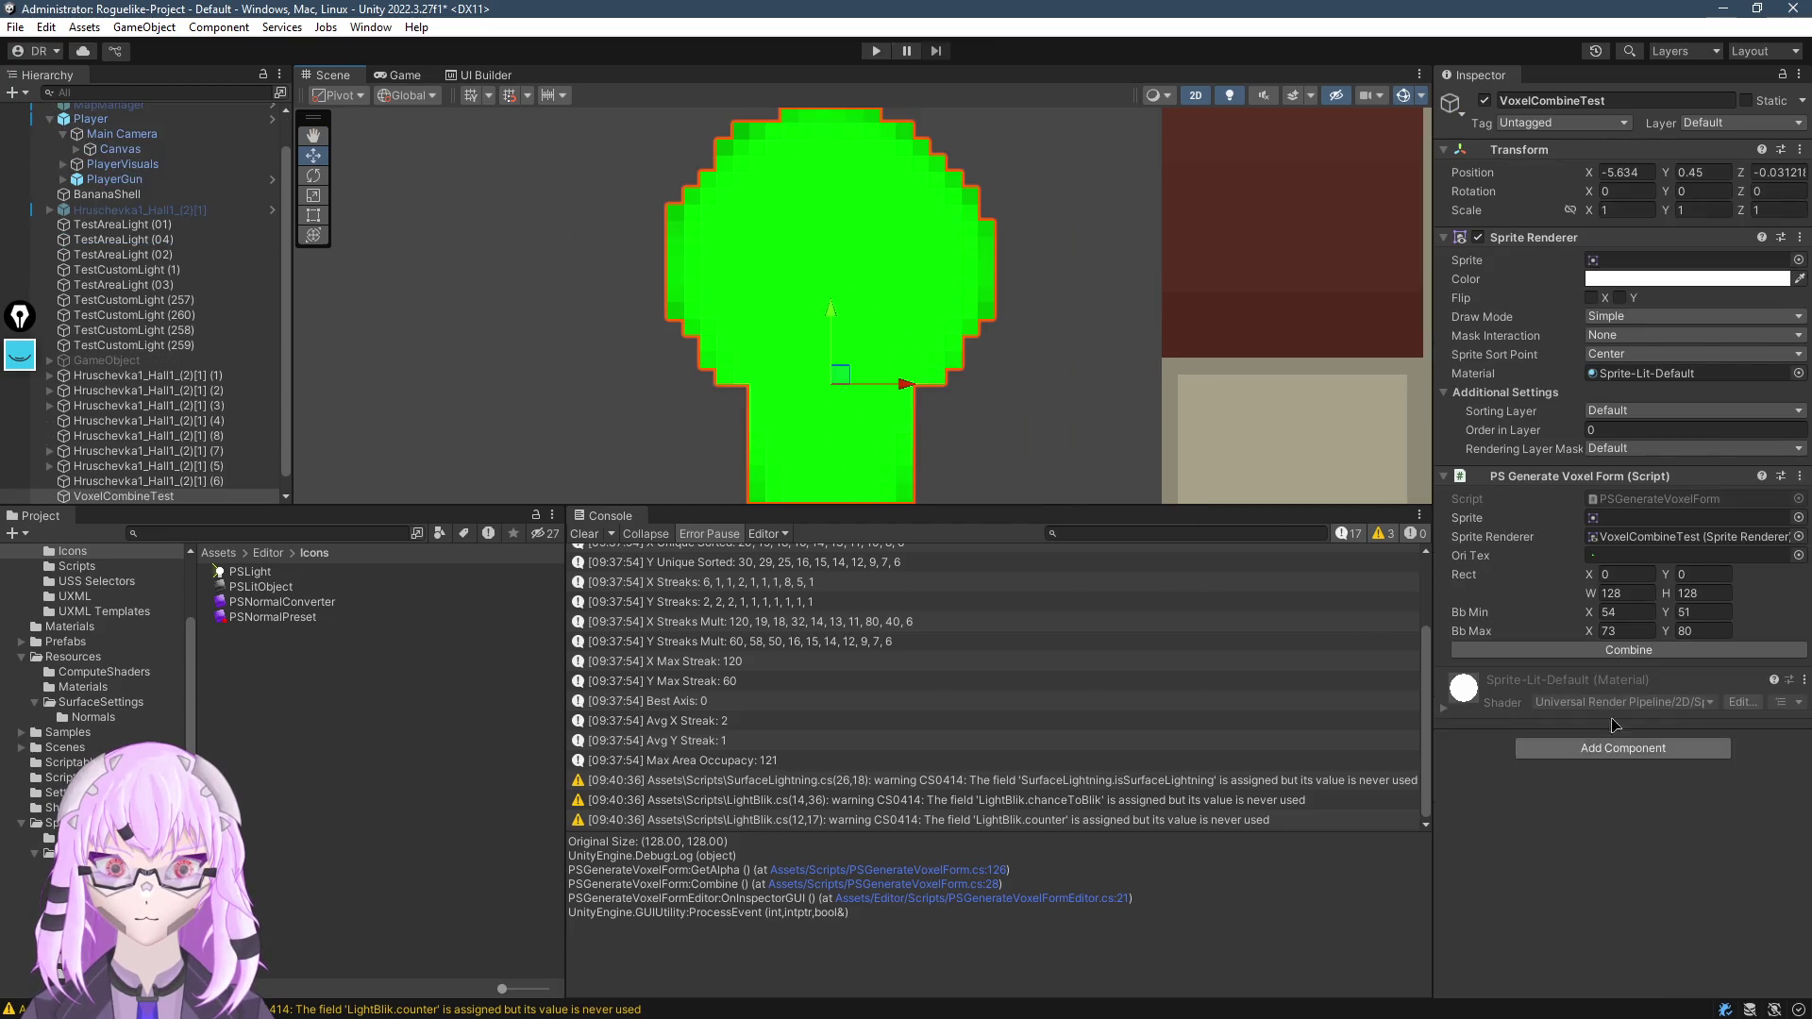
# Run Combine from the PS Generate Voxel Form inspector to hit the breakpoint
pyautogui.click(1618, 746)
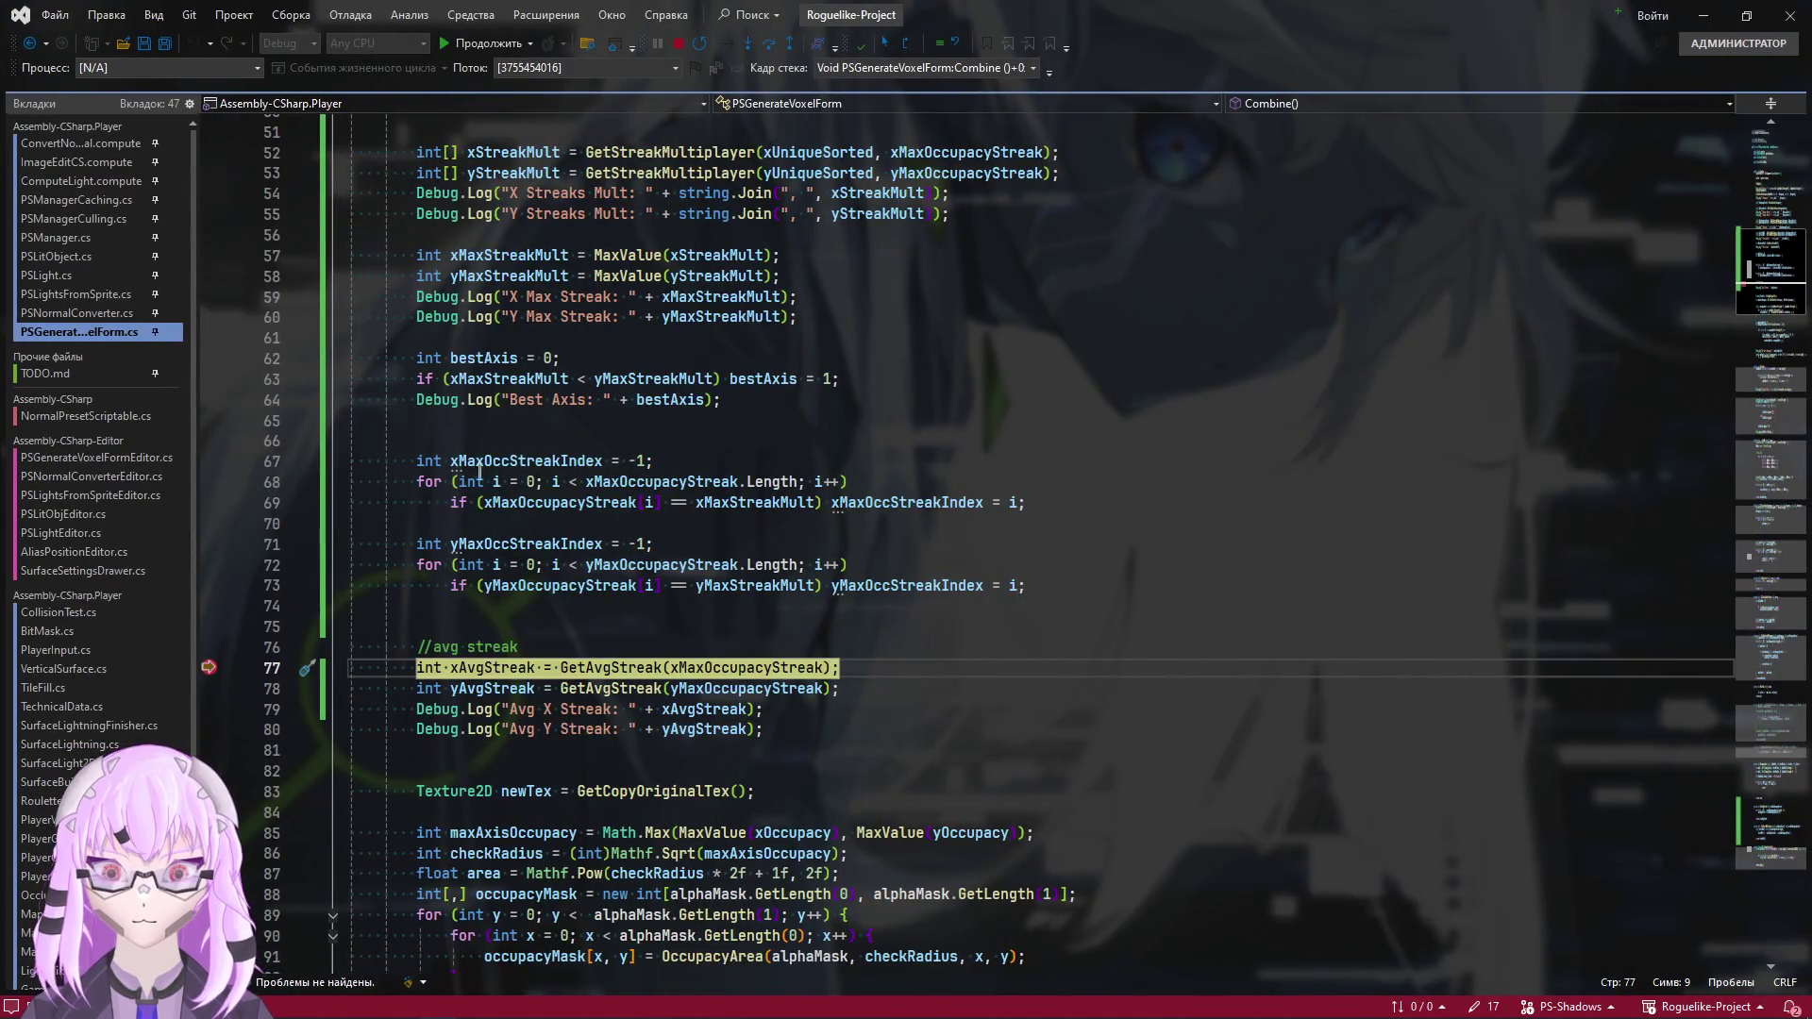
# Read the DataTips showing xMaxOccStreakIndex and yMaxOccStreakIndex at -1, plus xMaxStreakMult and xMaxOccupacyStreak
pyautogui.moveTo(473, 453)
pyautogui.moveTo(486, 538)
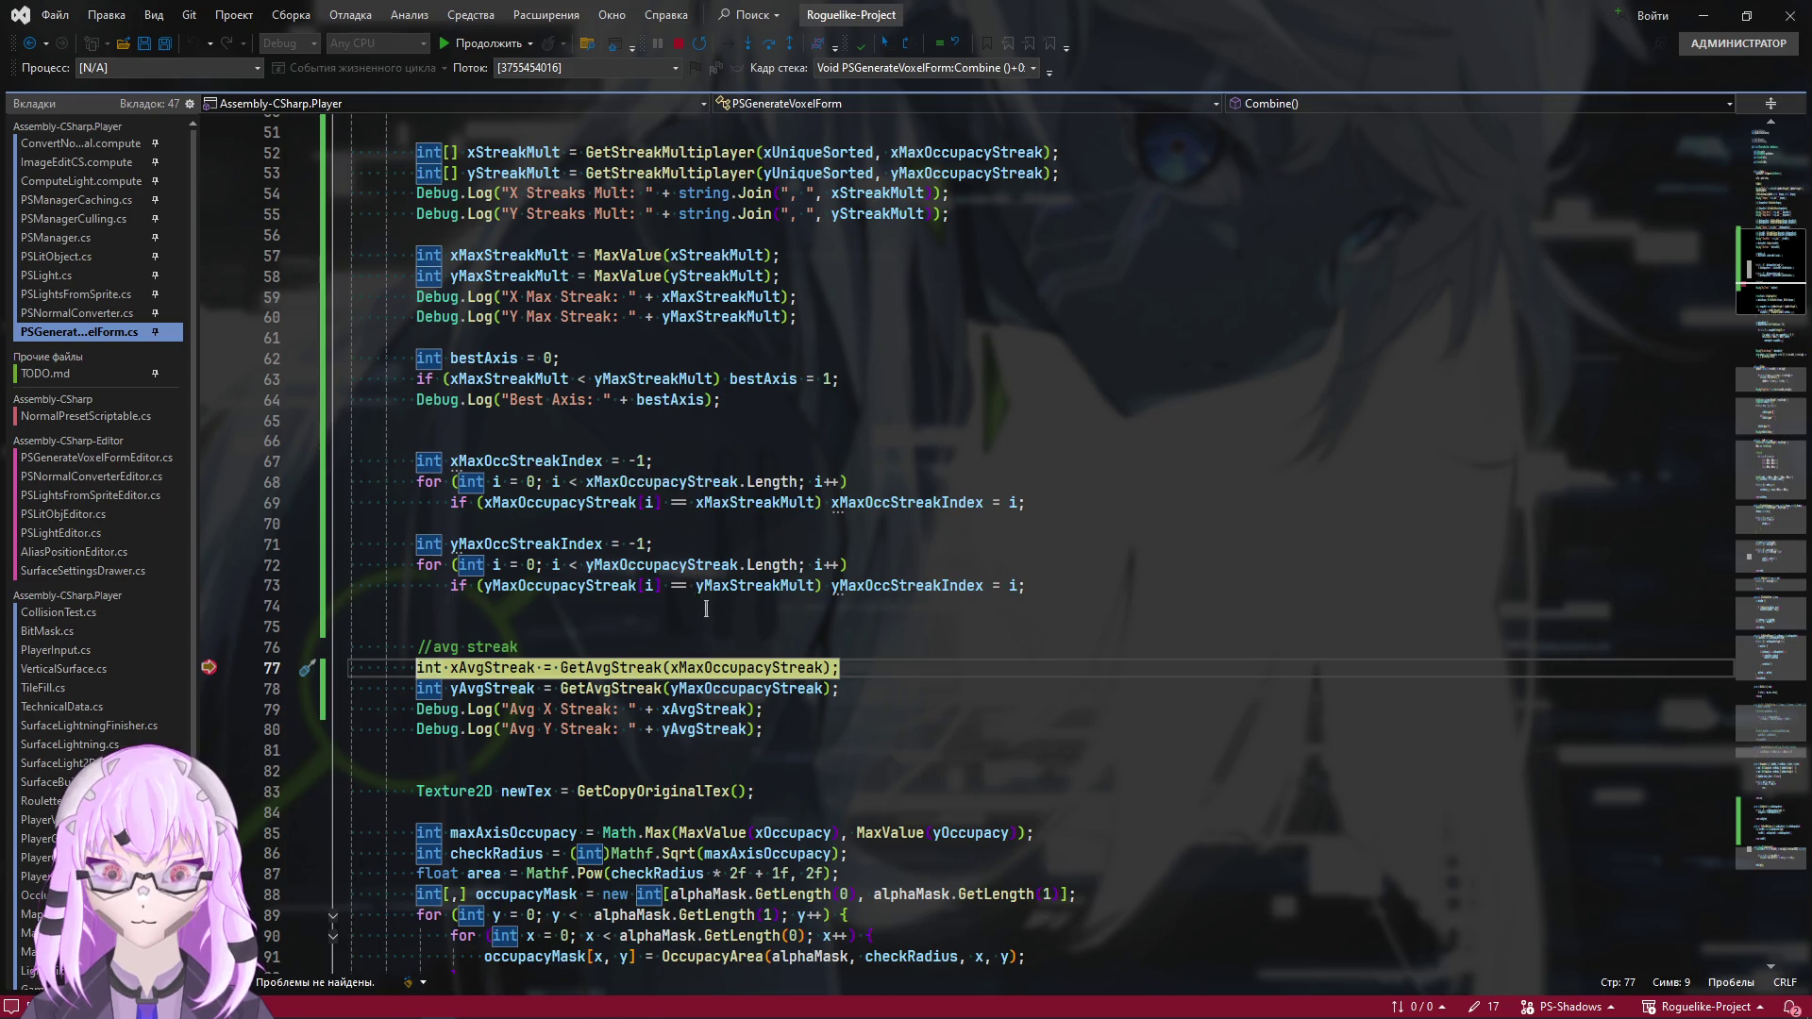
pyautogui.doubleClick(755, 504)
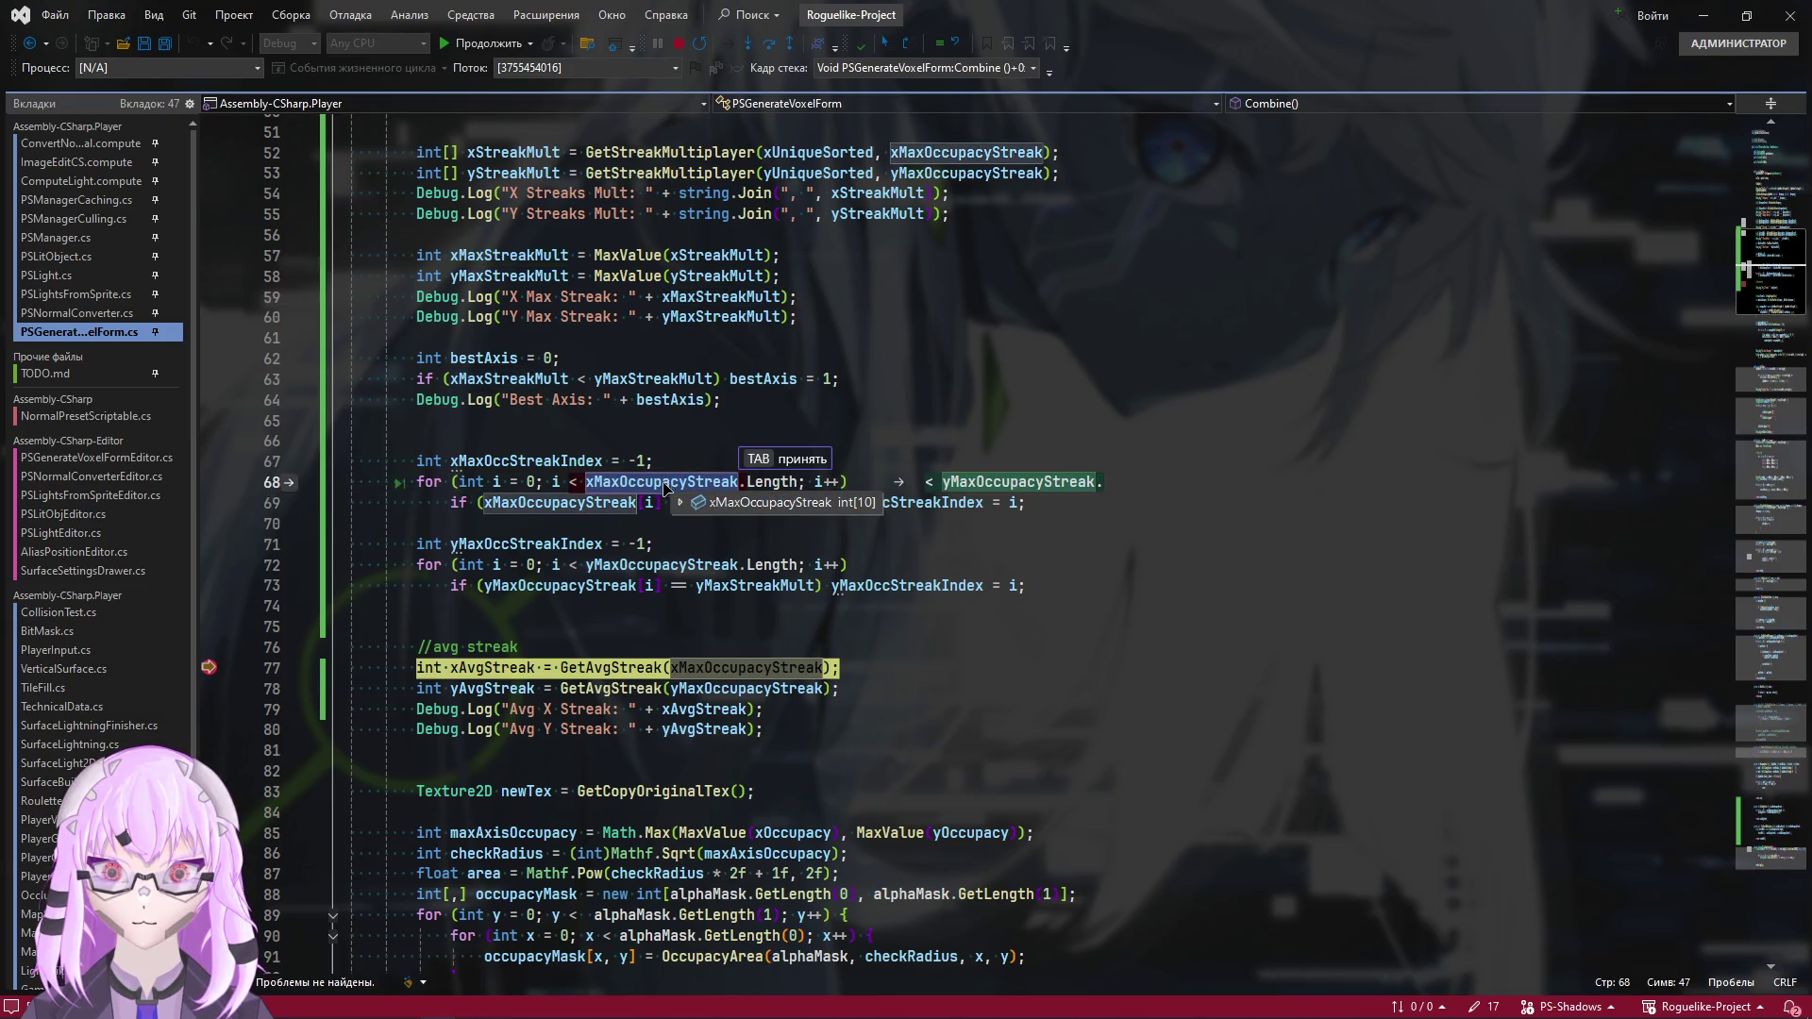
pyautogui.click(941, 584)
pyautogui.doubleClick(682, 483)
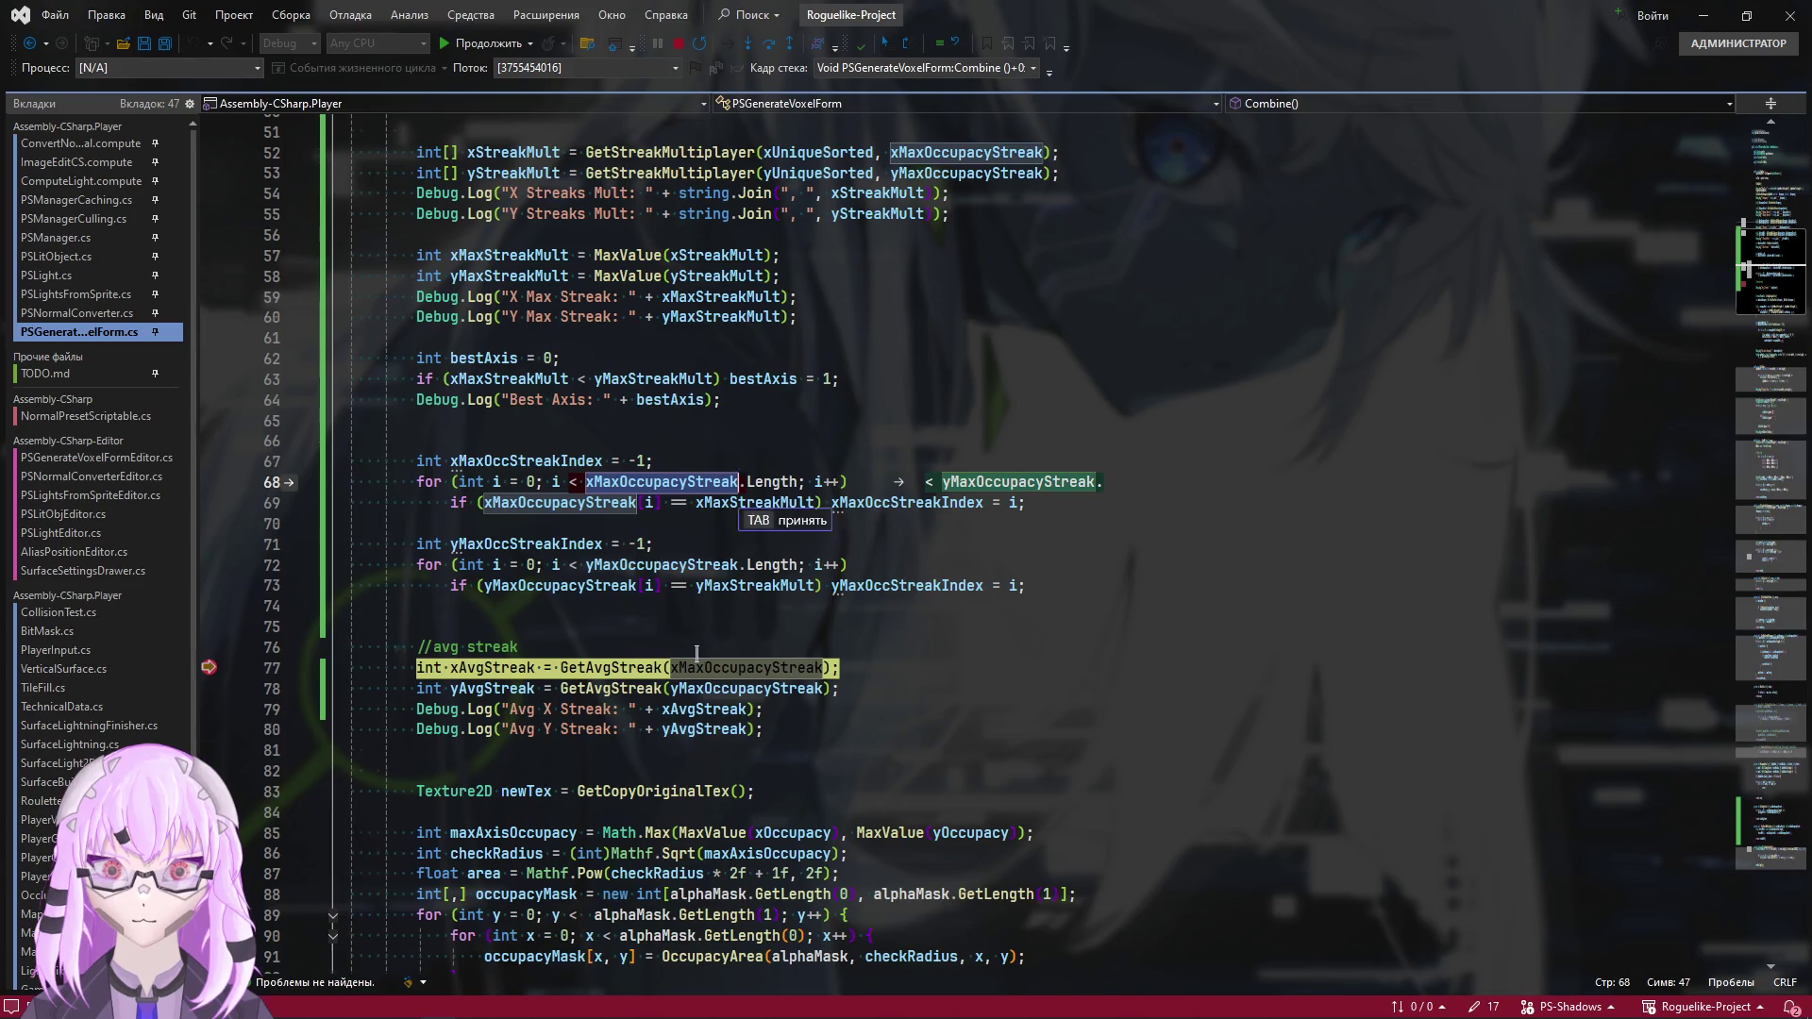
pyautogui.scroll(3, 918, 313)
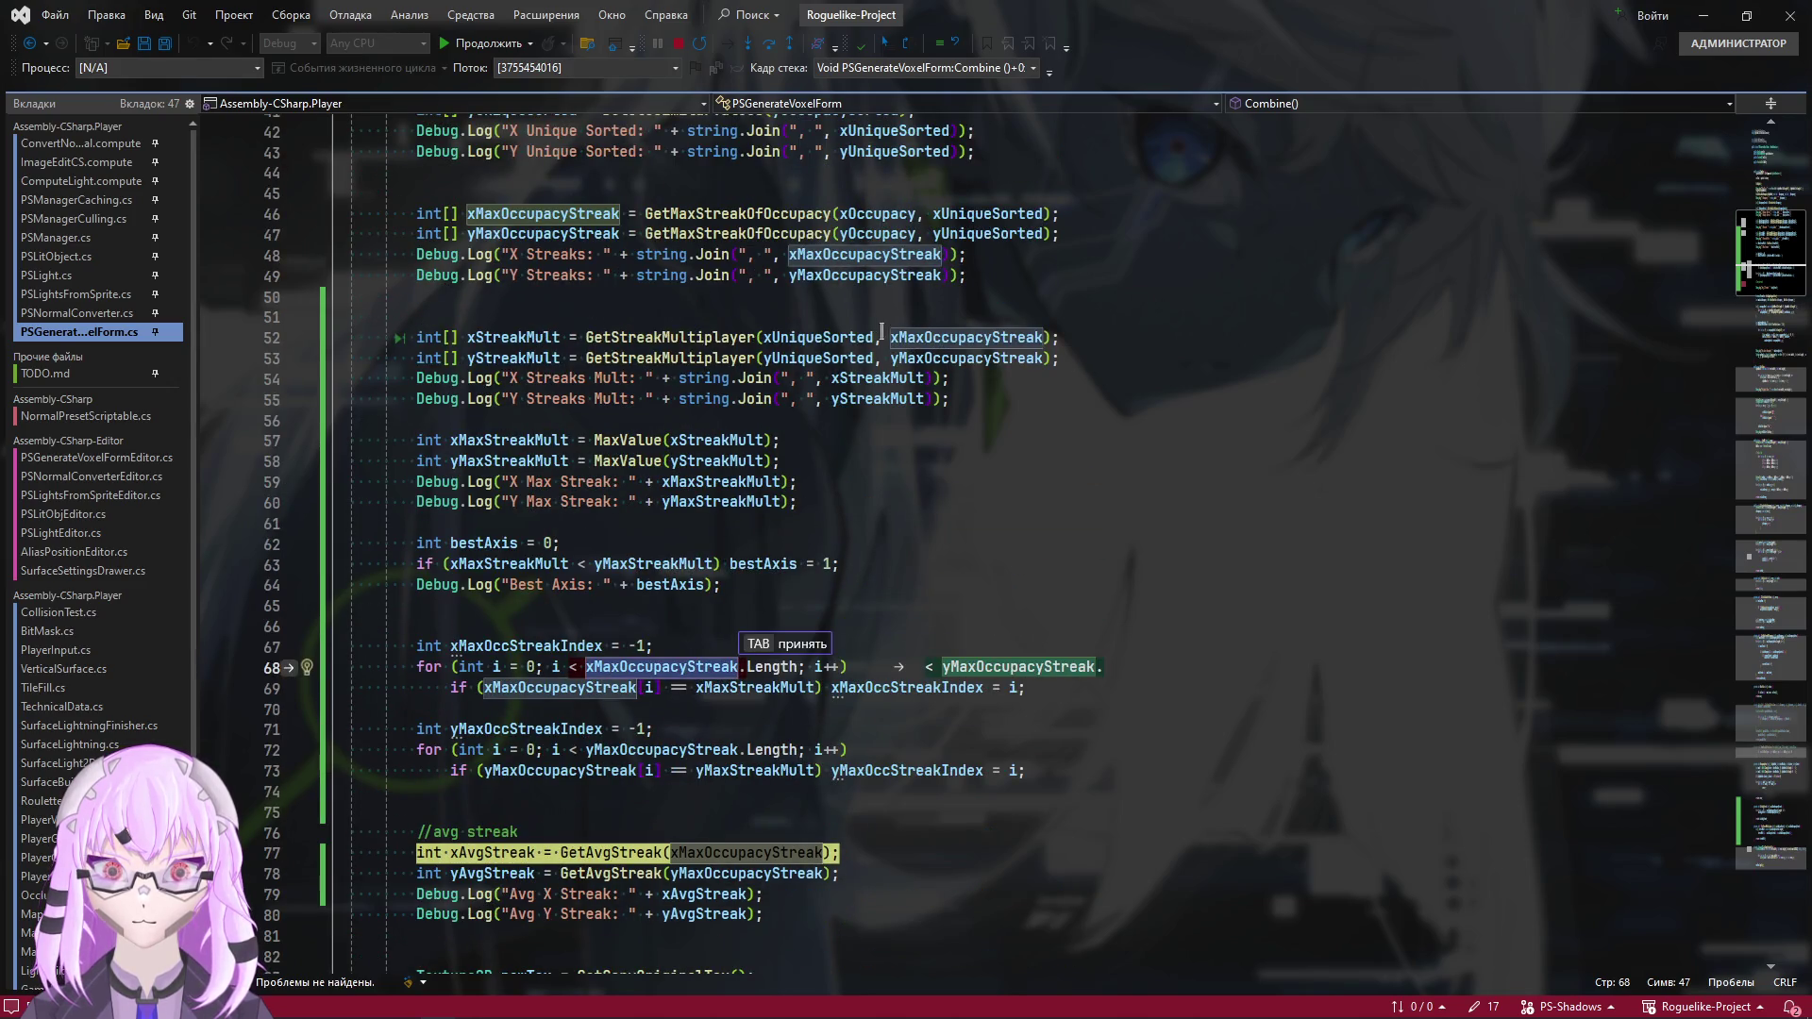
pyautogui.scroll(2, 681, 345)
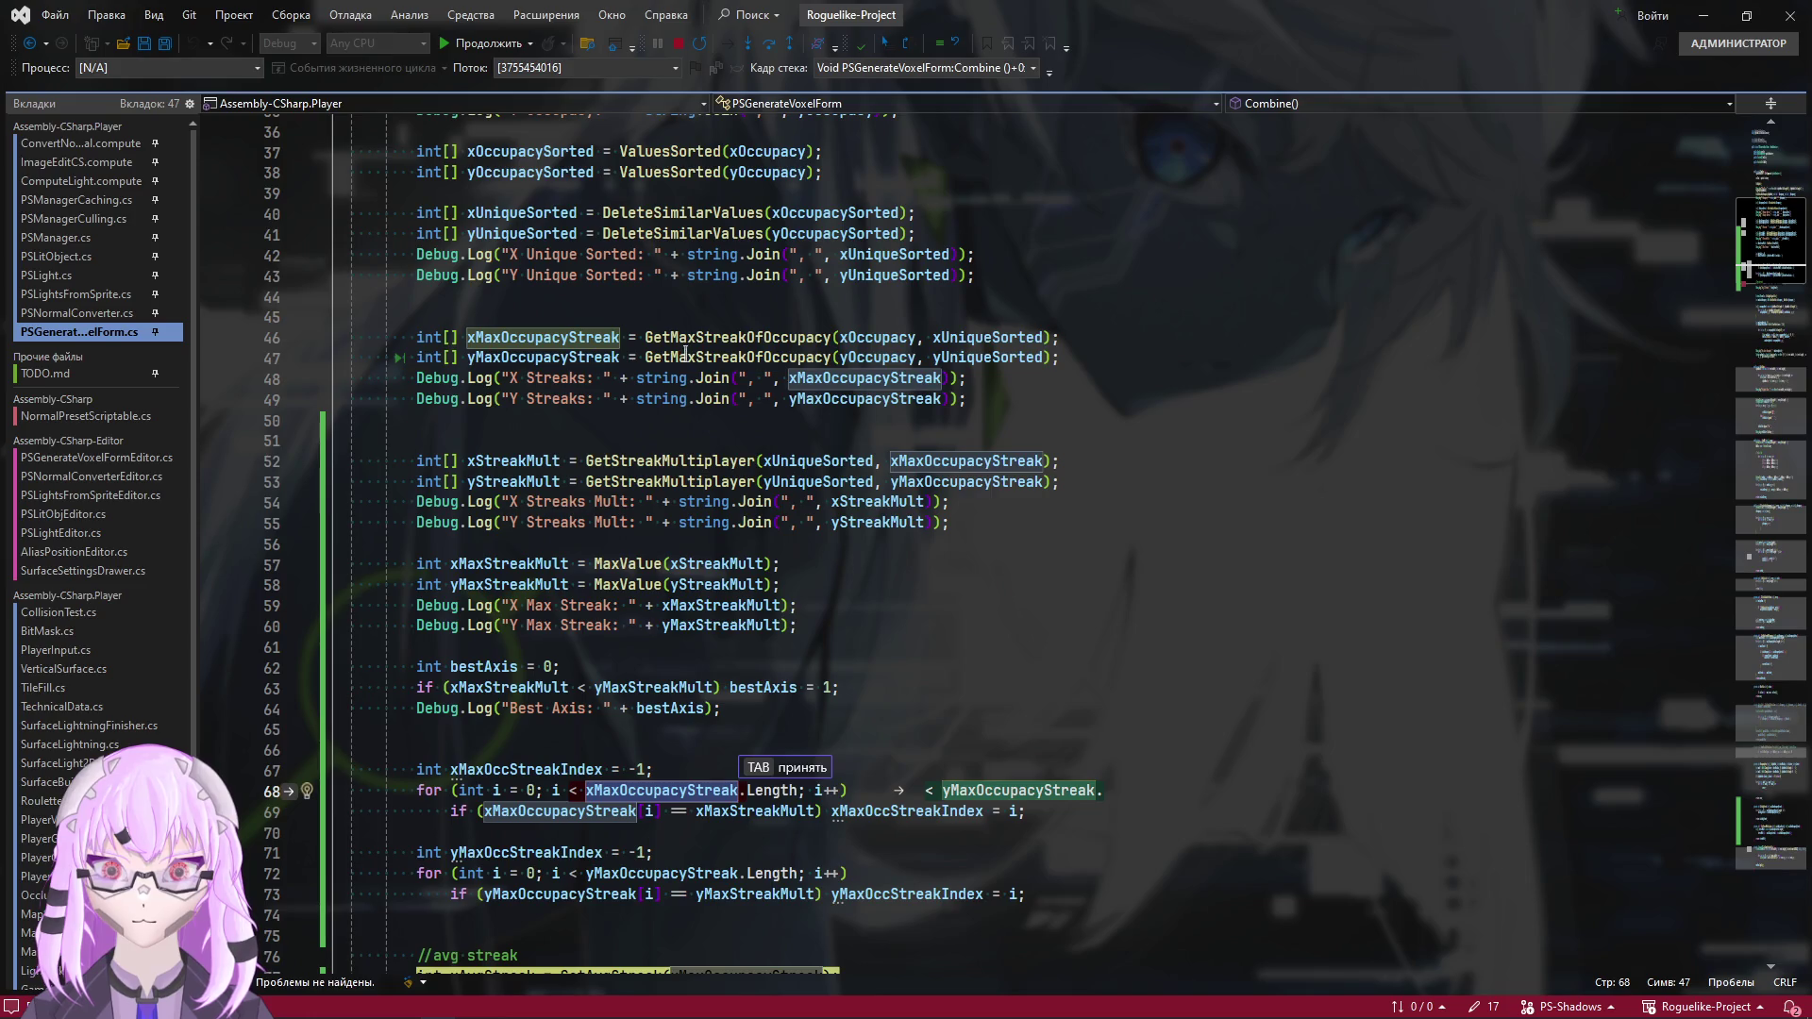
pyautogui.hotkey('alt', 'Tab')
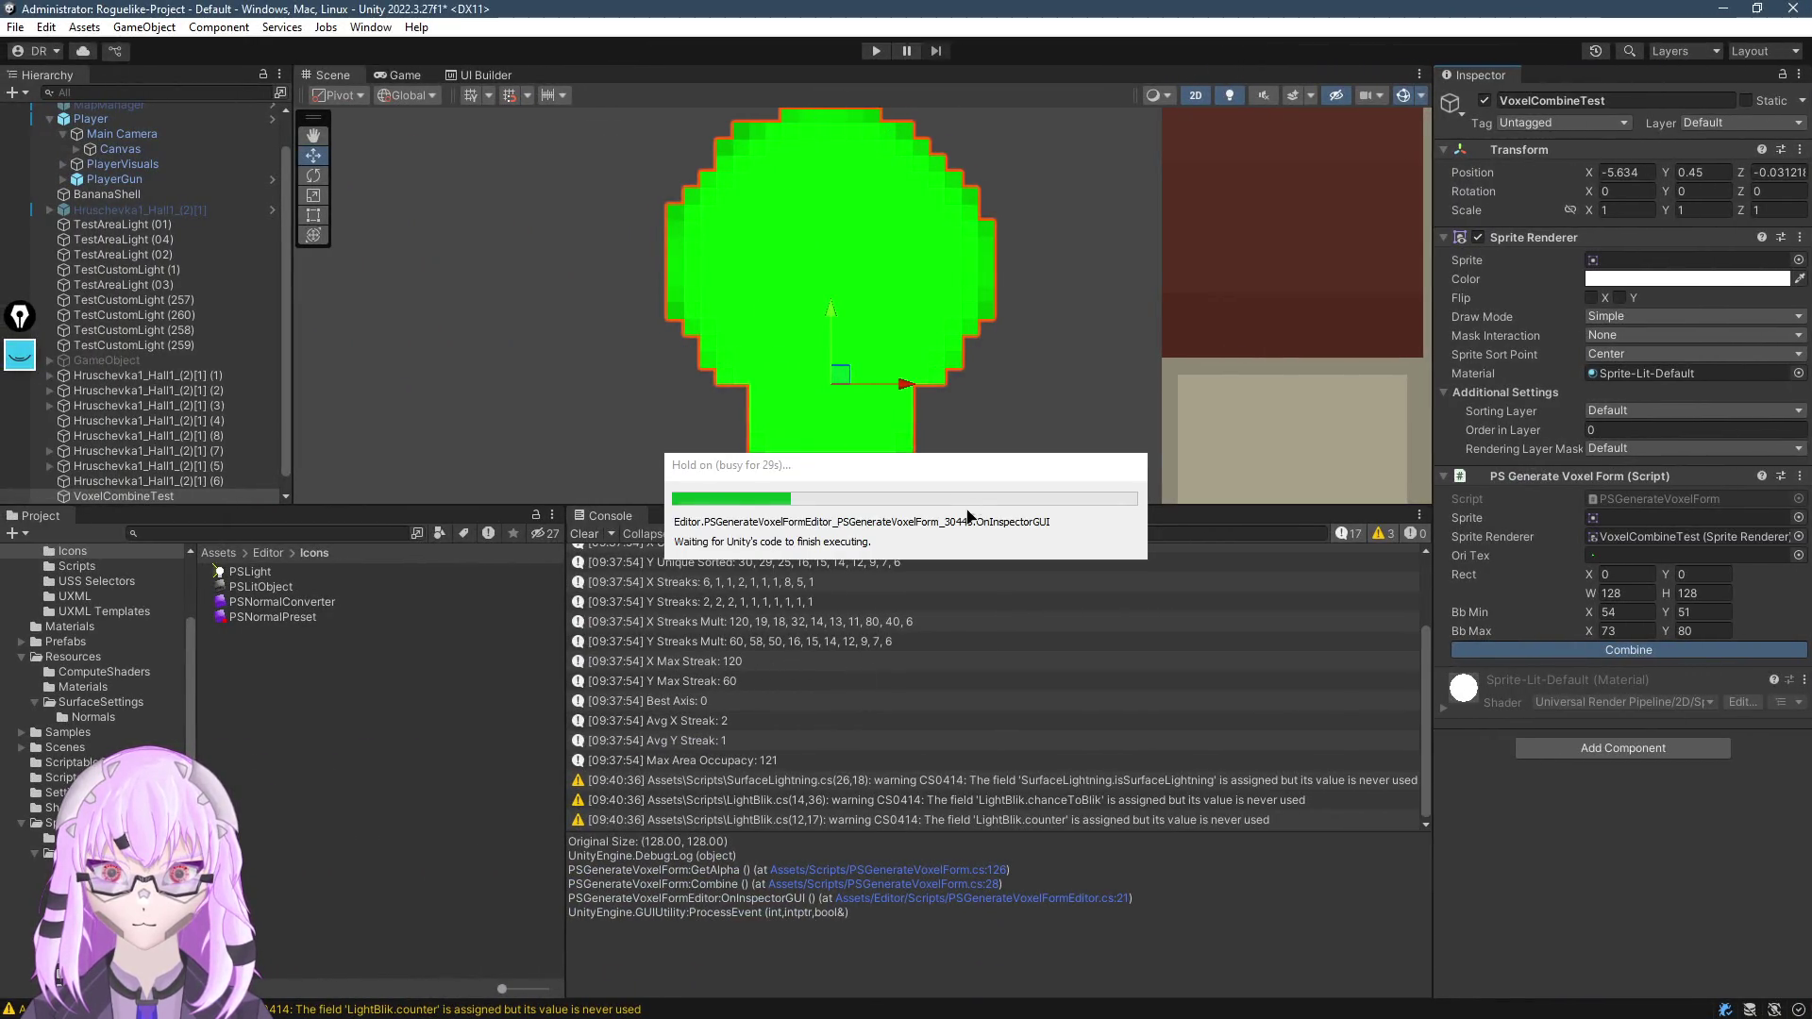
# Continue with F5 so Combine logs Avg X Streak 2, Avg Y Streak 1 and Max Area Occupacy 121
pyautogui.hotkey('alt', 'Tab')
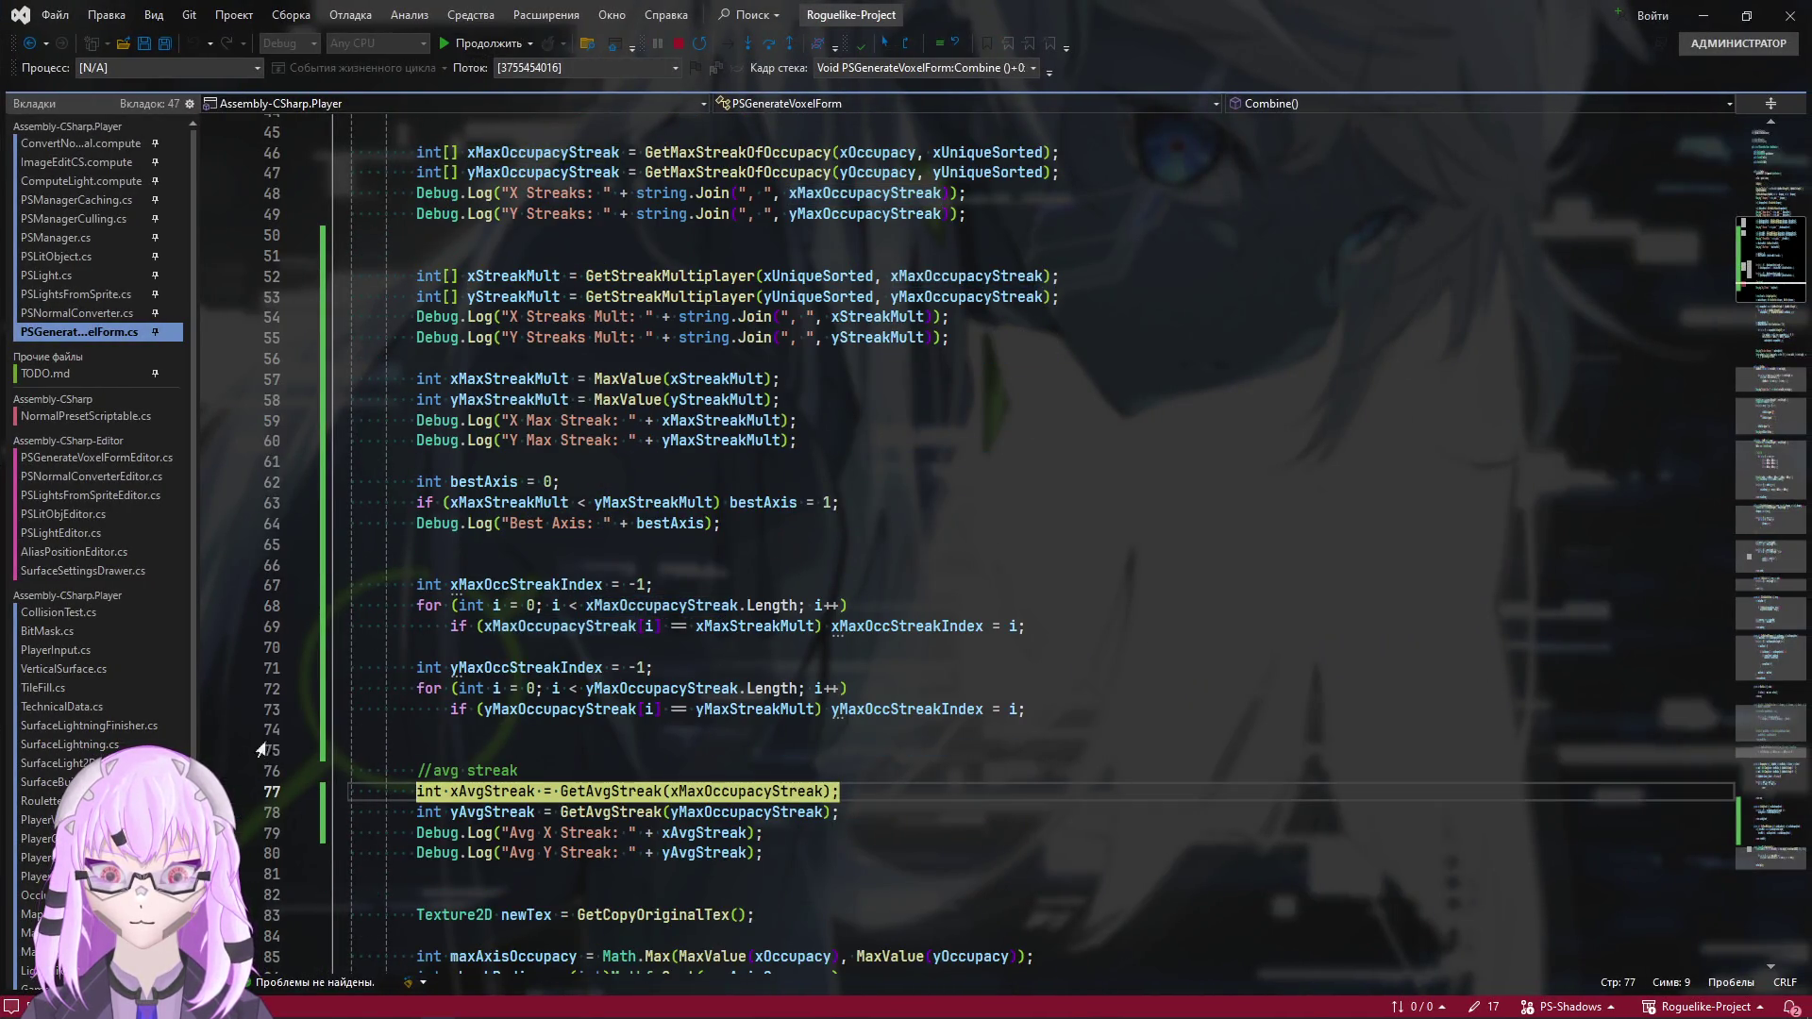
pyautogui.press('F5')
pyautogui.hotkey('alt', 'Tab')
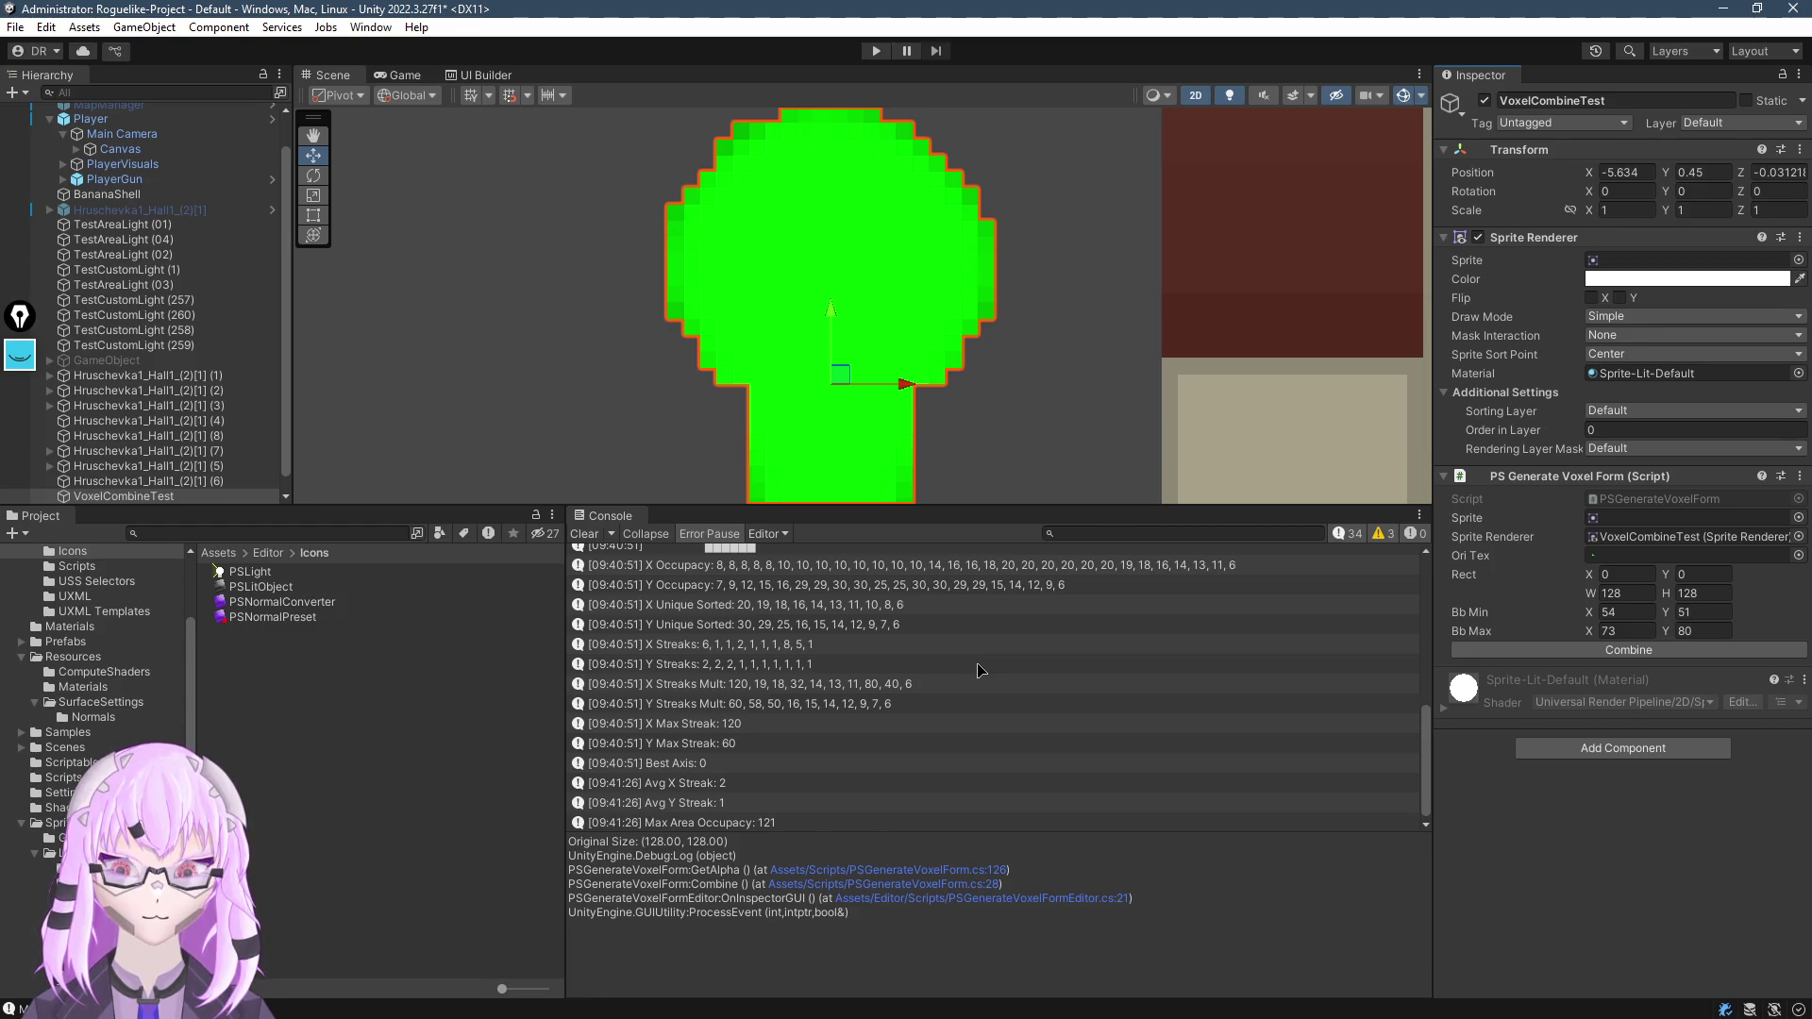
pyautogui.scroll(-5, 982, 389)
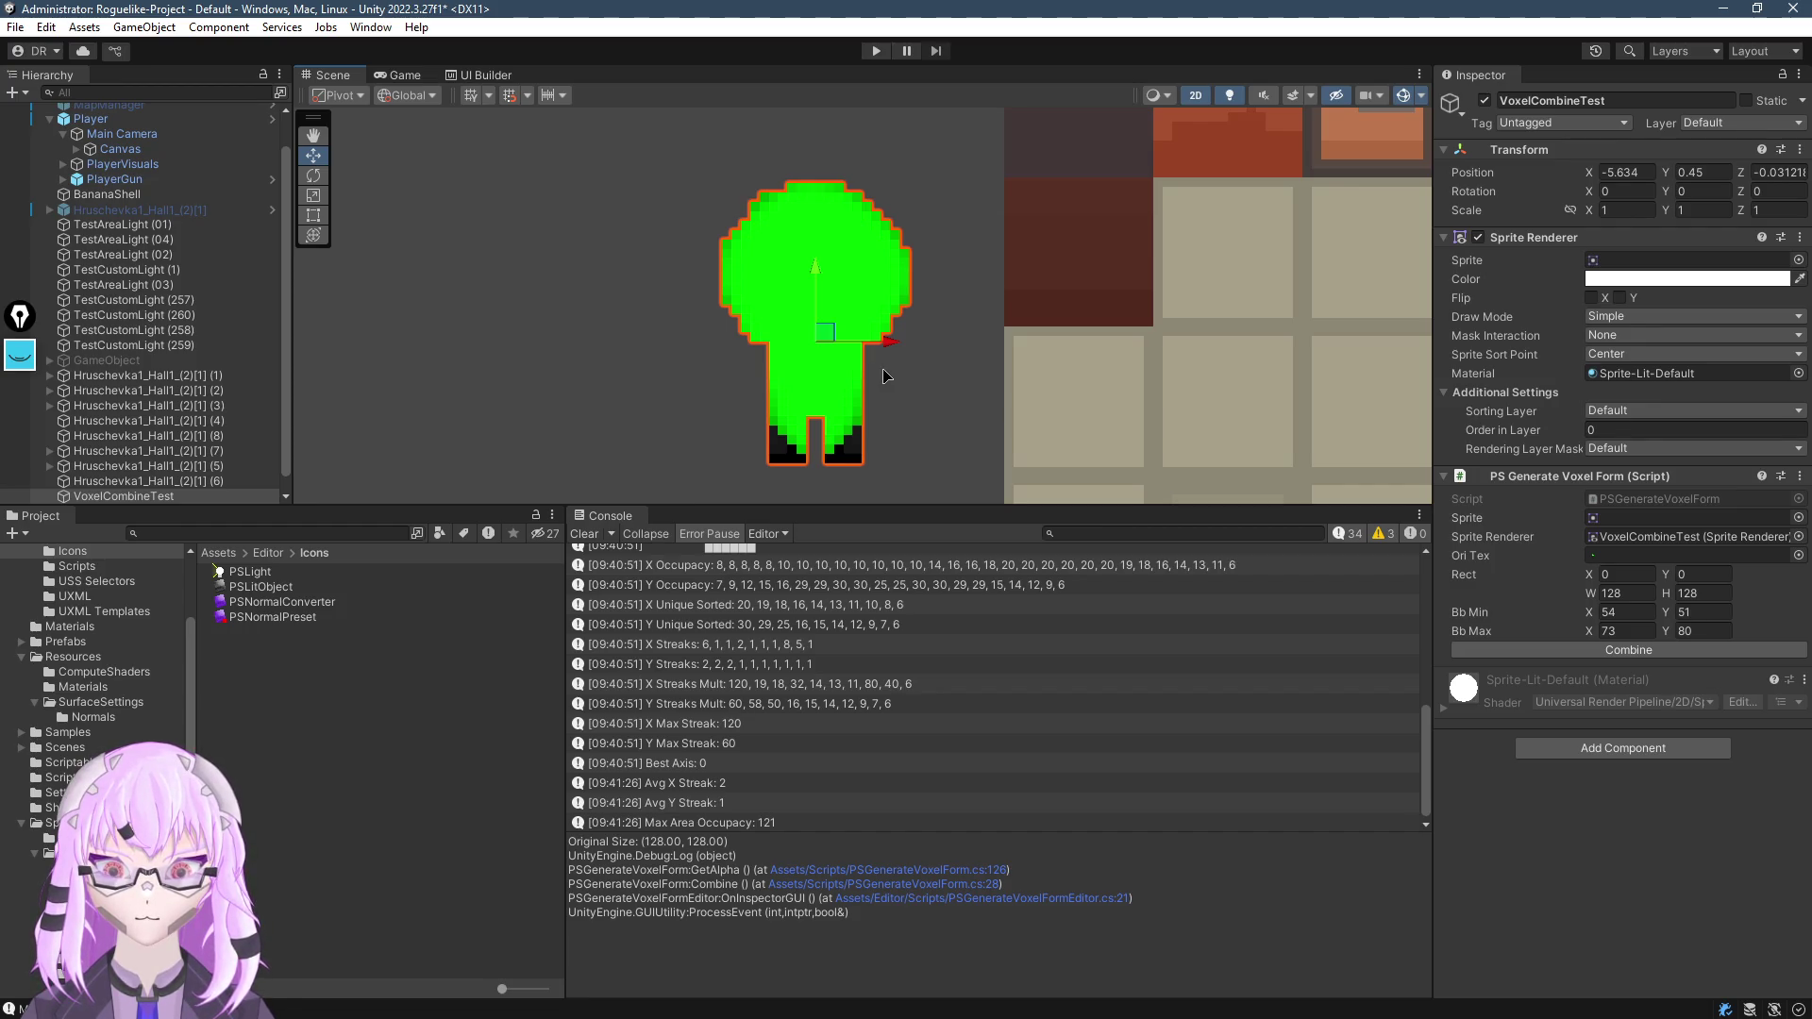
pyautogui.hotkey('alt', 'Tab')
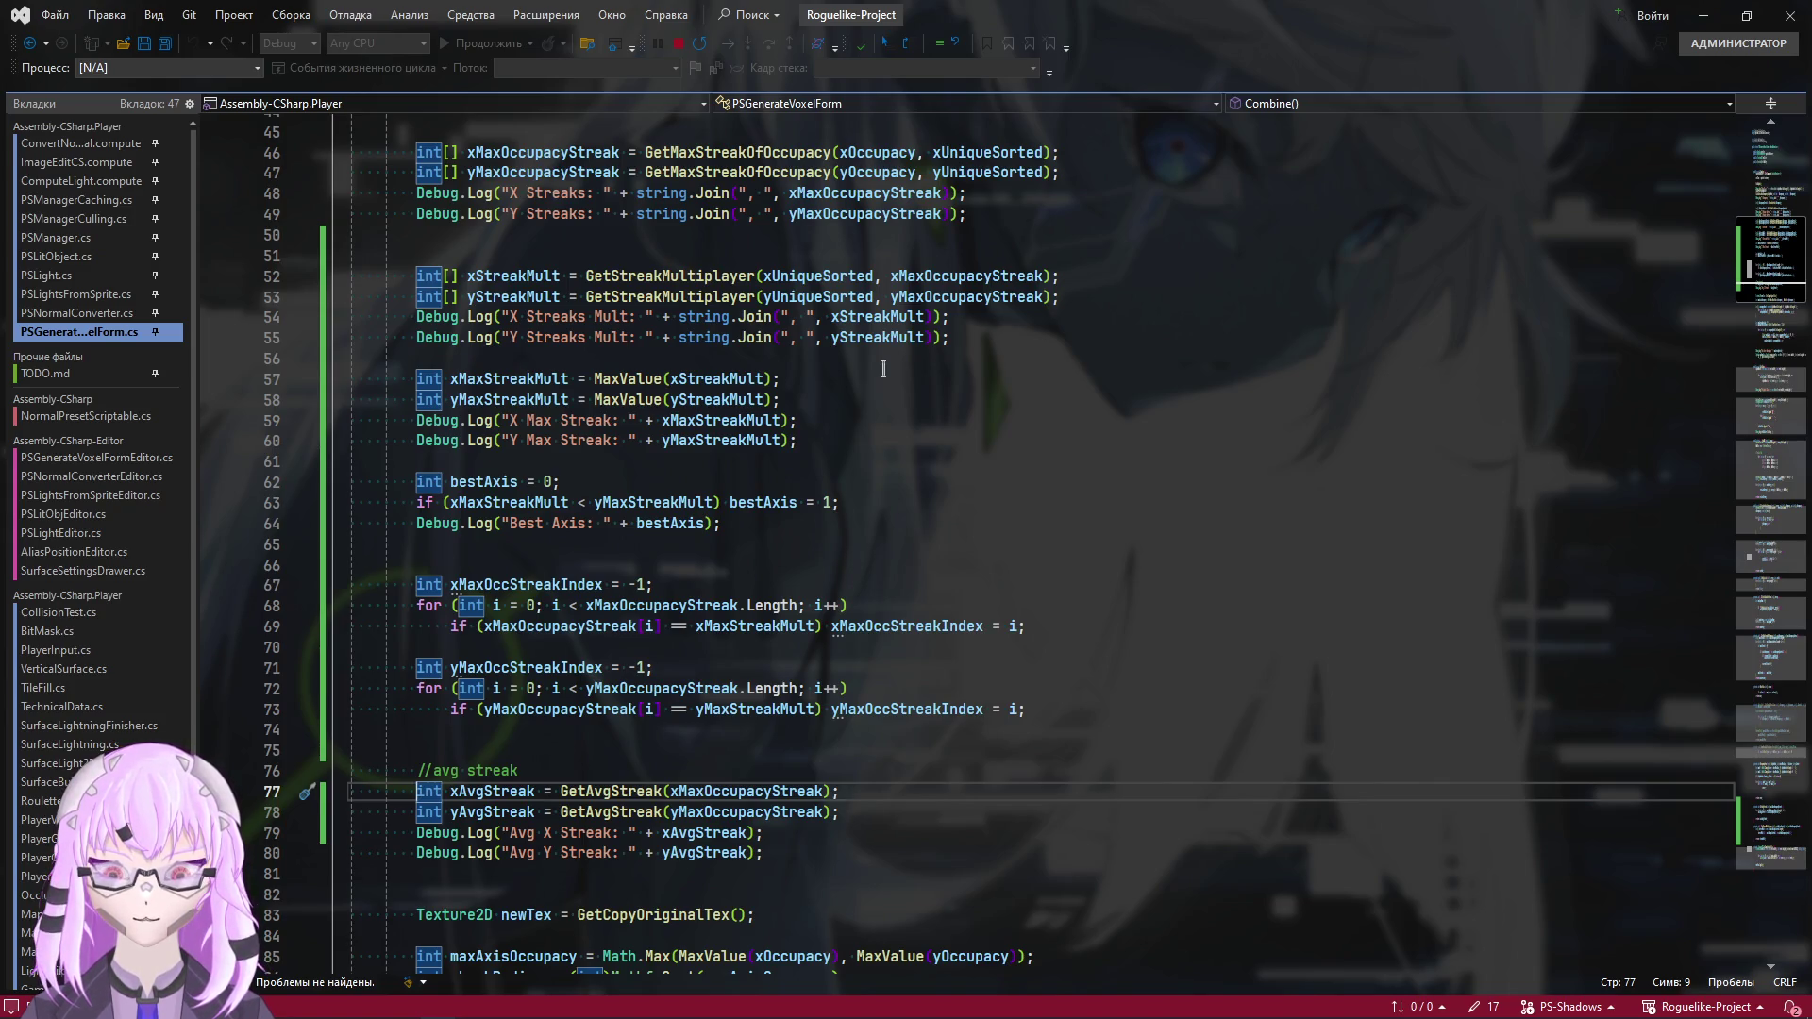
# Scroll through the Combine code and highlight every use of xMaxStreakMult
pyautogui.scroll(3, 883, 369)
pyautogui.scroll(-5, 660, 566)
pyautogui.scroll(4, 494, 788)
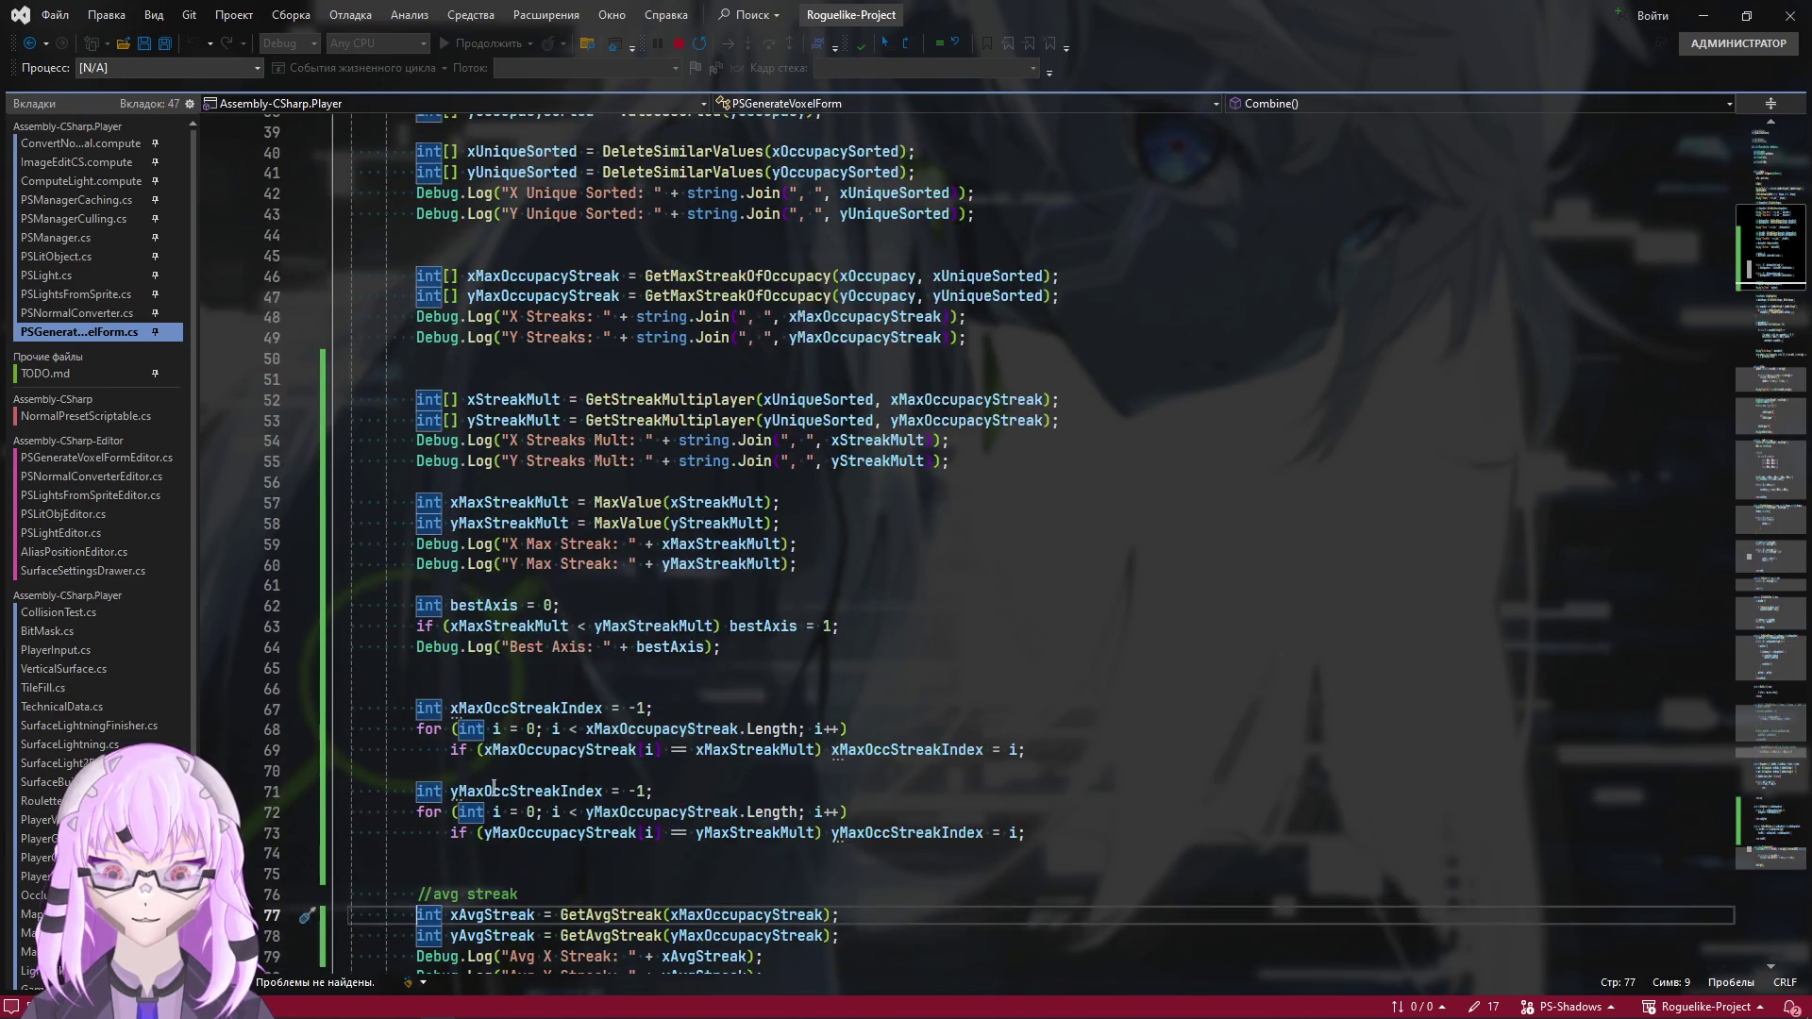
pyautogui.moveTo(420, 874)
pyautogui.mouseDown()
pyautogui.moveTo(432, 355)
pyautogui.moveTo(420, 396)
pyautogui.mouseUp()
pyautogui.click(1132, 605)
pyautogui.scroll(-12, 1125, 751)
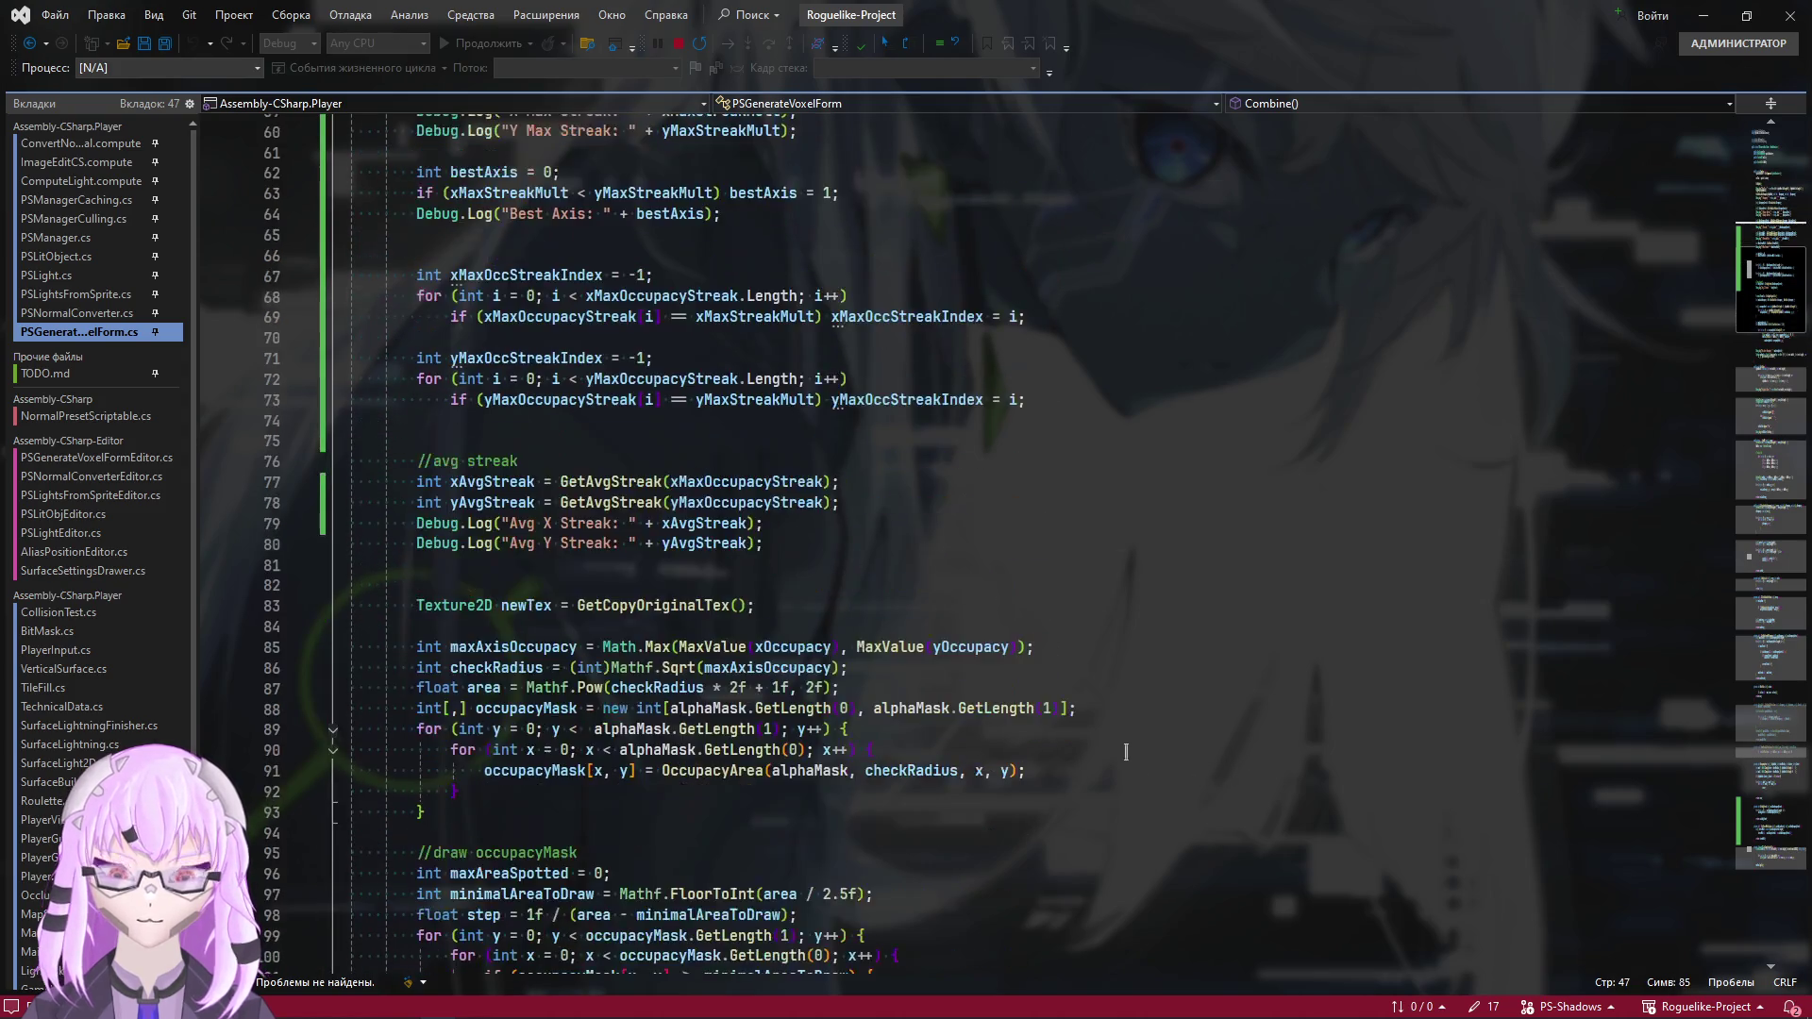
pyautogui.scroll(-10, 1125, 755)
pyautogui.scroll(5, 1114, 793)
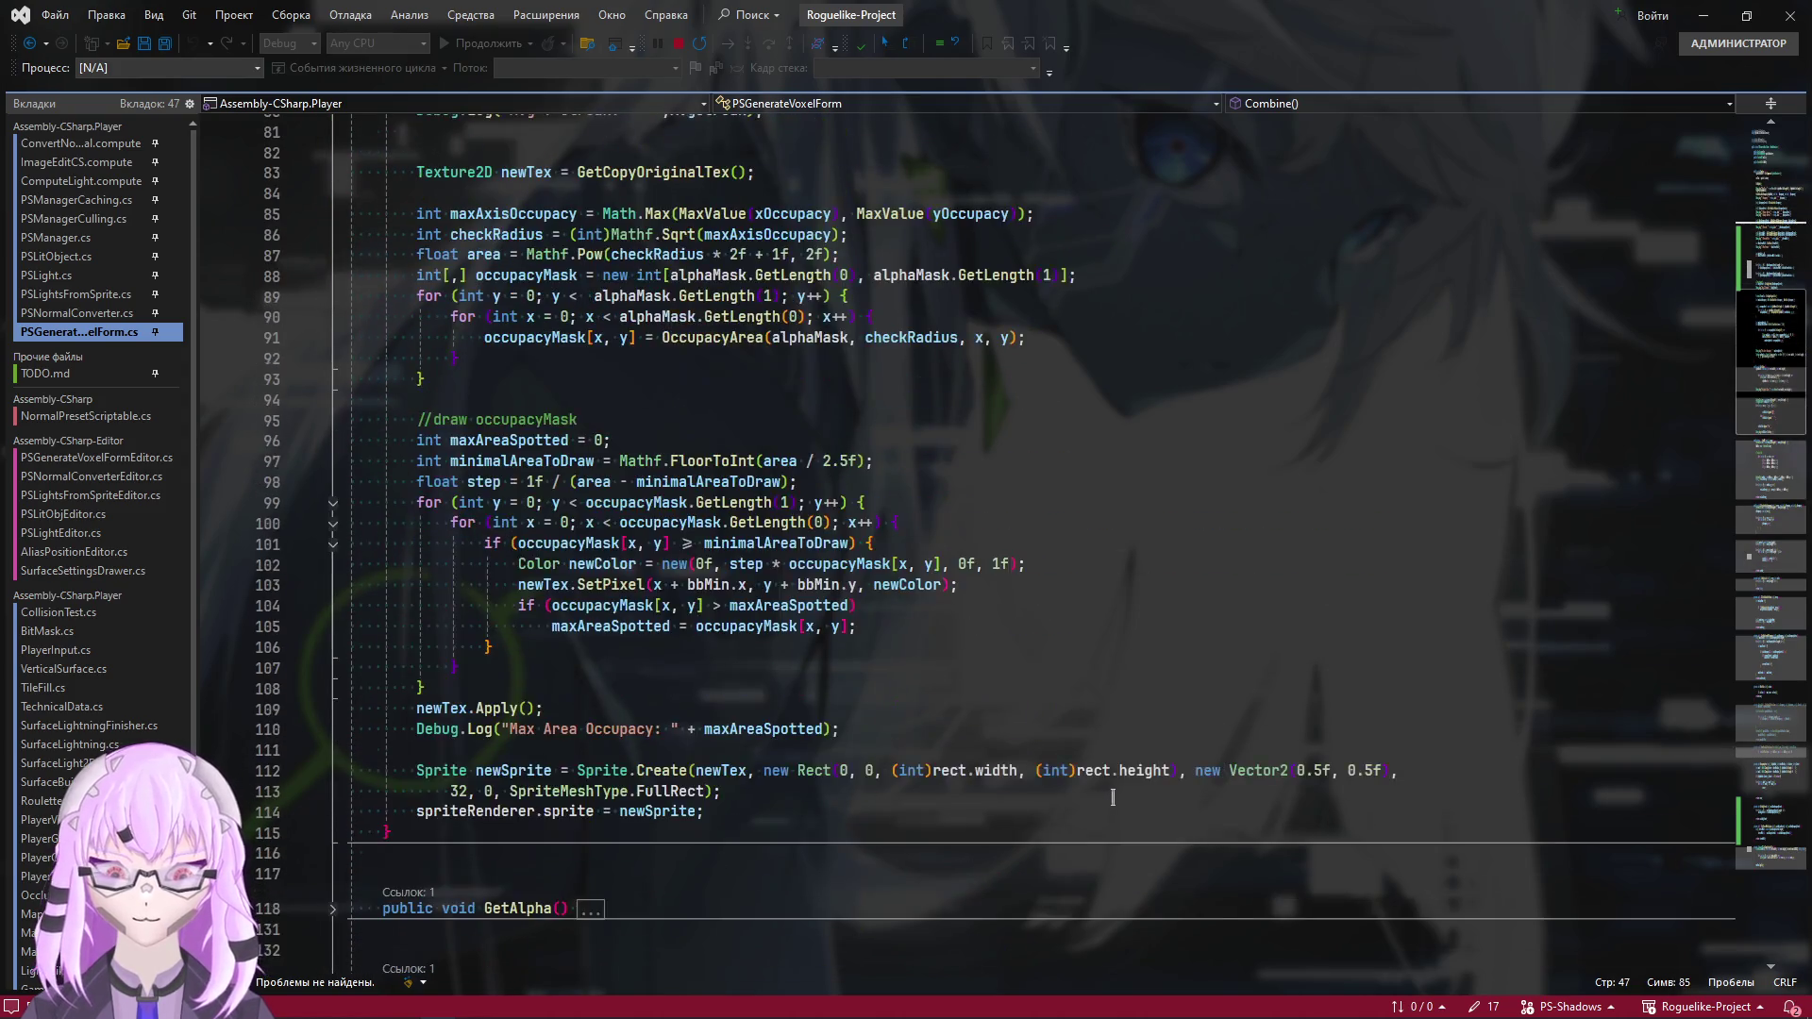
pyautogui.scroll(4, 1113, 797)
pyautogui.scroll(4, 1117, 797)
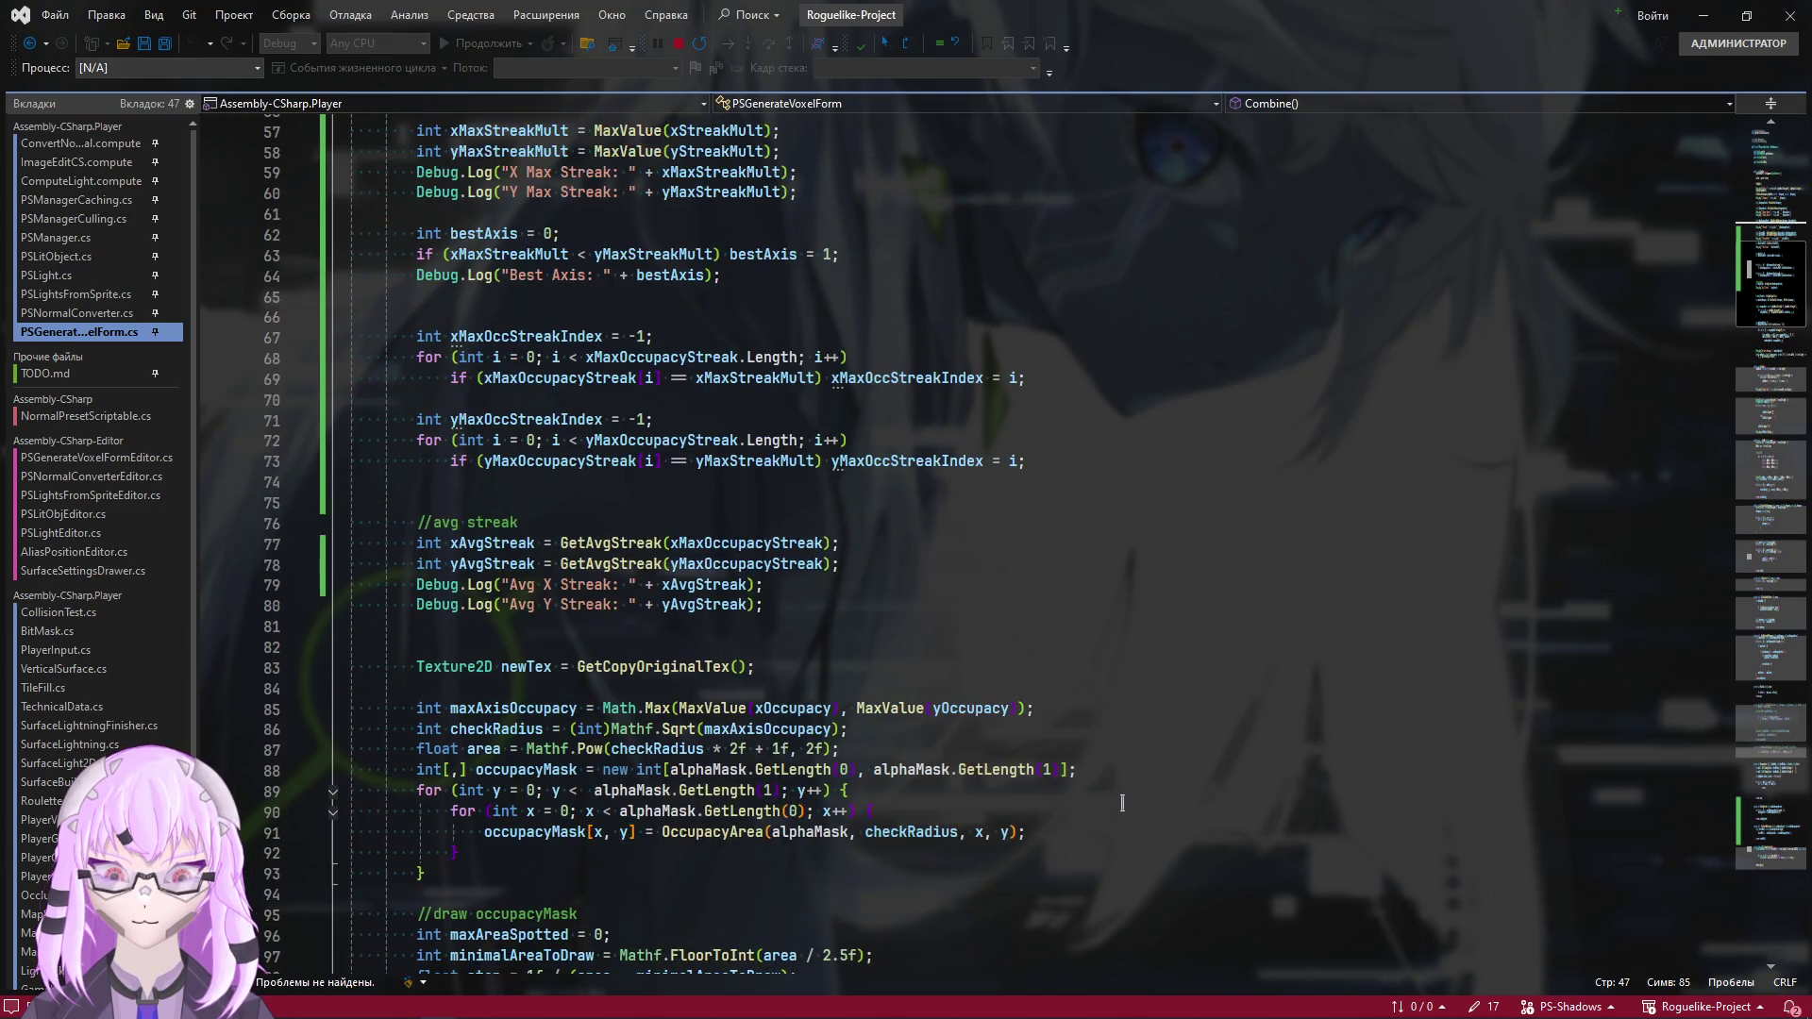
pyautogui.scroll(1, 1122, 805)
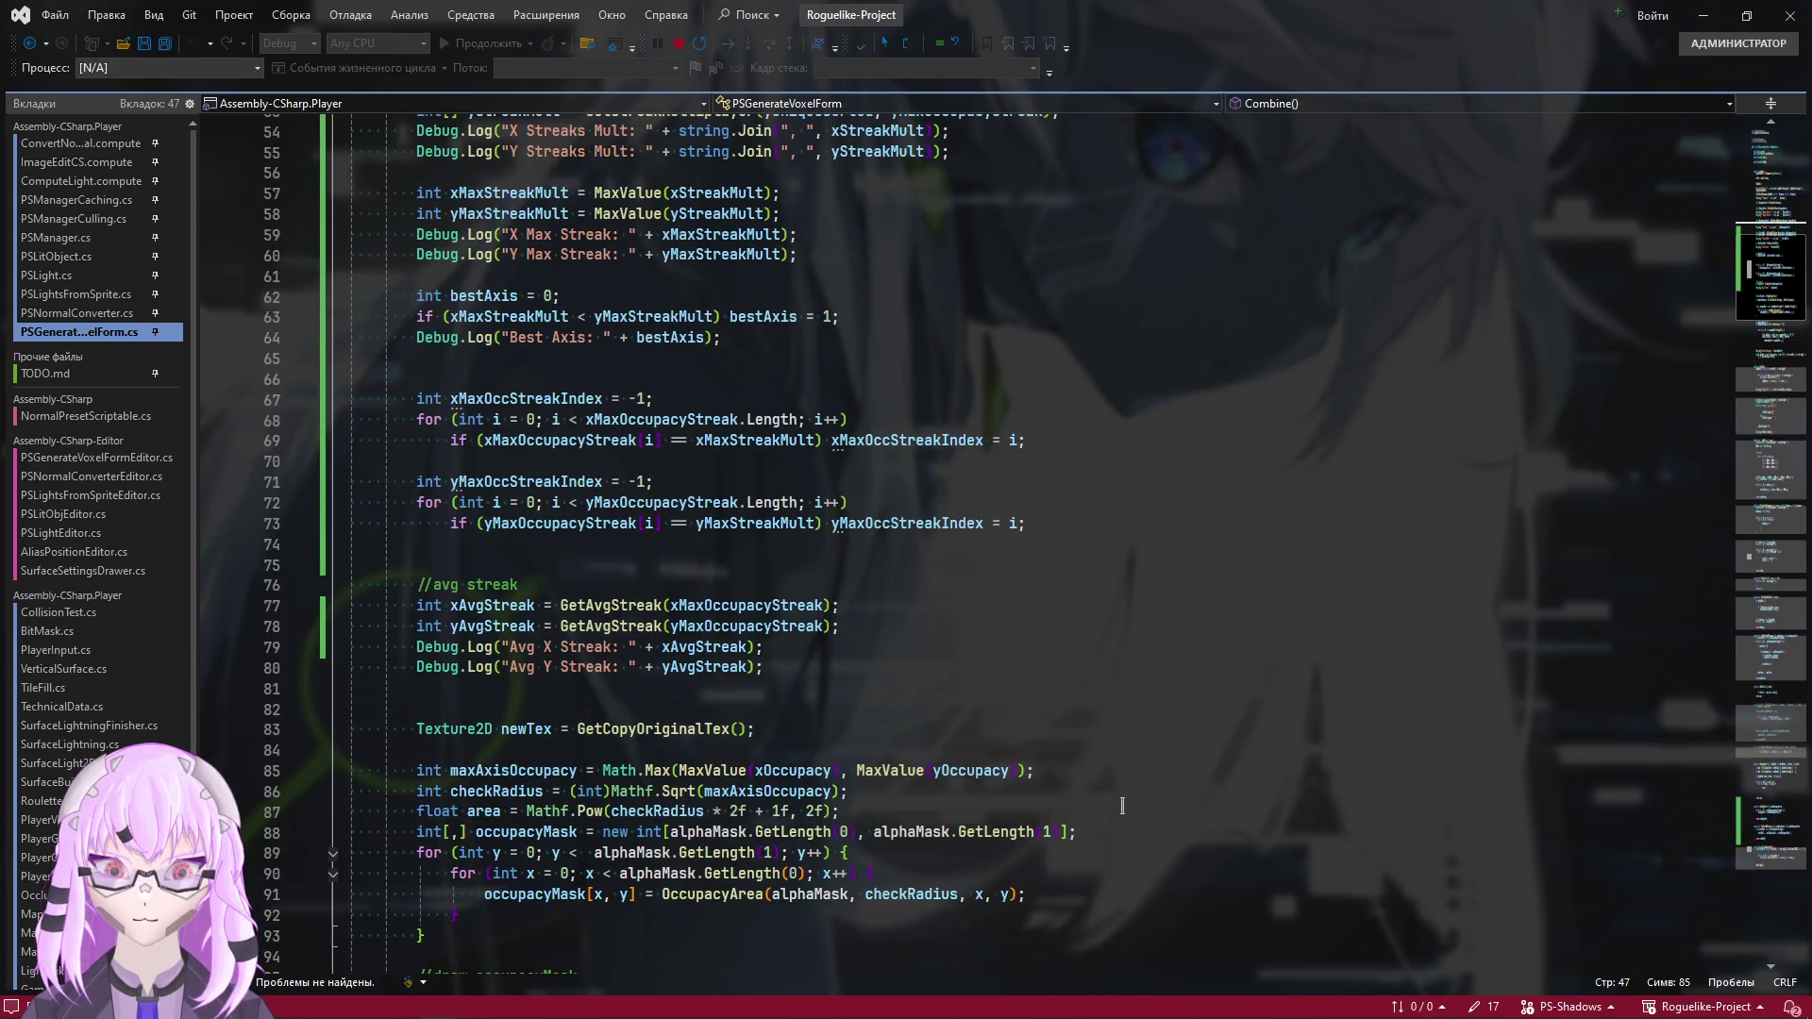
pyautogui.doubleClick(781, 445)
pyautogui.scroll(3, 944, 748)
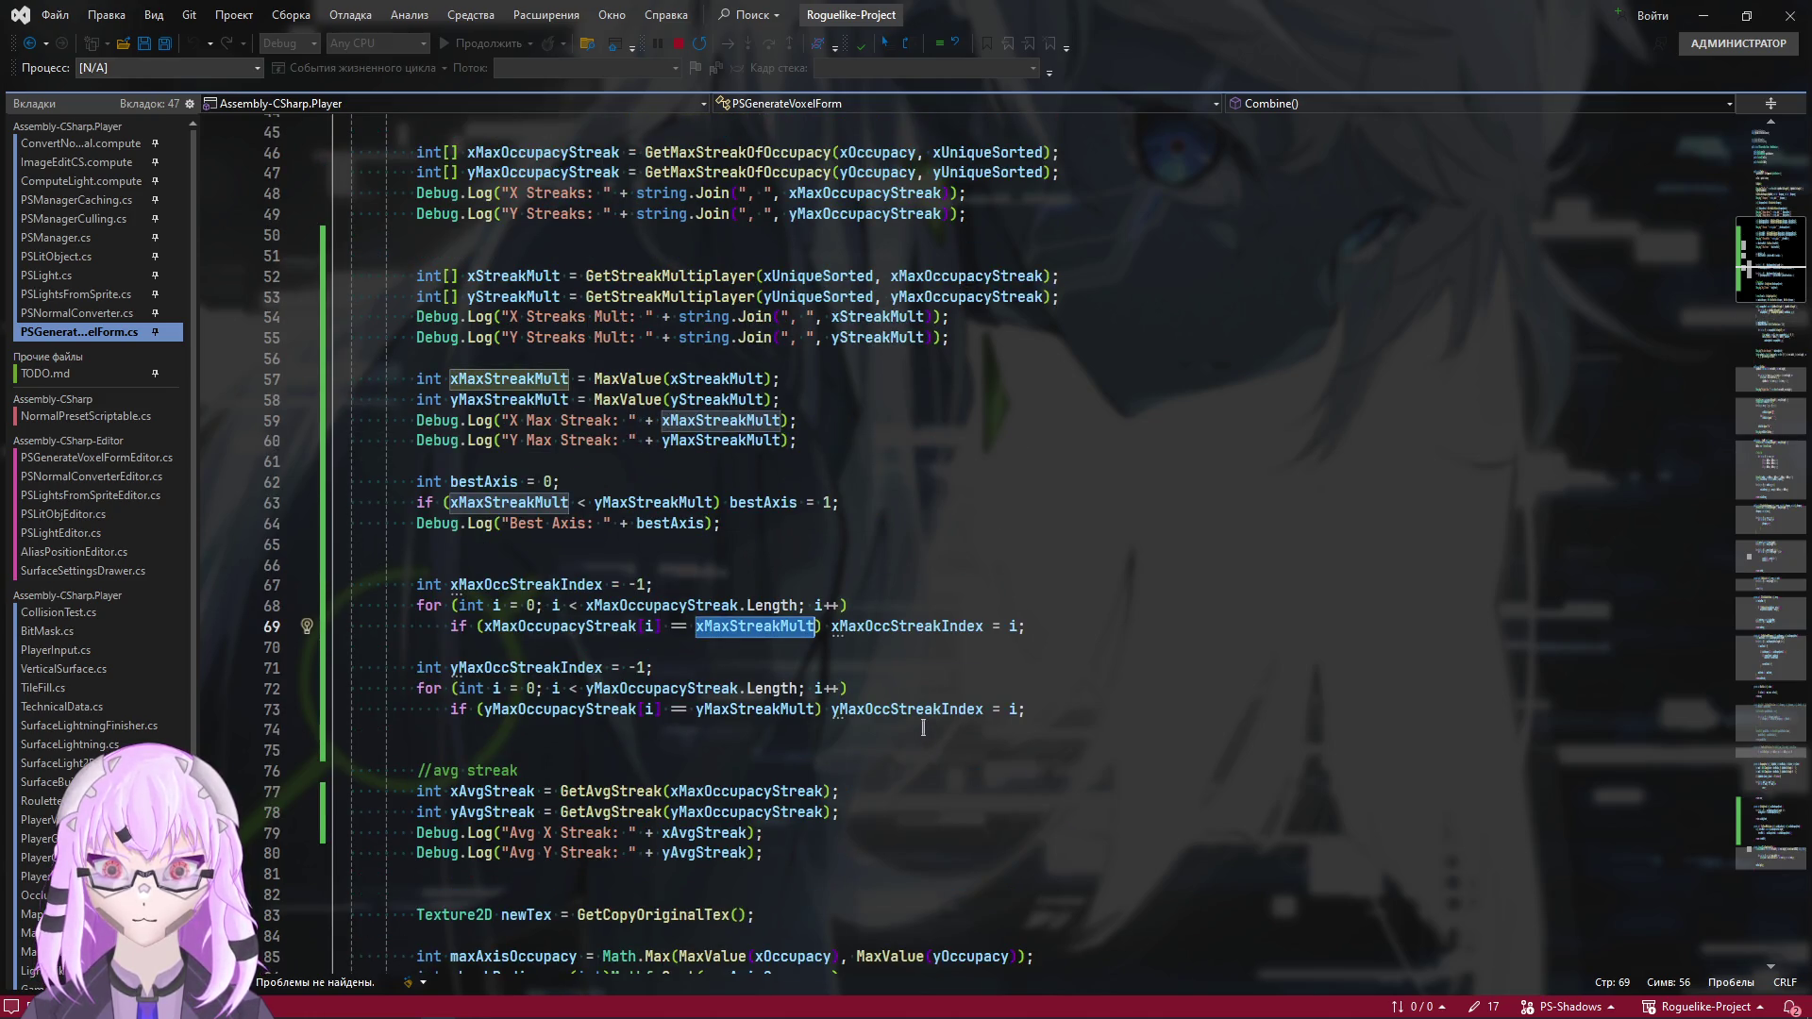
pyautogui.moveTo(487, 387)
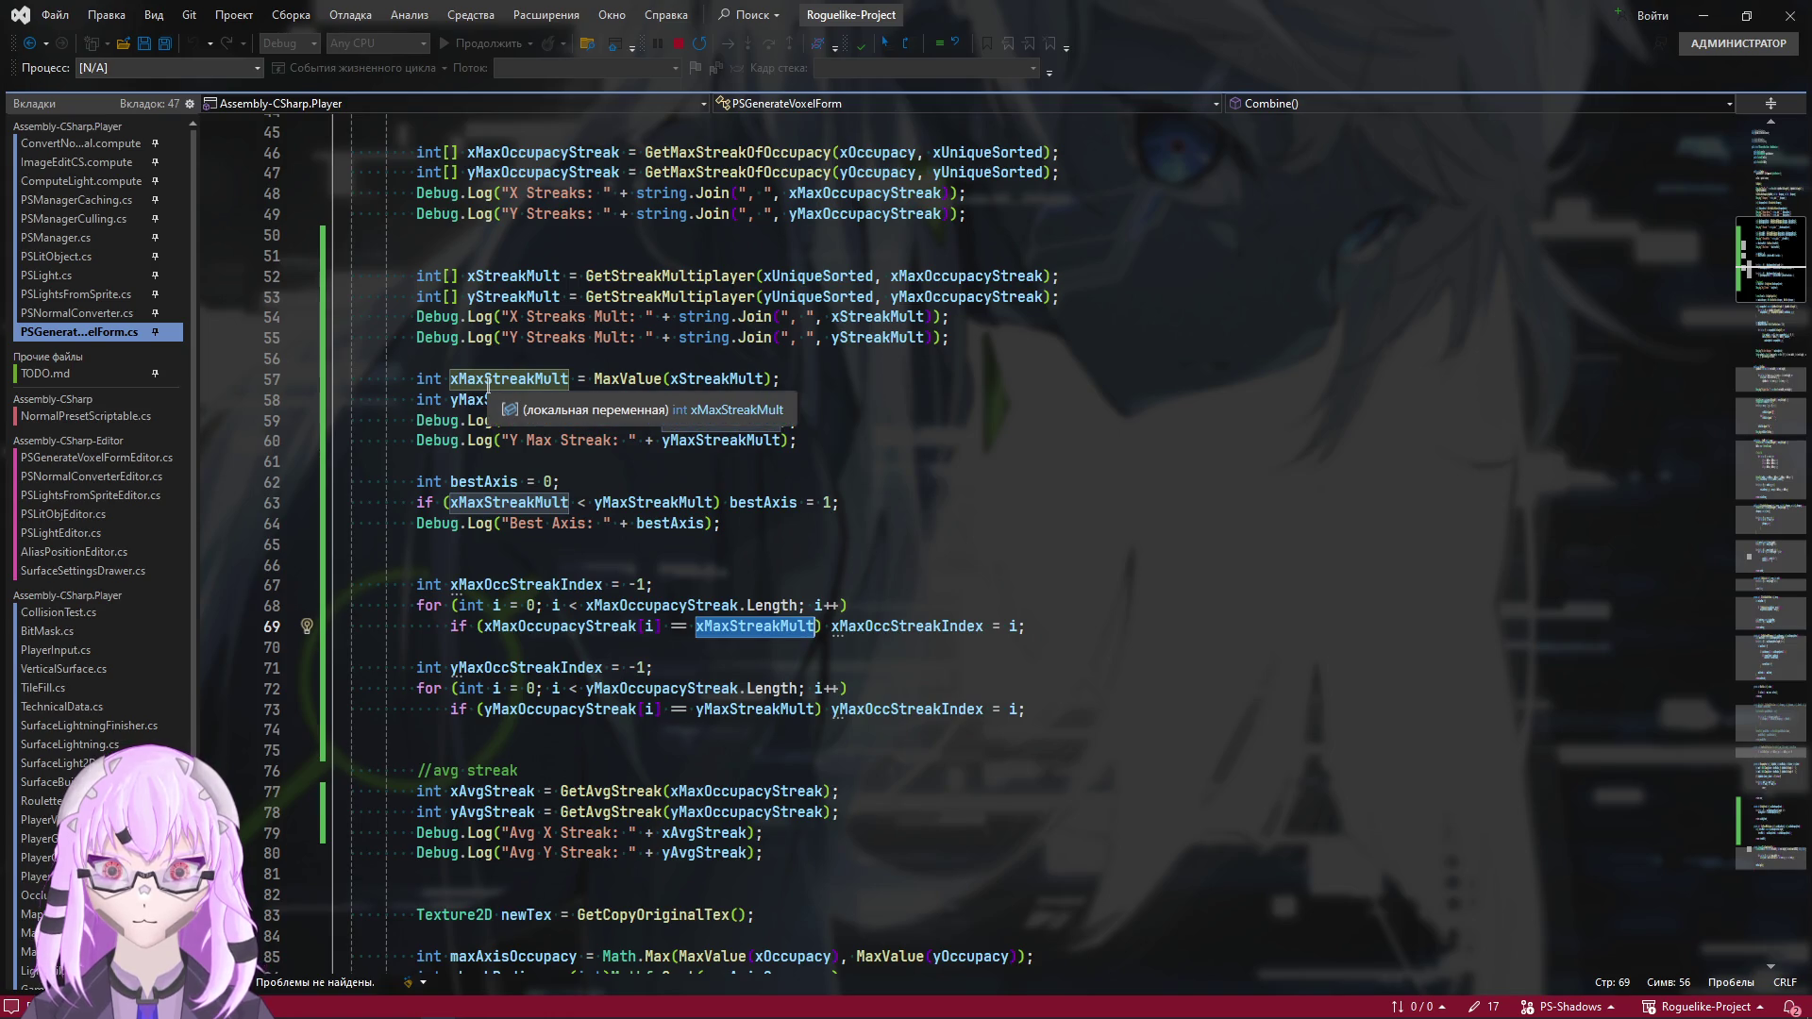
pyautogui.scroll(1, 615, 574)
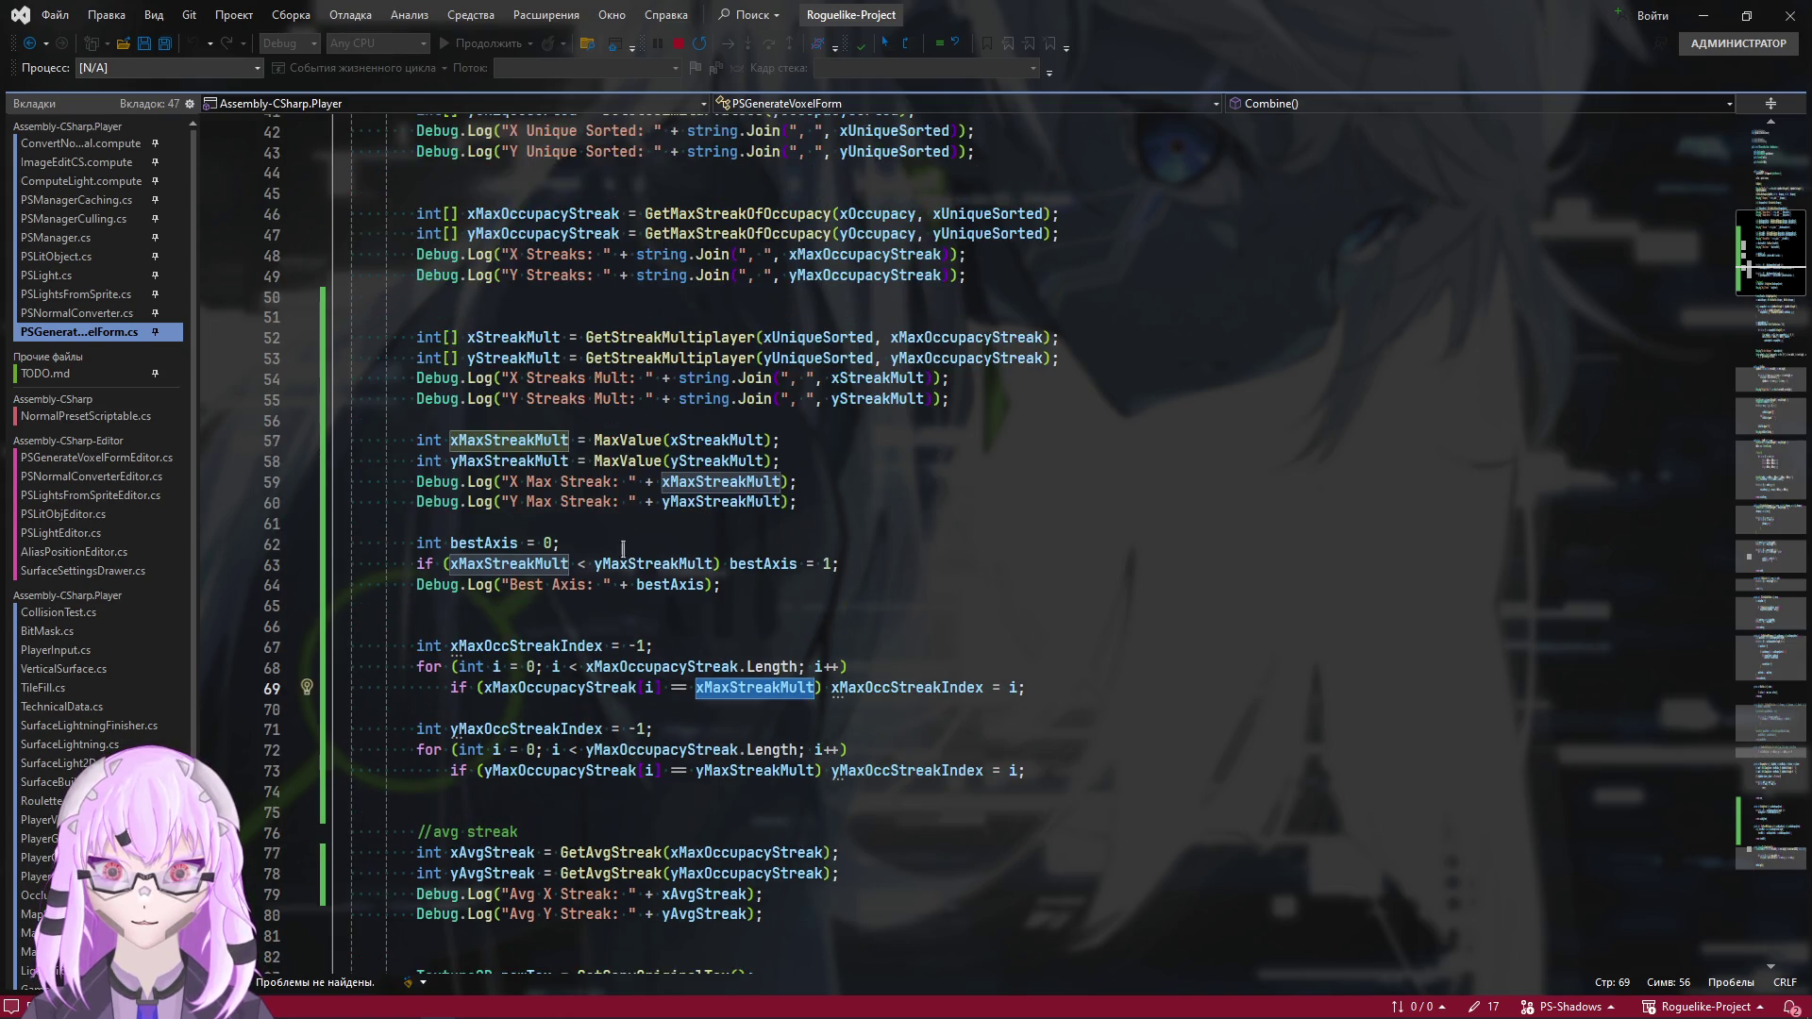
# Replace xMaxOccupacyStreak with xStreakMult in the line 69 comparison
pyautogui.click(921, 695)
pyautogui.doubleClick(555, 696)
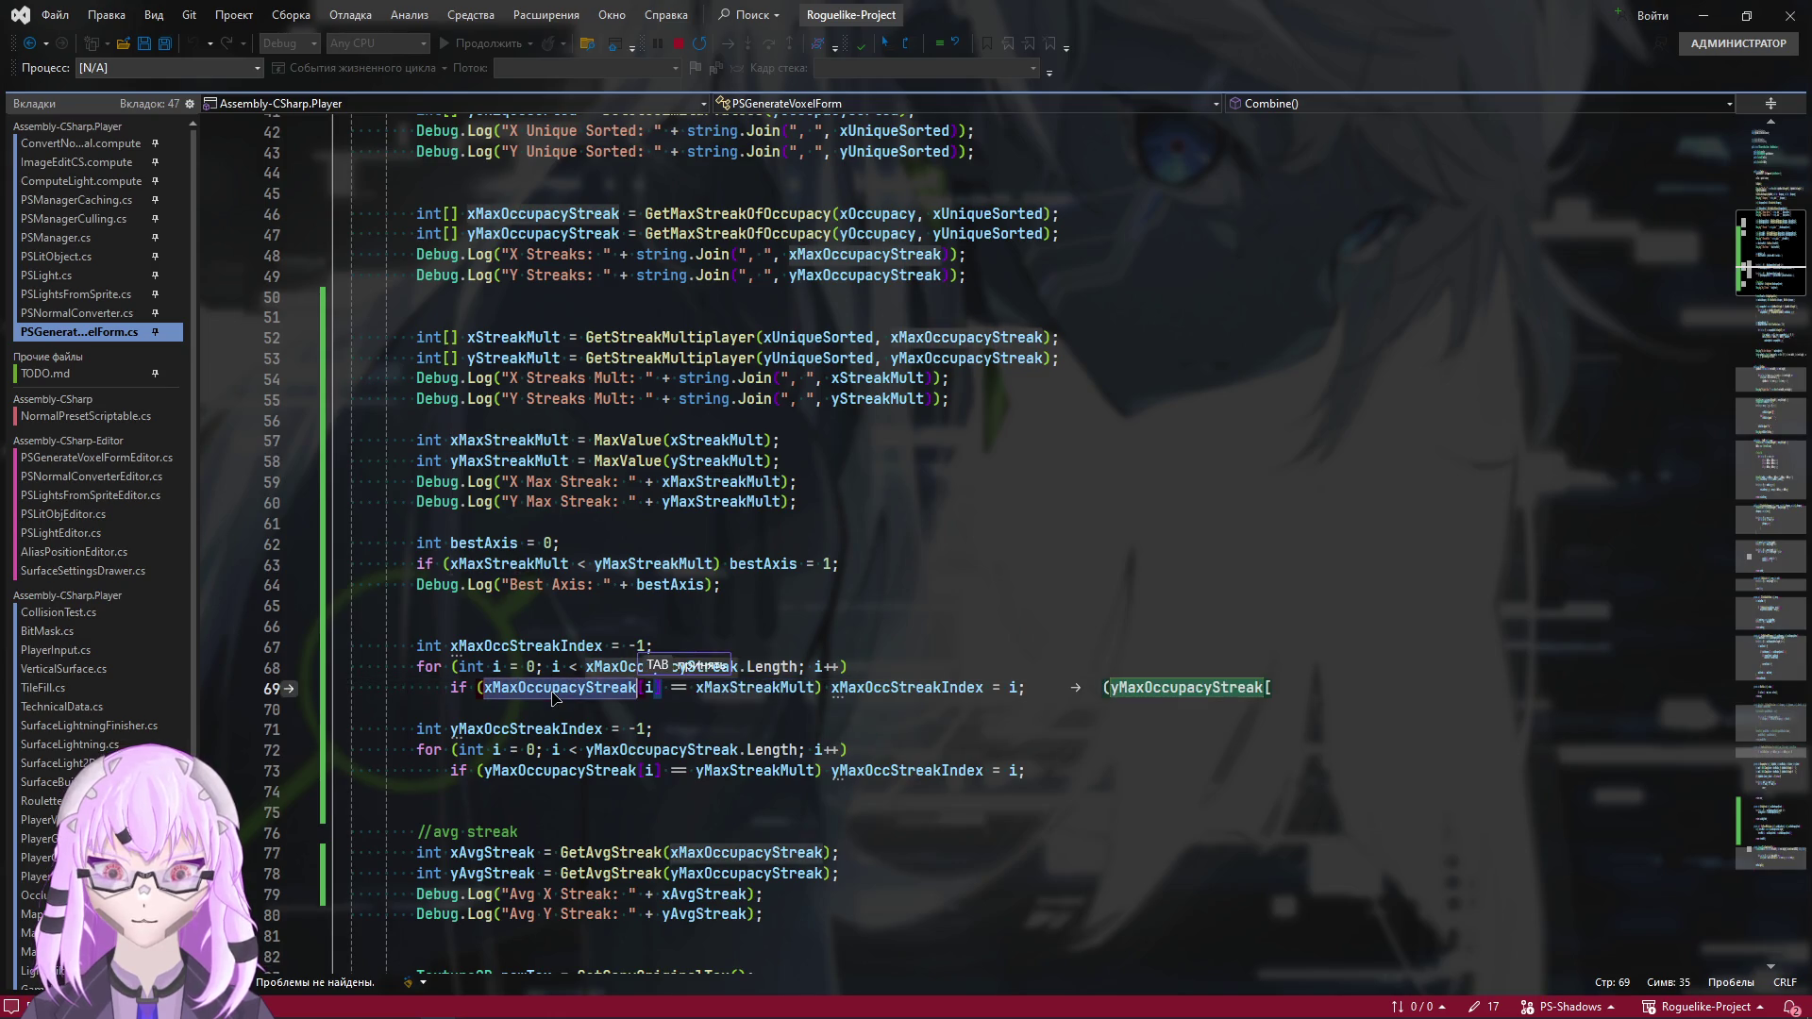
pyautogui.moveTo(555, 696)
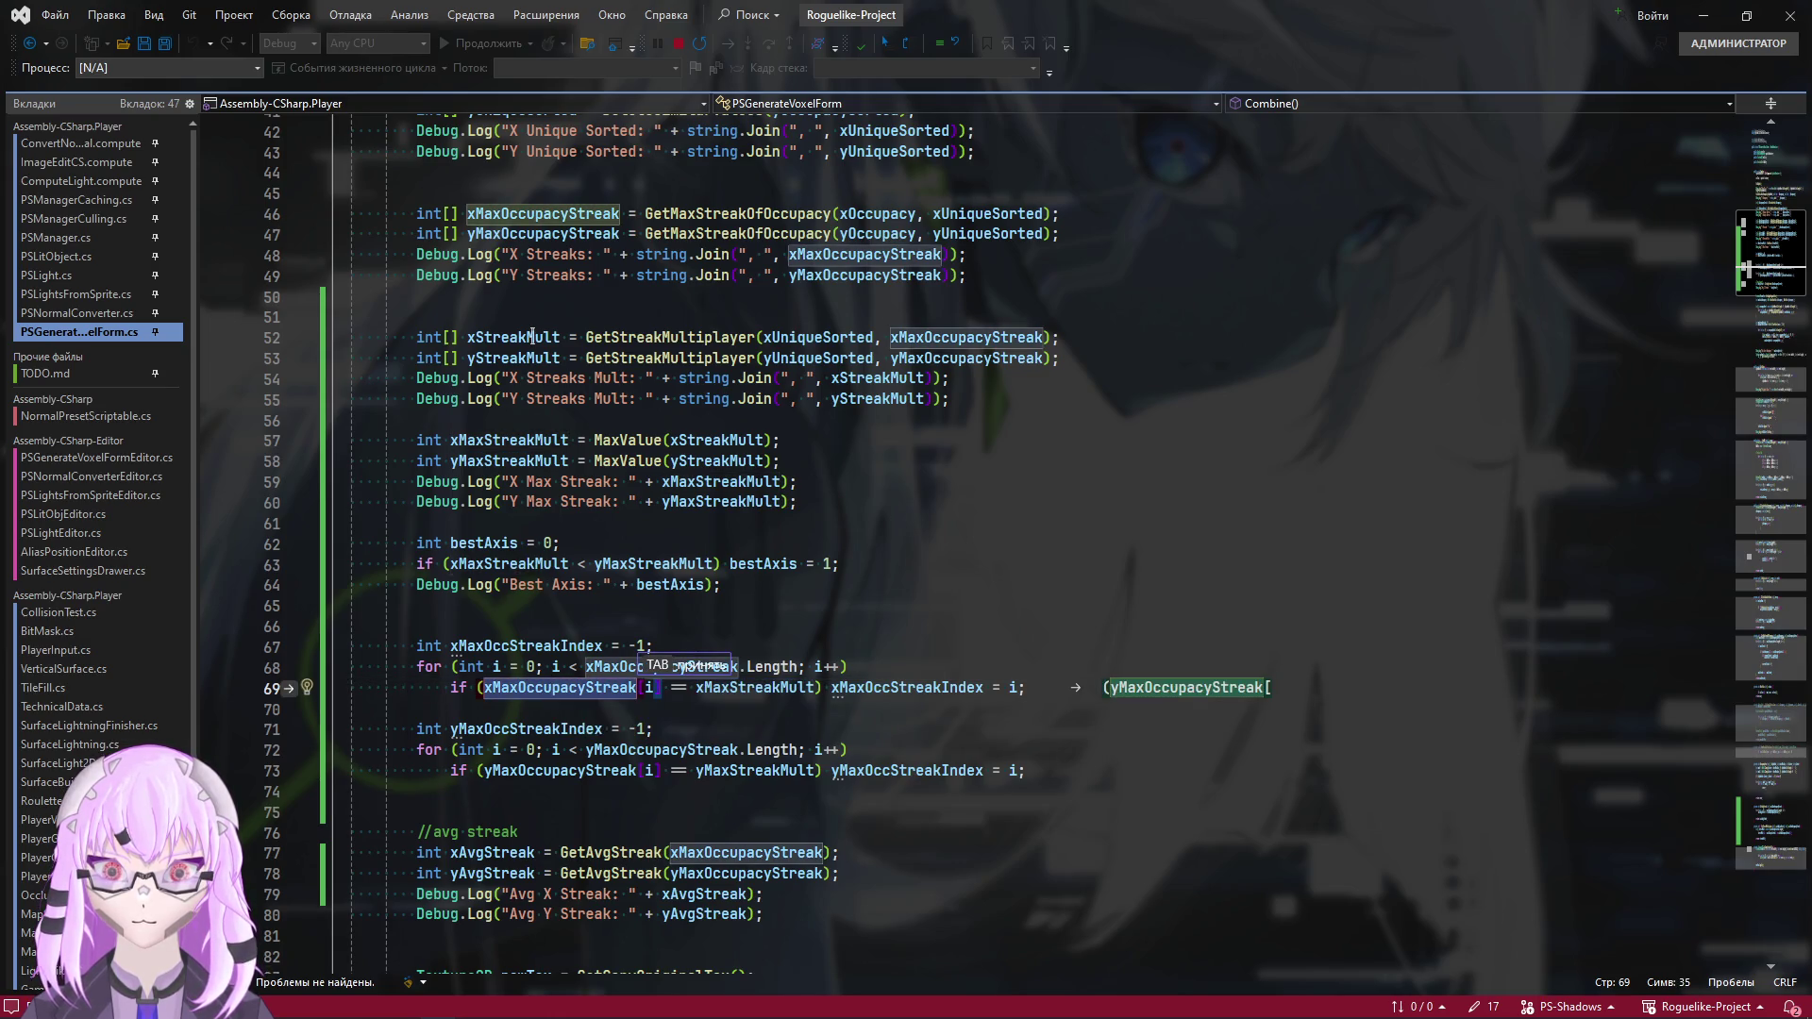
pyautogui.click(531, 337)
pyautogui.doubleClick(532, 689)
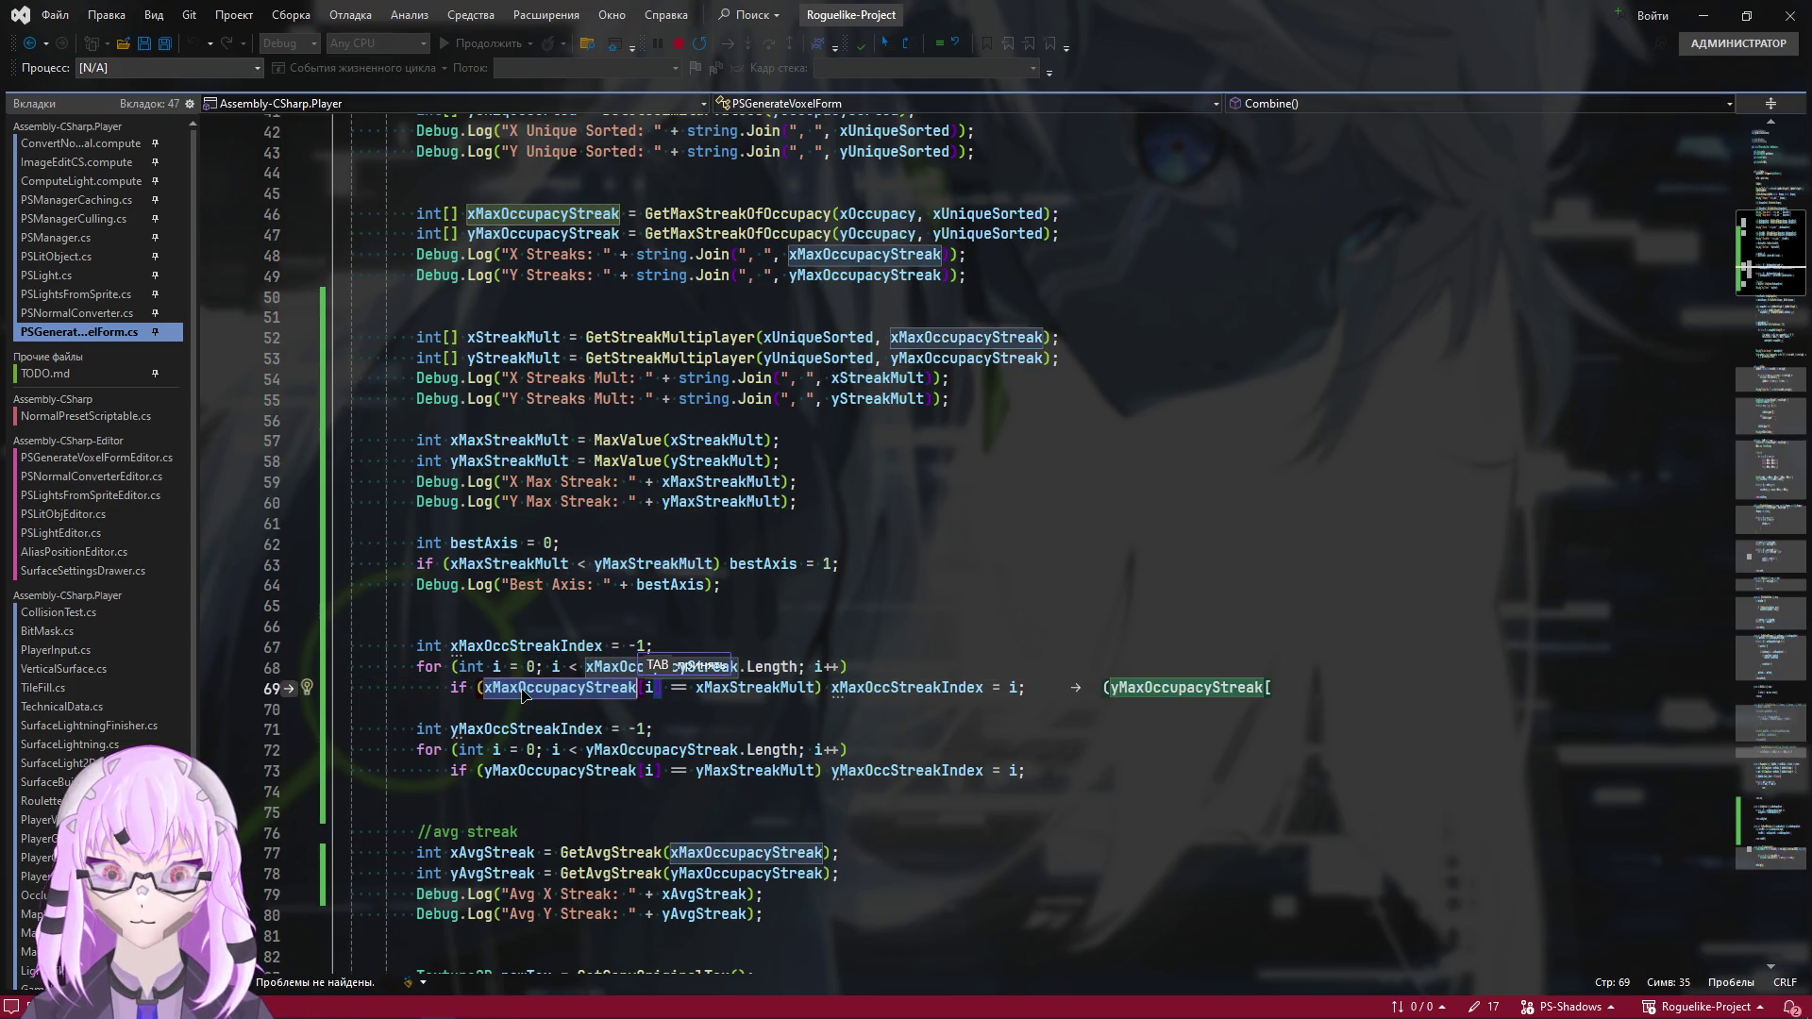
pyautogui.write('xStreakMult')
# Replace yMaxOccupacyStreak with yStreakMult in the line 73 comparison
pyautogui.doubleClick(525, 358)
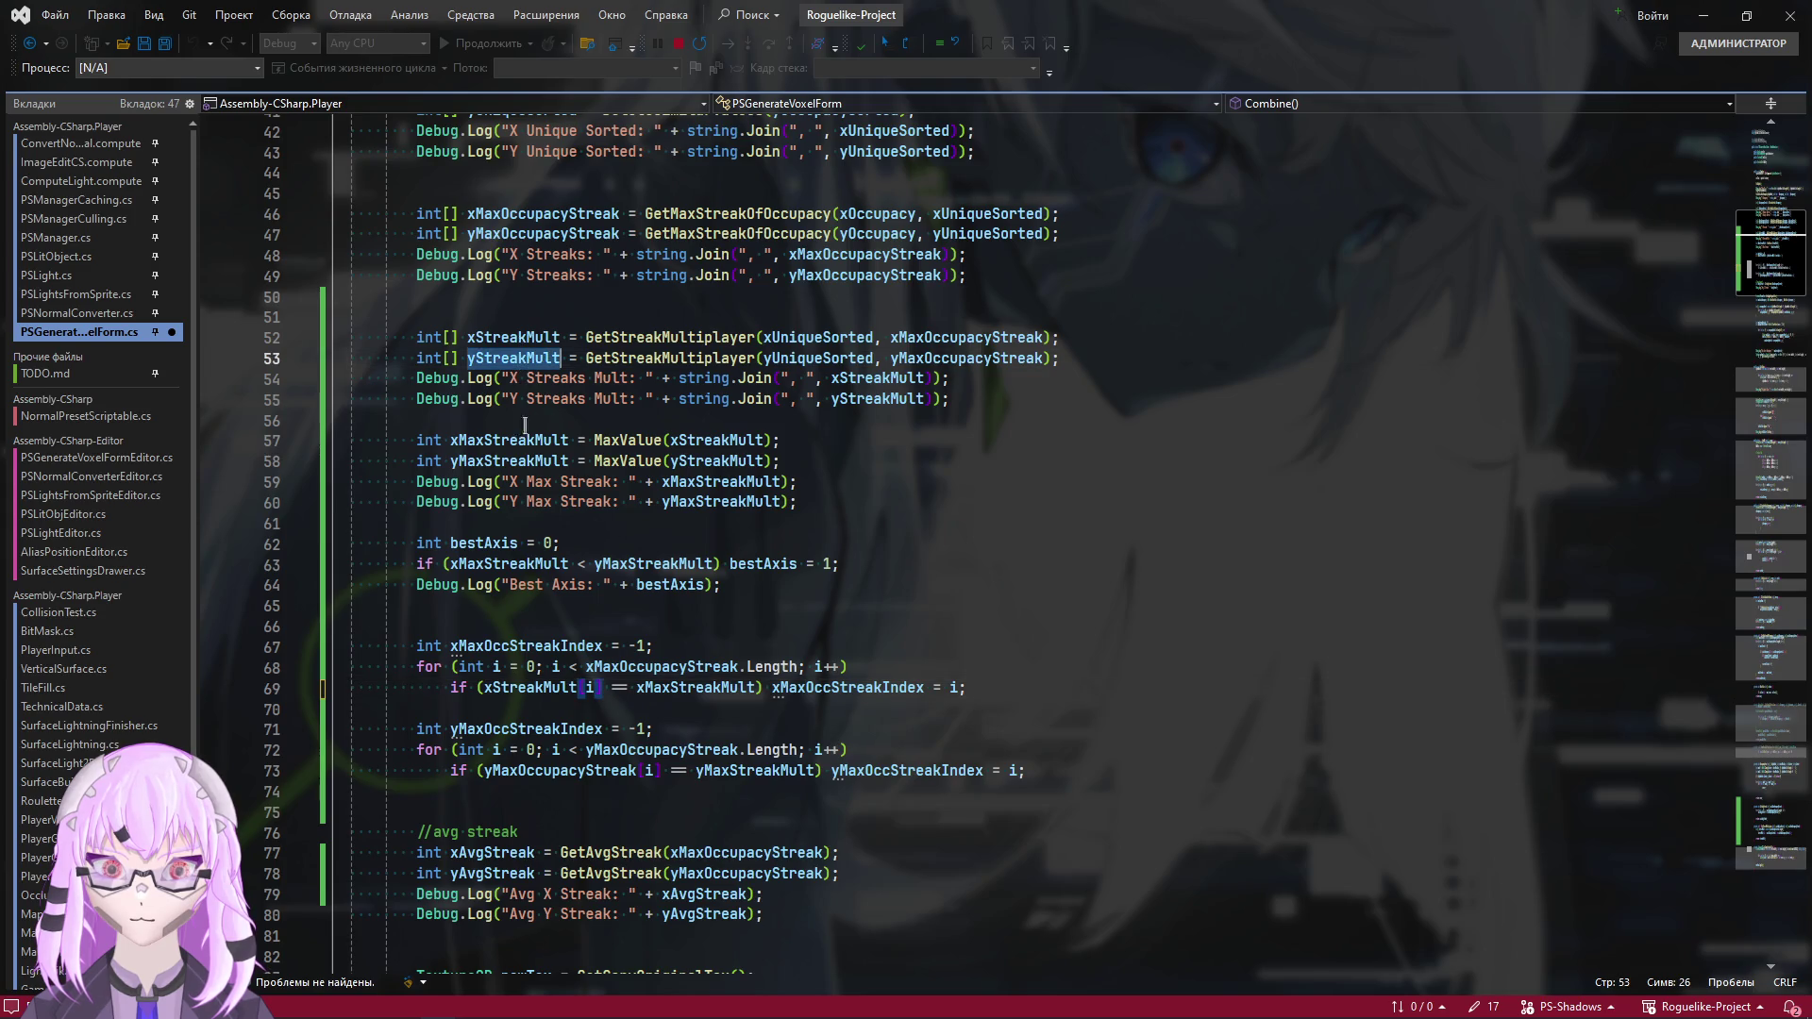
pyautogui.hotkey('ctrl', 'c')
pyautogui.doubleClick(557, 770)
pyautogui.hotkey('ctrl', 'v')
pyautogui.click(1203, 770)
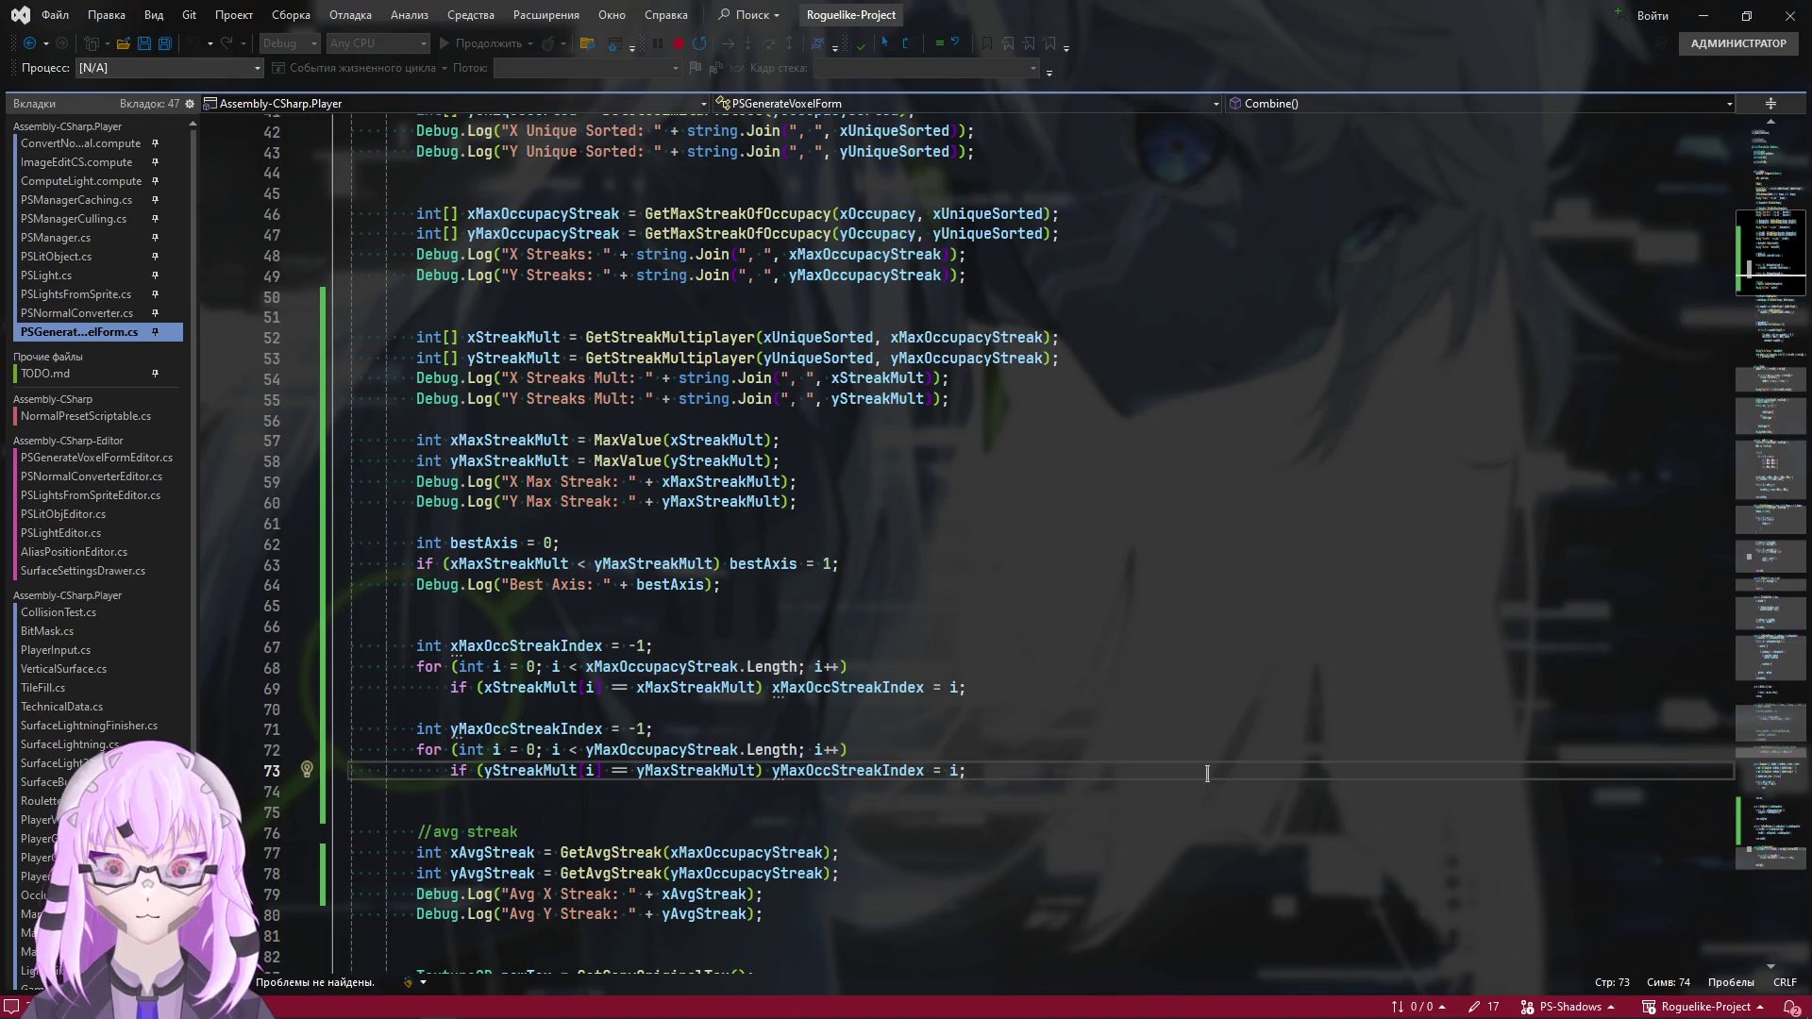
pyautogui.hotkey('alt', 'Tab')
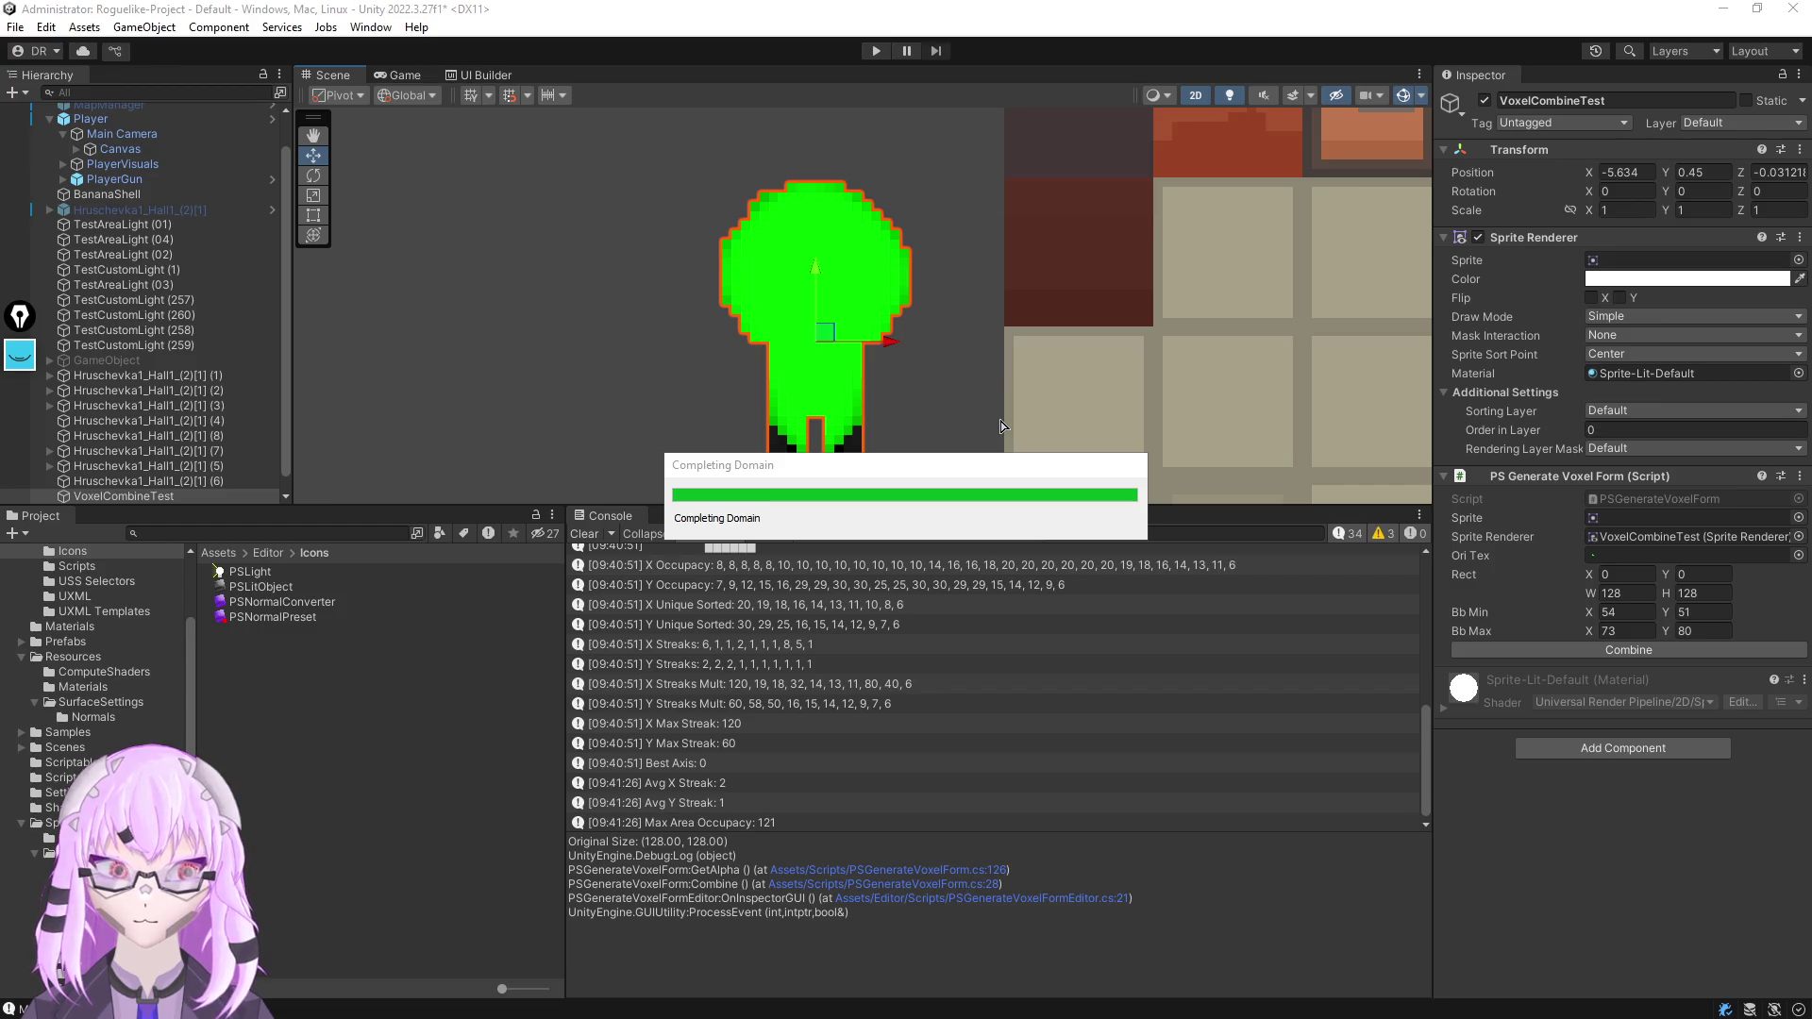
# Run Combine on the recompiled script until it pauses at the line 77 xAvgStreak breakpoint
pyautogui.click(1643, 647)
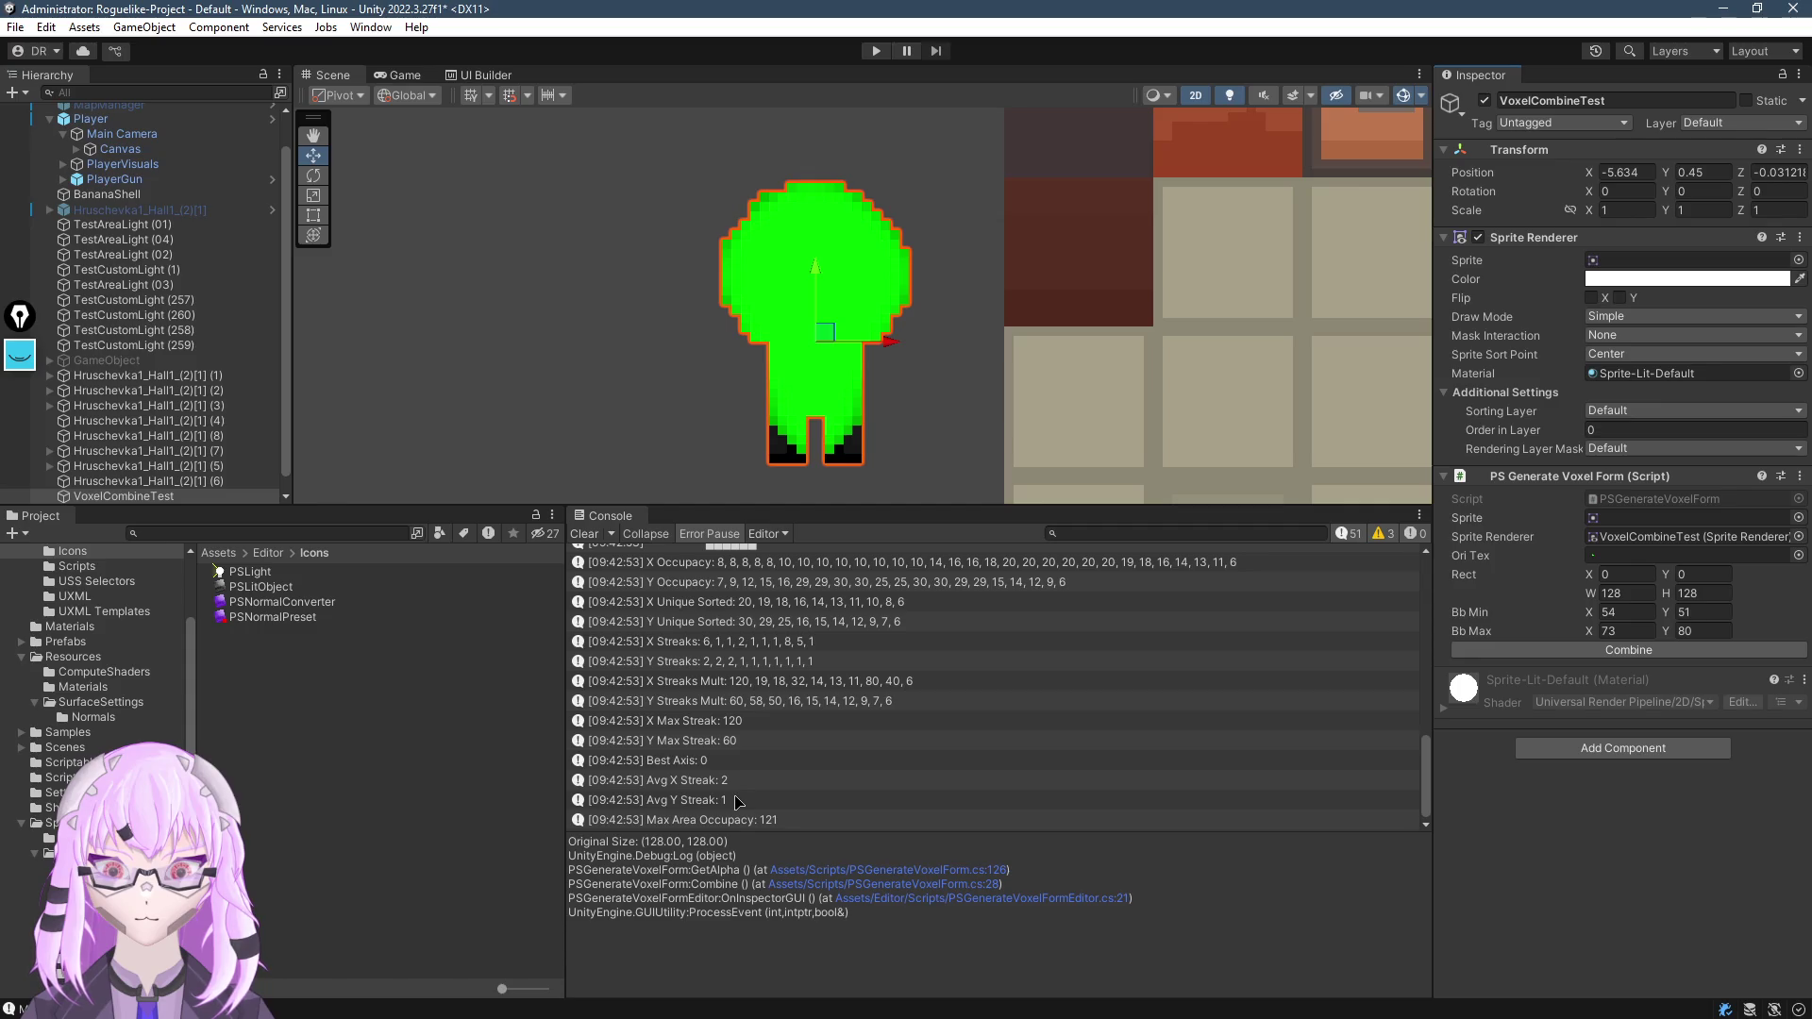
pyautogui.hotkey('alt', 'Tab')
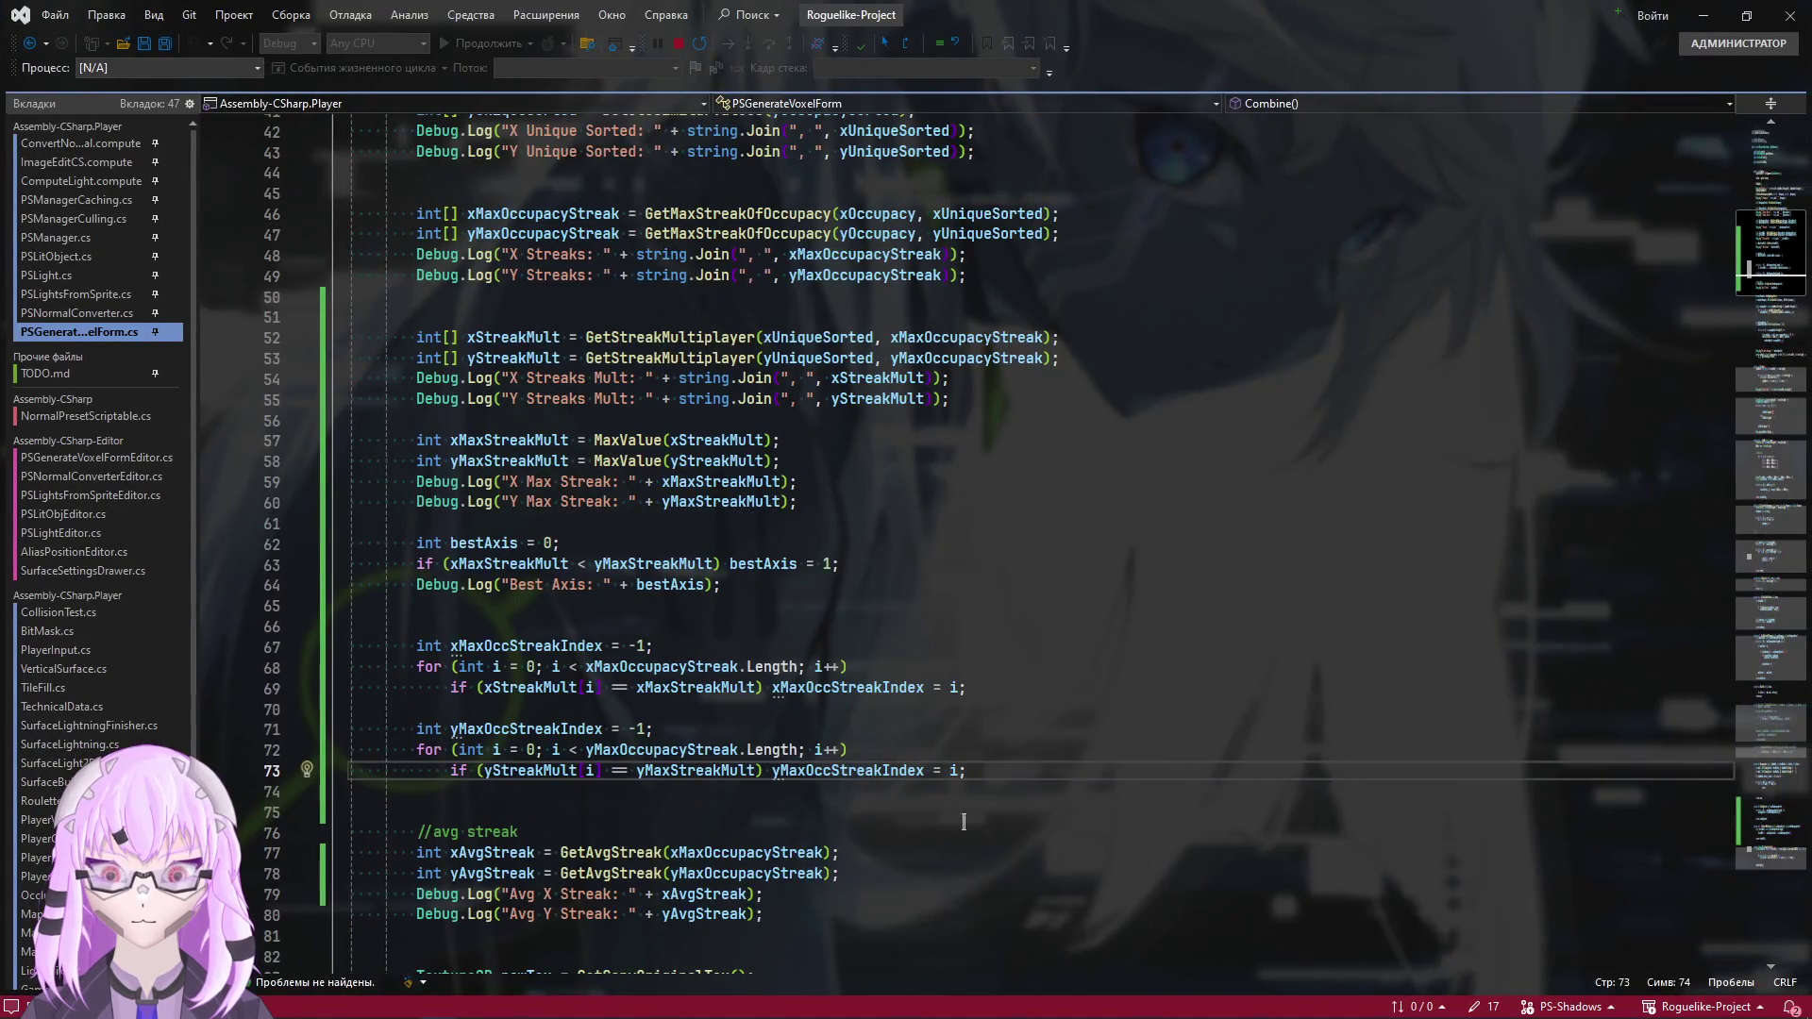
pyautogui.click(973, 860)
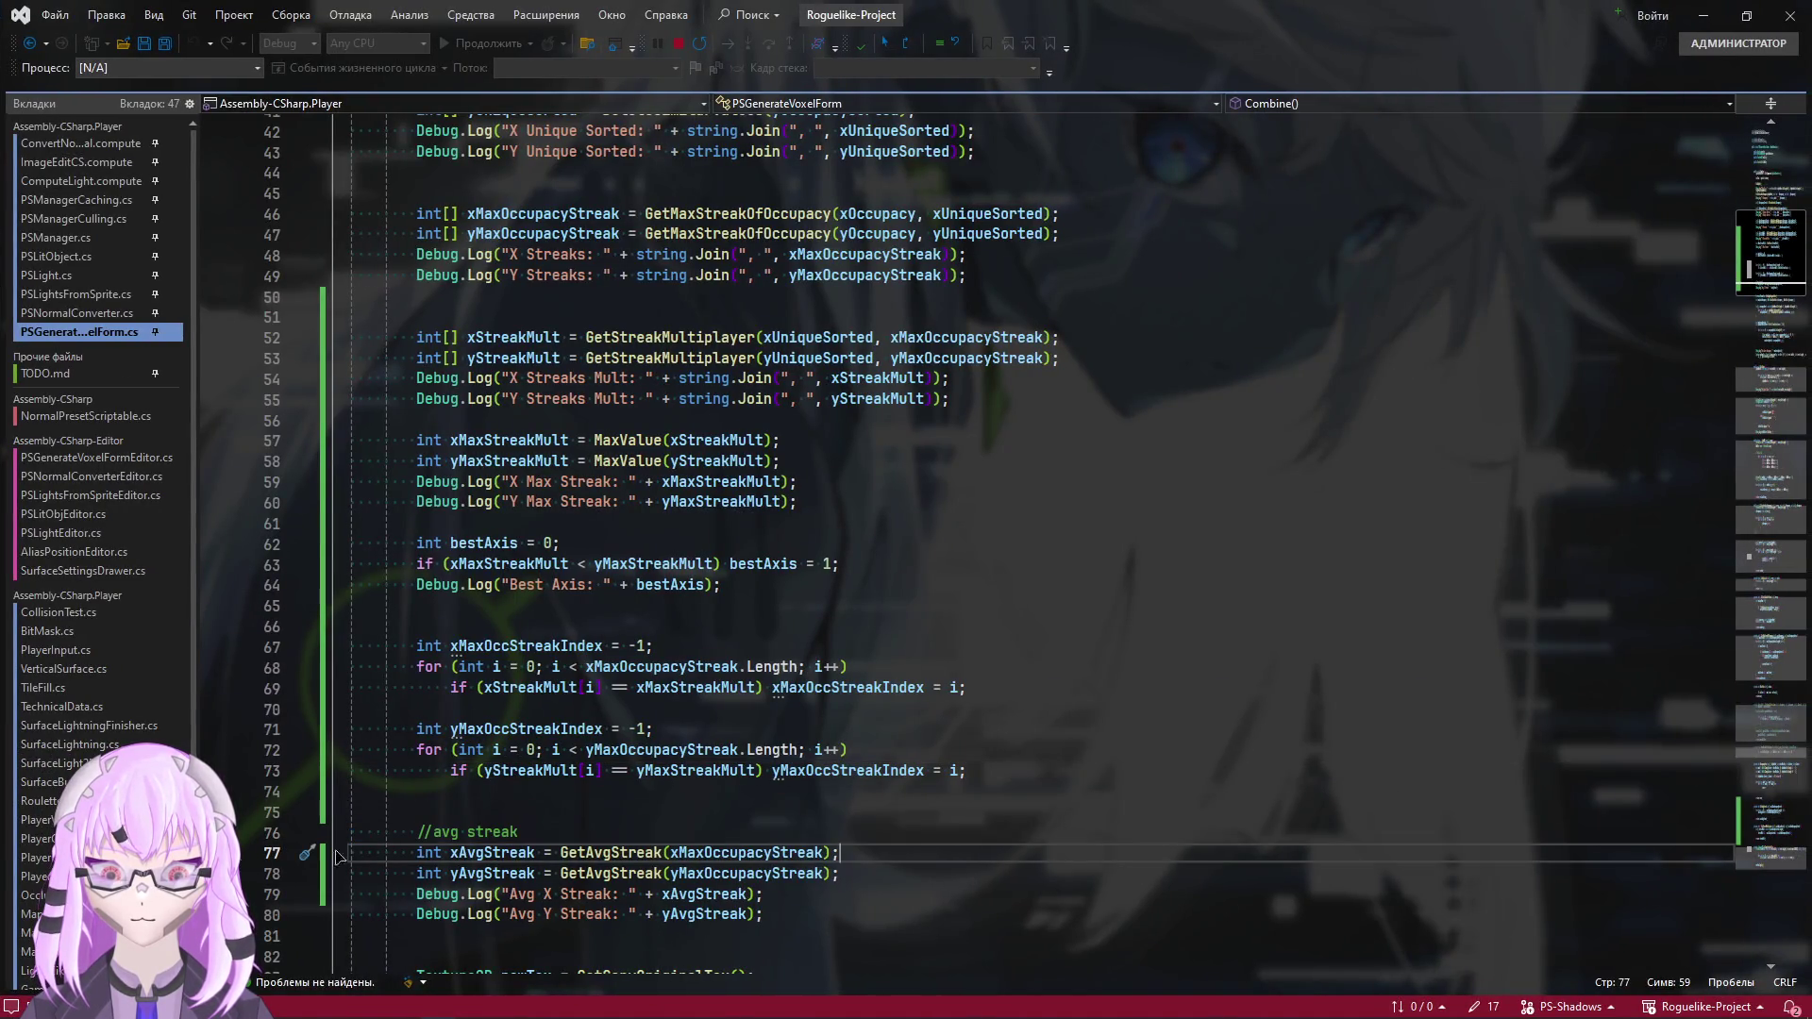
pyautogui.hotkey('alt', 'Tab')
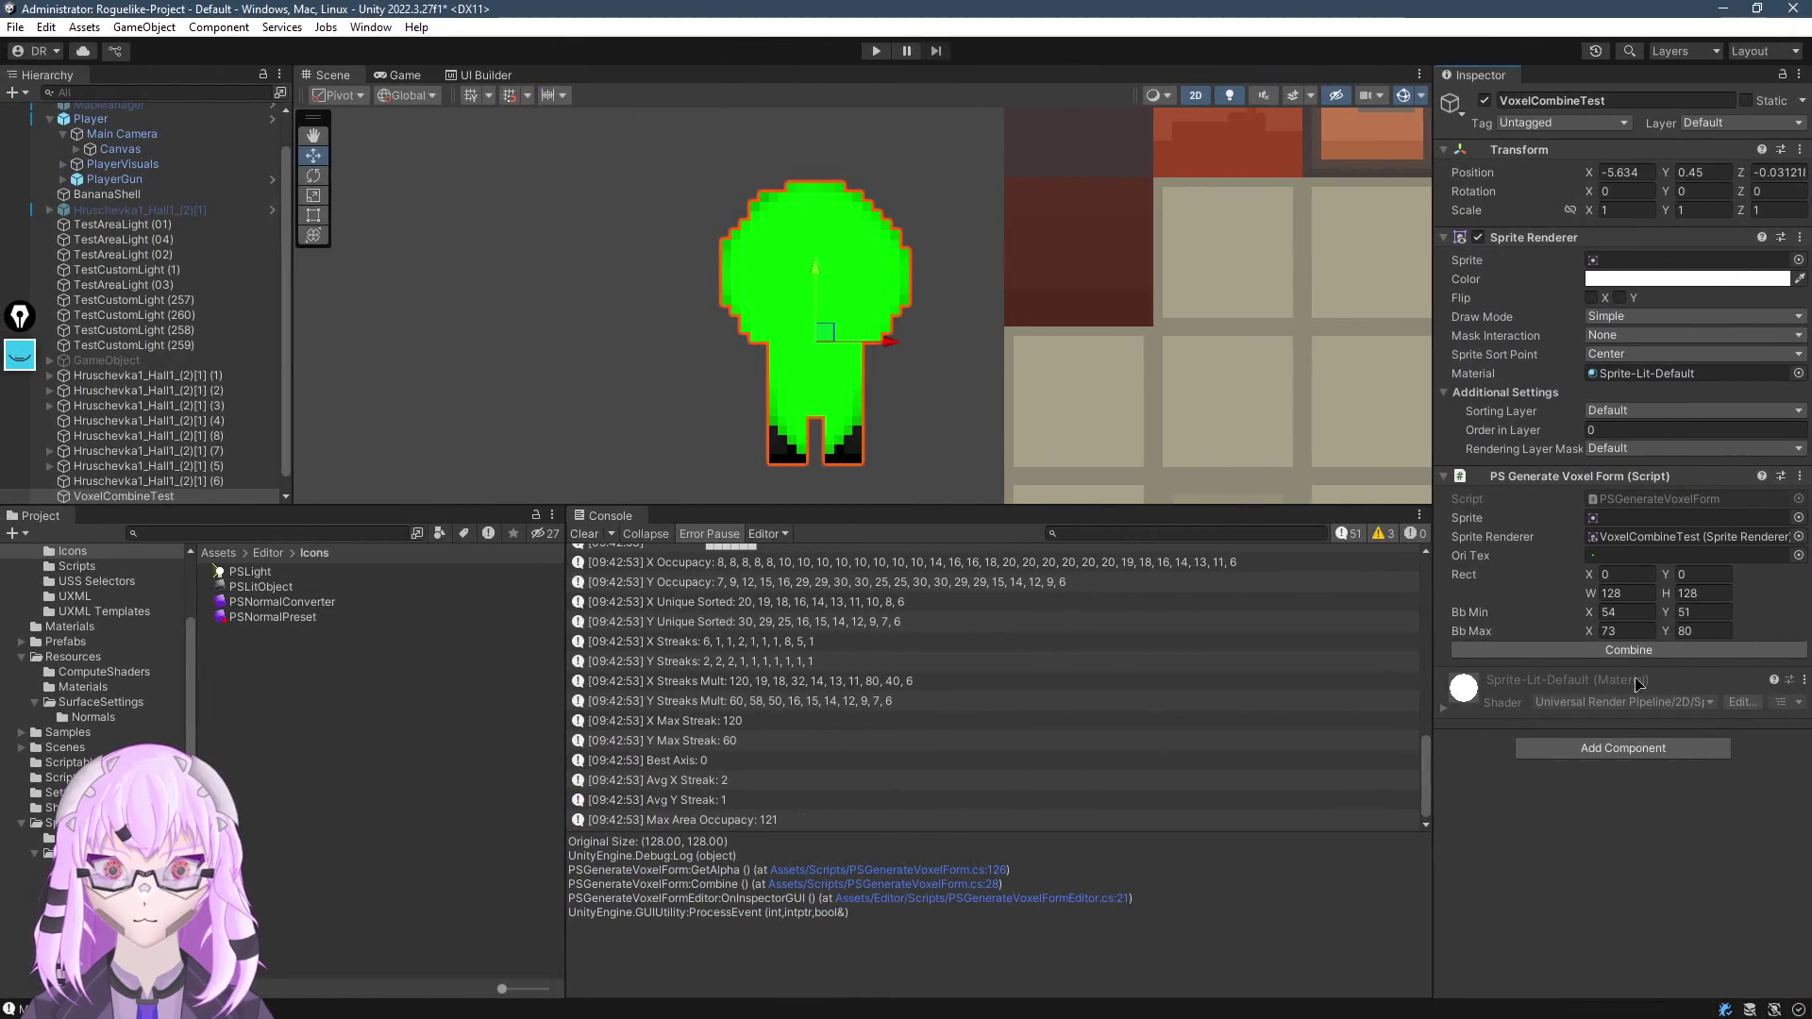
pyautogui.click(1636, 651)
pyautogui.moveTo(473, 654)
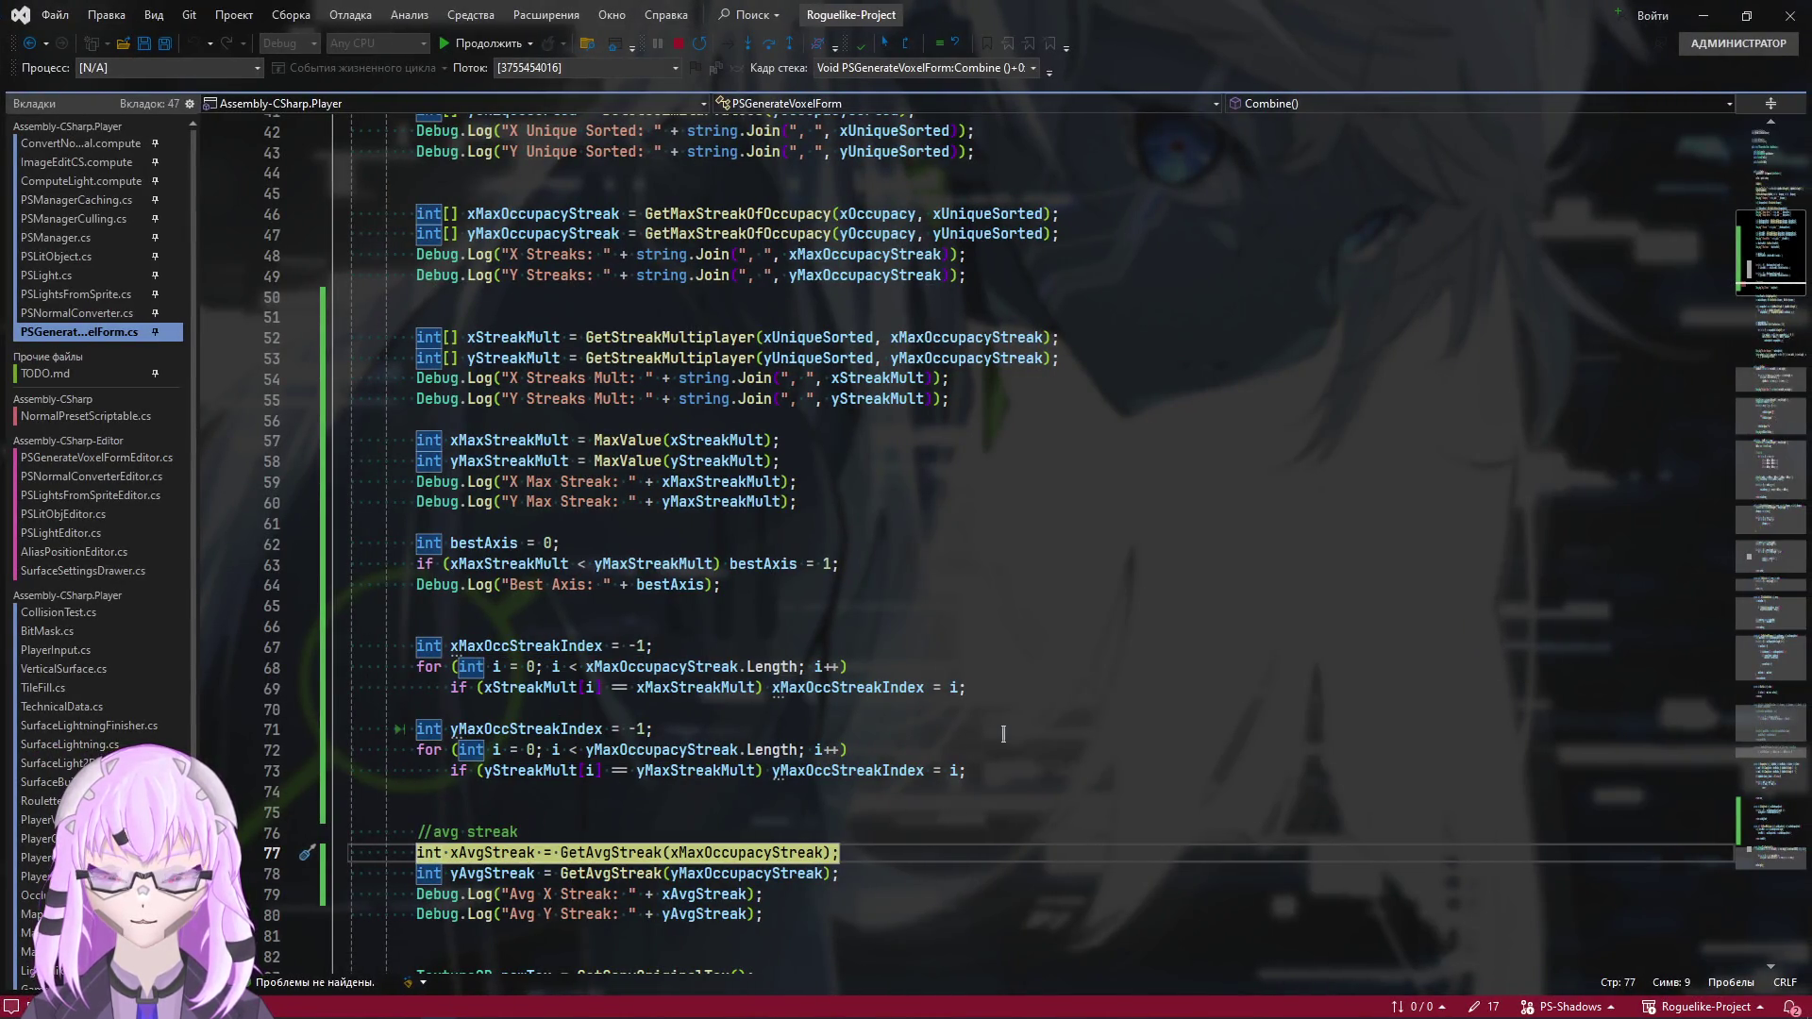
# Remove the line 77 breakpoint and continue with F5 so Combine finishes logging
pyautogui.press('F5')
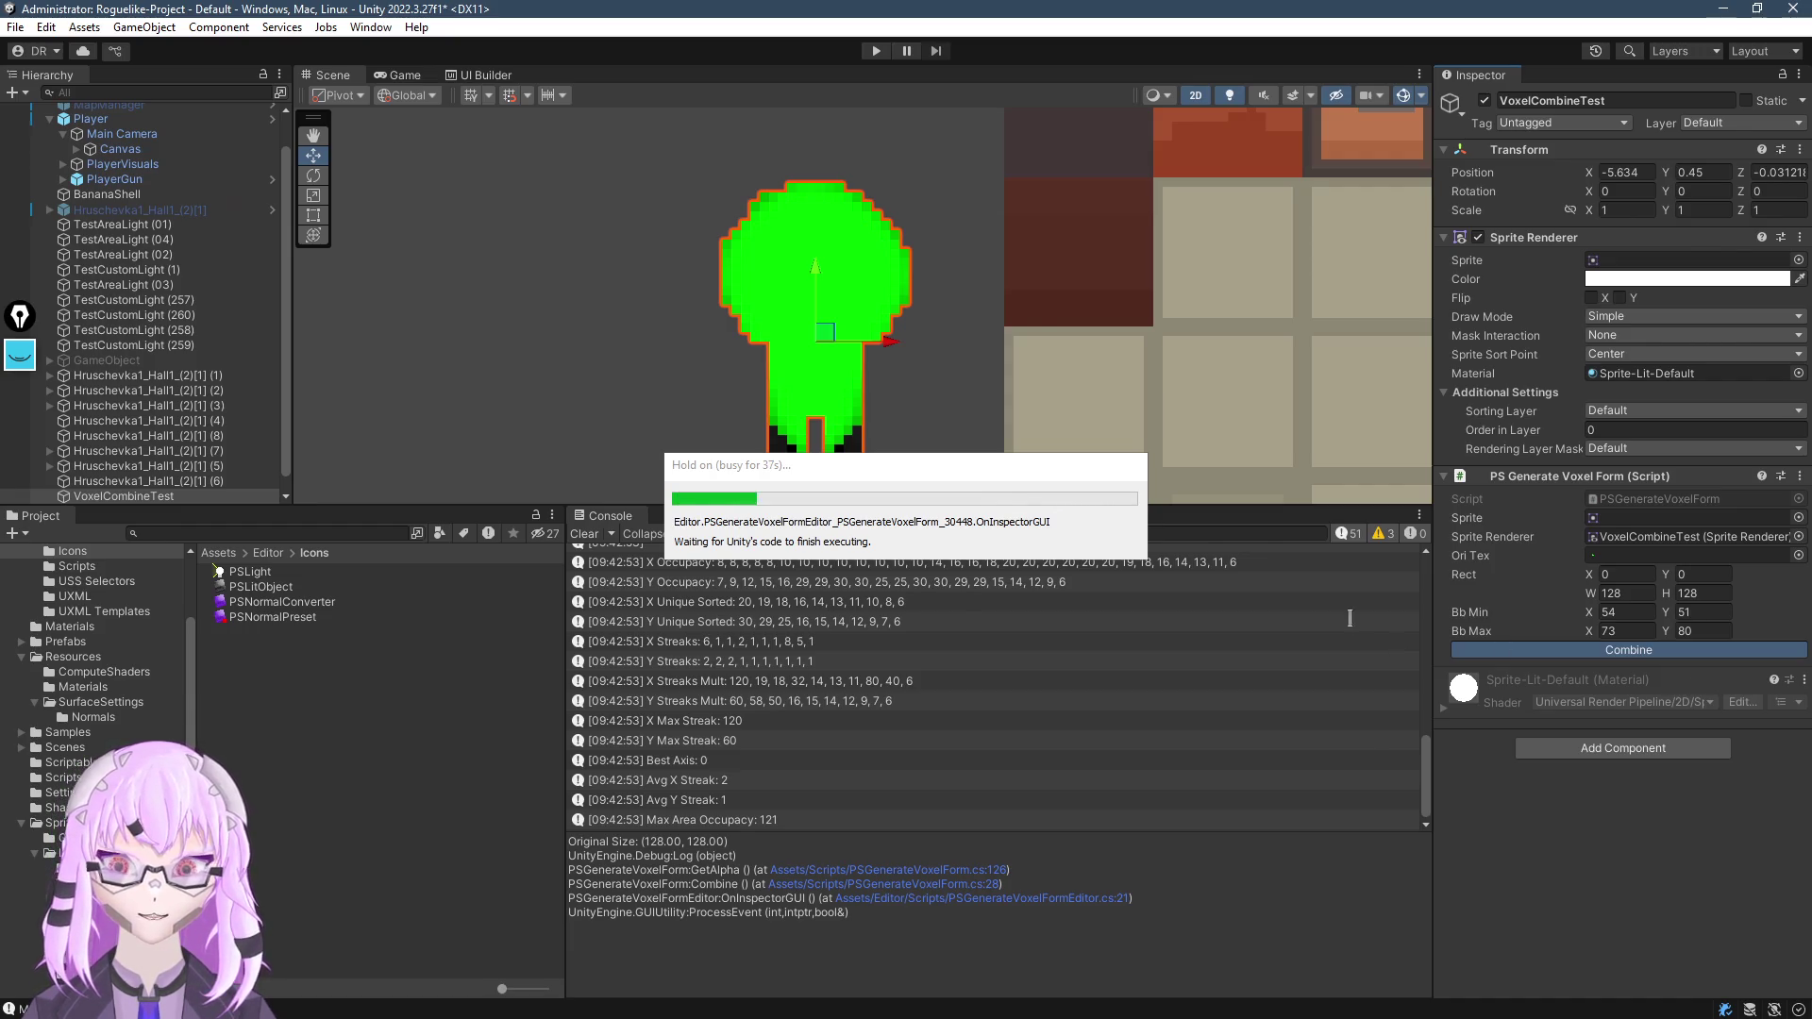
pyautogui.scroll(-4, 762, 940)
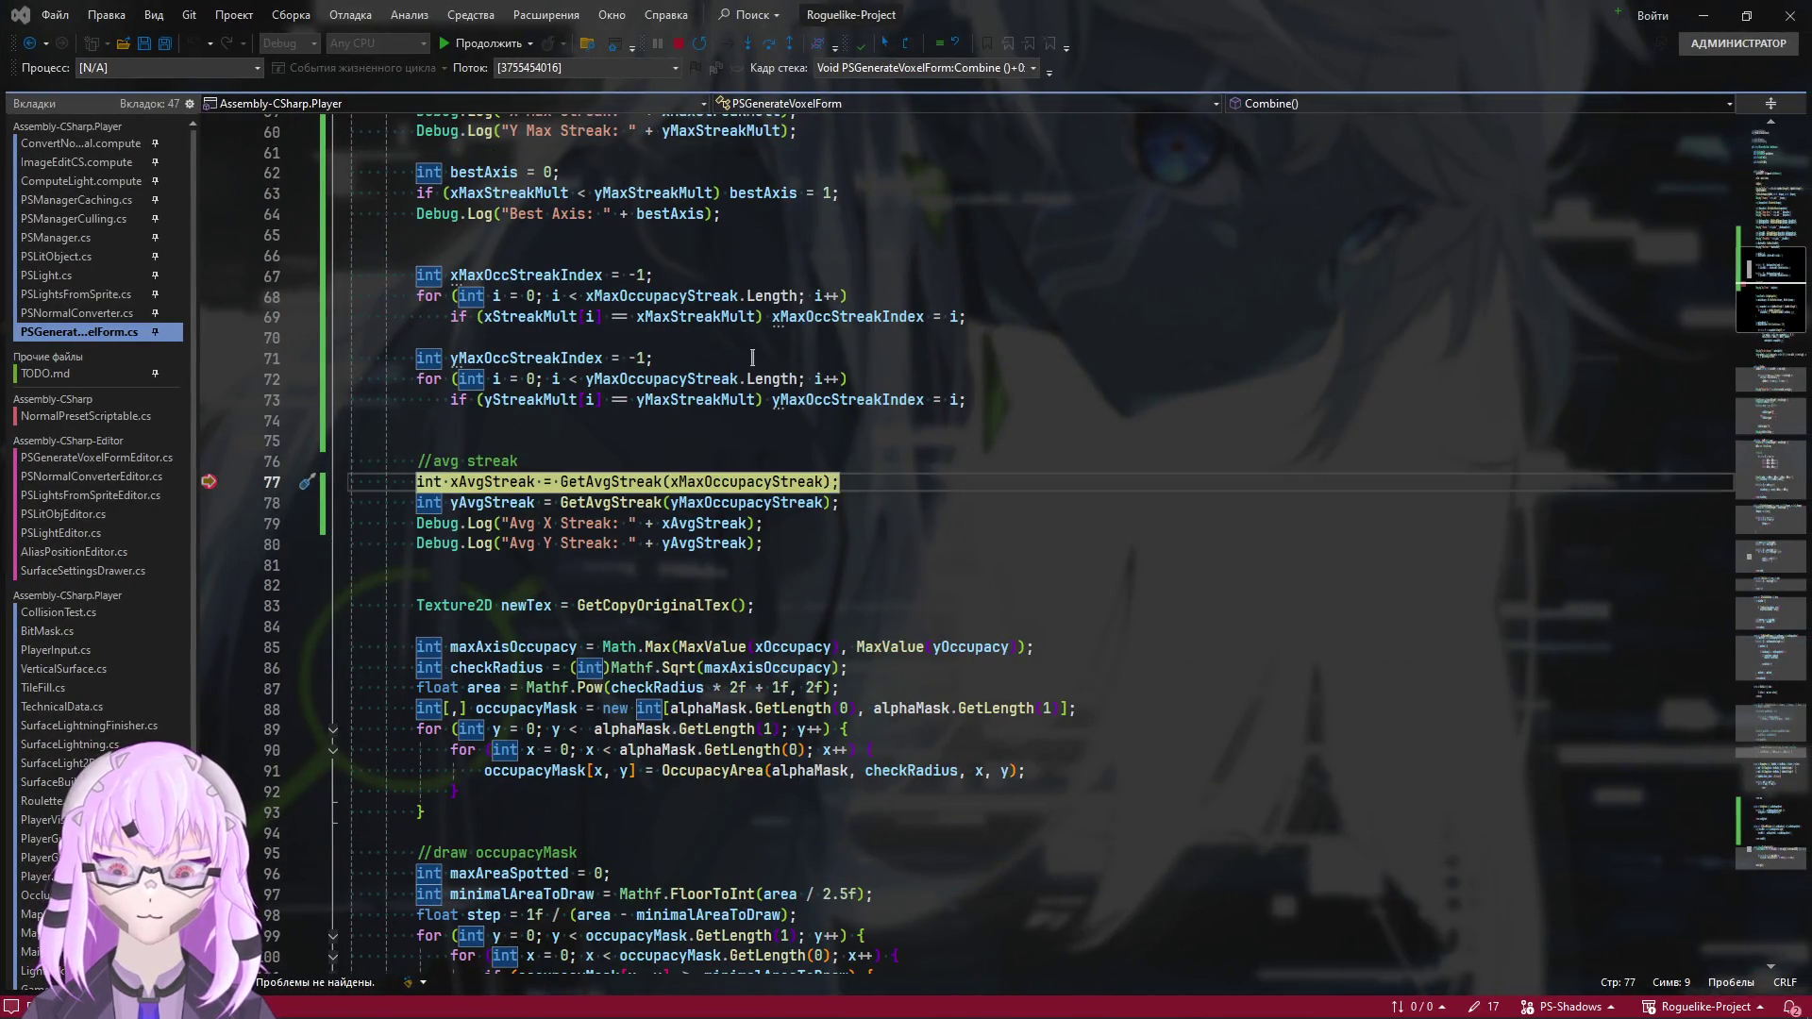
pyautogui.click(679, 47)
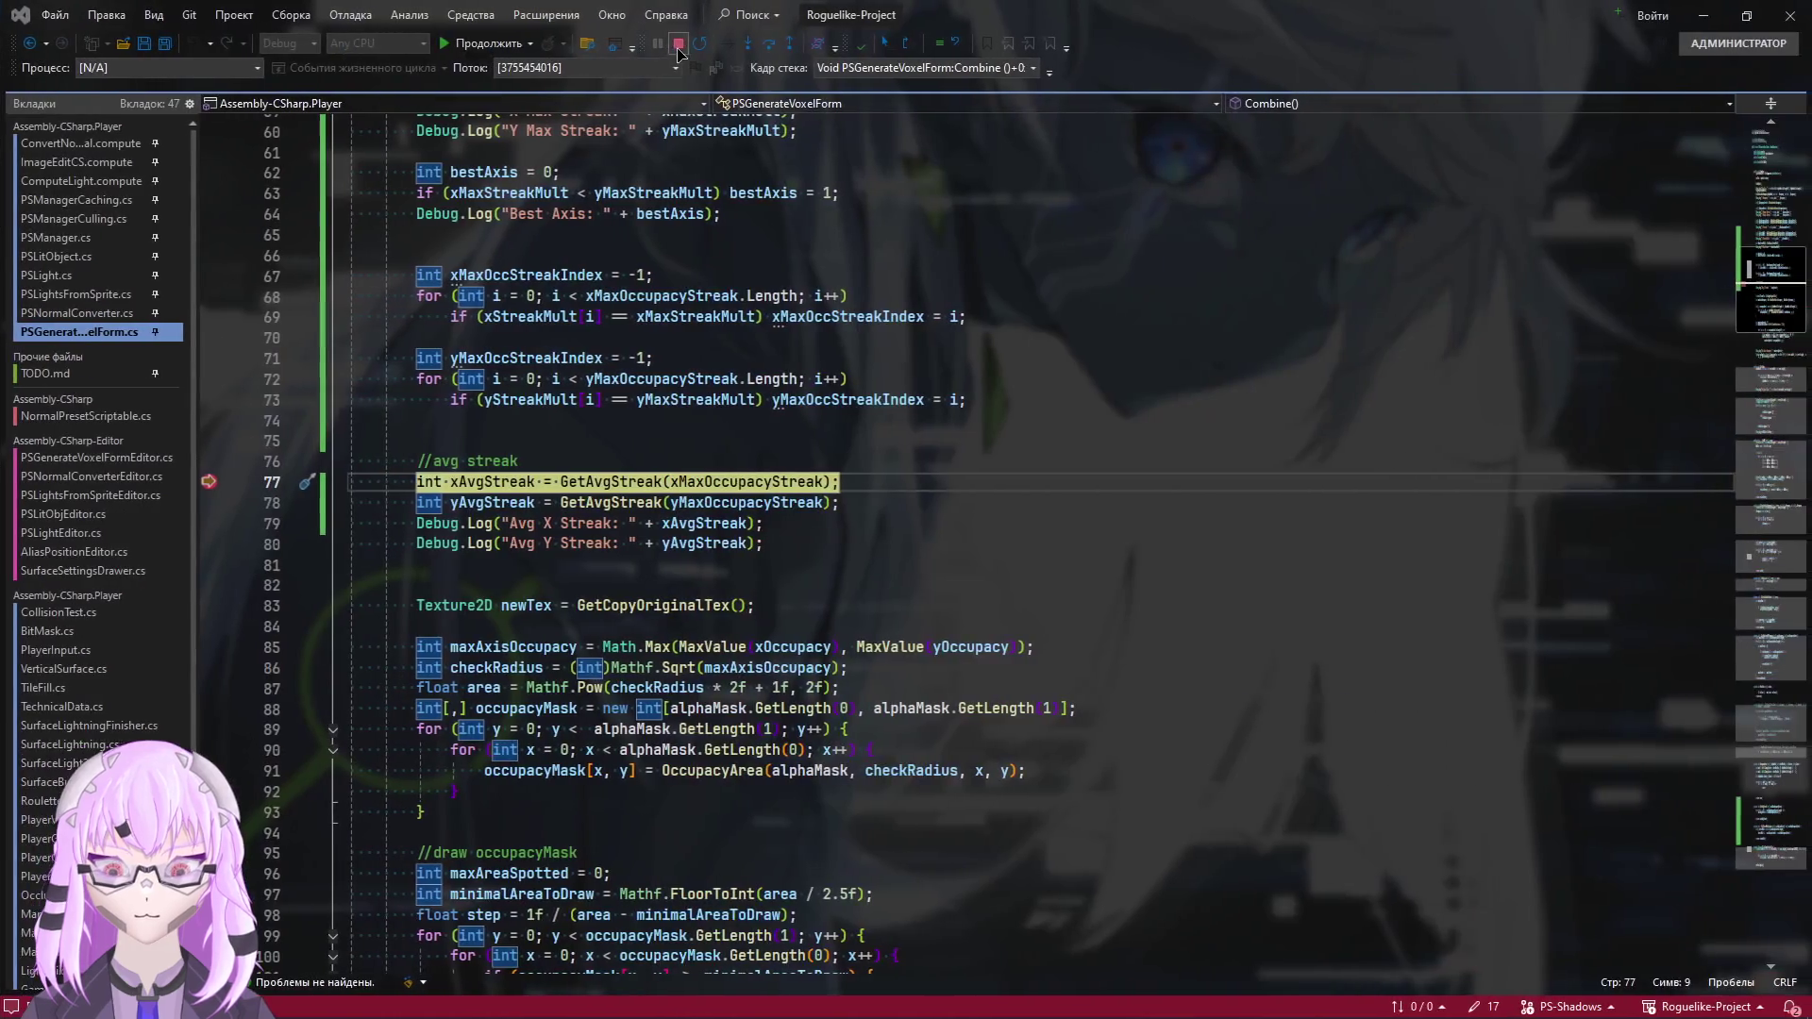
pyautogui.press('End')
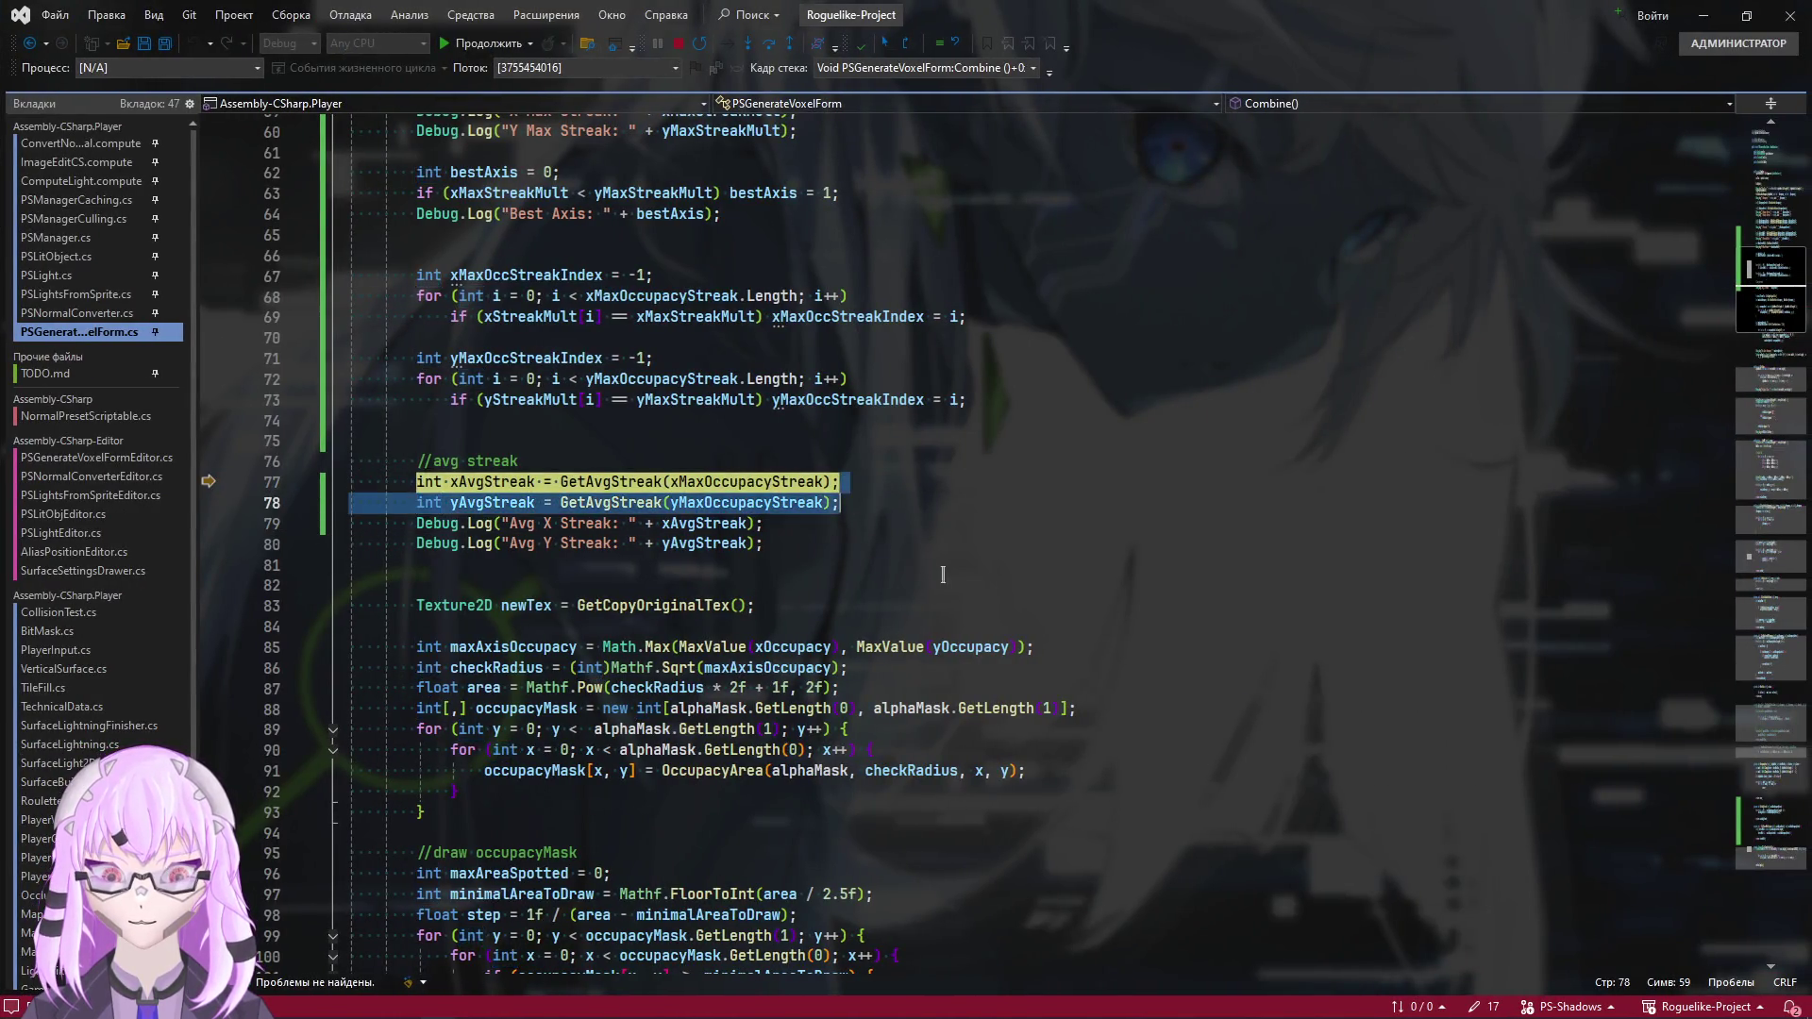
pyautogui.scroll(4, 905, 670)
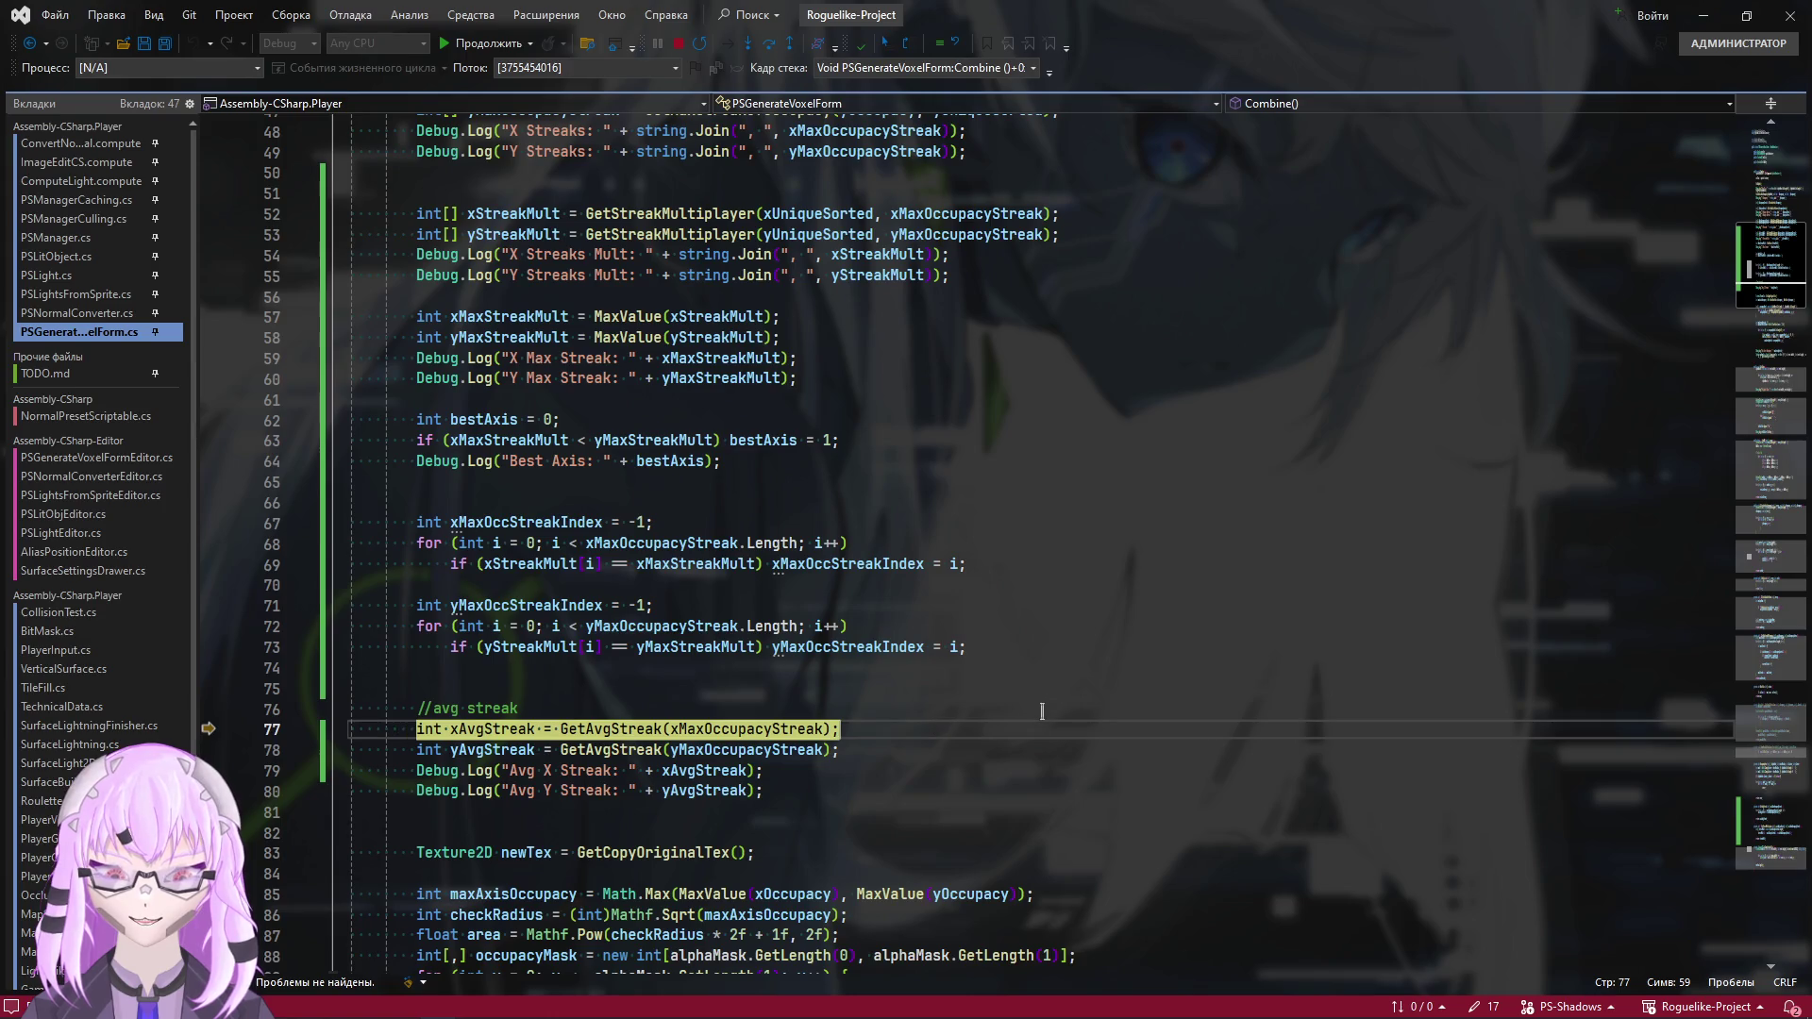
pyautogui.press('F5')
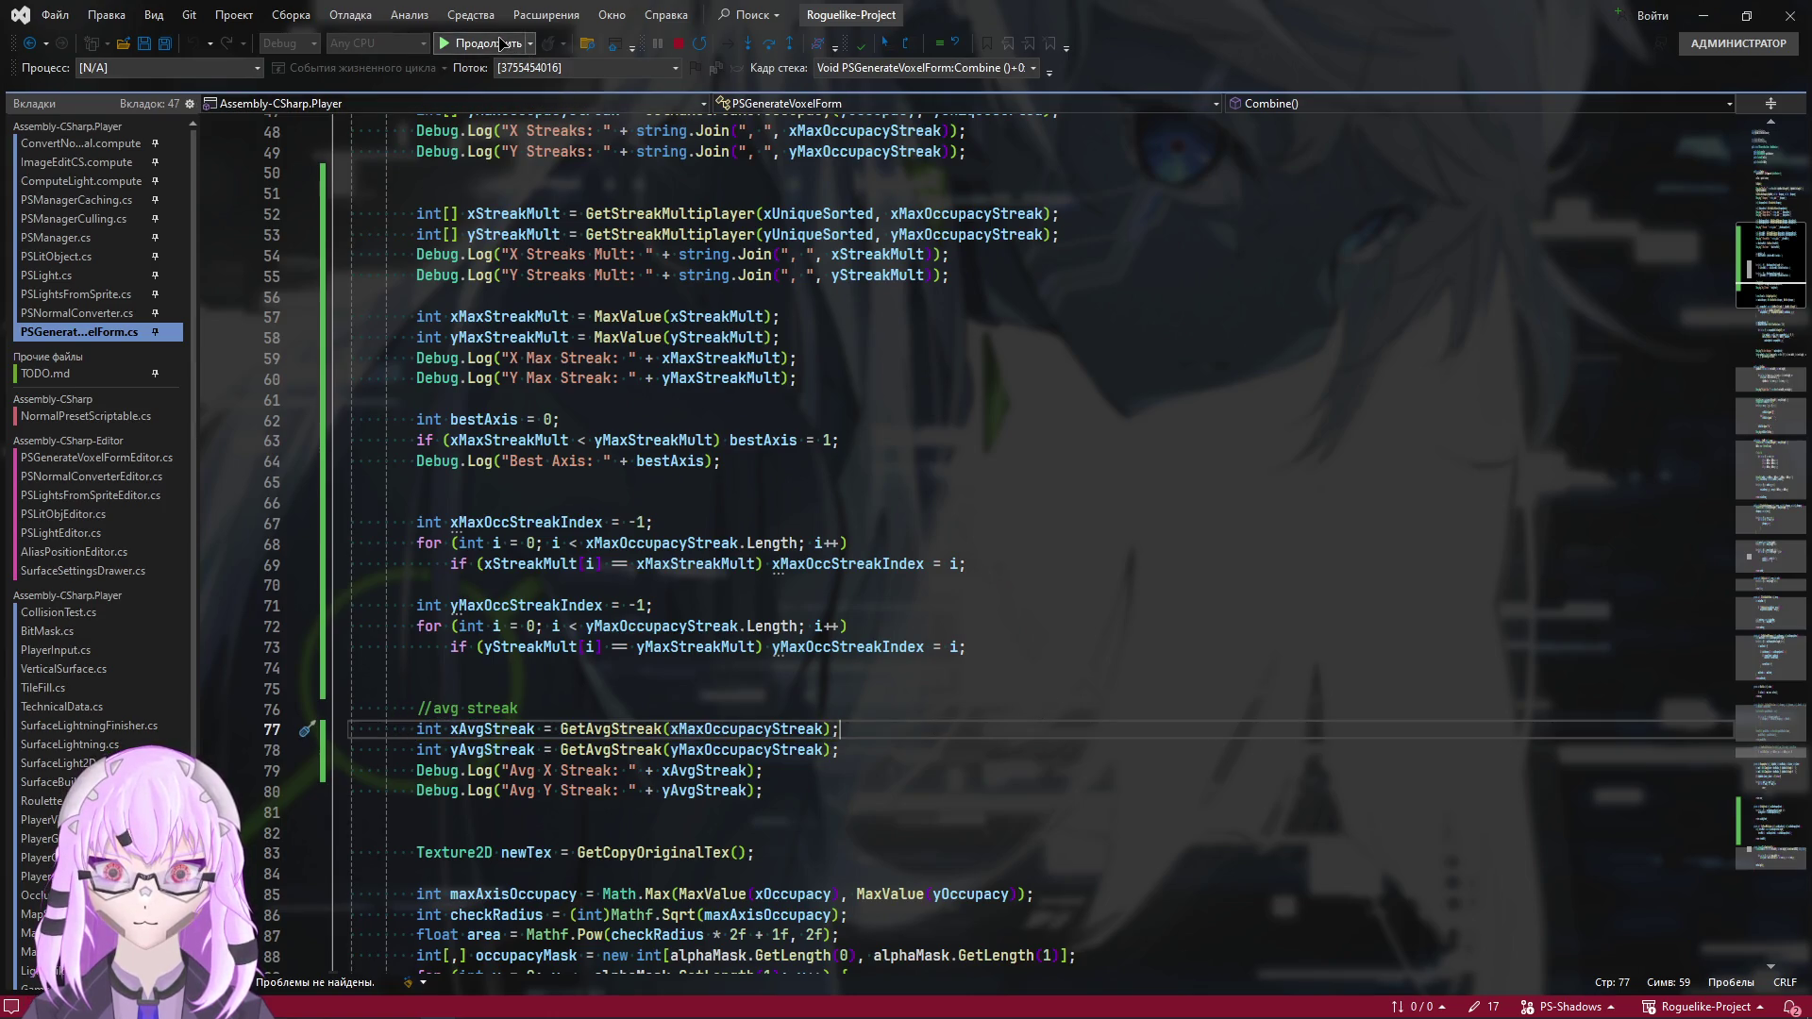
pyautogui.hotkey('alt', 'Tab')
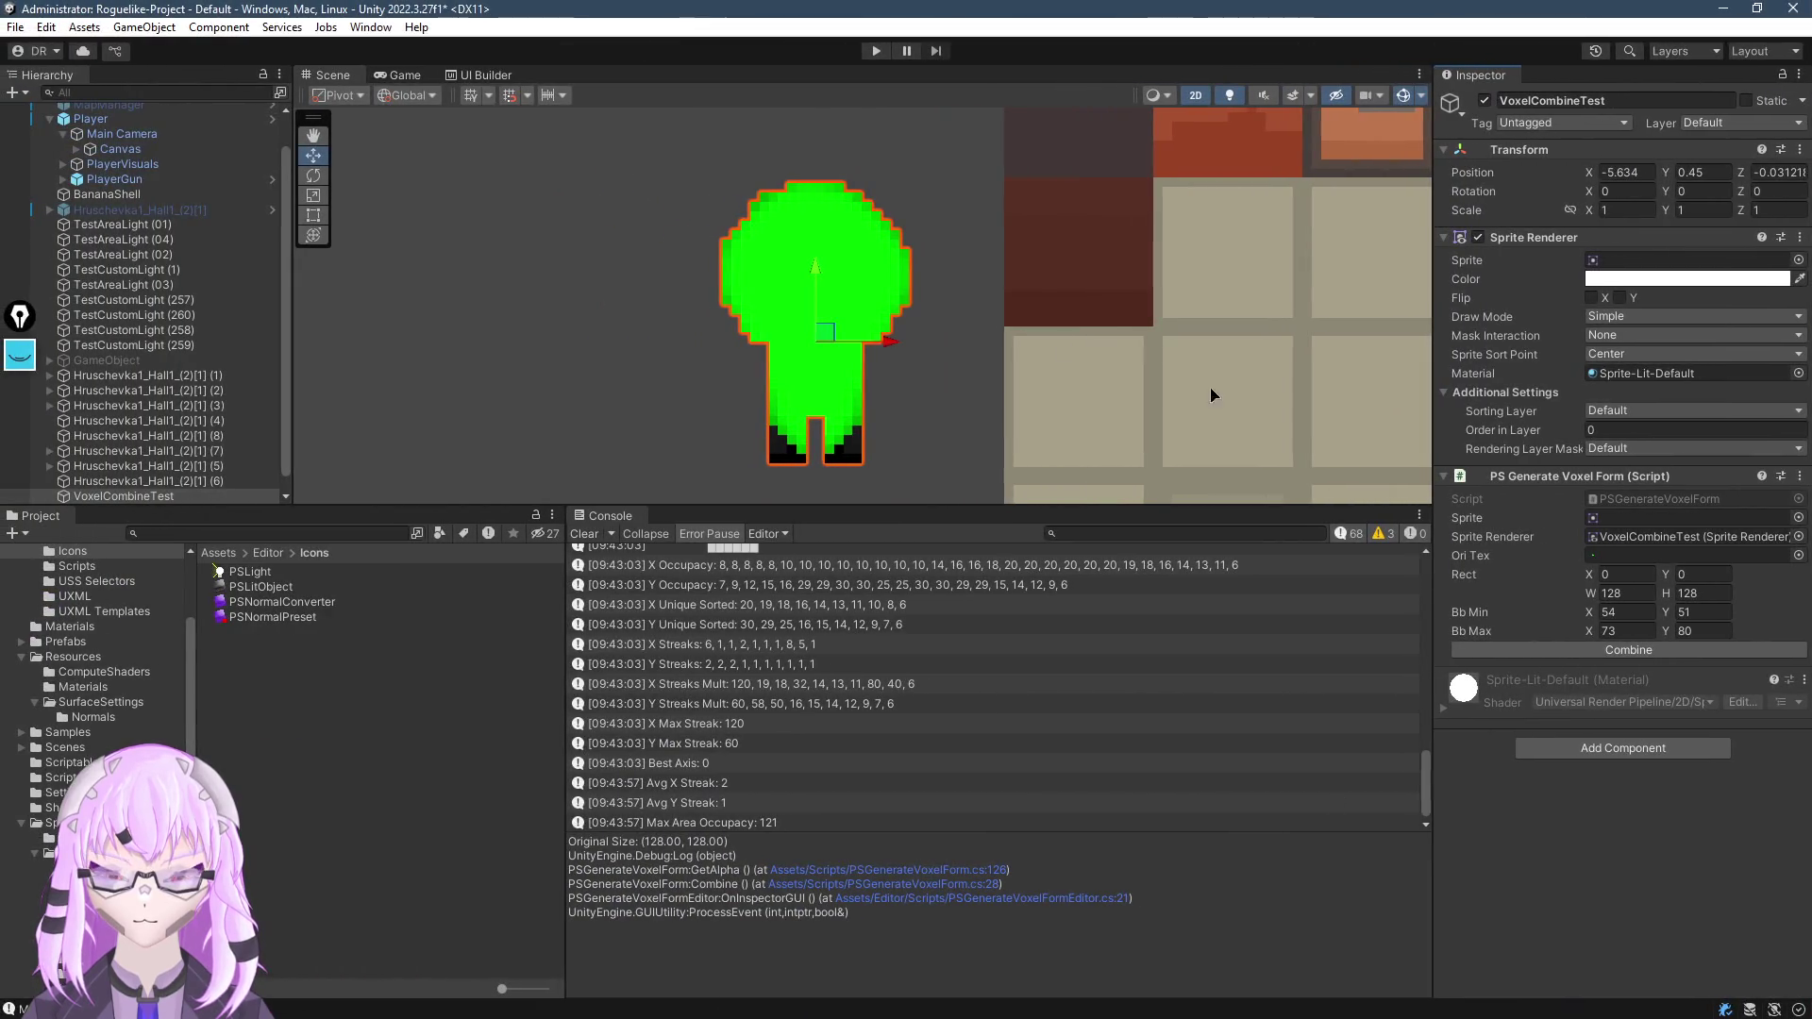
# Compare the X and Y Unique Sorted log entries in the Console
pyautogui.moveTo(852, 299); pyautogui.dragTo(844, 291)
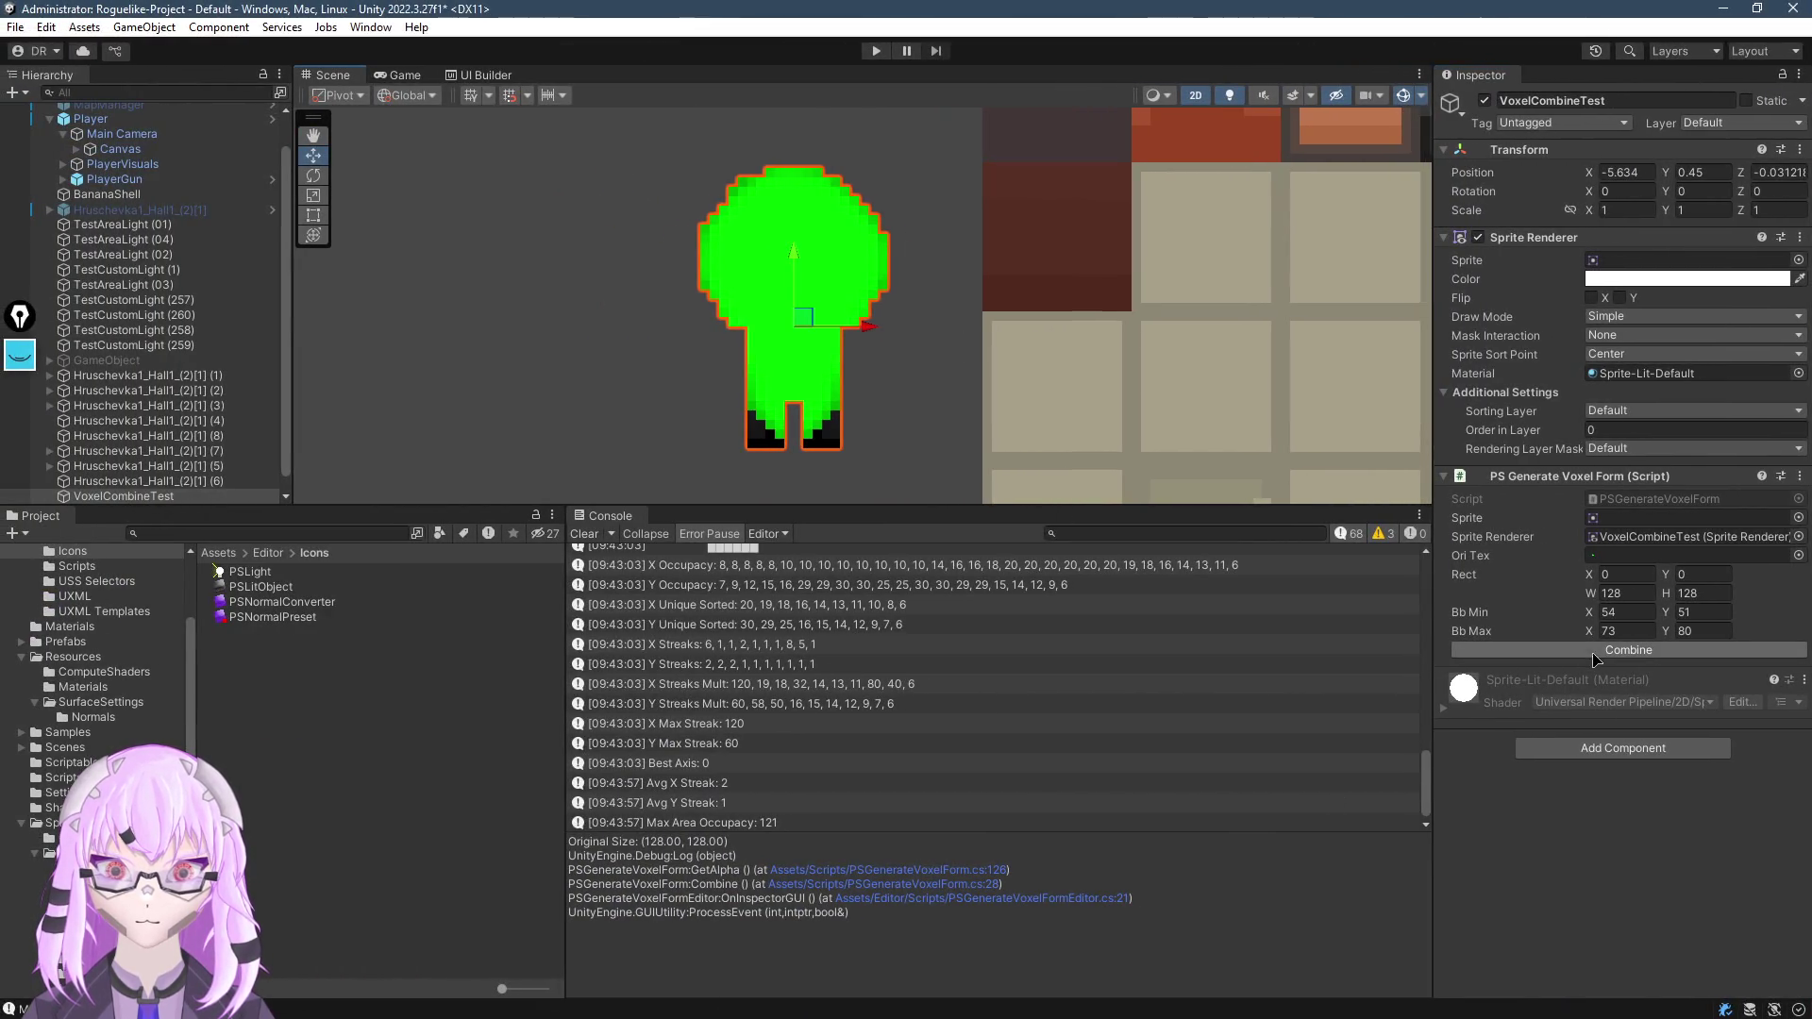
pyautogui.scroll(-1, 898, 718)
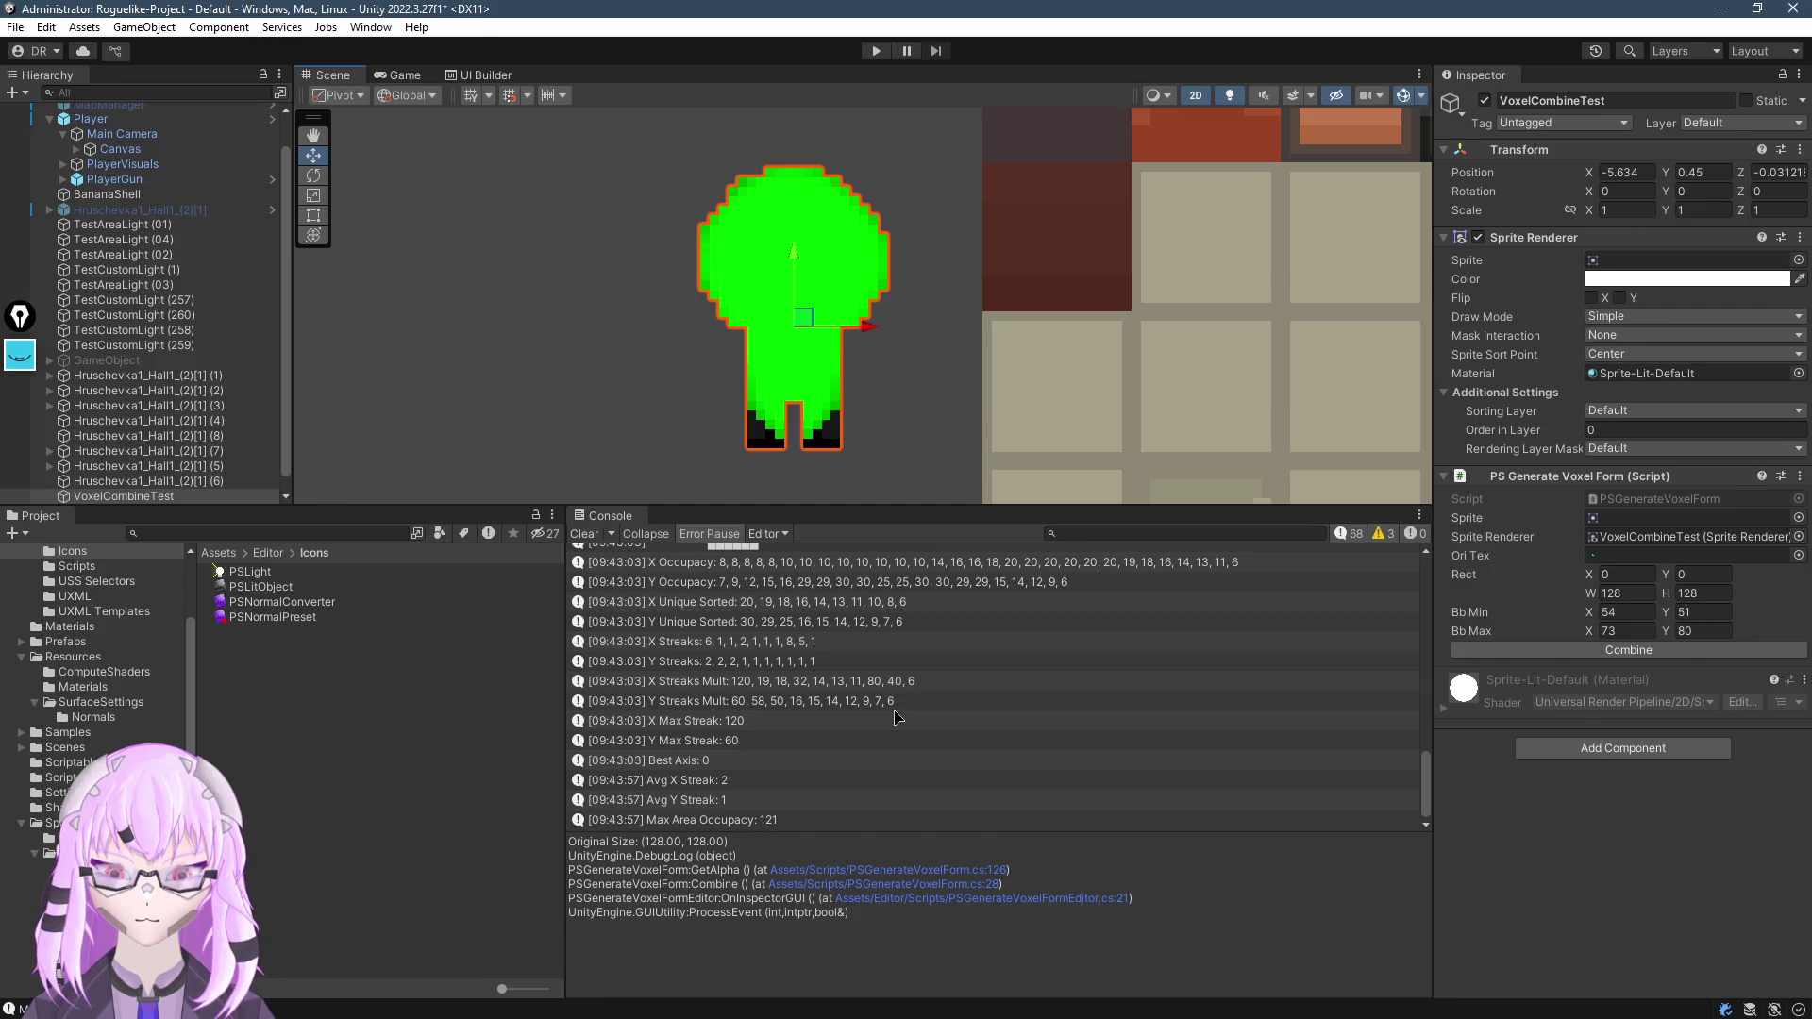
pyautogui.scroll(1, 897, 718)
pyautogui.click(720, 687)
pyautogui.click(753, 704)
pyautogui.click(754, 605)
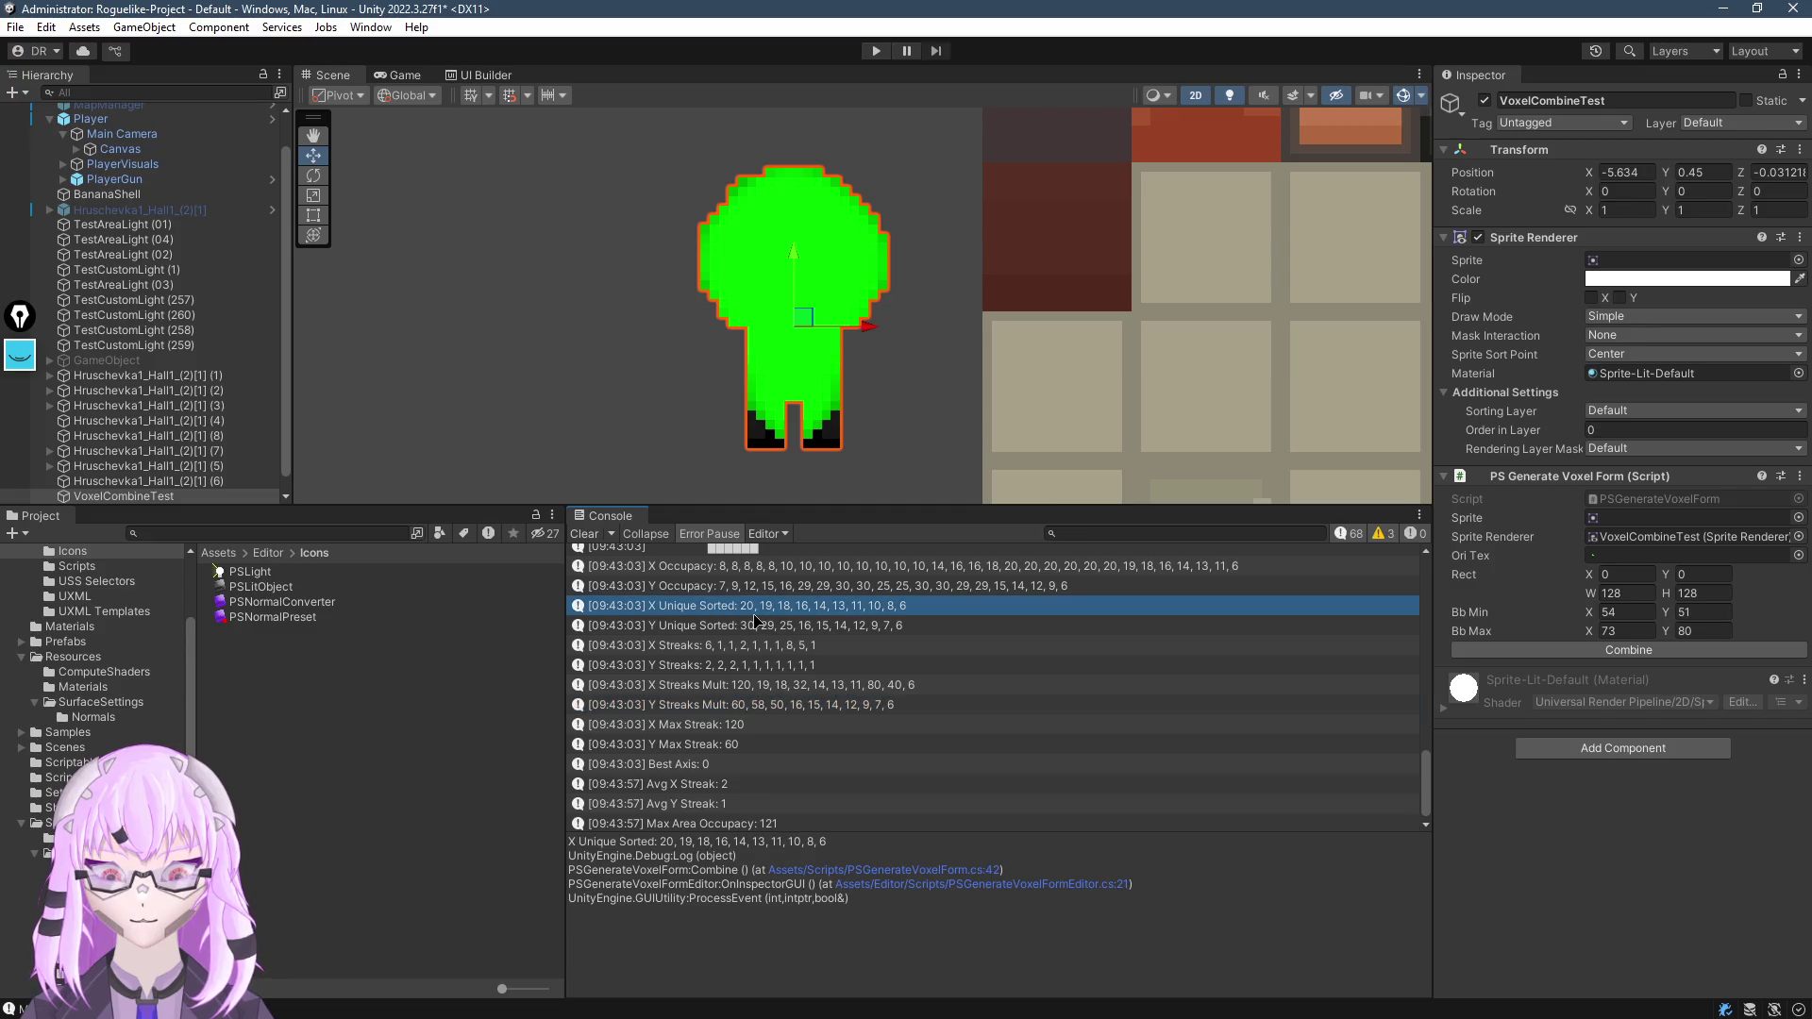
pyautogui.click(759, 626)
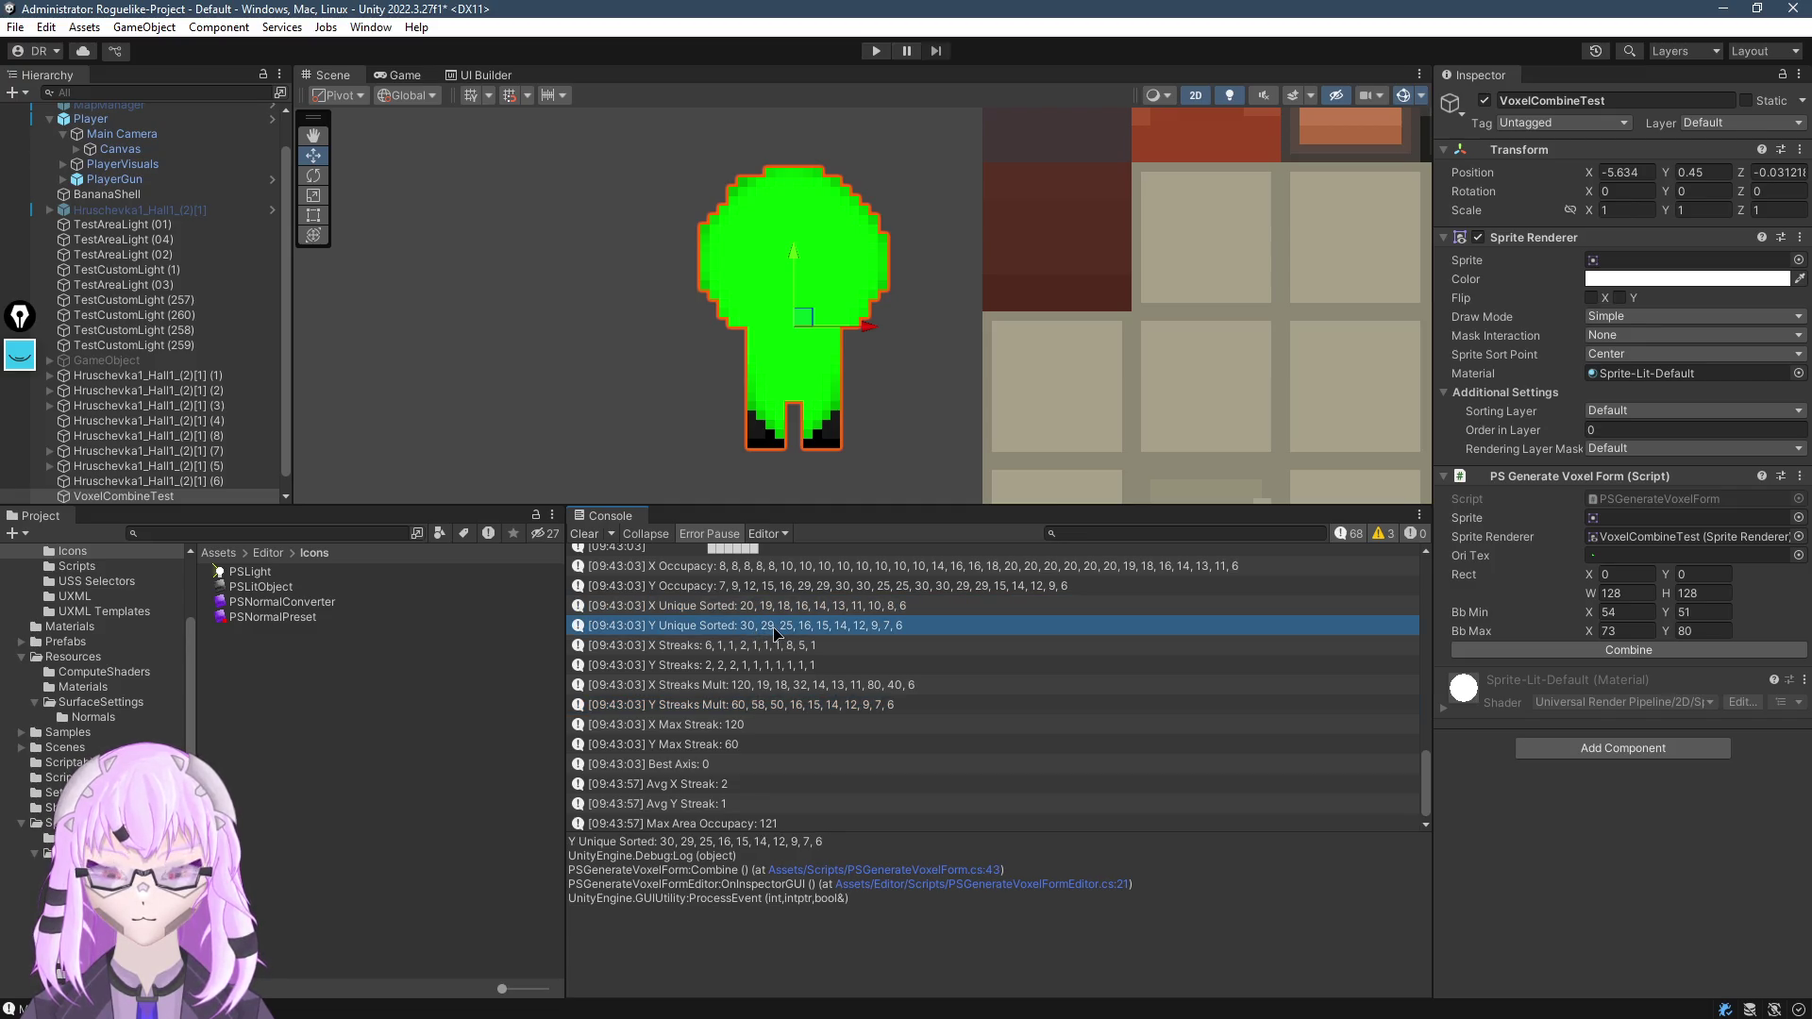
pyautogui.press('Up')
pyautogui.press('Down')
pyautogui.press('Up')
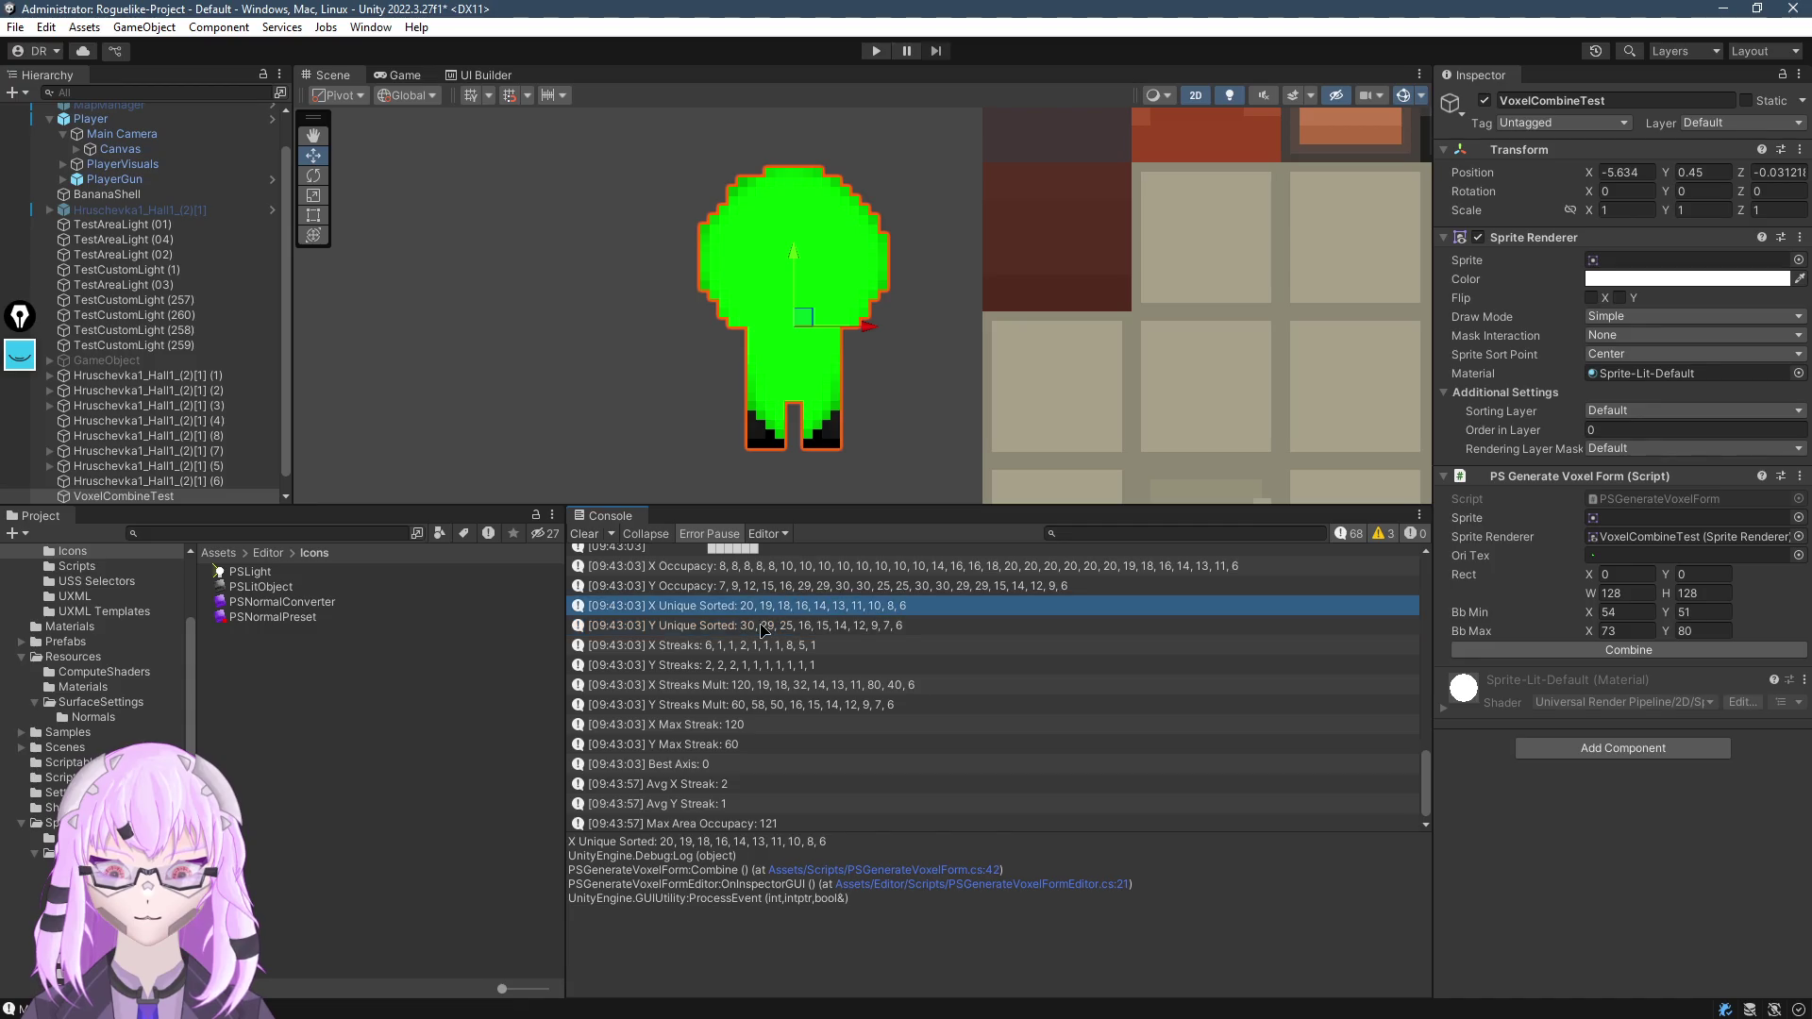
pyautogui.press('Down')
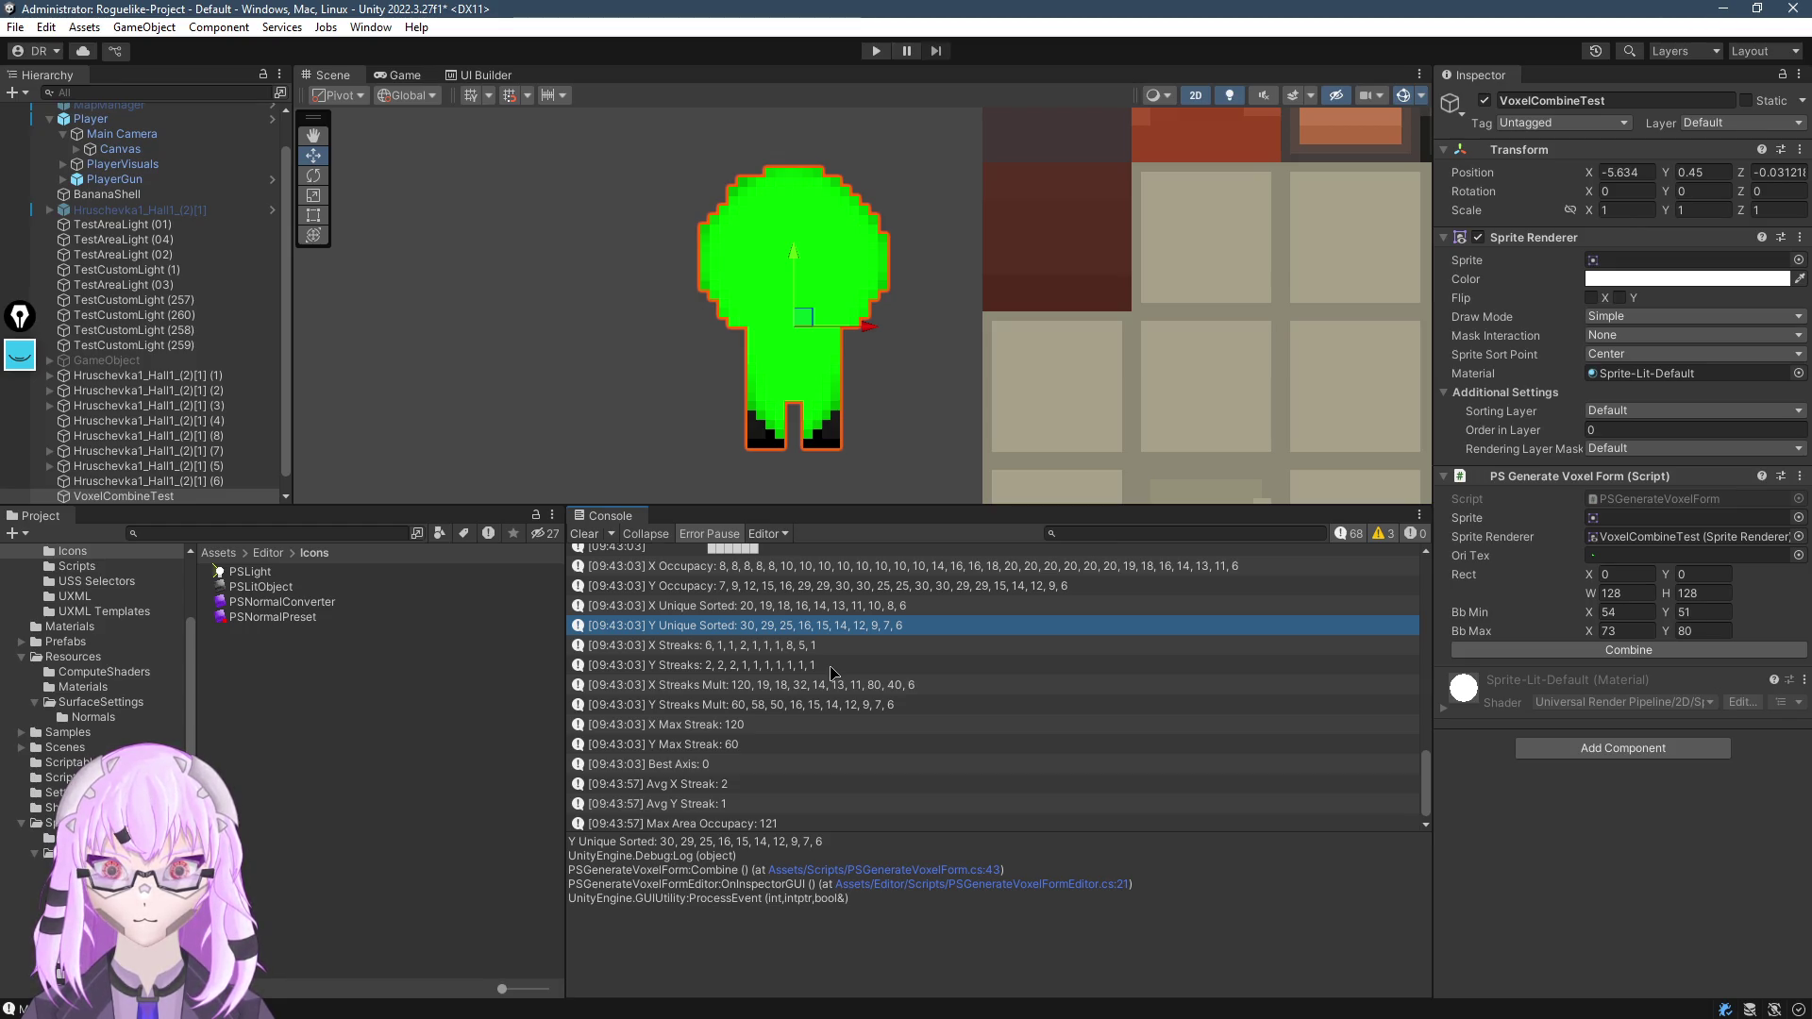
# Read the full X Occupacy and Y Unique Sorted log messages
pyautogui.click(739, 608)
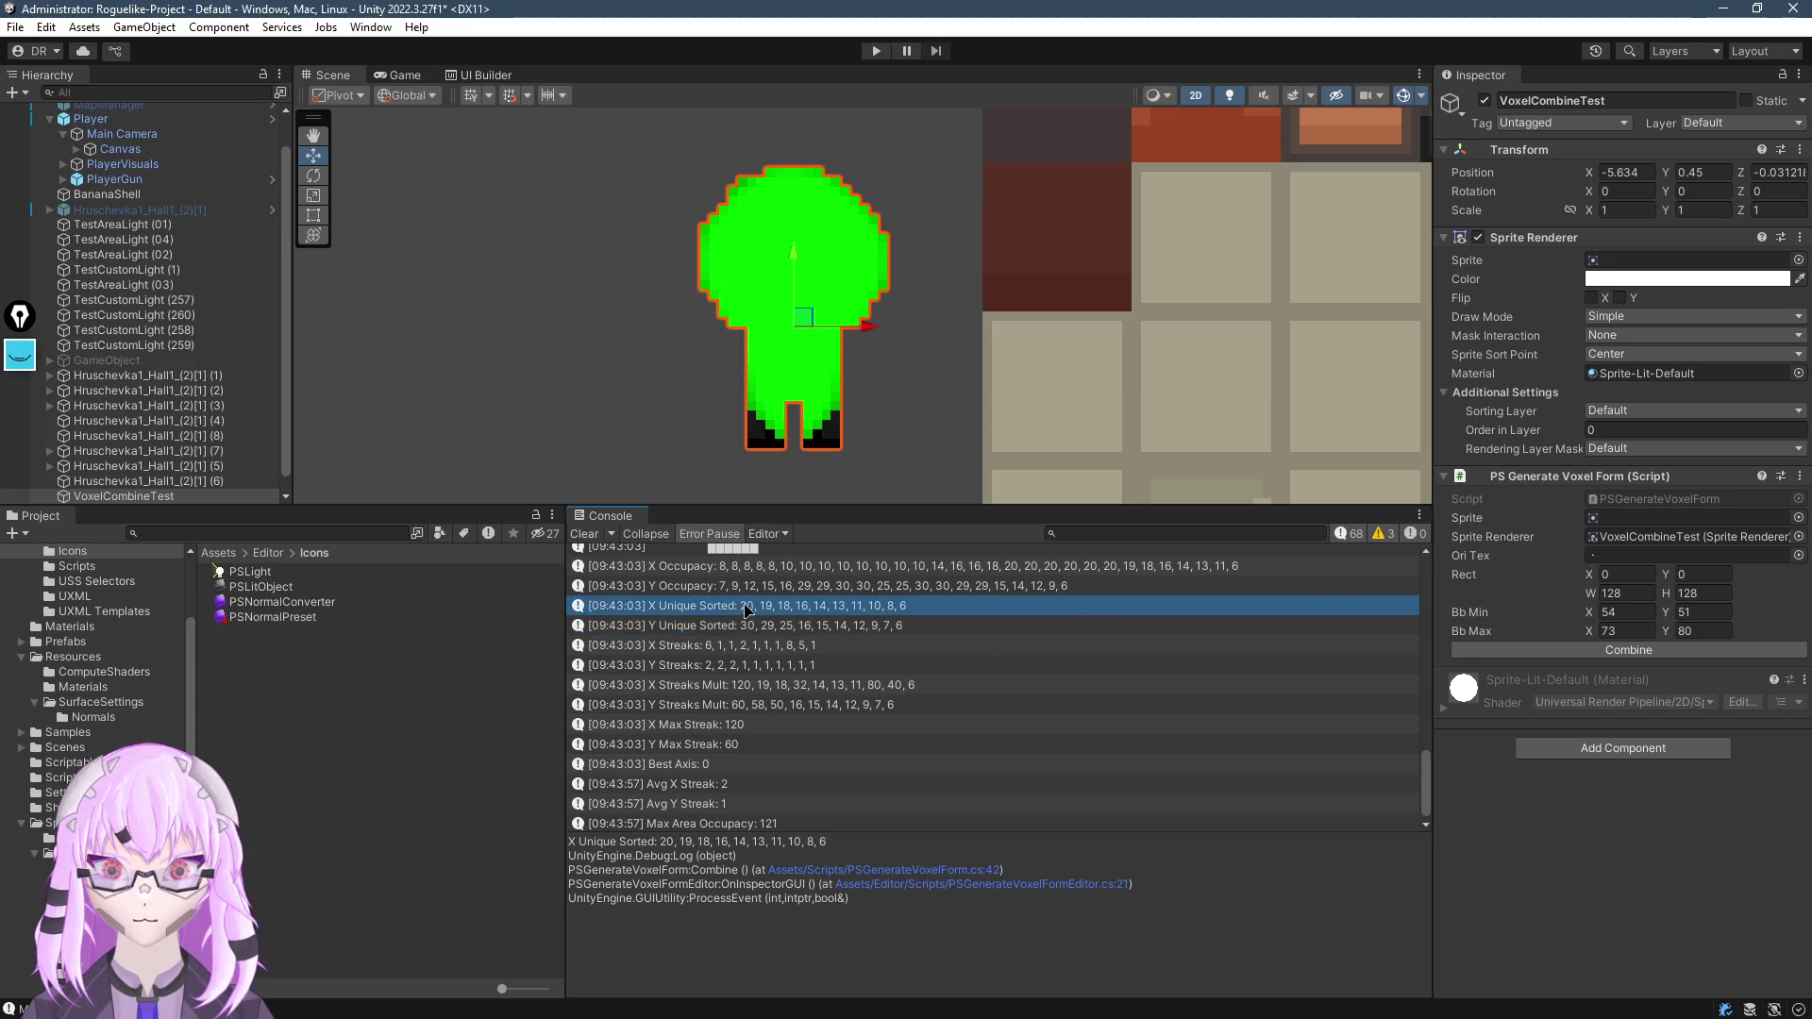
pyautogui.click(1026, 569)
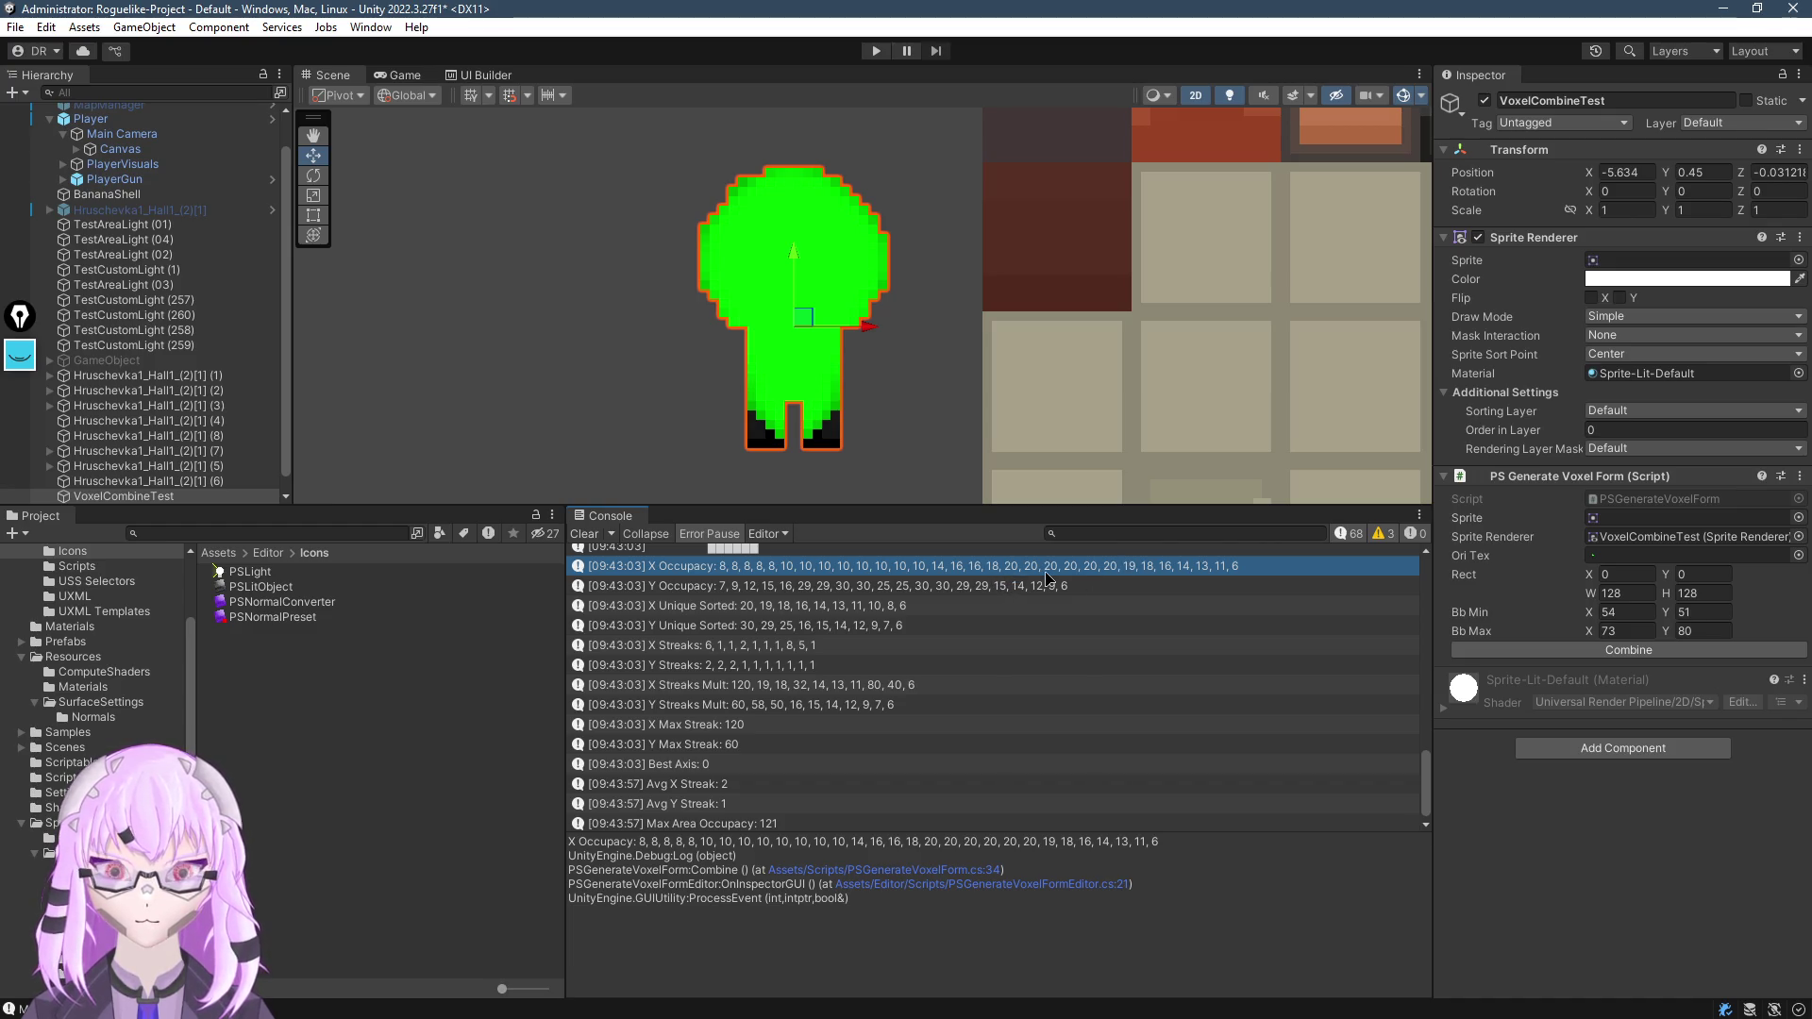
pyautogui.click(771, 627)
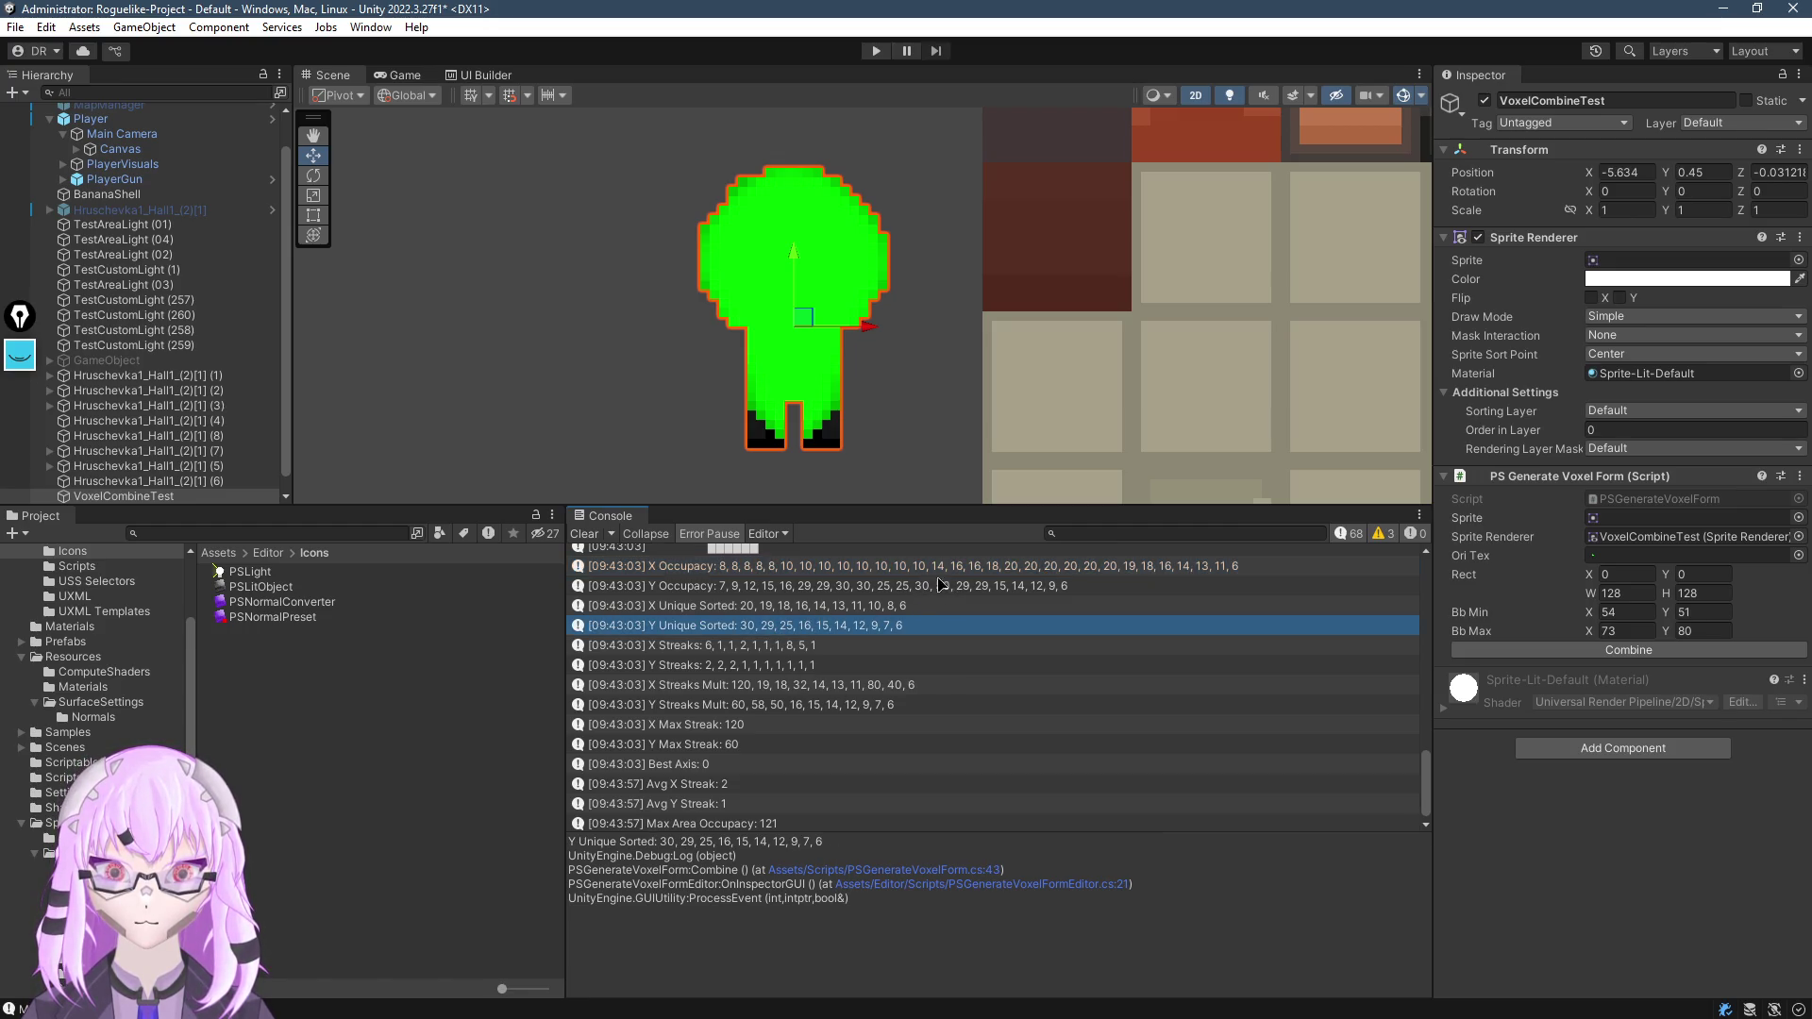
pyautogui.moveTo(1246, 392); pyautogui.dragTo(1273, 371)
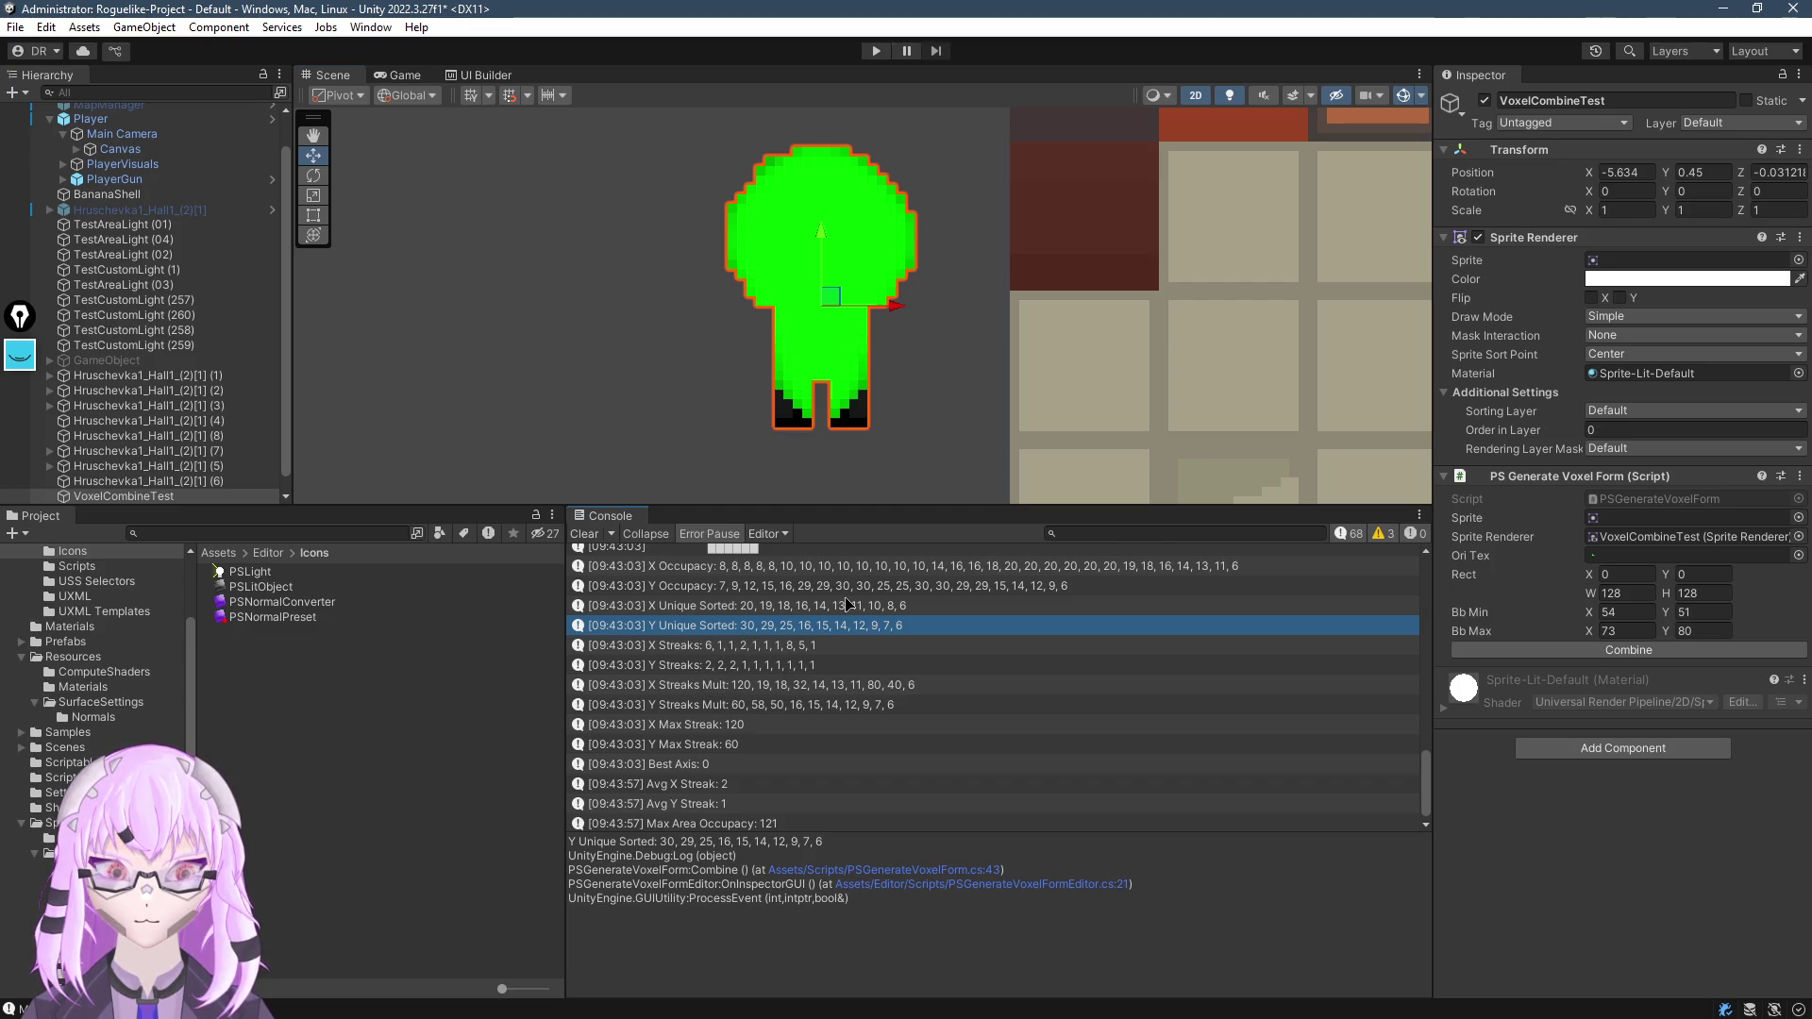
pyautogui.hotkey('alt', 'Tab')
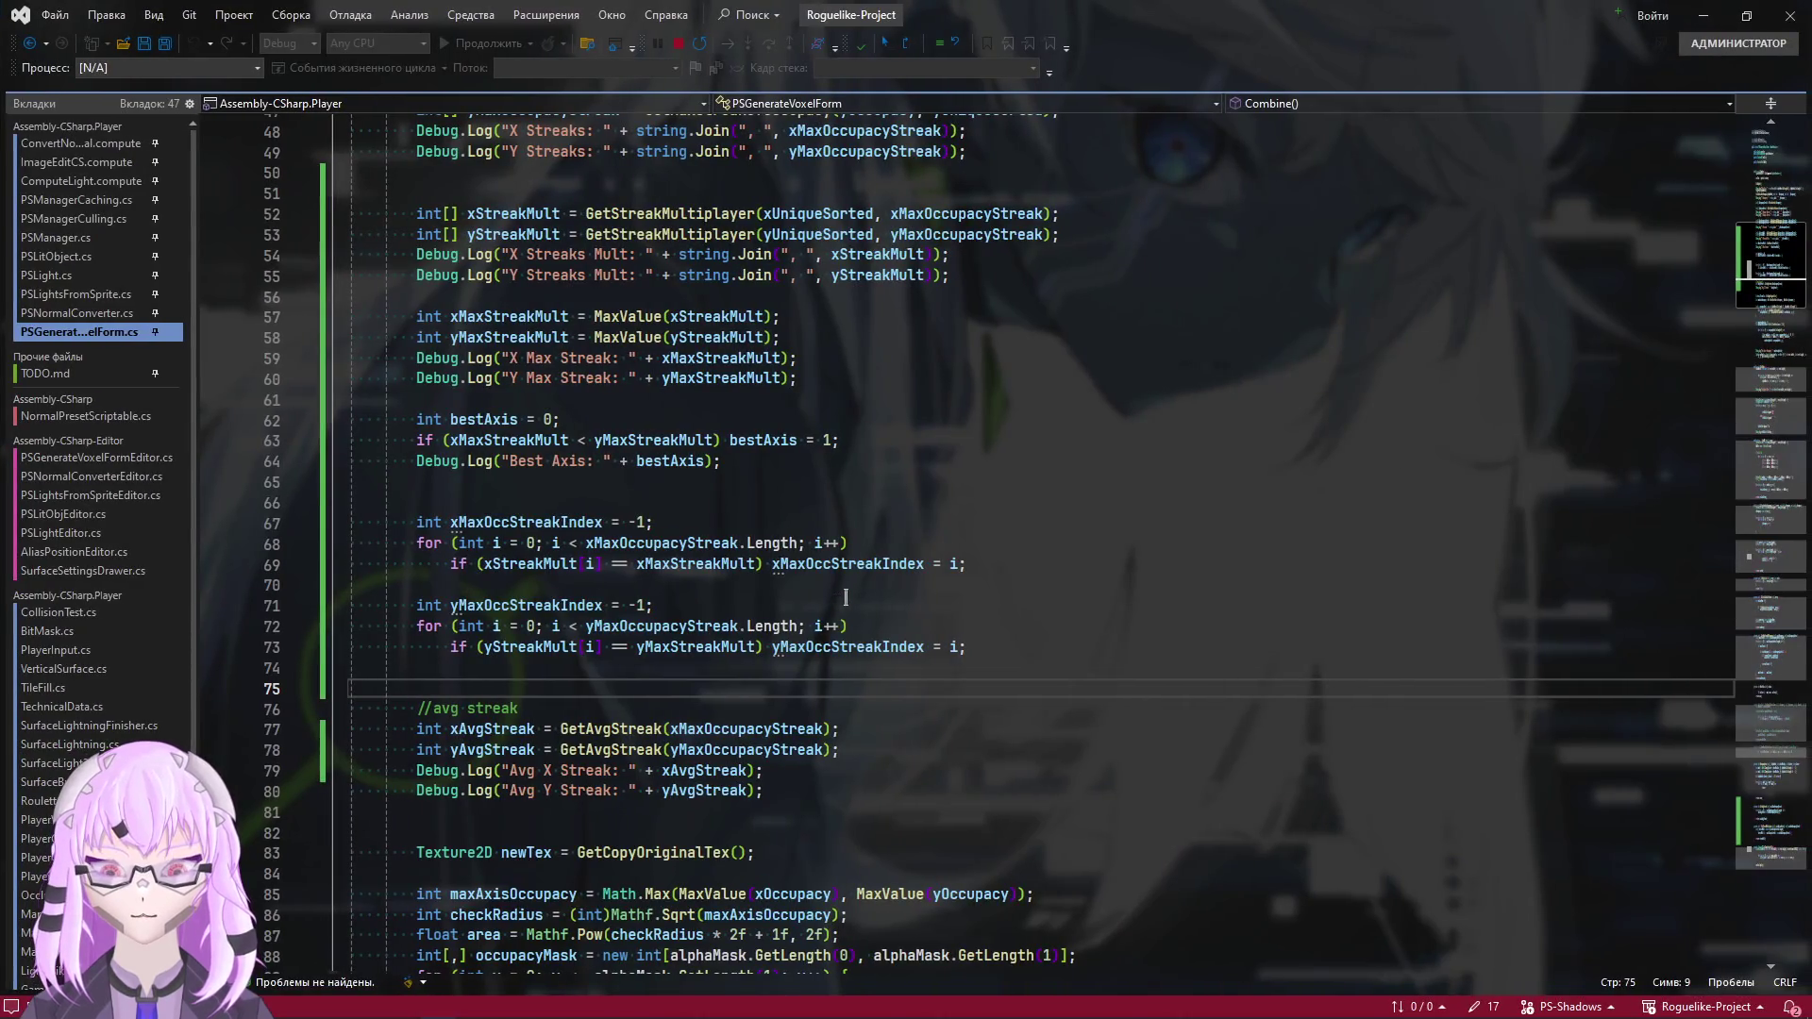
# Insert blank lines after line 75, above the //avg streak code, and let Unity reload
pyautogui.scroll(-4, 679, 594)
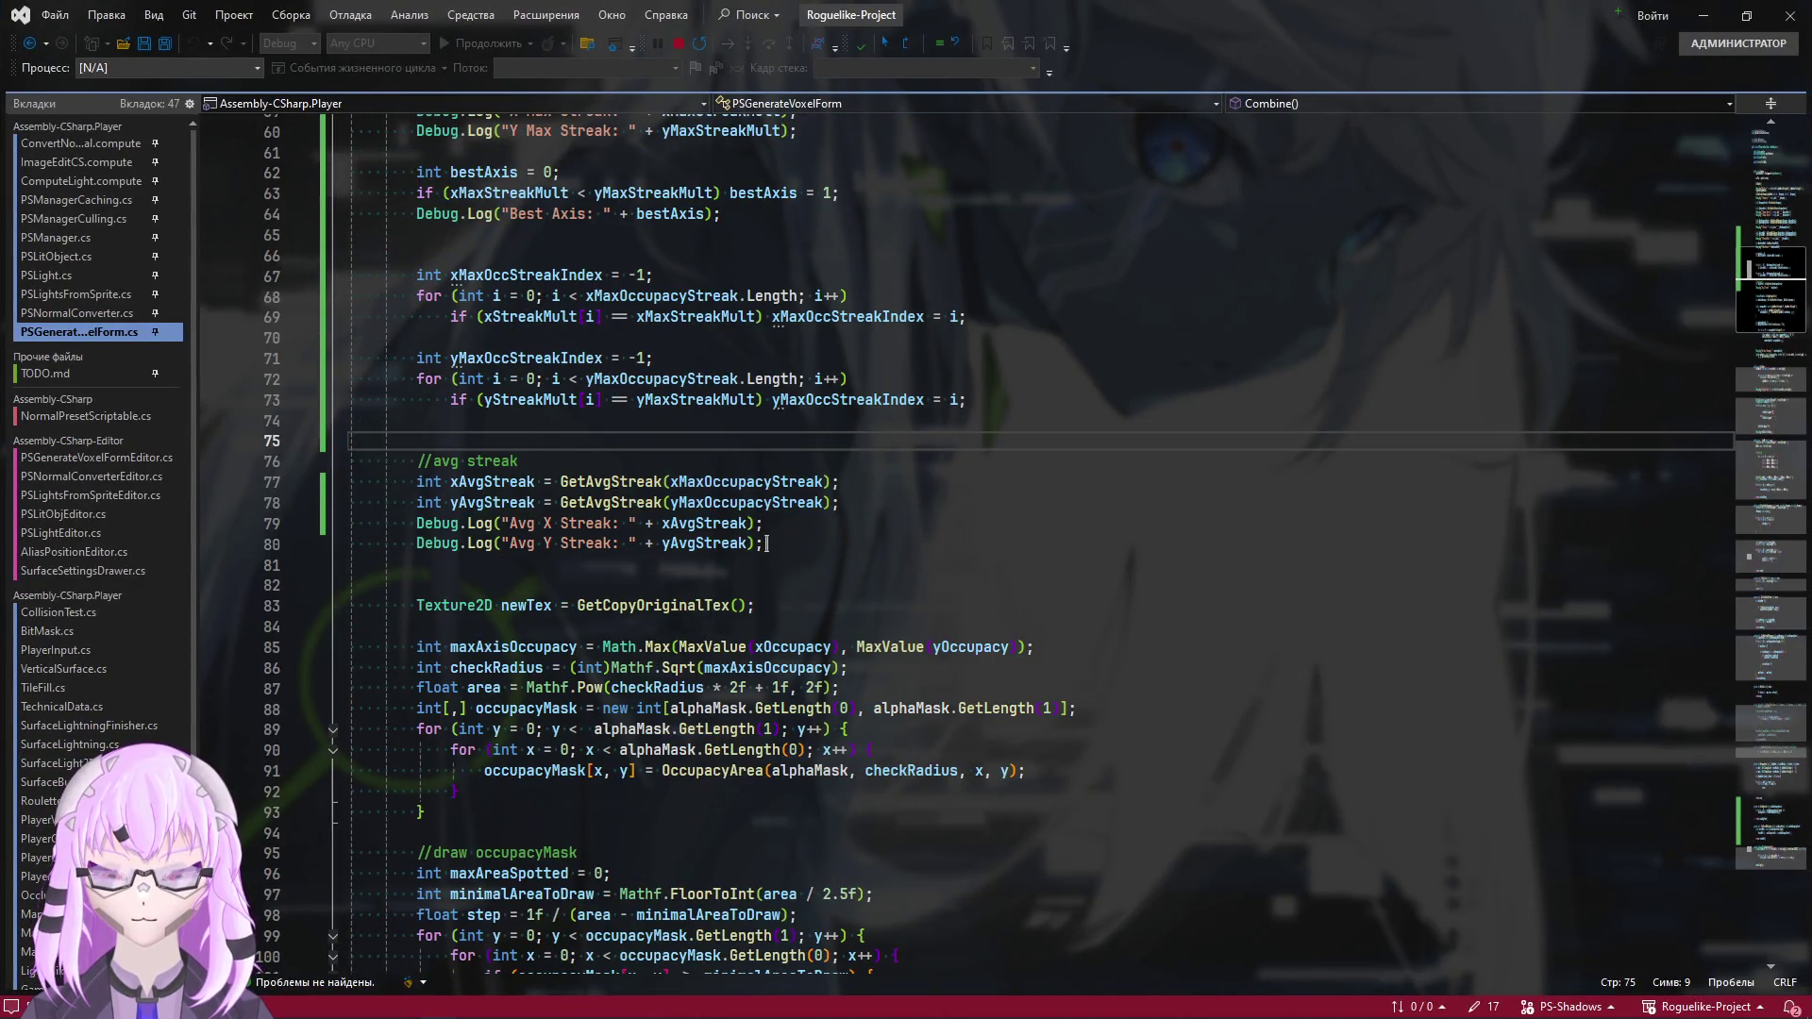
pyautogui.press('Return')
pyautogui.press('Return')
pyautogui.press('Return')
pyautogui.press('Up')
pyautogui.press('Up')
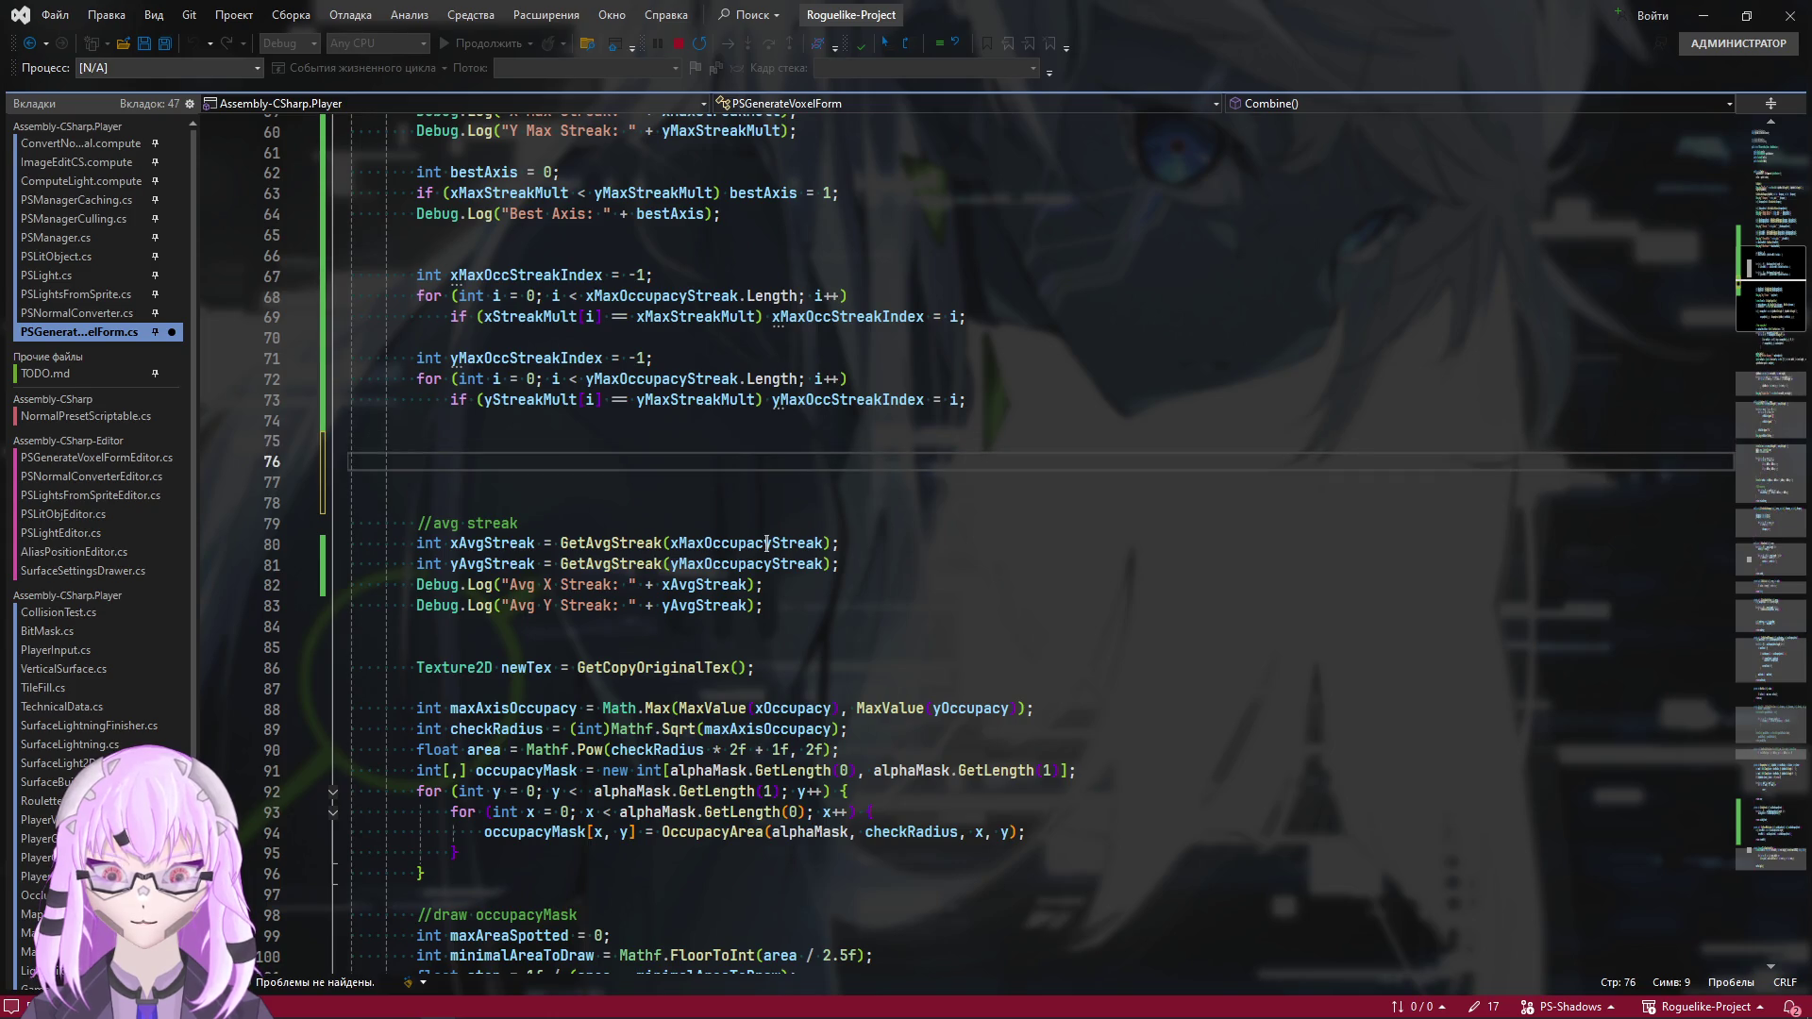
pyautogui.scroll(8, 767, 542)
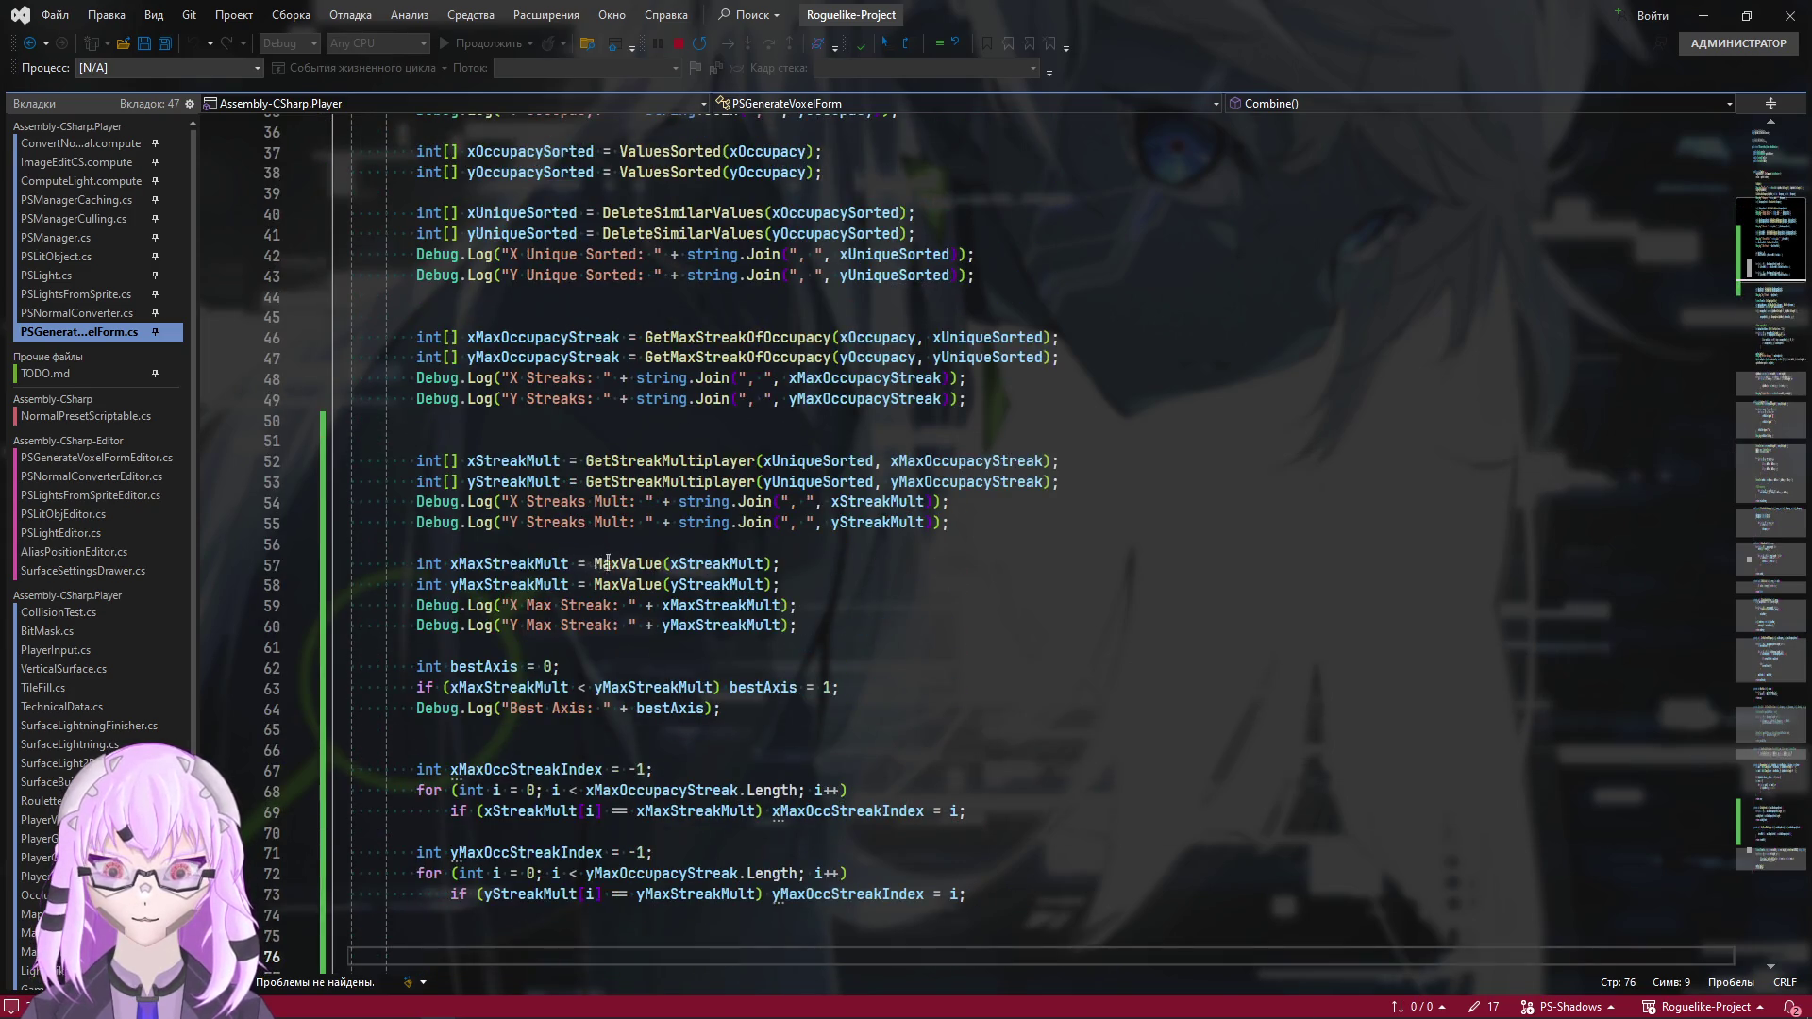
pyautogui.scroll(-4, 608, 562)
pyautogui.hotkey('alt', 'Tab')
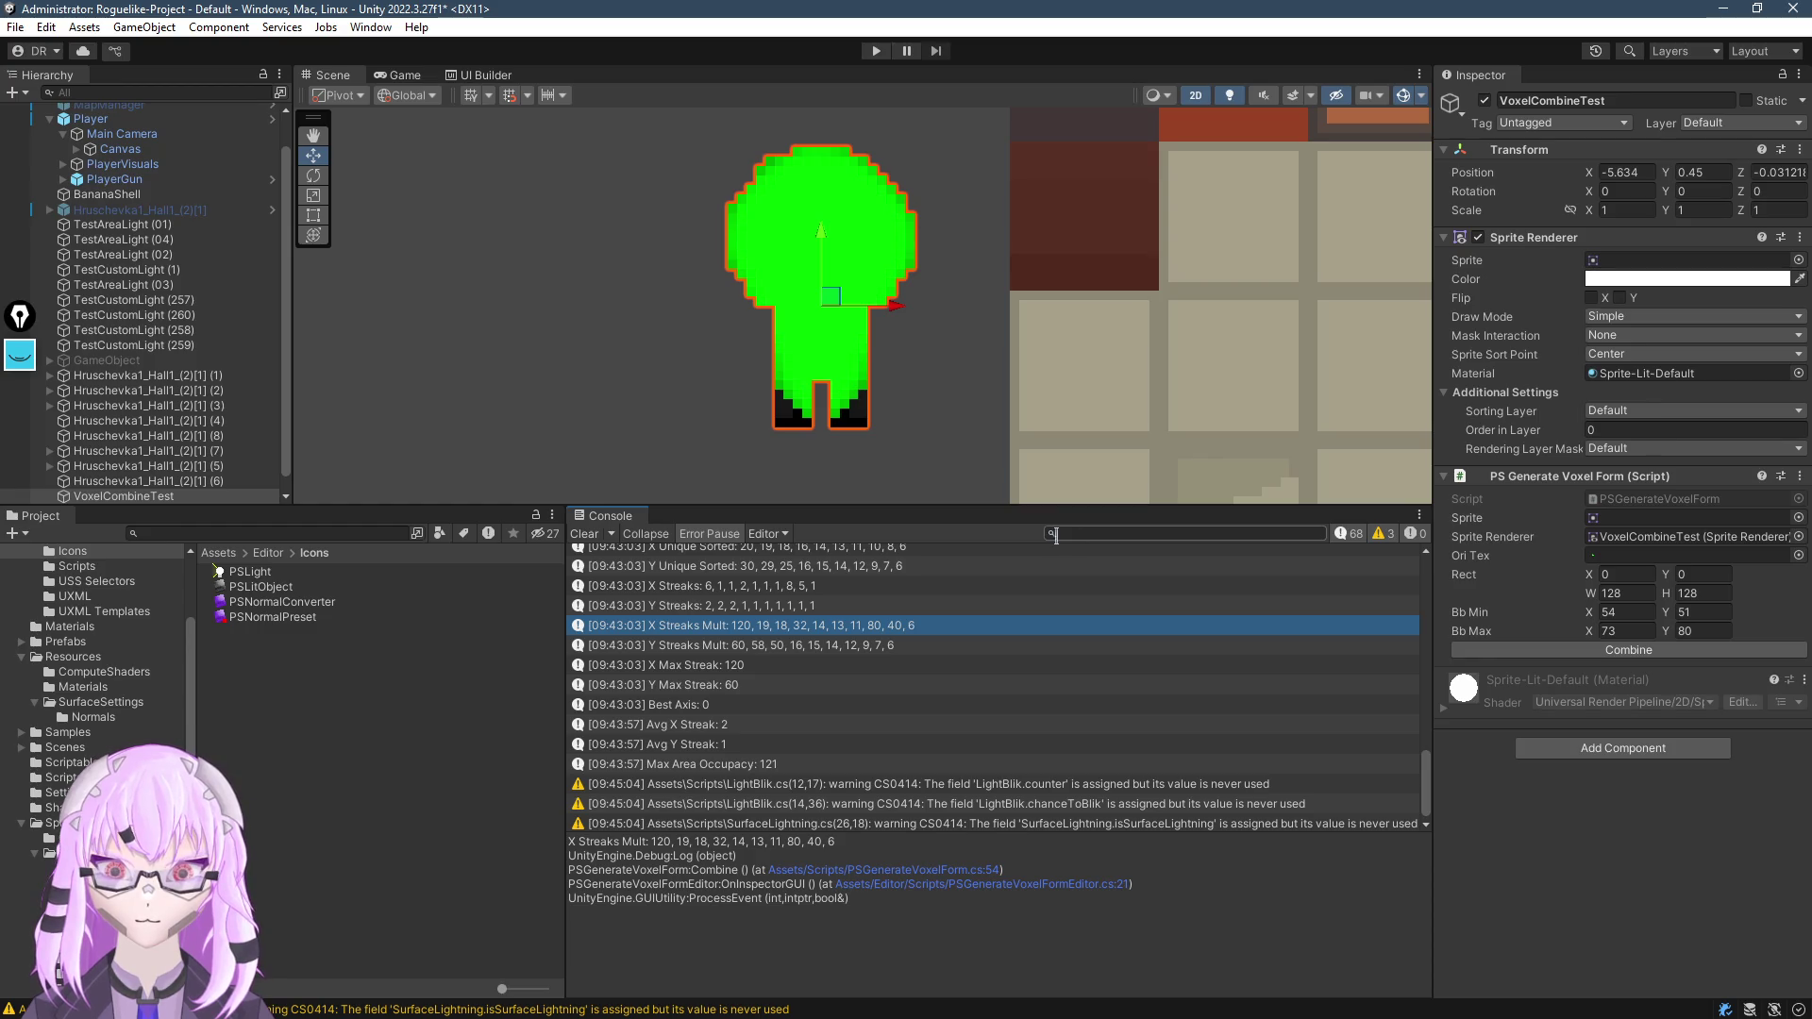
# Inspect the X Occupacy and Y Occupacy entries in Unity's Console, then return to Visual Studio
pyautogui.scroll(1, 1004, 745)
pyautogui.click(1072, 566)
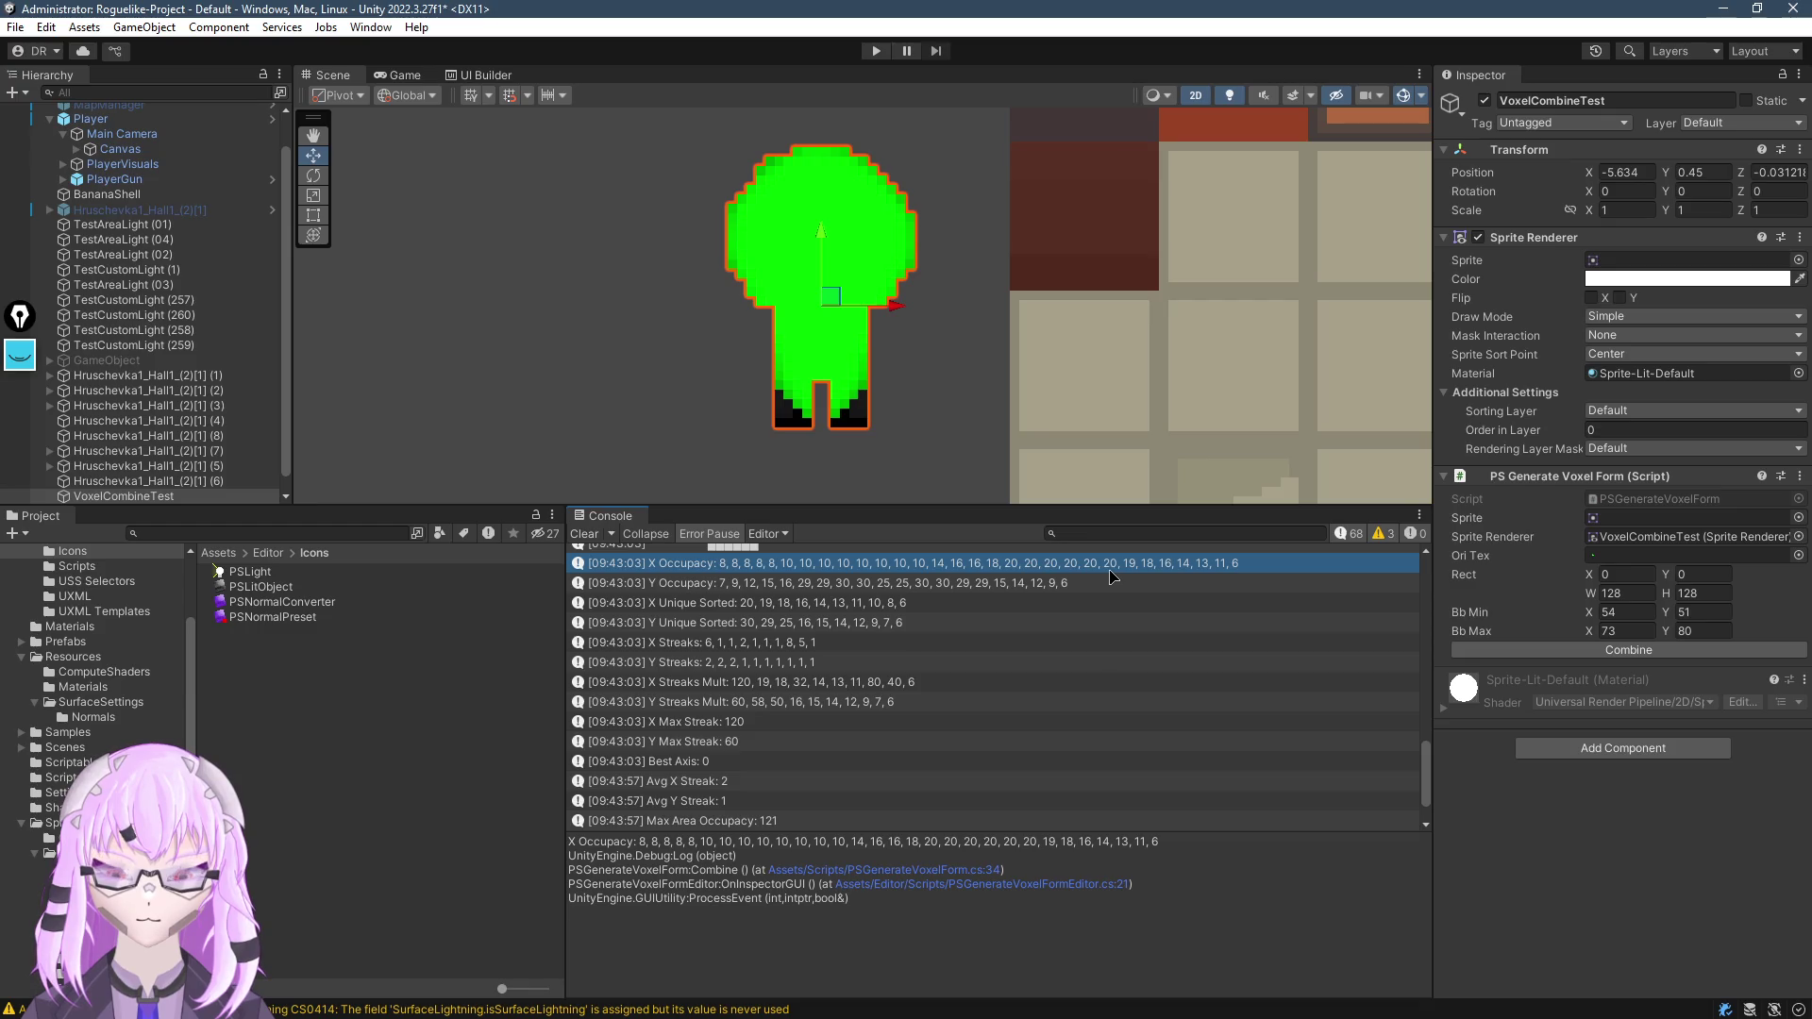
pyautogui.scroll(1, 668, 574)
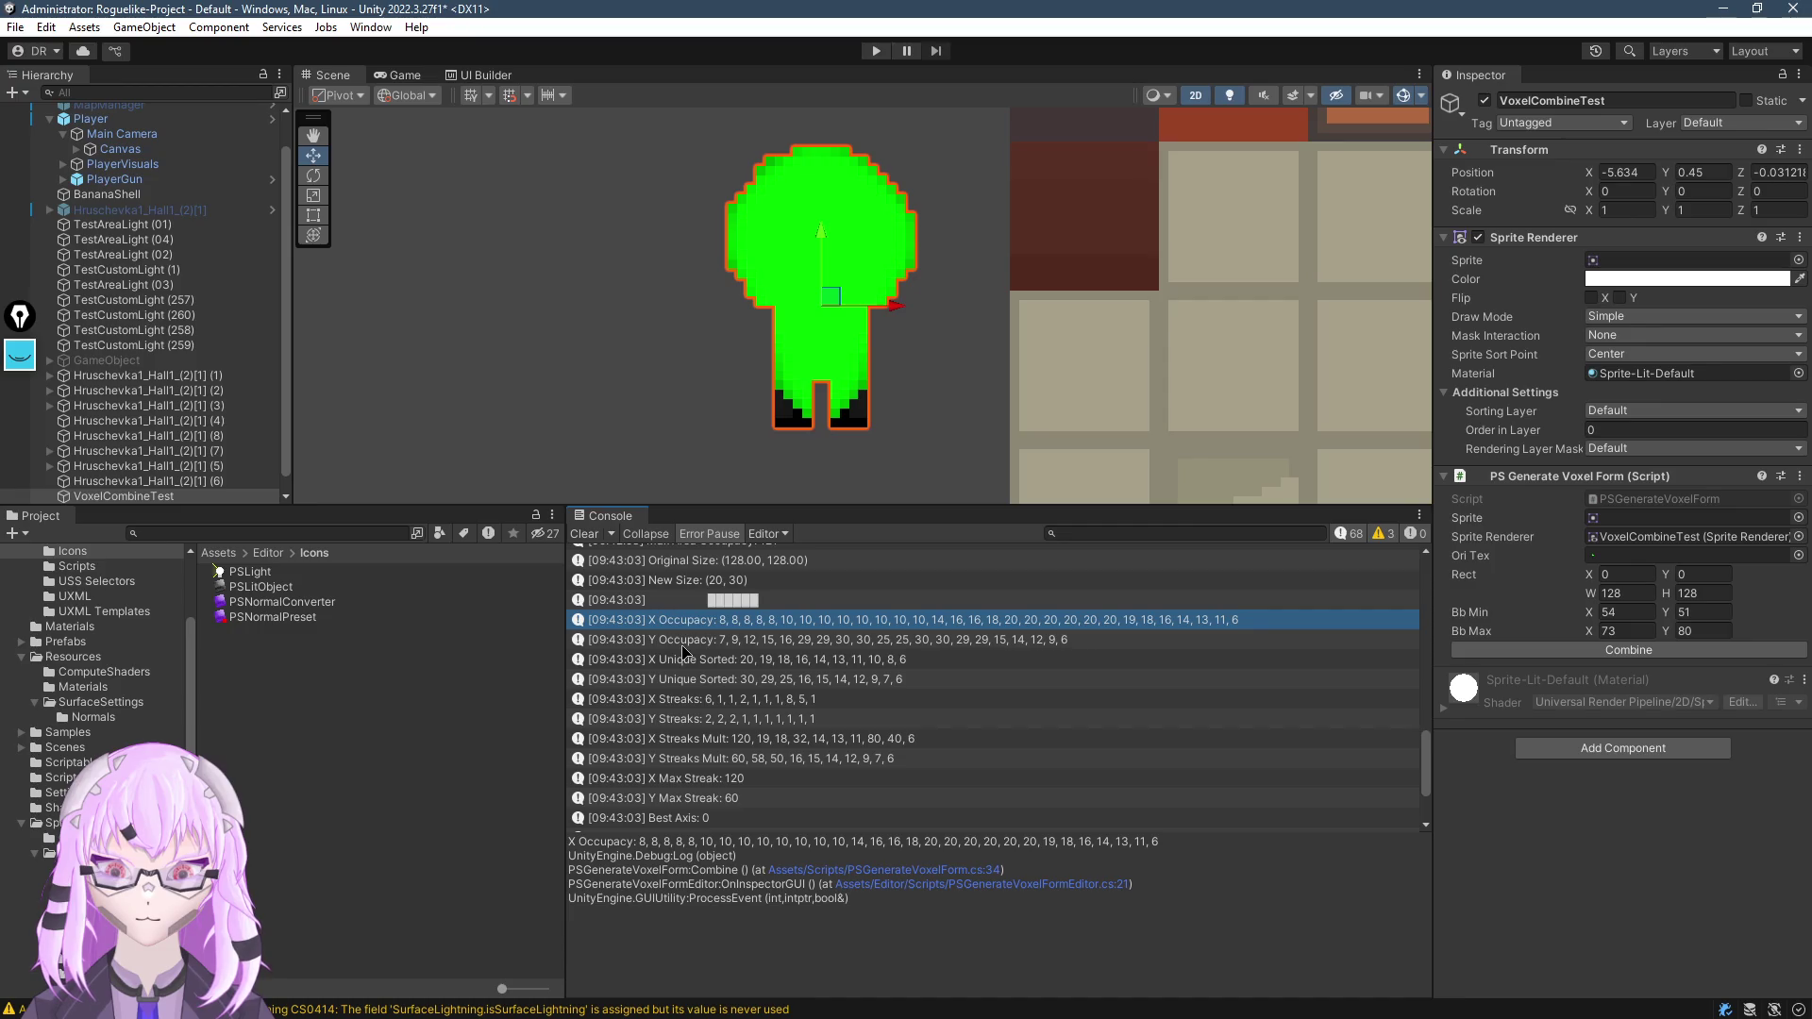
pyautogui.click(682, 641)
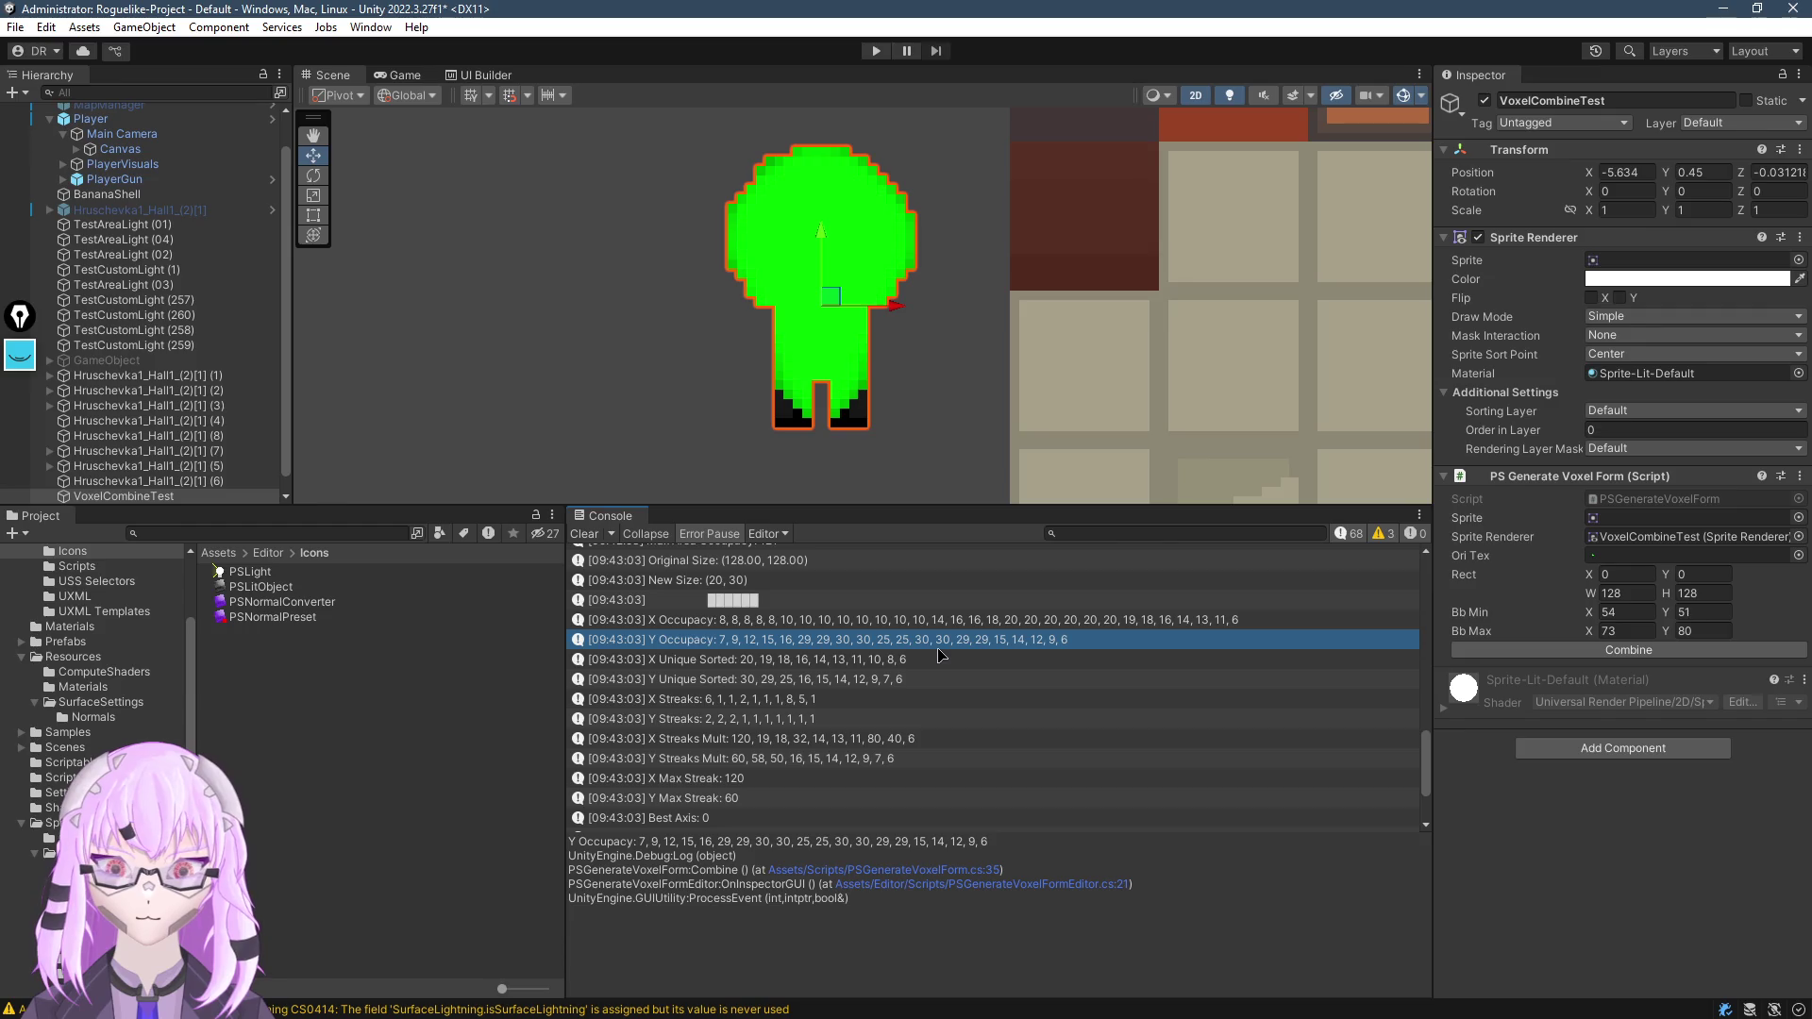
pyautogui.hotkey('alt', 'Tab')
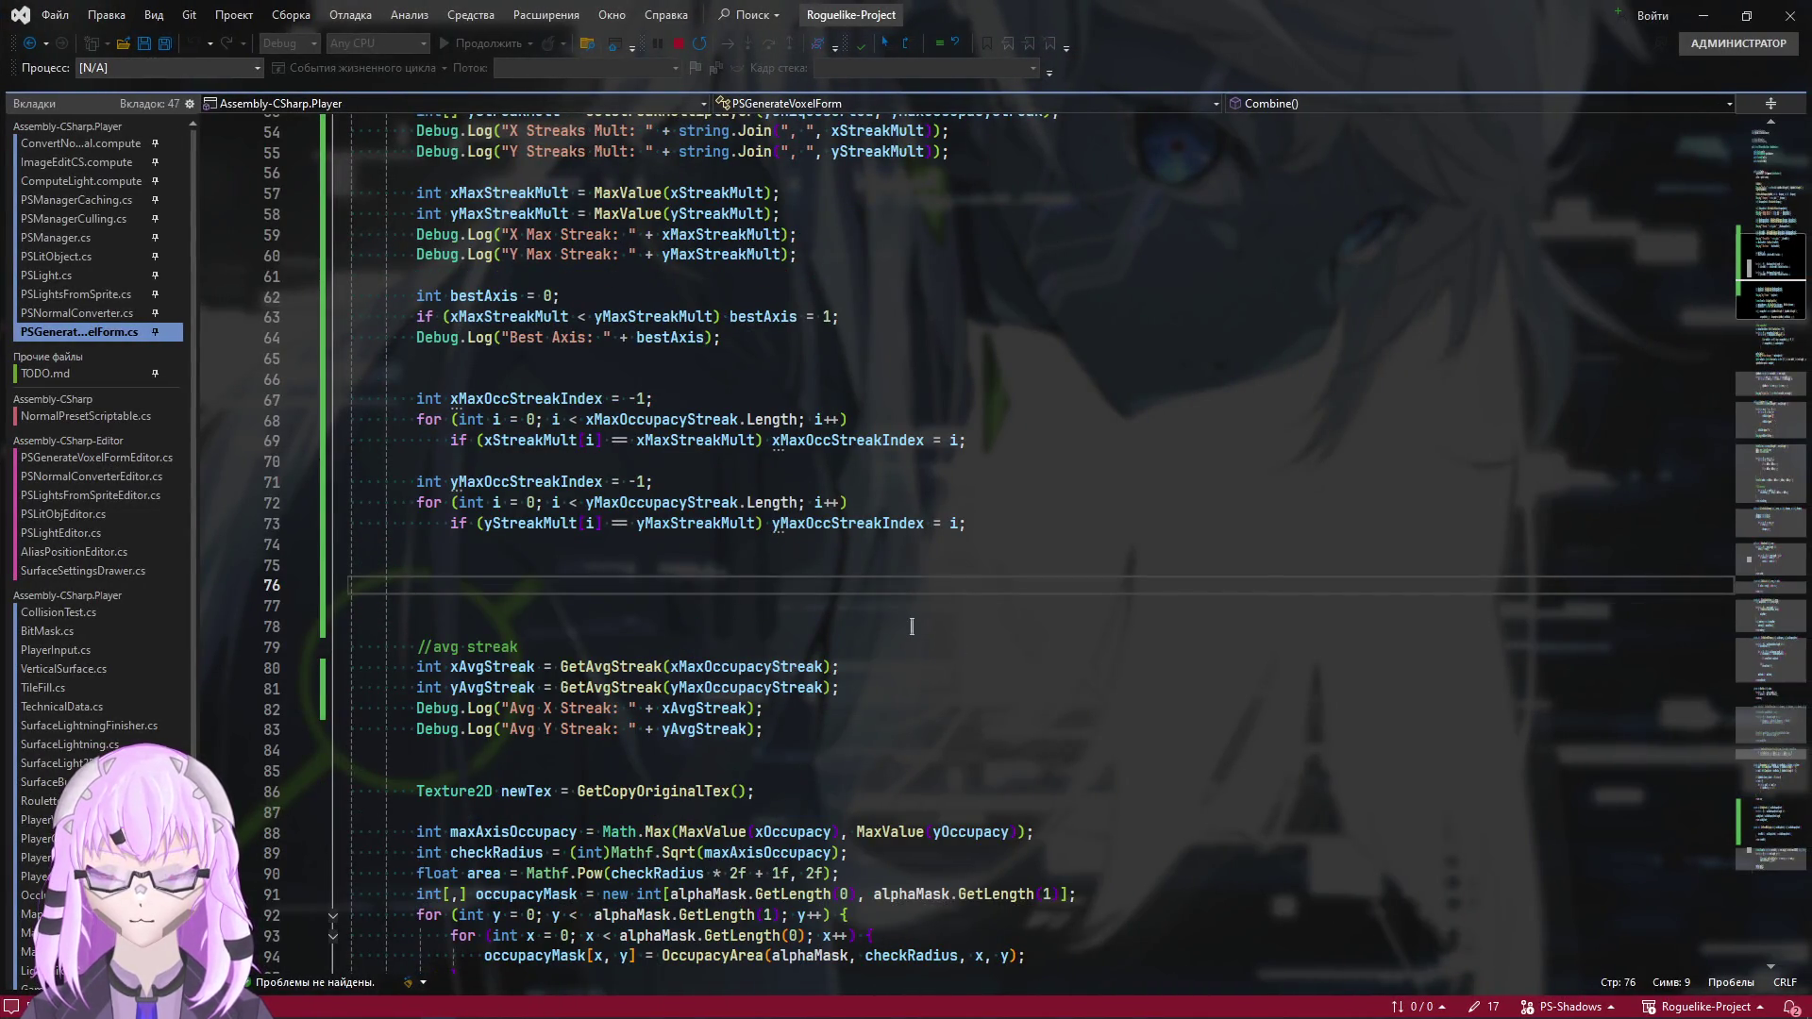
# Declare private int[] GetOccupacyIndexes() on a new line after GetStreakMultiplayer
pyautogui.scroll(-20, 911, 626)
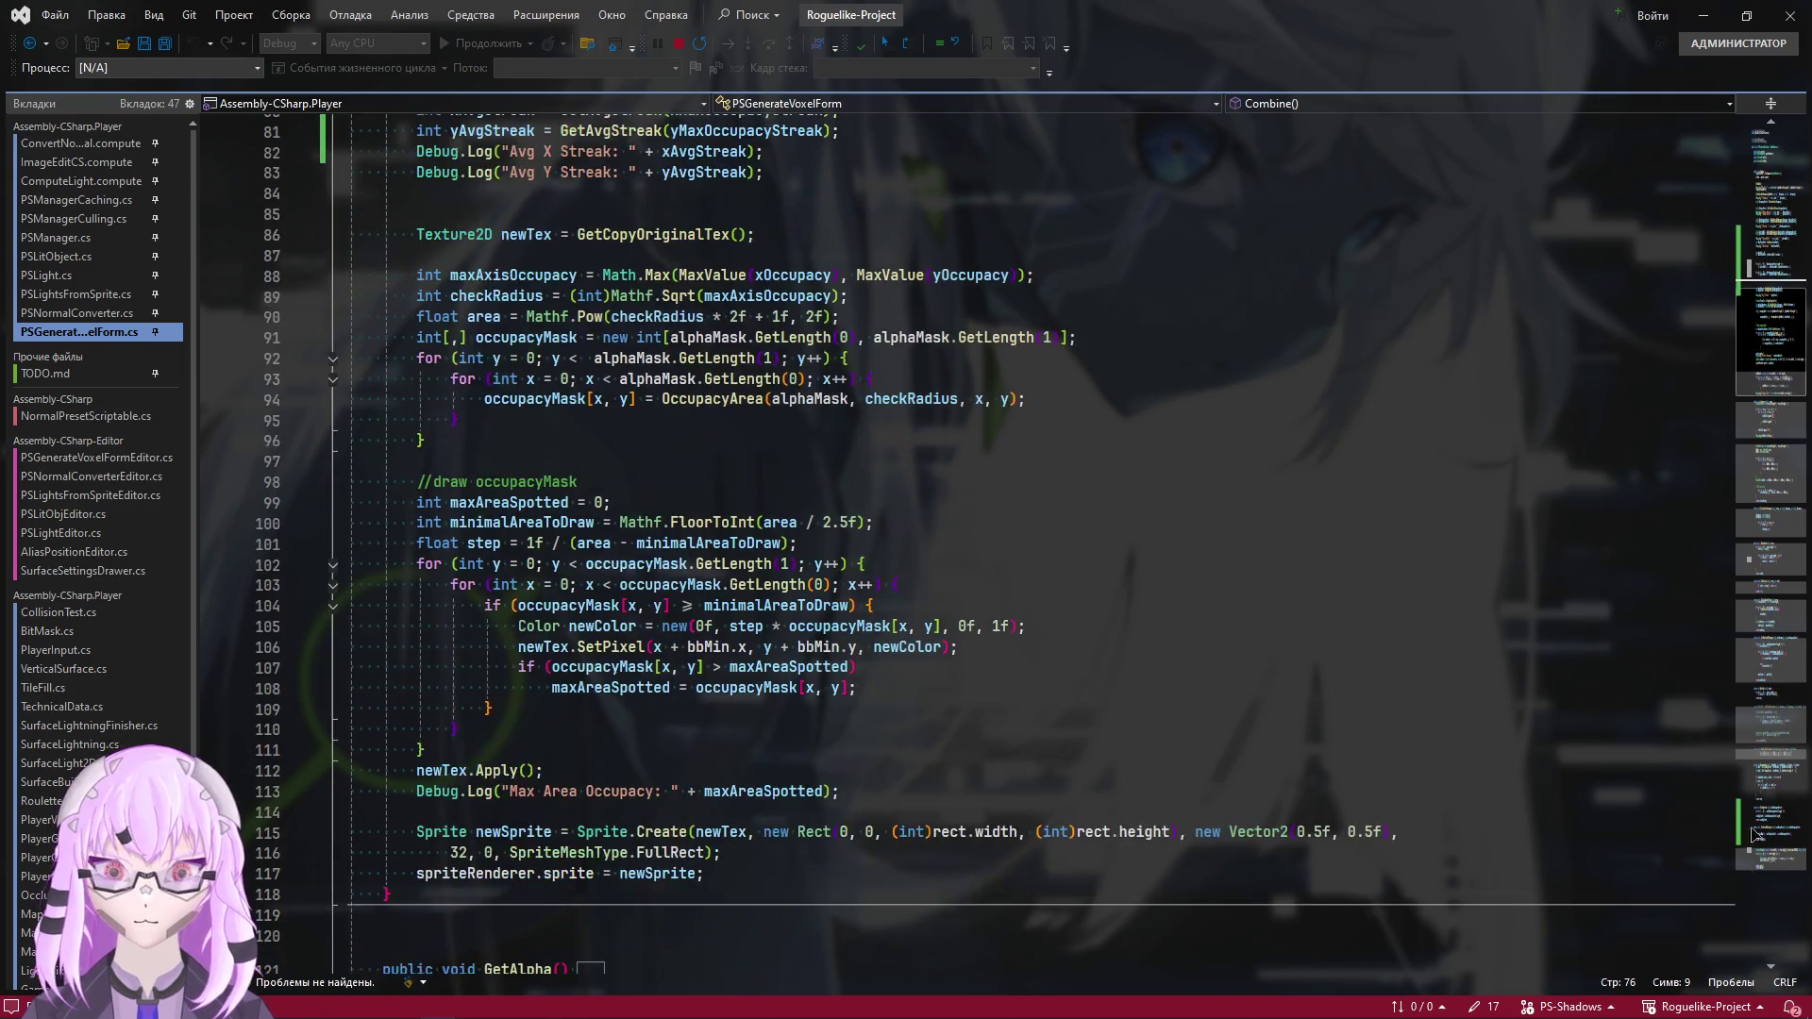
pyautogui.click(394, 578)
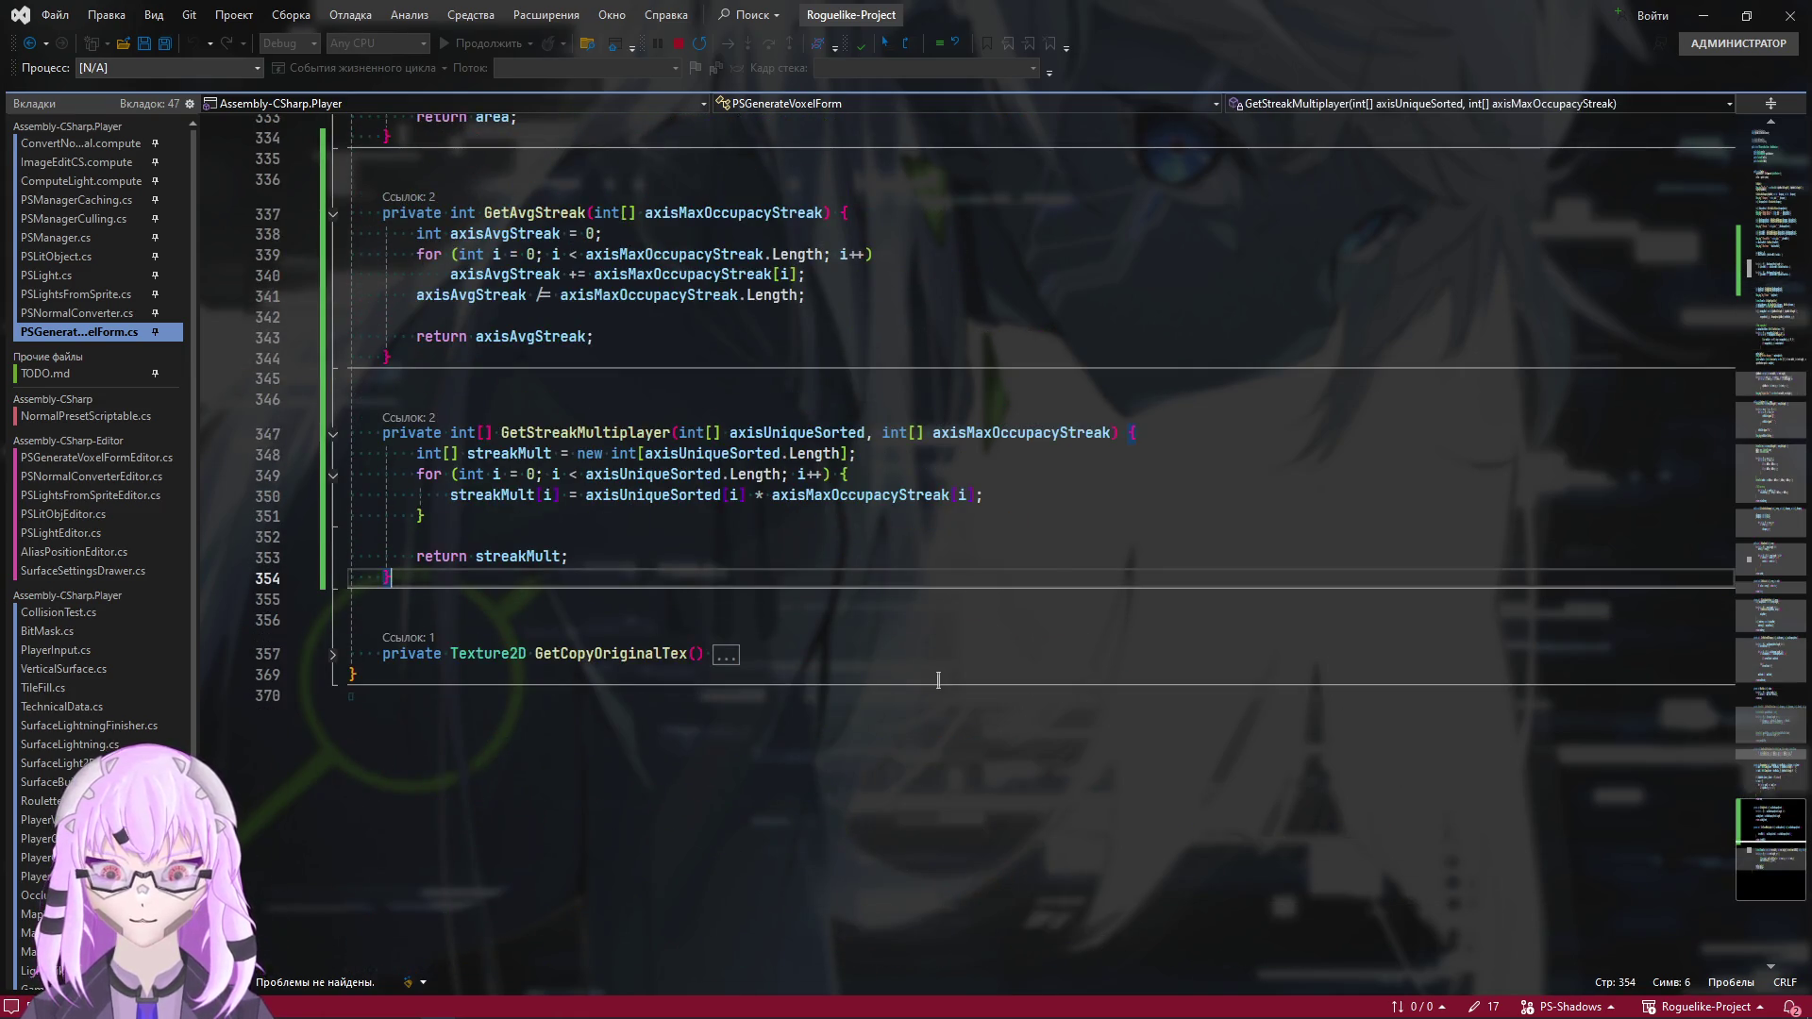
pyautogui.press('Return')
pyautogui.press('Return')
pyautogui.press('Return')
pyautogui.write('privat')
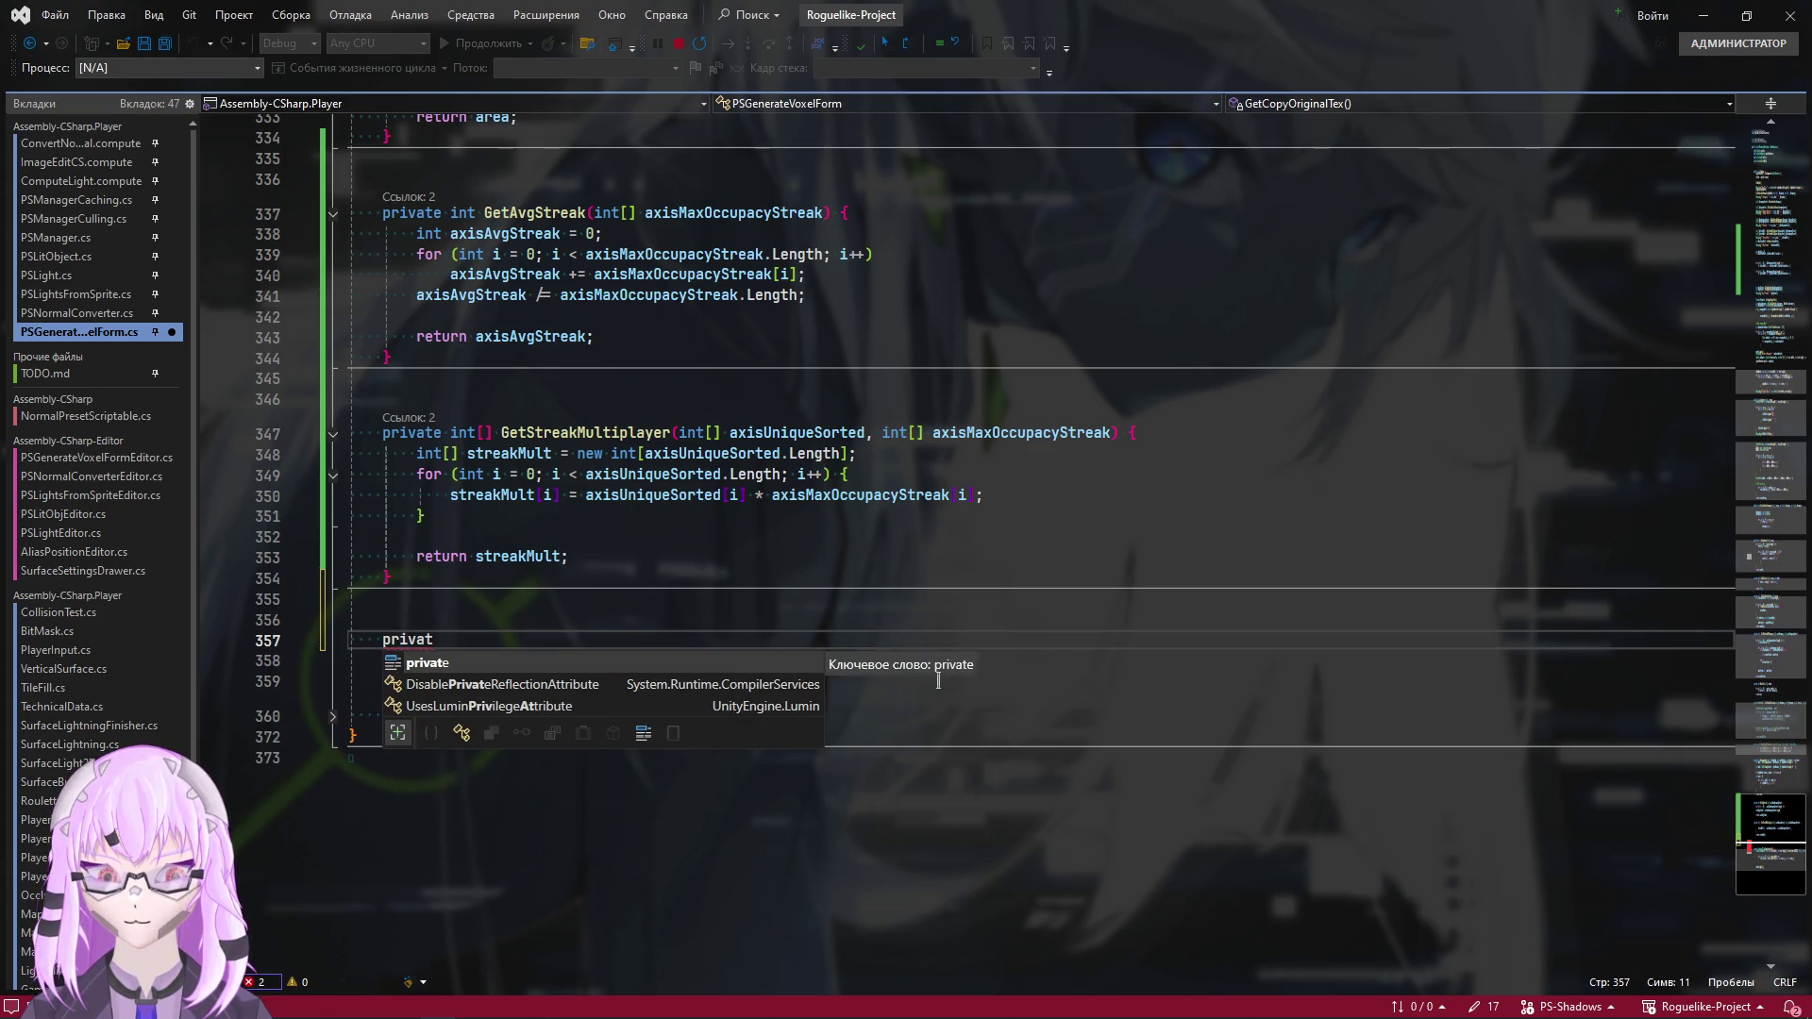
pyautogui.write('e int[]')
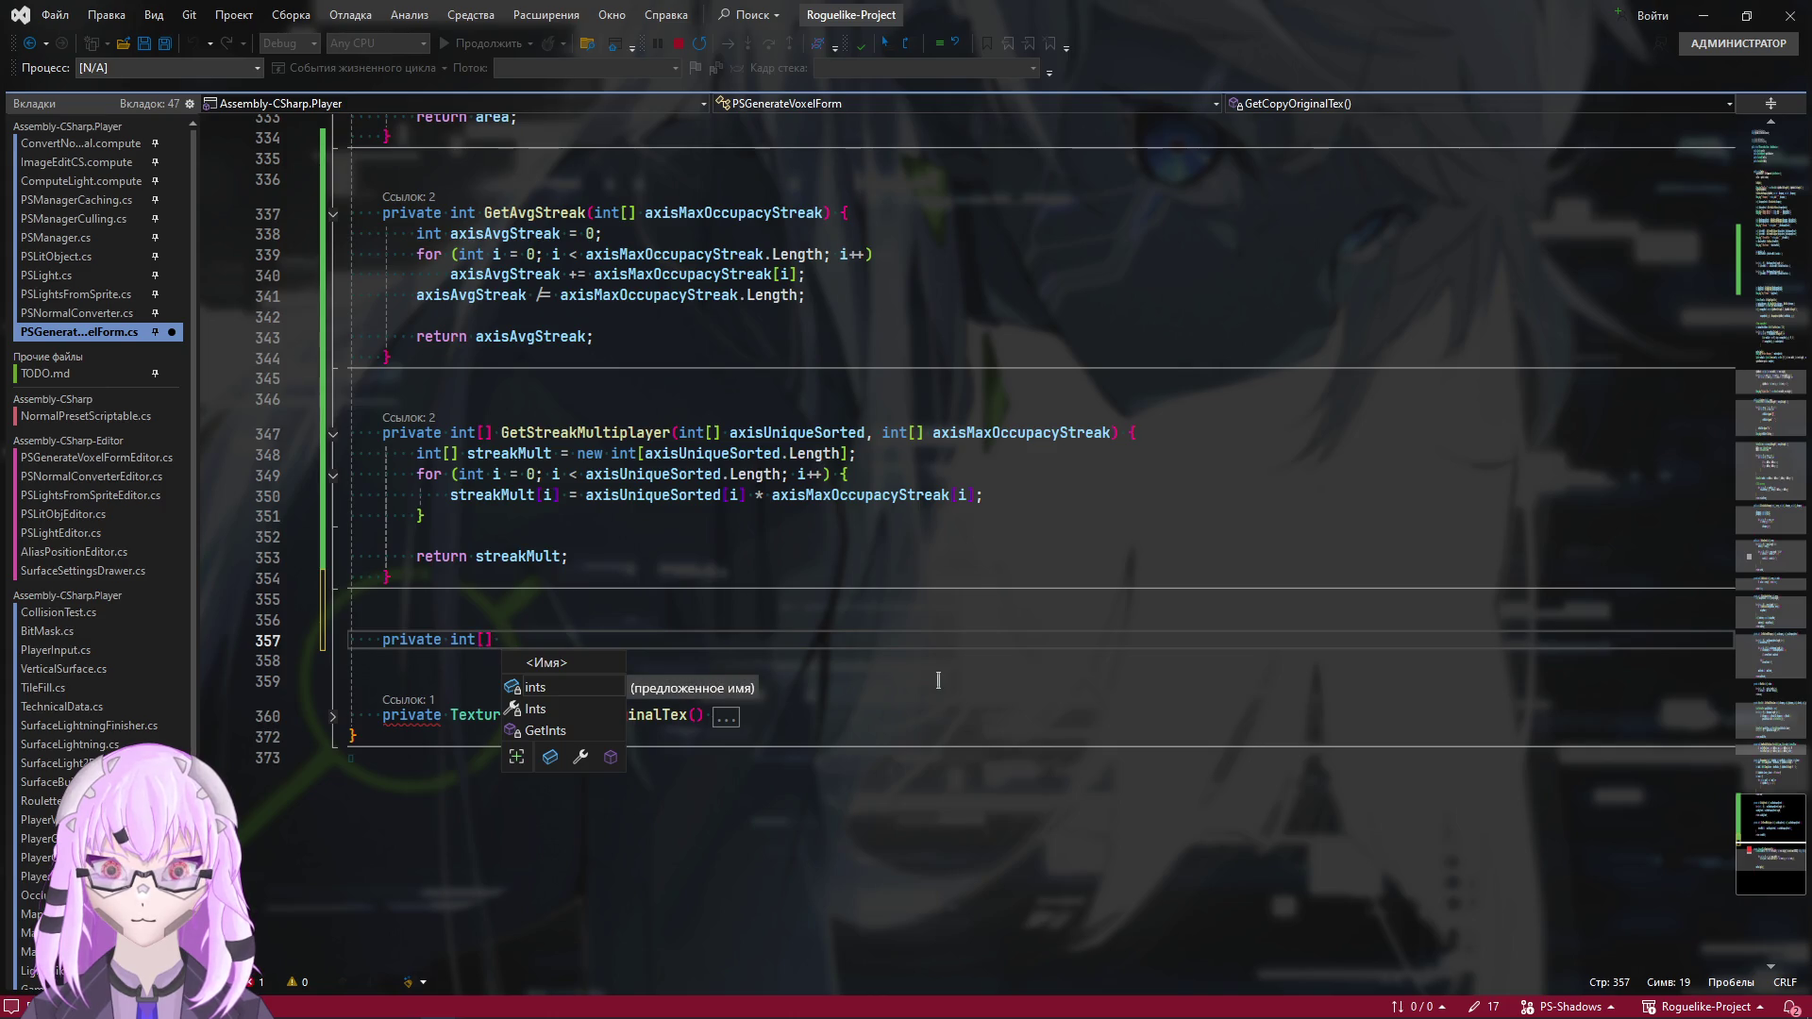
pyautogui.write(' Get')
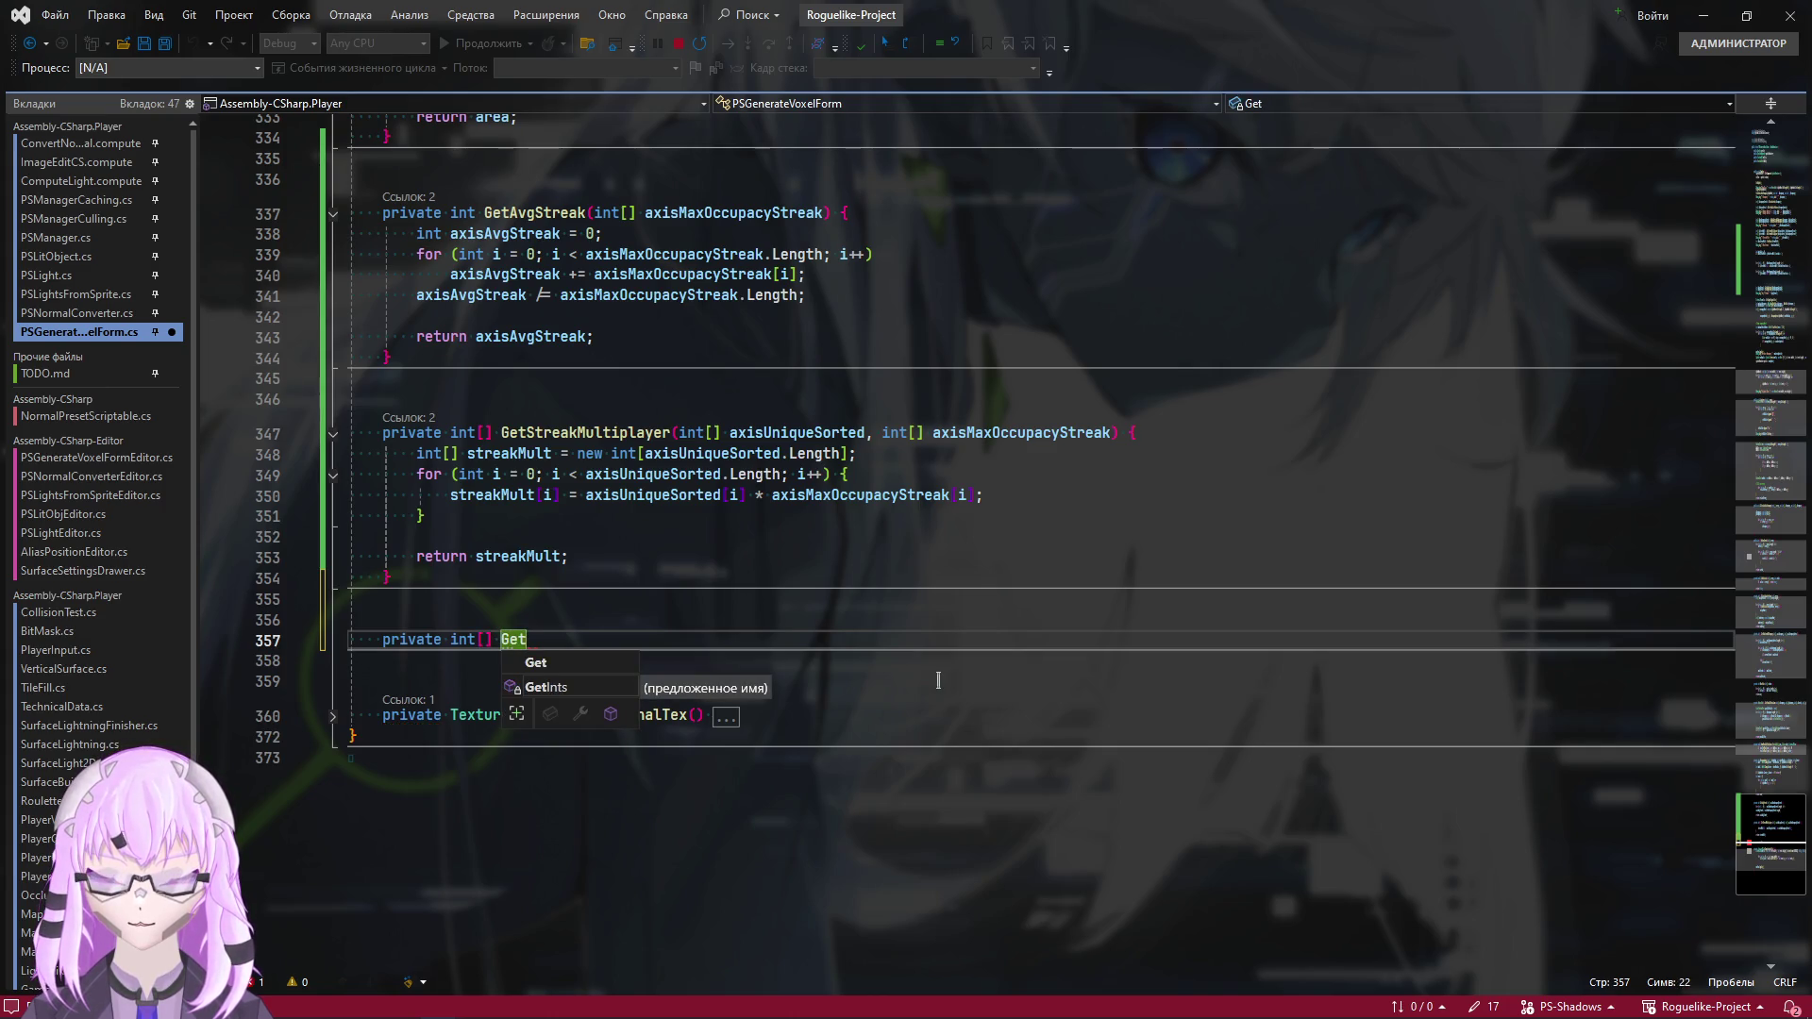
pyautogui.write('OccupacyIndexes')
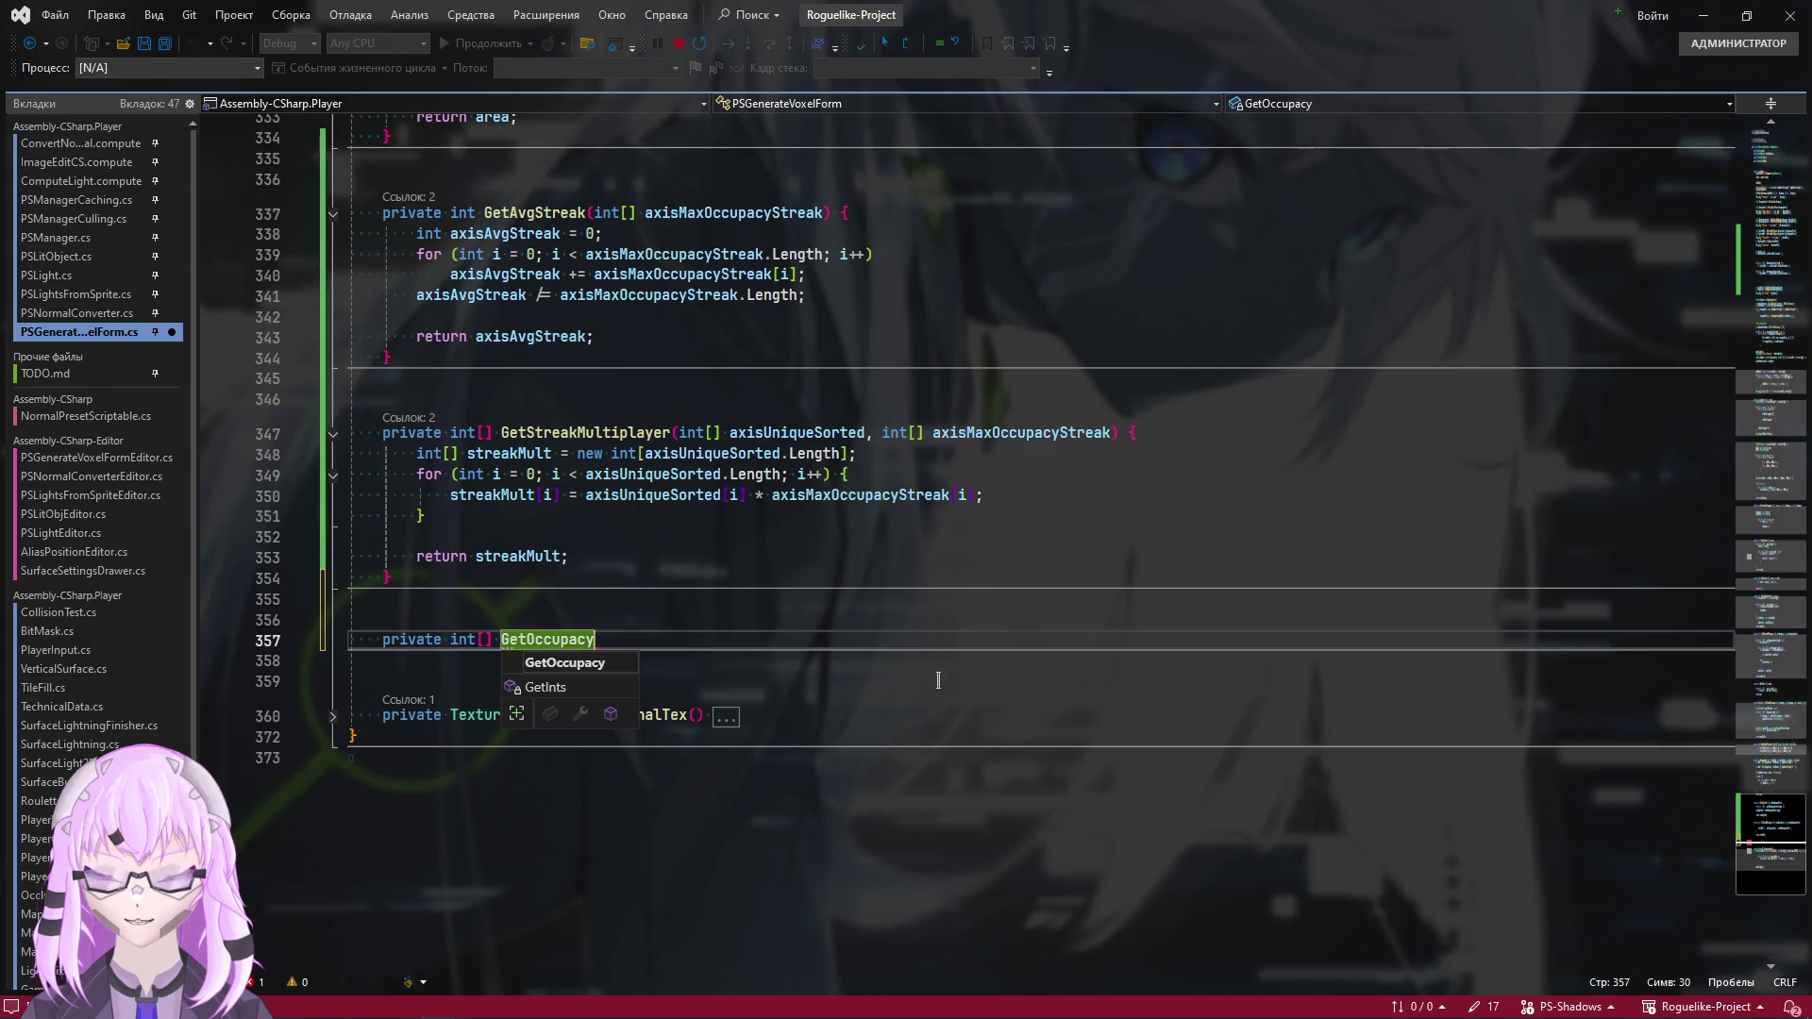
pyautogui.write('()')
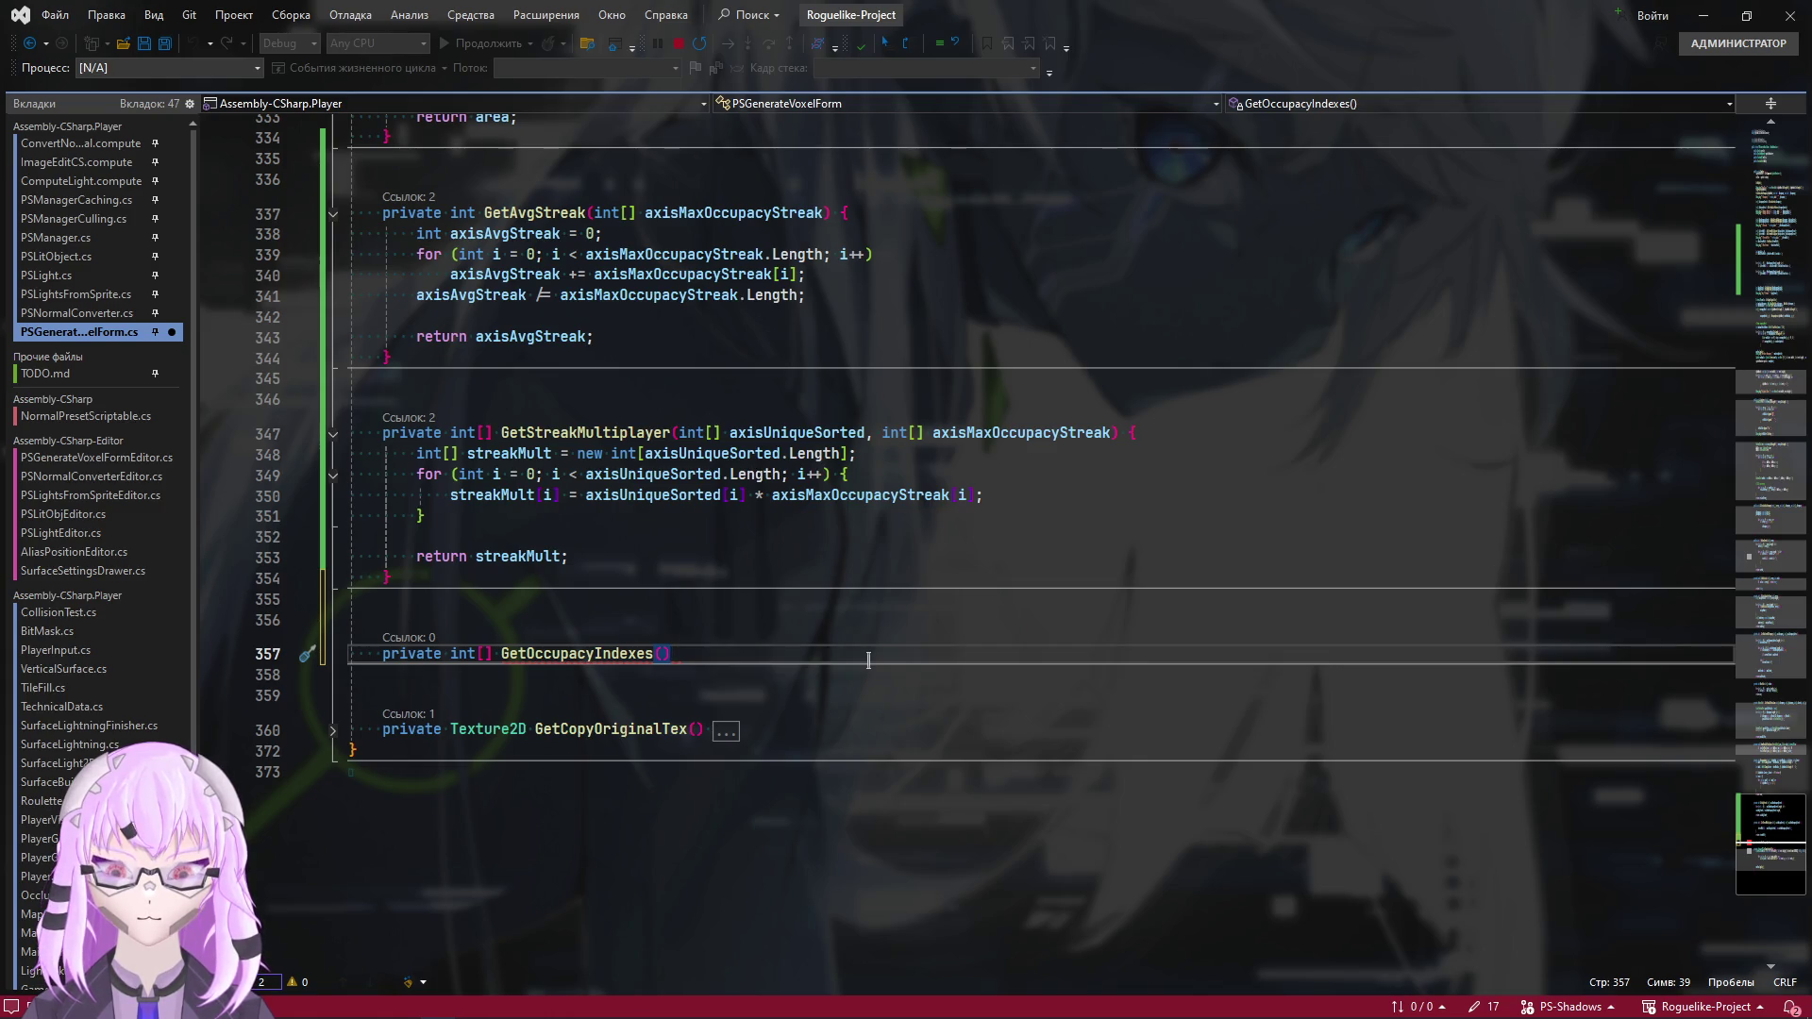
pyautogui.scroll(15, 868, 660)
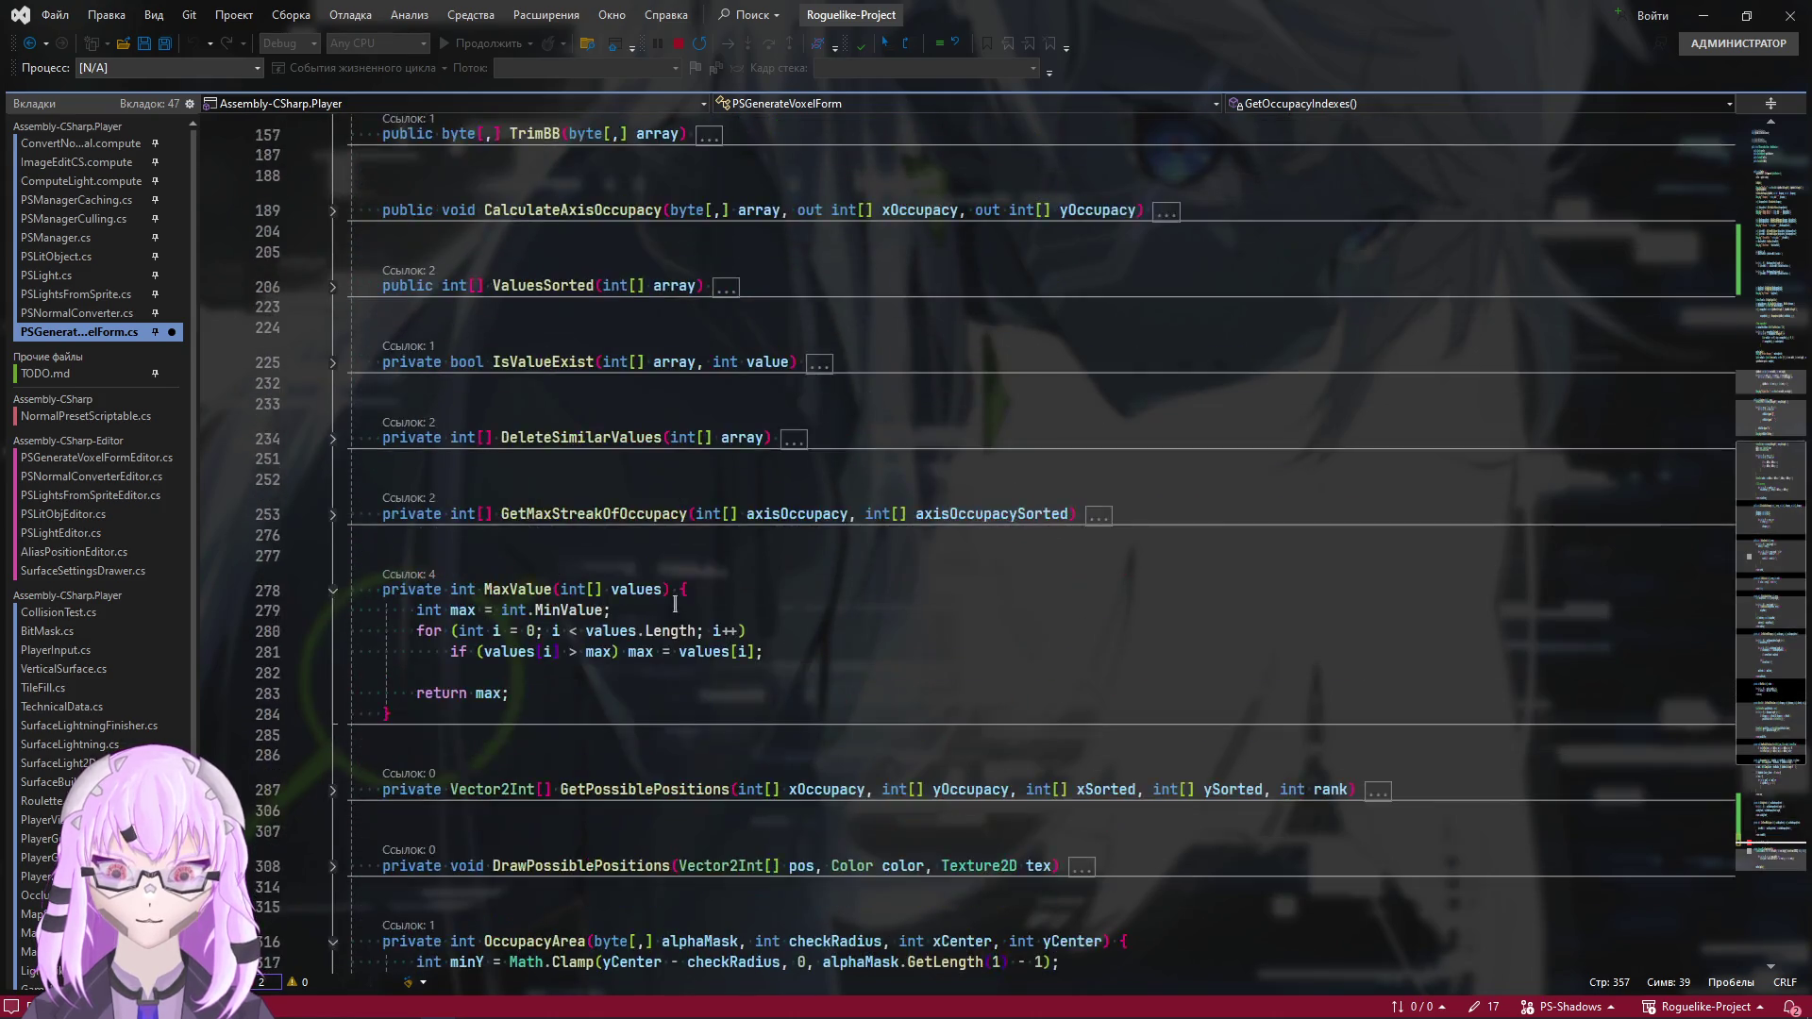
# Compare Combine's code around line 76 with the new GetOccupacyIndexes stub at the file end
pyautogui.scroll(5, 674, 604)
pyautogui.click(1757, 245)
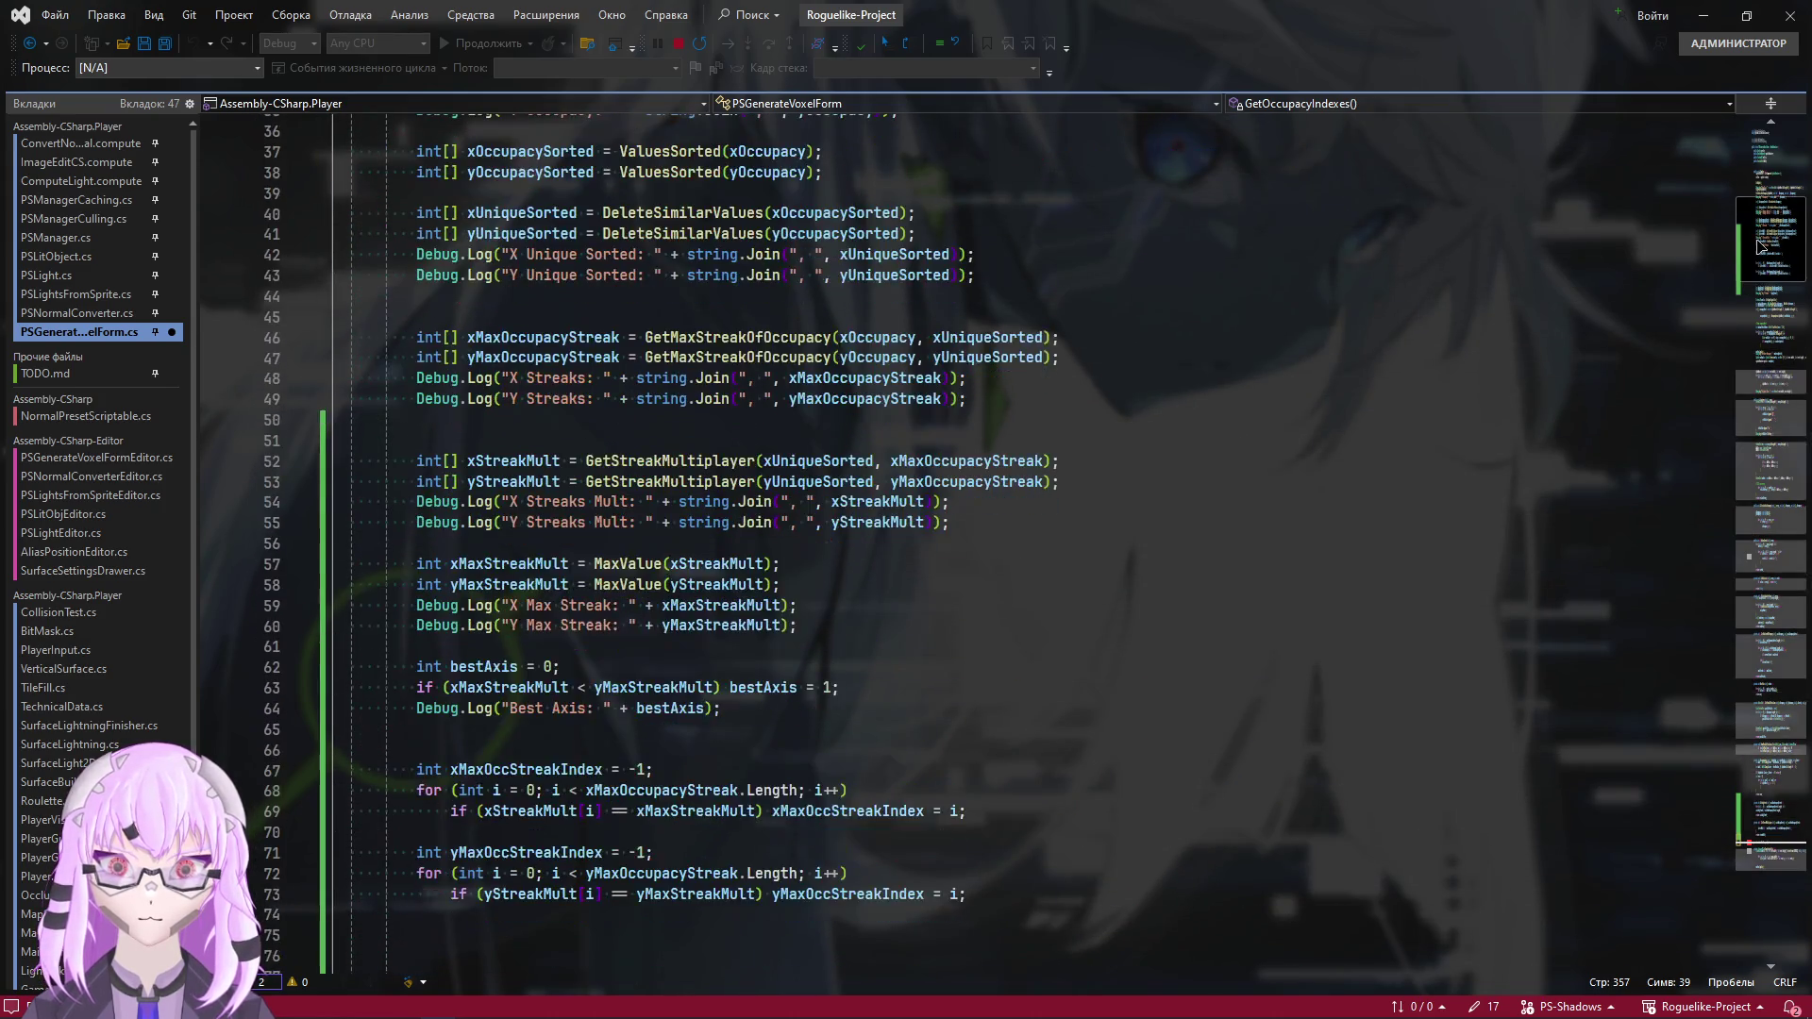
pyautogui.moveTo(1758, 245); pyautogui.dragTo(1760, 268)
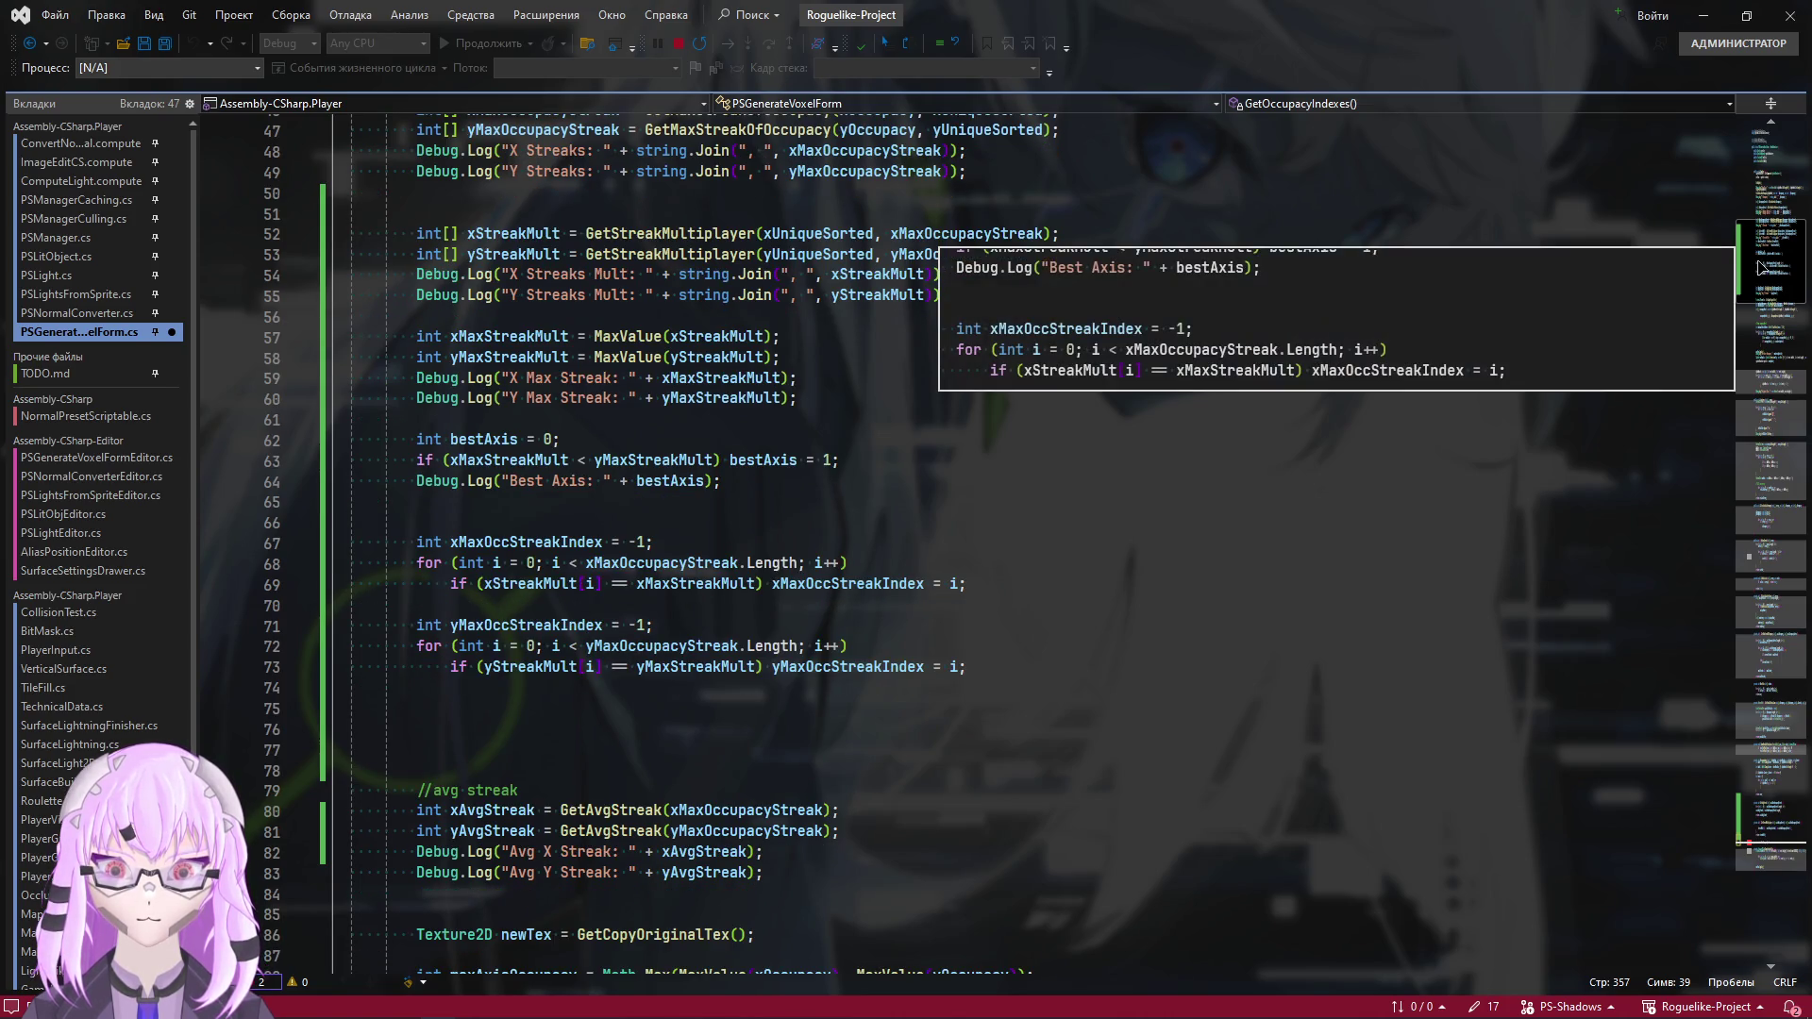
pyautogui.click(621, 730)
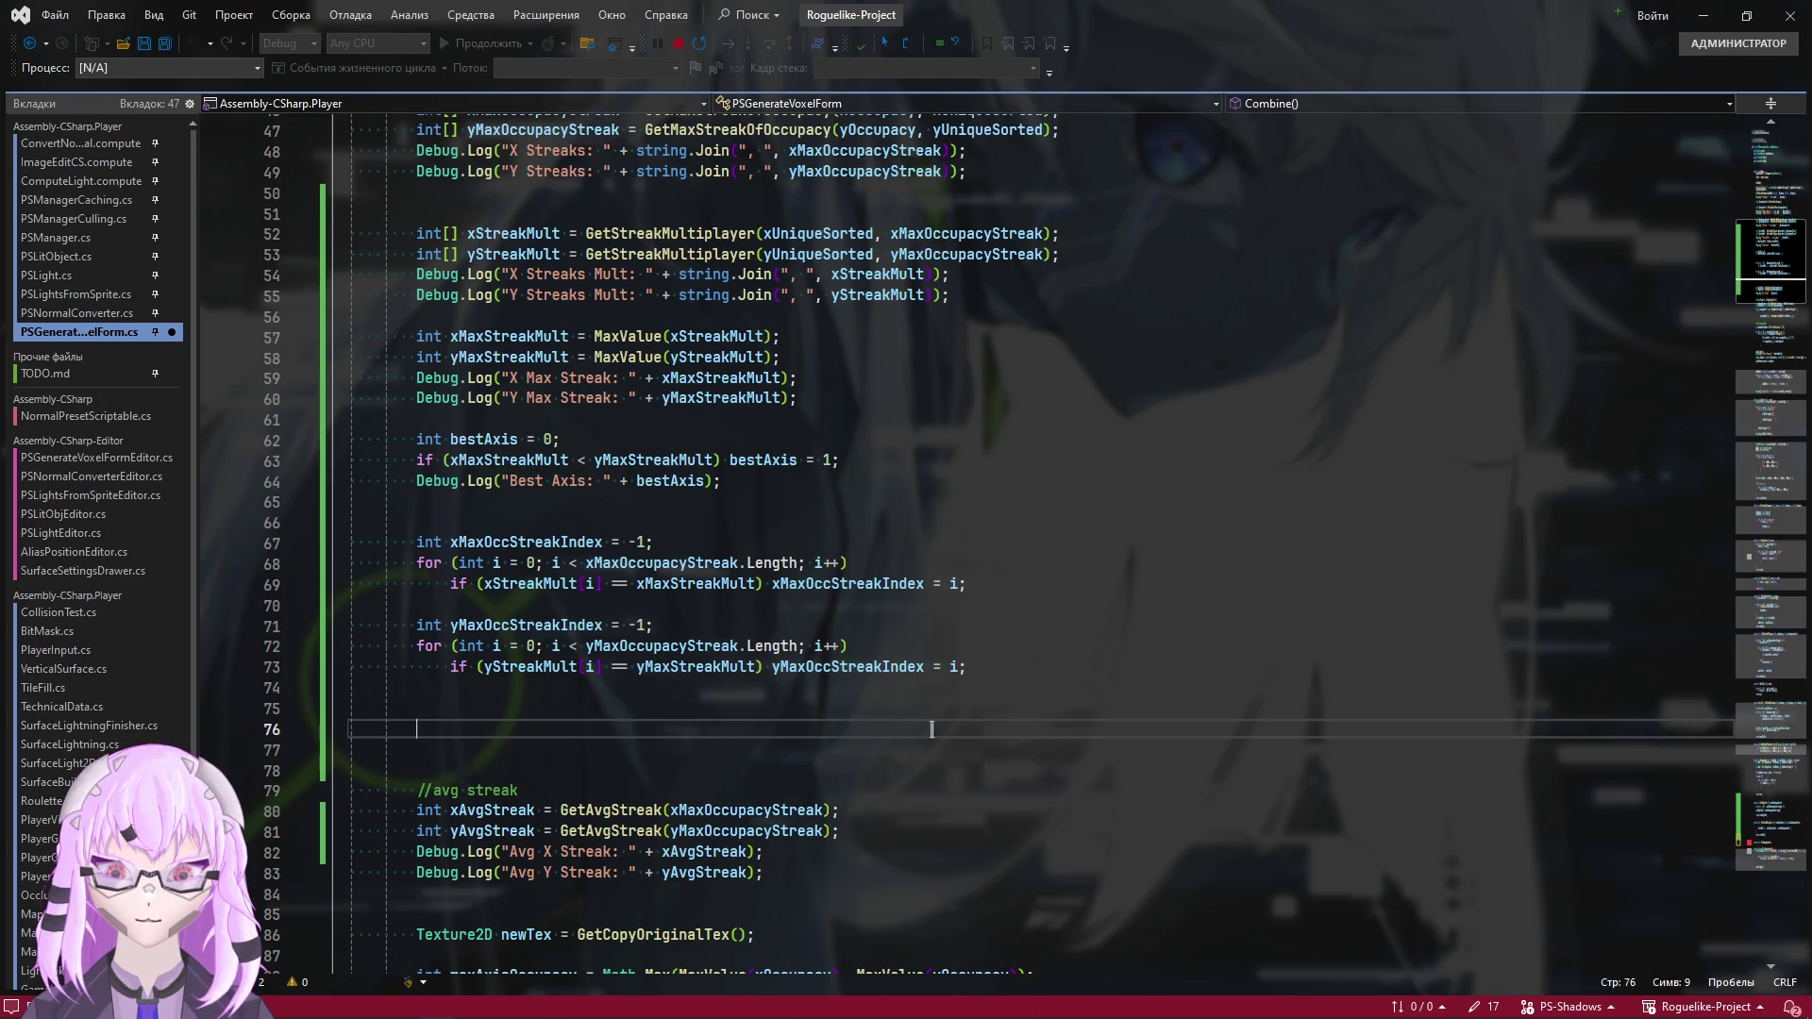
pyautogui.click(1779, 796)
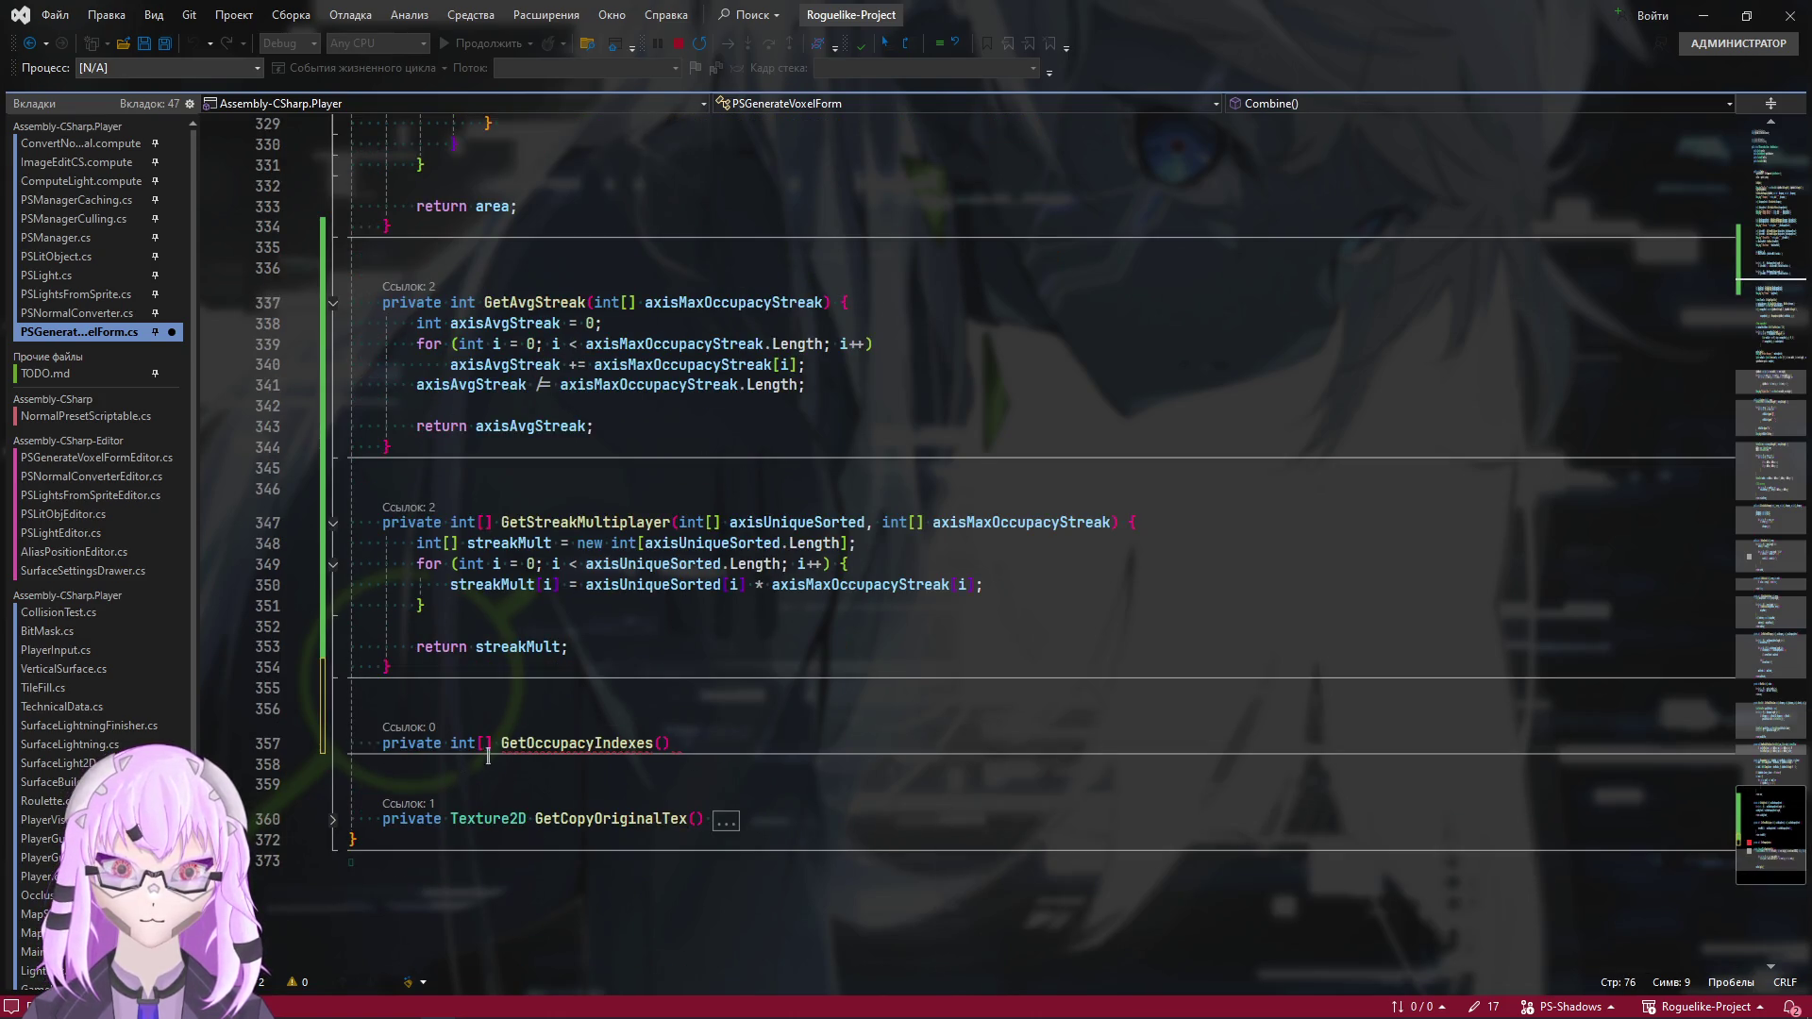
pyautogui.click(1772, 286)
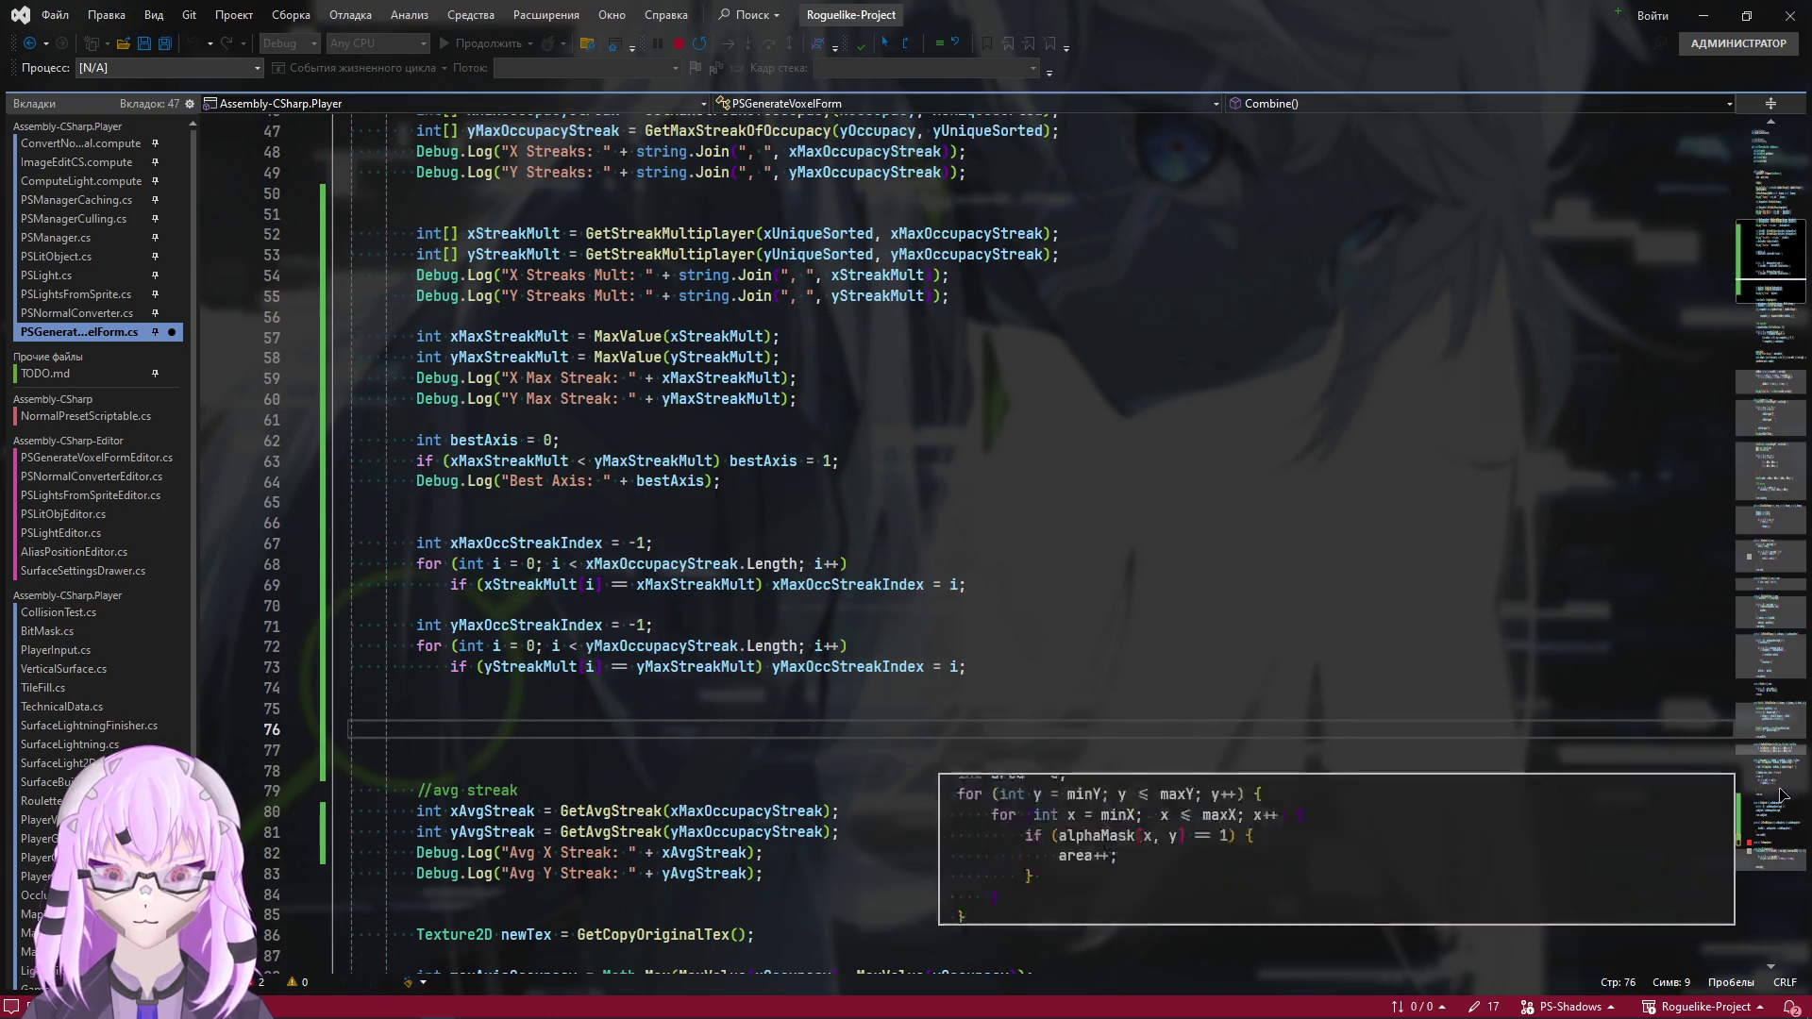
pyautogui.click(1770, 830)
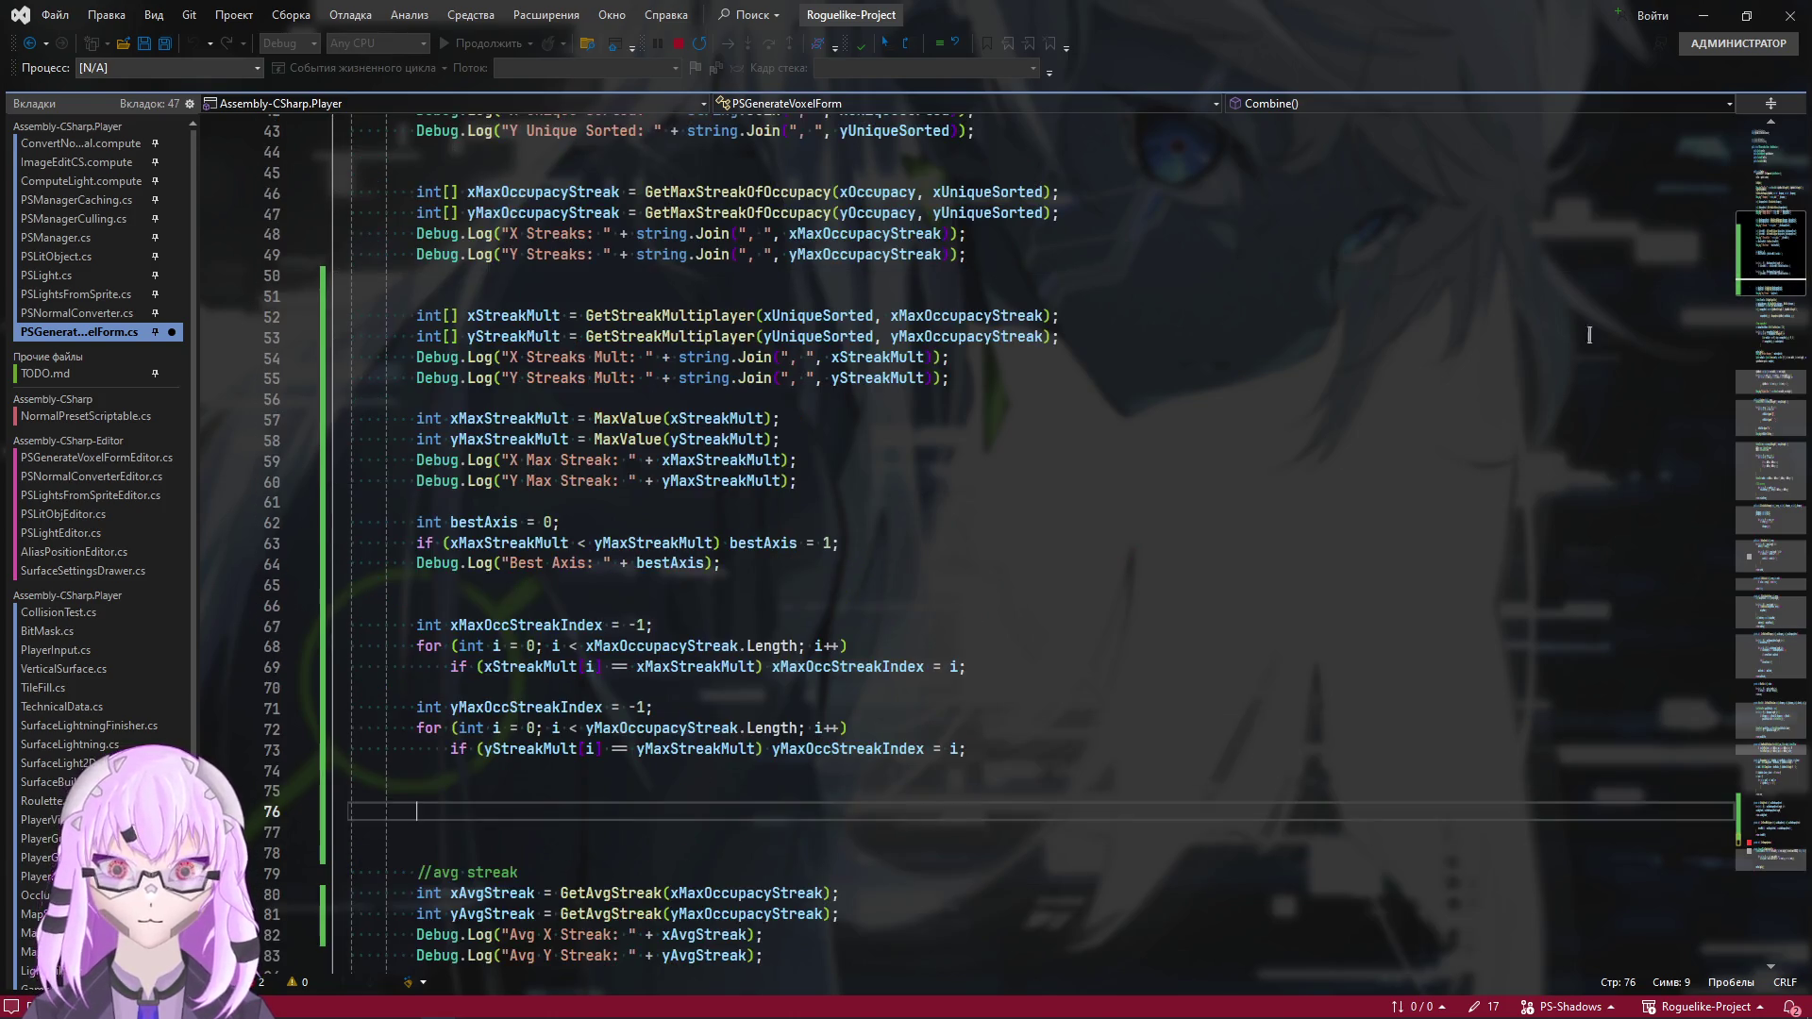
pyautogui.click(1753, 268)
# Highlight the xMaxOccStreakIndex and xOccupacy uses in Combine, then go into GetOccupacyIndexes' parentheses
pyautogui.doubleClick(525, 625)
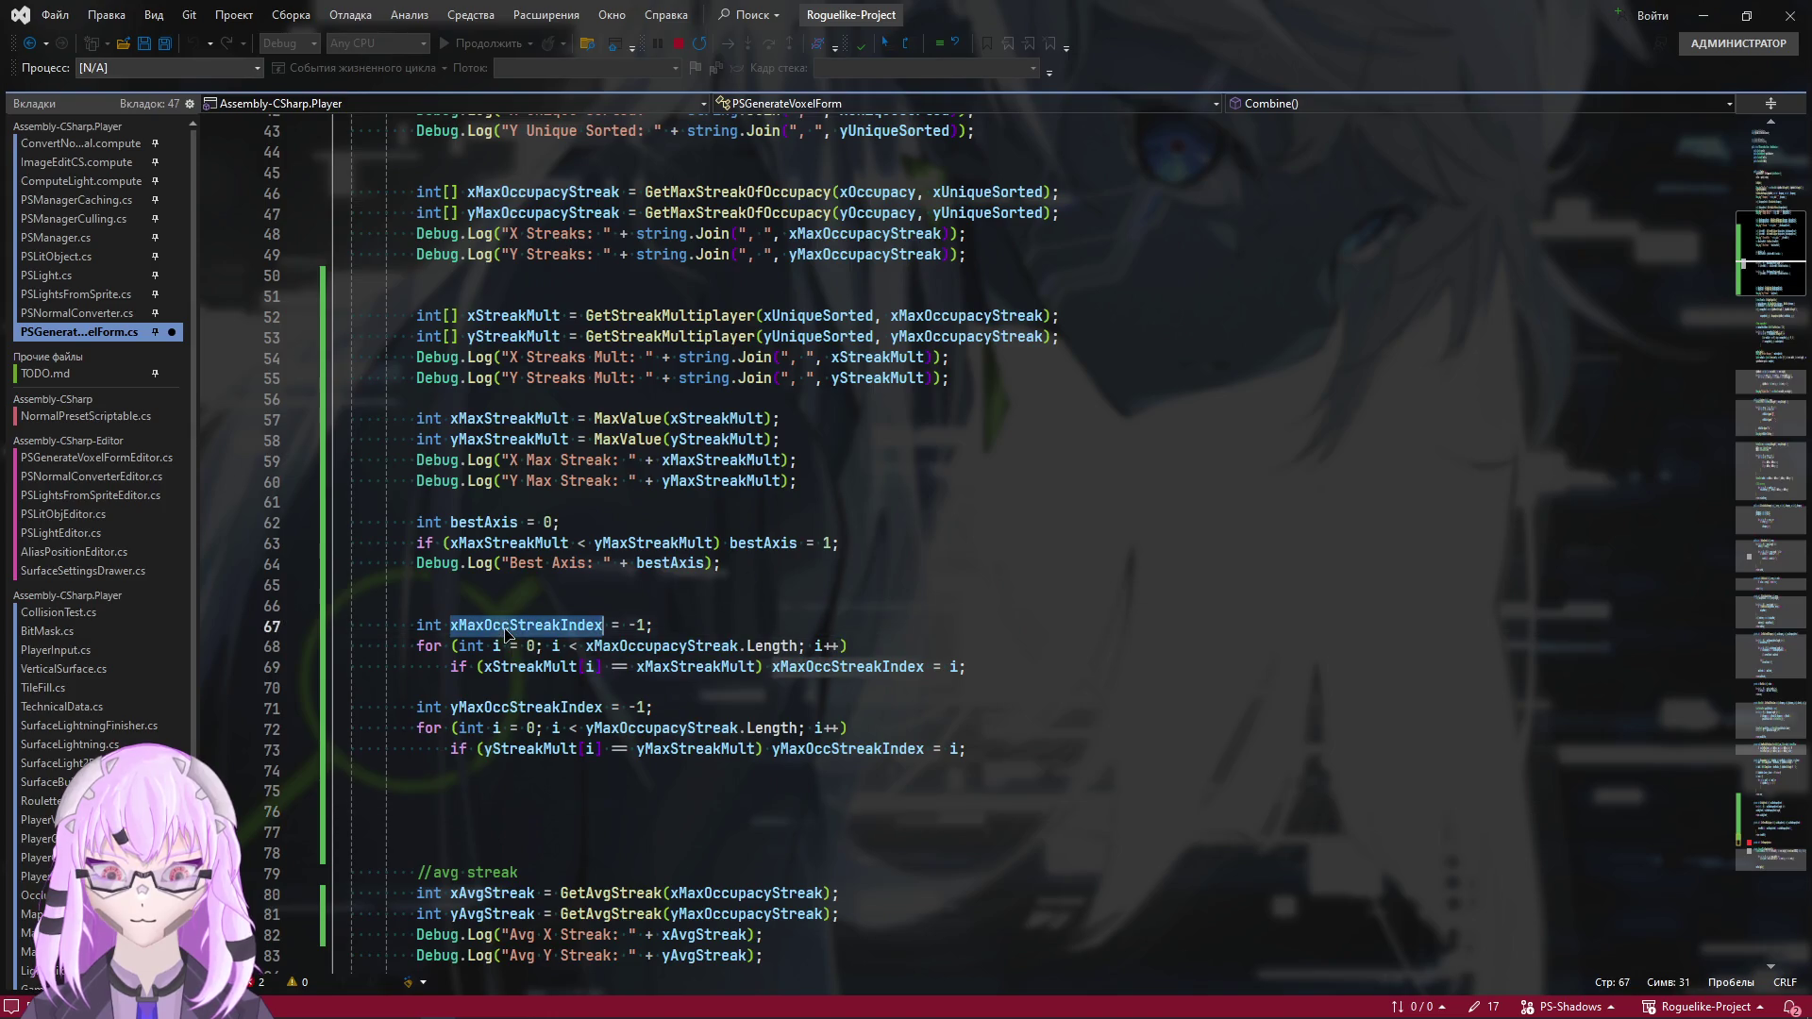
pyautogui.click(1764, 825)
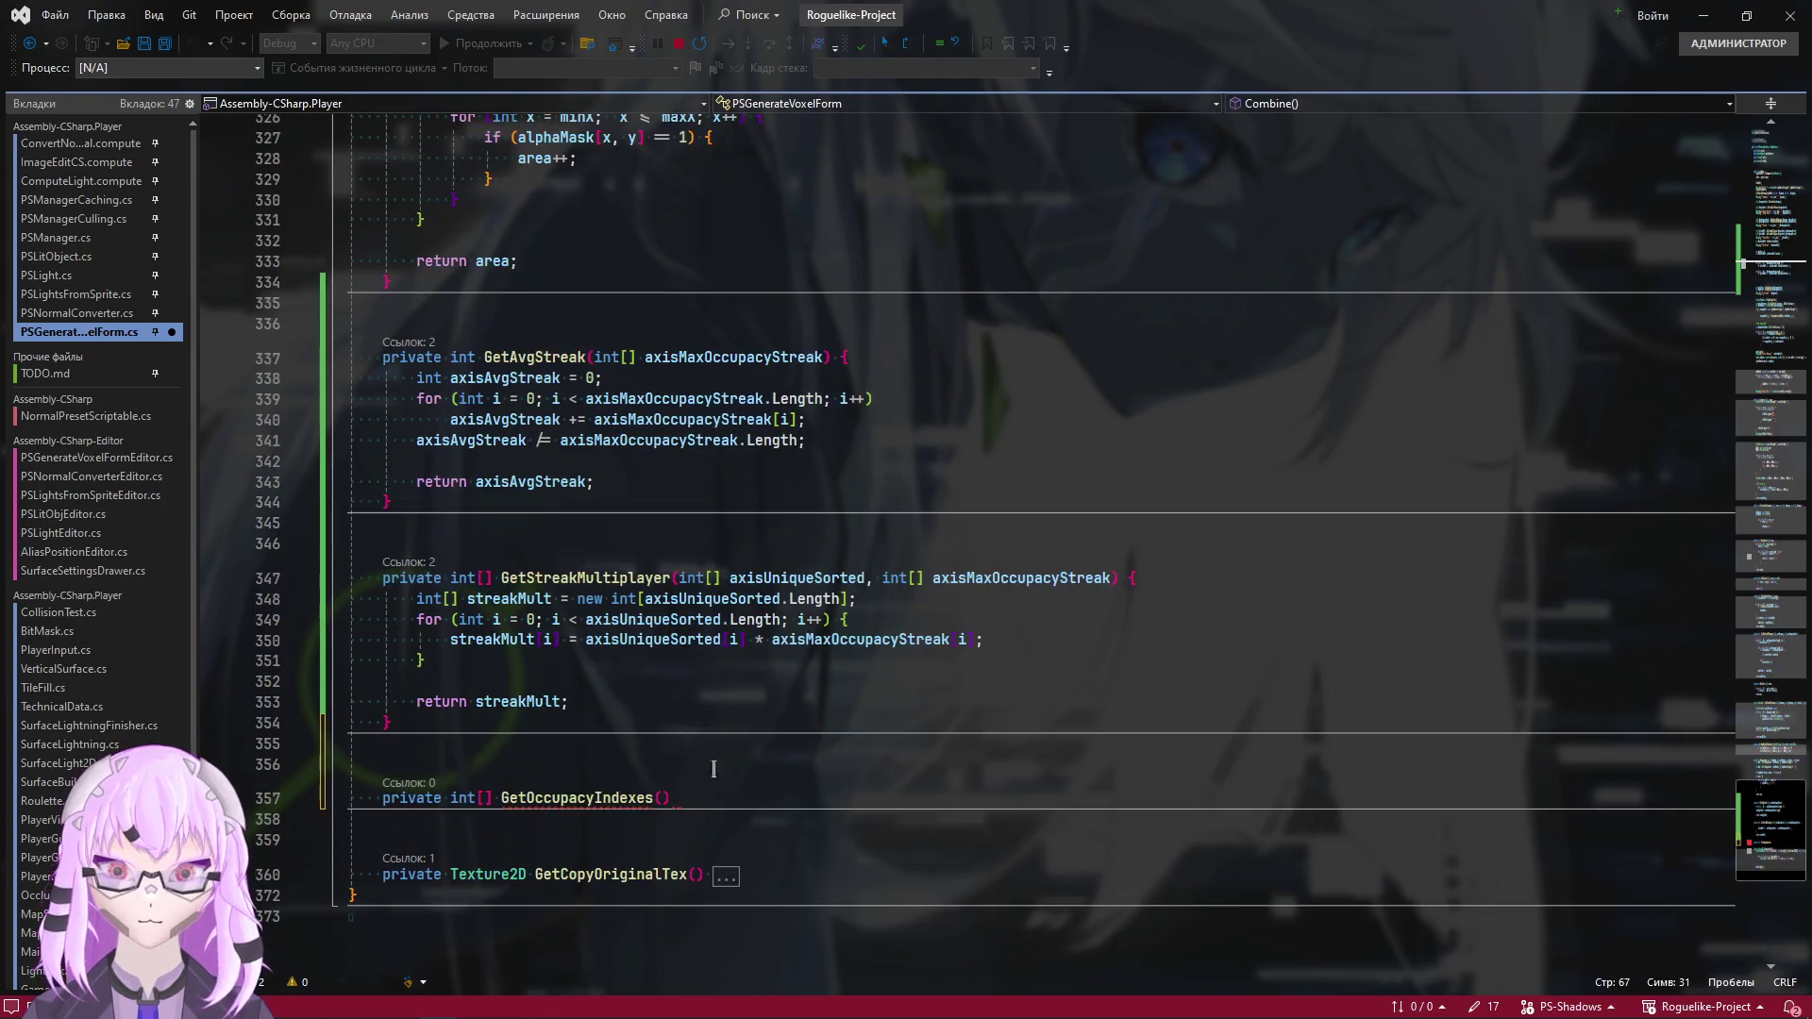
pyautogui.click(666, 800)
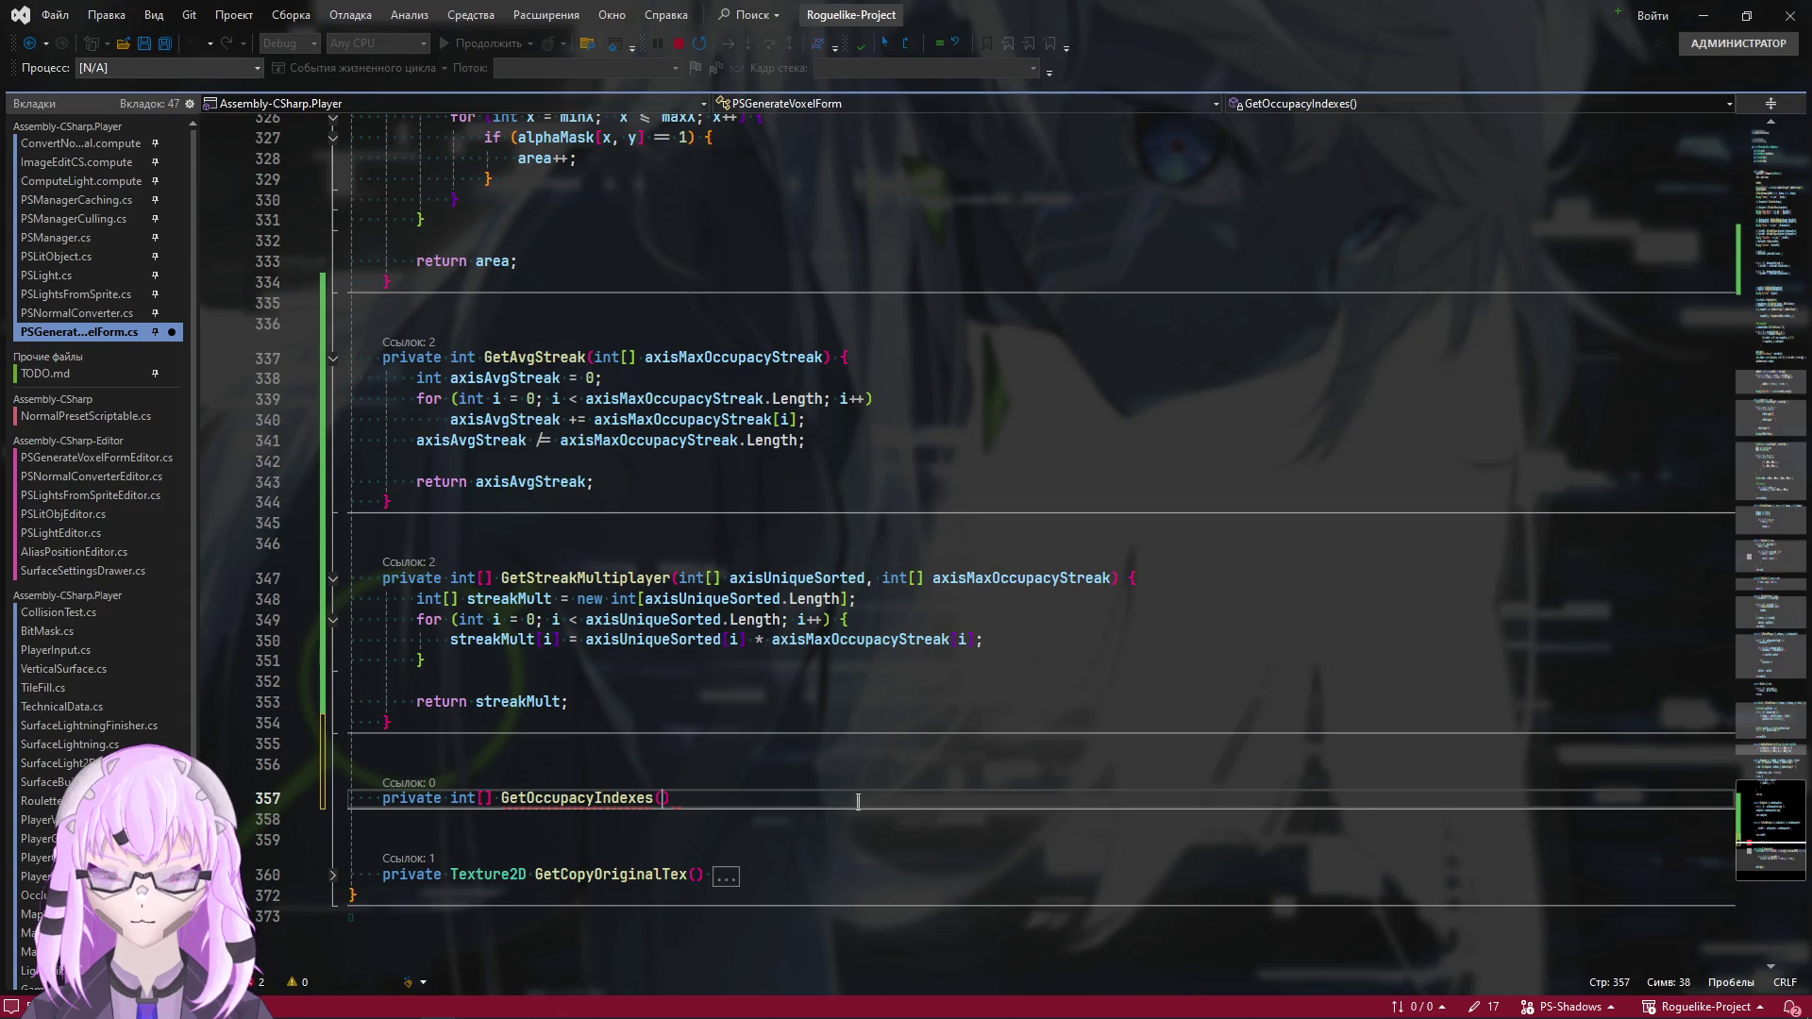
pyautogui.click(1755, 253)
pyautogui.scroll(2, 603, 552)
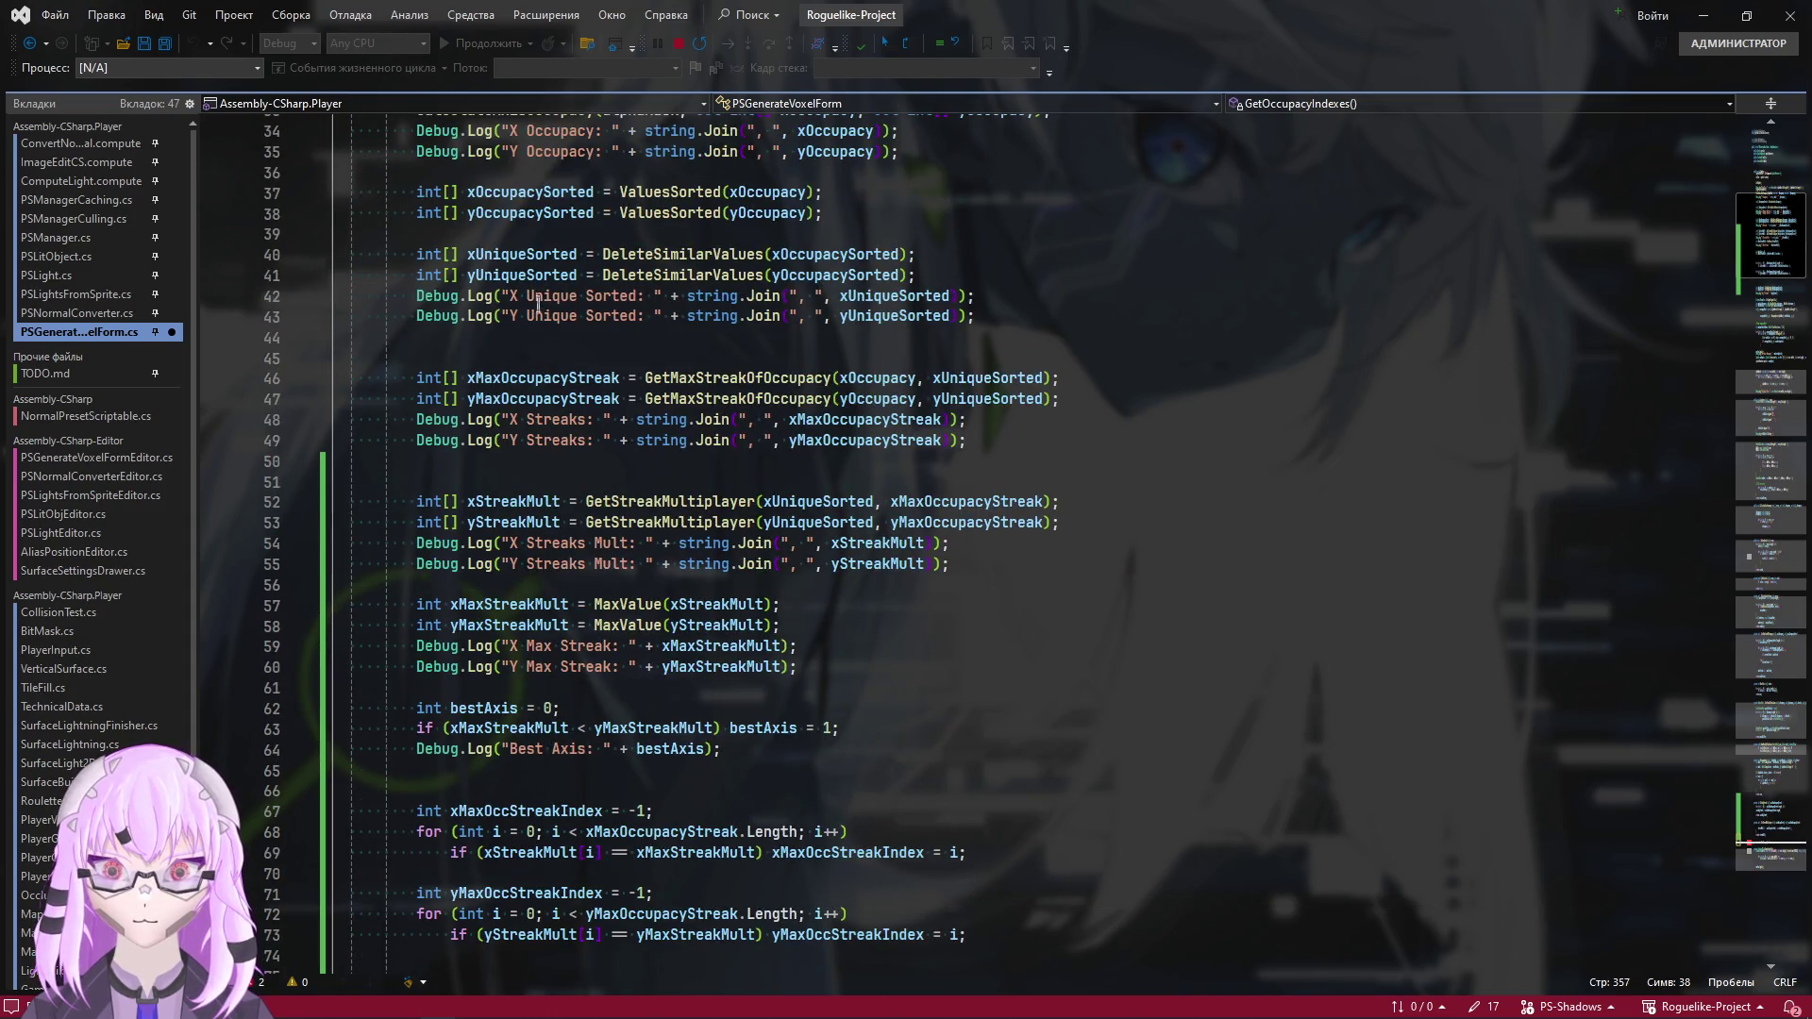
pyautogui.scroll(8, 566, 386)
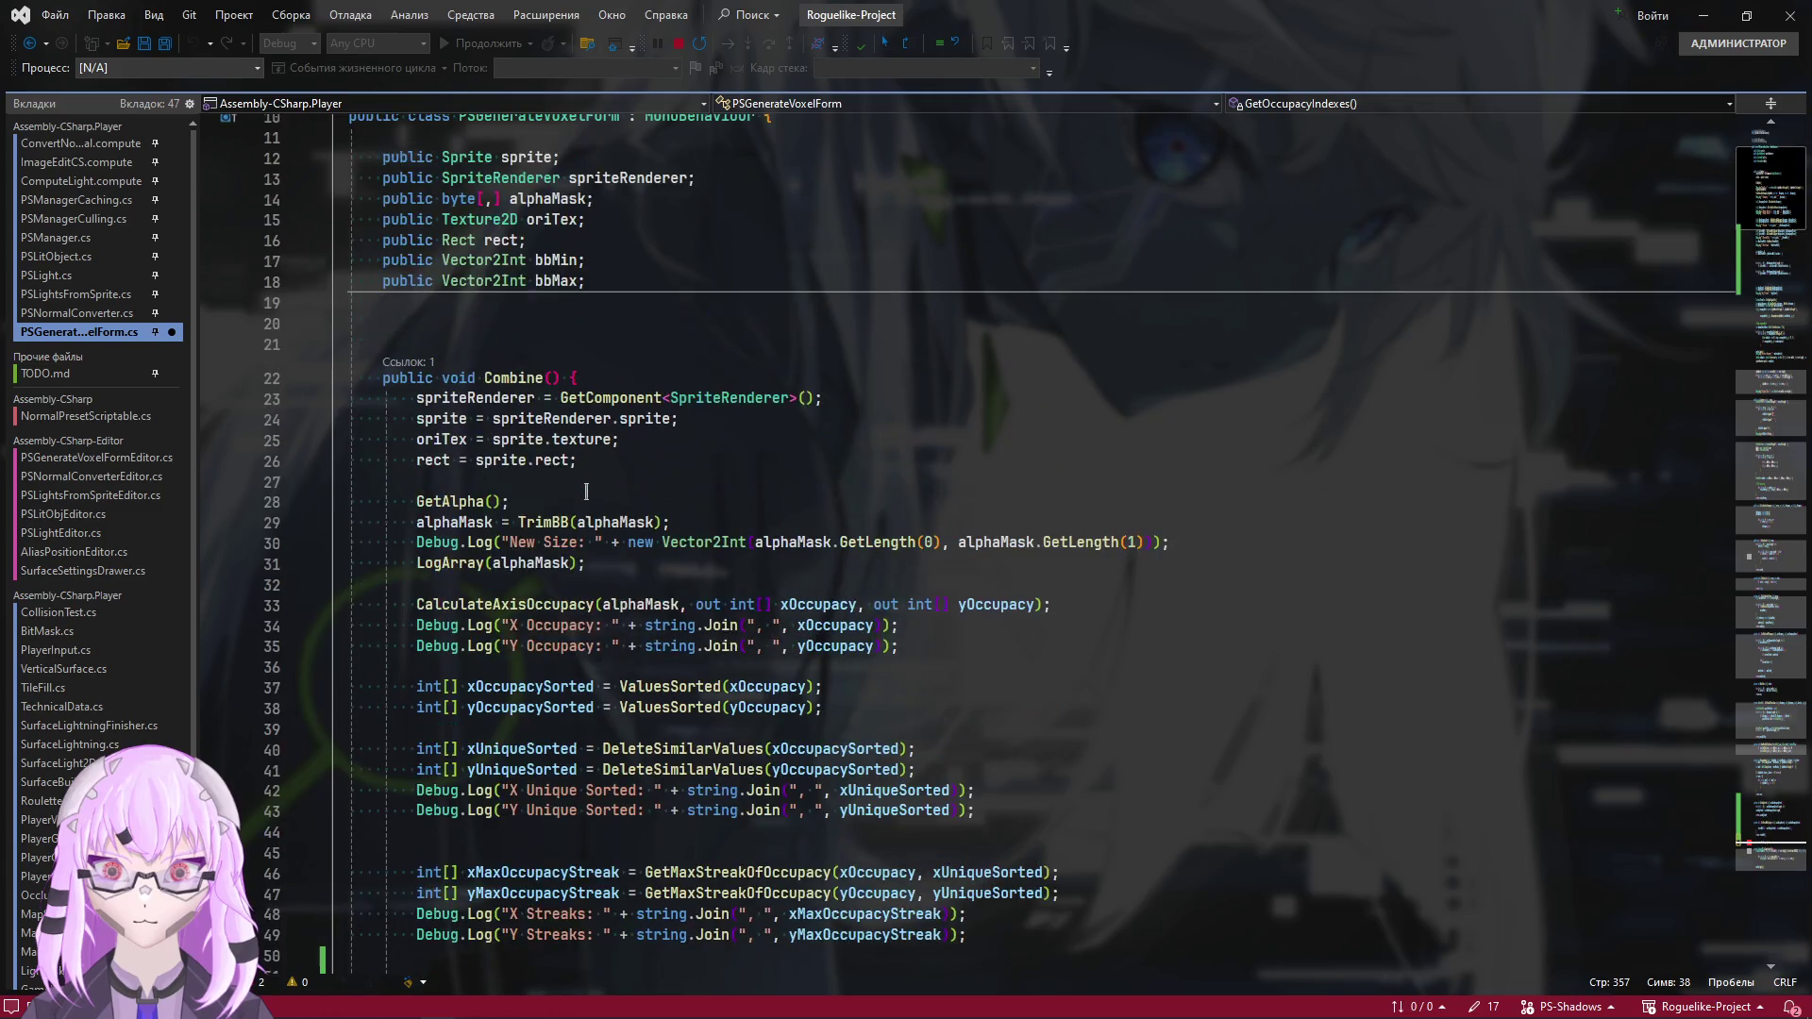
pyautogui.scroll(-4, 586, 495)
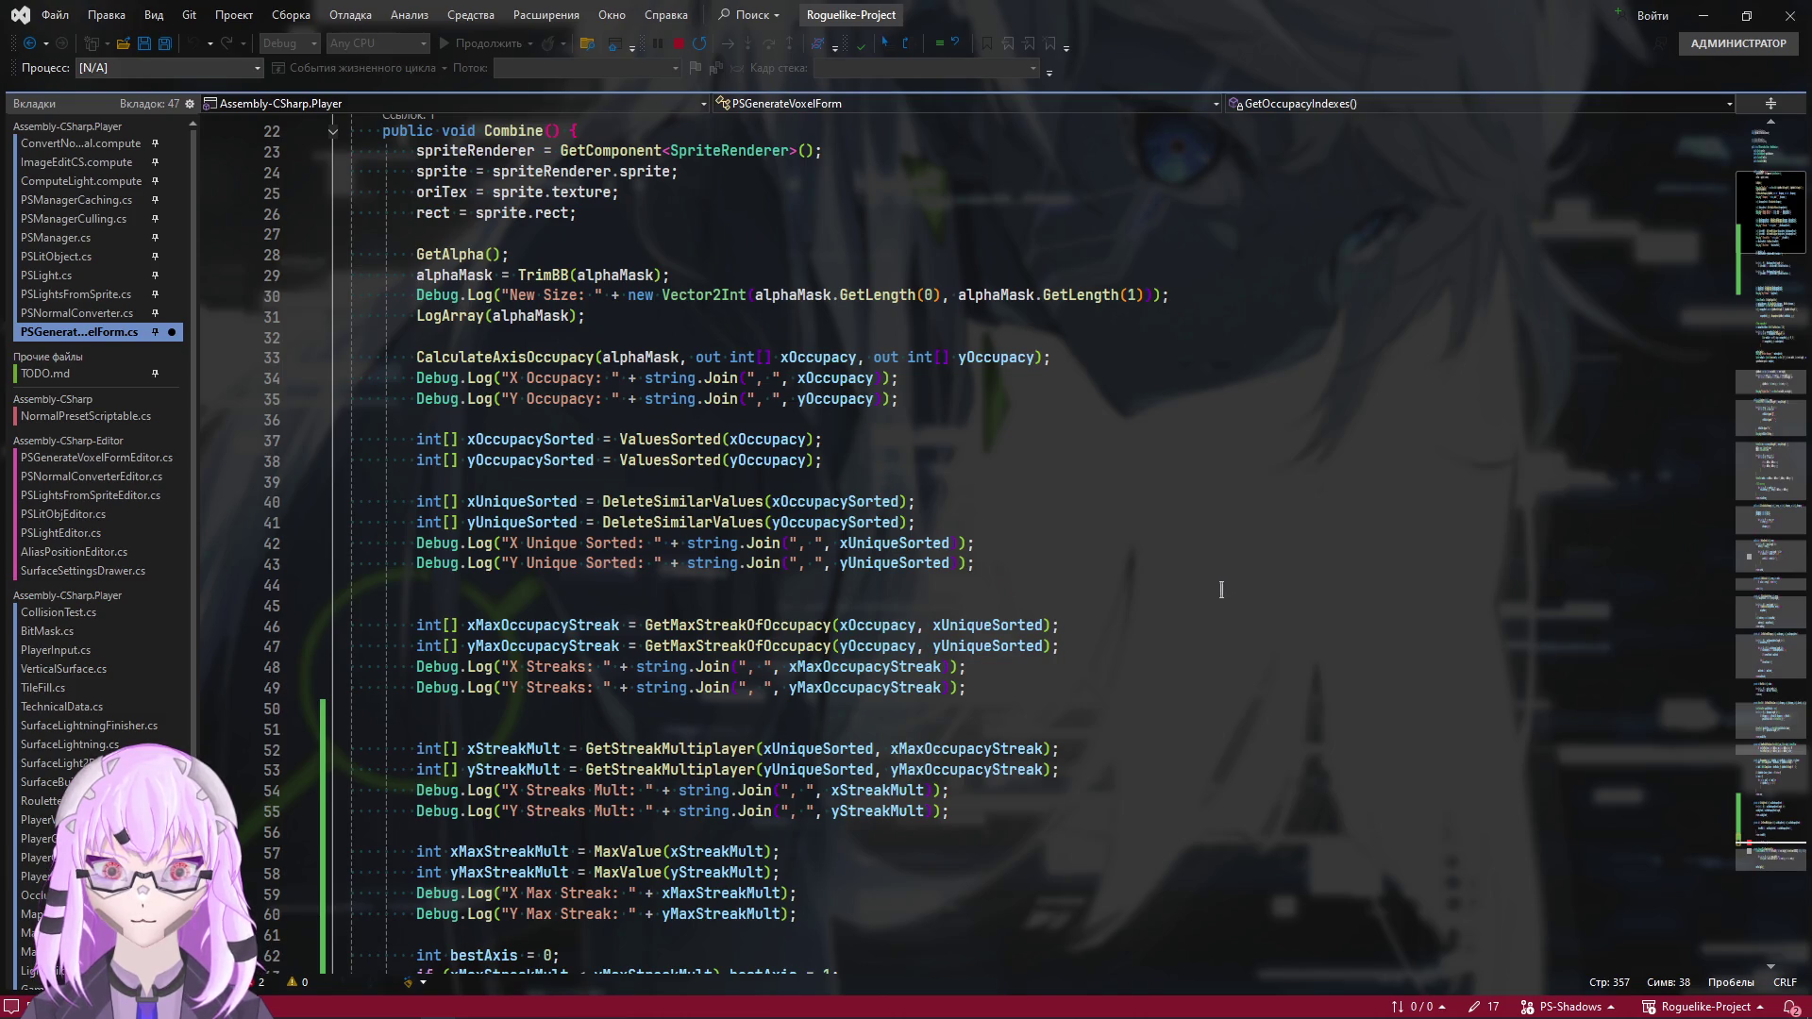
pyautogui.doubleClick(831, 356)
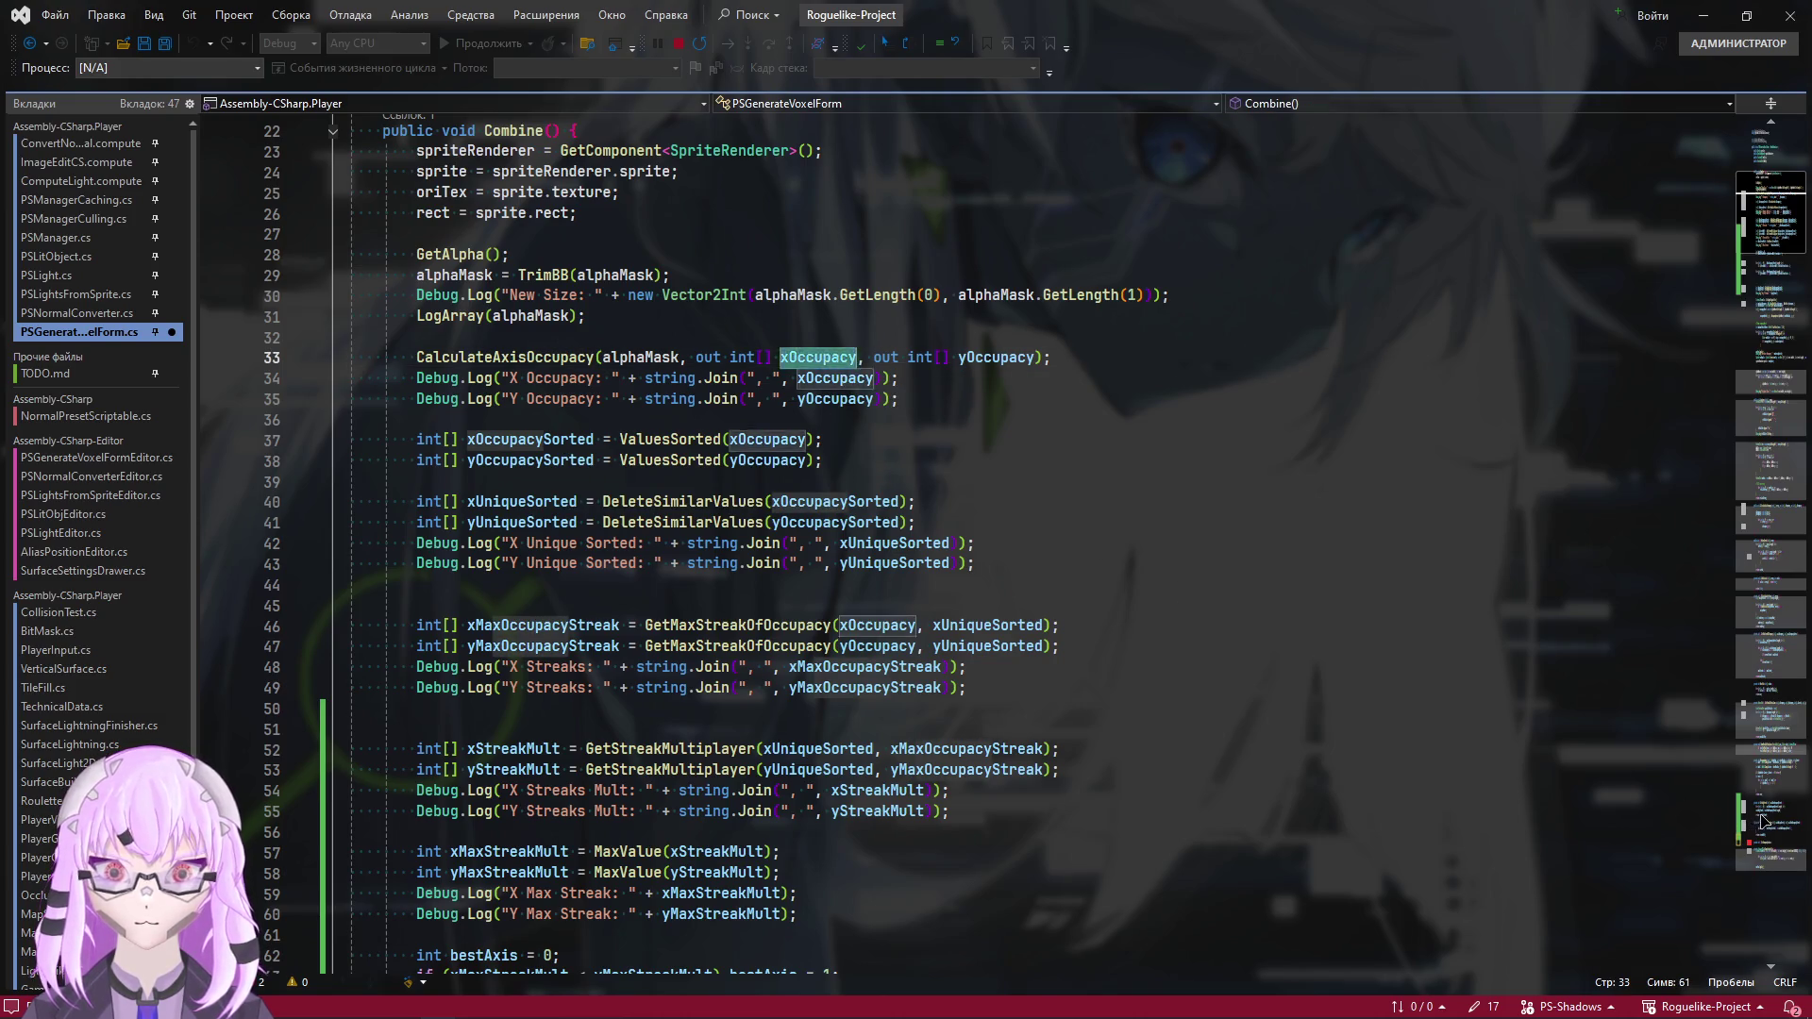
pyautogui.click(1761, 821)
pyautogui.scroll(-2, 635, 750)
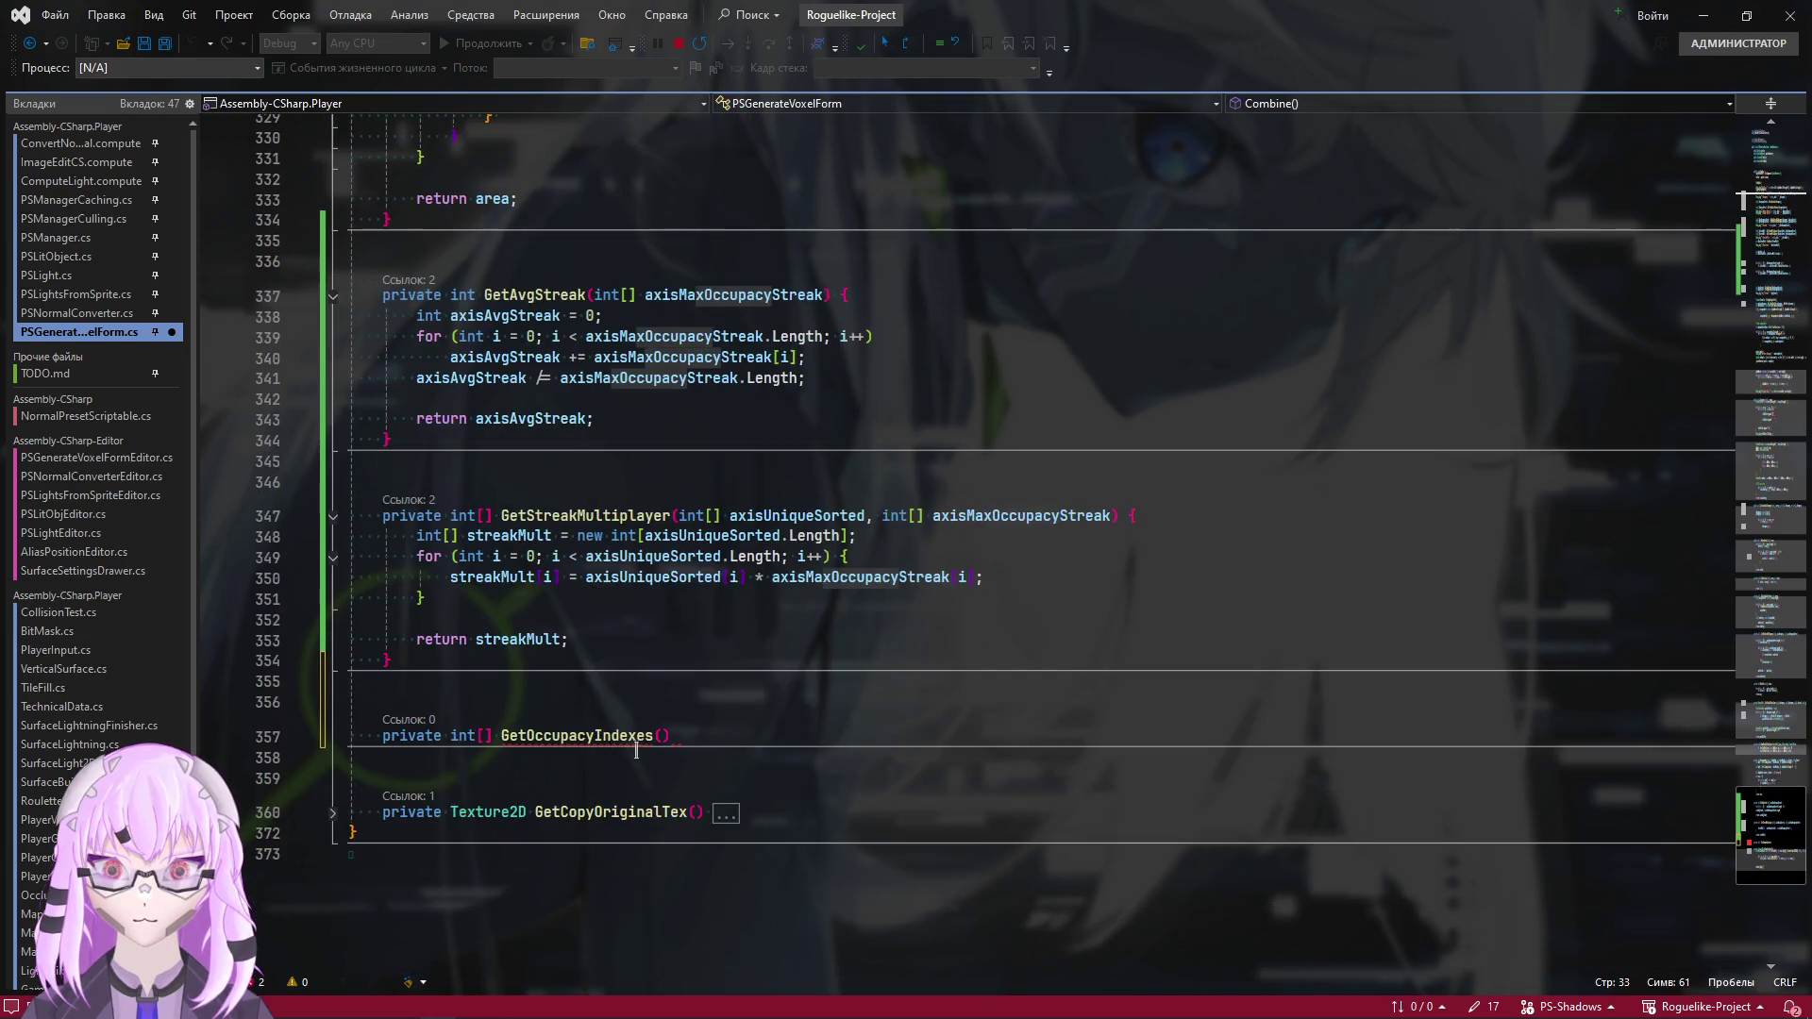
pyautogui.click(658, 741)
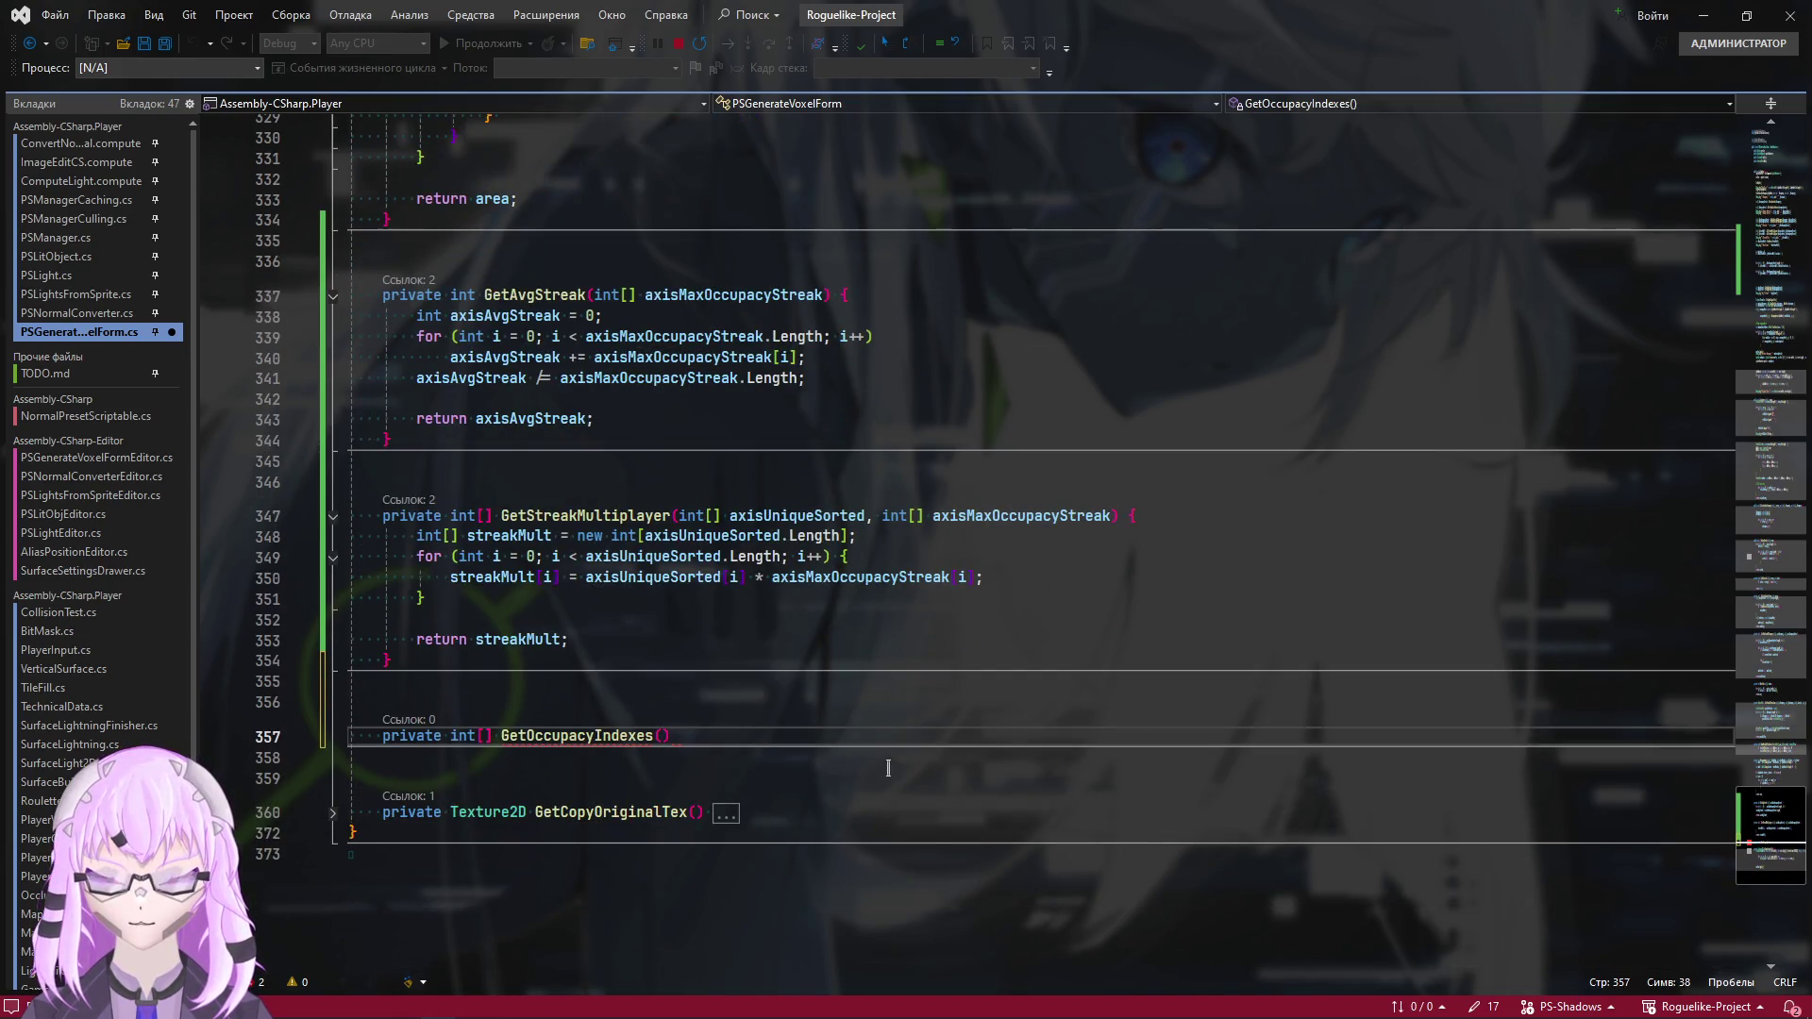
# Type an int[] xOccupacy parameter, rename it to axisOccupacy and add a trailing comma
pyautogui.write('int[] xOccupacy')
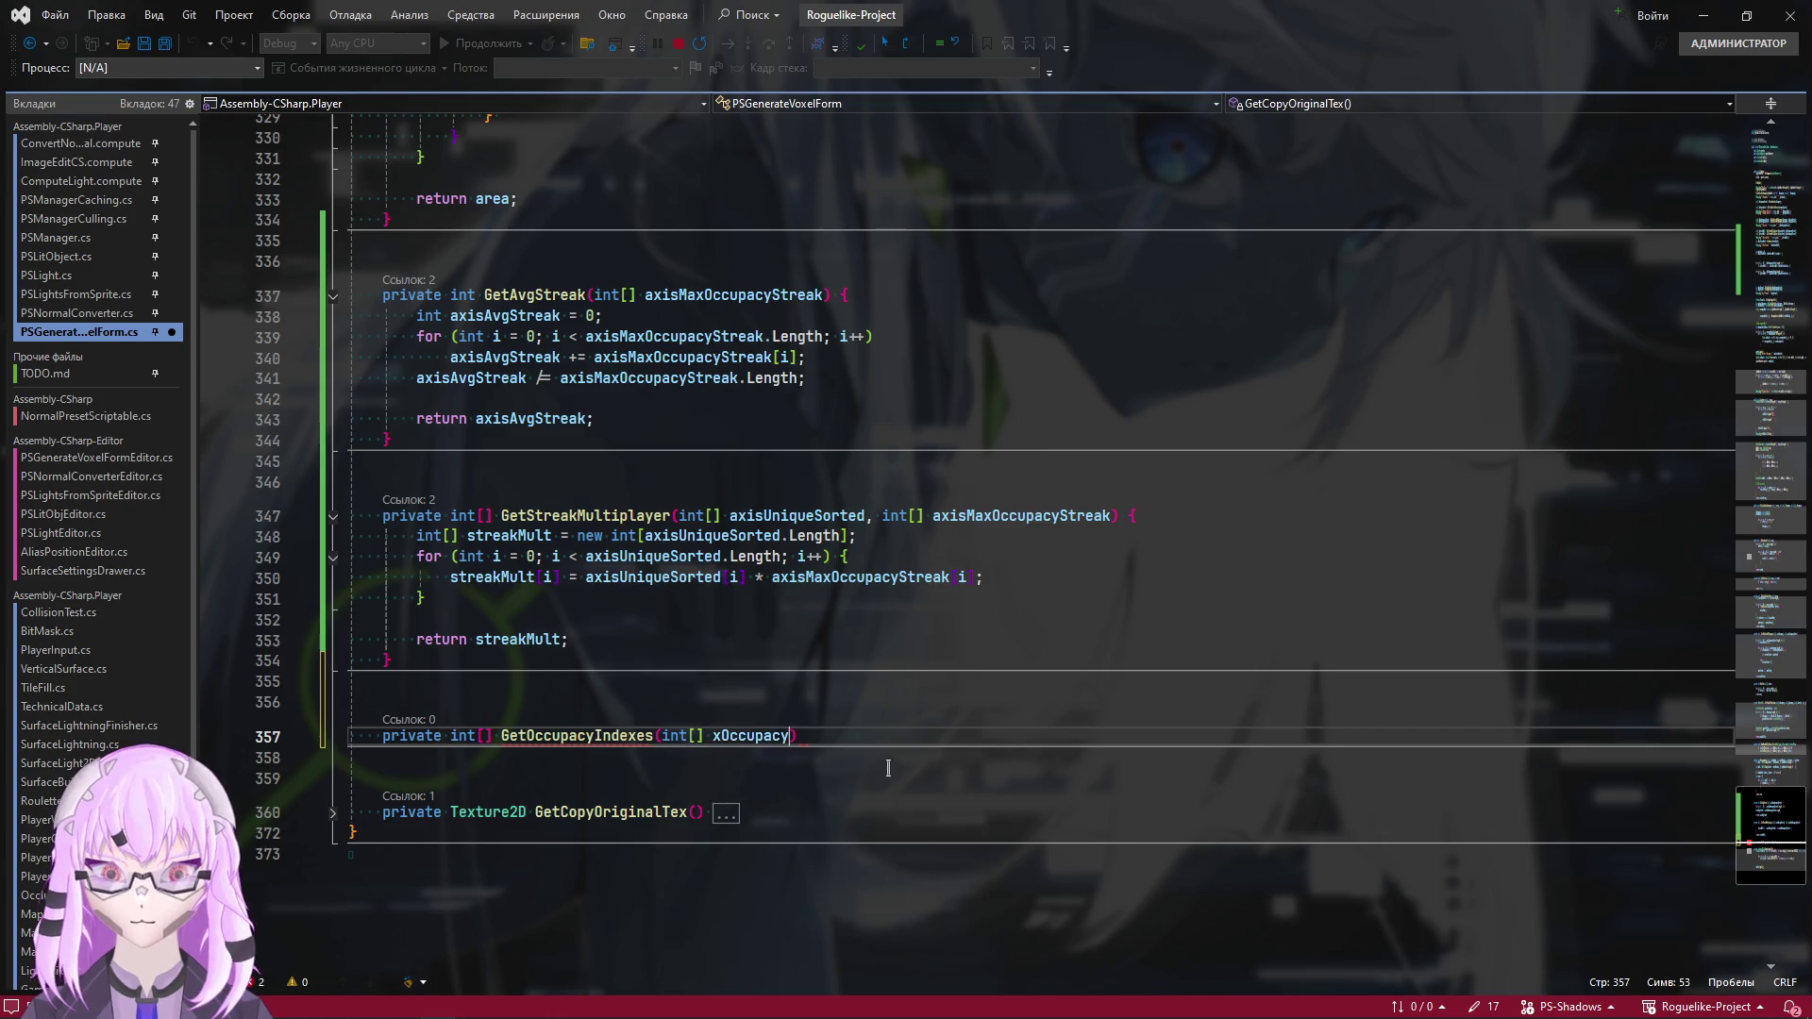
pyautogui.hotkey('ctrl', 'Left')
pyautogui.press('Delete')
pyautogui.write('axis')
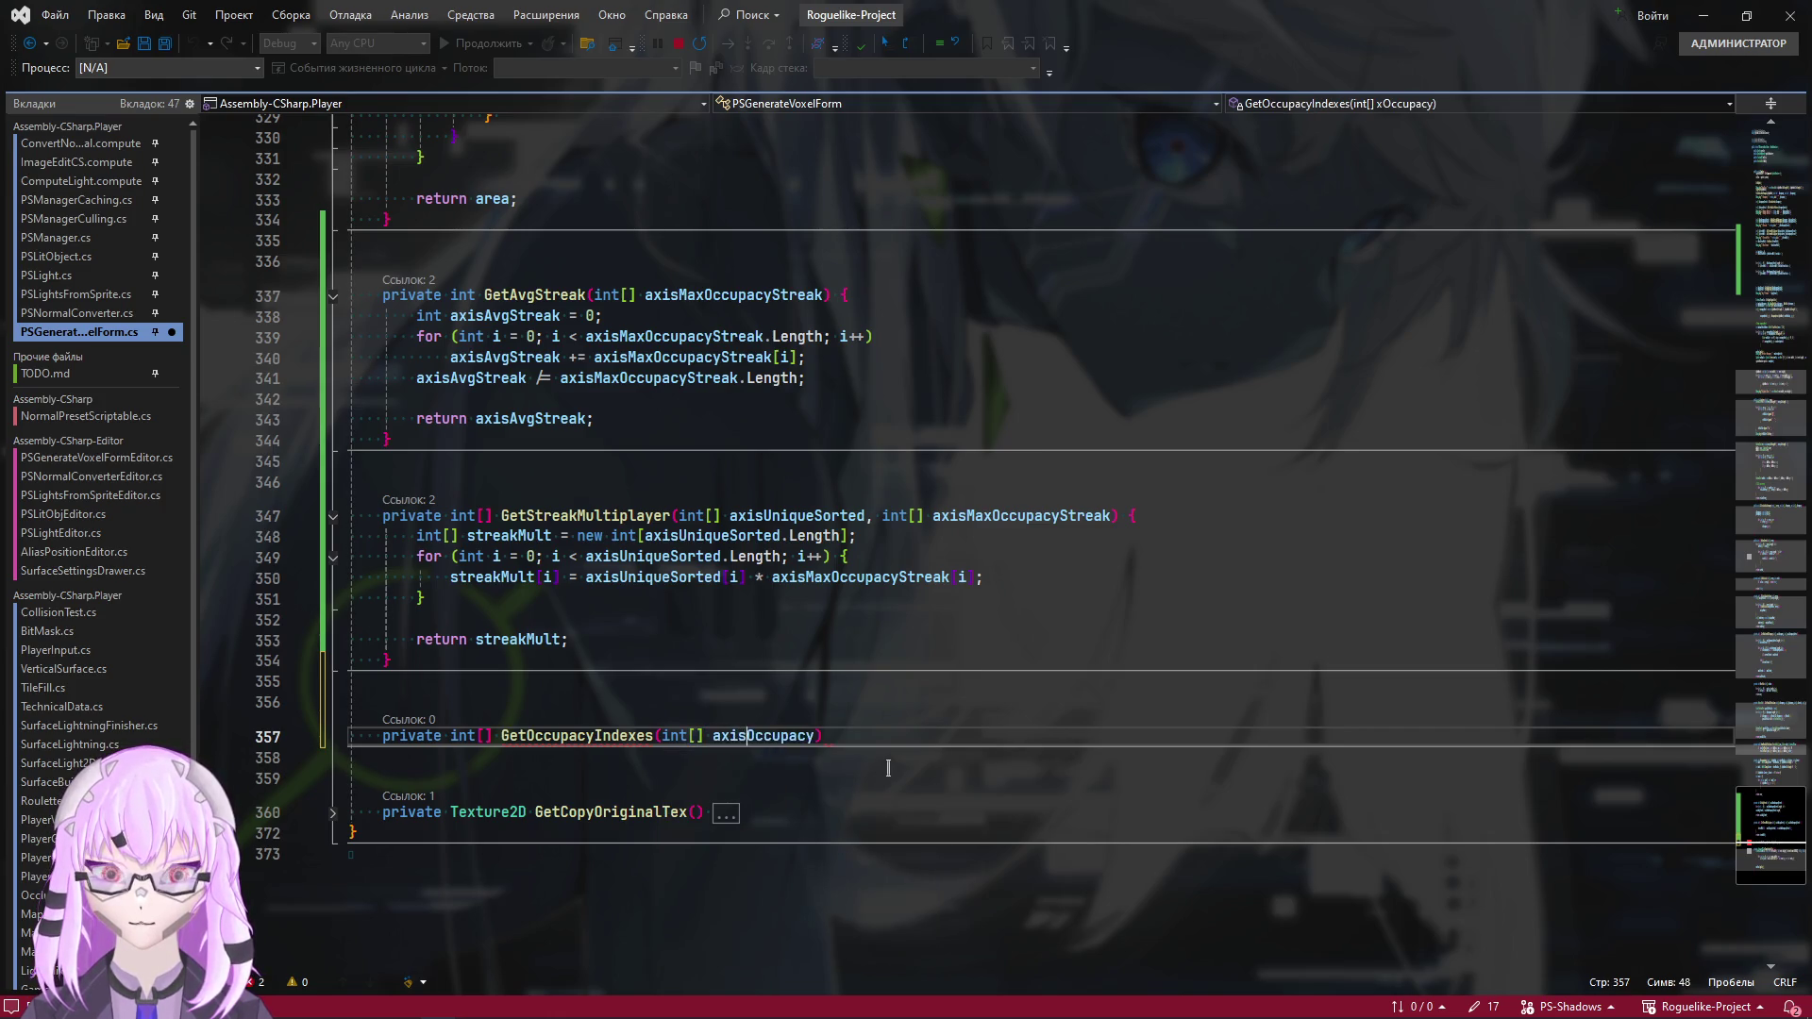
pyautogui.hotkey('ctrl', 'Right')
pyautogui.write(',')
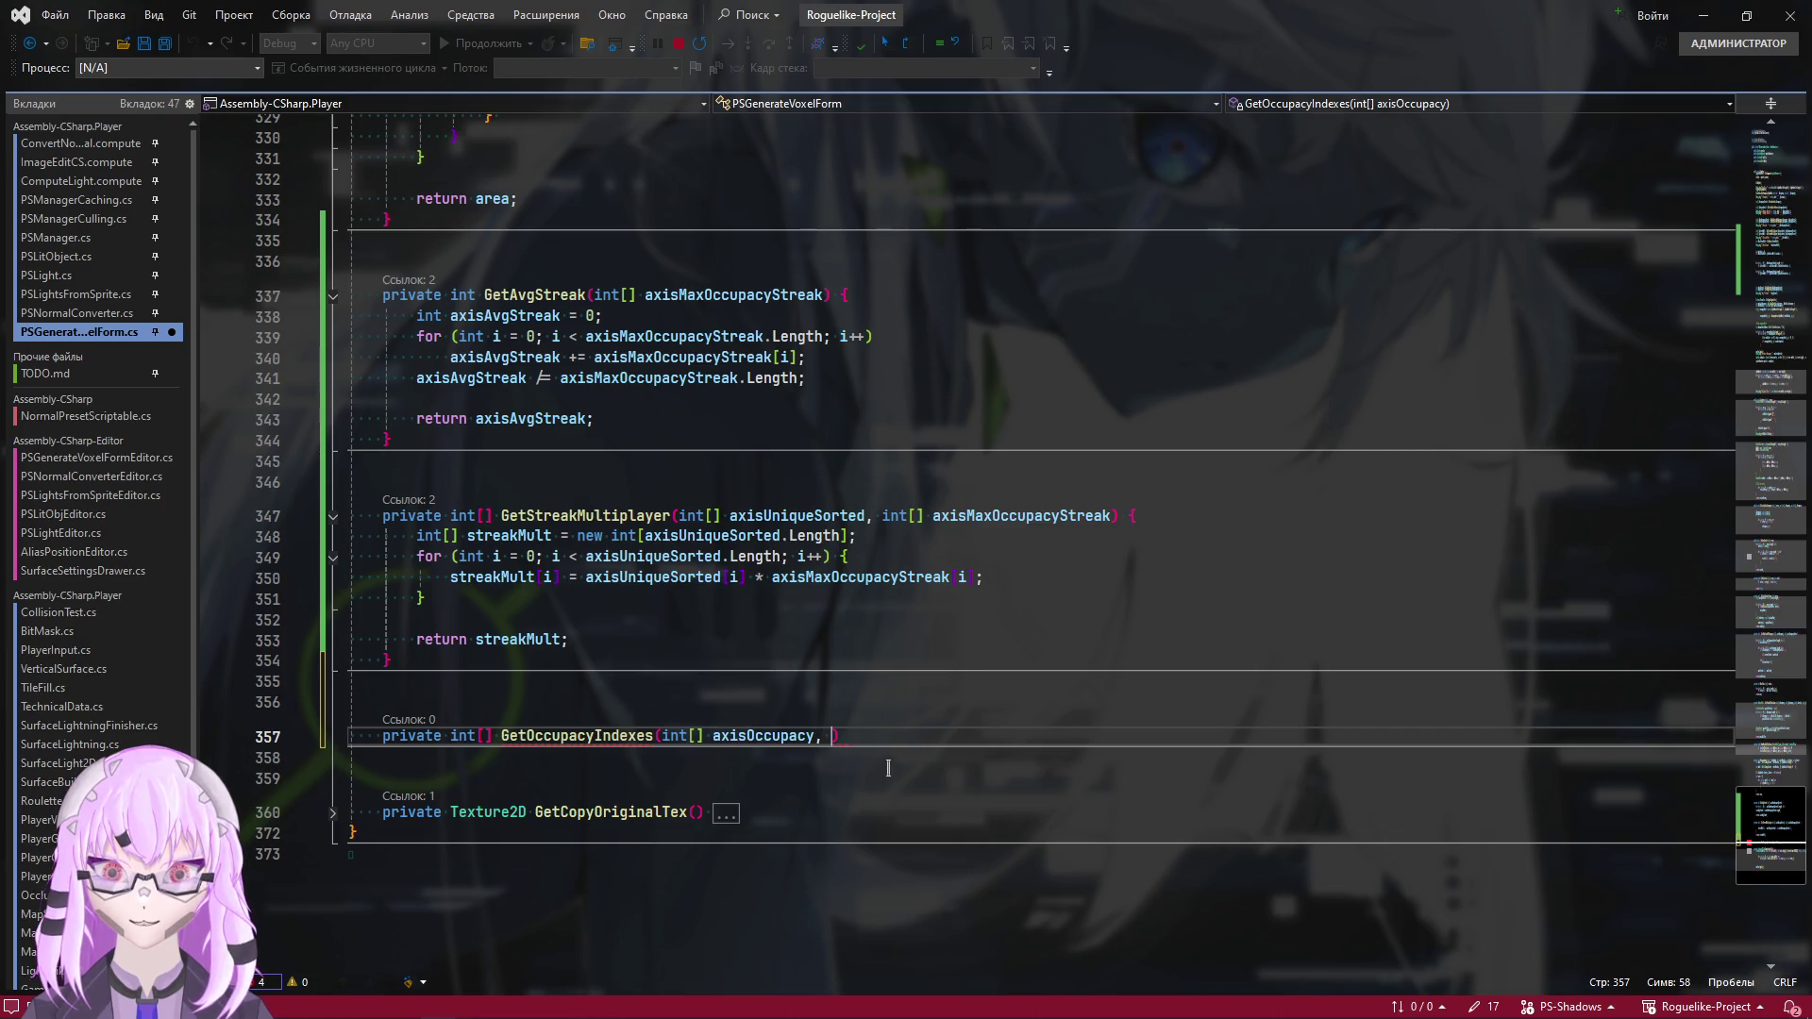
# Highlight the uses of xMaxOccStreakIndex in Combine's index-search loops
pyautogui.click(1741, 299)
pyautogui.scroll(2, 504, 300)
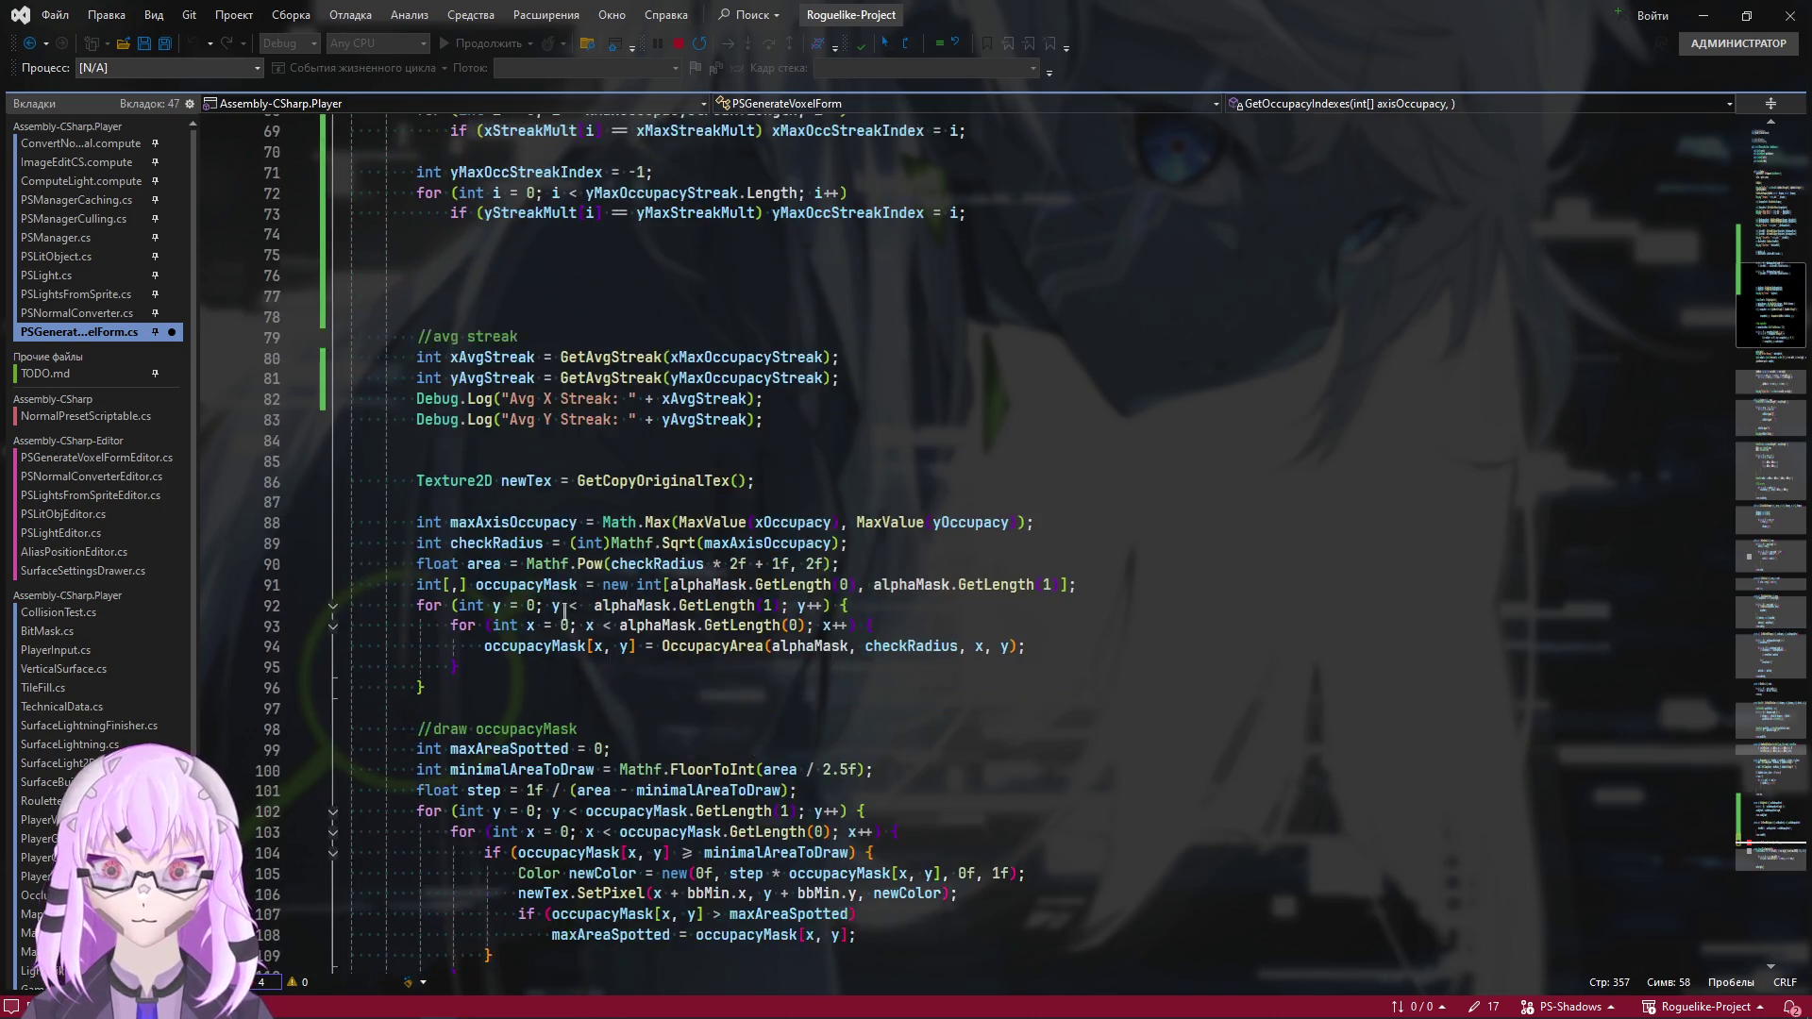
pyautogui.scroll(1, 504, 300)
pyautogui.doubleClick(530, 279)
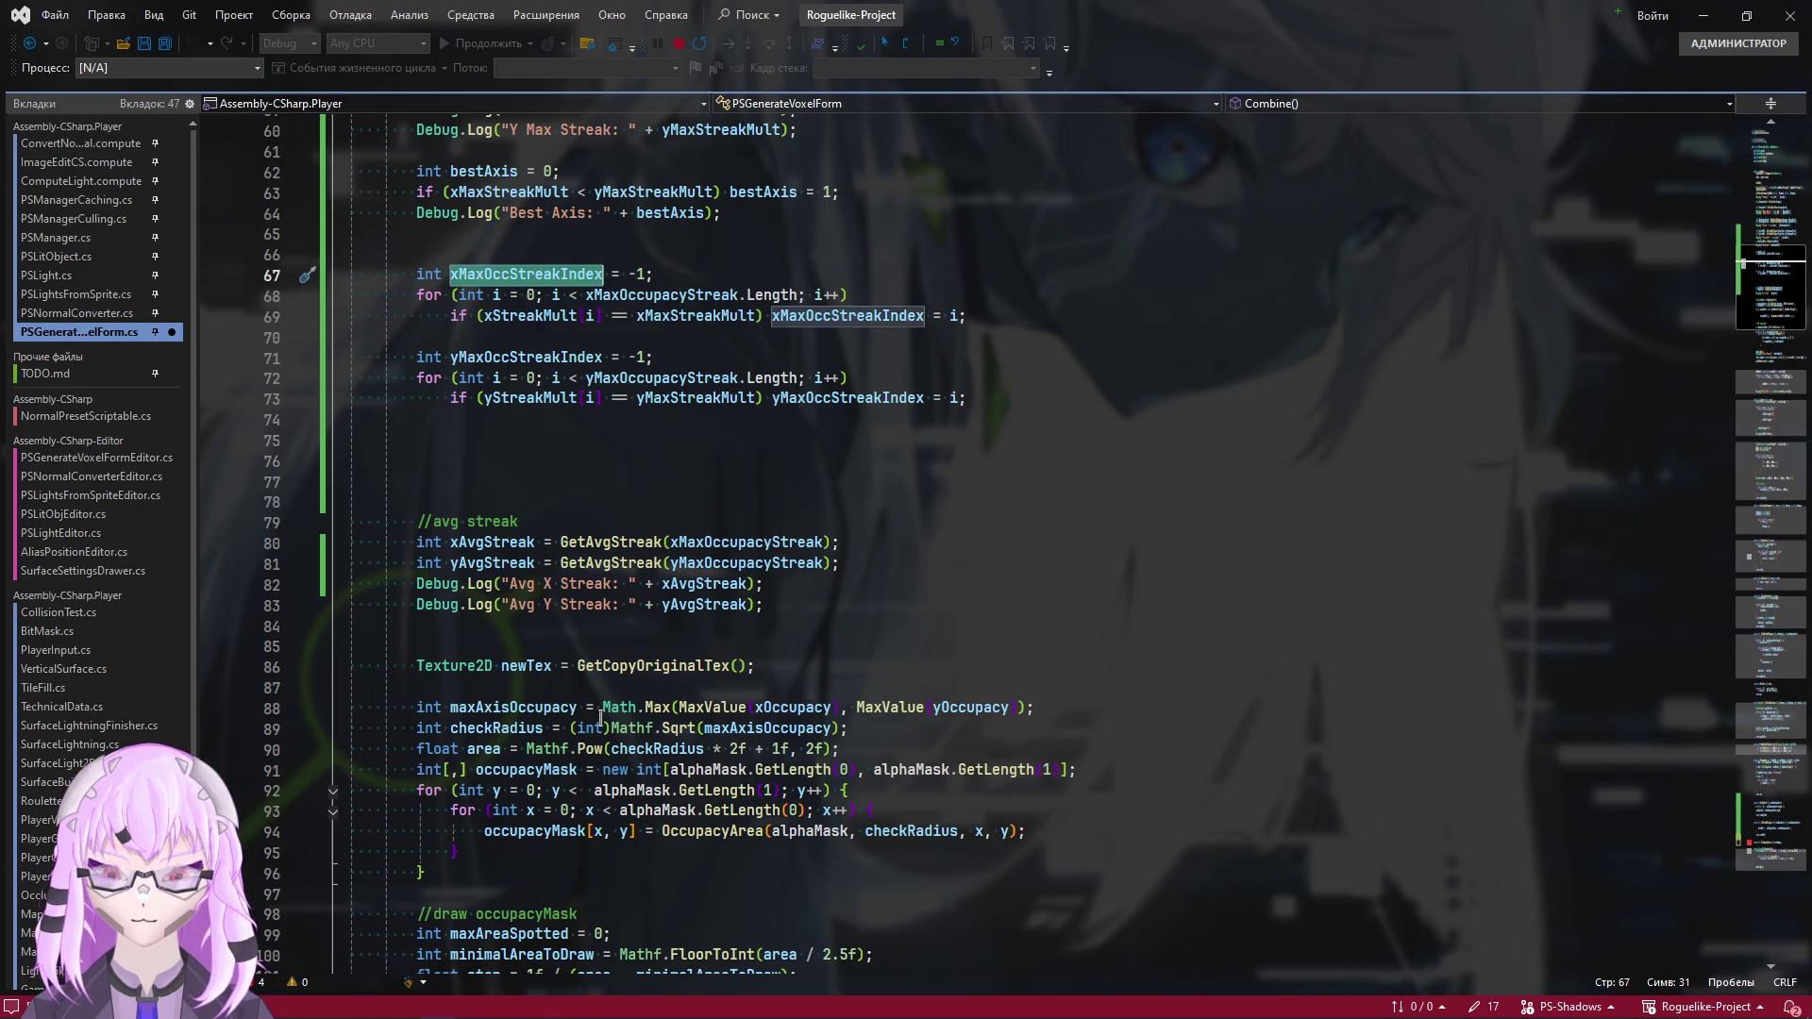
pyautogui.scroll(4, 504, 445)
pyautogui.scroll(3, 504, 445)
pyautogui.scroll(-3, 515, 548)
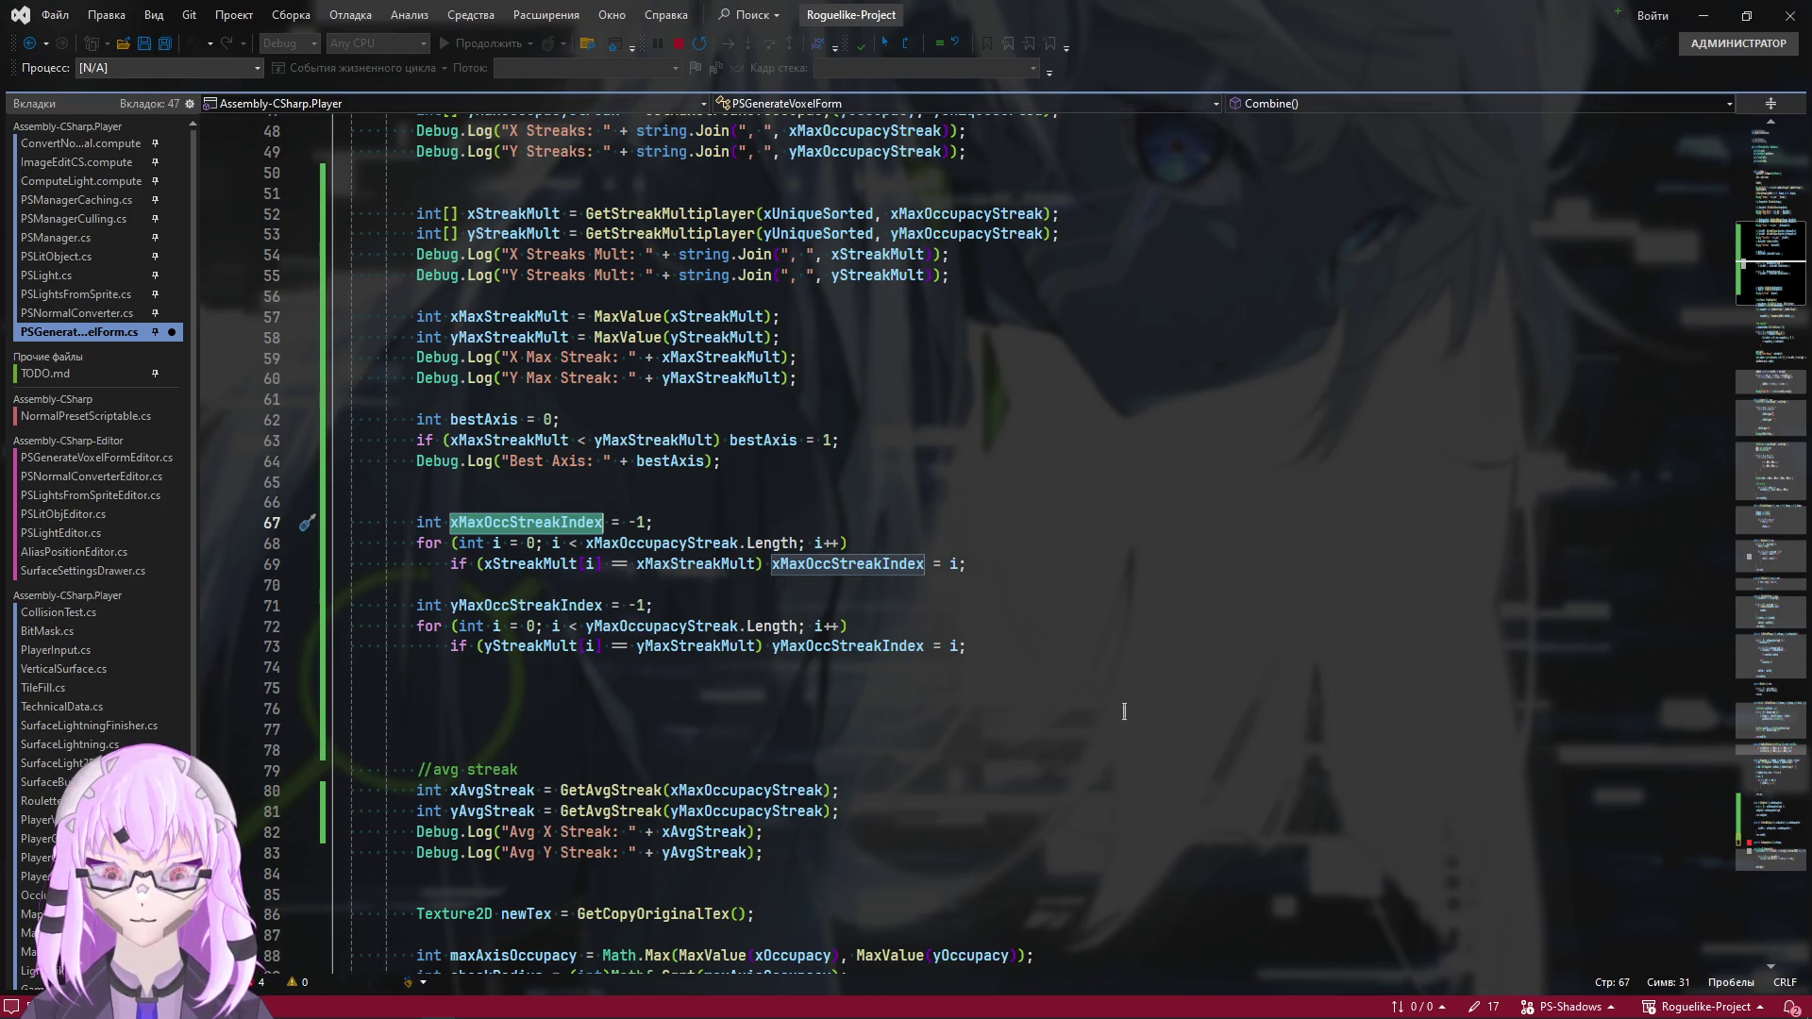
pyautogui.hotkey('alt', 'Tab')
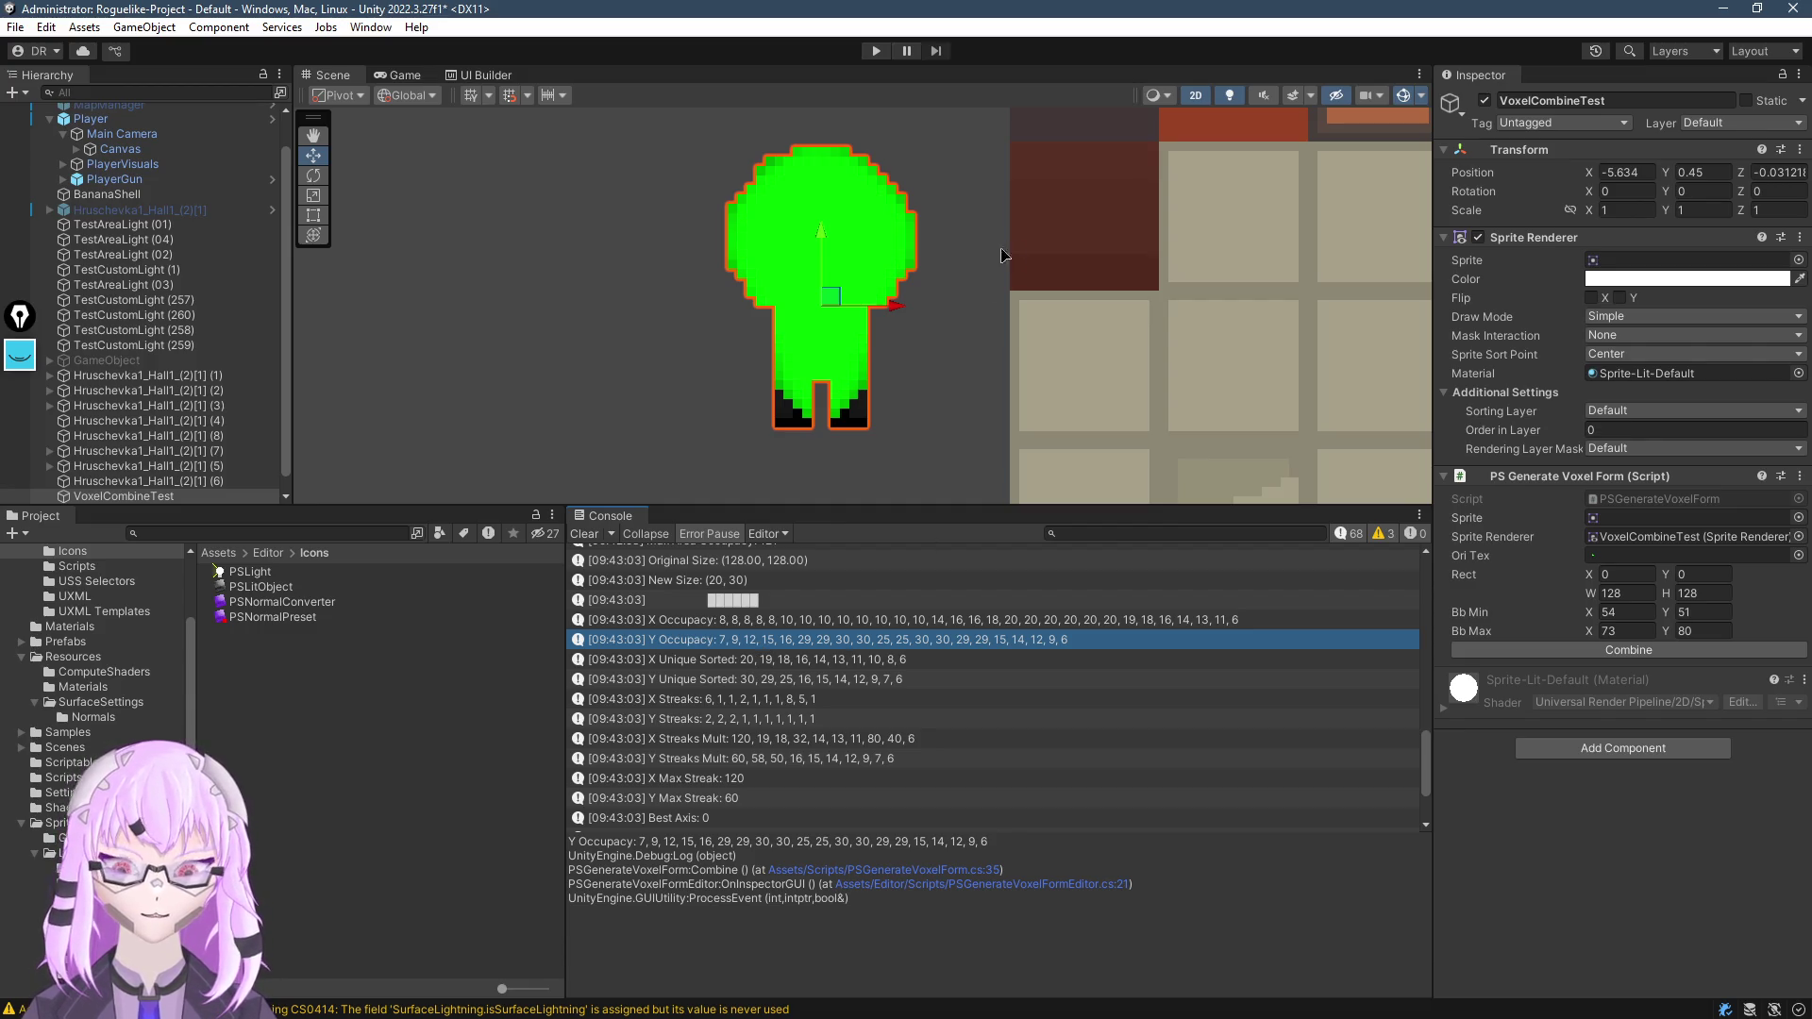
# Pan the Scene view and check the X Unique Sorted Console entry, then return to Visual Studio
pyautogui.moveTo(808, 363); pyautogui.dragTo(784, 352)
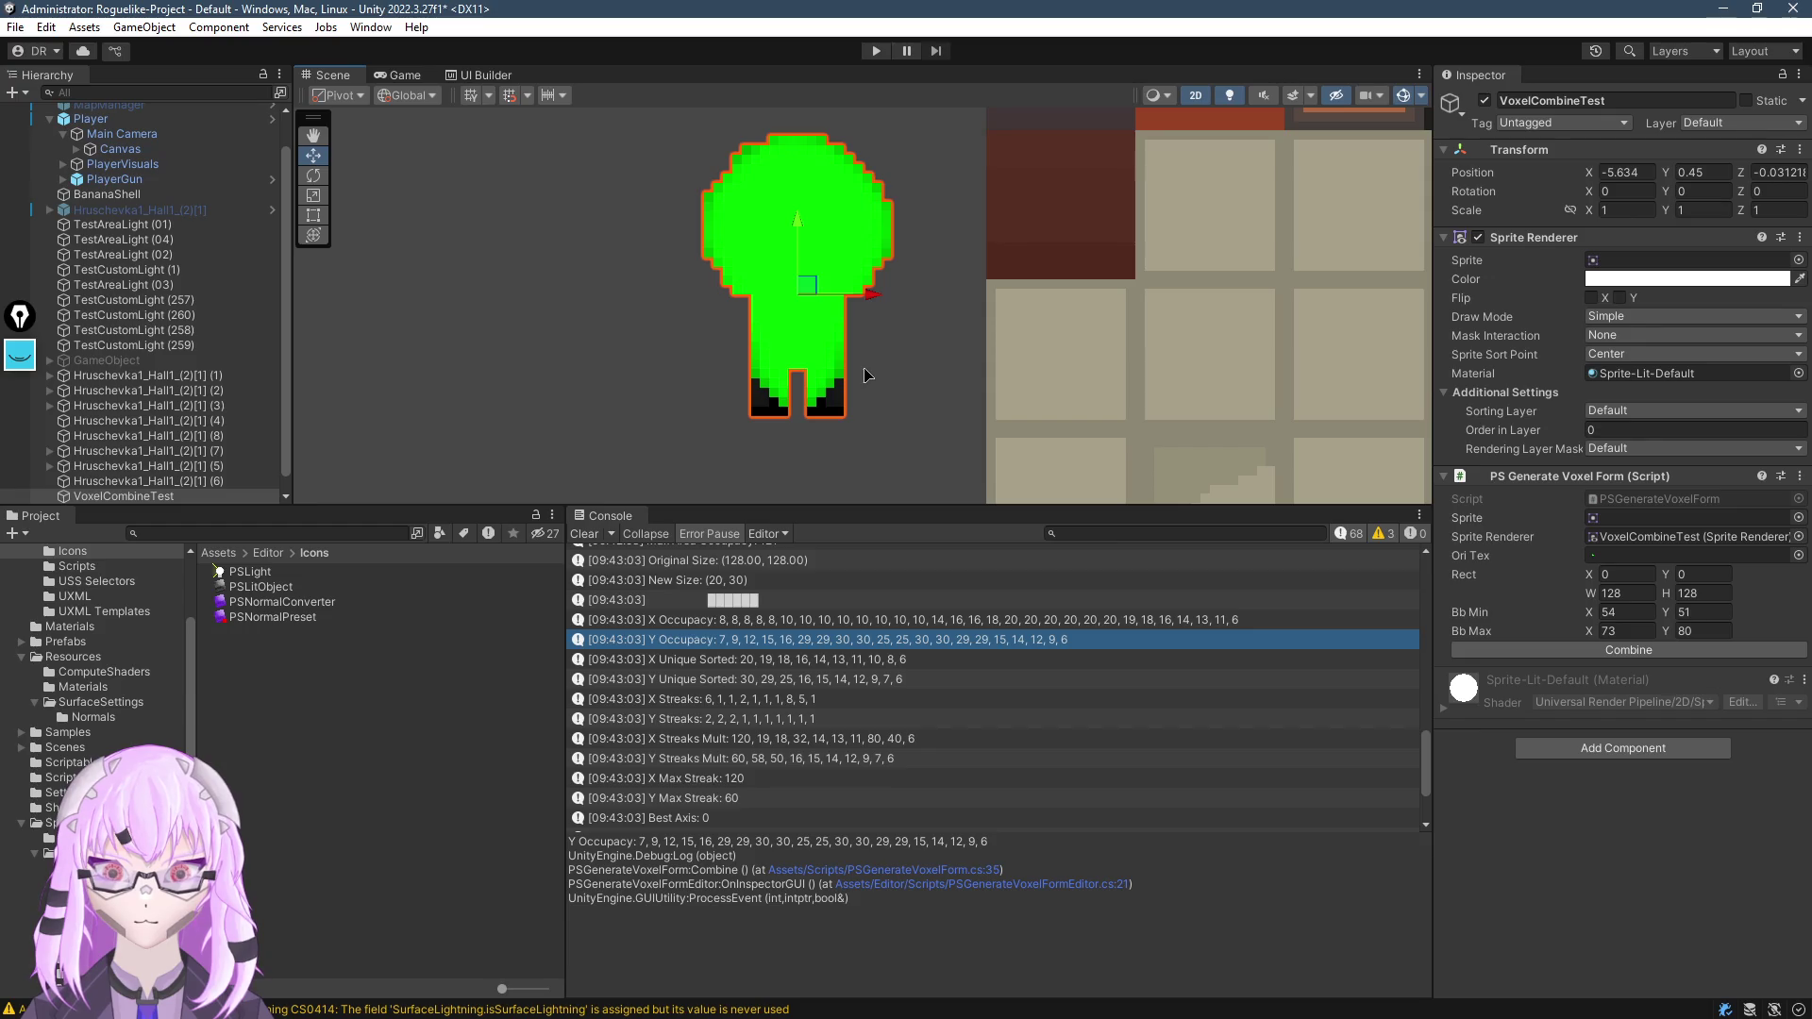
pyautogui.scroll(-3, 917, 791)
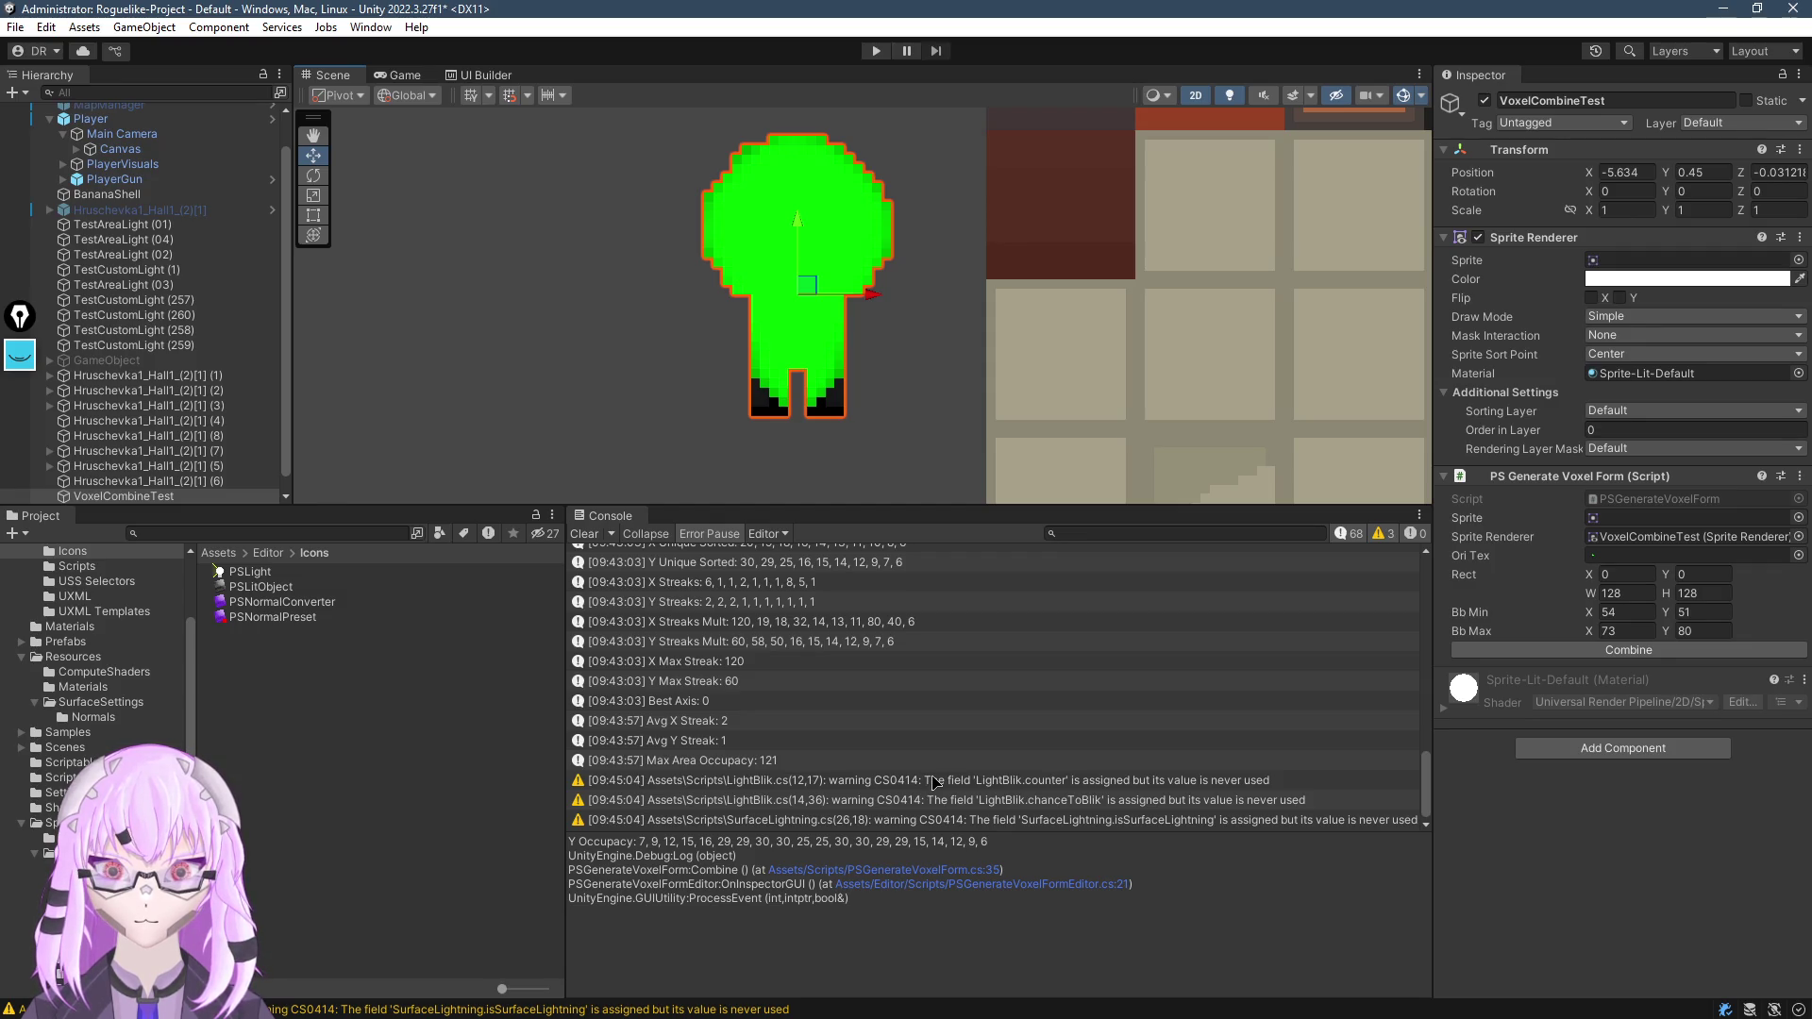
pyautogui.scroll(1, 934, 783)
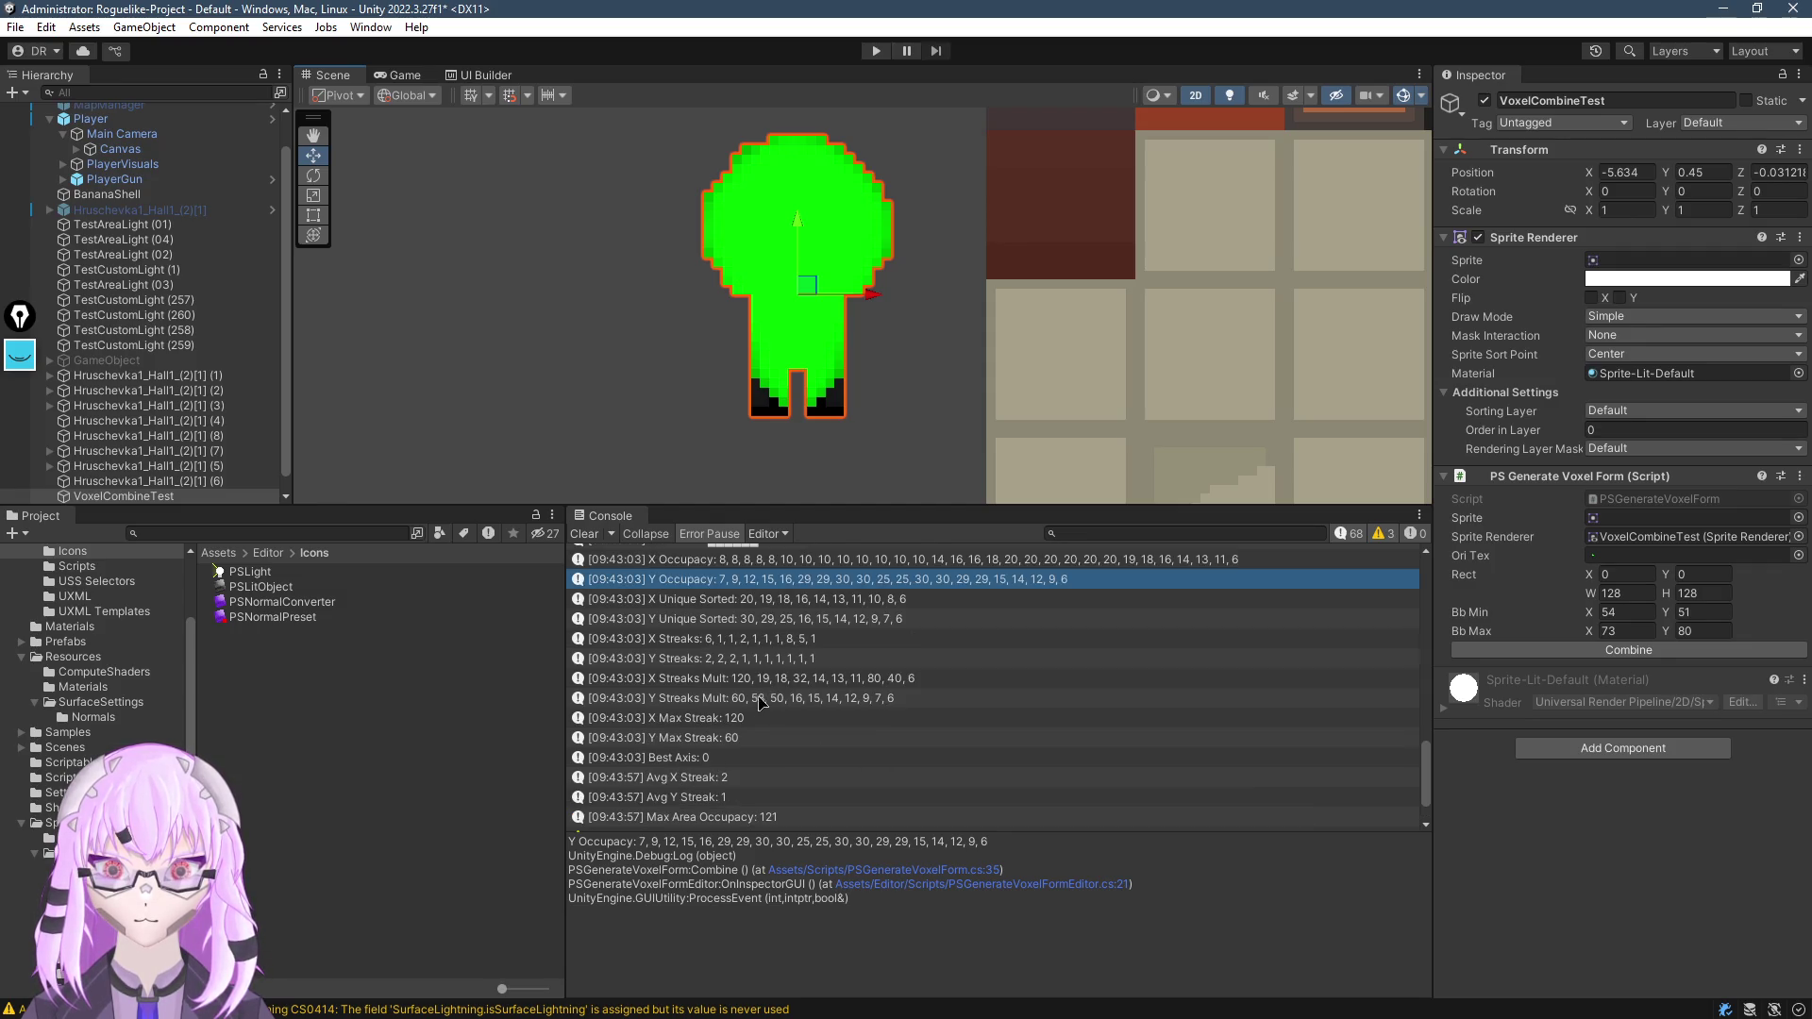
pyautogui.click(688, 596)
pyautogui.hotkey('alt', 'Tab')
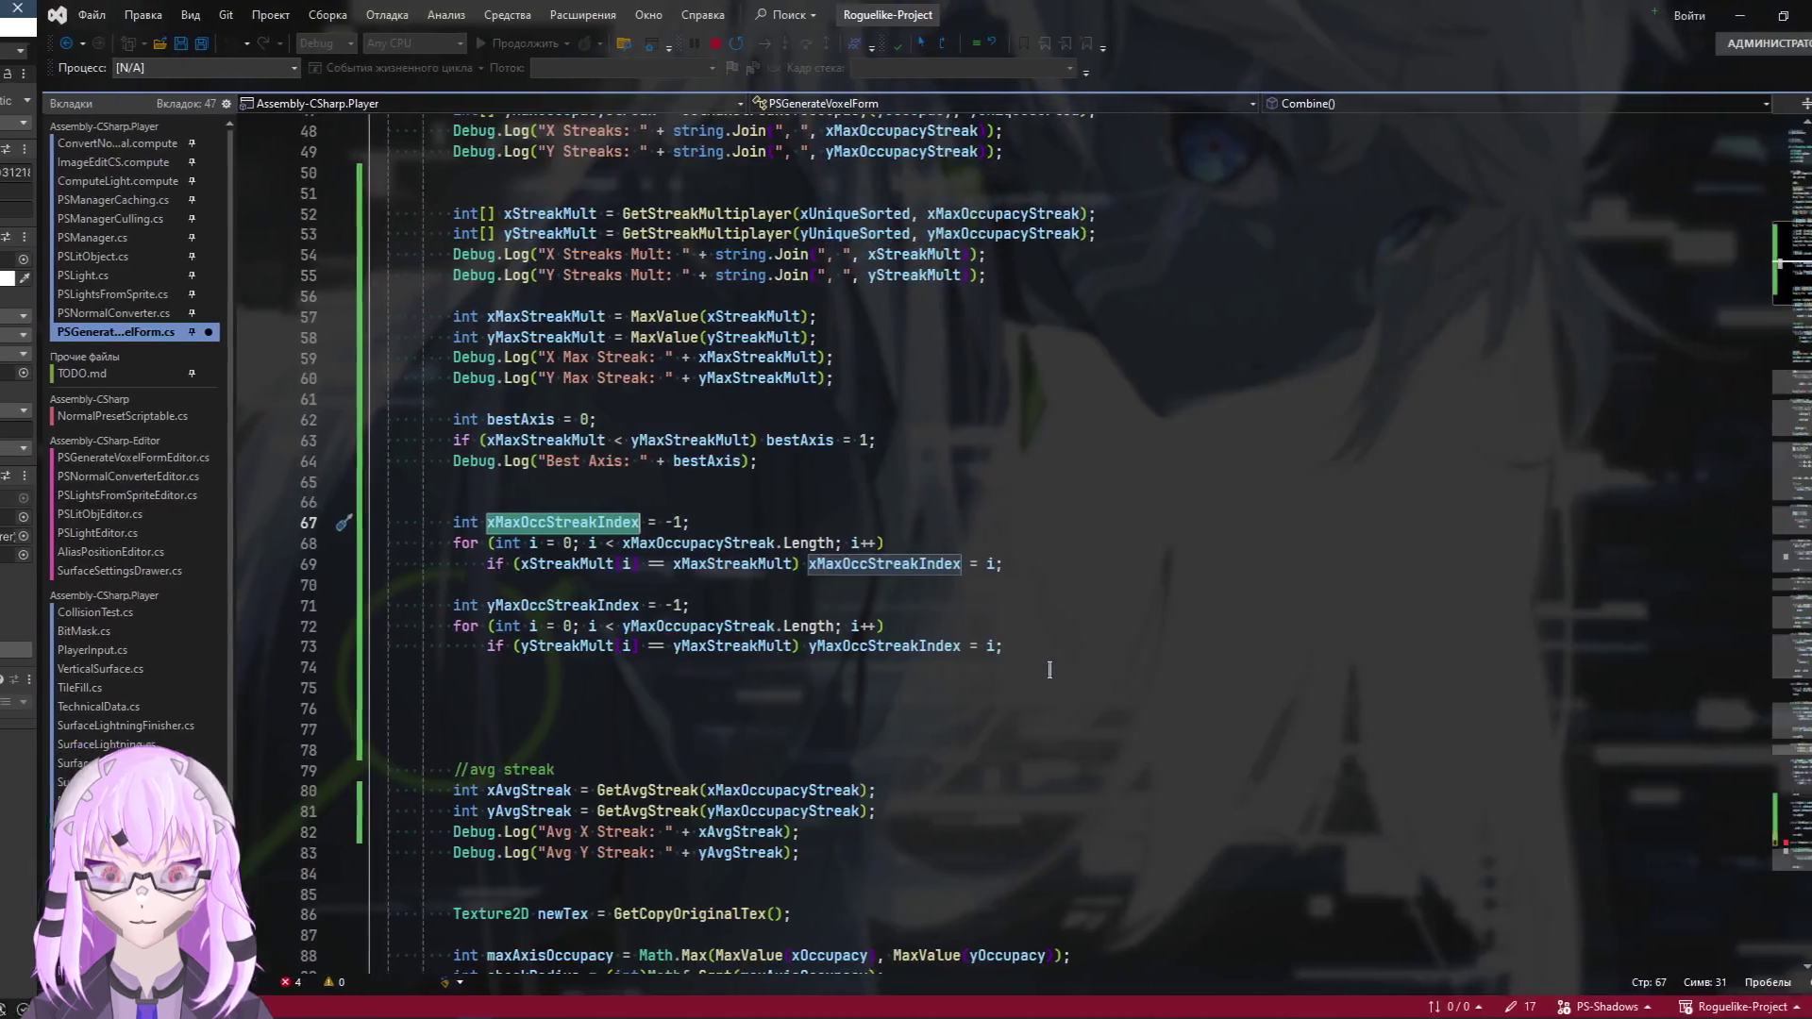
# Add a second int axisOccupacy parameter to GetOccupacyIndexes and open its body with a brace
pyautogui.scroll(-12, 1653, 669)
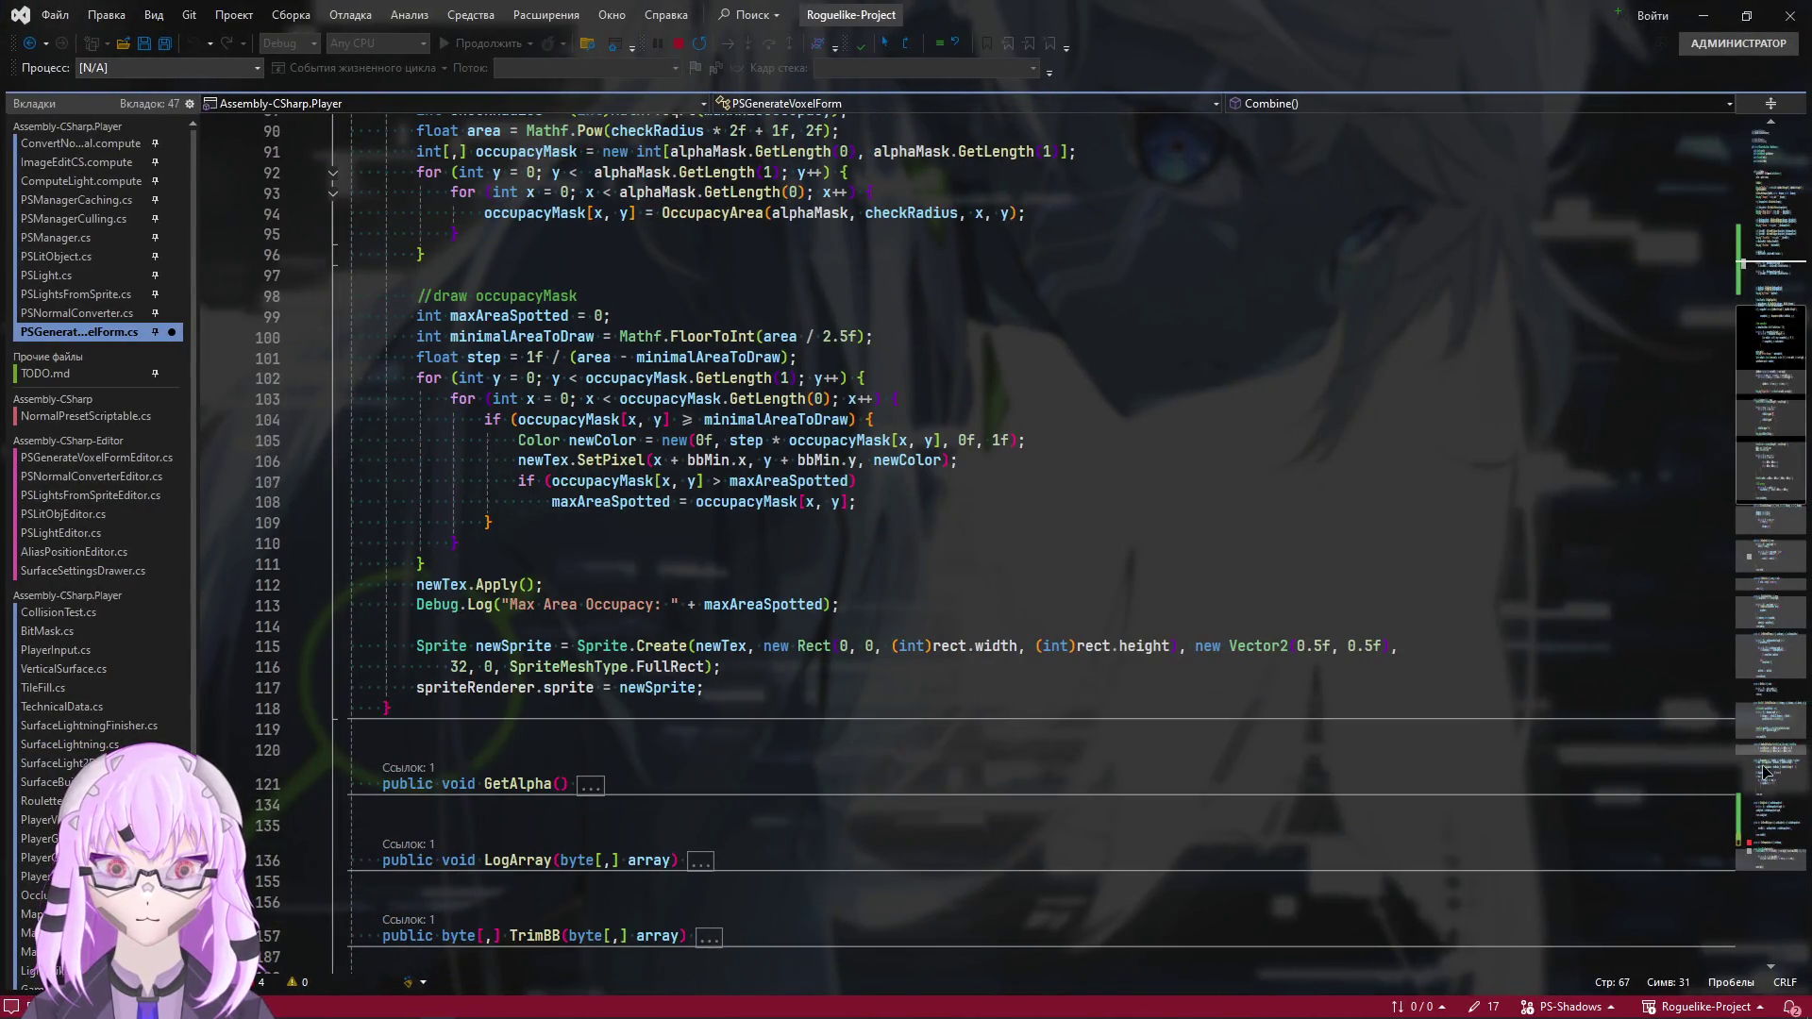
pyautogui.click(1742, 773)
pyautogui.scroll(-10, 729, 817)
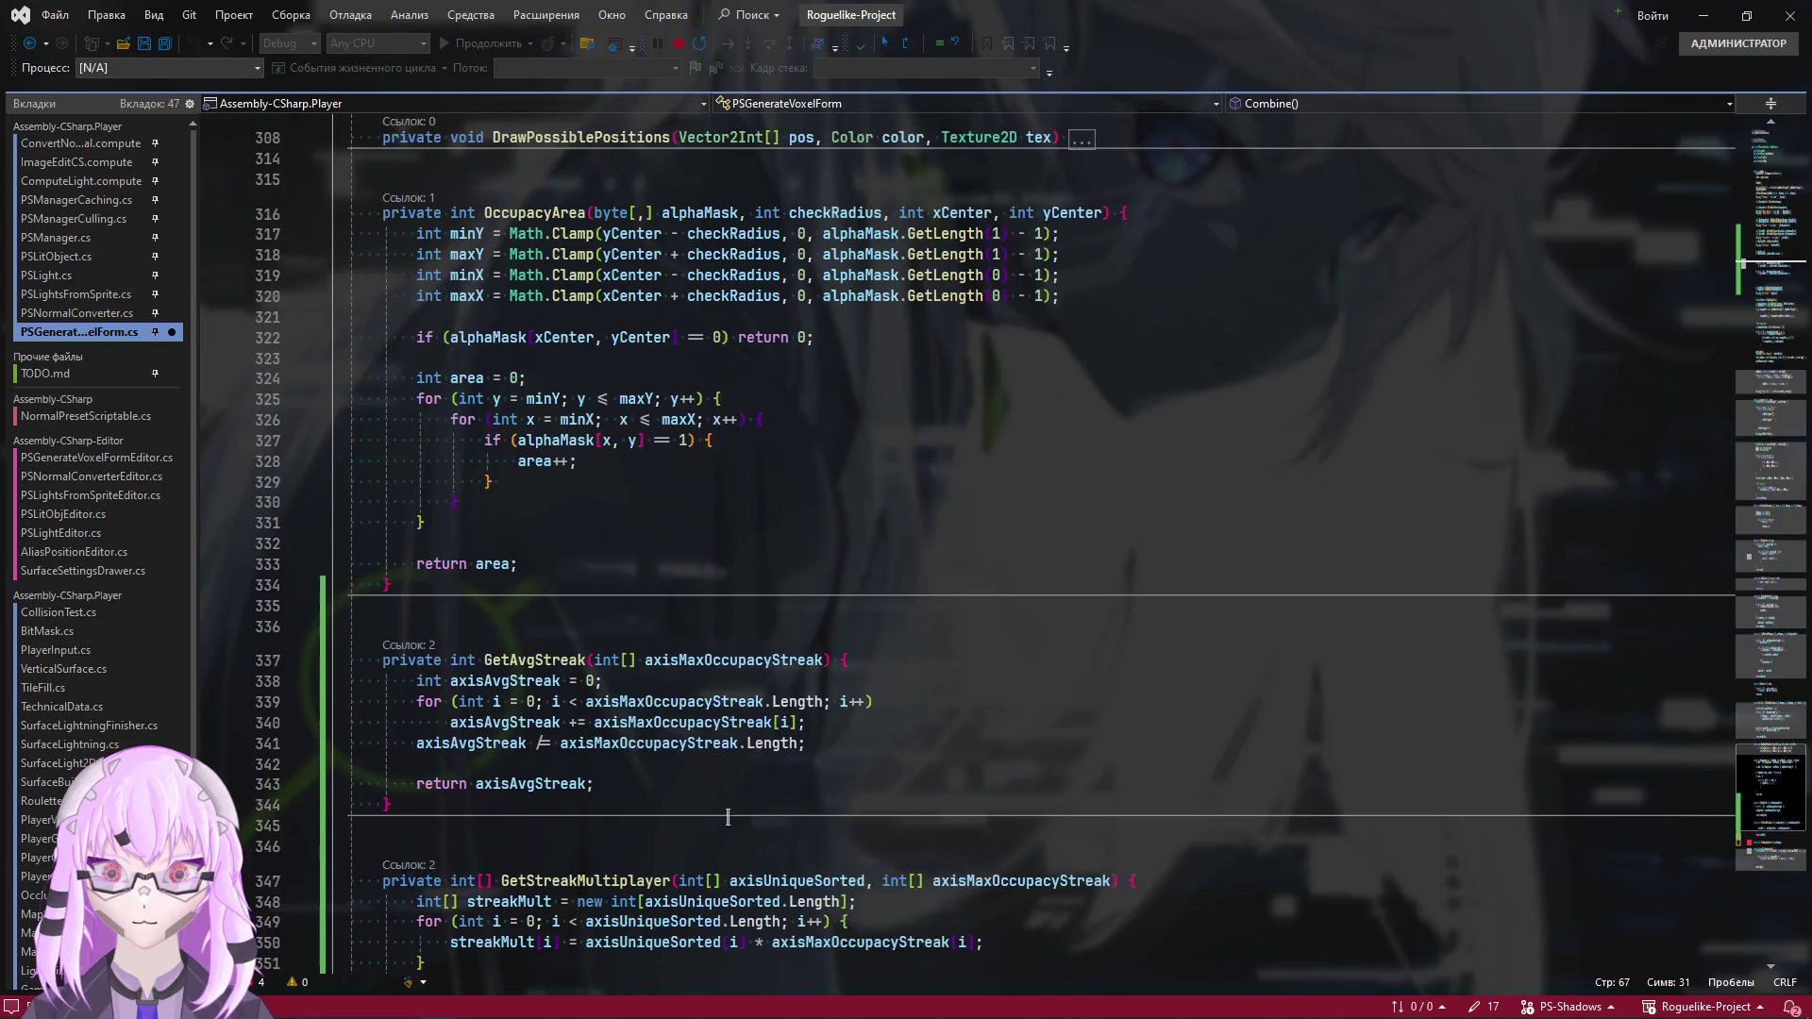
pyautogui.scroll(-1, 975, 535)
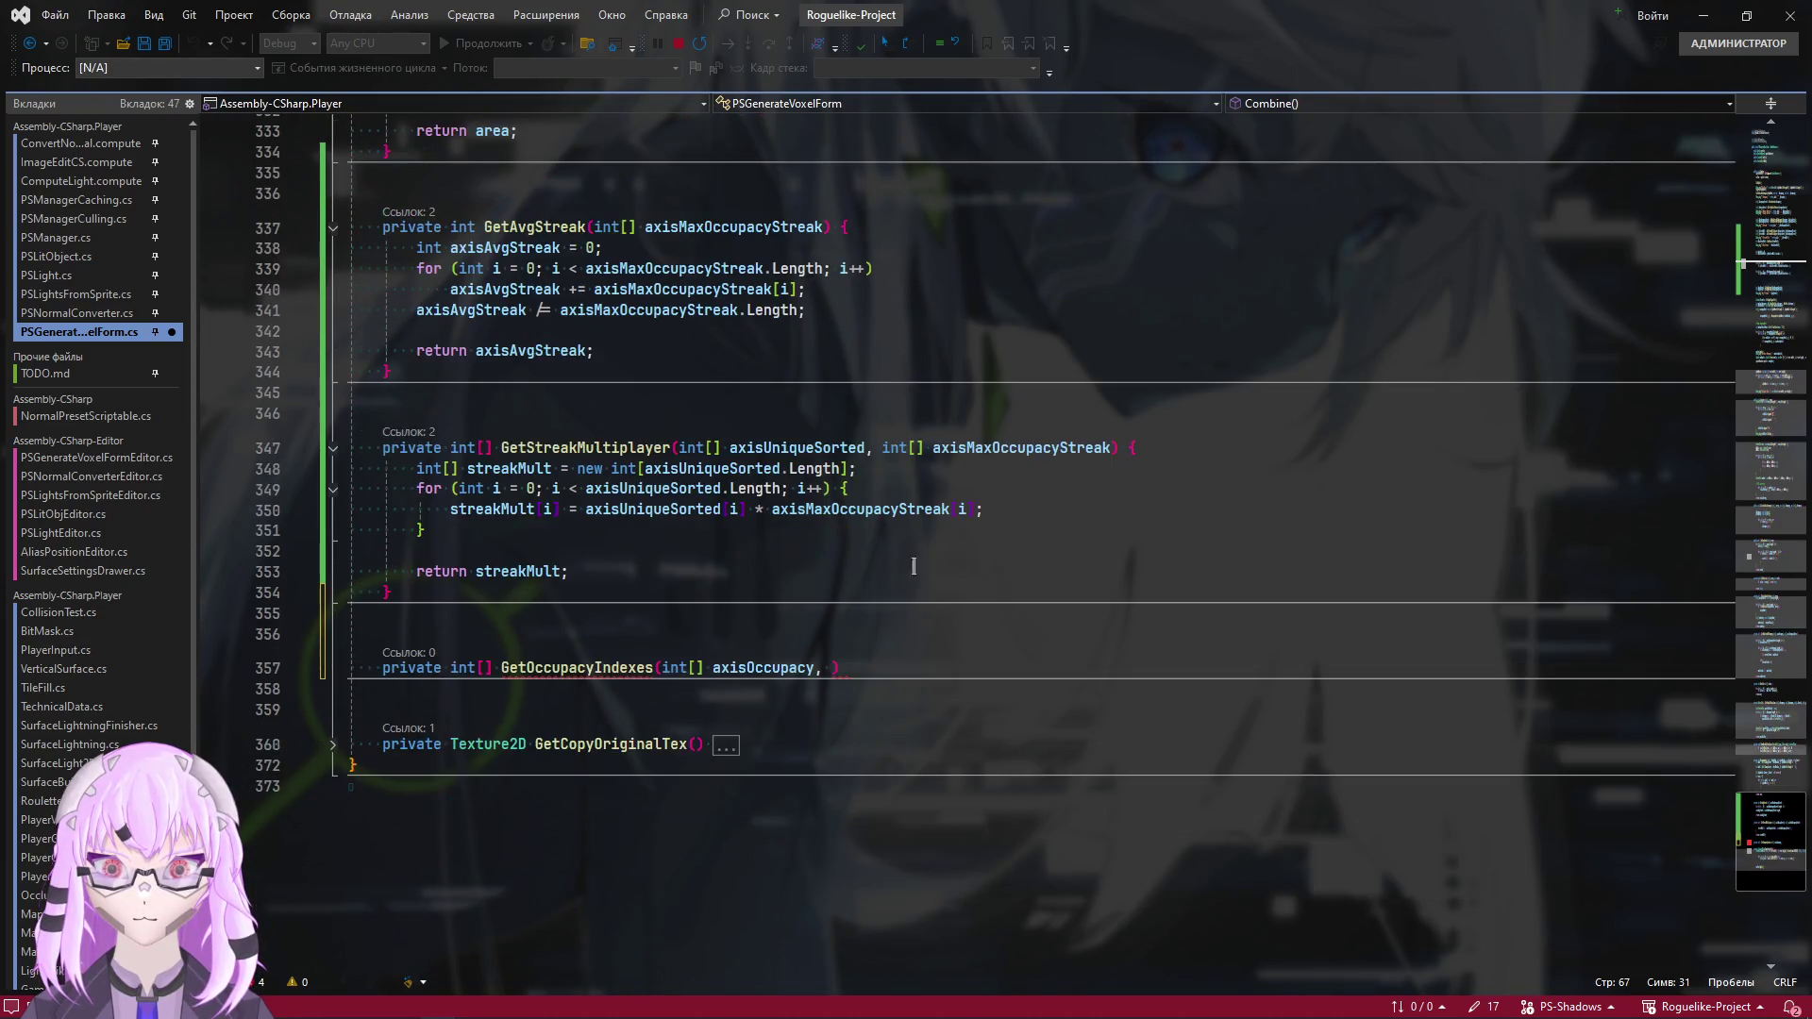
pyautogui.click(828, 668)
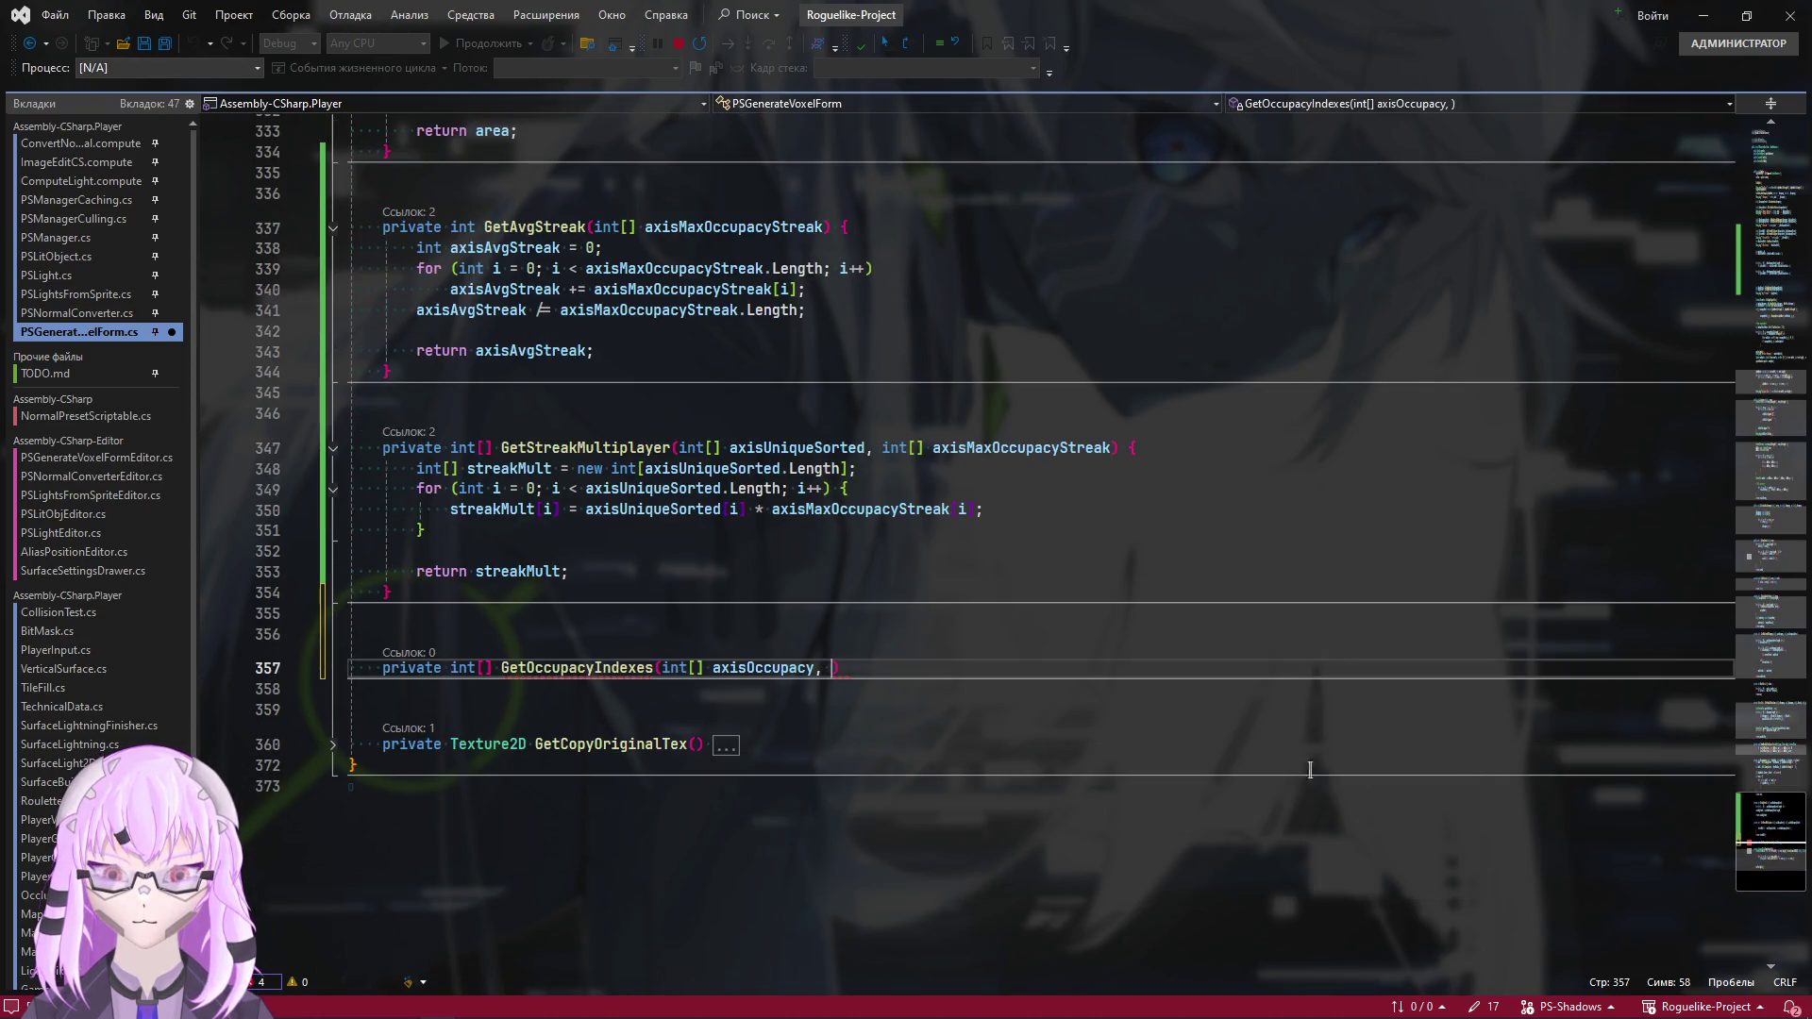
pyautogui.write('axis')
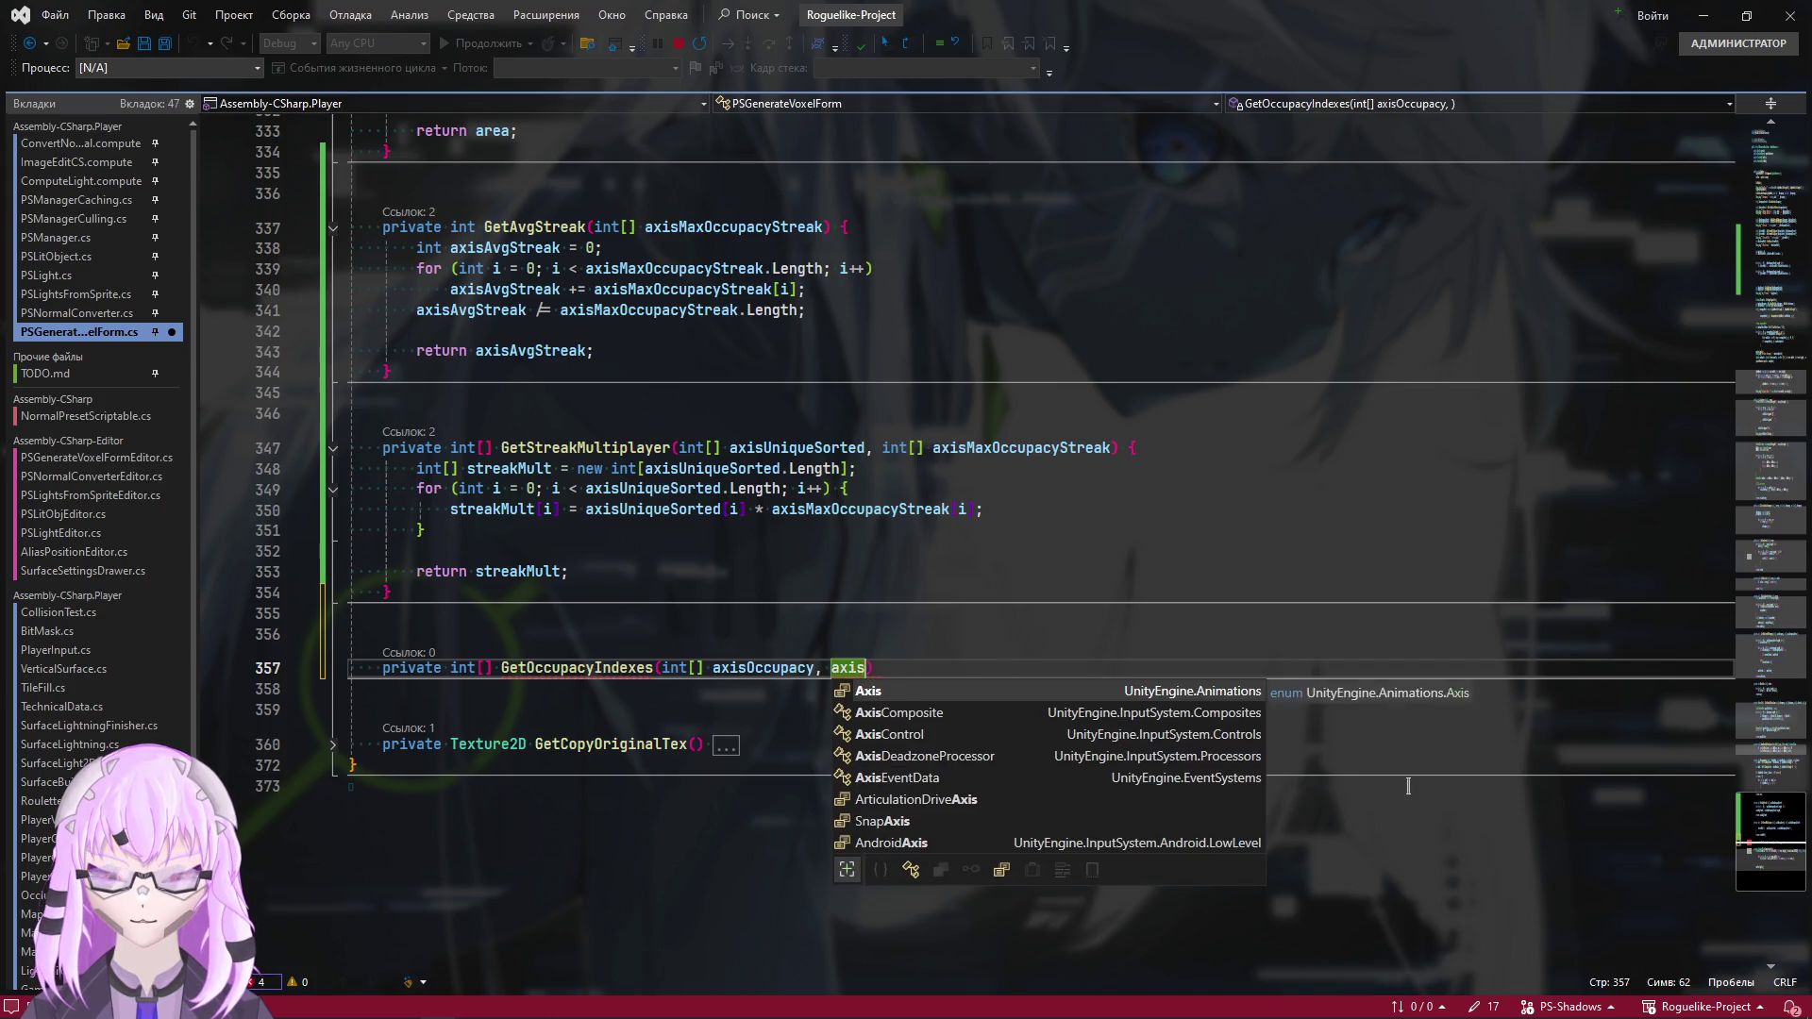
pyautogui.write('Occupacy)')
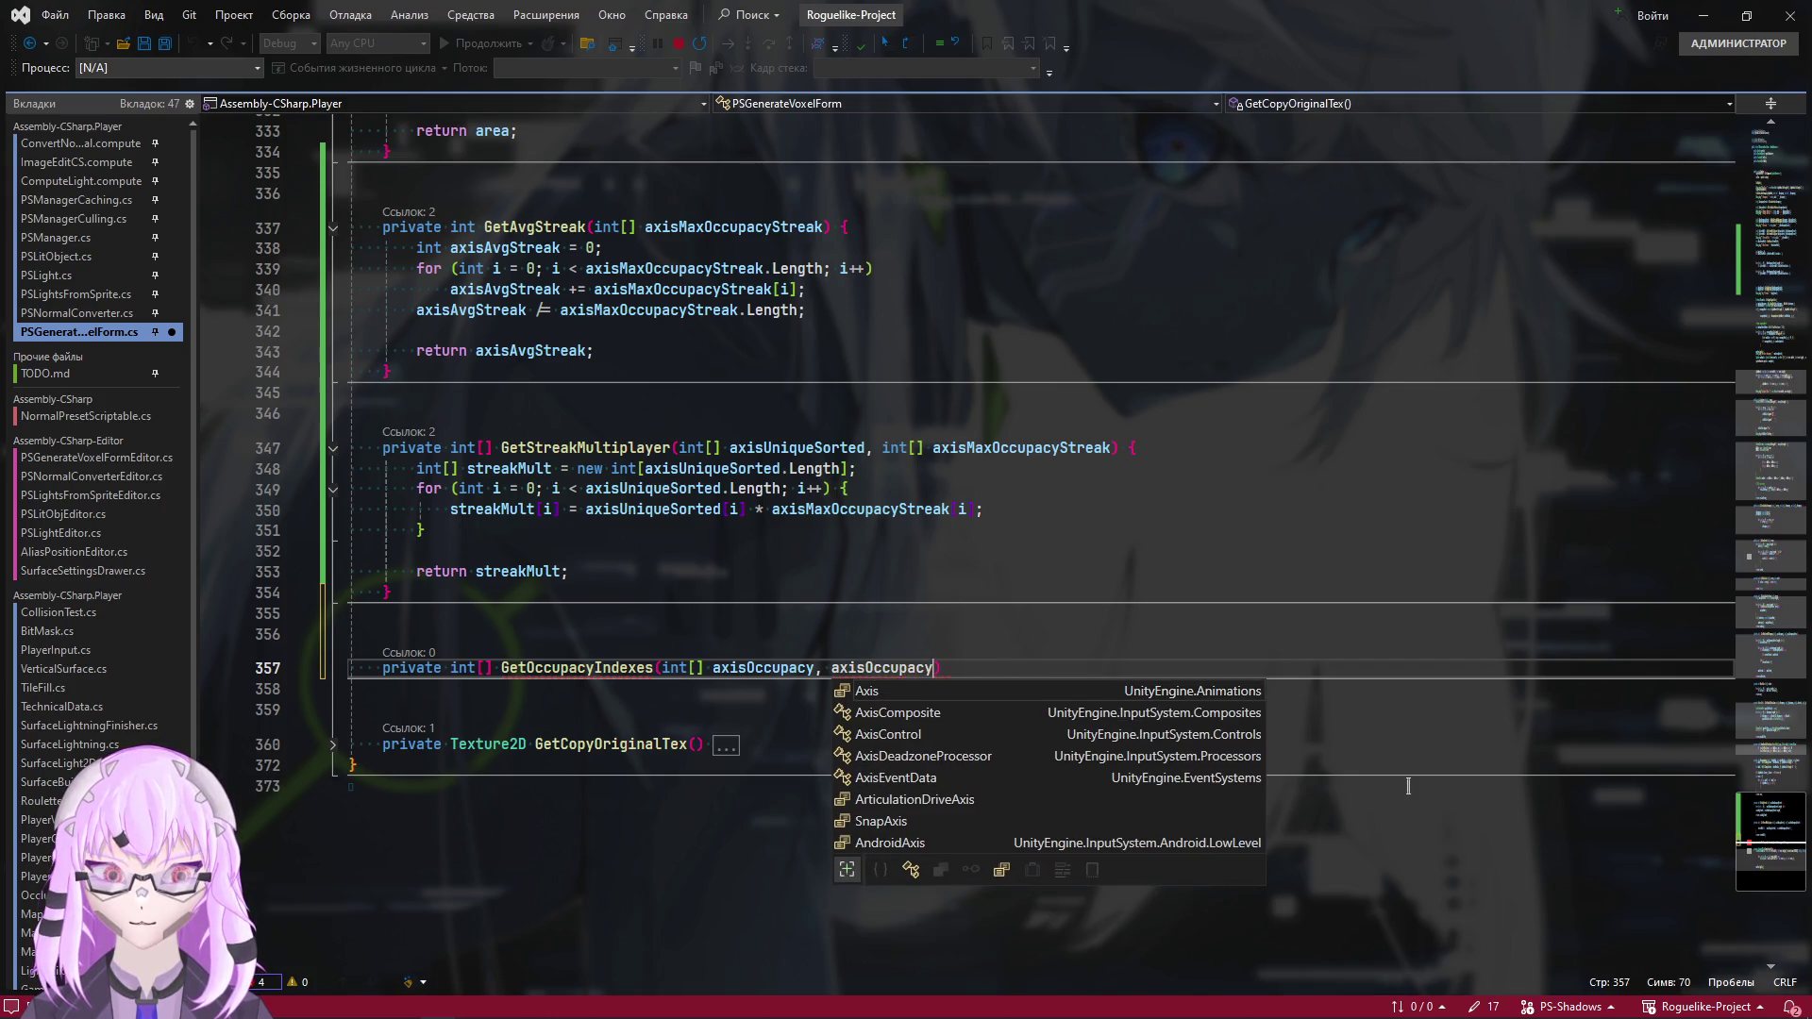
pyautogui.scroll(-1, 1407, 785)
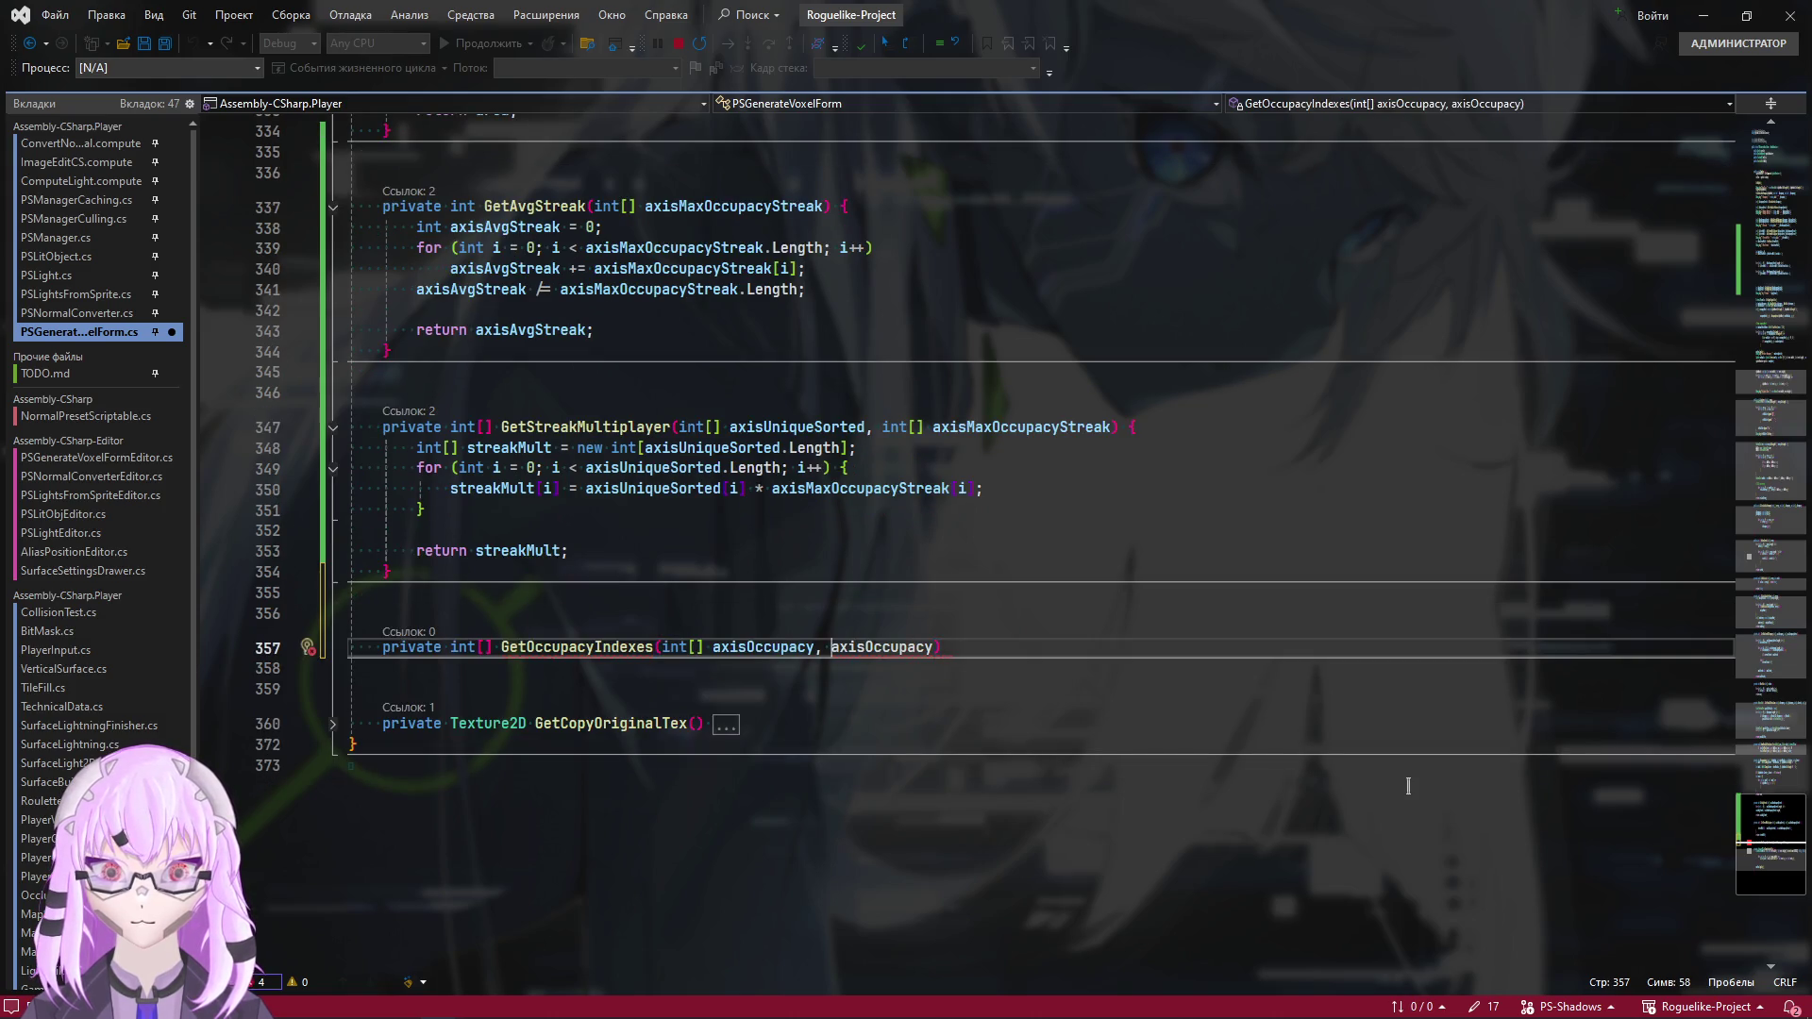
pyautogui.write('int')
pyautogui.hotkey('ctrl', 'shift', 'Right')
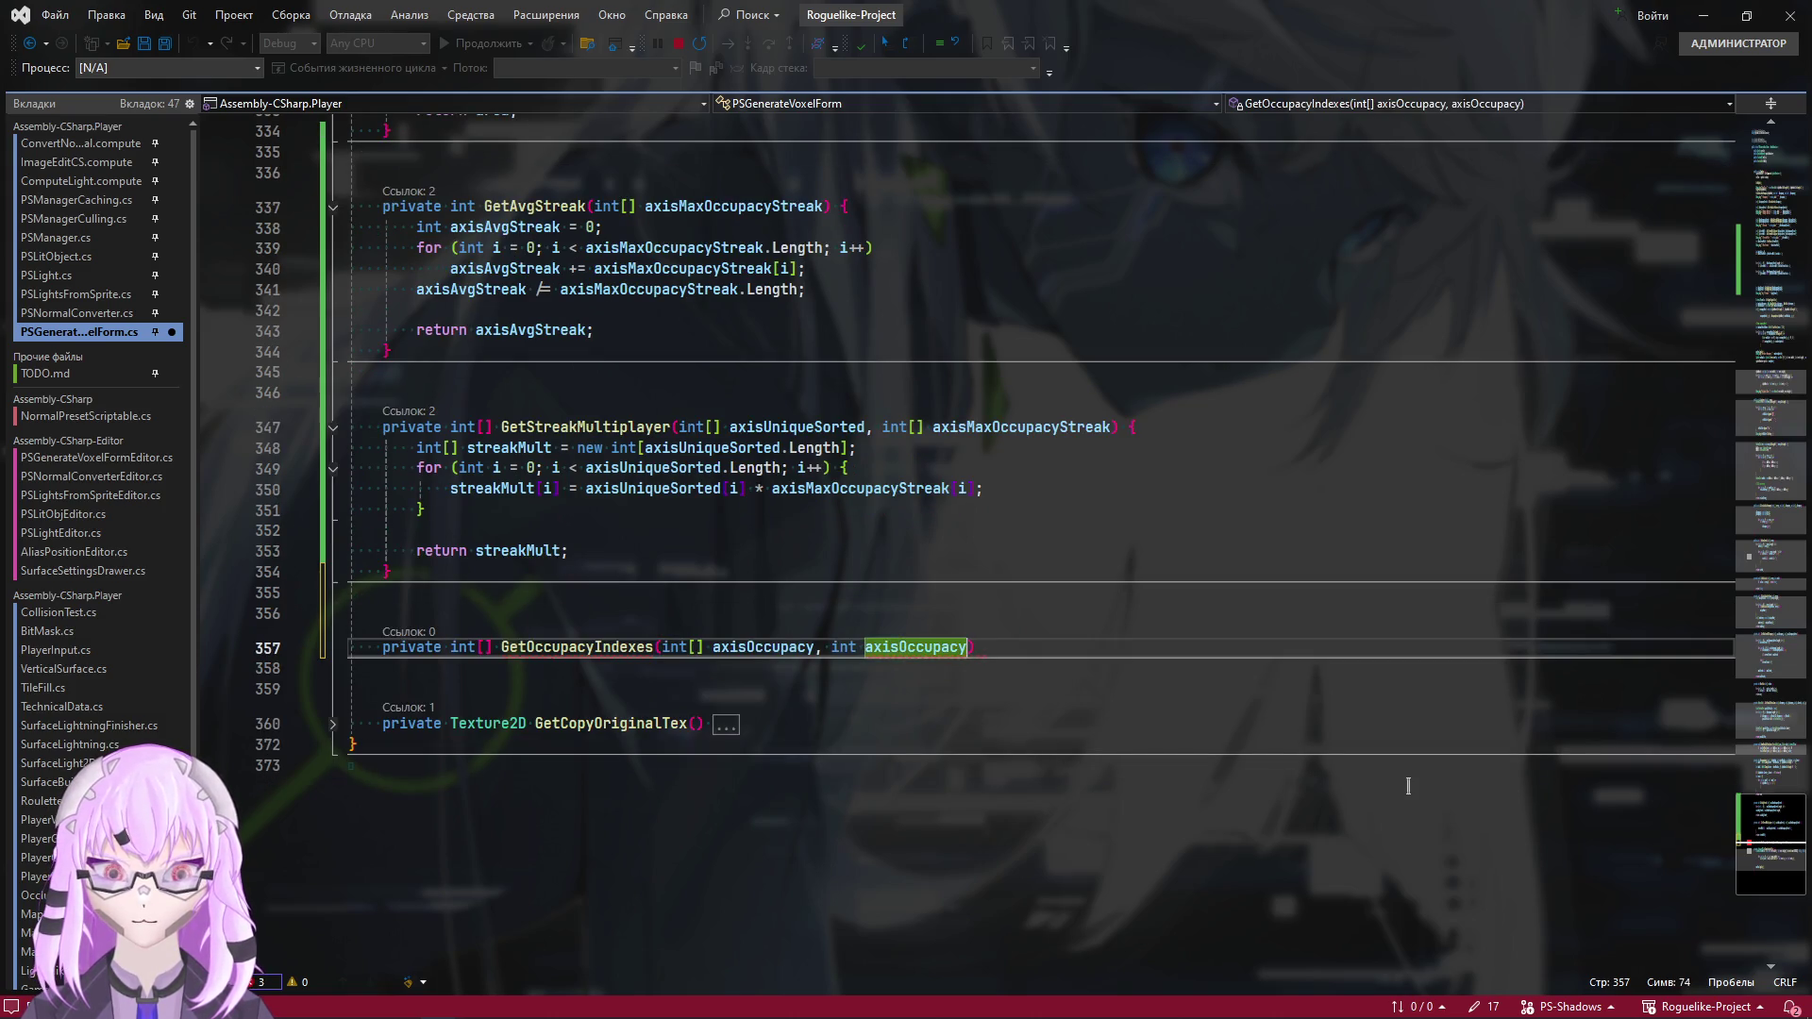
pyautogui.press('End')
pyautogui.write('{')
pyautogui.press('Return')
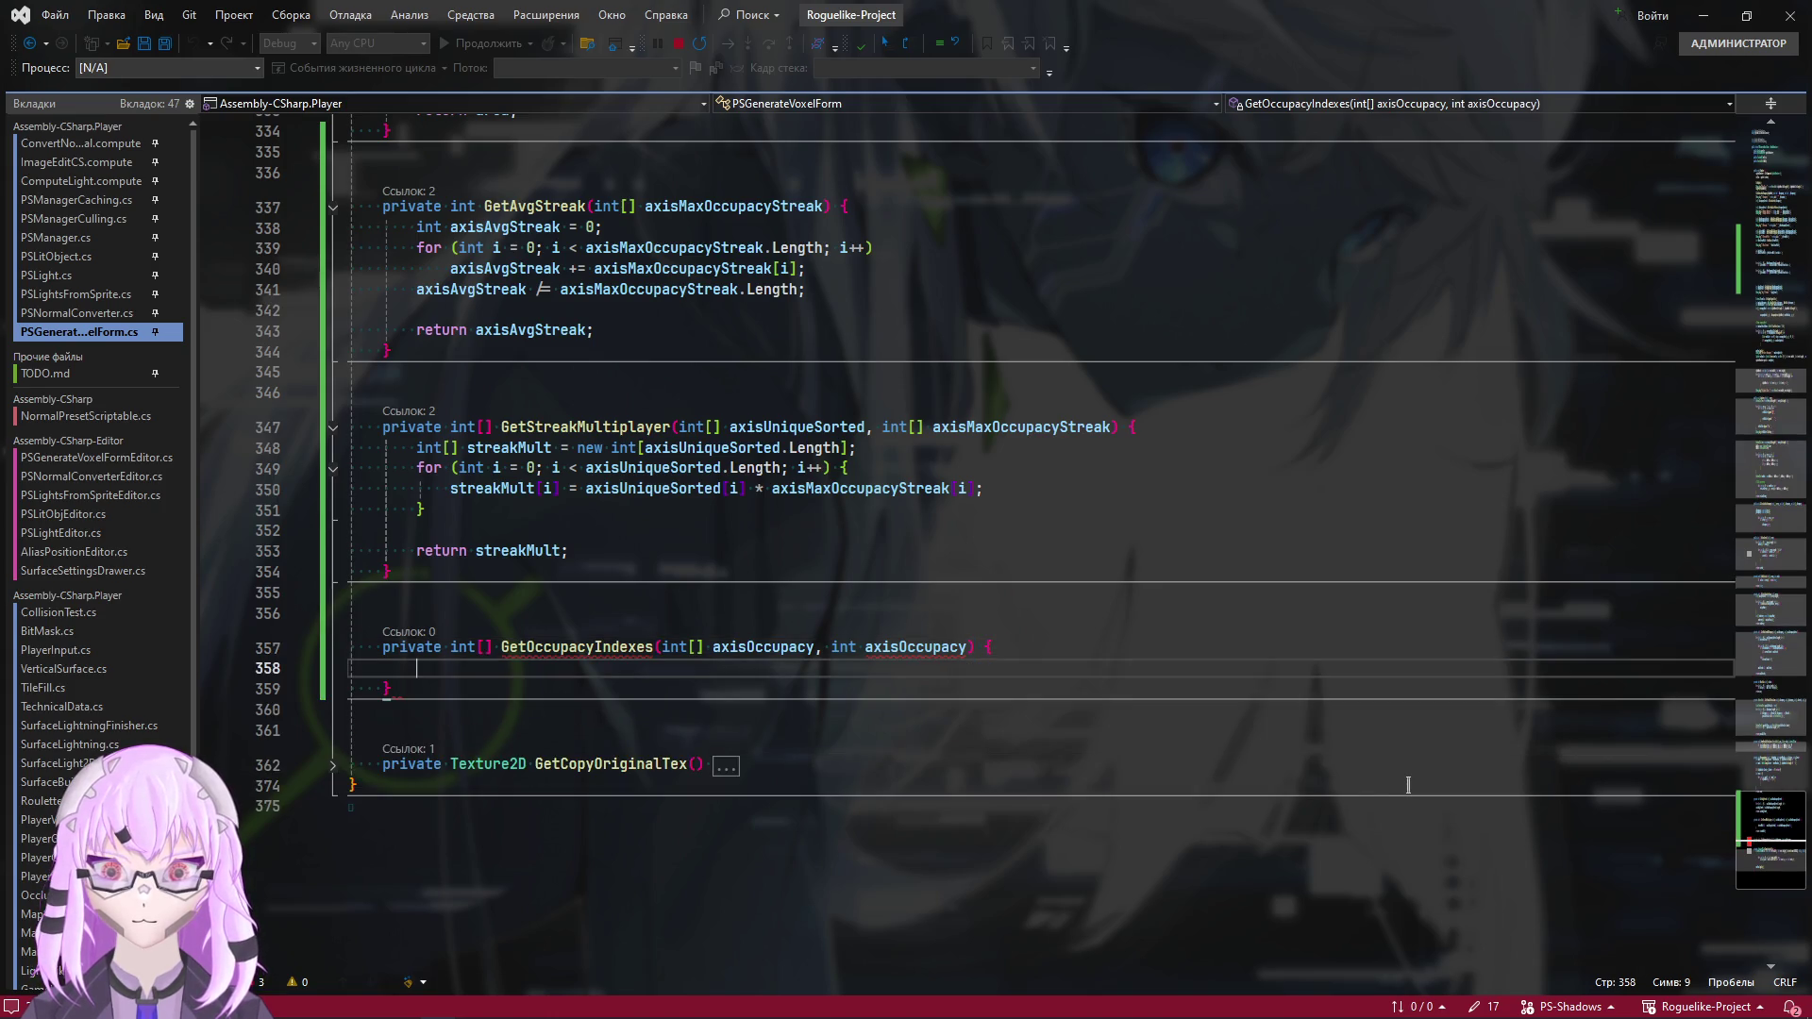
# On line 76 of Combine, write int[] targetIndexes = GetOccupacyIndexes()
pyautogui.doubleClick(601, 647)
pyautogui.scroll(20, 1506, 495)
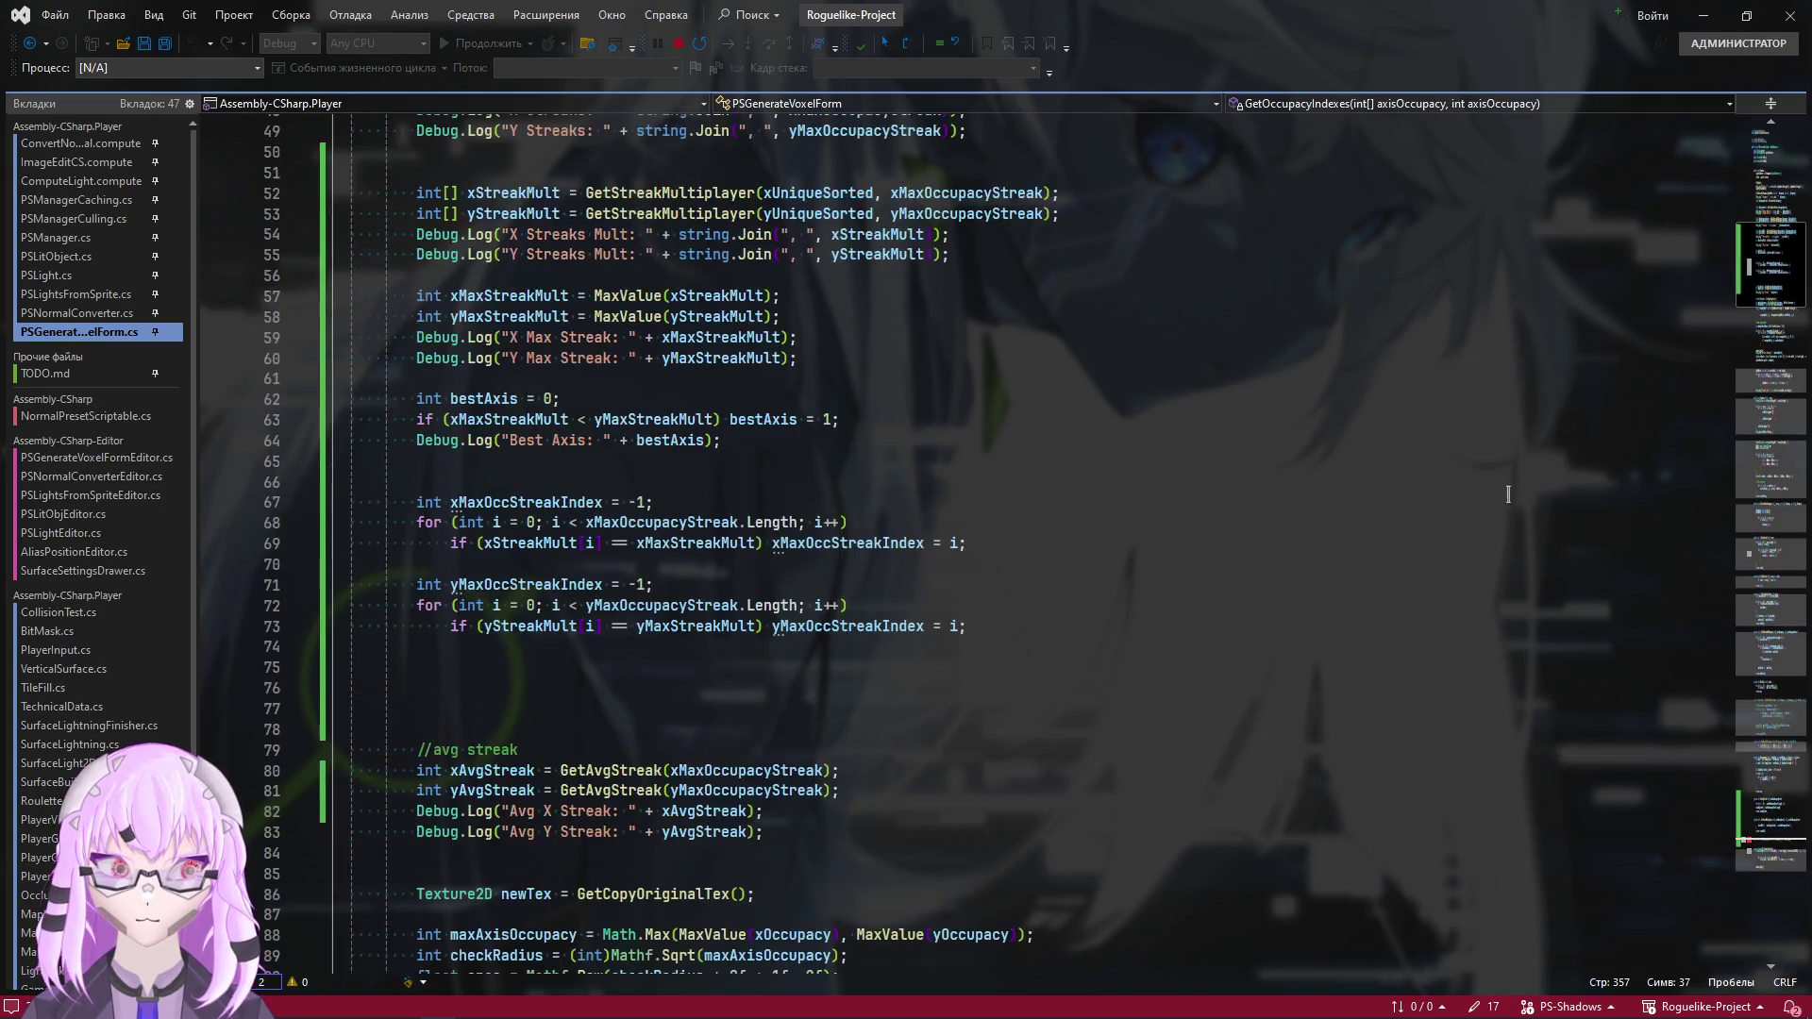
pyautogui.click(526, 687)
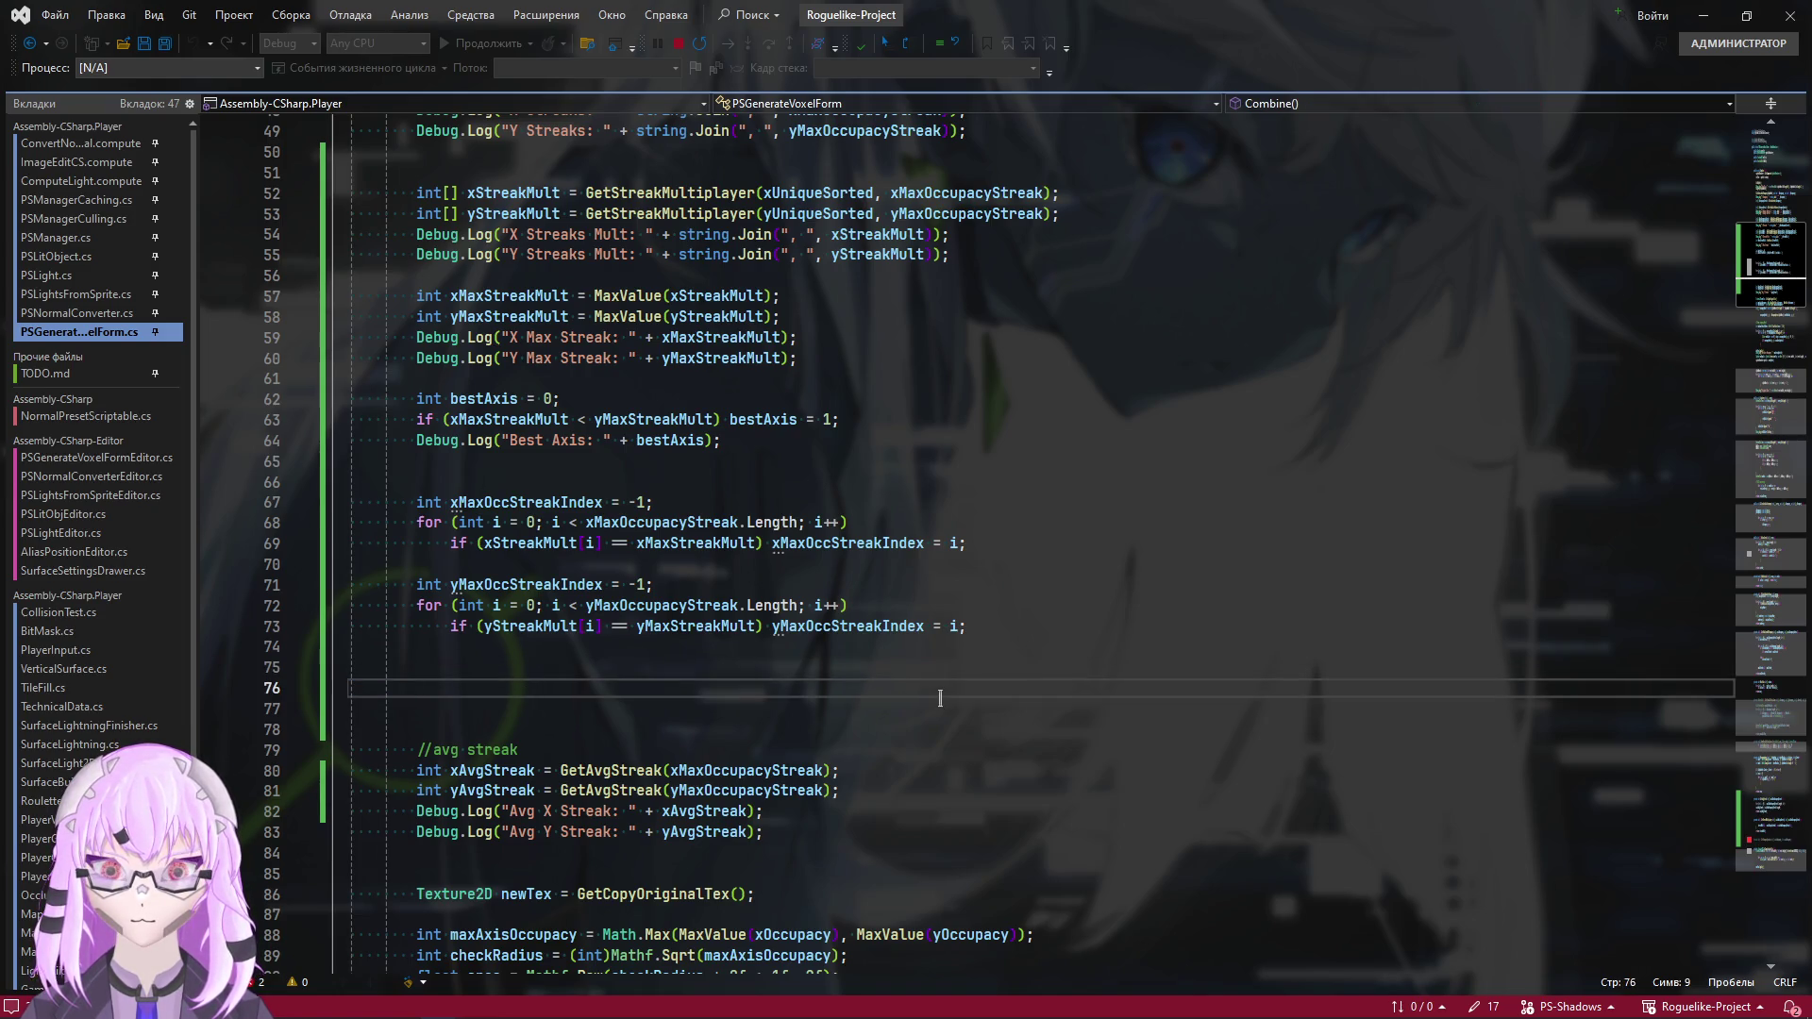
pyautogui.write('int[] ')
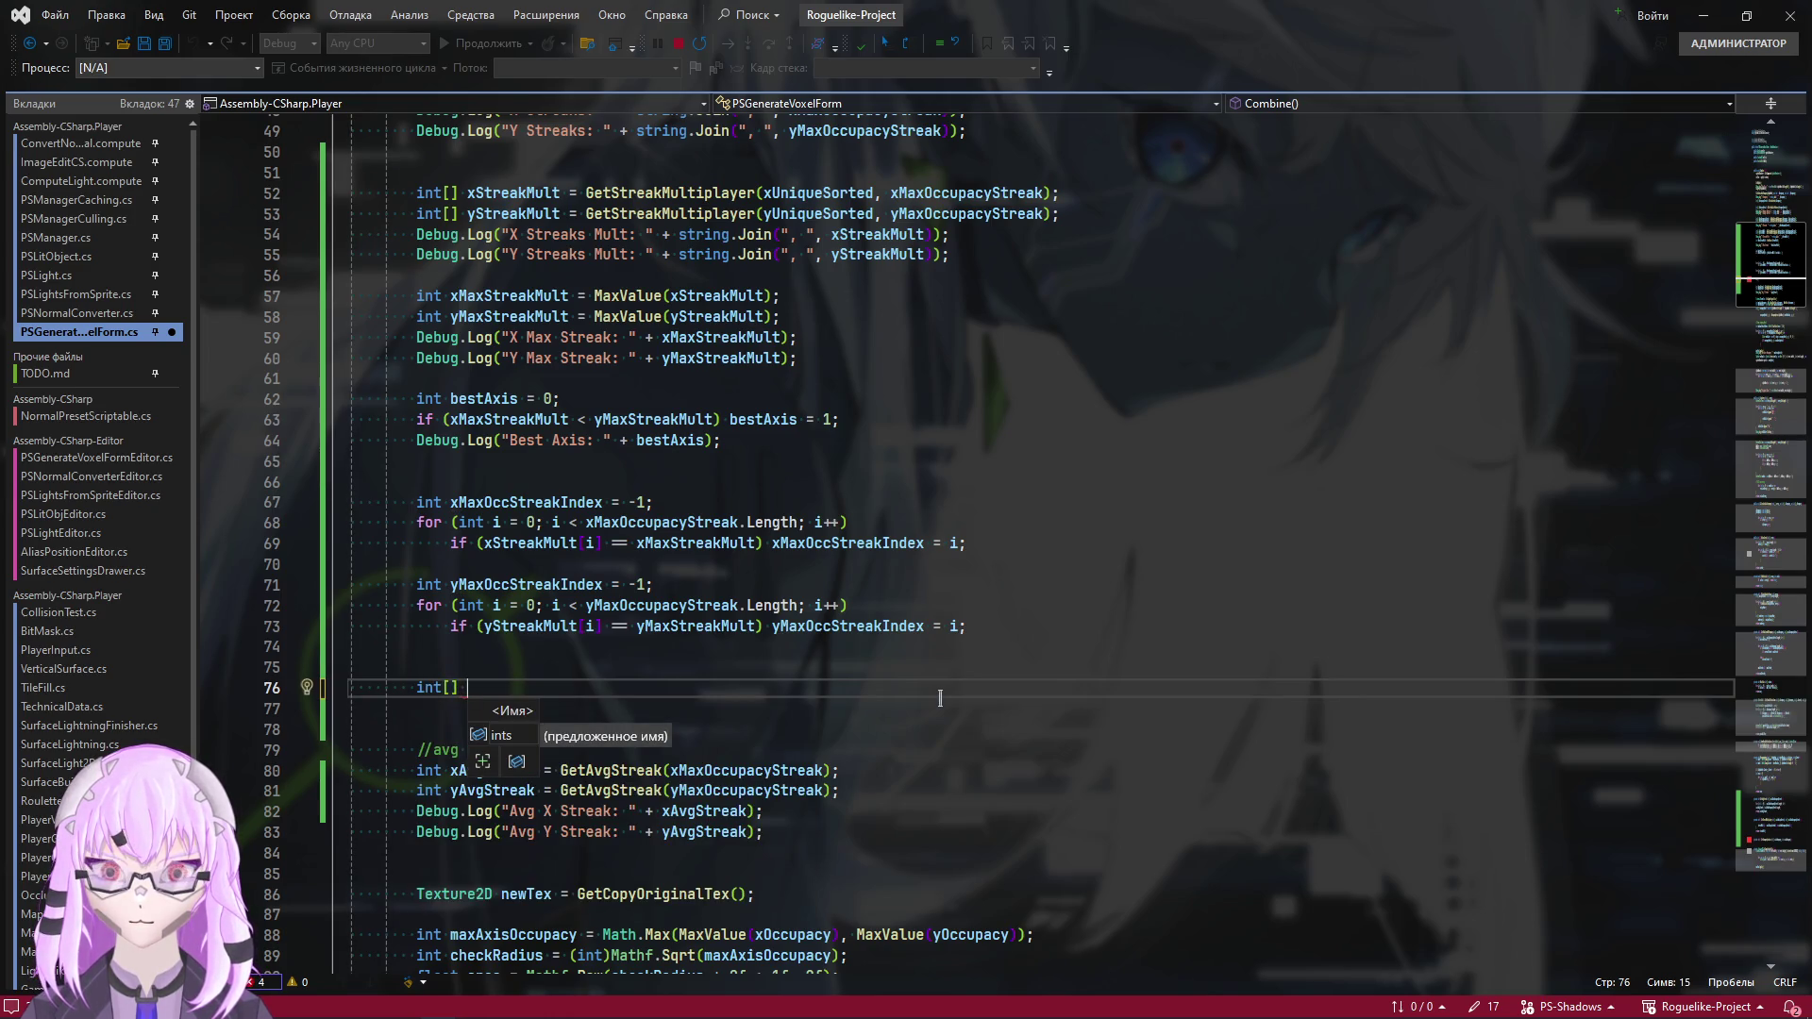
pyautogui.write('targeyt')
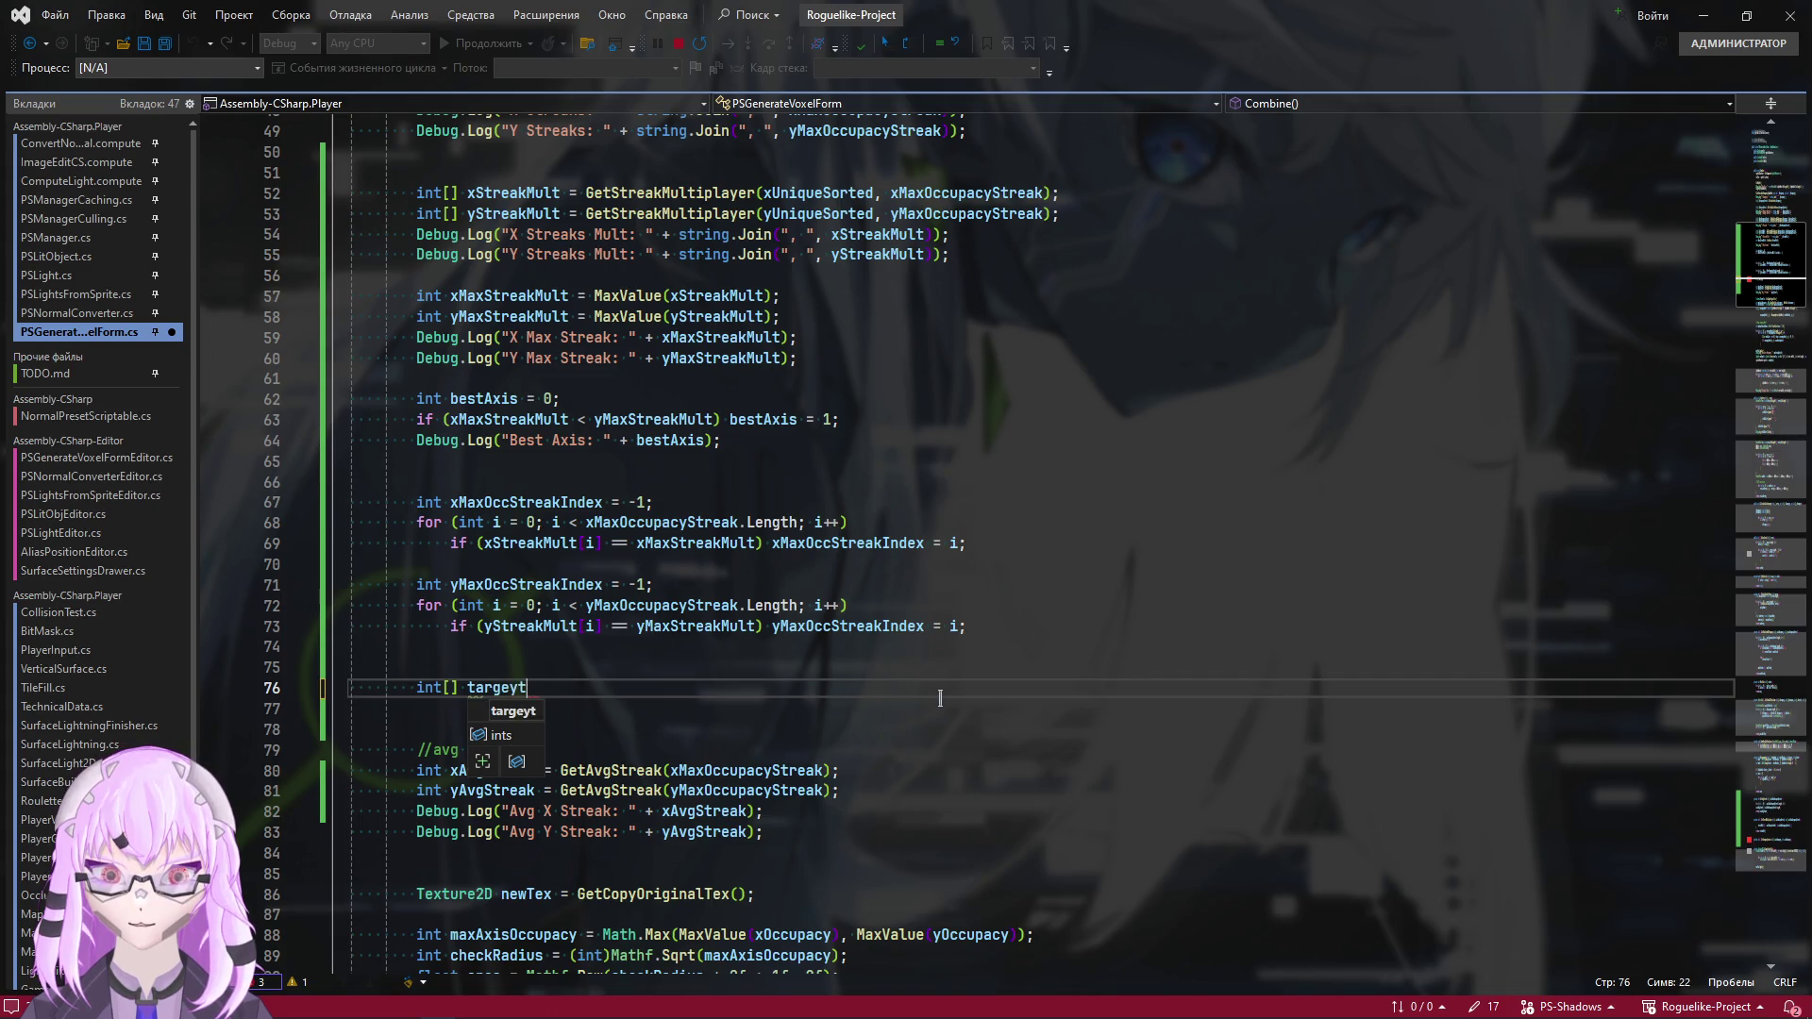
pyautogui.press('BackSpace')
pyautogui.press('BackSpace')
pyautogui.write('tInd')
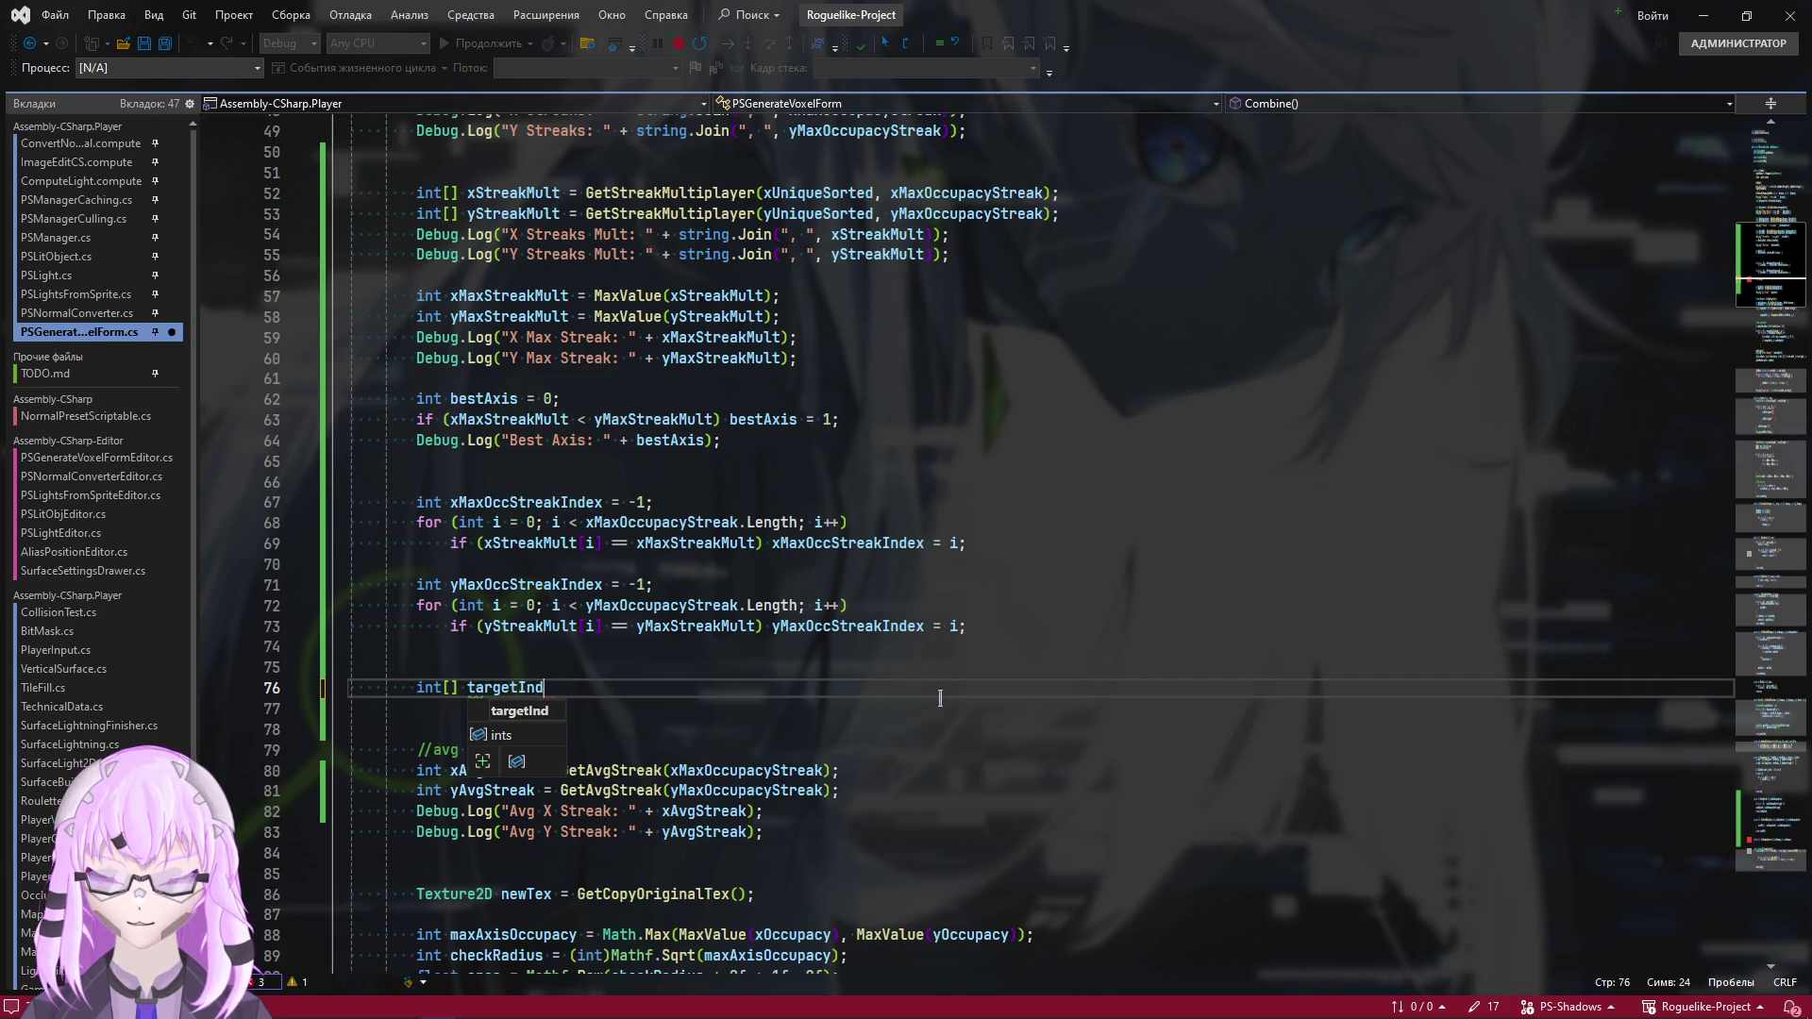
pyautogui.write('exes = GetOccupacyIndexes')
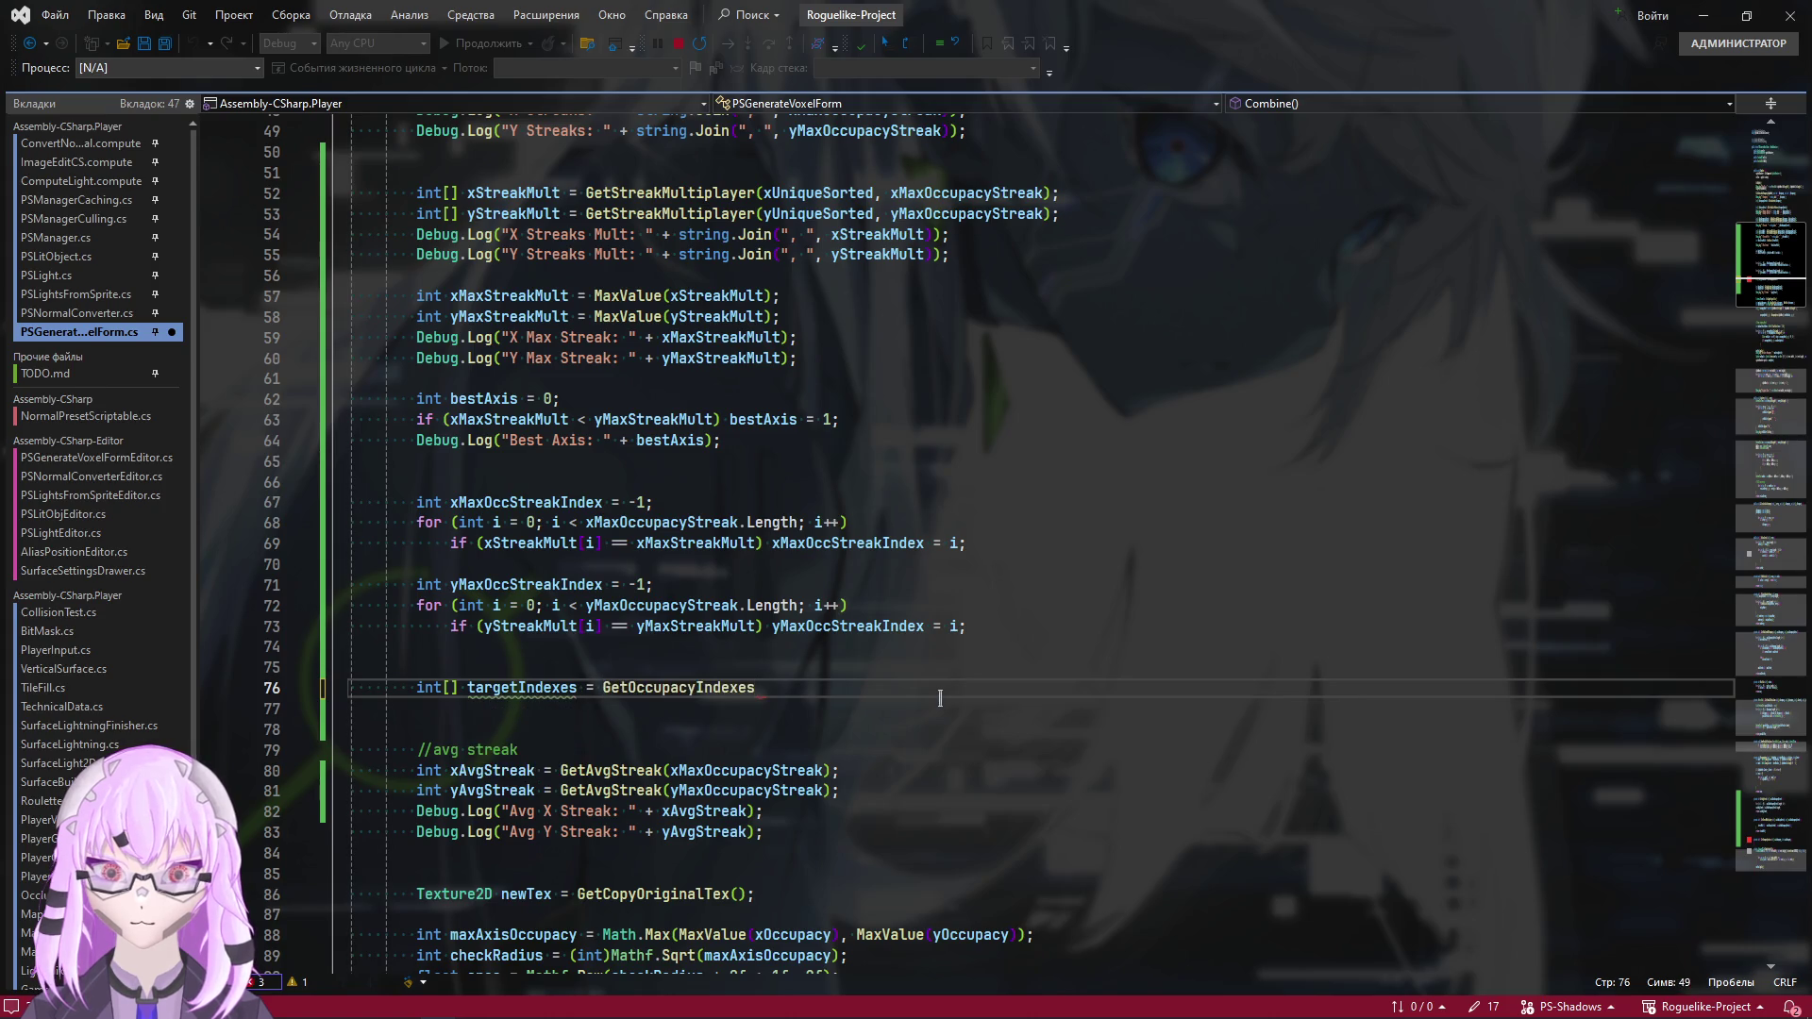
pyautogui.press('Tab')
pyautogui.write('()')
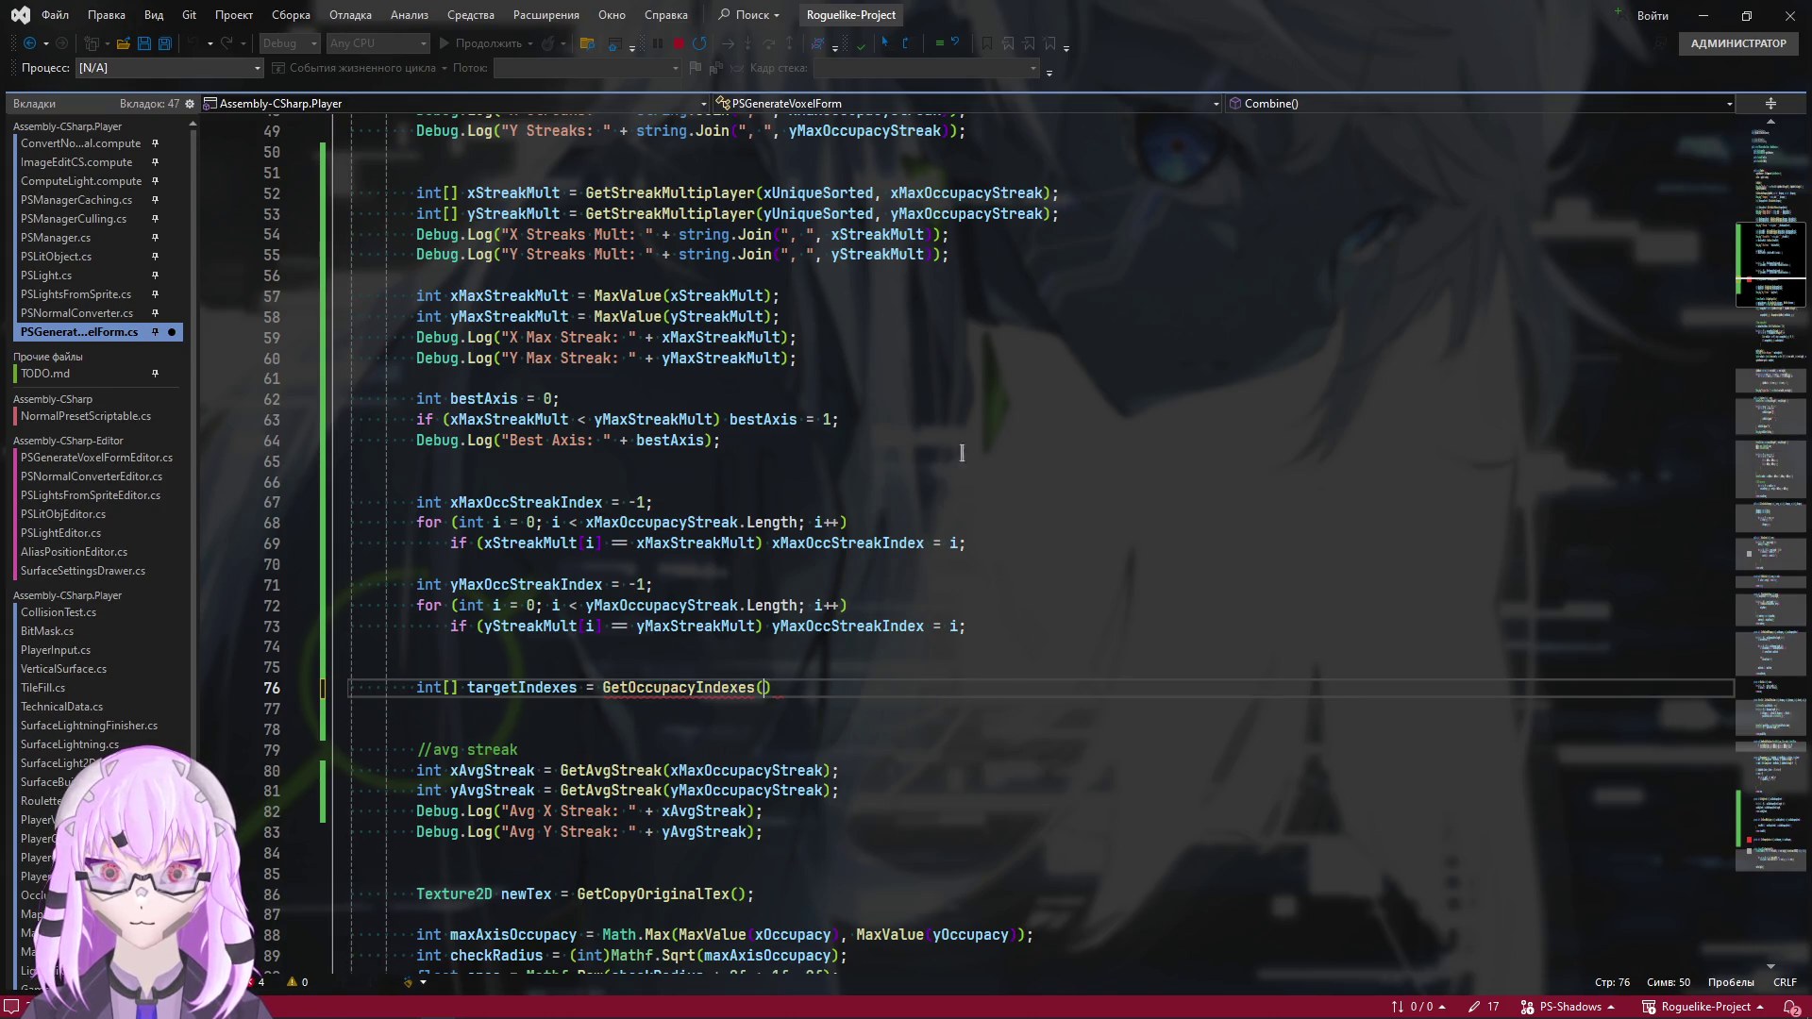
# Pass xOccupacy as the first argument of the GetOccupacyIndexes call
pyautogui.scroll(1, 900, 236)
pyautogui.scroll(2, 877, 198)
pyautogui.click(882, 257)
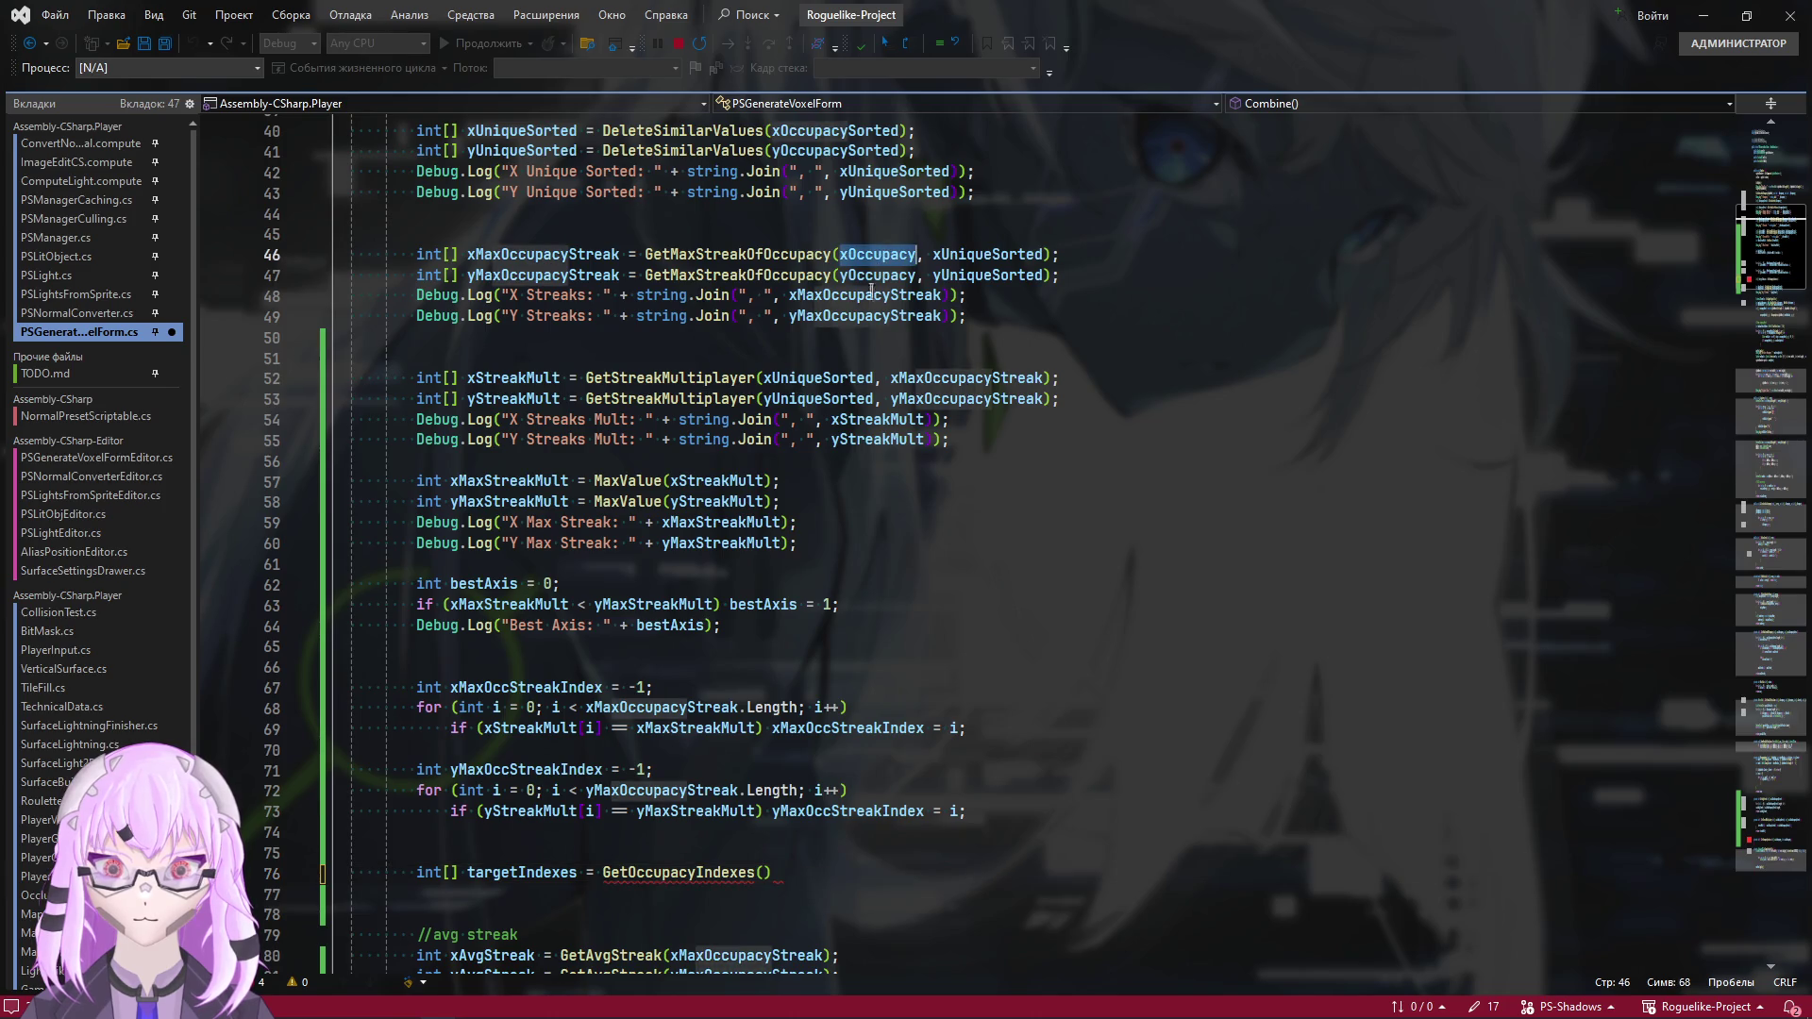
pyautogui.scroll(-5, 790, 684)
pyautogui.click(766, 563)
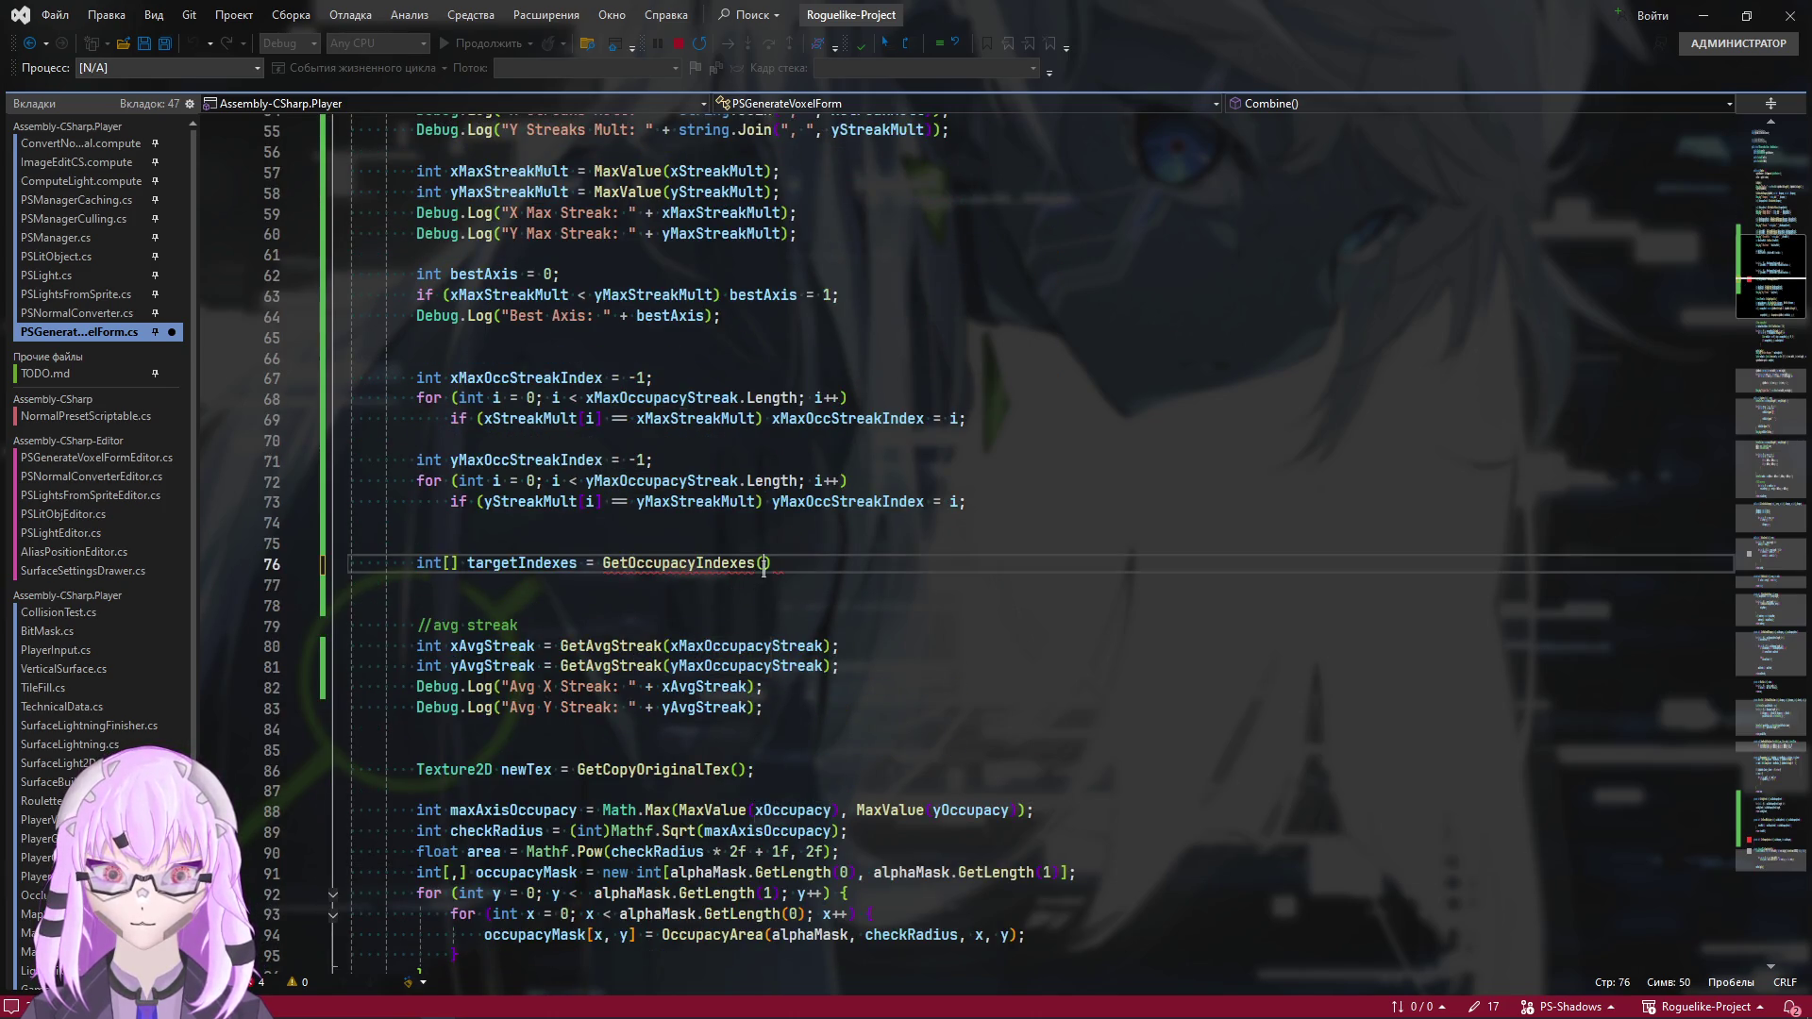
pyautogui.write('xOccupacy,')
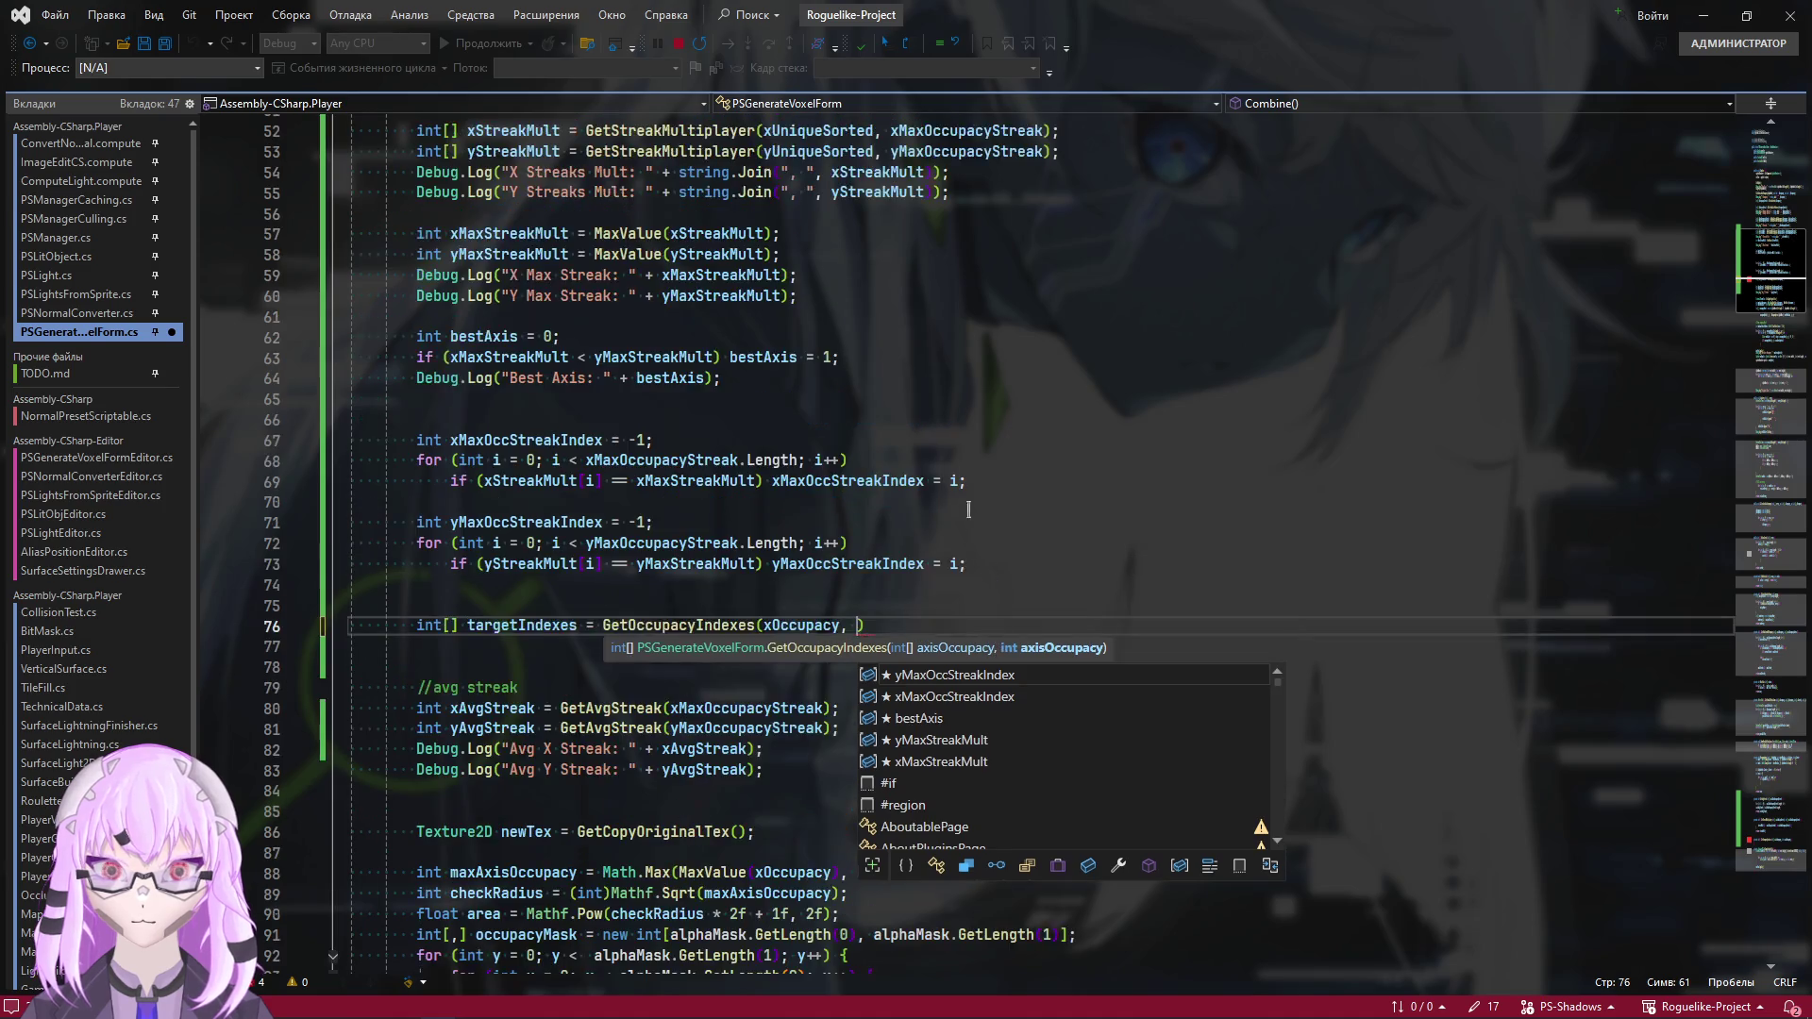
pyautogui.scroll(3, 991, 566)
pyautogui.click(944, 501)
pyautogui.scroll(1, 944, 469)
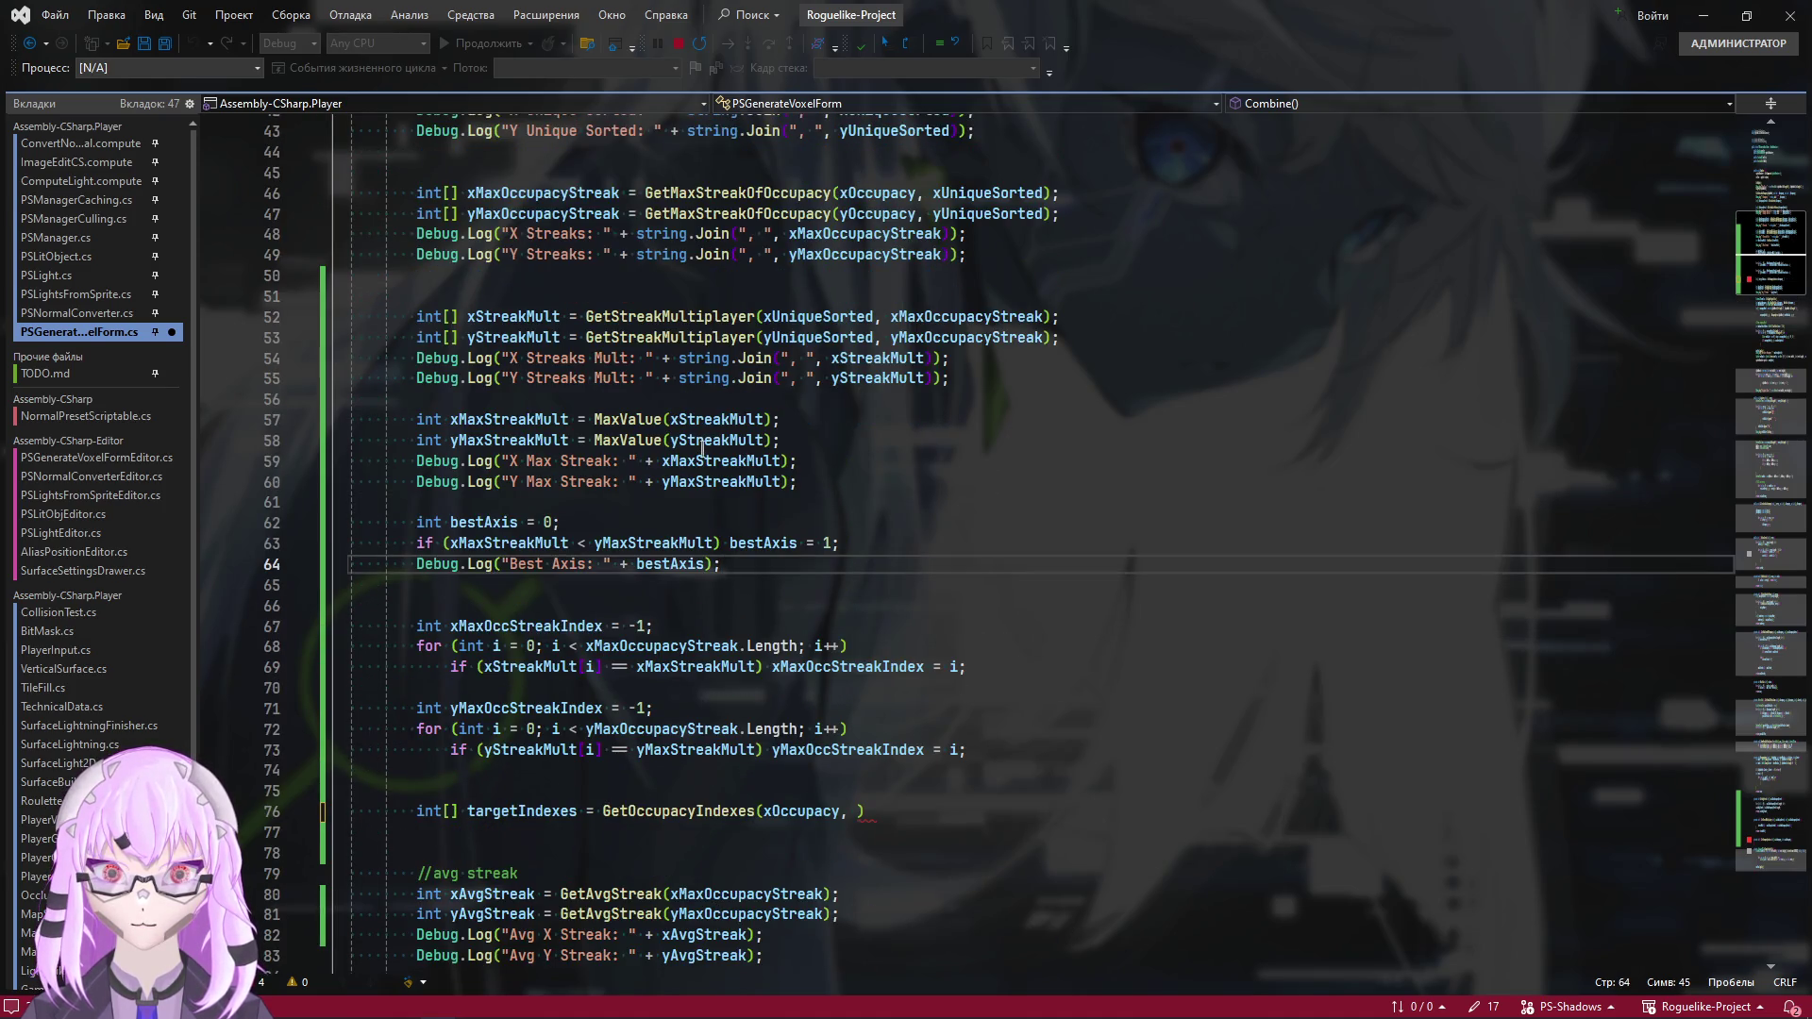
pyautogui.hotkey('alt', 'Tab')
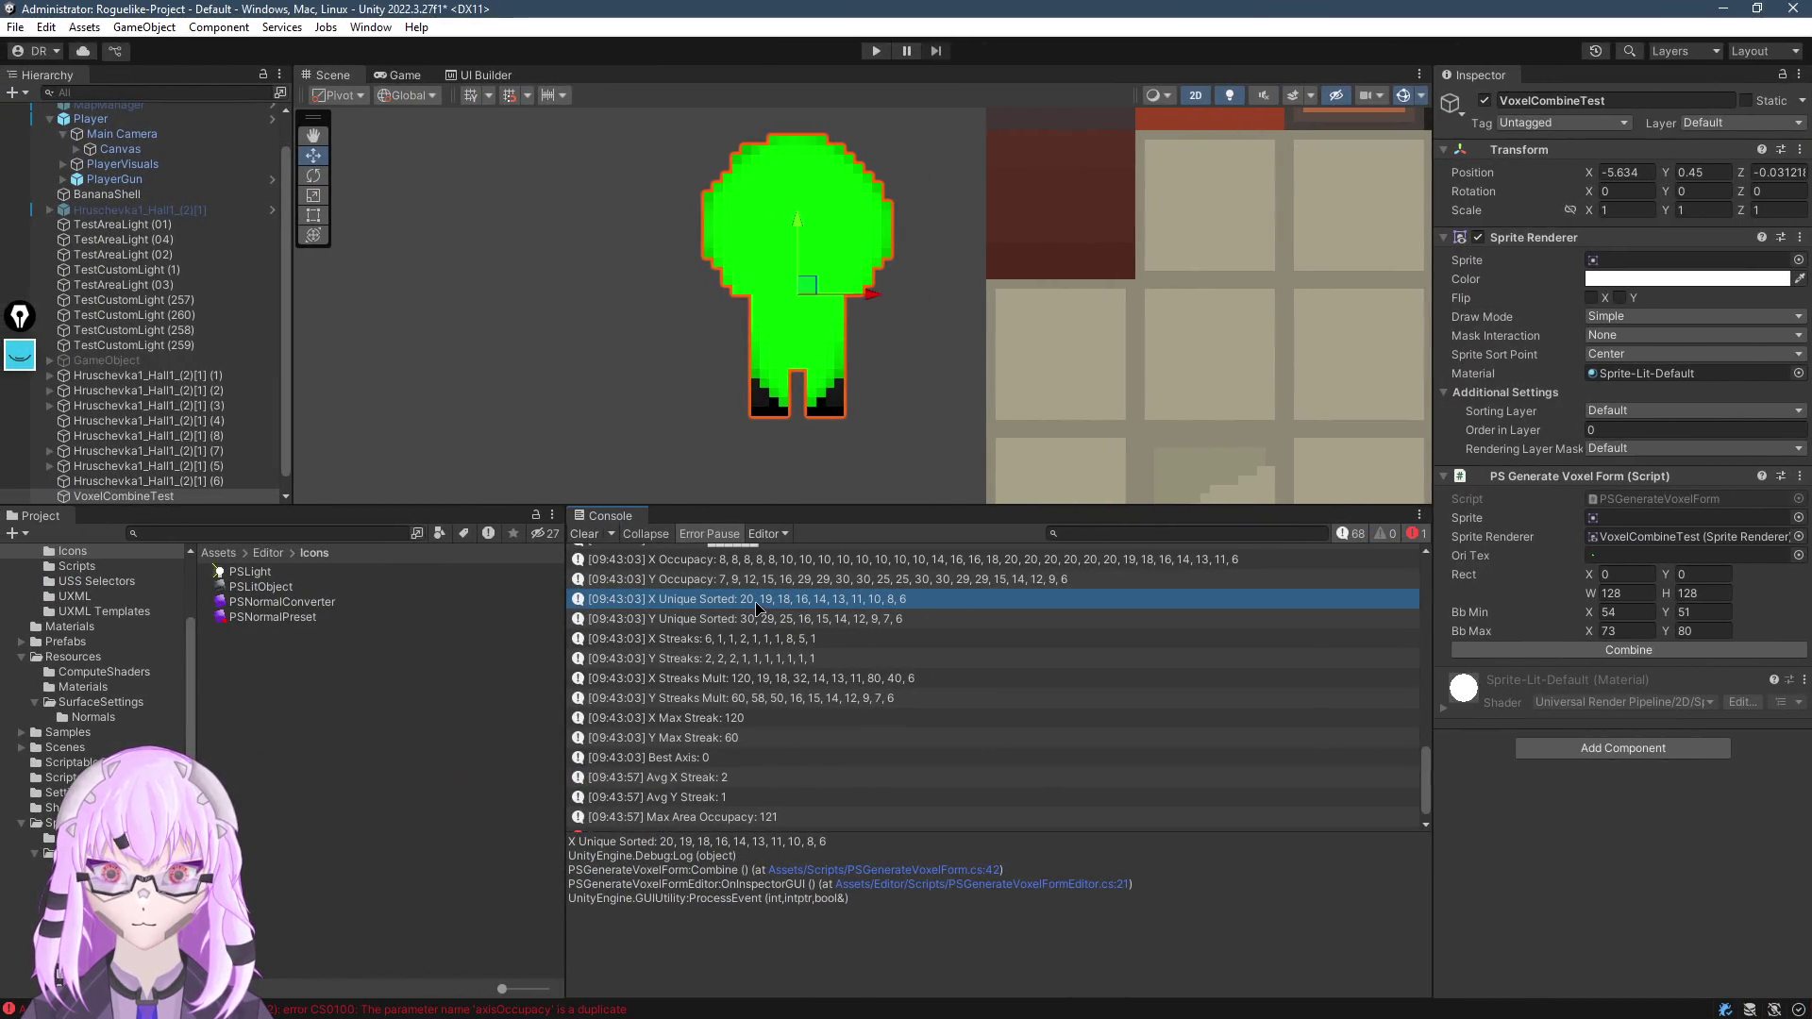
pyautogui.hotkey('alt', 'Tab')
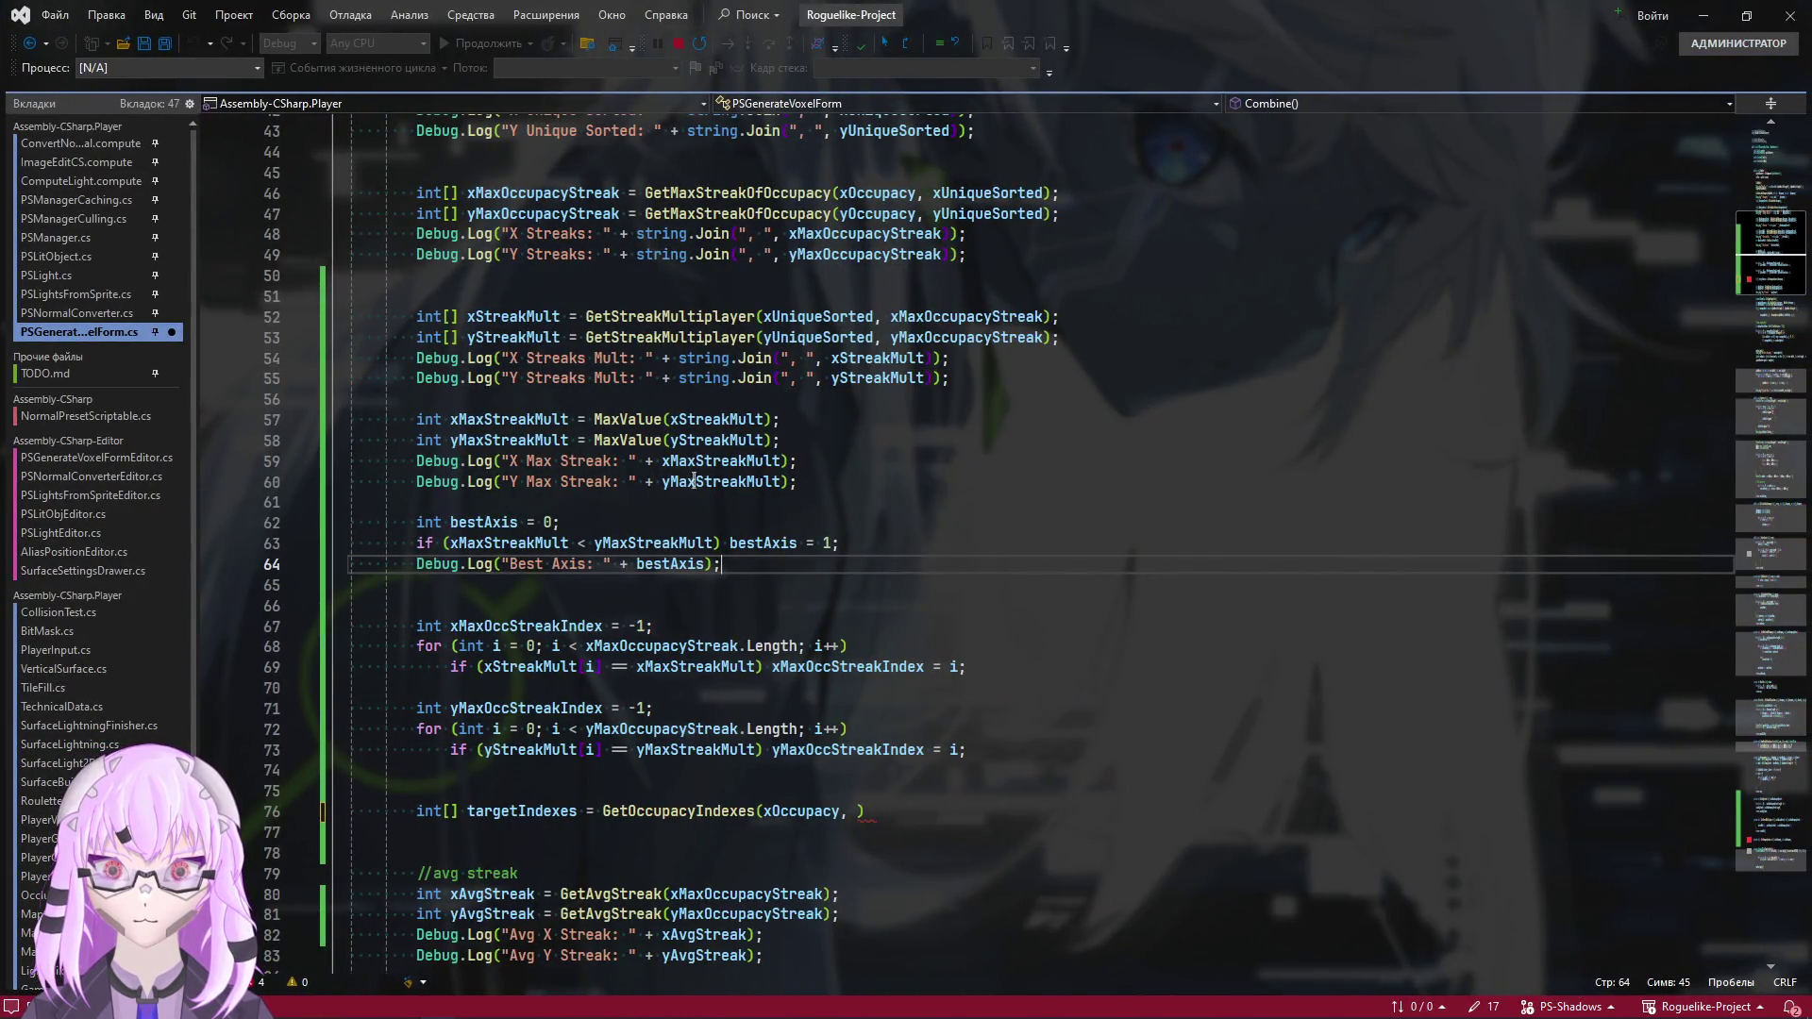
# Paste xUniqueSorted in as the call's second argument
pyautogui.scroll(1, 698, 368)
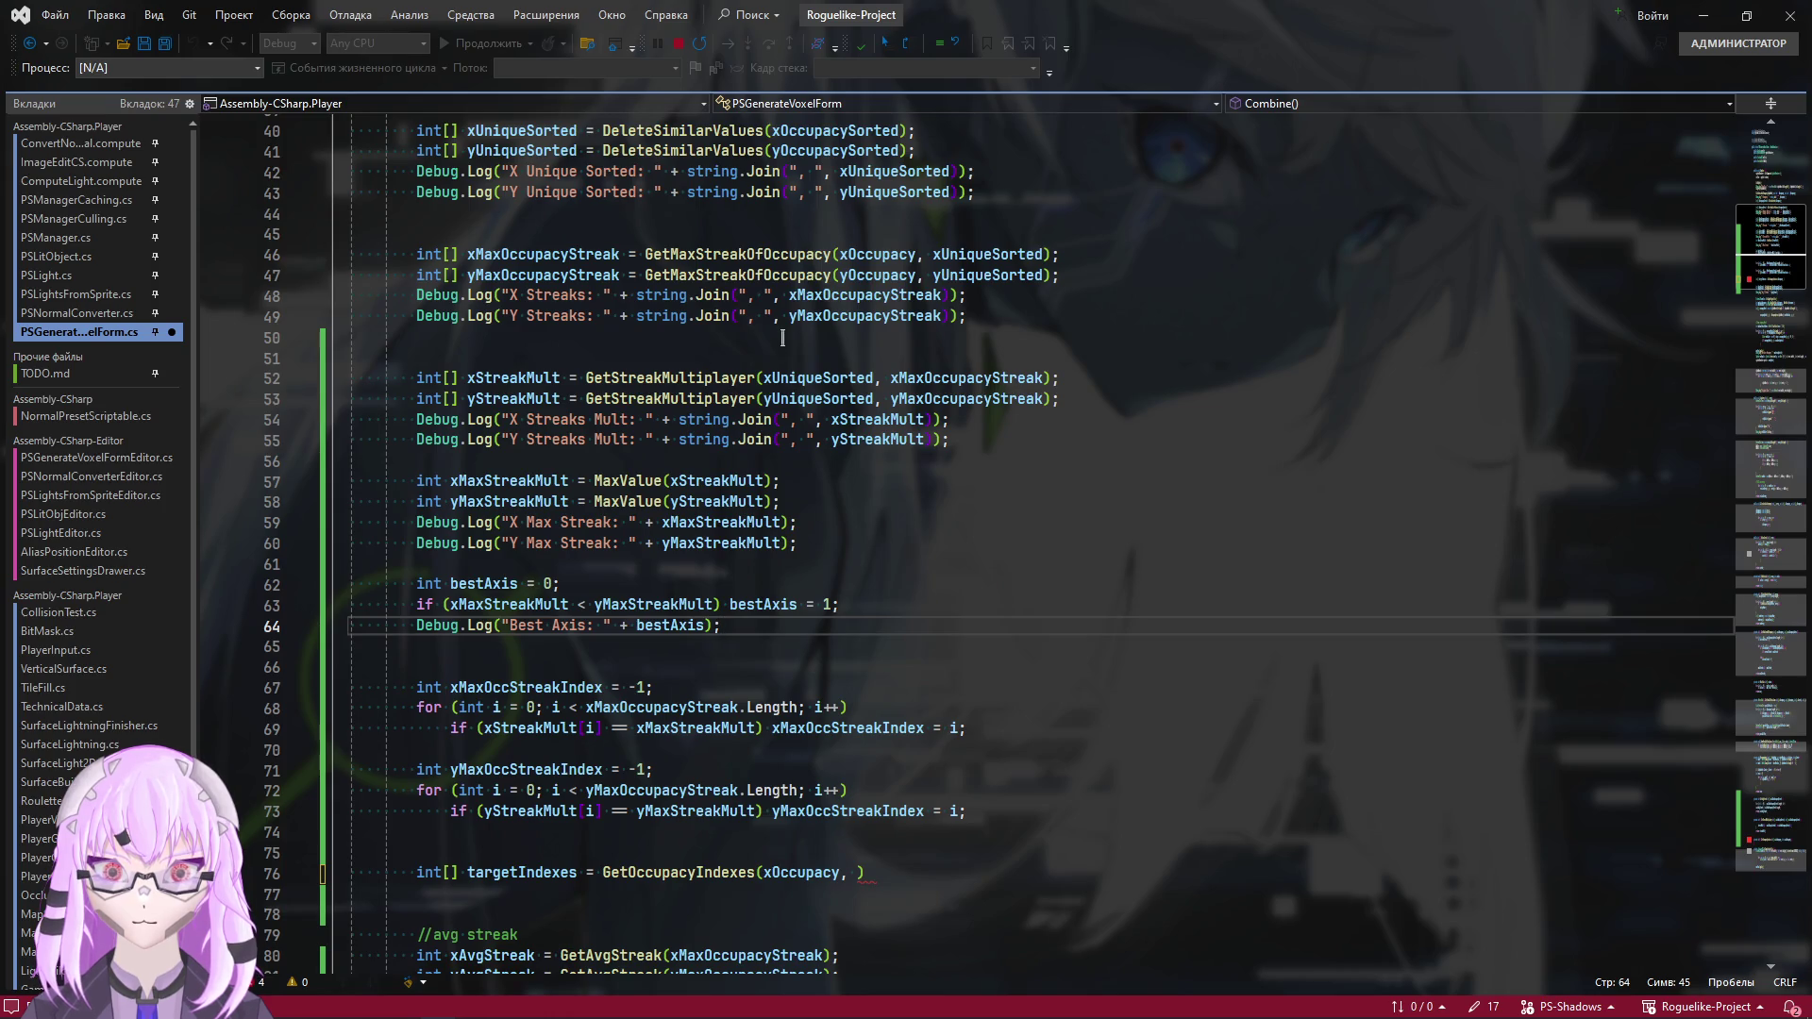
pyautogui.scroll(3, 822, 312)
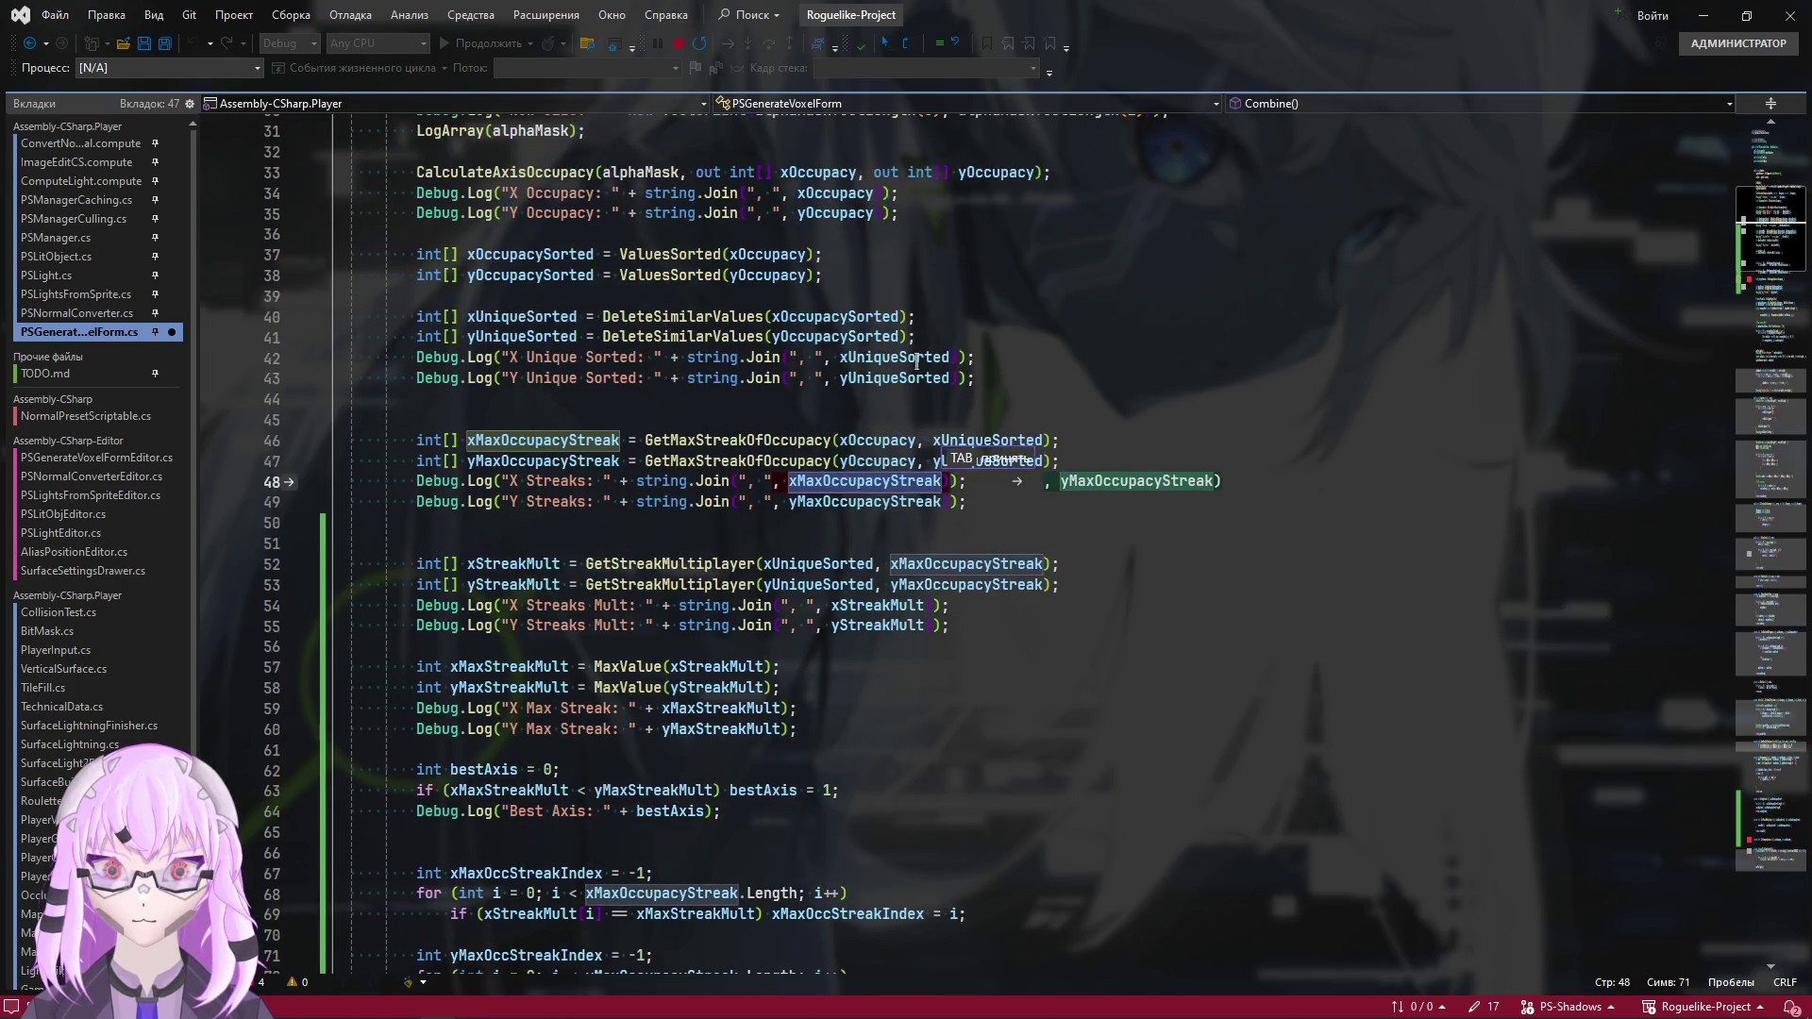
pyautogui.doubleClick(892, 359)
pyautogui.hotkey('ctrl', 'c')
pyautogui.scroll(-5, 915, 378)
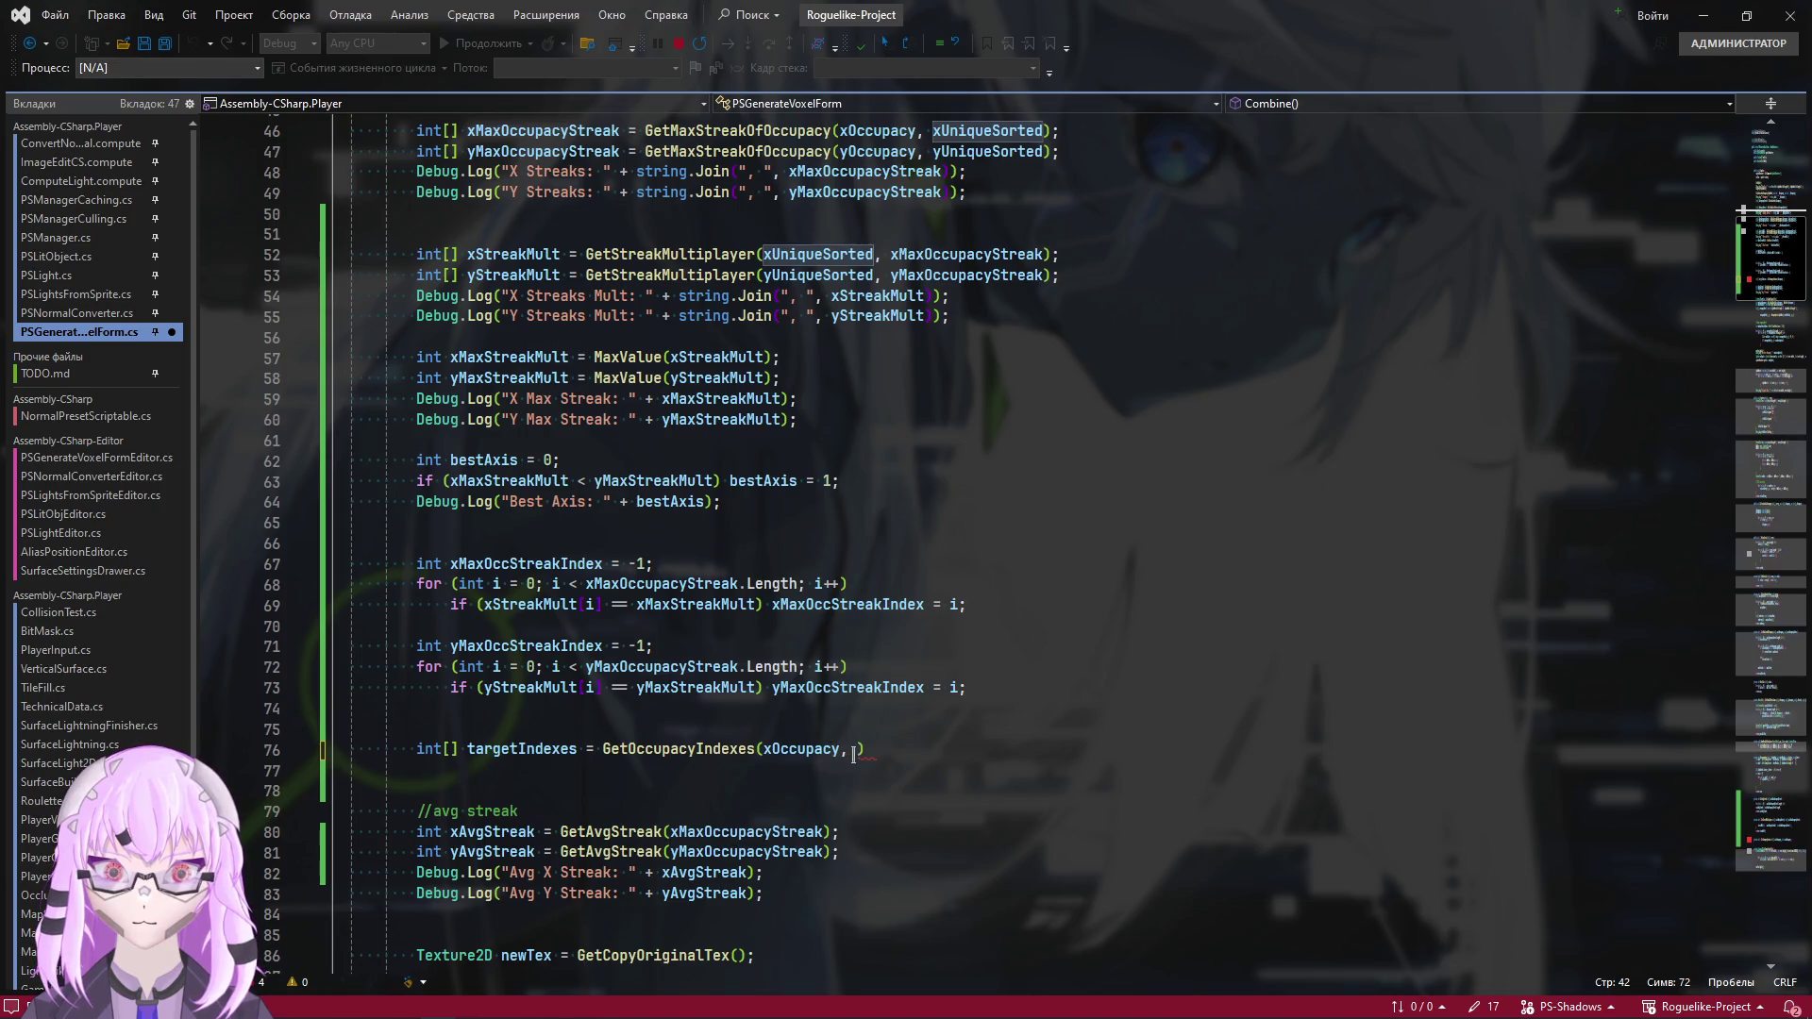
pyautogui.click(854, 750)
pyautogui.hotkey('ctrl', 'v')
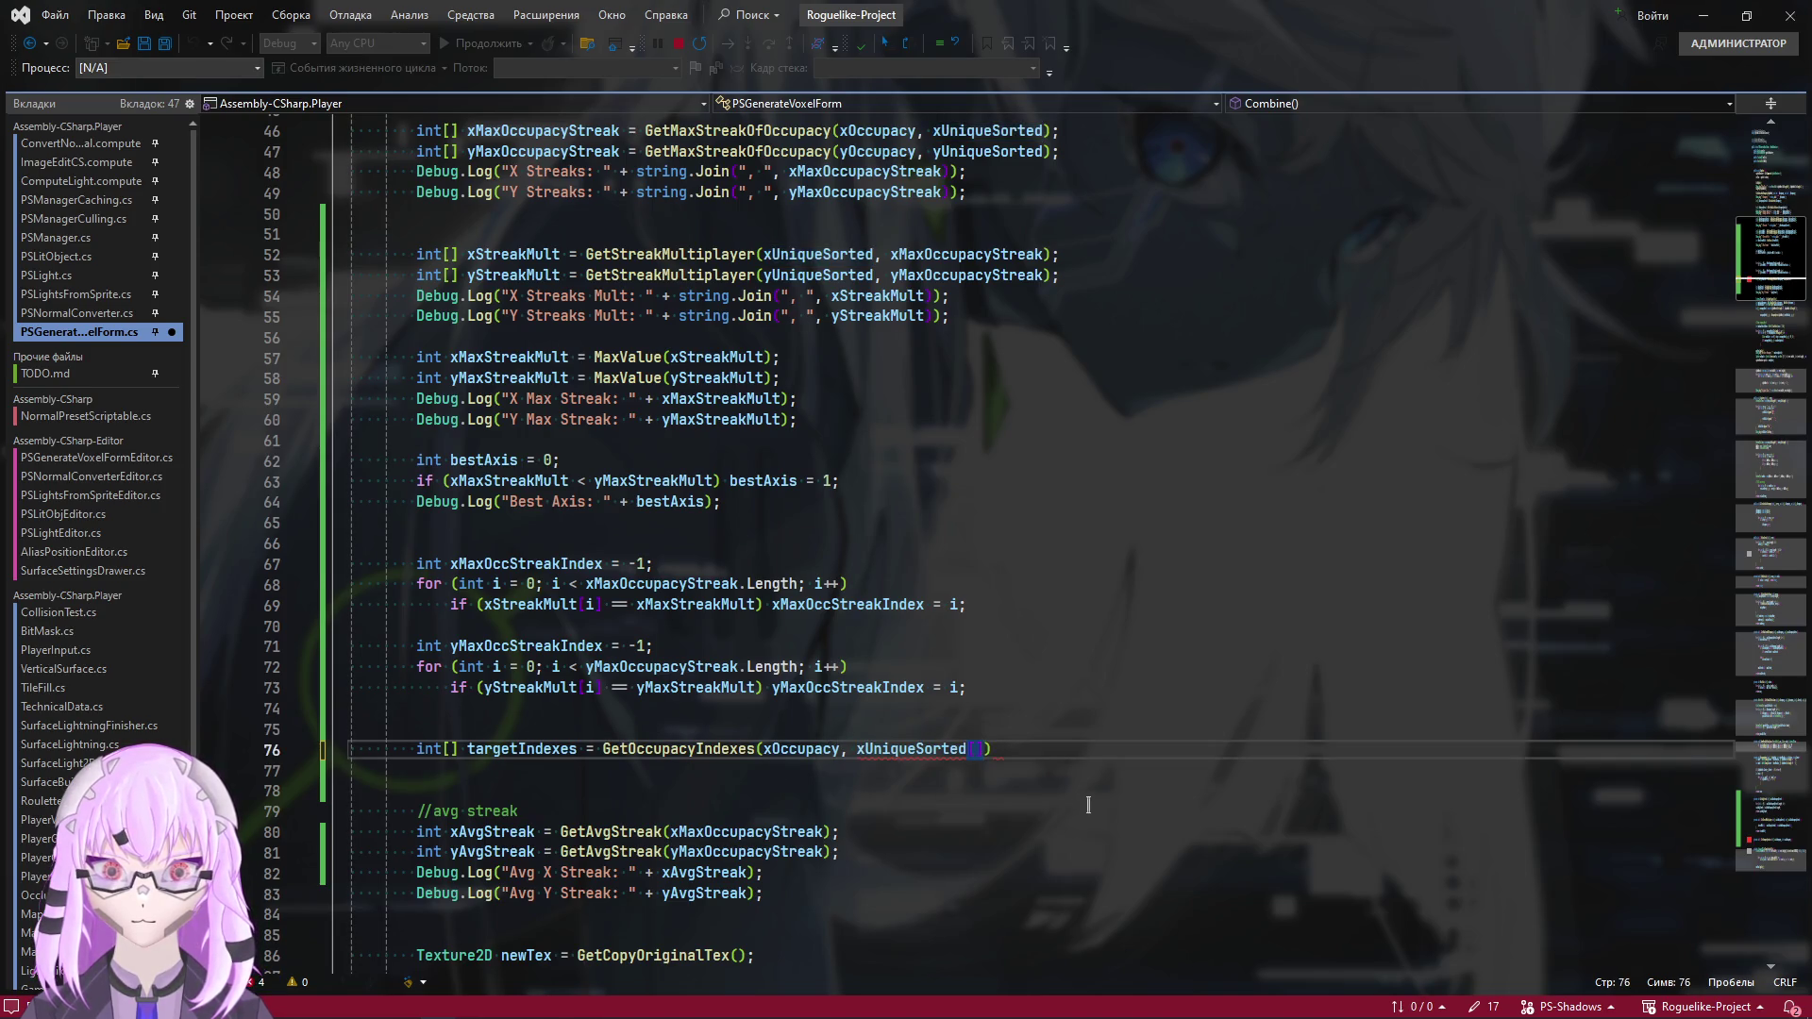
# Add xMaxOccStreakIndex as the third argument and end the statement with a semicolon
pyautogui.scroll(-4, 1088, 804)
pyautogui.scroll(-3, 469, 760)
pyautogui.scroll(1, 482, 768)
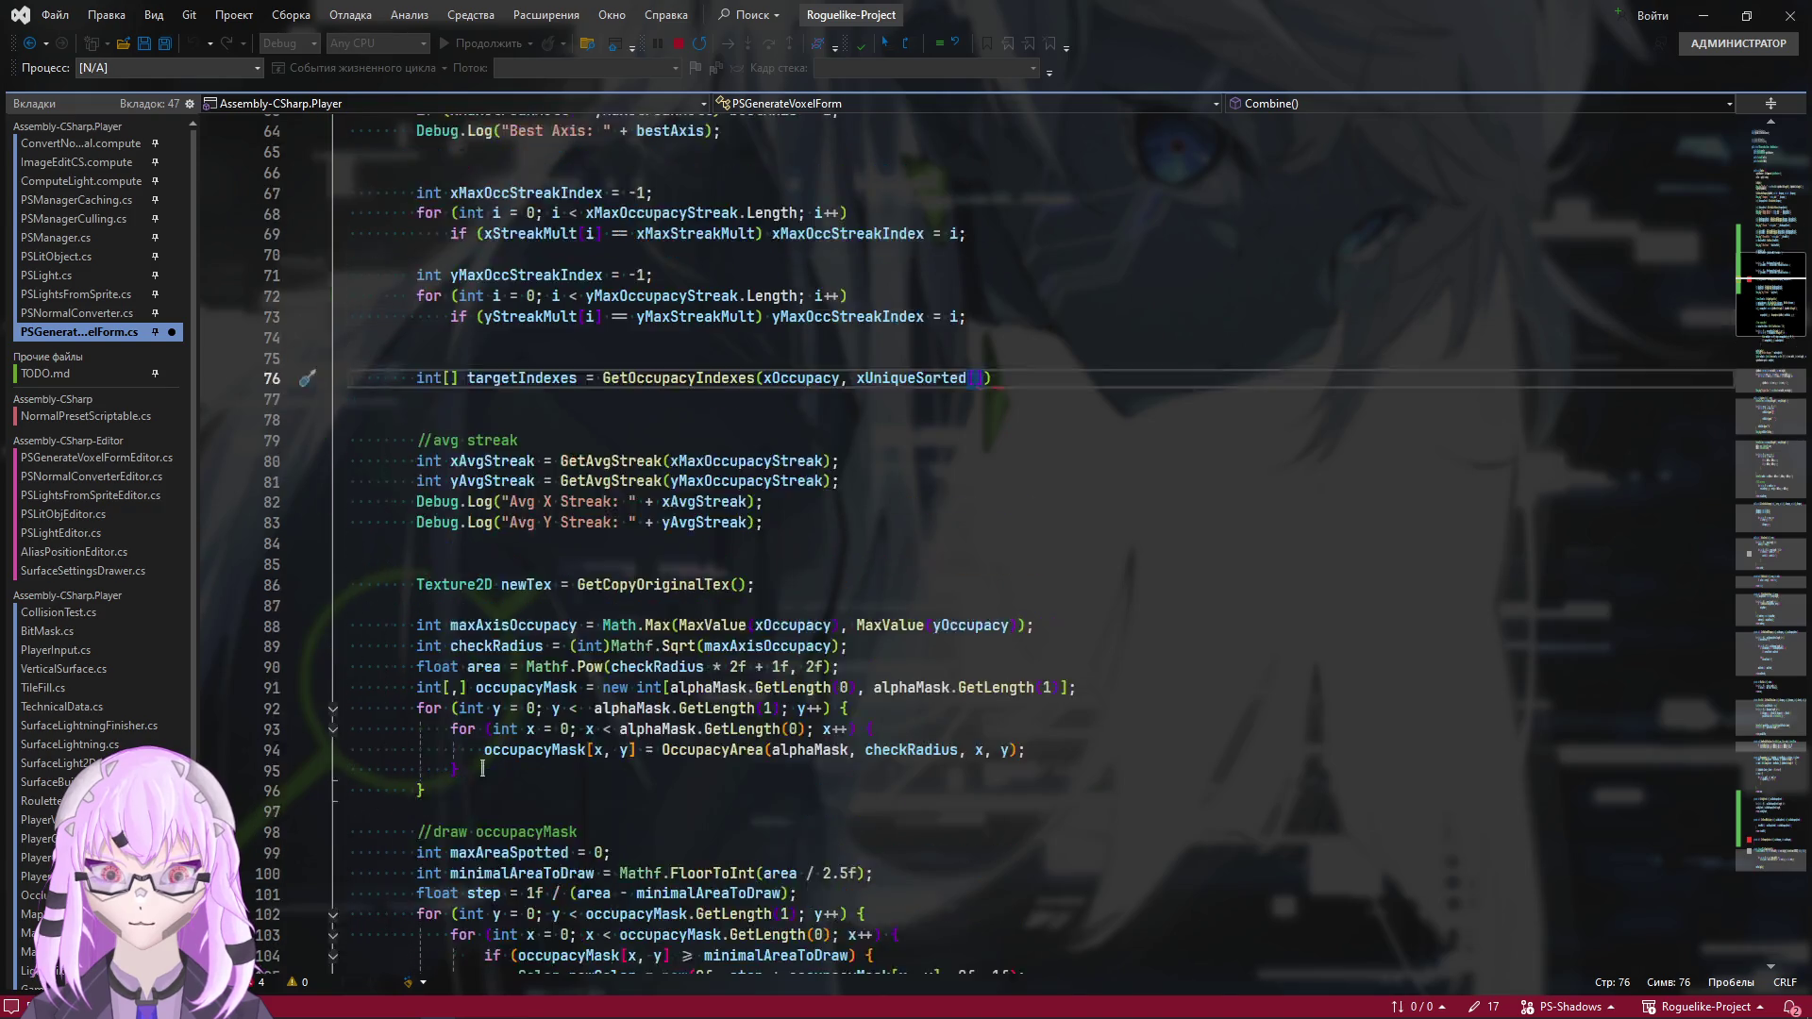
pyautogui.scroll(6, 482, 769)
pyautogui.doubleClick(526, 563)
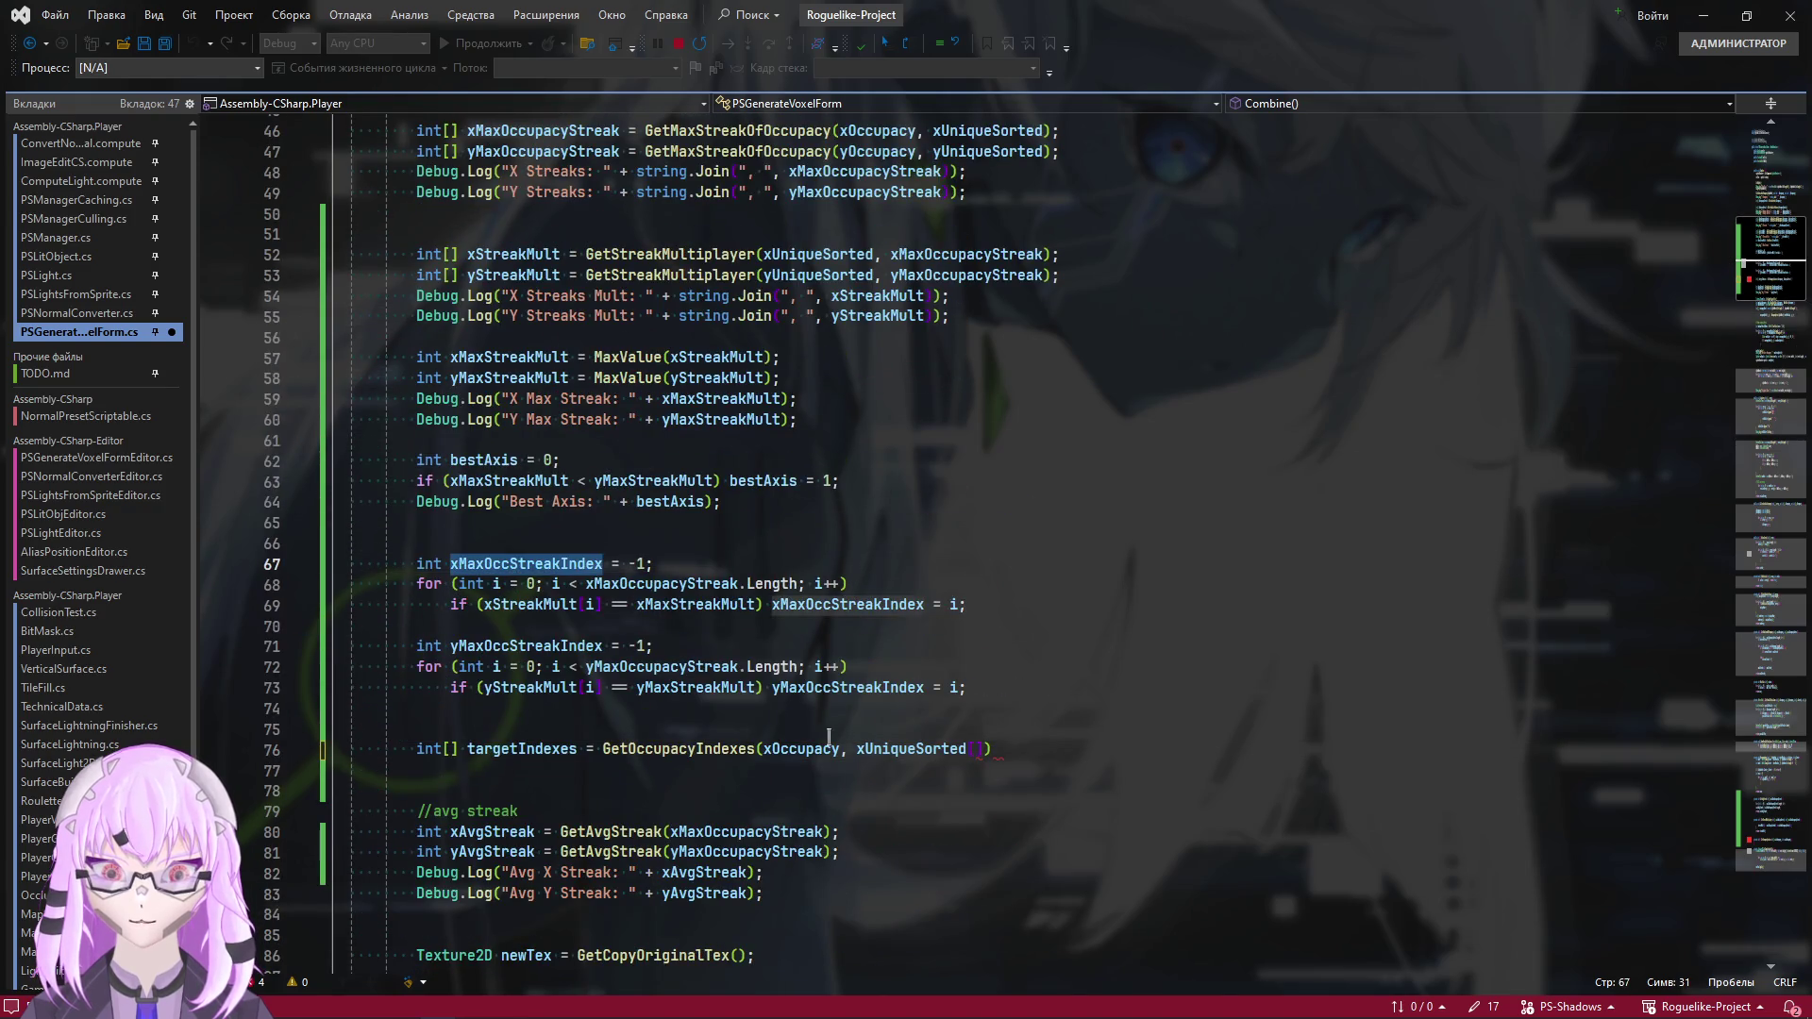
pyautogui.hotkey('ctrl', 'c')
pyautogui.click(975, 746)
pyautogui.hotkey('ctrl', 'v')
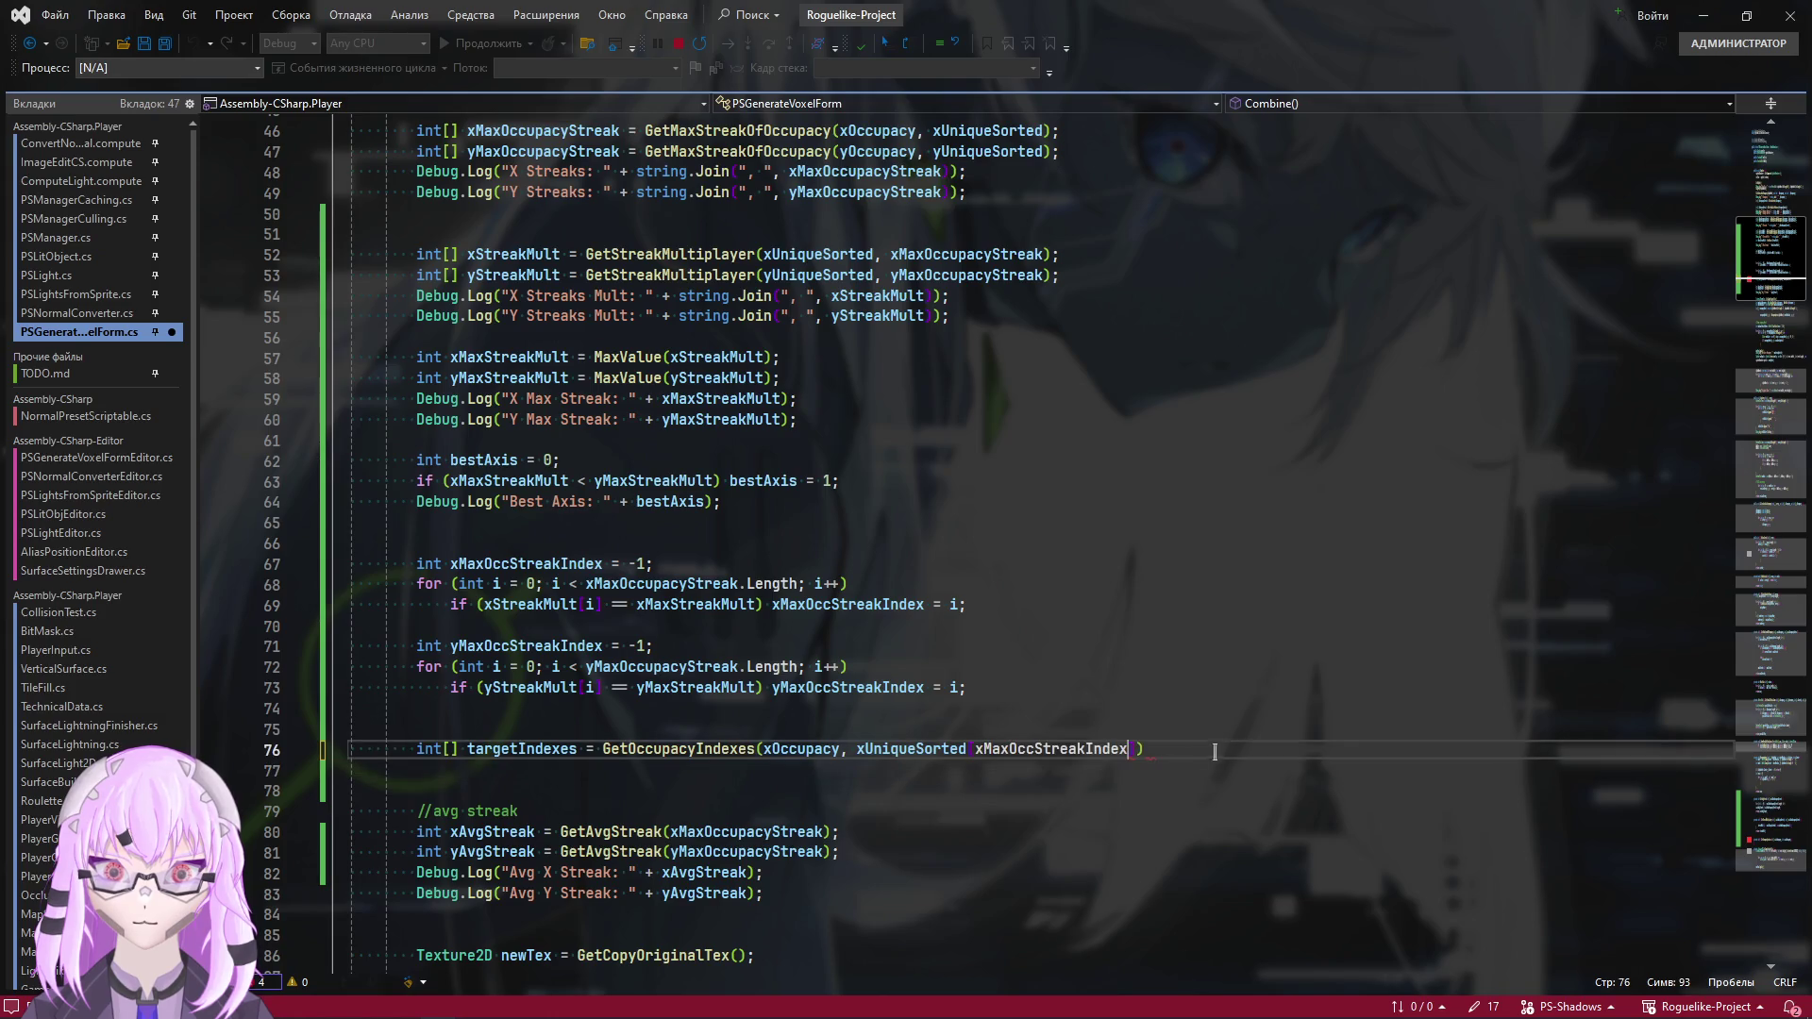
pyautogui.click(1239, 755)
pyautogui.write(';')
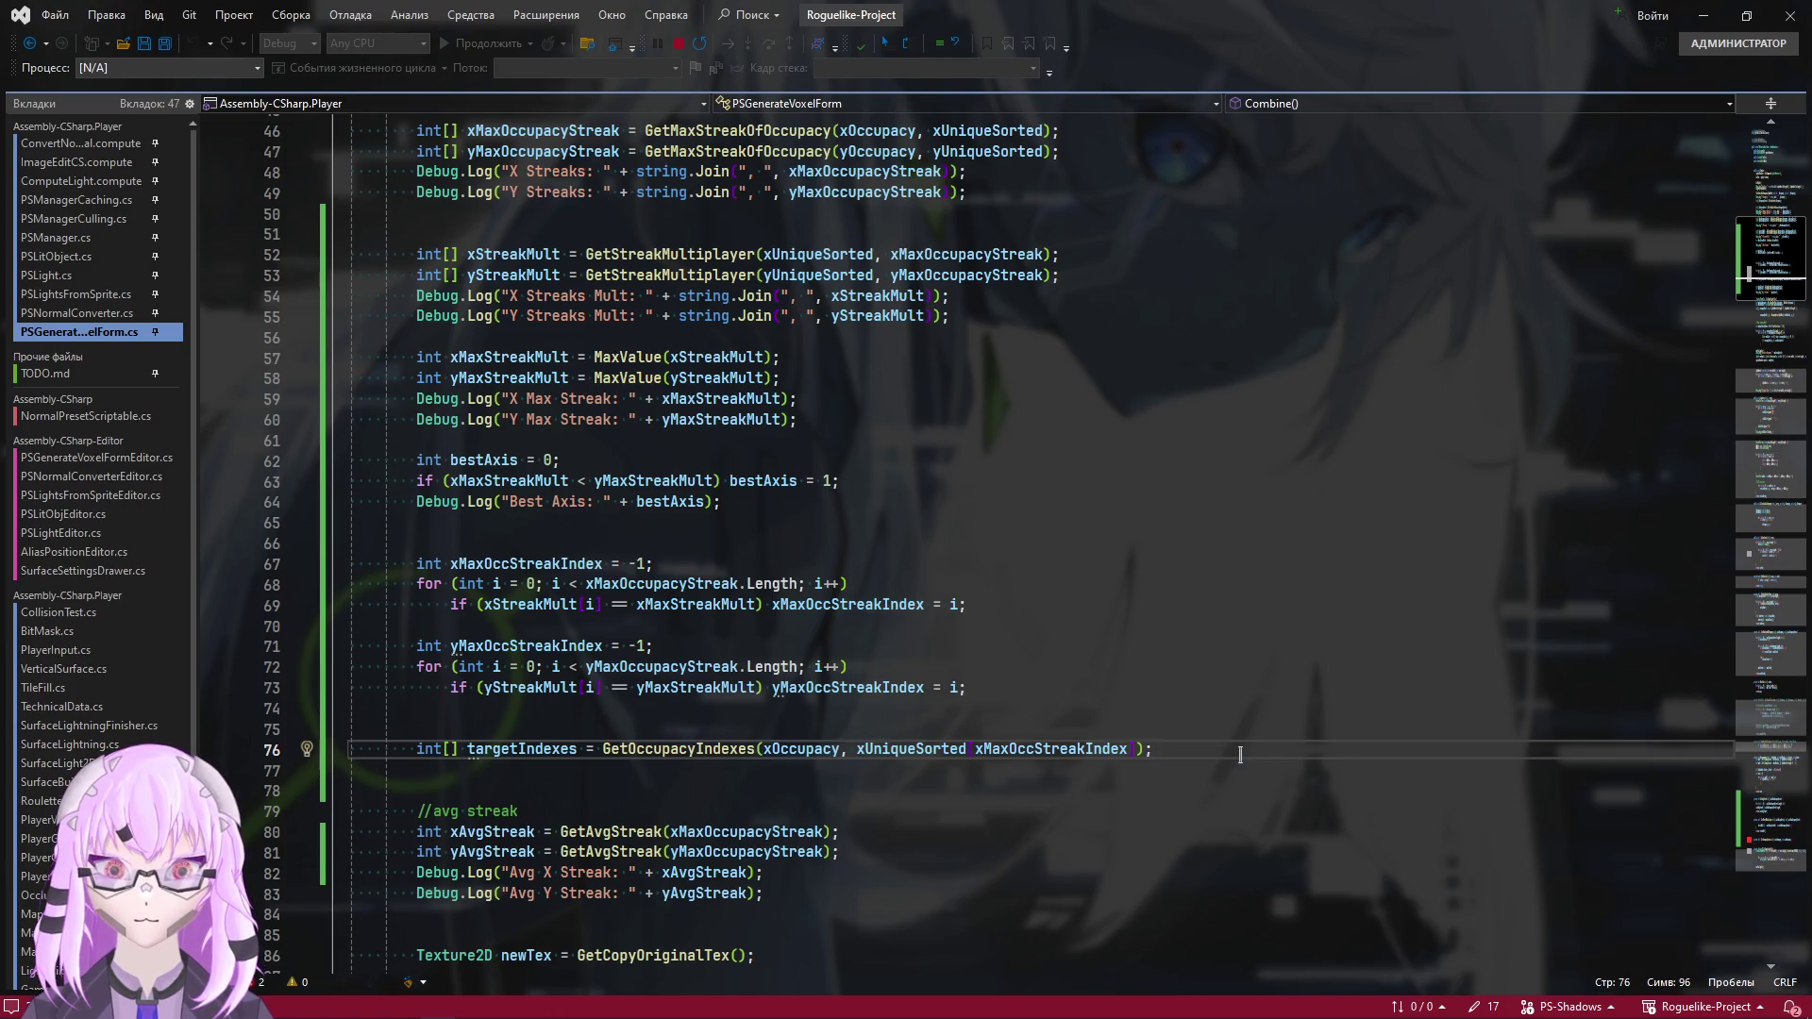
pyautogui.hotkey('ctrl', 'Left')
pyautogui.hotkey('ctrl', 'Left')
pyautogui.hotkey('ctrl', 'Left')
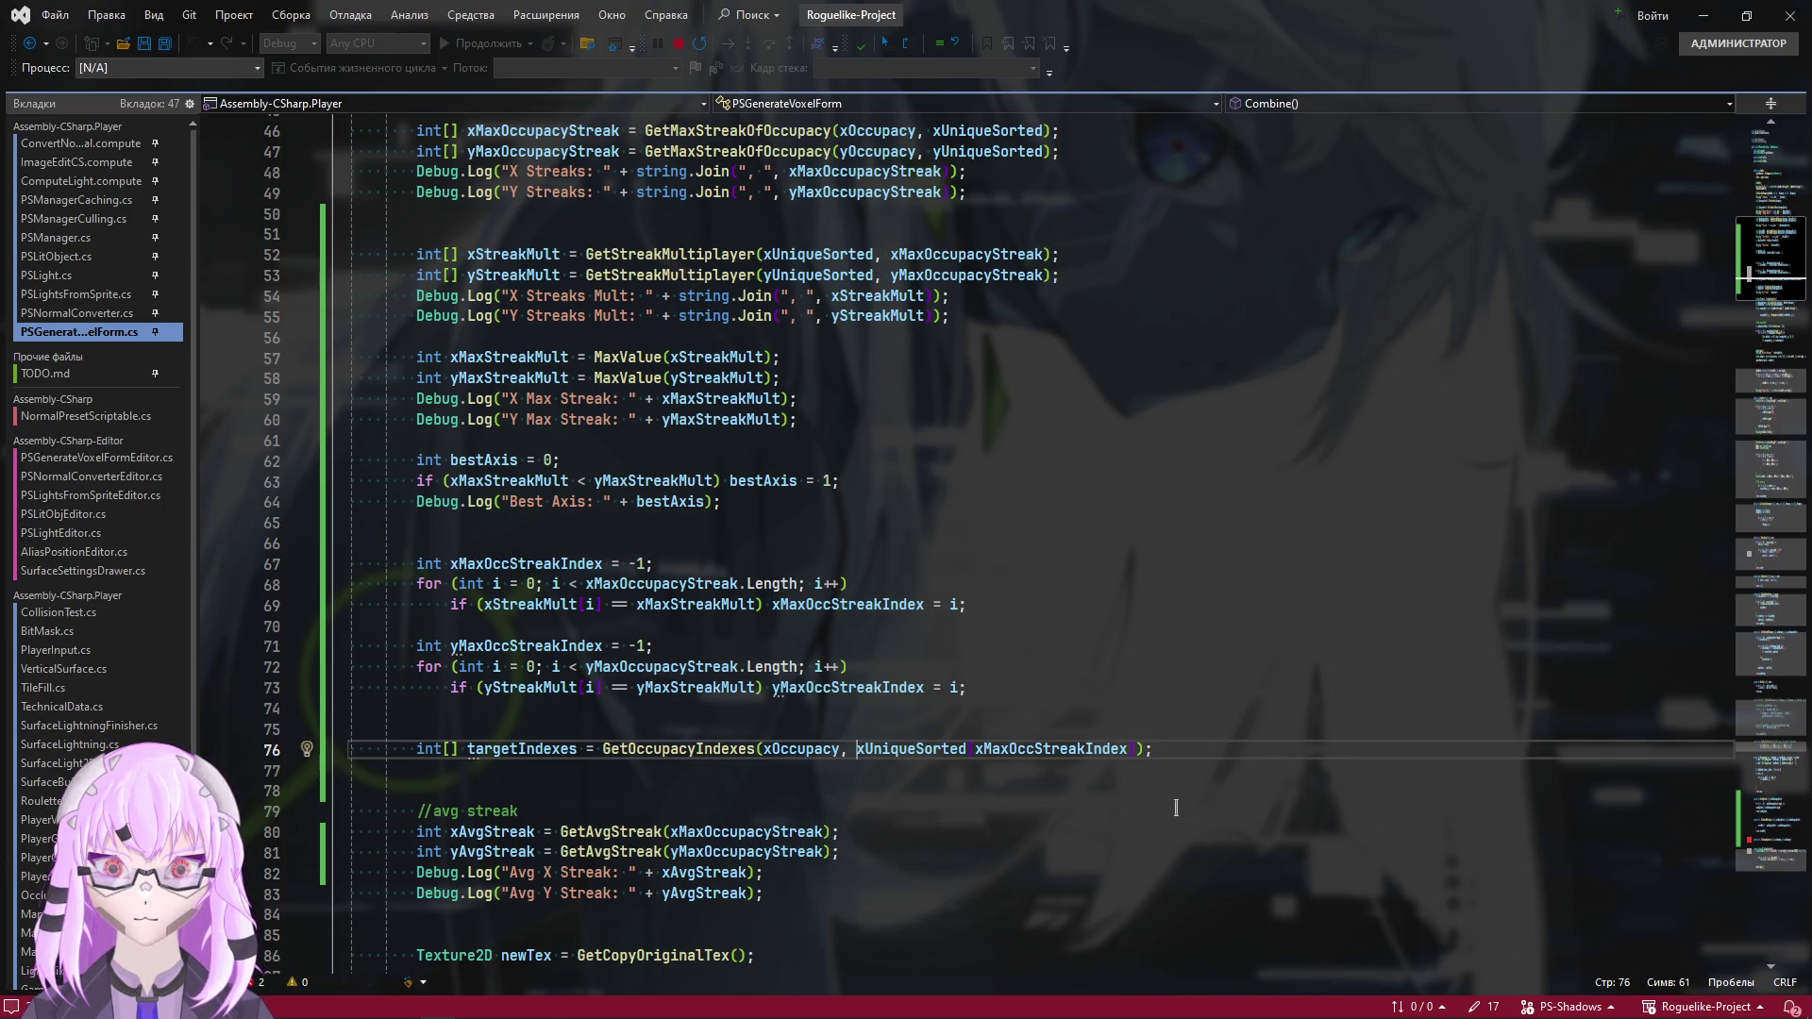
pyautogui.hotkey('ctrl', '-')
pyautogui.click(1734, 834)
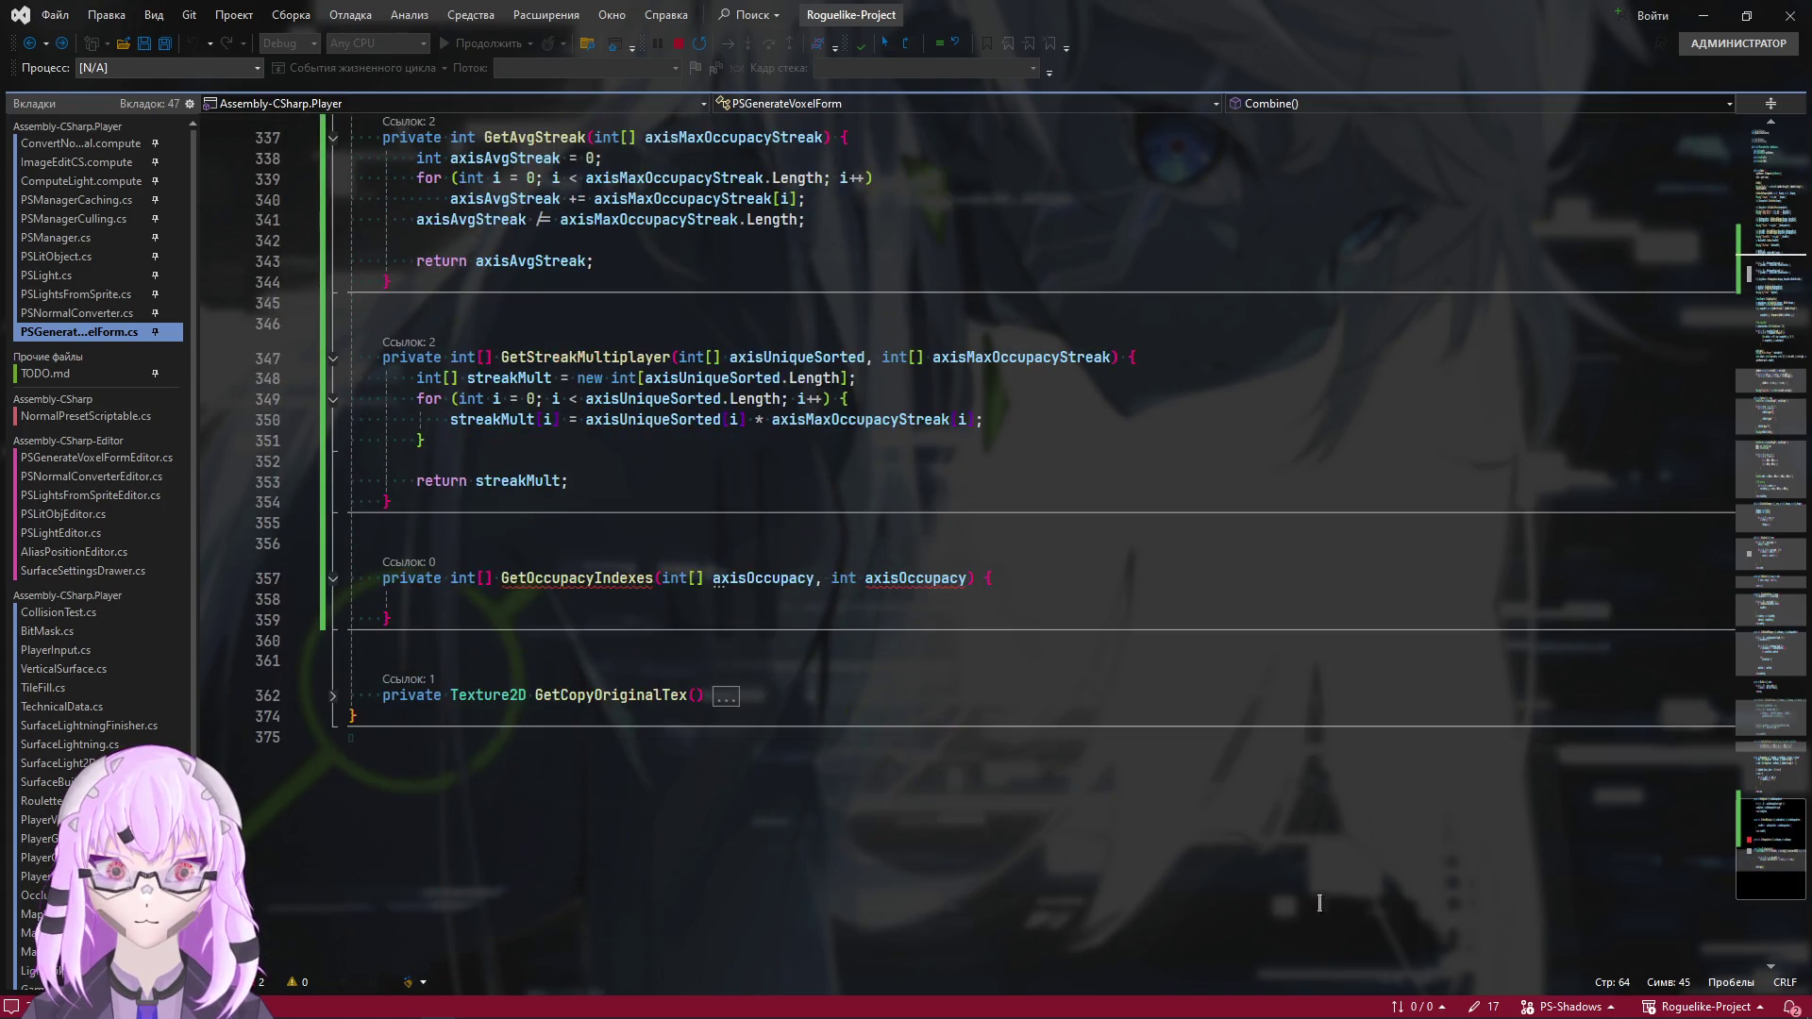
# Begin the GetOccupacyIndexes body with 'int[] targetIndexes = new', replacing the name foundIndexes
pyautogui.scroll(1, 909, 756)
pyautogui.scroll(1, 650, 714)
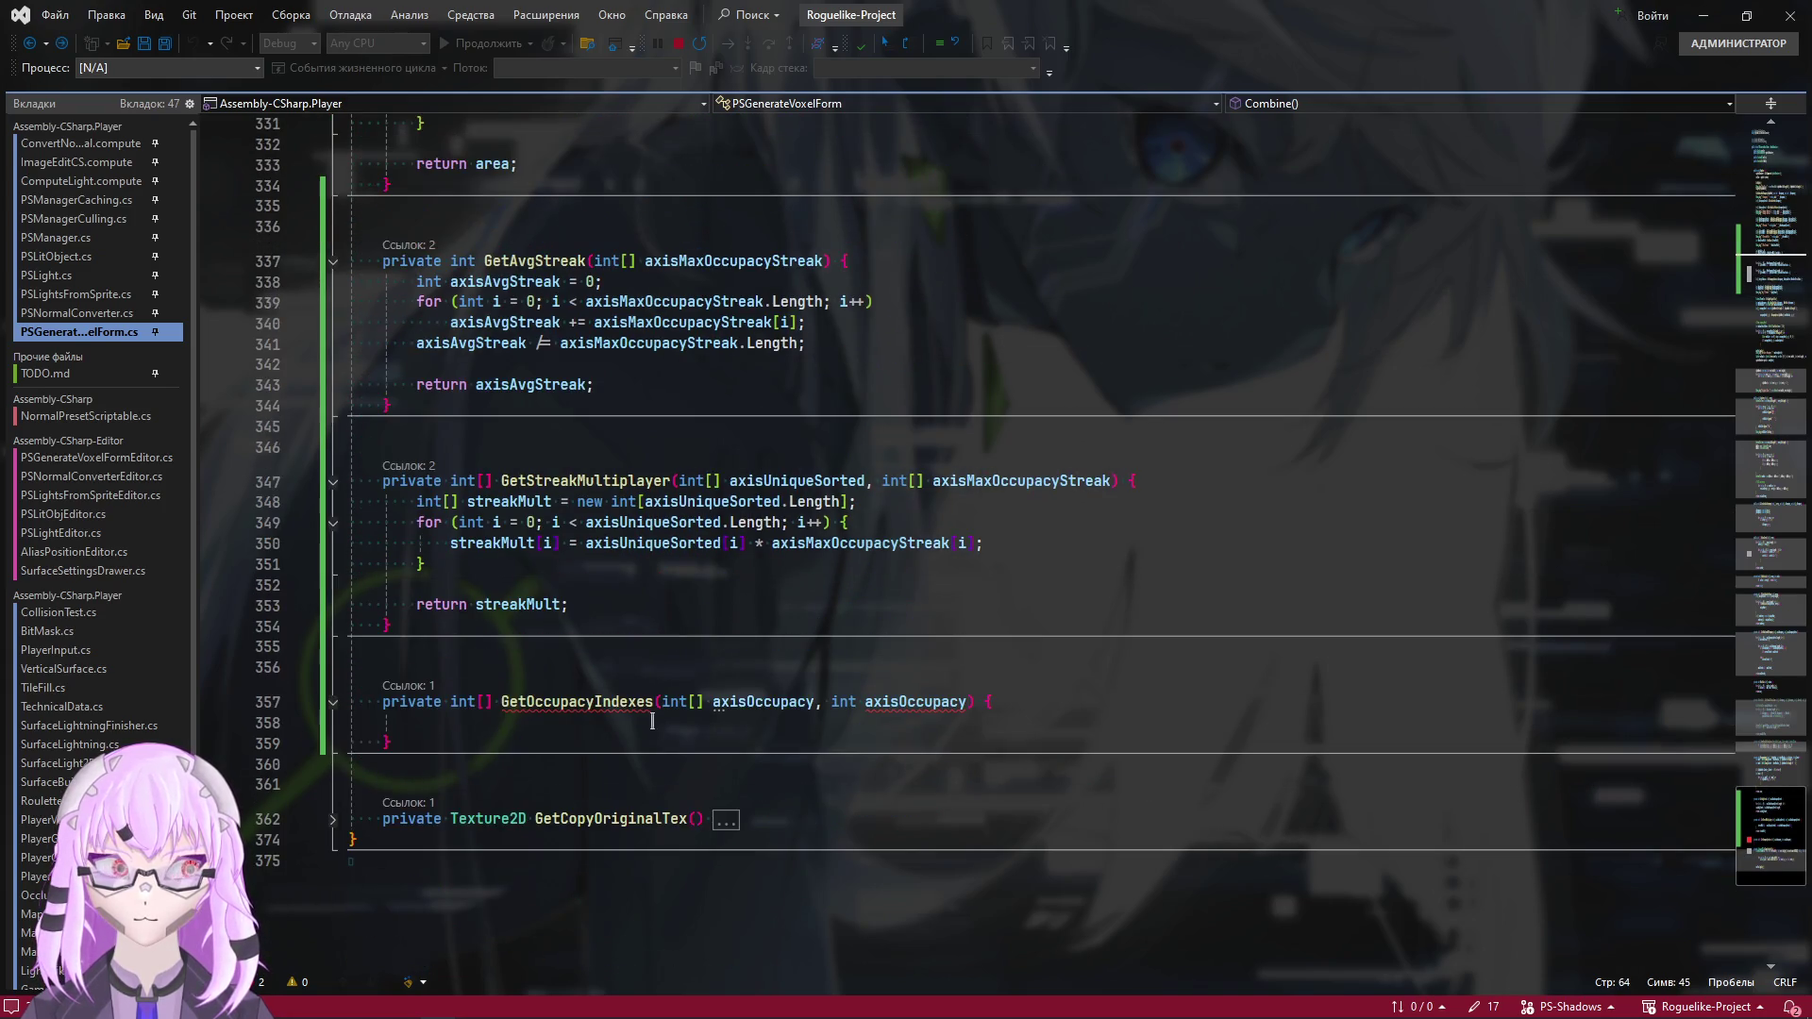
pyautogui.click(526, 723)
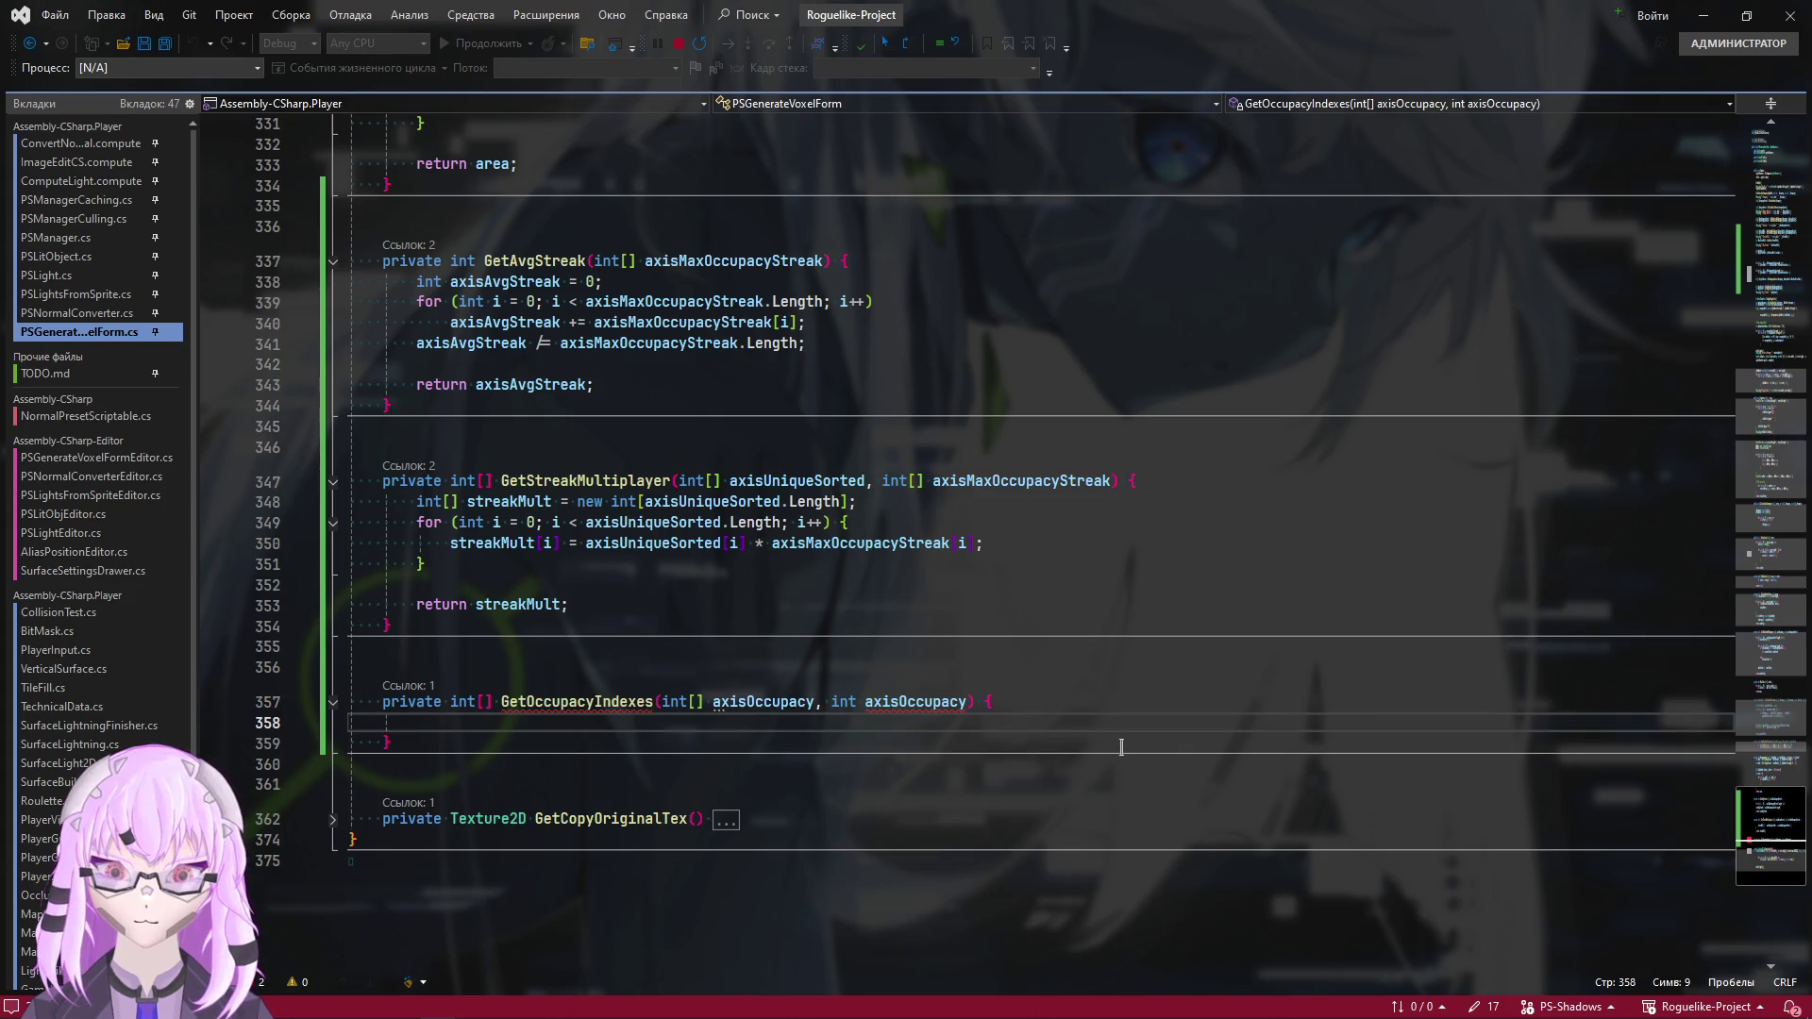
pyautogui.scroll(-1, 1121, 746)
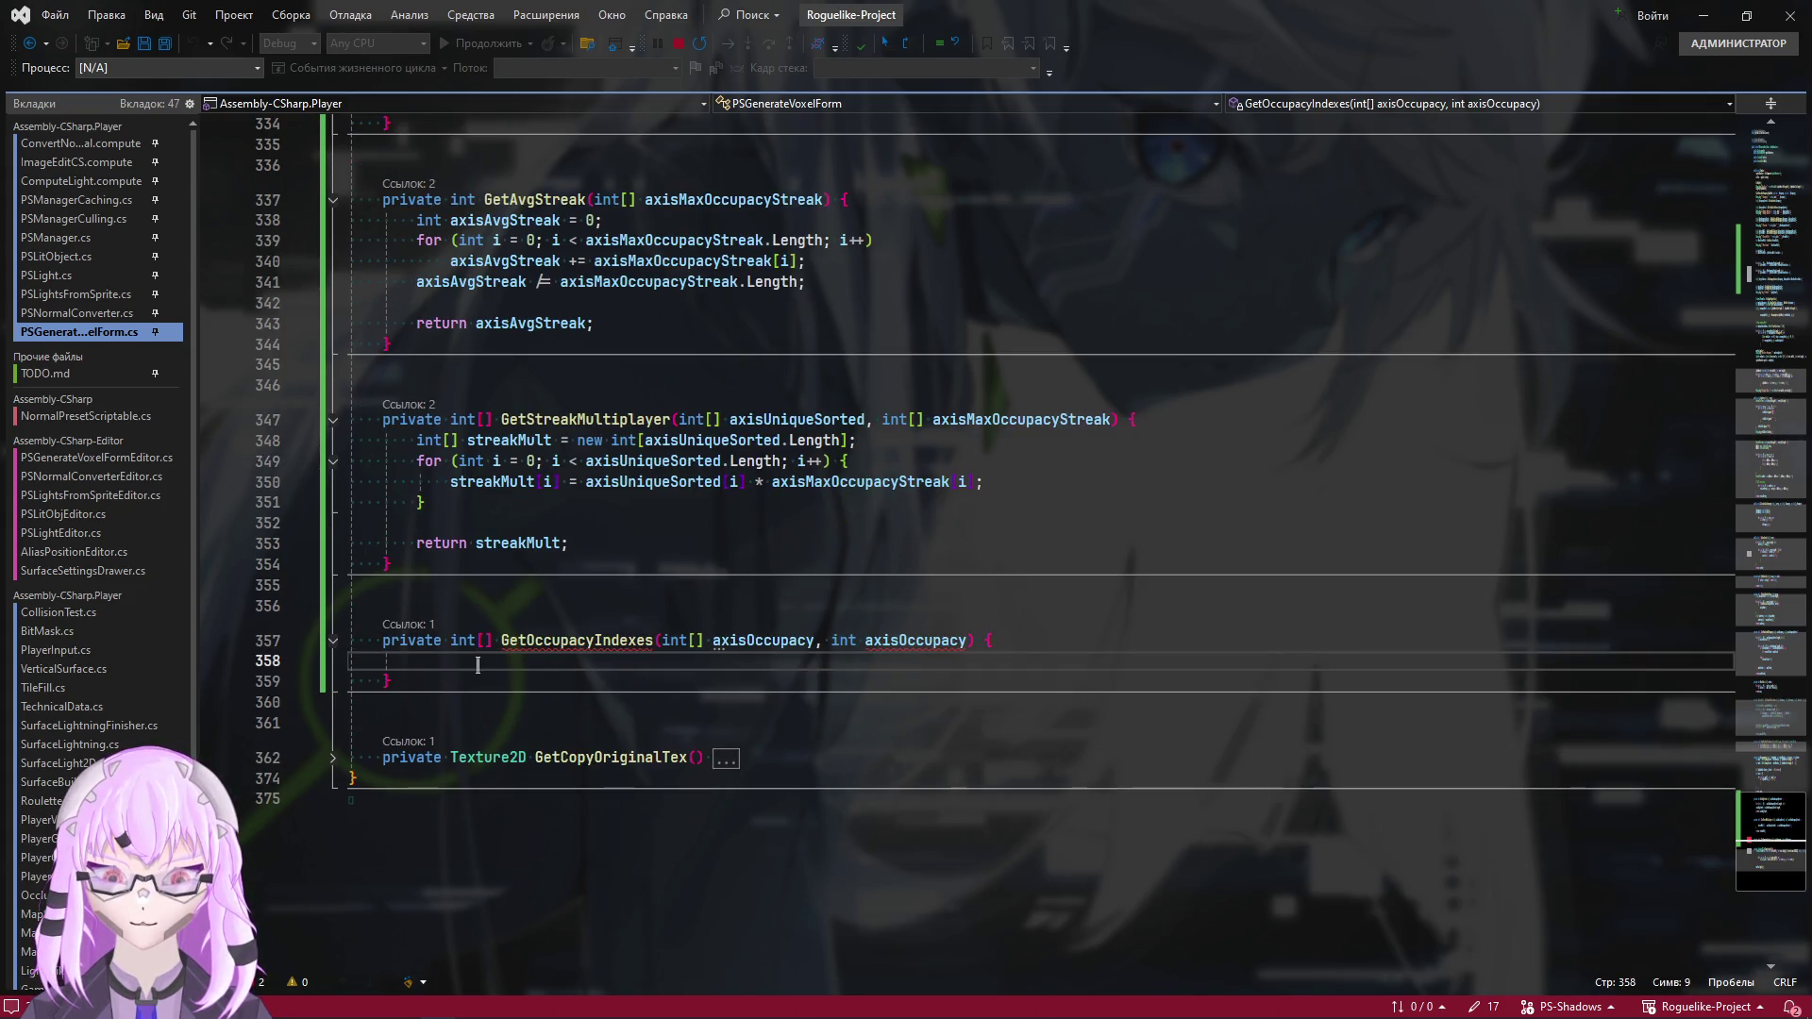
pyautogui.scroll(5, 648, 707)
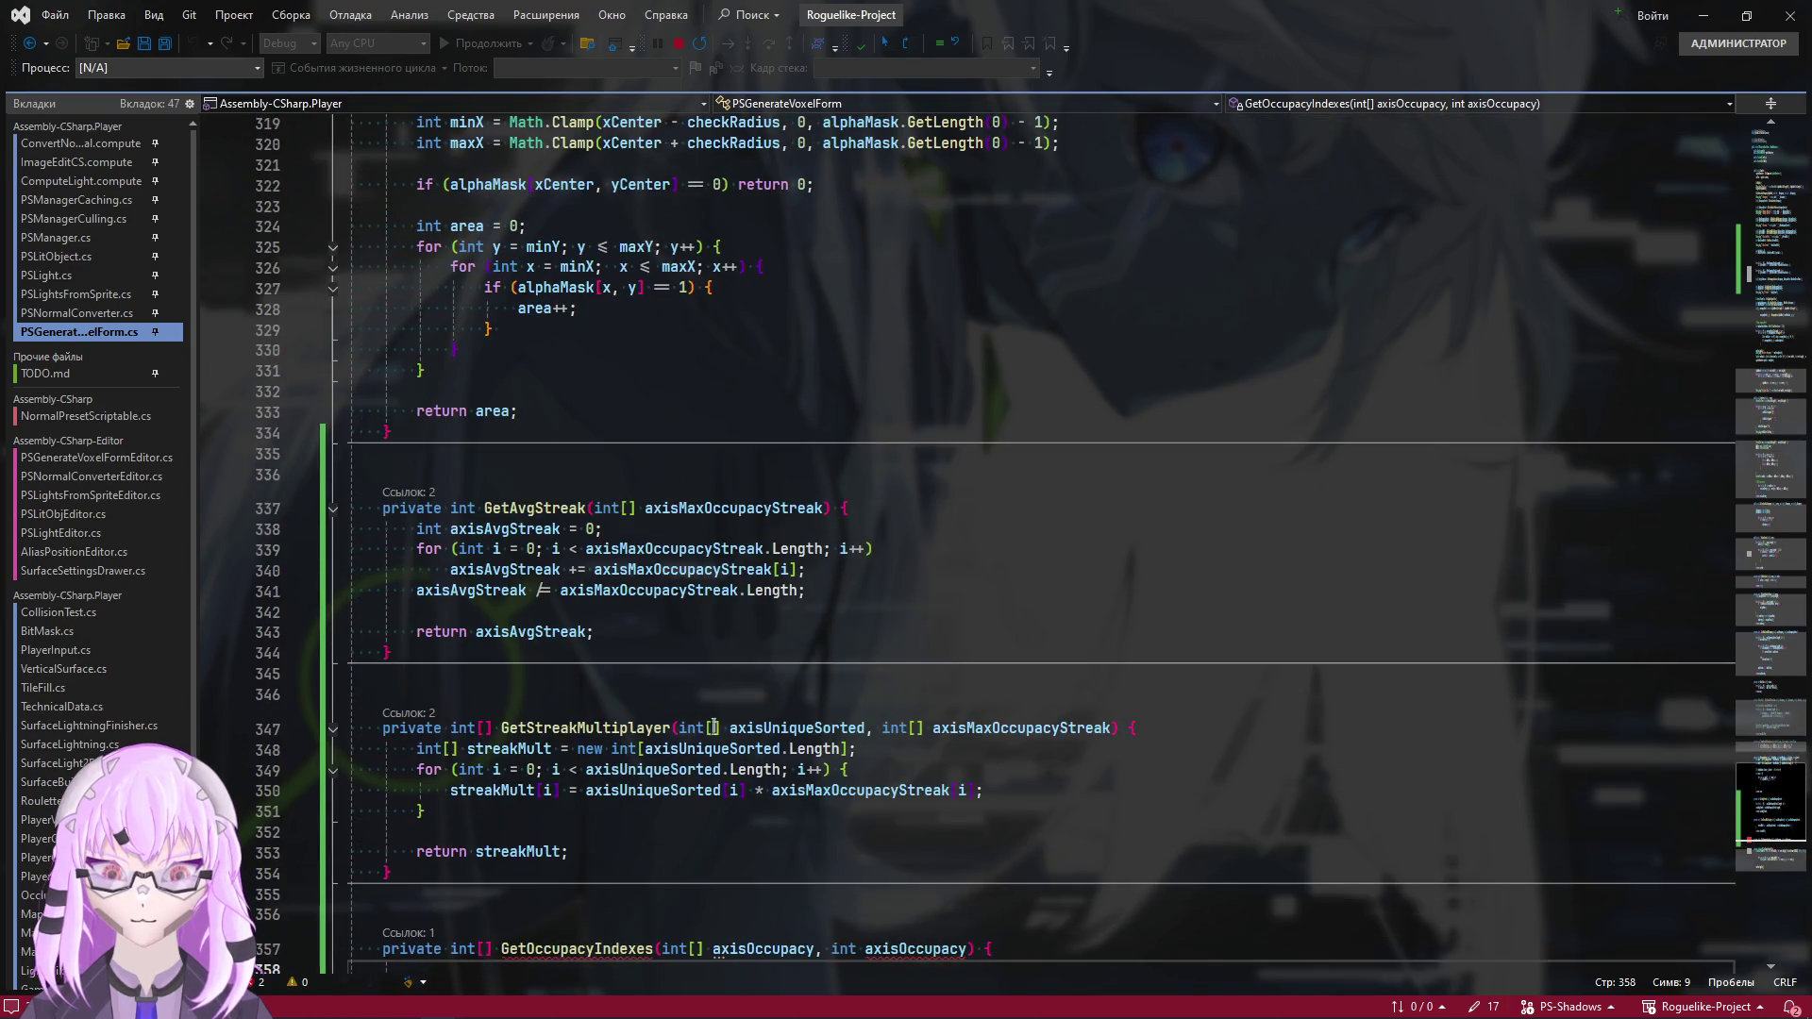
pyautogui.scroll(-3, 586, 647)
pyautogui.scroll(-3, 586, 649)
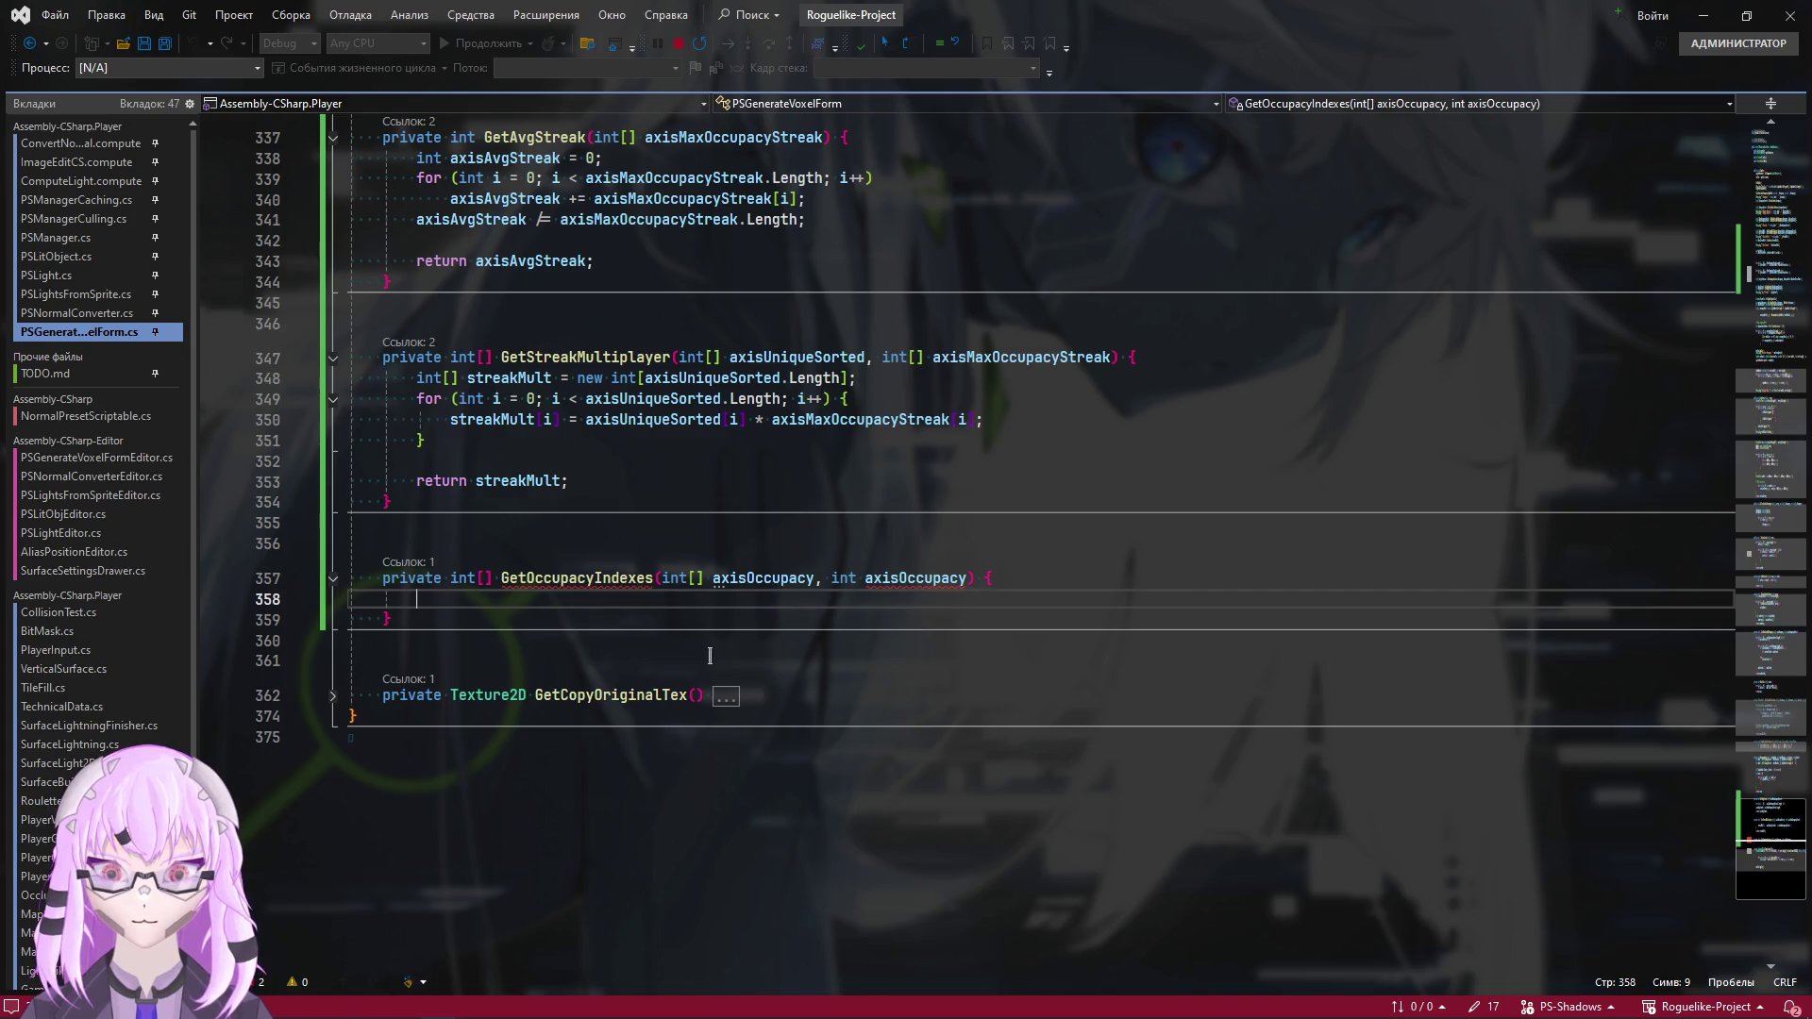
pyautogui.write('int')
pyautogui.write('[] ')
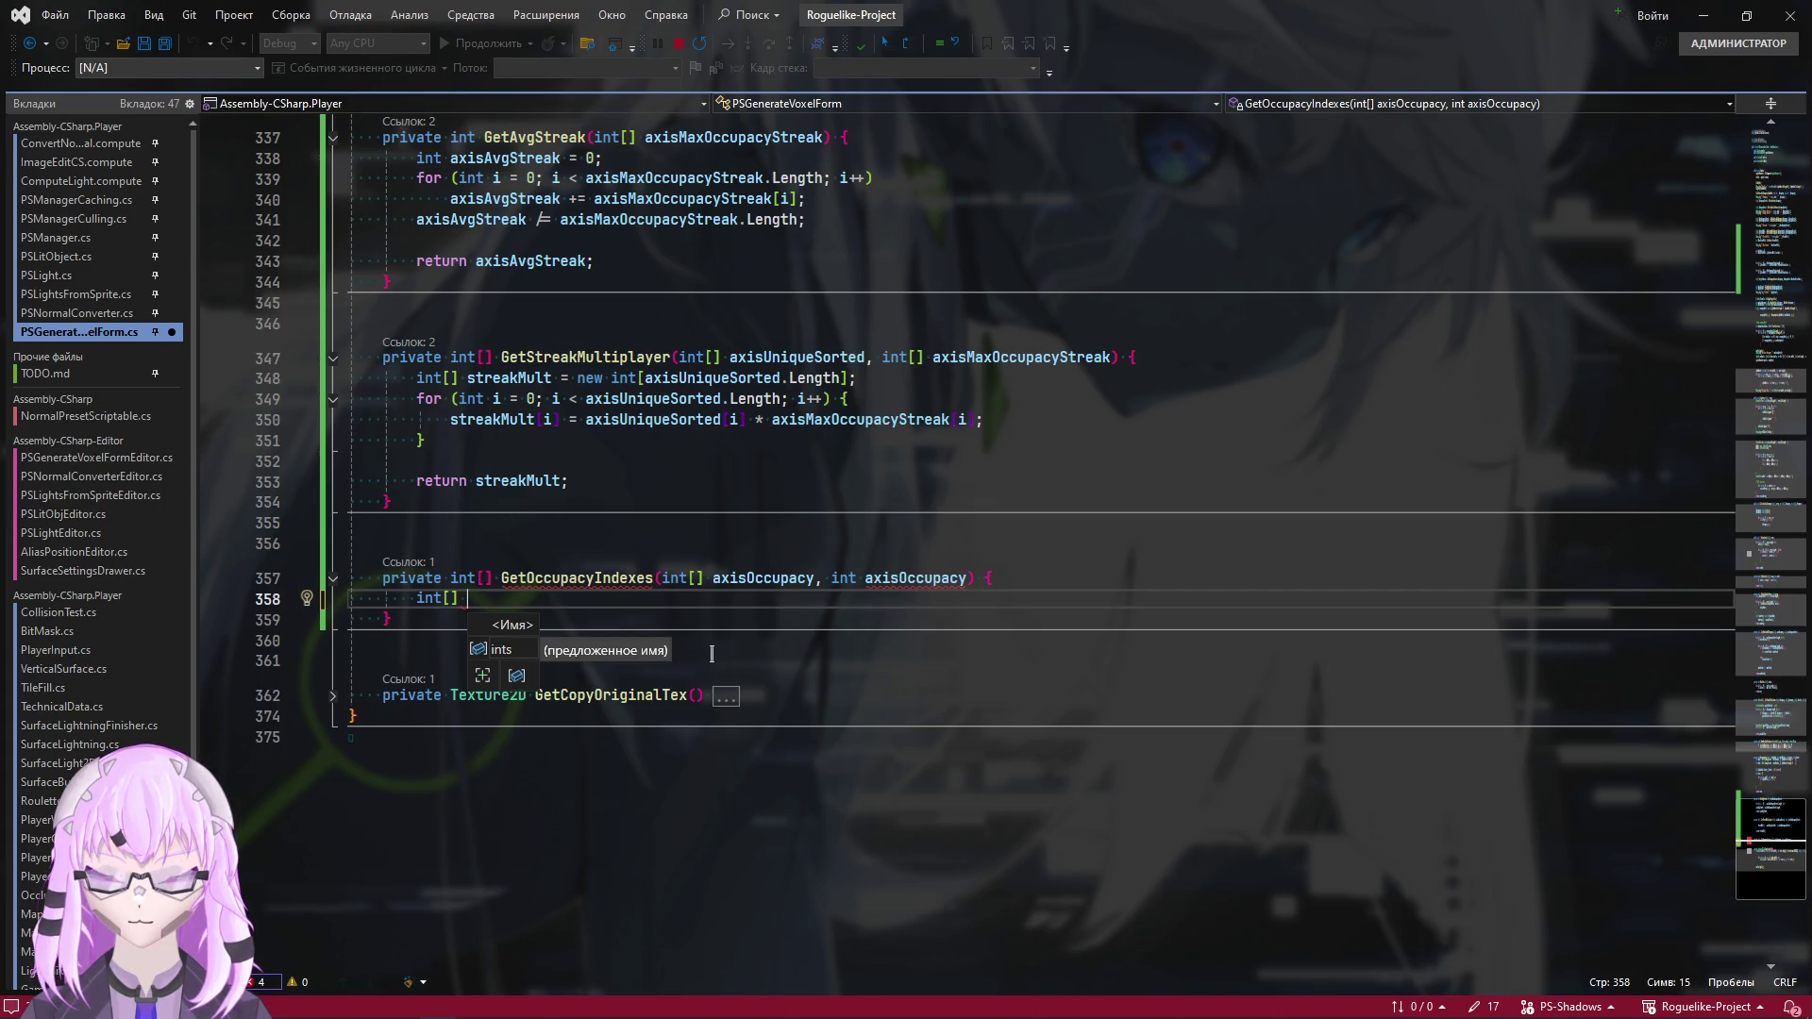
pyautogui.write('found')
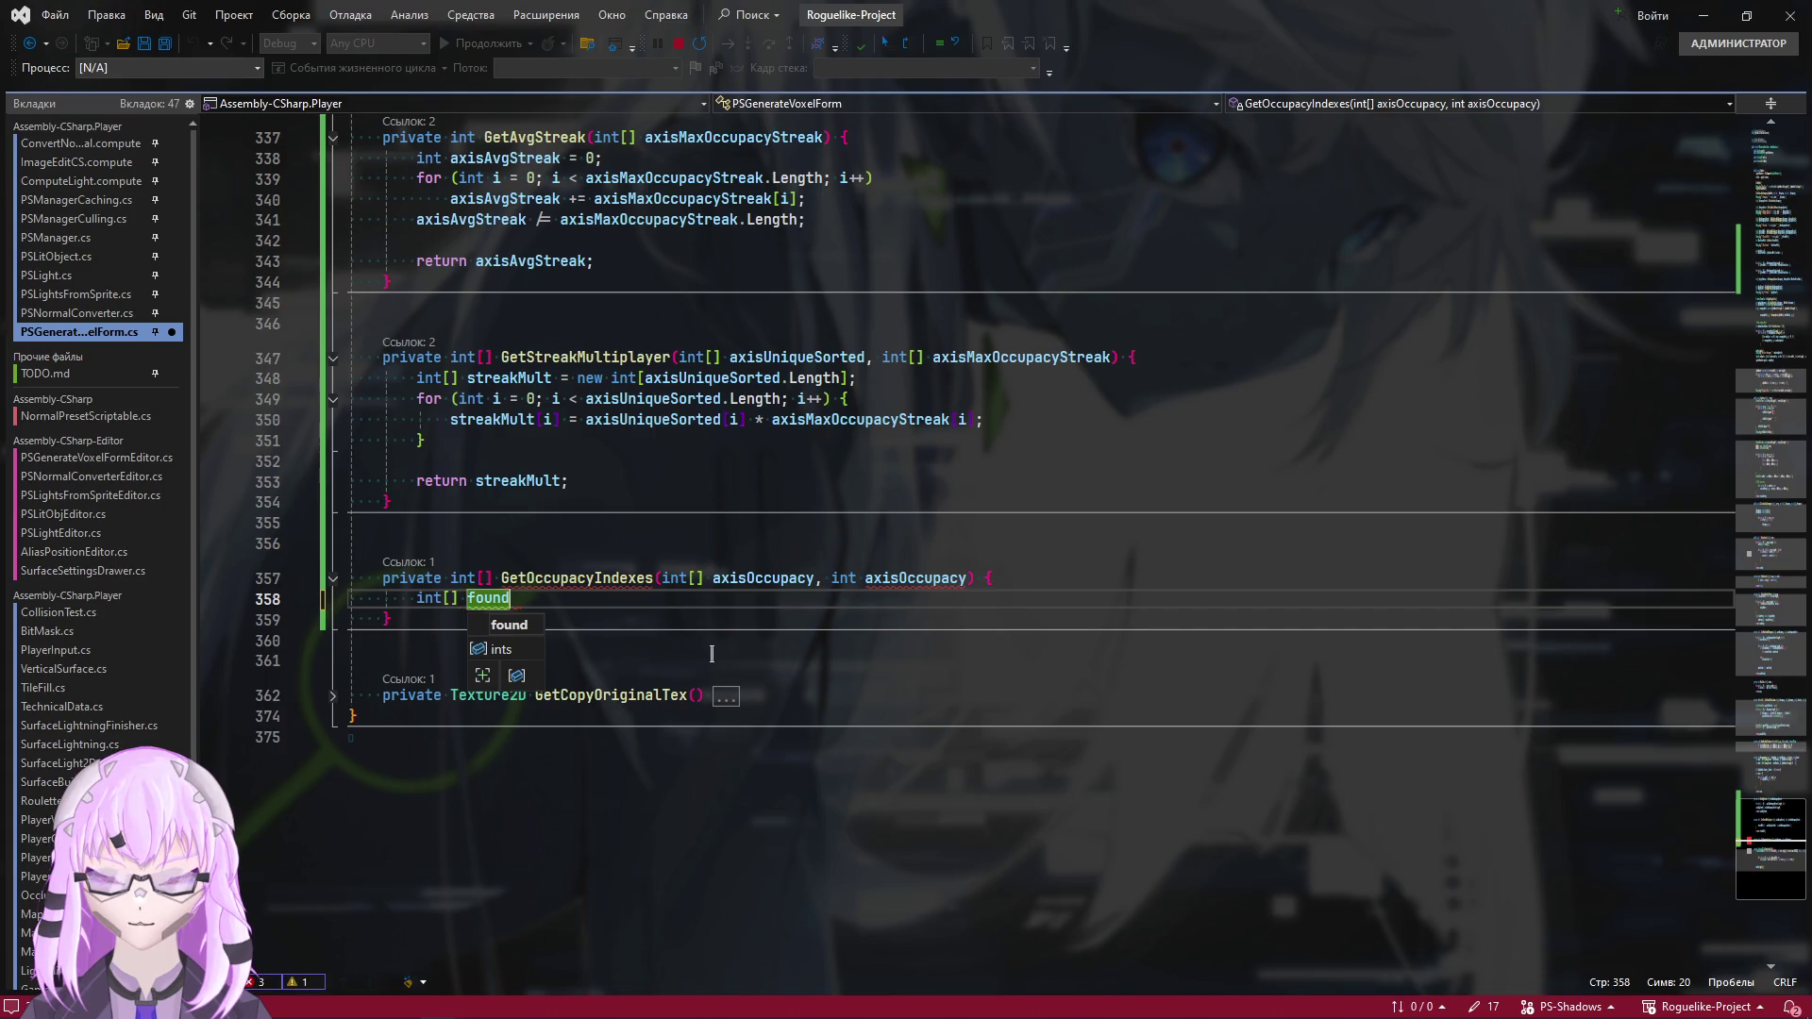
pyautogui.write('Indexes')
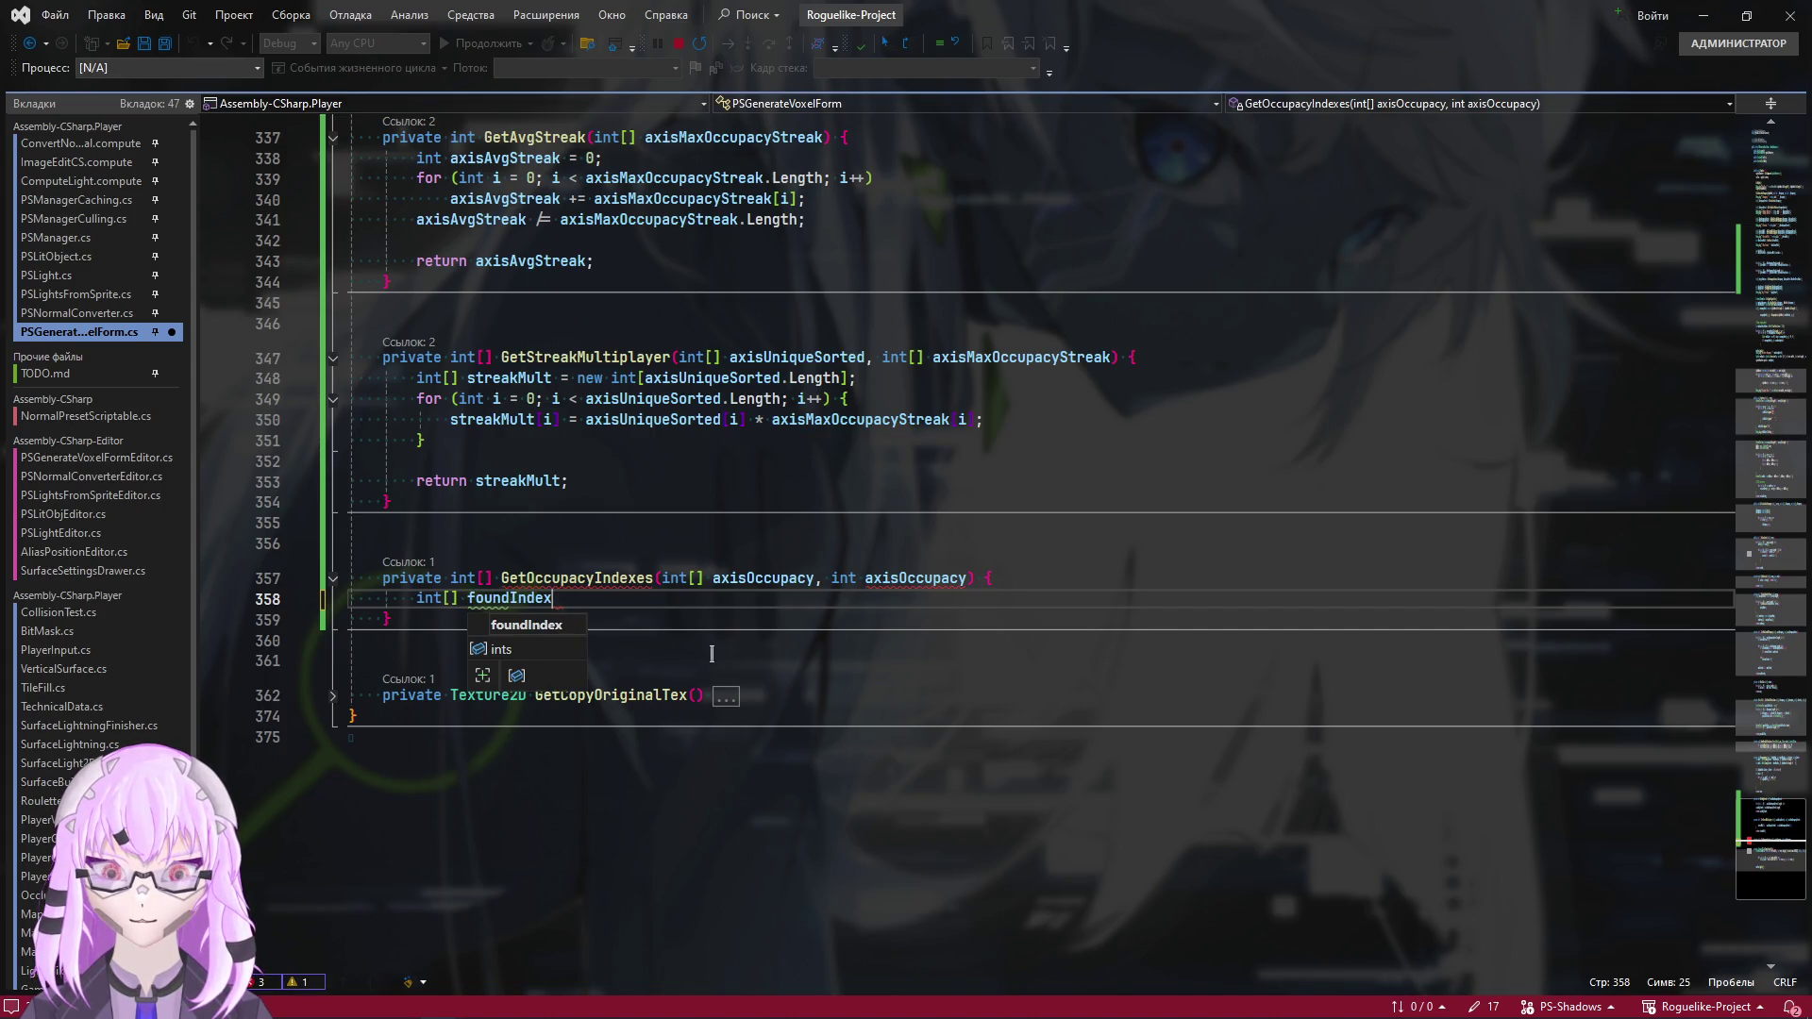
pyautogui.press('BackSpace')
pyautogui.press('BackSpace')
pyautogui.press('BackSpace')
pyautogui.press('BackSpace')
pyautogui.press('BackSpace')
pyautogui.press('BackSpace')
pyautogui.write('targe')
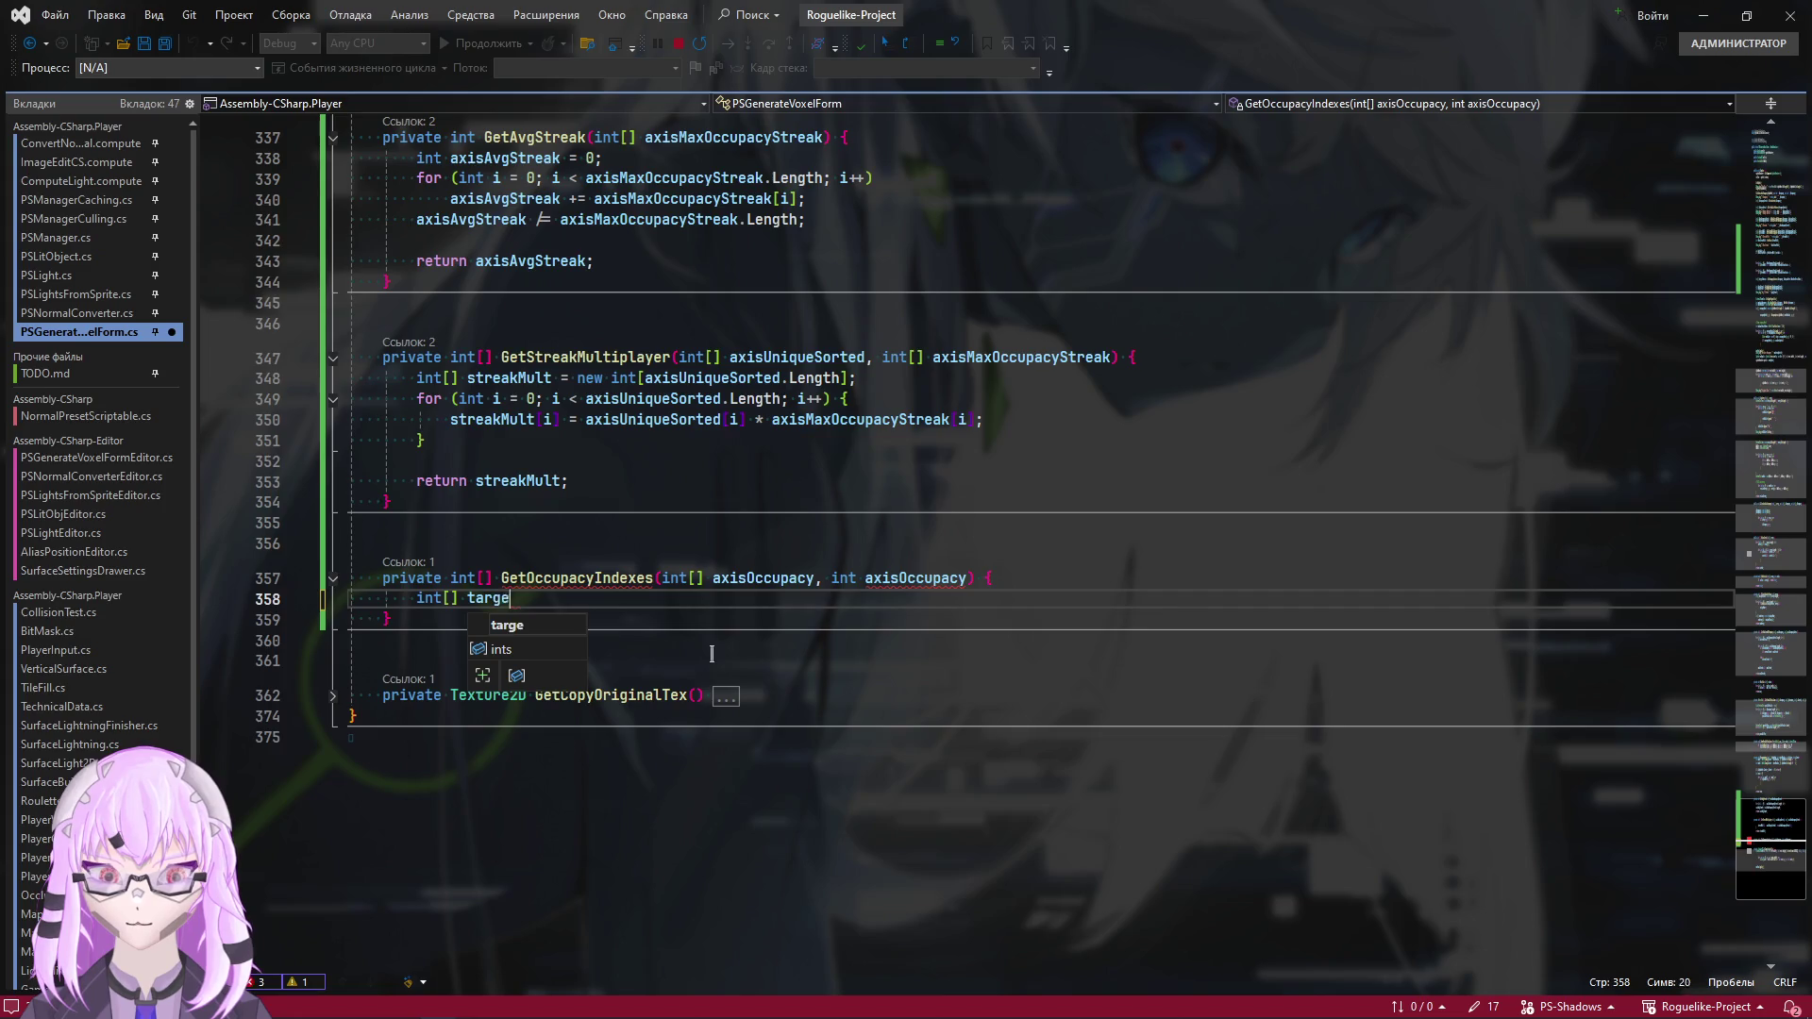
pyautogui.write('tIndexes')
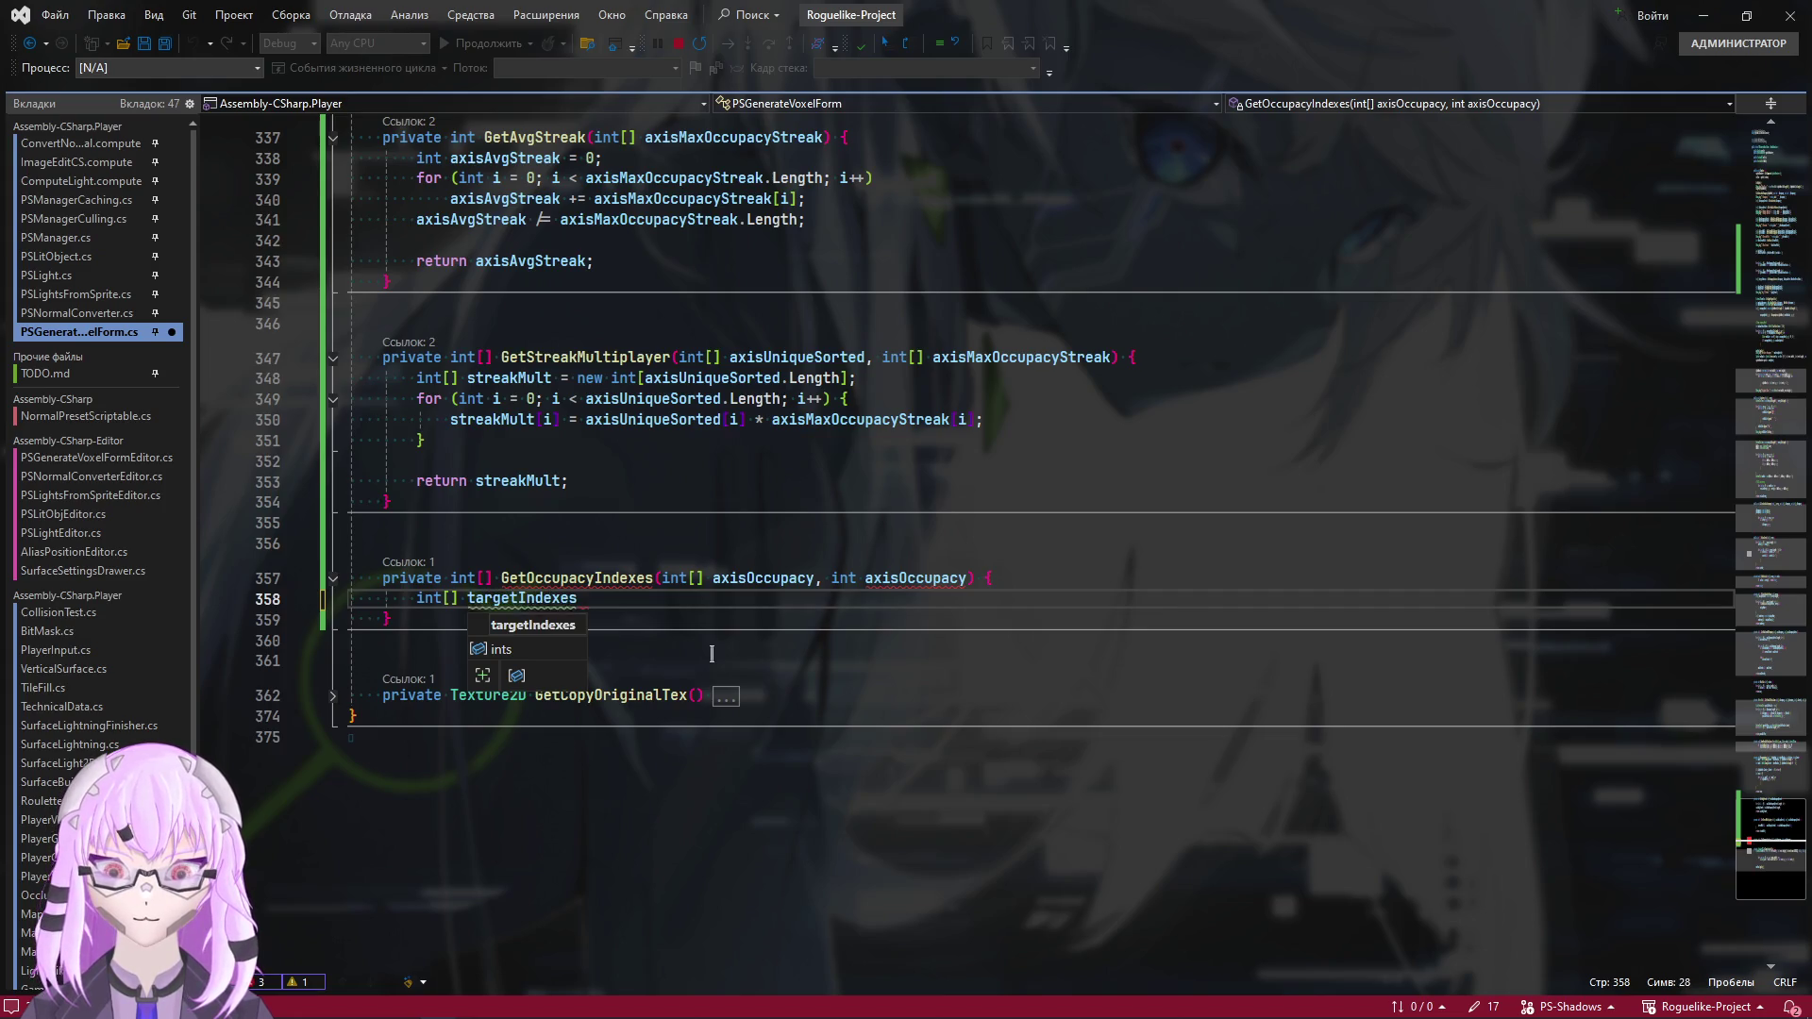
pyautogui.write(' = new')
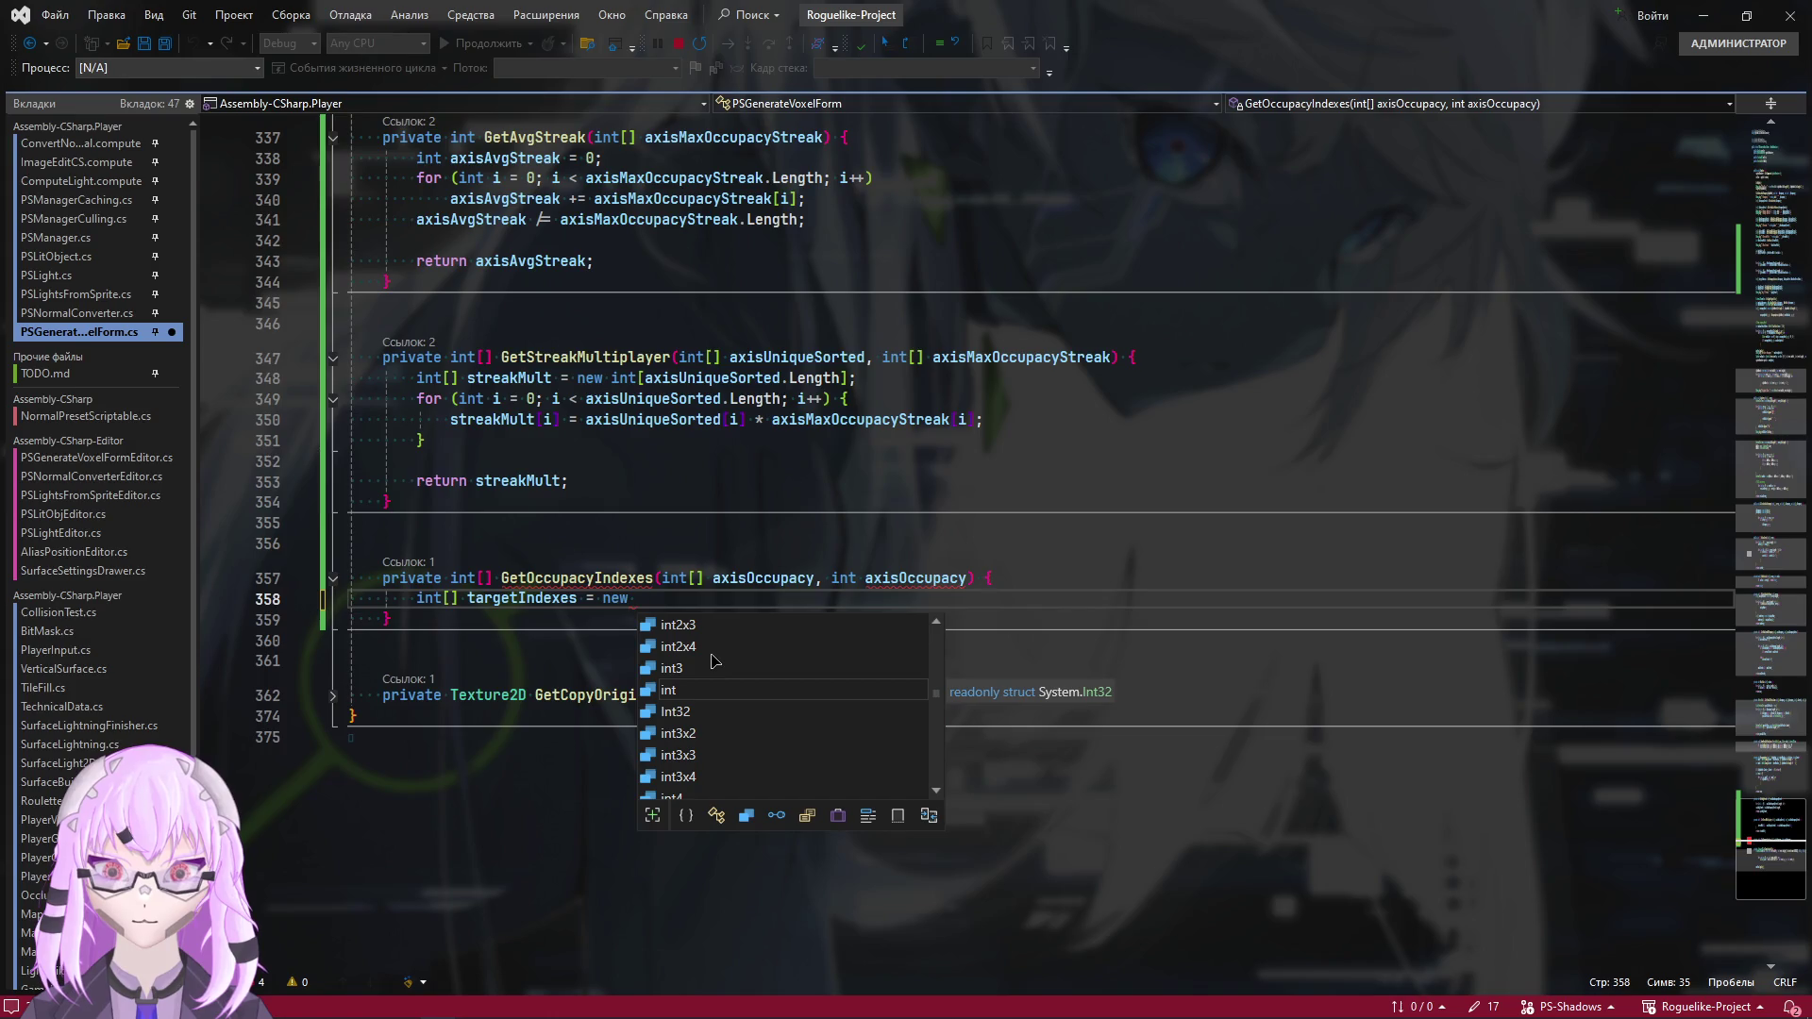
# Finish the line as new int[axisOccupacy.Length]; and inspect the CS0229 ambiguity error
pyautogui.click(743, 579)
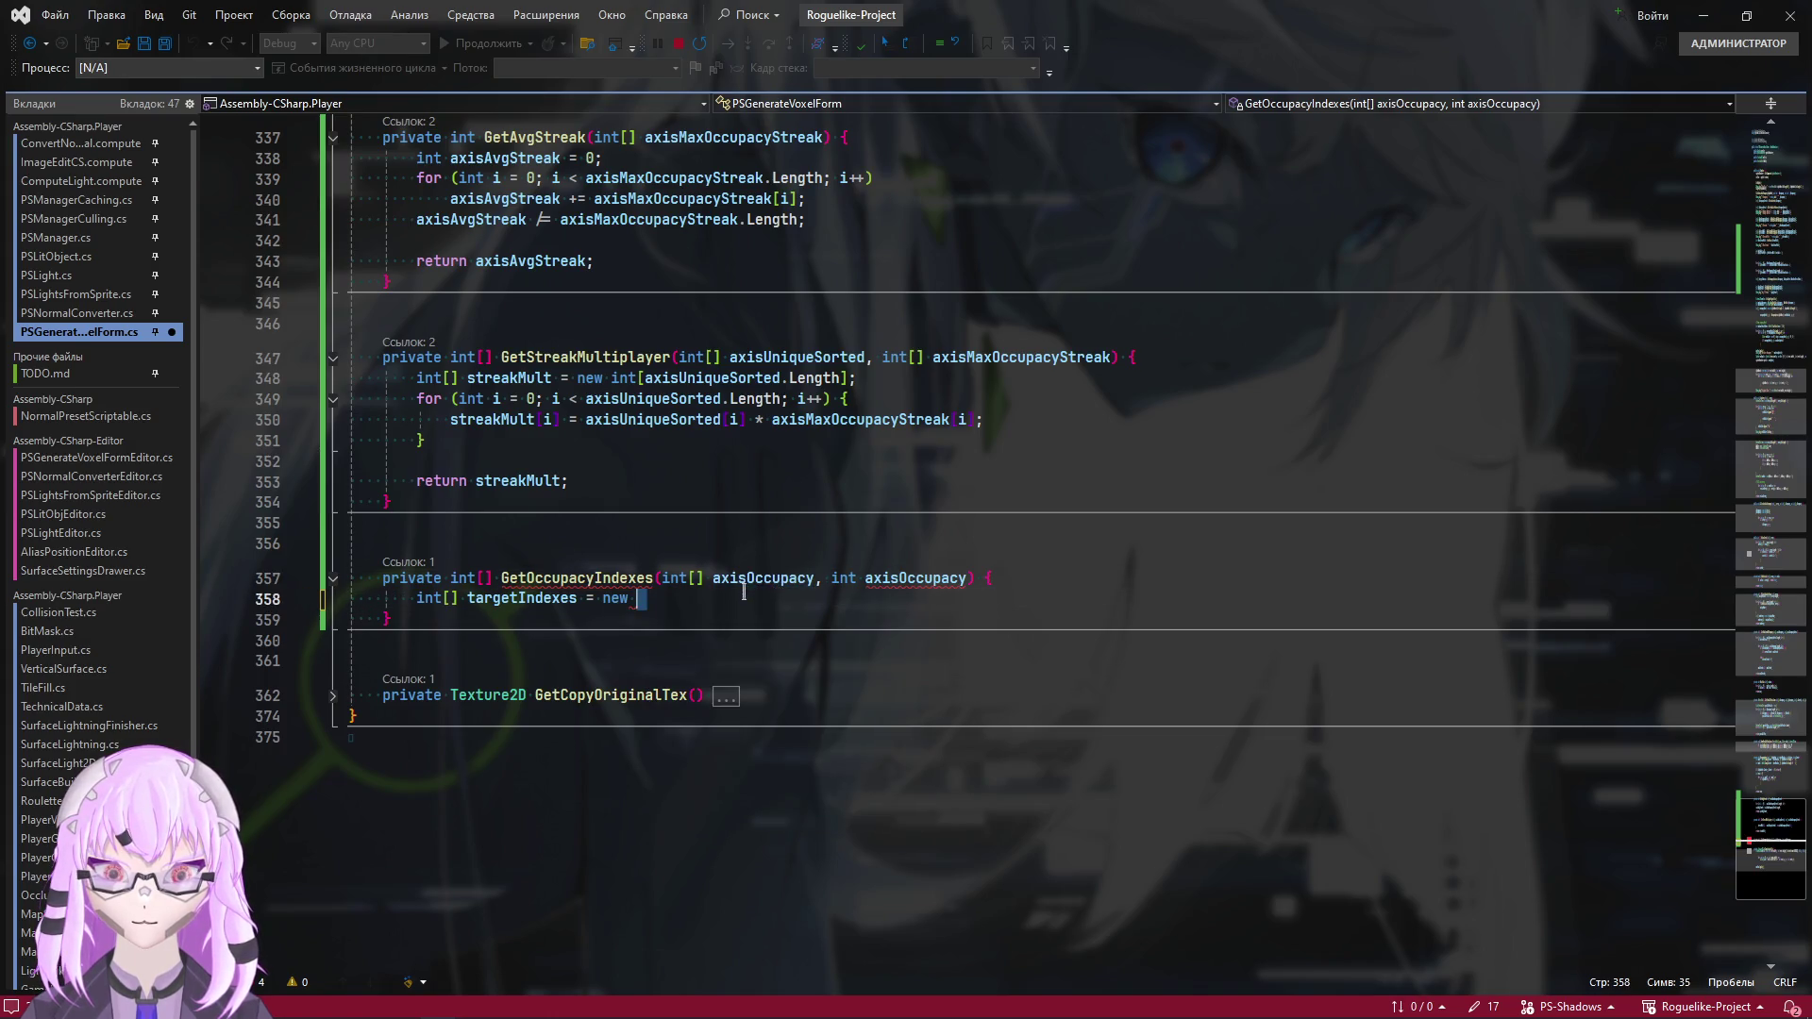
pyautogui.doubleClick(743, 579)
pyautogui.click(702, 601)
pyautogui.write('int[axisOccupacy.l')
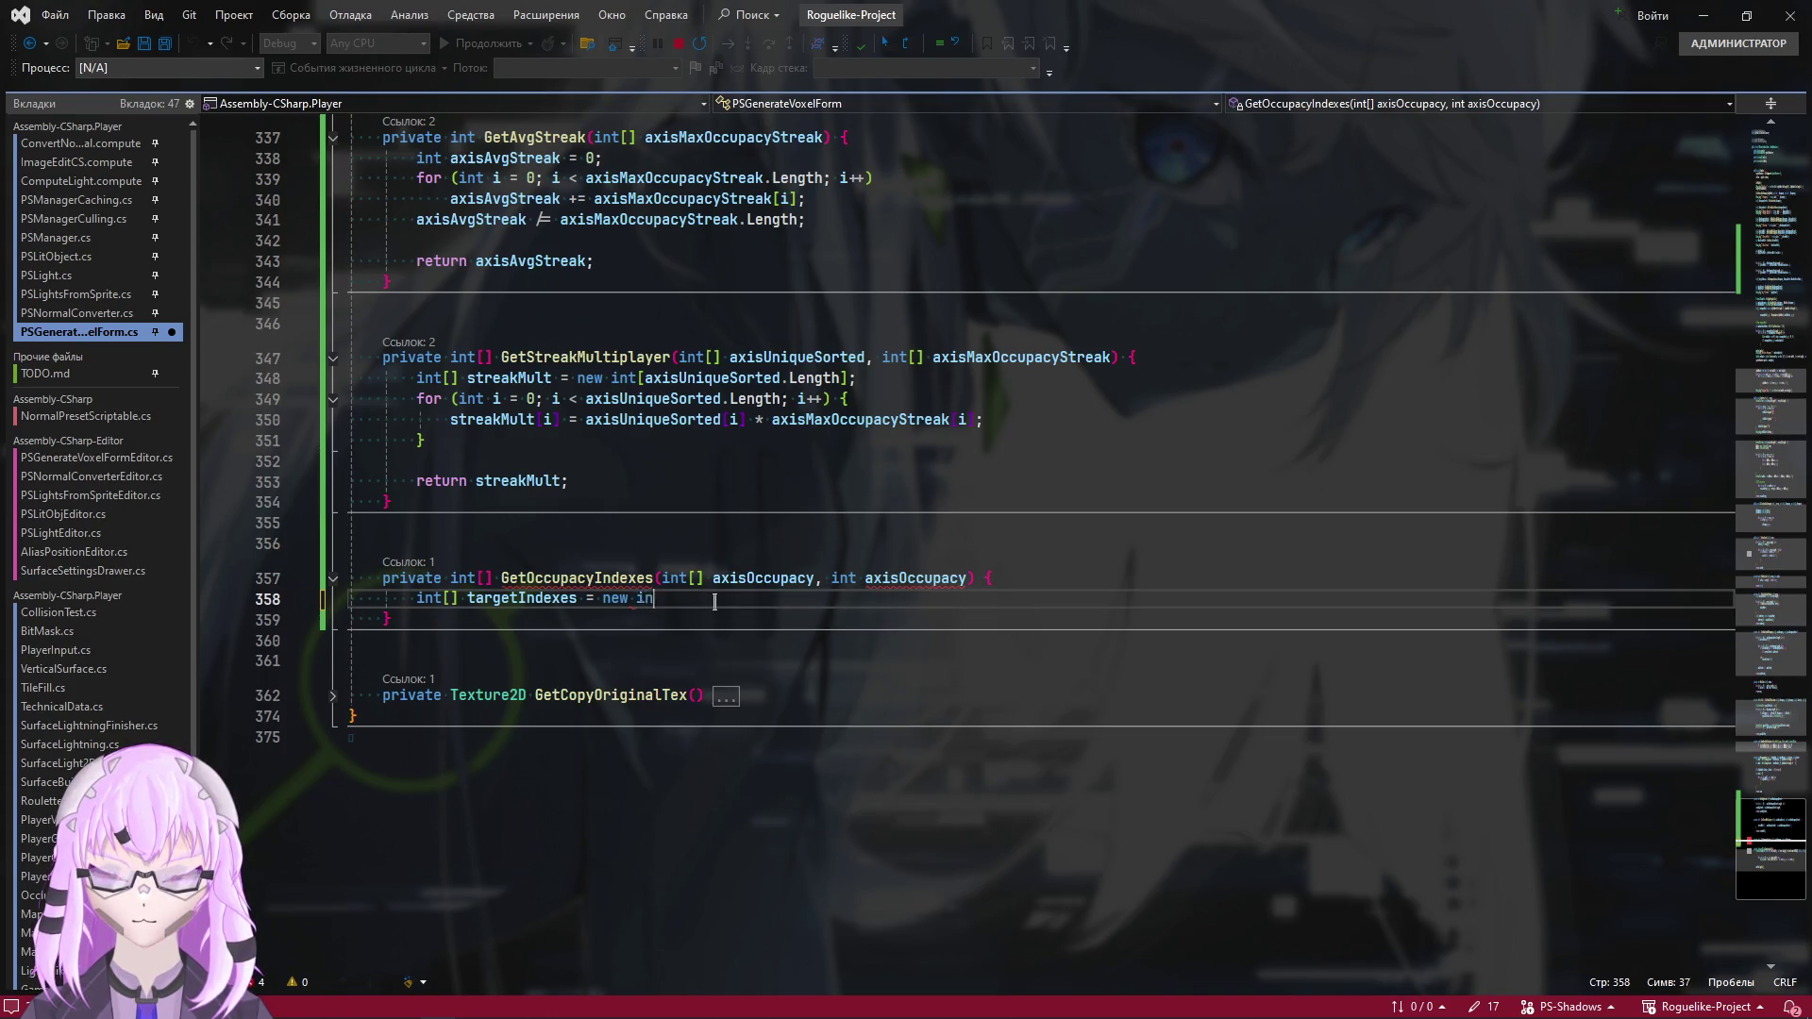
pyautogui.press('Tab')
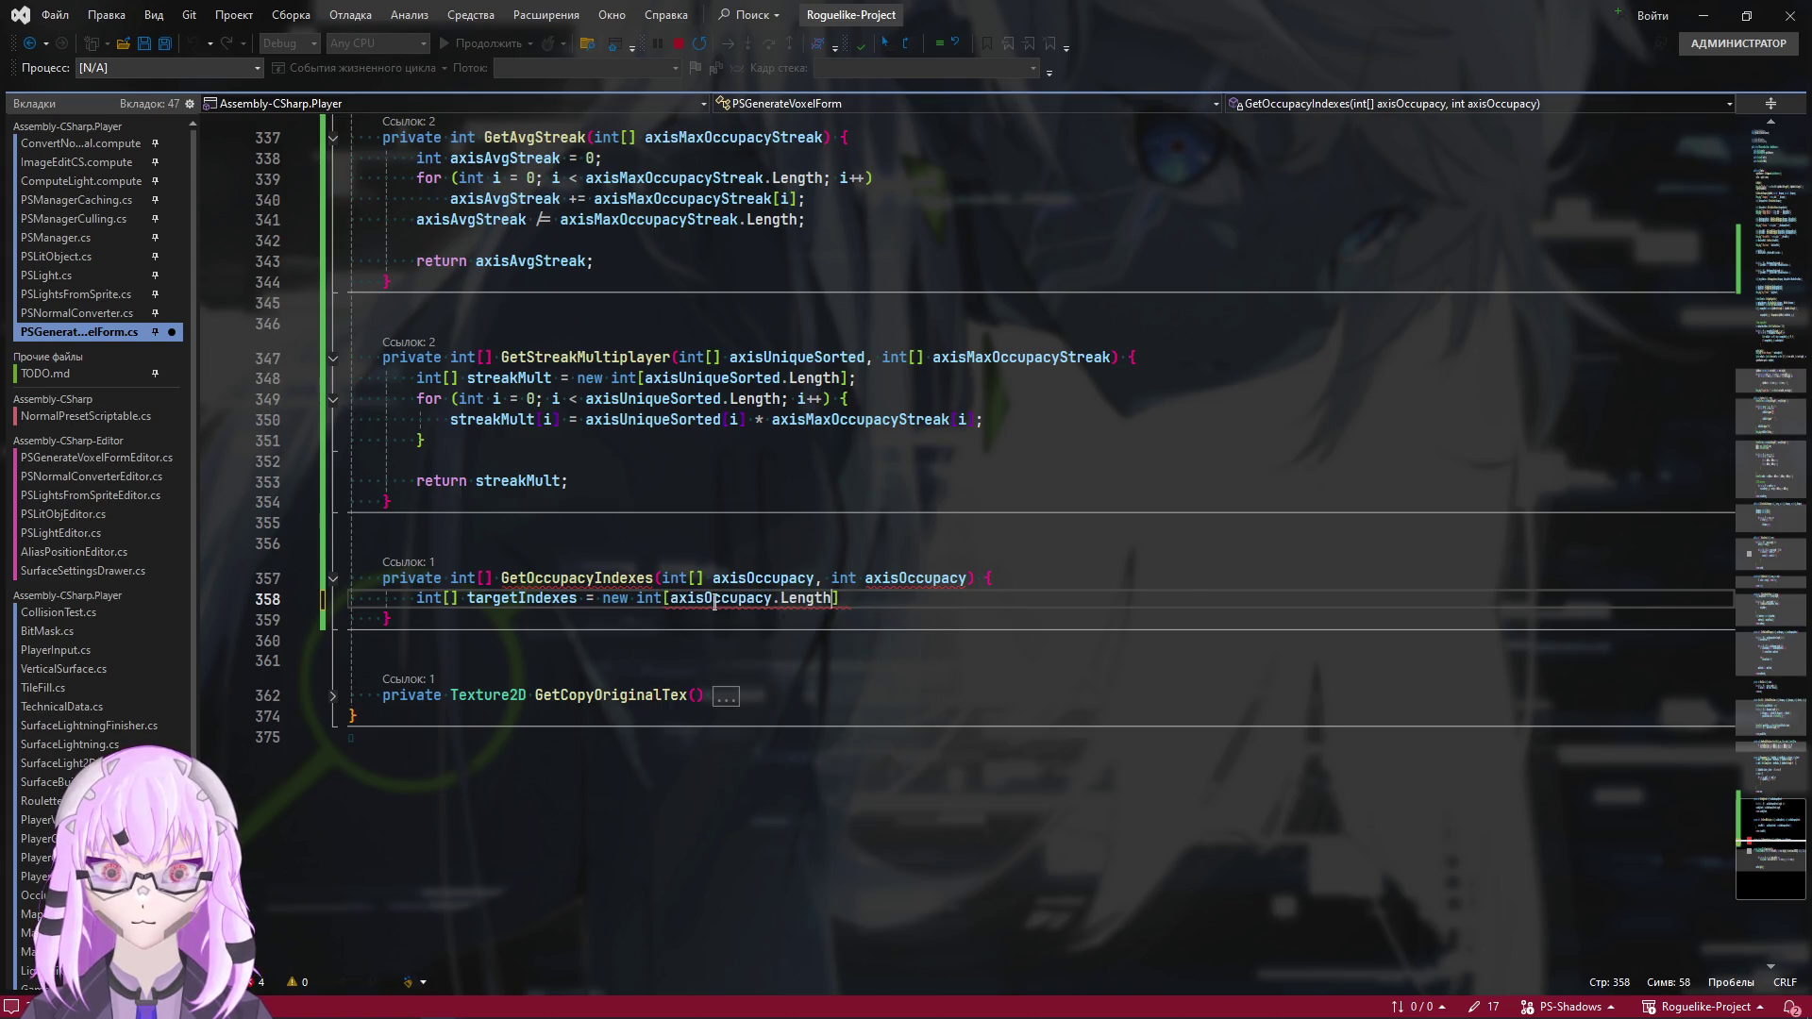
pyautogui.write('];')
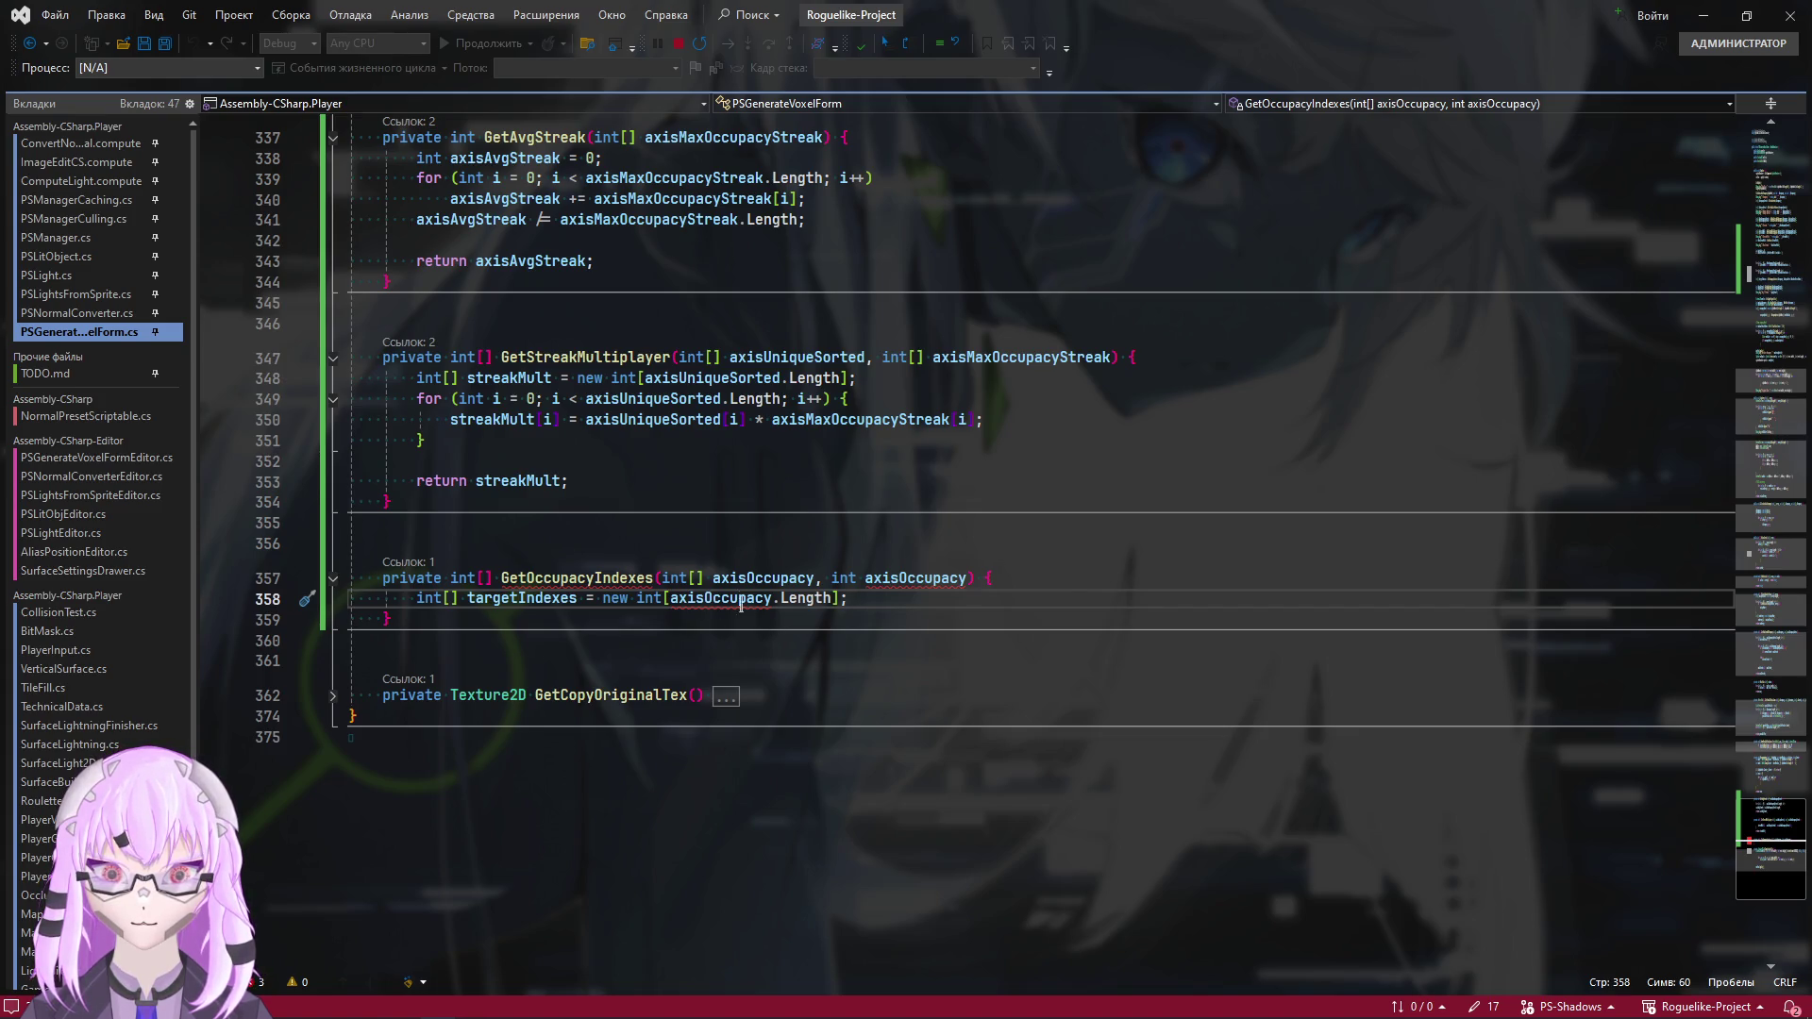
pyautogui.click(706, 604)
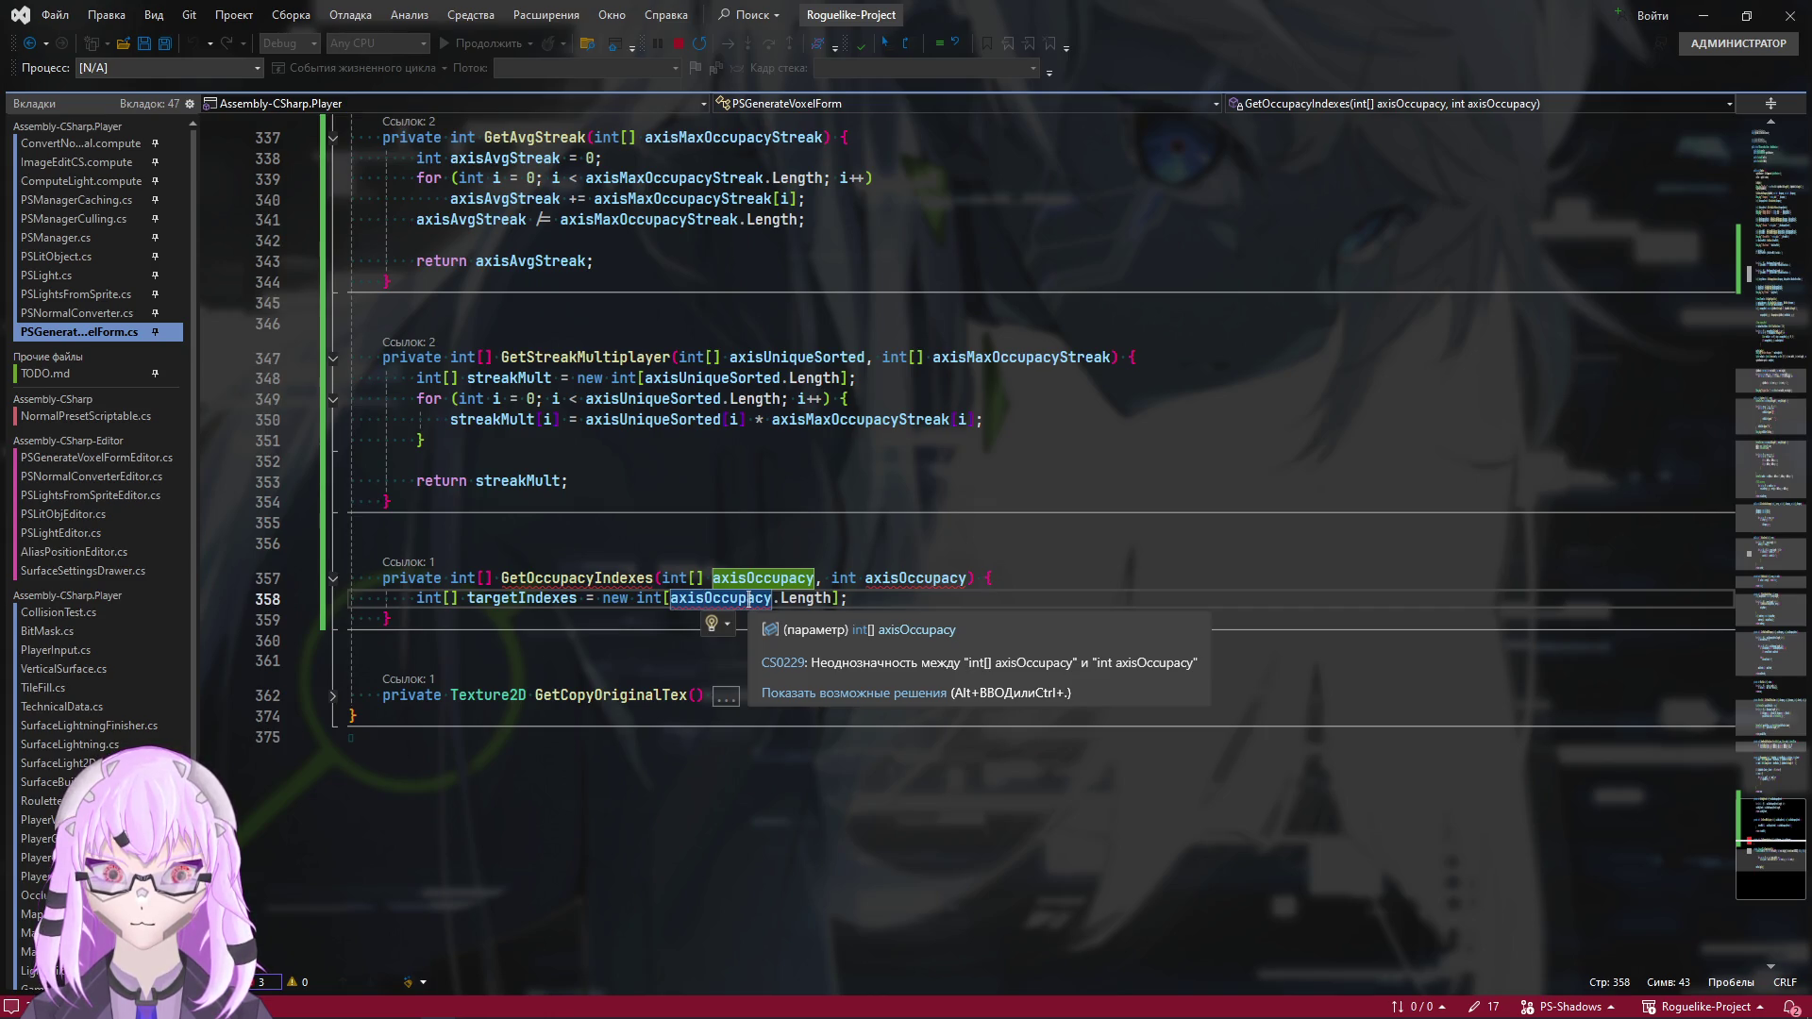
# Rename the second int parameter of GetOccupacyIndexes to axisOccupacySeeked
pyautogui.click(813, 579)
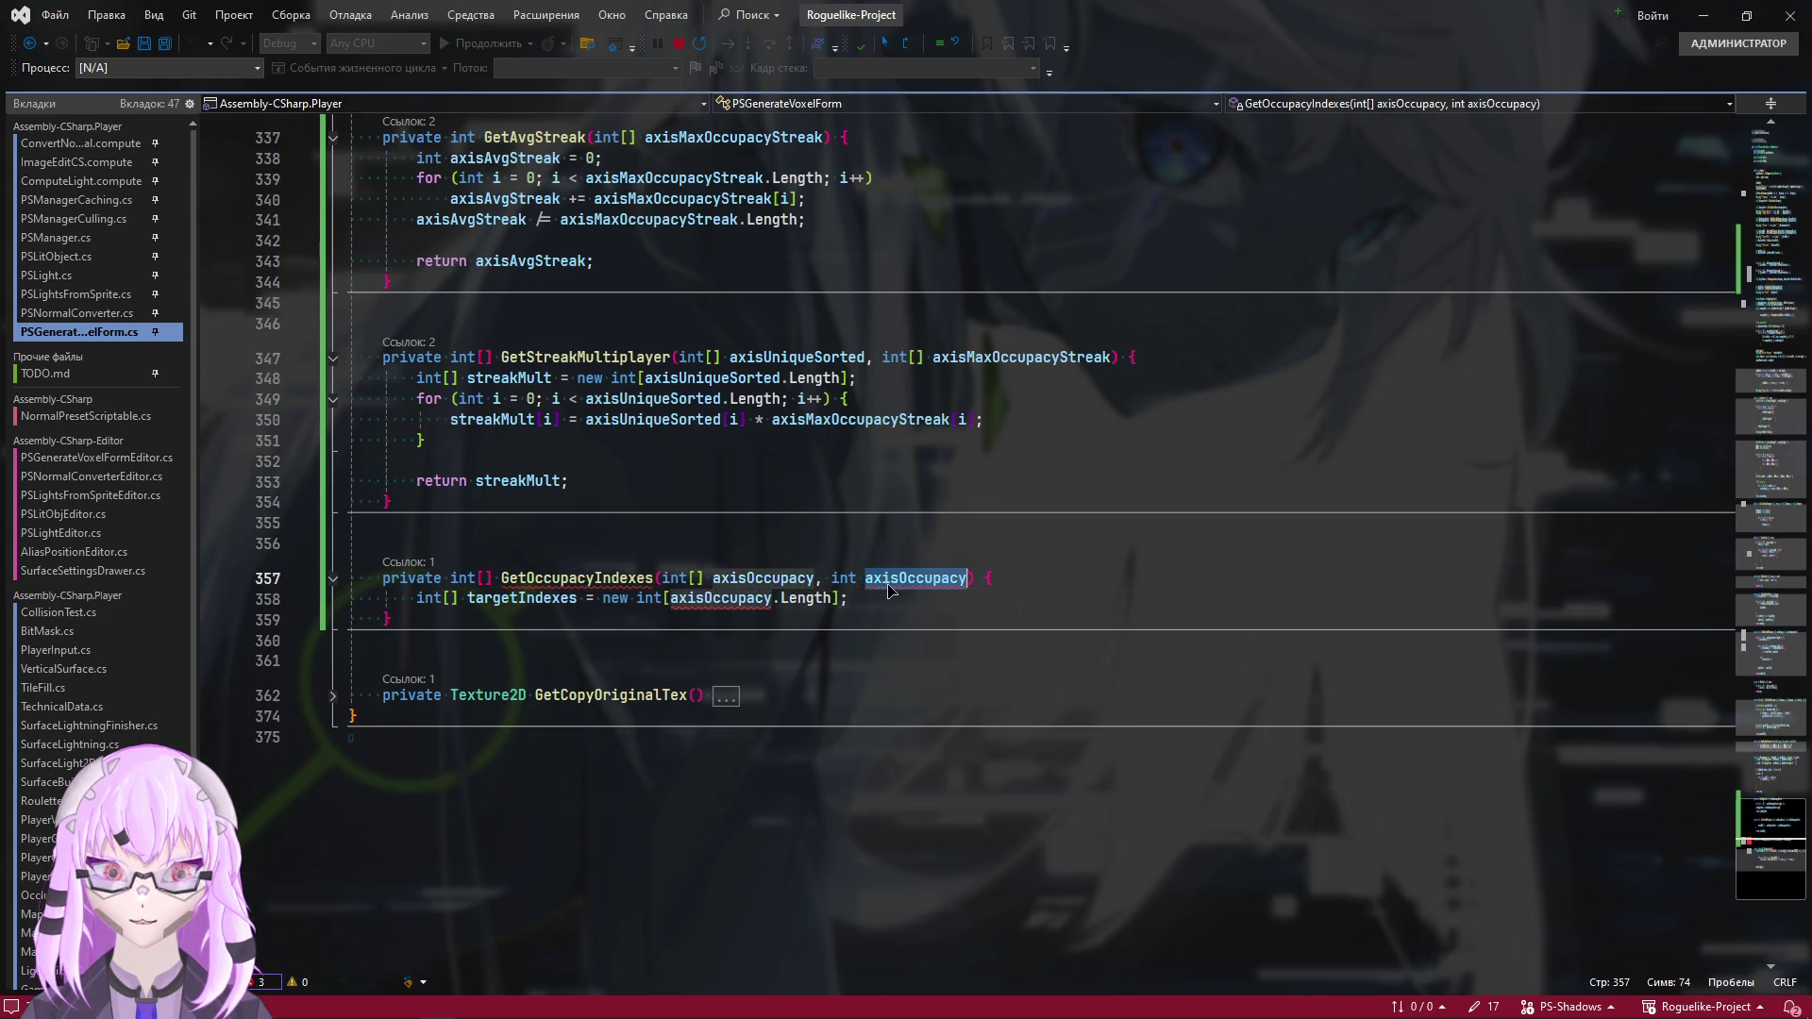
pyautogui.click(960, 579)
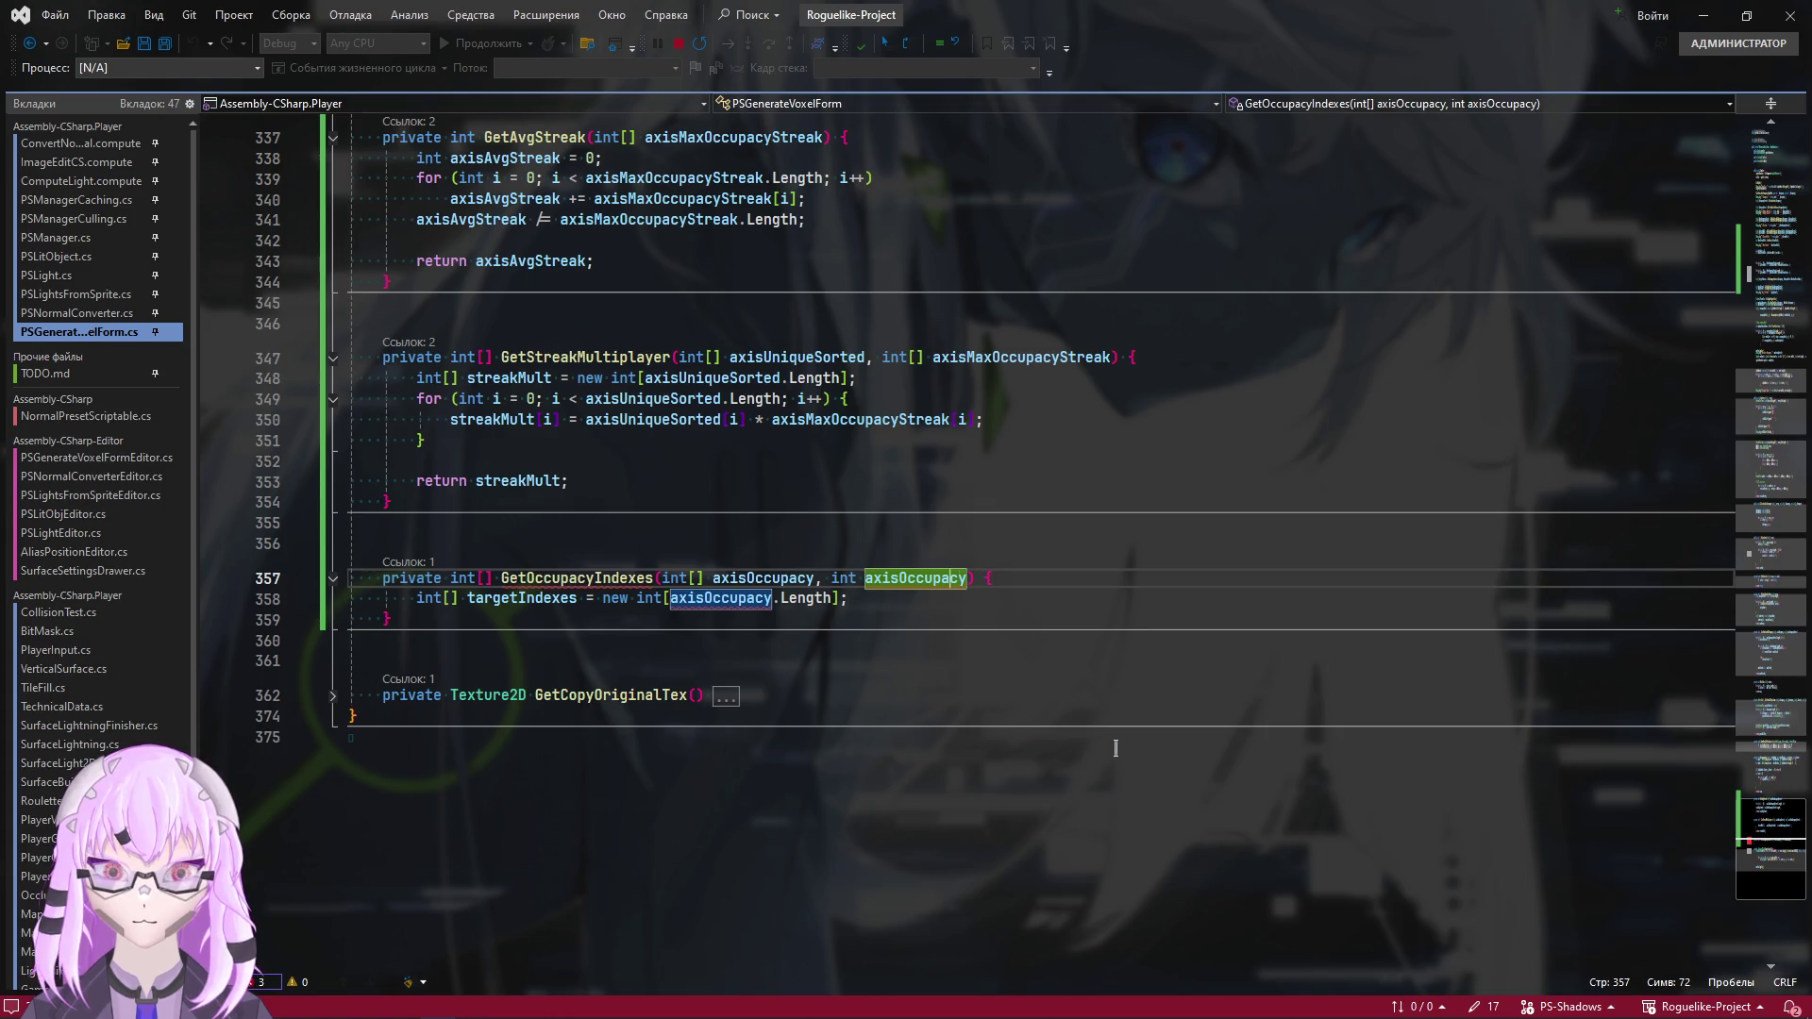
pyautogui.press('Right')
pyautogui.press('Right')
pyautogui.press('Right')
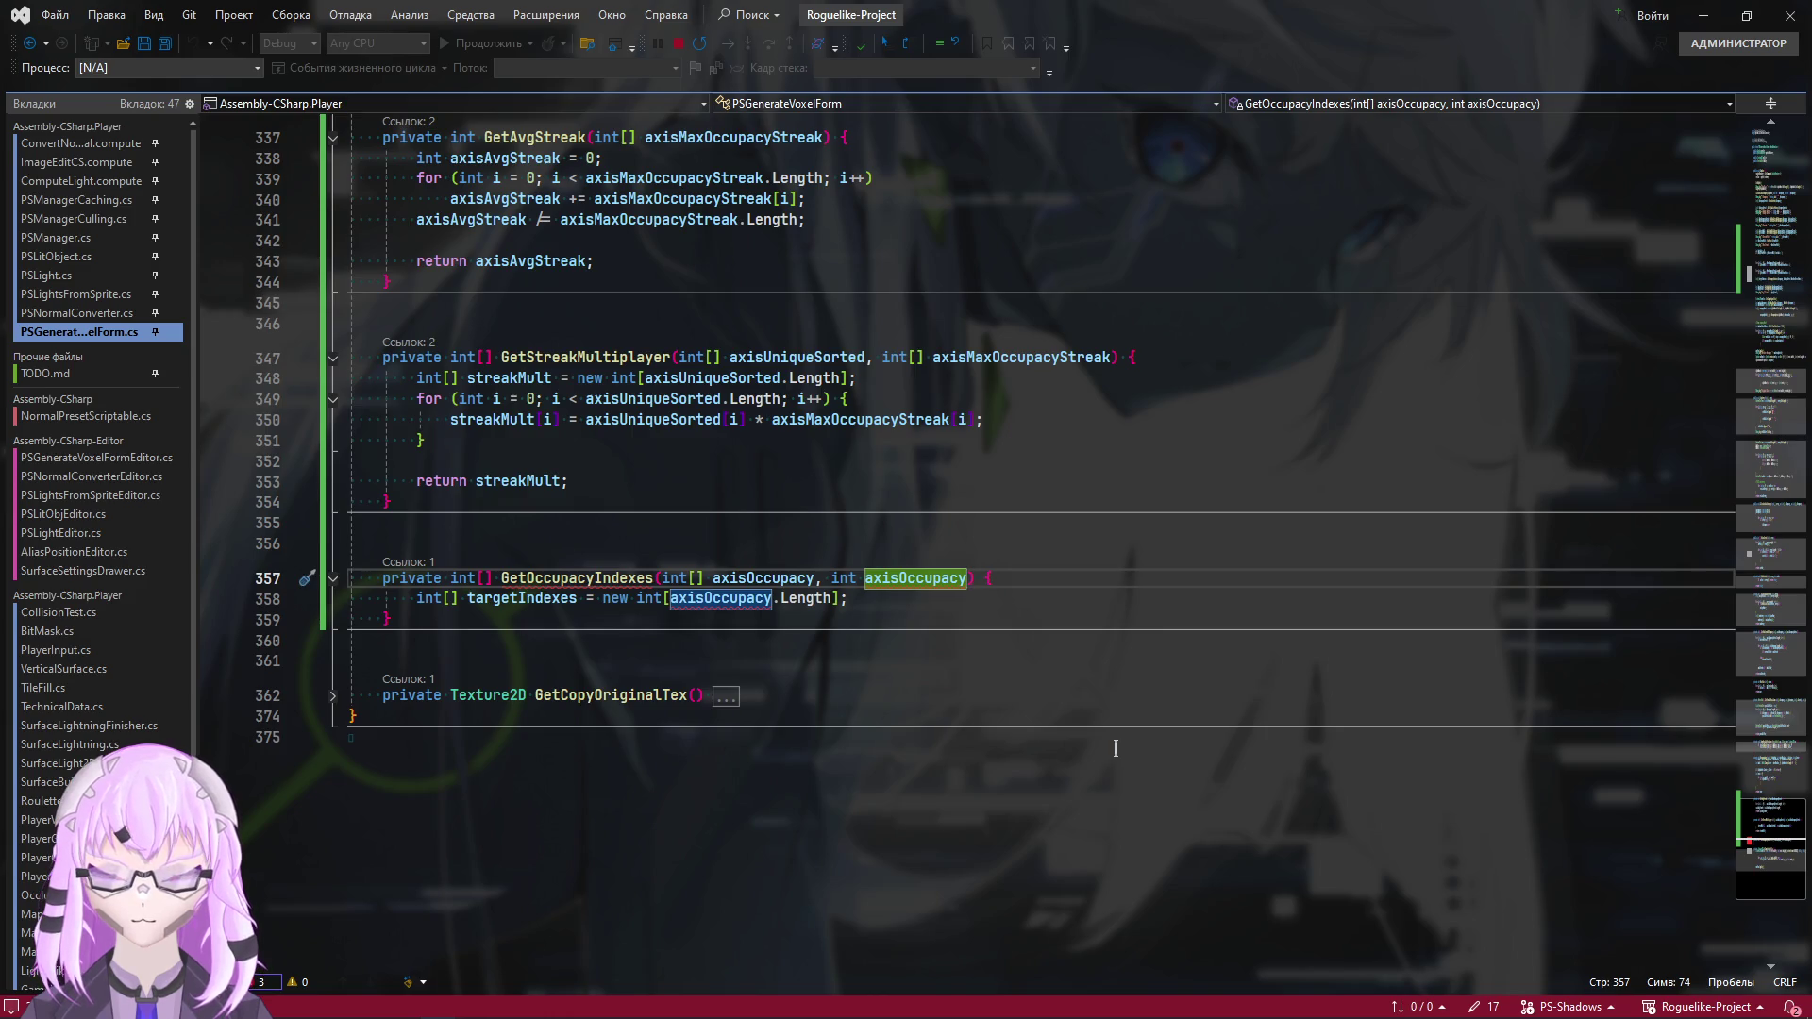
pyautogui.write('Seekes')
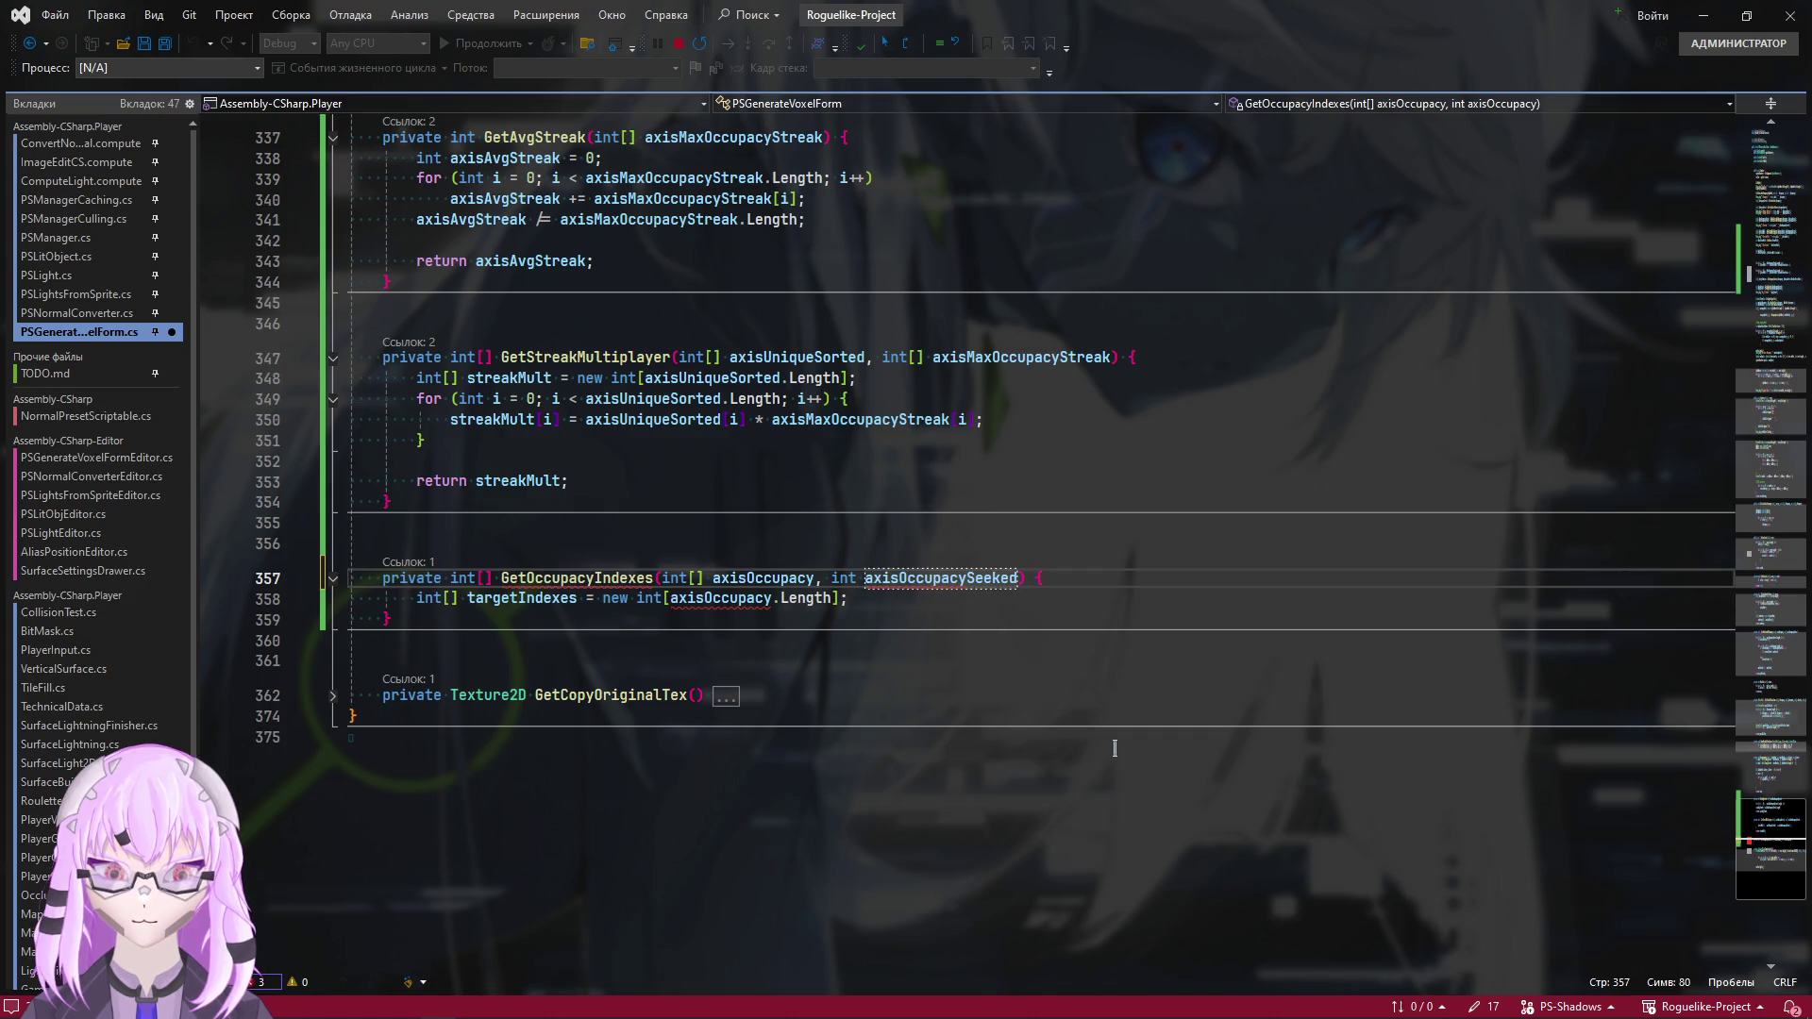
pyautogui.click(1002, 663)
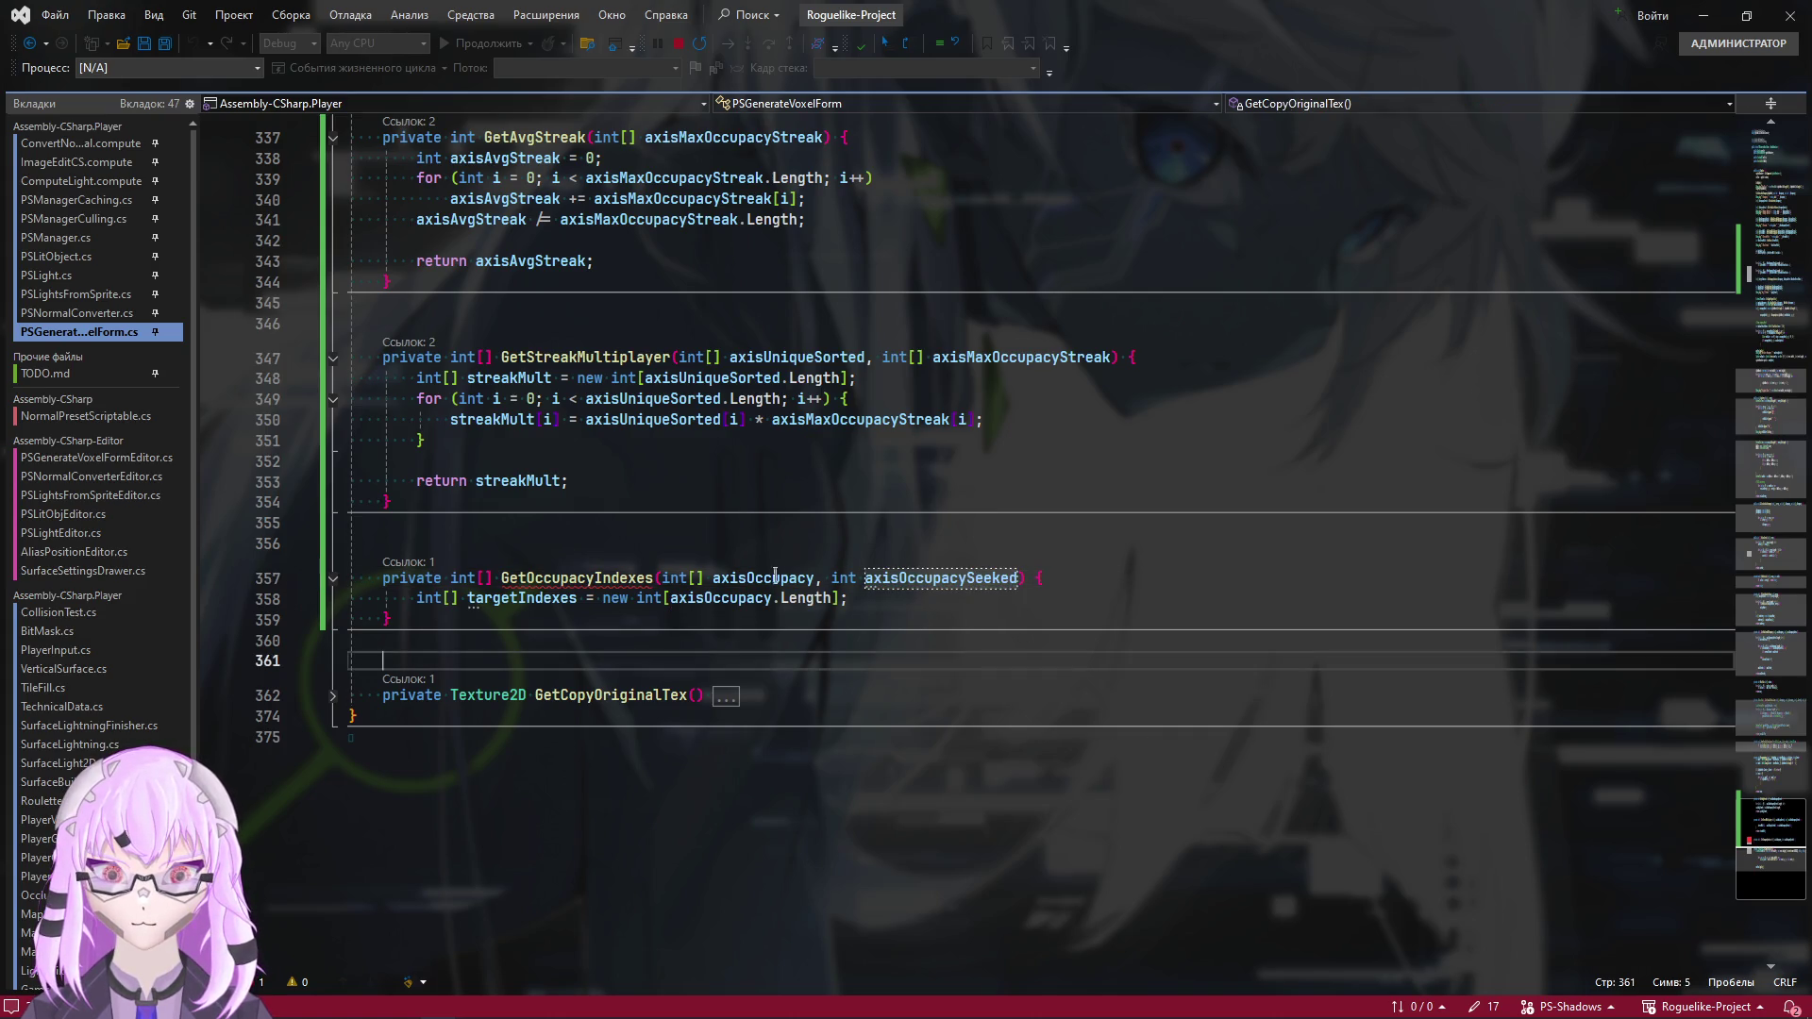
# Add a new line below targetIndexes and begin typing a for loop header
pyautogui.click(951, 599)
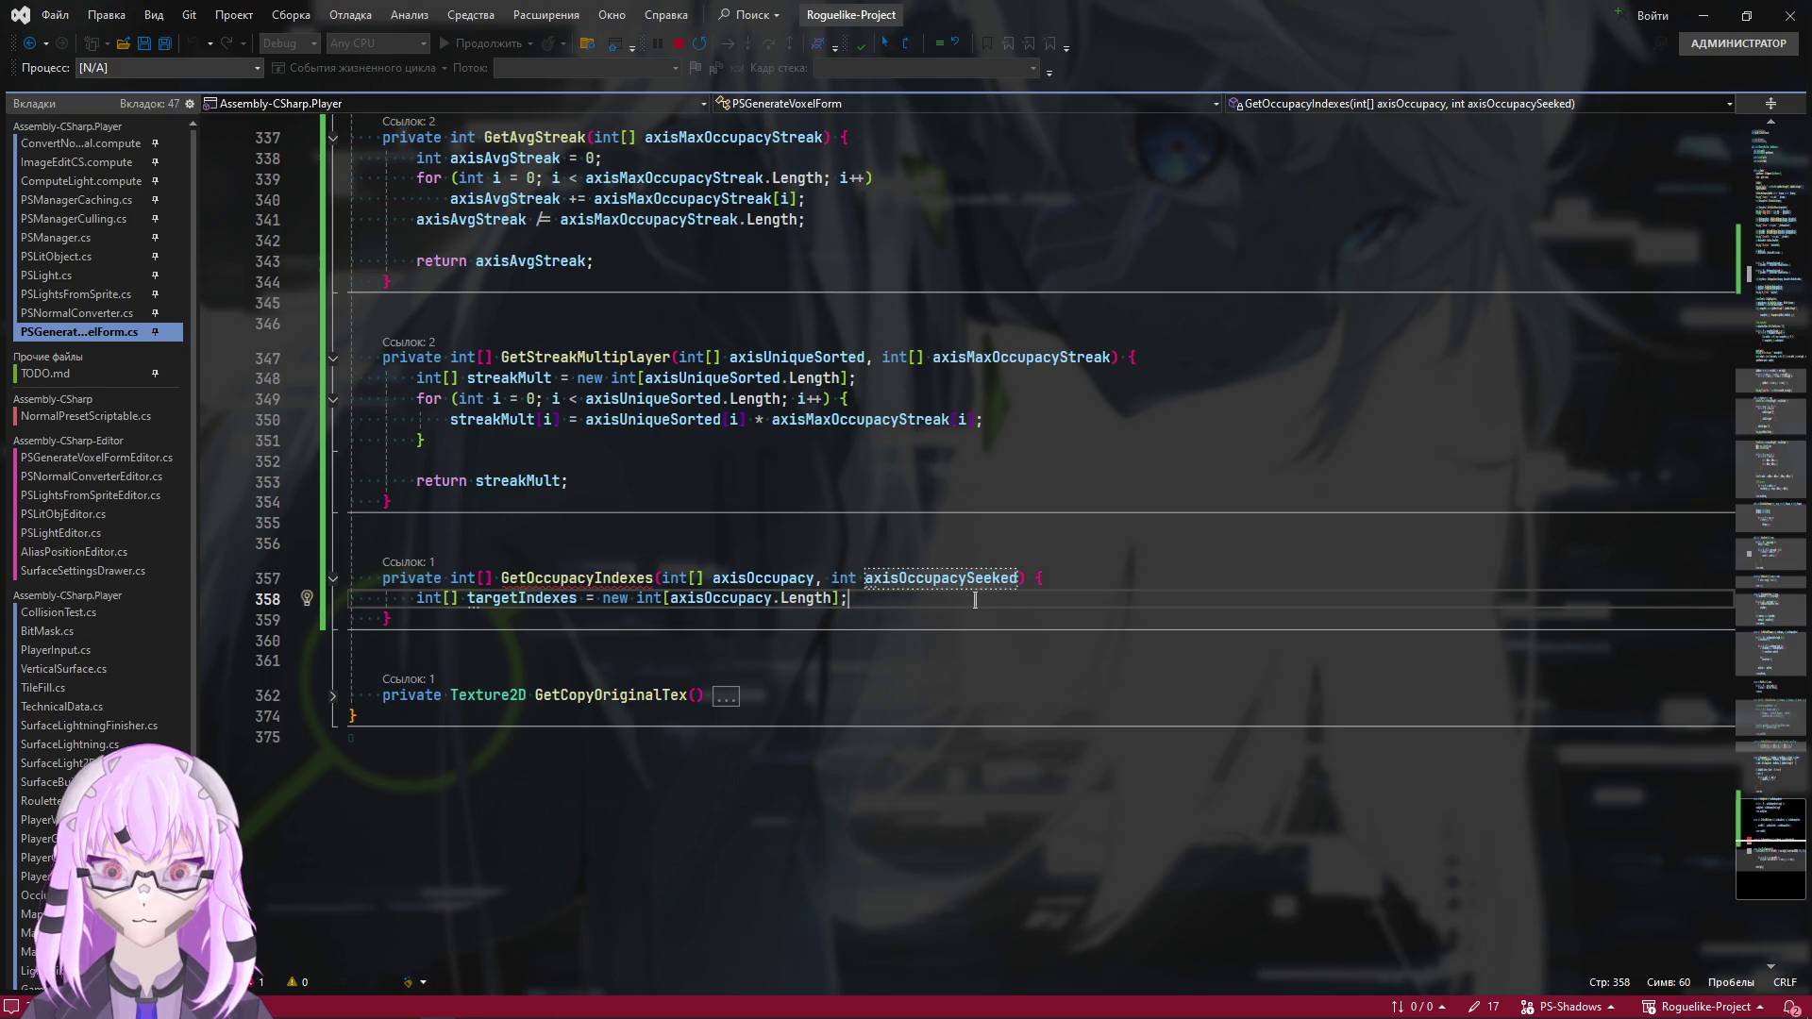
pyautogui.press('Return')
pyautogui.press('Return')
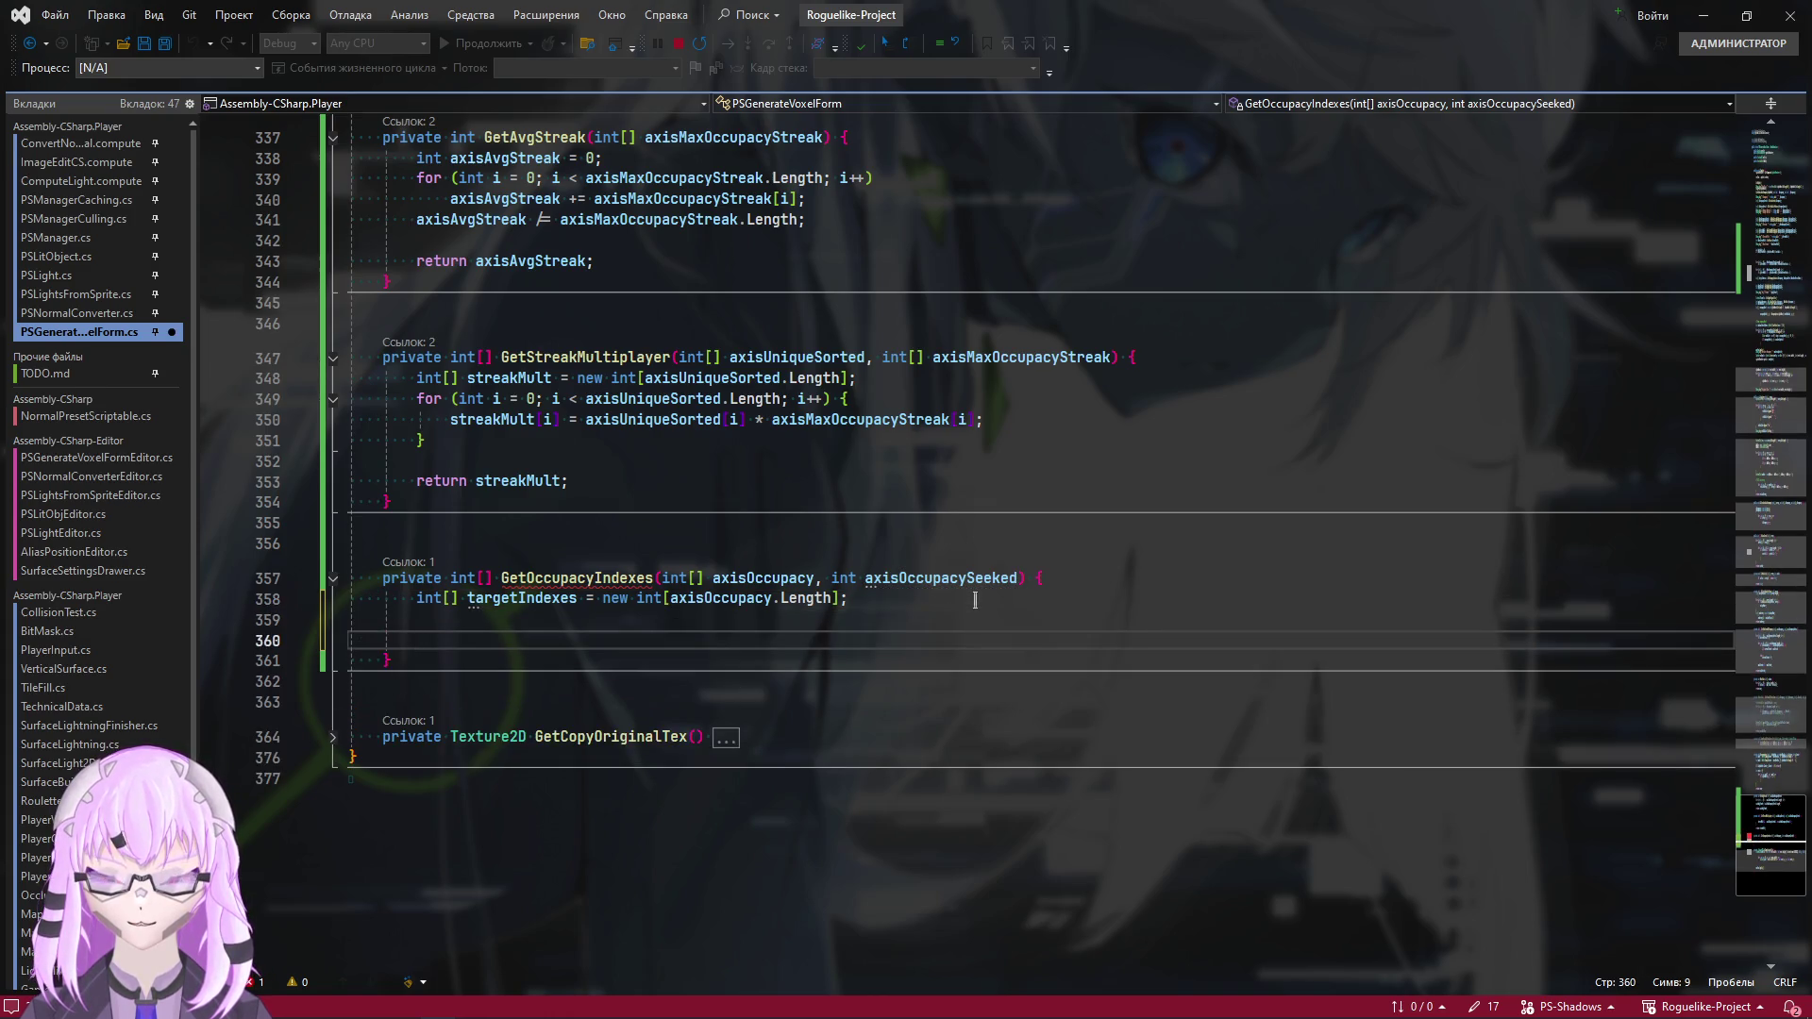
pyautogui.write('f')
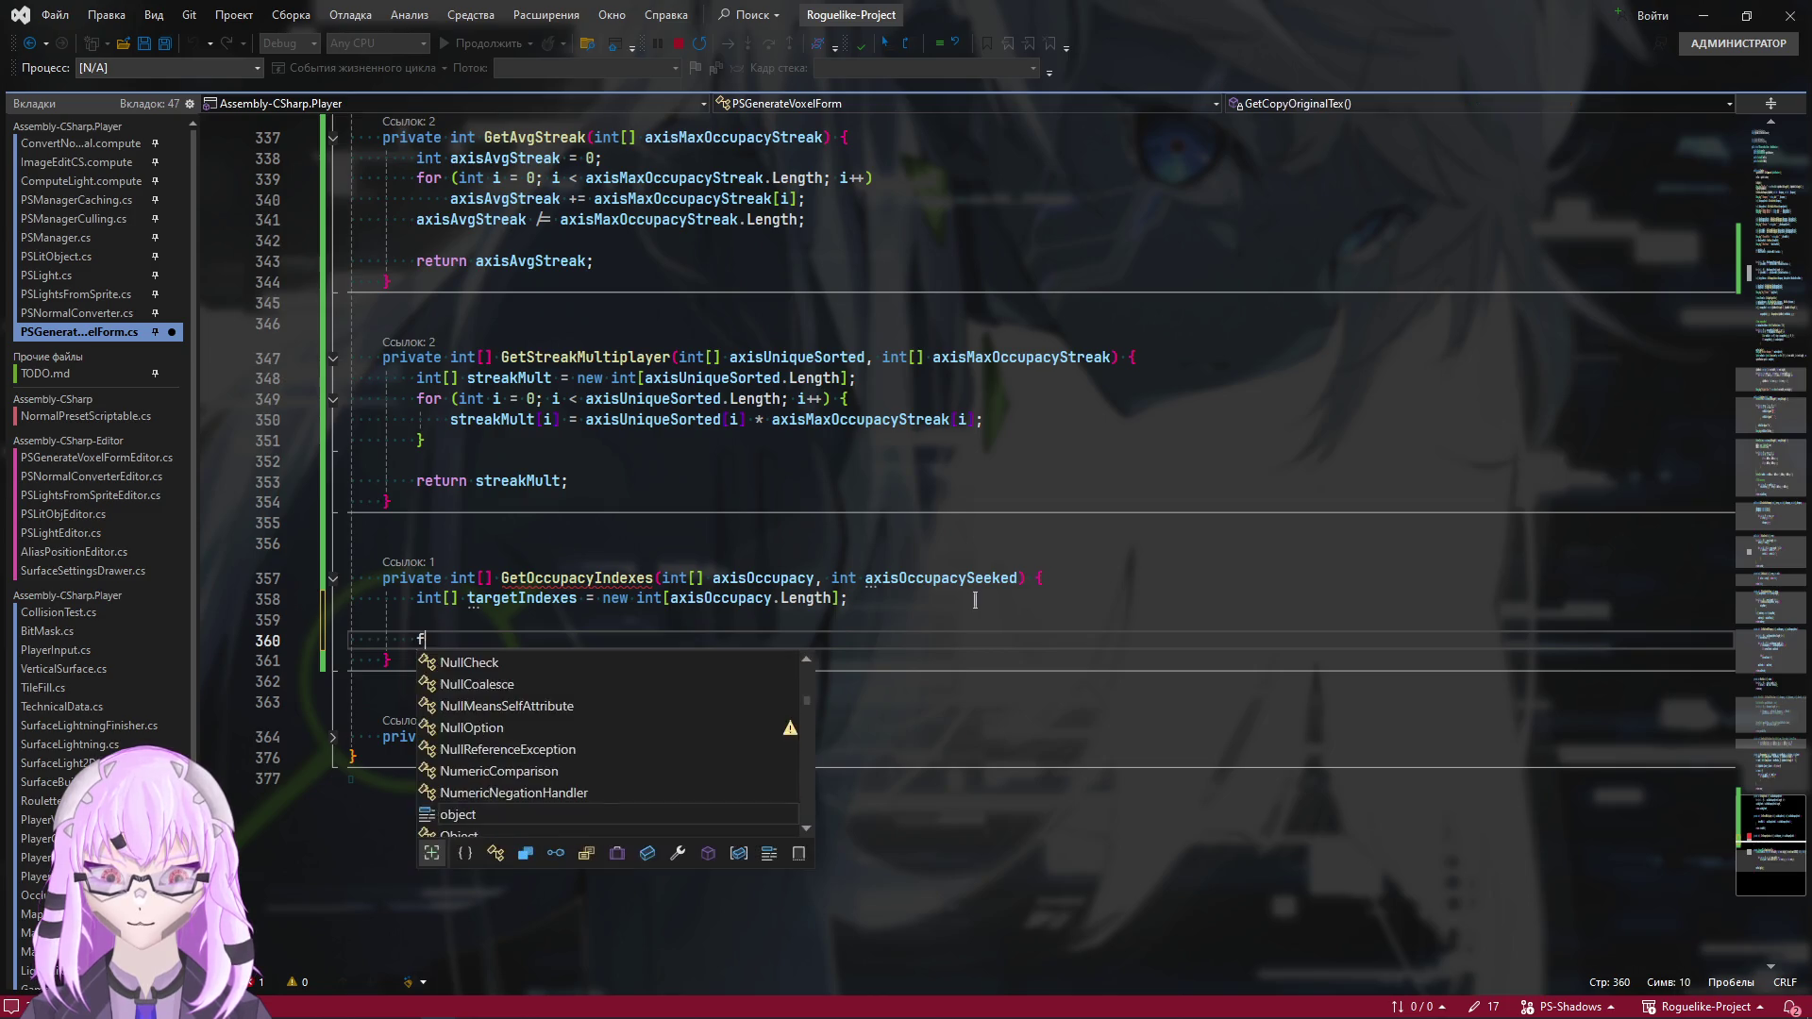
pyautogui.write('or ')
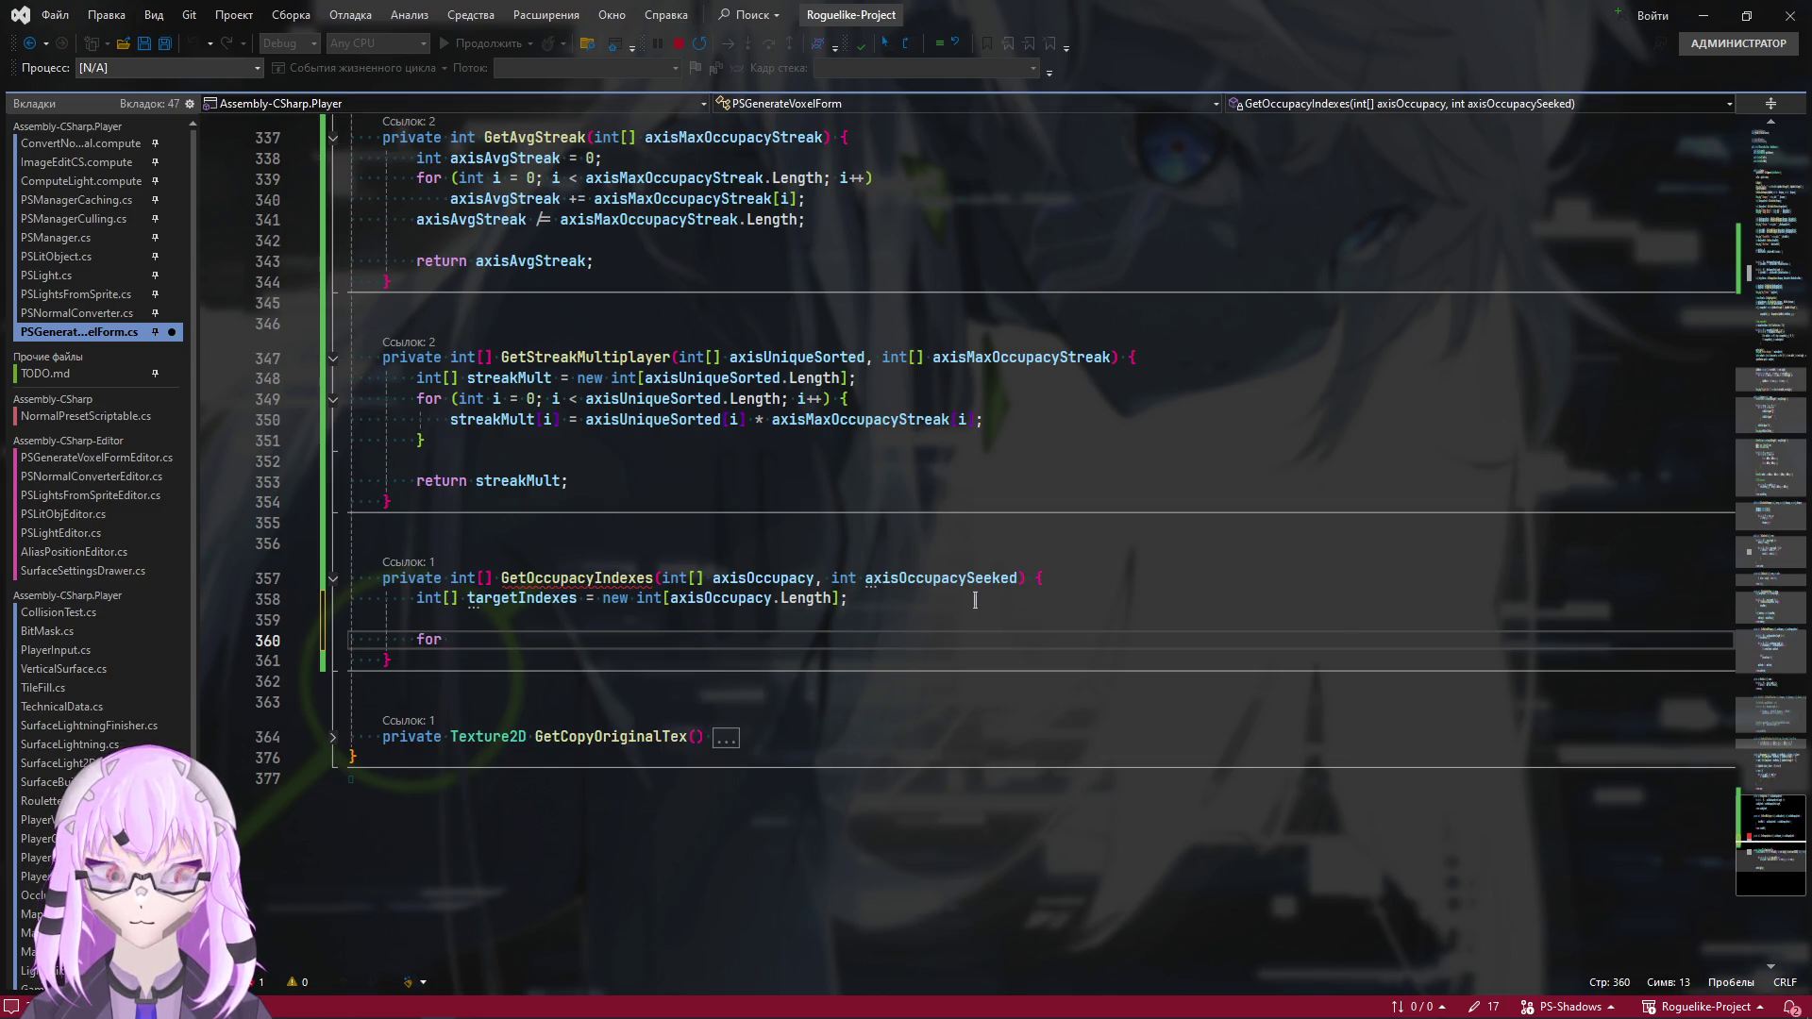
pyautogui.write('(int i = 0')
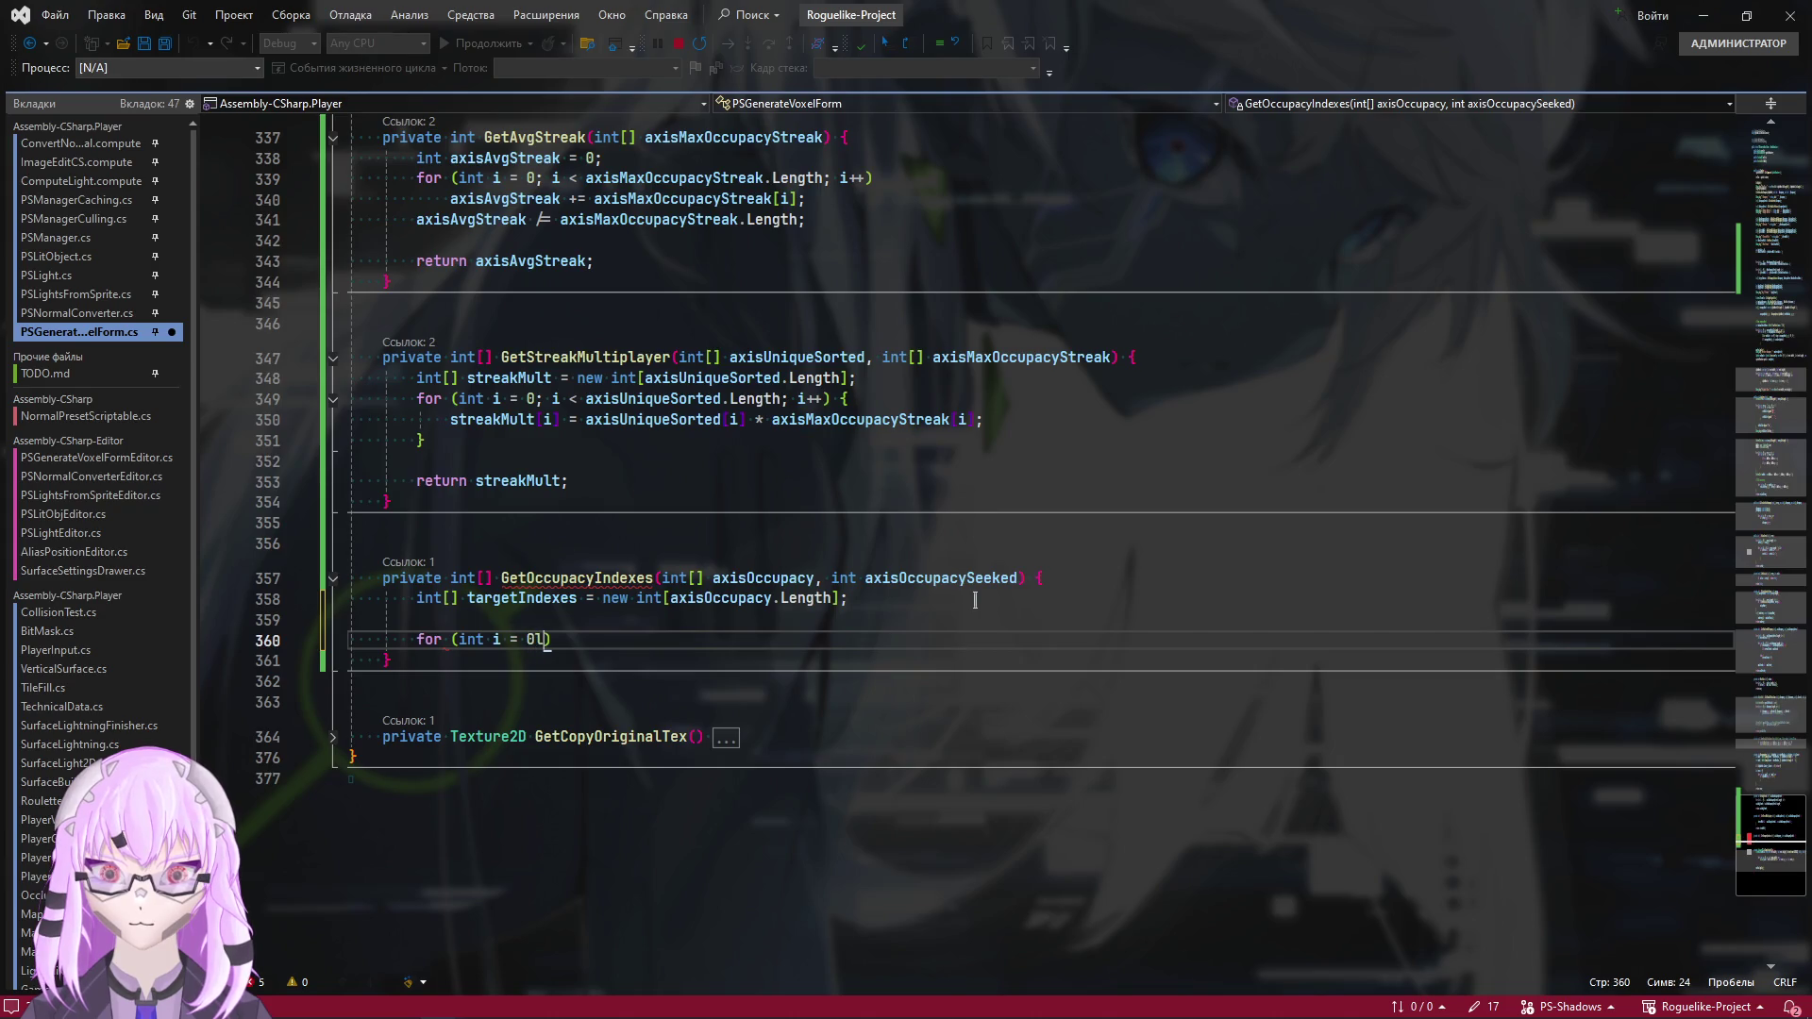
pyautogui.write(' i < ')
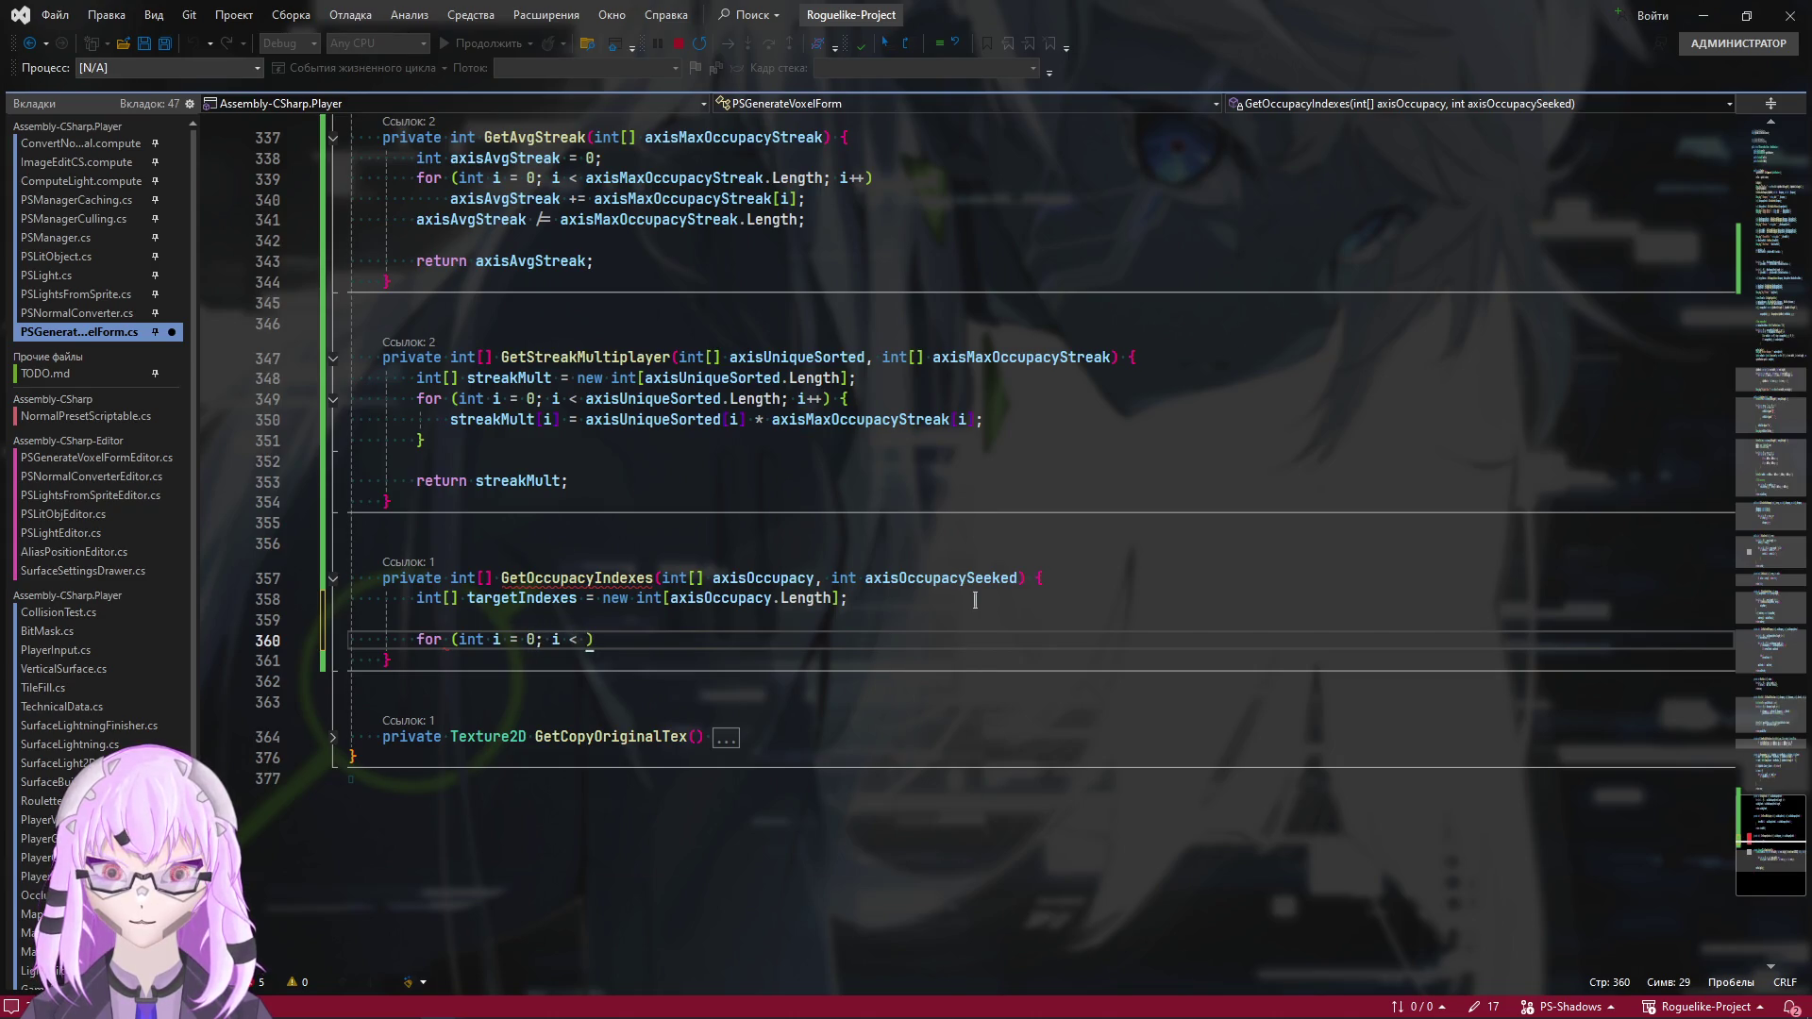
pyautogui.write('ta) ')
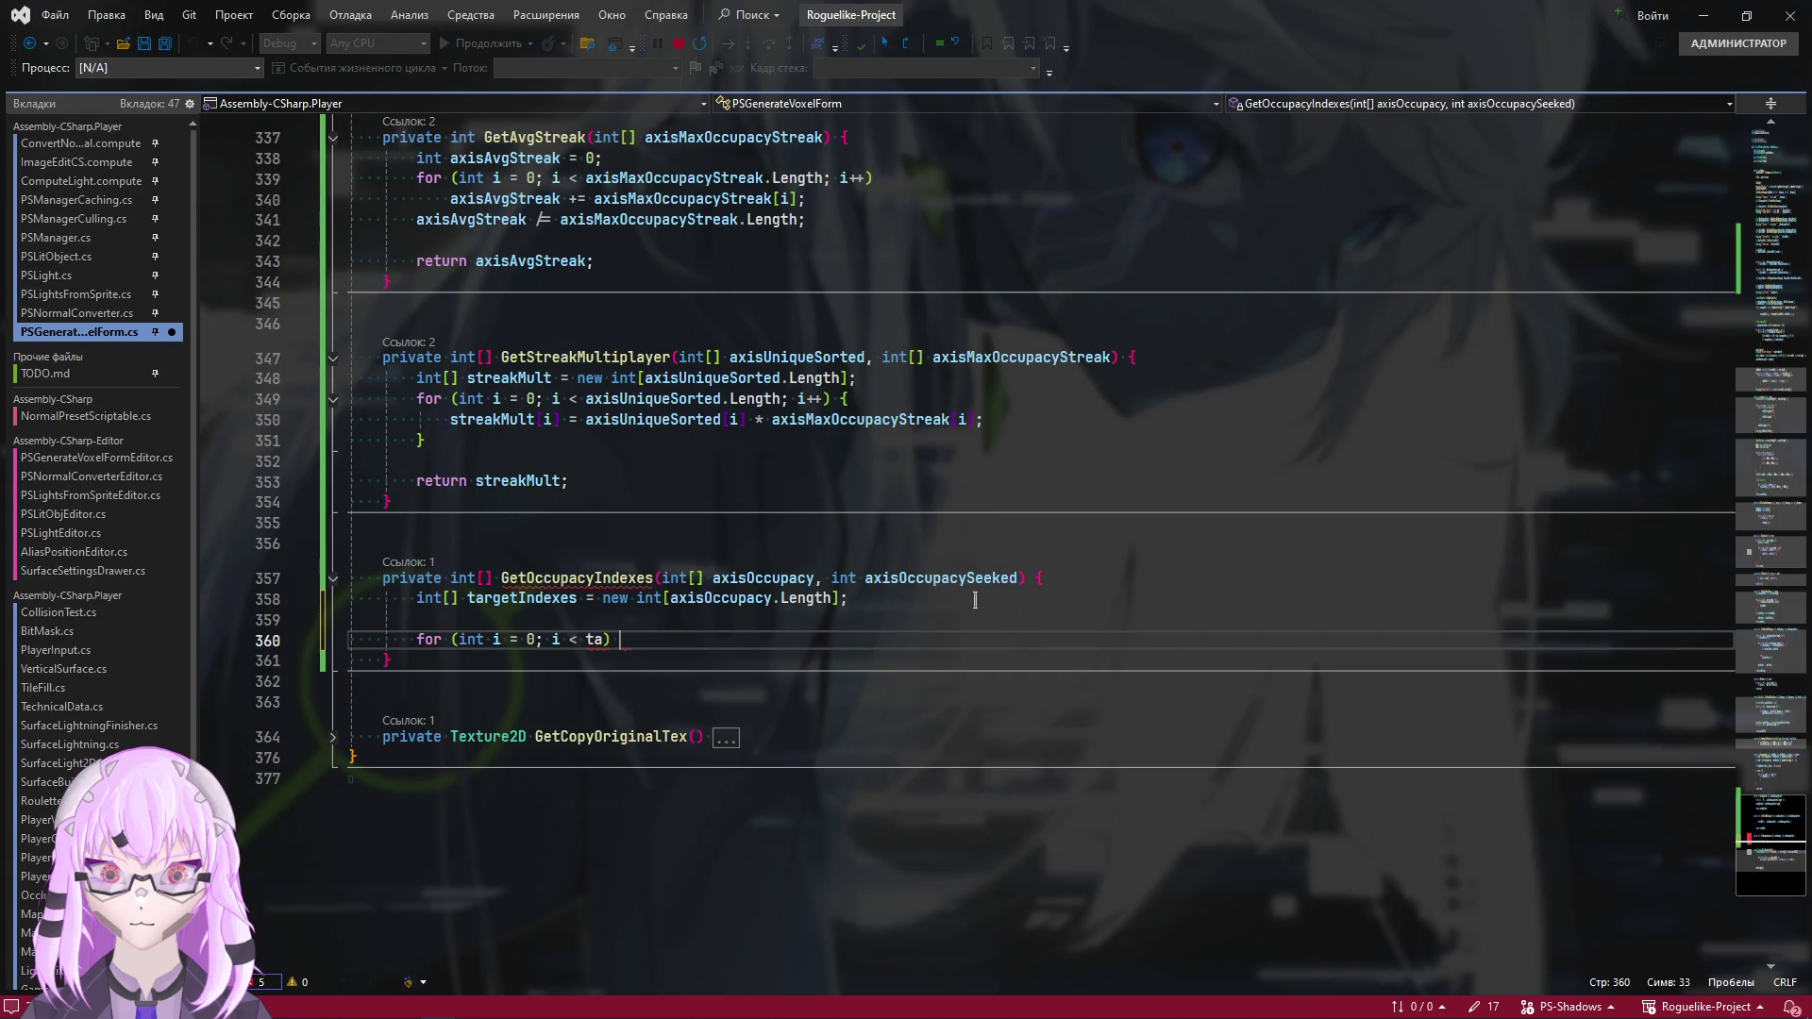
pyautogui.write('r')
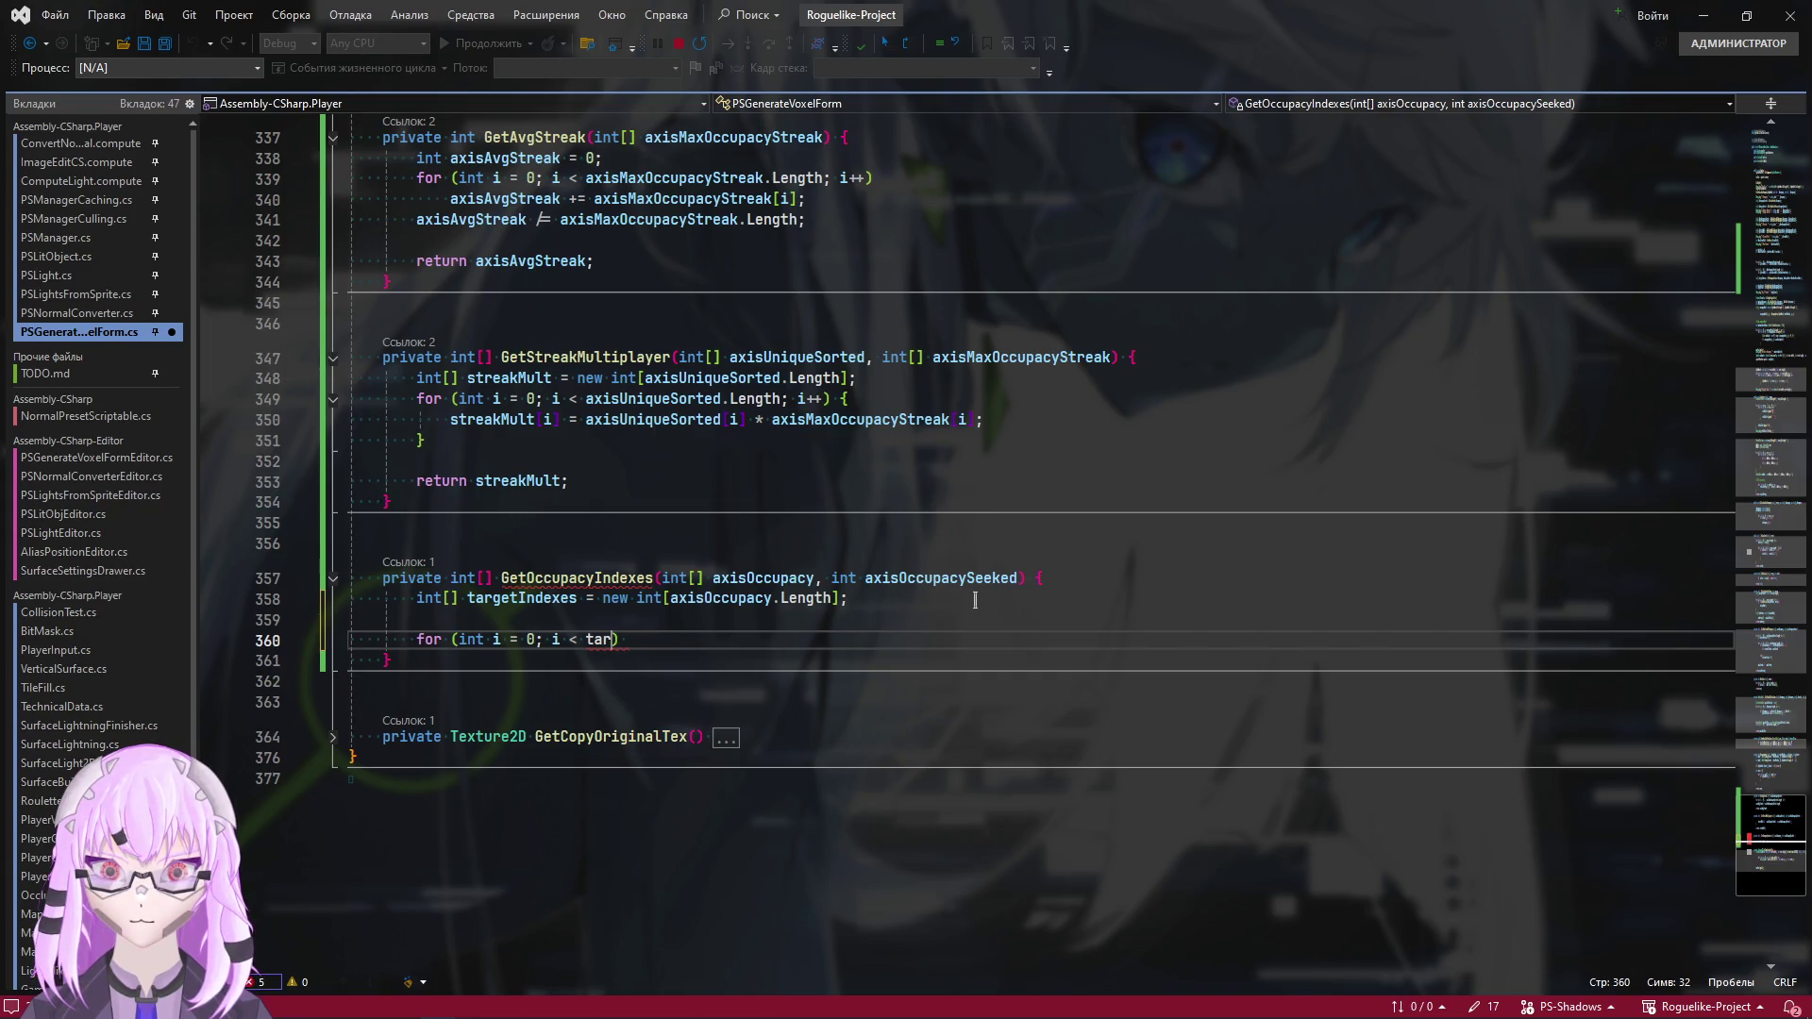
# Complete the loop as for (int i = 0; i < targetIndexes.Length; i++) with an empty body
pyautogui.hotkey('ctrl', 'space')
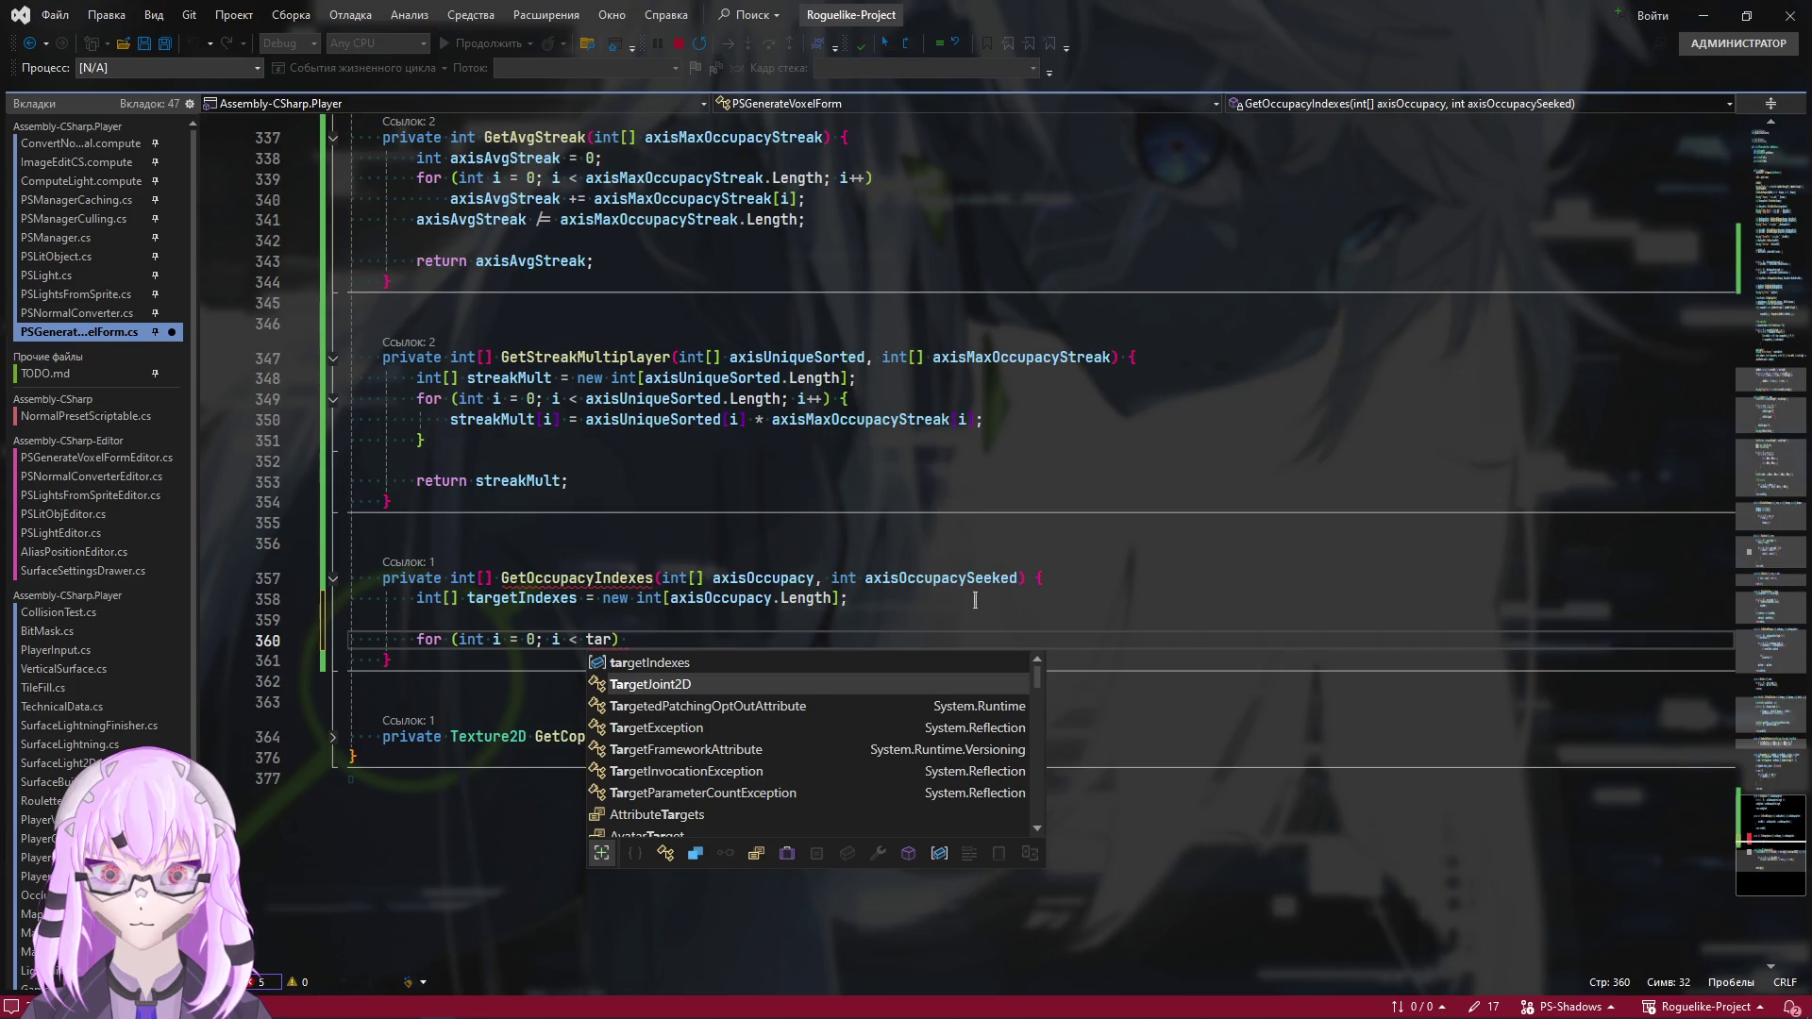
pyautogui.press('Tab')
pyautogui.write('.')
pyautogui.press('Tab')
pyautogui.write(';')
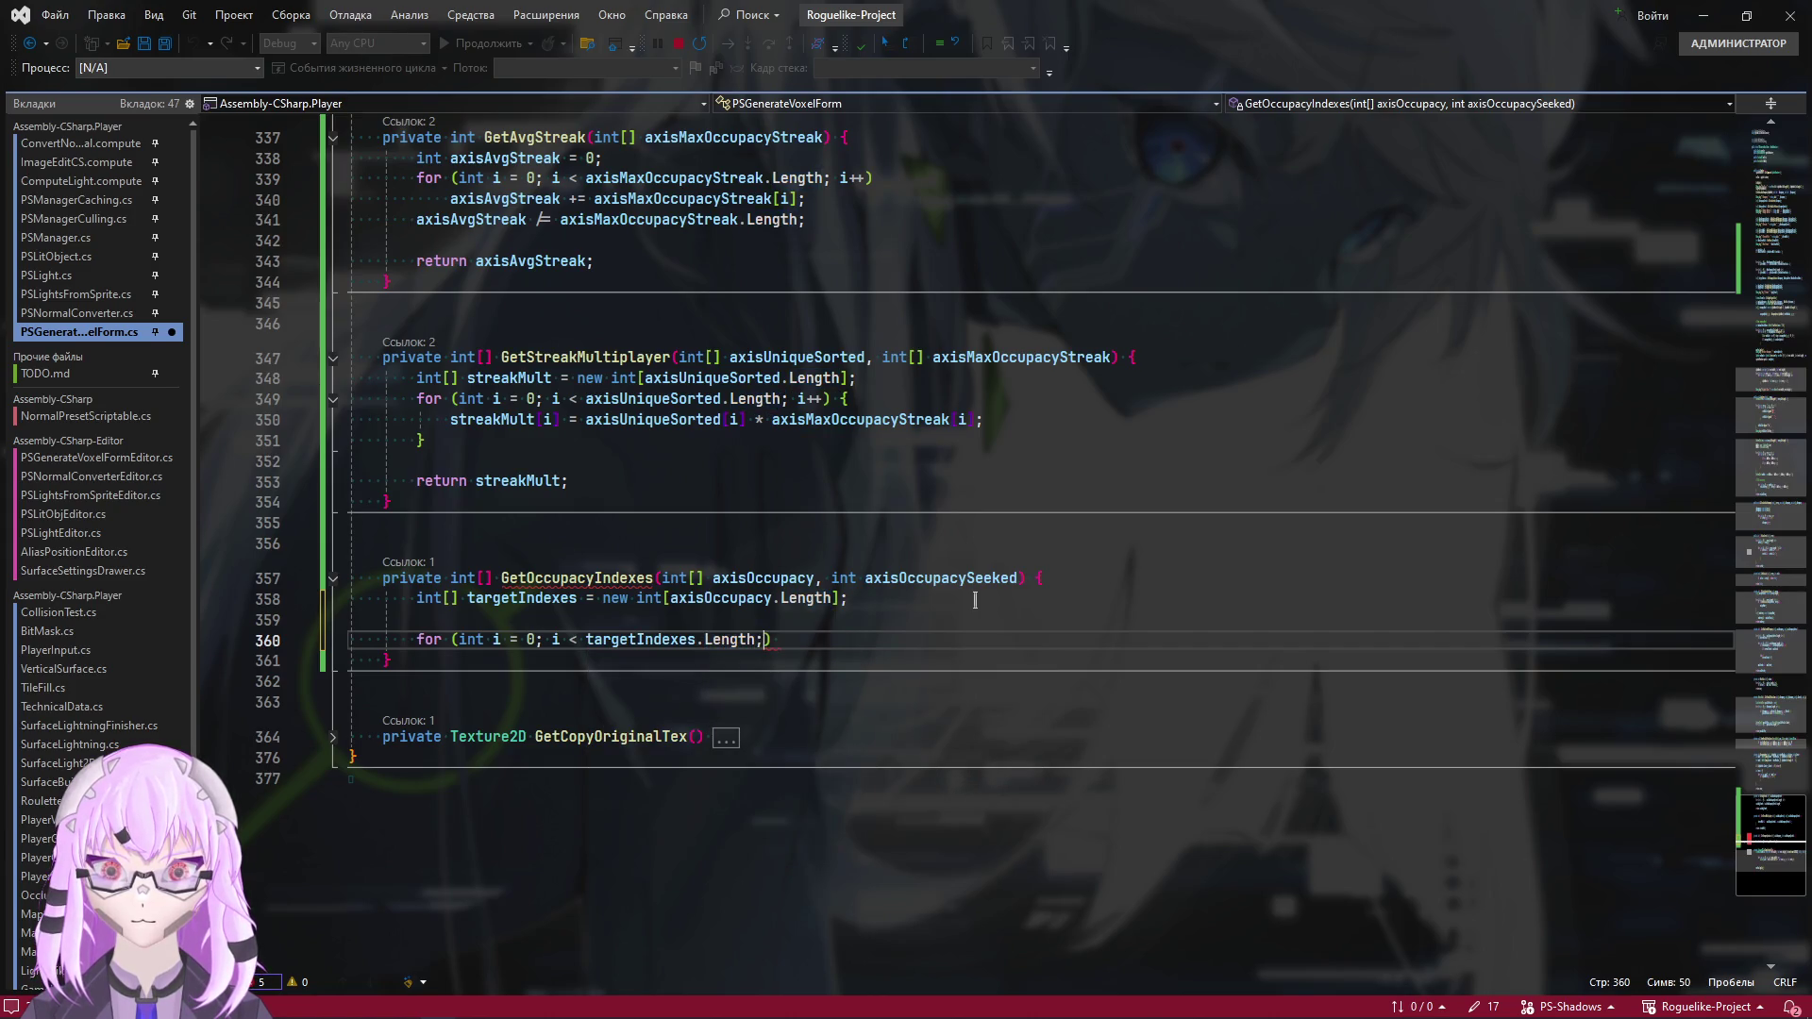
pyautogui.write(' i++)')
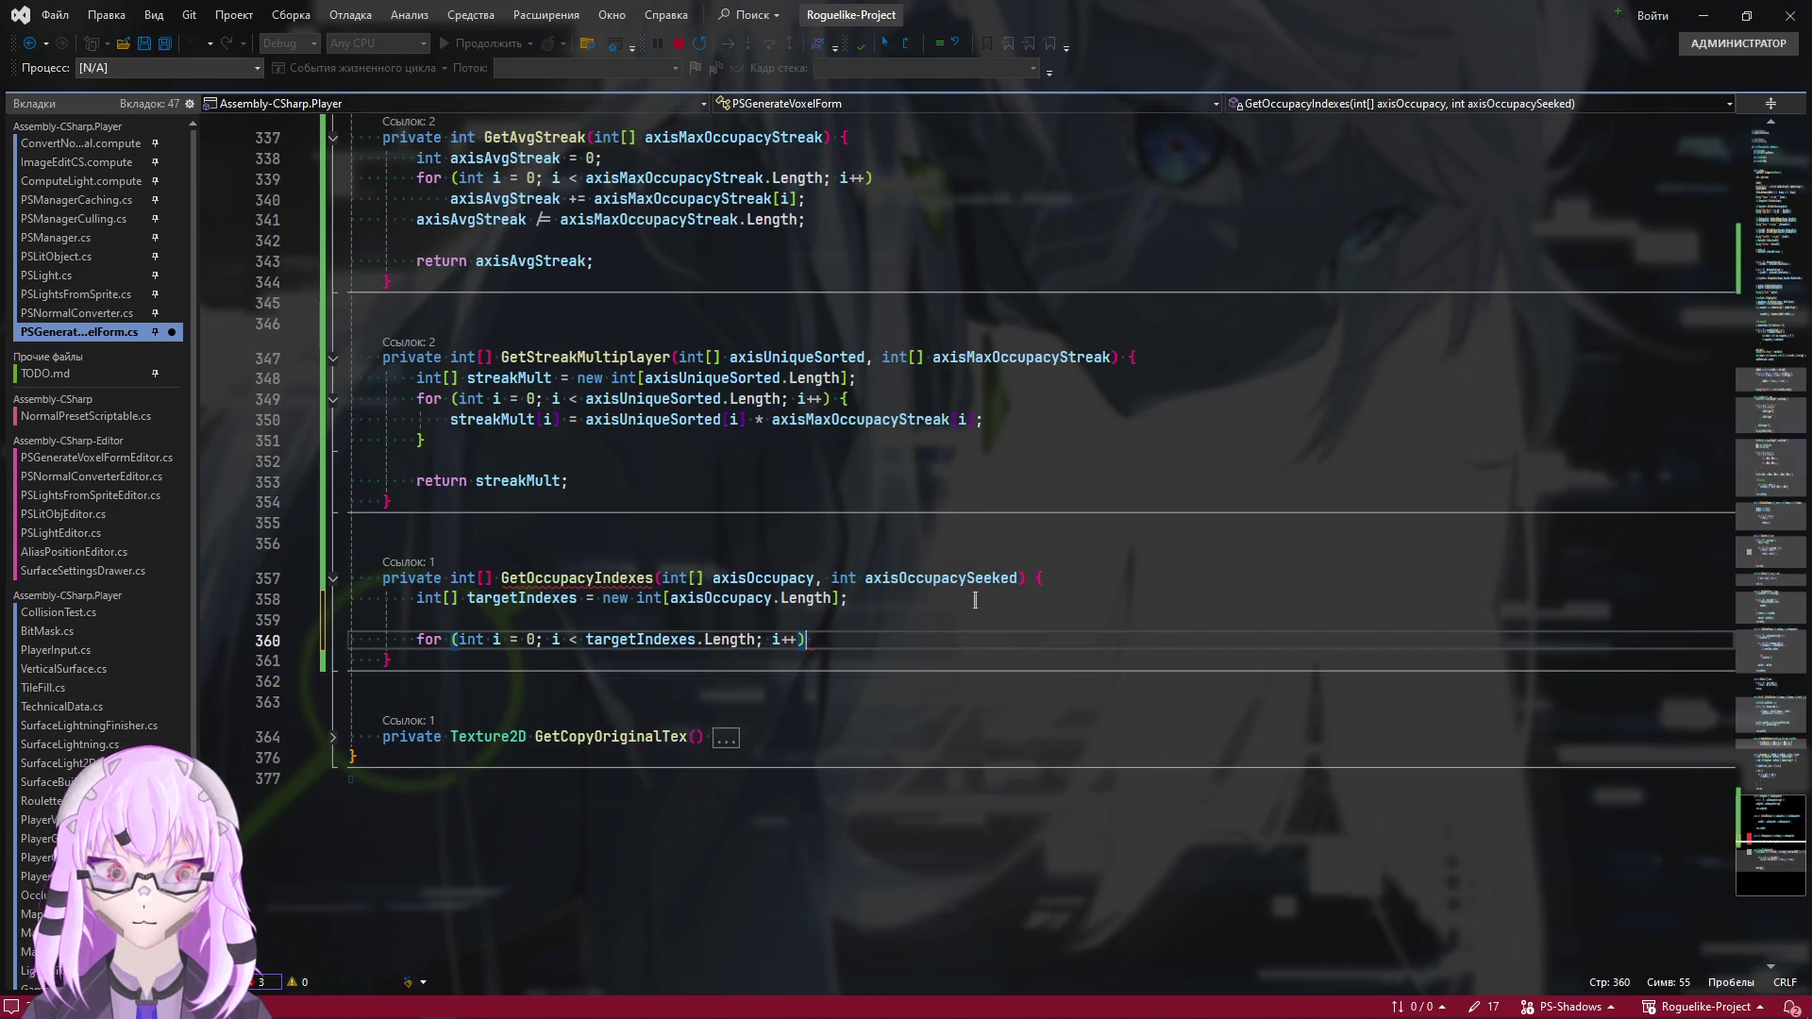
pyautogui.write(' {')
pyautogui.press('Return')
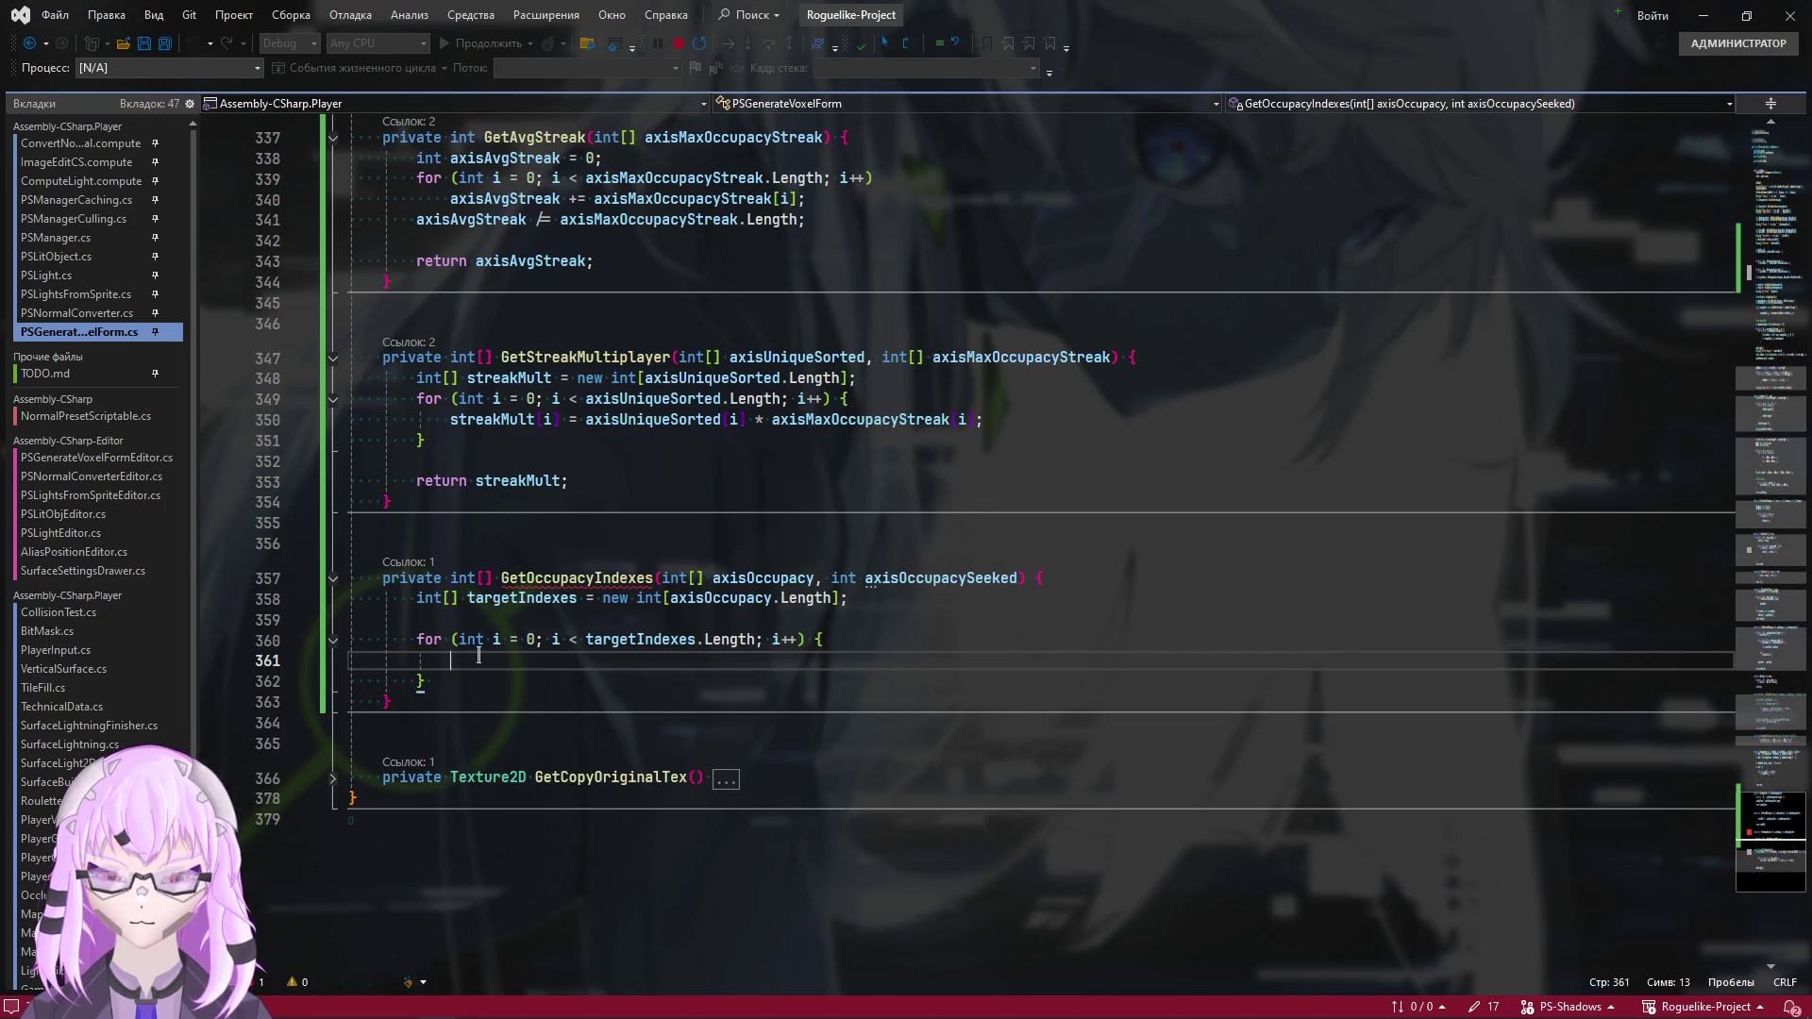
pyautogui.moveTo(496, 608)
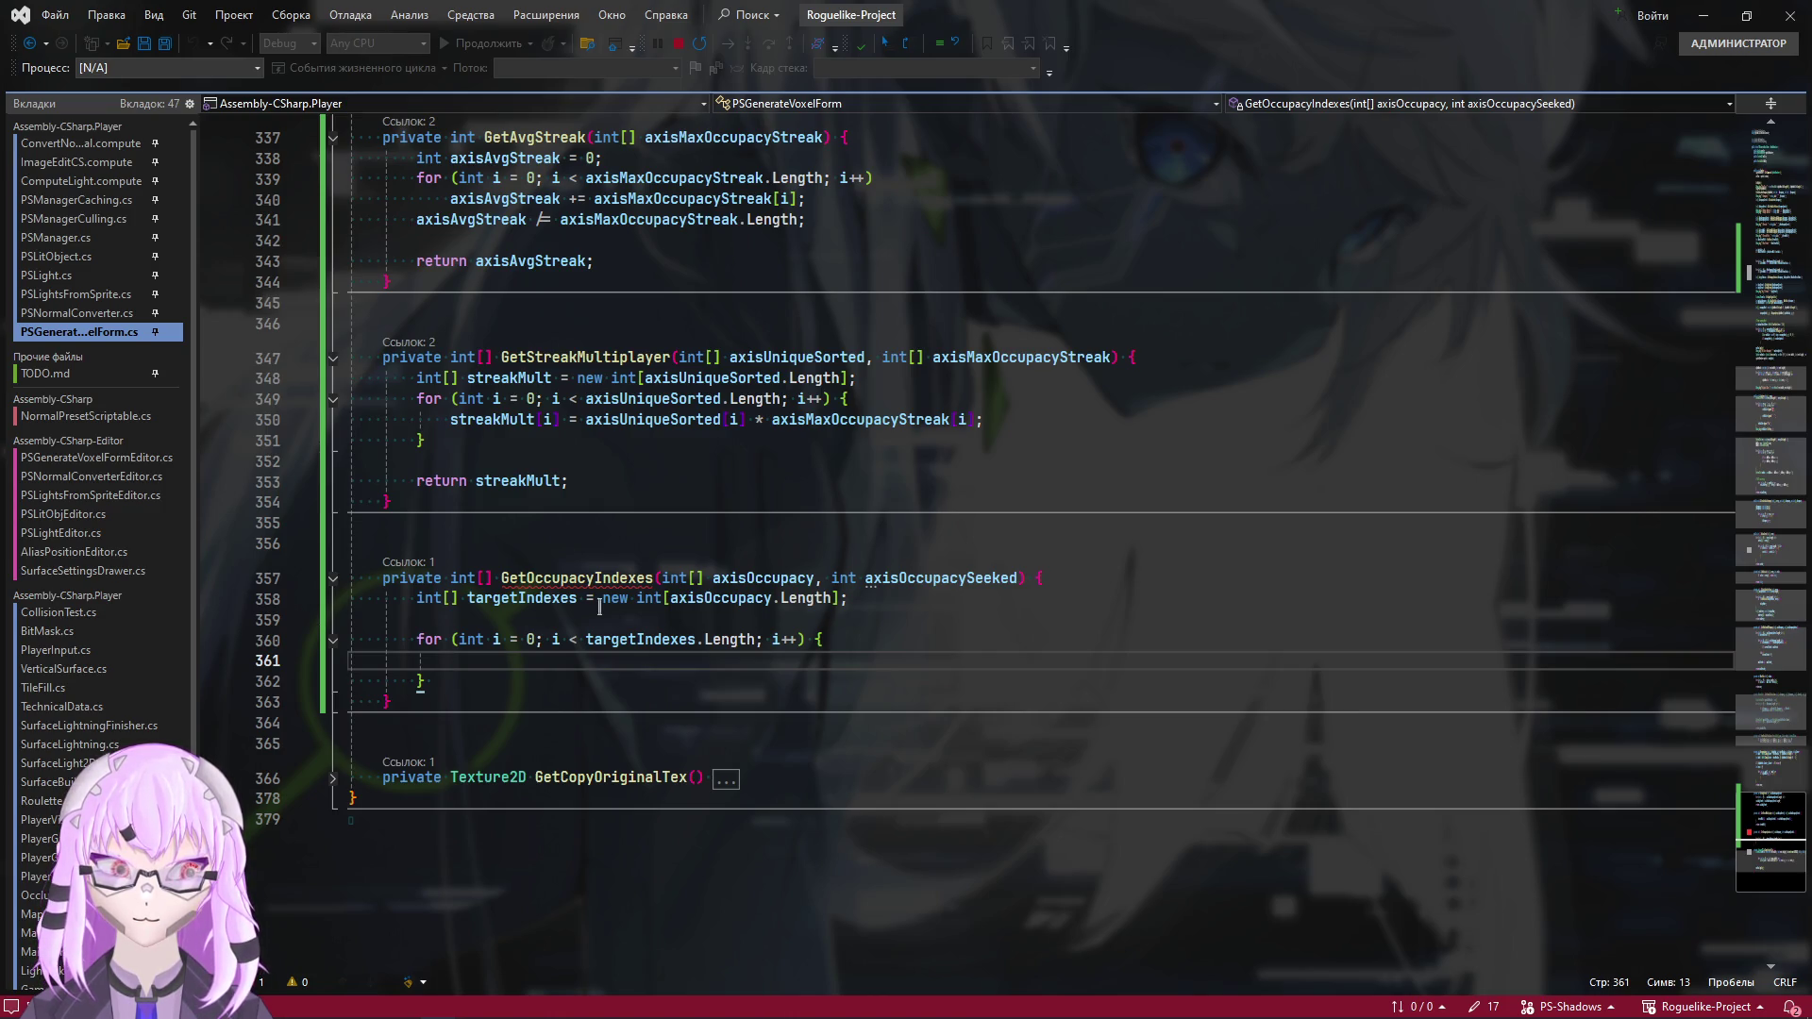
# Change the loop condition in GetOccupacyIndexes to use axisOccupacy.Length instead of targetIndexes
pyautogui.click(1768, 288)
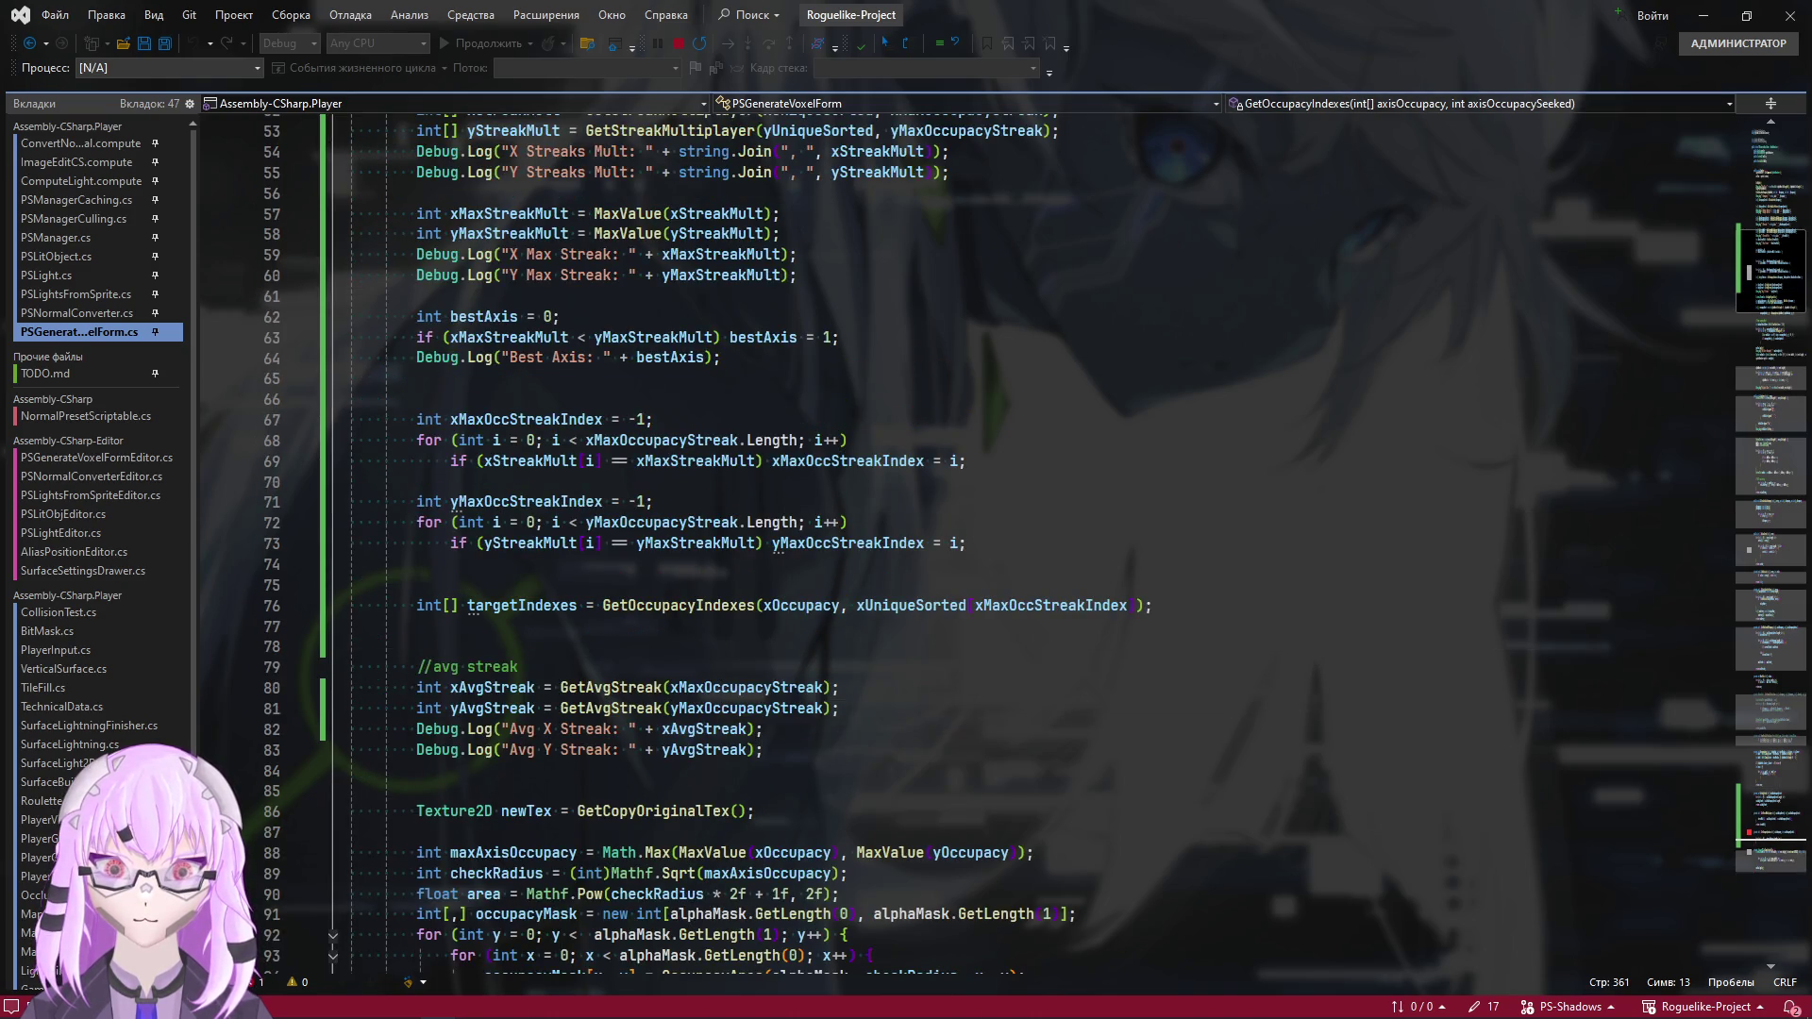
pyautogui.click(1795, 832)
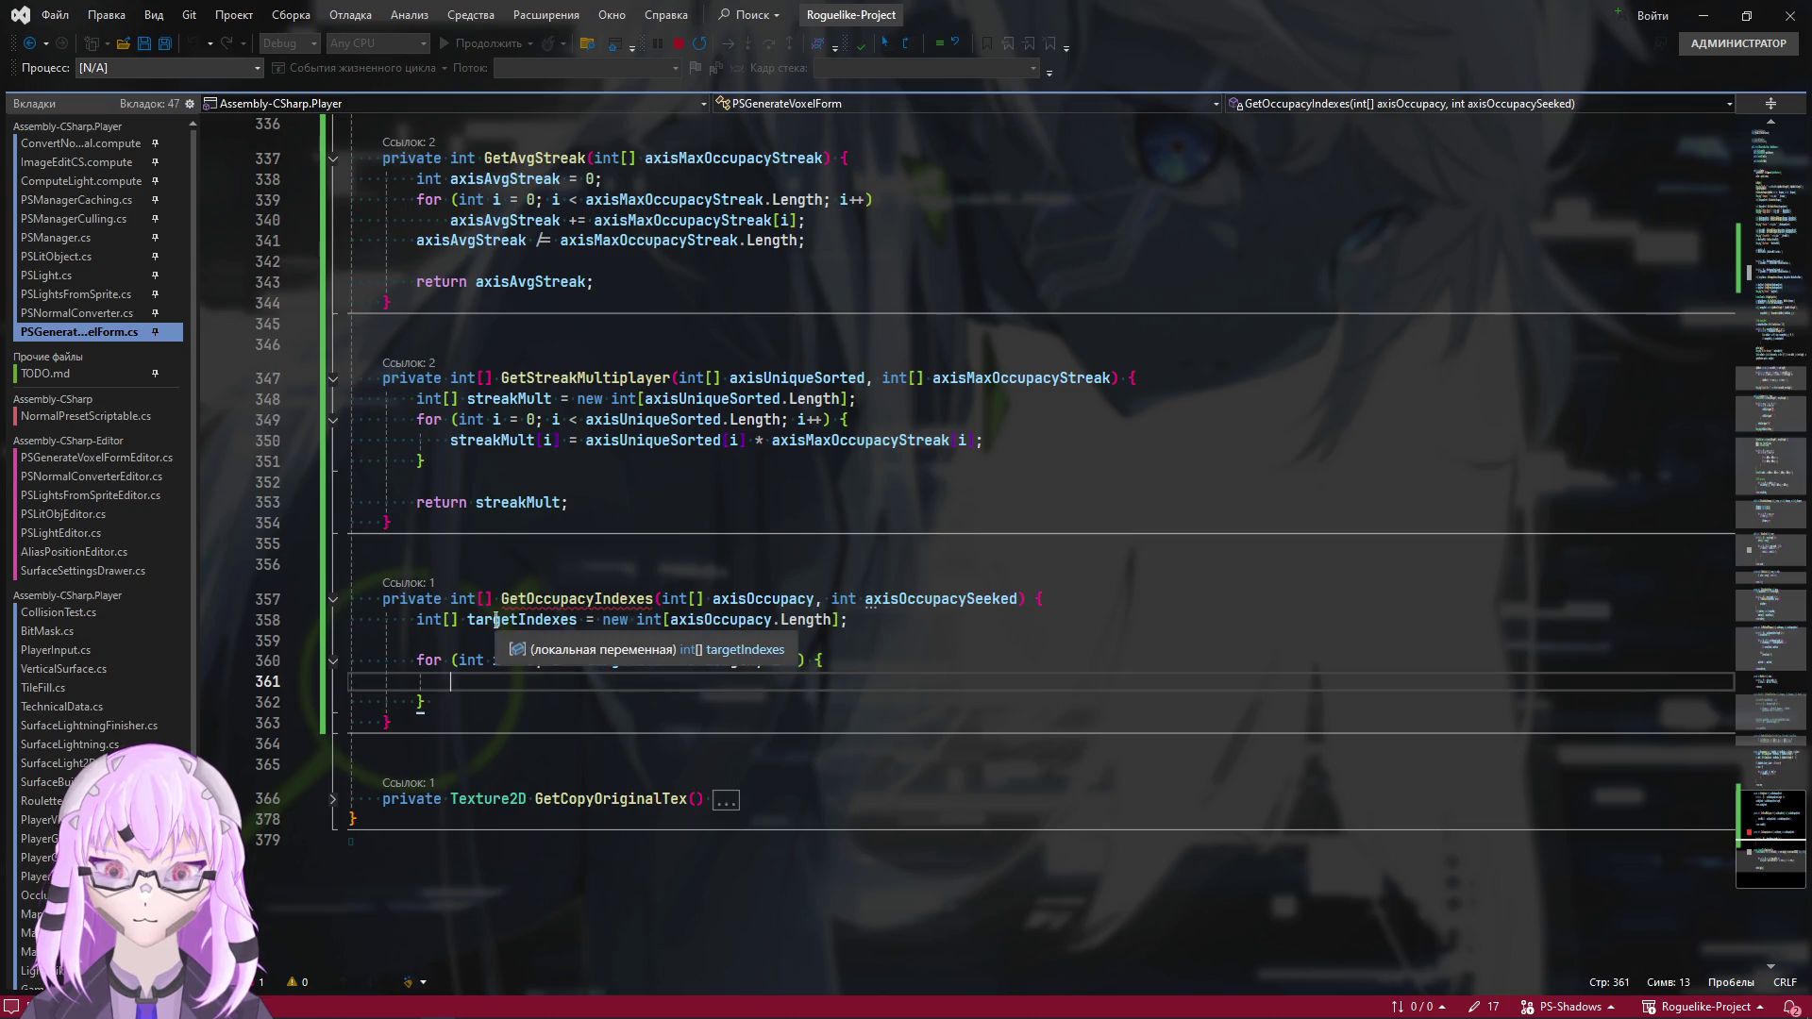
pyautogui.click(1047, 623)
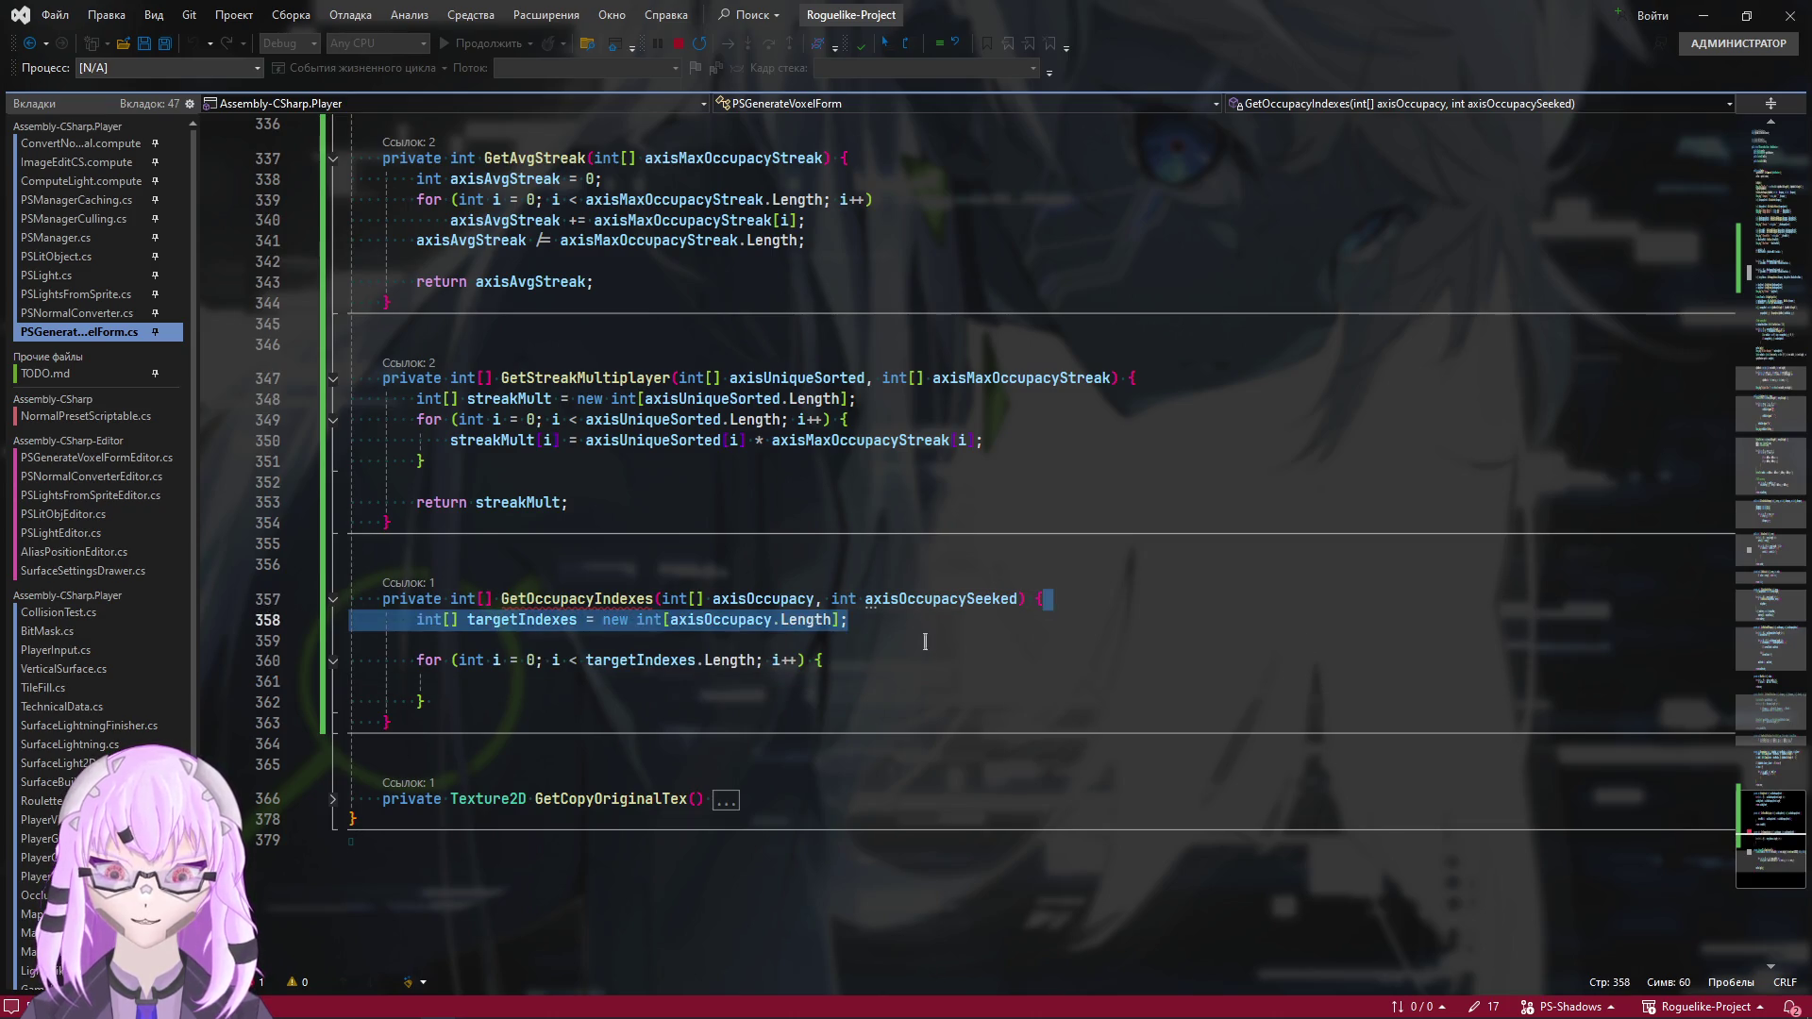
pyautogui.click(882, 633)
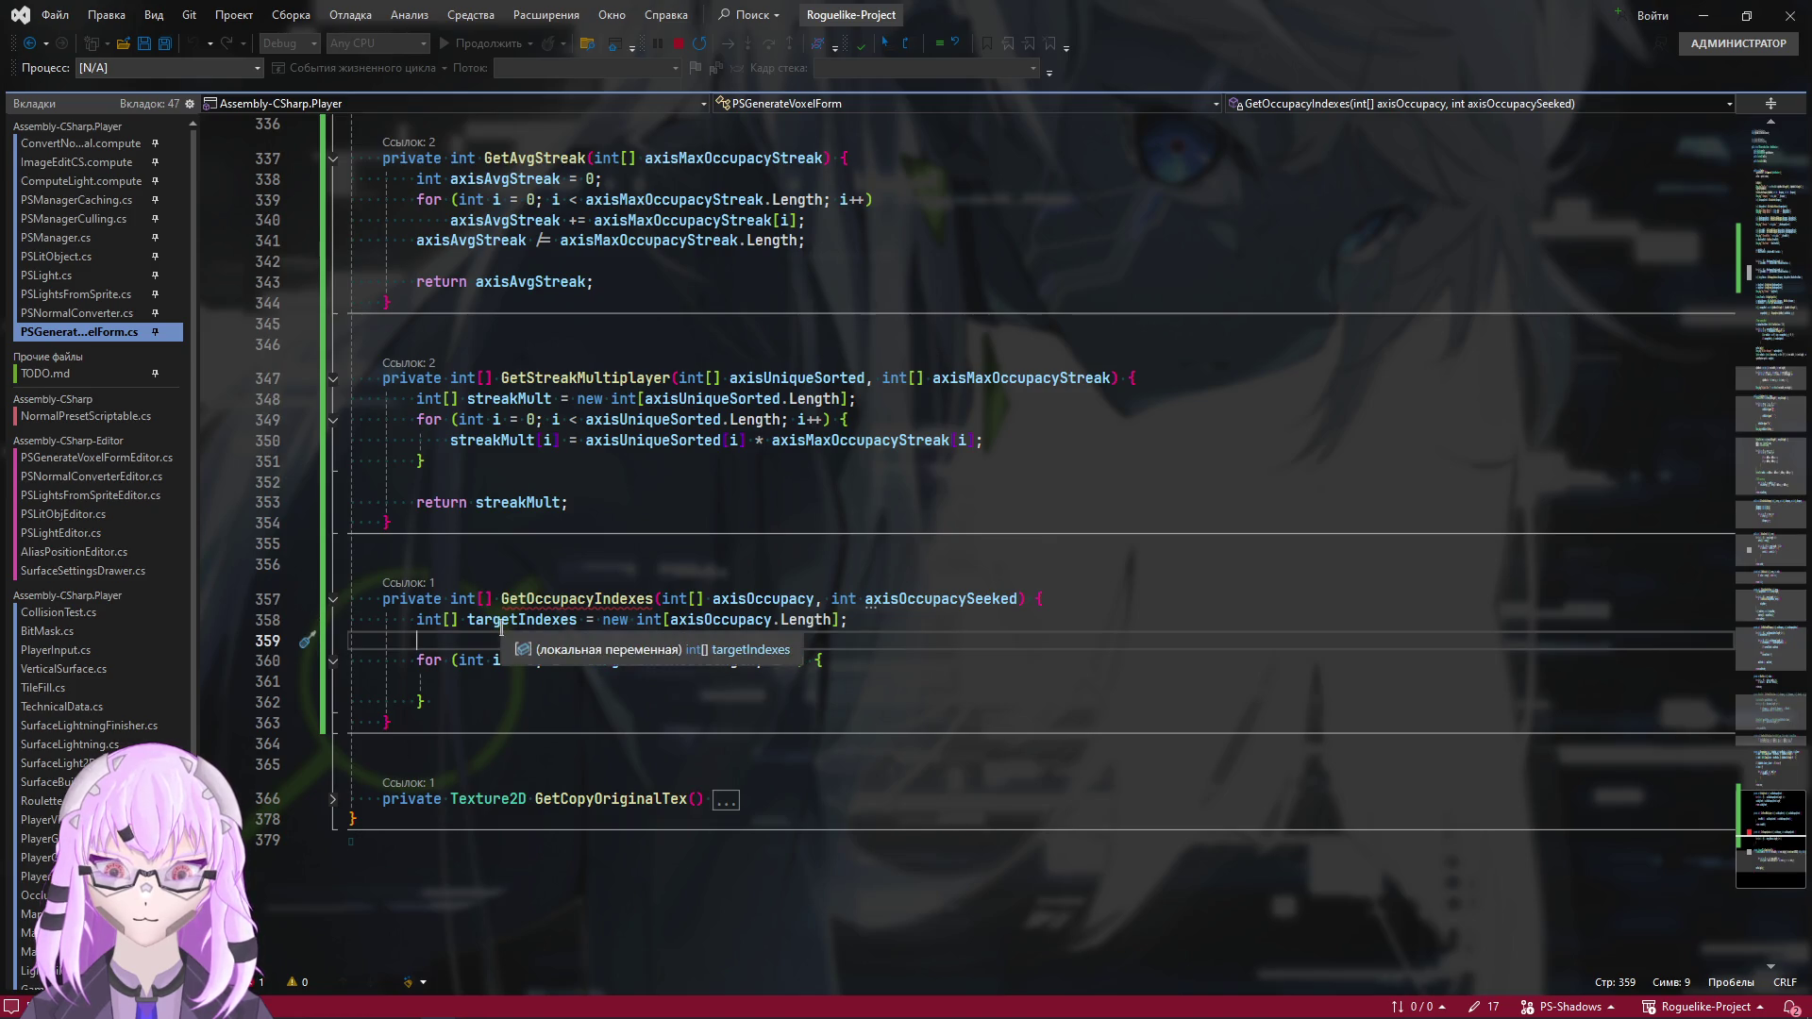
pyautogui.doubleClick(795, 598)
pyautogui.hotkey('ctrl', 'c')
pyautogui.doubleClick(647, 659)
pyautogui.hotkey('ctrl', 'v')
# Start a List<int> declaration on a new line above the loop, then switch to Unity
pyautogui.click(967, 640)
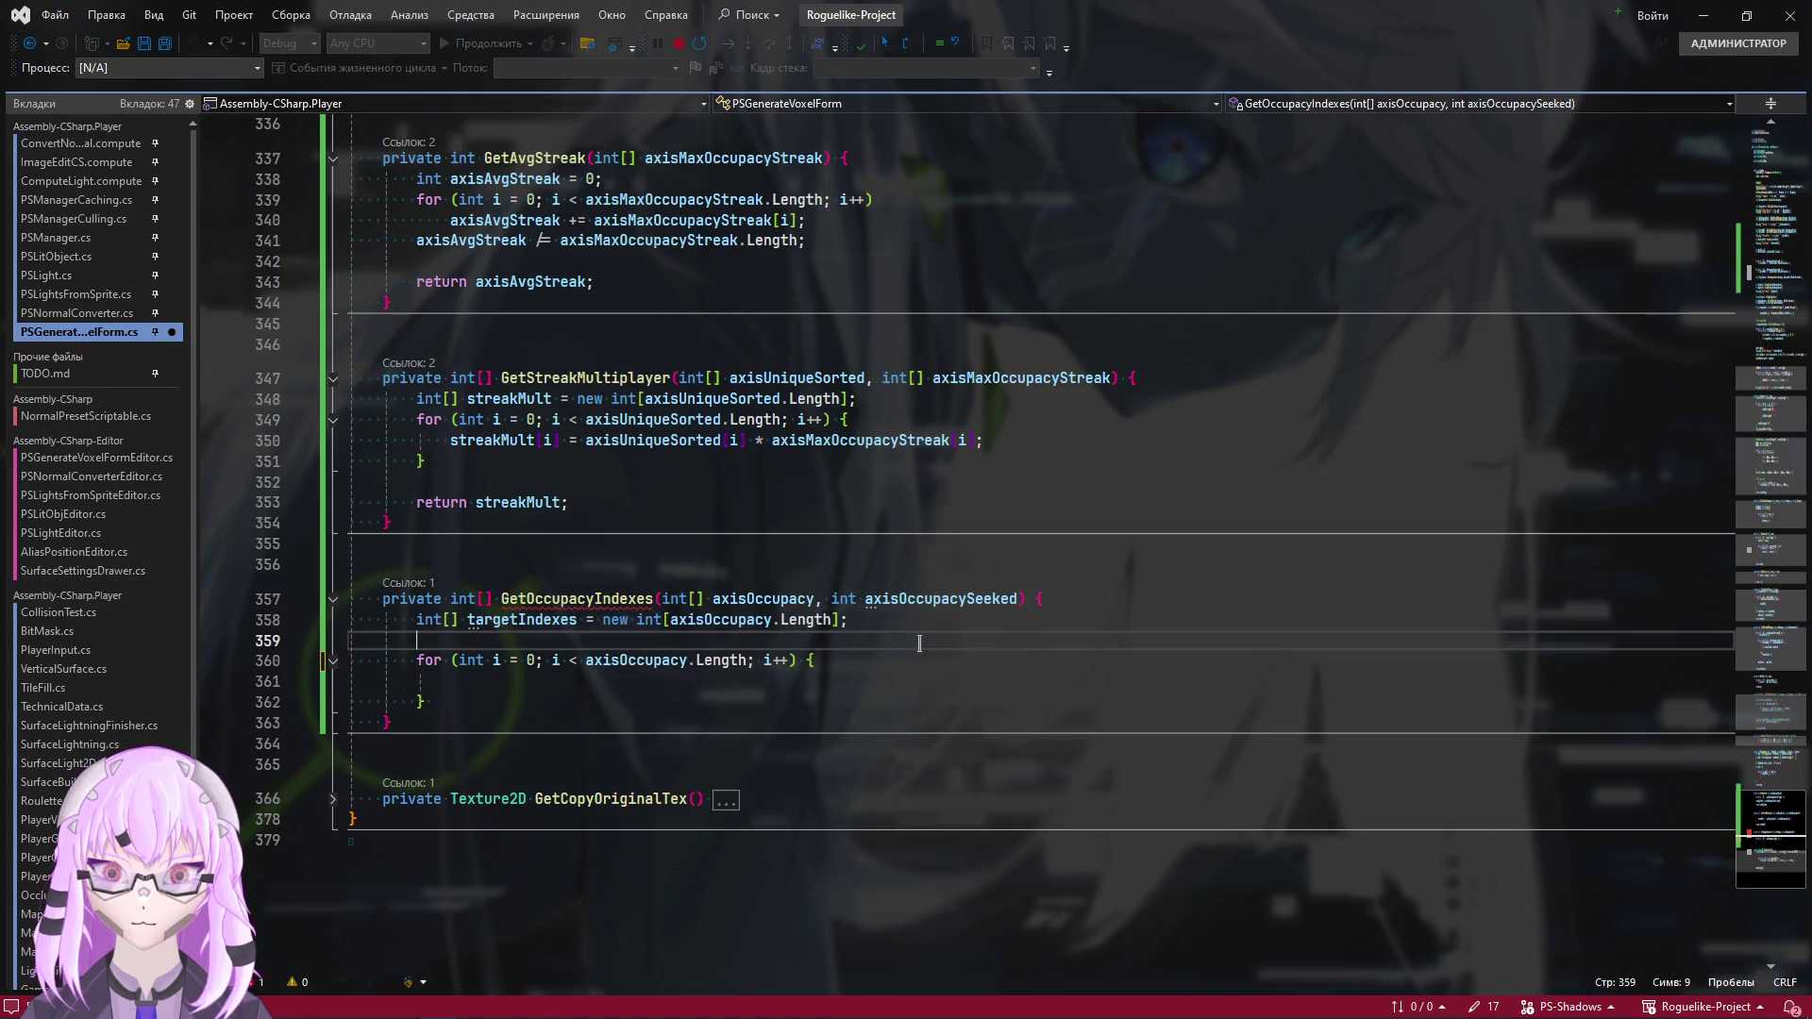
pyautogui.hotkey('ctrl', 'Return')
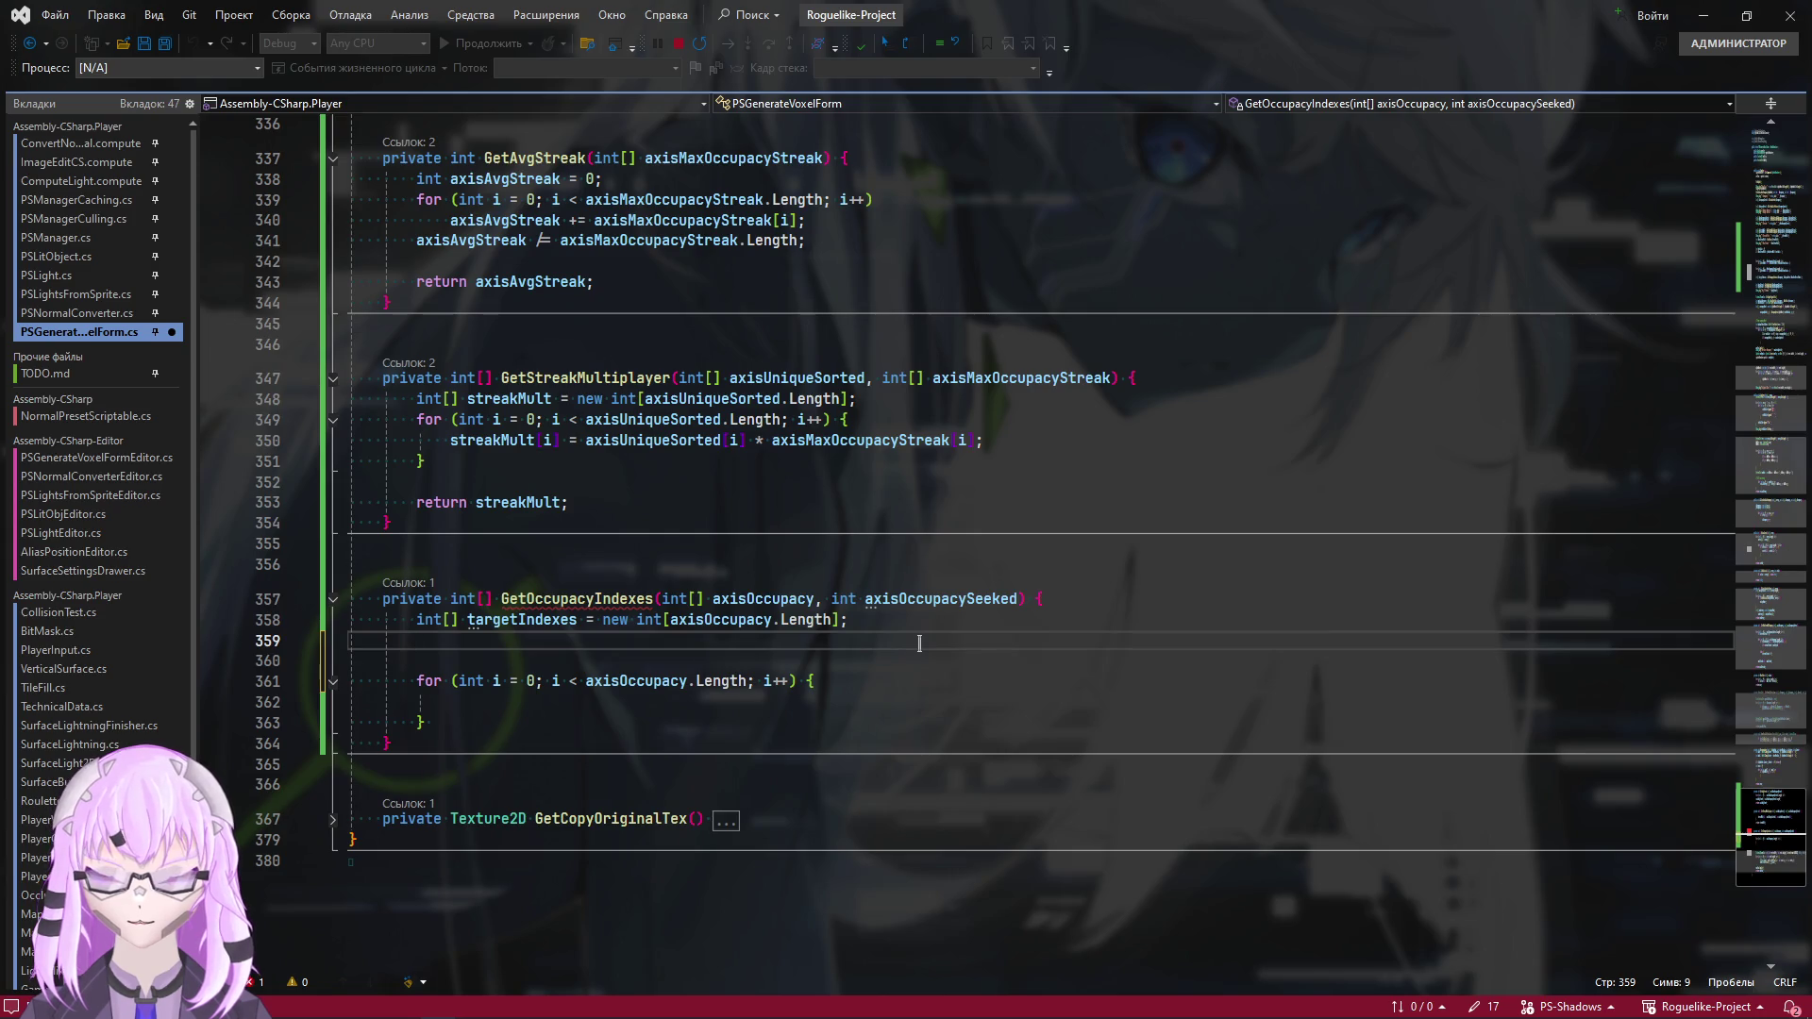
pyautogui.write('List<in>')
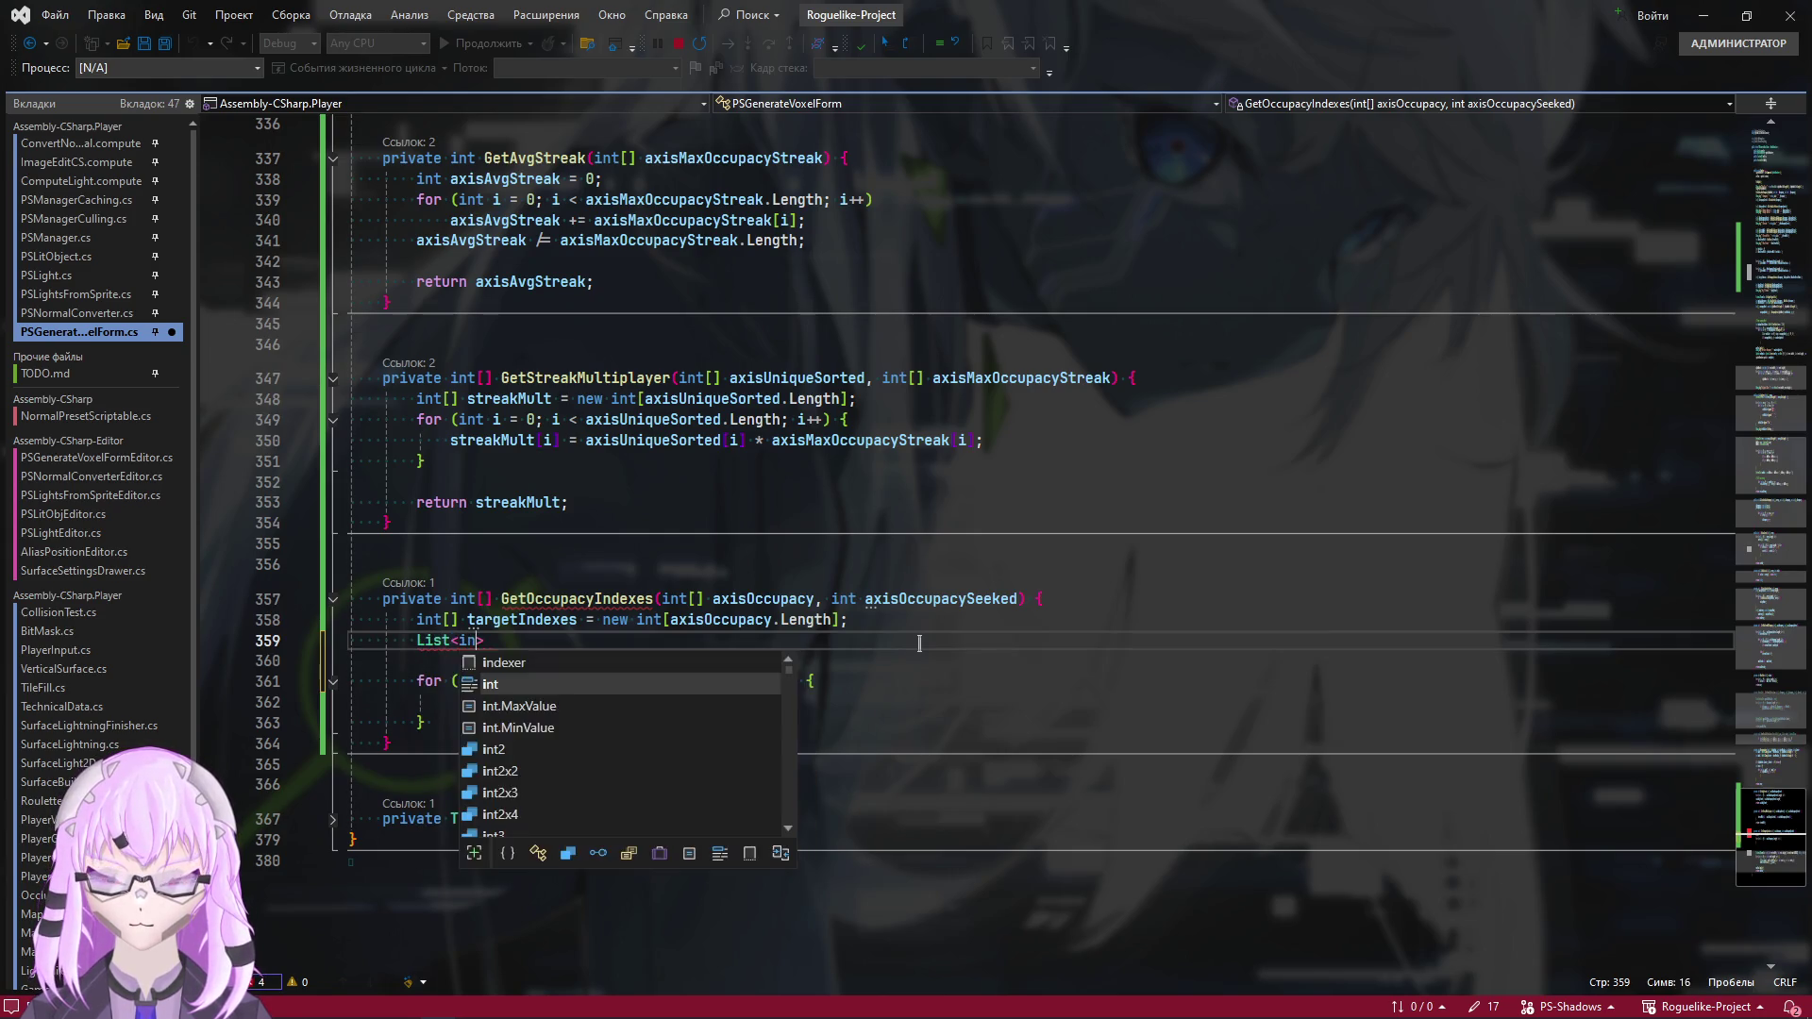
pyautogui.press('Tab')
pyautogui.hotkey('alt', 'Tab')
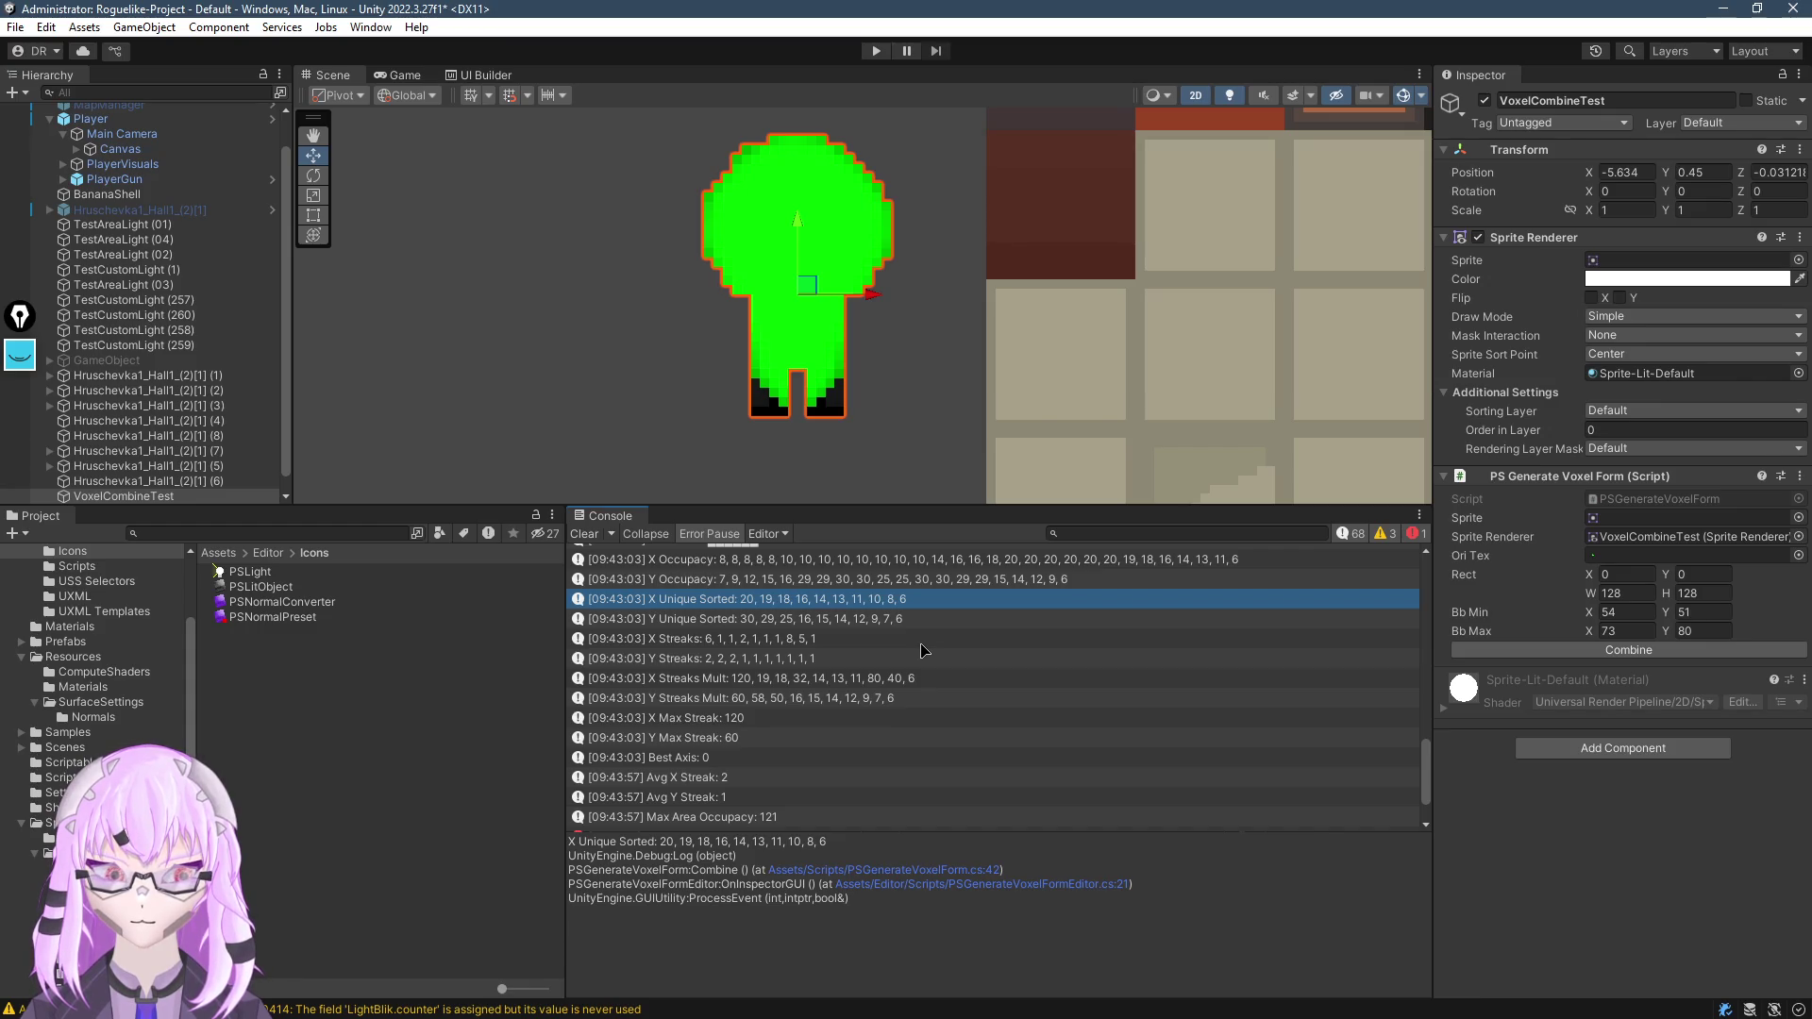
# Back in Visual Studio, continue the List<int> declaration with 'targetIndexs = new();'
pyautogui.hotkey('alt', 'Tab')
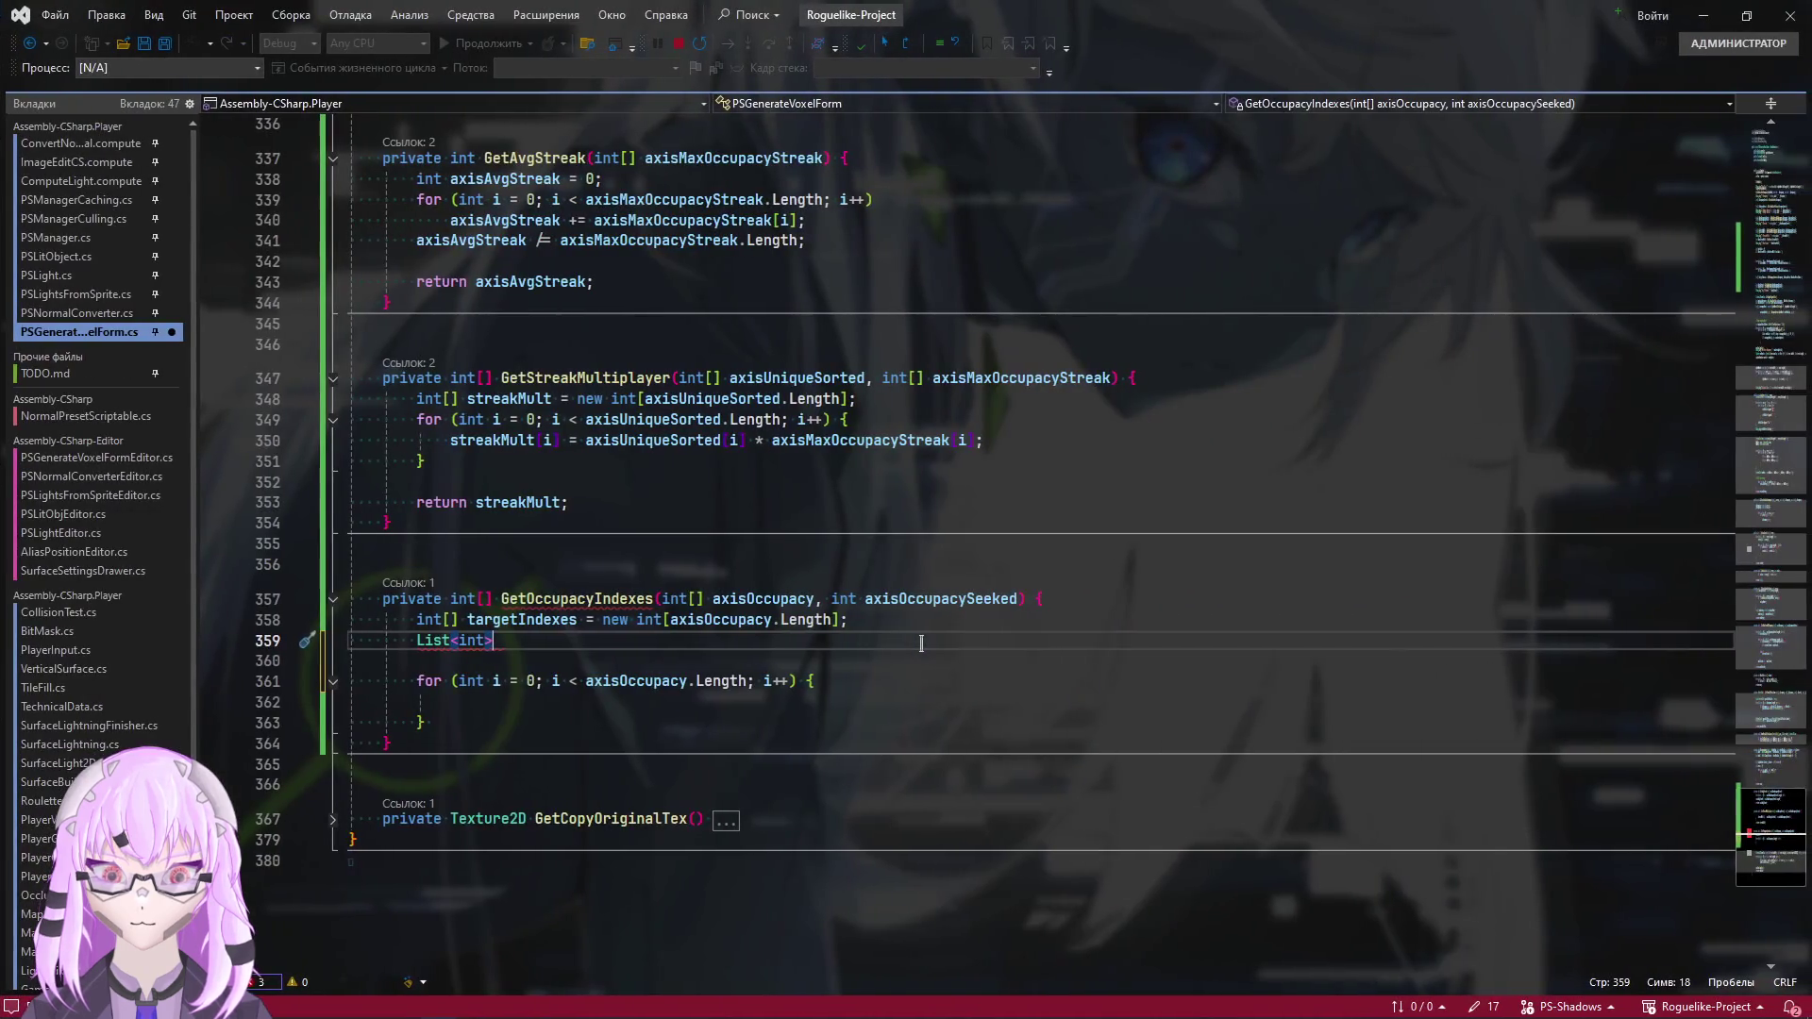
pyautogui.hotkey('alt', 'Tab')
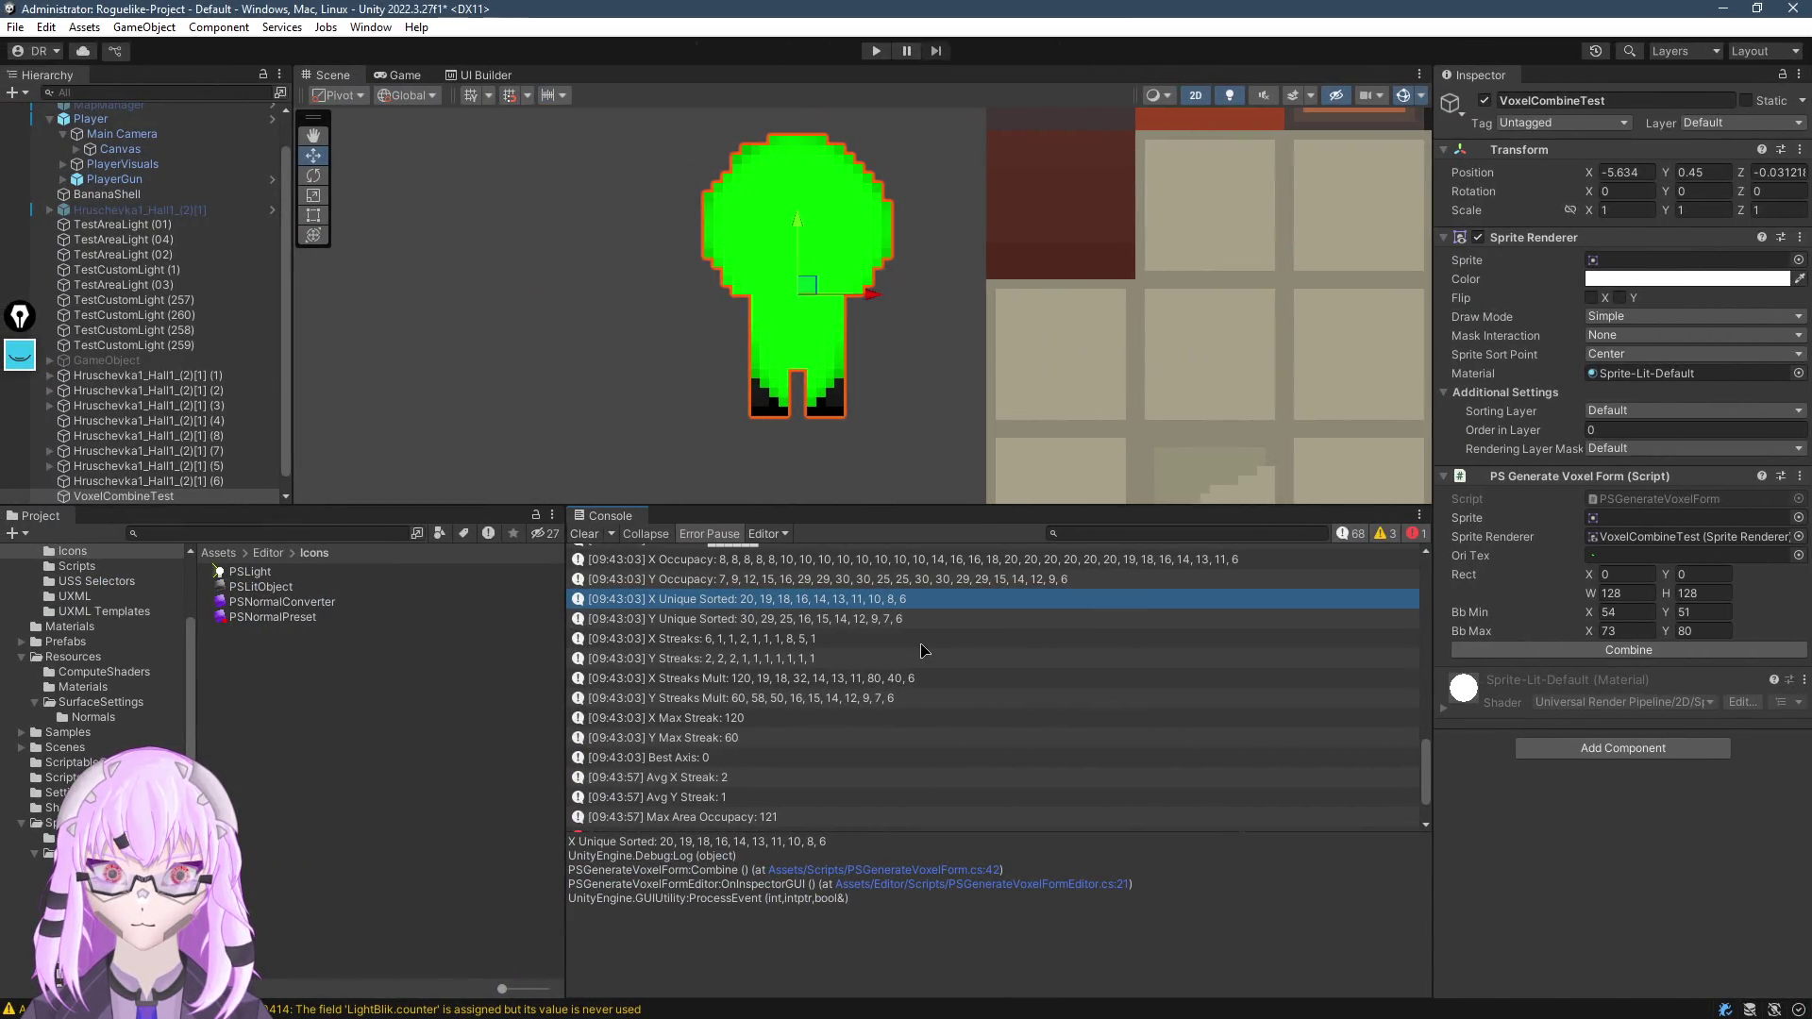
pyautogui.hotkey('alt', 'Tab')
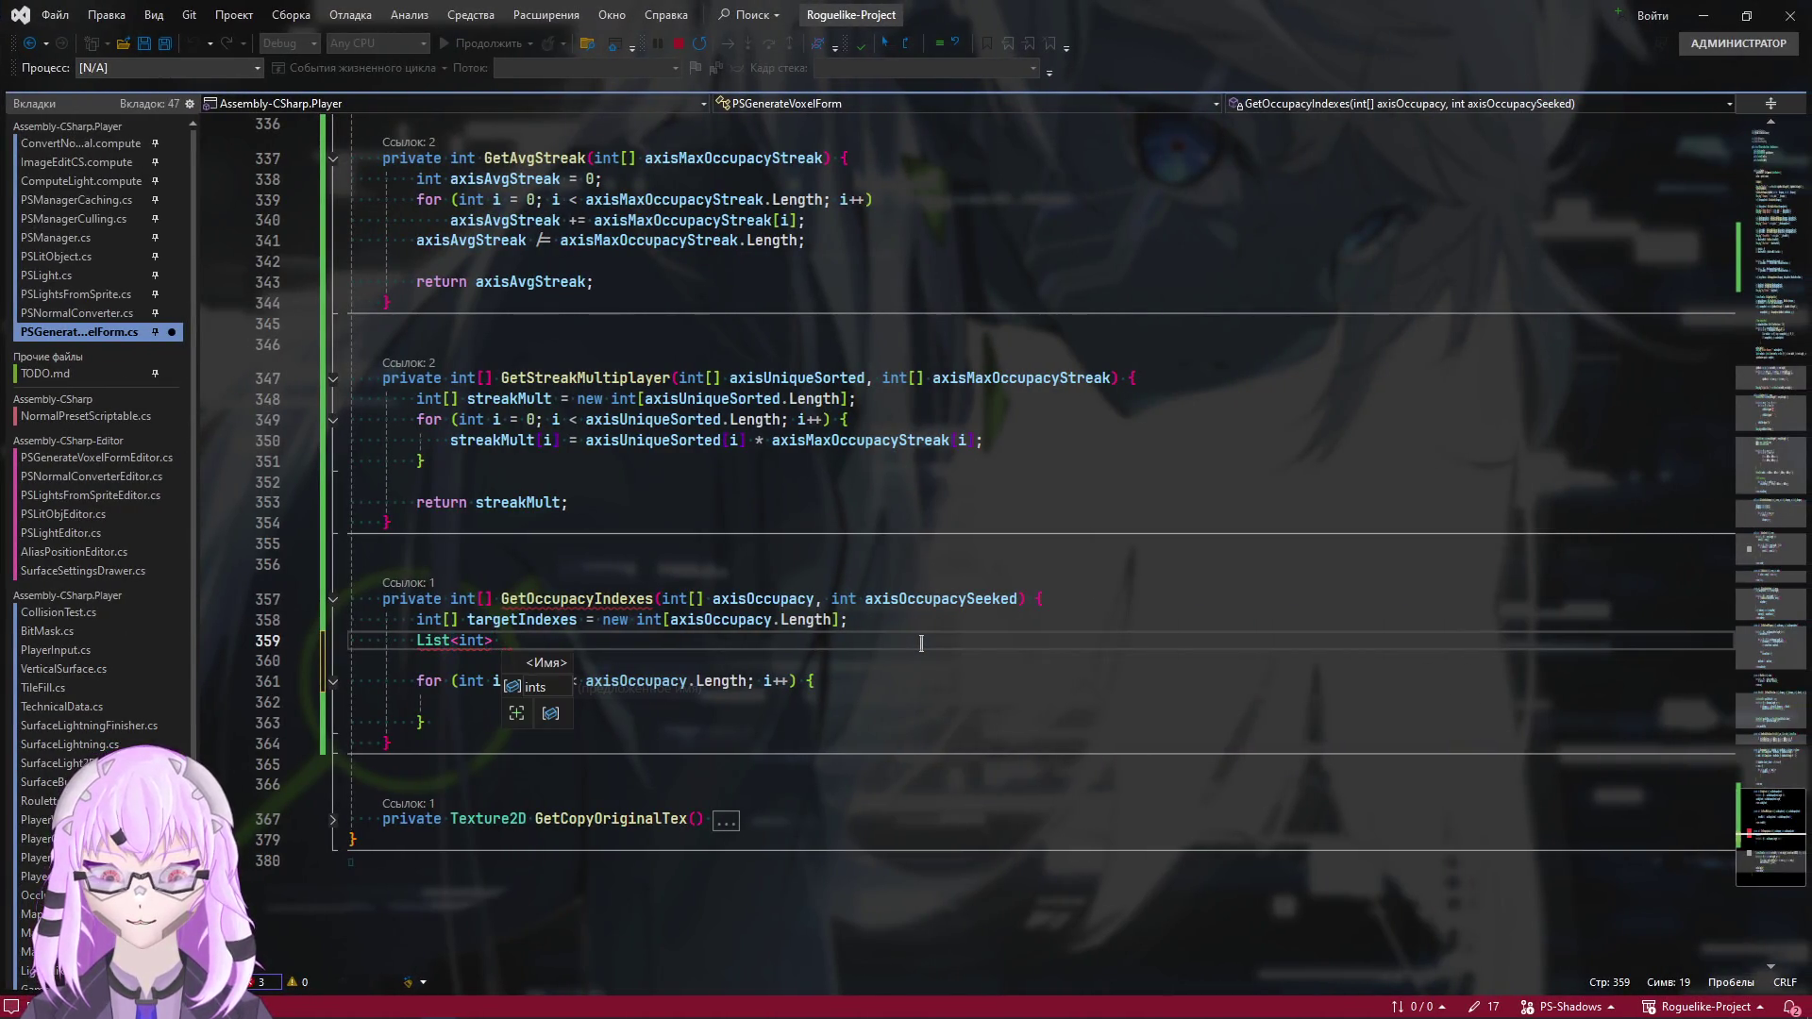
pyautogui.write('targe')
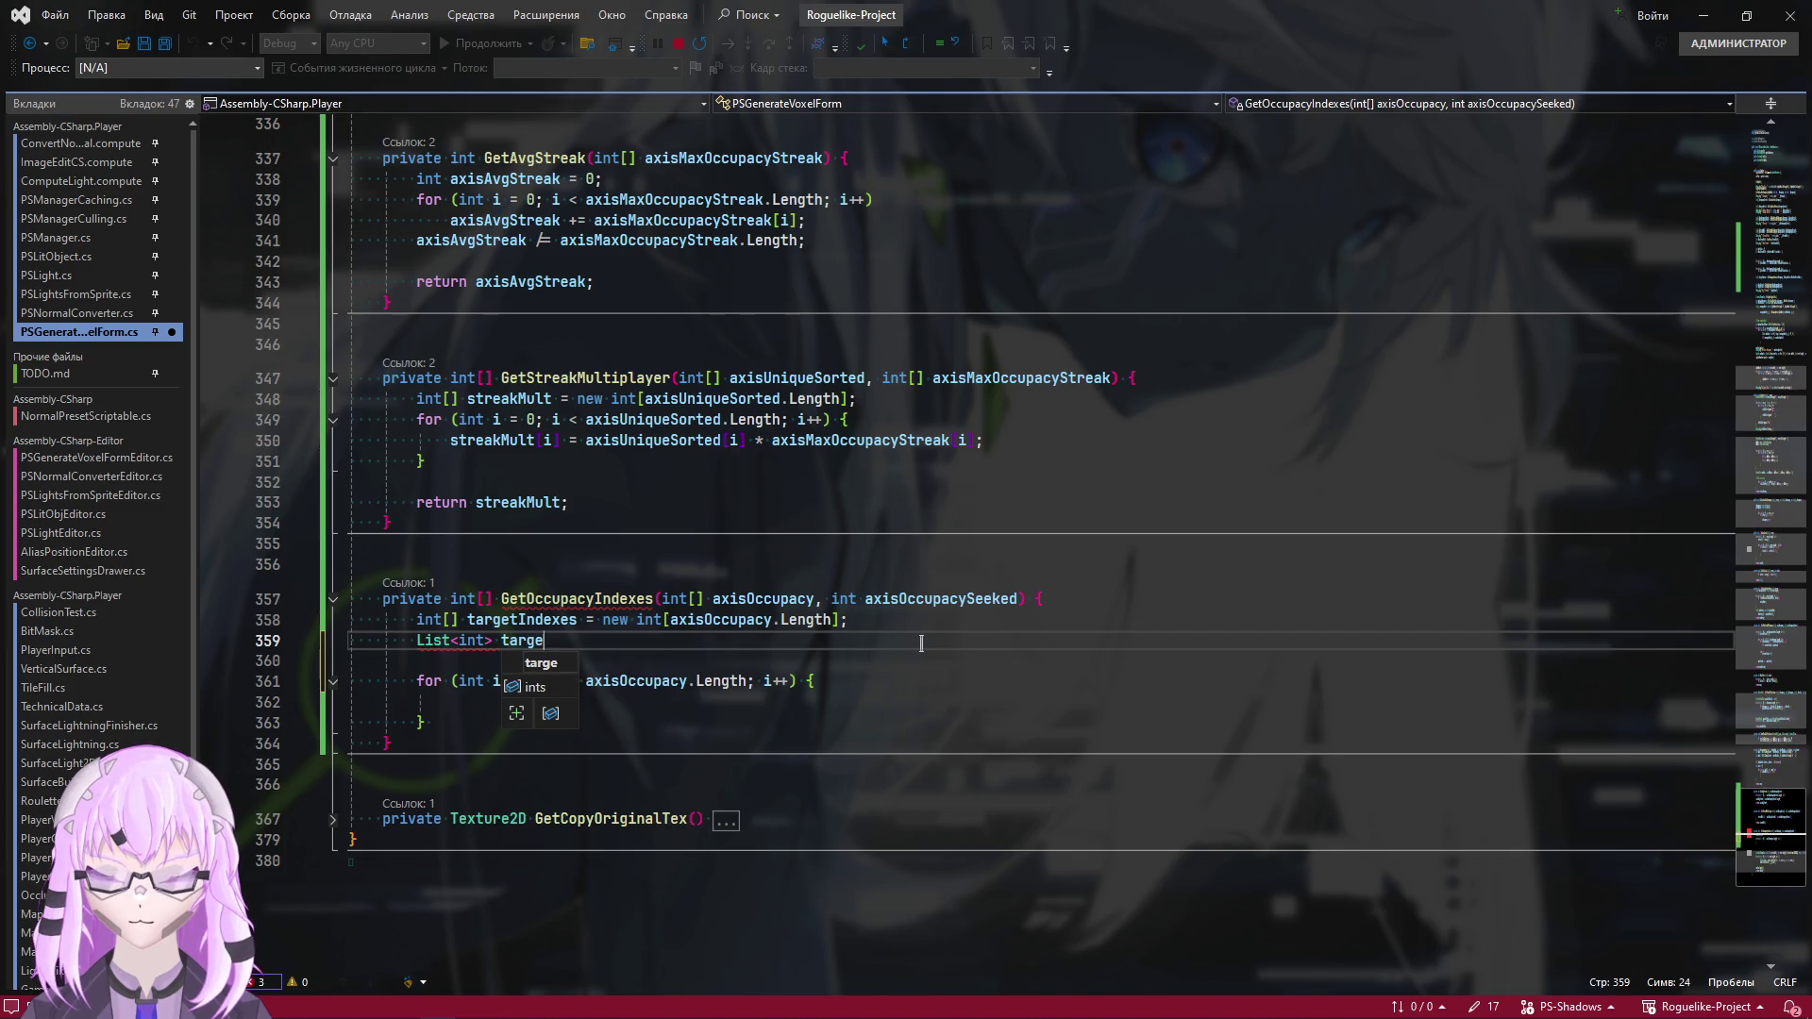
pyautogui.write('tIndexs')
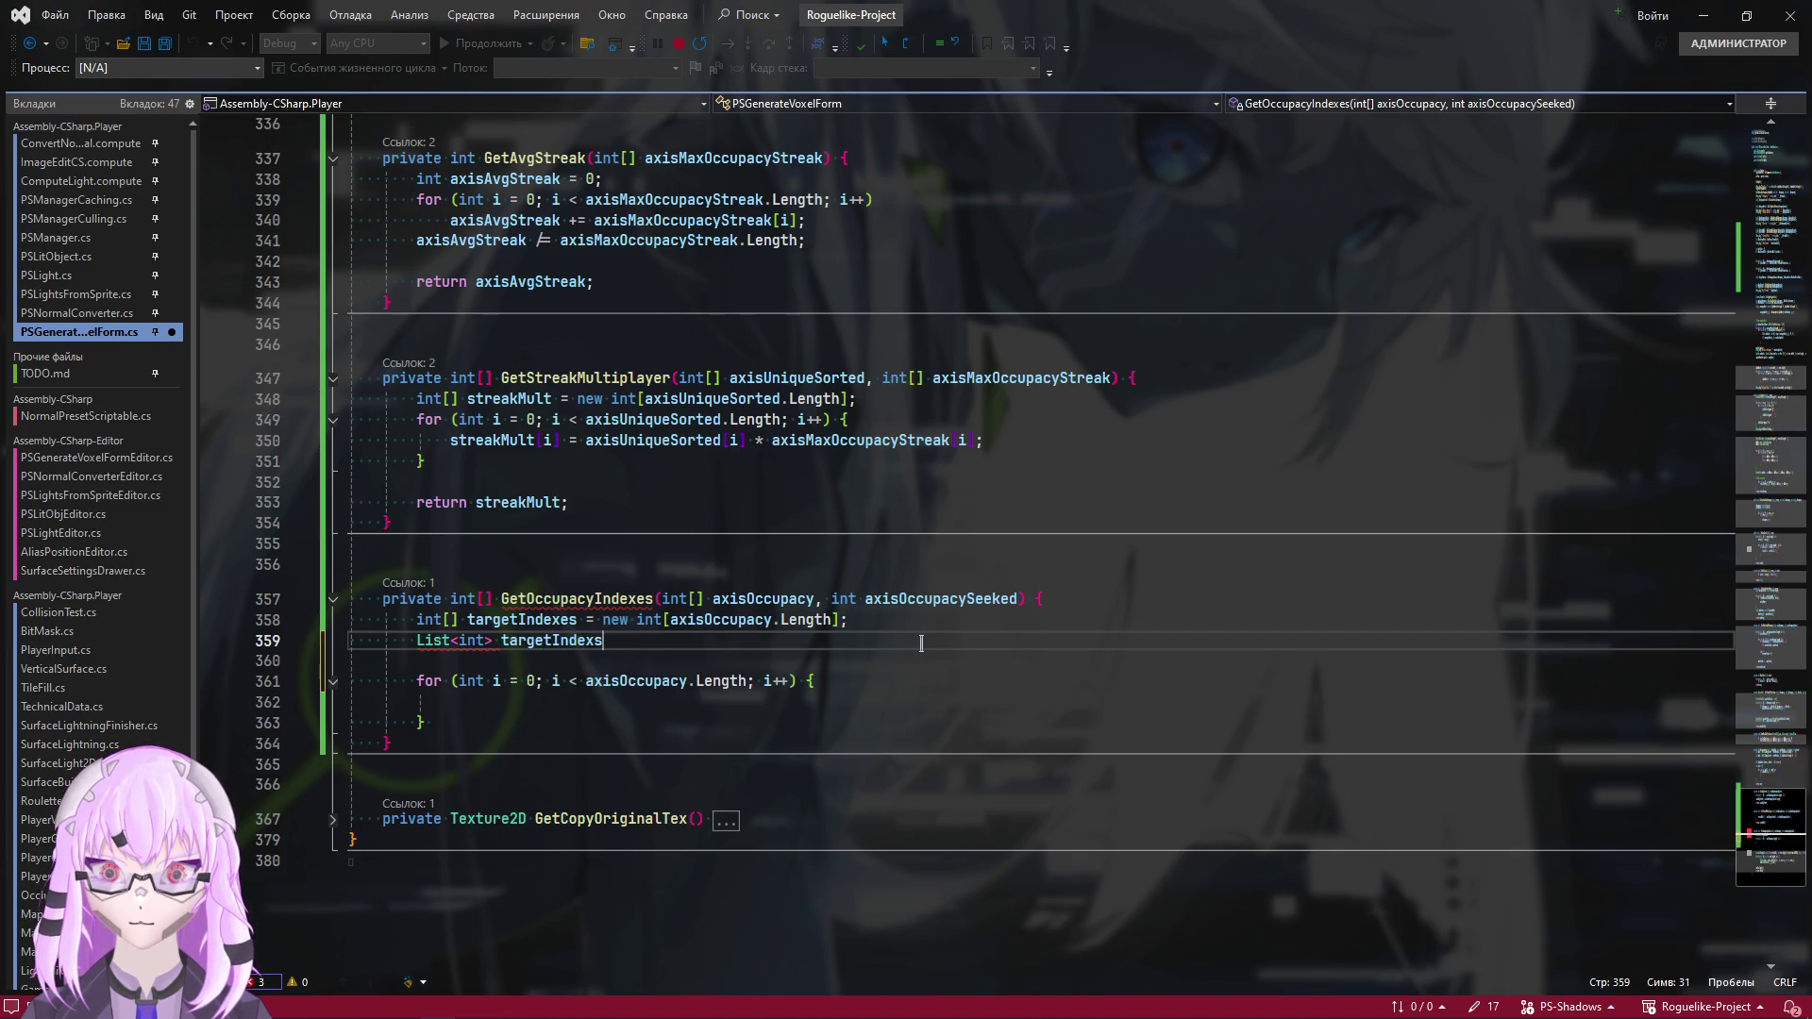
pyautogui.write(' = new();')
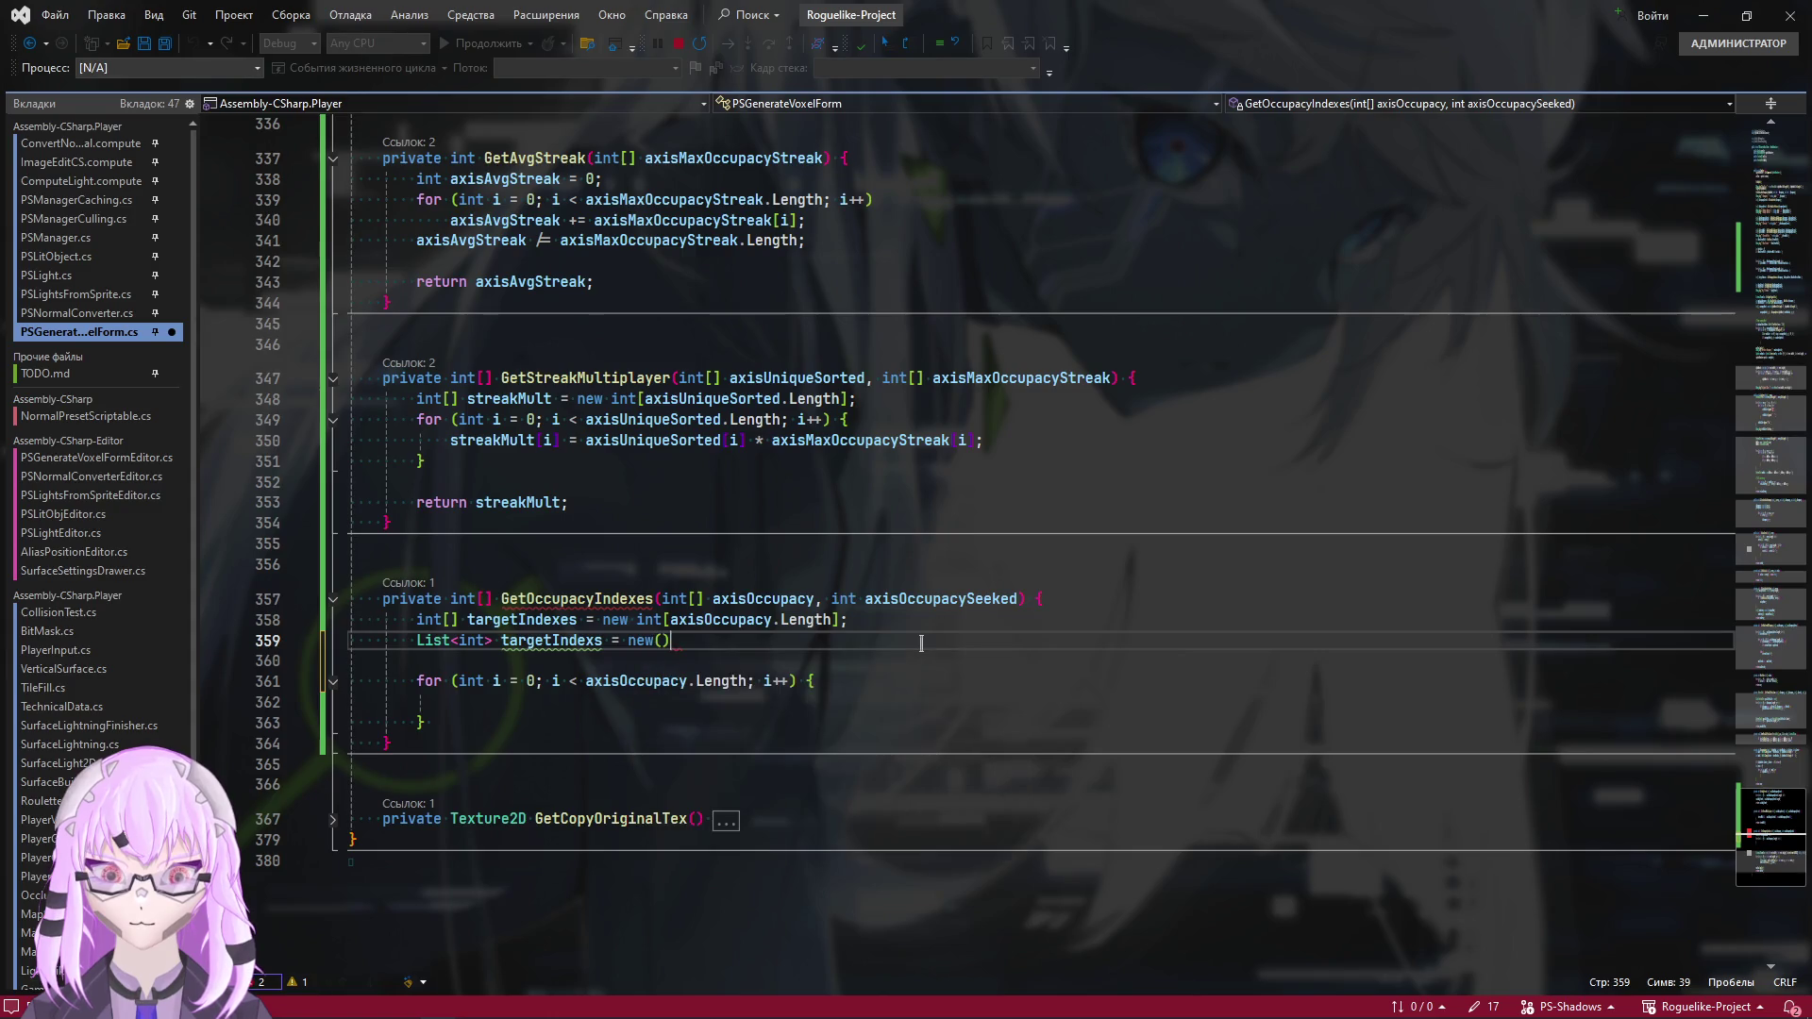
# Delete the old int[] targetIndexes array line and correct the list name to targetIndexes
pyautogui.moveTo(852, 619); pyautogui.dragTo(225, 619)
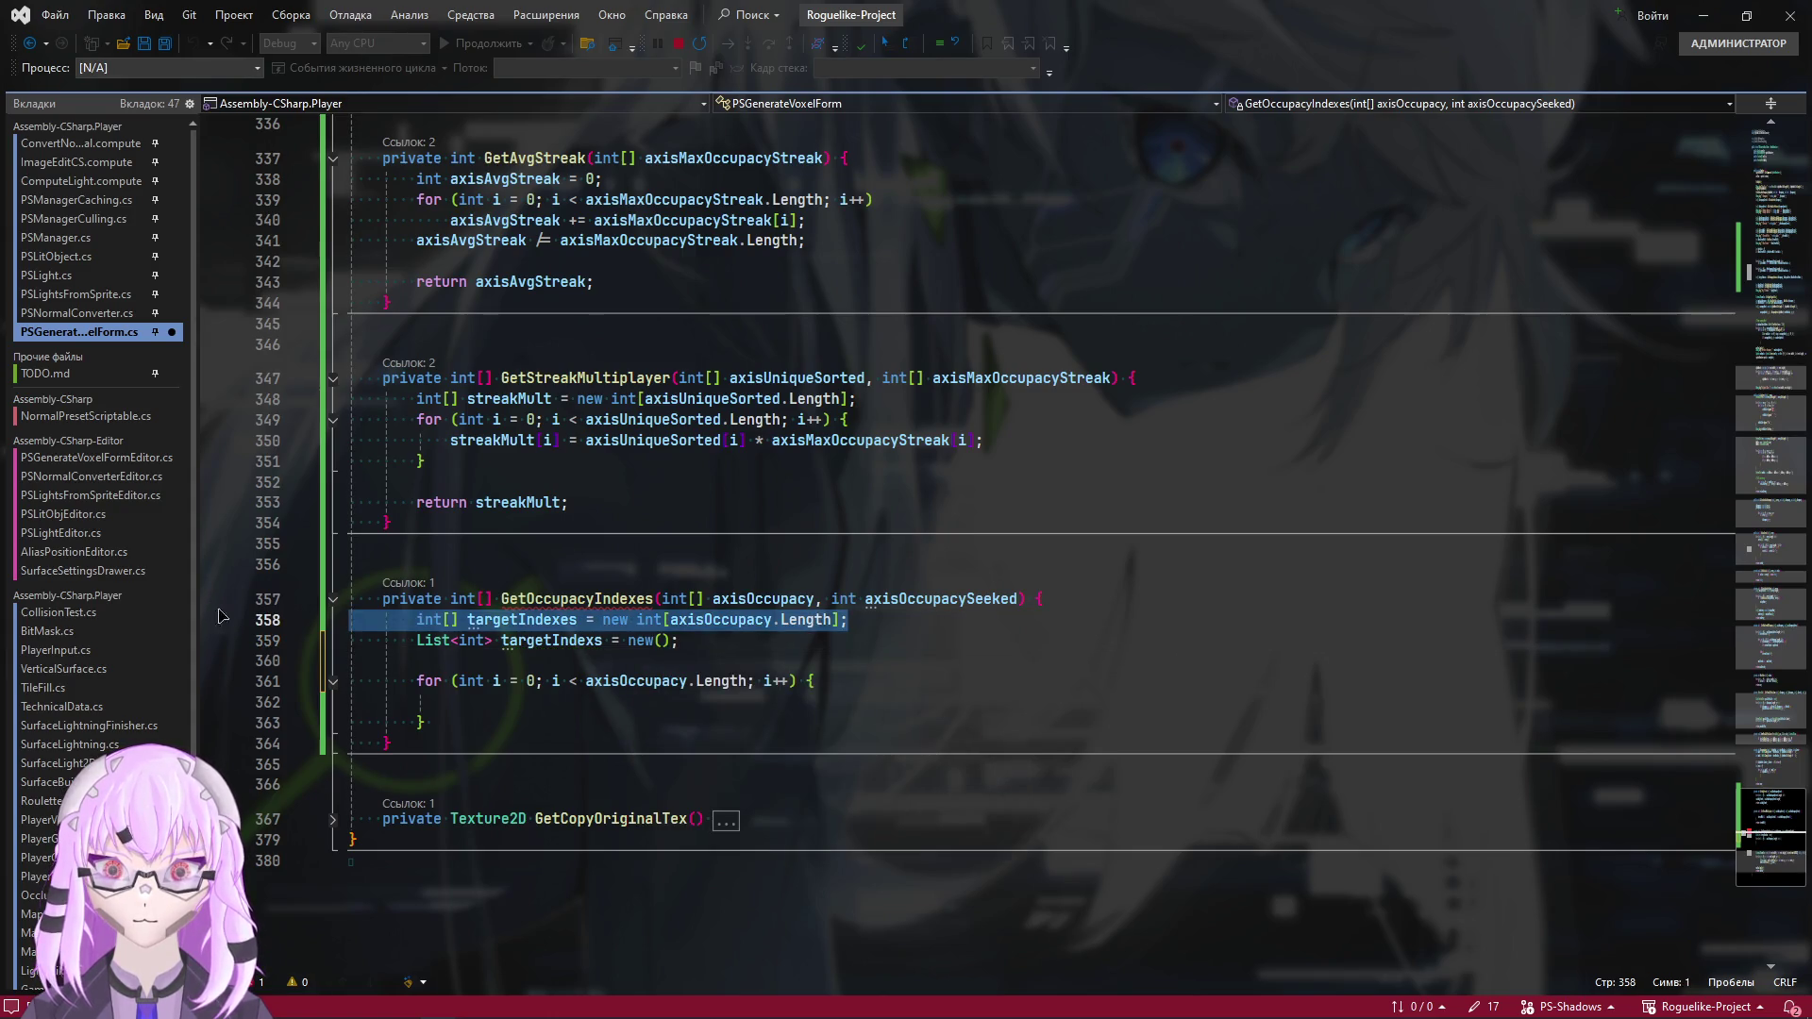
pyautogui.press('Delete')
pyautogui.press('Delete')
pyautogui.press('End')
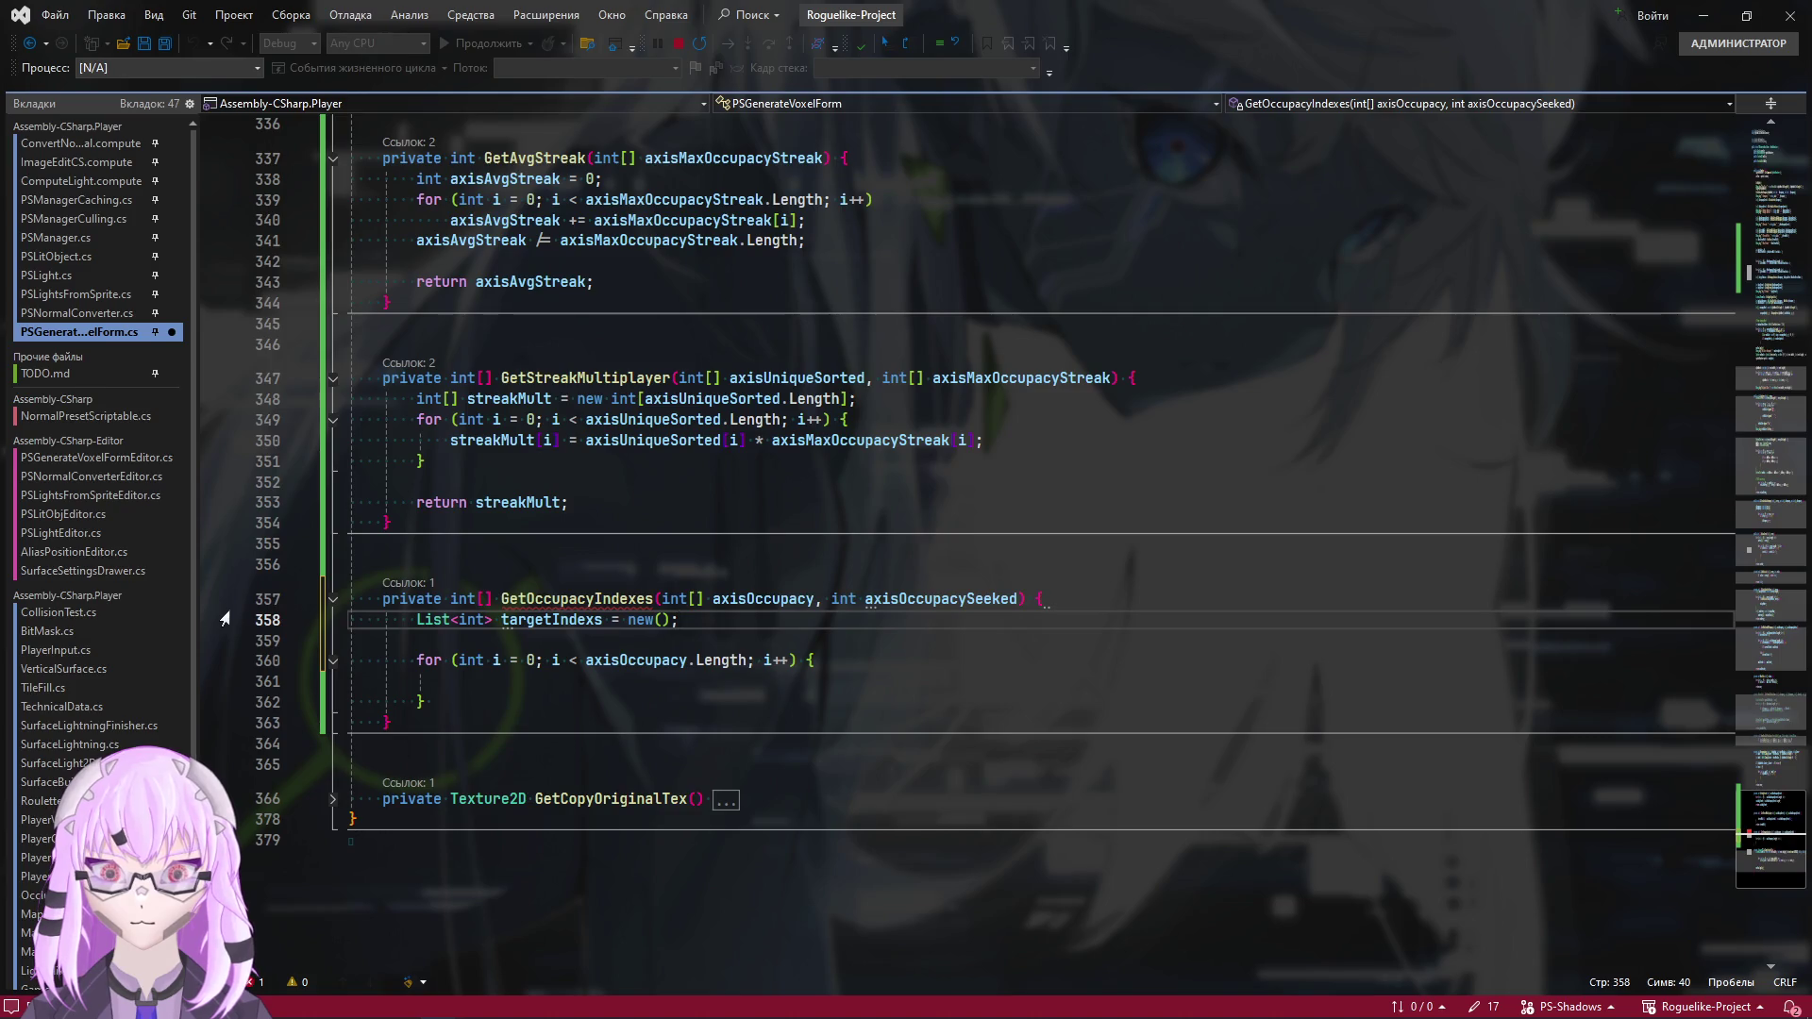
pyautogui.press('Left')
pyautogui.press('Left')
pyautogui.press('Left')
pyautogui.press('Left')
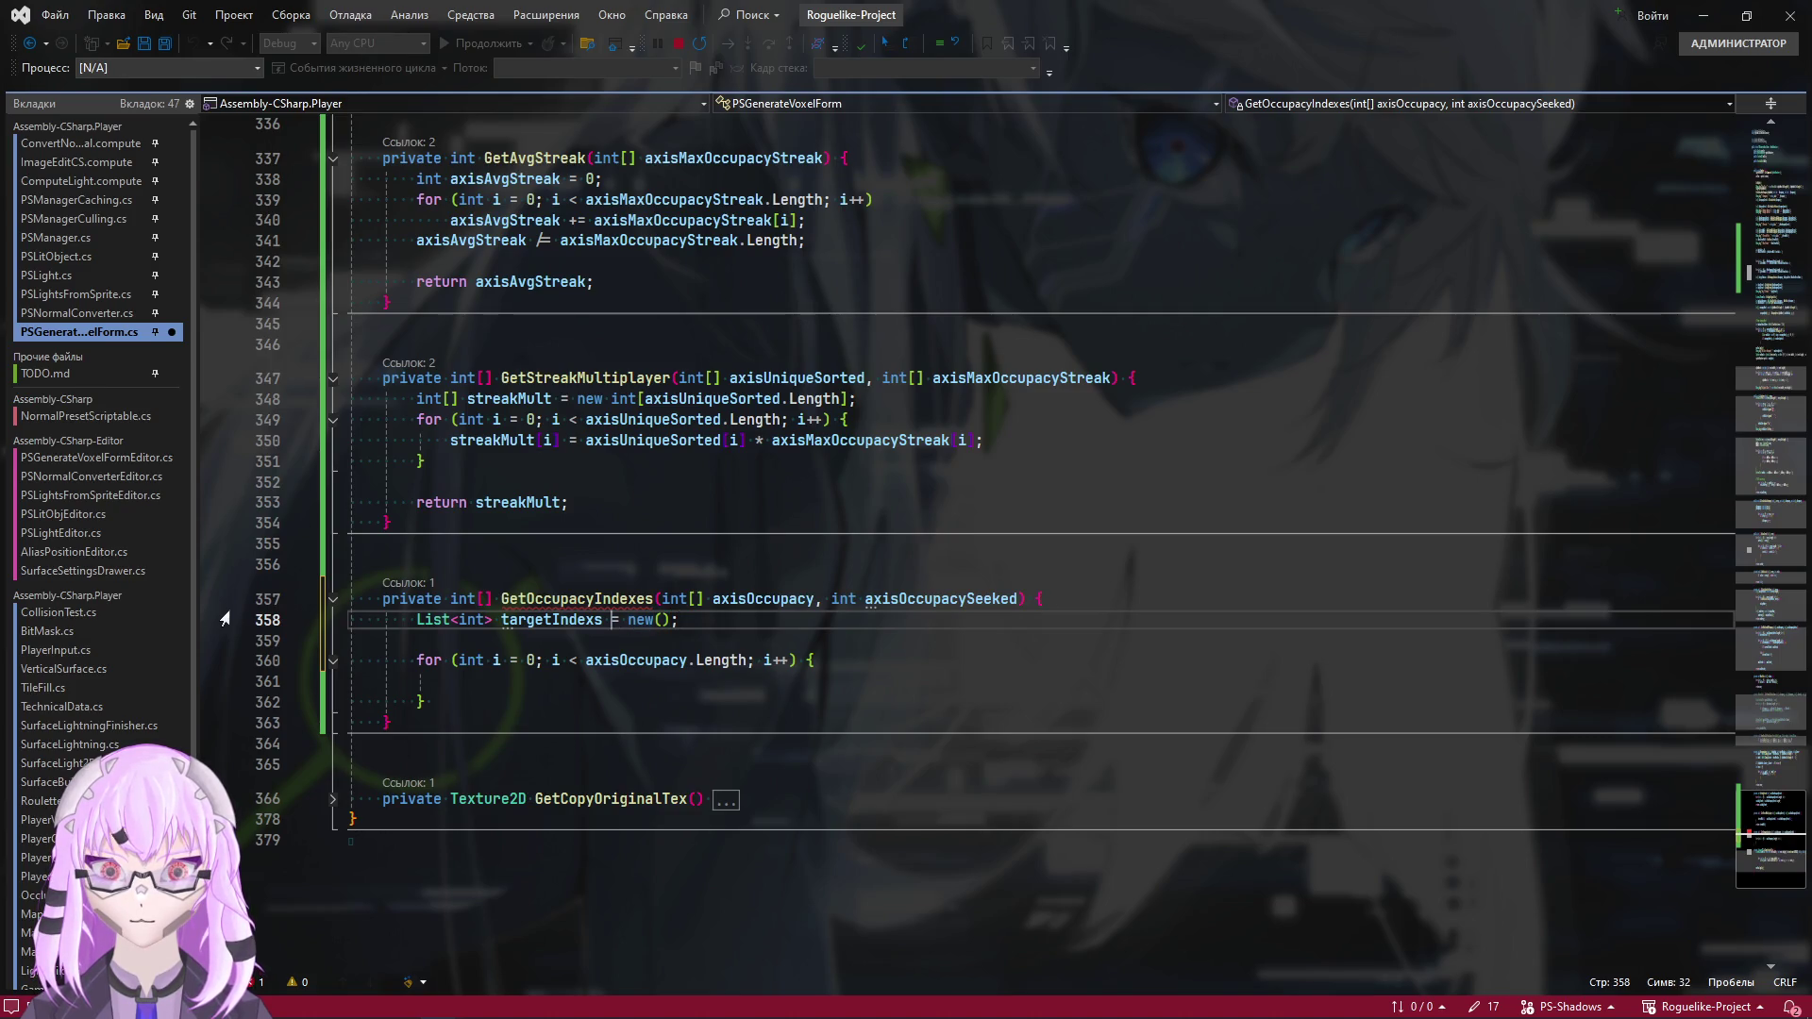
pyautogui.press('BackSpace')
pyautogui.write('es')
pyautogui.press('Right')
pyautogui.press('Right')
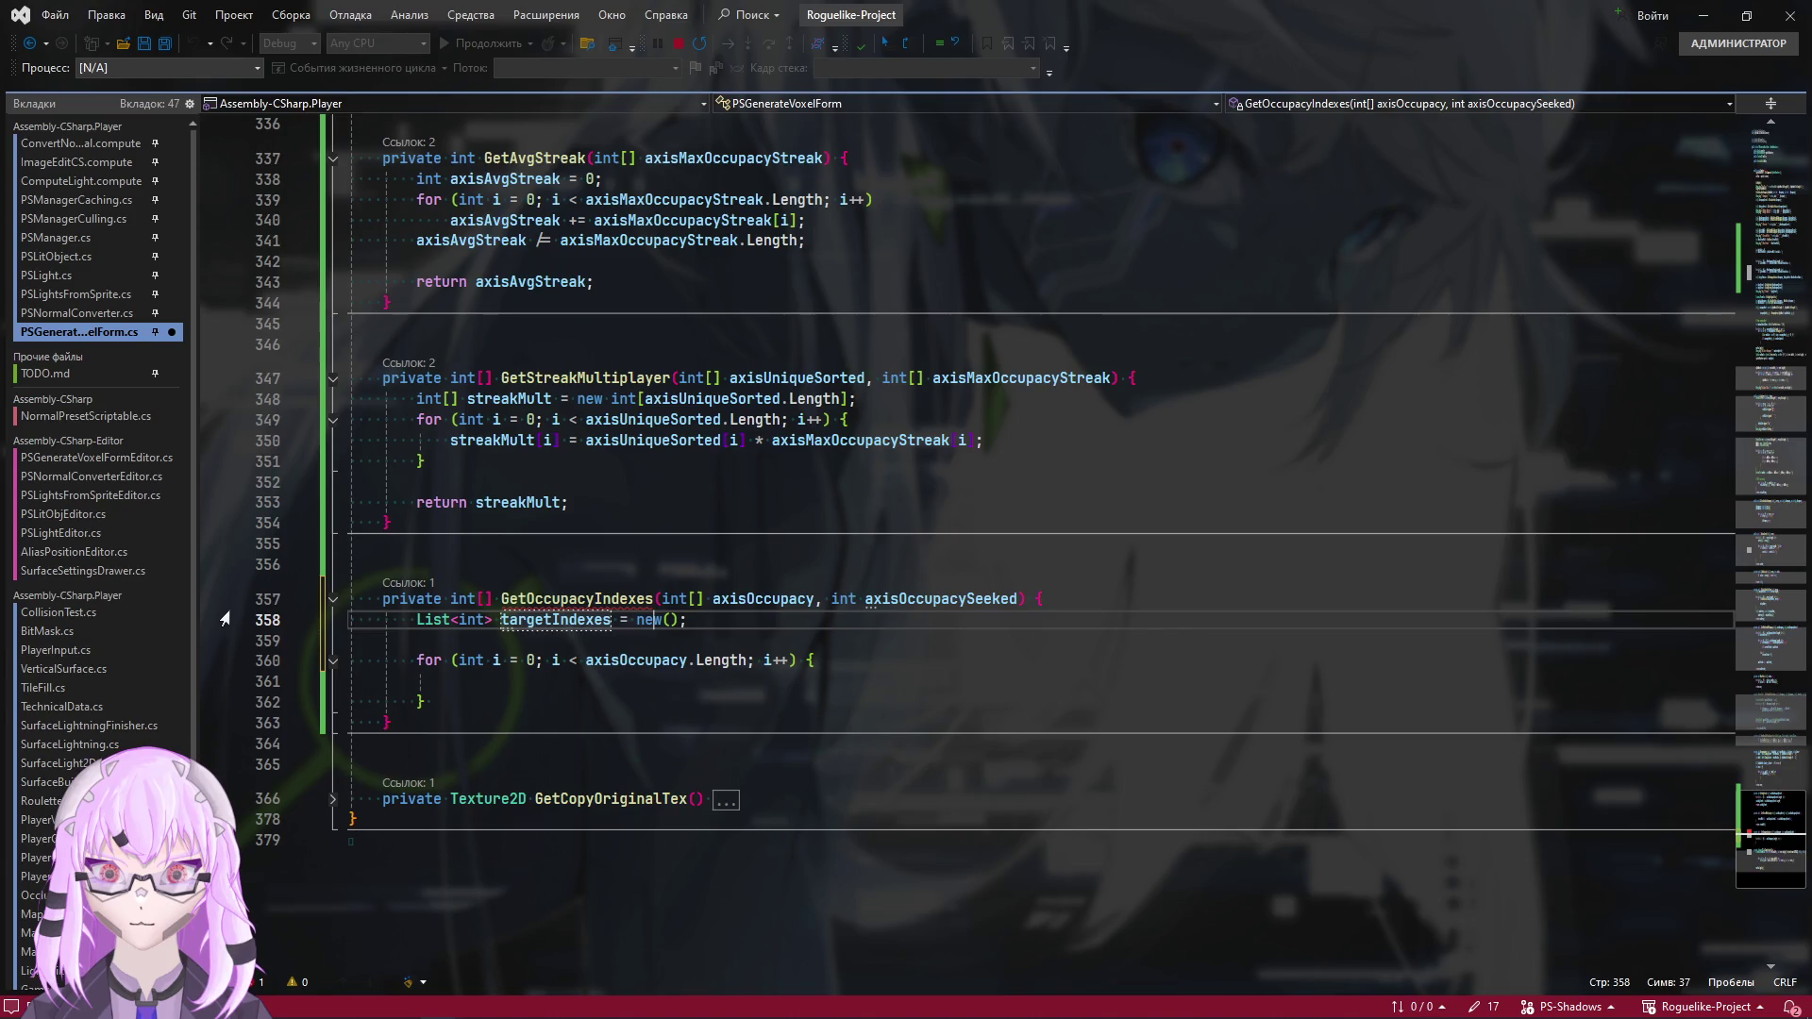
pyautogui.press('Down')
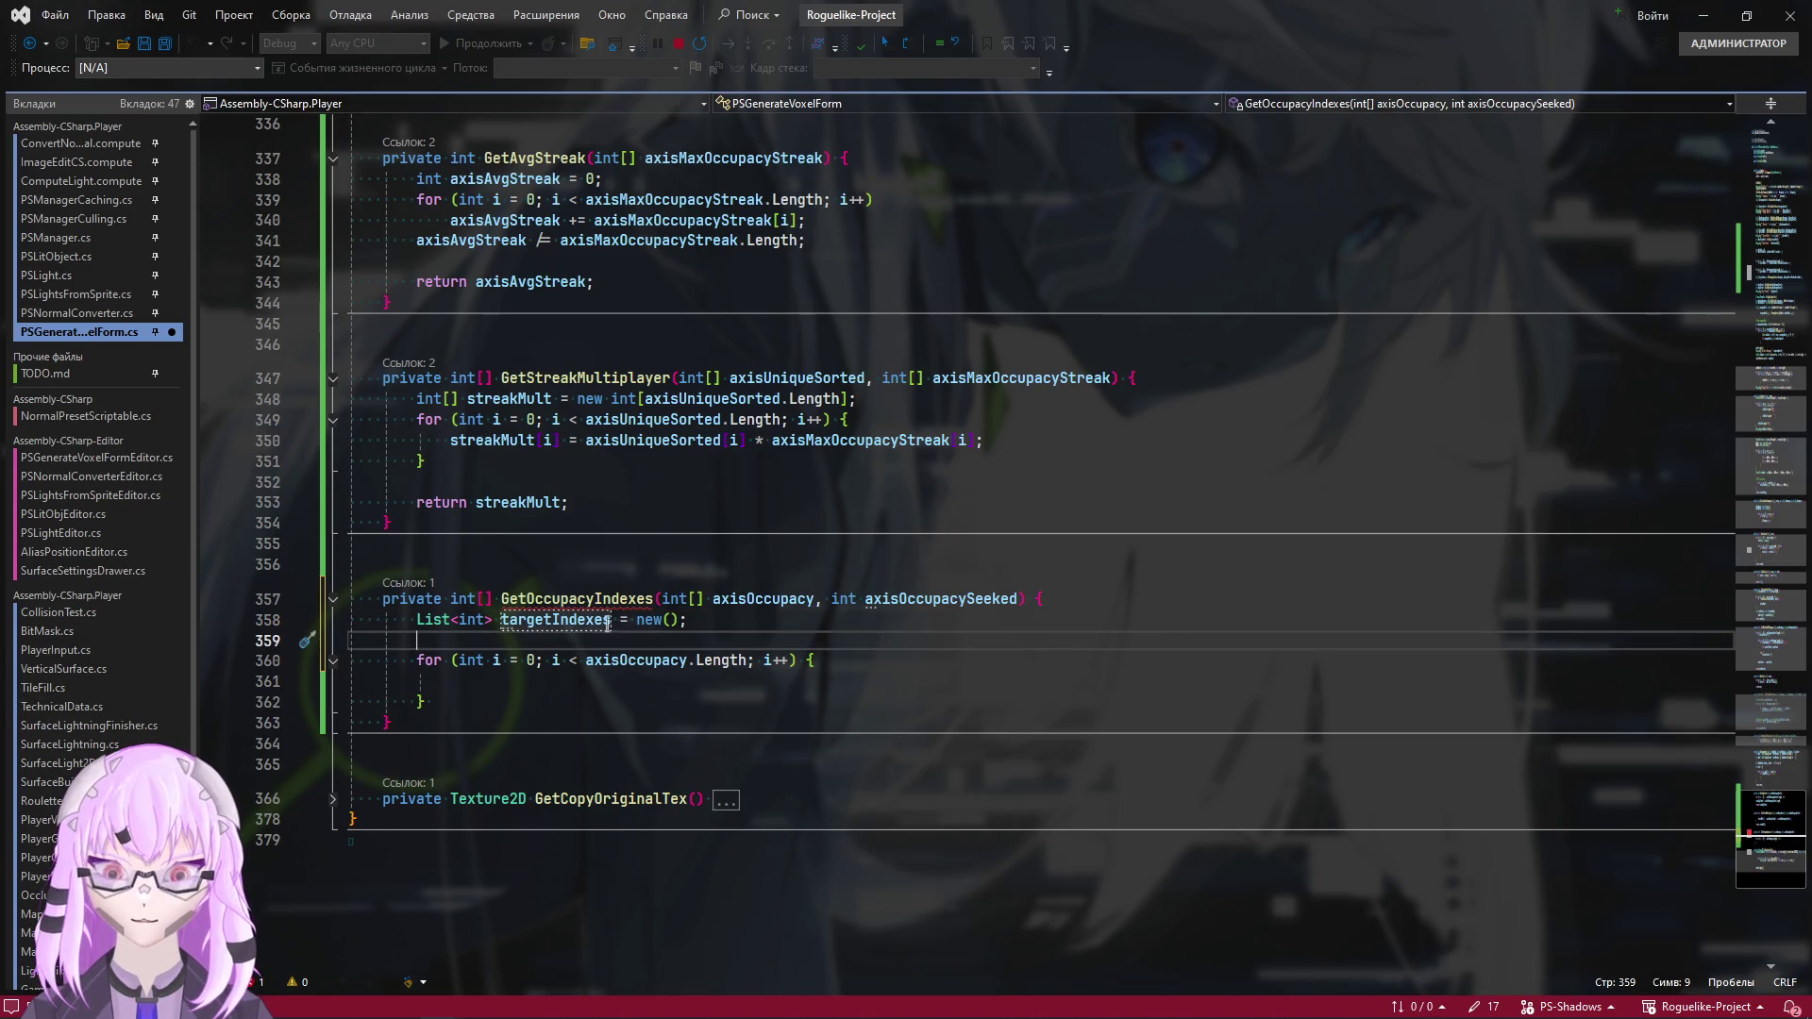
# Begin an if (axisOccupacy[] condition inside the for loop body
pyautogui.click(607, 623)
pyautogui.click(577, 680)
pyautogui.write('if (')
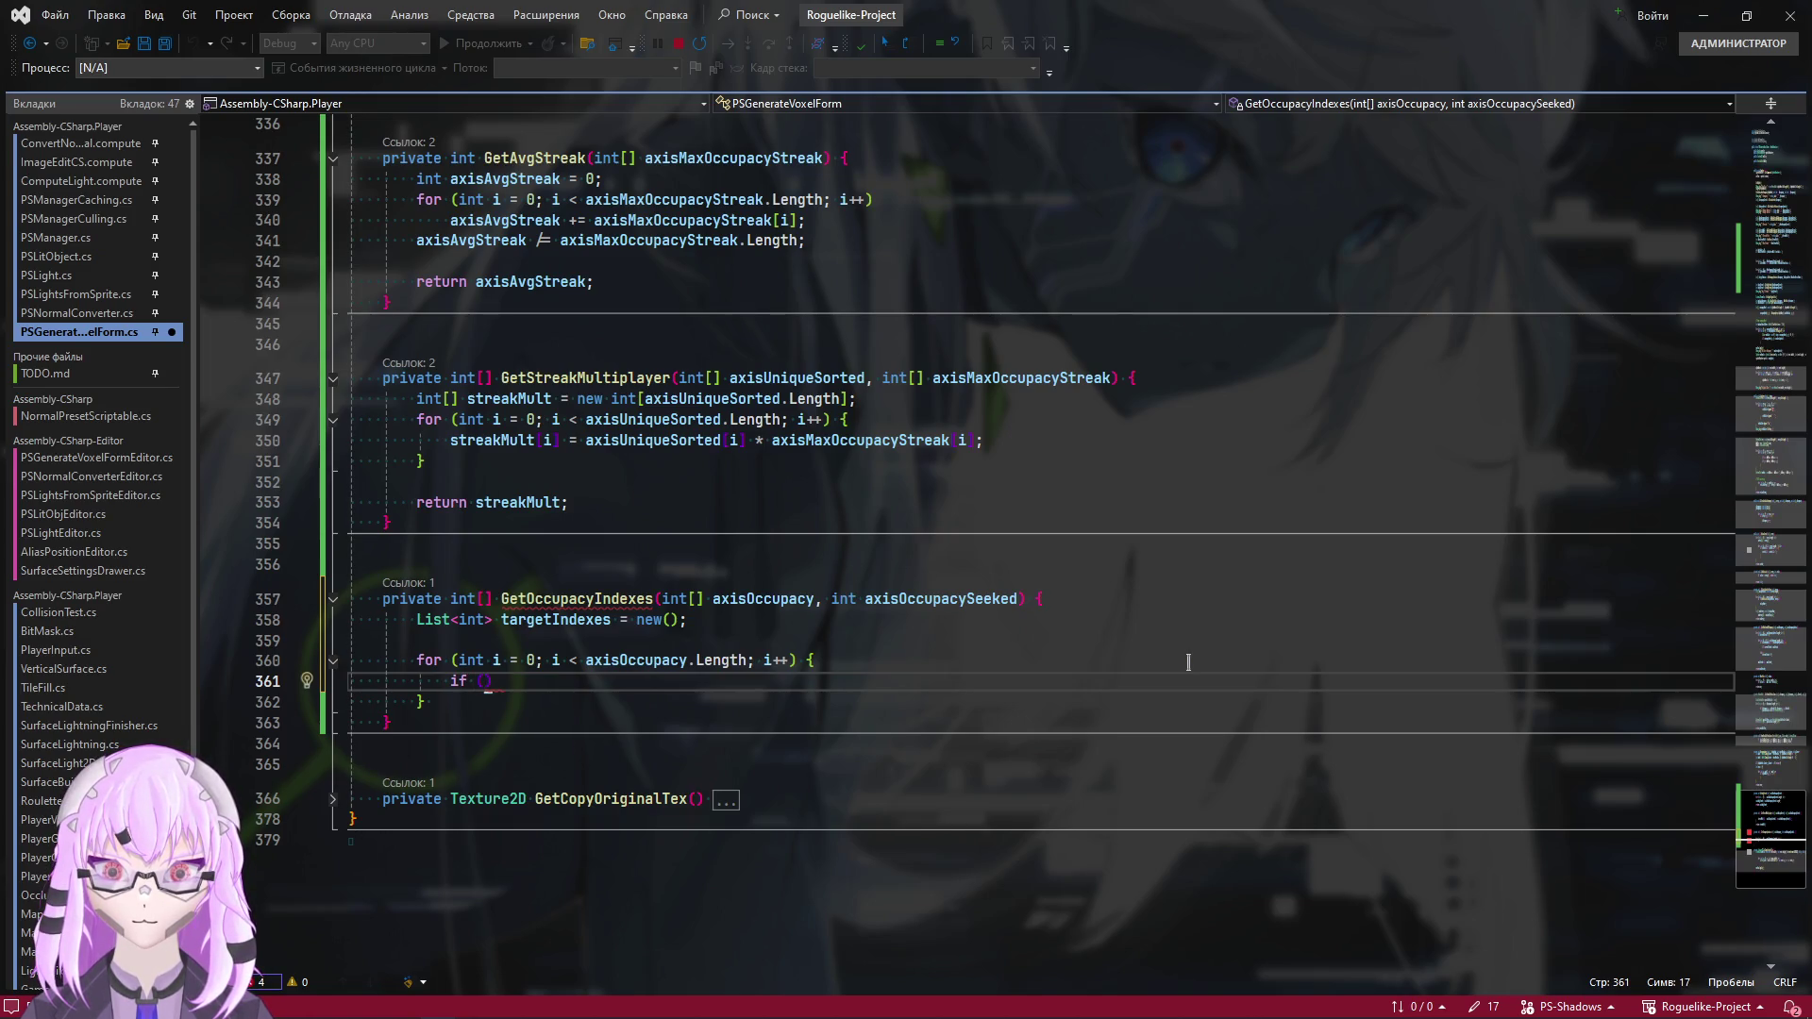
pyautogui.write('axisOccupacy[]')
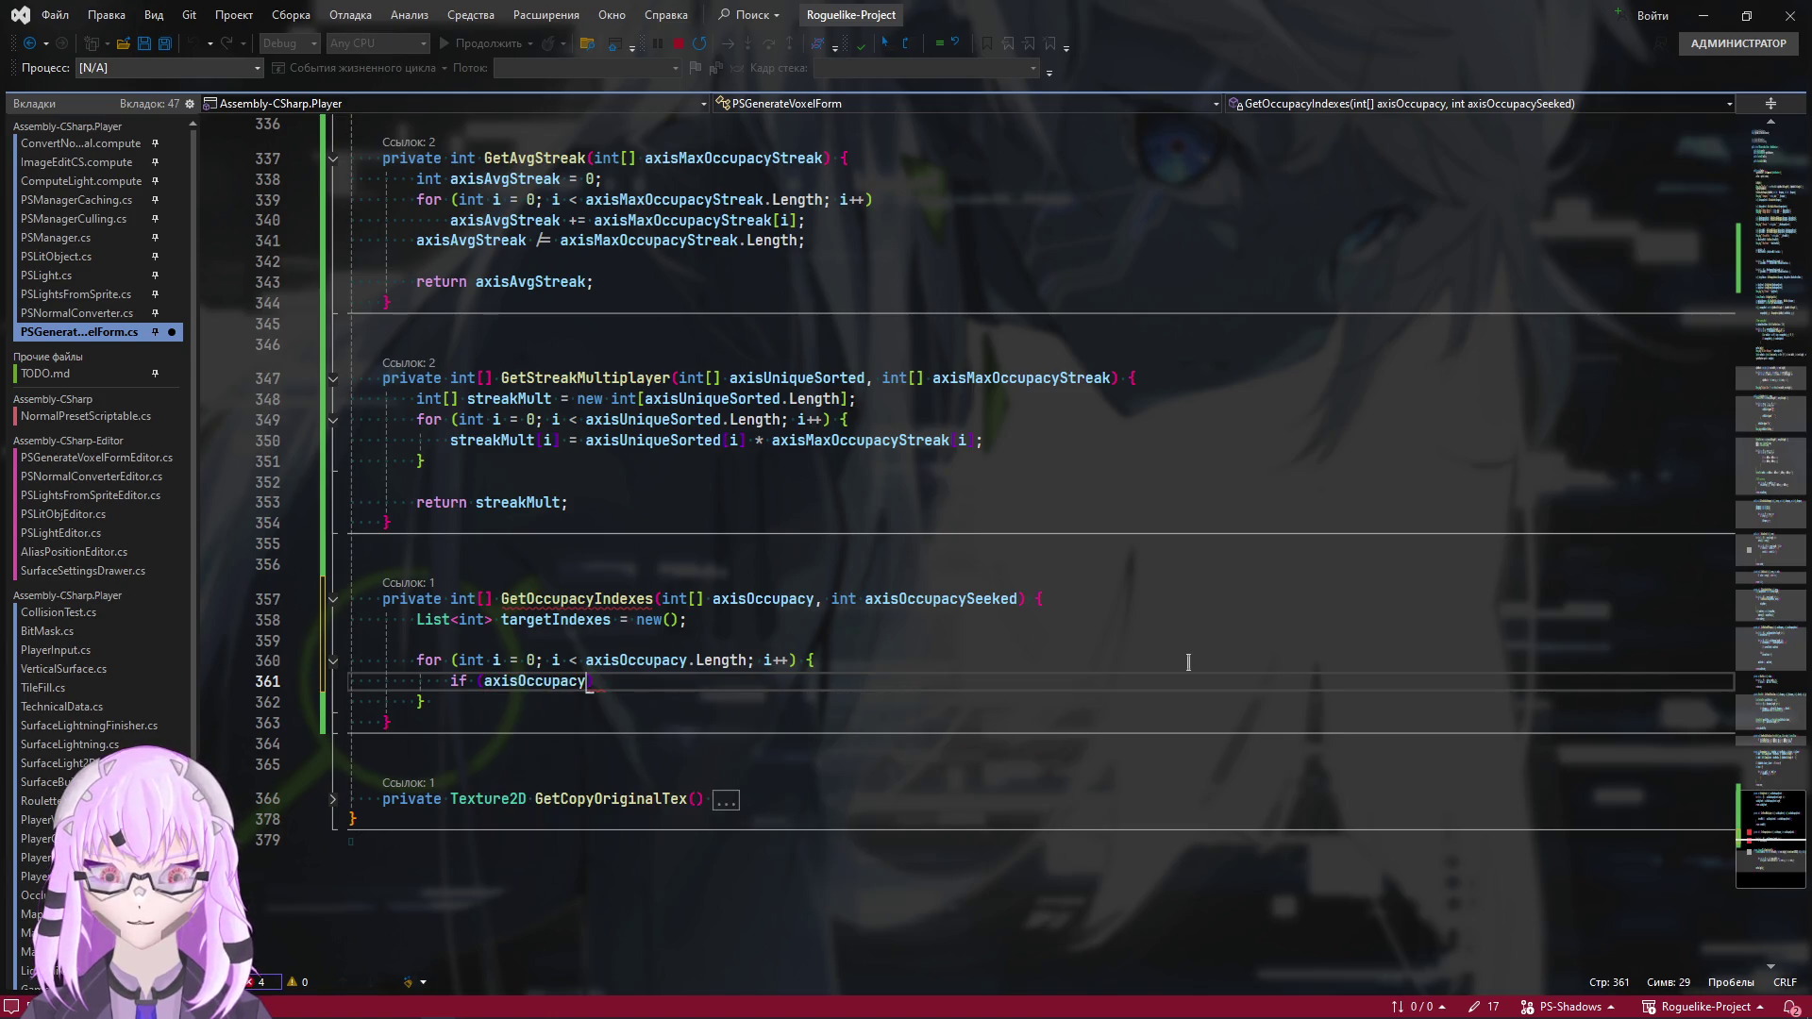
# Add if (axisOccupacy[i] == axisOccupacySeeked) targetIndexes.Add(i); in the loop and save
pyautogui.press('Left')
pyautogui.write('i')
pyautogui.press('Right')
pyautogui.write('==')
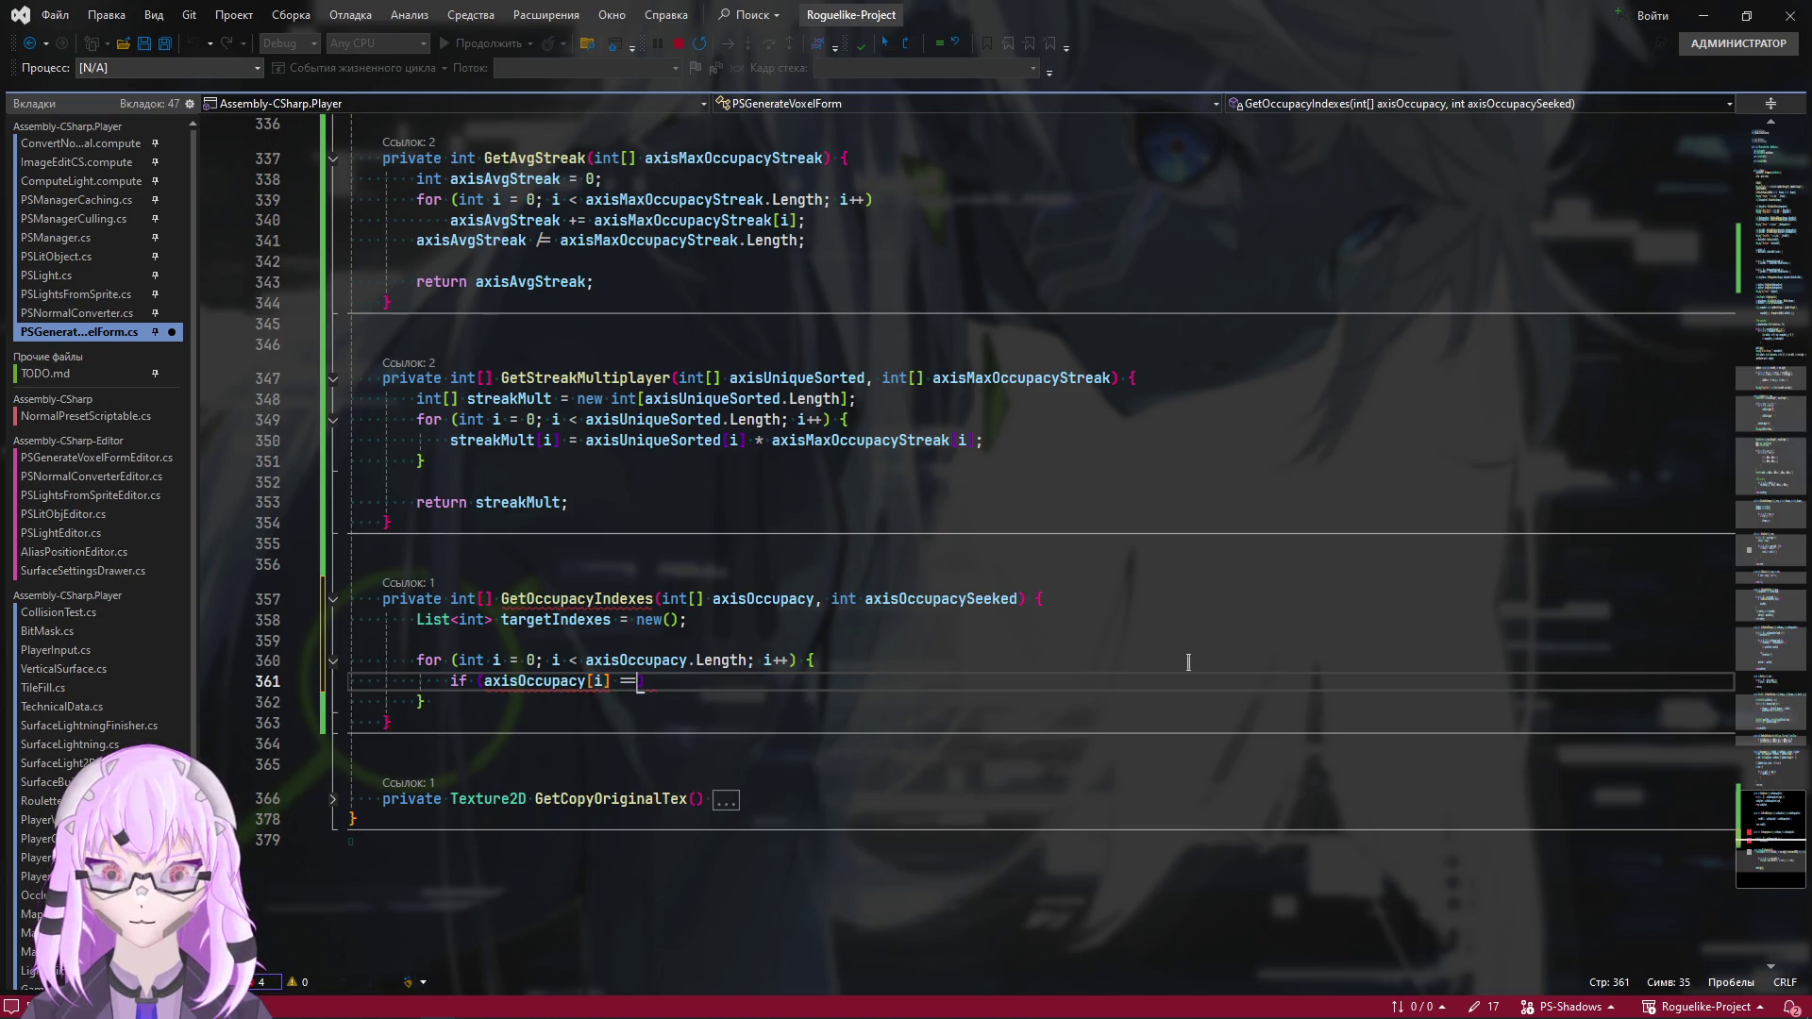
pyautogui.doubleClick(900, 600)
pyautogui.hotkey('ctrl', 'c')
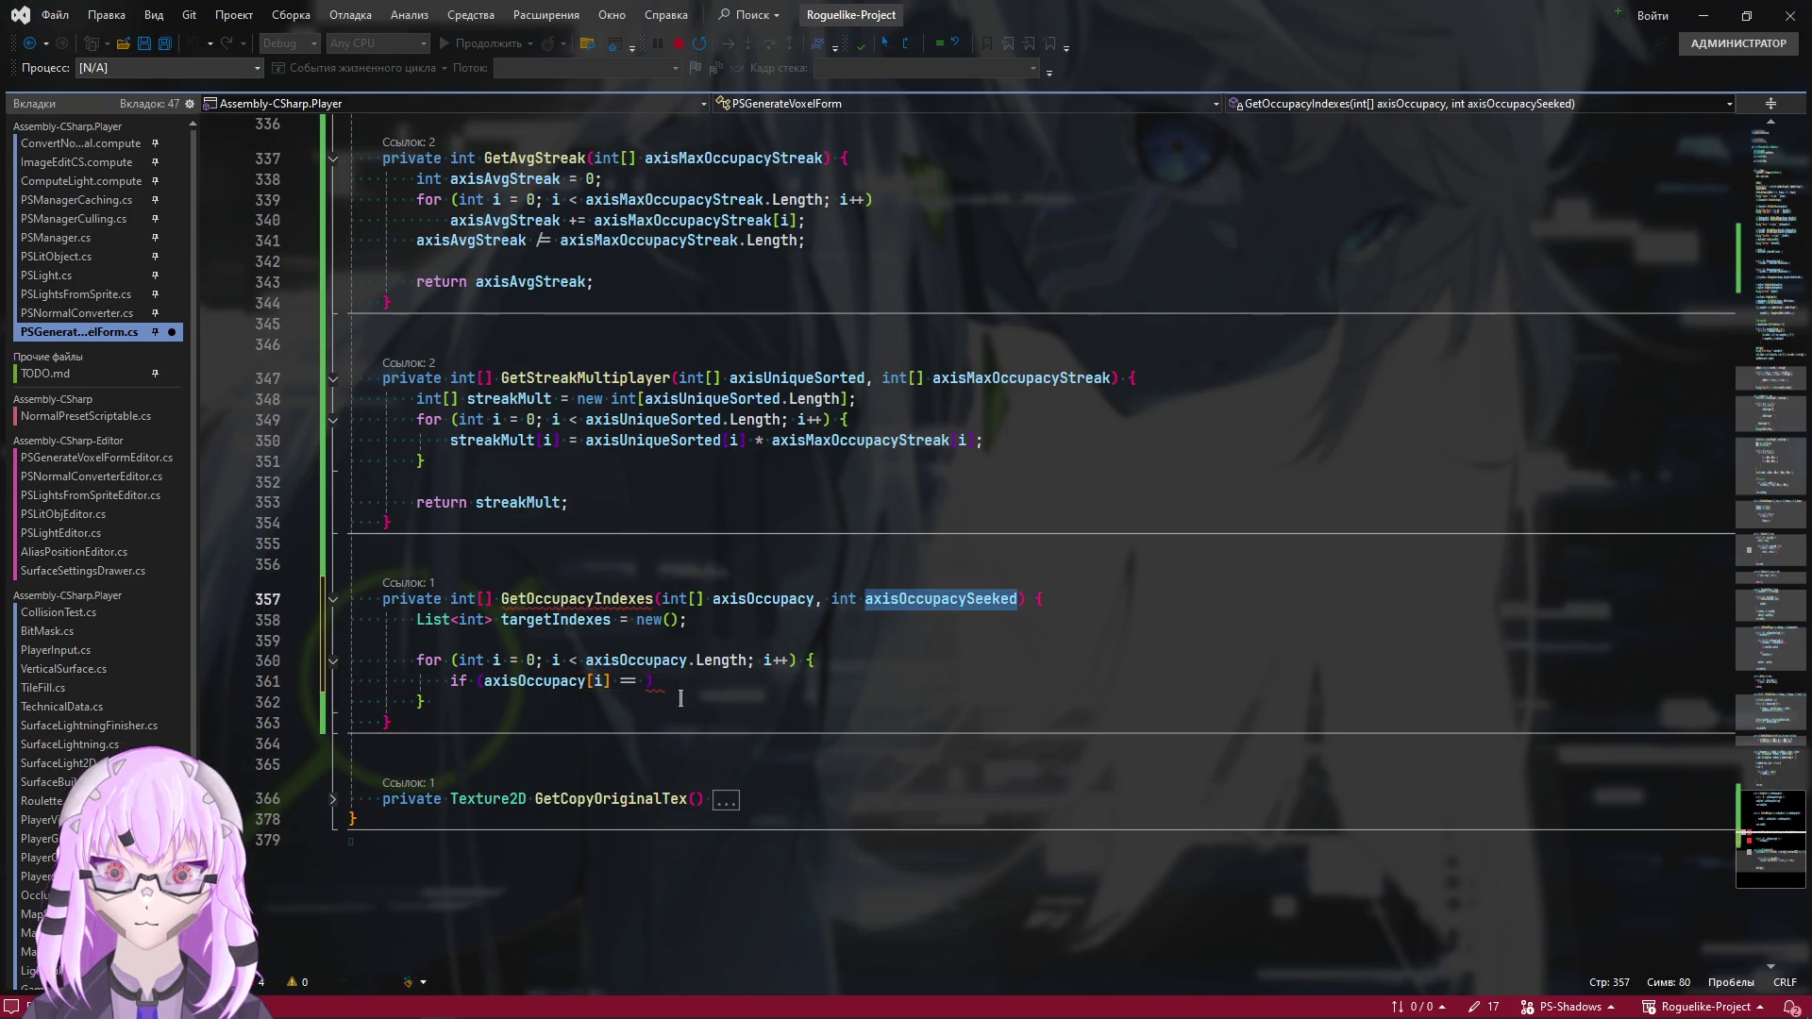
pyautogui.click(647, 690)
pyautogui.hotkey('ctrl', 'v')
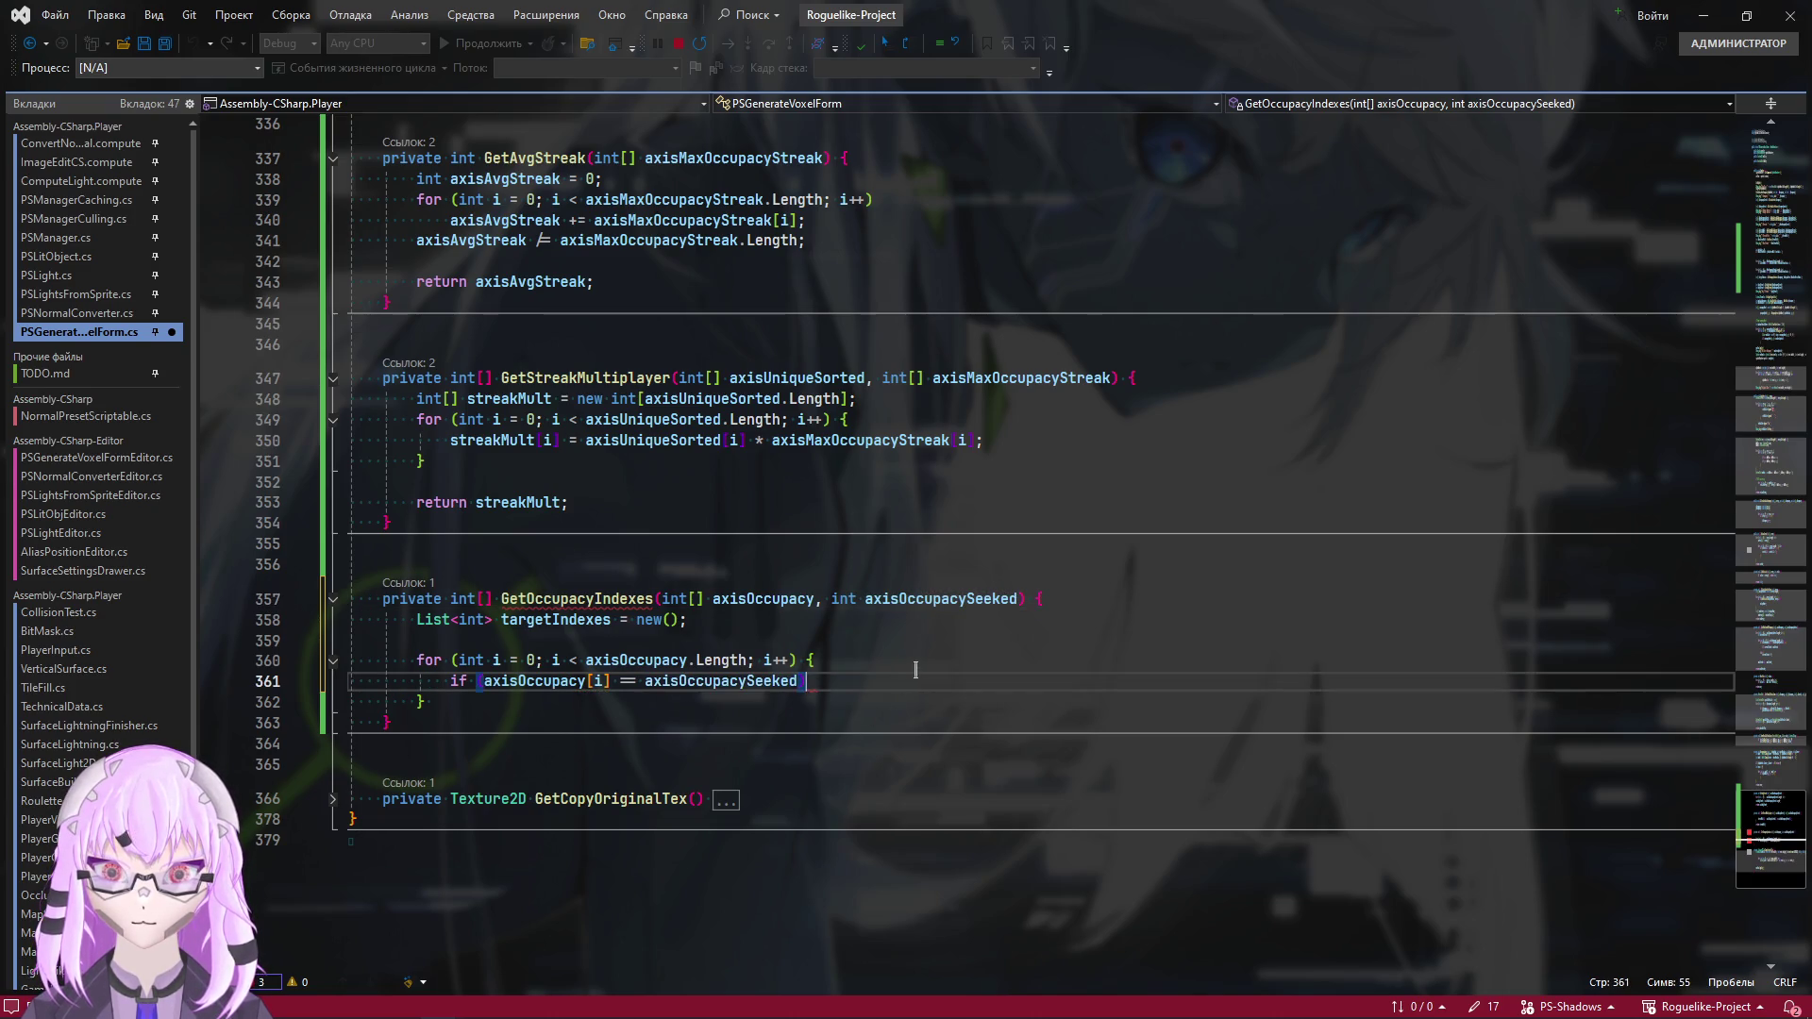
pyautogui.press('Return')
pyautogui.write('targetIndexes.A')
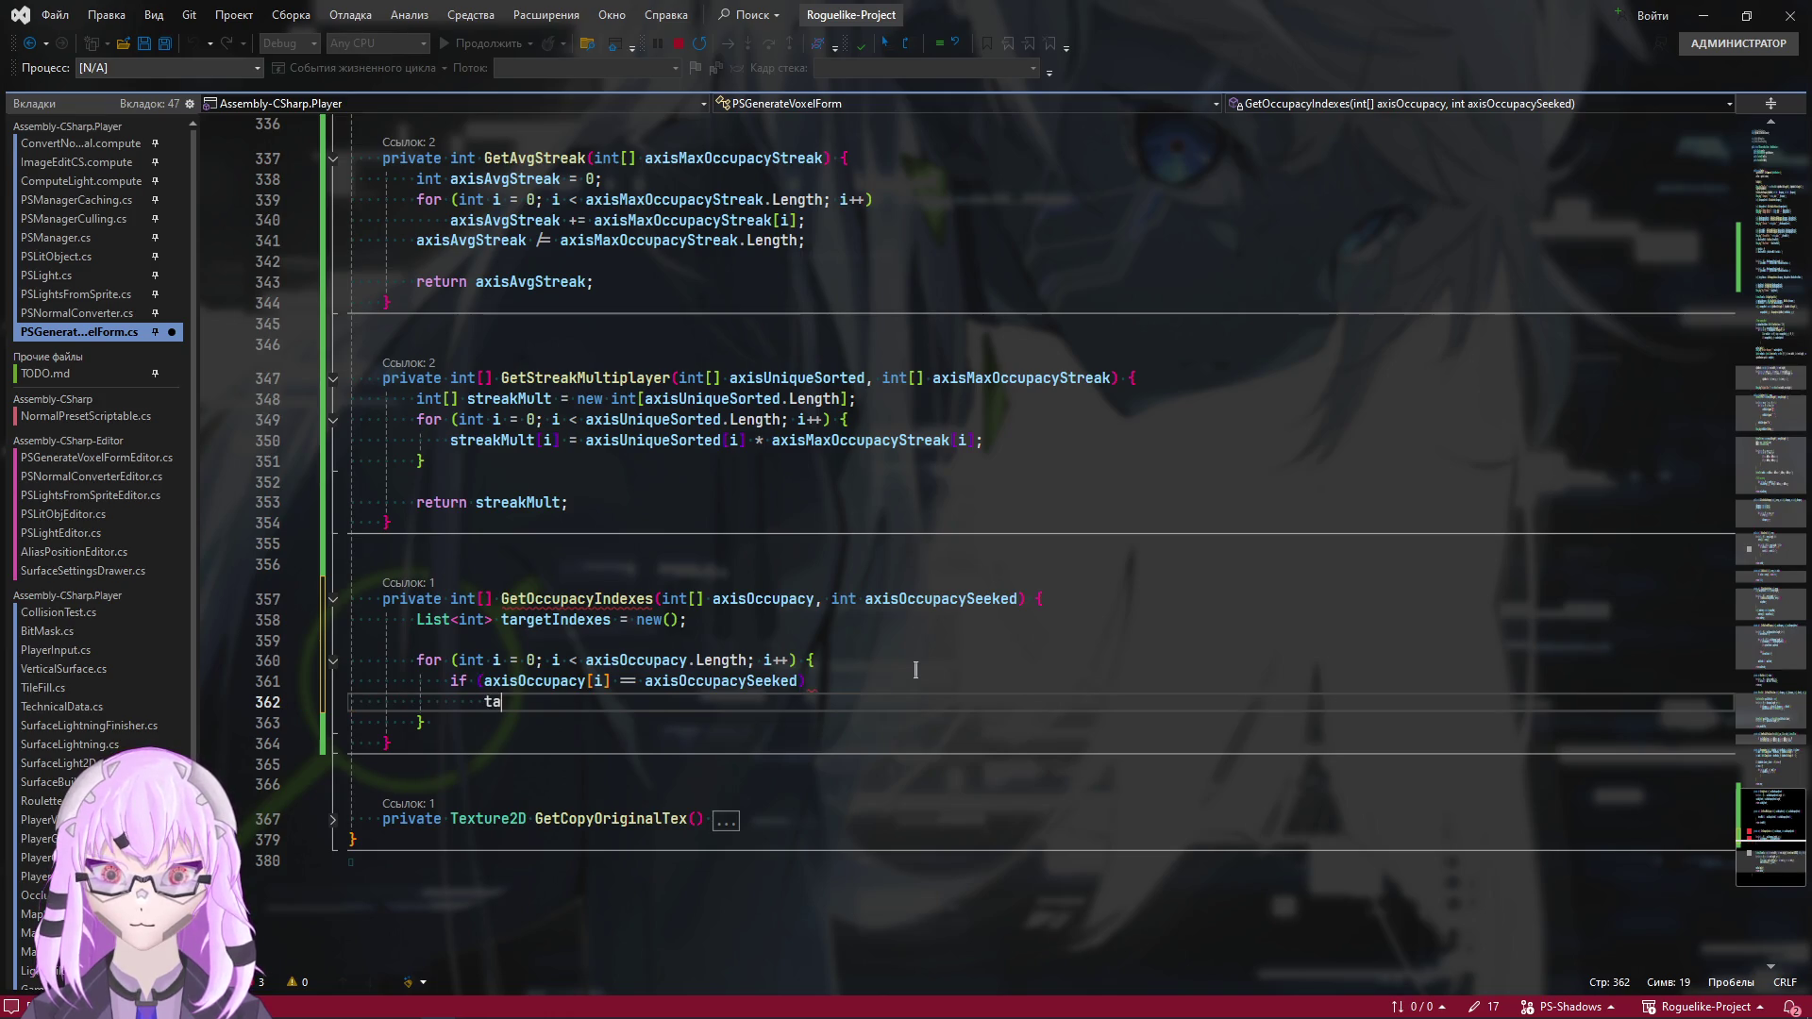
pyautogui.press('Tab')
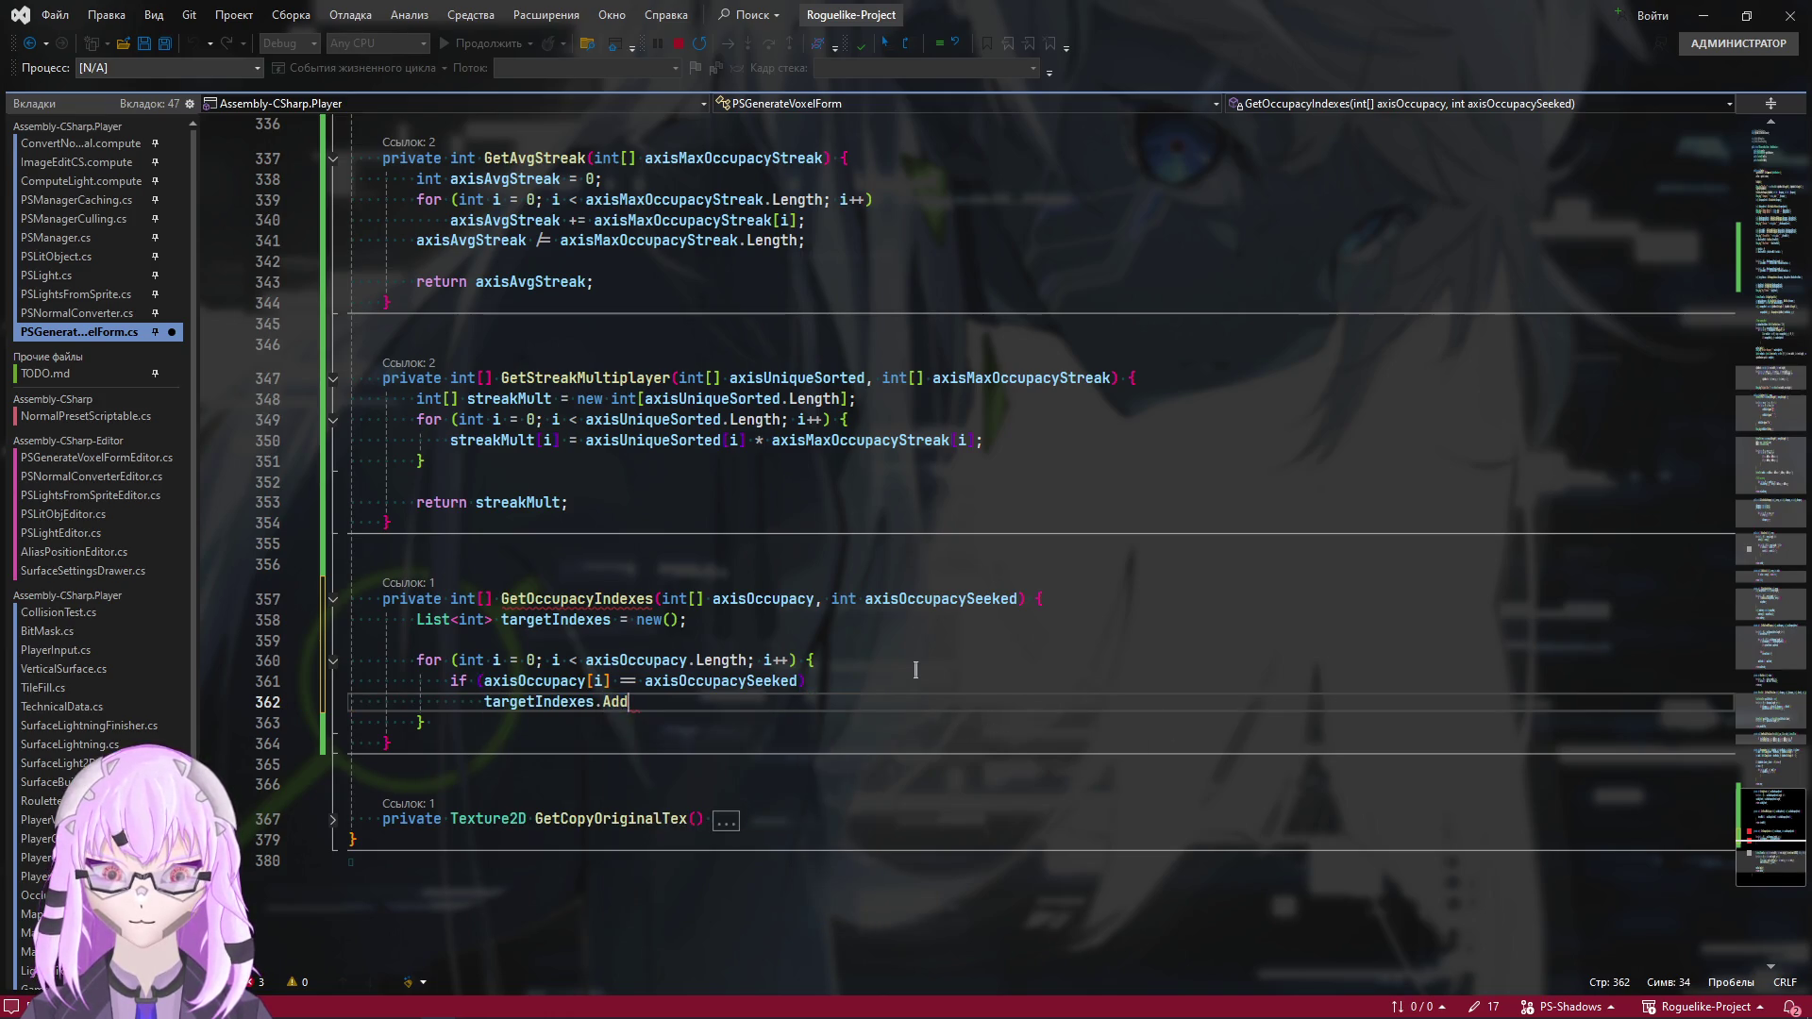
pyautogui.write('(i)')
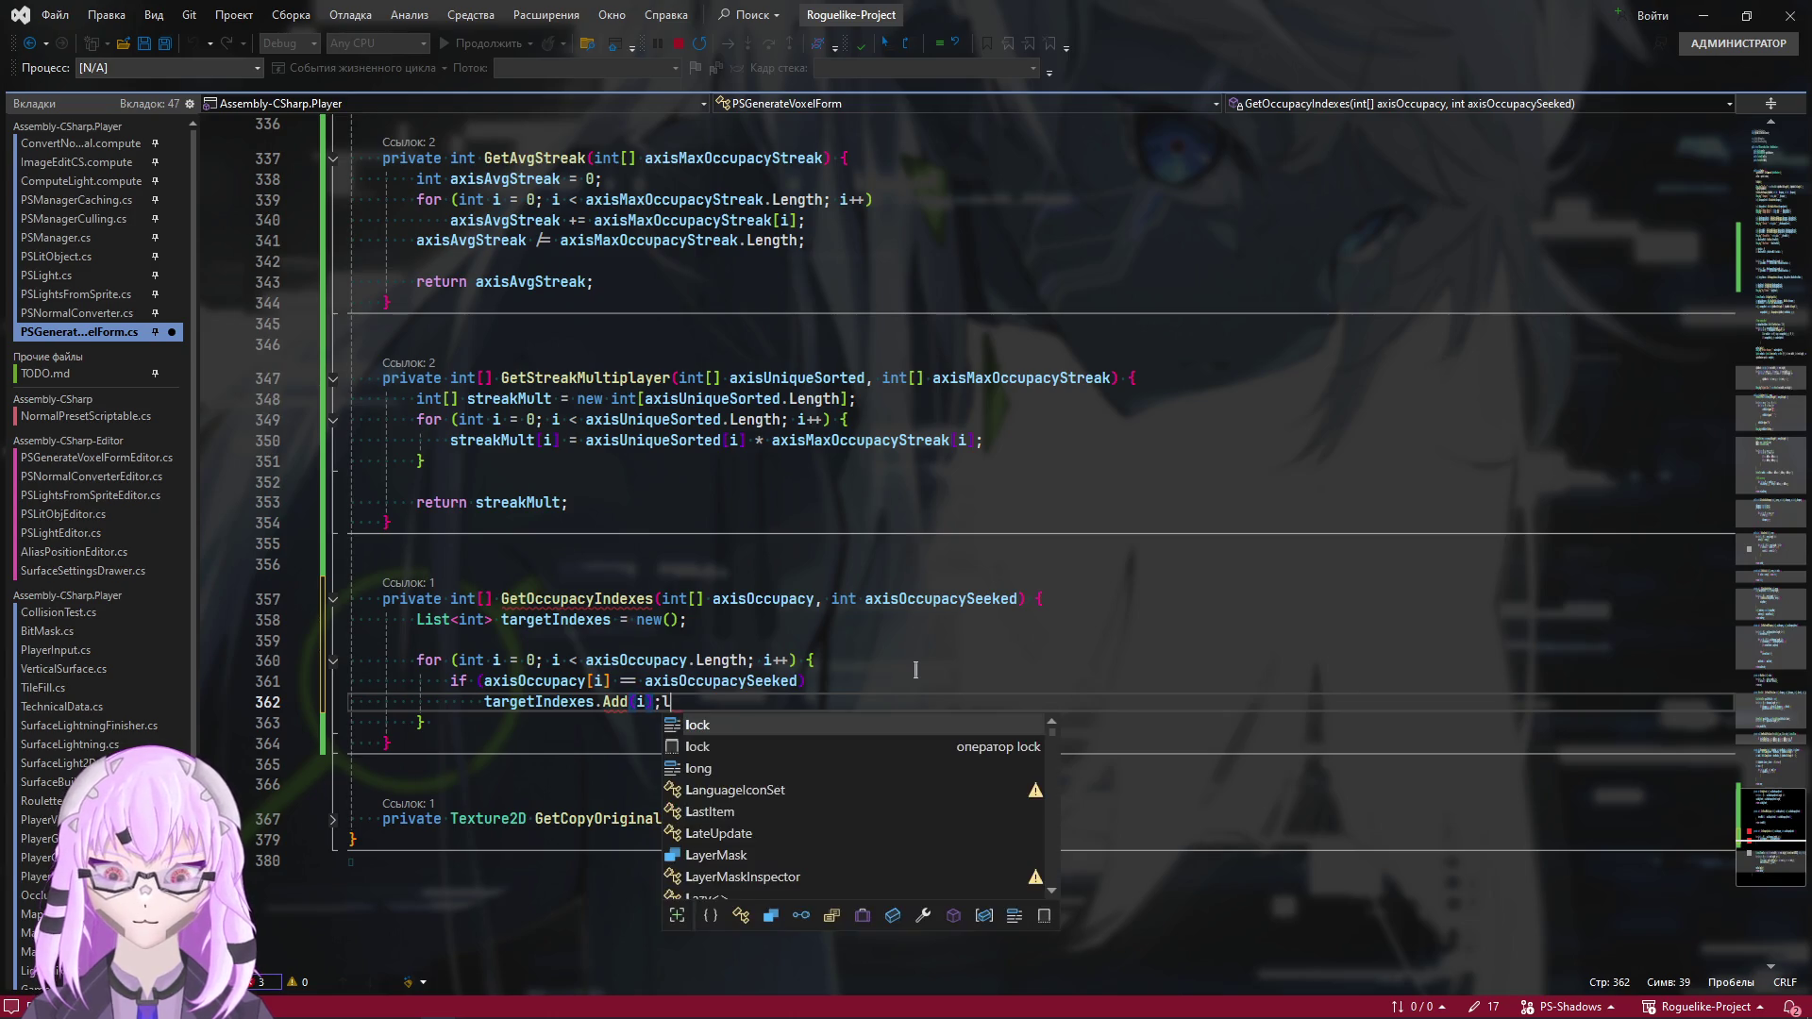
pyautogui.write(';')
pyautogui.hotkey('ctrl', 's')
# Start a return statement after the loop and review the GetOccupacyIndexes call in Combine
pyautogui.press('Down')
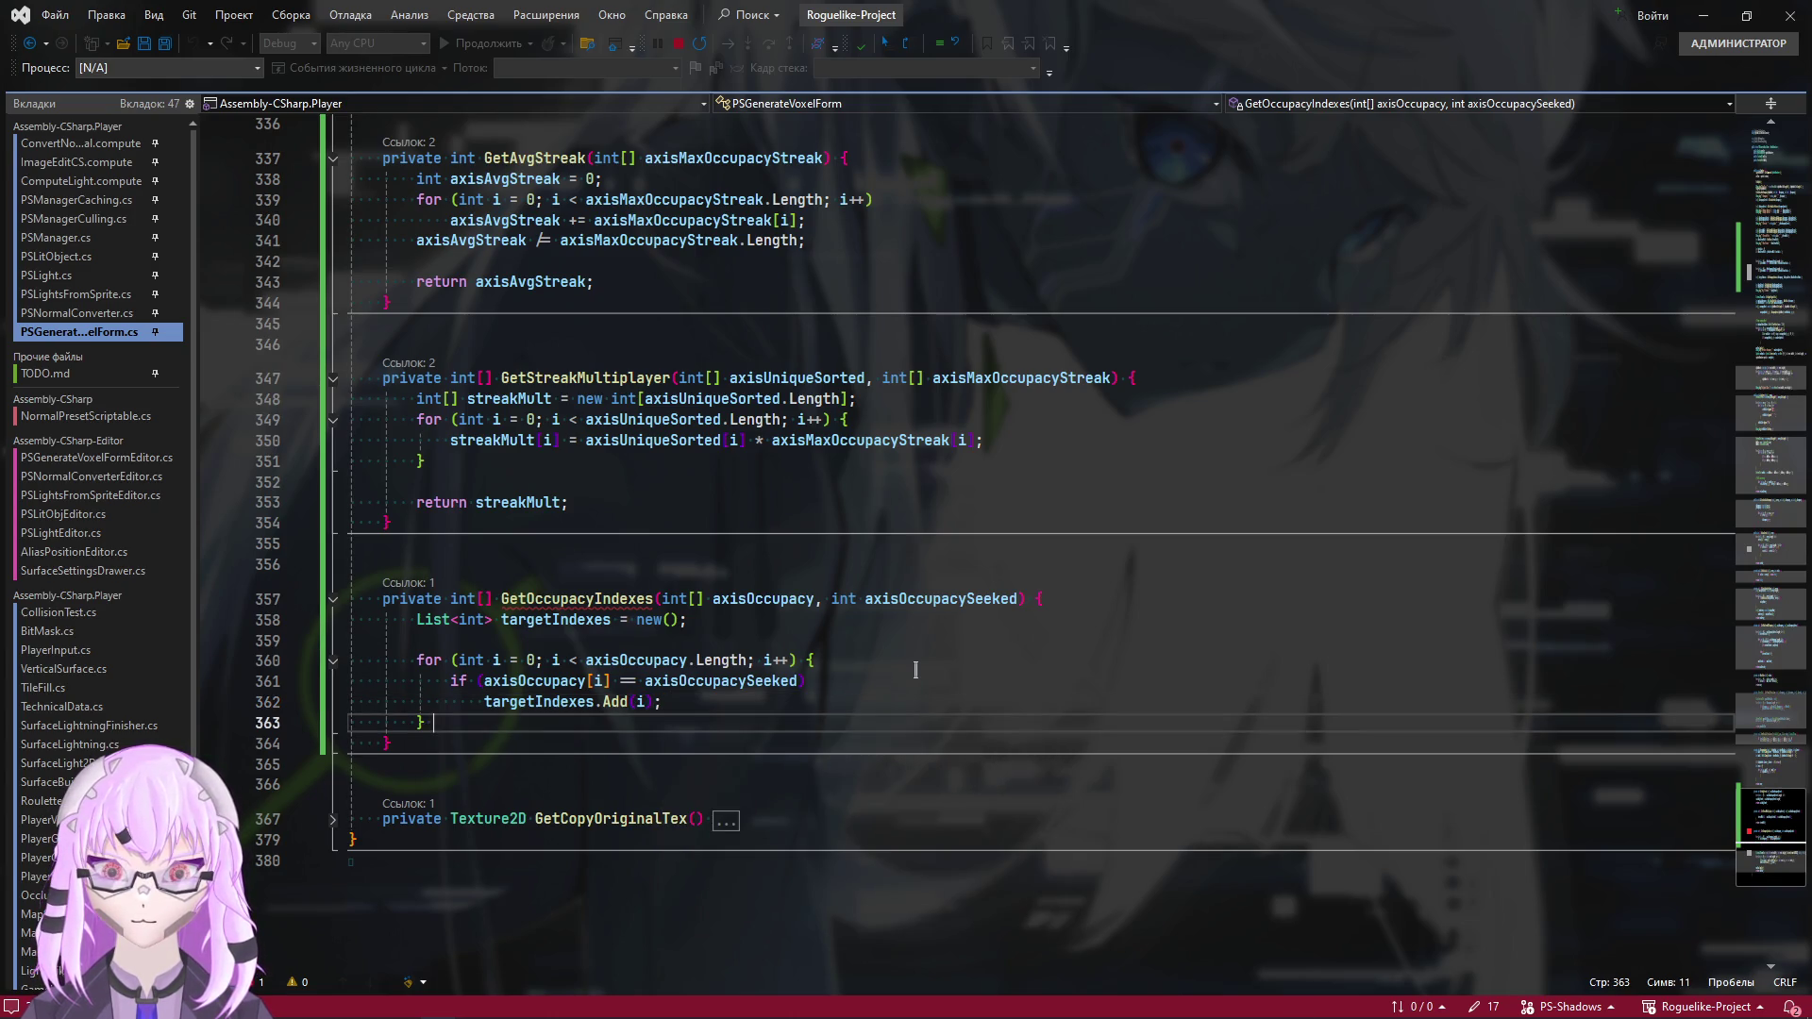
pyautogui.press('Return')
pyautogui.press('Return')
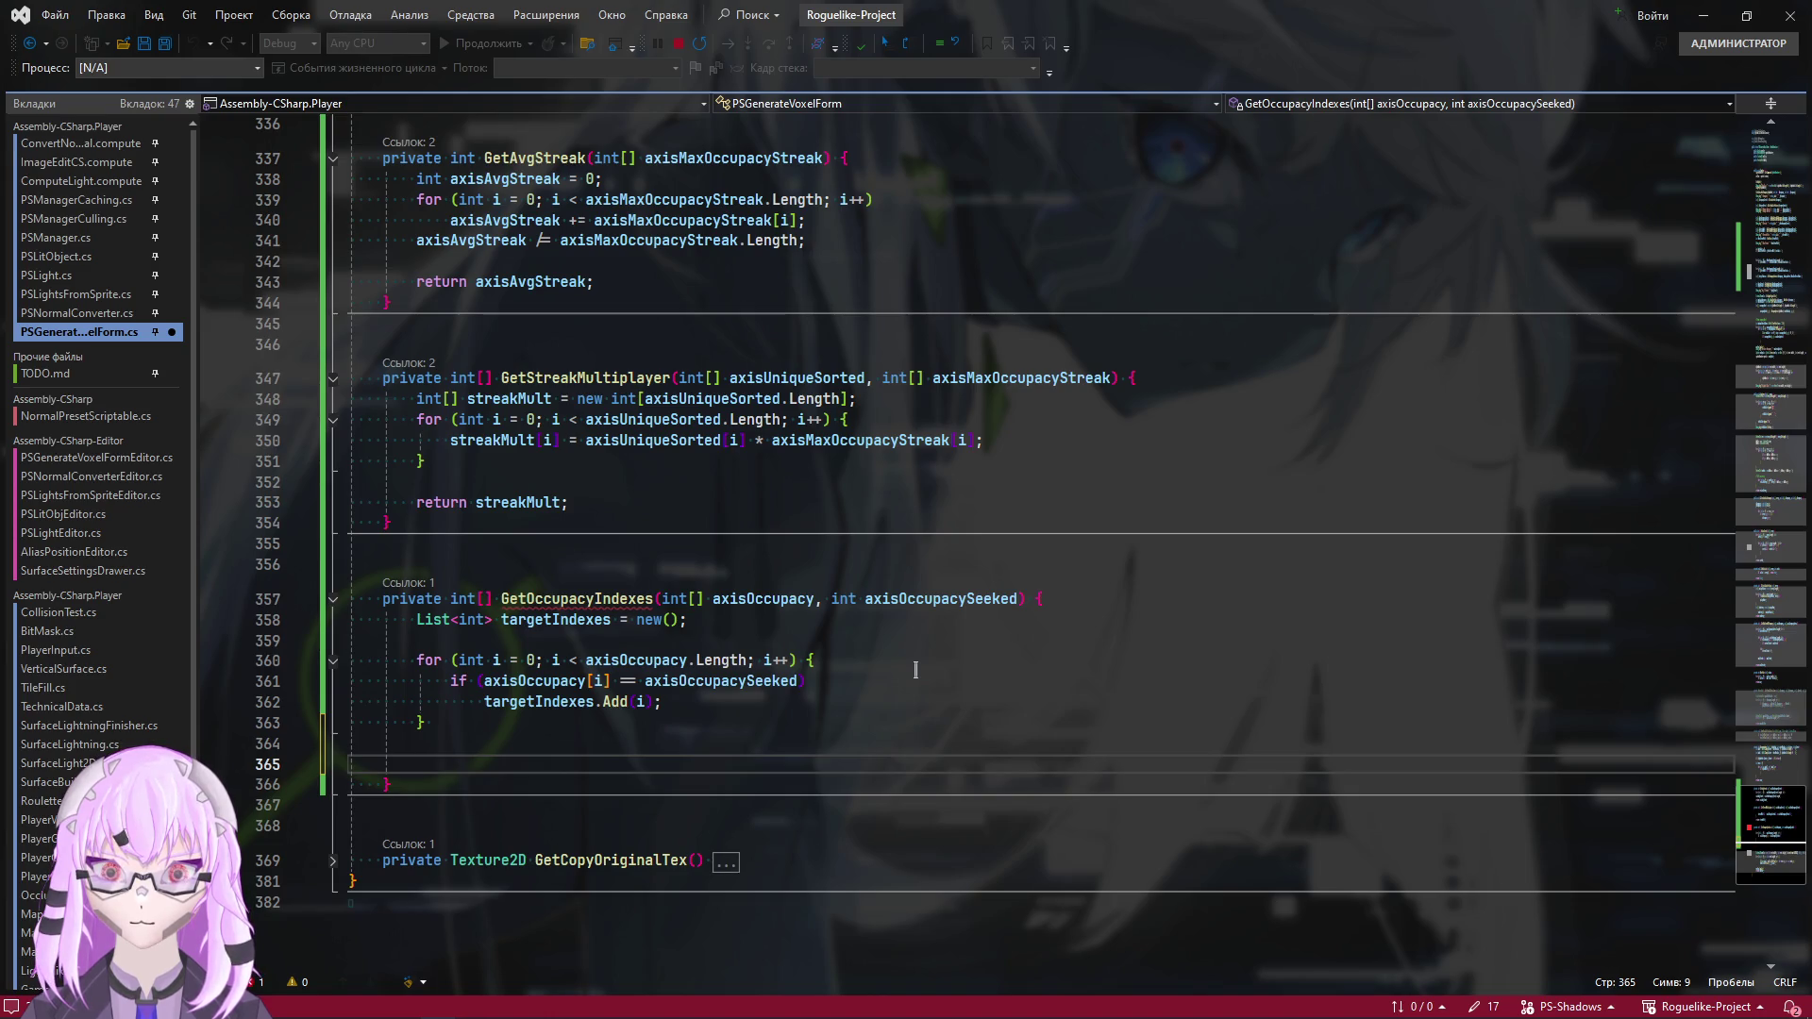
pyautogui.write('re')
pyautogui.press('Tab')
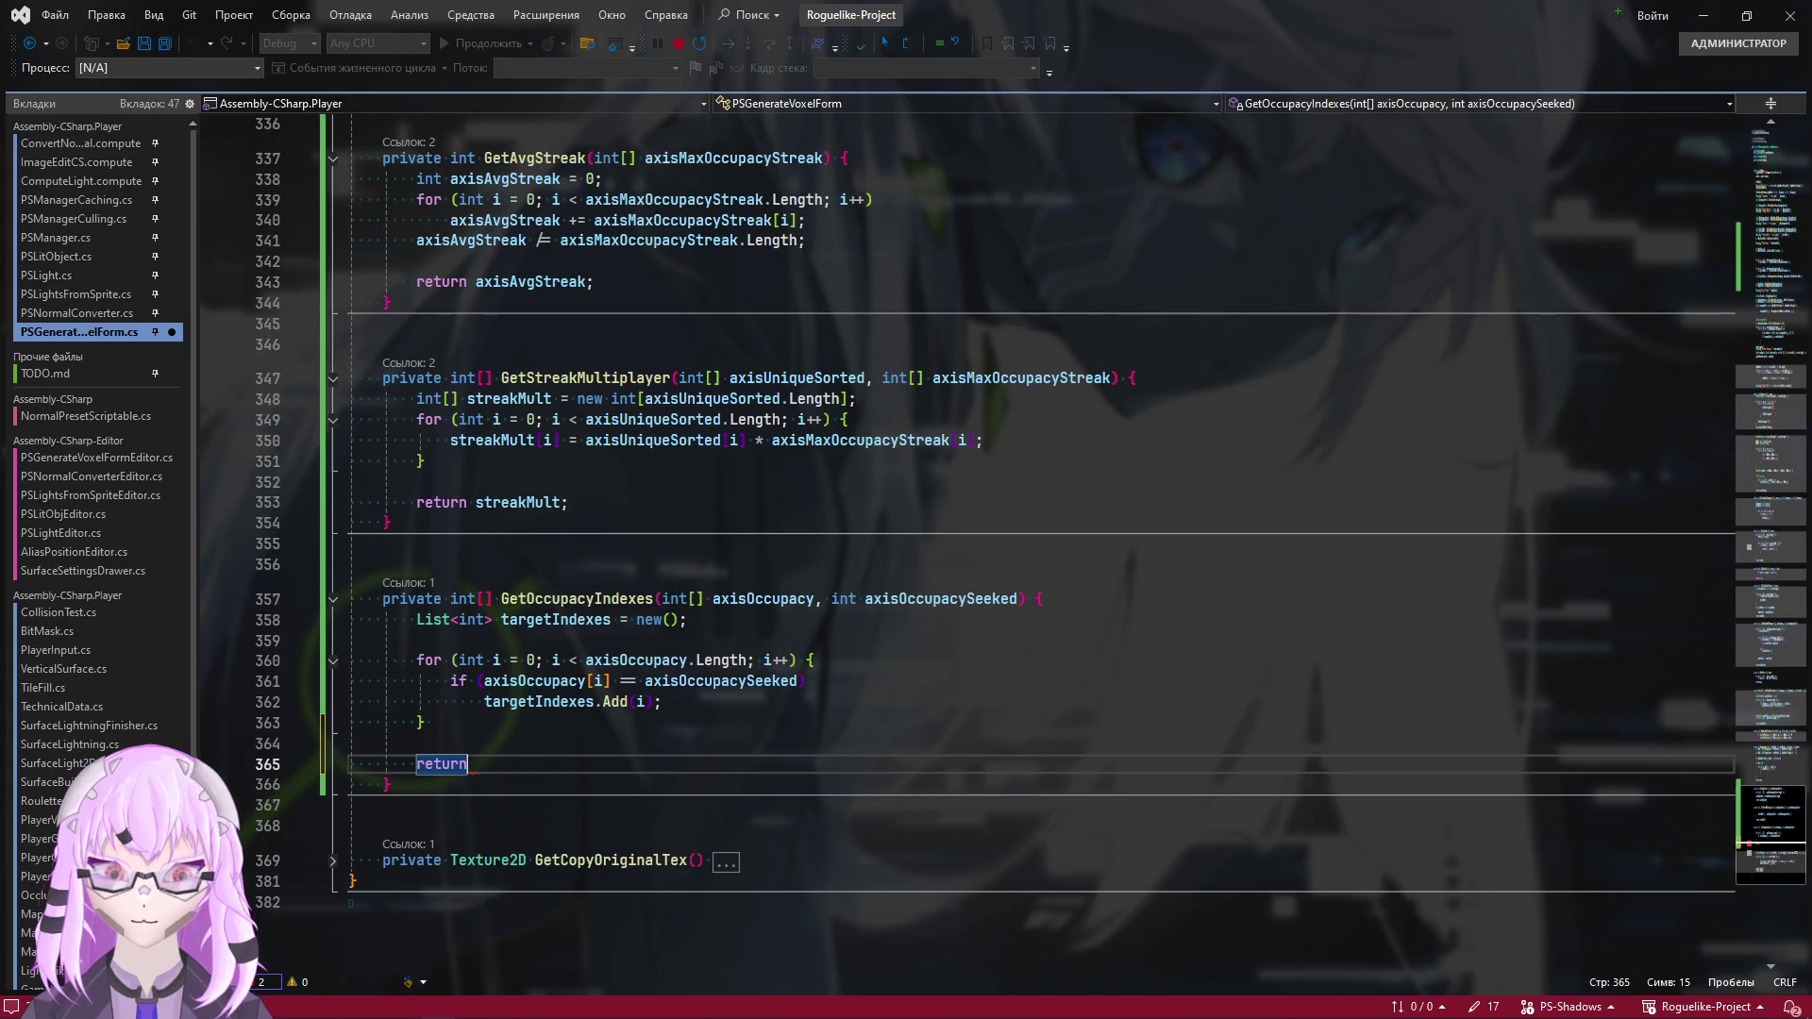
pyautogui.click(1786, 280)
pyautogui.scroll(-2, 575, 580)
pyautogui.scroll(2, 576, 581)
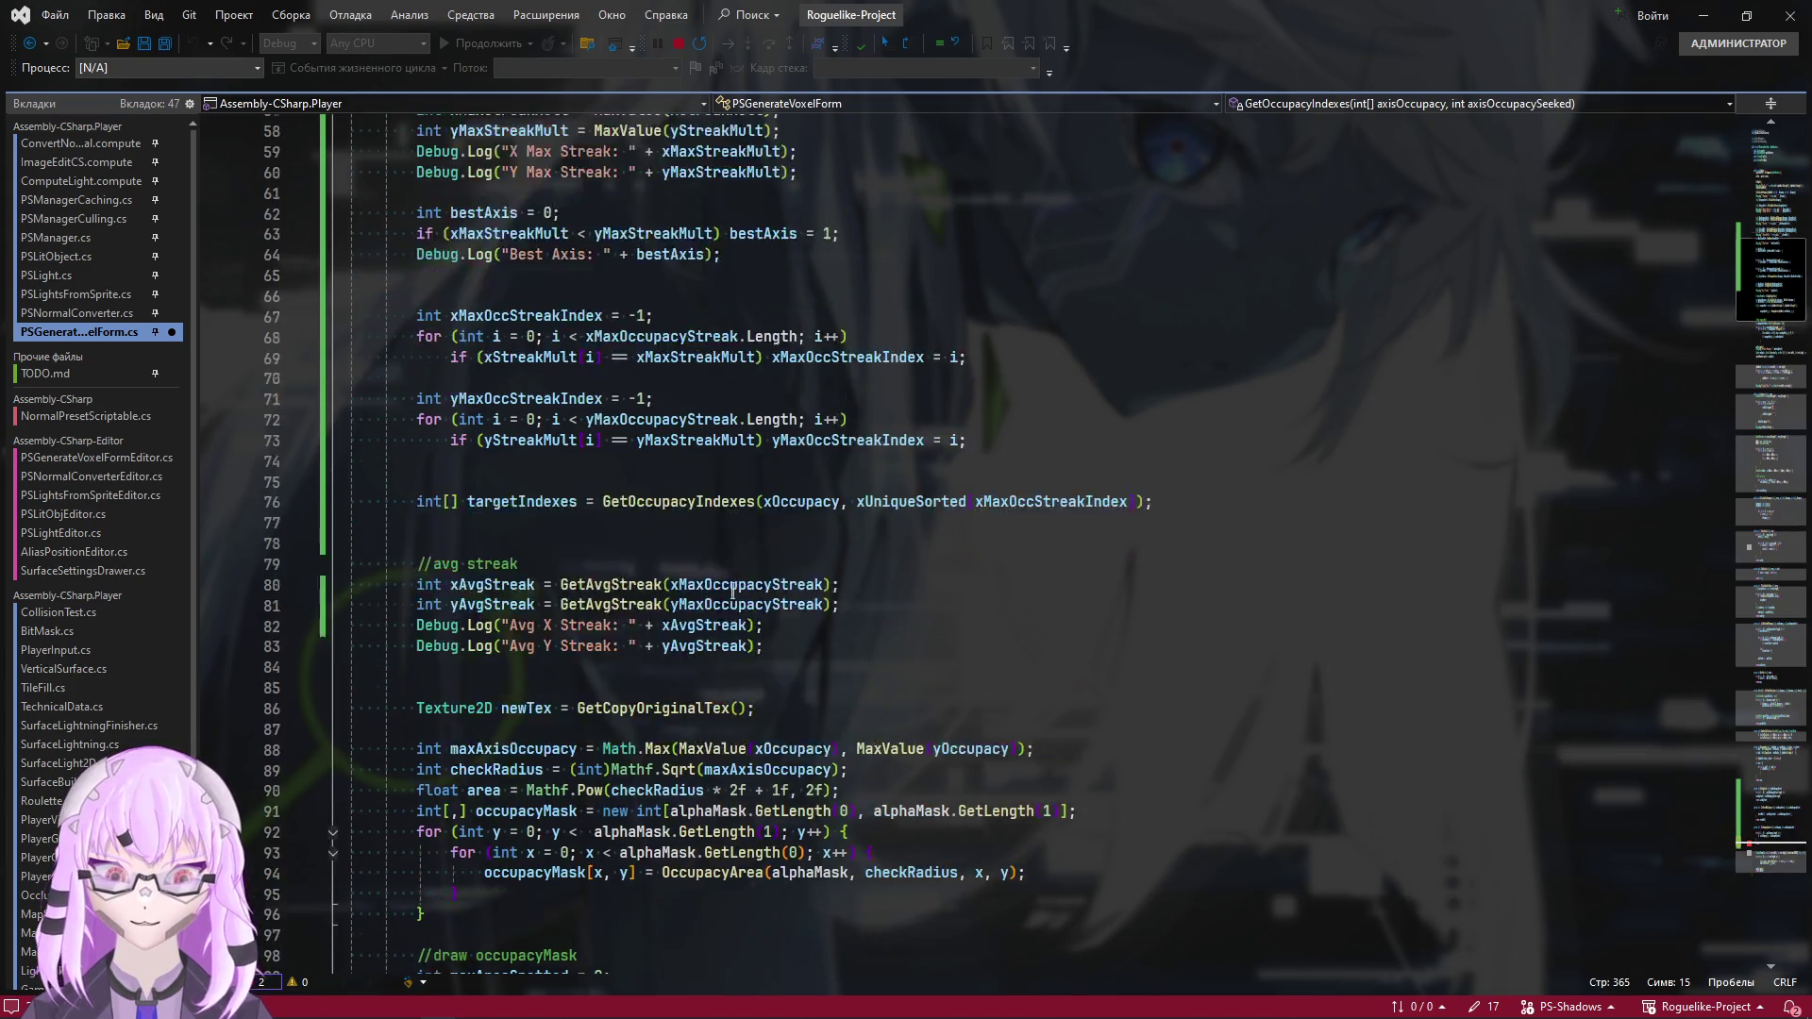
pyautogui.scroll(2, 576, 580)
pyautogui.scroll(-5, 576, 580)
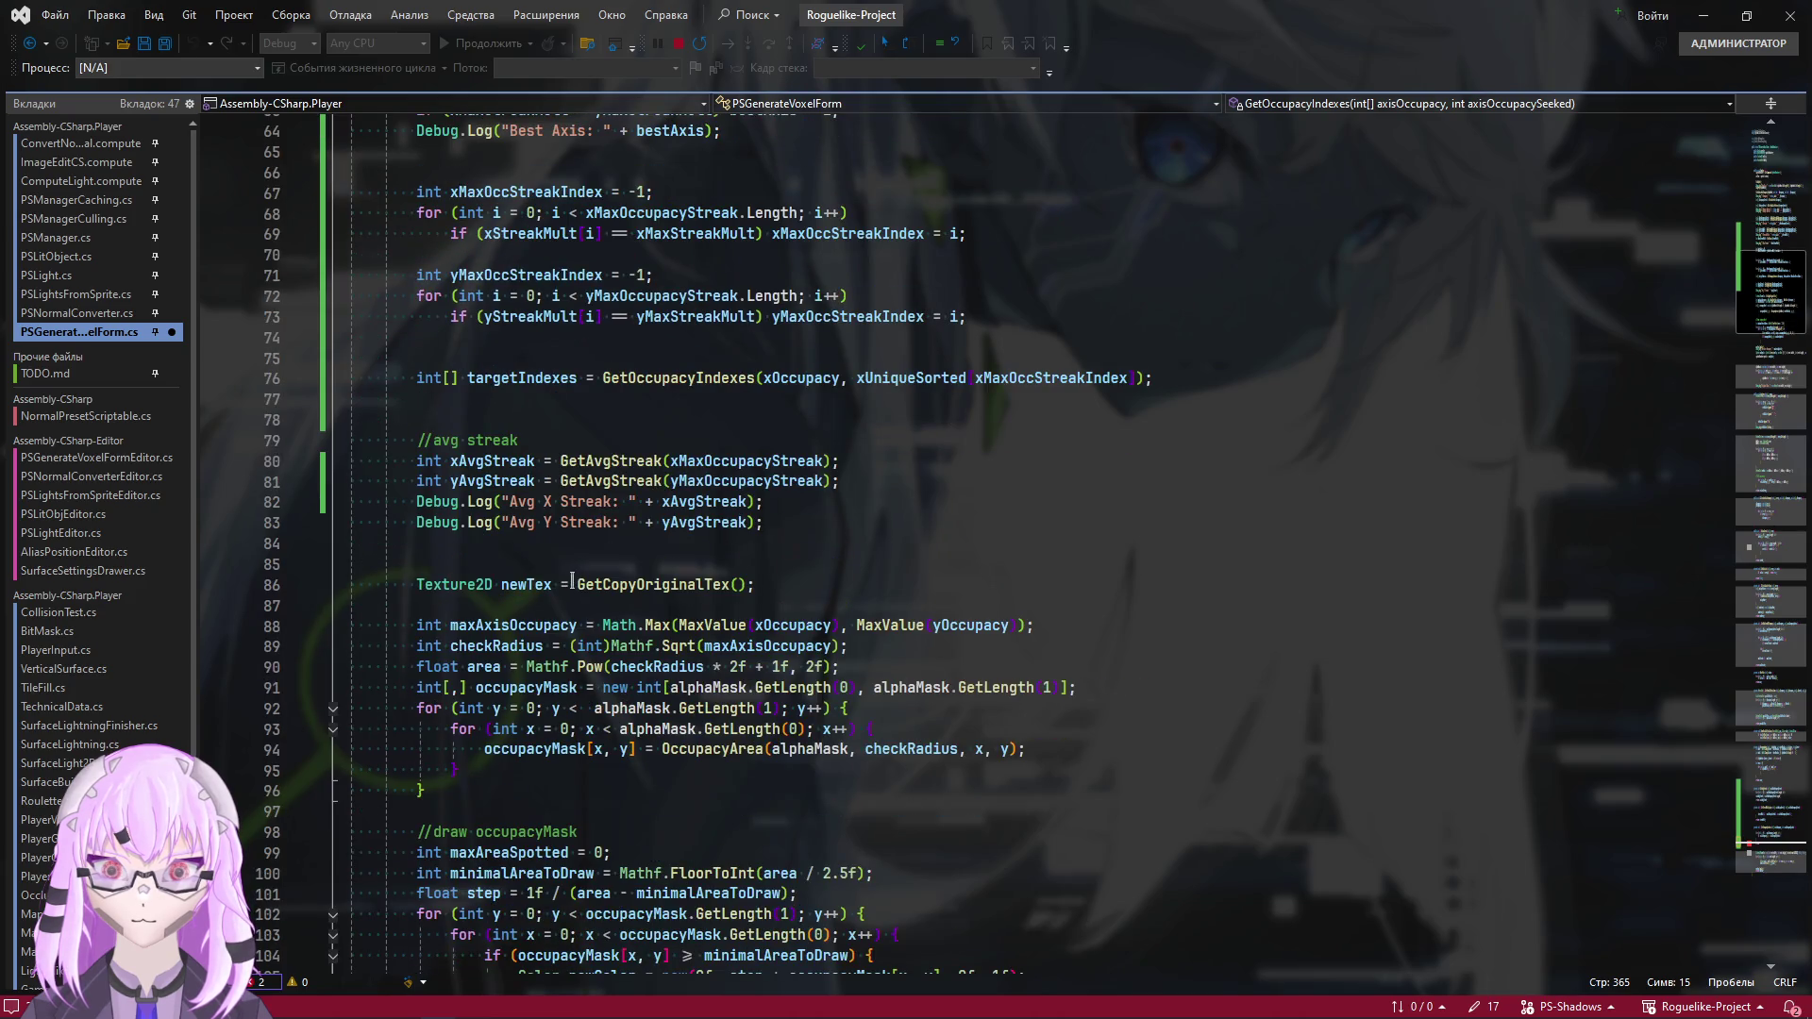
pyautogui.scroll(2, 572, 580)
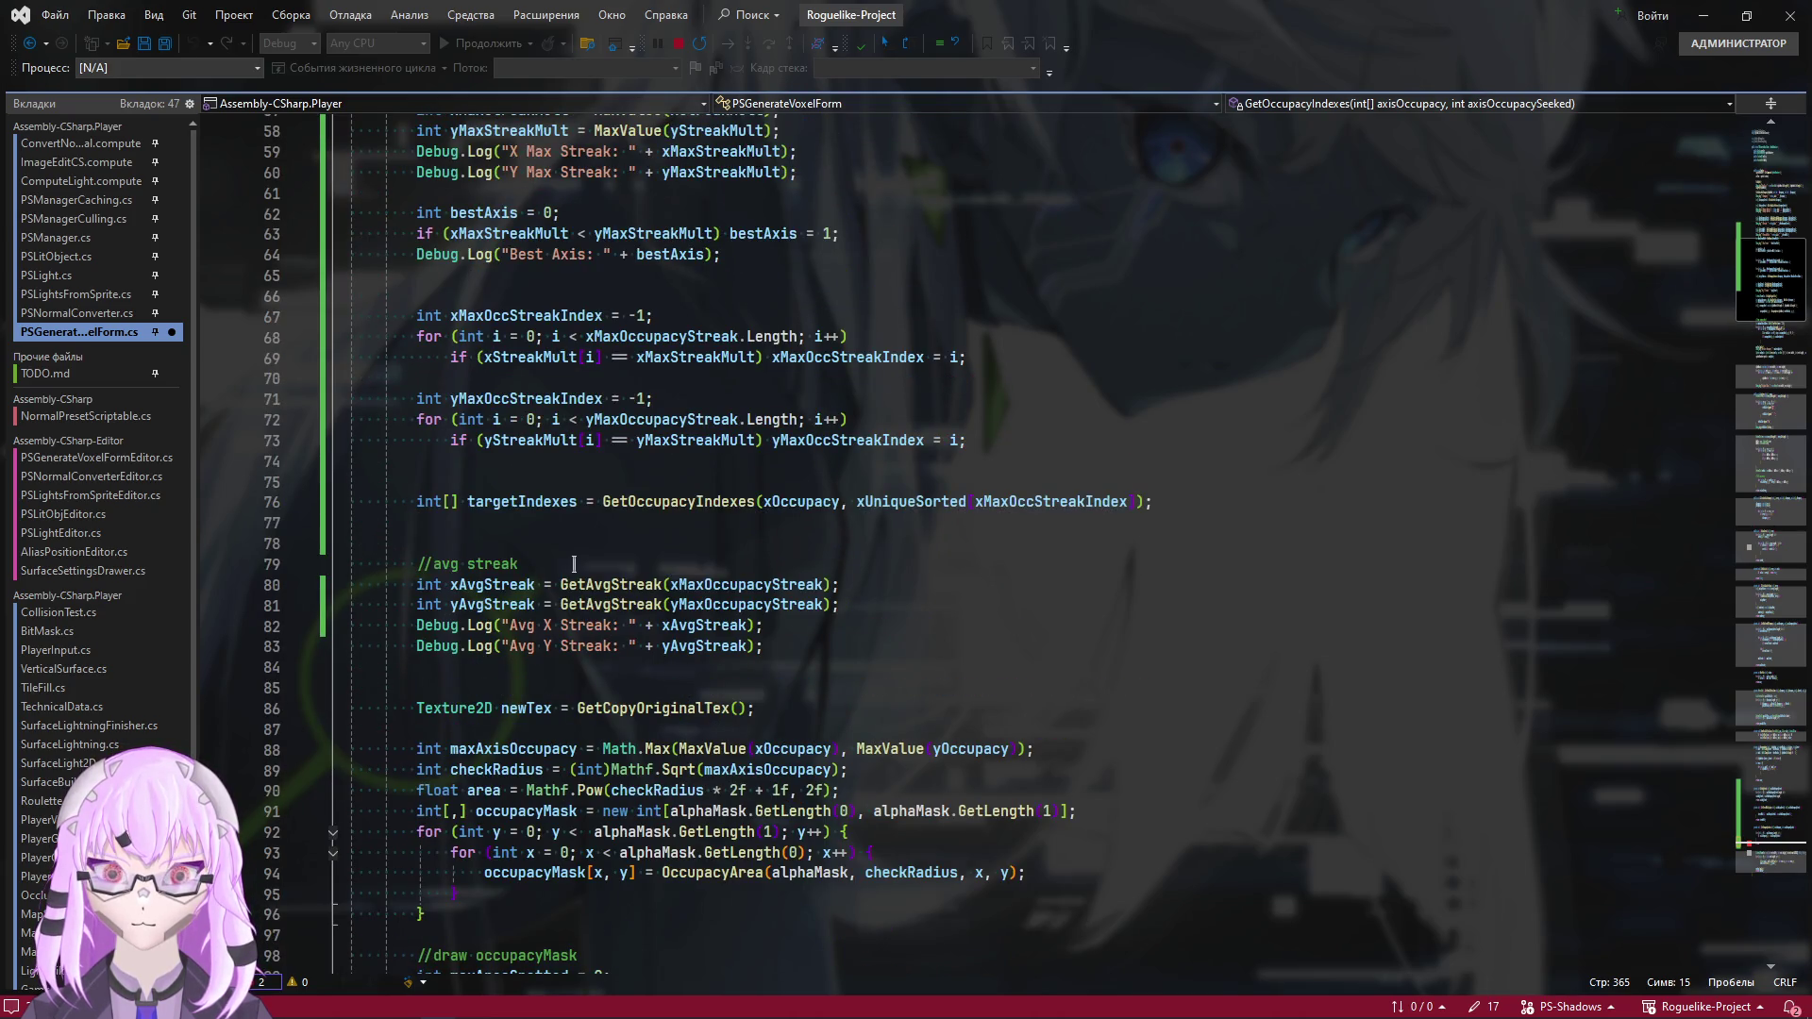
pyautogui.click(1782, 847)
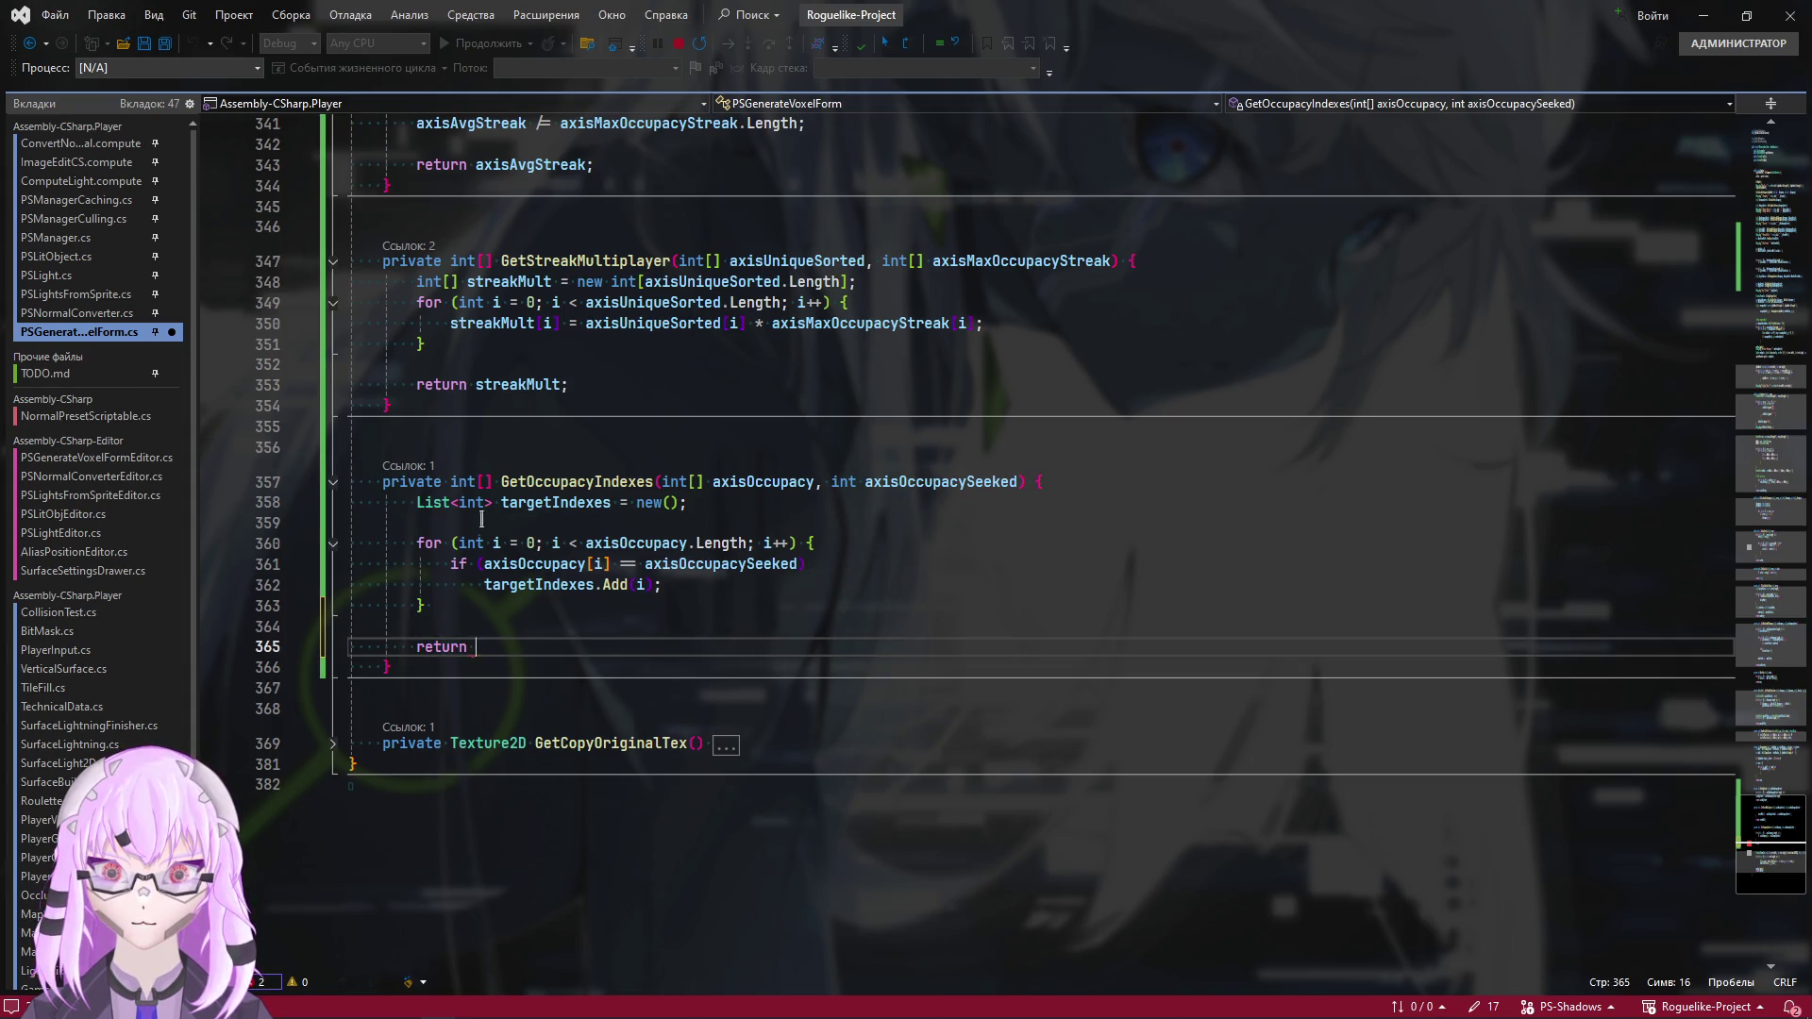
# Change the method's return type to List<int> and finish 'return targetIndexes;'
pyautogui.moveTo(496, 506)
pyautogui.mouseDown()
pyautogui.moveTo(418, 507)
pyautogui.moveTo(456, 484)
pyautogui.mouseUp()
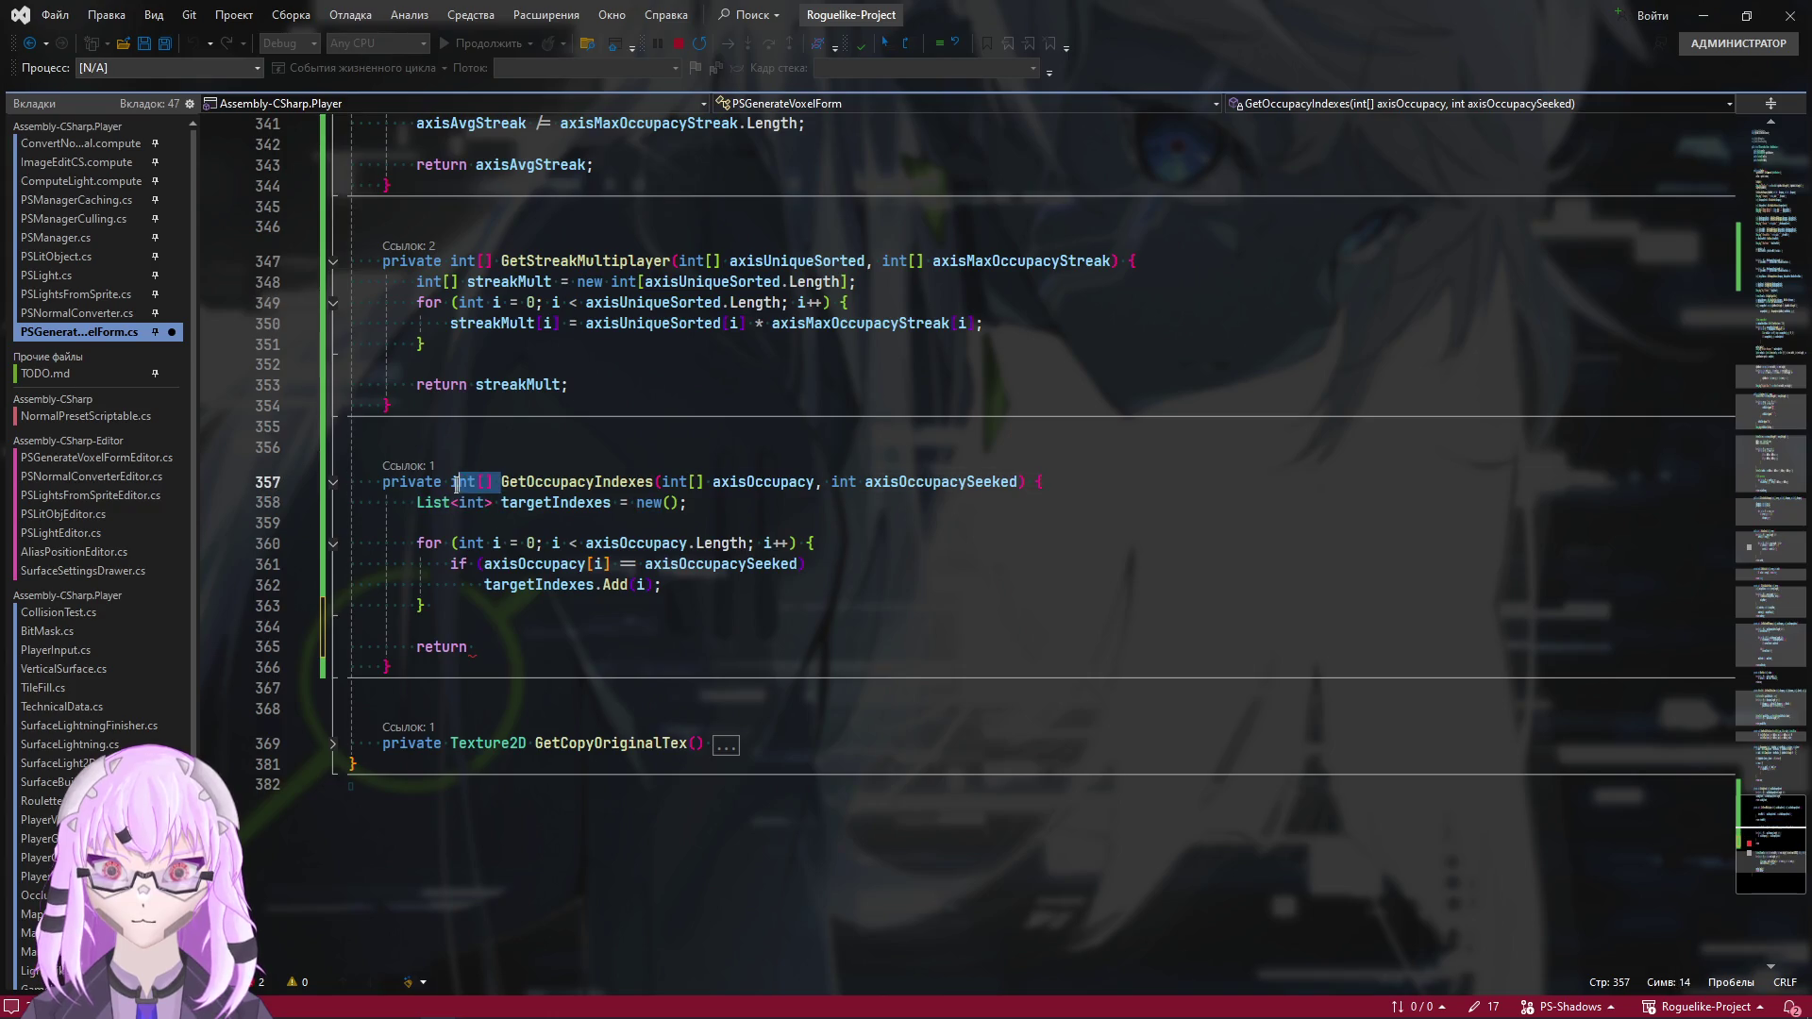
pyautogui.press('BackSpace')
pyautogui.press('BackSpace')
pyautogui.write('List<int>')
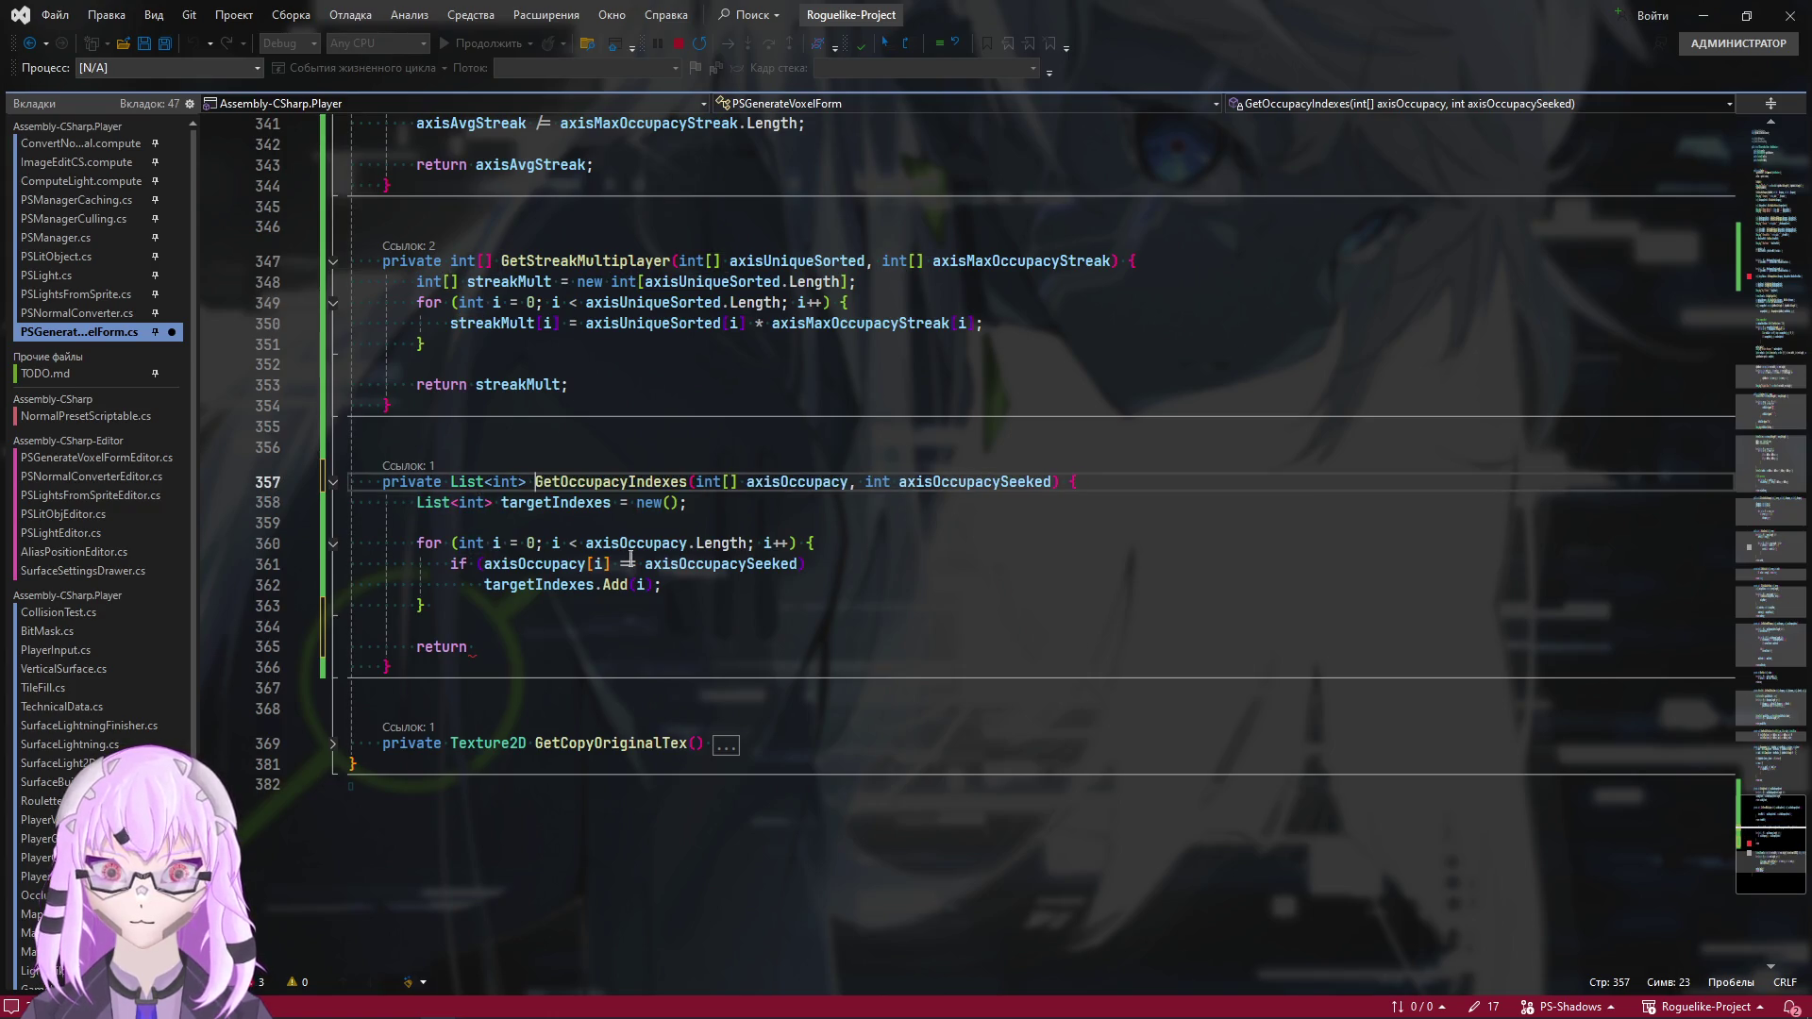
pyautogui.click(609, 502)
pyautogui.click(521, 650)
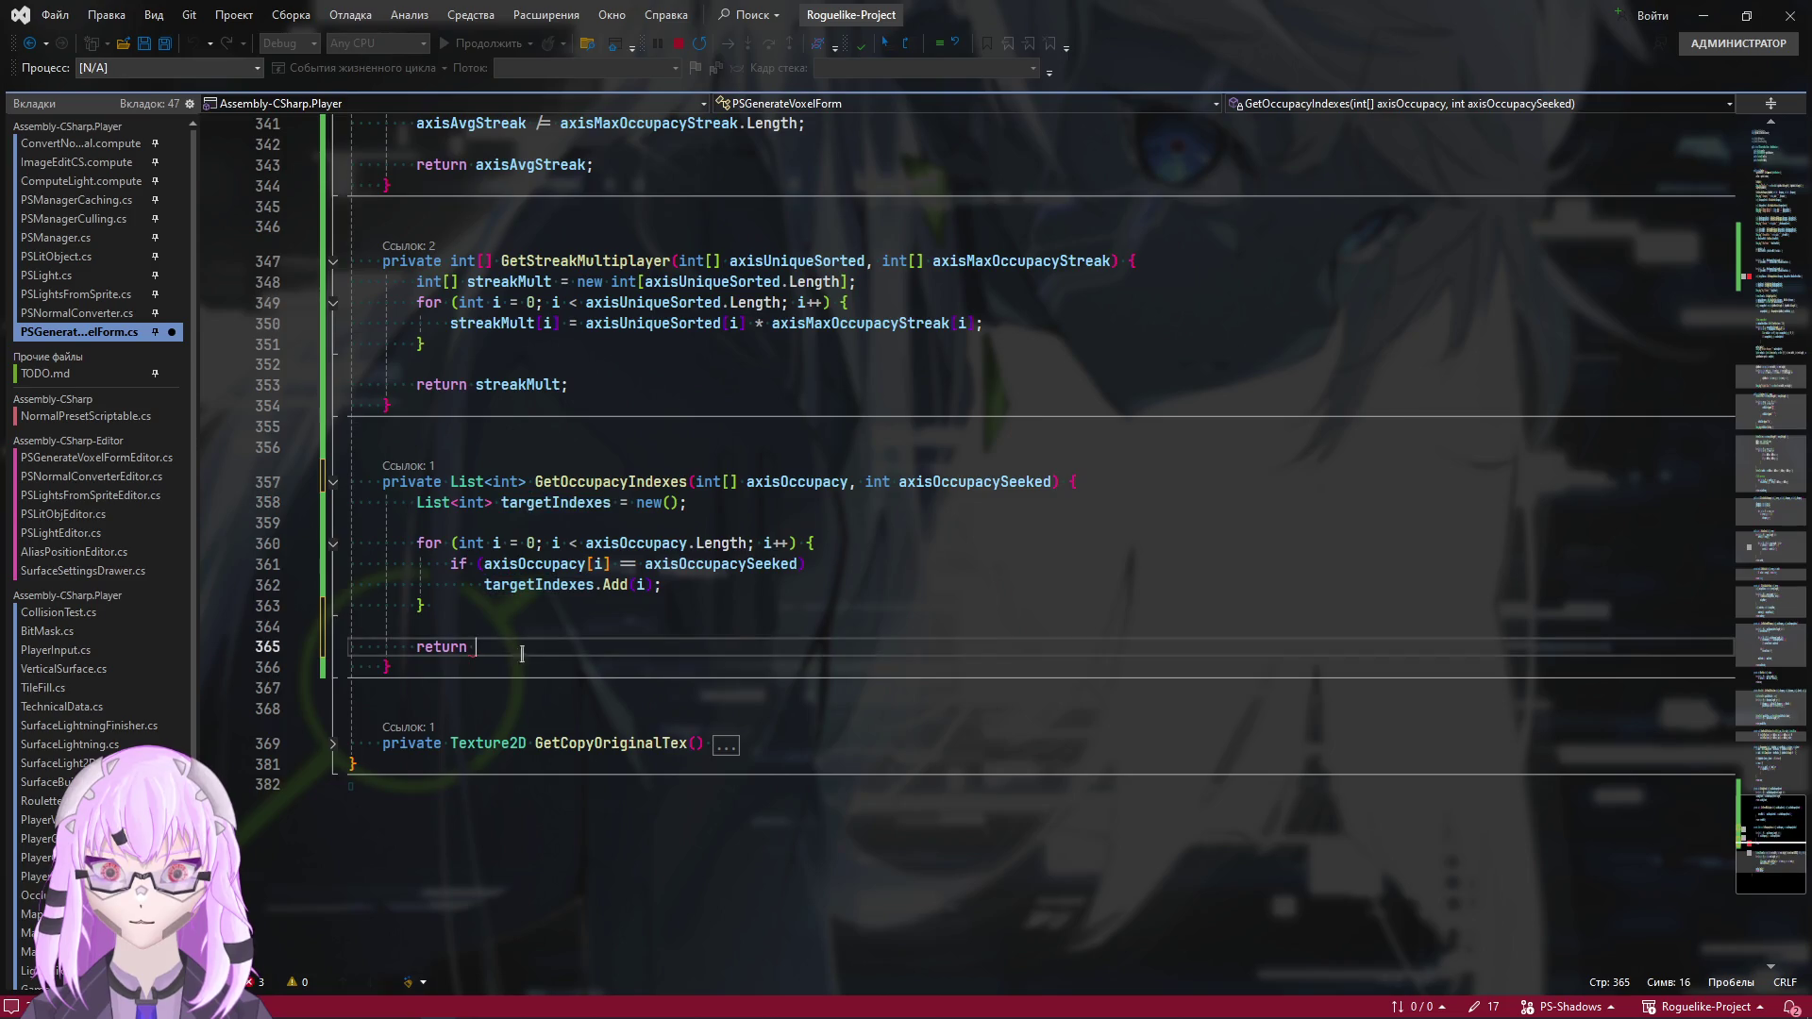
pyautogui.write('targetIndexes;')
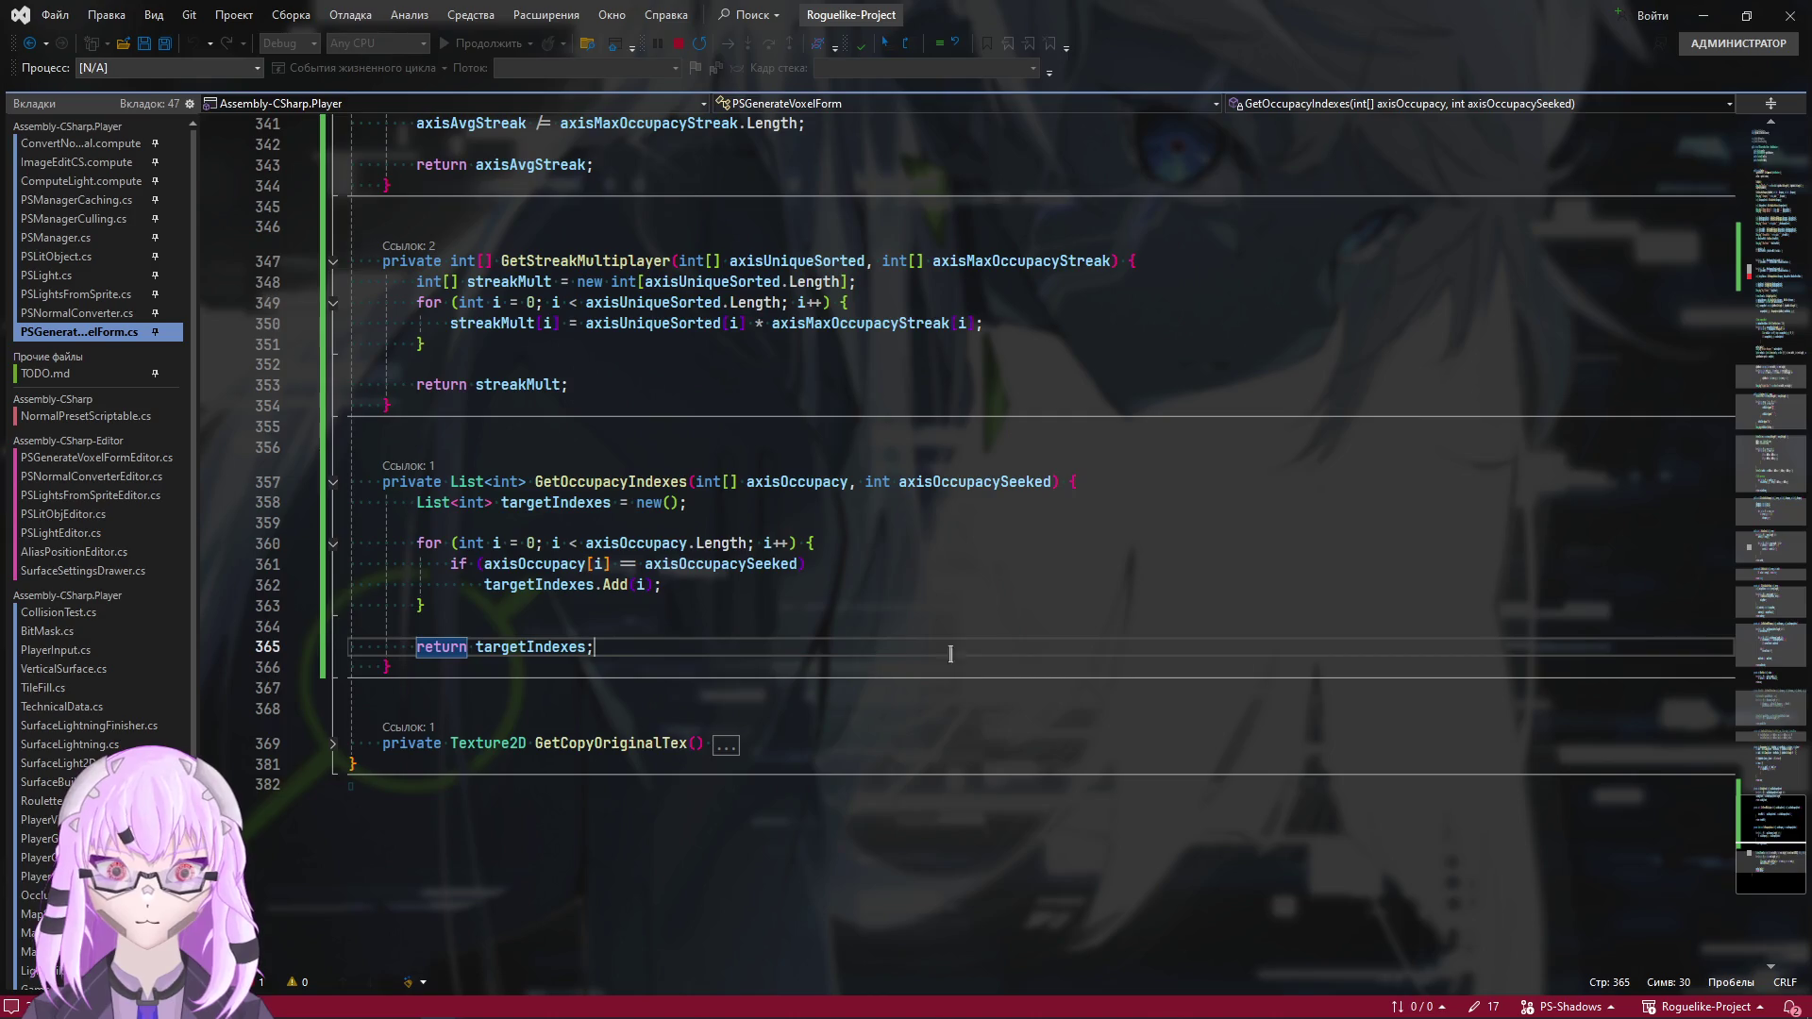
pyautogui.click(1774, 292)
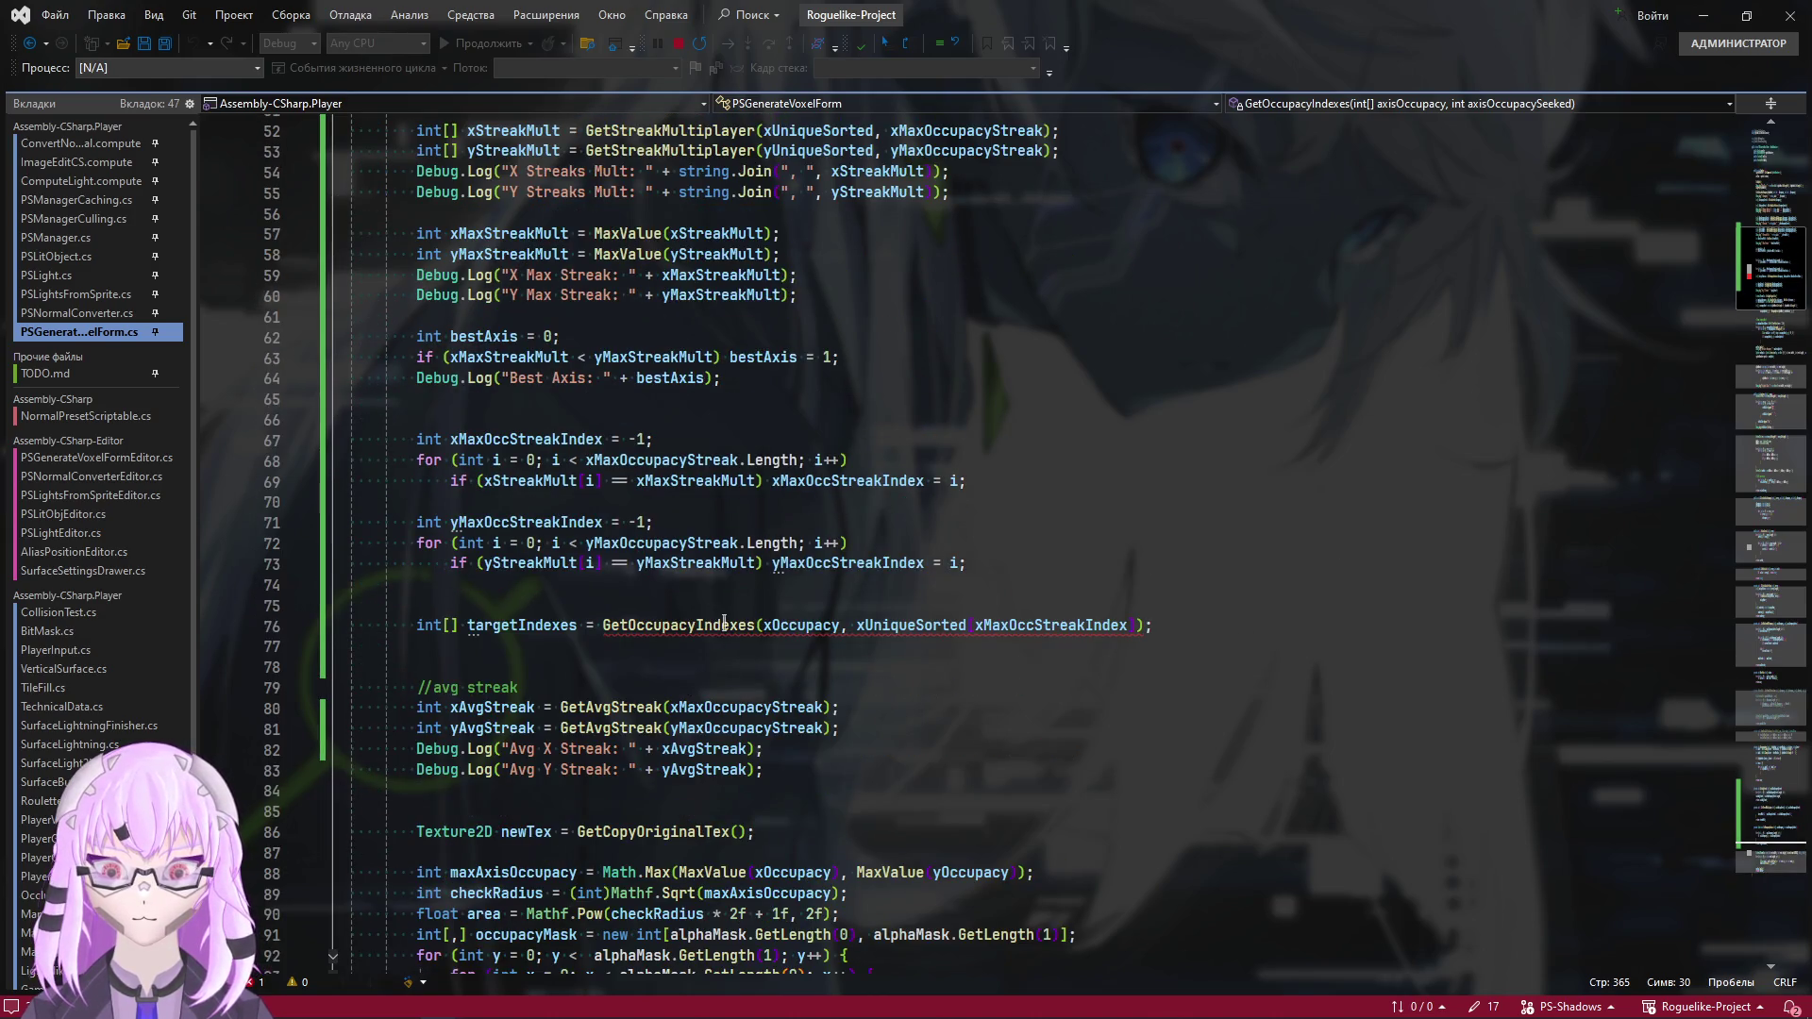
# Declare the call result on line 76 as List<int> targetIndexes
pyautogui.moveTo(729, 638)
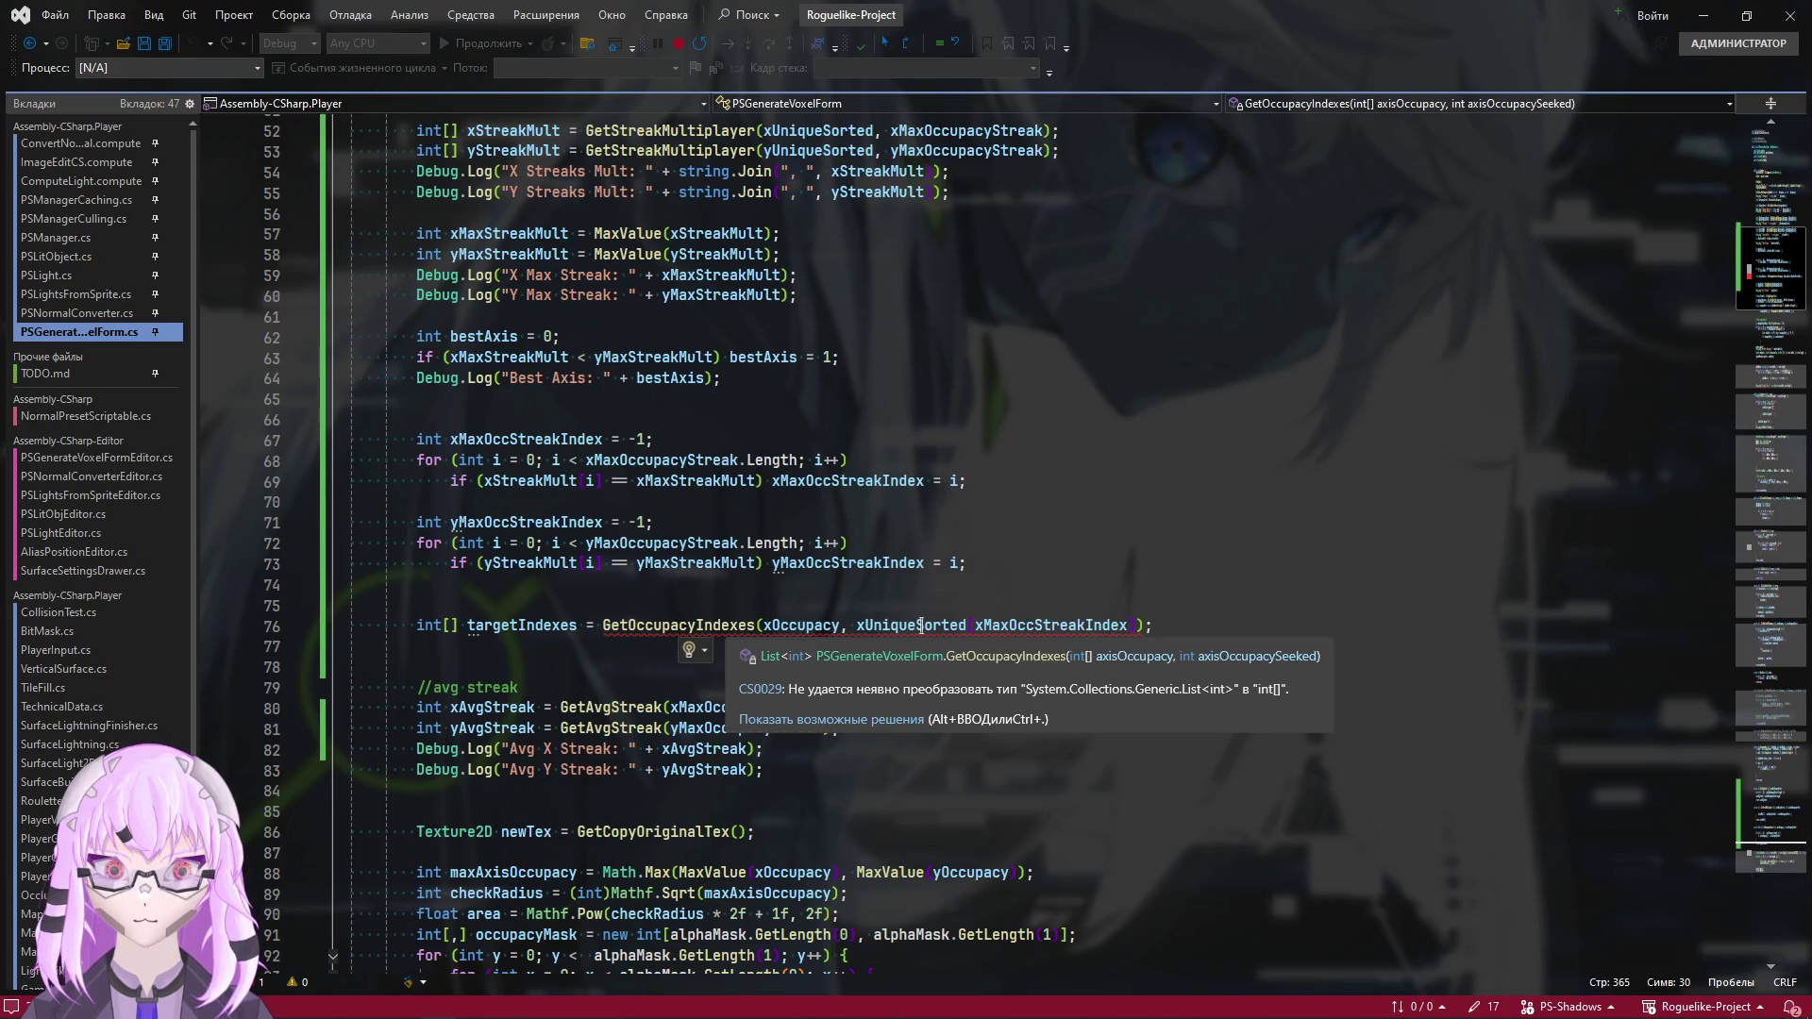
pyautogui.moveTo(461, 627); pyautogui.dragTo(416, 626)
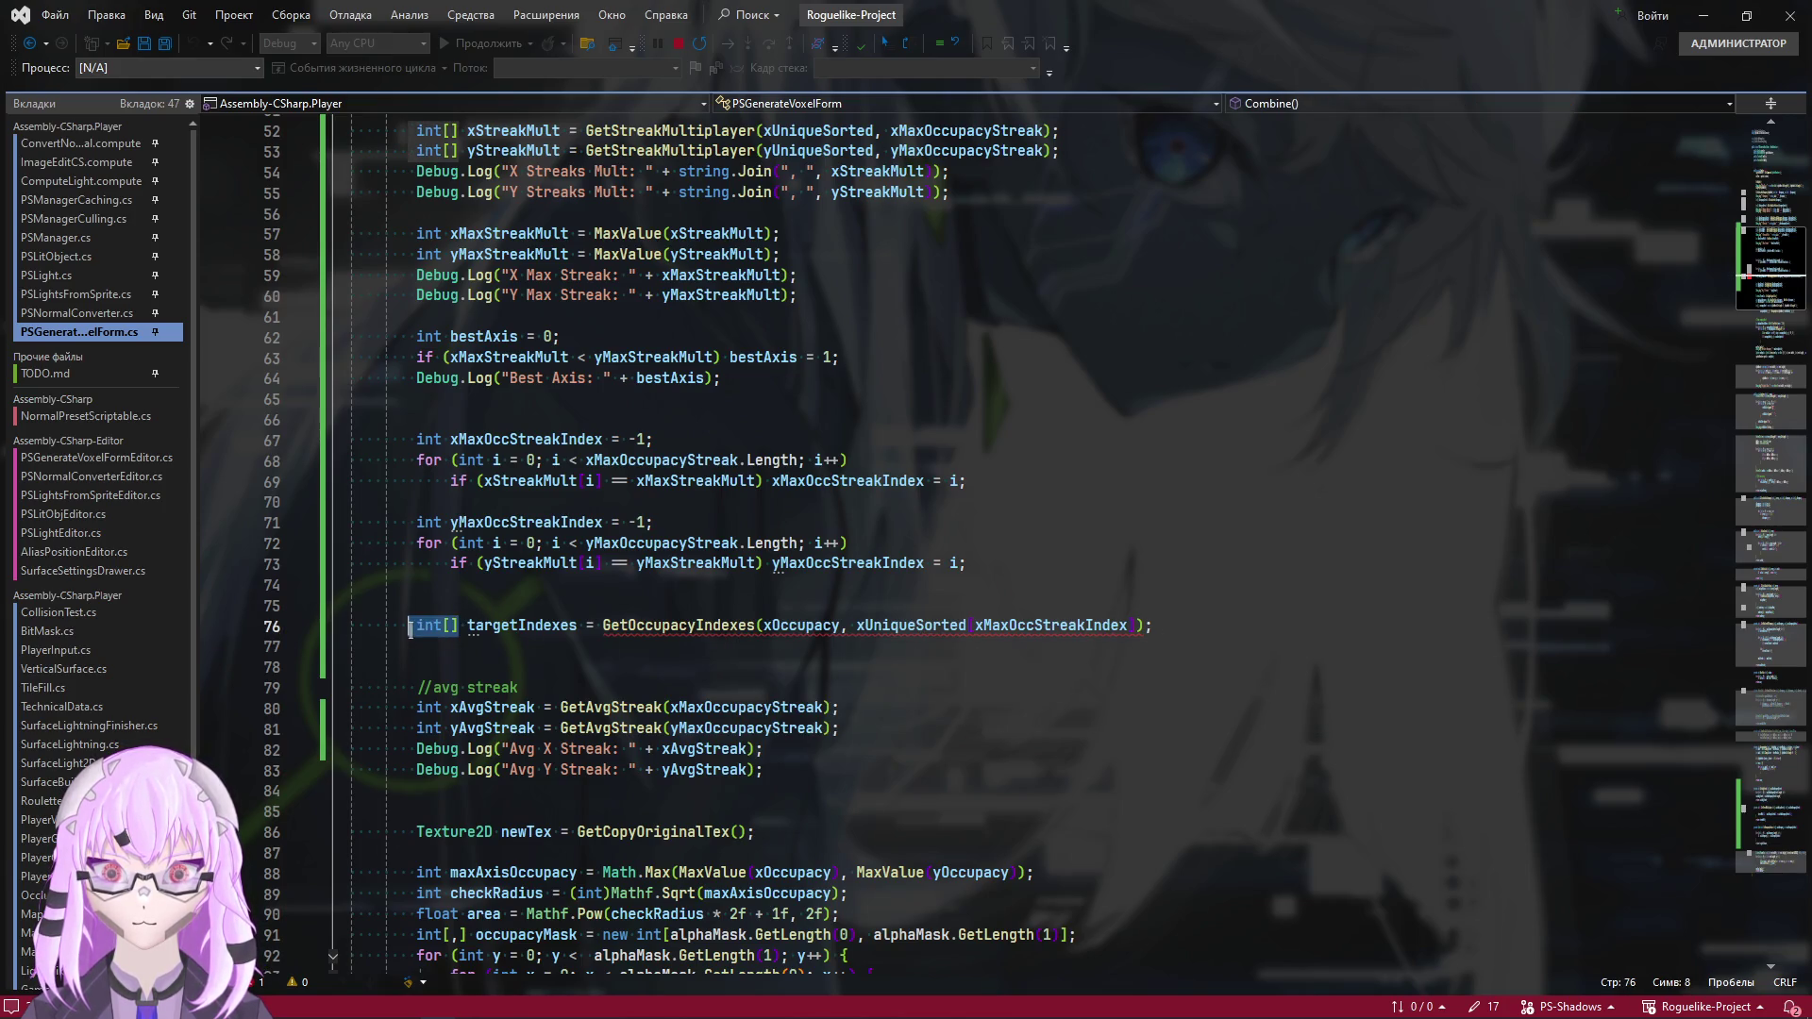
pyautogui.write('List<>')
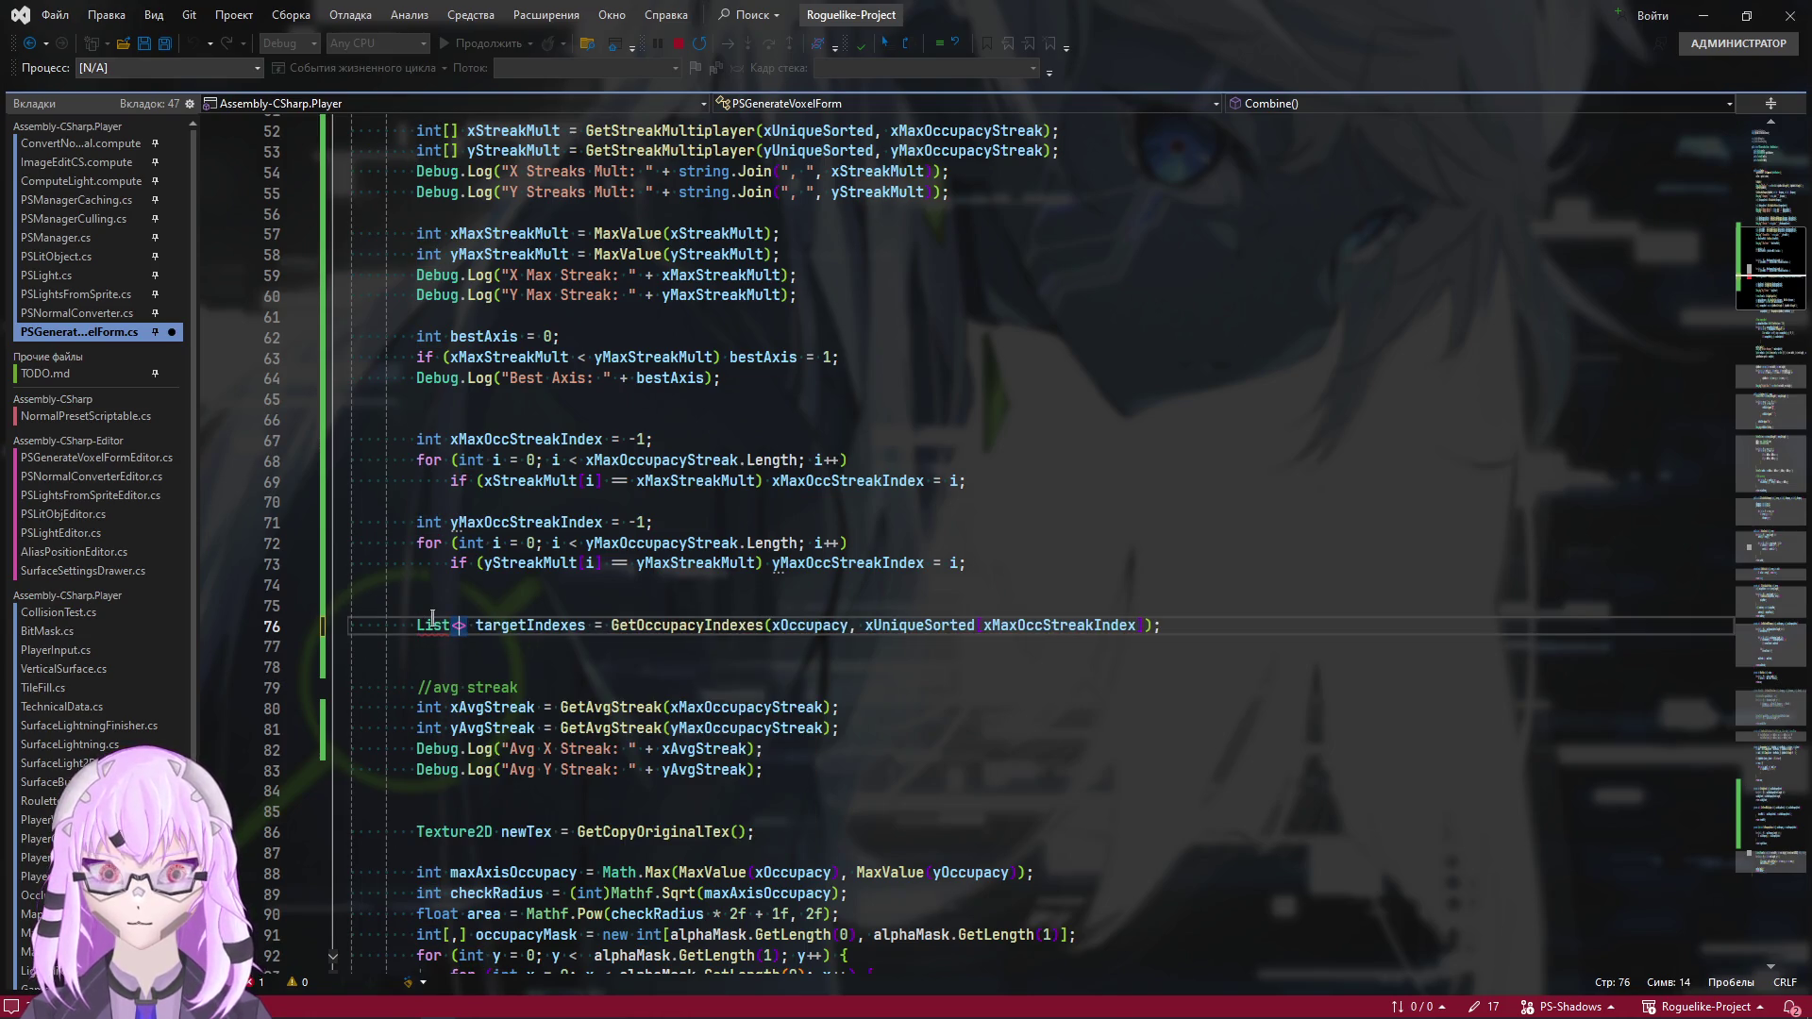
pyautogui.write('int')
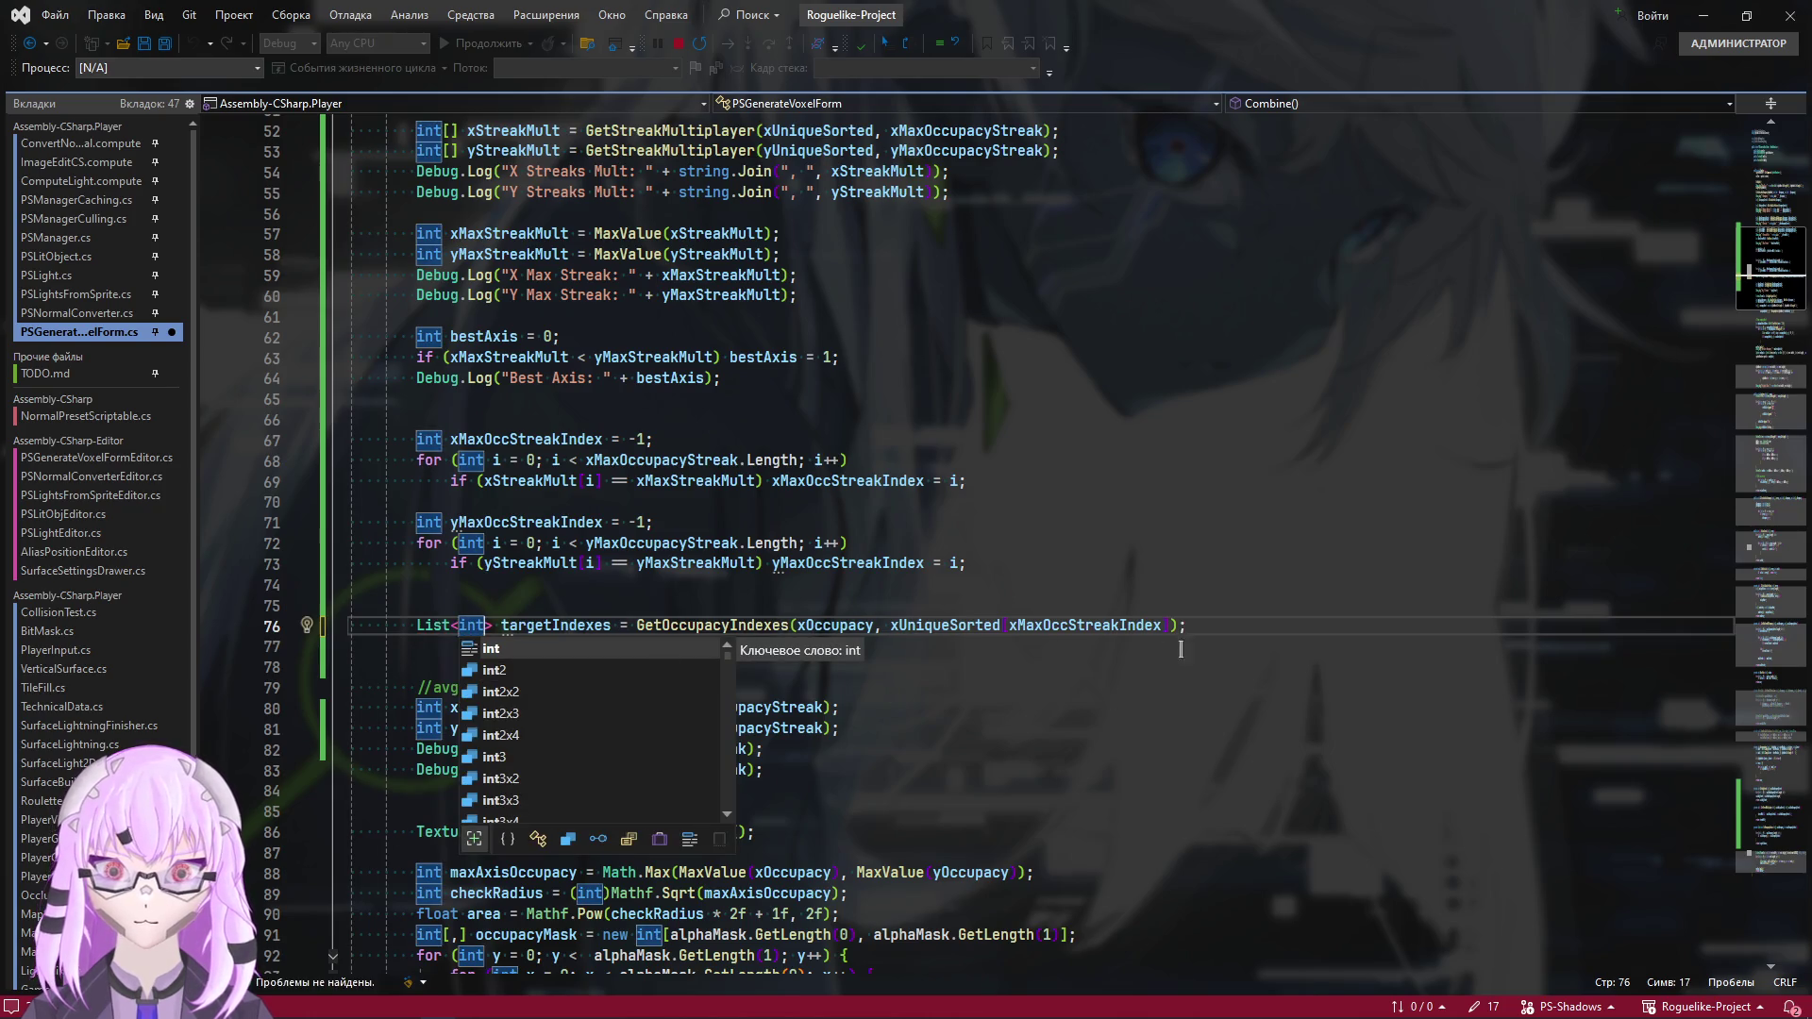
pyautogui.click(1218, 619)
pyautogui.scroll(-3, 1211, 635)
pyautogui.scroll(2, 1211, 635)
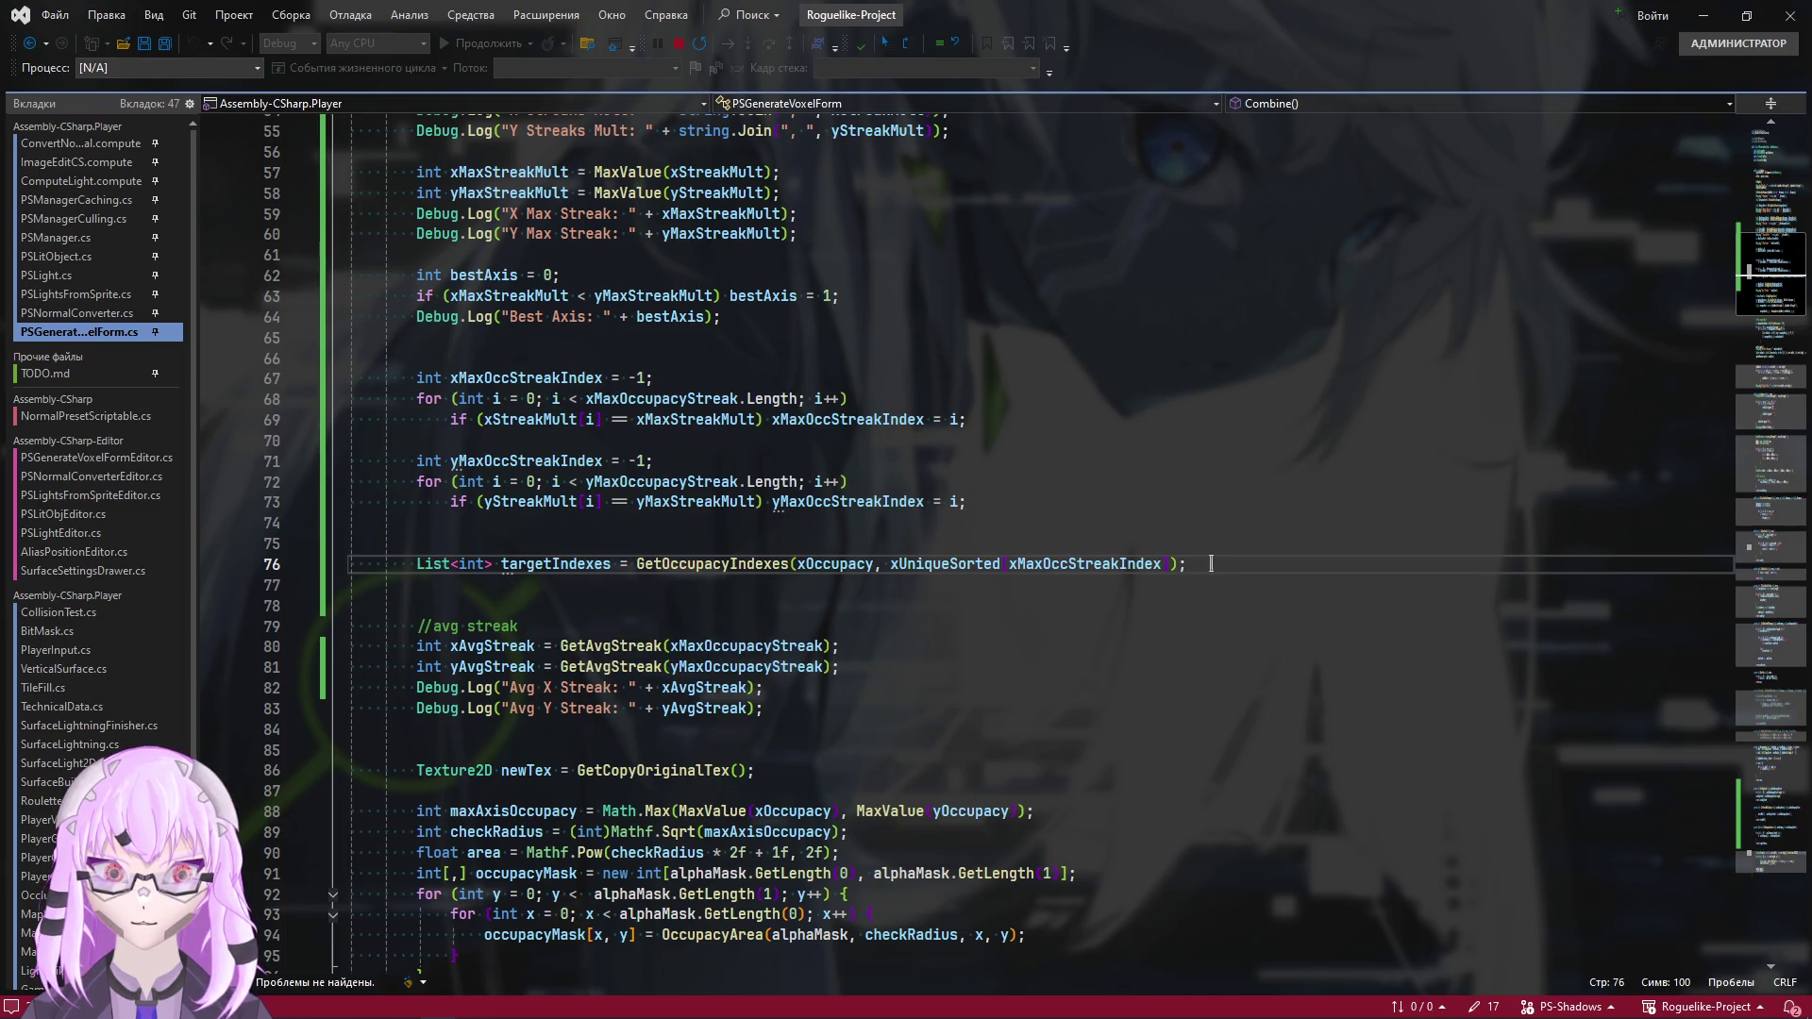
# Move the breakpoint from line 76 to the xAvgStreak line 80, then switch to Unity
pyautogui.press('F9')
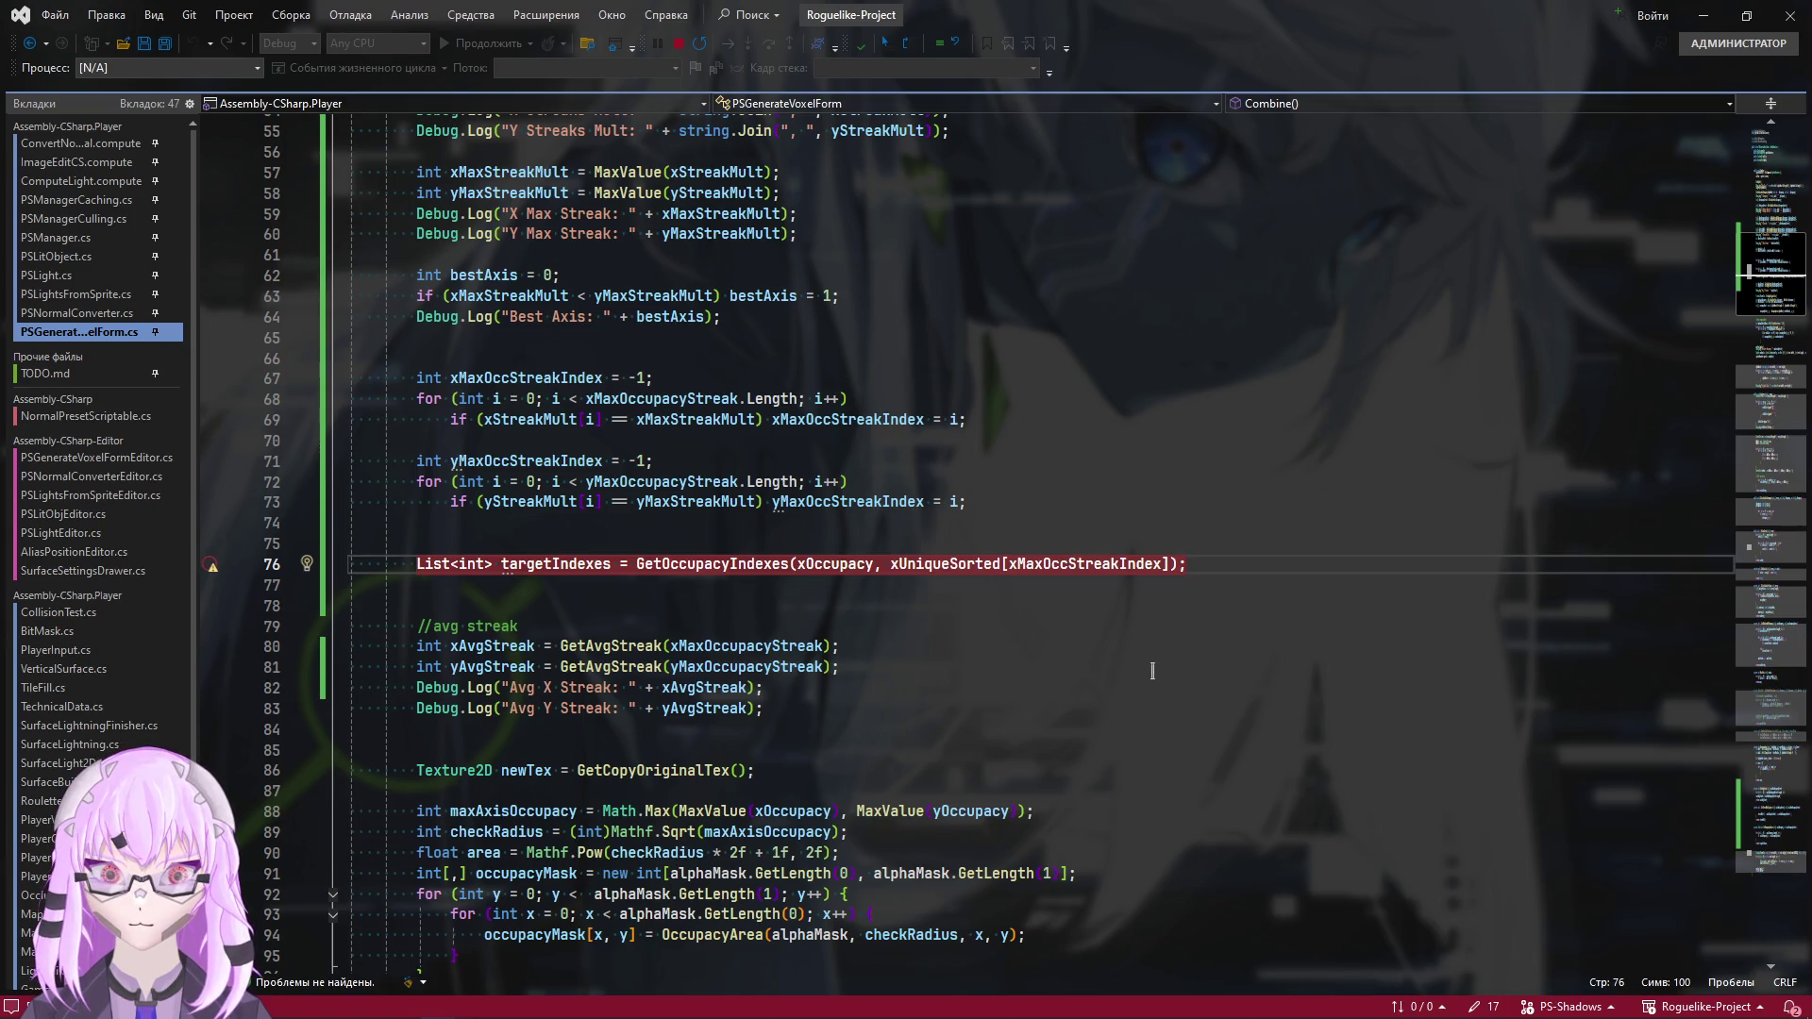
pyautogui.moveTo(210, 564)
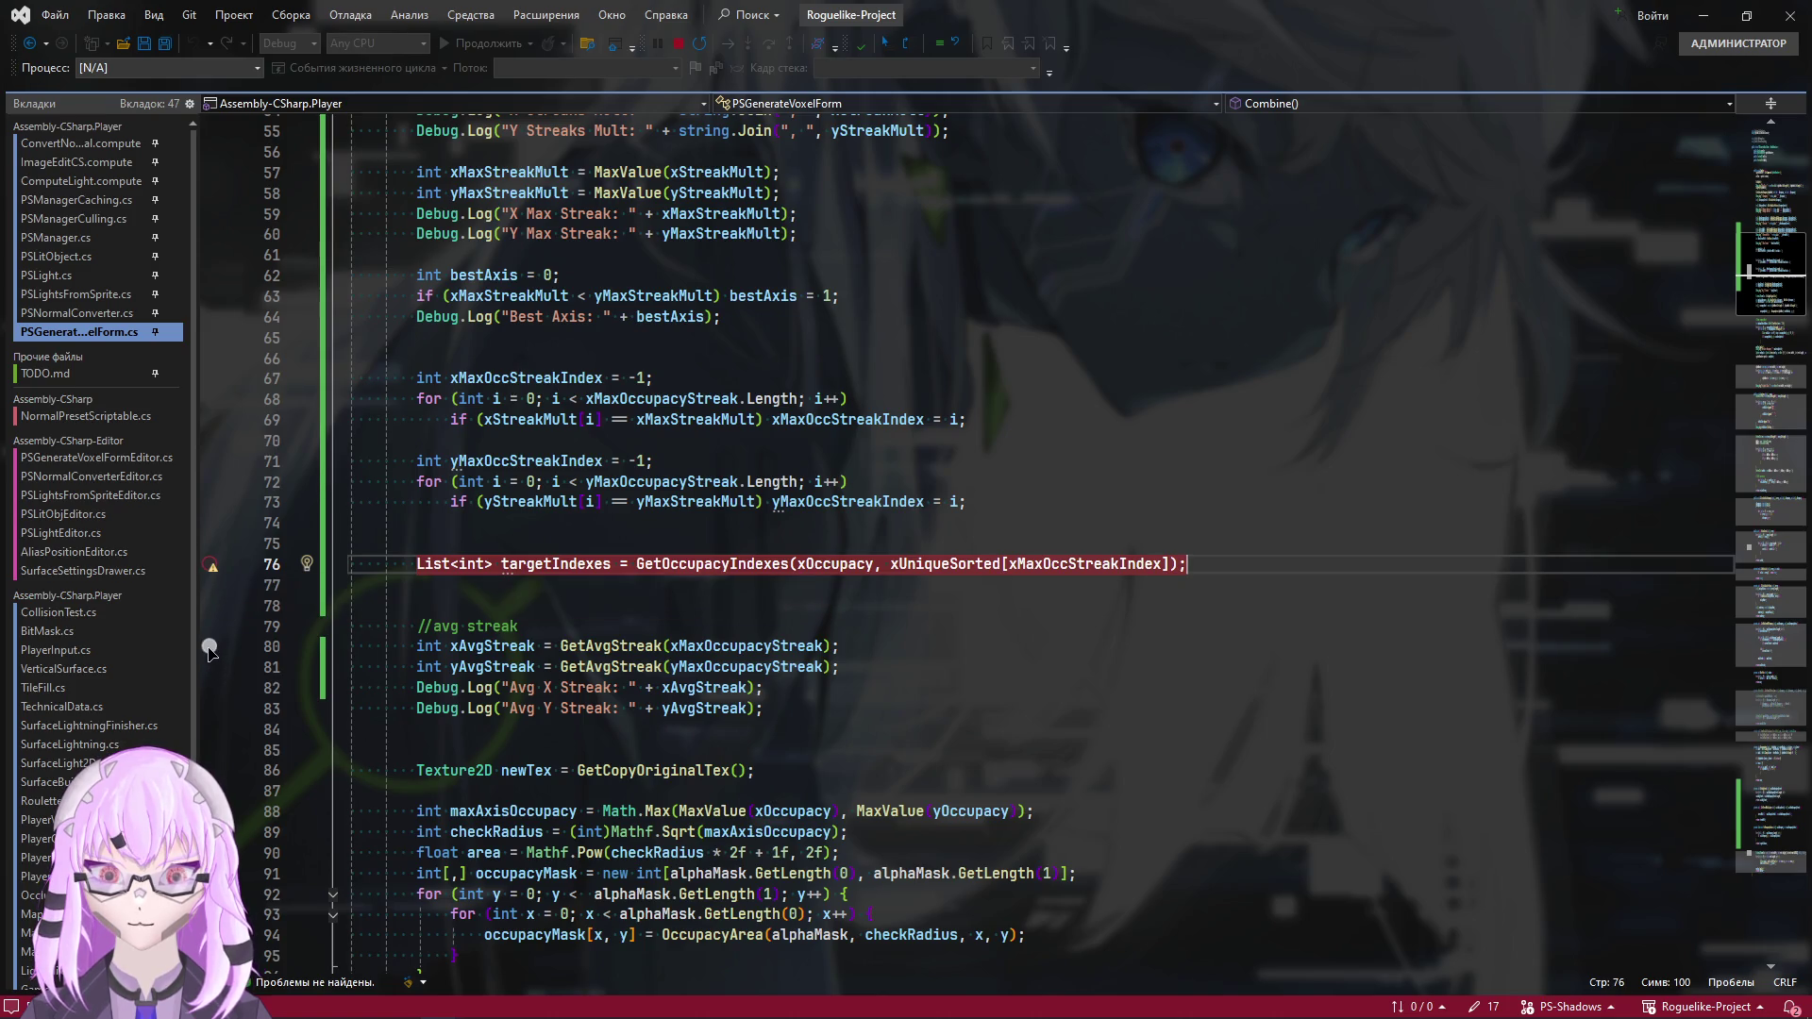
pyautogui.click(210, 646)
pyautogui.click(210, 564)
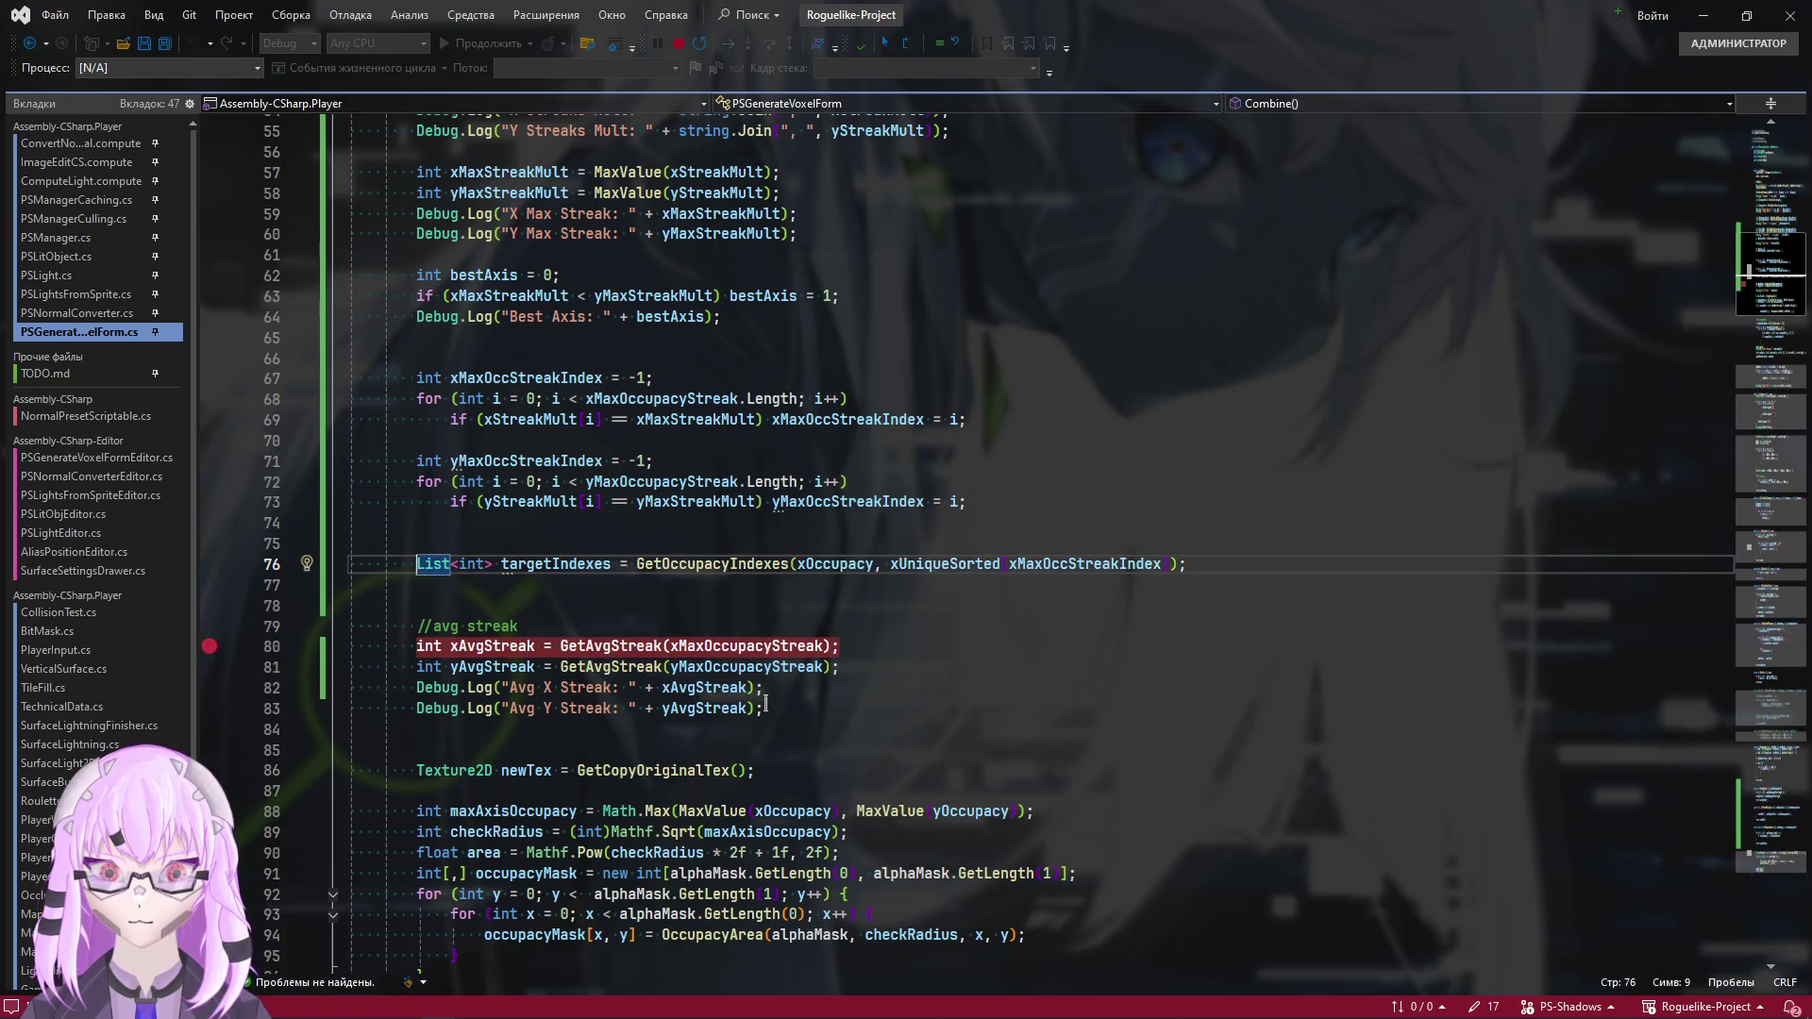
pyautogui.hotkey('alt', 'Tab')
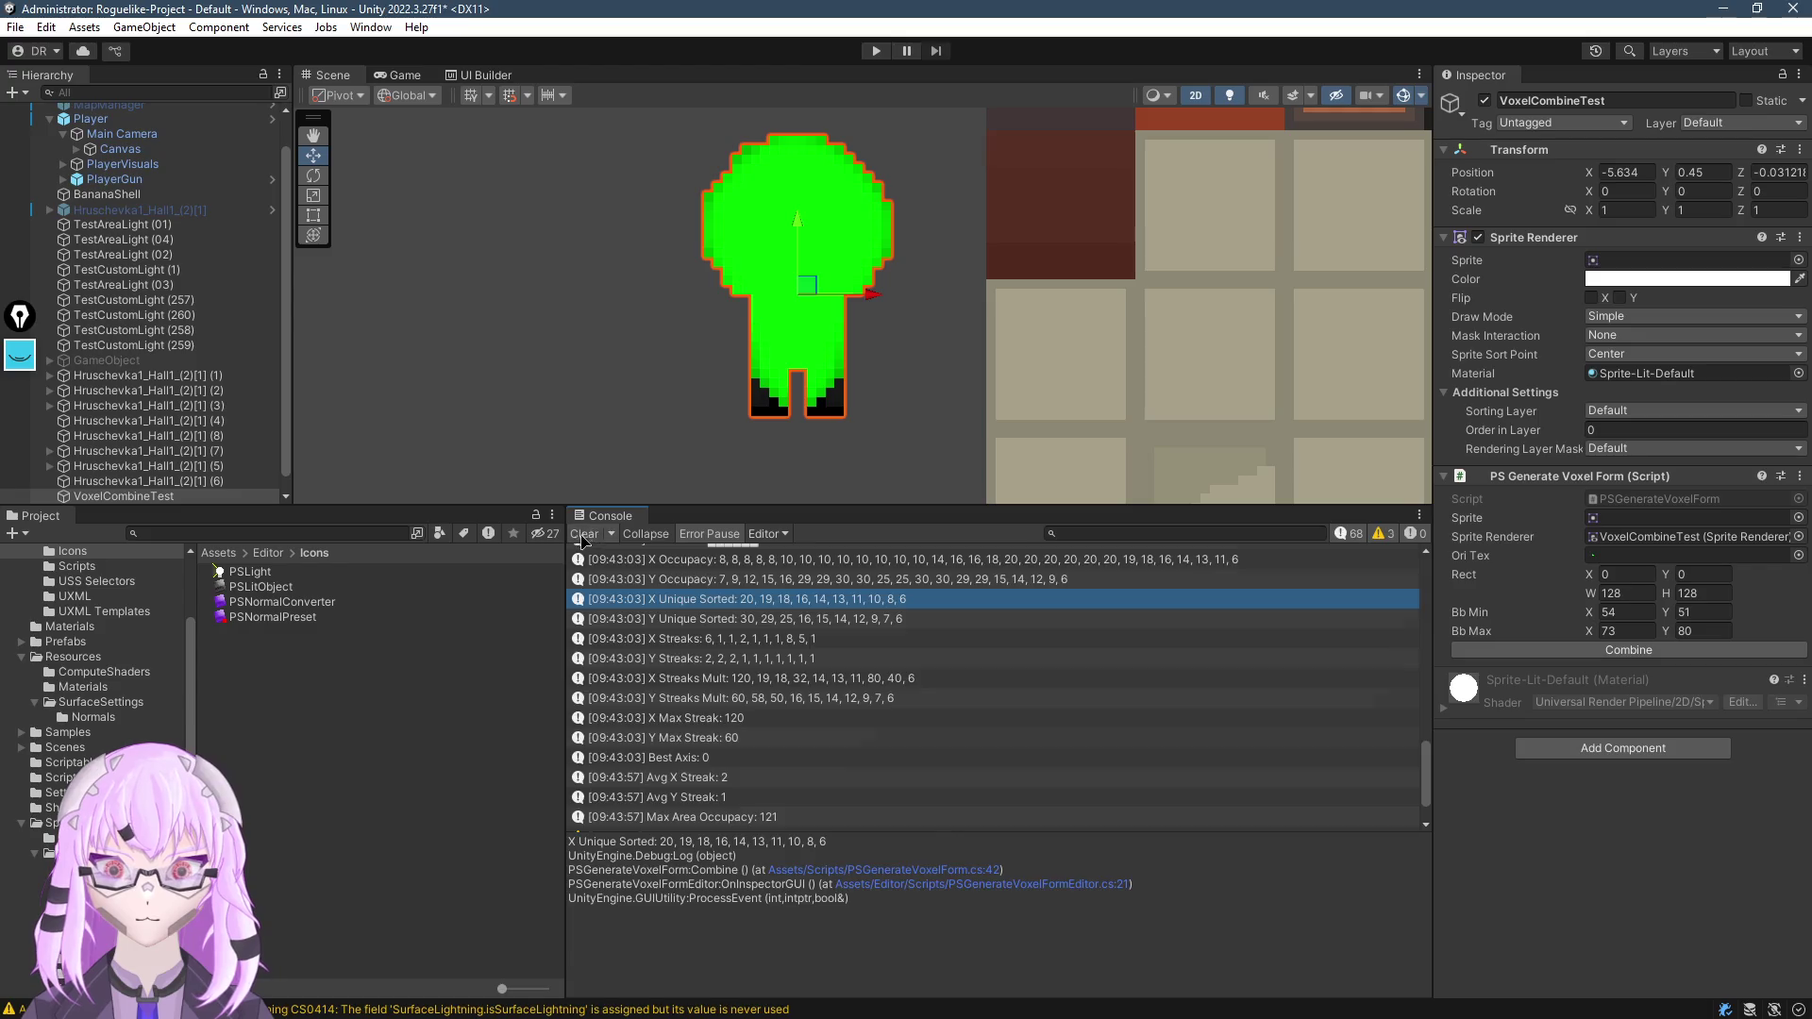
# Run Combine on VoxelCombineTest from the Inspector, then bring Photoshop to the front
pyautogui.click(1594, 650)
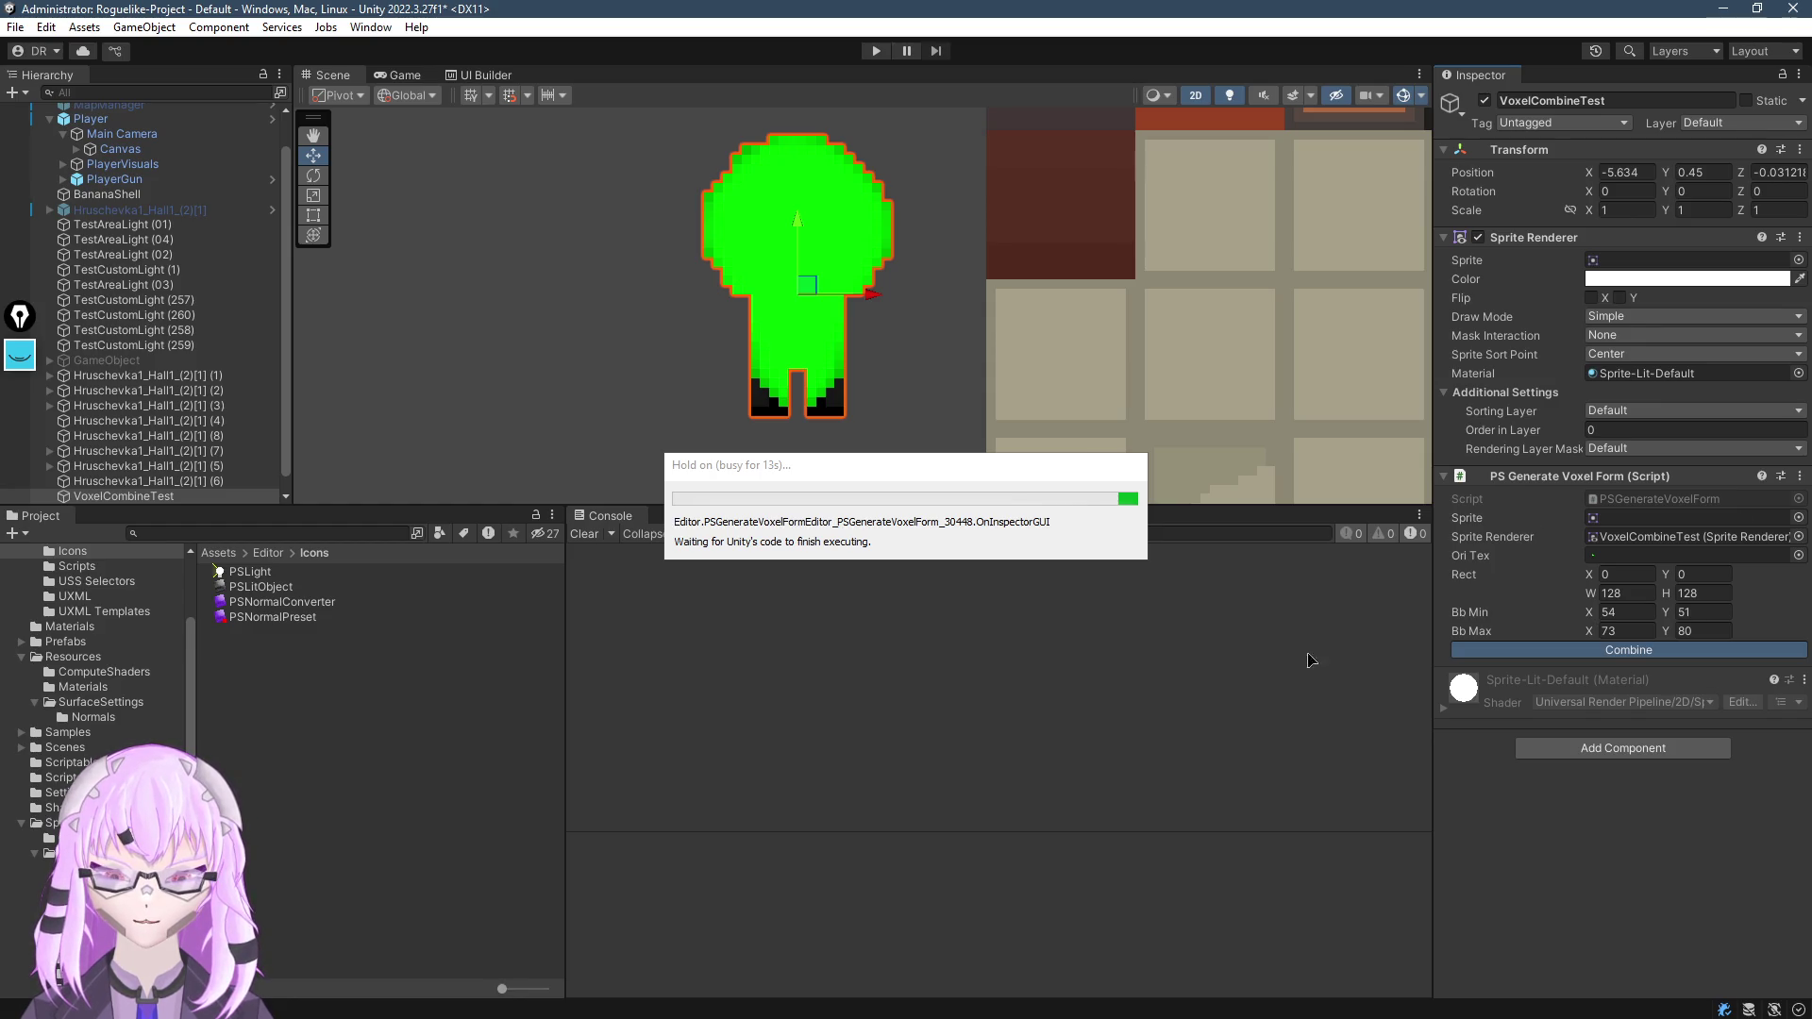
pyautogui.press('super')
pyautogui.click(472, 1004)
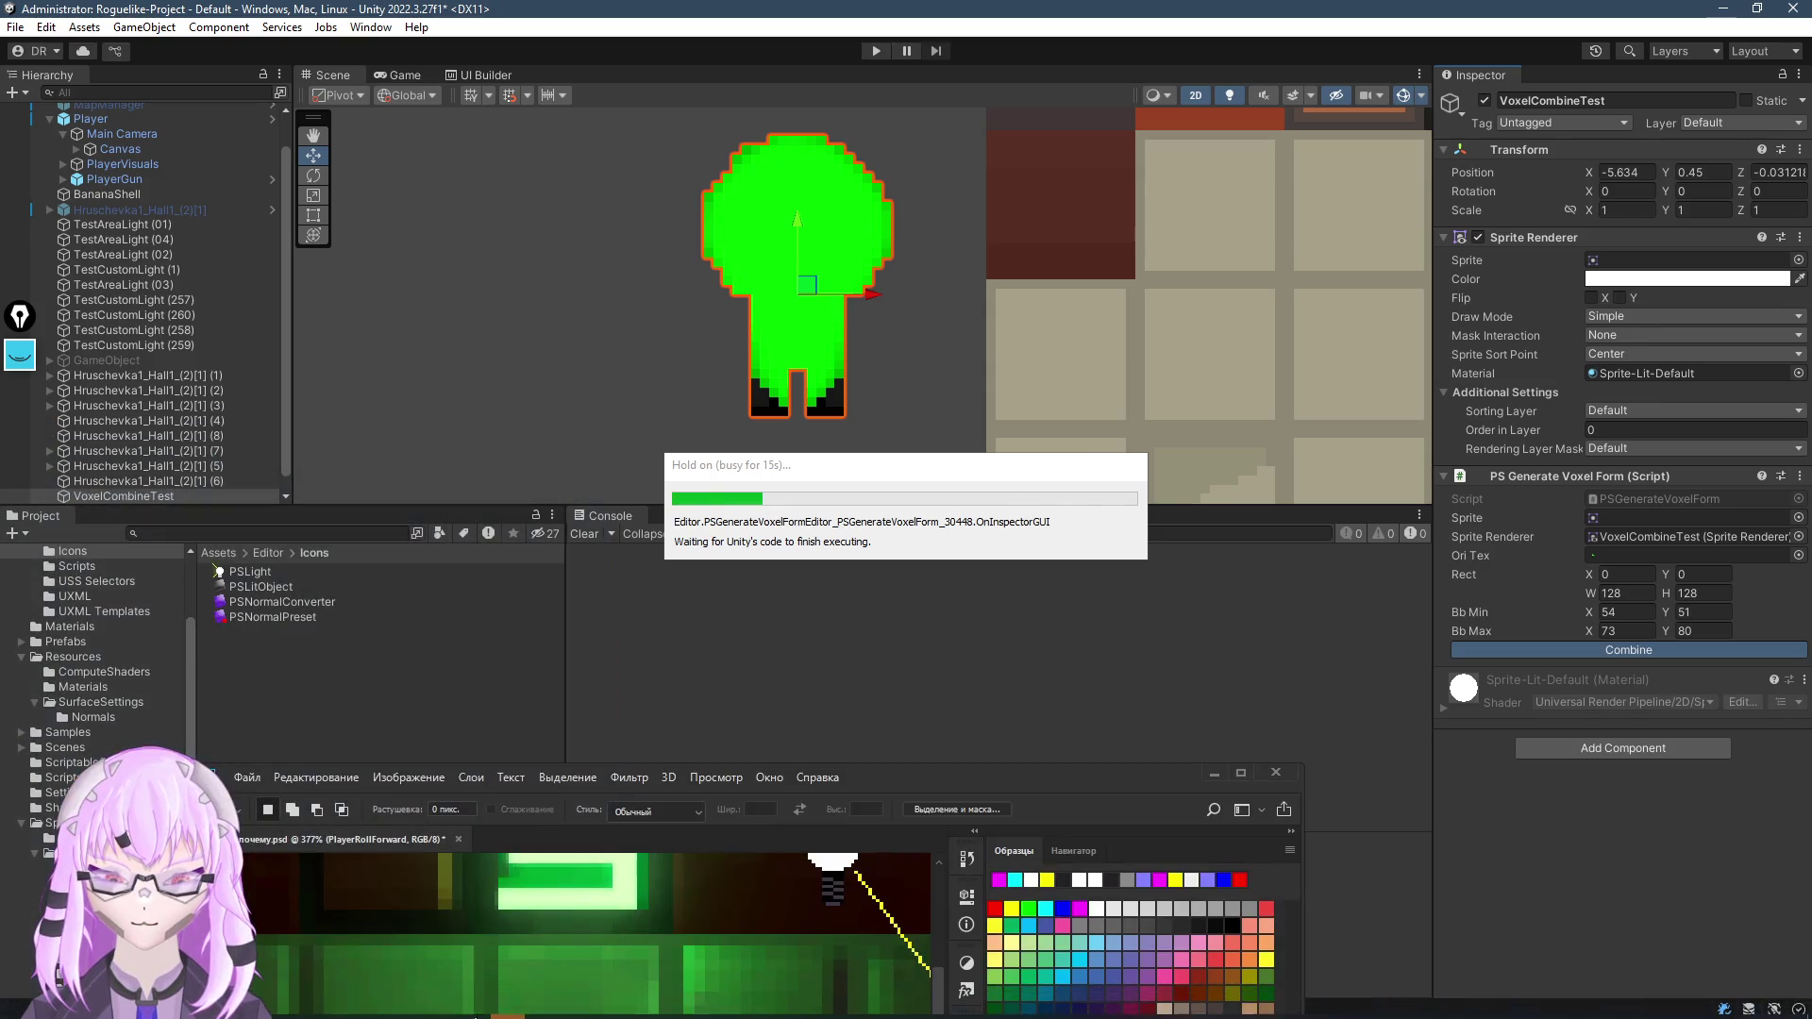
# Maximize the Photoshop window and zoom around the character's hit boxes in the level mockup
pyautogui.moveTo(1085, 776); pyautogui.dragTo(1298, 116)
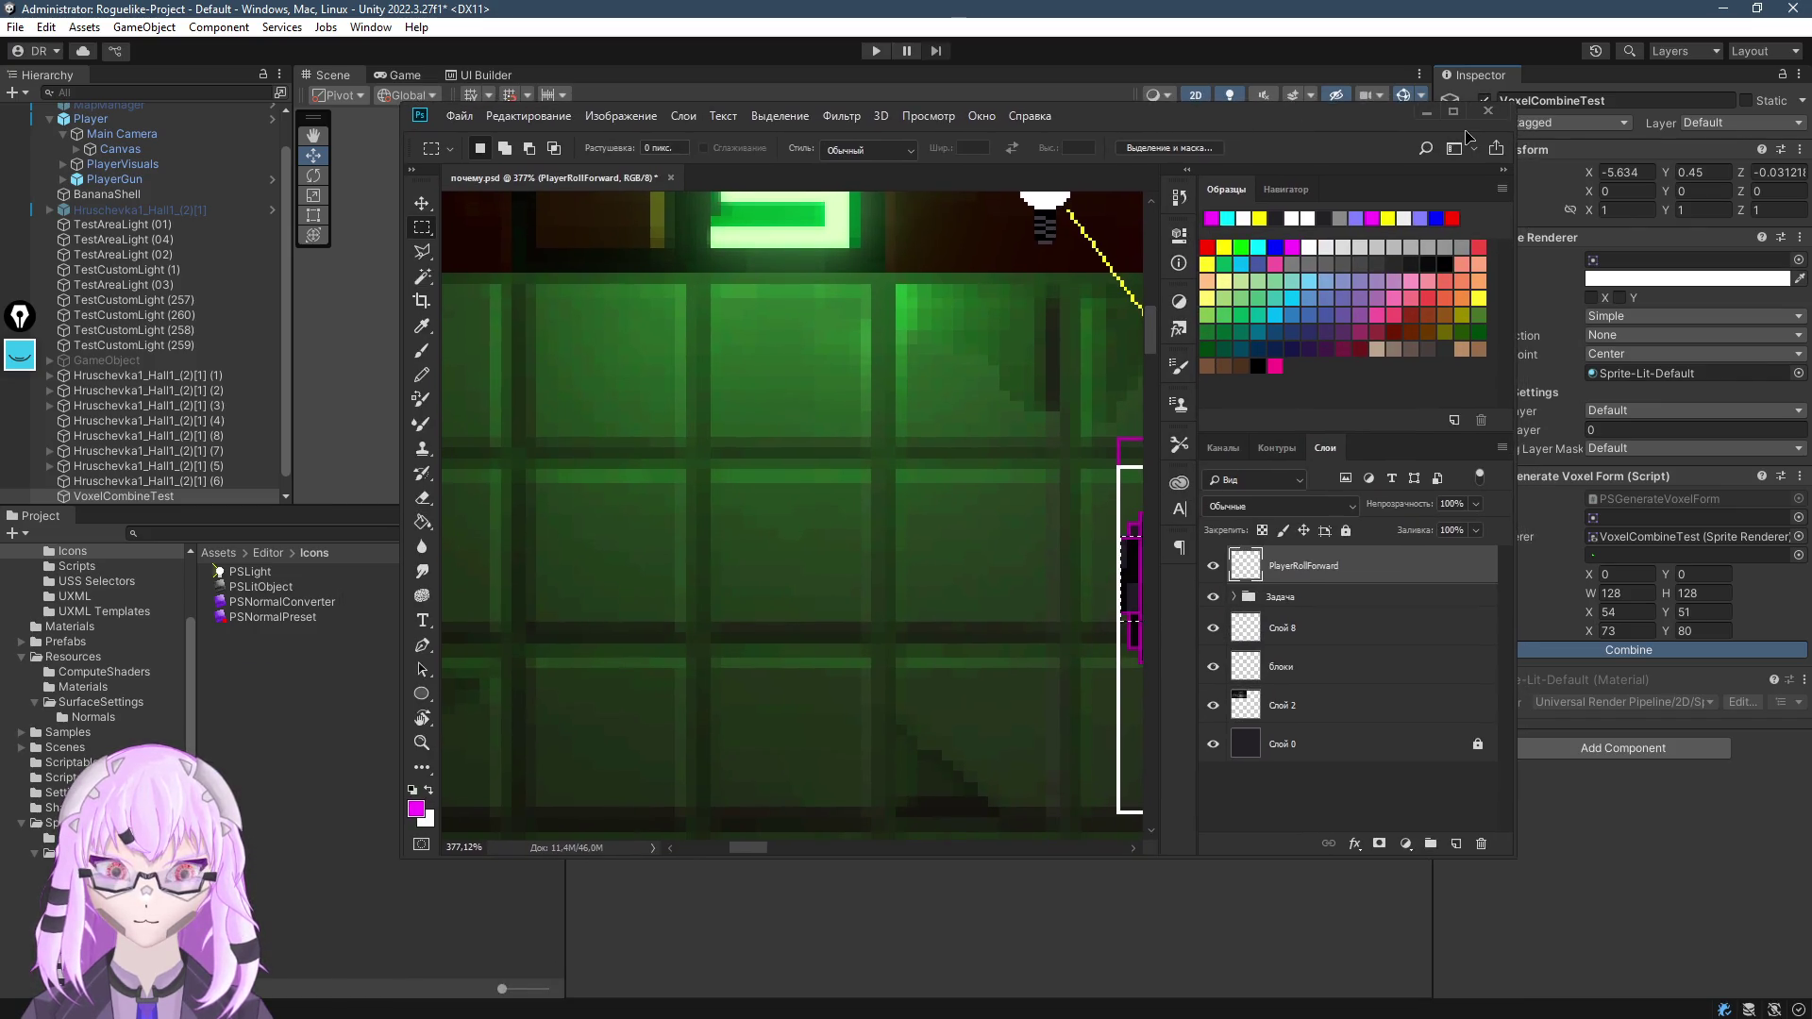
pyautogui.click(1465, 123)
pyautogui.scroll(-5, 763, 497)
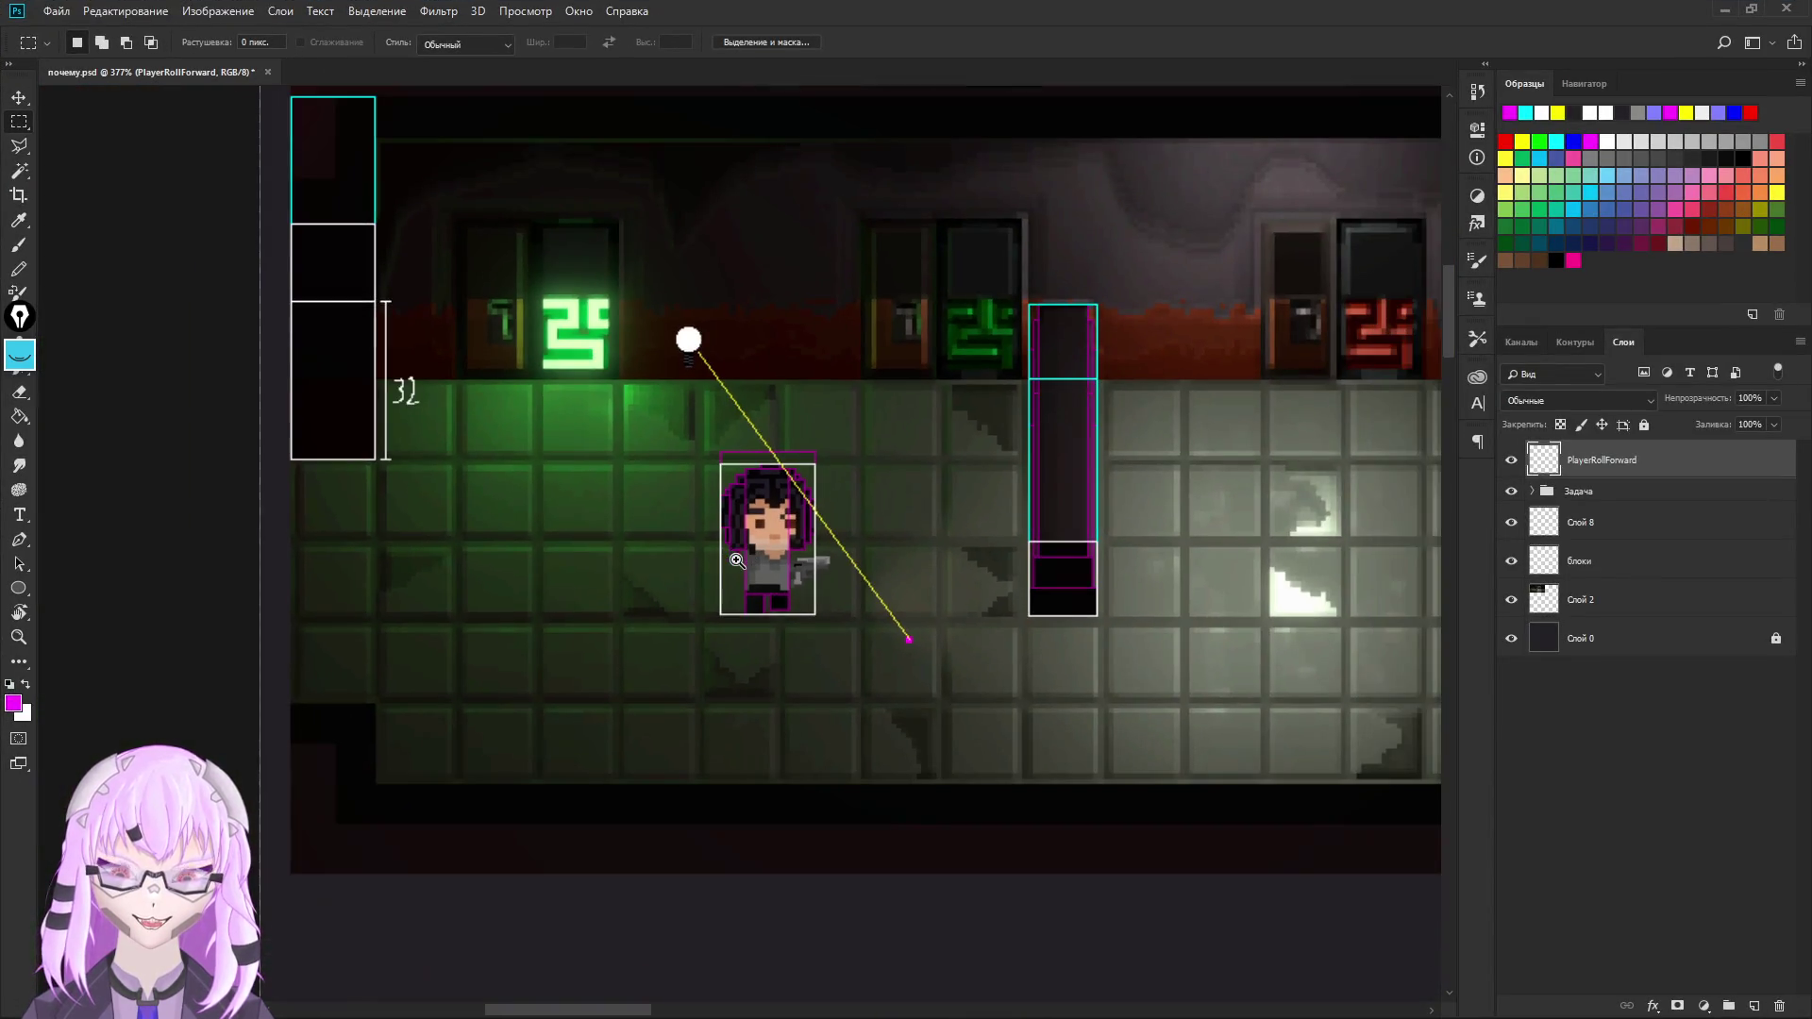
pyautogui.scroll(4, 763, 498)
pyautogui.scroll(-2, 878, 600)
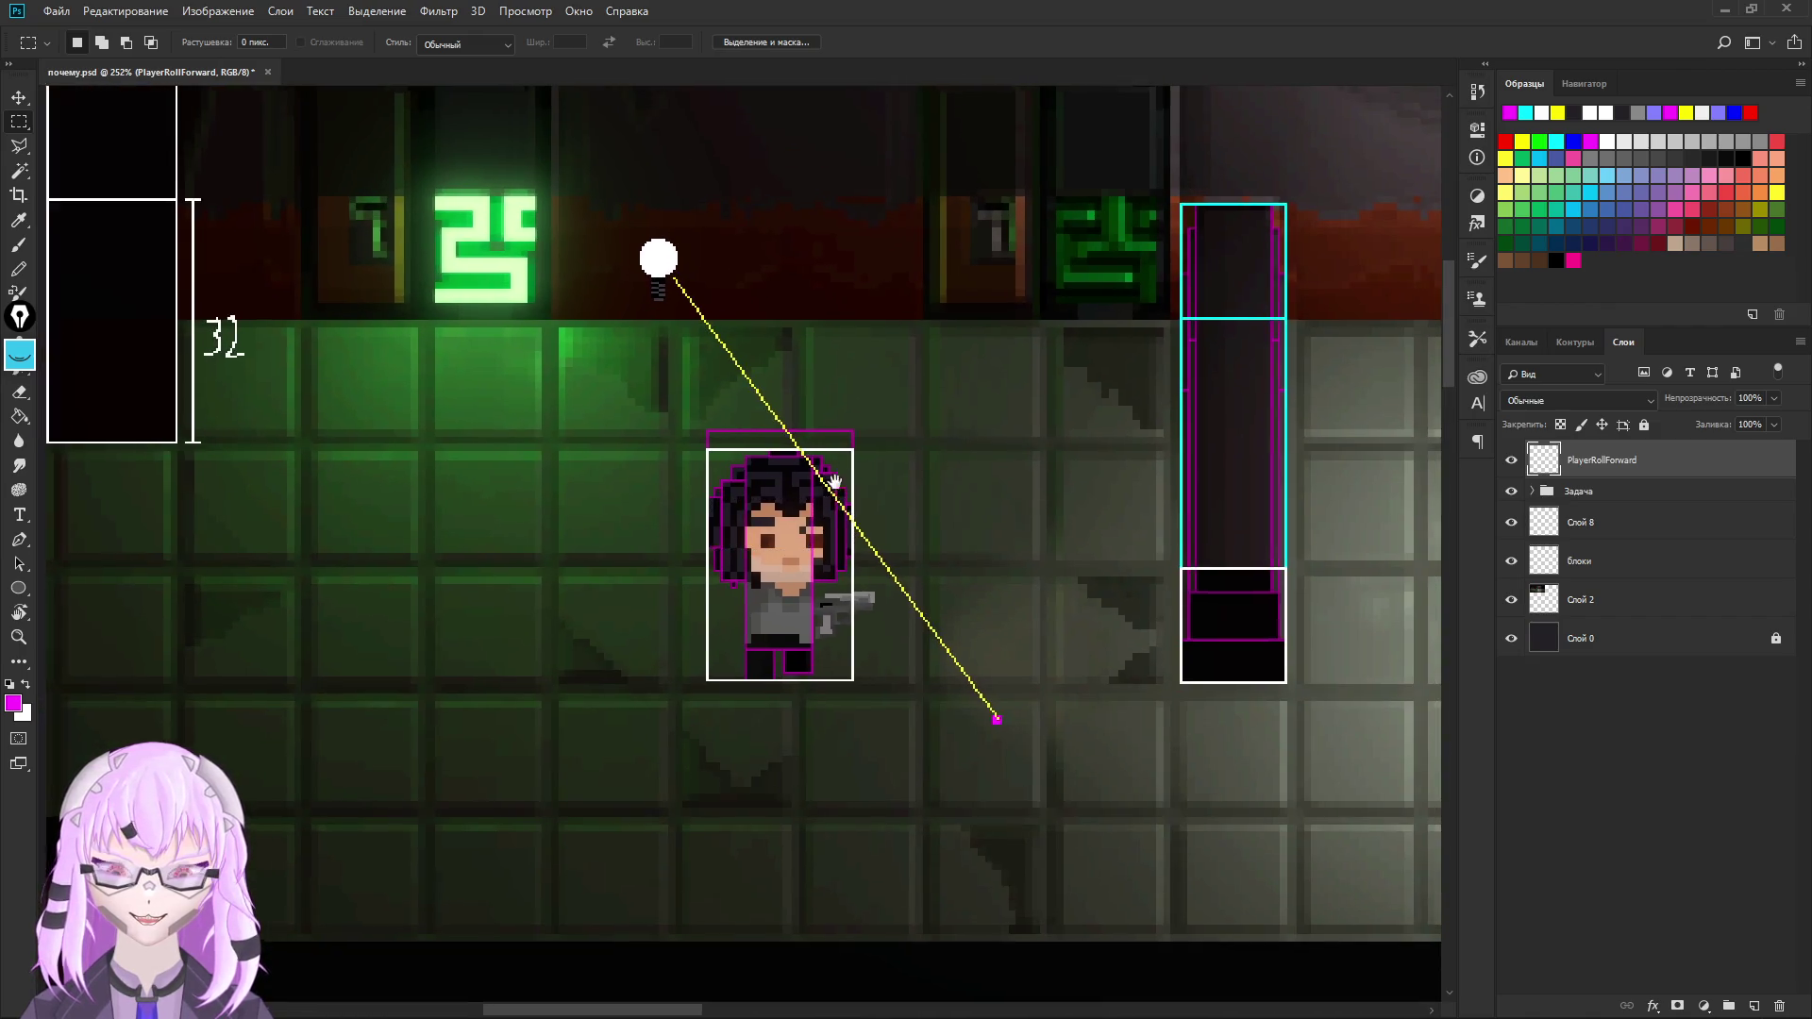
pyautogui.scroll(3, 878, 600)
pyautogui.scroll(-1, 839, 397)
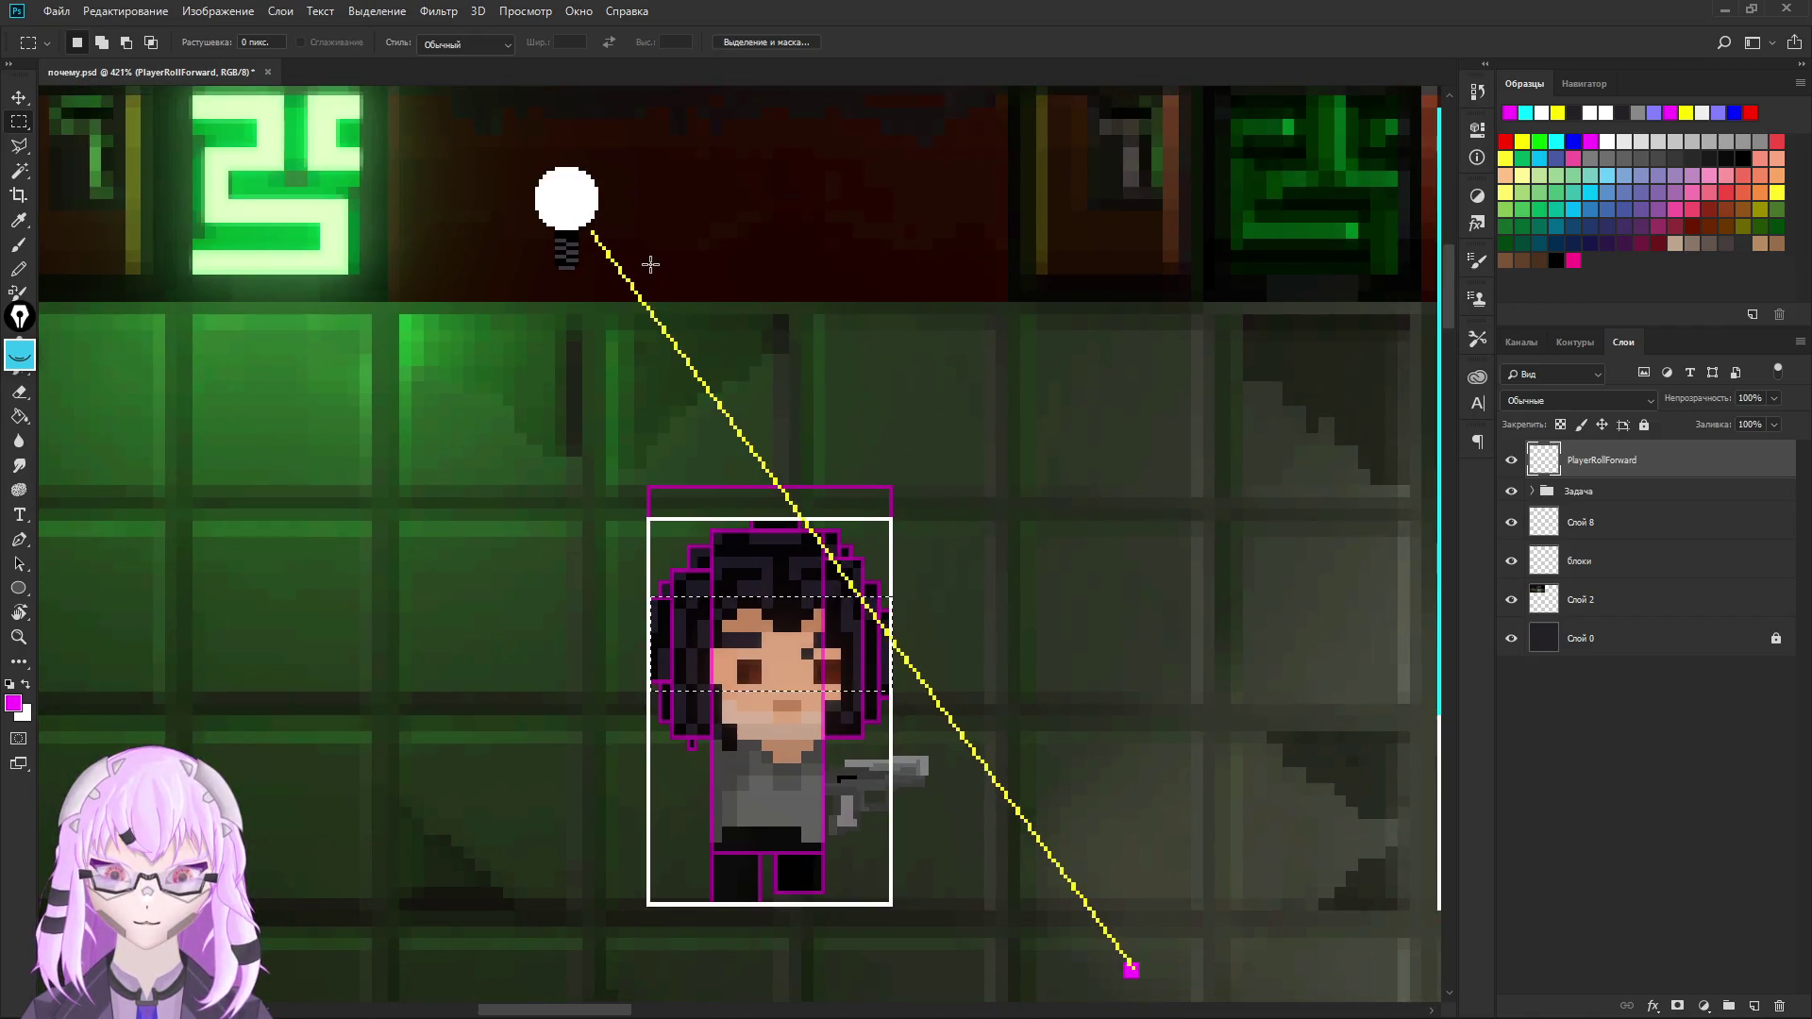
pyautogui.moveTo(838, 398)
pyautogui.mouseDown()
pyautogui.moveTo(1039, 765)
pyautogui.moveTo(861, 312)
pyautogui.mouseUp()
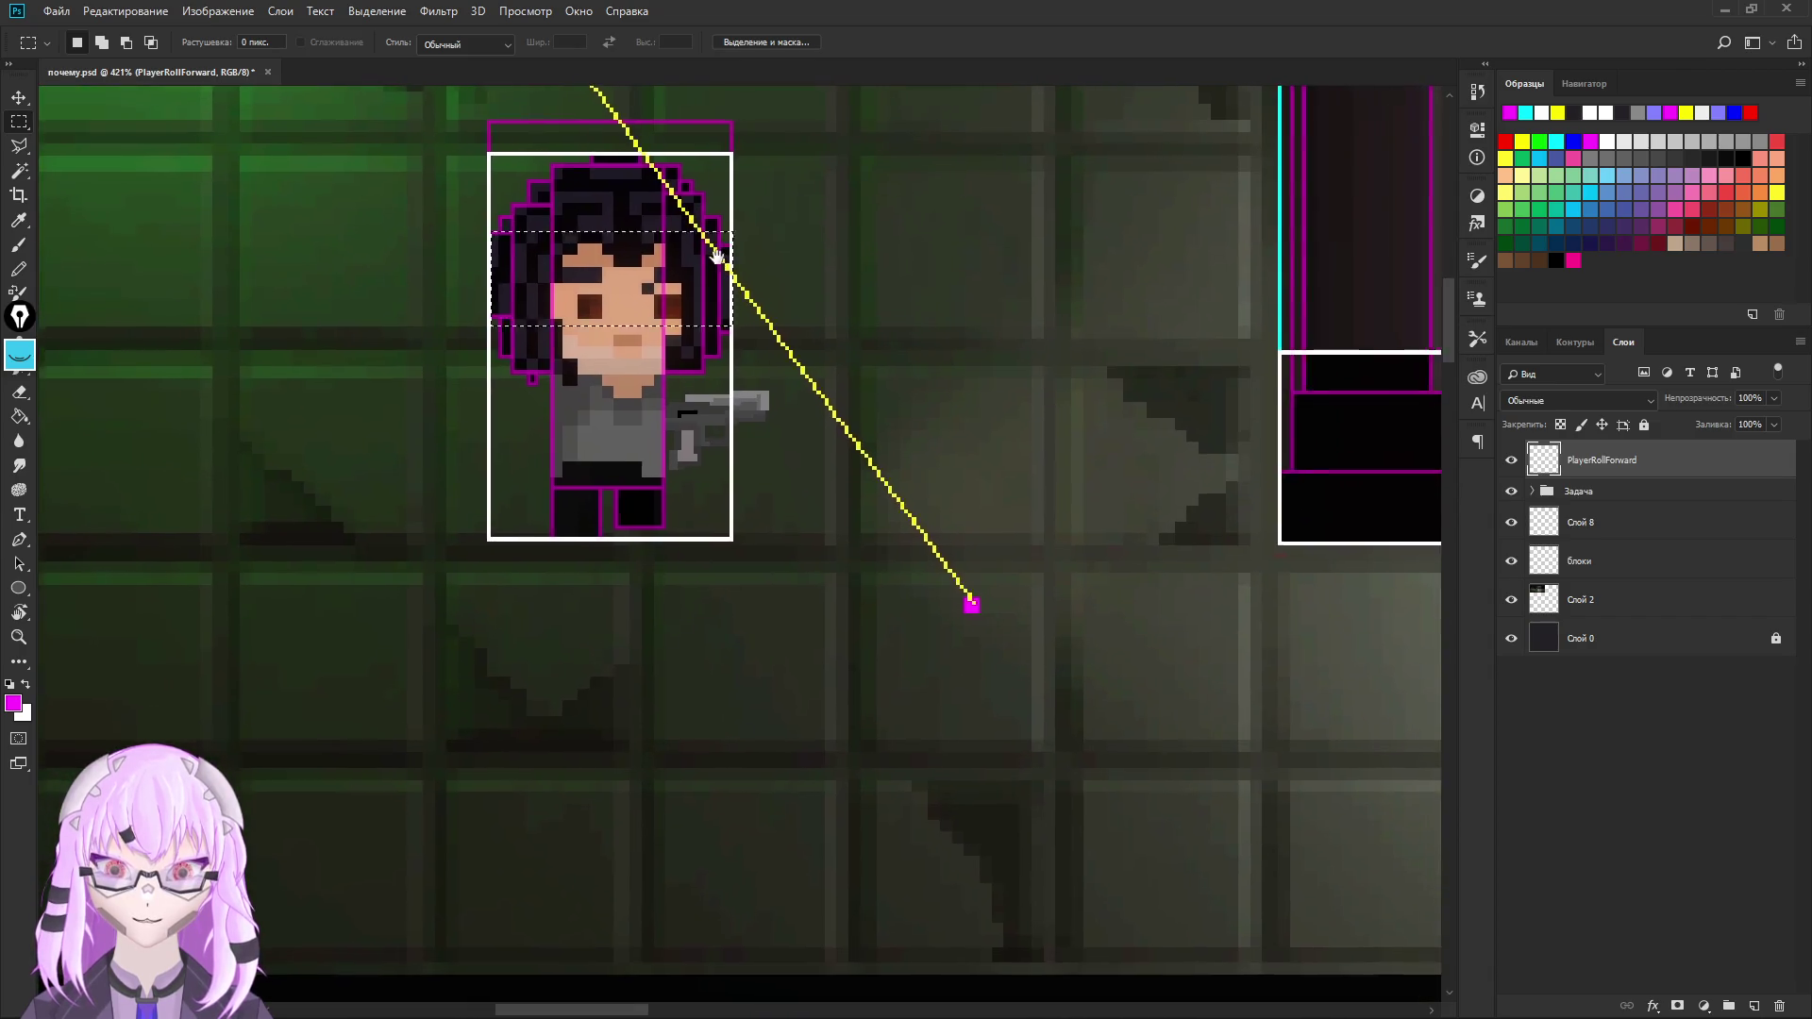
pyautogui.scroll(3, 972, 527)
pyautogui.scroll(-3, 1066, 736)
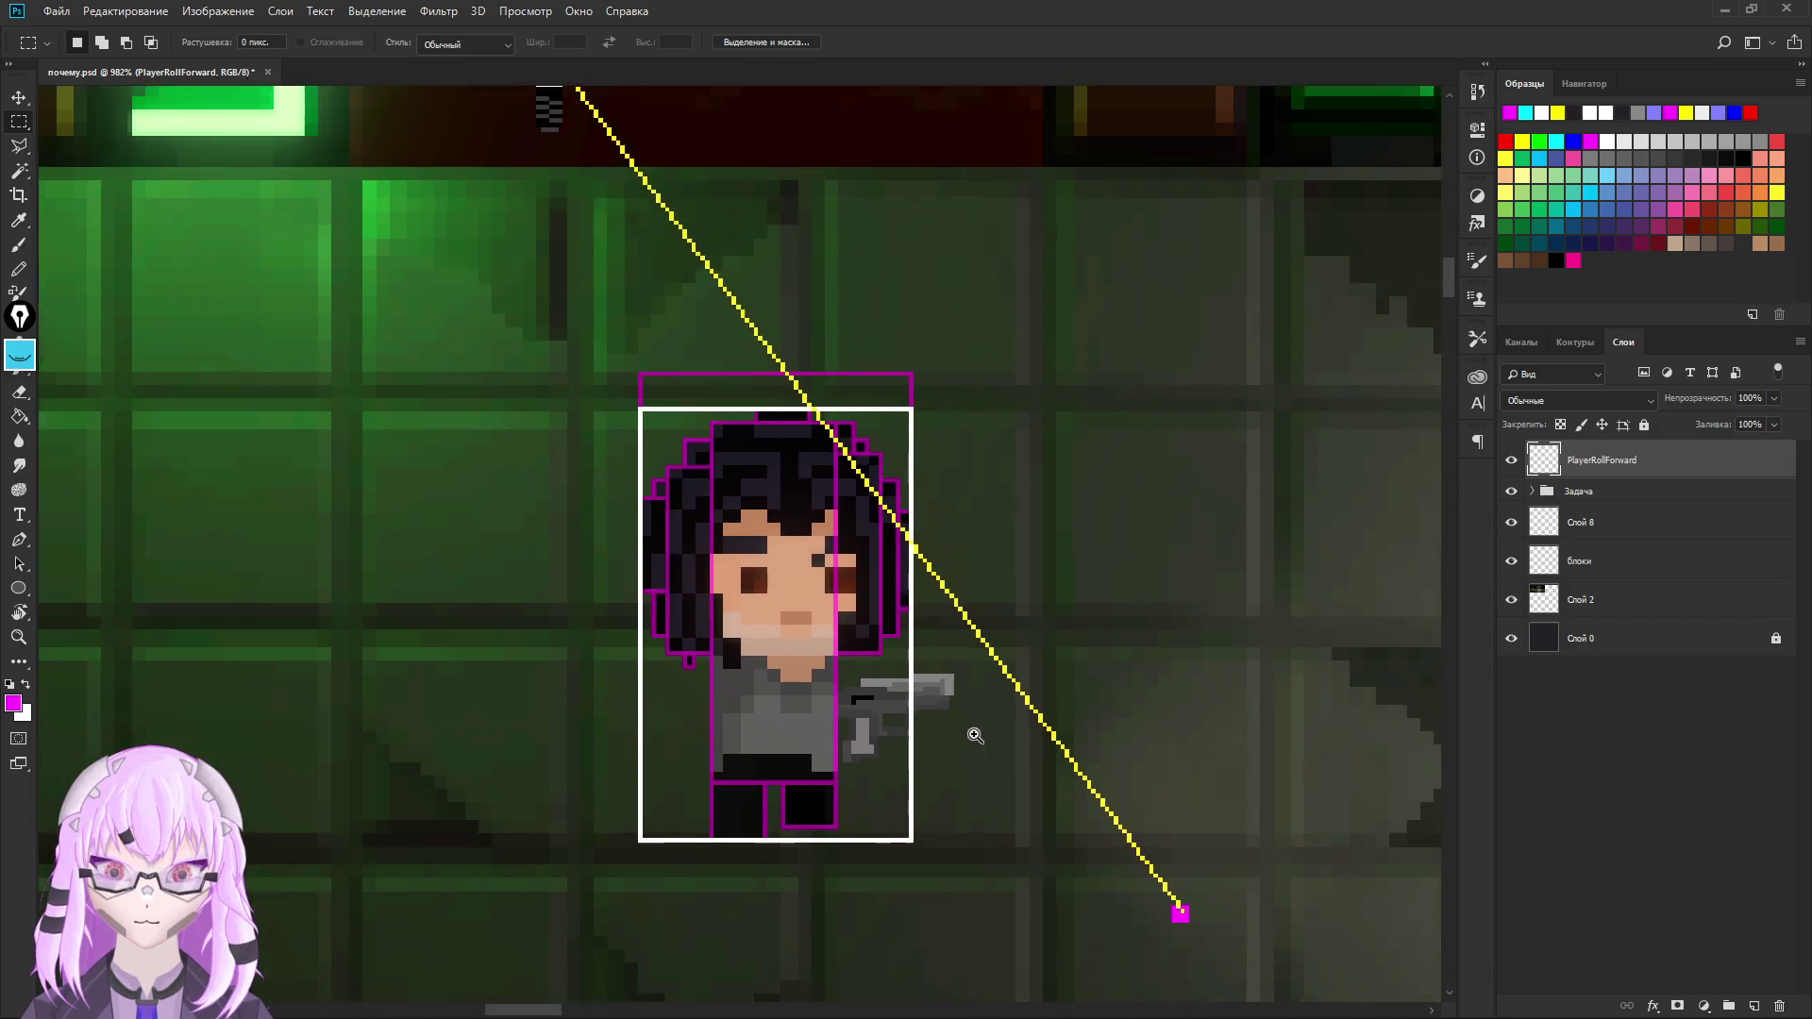
pyautogui.scroll(2, 849, 462)
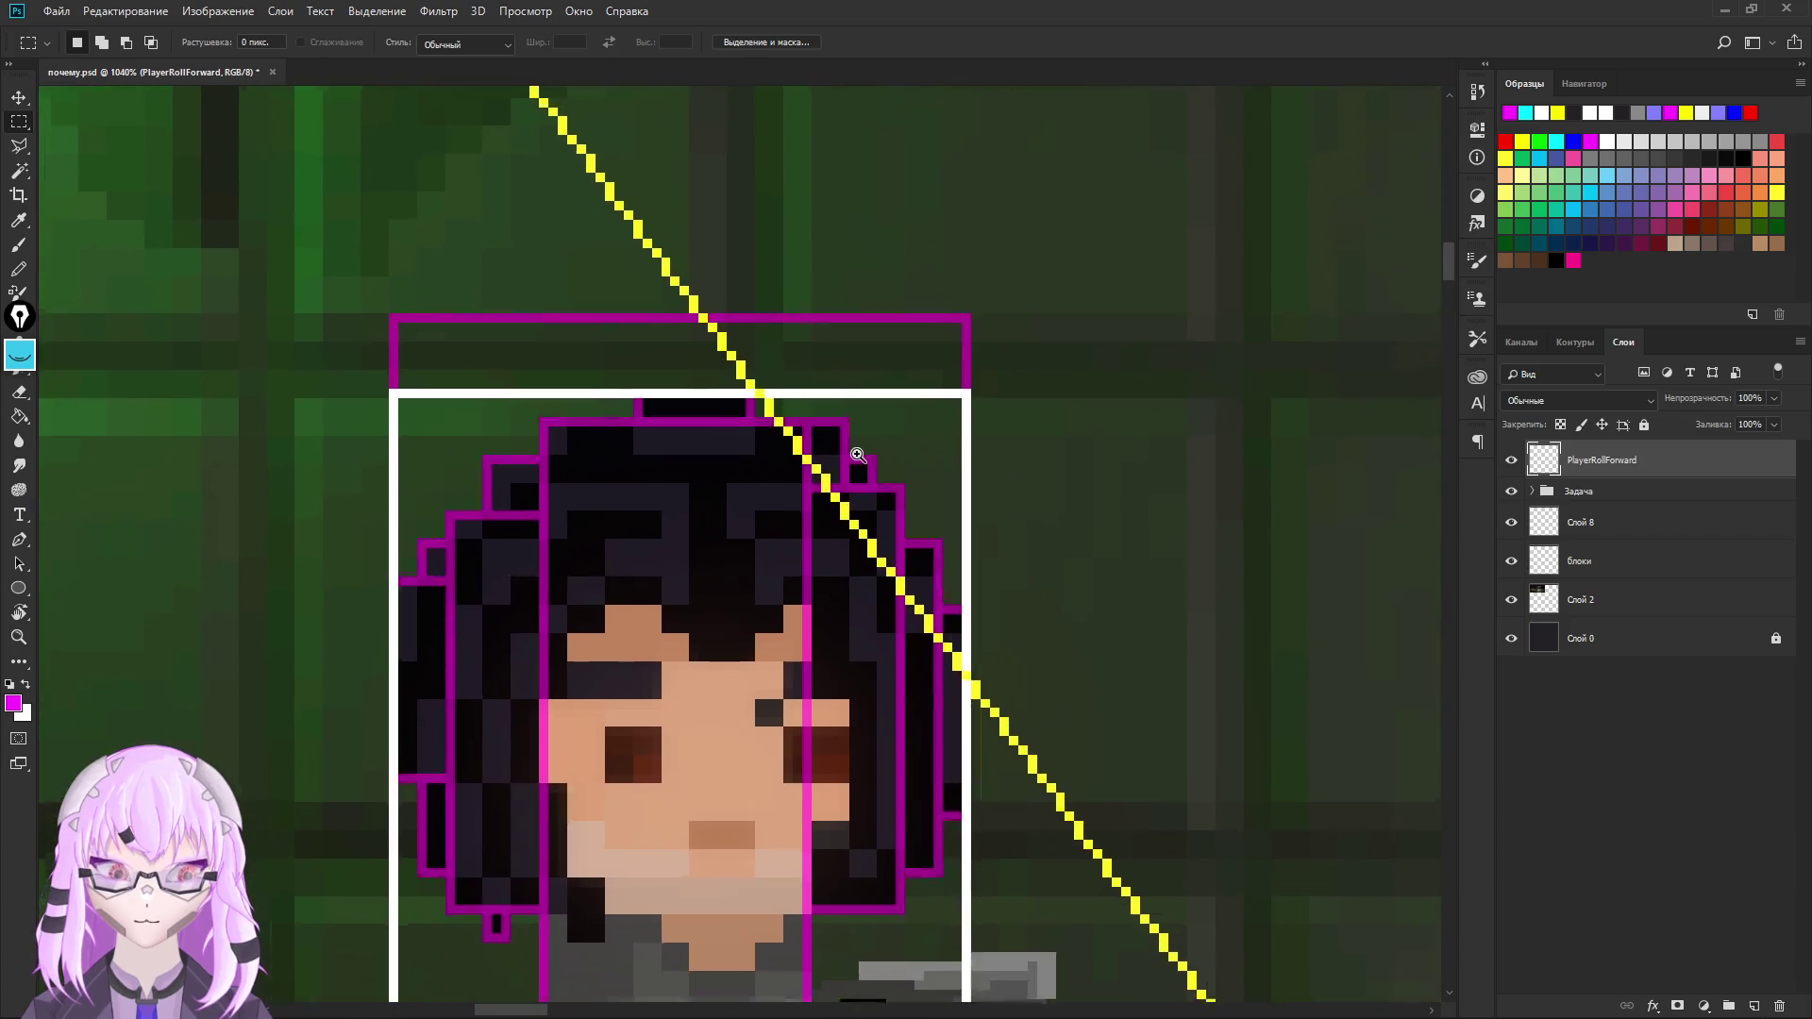
pyautogui.scroll(-3, 804, 577)
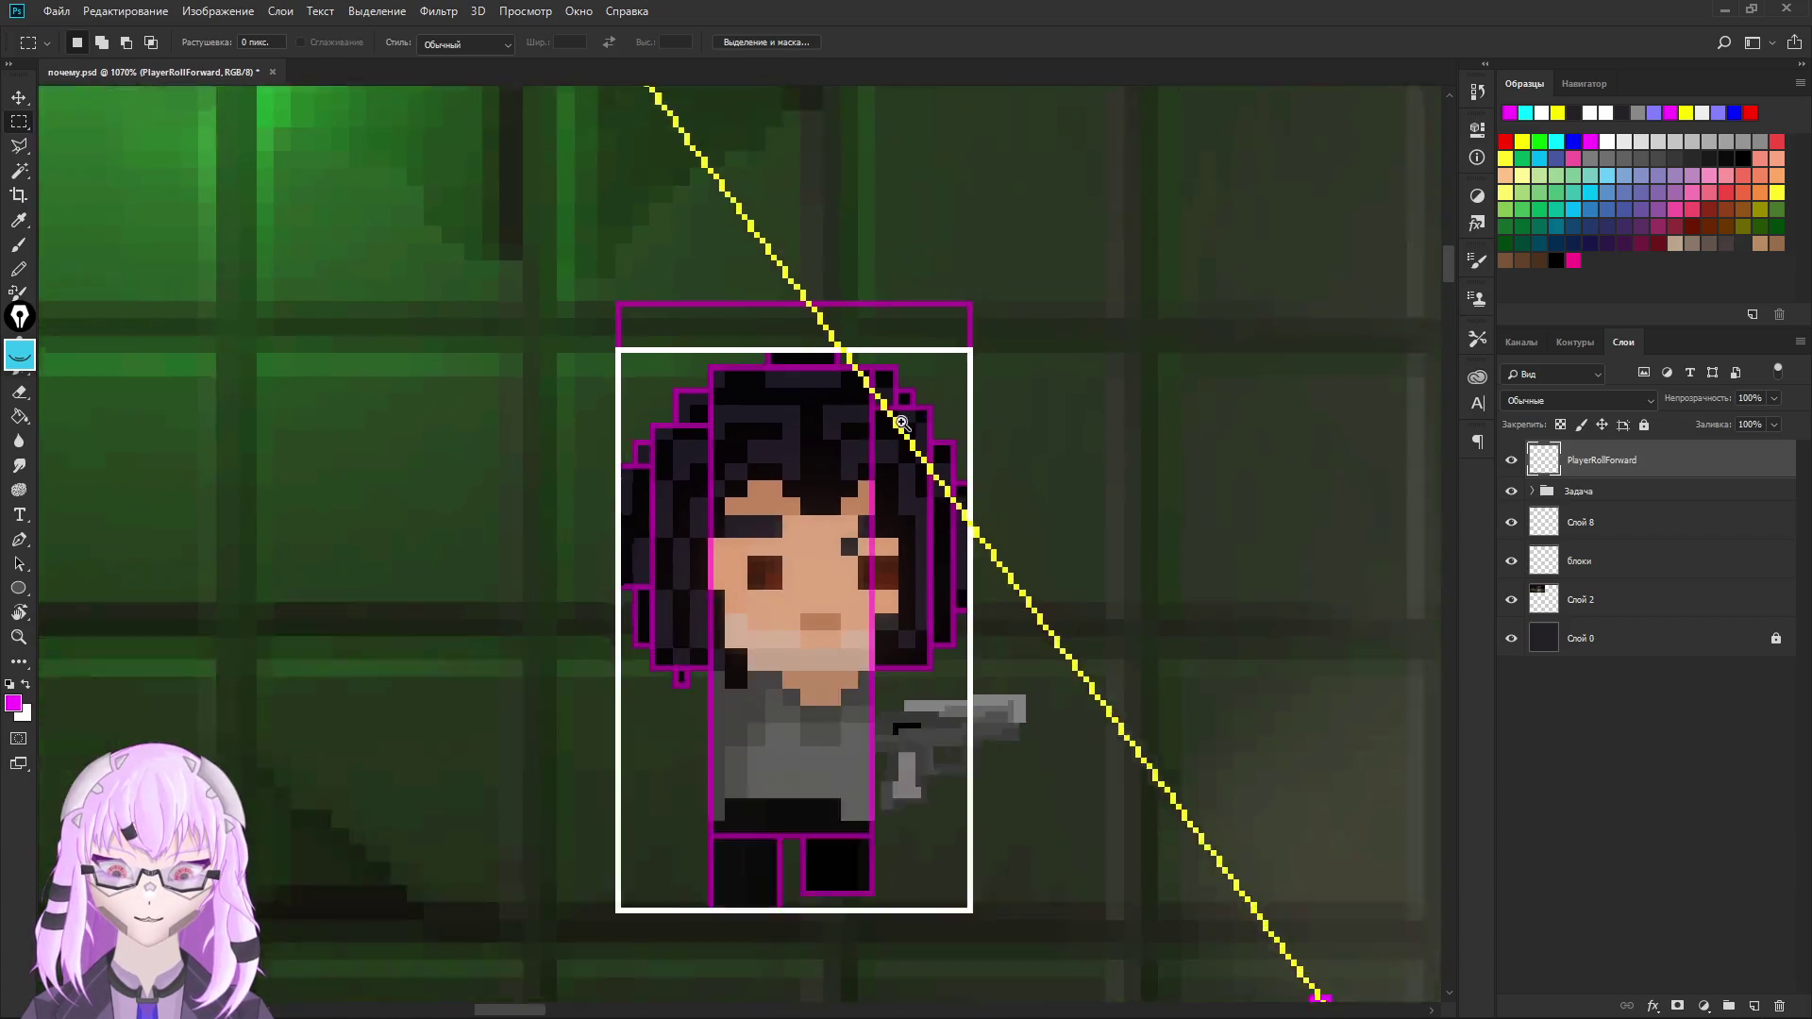
pyautogui.moveTo(804, 577)
pyautogui.mouseDown()
pyautogui.moveTo(1028, 653)
pyautogui.moveTo(974, 651)
pyautogui.moveTo(1290, 481)
pyautogui.moveTo(457, 388)
pyautogui.moveTo(817, 654)
pyautogui.mouseUp()
pyautogui.scroll(-5, 817, 654)
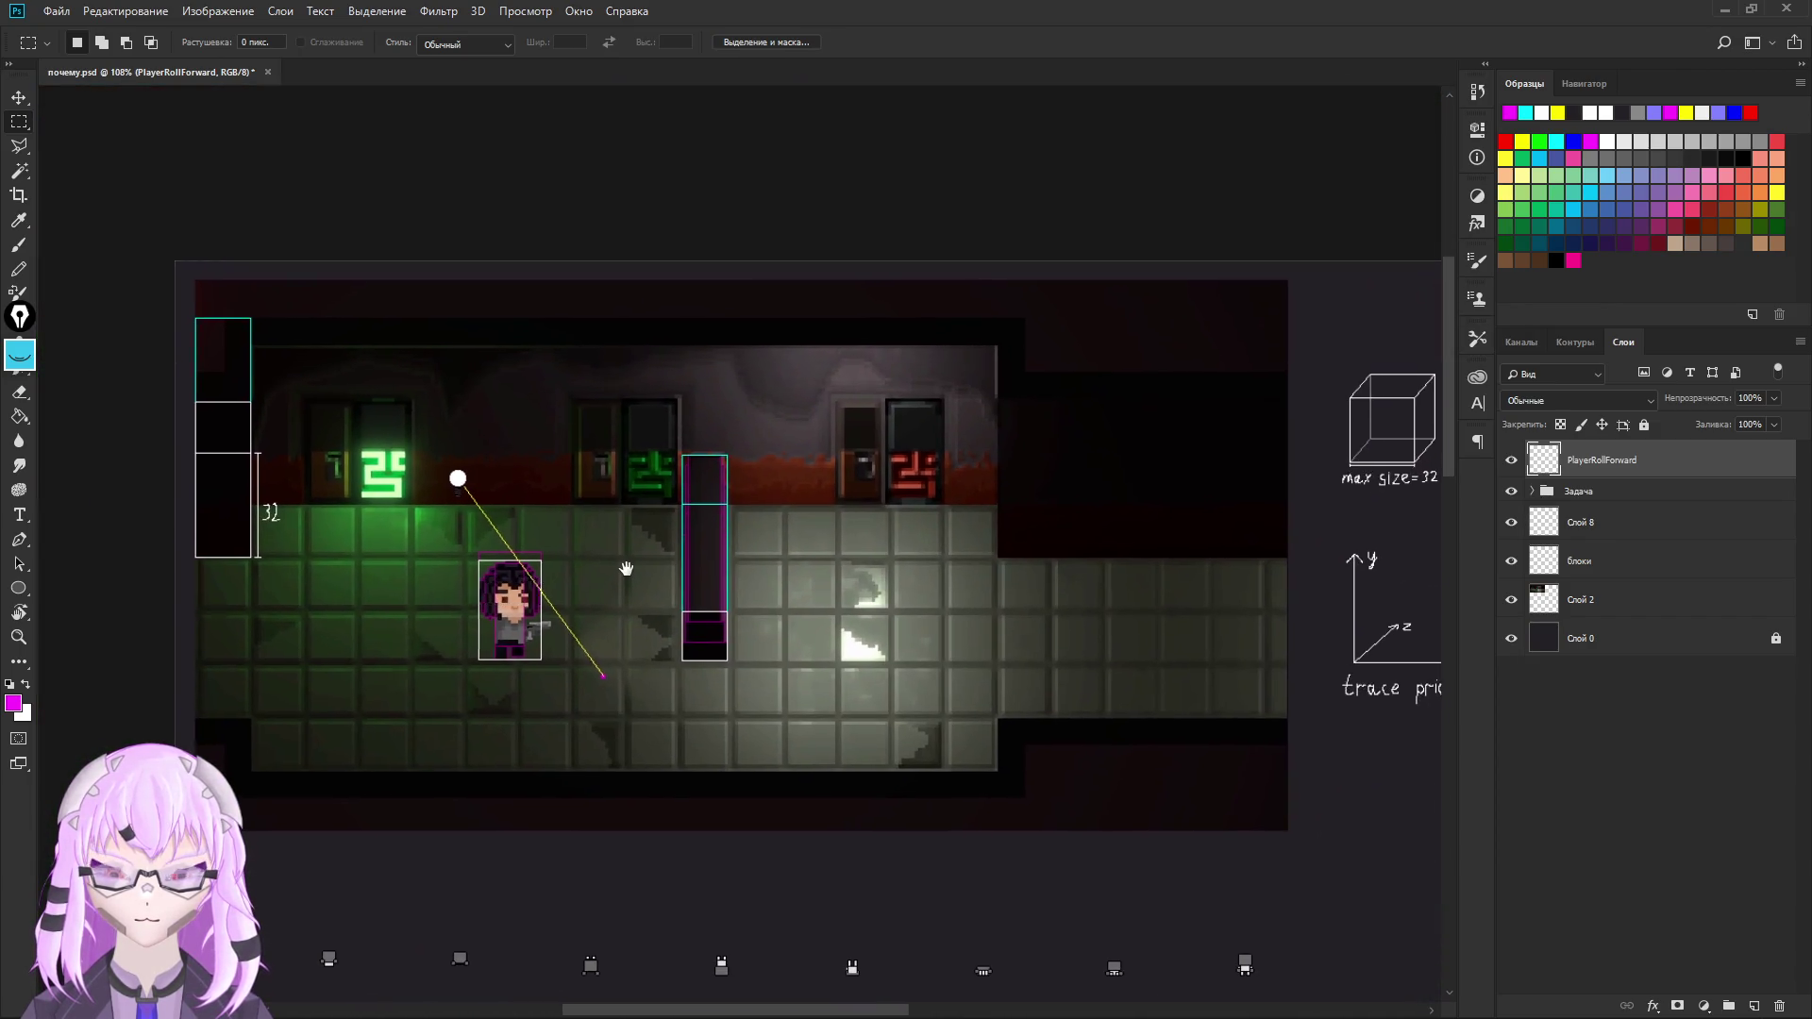
# Pan across the ray-intersection diagram (tenter 0,1, texit 0,9) and back to the game scene
pyautogui.moveTo(625, 566); pyautogui.dragTo(142, 84)
pyautogui.scroll(3, 758, 616)
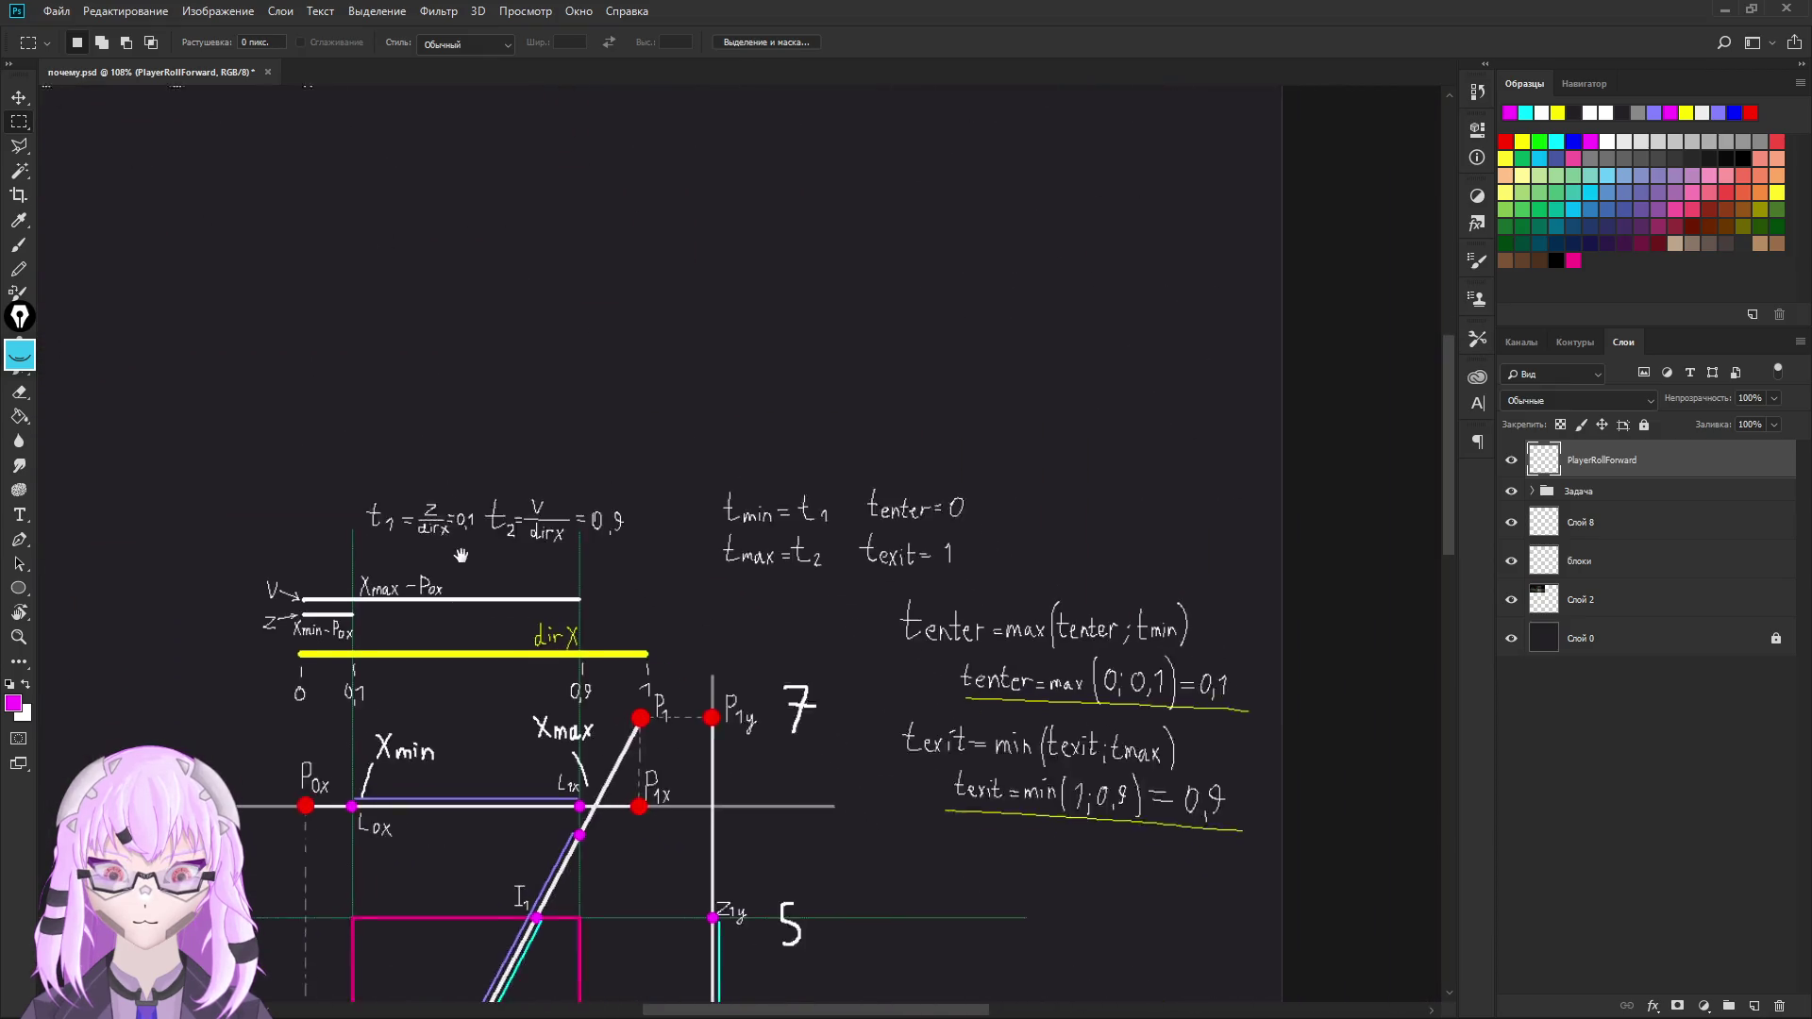
pyautogui.scroll(-3, 759, 616)
pyautogui.scroll(2, 758, 616)
pyautogui.moveTo(817, 619)
pyautogui.mouseDown()
pyautogui.moveTo(850, 364)
pyautogui.moveTo(565, 738)
pyautogui.moveTo(624, 789)
pyautogui.mouseUp()
pyautogui.moveTo(441, 300)
pyautogui.mouseDown()
pyautogui.moveTo(1063, 832)
pyautogui.moveTo(796, 655)
pyautogui.moveTo(861, 477)
pyautogui.mouseUp()
pyautogui.scroll(-2, 917, 726)
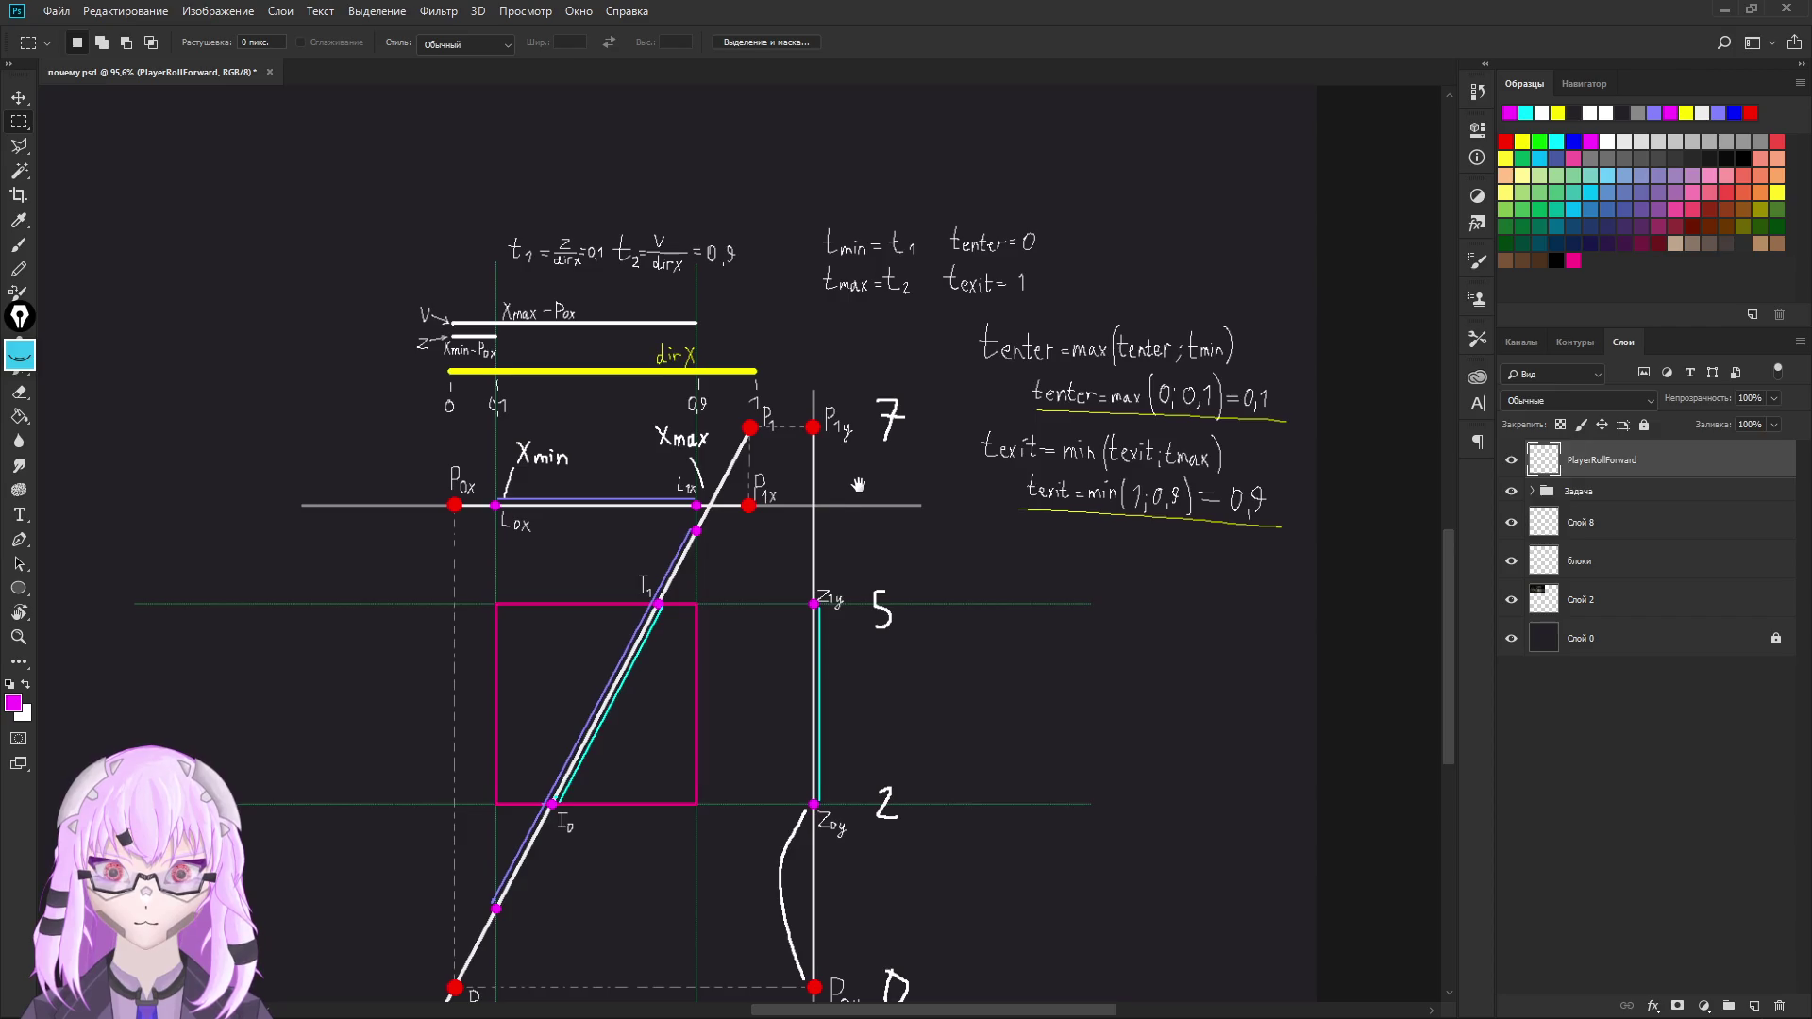
pyautogui.moveTo(528, 188)
pyautogui.mouseDown()
pyautogui.moveTo(887, 556)
pyautogui.moveTo(878, 741)
pyautogui.moveTo(911, 809)
pyautogui.mouseUp()
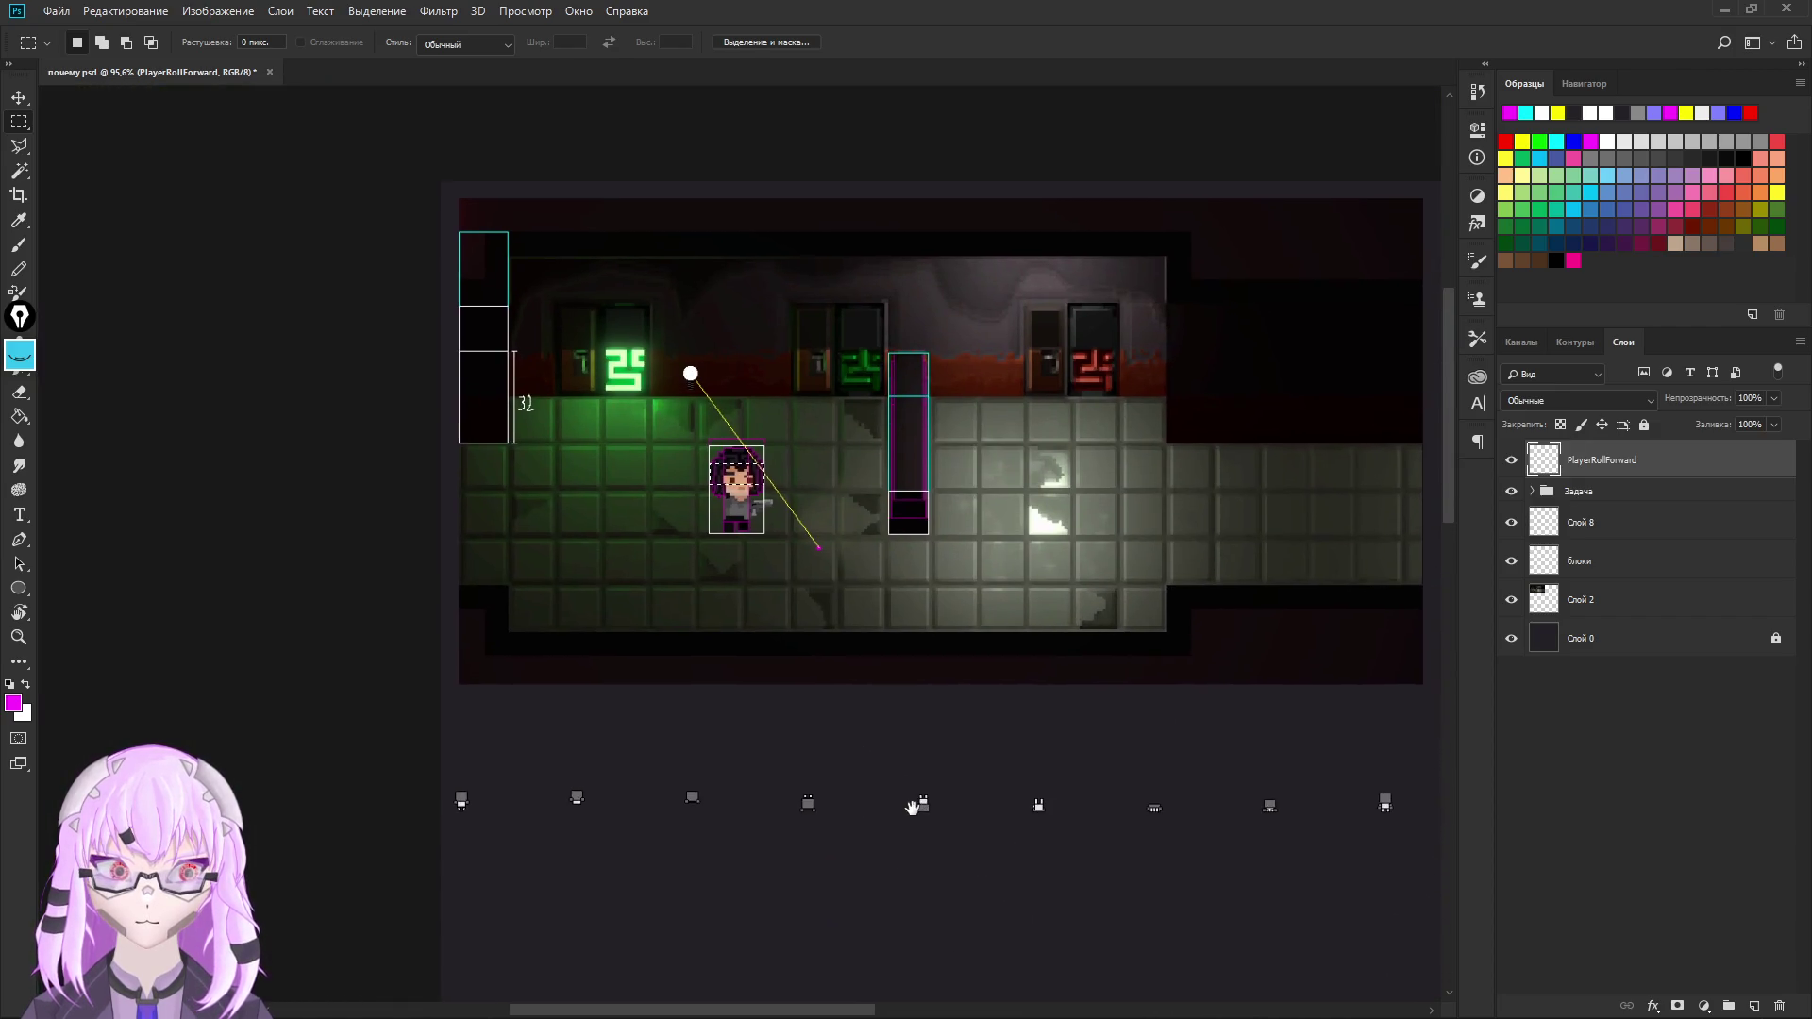
pyautogui.scroll(3, 771, 586)
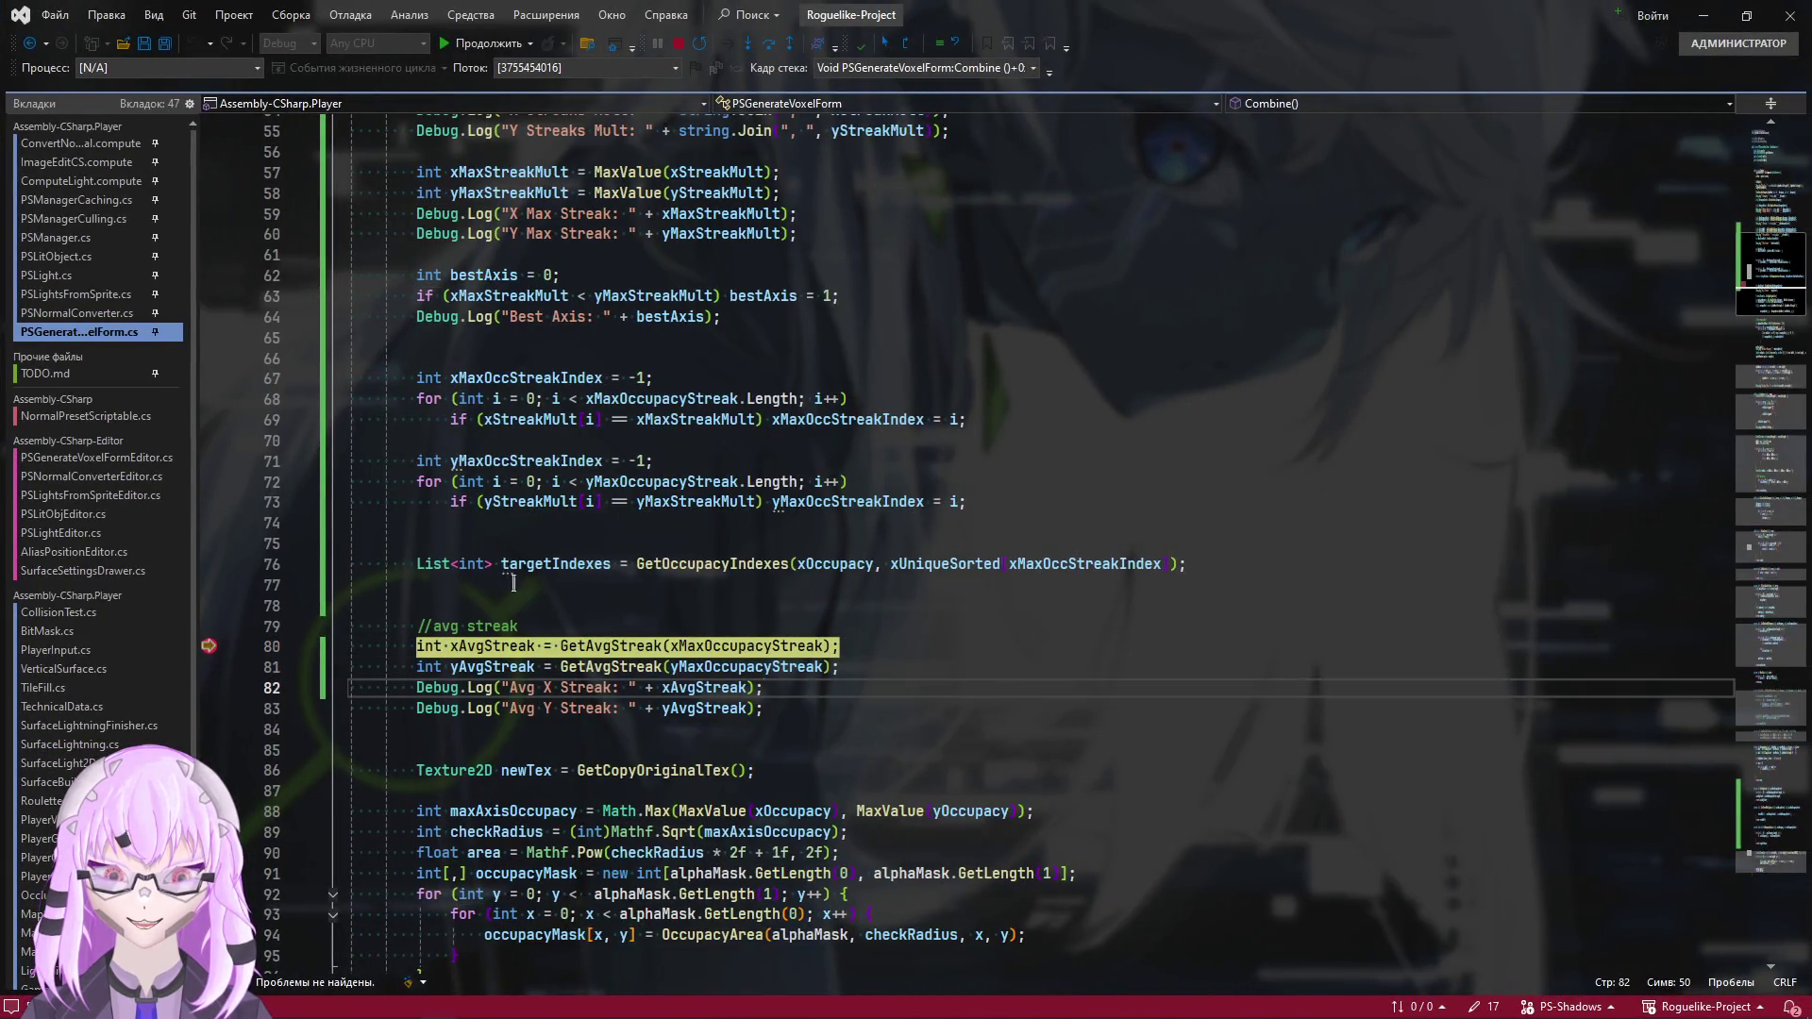
# Locate the GetOccupacyIndexes definition and inspect its loop condition and targetIndexes.Add line 362
pyautogui.scroll(1, 513, 582)
pyautogui.doubleClick(709, 625)
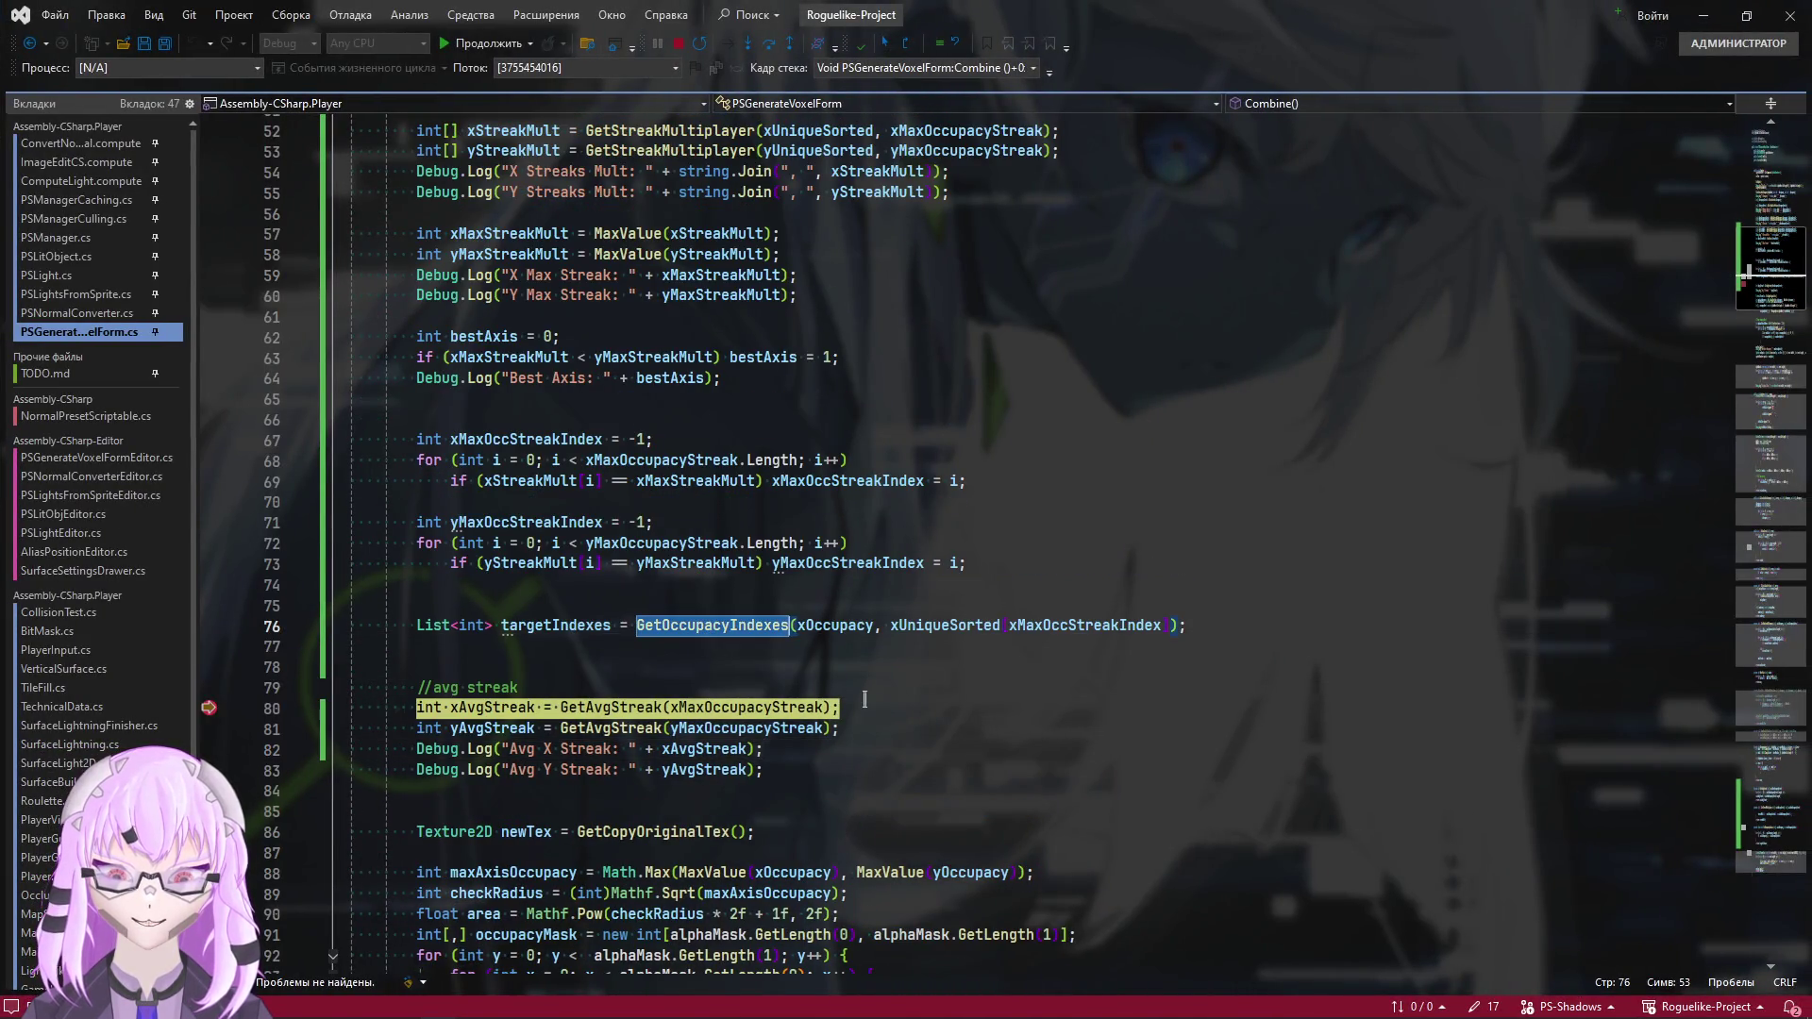
pyautogui.scroll(-1, 858, 692)
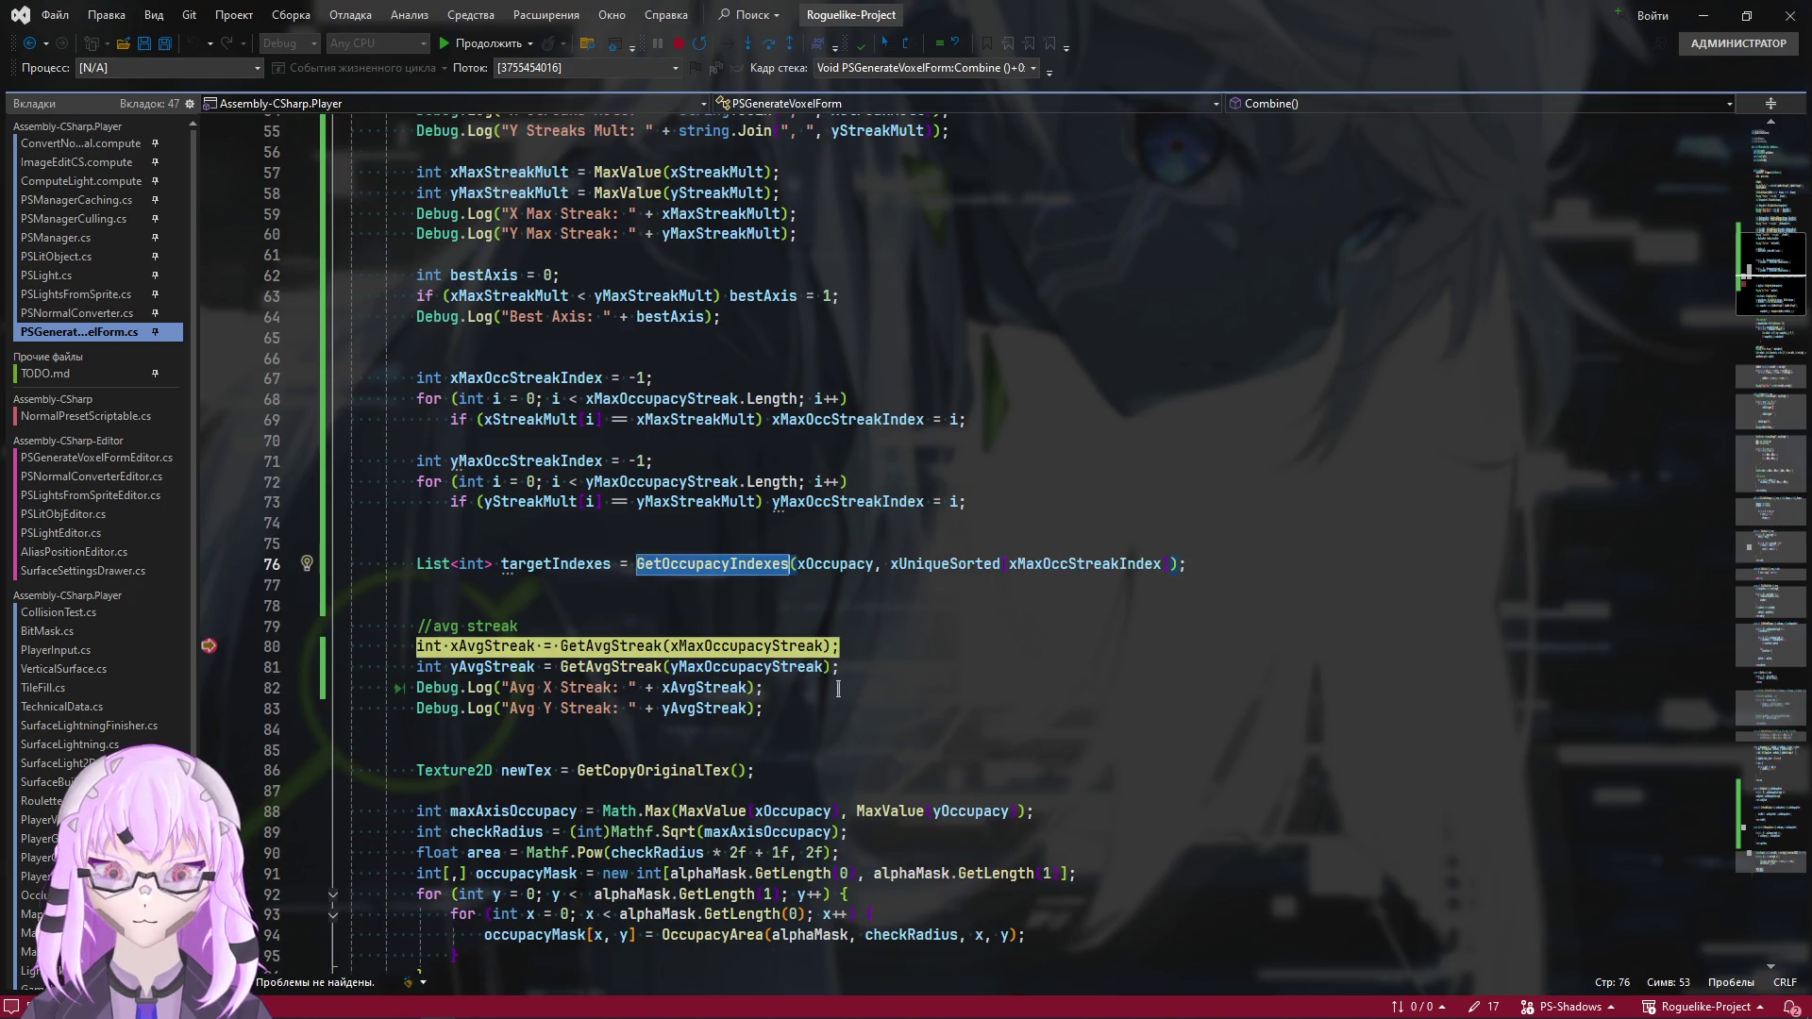
pyautogui.scroll(-20, 838, 689)
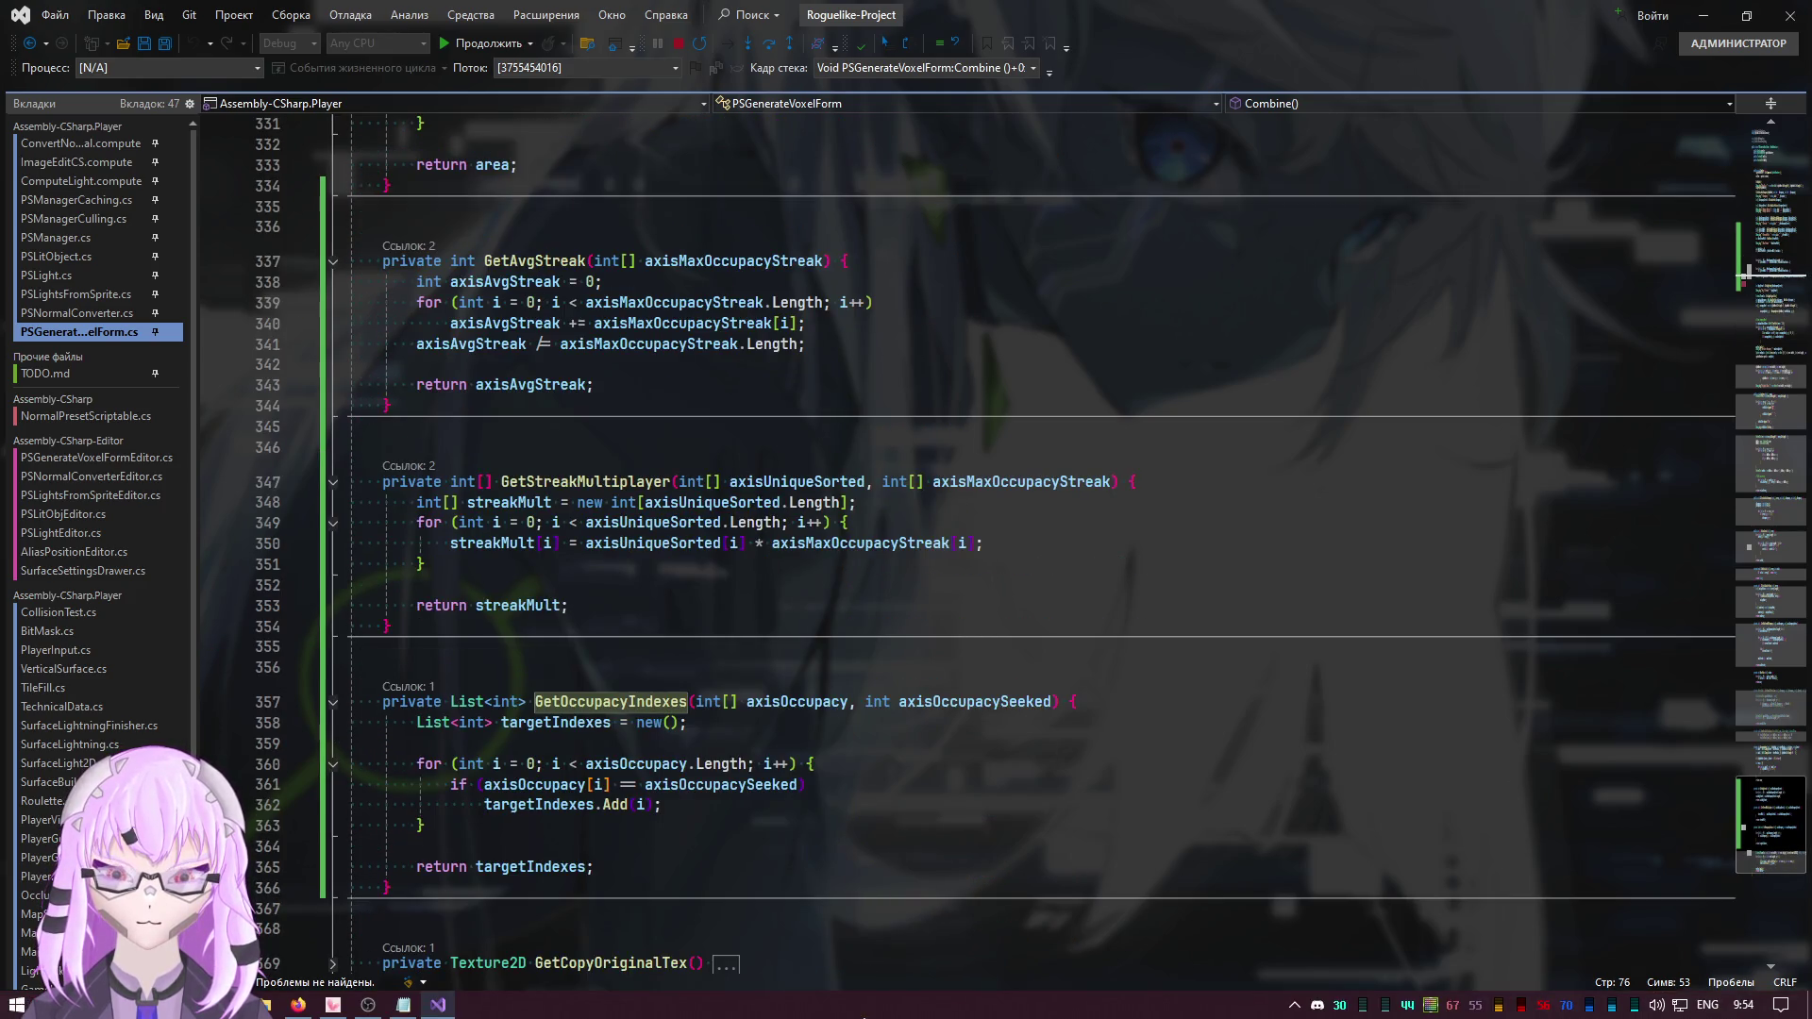
pyautogui.scroll(-2, 738, 873)
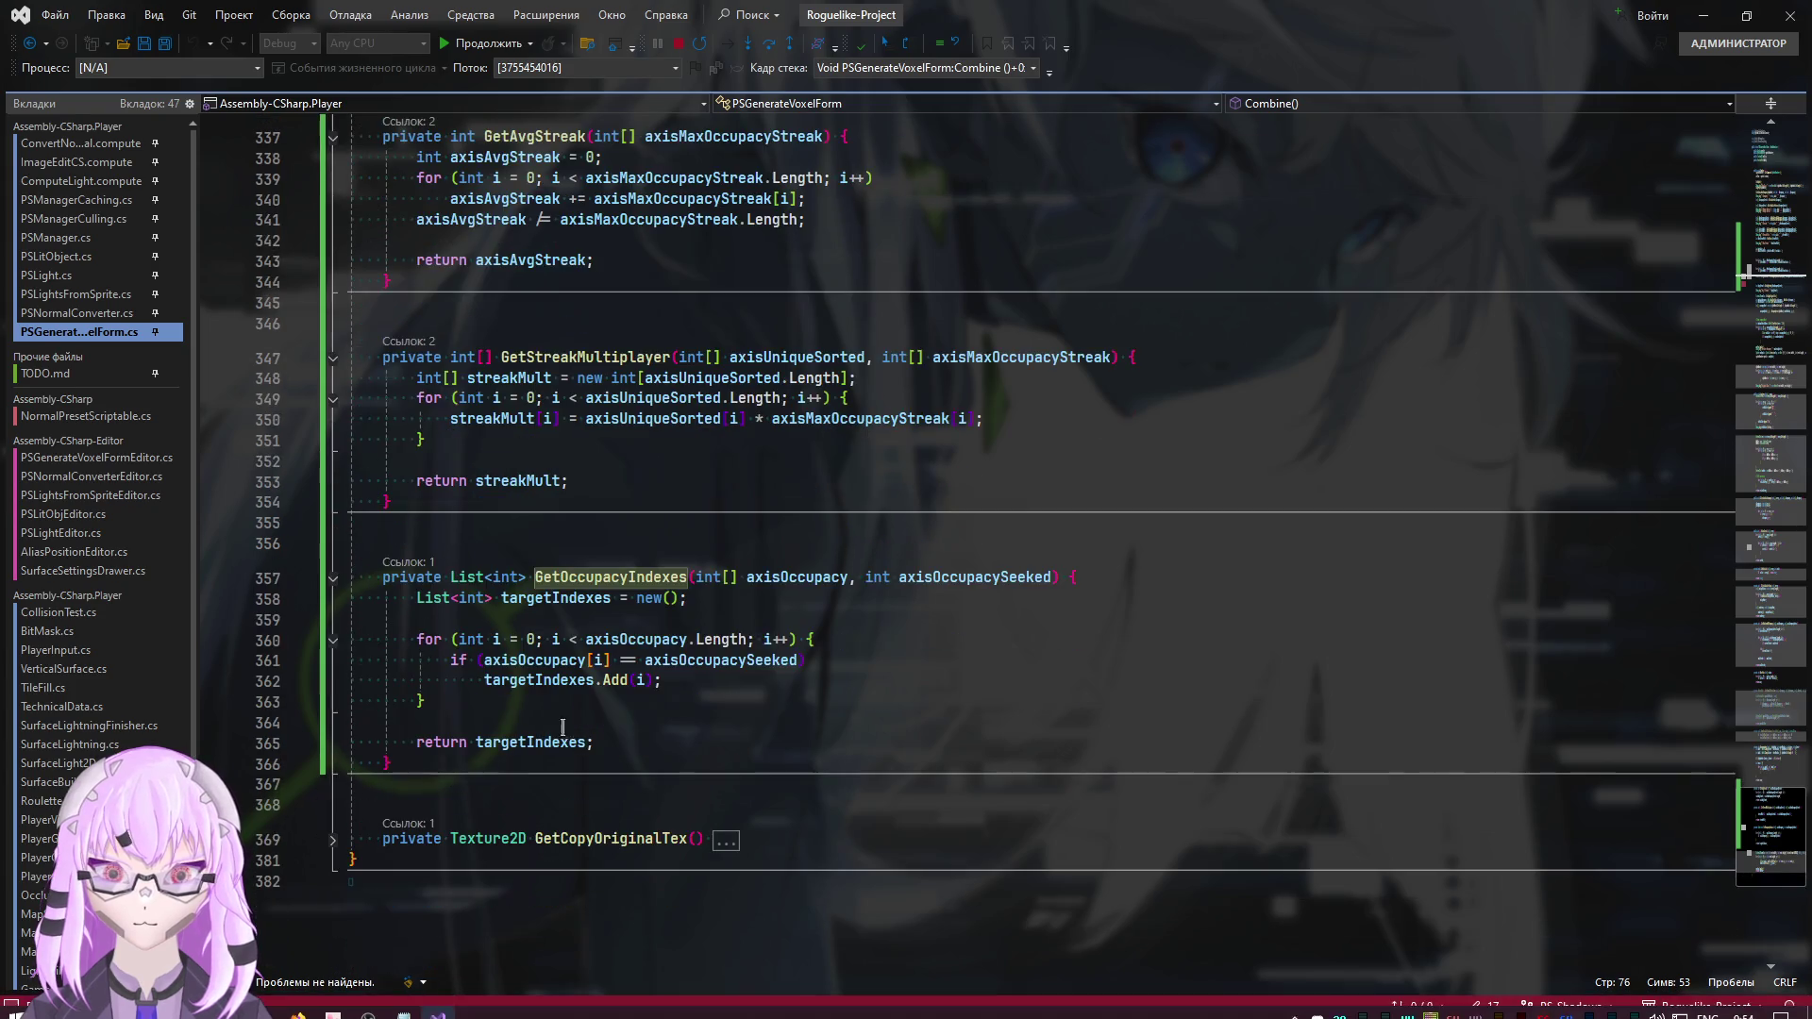
pyautogui.click(616, 639)
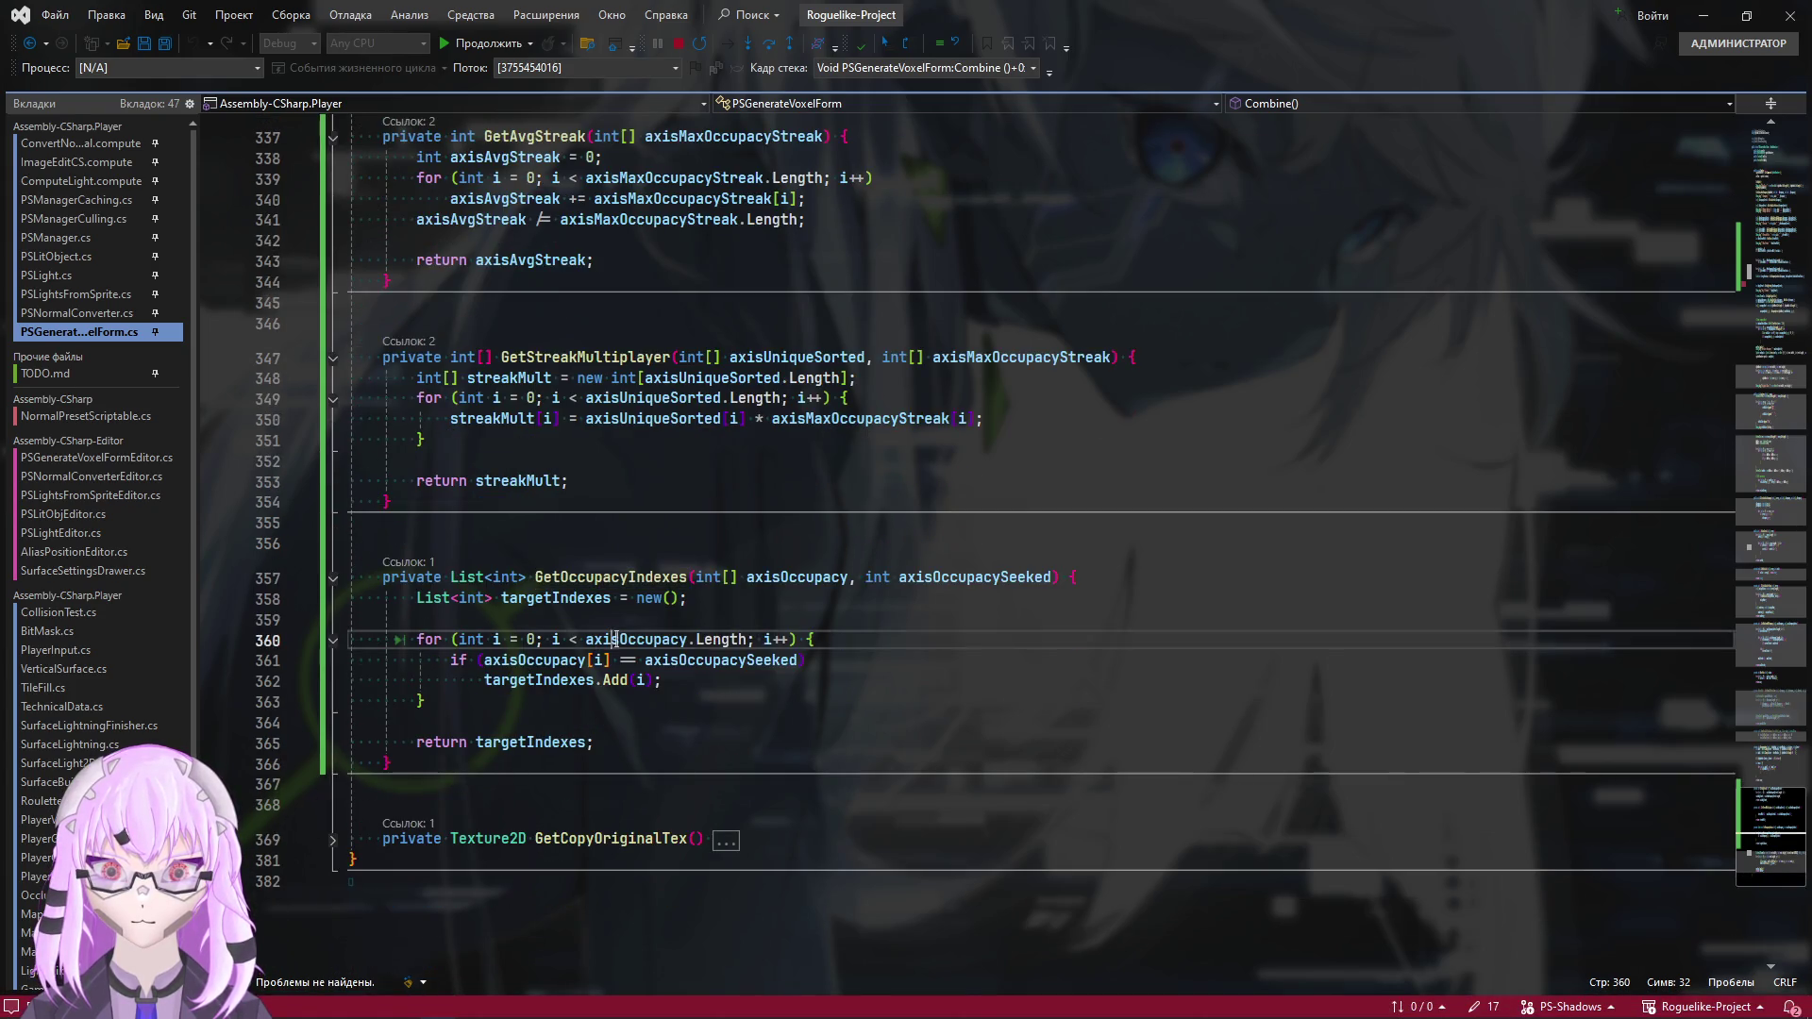
pyautogui.doubleClick(720, 639)
pyautogui.click(716, 683)
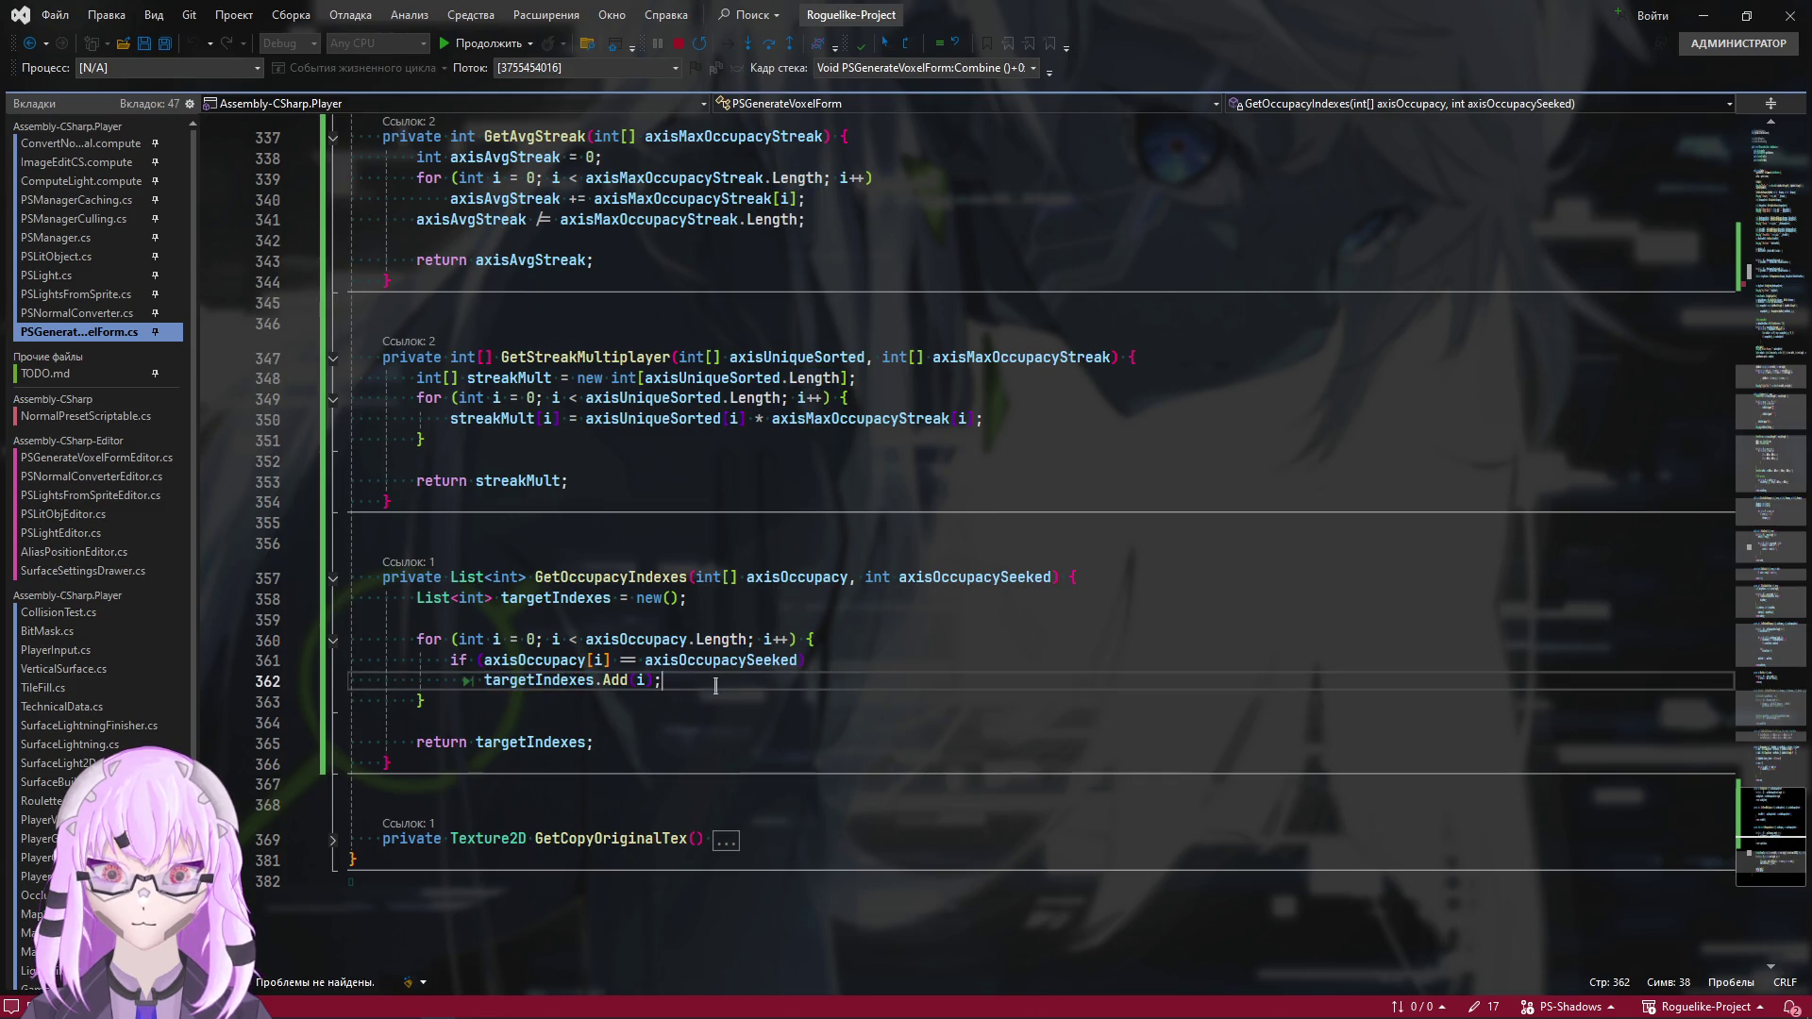
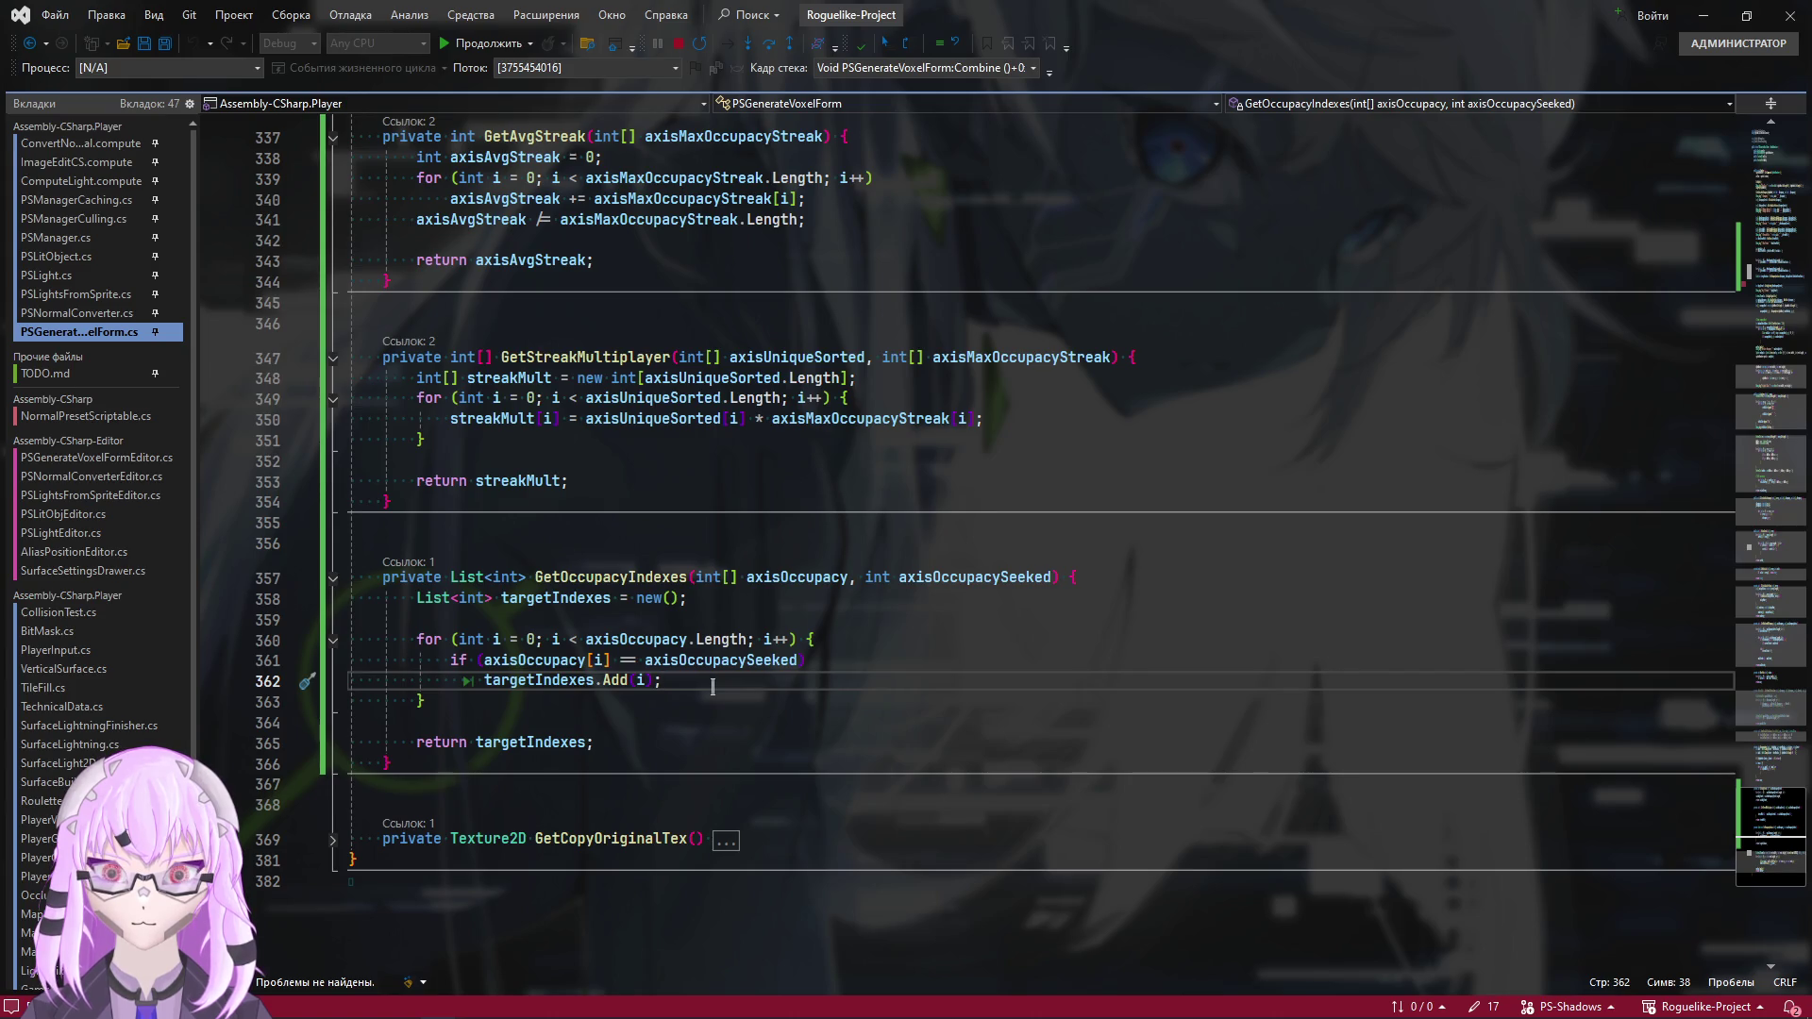
# Expand the targetIndexes data tip and confirm it holds six values, 17 through 22
pyautogui.scroll(20, 713, 687)
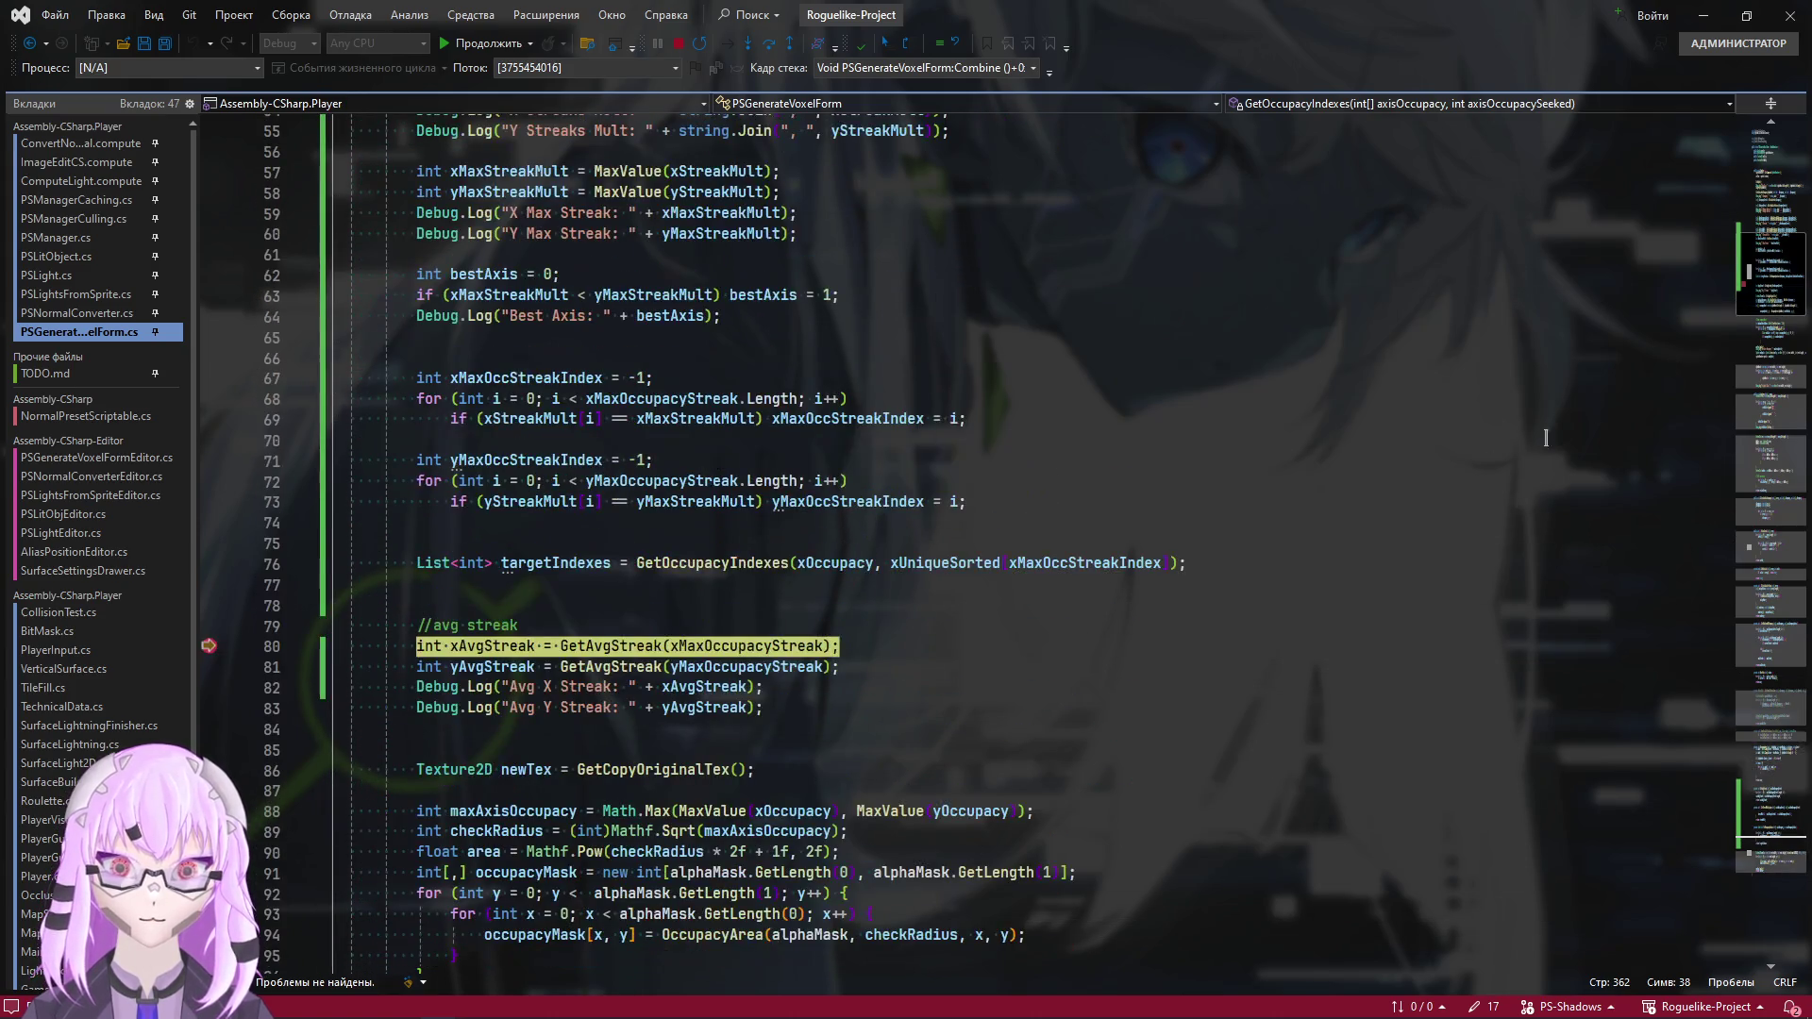
pyautogui.scroll(1, 530, 629)
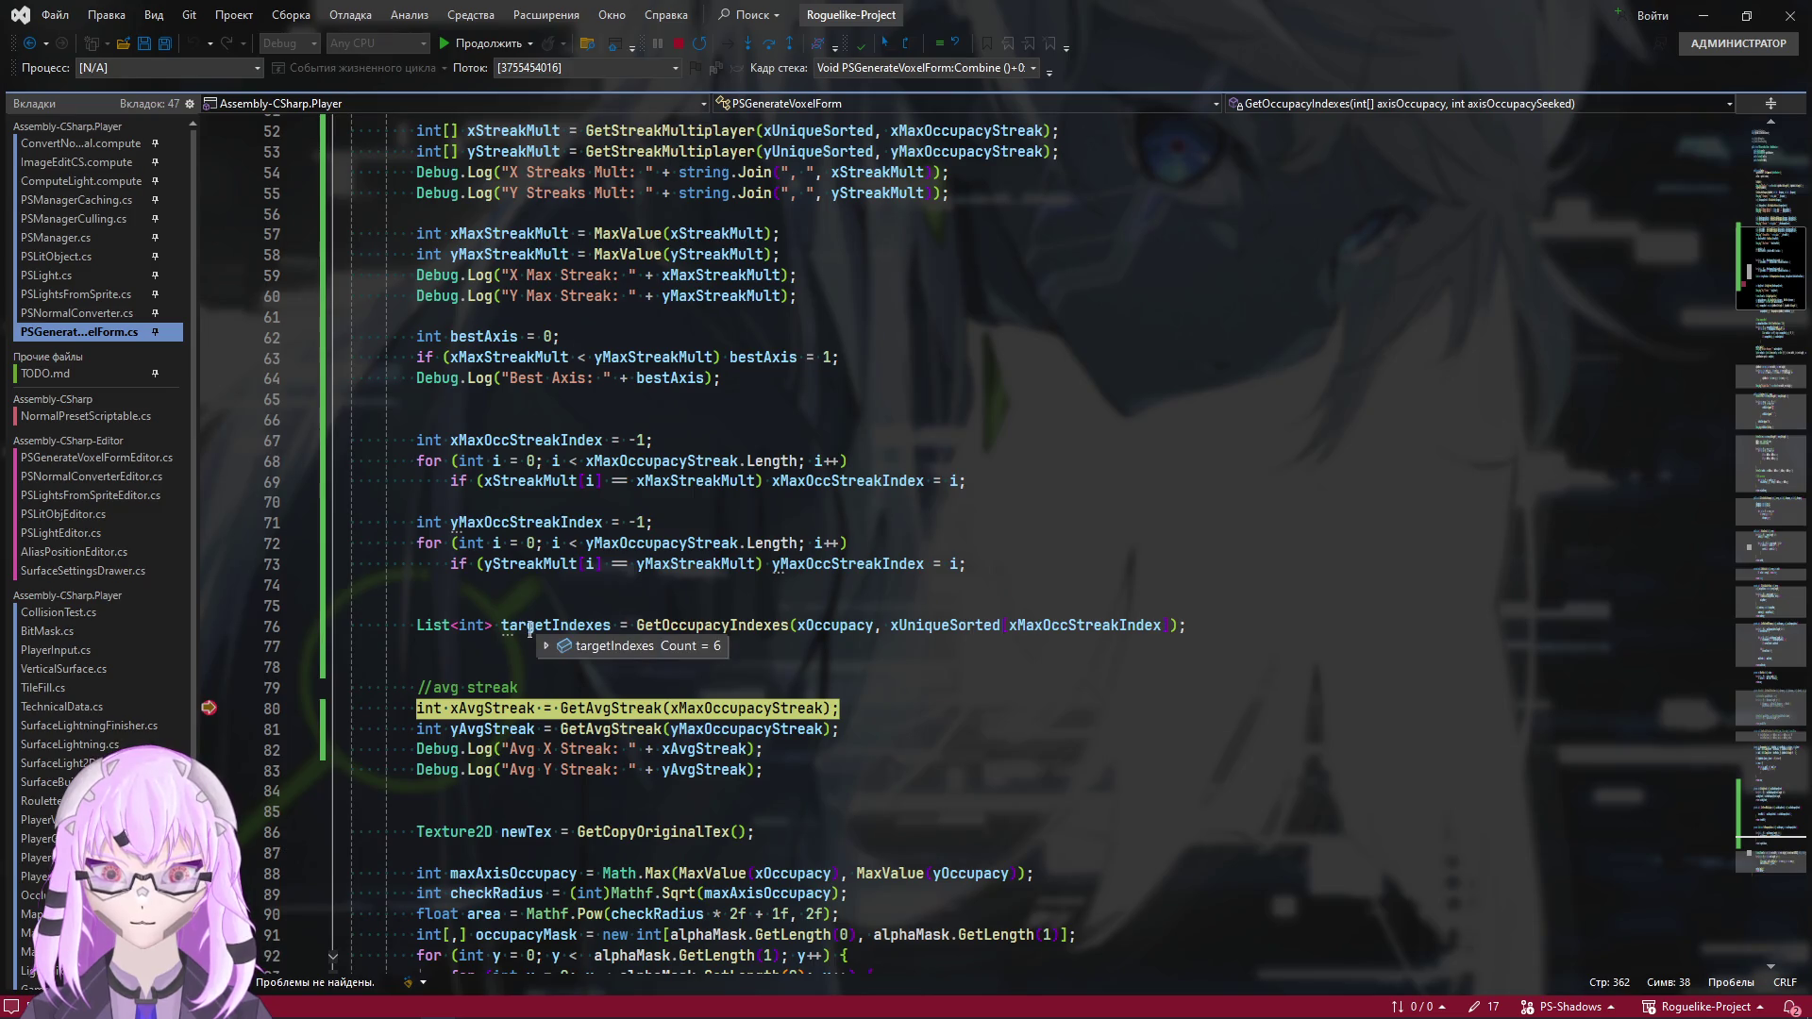
pyautogui.click(545, 645)
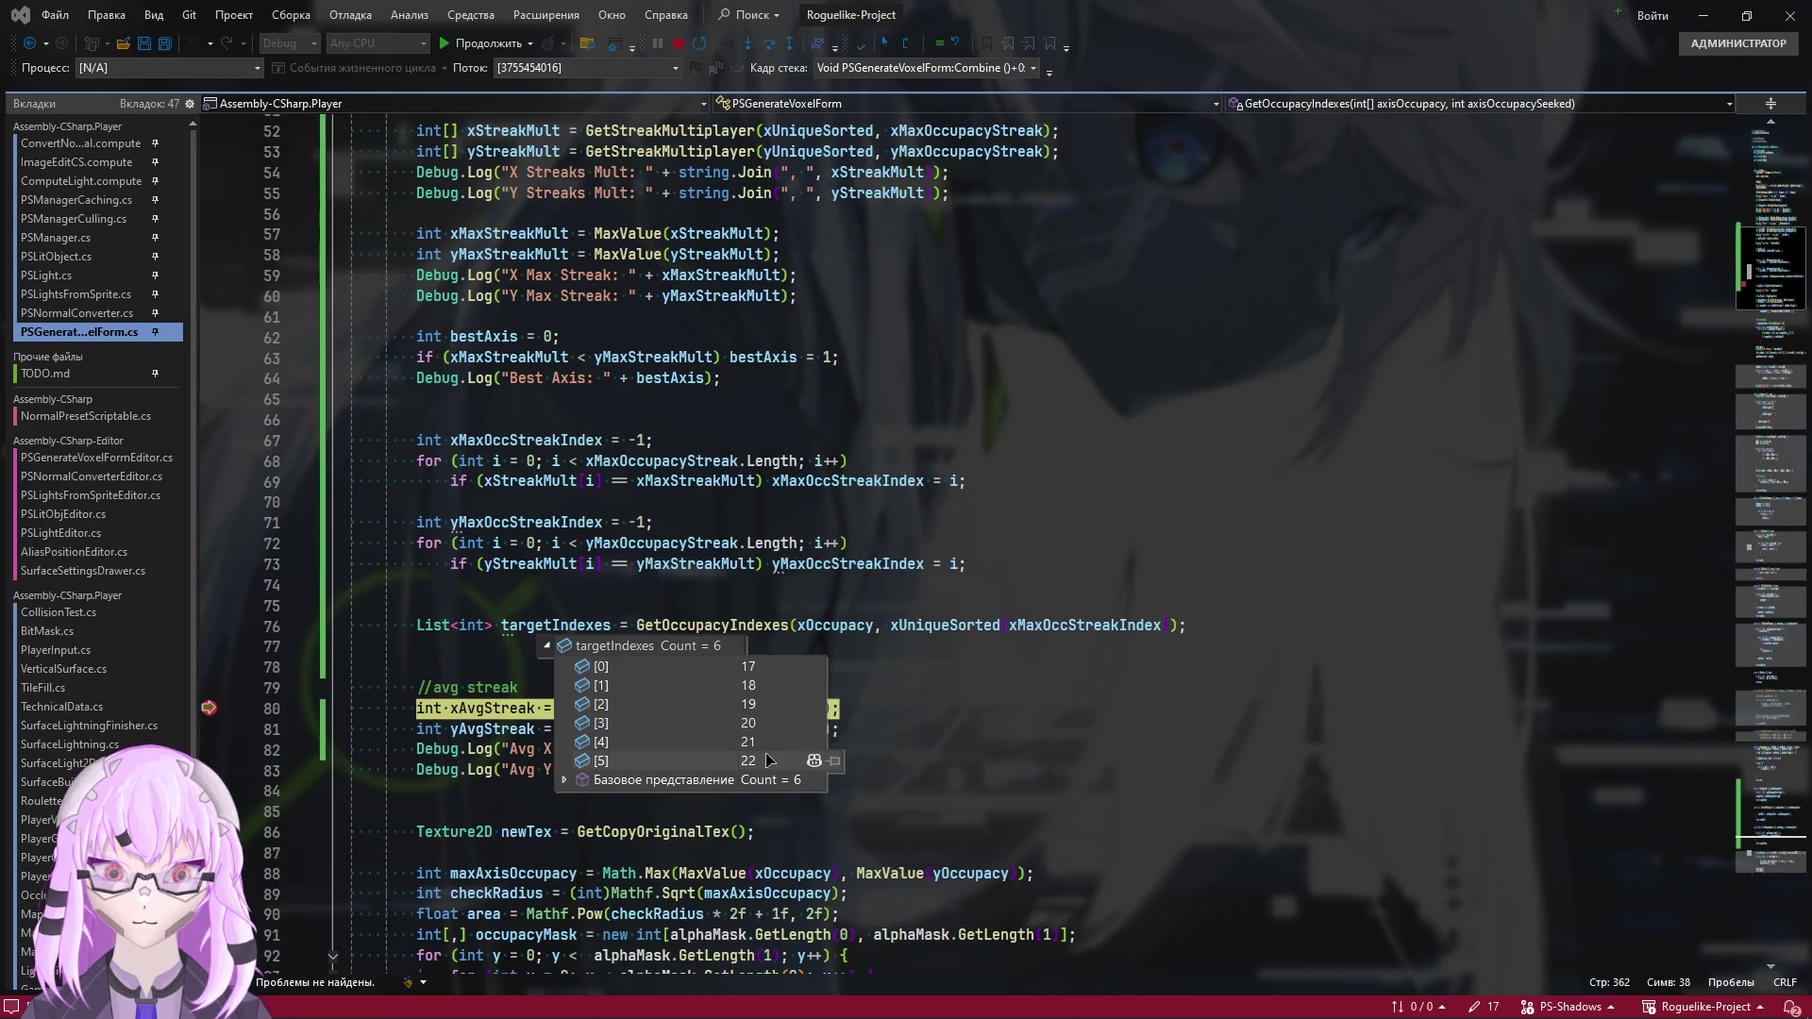
# Resume the paused Combine run past the line-80 breakpoint
pyautogui.press('F5')
pyautogui.hotkey('alt', 'Tab')
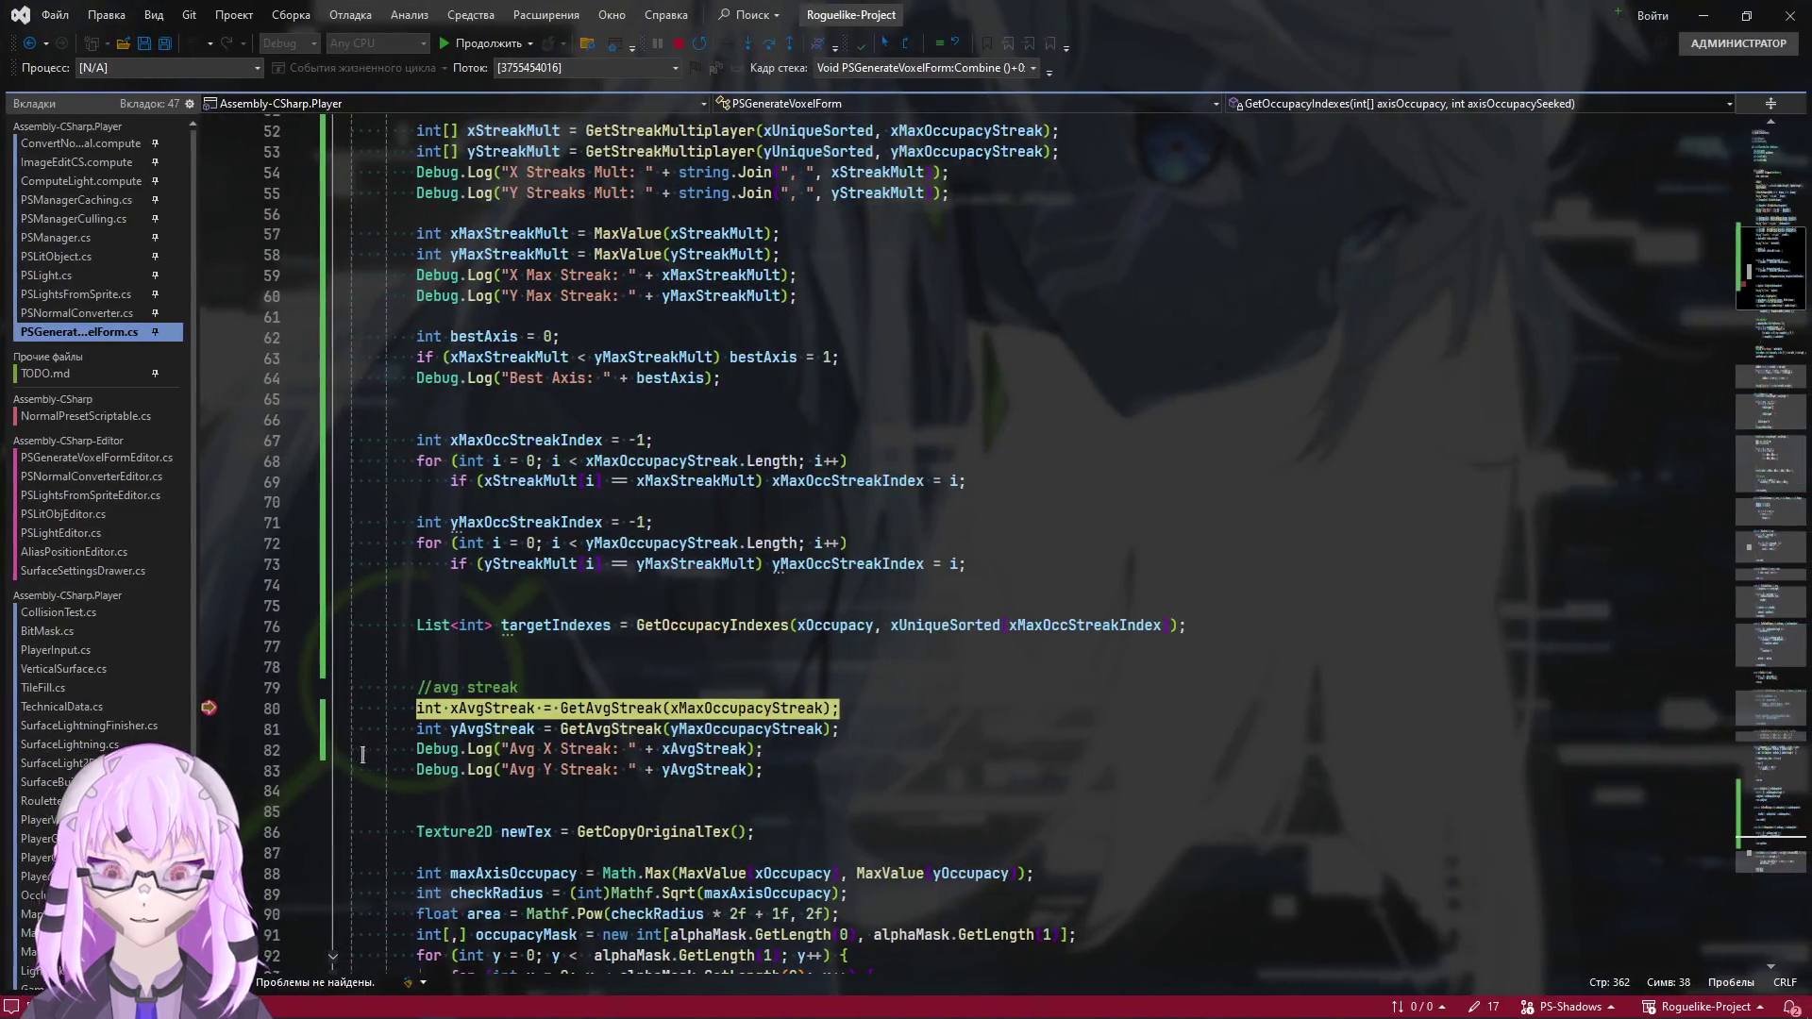
pyautogui.press('F5')
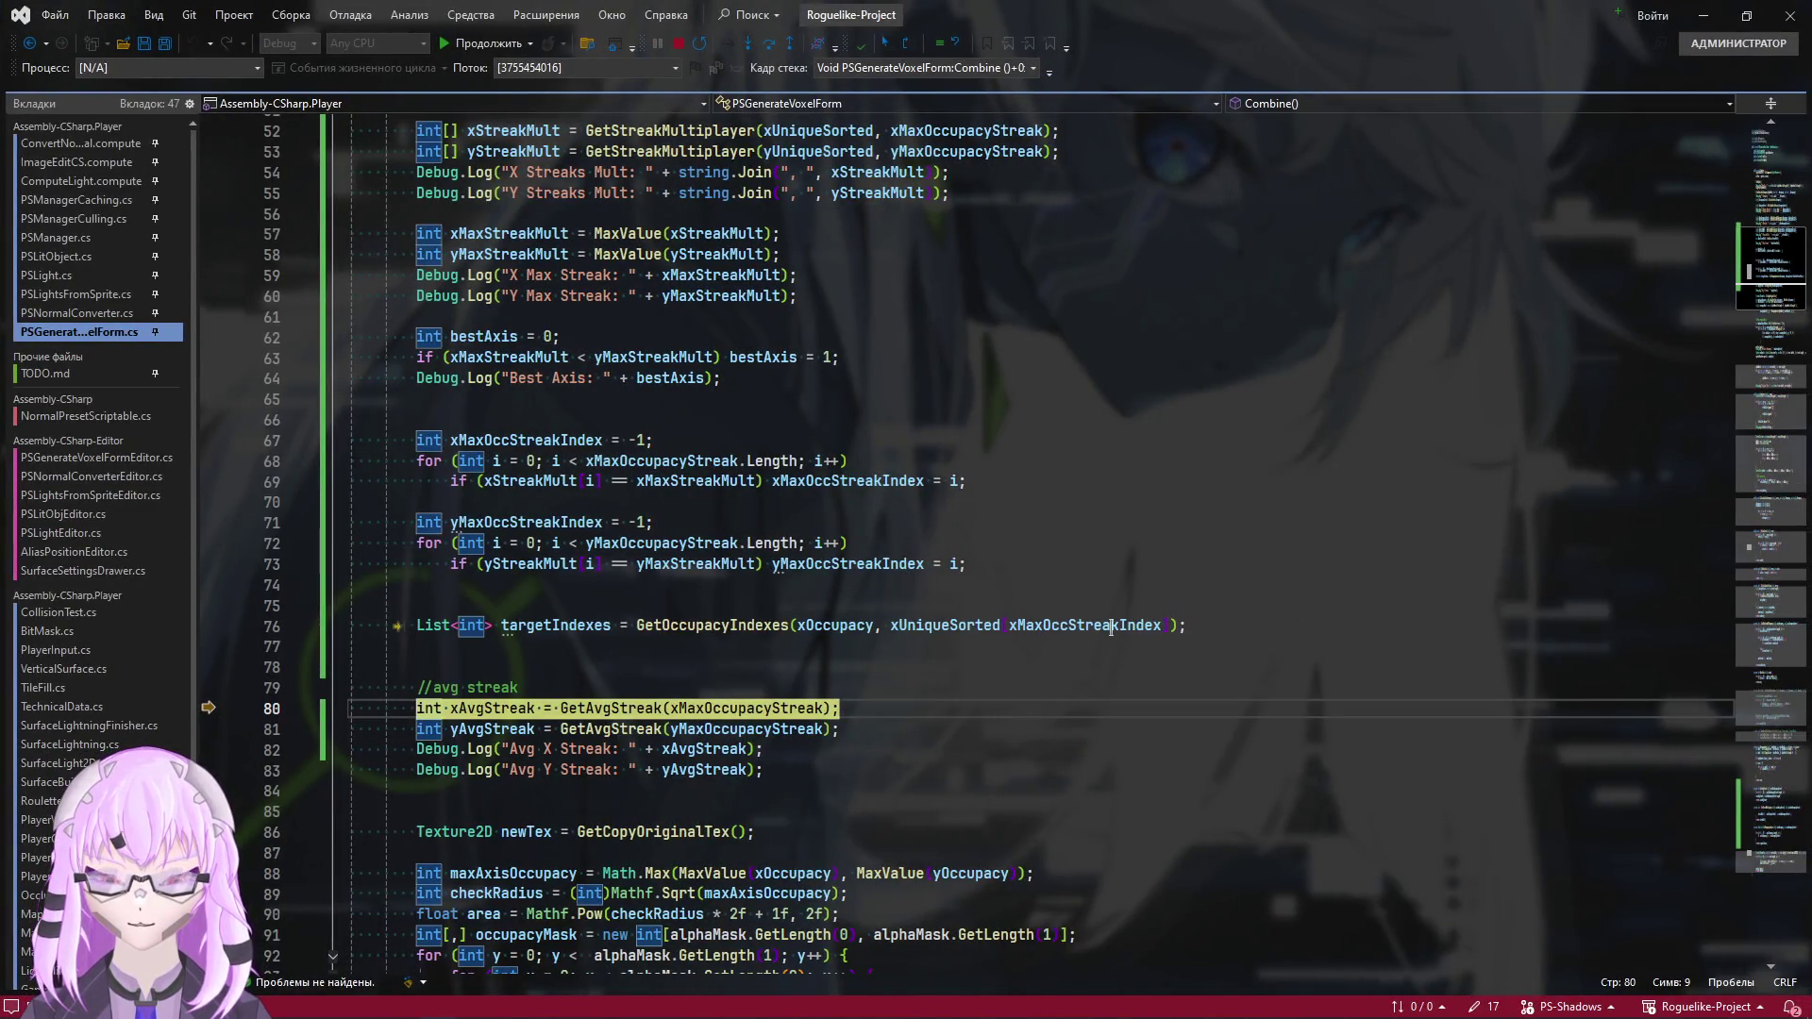
pyautogui.hotkey('alt', 'Tab')
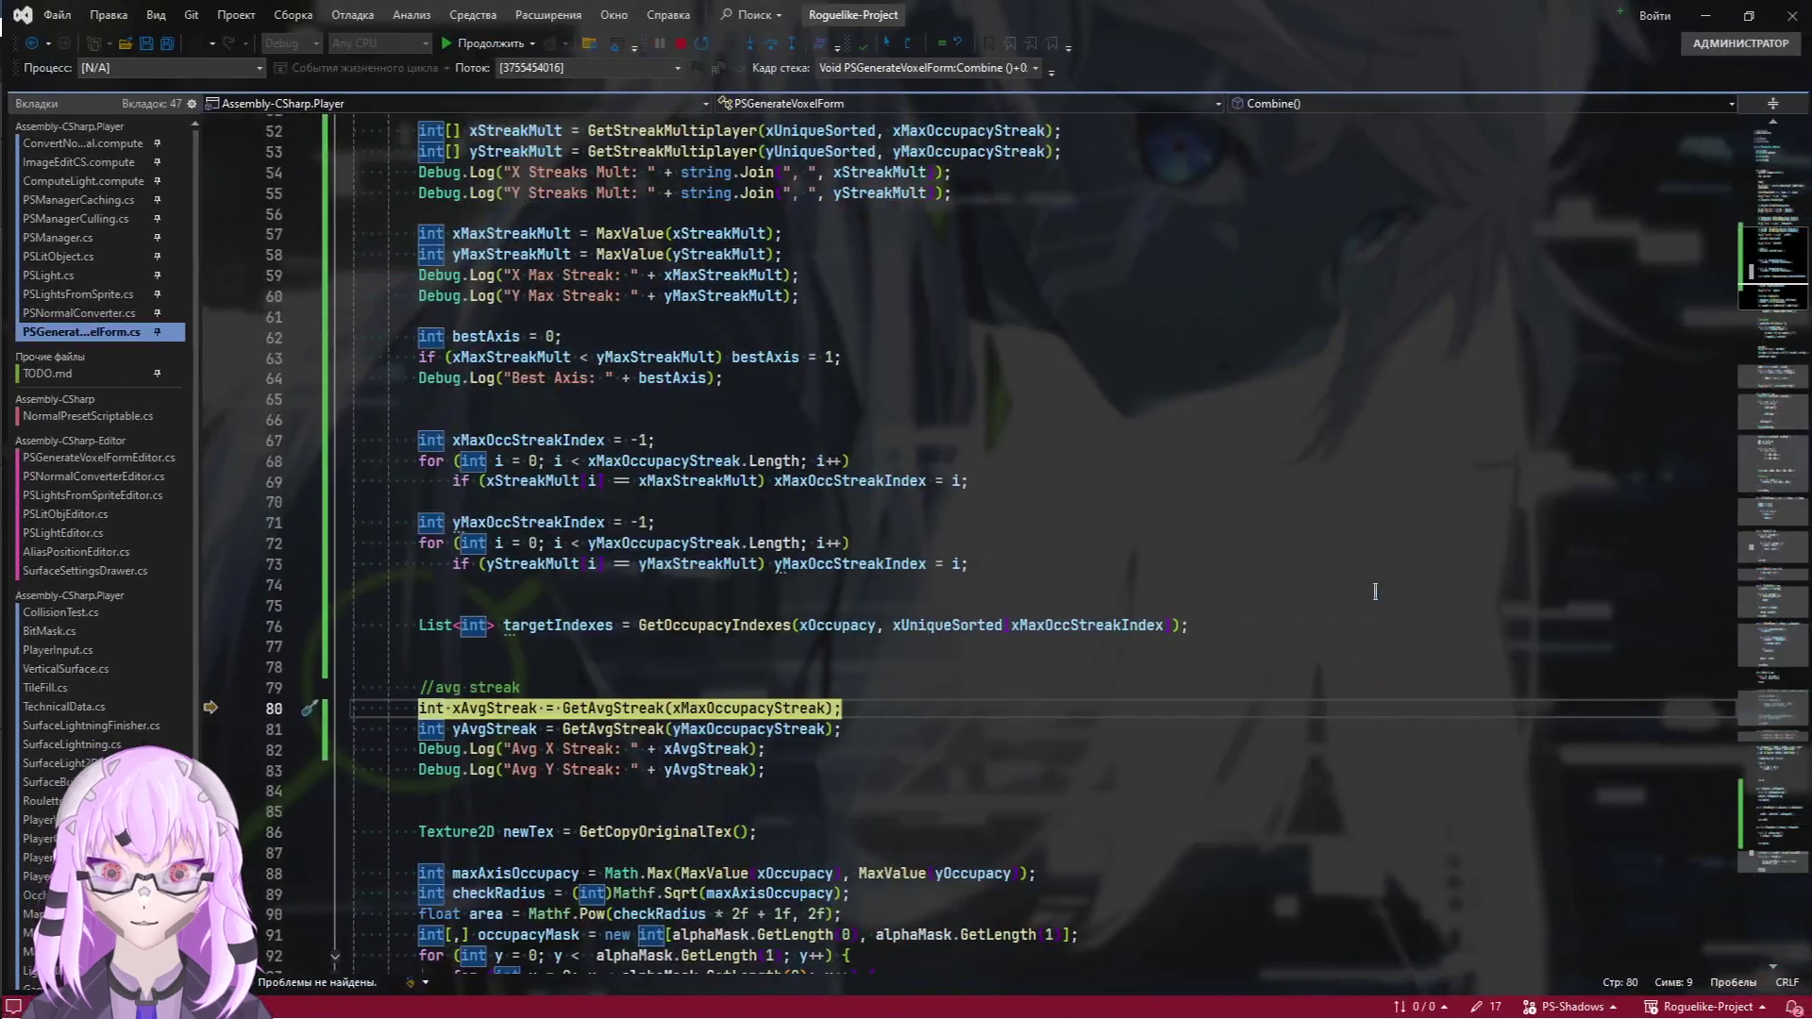
pyautogui.click(485, 42)
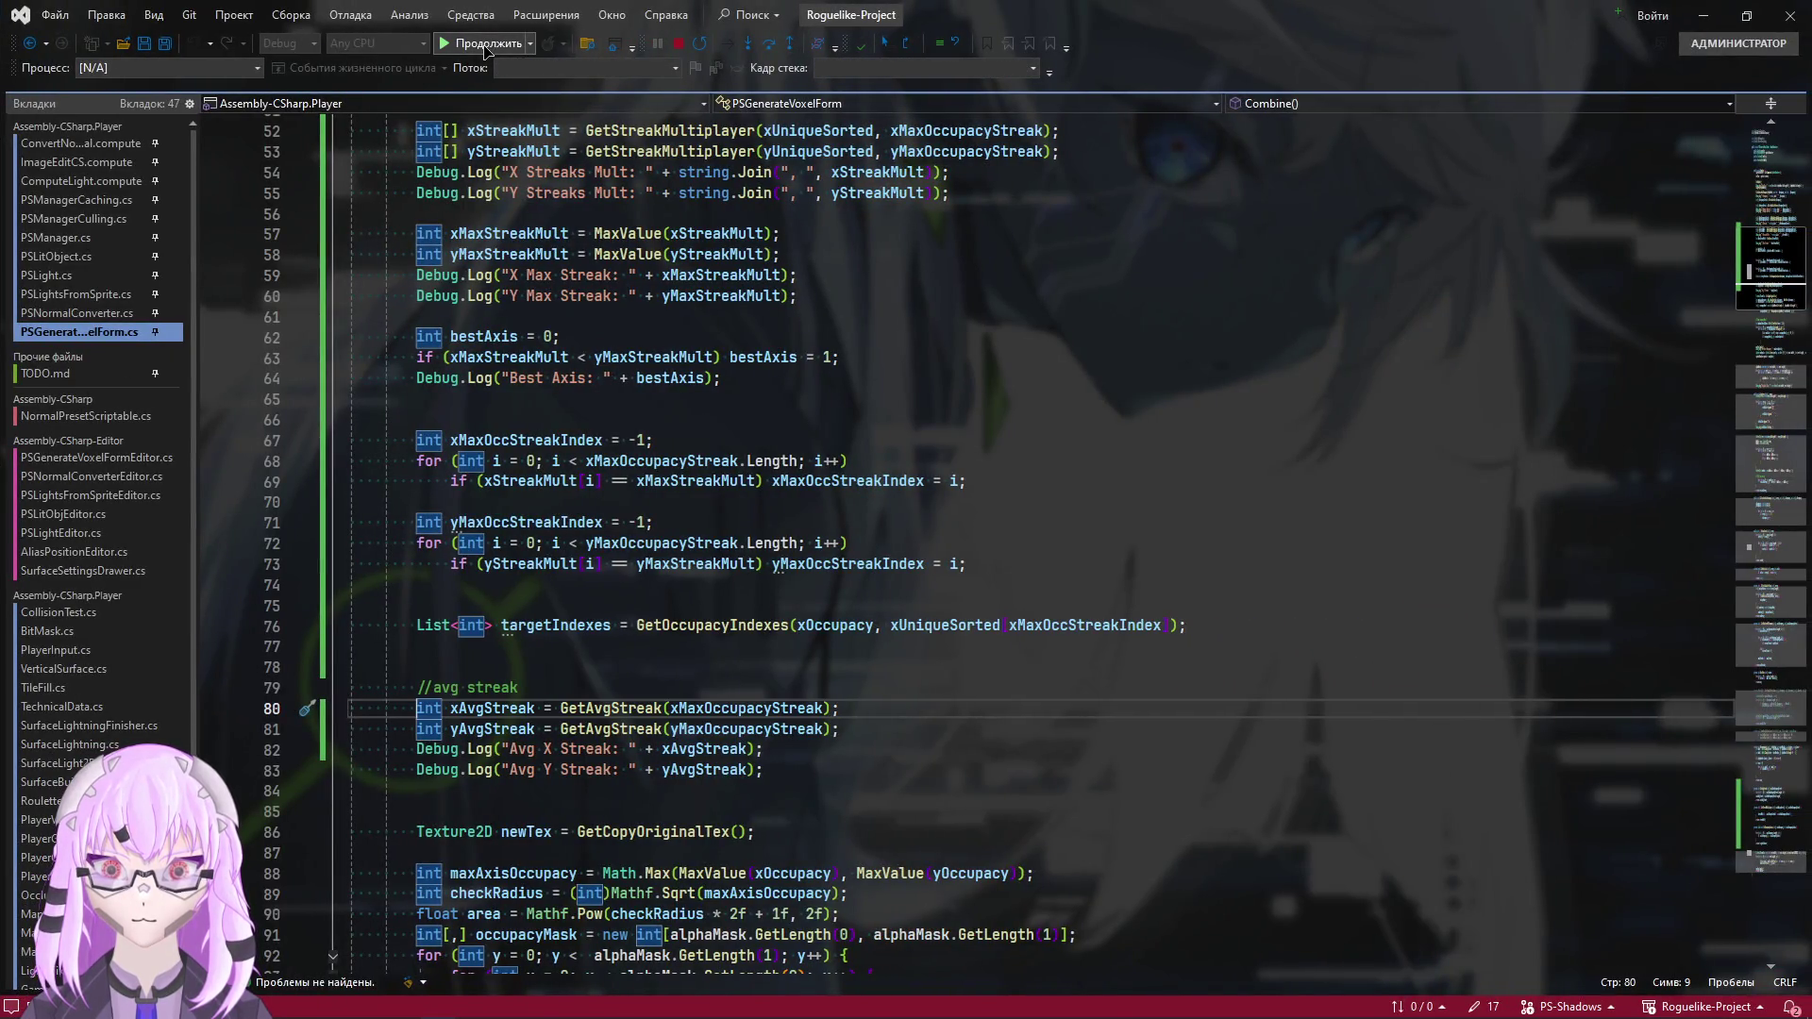
# Open the X Occupacy Console entry and select its run of five 20s before returning to the script
pyautogui.hotkey('alt', 'Tab')
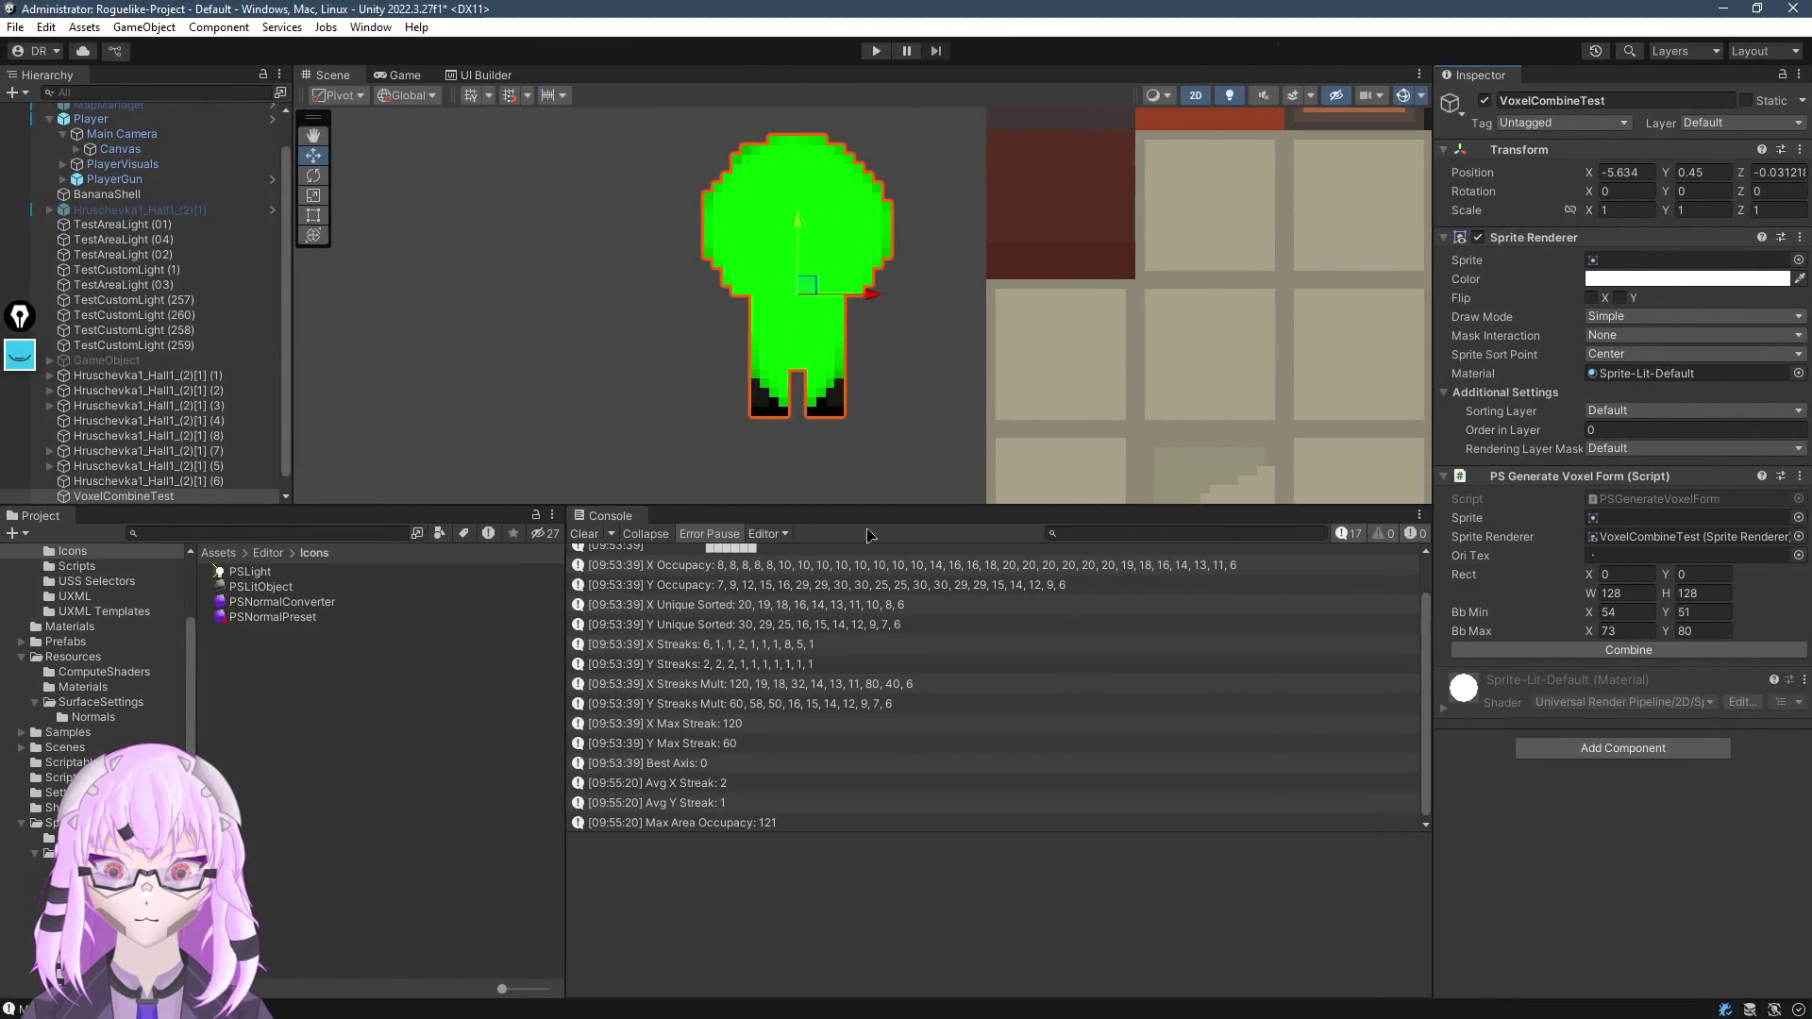
pyautogui.hotkey('alt', 'Tab')
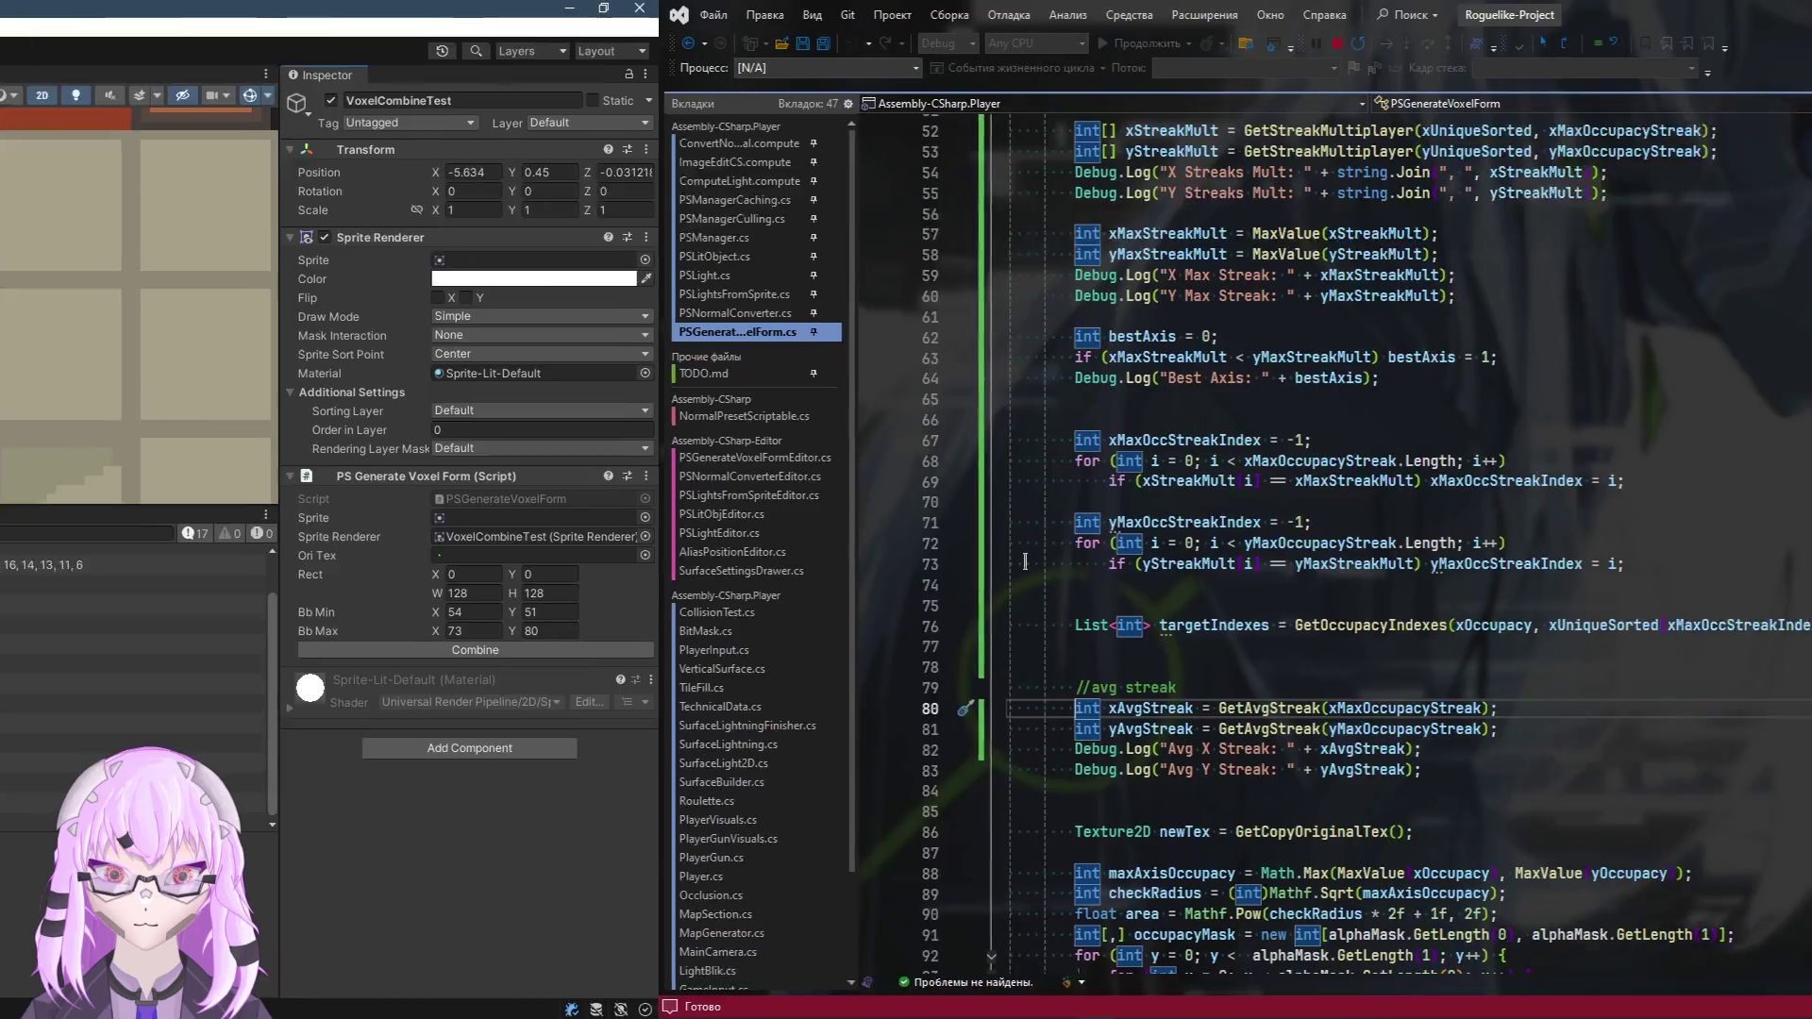
pyautogui.hotkey('alt', 'Tab')
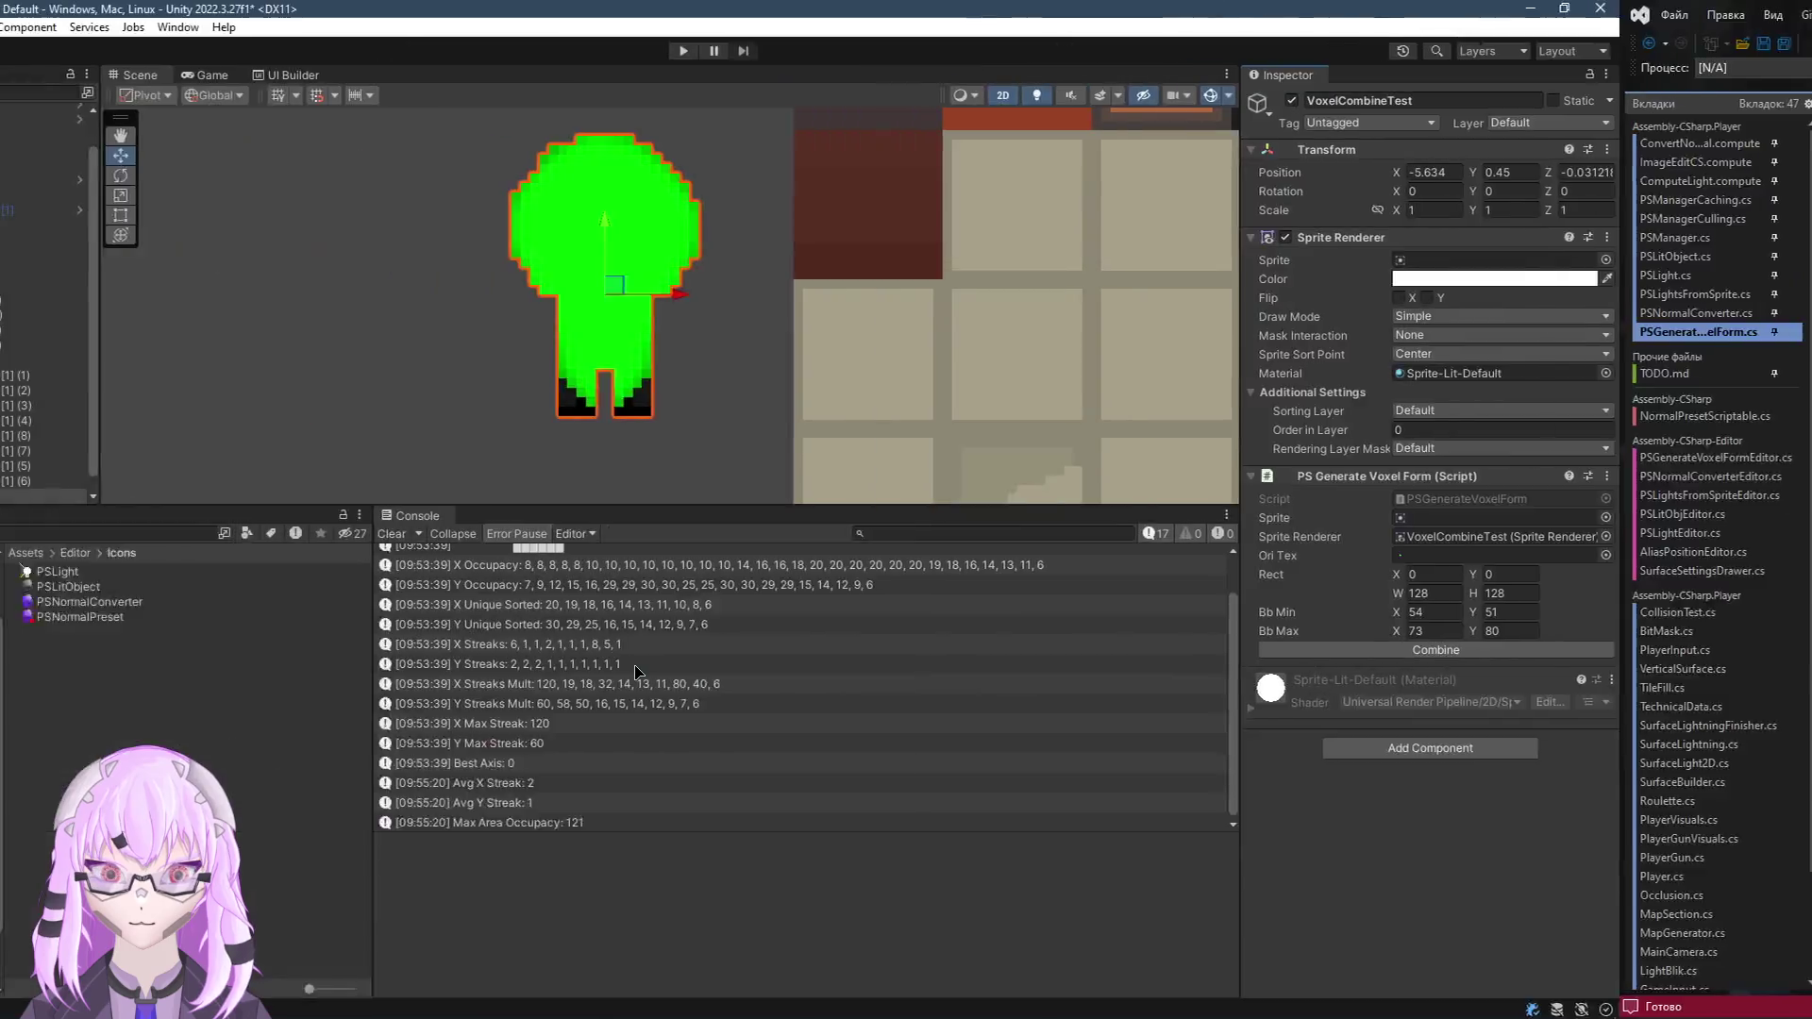
pyautogui.click(995, 569)
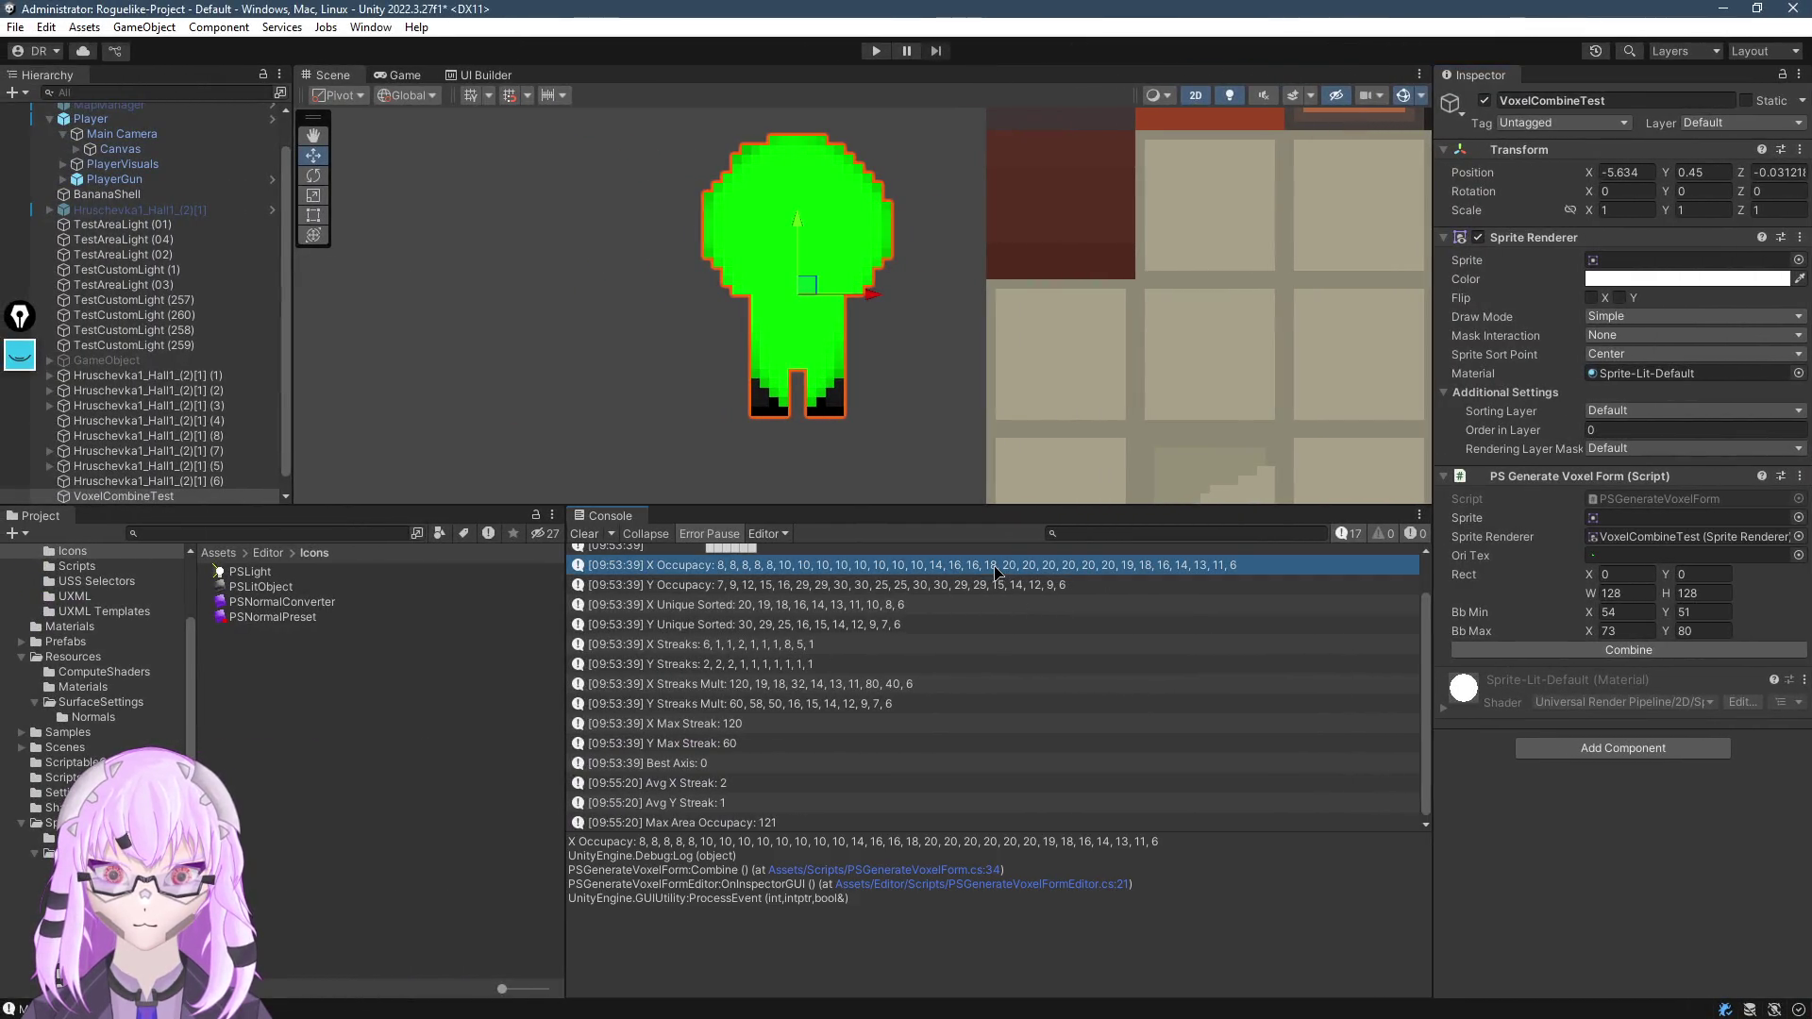
pyautogui.click(649, 847)
pyautogui.moveTo(925, 844); pyautogui.dragTo(1028, 849)
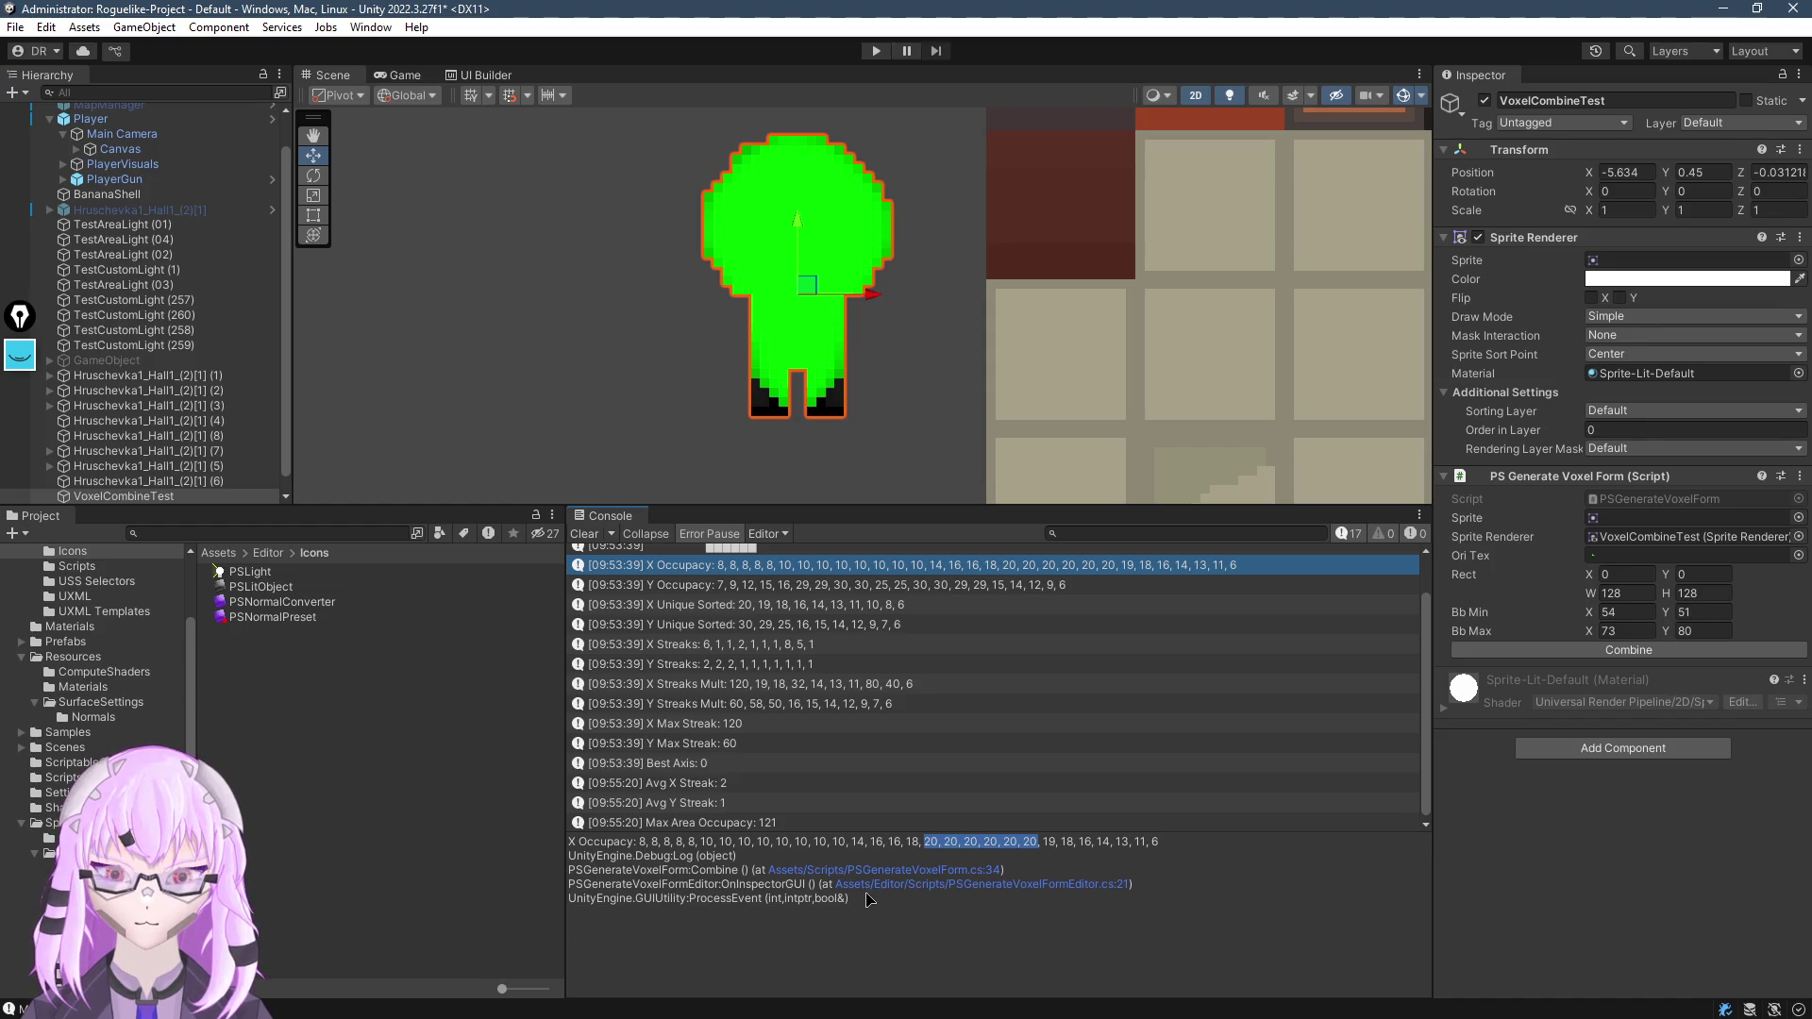
pyautogui.hotkey('alt', 'Tab')
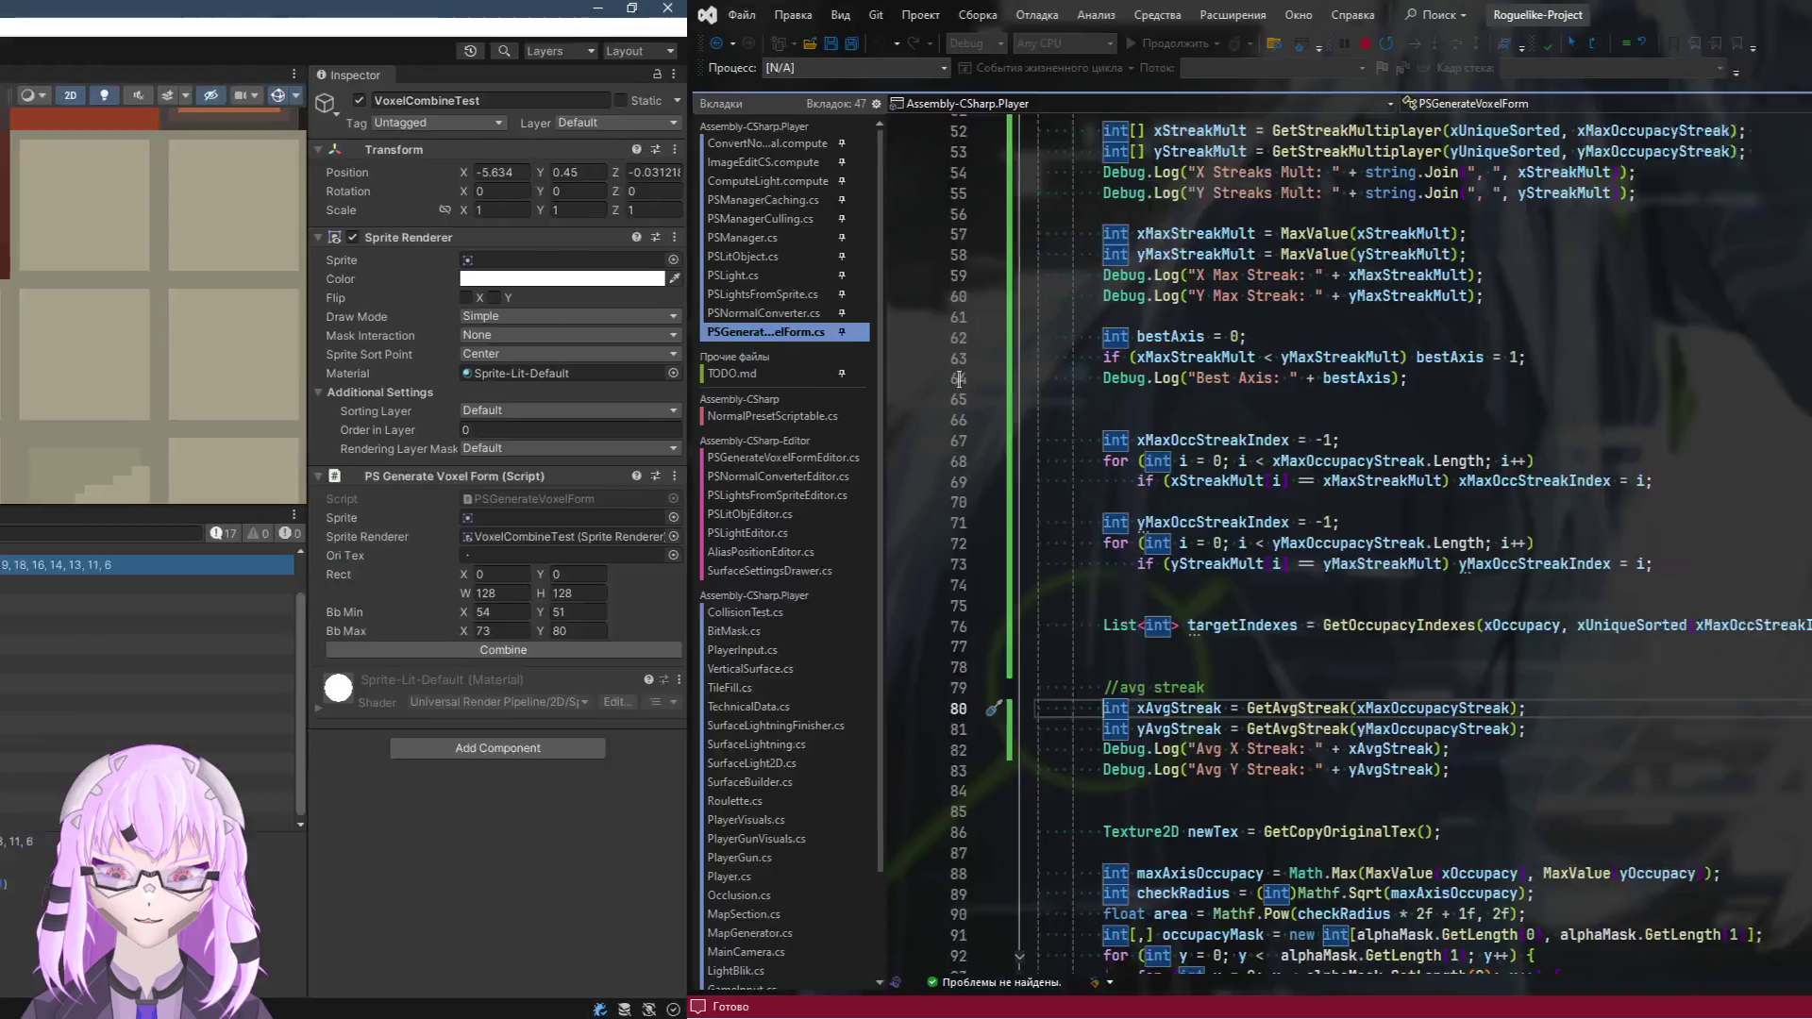
# Read through the Combine method from line 77 down to the Sprite.Create call
pyautogui.click(755, 649)
pyautogui.scroll(-7, 881, 675)
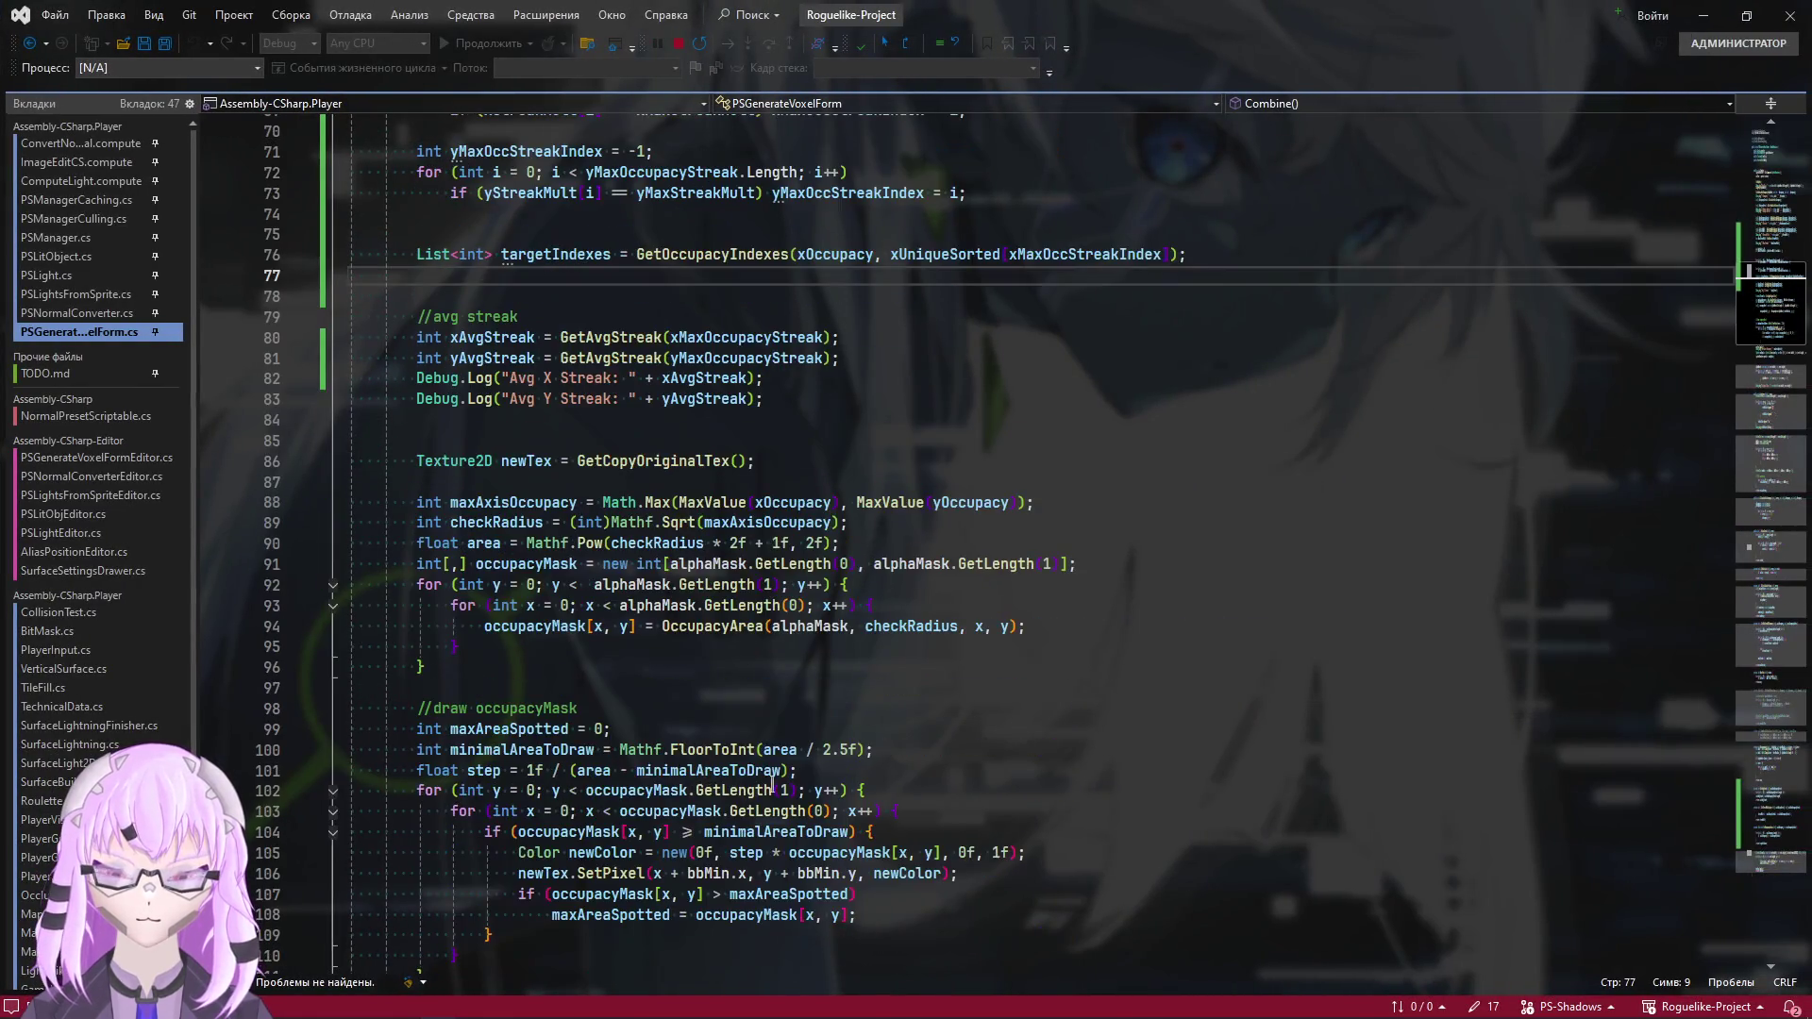
pyautogui.scroll(2, 406, 660)
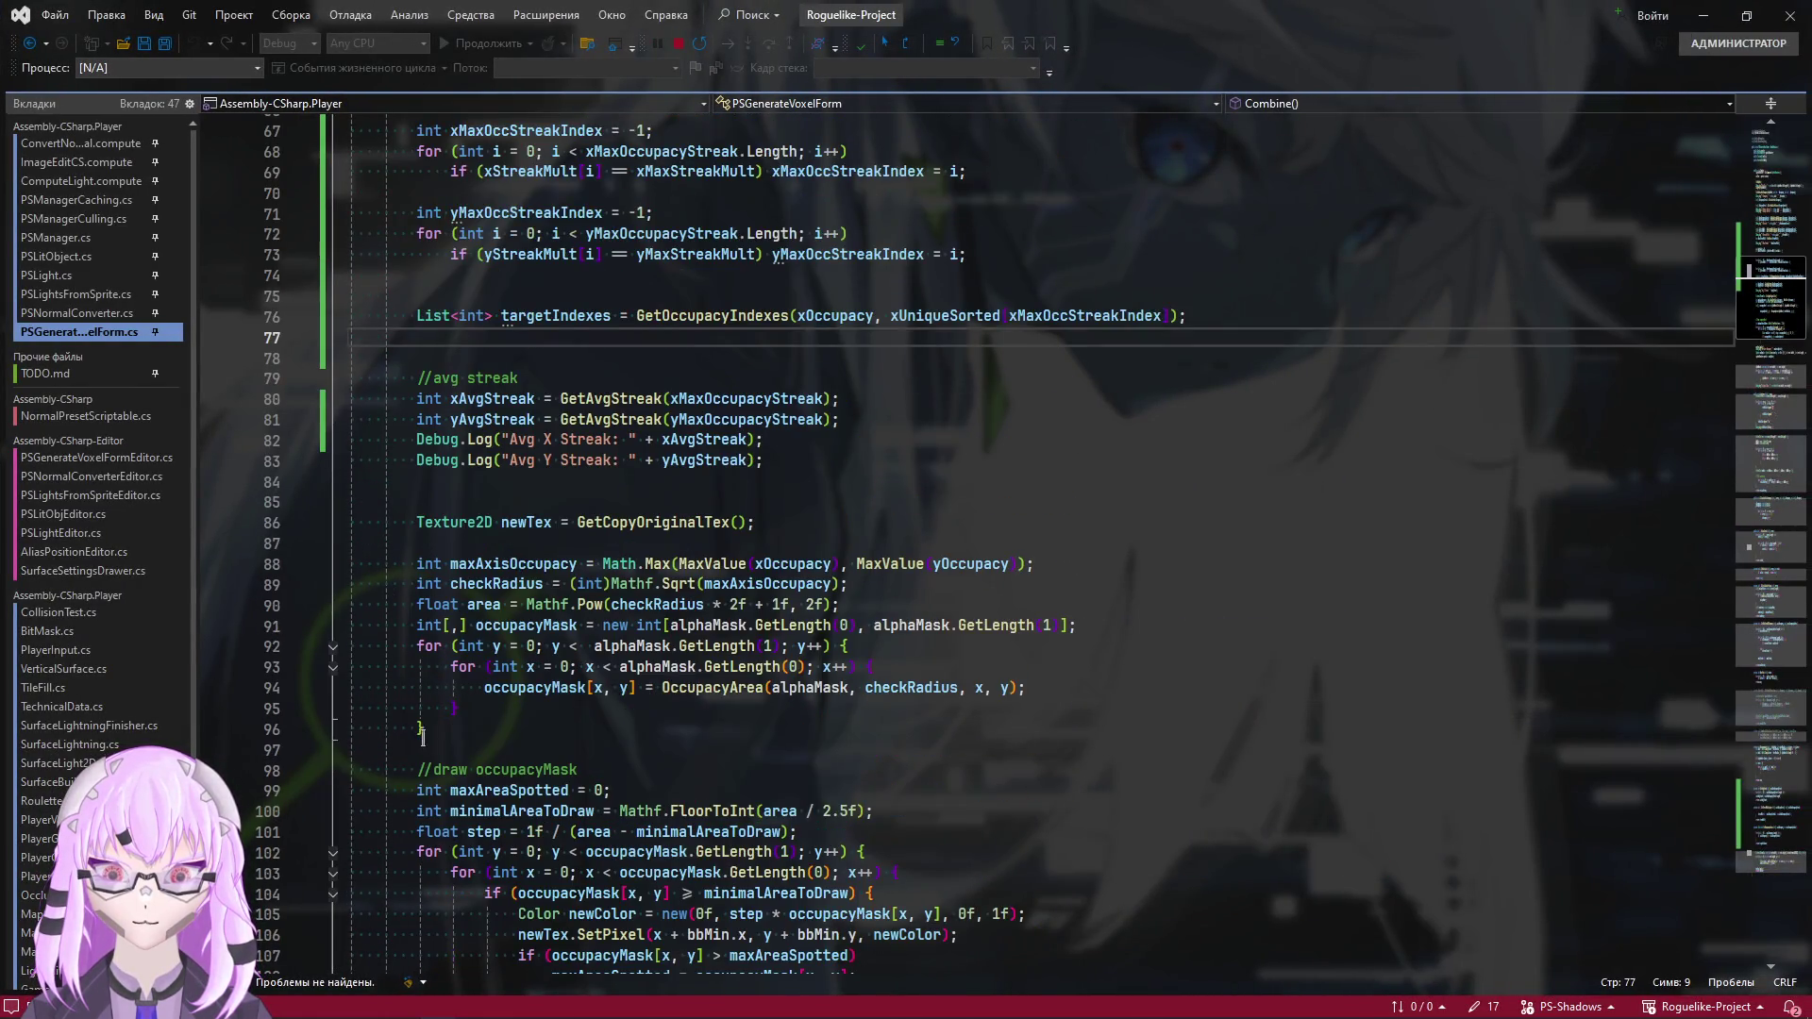
pyautogui.scroll(-6, 408, 717)
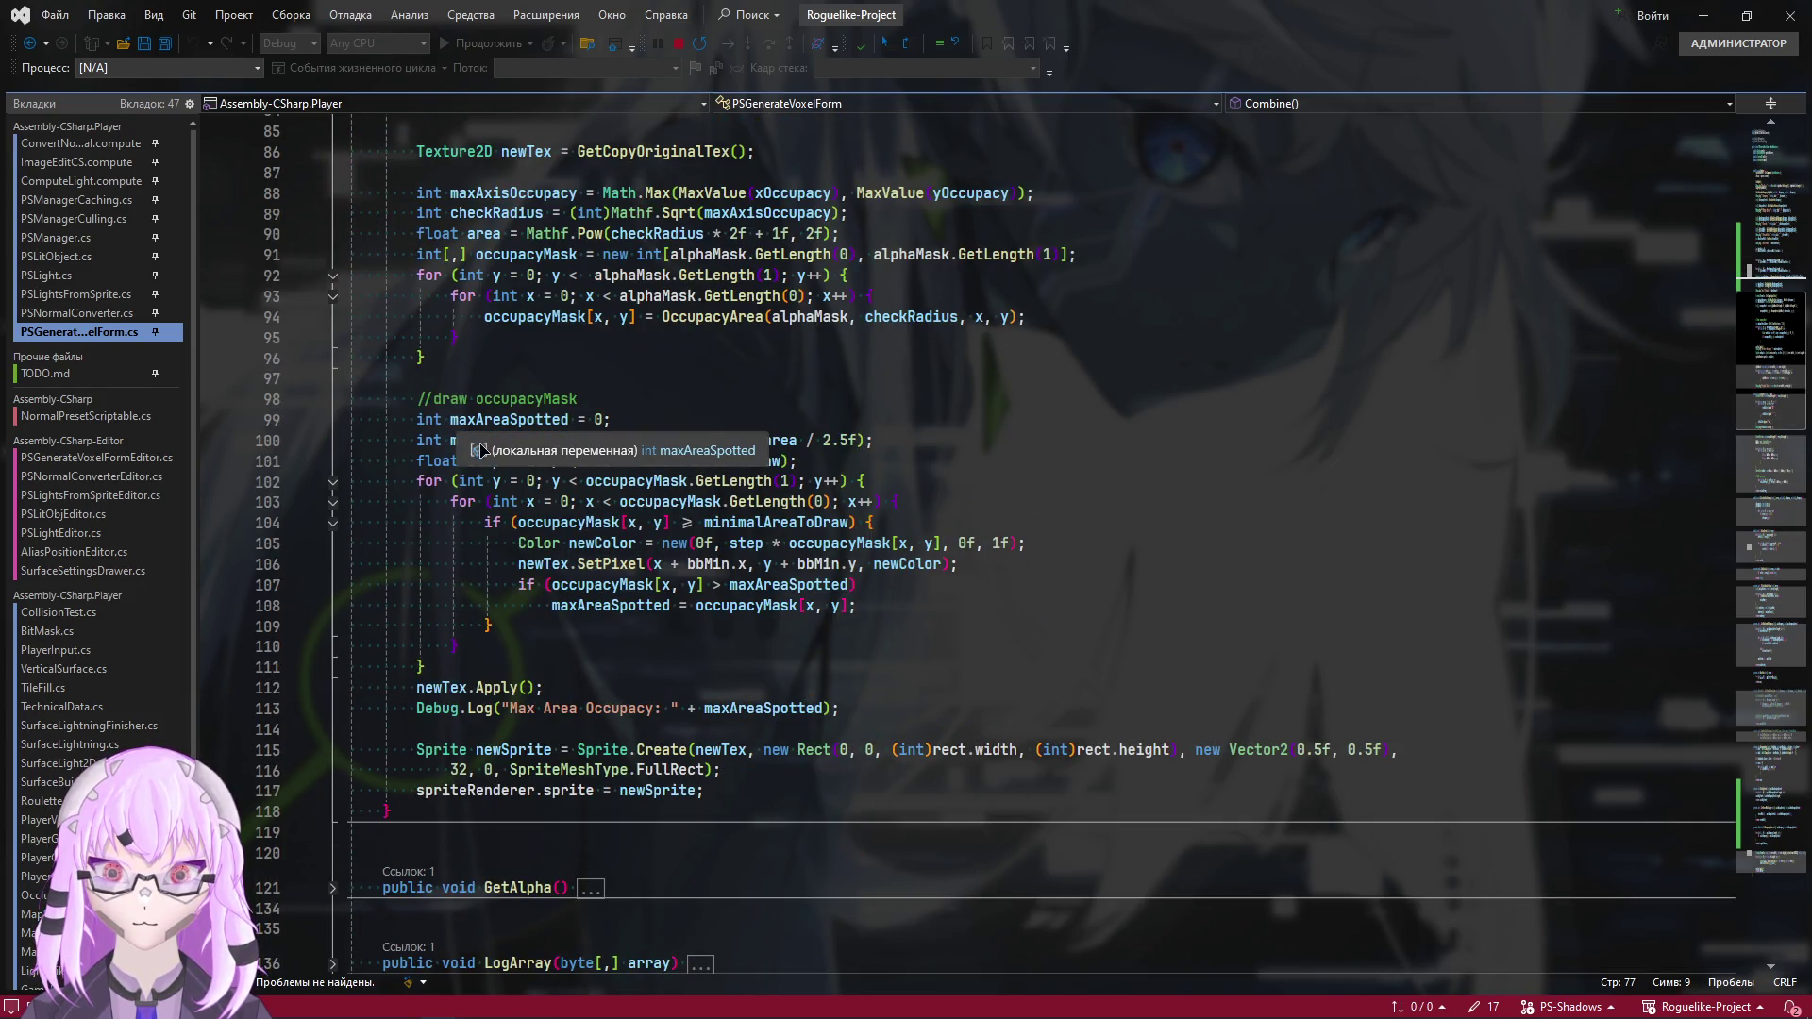
pyautogui.hotkey('alt', 'Tab')
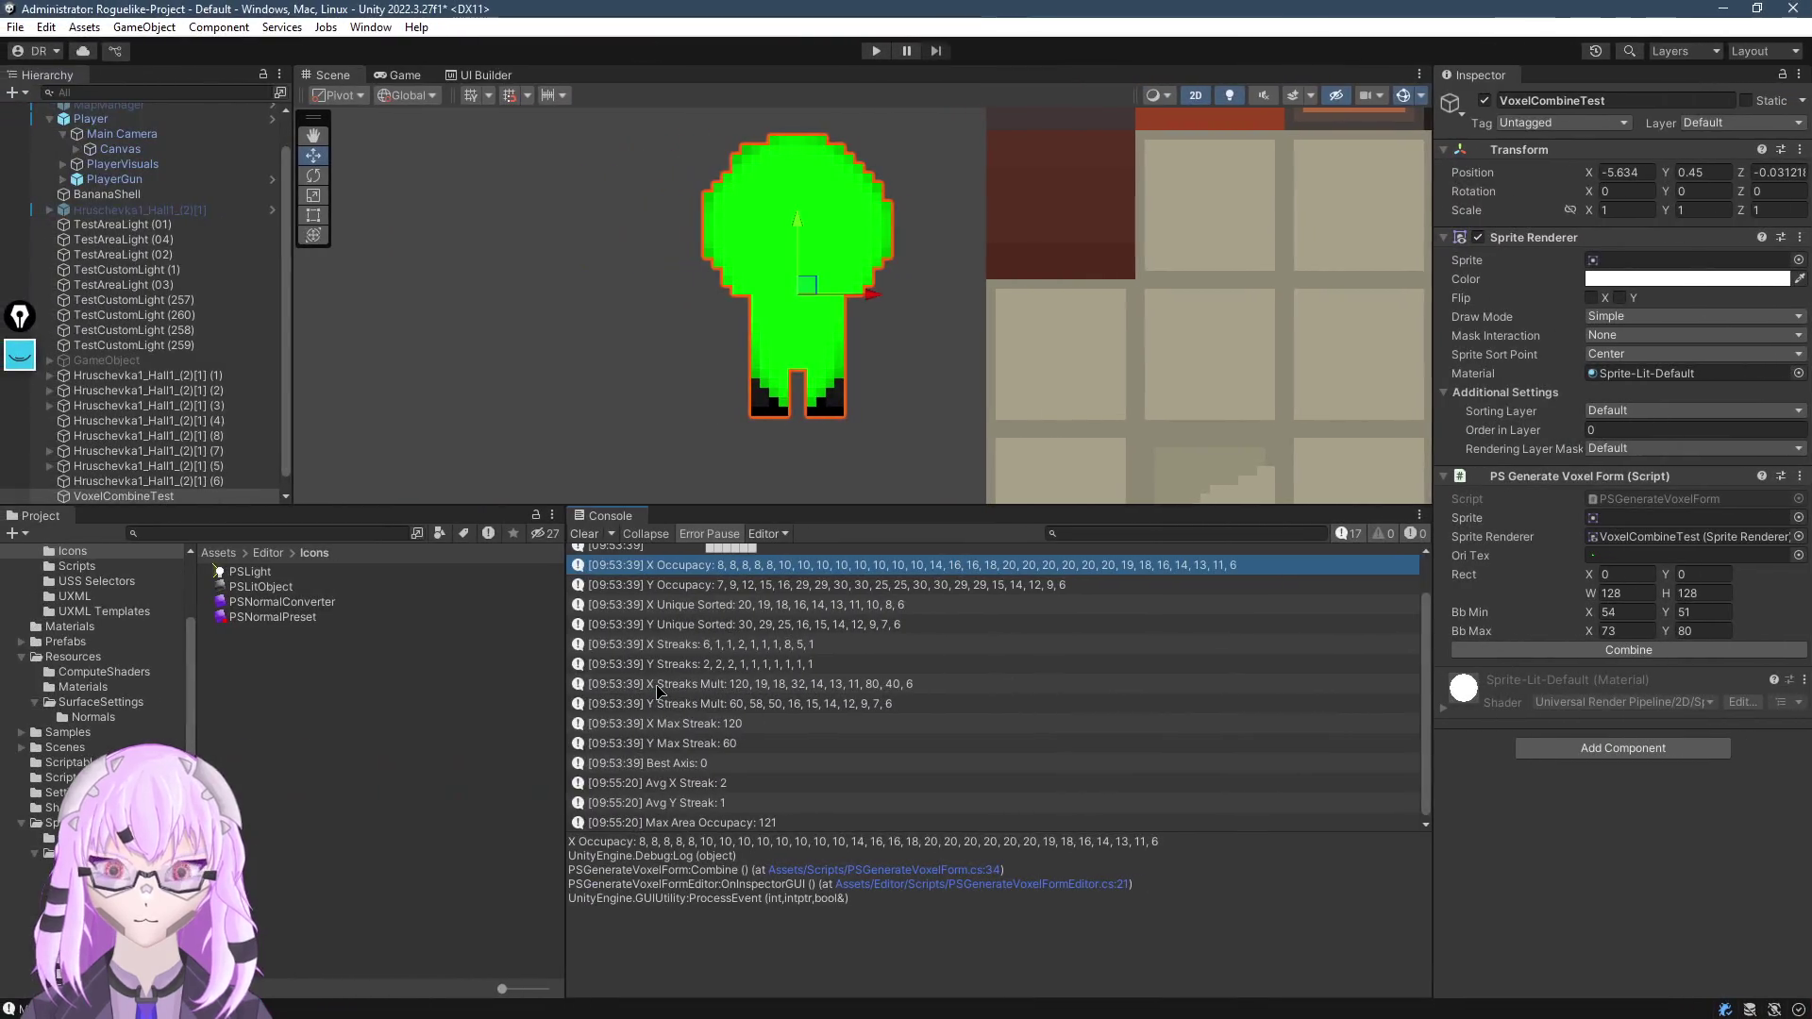
# Assign the StreetDude RunningDOWN sprite to VoxelCombineTest and run Combine
pyautogui.click(834, 194)
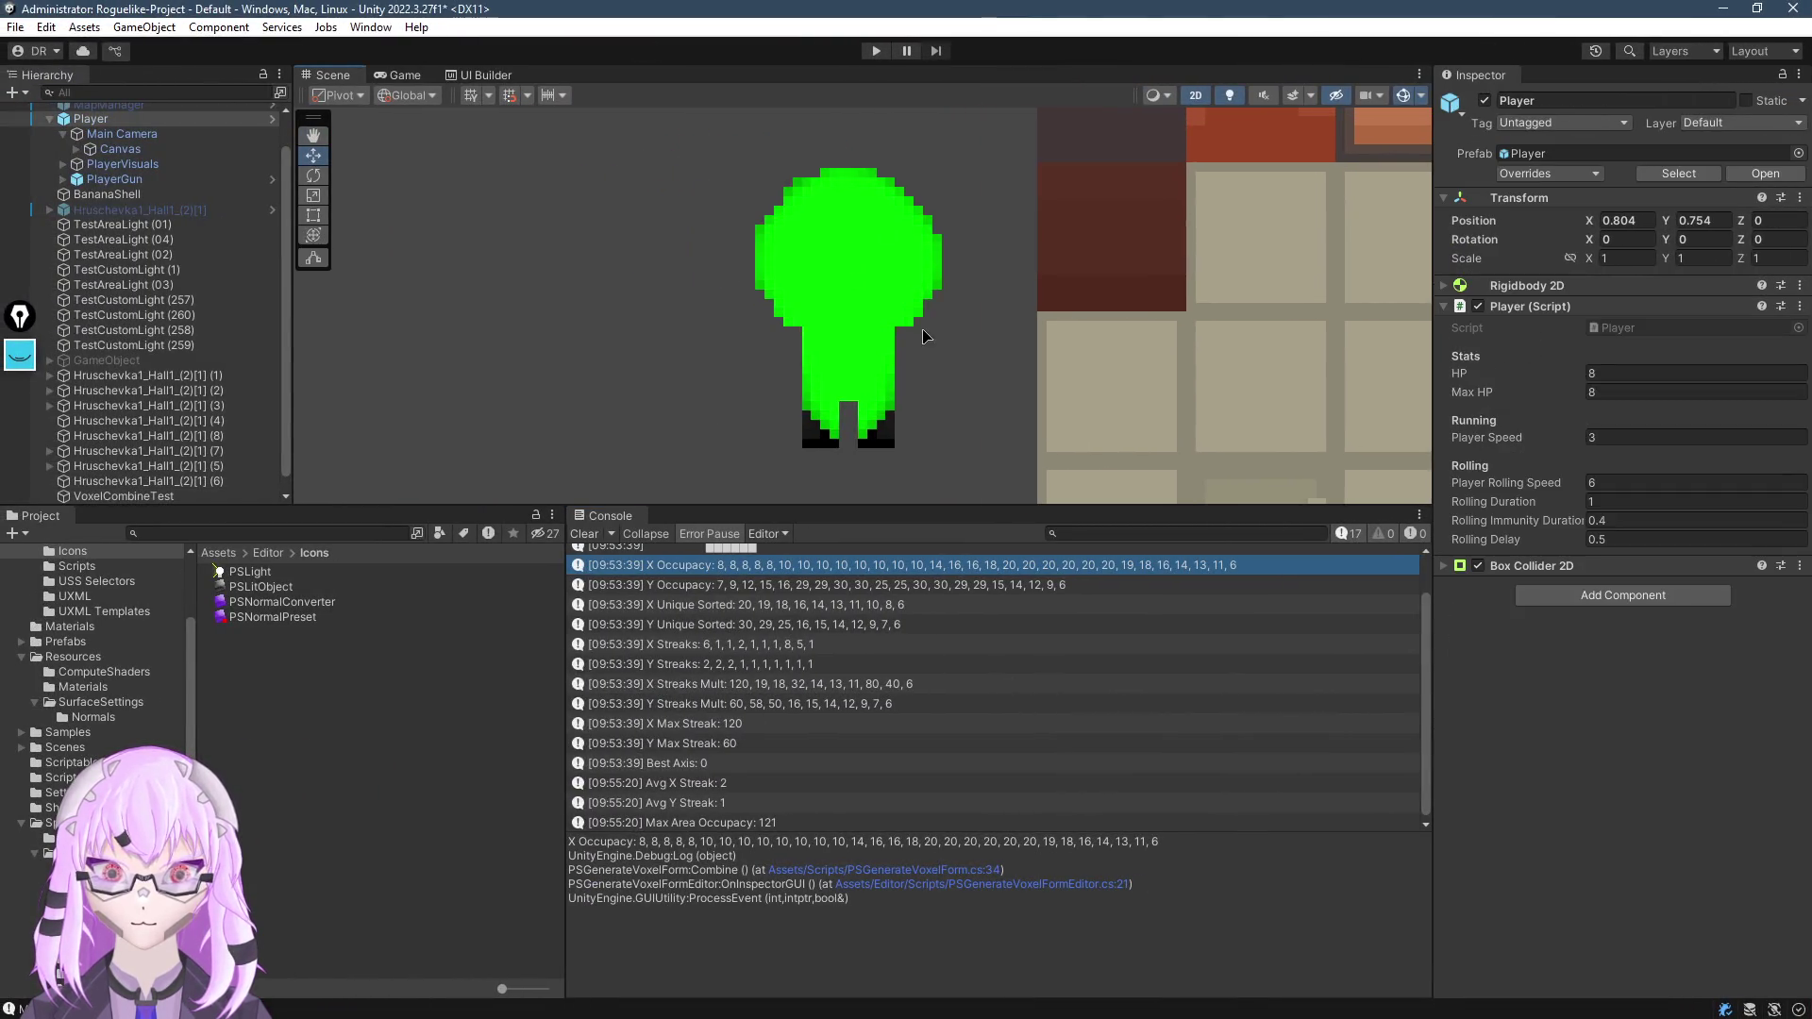
pyautogui.click(887, 308)
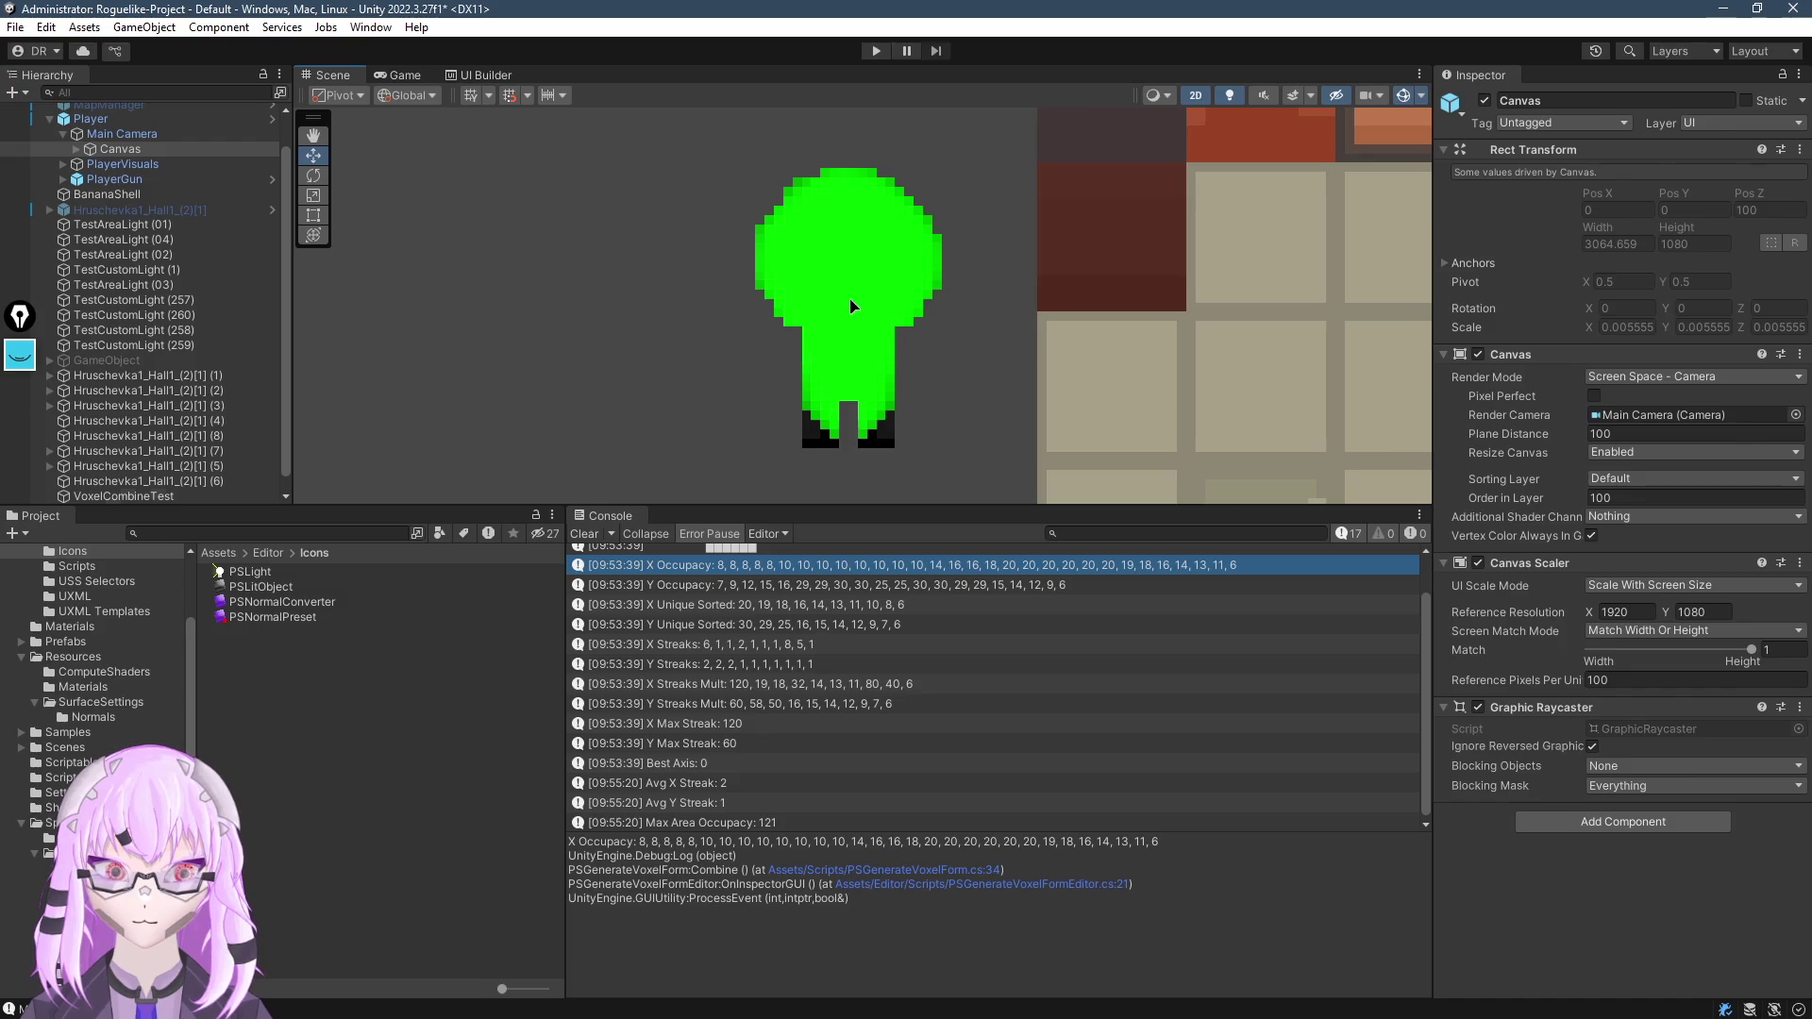
pyautogui.click(741, 343)
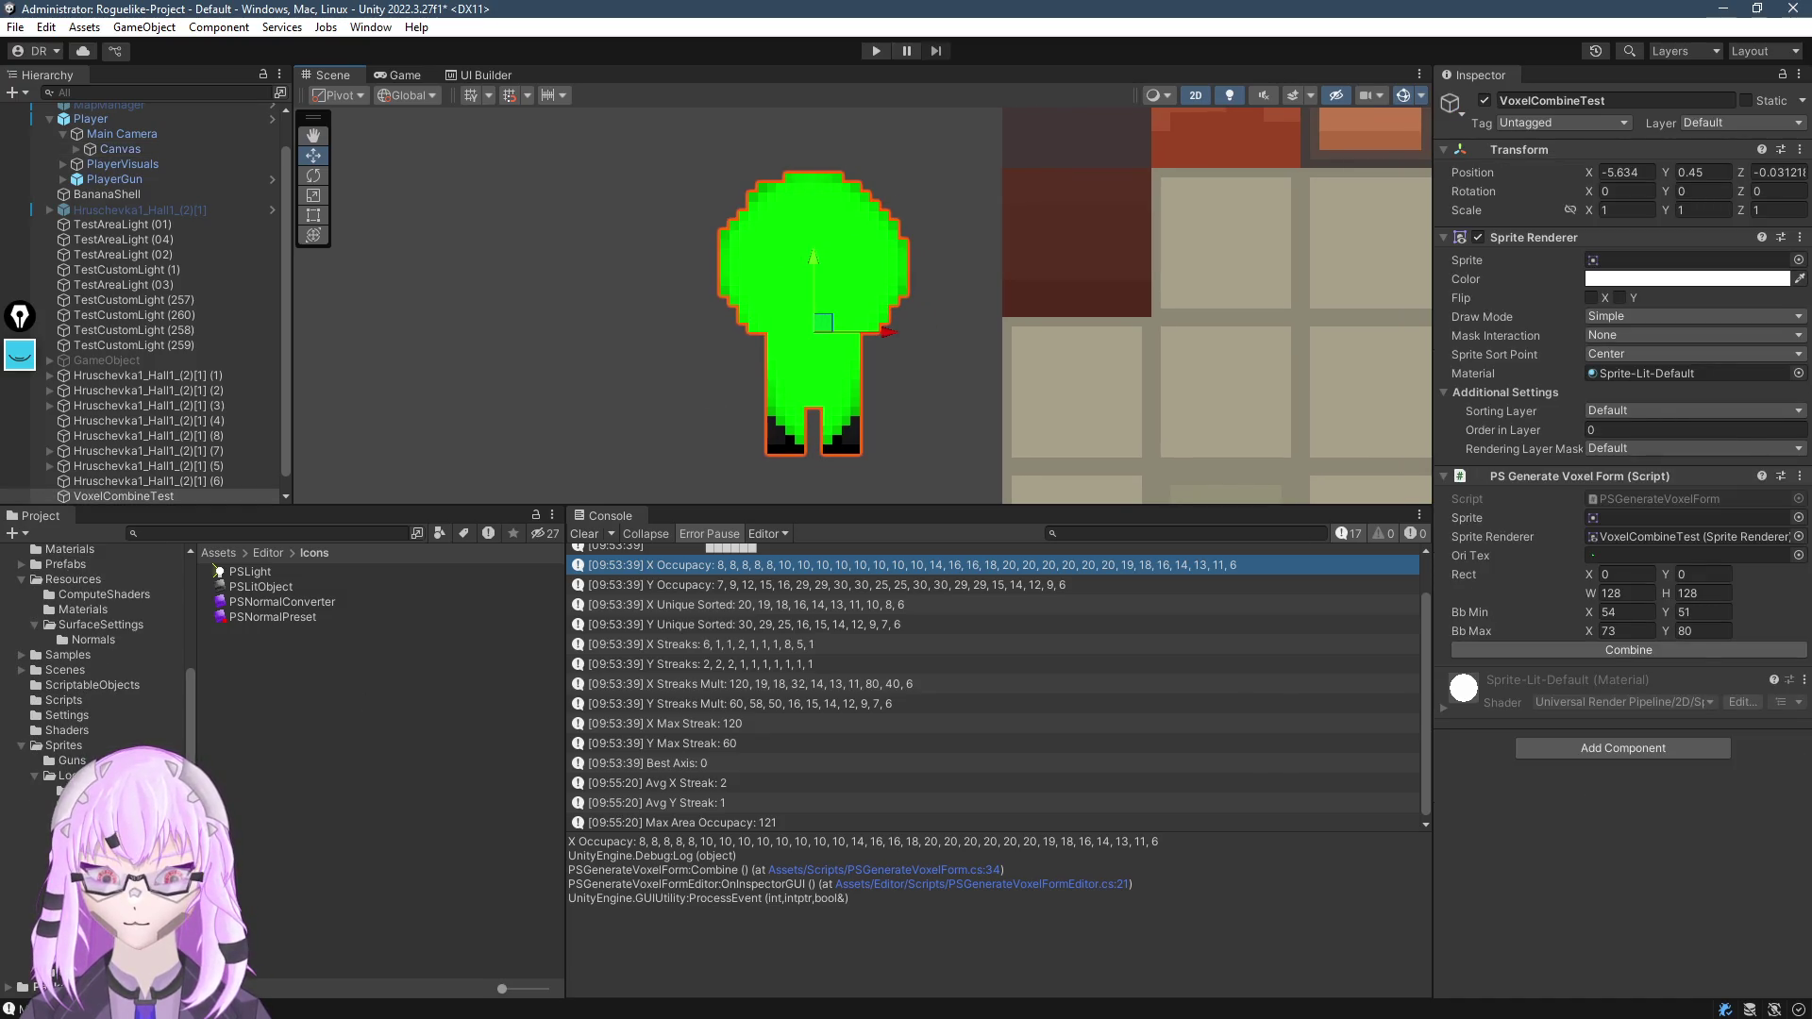
pyautogui.click(56, 926)
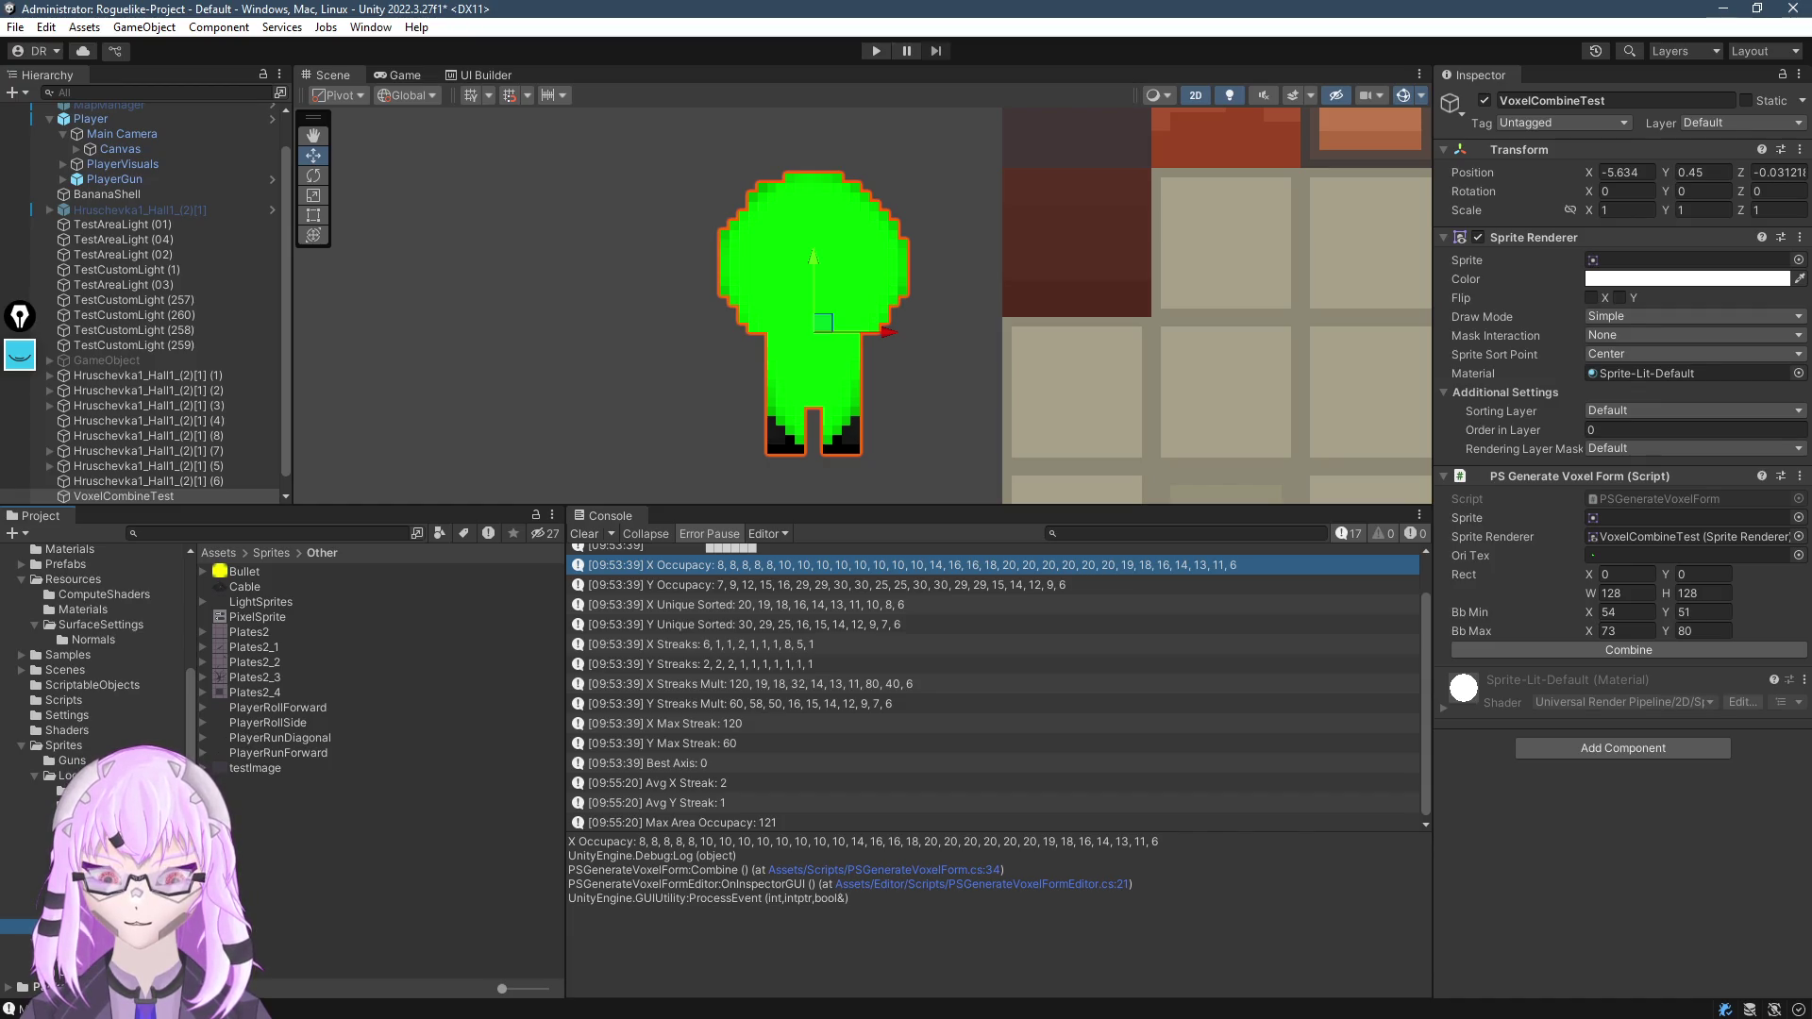
pyautogui.click(56, 956)
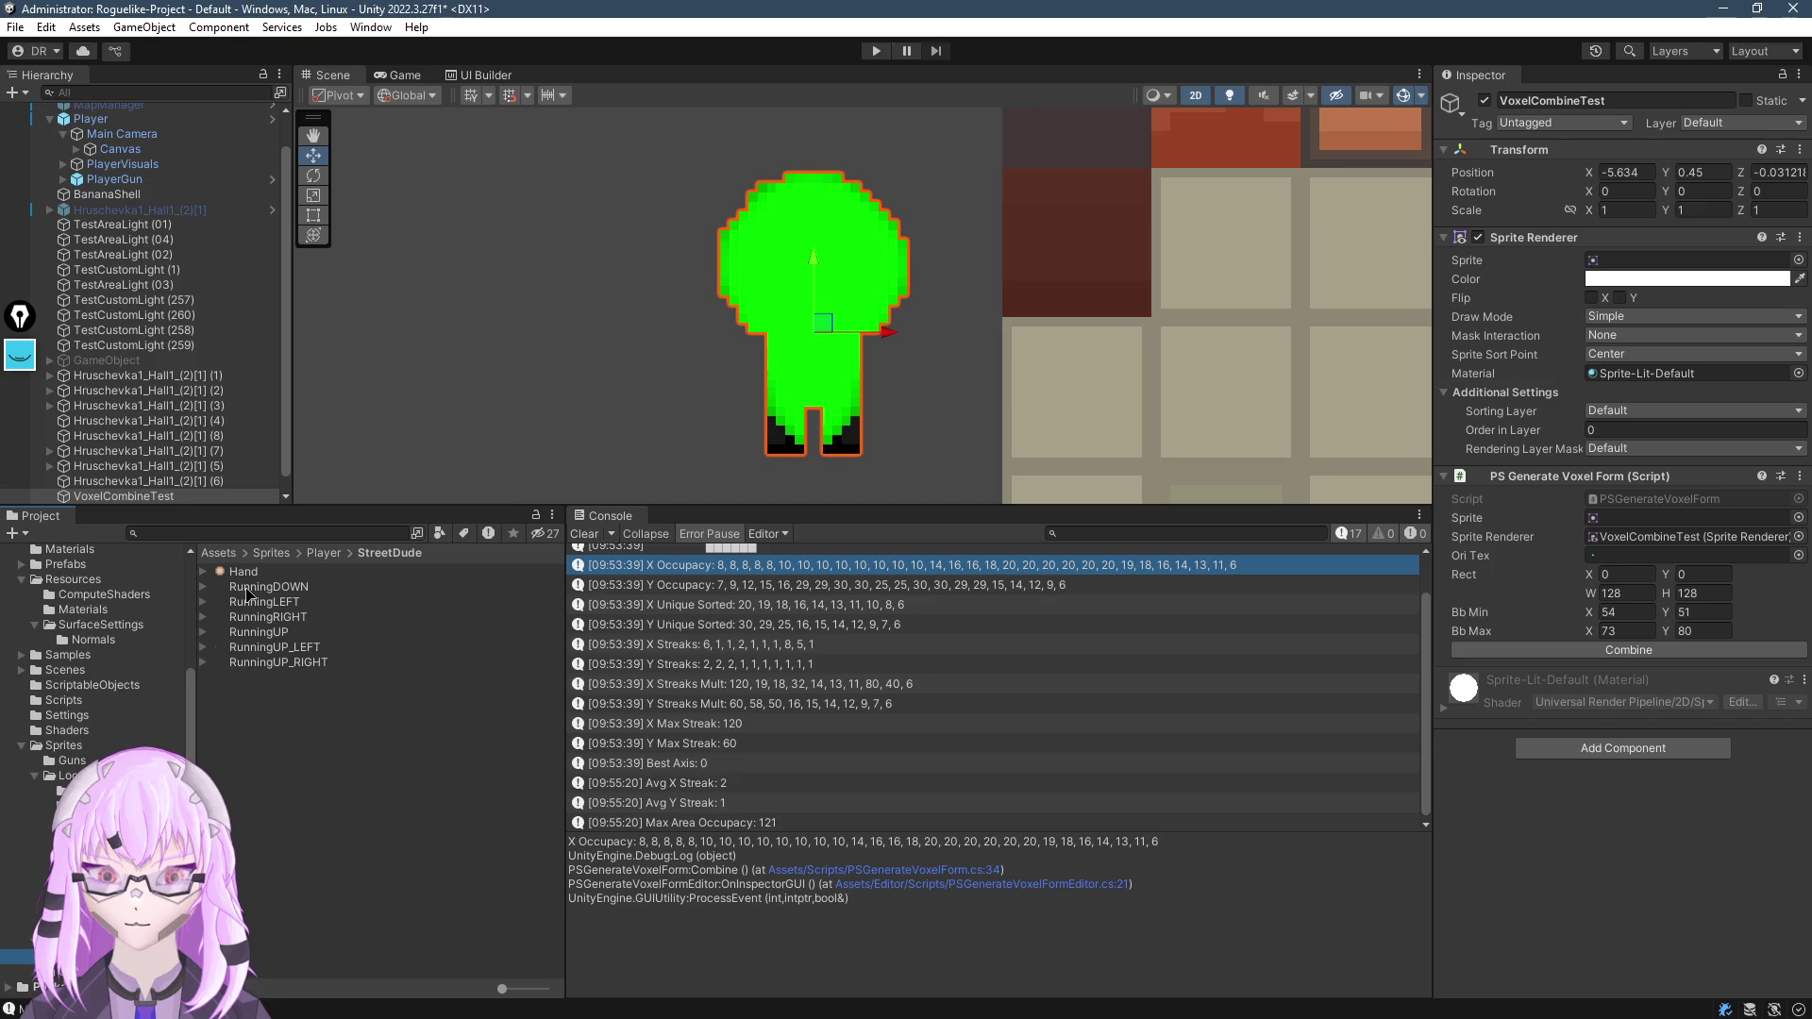
pyautogui.moveTo(247, 594)
pyautogui.mouseDown()
pyautogui.moveTo(500, 424)
pyautogui.moveTo(1132, 302)
pyautogui.moveTo(1676, 270)
pyautogui.mouseUp()
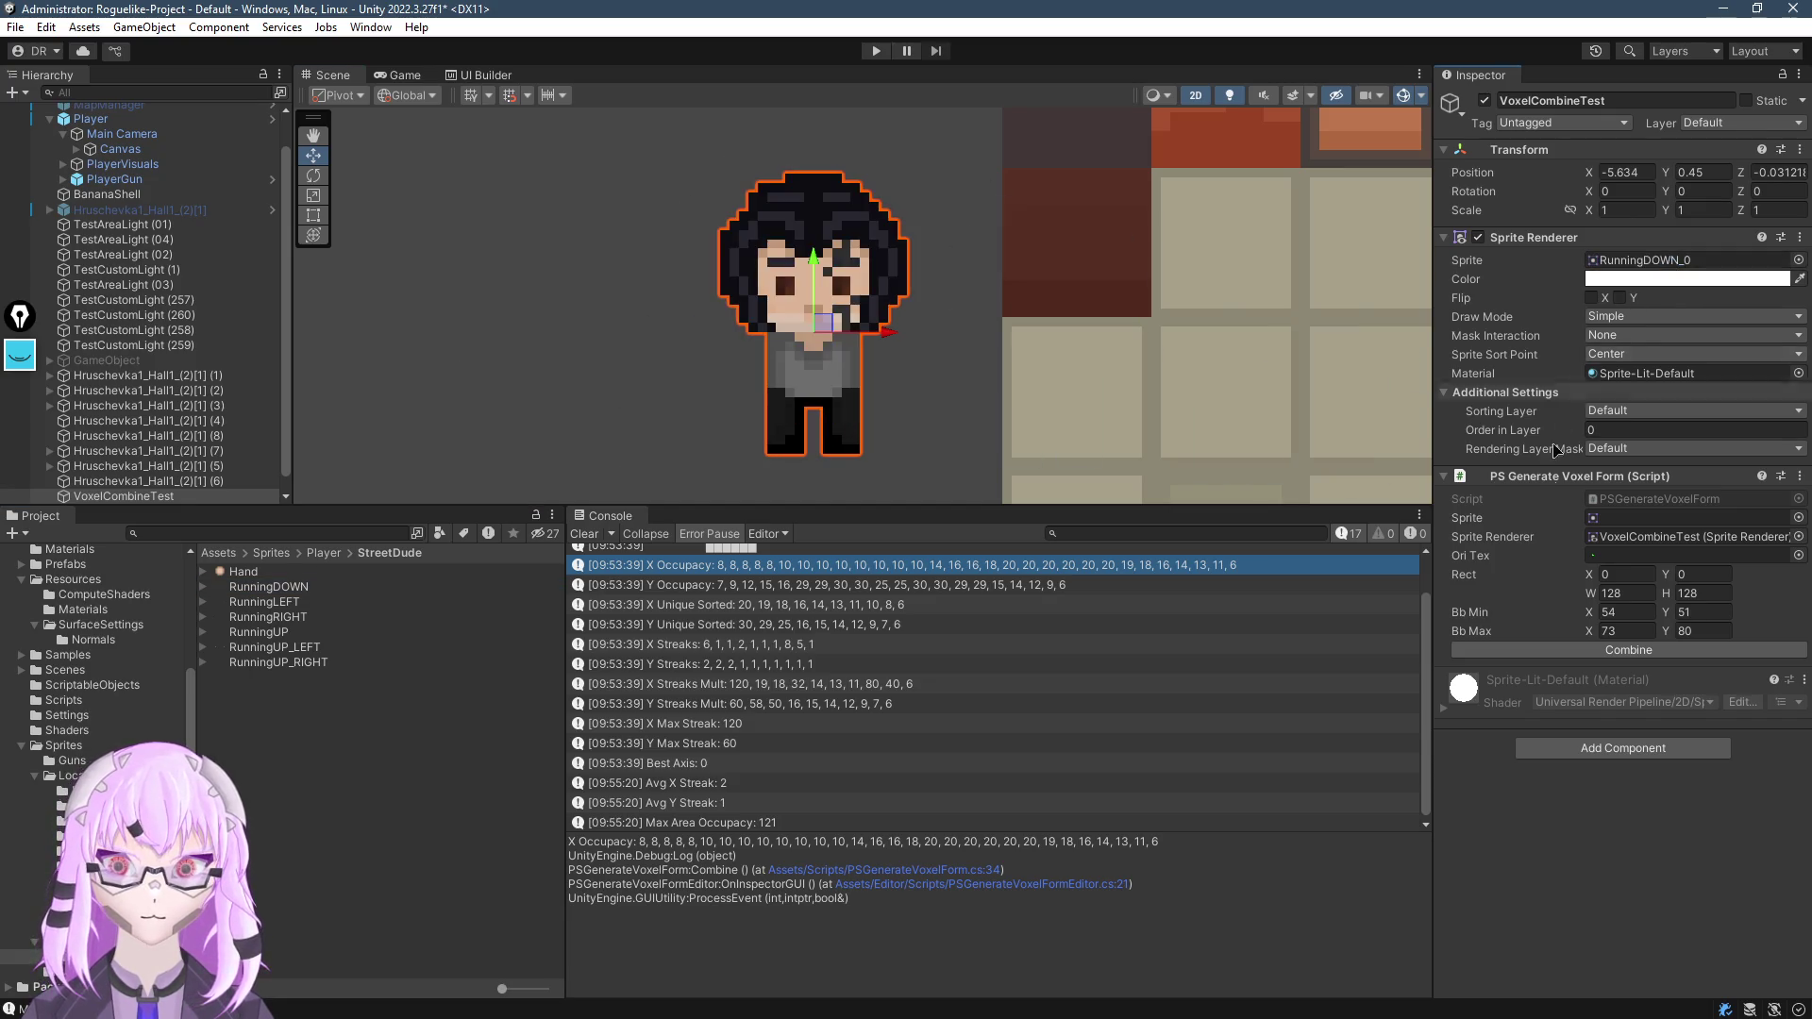
pyautogui.click(1584, 651)
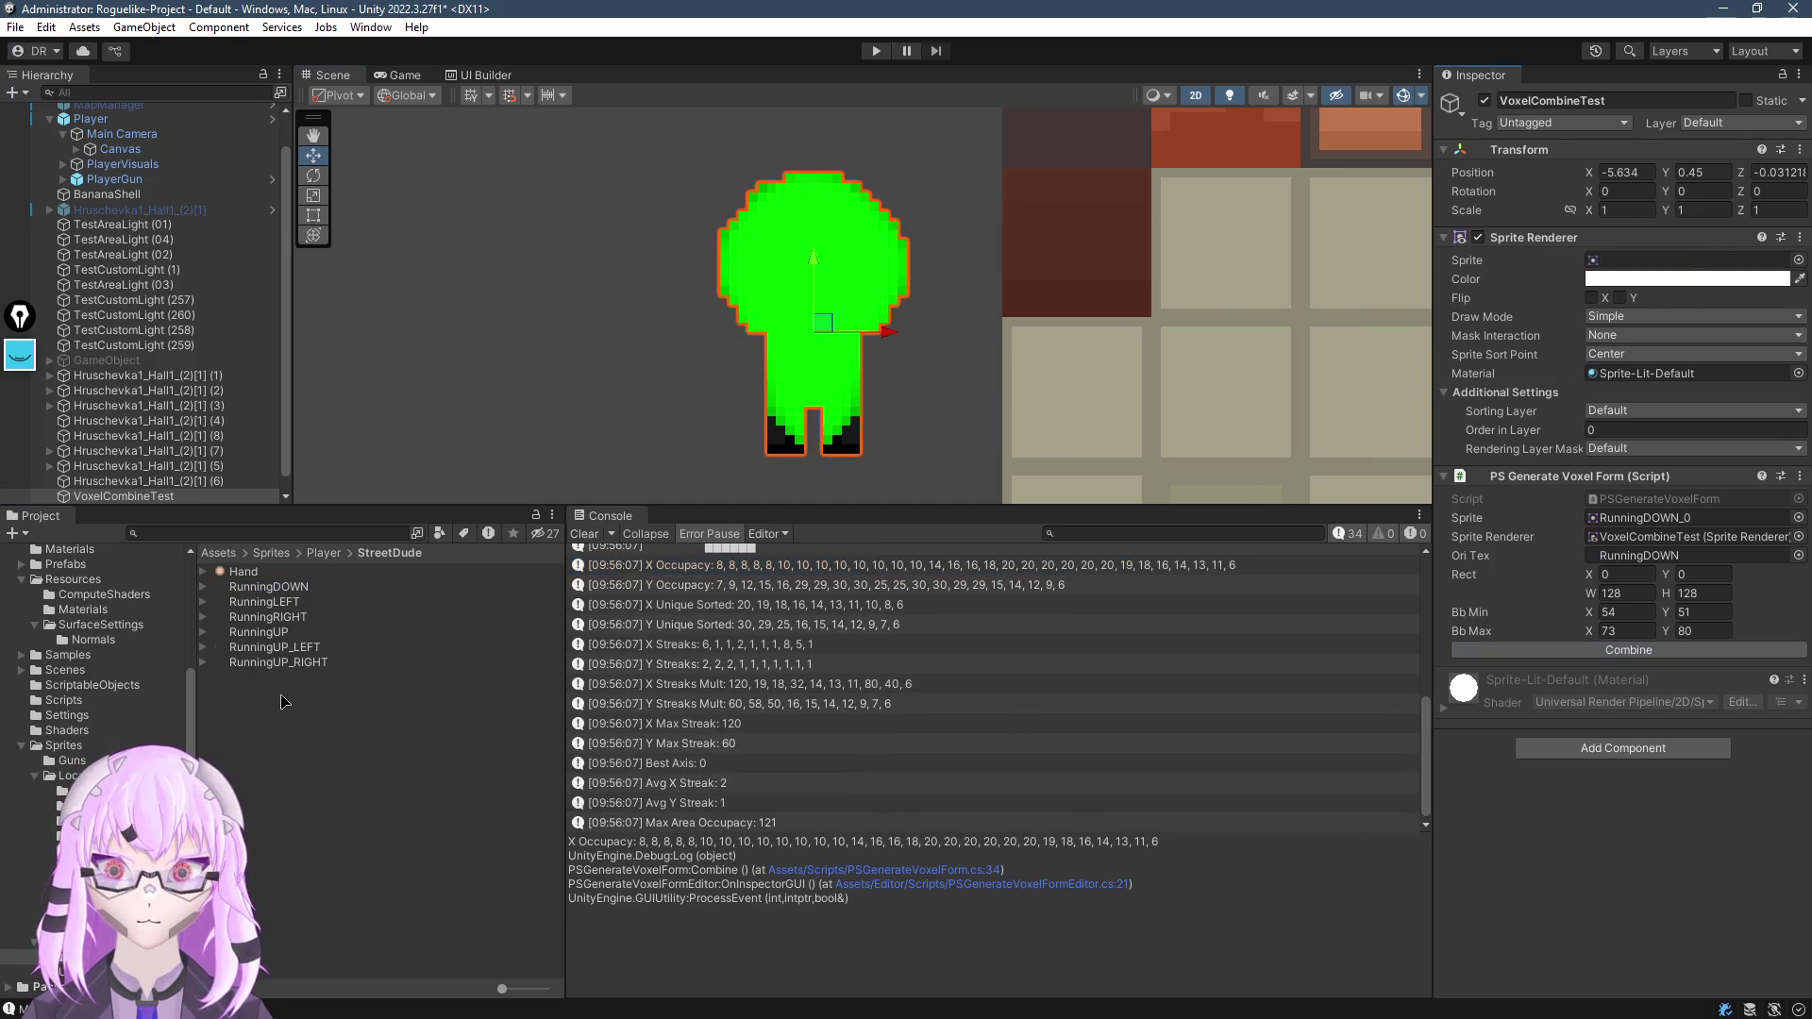
# Try Combine with RunningLEFT, then make its texture Read/Write enabled and apply
pyautogui.moveTo(268, 604)
pyautogui.mouseDown()
pyautogui.moveTo(1132, 311)
pyautogui.moveTo(1676, 261)
pyautogui.mouseUp()
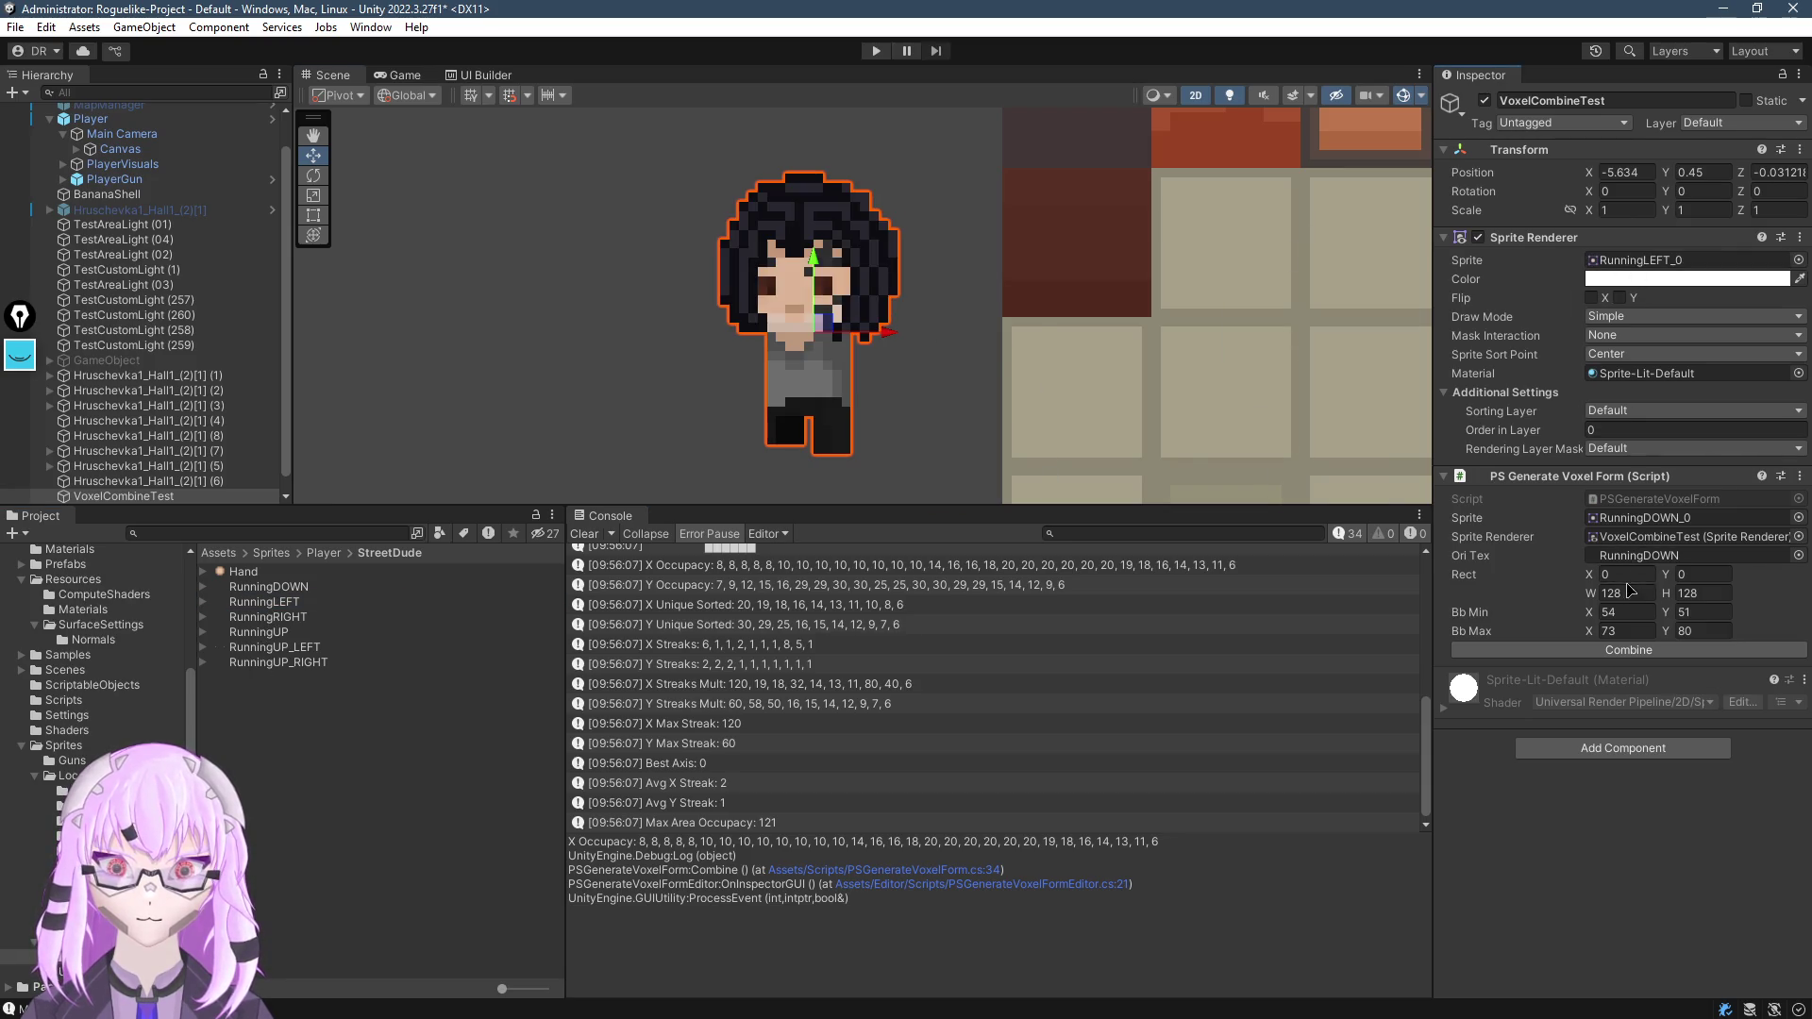
pyautogui.click(1622, 651)
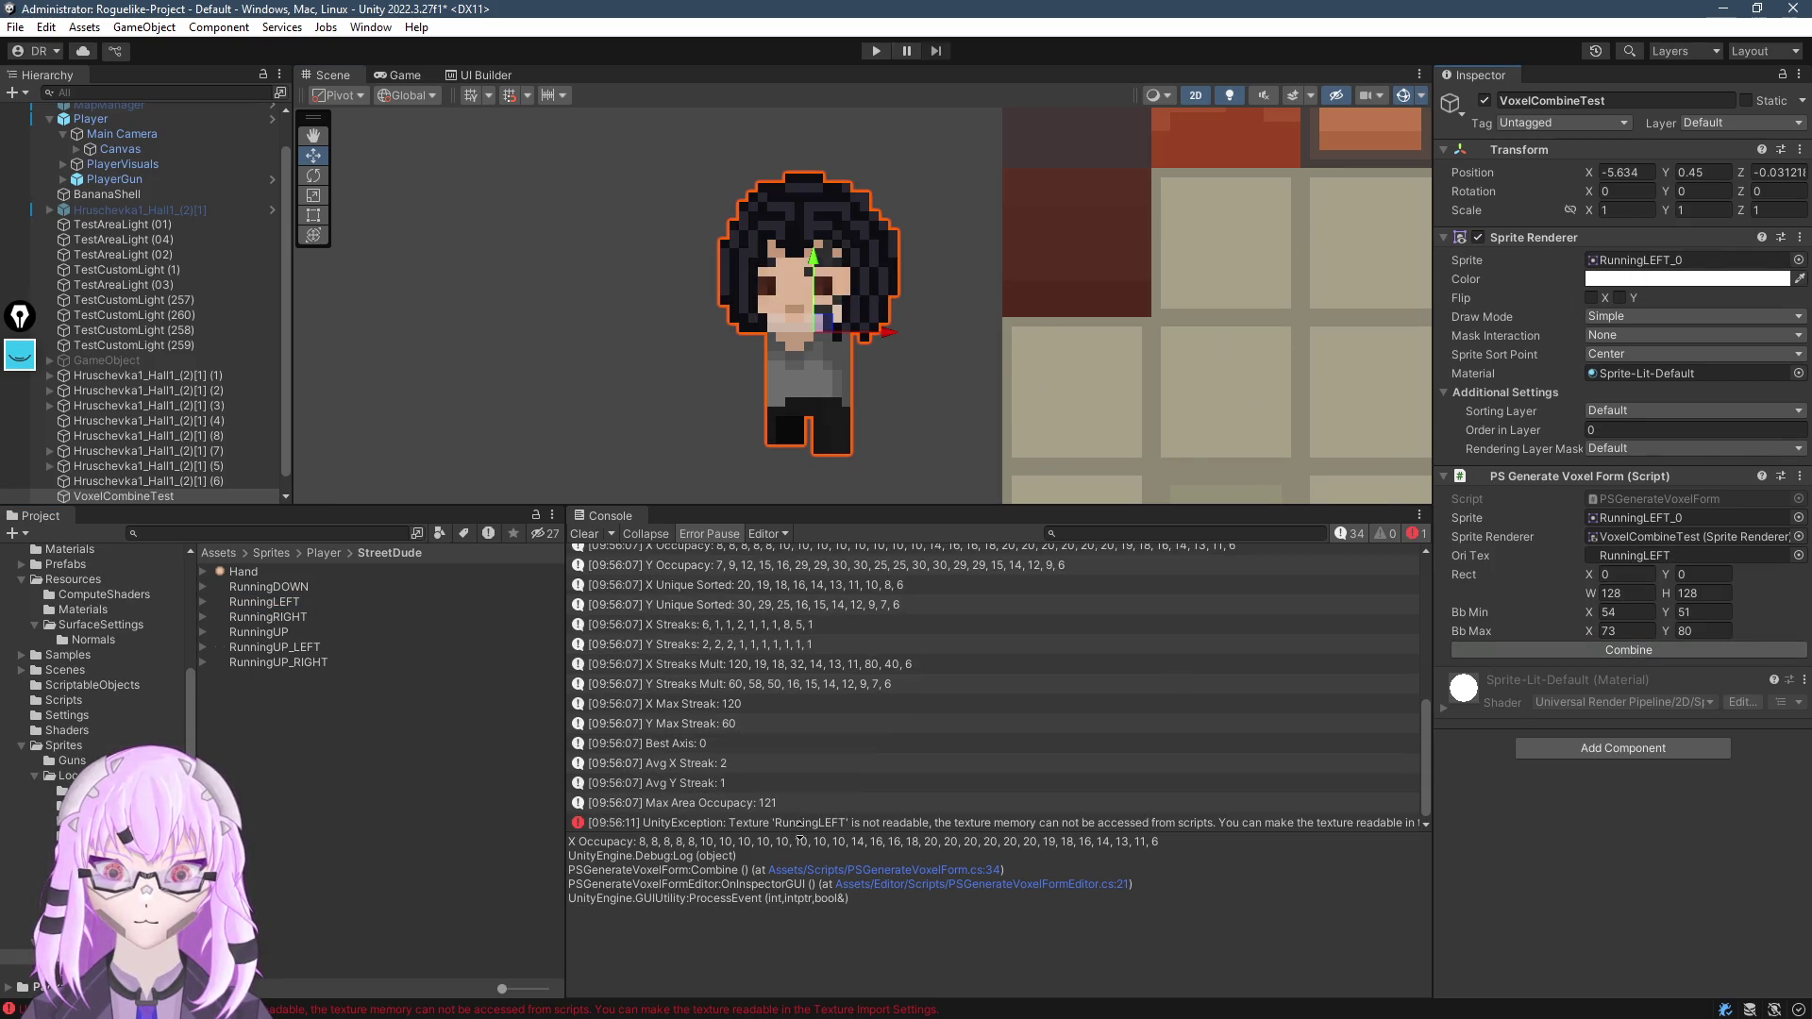
pyautogui.click(247, 603)
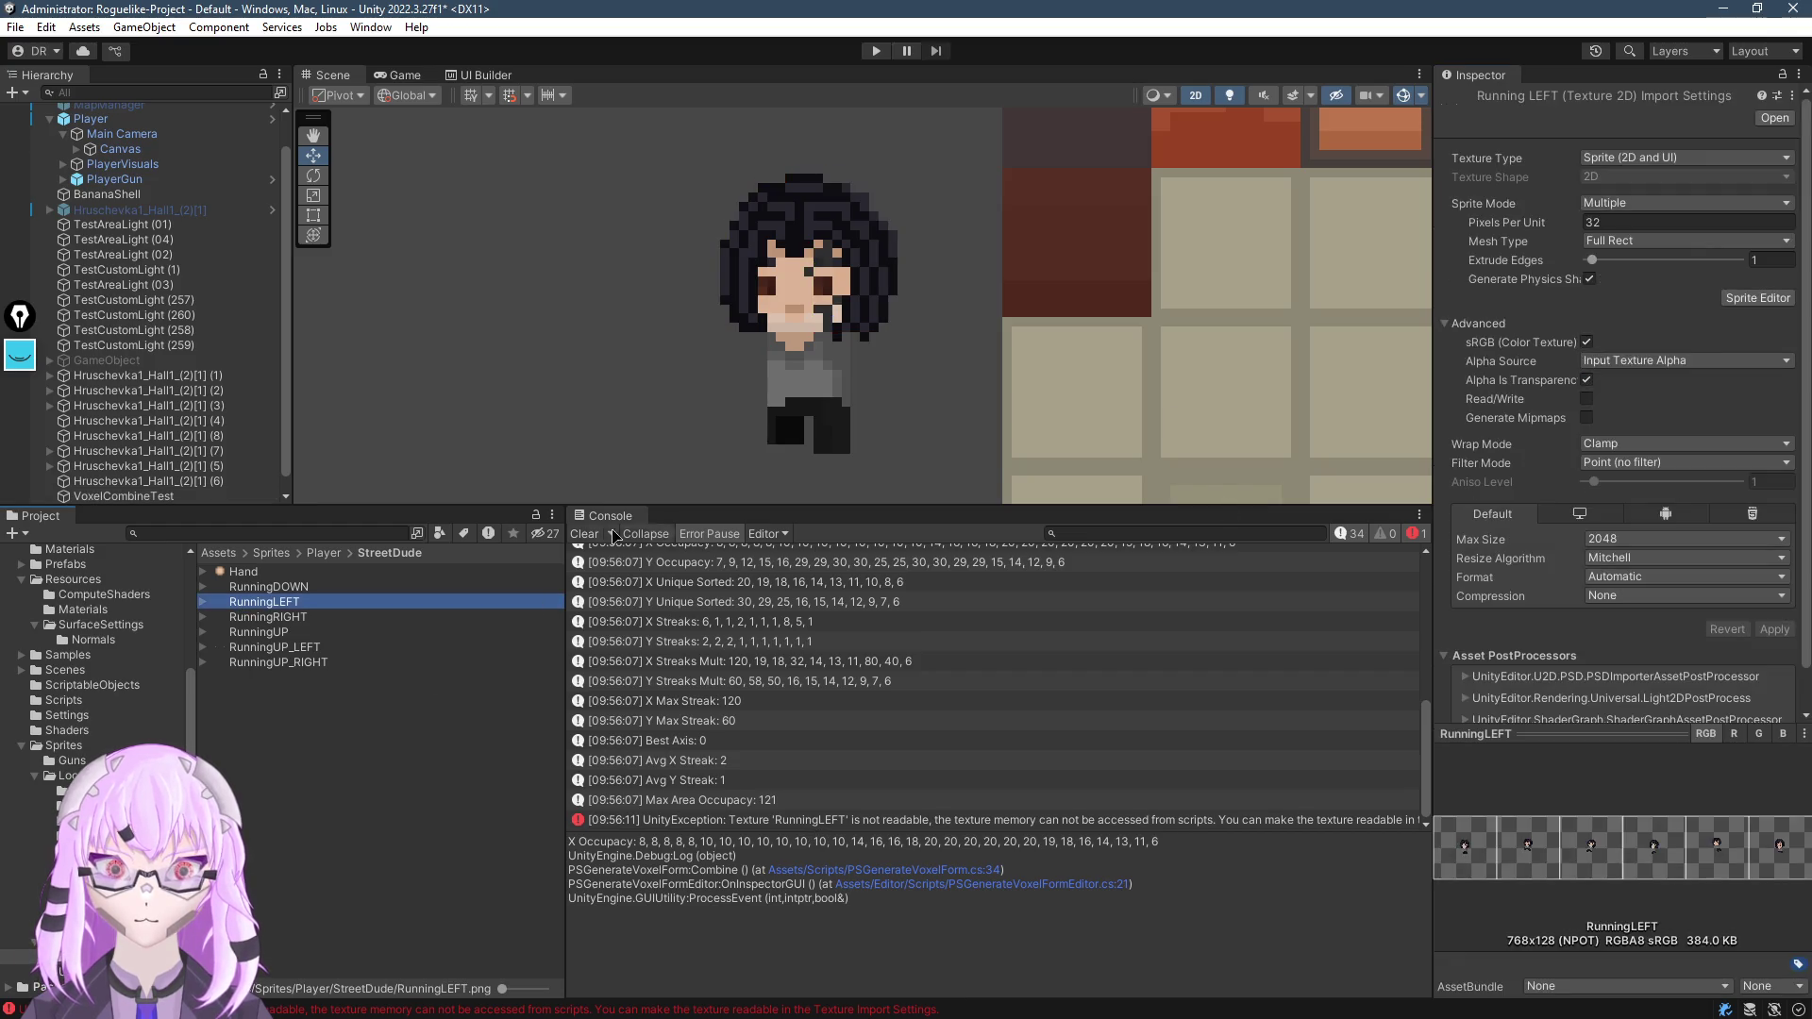
pyautogui.press('F2')
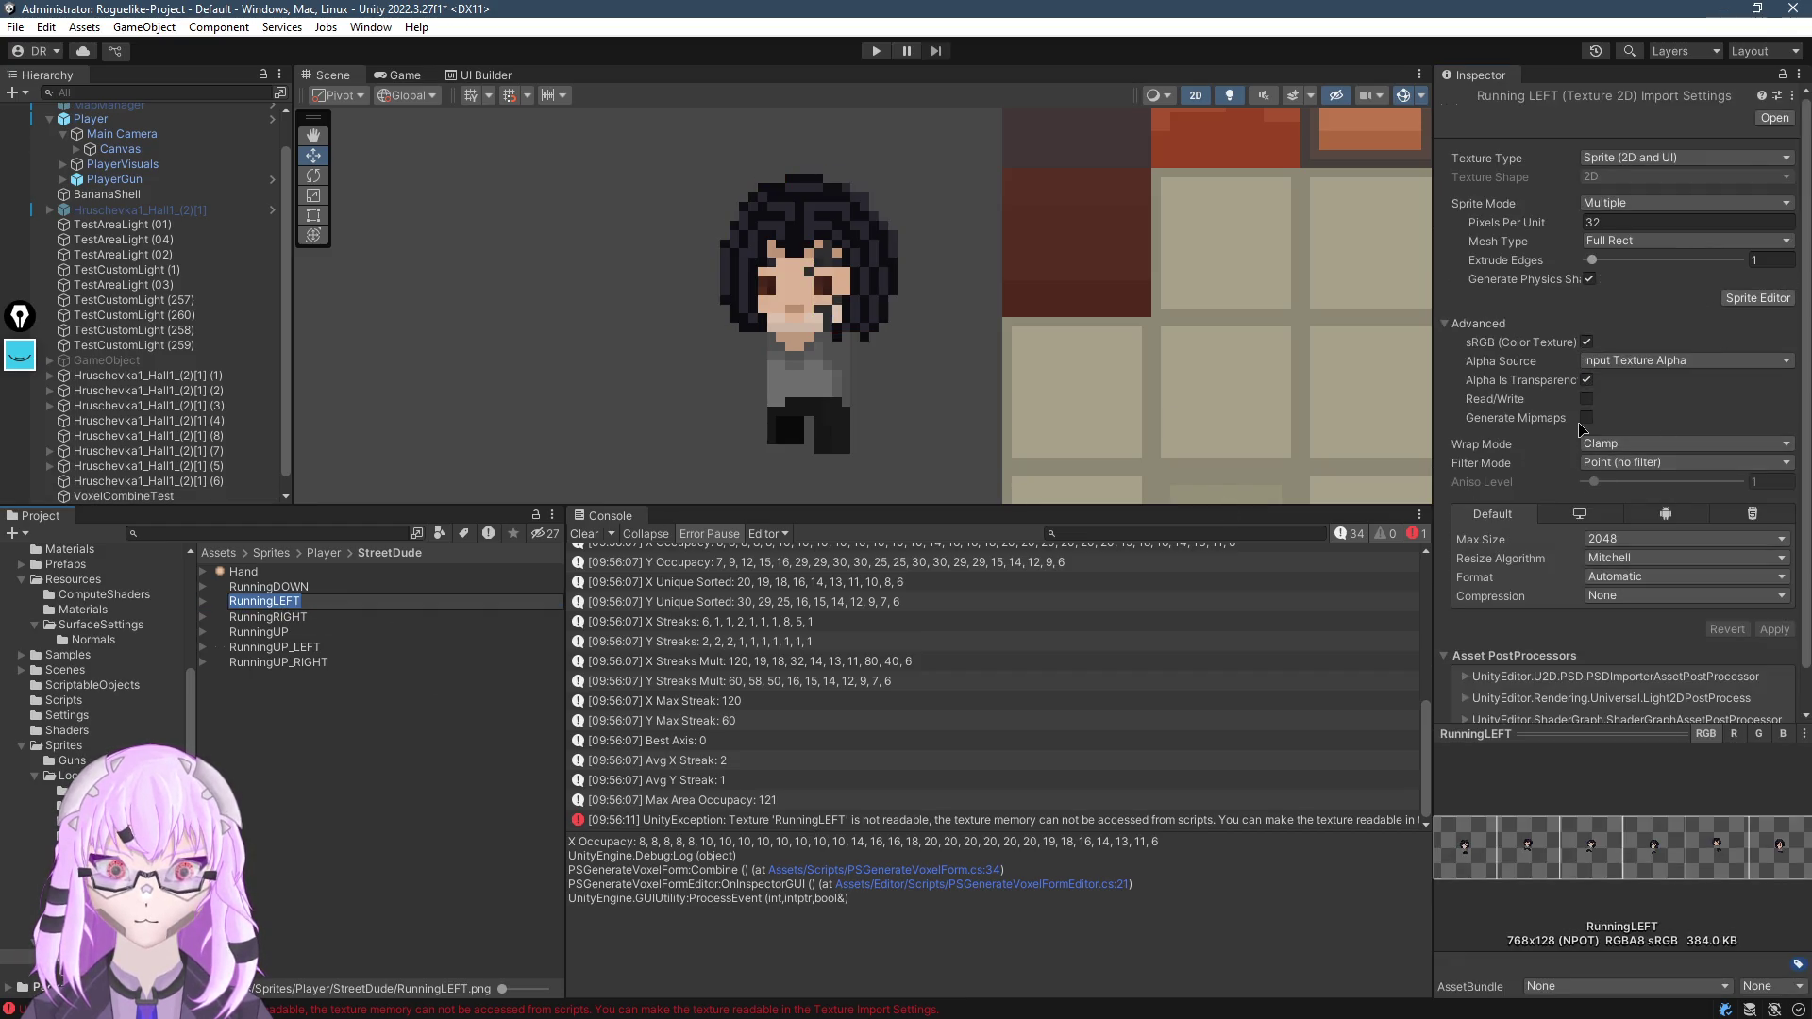
pyautogui.click(1586, 398)
pyautogui.click(1774, 629)
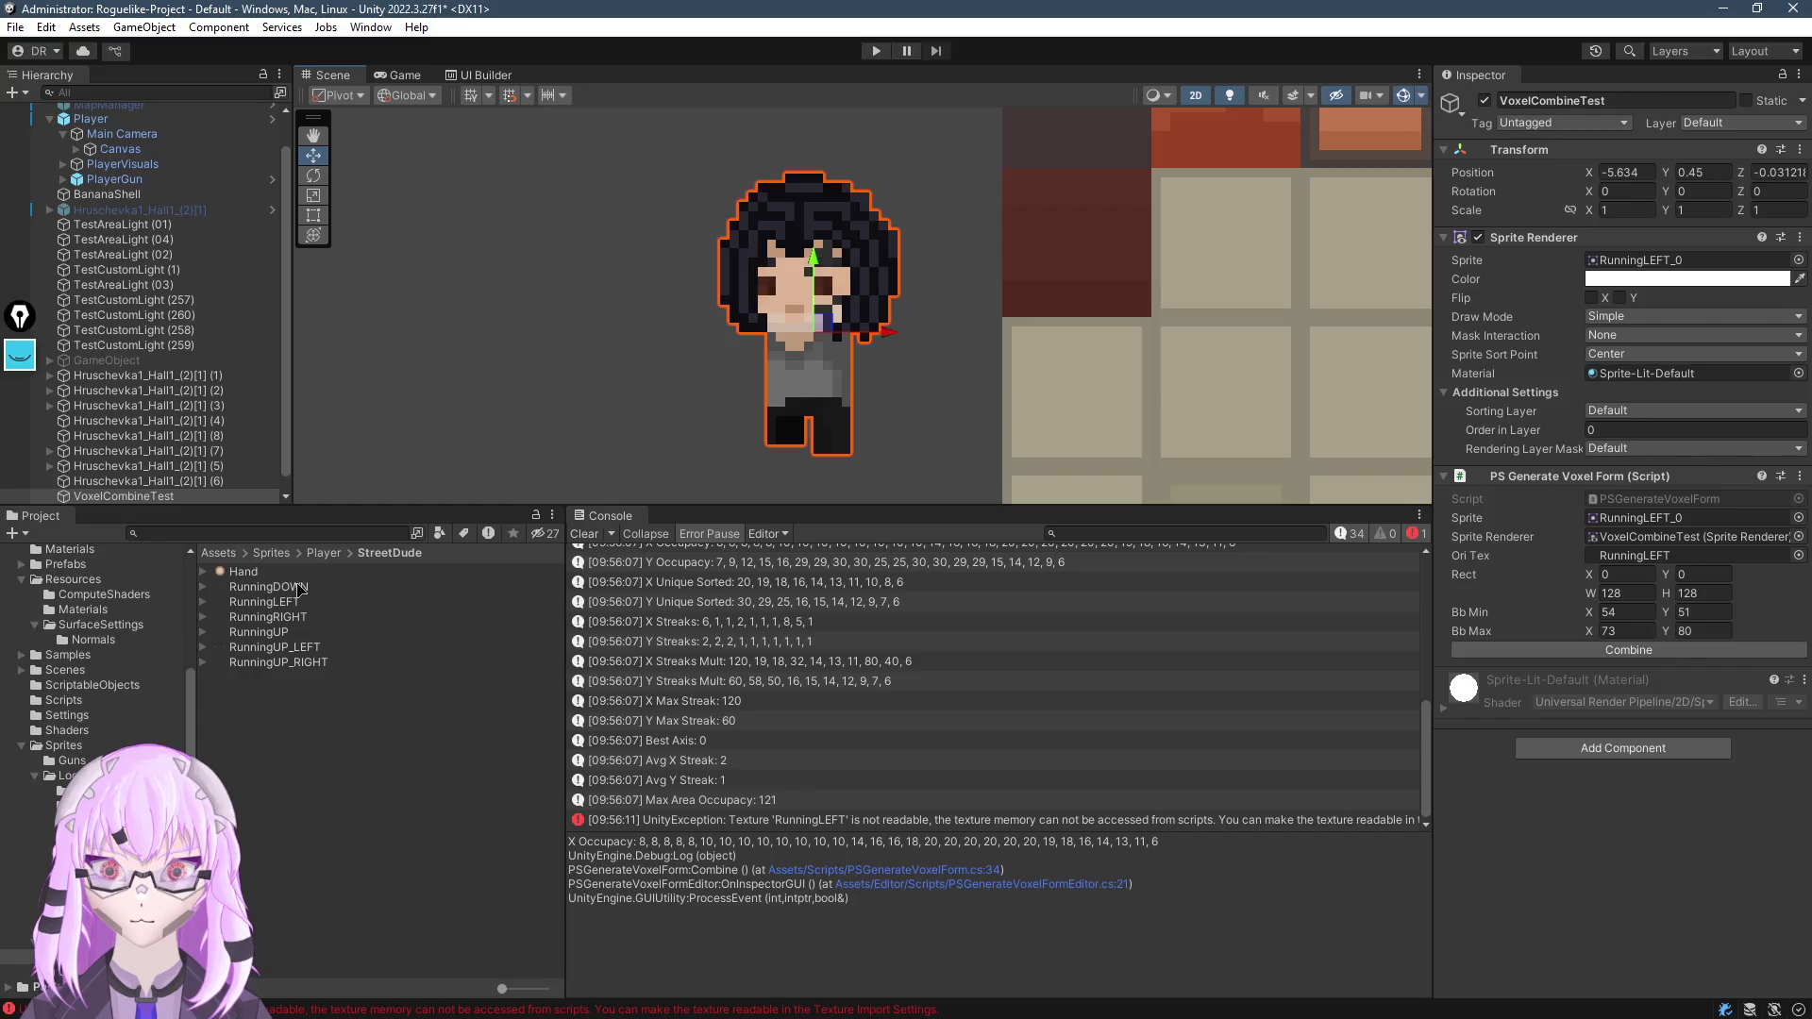
# Reassign RunningDOWN to VoxelCombineTest and combine it into the green occupancy mask
pyautogui.moveTo(299, 589); pyautogui.dragTo(1698, 265)
pyautogui.click(1629, 650)
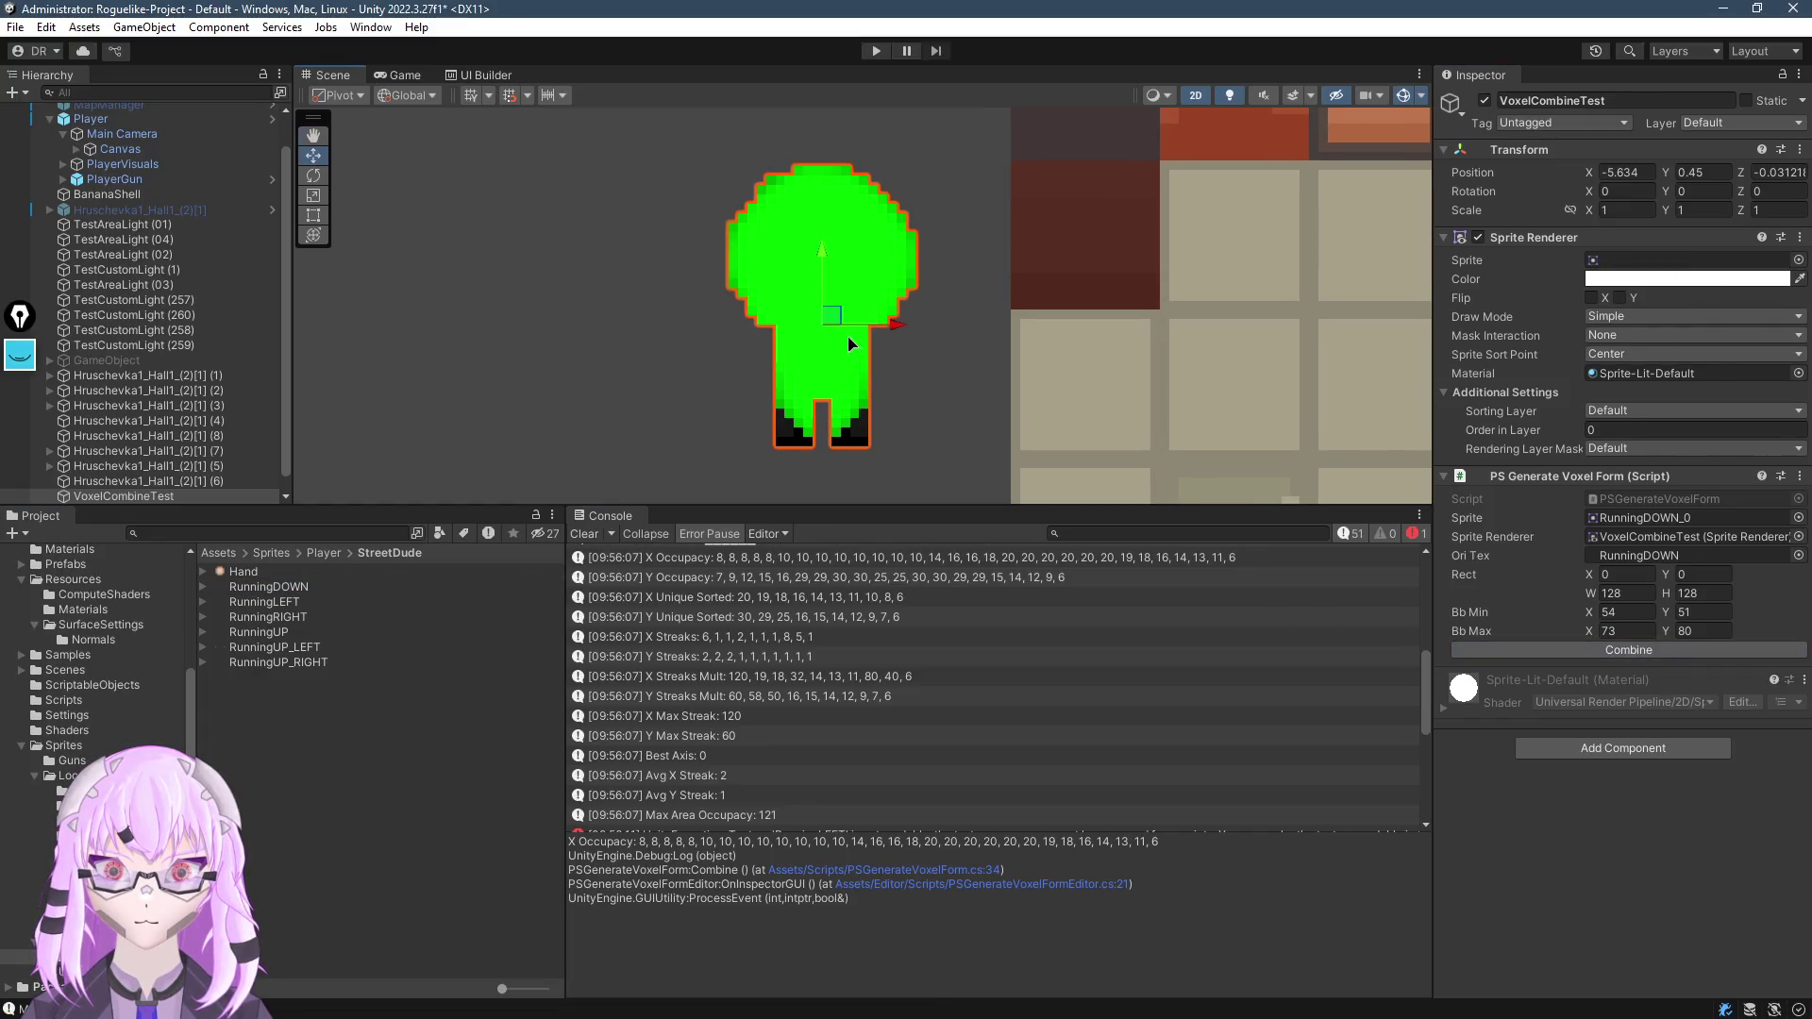
pyautogui.hotkey('alt', 'Tab')
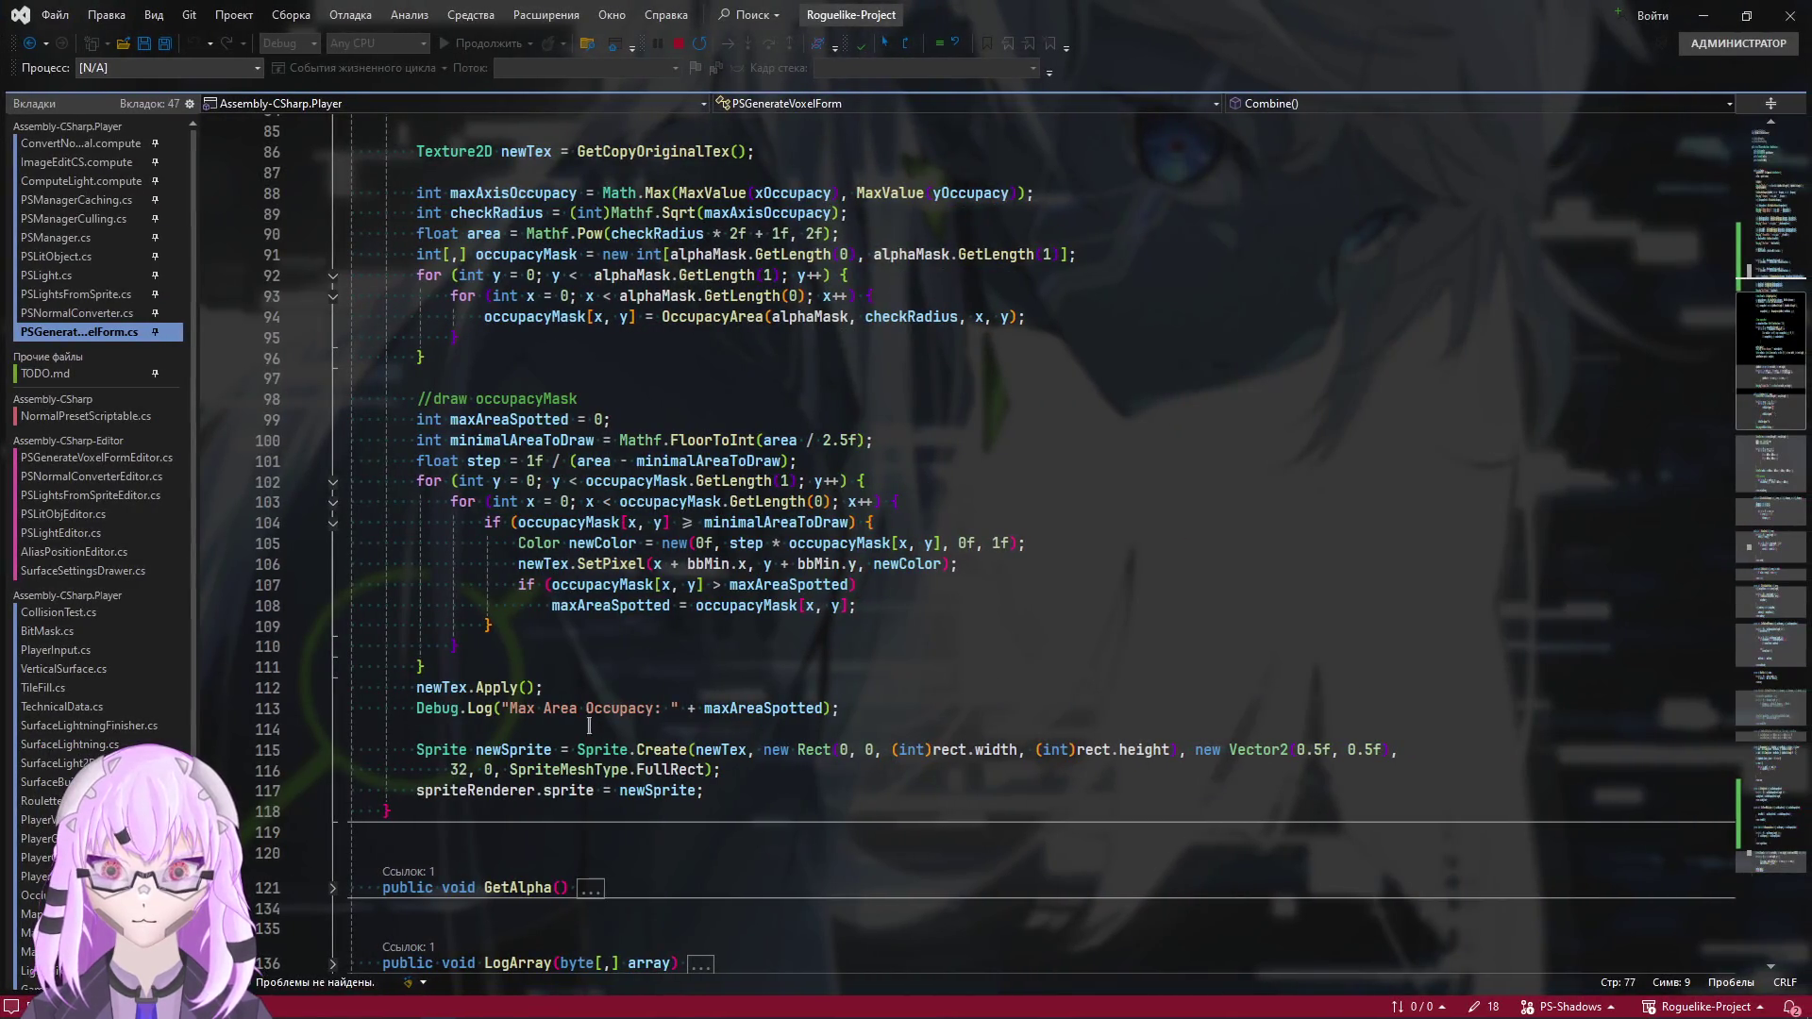
# Insert blank lines after the Max Area Occupacy log line
pyautogui.click(565, 708)
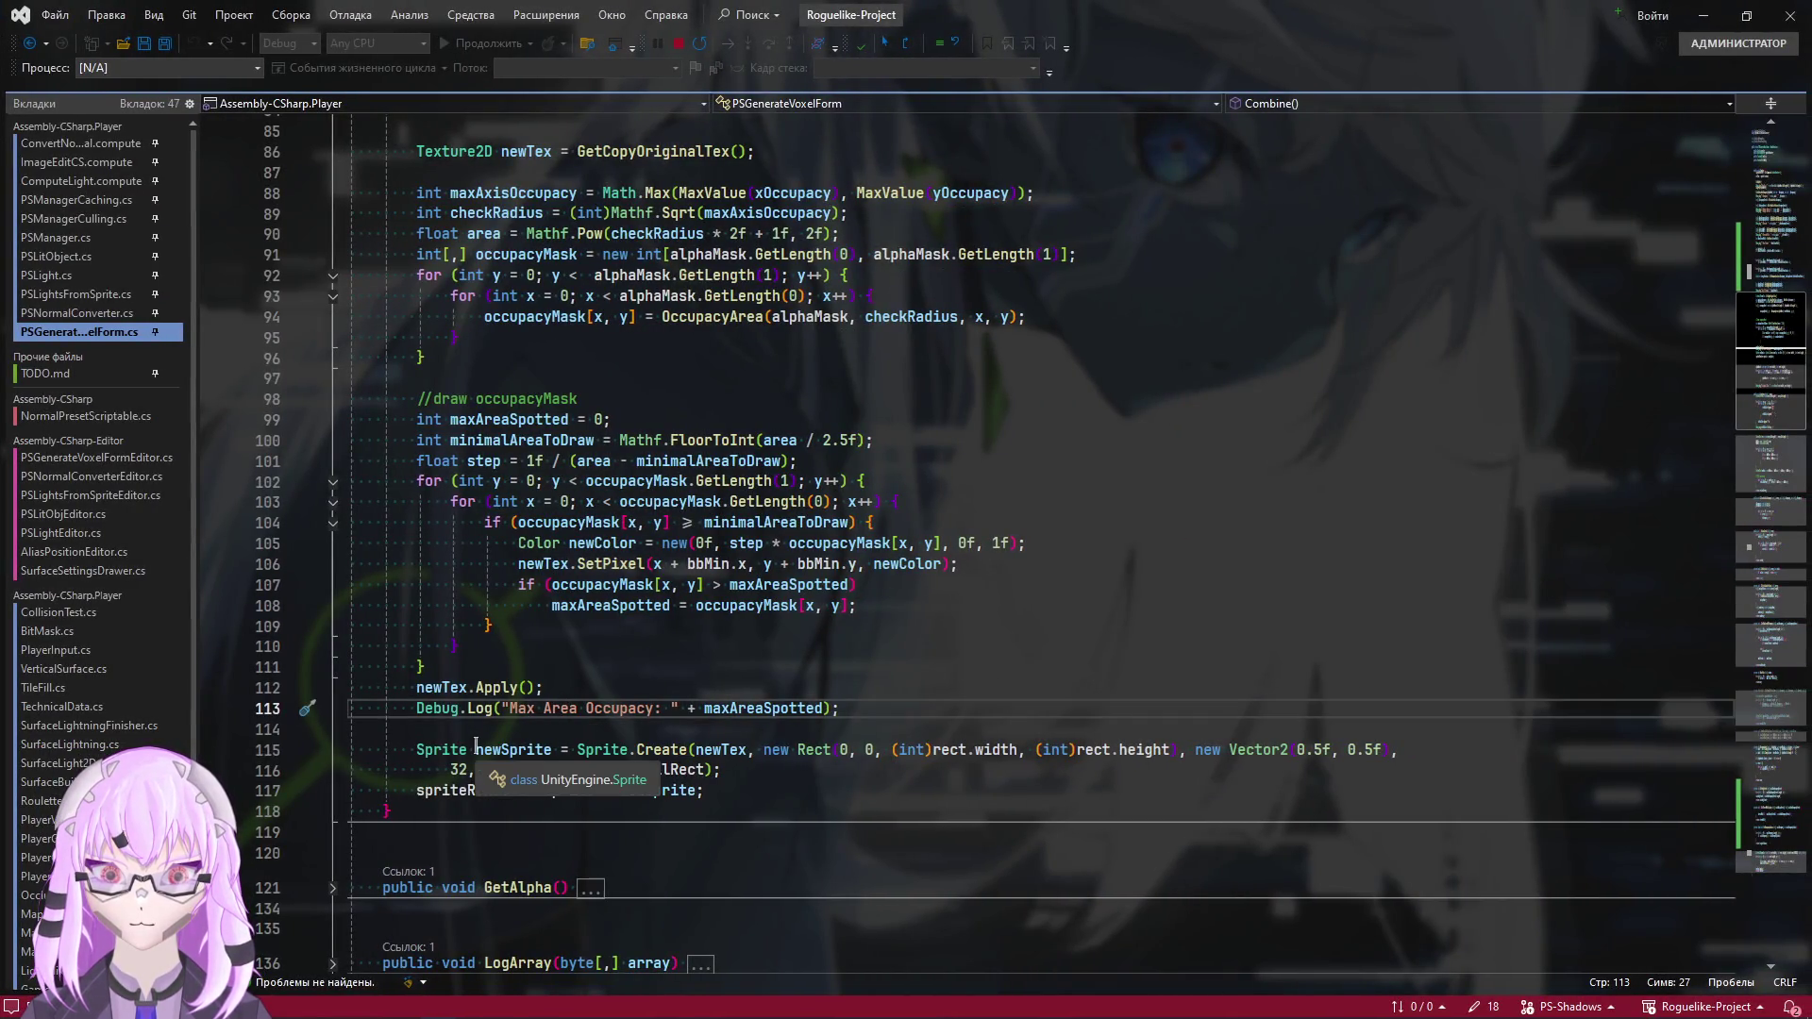
pyautogui.scroll(4, 593, 572)
pyautogui.scroll(2, 592, 572)
pyautogui.scroll(-5, 566, 642)
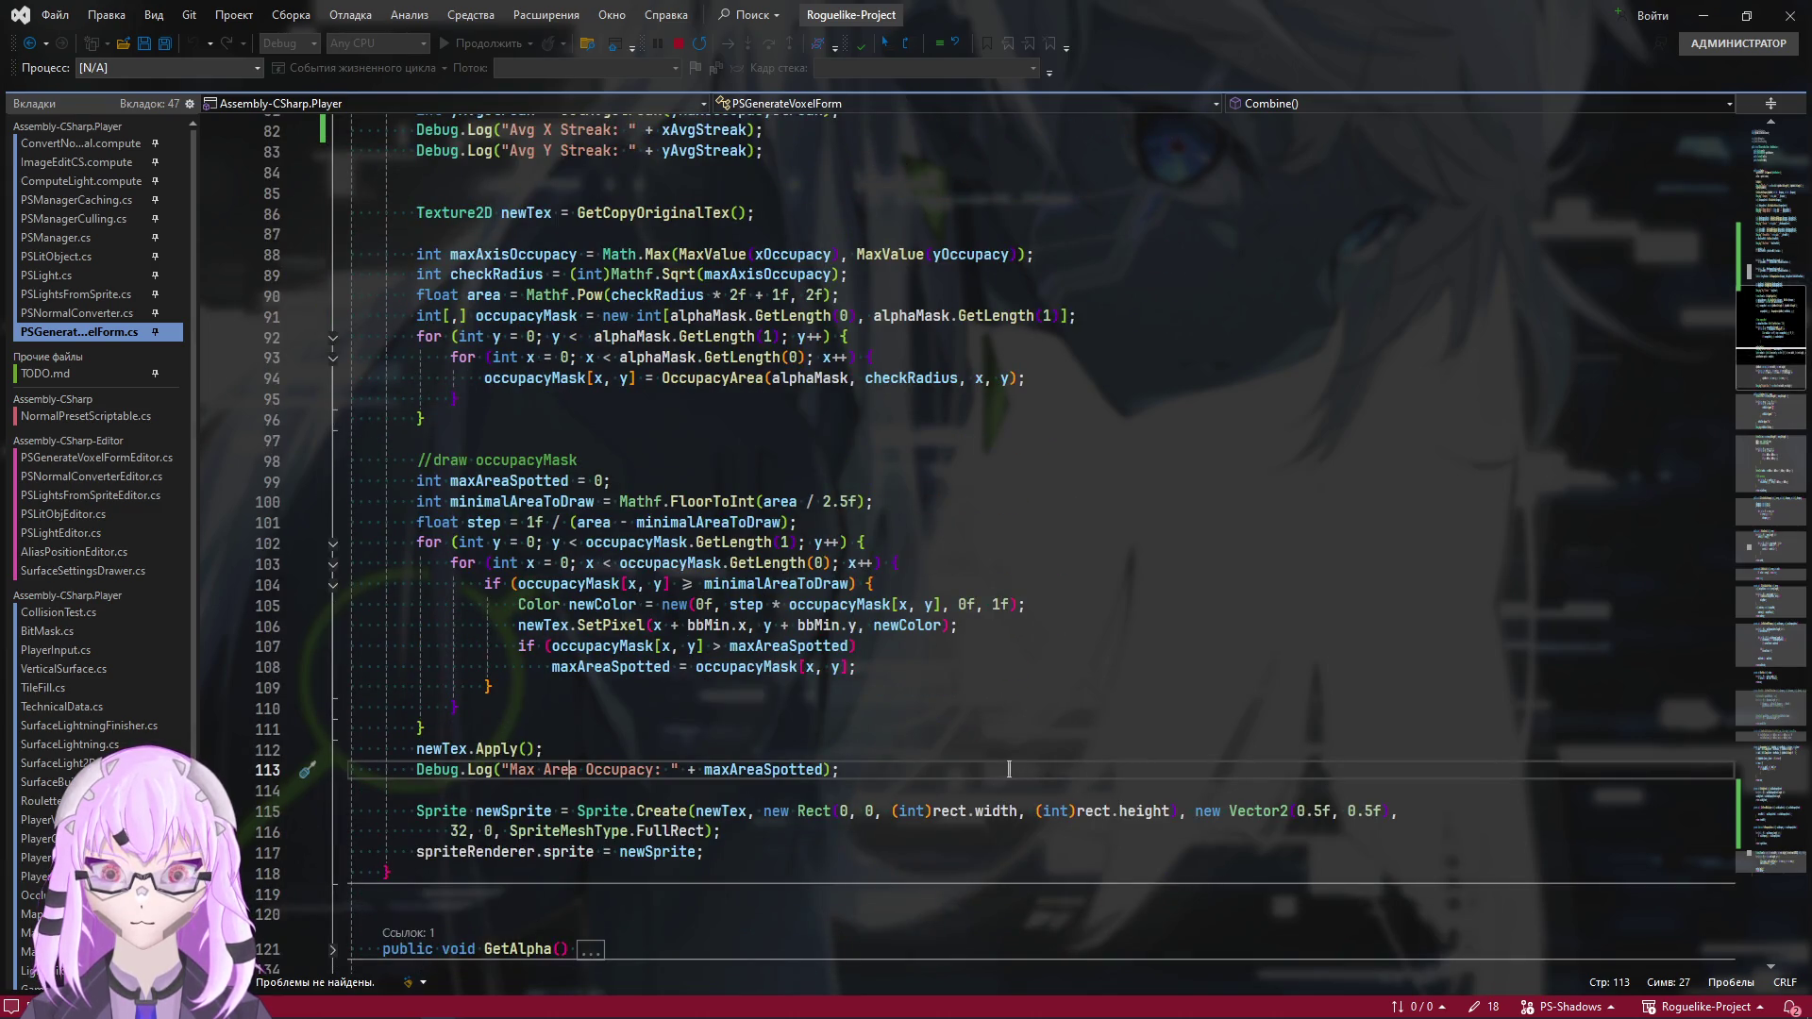
pyautogui.press('Return')
pyautogui.press('Return')
pyautogui.press('Return')
pyautogui.scroll(10, 659, 551)
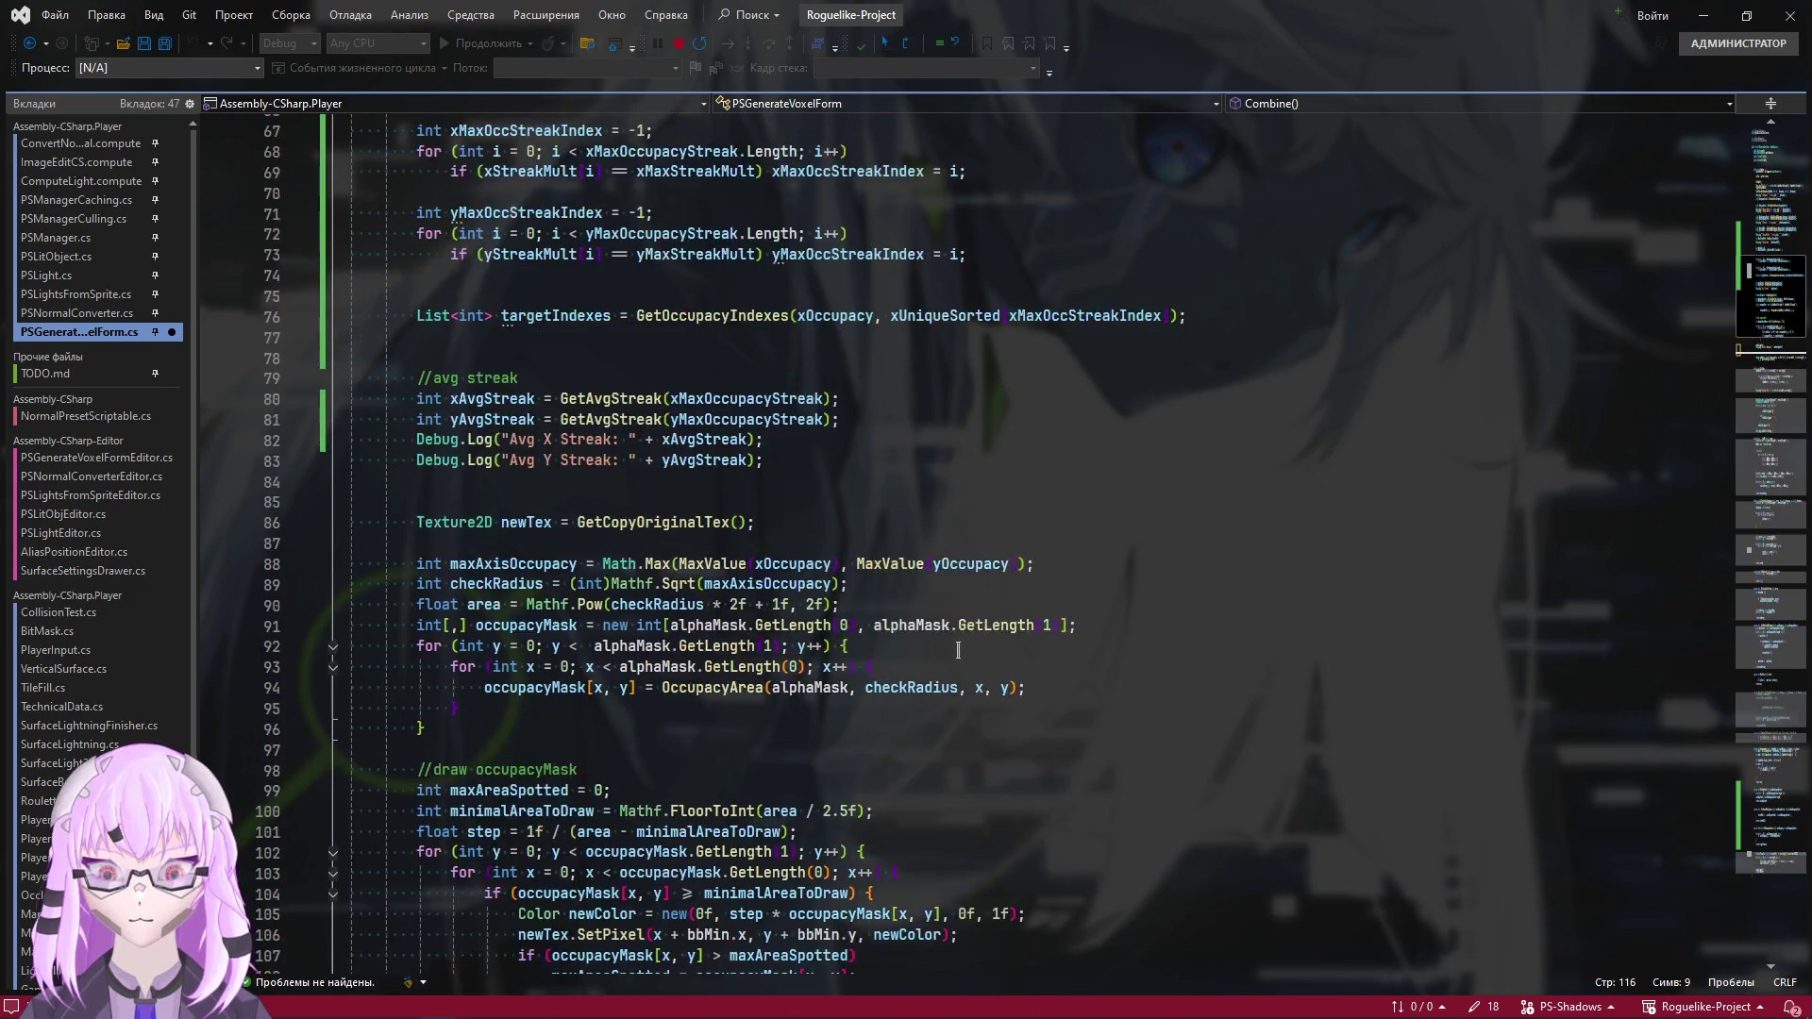
pyautogui.scroll(-15, 536, 625)
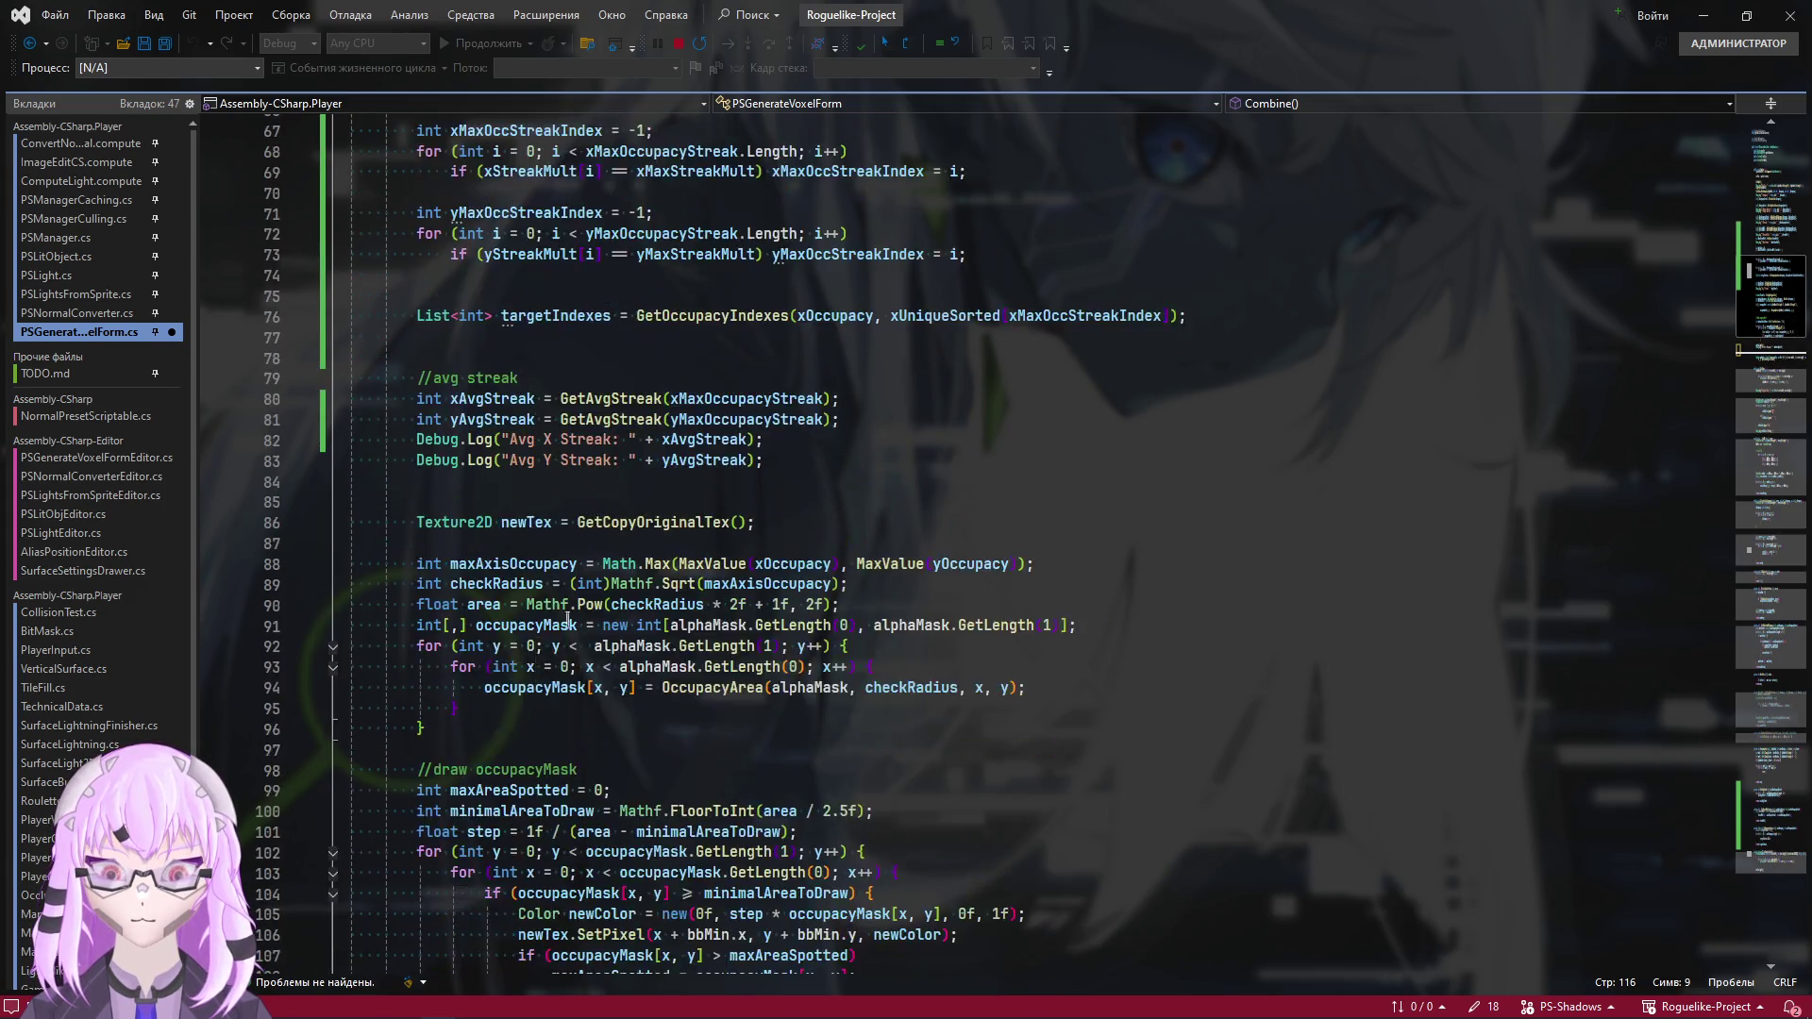
pyautogui.scroll(8, 644, 699)
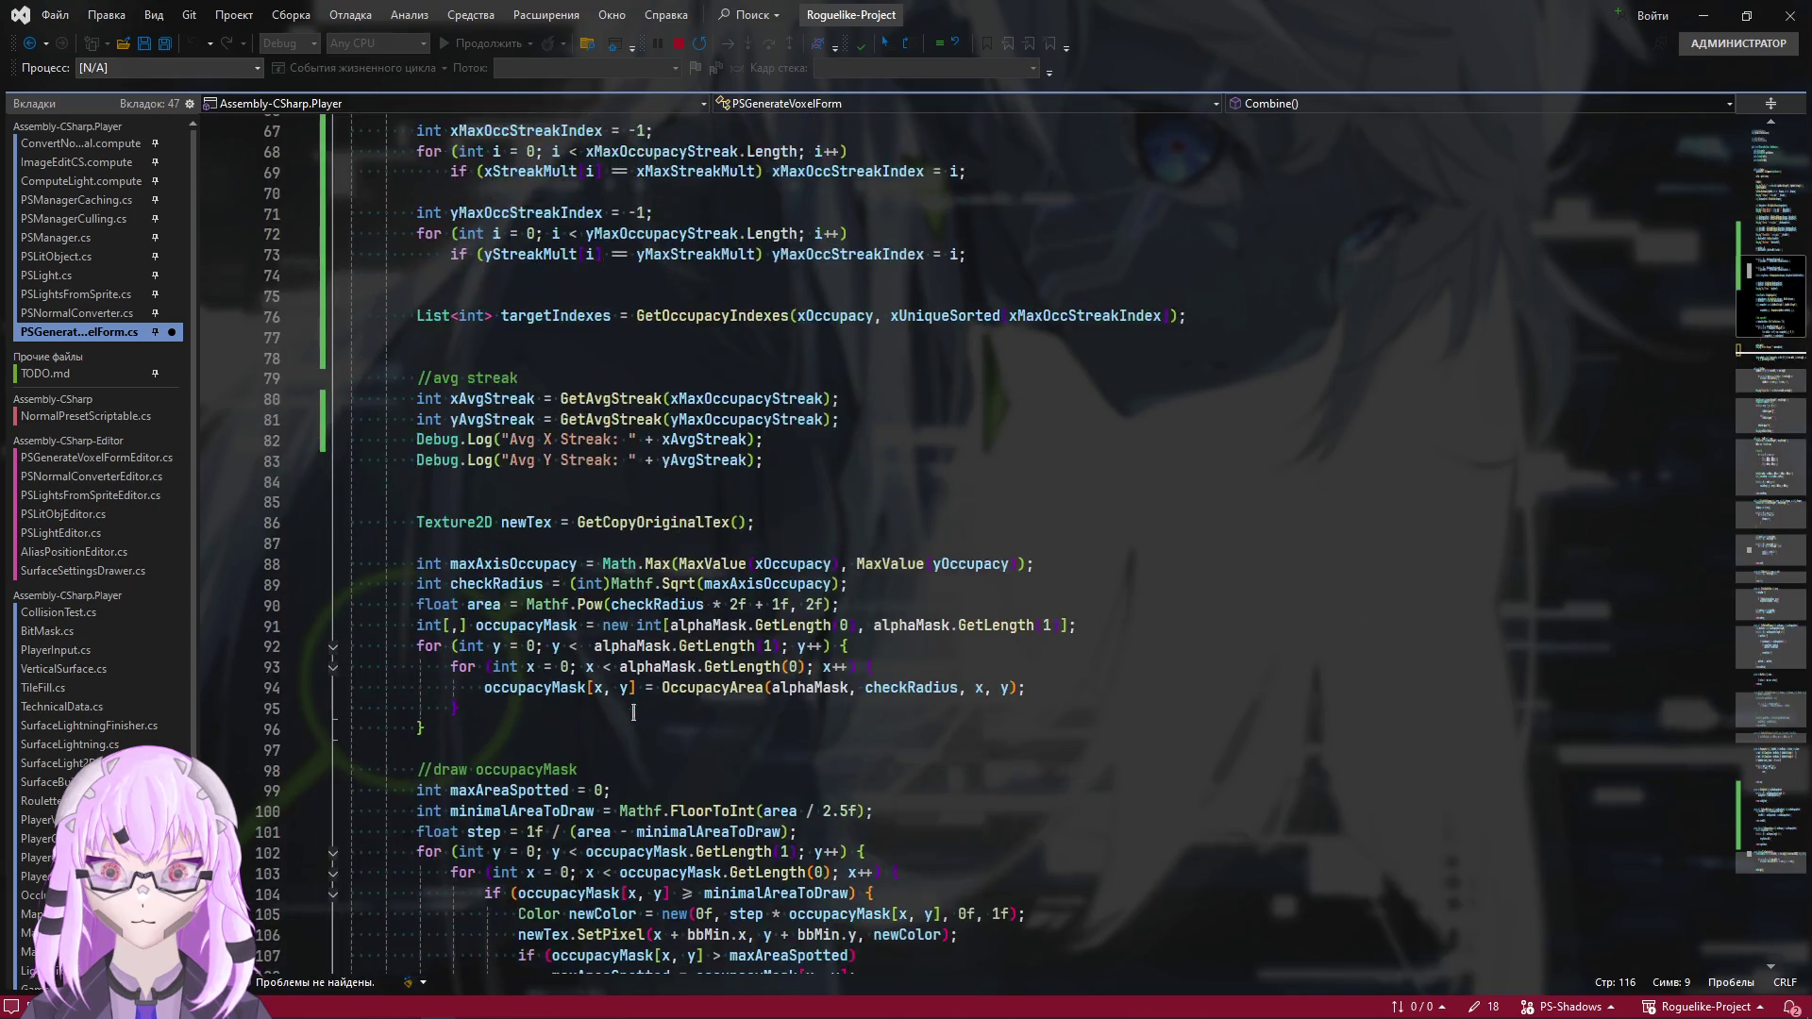
# Rename the targetIndexes variable to xTargetIndexes
pyautogui.doubleClick(533, 442)
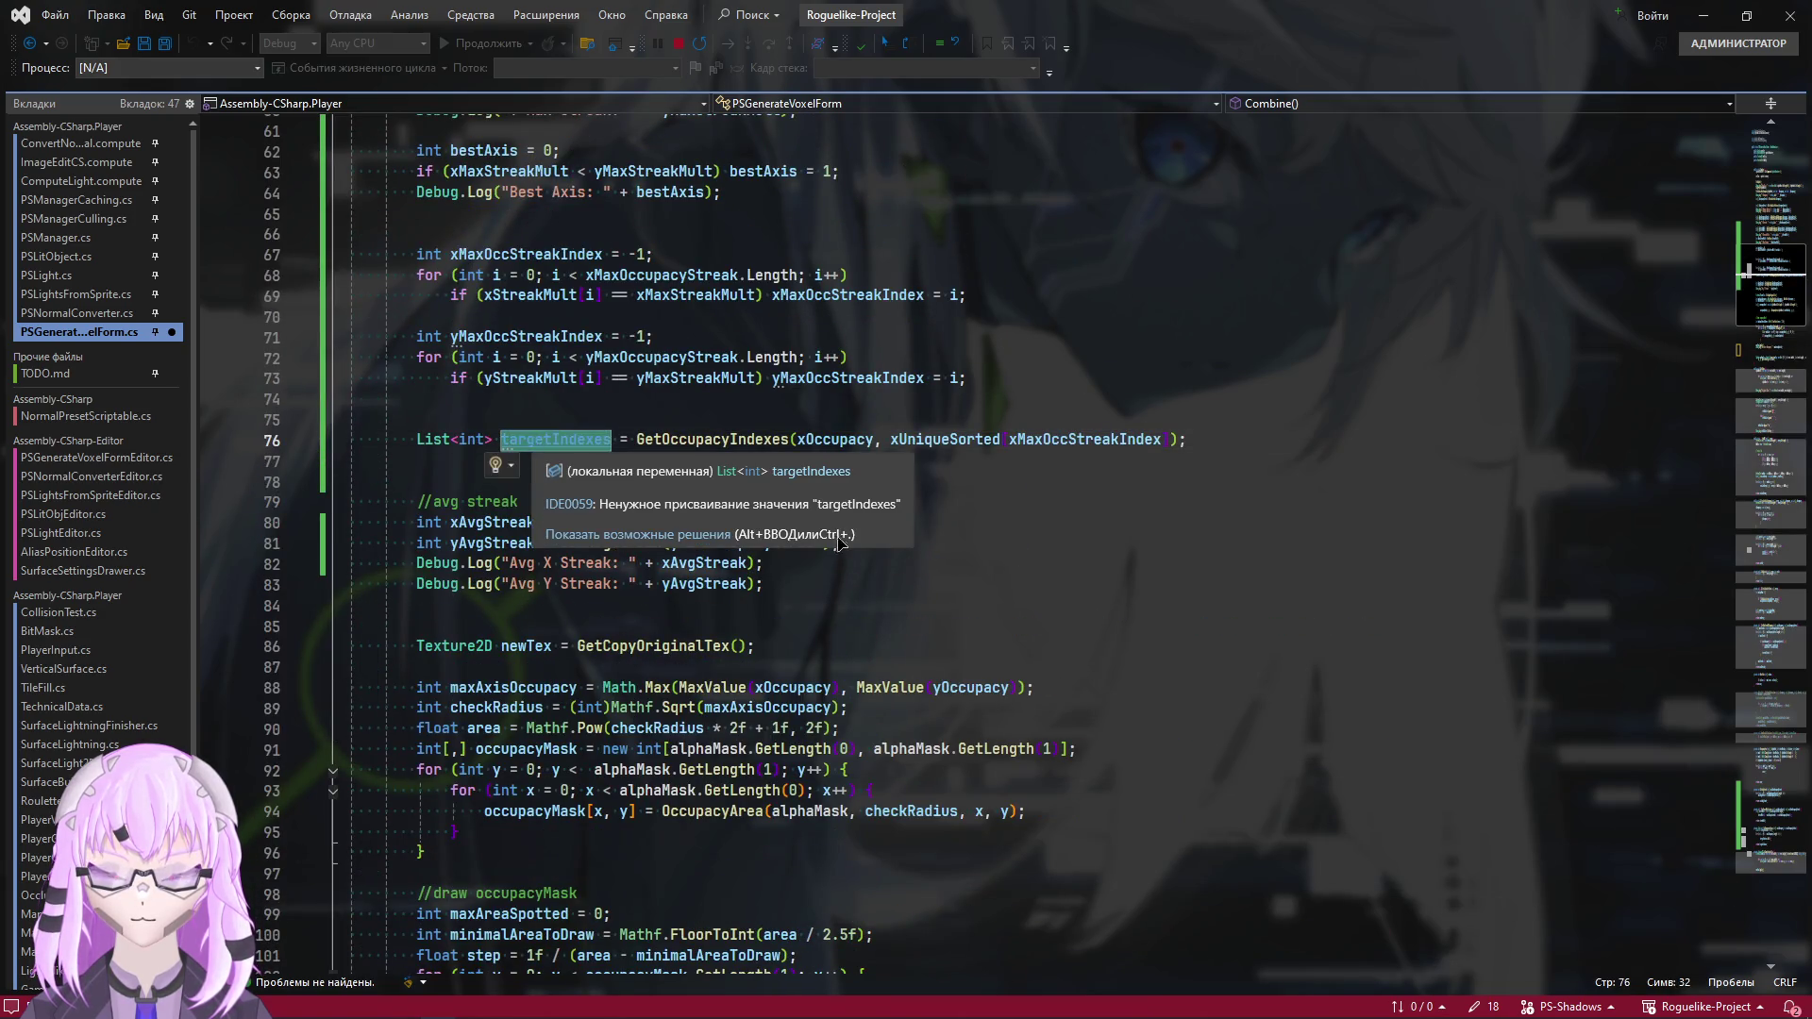
pyautogui.hotkey('ctrl', 'r')
pyautogui.hotkey('ctrl', 'r')
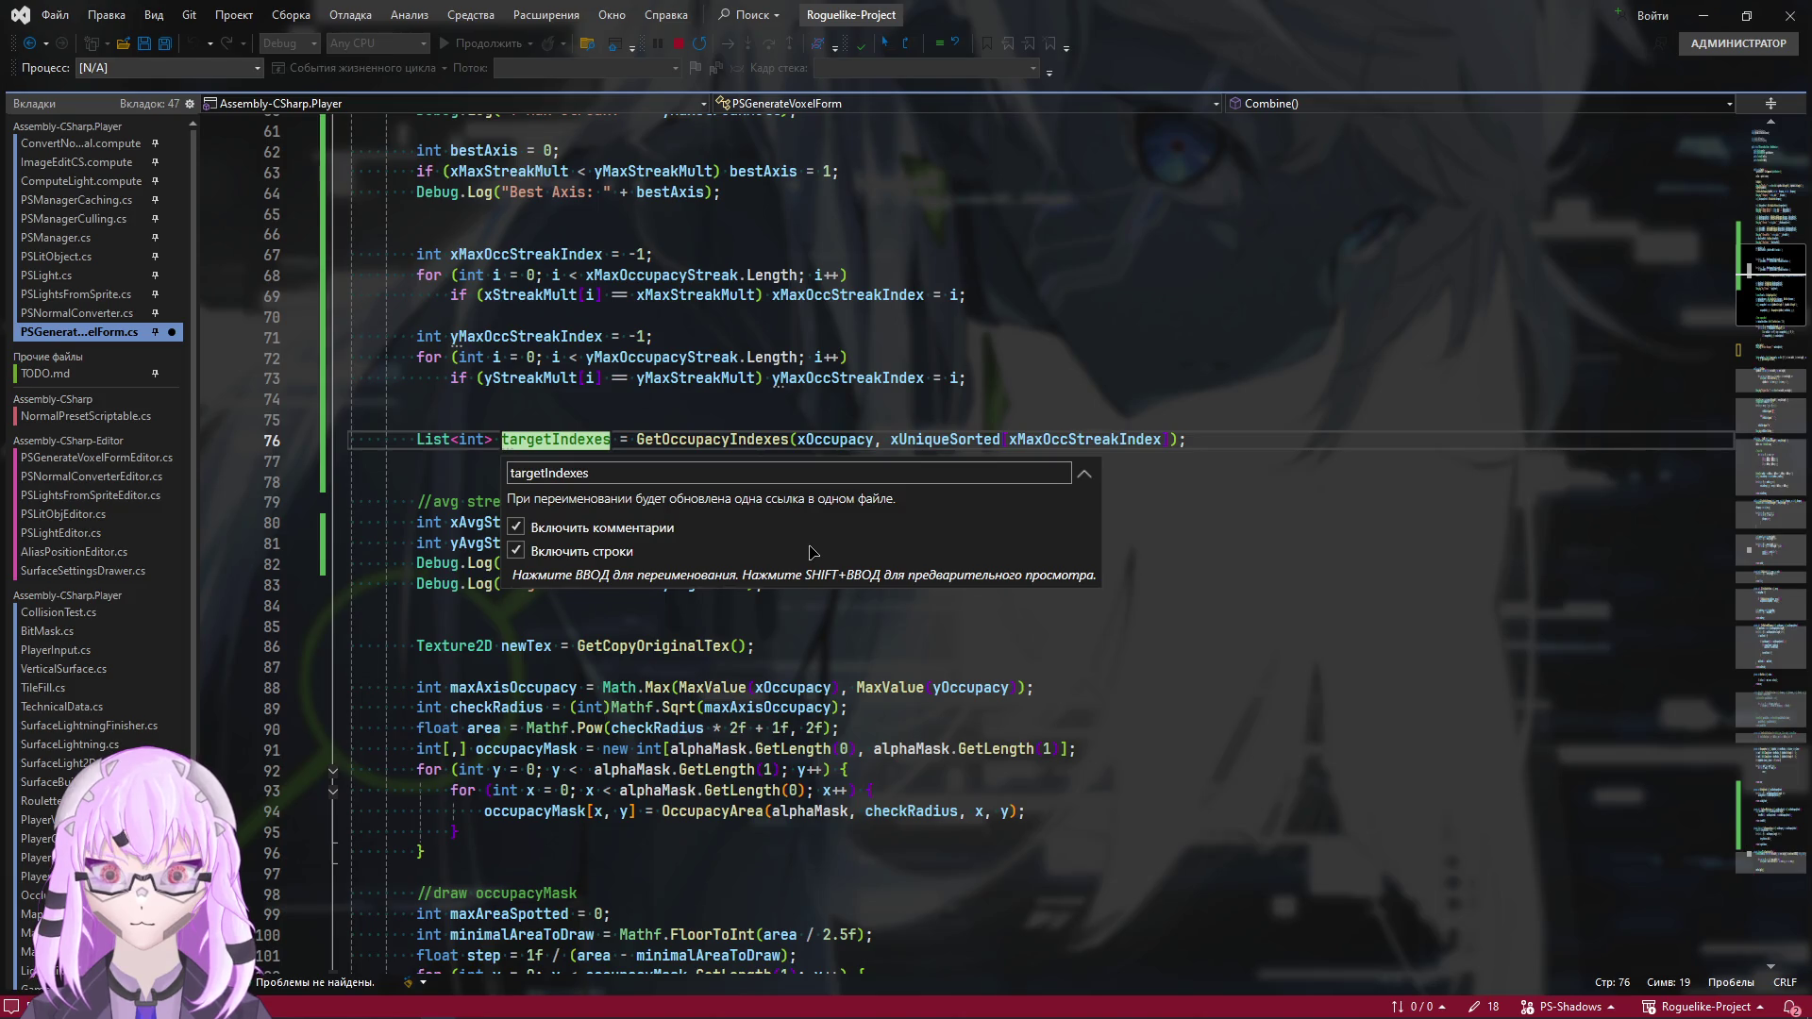
pyautogui.write('xT')
pyautogui.press('Return')
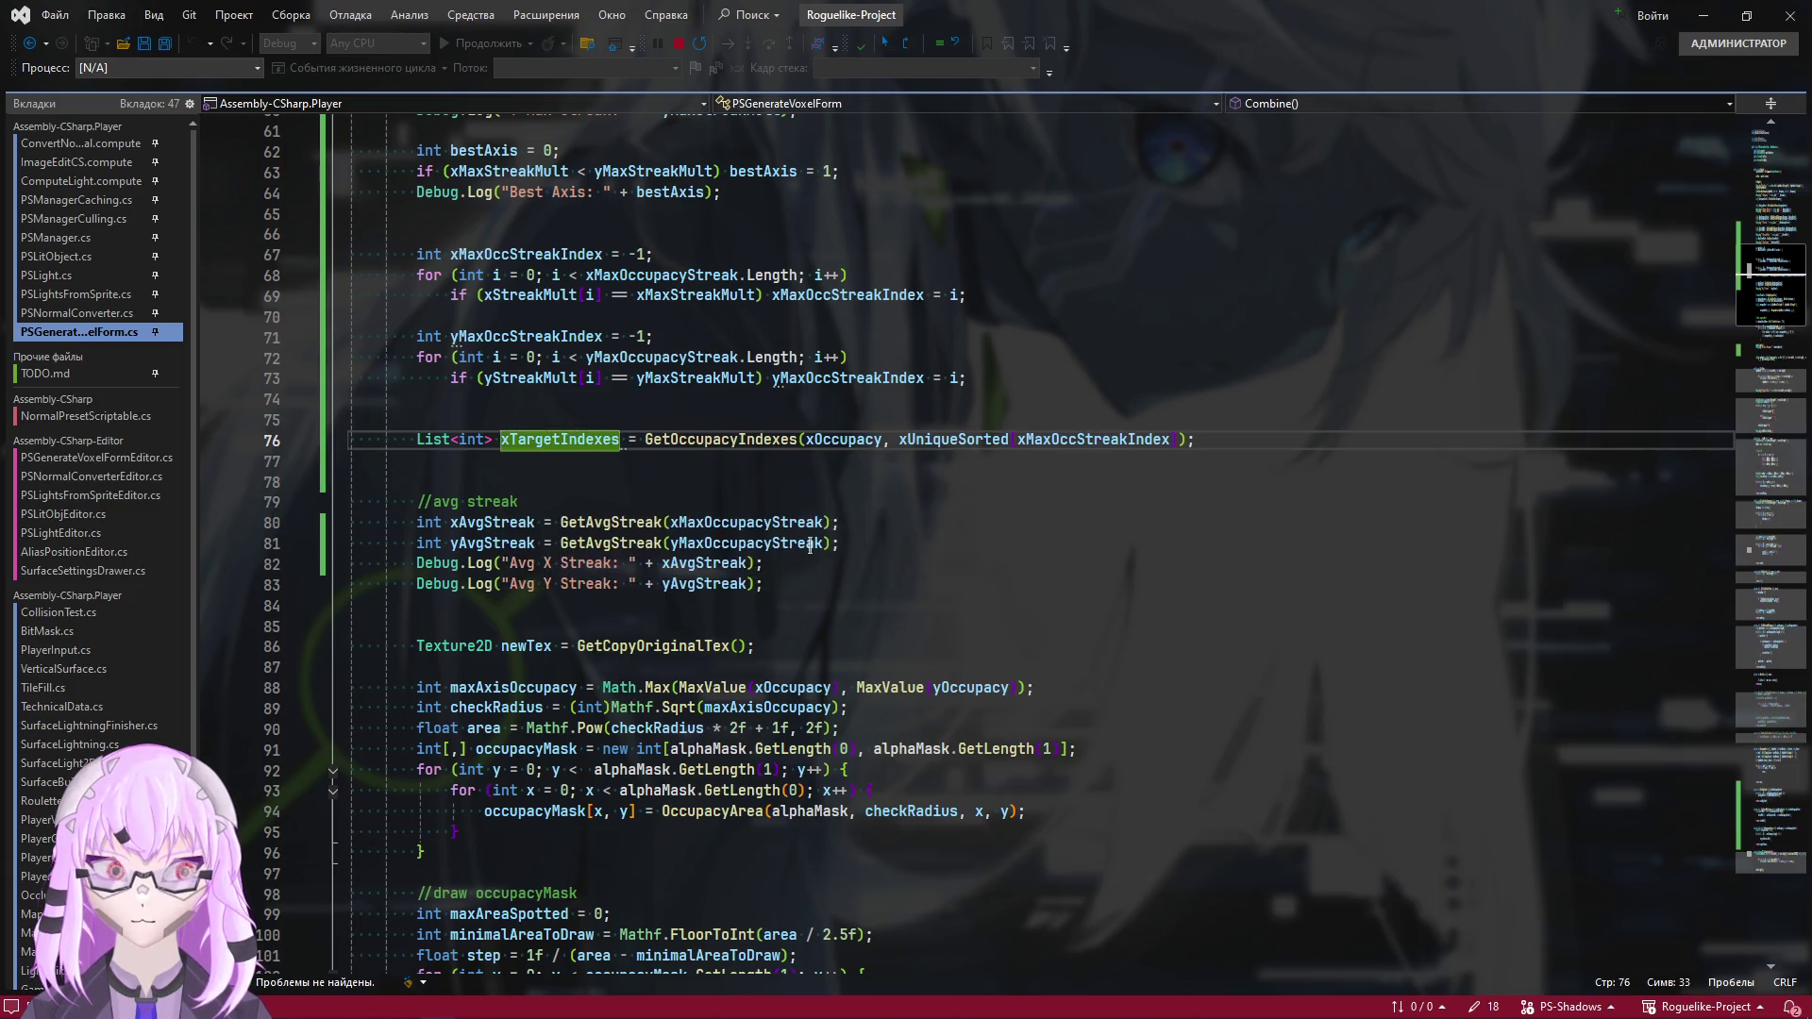
pyautogui.scroll(-5, 653, 600)
pyautogui.scroll(3, 592, 343)
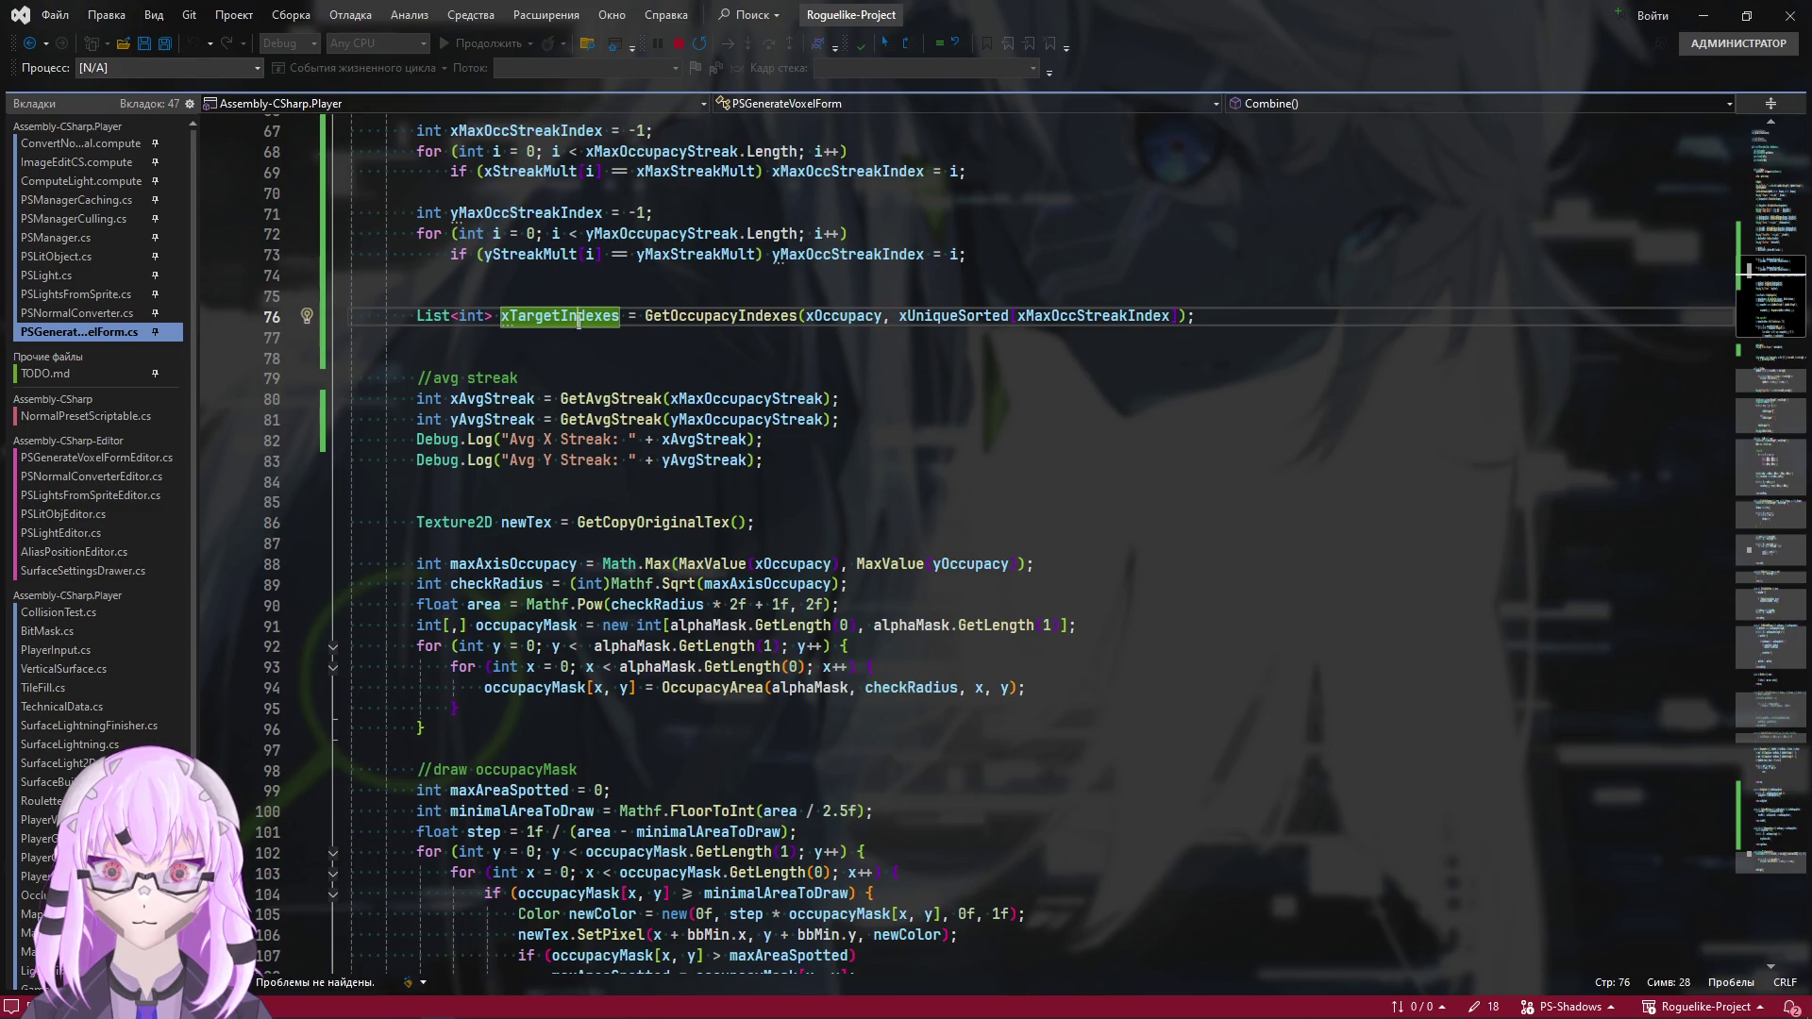
pyautogui.scroll(-9, 578, 321)
# Add a //draw target indexes comment above the Sprite.Create call
pyautogui.click(720, 583)
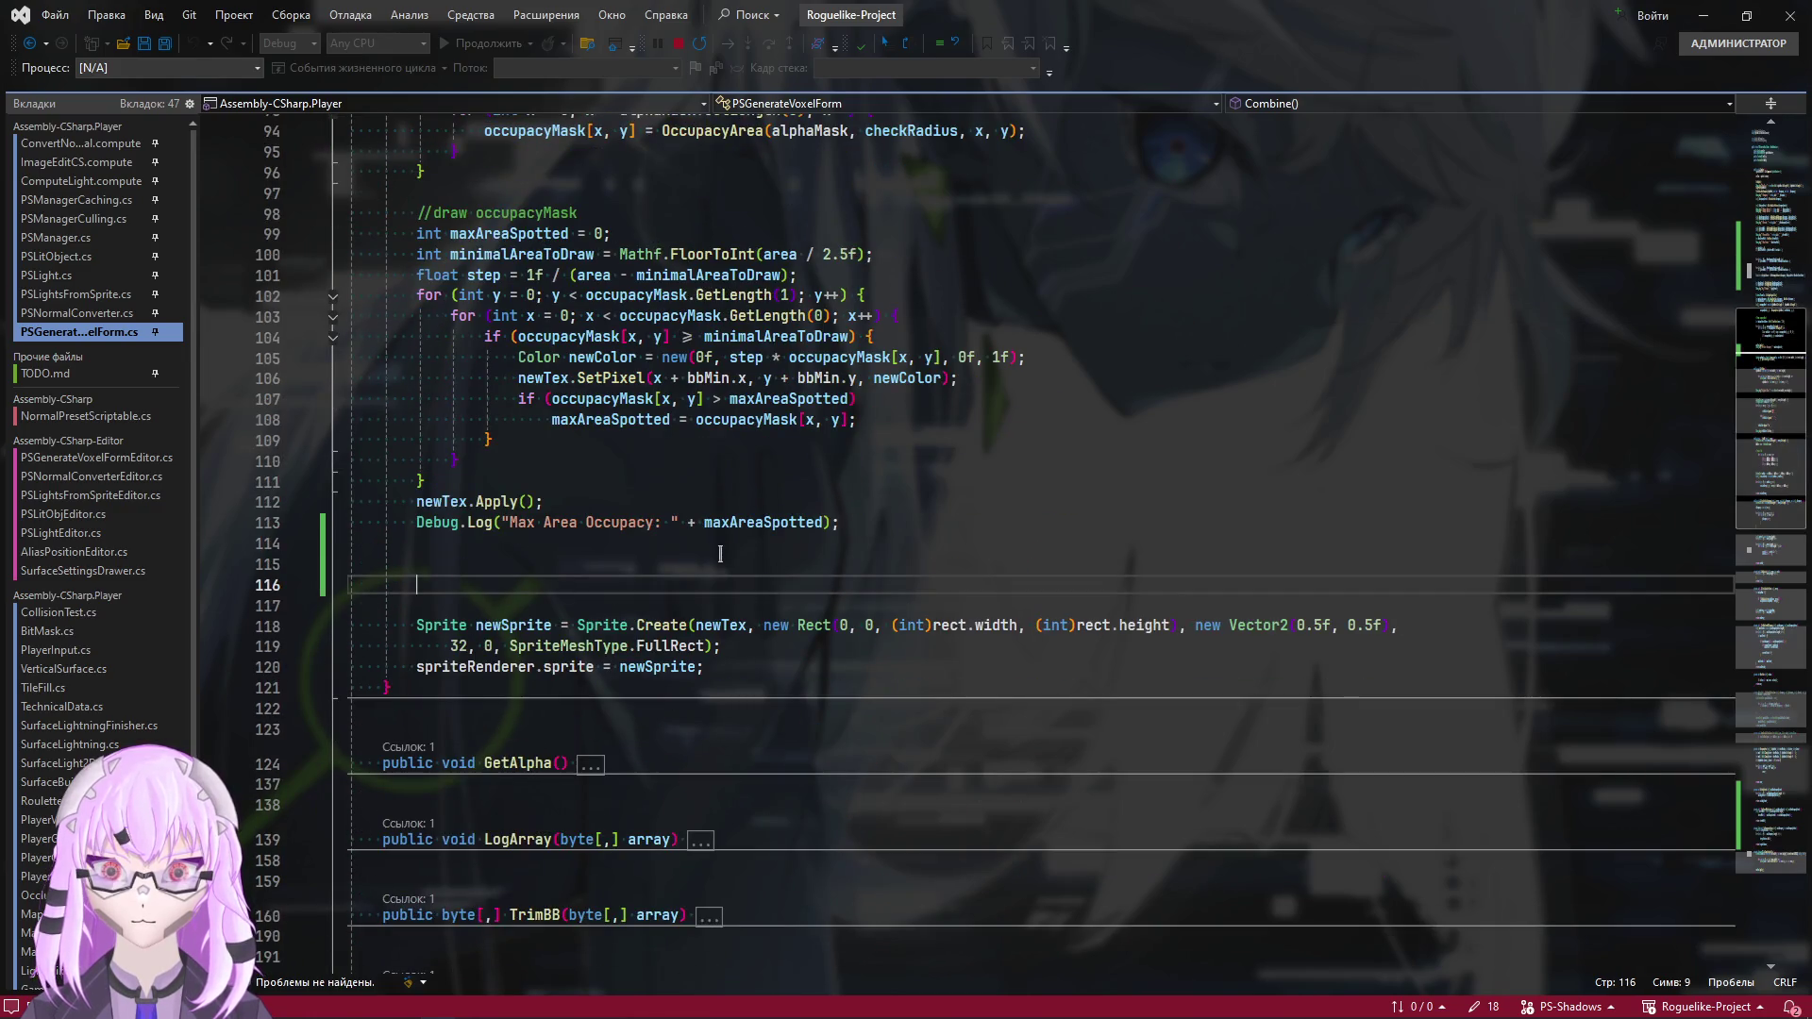
pyautogui.press('Return')
pyautogui.press('Return')
pyautogui.press('Up')
pyautogui.press('Up')
pyautogui.write('/')
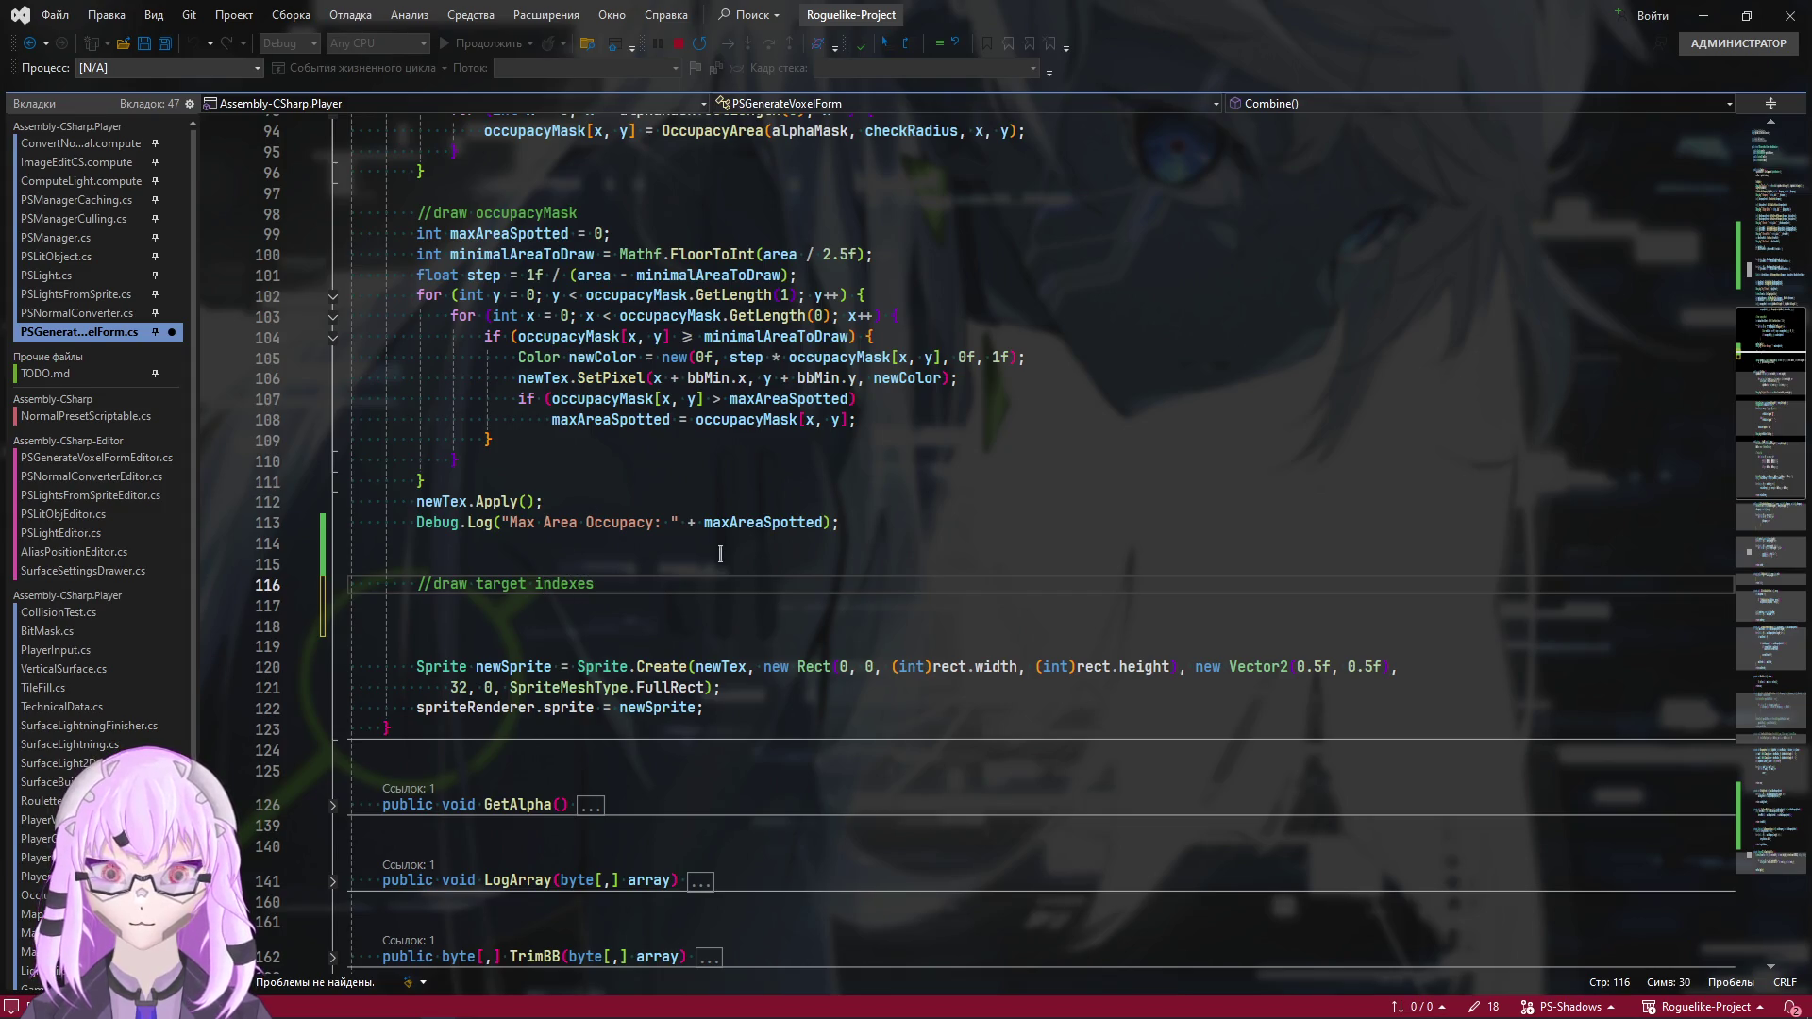
pyautogui.press('Return')
# Check where newTex is used, then leave the caret under the new comment and recompile in Unity
pyautogui.scroll(5, 720, 554)
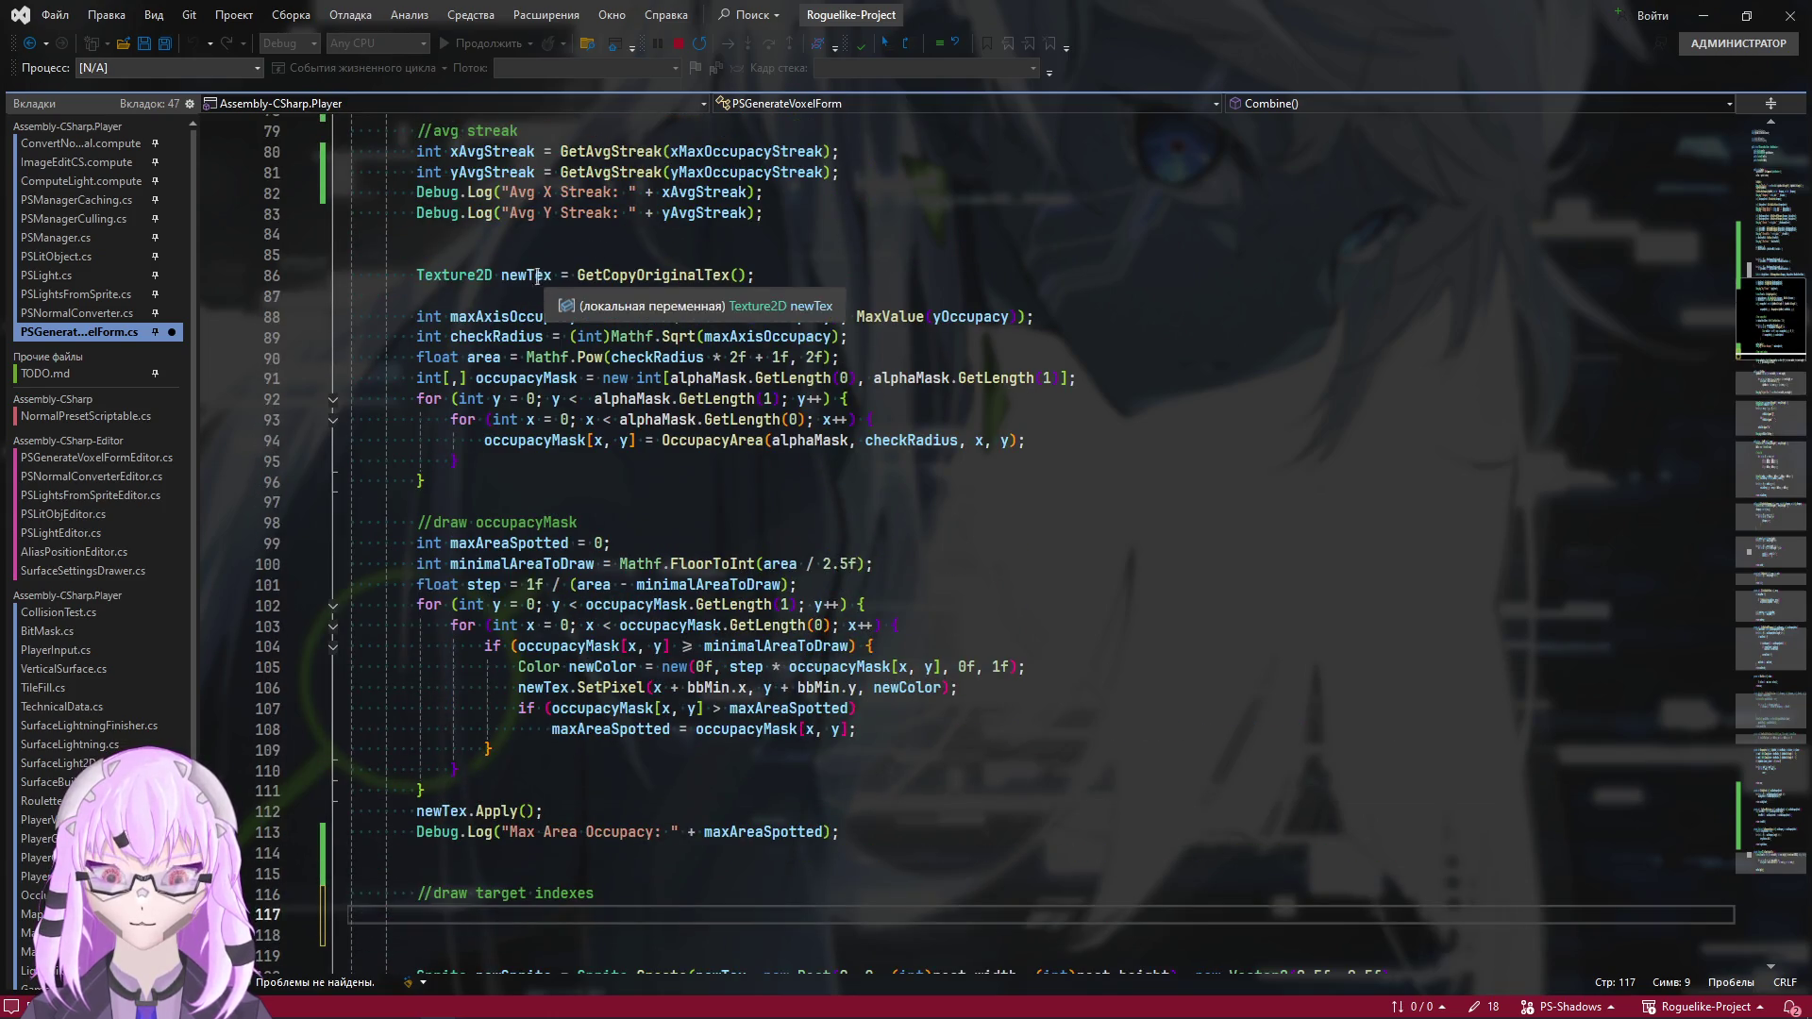
pyautogui.click(551, 275)
pyautogui.scroll(-1, 777, 679)
pyautogui.moveTo(563, 625)
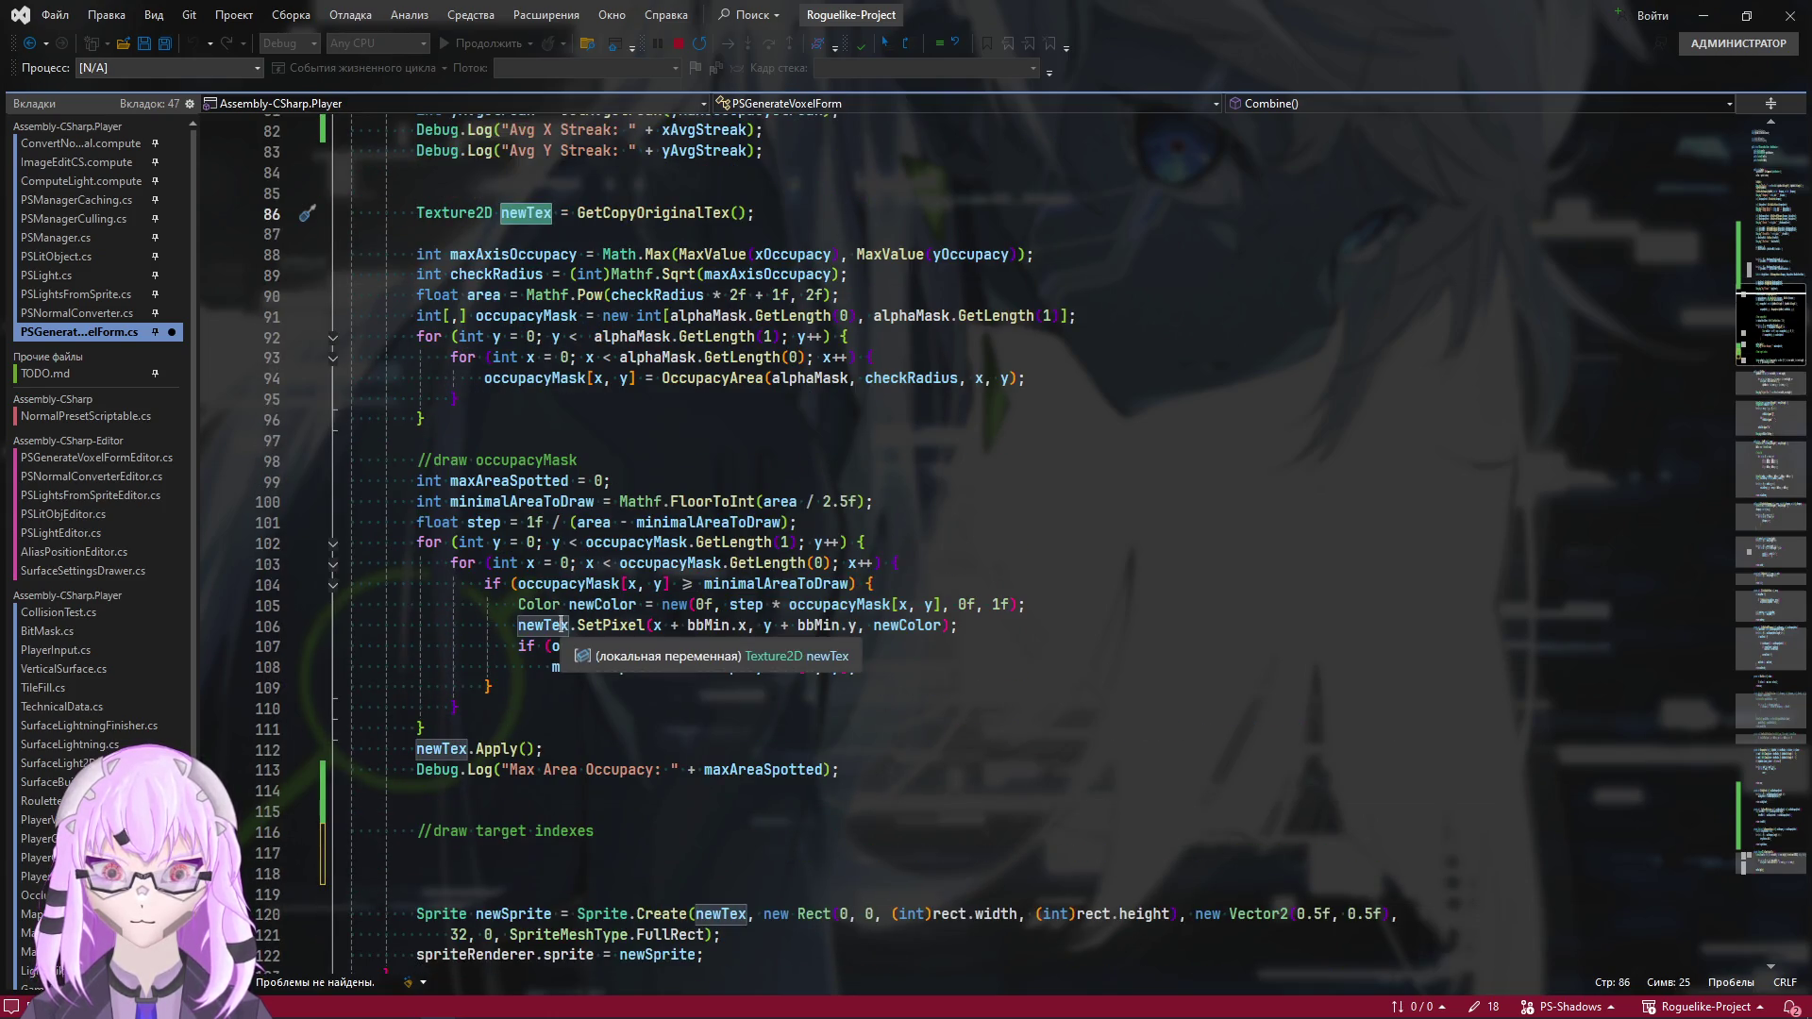
pyautogui.moveTo(490, 501)
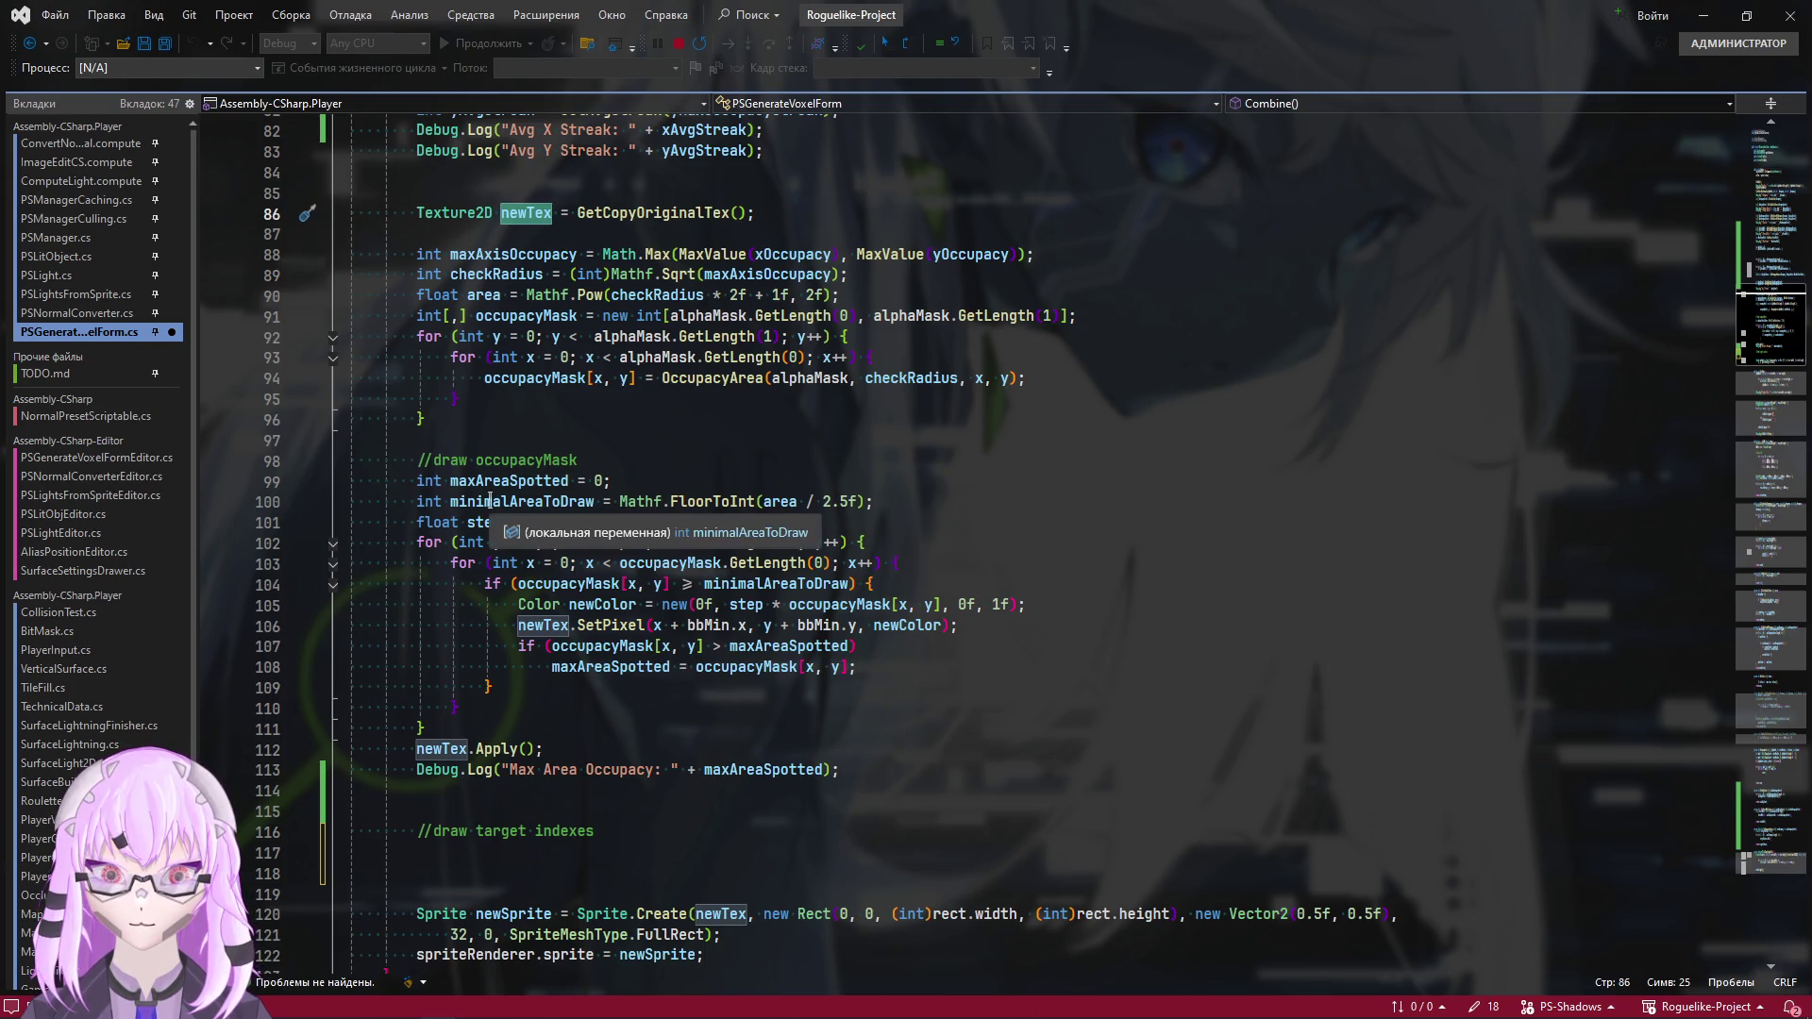
pyautogui.moveTo(481, 543)
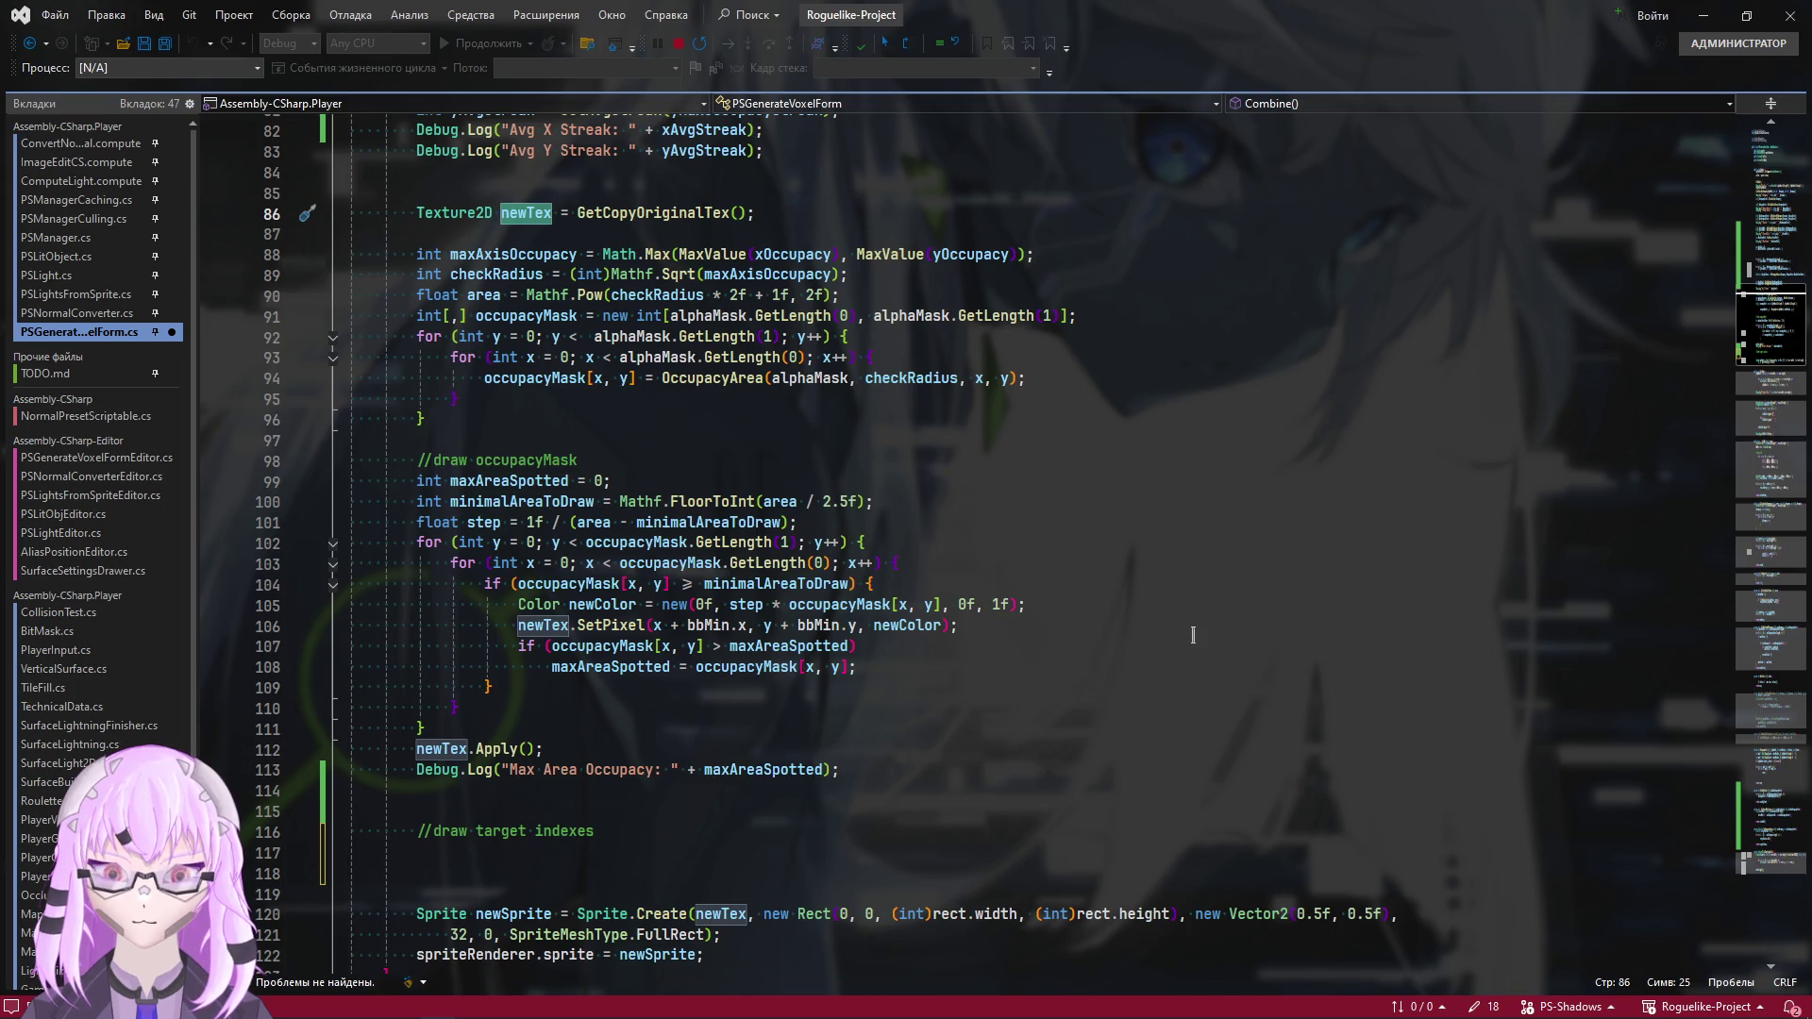
pyautogui.scroll(12, 1193, 635)
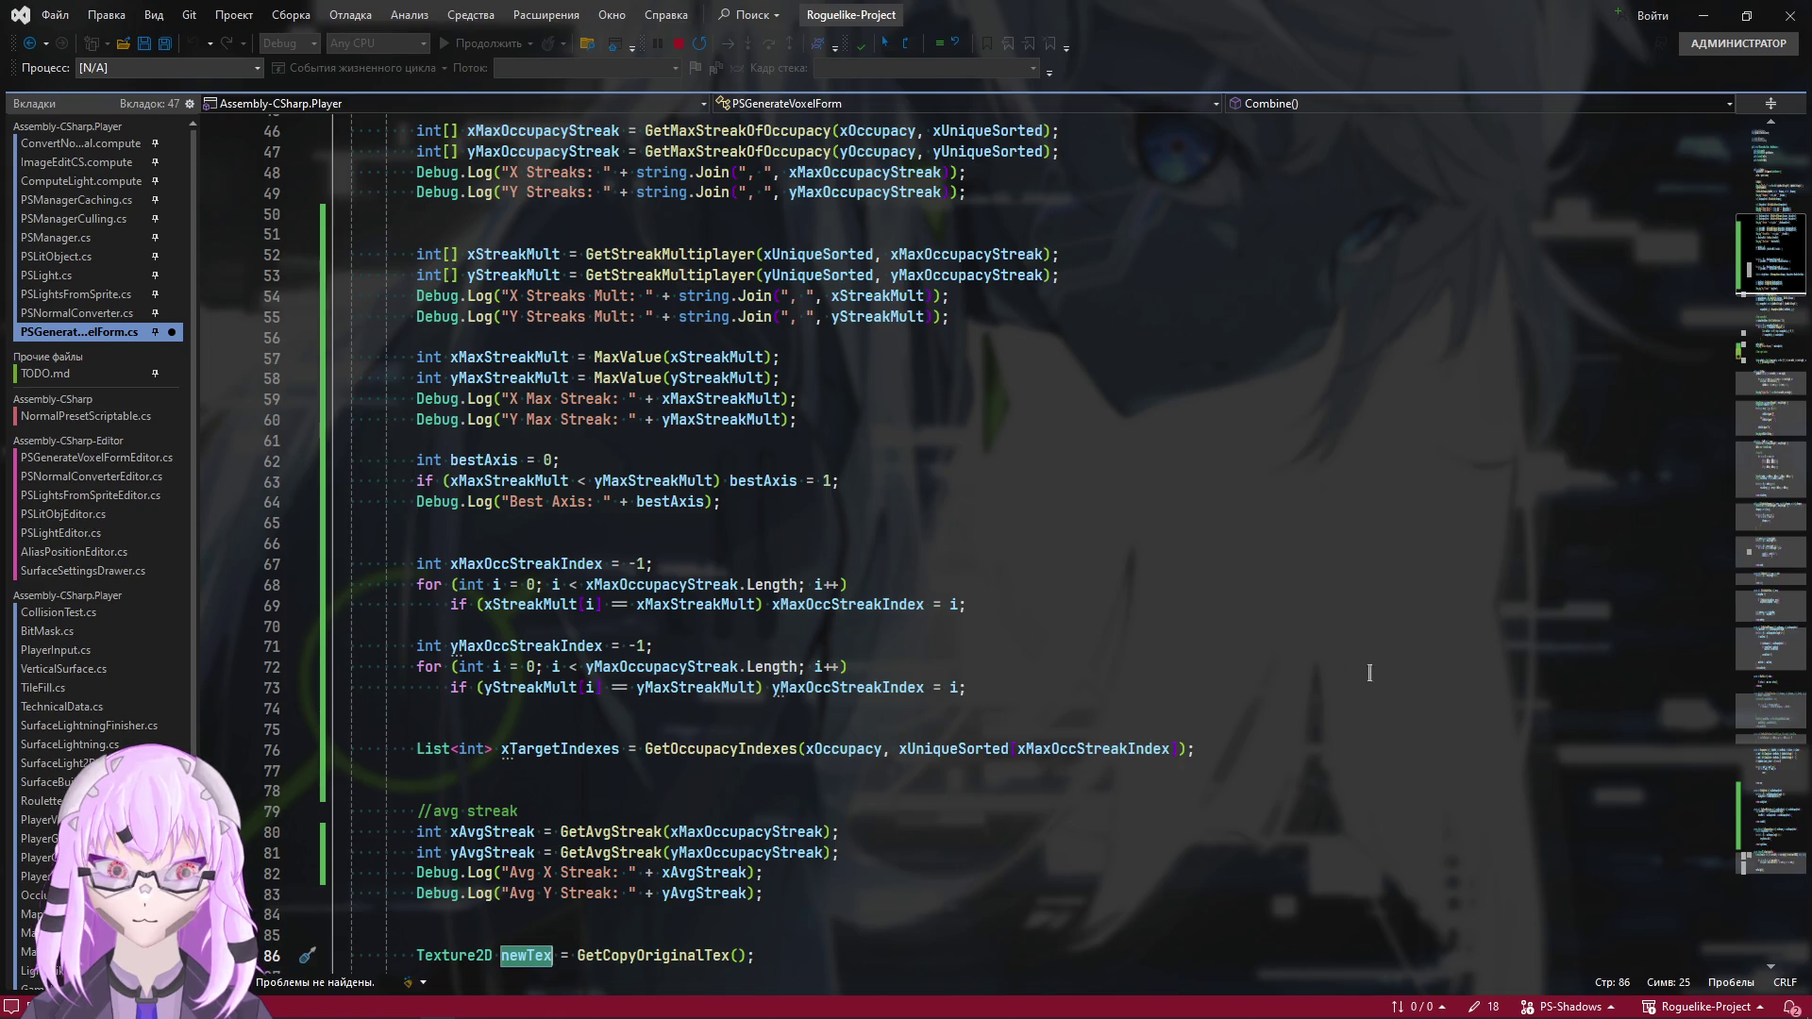
pyautogui.scroll(-15, 1369, 672)
pyautogui.click(623, 676)
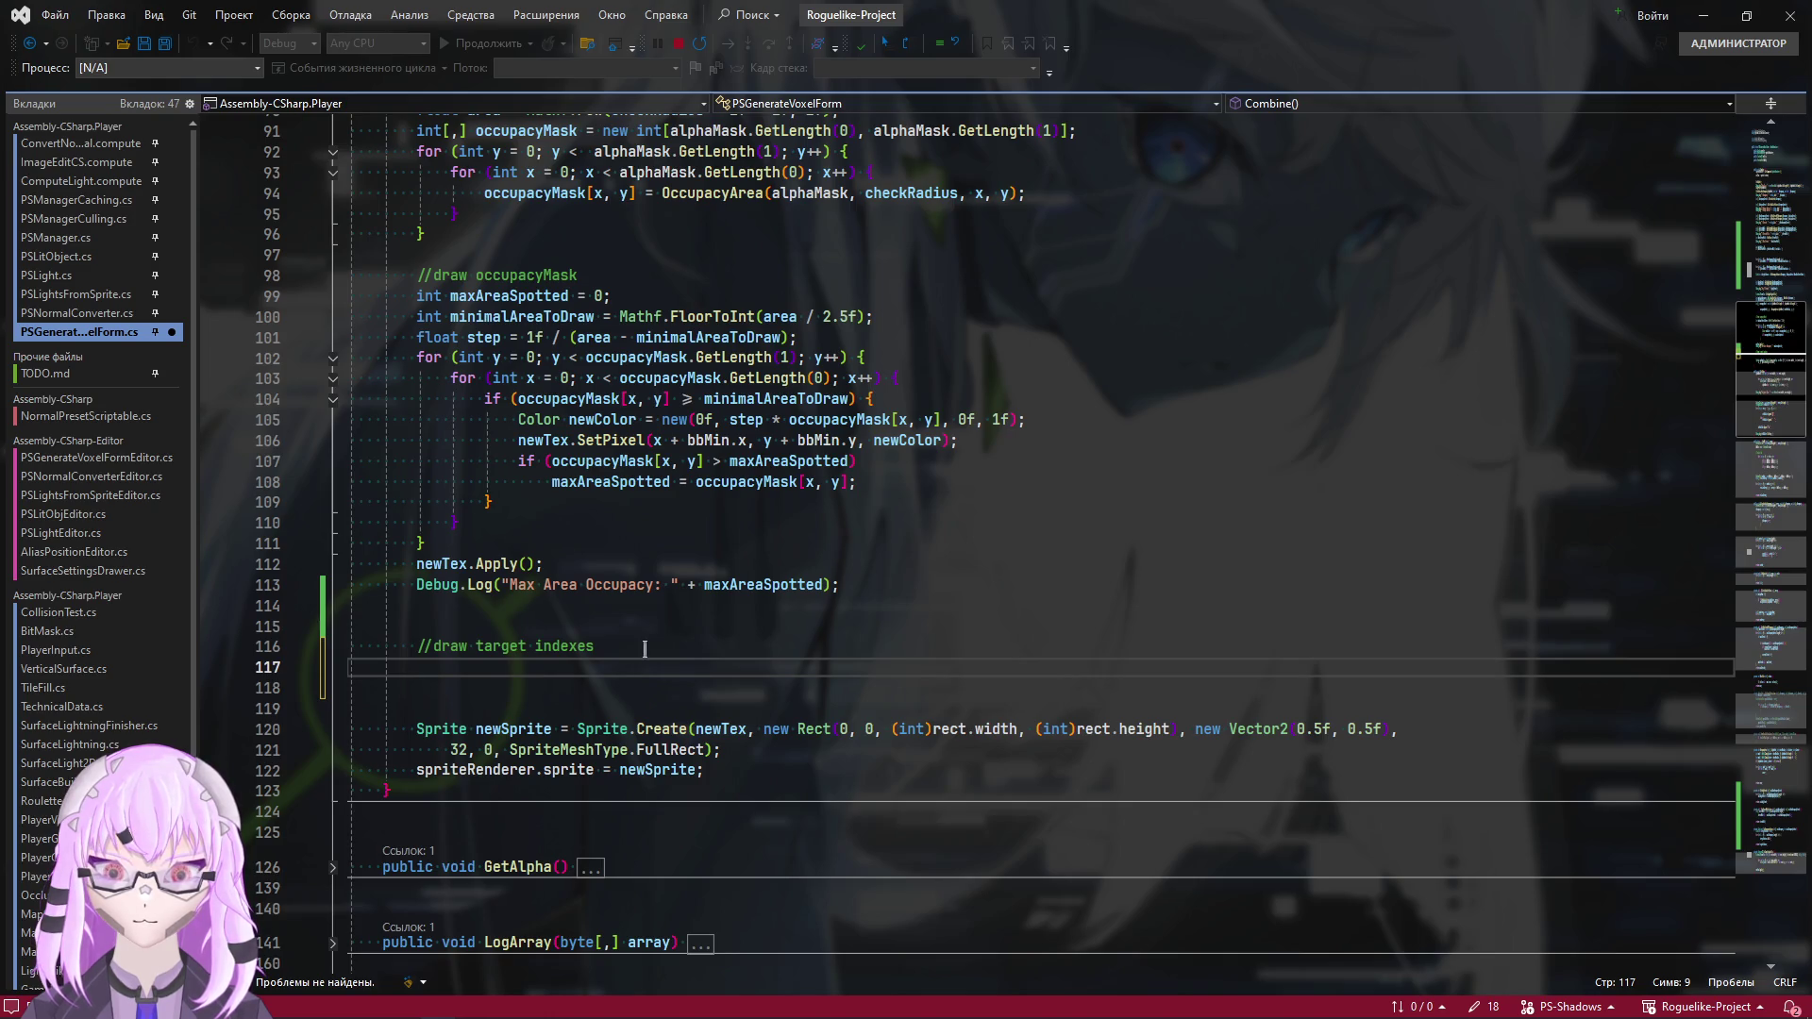
pyautogui.hotkey('alt', 'Tab')
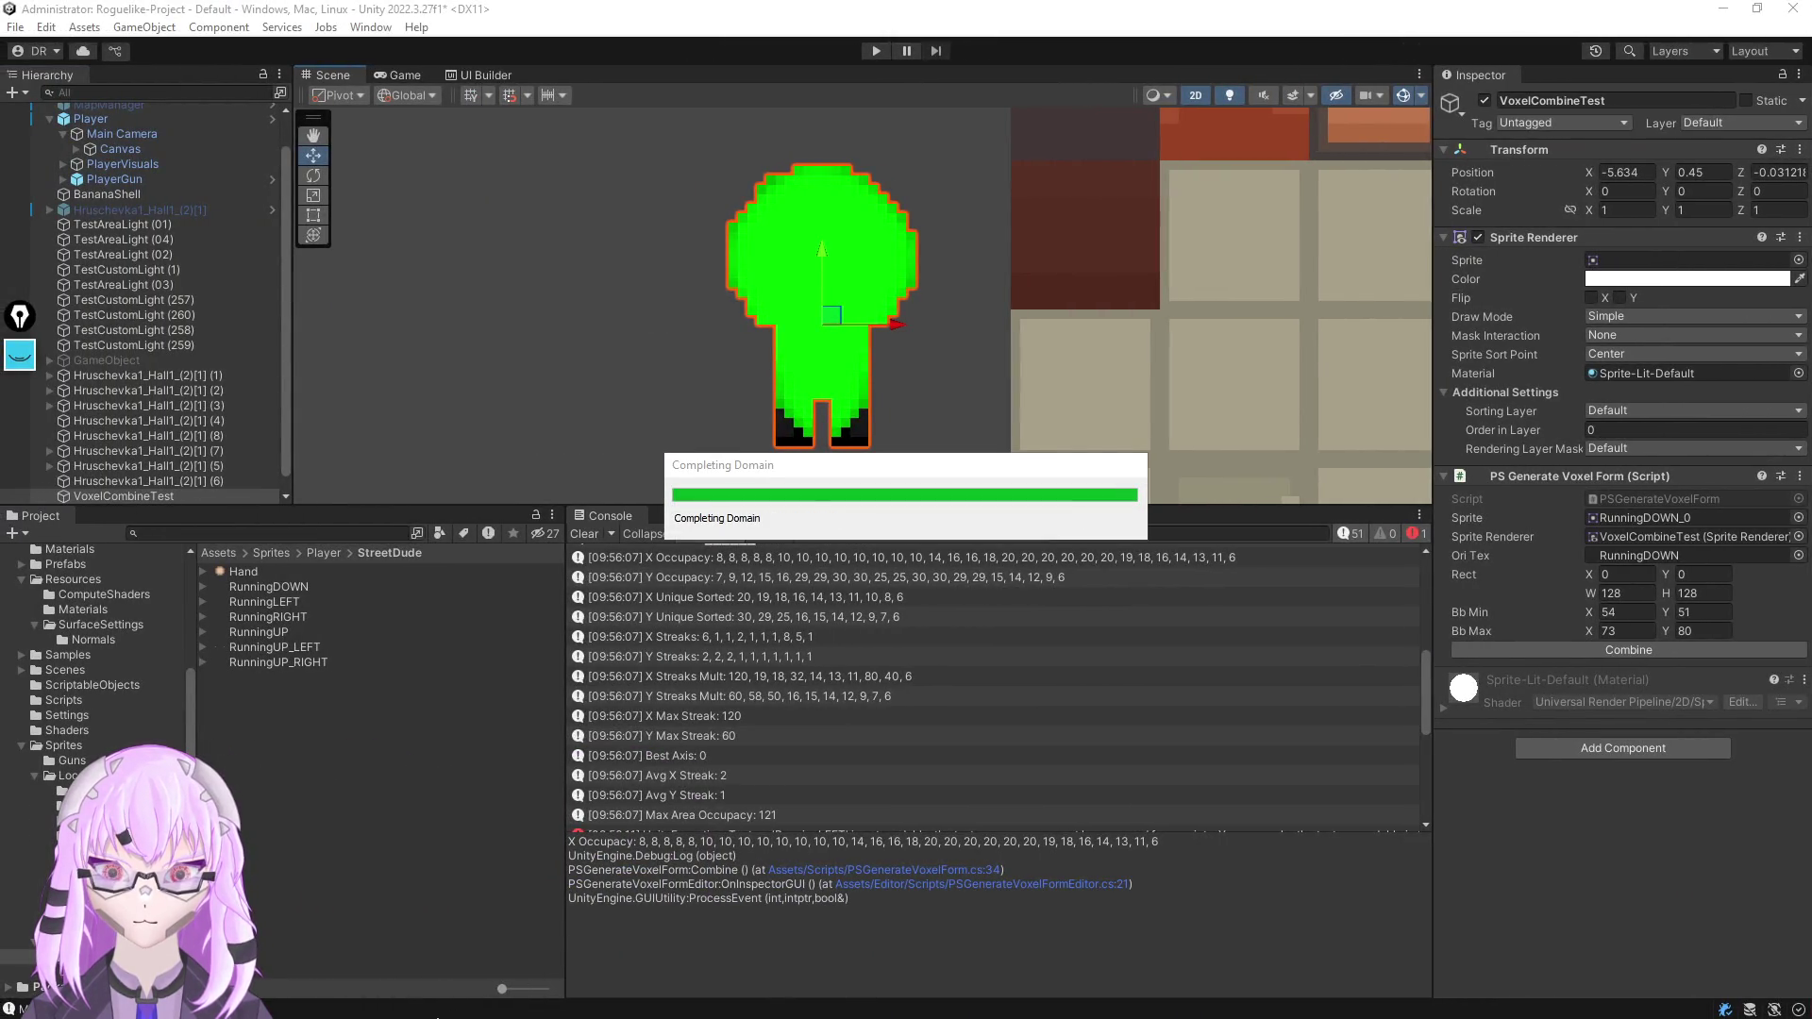
# Pan and zoom around the почему.psd character-in-hall mockup, then minimize Photoshop
pyautogui.press('super')
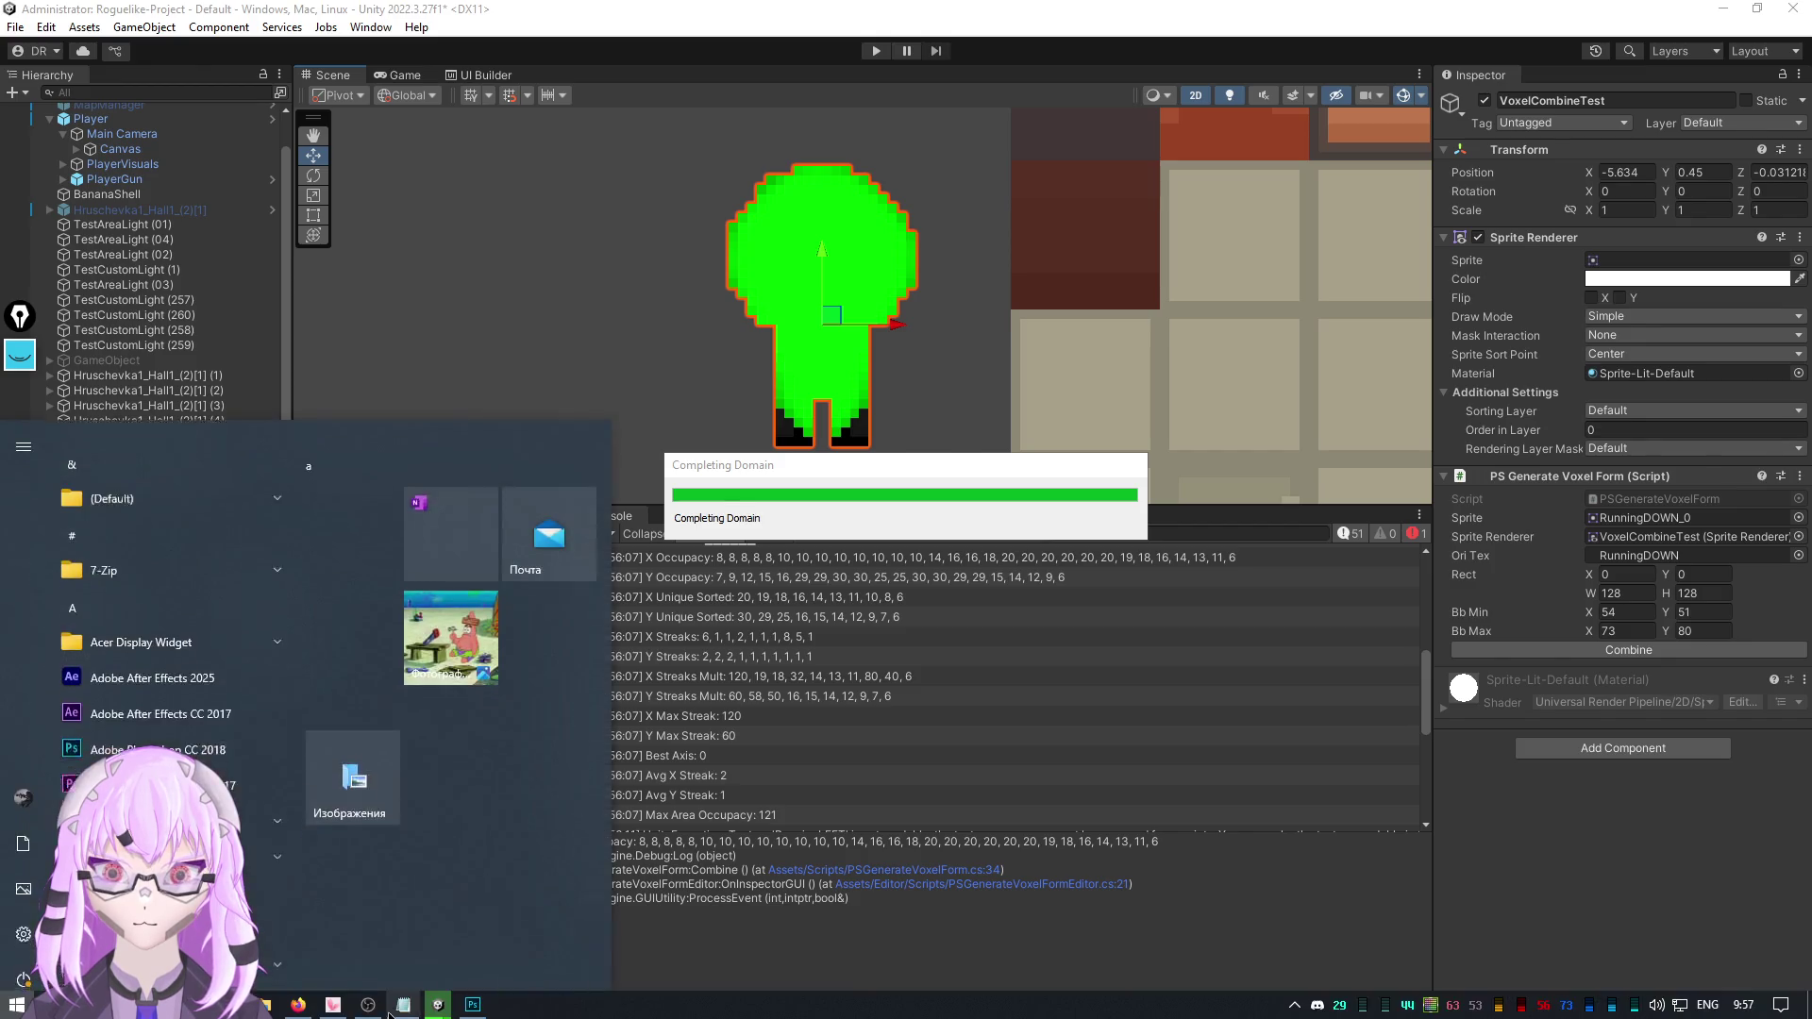
pyautogui.click(450, 623)
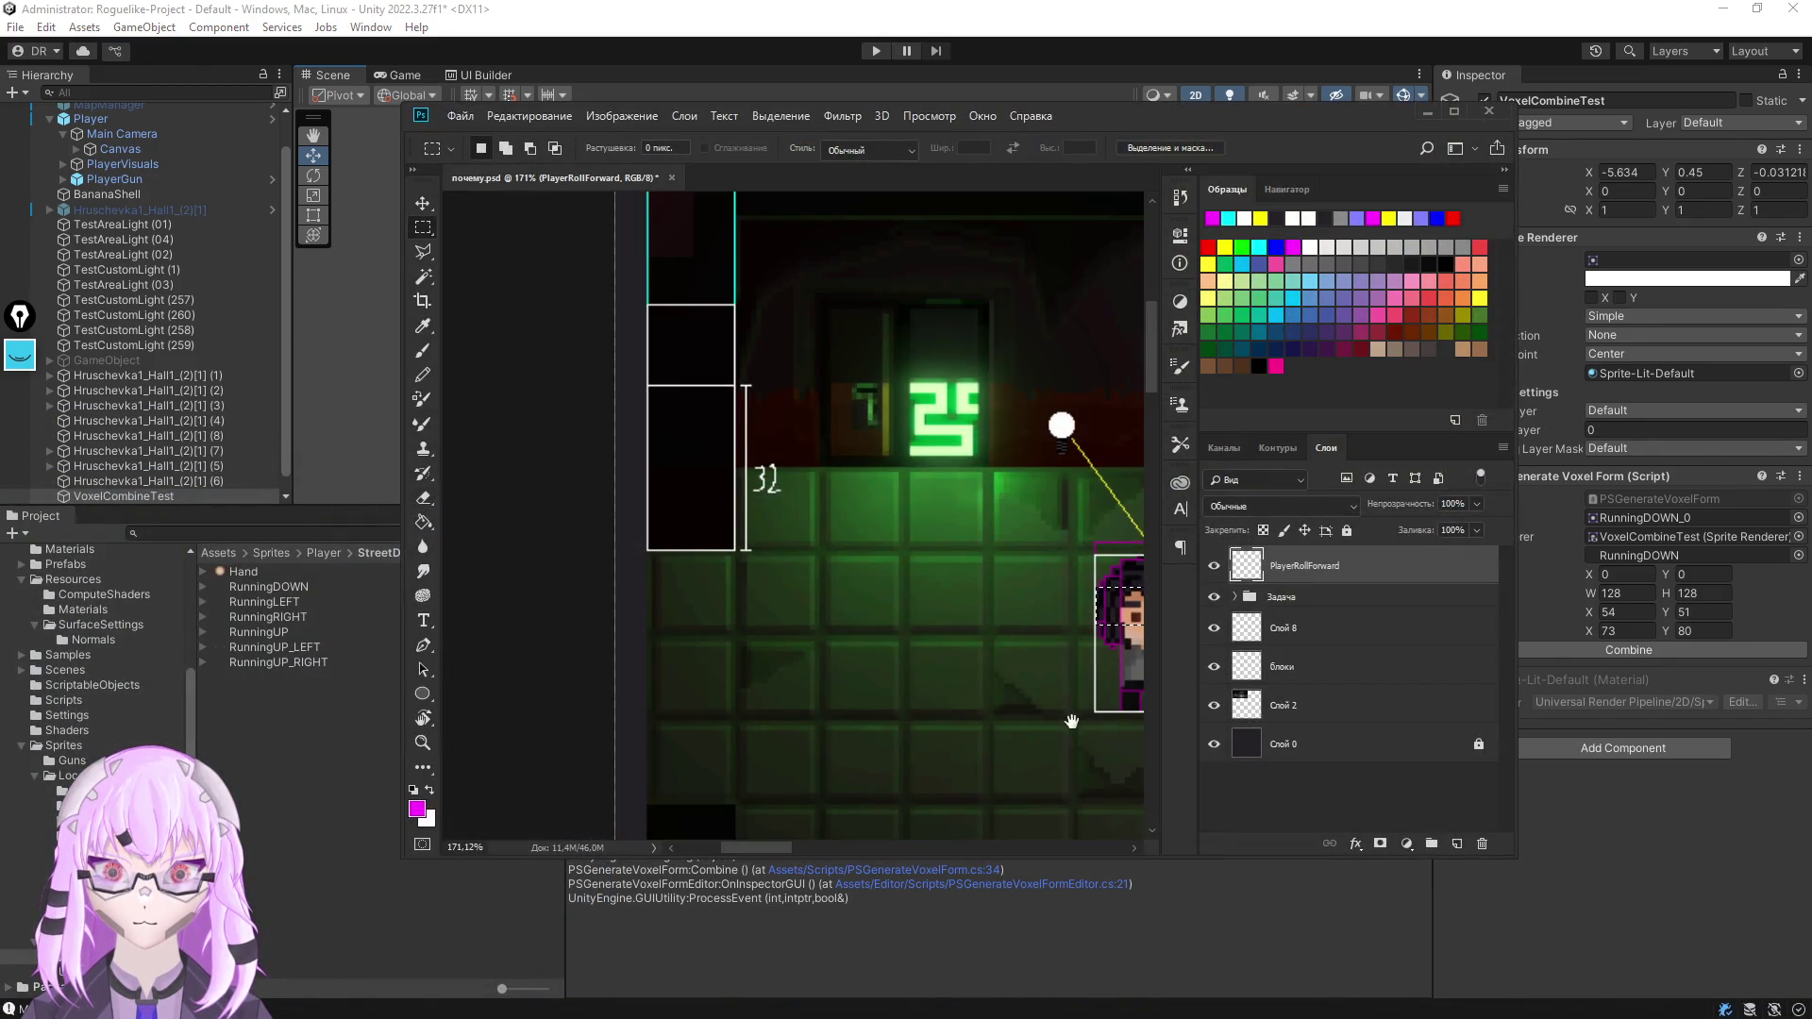
pyautogui.moveTo(1071, 721); pyautogui.dragTo(538, 599)
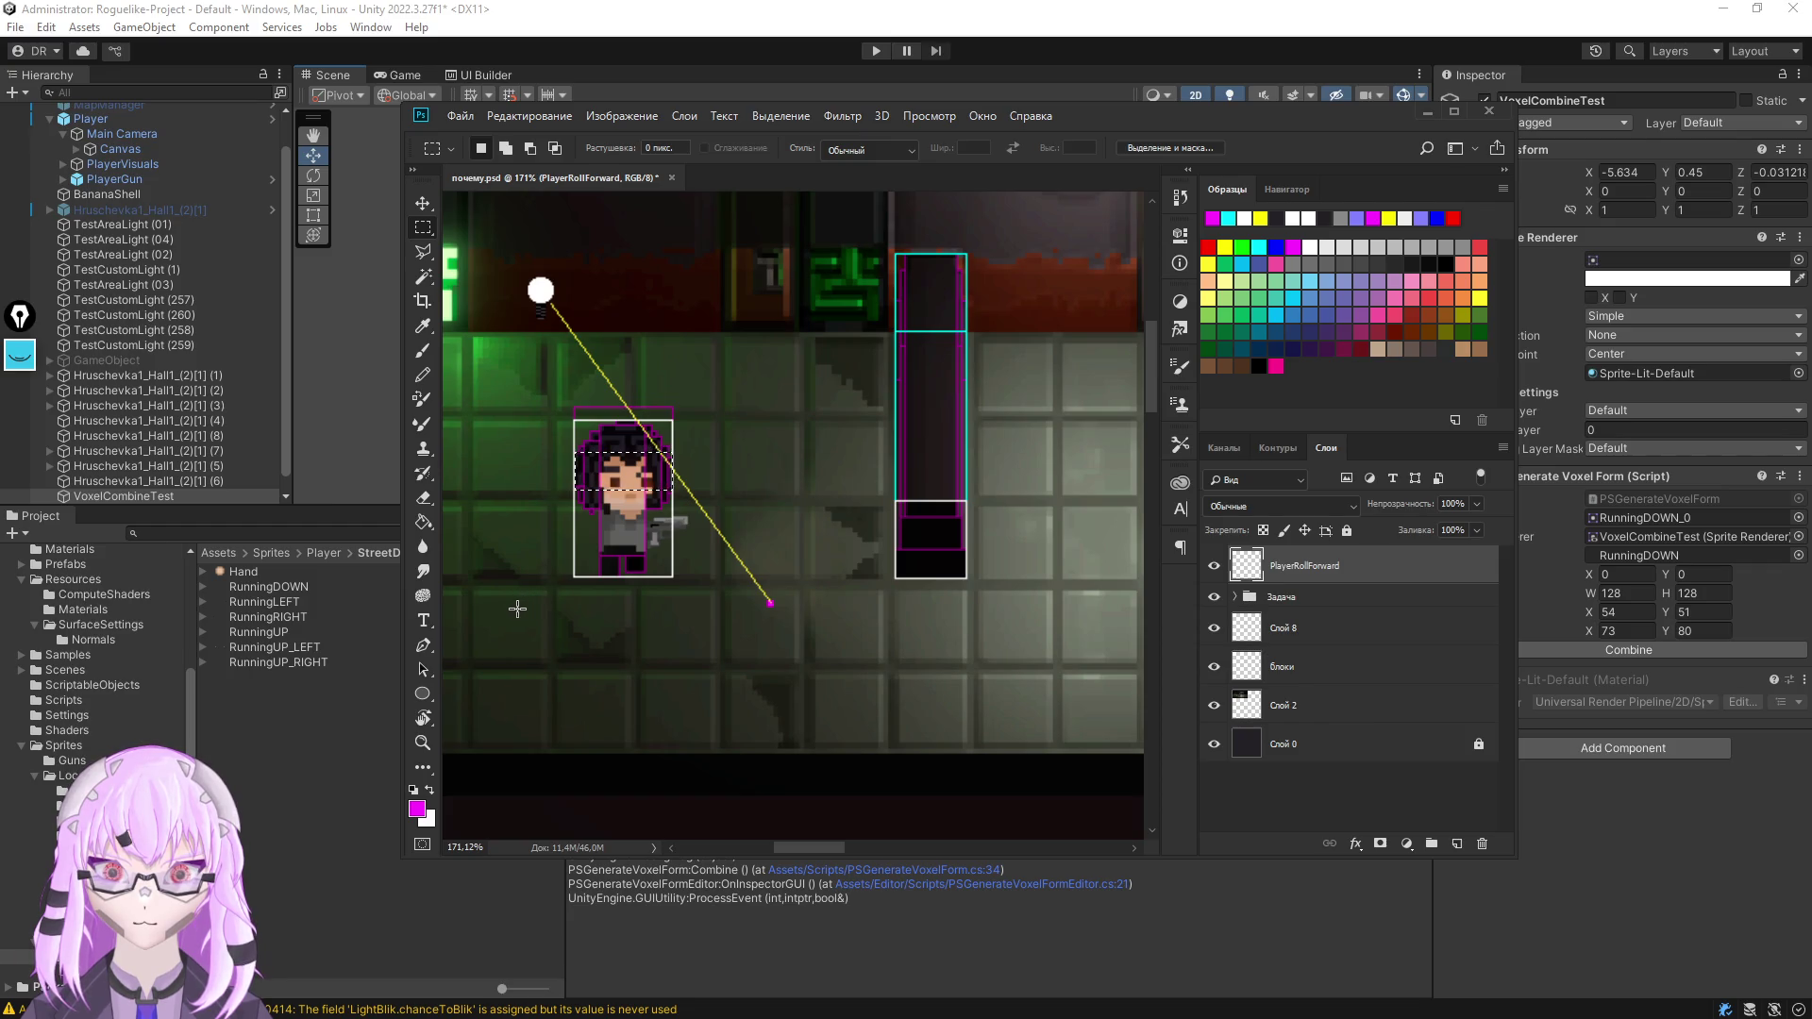
pyautogui.scroll(-3, 854, 630)
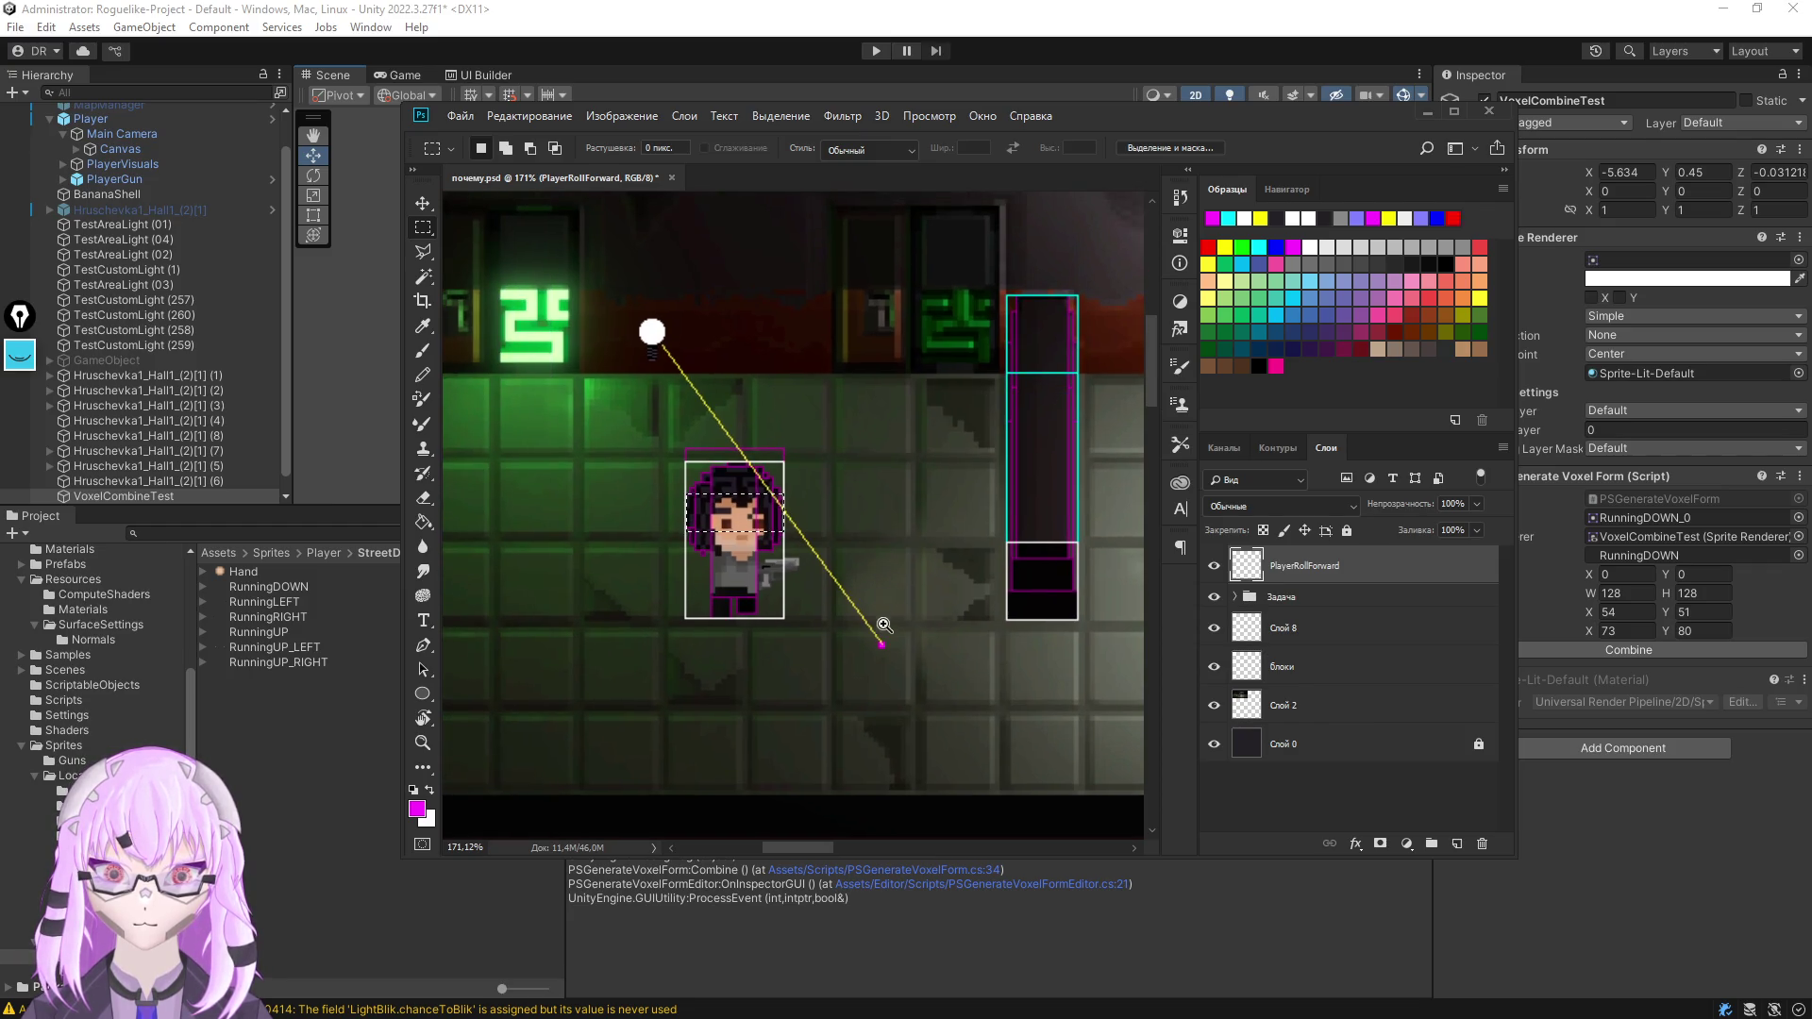
pyautogui.moveTo(826, 640)
pyautogui.mouseDown()
pyautogui.moveTo(1006, 651)
pyautogui.moveTo(977, 675)
pyautogui.moveTo(642, 682)
pyautogui.mouseUp()
pyautogui.moveTo(955, 665); pyautogui.dragTo(690, 665)
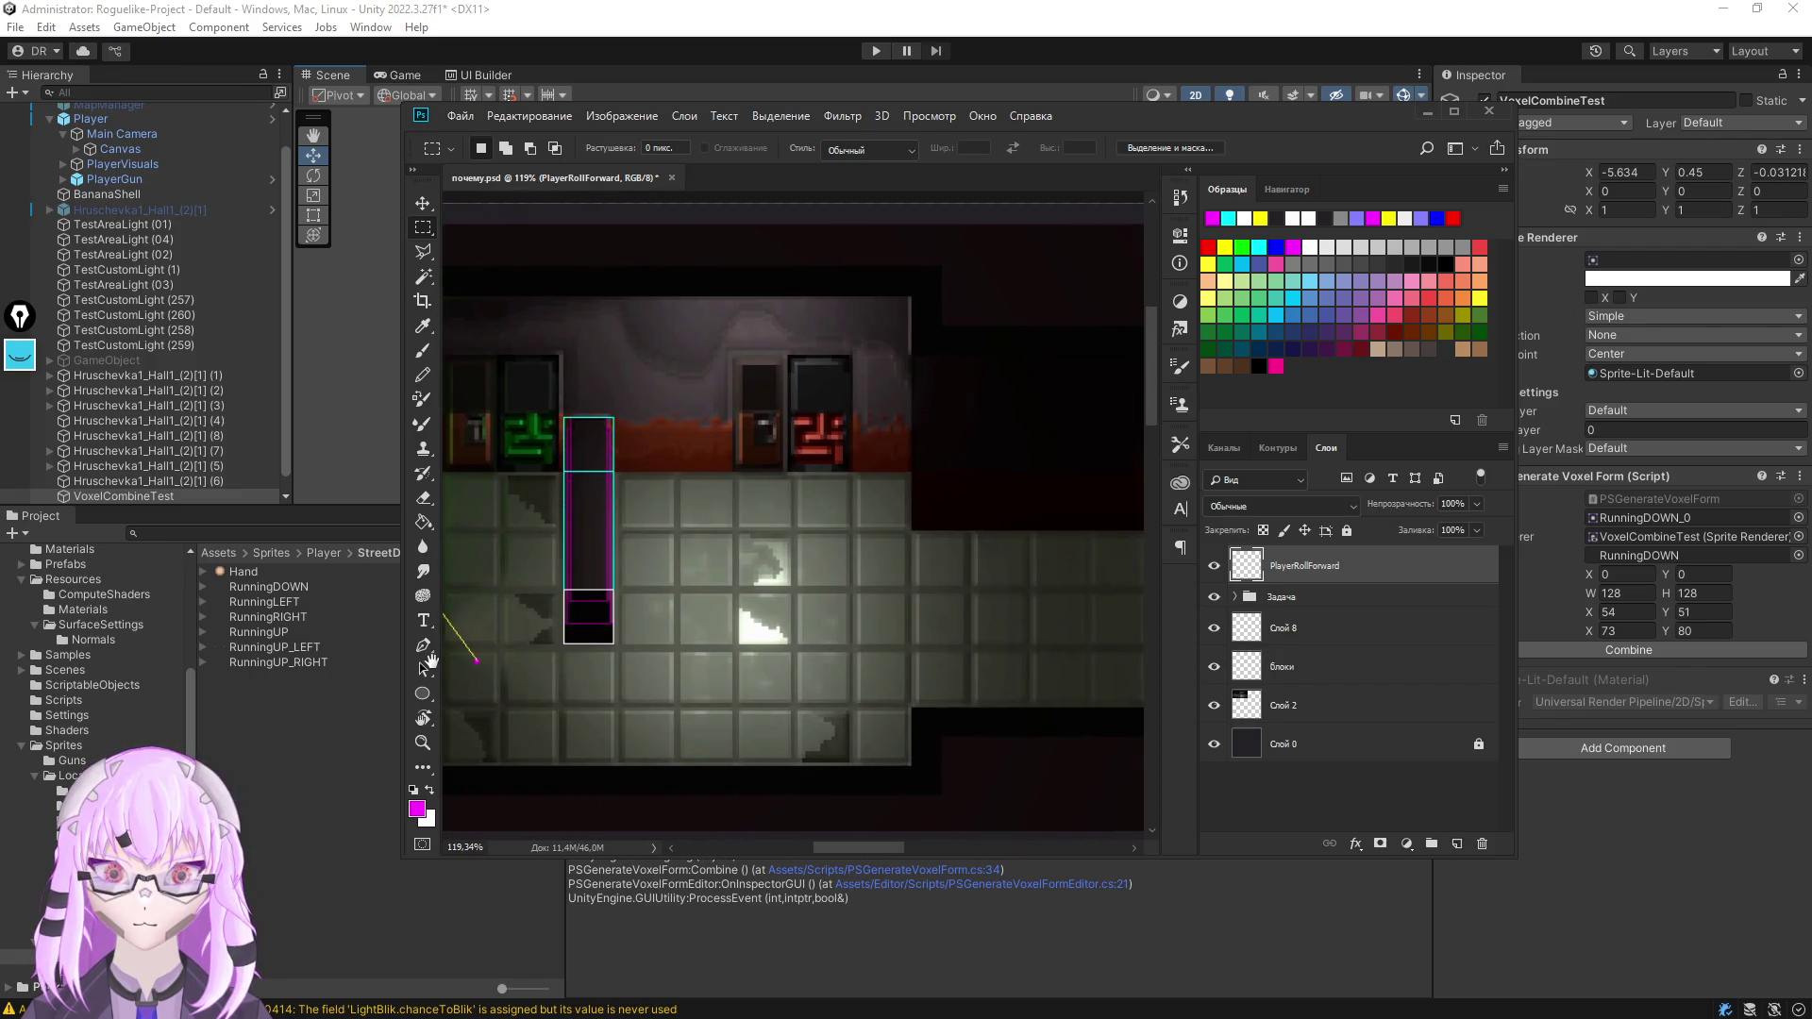
pyautogui.moveTo(808, 662); pyautogui.dragTo(690, 663)
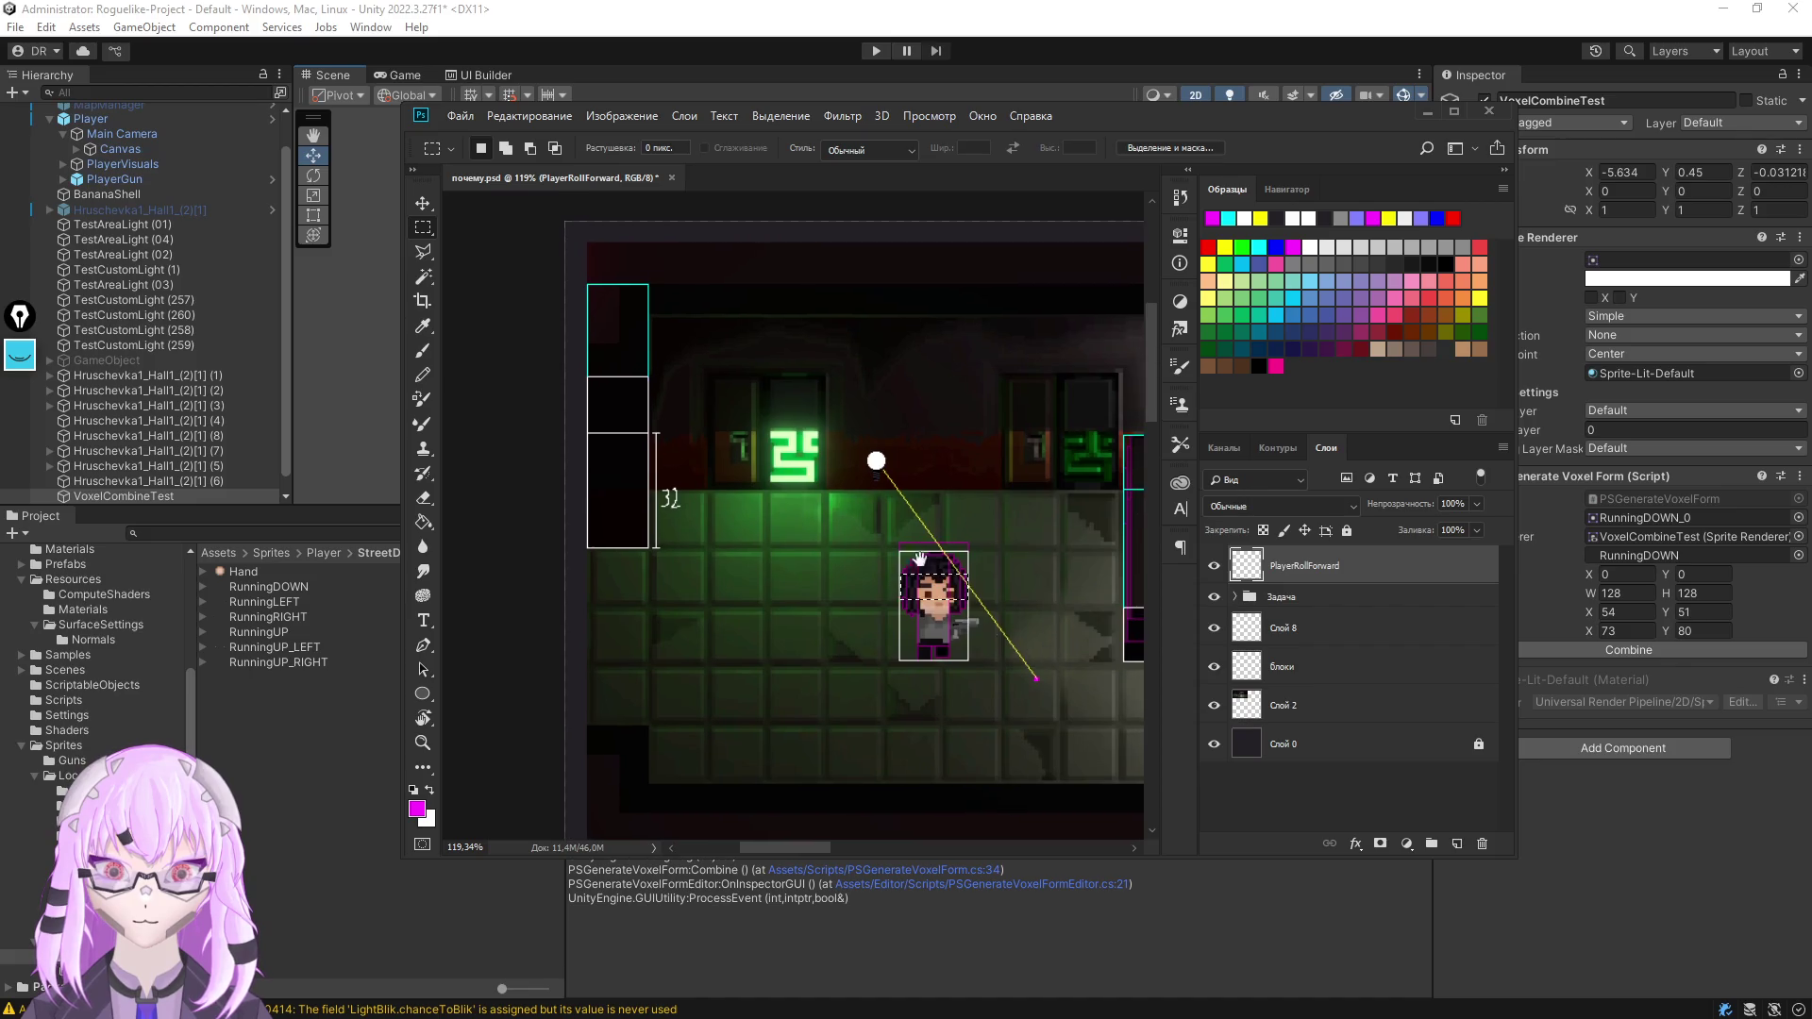
pyautogui.scroll(5, 938, 603)
pyautogui.scroll(-5, 931, 594)
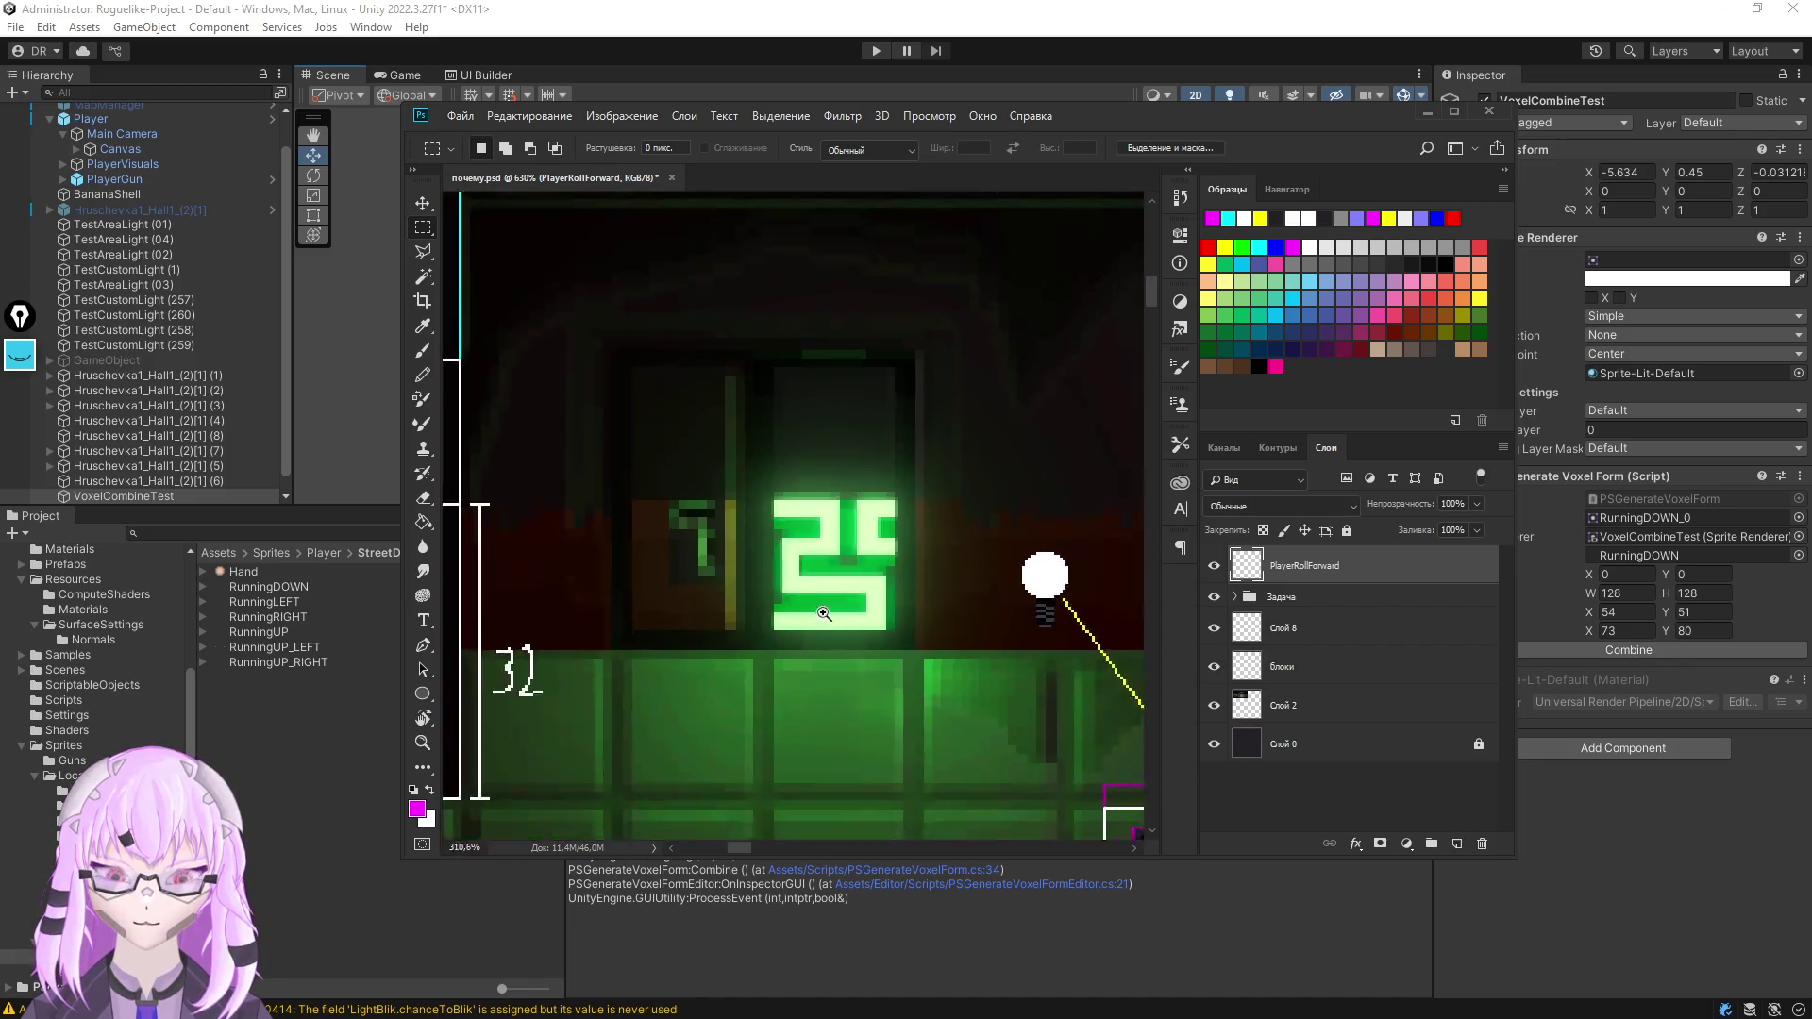
pyautogui.moveTo(831, 657)
pyautogui.mouseDown()
pyautogui.moveTo(586, 634)
pyautogui.moveTo(776, 635)
pyautogui.moveTo(944, 566)
pyautogui.mouseUp()
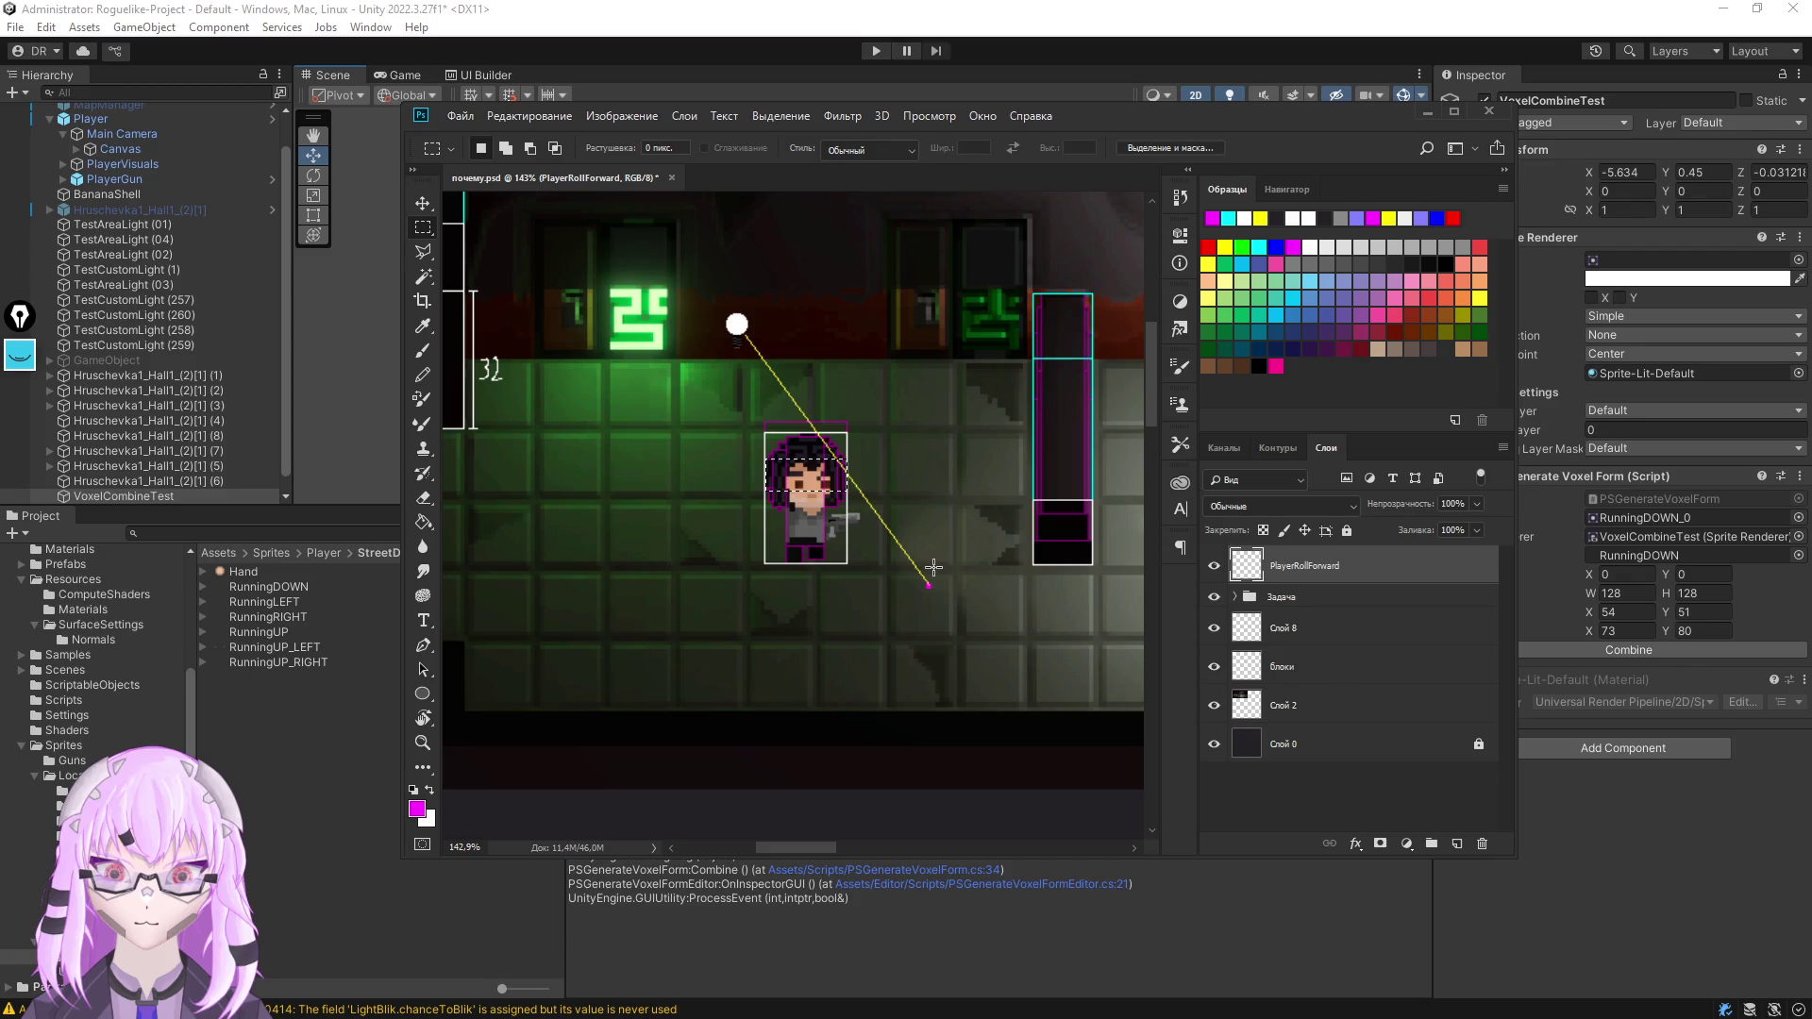
pyautogui.click(1428, 111)
pyautogui.press('ctrl+super+Right')
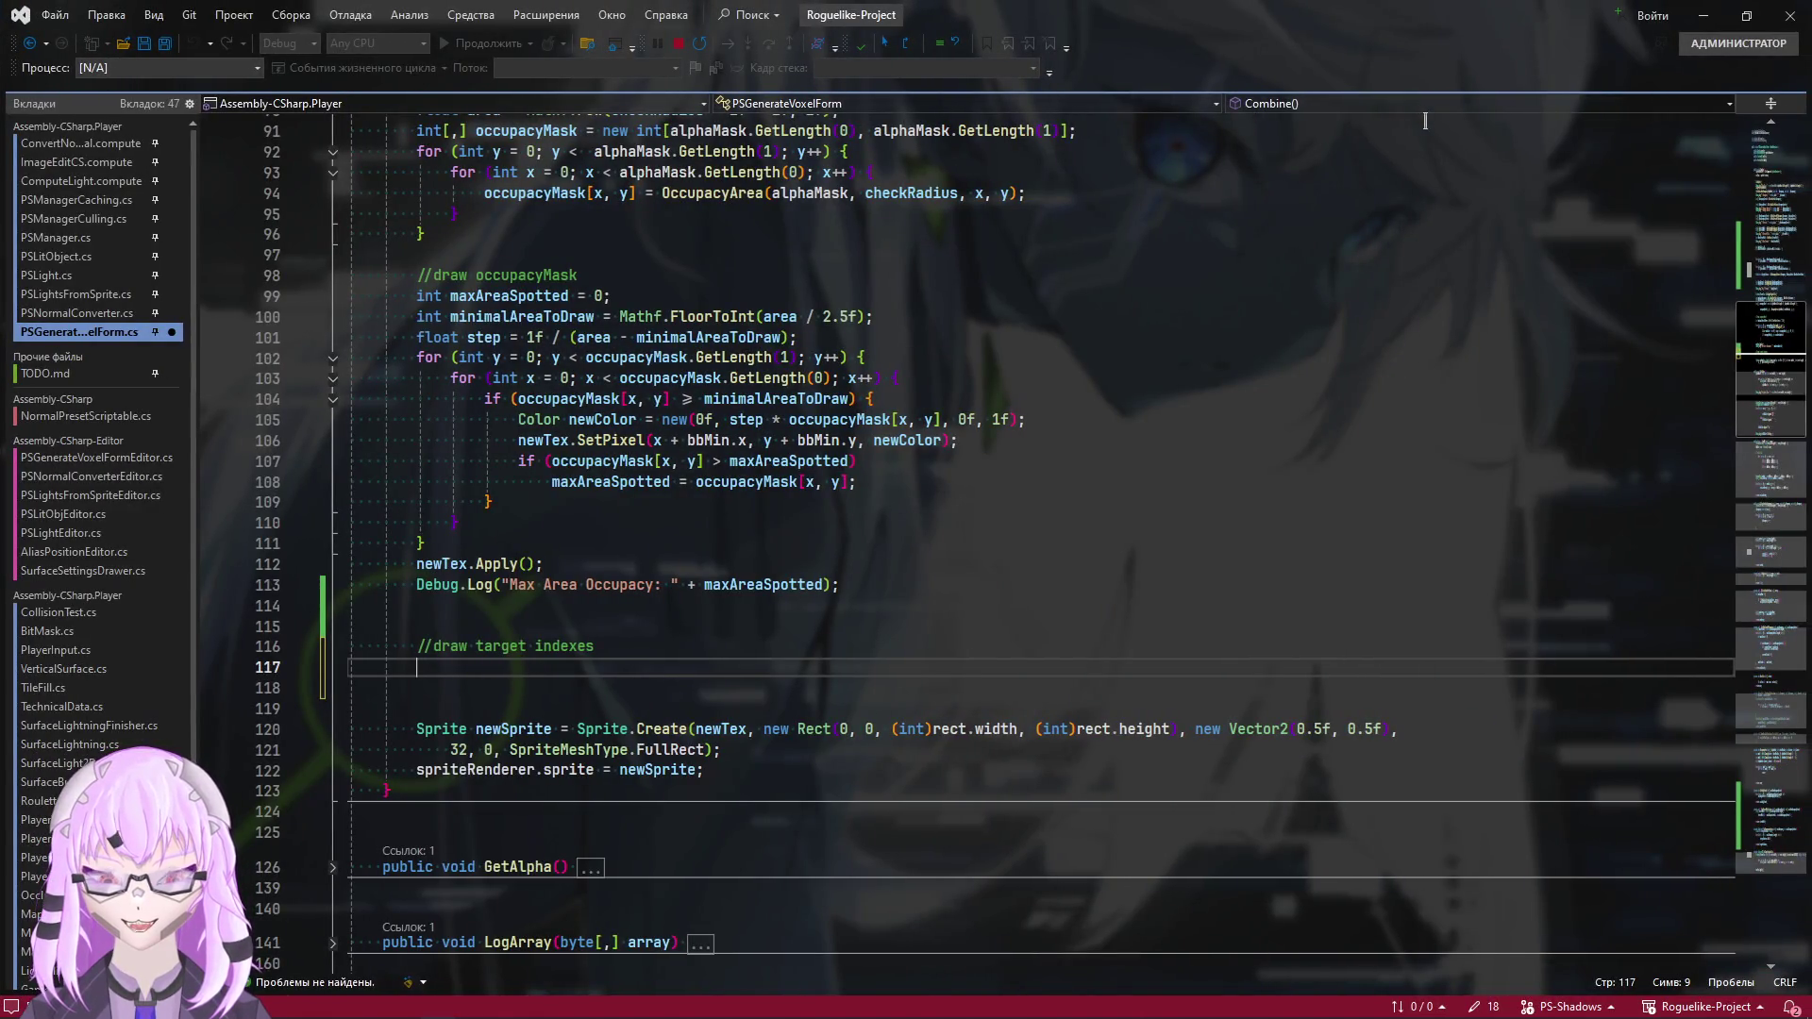
# Check the texture-not-readable error's stack trace, clear the Console, and enter Play mode
pyautogui.press('ctrl+super+Left')
pyautogui.moveTo(1371, 165); pyautogui.dragTo(835, 245)
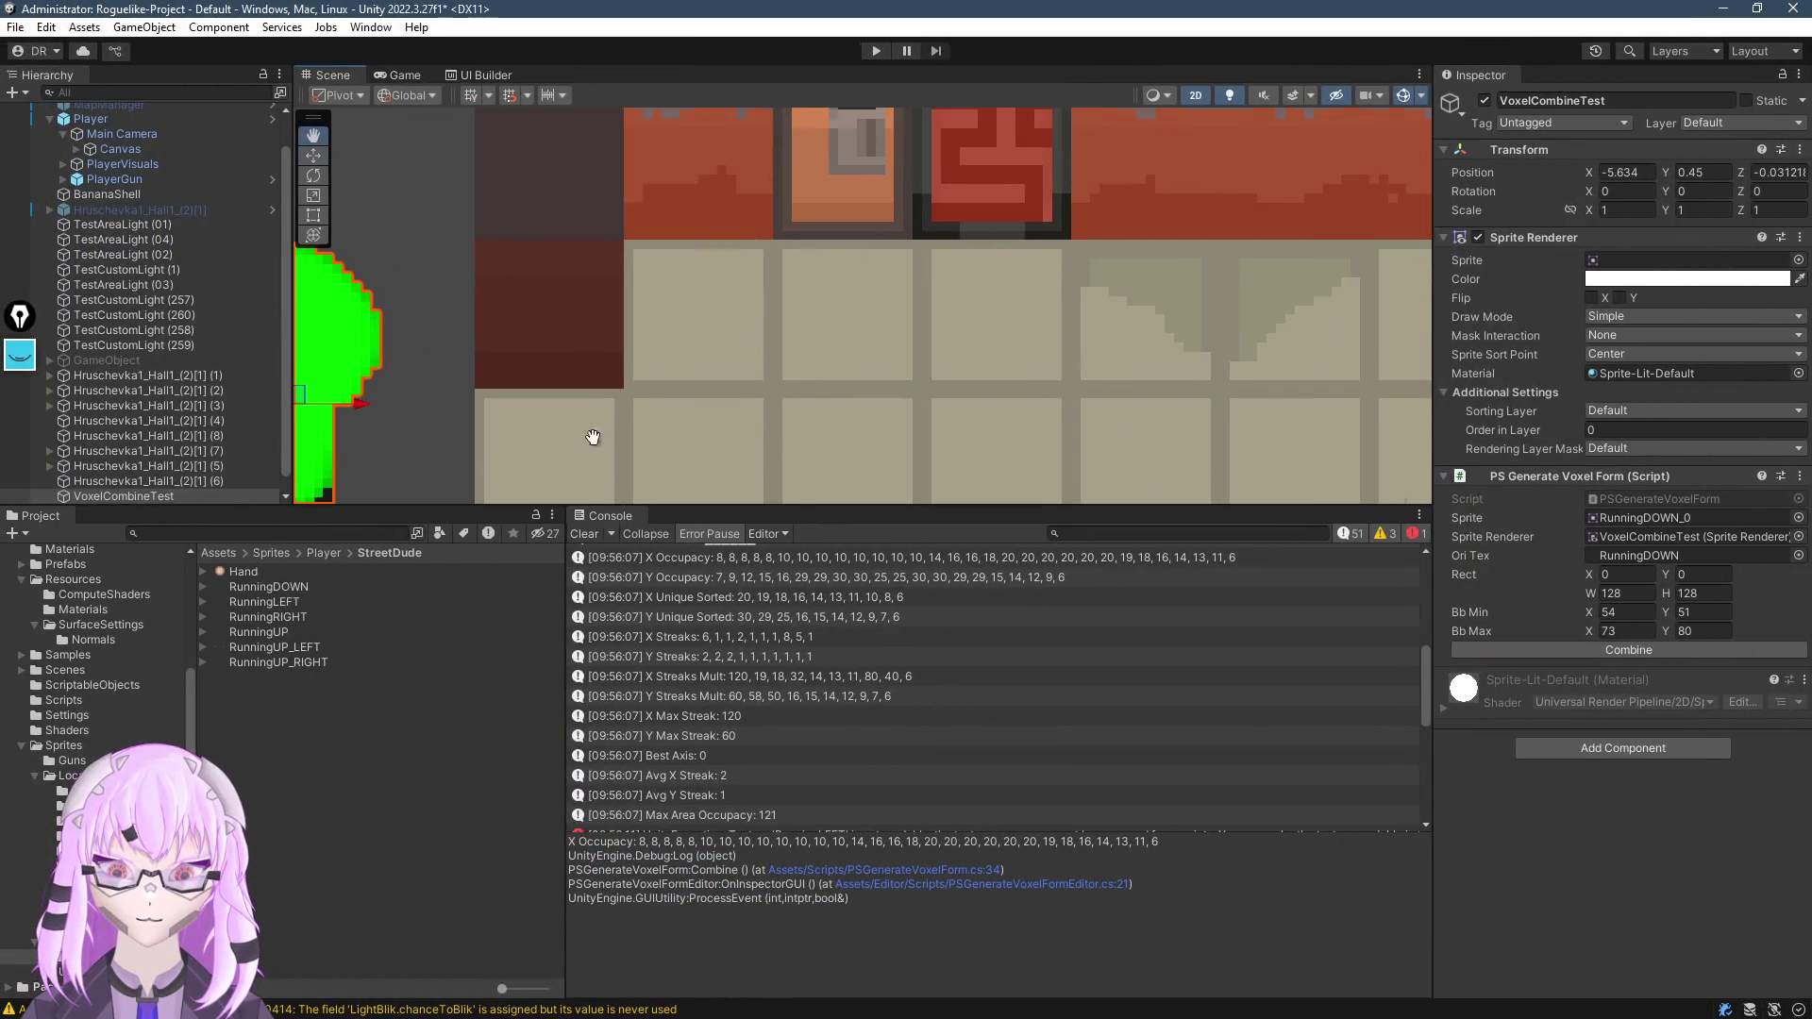
pyautogui.scroll(-3, 834, 785)
pyautogui.click(803, 667)
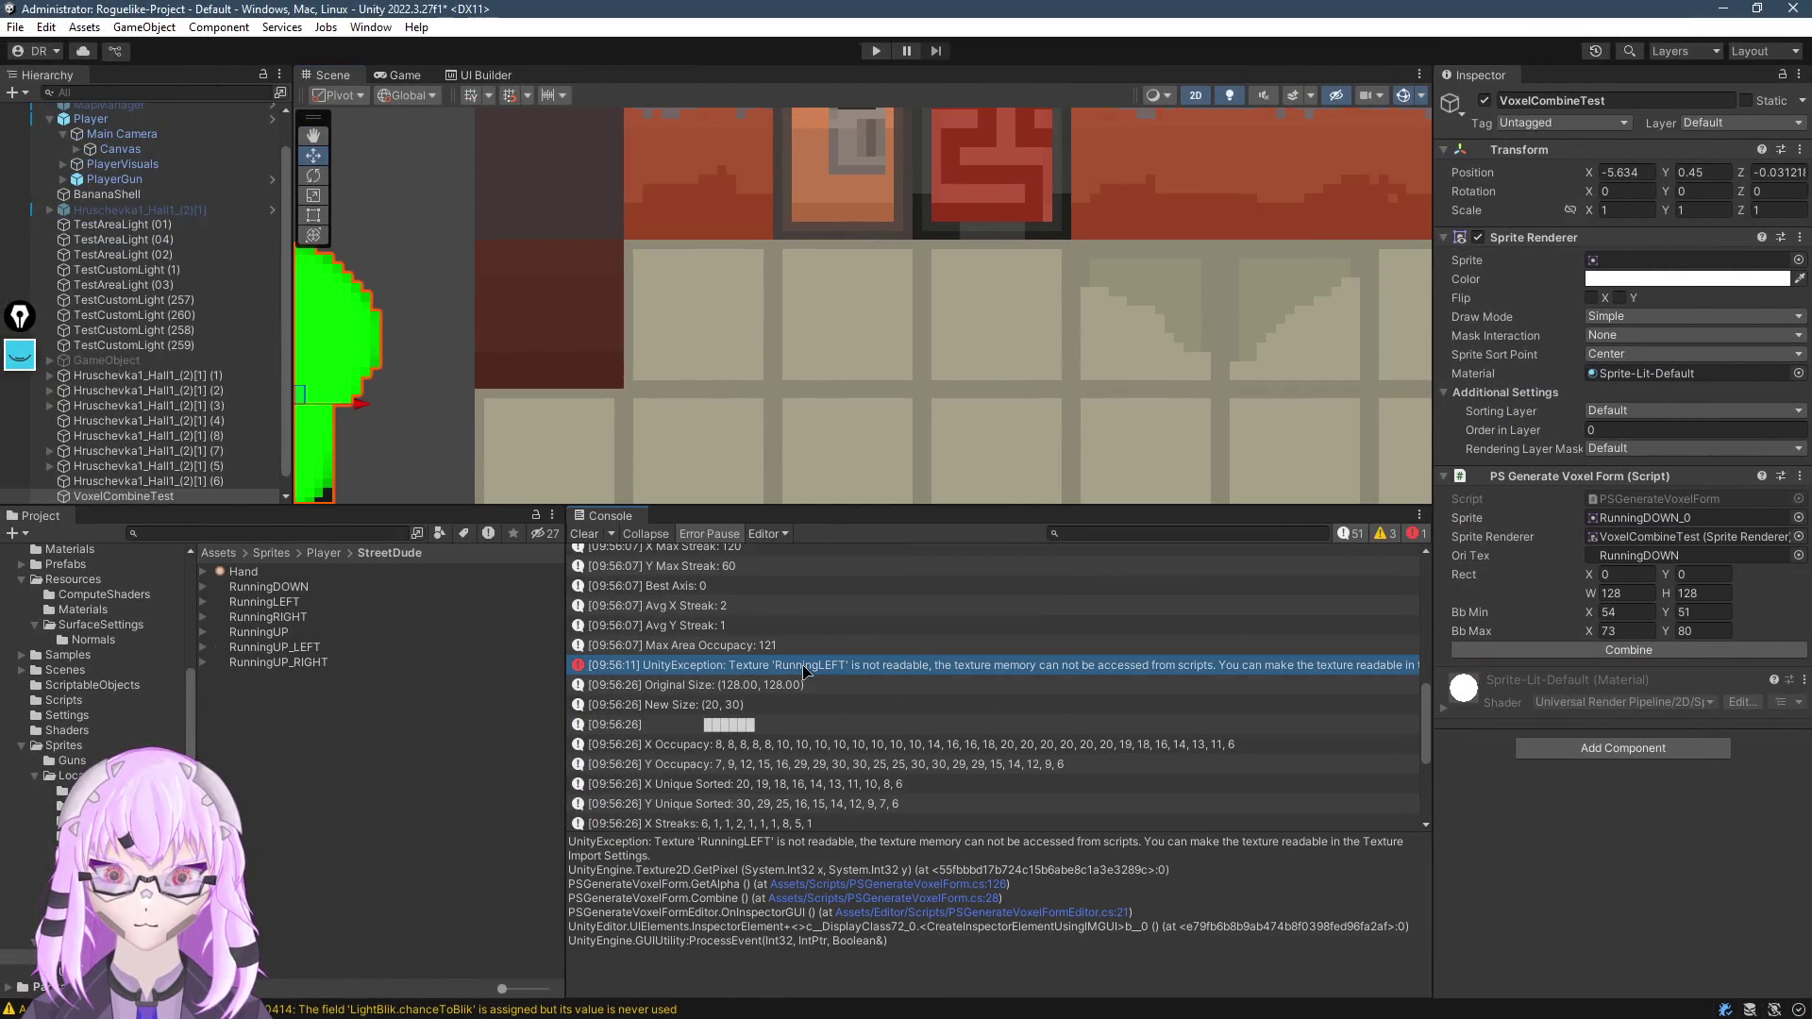
pyautogui.click(604, 535)
pyautogui.scroll(-5, 819, 147)
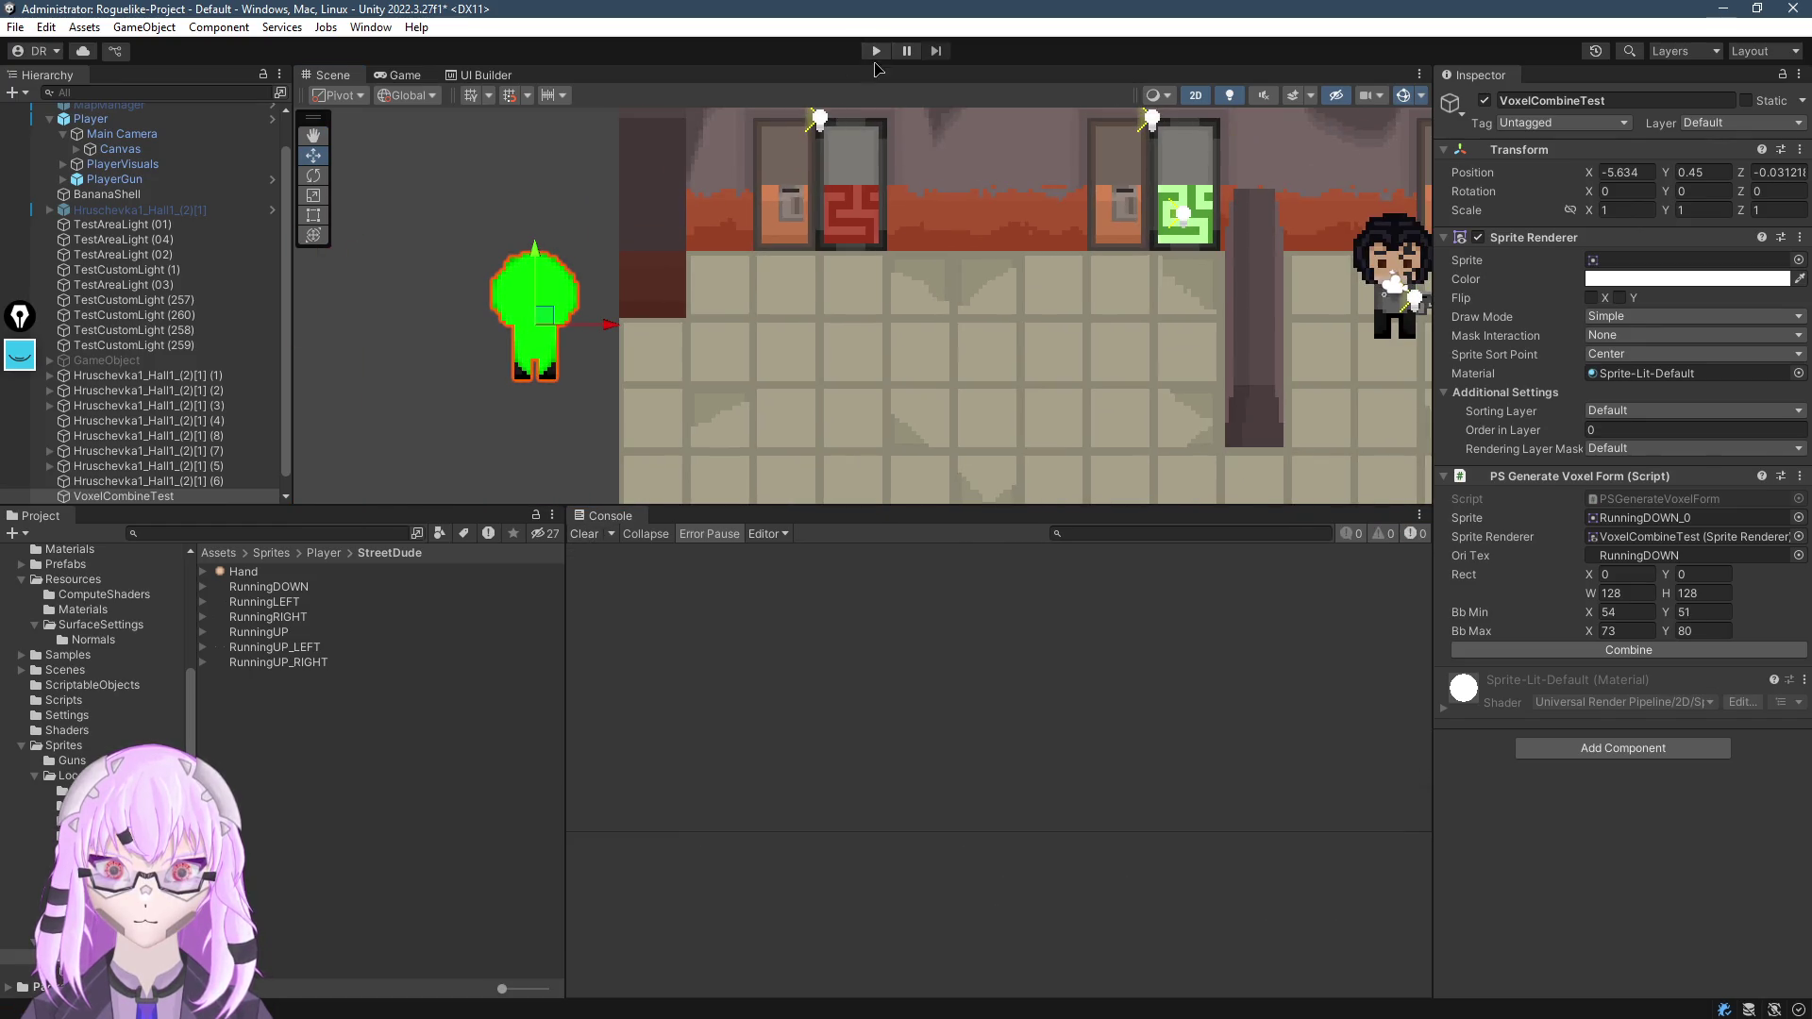
pyautogui.click(875, 51)
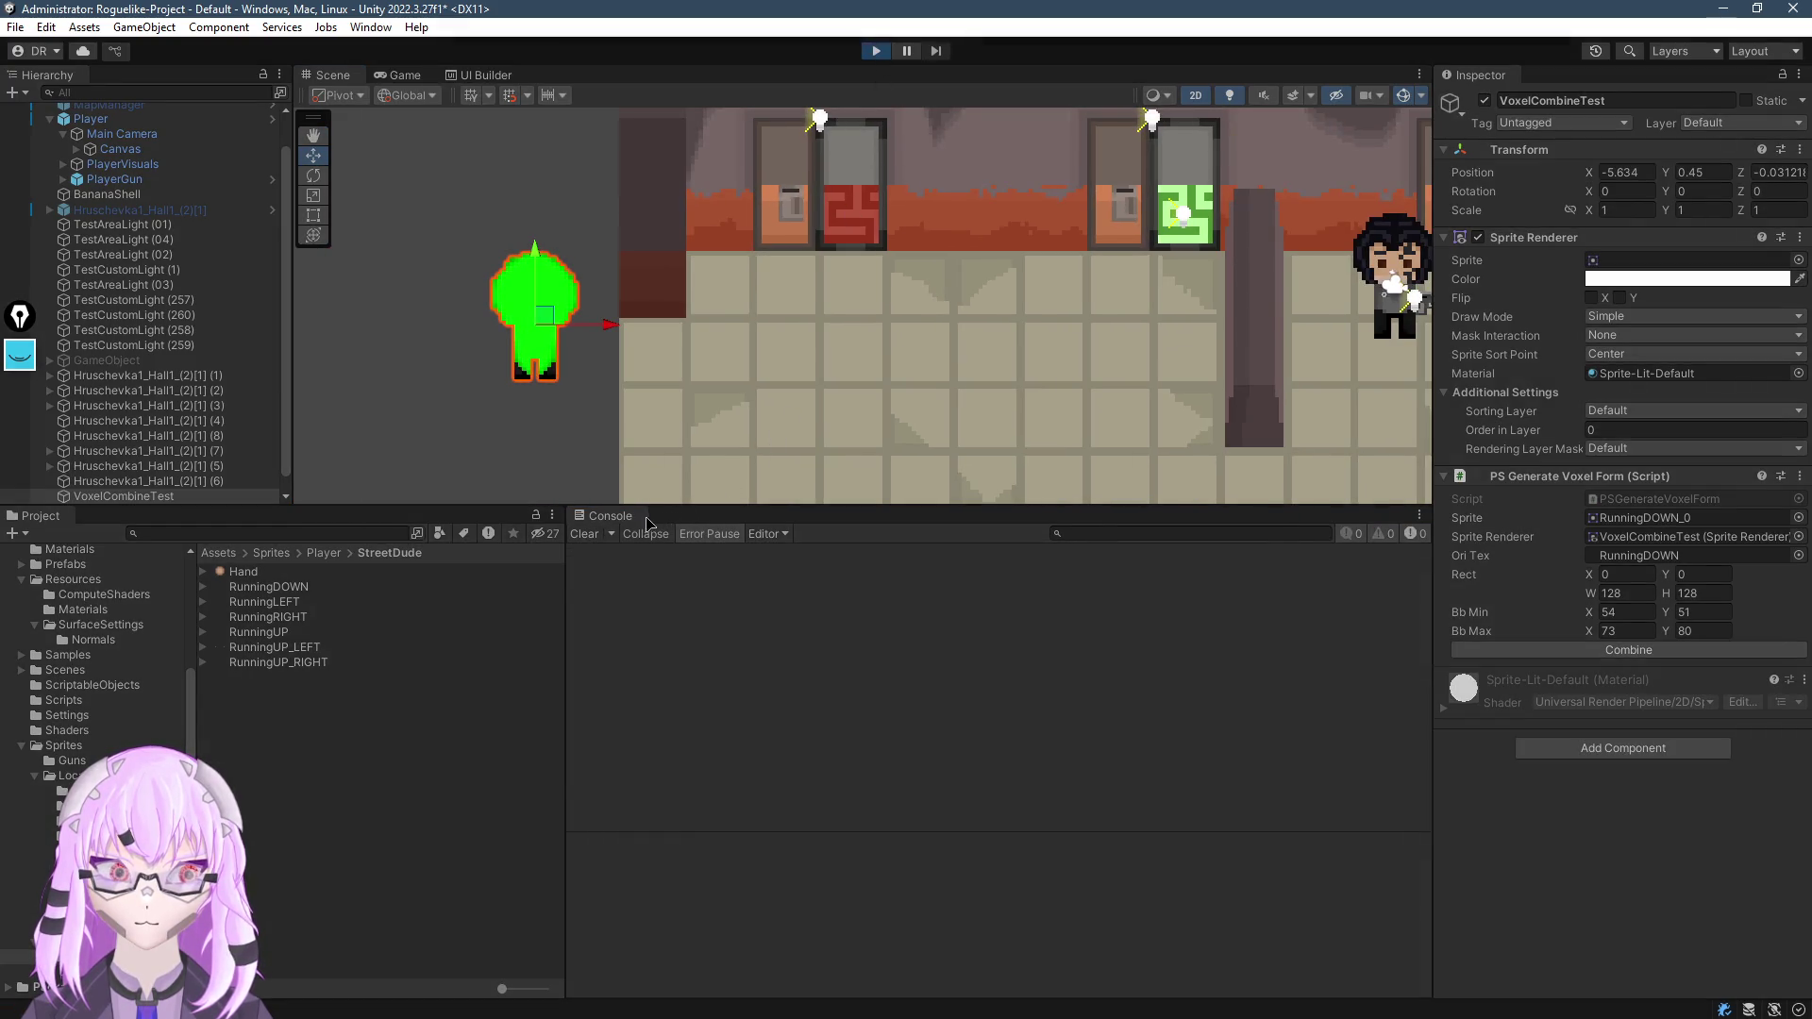
# Maximize the Scene view over the hallway and switch it from 2D to 3D perspective
pyautogui.moveTo(1112, 408); pyautogui.dragTo(596, 400)
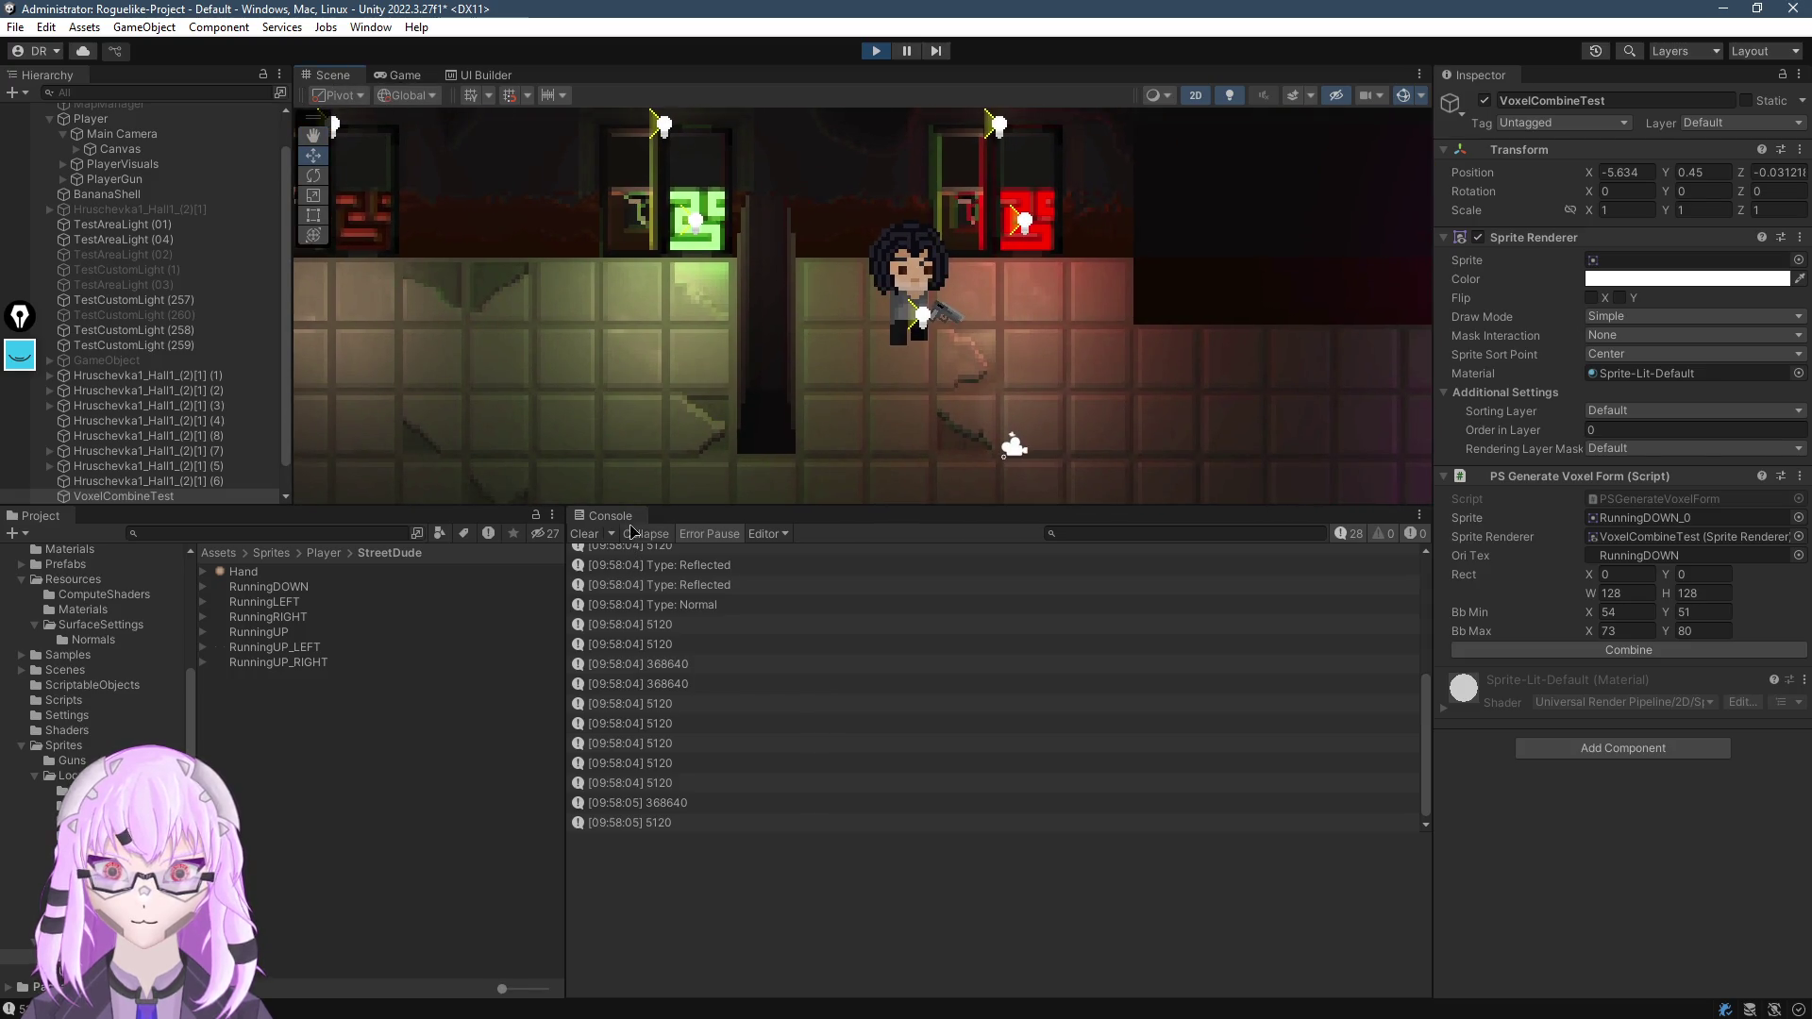
pyautogui.moveTo(661, 501); pyautogui.dragTo(660, 802)
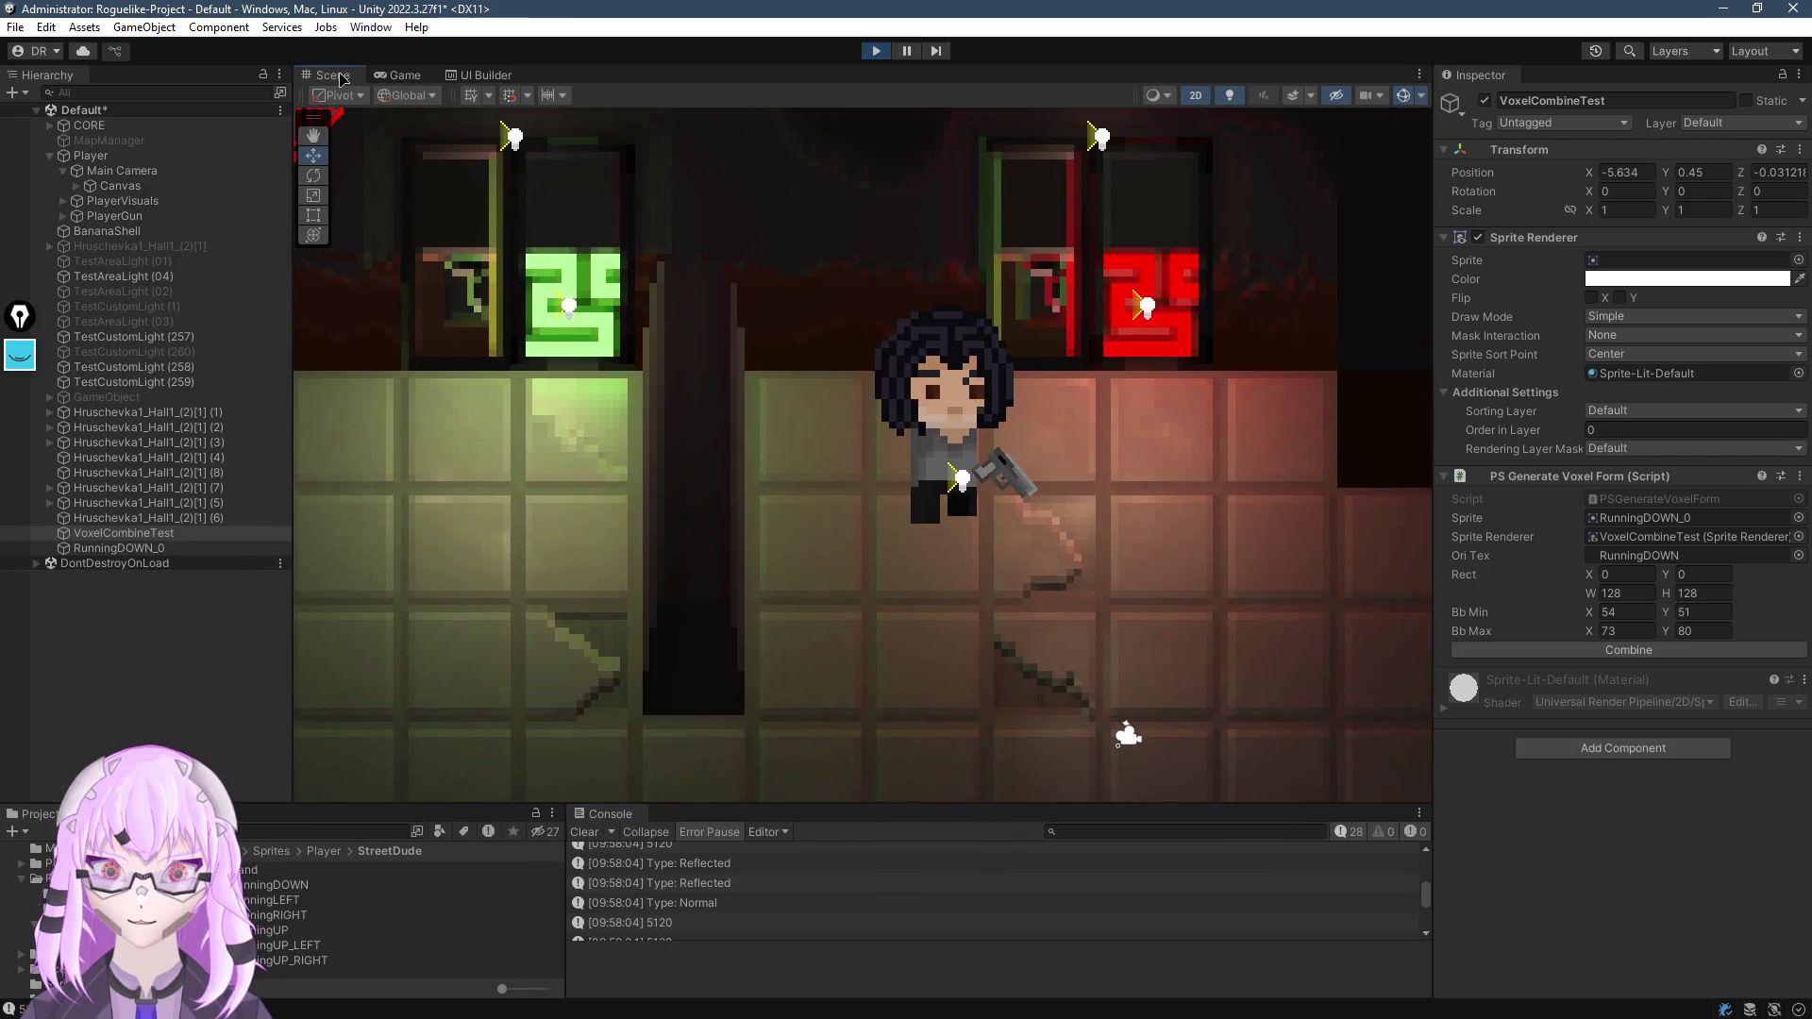
pyautogui.doubleClick(332, 74)
pyautogui.scroll(-6, 943, 566)
pyautogui.scroll(8, 708, 530)
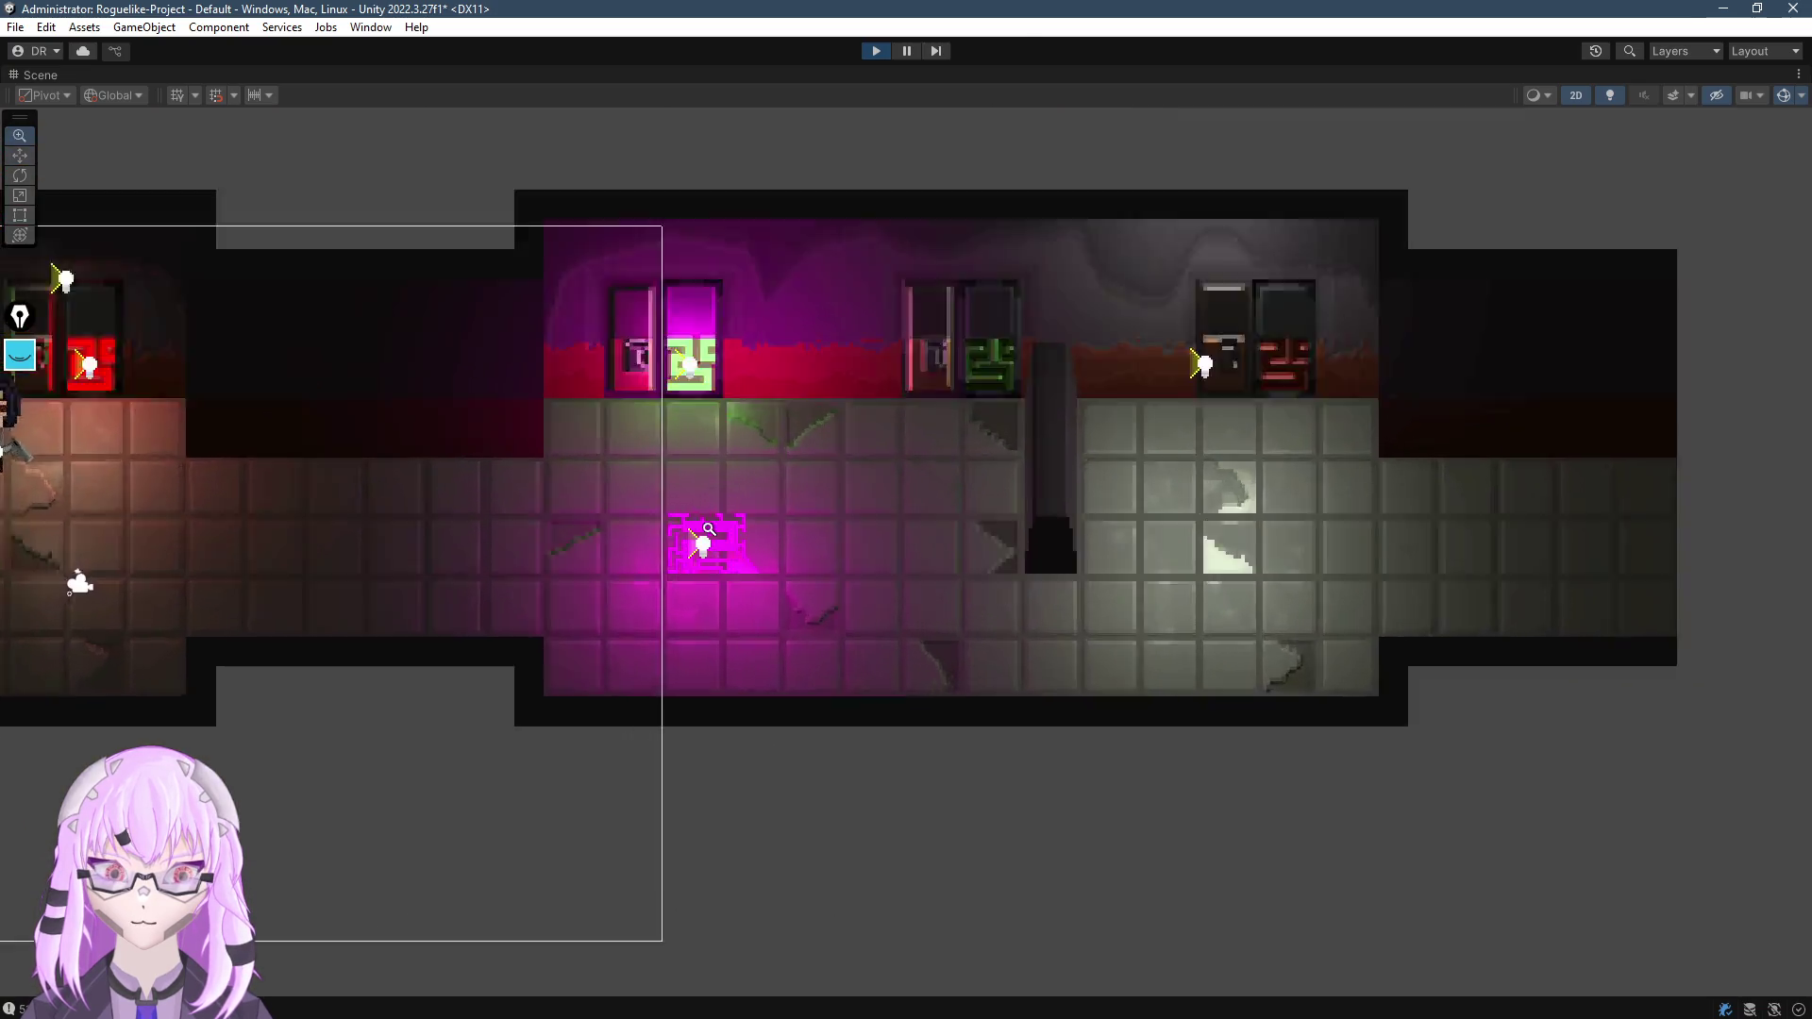
pyautogui.scroll(3, 707, 530)
pyautogui.scroll(-5, 906, 556)
pyautogui.click(1574, 96)
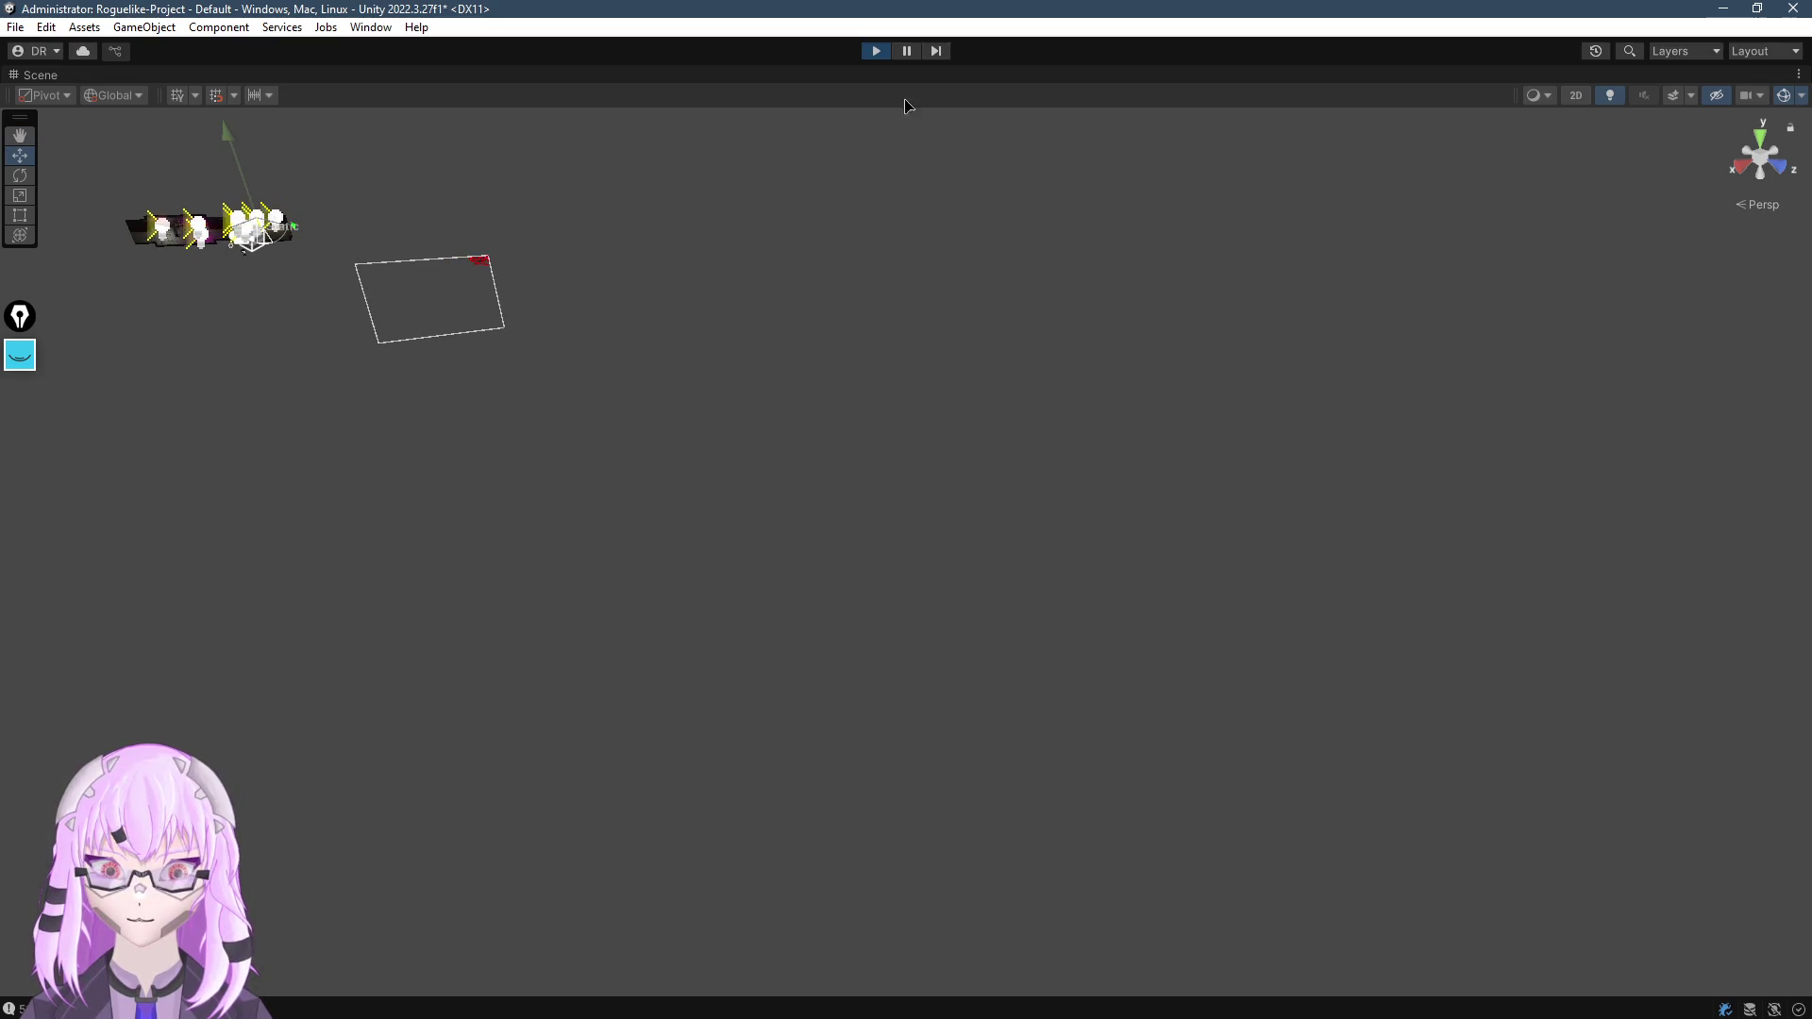
# Restore the editor layout, orbit and zoom around the lit 3D hallway, and enlarge the Console panel
pyautogui.doubleClick(44, 76)
pyautogui.scroll(5, 755, 443)
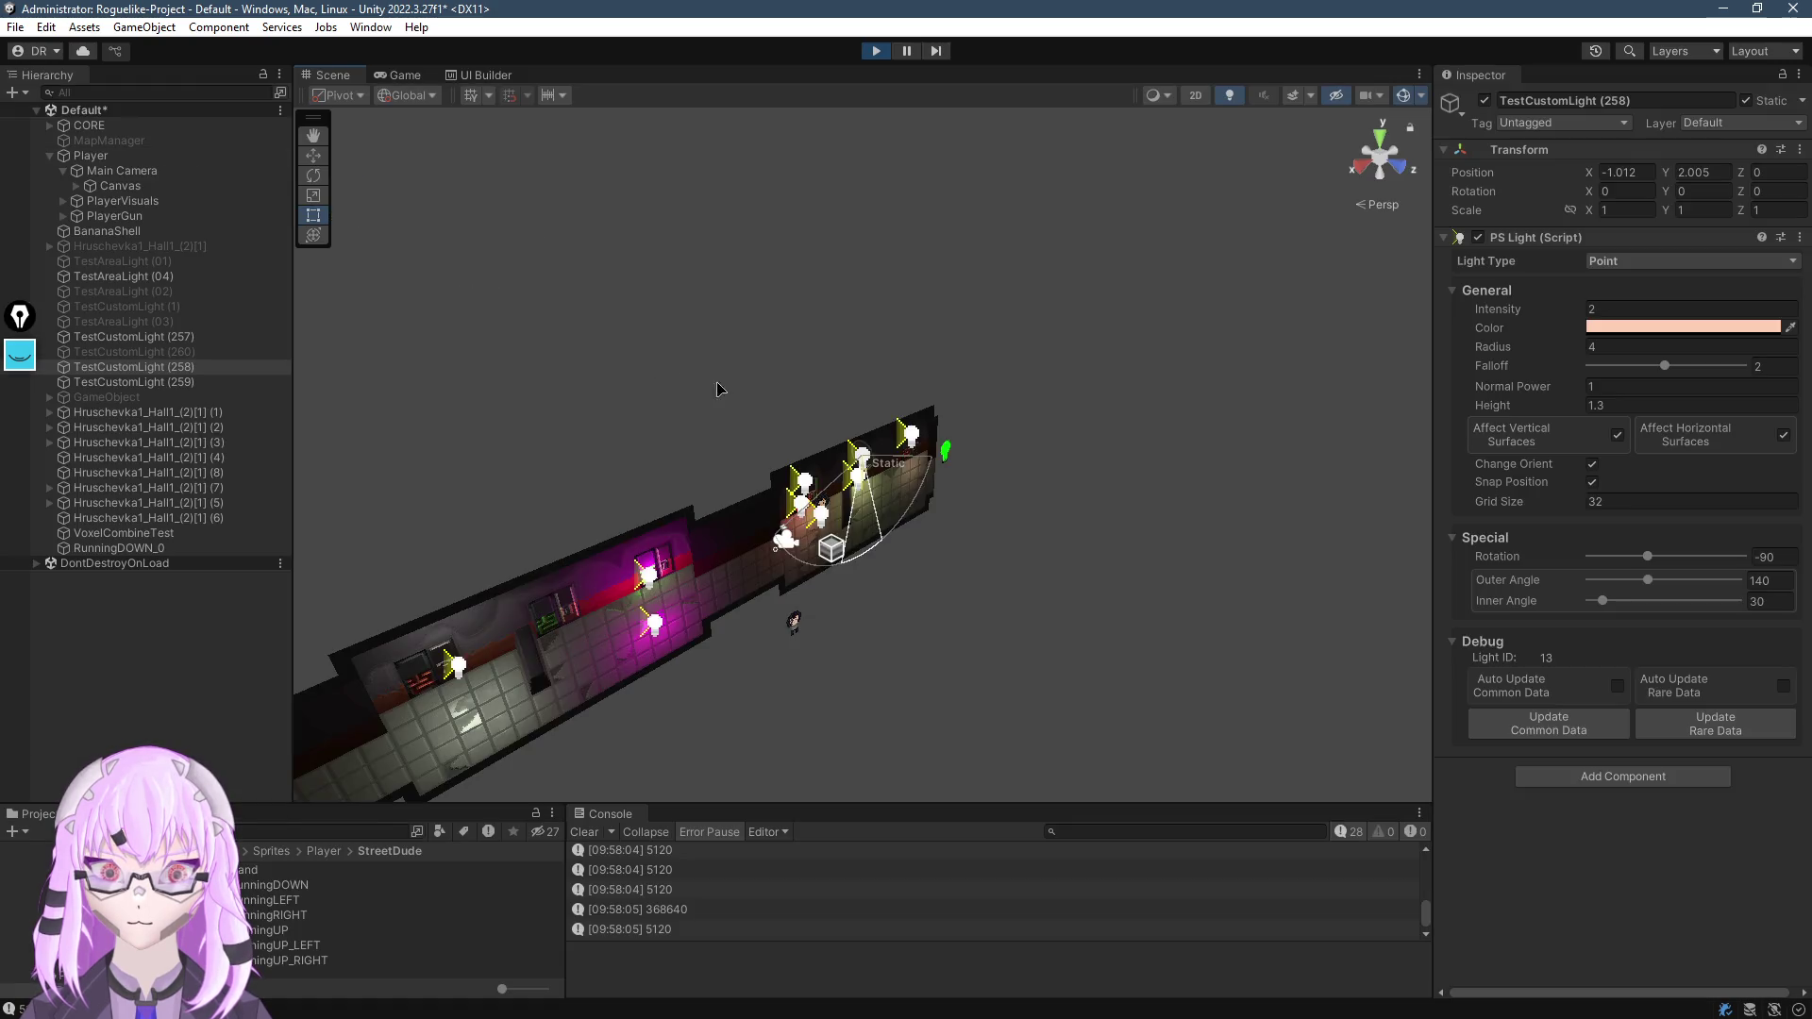
pyautogui.moveTo(755, 444)
pyautogui.mouseDown()
pyautogui.moveTo(770, 468)
pyautogui.moveTo(831, 485)
pyautogui.mouseUp()
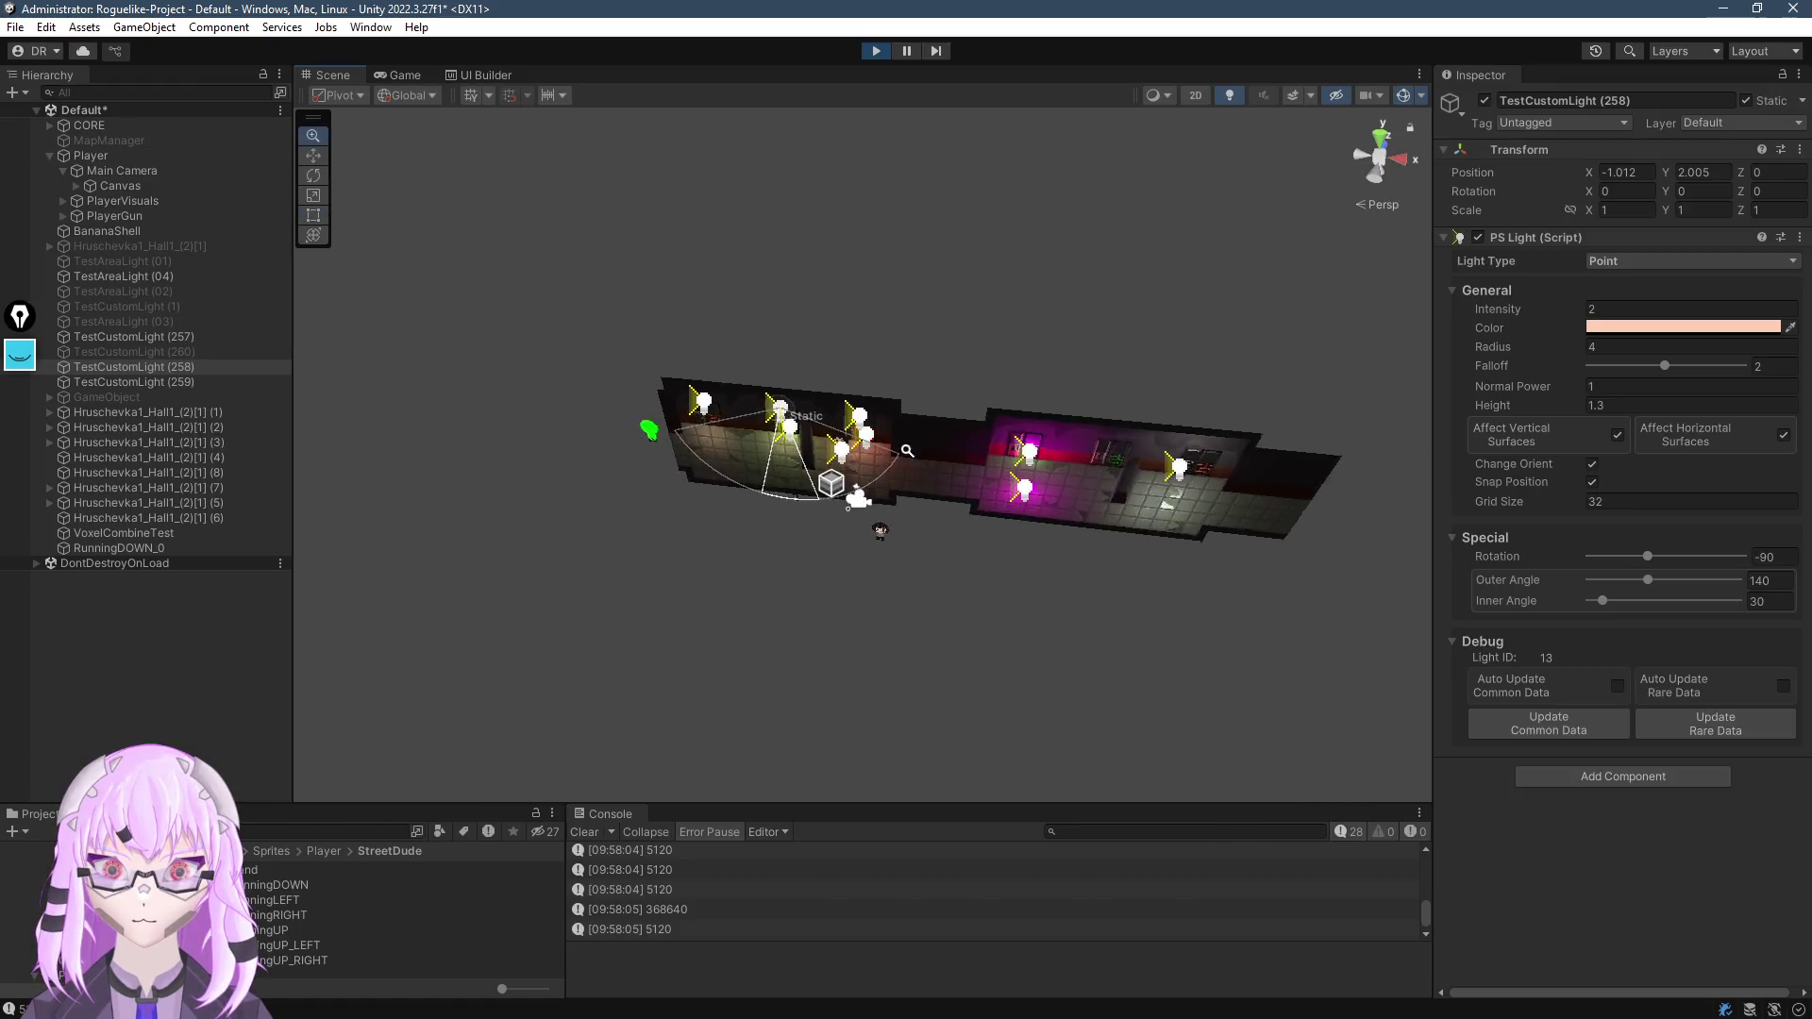
pyautogui.scroll(5, 1123, 359)
pyautogui.scroll(3, 872, 447)
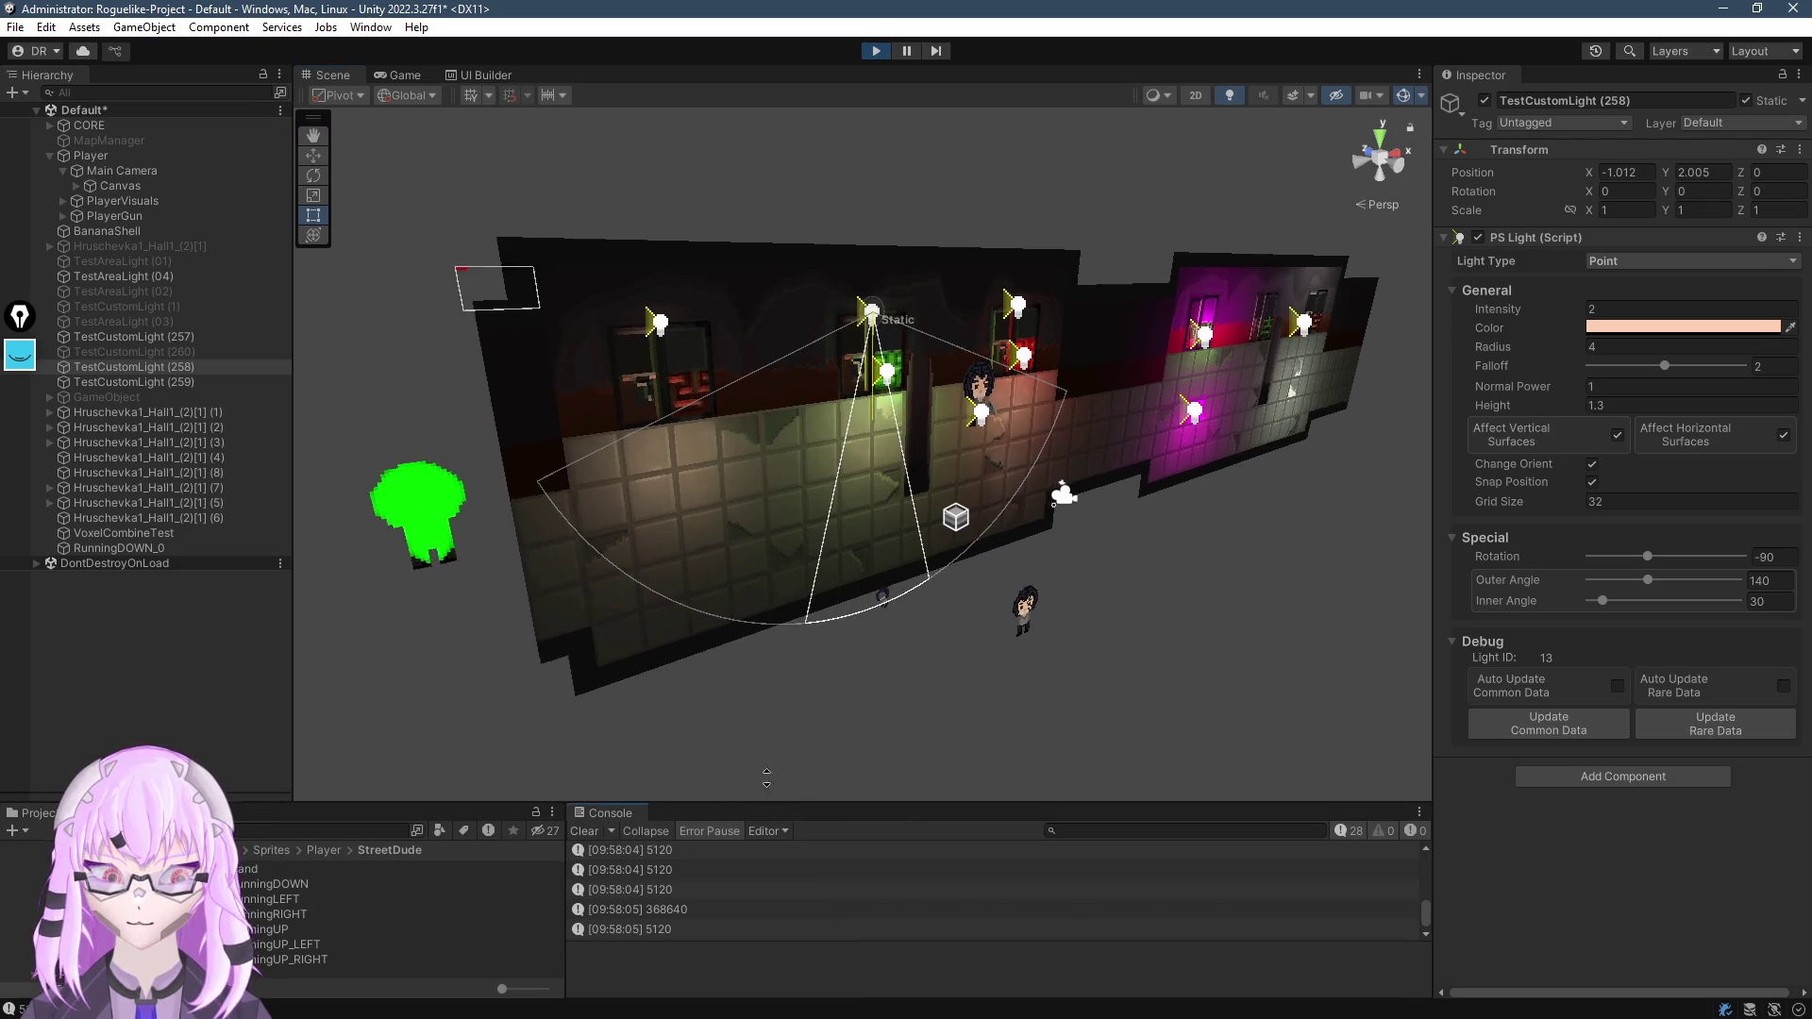
pyautogui.moveTo(771, 802); pyautogui.dragTo(771, 584)
pyautogui.moveTo(679, 283)
pyautogui.mouseDown()
pyautogui.moveTo(635, 192)
pyautogui.moveTo(561, 229)
pyautogui.mouseUp()
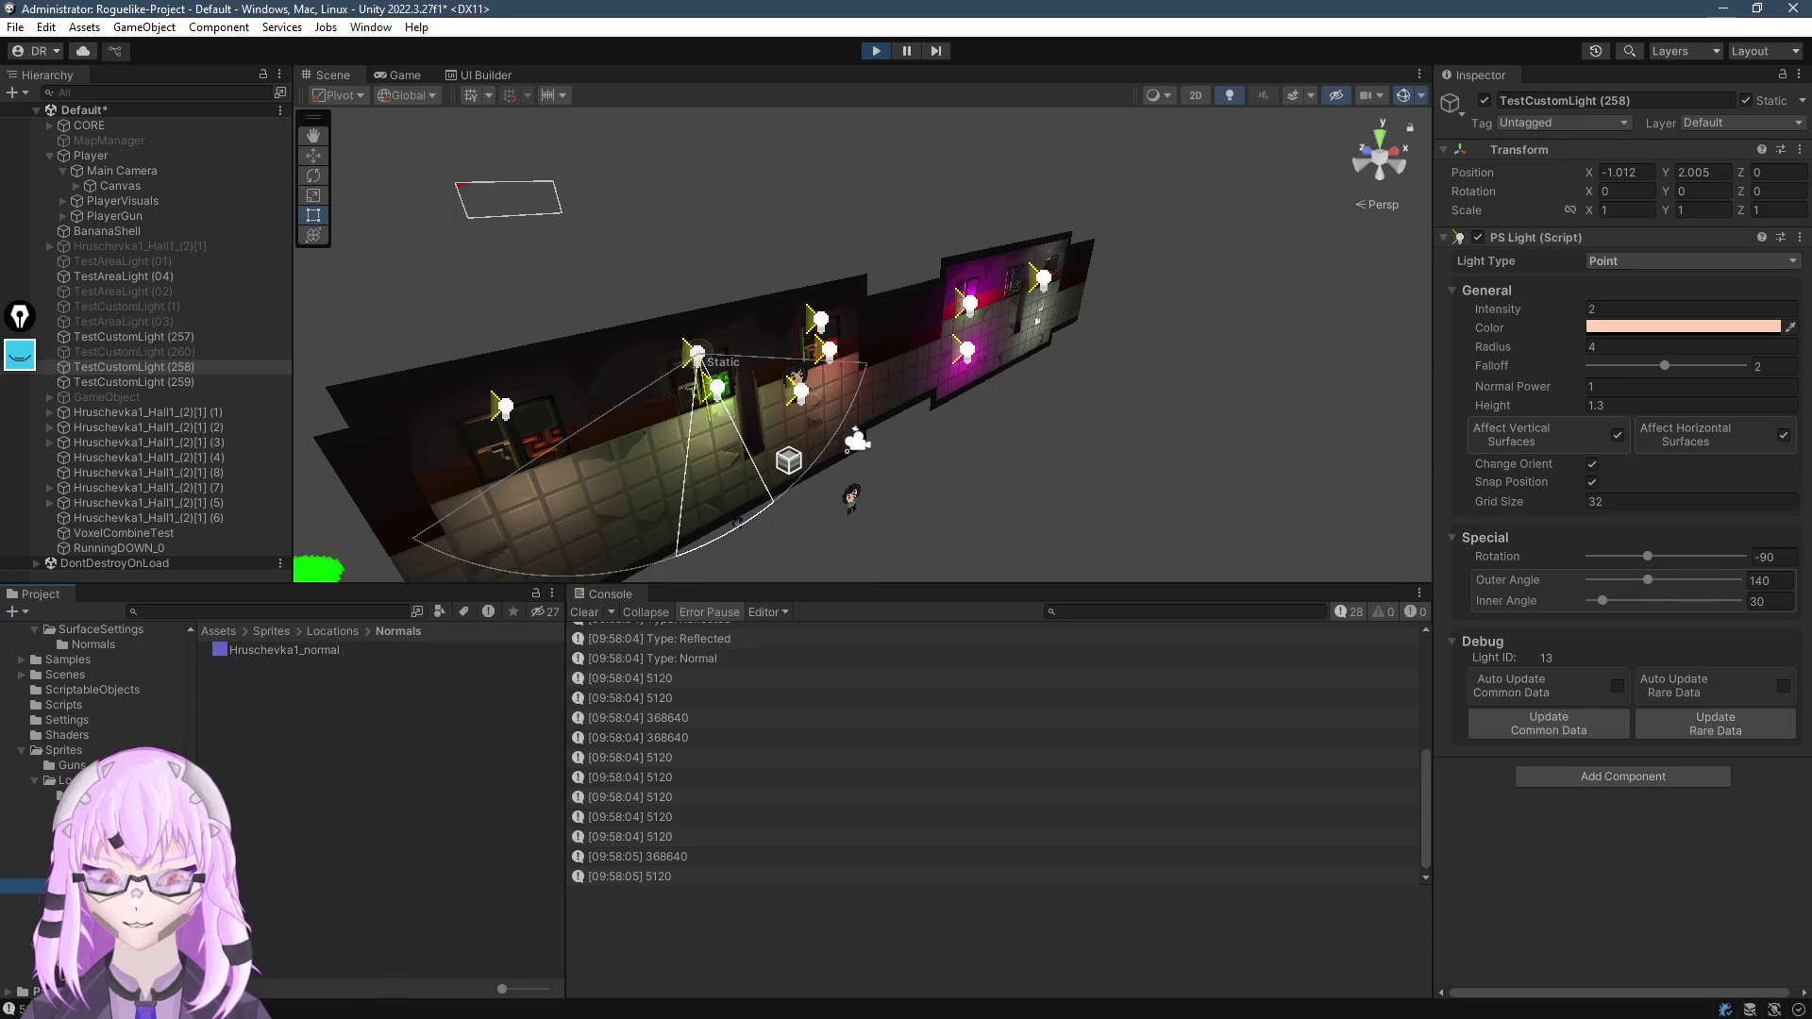
pyautogui.hotkey('alt', 'Tab')
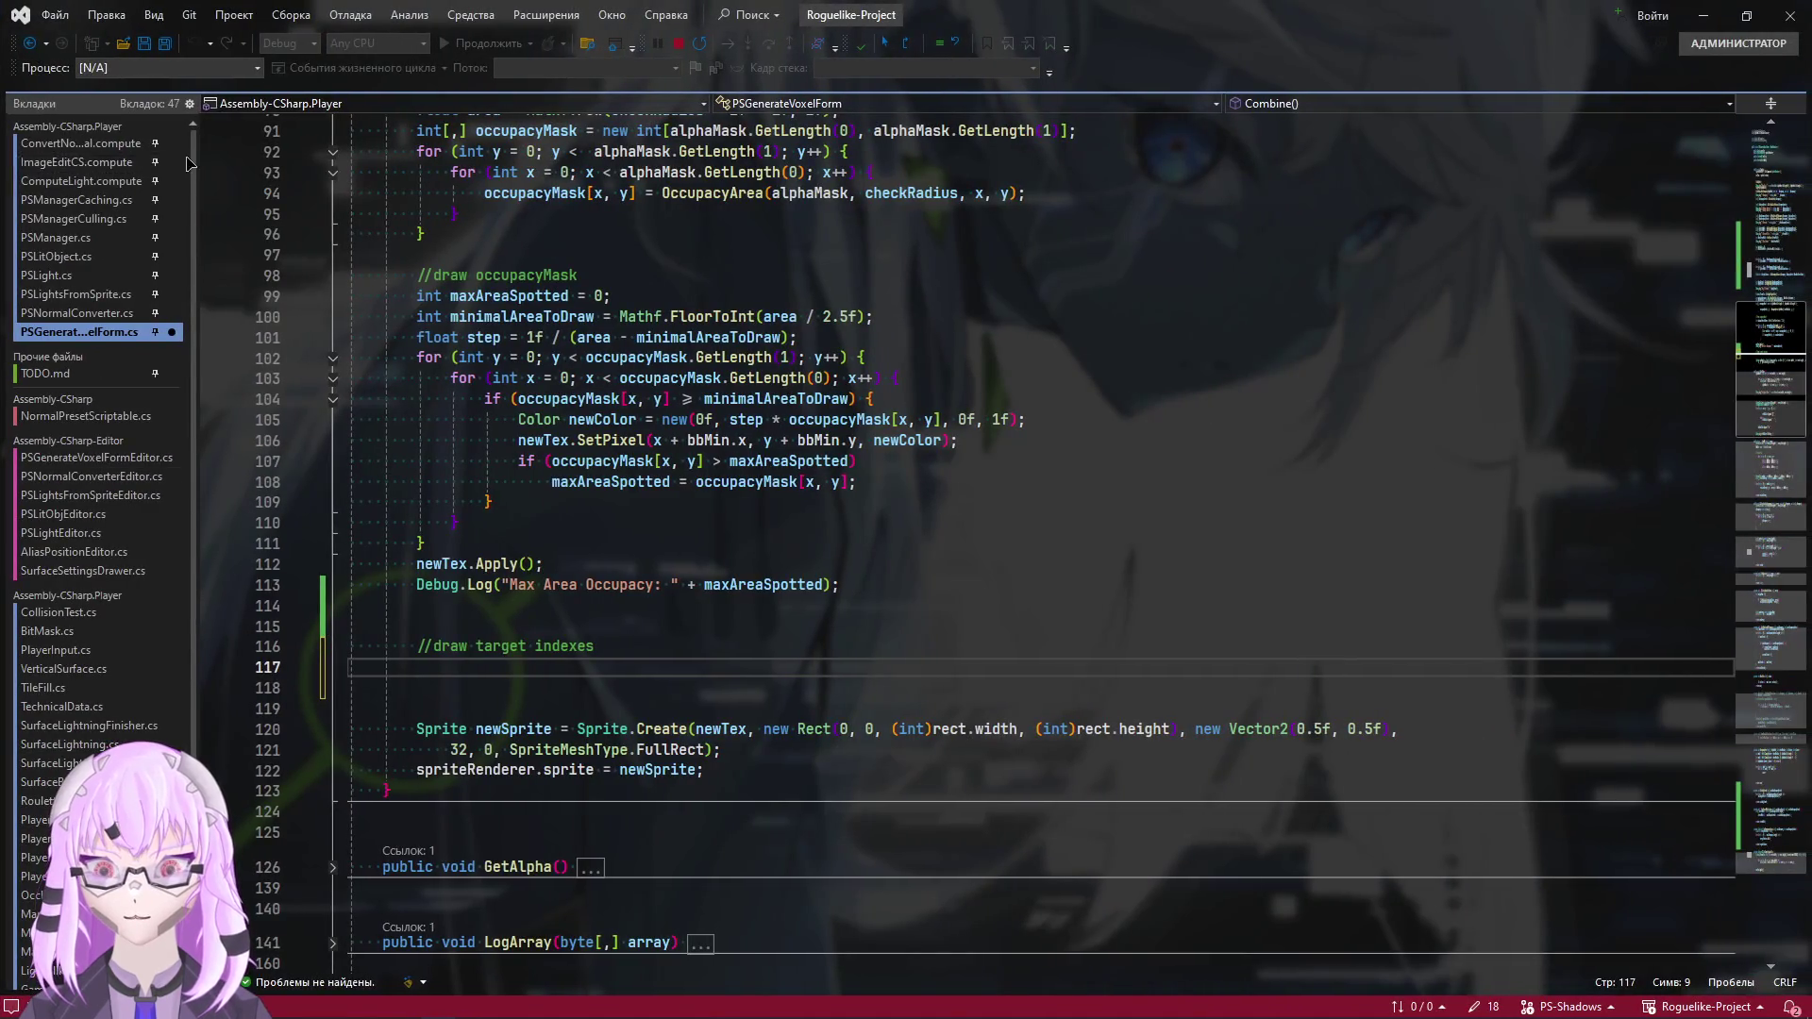
# Open ComputeLight.compute and scan its light distance and normal code around lines 620–800
pyautogui.click(118, 184)
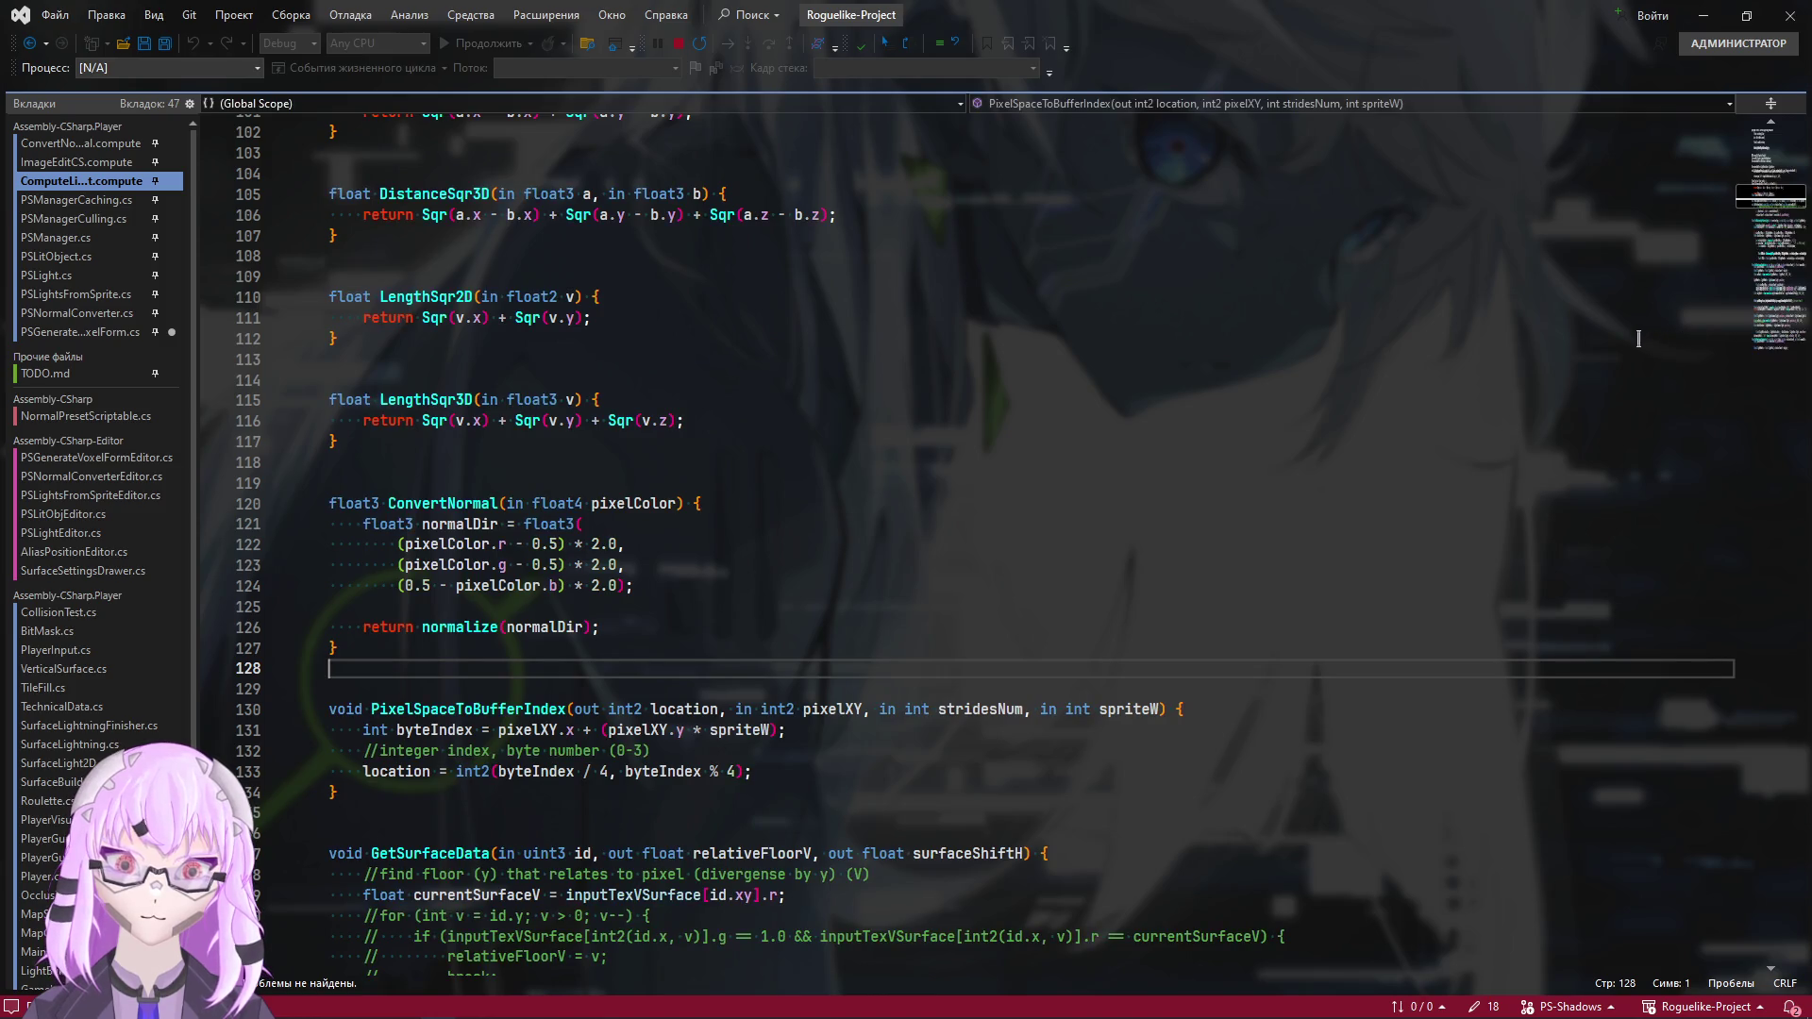
pyautogui.click(1781, 601)
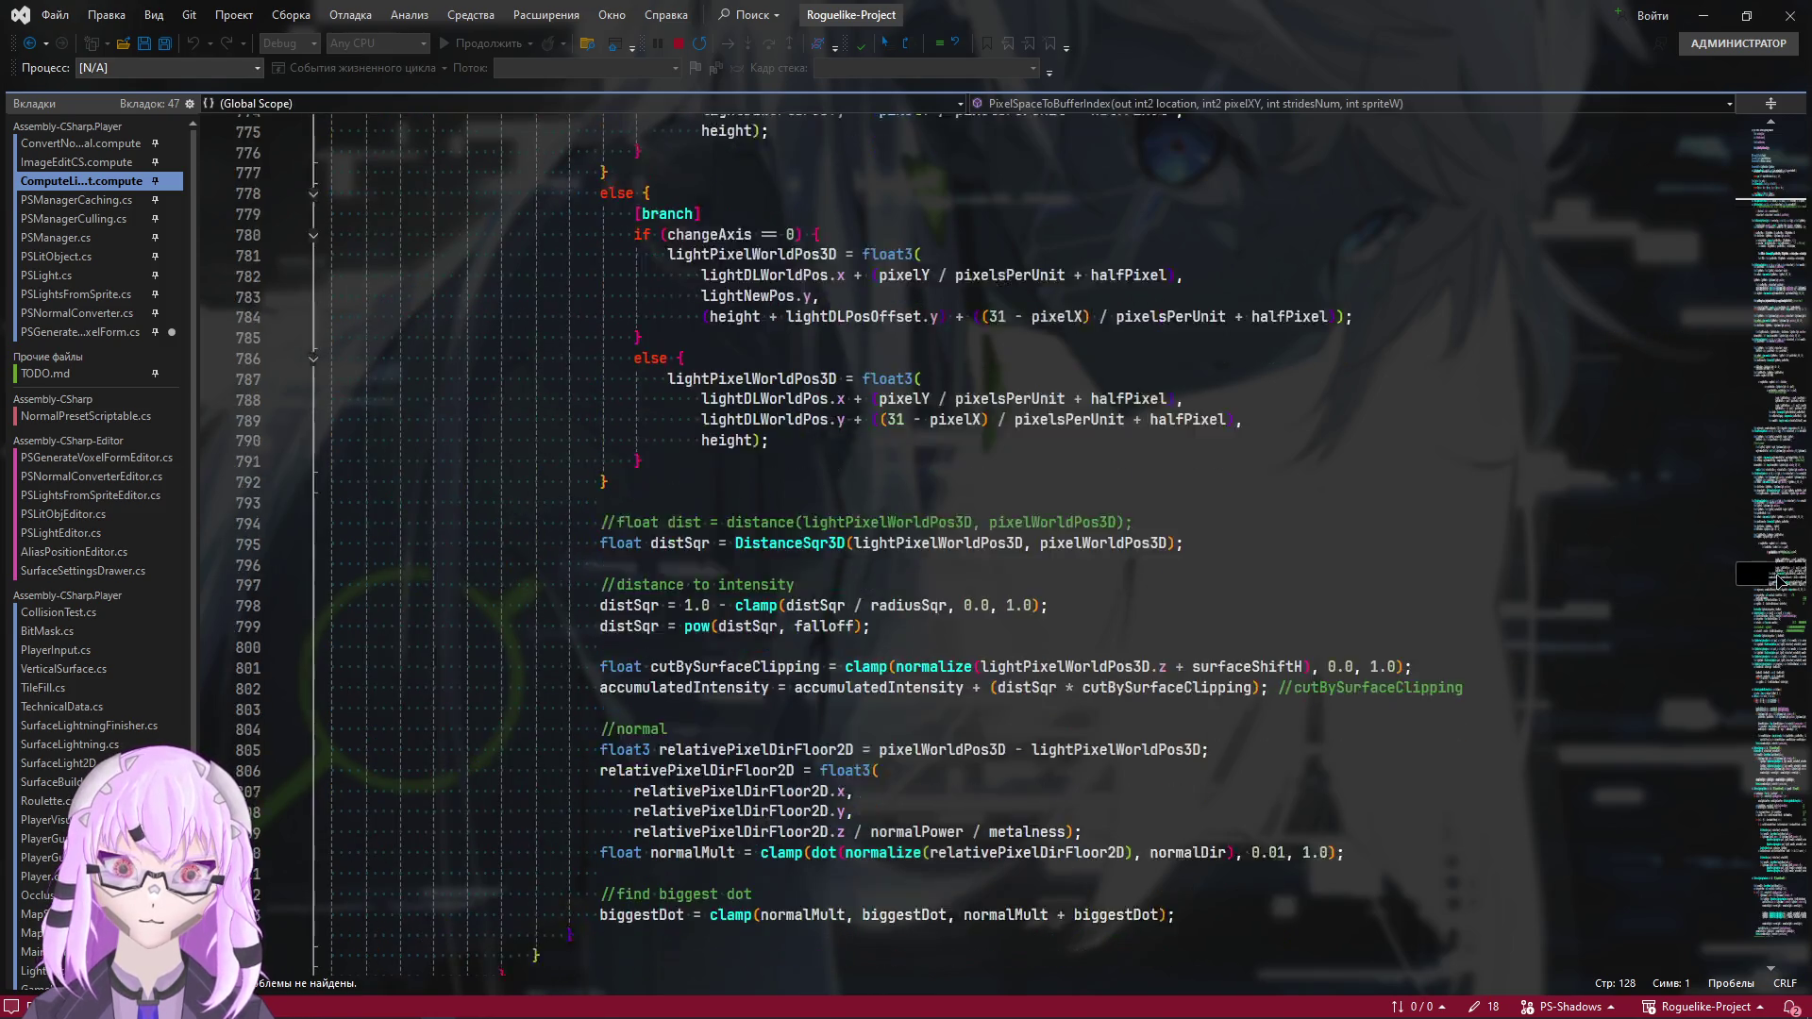
pyautogui.moveTo(1771, 577); pyautogui.dragTo(1756, 512)
pyautogui.scroll(1, 1756, 512)
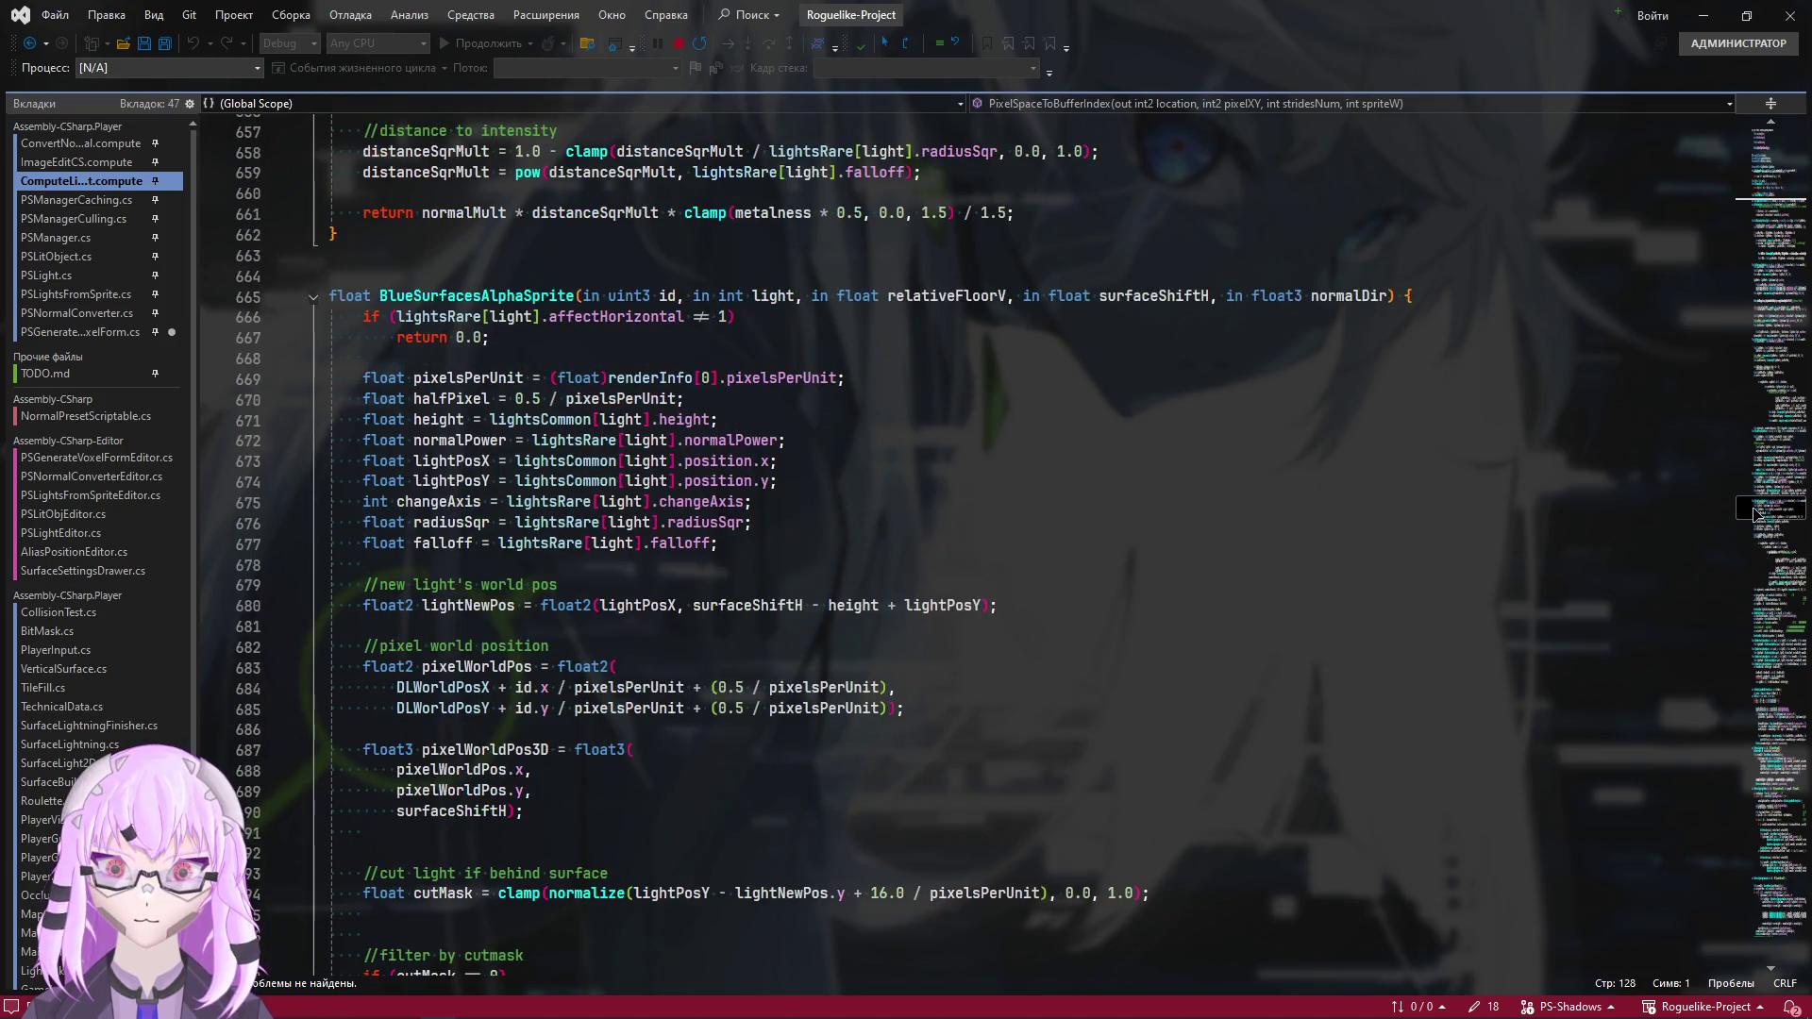
pyautogui.scroll(7, 1753, 512)
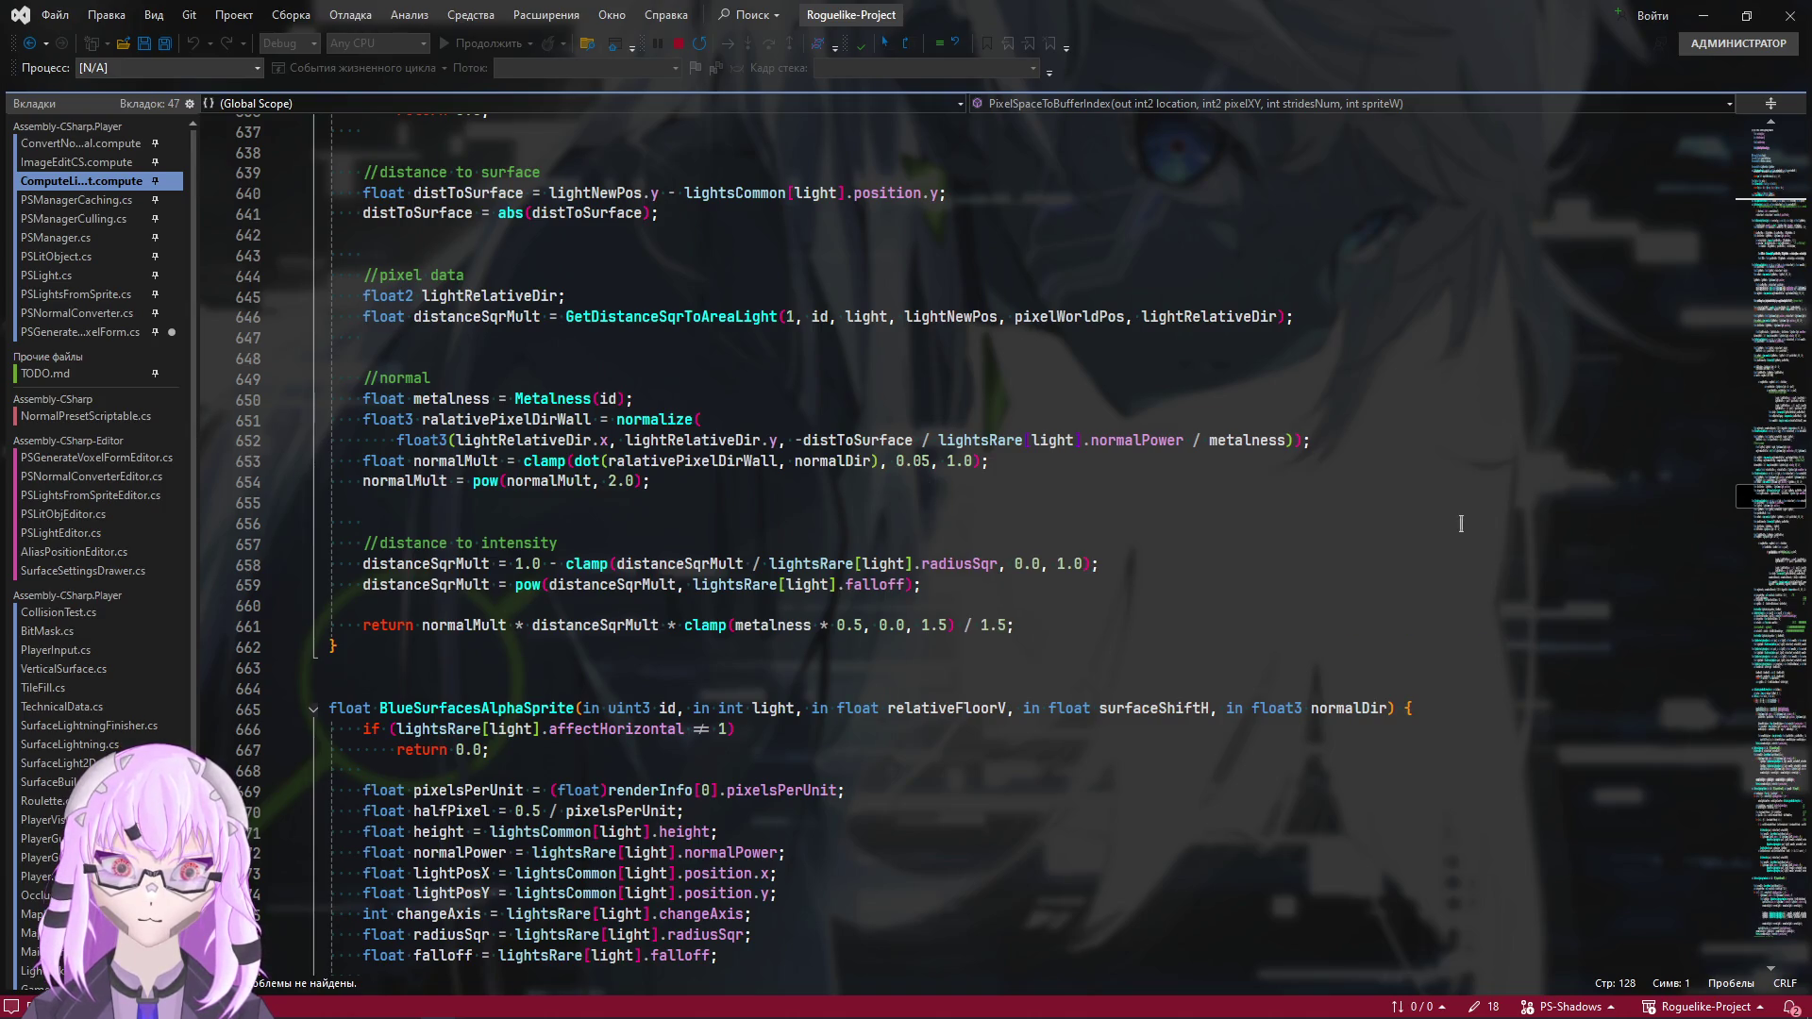
pyautogui.scroll(6, 1428, 717)
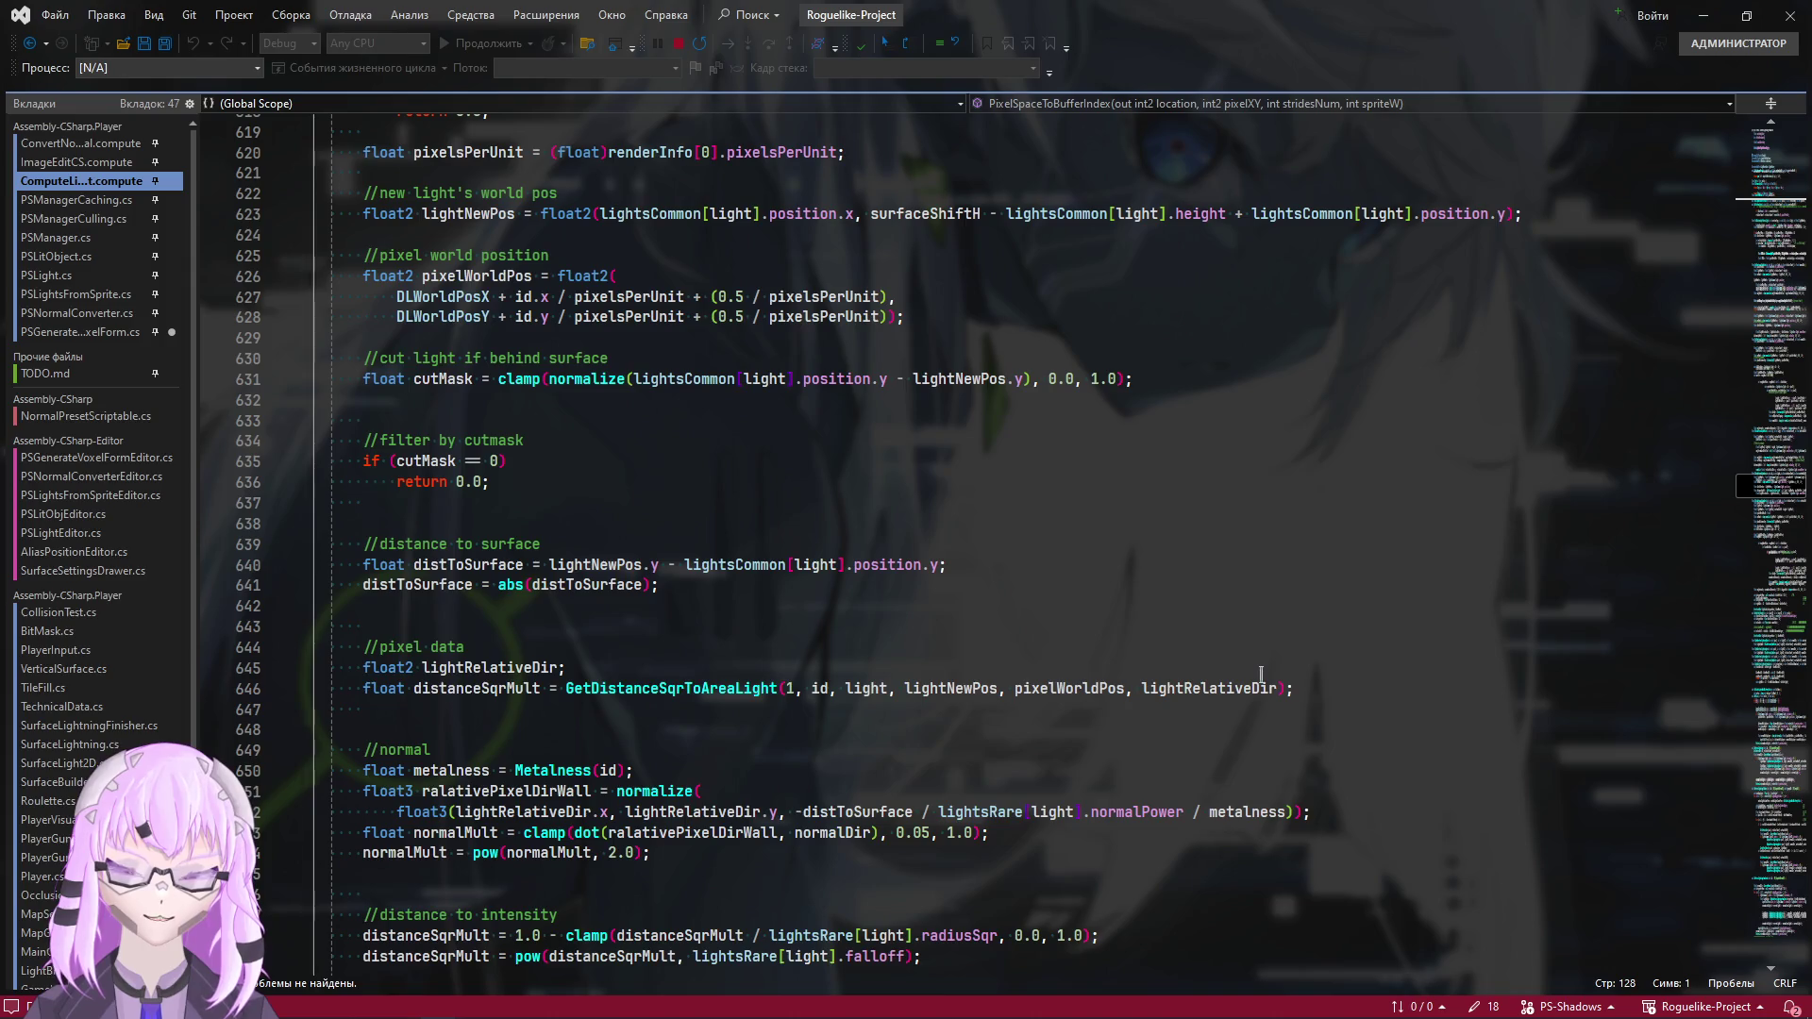
pyautogui.hotkey('alt', 'Tab')
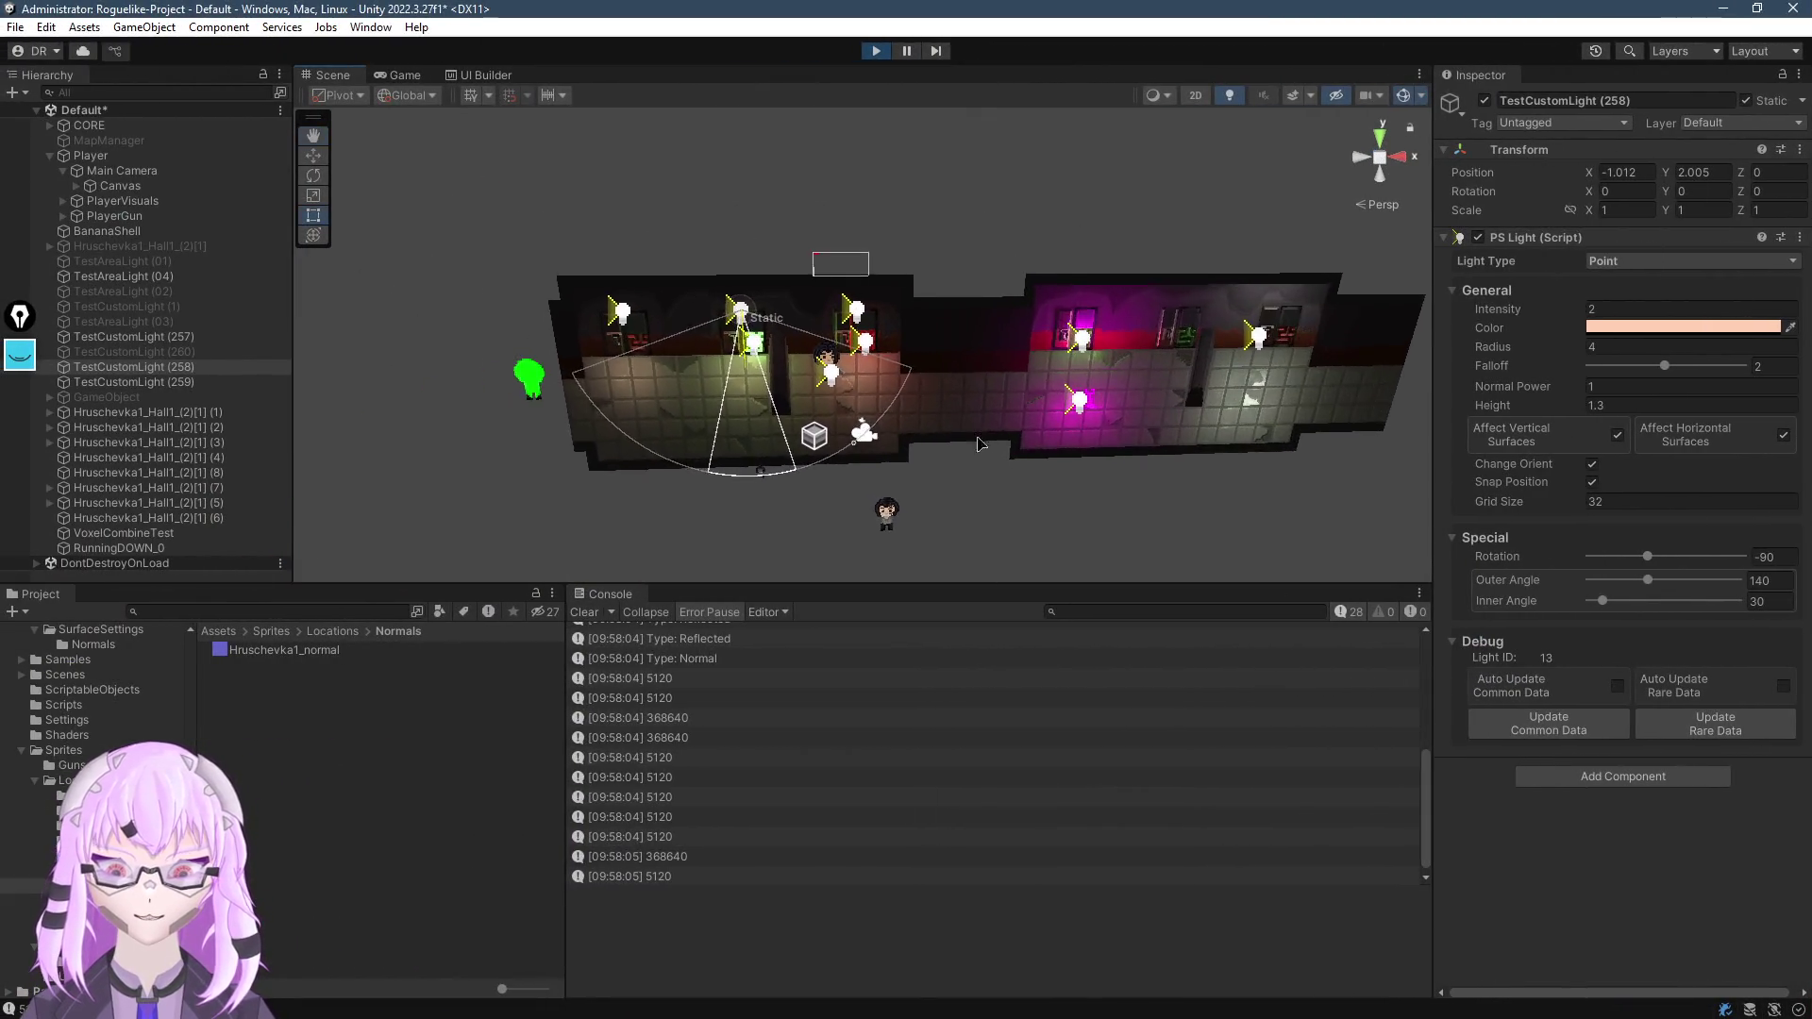
# Walk the player down the corridor and in and out of the magenta-lit room
pyautogui.scroll(5, 979, 315)
pyautogui.scroll(-10, 1013, 316)
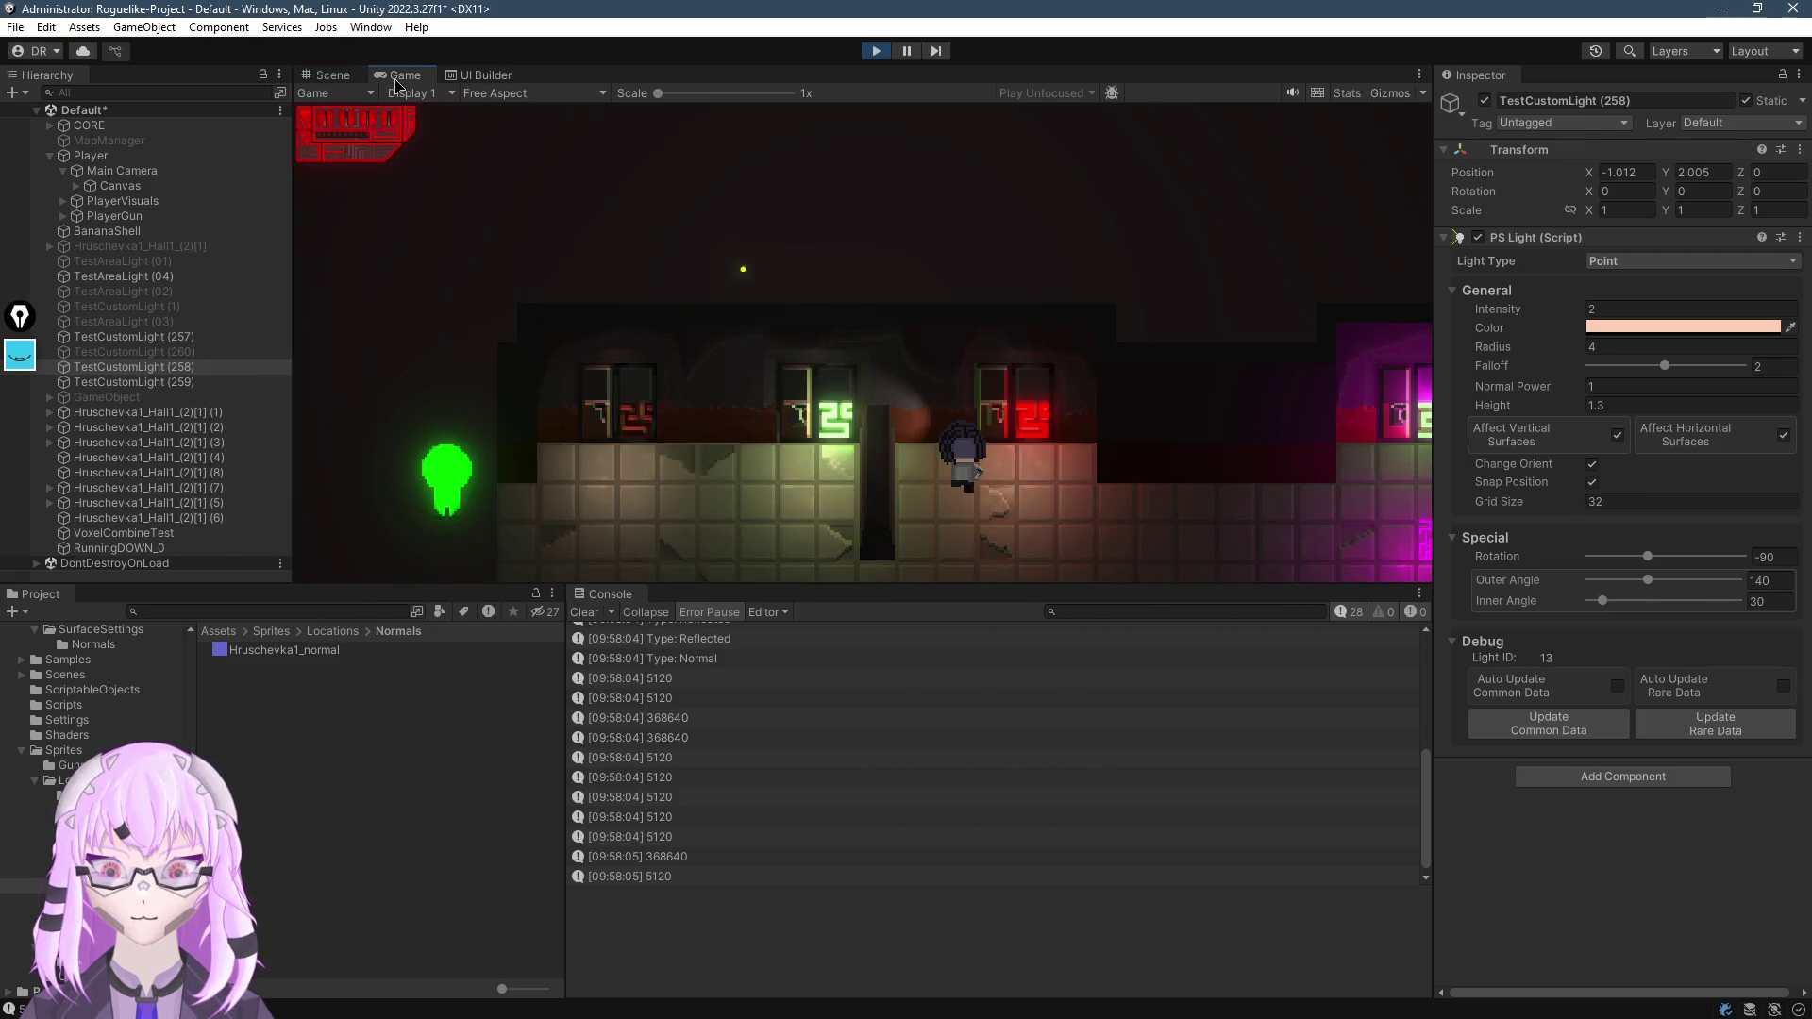
pyautogui.press('s')
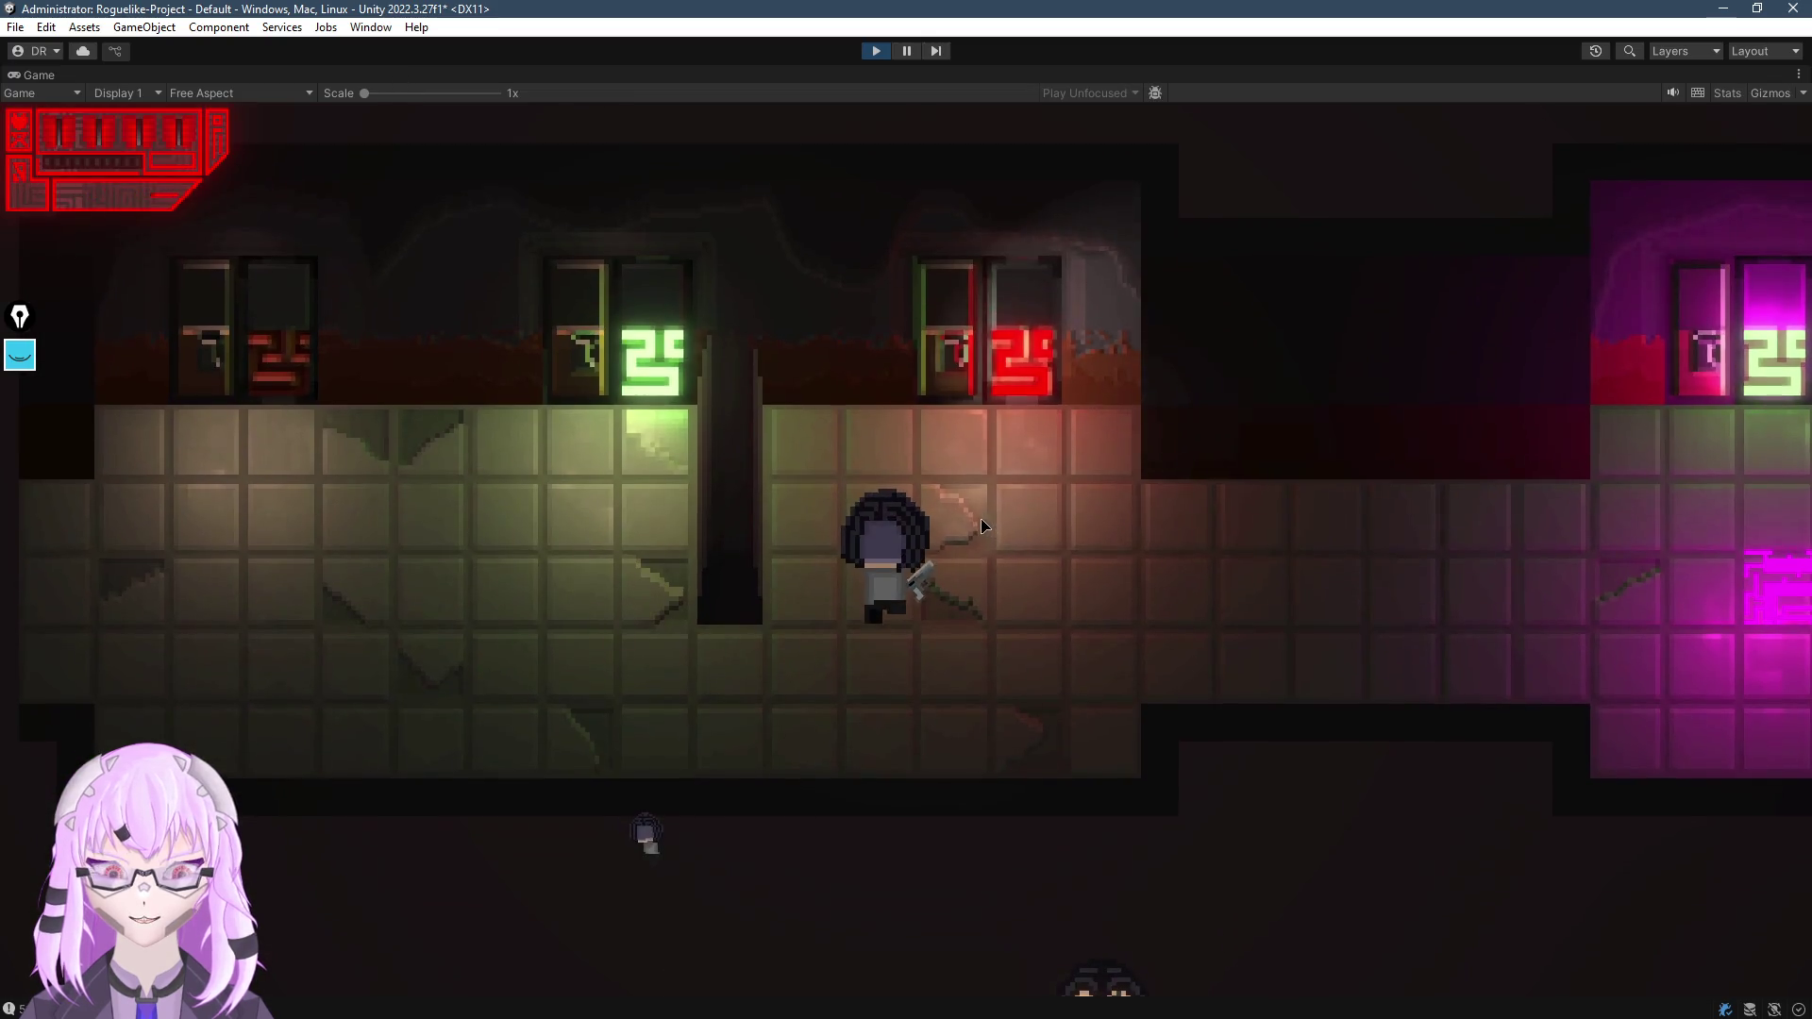
pyautogui.press('d')
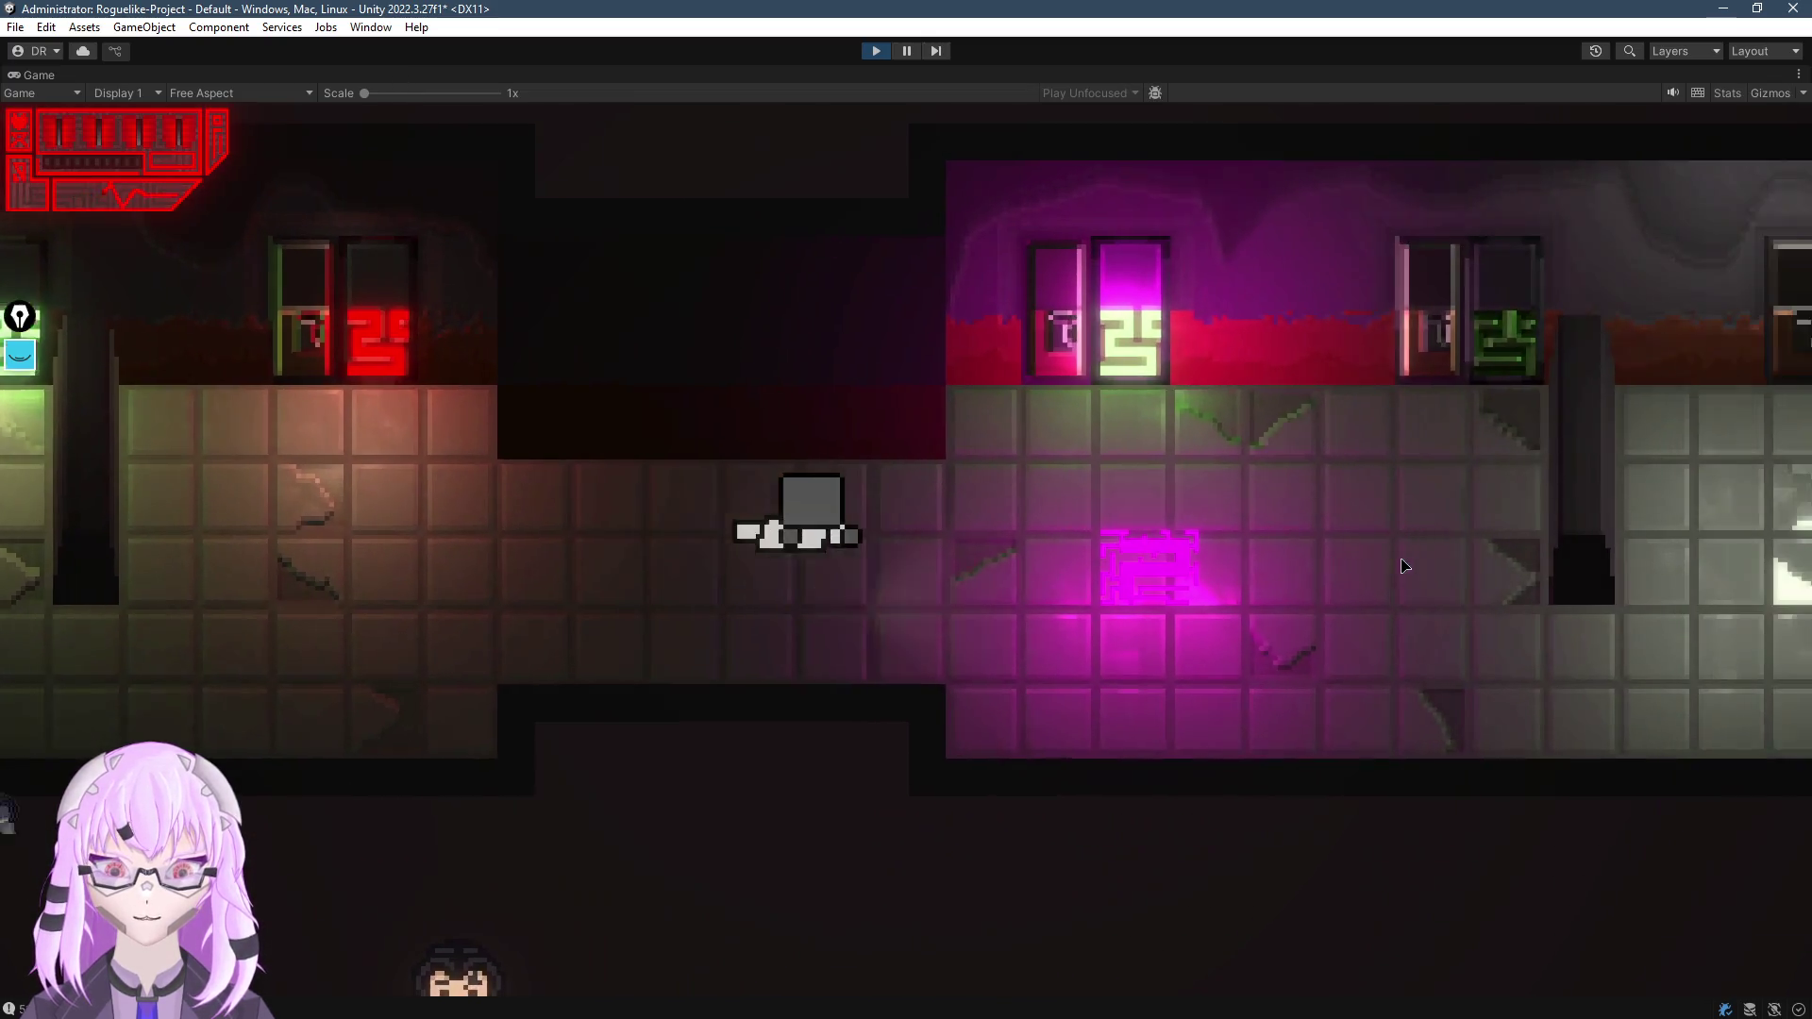
pyautogui.press('s')
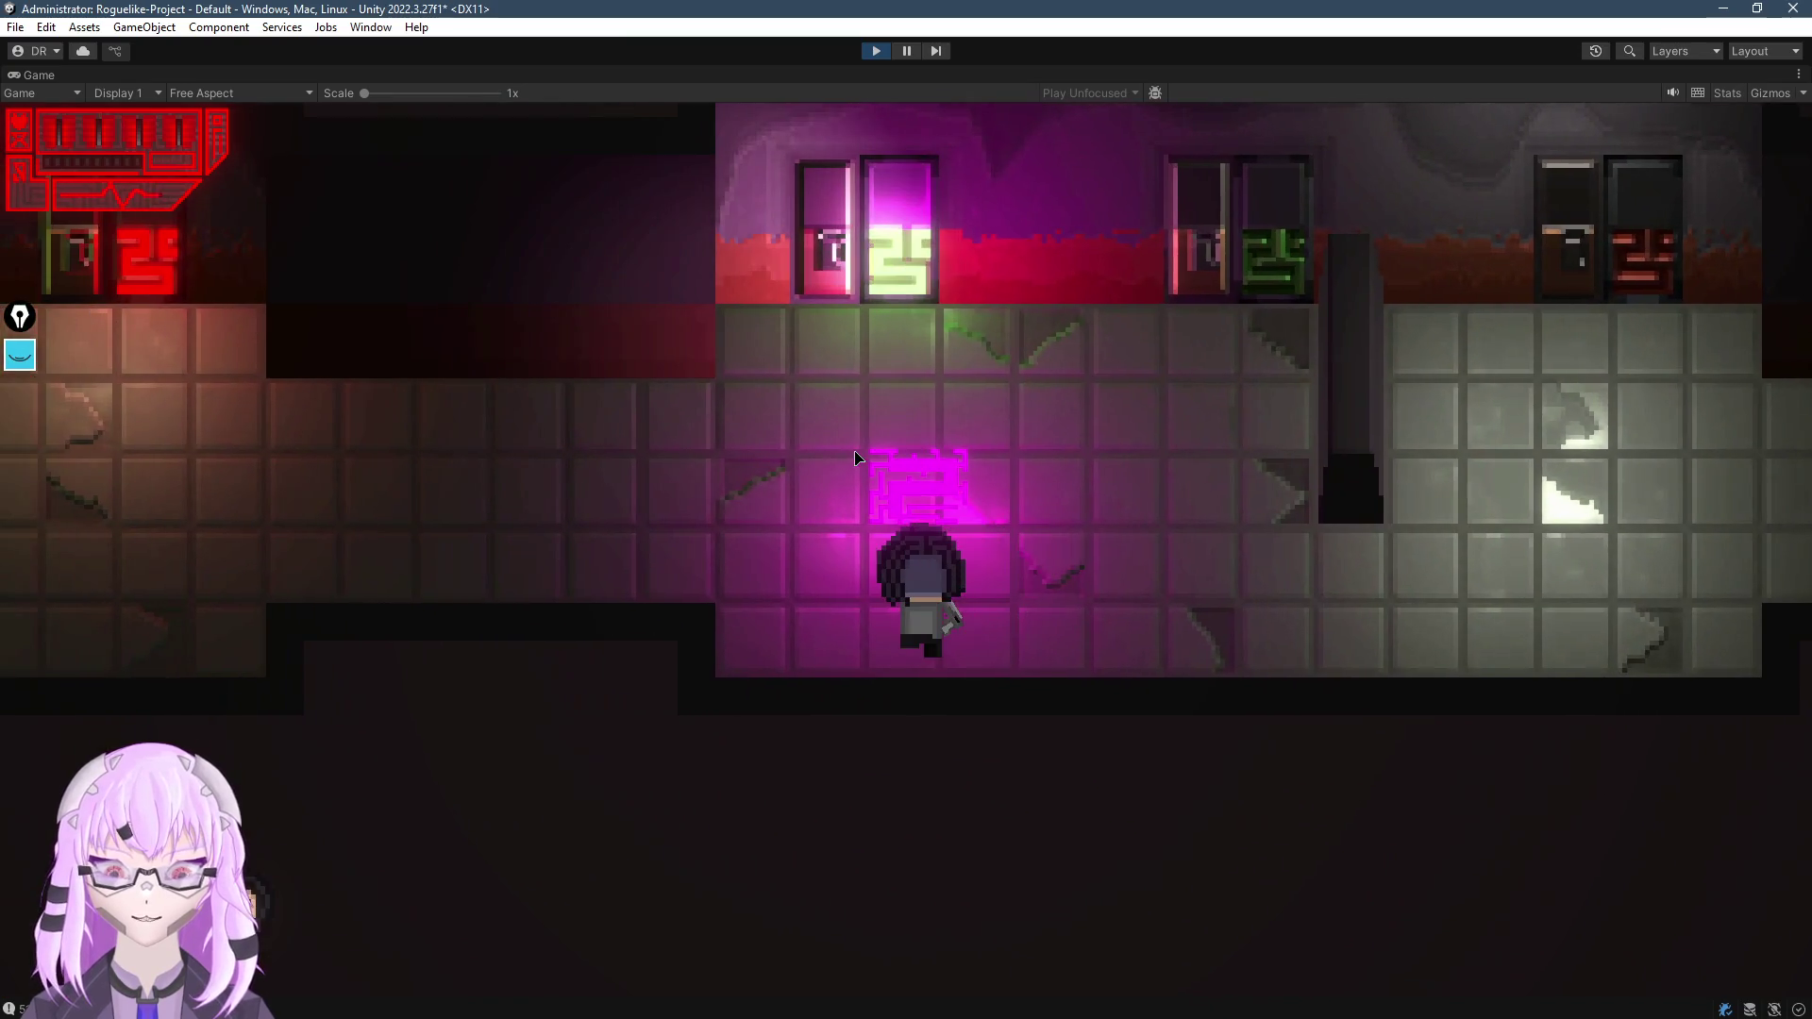
pyautogui.press('a')
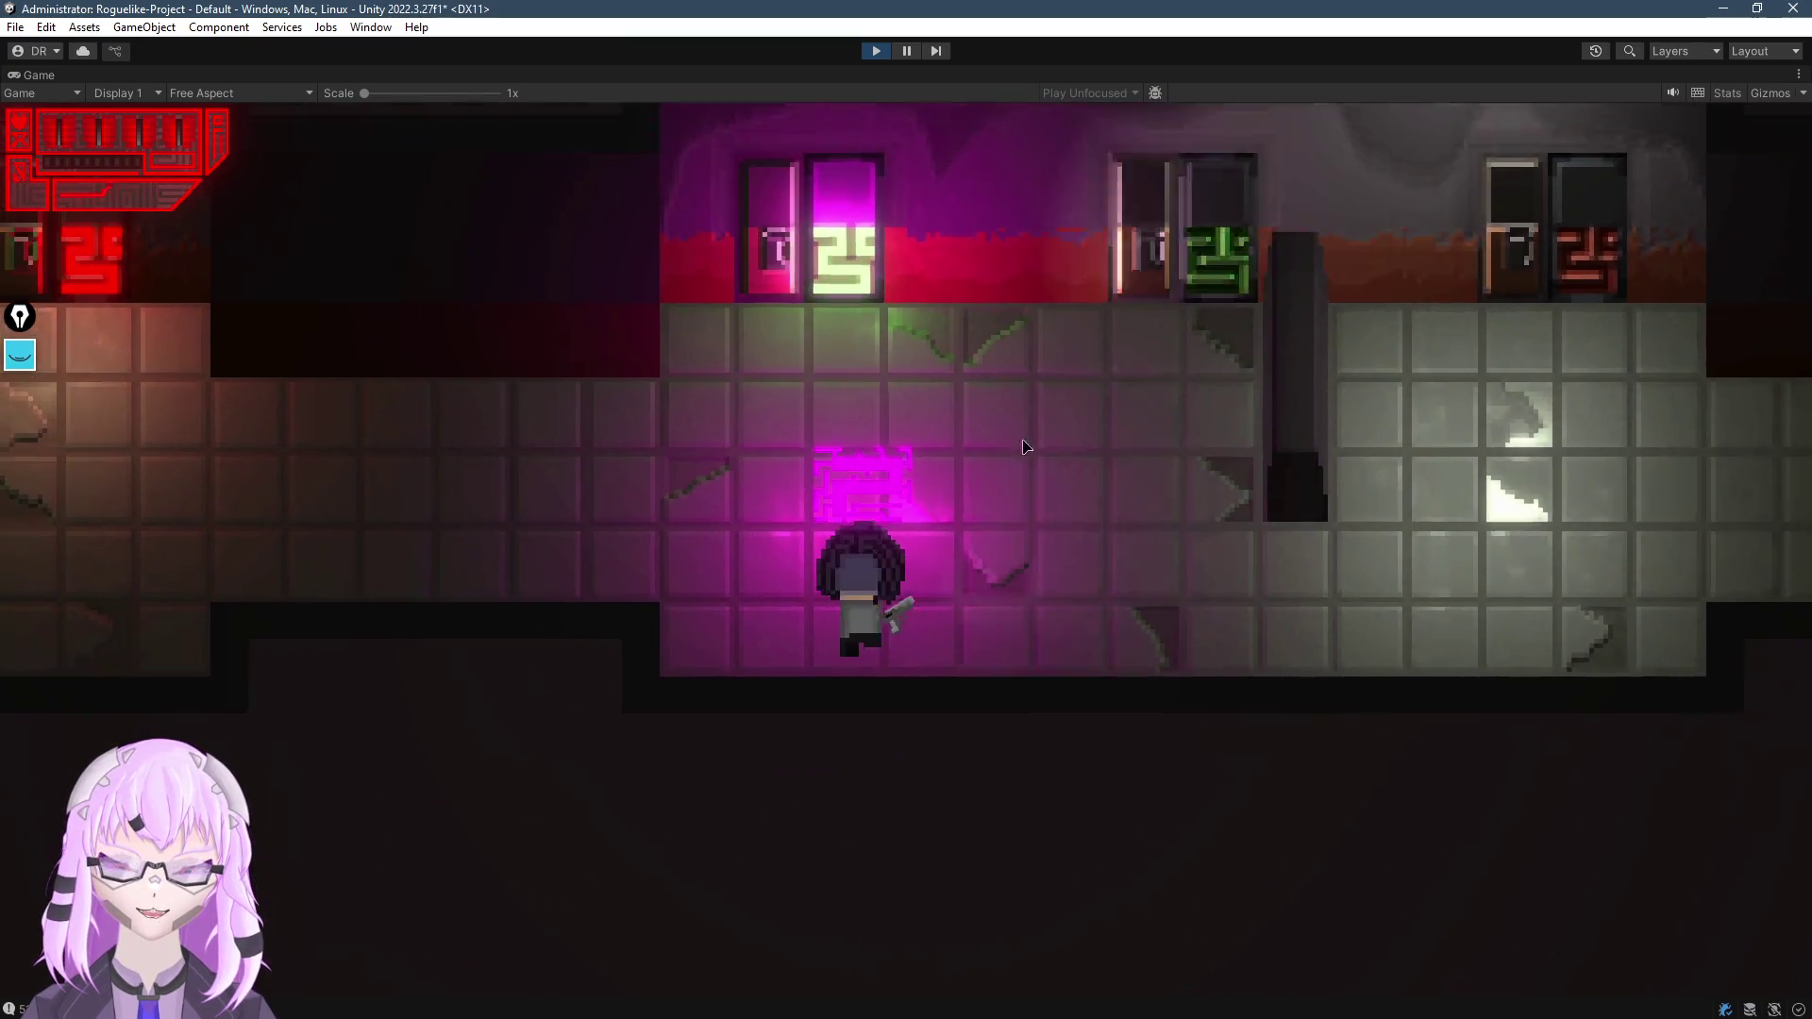
pyautogui.press('d')
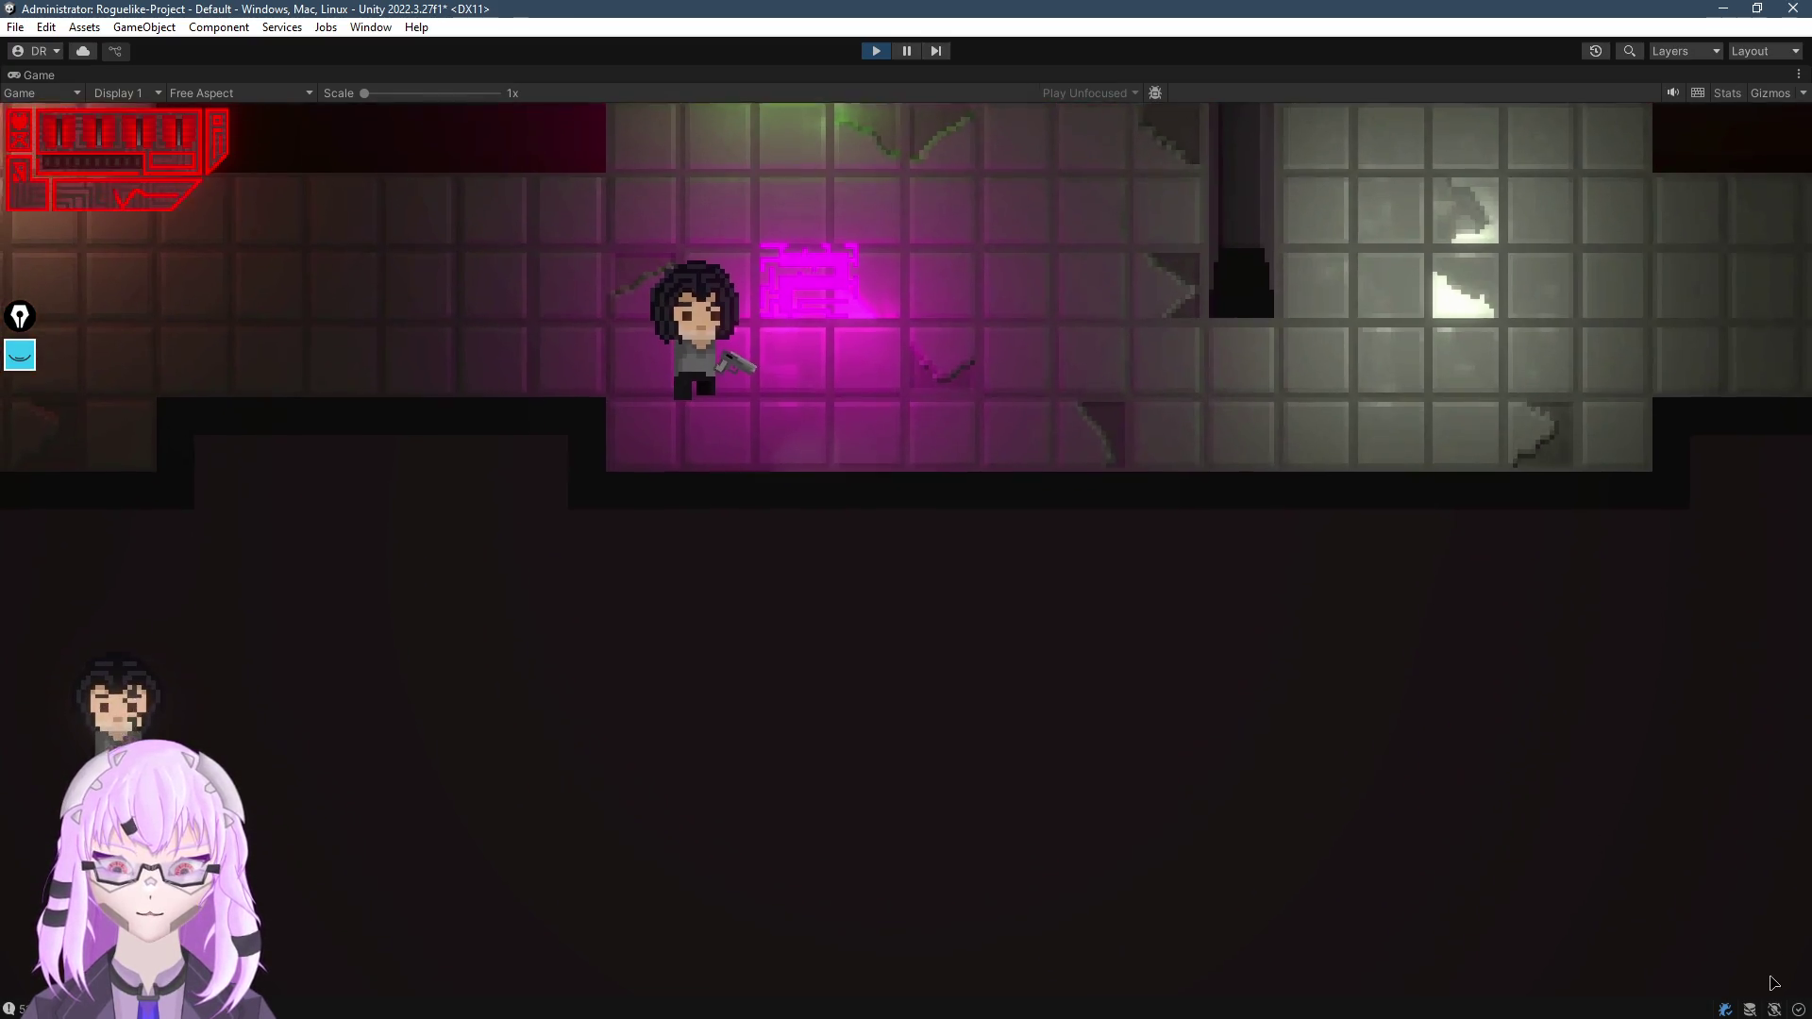
pyautogui.press('w')
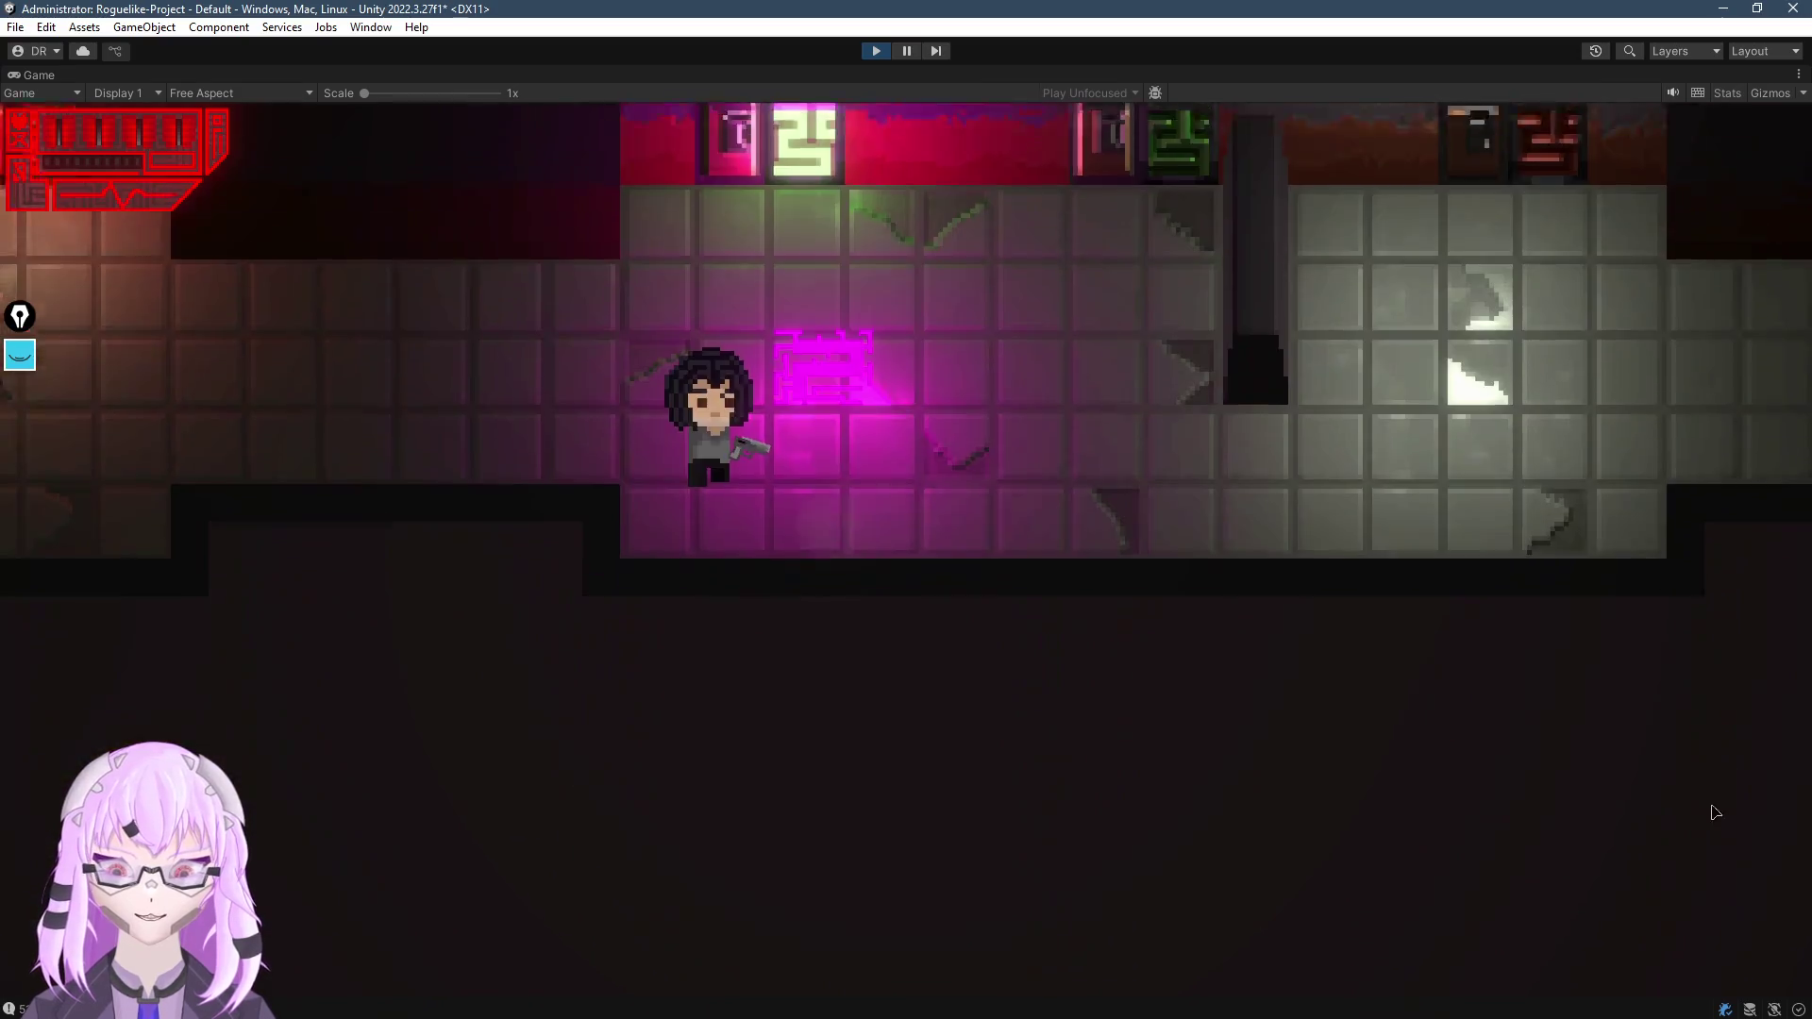
pyautogui.press('a')
pyautogui.press('s')
pyautogui.press('w')
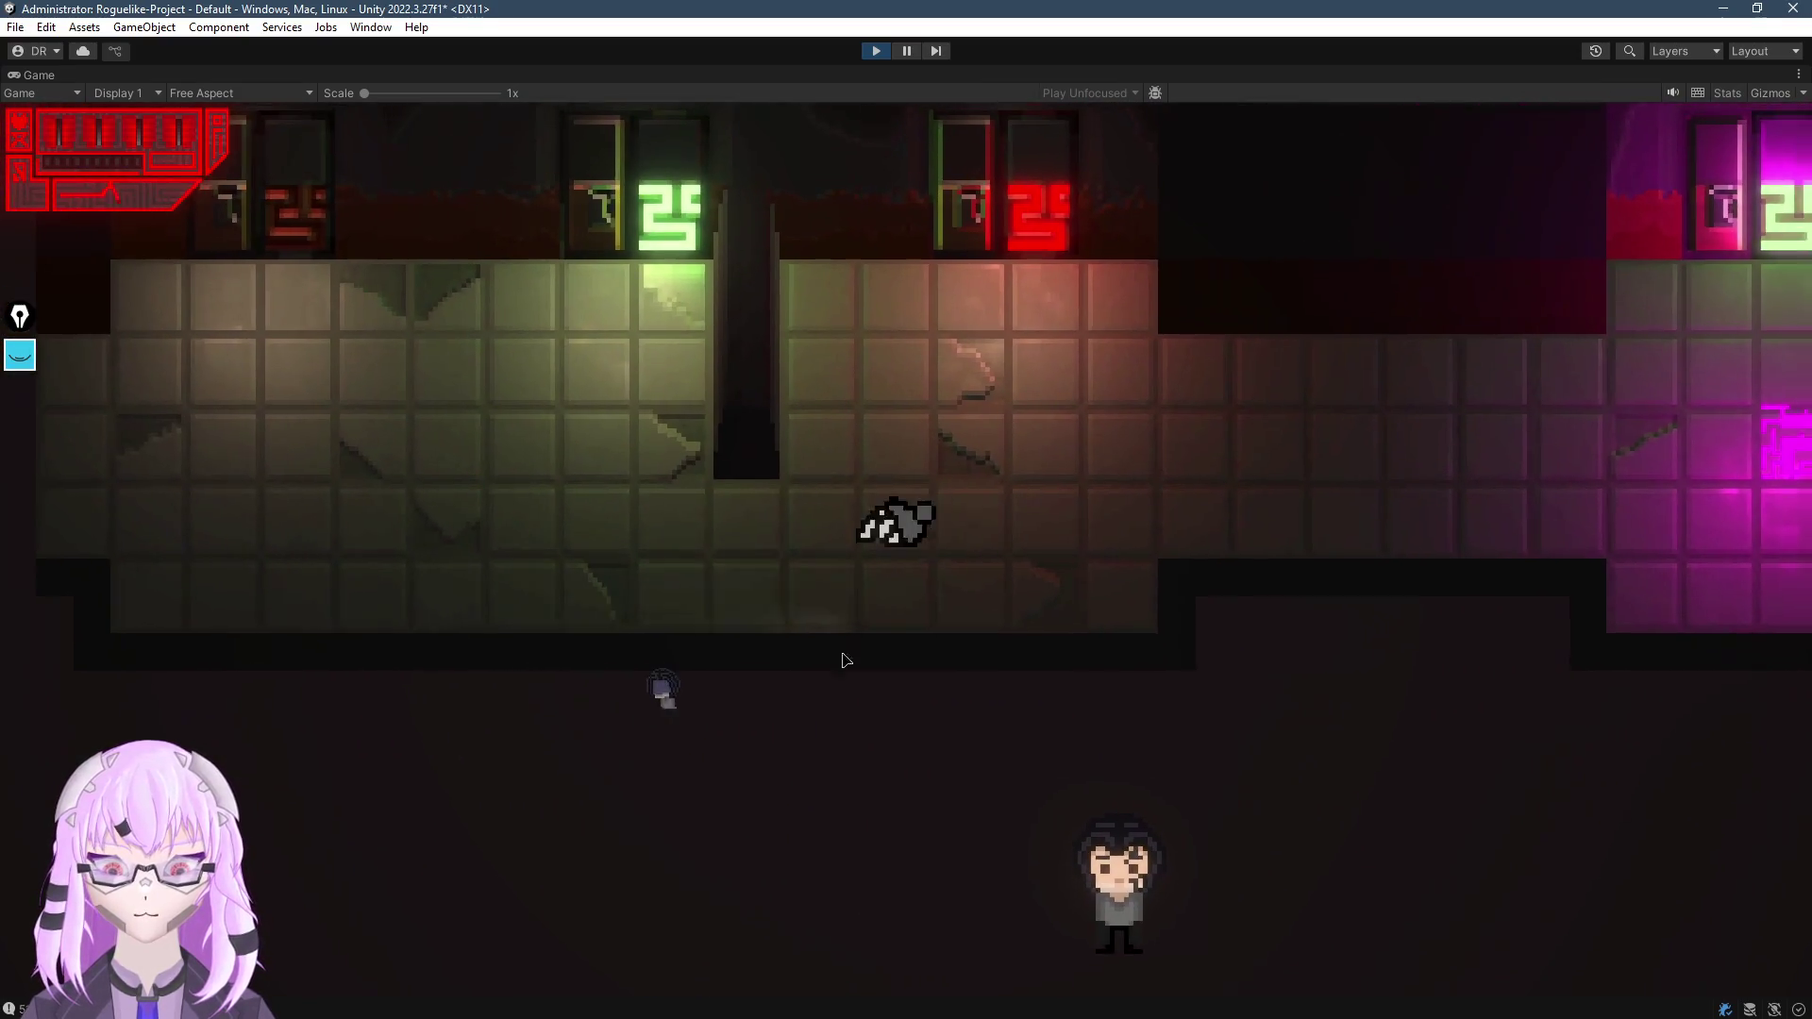
# Walk the player right through the magenta room and around the grey room
pyautogui.press('d')
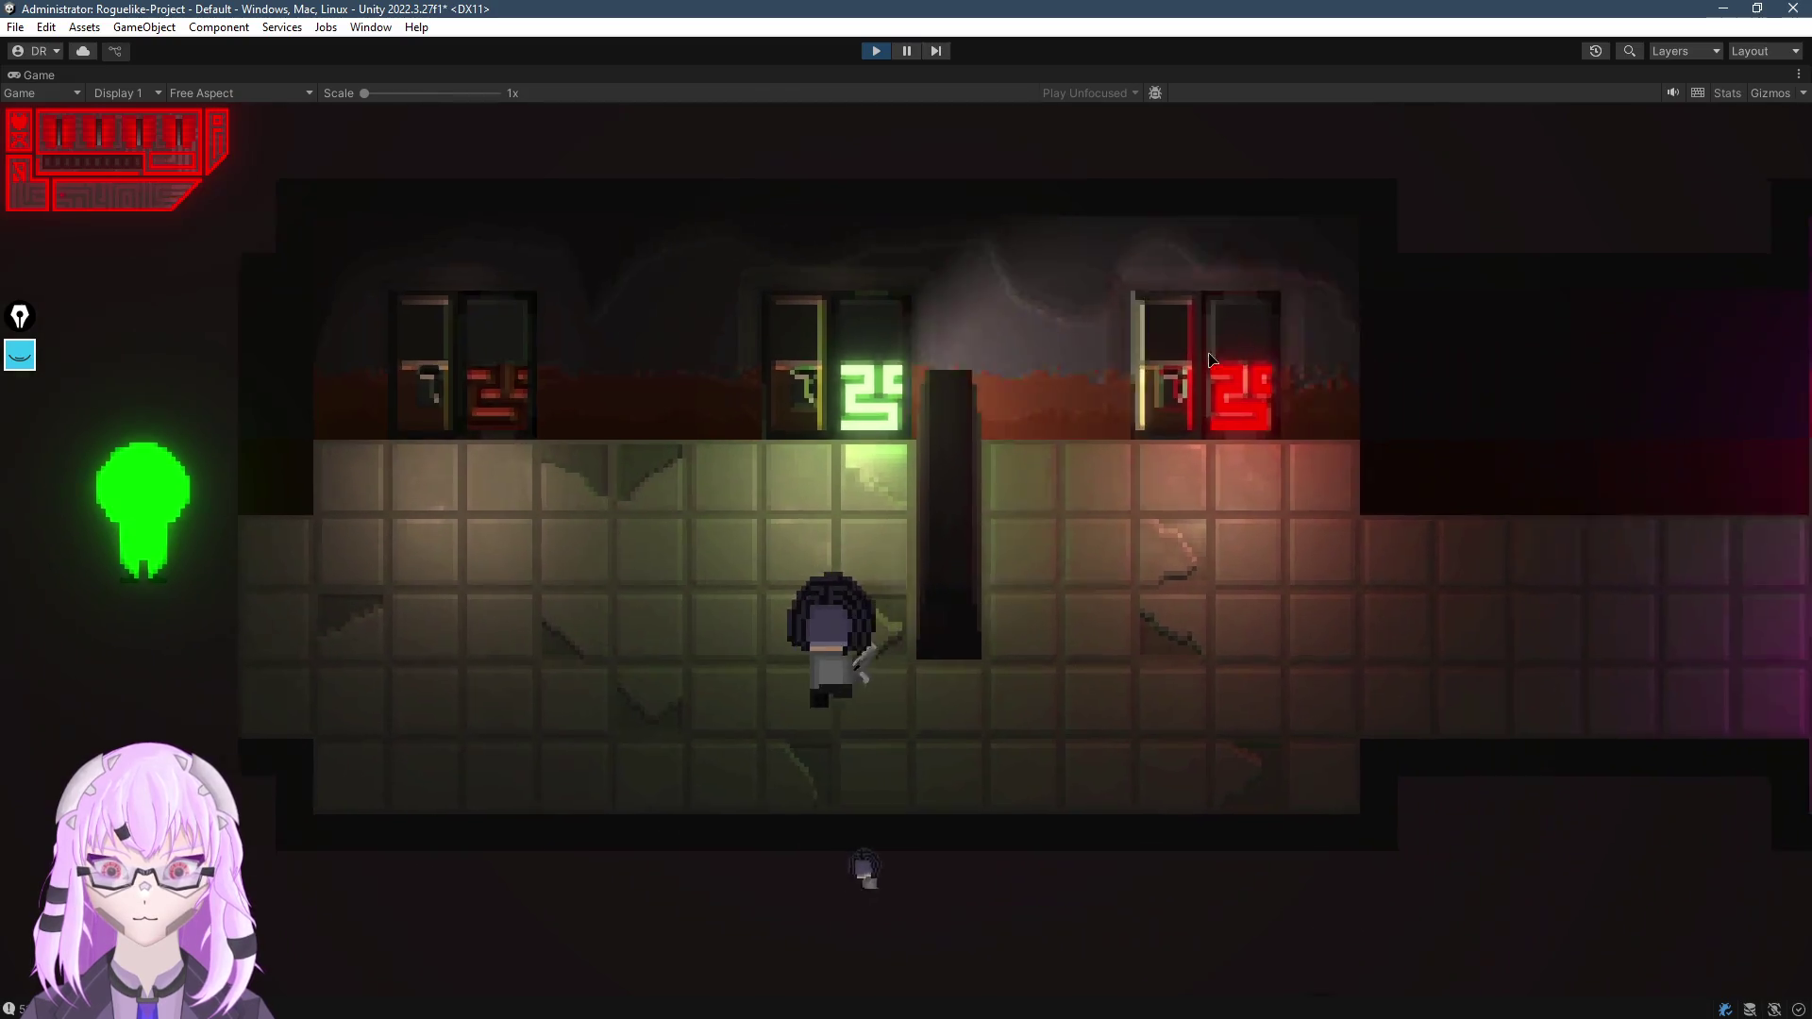
pyautogui.press('d')
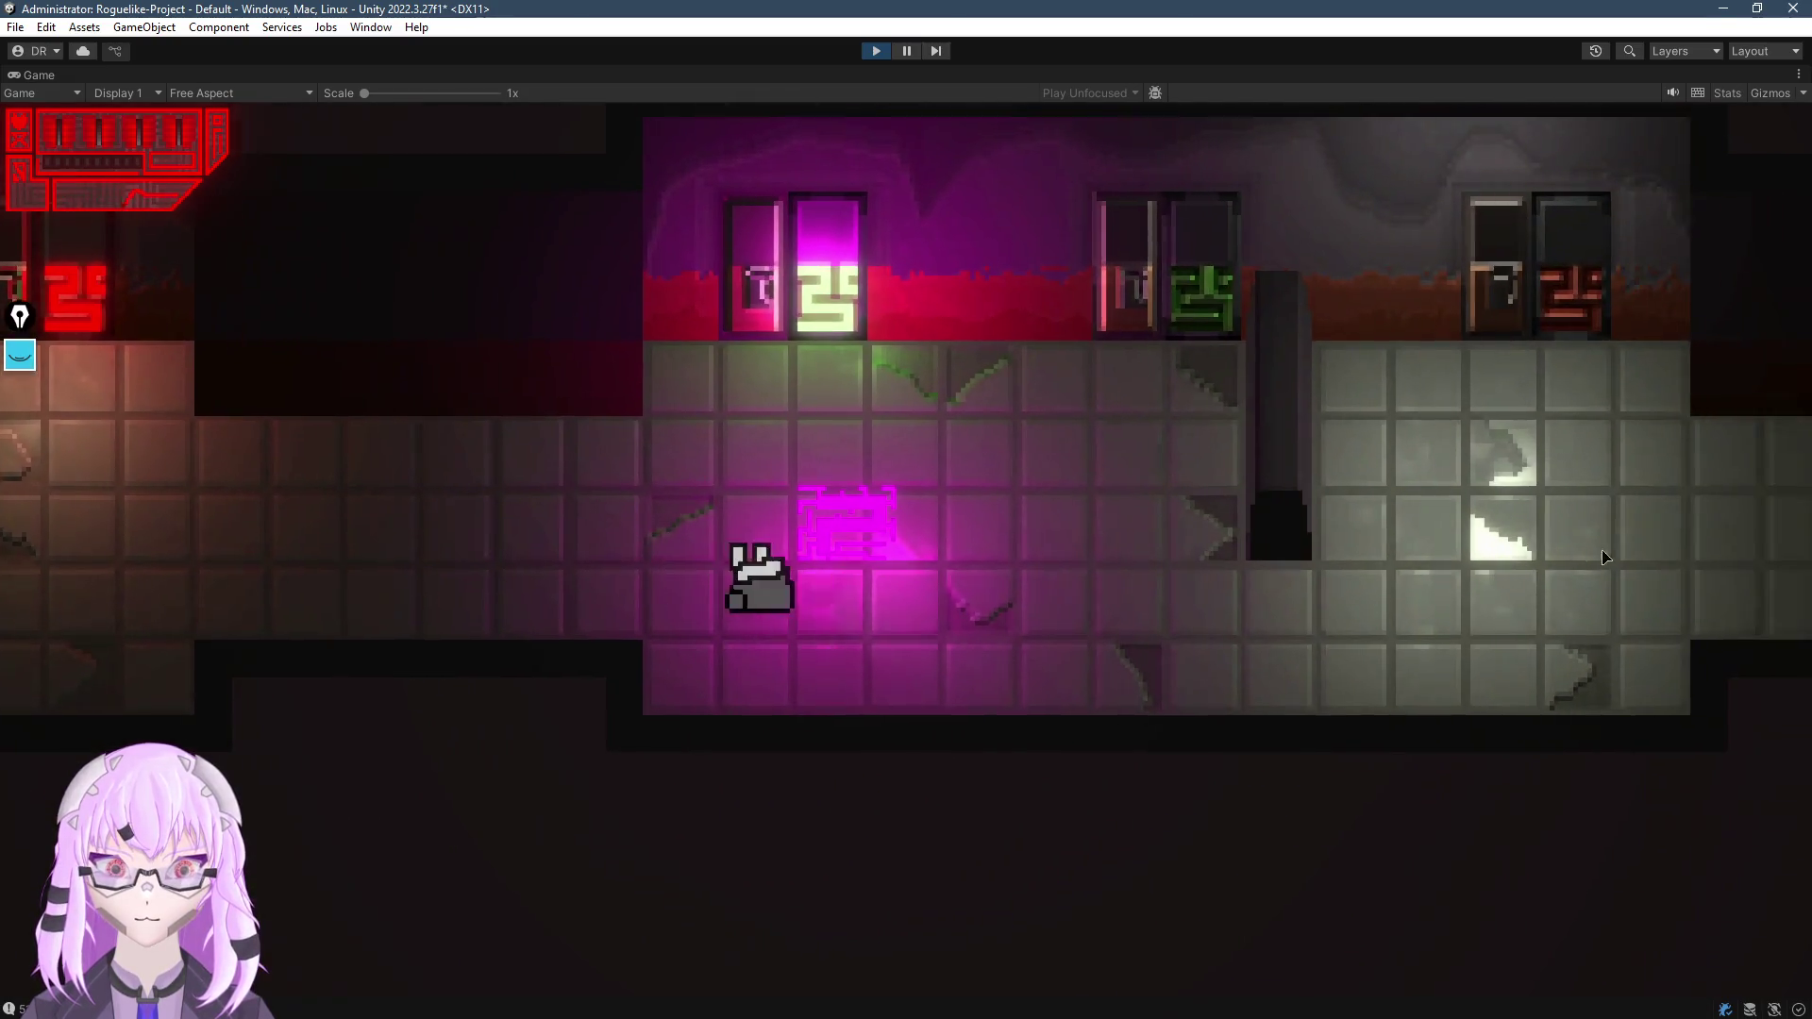
pyautogui.press('d')
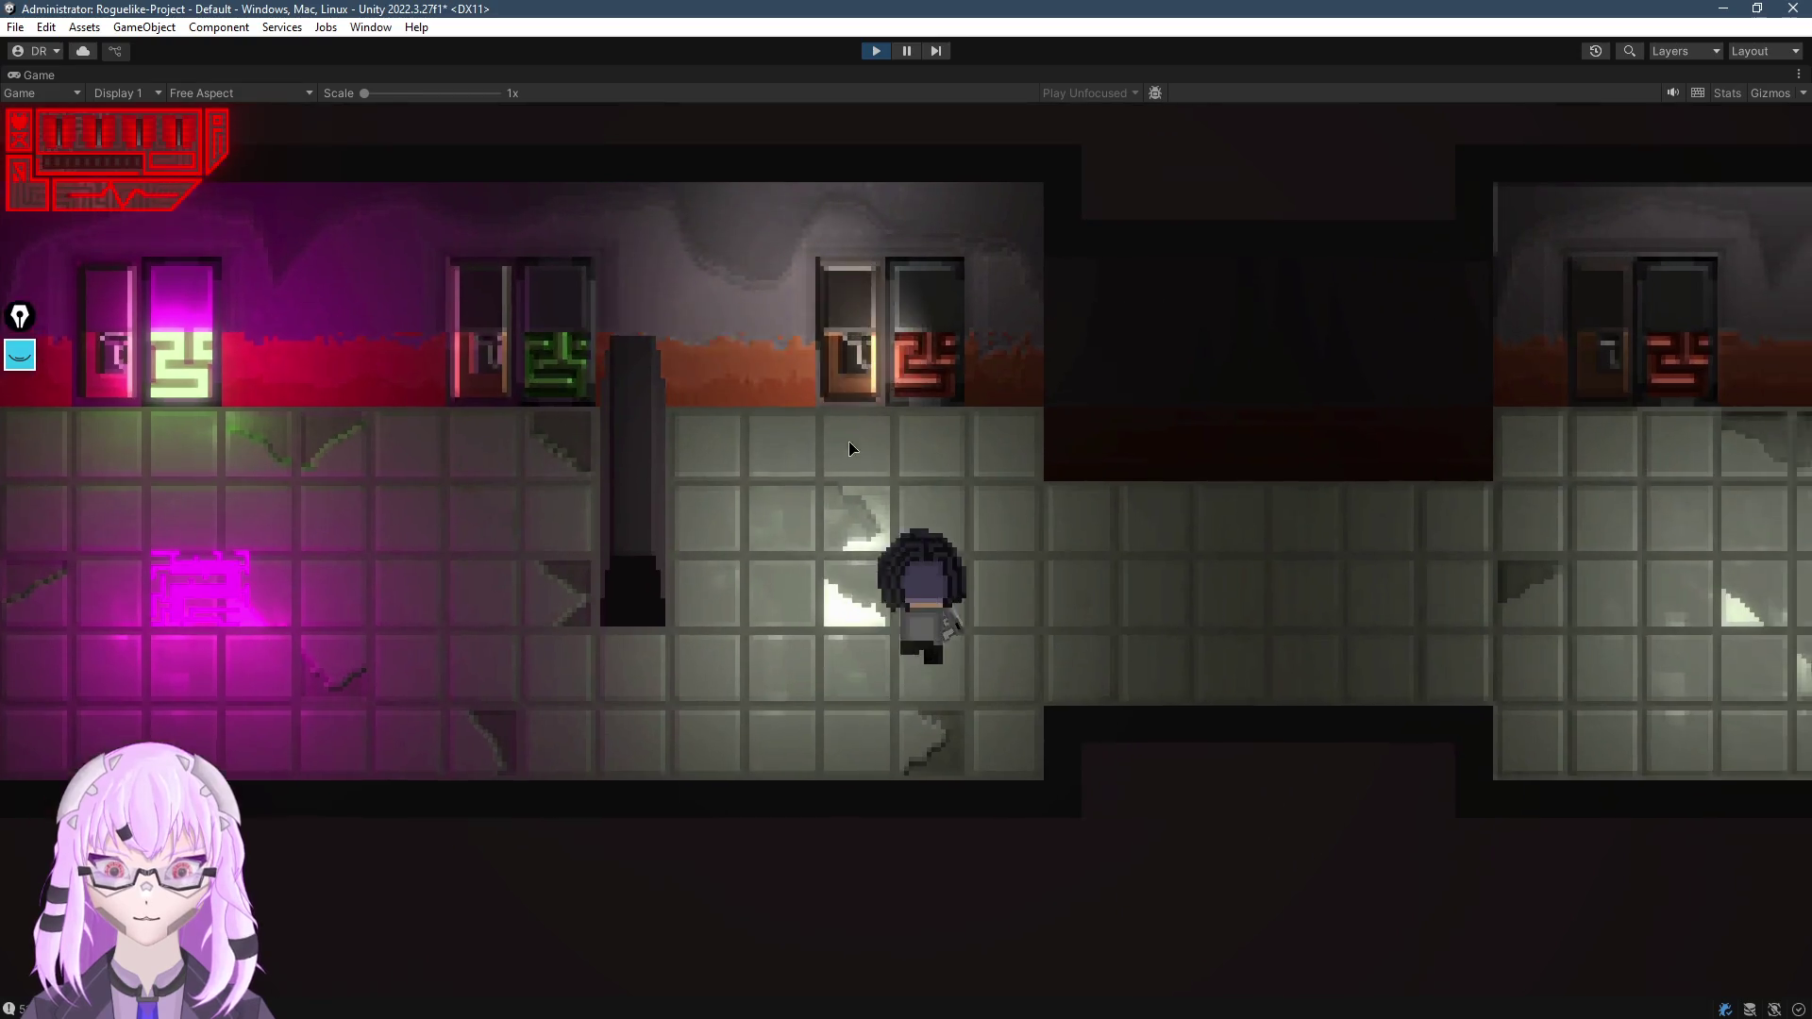
pyautogui.press('w')
pyautogui.press('a')
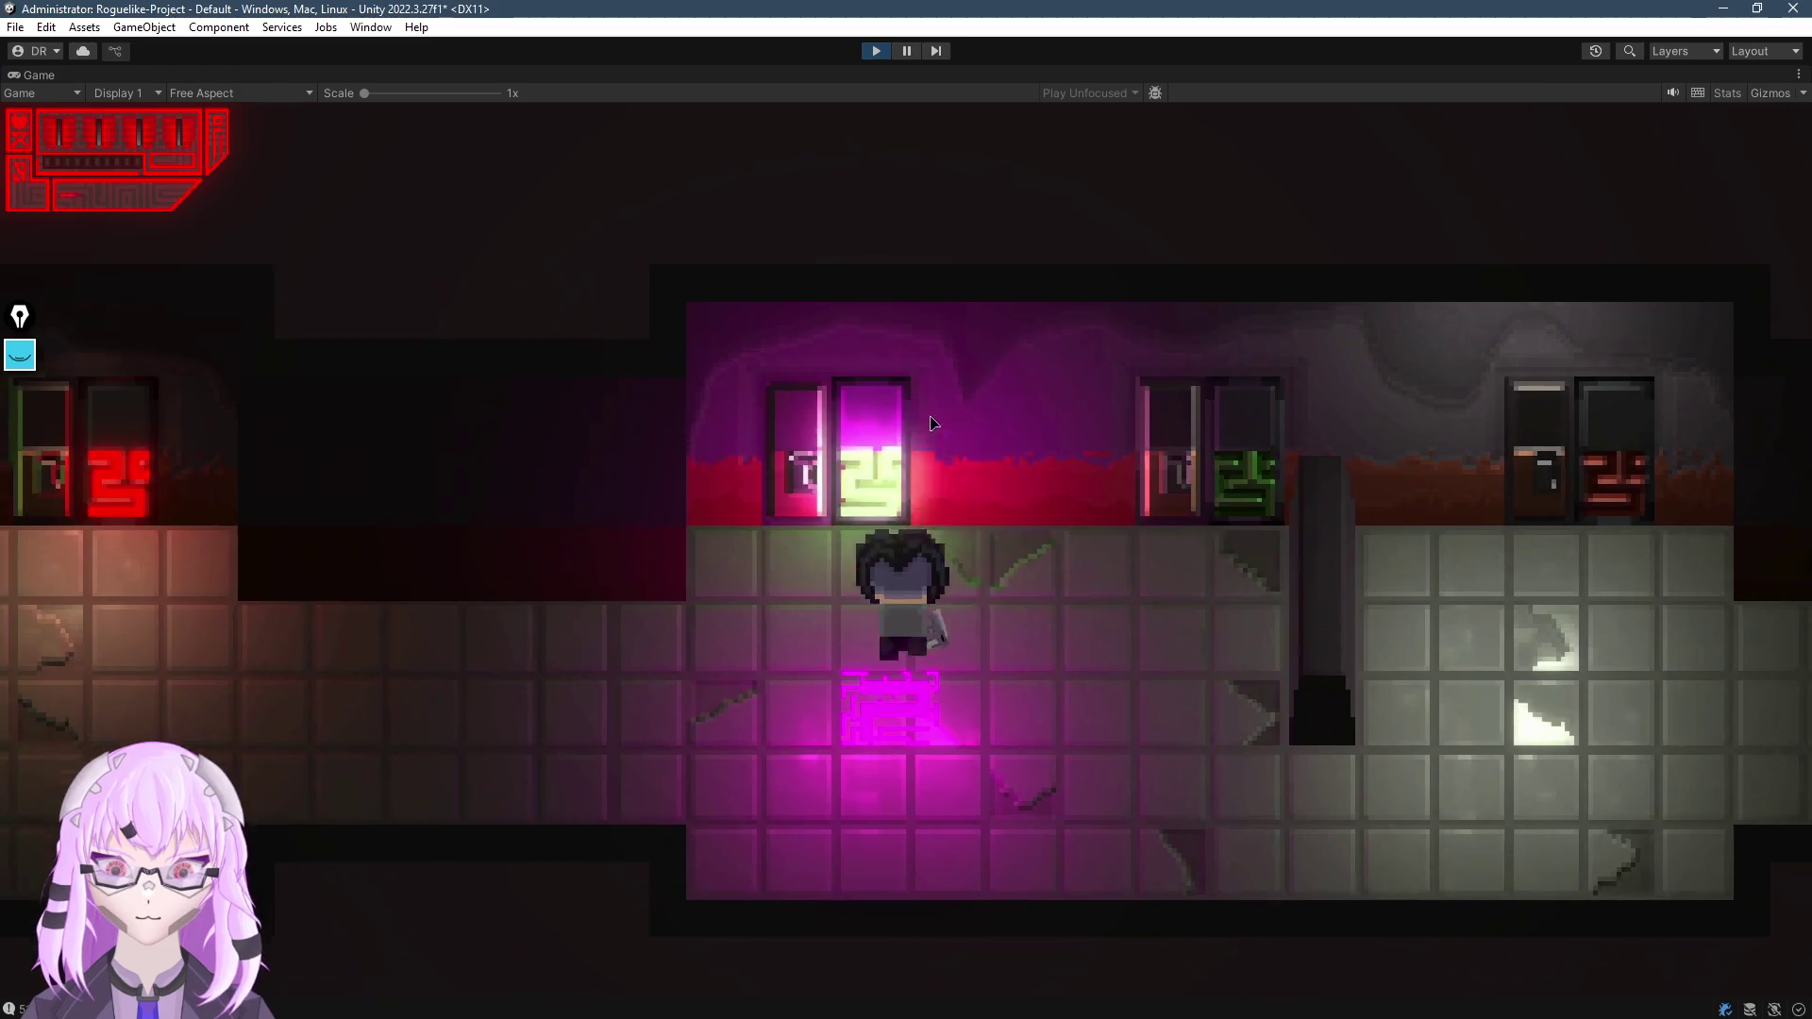
pyautogui.press('d')
pyautogui.press('s')
pyautogui.press('d')
pyautogui.press('w')
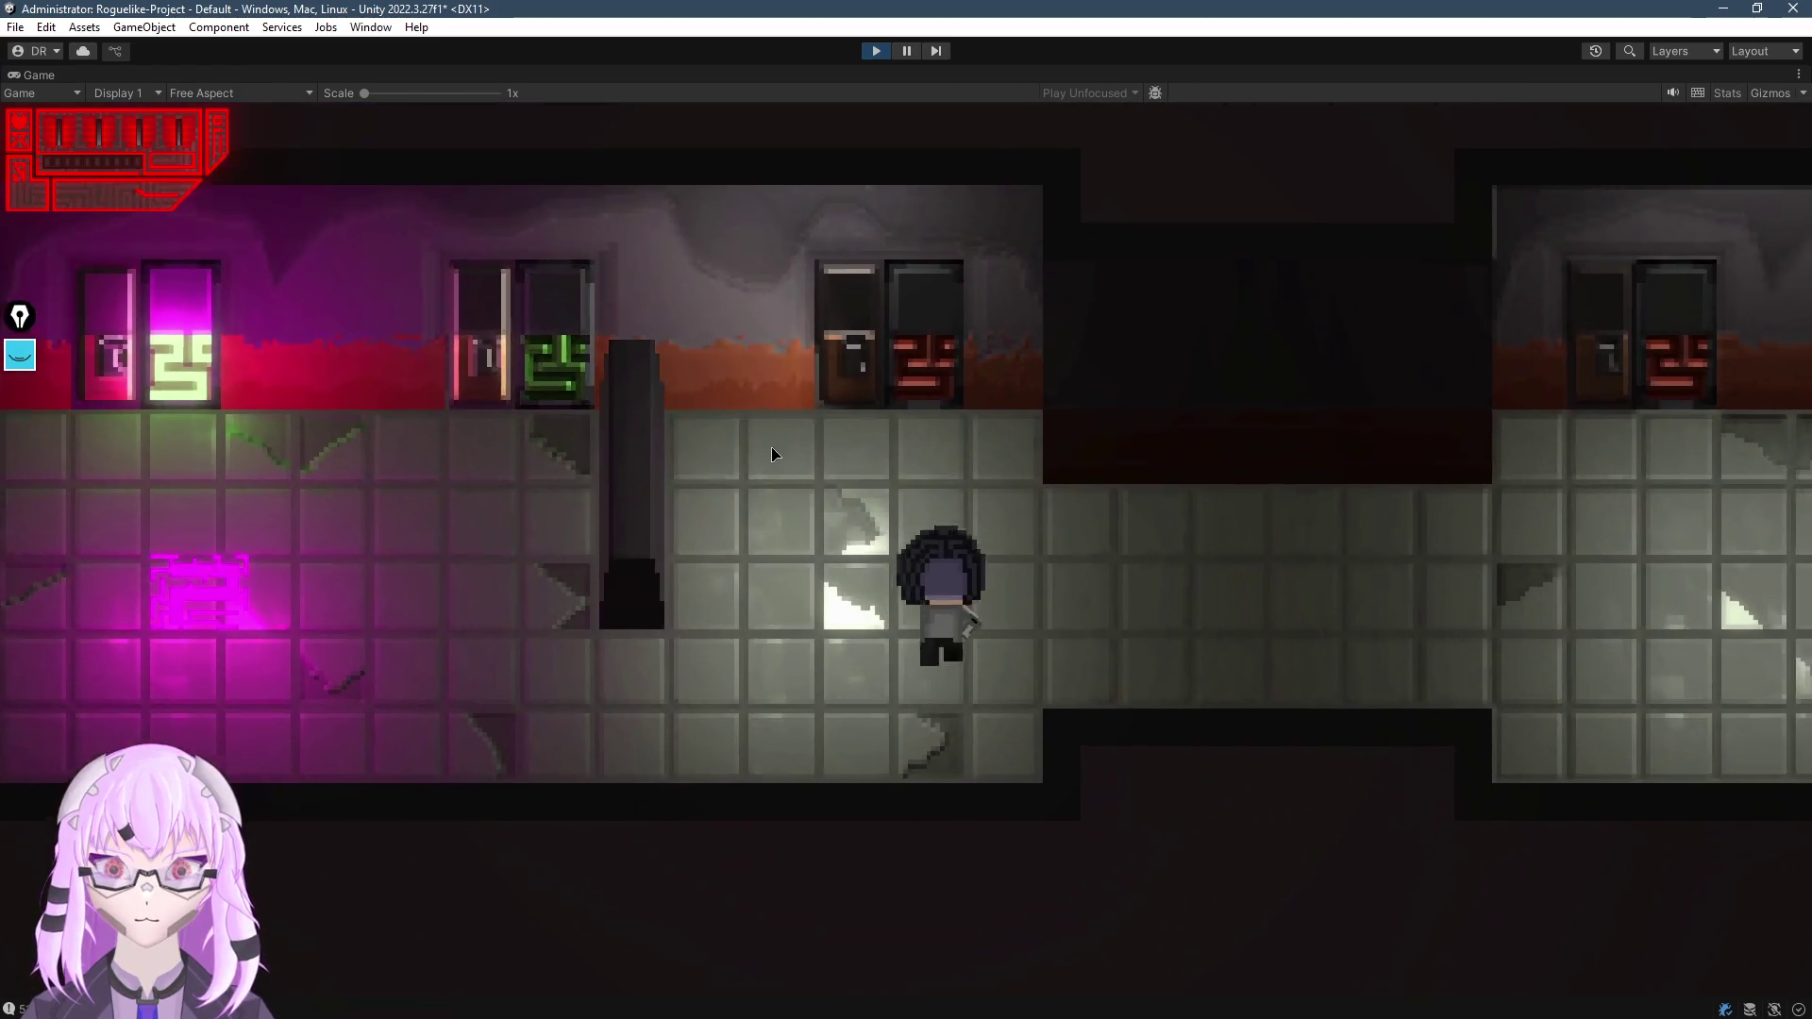
pyautogui.press('a')
pyautogui.press('d')
pyautogui.press('d')
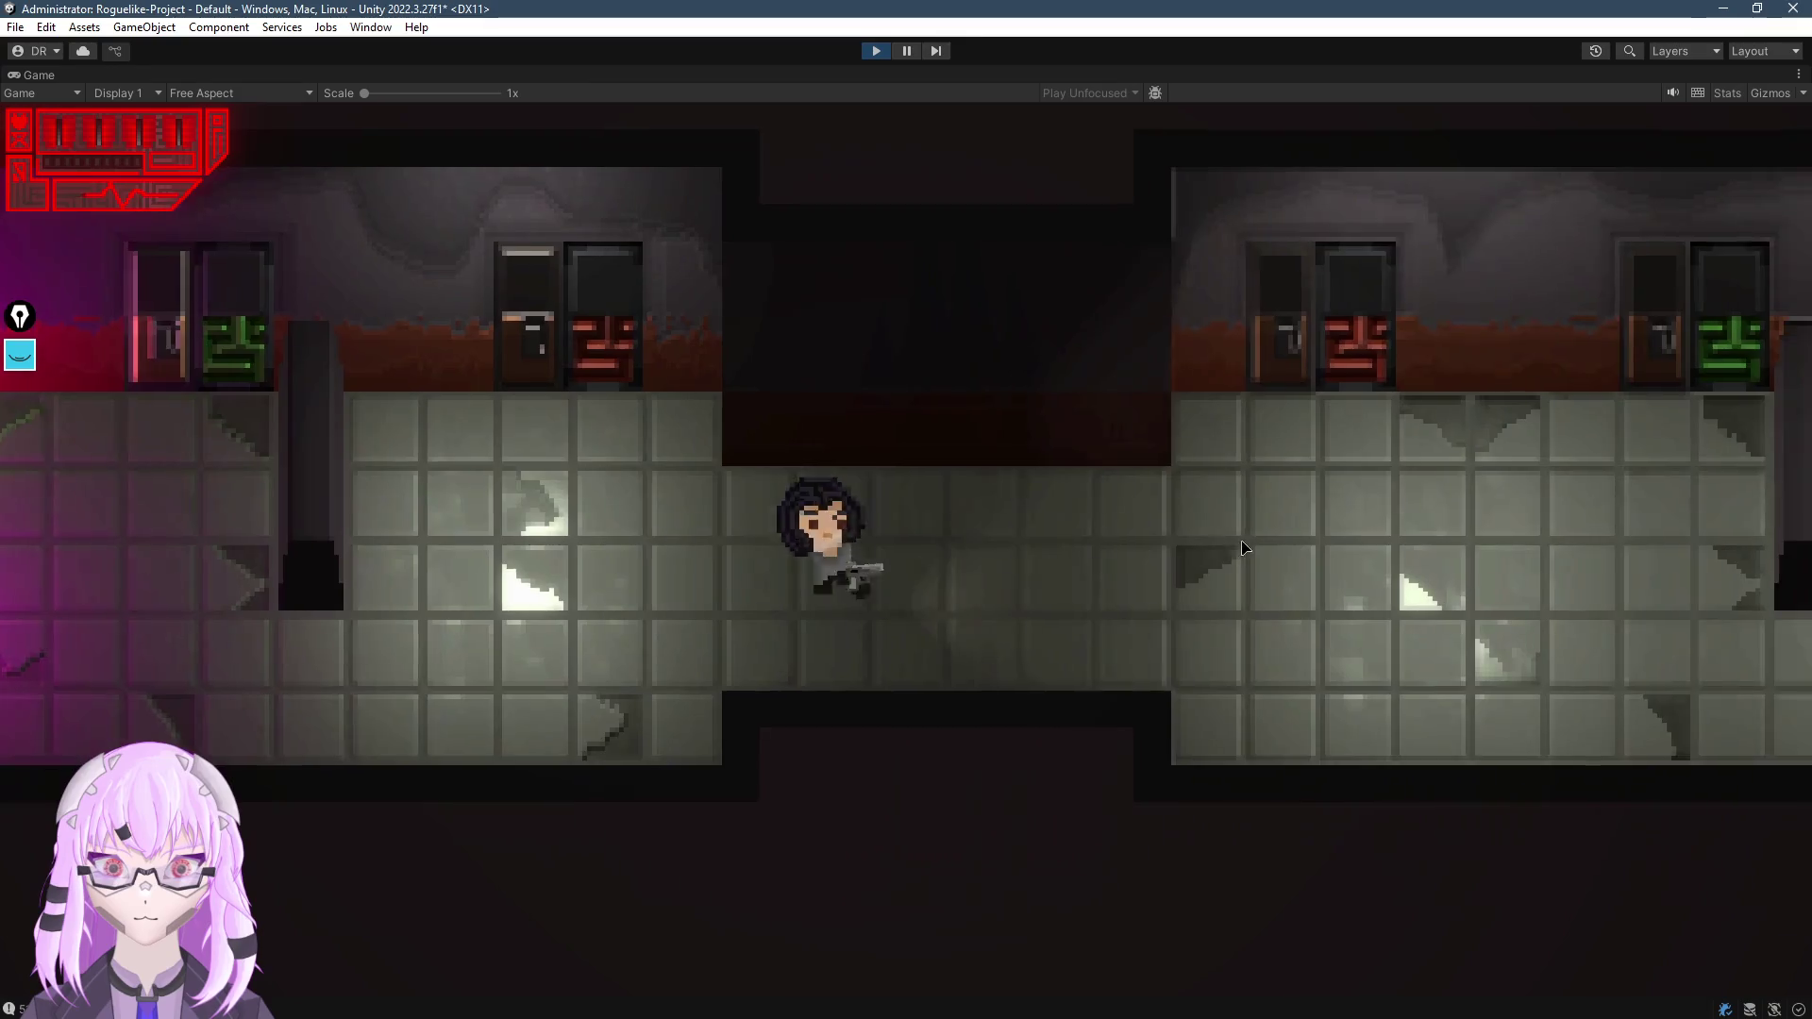
pyautogui.press('a')
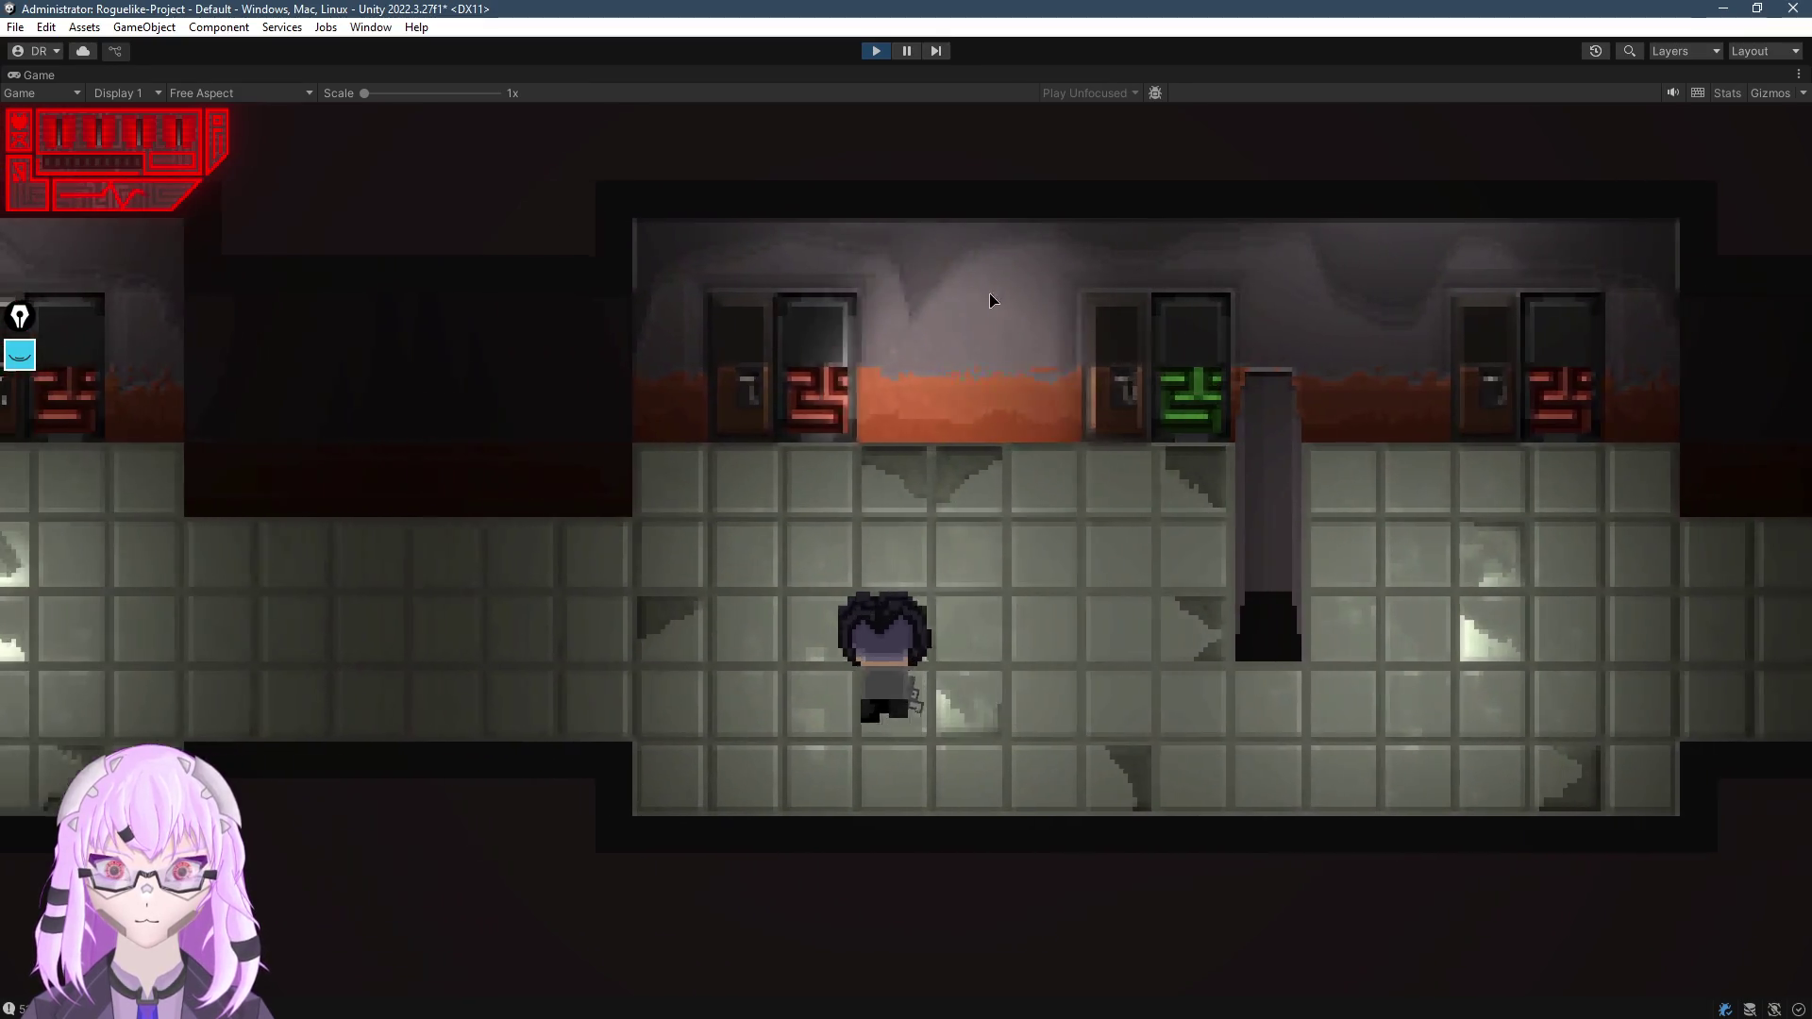
pyautogui.press('d')
pyautogui.press('s')
# Walk through the red- and orange-lit rooms and back, then restore the full editor layout
pyautogui.press('d')
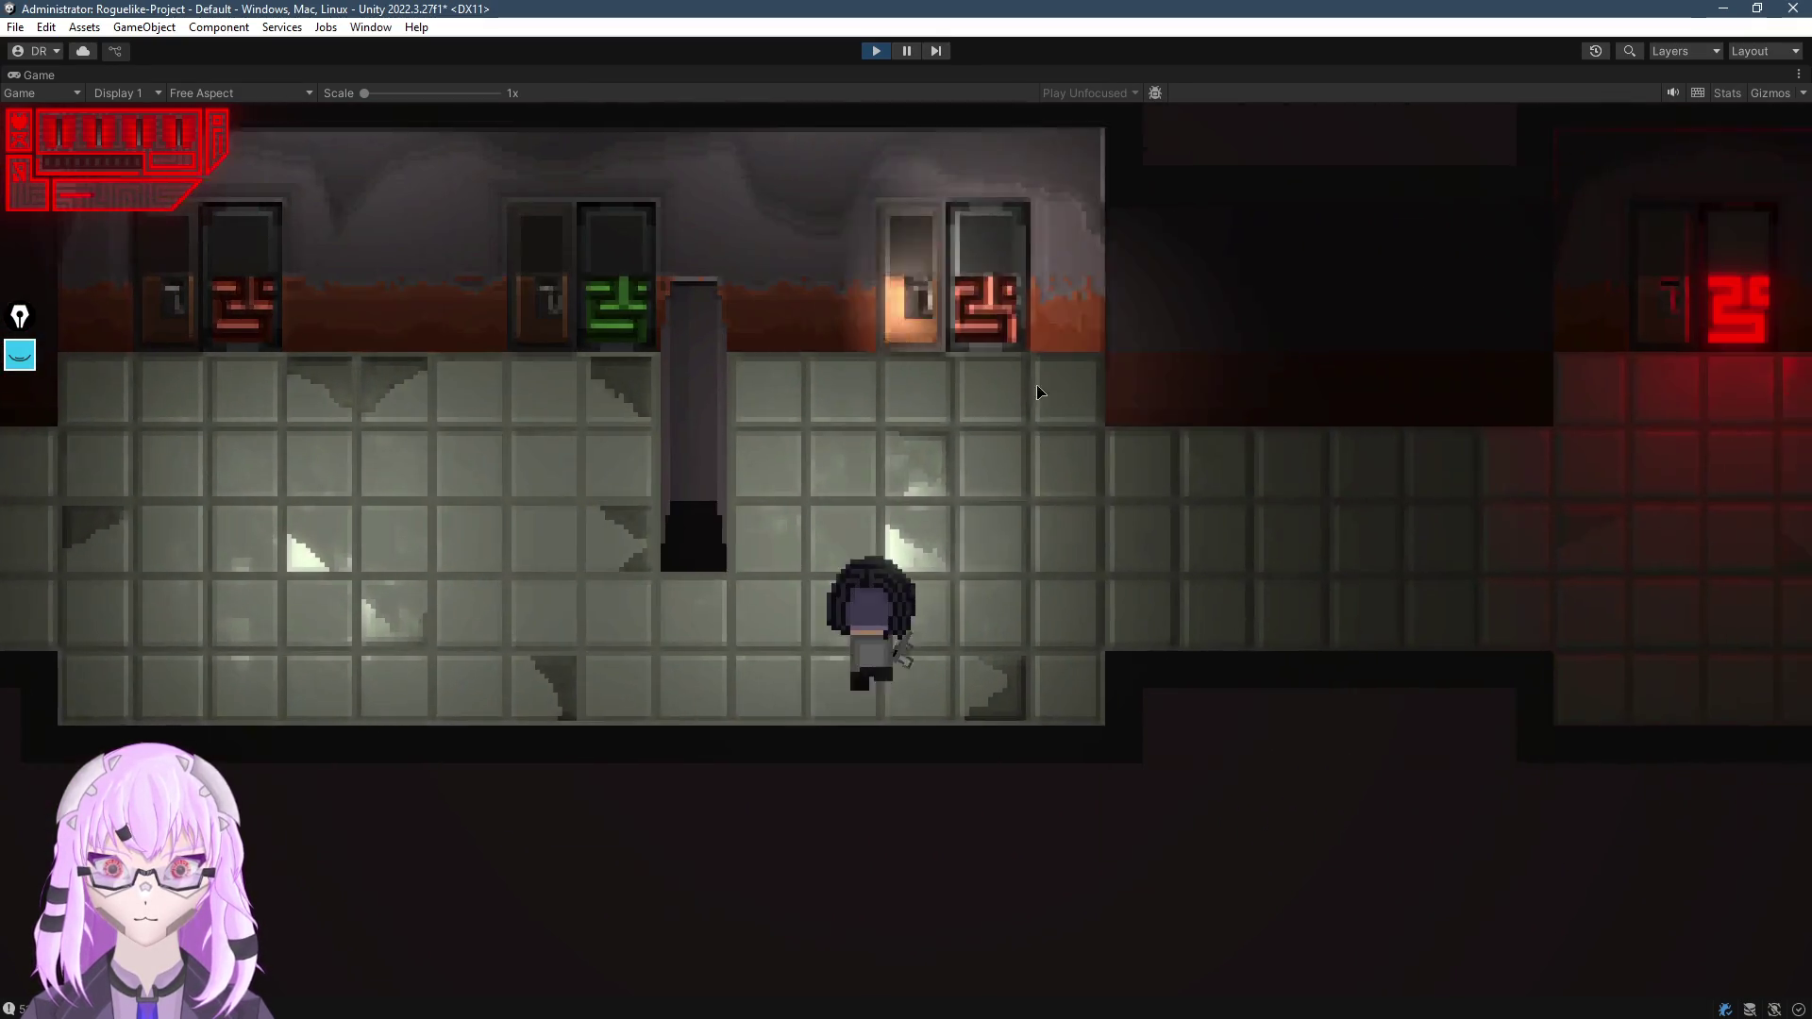
pyautogui.press('d')
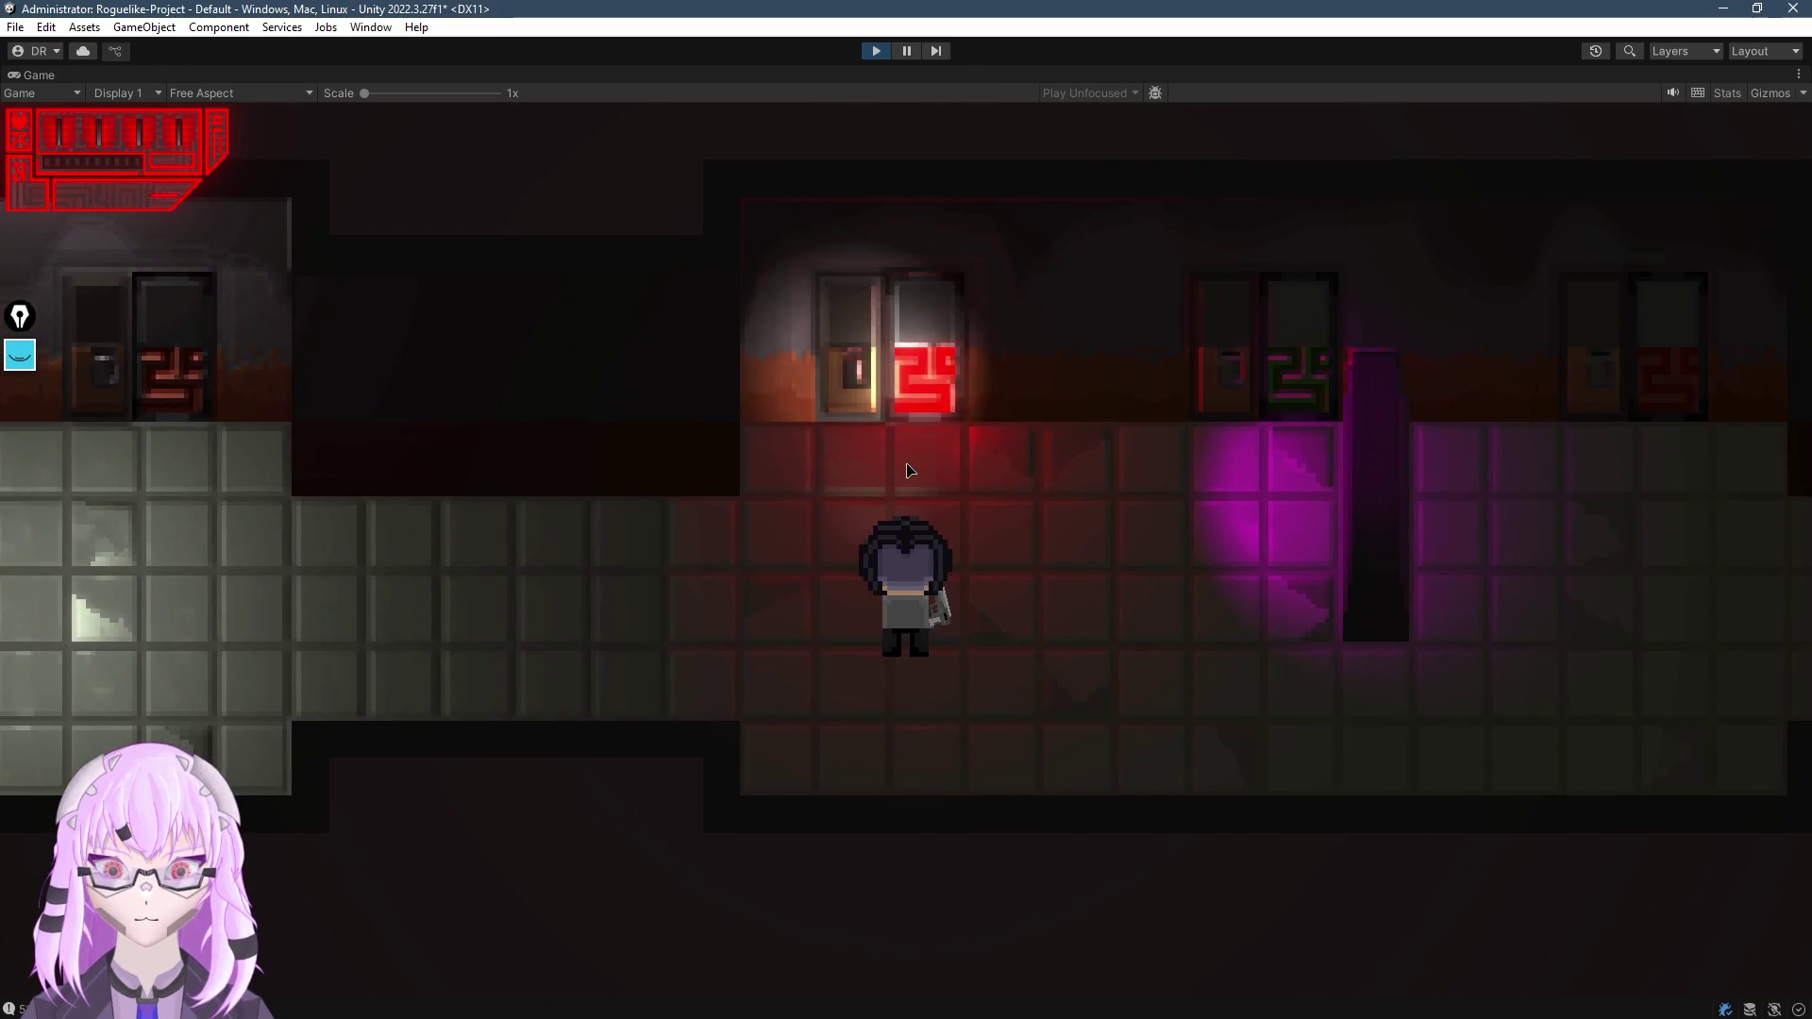
pyautogui.press('d')
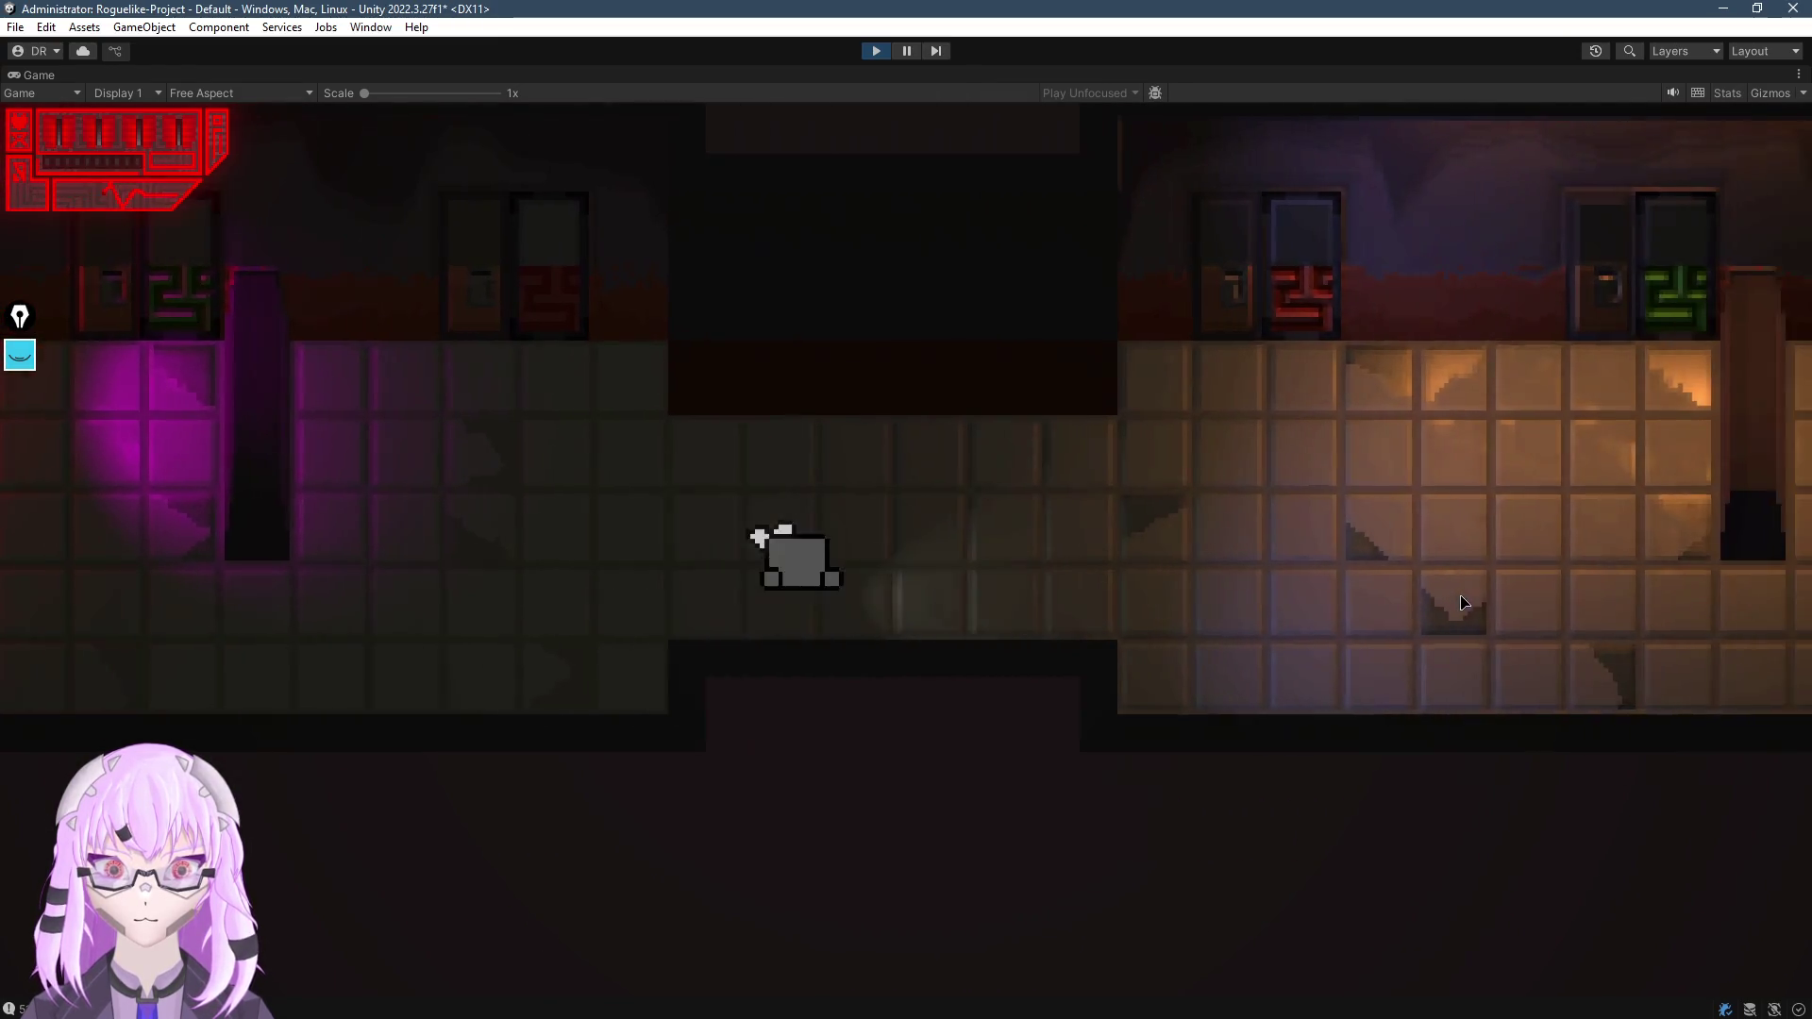
pyautogui.press('d')
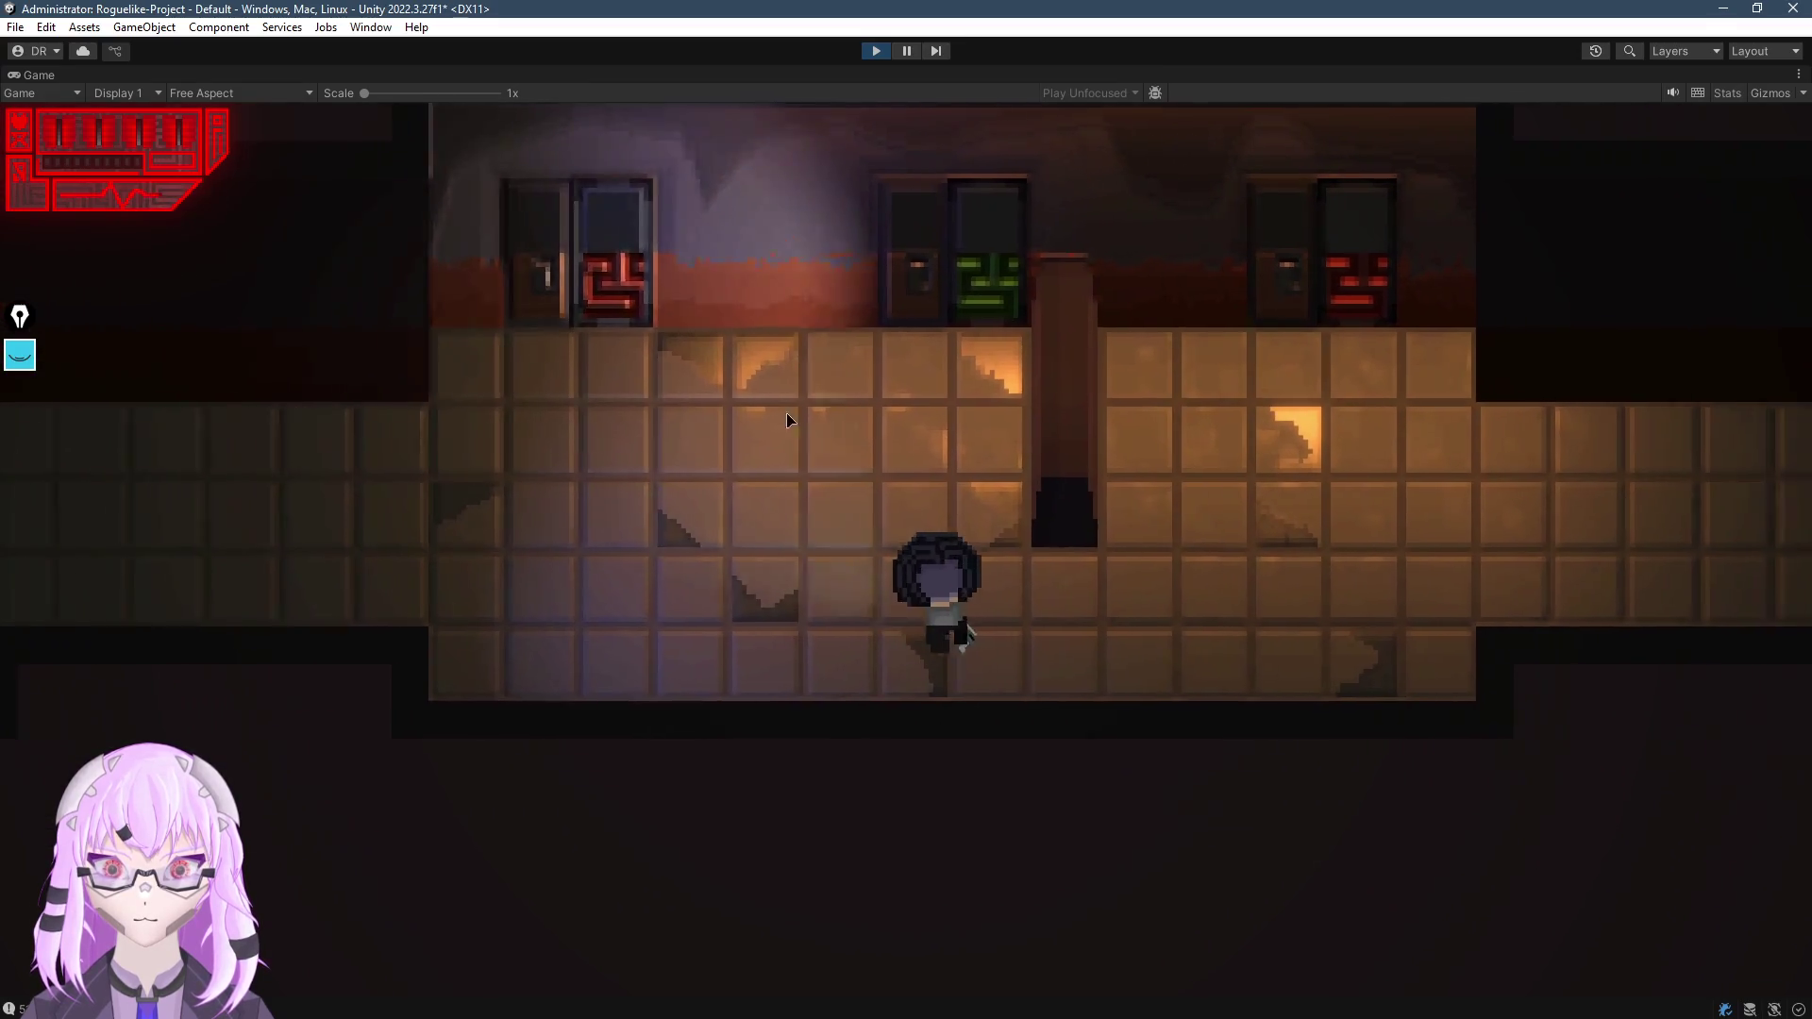
pyautogui.press('a')
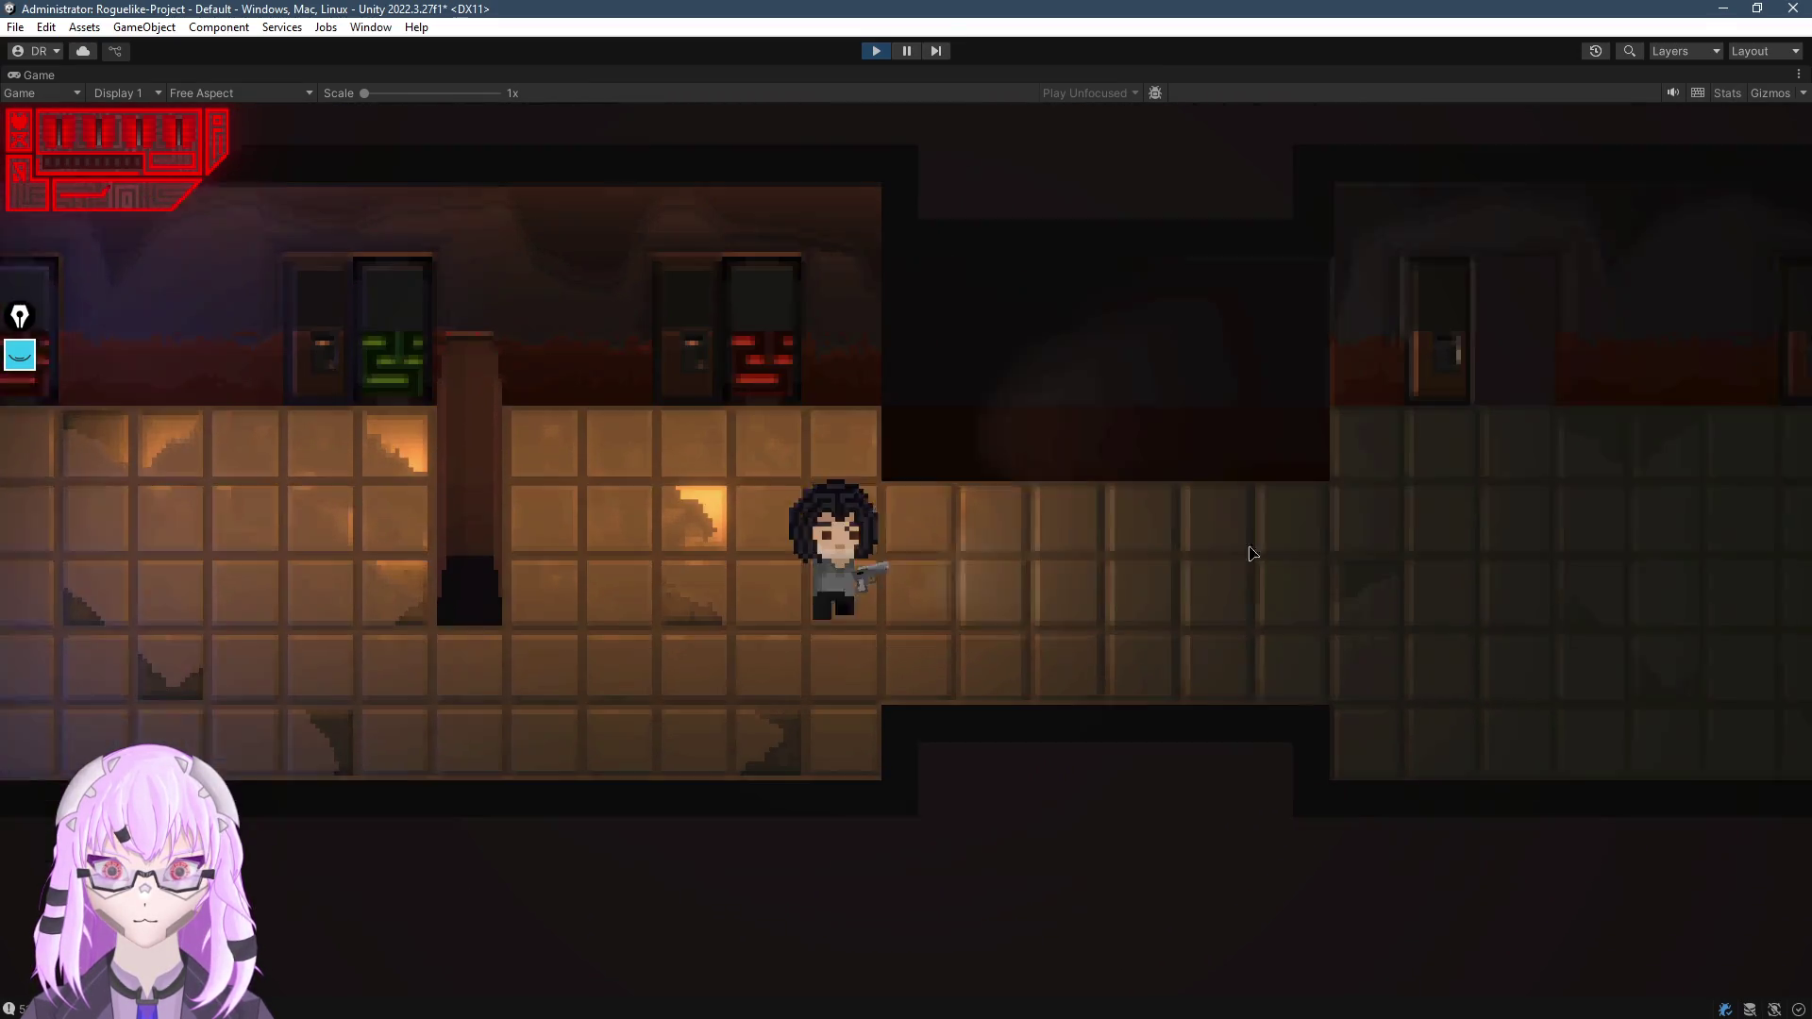
pyautogui.press('a')
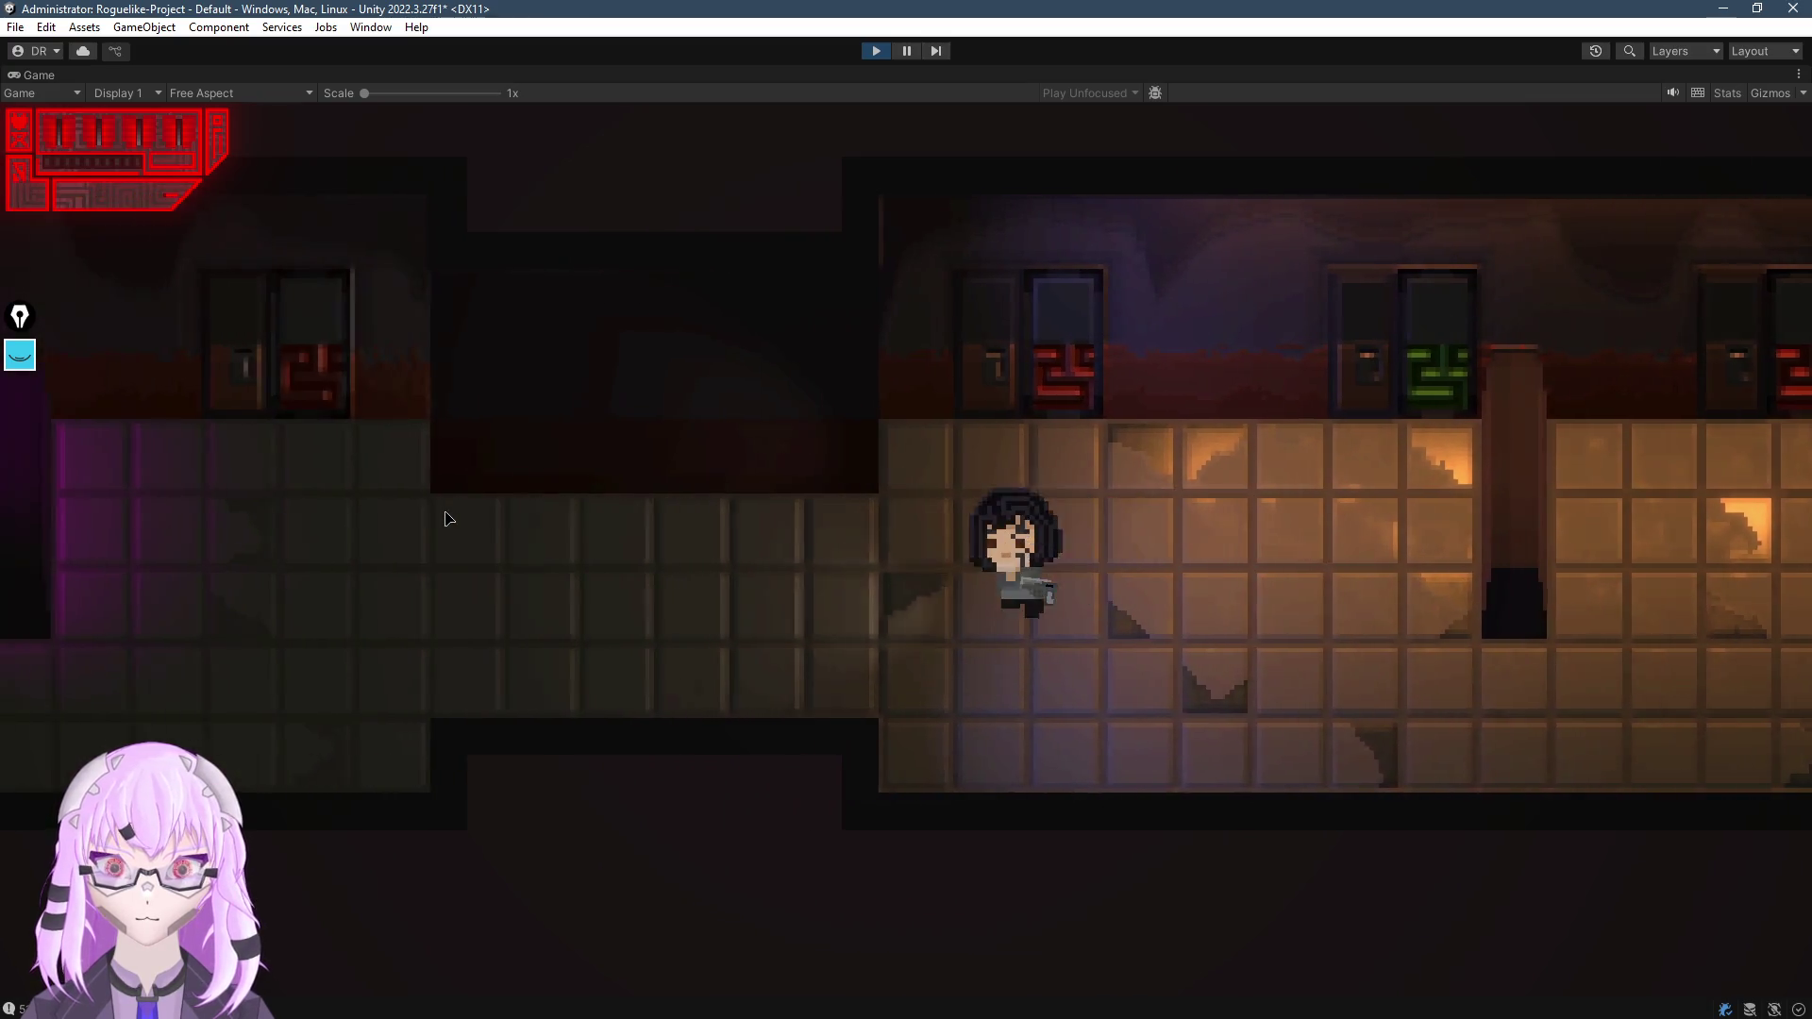
pyautogui.press('a')
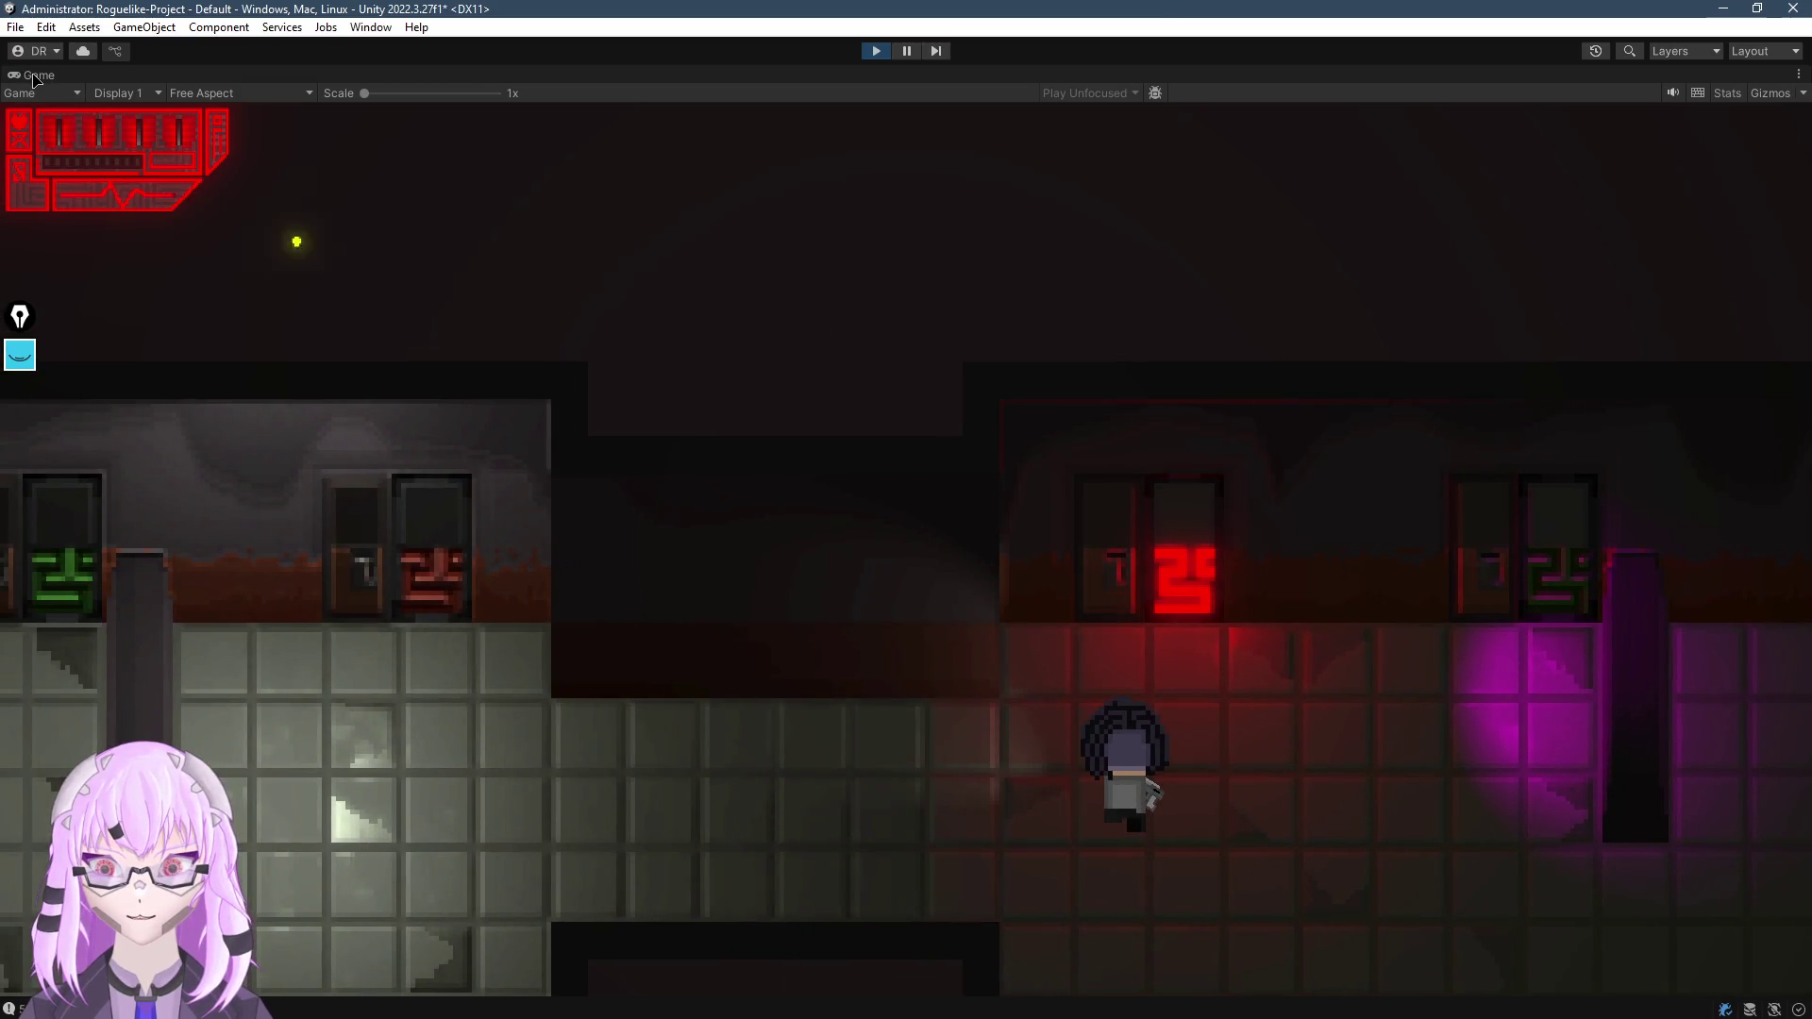
pyautogui.doubleClick(36, 75)
# Switch to the Scene view in flat 2D mode and stop play mode
pyautogui.click(326, 75)
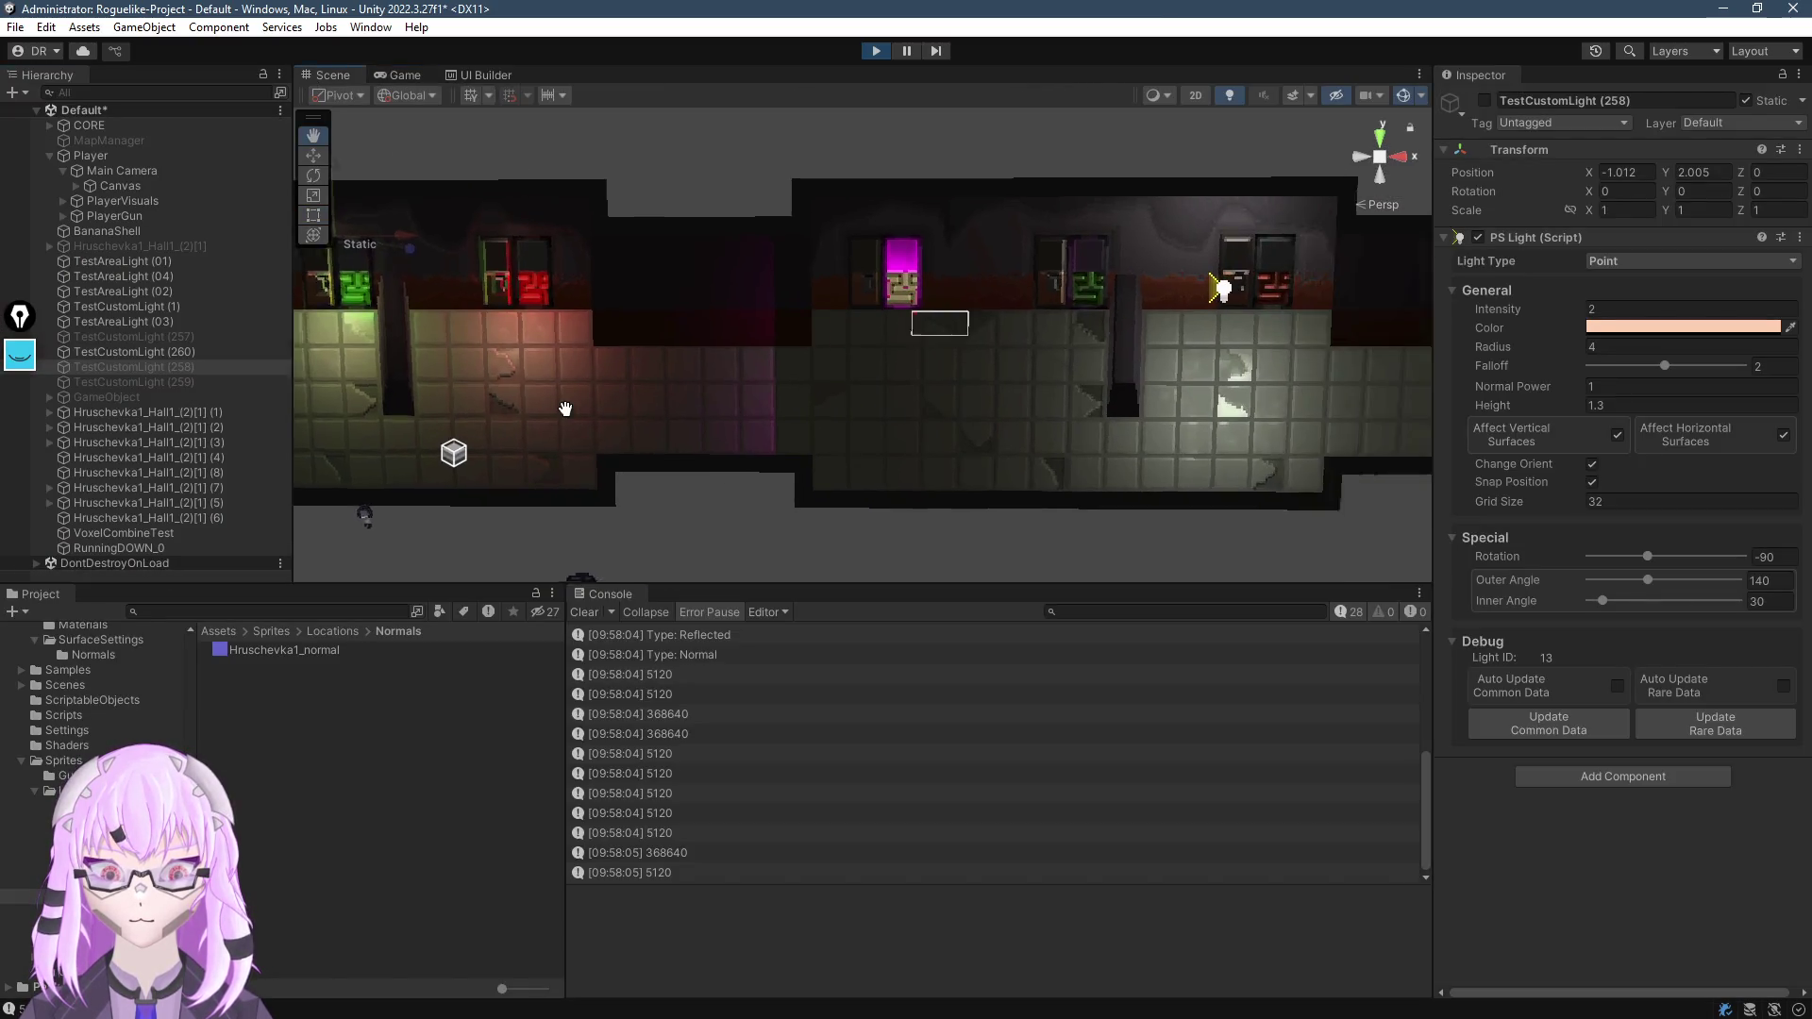
pyautogui.click(1198, 96)
pyautogui.press('t')
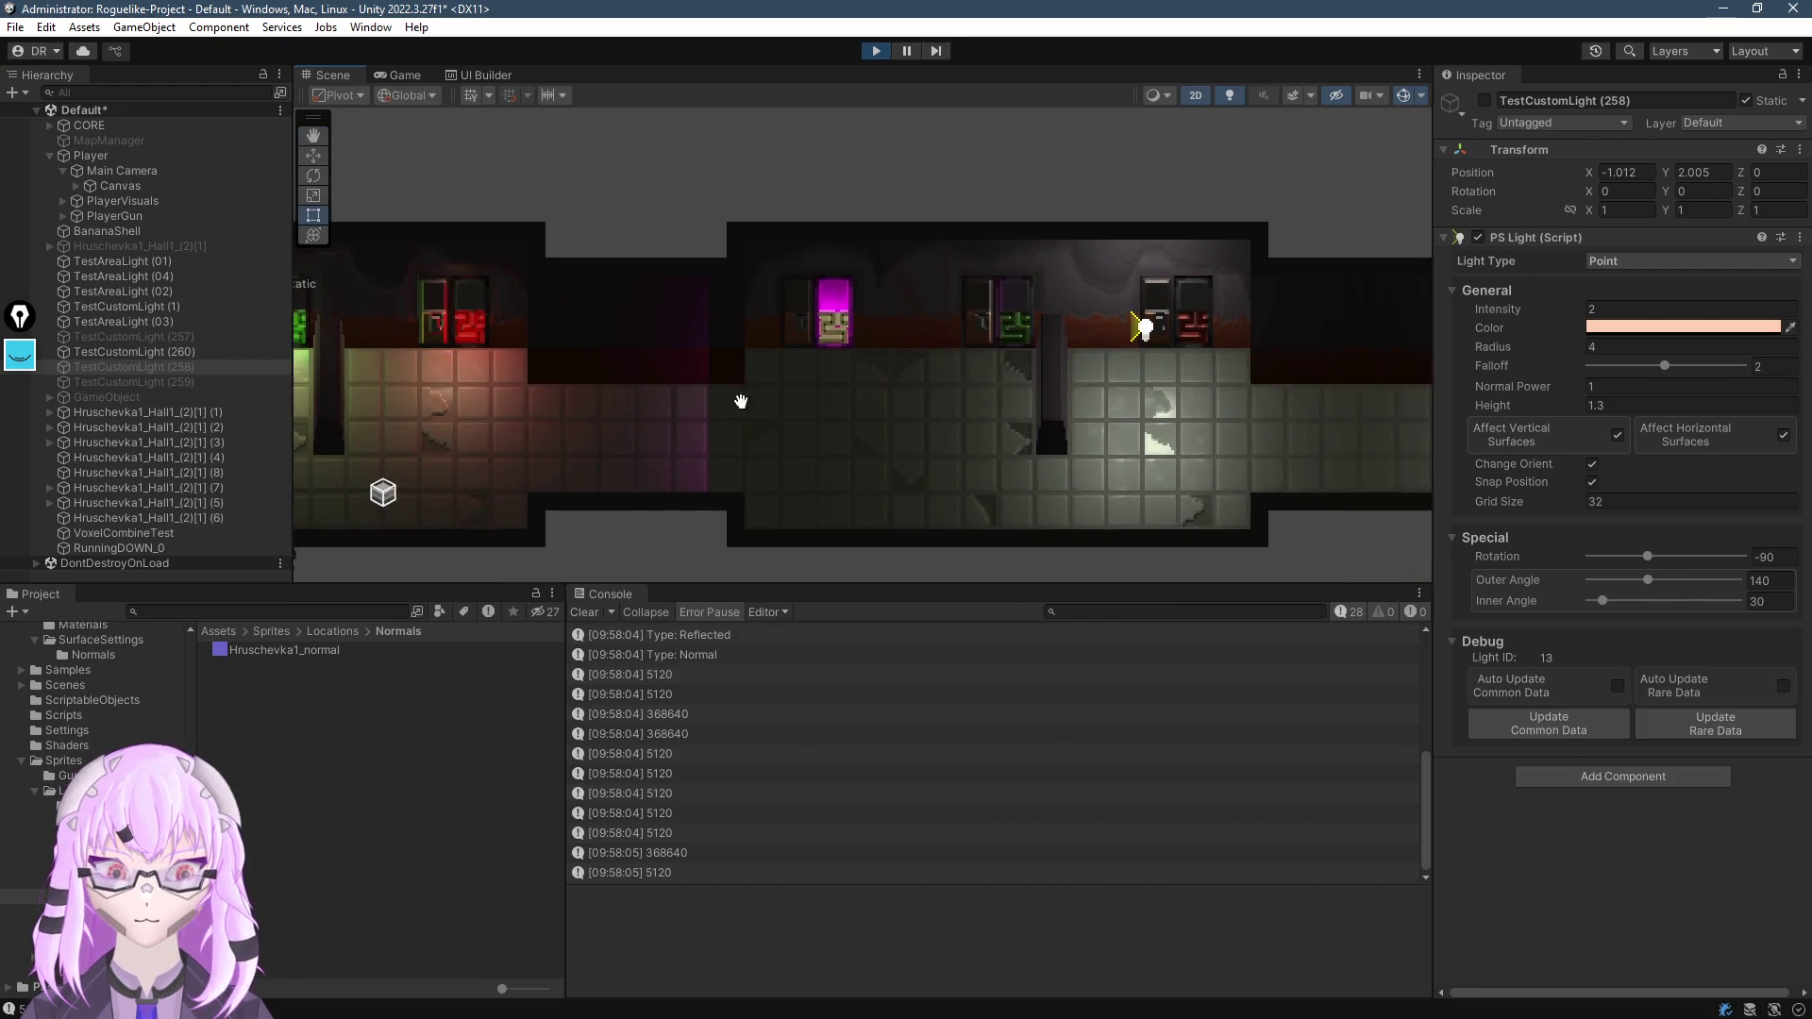
pyautogui.scroll(-3, 741, 401)
pyautogui.scroll(5, 703, 302)
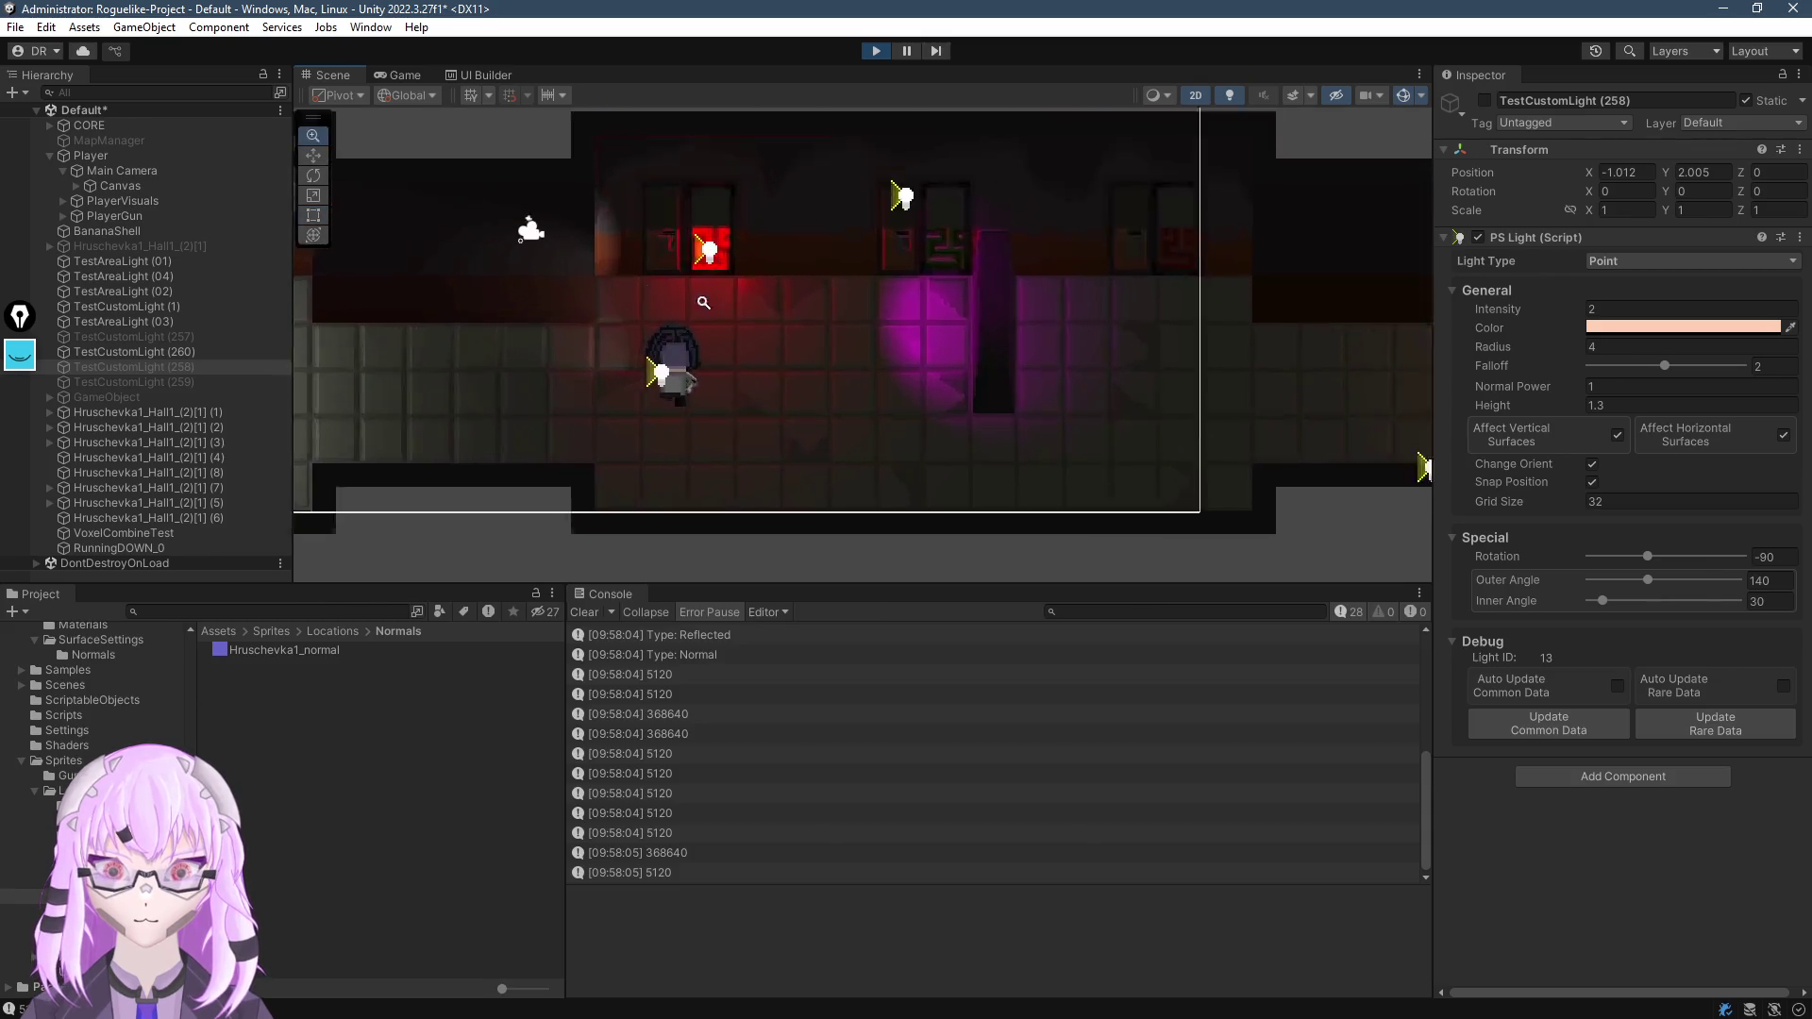
pyautogui.scroll(5, 703, 302)
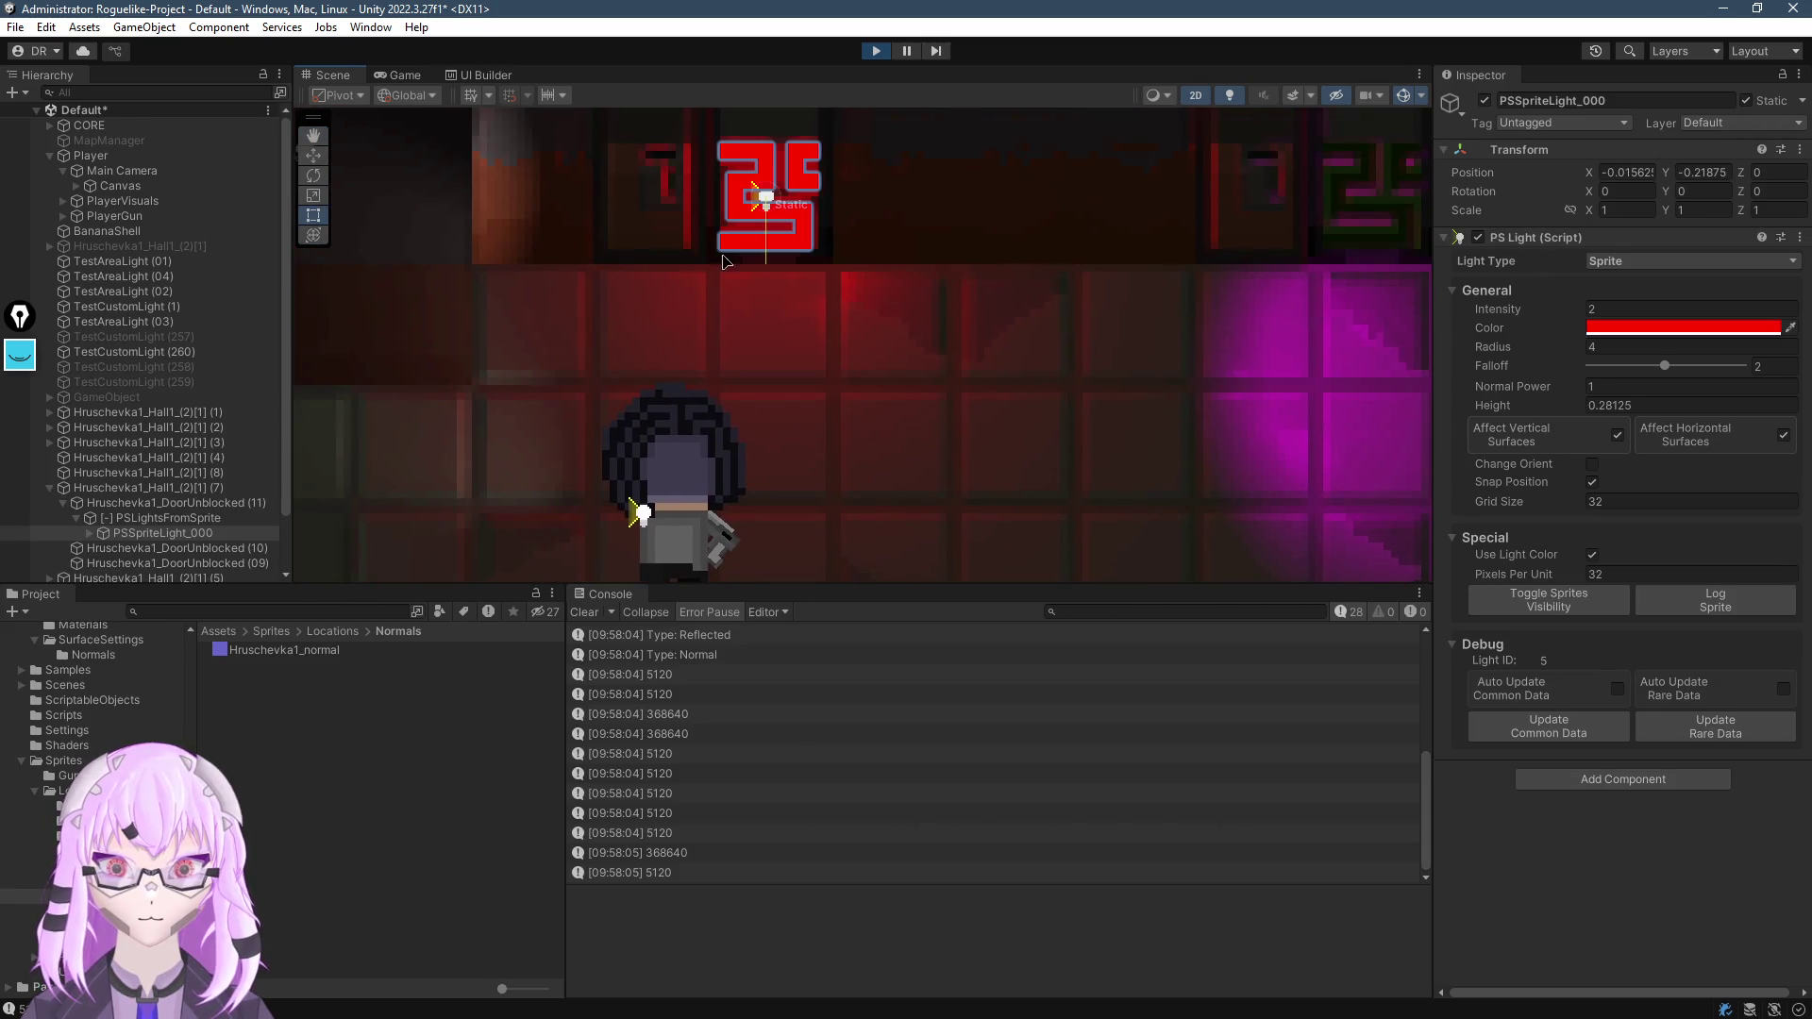
pyautogui.scroll(-3, 698, 217)
pyautogui.click(875, 51)
# Frame PSSpriteLight_000 and pan the hall until the magenta sprite light is in view
pyautogui.scroll(-6, 907, 365)
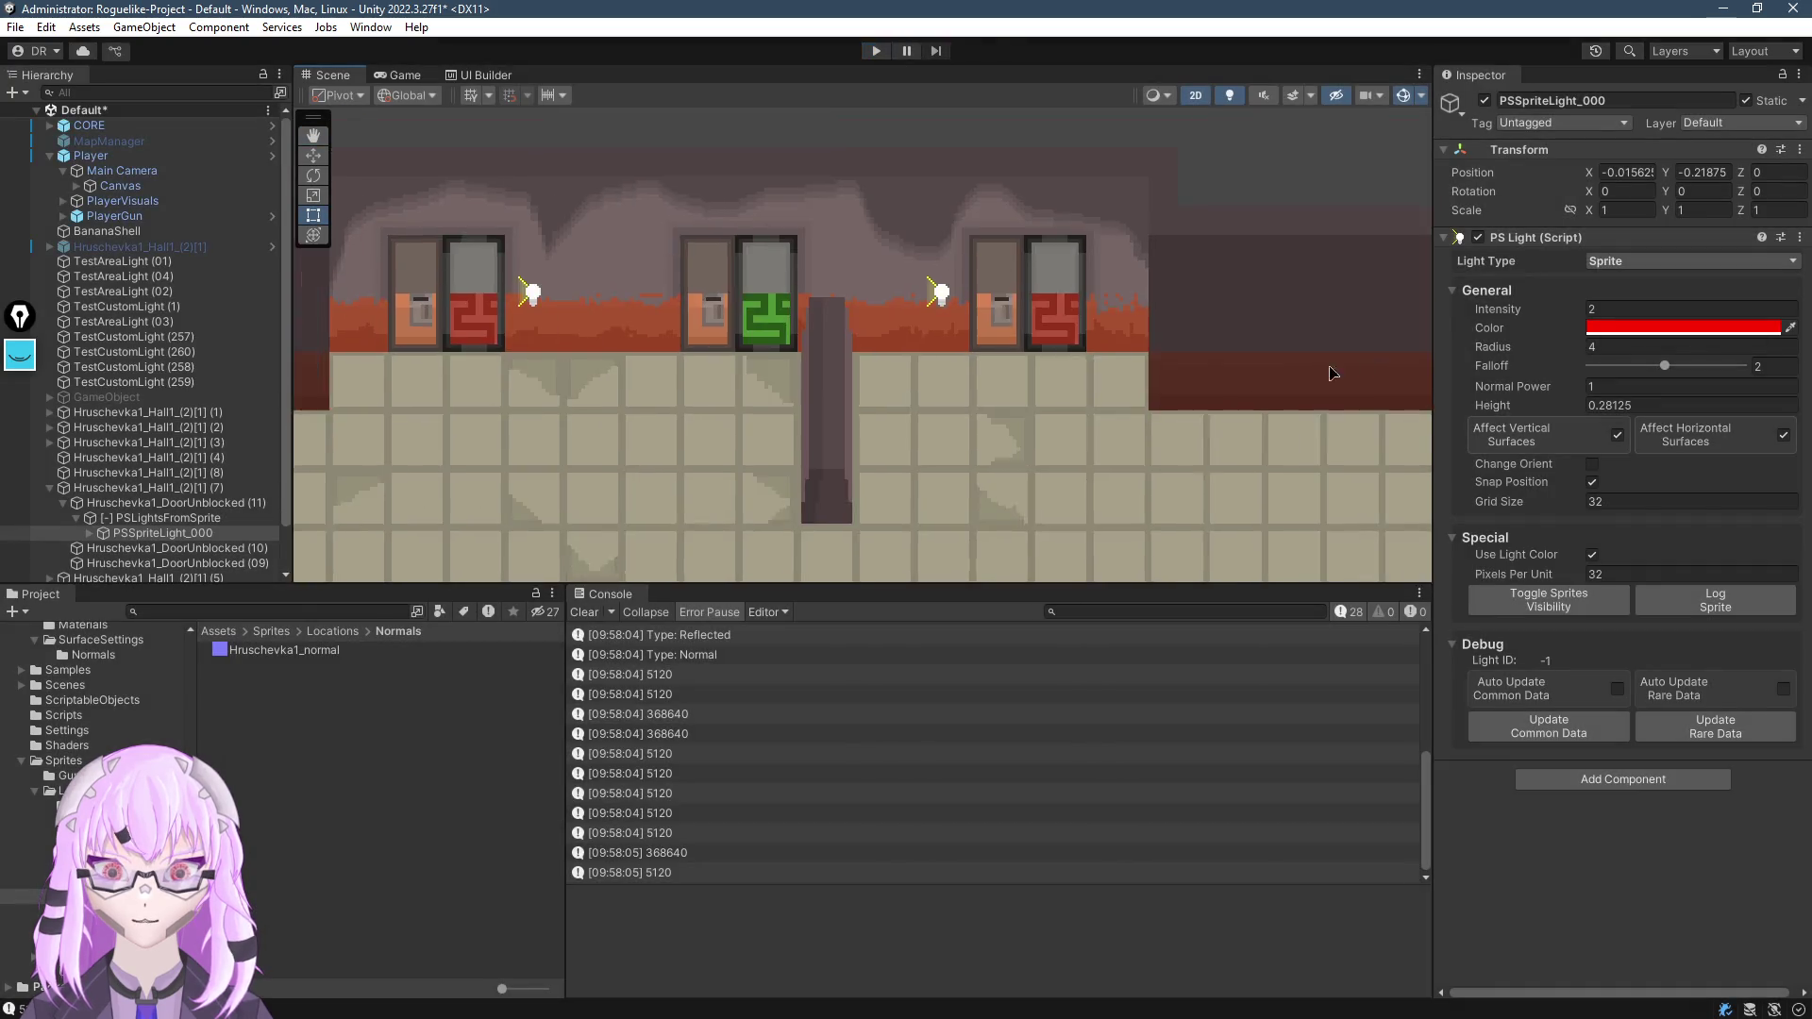
pyautogui.press('f')
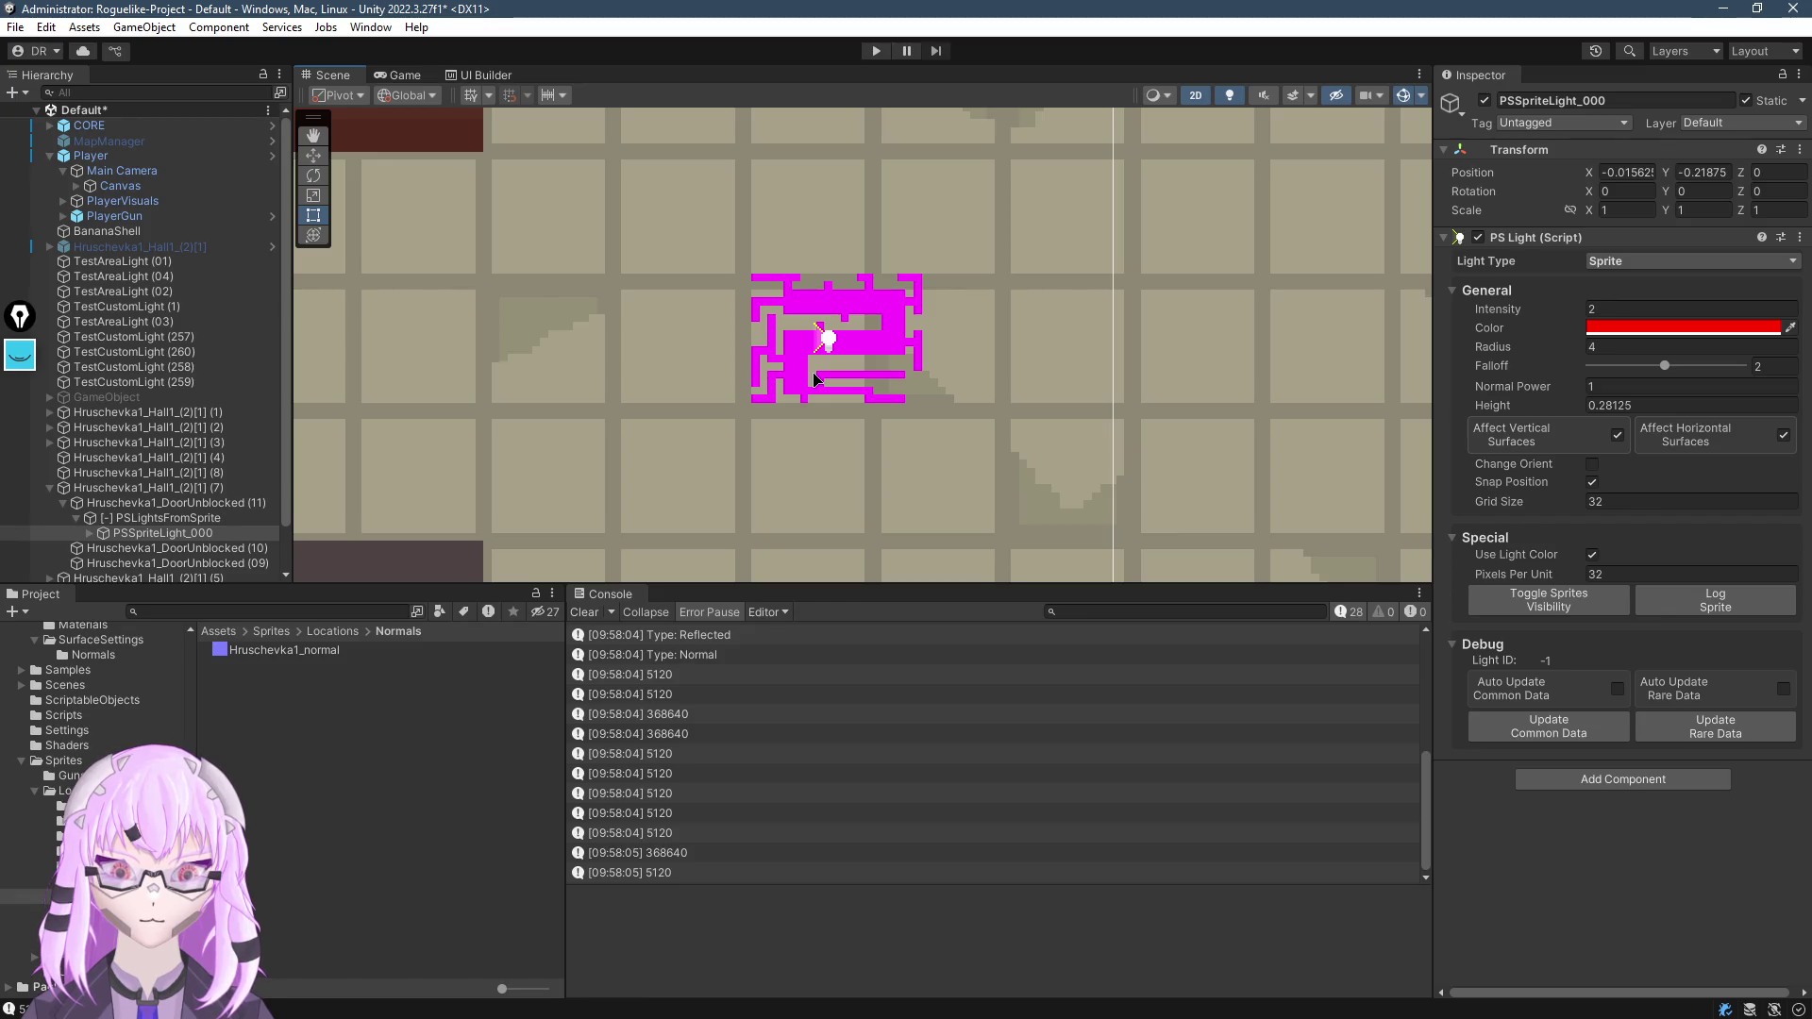
pyautogui.scroll(-2, 944, 412)
pyautogui.scroll(-3, 877, 406)
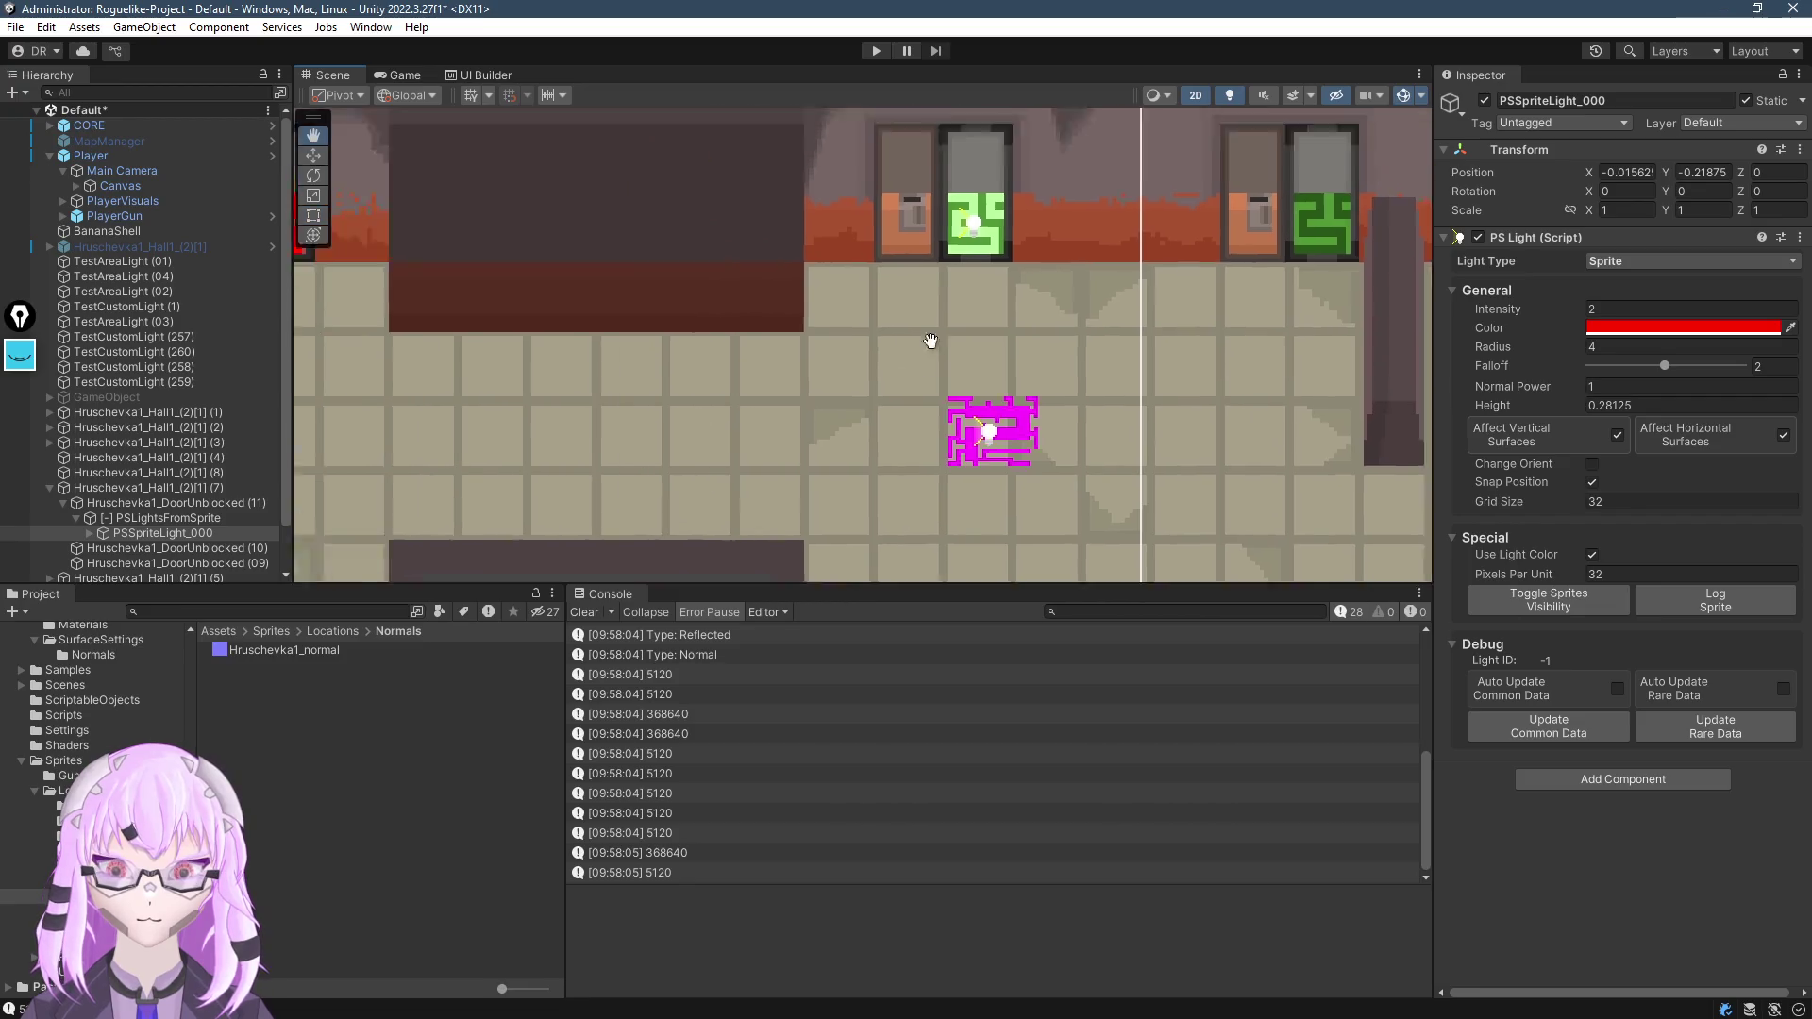
pyautogui.moveTo(1050, 332)
pyautogui.mouseDown()
pyautogui.moveTo(1215, 412)
pyautogui.moveTo(537, 325)
pyautogui.moveTo(696, 347)
pyautogui.mouseUp()
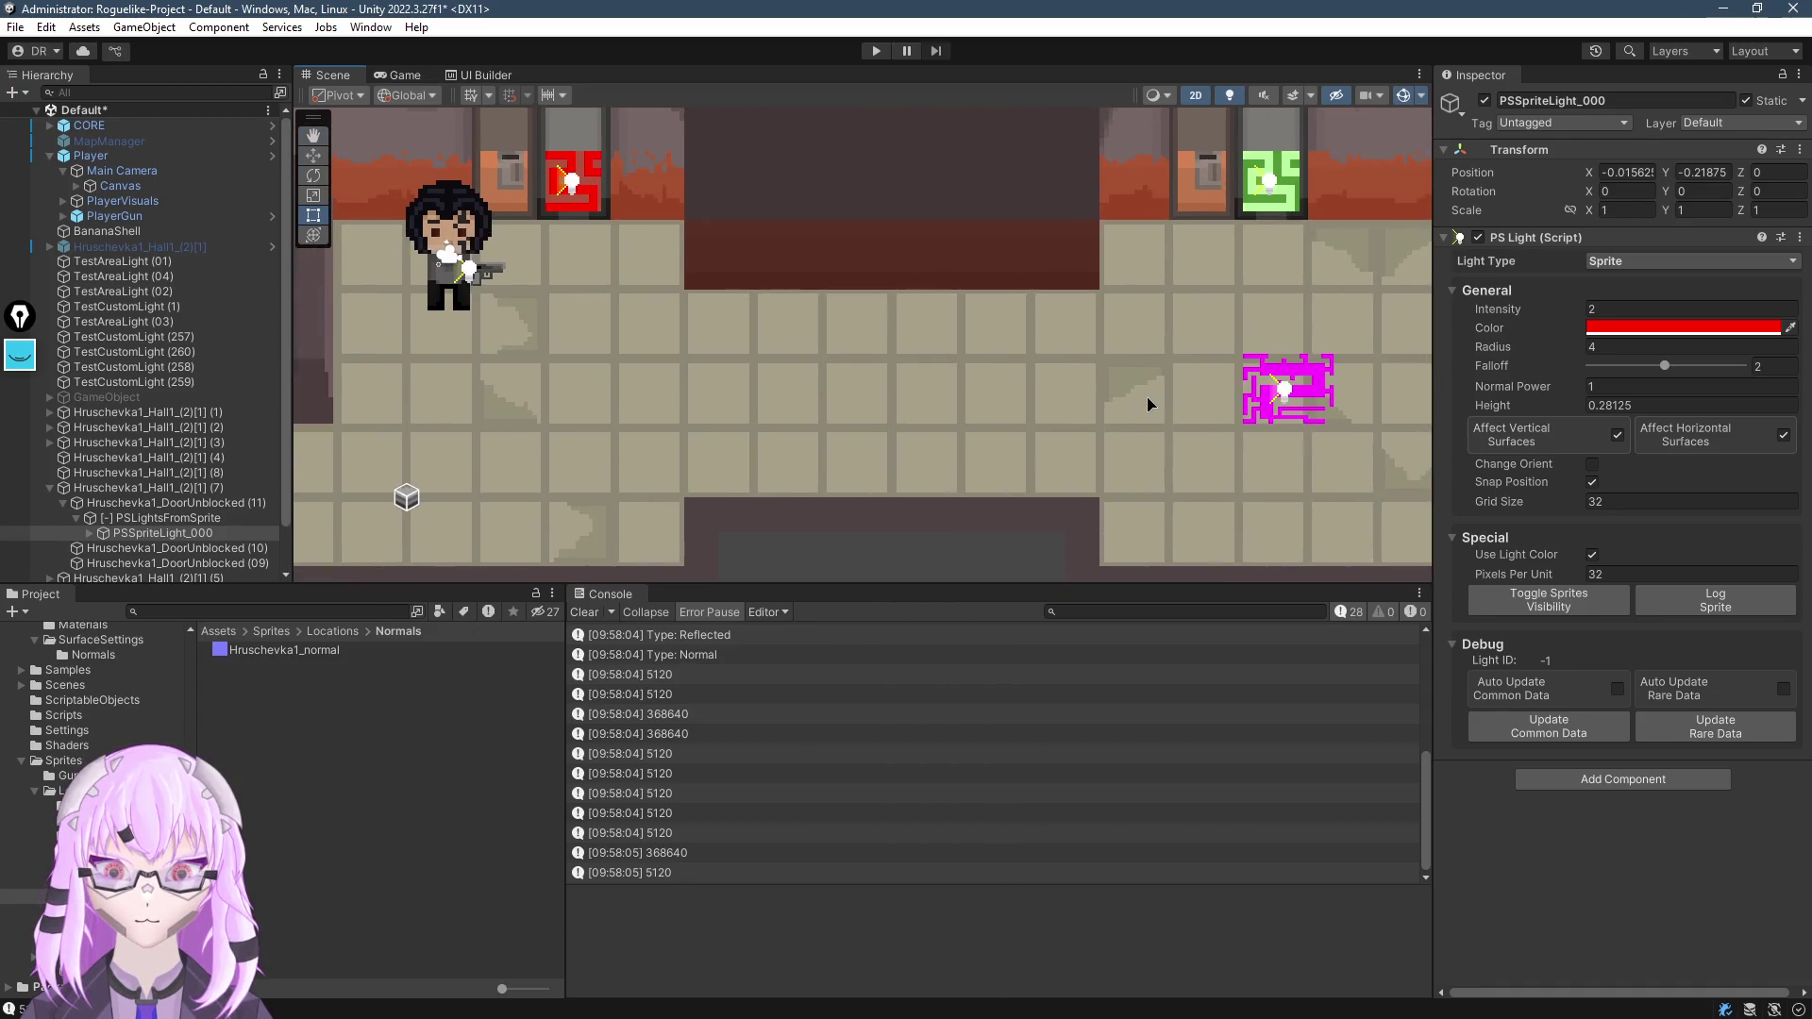
pyautogui.scroll(5, 995, 332)
pyautogui.scroll(-3, 896, 361)
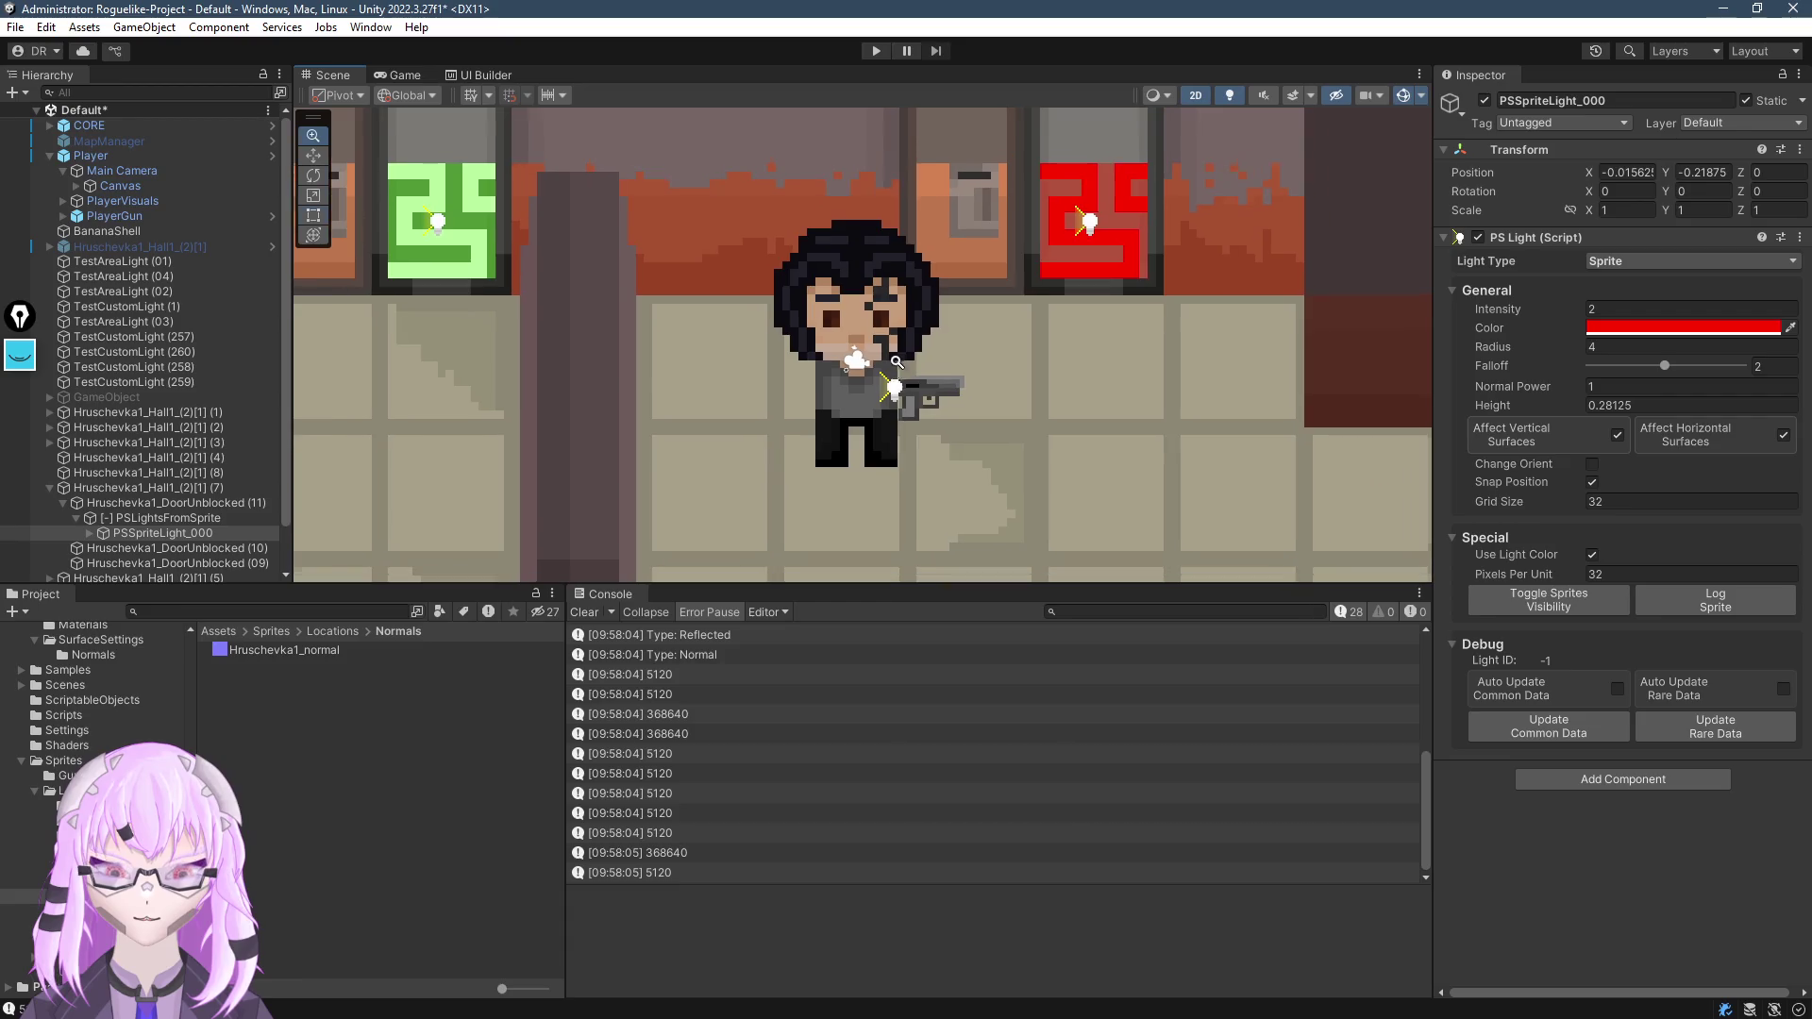
pyautogui.scroll(-2, 1050, 440)
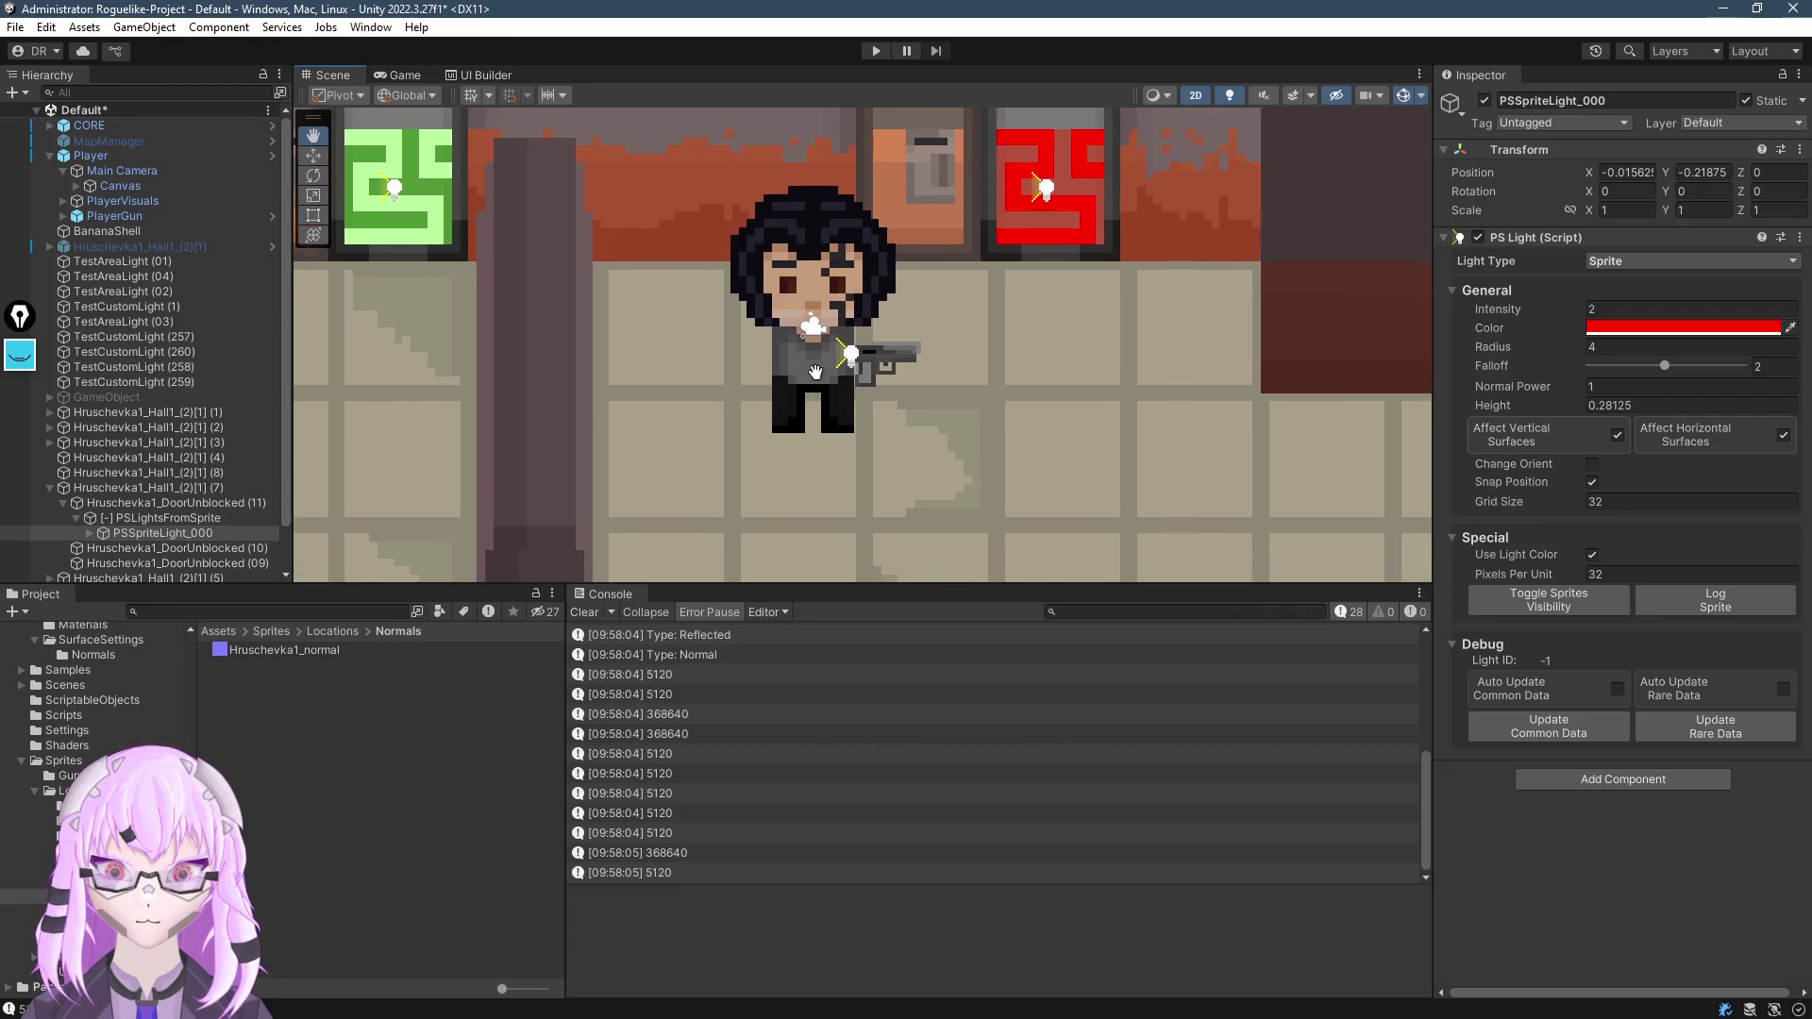
pyautogui.scroll(-3, 690, 398)
pyautogui.scroll(1, 925, 340)
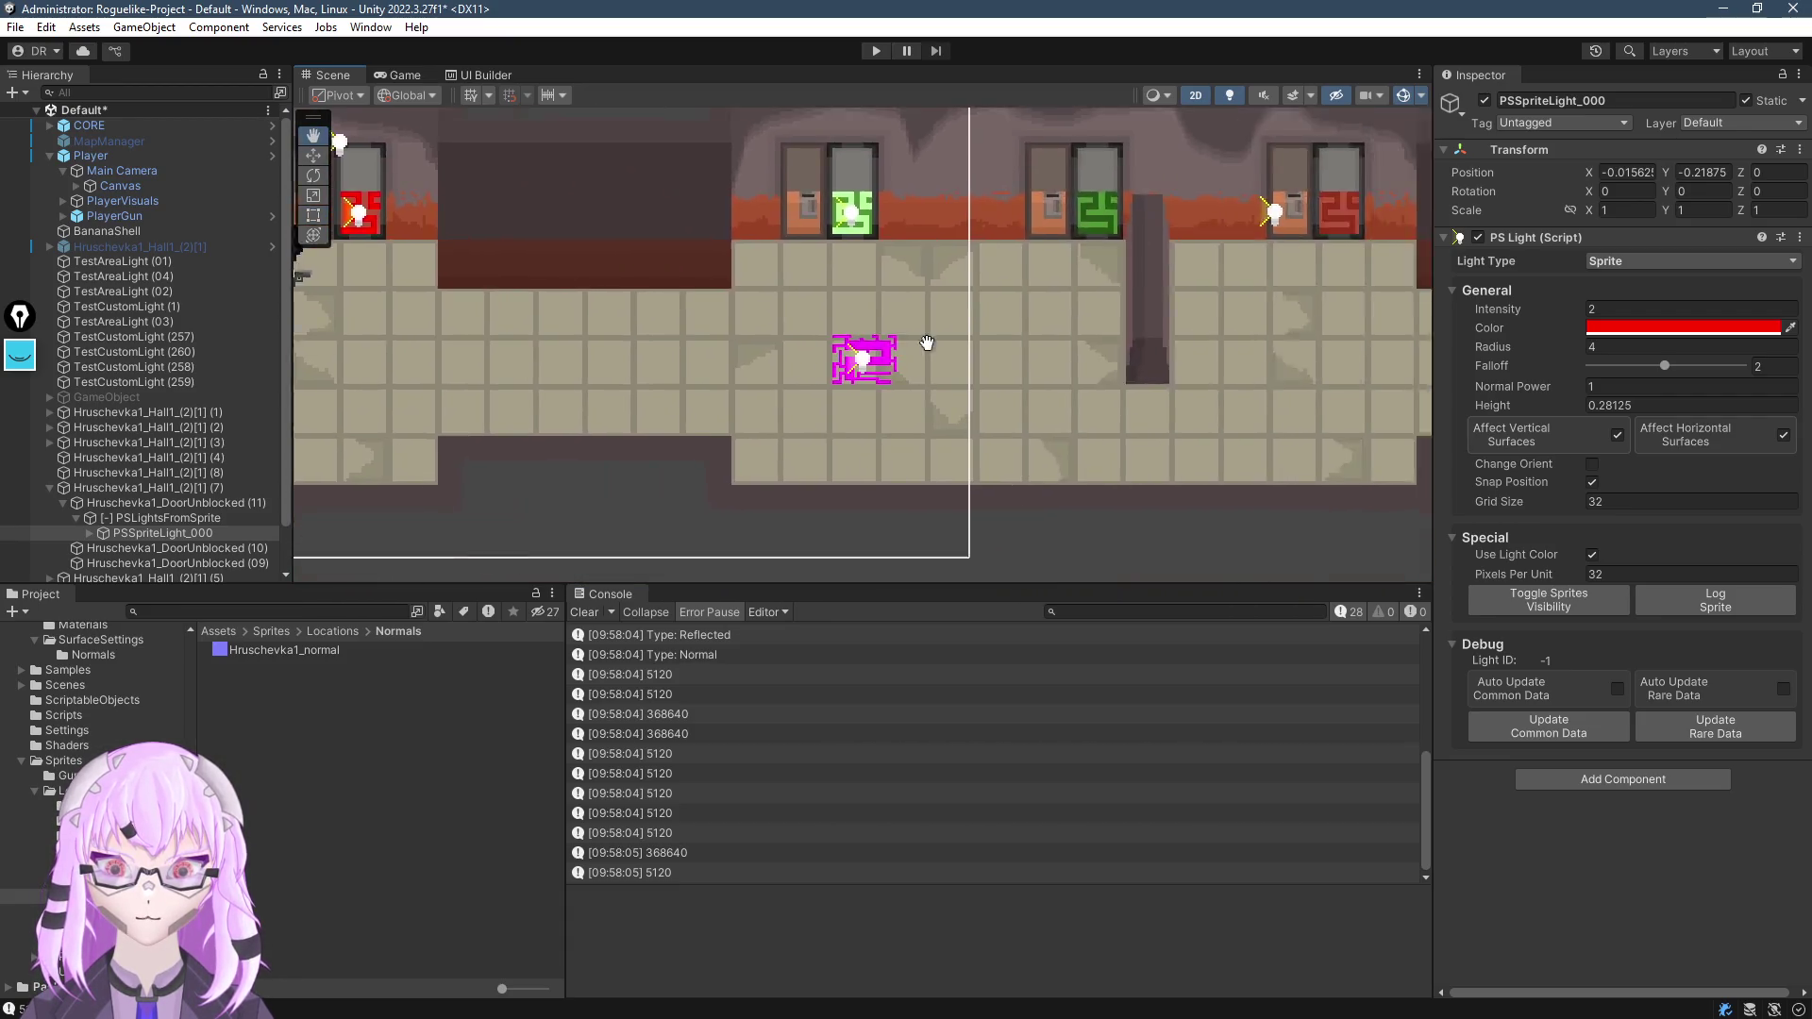
pyautogui.scroll(-1, 1197, 397)
pyautogui.press('f')
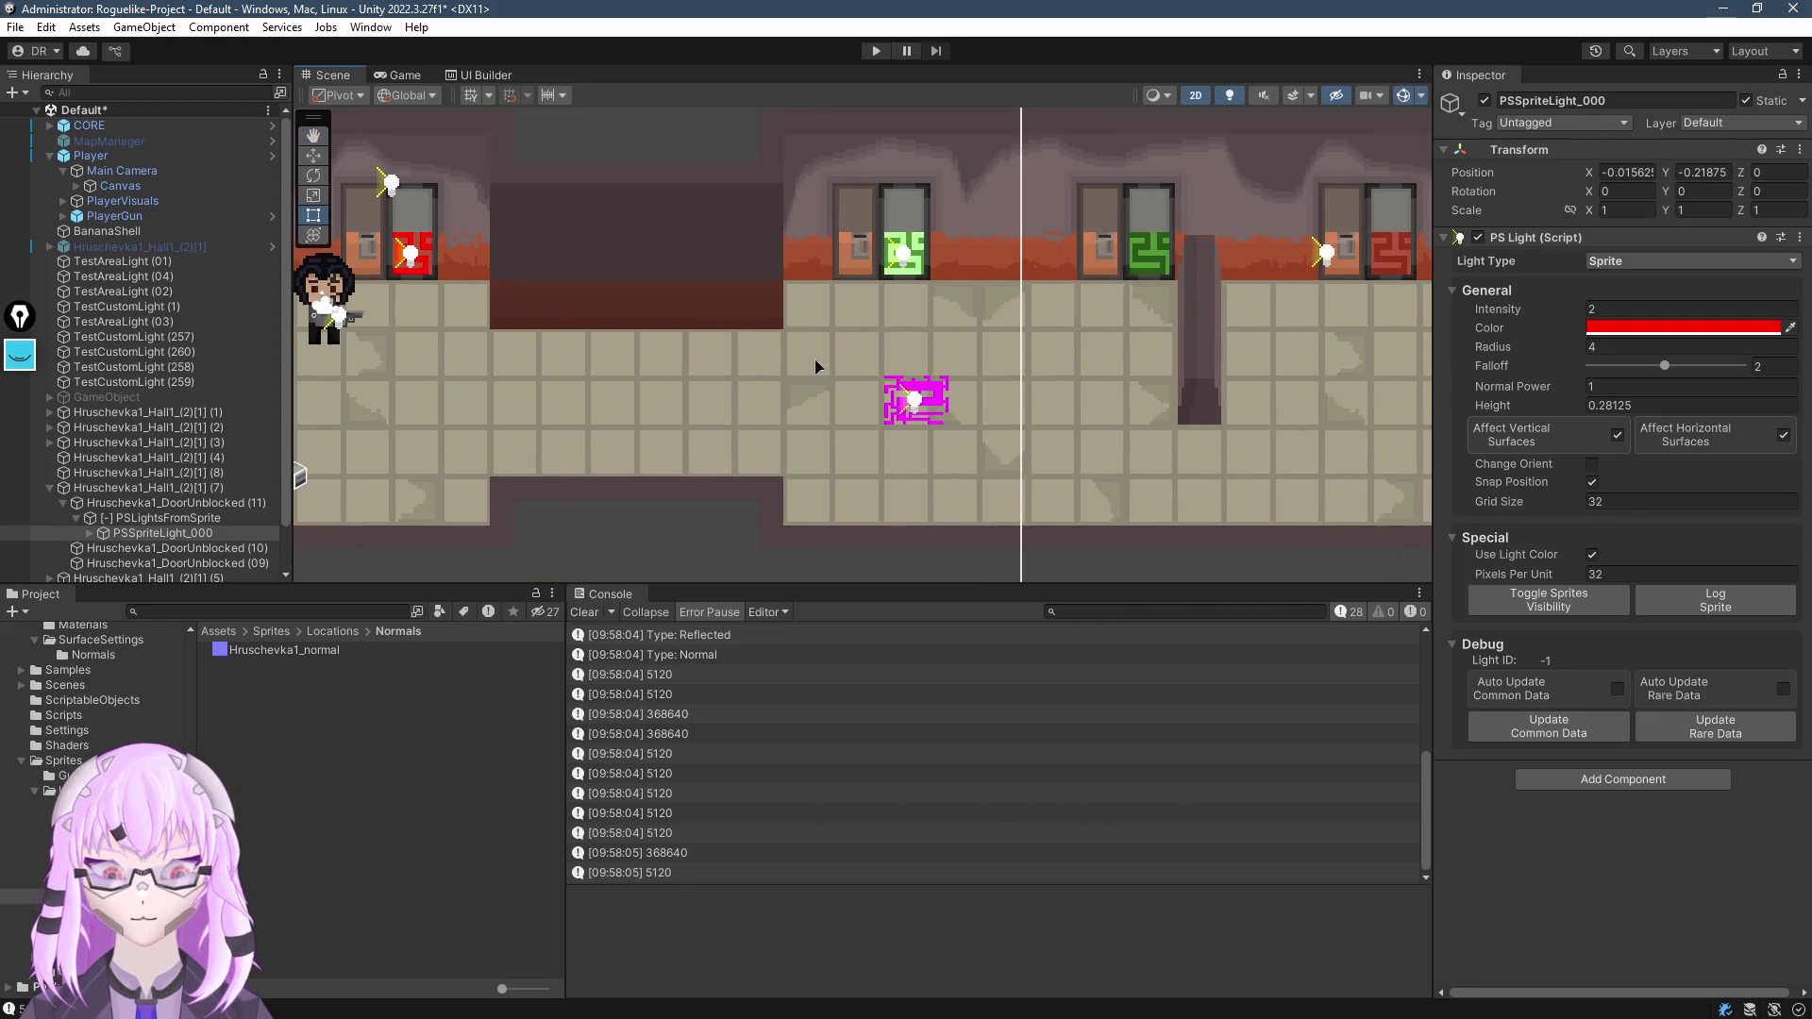
pyautogui.scroll(3, 884, 413)
pyautogui.click(884, 413)
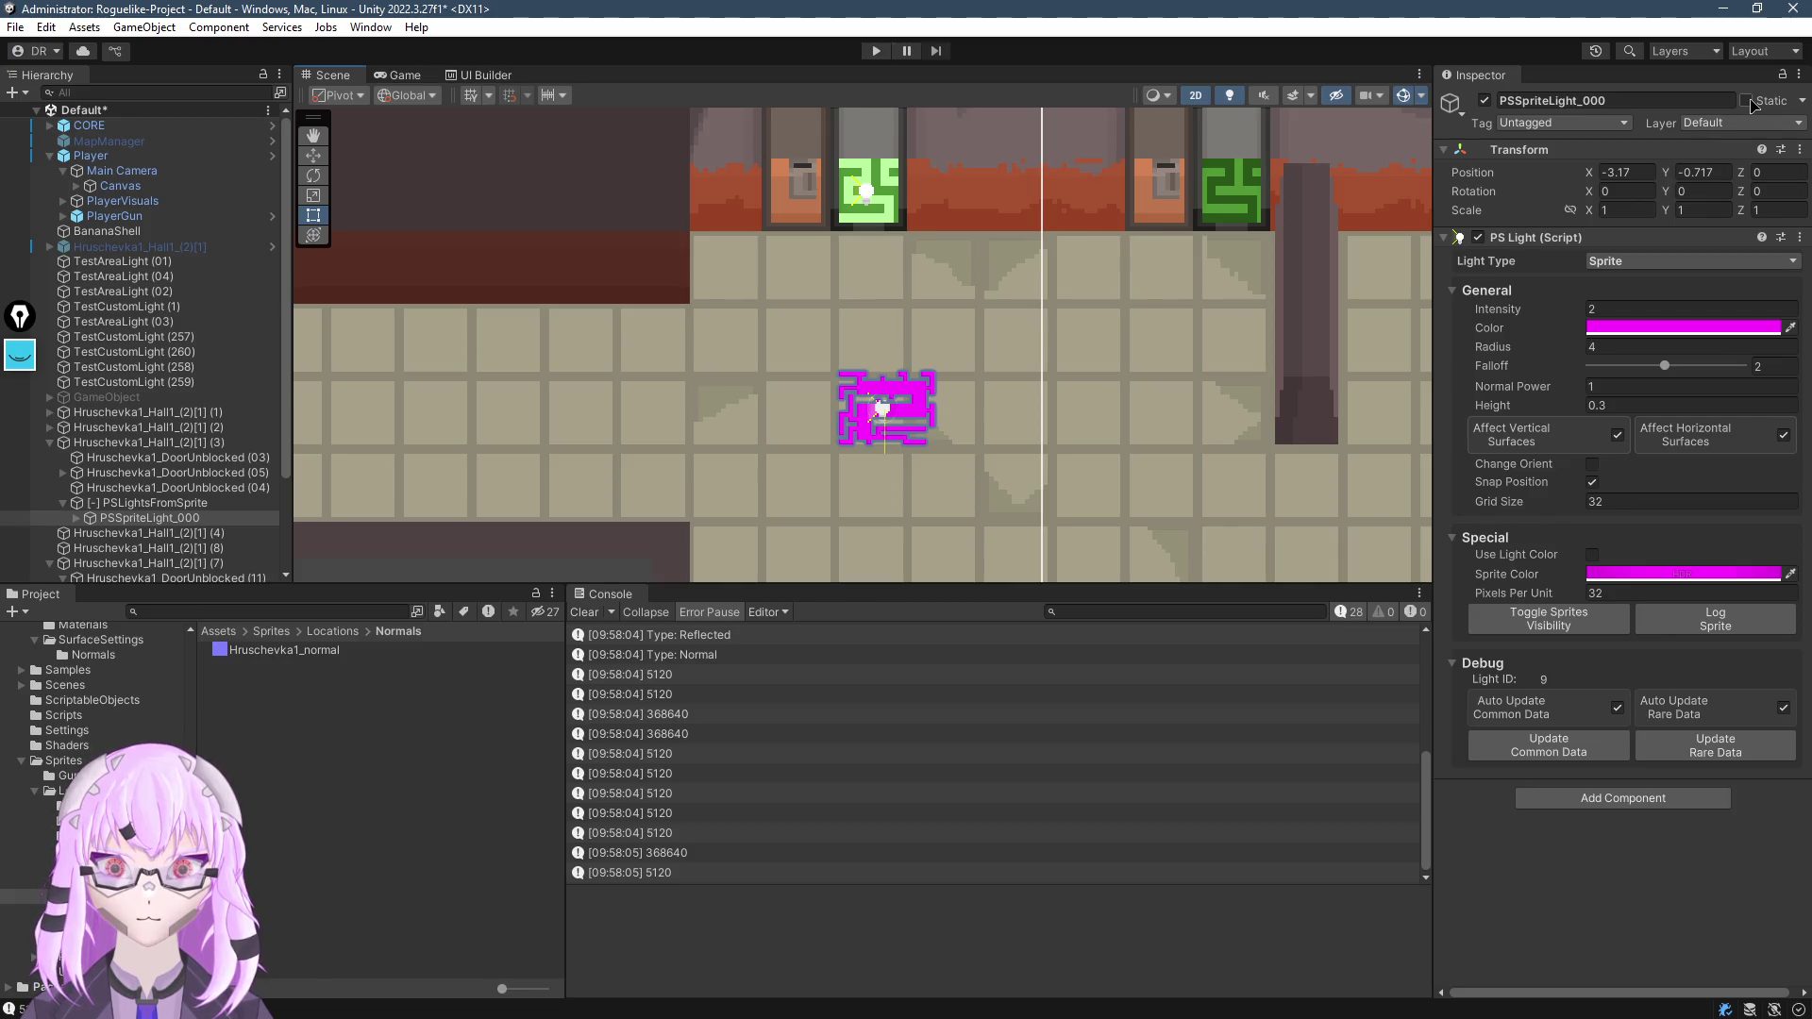
# Start play mode, select the magenta PSSpriteLight_000 and reposition it in the room
pyautogui.click(876, 50)
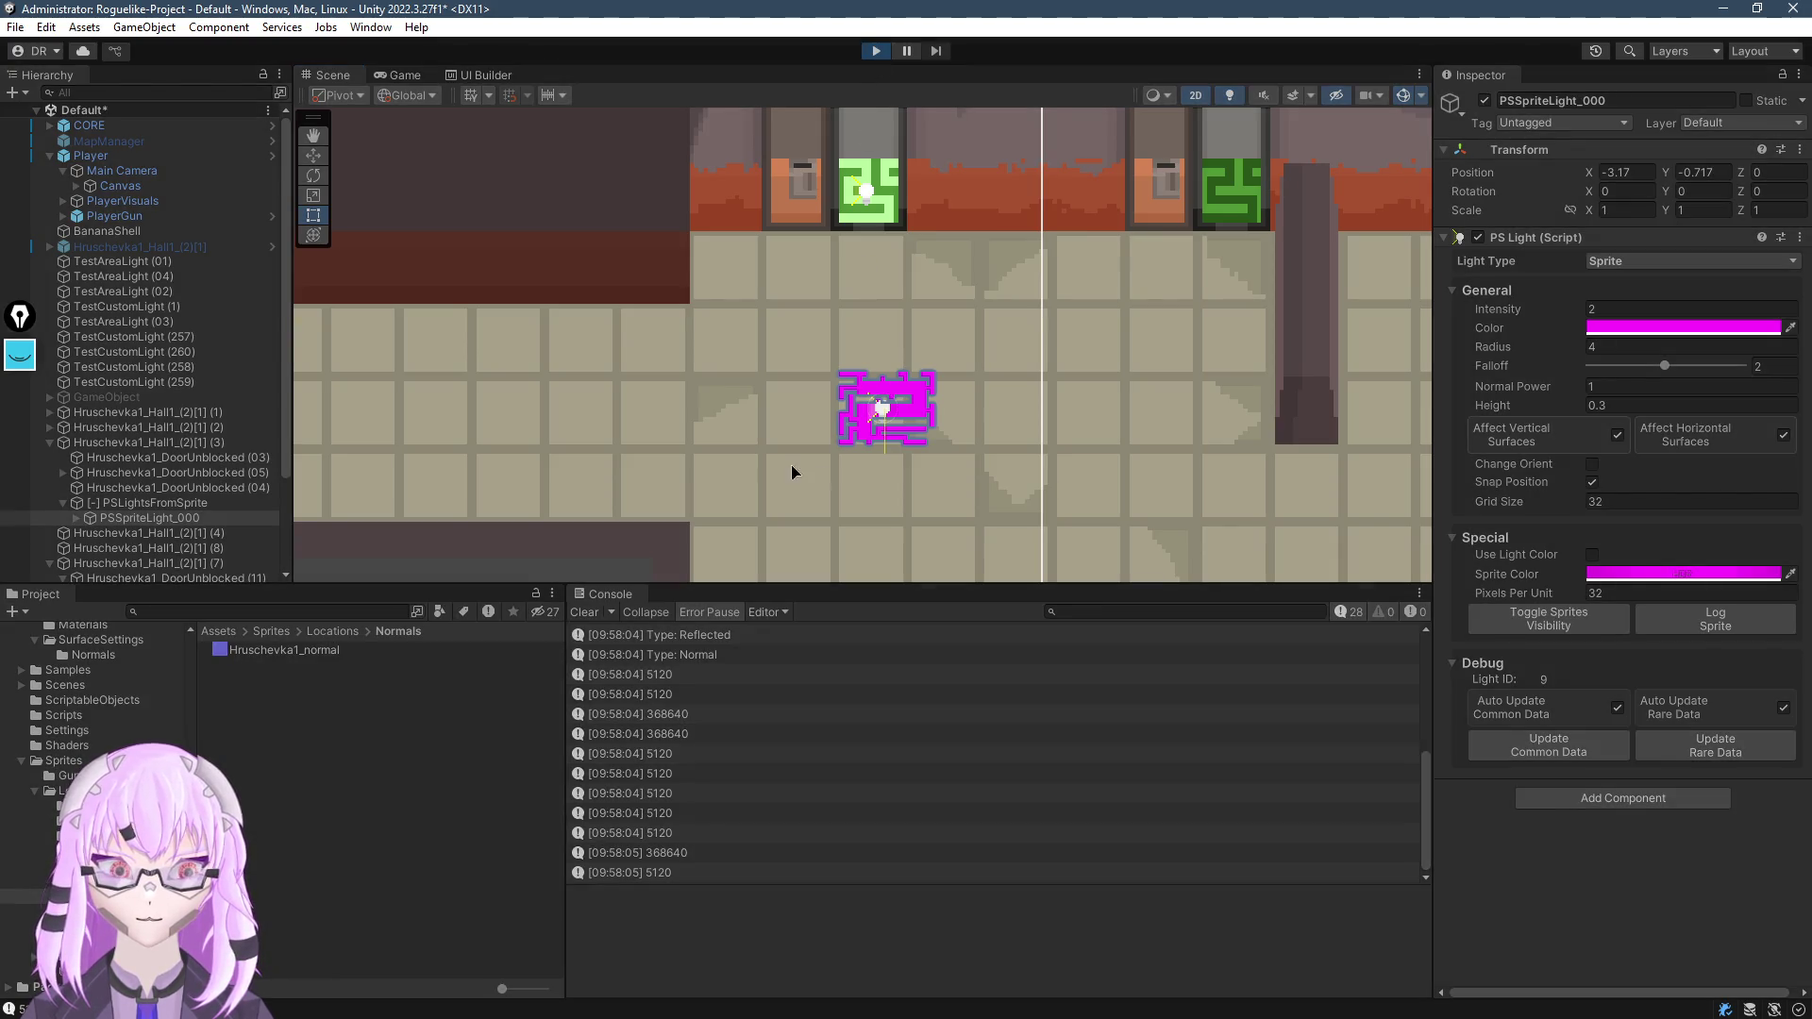
pyautogui.click(889, 408)
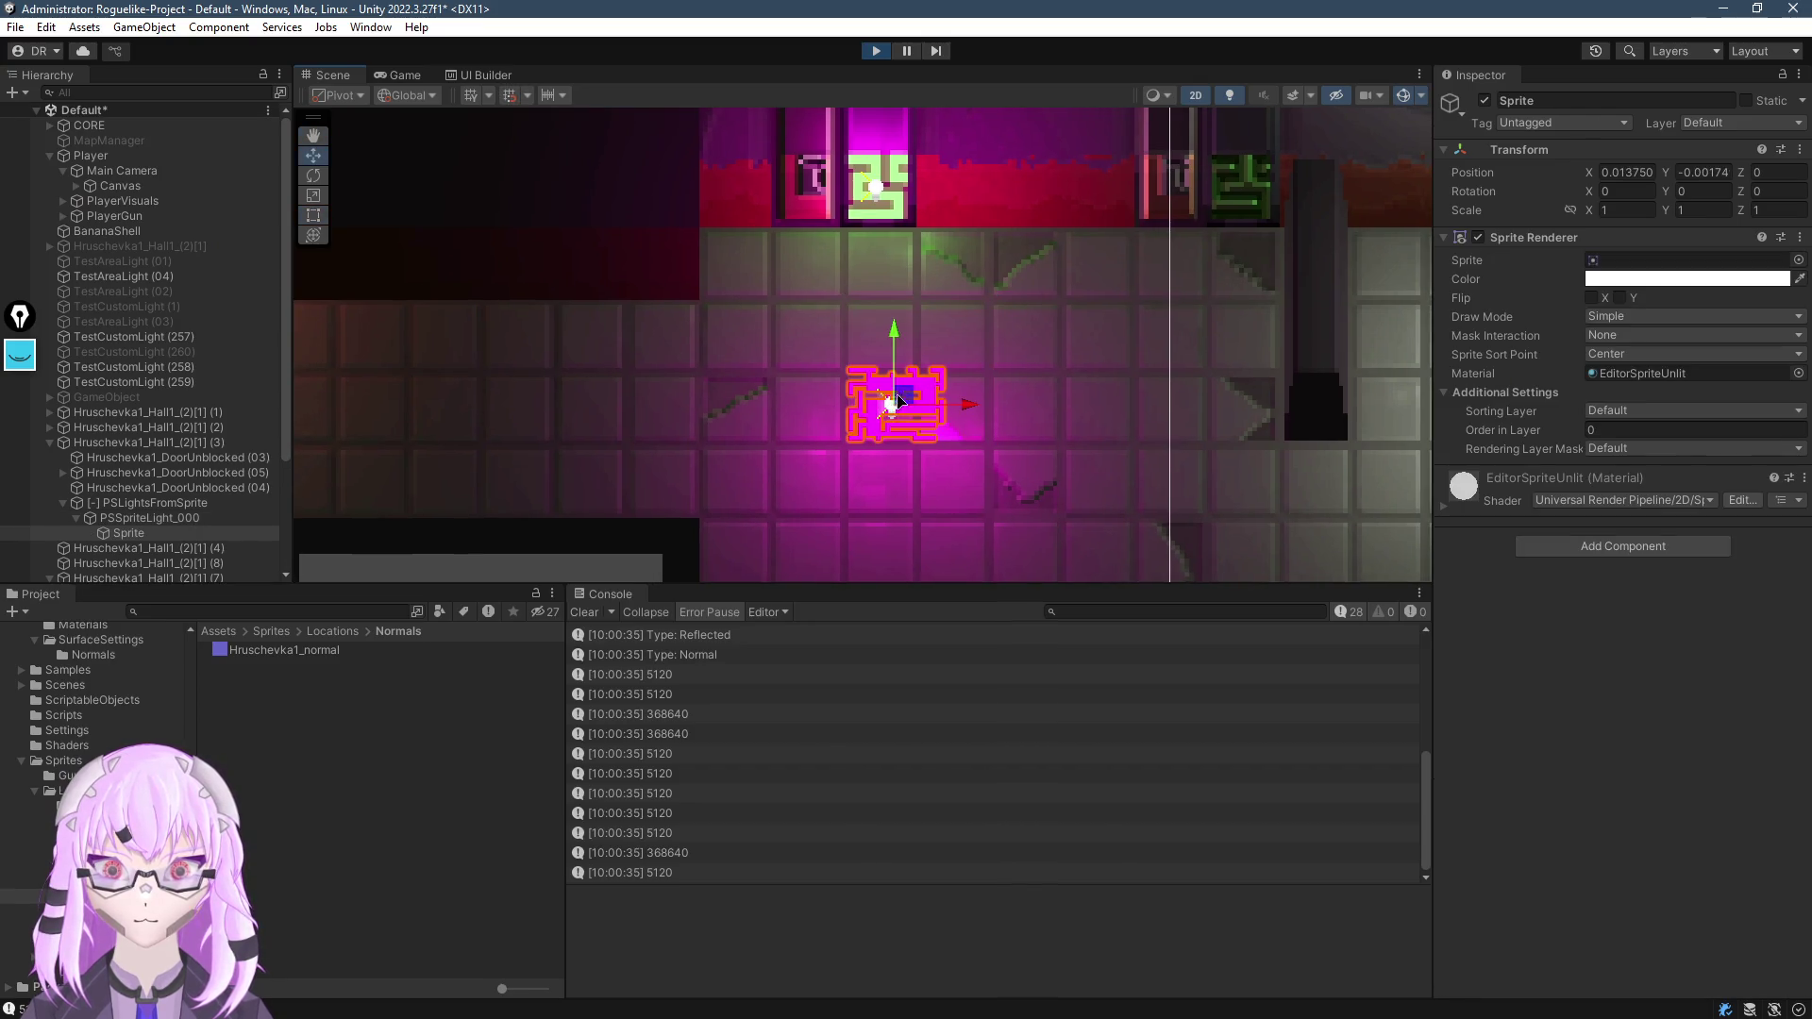
pyautogui.click(889, 407)
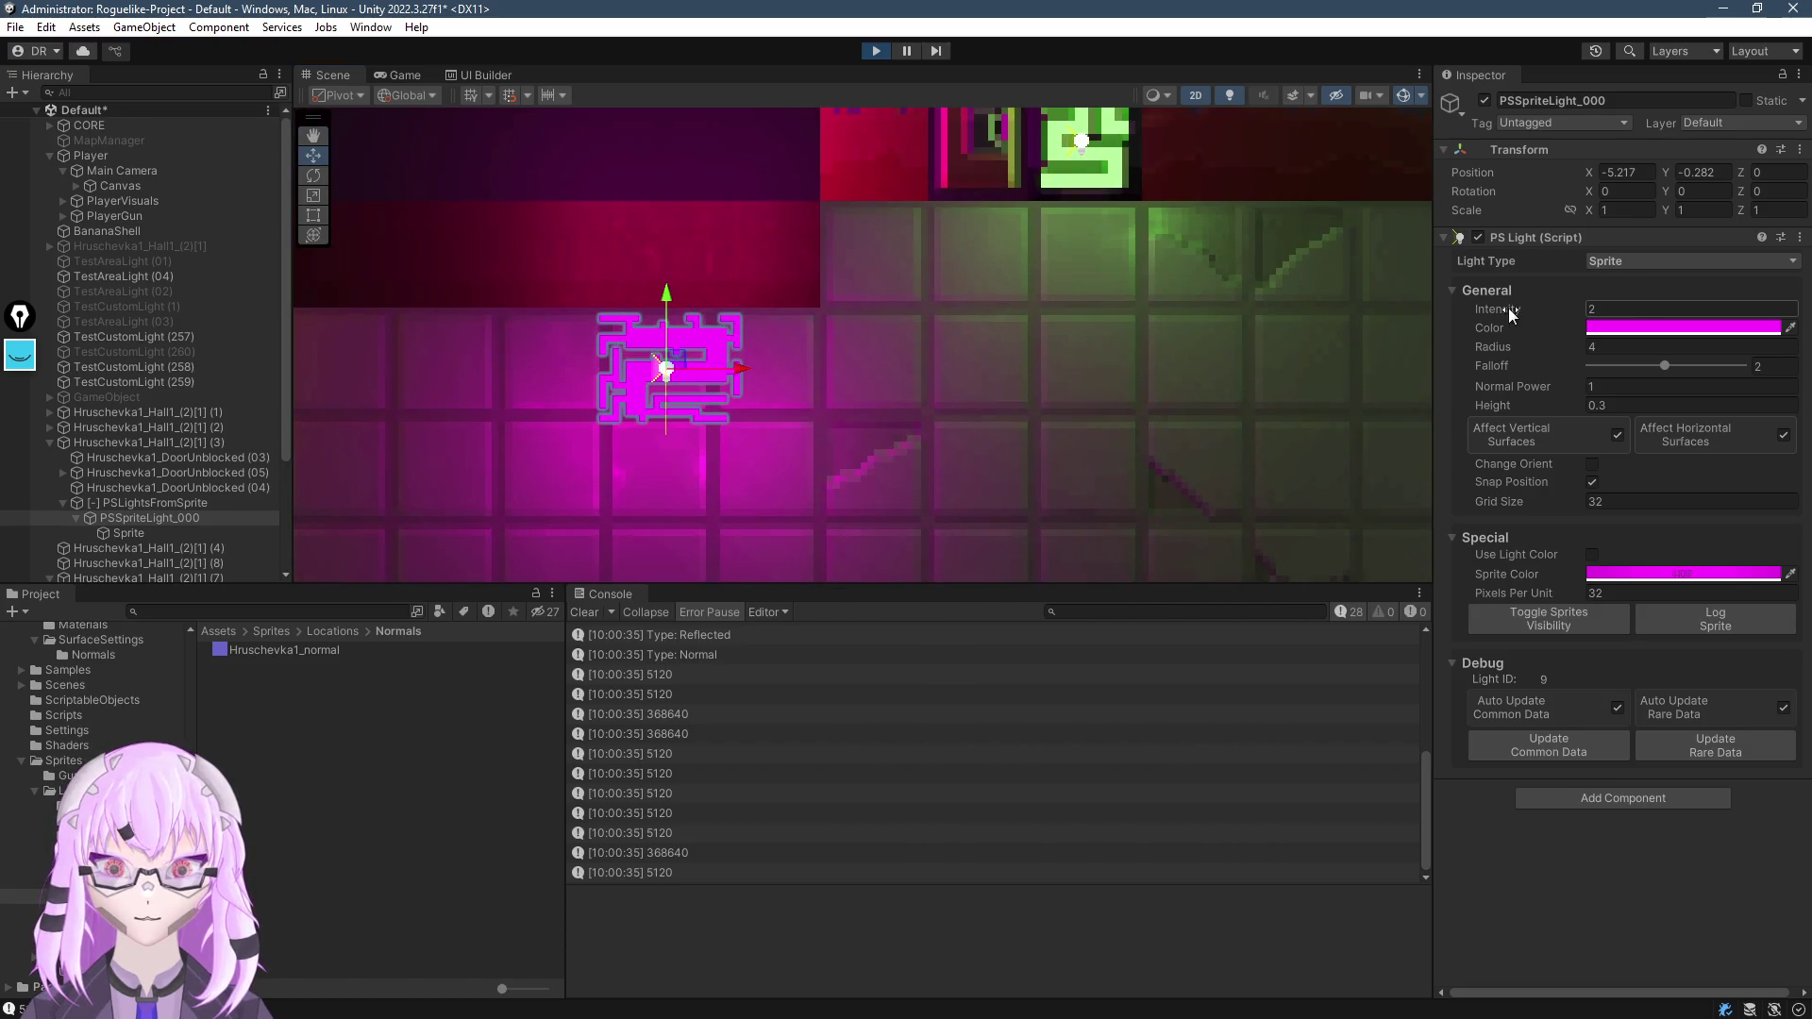
pyautogui.moveTo(678, 384)
pyautogui.mouseDown()
pyautogui.moveTo(1053, 372)
pyautogui.moveTo(964, 305)
pyautogui.moveTo(878, 562)
pyautogui.moveTo(784, 744)
pyautogui.mouseUp()
pyautogui.scroll(-2, 969, 411)
pyautogui.moveTo(1029, 481)
pyautogui.mouseDown()
pyautogui.moveTo(523, 505)
pyautogui.moveTo(873, 436)
pyautogui.moveTo(709, 393)
pyautogui.moveTo(937, 268)
pyautogui.moveTo(779, 510)
pyautogui.moveTo(622, 404)
pyautogui.moveTo(689, 302)
pyautogui.moveTo(1072, 220)
pyautogui.moveTo(819, 620)
pyautogui.mouseUp()
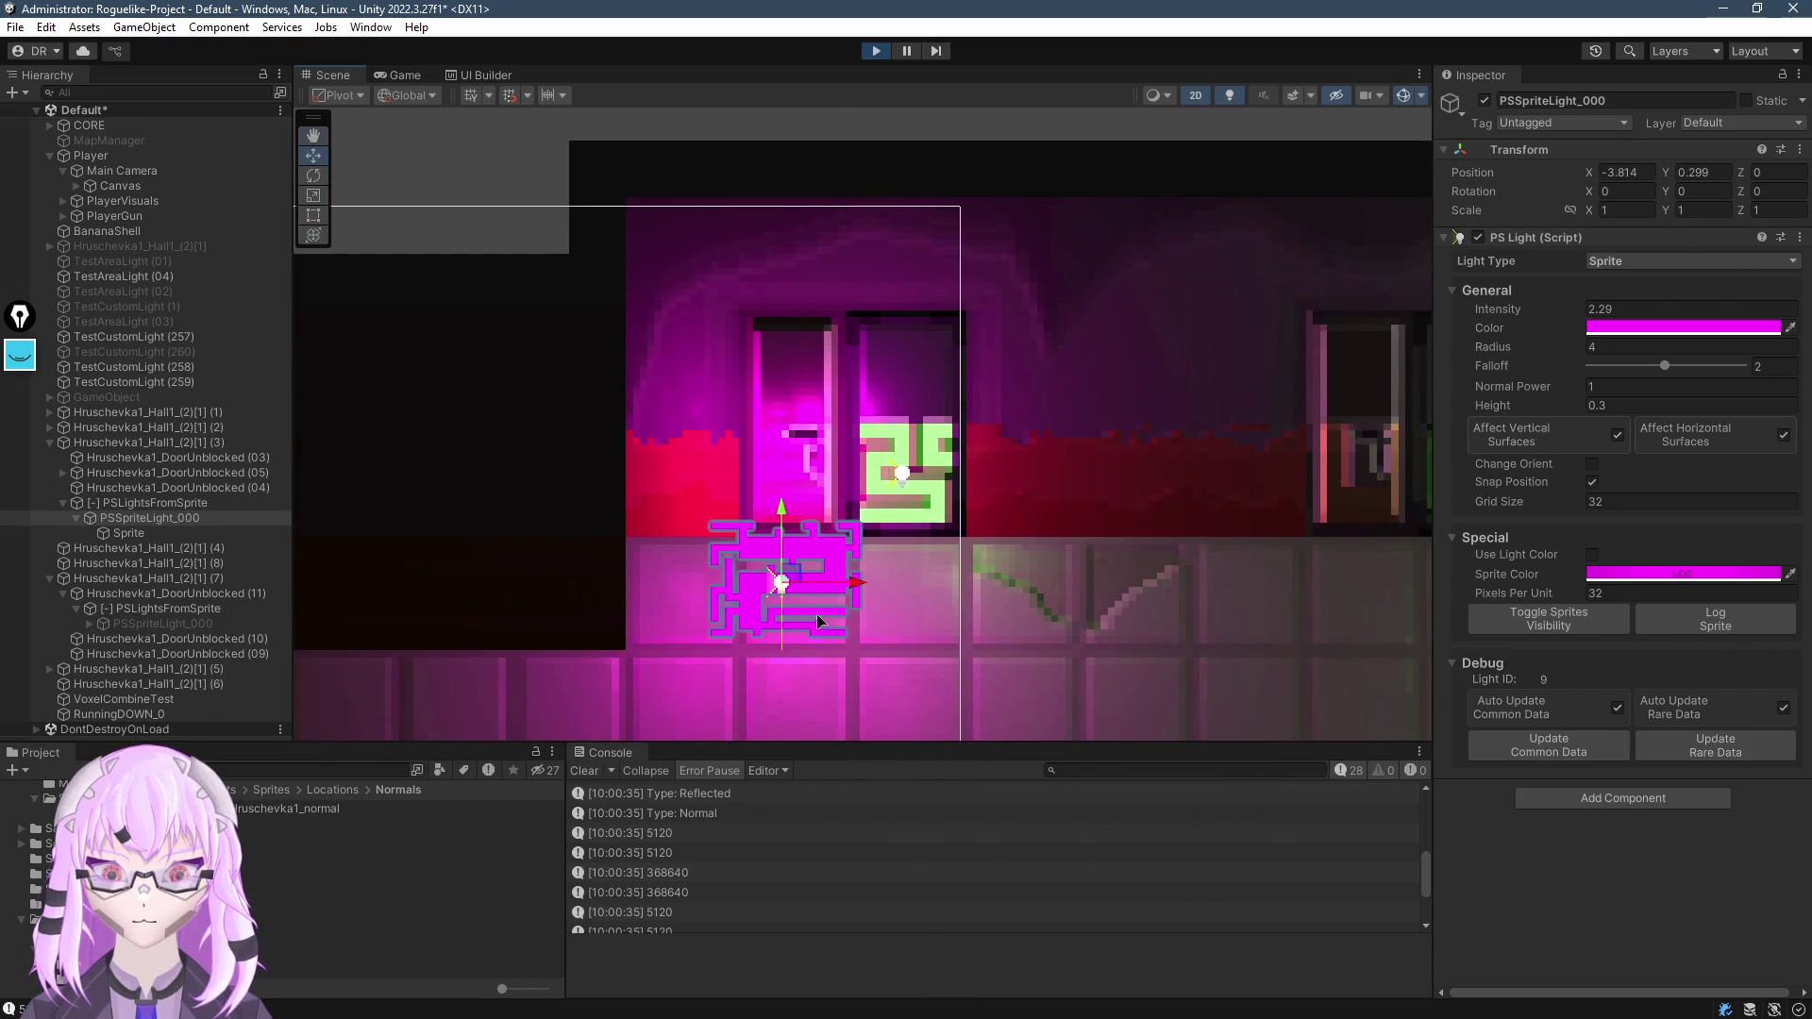
# Raise the sprite light's height to 0.54 and move it higher in the hall
pyautogui.moveTo(1491, 404); pyautogui.dragTo(1510, 404)
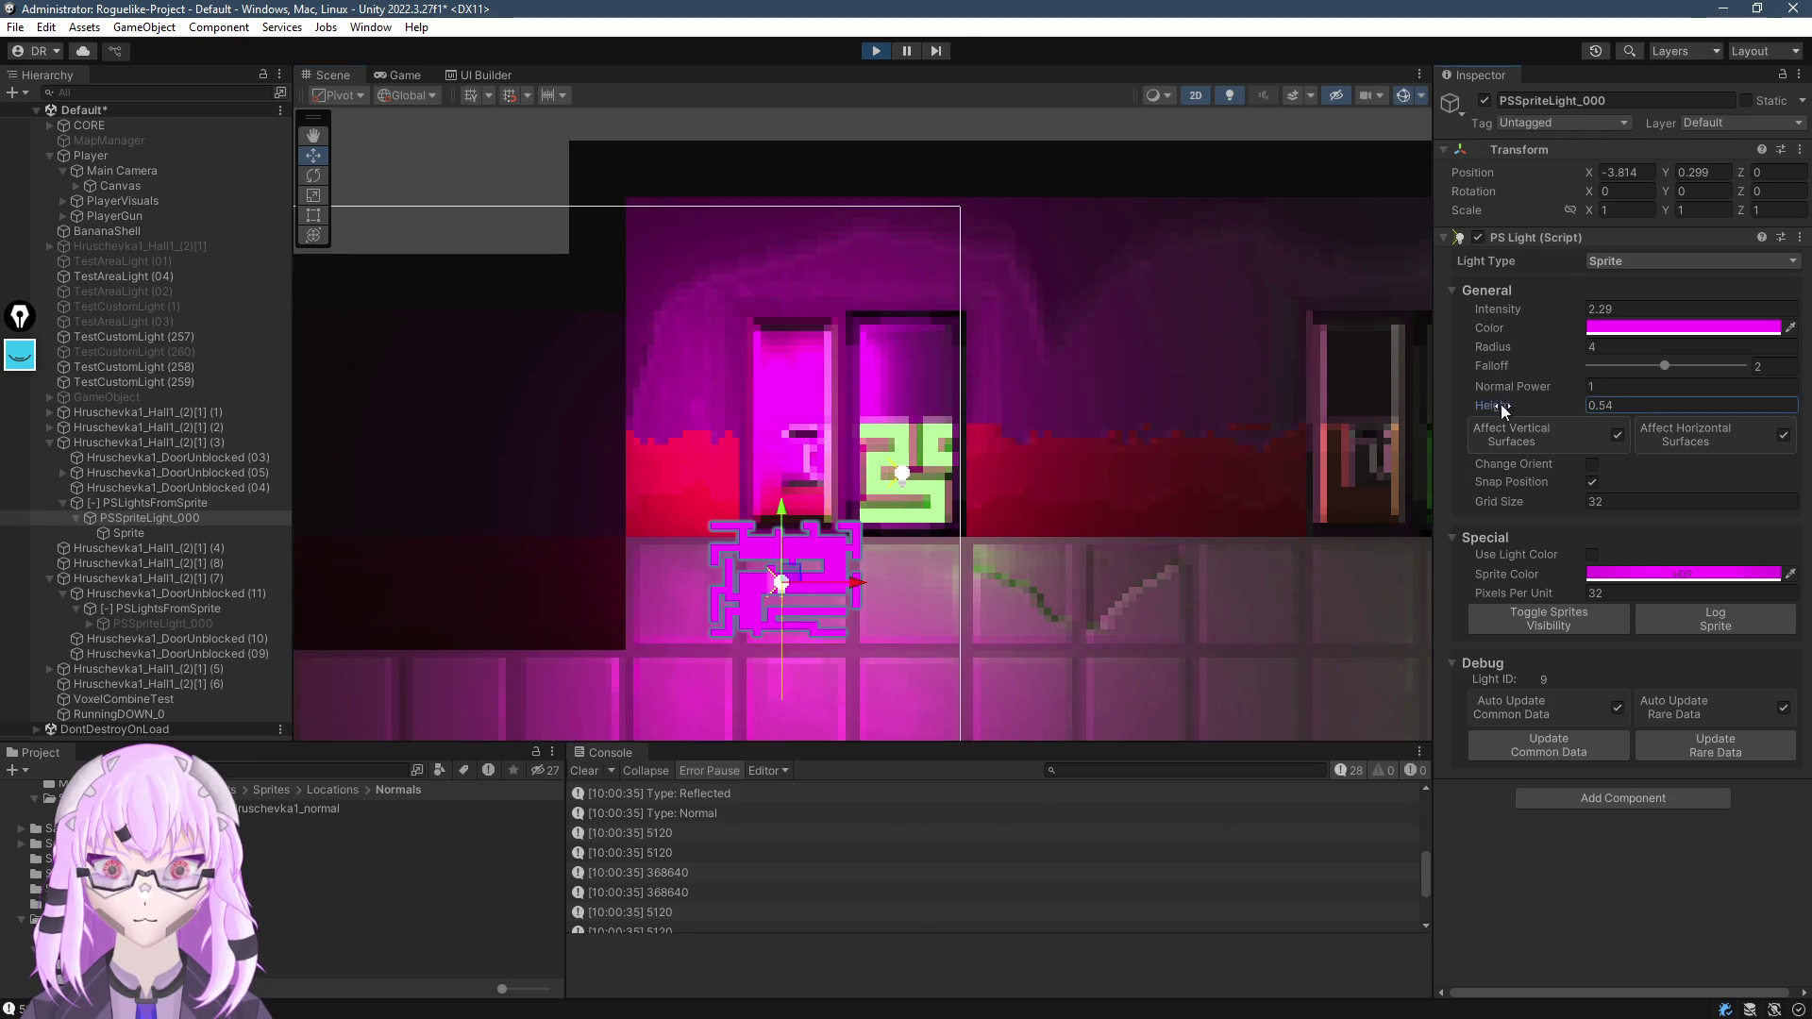
pyautogui.moveTo(781, 582)
pyautogui.mouseDown()
pyautogui.moveTo(835, 249)
pyautogui.moveTo(879, 231)
pyautogui.moveTo(1128, 230)
pyautogui.moveTo(1226, 279)
pyautogui.moveTo(466, 626)
pyautogui.moveTo(660, 430)
pyautogui.moveTo(708, 436)
pyautogui.moveTo(770, 531)
pyautogui.moveTo(1288, 480)
pyautogui.moveTo(1206, 332)
pyautogui.moveTo(1151, 359)
pyautogui.moveTo(1196, 396)
pyautogui.moveTo(1170, 398)
pyautogui.mouseUp()
pyautogui.click(1238, 368)
# Drag the magenta sprite light to several spots, ending on the hall floor tiles
pyautogui.click(991, 405)
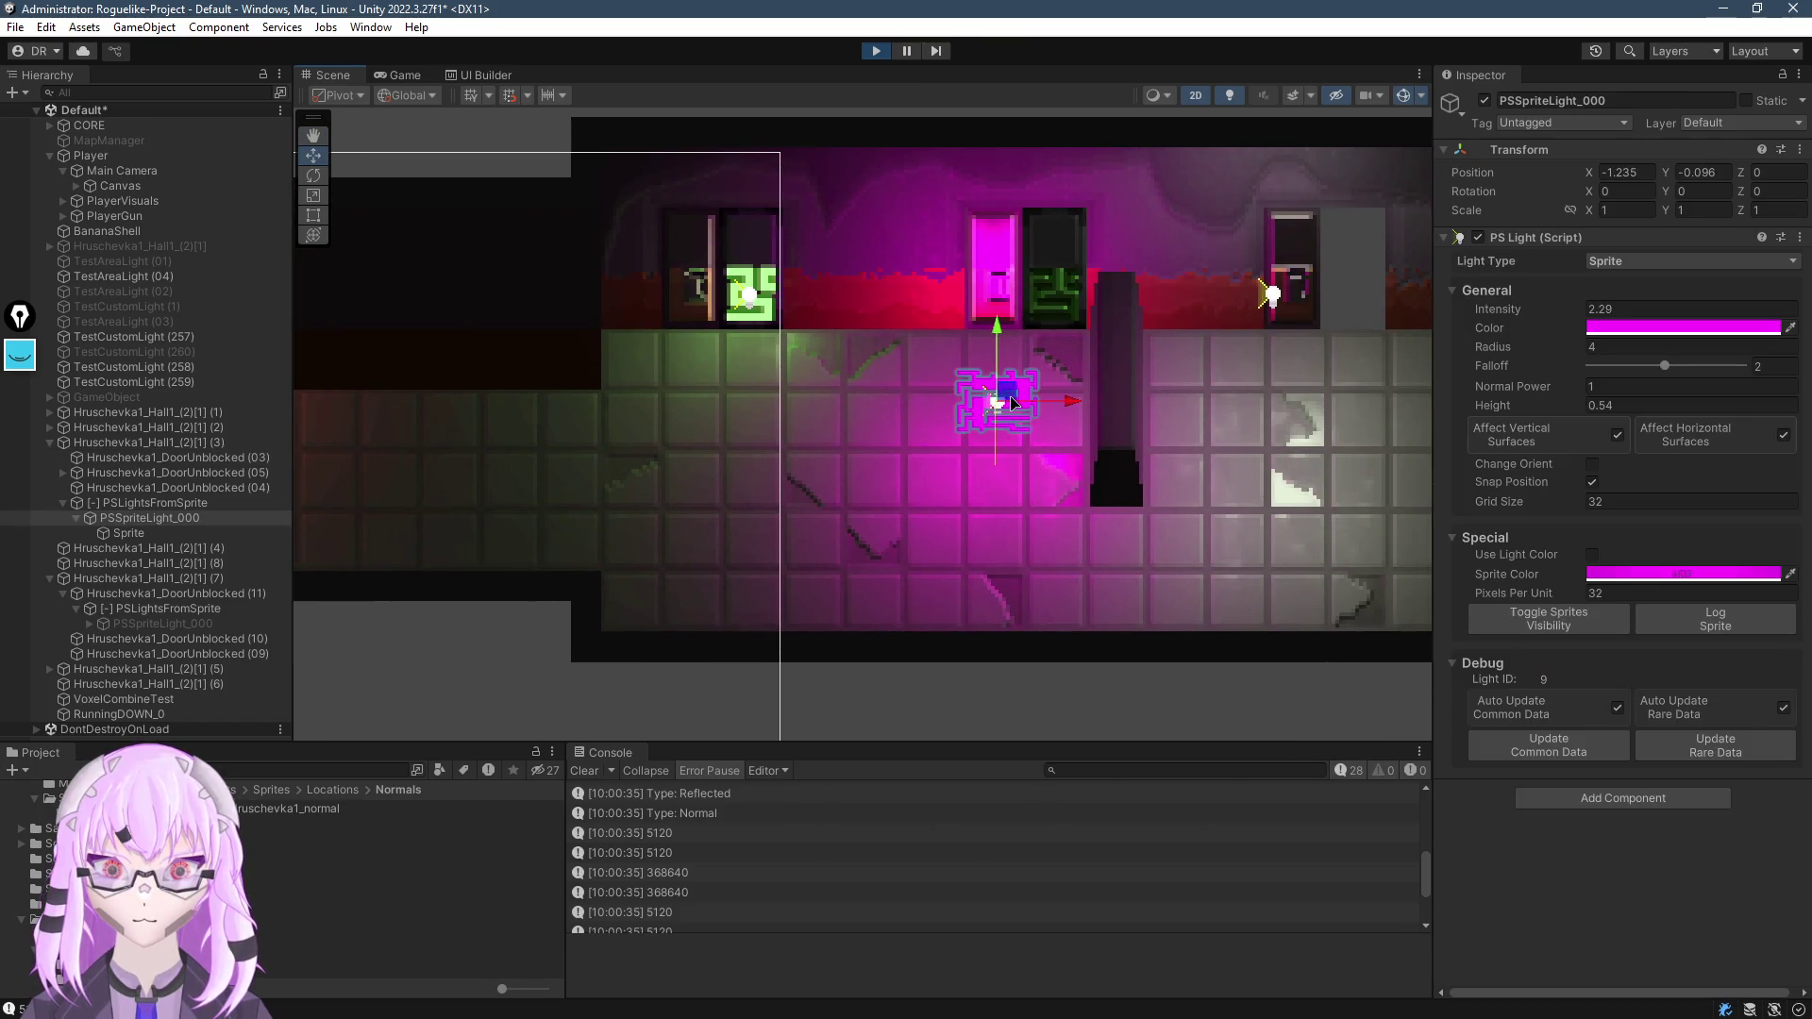
pyautogui.moveTo(990, 404)
pyautogui.mouseDown()
pyautogui.moveTo(768, 479)
pyautogui.moveTo(426, 452)
pyautogui.mouseUp()
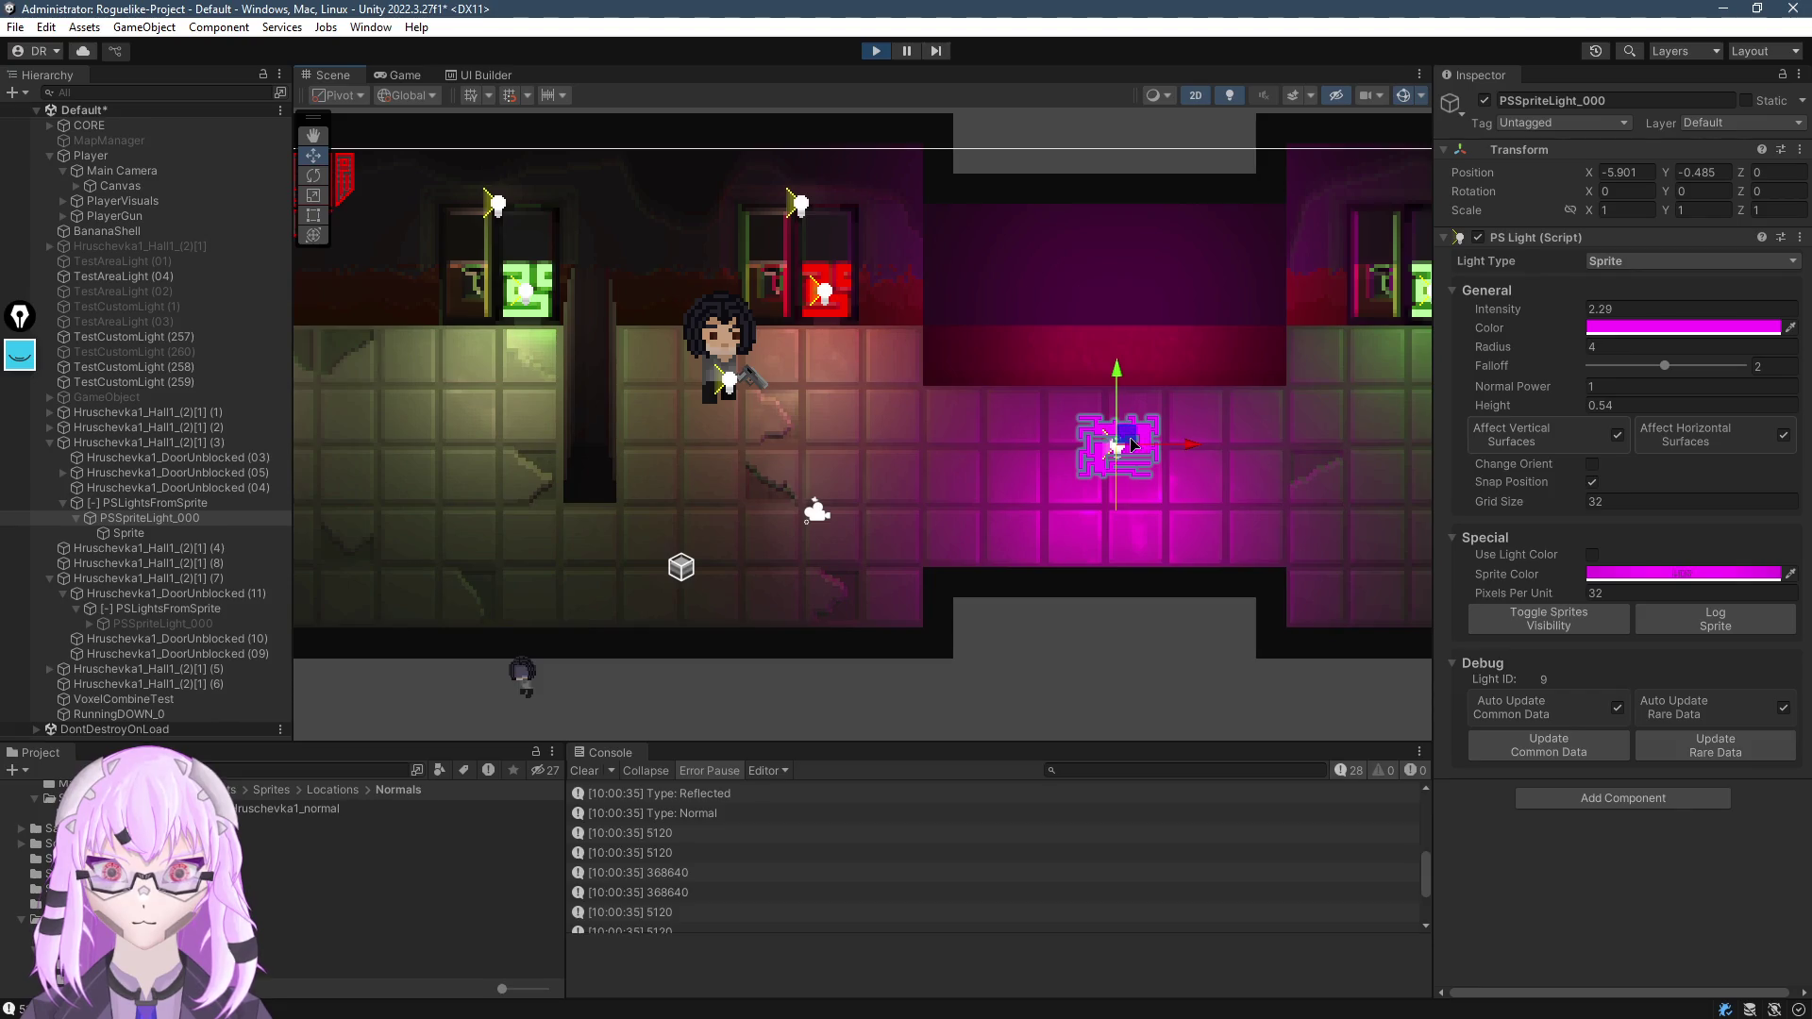
pyautogui.moveTo(1133, 445); pyautogui.dragTo(1262, 436)
pyautogui.scroll(2, 913, 444)
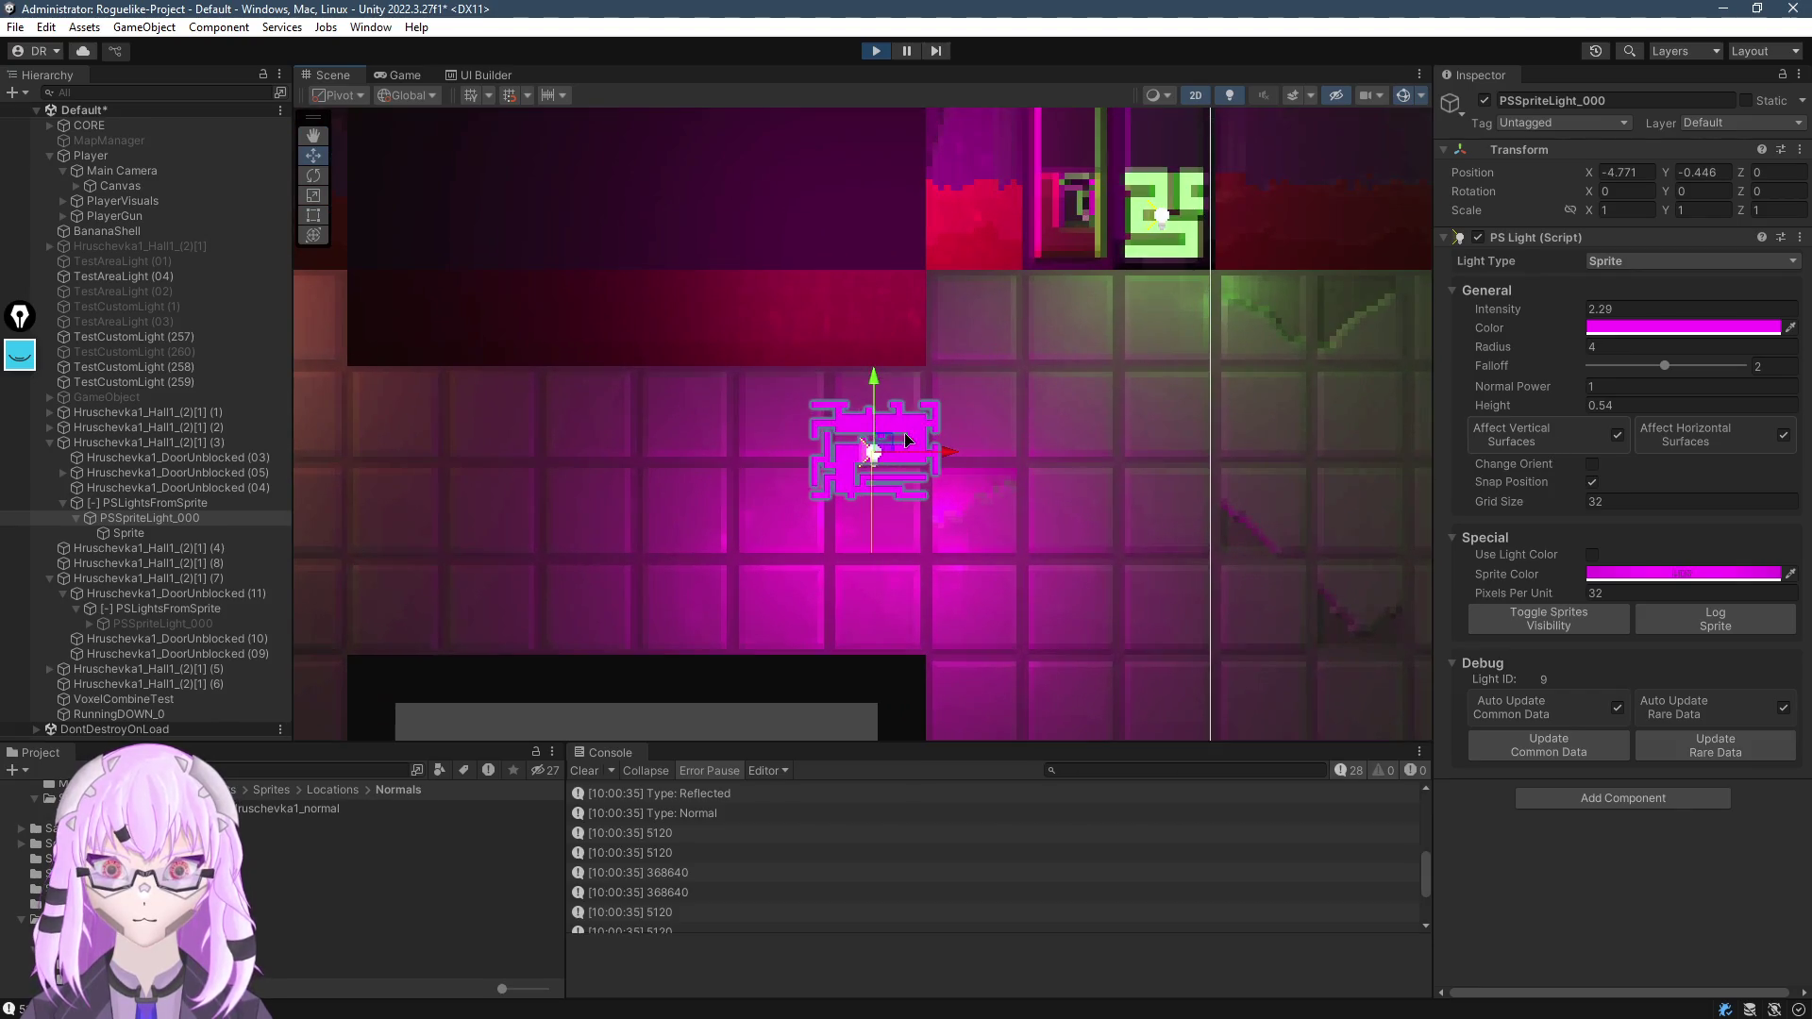
pyautogui.moveTo(913, 443)
pyautogui.mouseDown()
pyautogui.moveTo(1156, 276)
pyautogui.moveTo(1137, 224)
pyautogui.mouseUp()
pyautogui.scroll(2, 986, 426)
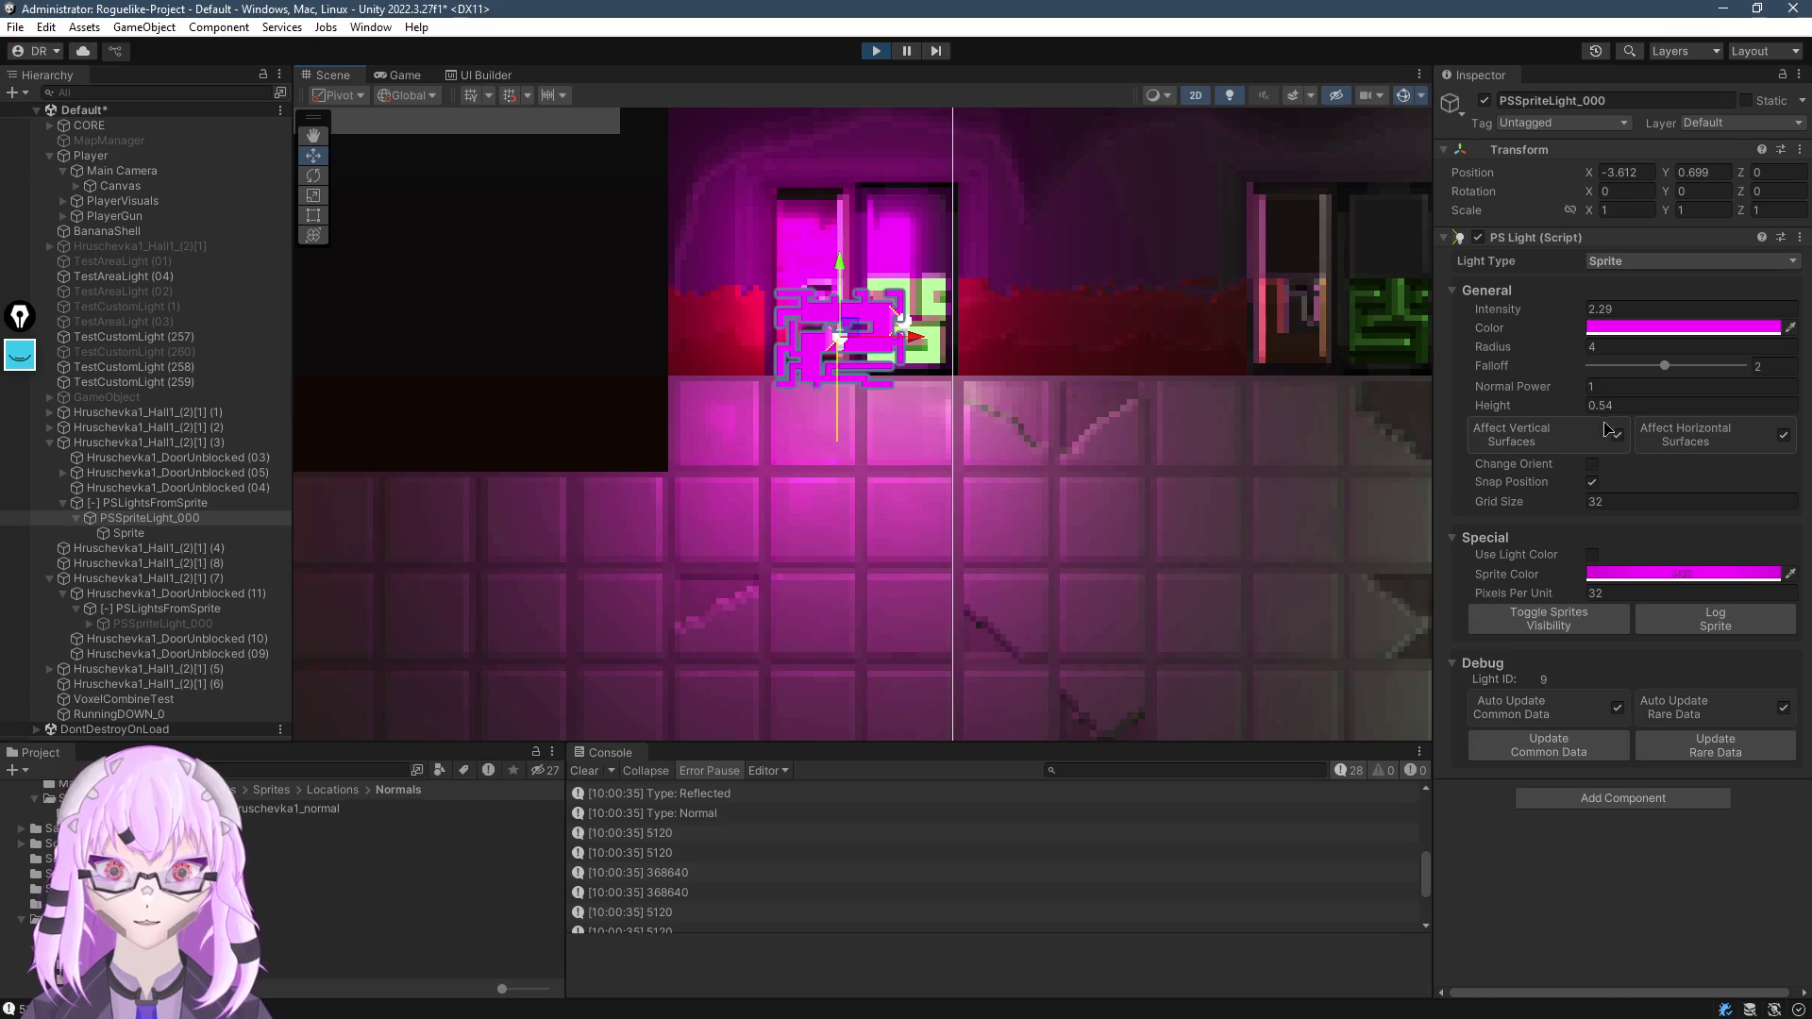
pyautogui.moveTo(844, 332)
pyautogui.mouseDown()
pyautogui.moveTo(842, 369)
pyautogui.moveTo(903, 296)
pyautogui.moveTo(960, 300)
pyautogui.moveTo(898, 449)
pyautogui.moveTo(696, 502)
pyautogui.moveTo(748, 502)
pyautogui.mouseUp()
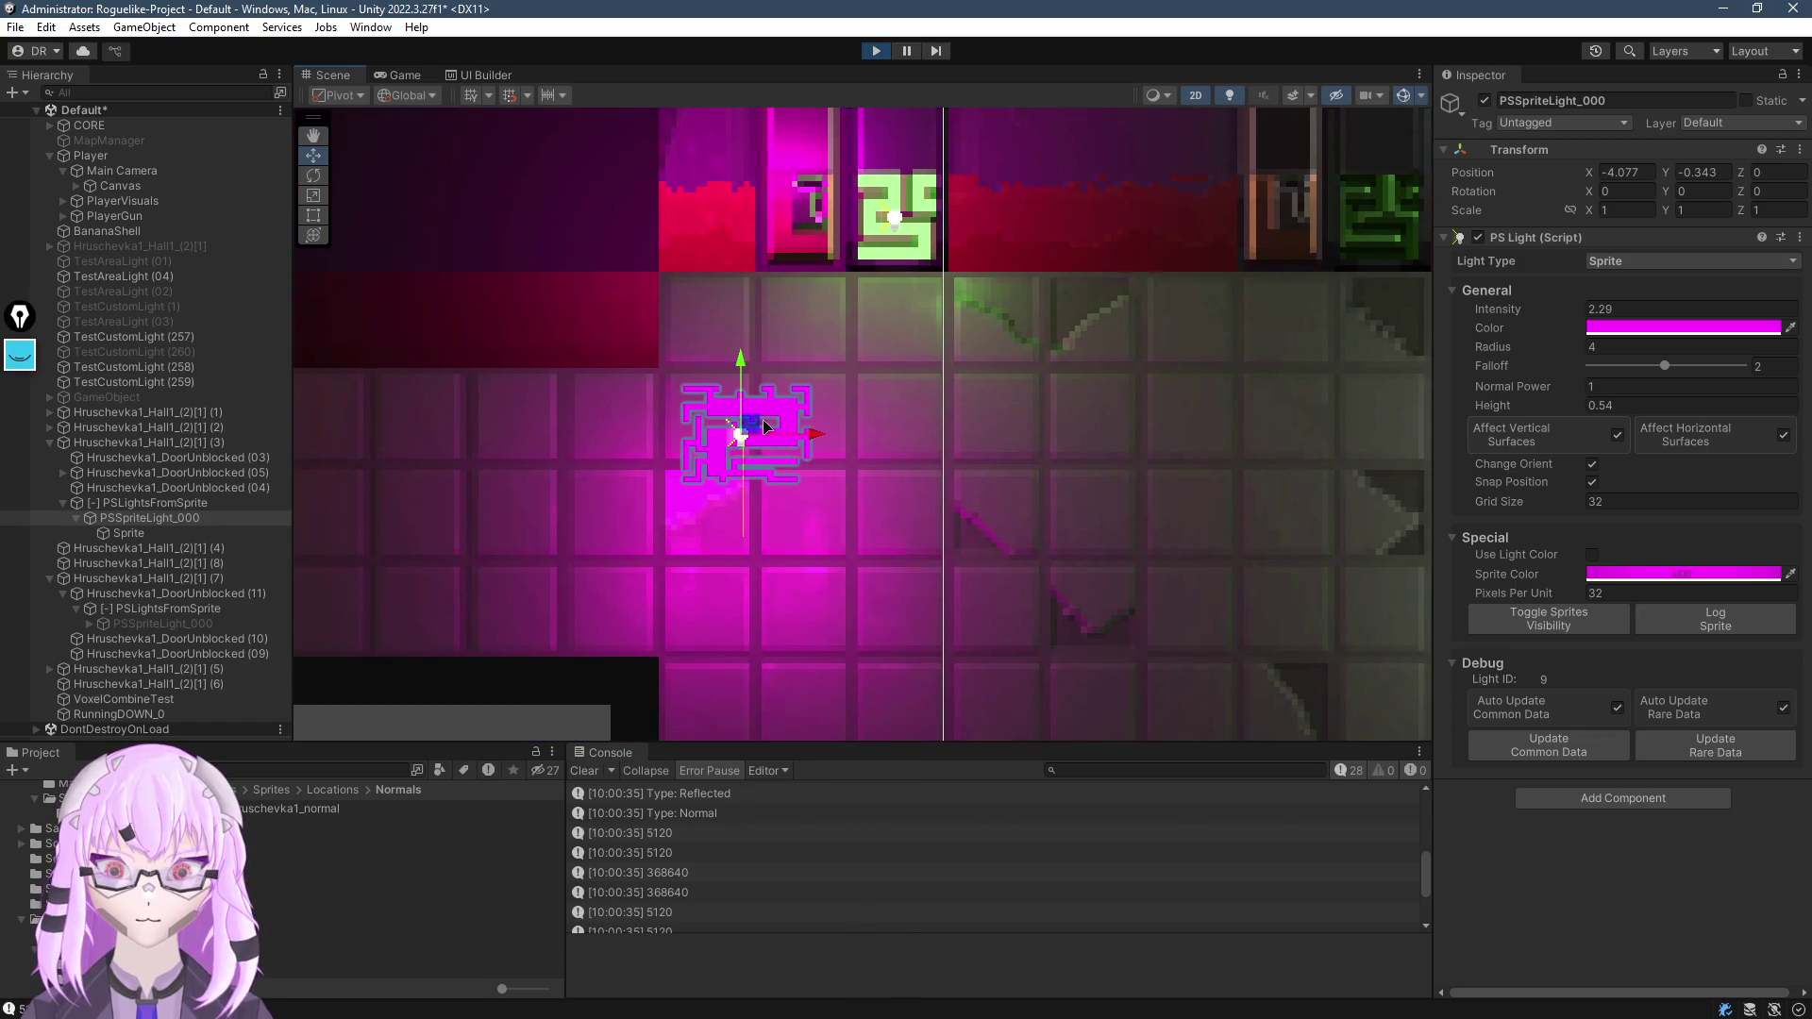
pyautogui.moveTo(766, 426)
pyautogui.mouseDown()
pyautogui.moveTo(866, 364)
pyautogui.moveTo(1109, 425)
pyautogui.moveTo(964, 534)
pyautogui.moveTo(901, 486)
pyautogui.mouseUp()
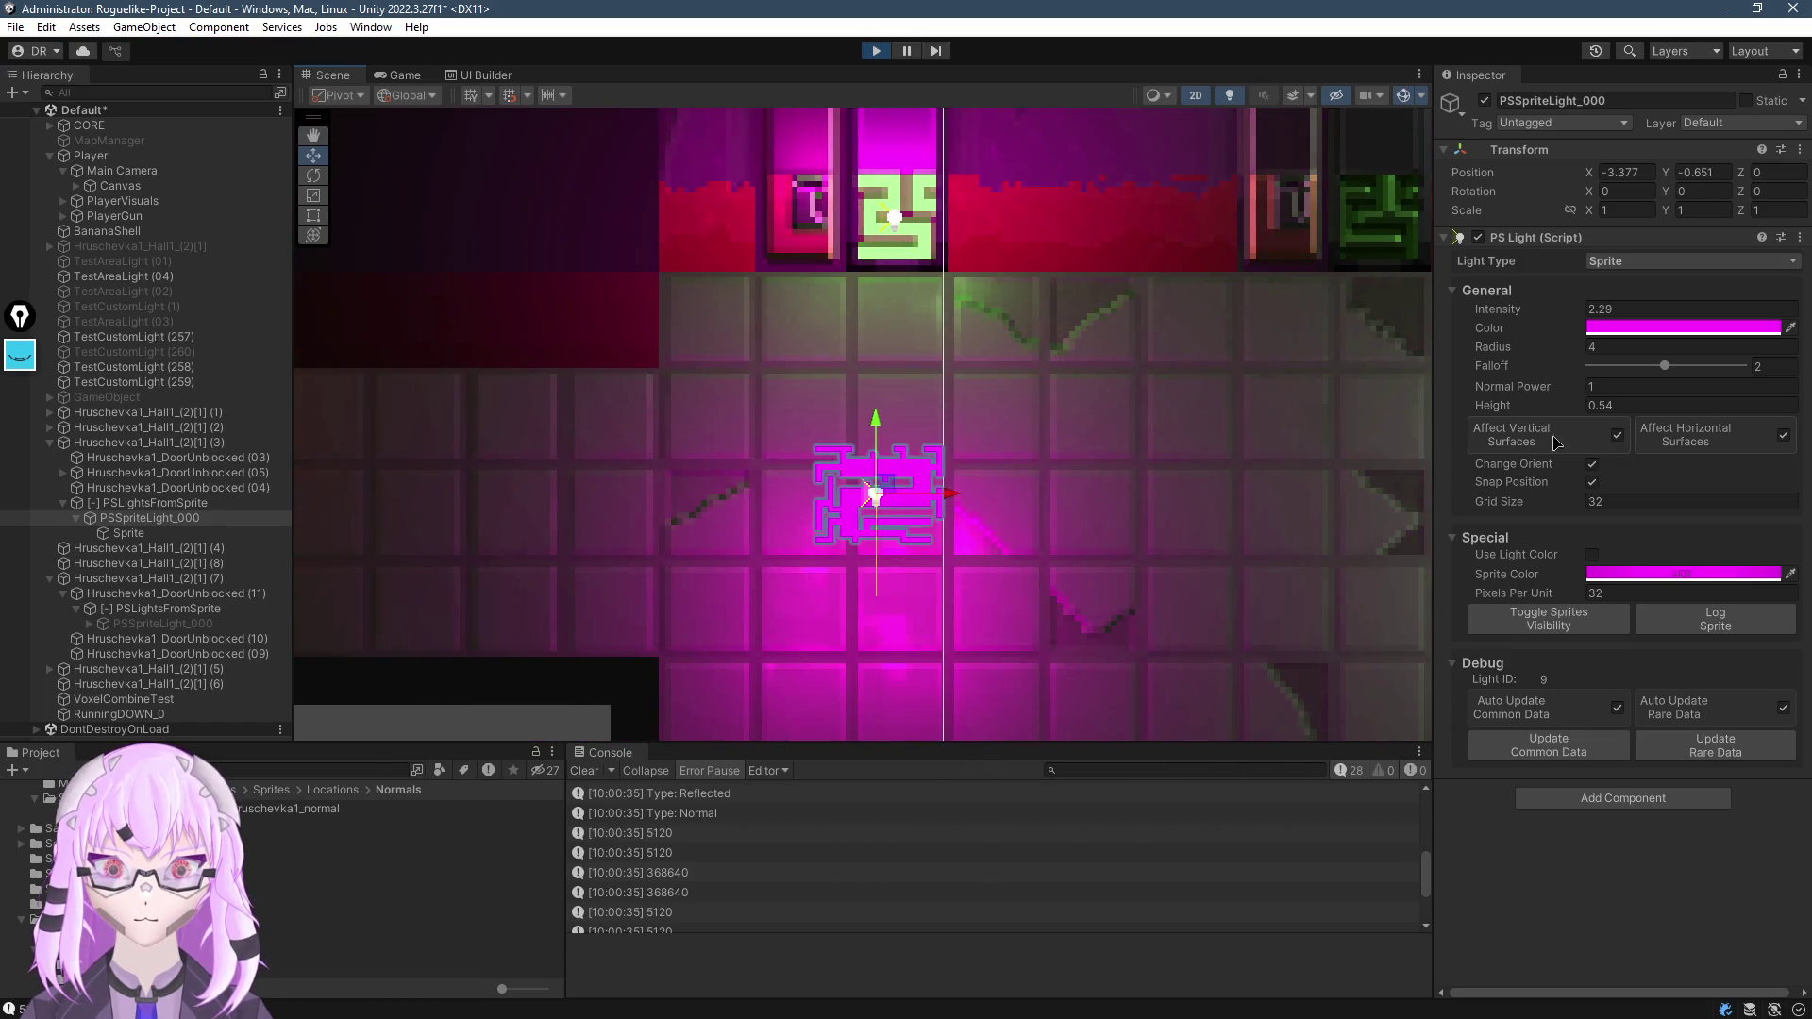
# Drop the light's height to 0.04, then bring it back to about 0.22 while nudging it
pyautogui.moveTo(1498, 406); pyautogui.dragTo(1479, 412)
pyautogui.moveTo(838, 510)
pyautogui.mouseDown()
pyautogui.moveTo(724, 421)
pyautogui.moveTo(1095, 543)
pyautogui.moveTo(1096, 320)
pyautogui.moveTo(931, 524)
pyautogui.mouseUp()
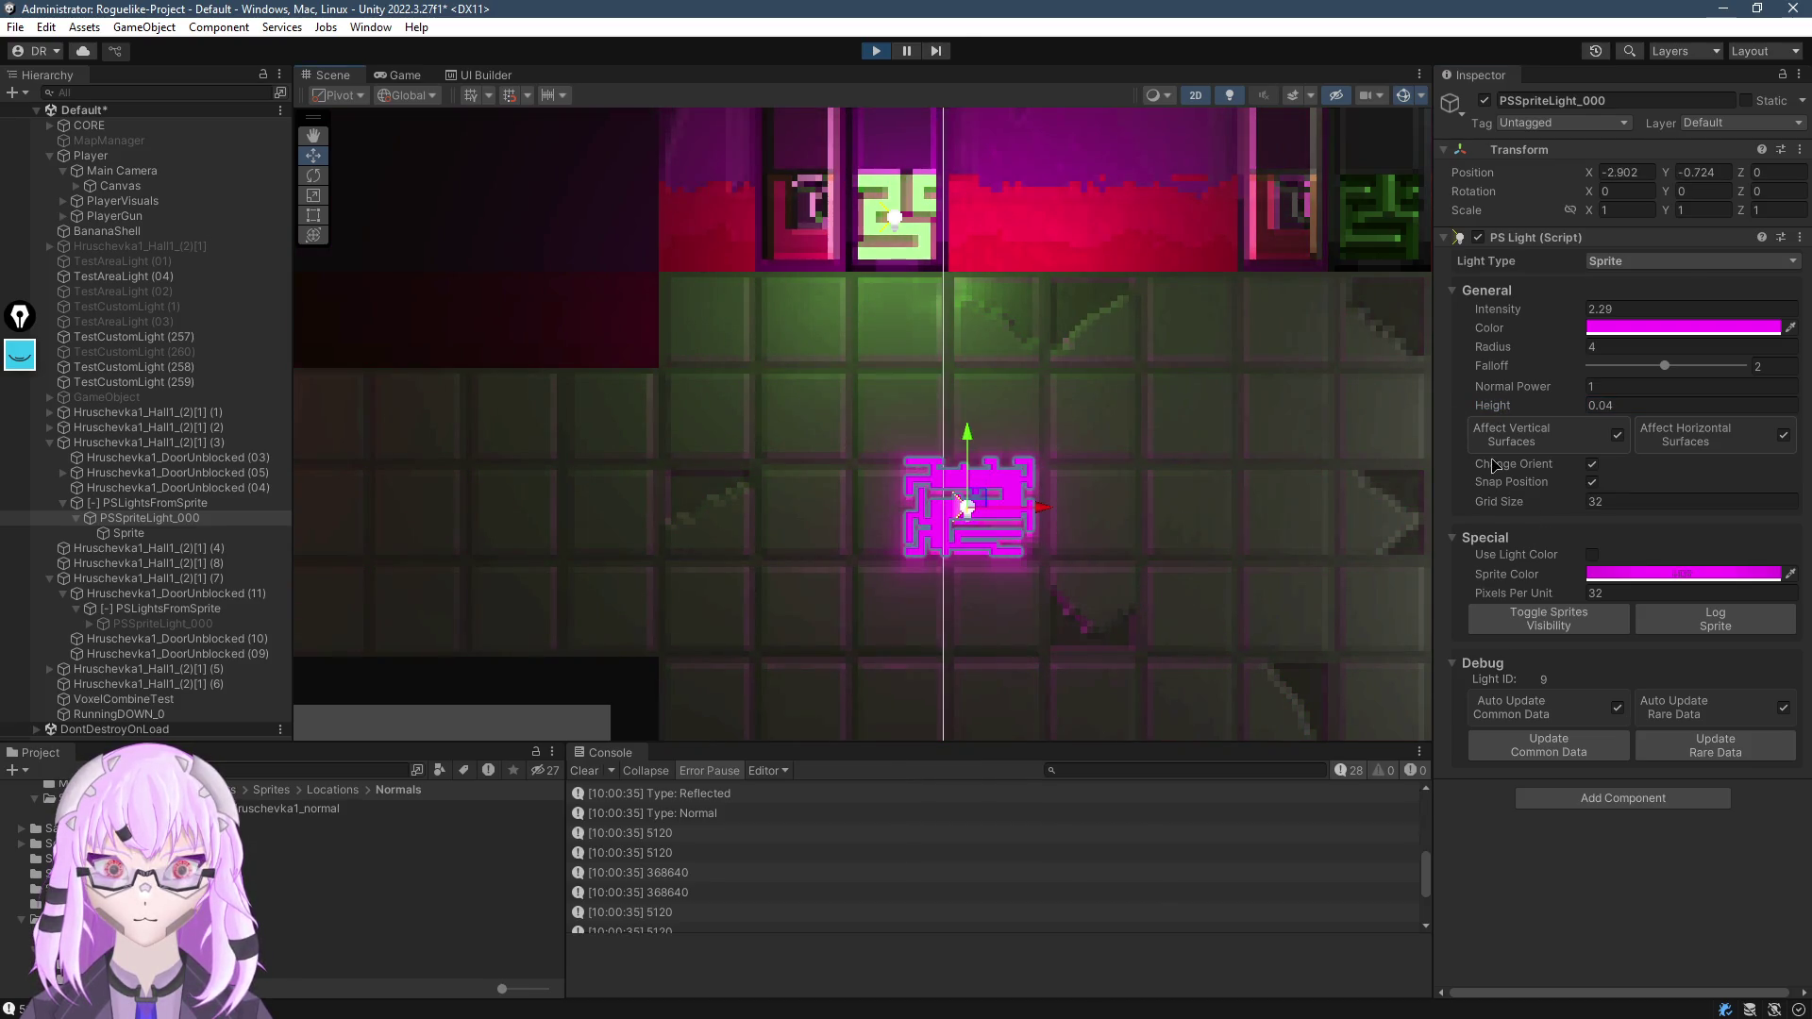
pyautogui.moveTo(1497, 405); pyautogui.dragTo(1504, 411)
pyautogui.moveTo(989, 529)
pyautogui.mouseDown()
pyautogui.moveTo(830, 458)
pyautogui.moveTo(731, 486)
pyautogui.moveTo(818, 346)
pyautogui.mouseUp()
pyautogui.click(870, 508)
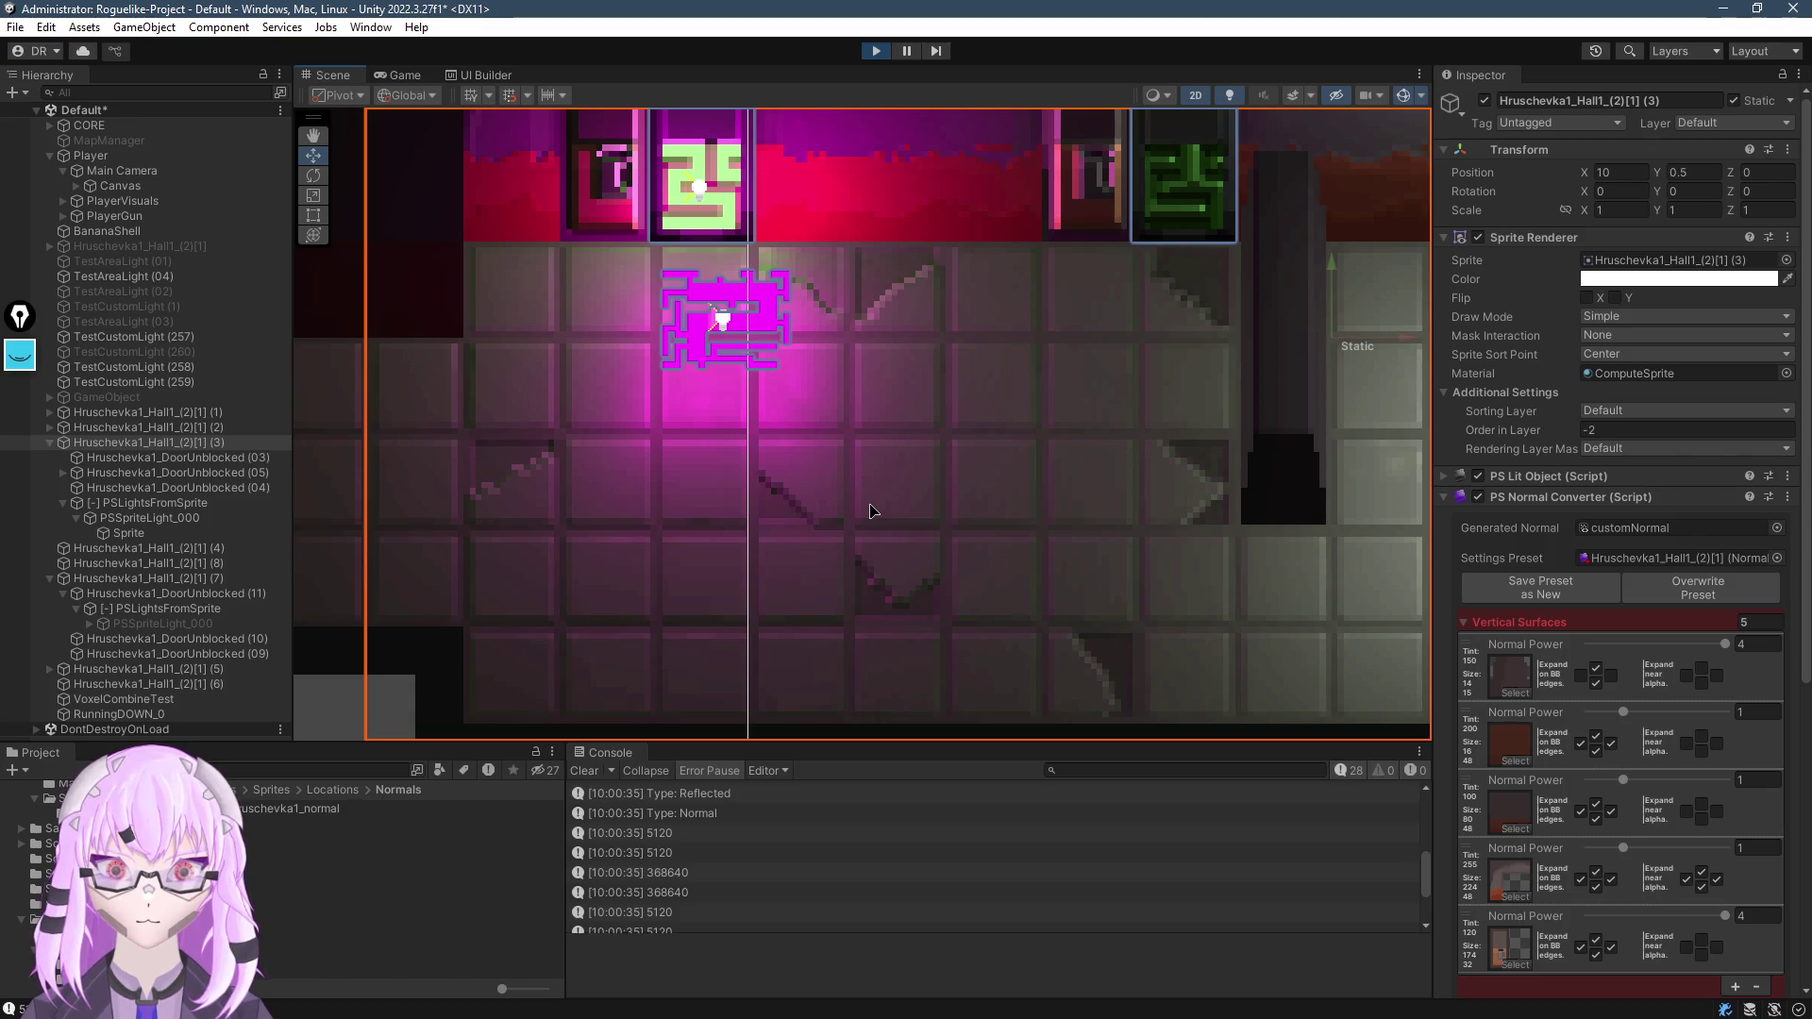
# Frame hall sprite Hruschevka1_Hall1_(2)[1] (3), pan past the doors, switch to Move and reframe it
pyautogui.press('f')
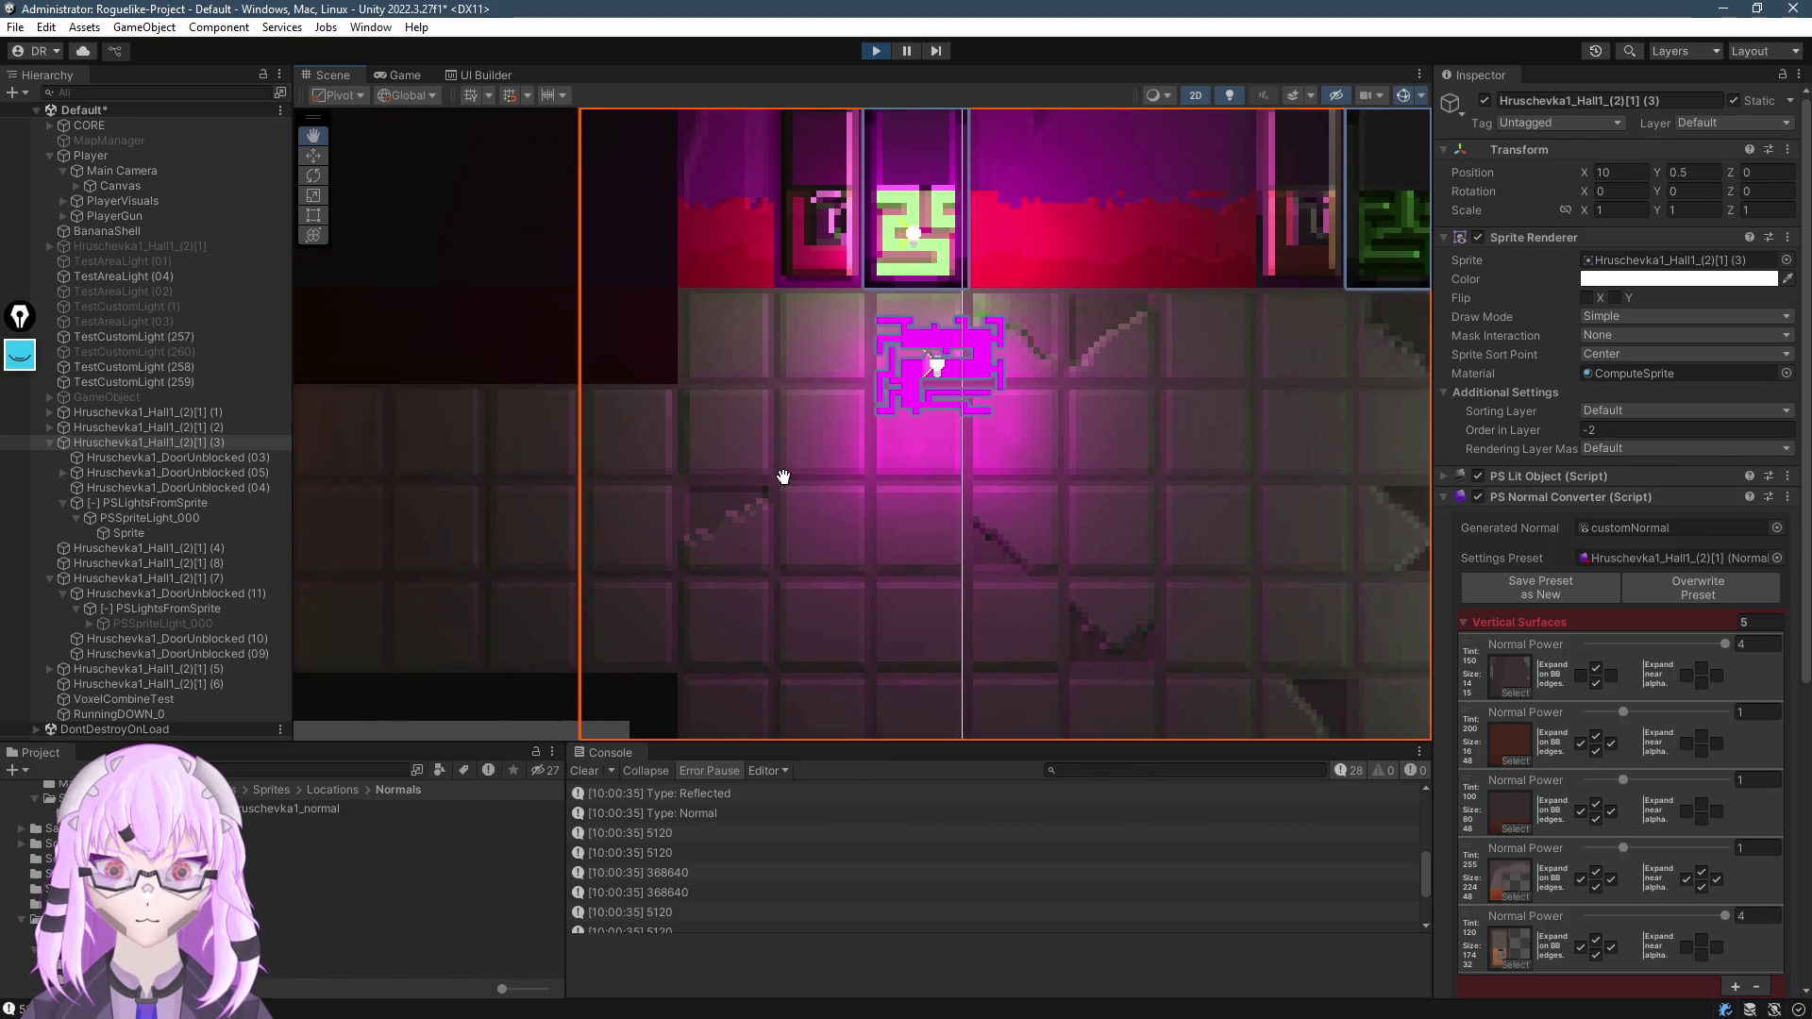
pyautogui.moveTo(619, 463); pyautogui.dragTo(1359, 485)
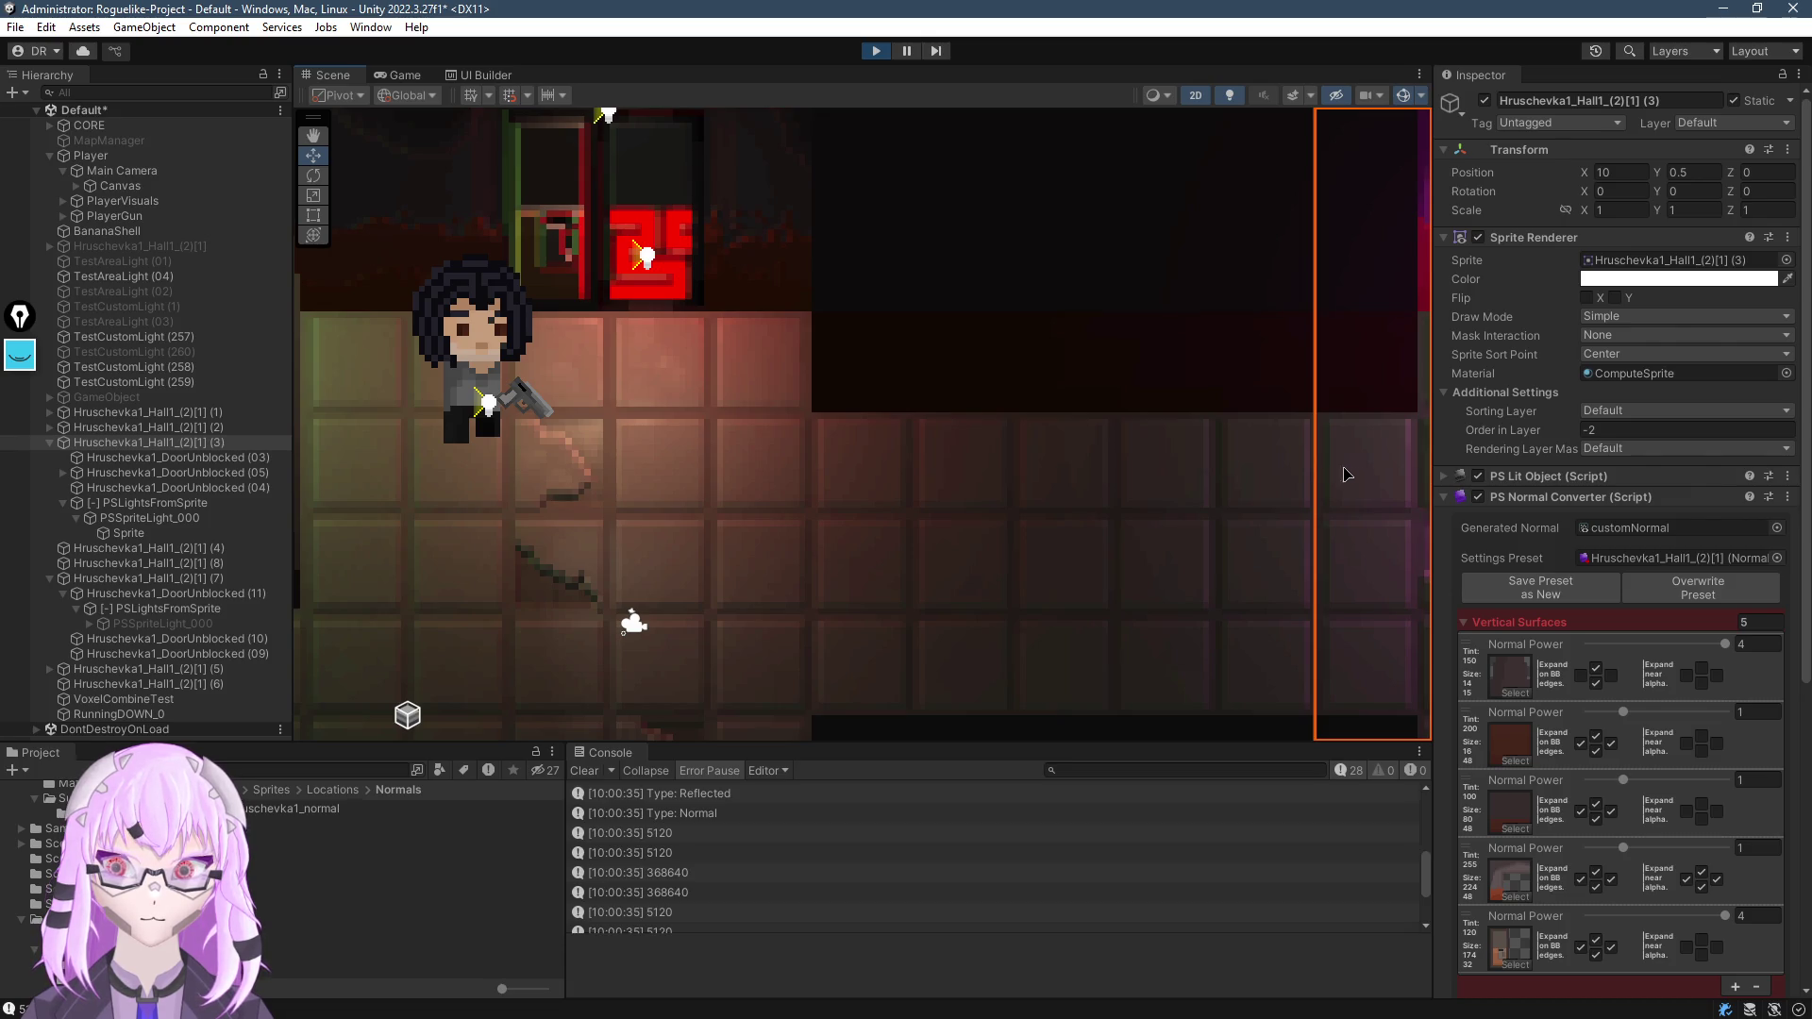
pyautogui.moveTo(741, 443)
pyautogui.mouseDown()
pyautogui.moveTo(1269, 472)
pyautogui.moveTo(609, 439)
pyautogui.moveTo(1181, 484)
pyautogui.mouseUp()
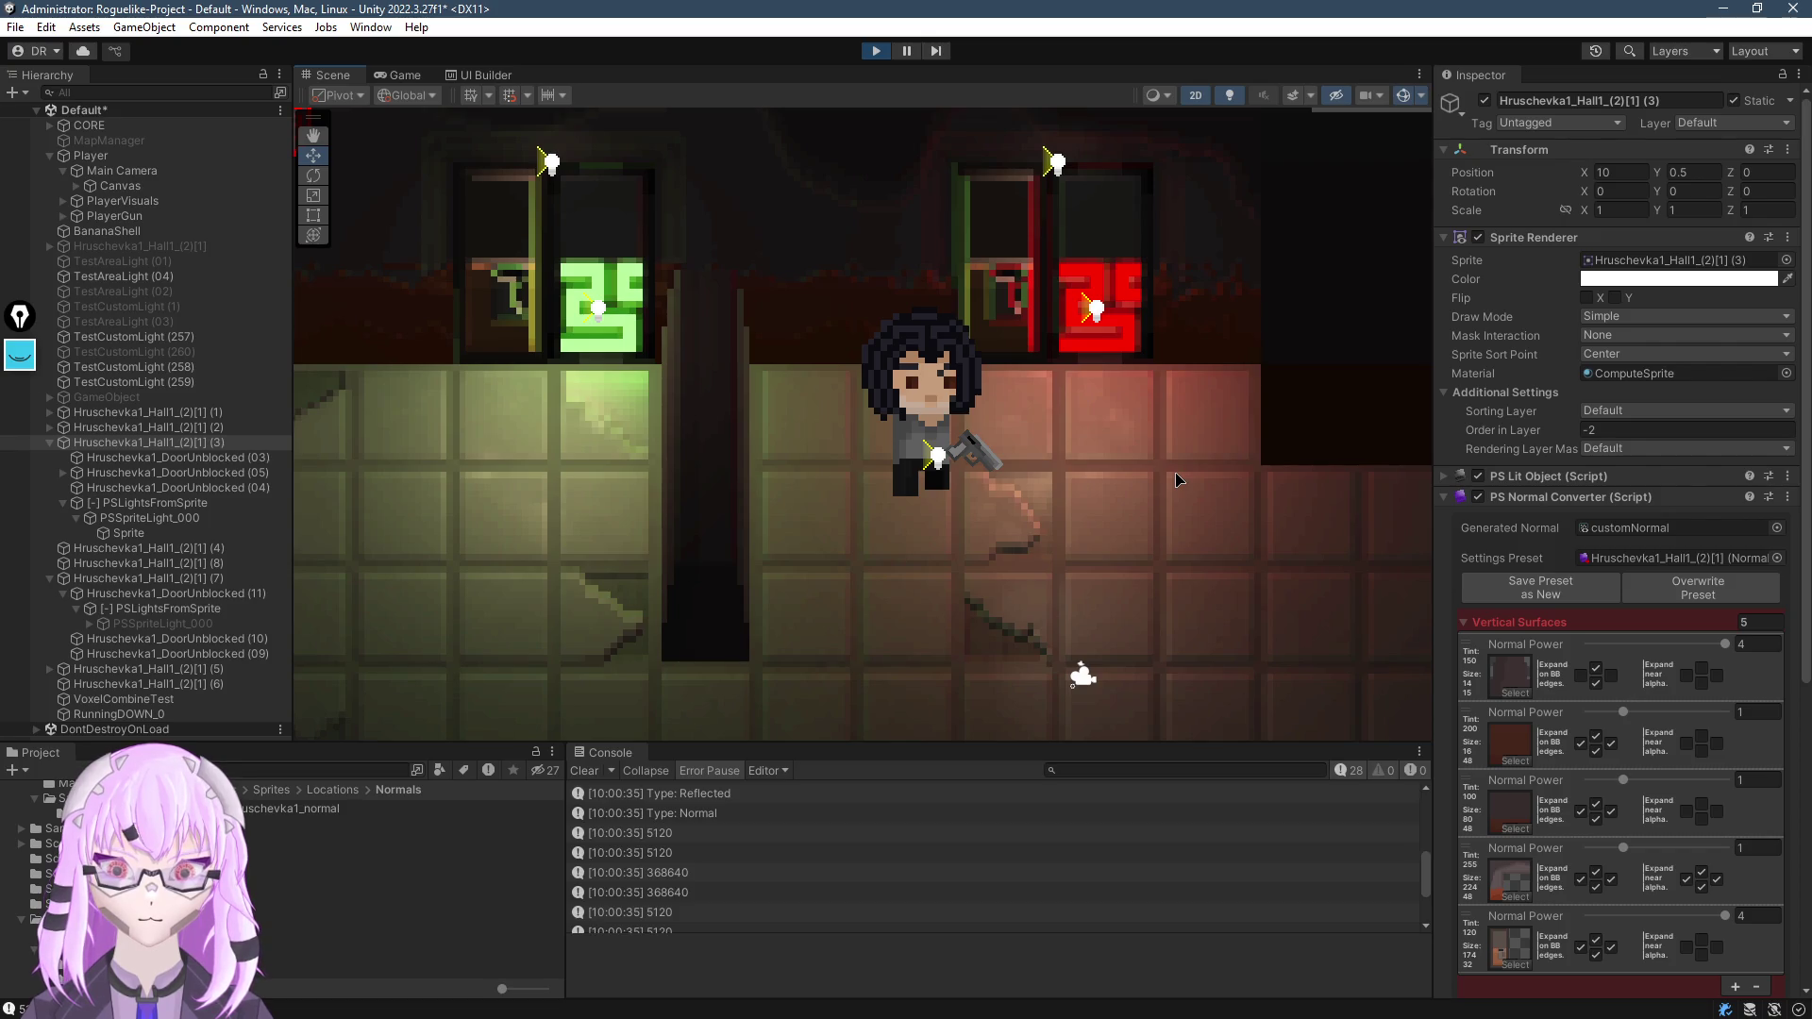
pyautogui.moveTo(1242, 483); pyautogui.dragTo(392, 421)
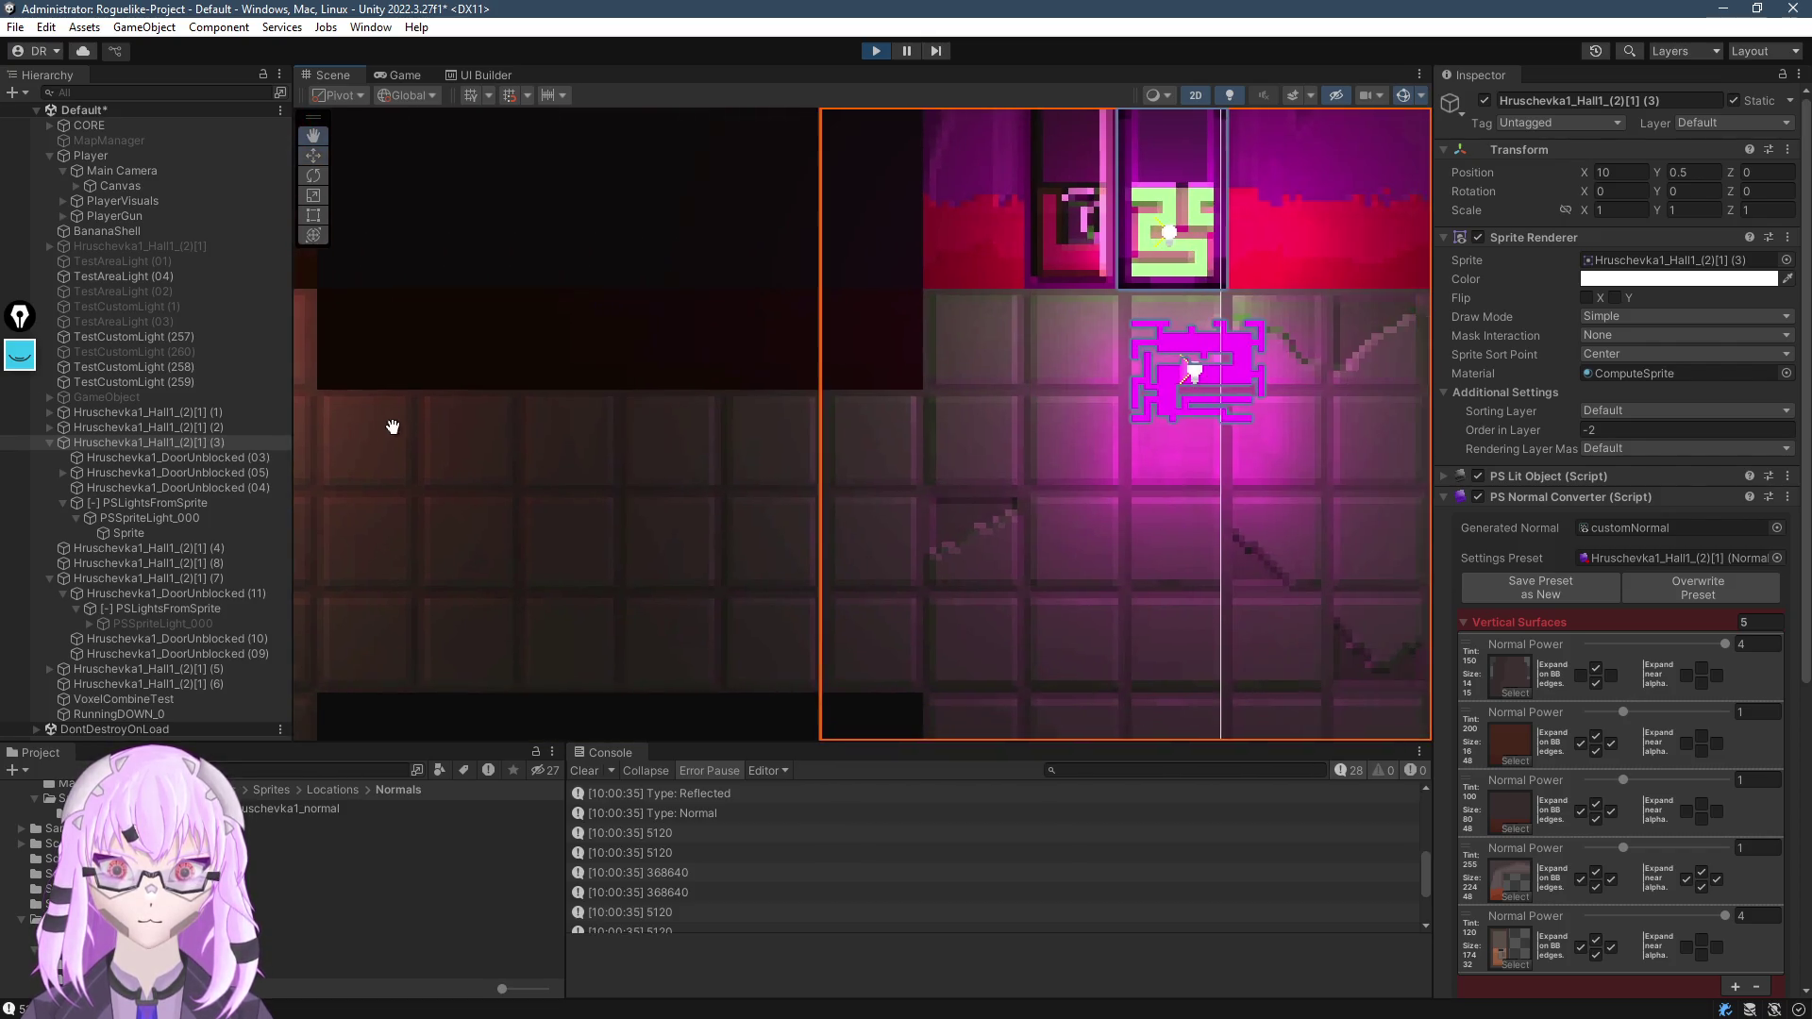
pyautogui.scroll(-3, 732, 513)
pyautogui.scroll(2, 829, 526)
pyautogui.press('w')
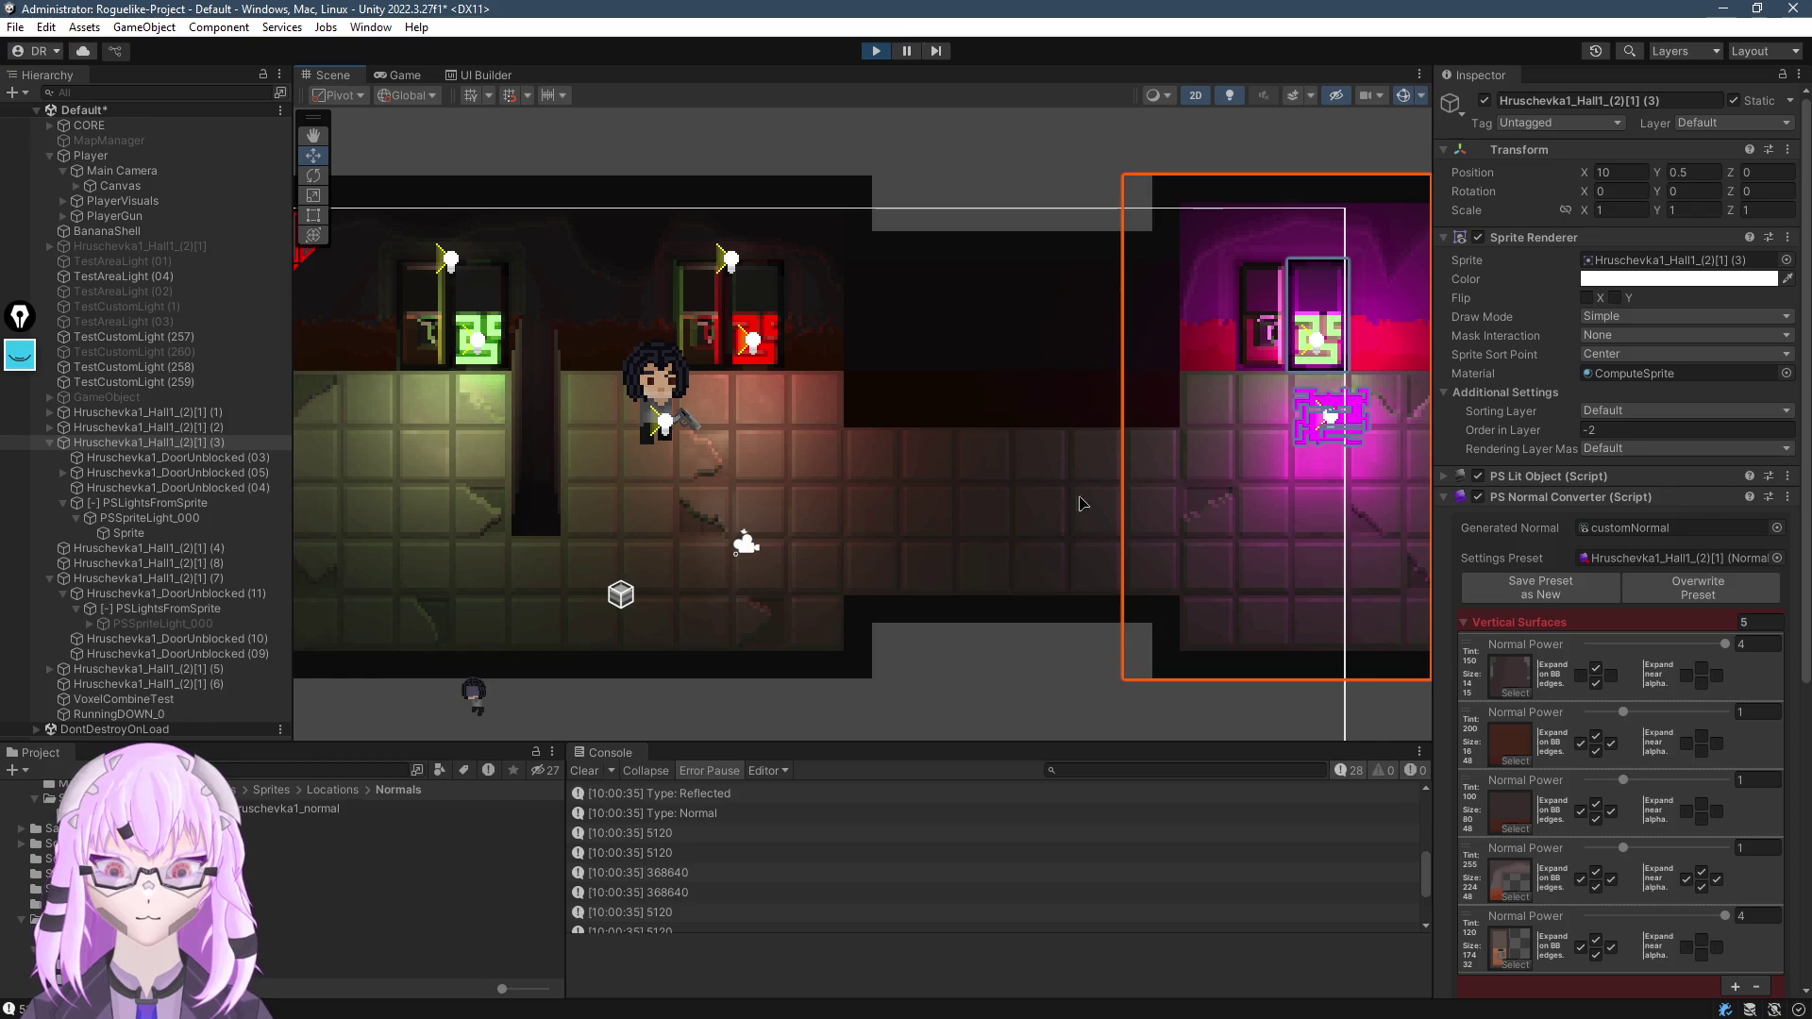
pyautogui.press('f')
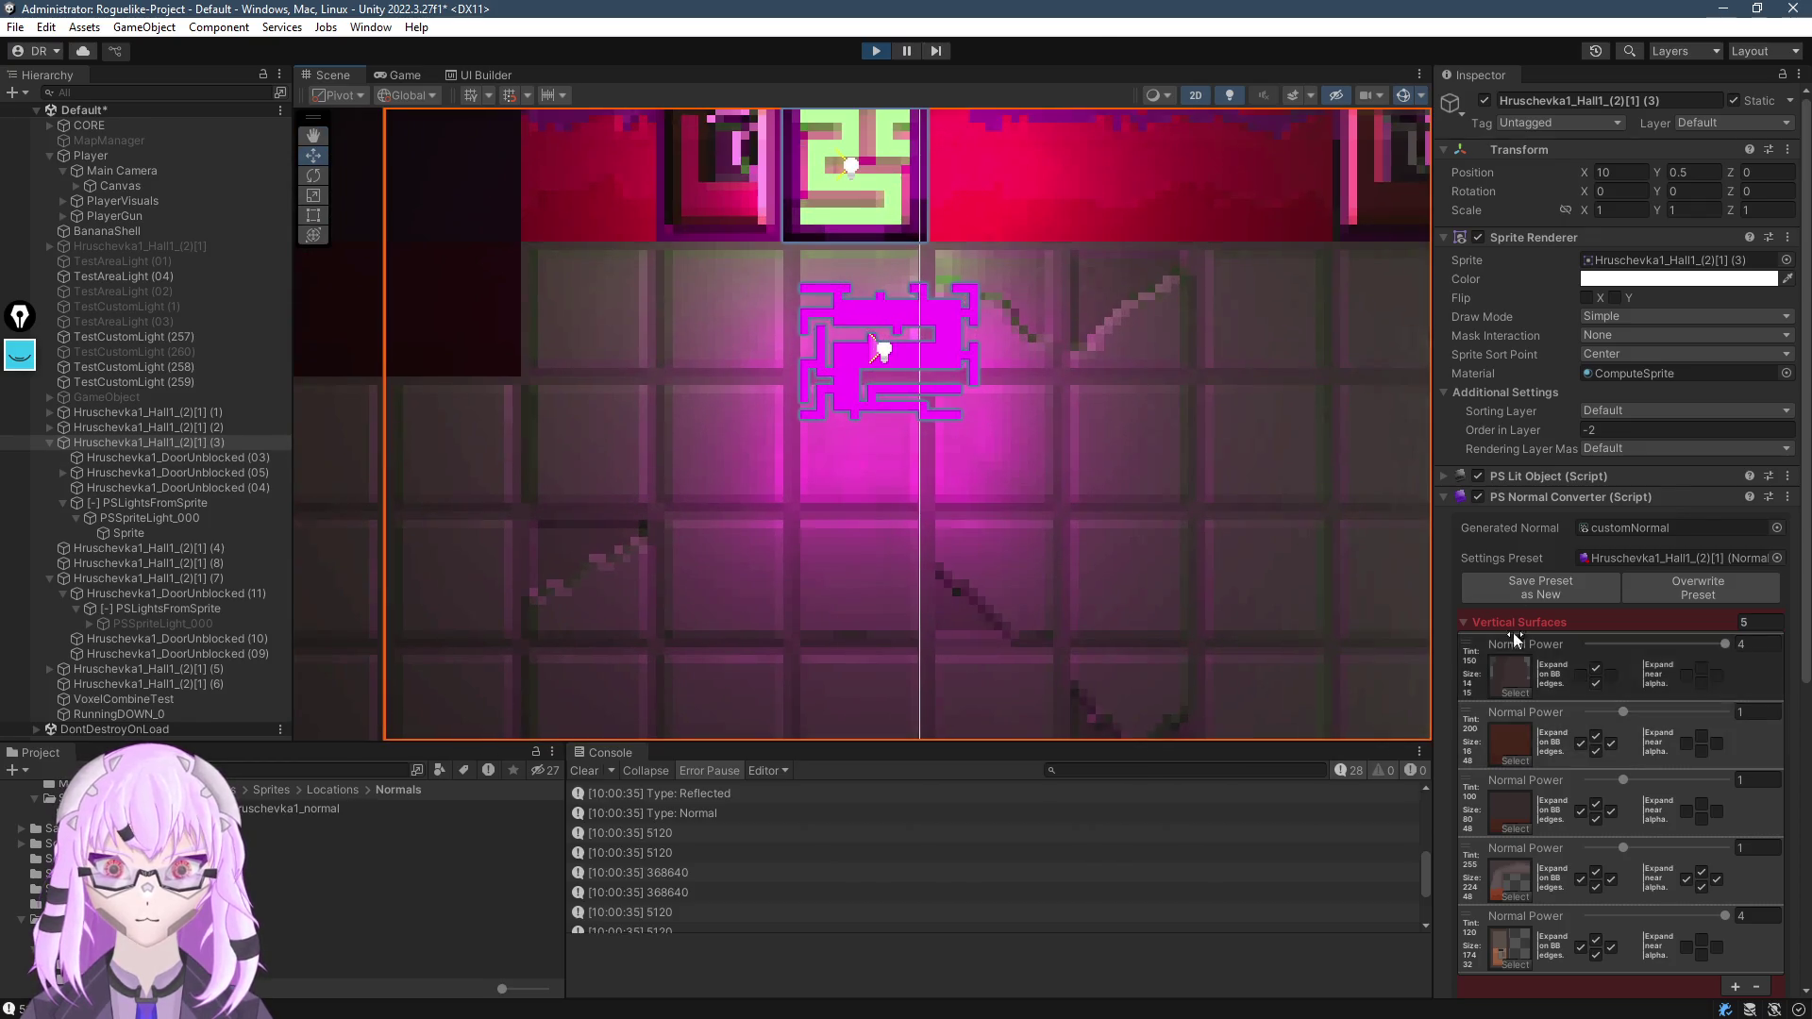
pyautogui.scroll(-2, 1652, 536)
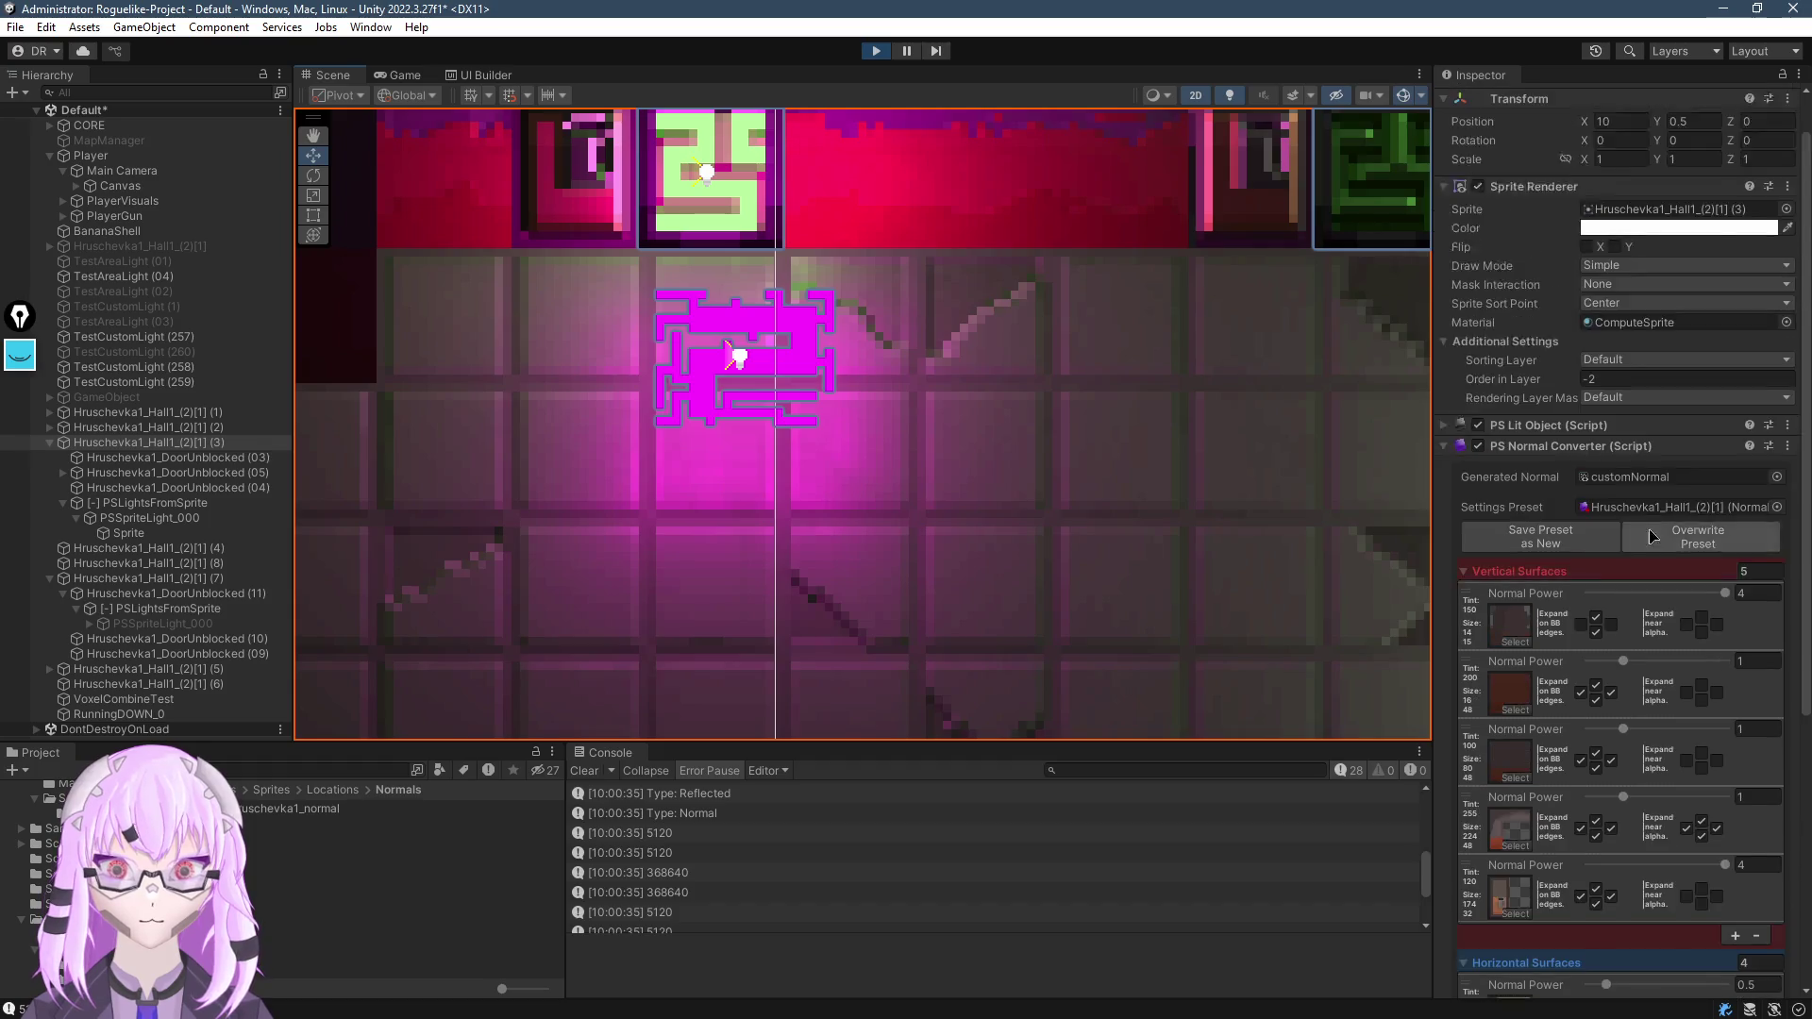
# Raise the hall's PS Lit Object Metalness Brightness to 2.71
pyautogui.scroll(2, 1651, 536)
pyautogui.click(1446, 477)
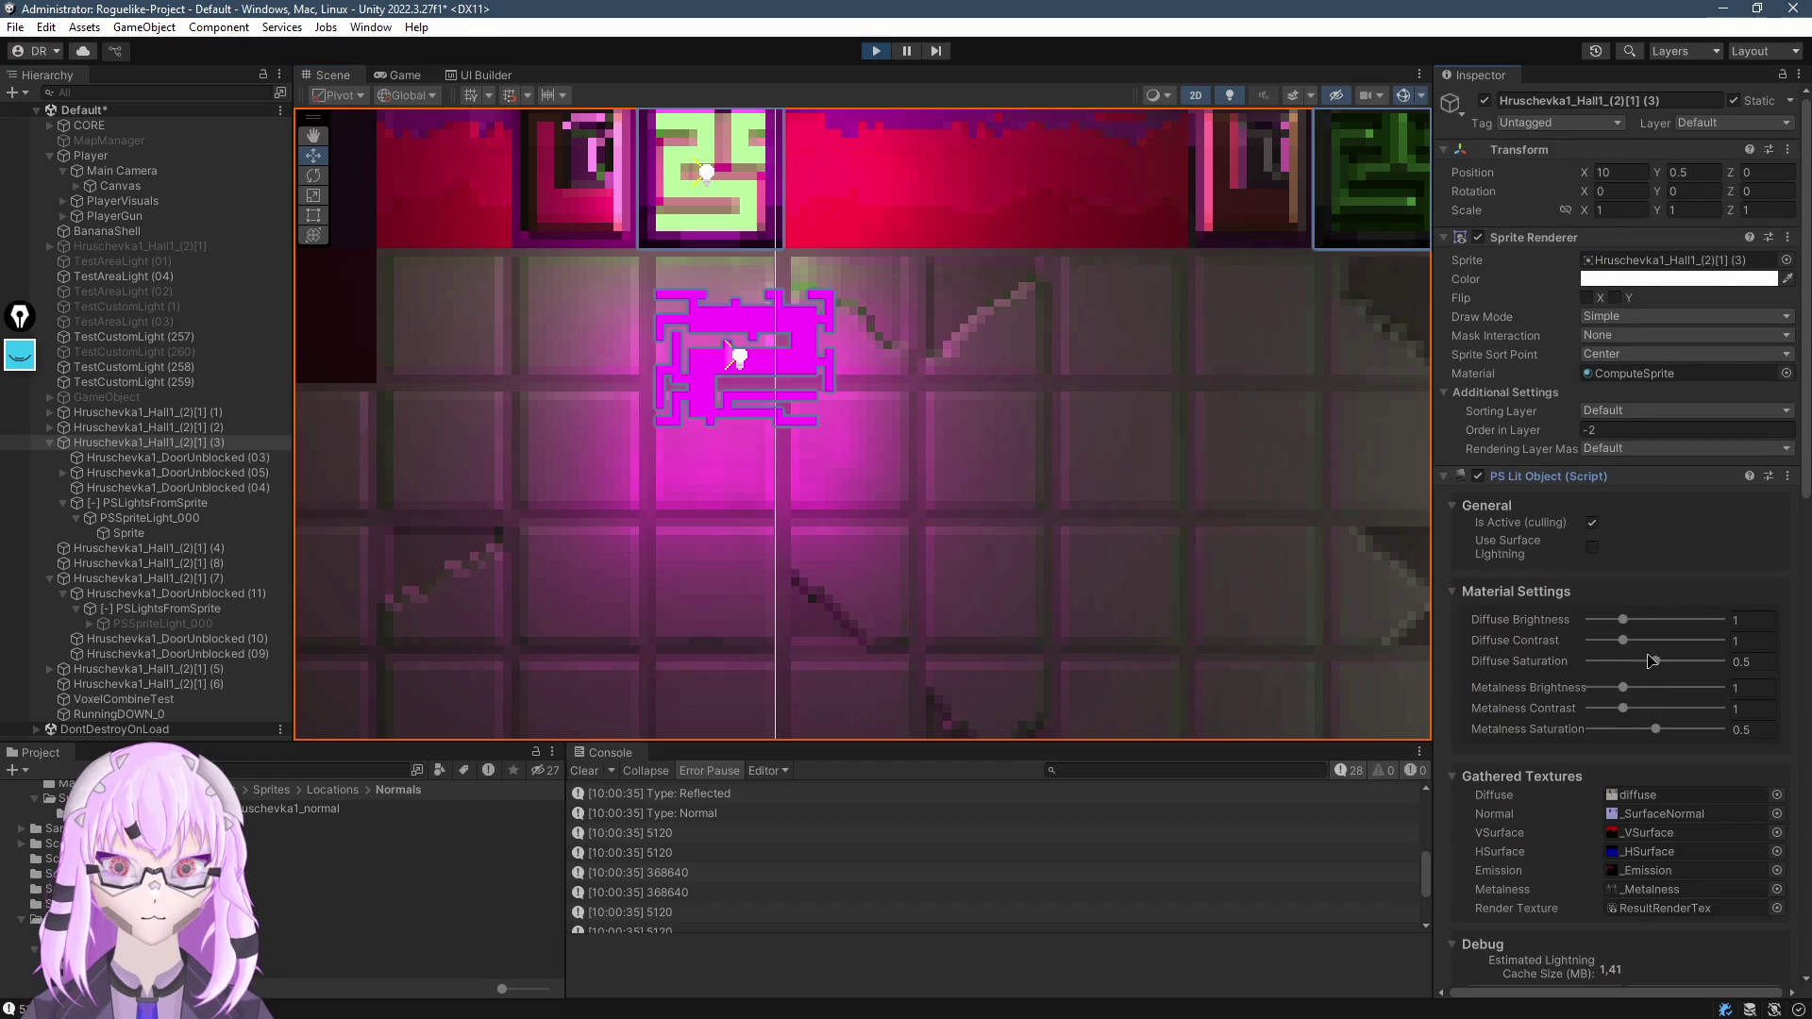
pyautogui.moveTo(1623, 689); pyautogui.dragTo(1670, 703)
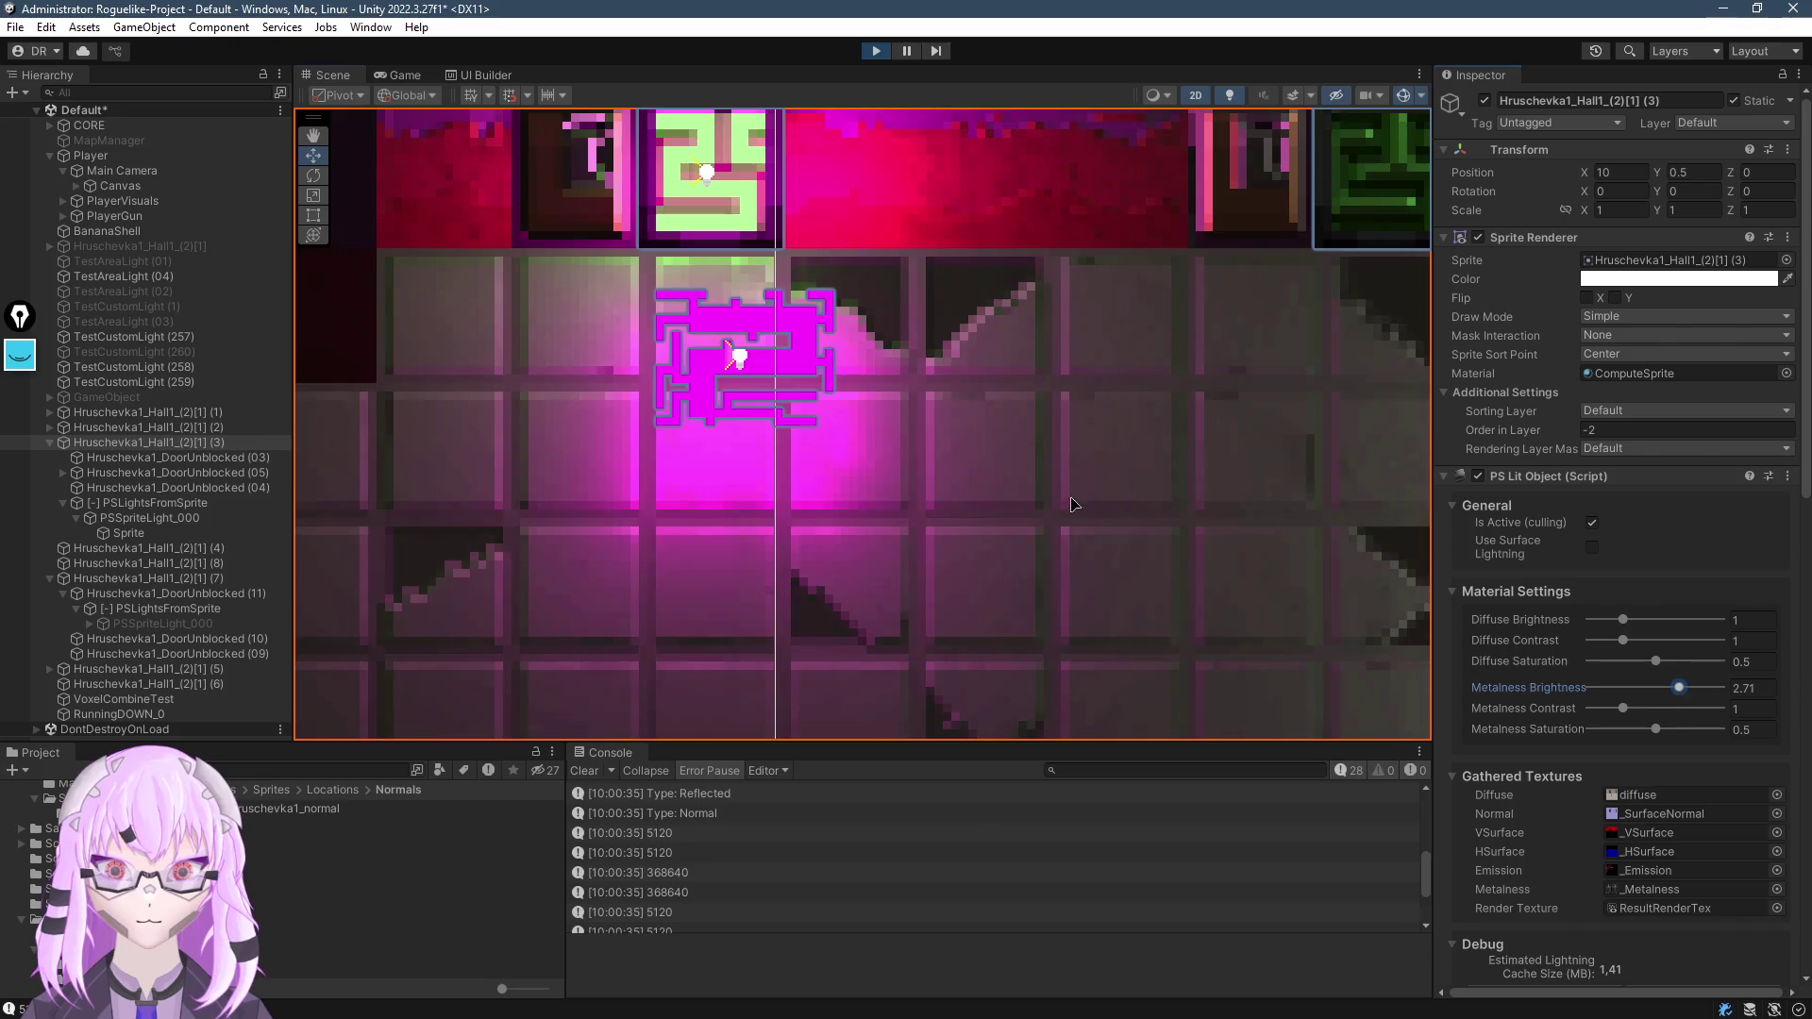
pyautogui.scroll(3, 991, 452)
pyautogui.scroll(-3, 906, 397)
# Move the magenta sprite light, turn off Change Orient and set its Height to 0.58
pyautogui.click(893, 387)
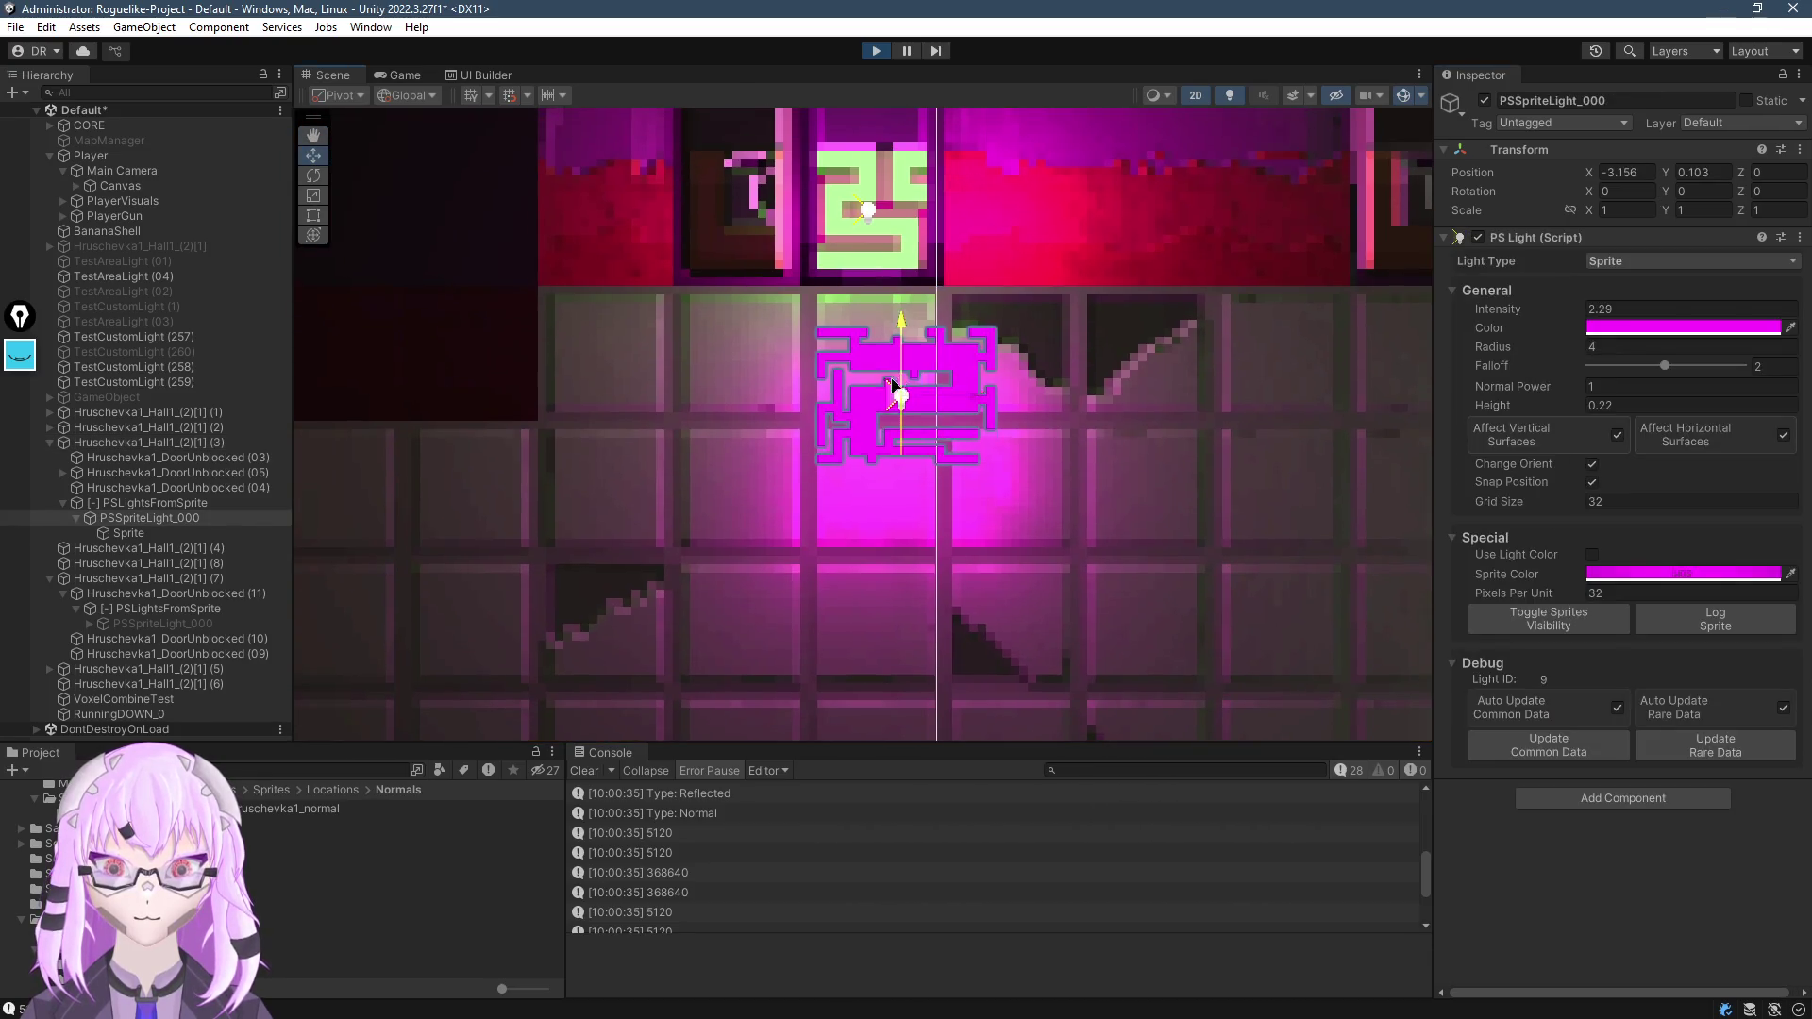
pyautogui.moveTo(893, 387)
pyautogui.mouseDown()
pyautogui.moveTo(881, 496)
pyautogui.moveTo(800, 516)
pyautogui.moveTo(739, 274)
pyautogui.moveTo(782, 359)
pyautogui.mouseUp()
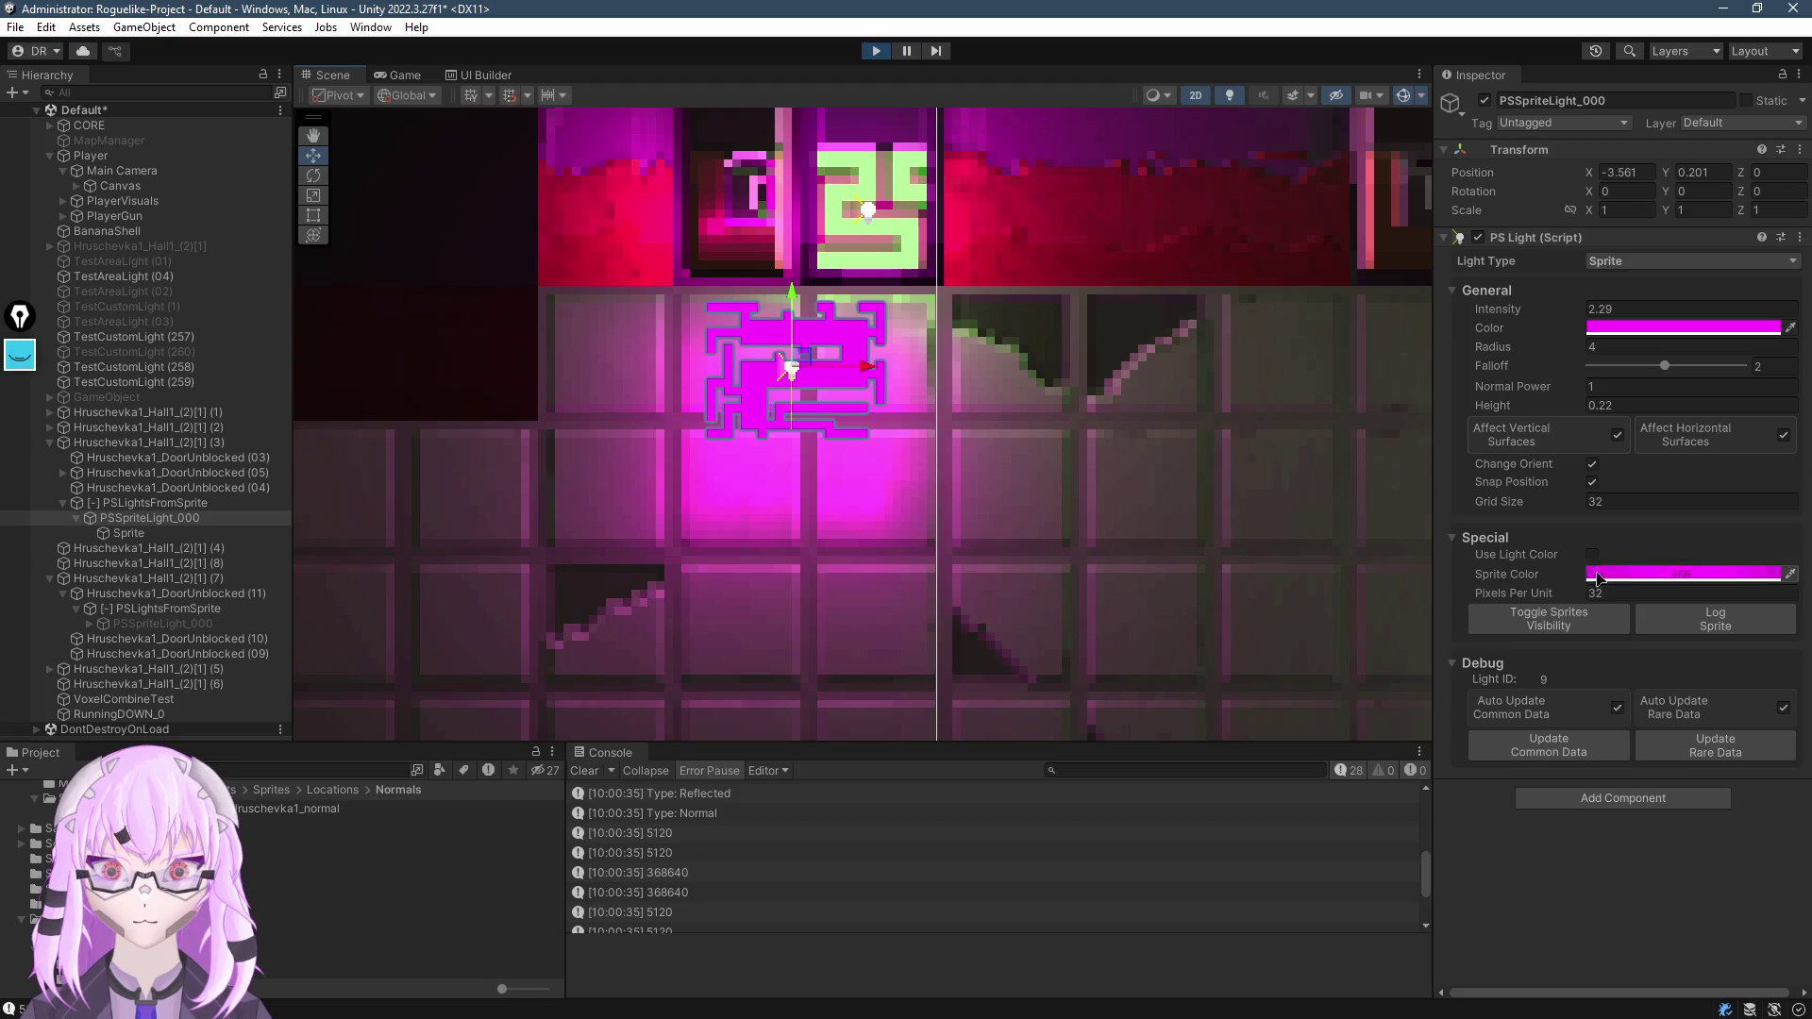
pyautogui.click(1591, 465)
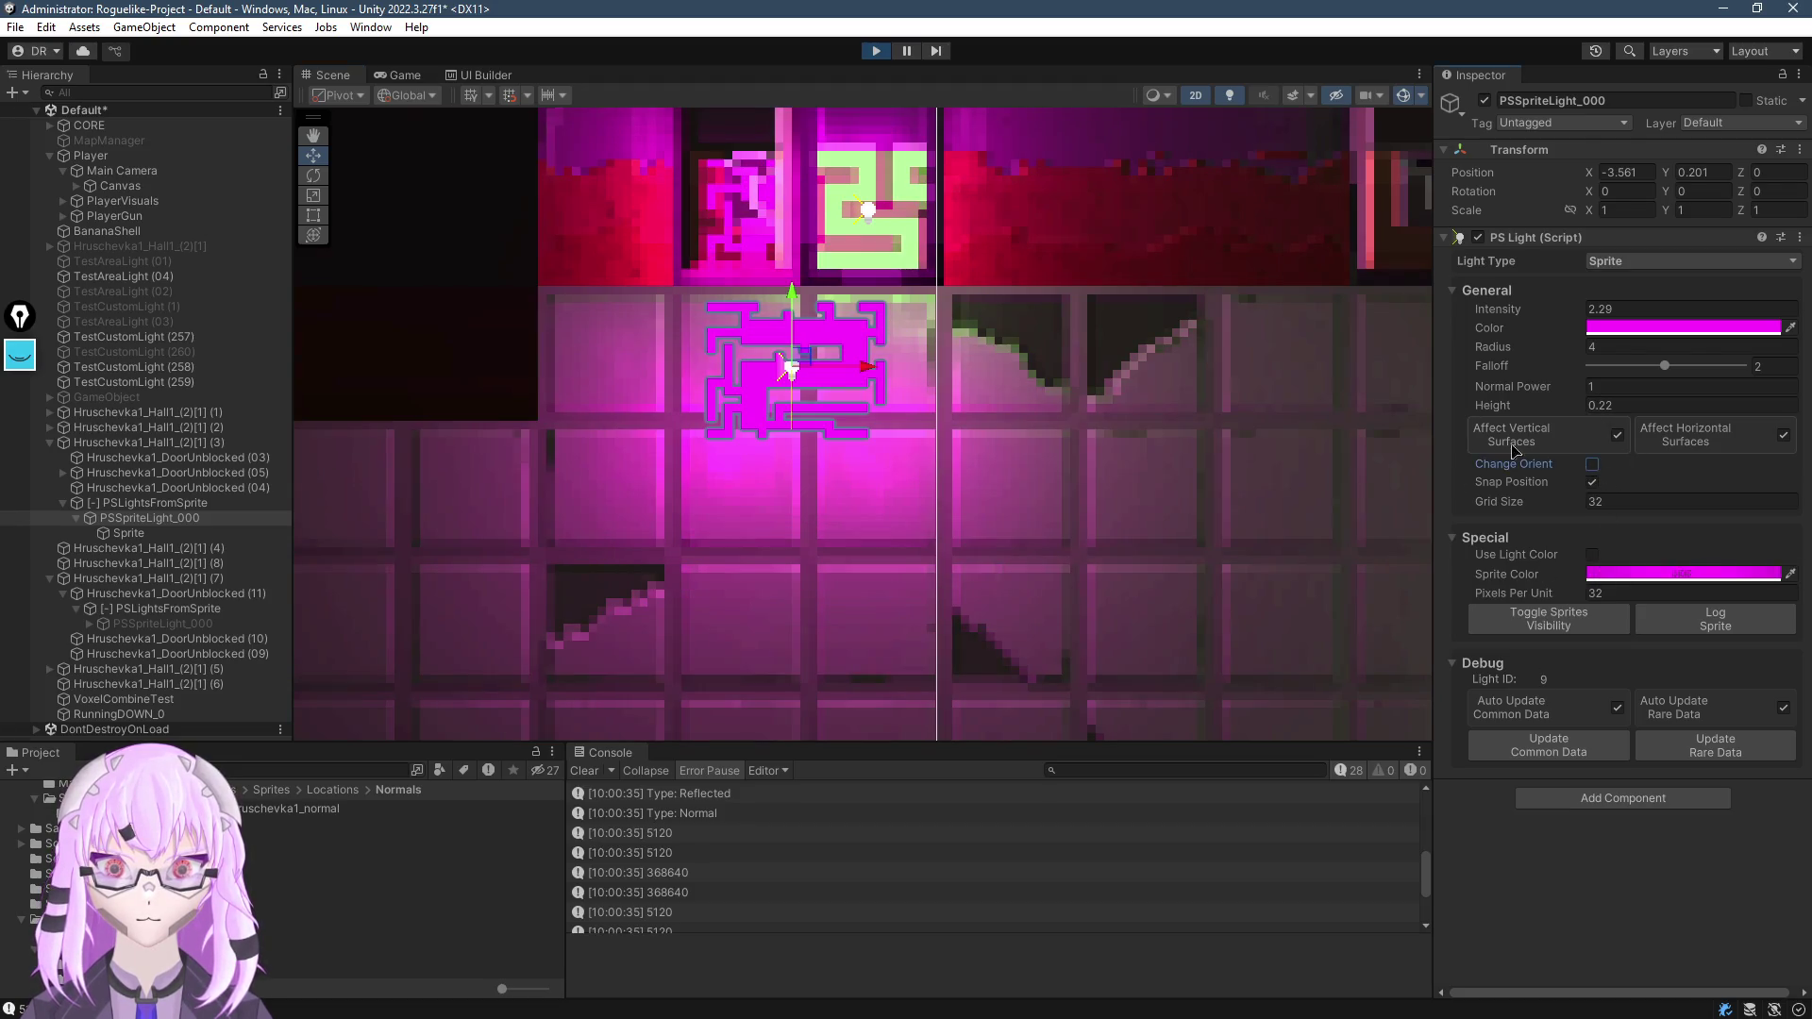
pyautogui.moveTo(1516, 419); pyautogui.dragTo(1557, 416)
pyautogui.scroll(4, 878, 495)
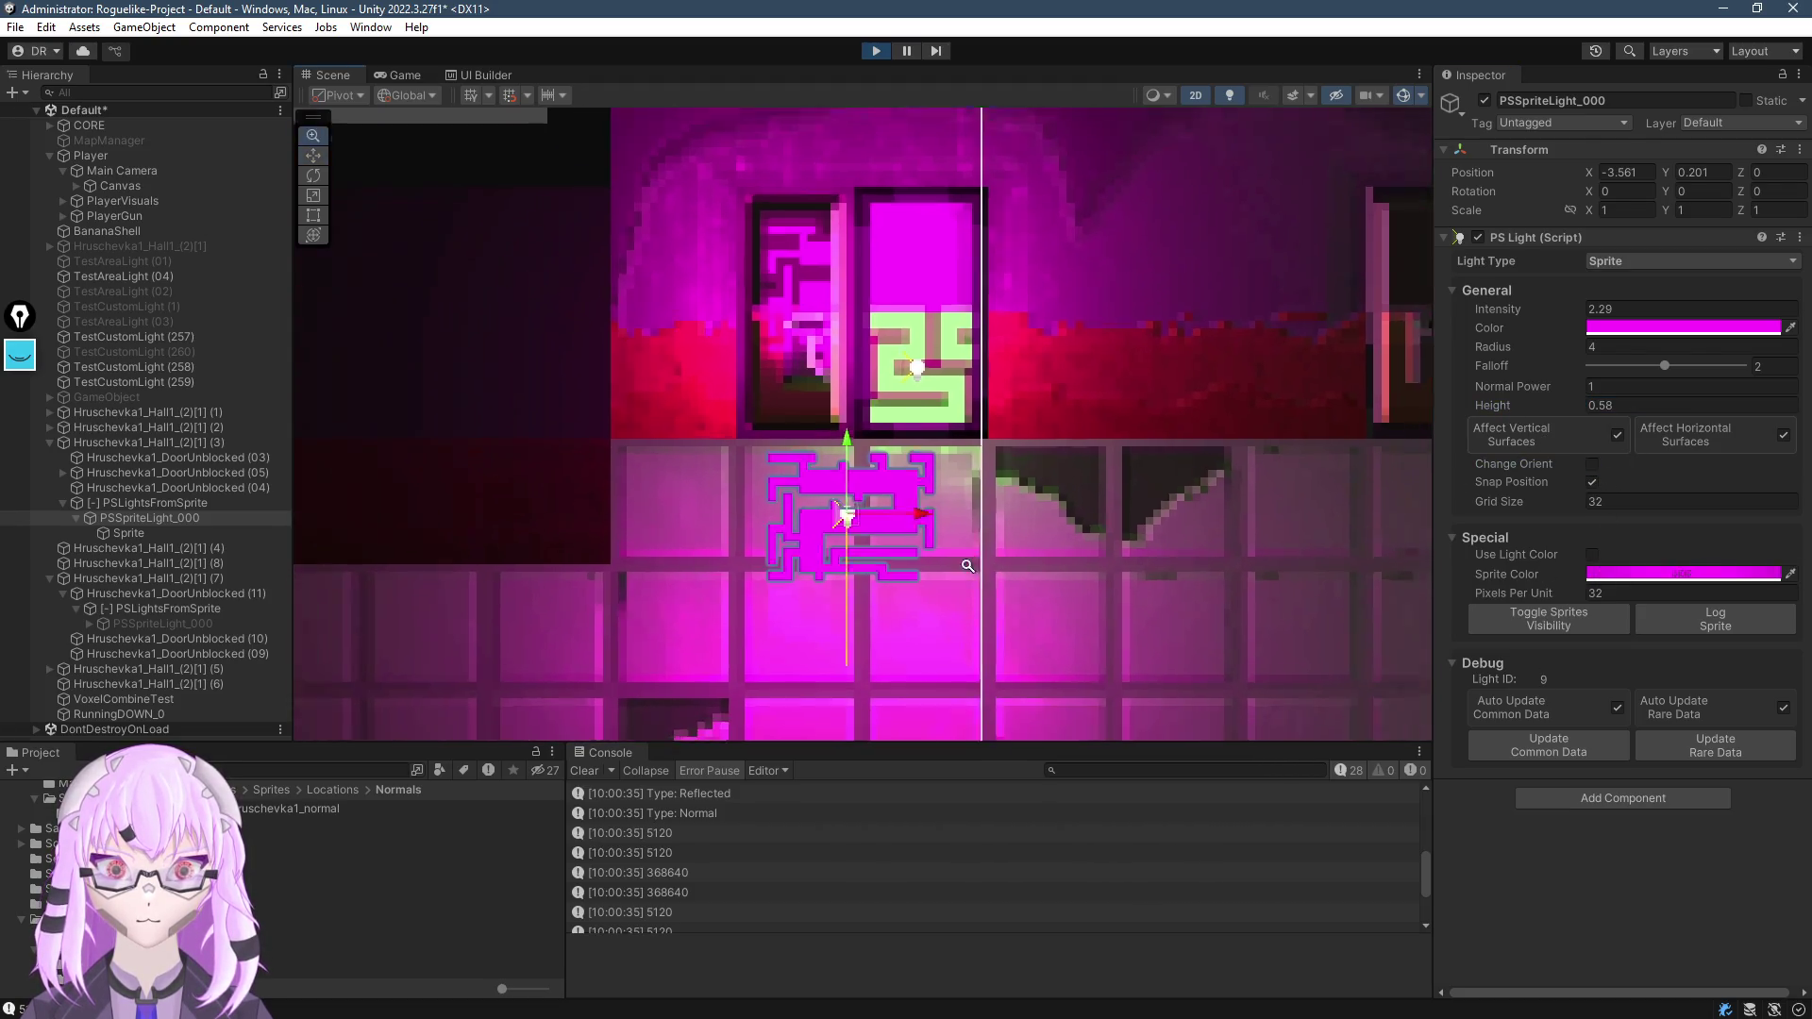
# Try the light at several floor positions near the pillar, then select door (05)
pyautogui.moveTo(877, 495)
pyautogui.mouseDown()
pyautogui.moveTo(847, 602)
pyautogui.moveTo(836, 370)
pyautogui.moveTo(856, 349)
pyautogui.moveTo(878, 544)
pyautogui.moveTo(811, 717)
pyautogui.moveTo(1185, 597)
pyautogui.moveTo(768, 546)
pyautogui.moveTo(1132, 653)
pyautogui.moveTo(635, 665)
pyautogui.moveTo(1067, 483)
pyautogui.mouseUp()
pyautogui.scroll(-3, 1067, 483)
pyautogui.moveTo(933, 277)
pyautogui.mouseDown()
pyautogui.moveTo(920, 392)
pyautogui.moveTo(897, 368)
pyautogui.mouseUp()
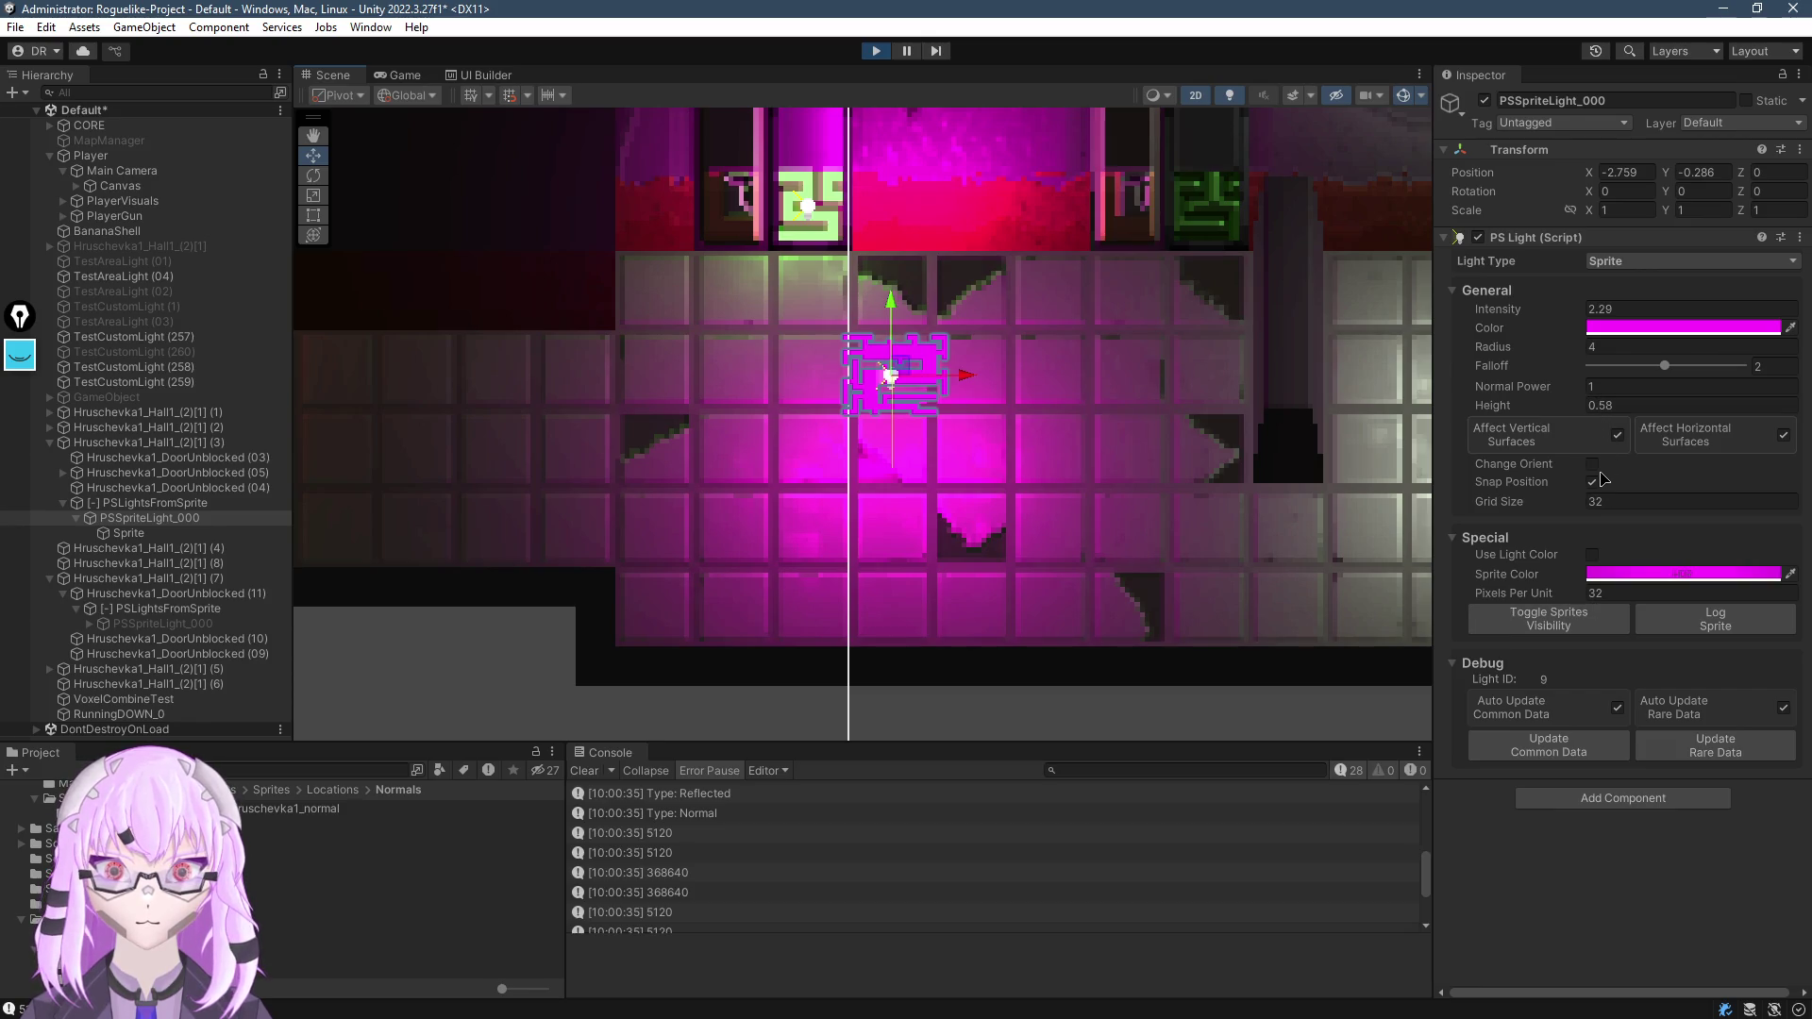
pyautogui.moveTo(902, 376)
pyautogui.mouseDown()
pyautogui.moveTo(696, 347)
pyautogui.moveTo(764, 392)
pyautogui.moveTo(1038, 420)
pyautogui.mouseUp()
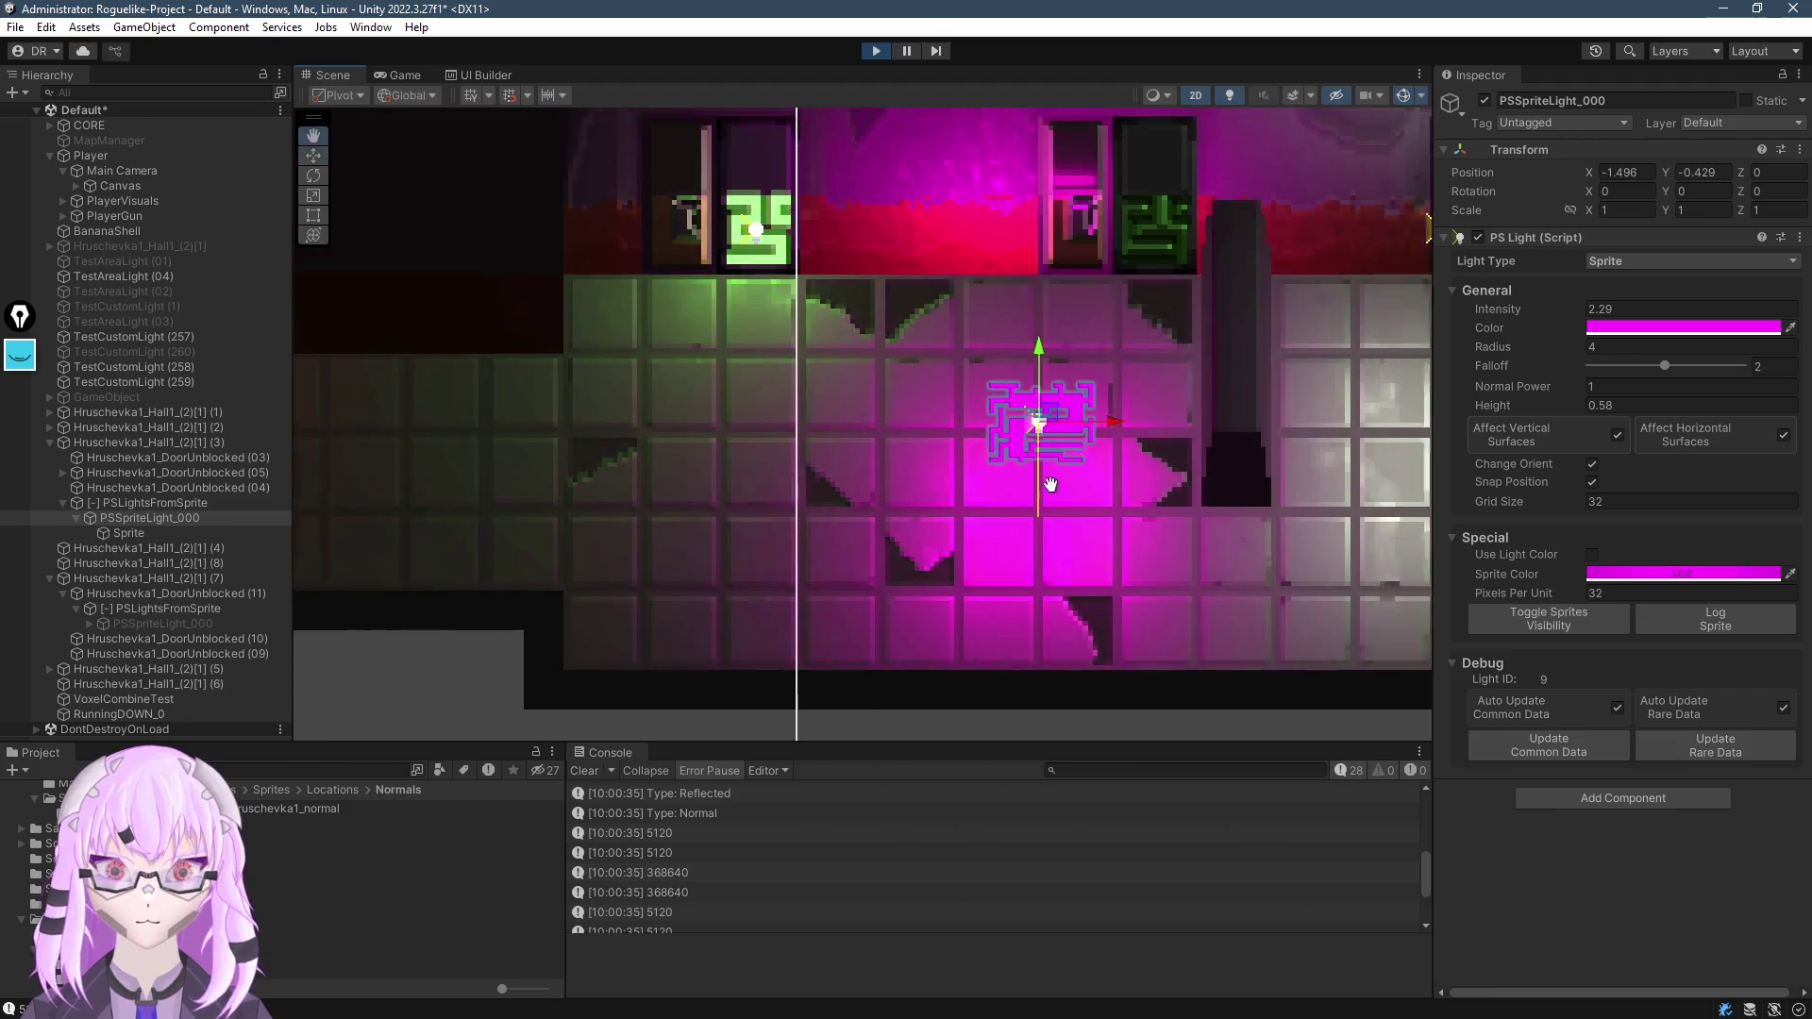
pyautogui.scroll(-3, 821, 434)
pyautogui.scroll(2, 849, 443)
pyautogui.moveTo(875, 465)
pyautogui.mouseDown()
pyautogui.moveTo(906, 518)
pyautogui.moveTo(1028, 388)
pyautogui.moveTo(1144, 457)
pyautogui.moveTo(831, 349)
pyautogui.moveTo(861, 425)
pyautogui.moveTo(869, 364)
pyautogui.moveTo(634, 451)
pyautogui.moveTo(981, 425)
pyautogui.mouseUp()
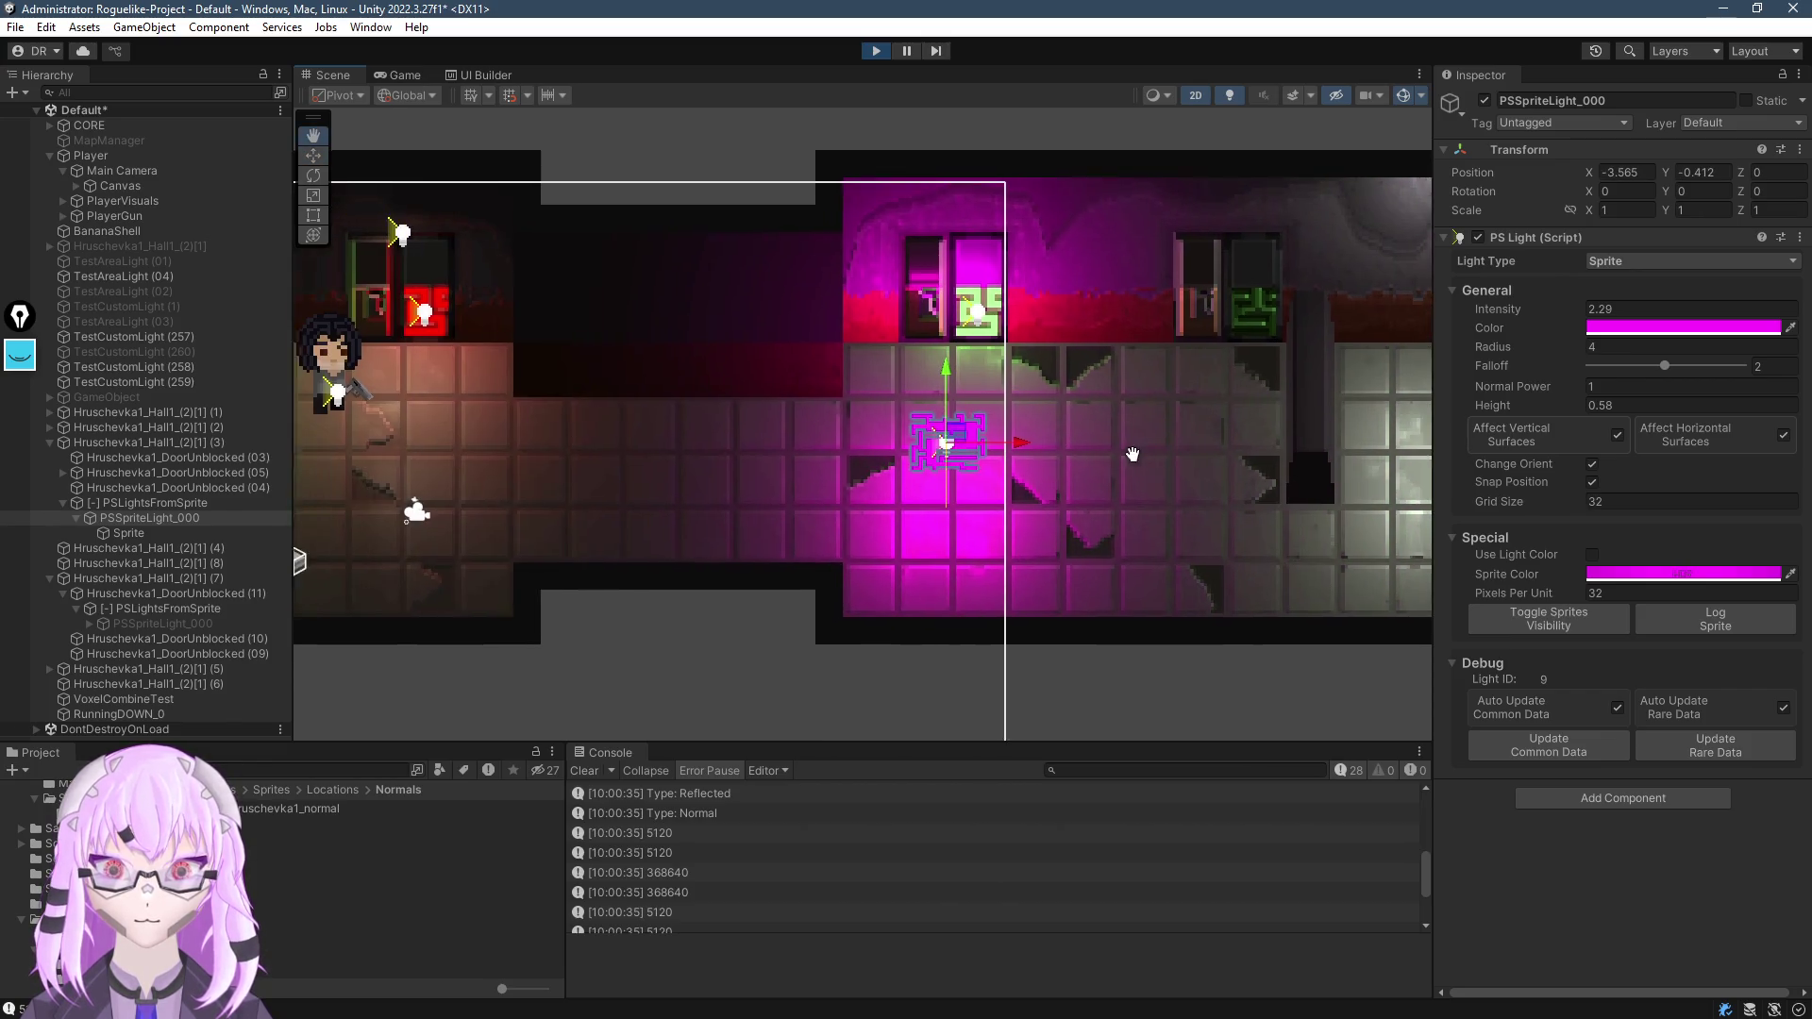
pyautogui.click(1012, 428)
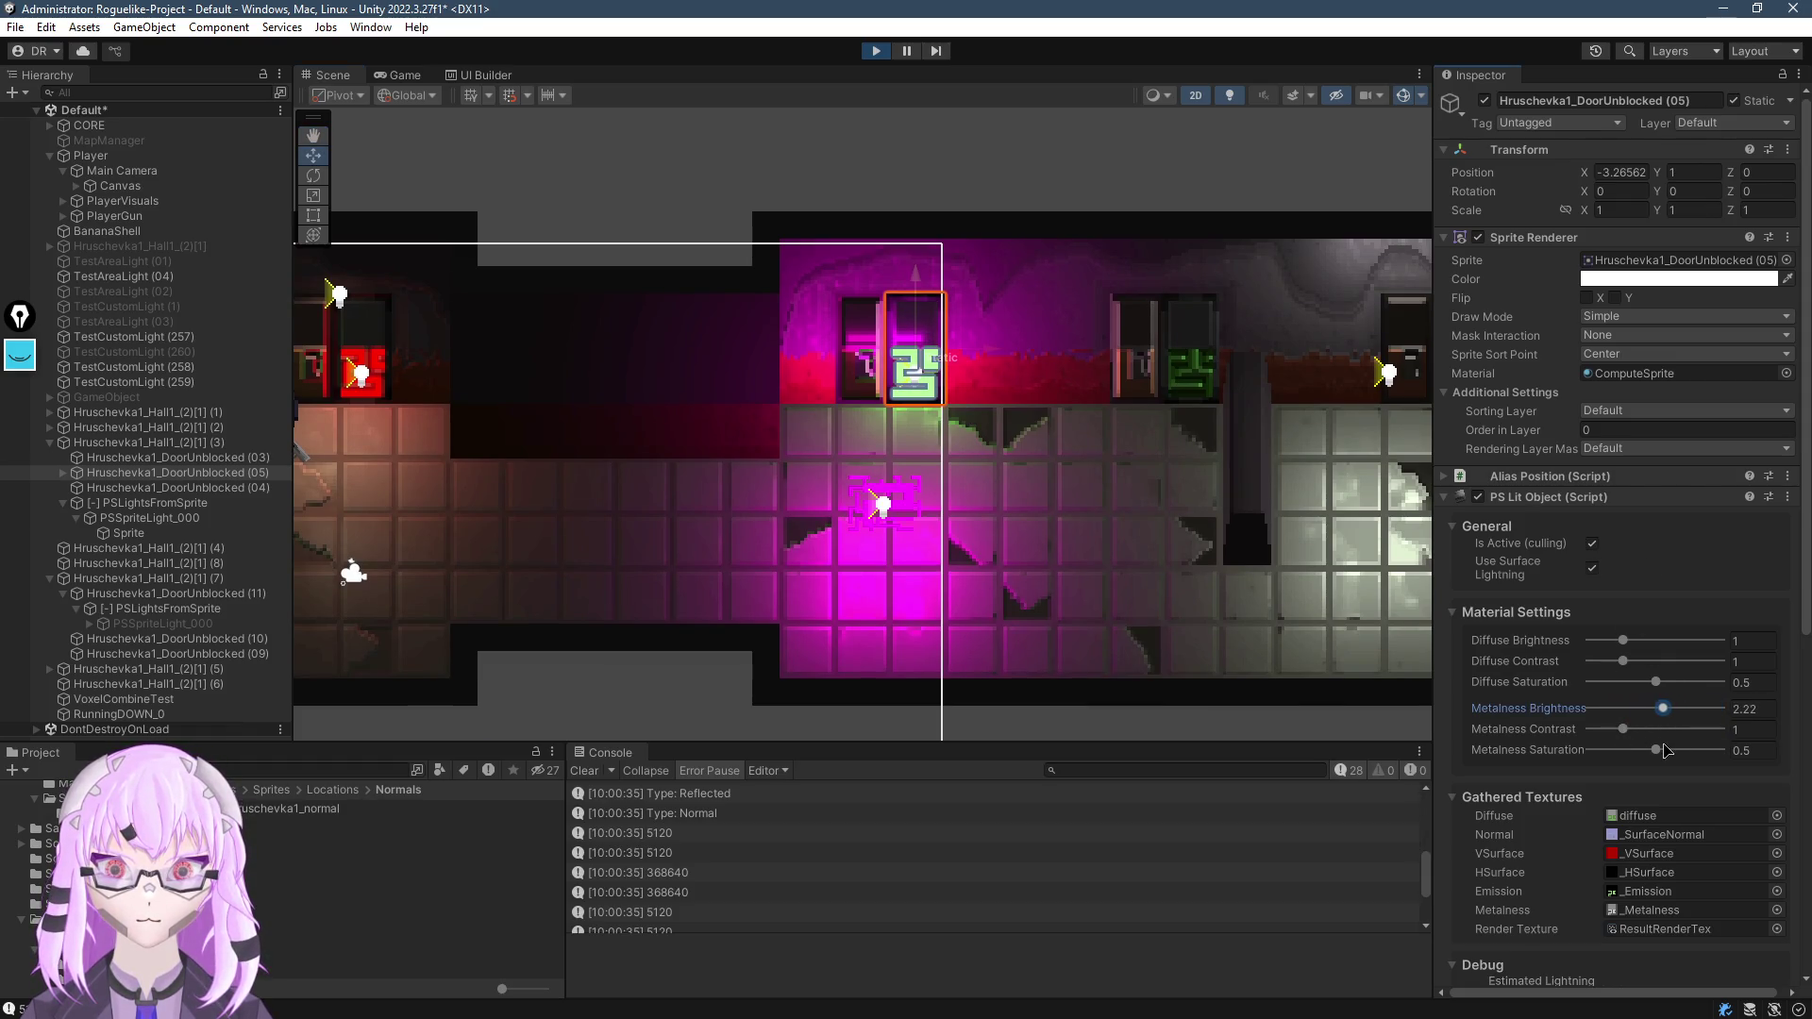
# Set the hall's first Horizontal Surfaces Normal Power in PS Normal Converter to 1.97
pyautogui.moveTo(1104, 556); pyautogui.dragTo(993, 451)
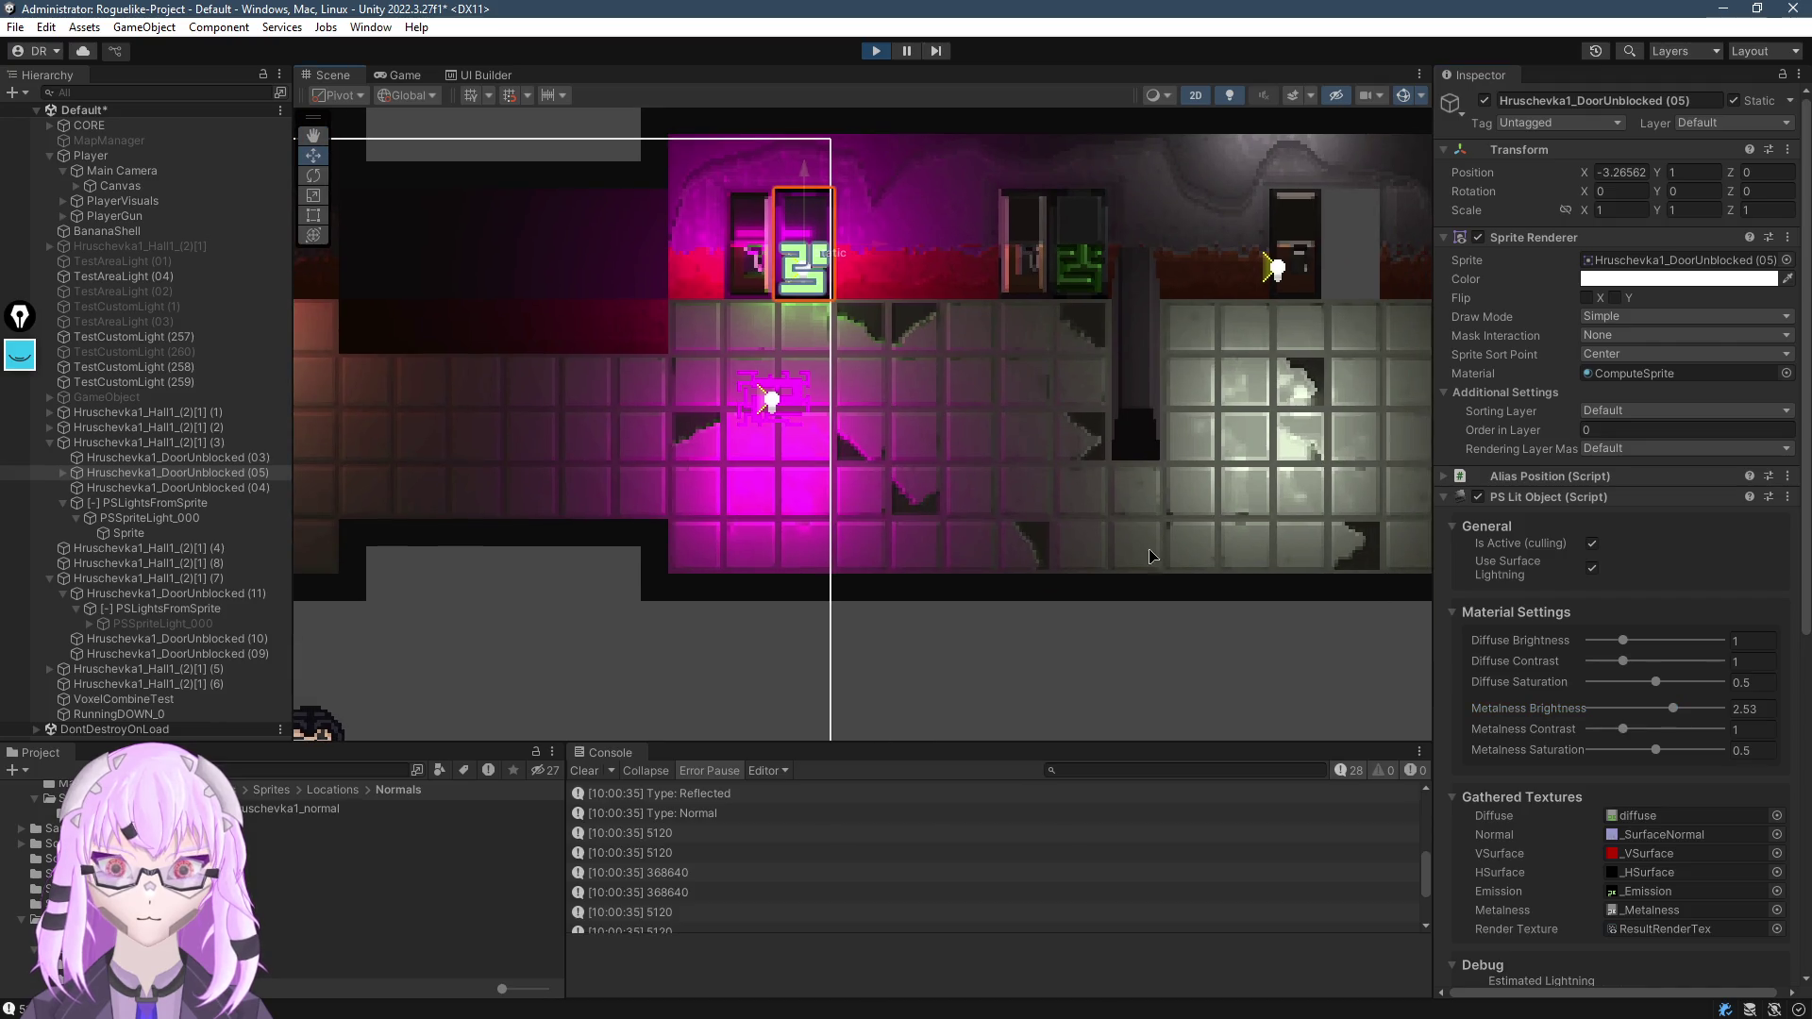
pyautogui.click(901, 453)
pyautogui.scroll(-1, 1503, 758)
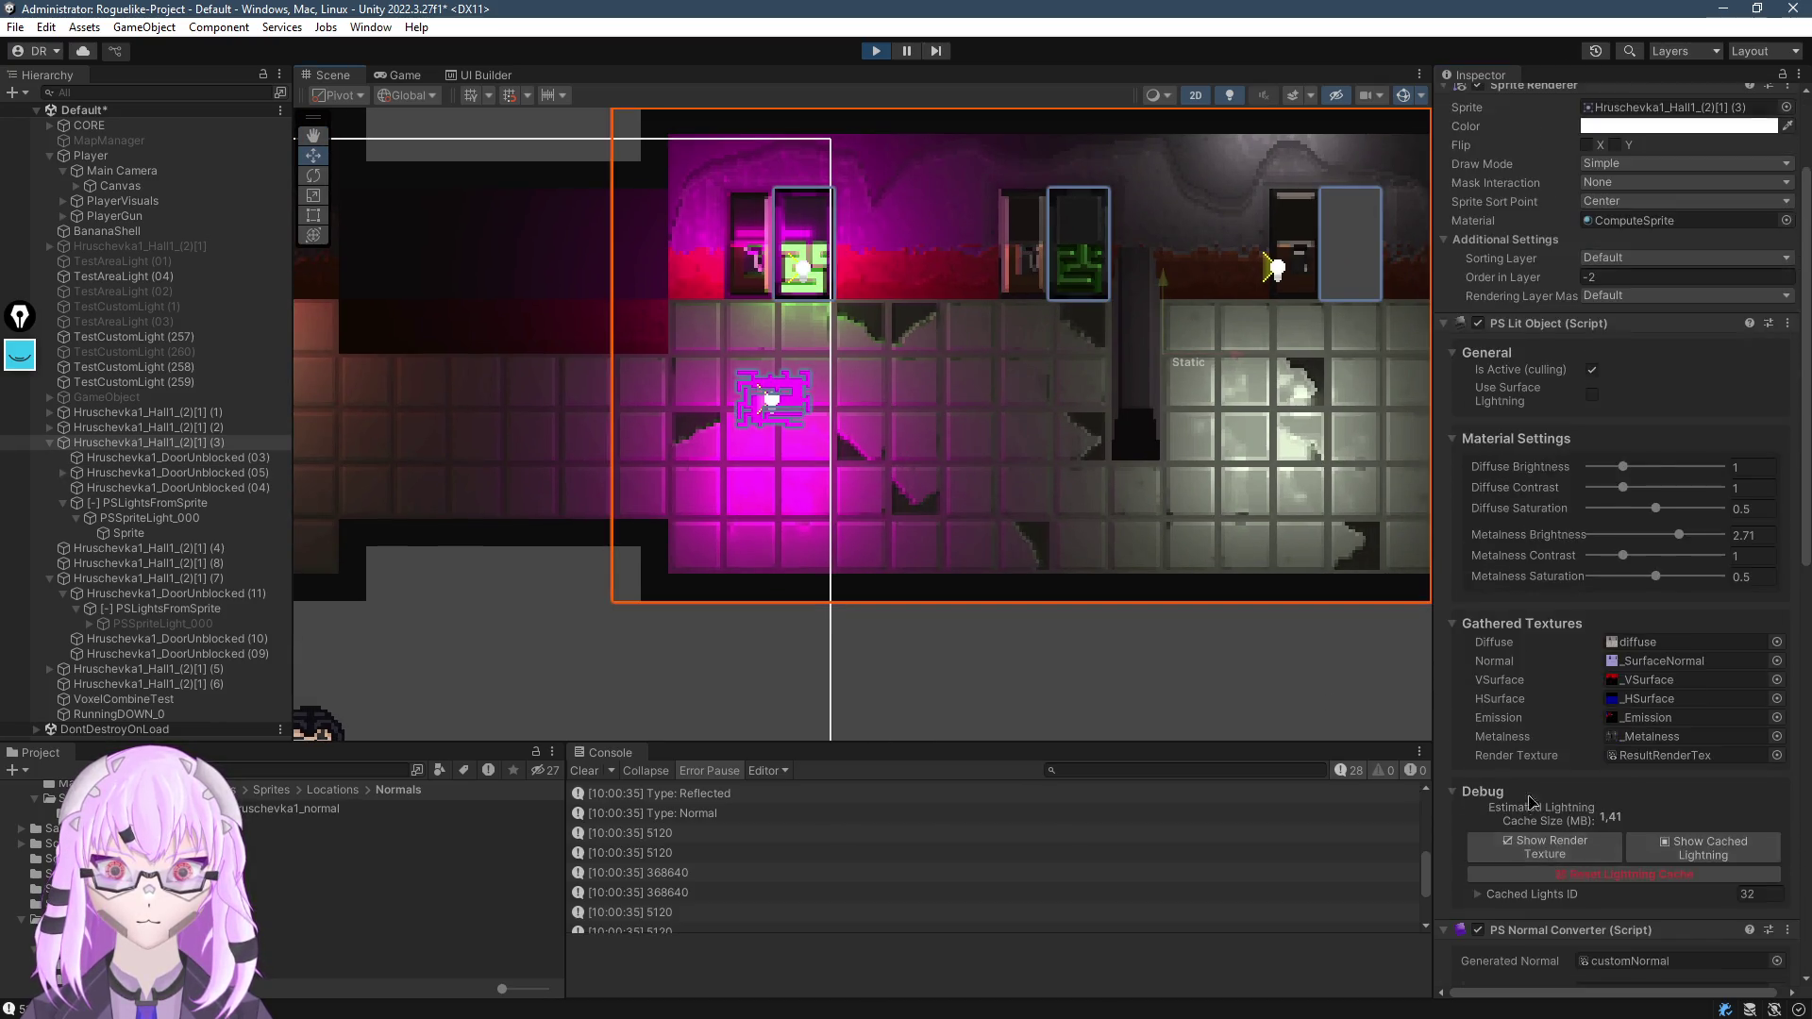
pyautogui.click(1445, 482)
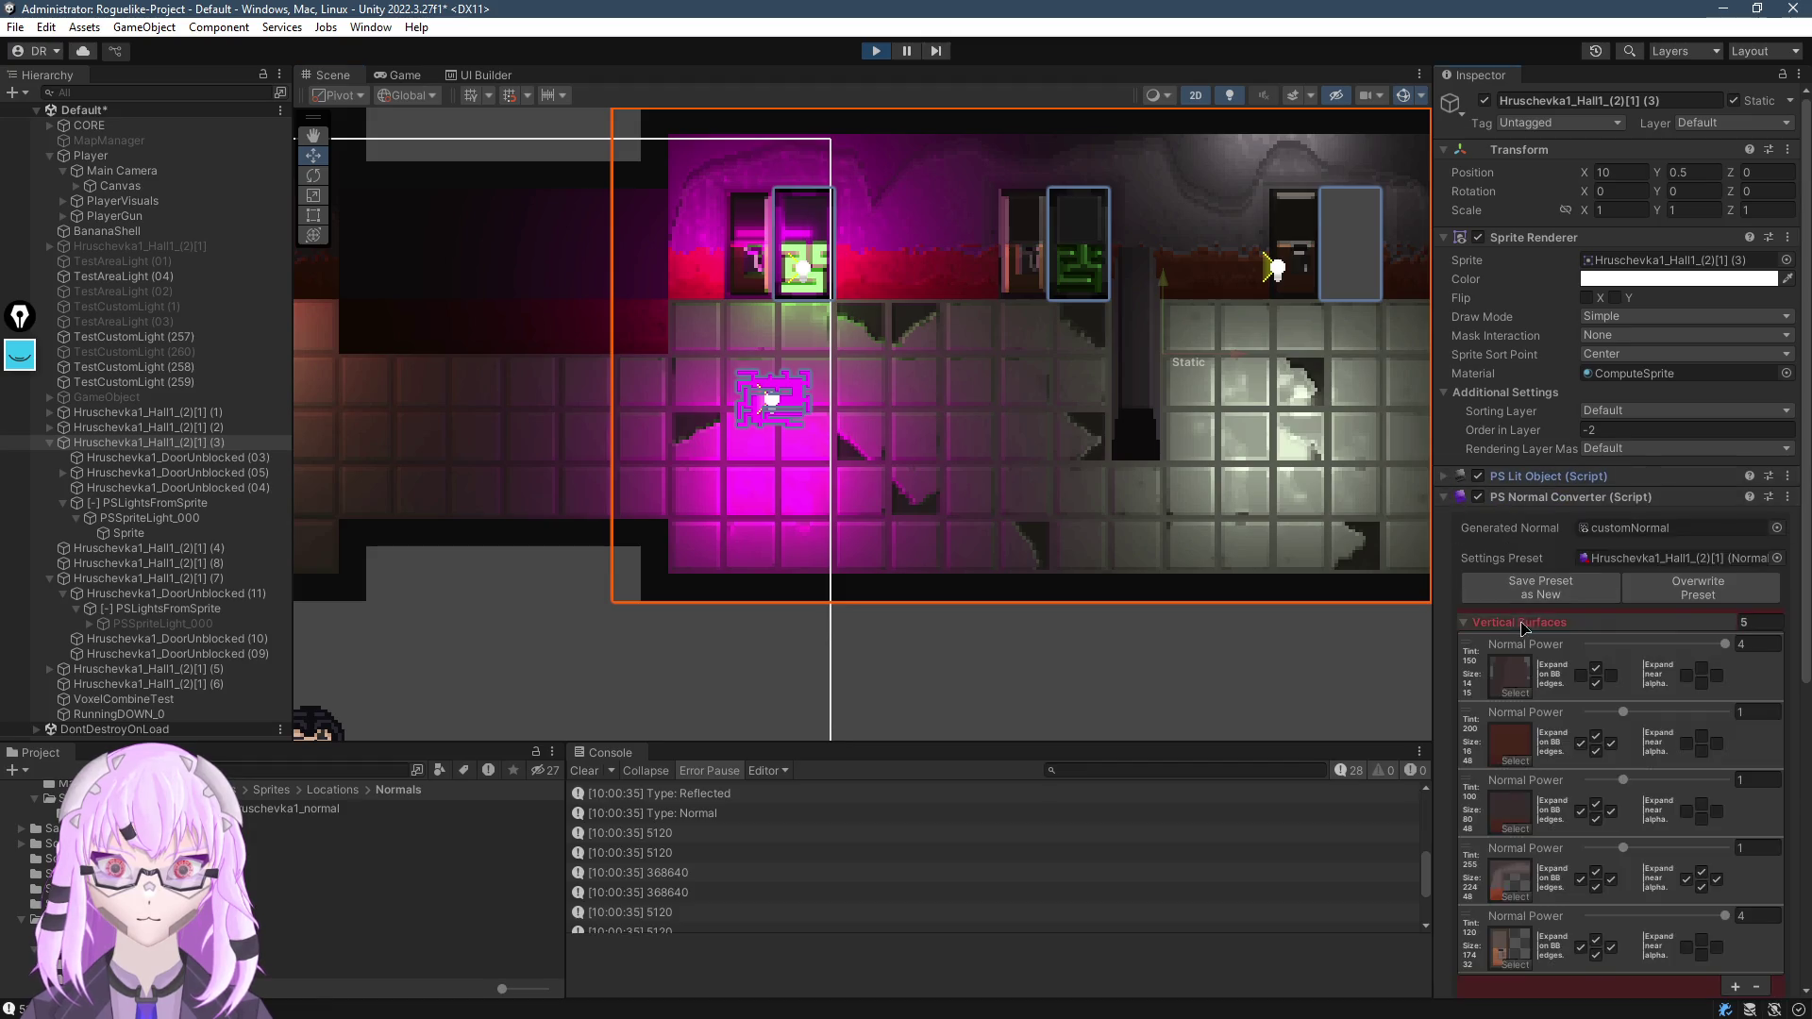
pyautogui.scroll(-5, 1604, 660)
pyautogui.click(1625, 832)
pyautogui.moveTo(1662, 839)
pyautogui.mouseDown()
pyautogui.moveTo(1650, 847)
pyautogui.moveTo(1712, 849)
pyautogui.mouseUp()
pyautogui.scroll(5, 1074, 543)
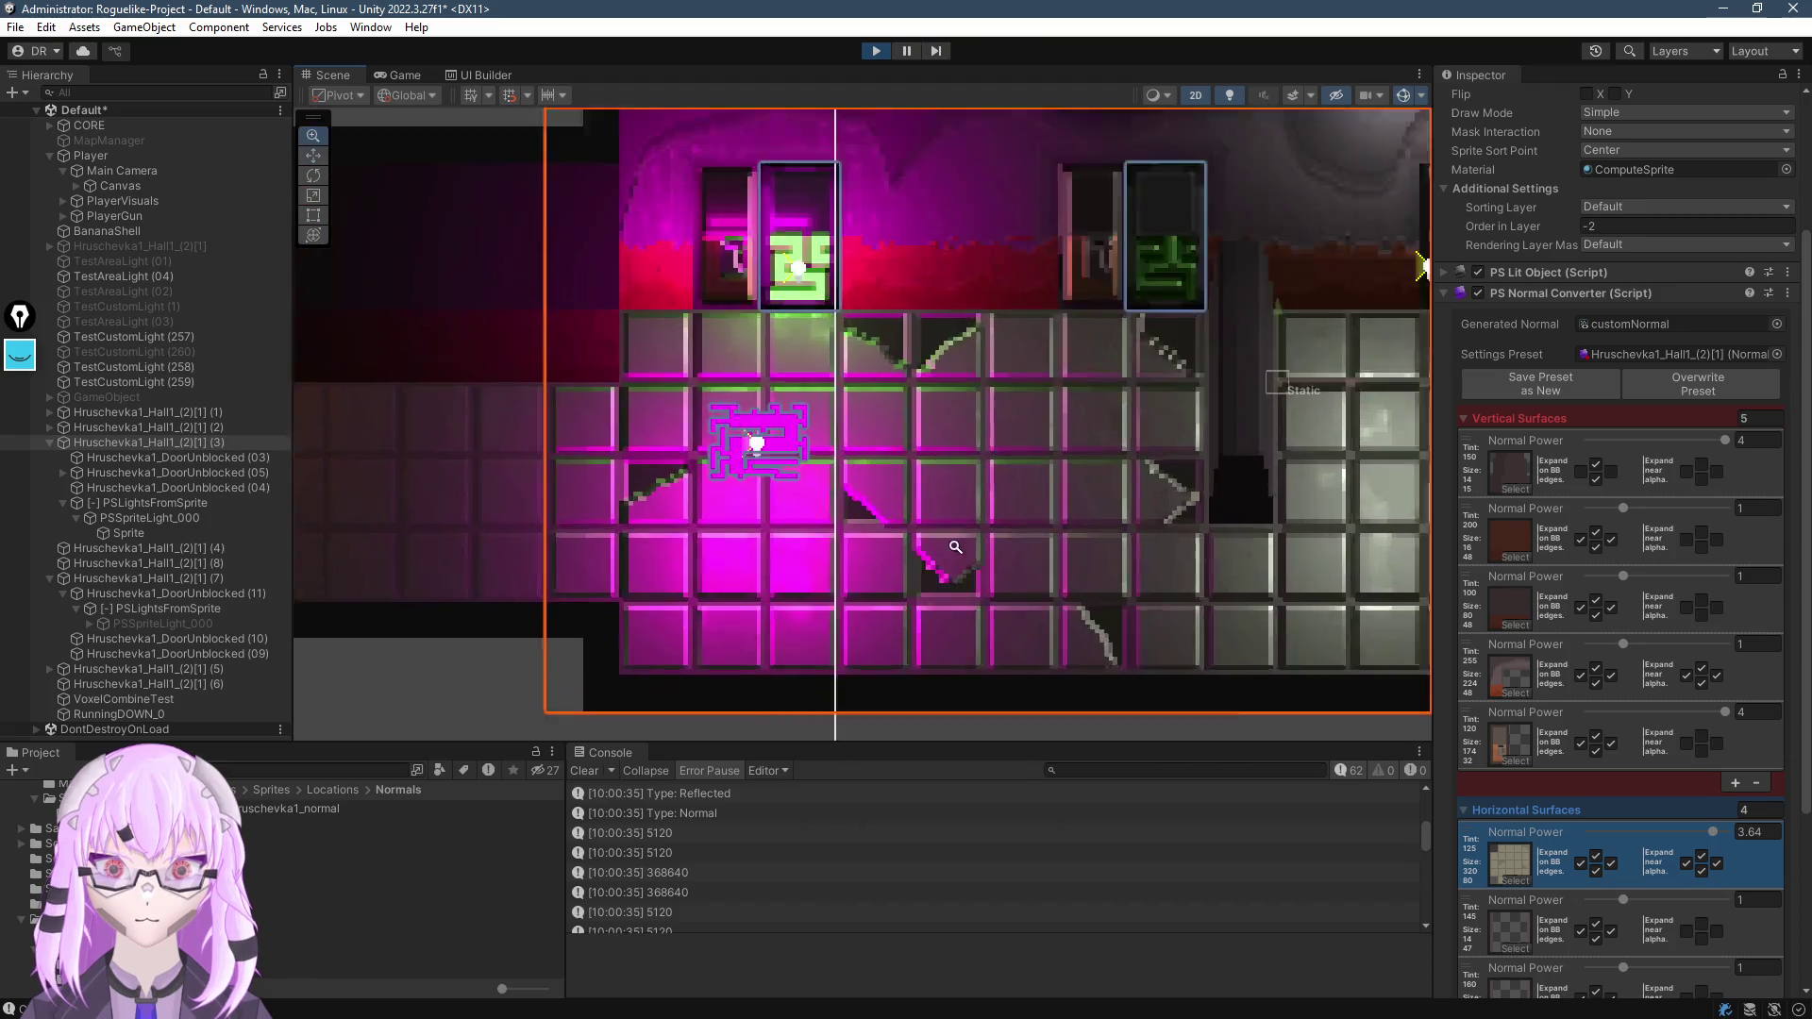
pyautogui.scroll(-3, 1074, 543)
pyautogui.moveTo(1706, 839)
pyautogui.mouseDown()
pyautogui.moveTo(1510, 864)
pyautogui.moveTo(1656, 831)
pyautogui.mouseUp()
pyautogui.scroll(2, 838, 395)
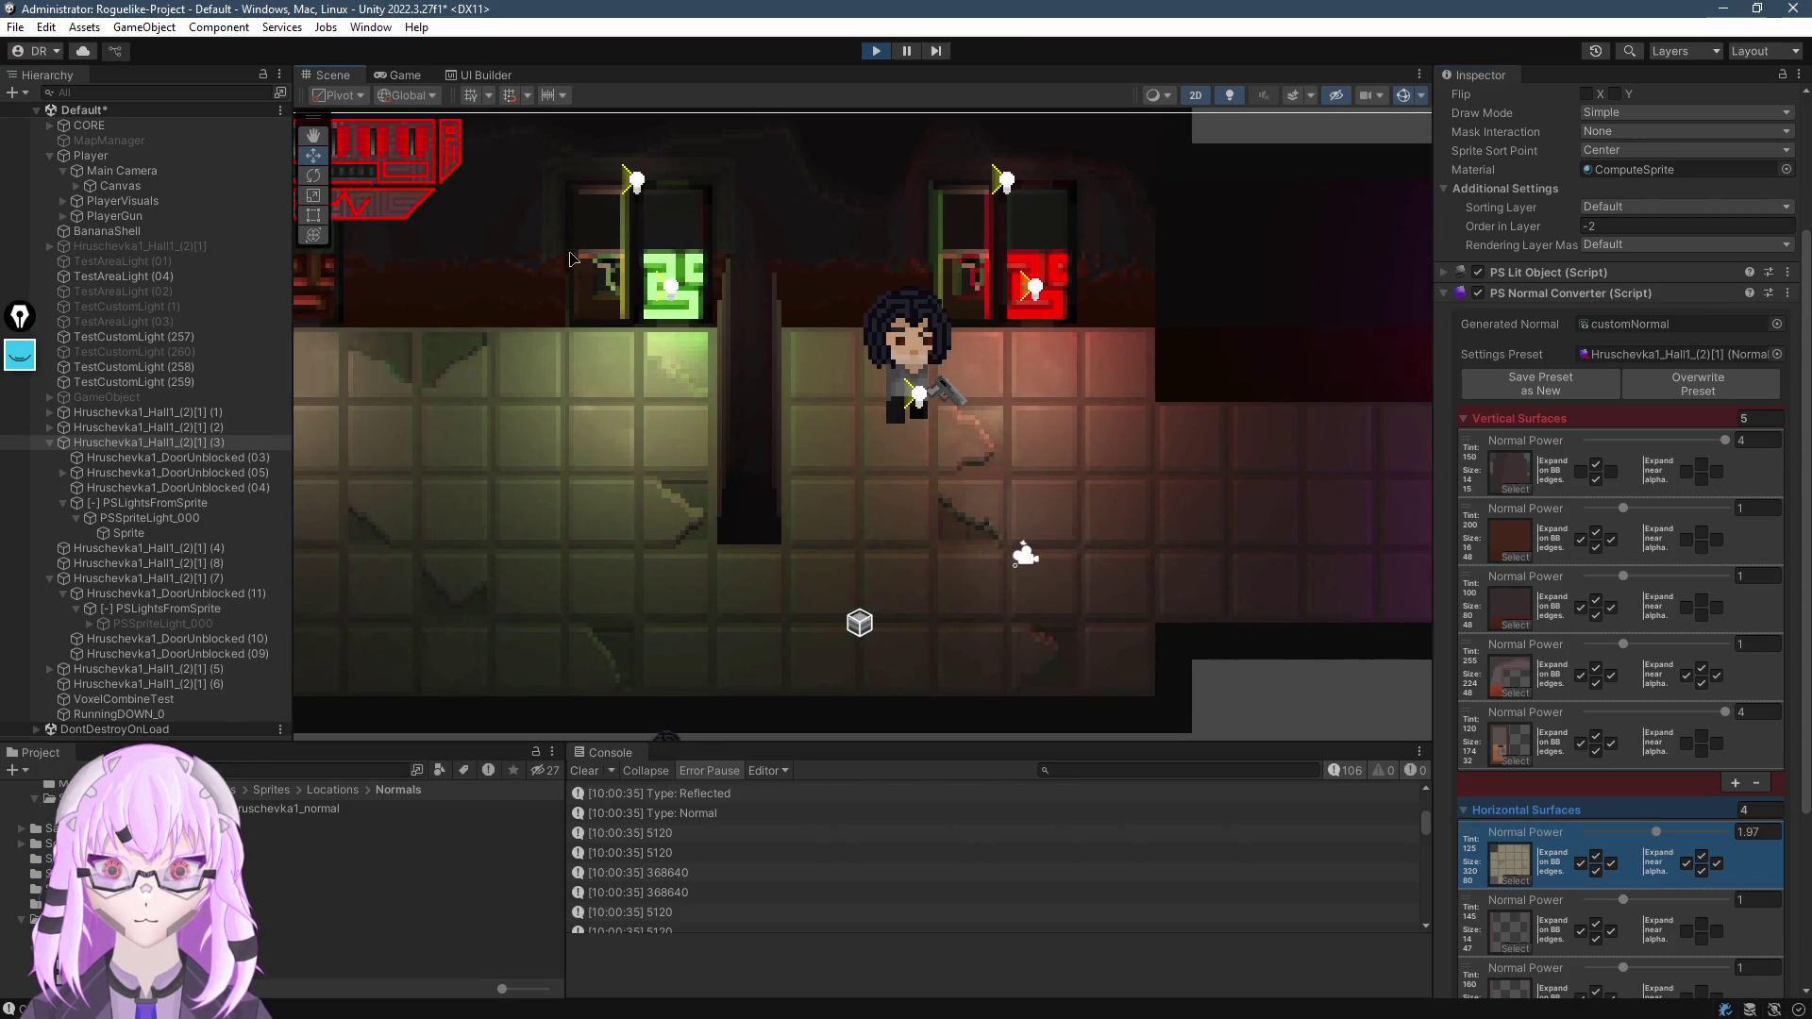
# Preview the relit floor in the Game view, then select room Hruschevka1_Hall1_(2)[1] (1) in Scene
pyautogui.click(396, 76)
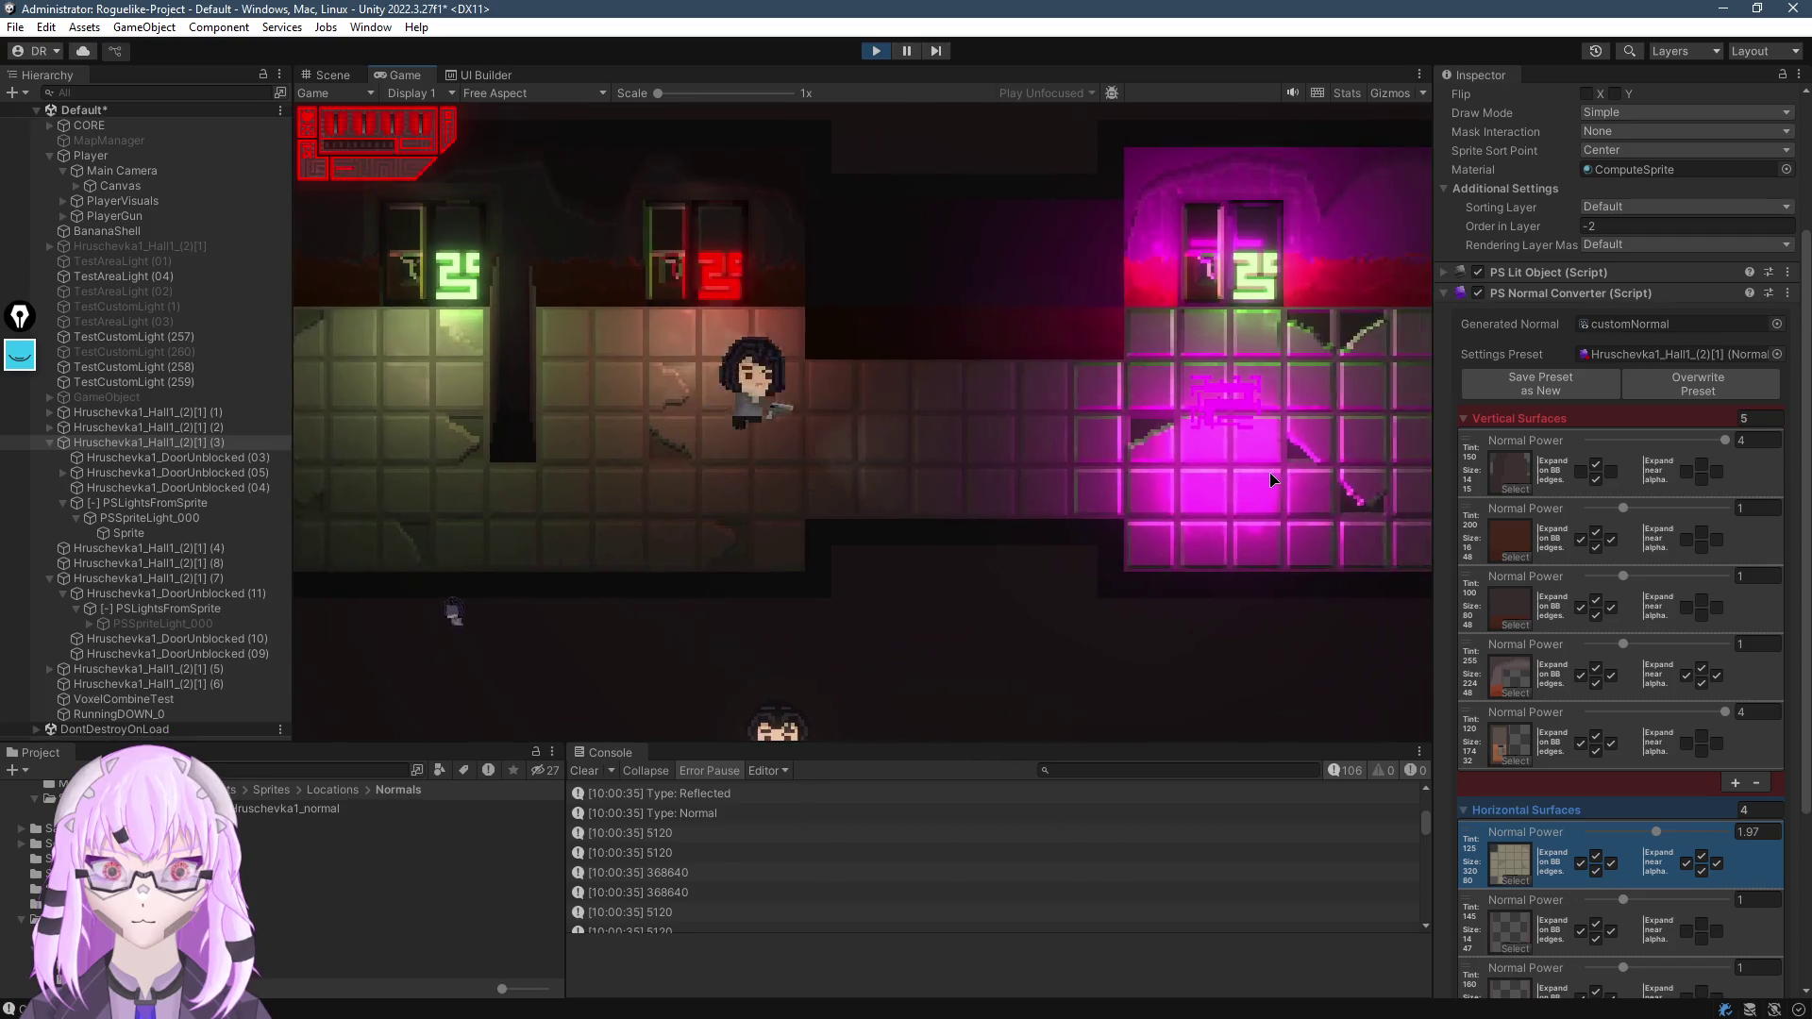
pyautogui.hotkey('ctrl', '1')
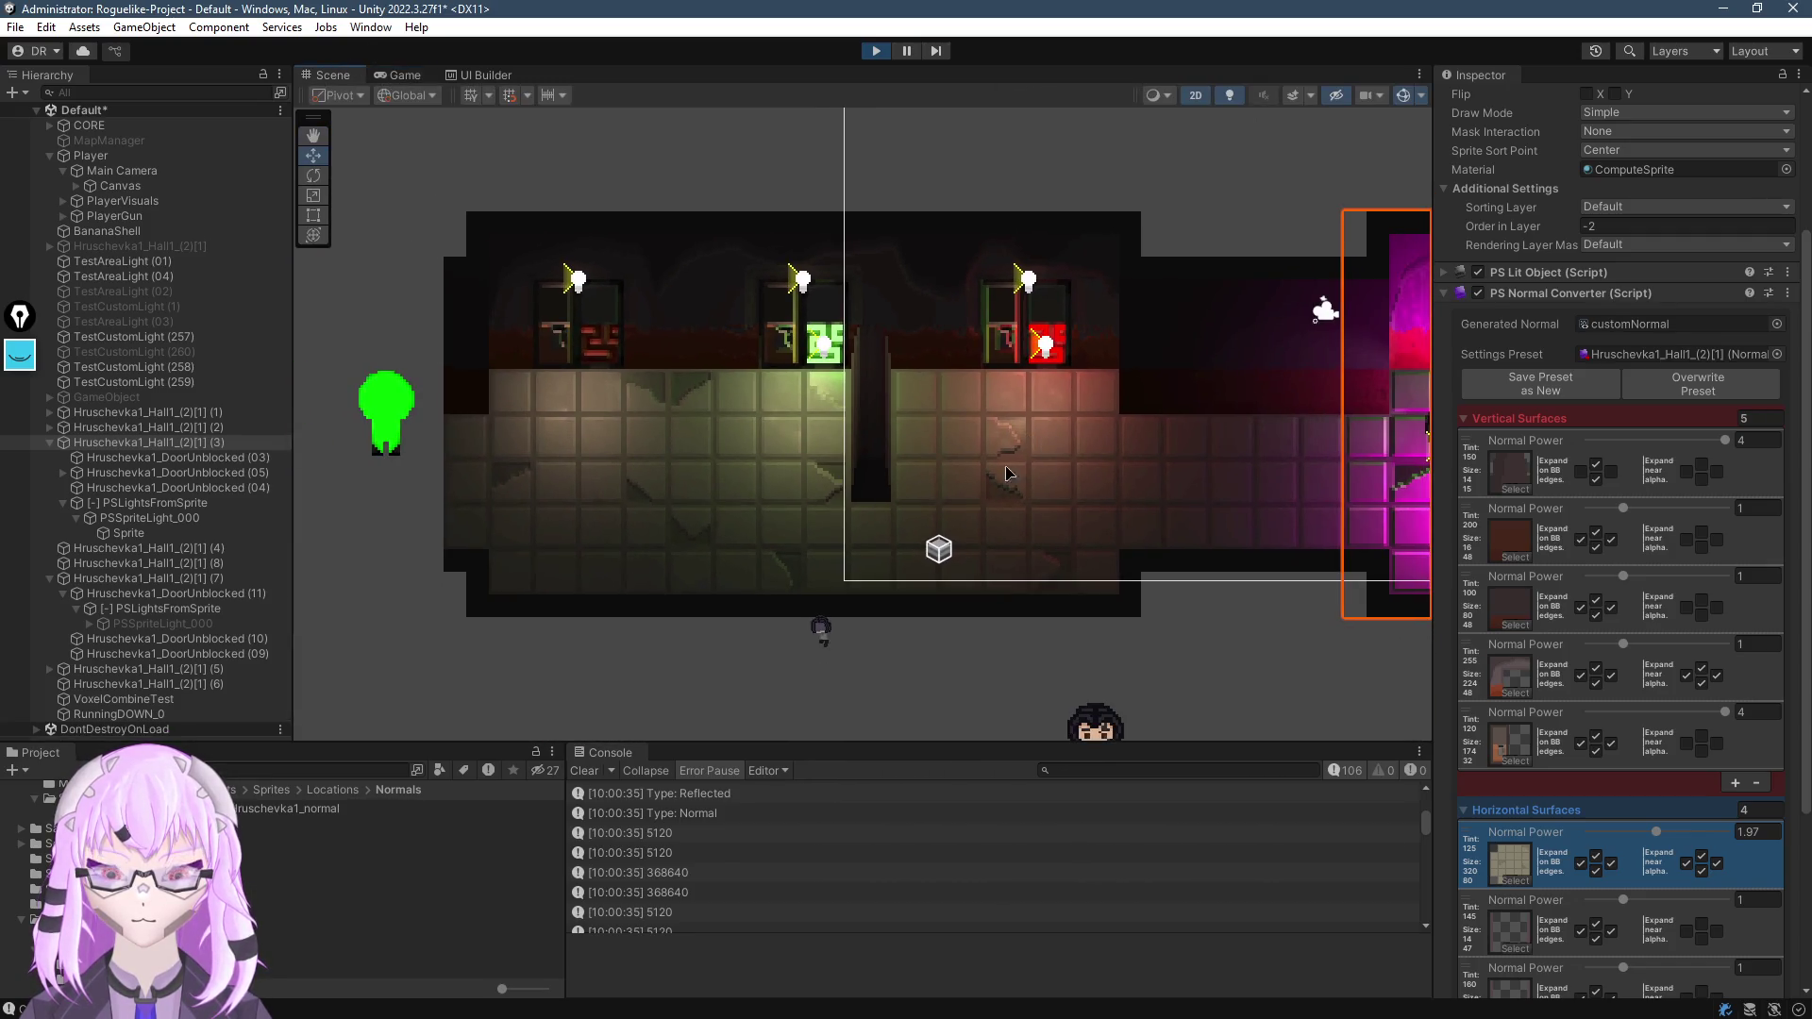
pyautogui.click(1007, 472)
pyautogui.scroll(3, 1453, 498)
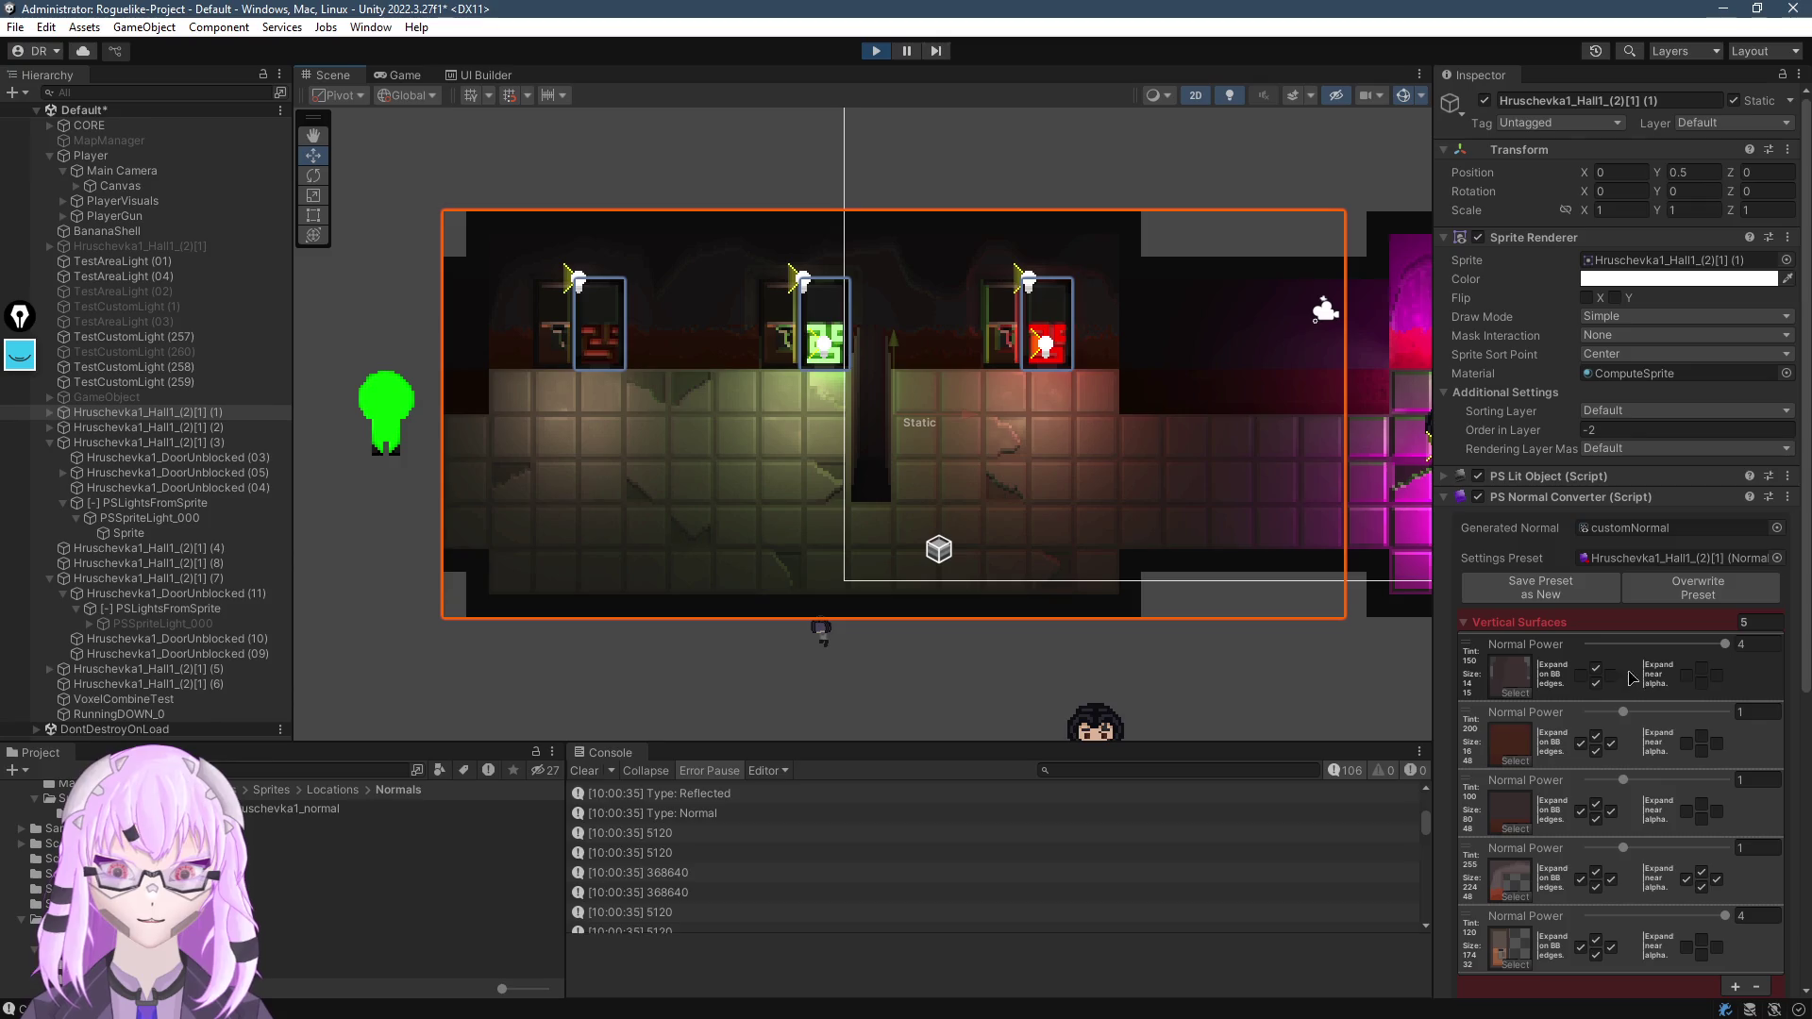
# Show the selected room's cached lighting from the PS Lit Object Debug section
pyautogui.click(1454, 499)
pyautogui.scroll(-5, 1625, 903)
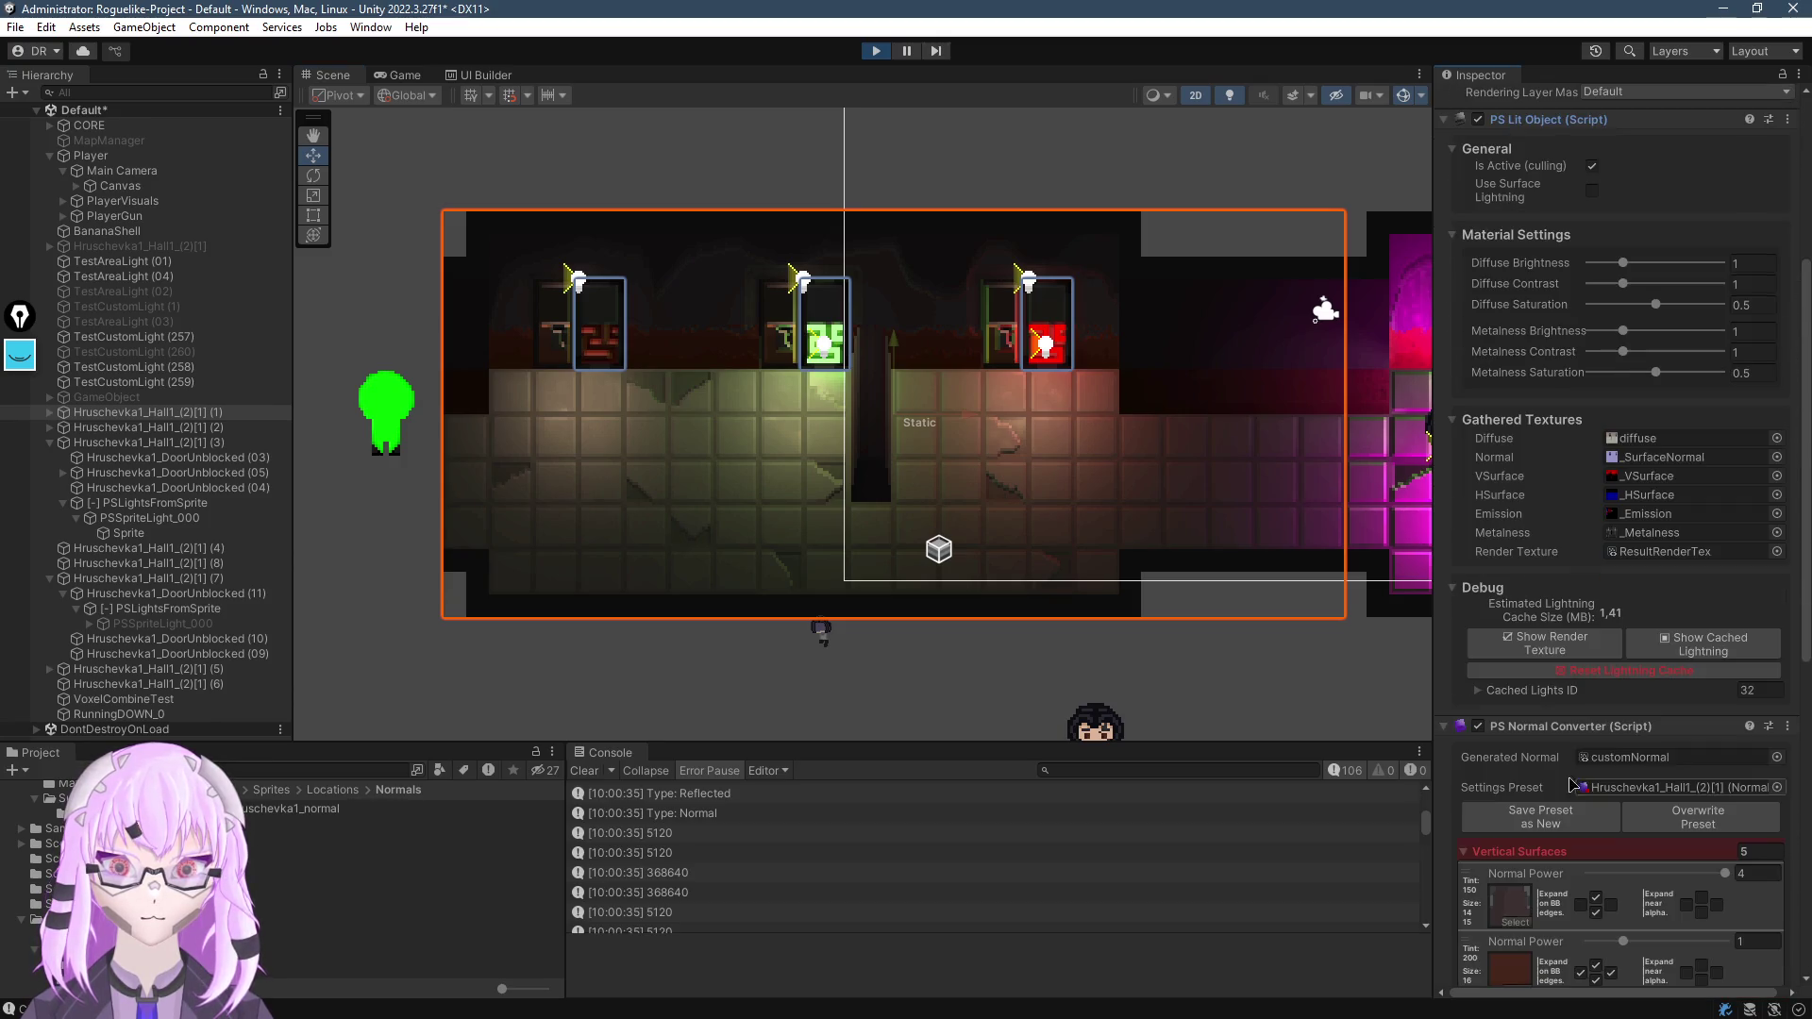
pyautogui.click(1668, 653)
pyautogui.moveTo(990, 358)
pyautogui.mouseDown()
pyautogui.moveTo(861, 460)
pyautogui.moveTo(842, 412)
pyautogui.mouseUp()
pyautogui.scroll(5, 834, 412)
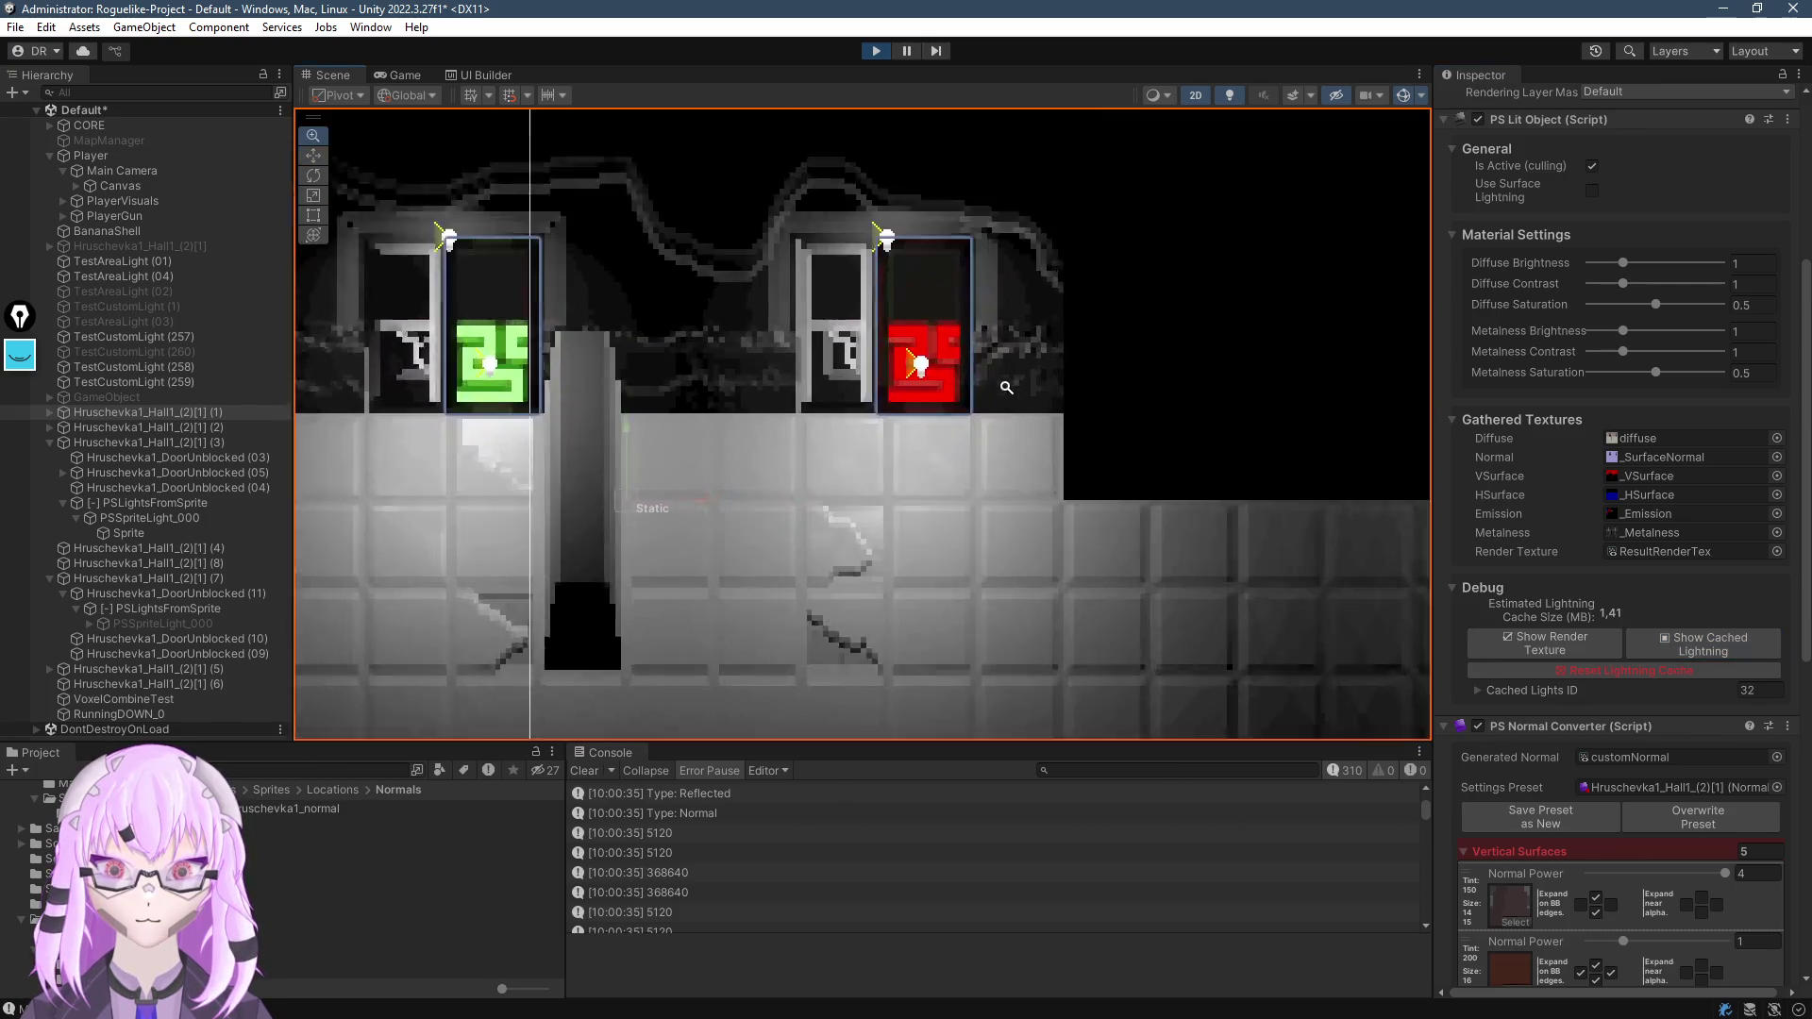
pyautogui.scroll(-3, 922, 435)
pyautogui.moveTo(922, 435); pyautogui.dragTo(1271, 384)
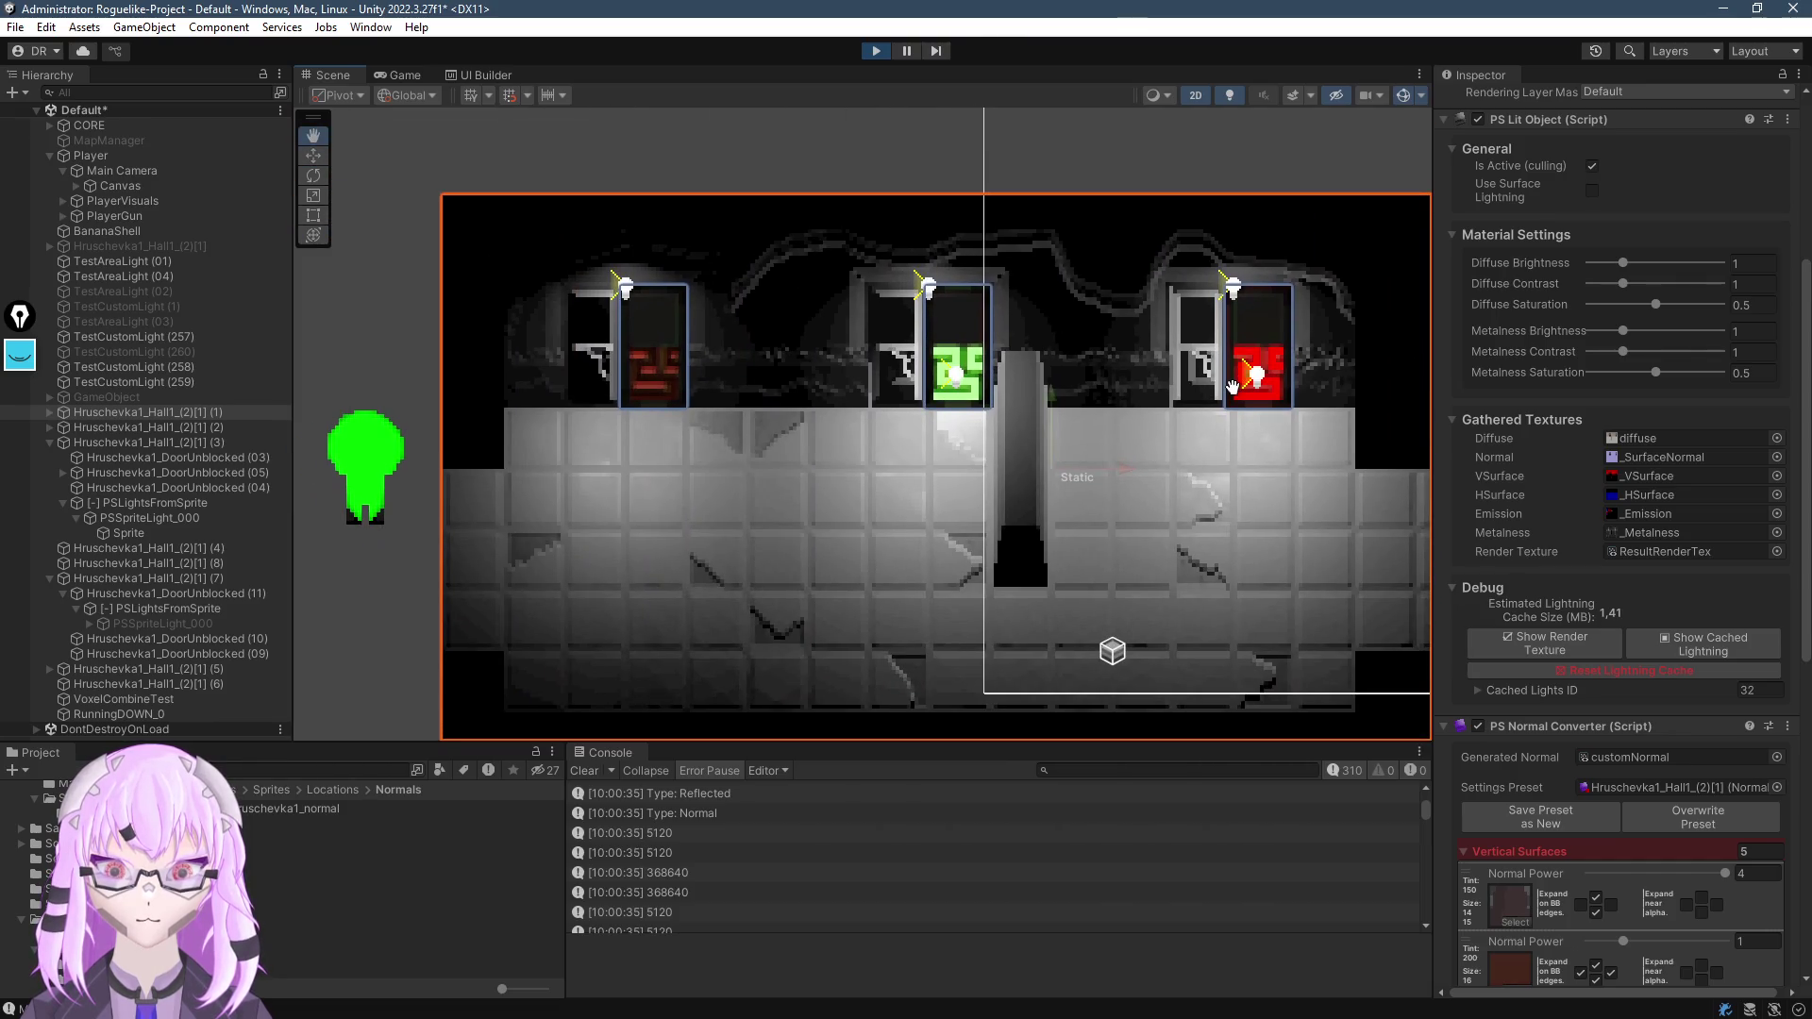
pyautogui.moveTo(936, 521)
pyautogui.mouseDown()
pyautogui.moveTo(742, 481)
pyautogui.moveTo(1273, 460)
pyautogui.moveTo(920, 459)
pyautogui.mouseUp()
# Show the cached lighting of the magenta door Hruschevka1_DoorUnblocked (05) beside the pink room
pyautogui.click(1272, 459)
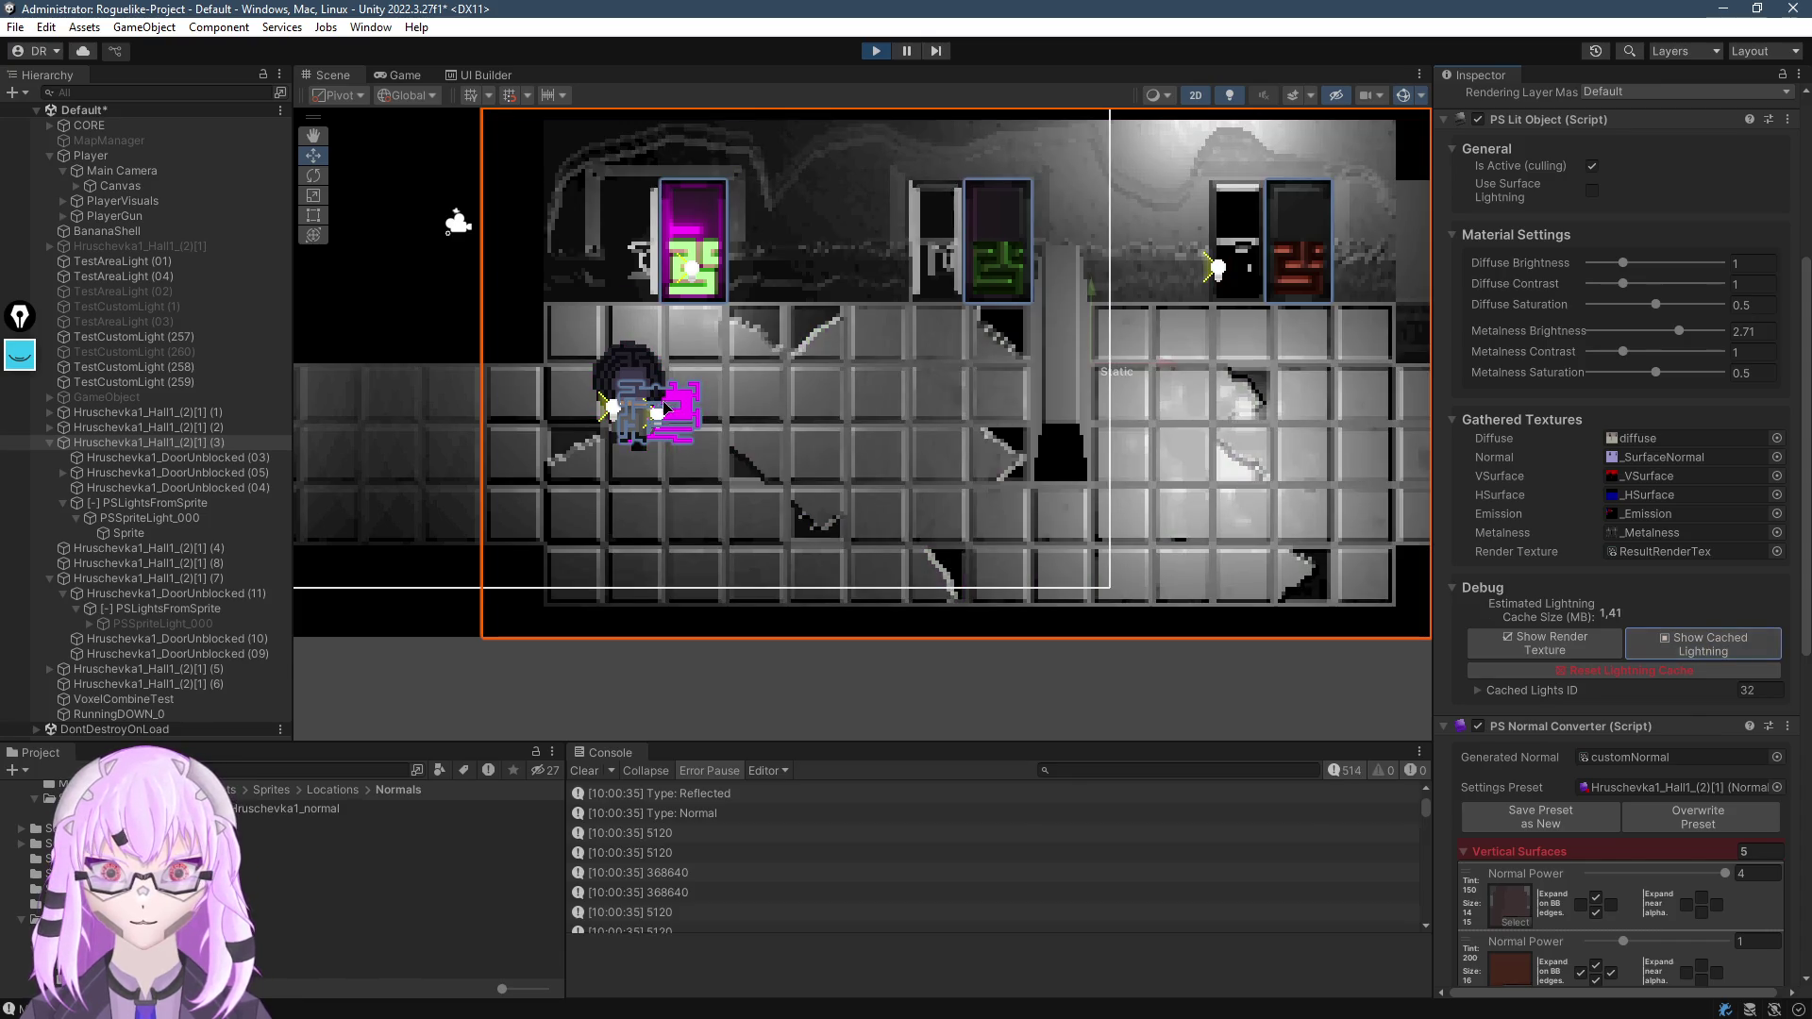
pyautogui.moveTo(664, 406)
pyautogui.mouseDown()
pyautogui.moveTo(729, 411)
pyautogui.moveTo(672, 509)
pyautogui.moveTo(818, 508)
pyautogui.mouseUp()
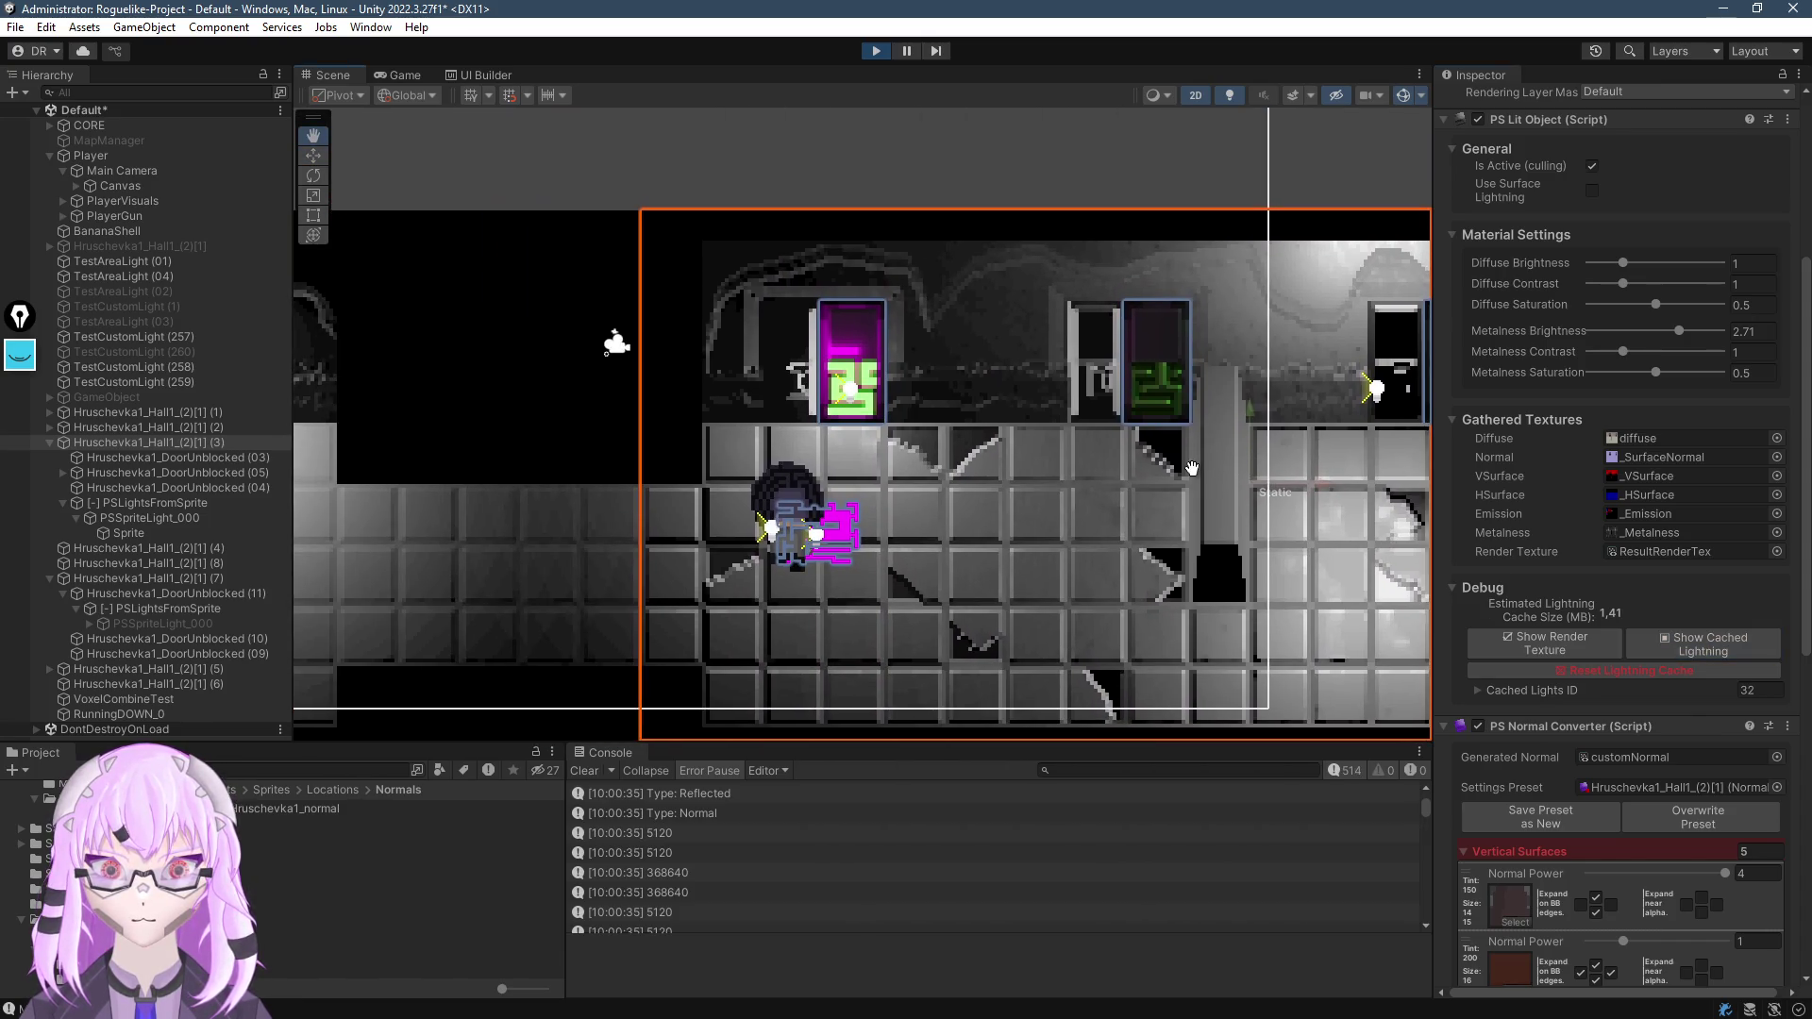
pyautogui.moveTo(1192, 469)
pyautogui.mouseDown()
pyautogui.moveTo(873, 514)
pyautogui.moveTo(1225, 471)
pyautogui.mouseUp()
pyautogui.press('w')
pyautogui.click(830, 514)
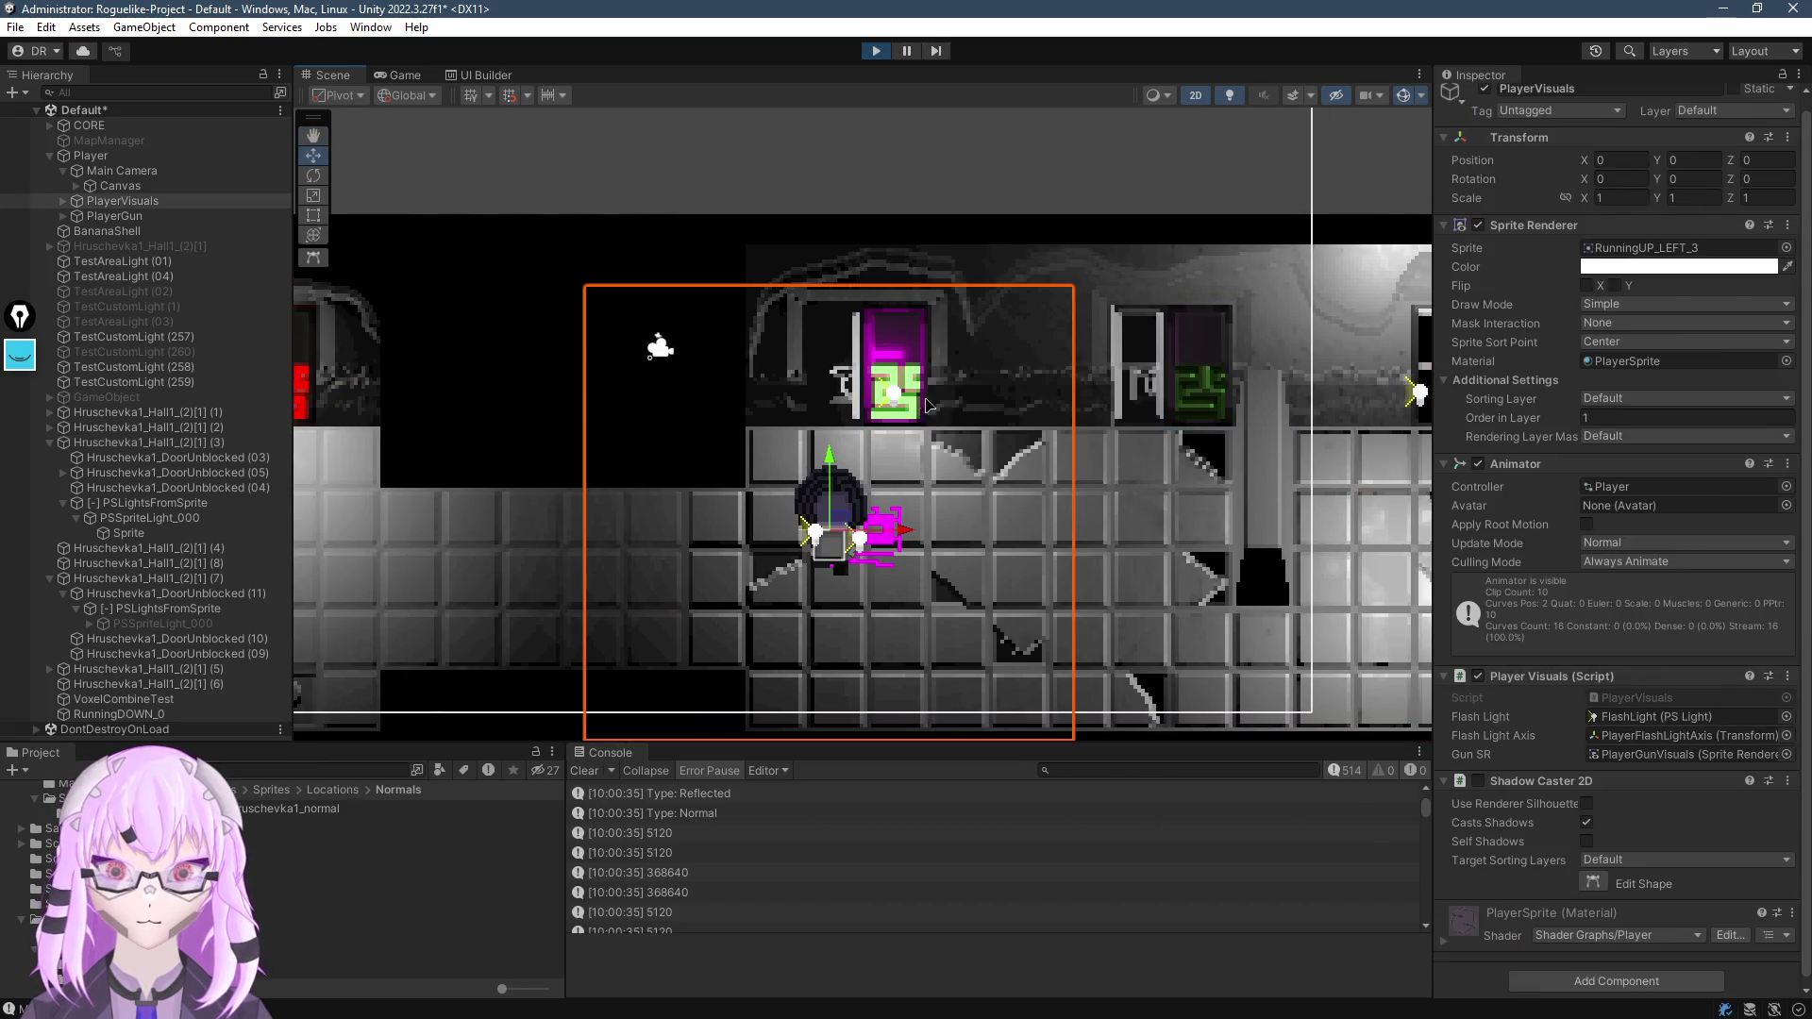
pyautogui.click(926, 404)
pyautogui.scroll(-3, 1672, 802)
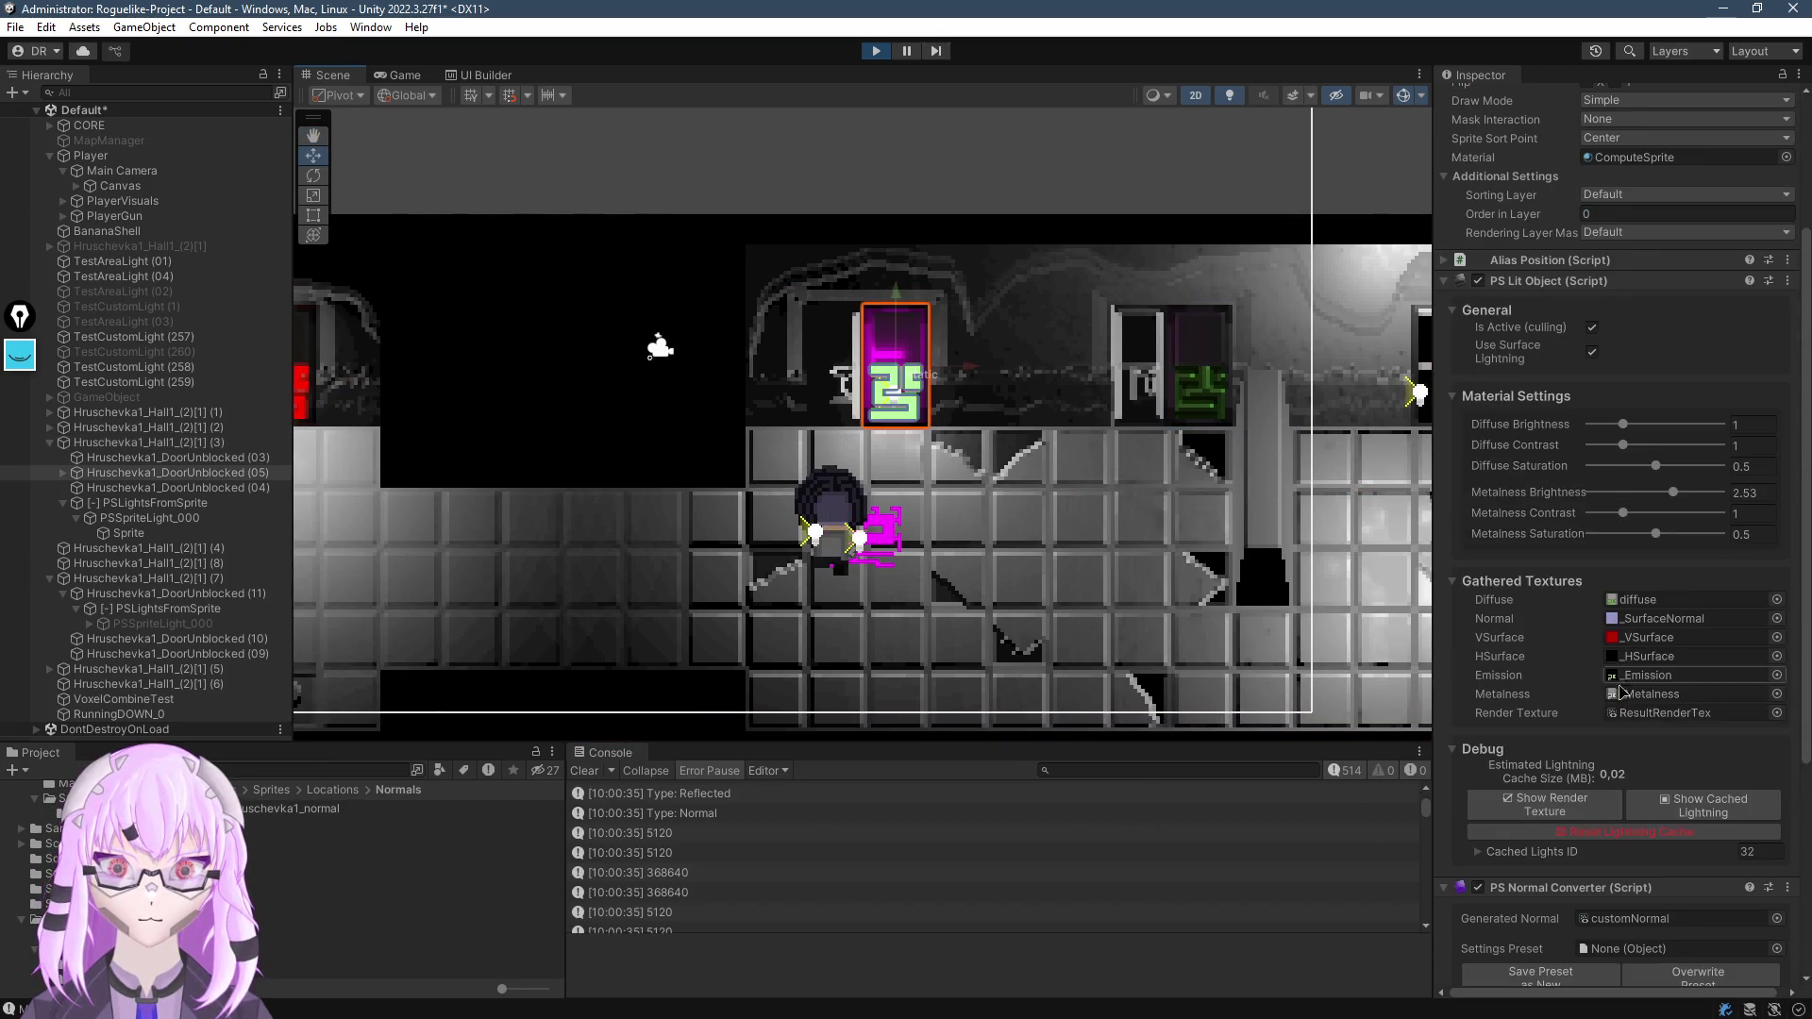
pyautogui.click(1703, 811)
# Show the green door's cached lighting and select the red door
pyautogui.moveTo(940, 536); pyautogui.dragTo(817, 539)
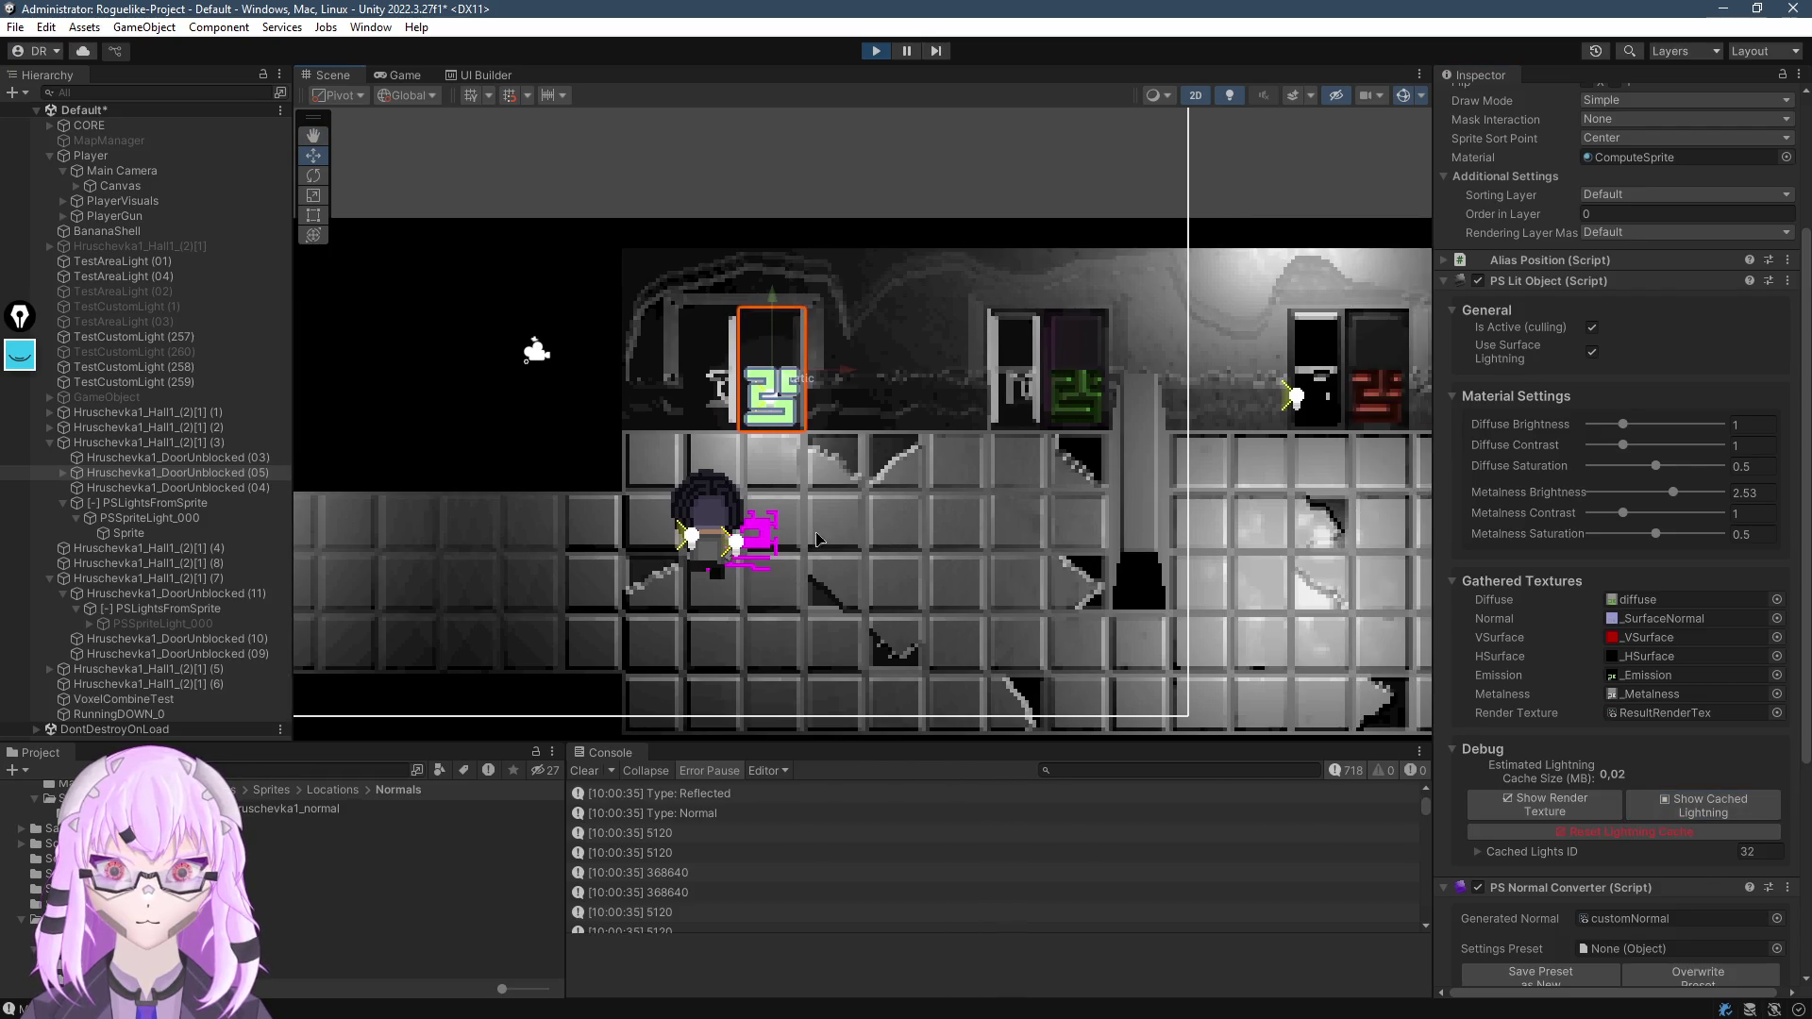
pyautogui.click(1062, 358)
pyautogui.moveTo(1123, 507); pyautogui.dragTo(1024, 507)
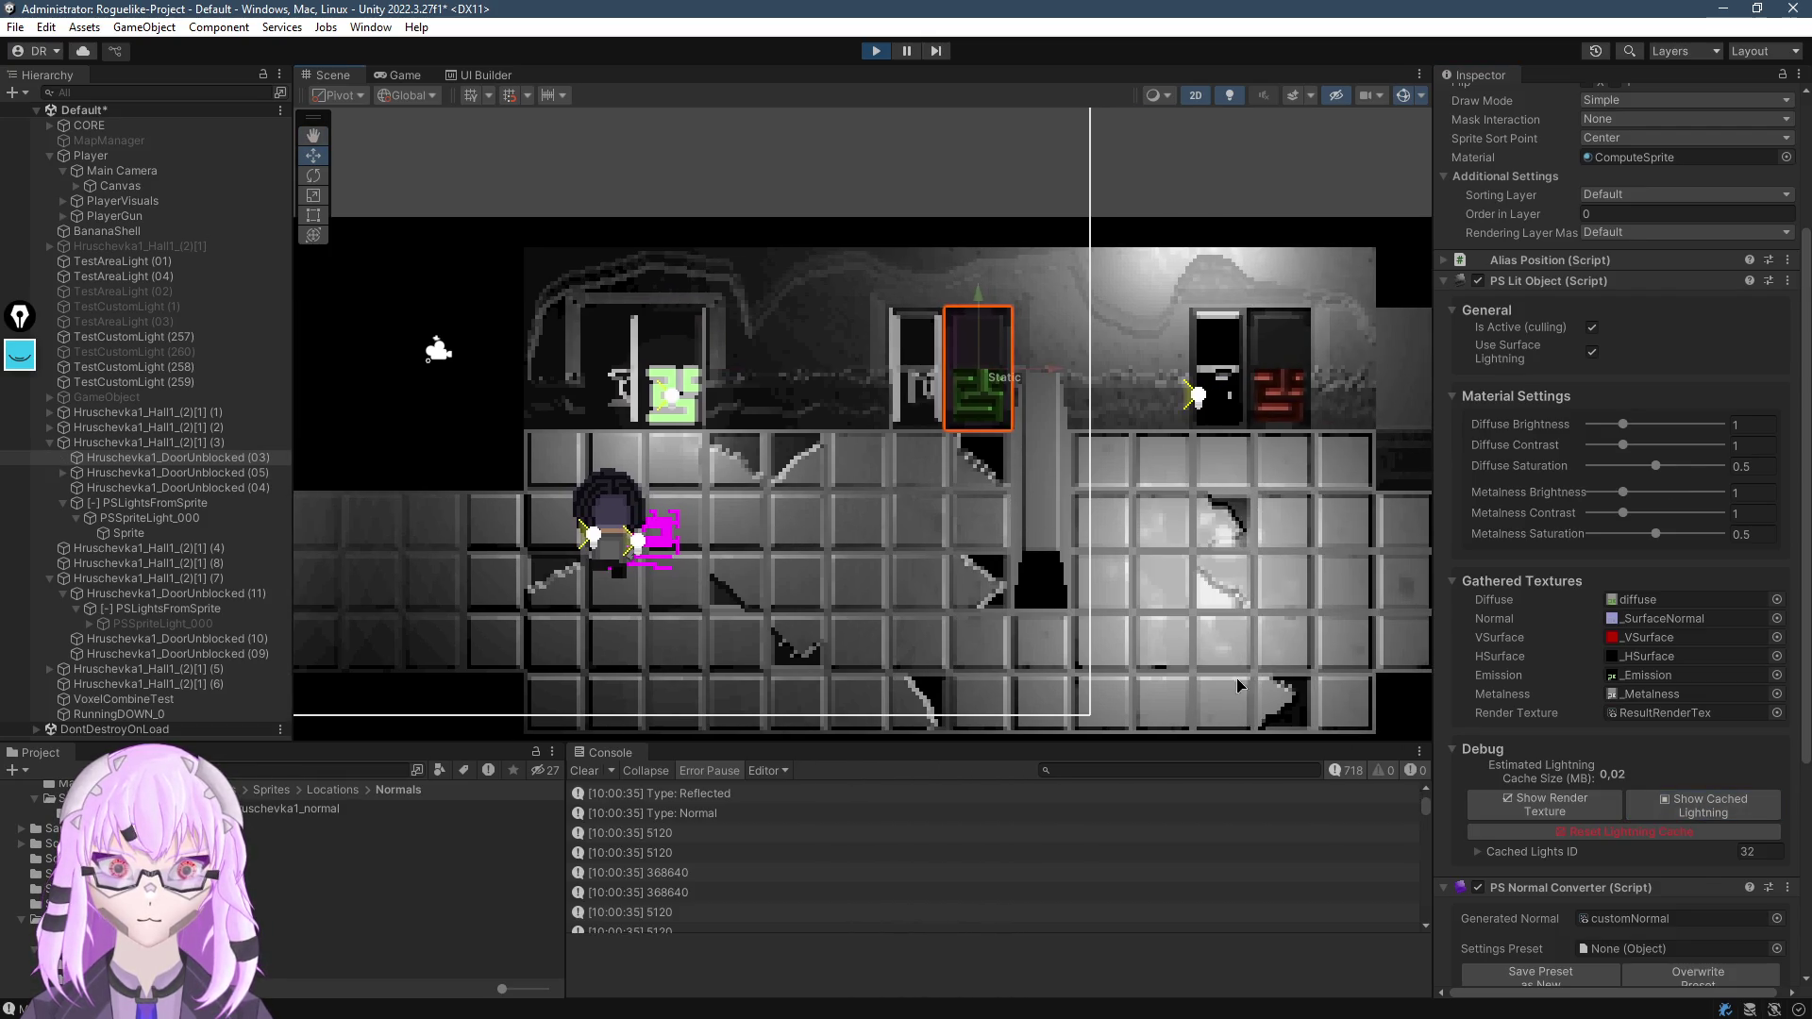
pyautogui.click(1694, 823)
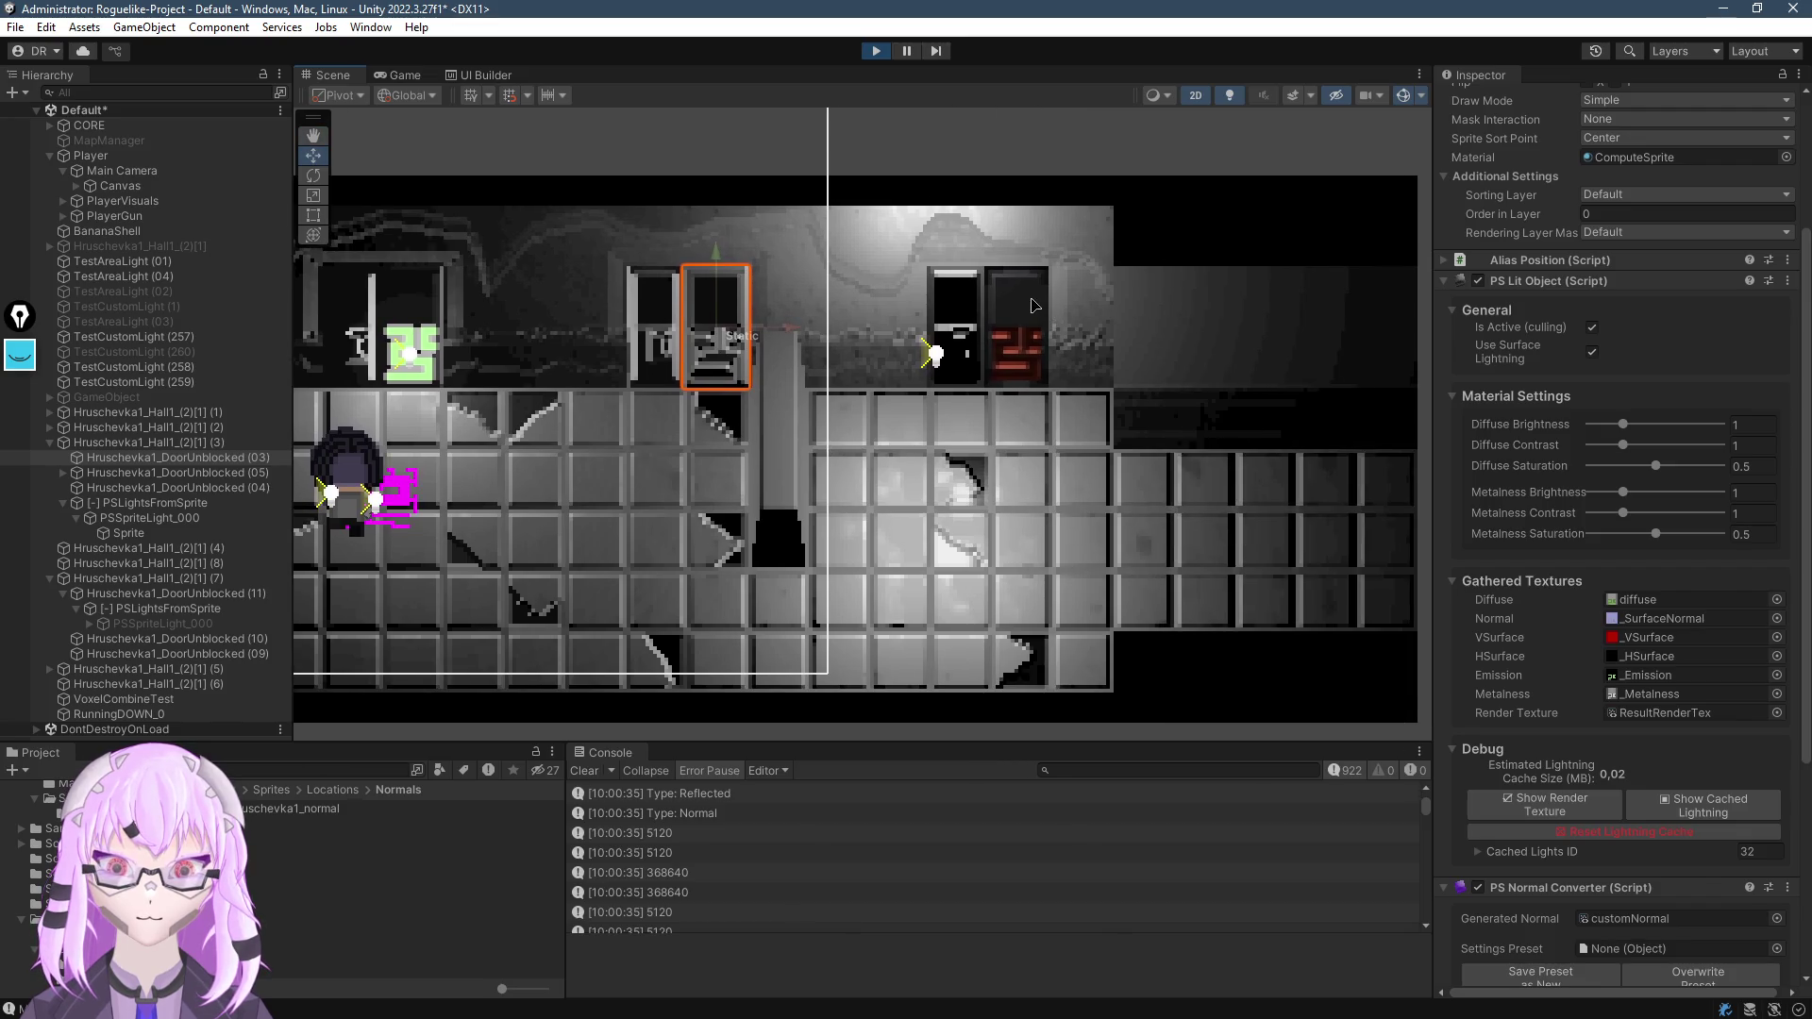
pyautogui.click(1033, 304)
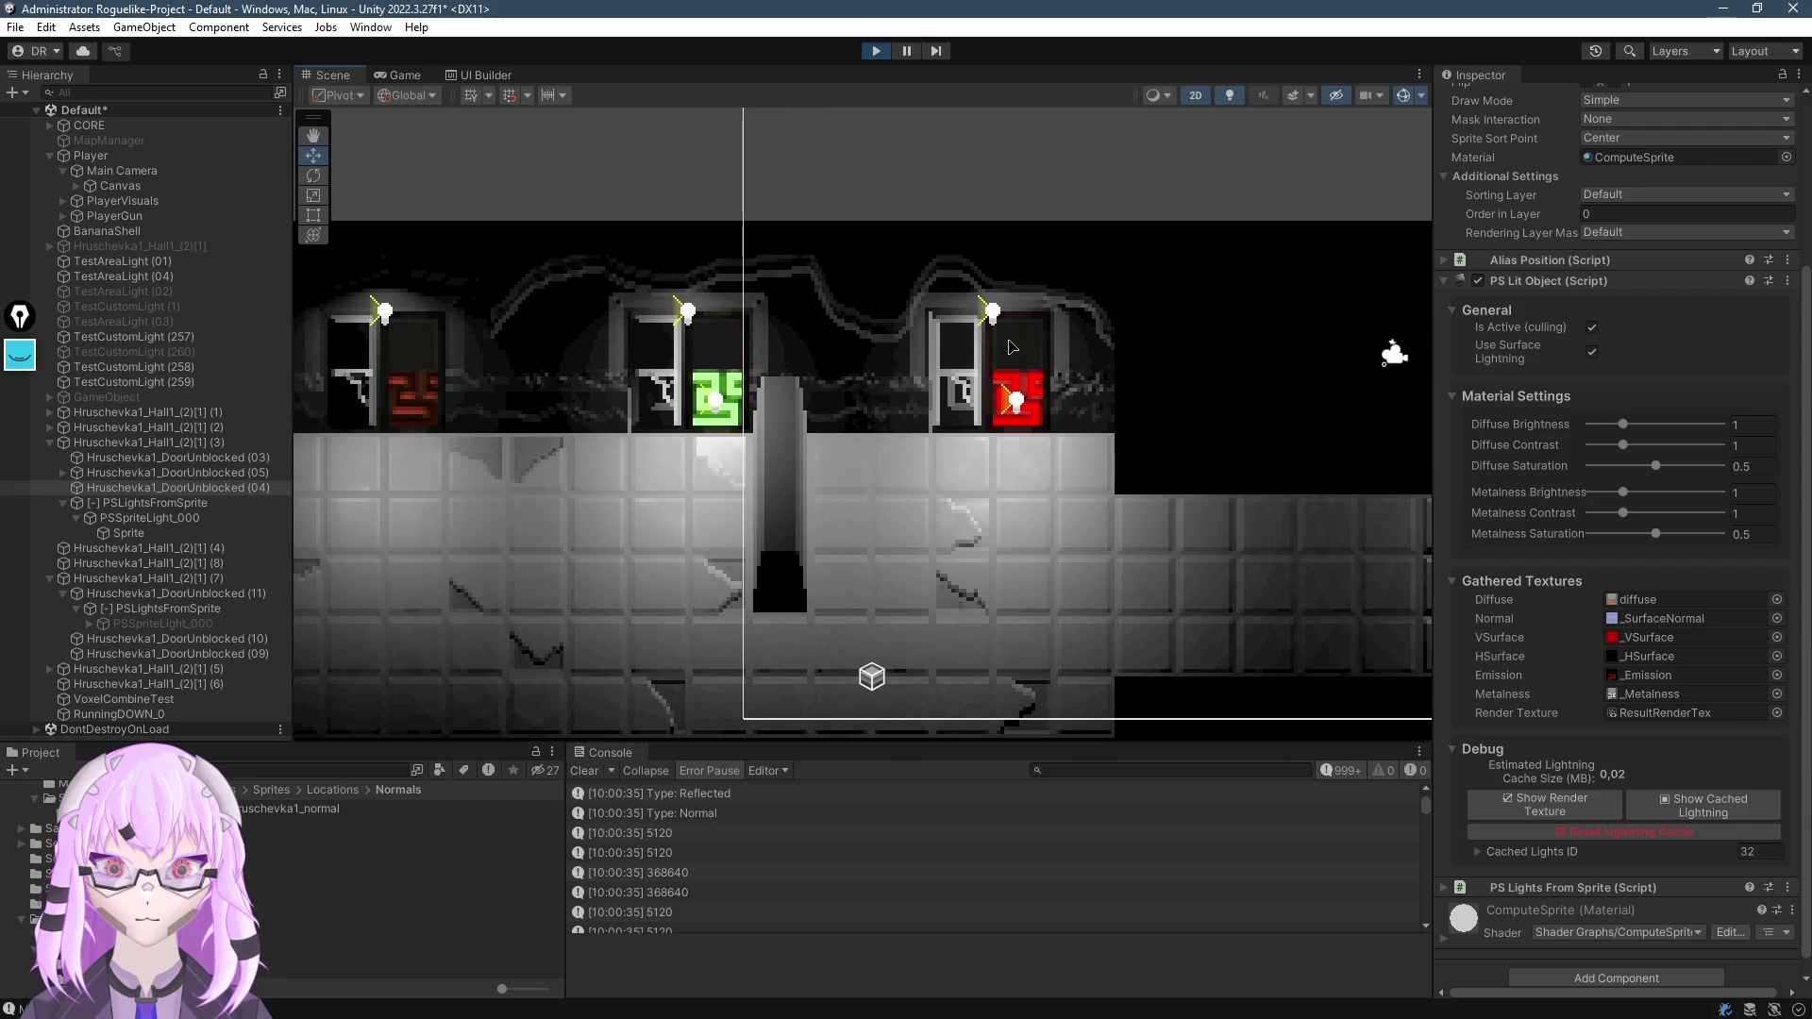
pyautogui.moveTo(1166, 580); pyautogui.dragTo(1035, 575)
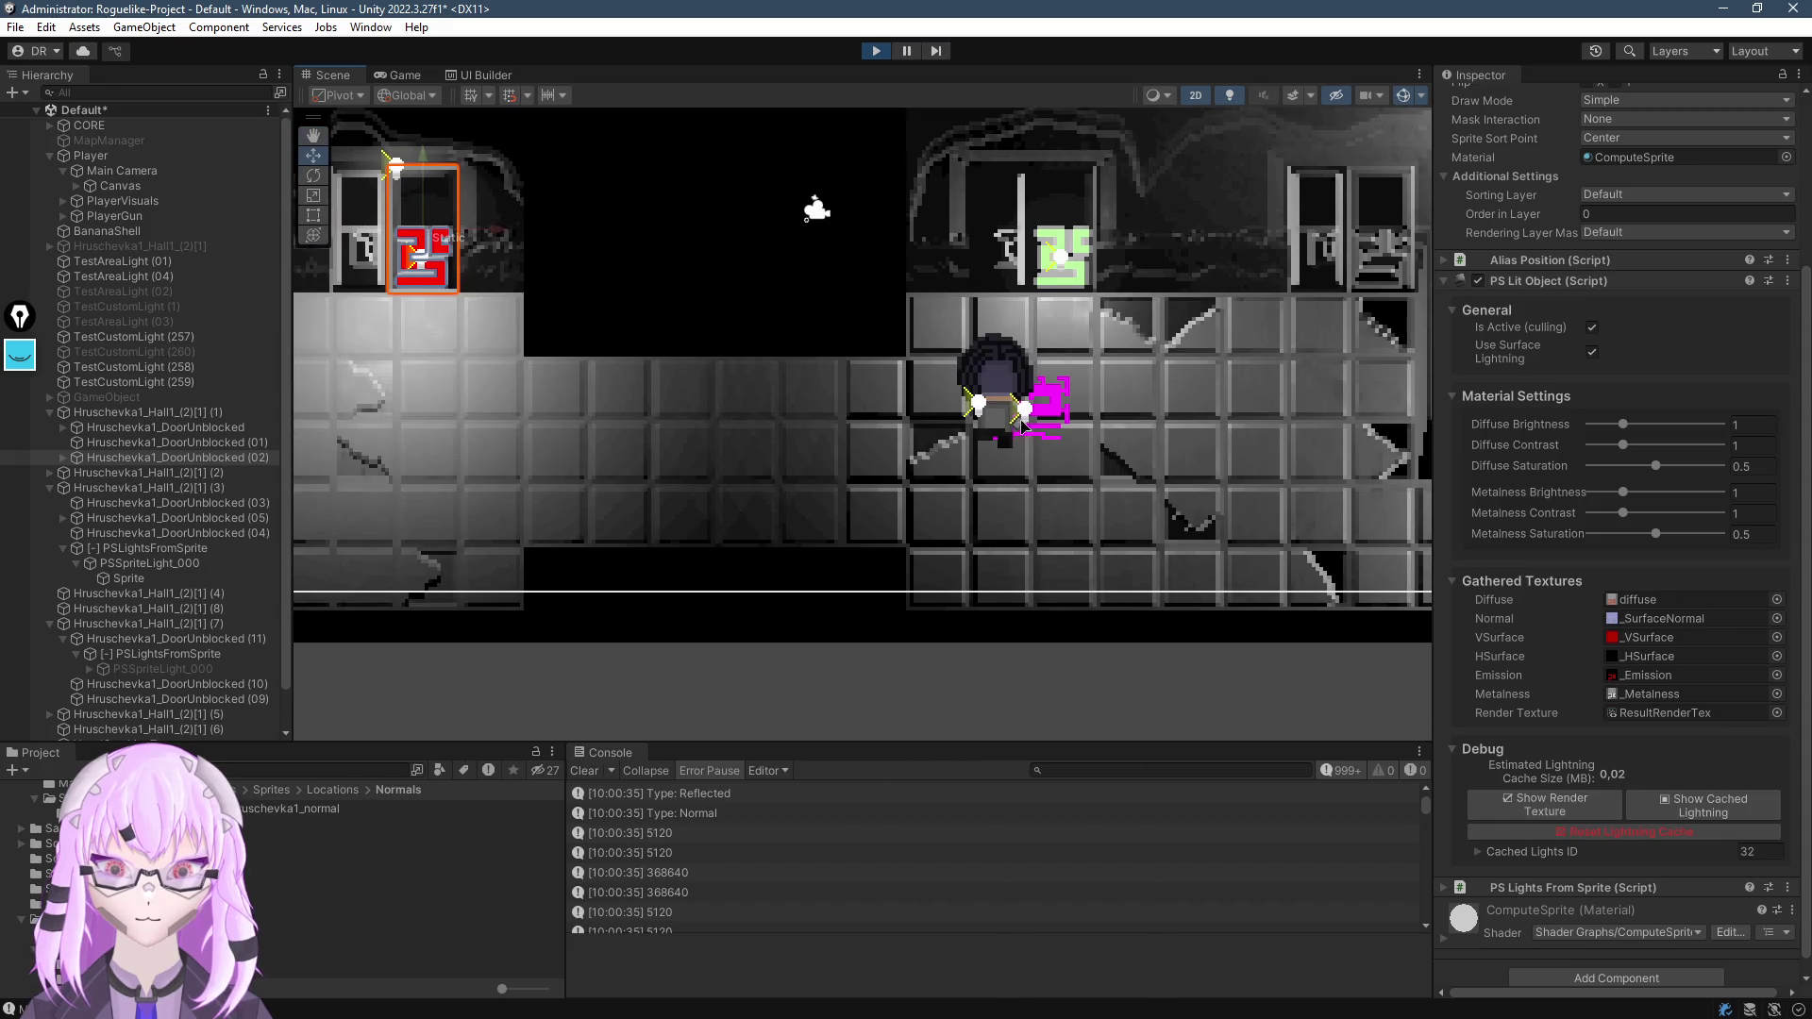
# Check the result in the Game view, then select the magenta-lit hall room in Scene
pyautogui.click(403, 75)
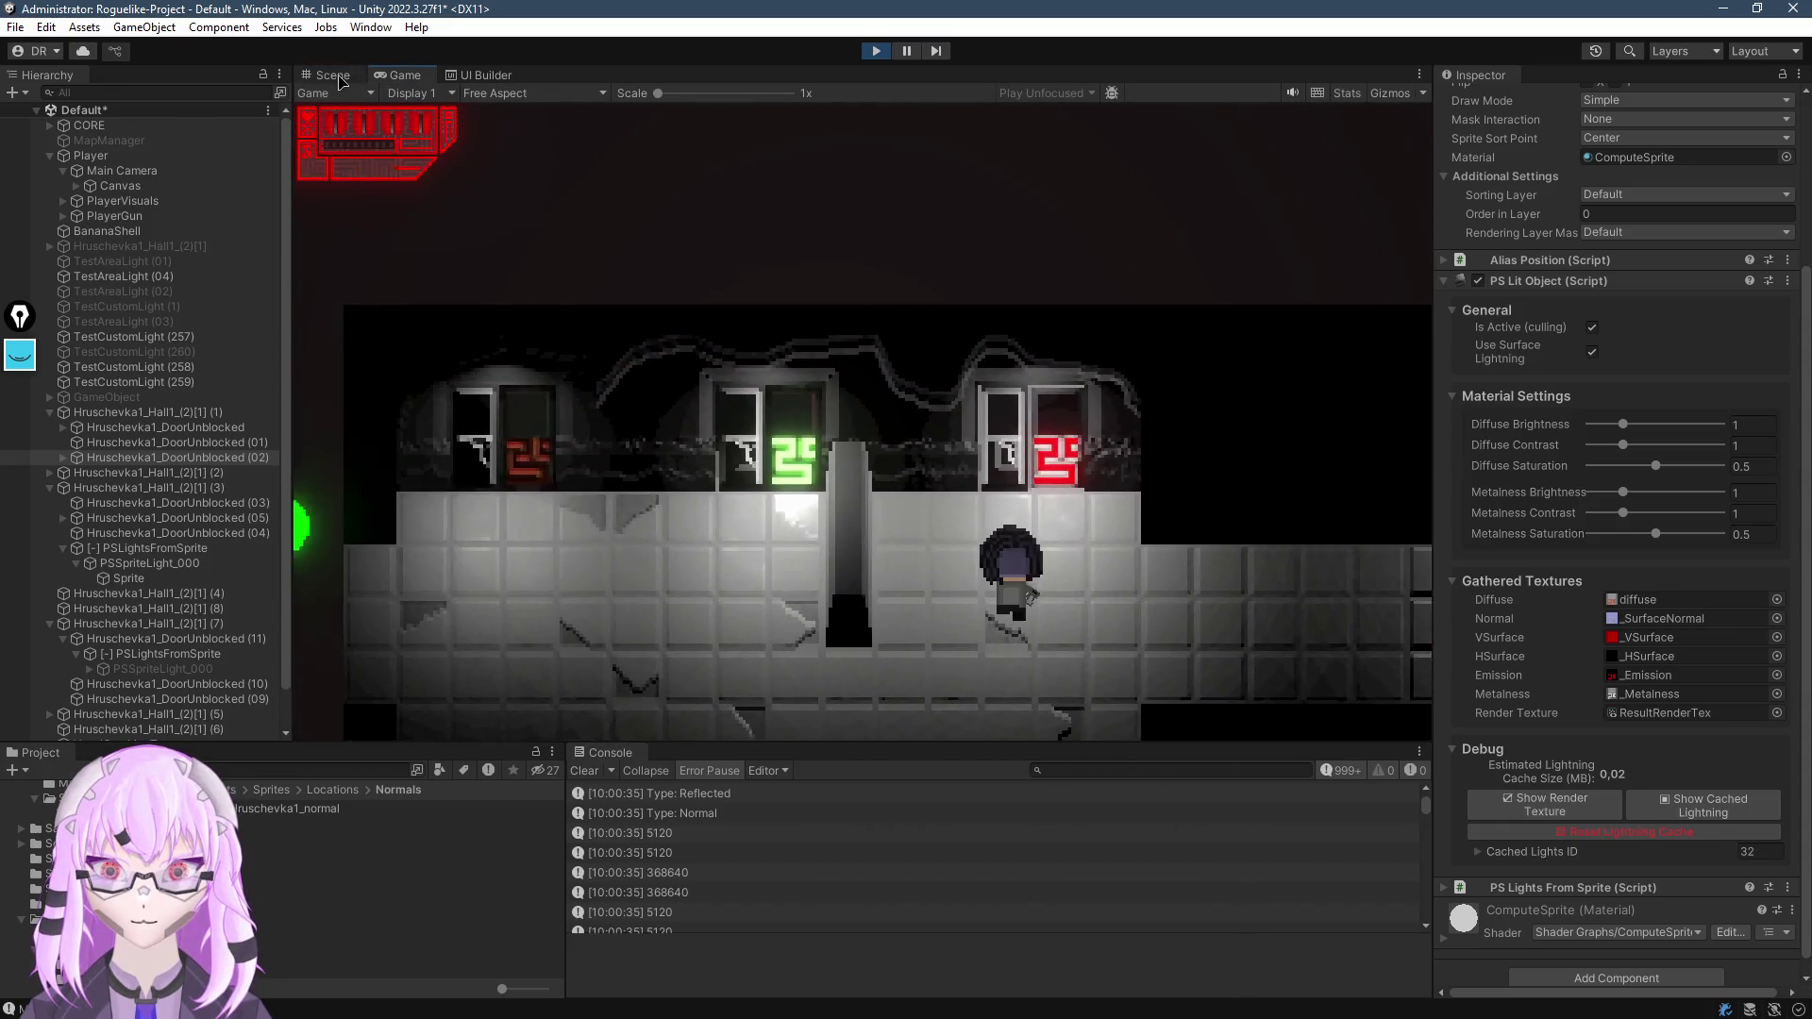
pyautogui.click(328, 75)
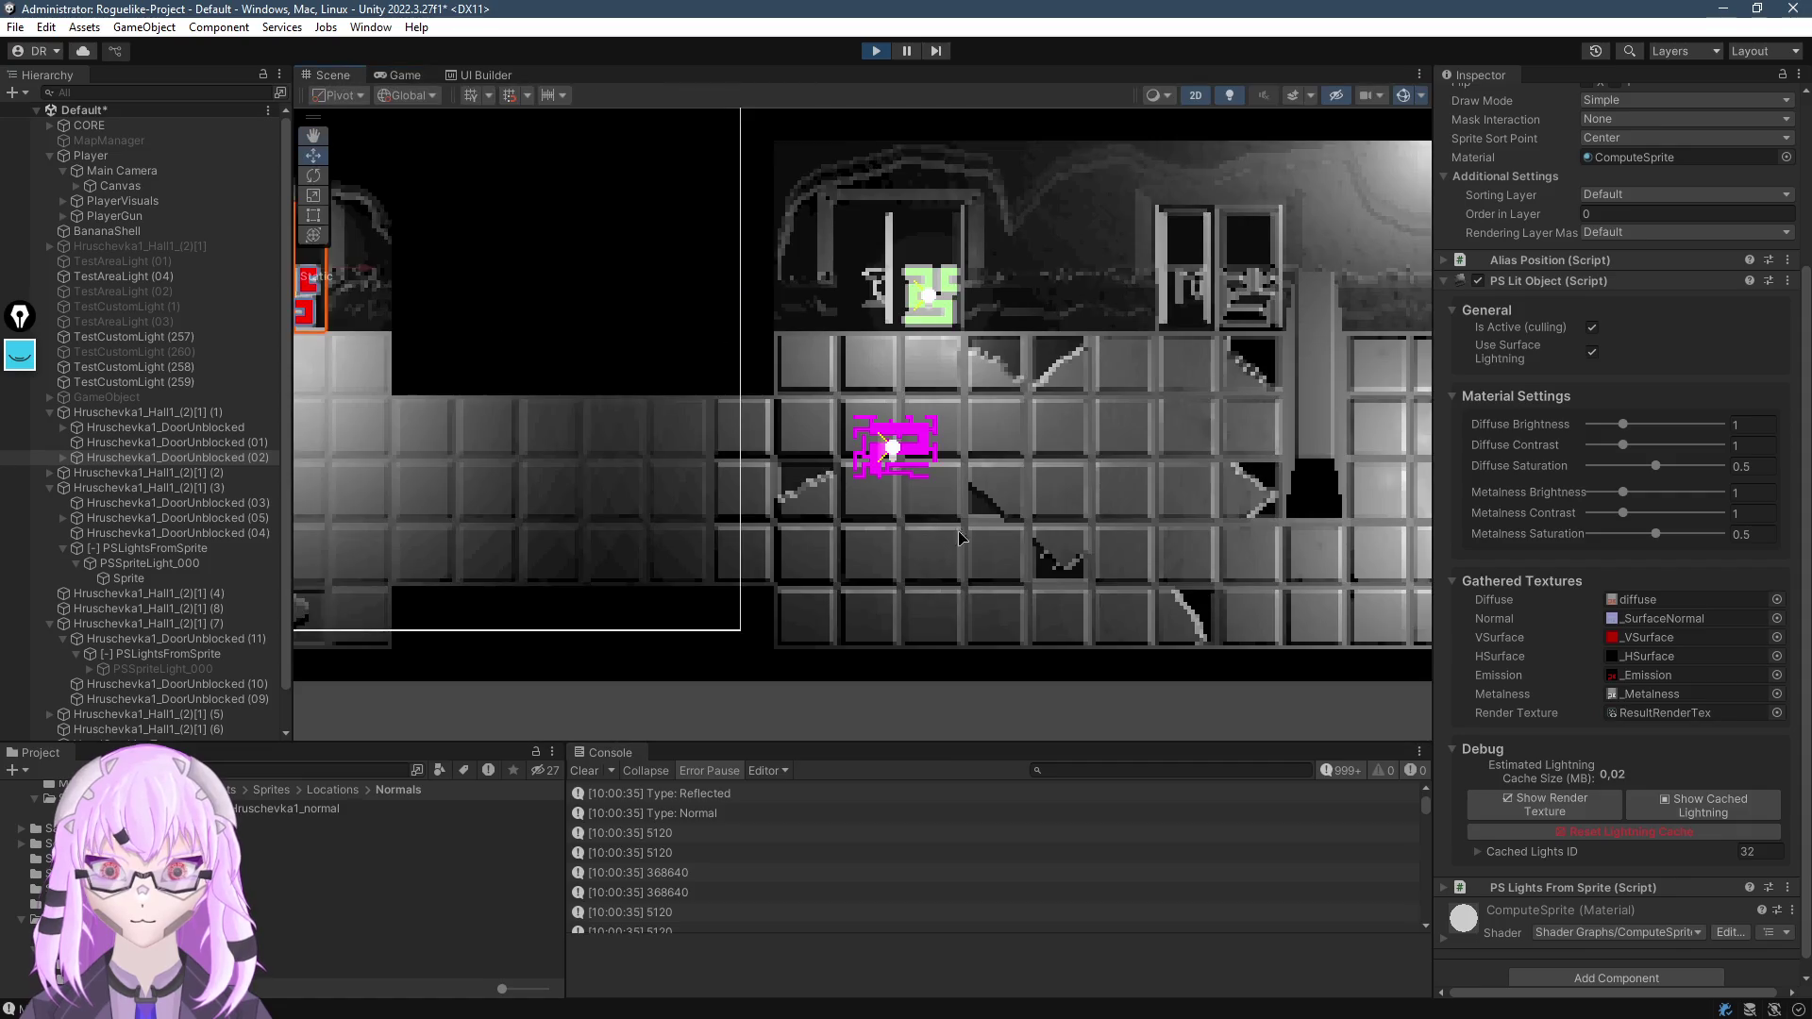
pyautogui.press('w')
pyautogui.click(1116, 556)
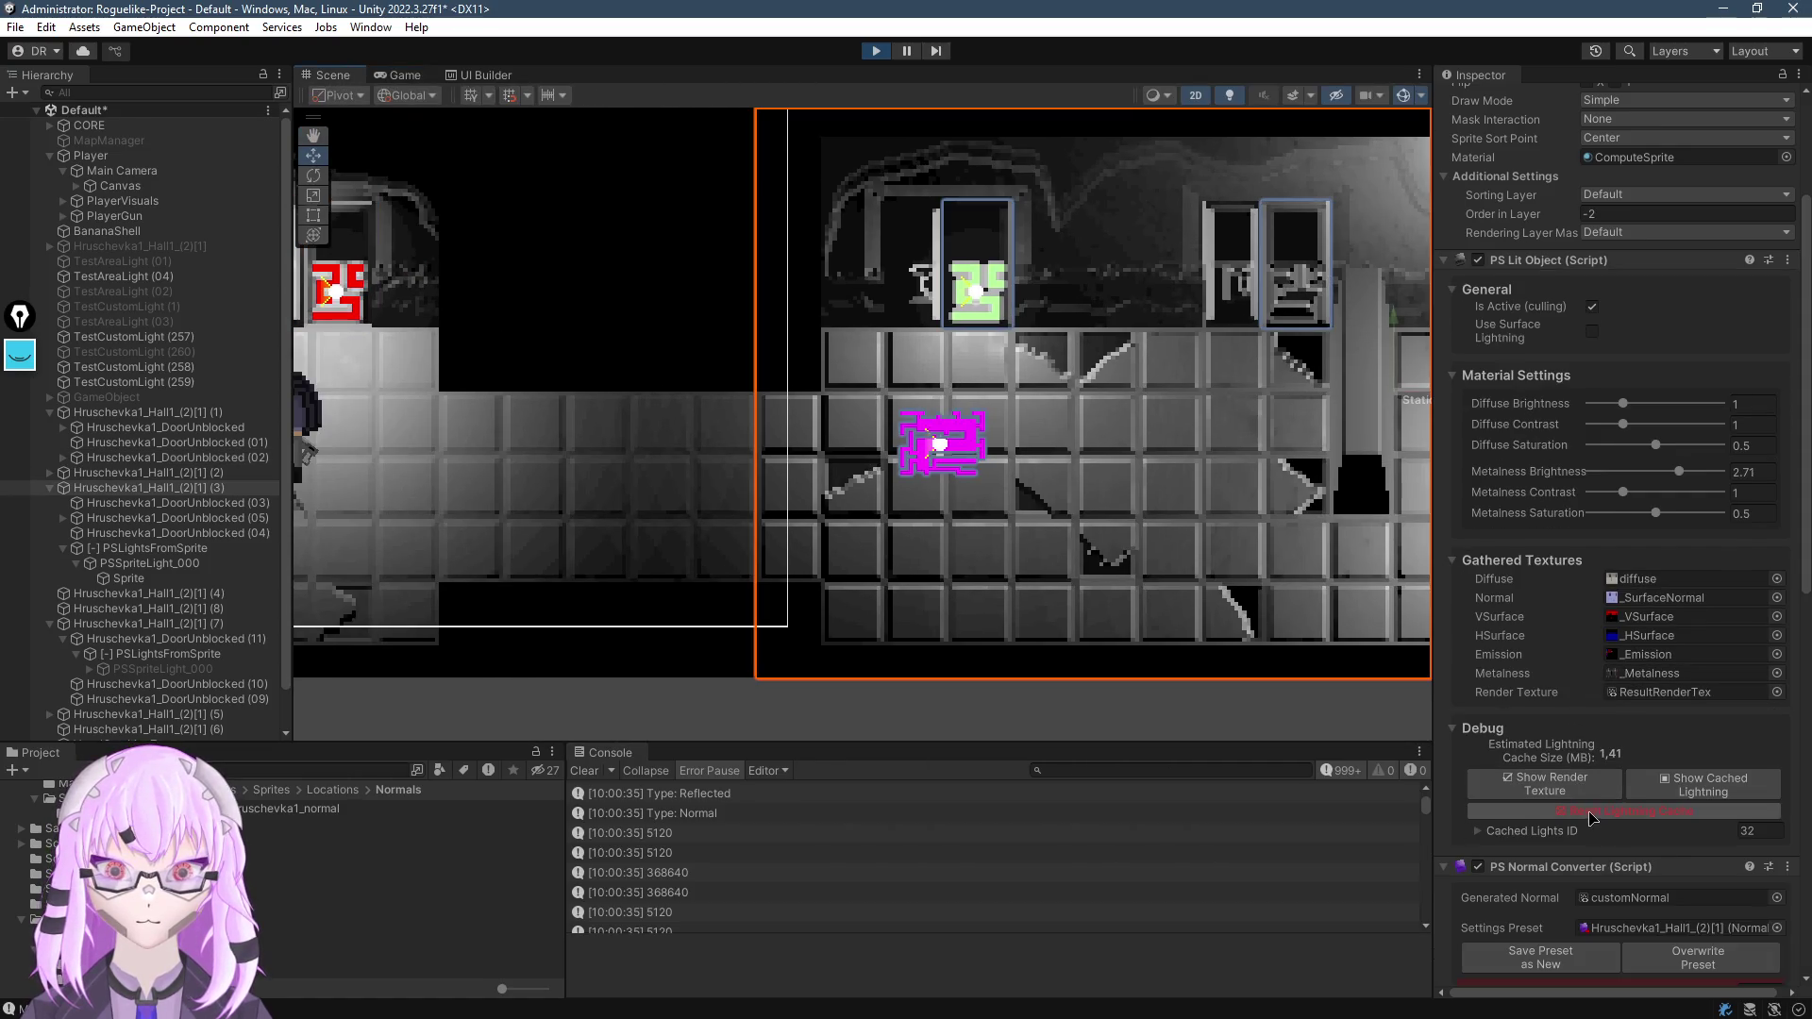
# Reset the room's Lightning Cache, then preview Hruschevka1_height.png in Photo Viewer and close it
pyautogui.click(1593, 815)
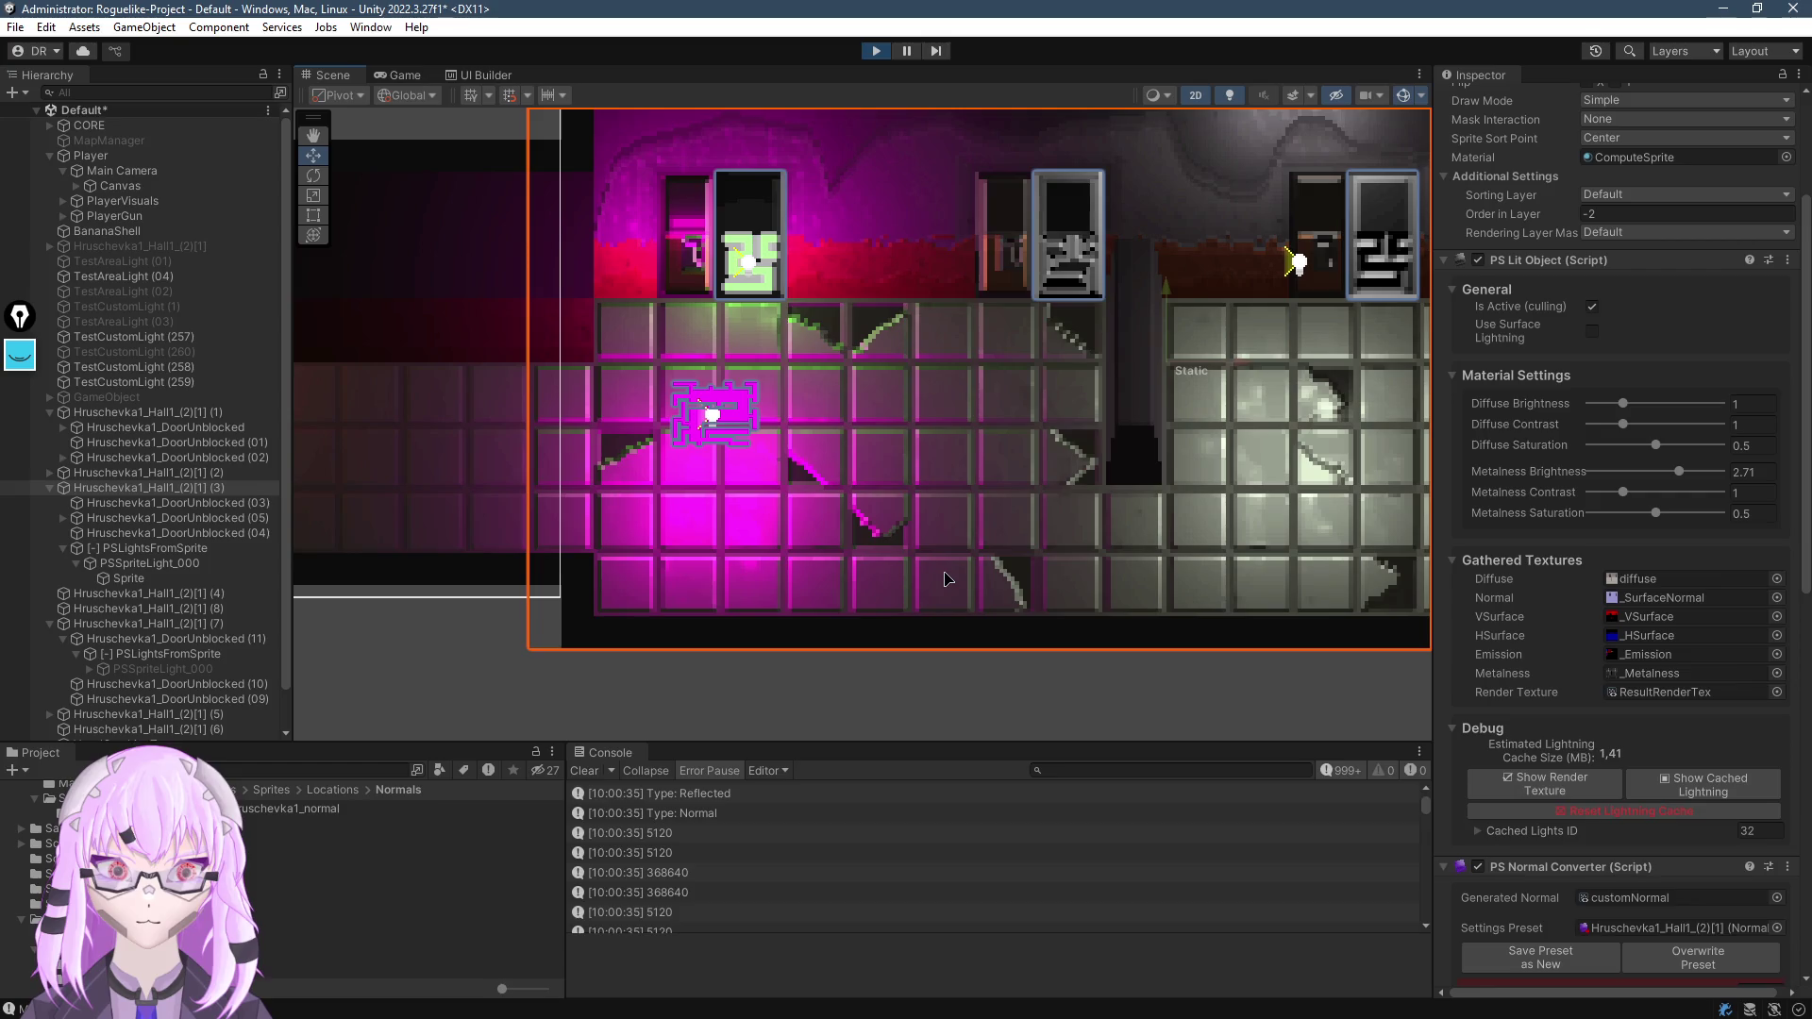
pyautogui.scroll(1, 947, 578)
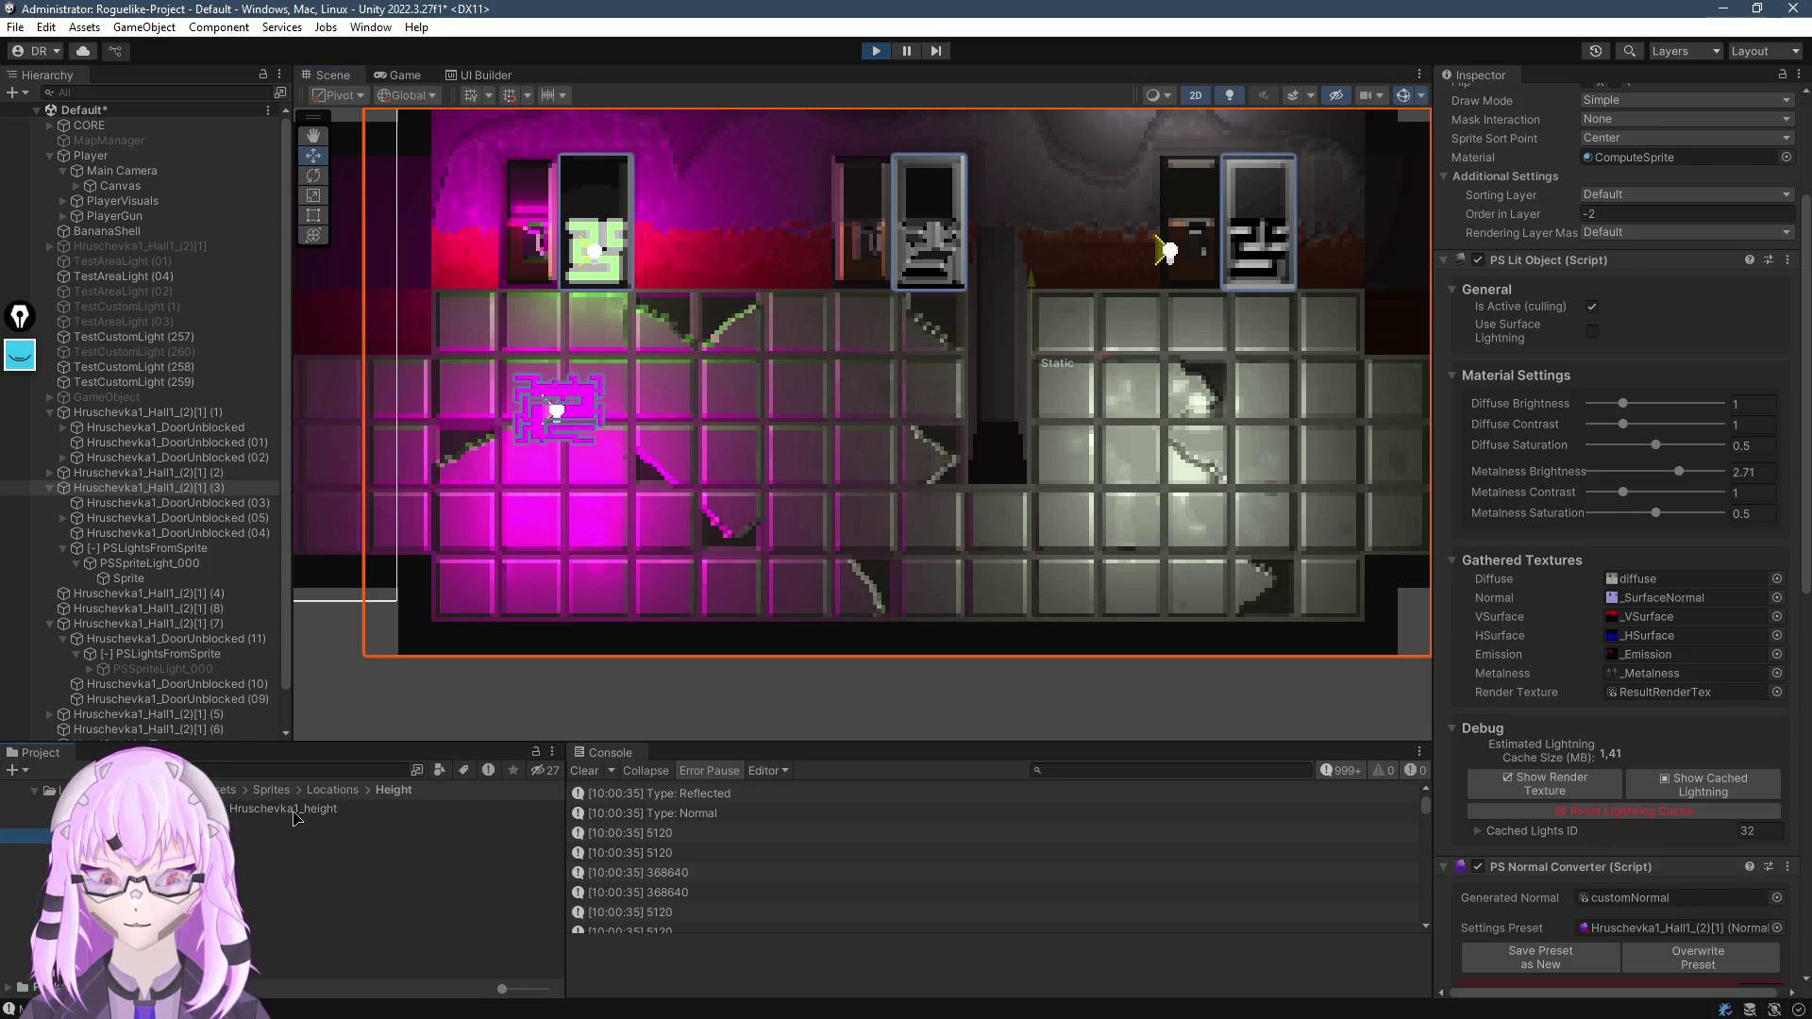
pyautogui.doubleClick(296, 817)
pyautogui.scroll(3, 284, 290)
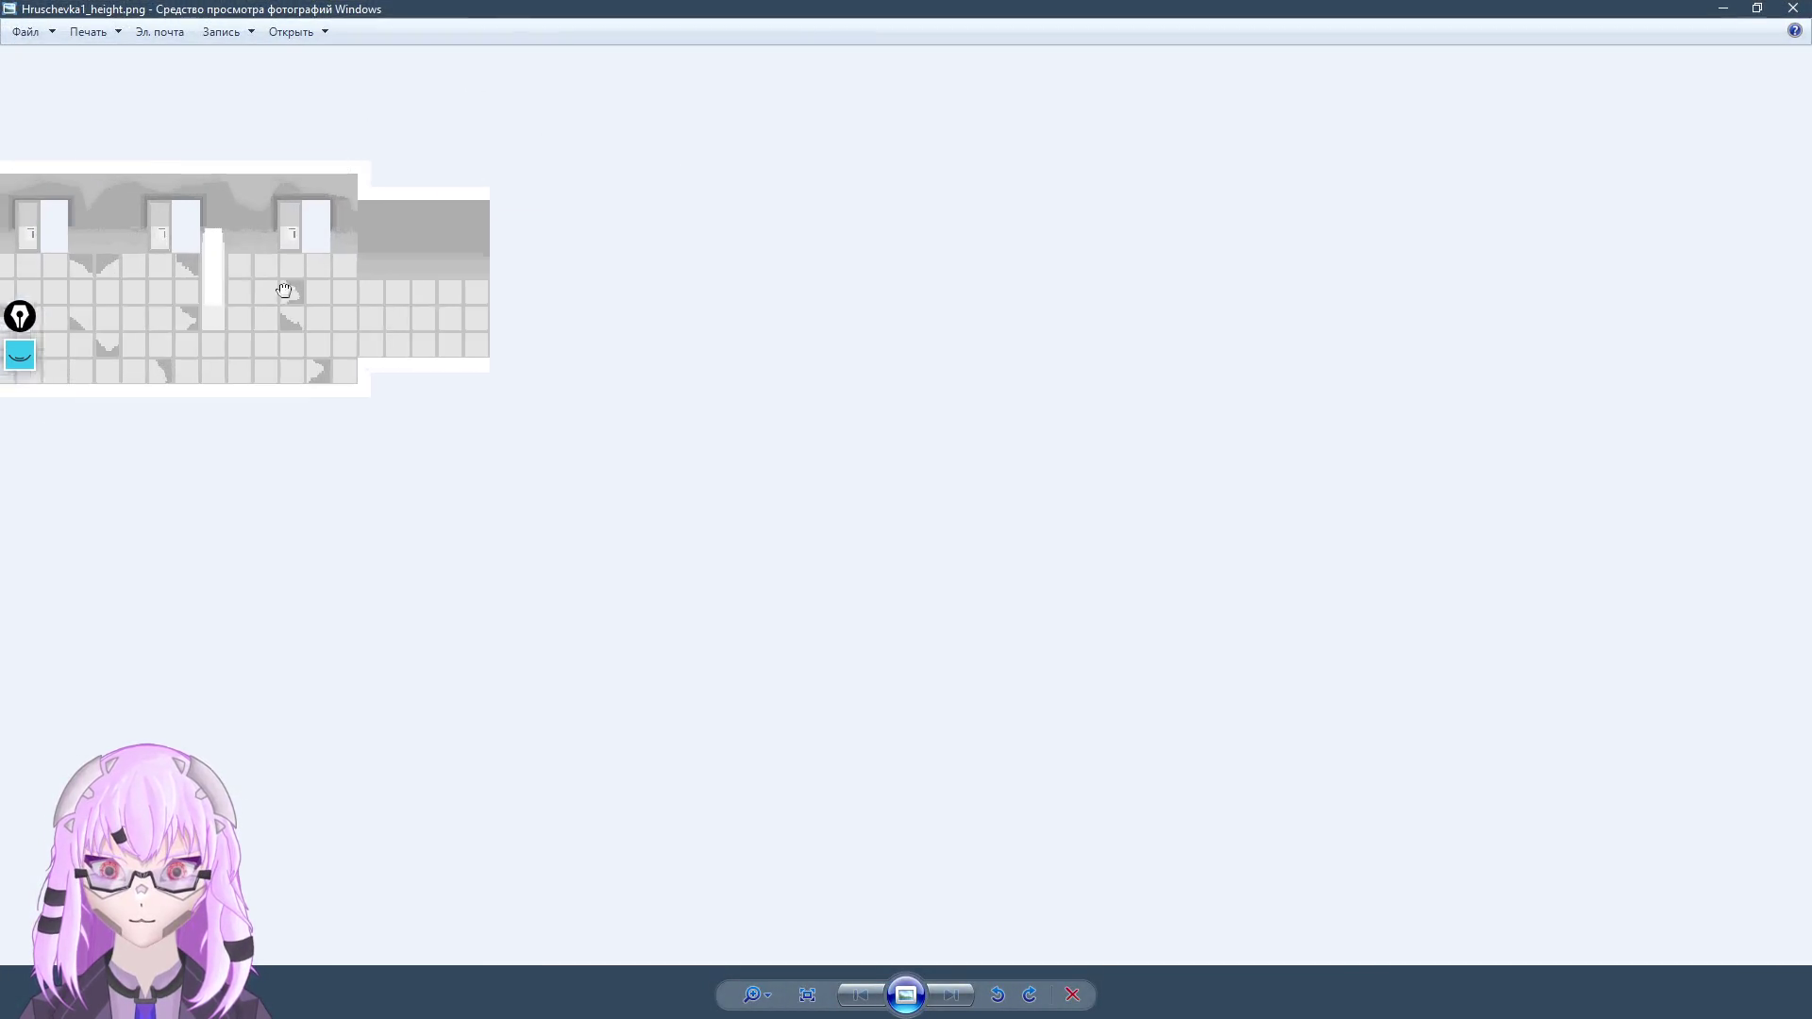
pyautogui.scroll(3, 397, 547)
pyautogui.scroll(-2, 692, 603)
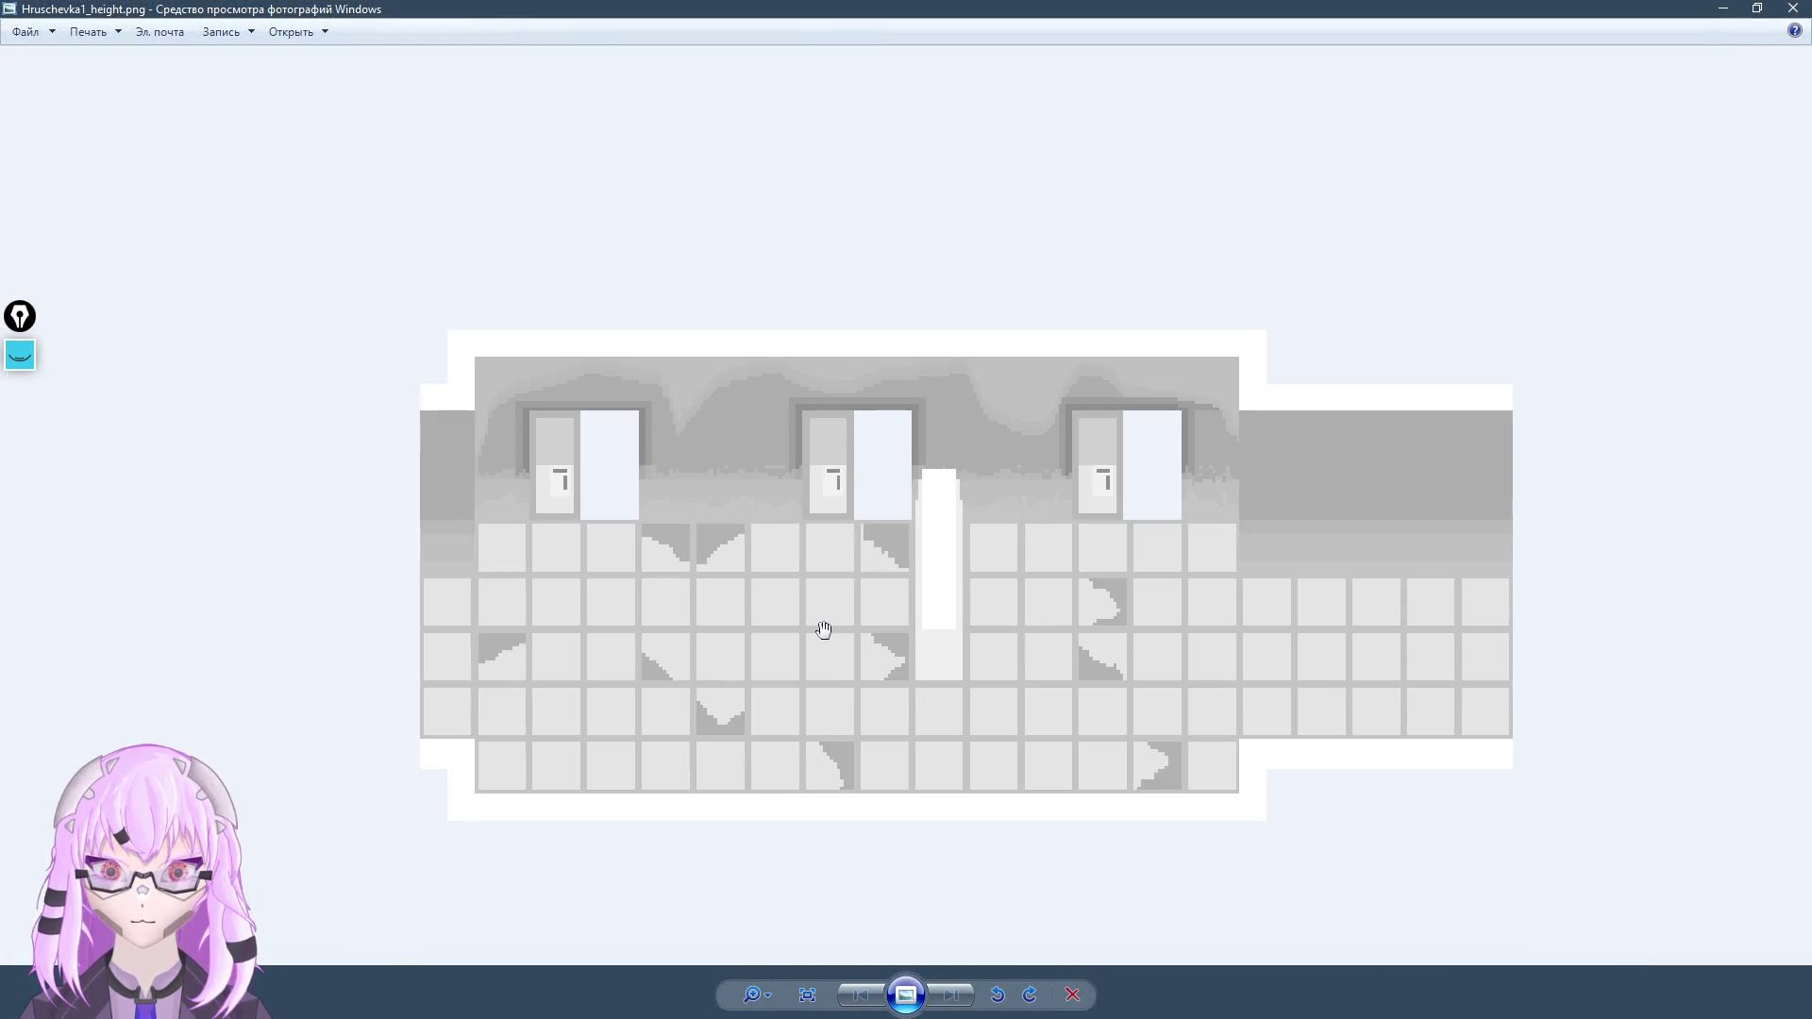
pyautogui.moveTo(824, 629); pyautogui.dragTo(963, 781)
pyautogui.scroll(1, 943, 708)
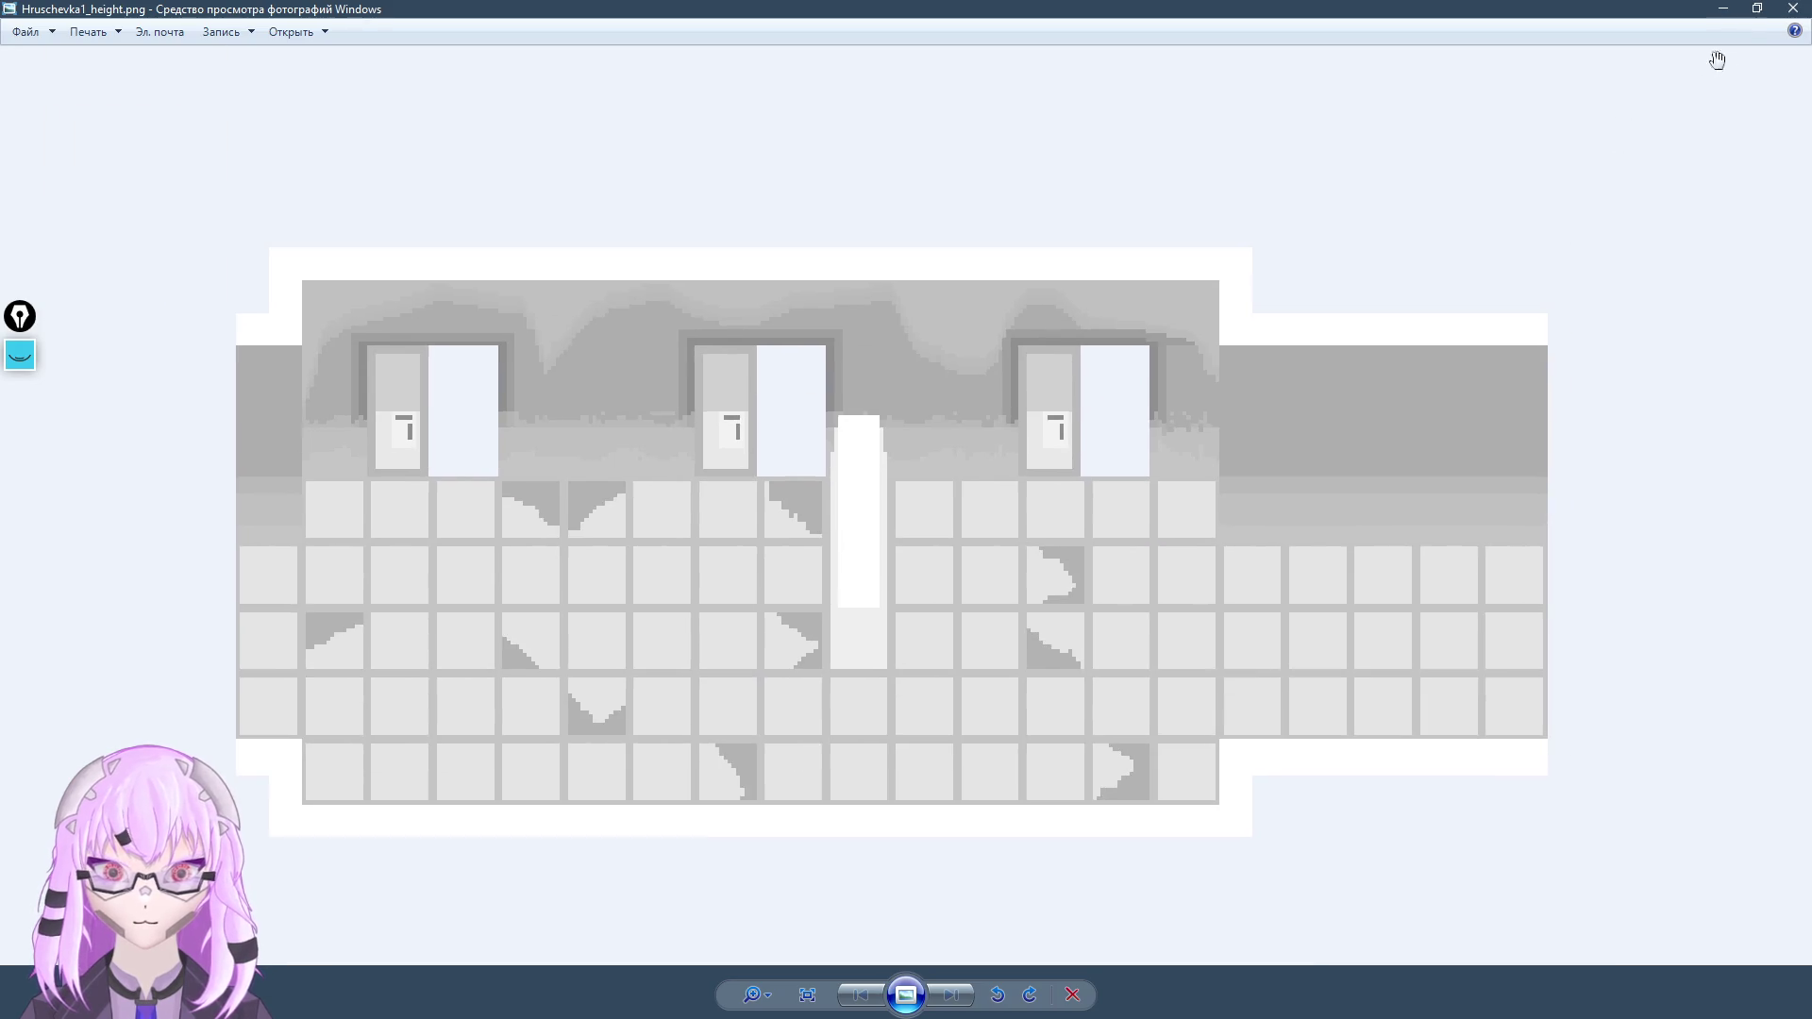
pyautogui.click(1791, 8)
pyautogui.click(903, 500)
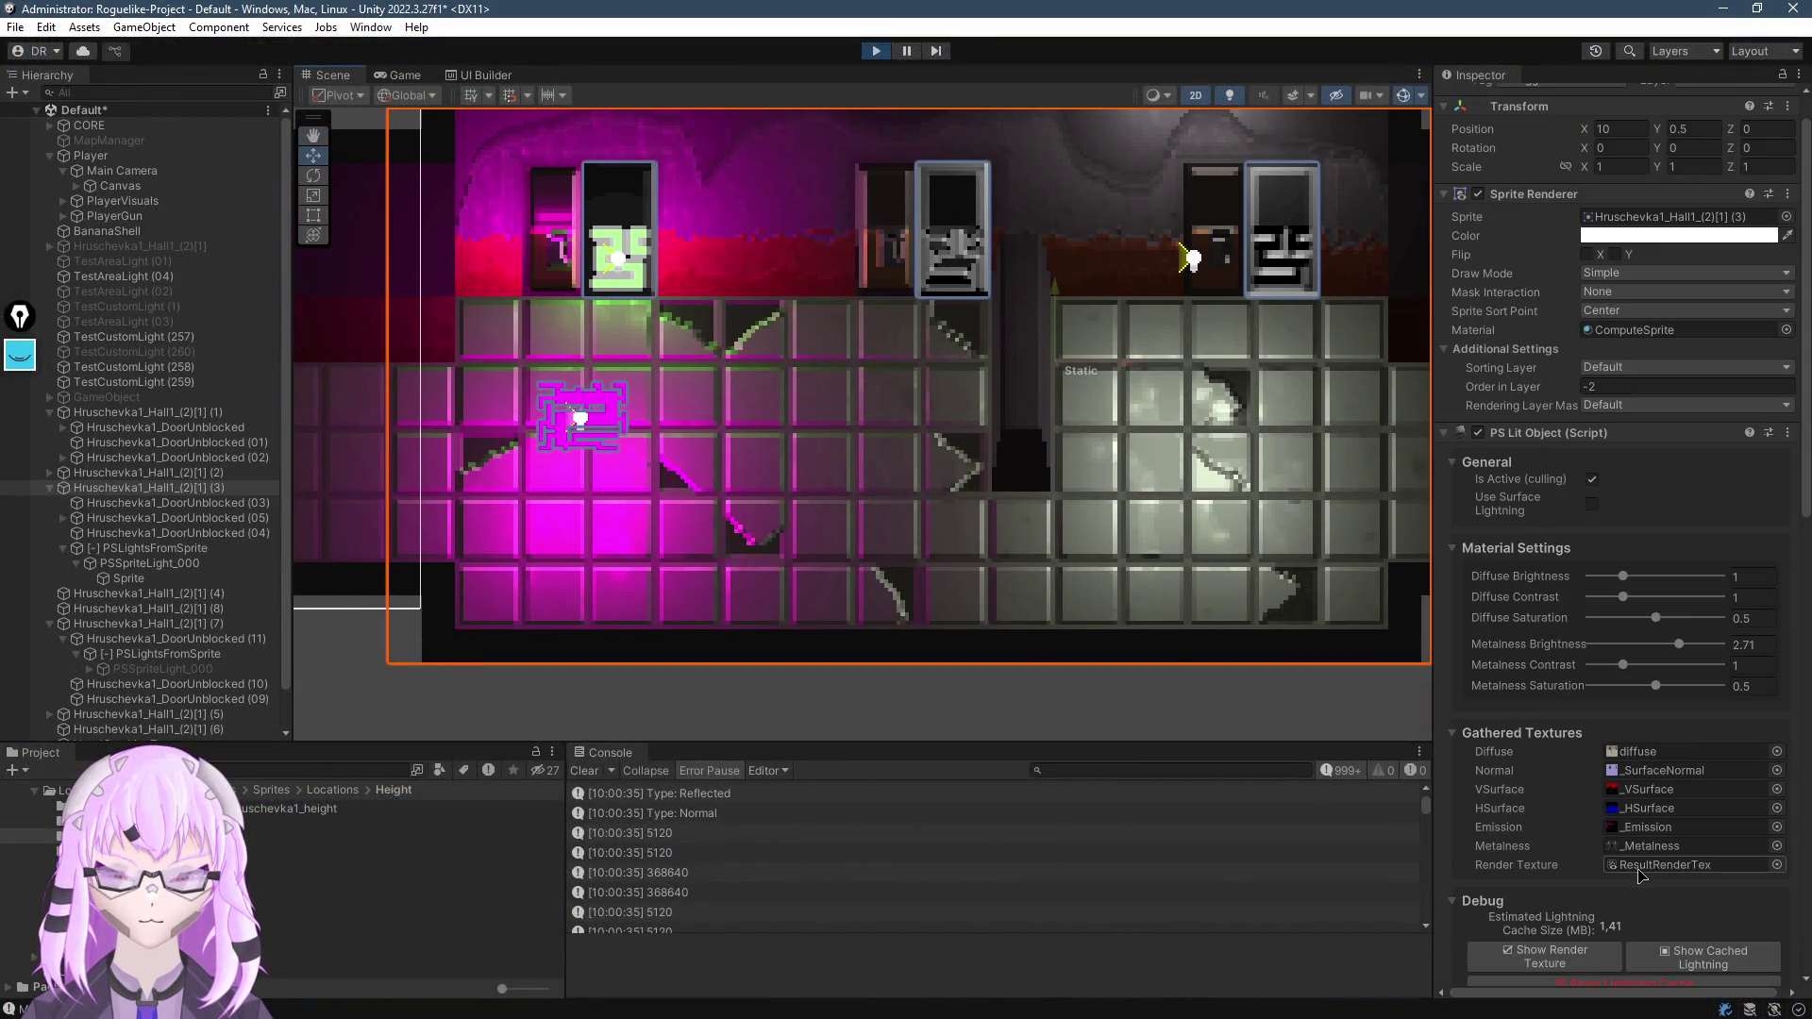
# Open Hruschevka1_vsurface.png from the Sprites/Locations/VSurface folder in the photo viewer
pyautogui.scroll(-6, 1640, 876)
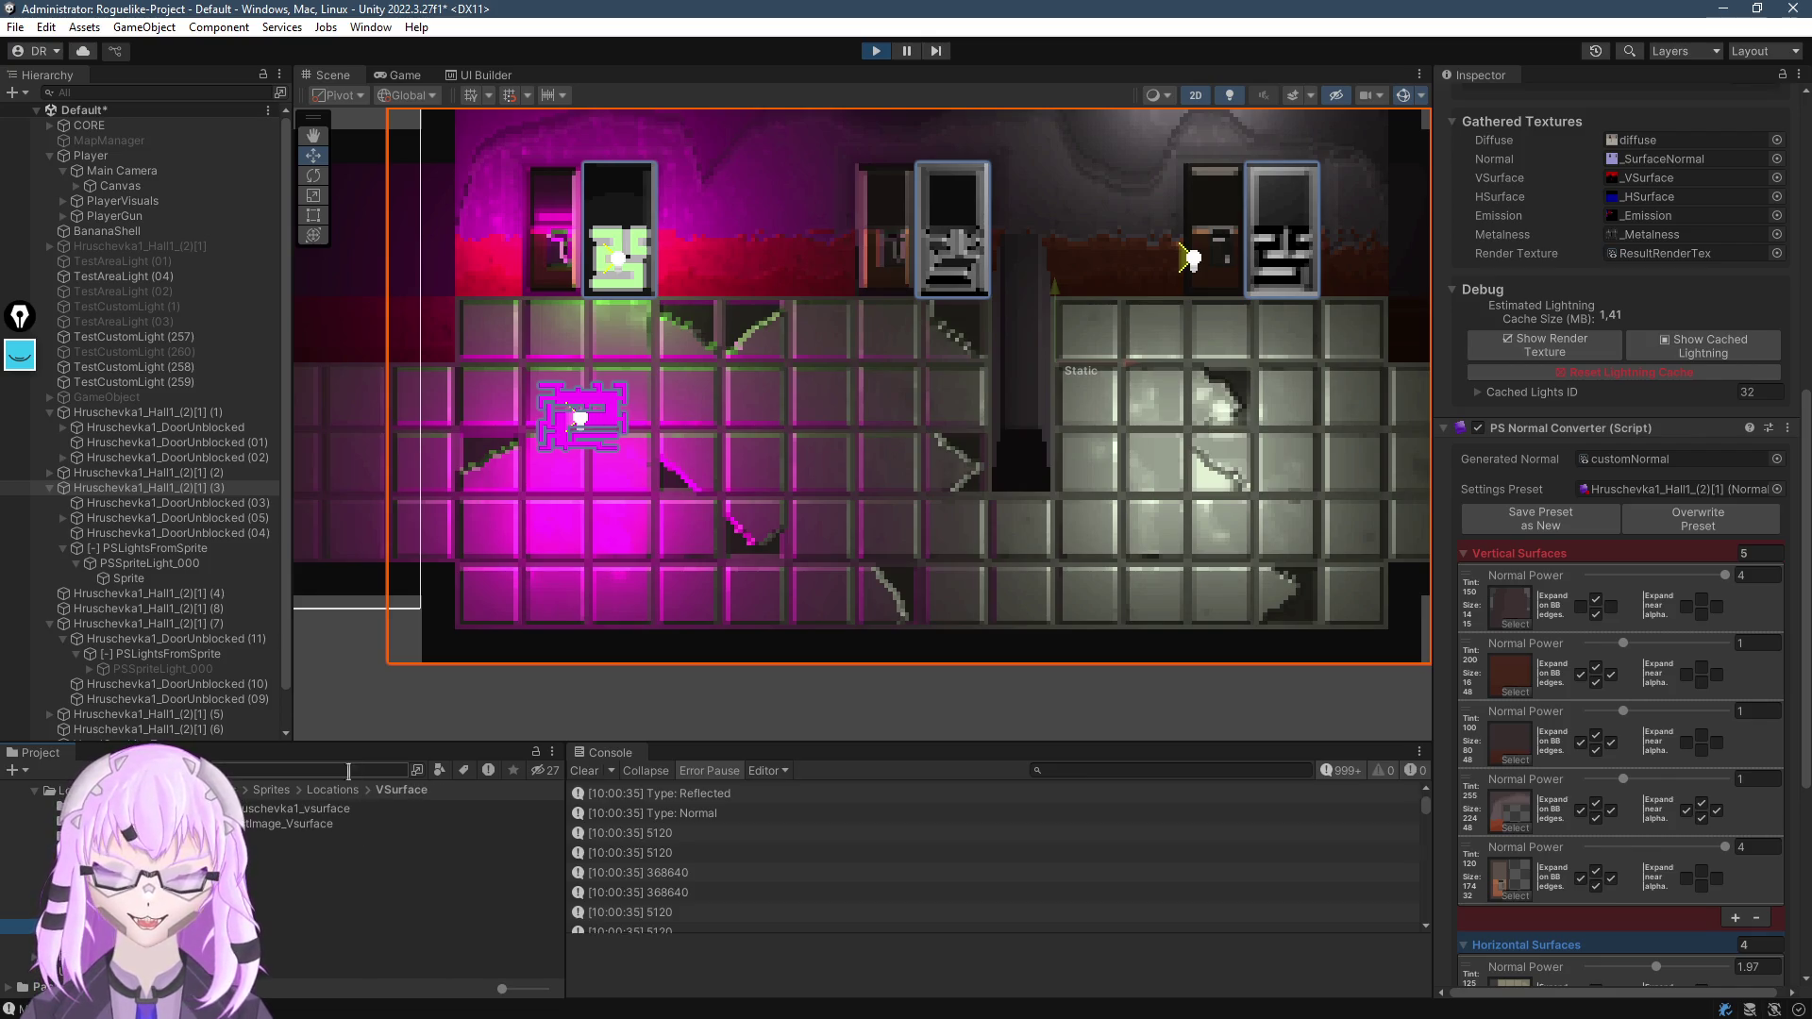
pyautogui.doubleClick(321, 809)
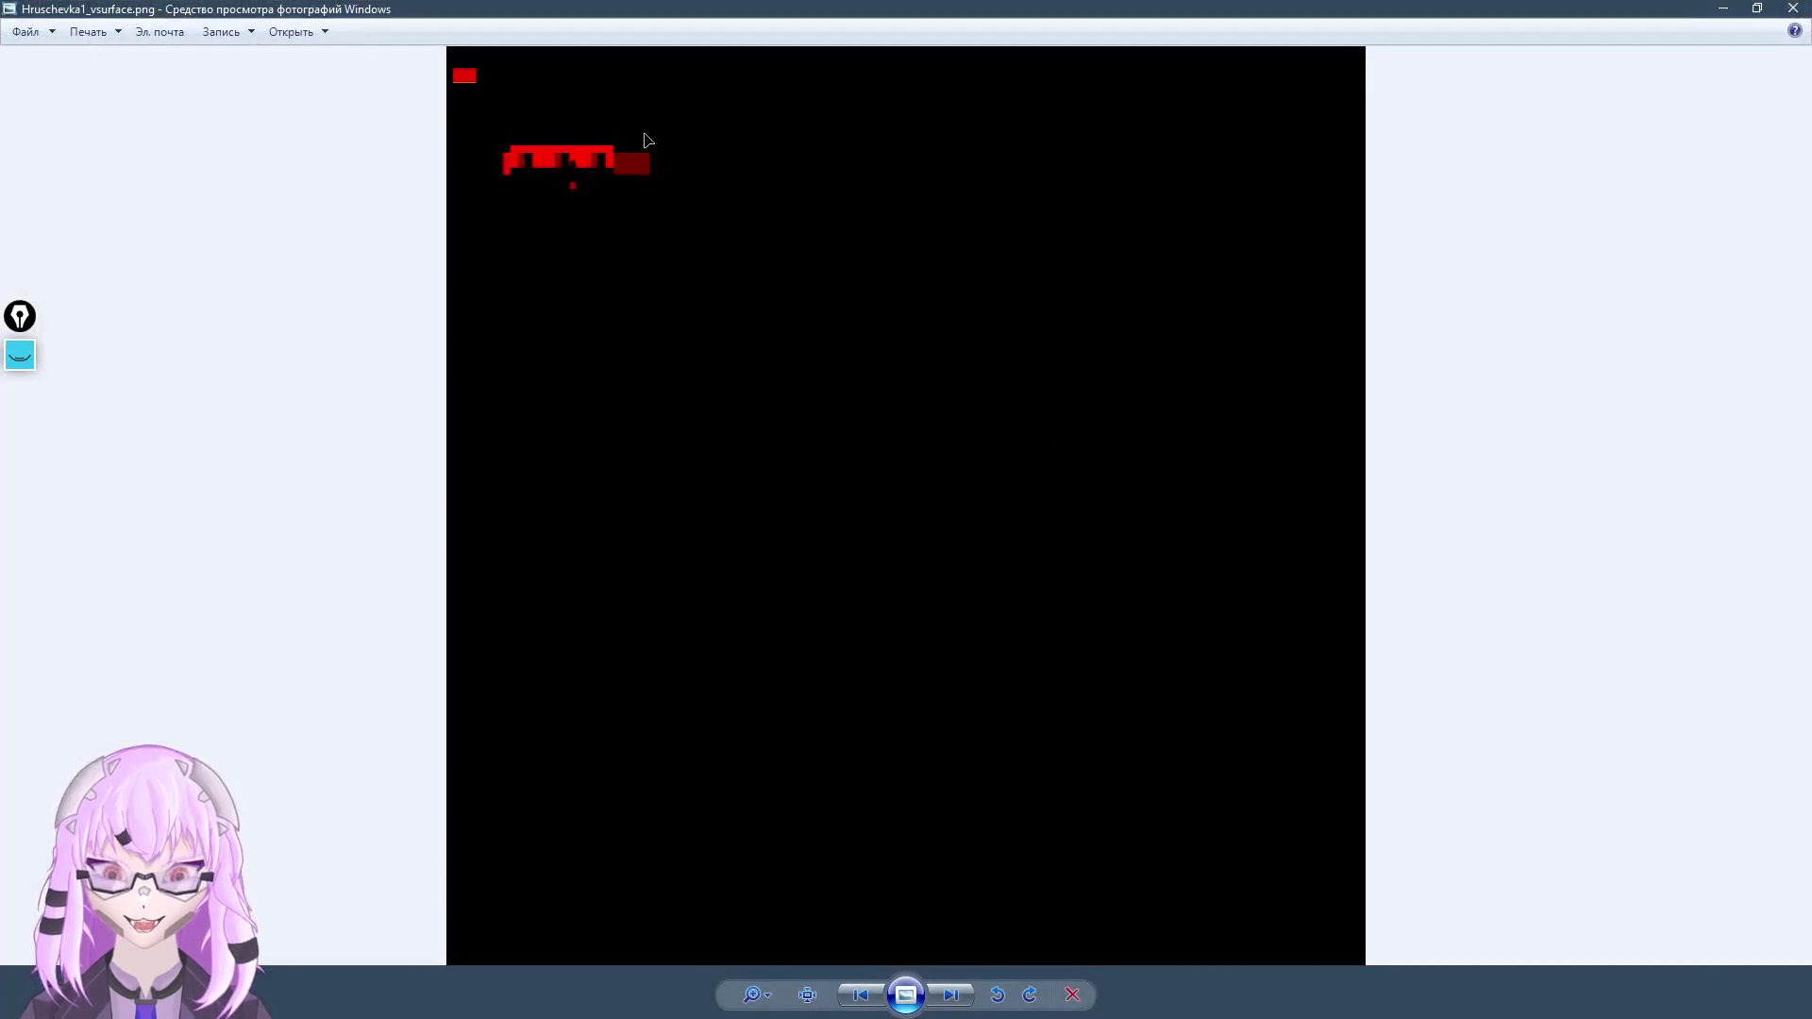
# Zoom and pan across the red building areas of the vsurface map, then return to Unity
pyautogui.scroll(5, 254, 351)
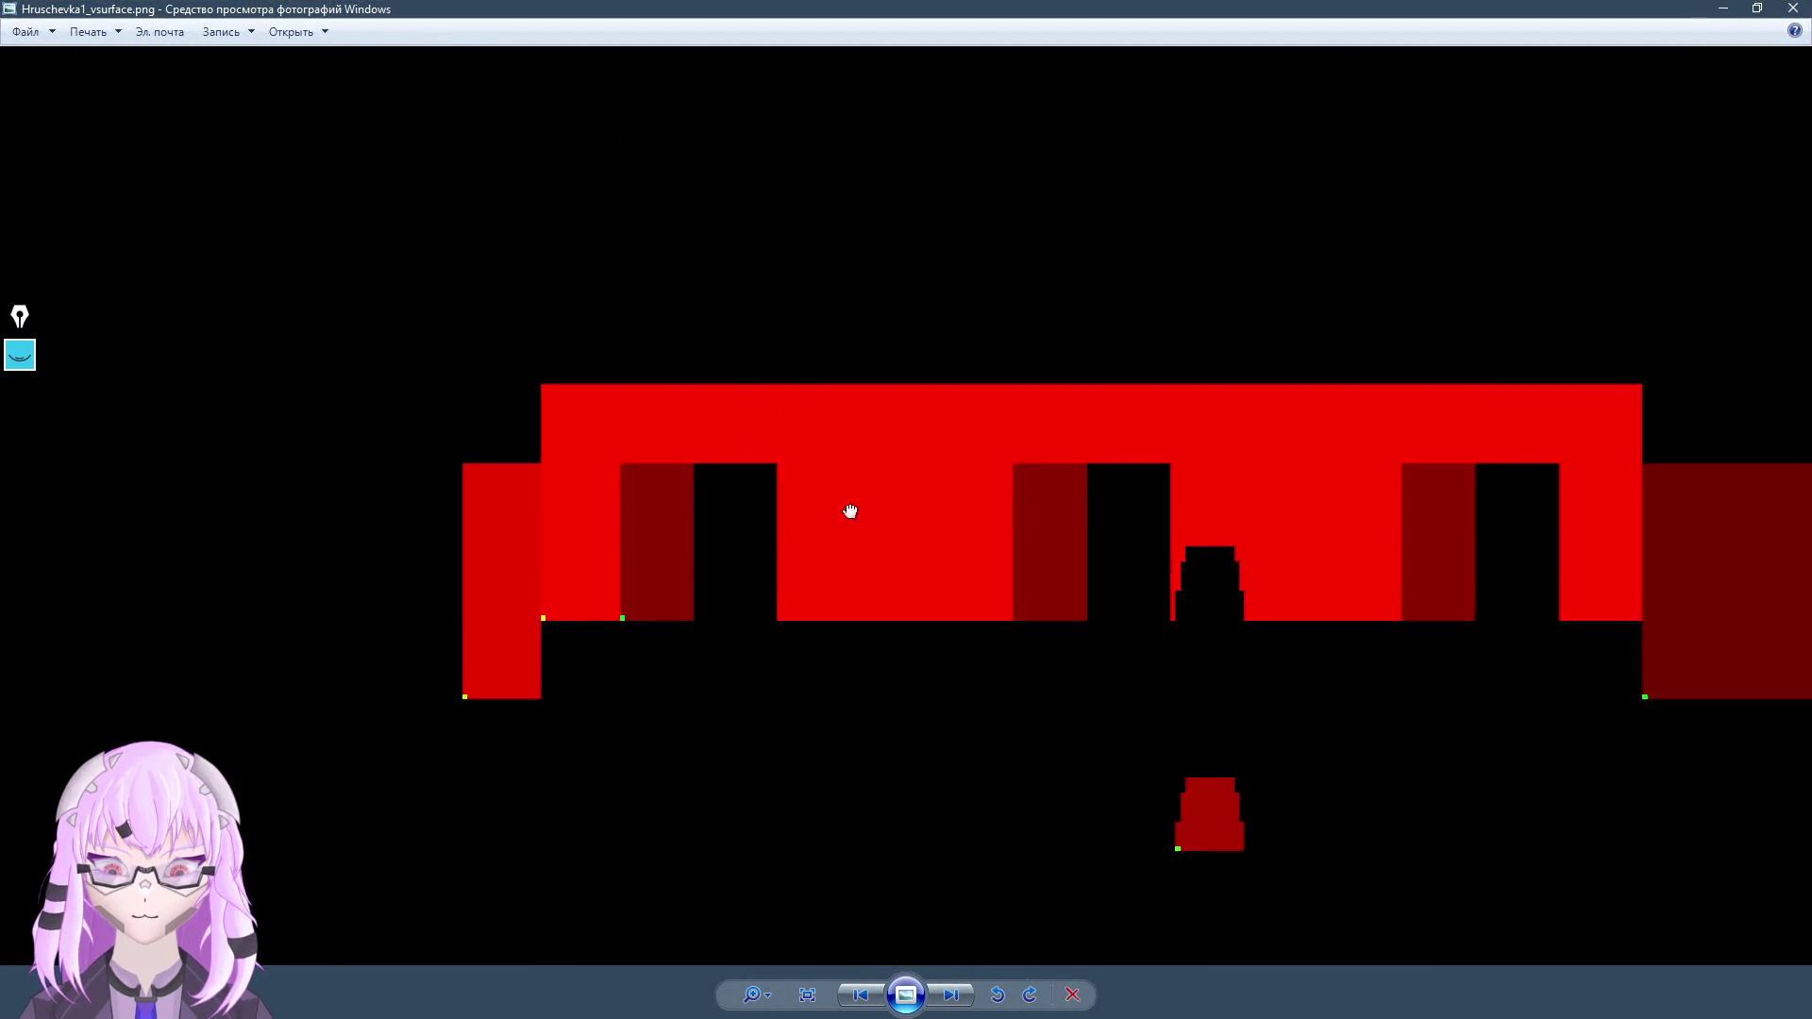
pyautogui.scroll(4, 581, 561)
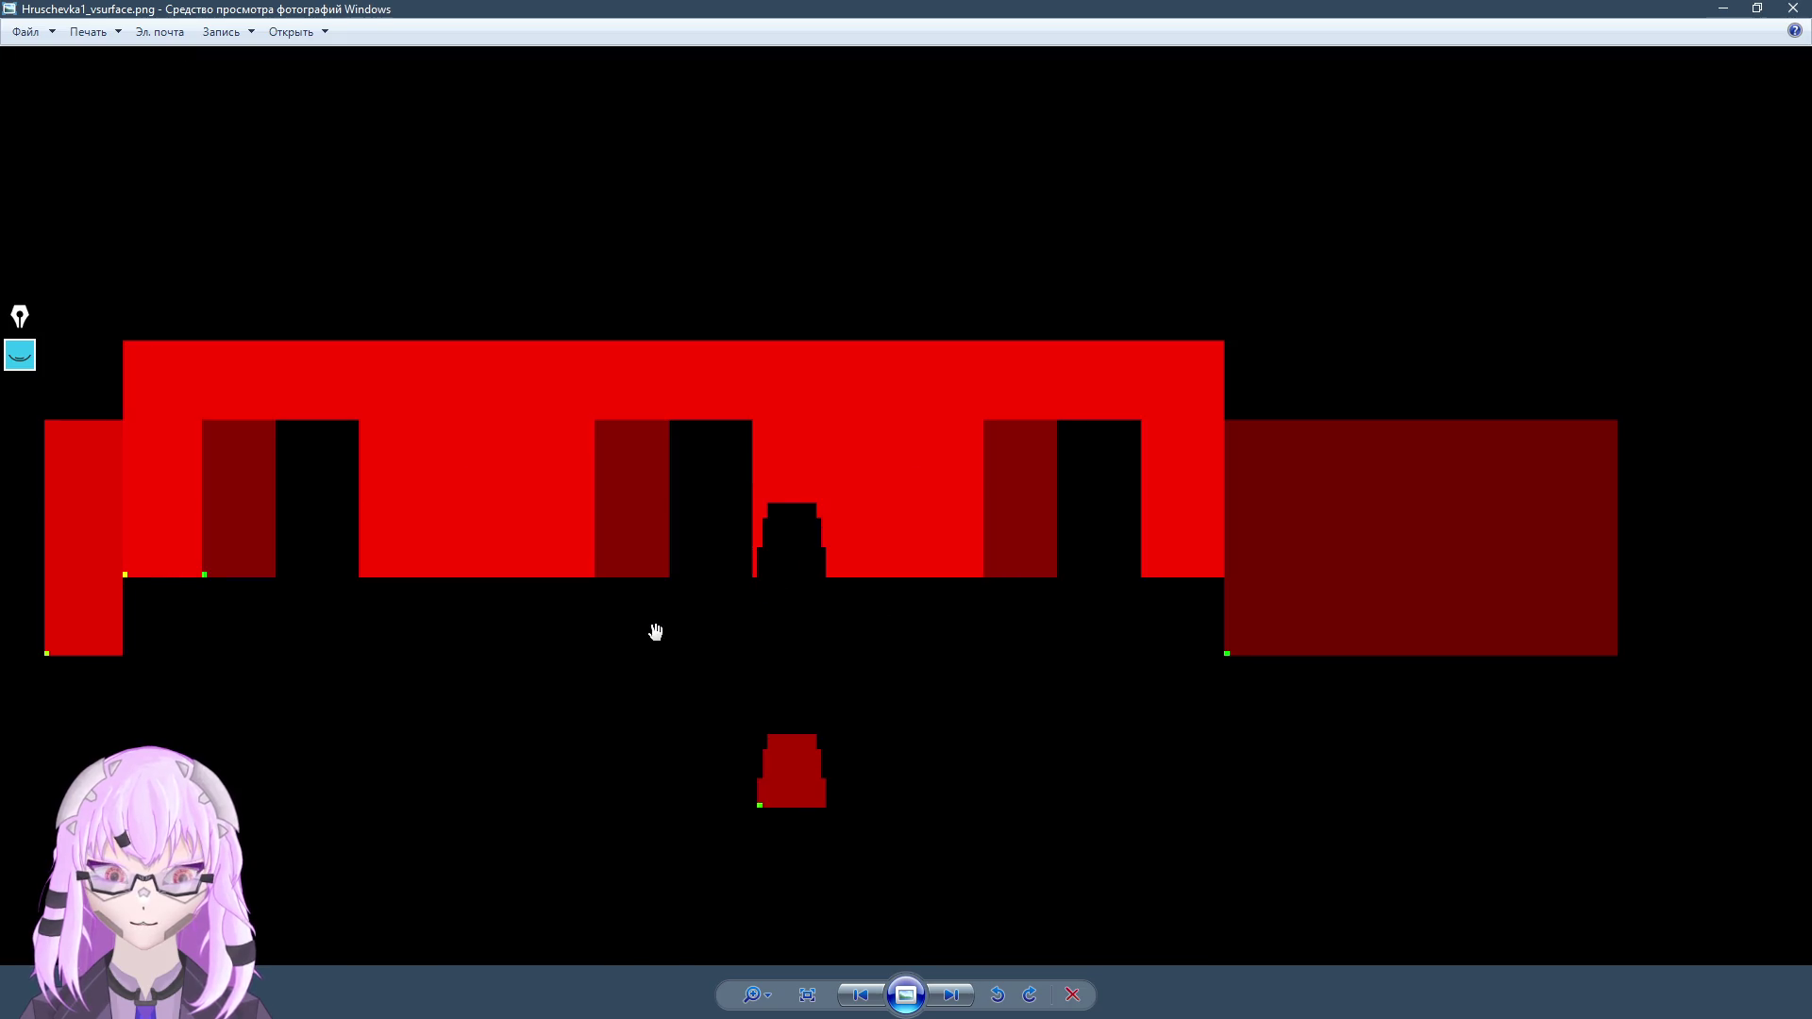
pyautogui.scroll(6, 590, 614)
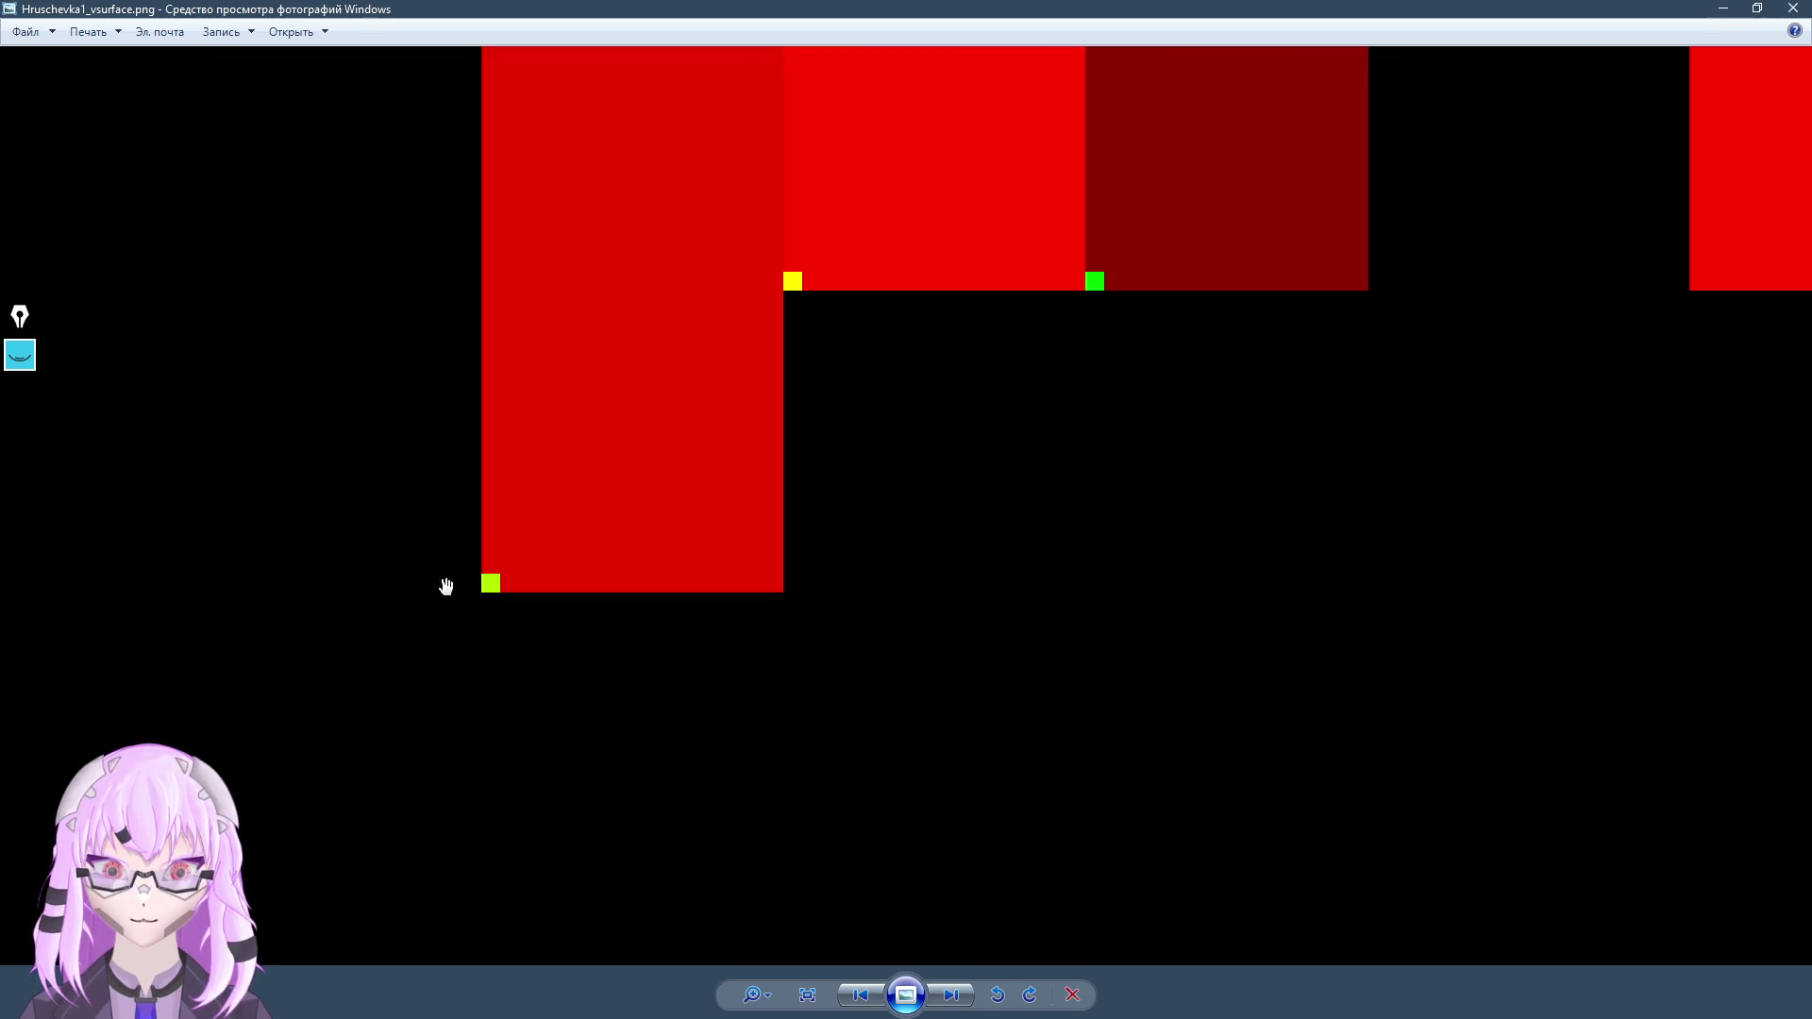
pyautogui.moveTo(950, 483); pyautogui.dragTo(501, 635)
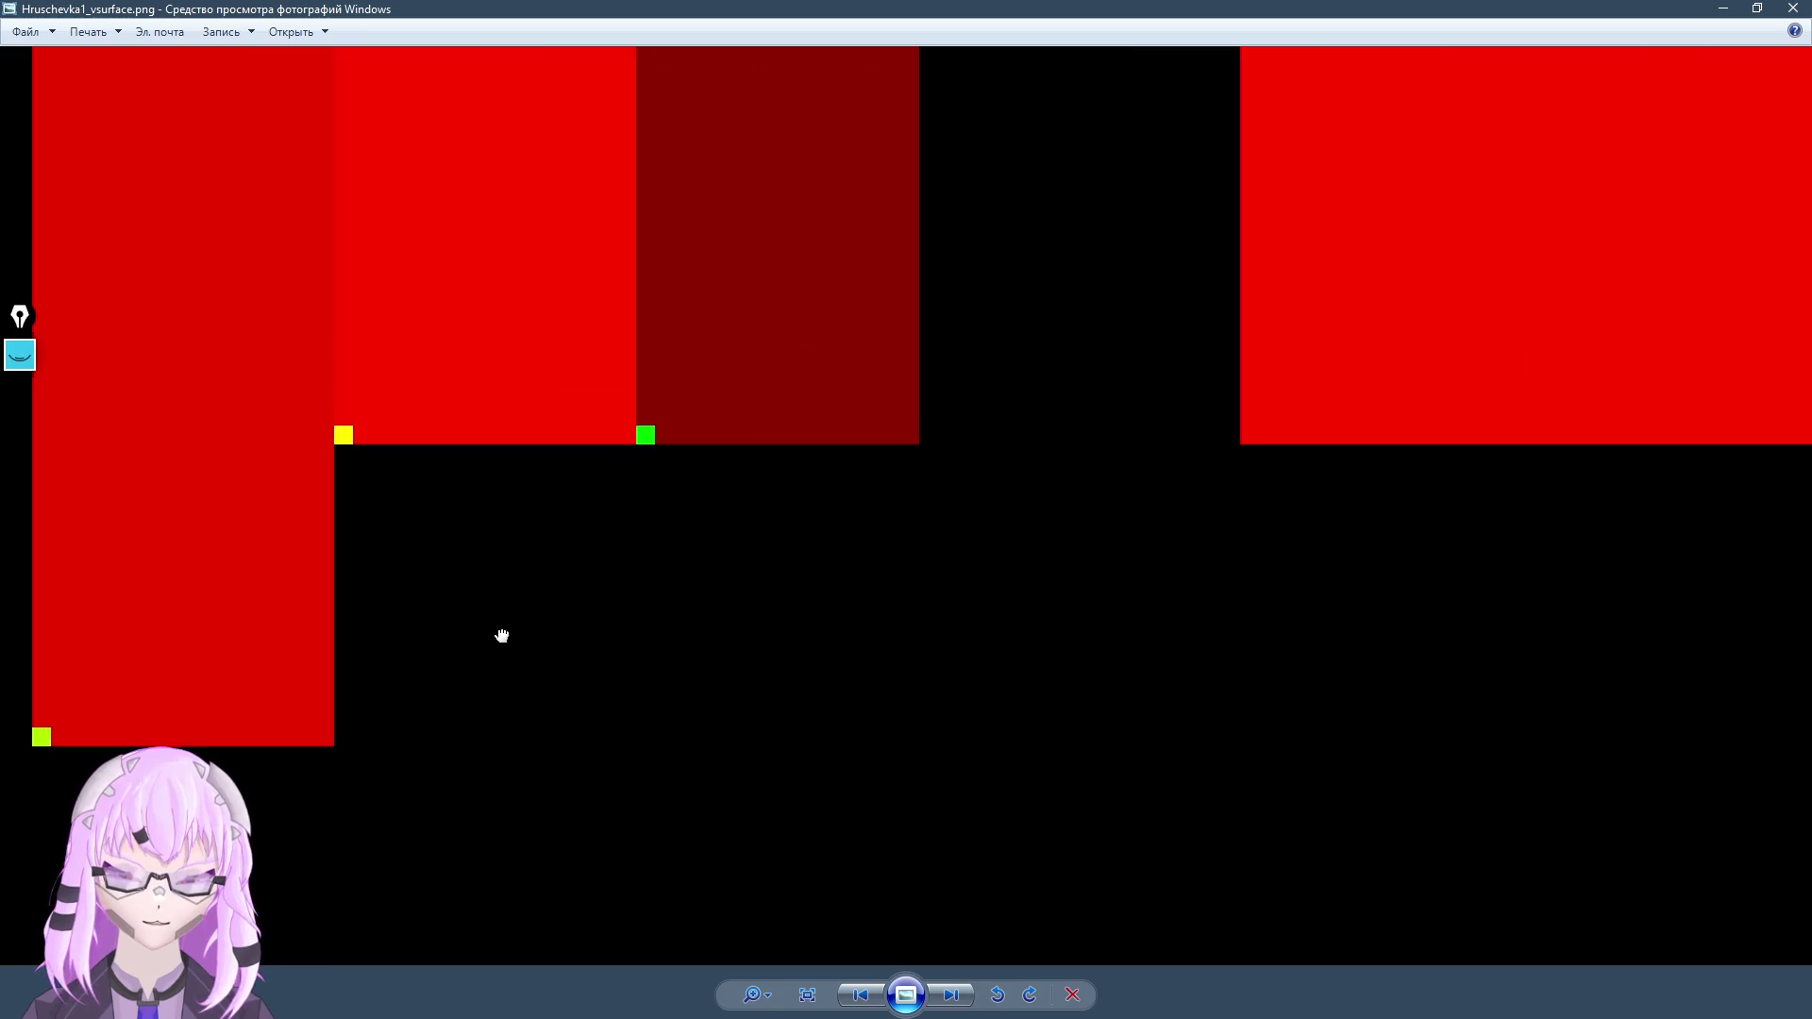
pyautogui.scroll(-3, 501, 635)
pyautogui.moveTo(1201, 607)
pyautogui.mouseDown()
pyautogui.moveTo(611, 332)
pyautogui.moveTo(416, 541)
pyautogui.moveTo(400, 603)
pyautogui.mouseUp()
pyautogui.scroll(-1, 881, 562)
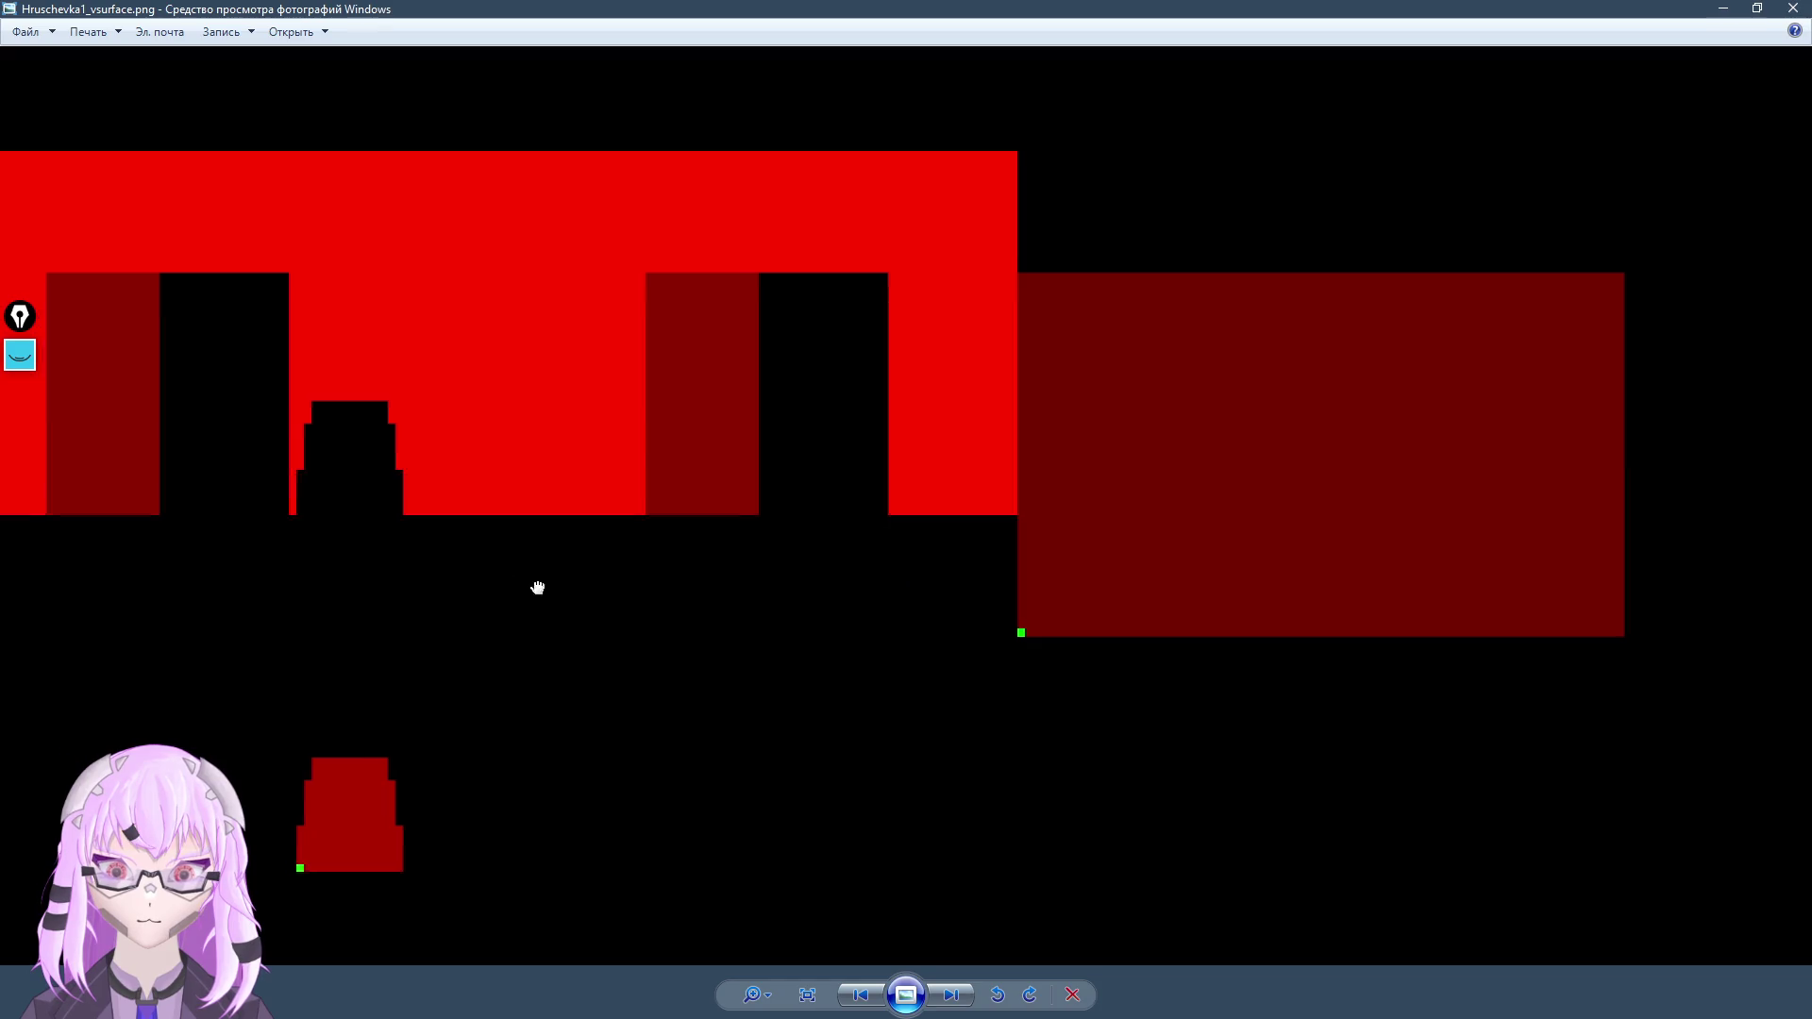
pyautogui.moveTo(99, 611)
pyautogui.mouseDown()
pyautogui.moveTo(1075, 566)
pyautogui.moveTo(1327, 396)
pyautogui.moveTo(531, 680)
pyautogui.moveTo(177, 530)
pyautogui.mouseUp()
pyautogui.scroll(2, 1327, 396)
pyautogui.scroll(-3, 1327, 397)
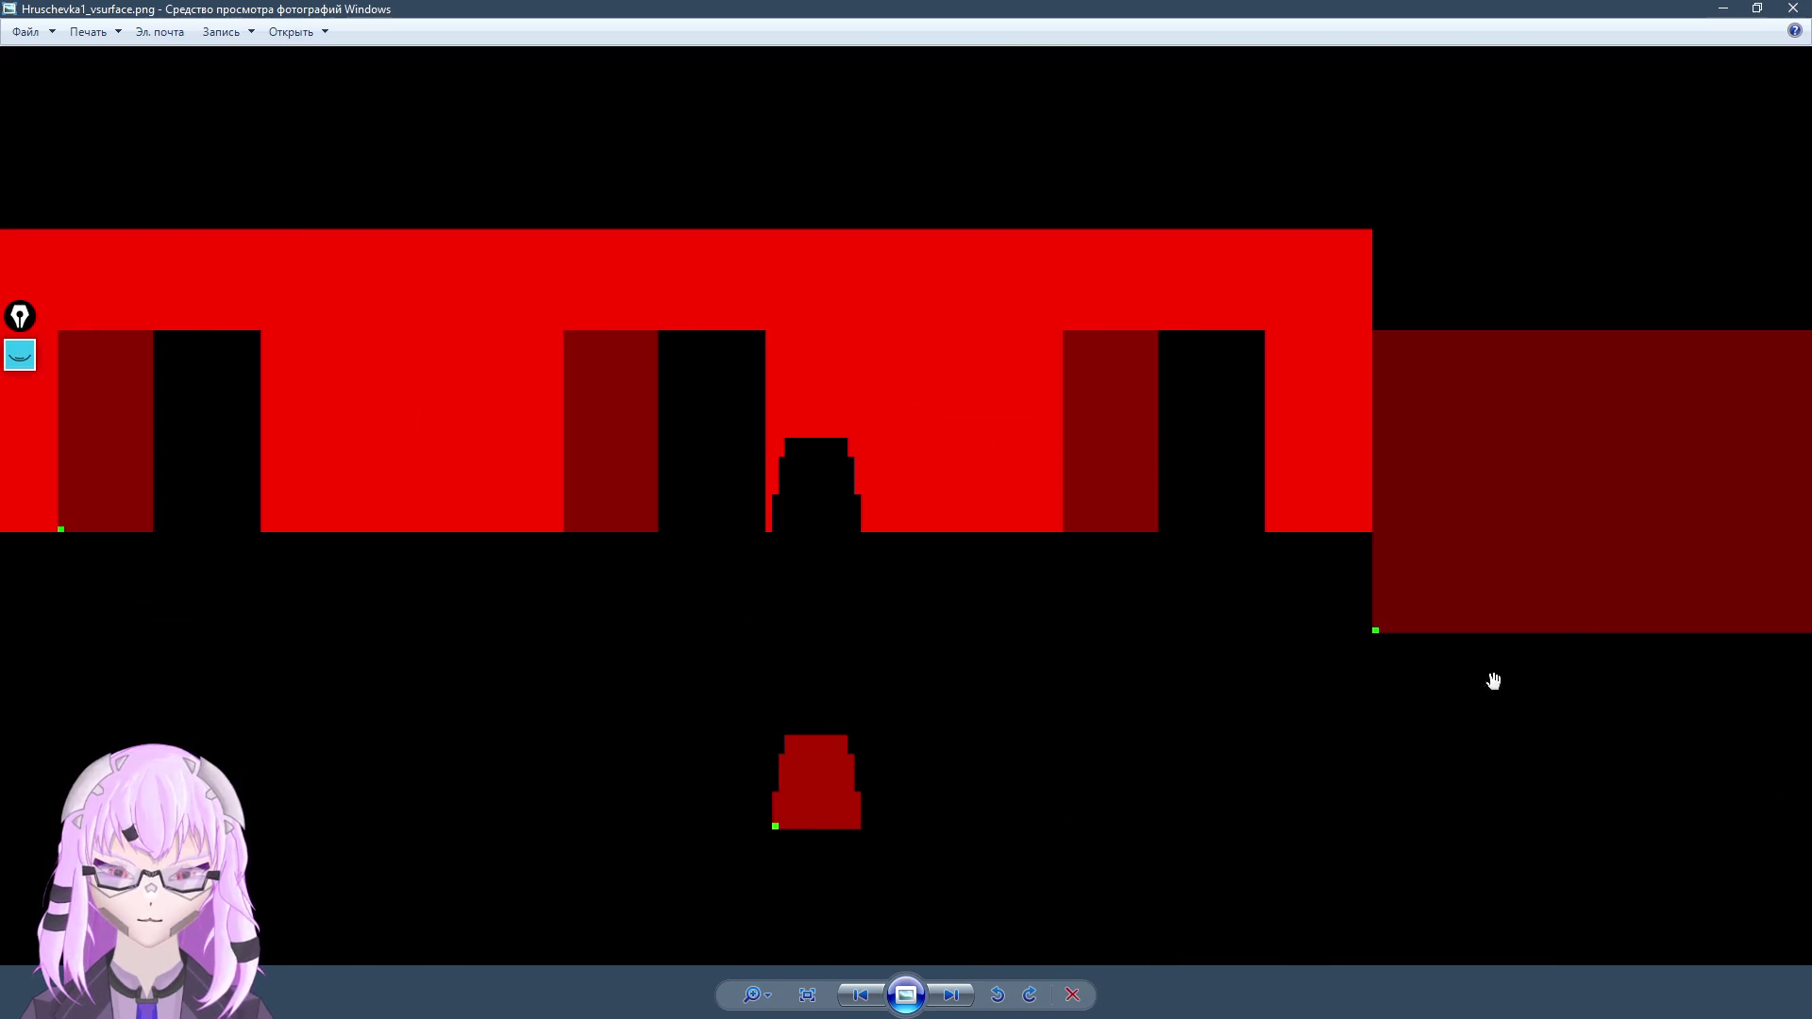
pyautogui.hotkey('alt', 'Tab')
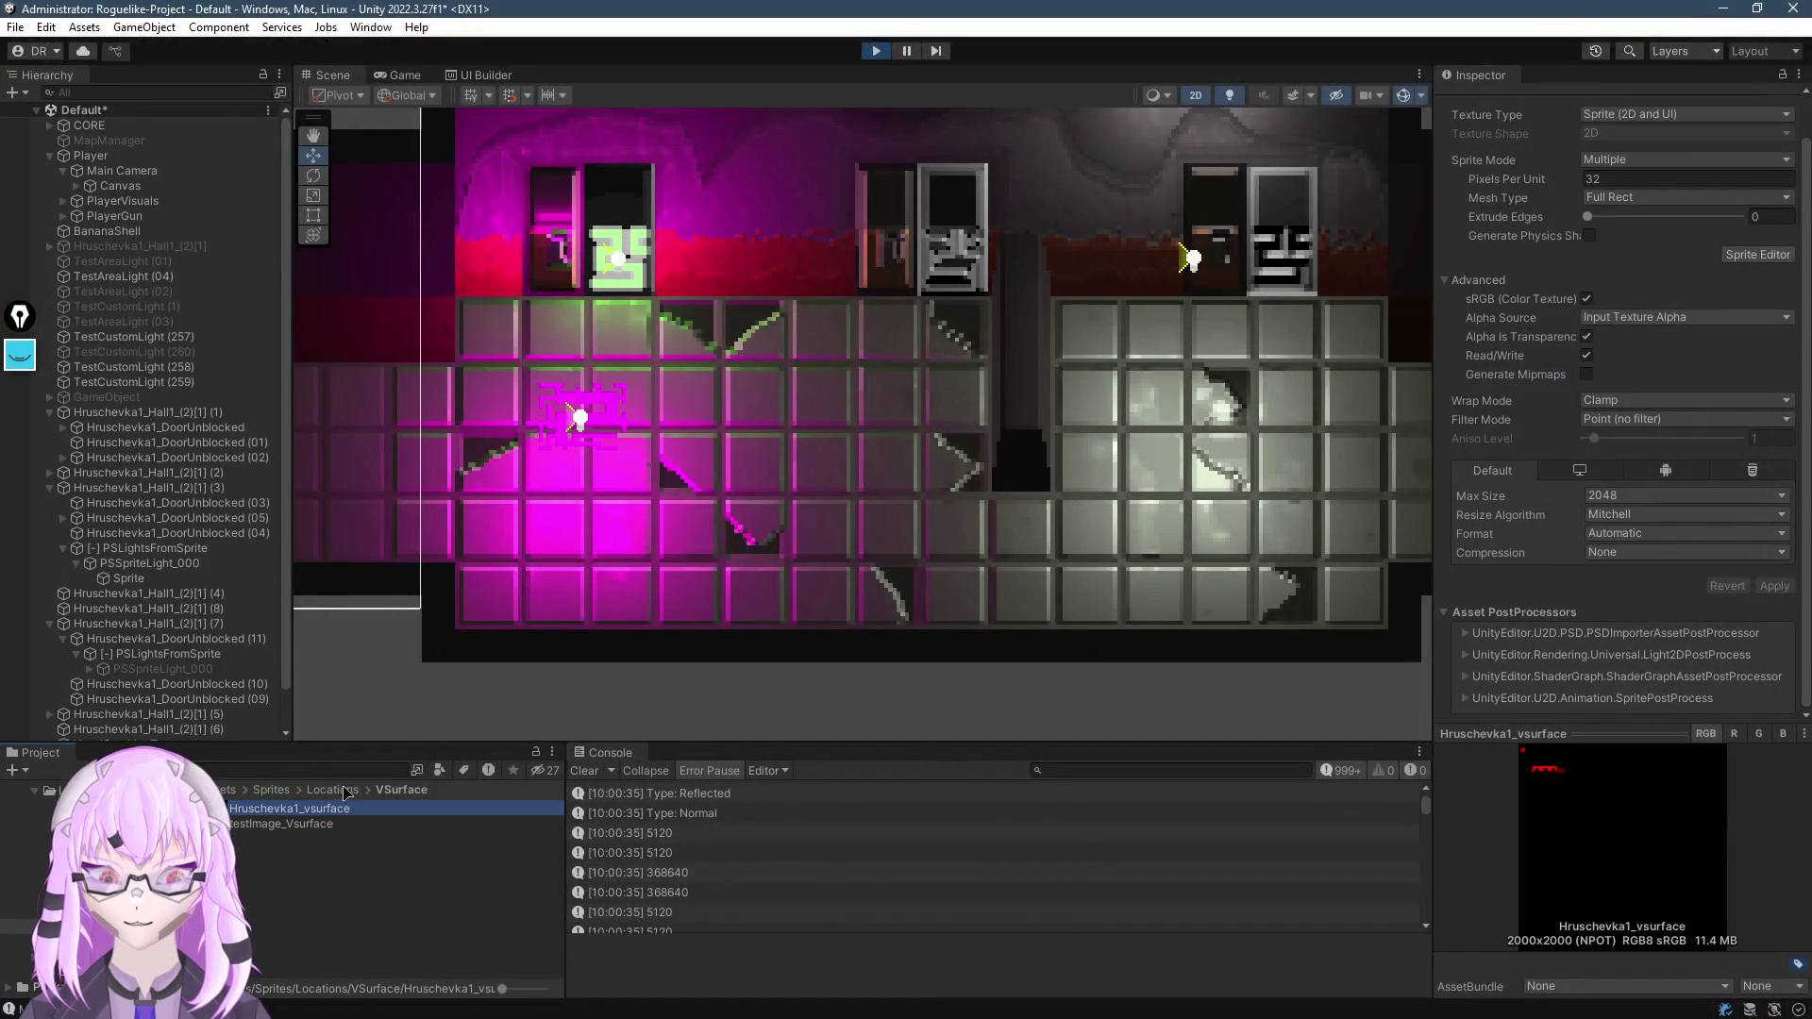
# Browse from Locations into the HSurface folder and open Hruschevka1_hsurface.png in Windows Photo Viewer
pyautogui.press('BackSpace')
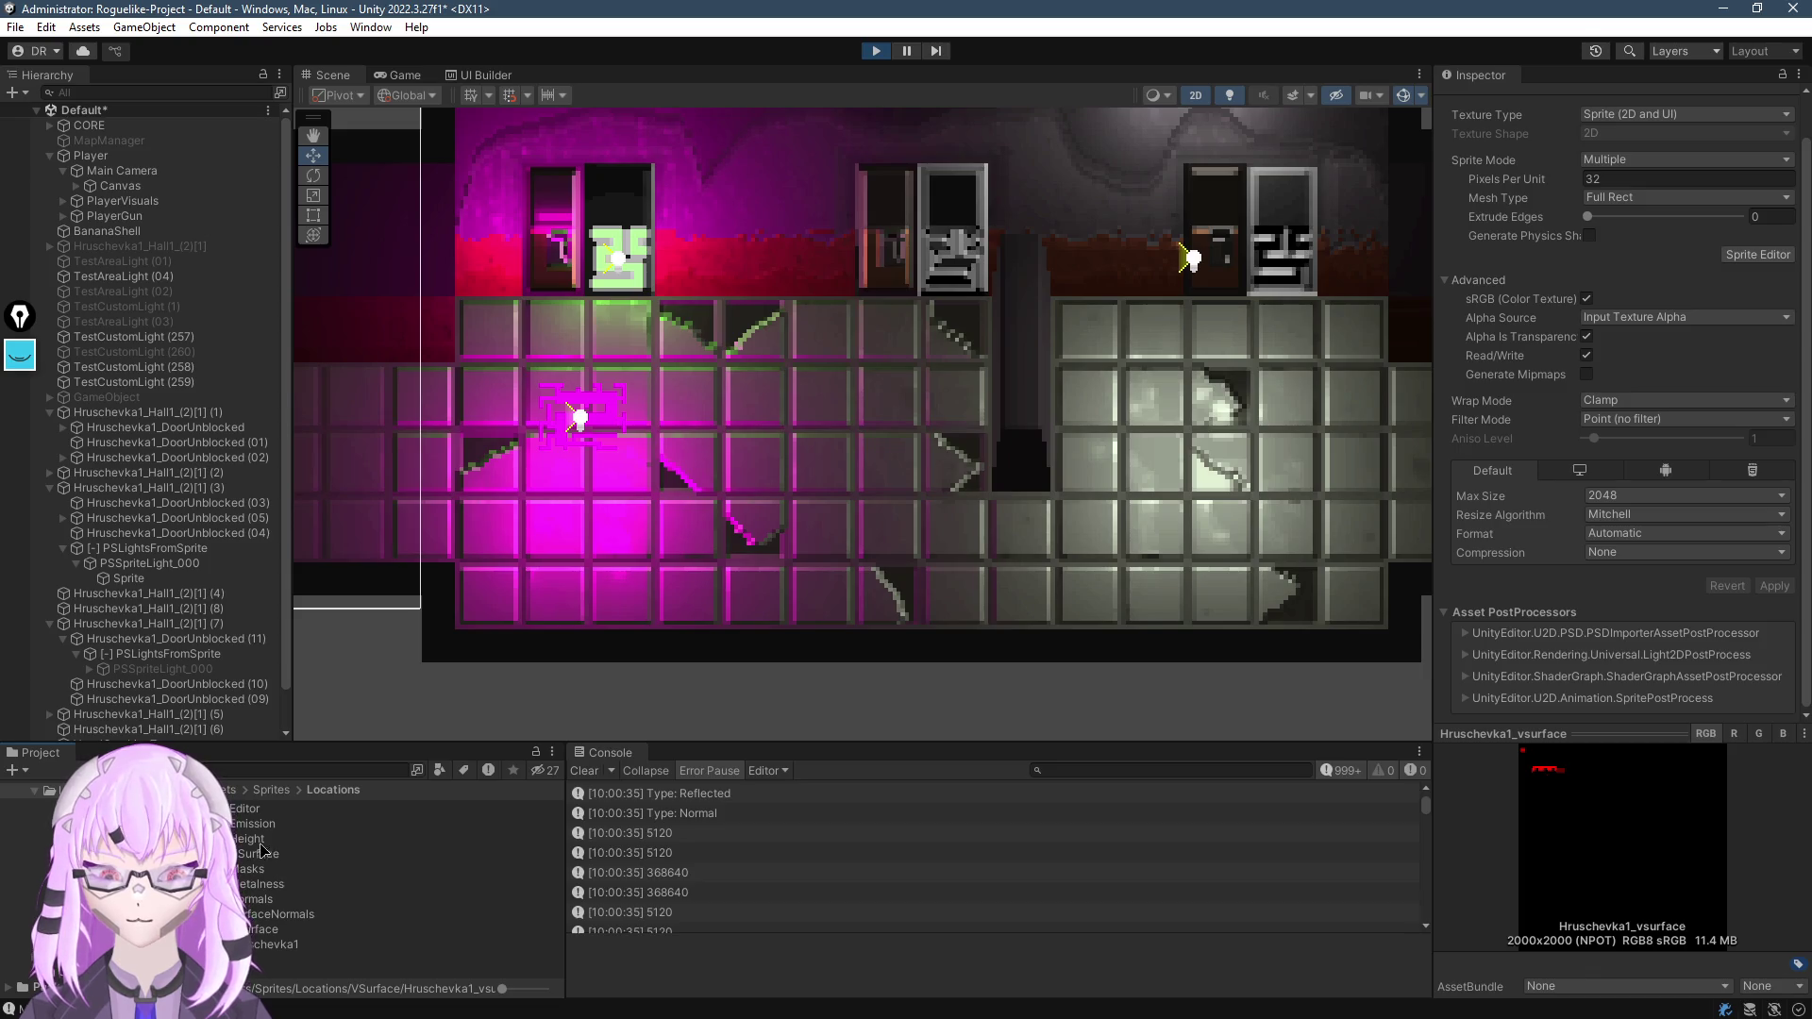
pyautogui.doubleClick(253, 840)
pyautogui.press('BackSpace')
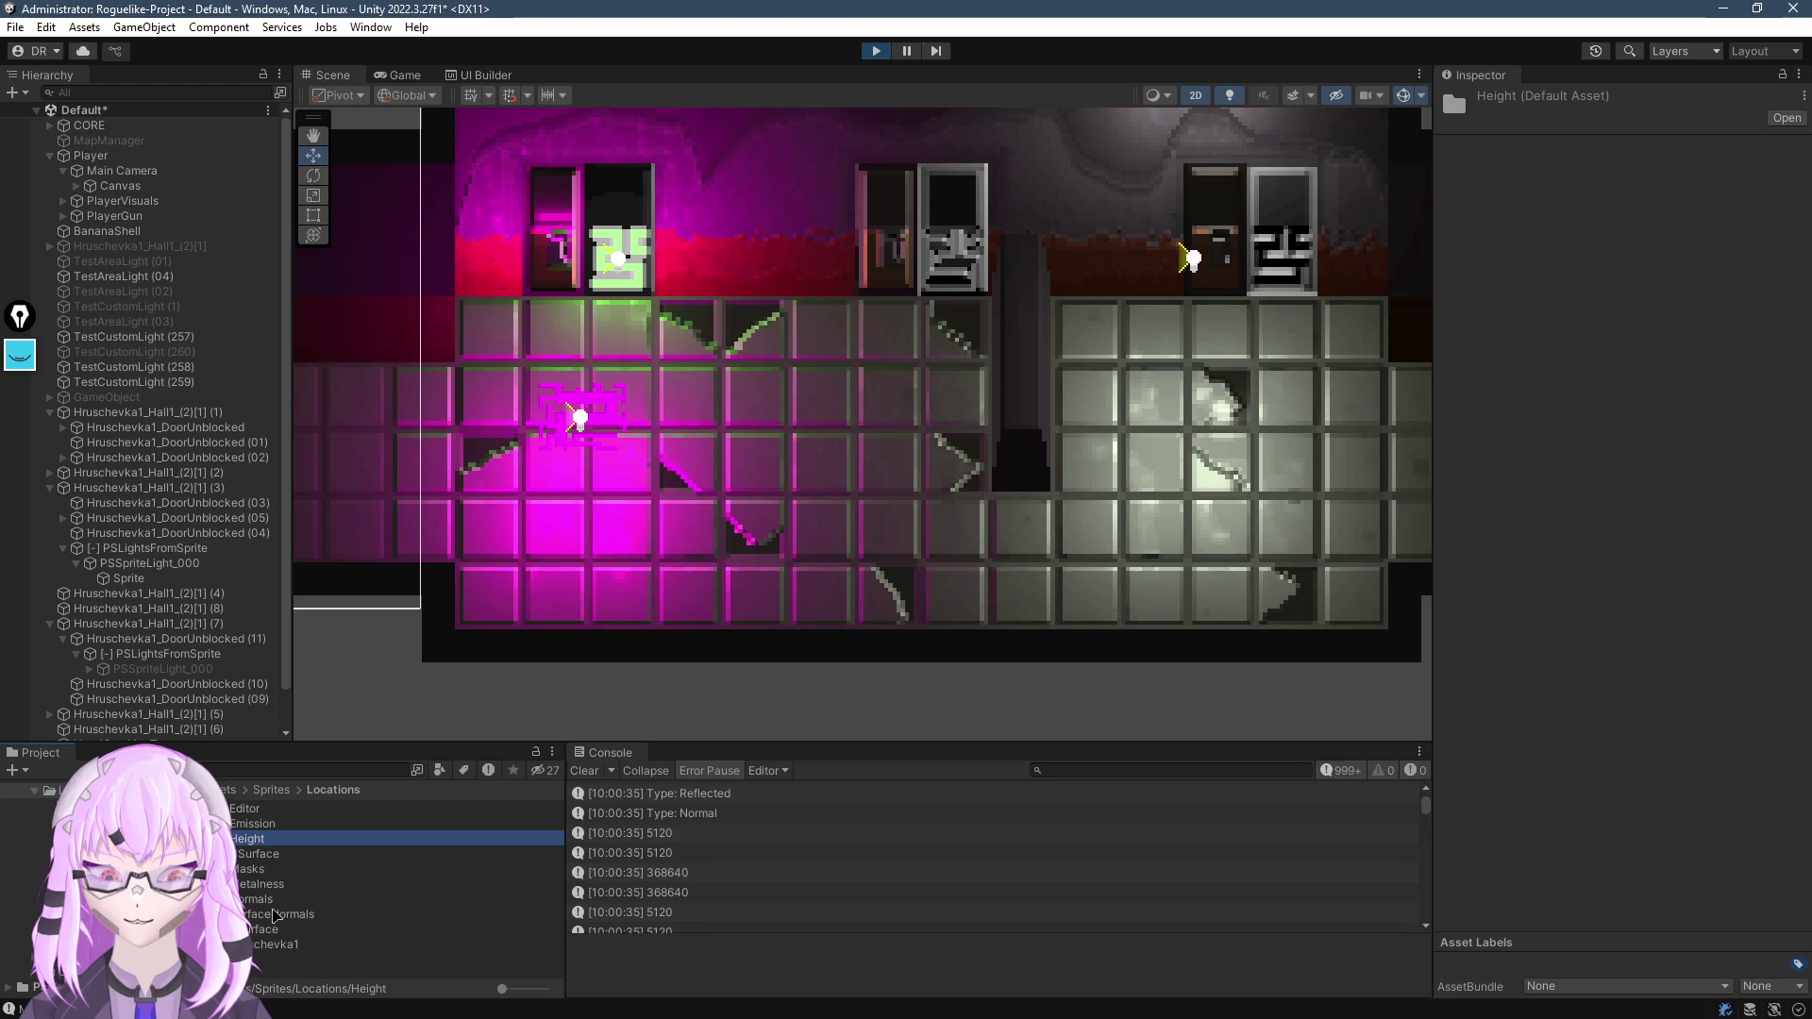
pyautogui.doubleClick(266, 896)
pyautogui.doubleClick(247, 819)
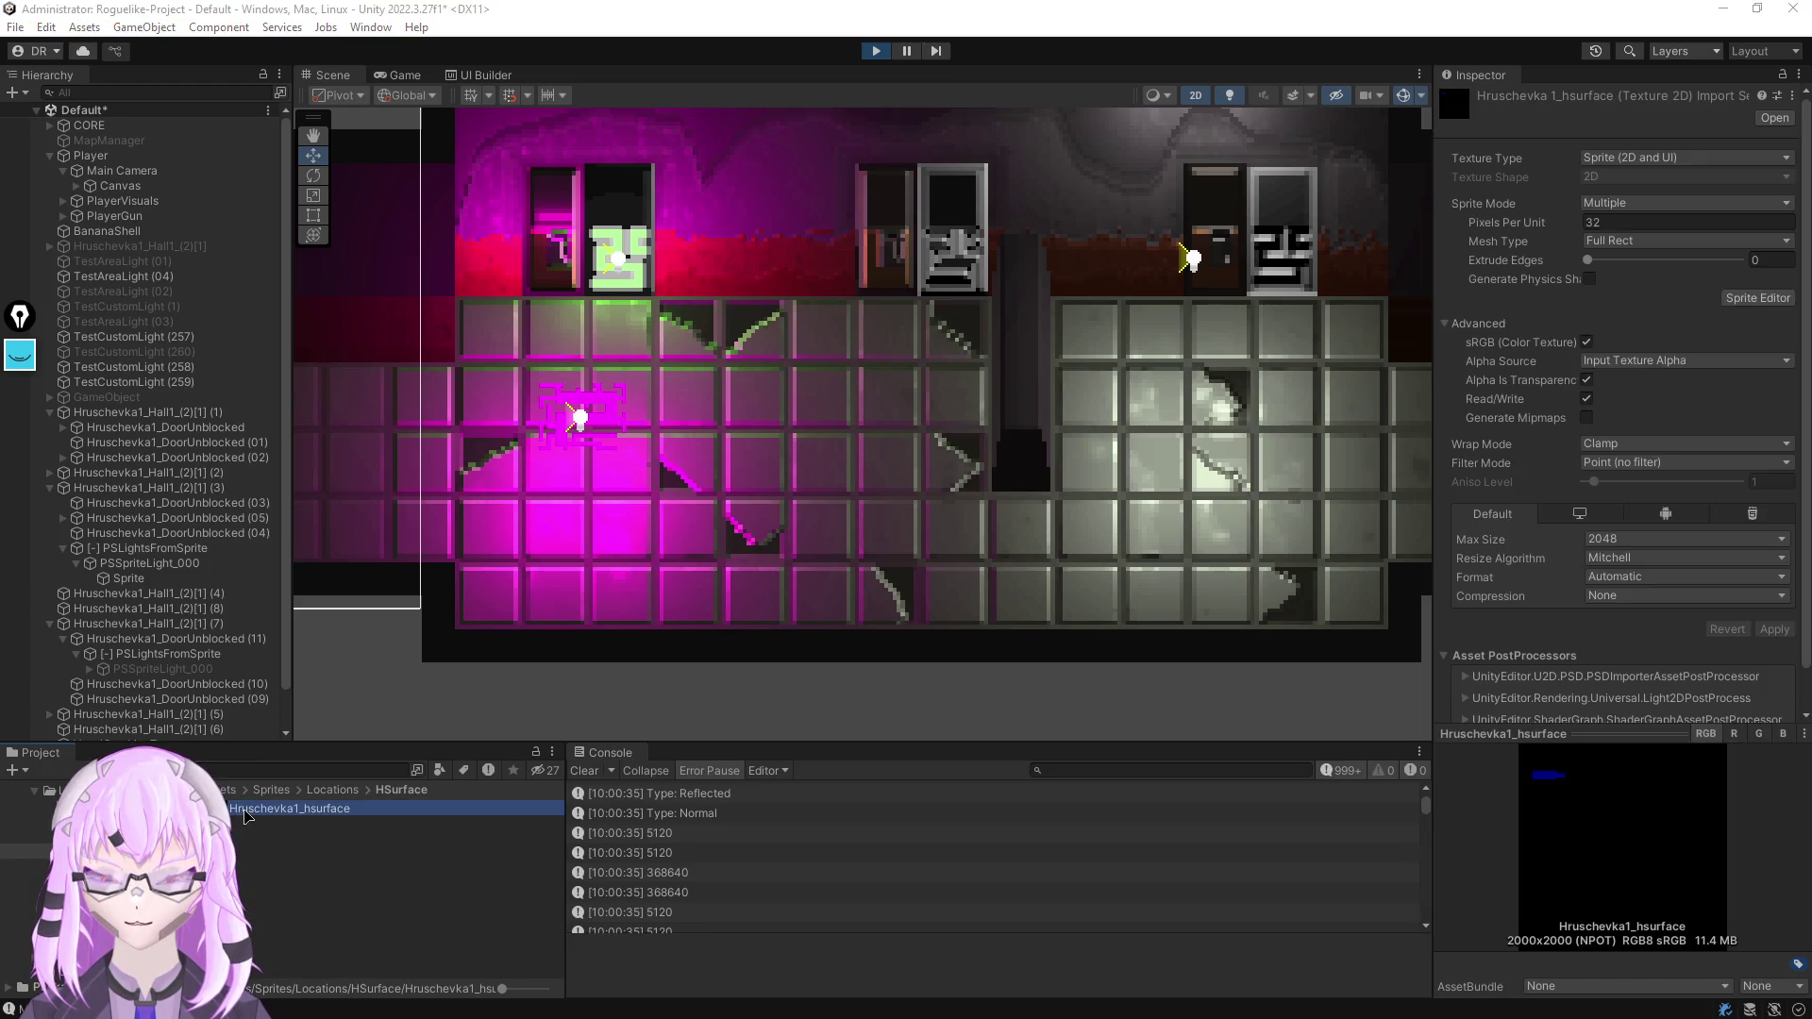
pyautogui.scroll(3, 469, 179)
# Zoom into the blue horizontal-surface map, pan it slightly, then close Photo Viewer
pyautogui.scroll(3, 348, 360)
pyautogui.scroll(3, 748, 587)
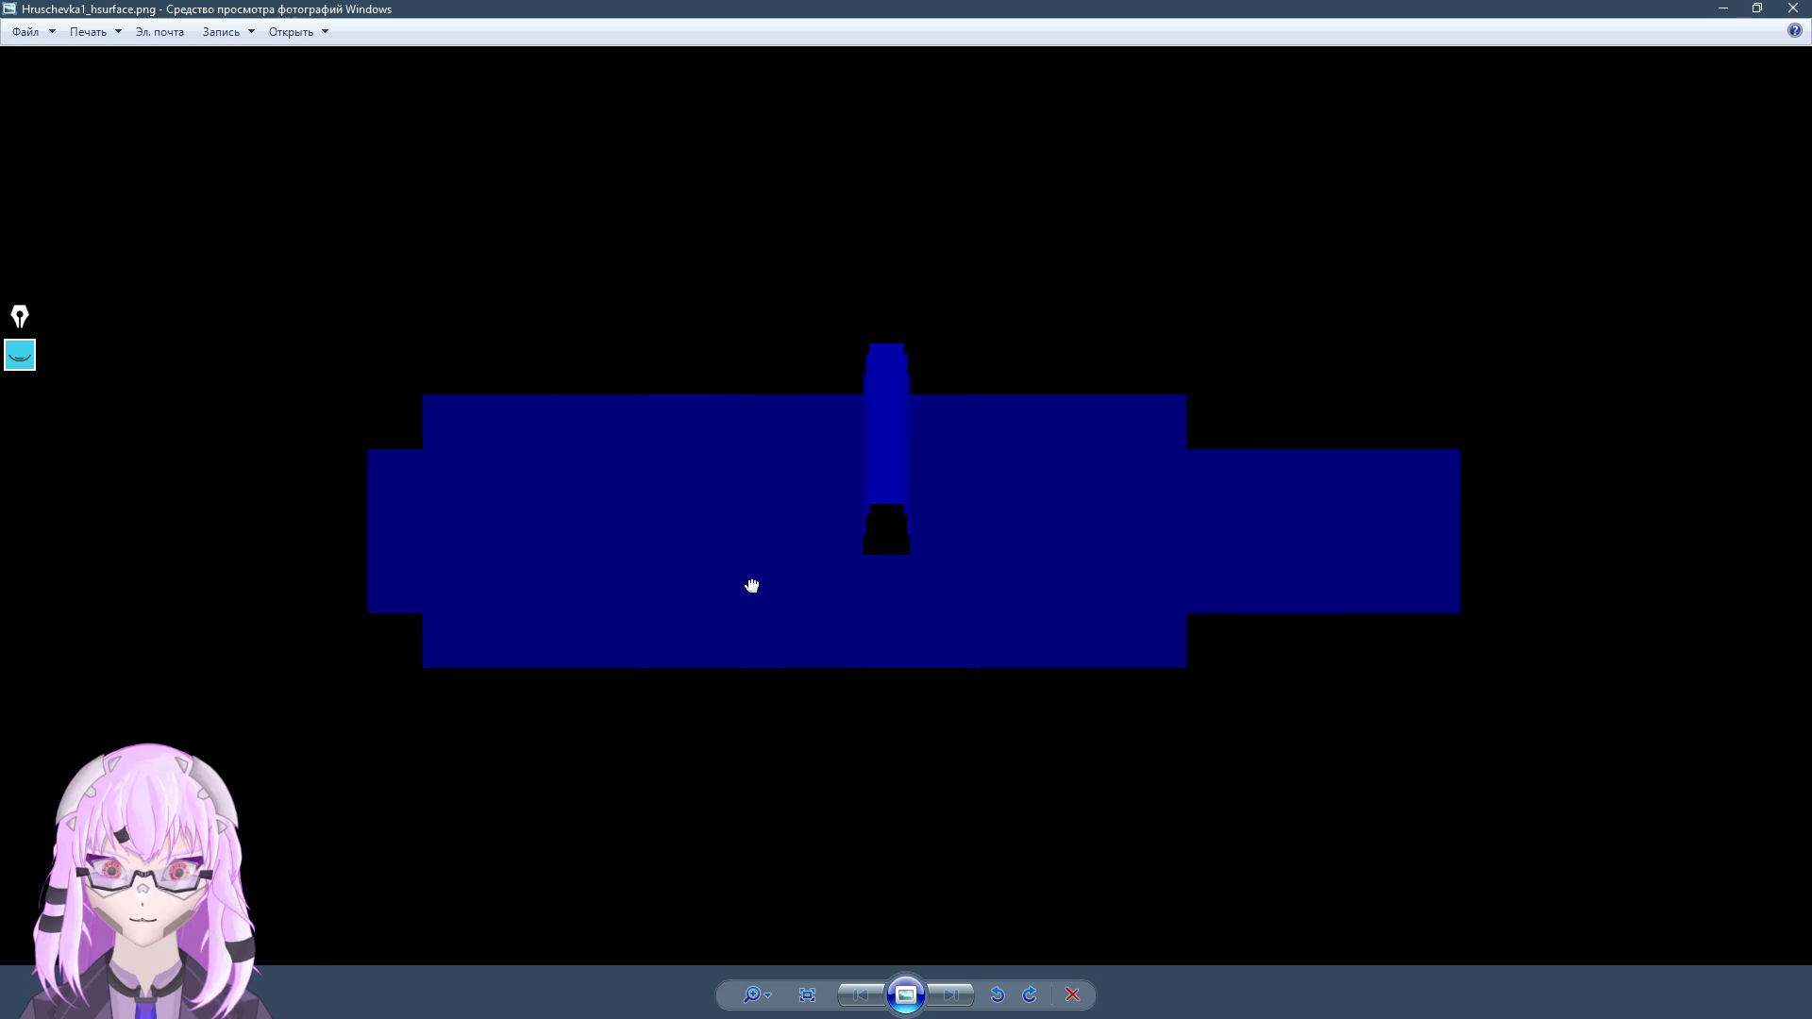
pyautogui.scroll(2, 916, 600)
pyautogui.scroll(-3, 797, 582)
pyautogui.scroll(2, 891, 546)
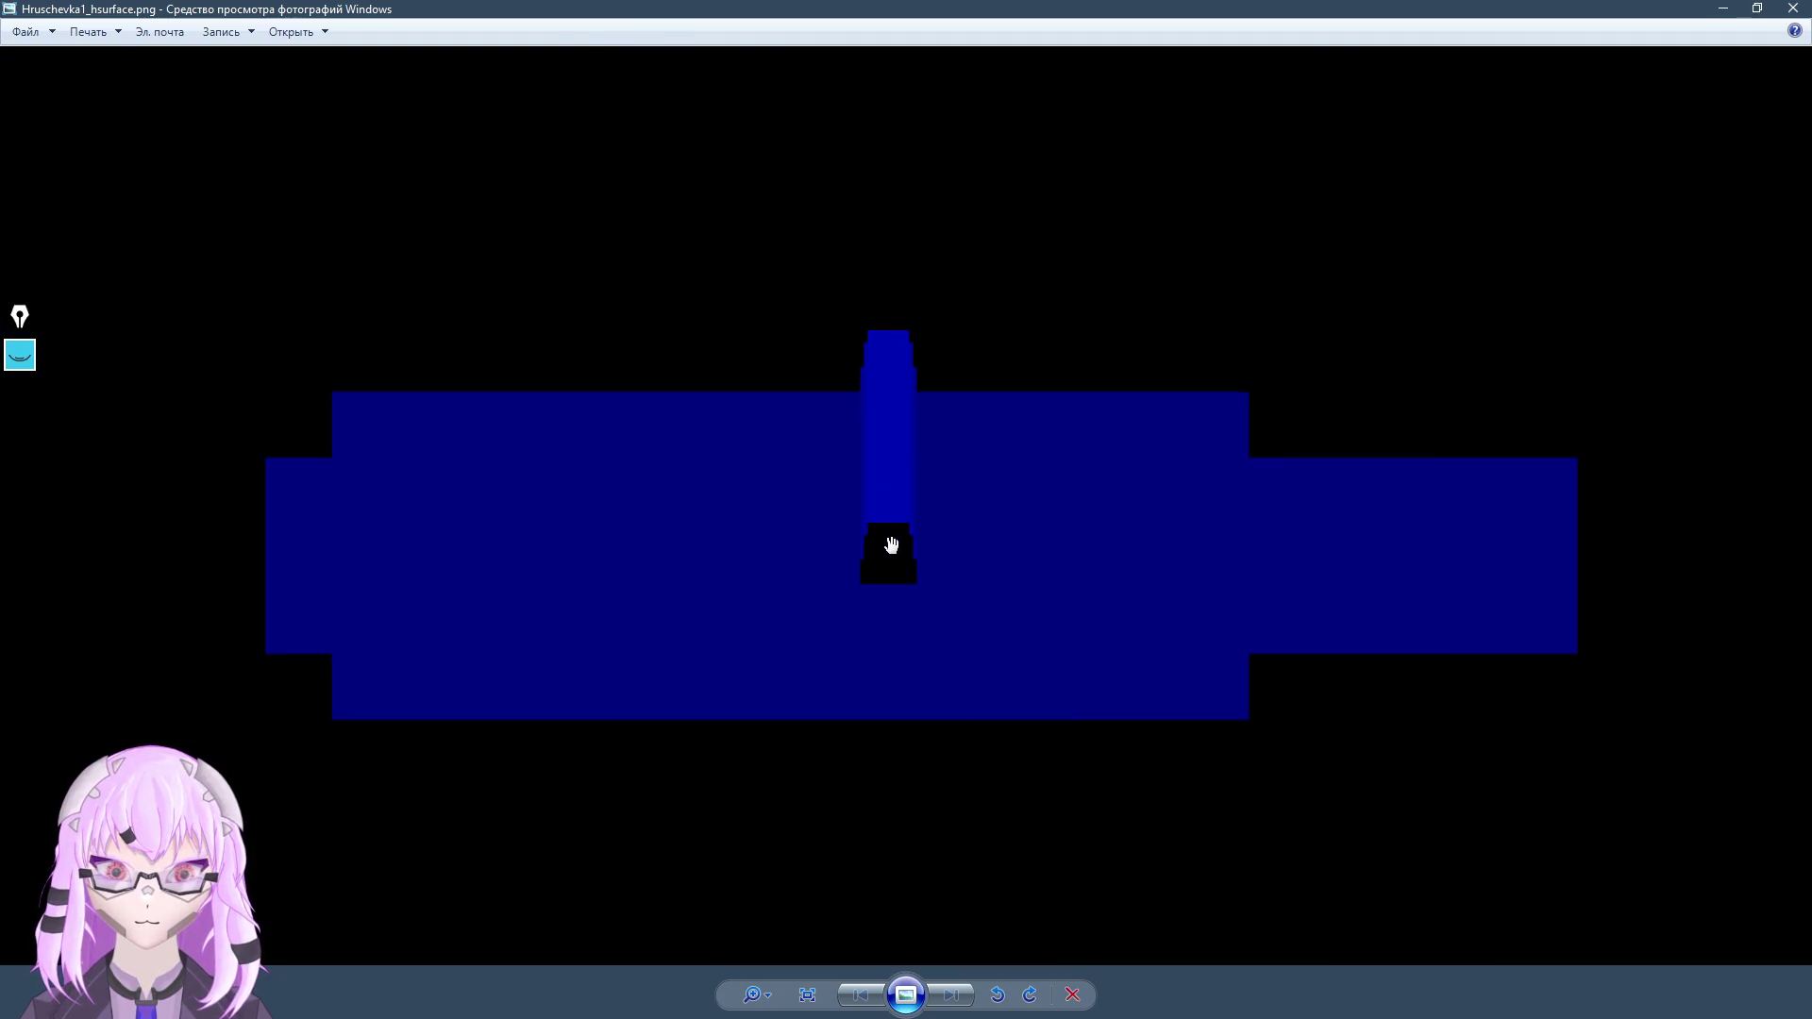
pyautogui.moveTo(920, 598); pyautogui.dragTo(872, 592)
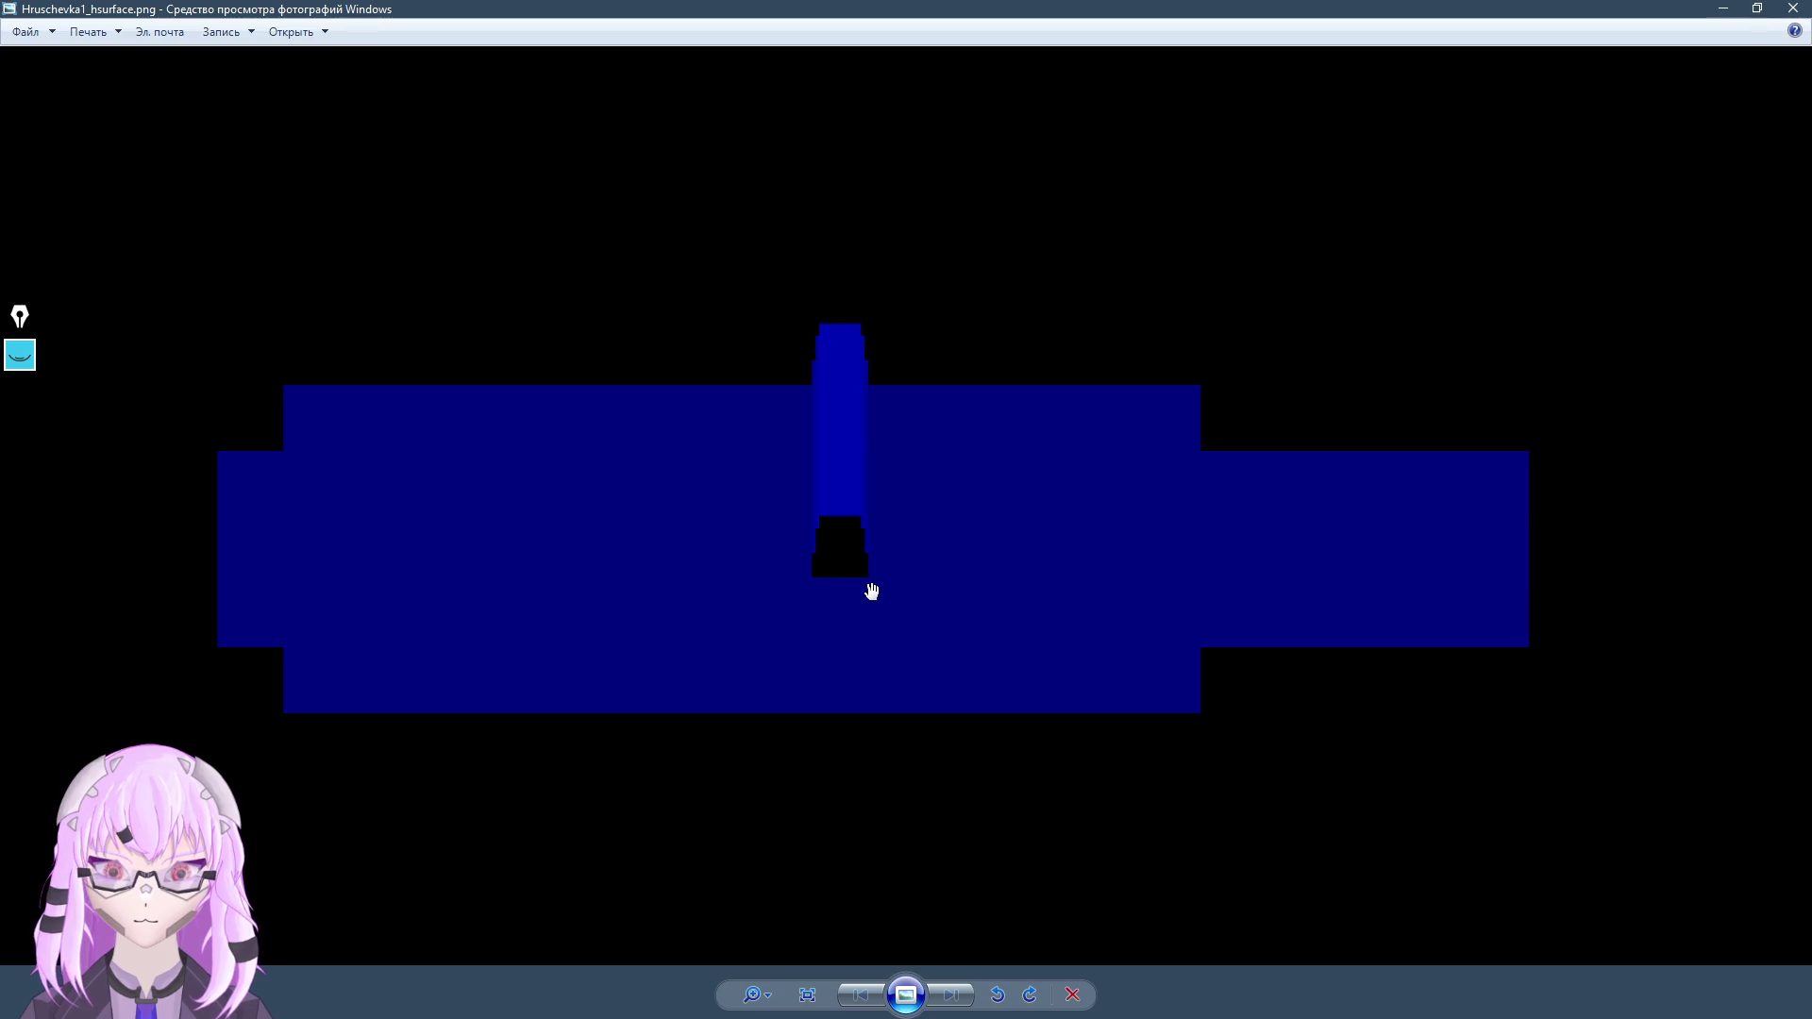
pyautogui.scroll(1, 787, 494)
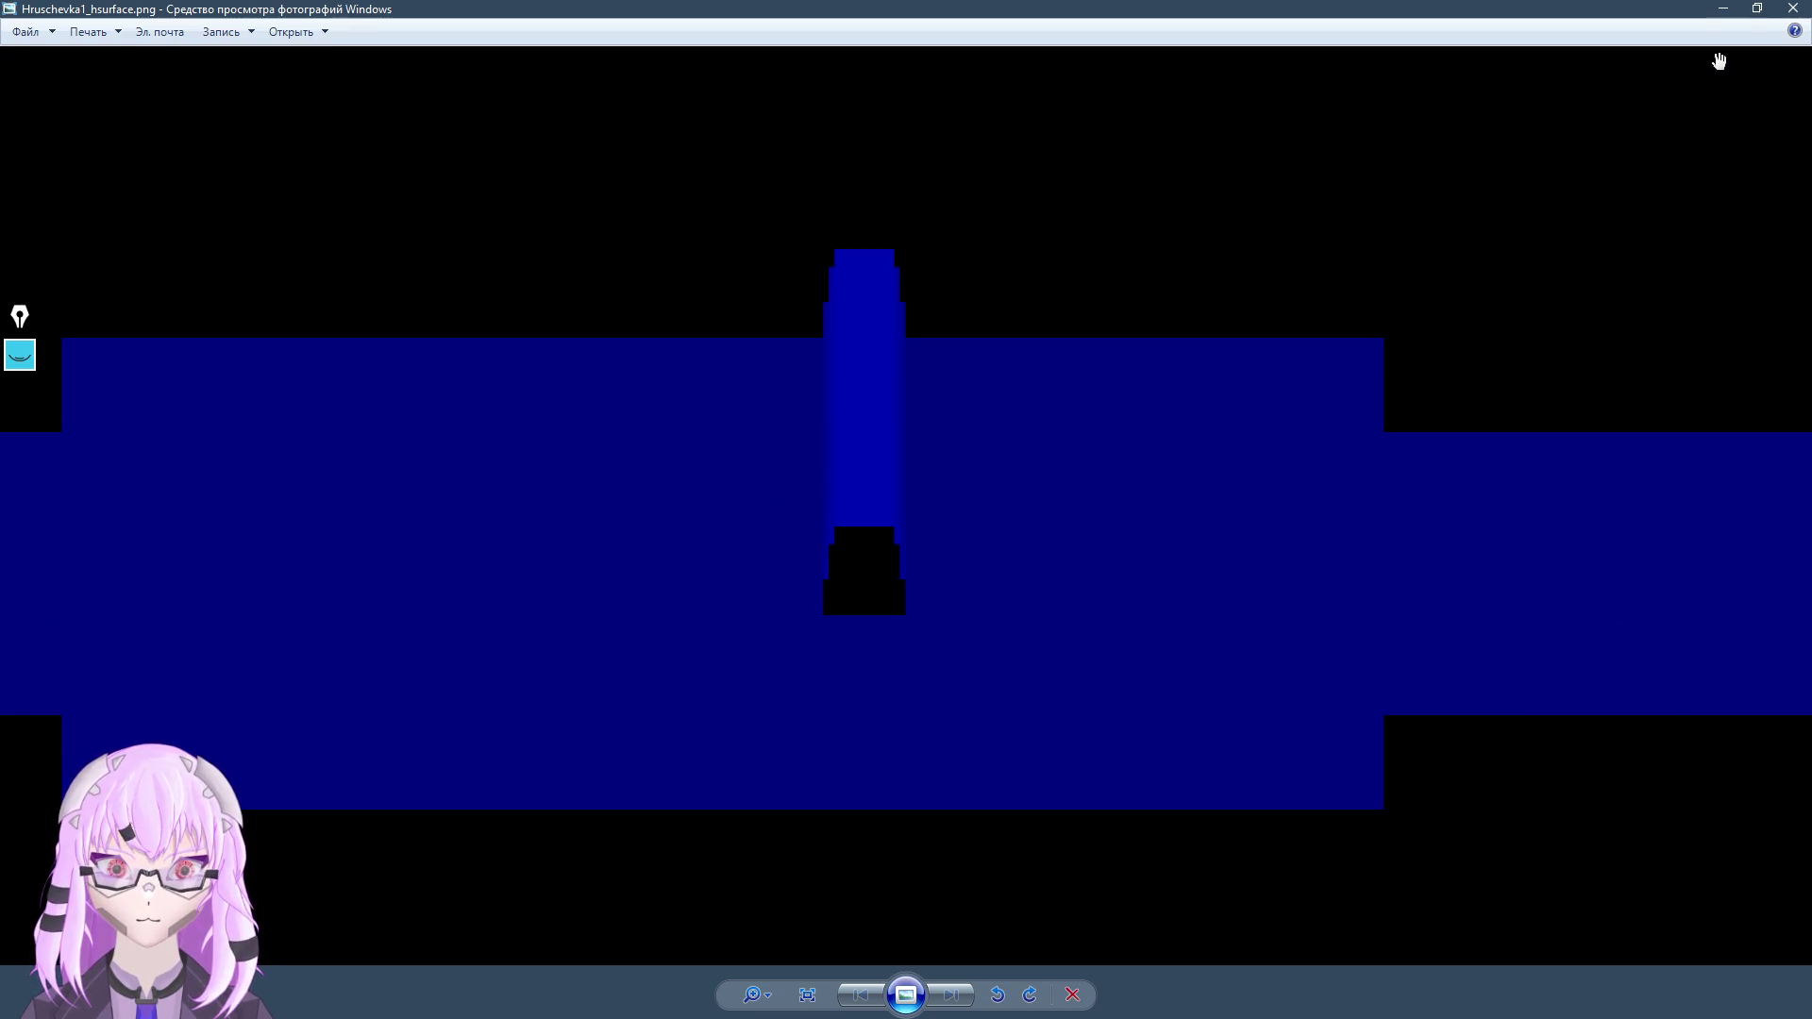
pyautogui.click(1792, 8)
# Select the hall room object in the Scene view, frame it, and switch to Visual Studio
pyautogui.moveTo(662, 448); pyautogui.dragTo(585, 440)
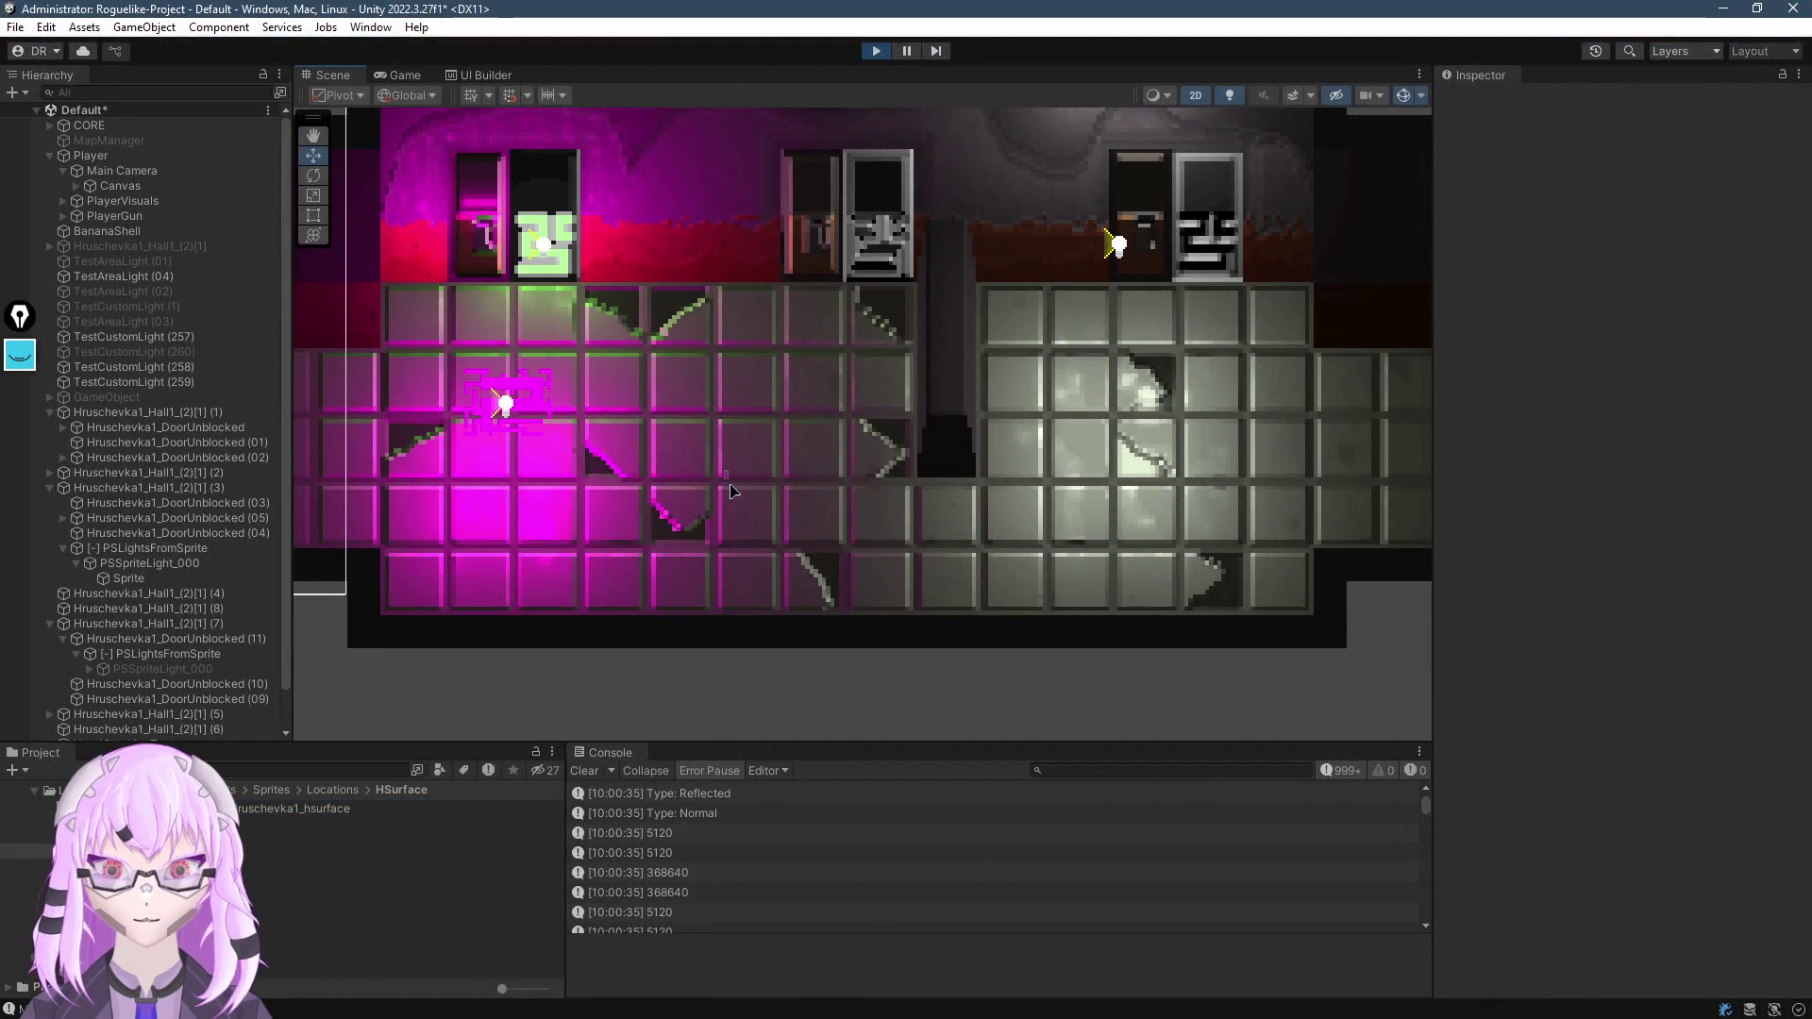
pyautogui.moveTo(706, 574); pyautogui.dragTo(779, 597)
pyautogui.click(780, 597)
pyautogui.press('f')
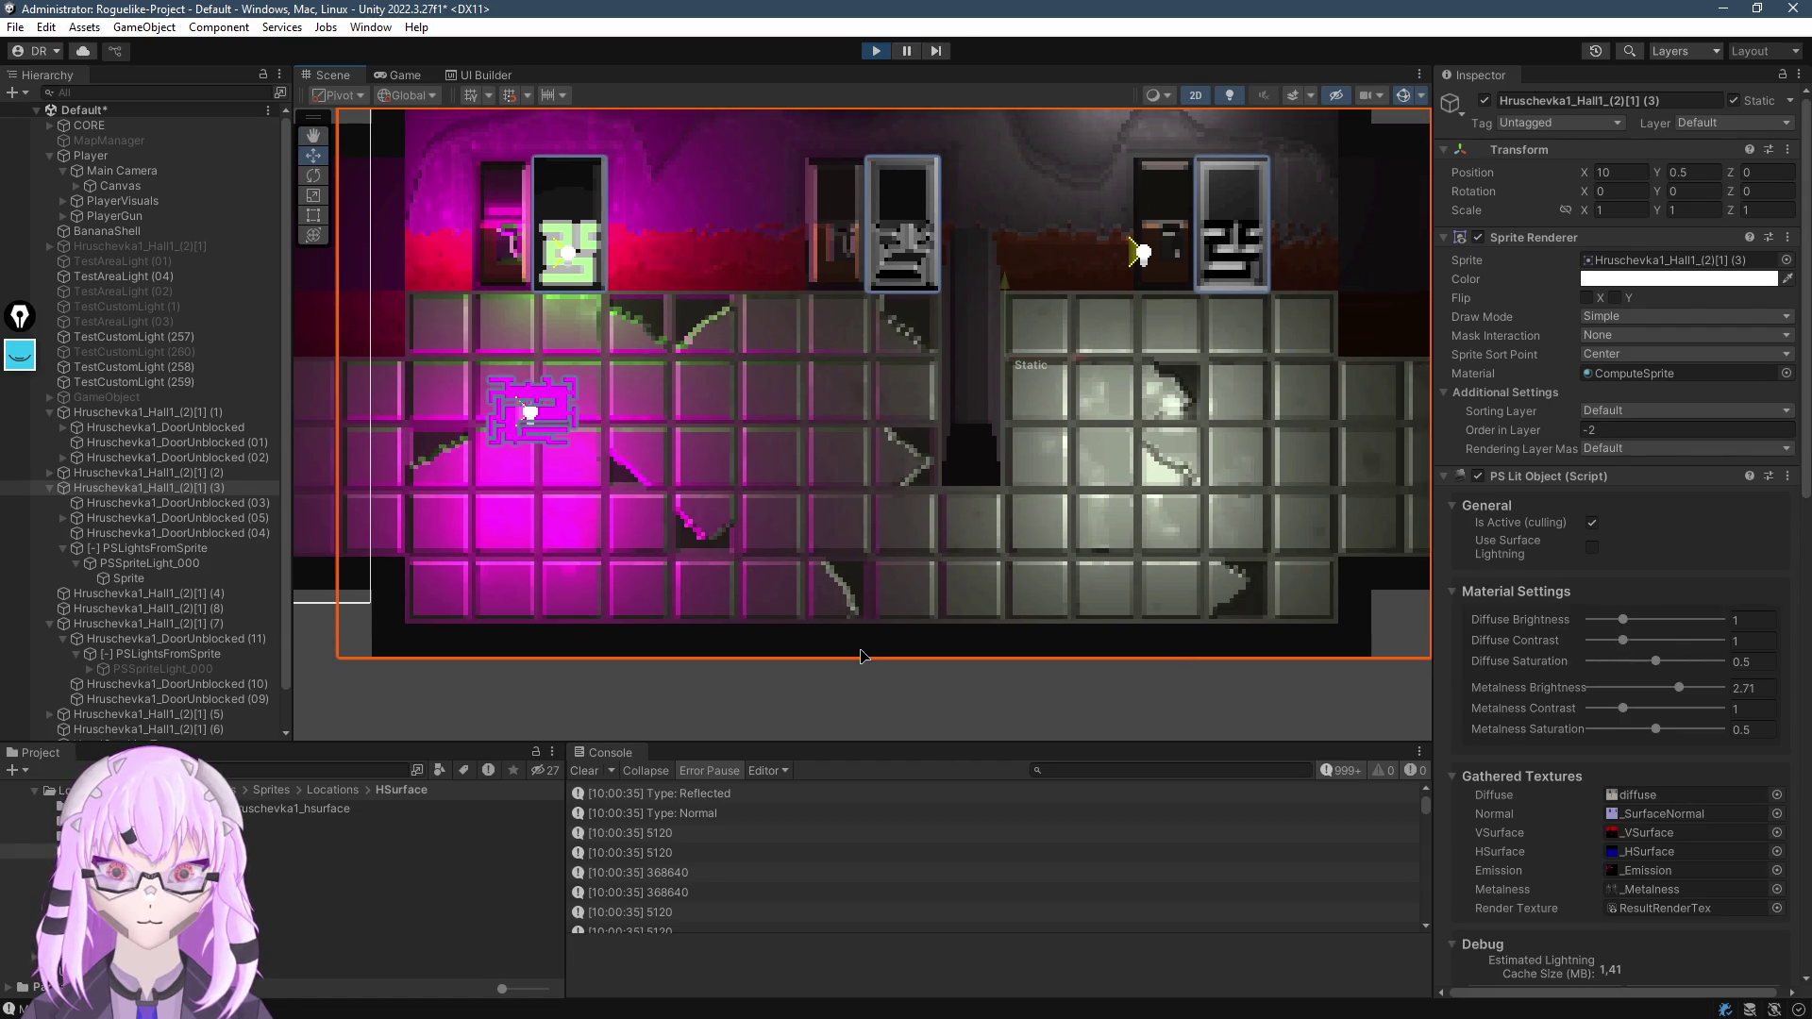
pyautogui.hotkey('alt', 'Tab')
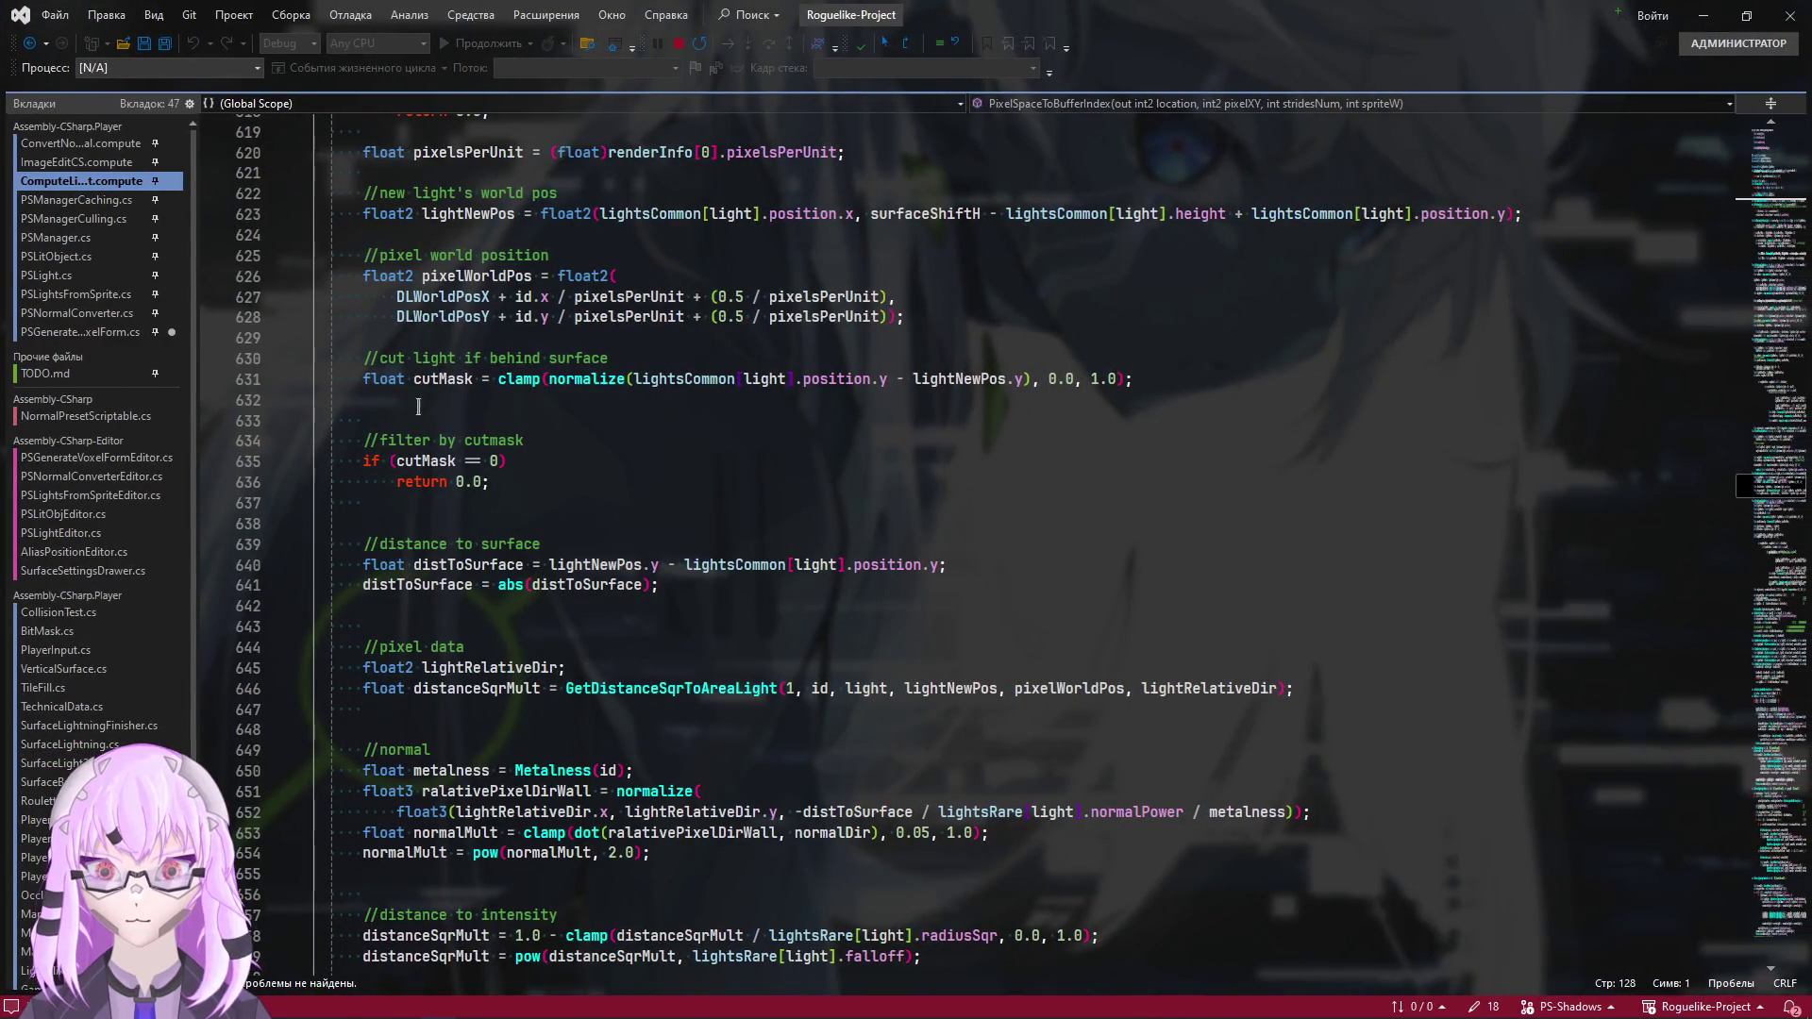
# In ConvertNormal.compute, highlight the uses of inputVSurfaces, inputHSurfaces and the surfaces buffer
pyautogui.click(80, 162)
pyautogui.click(80, 143)
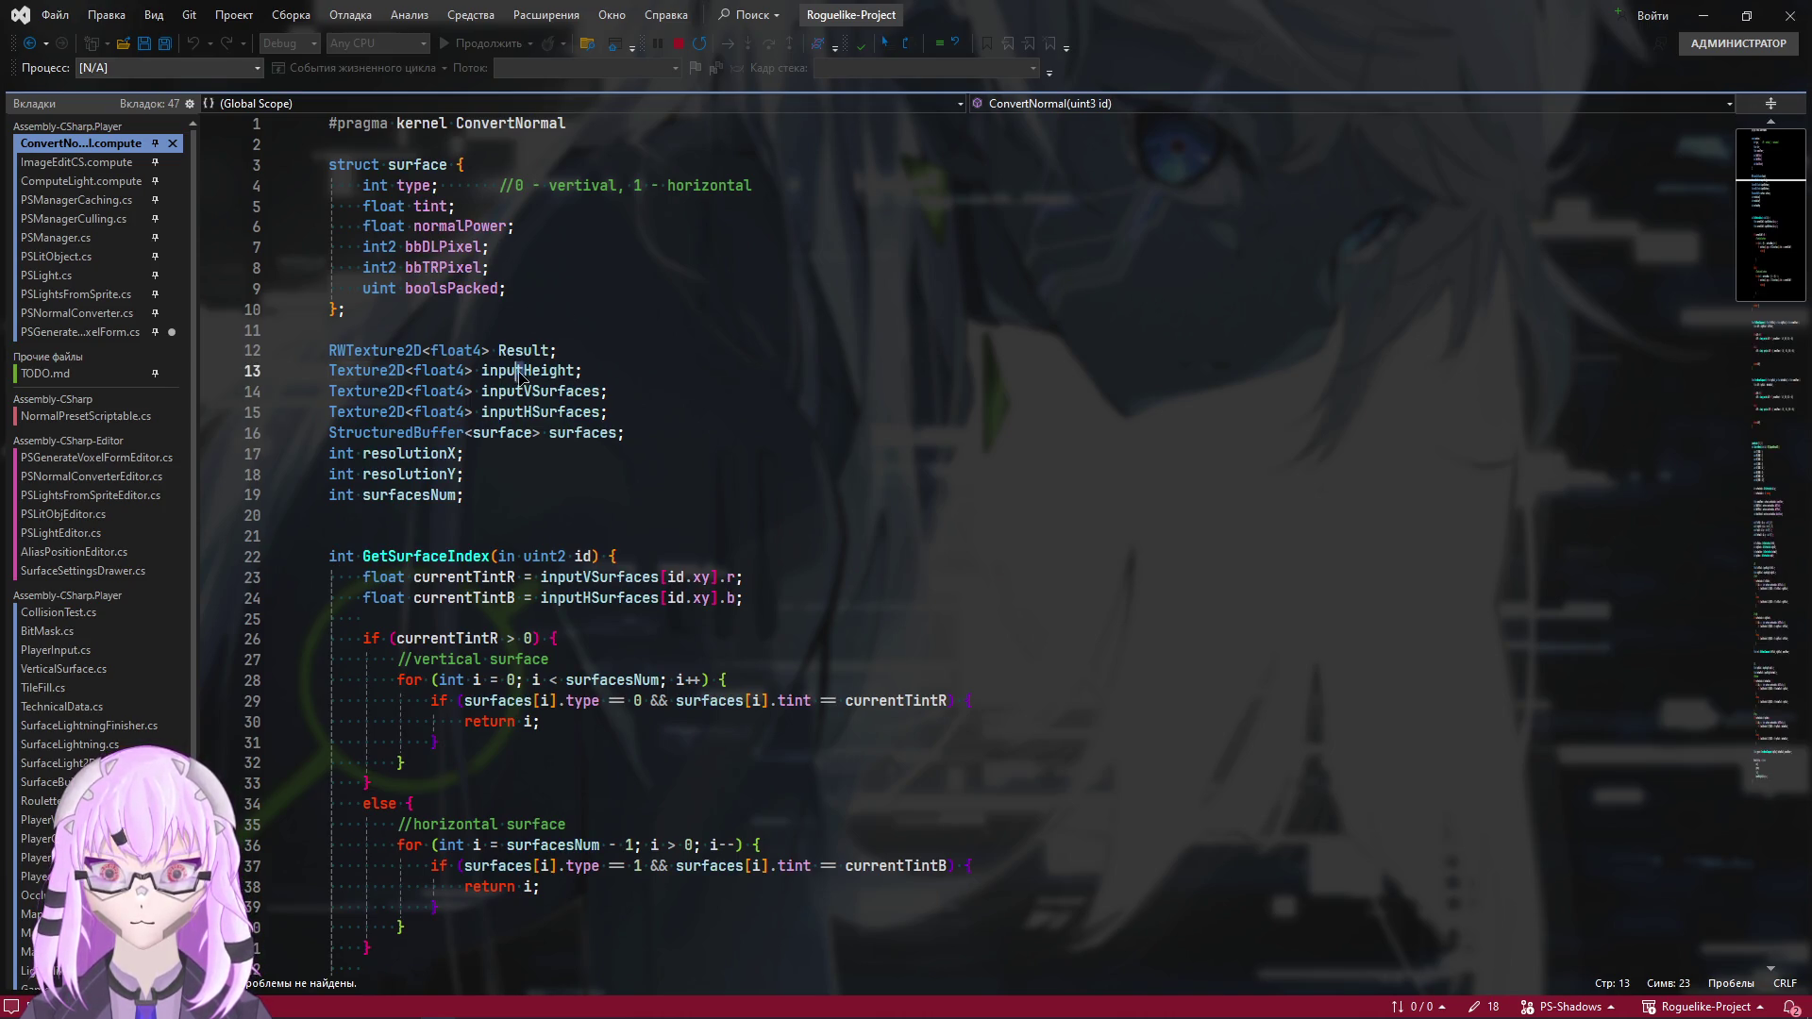
pyautogui.doubleClick(569, 395)
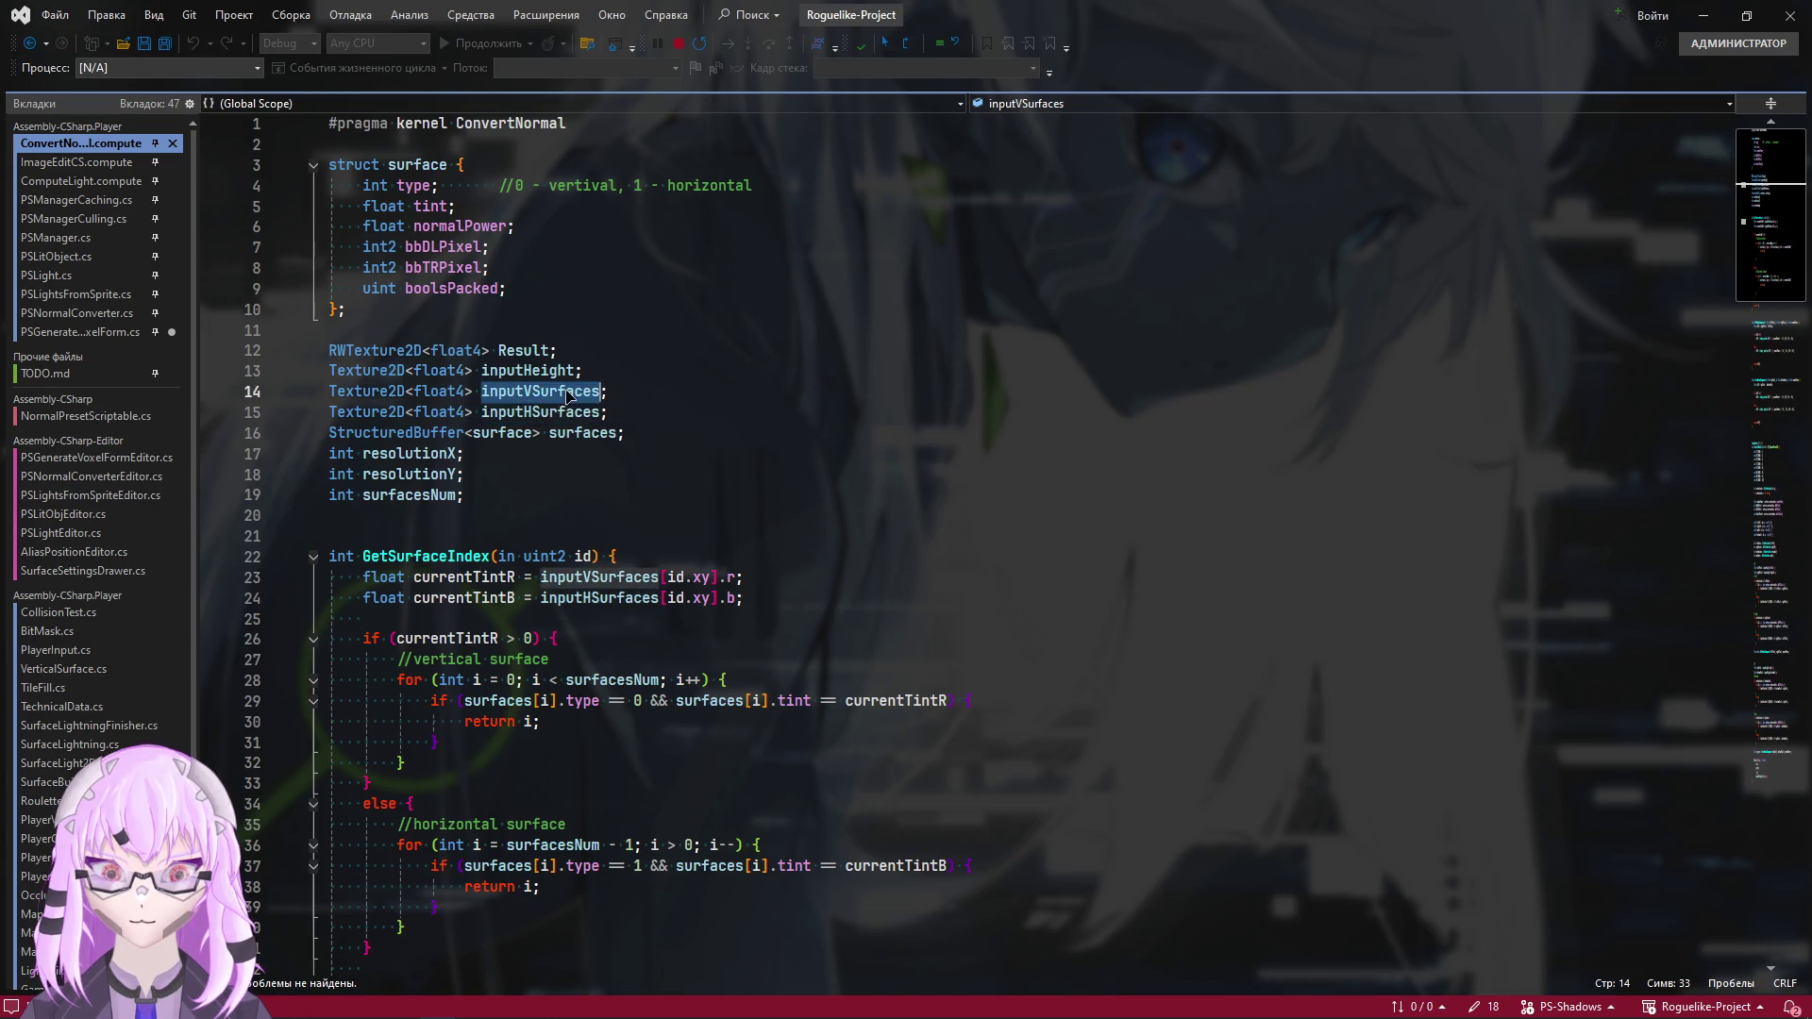
pyautogui.doubleClick(568, 412)
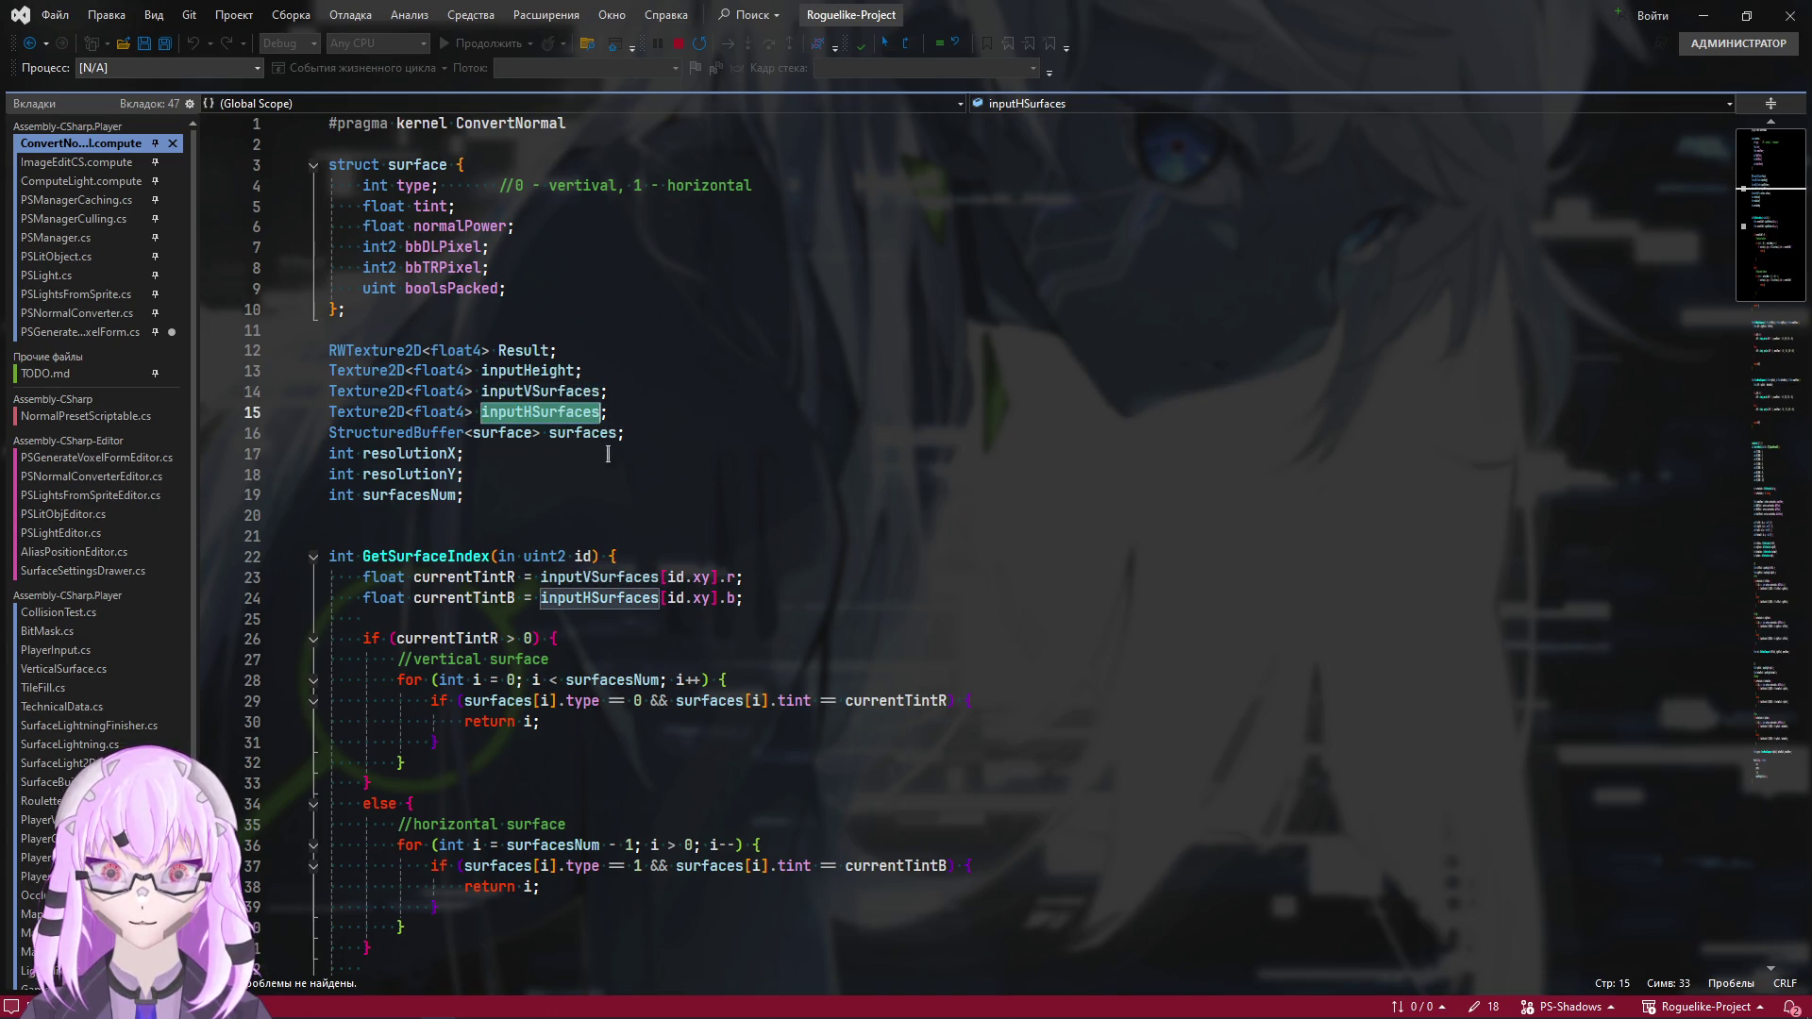
pyautogui.doubleClick(580, 435)
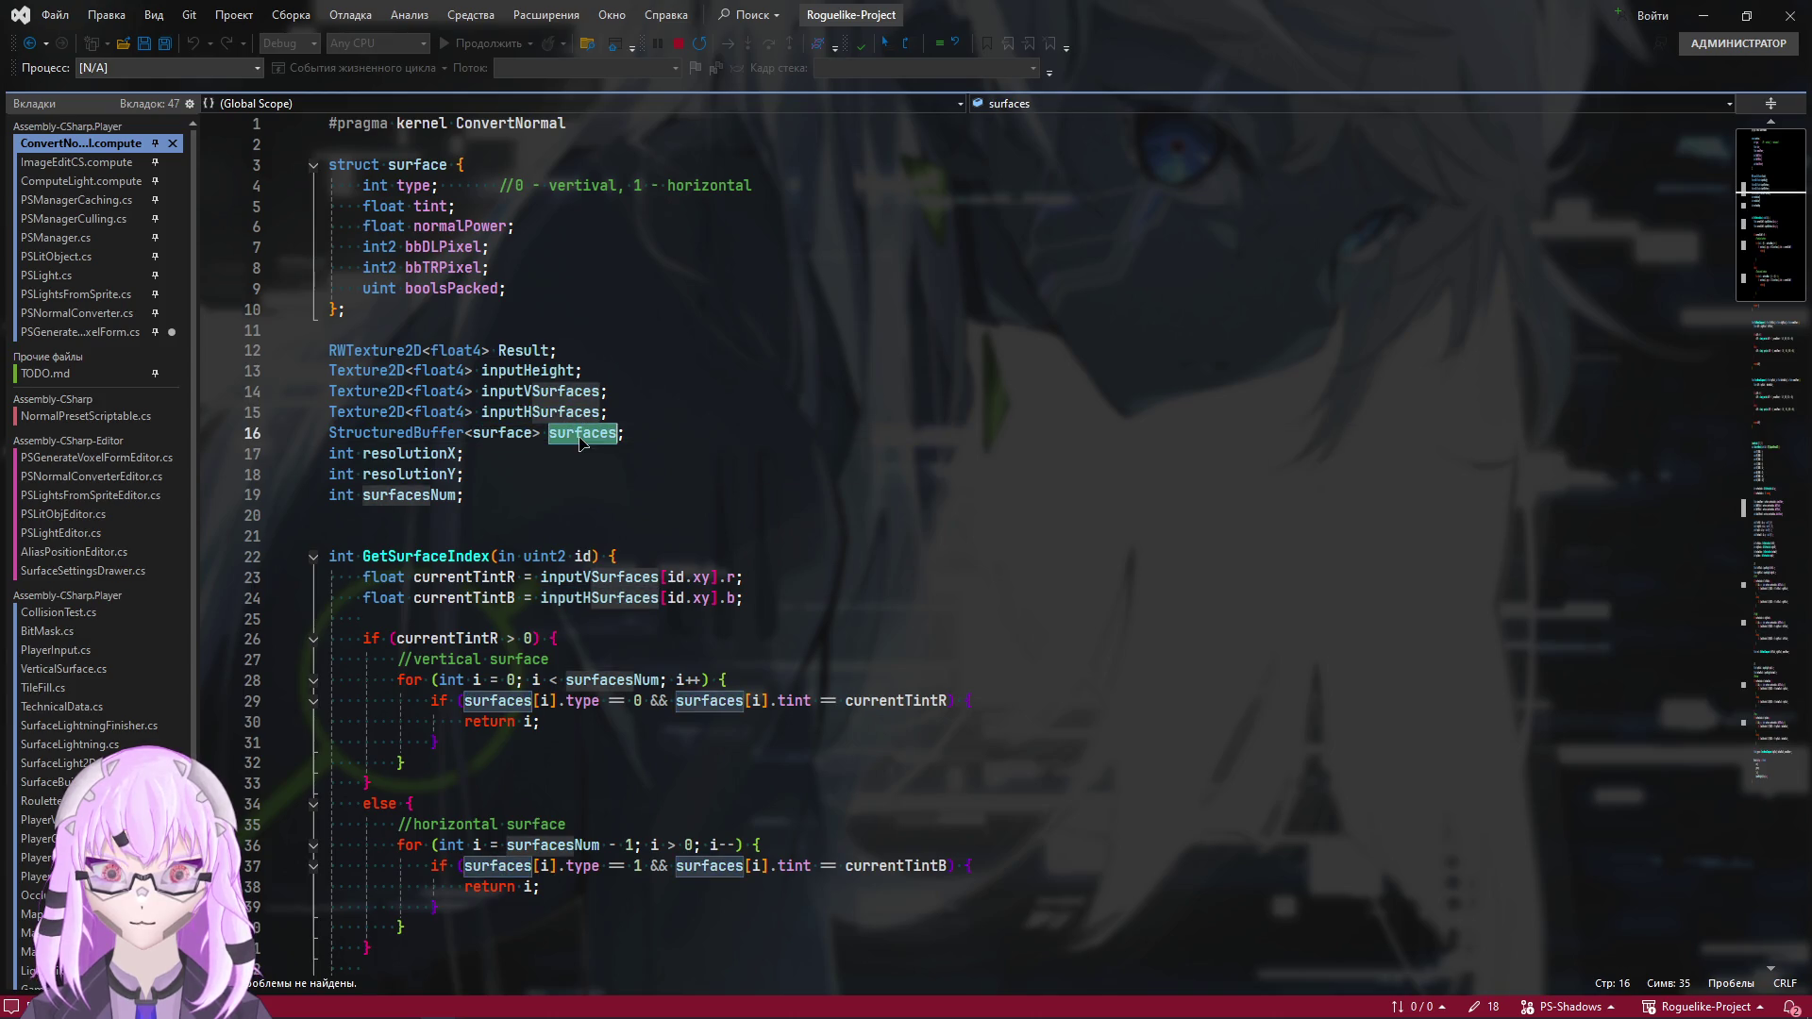
# Read through GreenNormalComponent and the ConvertNormal kernel, then return to Unity
pyautogui.scroll(-3, 992, 860)
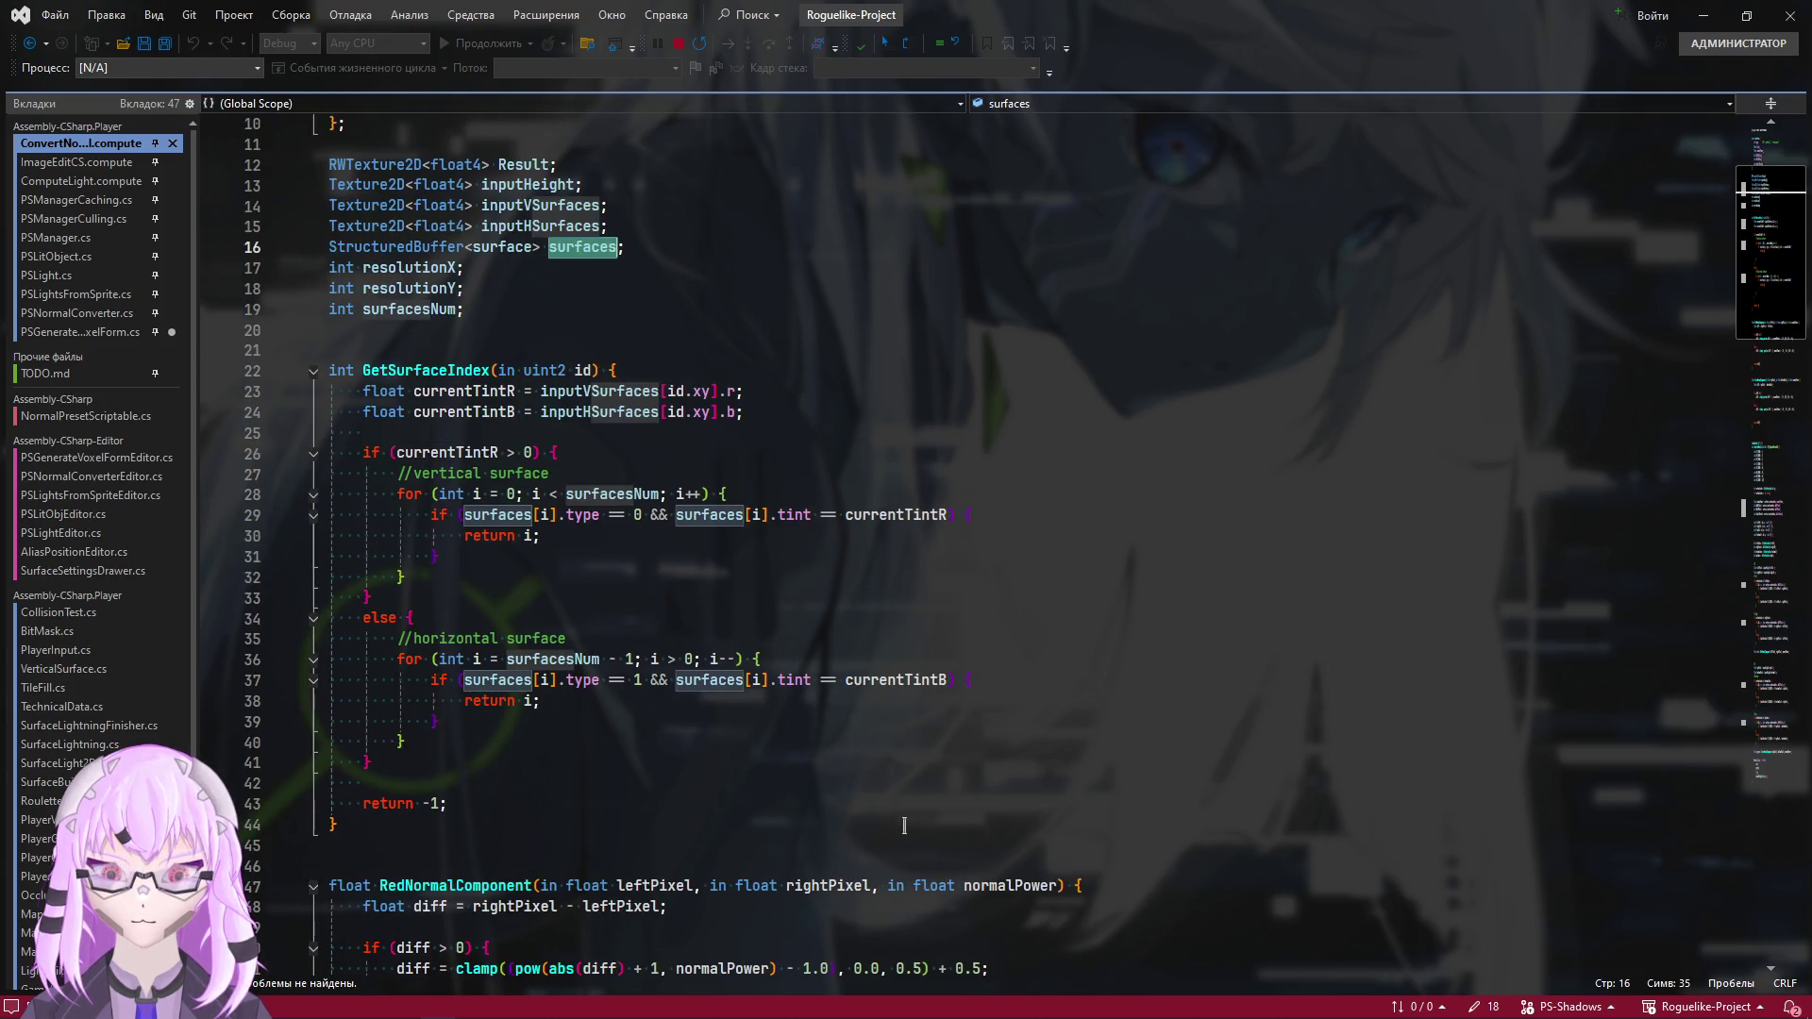
pyautogui.scroll(-12, 896, 833)
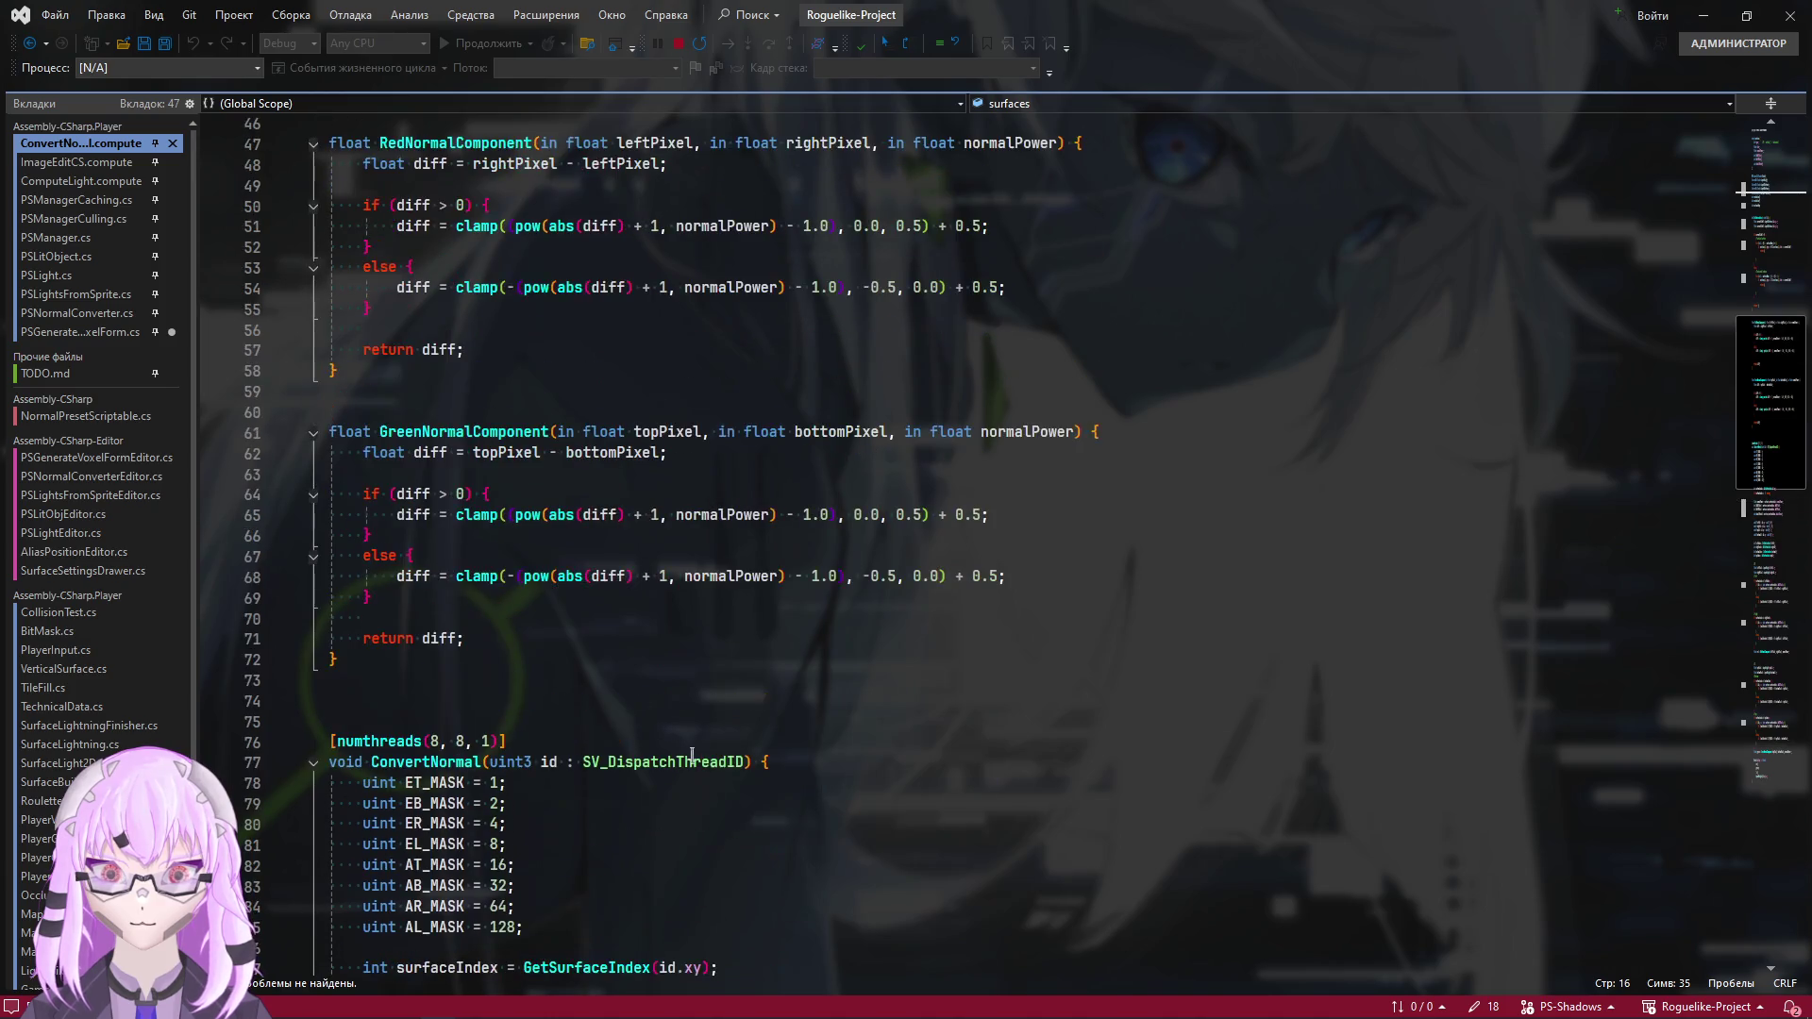
pyautogui.doubleClick(466, 431)
pyautogui.scroll(4, 566, 566)
pyautogui.scroll(-9, 646, 732)
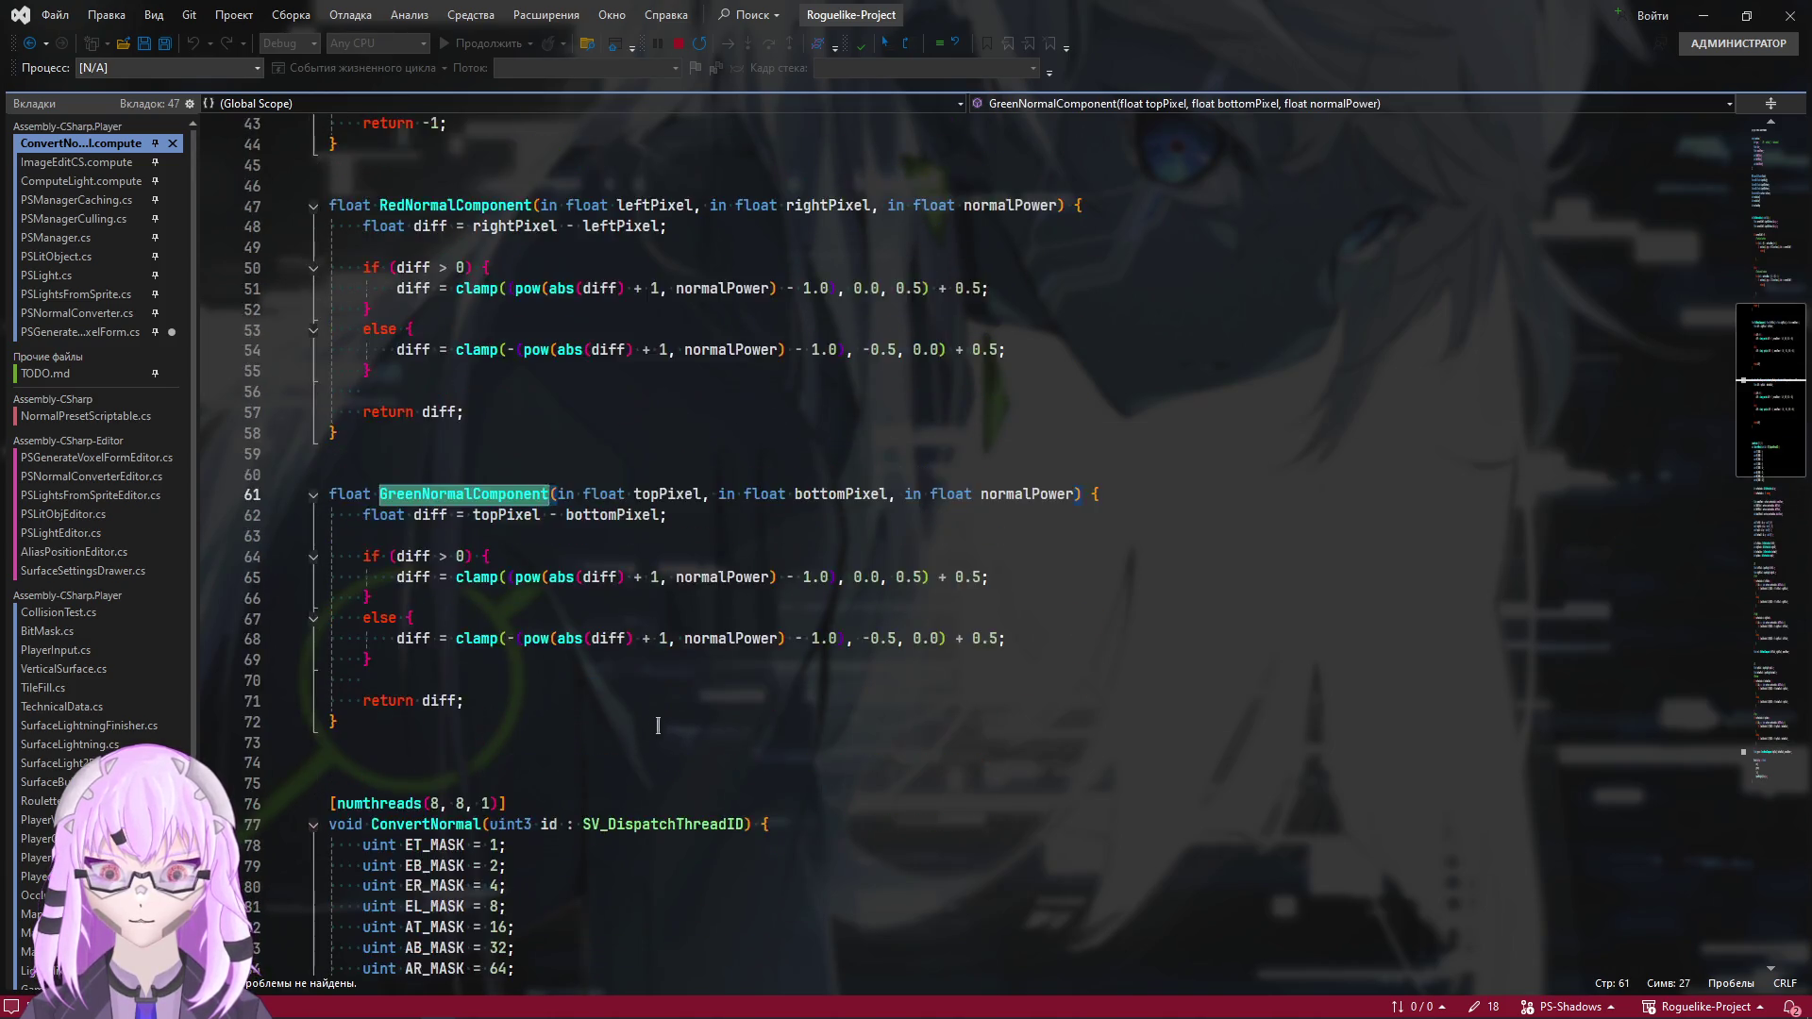
pyautogui.scroll(-5, 646, 732)
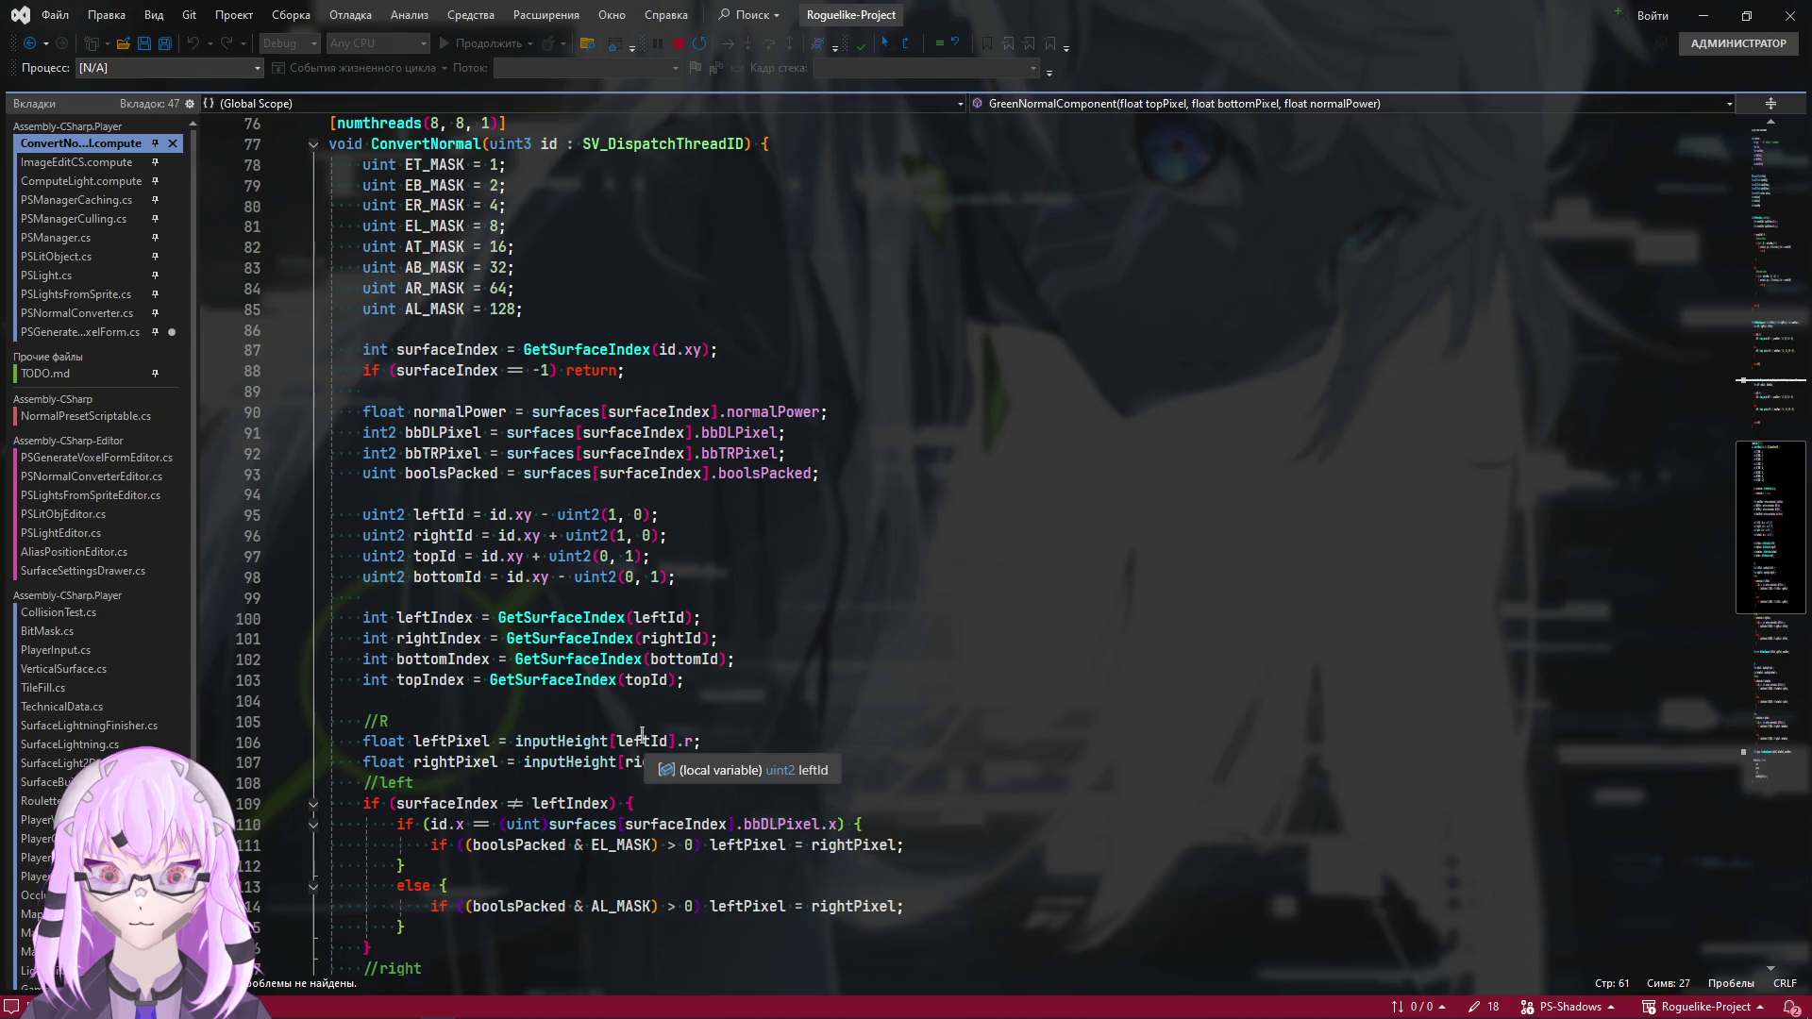
pyautogui.scroll(-9, 641, 734)
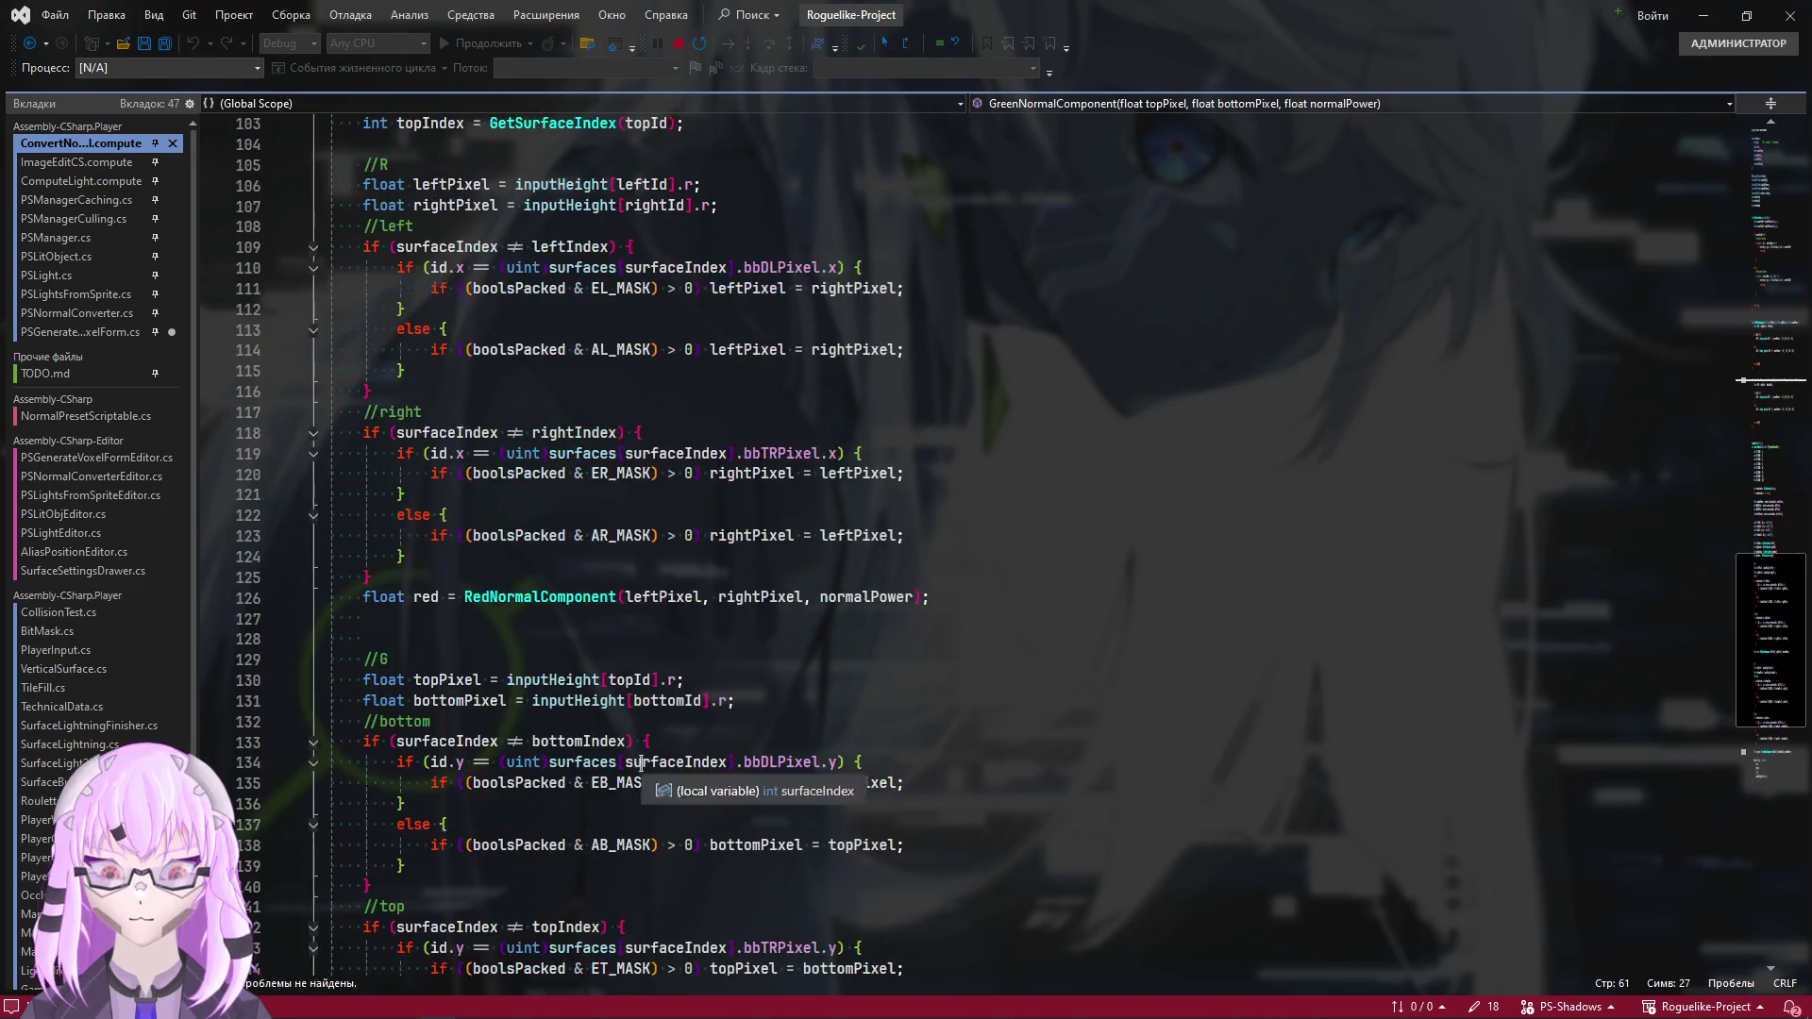
pyautogui.scroll(-6, 641, 764)
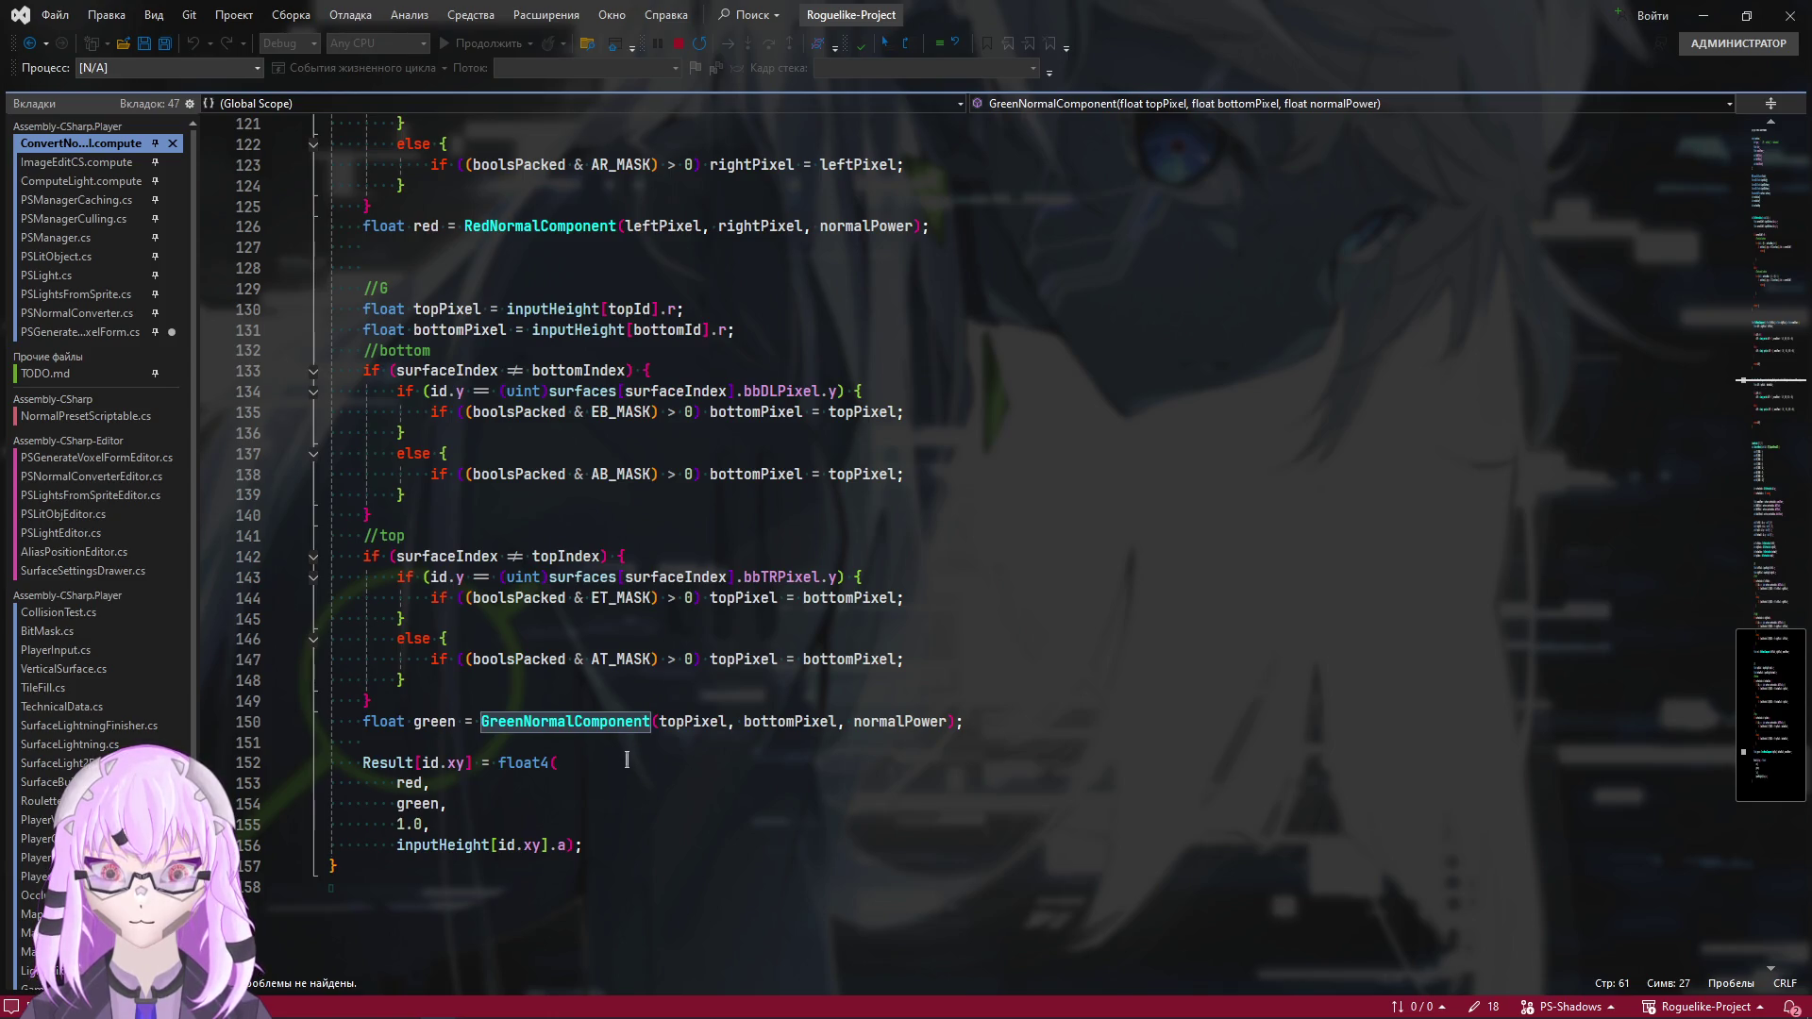
pyautogui.moveTo(1765, 715)
pyautogui.mouseDown()
pyautogui.moveTo(1762, 681)
pyautogui.moveTo(1761, 751)
pyautogui.moveTo(1743, 38)
pyautogui.mouseUp()
pyautogui.hotkey('alt', 'Tab')
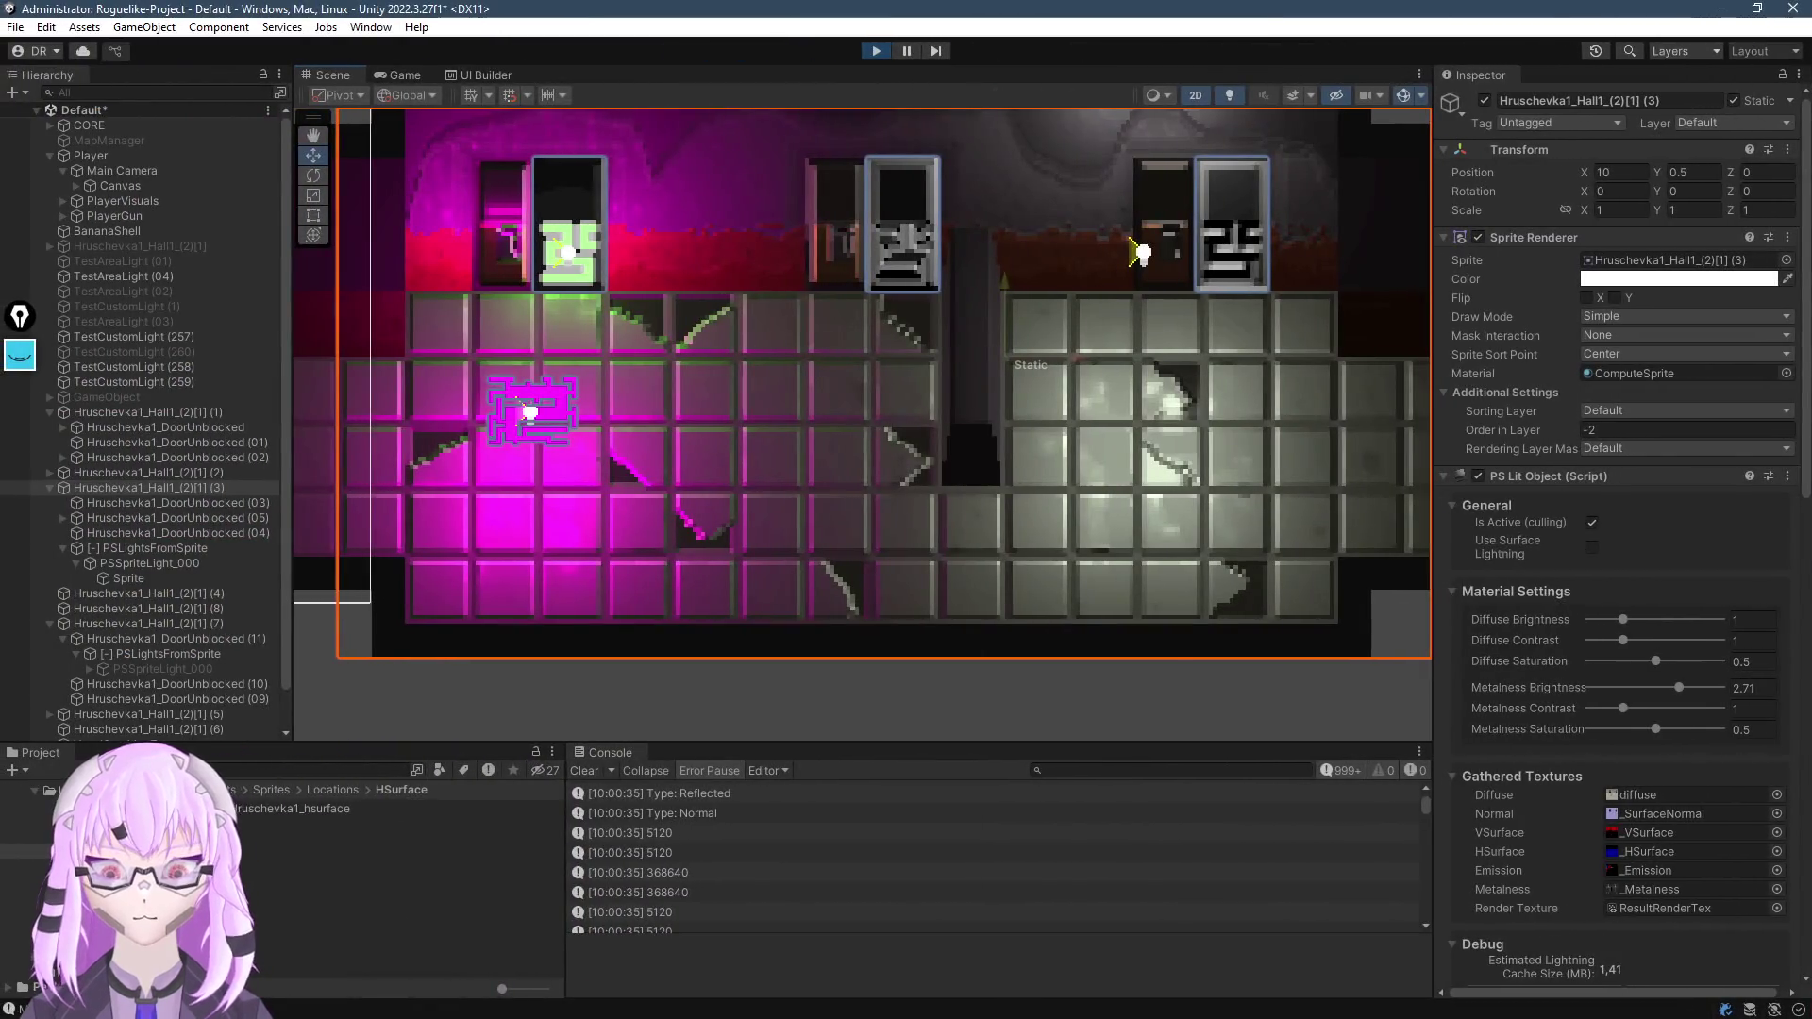
# Collapse the PS Lit Object component and set the first horizontal-surface Normal Power to 1.58
pyautogui.click(1447, 476)
pyautogui.scroll(-10, 1614, 566)
pyautogui.moveTo(1623, 629)
pyautogui.mouseDown()
pyautogui.moveTo(1711, 628)
pyautogui.moveTo(1623, 658)
pyautogui.moveTo(1642, 658)
pyautogui.mouseUp()
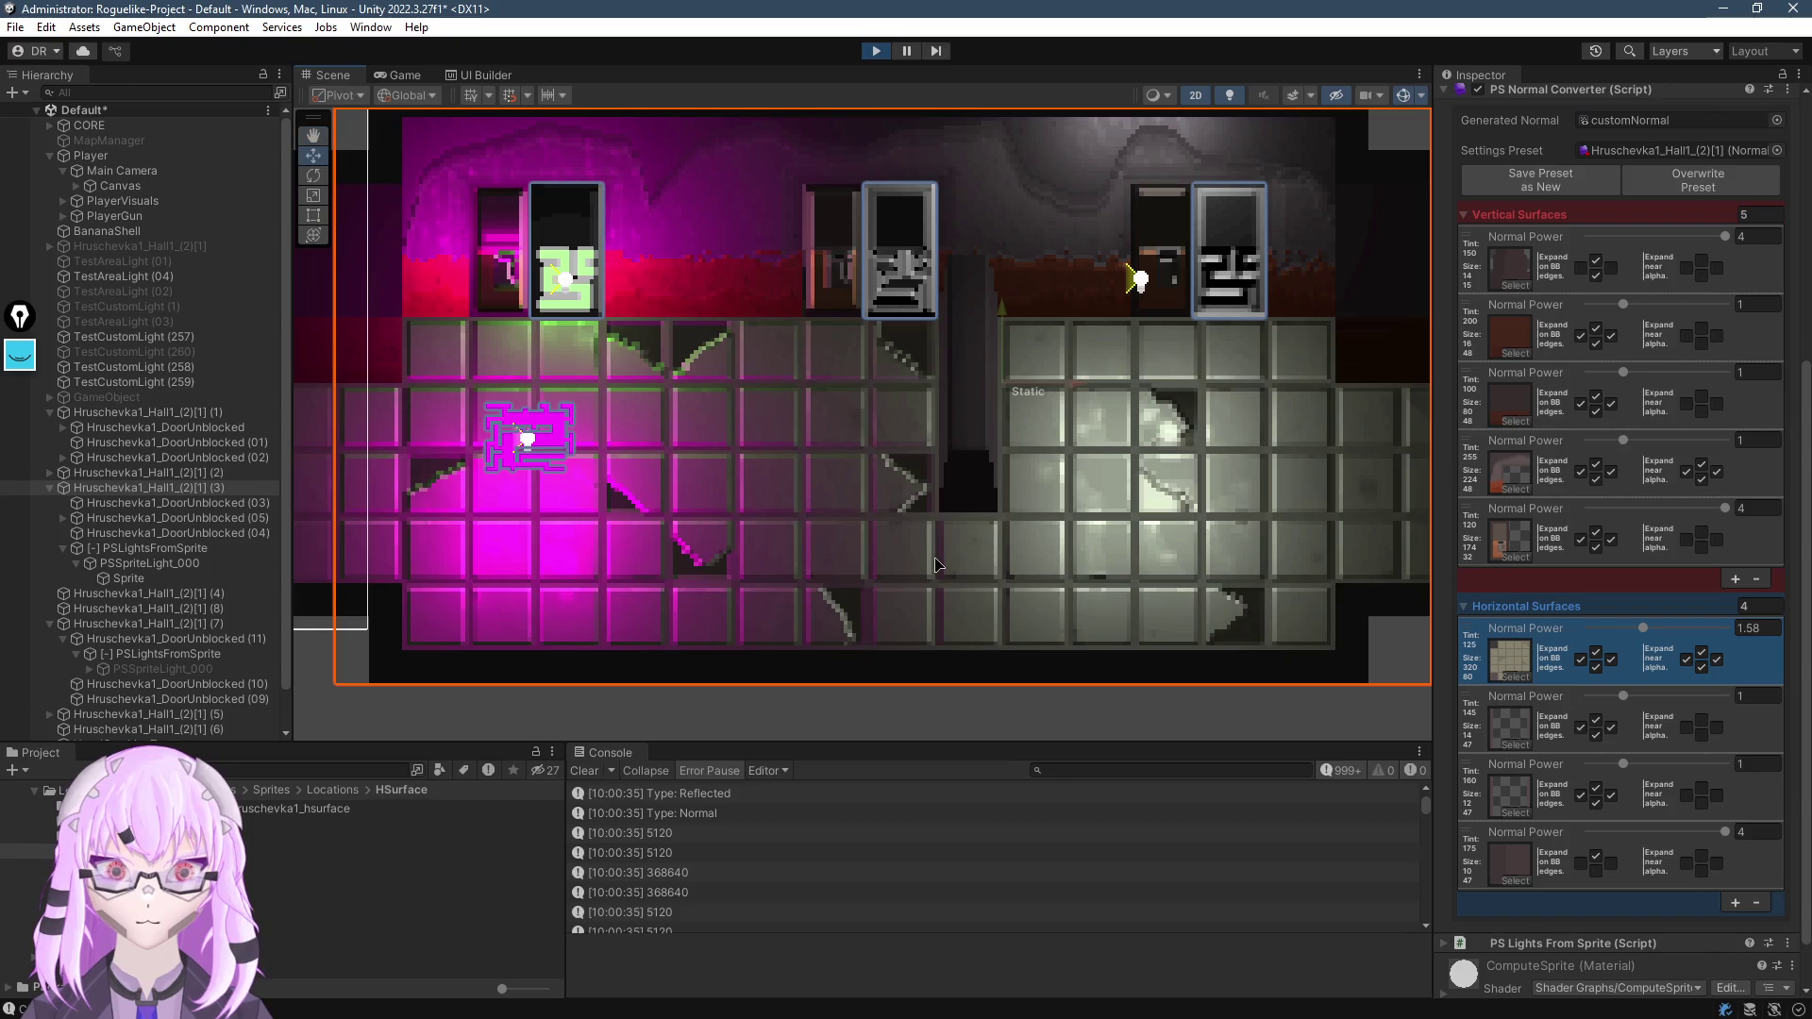
# Skim the normal-conversion shader code in Visual Studio and return to the hall scene
pyautogui.hotkey('alt', 'Tab')
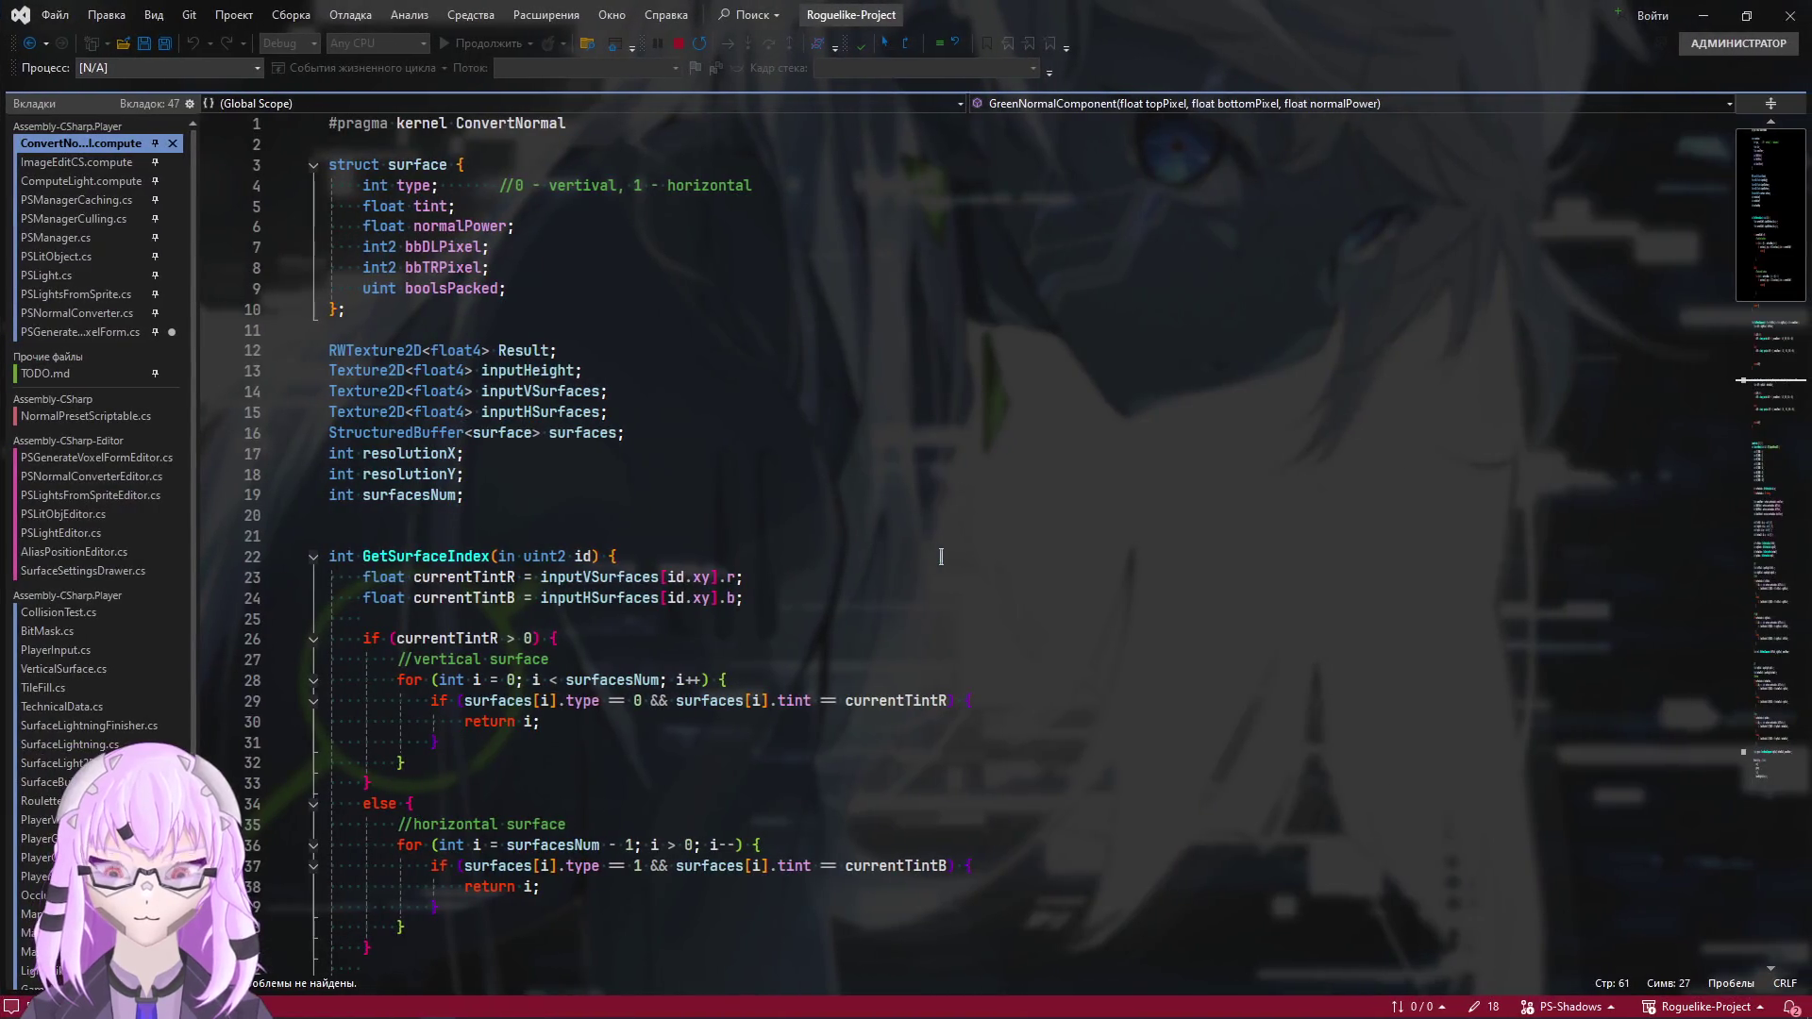
pyautogui.scroll(-10, 940, 556)
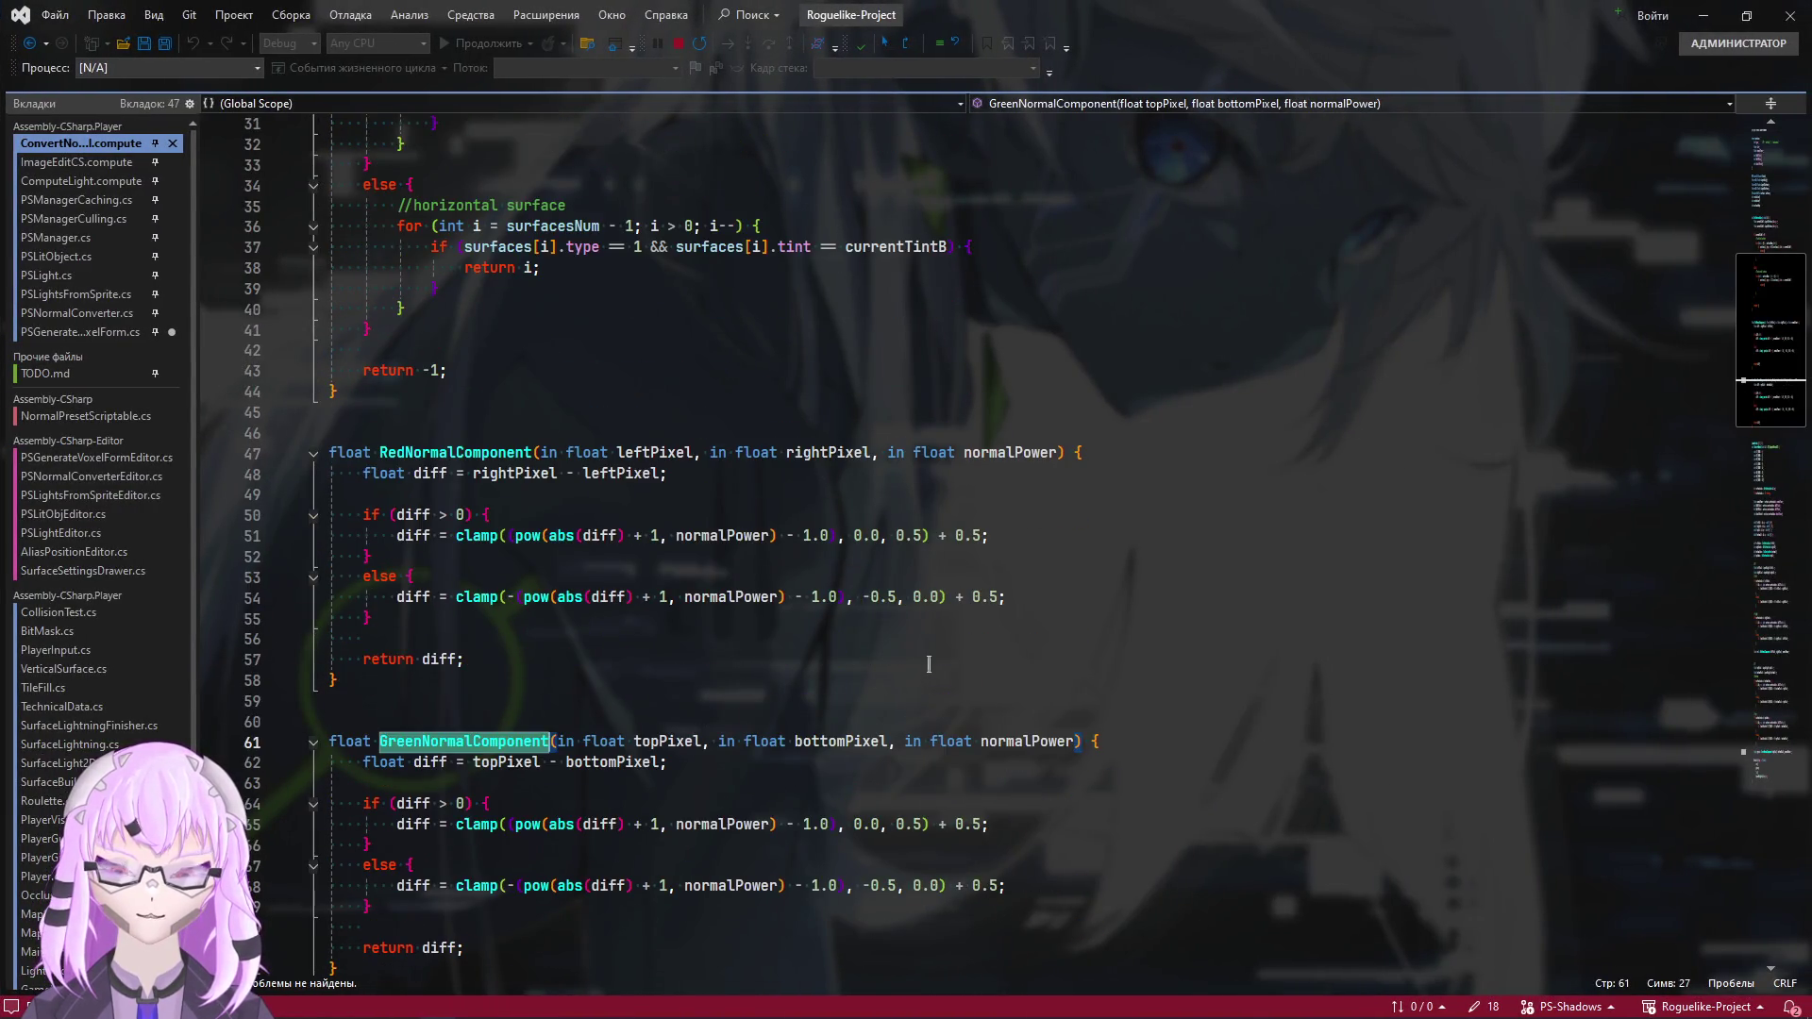
pyautogui.scroll(9, 929, 664)
pyautogui.hotkey('alt', 'Tab')
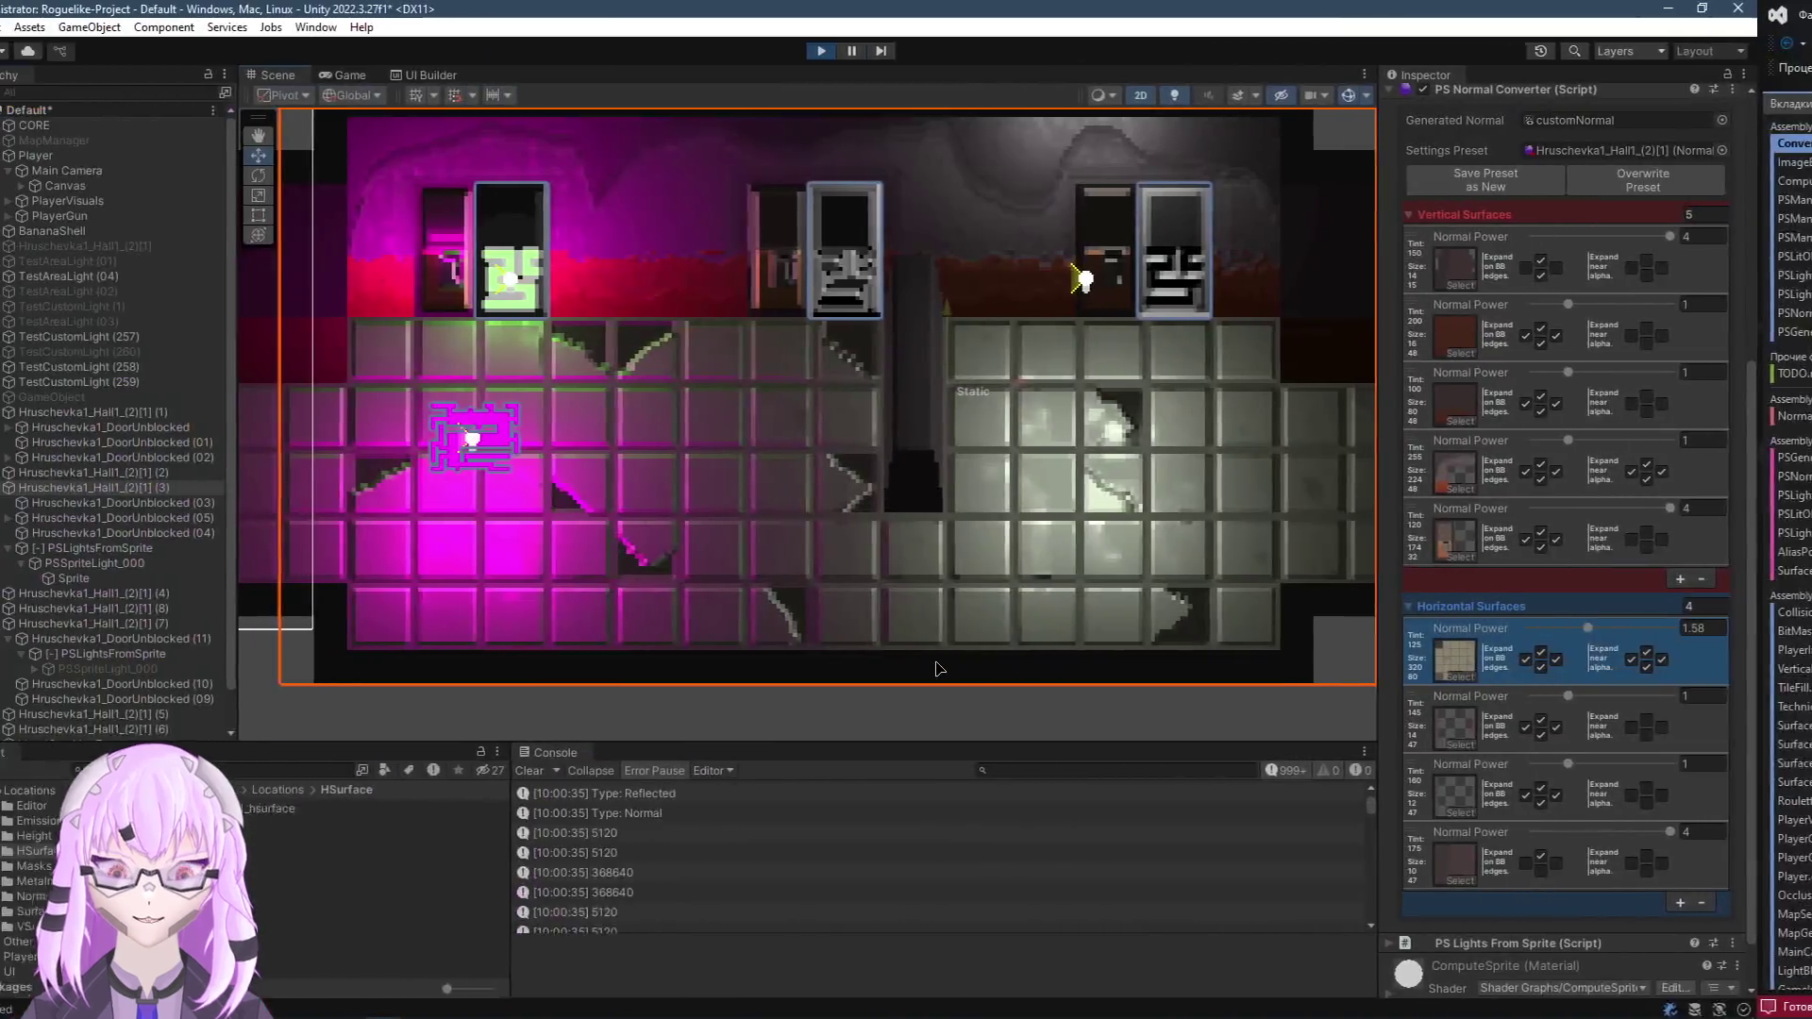
# Lower the floor surfaces' Normal Power, then select Hall (1) and set its Normal Power to 0.5
pyautogui.moveTo(1643, 627); pyautogui.dragTo(1642, 642)
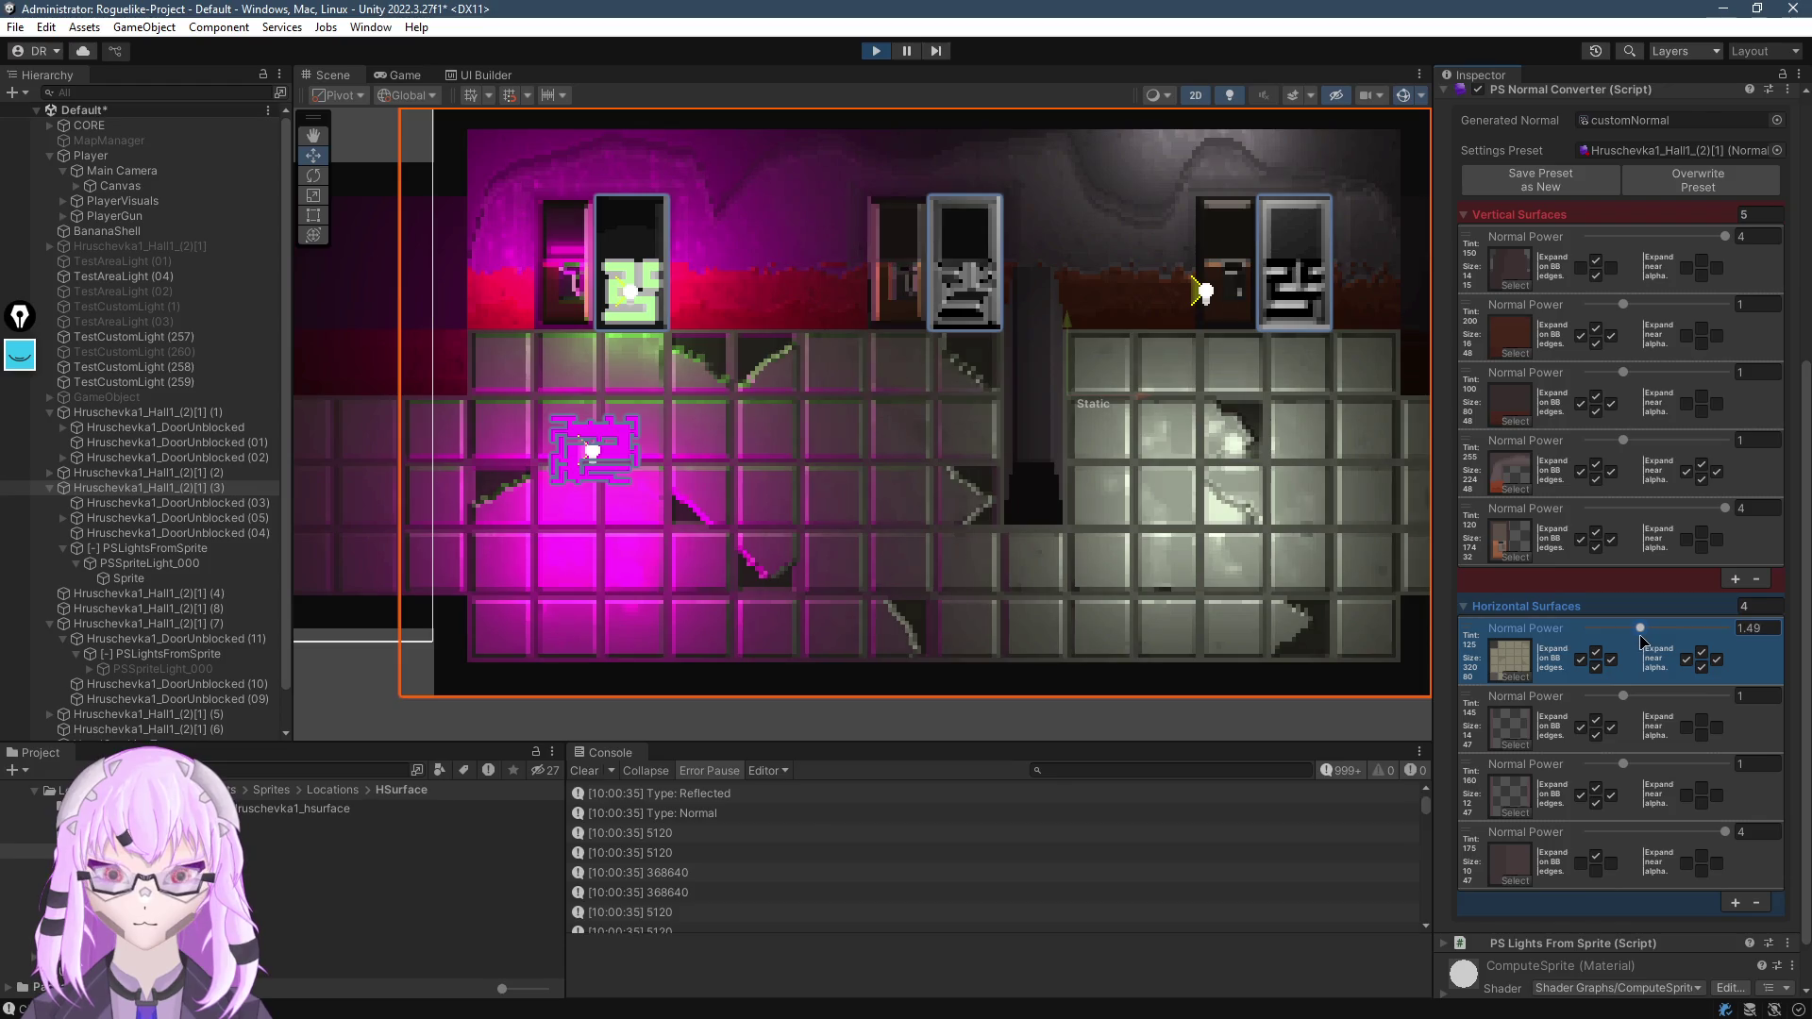
pyautogui.scroll(-5, 849, 424)
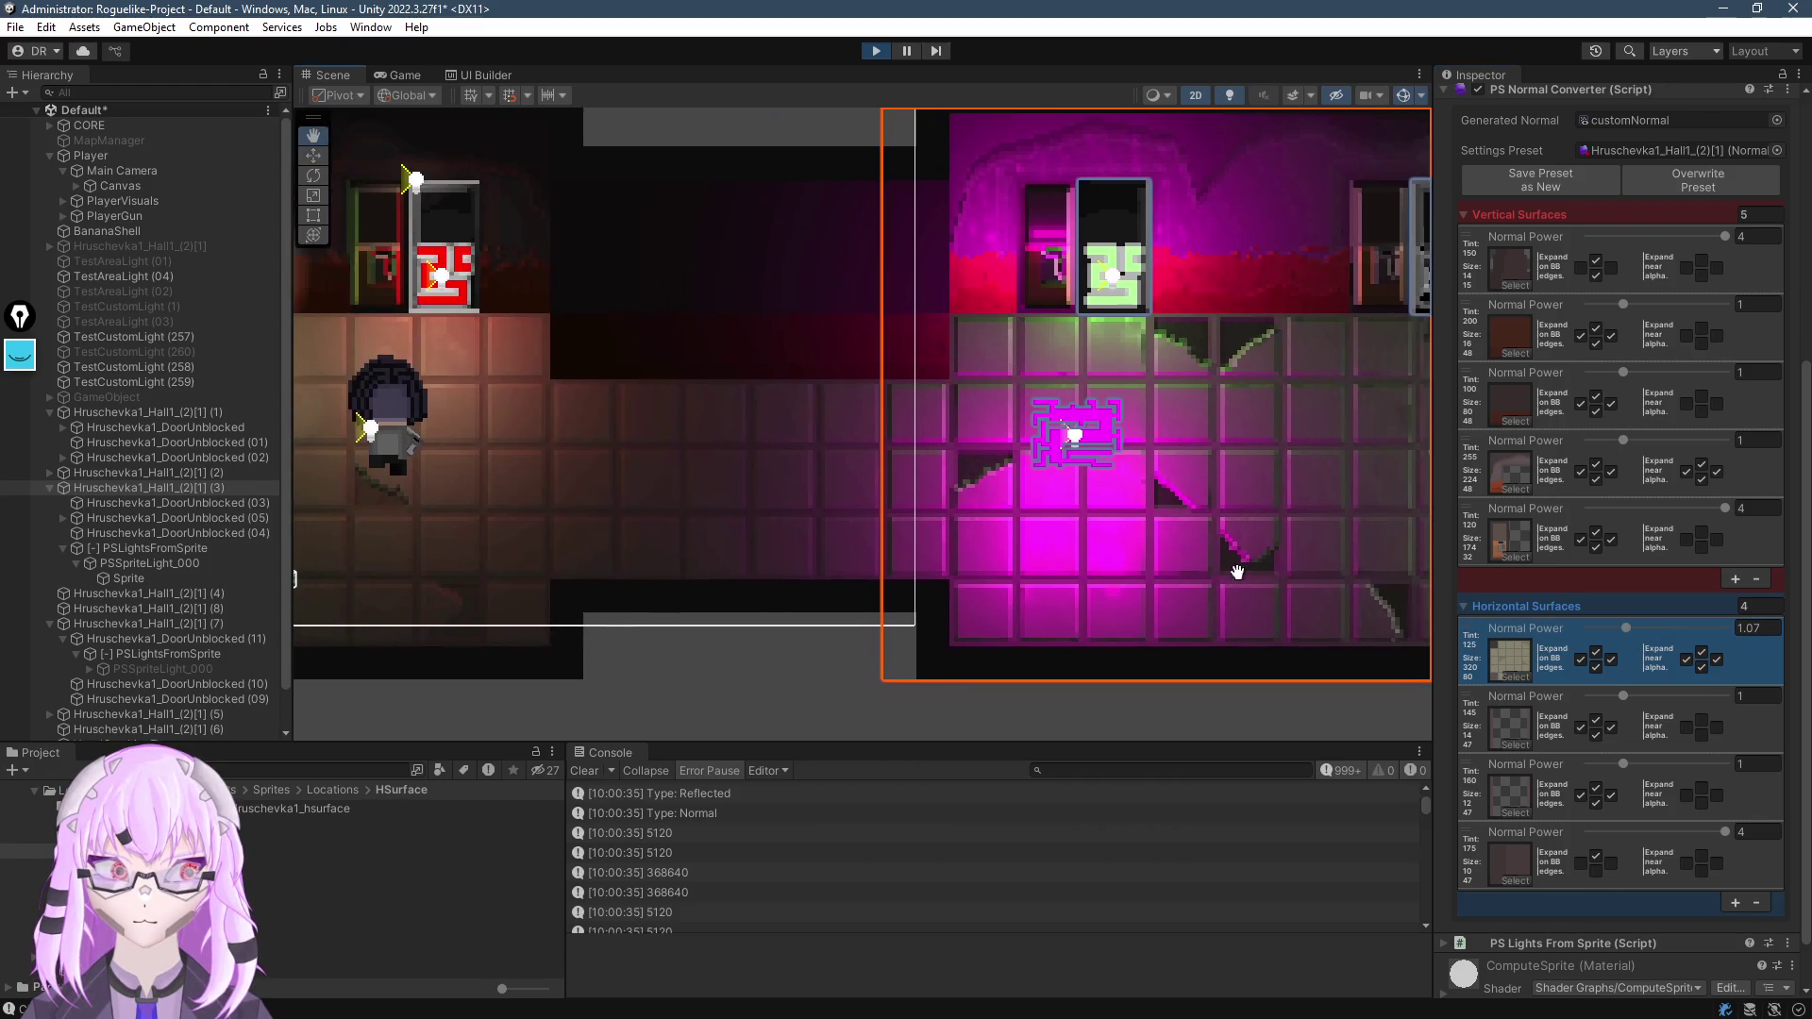
pyautogui.click(861, 509)
pyautogui.moveTo(861, 509); pyautogui.dragTo(844, 506)
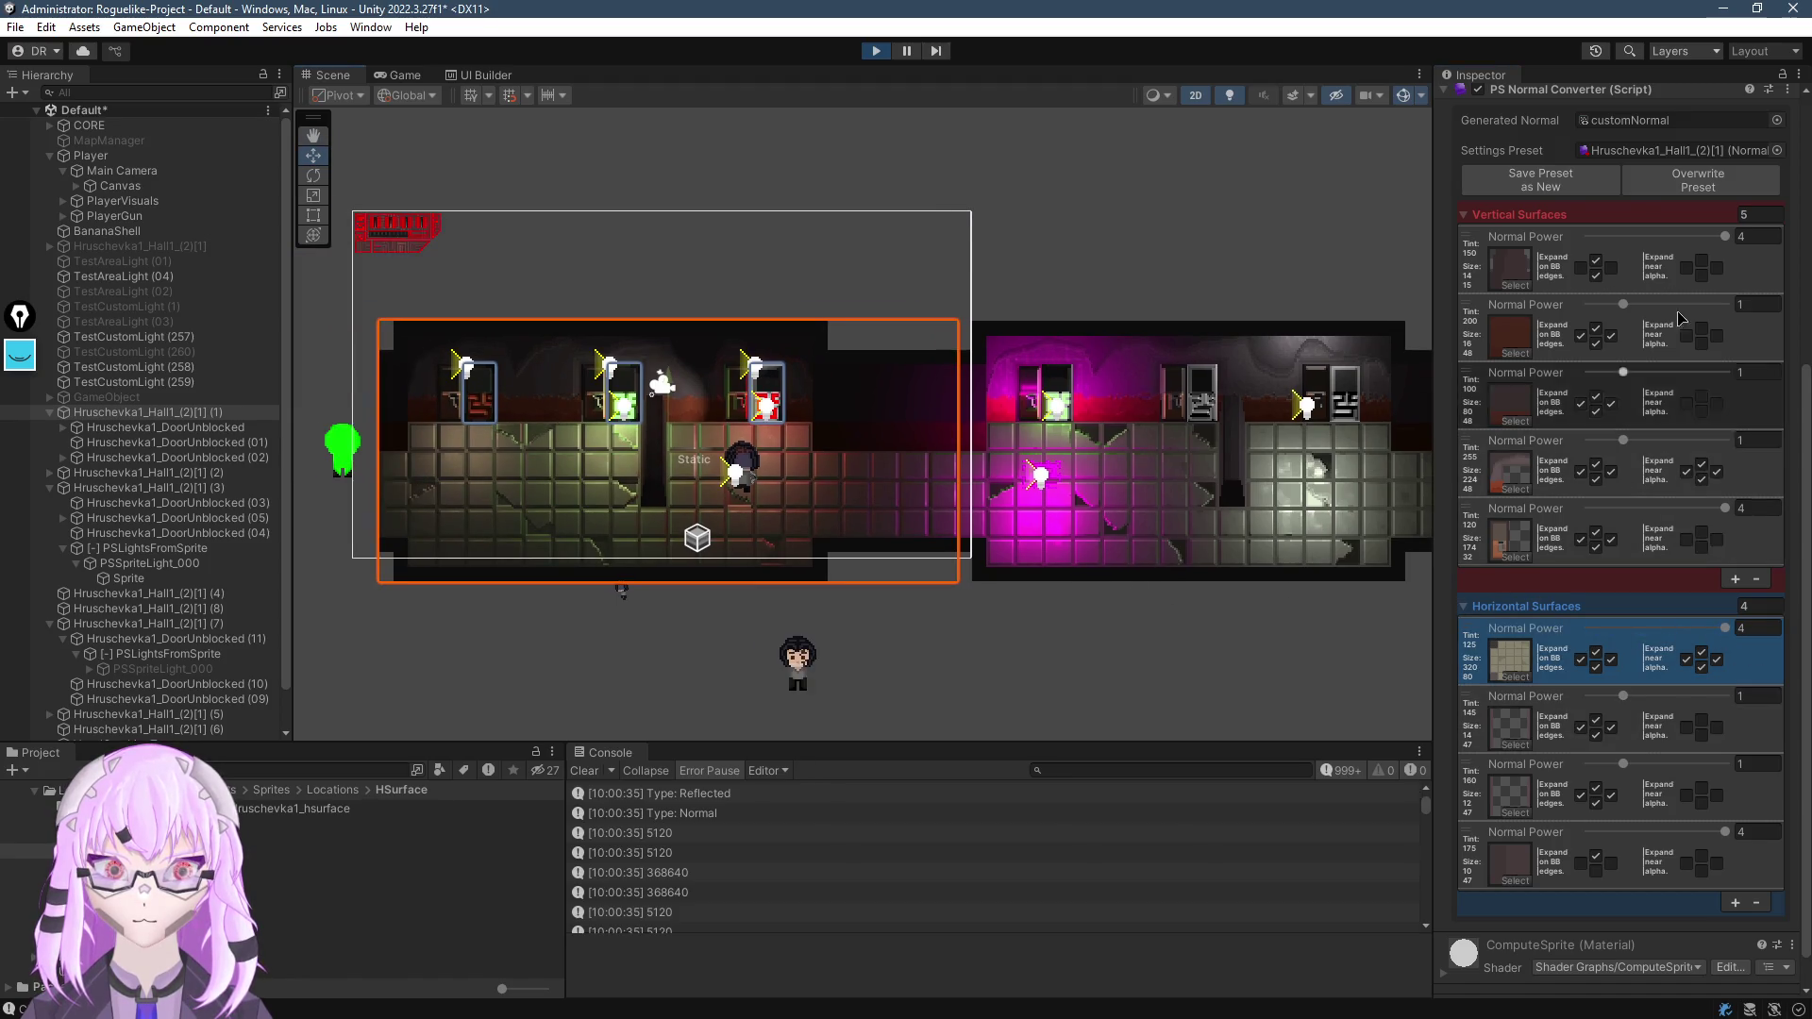
pyautogui.scroll(2, 1703, 312)
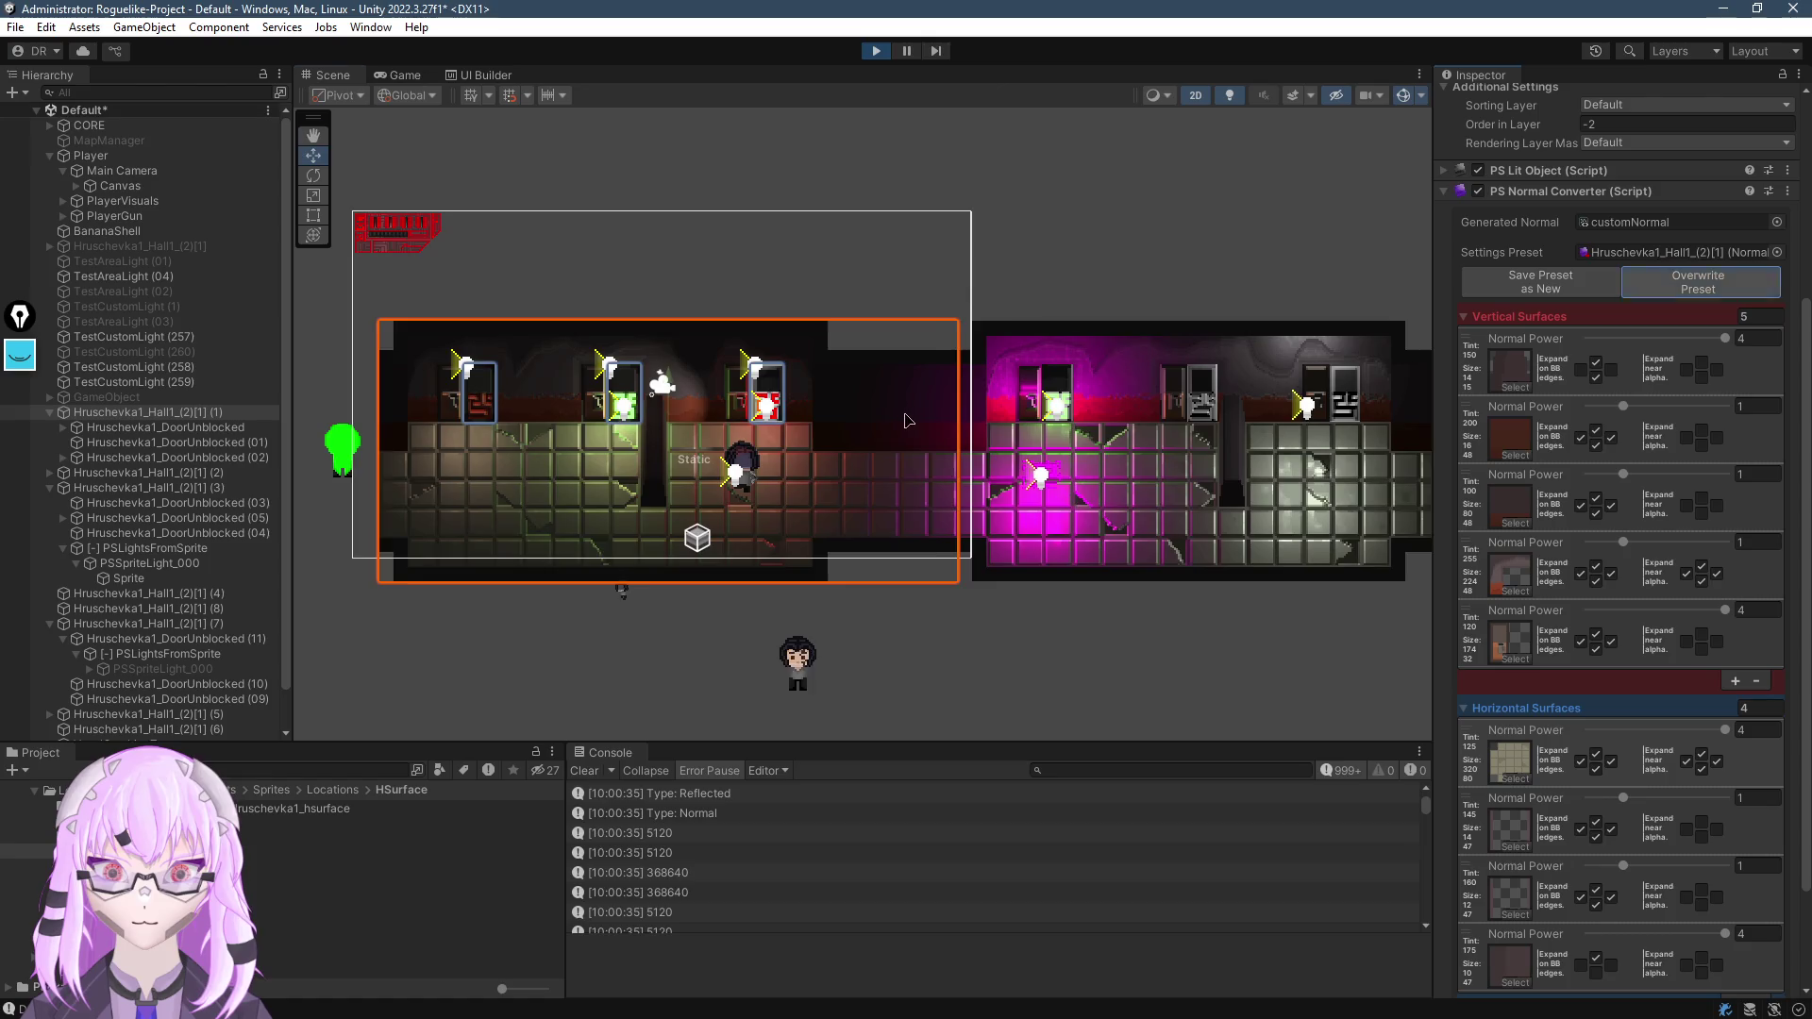
pyautogui.scroll(5, 1095, 504)
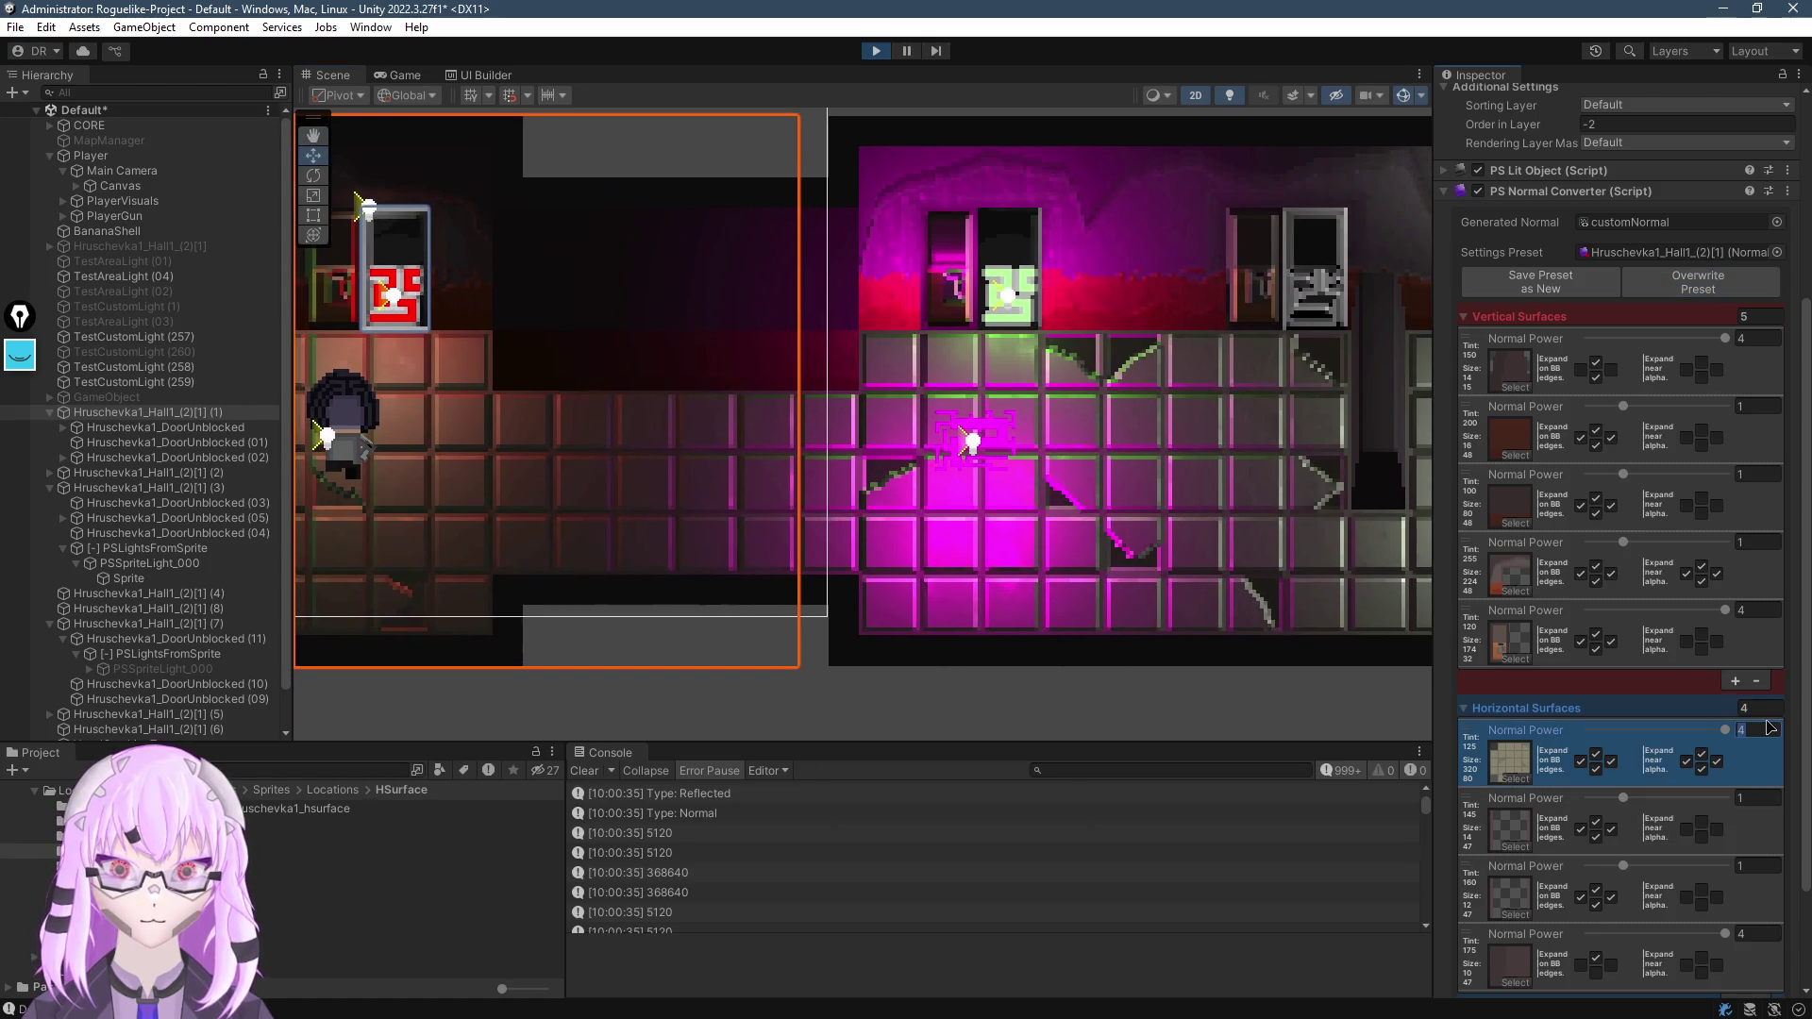
pyautogui.write('0.5')
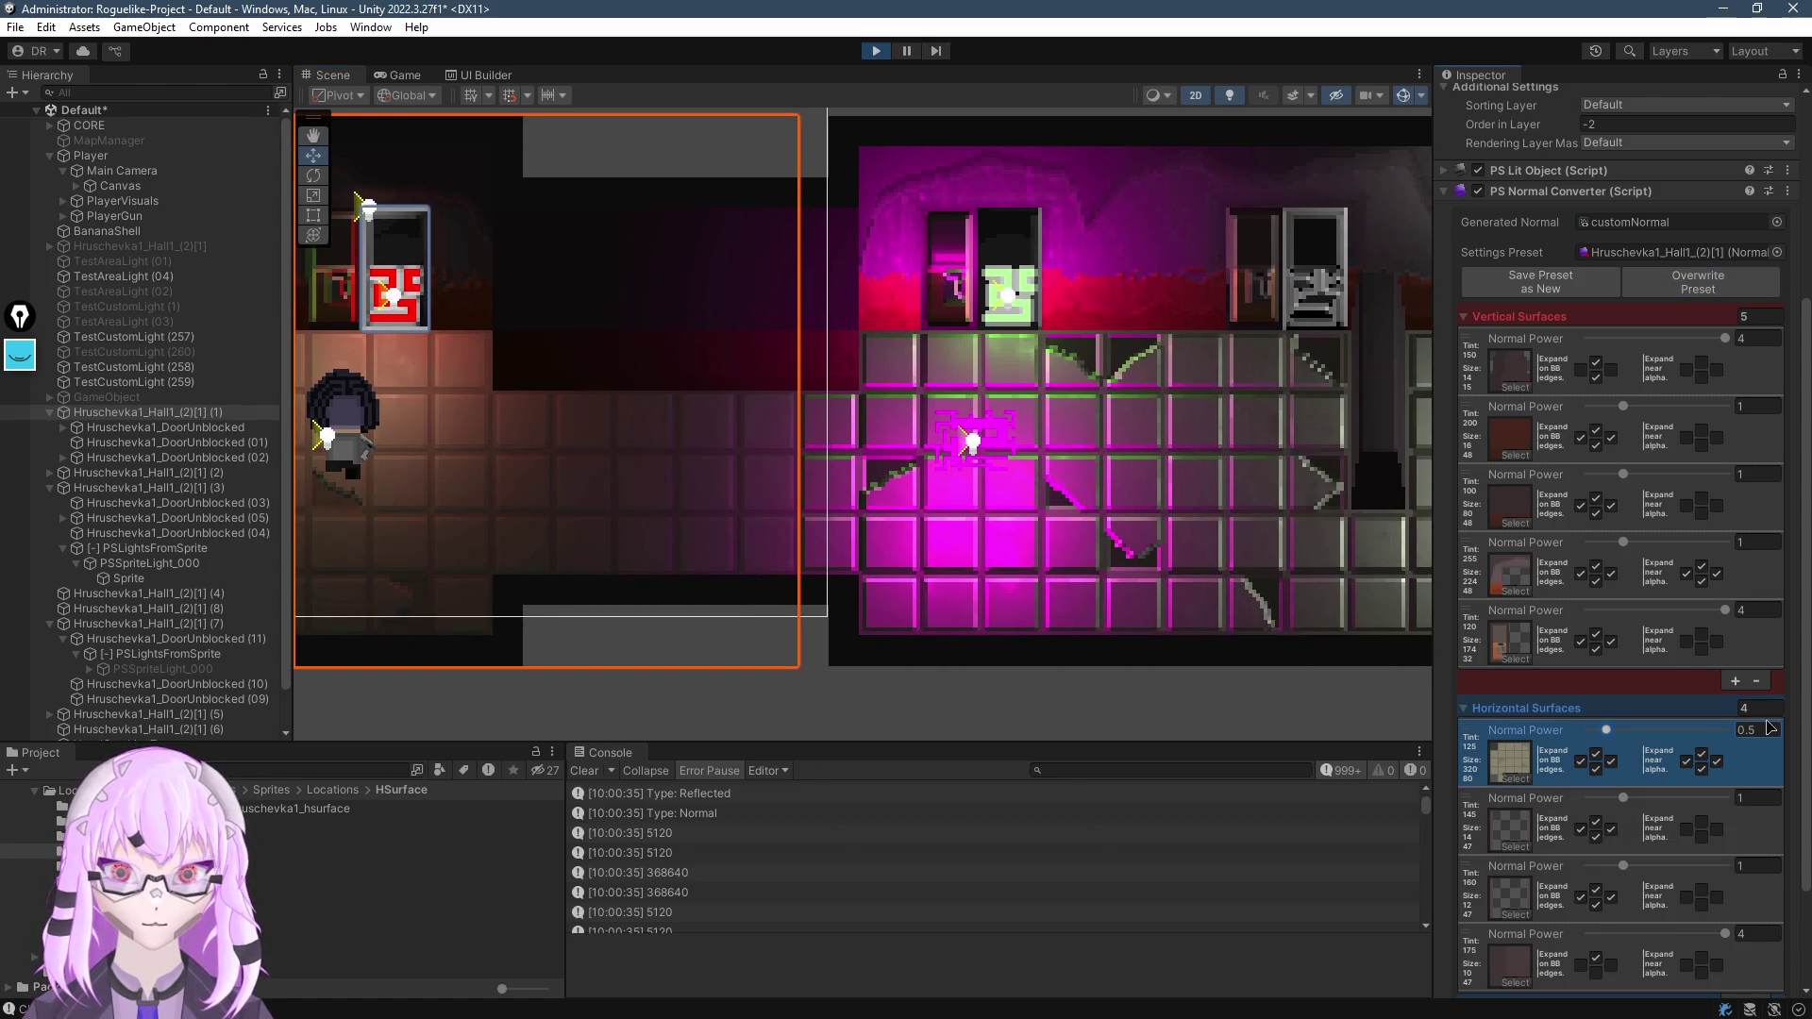
pyautogui.moveTo(768, 491)
pyautogui.mouseDown()
pyautogui.moveTo(1123, 477)
pyautogui.moveTo(1229, 408)
pyautogui.mouseUp()
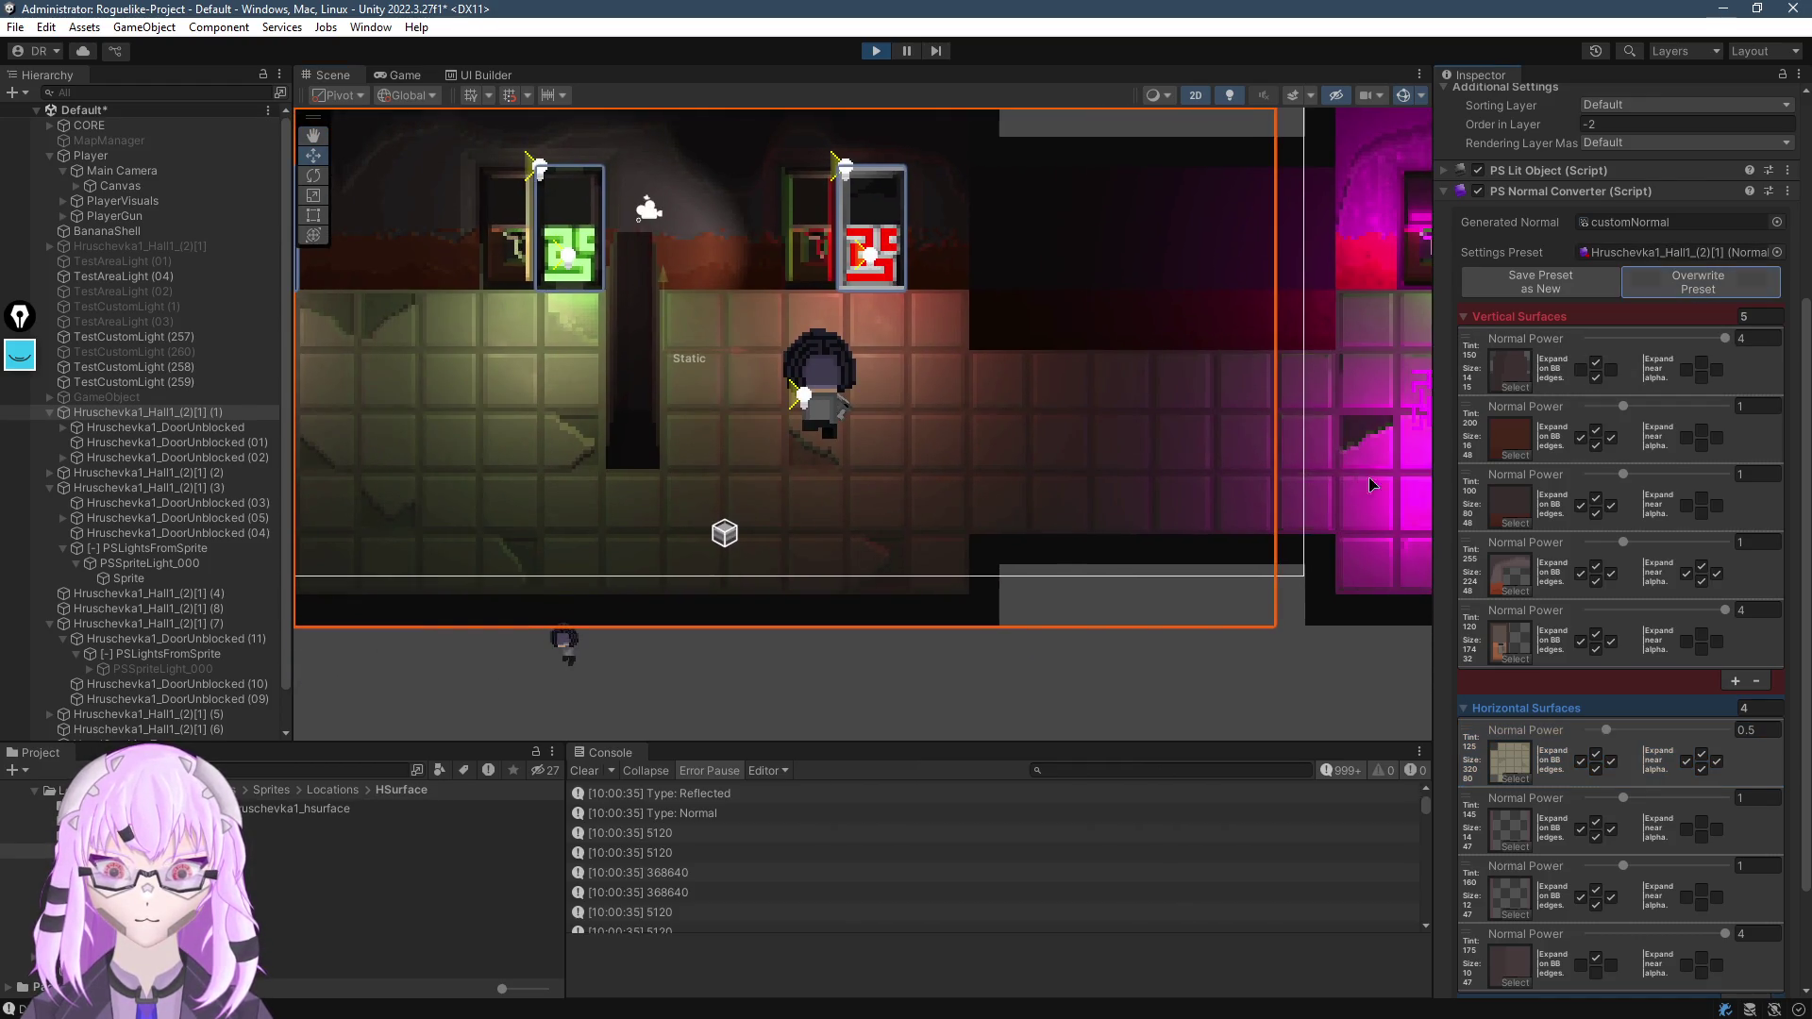
# Zoom into the magenta room and toggle the floor's Expand near alpha and Expand on BB edges boxes
pyautogui.moveTo(1362, 411); pyautogui.dragTo(1004, 439)
pyautogui.scroll(5, 1003, 440)
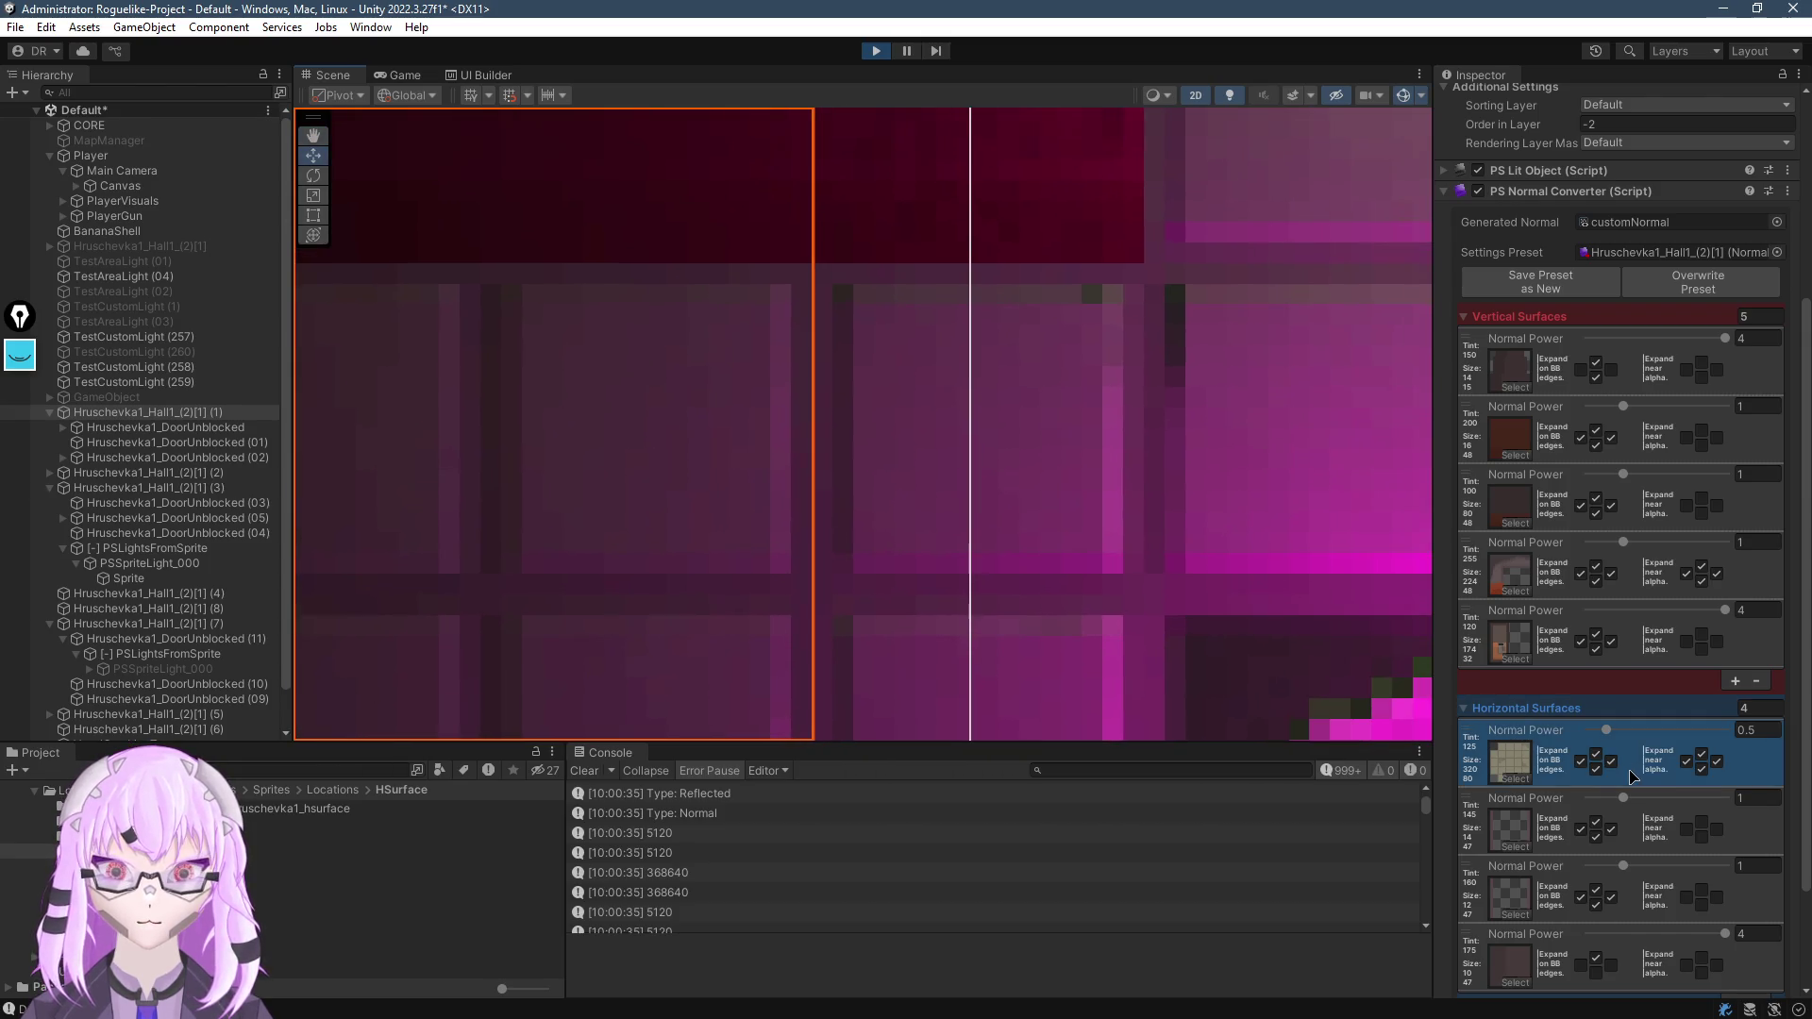
pyautogui.click(1717, 763)
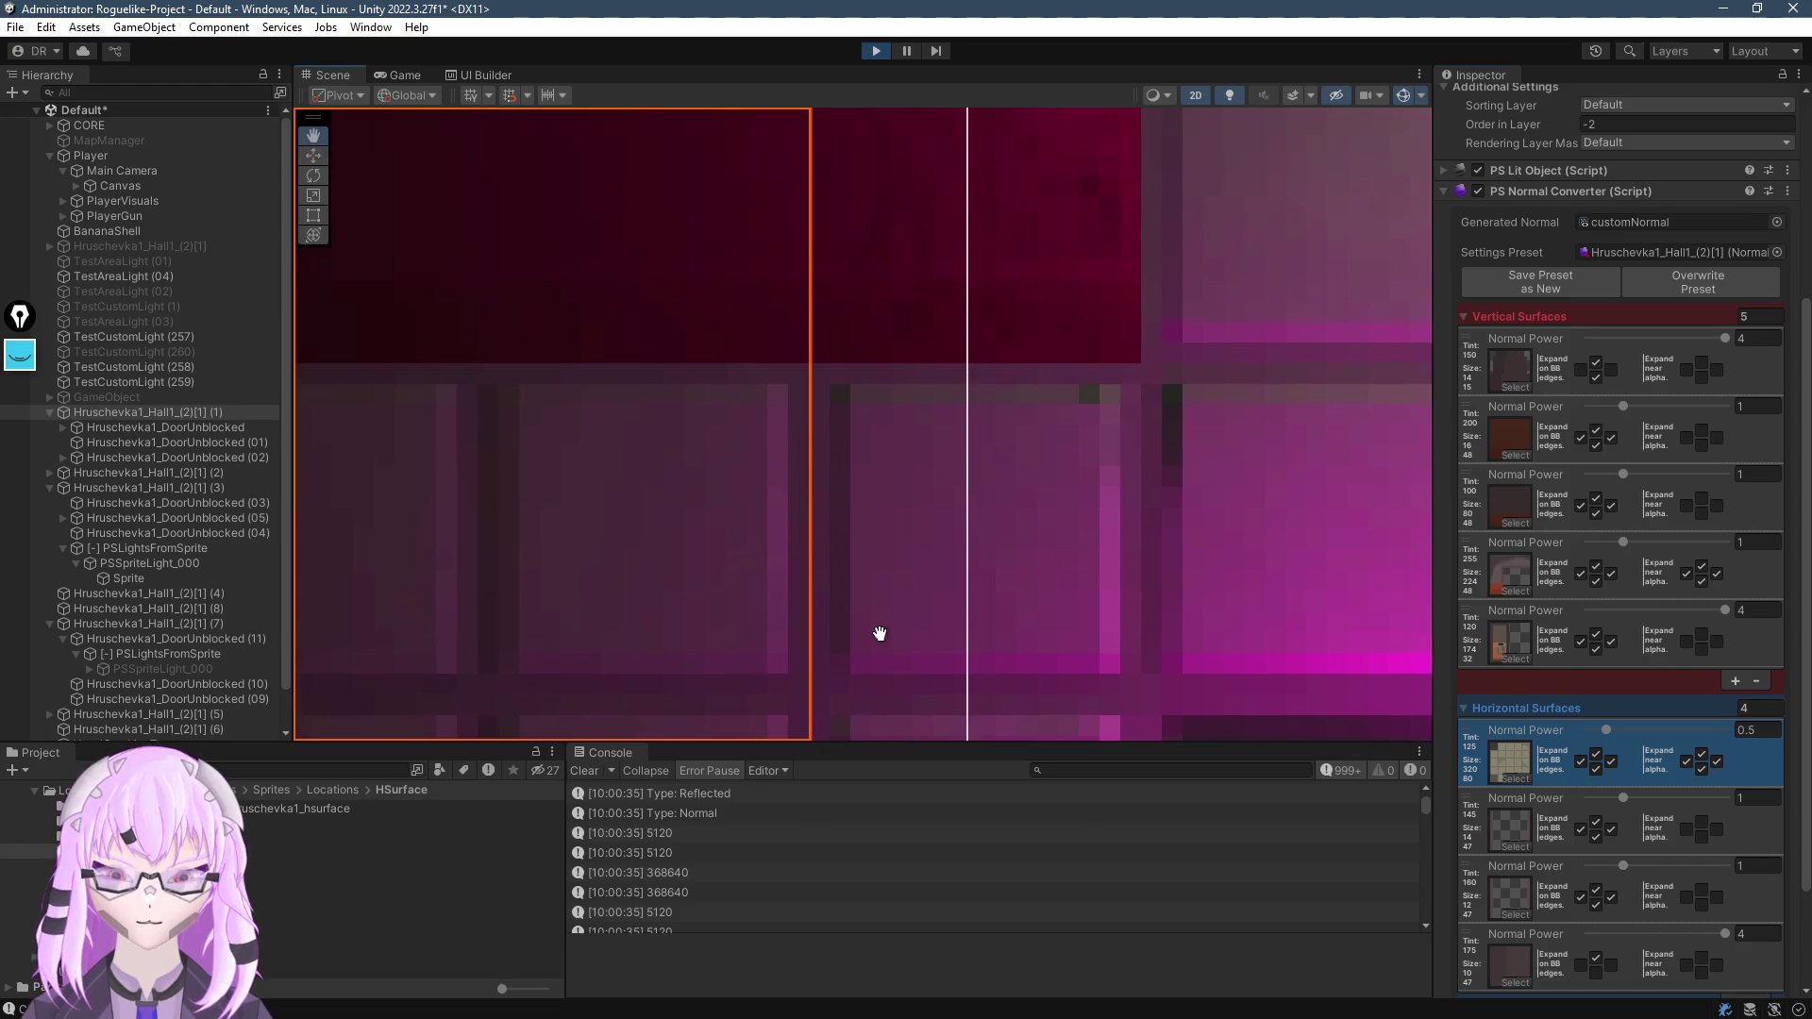
pyautogui.click(1610, 762)
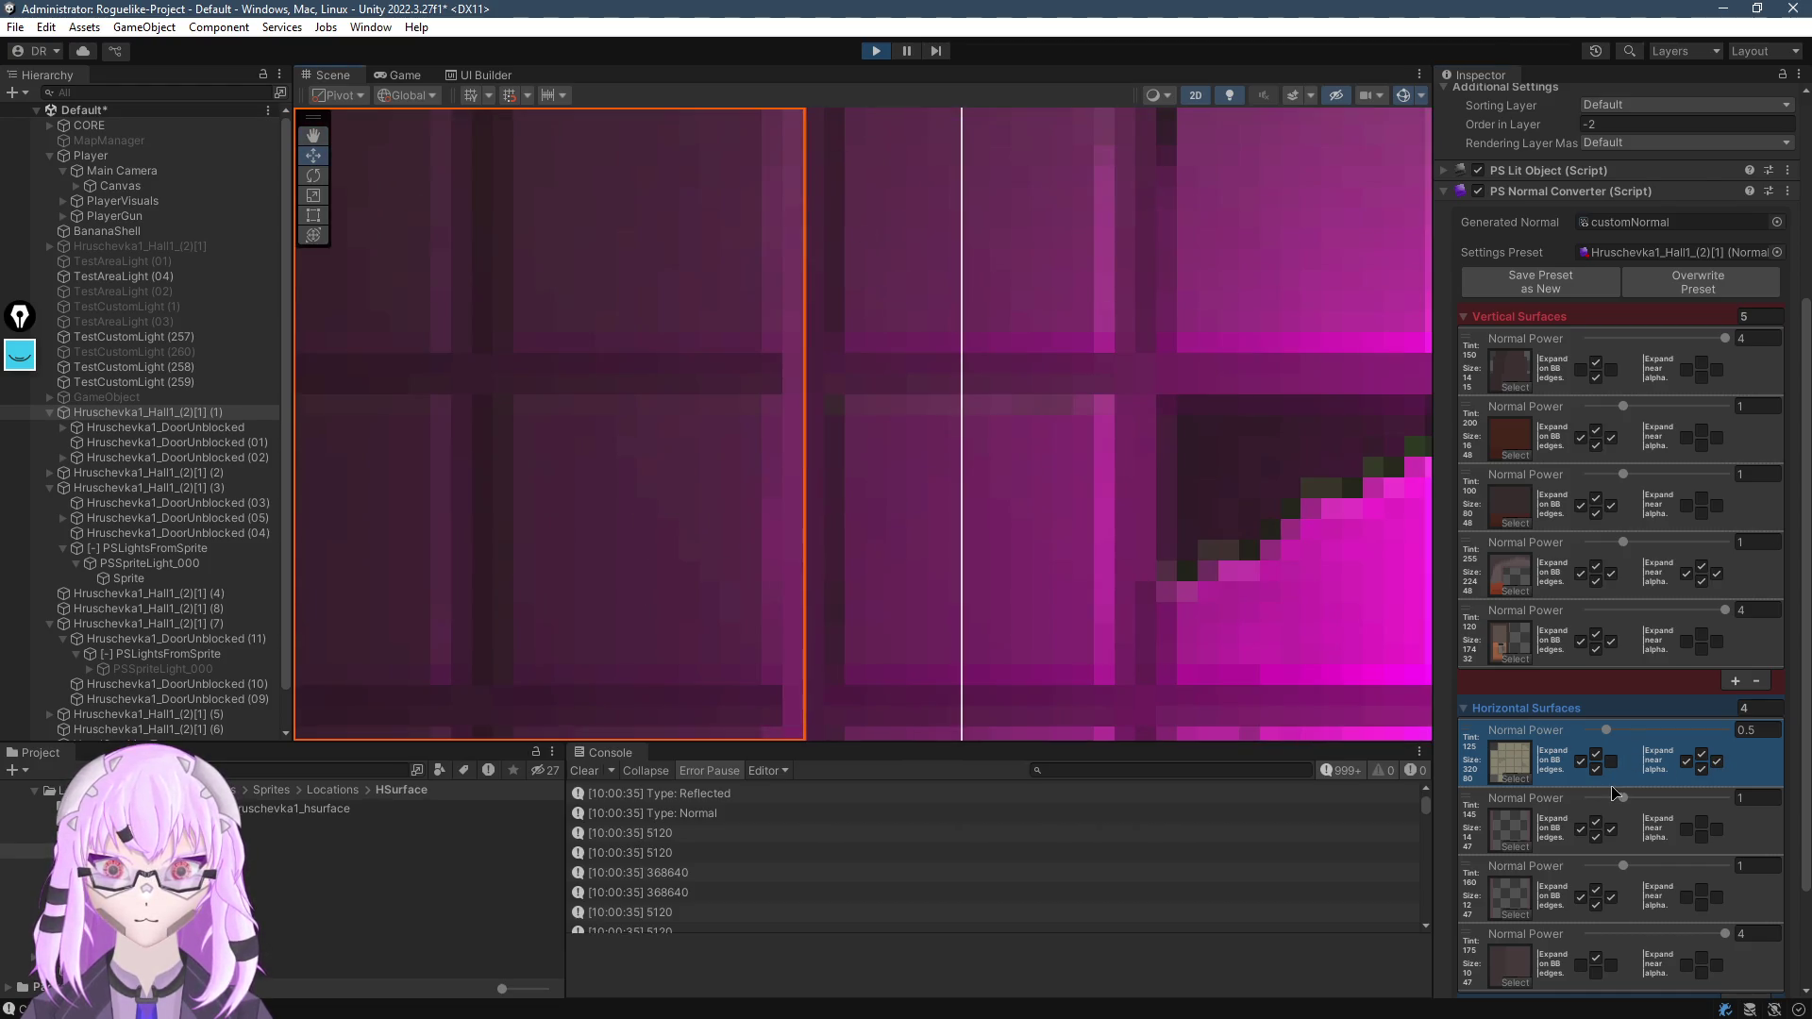
pyautogui.click(1610, 764)
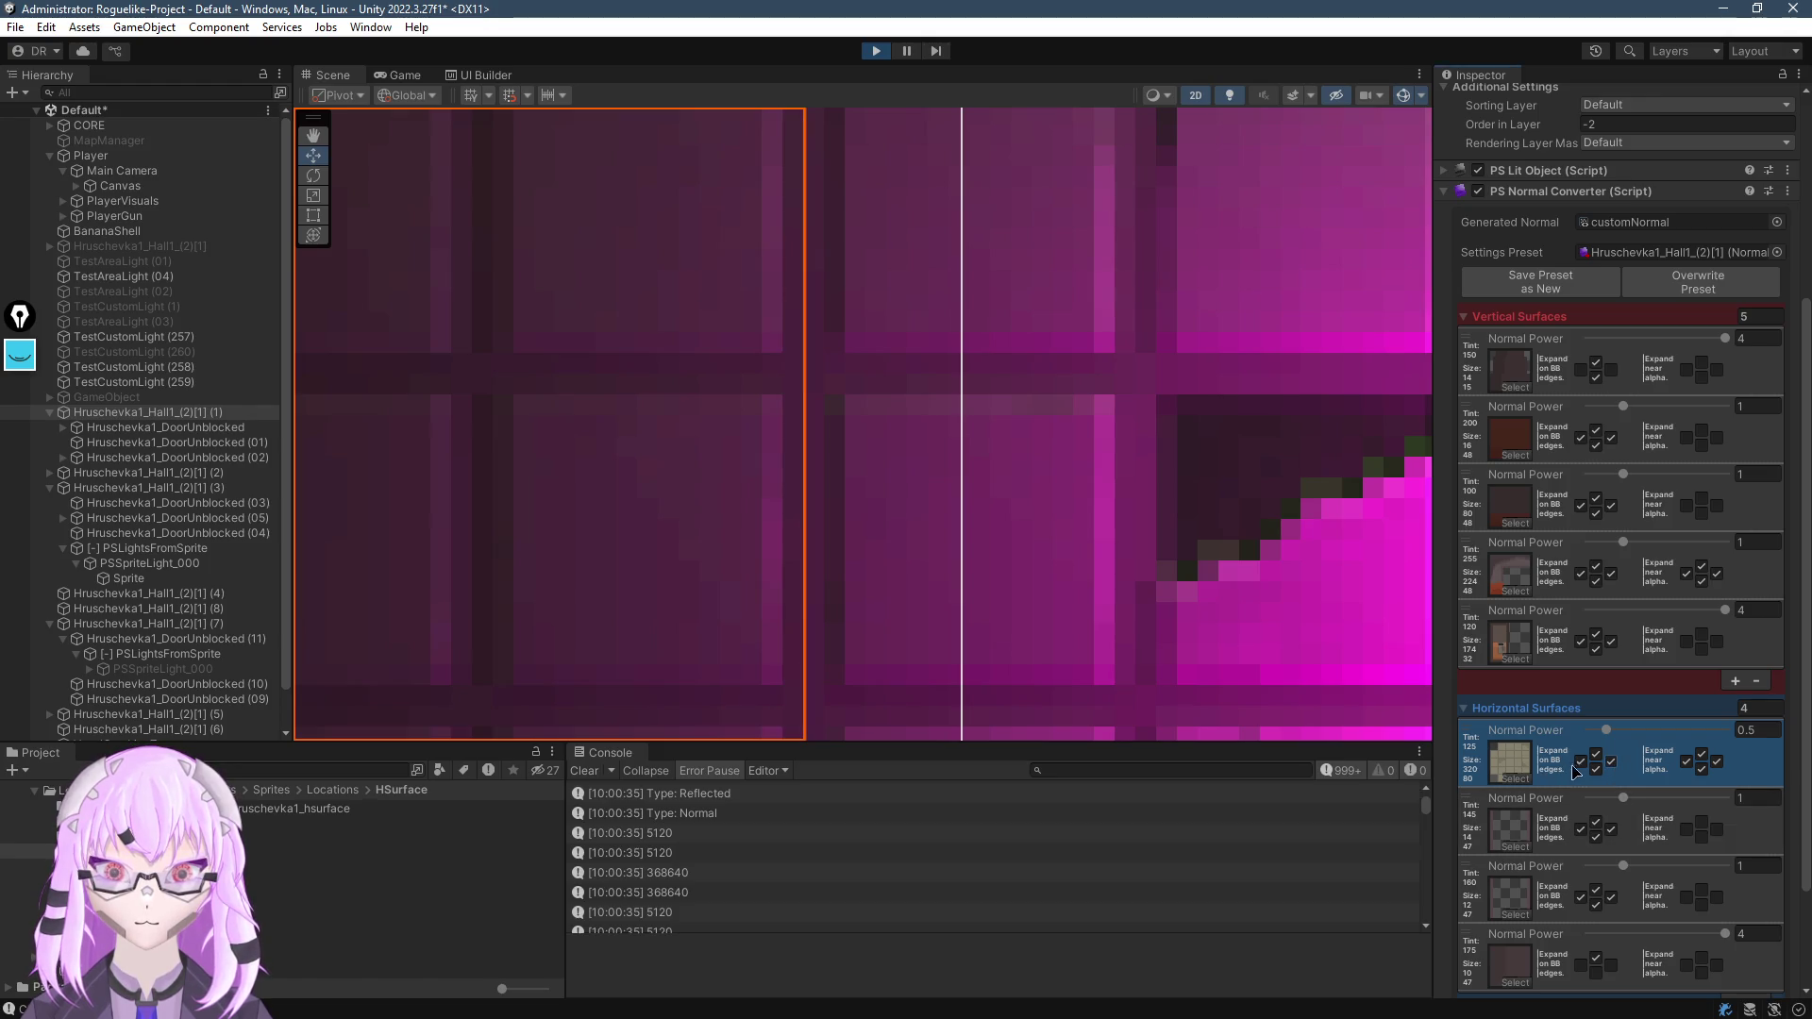
pyautogui.click(1581, 762)
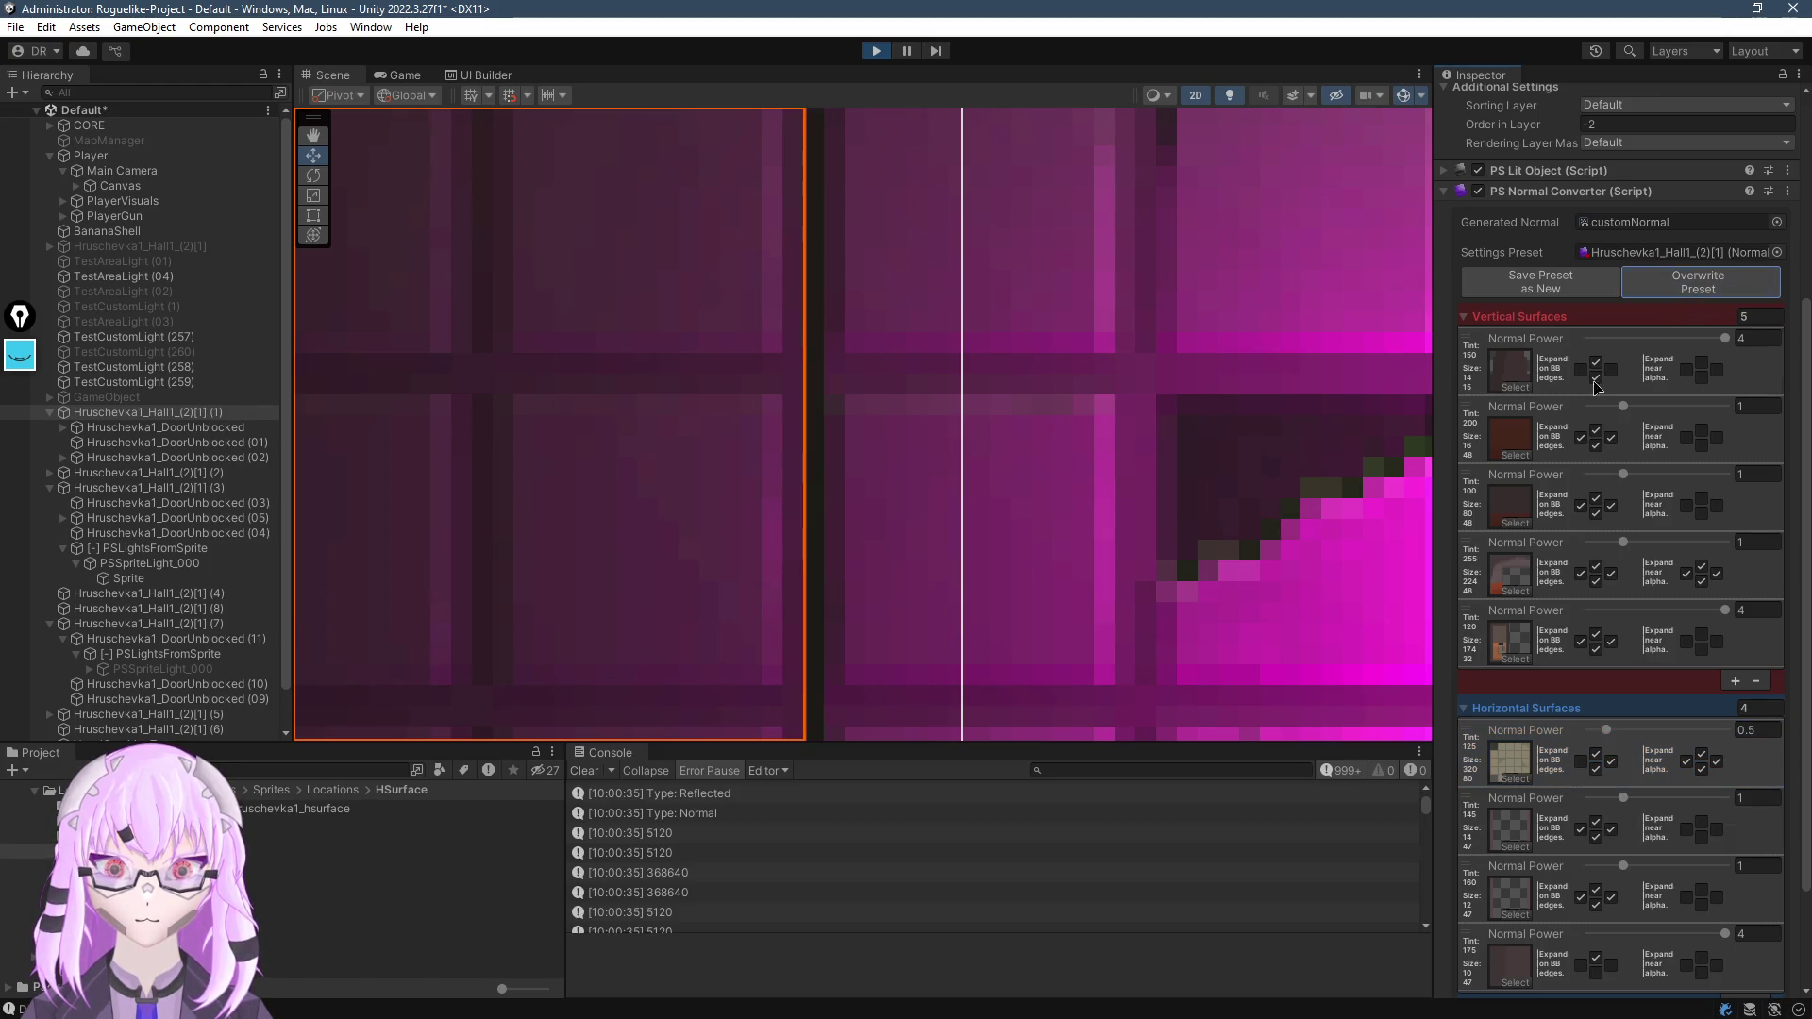
# Reselect the floor surface entry and turn its first BB-edge expansion off and back on
pyautogui.scroll(-5, 998, 545)
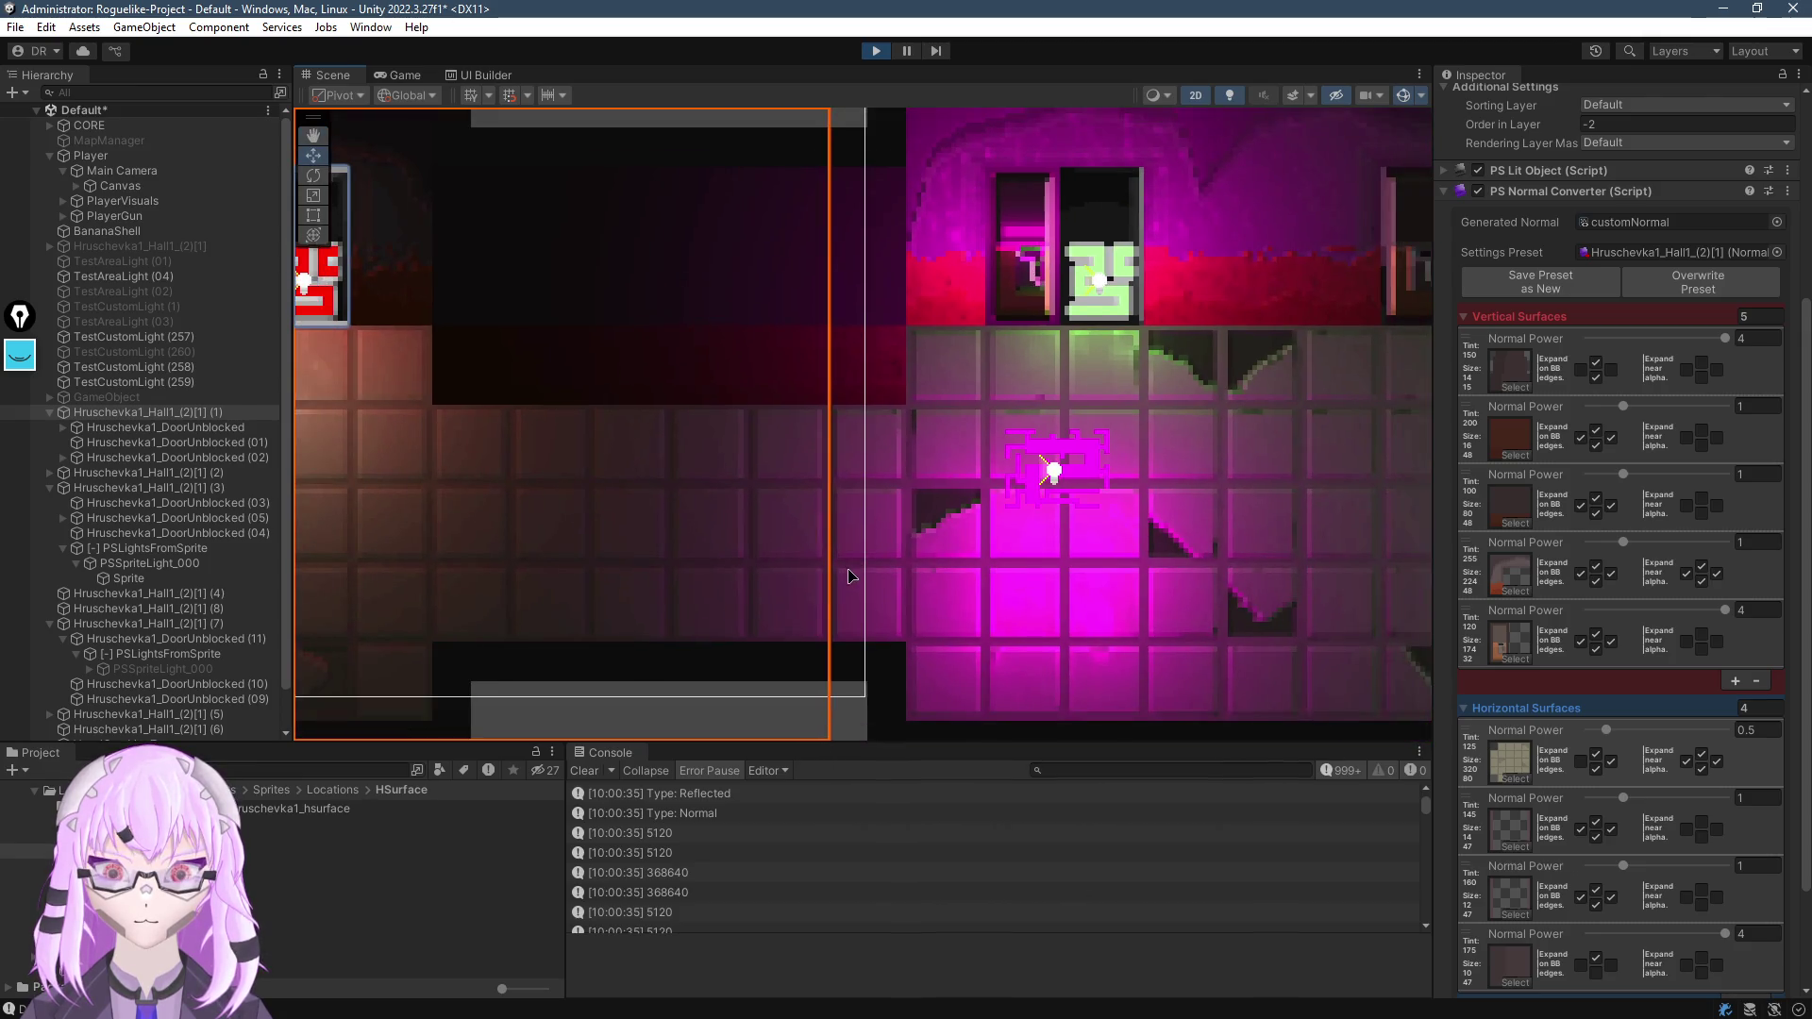
pyautogui.scroll(5, 972, 540)
pyautogui.scroll(2, 972, 540)
pyautogui.click(1585, 781)
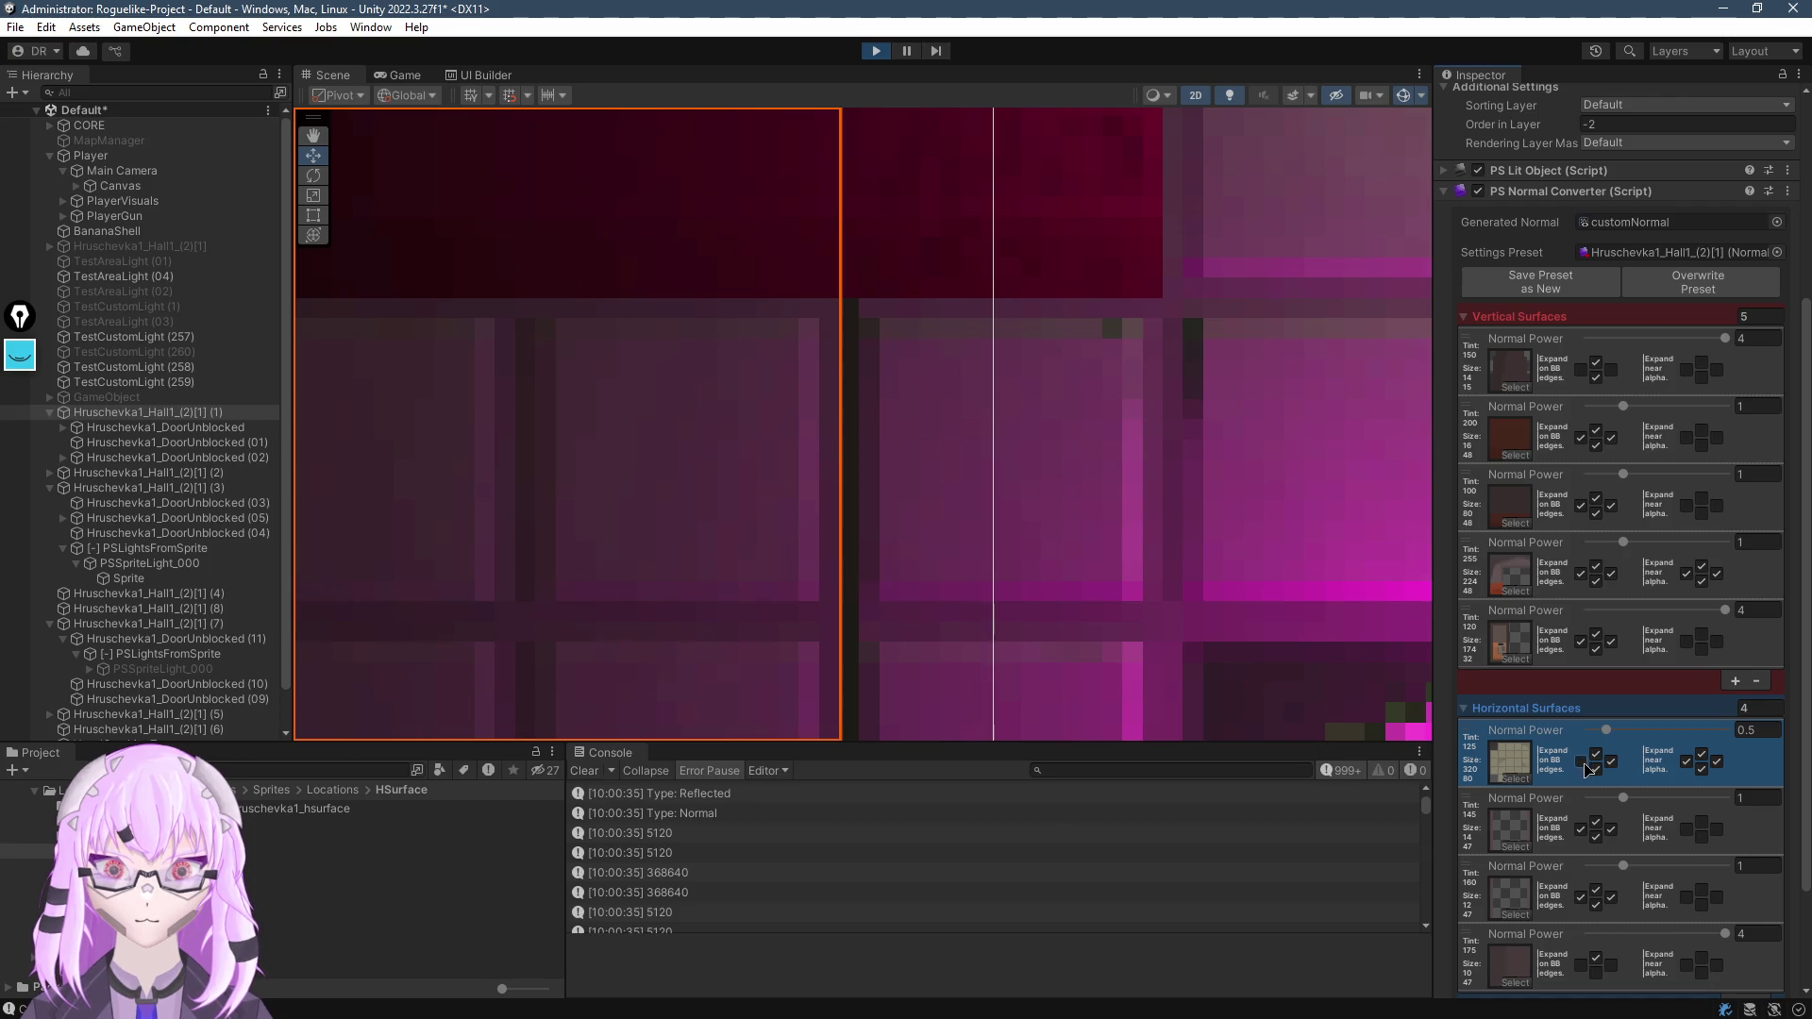
pyautogui.click(1581, 762)
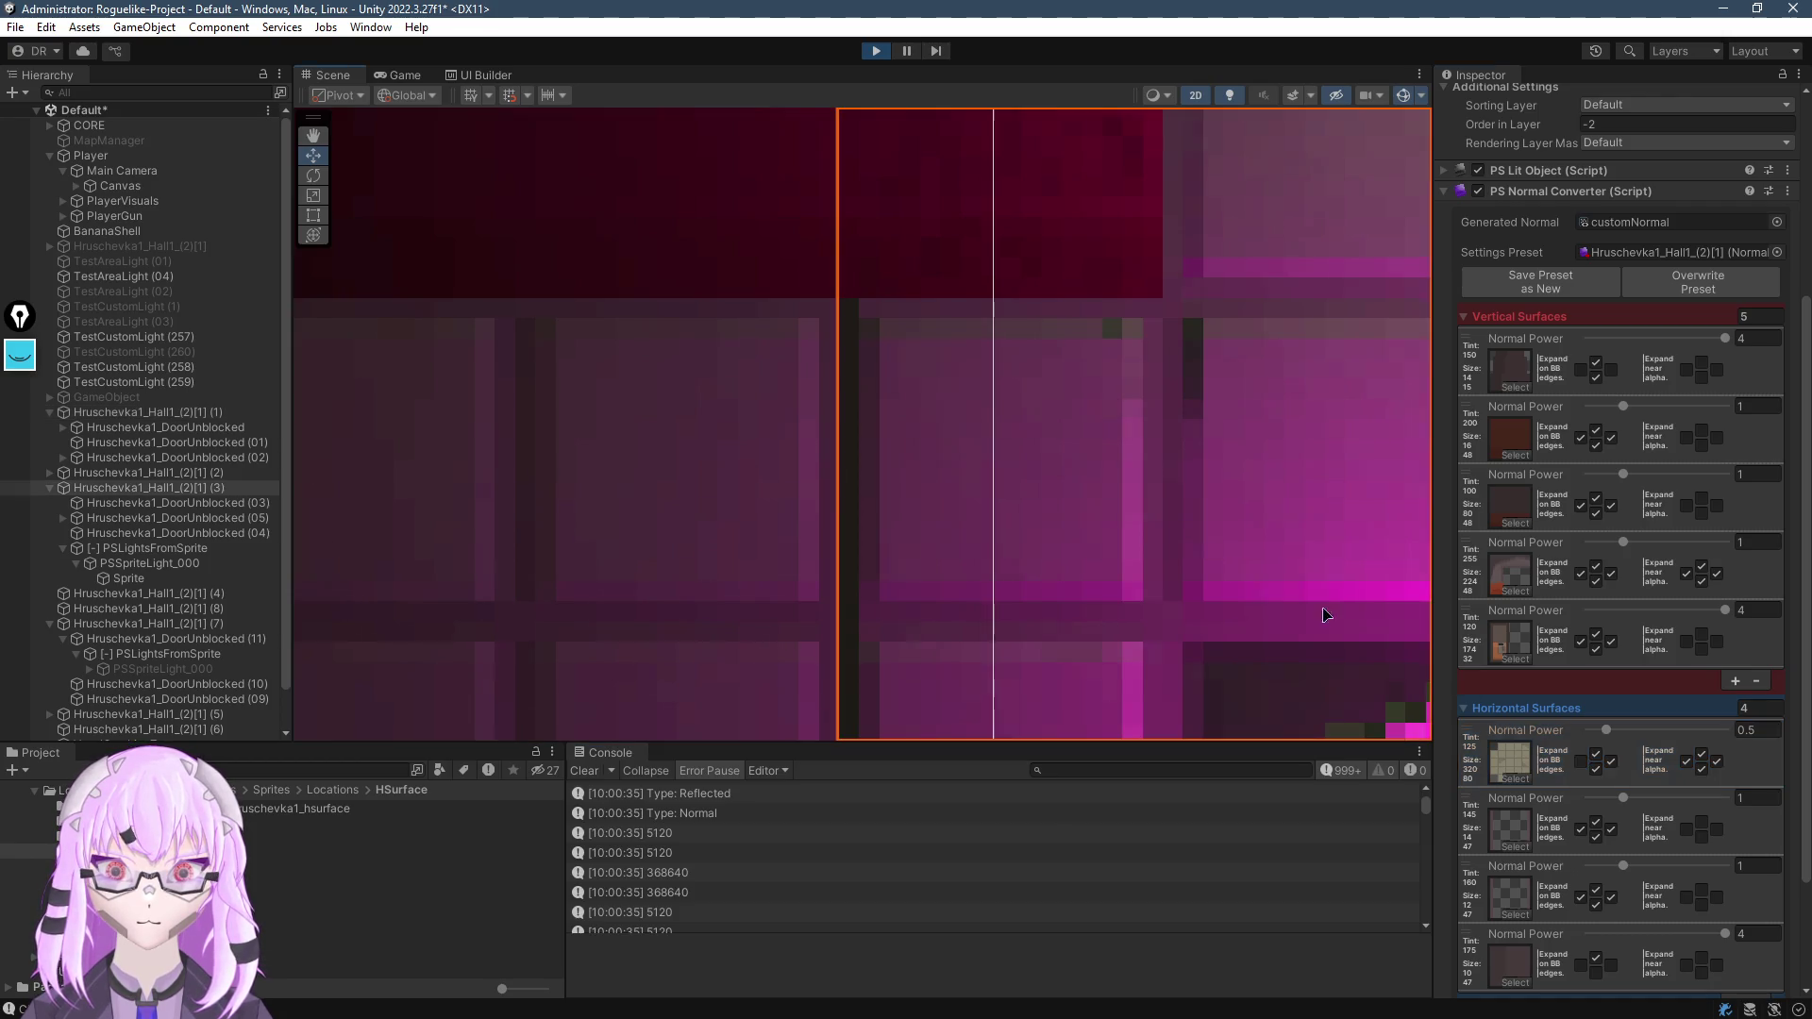
pyautogui.click(1582, 764)
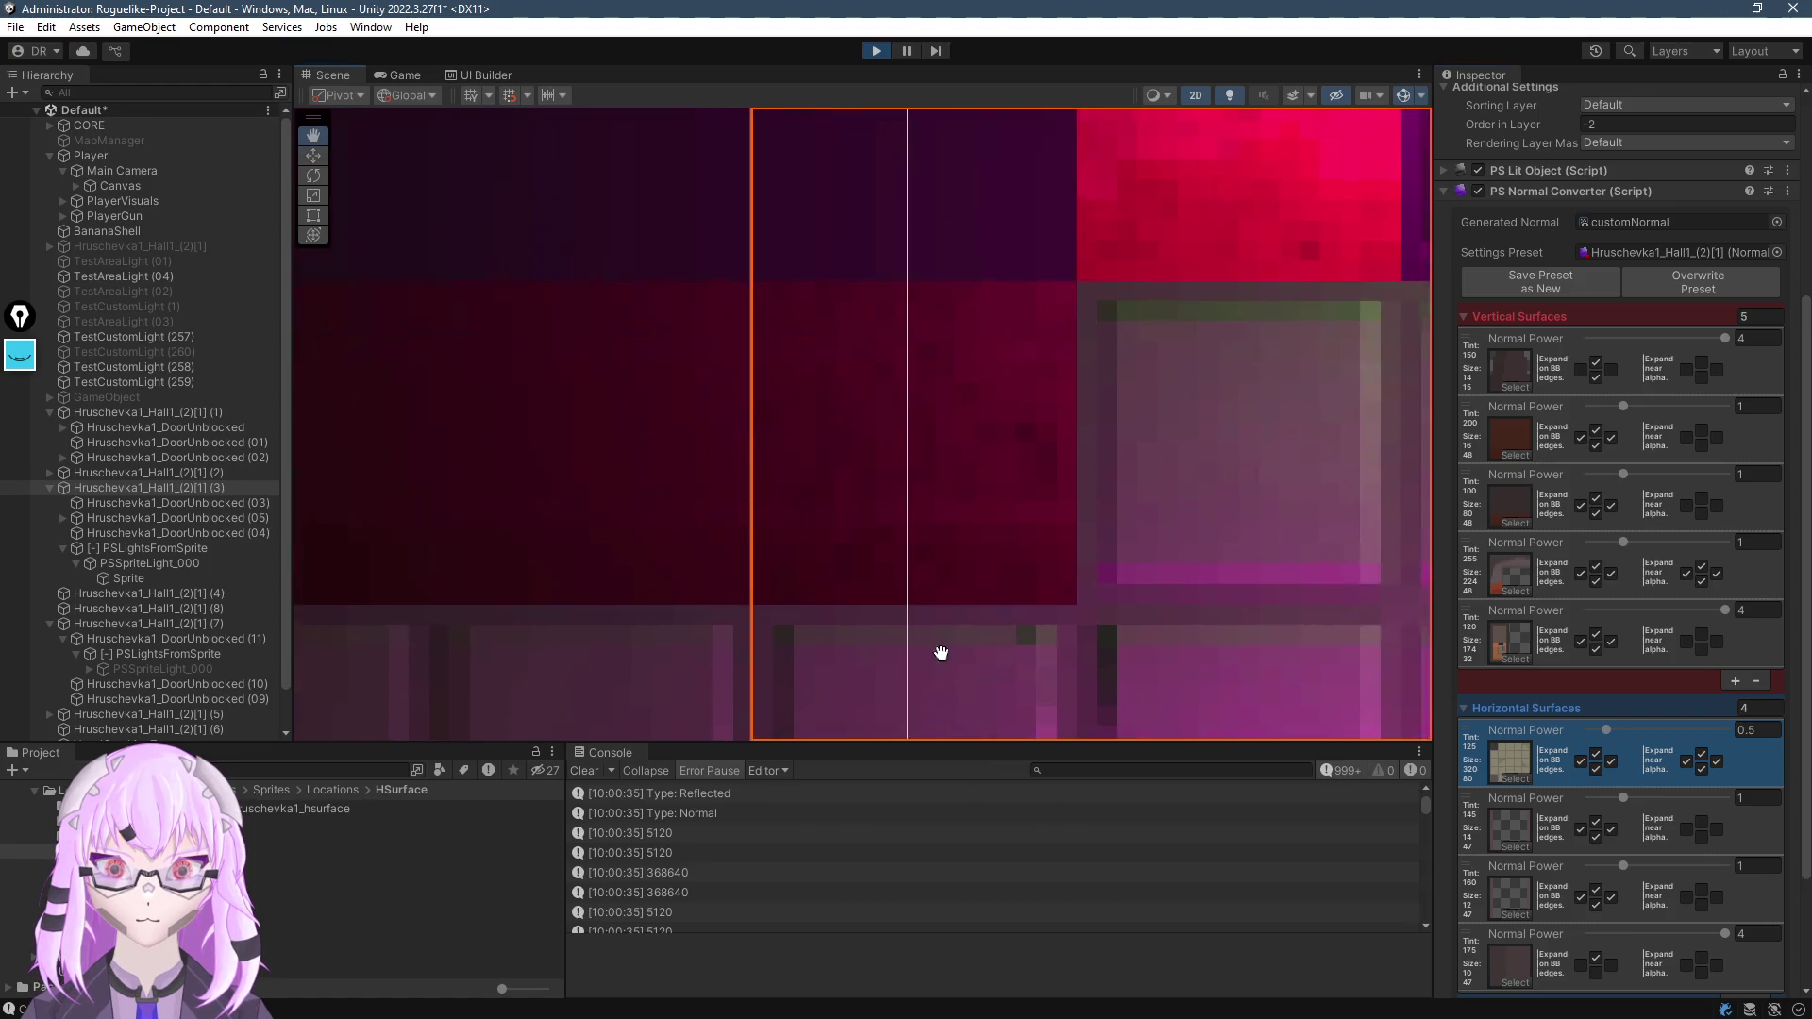
# Enable the first Expand on BB edges box for the Tint 100 and Tint 200 wall surfaces
pyautogui.click(1583, 500)
pyautogui.click(1581, 498)
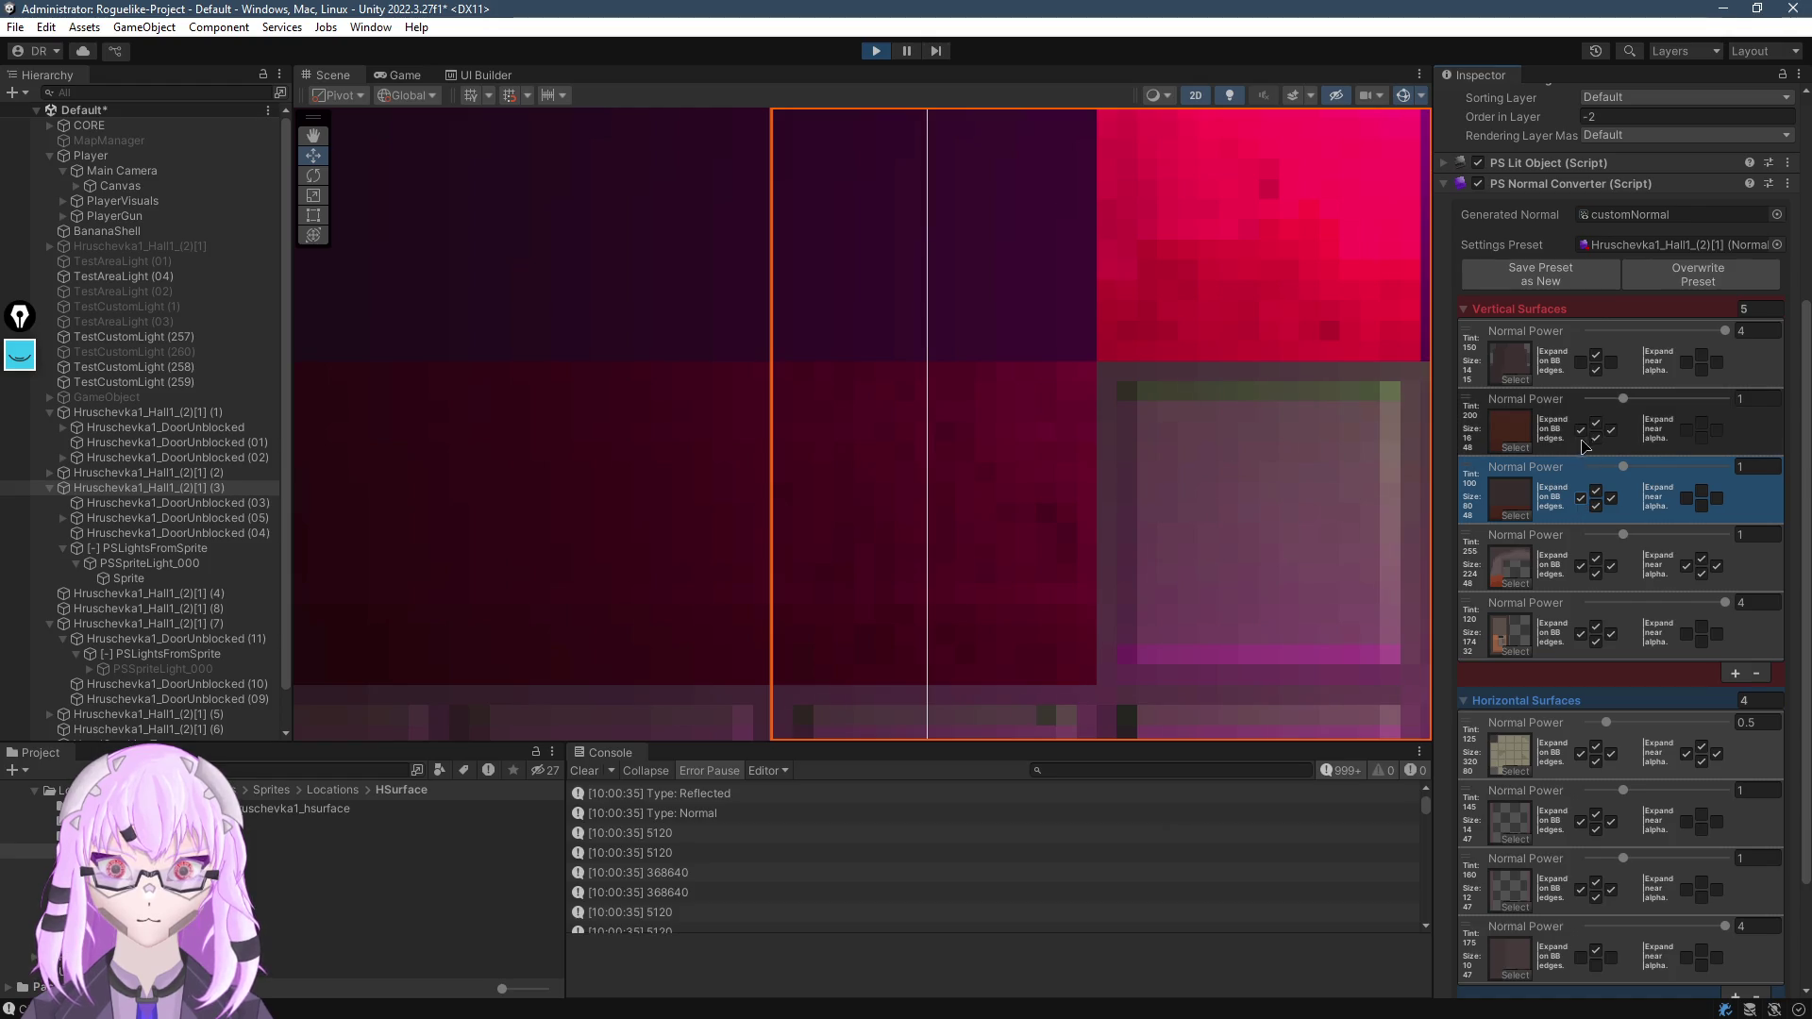
pyautogui.click(1581, 429)
pyautogui.scroll(-3, 928, 347)
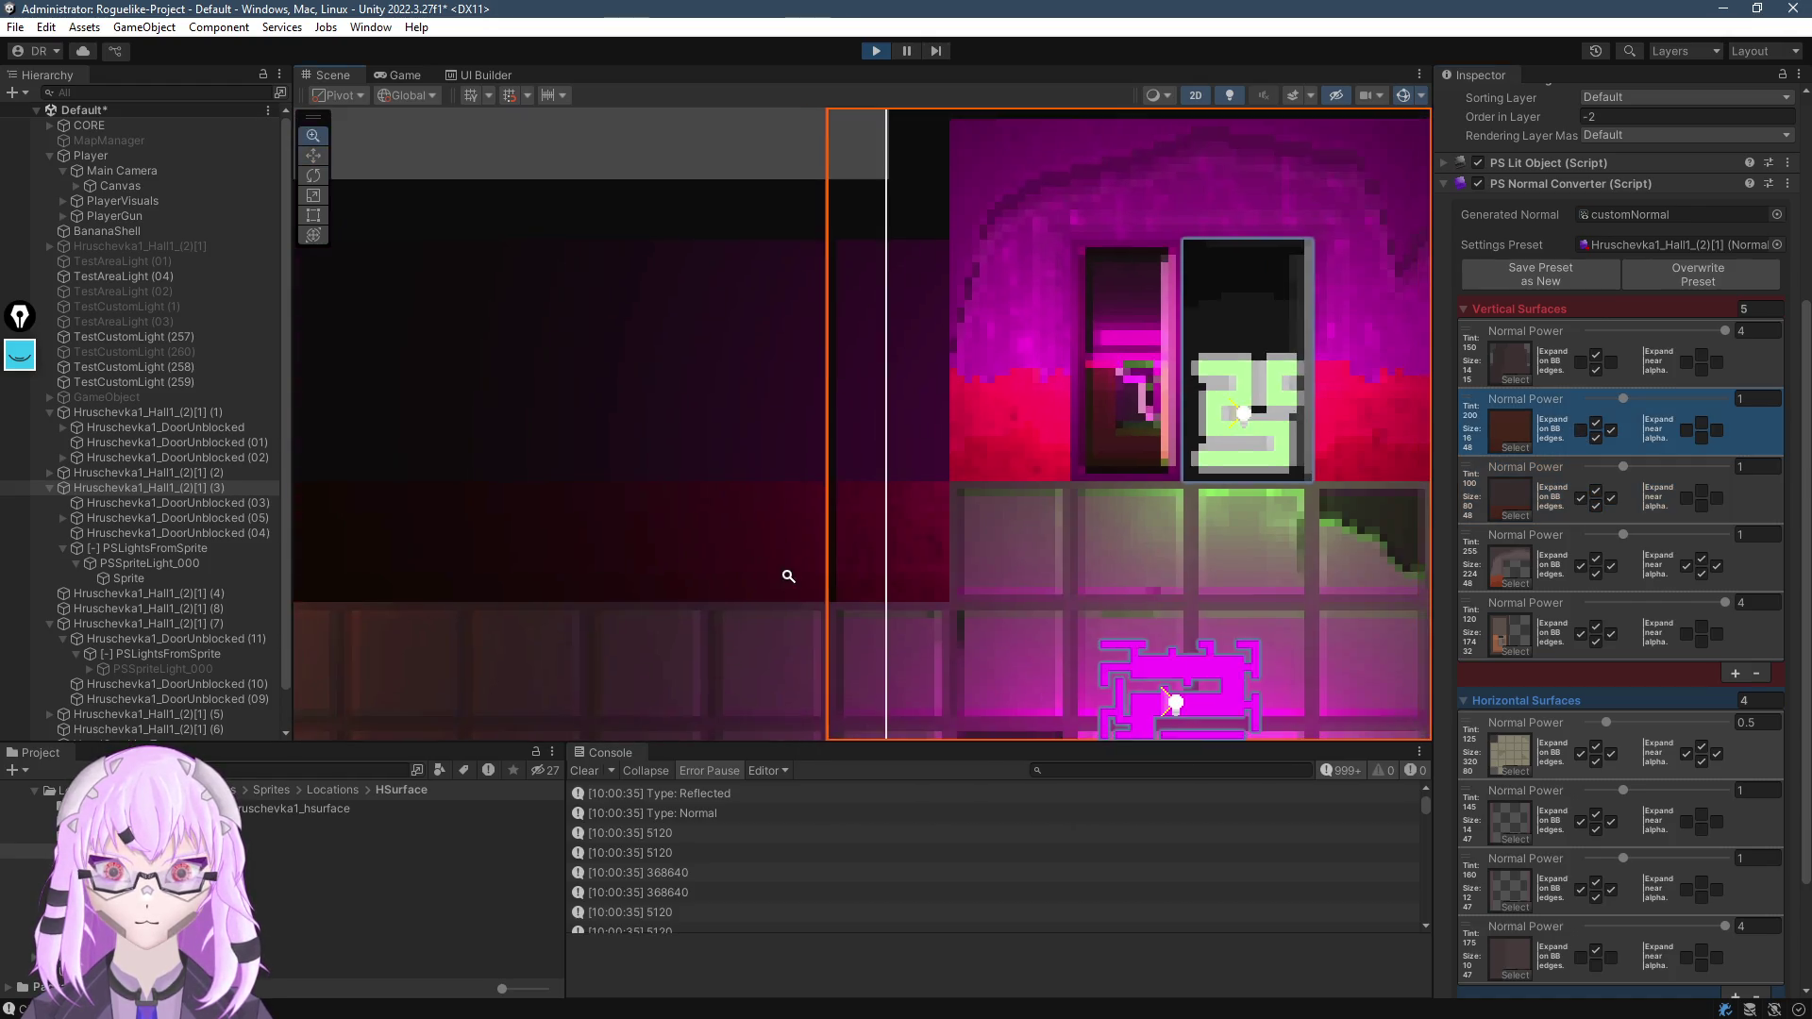
pyautogui.scroll(4, 937, 473)
pyautogui.click(1581, 431)
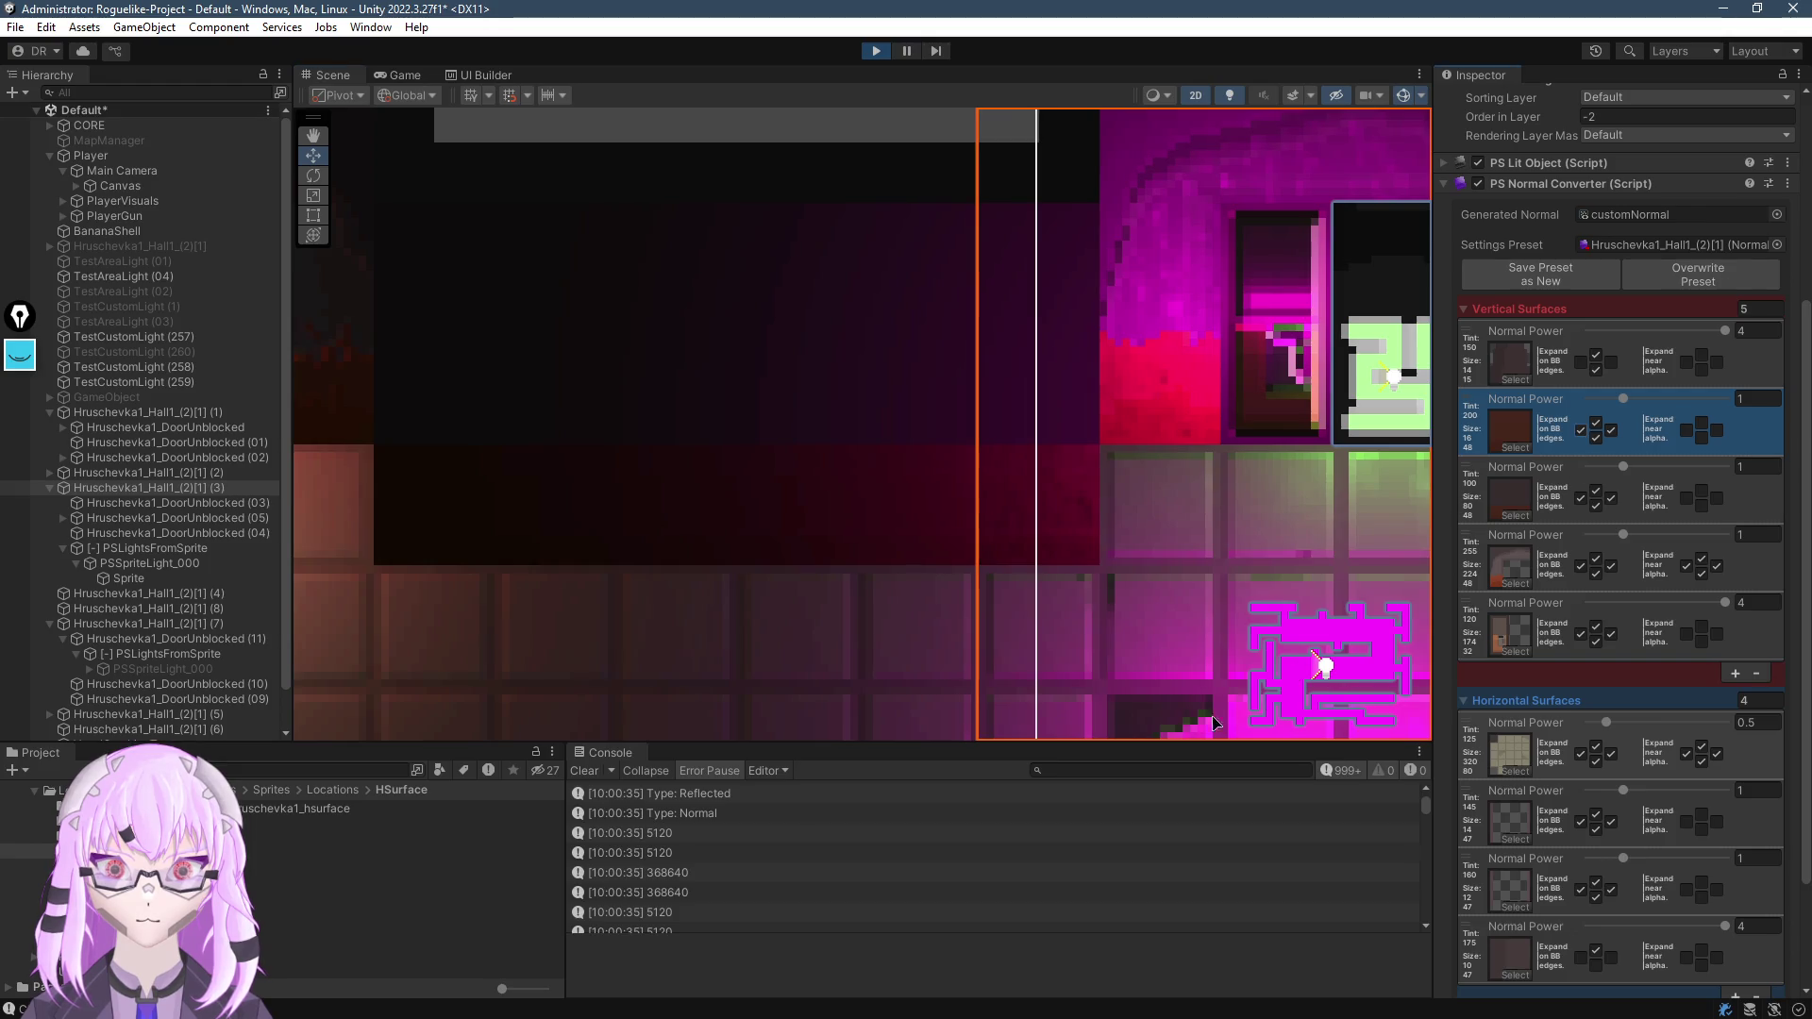
# Frame the green and red door hall, select the red door sprite, and switch to Visual Studio
pyautogui.moveTo(978, 585); pyautogui.dragTo(793, 473)
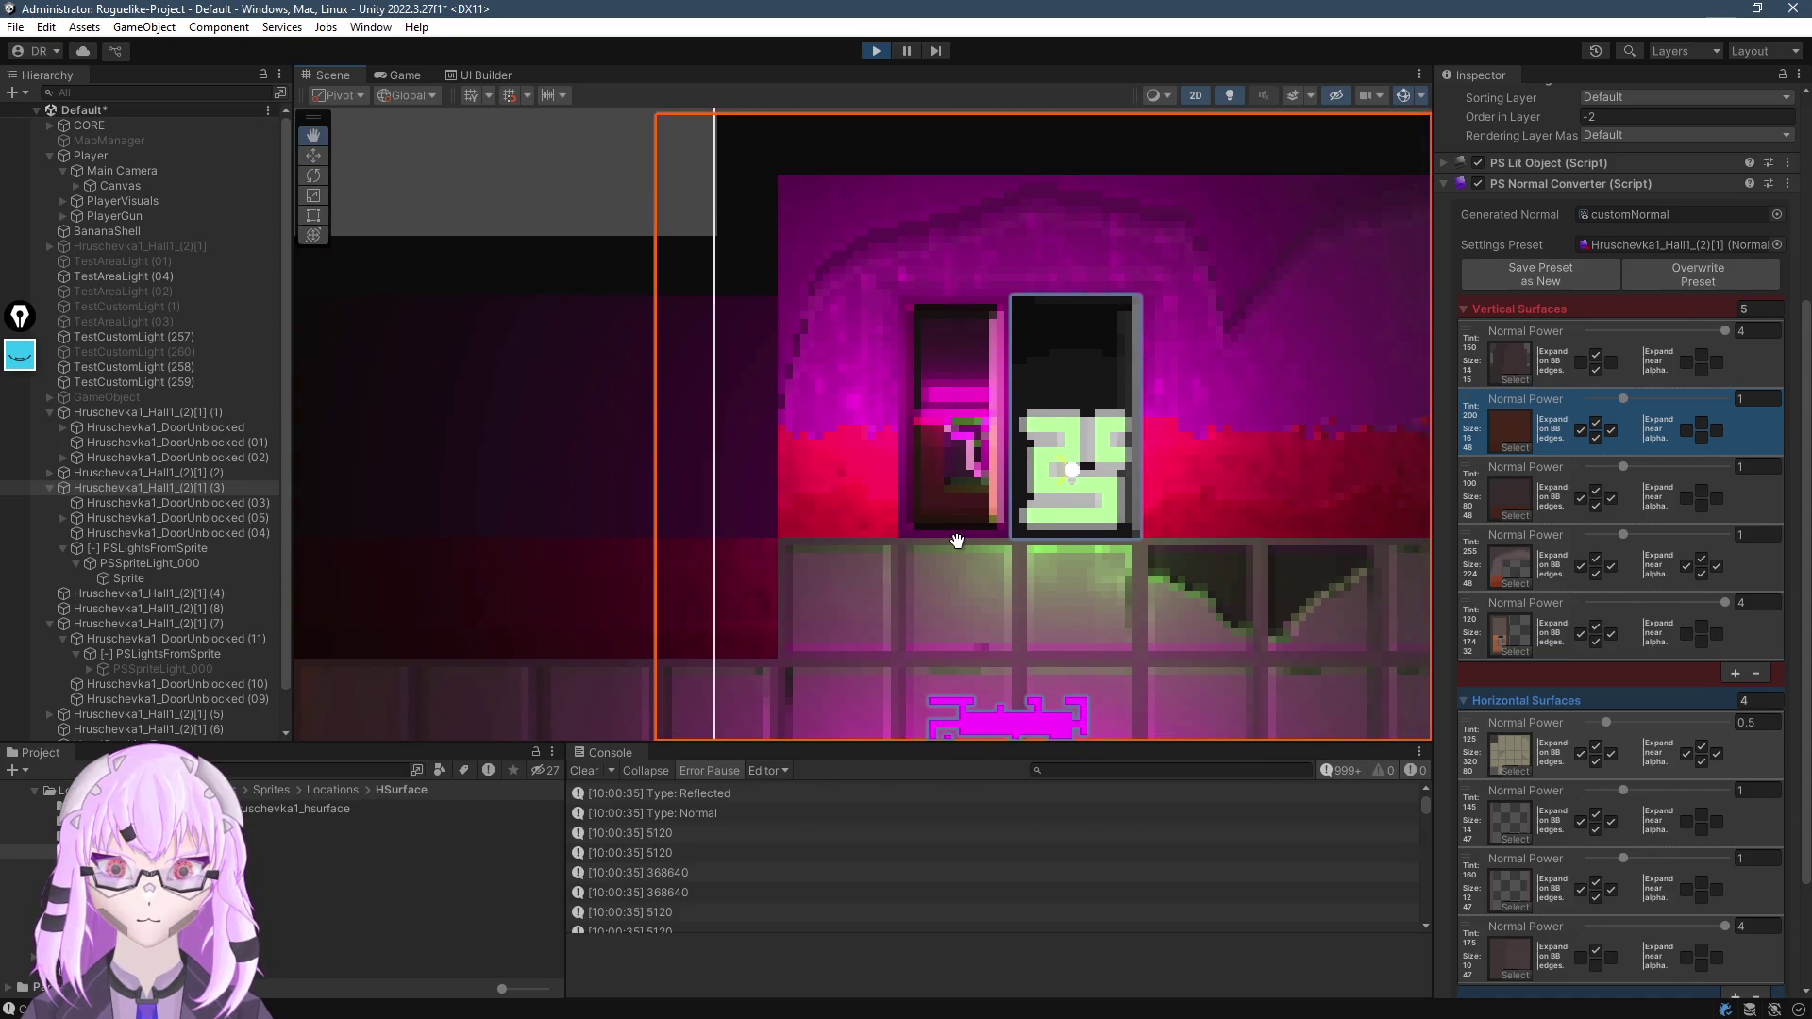
pyautogui.scroll(-5, 913, 556)
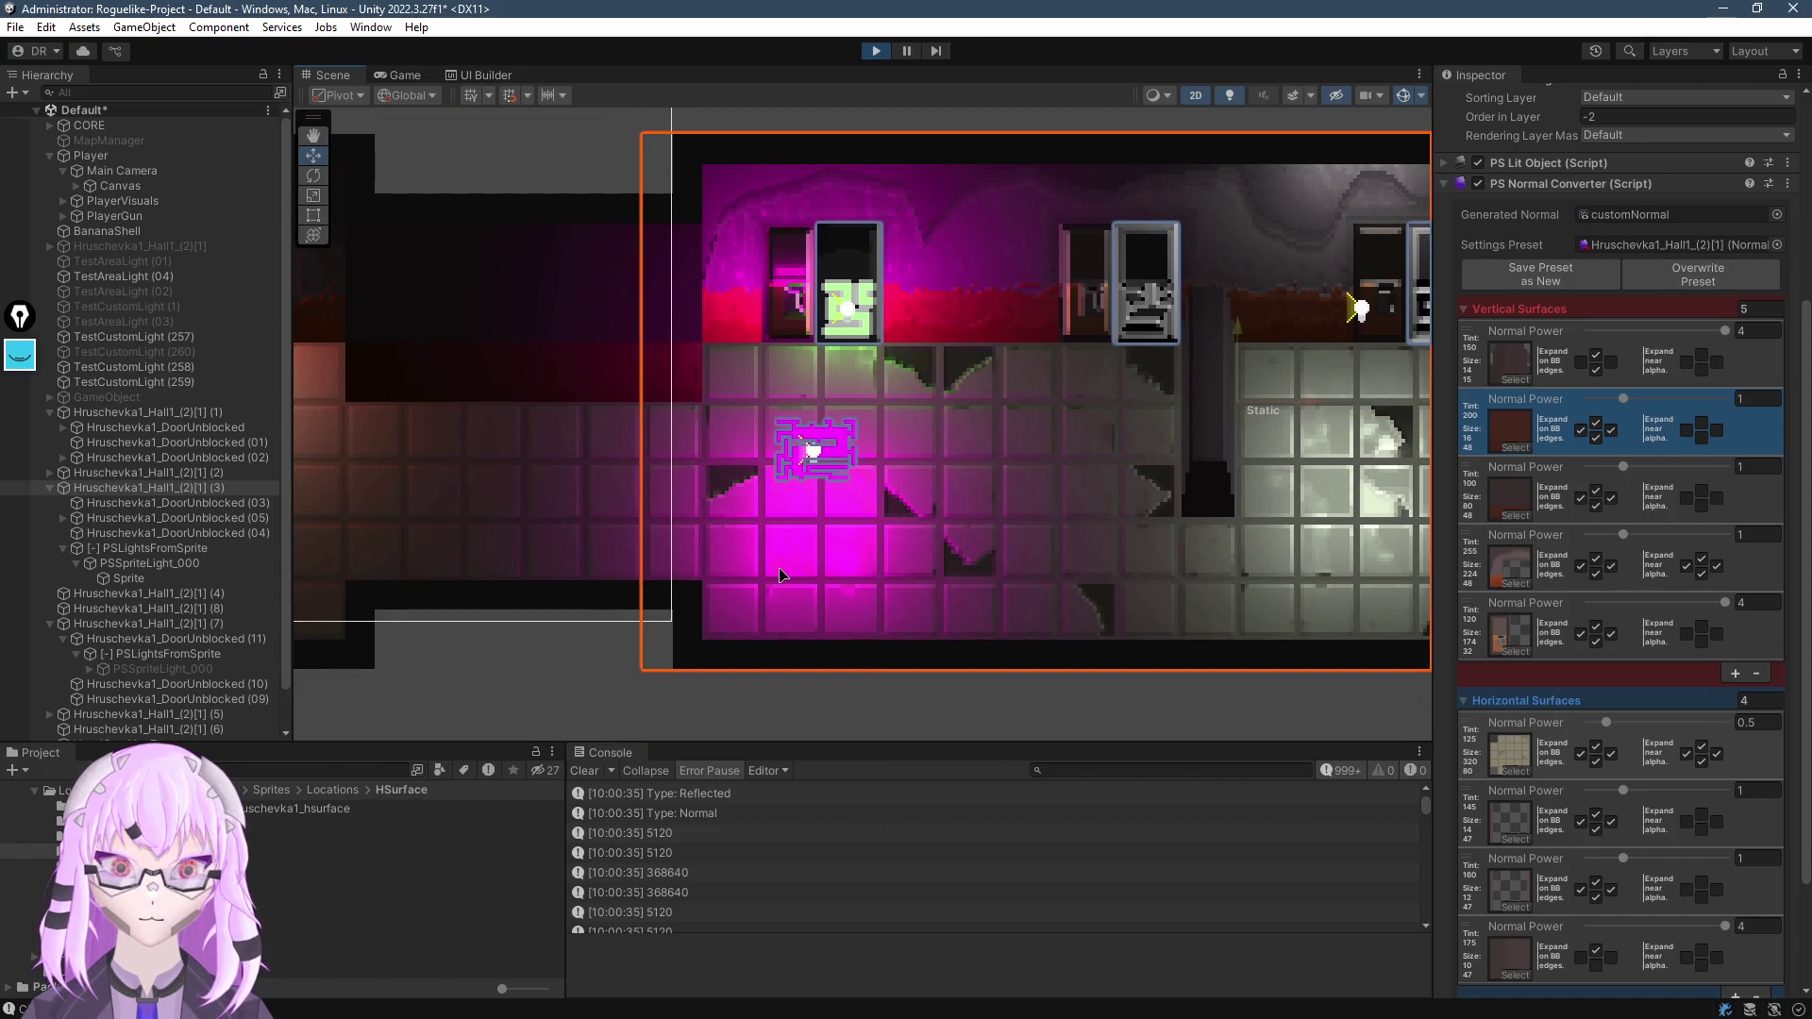
pyautogui.press('f')
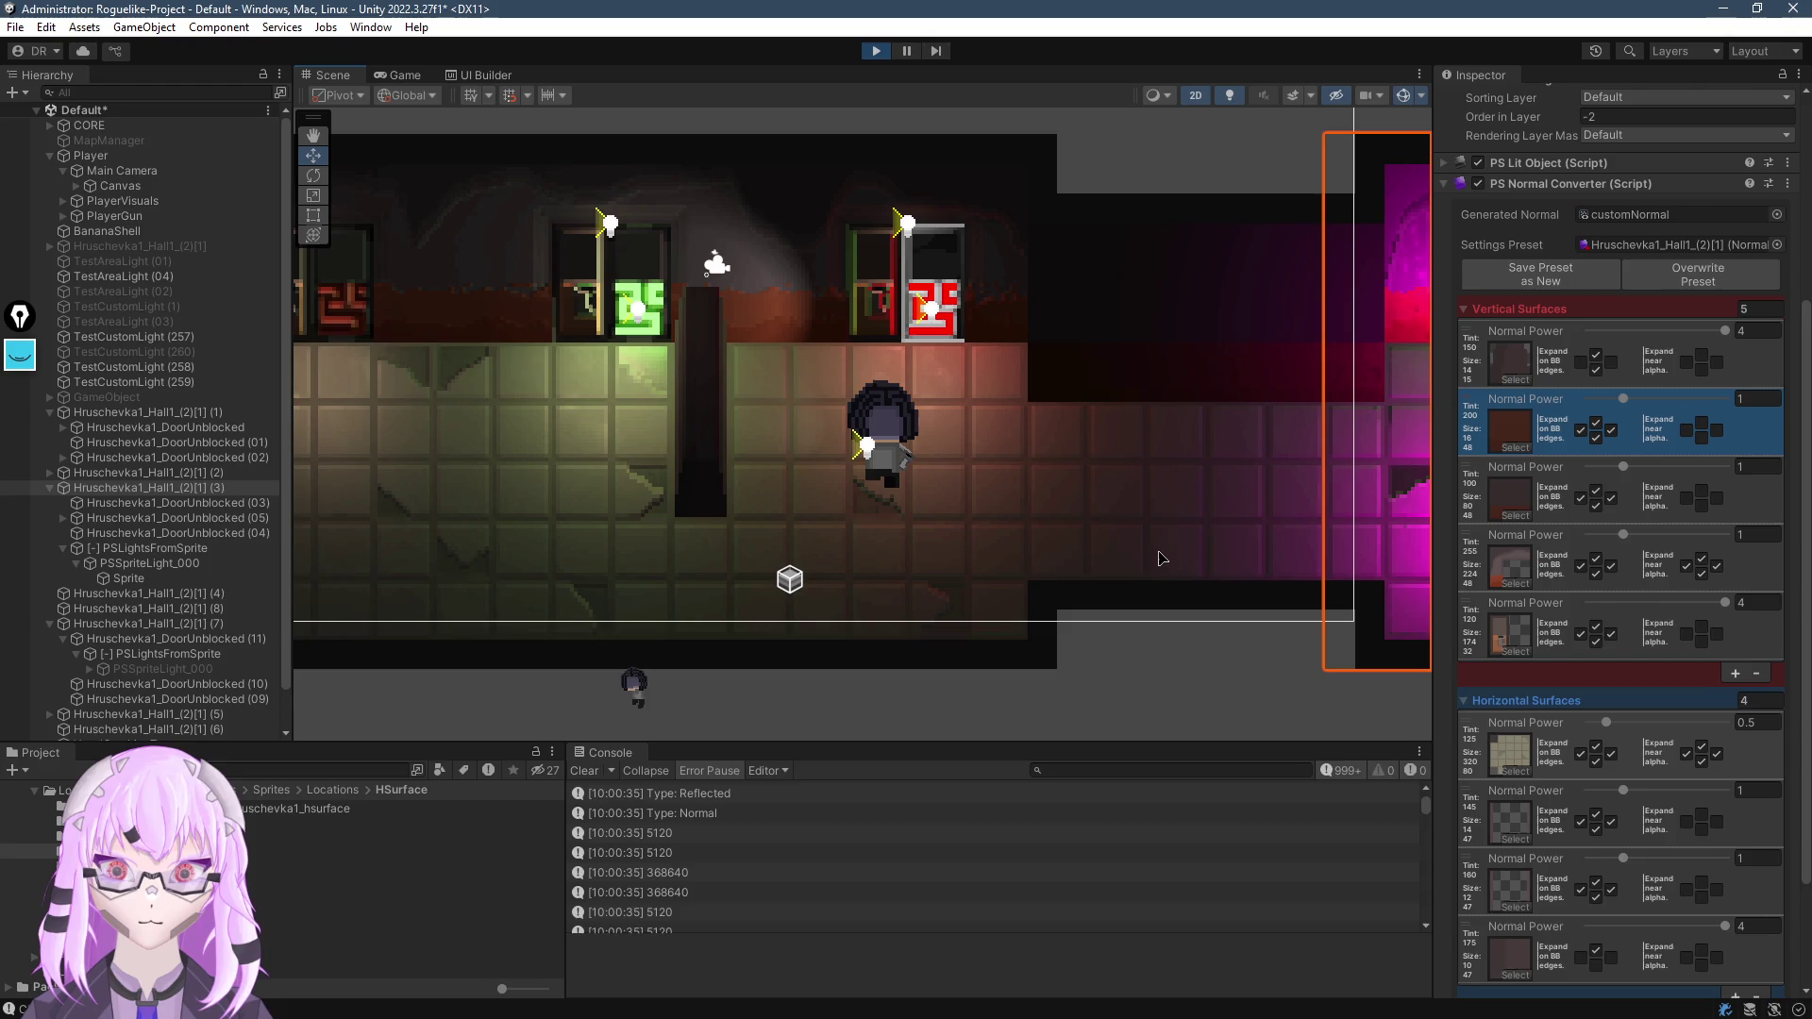
pyautogui.press('f')
pyautogui.click(782, 271)
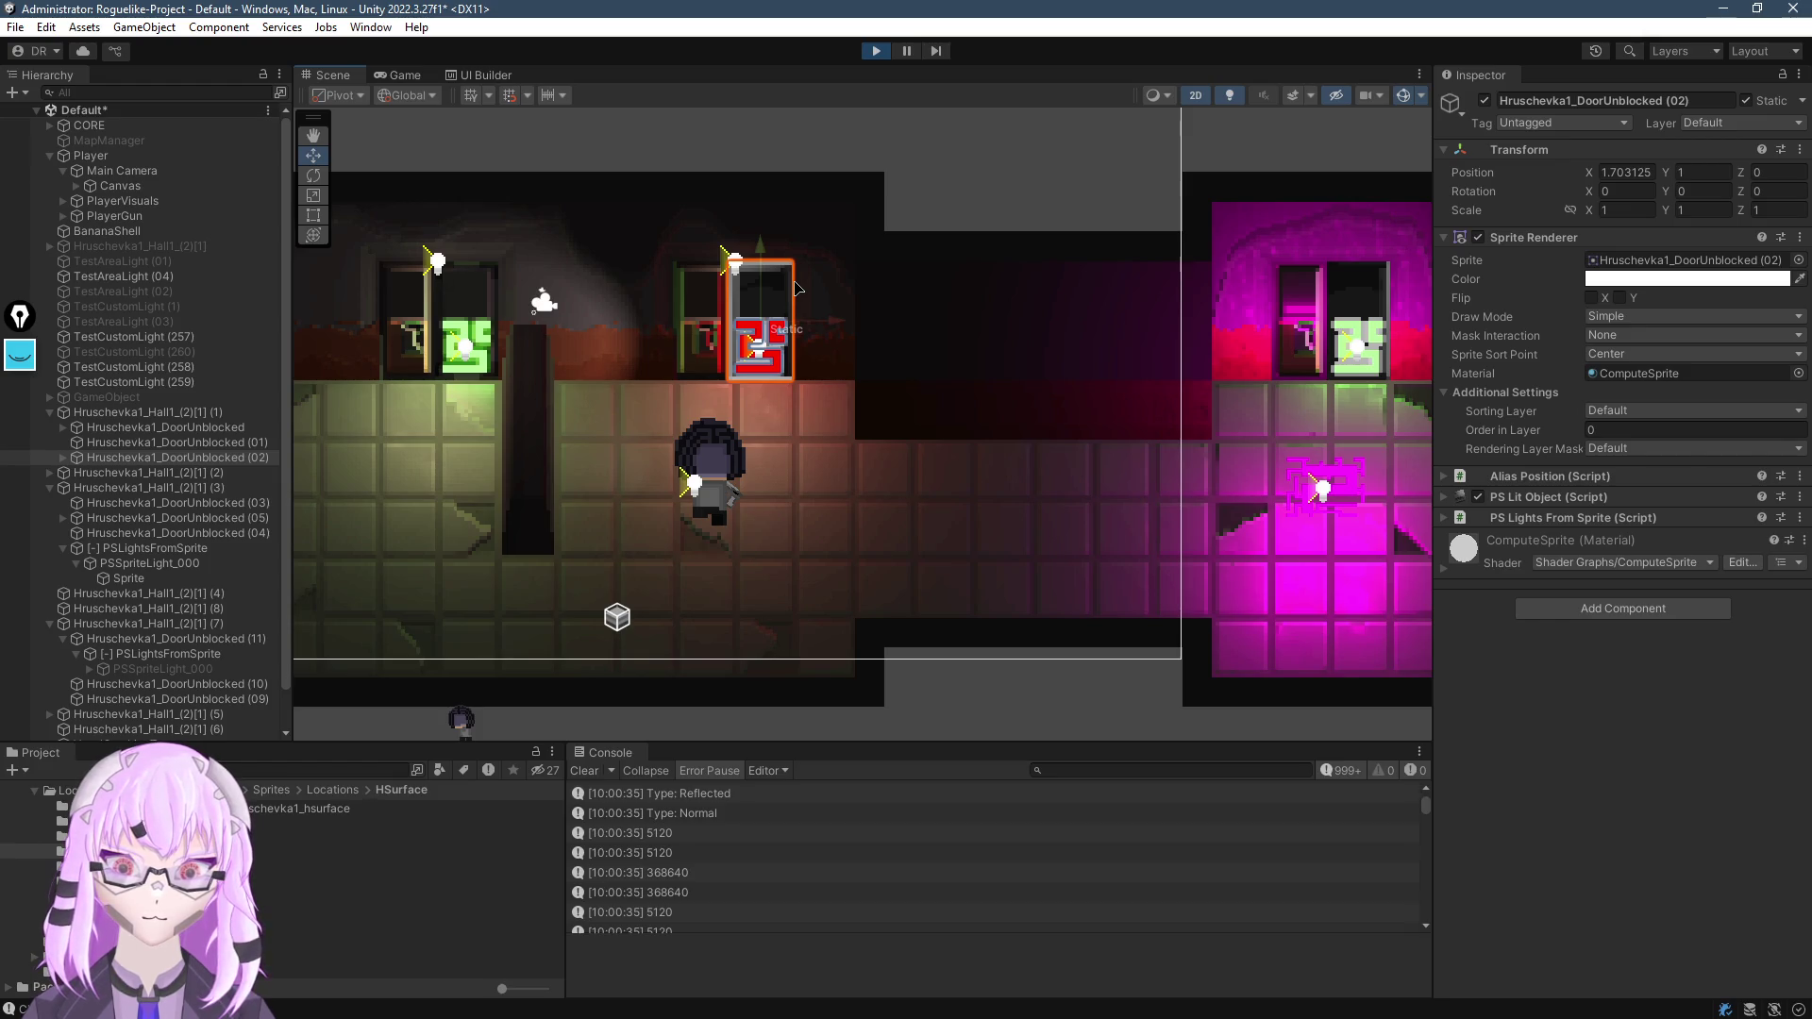
pyautogui.hotkey('alt', 'Tab')
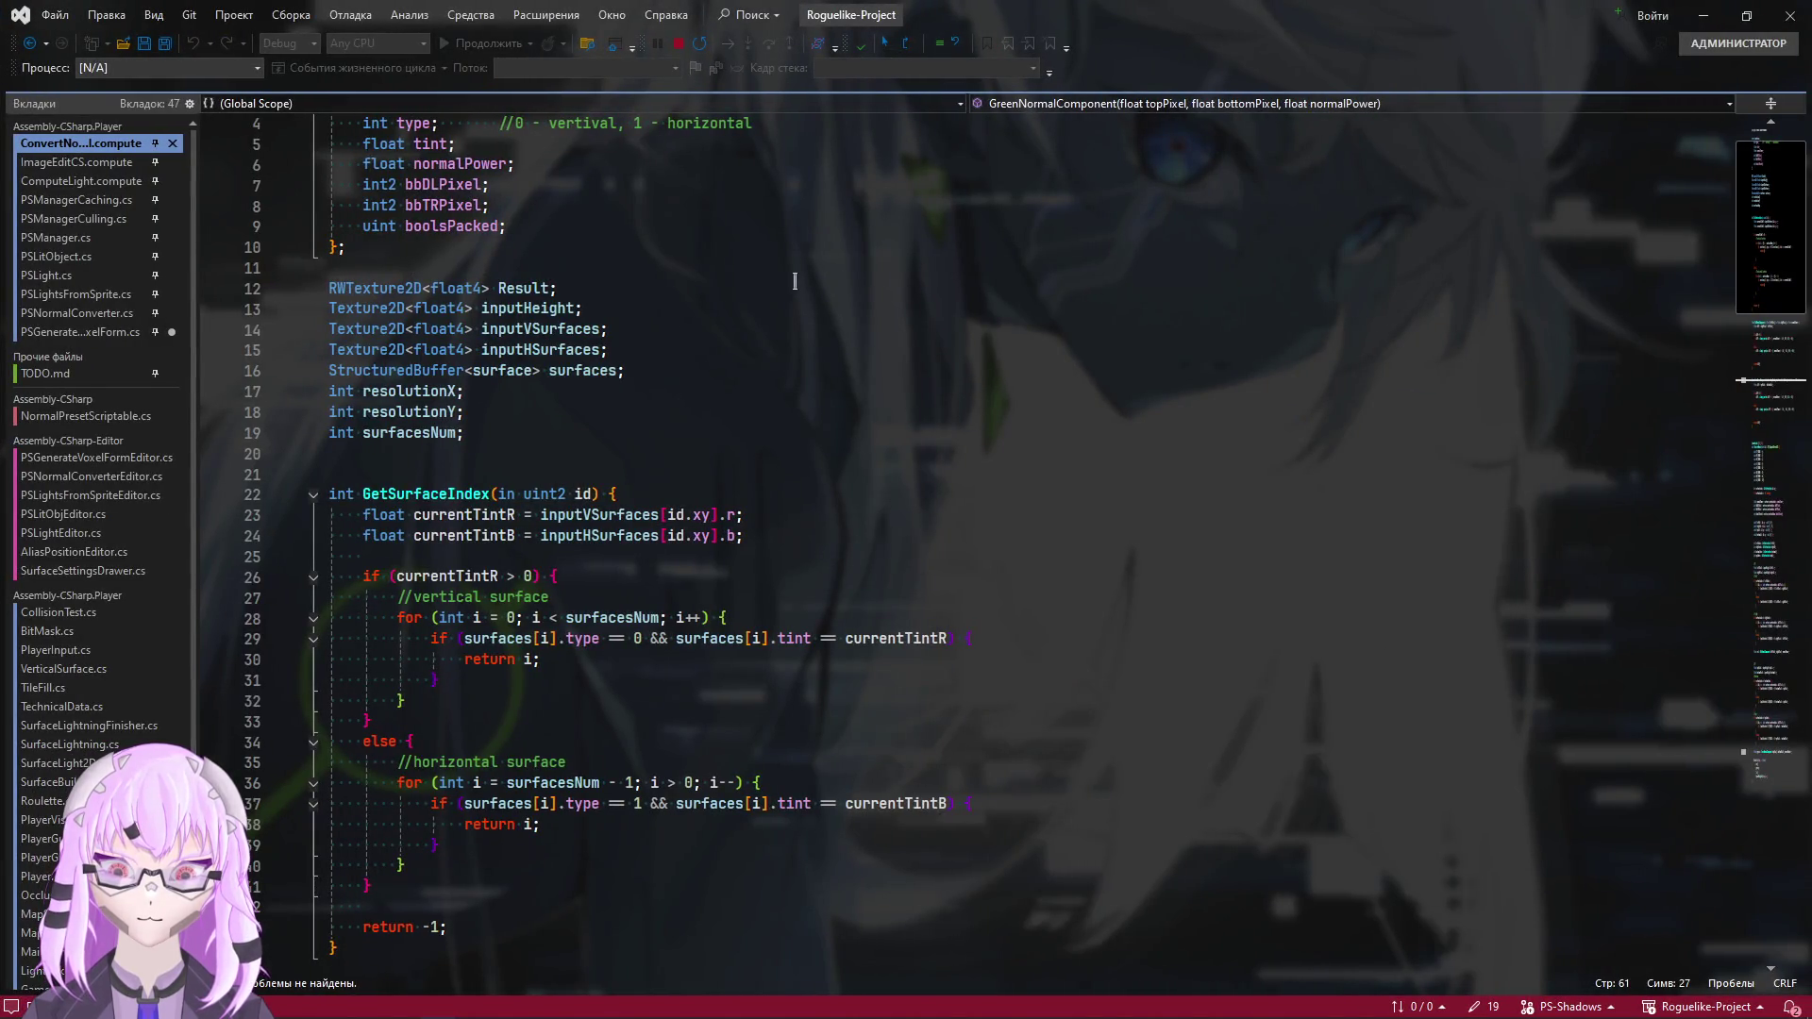
# Scroll from the kernel declaration through GetSurfaceIndex in ConvertNormal.compute, then return to Unity
pyautogui.scroll(-8, 1089, 744)
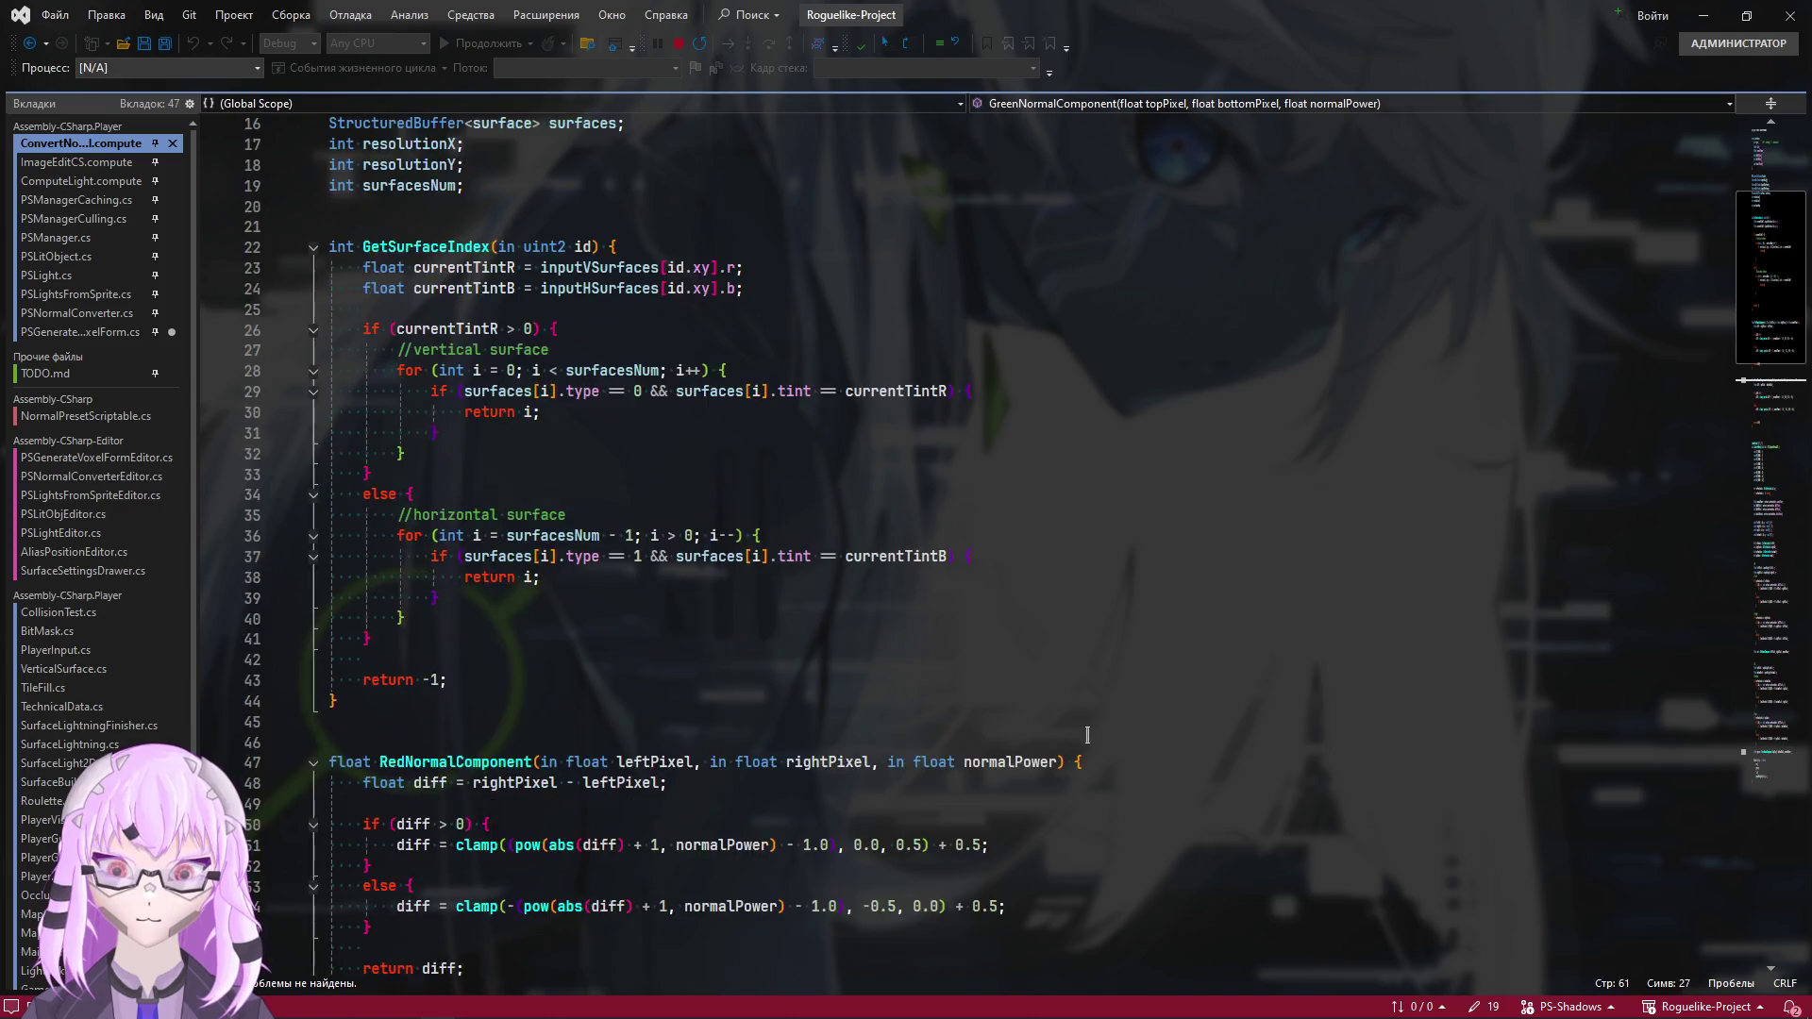
pyautogui.scroll(-5, 1089, 744)
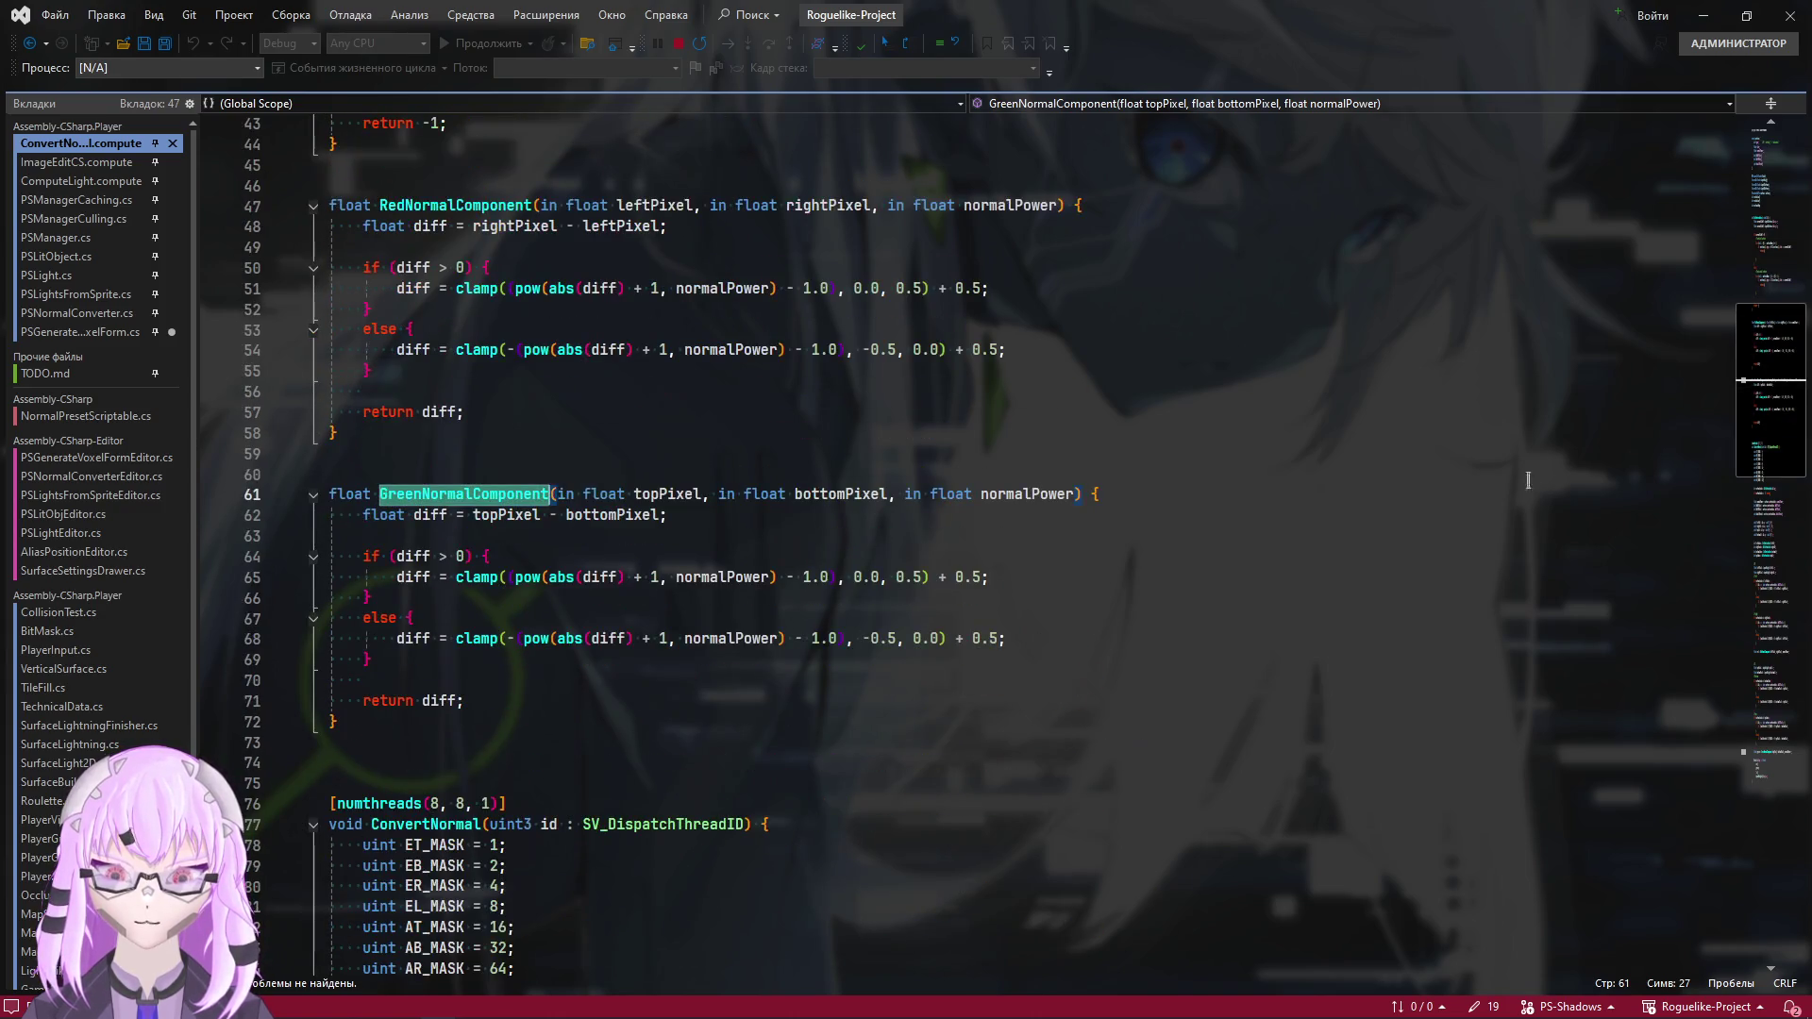
pyautogui.scroll(14, 1048, 211)
pyautogui.click(612, 124)
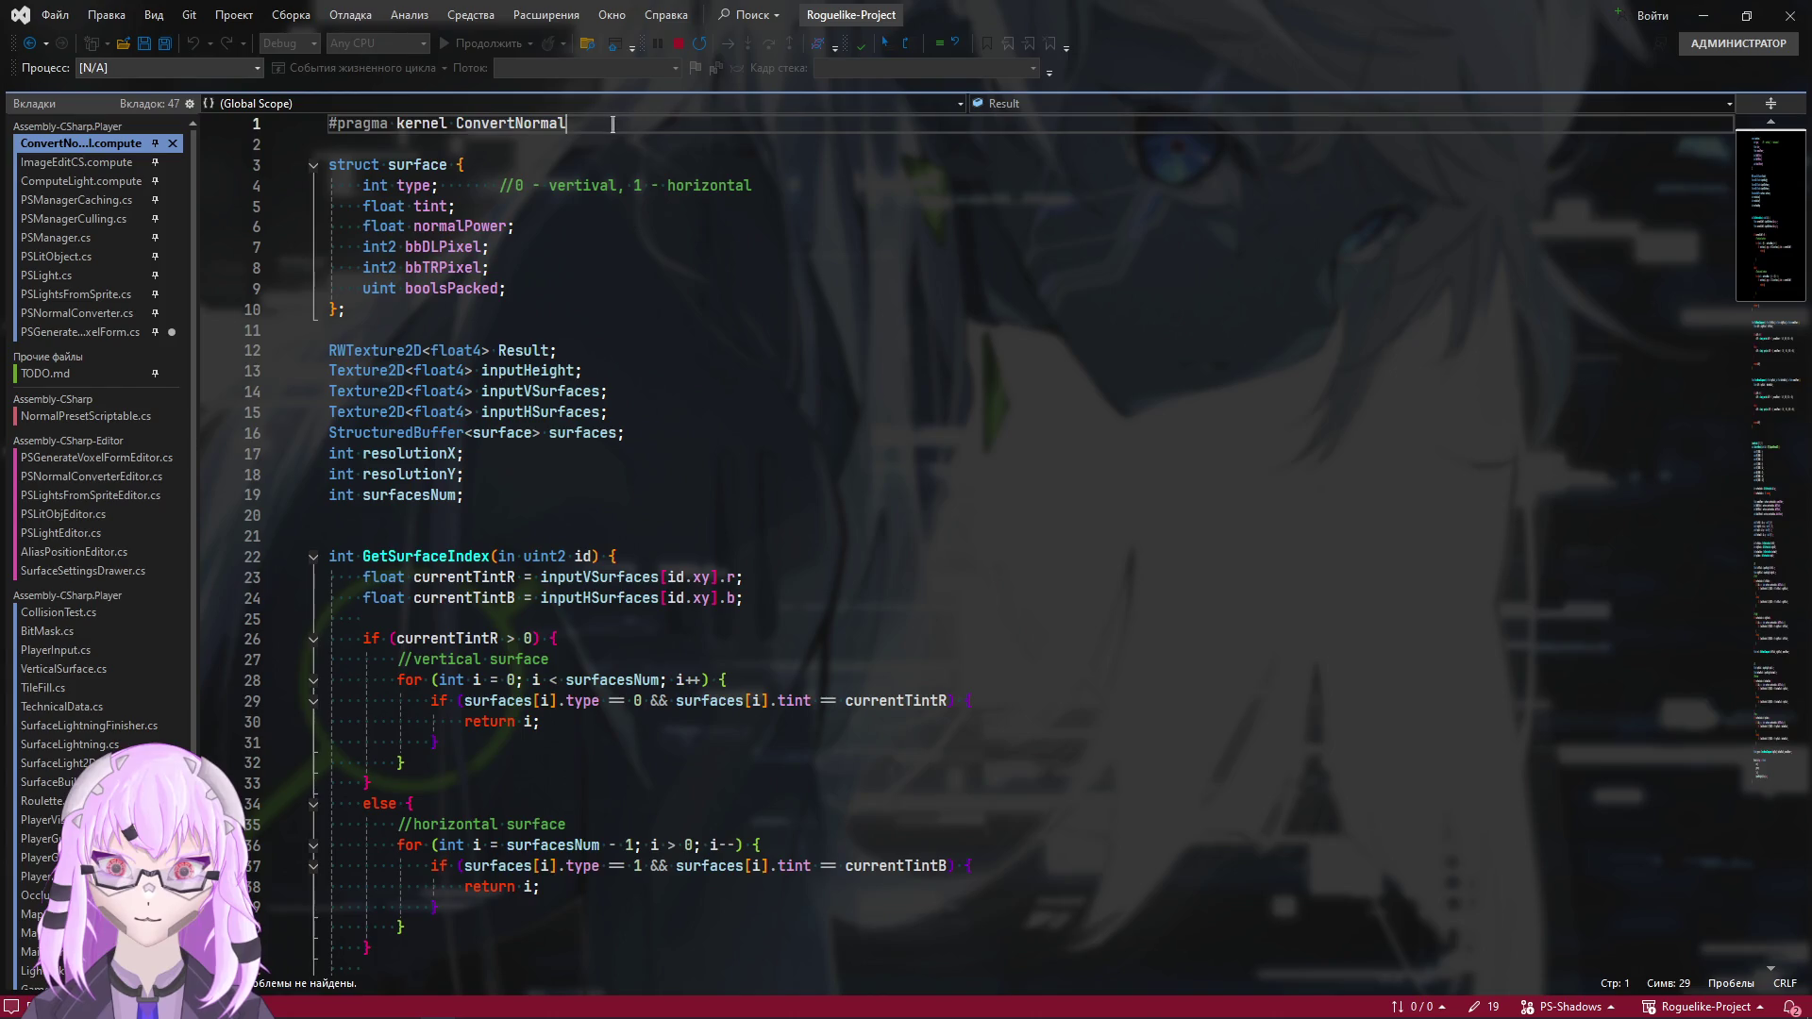
pyautogui.scroll(-5, 1068, 640)
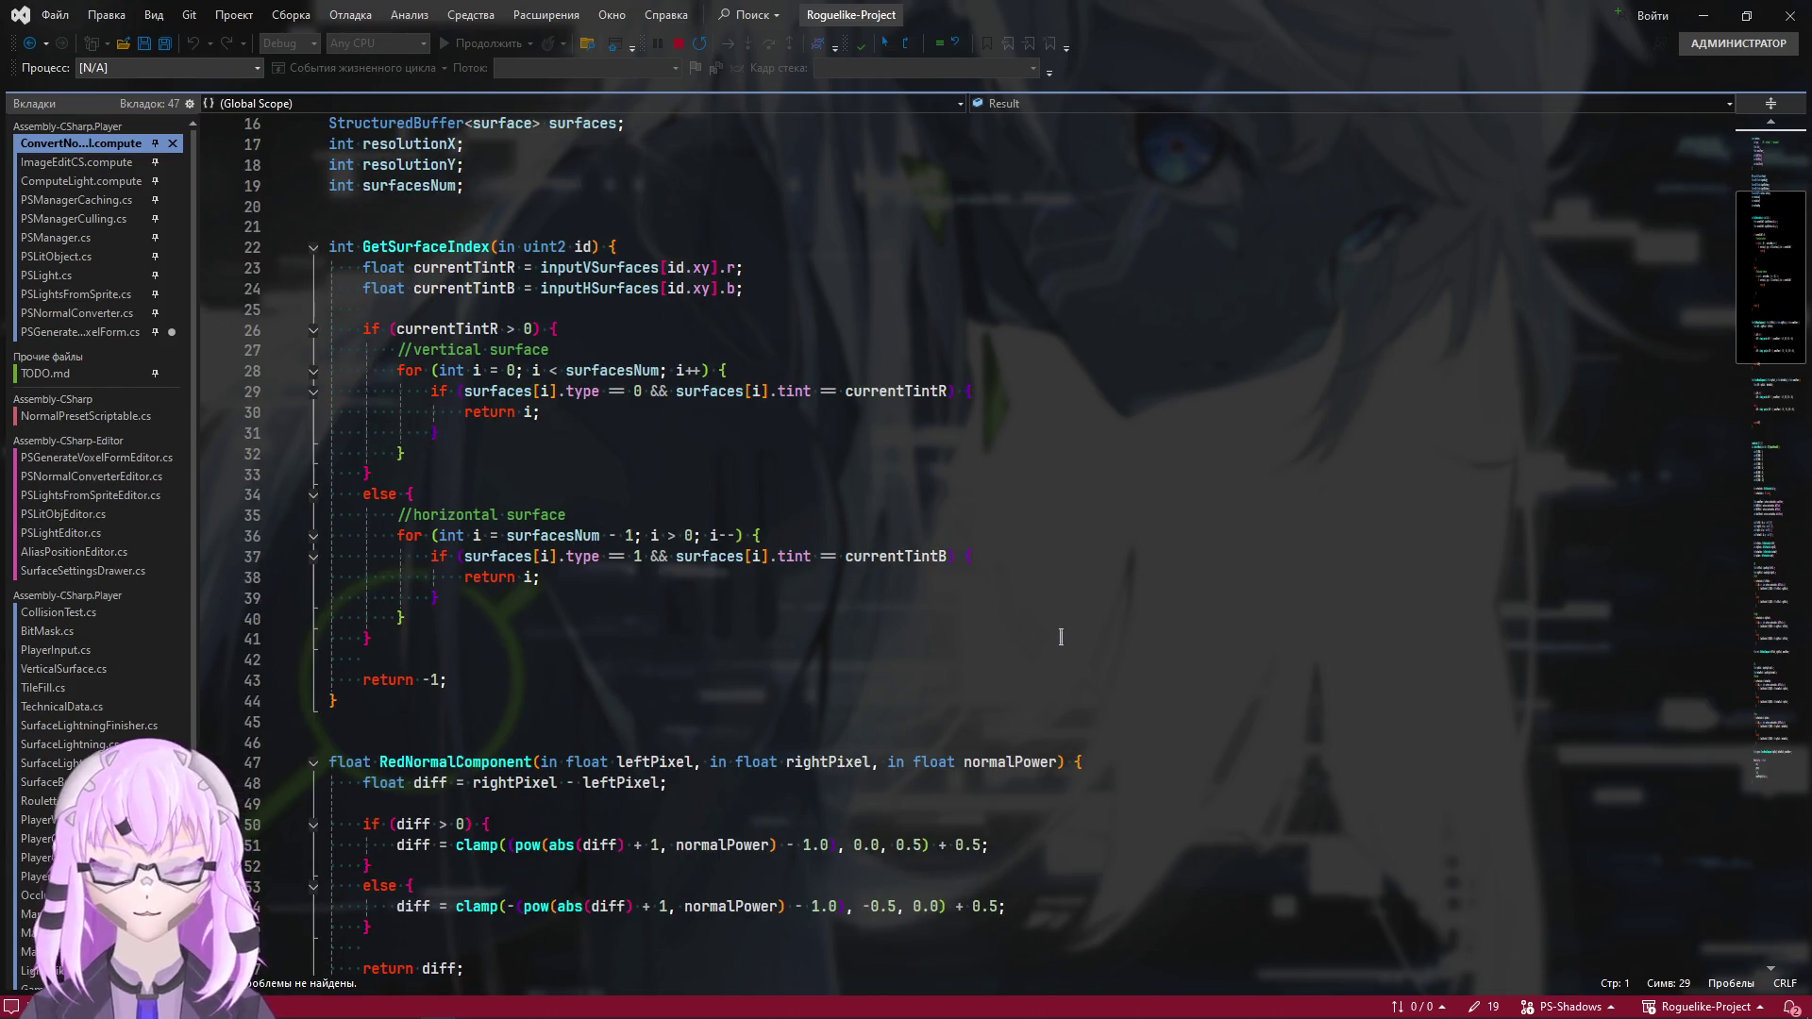
pyautogui.hotkey('alt', 'Tab')
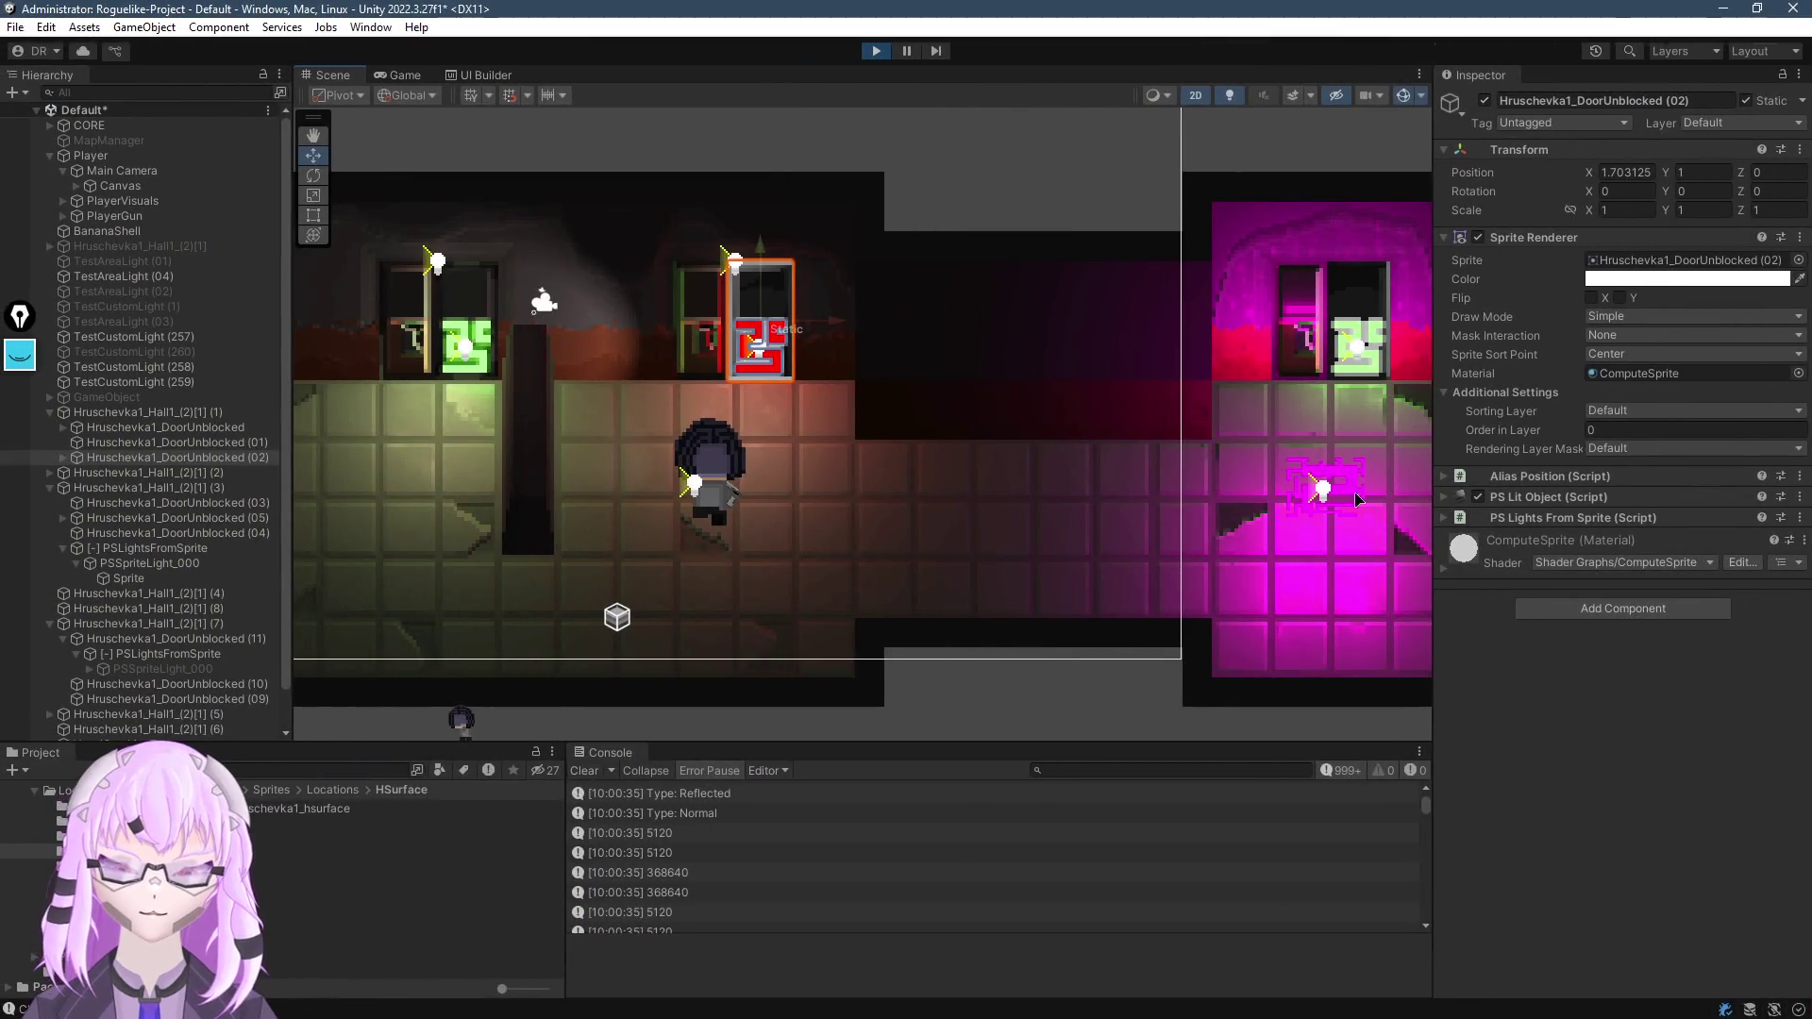
# Select the magenta hall Hruschevka1_Hall1_(2)[1] (3) to show its normal converter settings
pyautogui.moveTo(1356, 500)
pyautogui.mouseDown()
pyautogui.moveTo(922, 513)
pyautogui.moveTo(901, 618)
pyautogui.mouseUp()
pyautogui.click(891, 615)
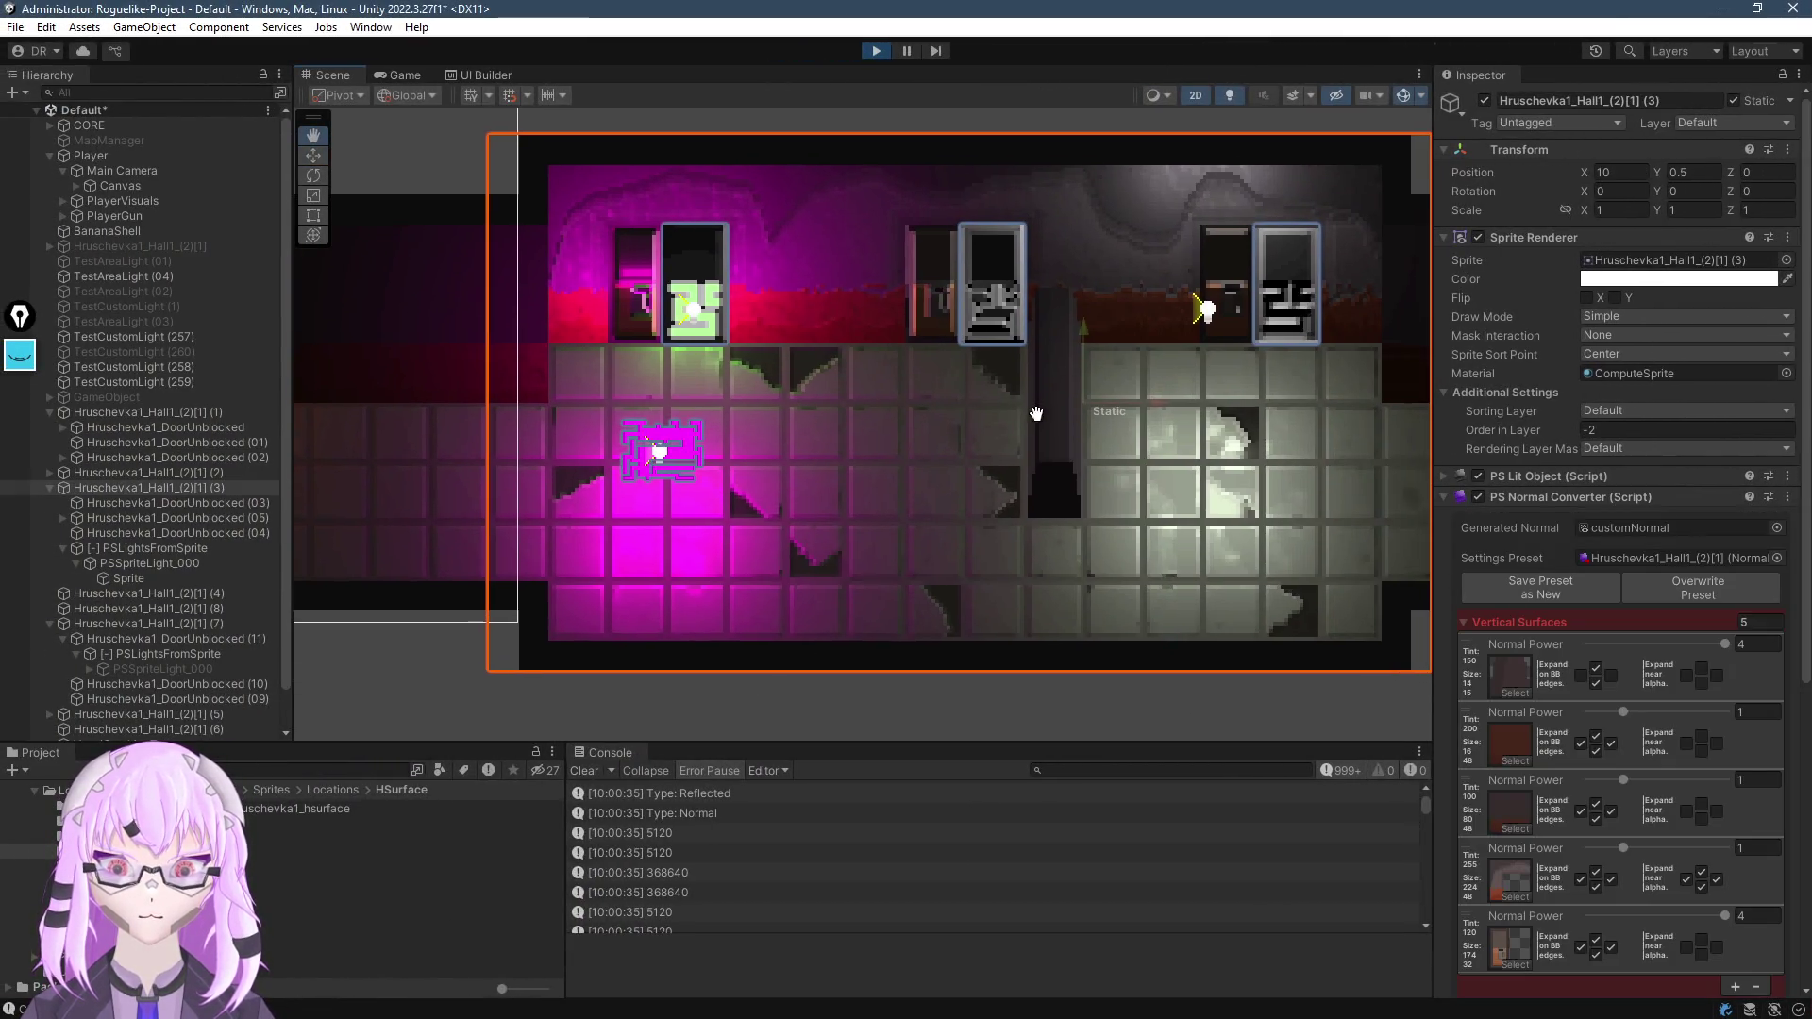
pyautogui.moveTo(1036, 414); pyautogui.dragTo(1032, 413)
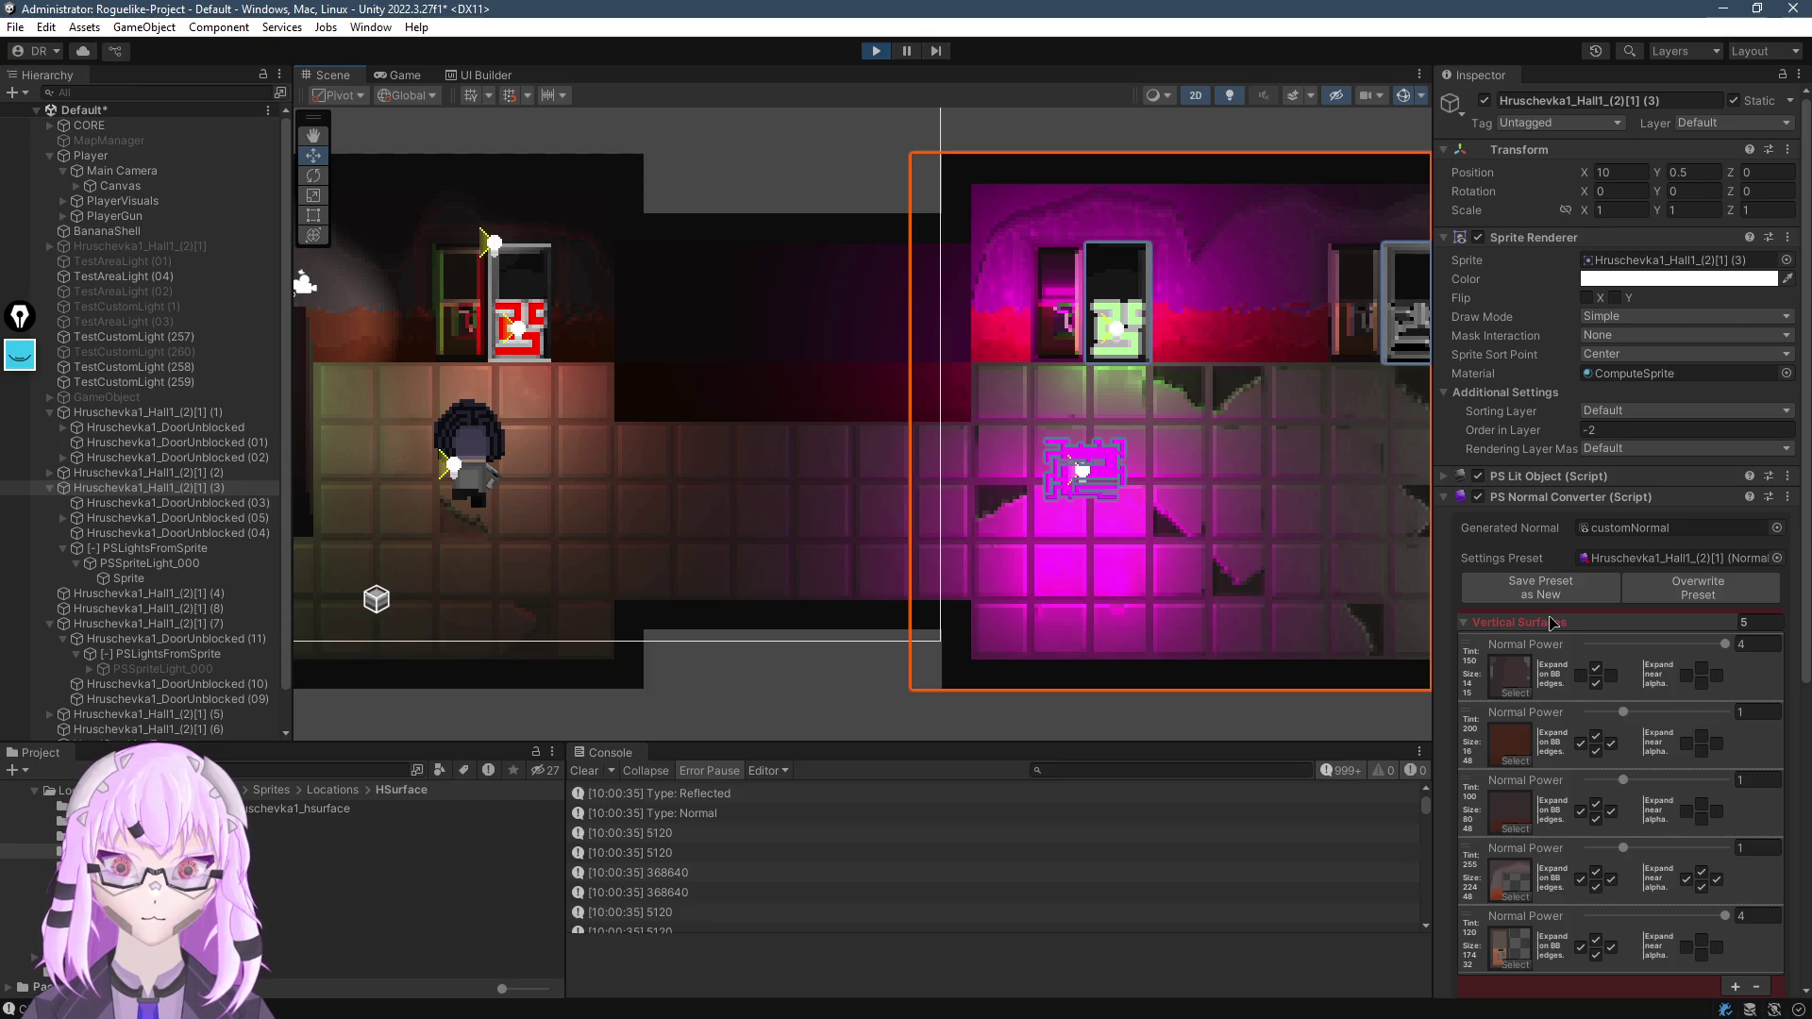
# Walk the player left and right through the magenta room in the maximized Game view, then return to the Scene
pyautogui.click(396, 75)
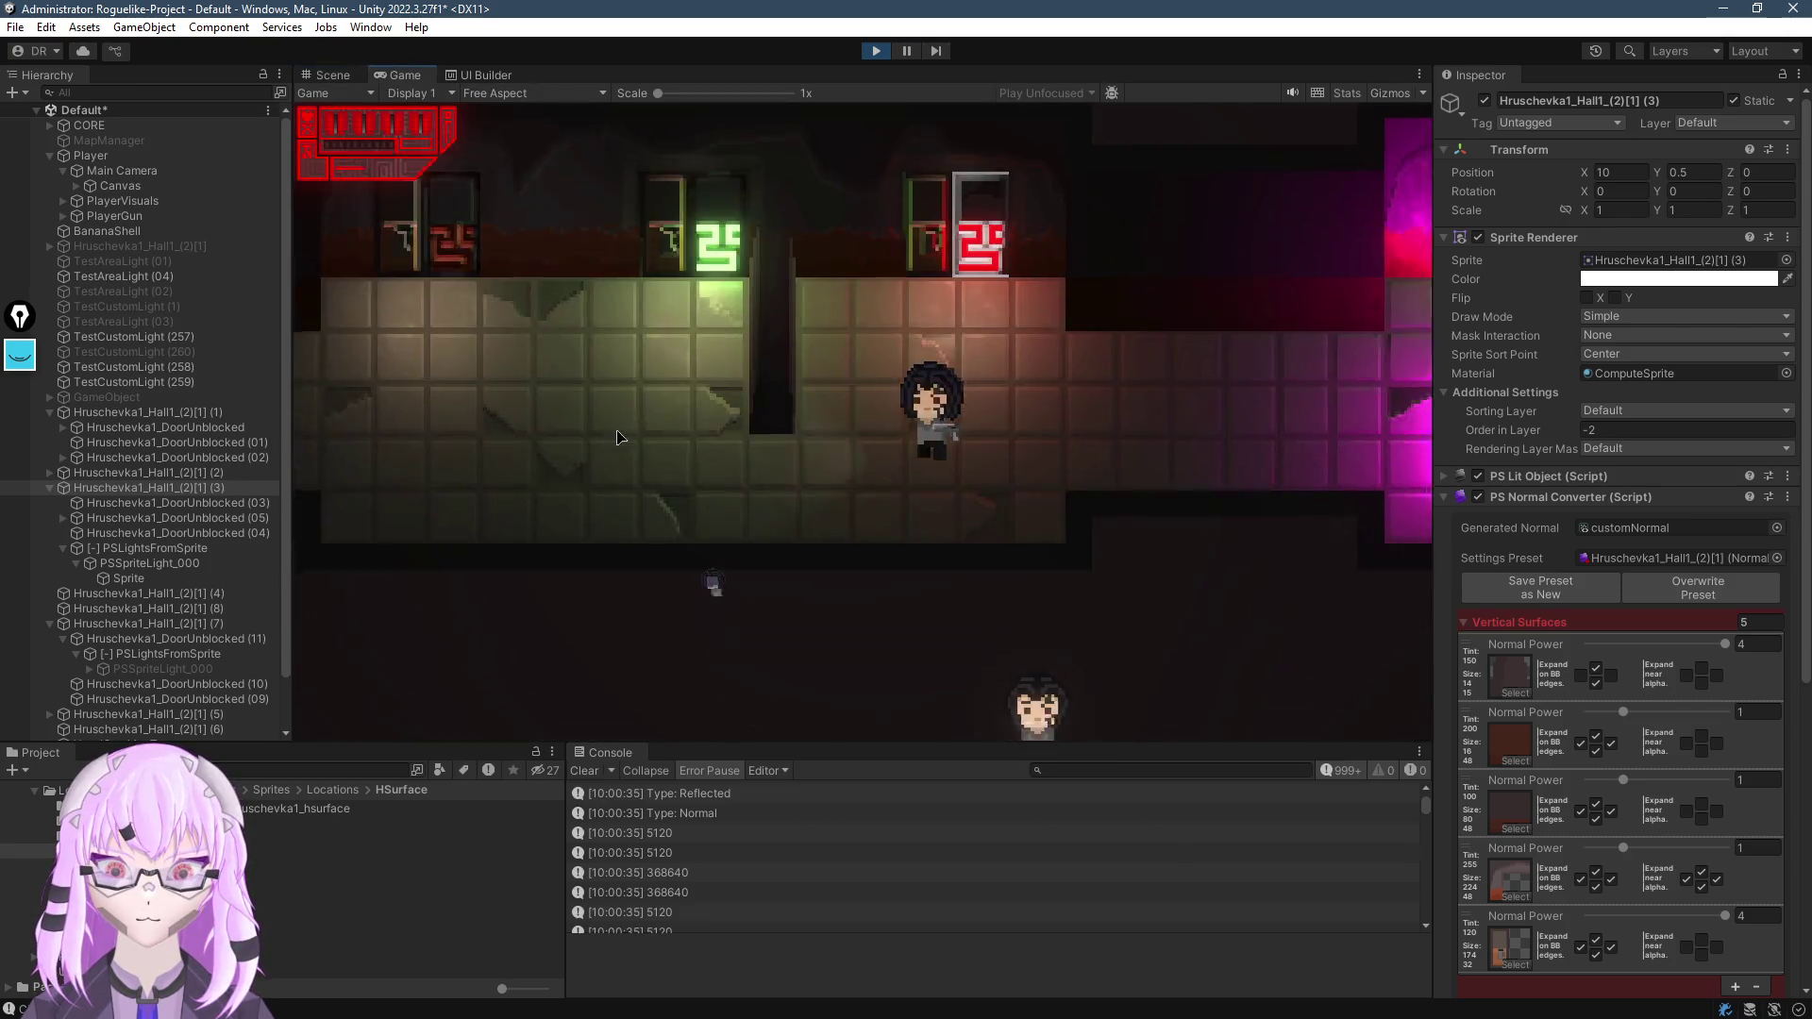
pyautogui.doubleClick(406, 75)
pyautogui.press('a')
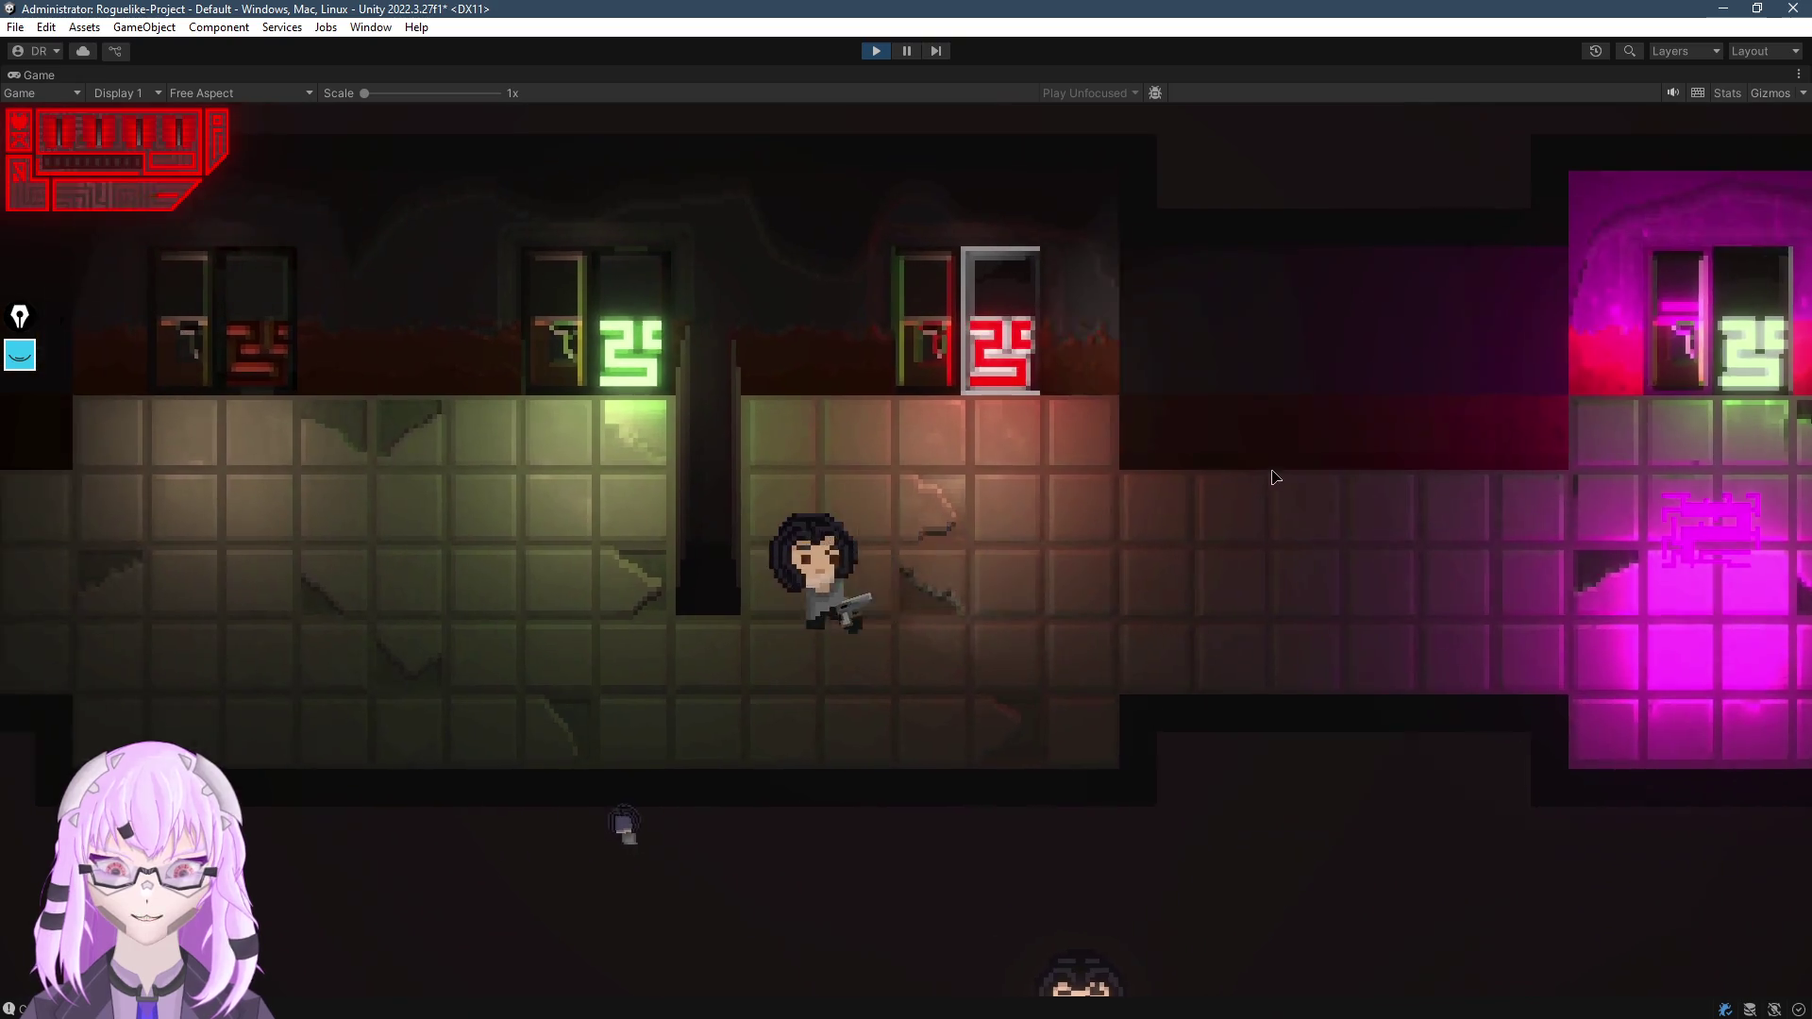
pyautogui.press('d')
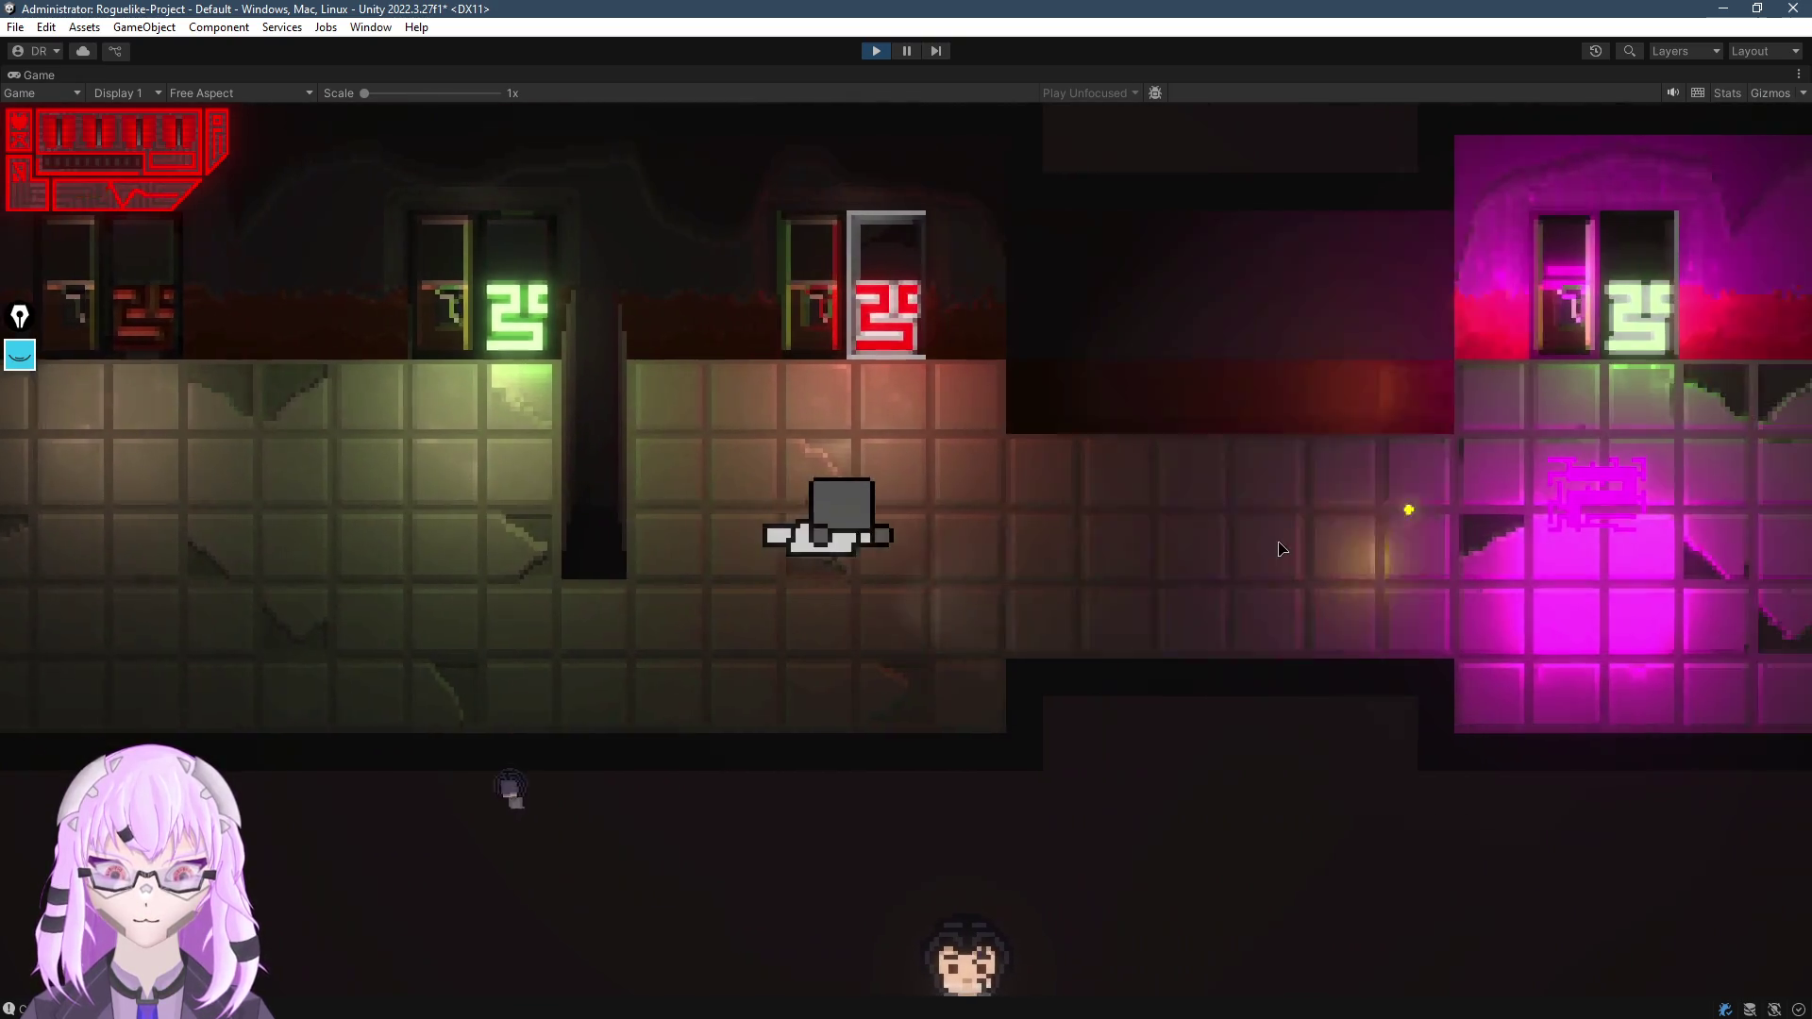
pyautogui.press('d')
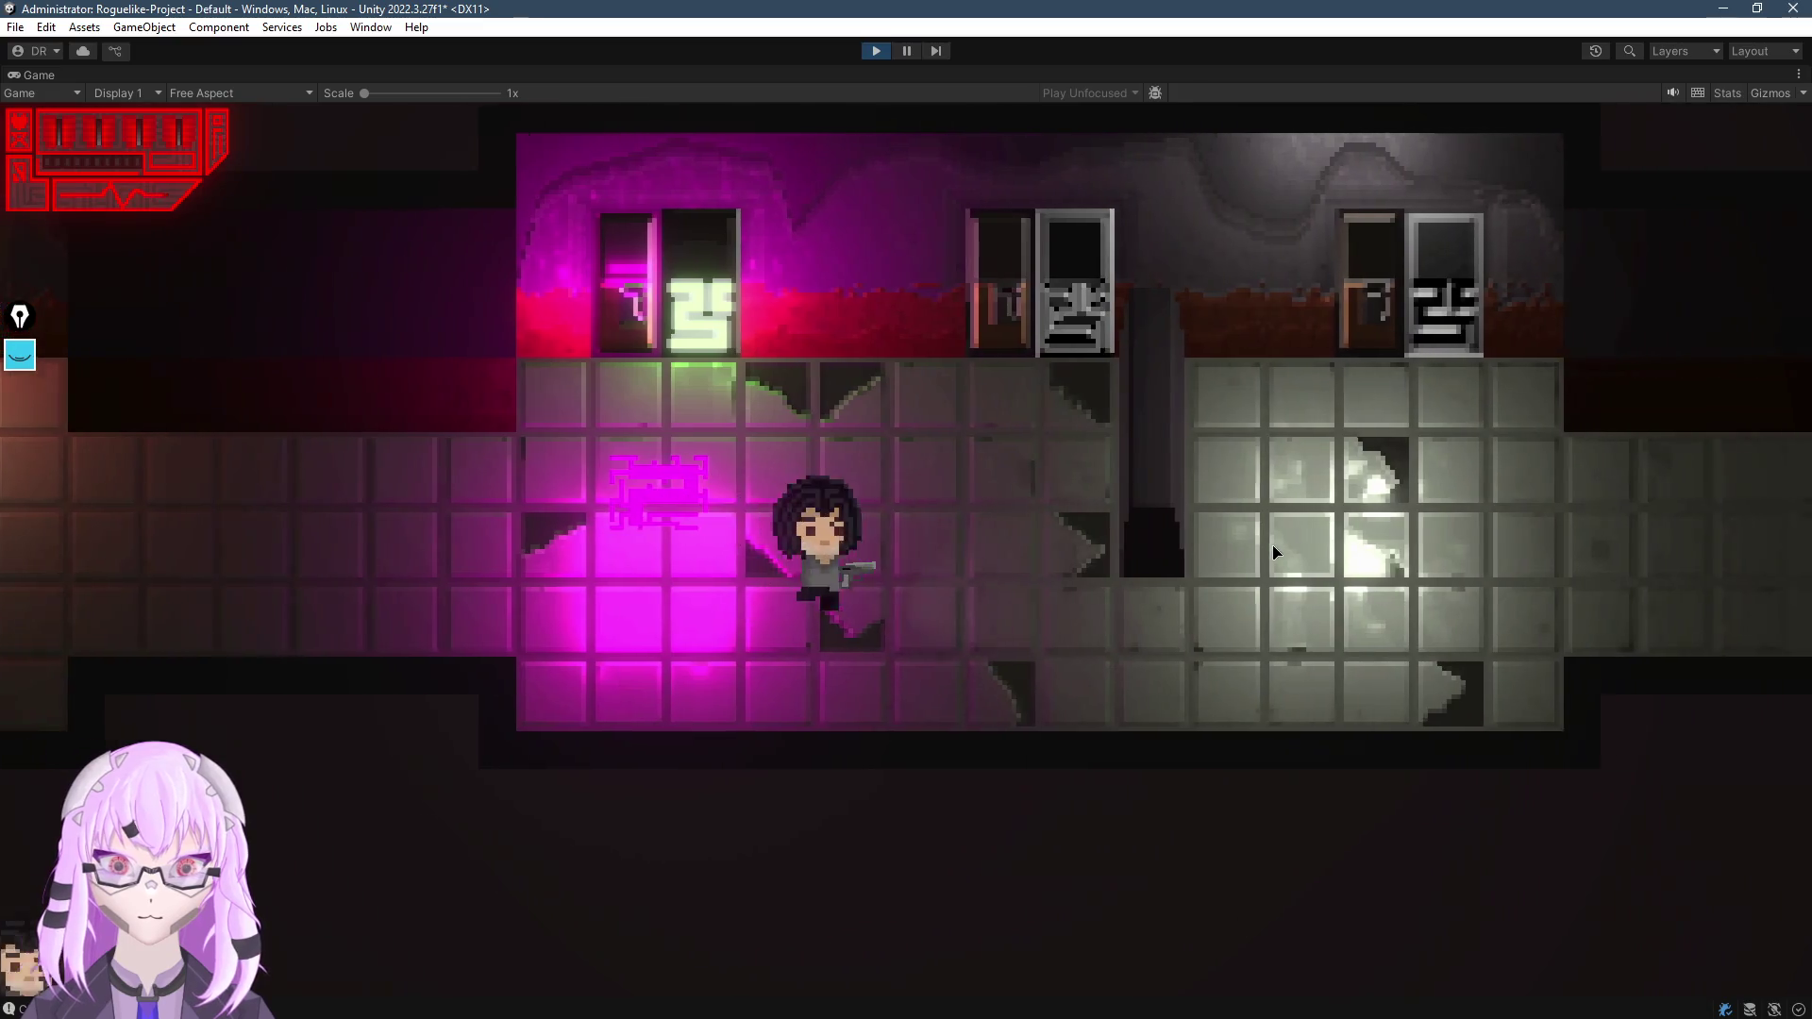
pyautogui.press('d')
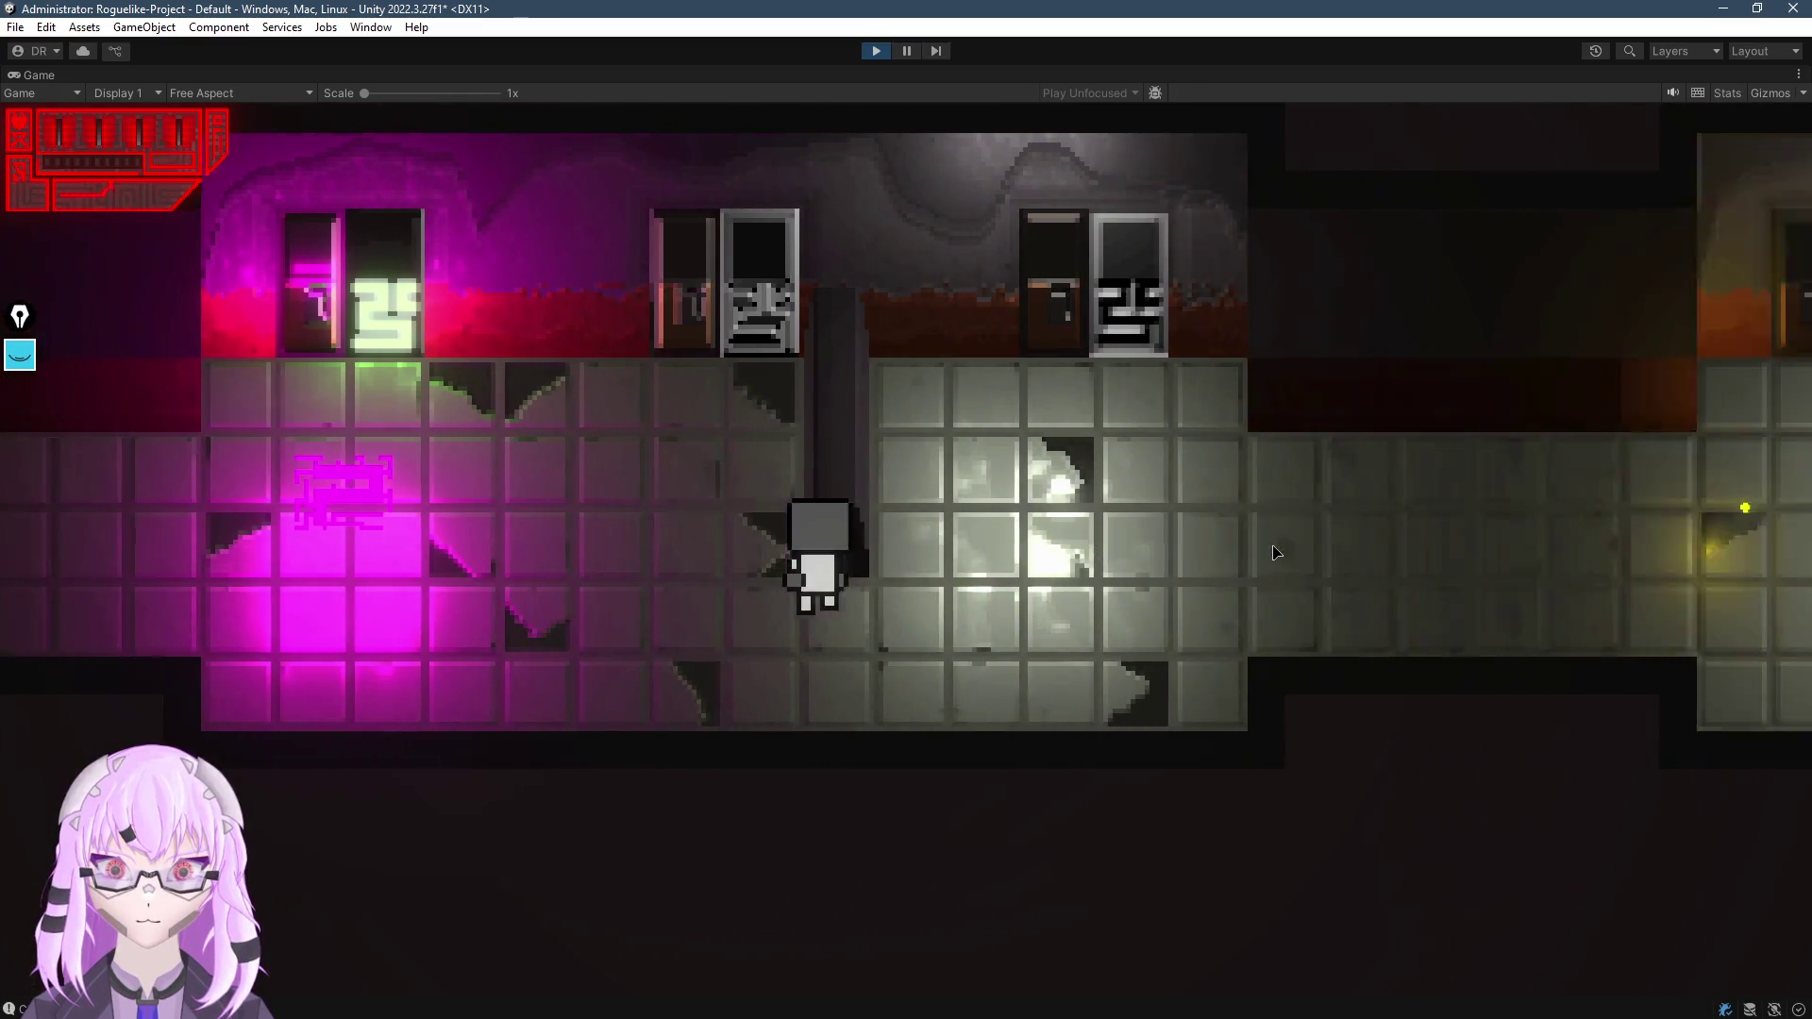
pyautogui.press('d')
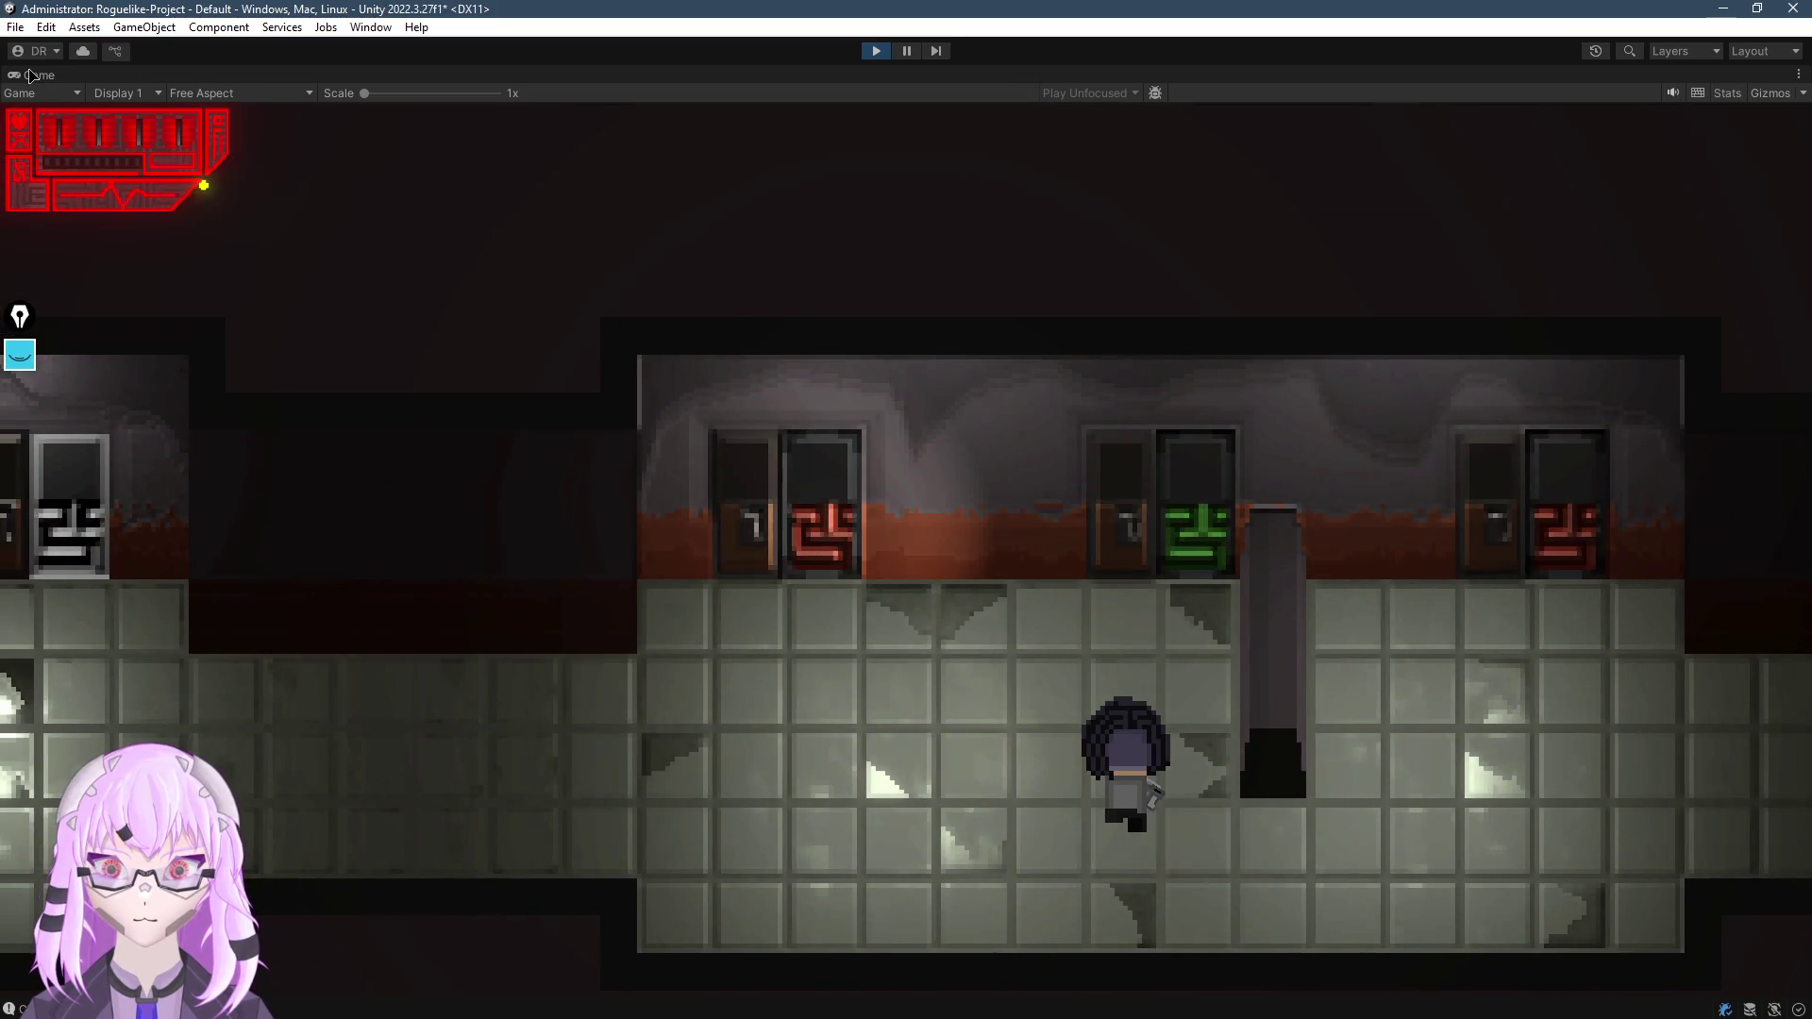
pyautogui.doubleClick(31, 75)
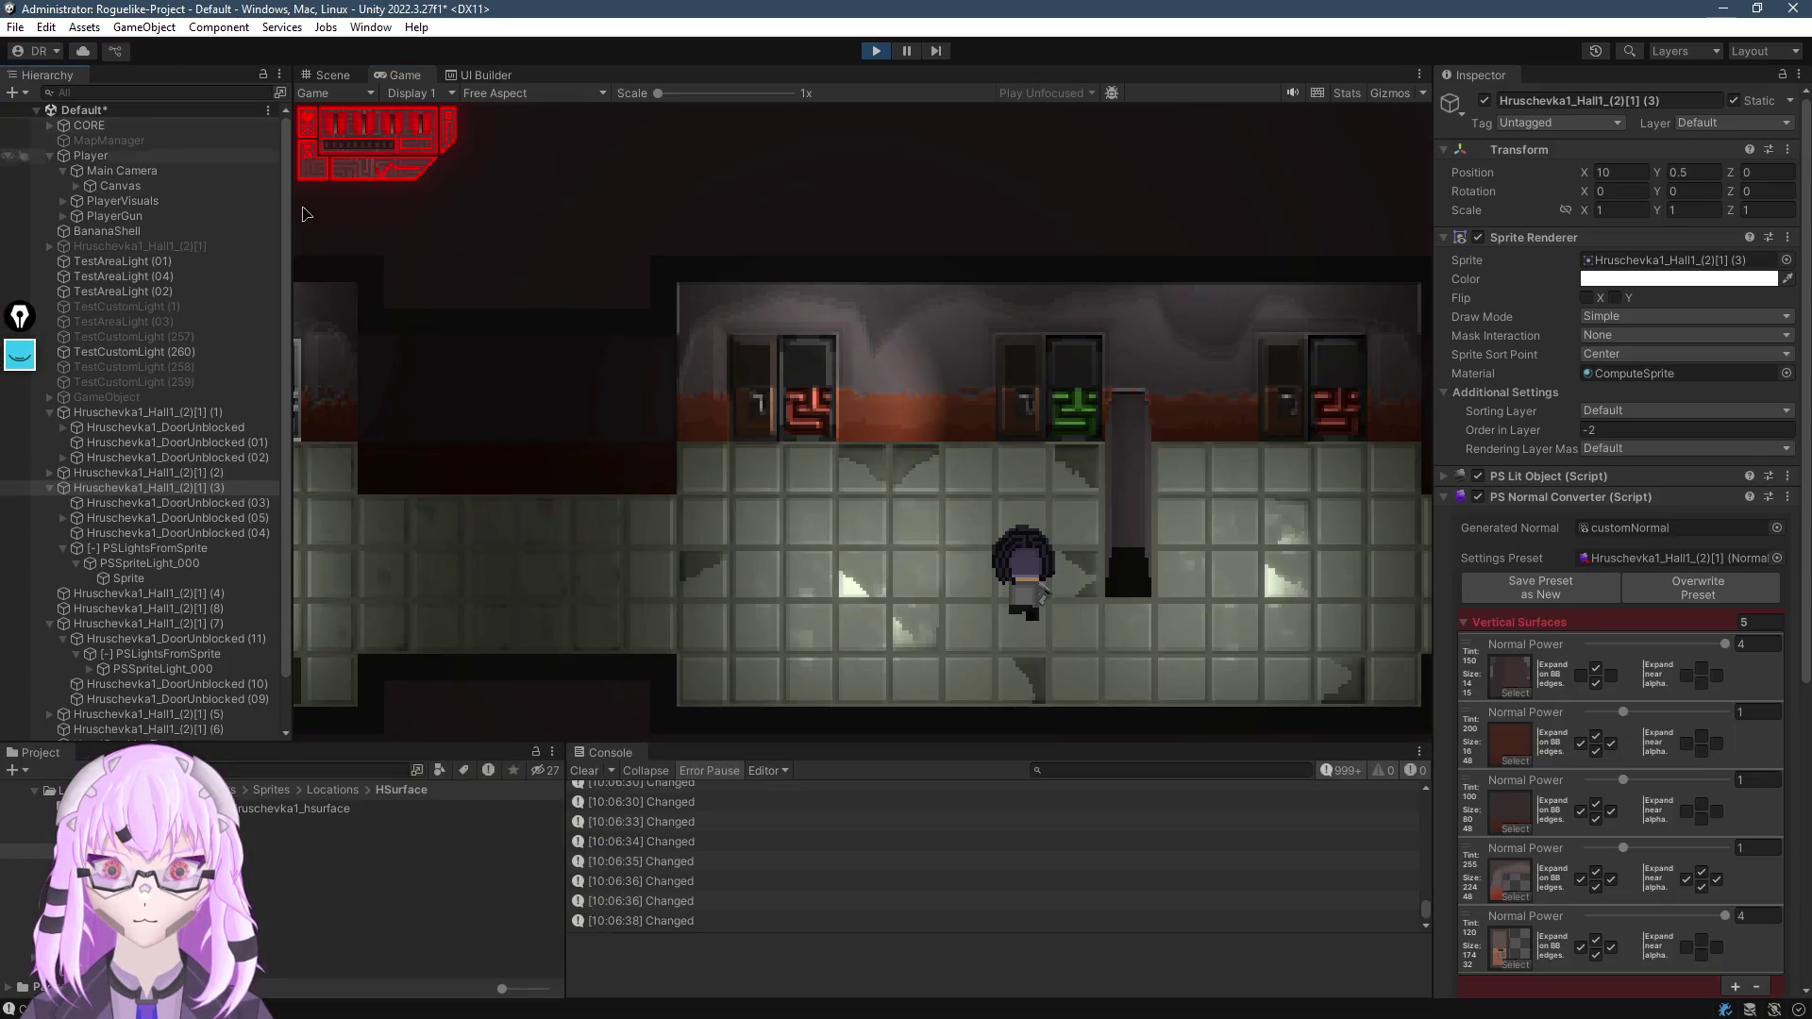
pyautogui.click(331, 75)
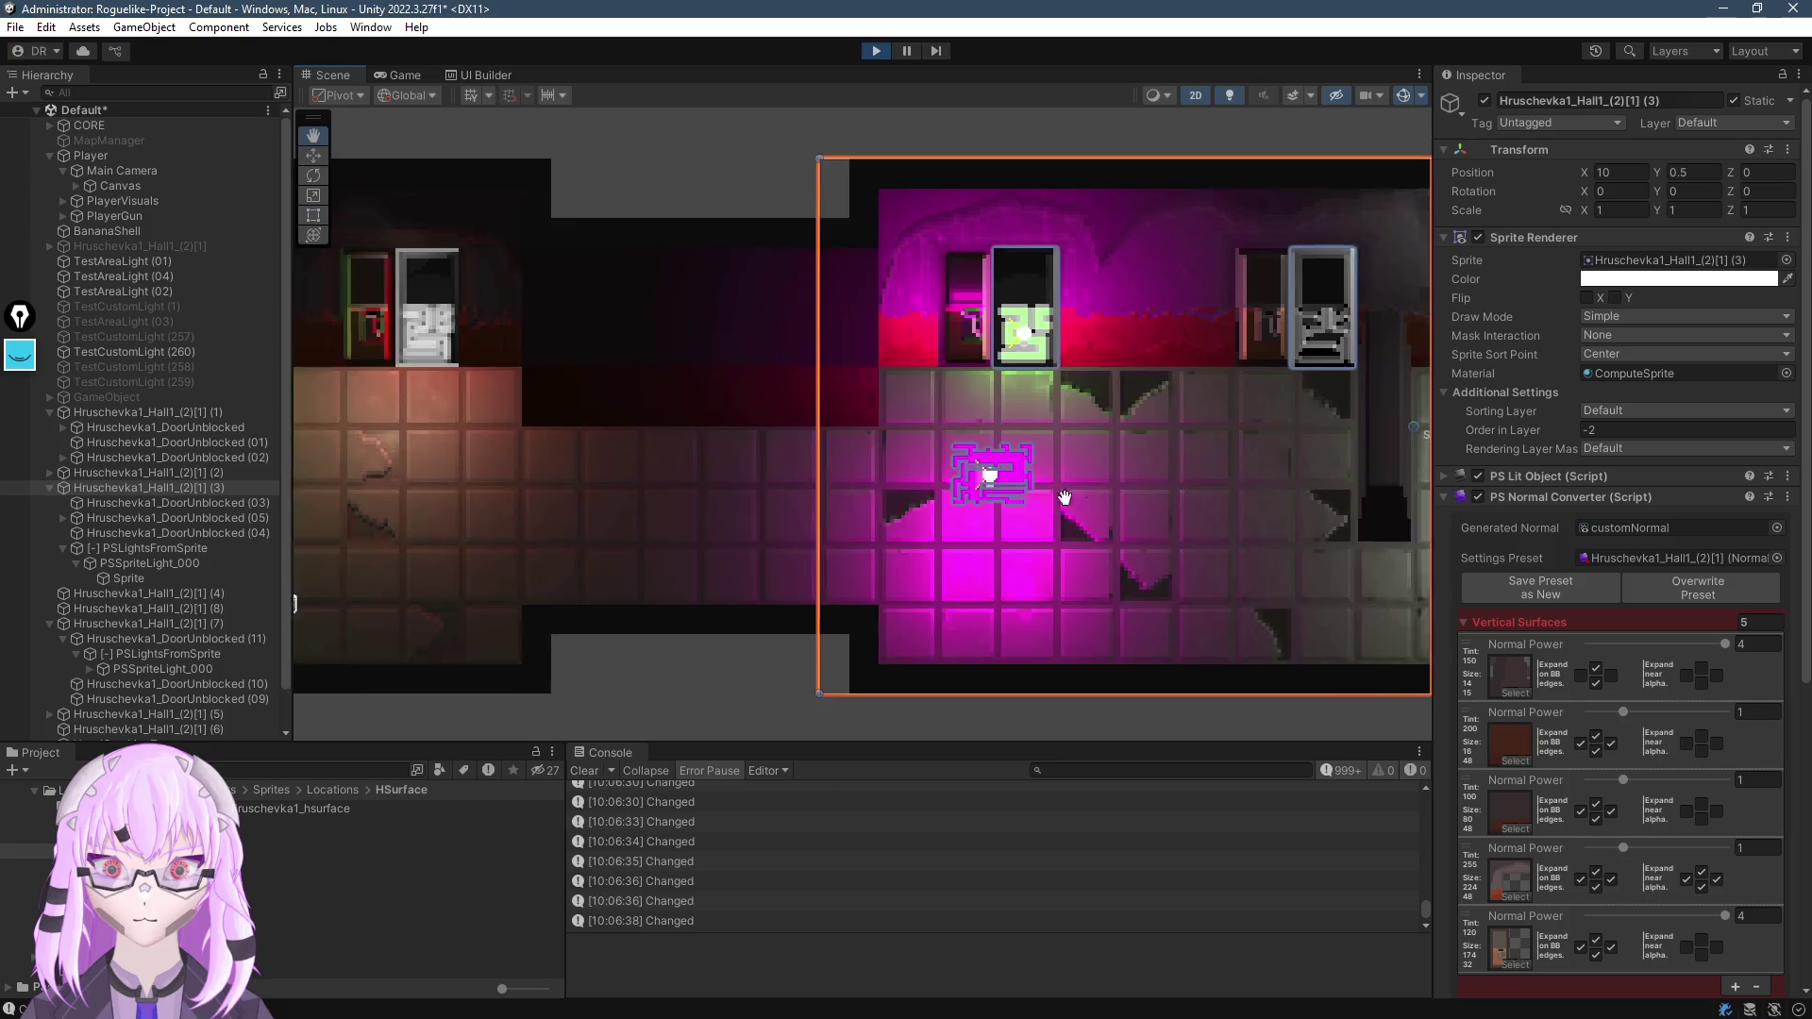
# Select TestAreaLight (01) and move it up and to the left
pyautogui.scroll(3, 812, 424)
pyautogui.click(673, 479)
pyautogui.scroll(1, 673, 479)
pyautogui.click(701, 321)
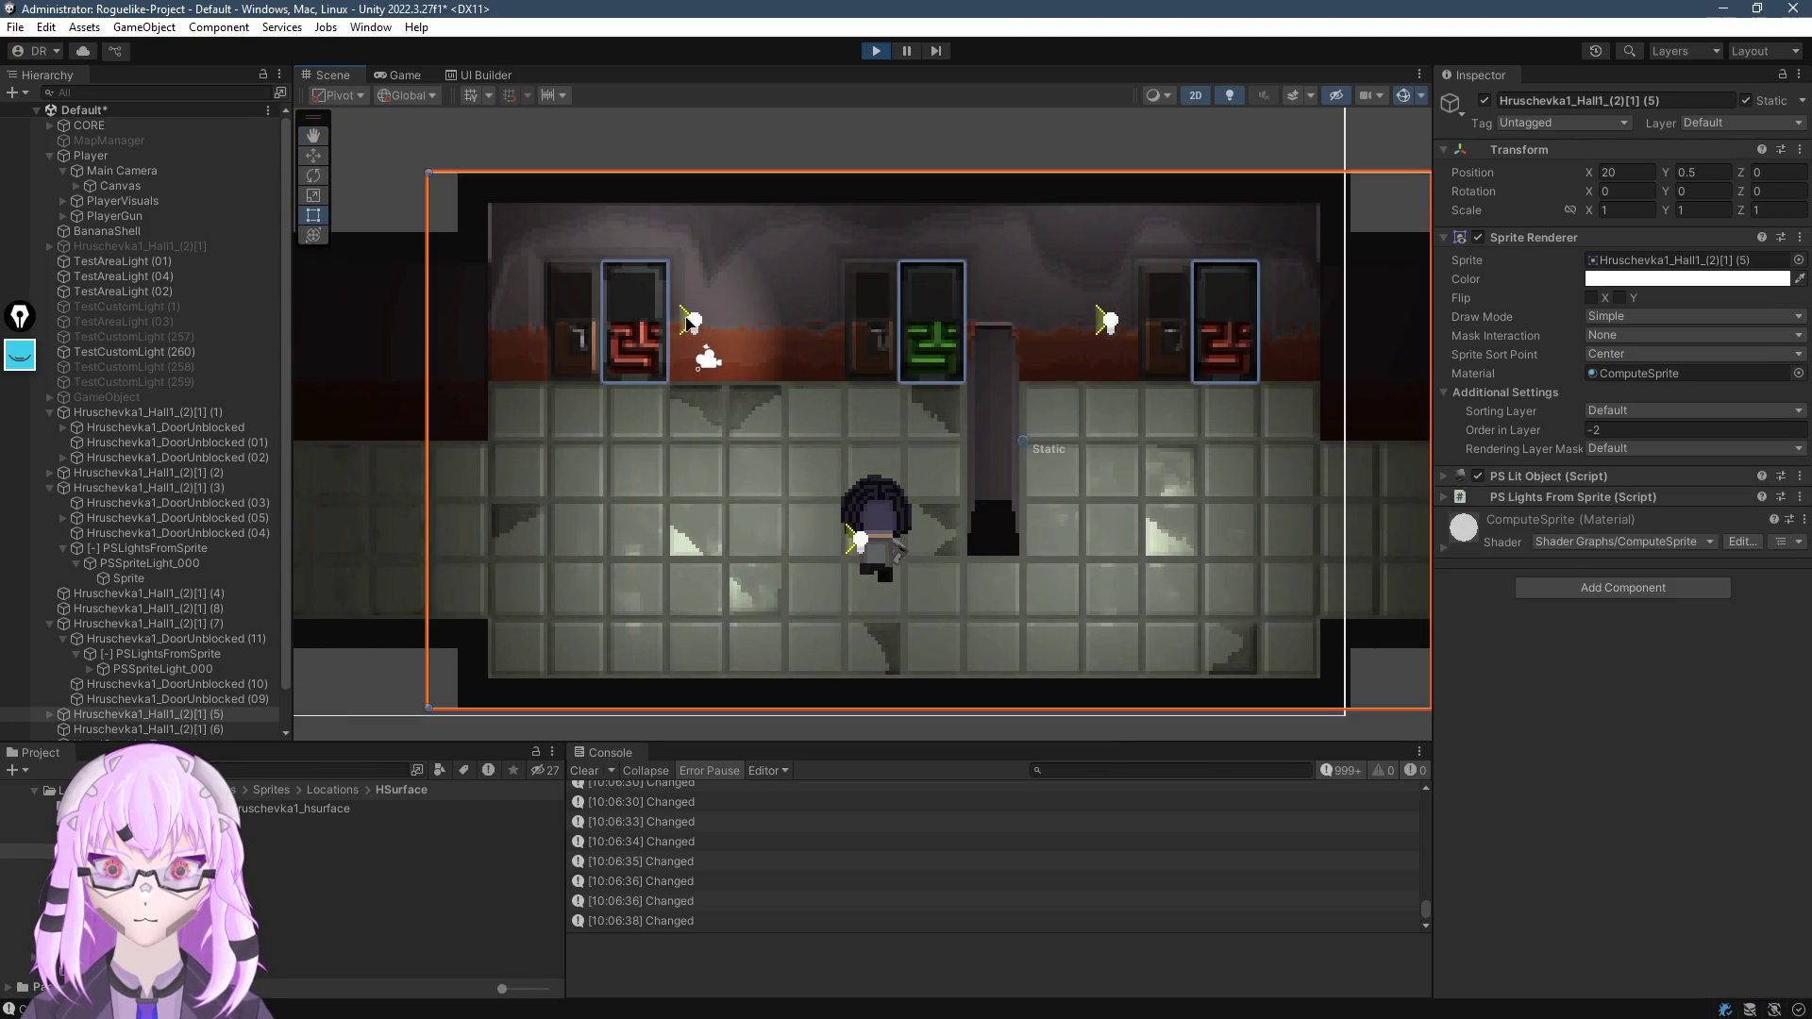
pyautogui.click(701, 321)
pyautogui.press('w')
pyautogui.moveTo(701, 322)
pyautogui.mouseDown()
pyautogui.moveTo(847, 436)
pyautogui.moveTo(552, 260)
pyautogui.moveTo(531, 266)
pyautogui.mouseUp()
# Lower the light's Height to 1.11, turn off Change Orient, and set the source width to 3
pyautogui.moveTo(1504, 406); pyautogui.dragTo(1482, 412)
pyautogui.moveTo(533, 266)
pyautogui.mouseDown()
pyautogui.moveTo(598, 269)
pyautogui.moveTo(598, 426)
pyautogui.moveTo(731, 364)
pyautogui.moveTo(740, 279)
pyautogui.moveTo(798, 359)
pyautogui.moveTo(682, 421)
pyautogui.mouseUp()
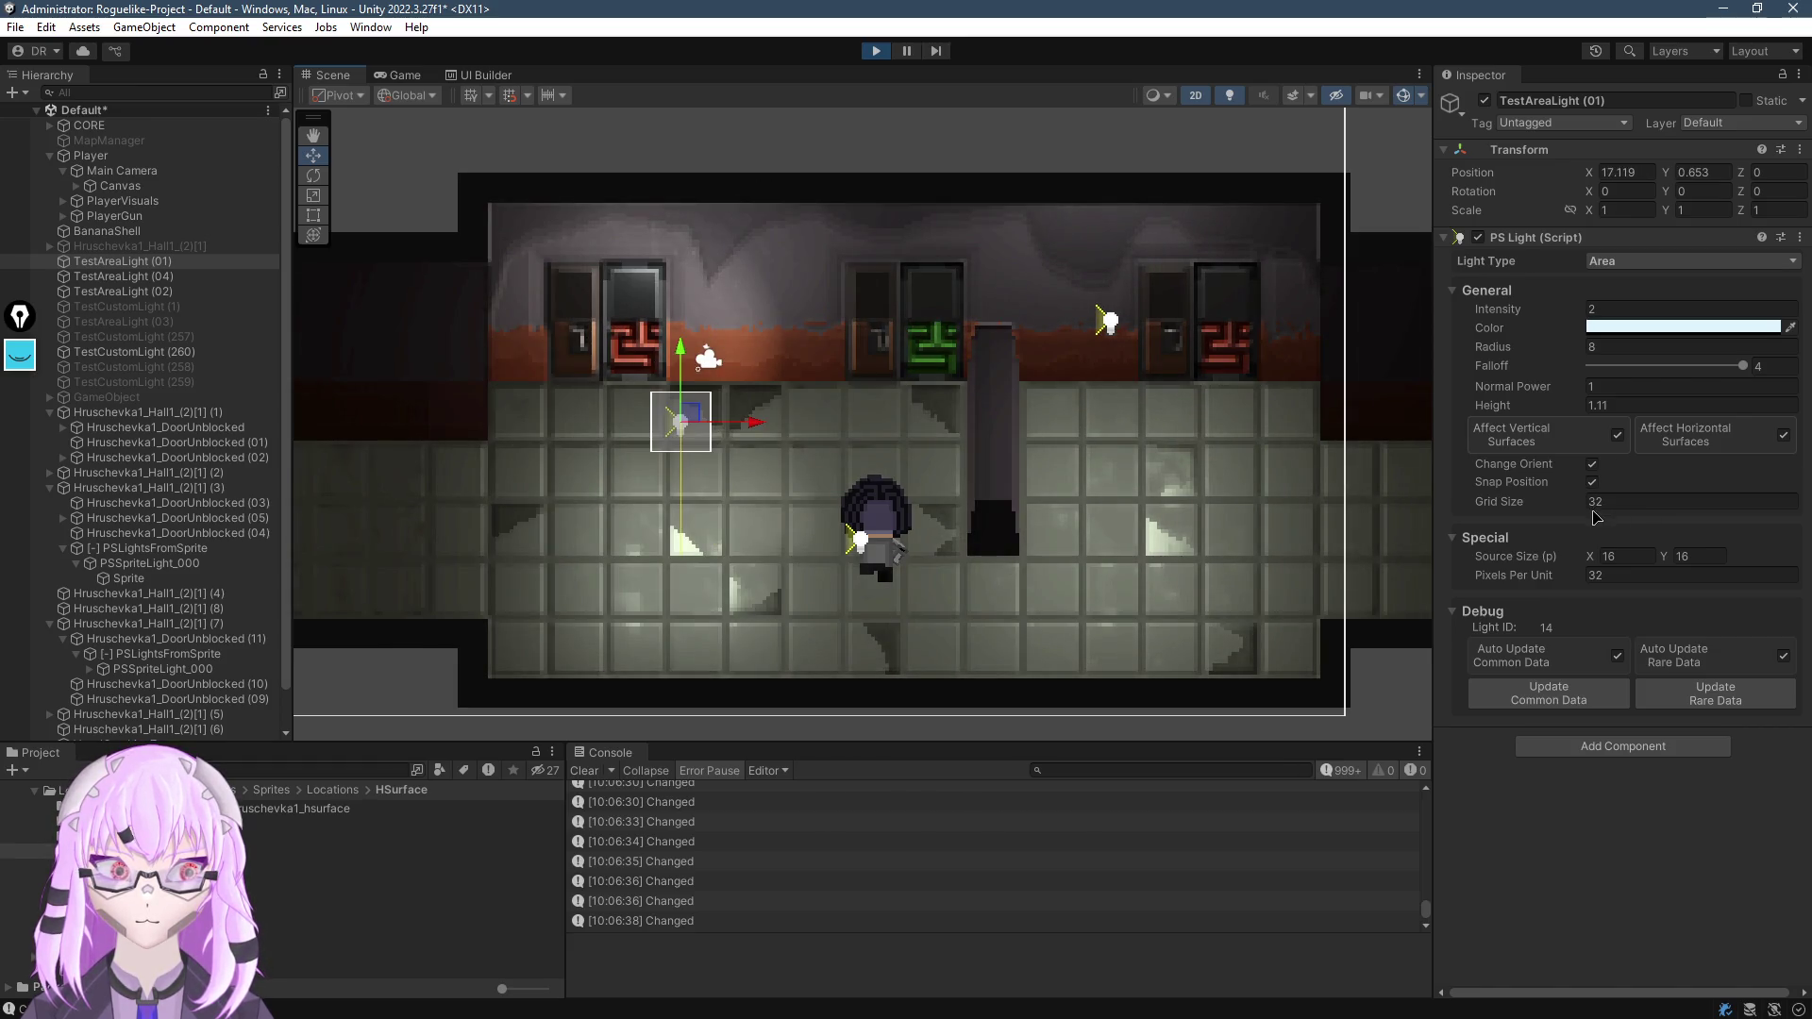
pyautogui.click(1592, 463)
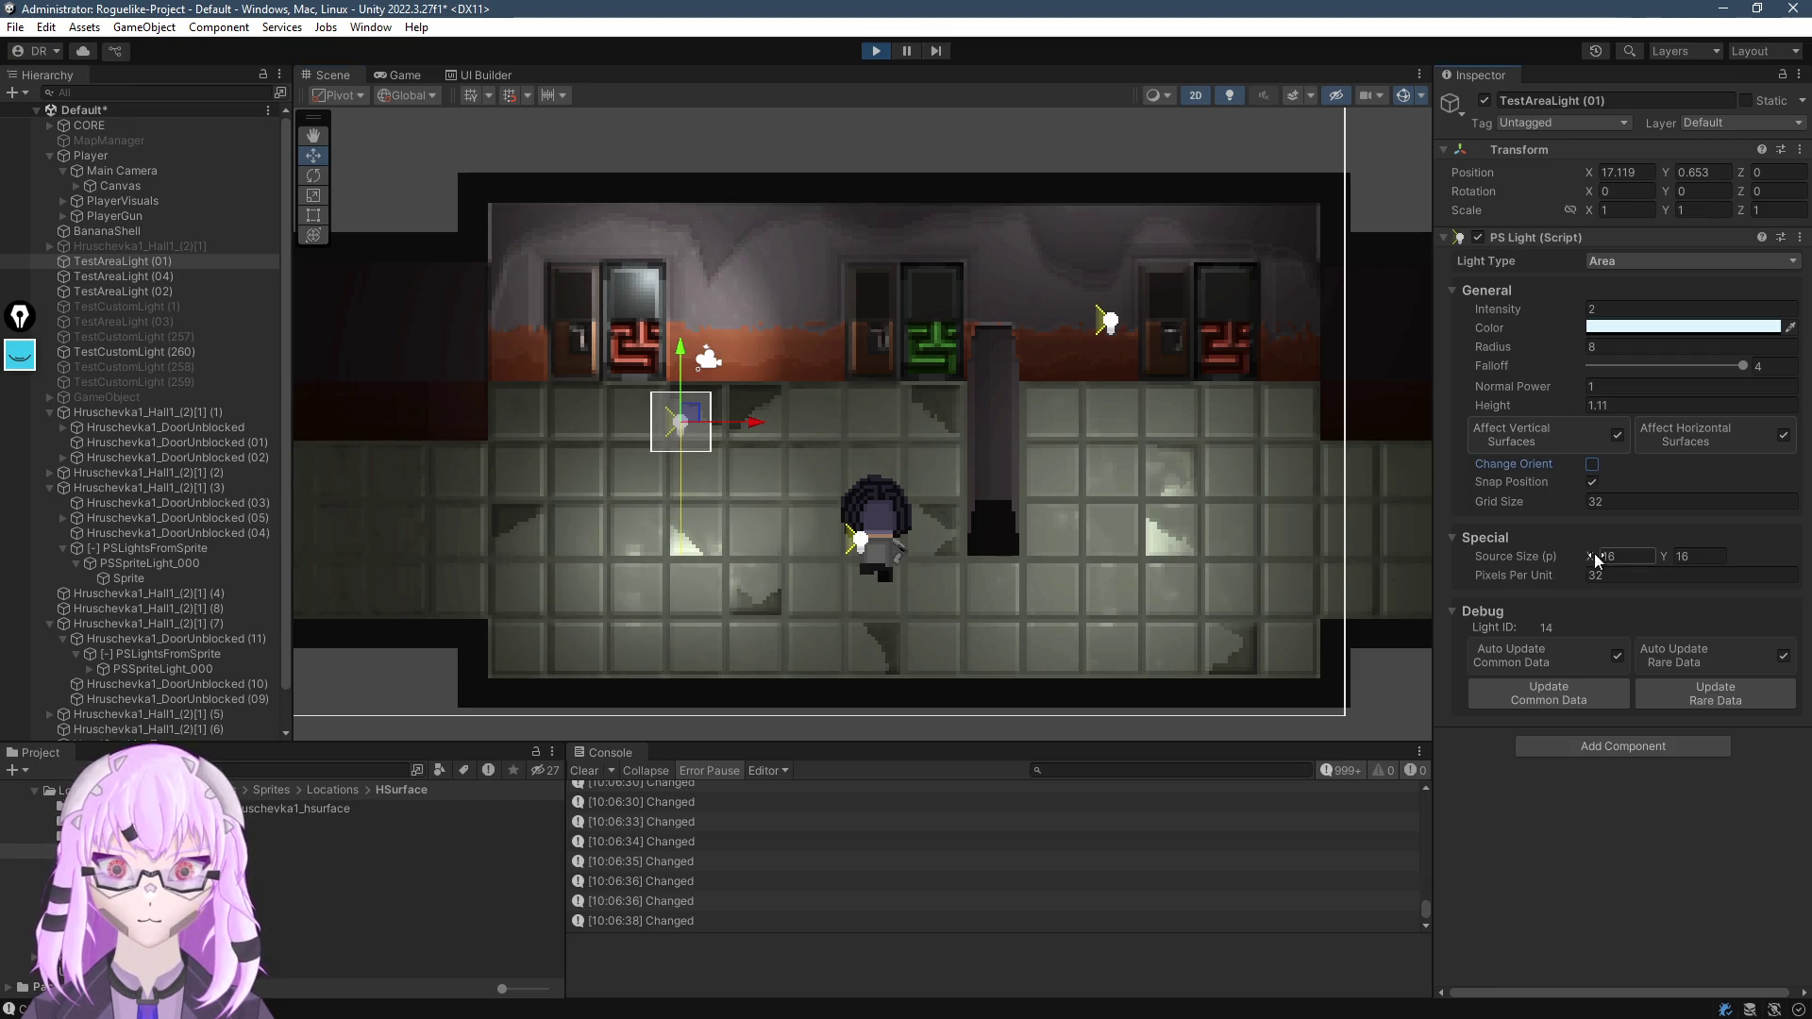
pyautogui.moveTo(1591, 557); pyautogui.dragTo(1699, 563)
pyautogui.doubleClick(1625, 556)
pyautogui.write('3')
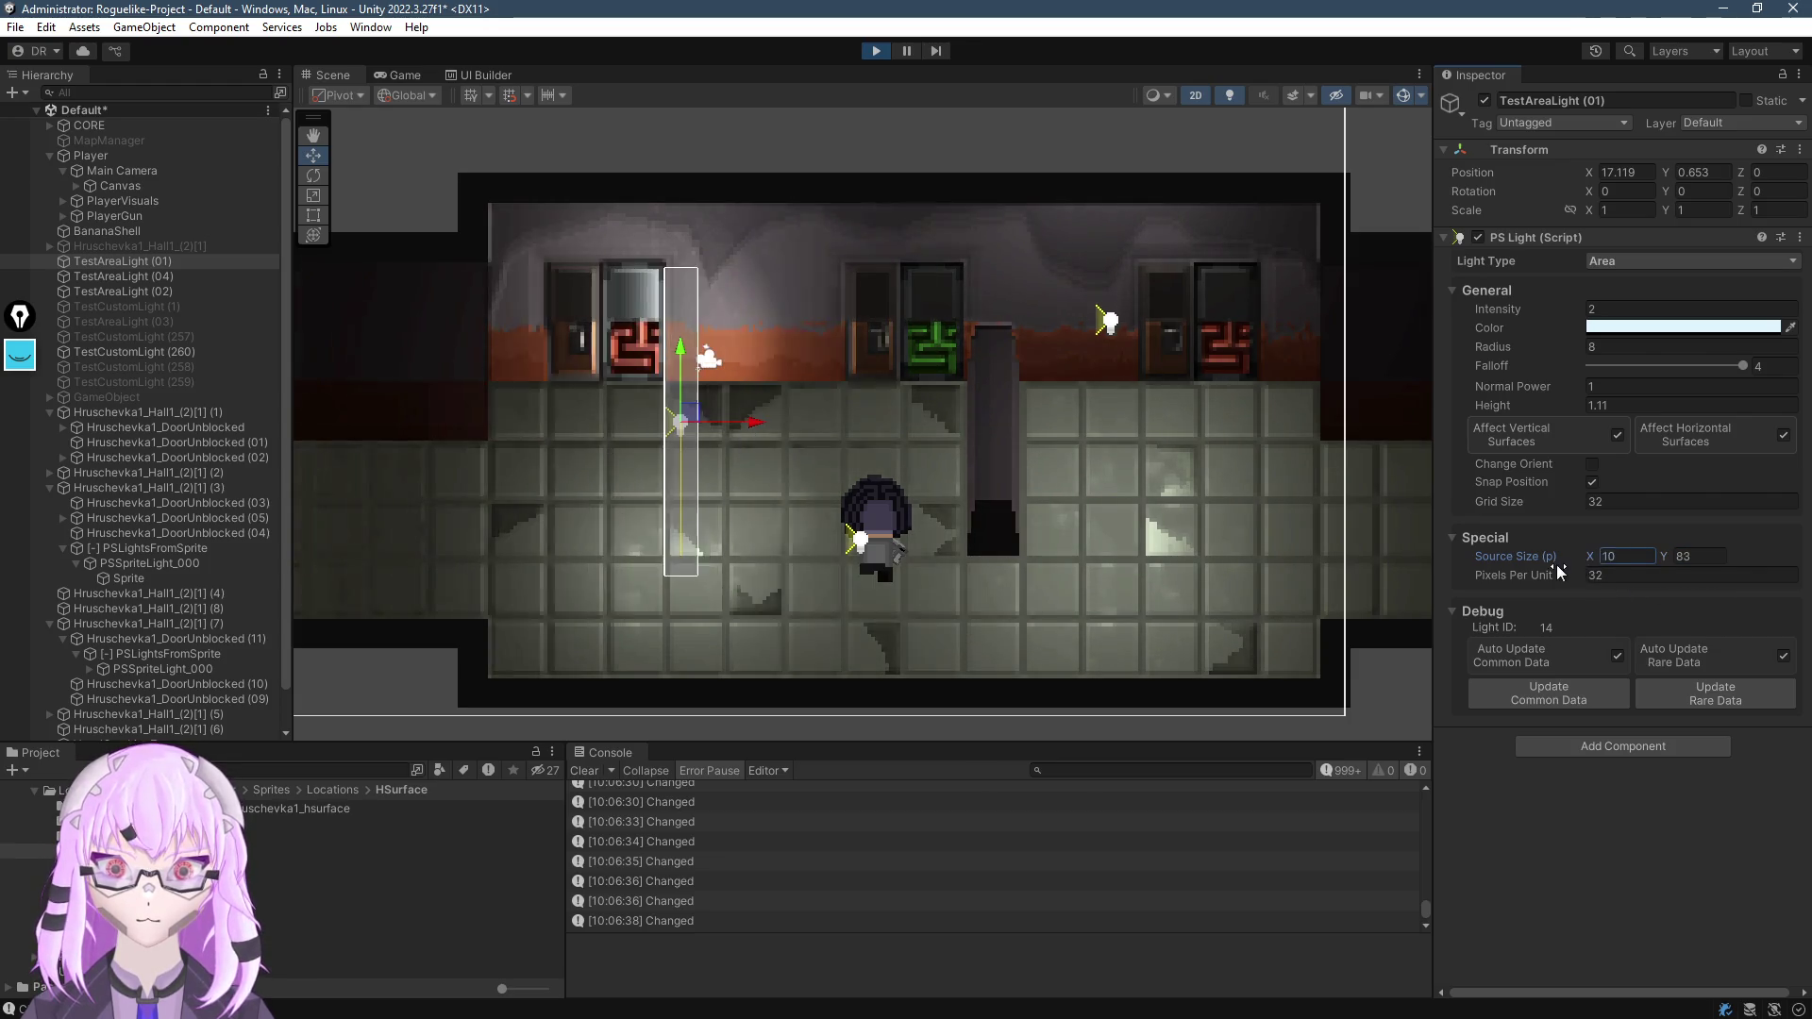
# Re-enable Change Orient, lower Height to 0.35, and reposition the light along the hall
pyautogui.moveTo(699, 418)
pyautogui.mouseDown()
pyautogui.moveTo(737, 269)
pyautogui.moveTo(791, 255)
pyautogui.moveTo(681, 257)
pyautogui.moveTo(946, 264)
pyautogui.moveTo(564, 327)
pyautogui.moveTo(1214, 325)
pyautogui.moveTo(587, 337)
pyautogui.moveTo(719, 445)
pyautogui.mouseUp()
pyautogui.click(1592, 465)
pyautogui.moveTo(1492, 406); pyautogui.dragTo(1470, 420)
pyautogui.moveTo(715, 443)
pyautogui.mouseDown()
pyautogui.moveTo(591, 491)
pyautogui.moveTo(772, 348)
pyautogui.moveTo(819, 637)
pyautogui.moveTo(878, 504)
pyautogui.moveTo(837, 435)
pyautogui.moveTo(780, 520)
pyautogui.mouseUp()
pyautogui.moveTo(668, 533)
pyautogui.mouseDown()
pyautogui.moveTo(887, 520)
pyautogui.moveTo(801, 504)
pyautogui.mouseUp()
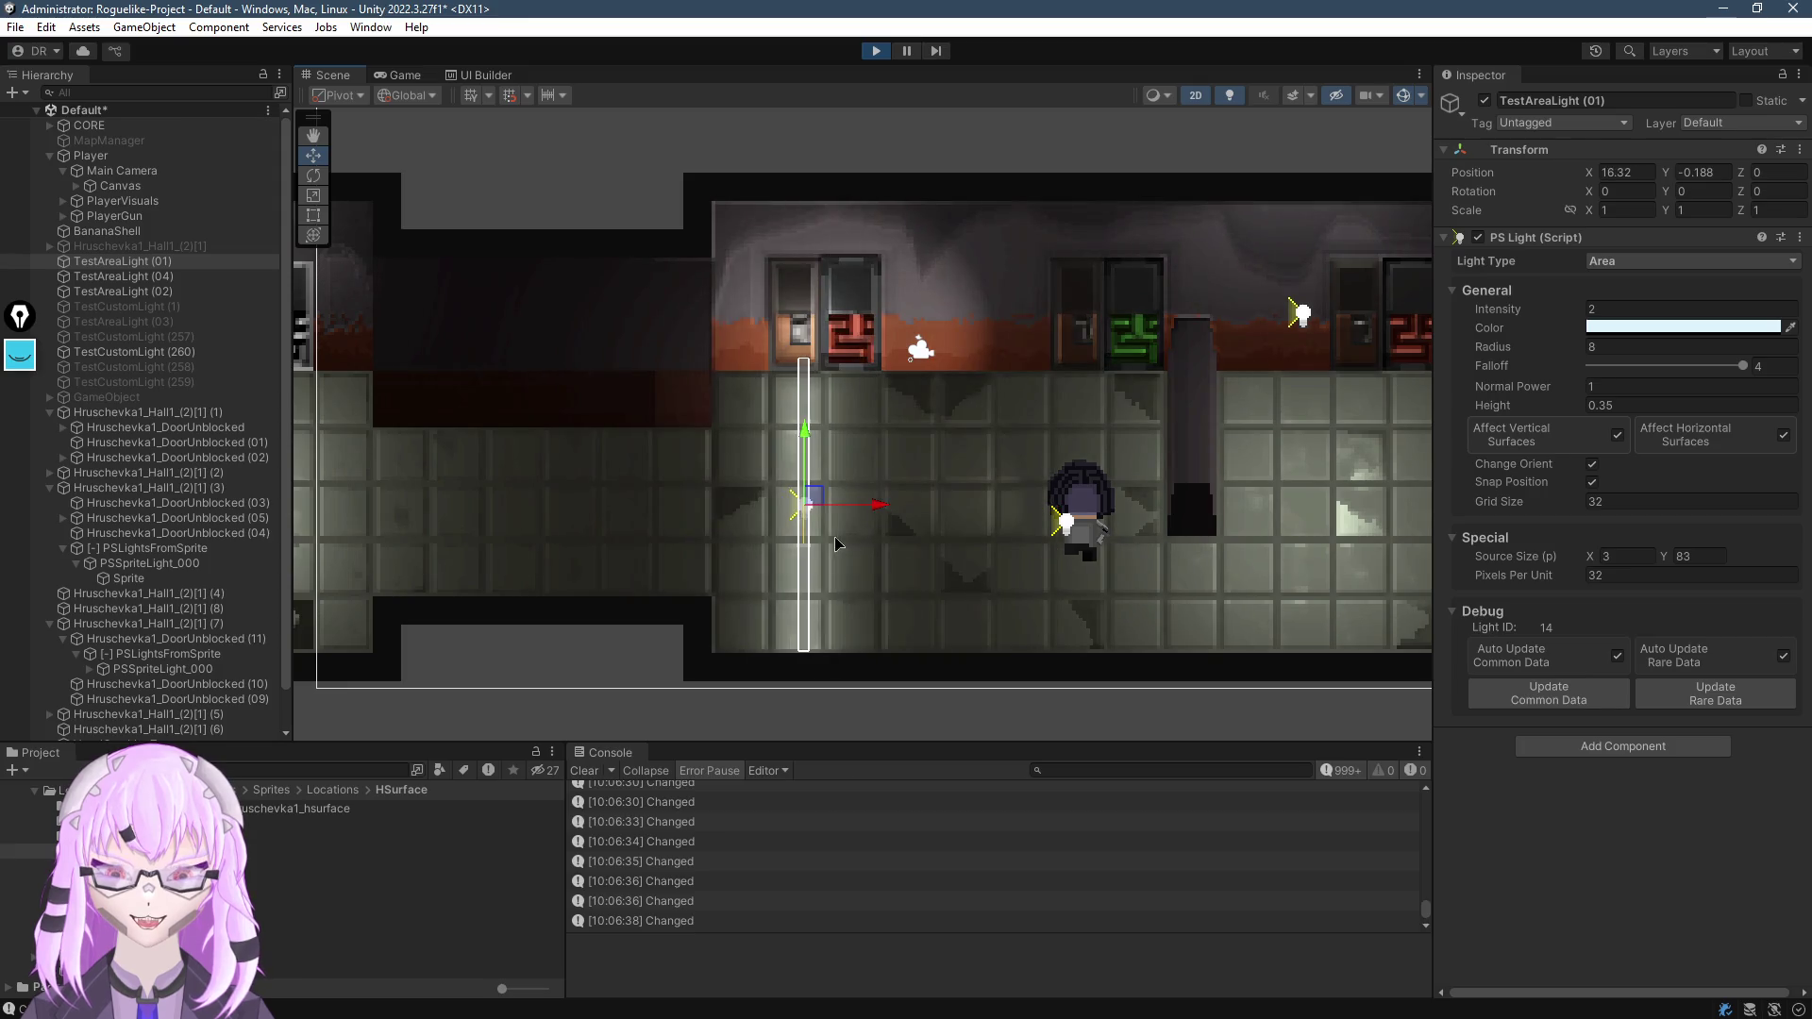
pyautogui.scroll(-3, 801, 509)
pyautogui.moveTo(698, 556); pyautogui.dragTo(786, 541)
pyautogui.scroll(3, 660, 528)
# Stop Play mode, discarding the light experiments, and select the first hall Hruschevka1_Hall1_(2)[1] (1)
pyautogui.moveTo(1420, 457); pyautogui.dragTo(1005, 444)
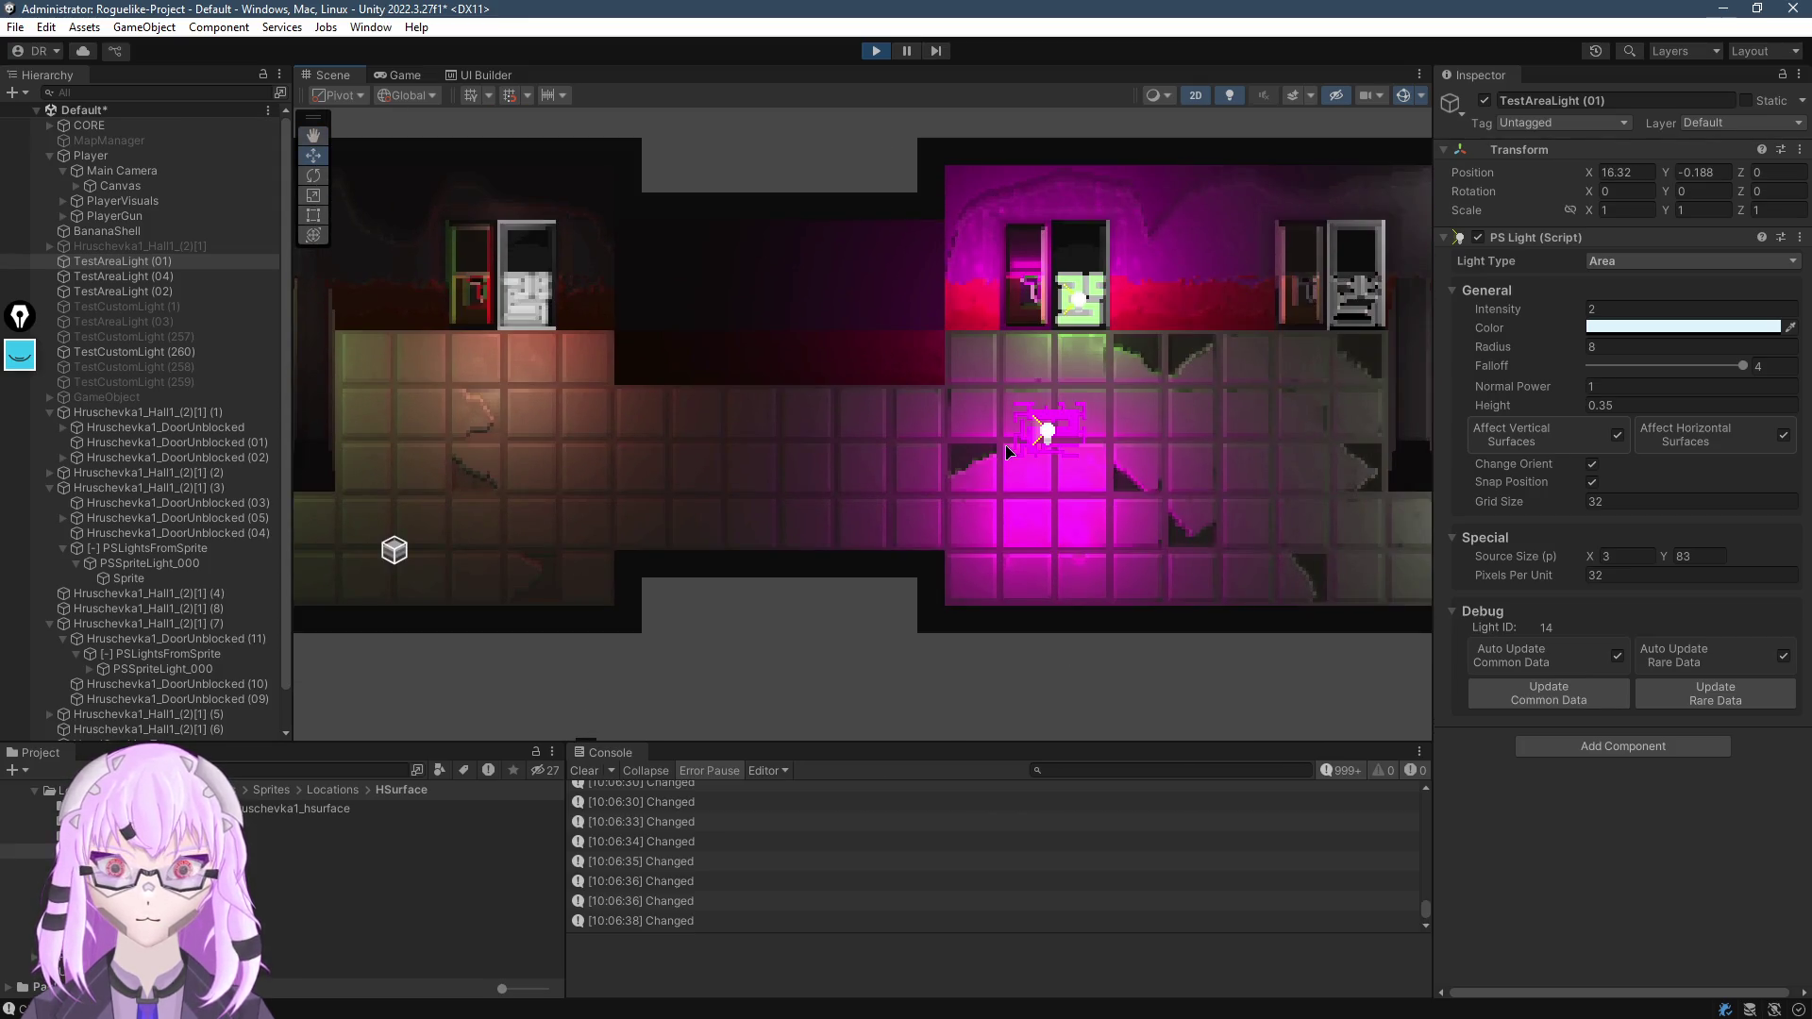
pyautogui.scroll(-2, 842, 443)
pyautogui.click(877, 51)
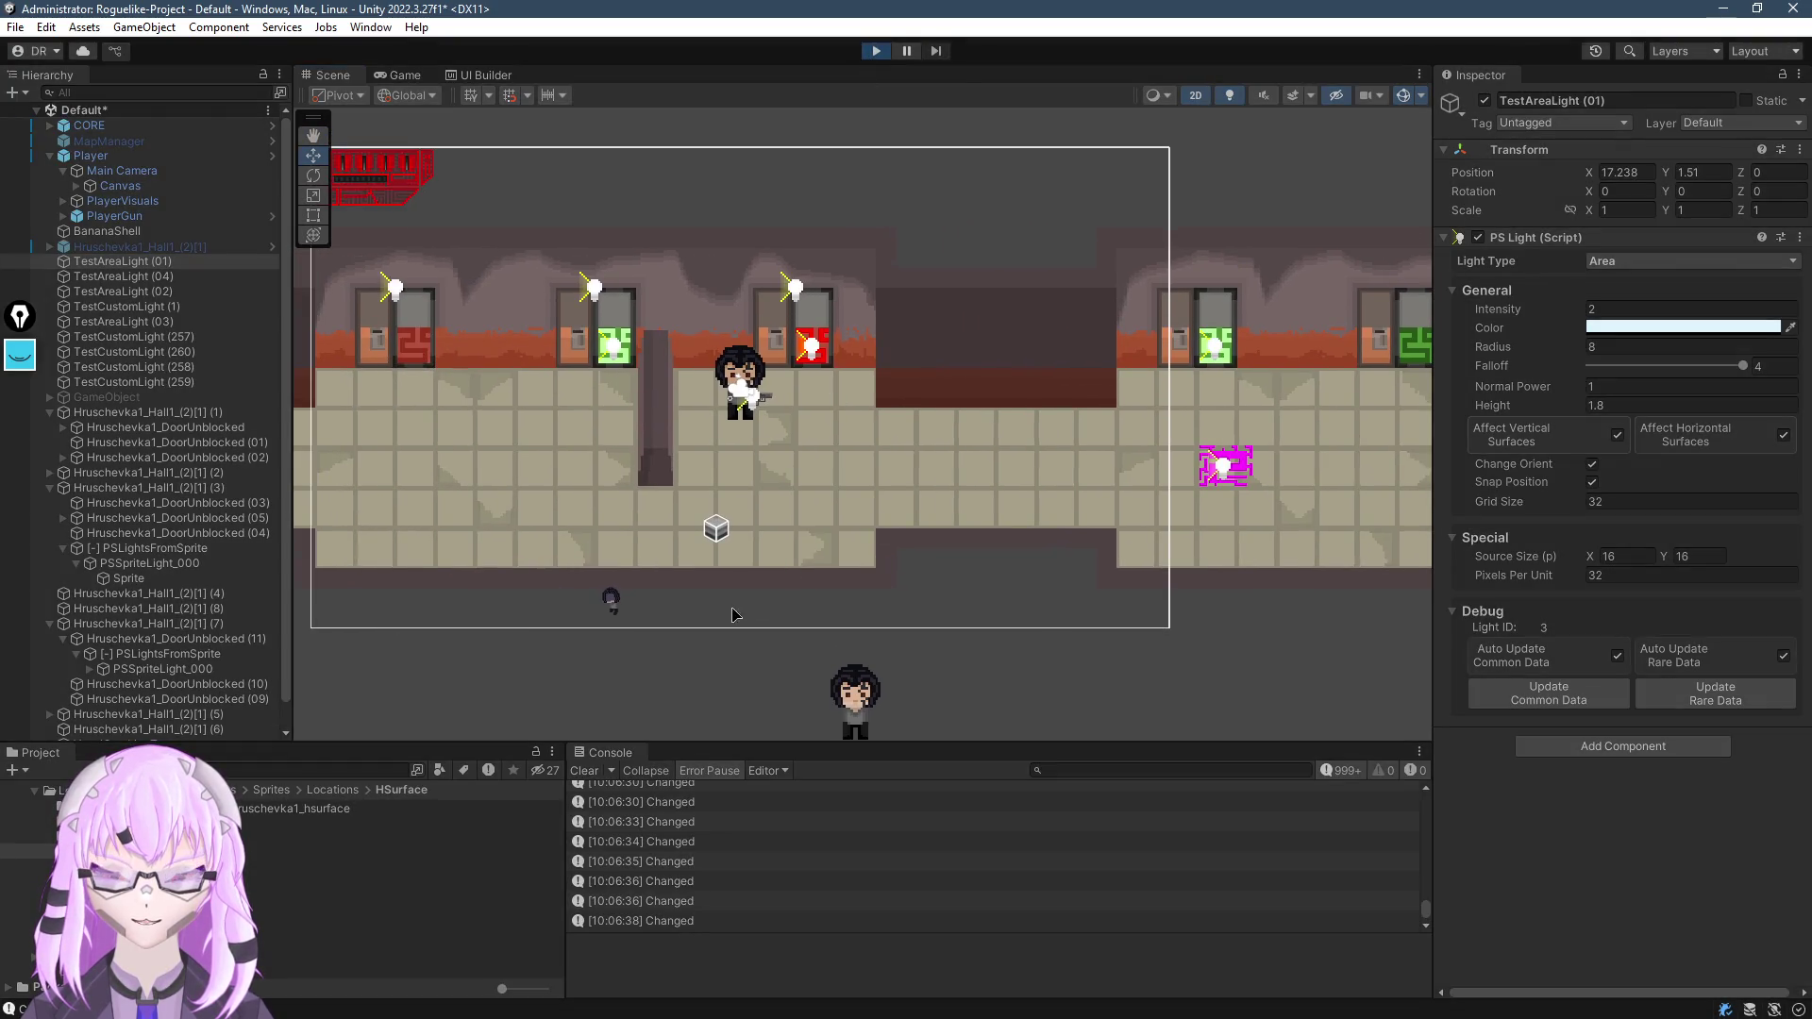
pyautogui.click(915, 504)
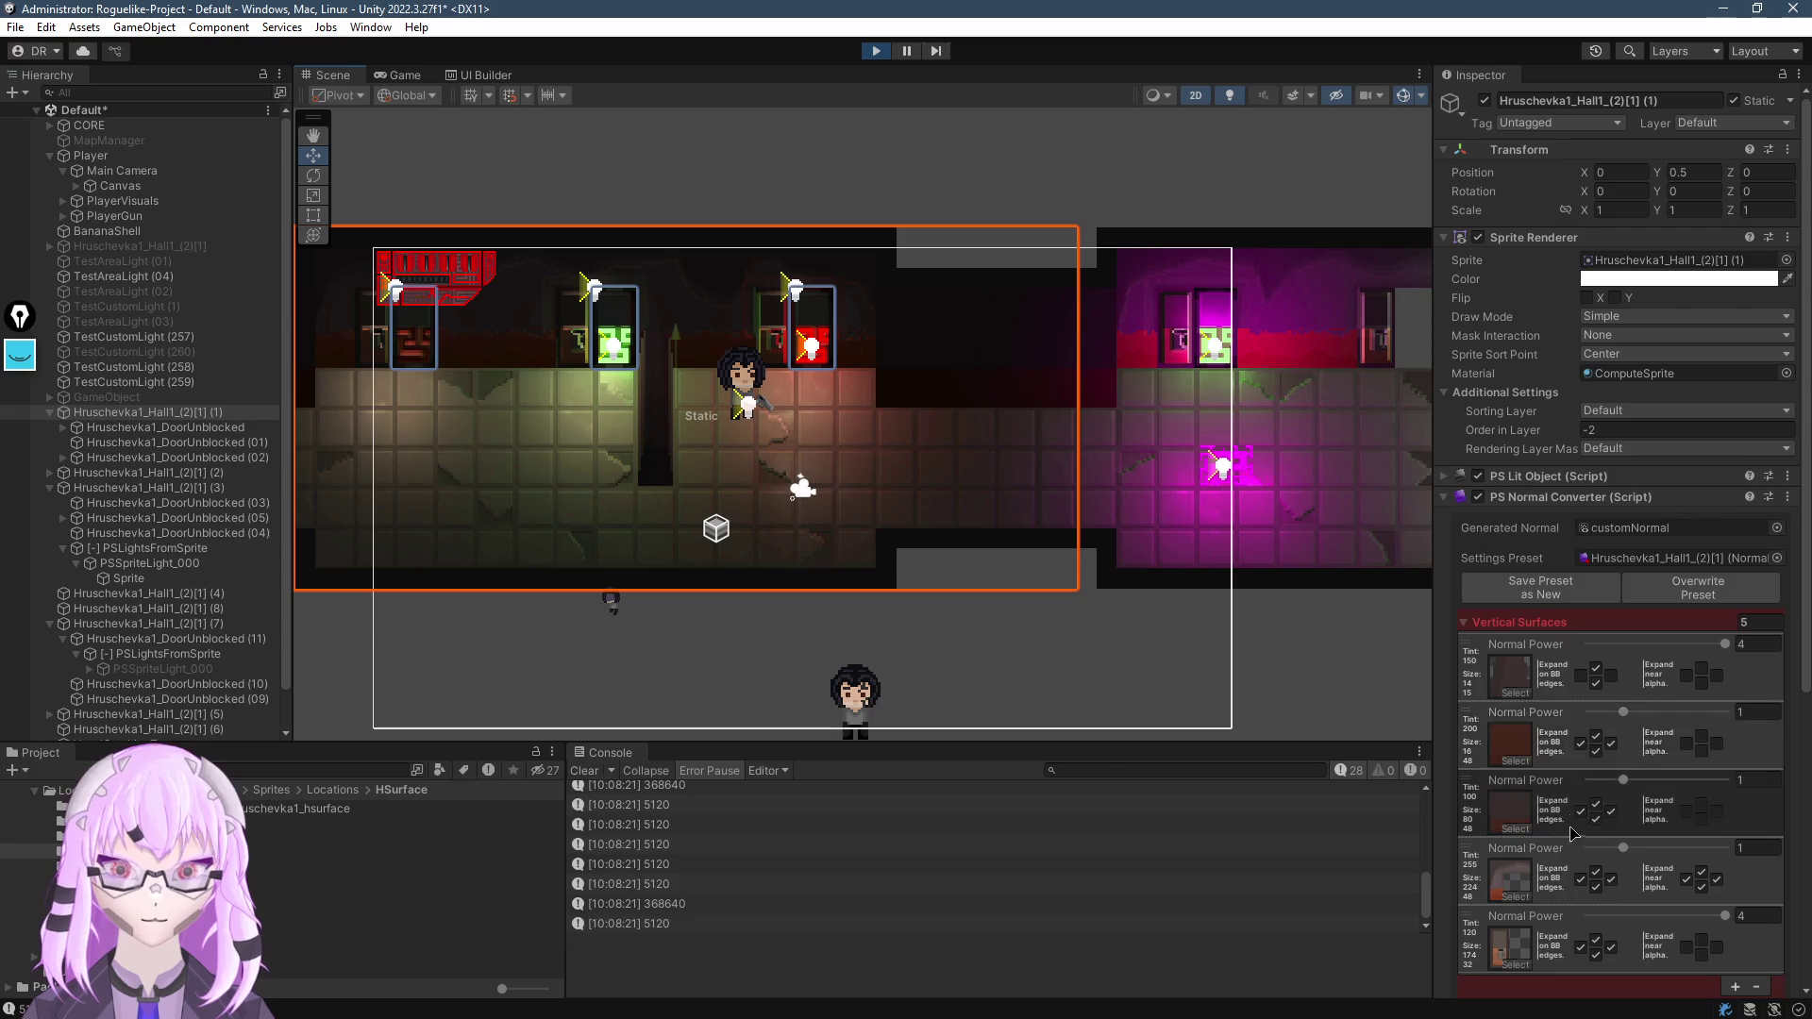
# Select the first Horizontal Surfaces entry and overwrite the hall's normal-converter preset with current settings
pyautogui.scroll(-6, 1573, 832)
pyautogui.click(1548, 745)
pyautogui.scroll(-1, 1539, 661)
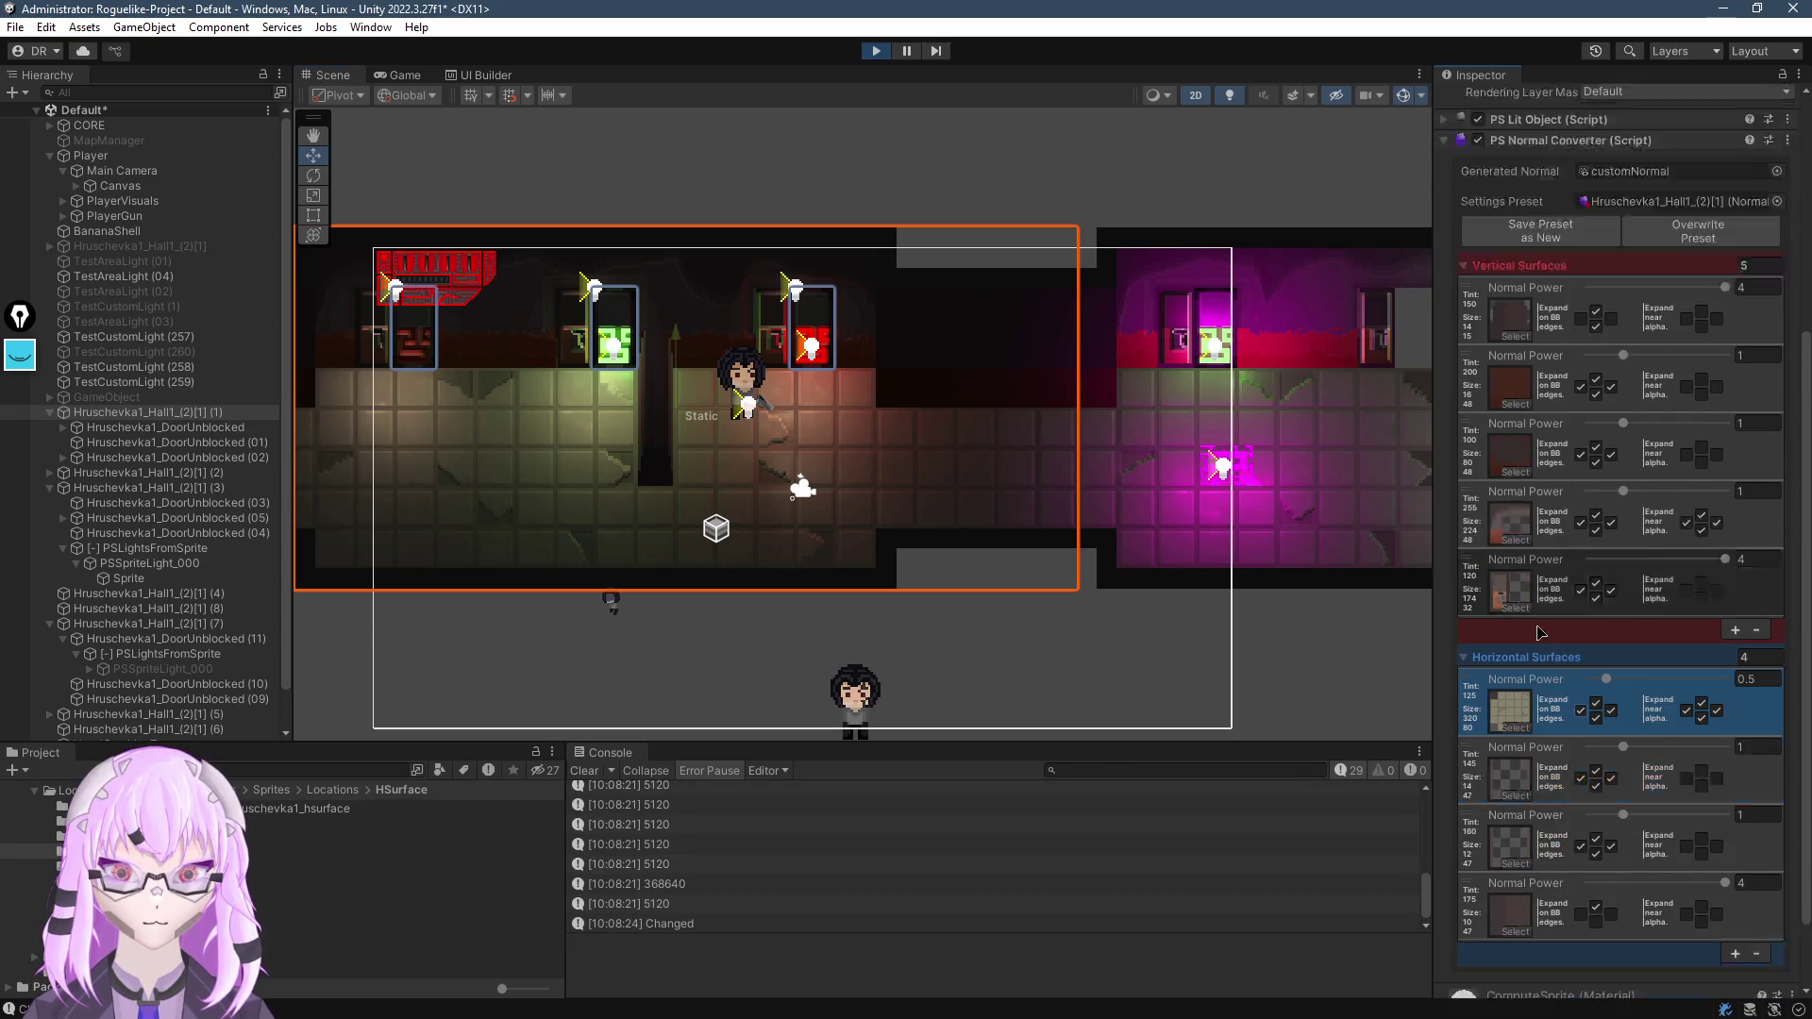
pyautogui.scroll(3, 1540, 632)
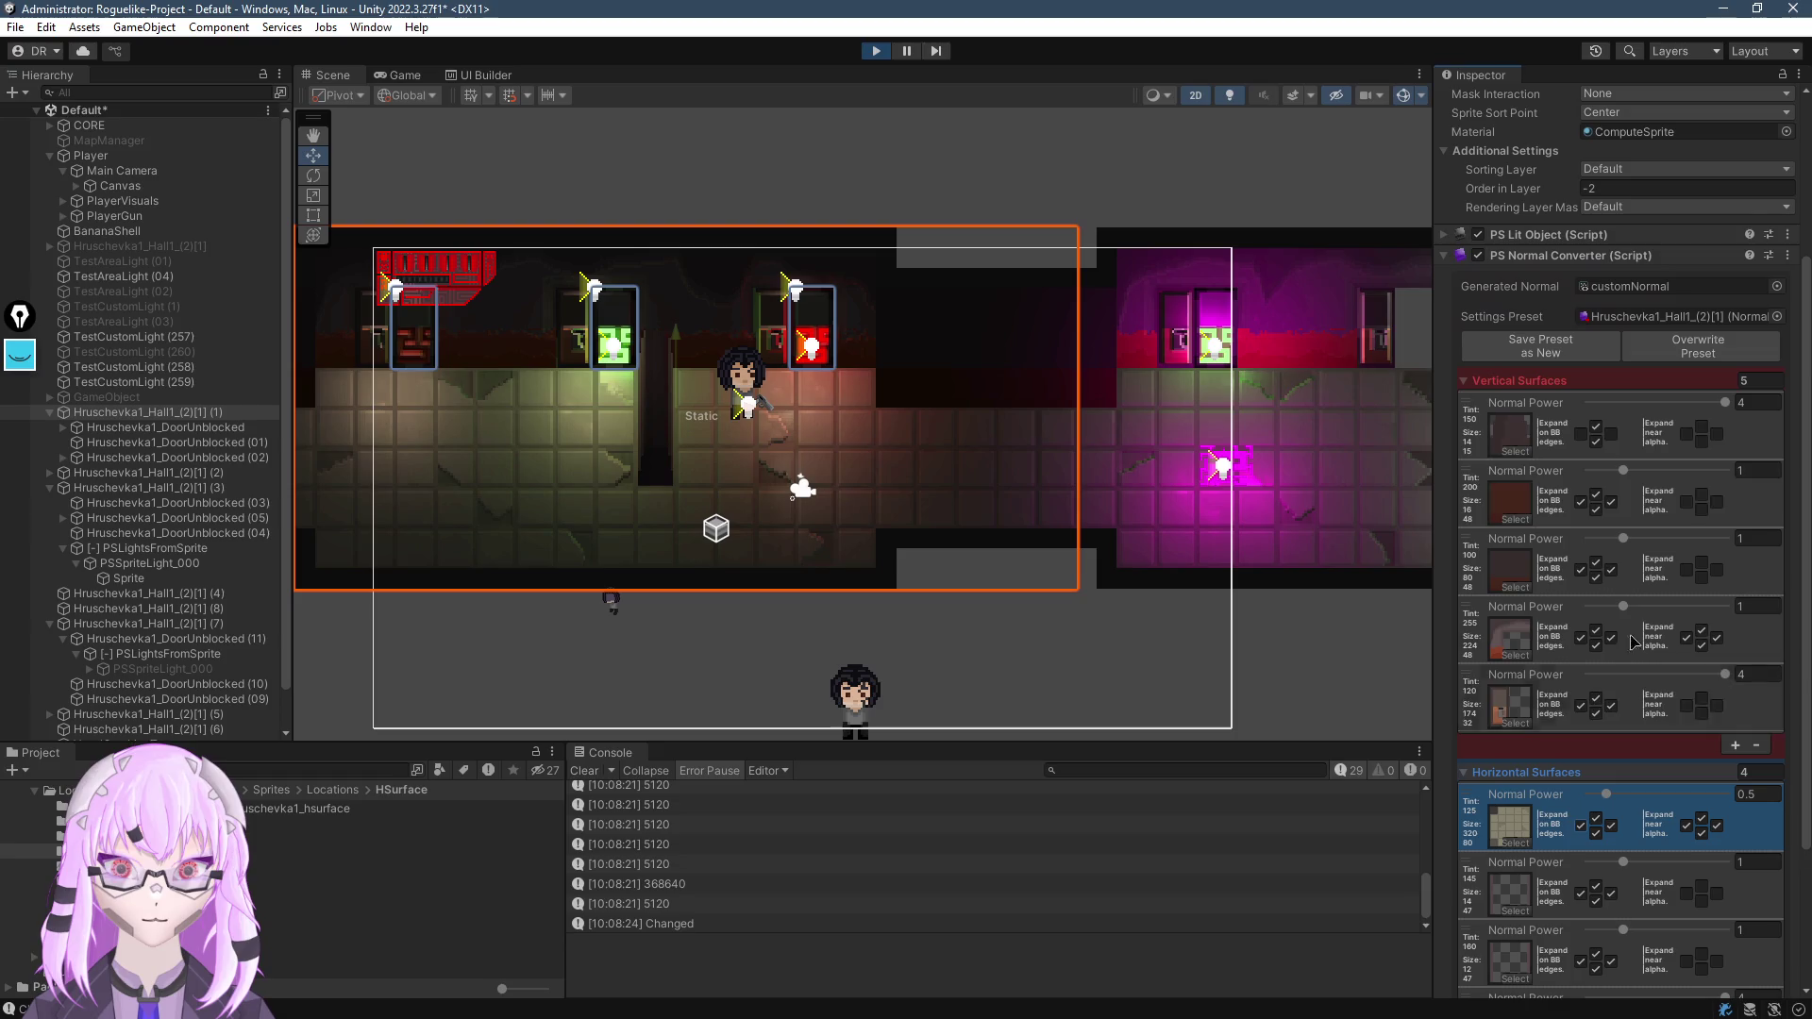
pyautogui.scroll(1, 1656, 358)
pyautogui.click(1665, 398)
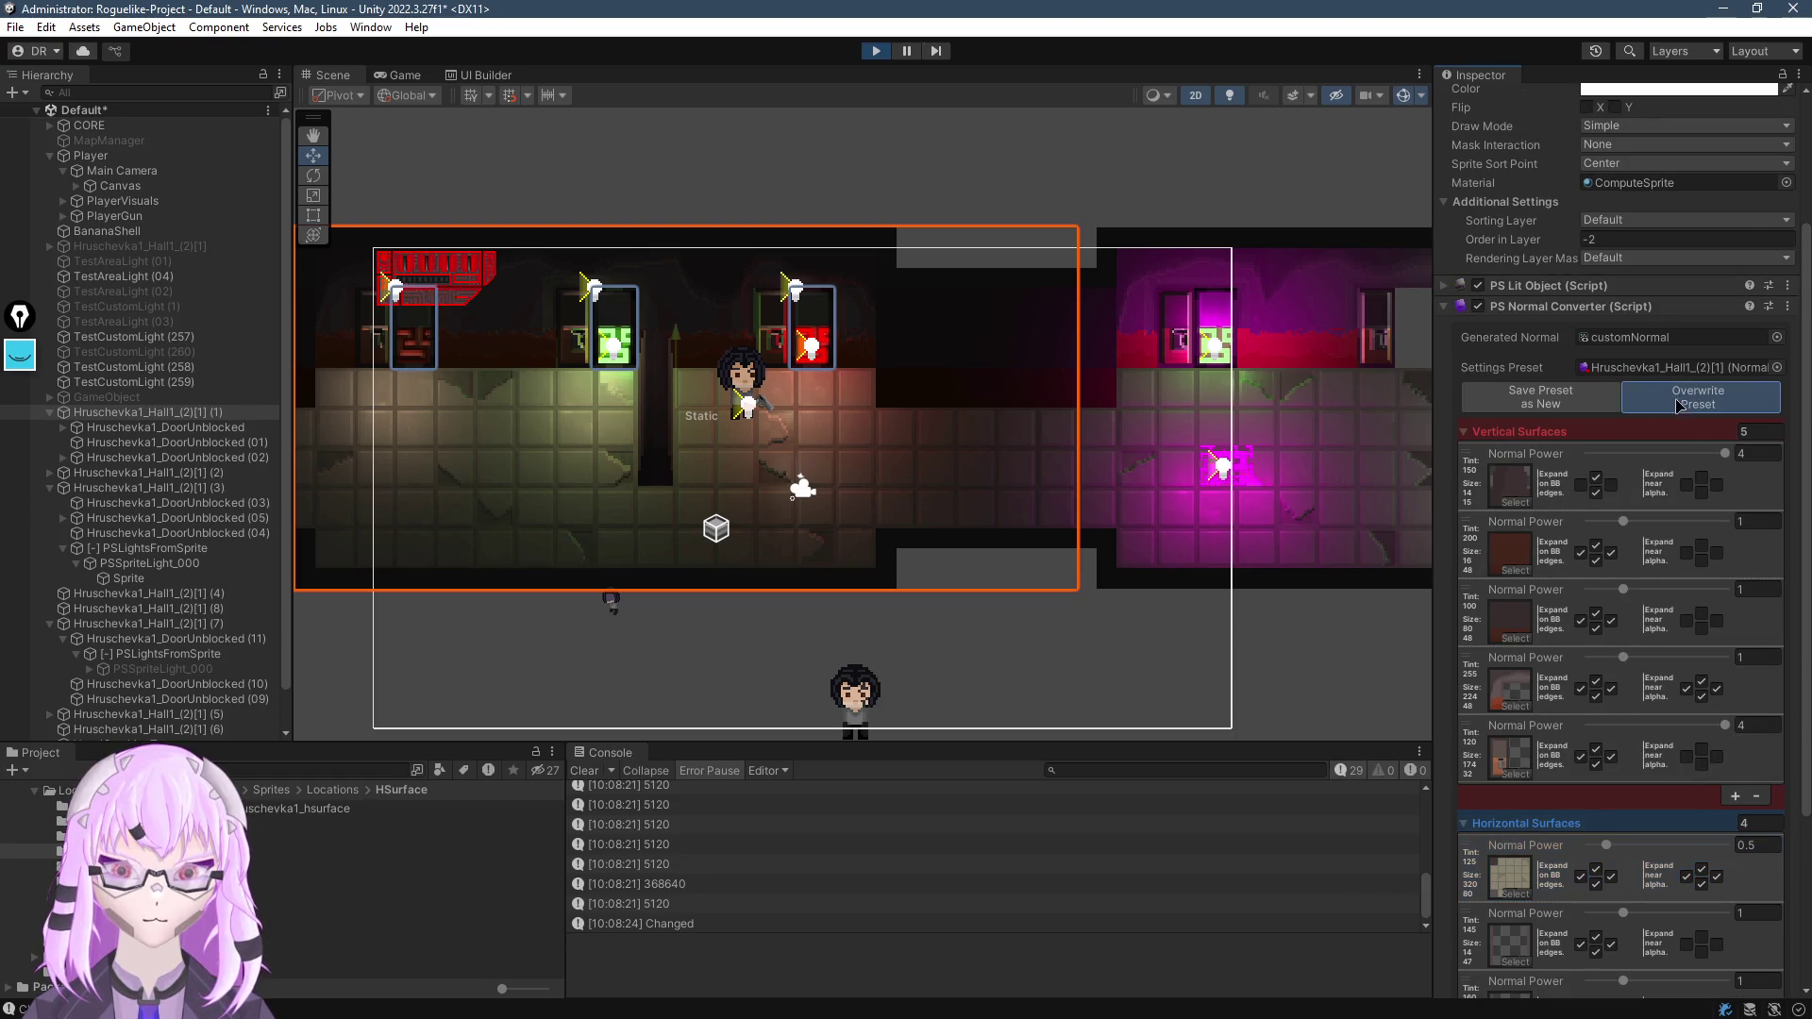
# Clear all messages from the Unity Console
pyautogui.hscroll(3, 953, 566)
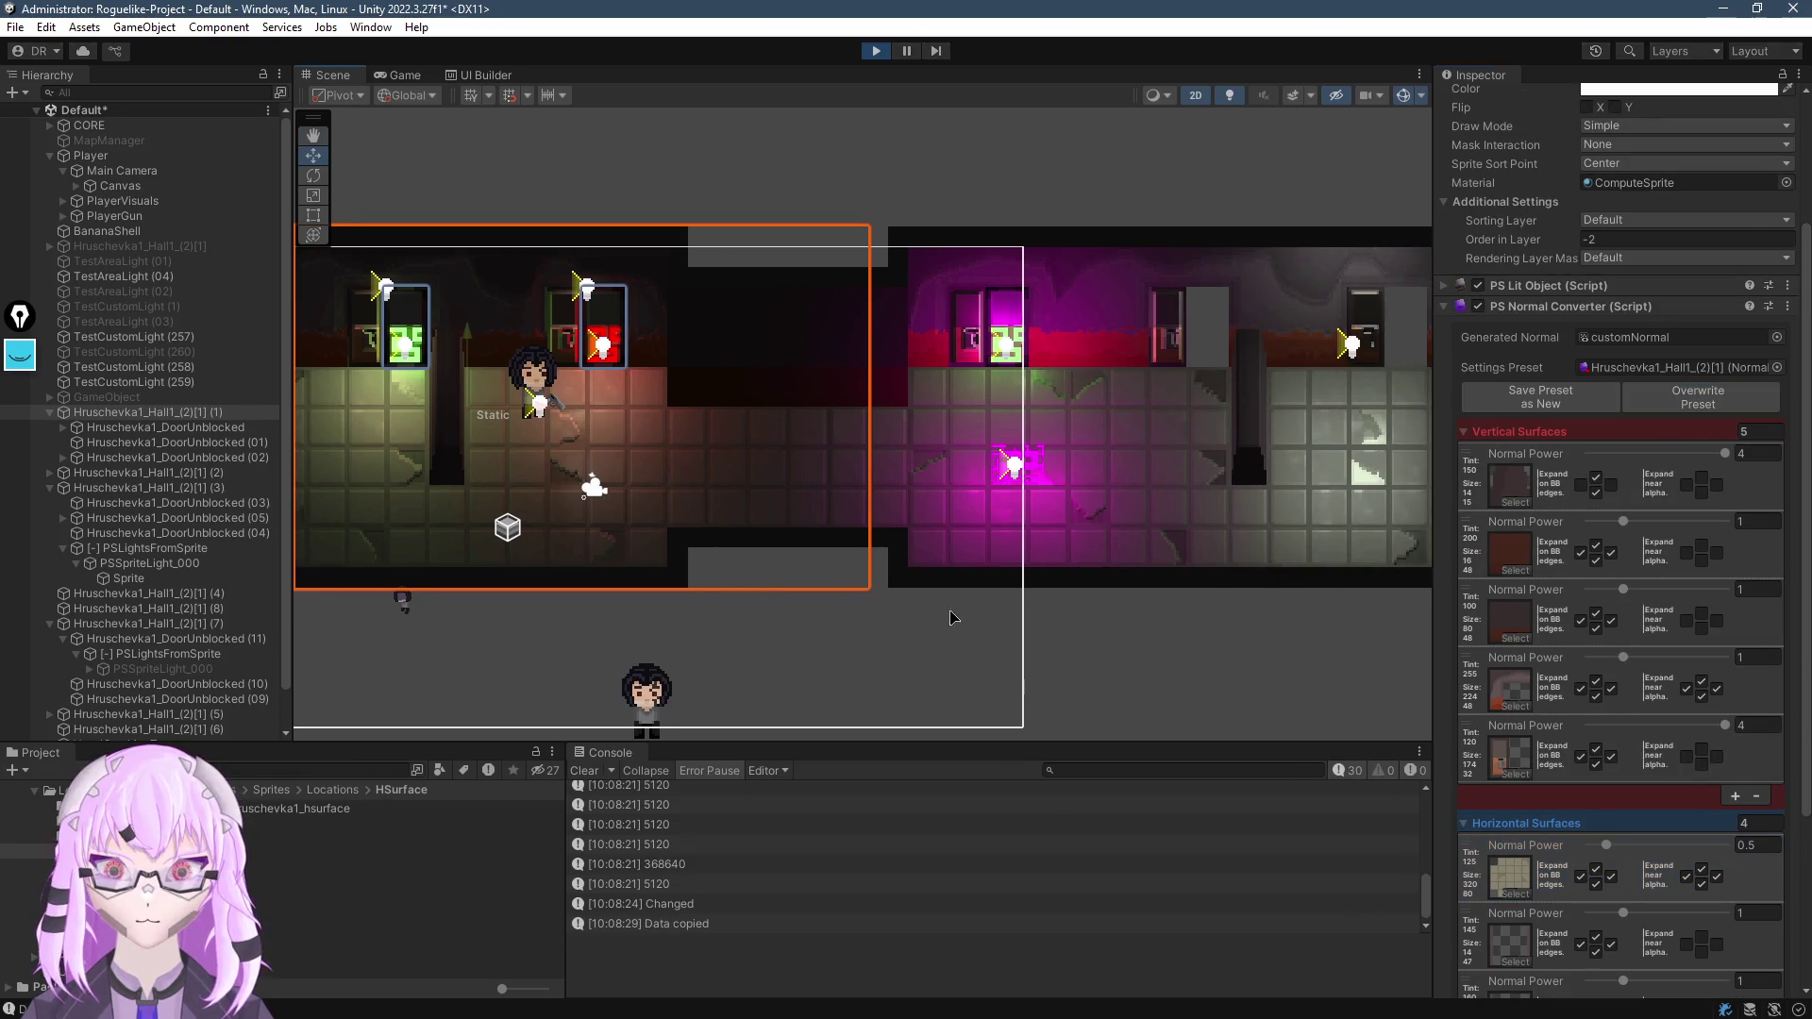
pyautogui.click(585, 771)
pyautogui.scroll(5, 1604, 566)
pyautogui.scroll(-5, 1532, 571)
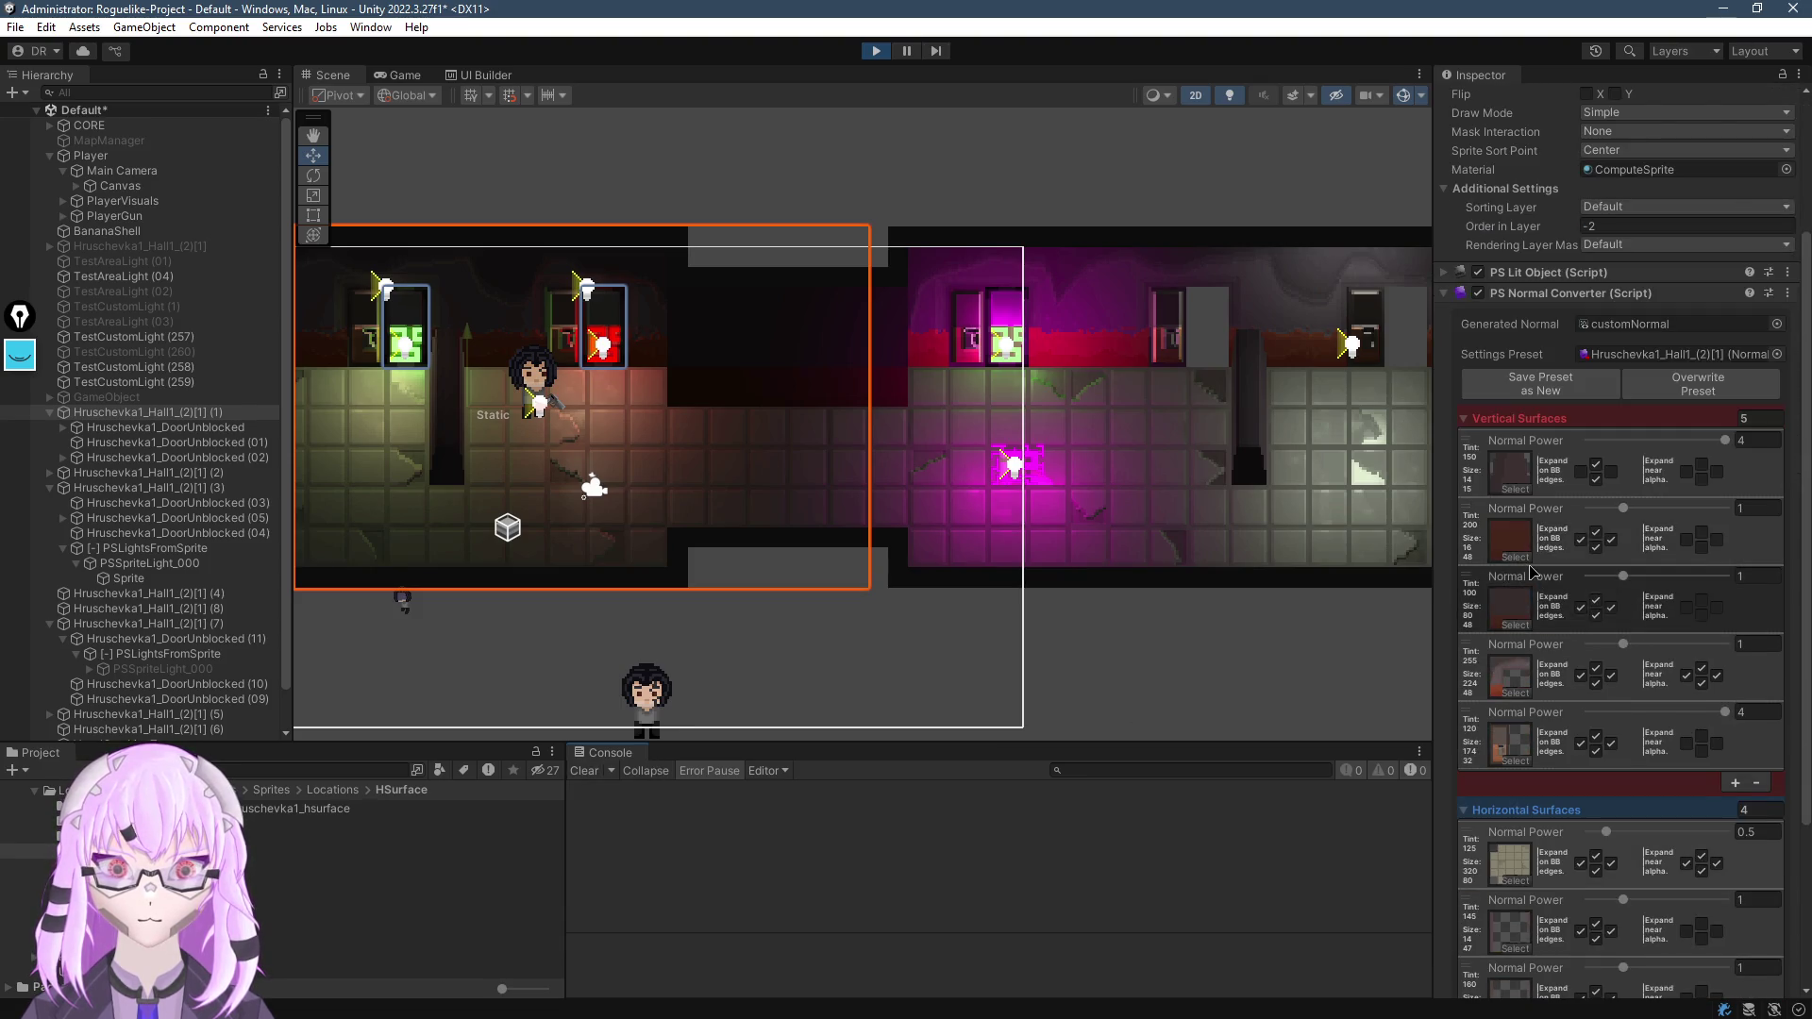
pyautogui.hscroll(-2, 850, 362)
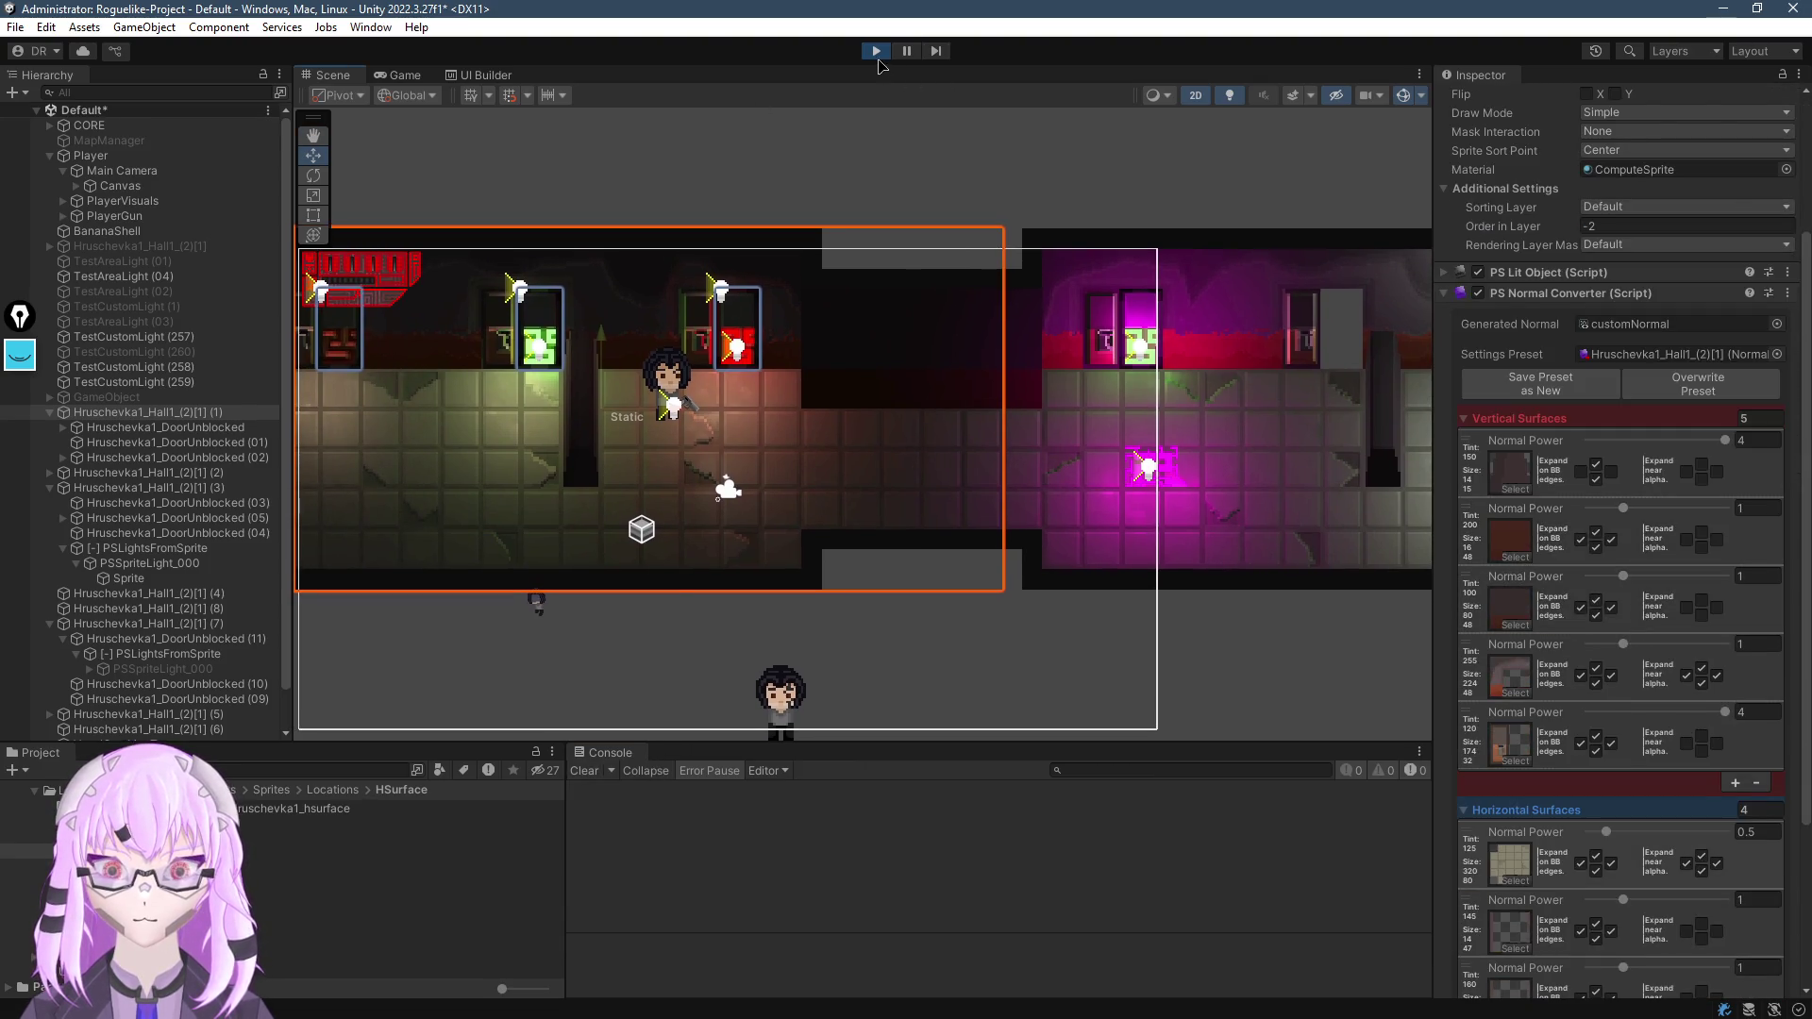
# Put the caret on empty line 117 under //draw target indexes, then return to Unity to reload
pyautogui.hotkey('alt', 'Tab')
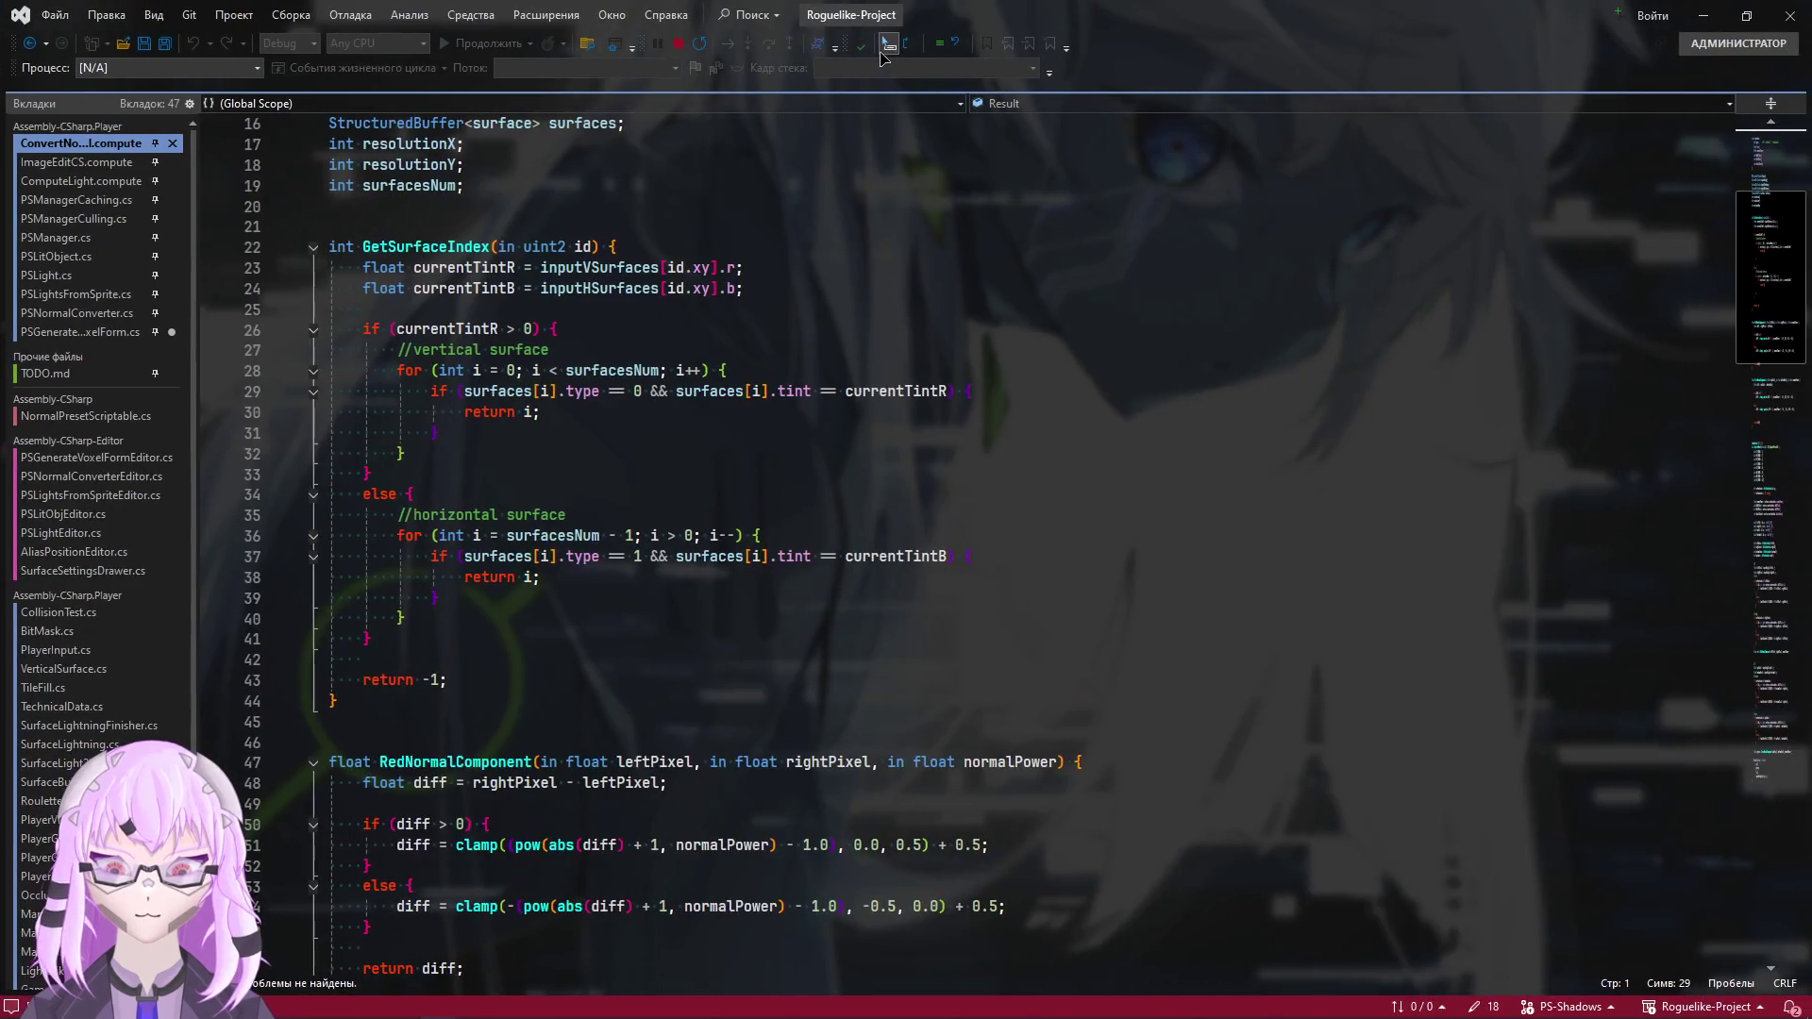
pyautogui.click(100, 332)
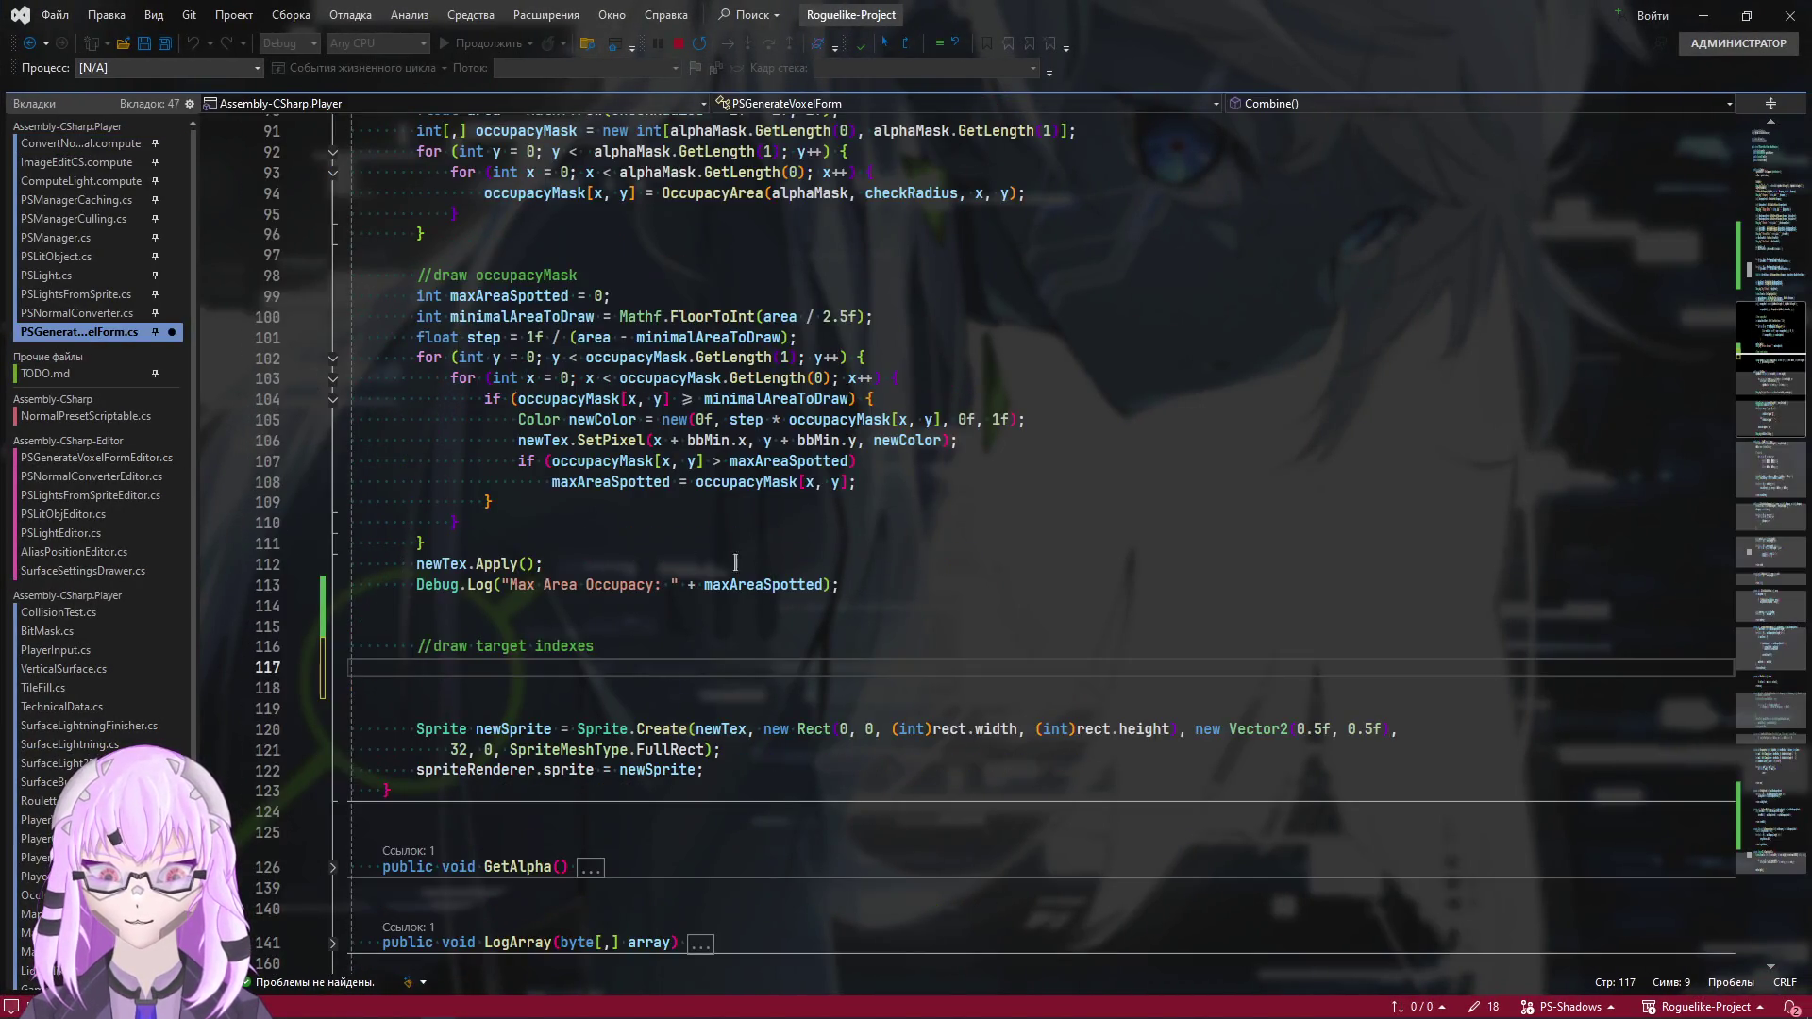
pyautogui.click(685, 645)
pyautogui.click(734, 669)
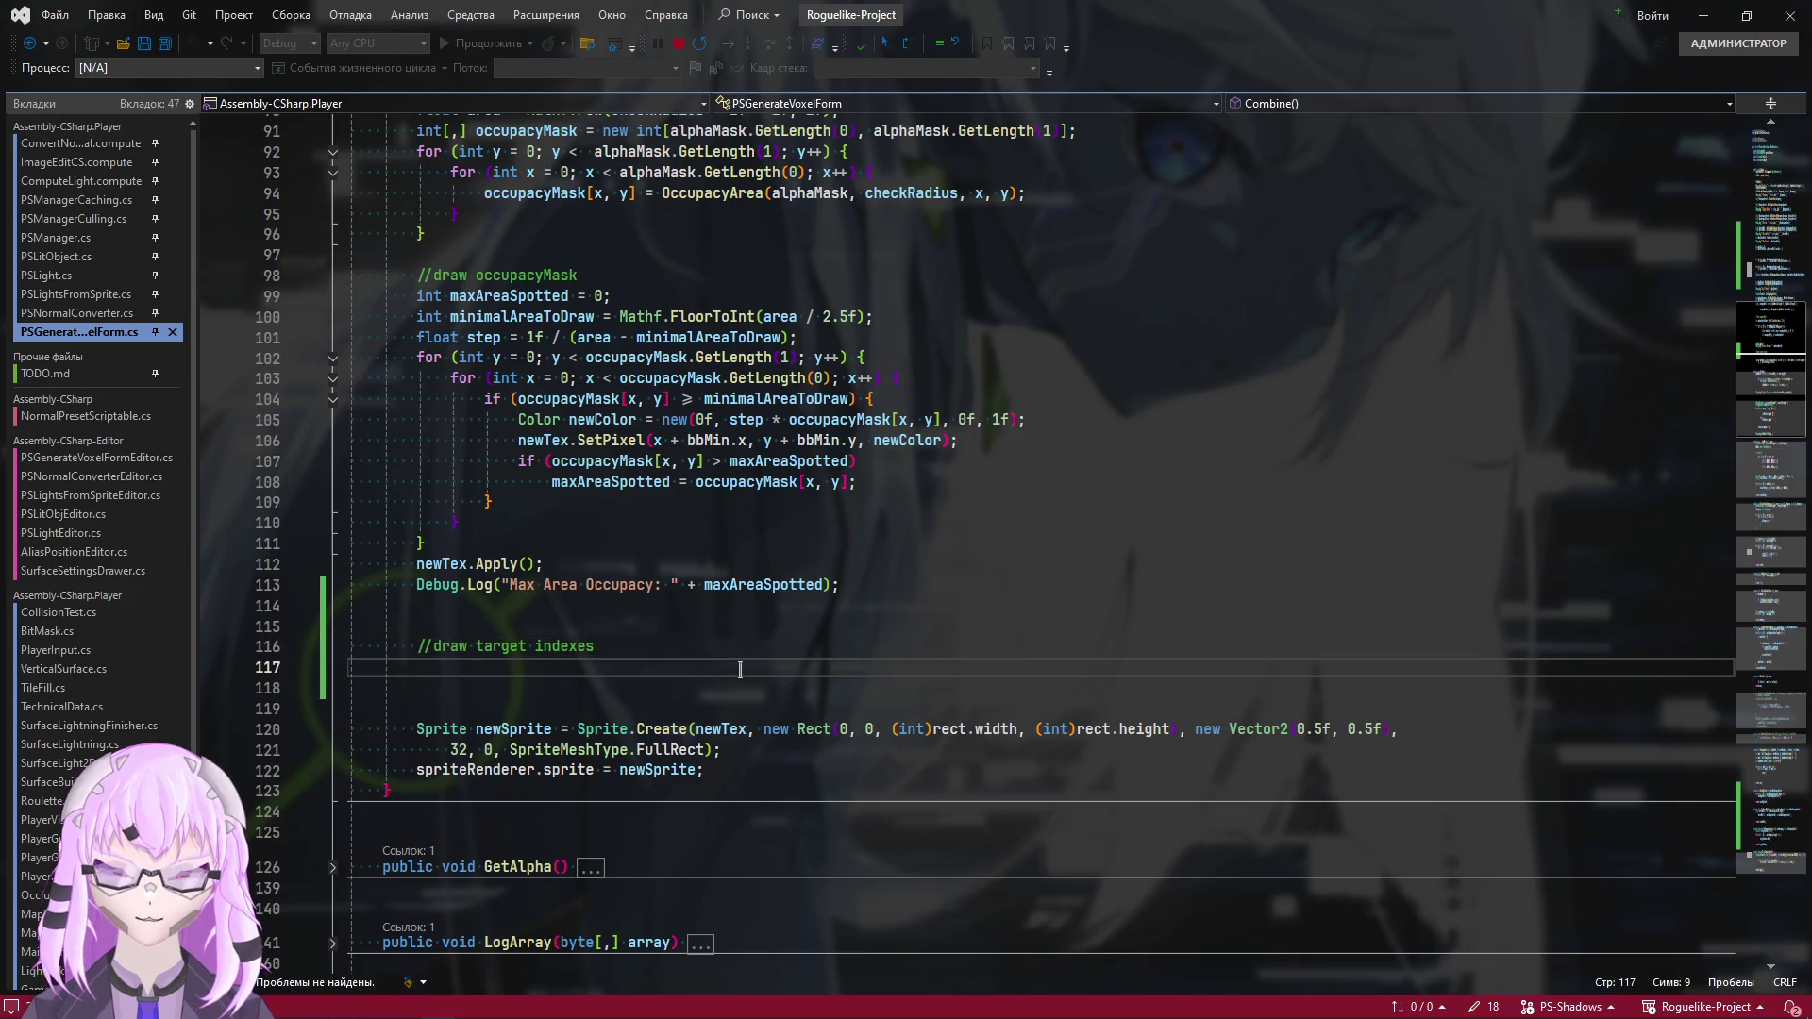
pyautogui.hotkey('alt', 'Tab')
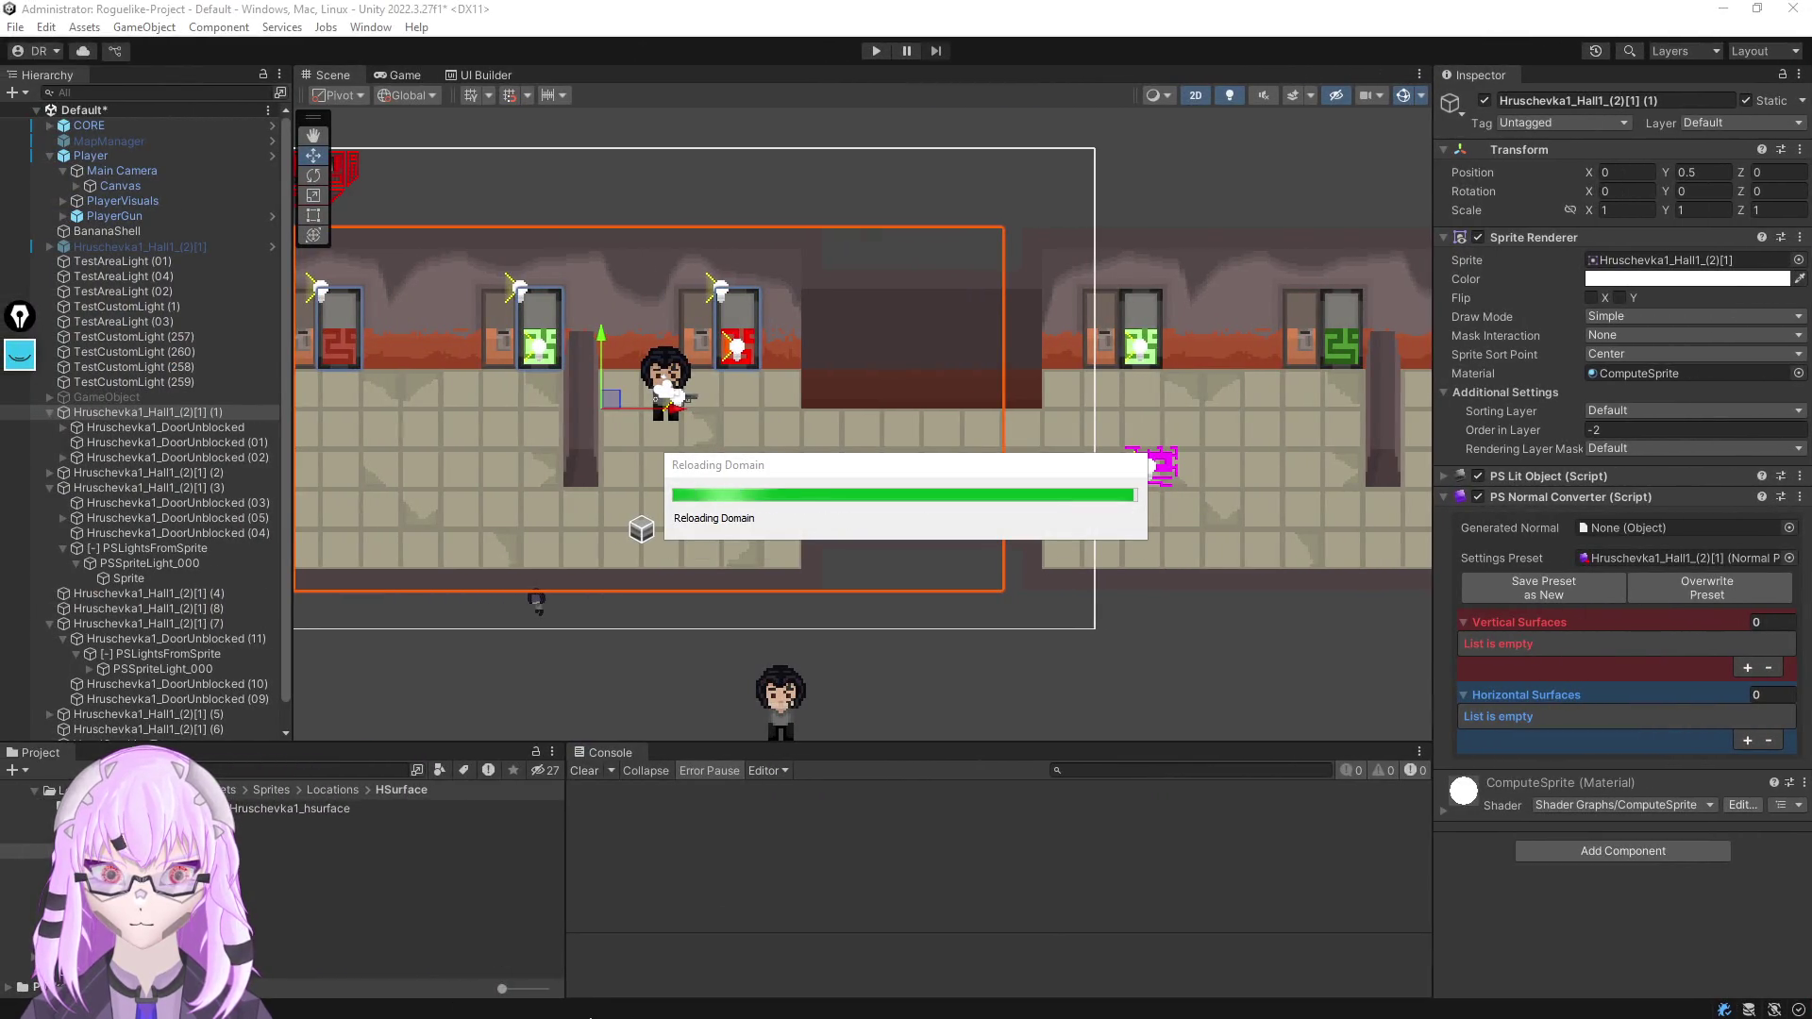
# Look over the Photoshop reference image, then minimize it and return to Unity
pyautogui.press('super')
pyautogui.press('Escape')
pyautogui.hotkey('alt', 'Tab')
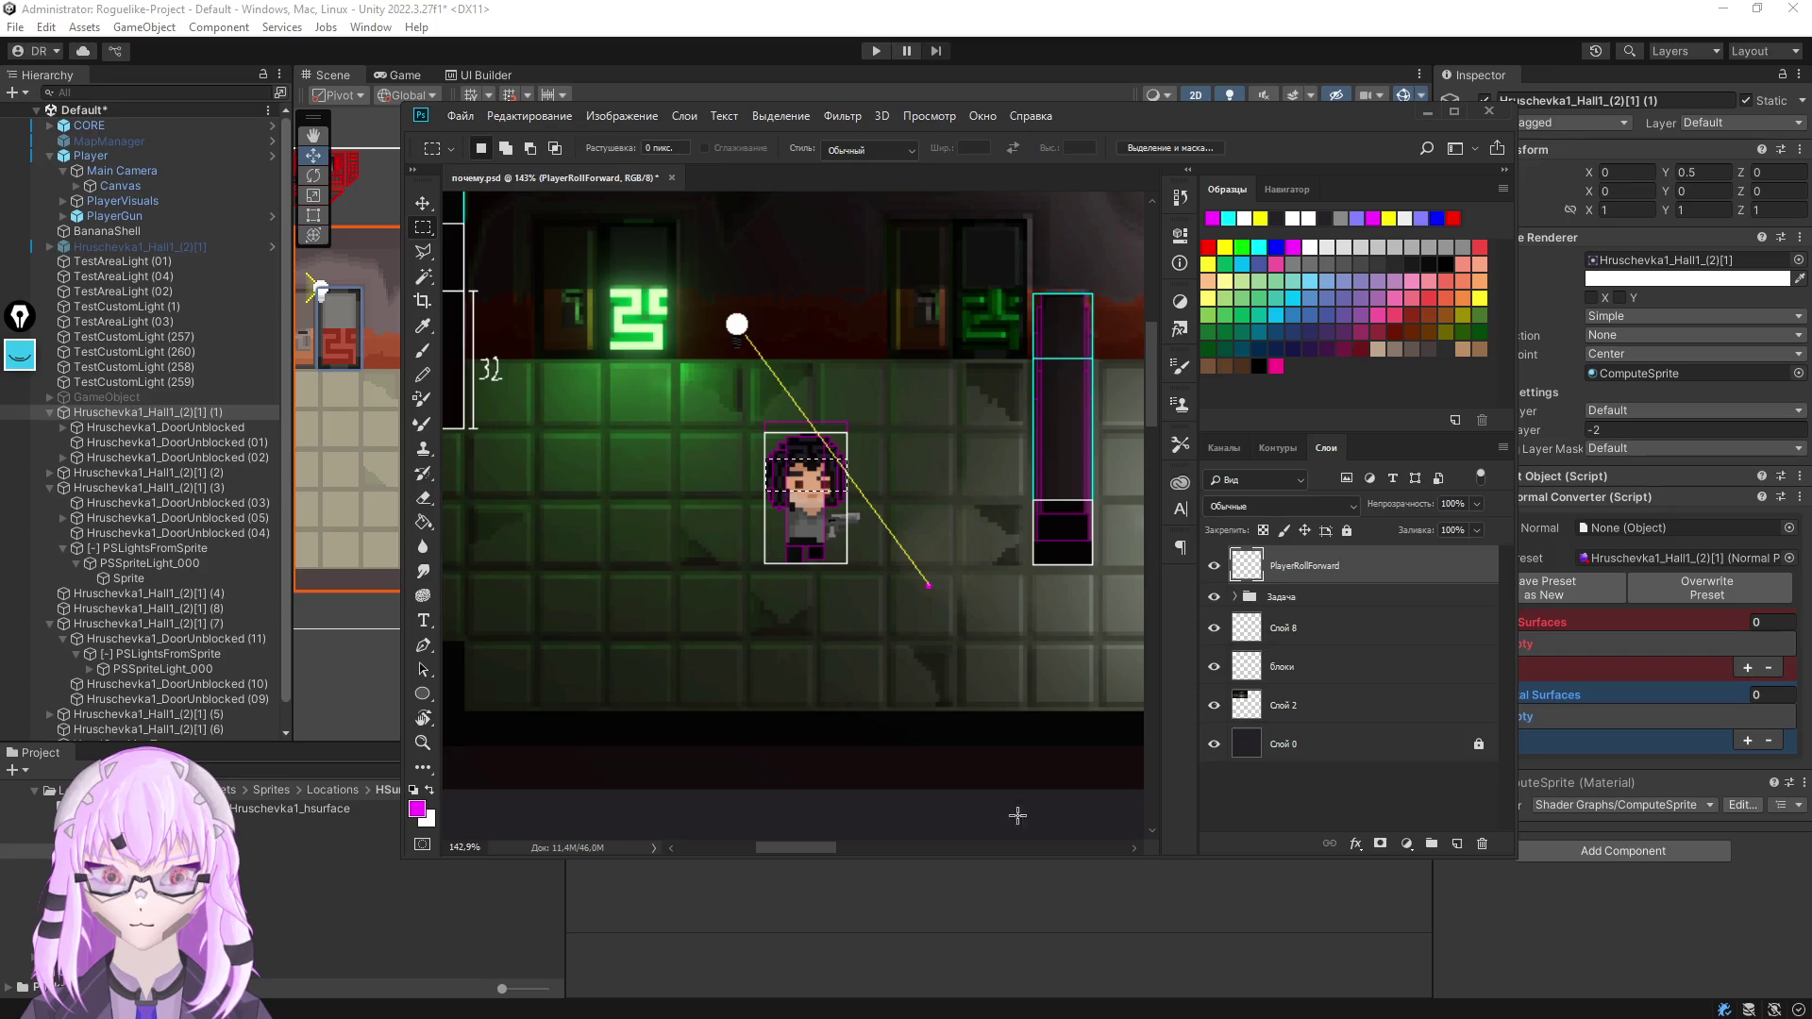
pyautogui.scroll(5, 938, 528)
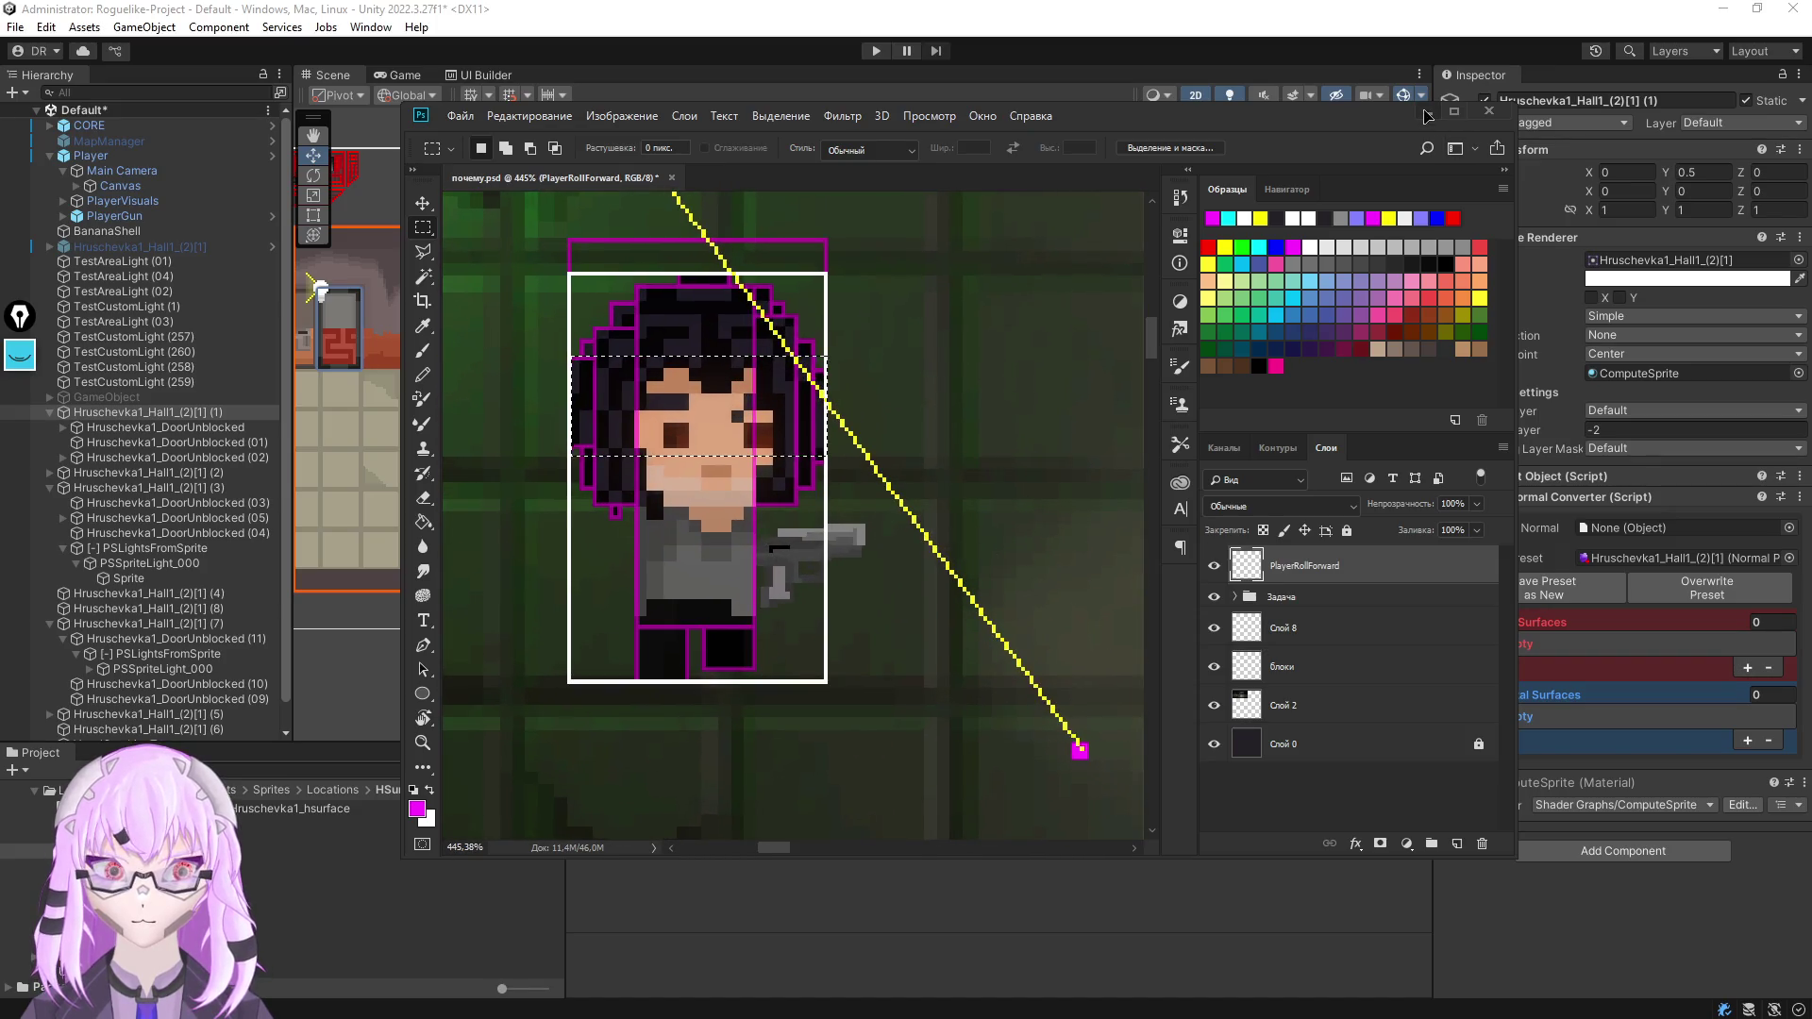
pyautogui.click(1426, 113)
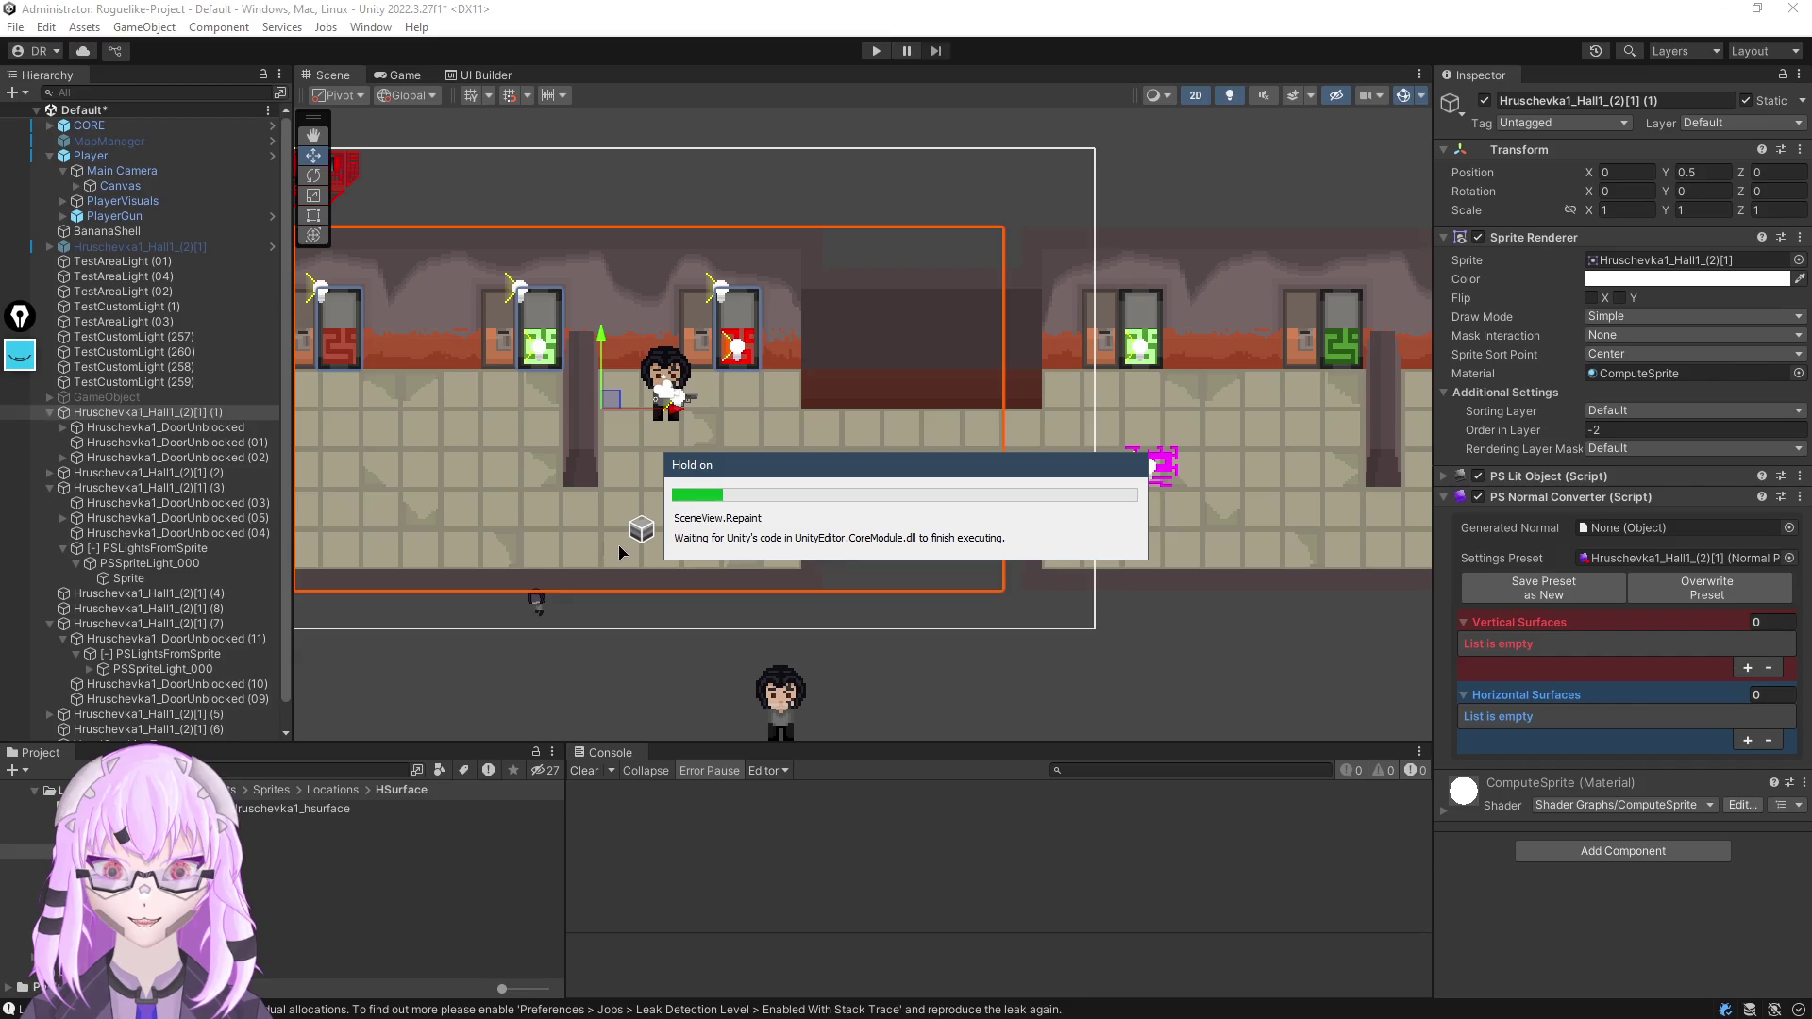
# Zoom the Scene view onto the green sprite, then return to PSGenerateVoxelForm in Visual Studio
pyautogui.scroll(5, 912, 452)
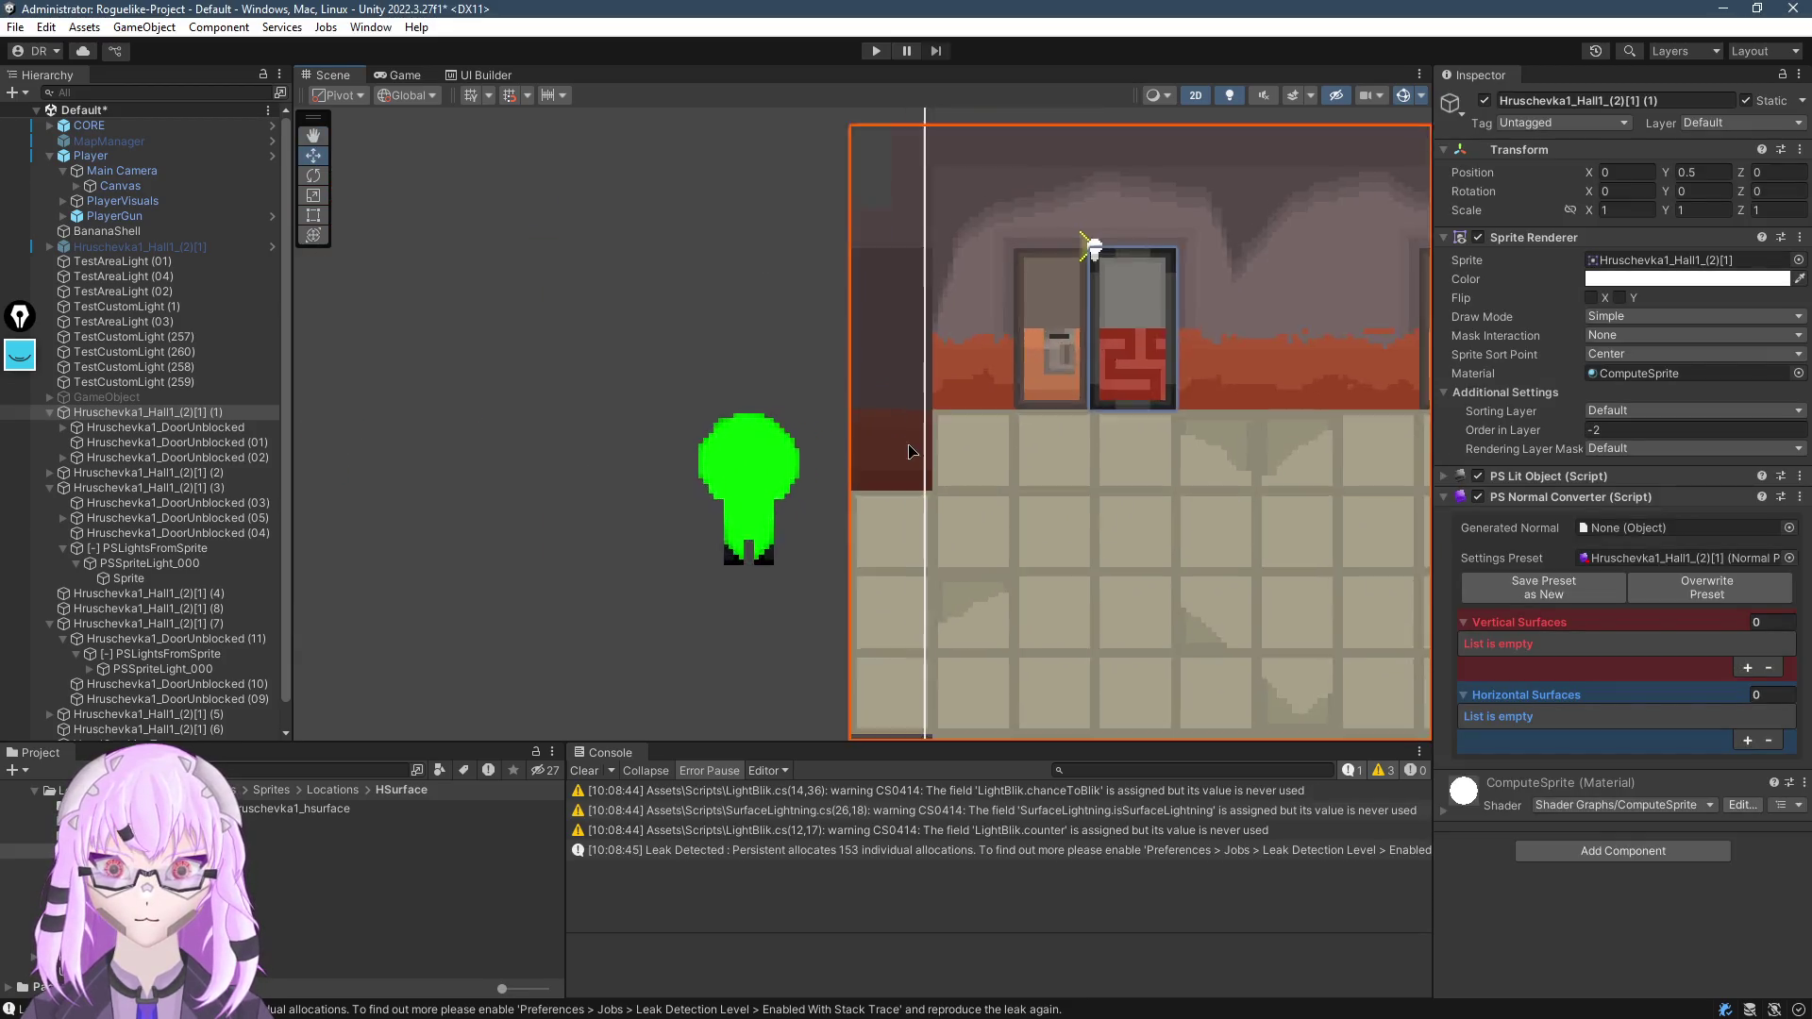
pyautogui.scroll(10, 912, 452)
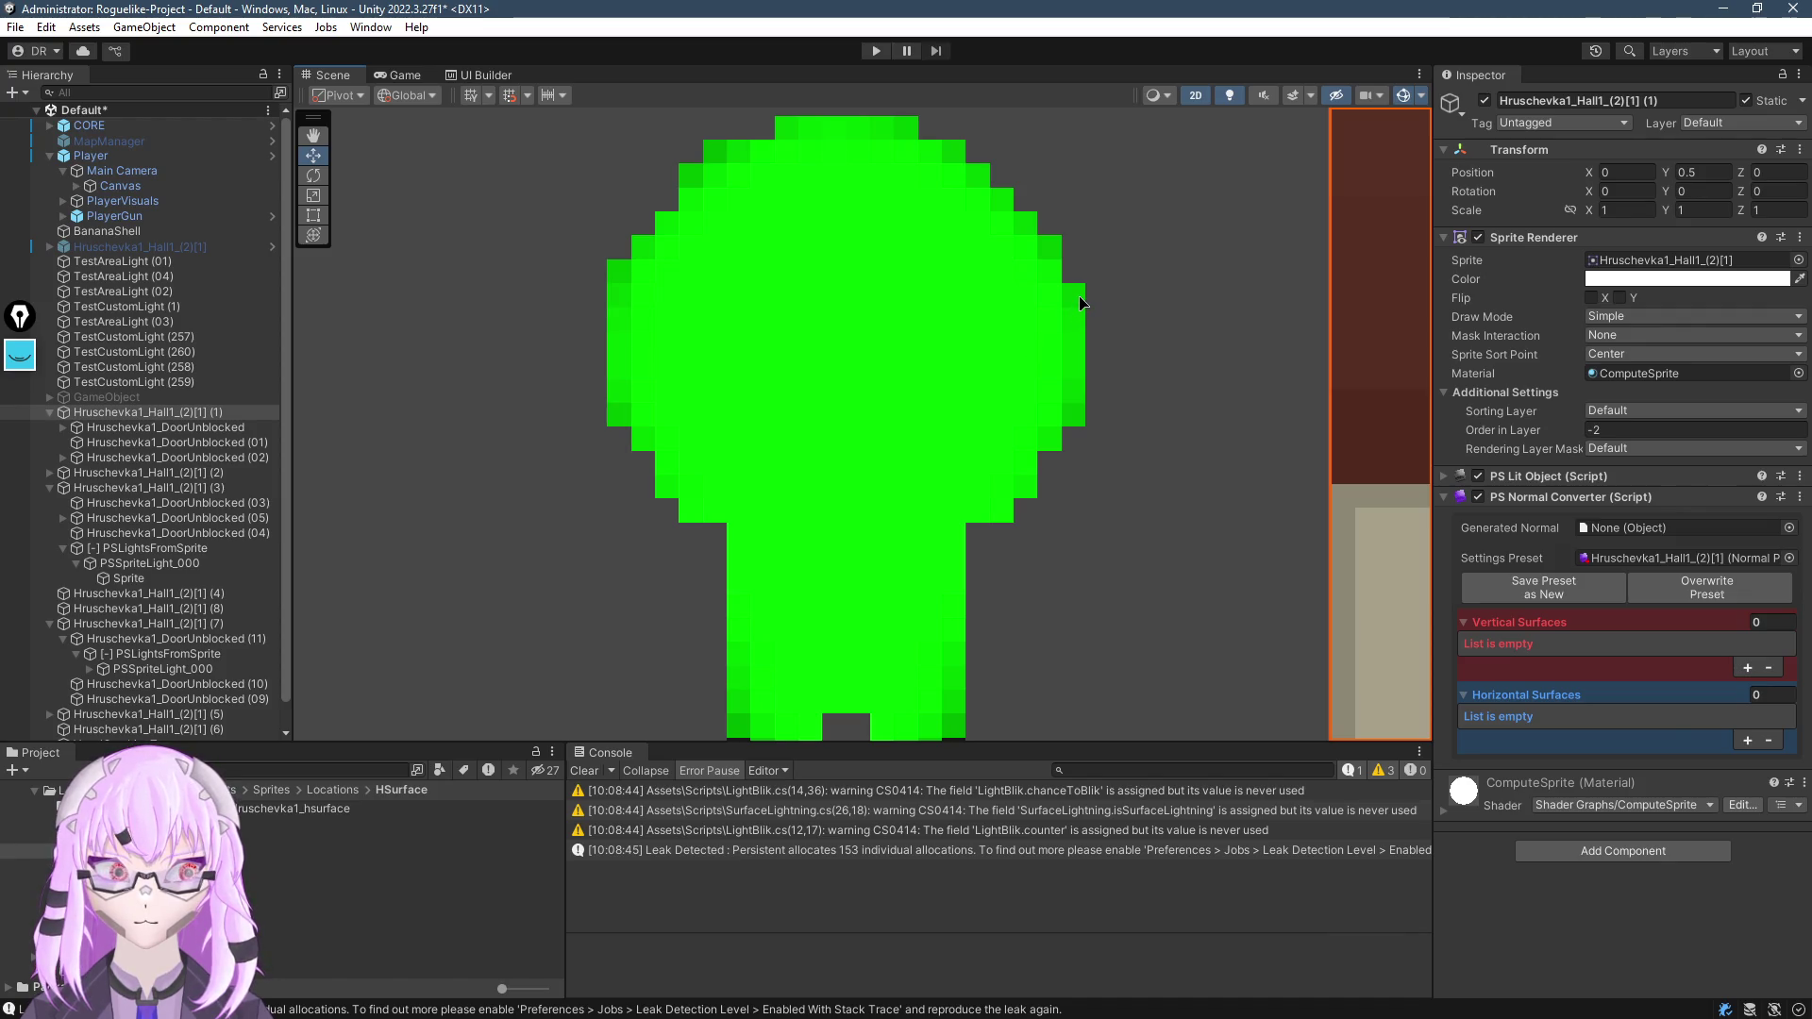
pyautogui.hotkey('alt', 'Tab')
pyautogui.scroll(-1, 966, 303)
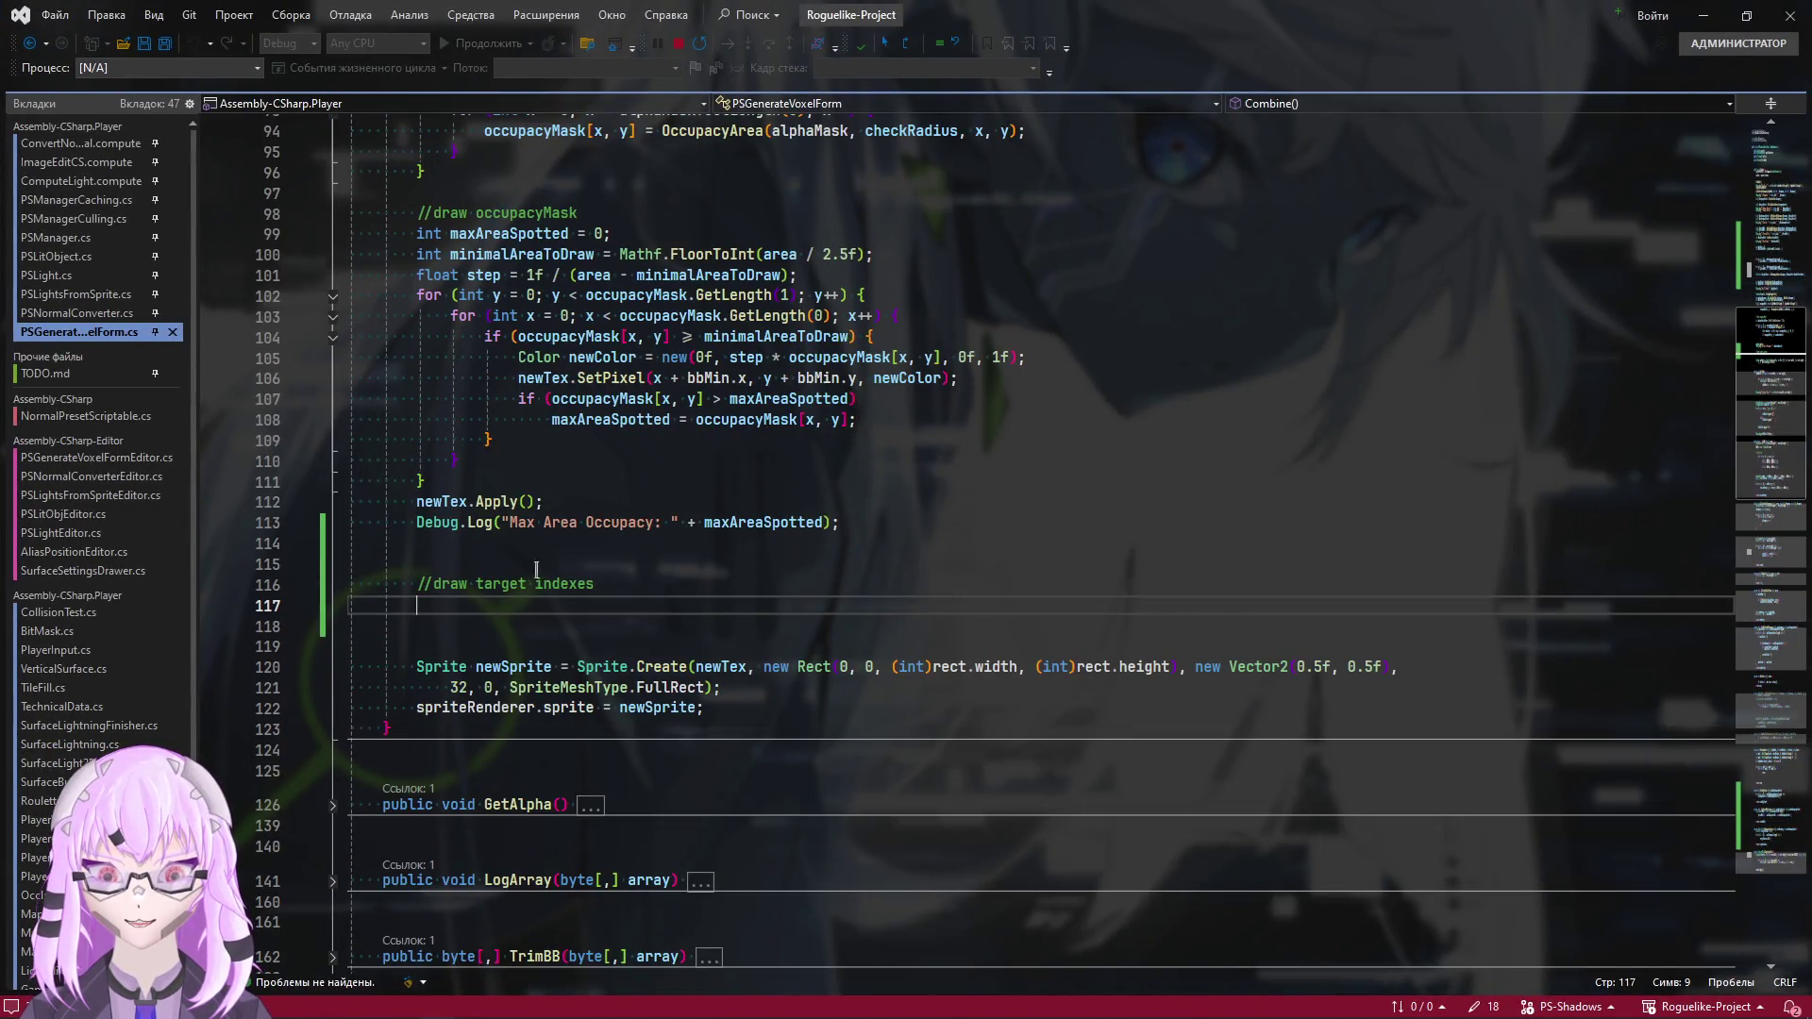
# Copy the y/x occupancyMask loop headers under //draw target indexes, close them with braces, and save
pyautogui.moveTo(899, 316); pyautogui.dragTo(415, 294)
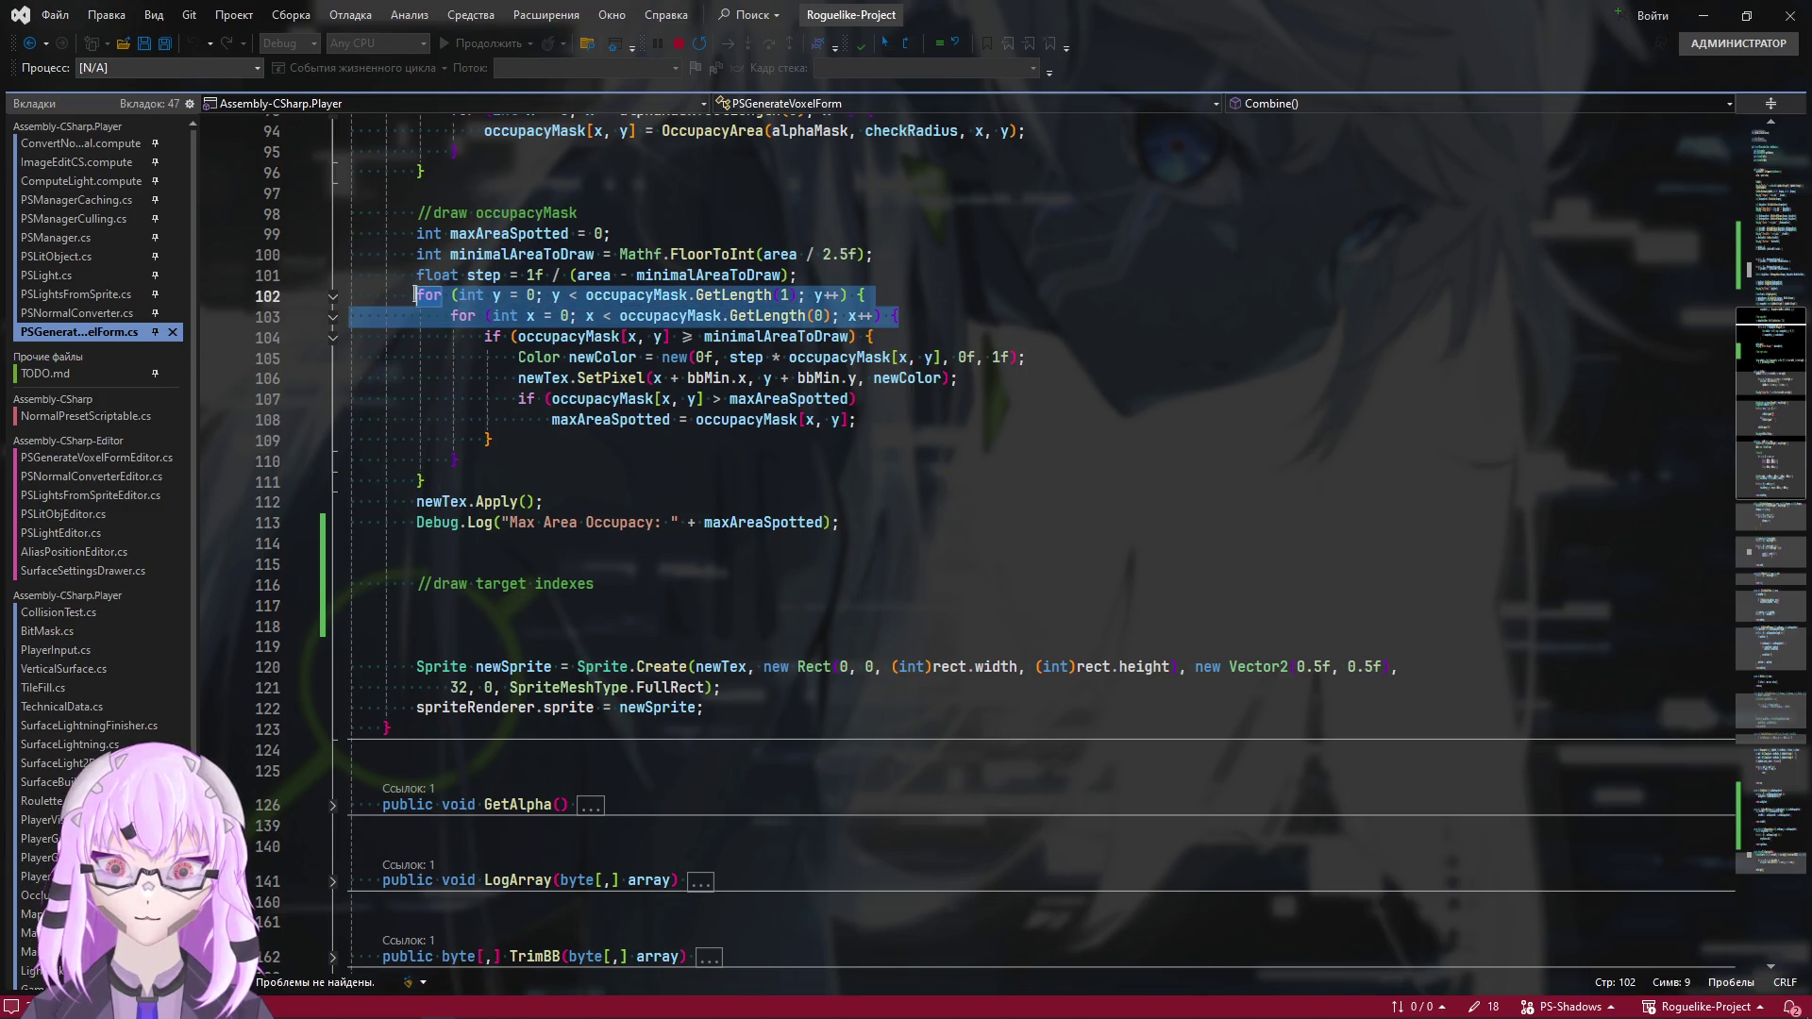
pyautogui.hotkey('ctrl', 'c')
pyautogui.click(460, 612)
pyautogui.hotkey('ctrl', 'v')
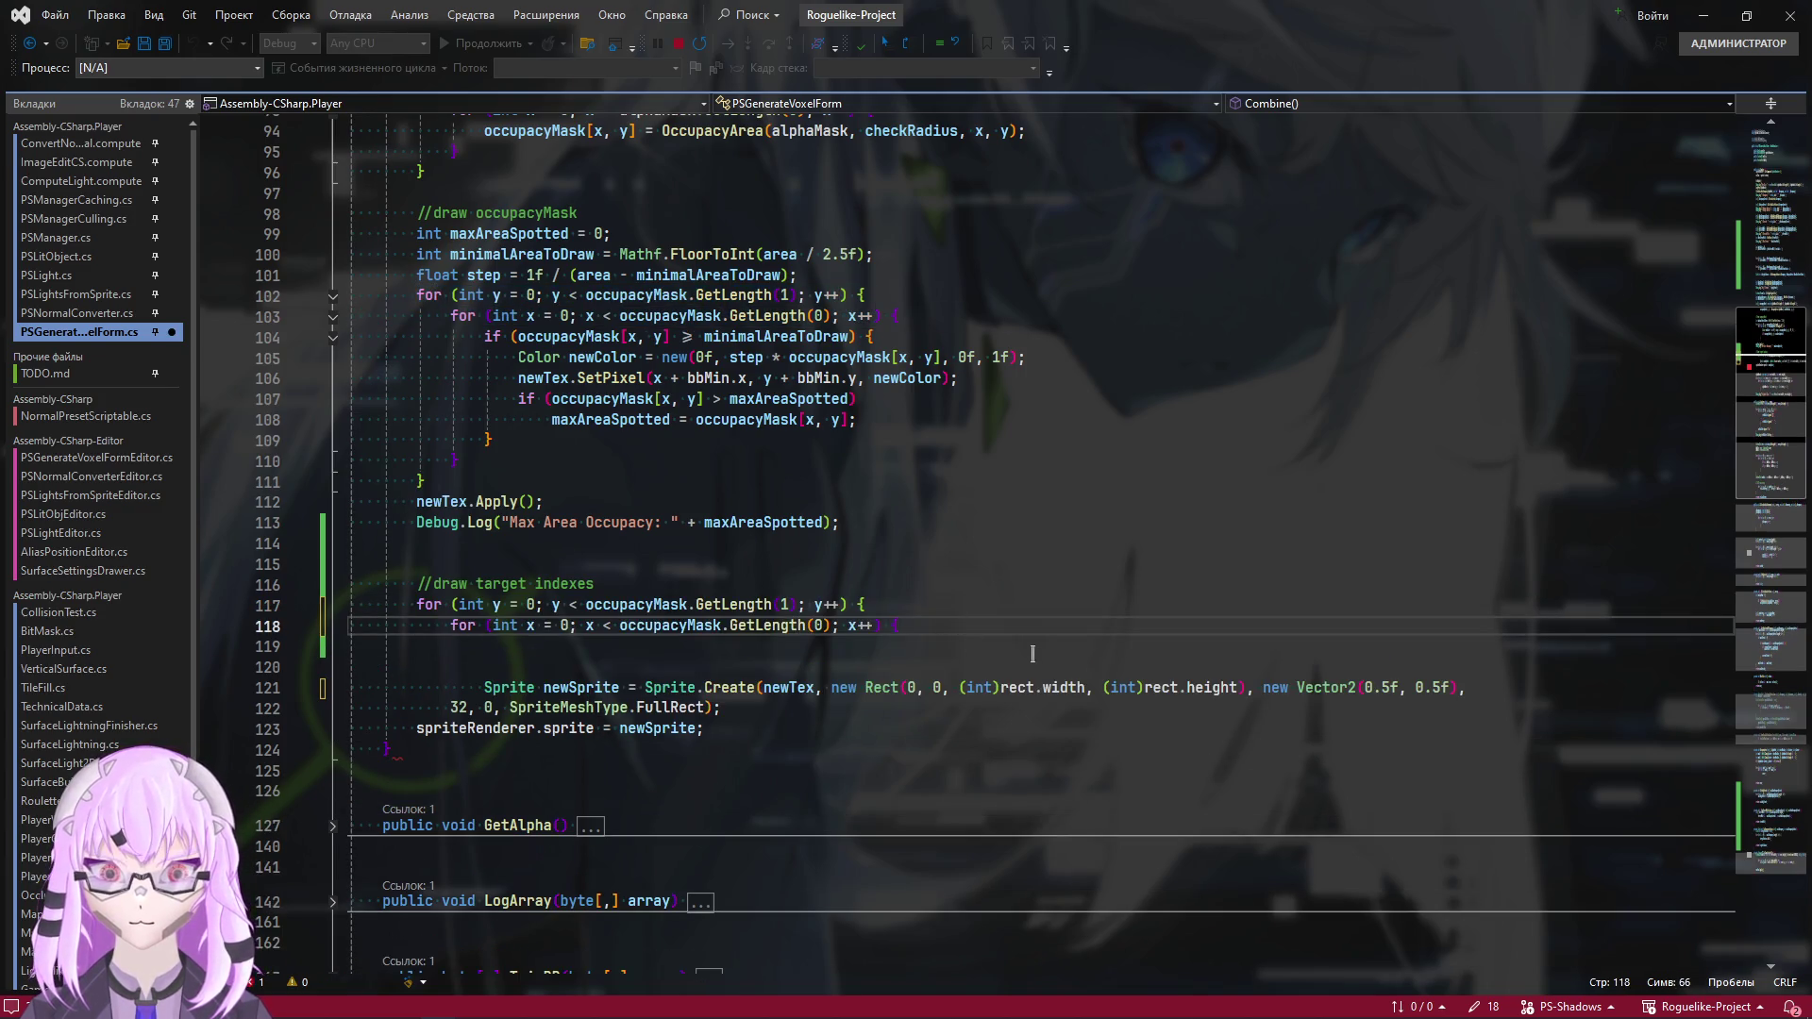
pyautogui.press('Return')
pyautogui.press('Return')
pyautogui.write('}')
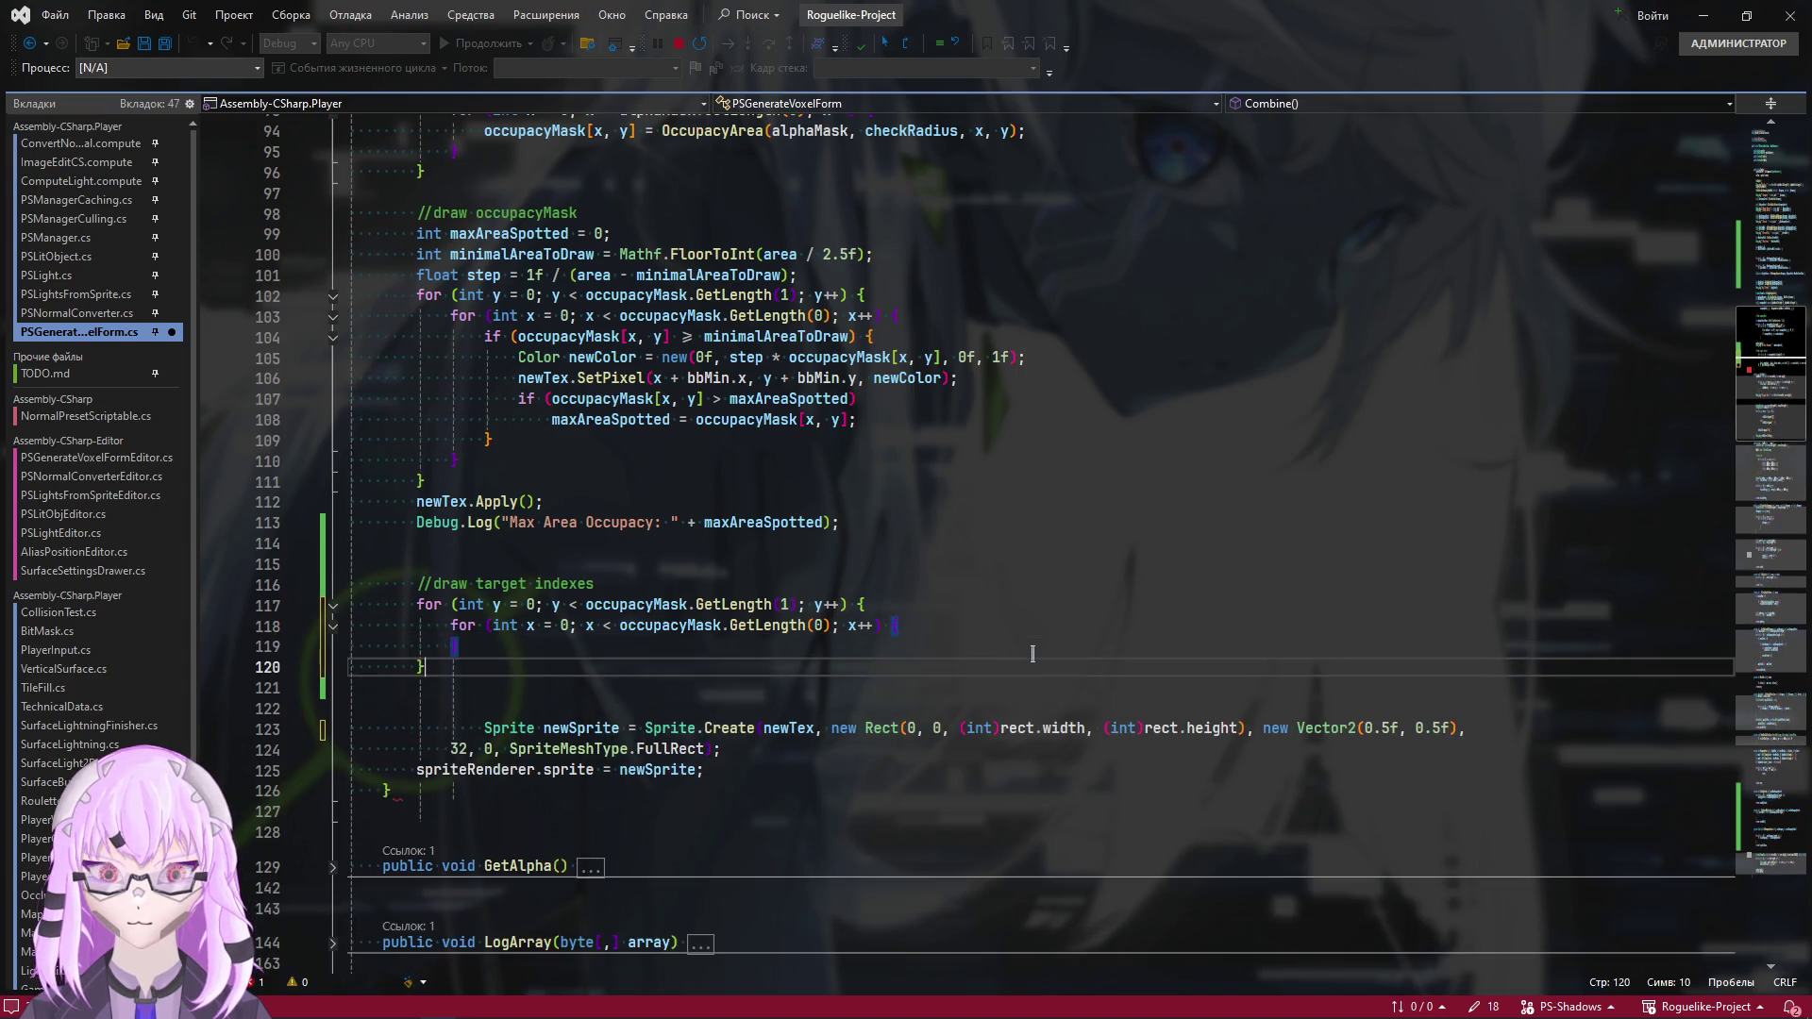
pyautogui.hotkey('ctrl', 's')
# Add an empty line inside the inner loop and delete the extra blank lines above the comment
pyautogui.click(910, 627)
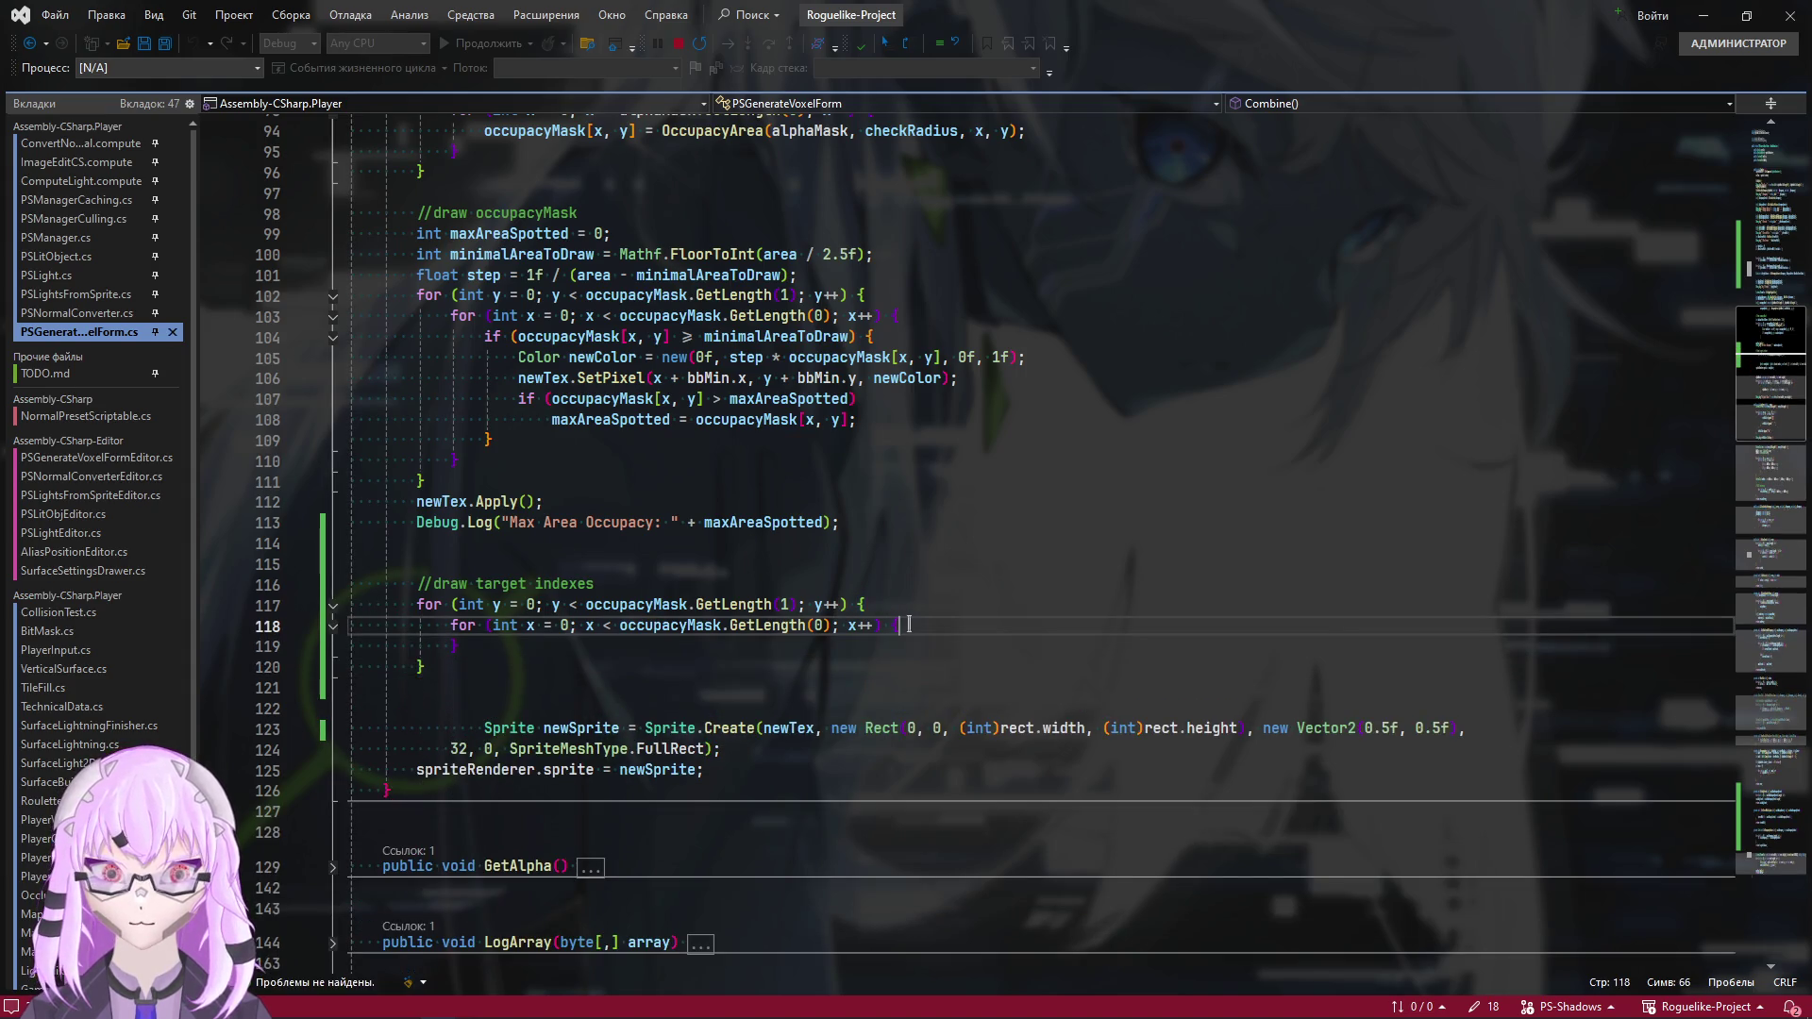
pyautogui.press('Return')
pyautogui.scroll(6, 909, 623)
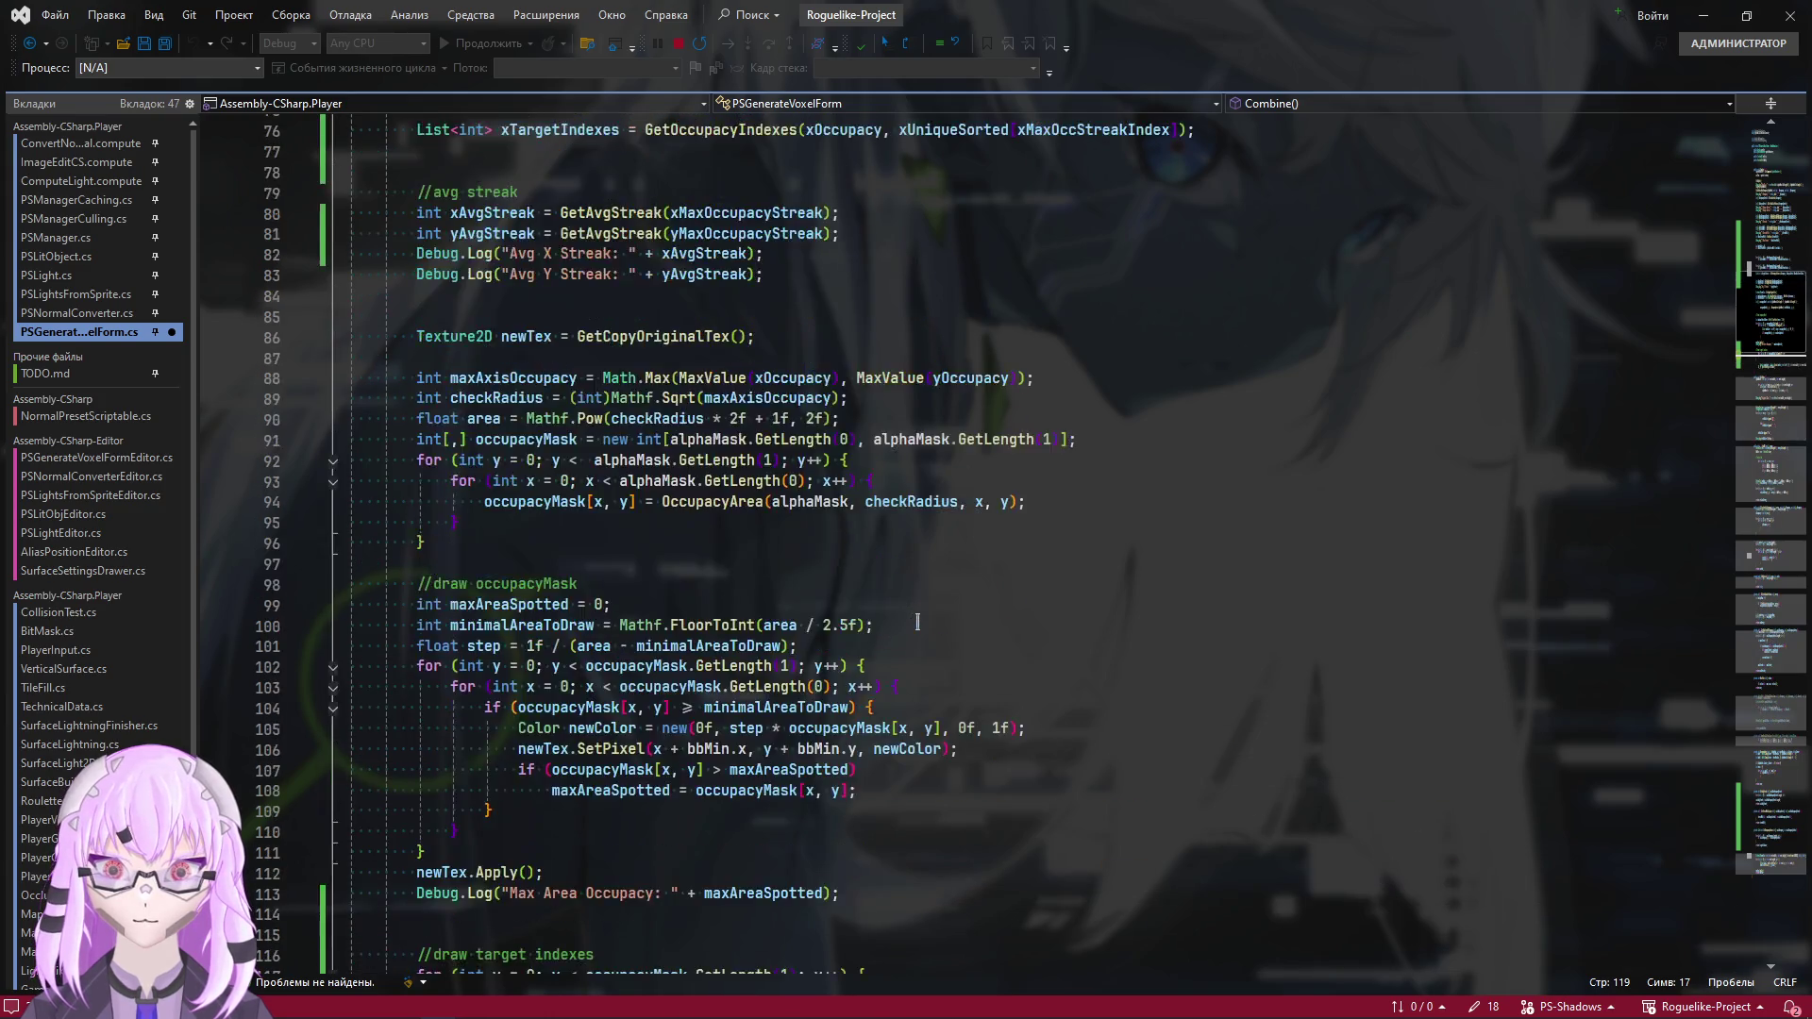
pyautogui.scroll(-6, 911, 628)
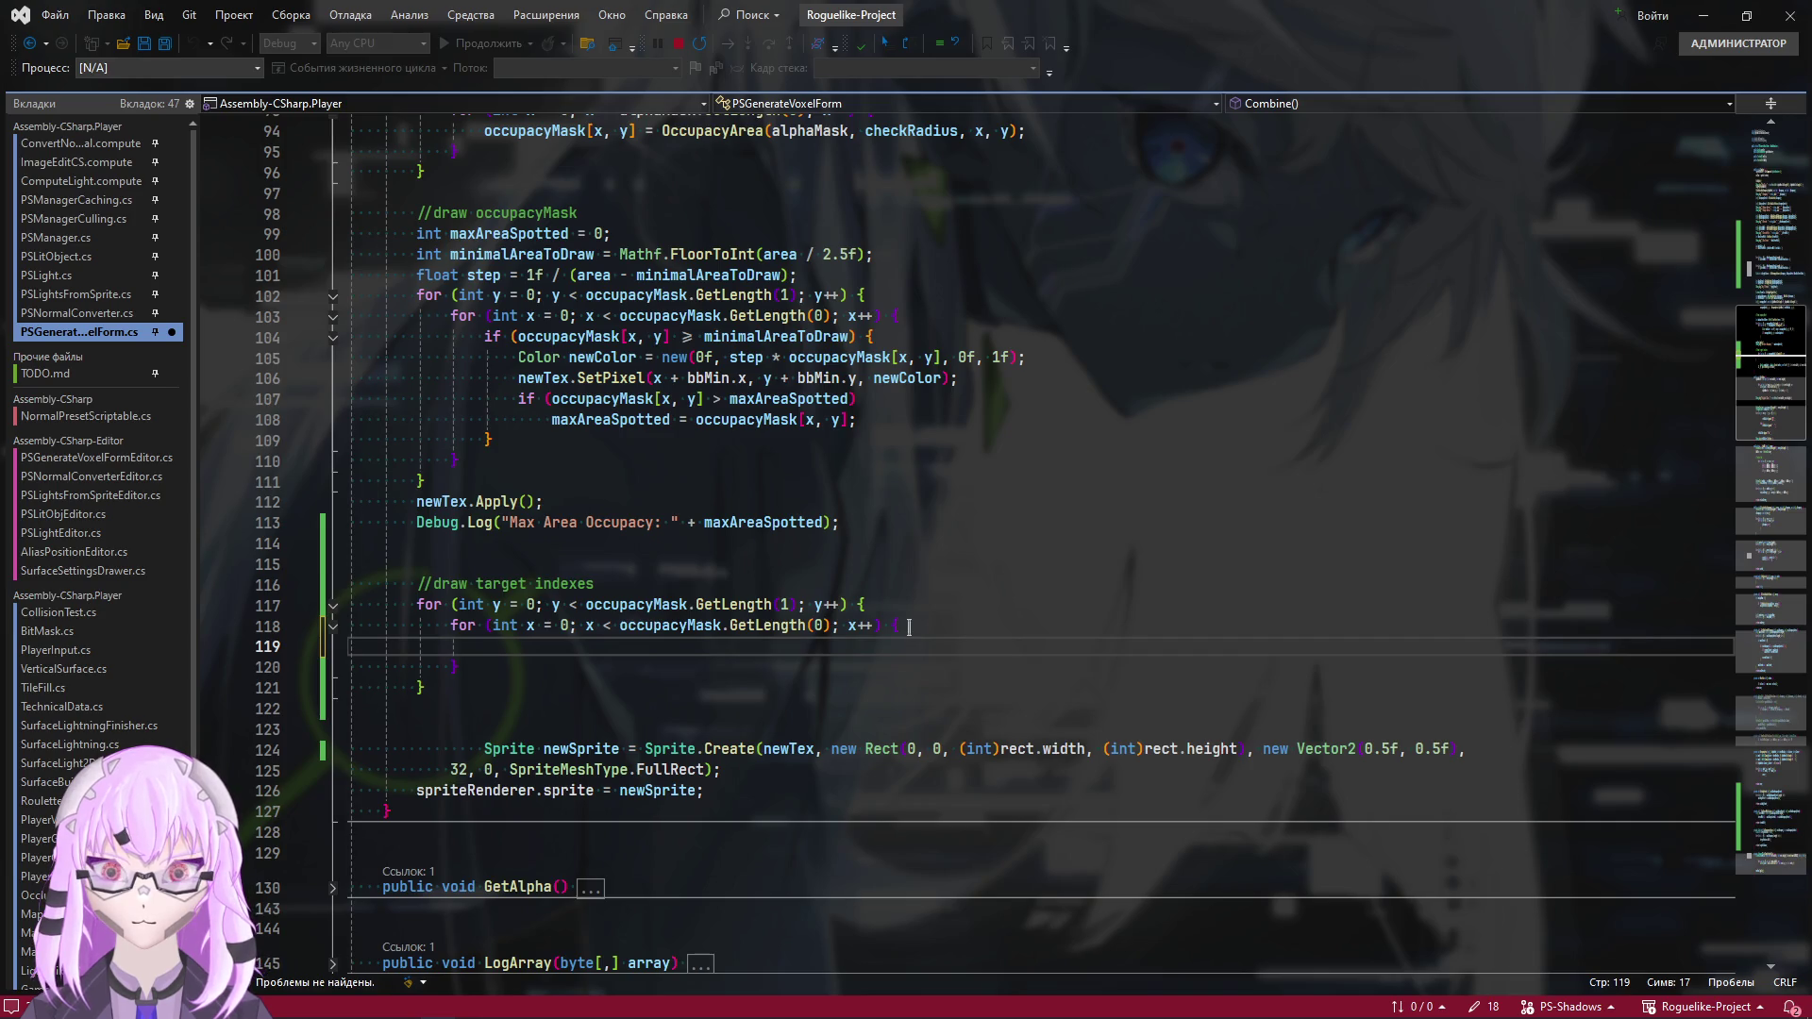
pyautogui.moveTo(449, 570); pyautogui.dragTo(351, 543)
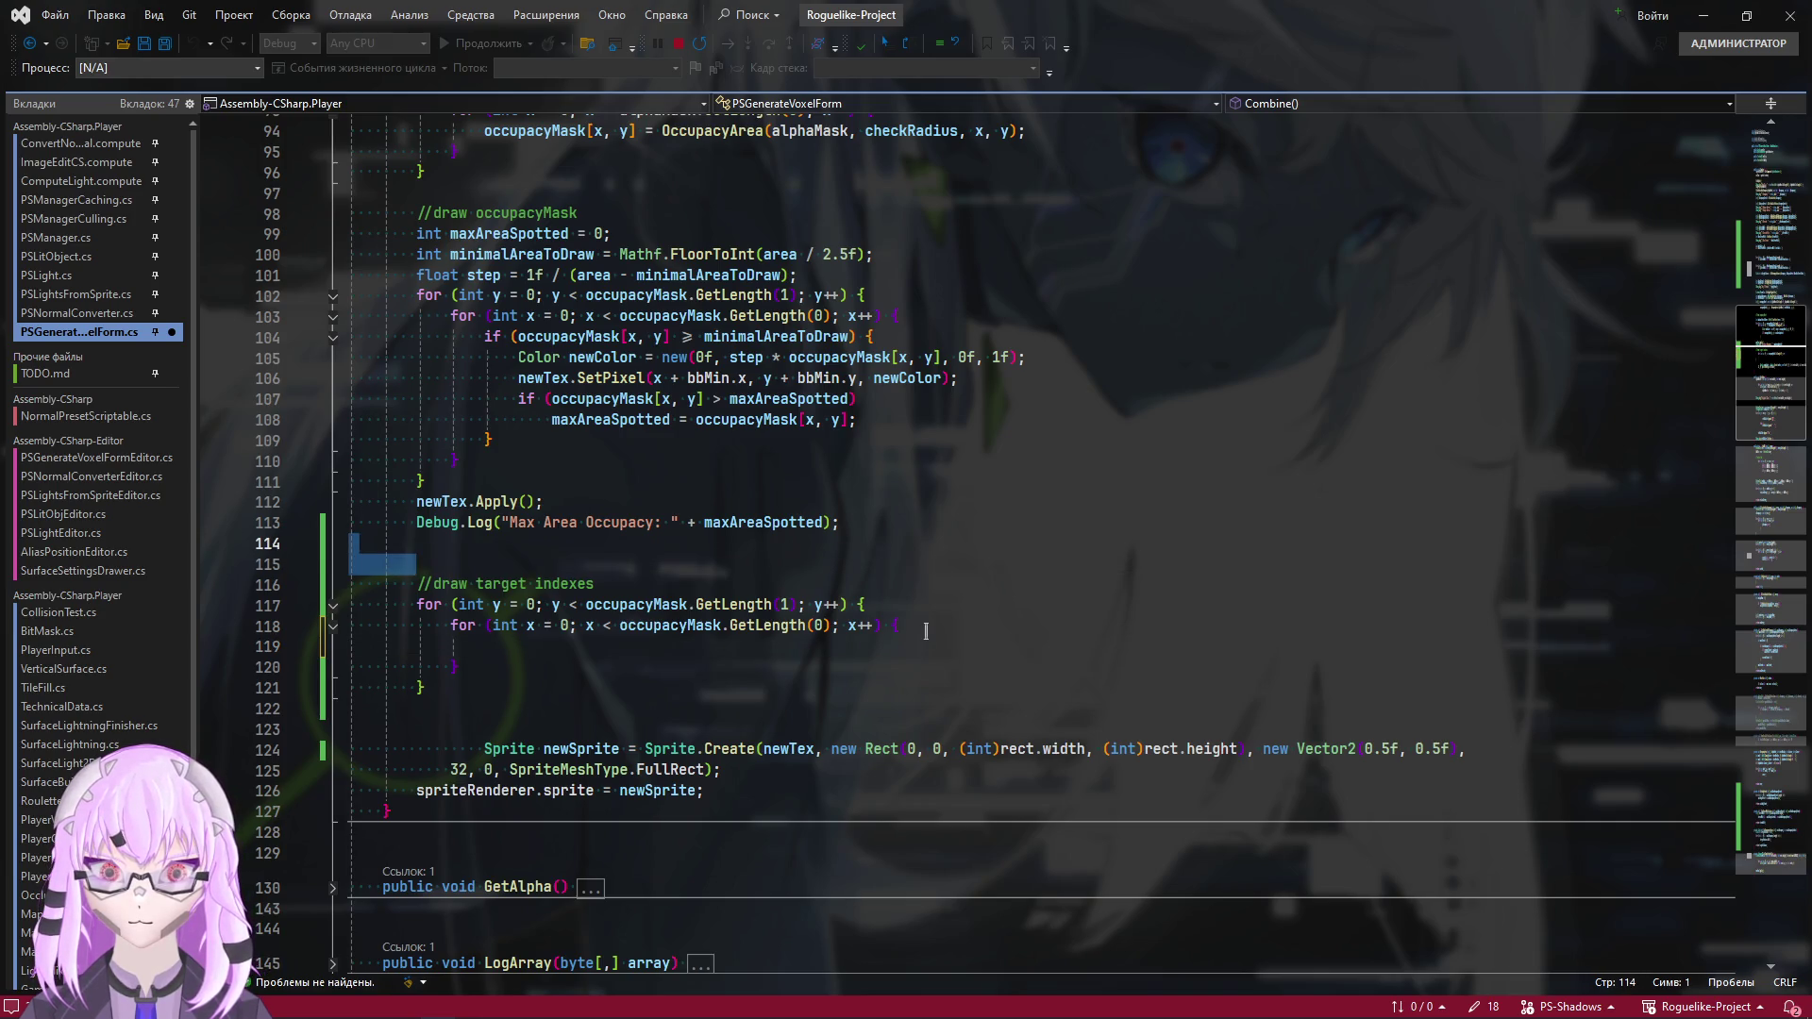
pyautogui.press('Delete')
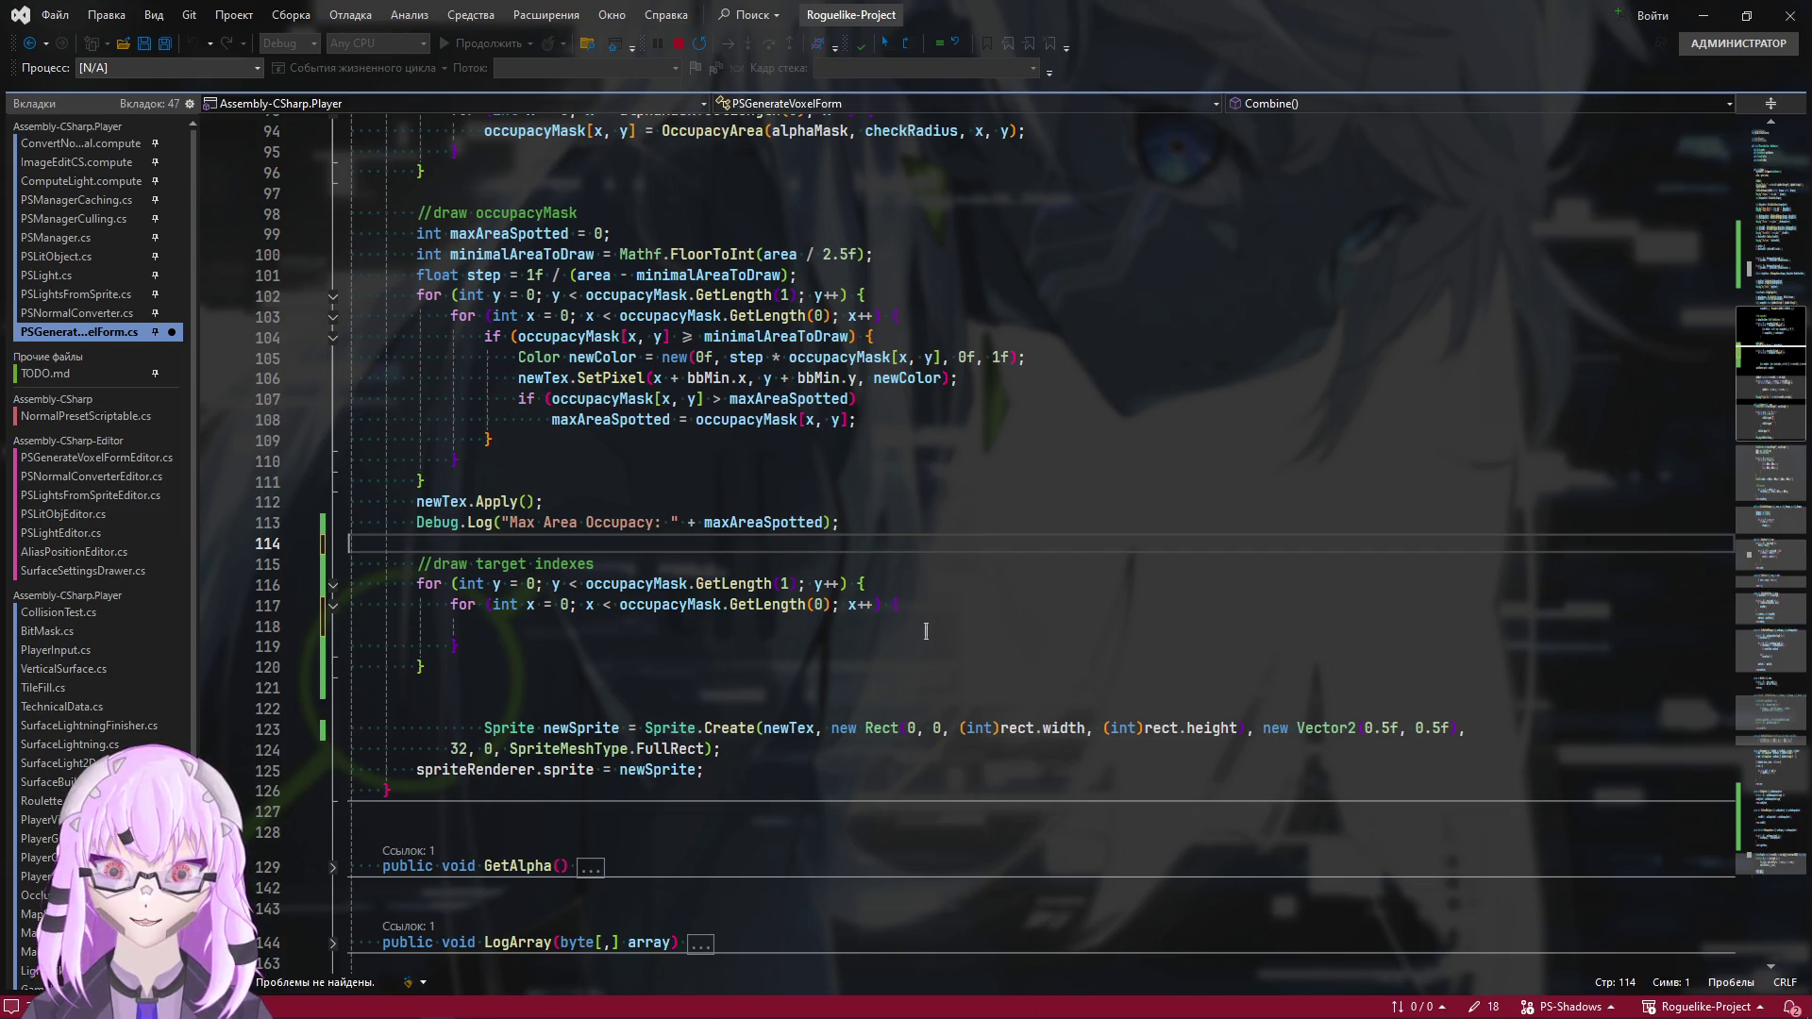
# Check the xTargetIndexes list declaration, then let Unity recompile the scripts
pyautogui.scroll(9, 1071, 268)
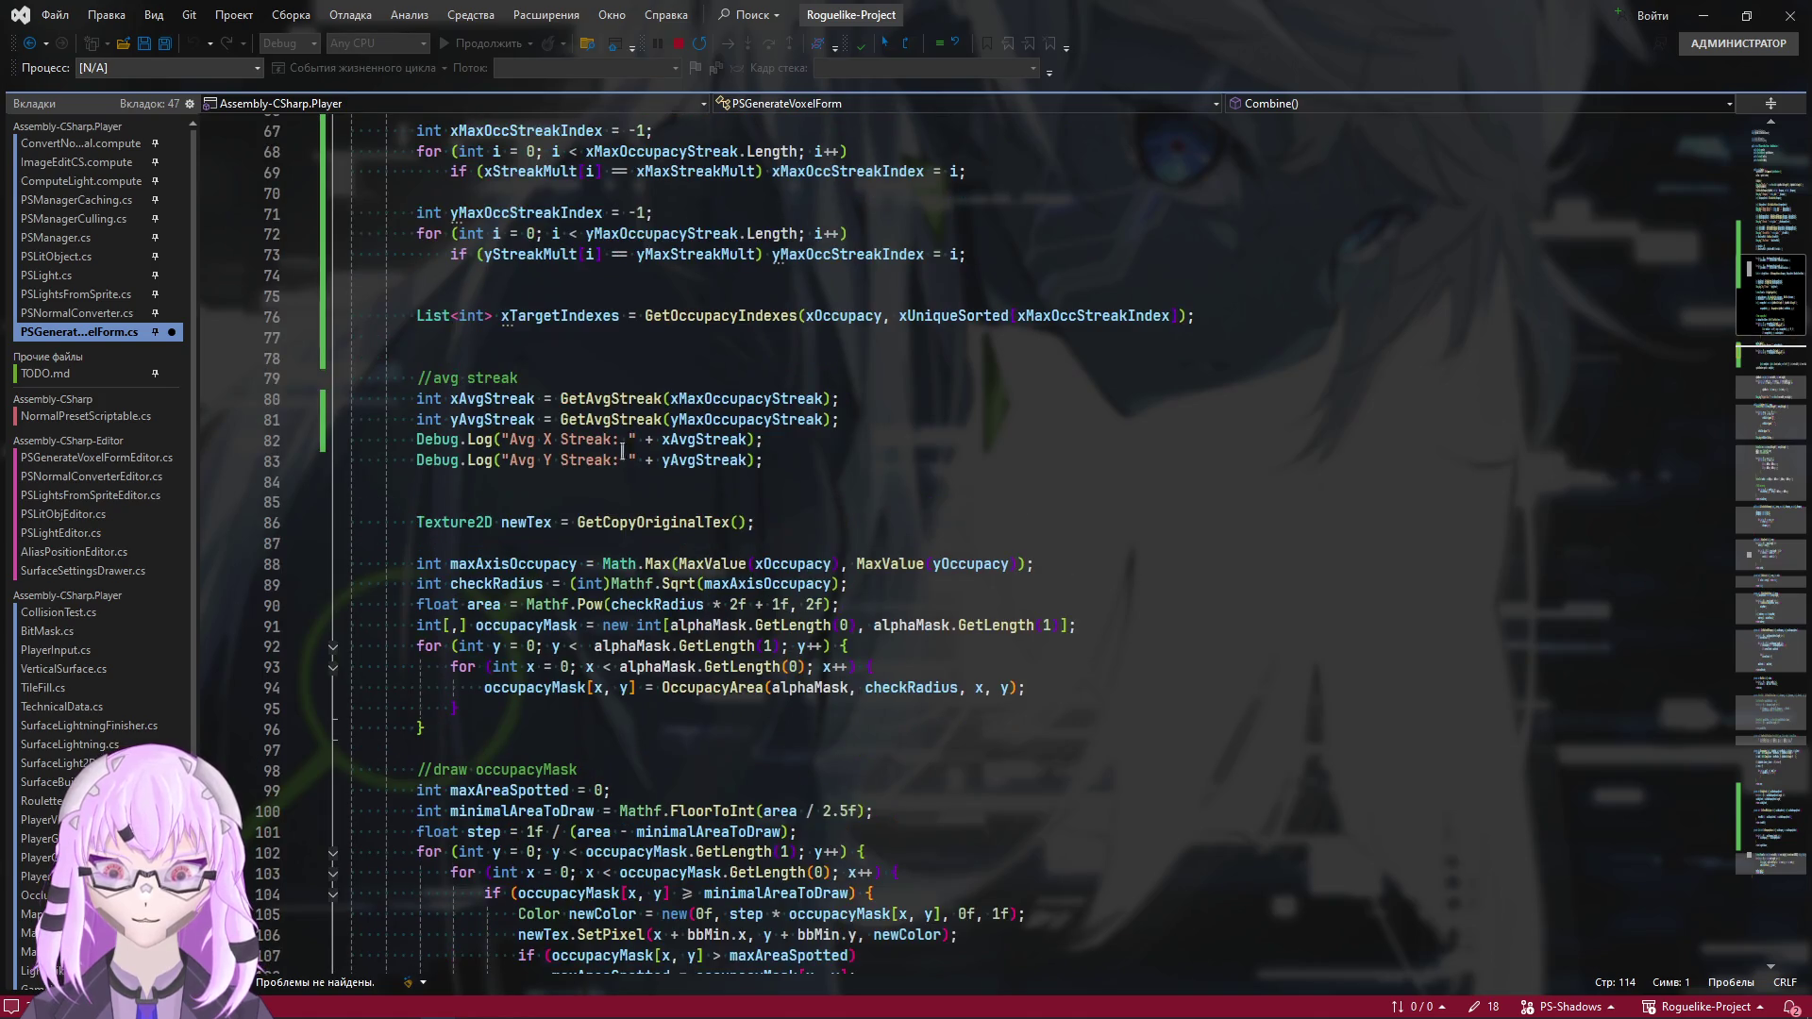
pyautogui.click(575, 320)
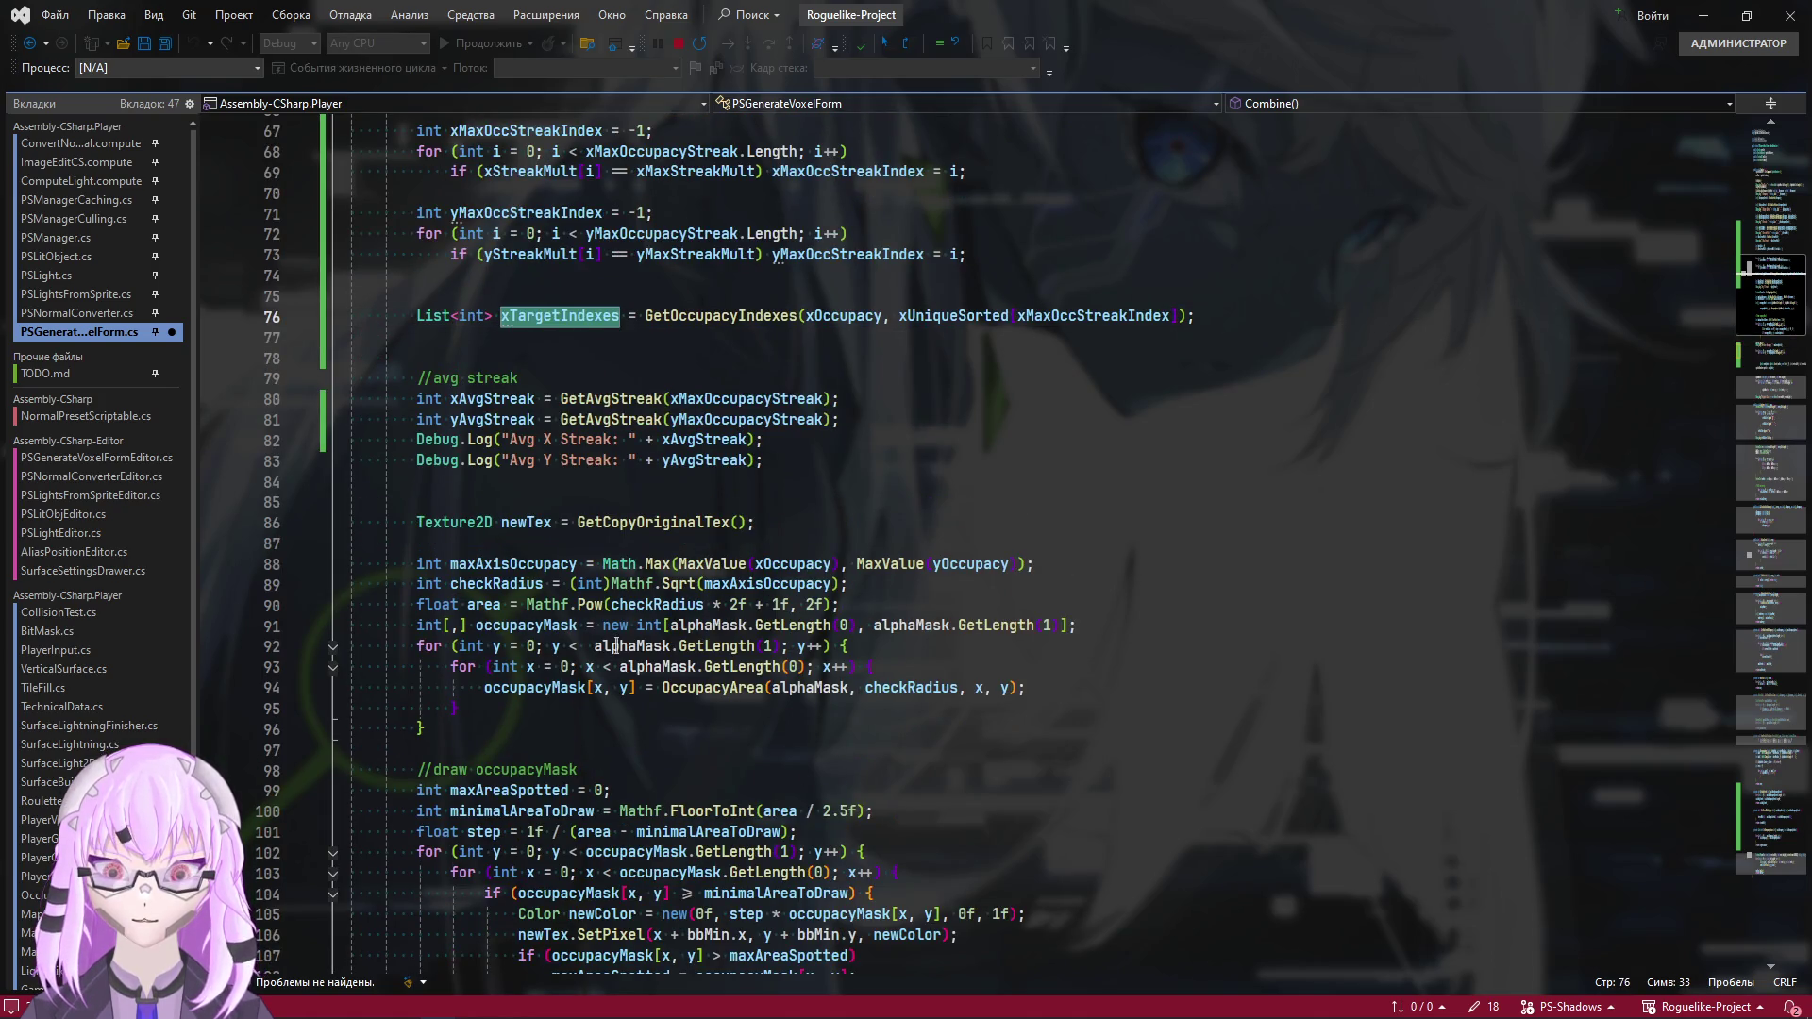
pyautogui.scroll(-5, 609, 630)
pyautogui.scroll(4, 608, 631)
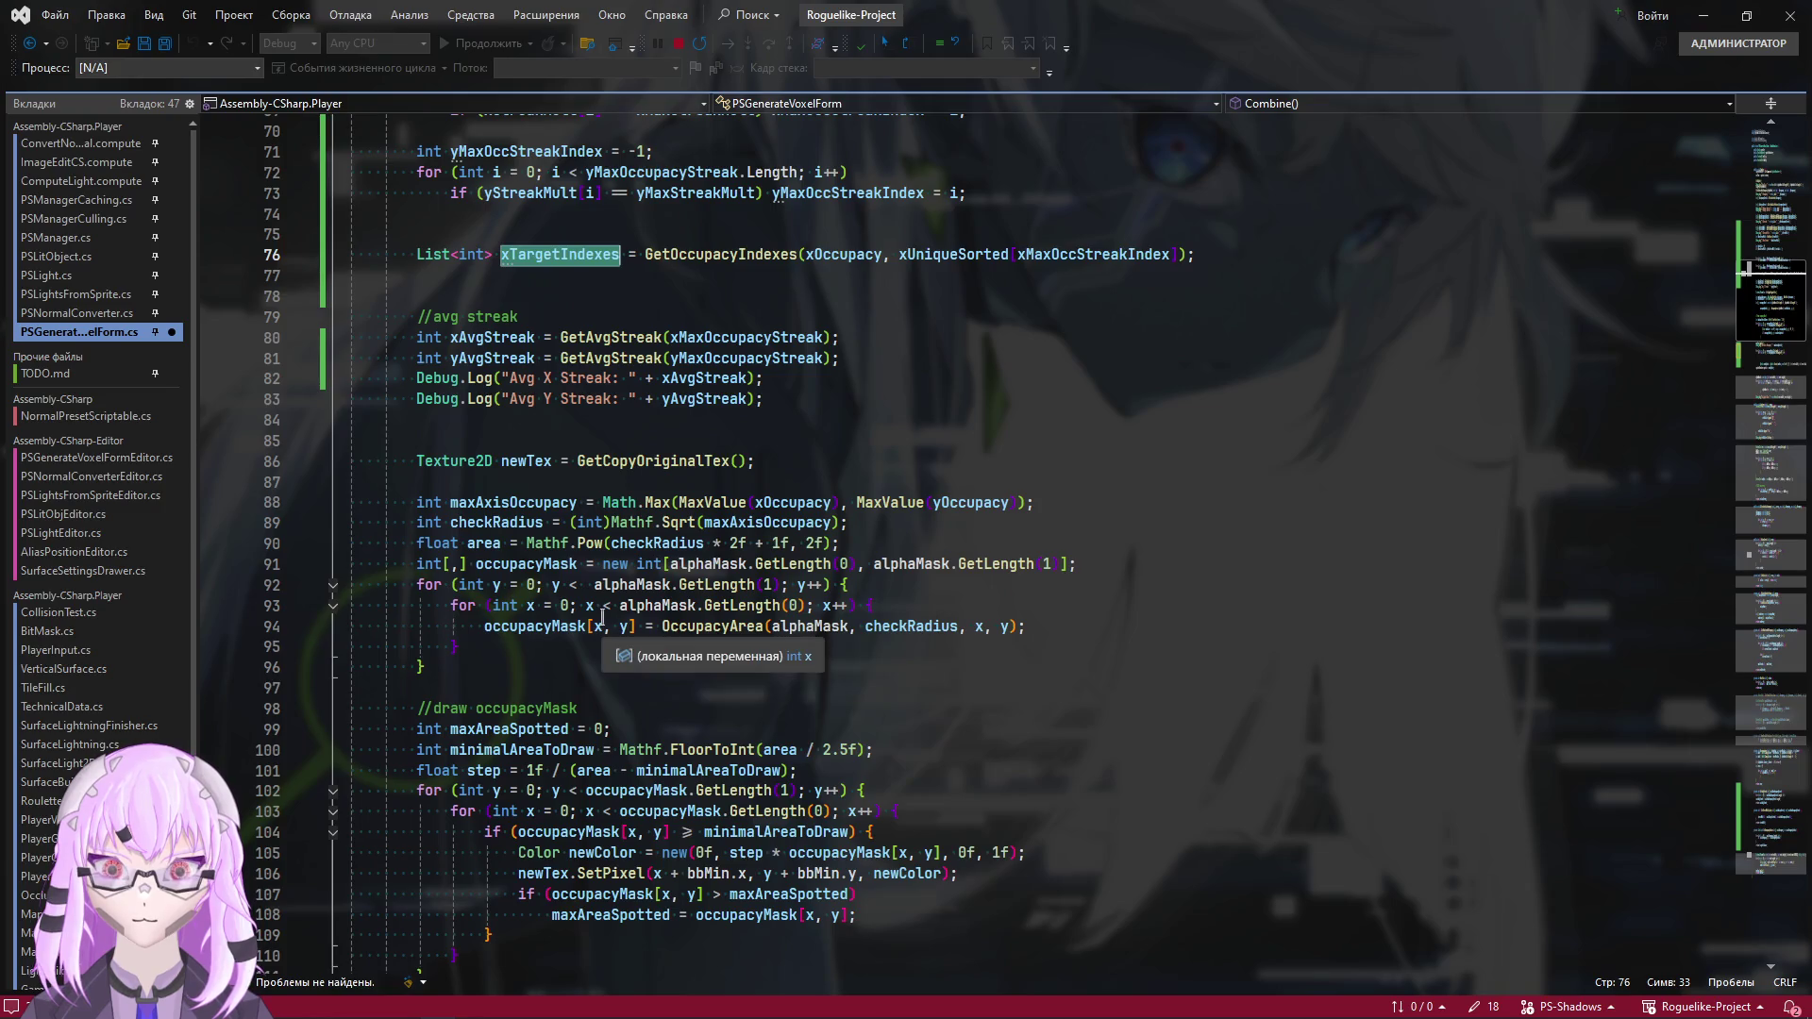
pyautogui.hotkey('alt', 'Tab')
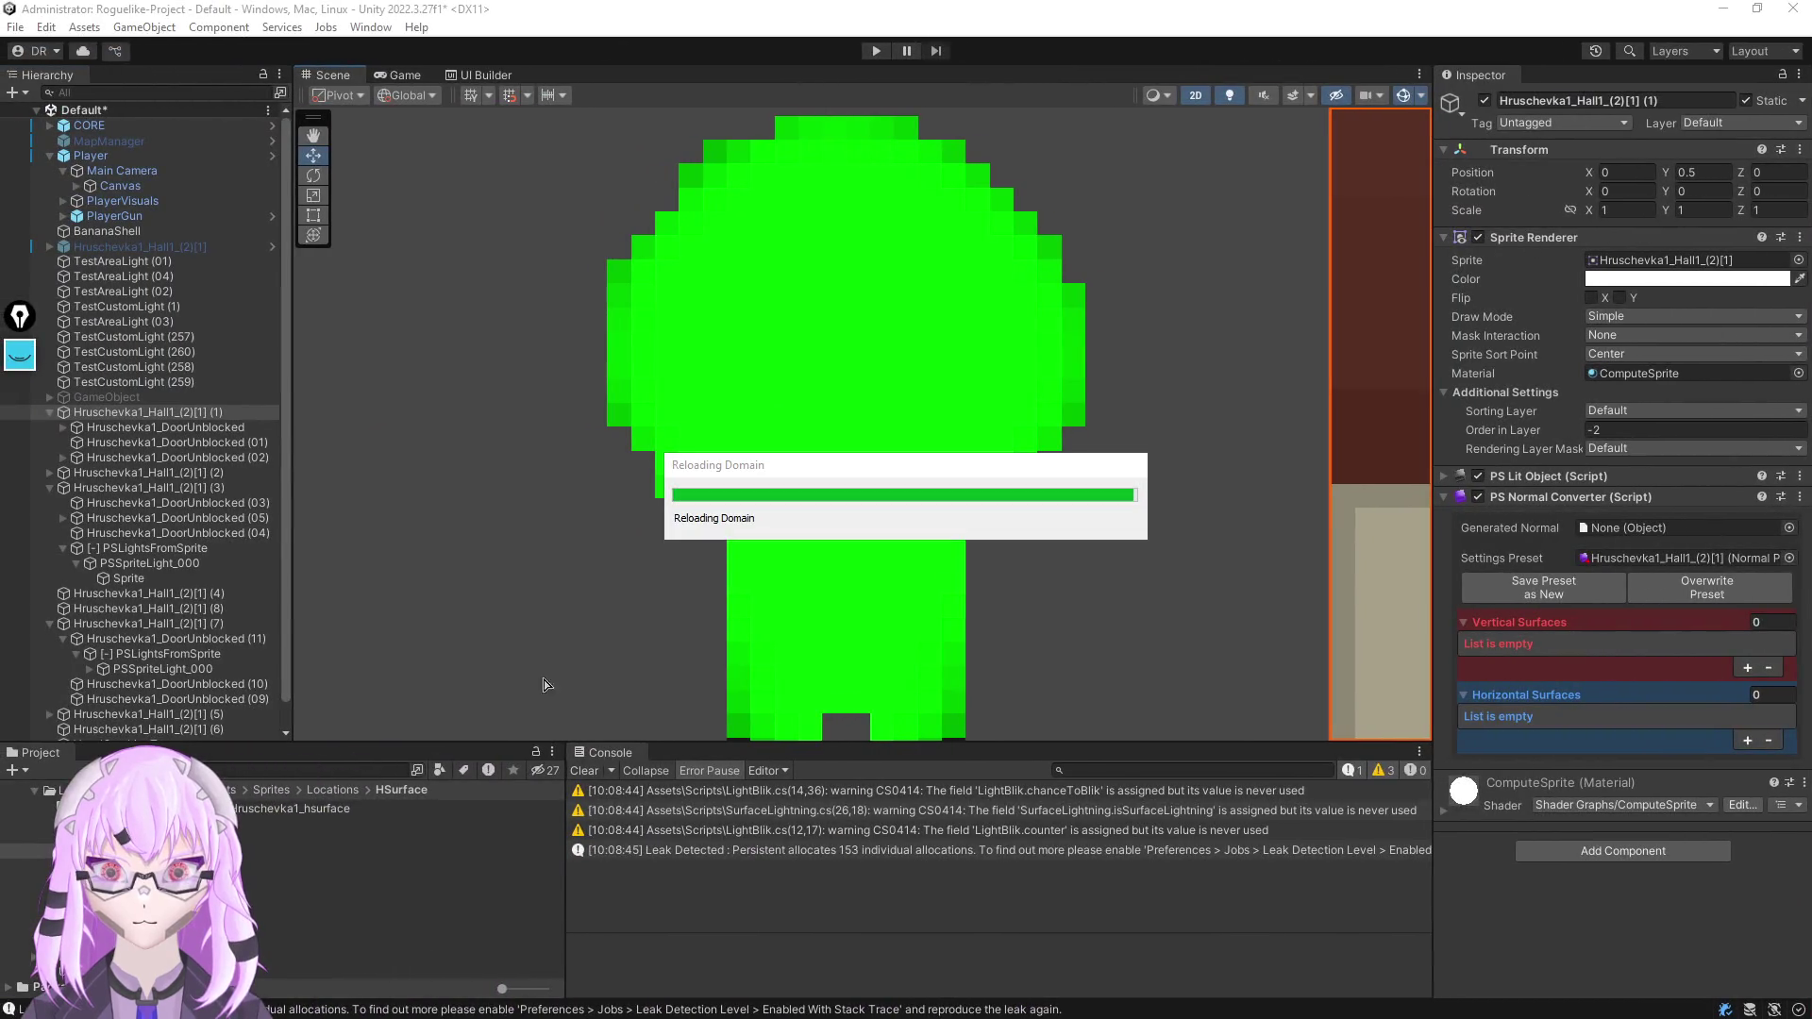
pyautogui.hotkey('alt', 'Tab')
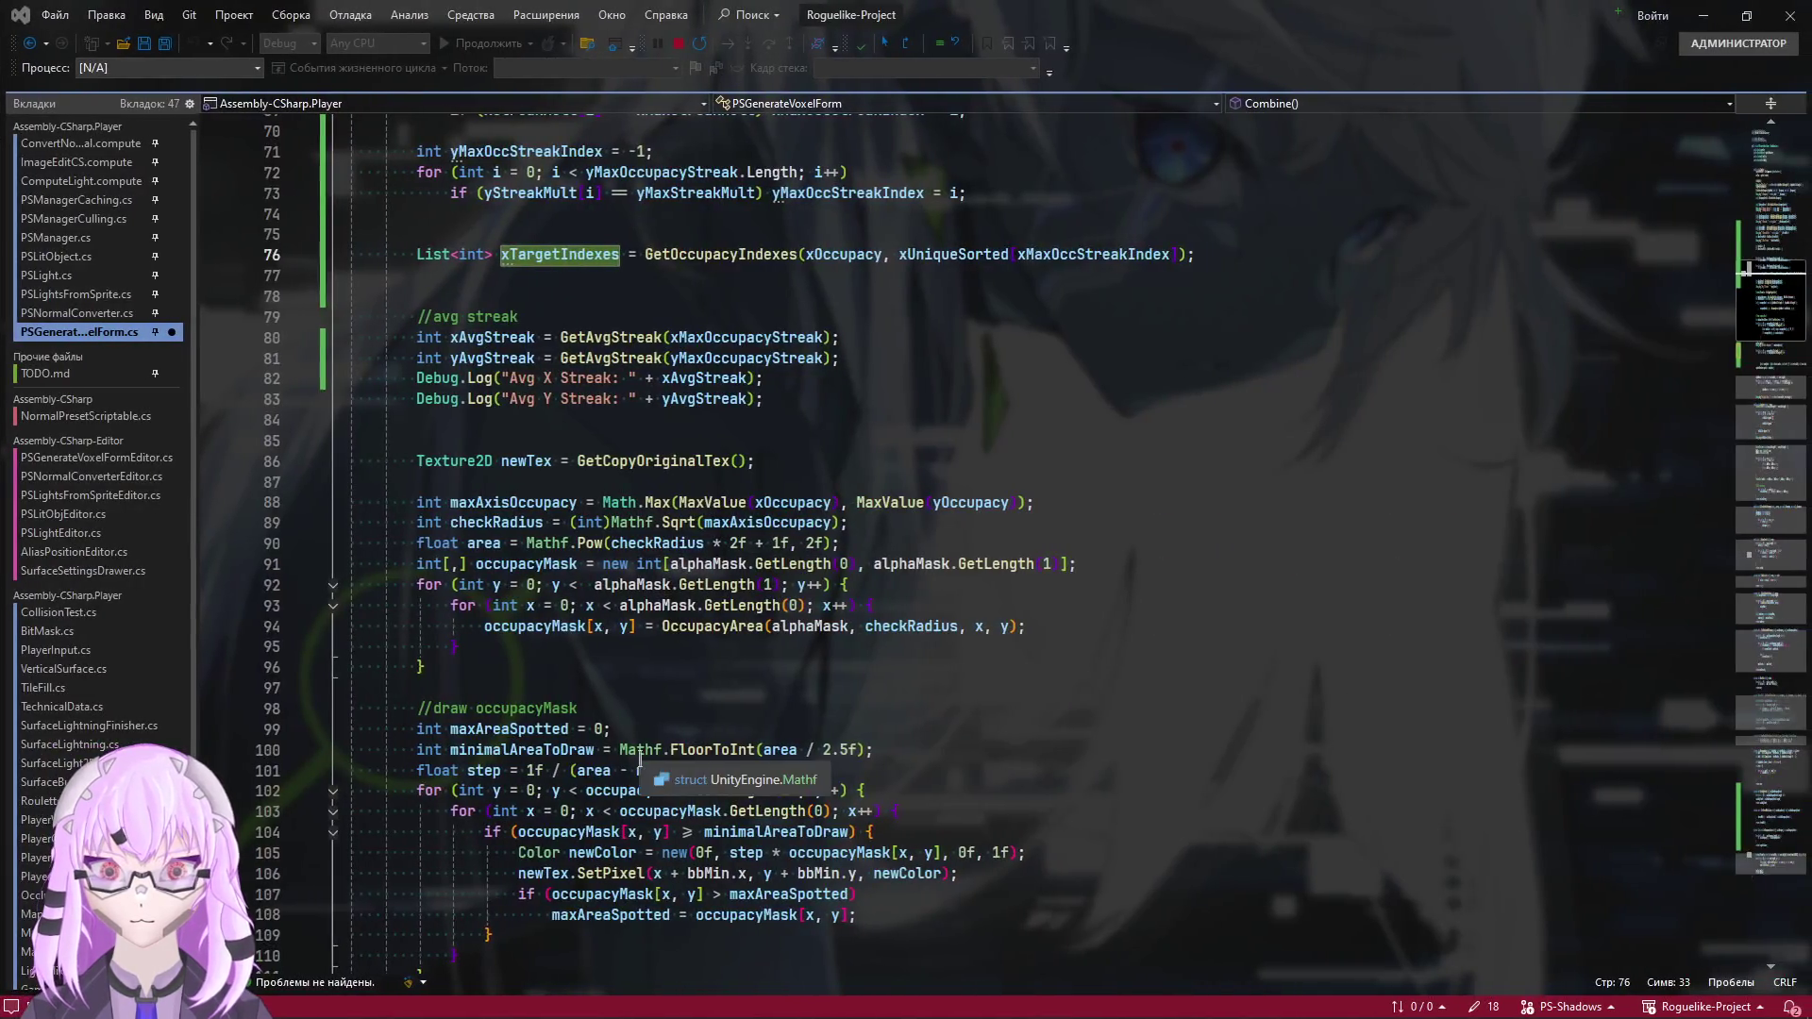
pyautogui.scroll(-8, 731, 706)
pyautogui.scroll(-3, 731, 706)
pyautogui.hotkey('alt', 'Tab')
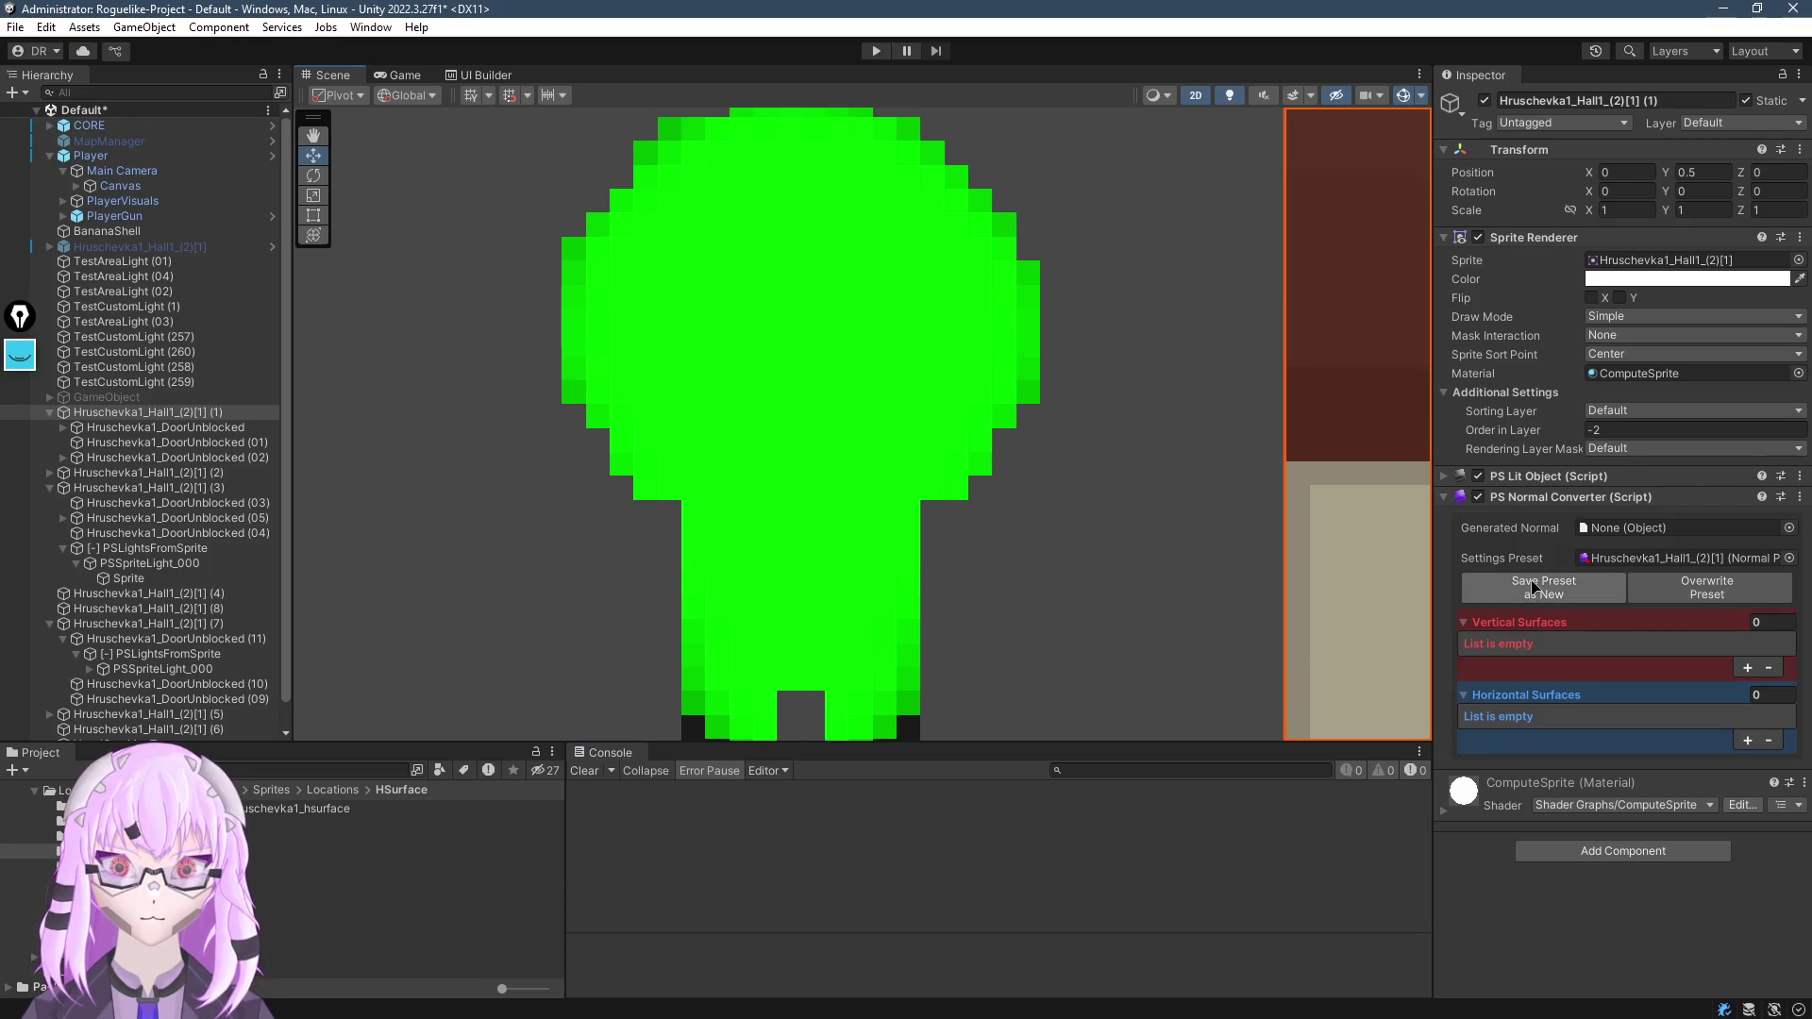
# Run Combine on VoxelCombineTest and read the X Occupancy log showing the 20x30 size
pyautogui.click(868, 464)
pyautogui.click(1628, 653)
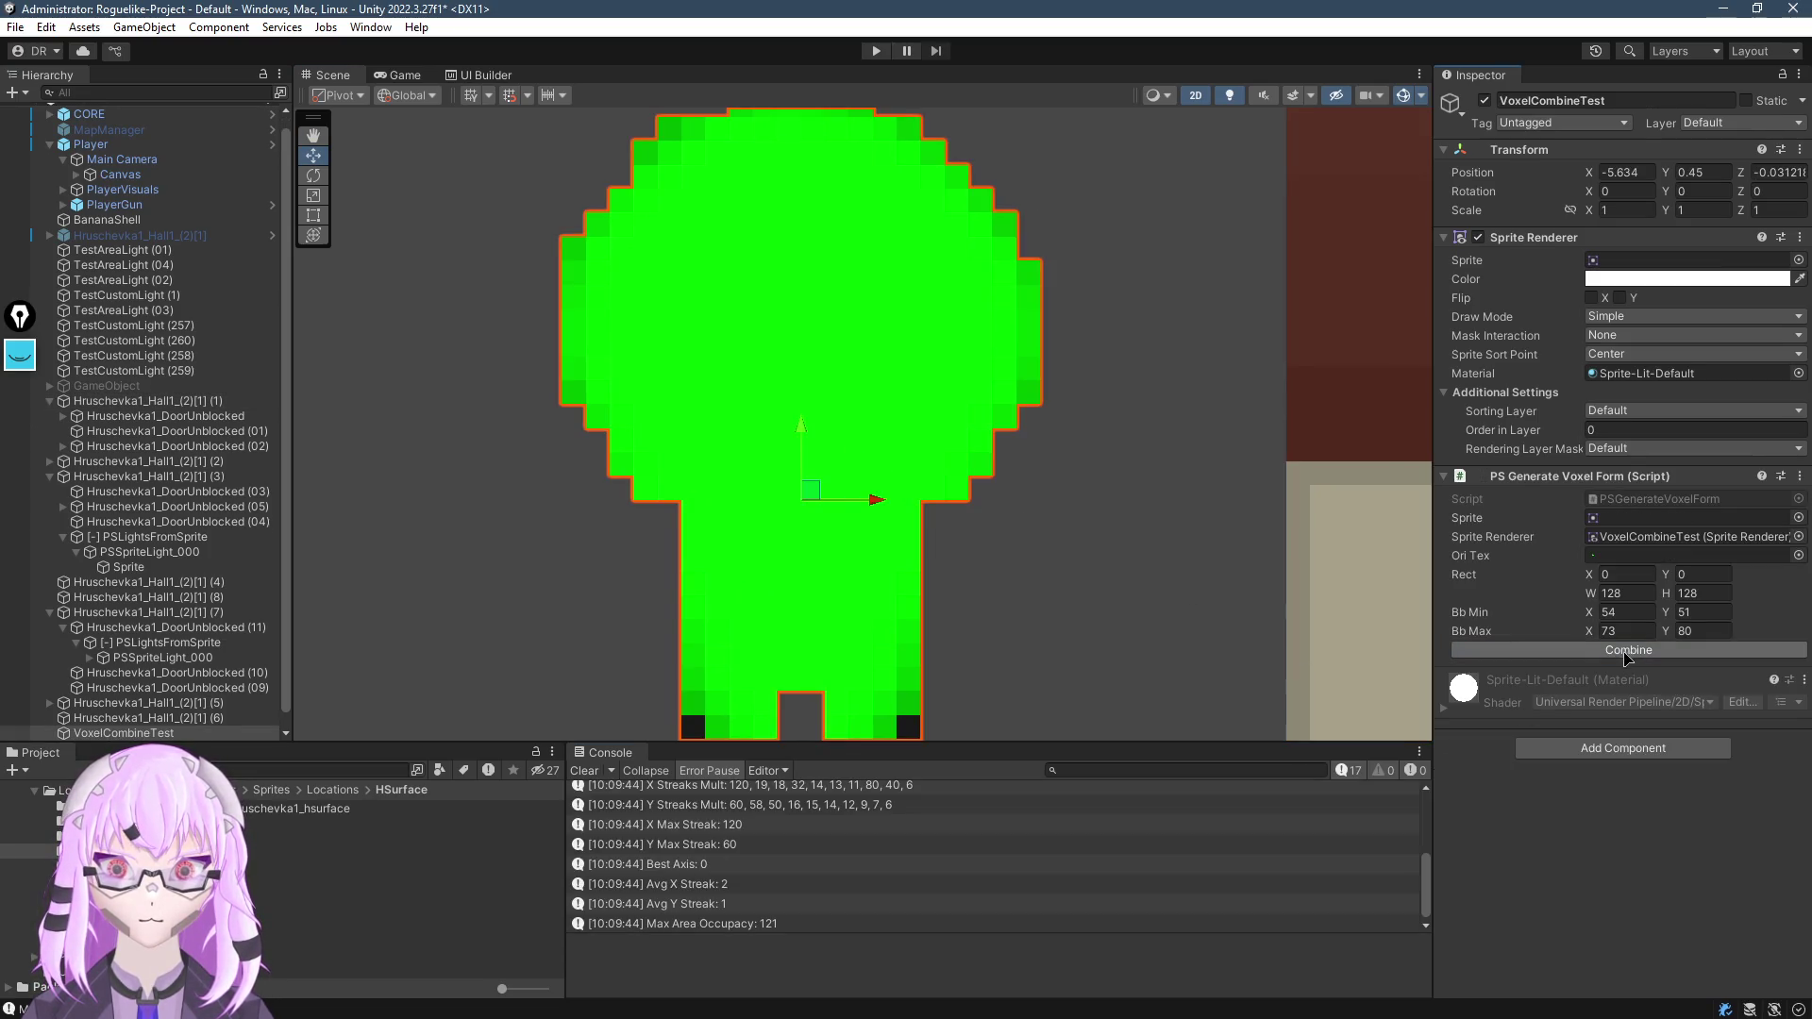
pyautogui.scroll(2, 806, 829)
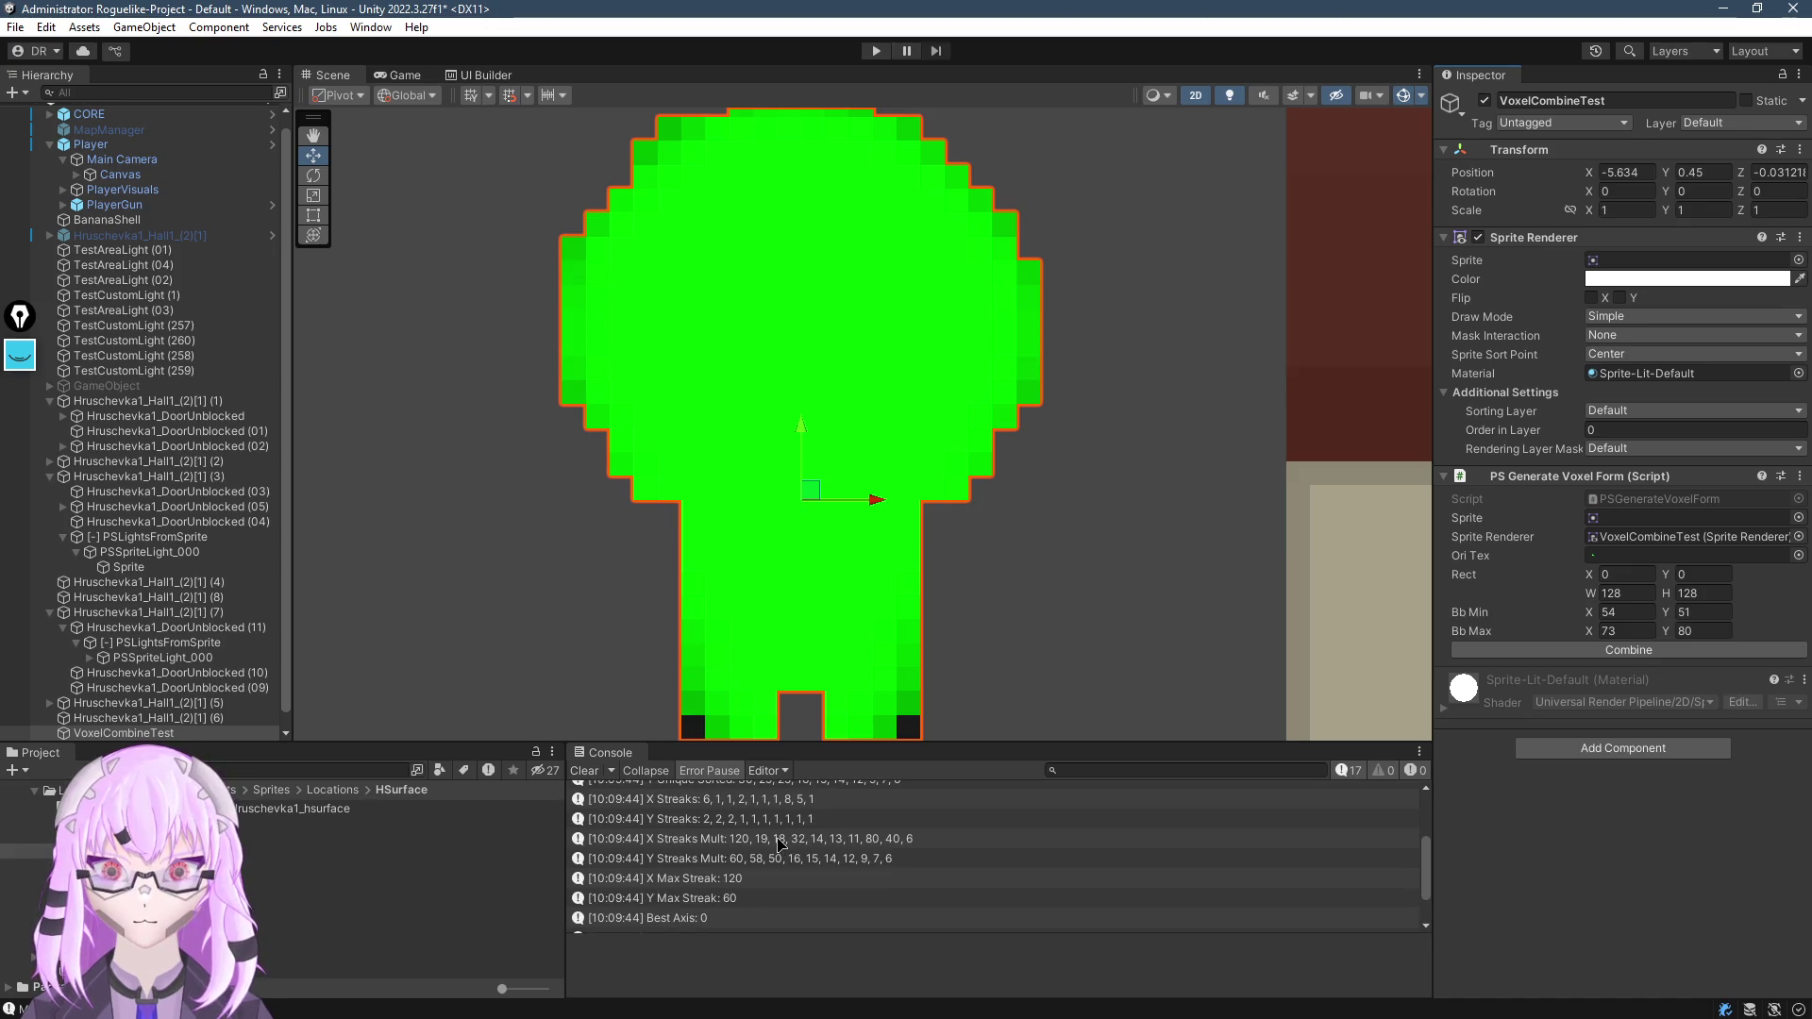
pyautogui.scroll(3, 783, 846)
pyautogui.click(817, 857)
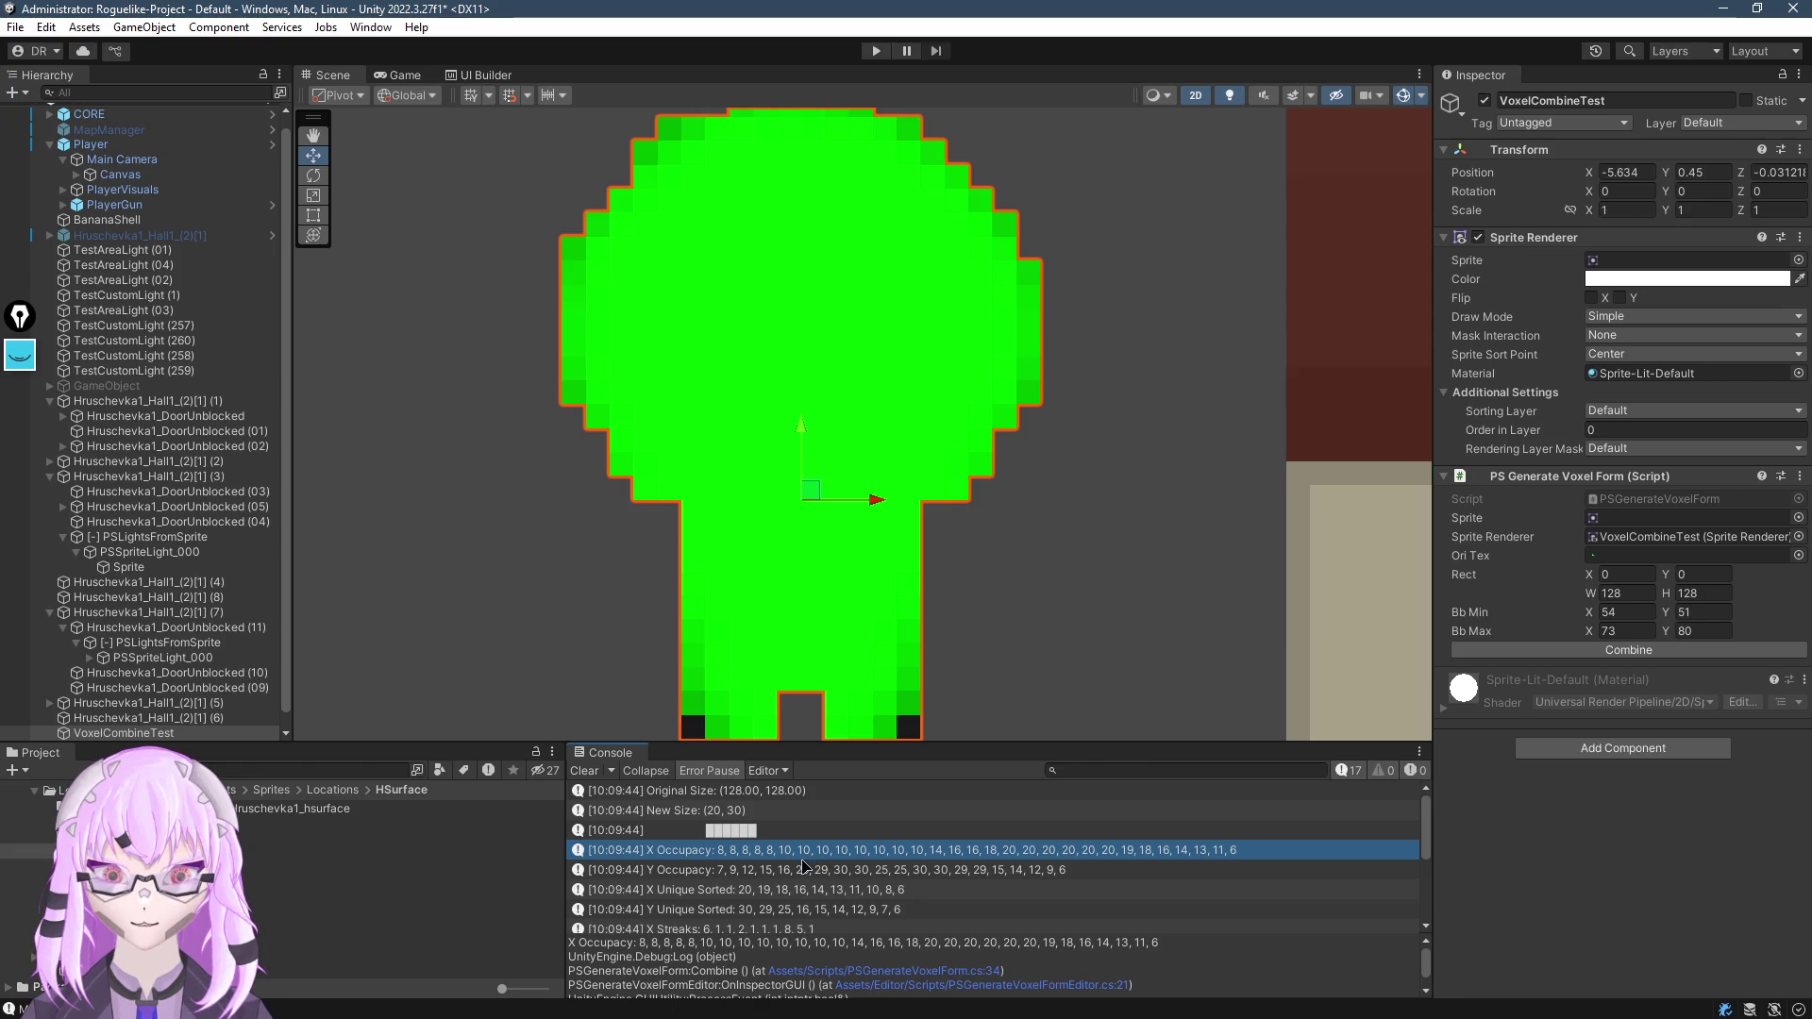
pyautogui.scroll(-4, 689, 520)
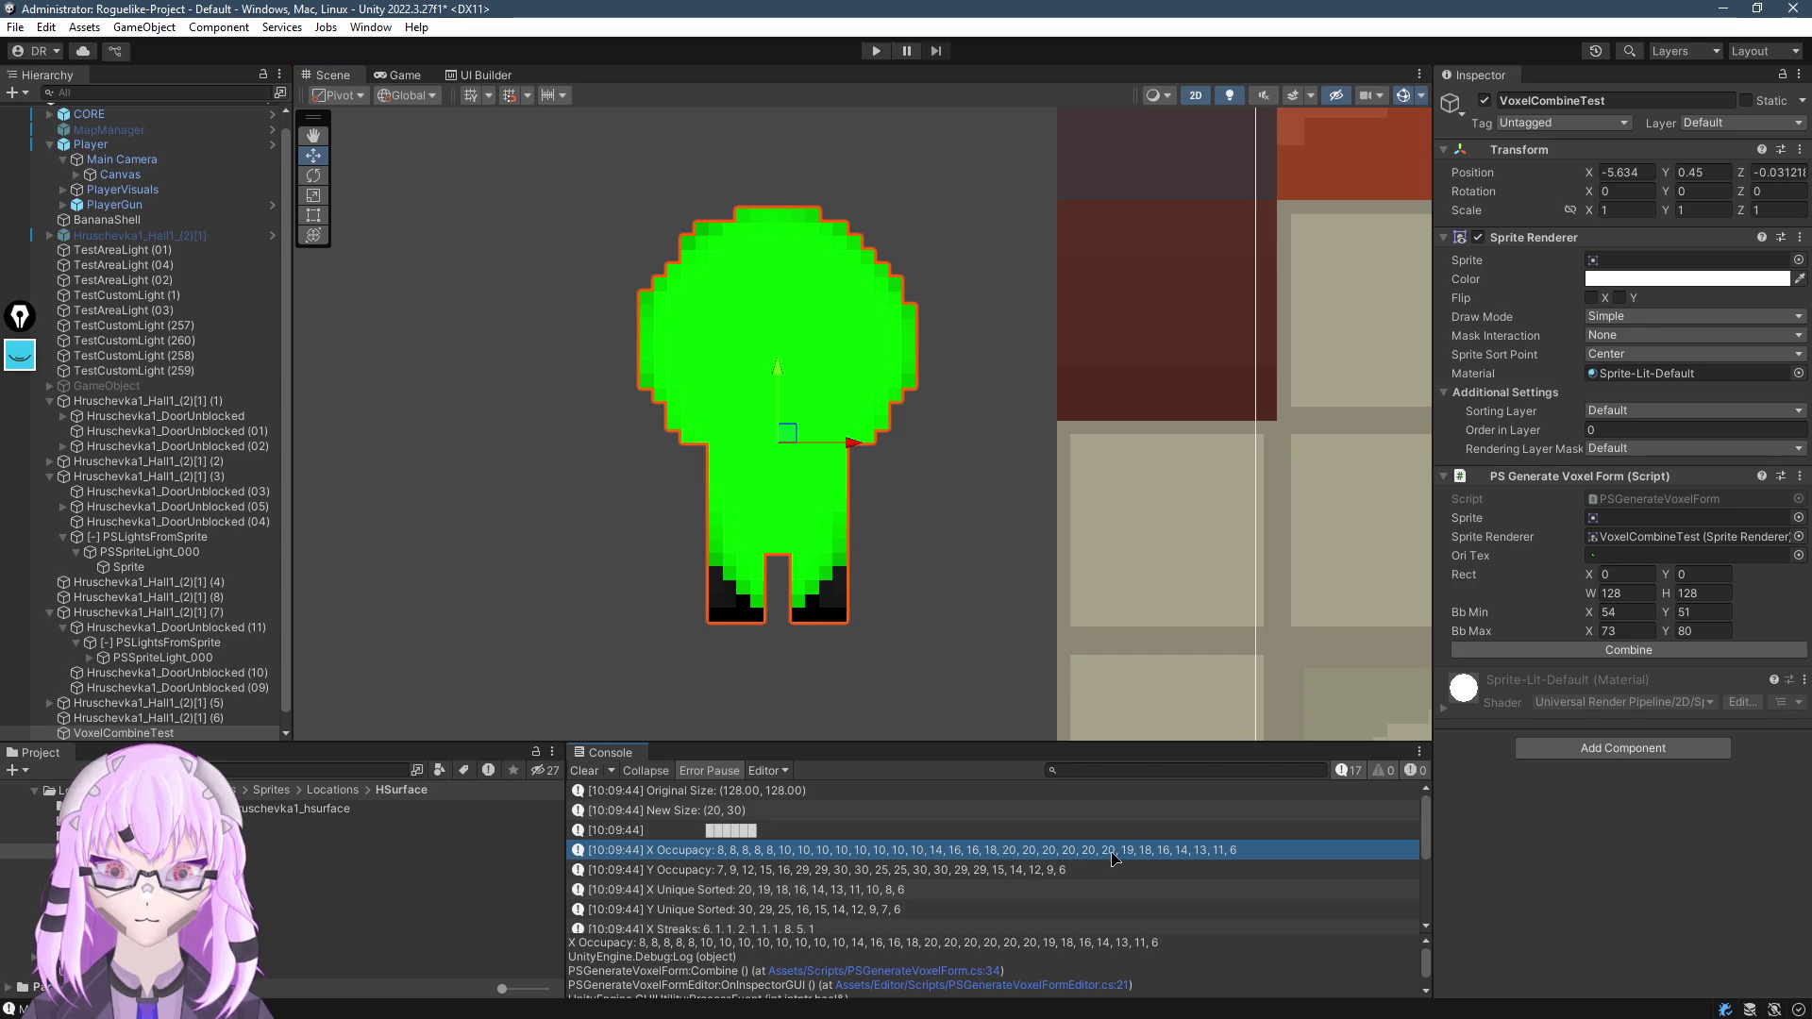
# Recentre the green sprite in the Scene, then place the caret in the empty inner-loop body
pyautogui.moveTo(657, 612); pyautogui.dragTo(603, 570)
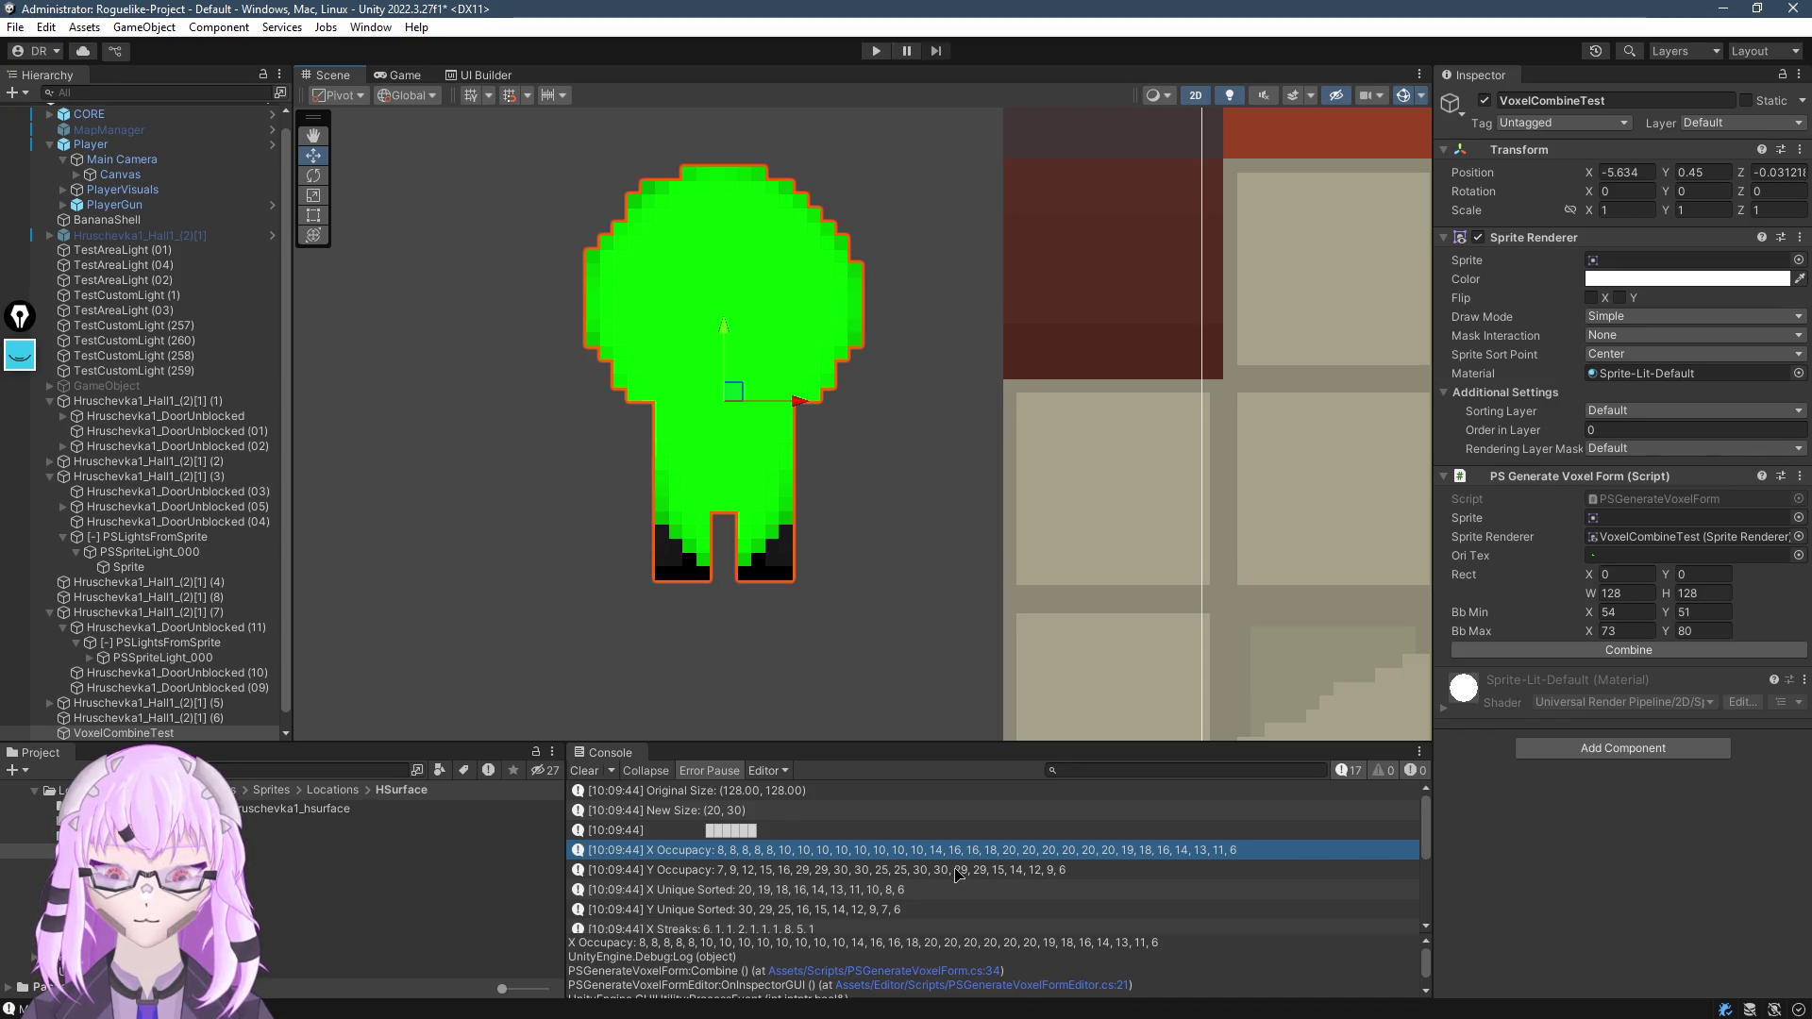
pyautogui.hotkey('alt', 'Tab')
pyautogui.click(557, 435)
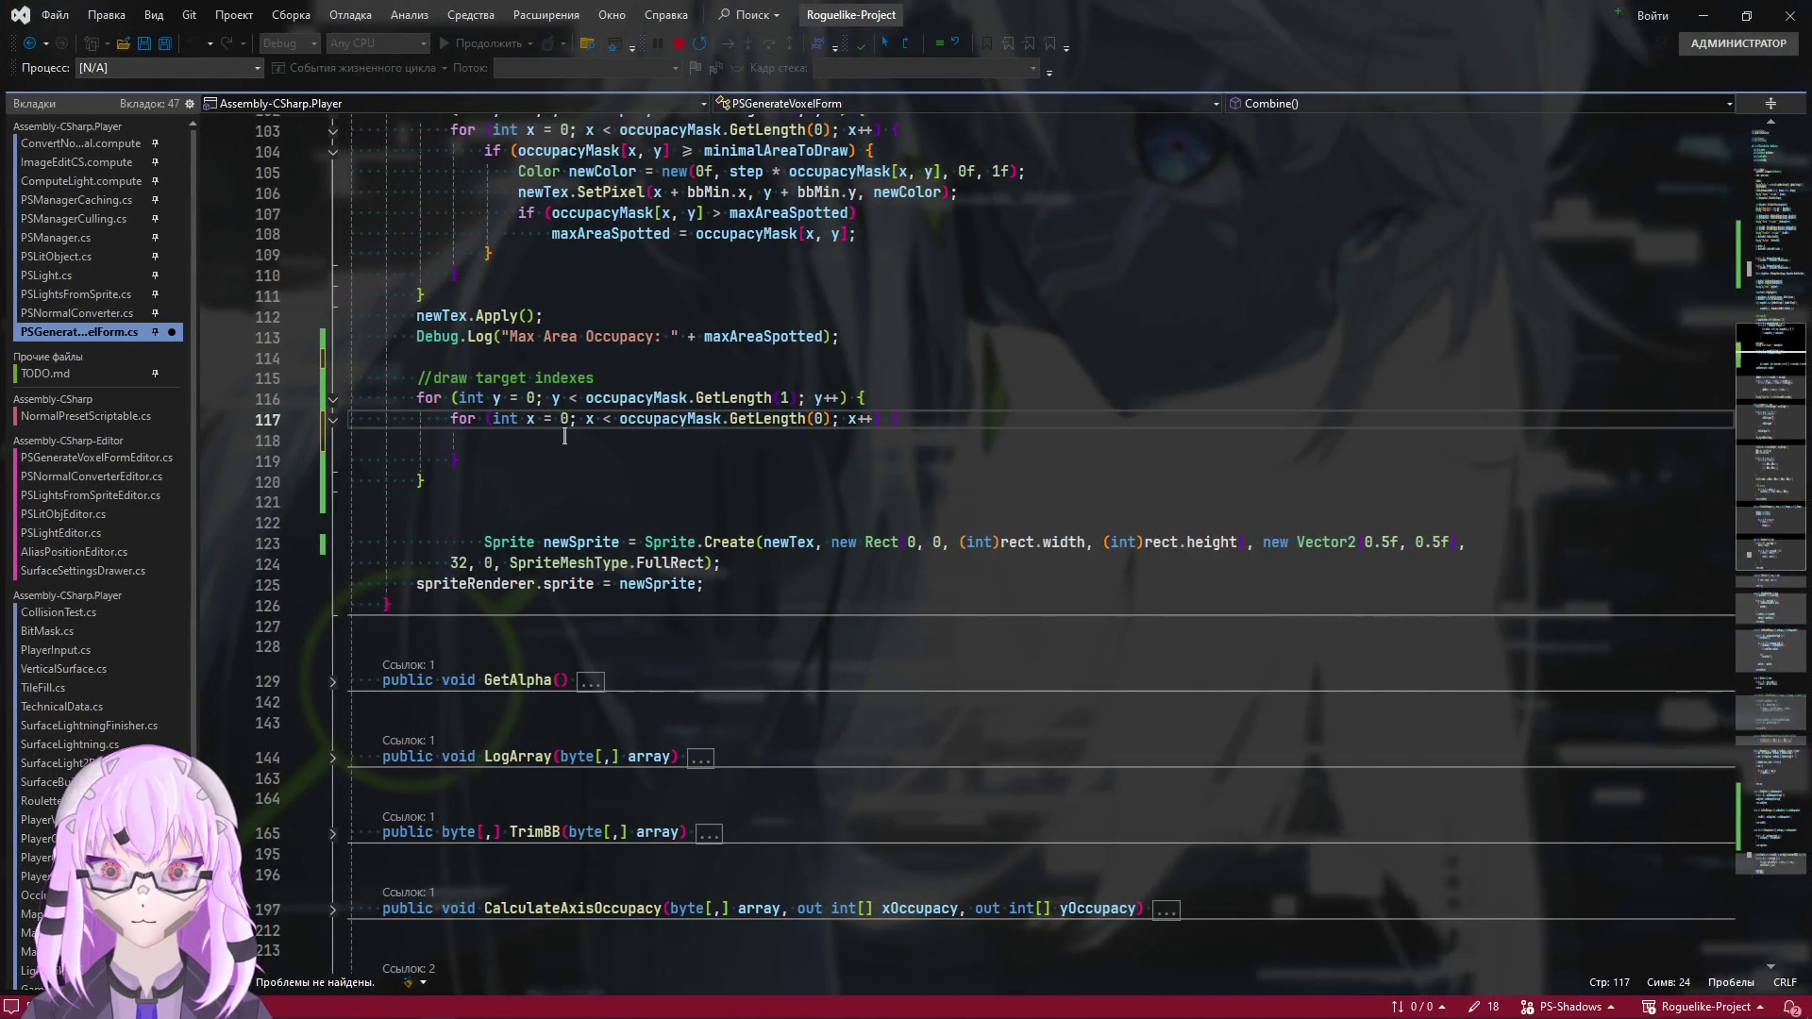
pyautogui.scroll(3, 545, 647)
pyautogui.scroll(-1, 544, 648)
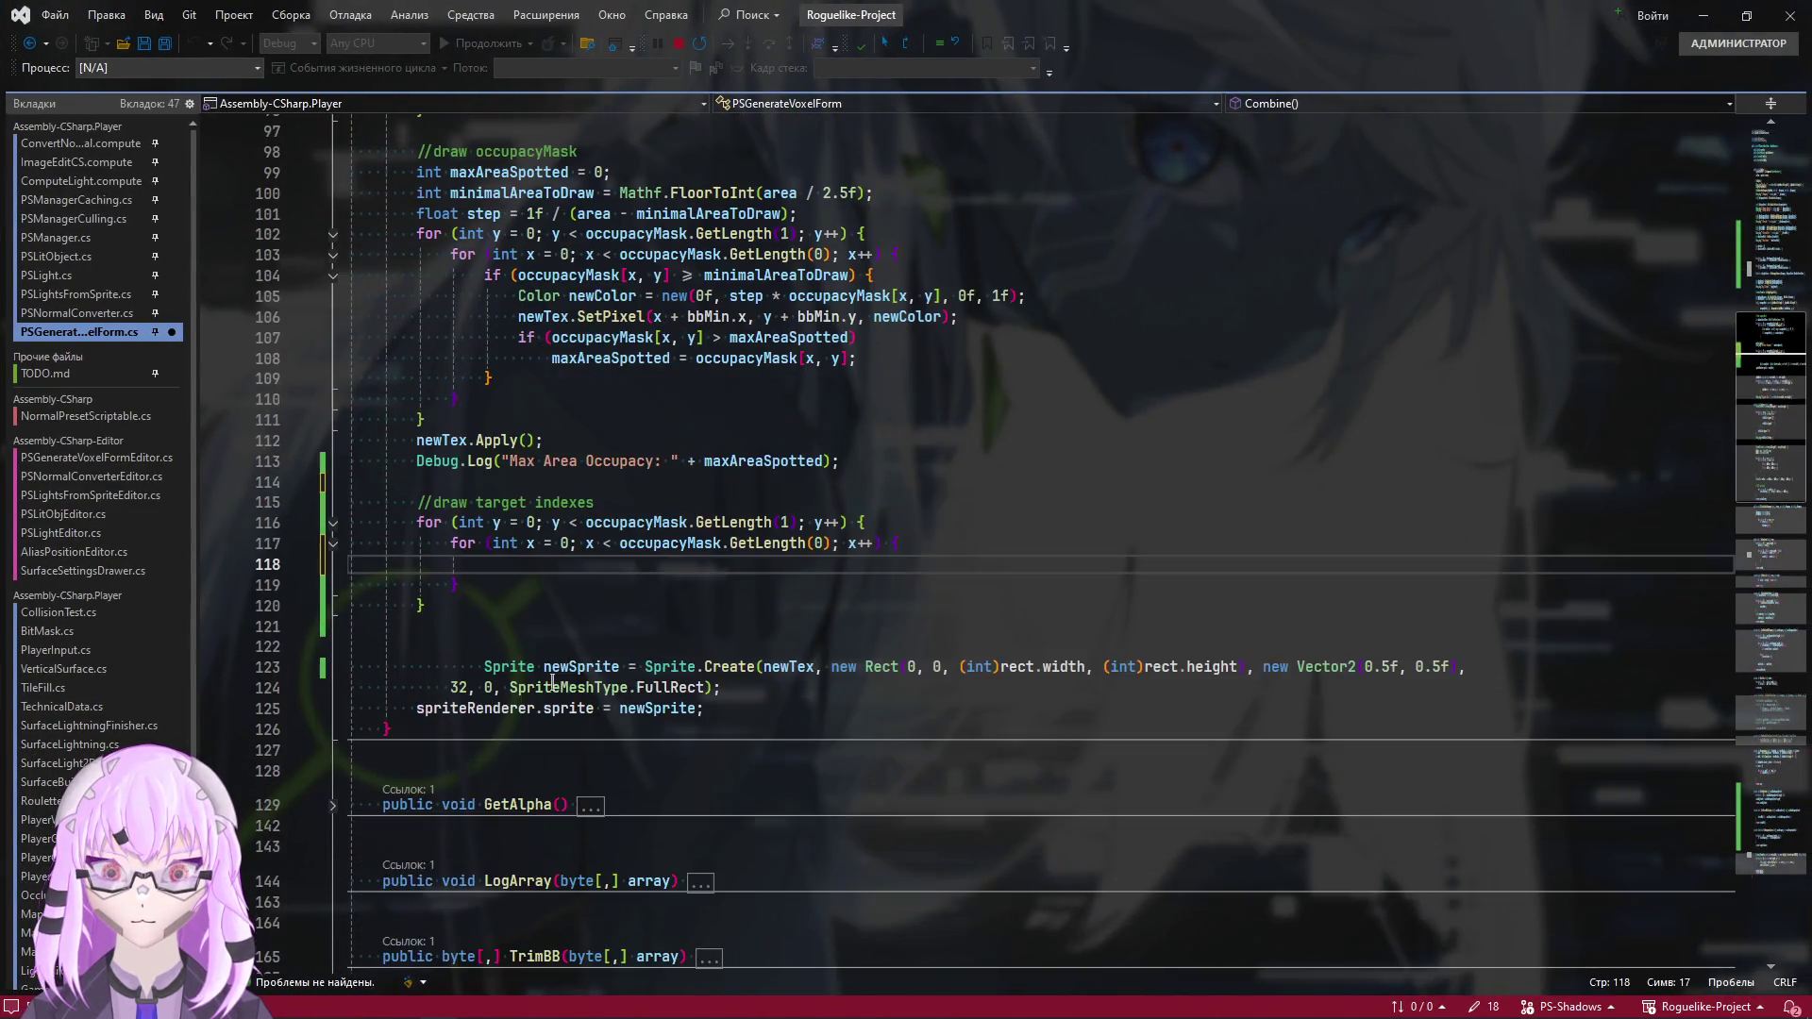
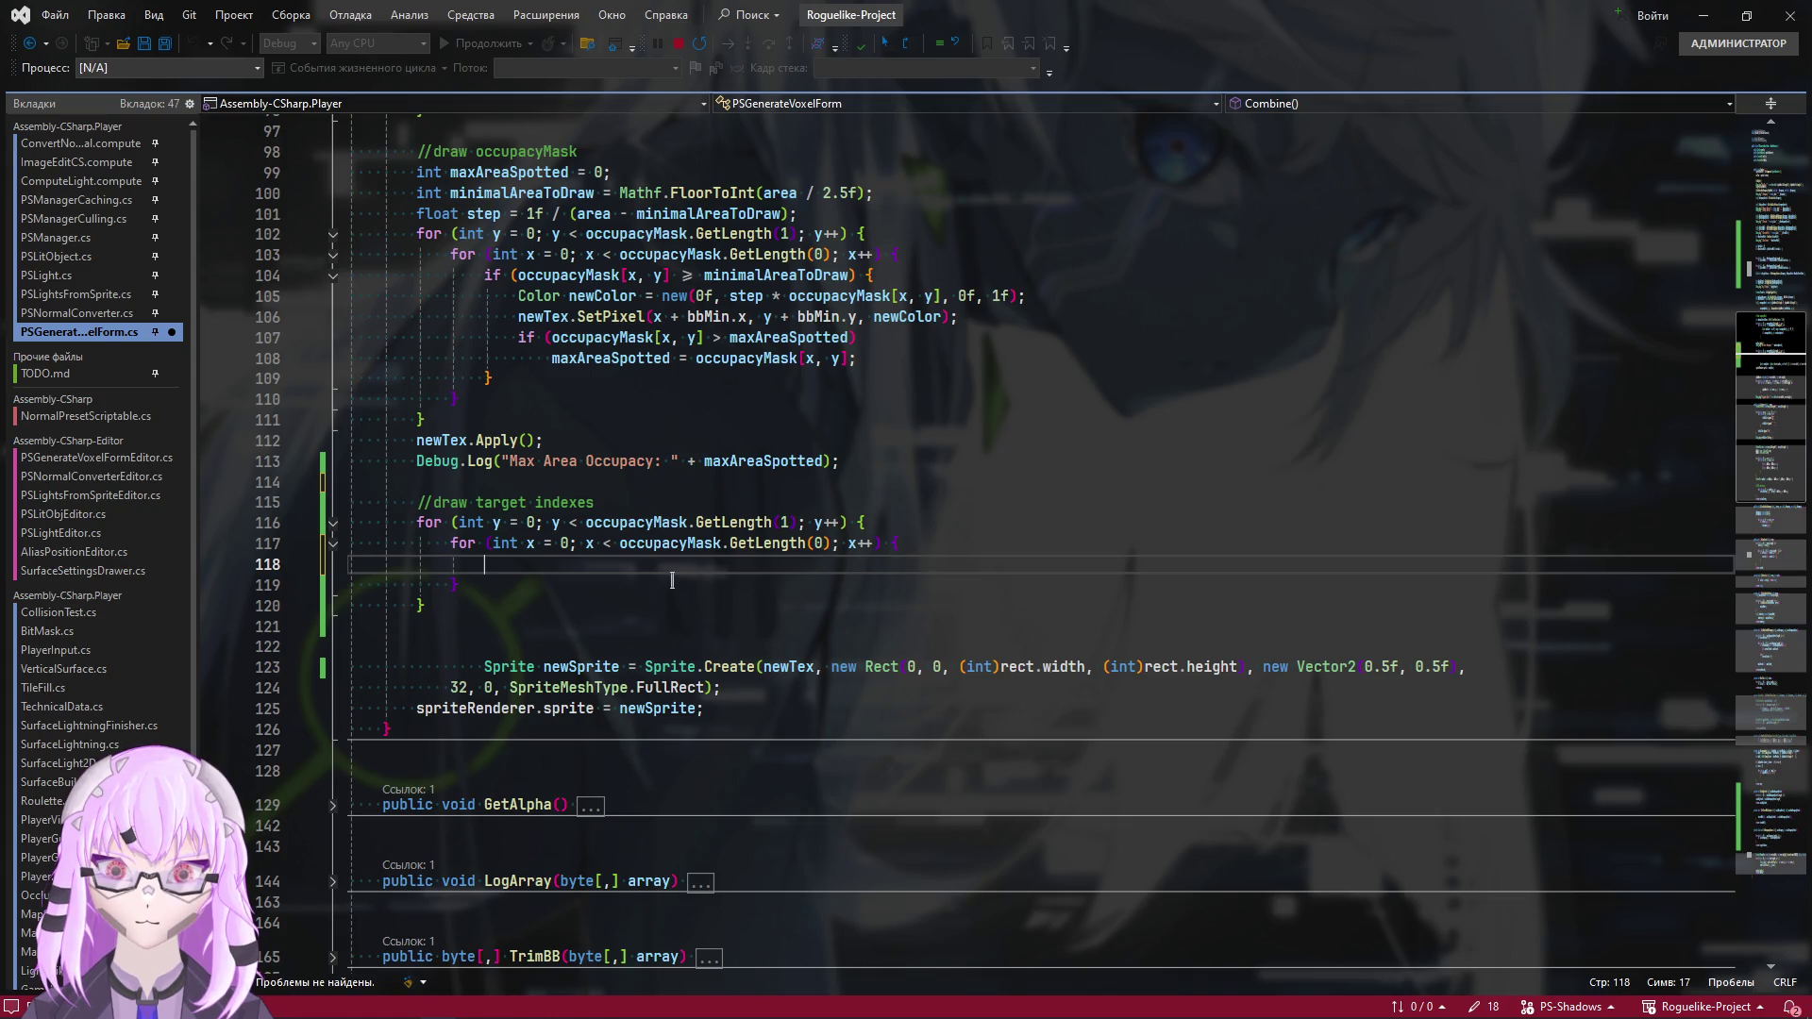
# Switch to the Unity editor to view the combined character's console logs
pyautogui.hotkey('alt', 'Tab')
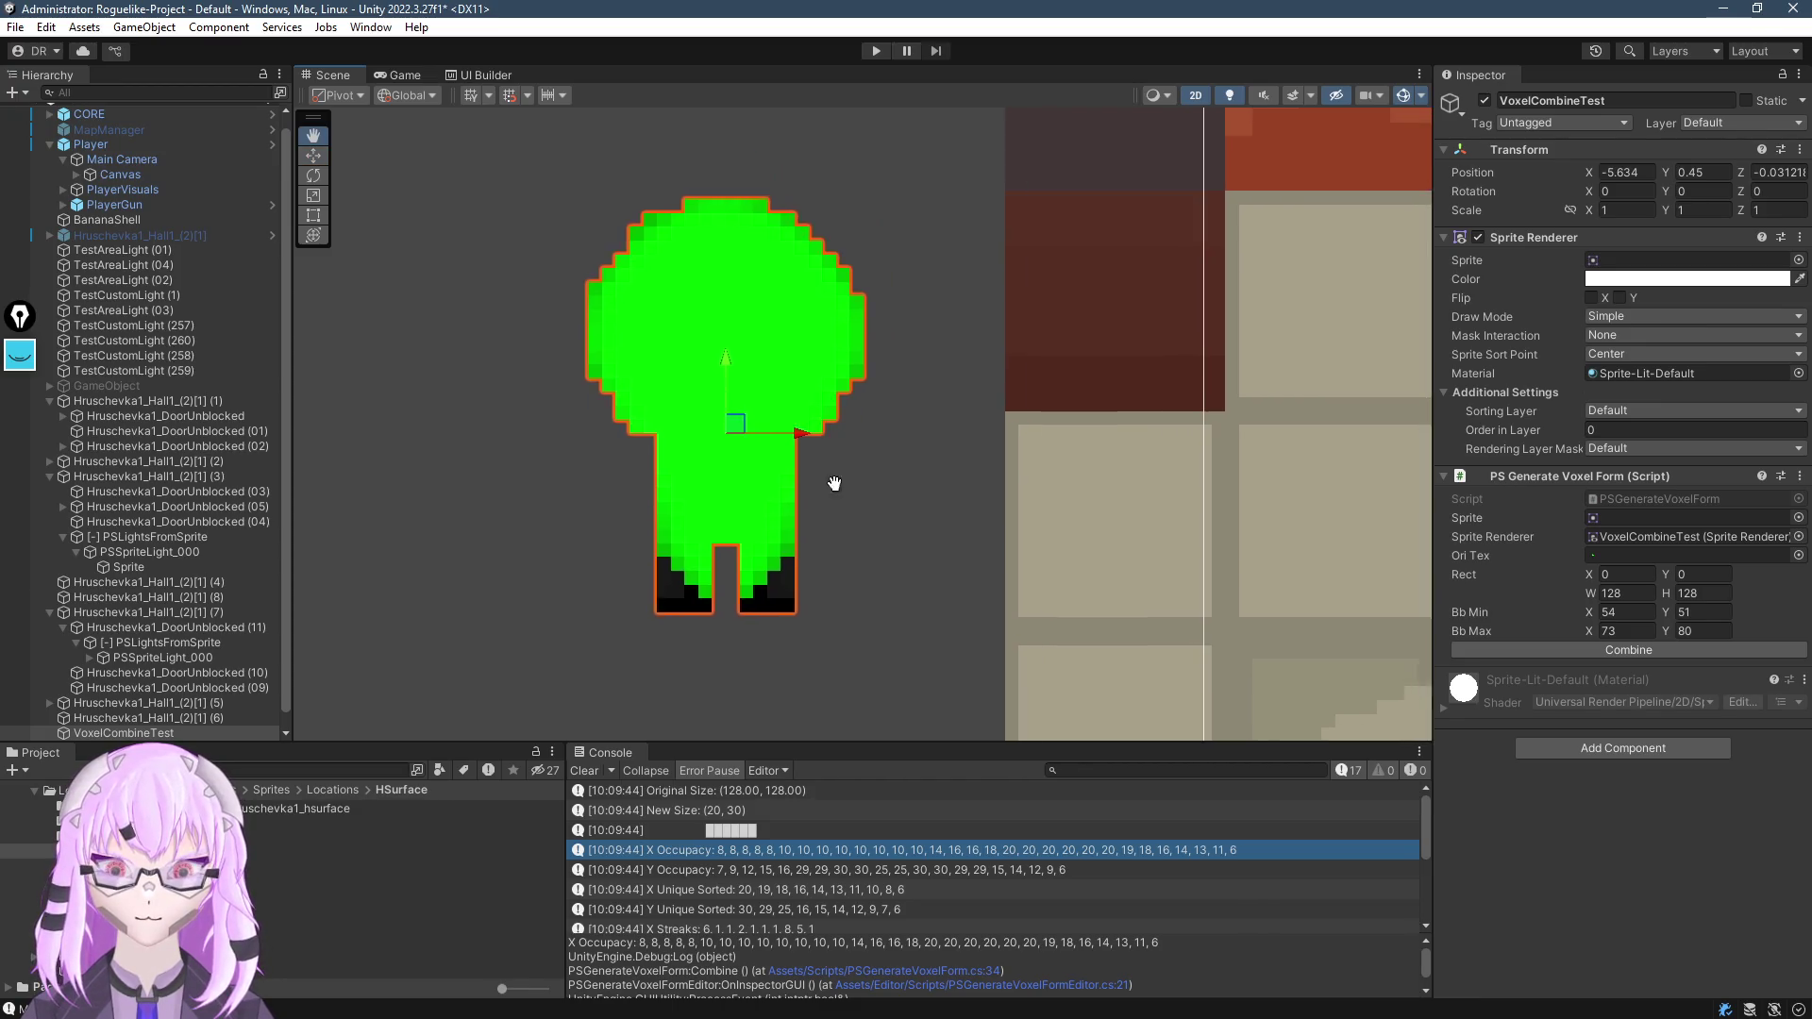
# Pan and zoom the Scene view around the green character, then return to the voxel form script
pyautogui.moveTo(828, 485)
pyautogui.mouseDown()
pyautogui.moveTo(388, 498)
pyautogui.moveTo(866, 308)
pyautogui.moveTo(869, 384)
pyautogui.mouseUp()
pyautogui.scroll(-3, 802, 443)
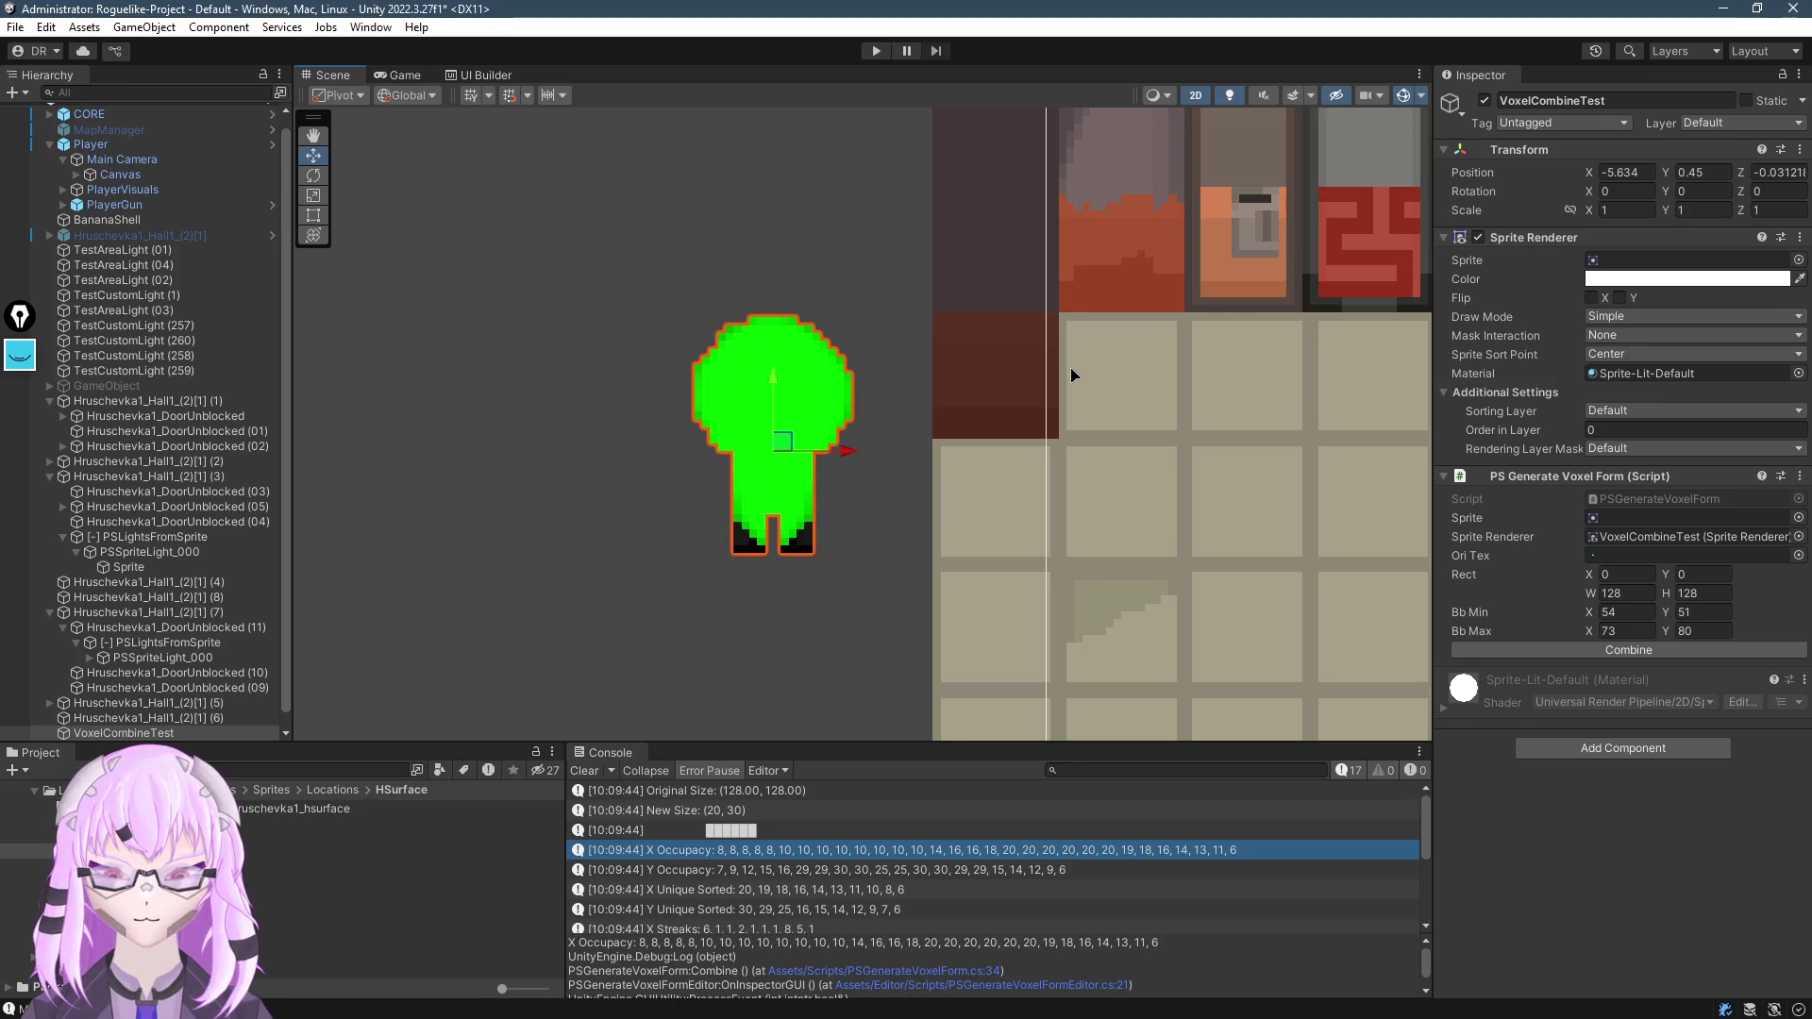
pyautogui.hotkey('alt', 'Tab')
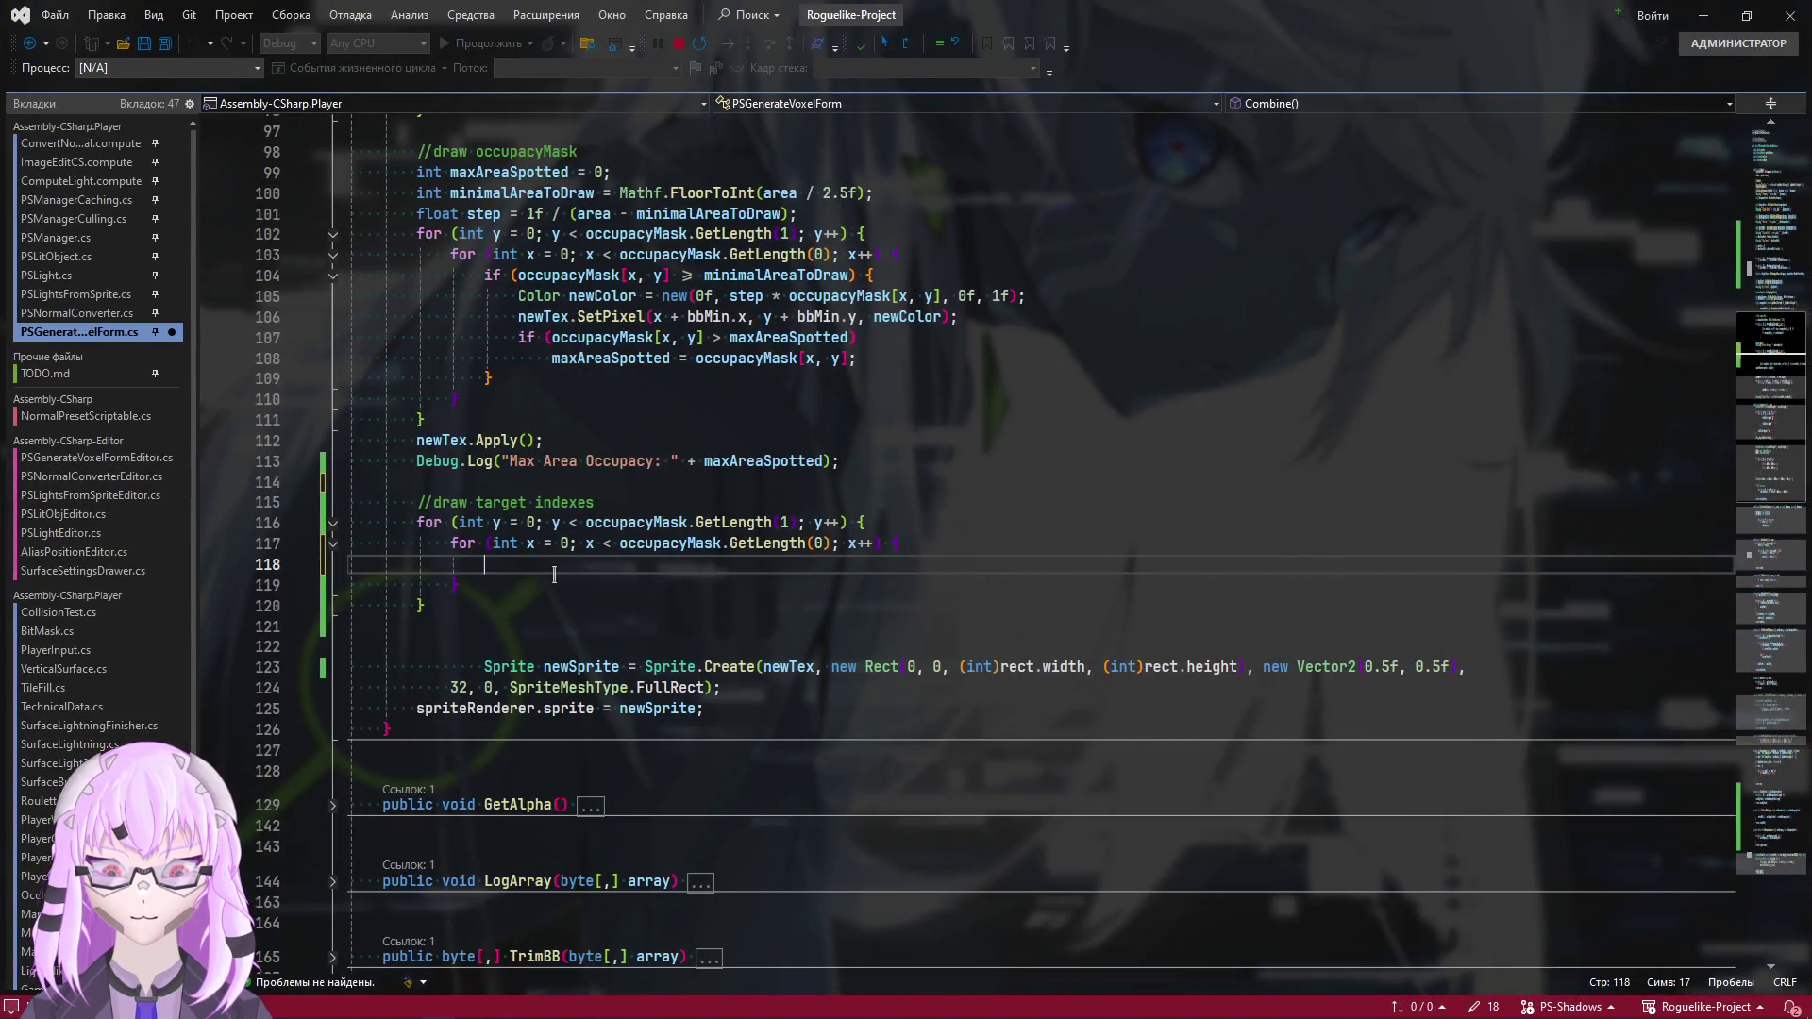
pyautogui.hotkey('shift', 'Down')
pyautogui.hotkey('alt', 'Tab')
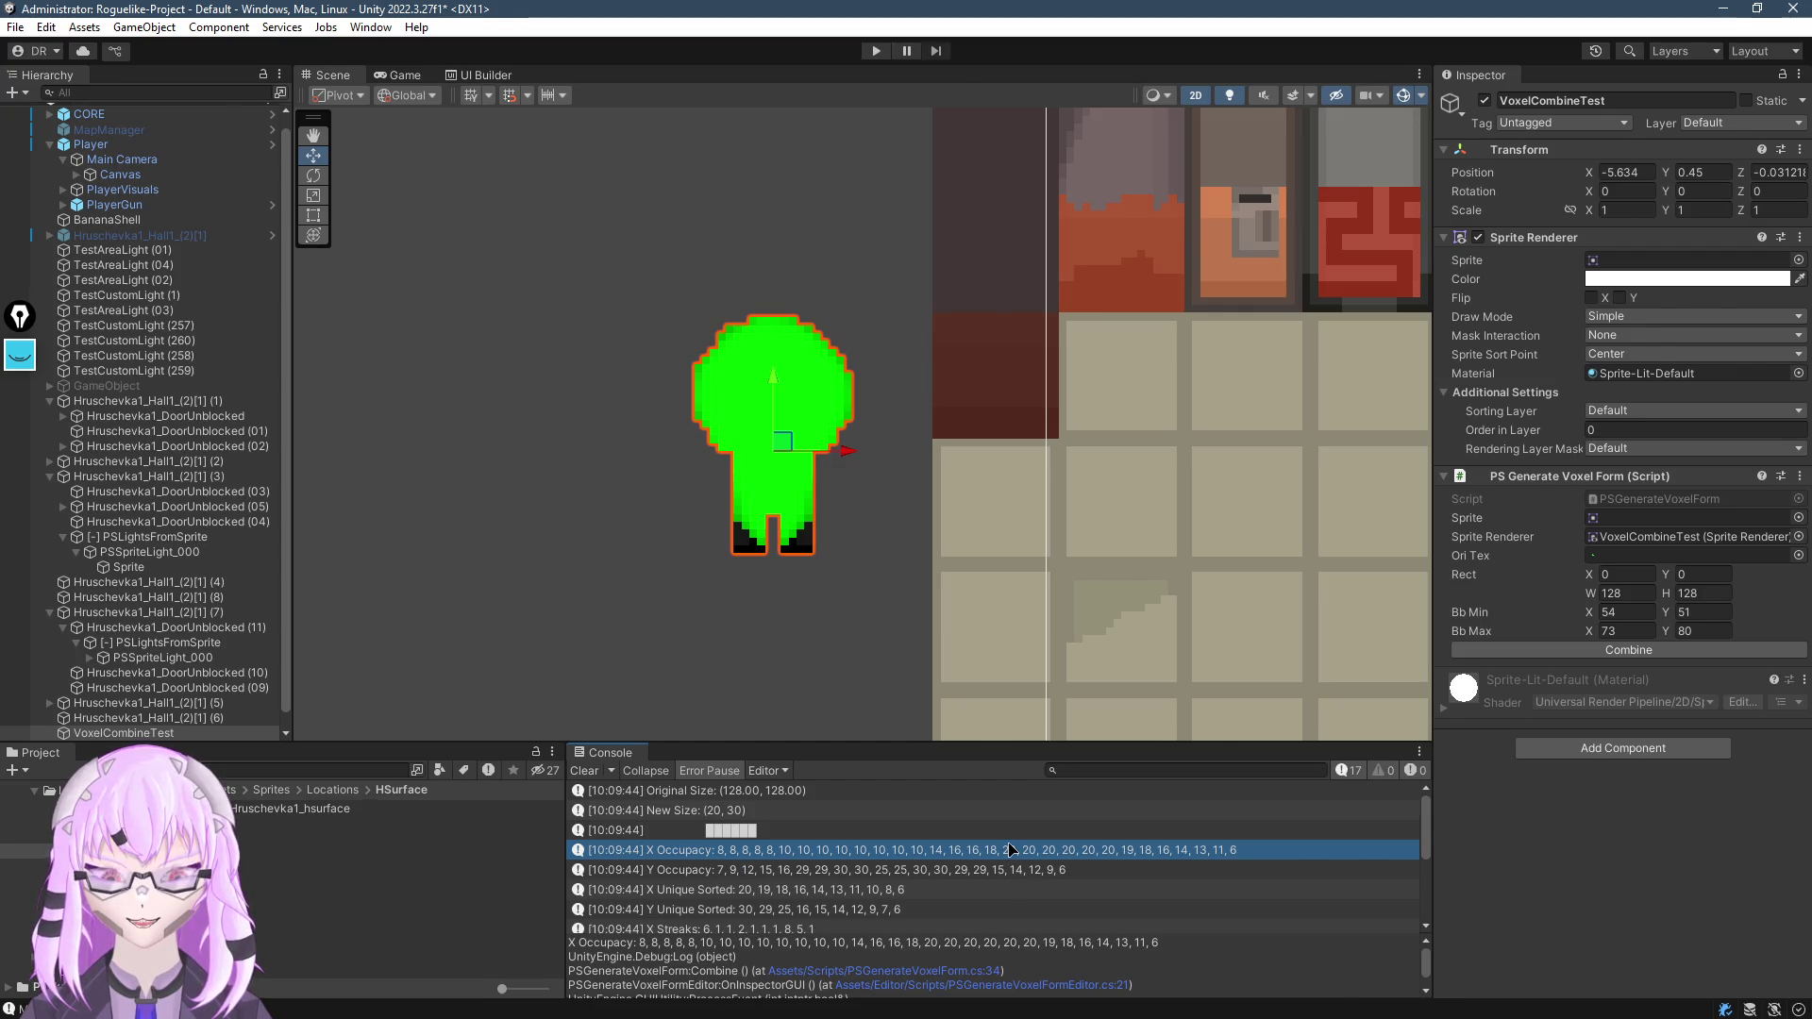
pyautogui.hotkey('alt', 'Tab')
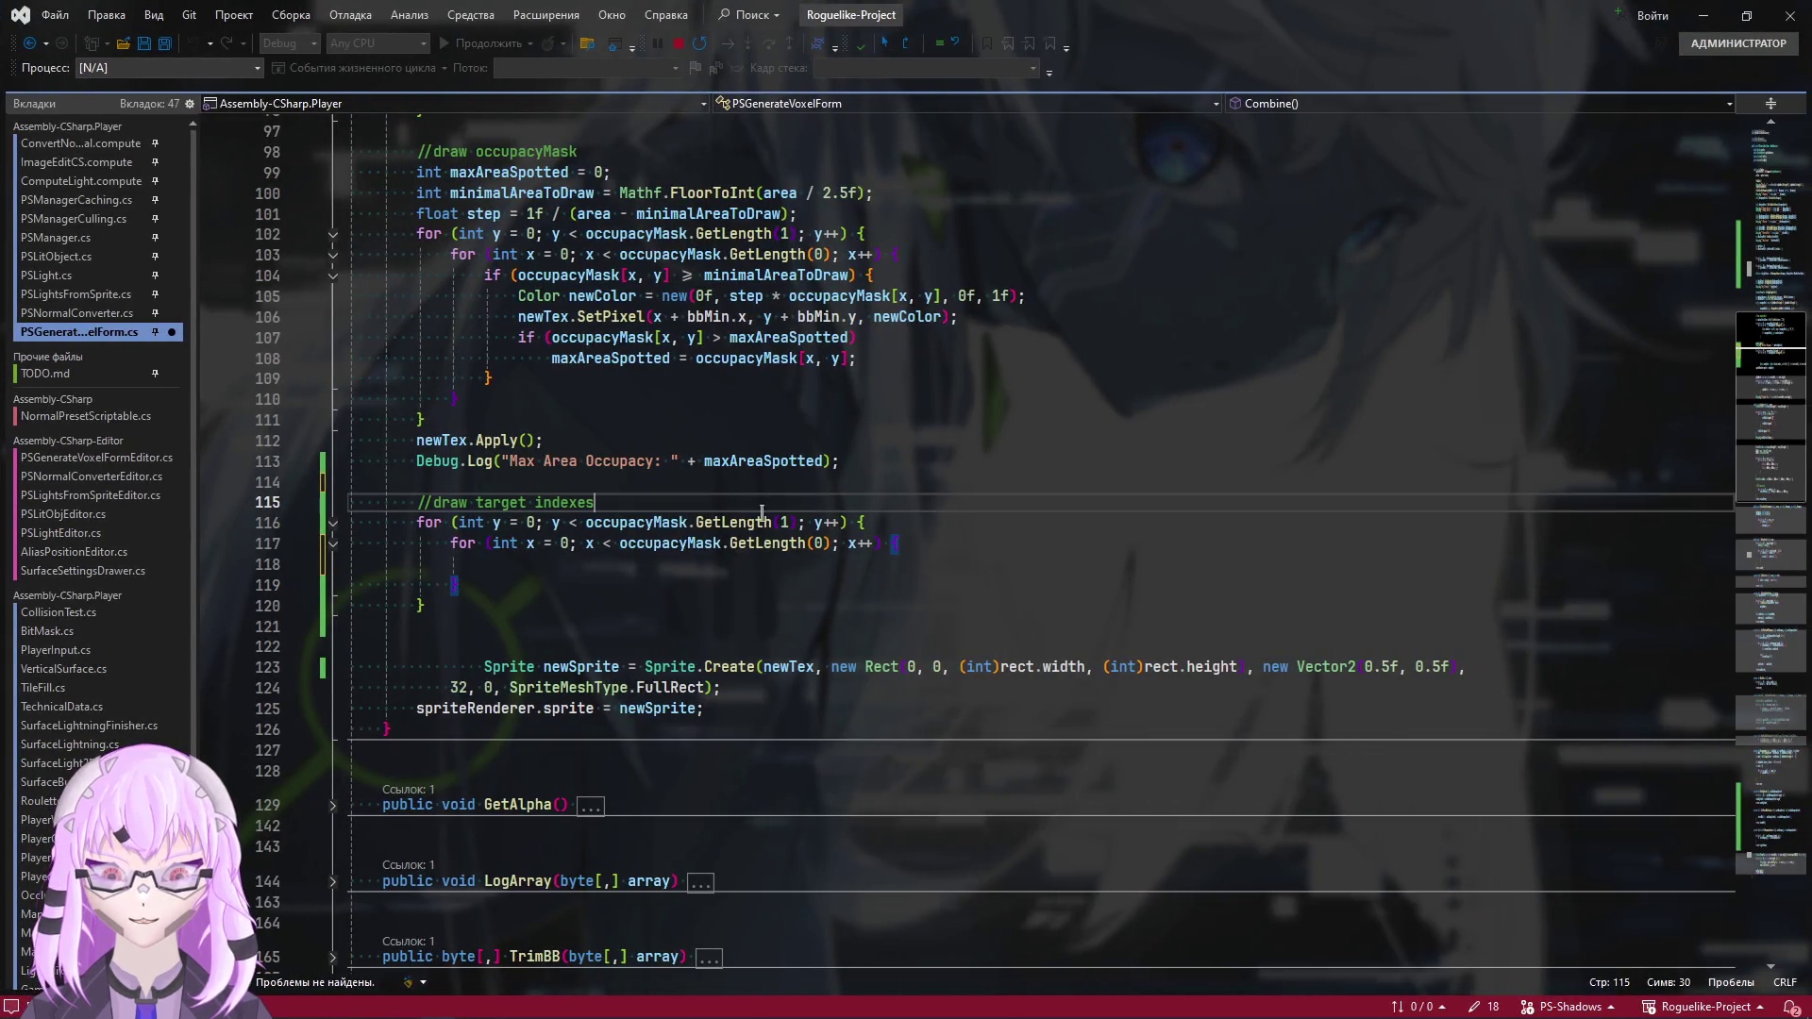
# Replace line 116's outer loop bound occupacyMask.GetLength(1) with xTargetIndexes.Count and save
pyautogui.moveTo(795, 522); pyautogui.dragTo(585, 521)
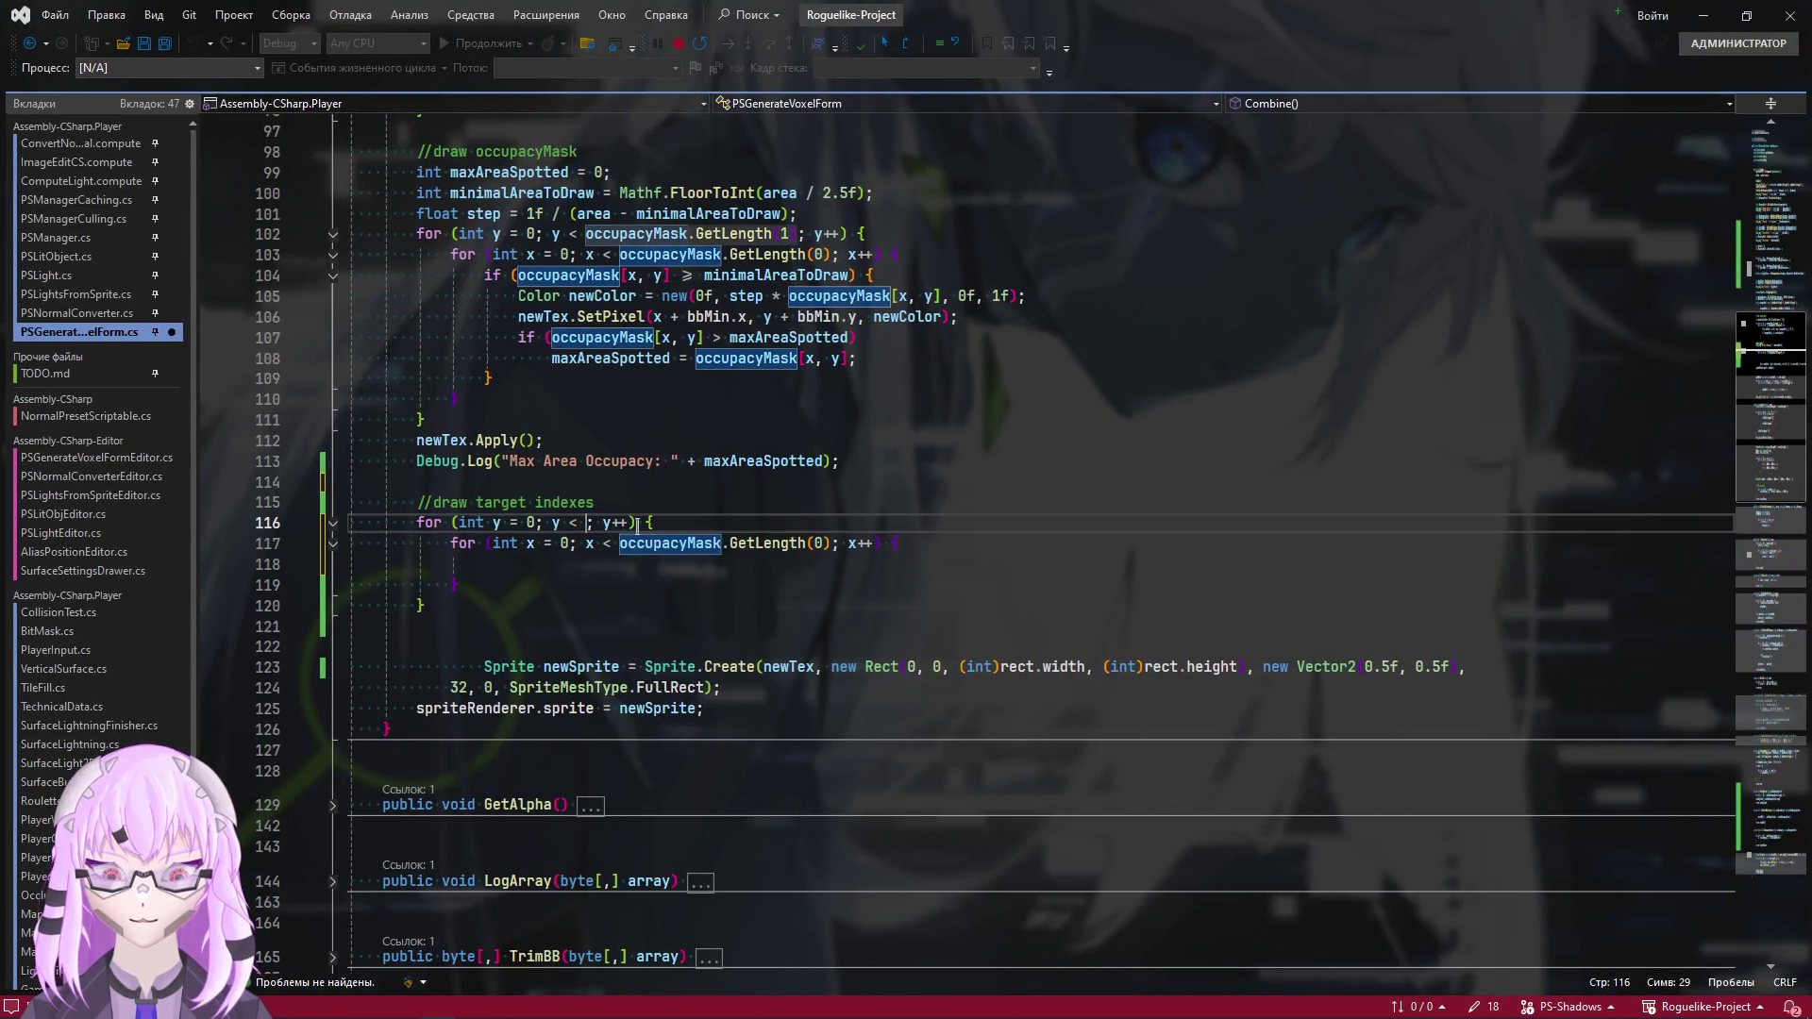
pyautogui.hotkey('ctrl', 'x')
pyautogui.scroll(6, 573, 495)
pyautogui.scroll(5, 572, 495)
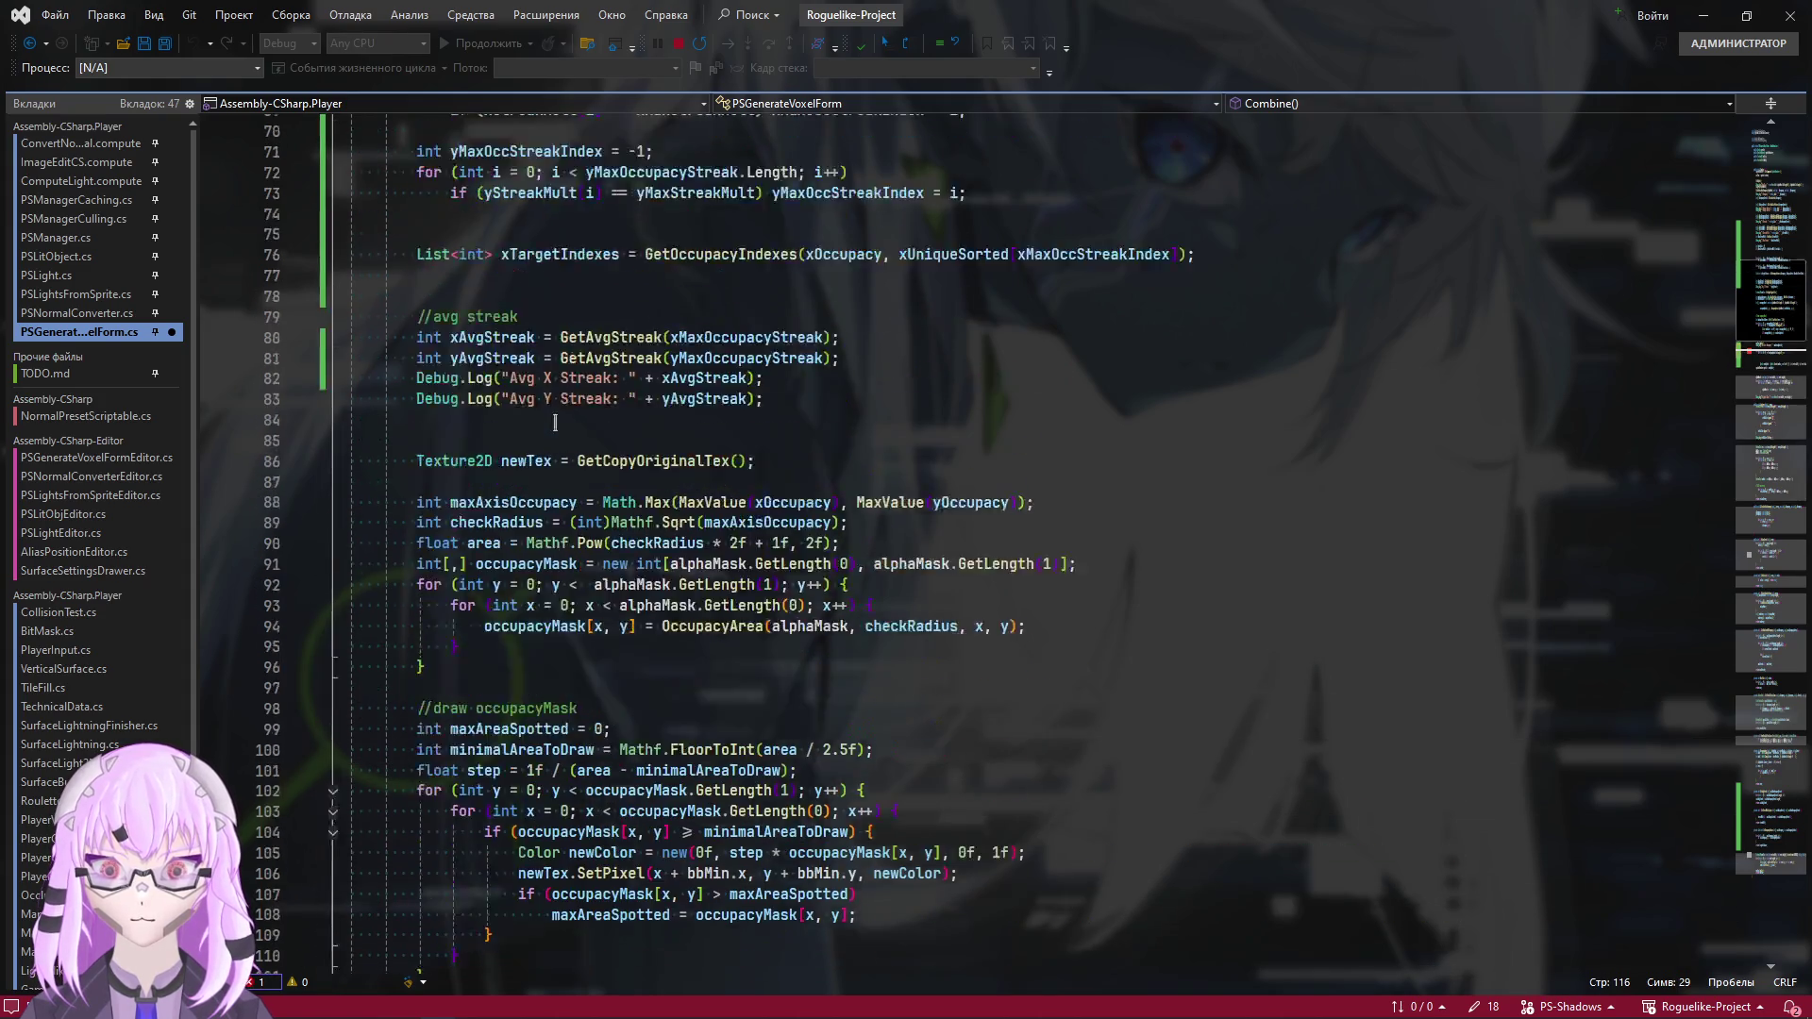
pyautogui.doubleClick(558, 377)
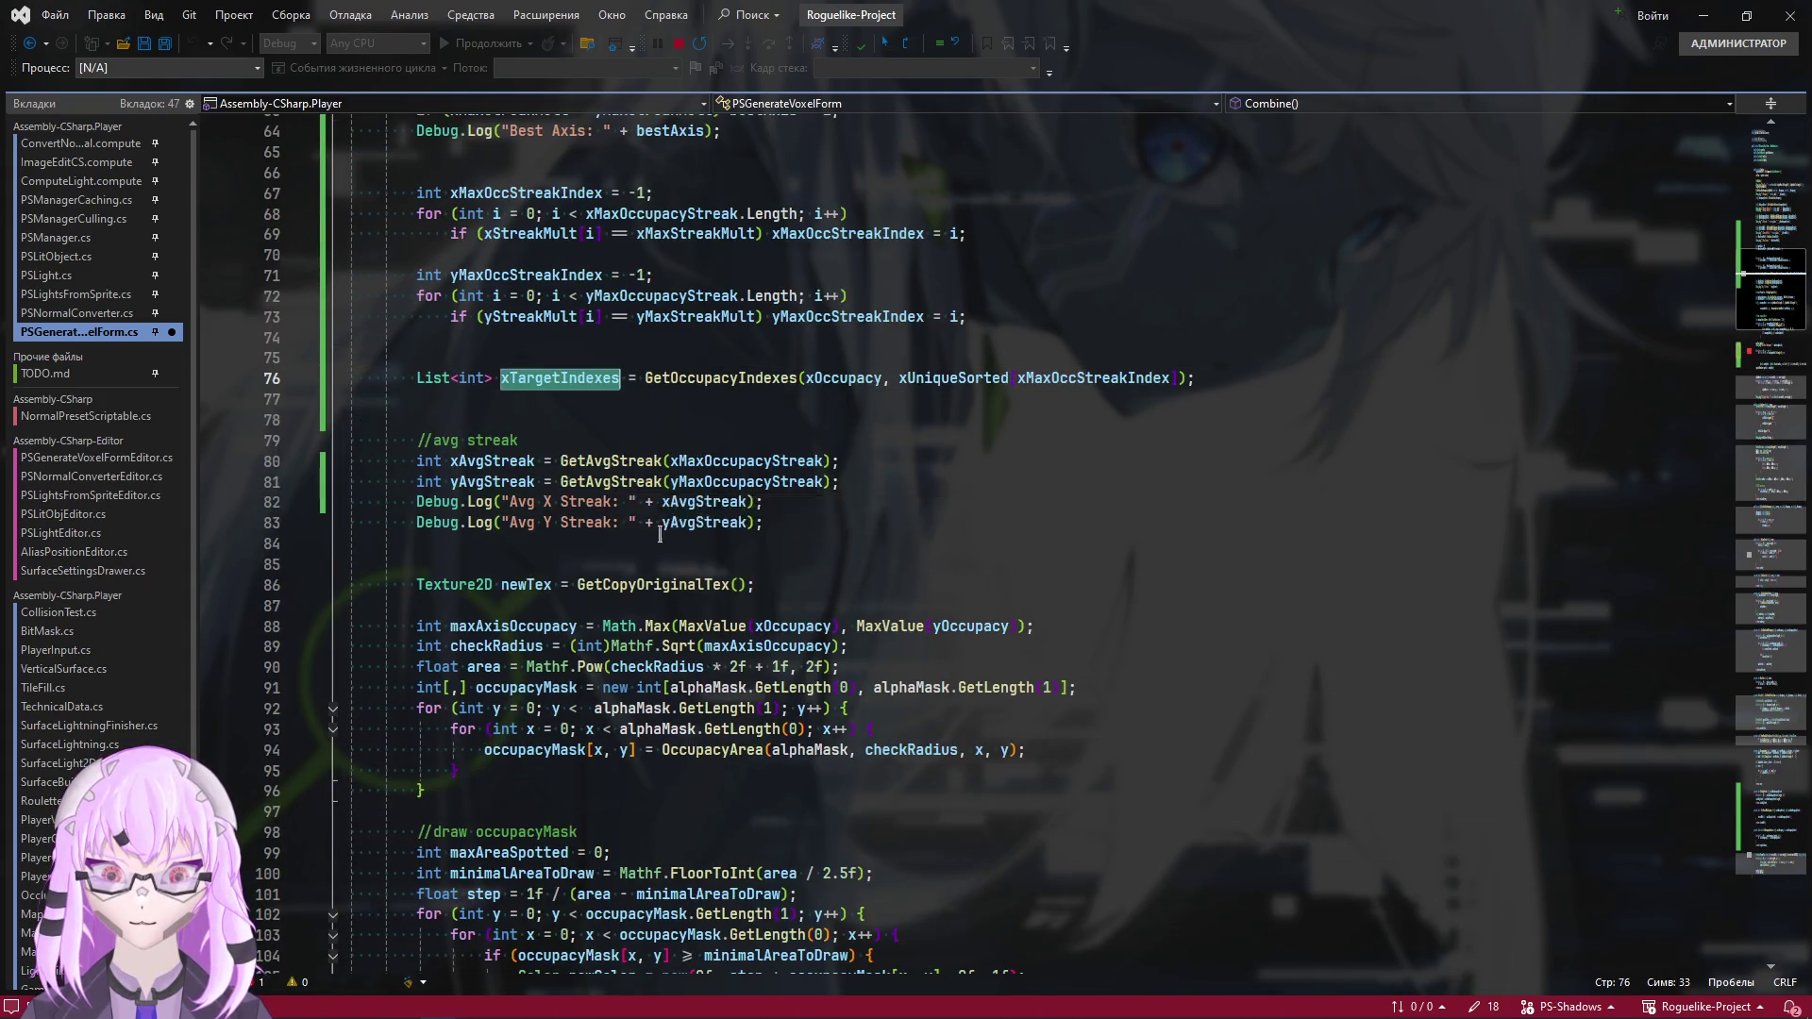
pyautogui.scroll(-11, 756, 706)
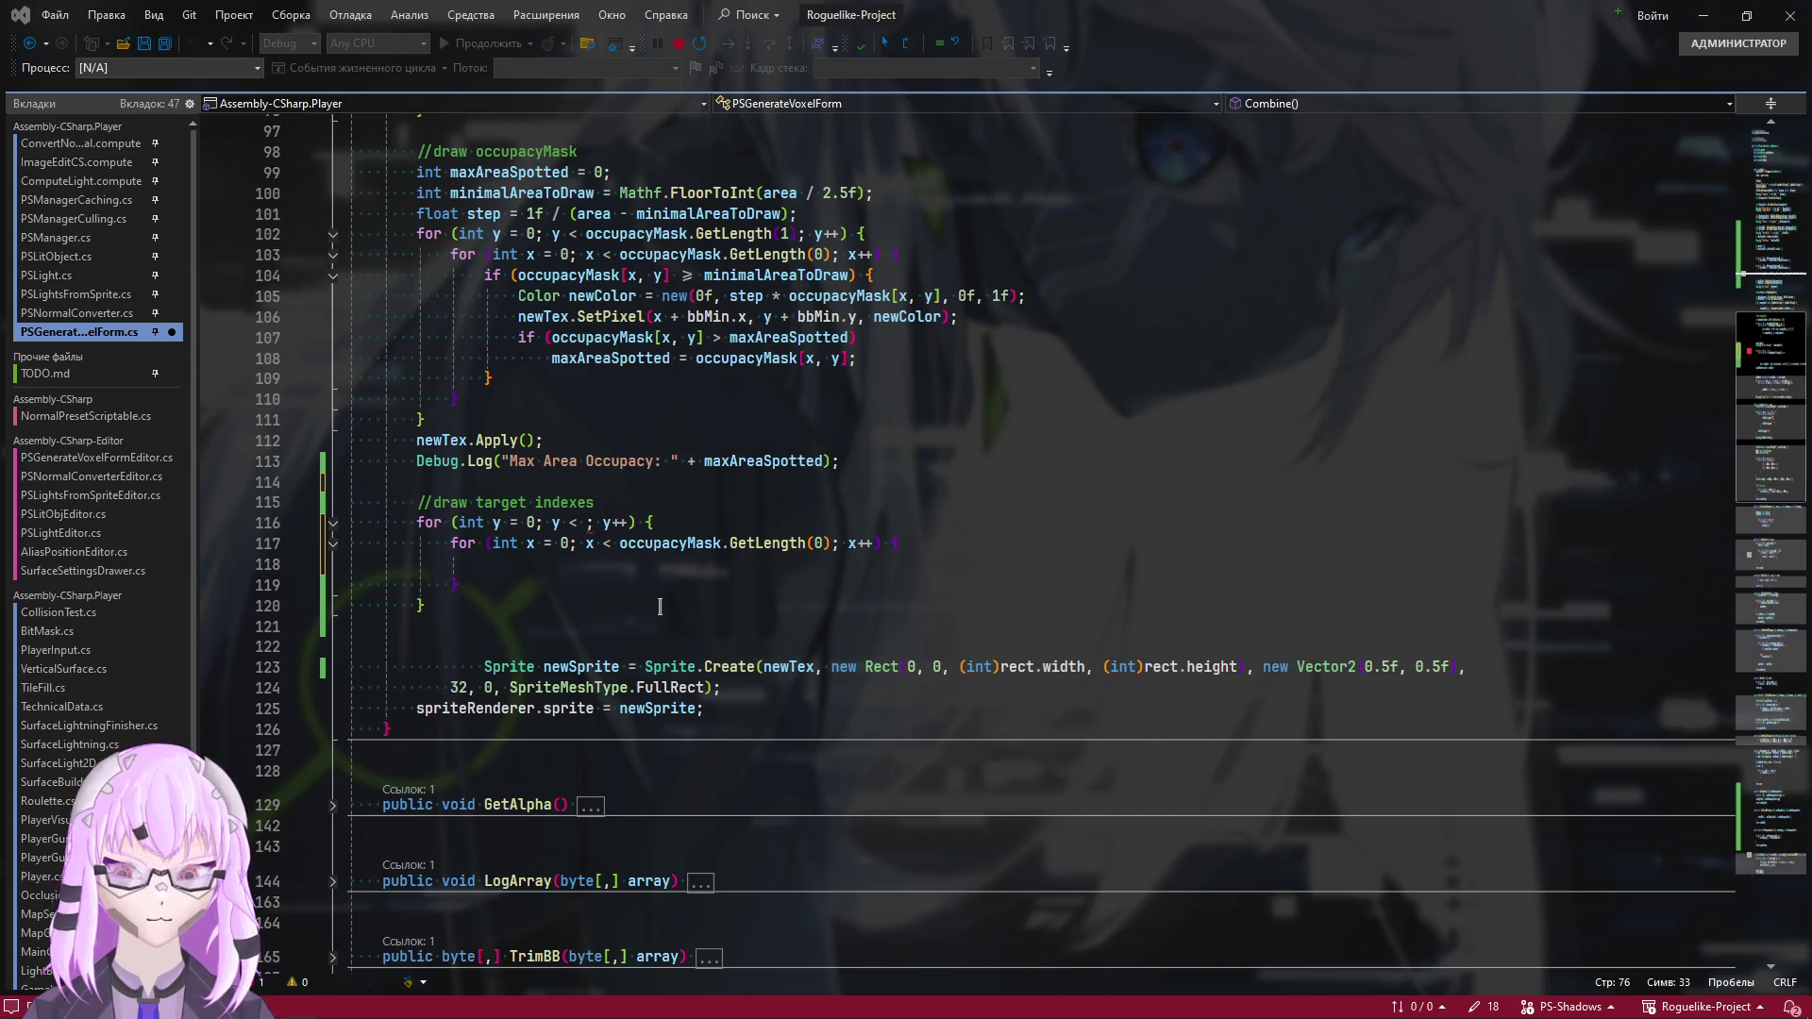
pyautogui.click(587, 526)
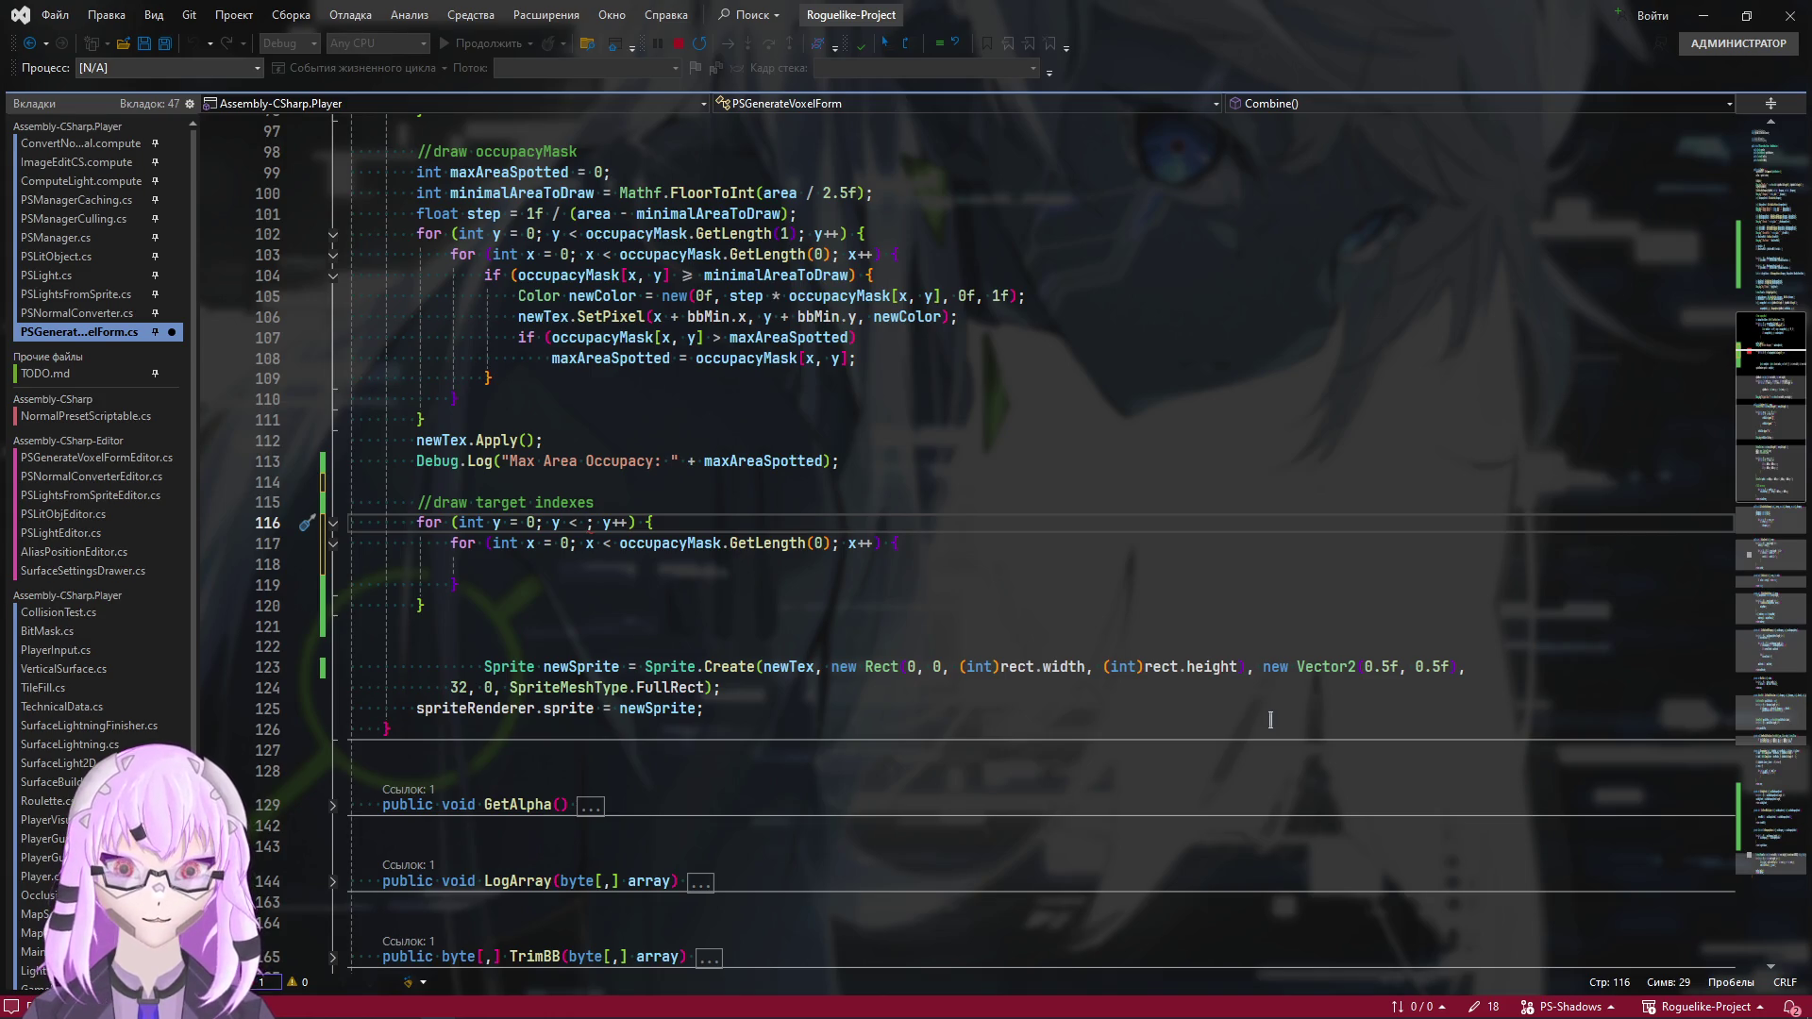
pyautogui.write('xTargetIndexes.')
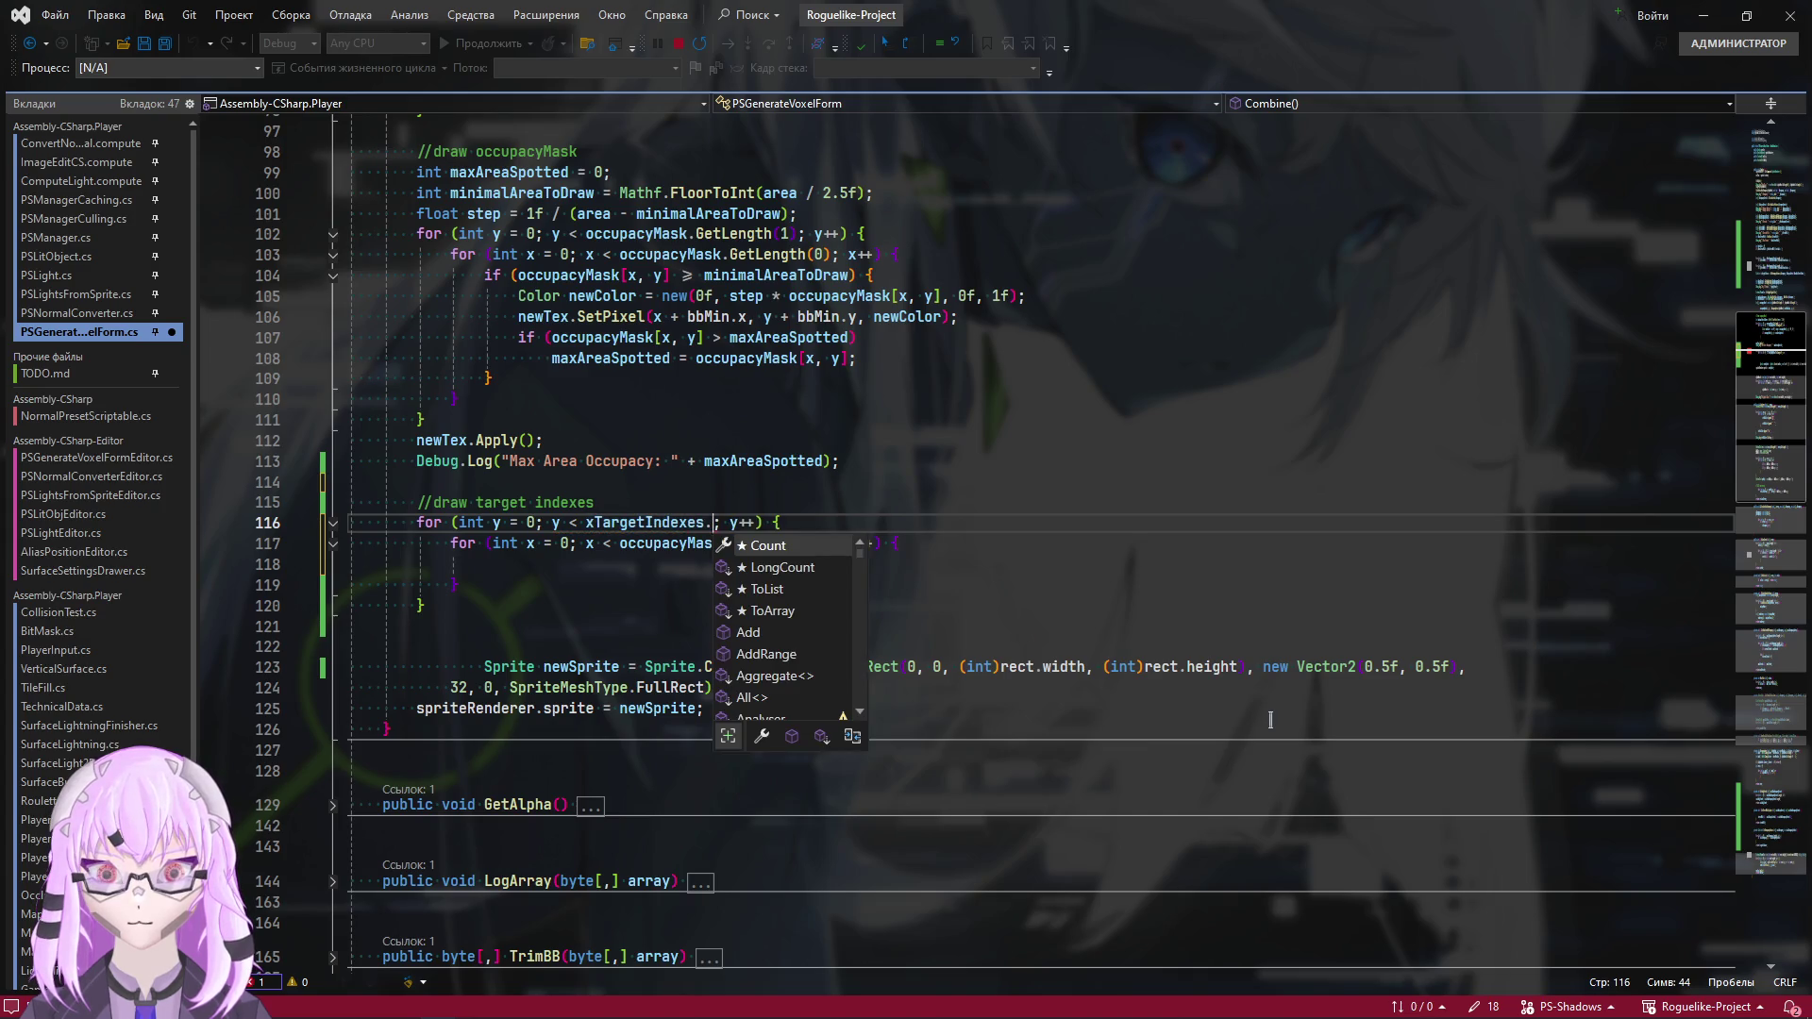
pyautogui.press('Tab')
pyautogui.press('Down')
pyautogui.press('Down')
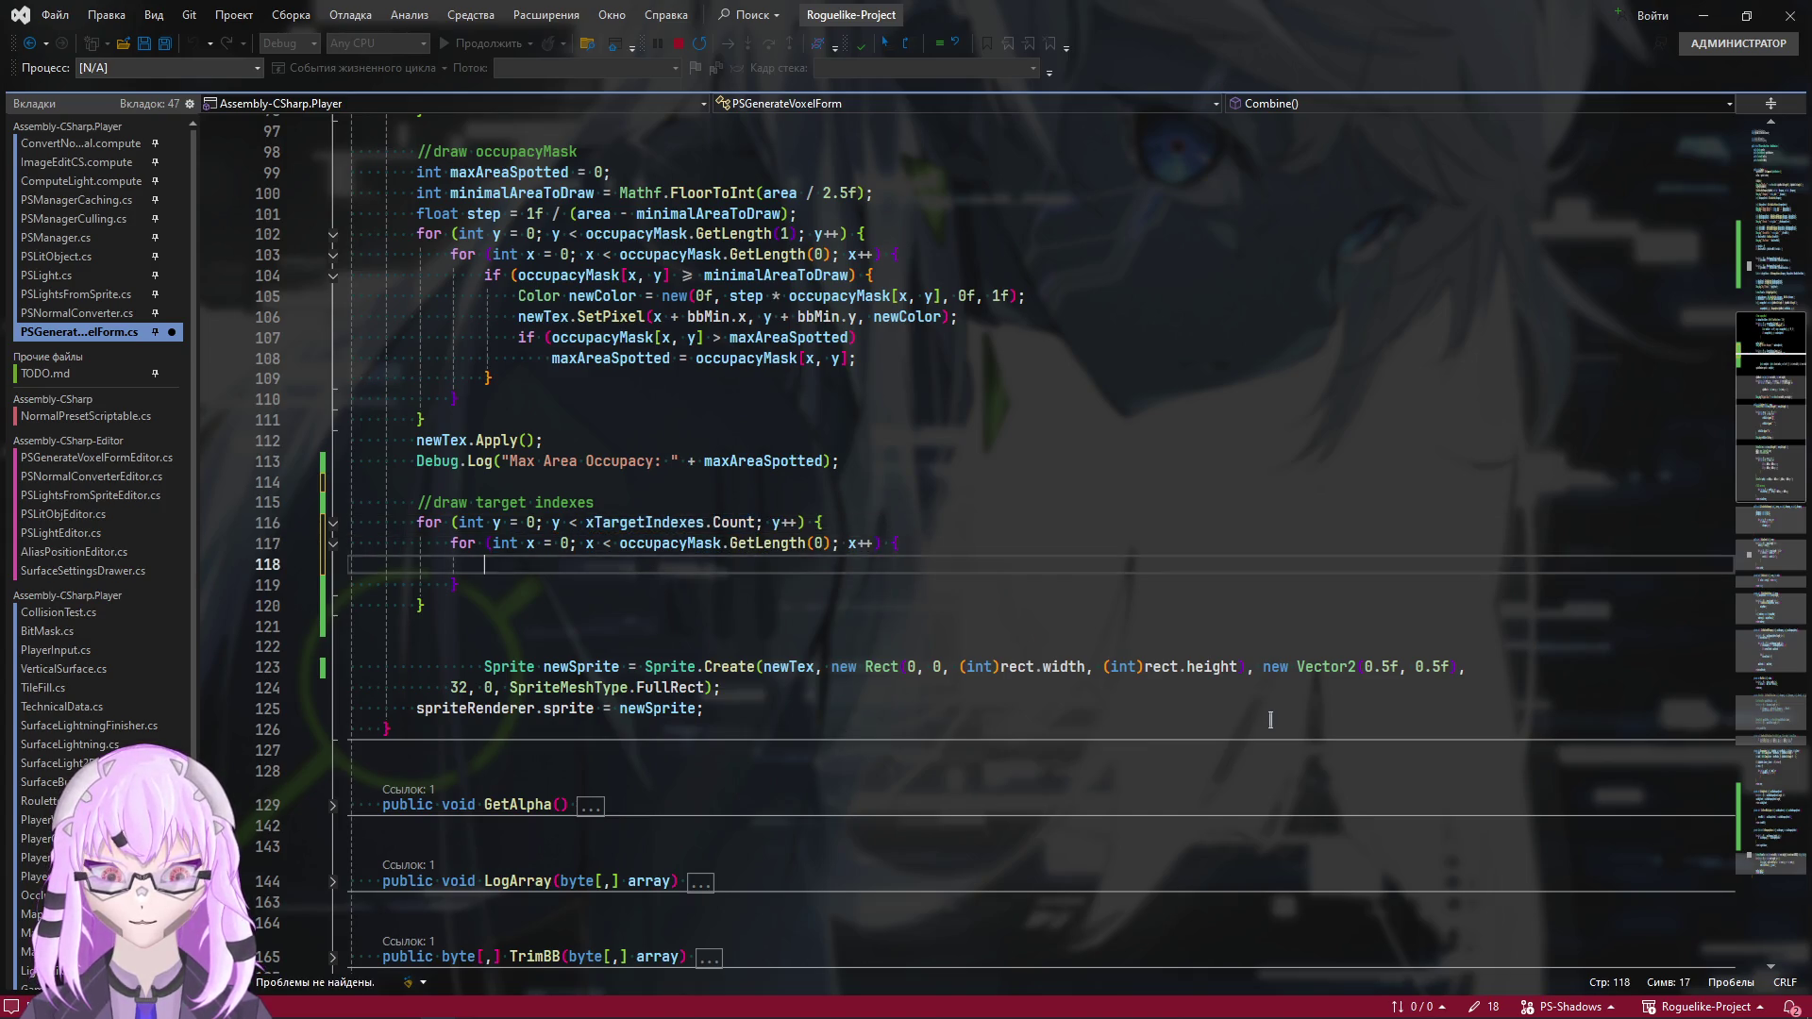
pyautogui.hotkey('ctrl', 's')
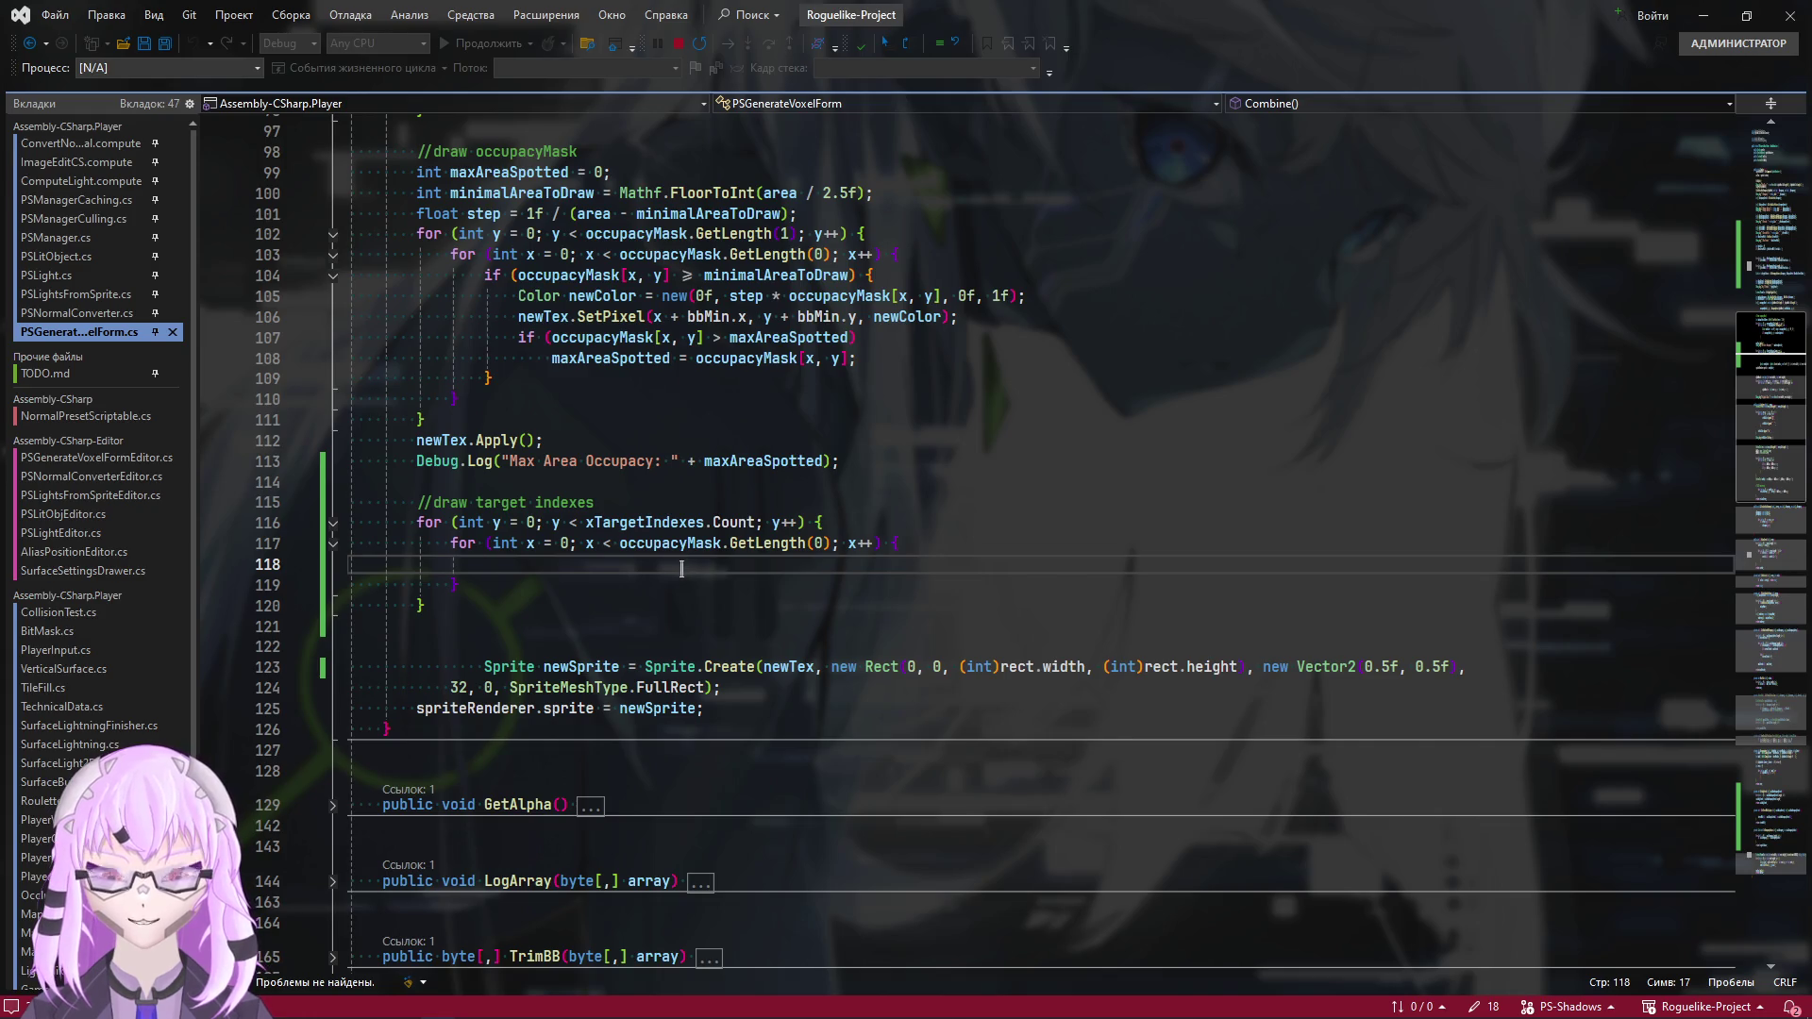
pyautogui.scroll(1, 792, 676)
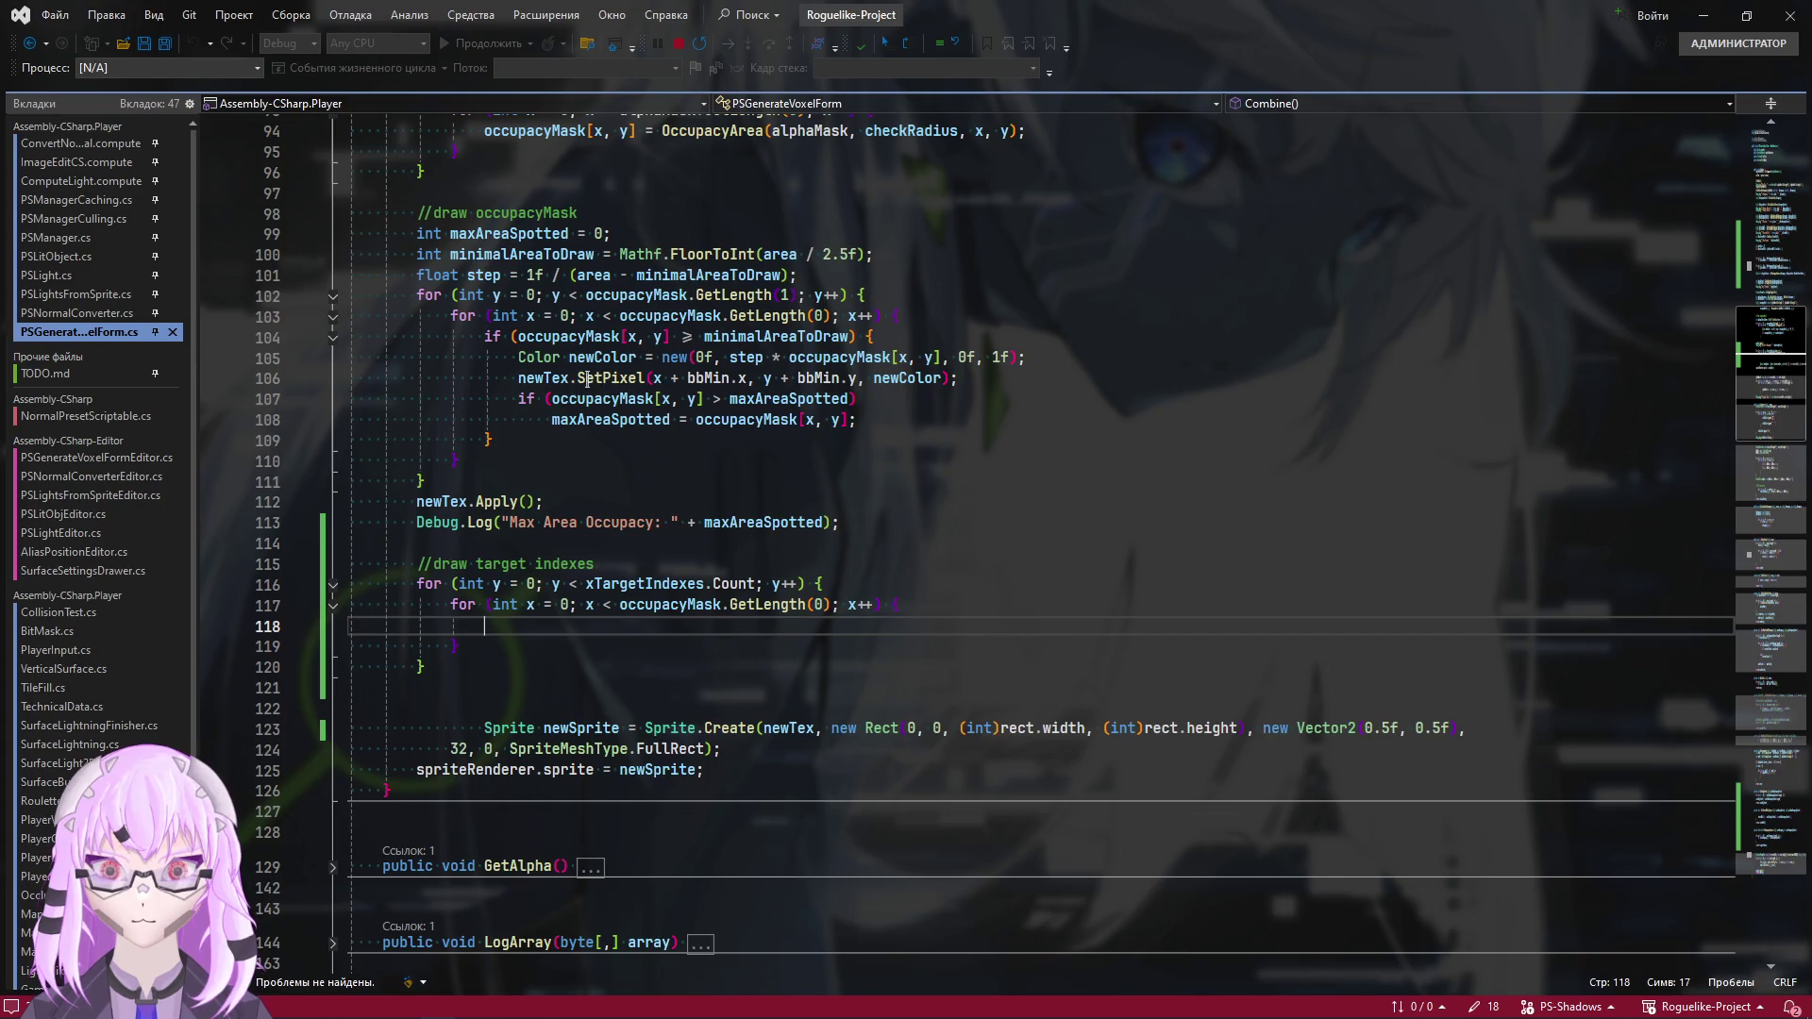
# Copy the SetPixel statement from line 106 into the new inner loop
pyautogui.moveTo(587, 378)
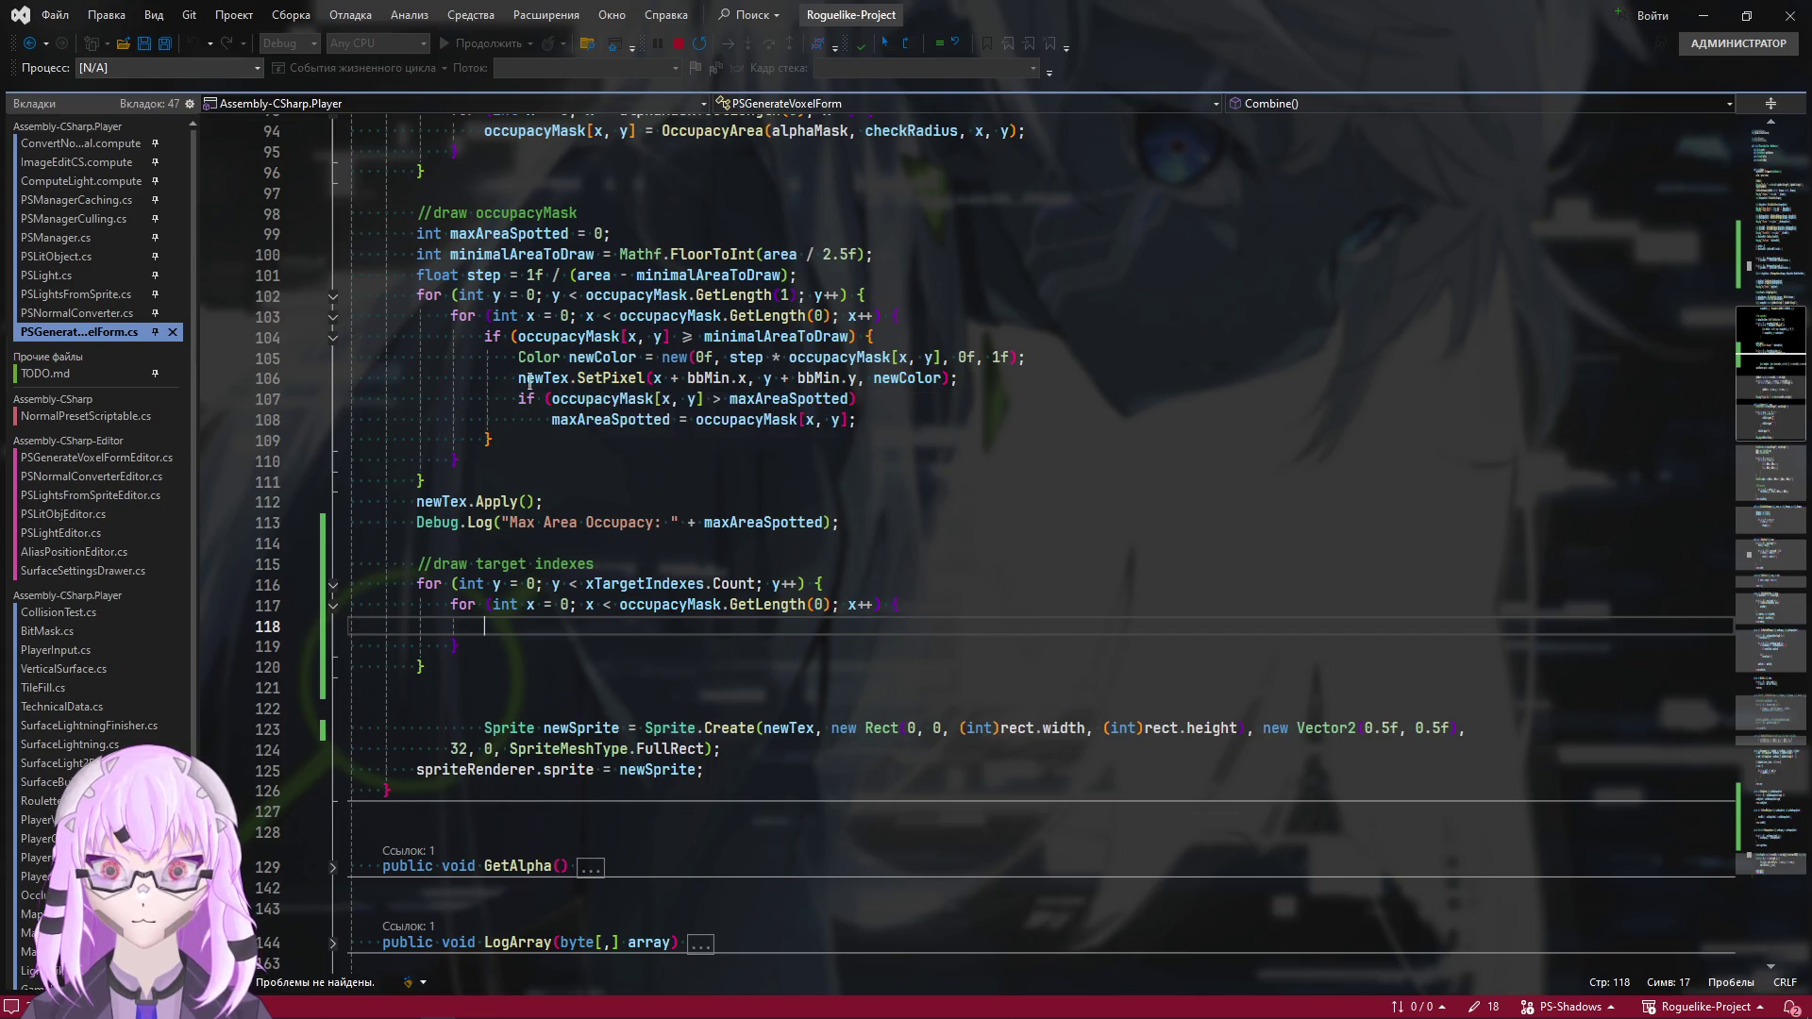
pyautogui.moveTo(972, 378)
pyautogui.mouseDown()
pyautogui.moveTo(545, 398)
pyautogui.moveTo(517, 379)
pyautogui.mouseUp()
pyautogui.hotkey('ctrl', 'c')
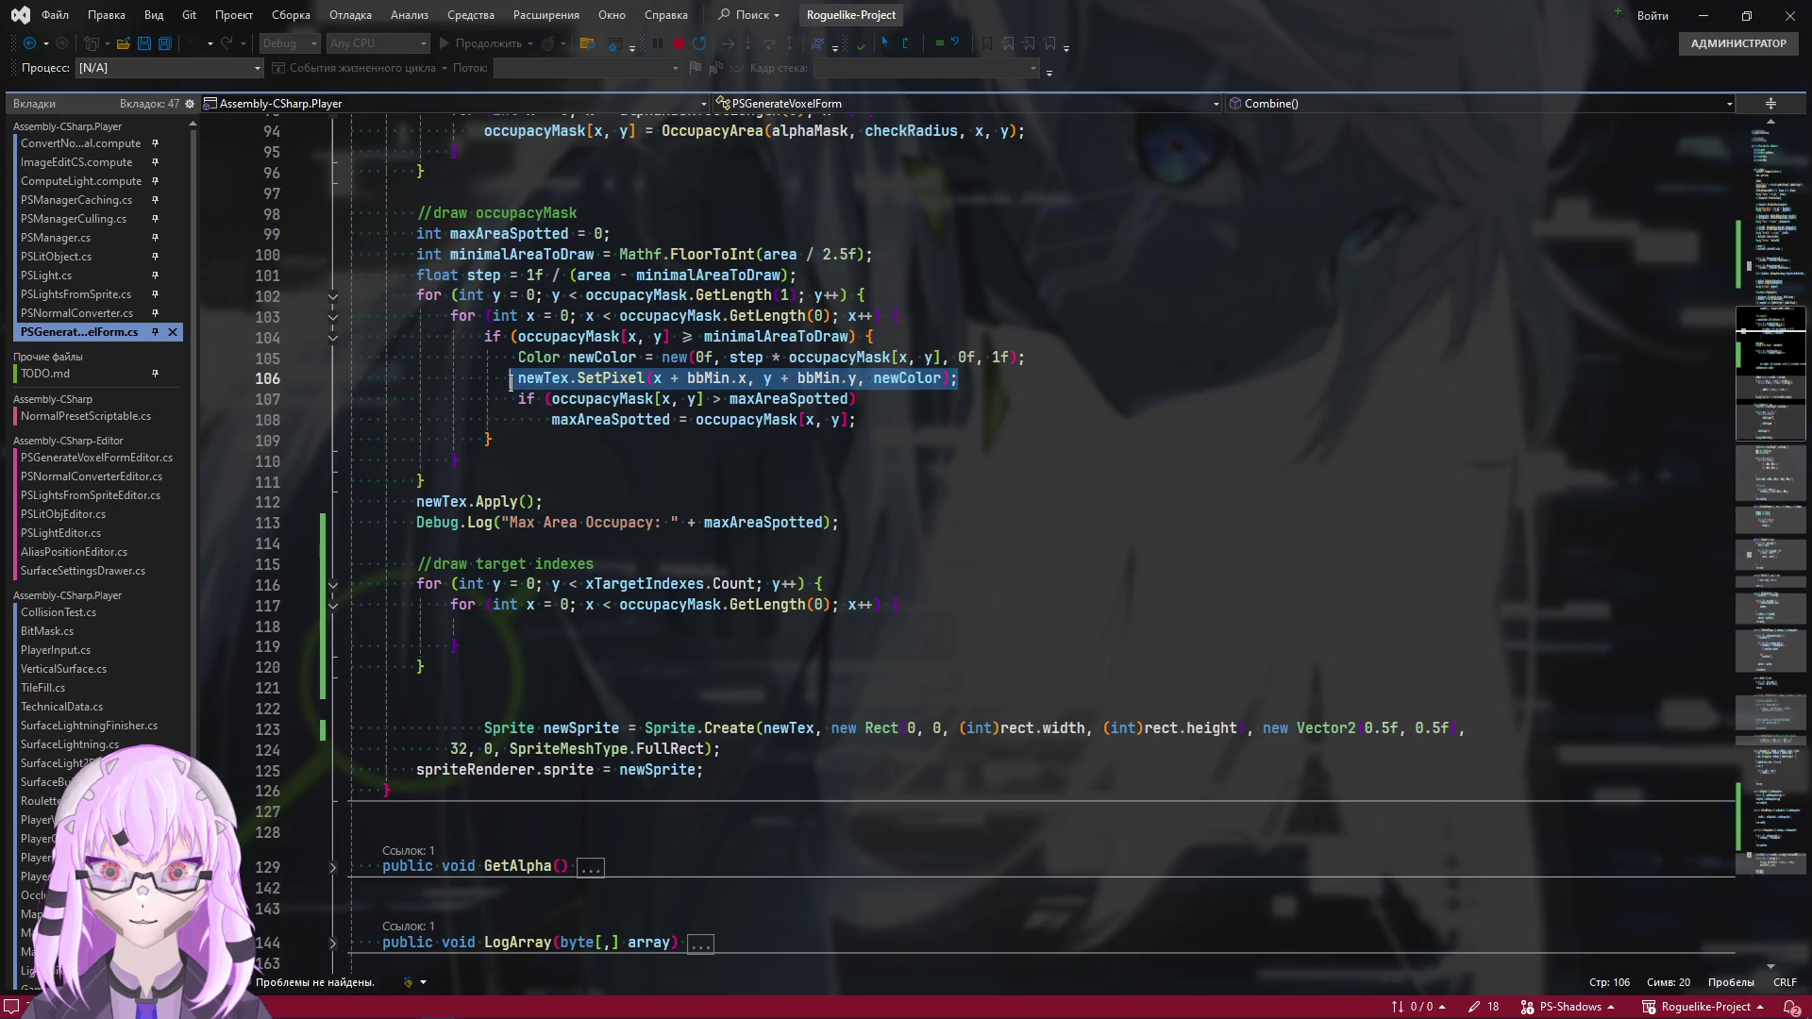
pyautogui.click(495, 628)
pyautogui.hotkey('ctrl', 'v')
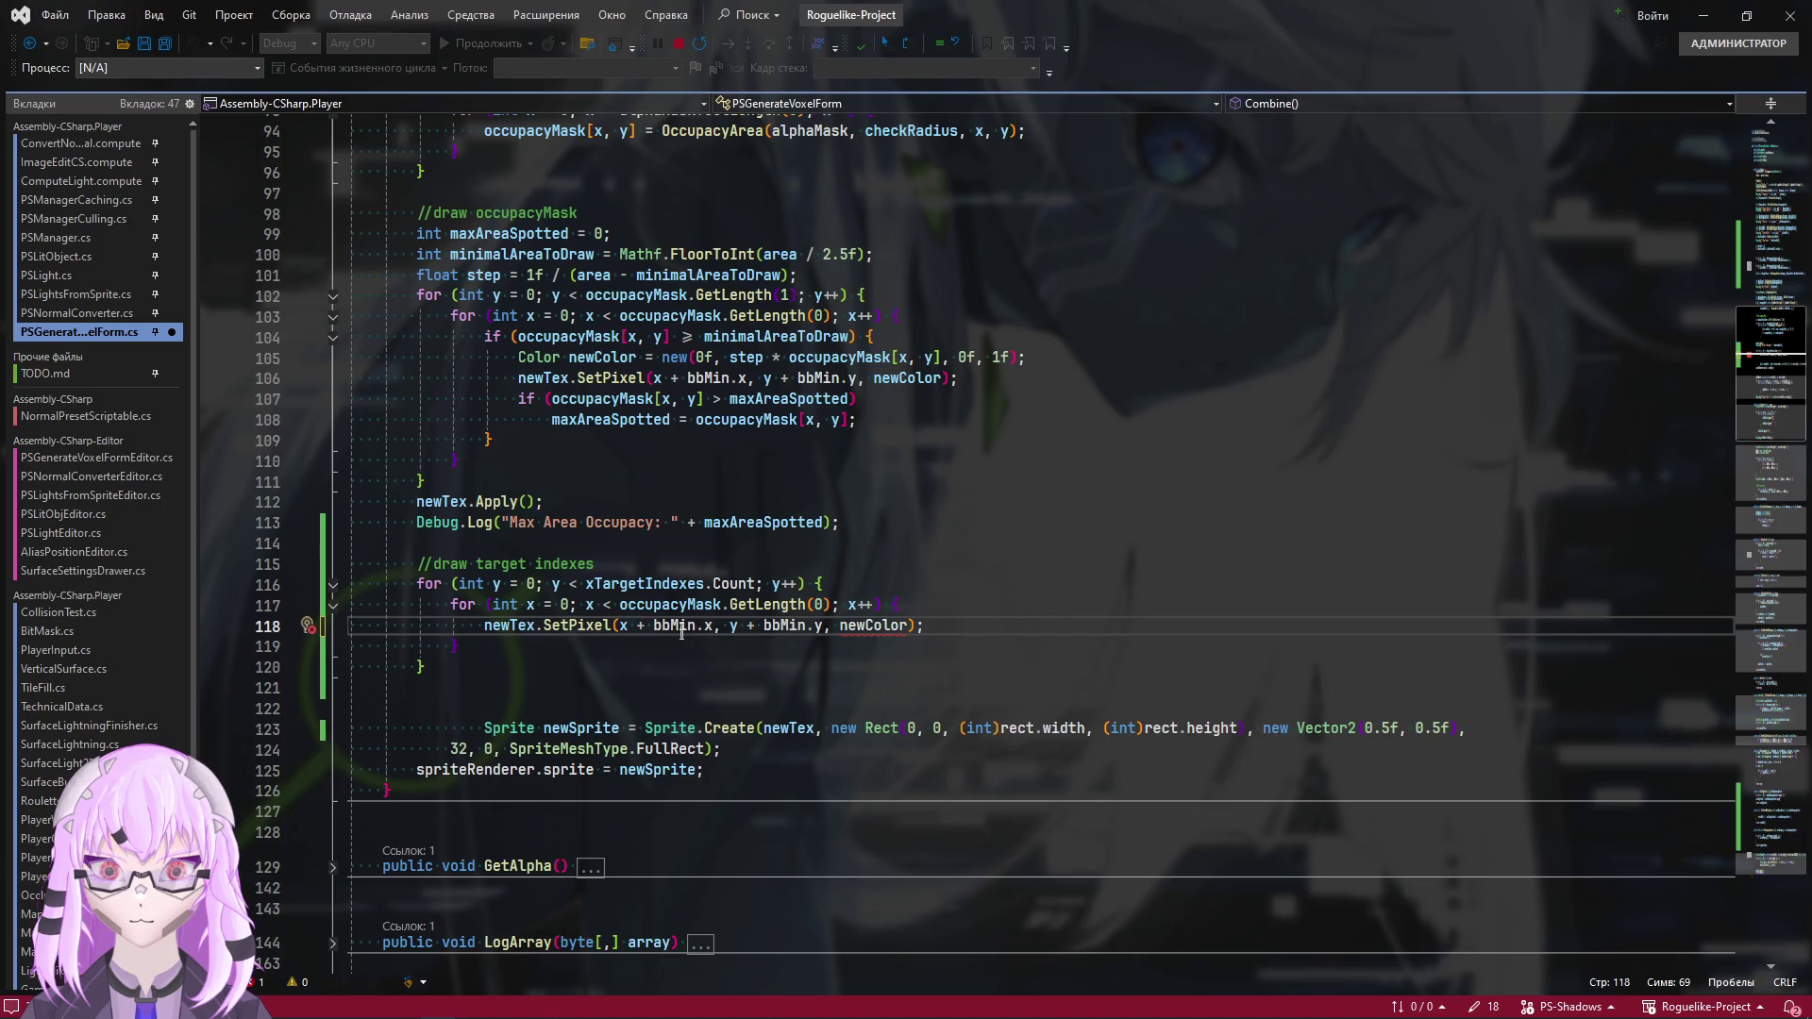
# Set the pasted SetPixel's colour argument to Color.red and save
pyautogui.click(920, 606)
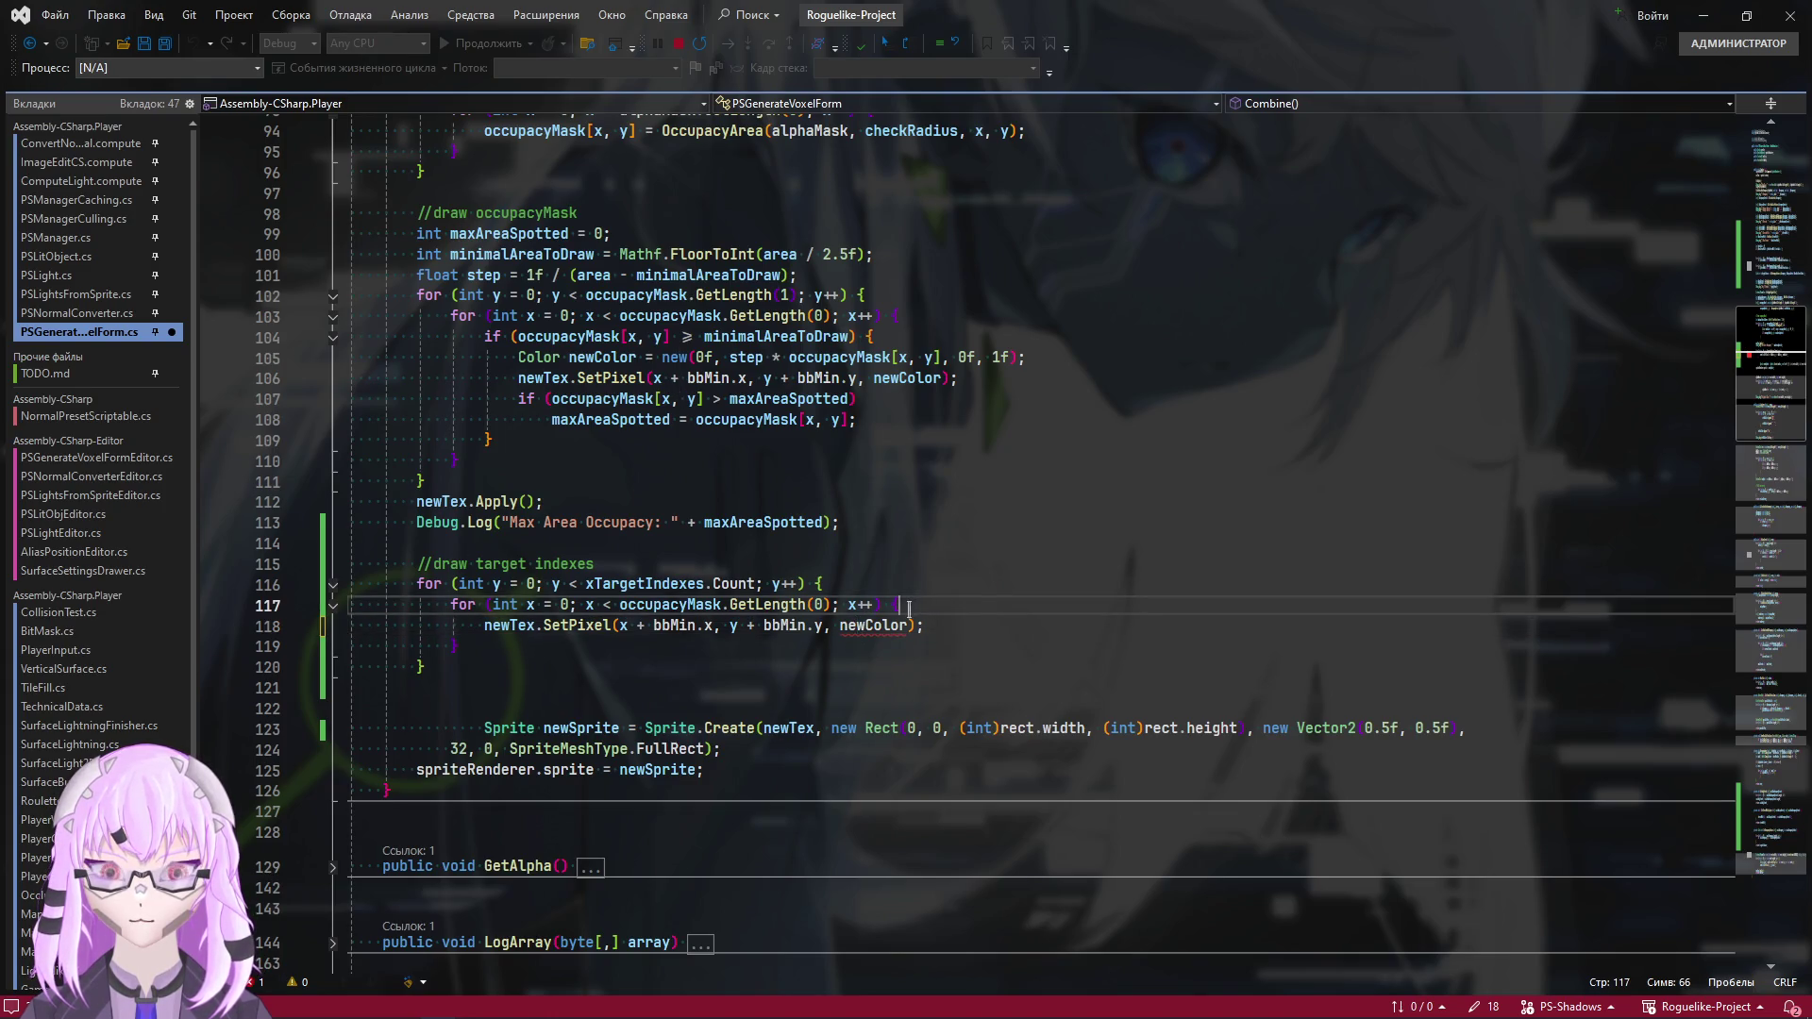
pyautogui.moveTo(889, 624)
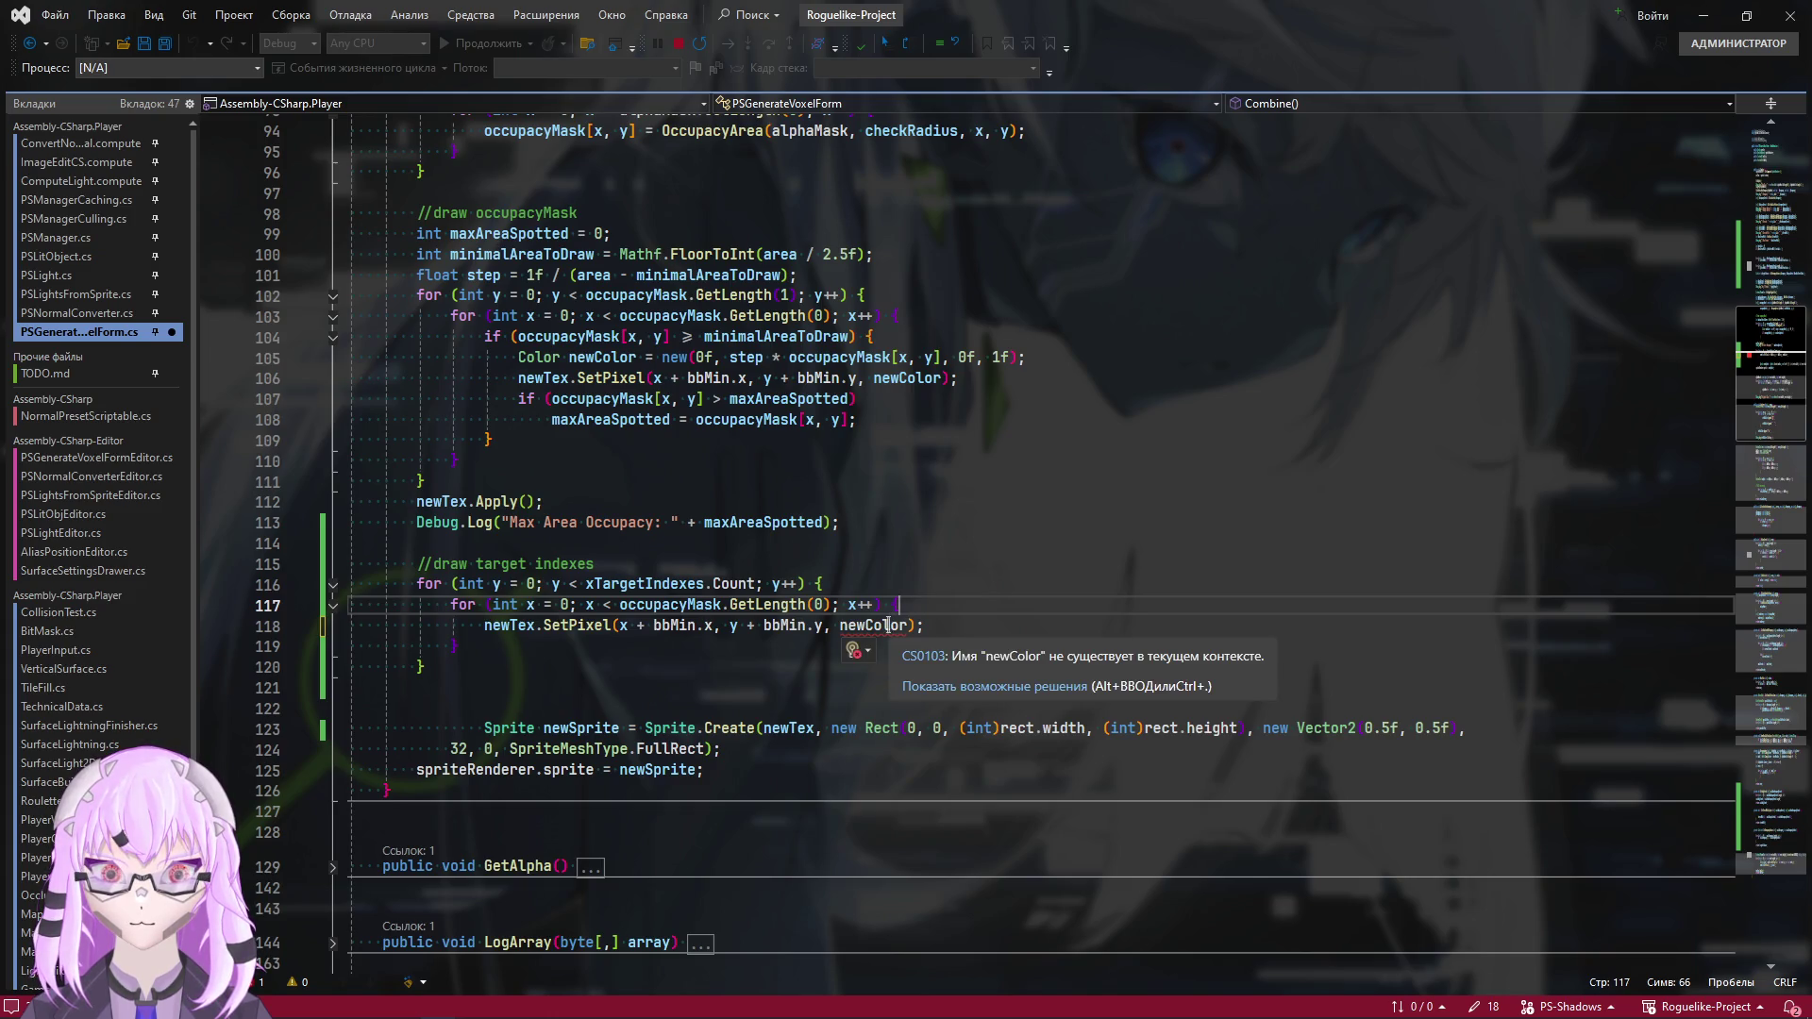
pyautogui.doubleClick(889, 625)
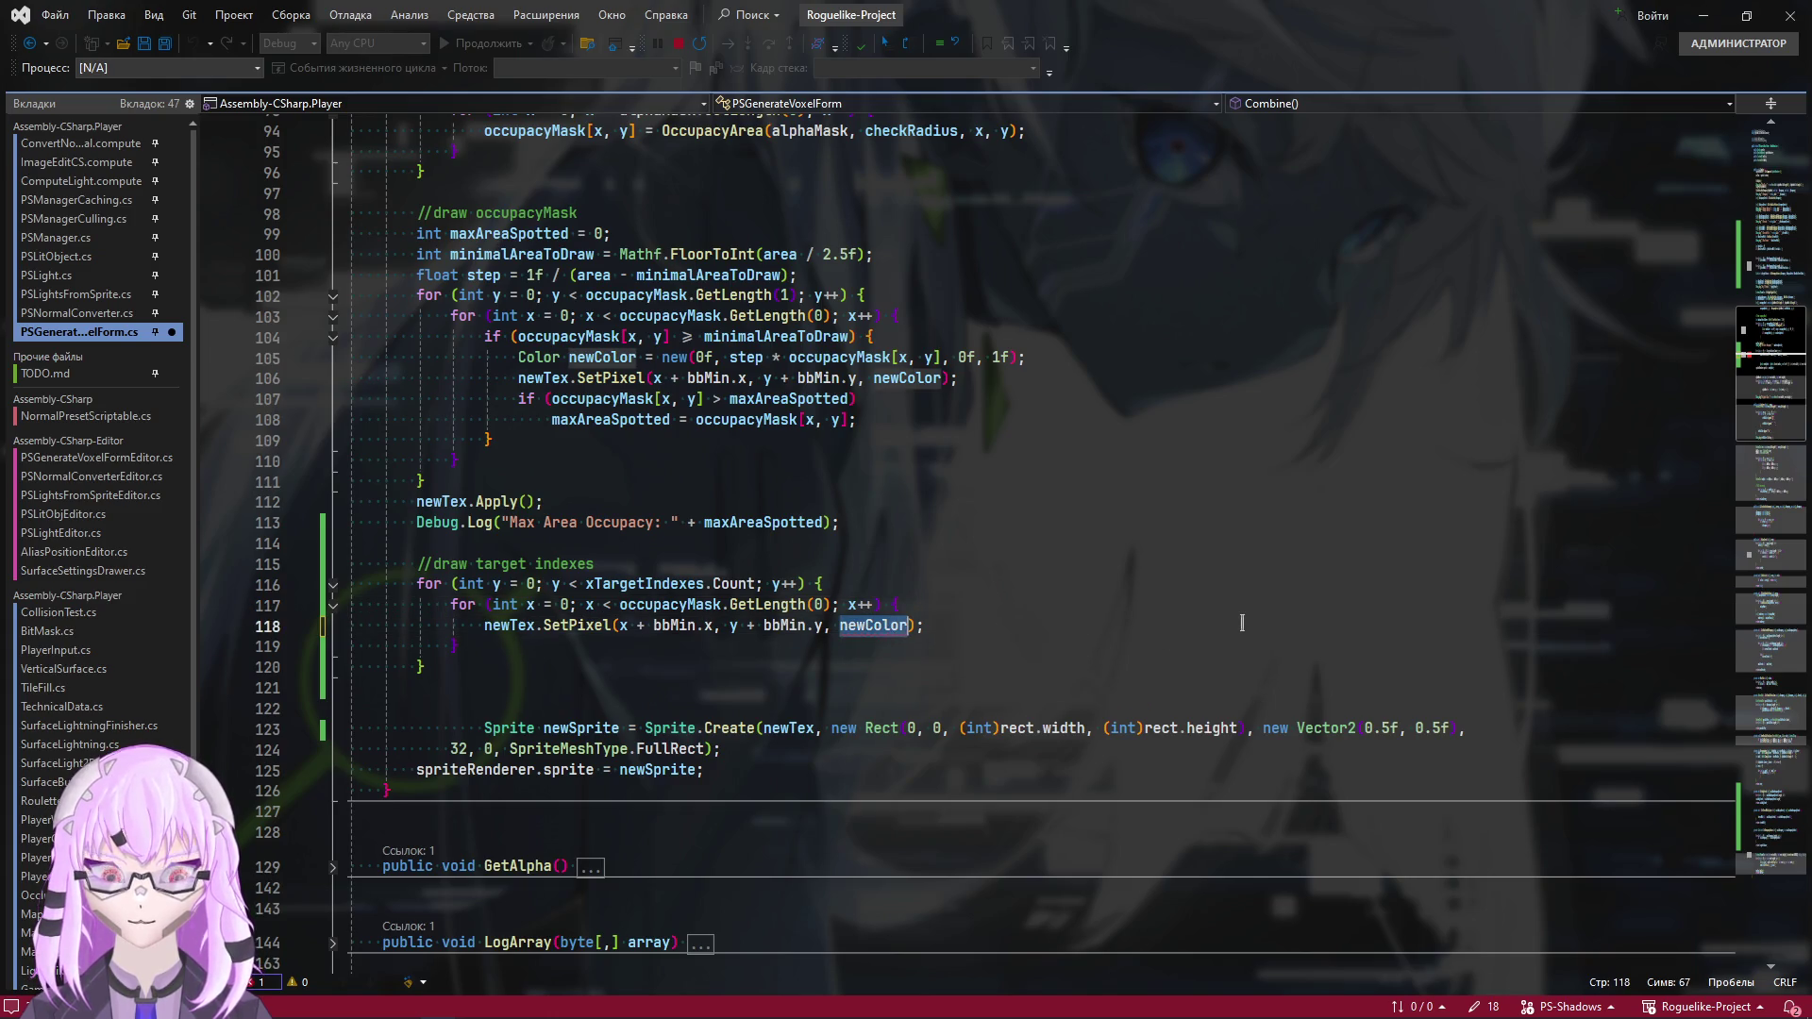
pyautogui.write('new Color')
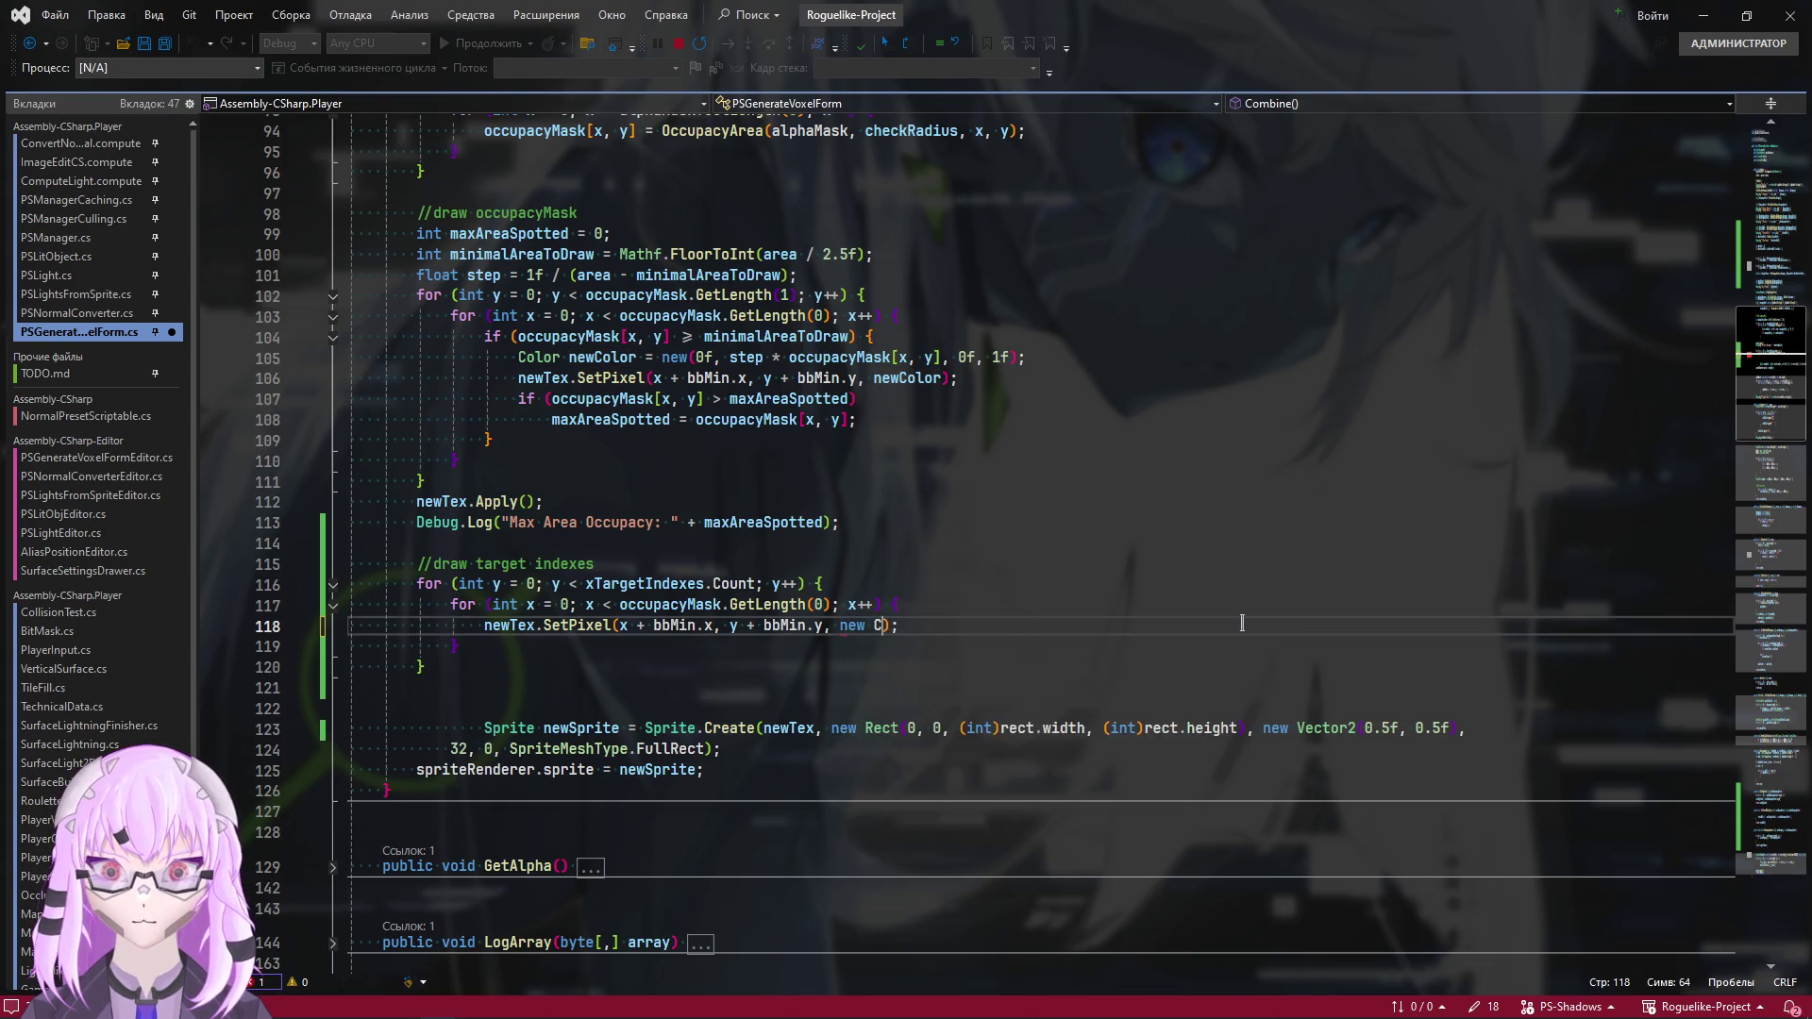
pyautogui.write('(')
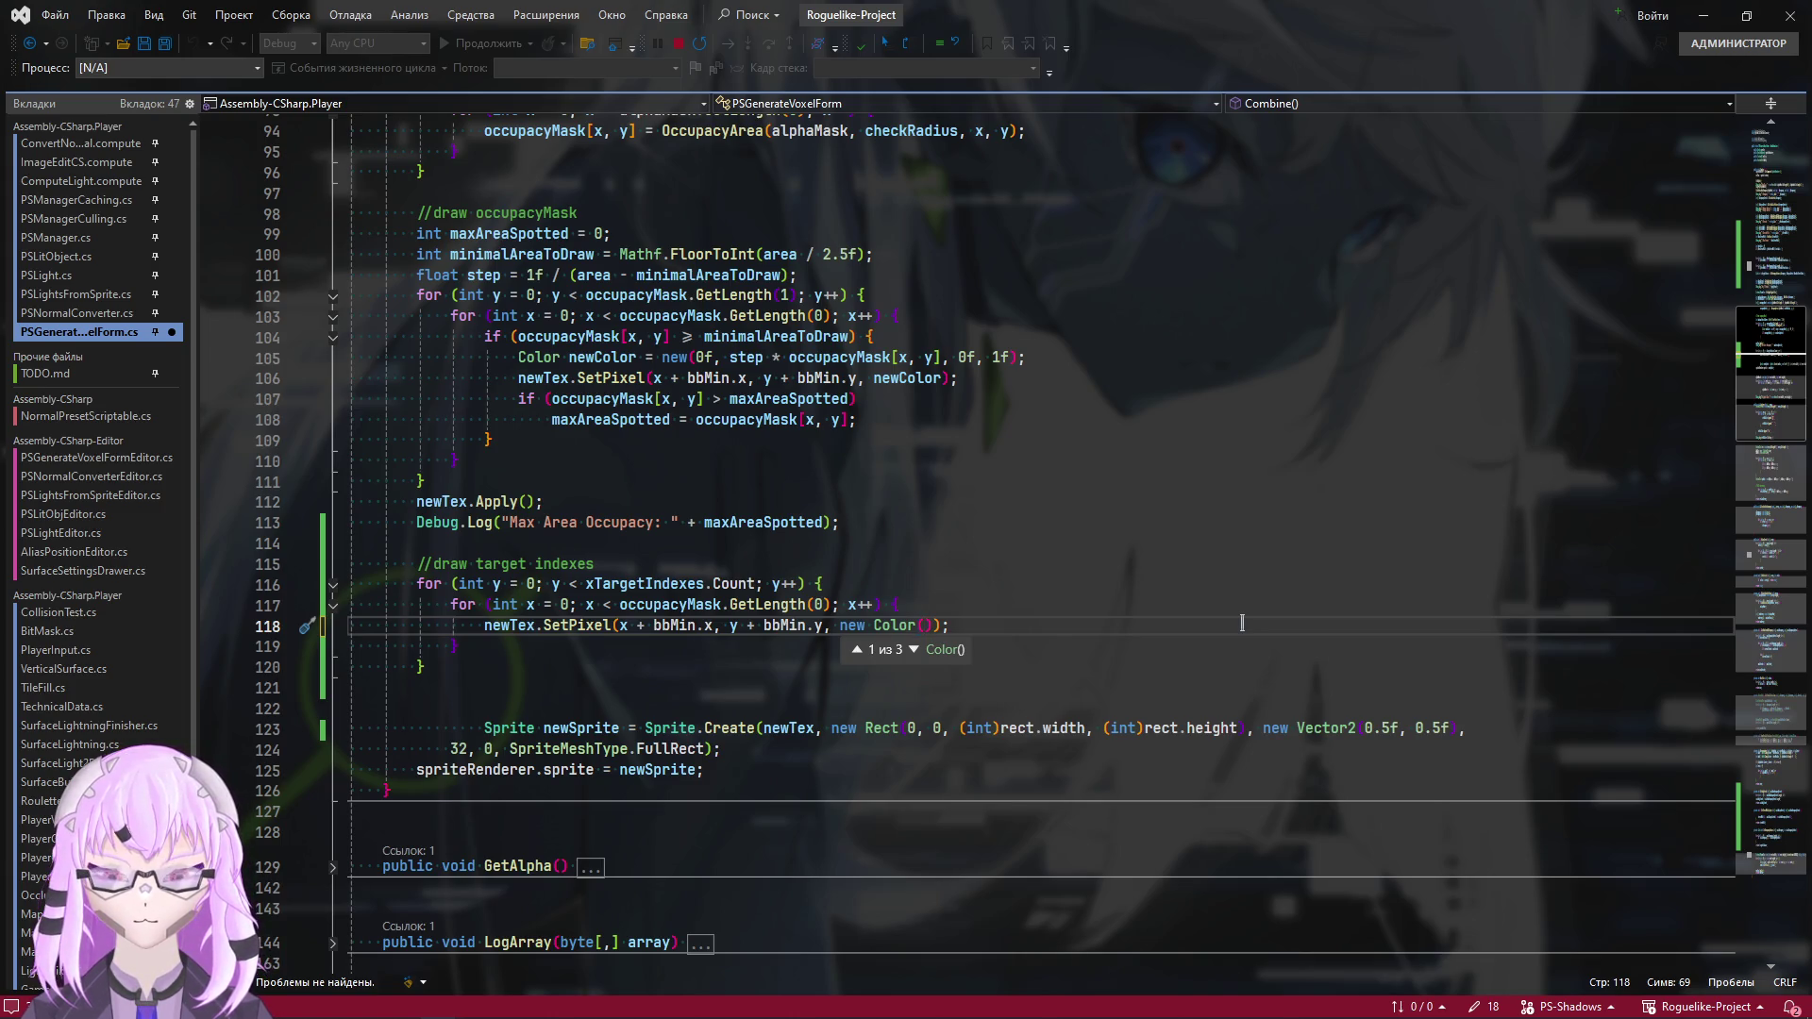
pyautogui.write('1f')
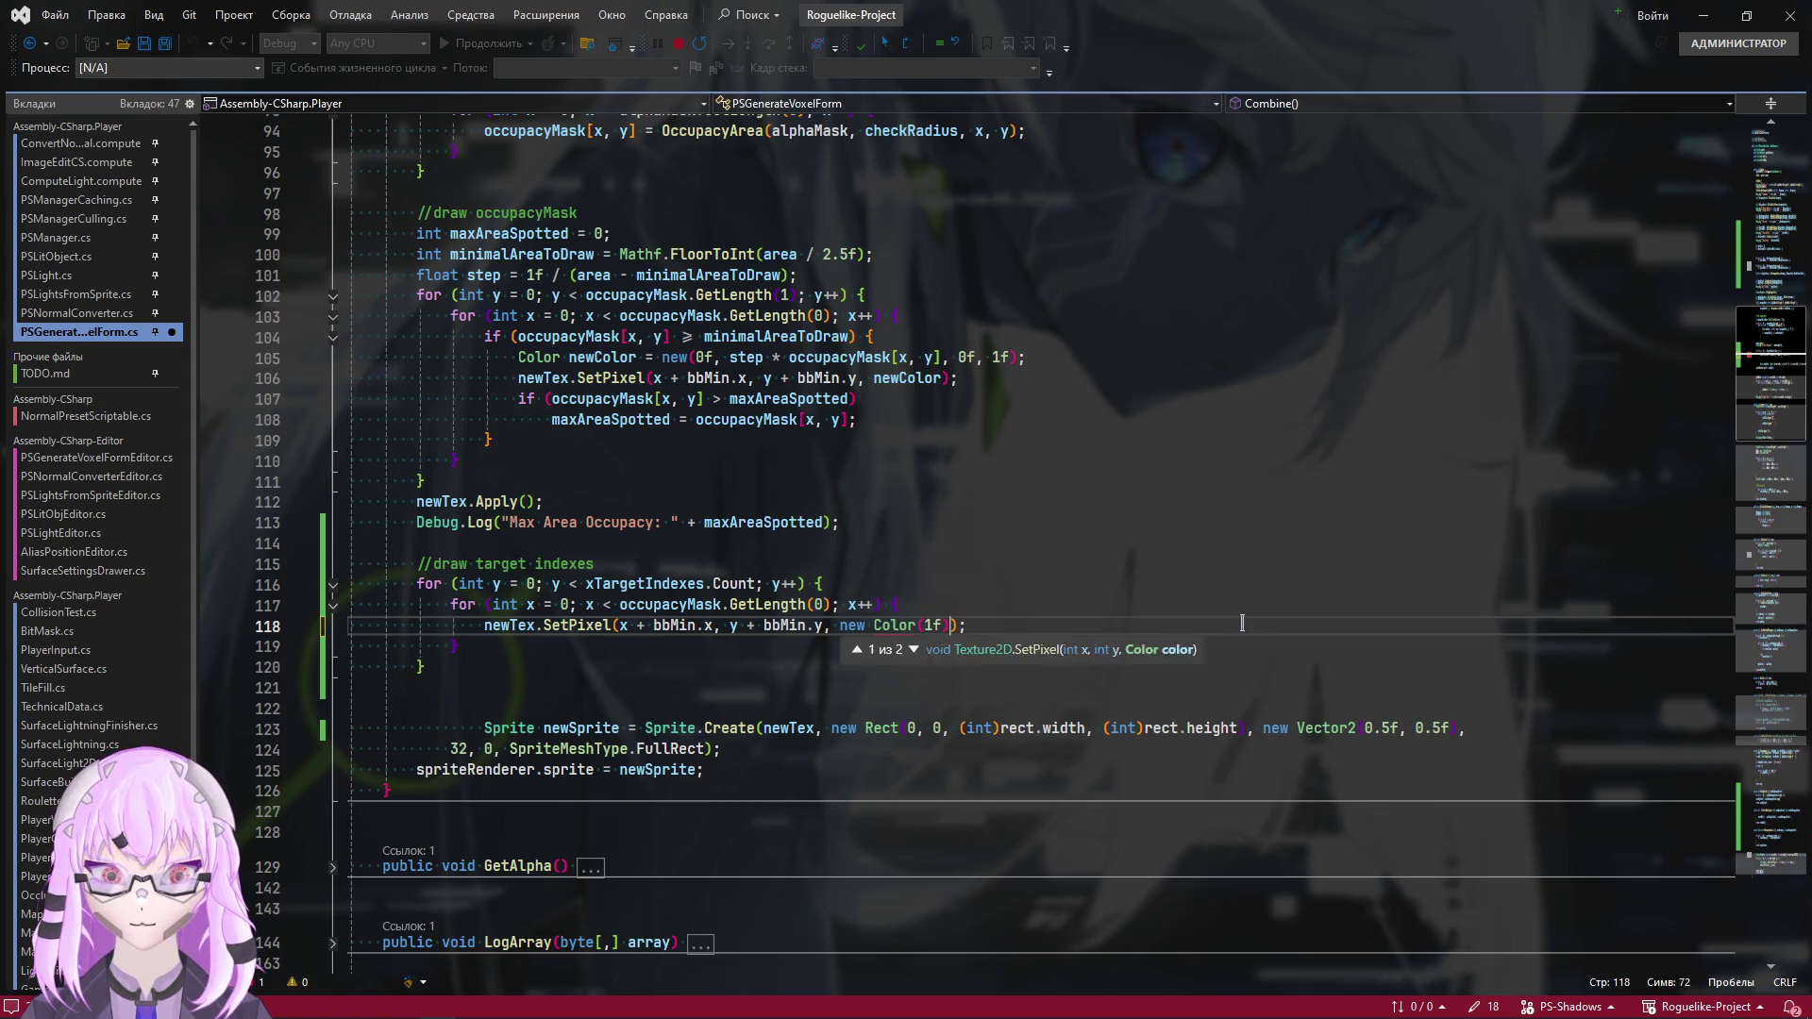
pyautogui.hotkey('ctrl', 'shift', 'Left')
pyautogui.hotkey('ctrl', 'shift', 'Left')
pyautogui.hotkey('ctrl', 'shift', 'Left')
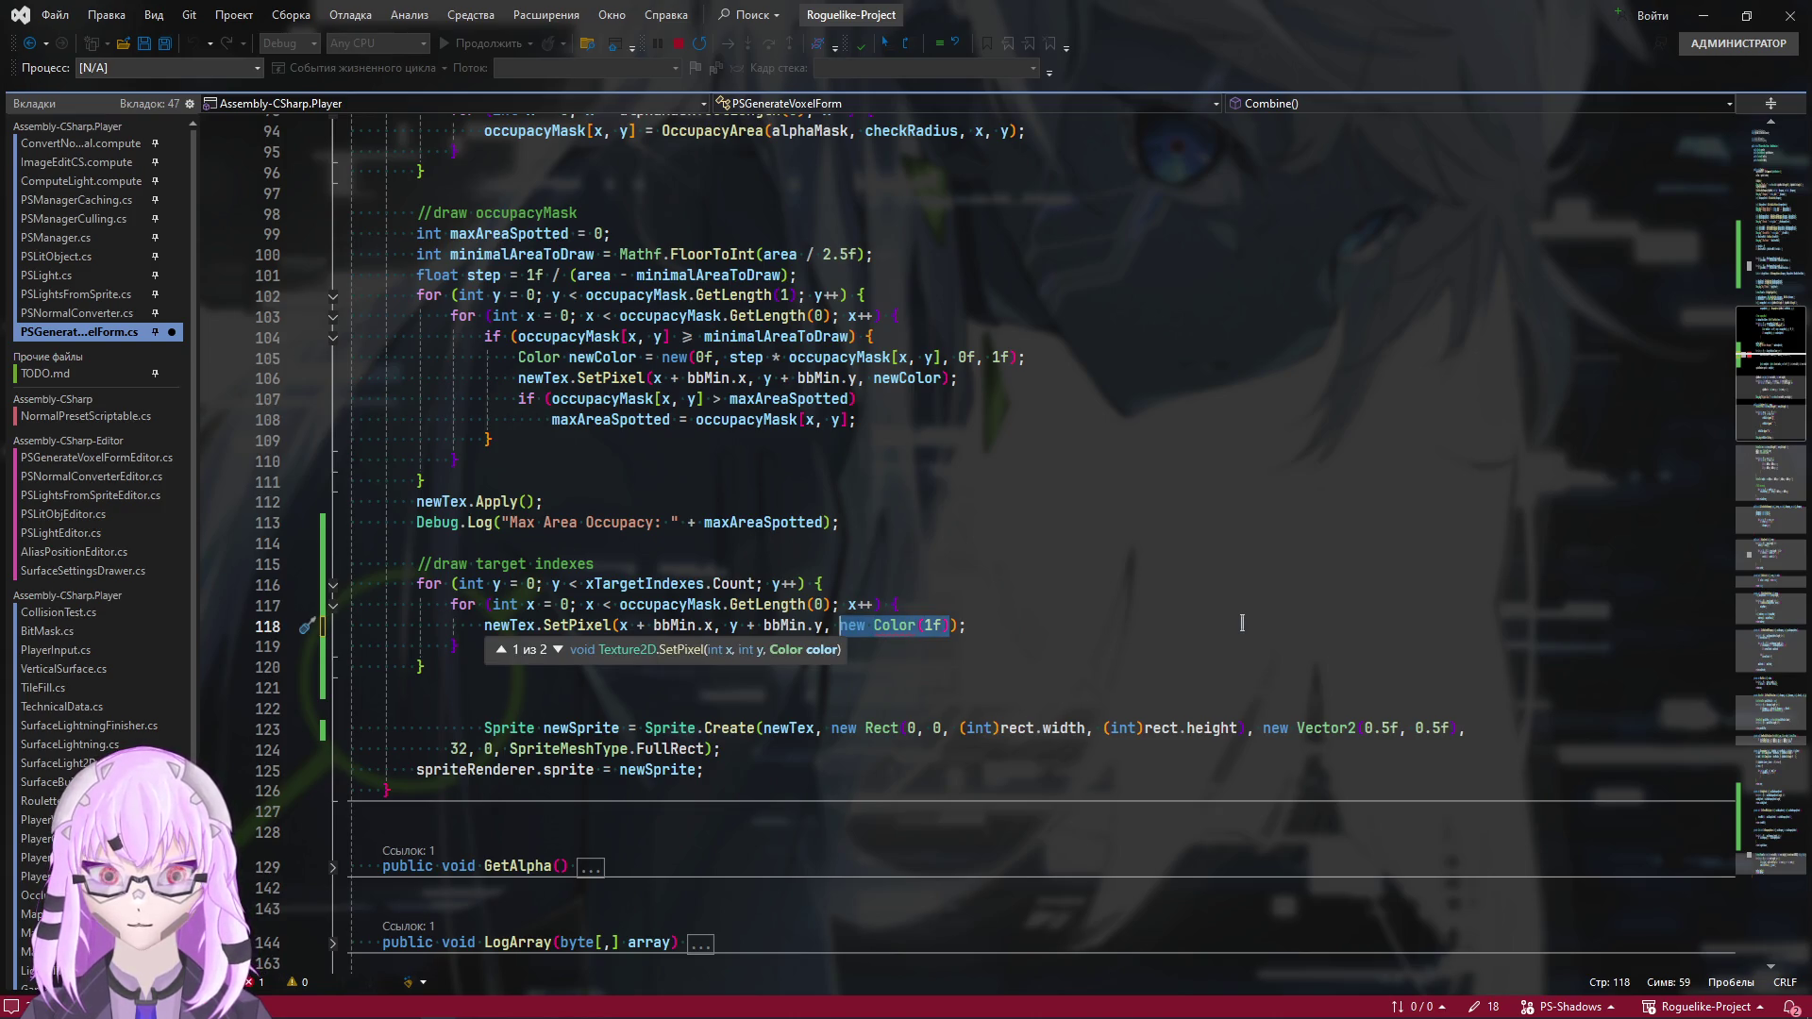
pyautogui.write('Color.red')
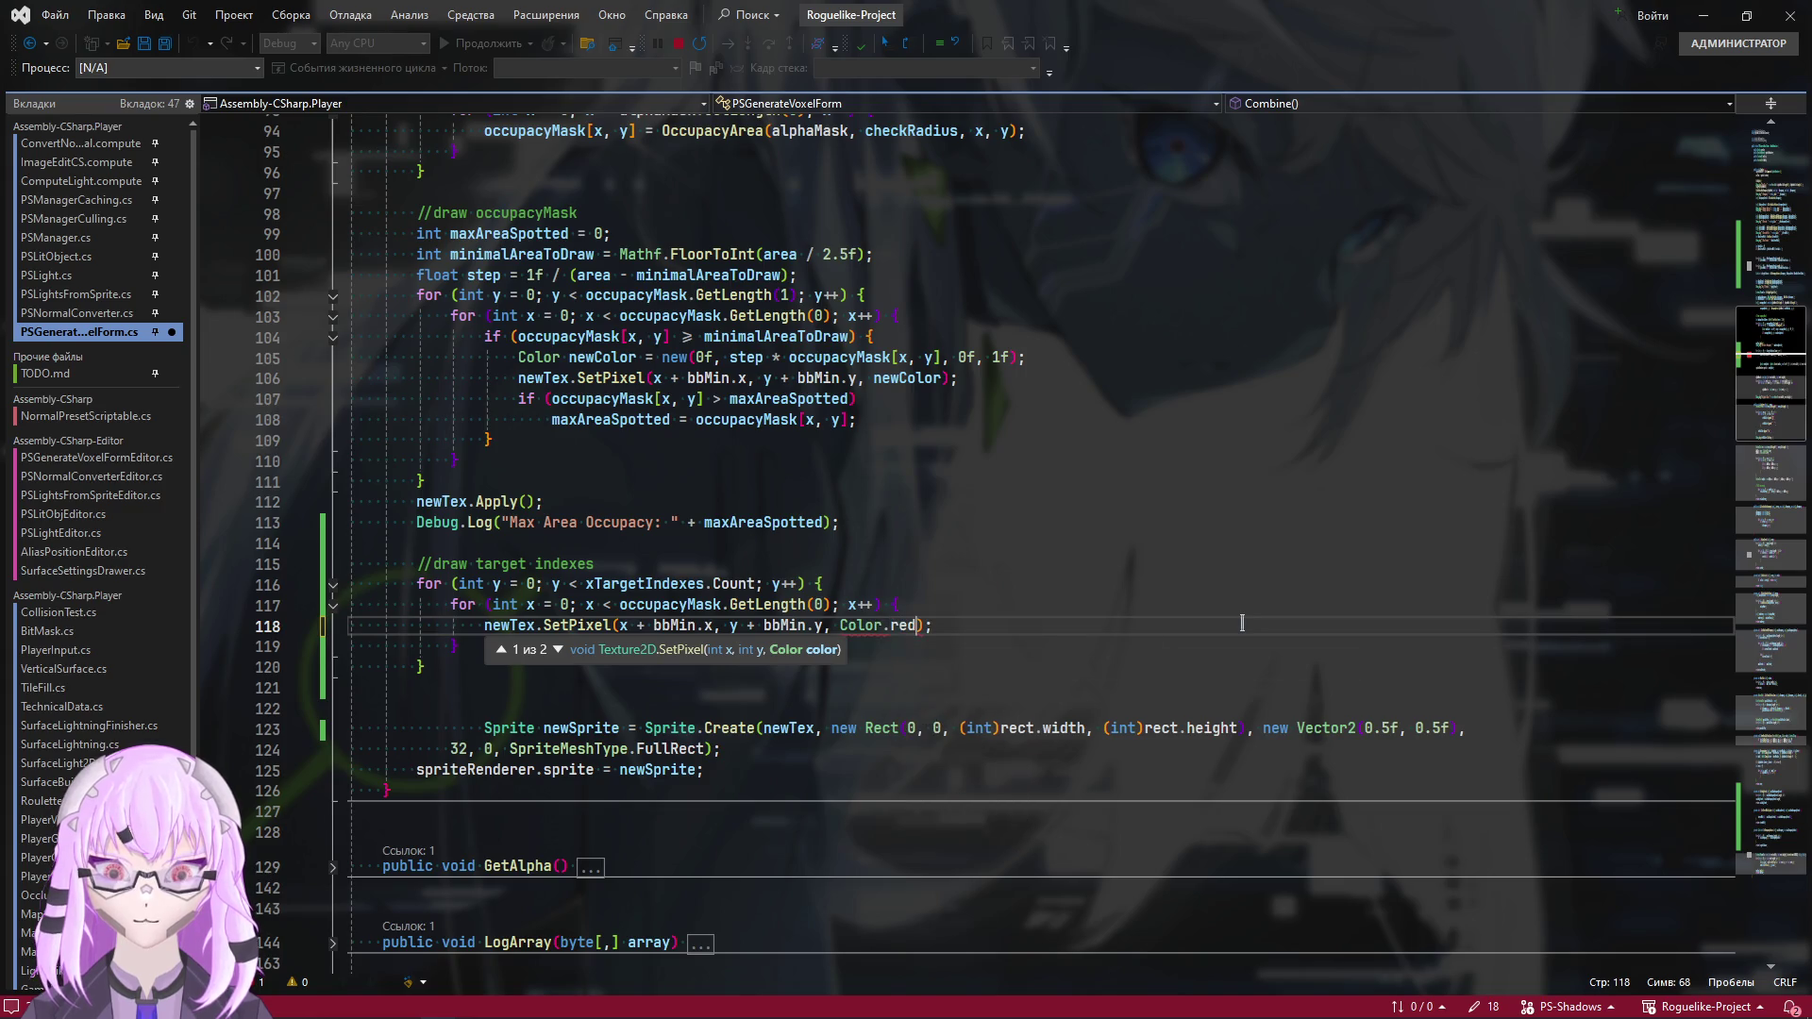
pyautogui.press('End')
pyautogui.hotkey('ctrl', 's')
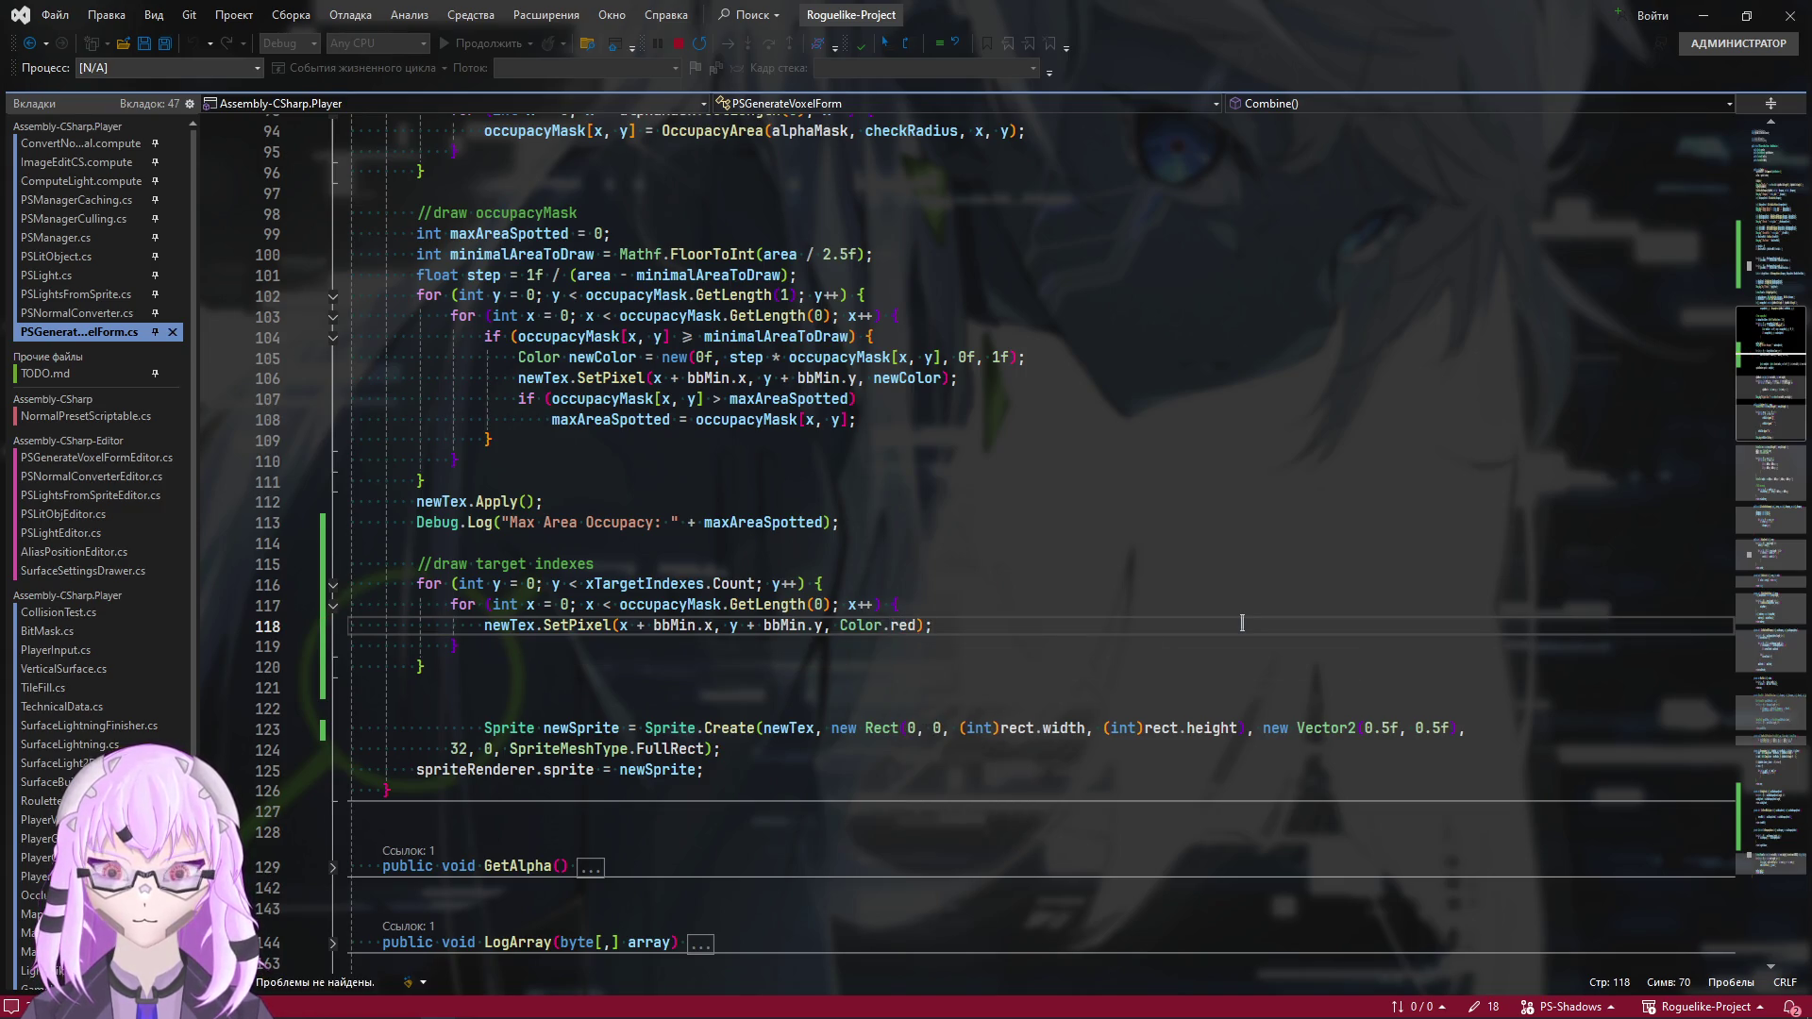
# Add newTex.Apply(); after the loops, save, and return to Unity
pyautogui.press('Down')
pyautogui.press('Down')
pyautogui.press('Down')
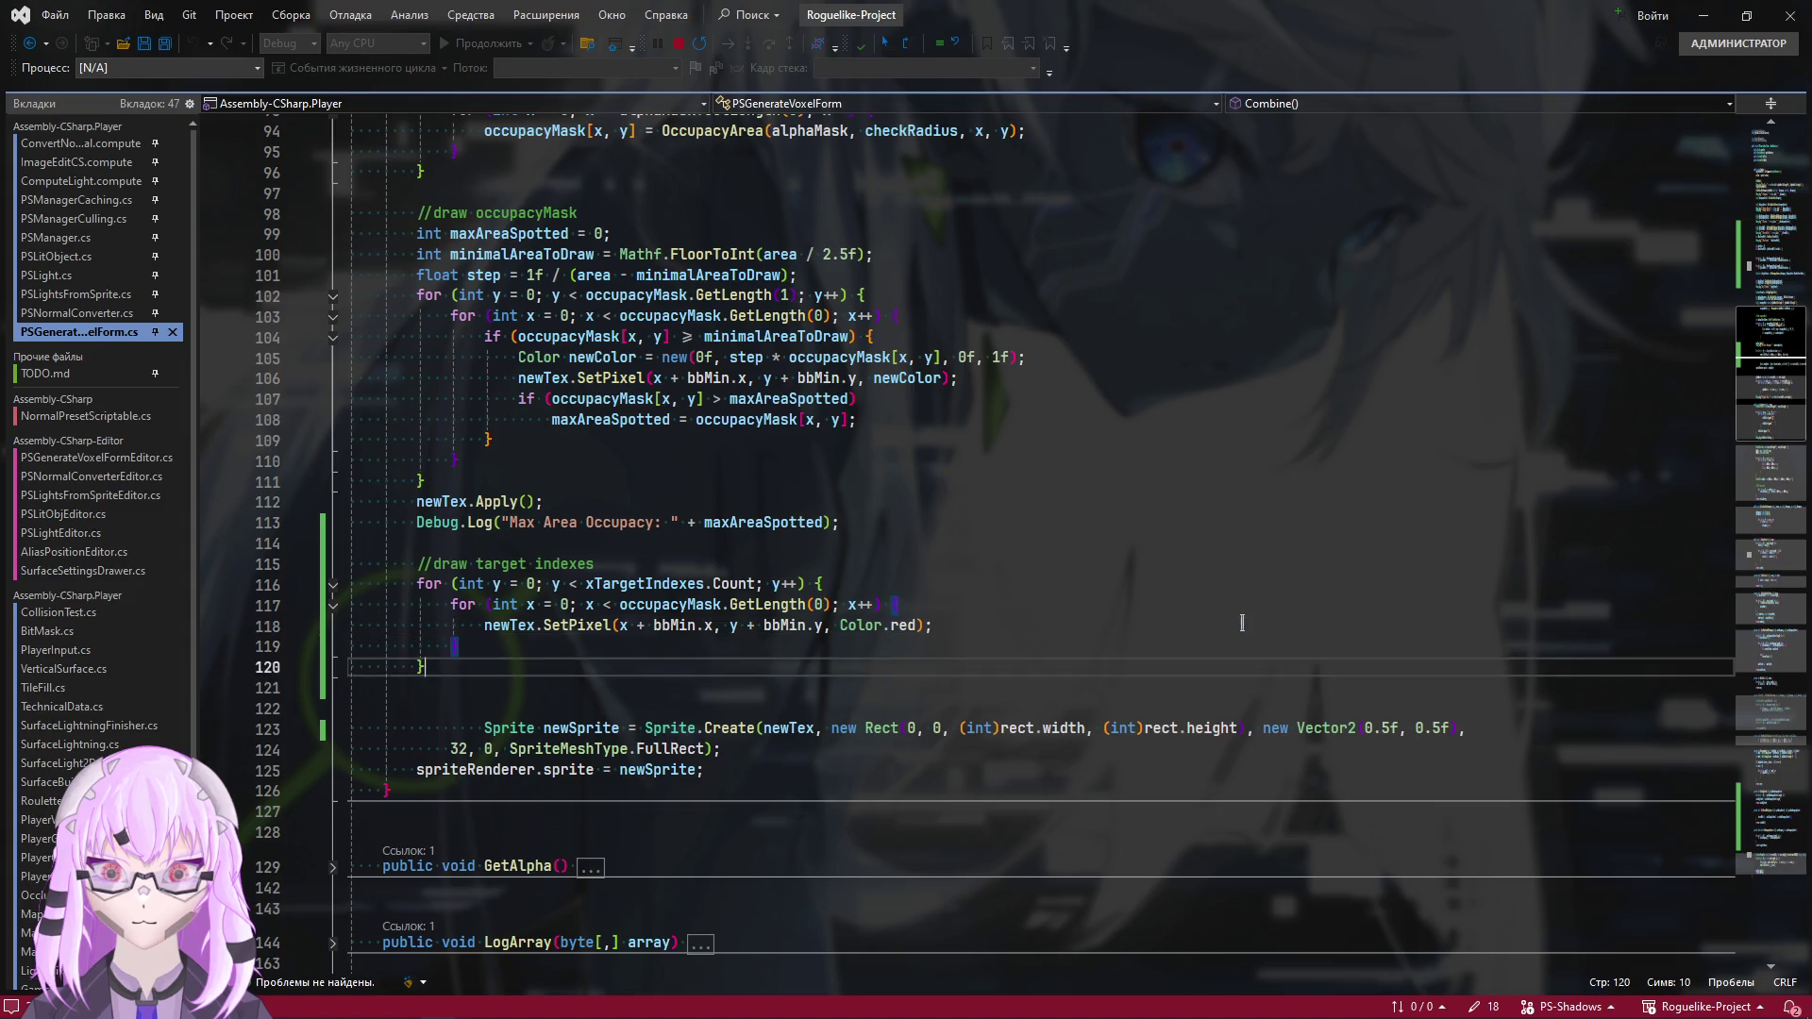
pyautogui.write('newTex.Apply')
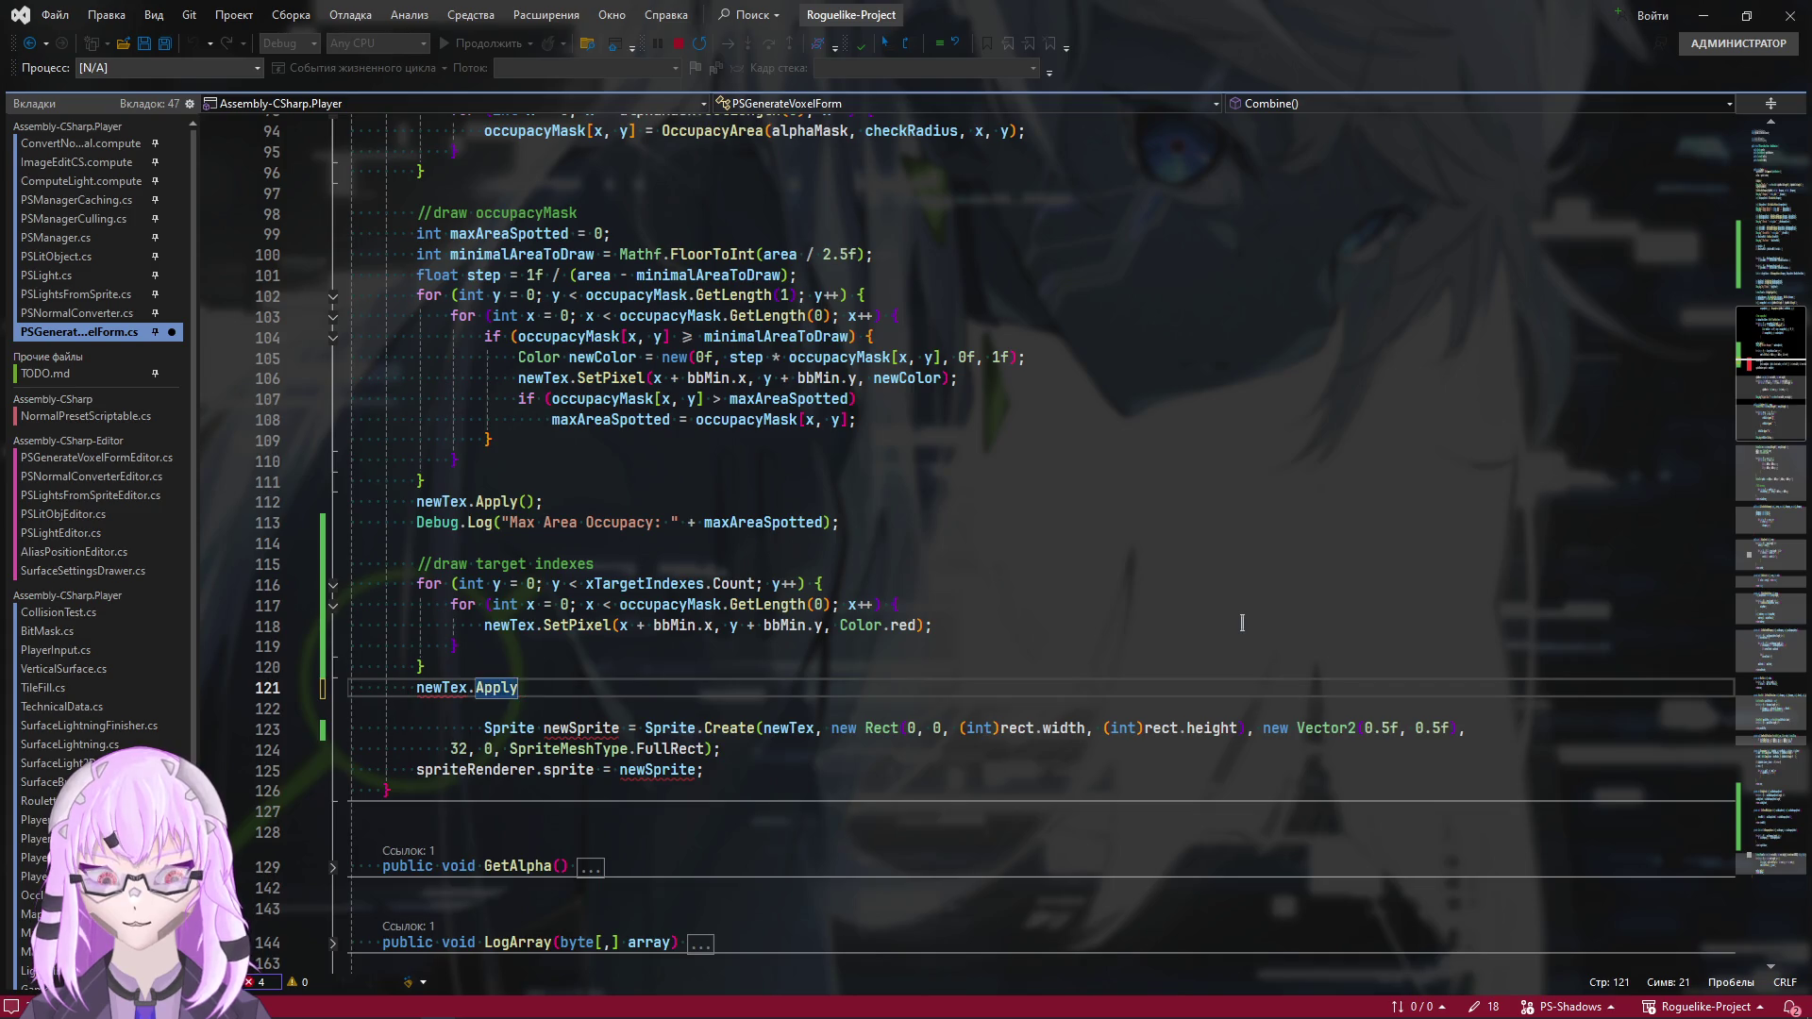
pyautogui.write('();')
pyautogui.hotkey('ctrl', 's')
pyautogui.hotkey('alt', 'Tab')
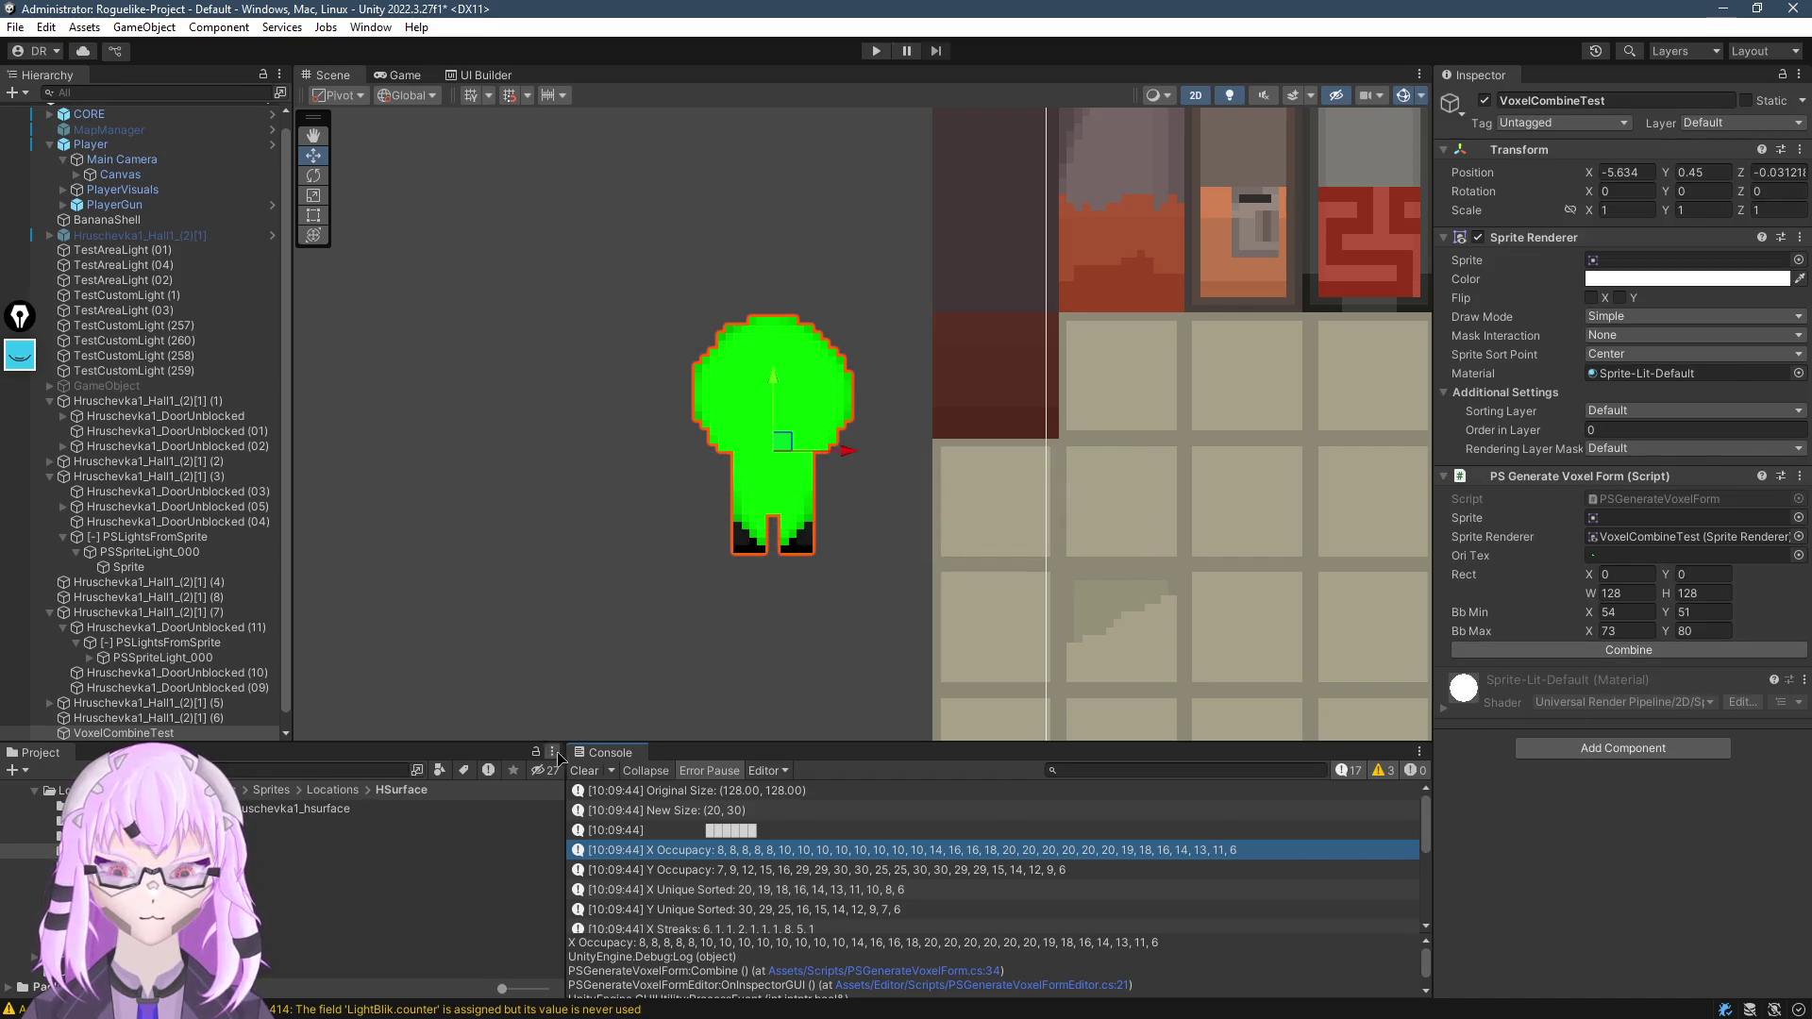
pyautogui.click(583, 771)
pyautogui.click(1628, 650)
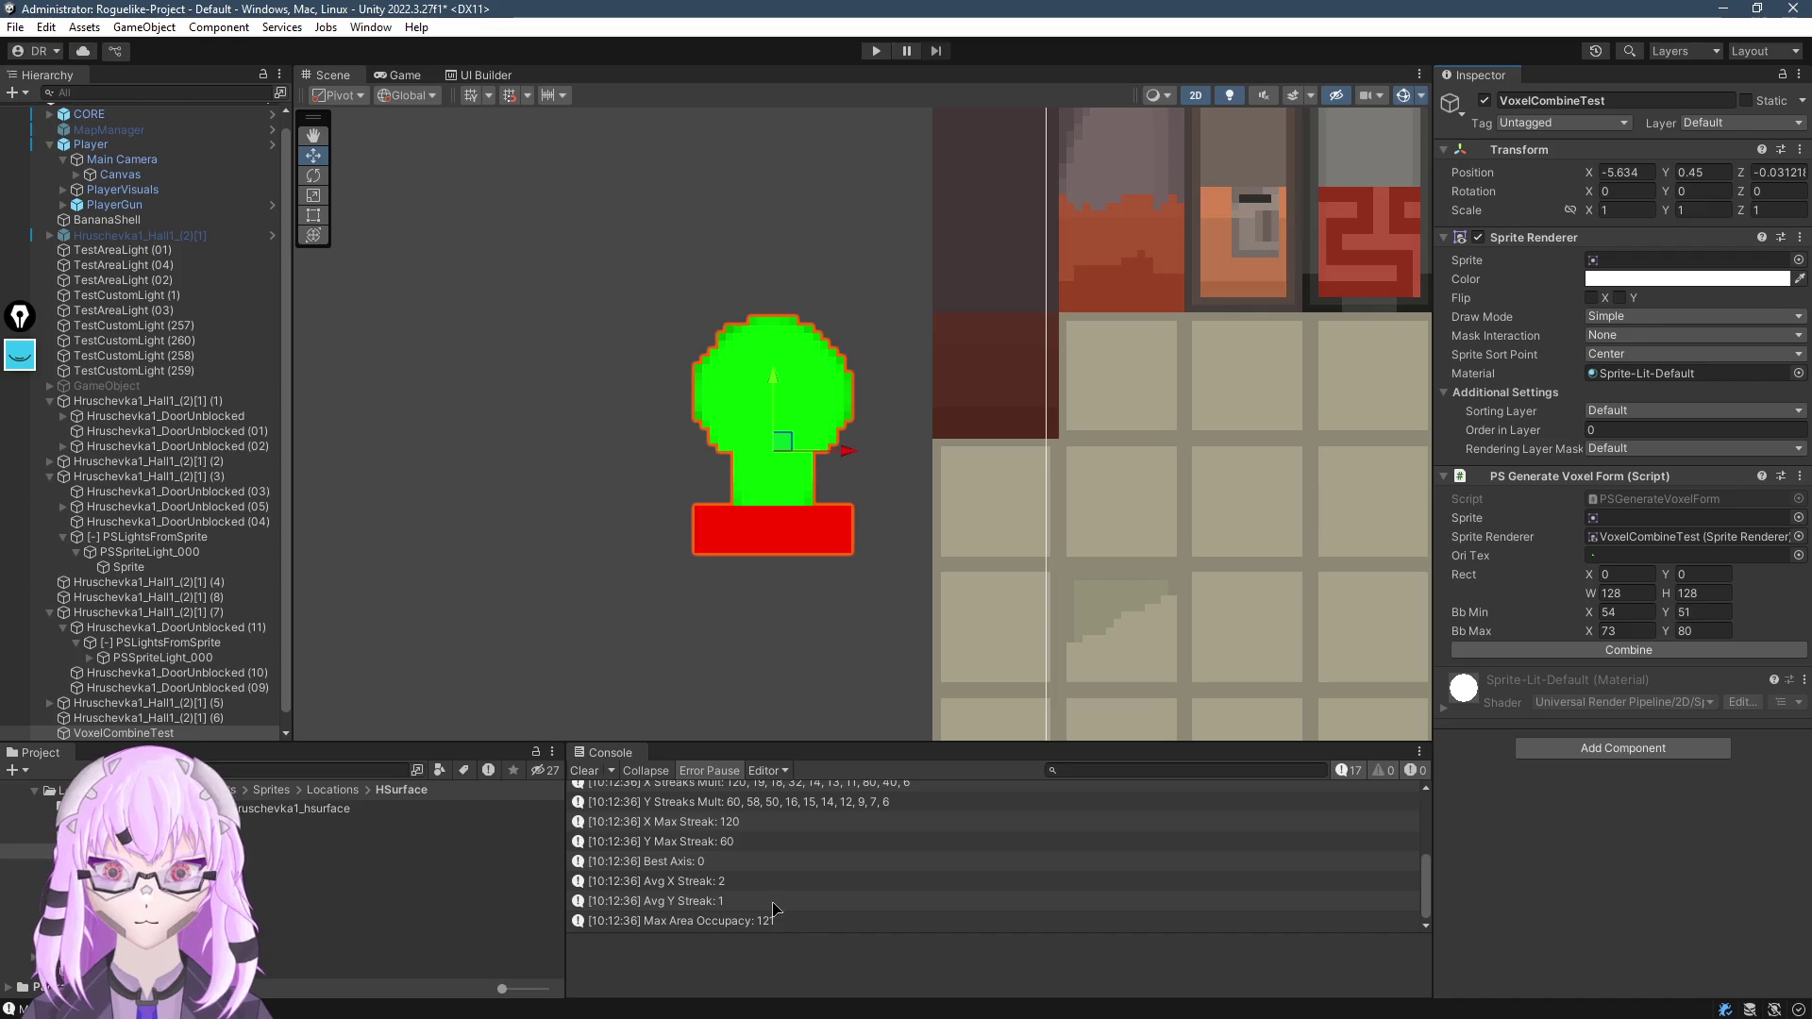
pyautogui.scroll(5, 692, 450)
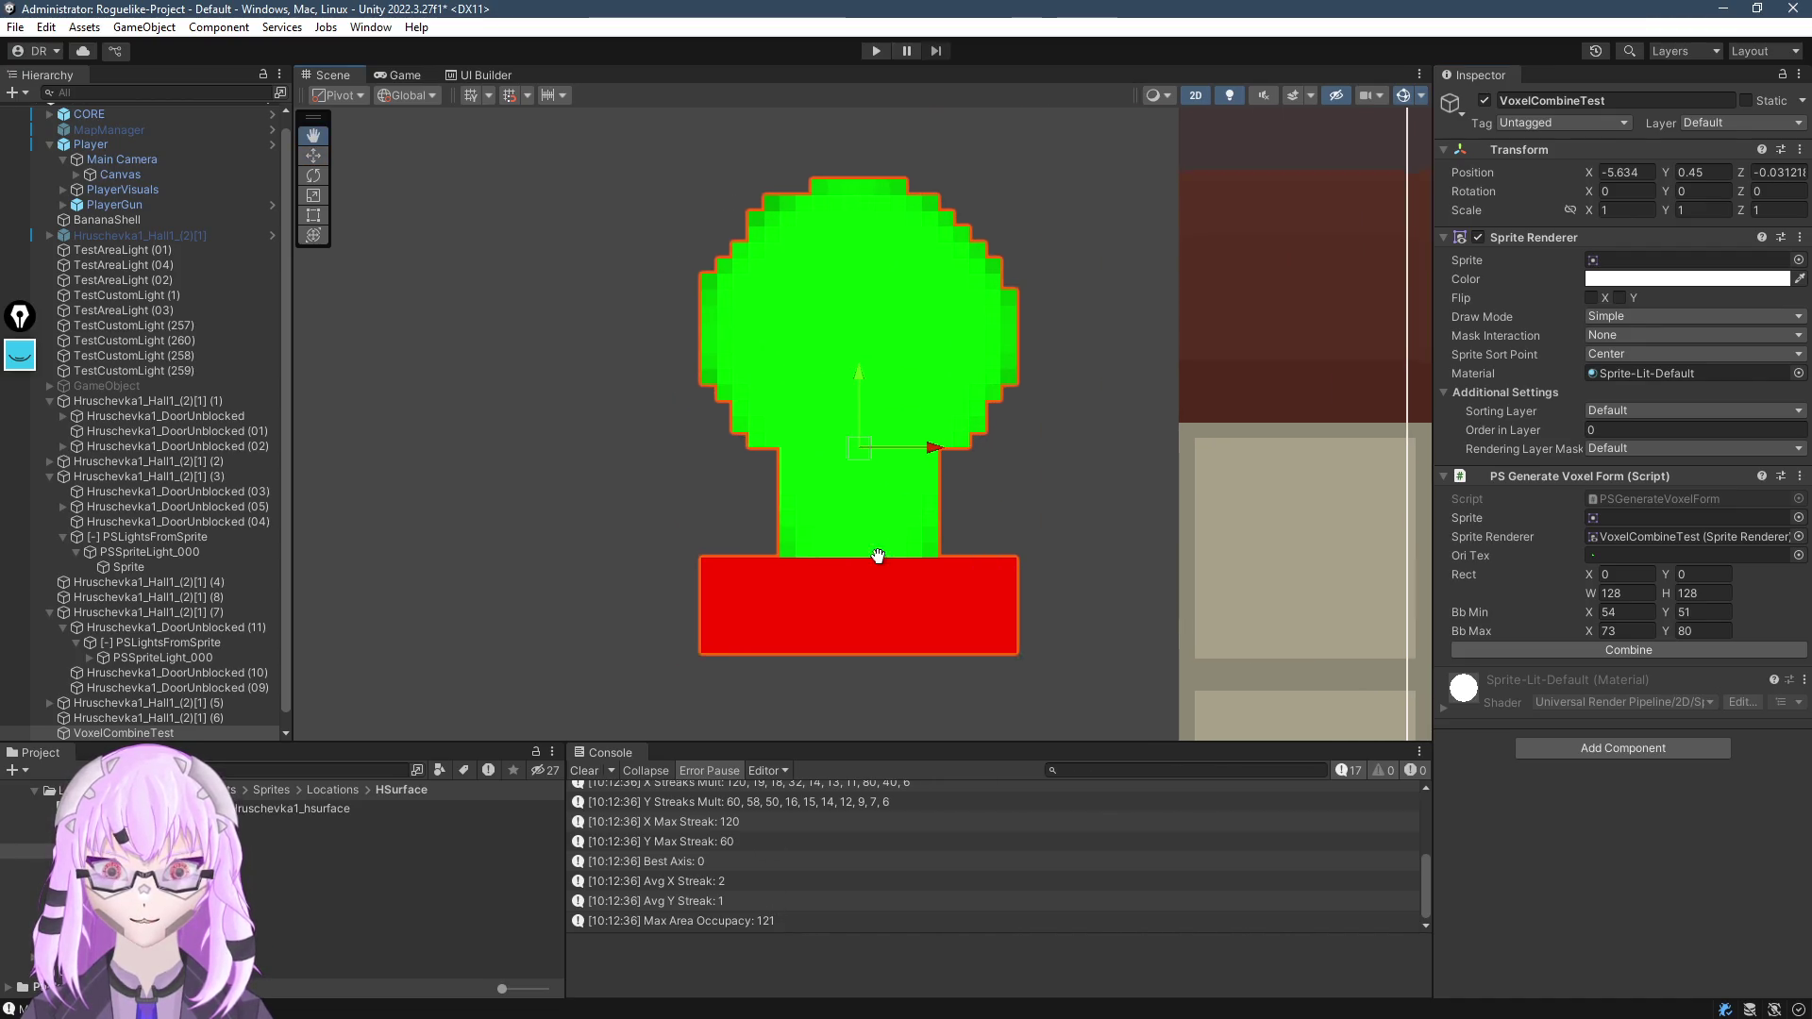
pyautogui.press('w')
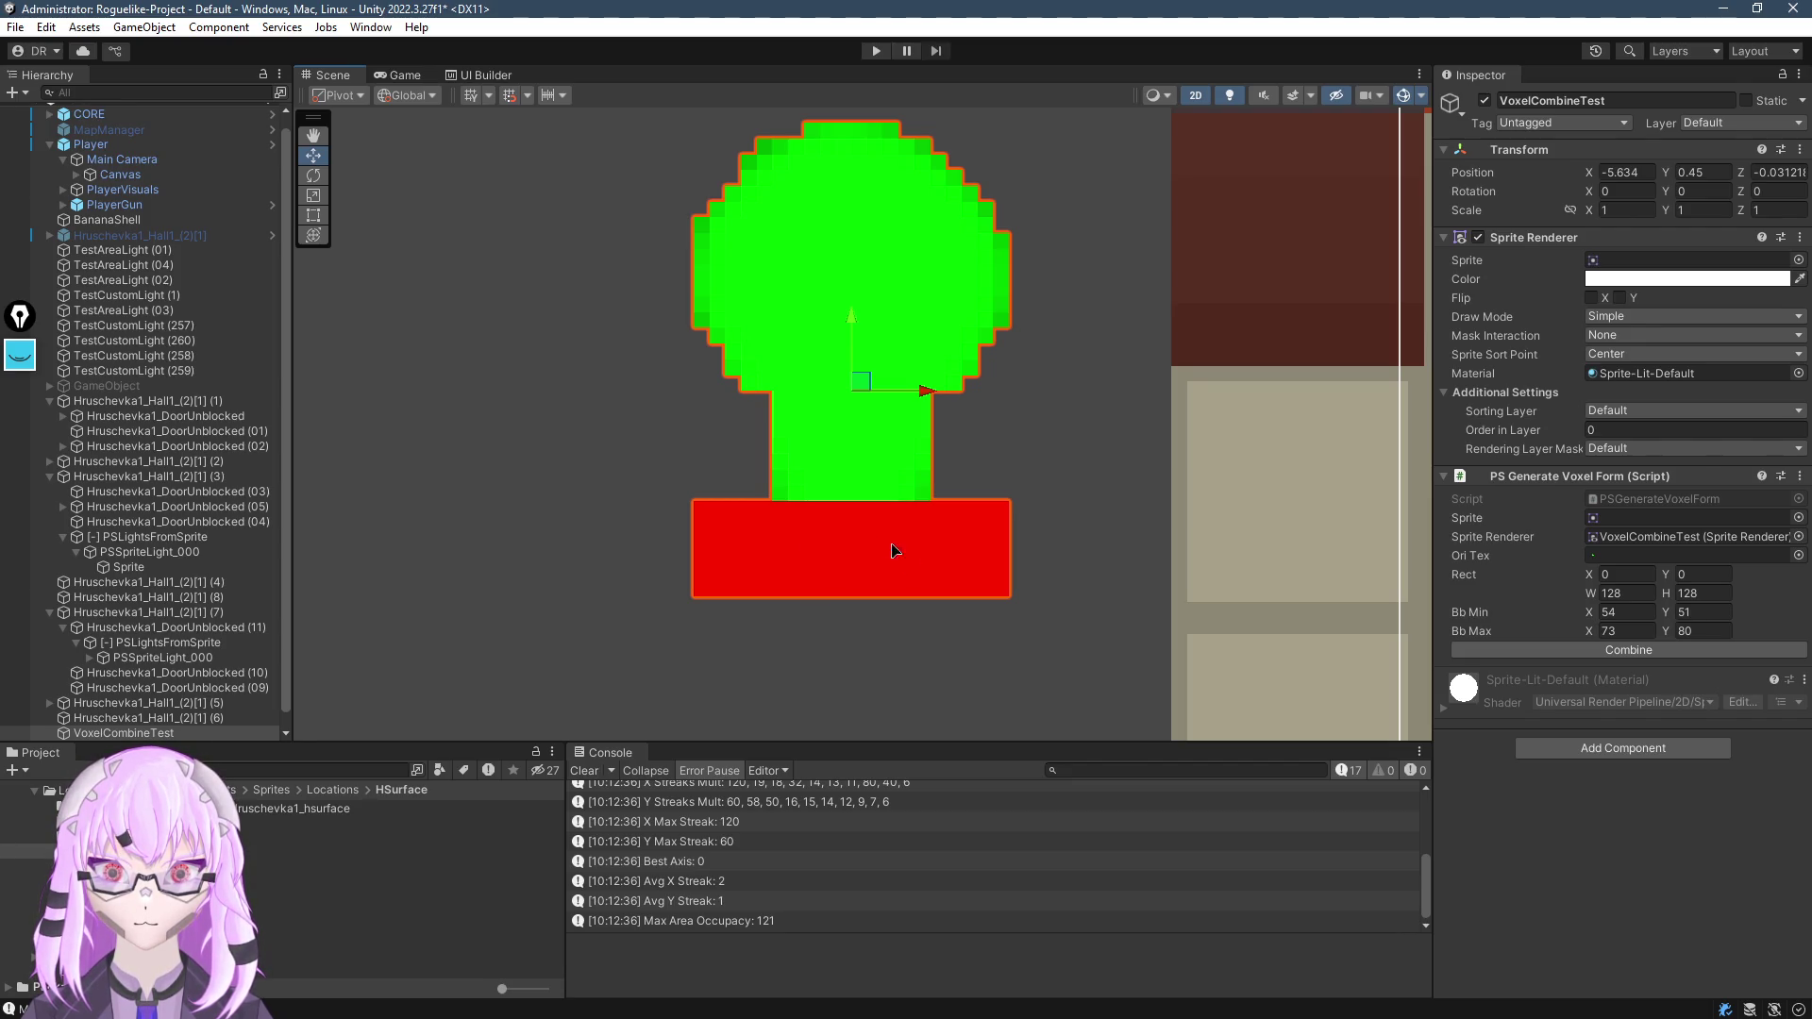
pyautogui.scroll(5, 889, 554)
pyautogui.scroll(-3, 1009, 401)
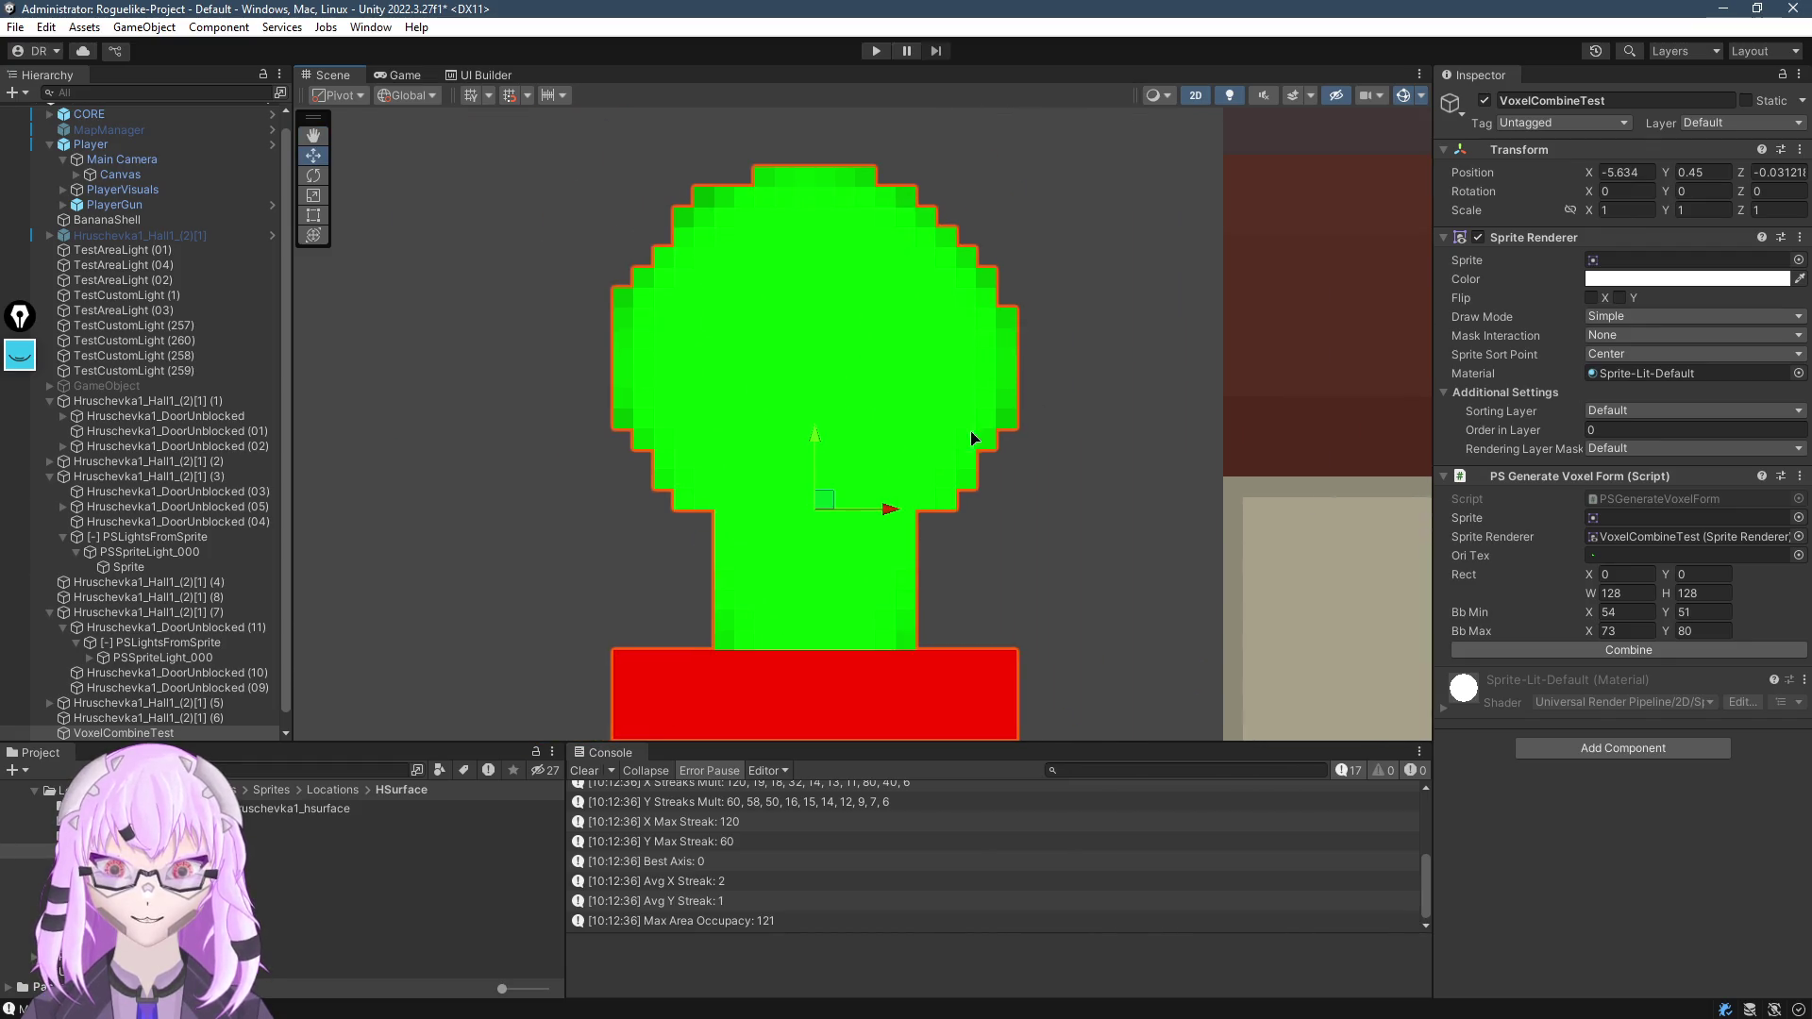
pyautogui.scroll(-2, 836, 424)
pyautogui.scroll(2, 842, 327)
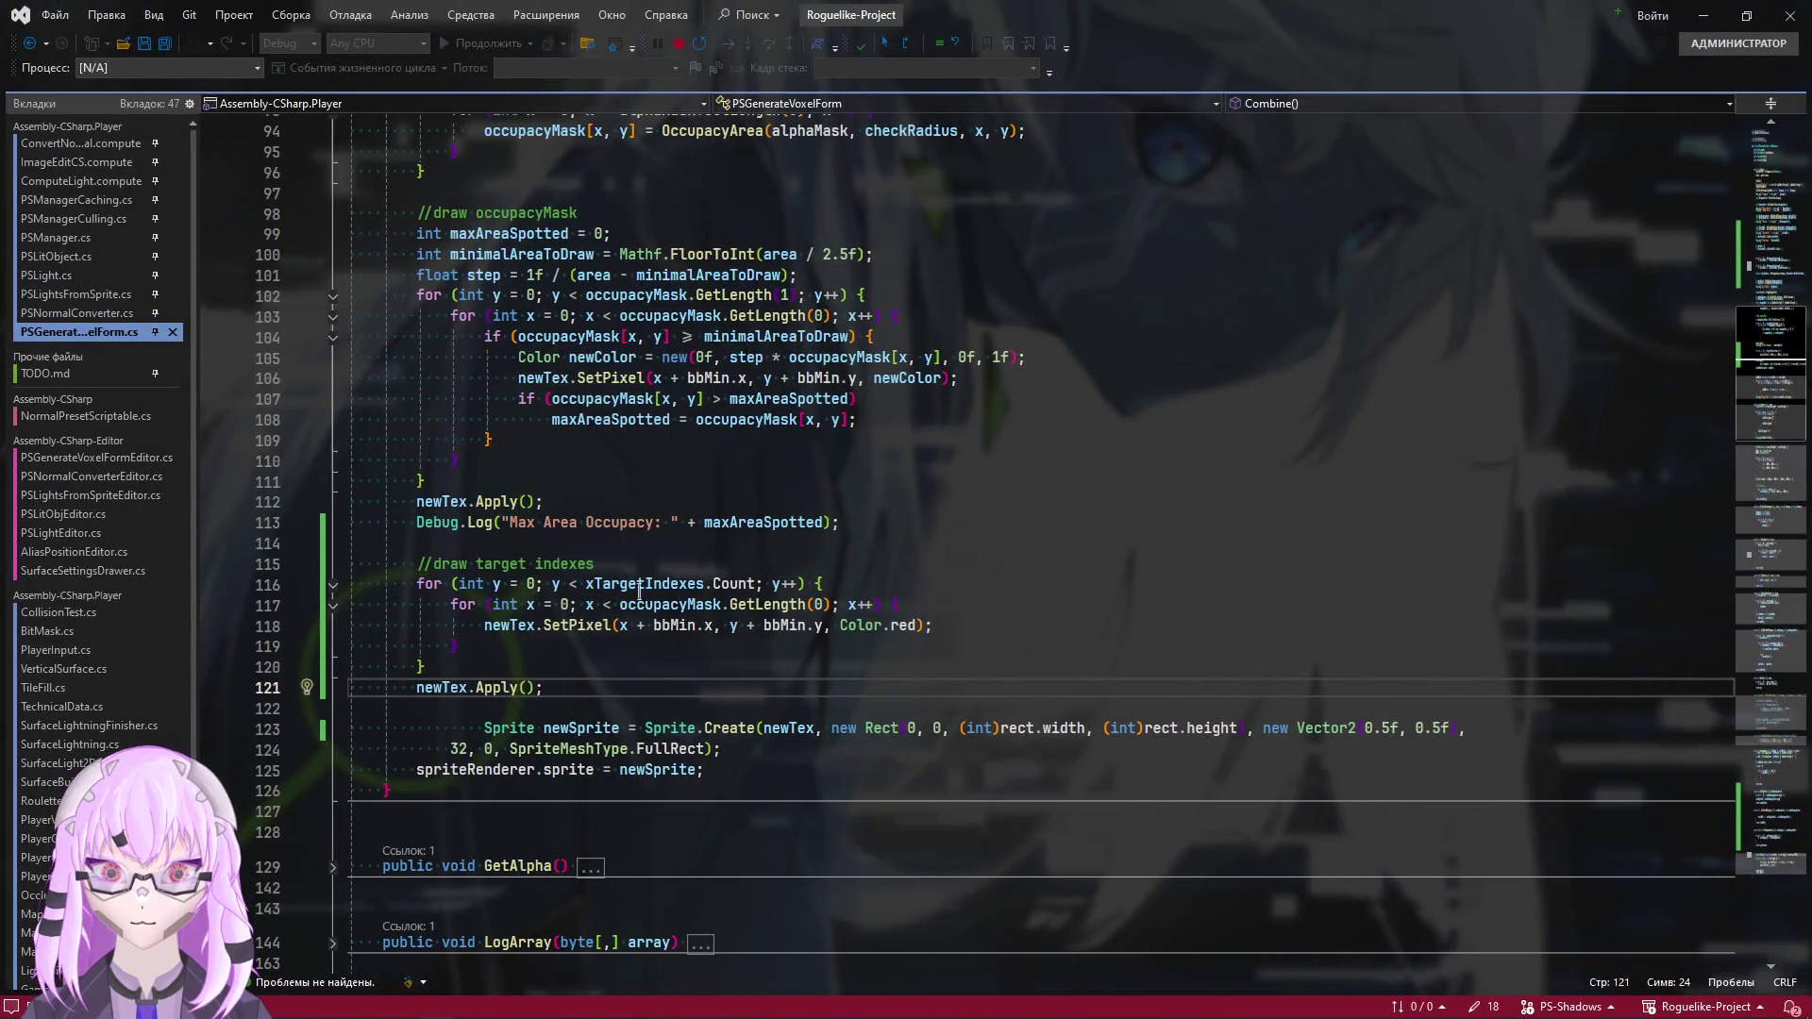
# Change line 118's SetPixel y-coordinate to xTargetIndexes[y] + bbMin.y, then switch to Unity
pyautogui.click(742, 628)
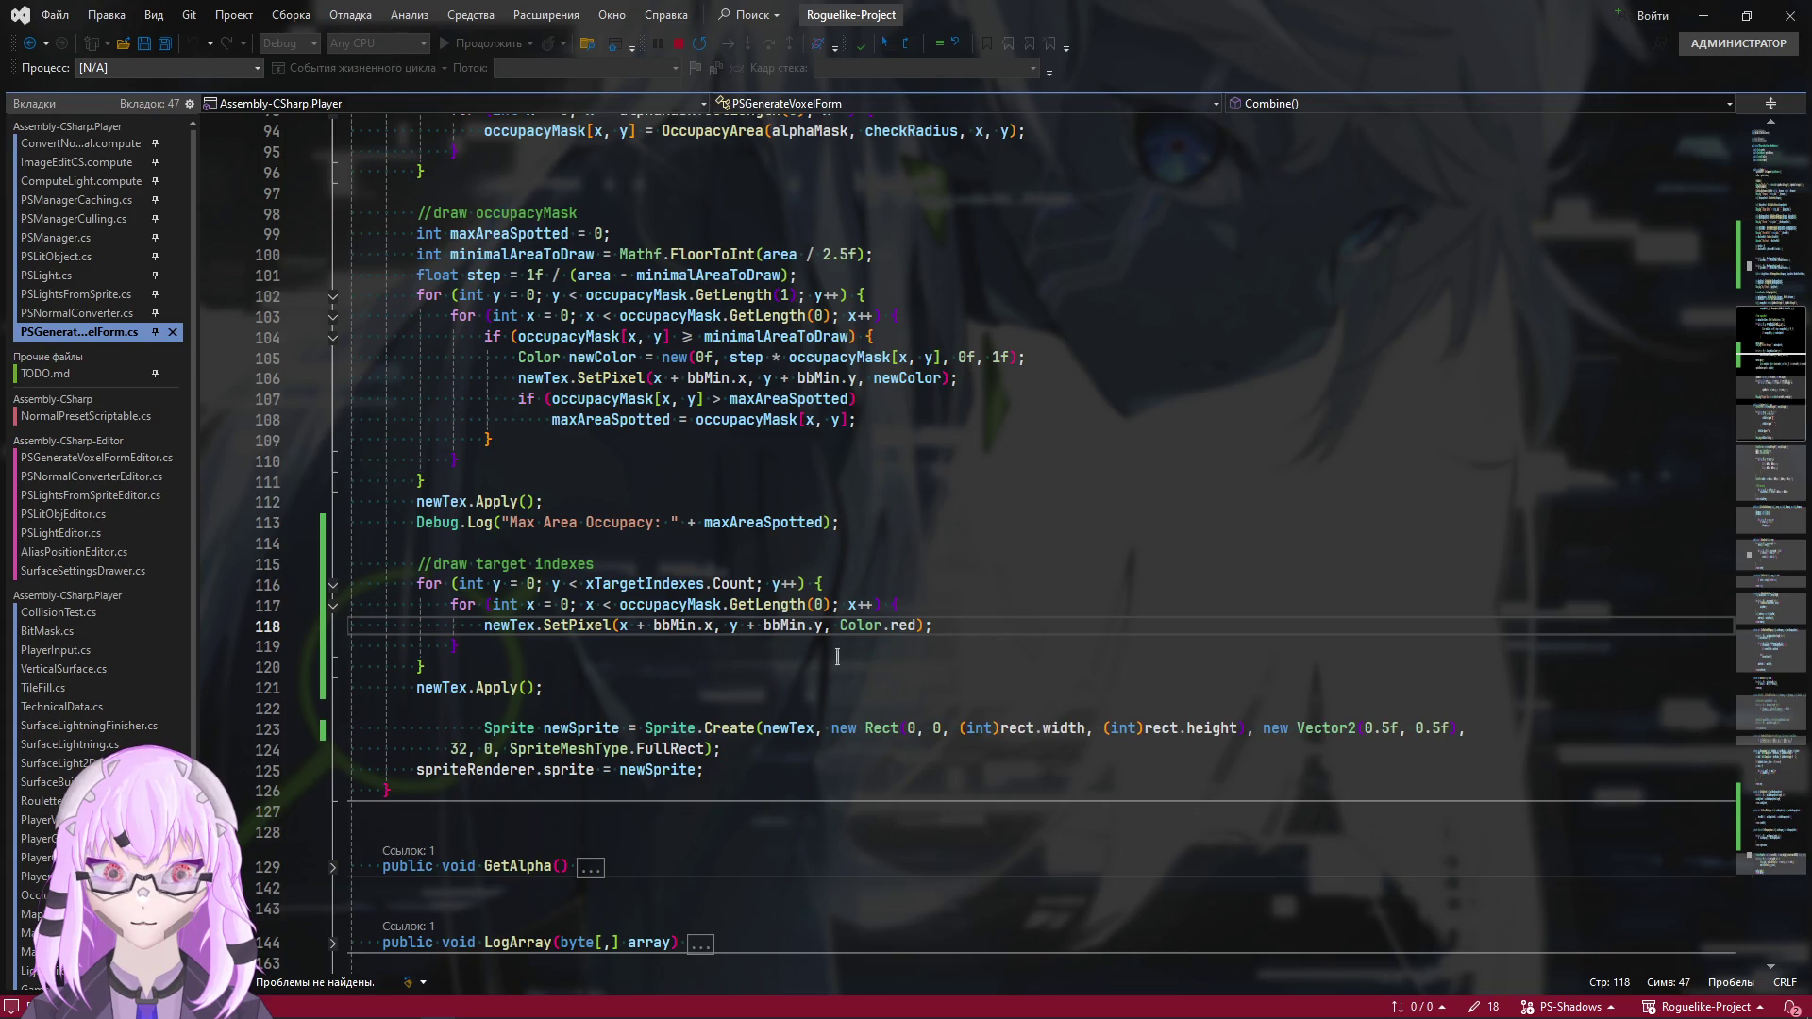
pyautogui.doubleClick(630, 584)
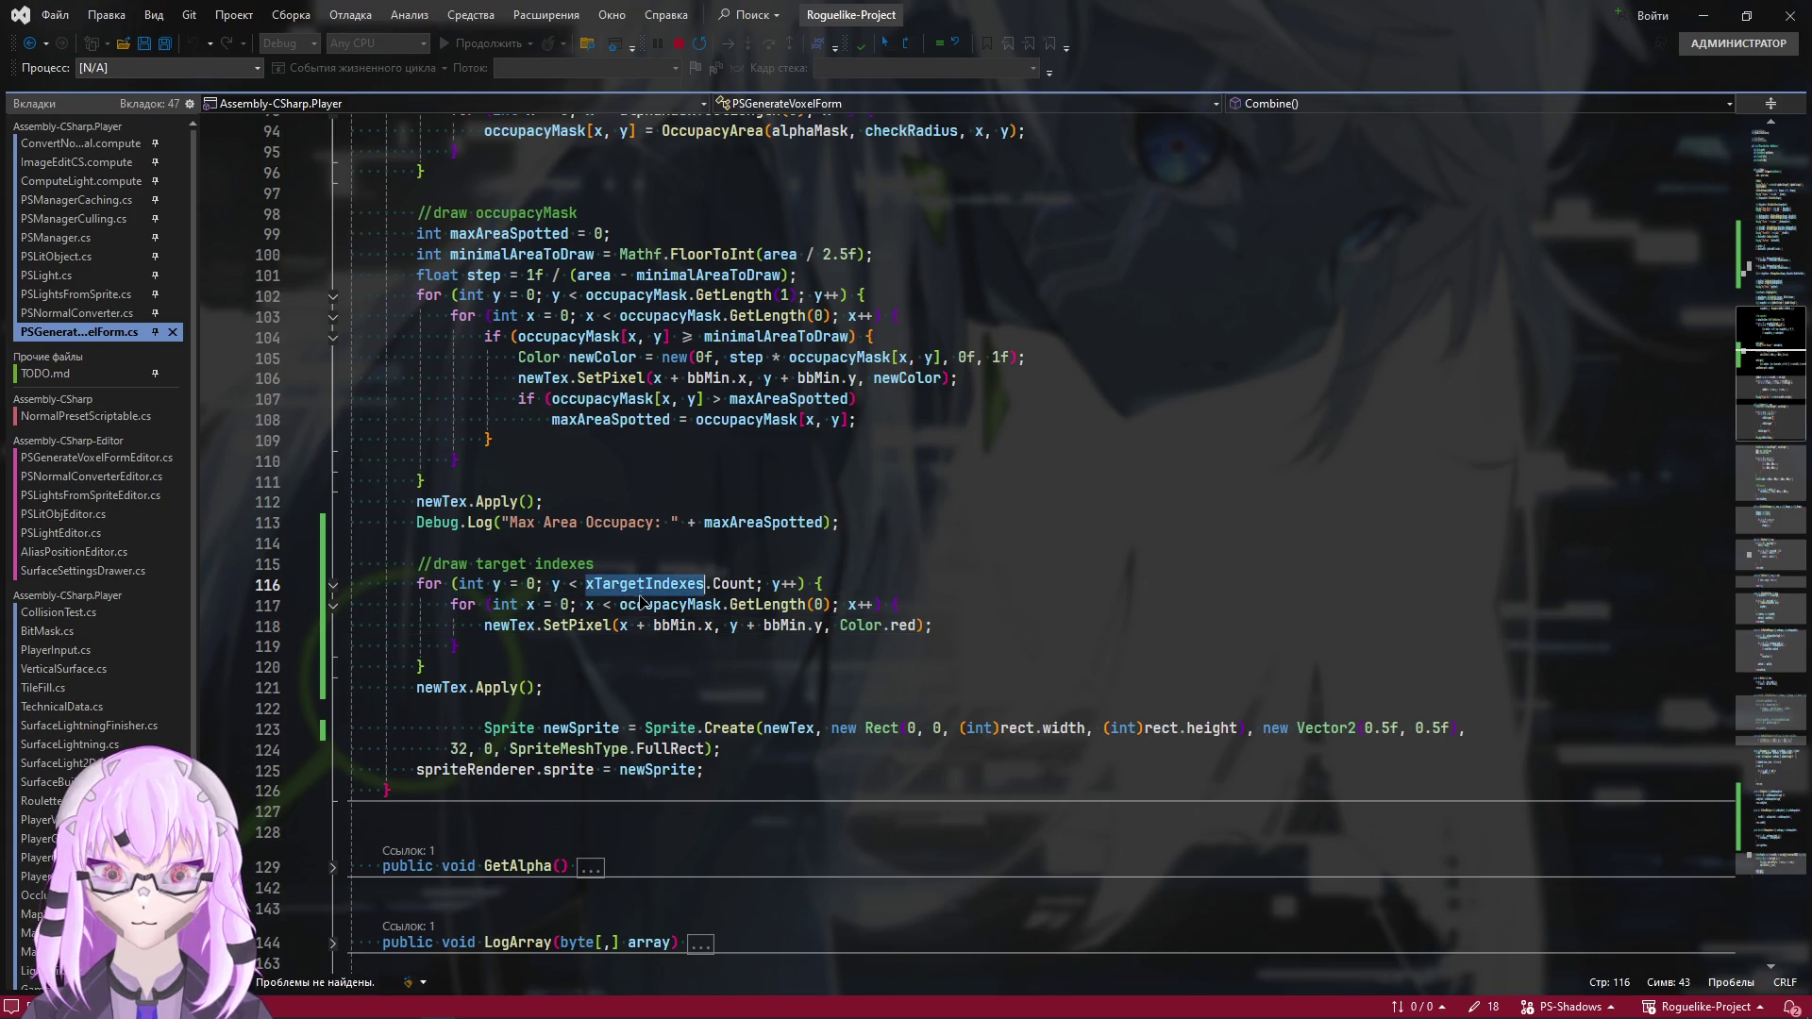
pyautogui.hotkey('ctrl', 'c')
pyautogui.click(730, 625)
pyautogui.hotkey('ctrl', 'v')
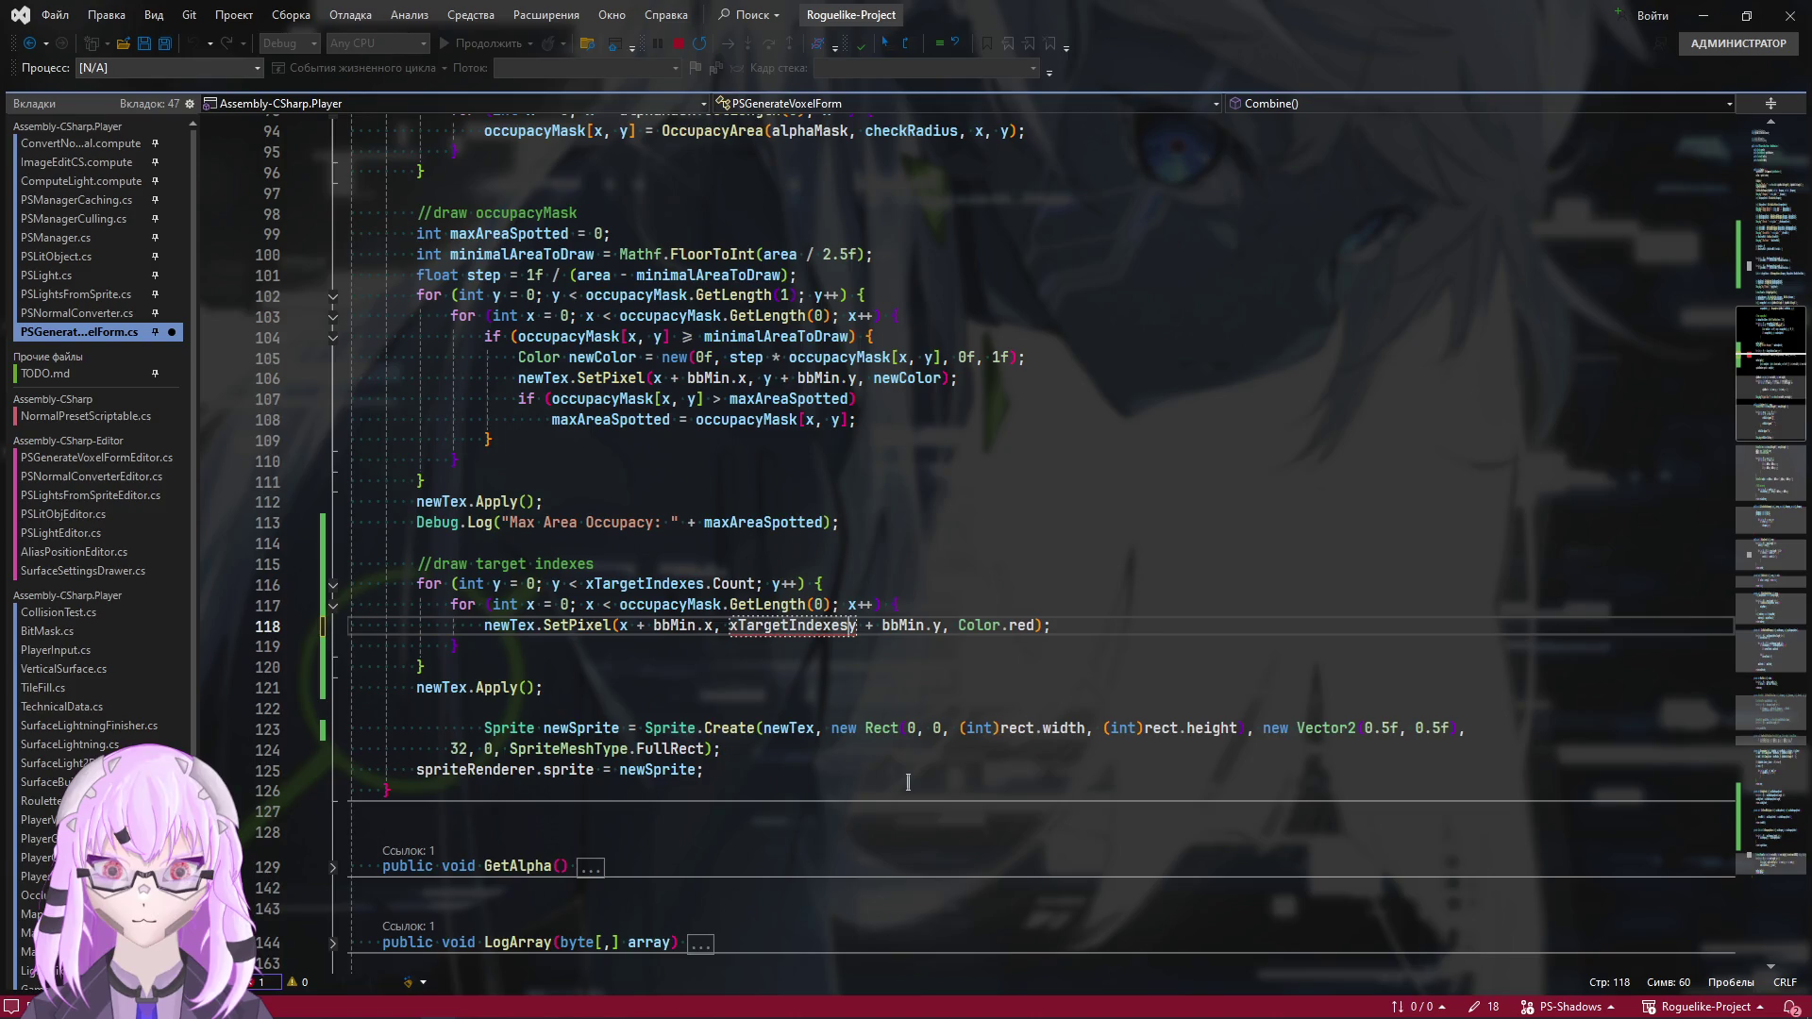
pyautogui.write('[')
pyautogui.press('Down')
pyautogui.press('Down')
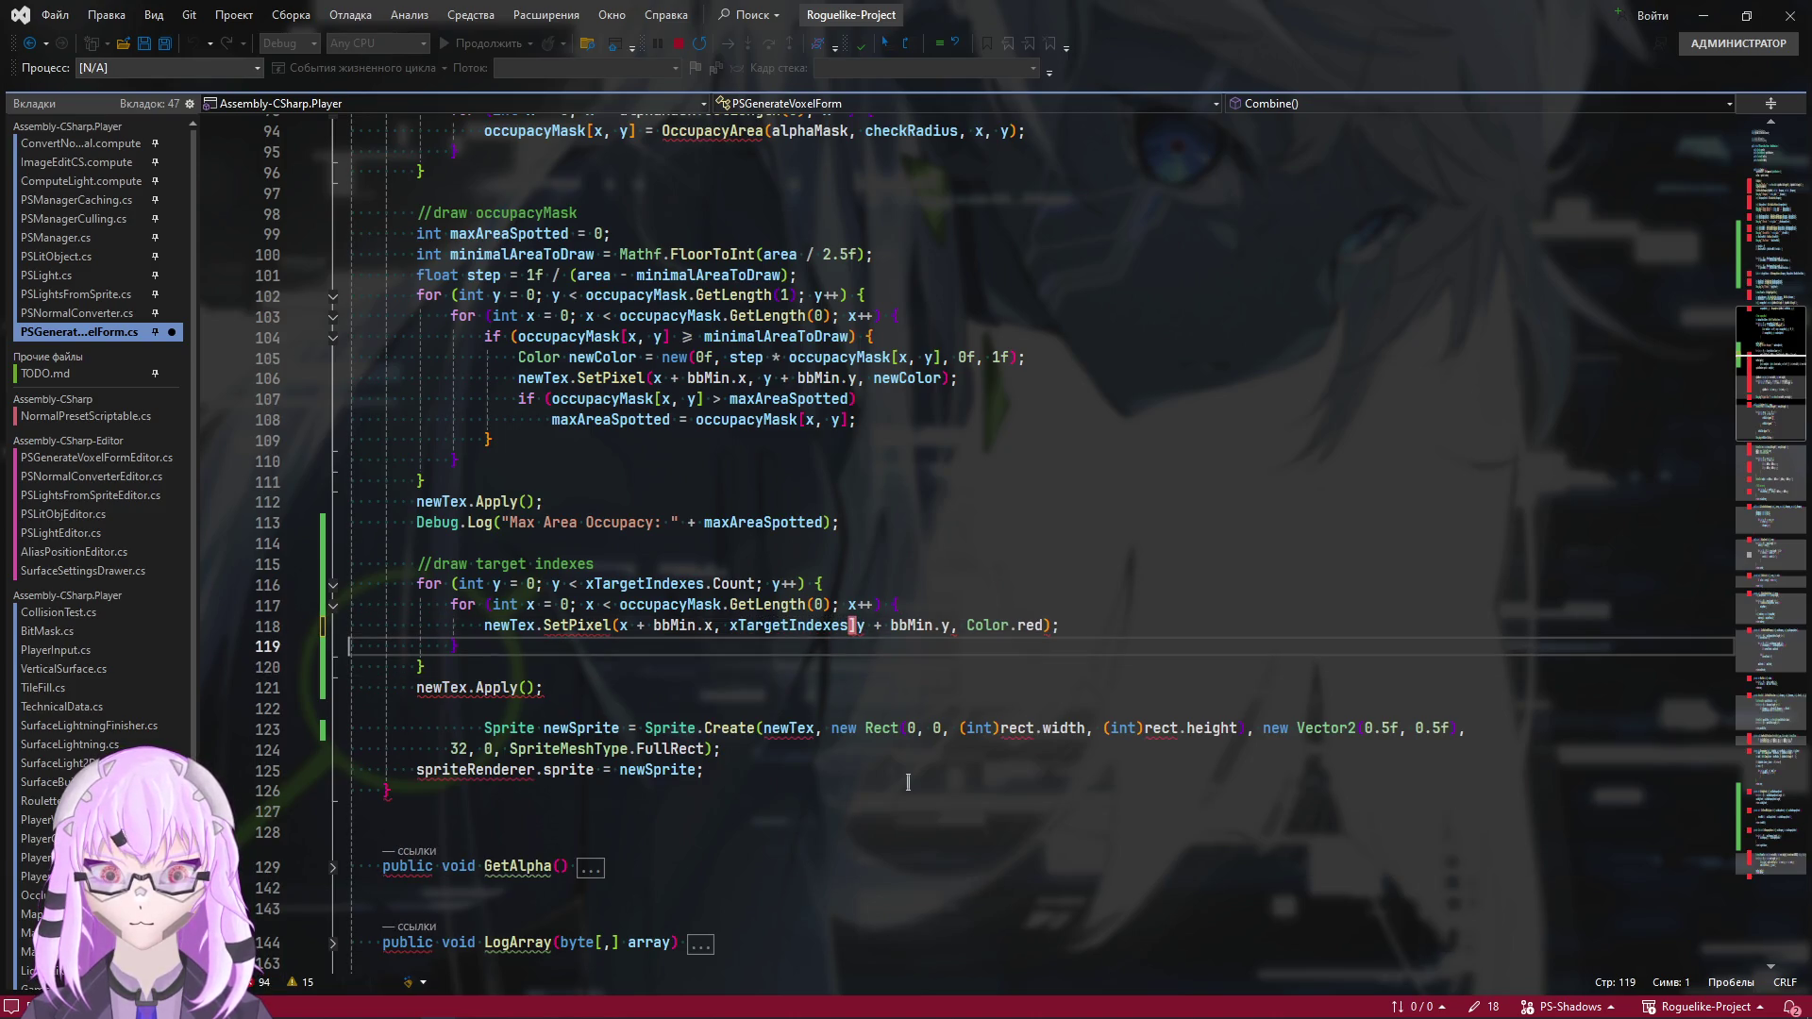
pyautogui.press('Up')
pyautogui.click(864, 628)
pyautogui.press('Right')
pyautogui.write(']')
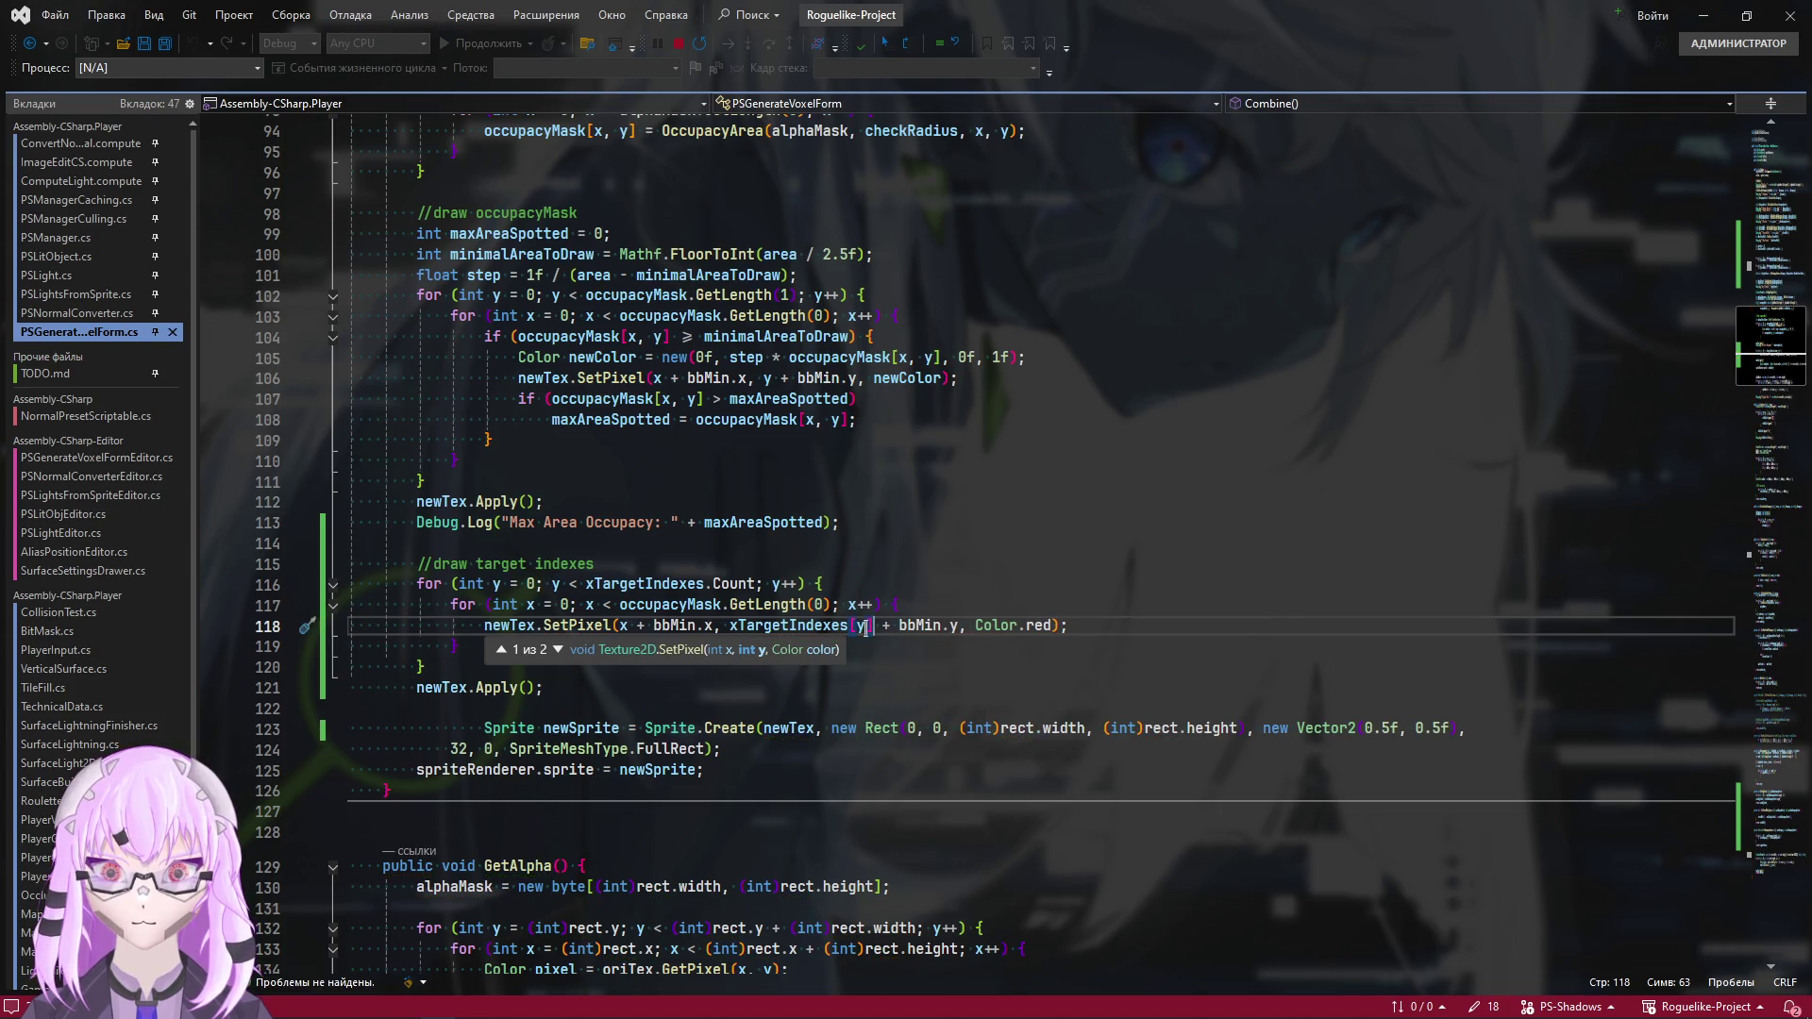
pyautogui.click(1113, 625)
pyautogui.hotkey('alt', 'Tab')
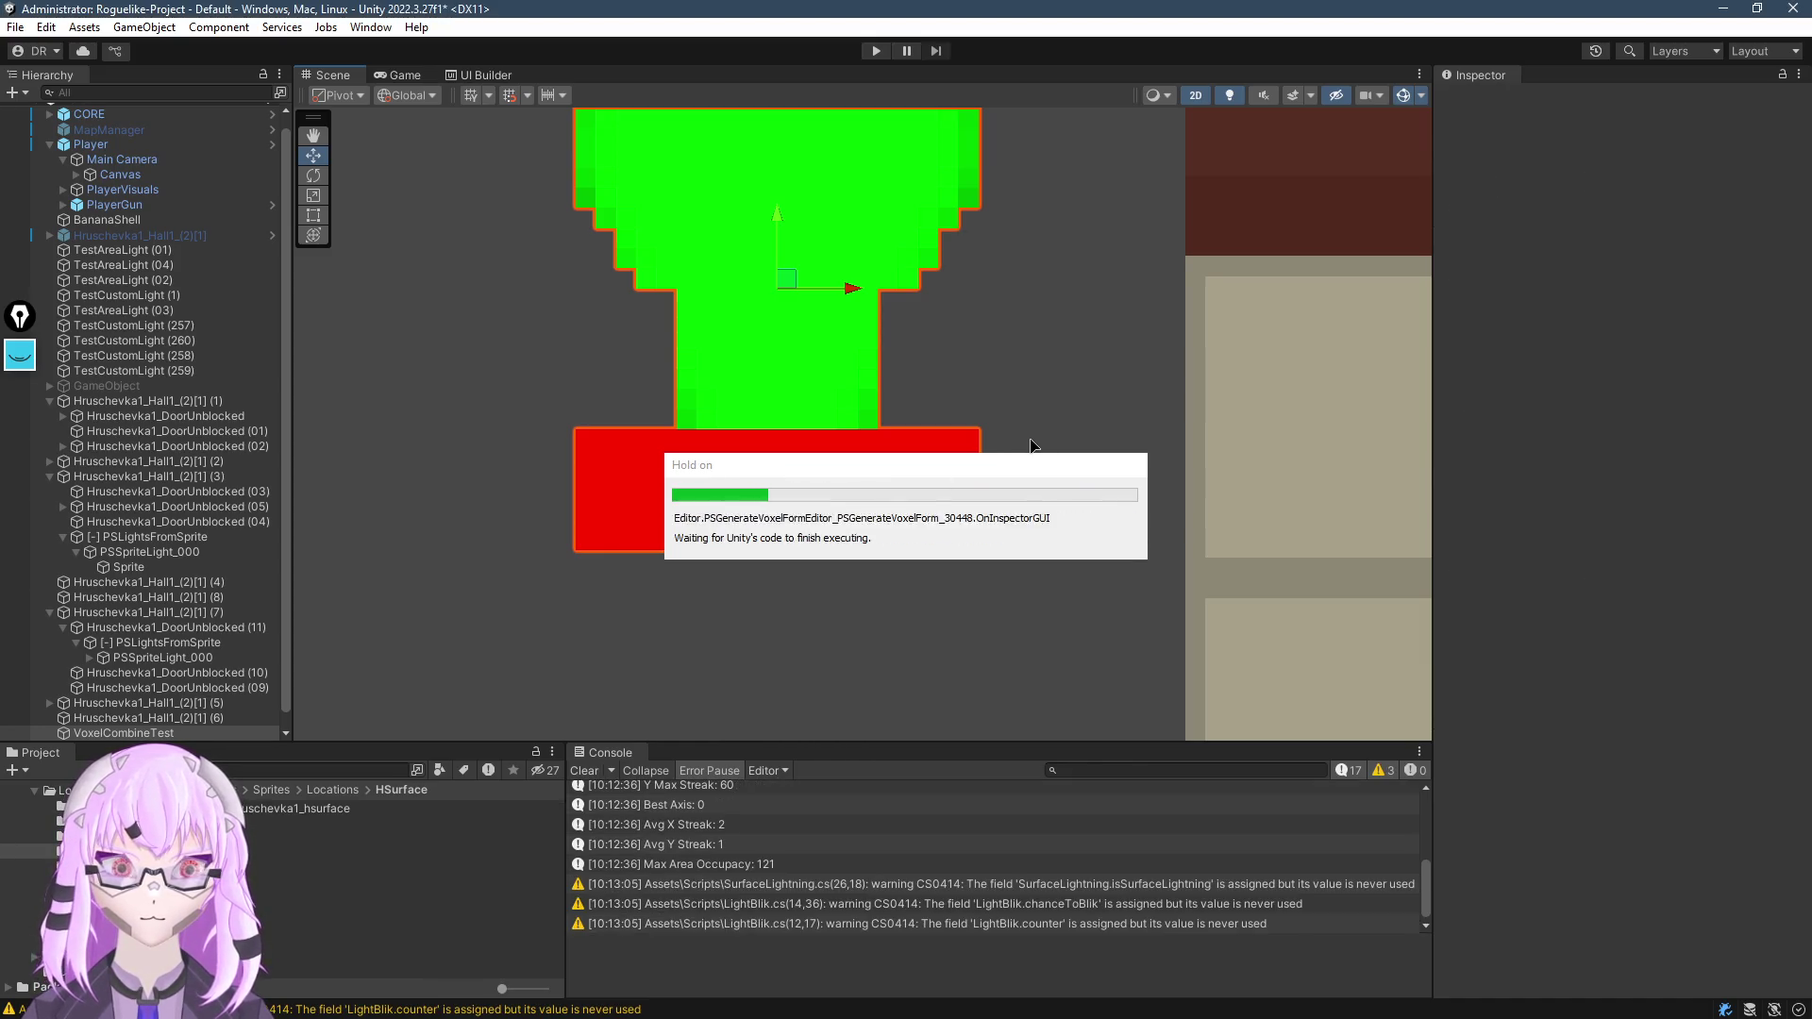
# Rerun Combine on the test sprite and pan to see the new red band
pyautogui.click(1630, 650)
pyautogui.moveTo(789, 364)
pyautogui.mouseDown()
pyautogui.moveTo(821, 481)
pyautogui.moveTo(818, 400)
pyautogui.mouseUp()
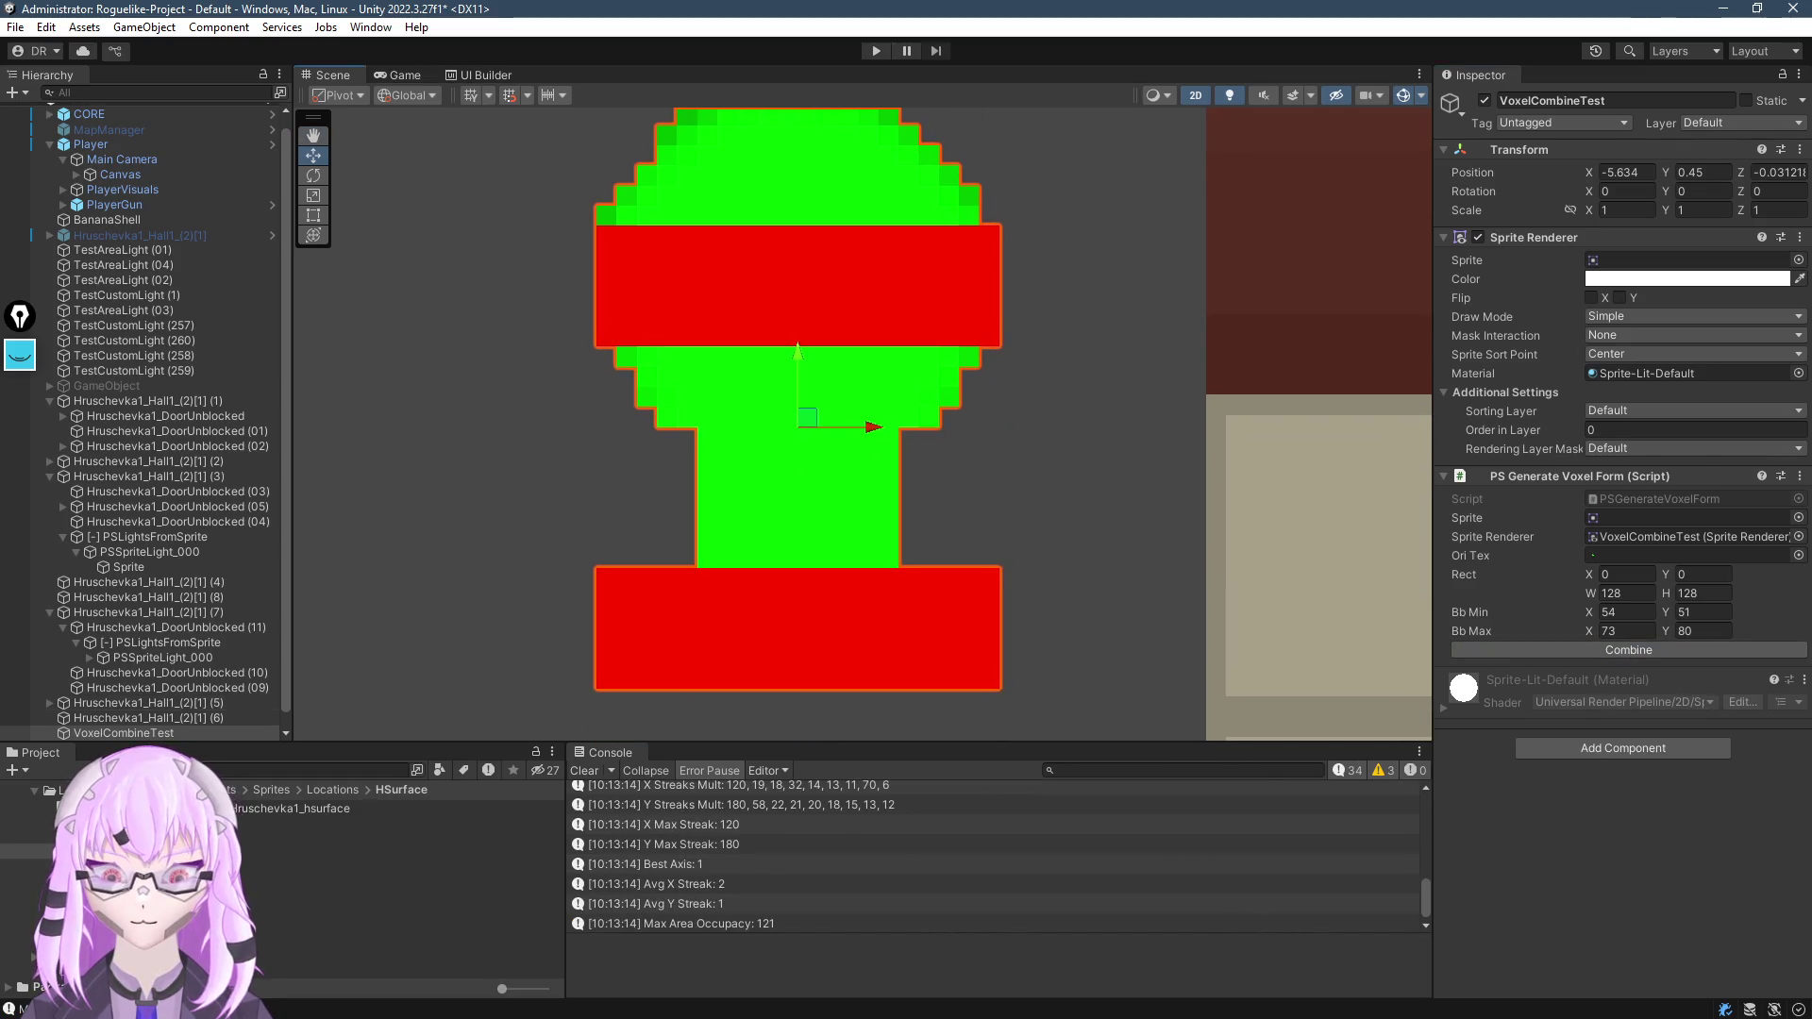
pyautogui.moveTo(888, 340); pyautogui.dragTo(860, 440)
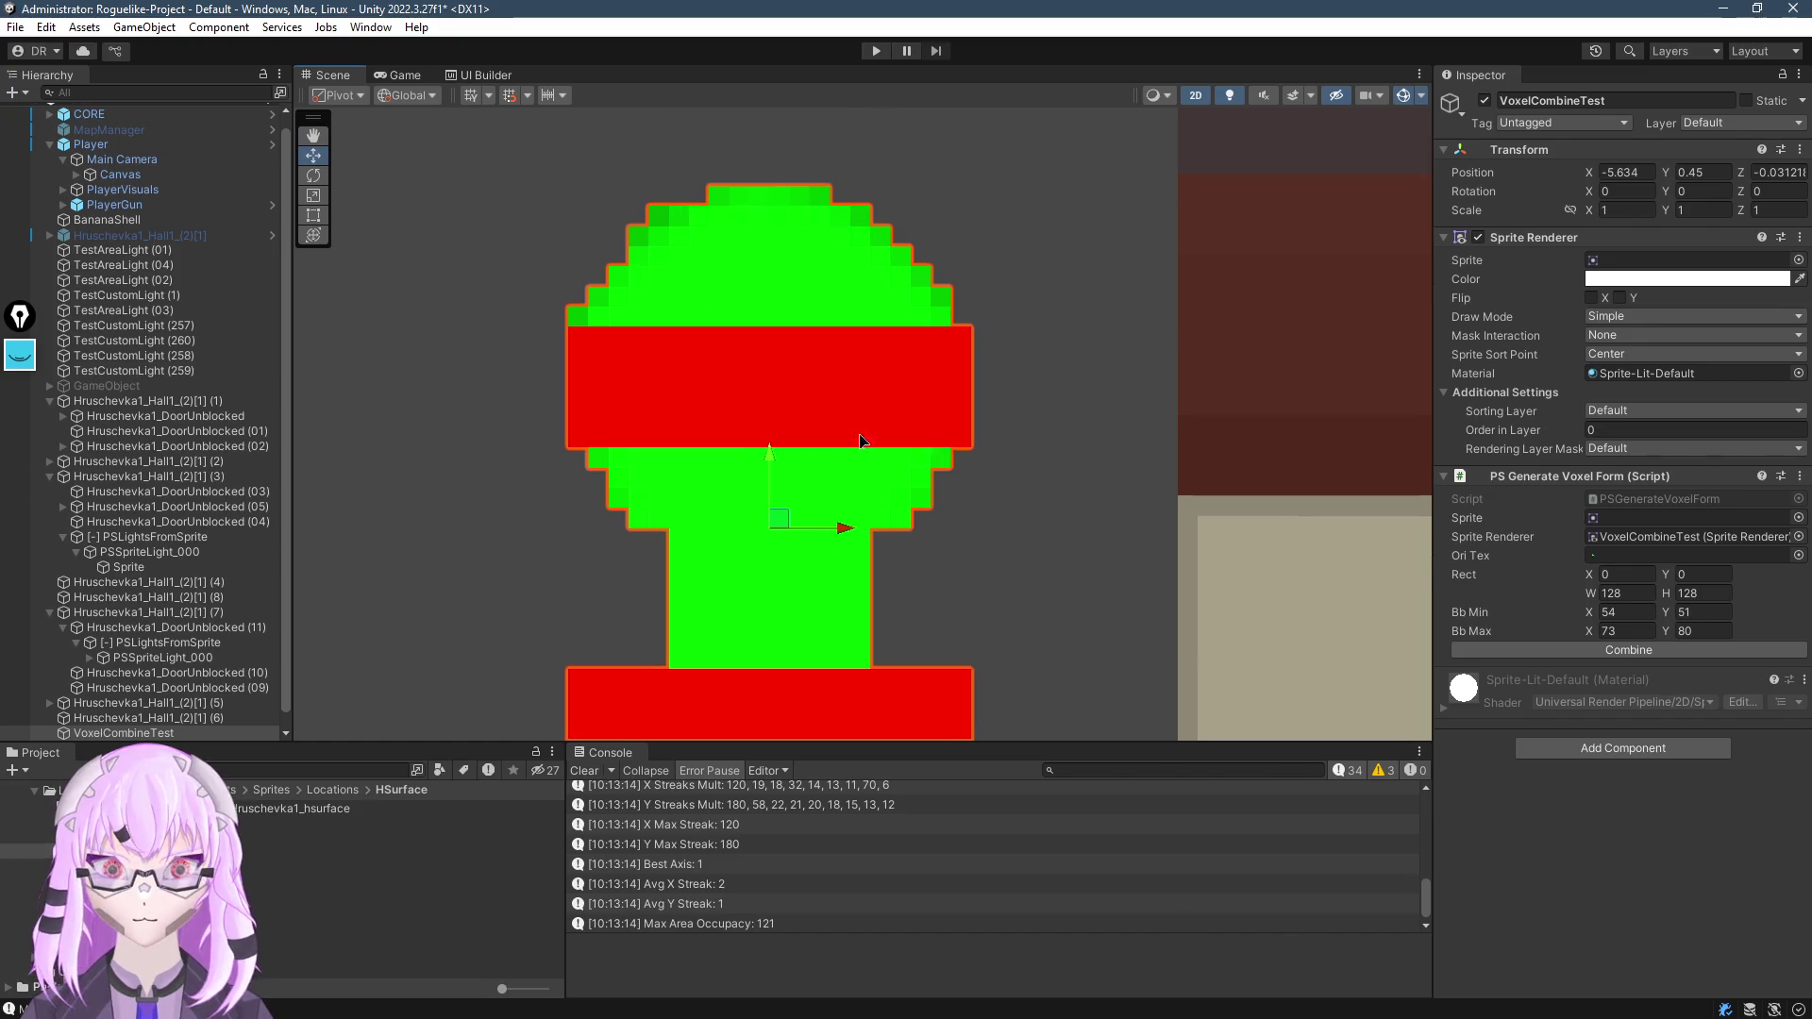
# Assign the StreetDude RunningDOWN sprite to the VoxelCombineTest voxel generator
pyautogui.click(28, 956)
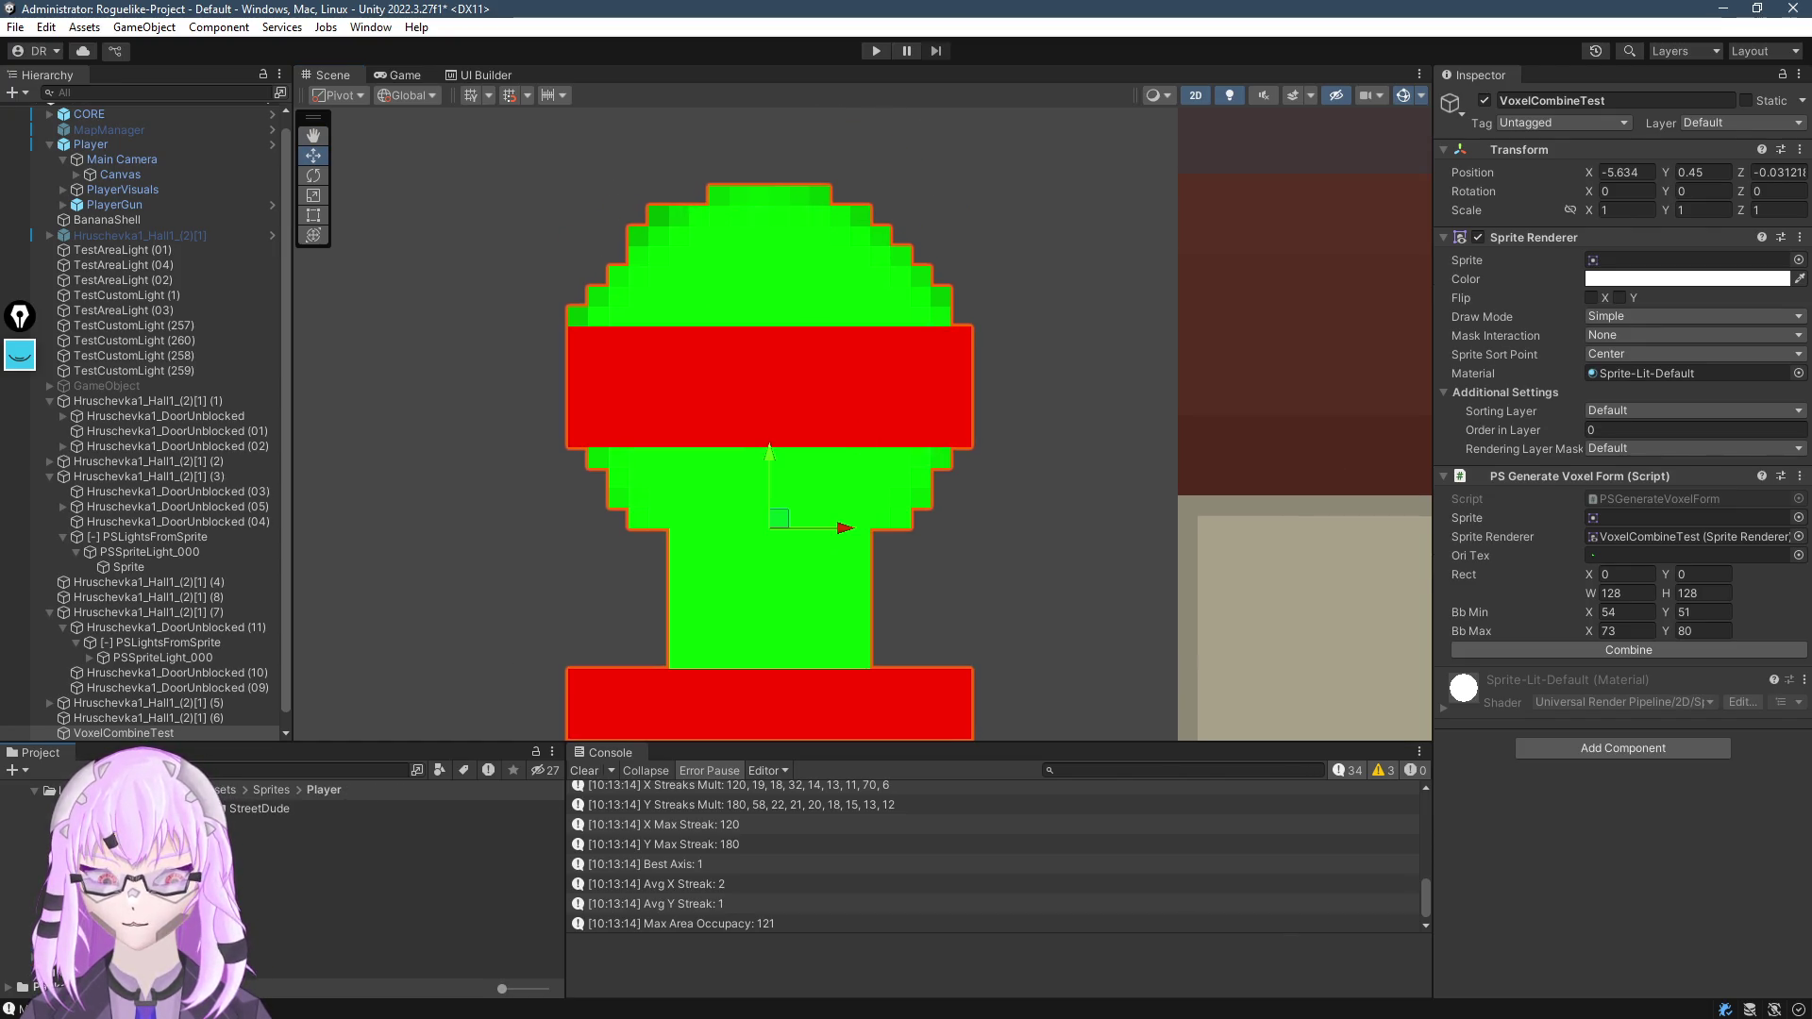
pyautogui.click(85, 941)
pyautogui.scroll(1, 287, 925)
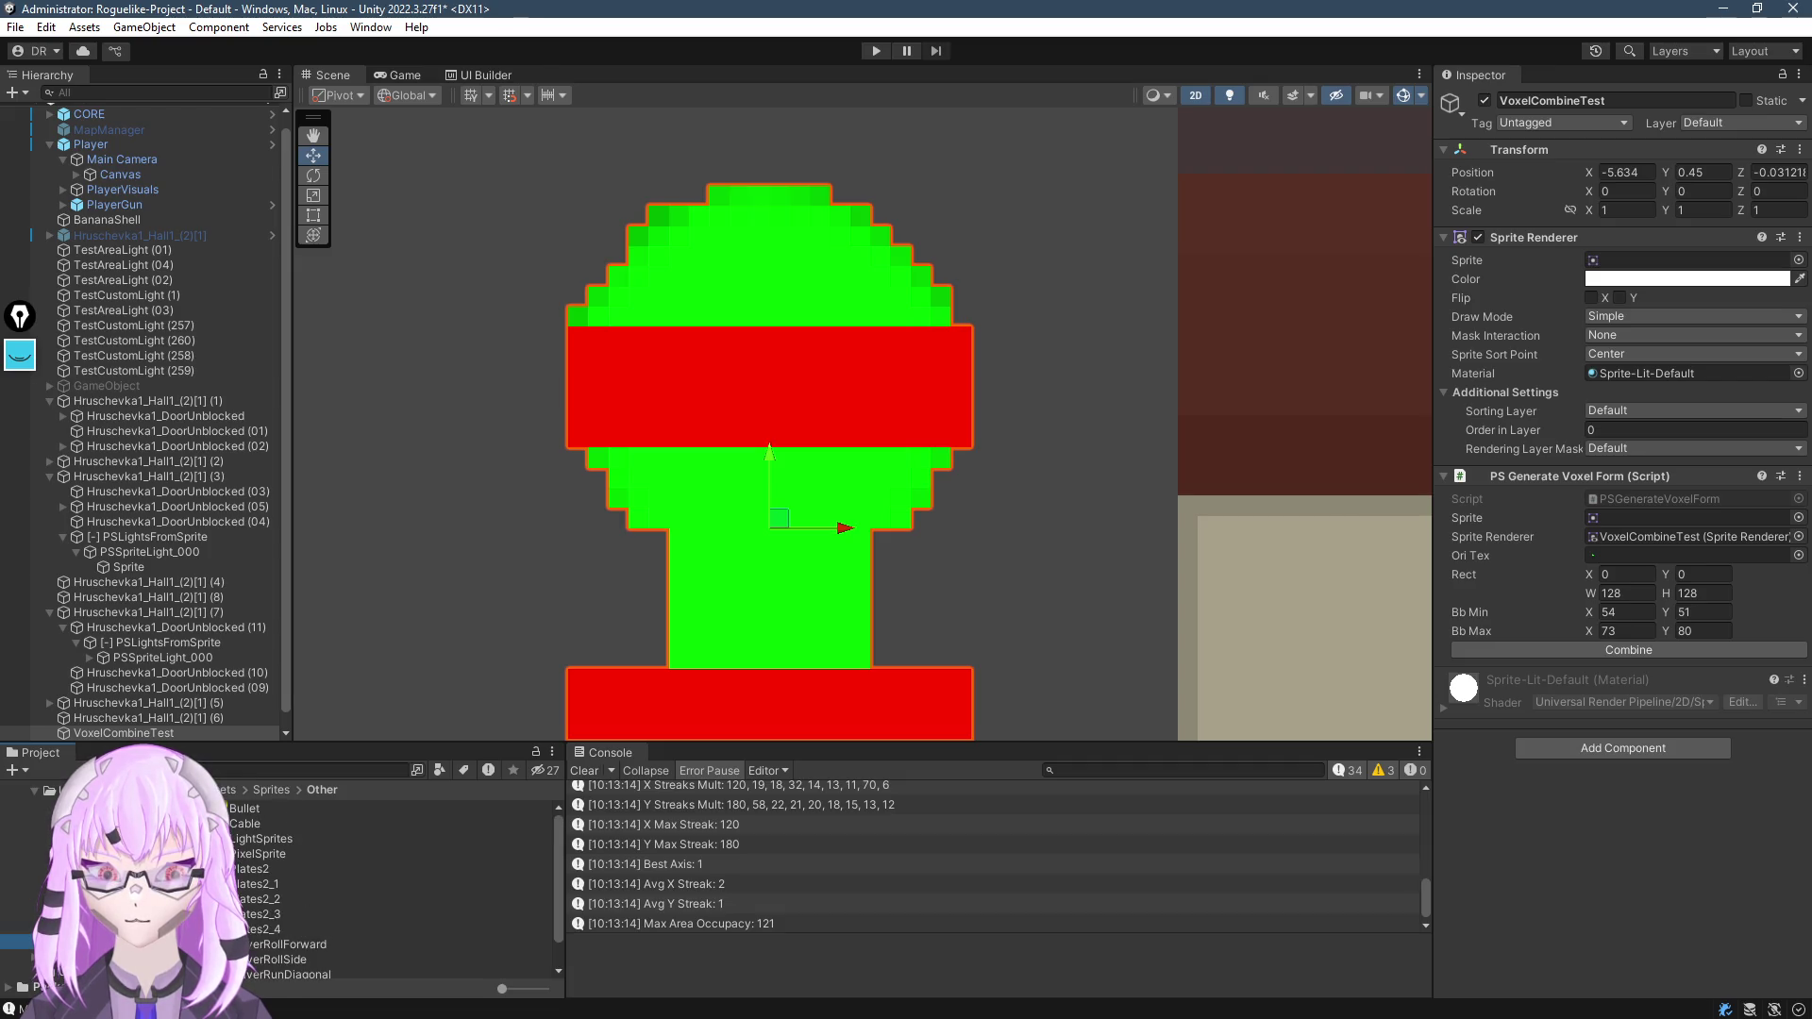
pyautogui.click(95, 896)
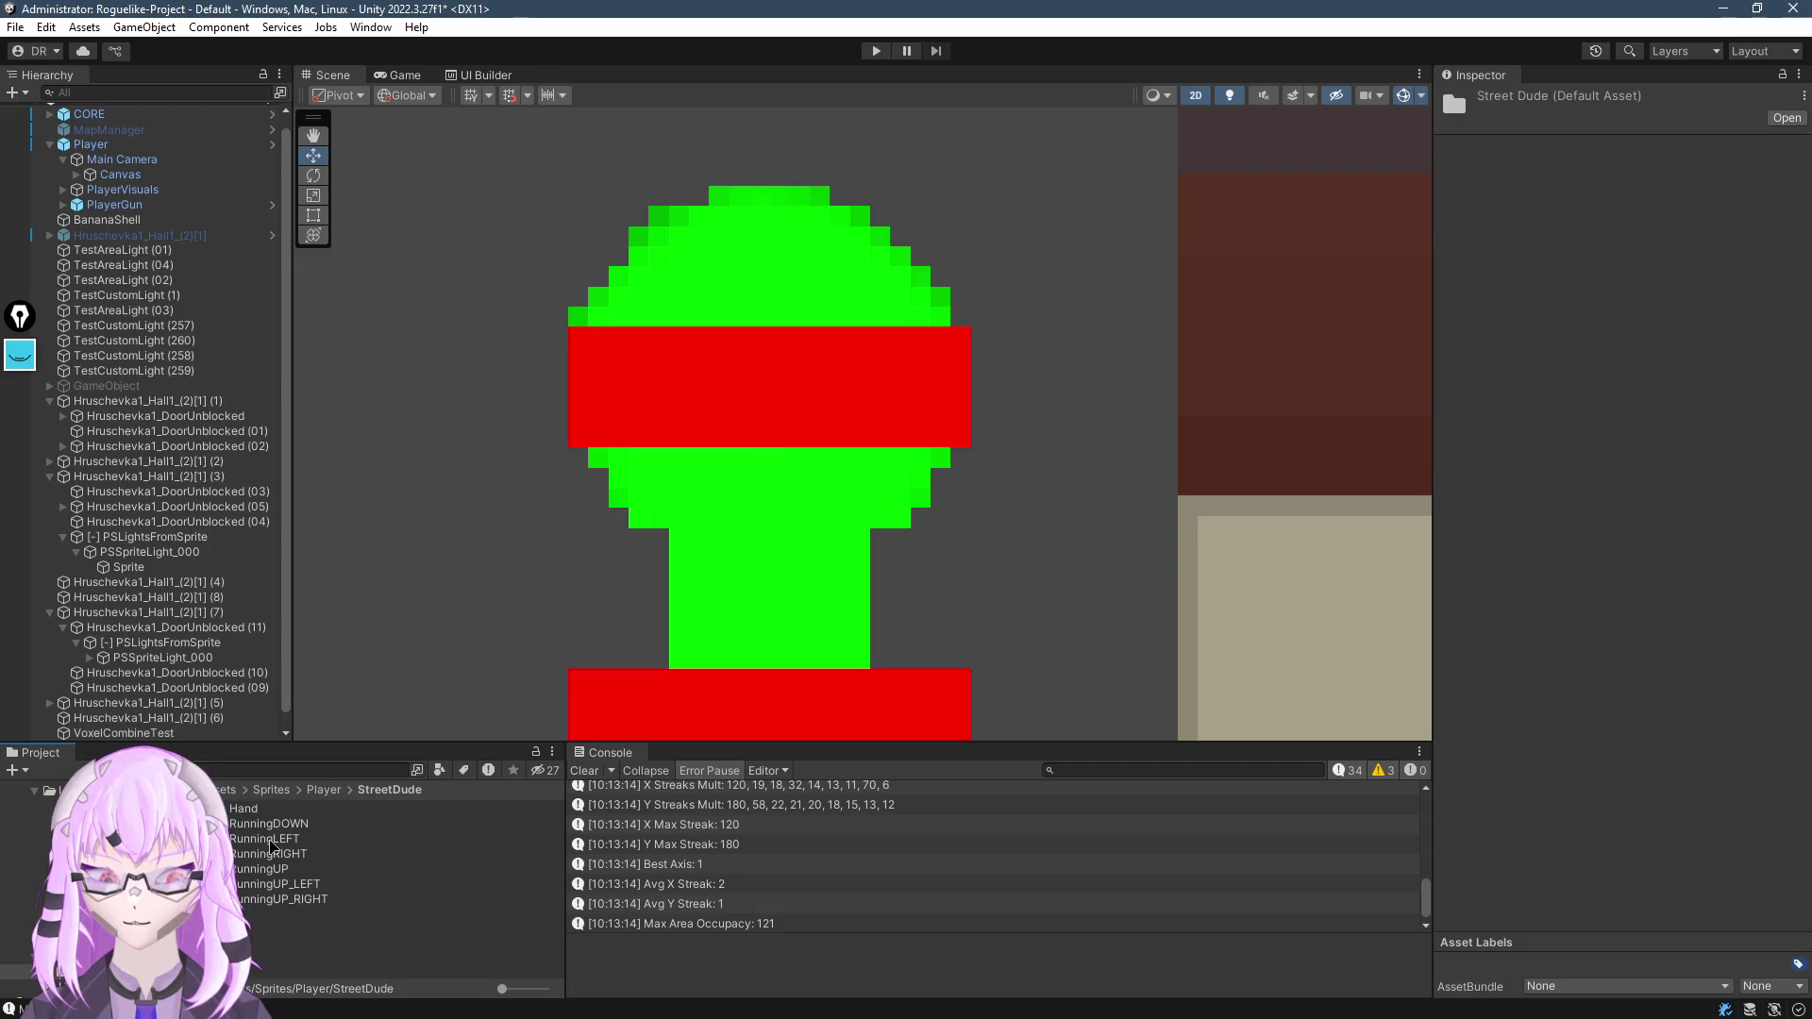
pyautogui.click(741, 465)
pyautogui.moveTo(279, 830); pyautogui.dragTo(1679, 260)
# Rerun Combine, inspect the red band over the head, and return to Visual Studio
pyautogui.click(1658, 653)
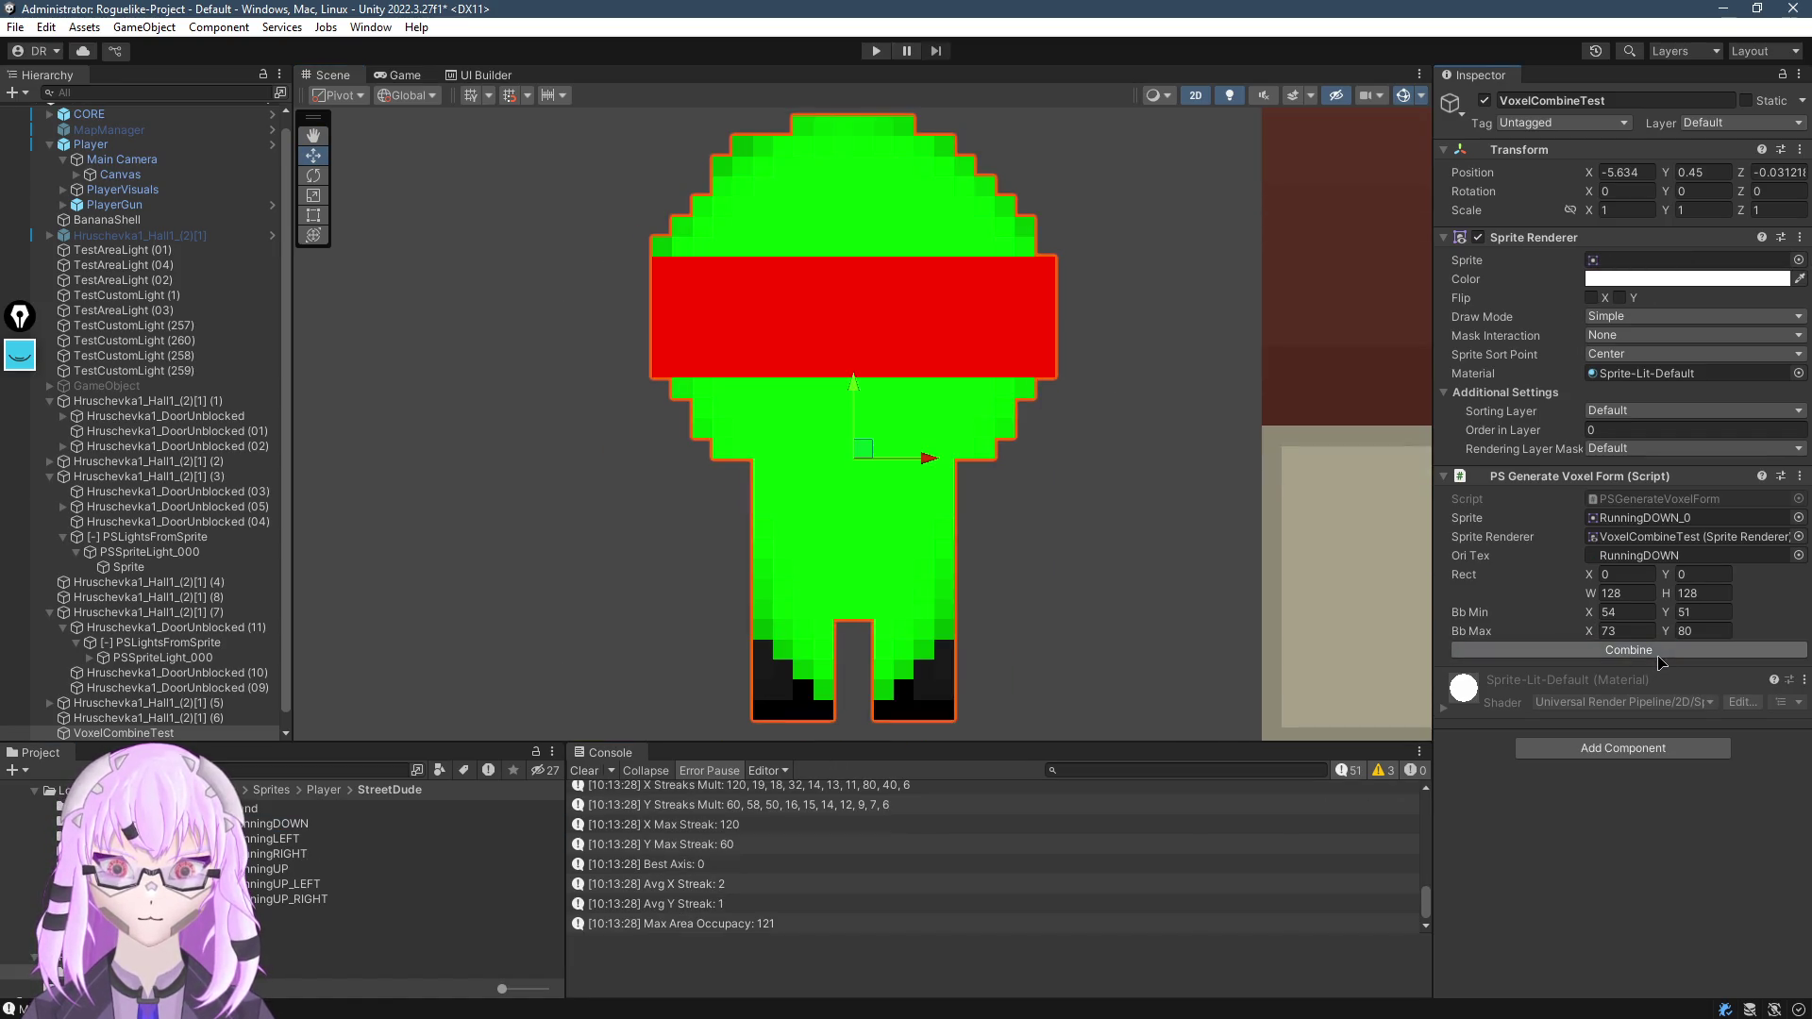
pyautogui.scroll(3, 873, 415)
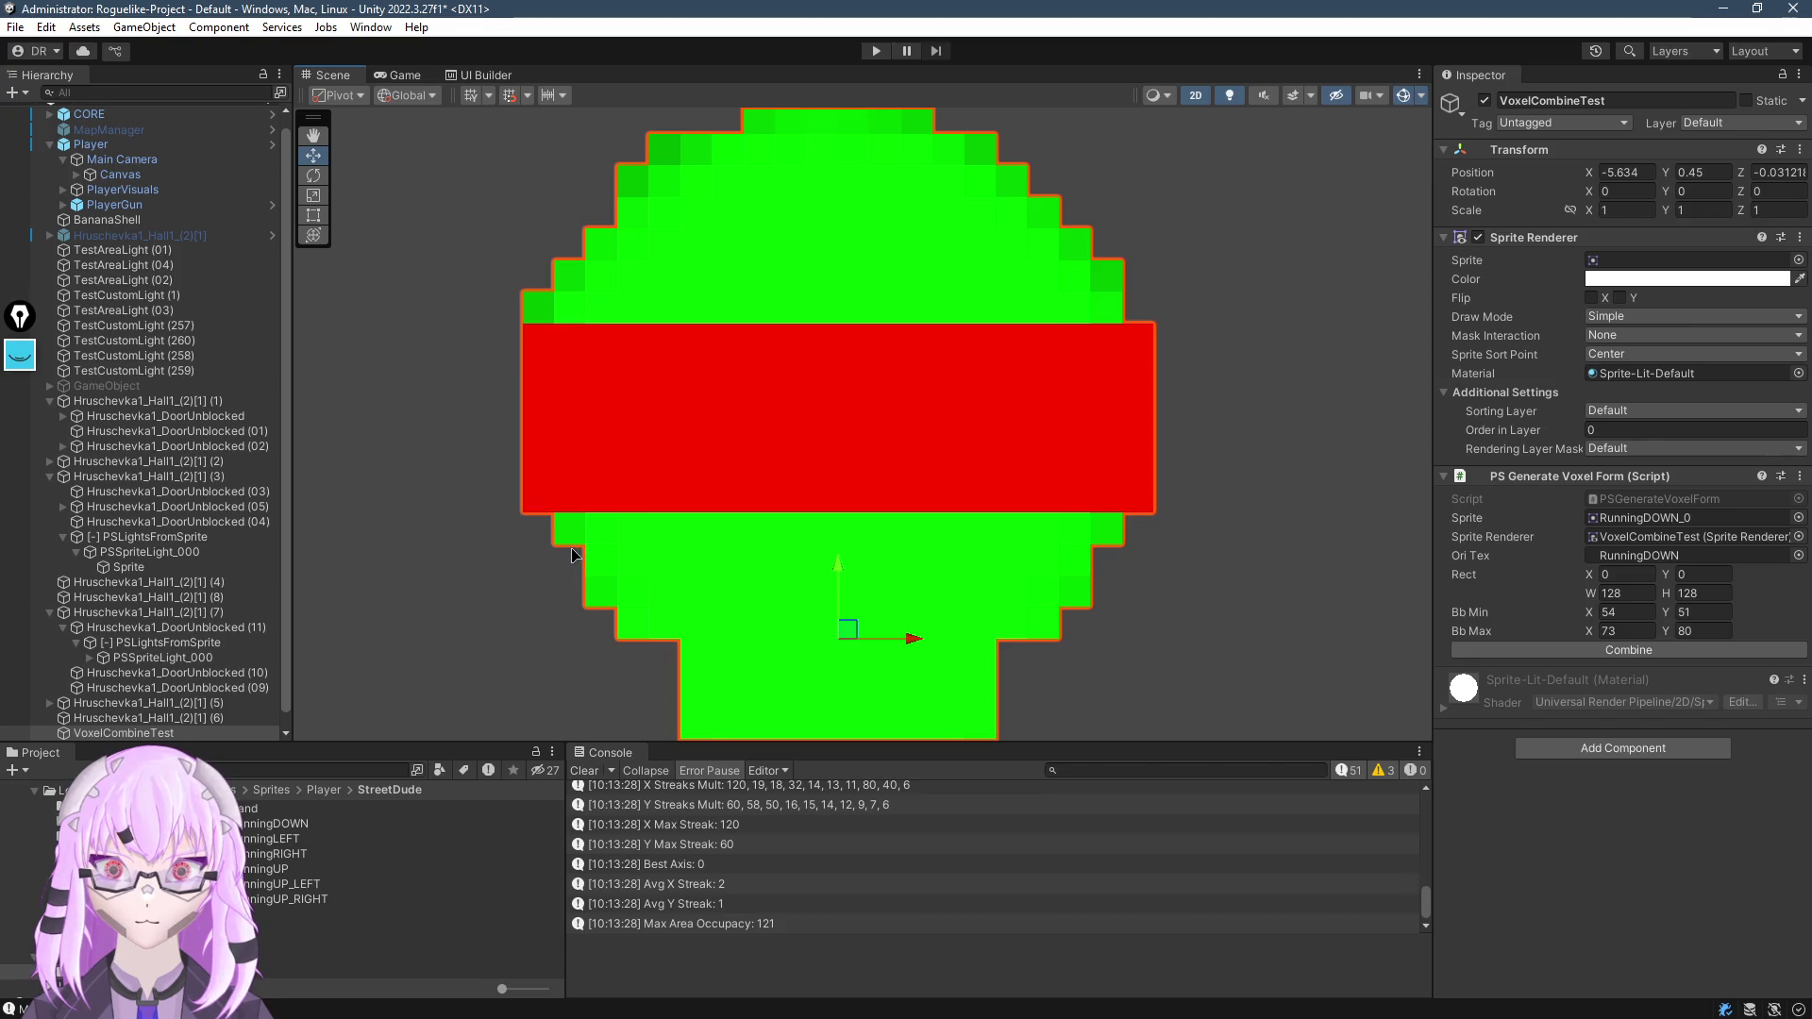
pyautogui.moveTo(828, 560)
pyautogui.mouseDown()
pyautogui.moveTo(869, 210)
pyautogui.moveTo(881, 603)
pyautogui.moveTo(849, 179)
pyautogui.moveTo(861, 296)
pyautogui.moveTo(797, 679)
pyautogui.moveTo(812, 345)
pyautogui.moveTo(792, 426)
pyautogui.mouseUp()
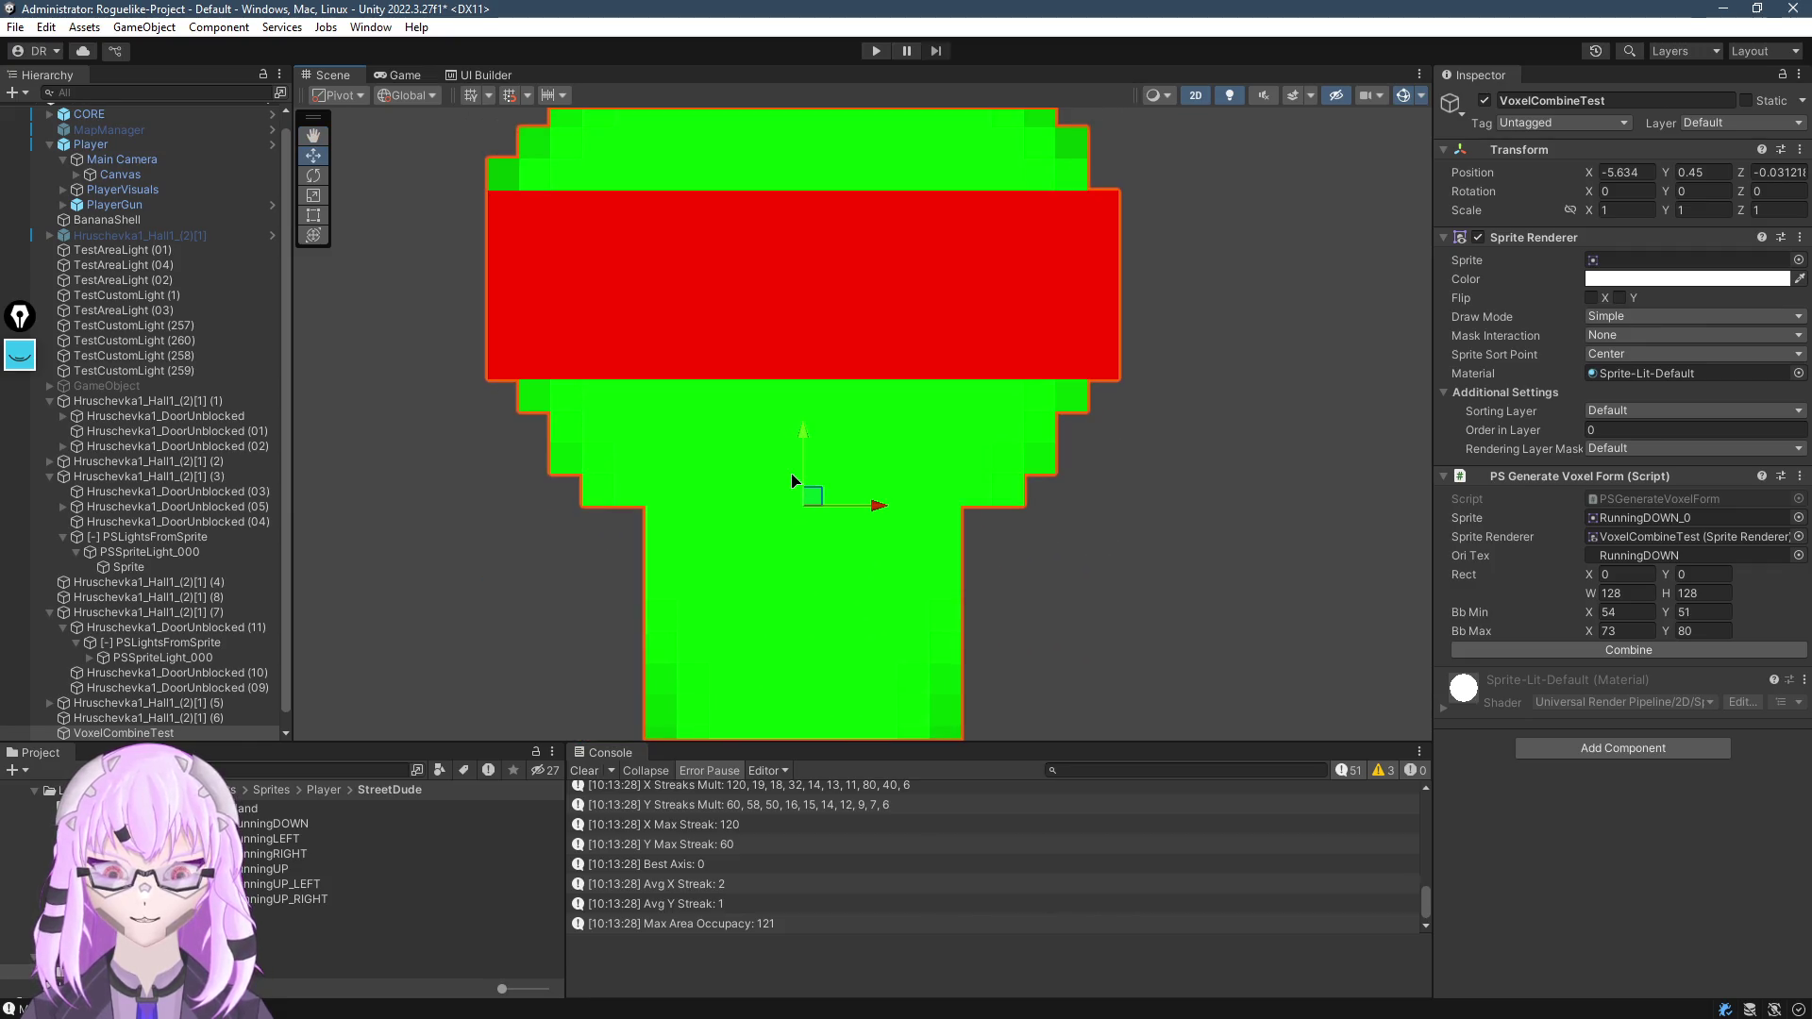
pyautogui.hotkey('alt', 'Tab')
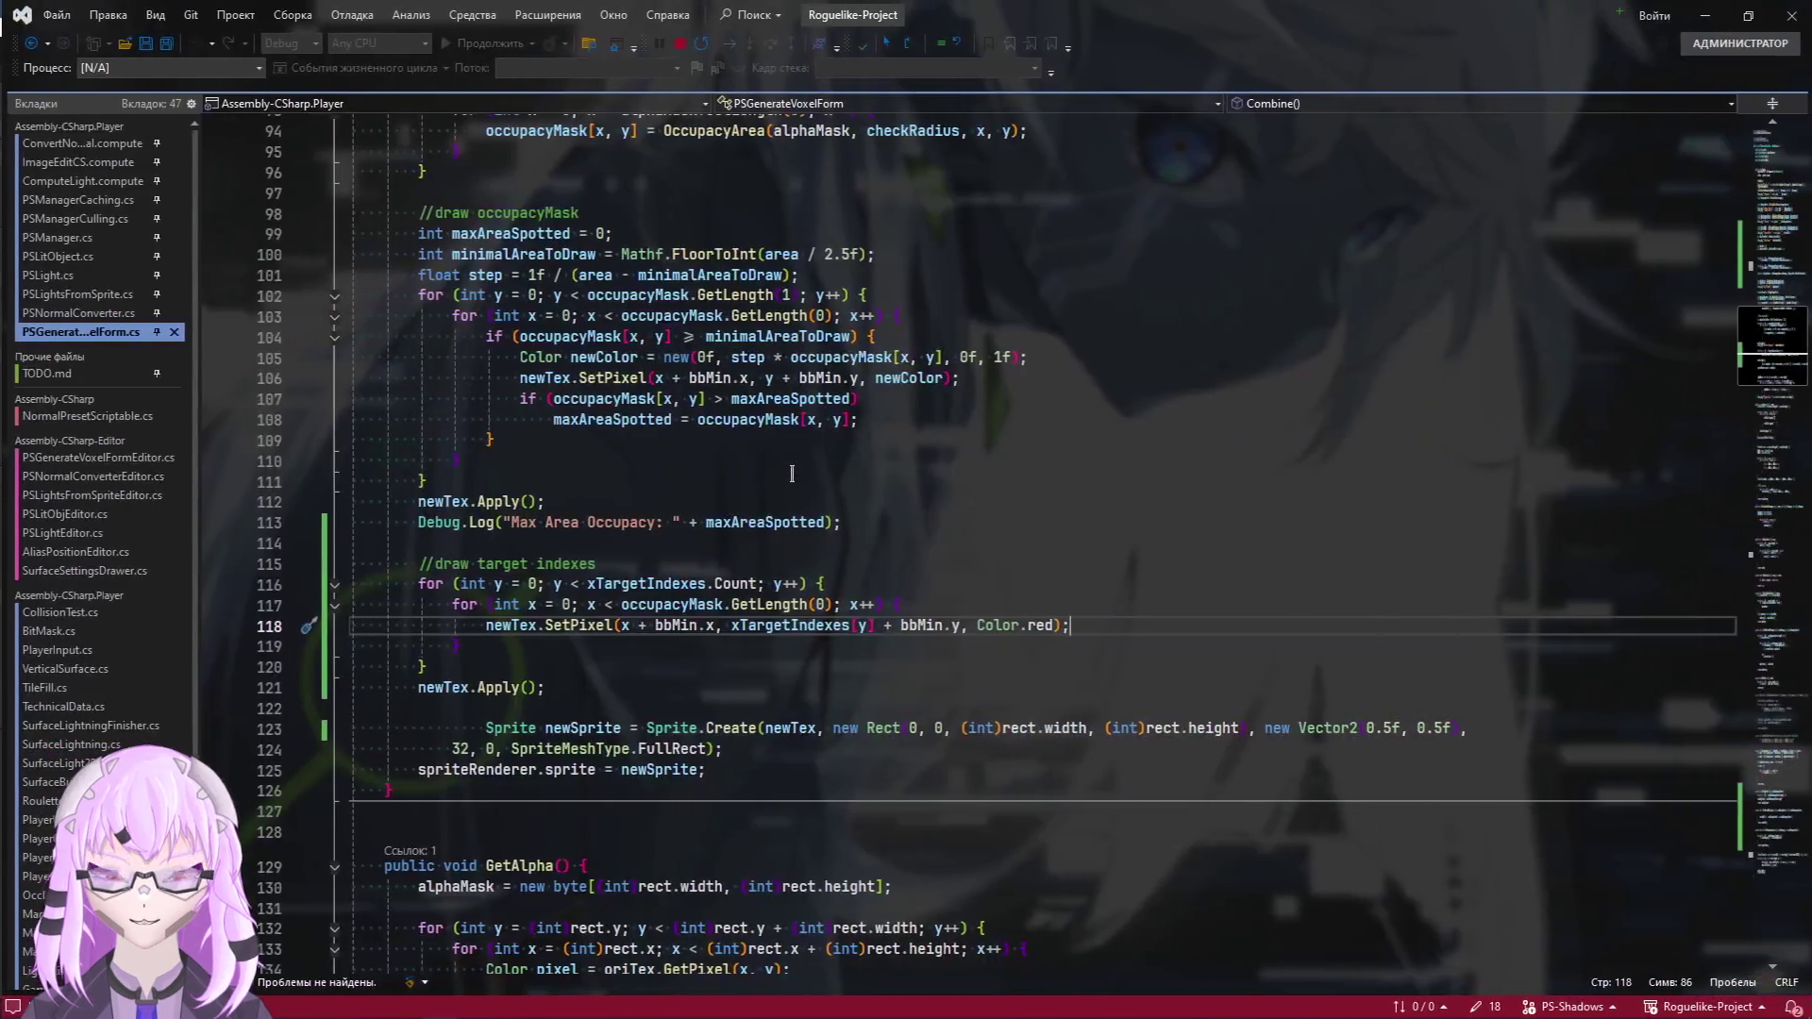
# Add blank lines after newTex.Apply() and duplicate the line-76 xTargetIndexes declaration
pyautogui.click(621, 558)
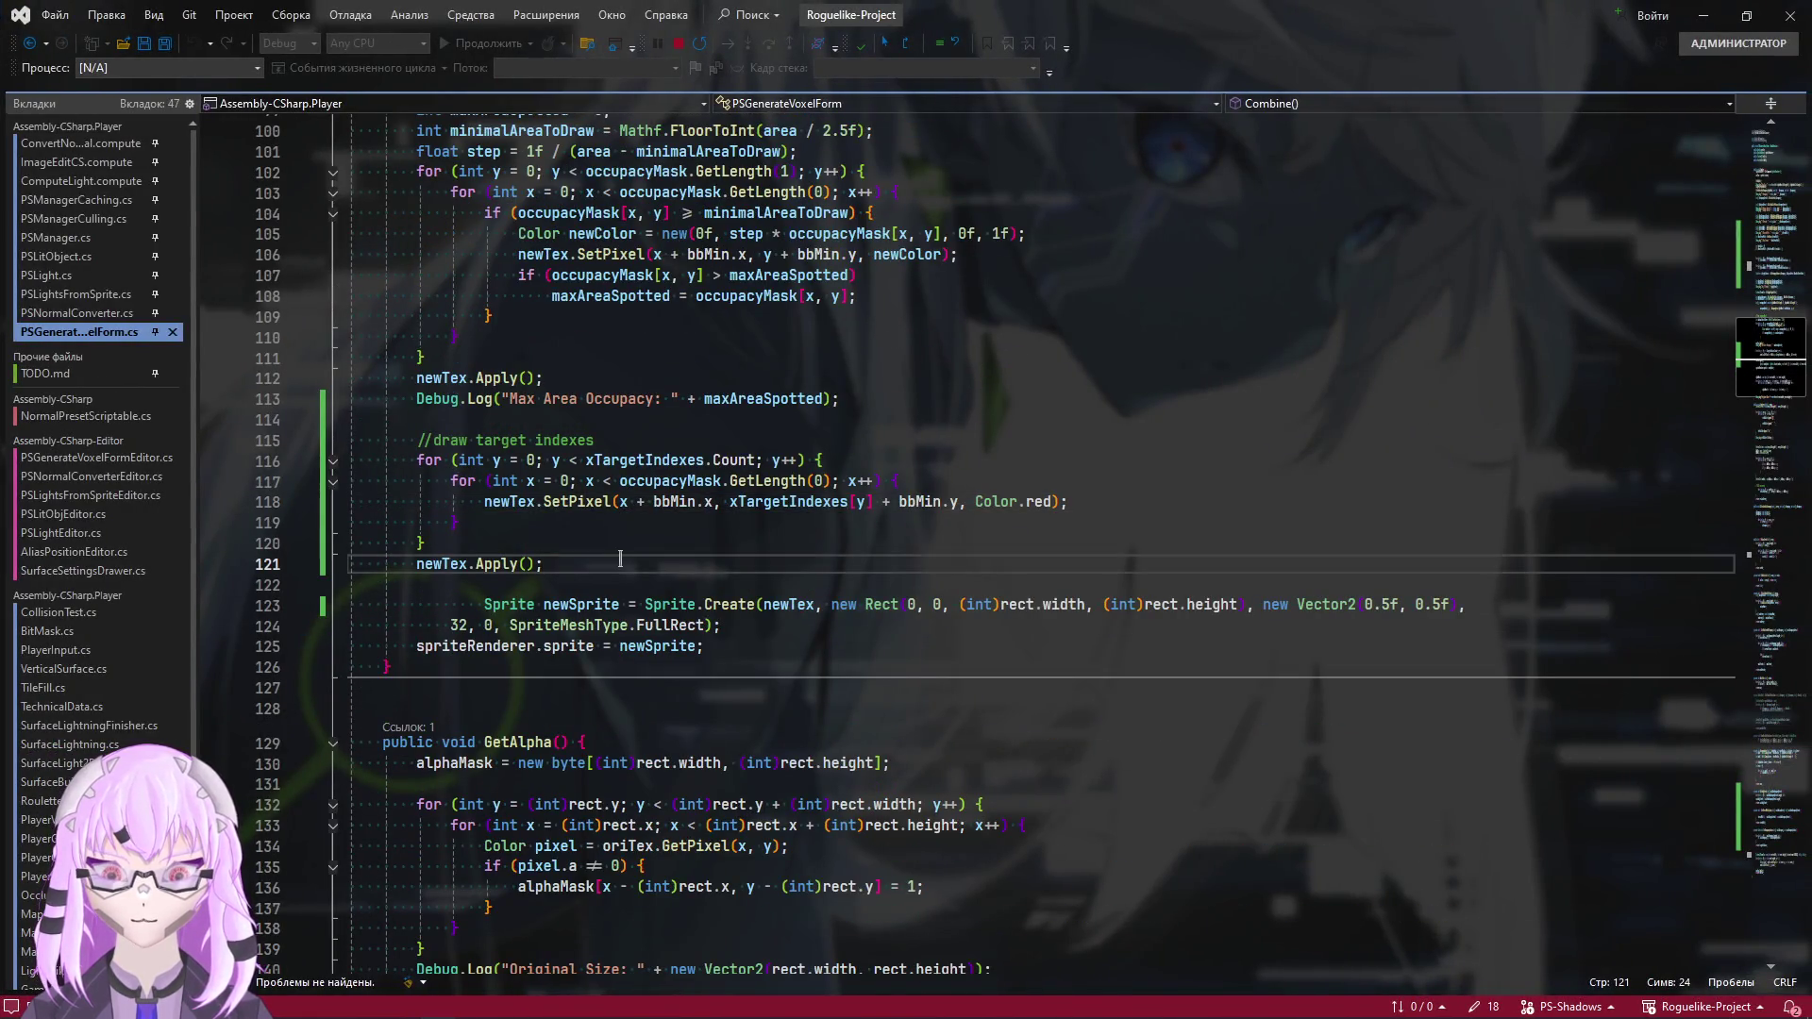
pyautogui.press('Return')
pyautogui.press('Return')
pyautogui.click(1786, 269)
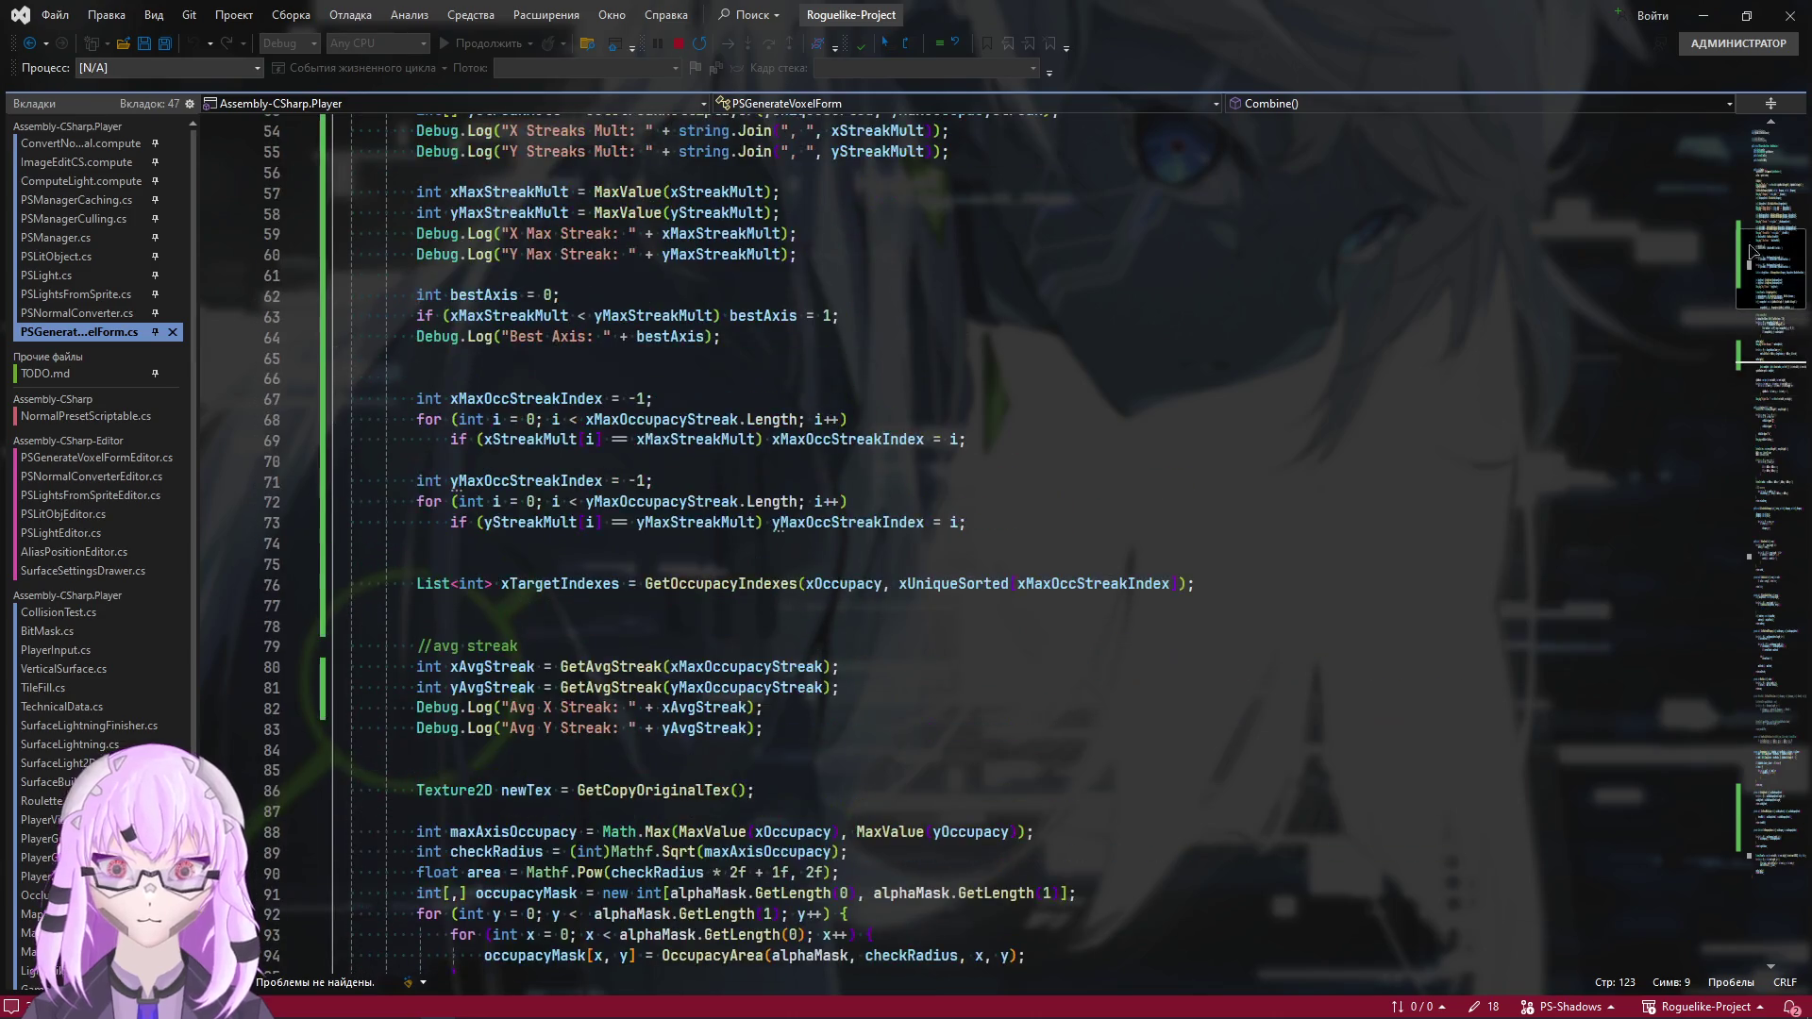
pyautogui.click(626, 583)
pyautogui.press('End')
pyautogui.keyDown('shift'); pyautogui.click(454, 551); pyautogui.keyUp('shift')
pyautogui.keyDown('shift'); pyautogui.click(416, 585); pyautogui.keyUp('shift')
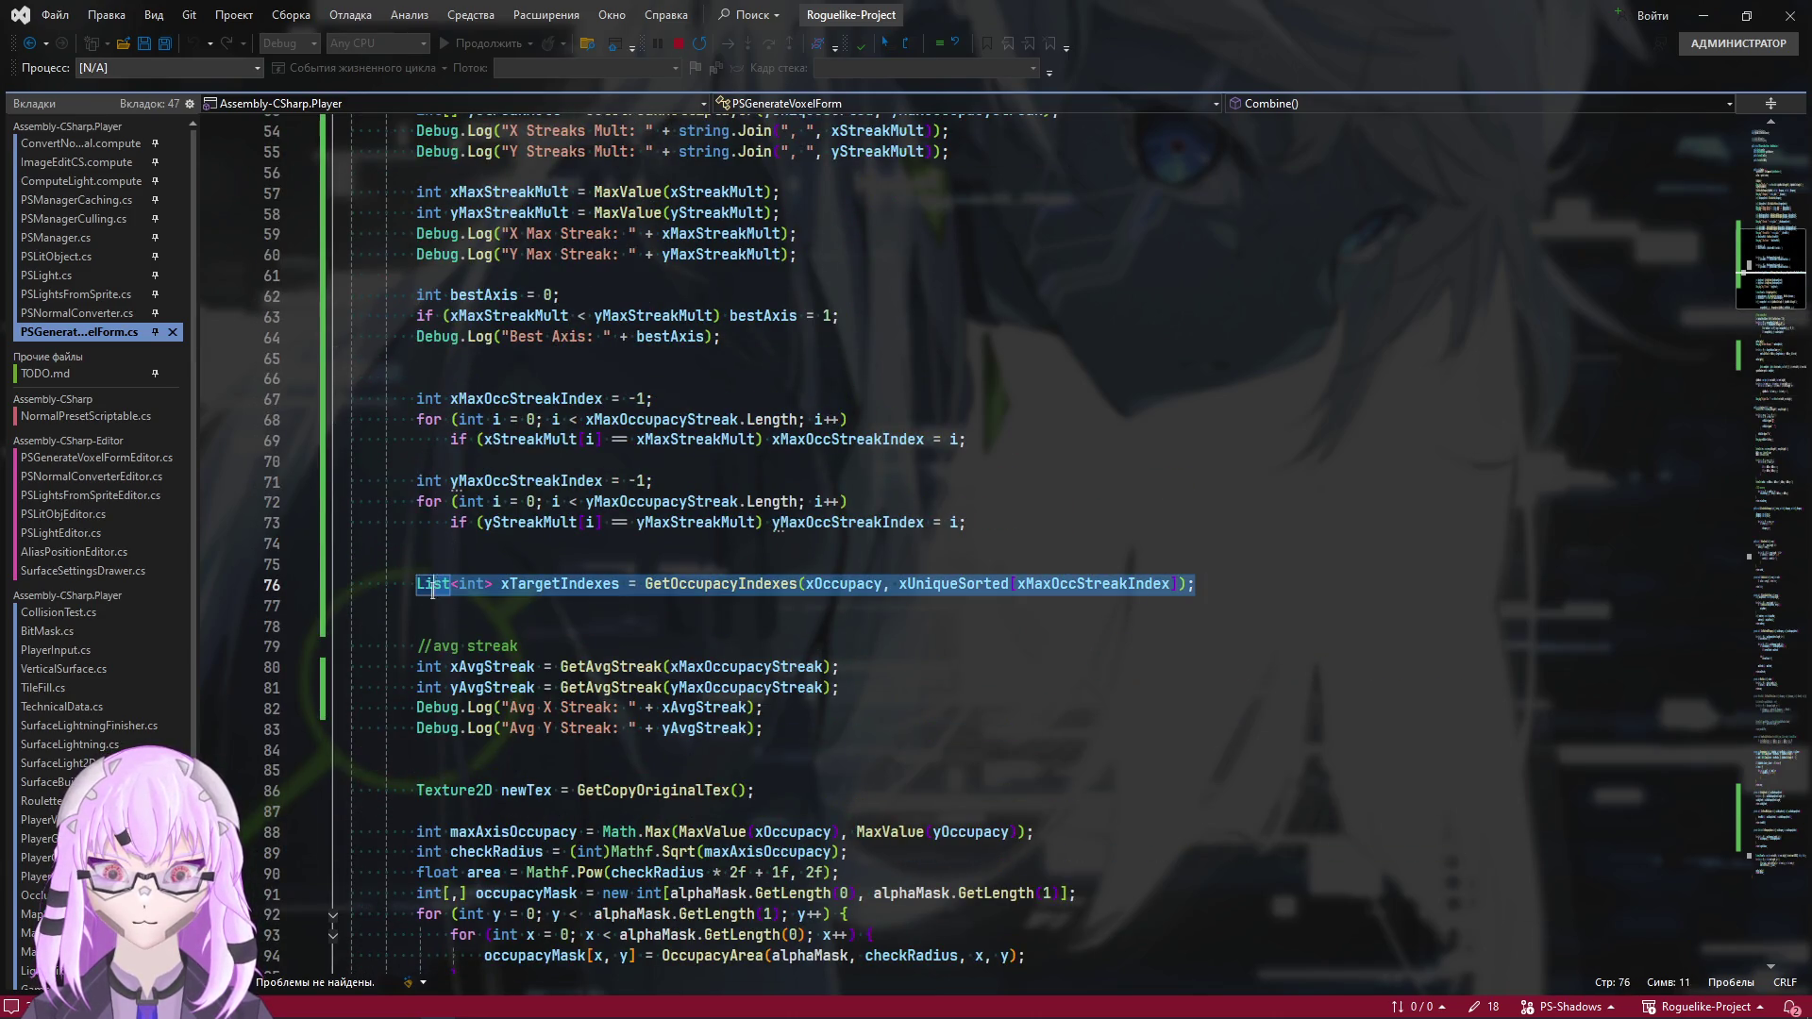
pyautogui.click(1240, 591)
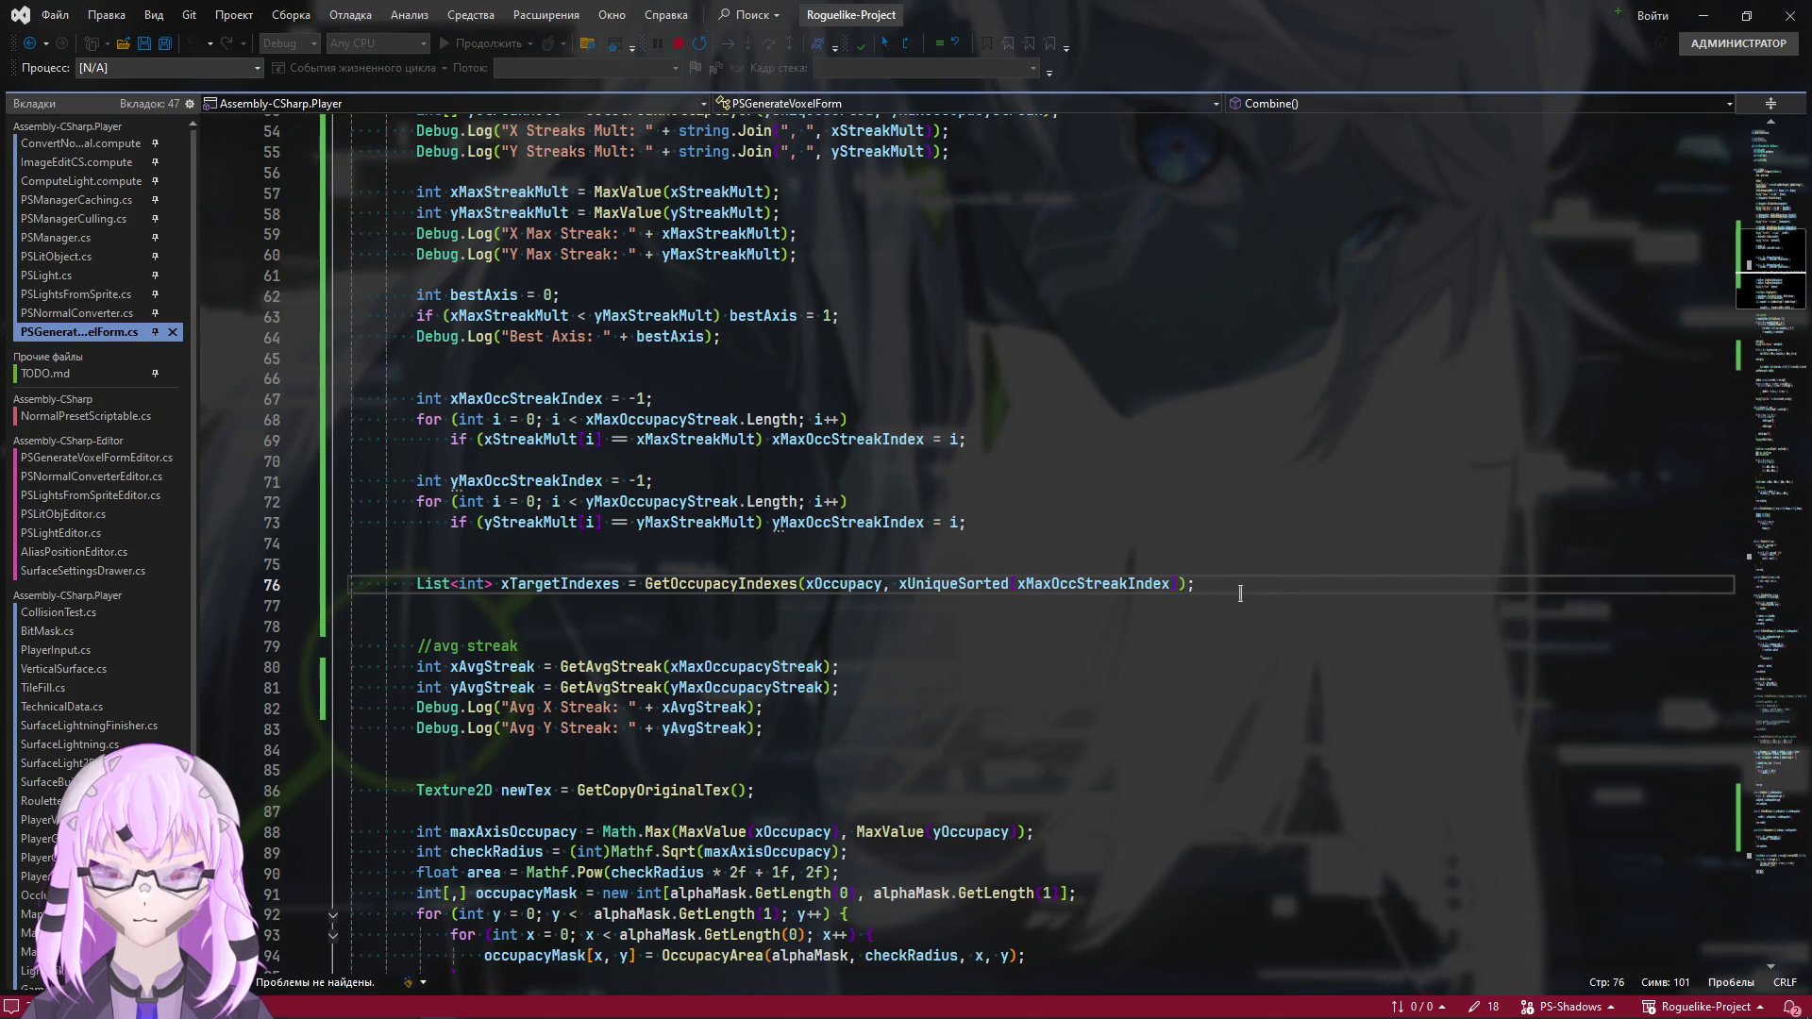
pyautogui.hotkey('ctrl', 'd')
# Turn the duplicate into yTargetIndexes using yOccupacy, yUniqueSorted and yMaxOccStreakIndex
pyautogui.scroll(-10, 539, 728)
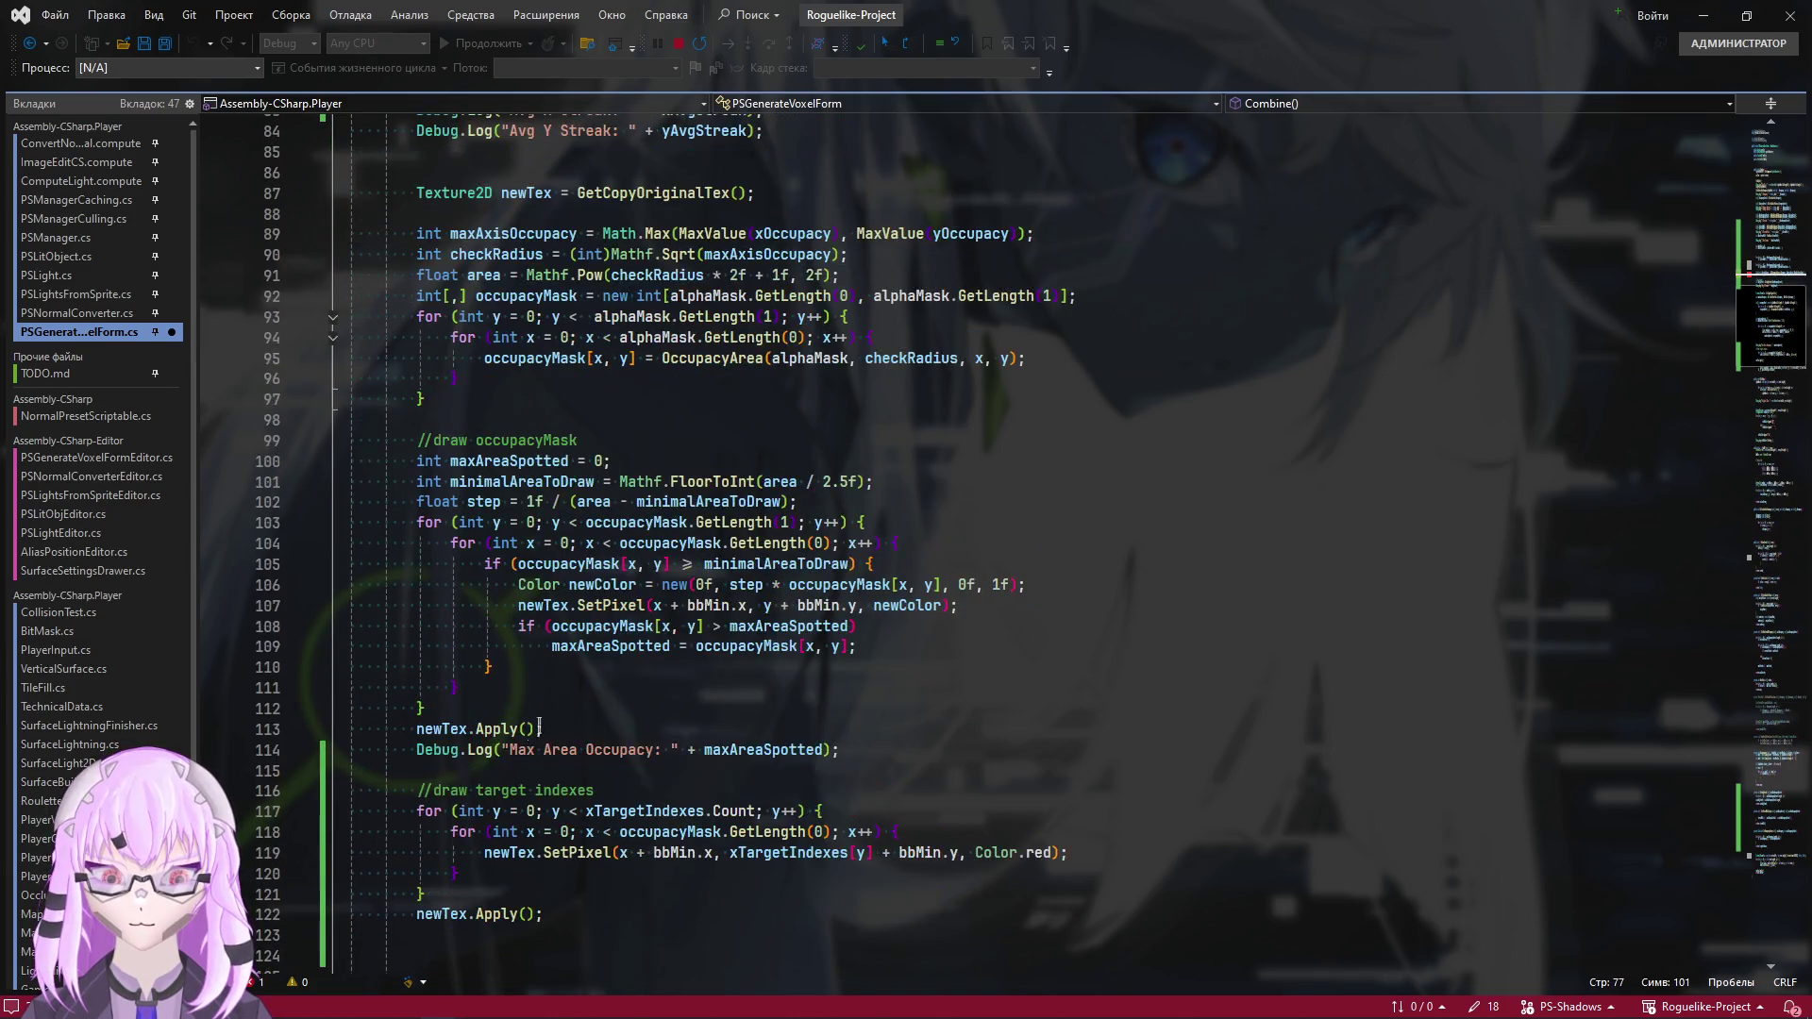
pyautogui.moveTo(539, 728)
pyautogui.mouseDown()
pyautogui.moveTo(354, 434)
pyautogui.moveTo(415, 415)
pyautogui.moveTo(416, 456)
pyautogui.mouseUp()
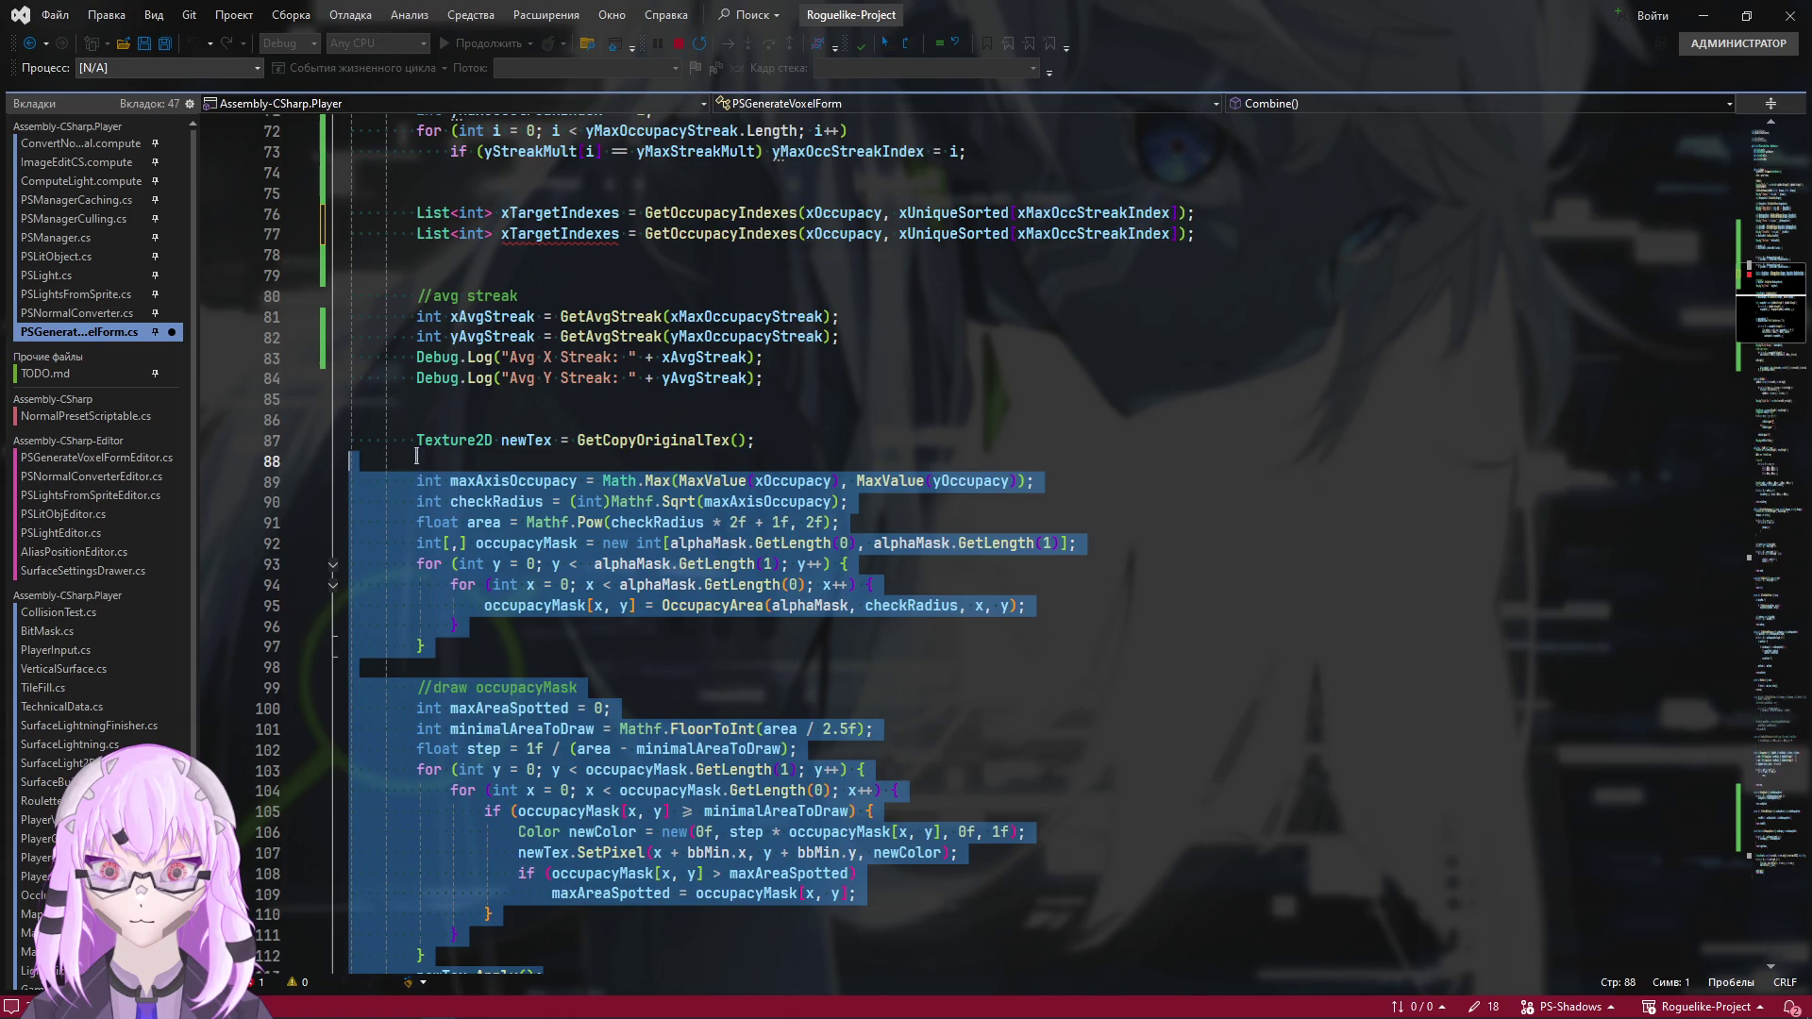
pyautogui.scroll(5, 416, 456)
pyautogui.click(517, 544)
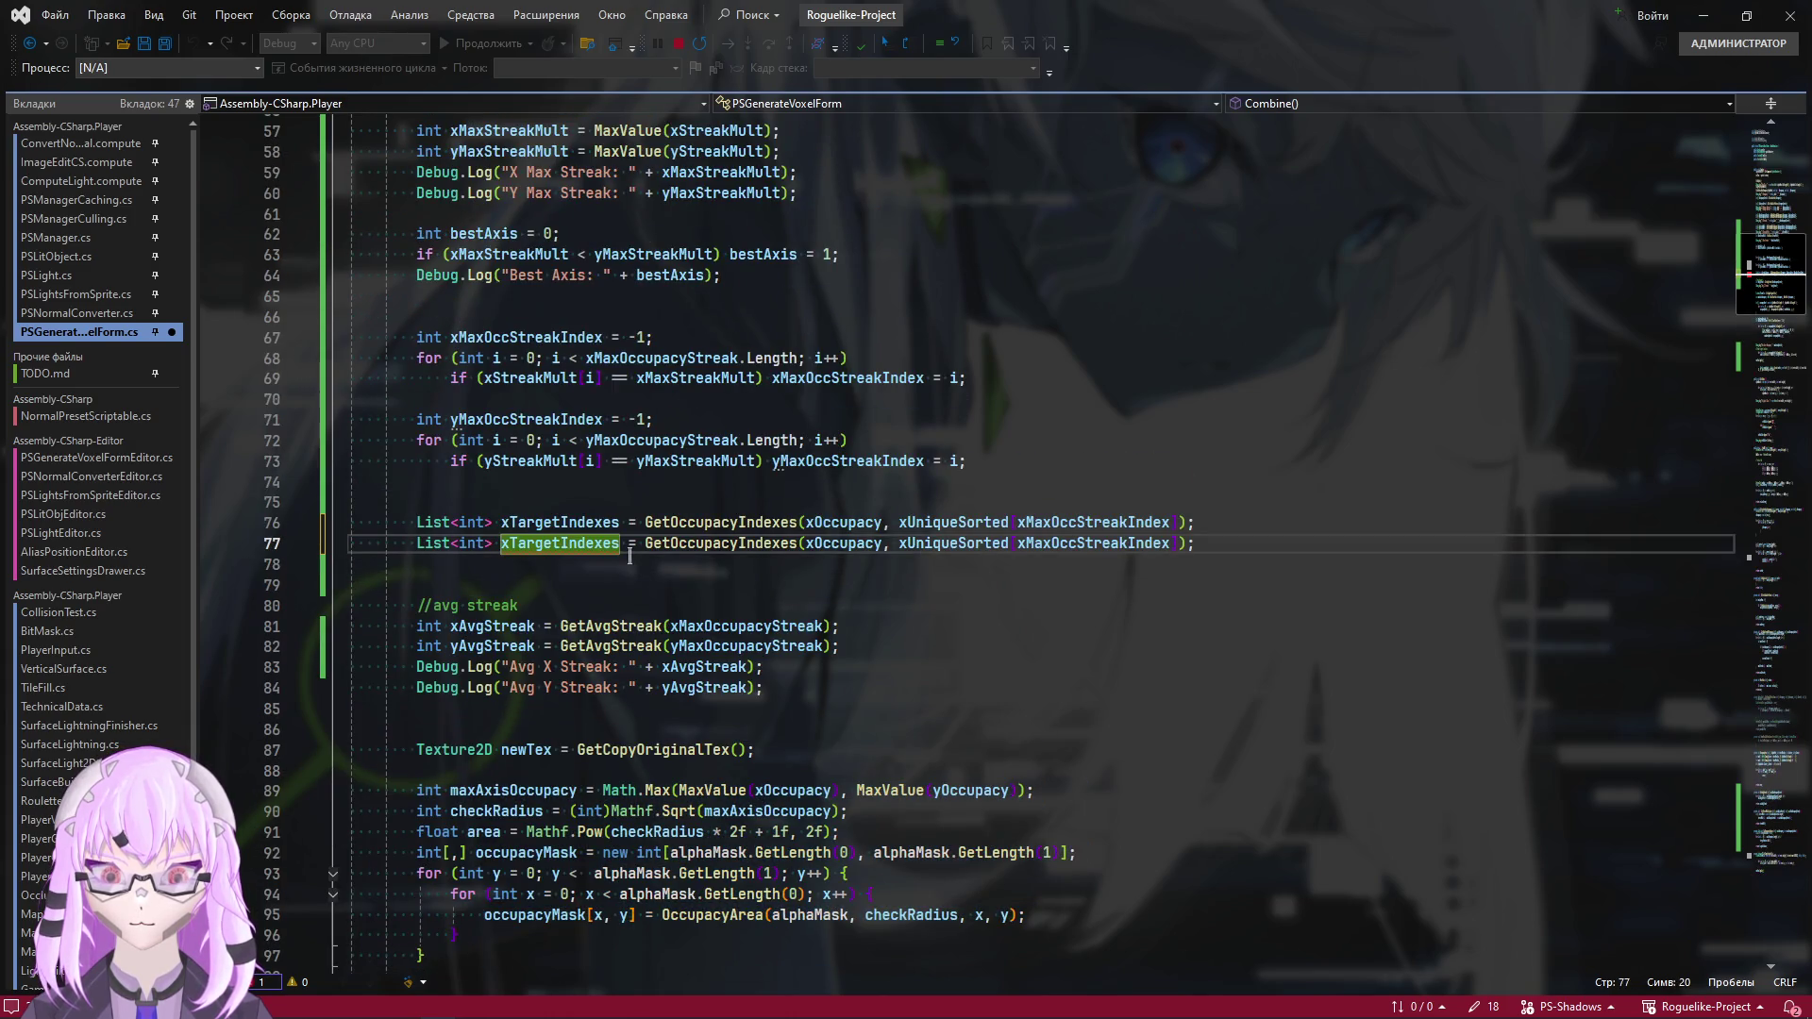
pyautogui.write('y')
pyautogui.hotkey('ctrl', 'Right')
pyautogui.hotkey('ctrl', 'Right')
pyautogui.hotkey('ctrl', 'Right')
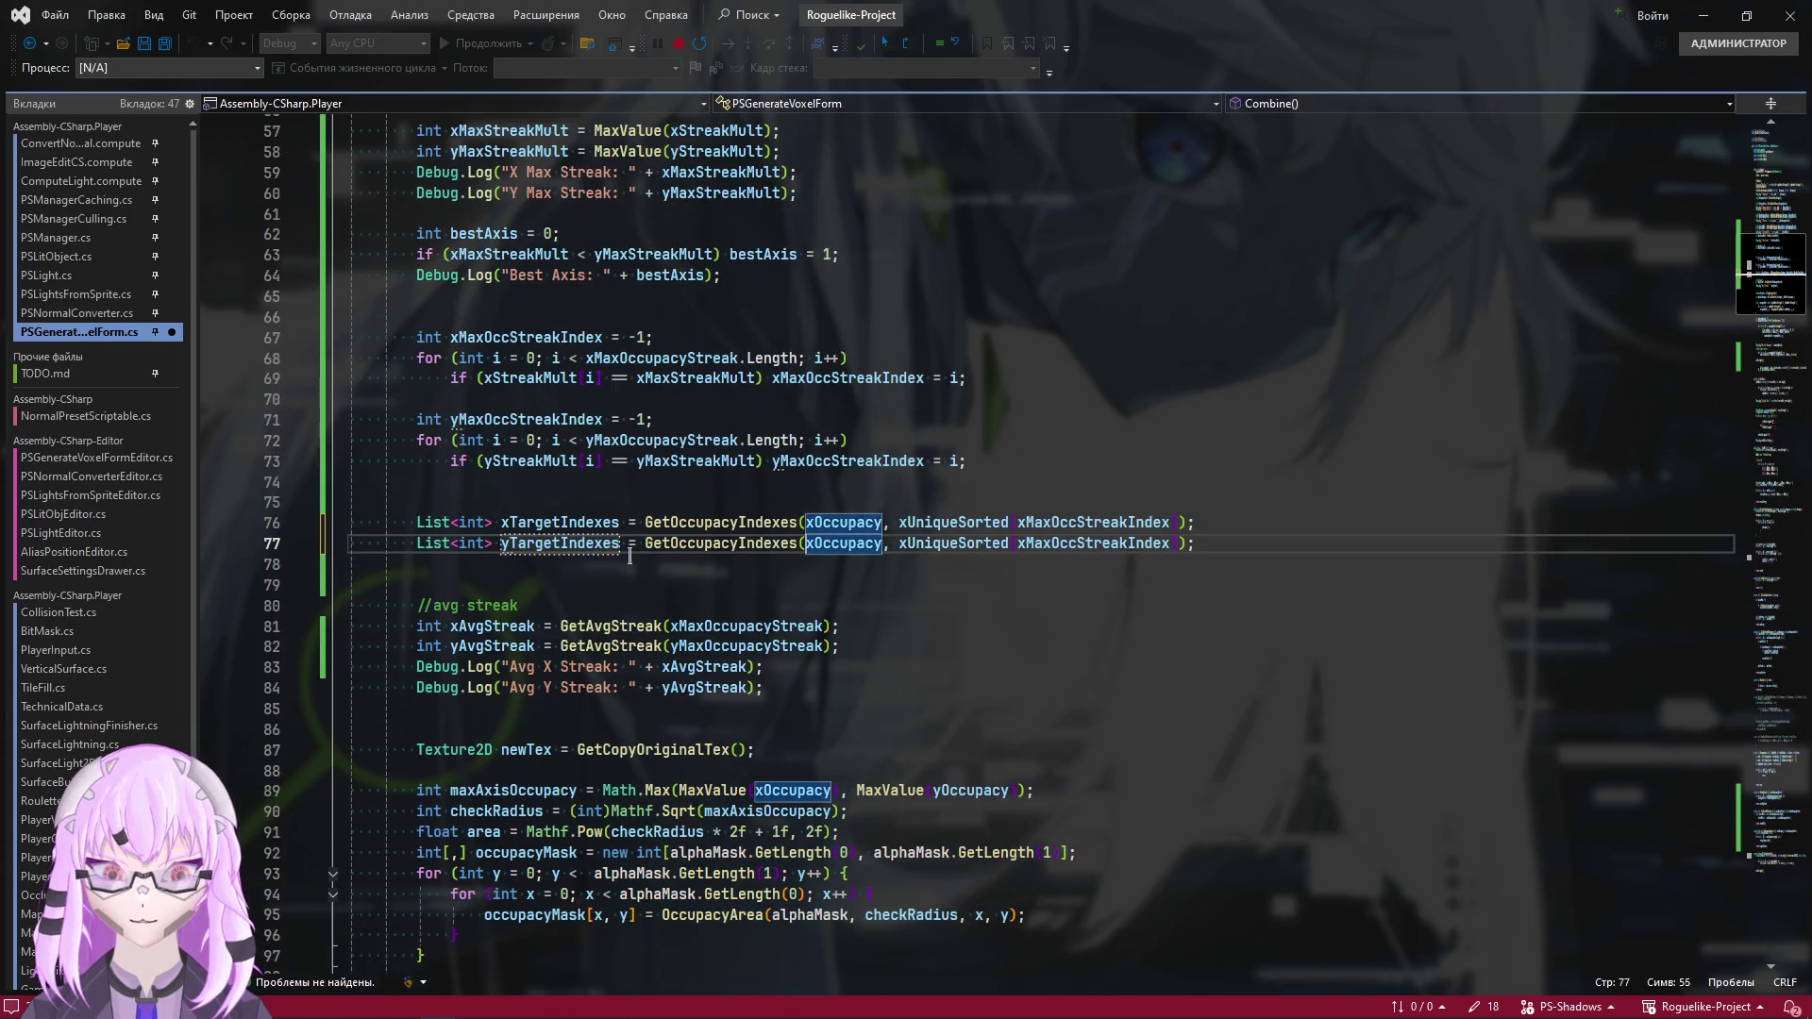
pyautogui.write('y')
pyautogui.hotkey('ctrl', 'Right')
pyautogui.hotkey('ctrl', 'Right')
pyautogui.hotkey('shift', 'Right')
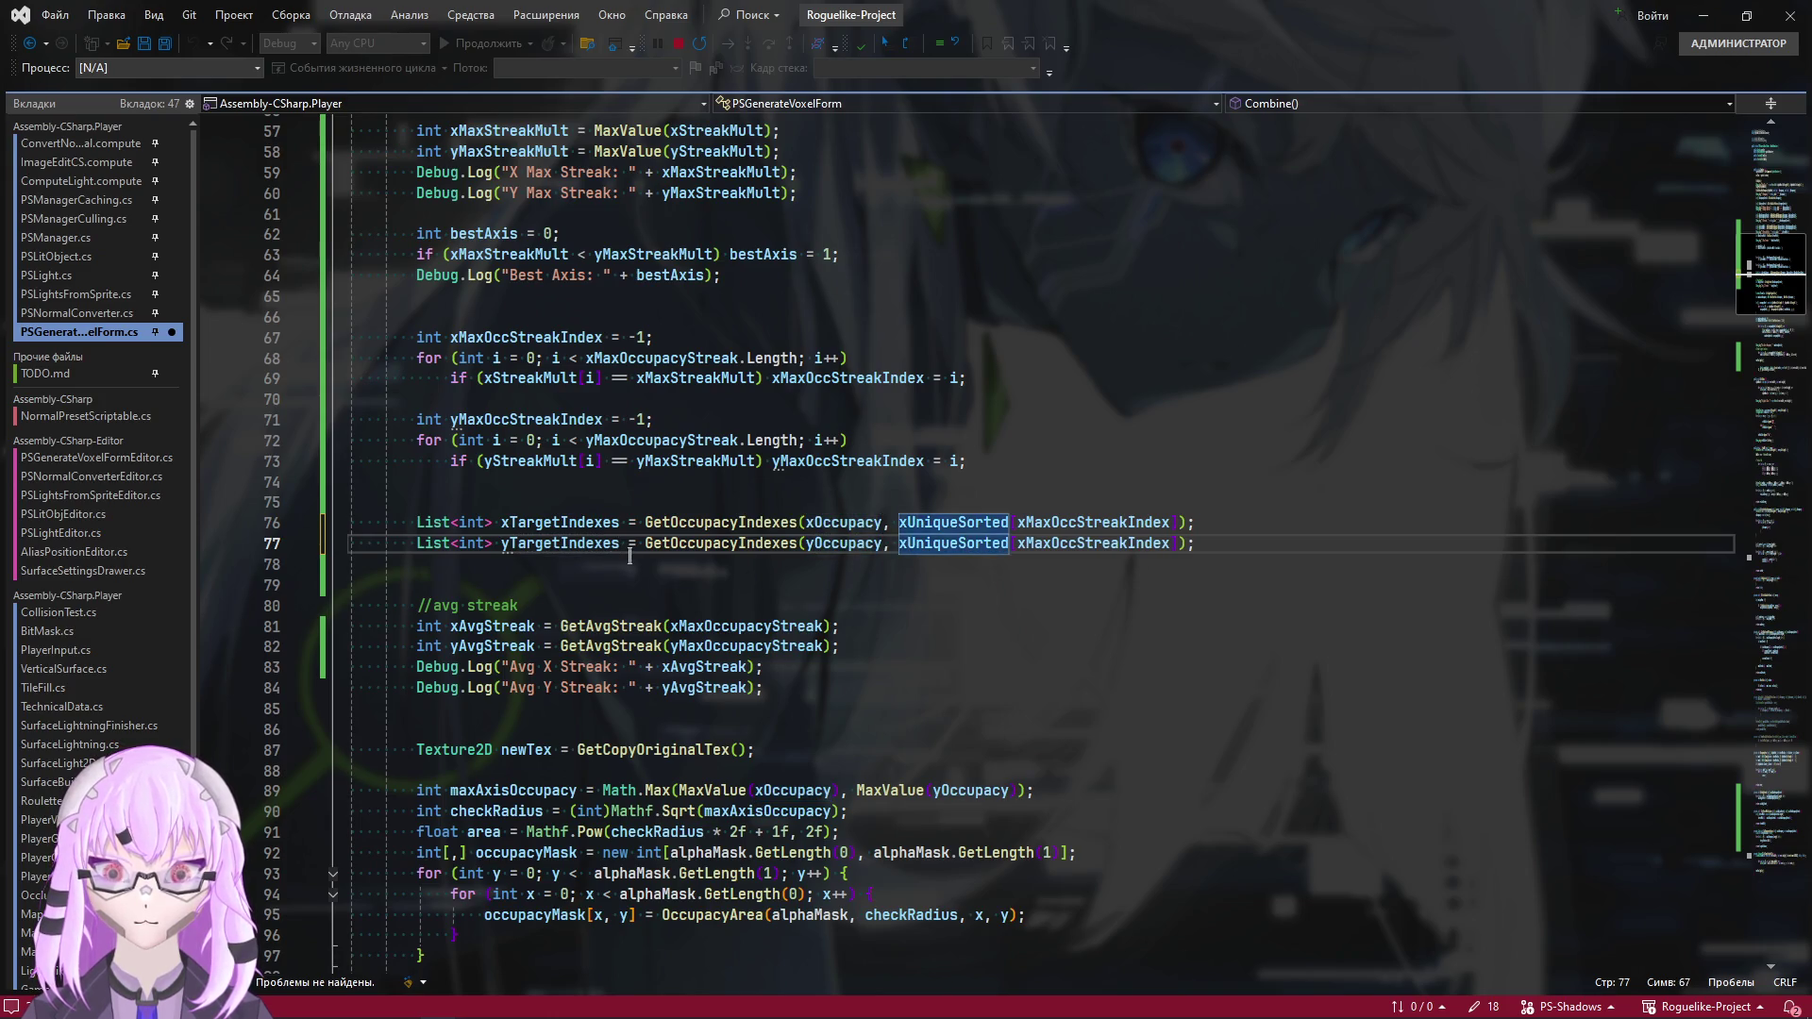
pyautogui.write('y')
pyautogui.press('Right')
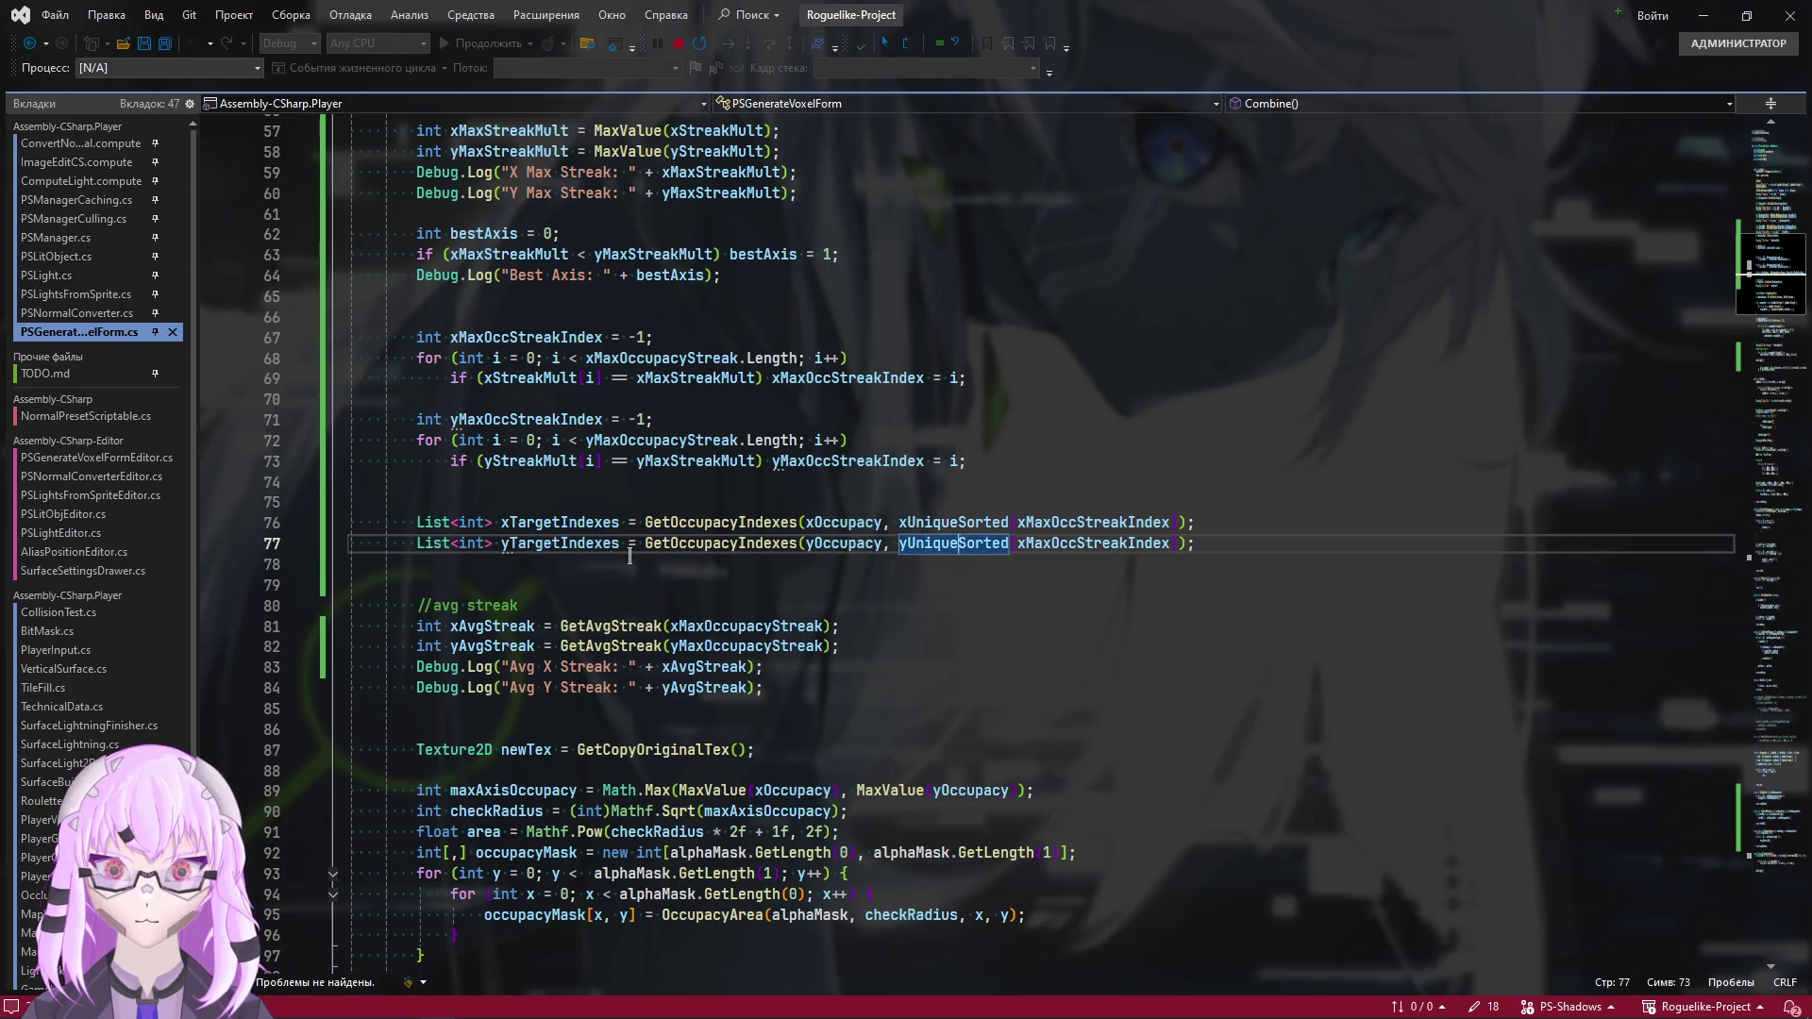
pyautogui.hotkey('ctrl', 'Right')
pyautogui.hotkey('shift', 'Right')
pyautogui.write('y')
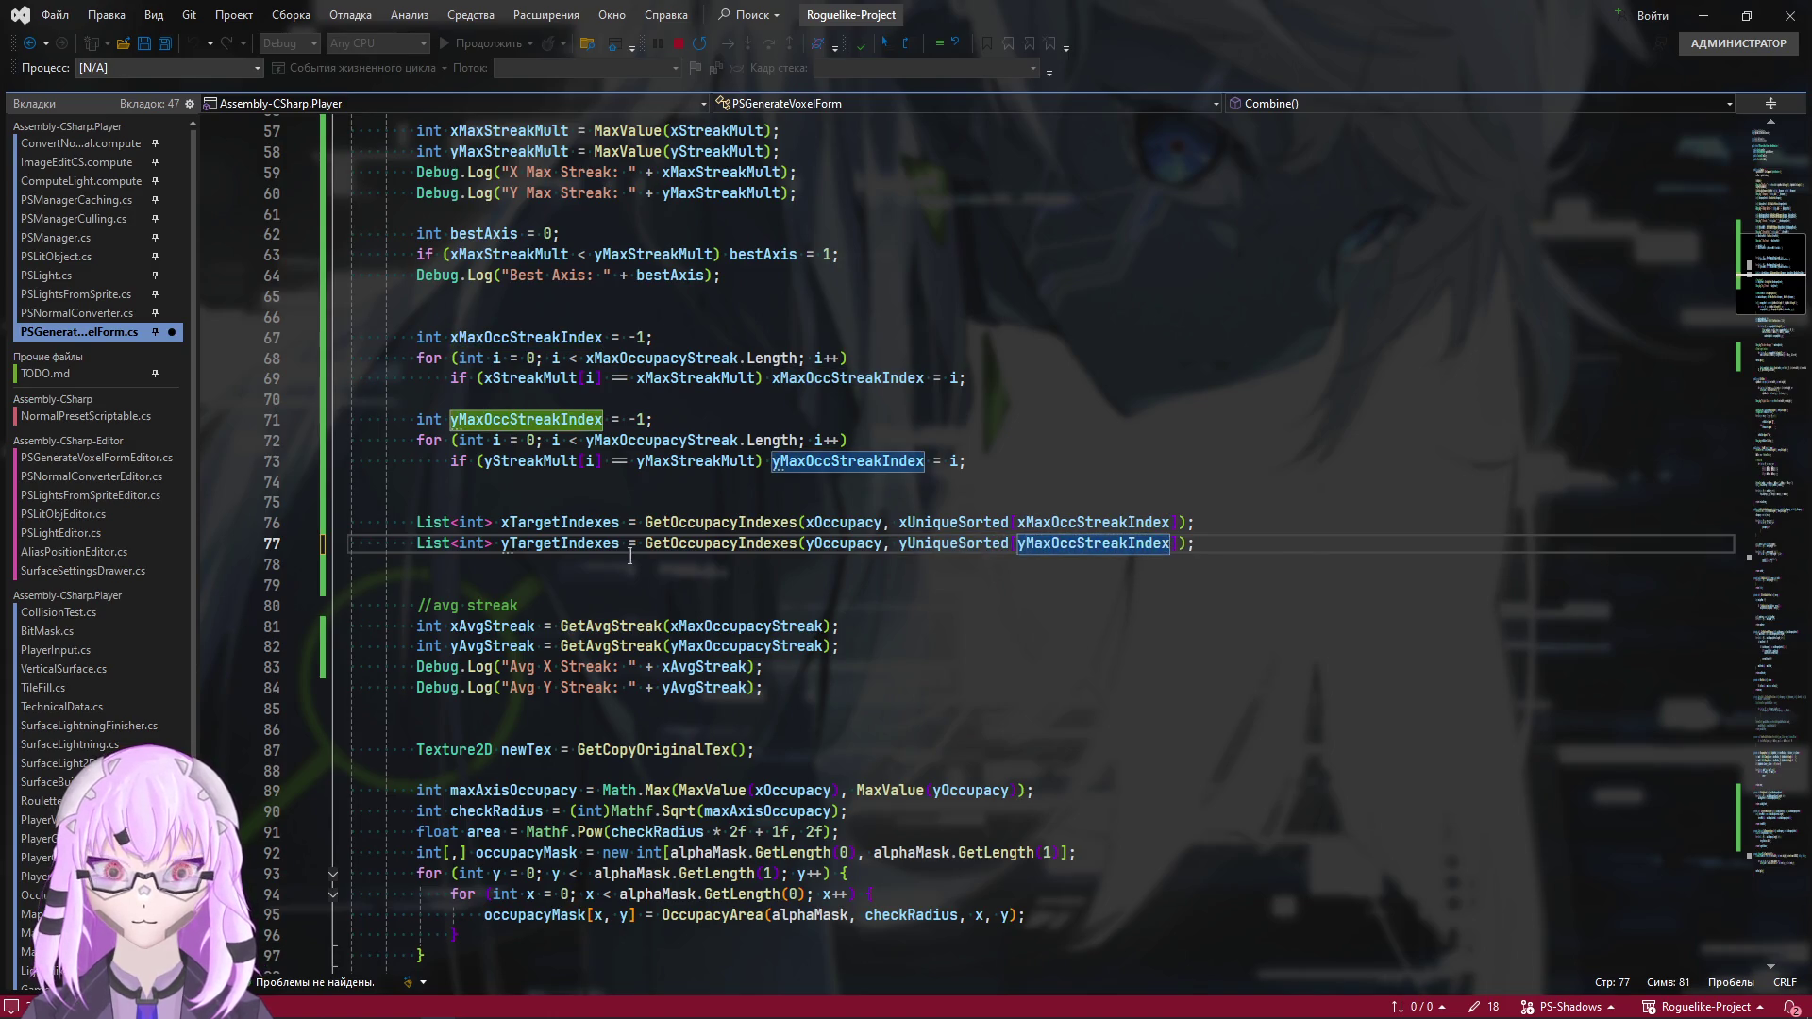
pyautogui.scroll(-14, 630, 556)
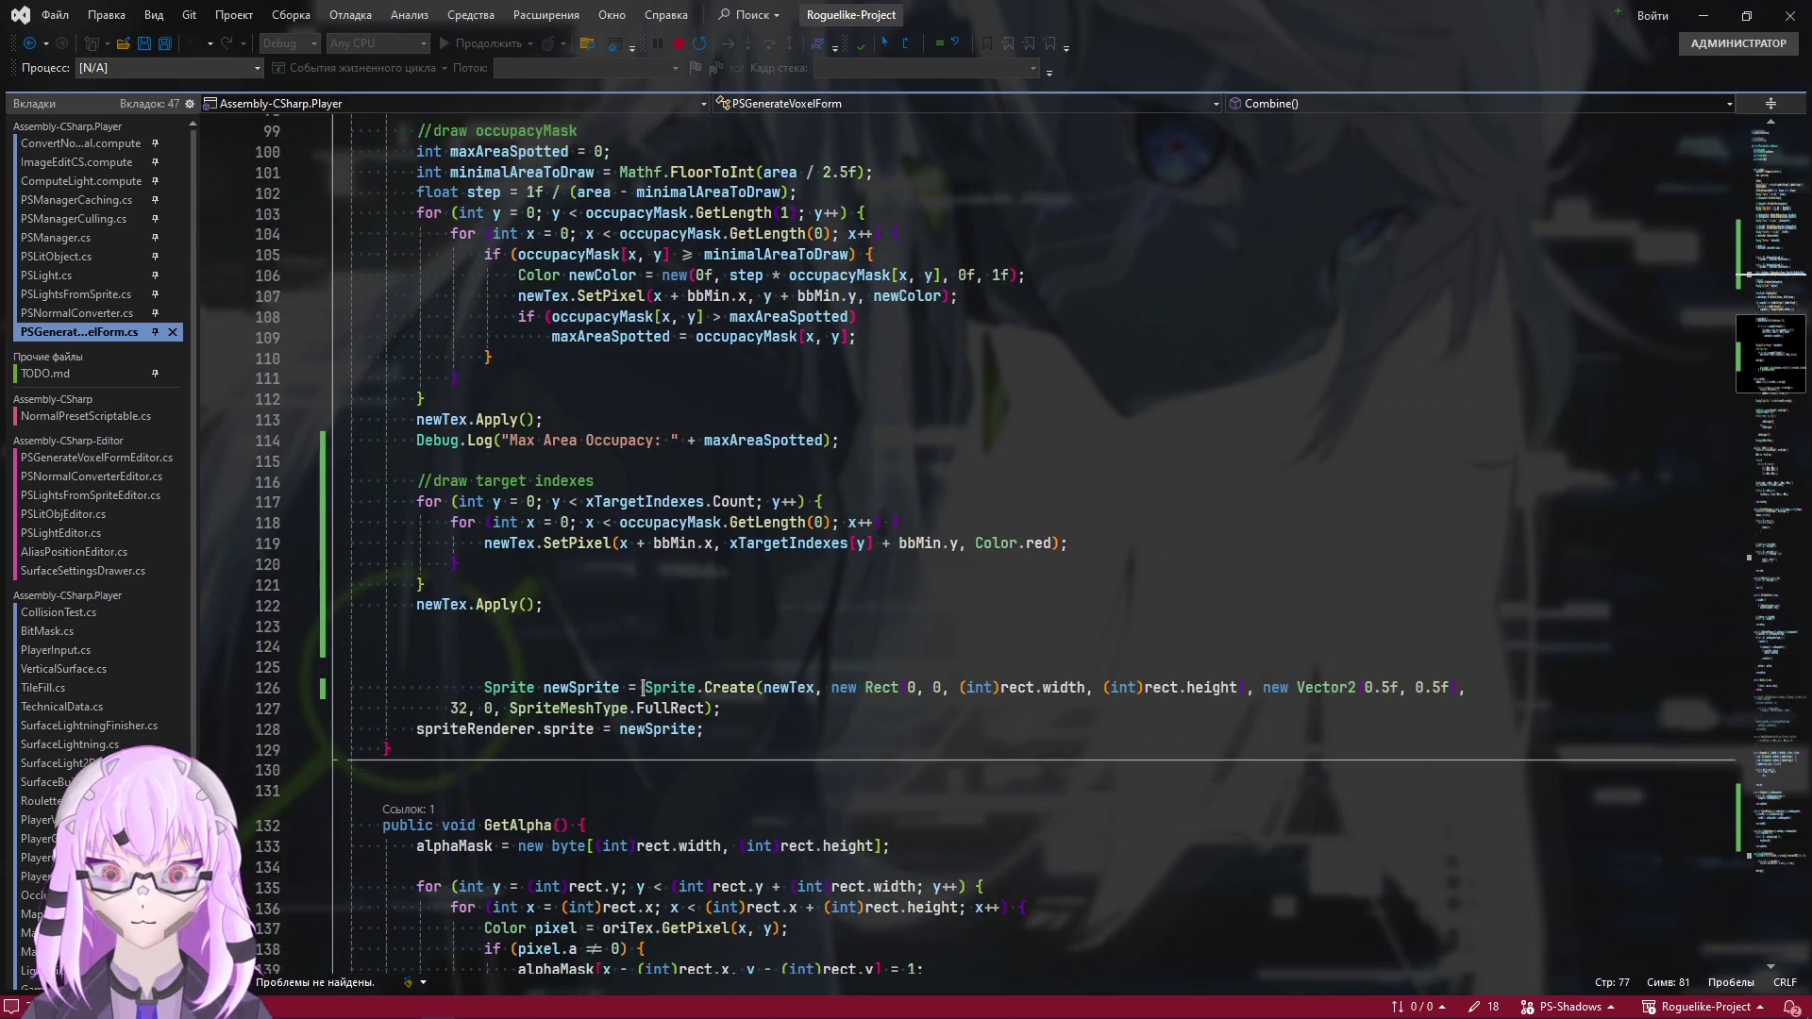
# Duplicate the draw-target-indexes loop below and delete the extra newTex.Apply() call
pyautogui.click(571, 565)
pyautogui.moveTo(572, 600)
pyautogui.mouseDown()
pyautogui.moveTo(421, 482)
pyautogui.moveTo(420, 501)
pyautogui.mouseUp()
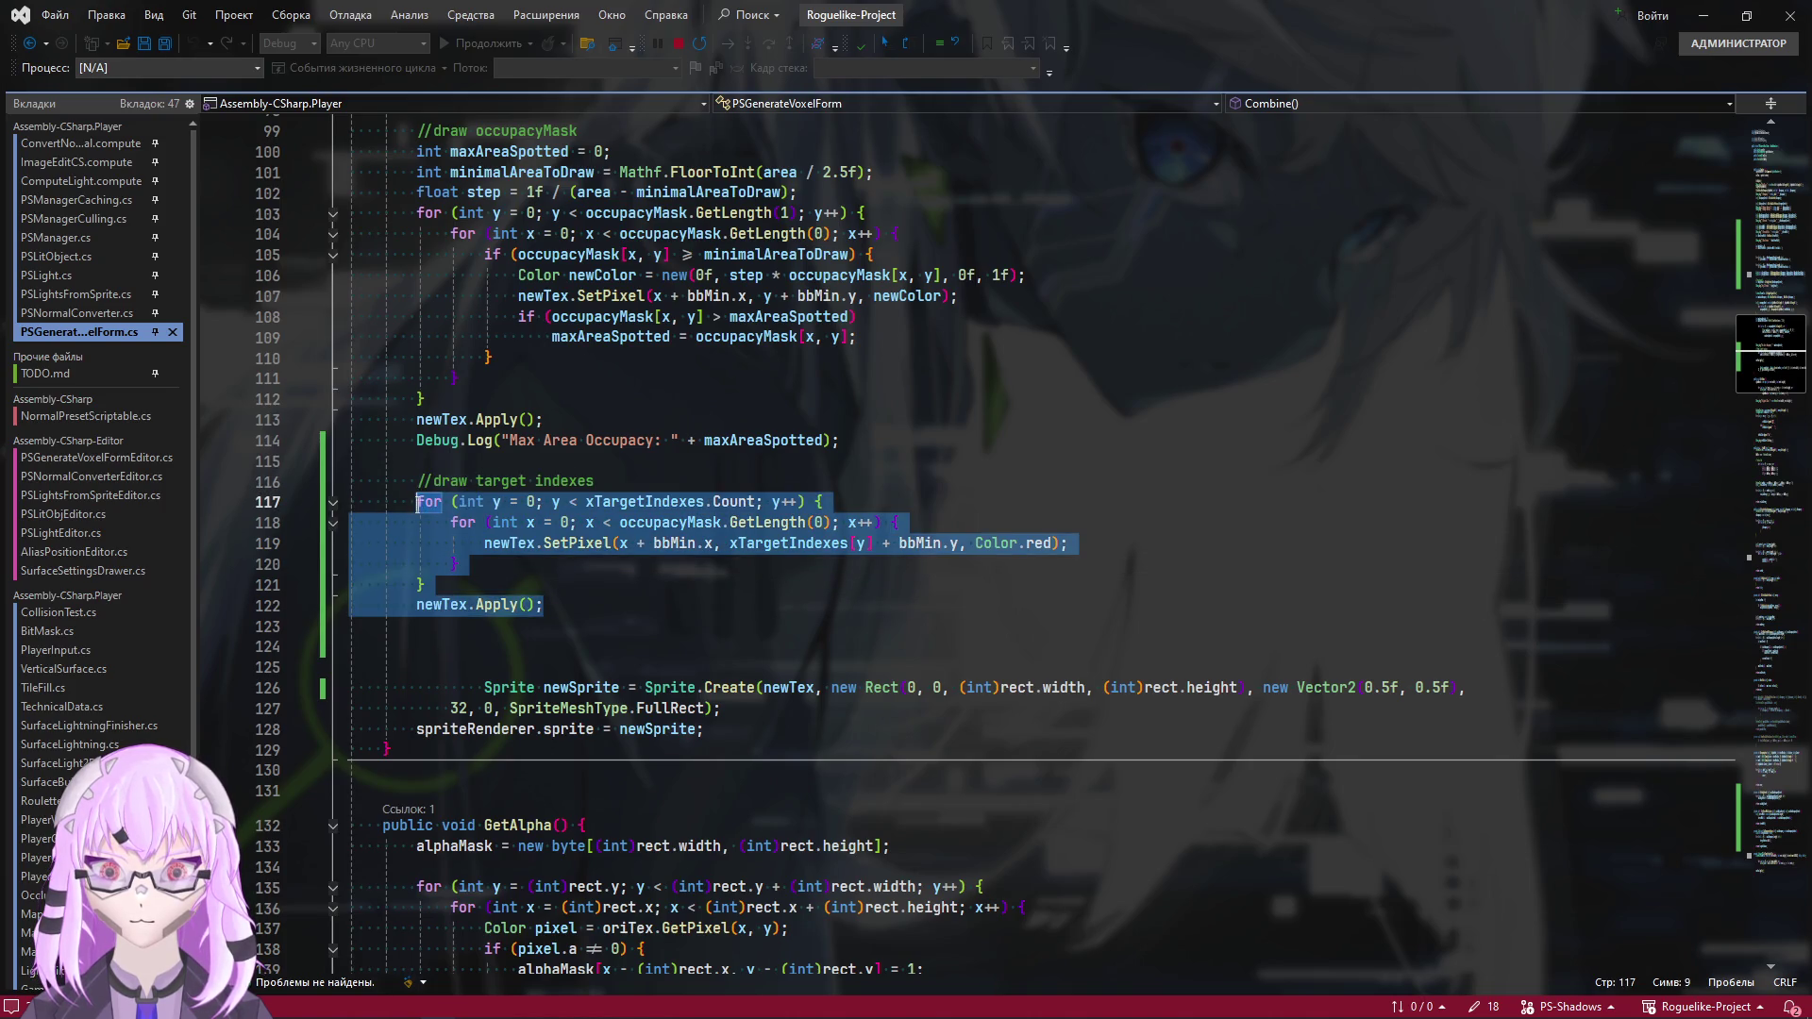
pyautogui.hotkey('ctrl', 'c')
pyautogui.click(599, 604)
pyautogui.press('Return')
pyautogui.press('Return')
pyautogui.hotkey('ctrl', 'v')
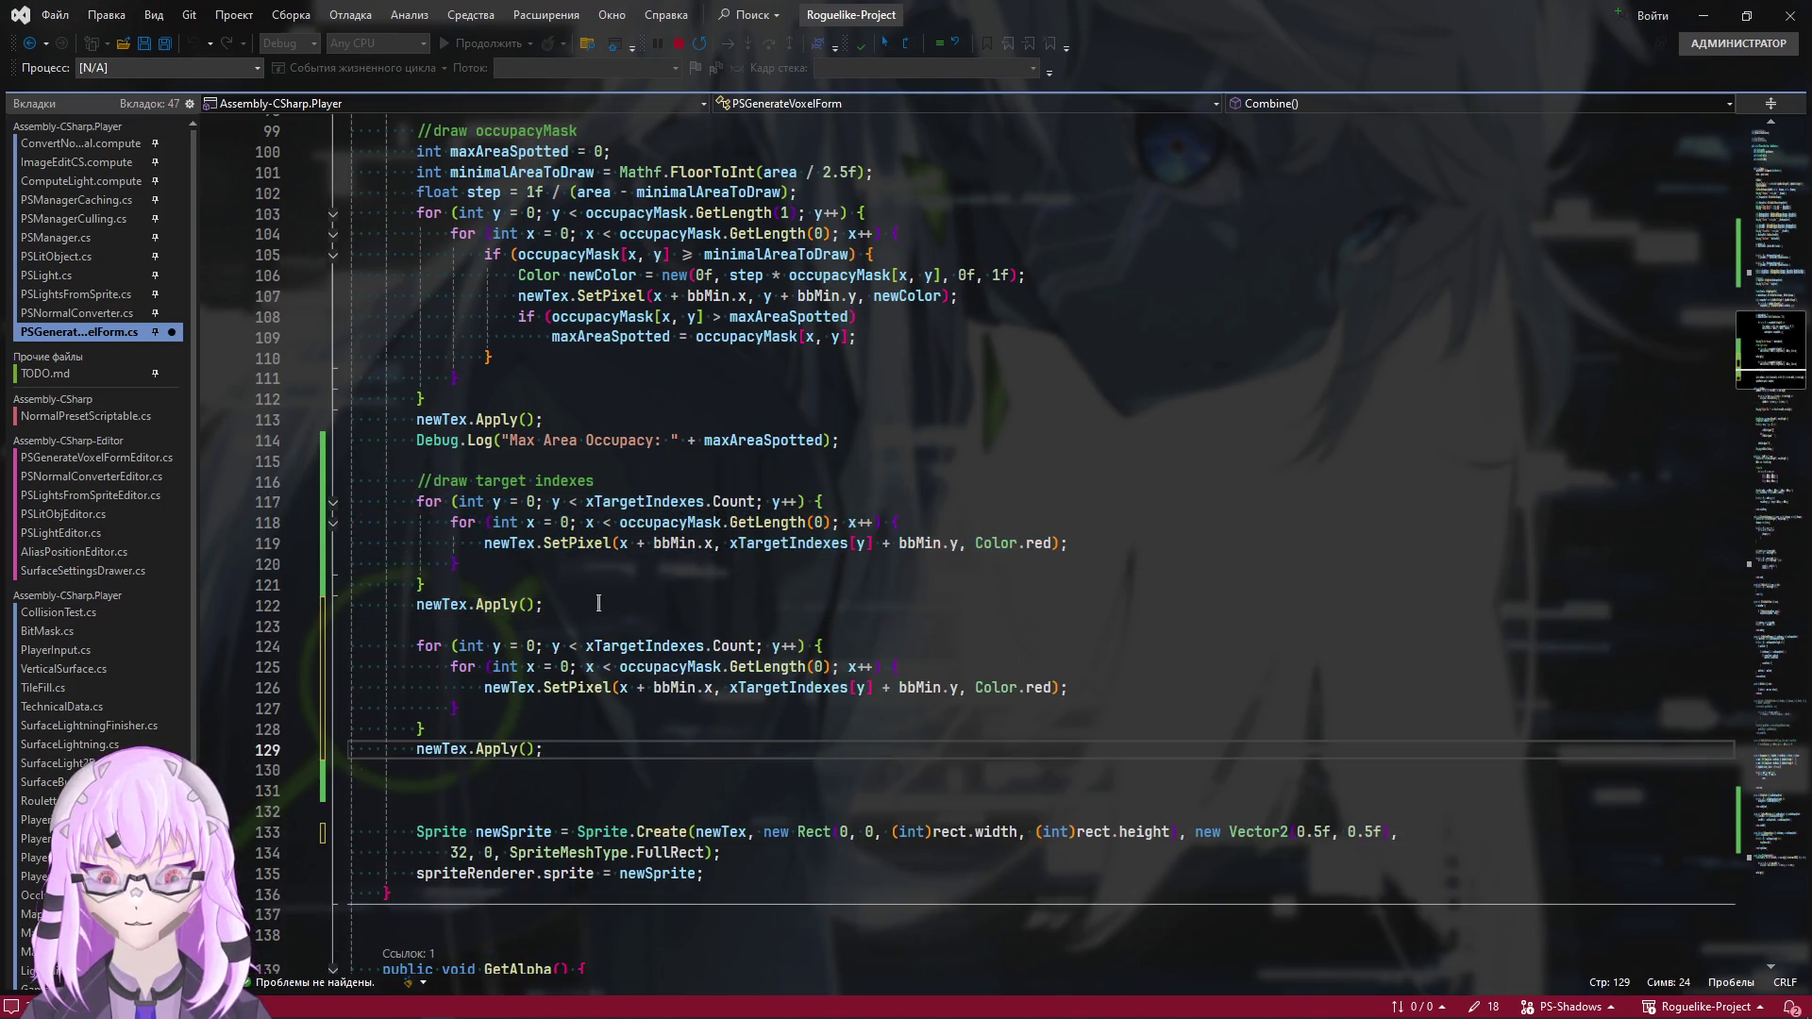
pyautogui.moveTo(598, 604); pyautogui.dragTo(254, 585)
pyautogui.click(299, 613)
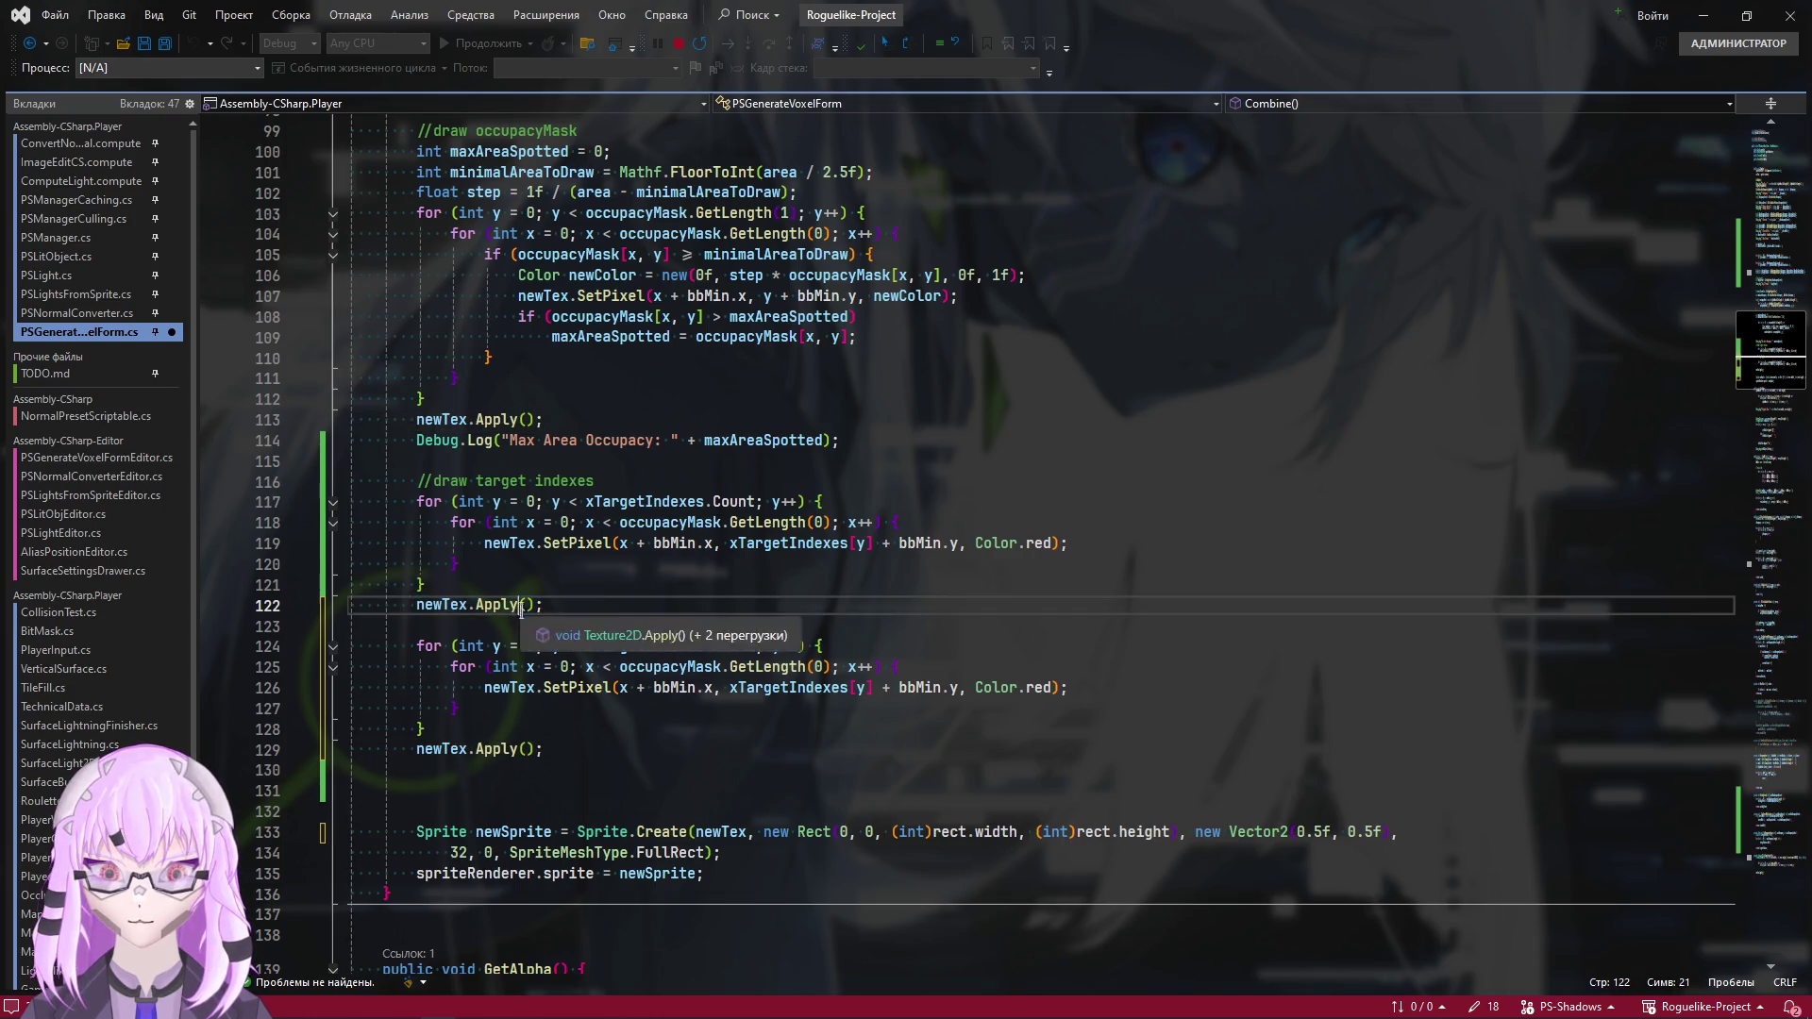
pyautogui.press('Delete')
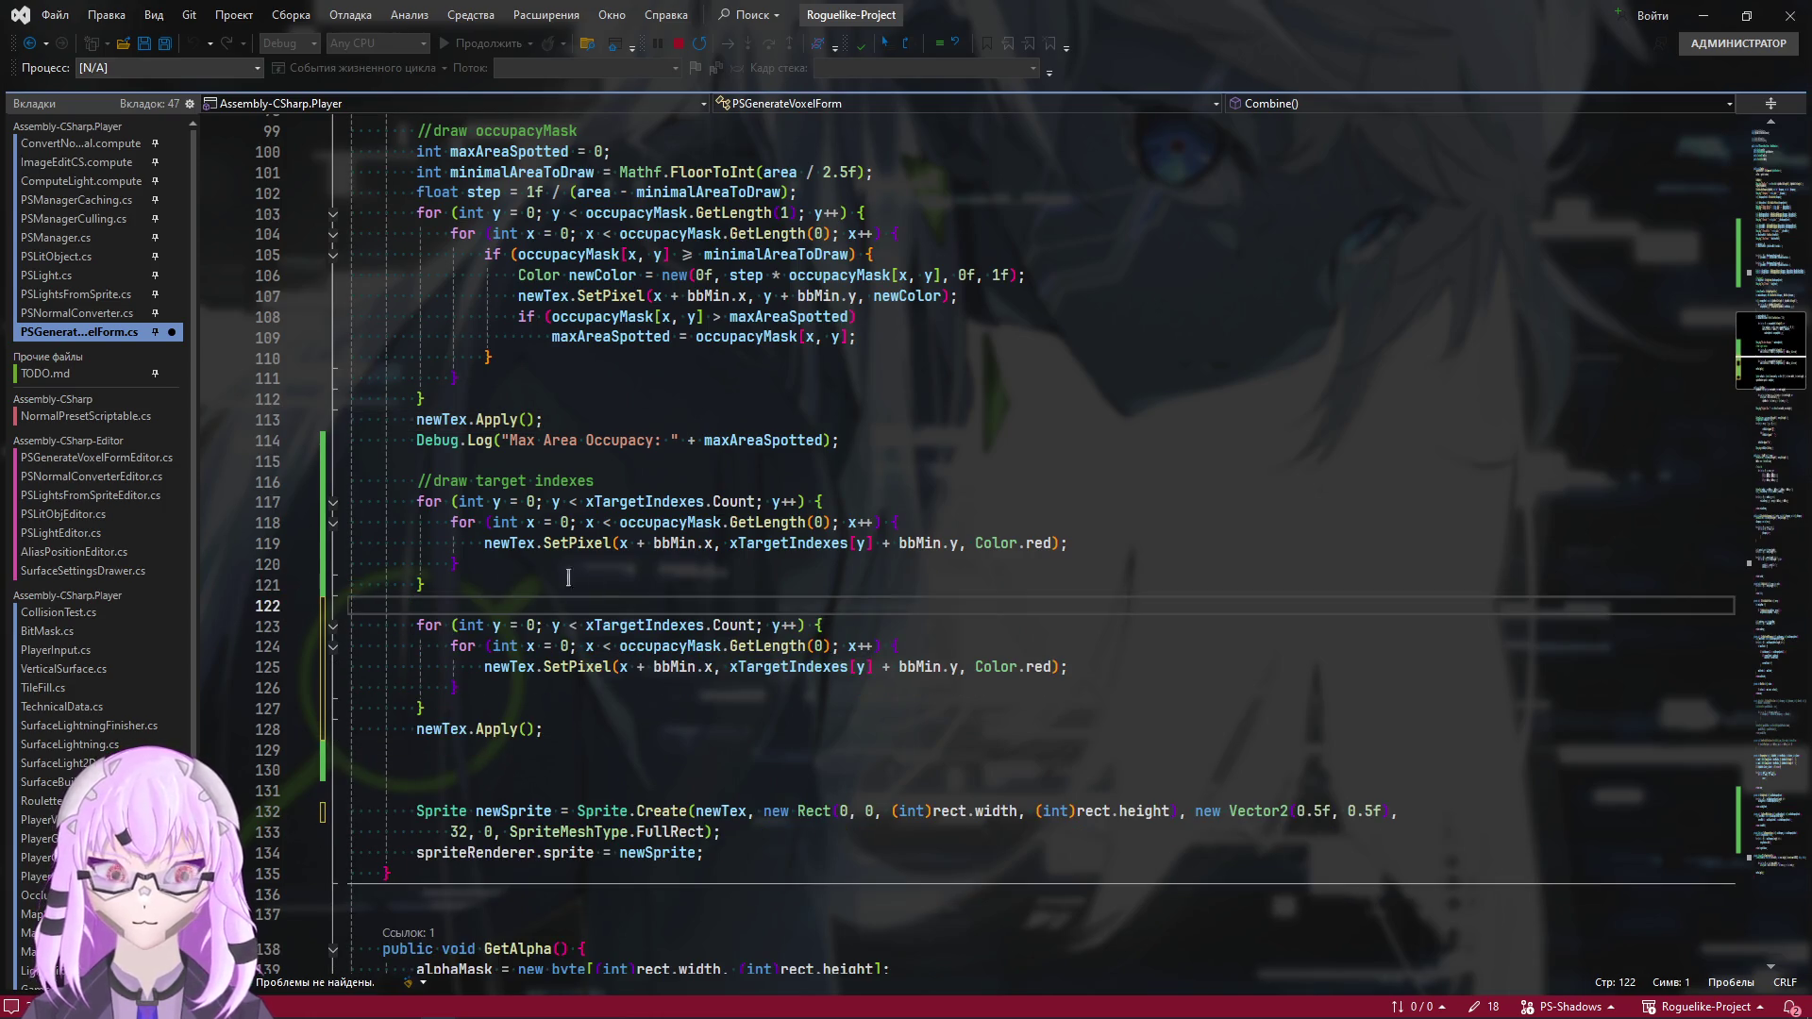
# Set the new loop's bounds to occupacyMask.GetLength(1) and yTargetIndexes.Count
pyautogui.click(568, 566)
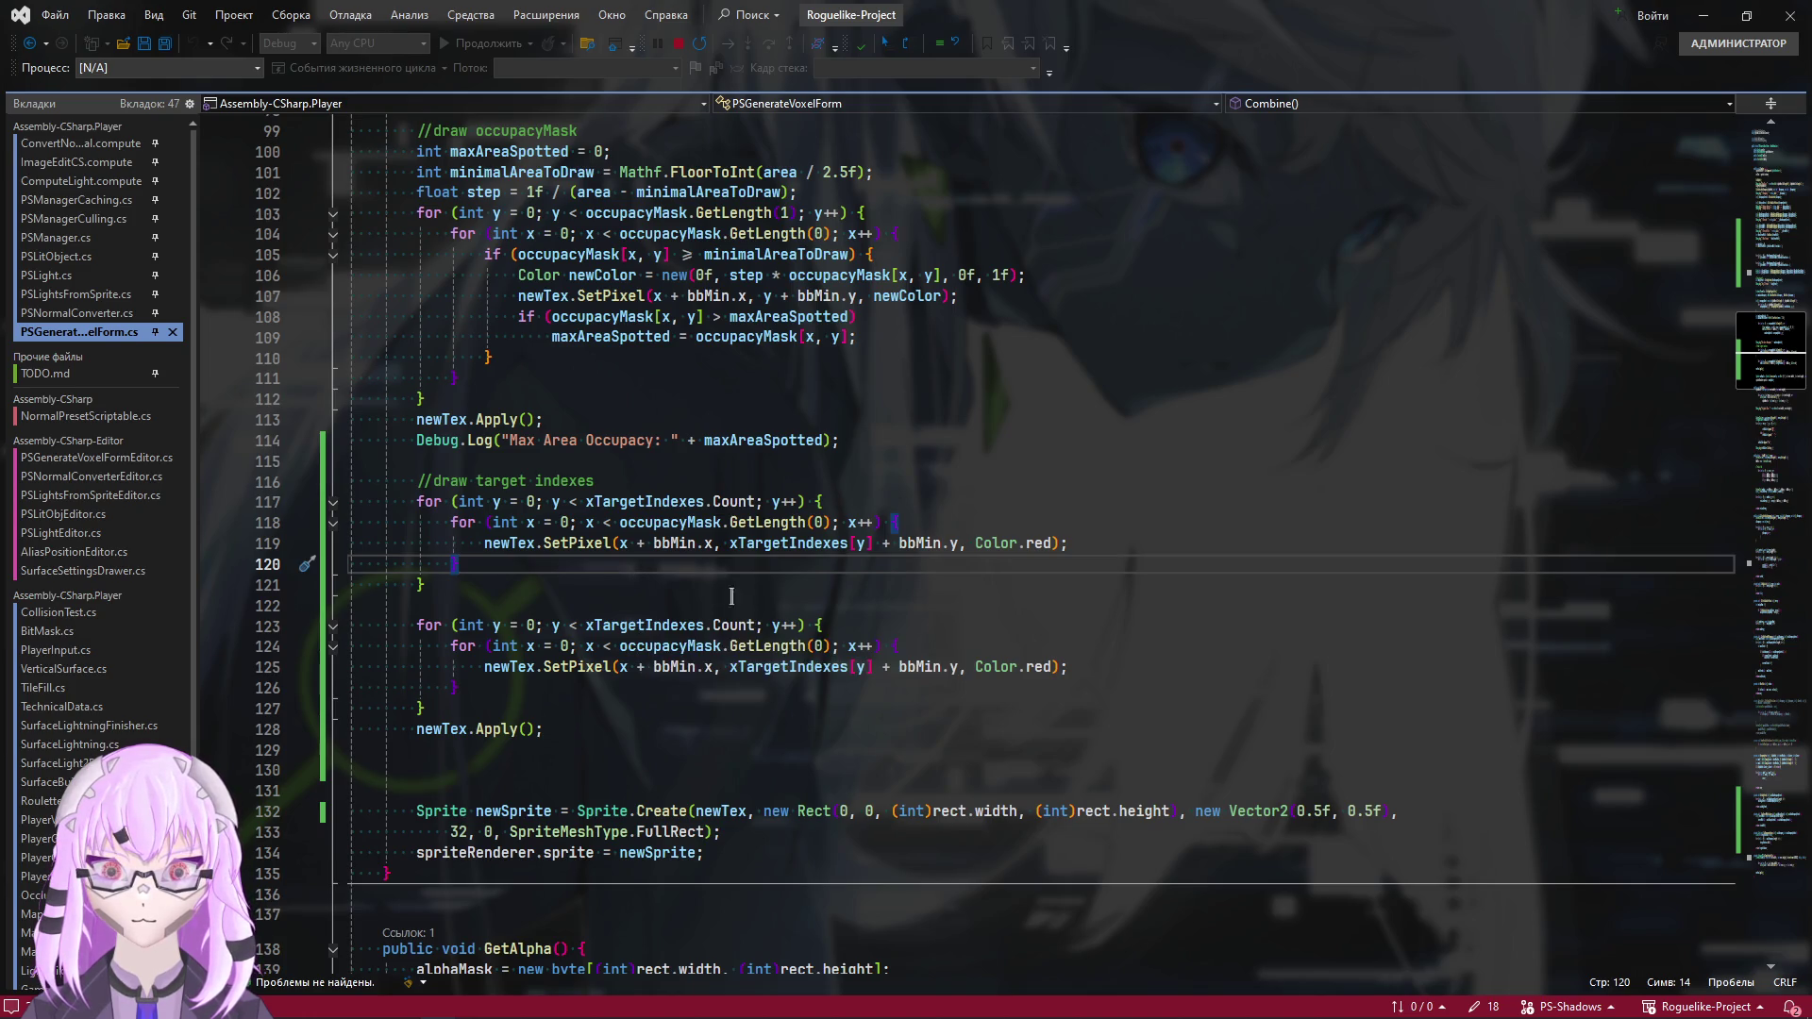
pyautogui.moveTo(830, 524); pyautogui.dragTo(626, 528)
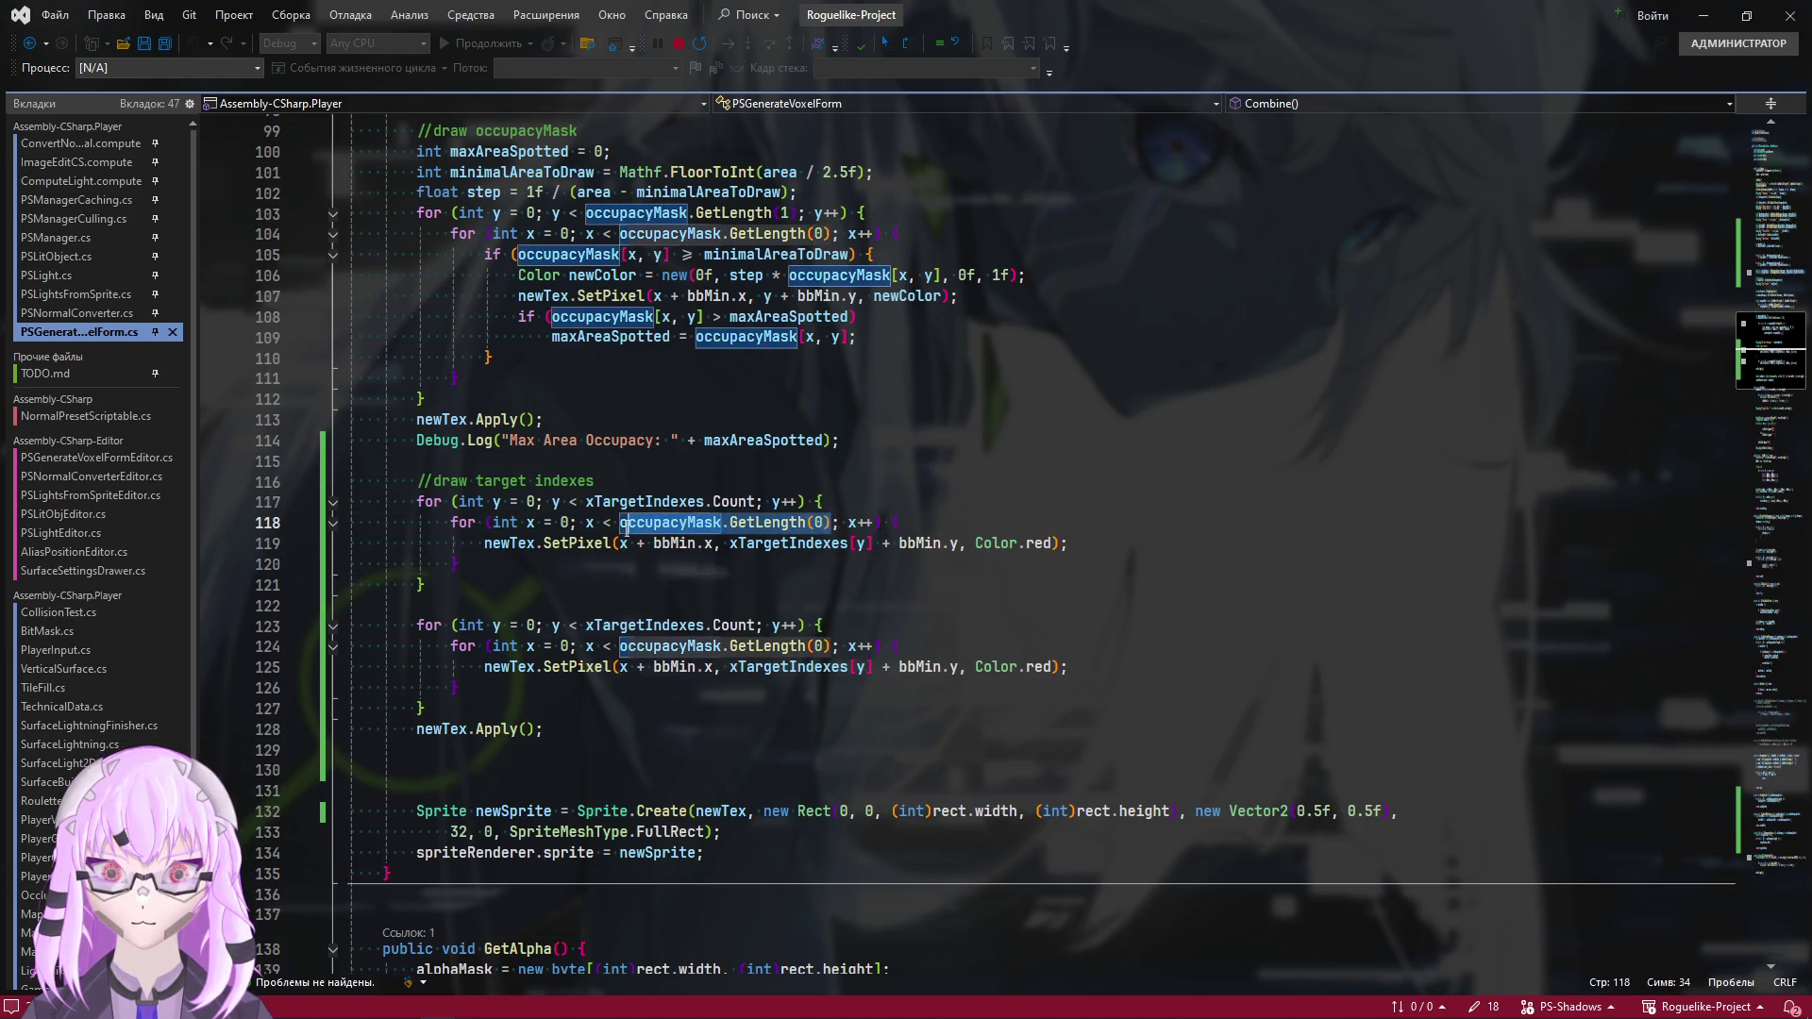
pyautogui.hotkey('ctrl', 'c')
pyautogui.moveTo(755, 626); pyautogui.dragTo(585, 626)
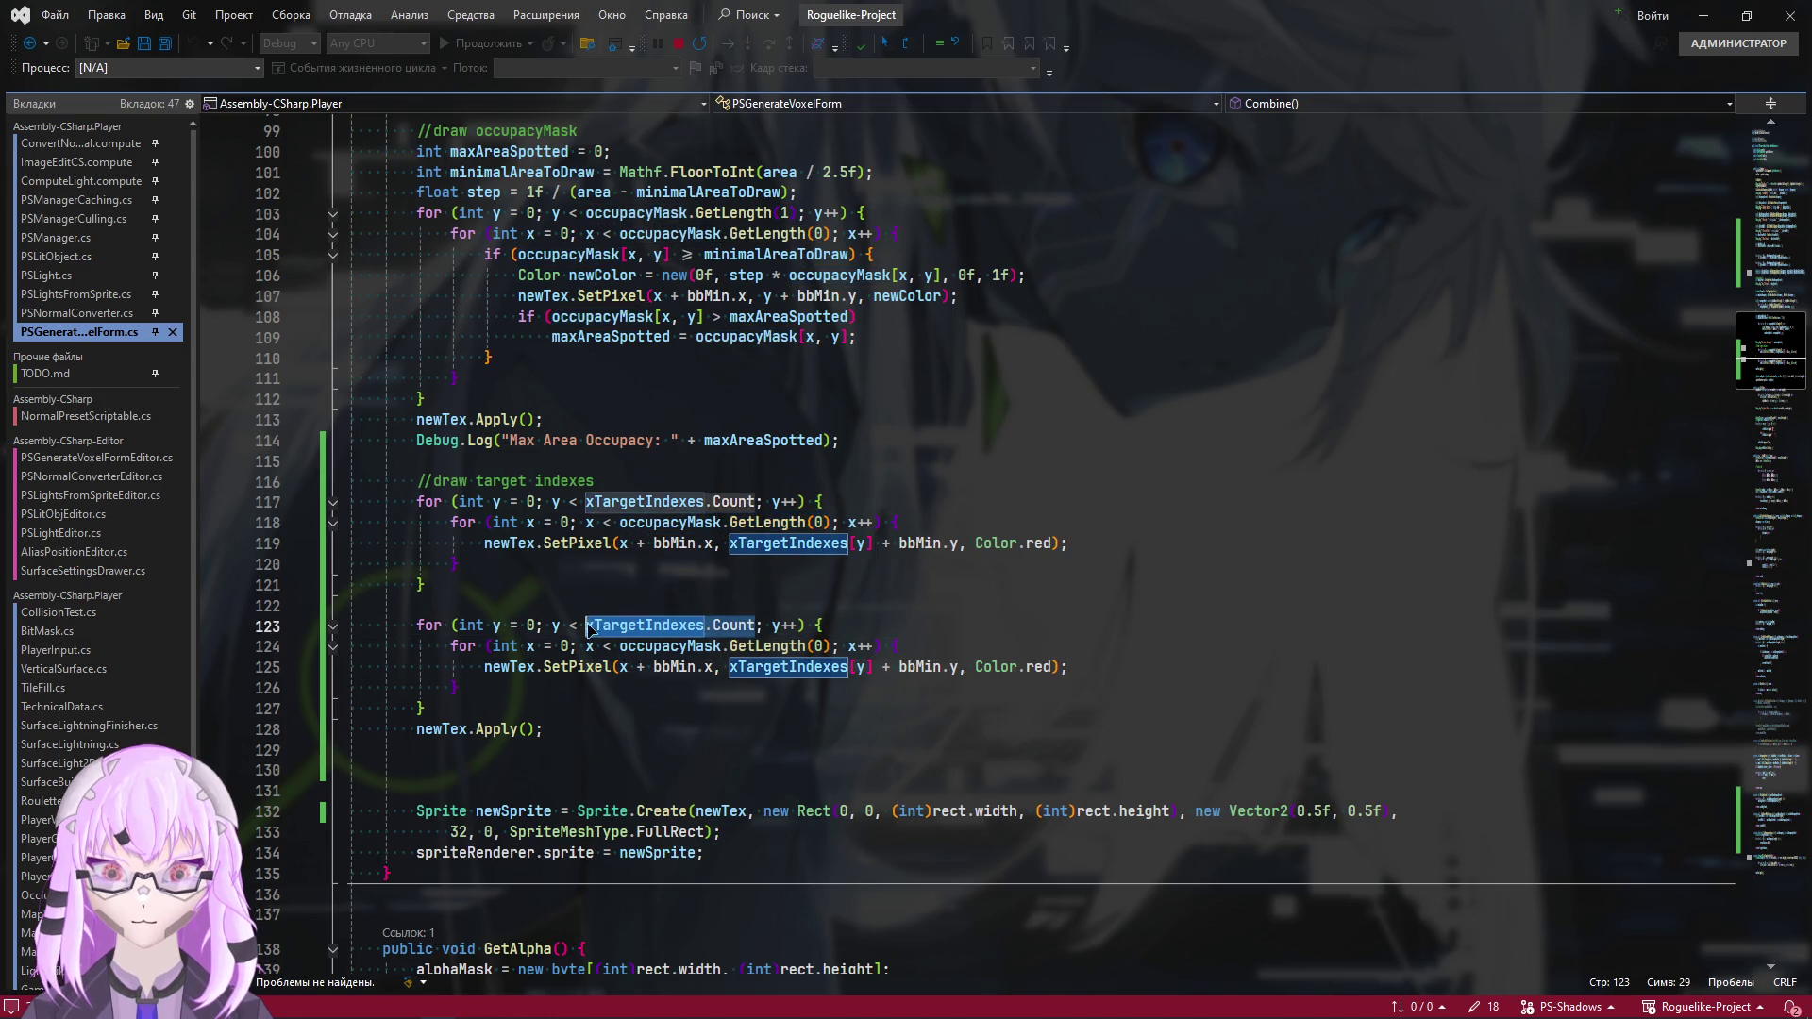
pyautogui.hotkey('ctrl', 'v')
pyautogui.press('BackSpace')
pyautogui.write('1')
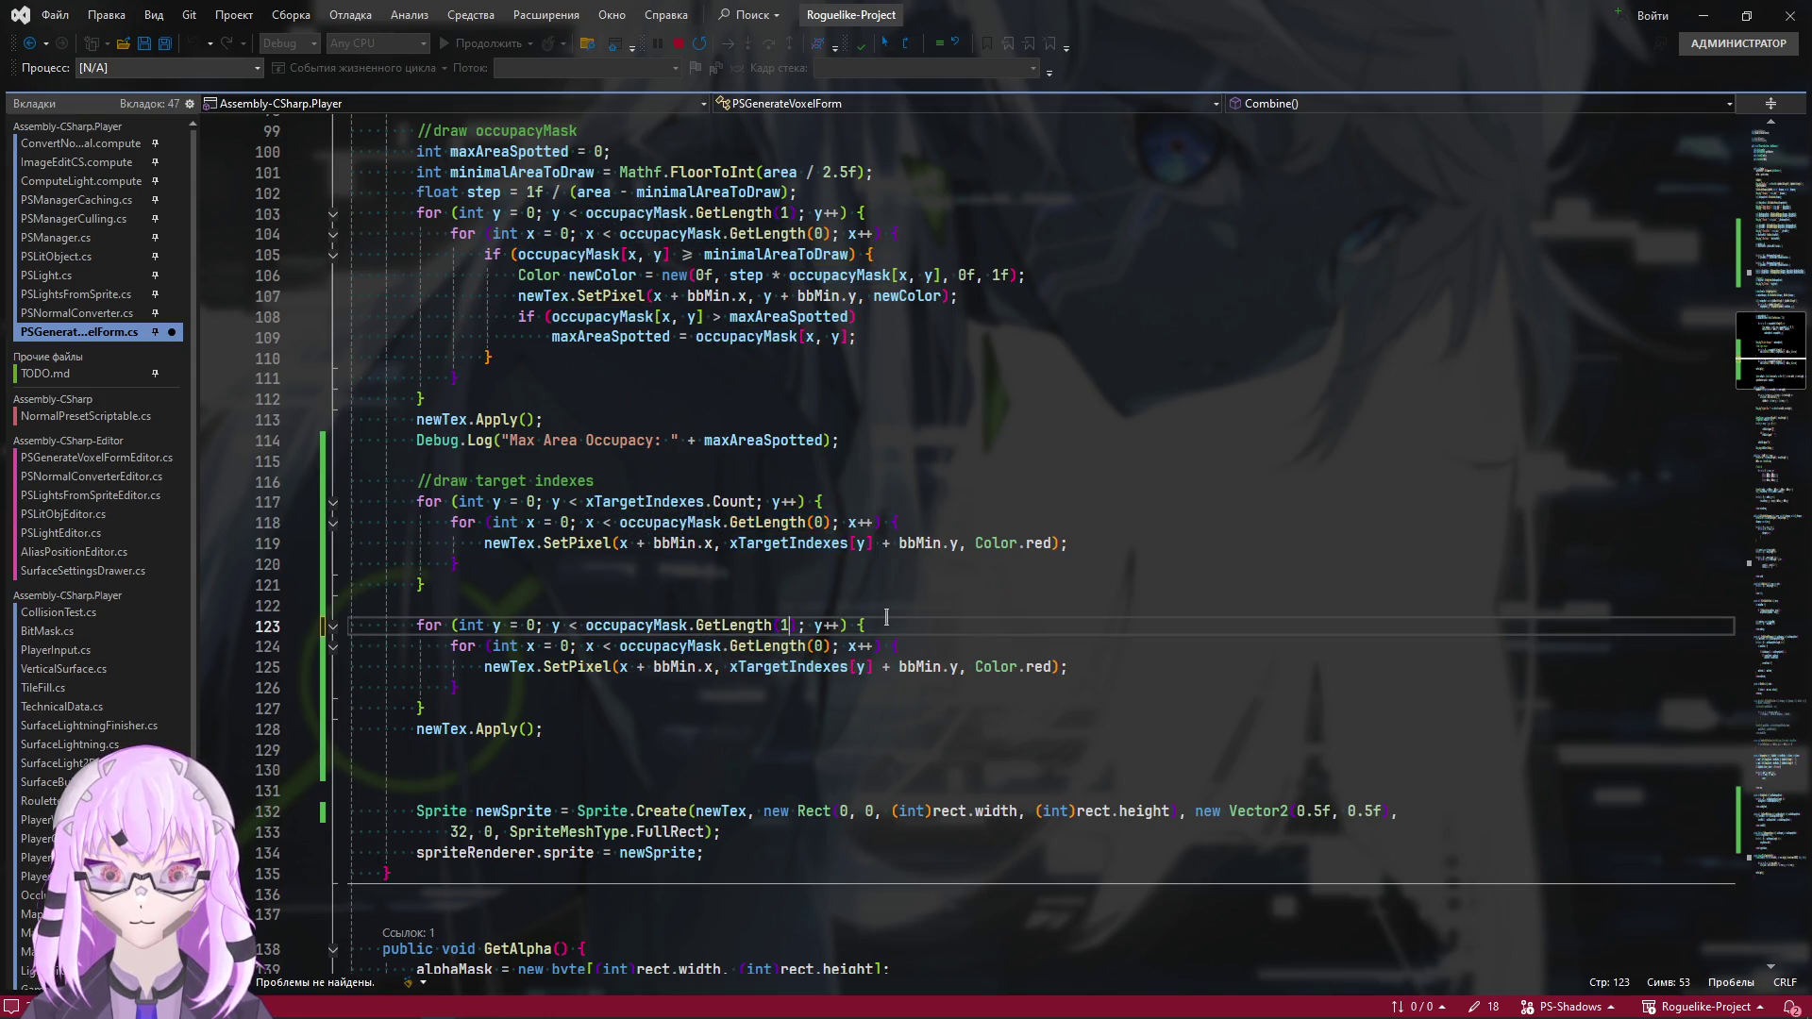
pyautogui.click(743, 534)
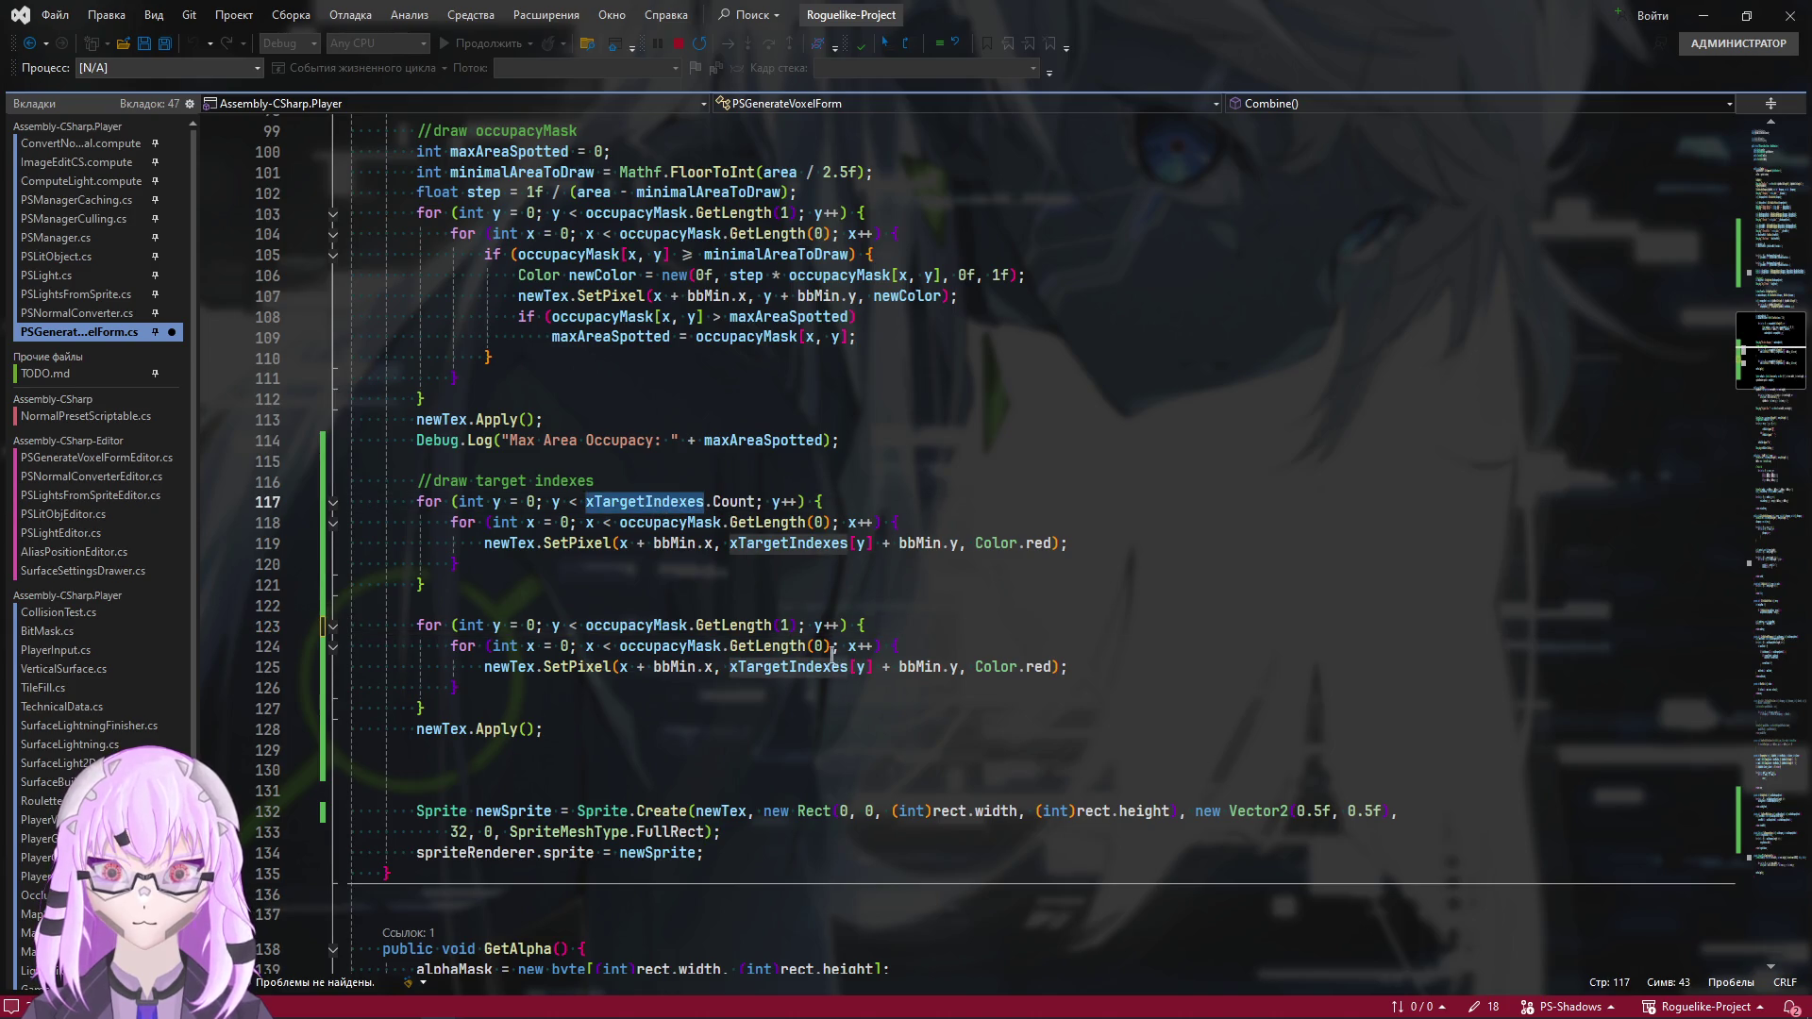
pyautogui.moveTo(832, 647); pyautogui.dragTo(619, 647)
pyautogui.write('xTargetIndexes')
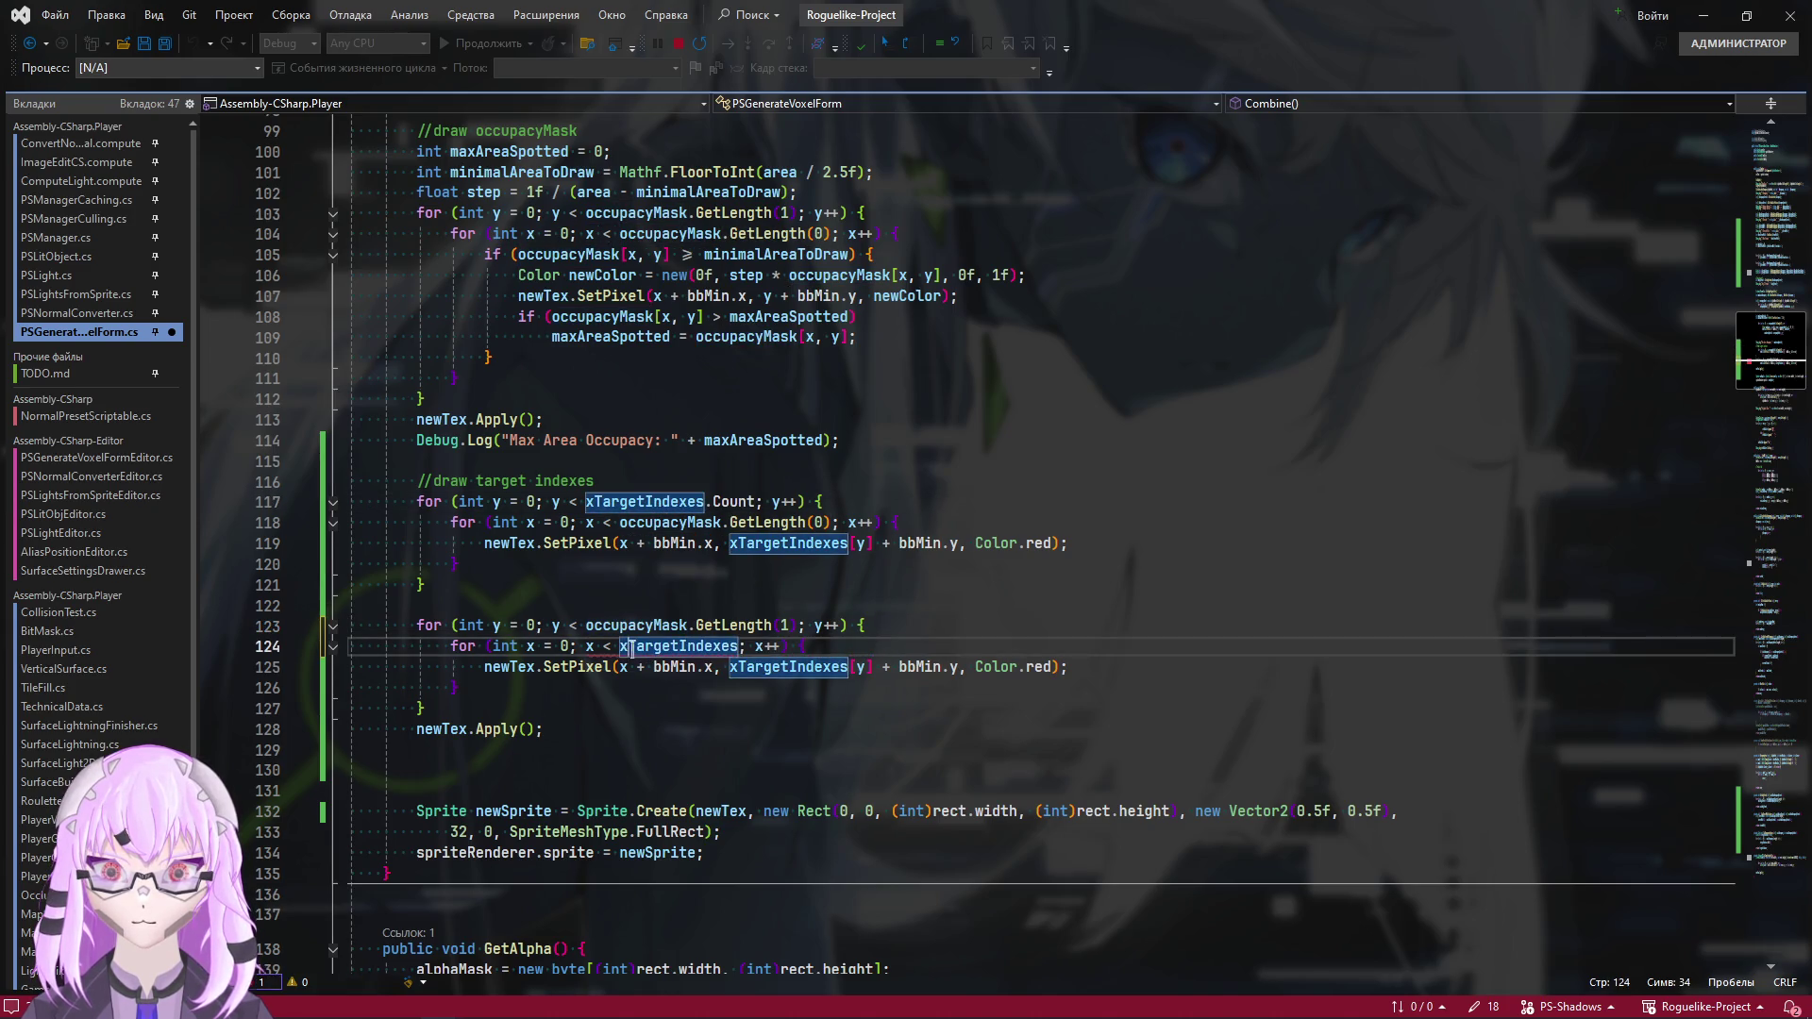
pyautogui.press('BackSpace')
pyautogui.write('y')
pyautogui.click(745, 649)
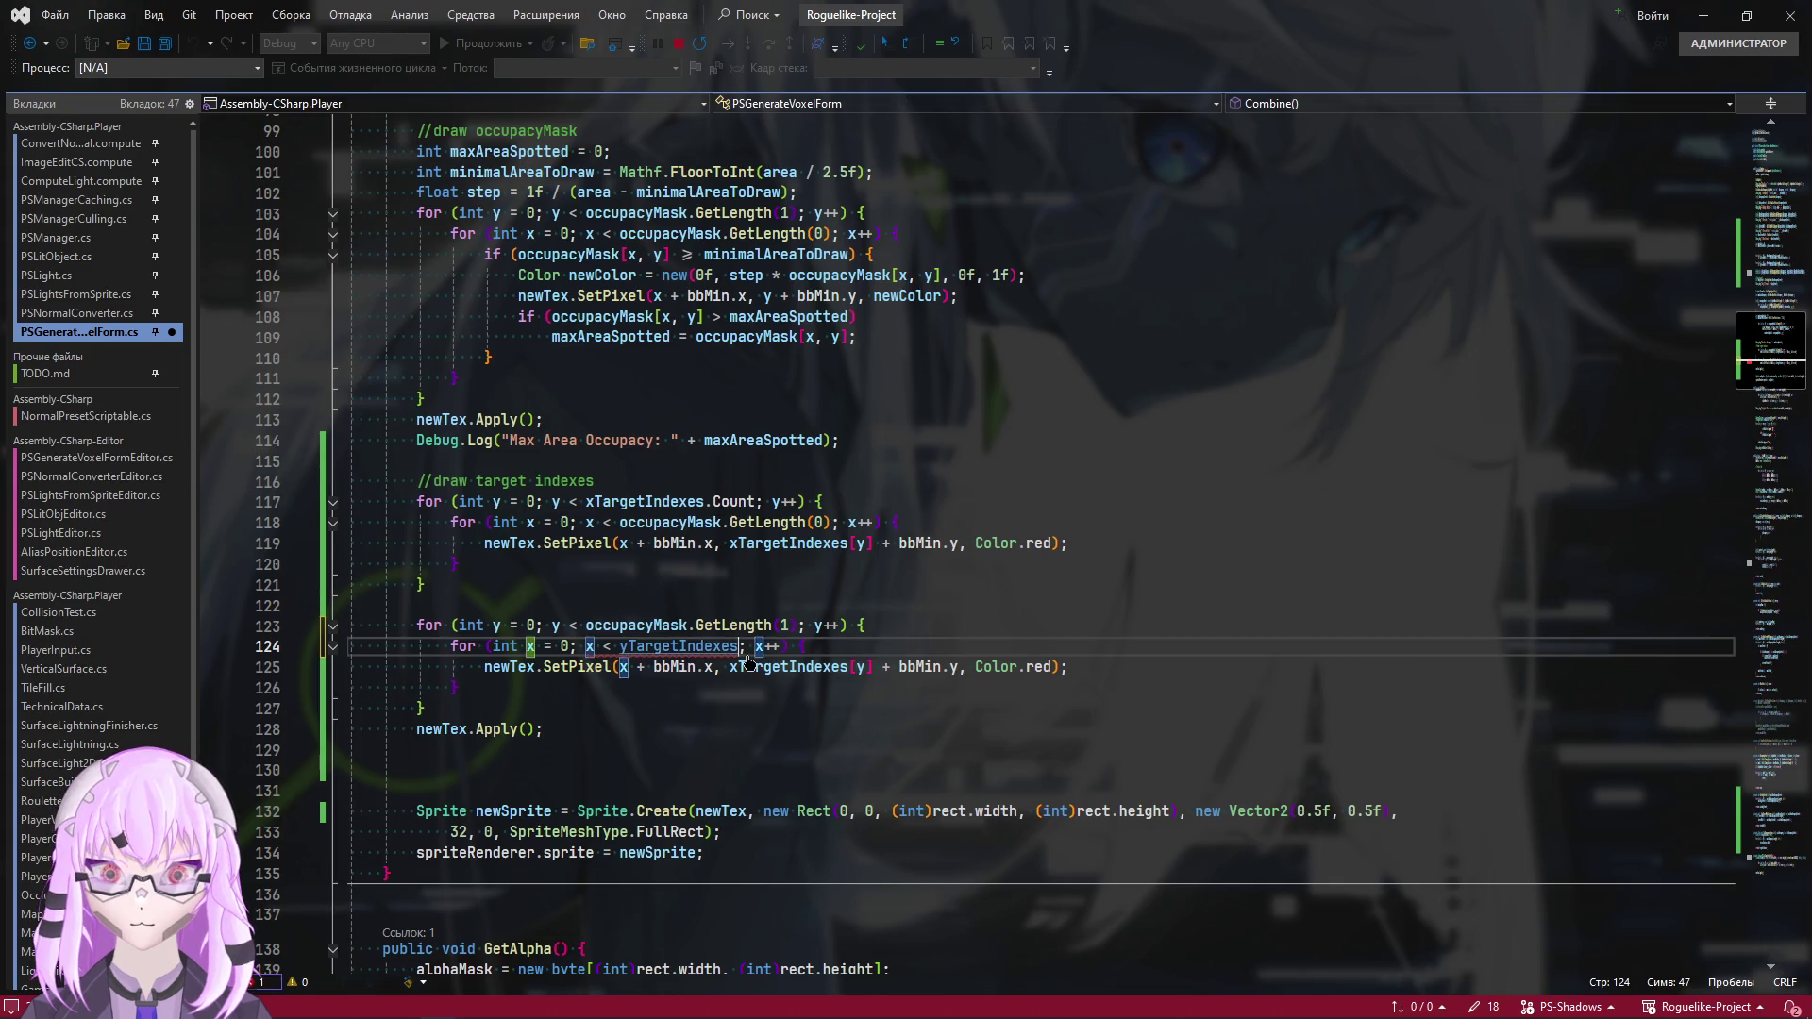
pyautogui.write('.')
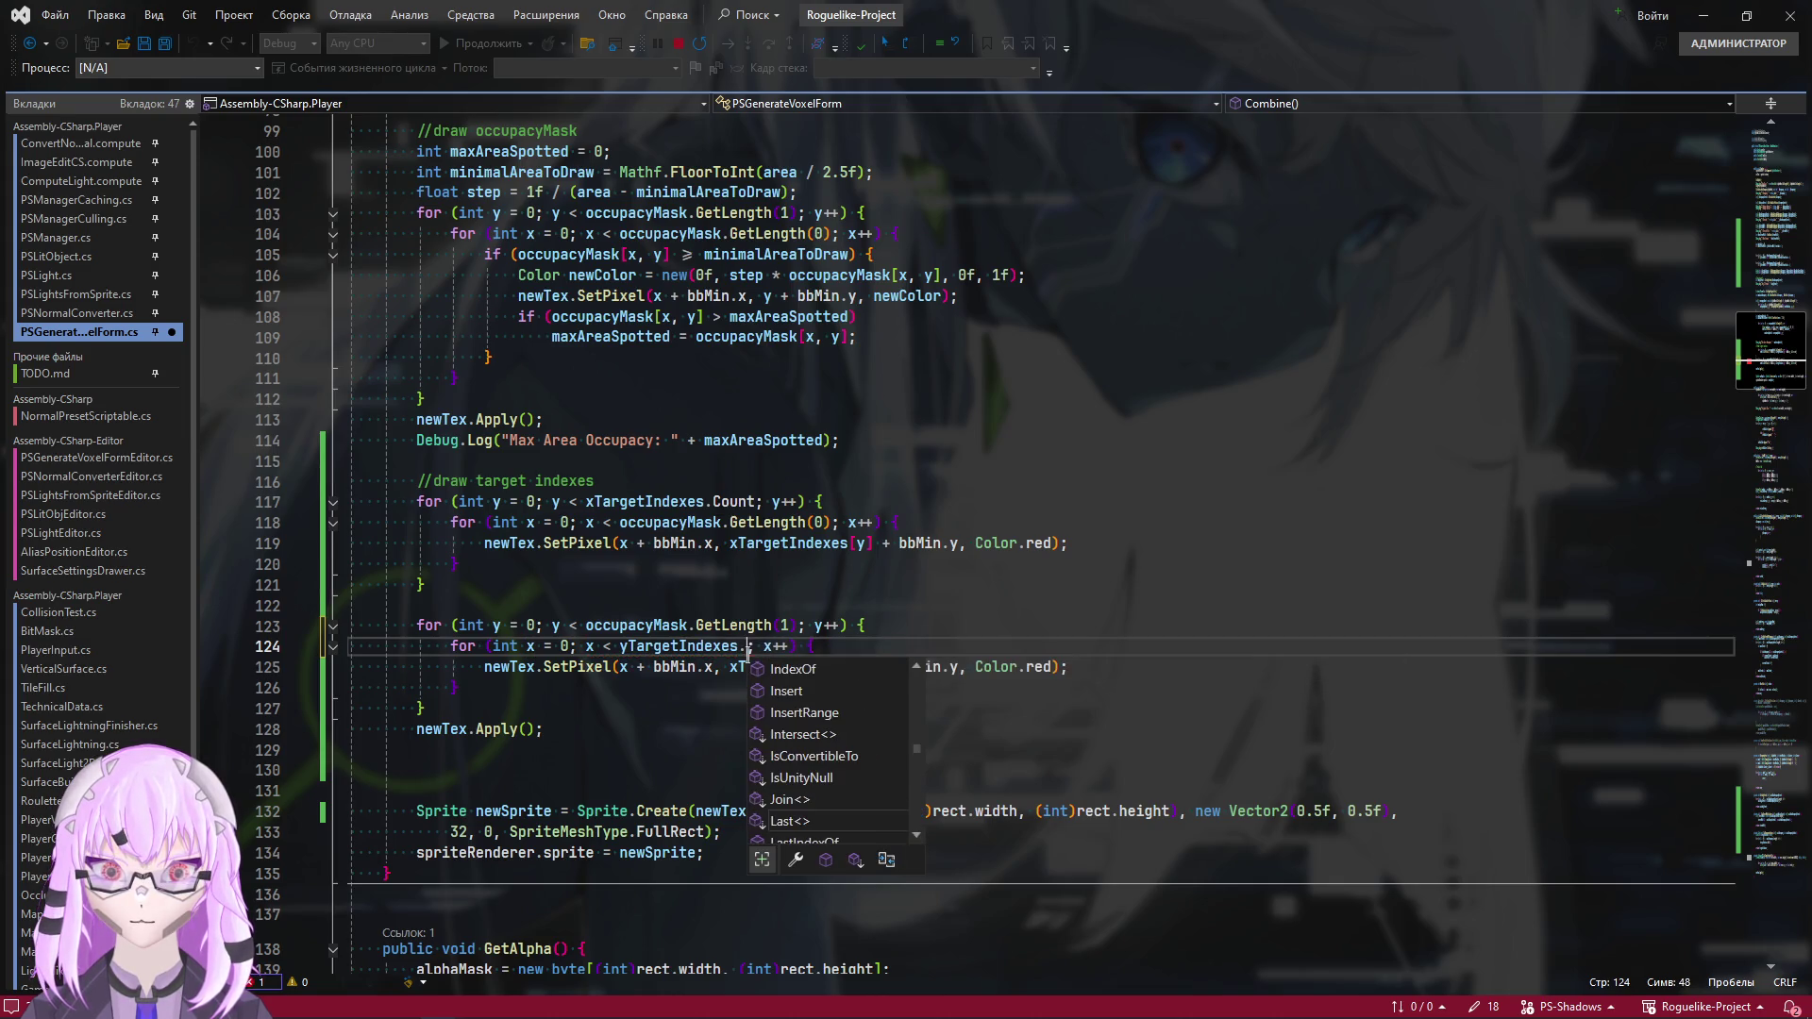
pyautogui.write('Count')
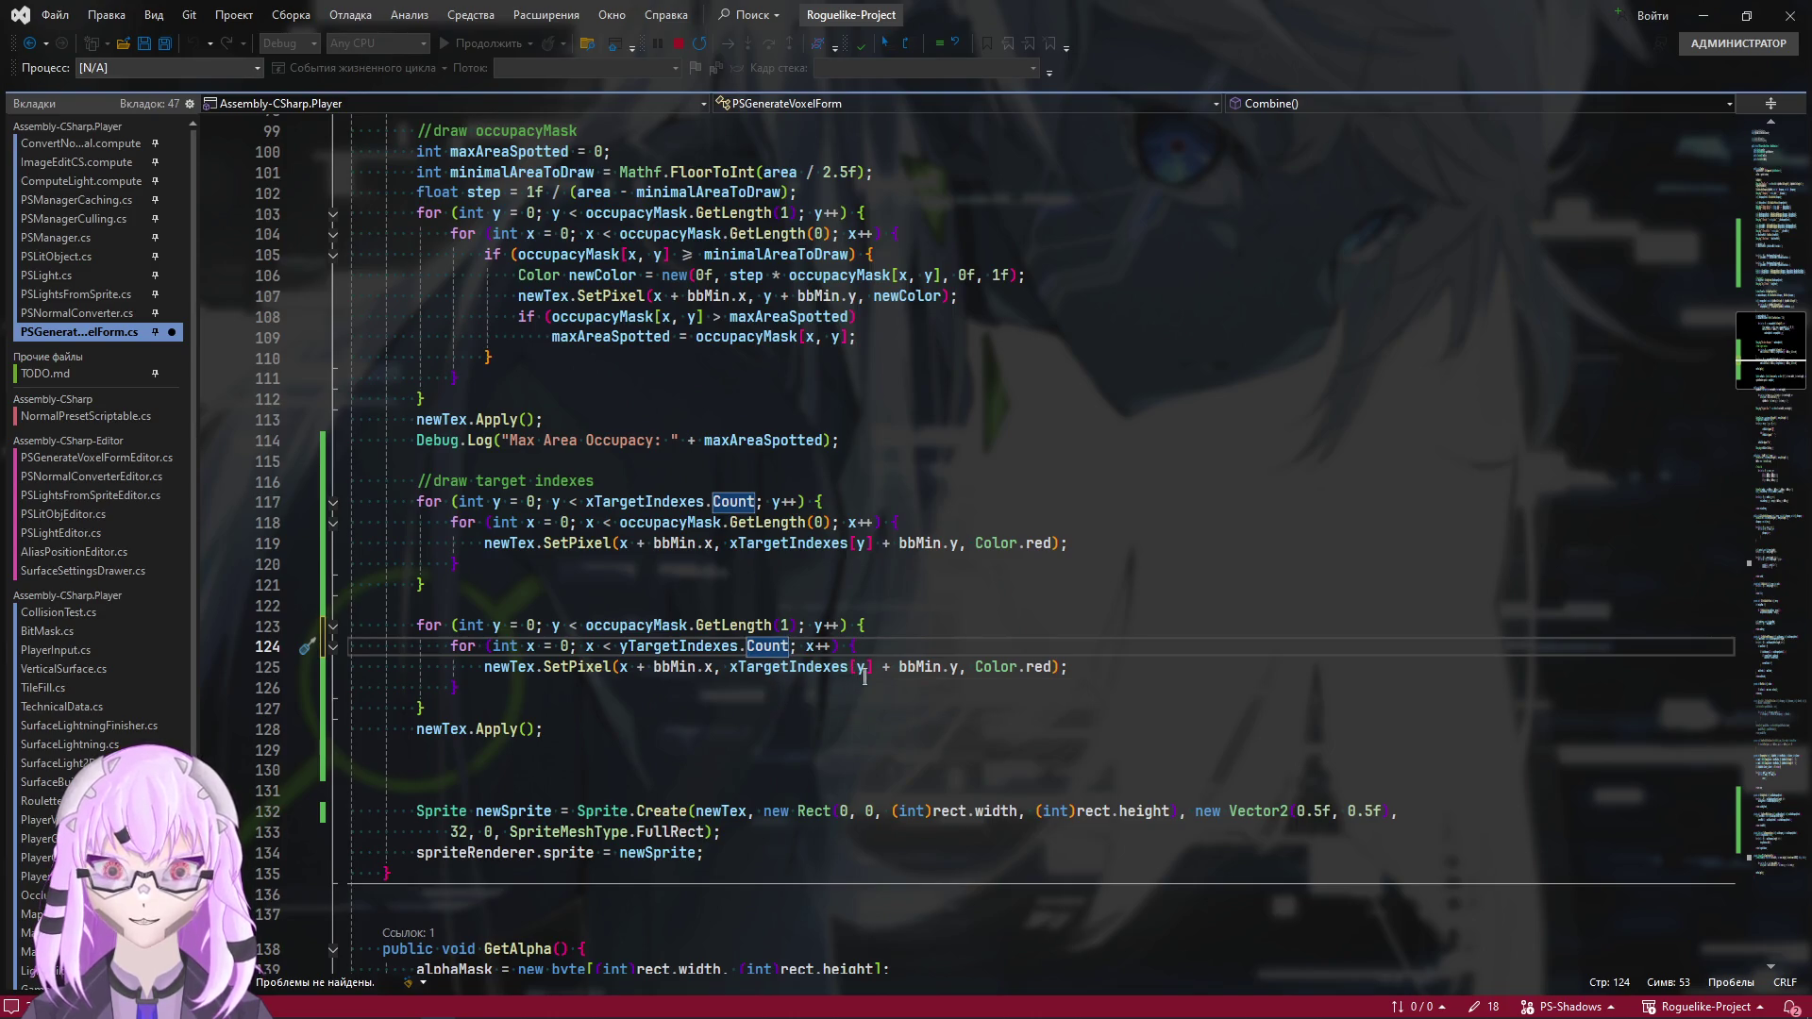
# Make the new SetPixel paint Color.blue at column yTargetIndexes[x], then save
pyautogui.click(732, 666)
pyautogui.moveTo(729, 666); pyautogui.dragTo(874, 666)
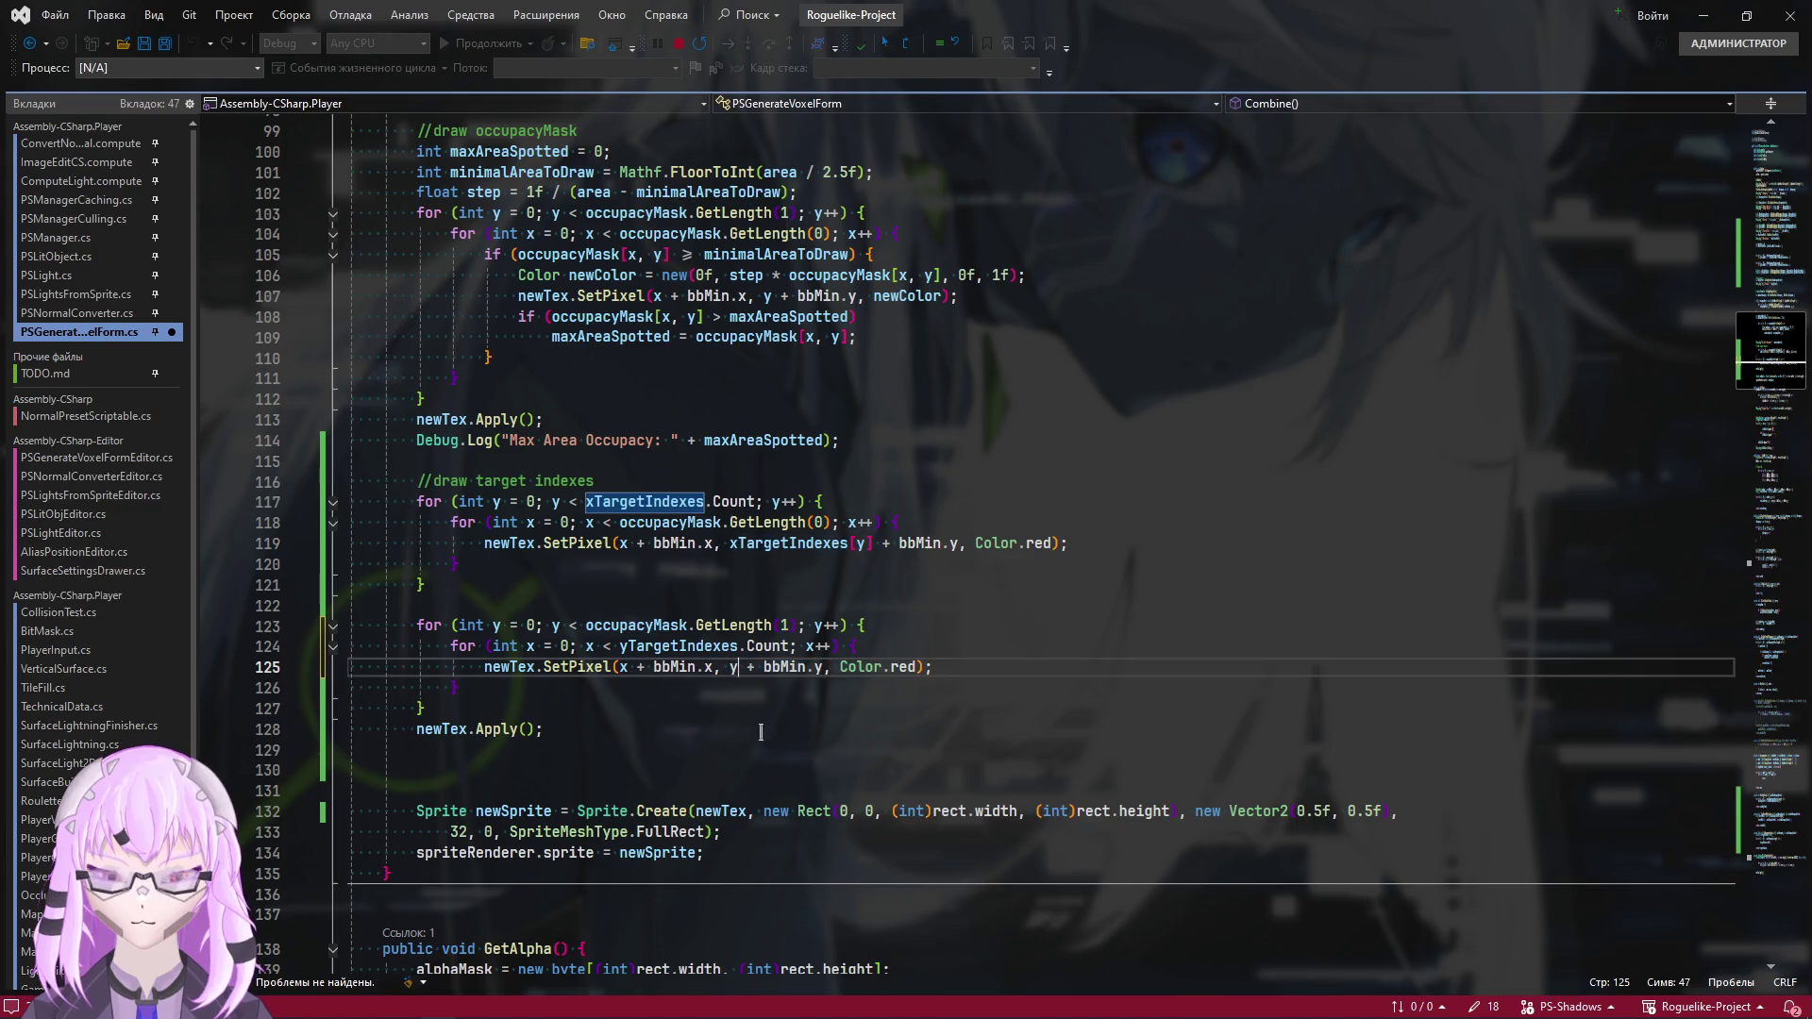
pyautogui.write('y')
pyautogui.doubleClick(901, 667)
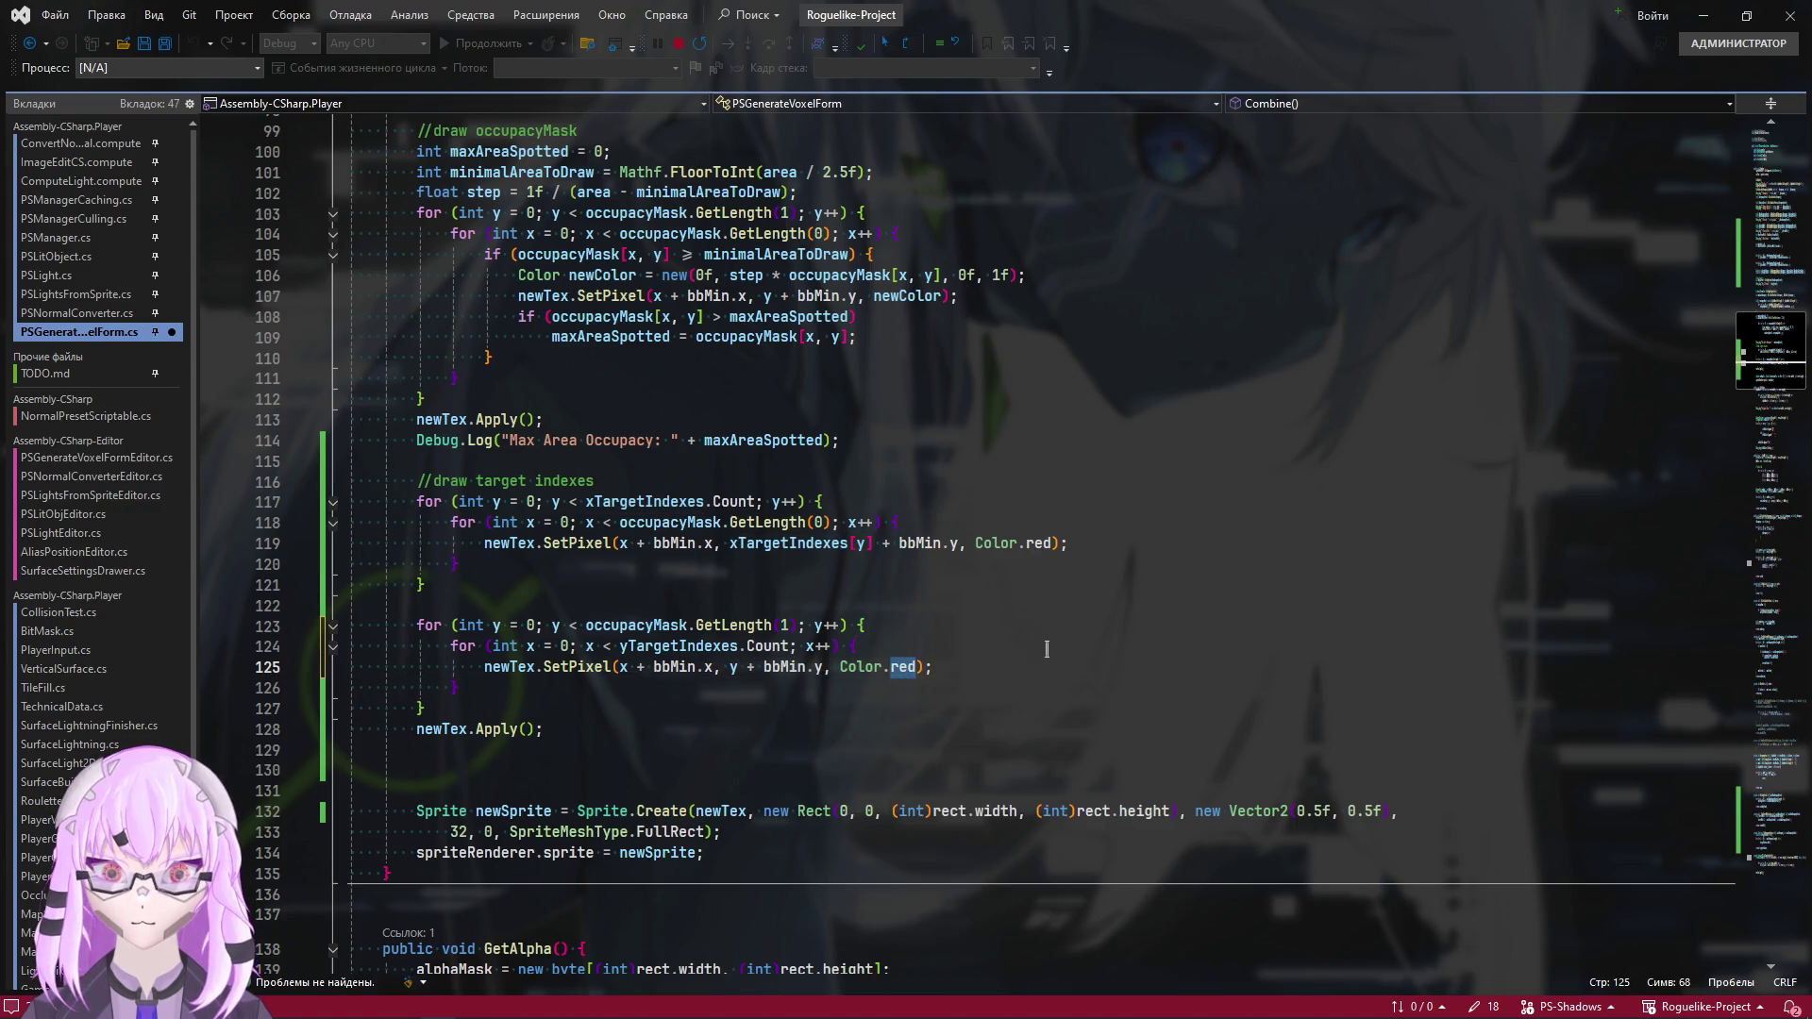
pyautogui.write('bl')
pyautogui.press('Down')
pyautogui.press('Down')
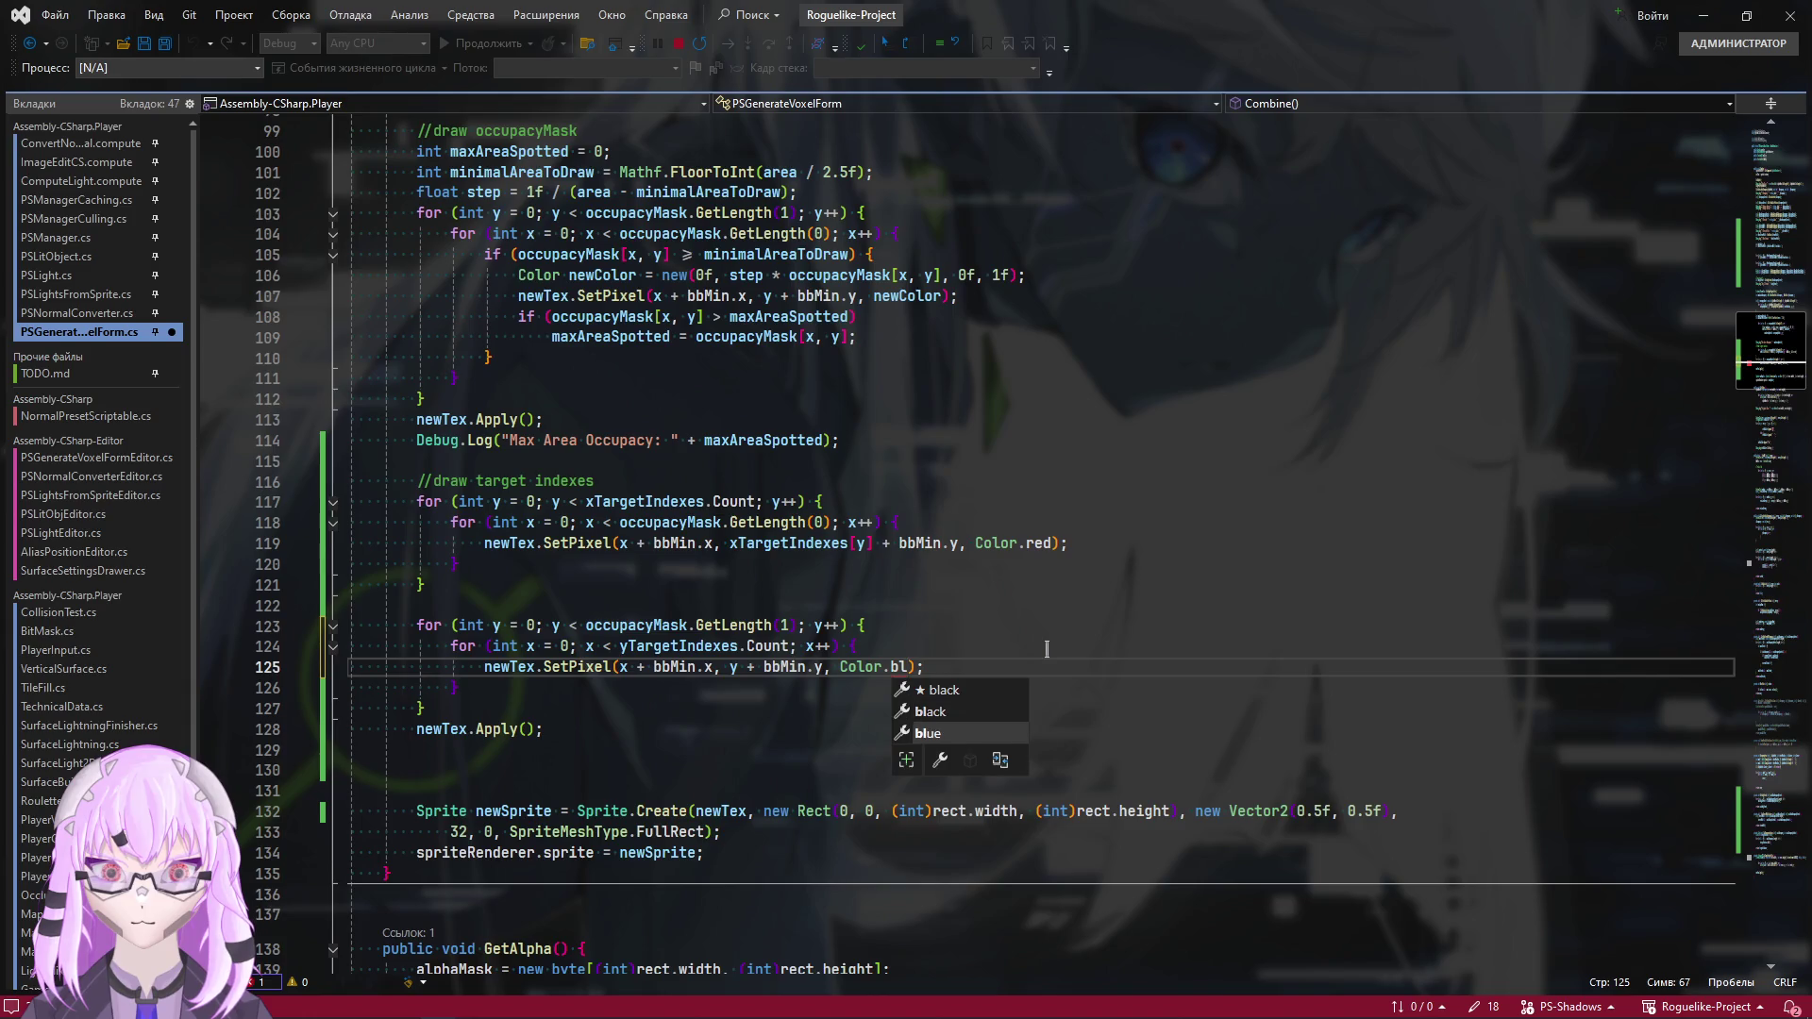
pyautogui.press('Return')
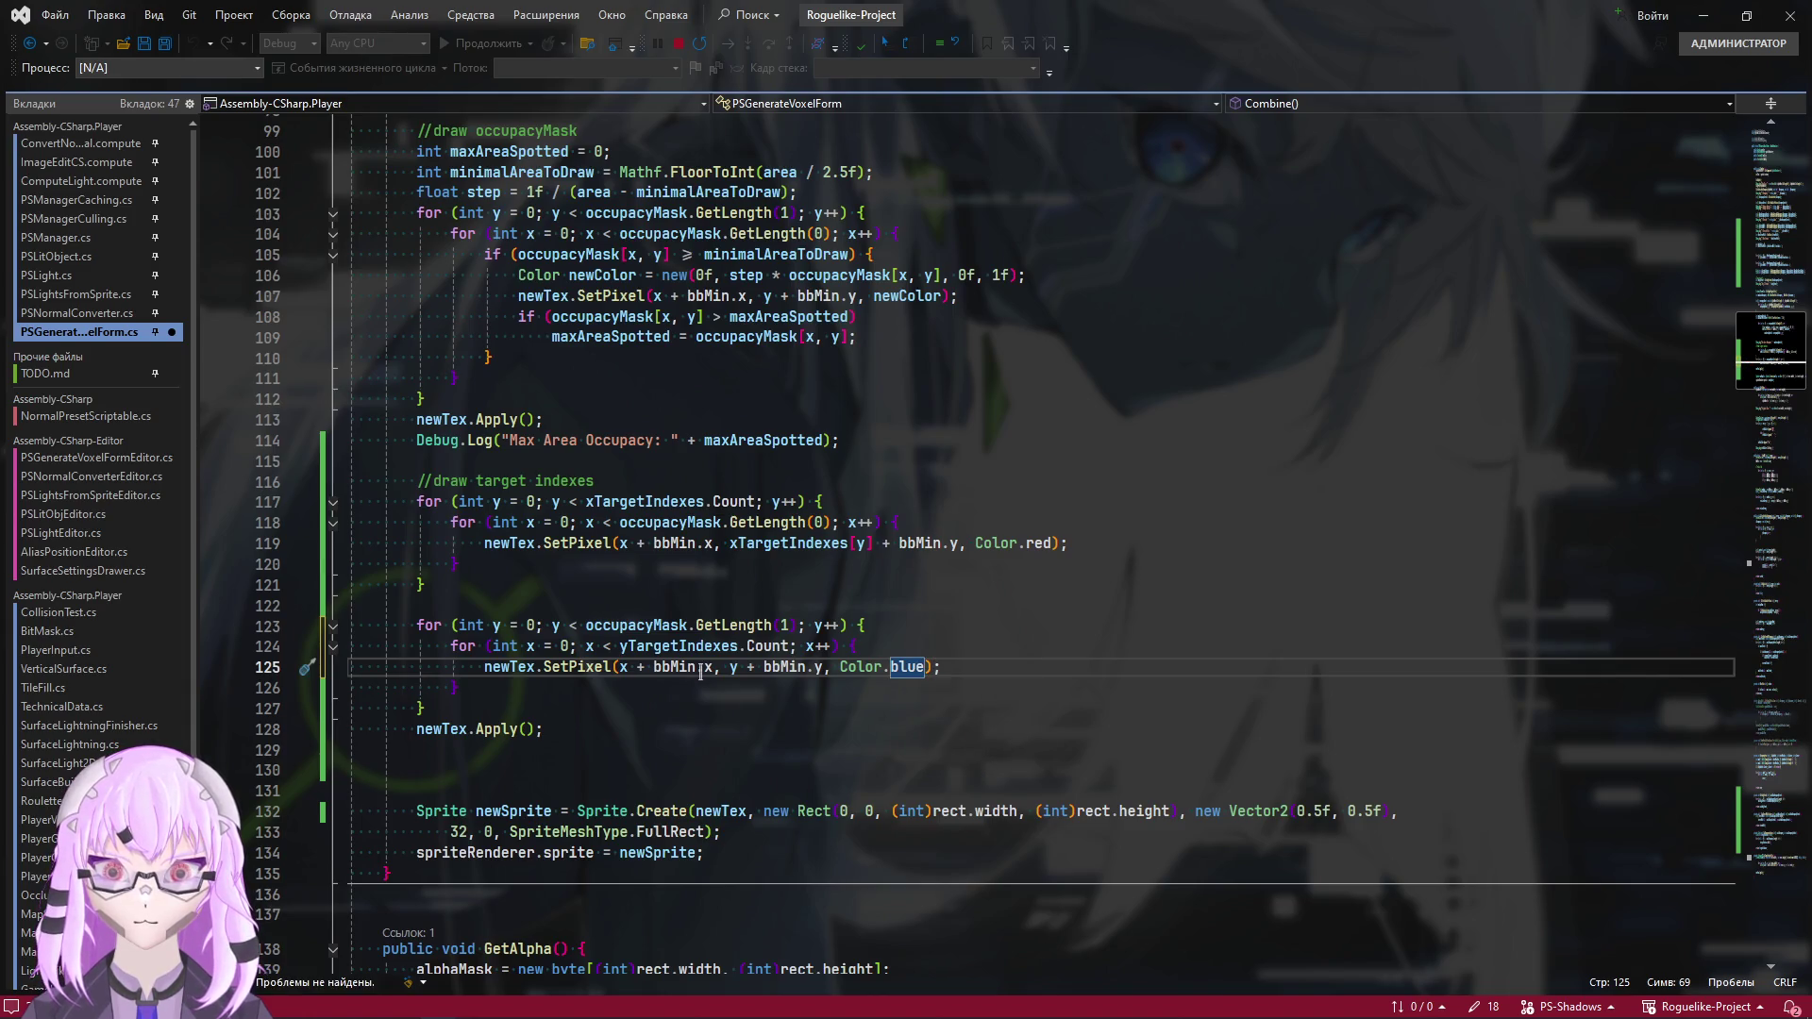
pyautogui.click(662, 647)
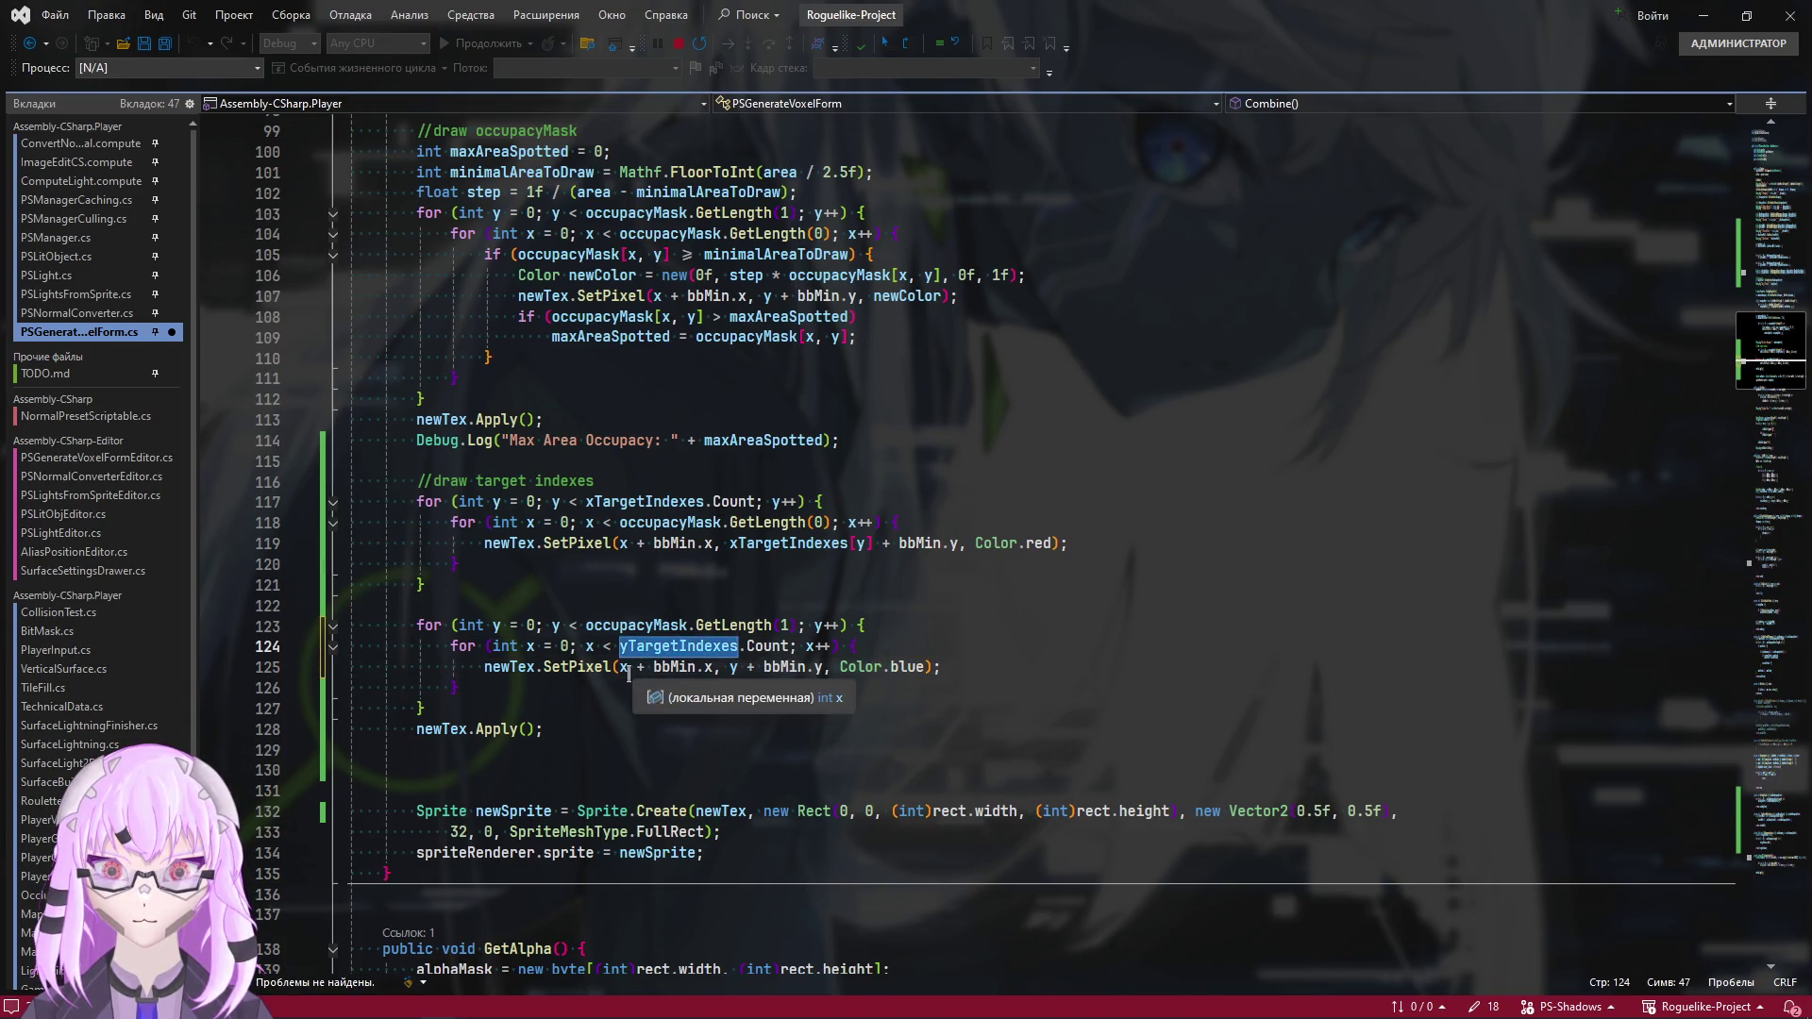
pyautogui.click(621, 666)
pyautogui.write('yTargetIndexes')
pyautogui.write('[')
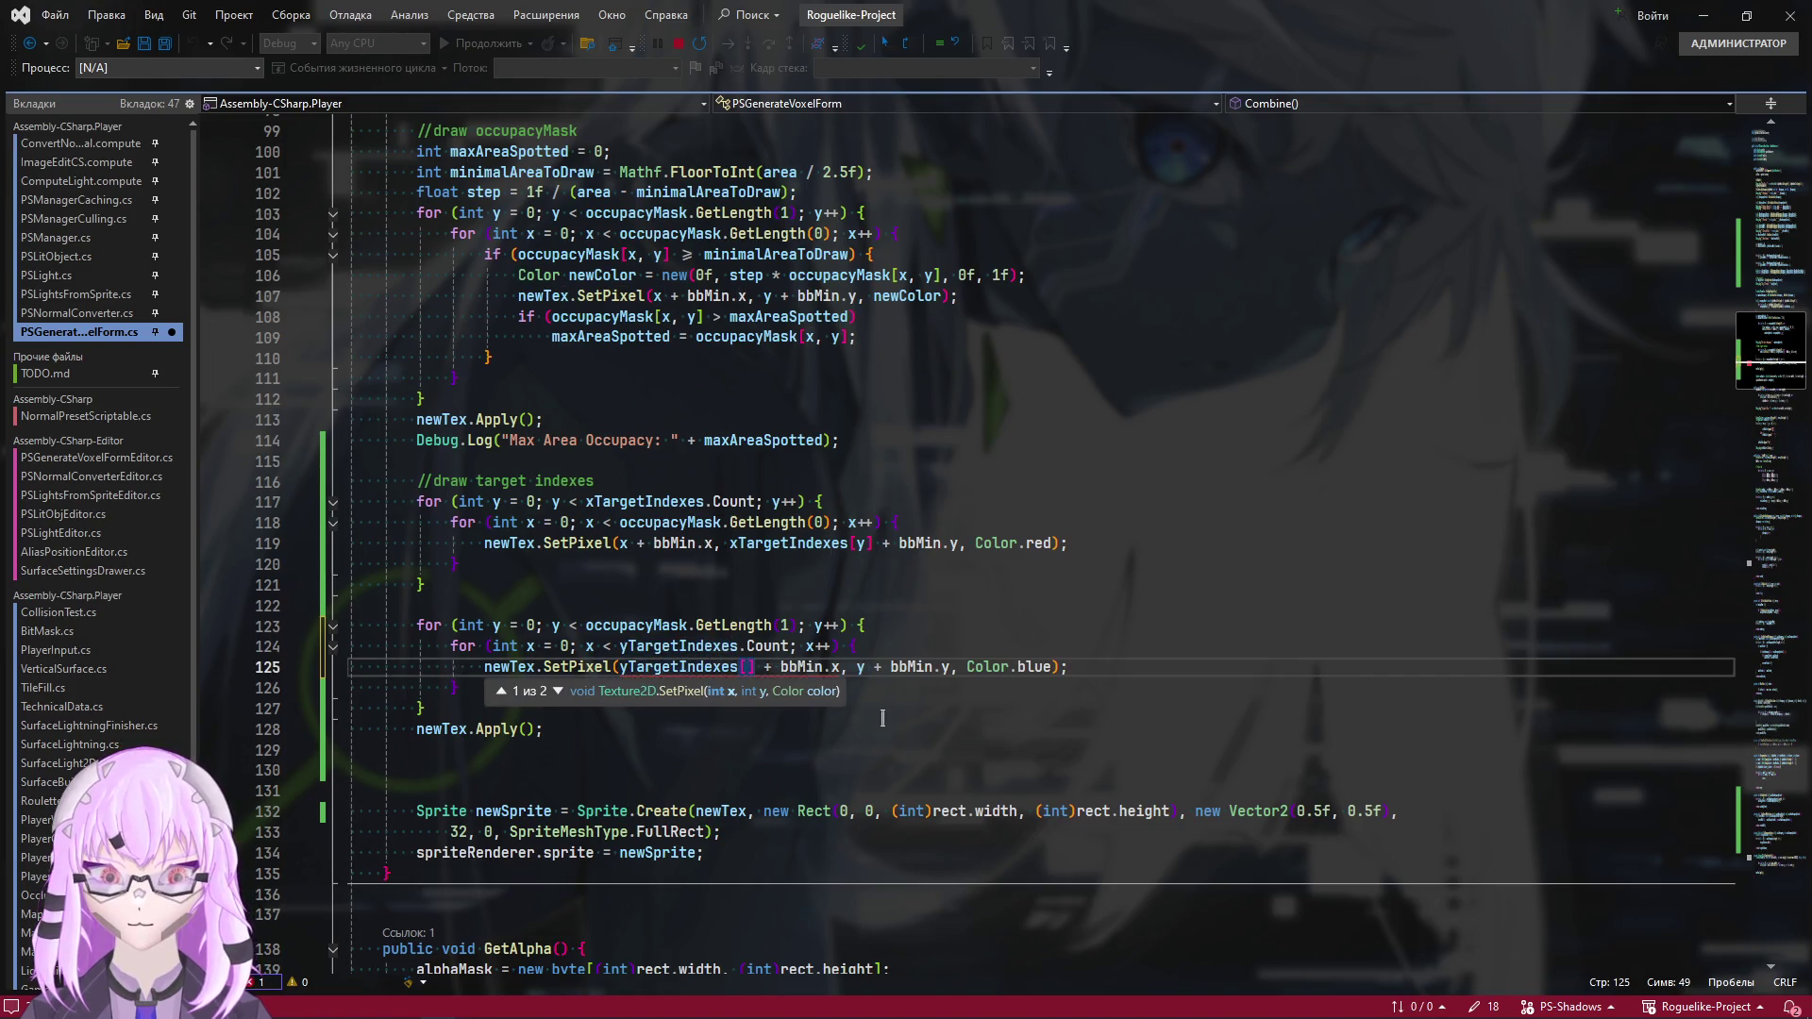
pyautogui.write('x')
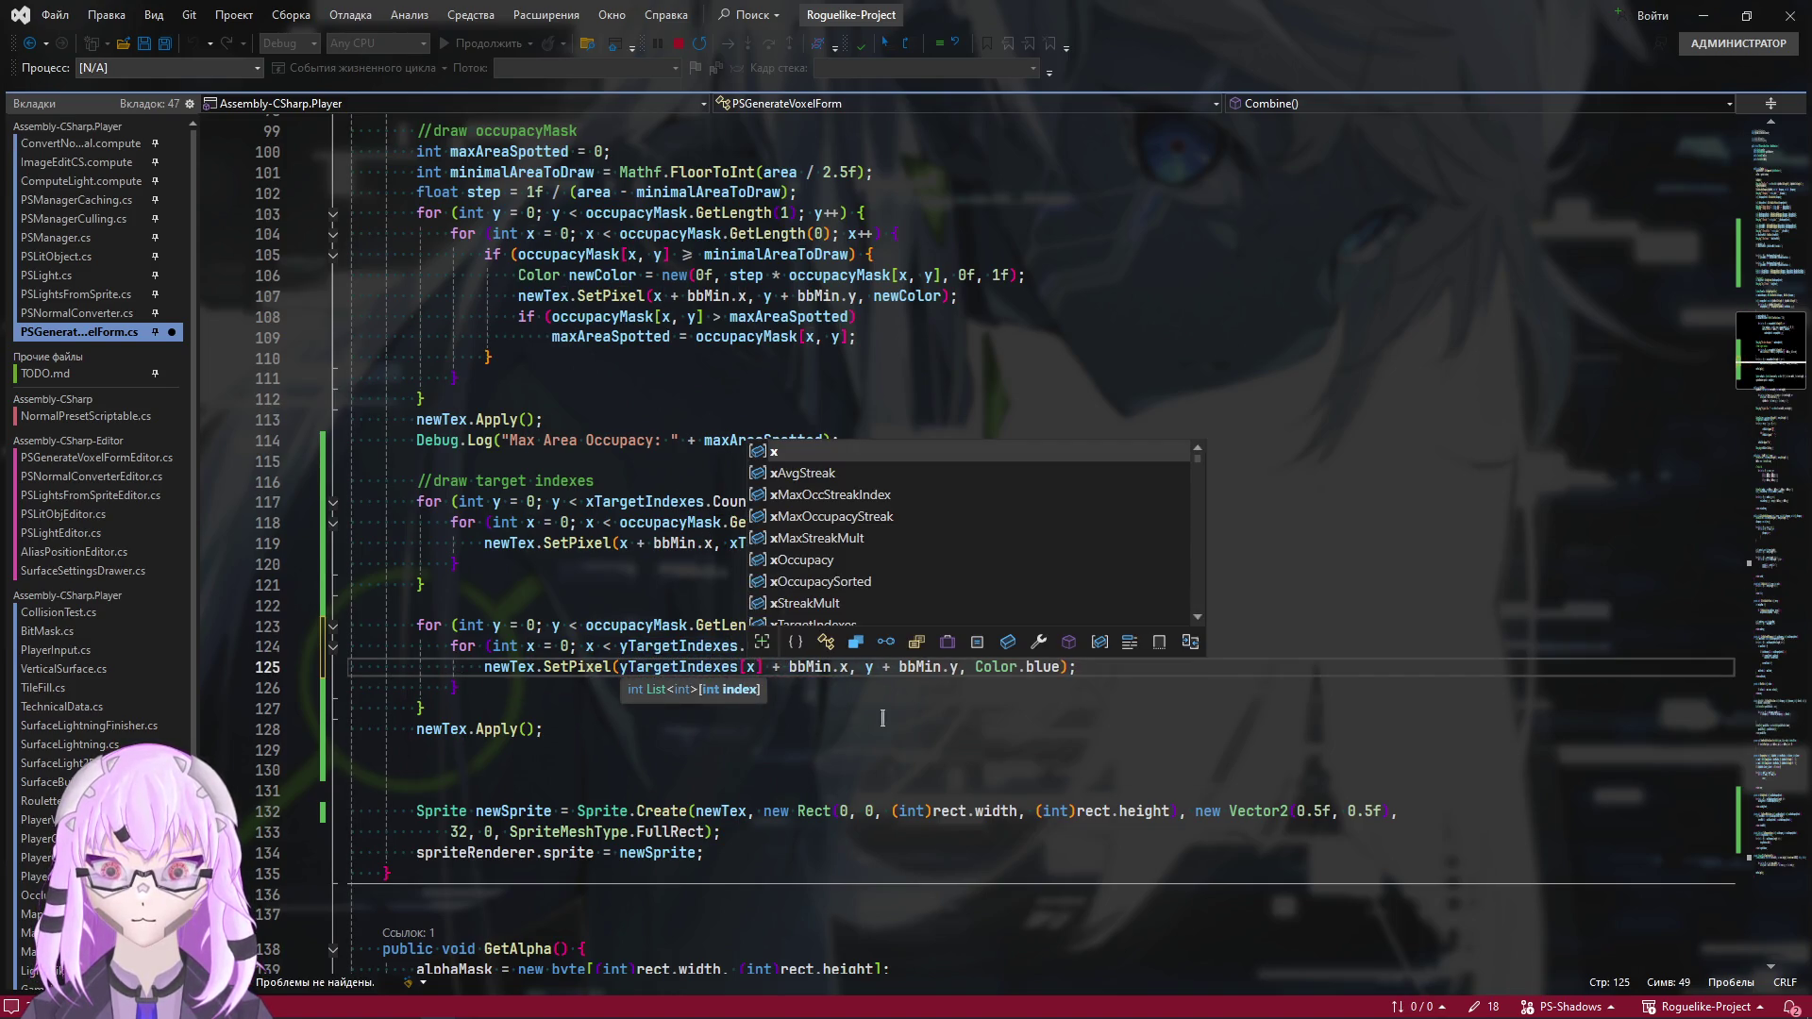
pyautogui.hotkey('ctrl', 's')
pyautogui.hotkey('alt', 'Tab')
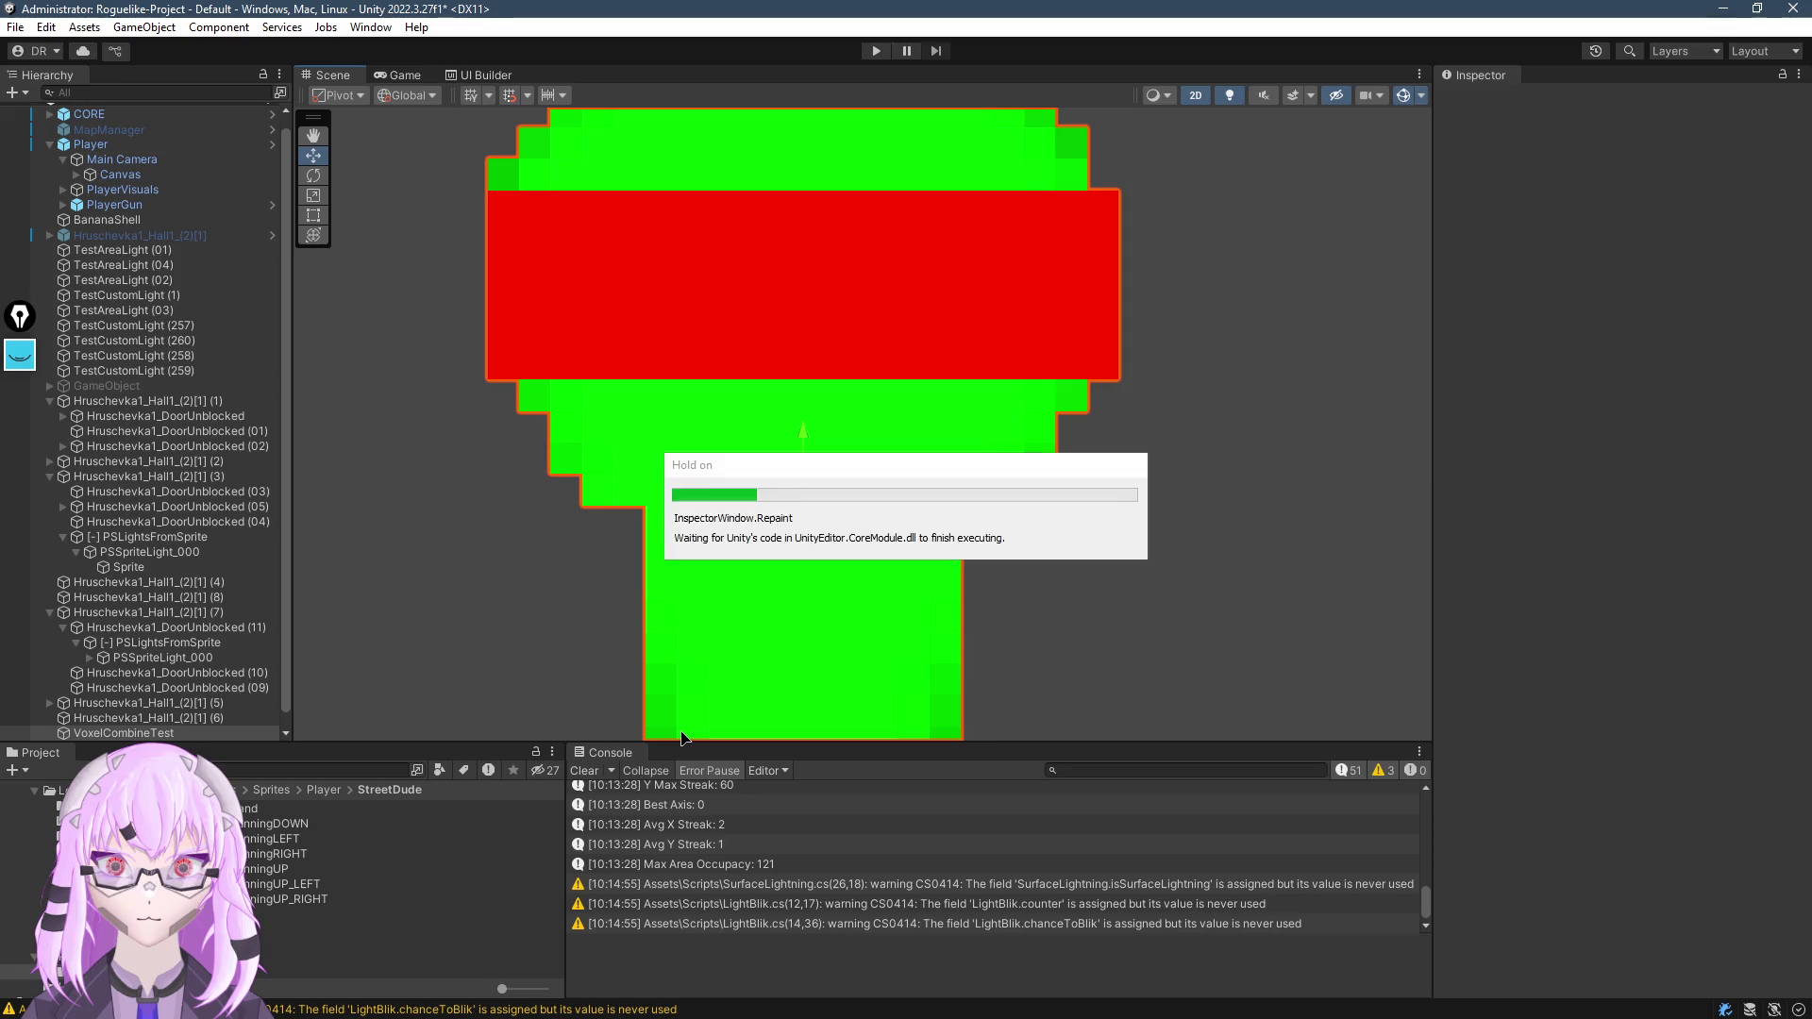
# Rerun Combine and frame the character to see the blue y-target columns
pyautogui.click(584, 770)
pyautogui.scroll(2, 838, 372)
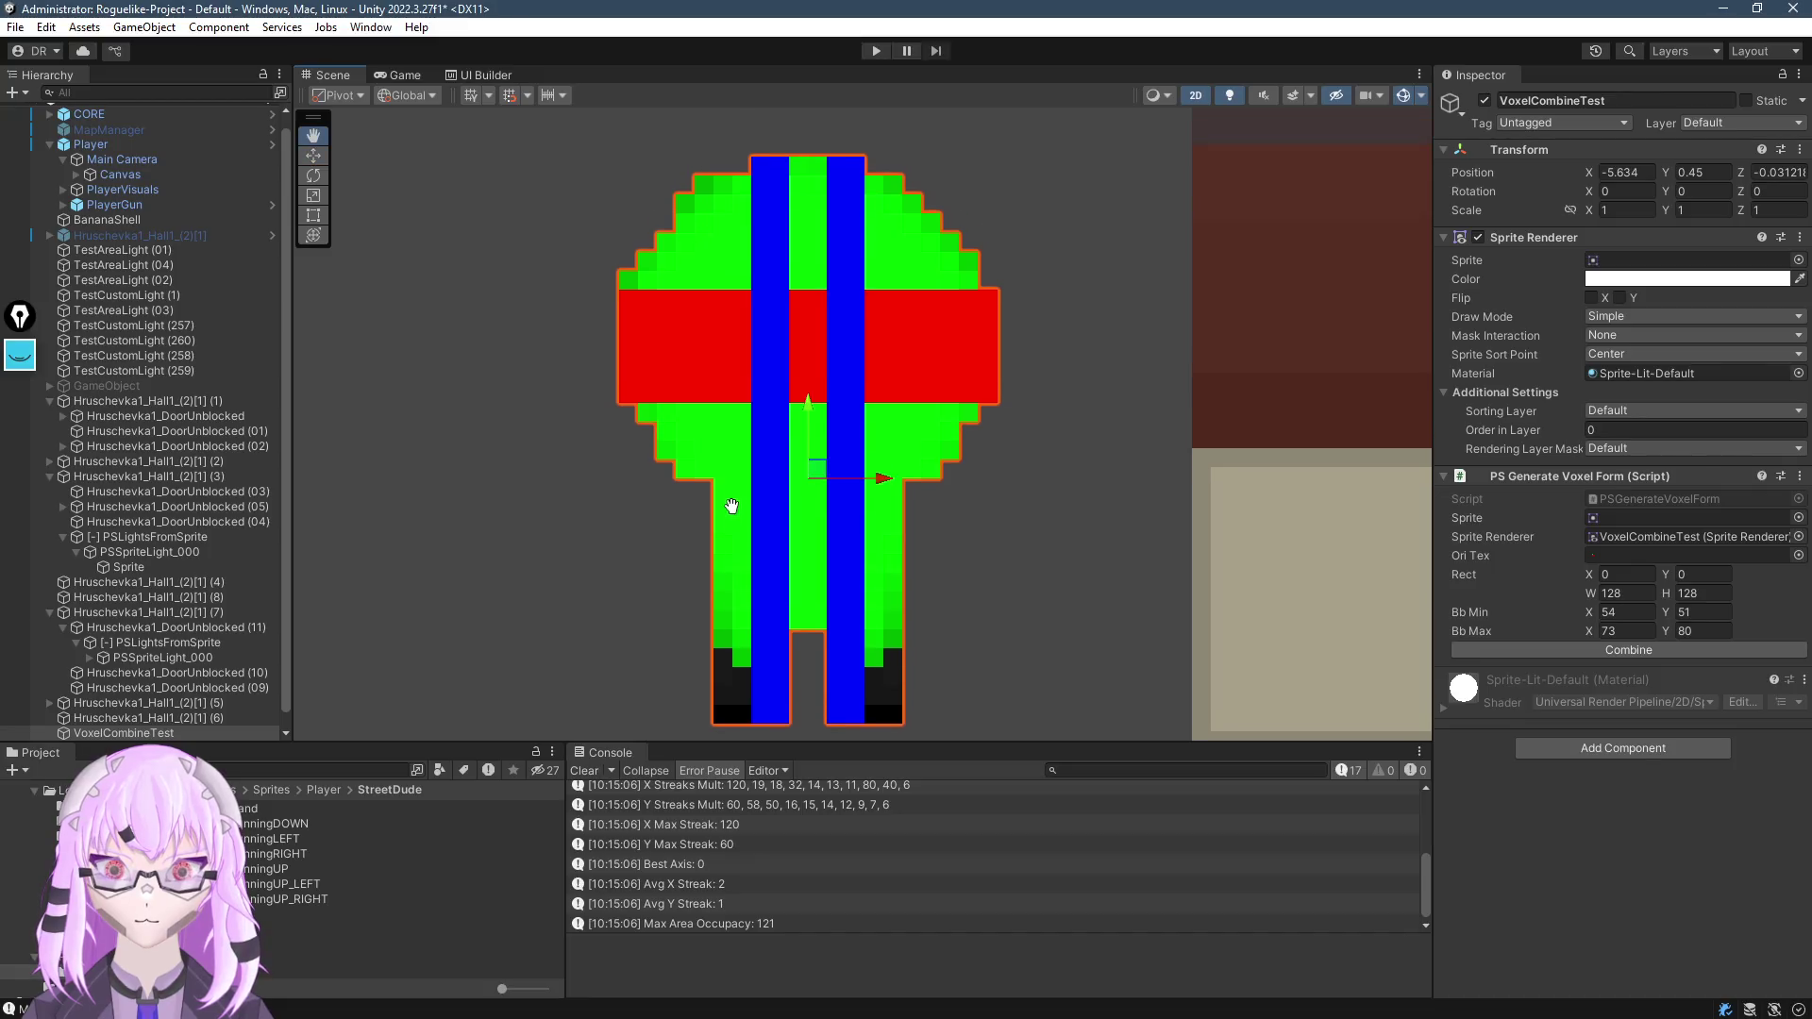
pyautogui.scroll(3, 716, 384)
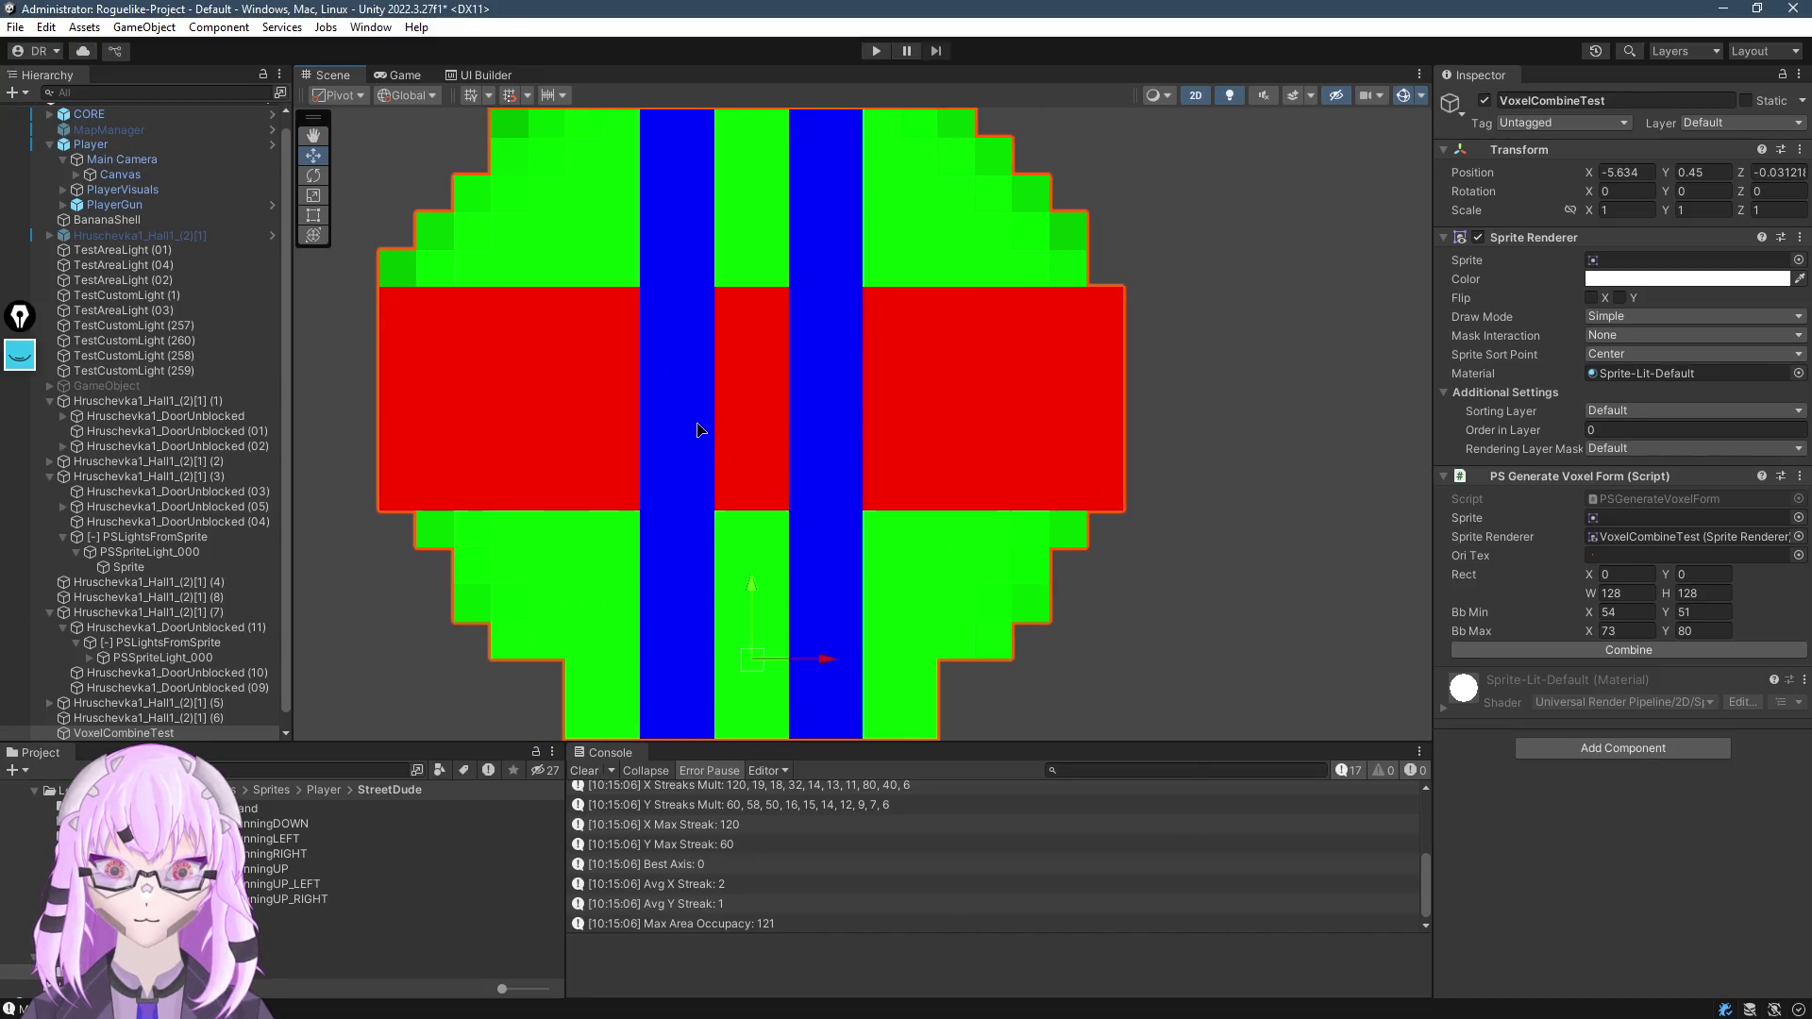
pyautogui.scroll(-3, 699, 431)
pyautogui.moveTo(982, 445)
pyautogui.mouseDown()
pyautogui.moveTo(921, 222)
pyautogui.moveTo(984, 566)
pyautogui.moveTo(813, 429)
pyautogui.moveTo(962, 406)
pyautogui.mouseUp()
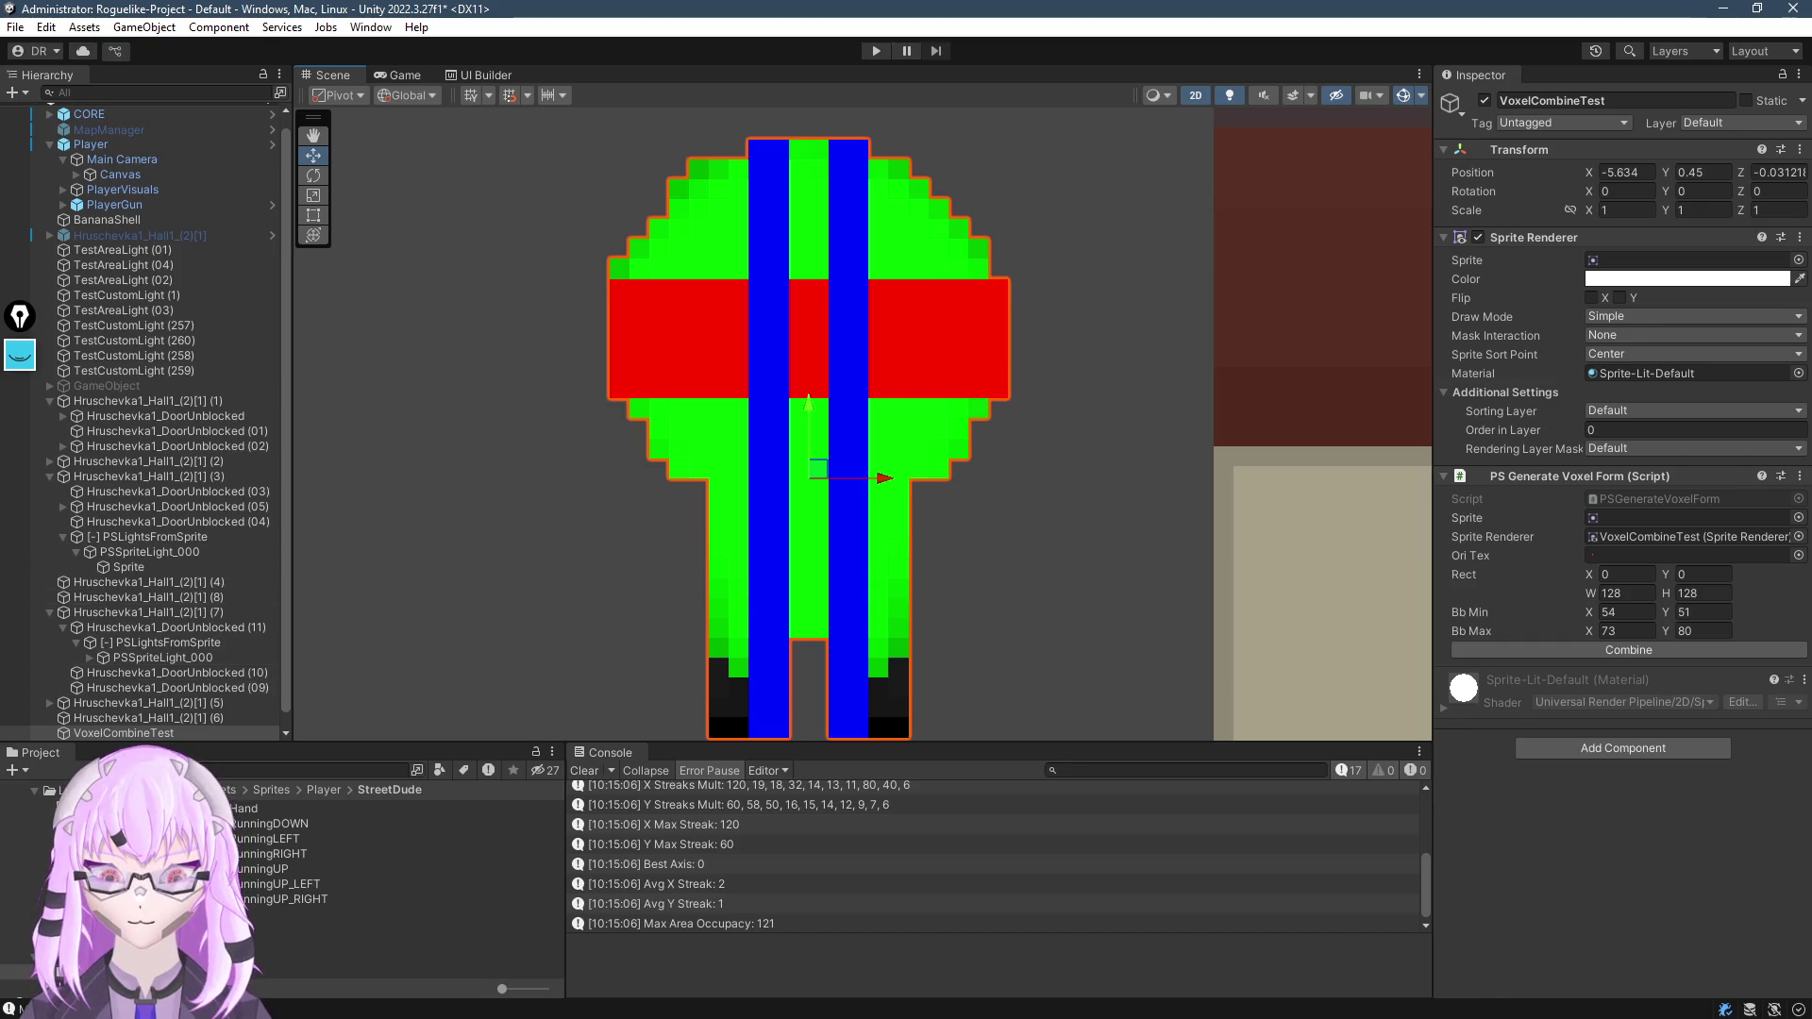
# Set the Hand sprite as the combine source, frame it, and return to Visual Studio
pyautogui.moveTo(243, 823)
pyautogui.mouseDown()
pyautogui.moveTo(797, 724)
pyautogui.moveTo(1666, 531)
pyautogui.moveTo(1661, 332)
pyautogui.moveTo(1638, 272)
pyautogui.moveTo(434, 829)
pyautogui.mouseUp()
pyautogui.moveTo(263, 826)
pyautogui.mouseDown()
pyautogui.moveTo(1378, 510)
pyautogui.moveTo(1693, 264)
pyautogui.mouseUp()
pyautogui.scroll(3, 960, 544)
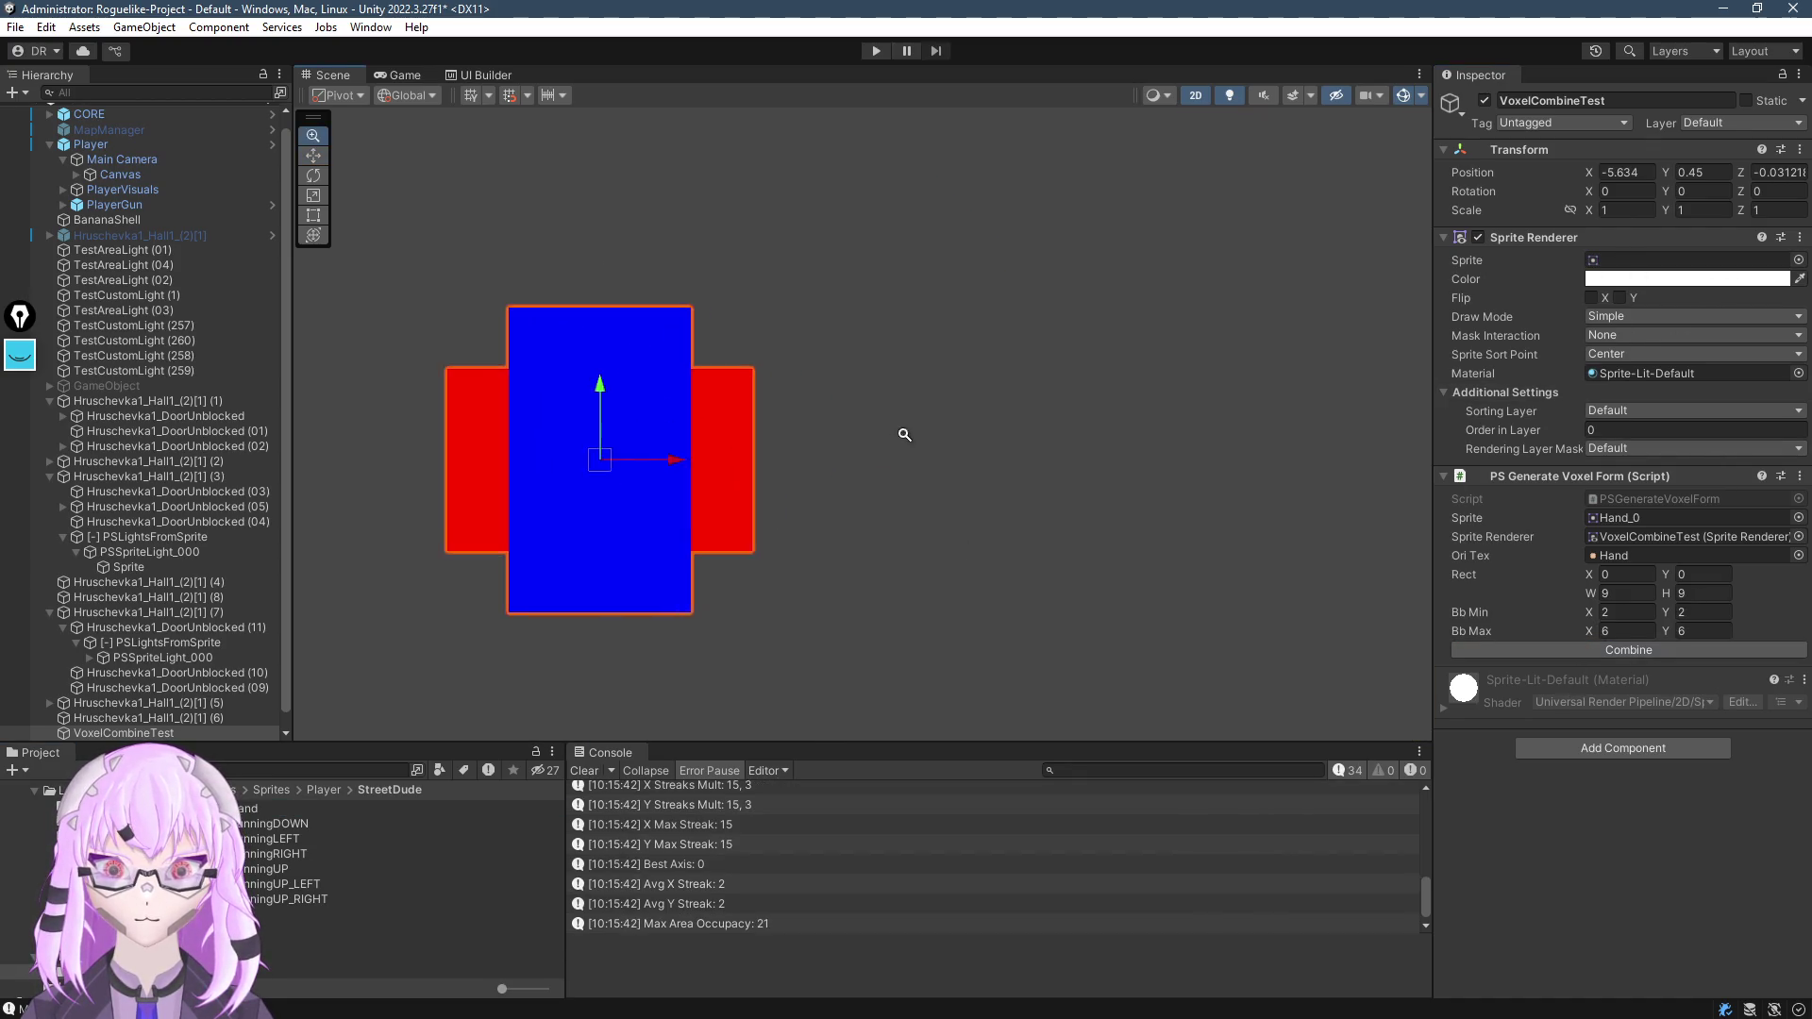
pyautogui.press('f')
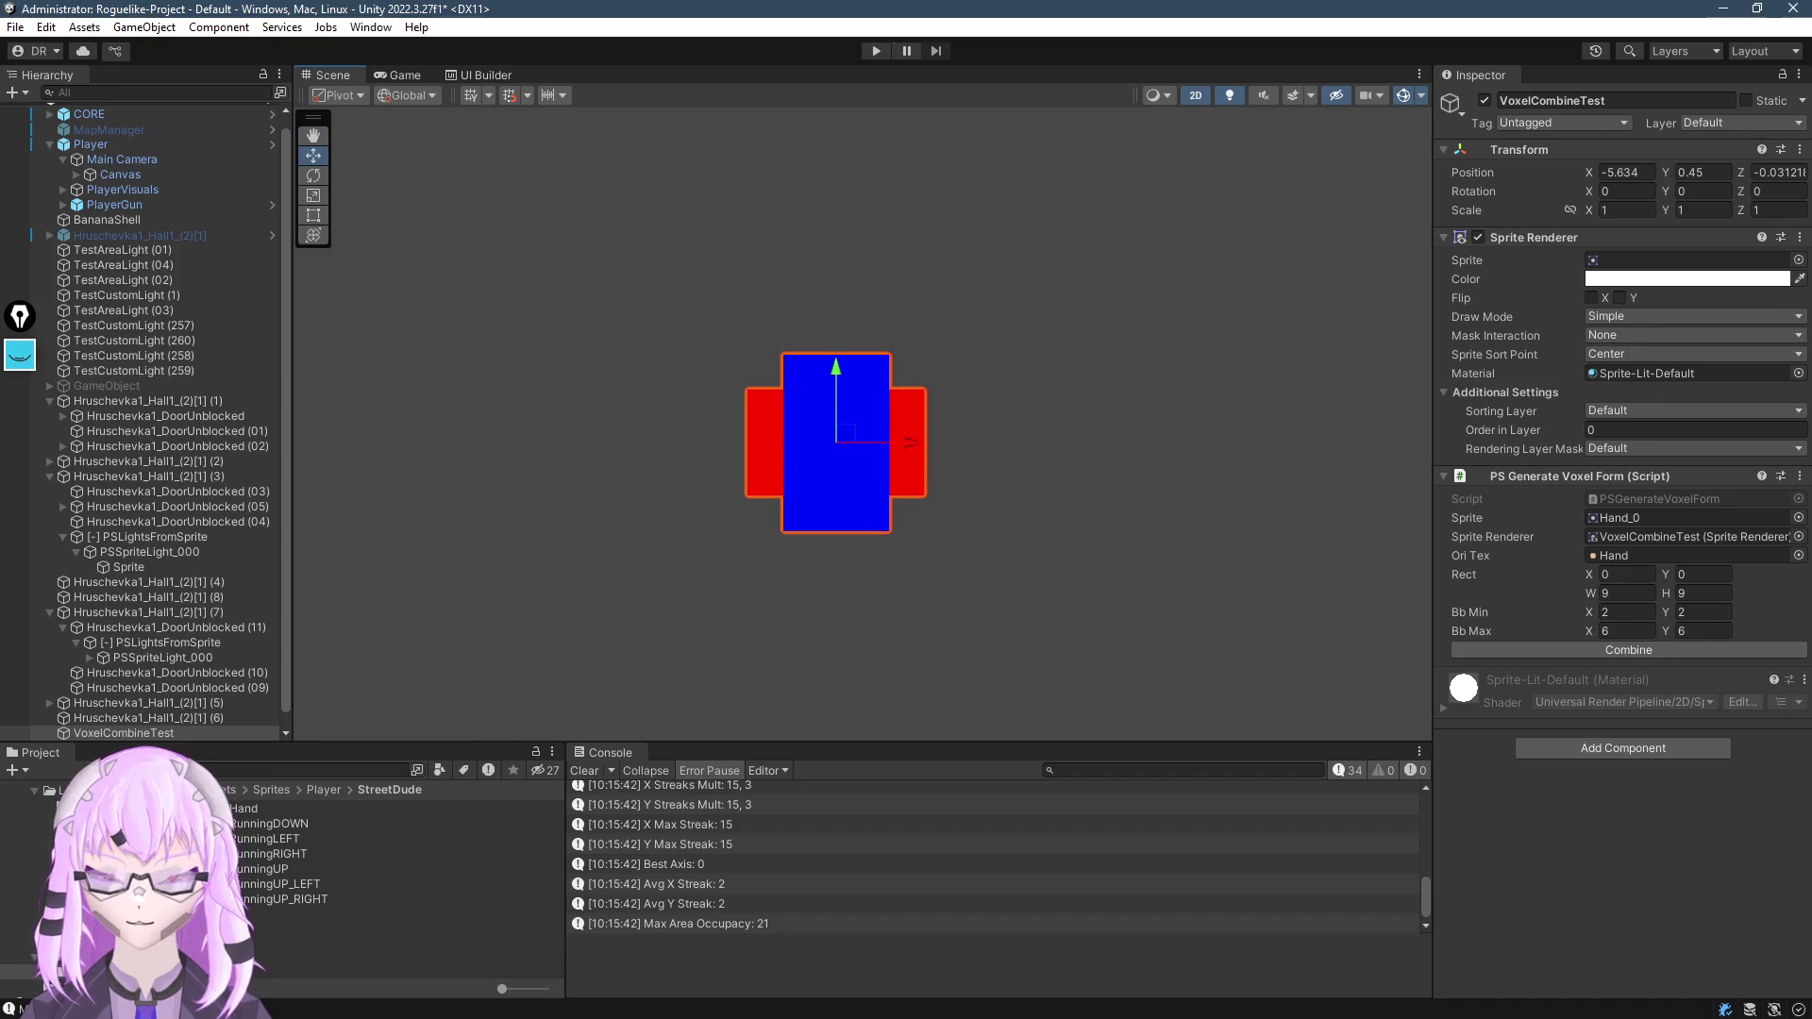
pyautogui.hotkey('alt', 'Tab')
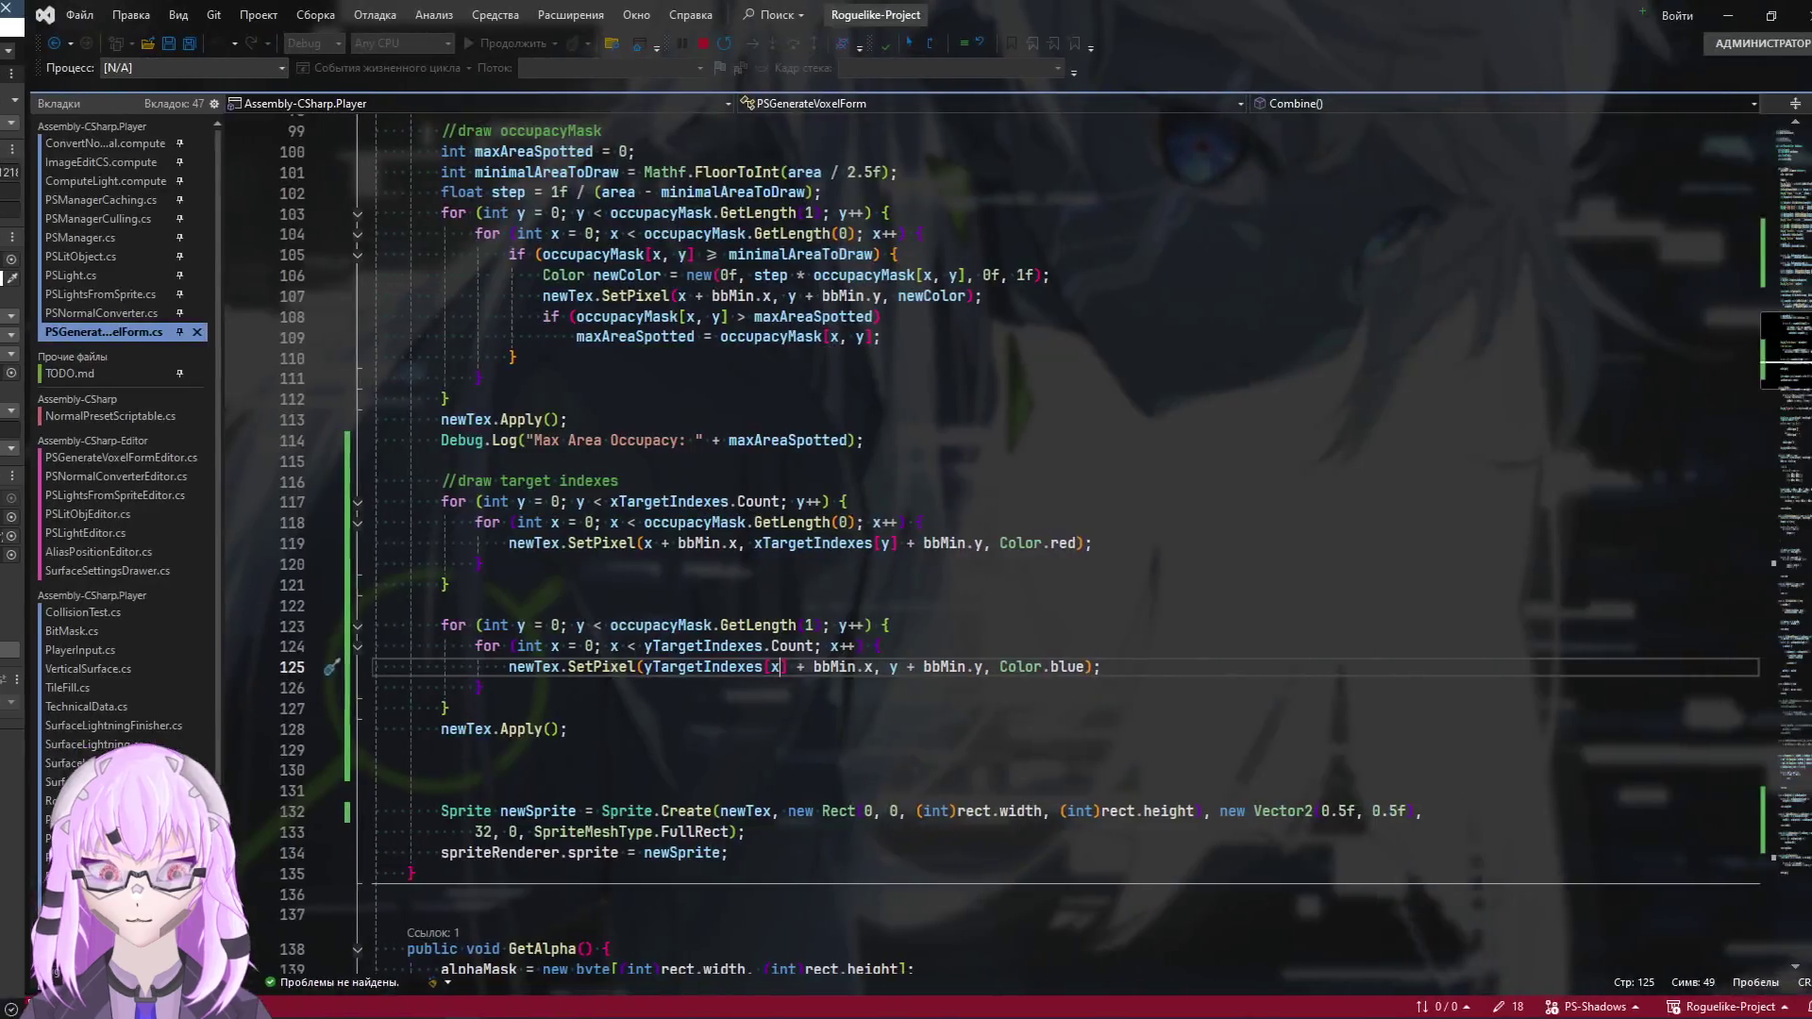
# Add a new line after line 124 declaring 'Color pixel = newTex.GetPixel()' in the blue loop
pyautogui.click(967, 646)
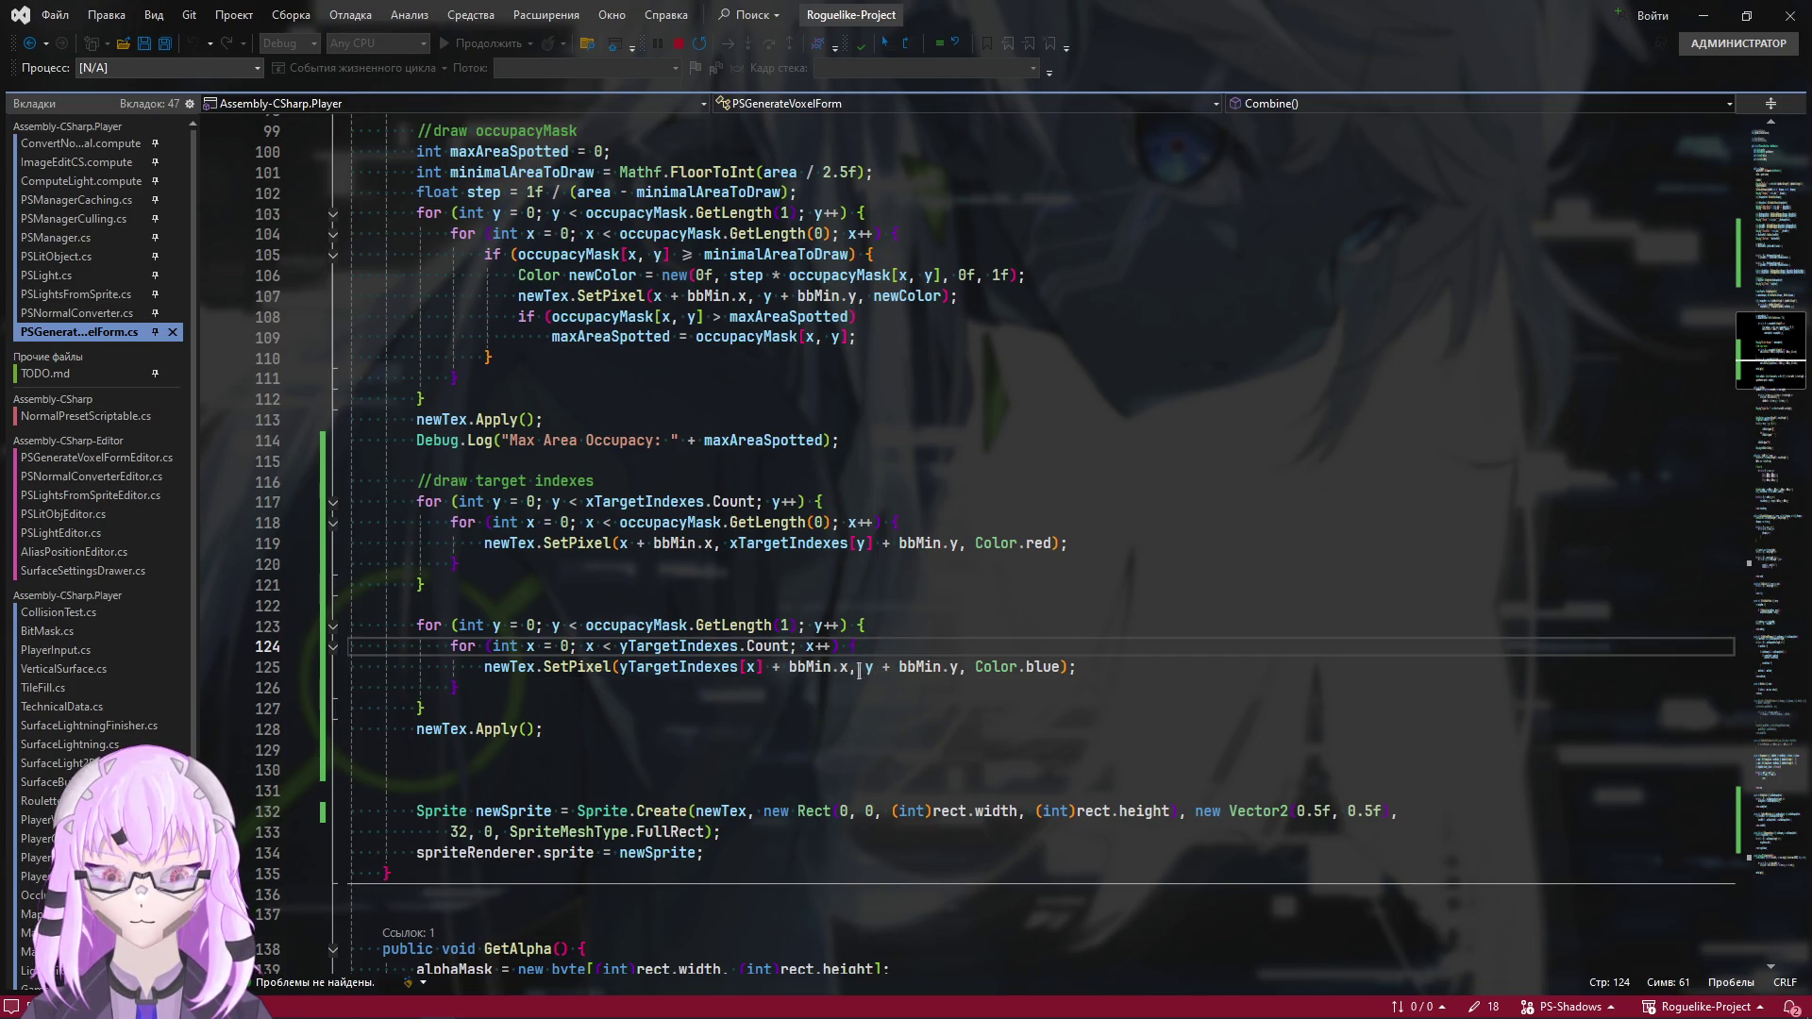
pyautogui.press('Return')
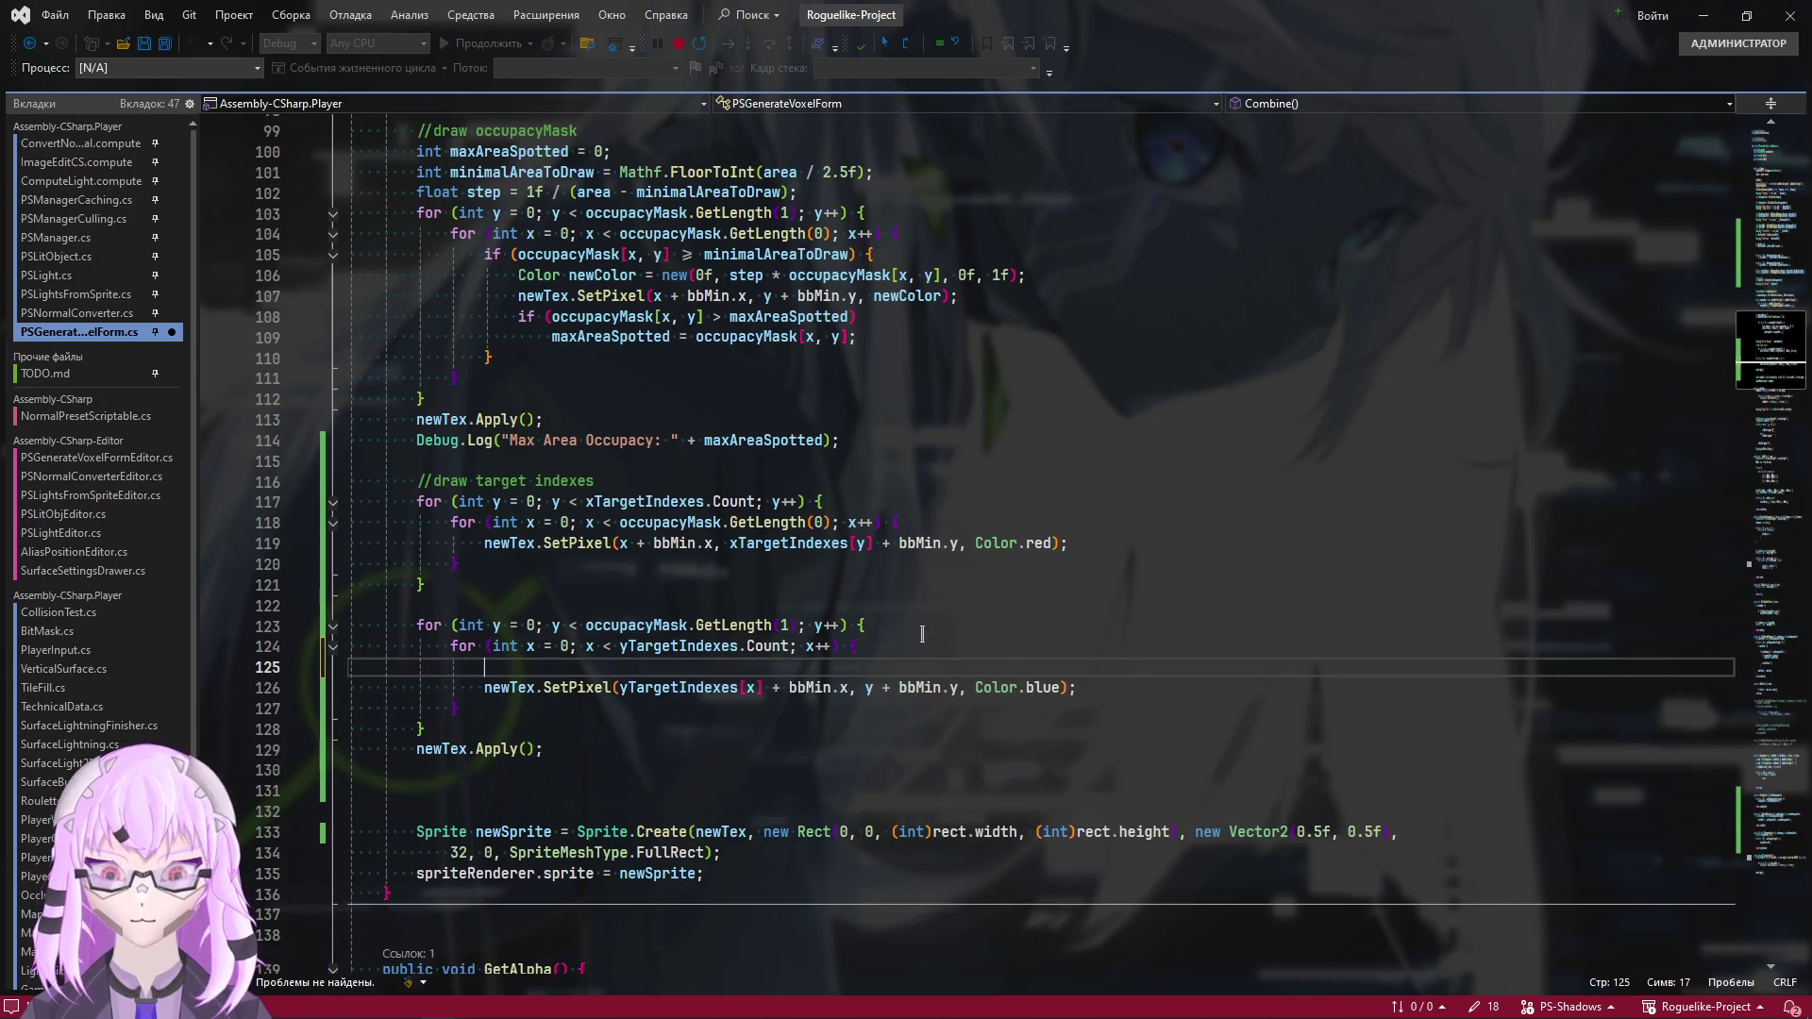
pyautogui.write('C')
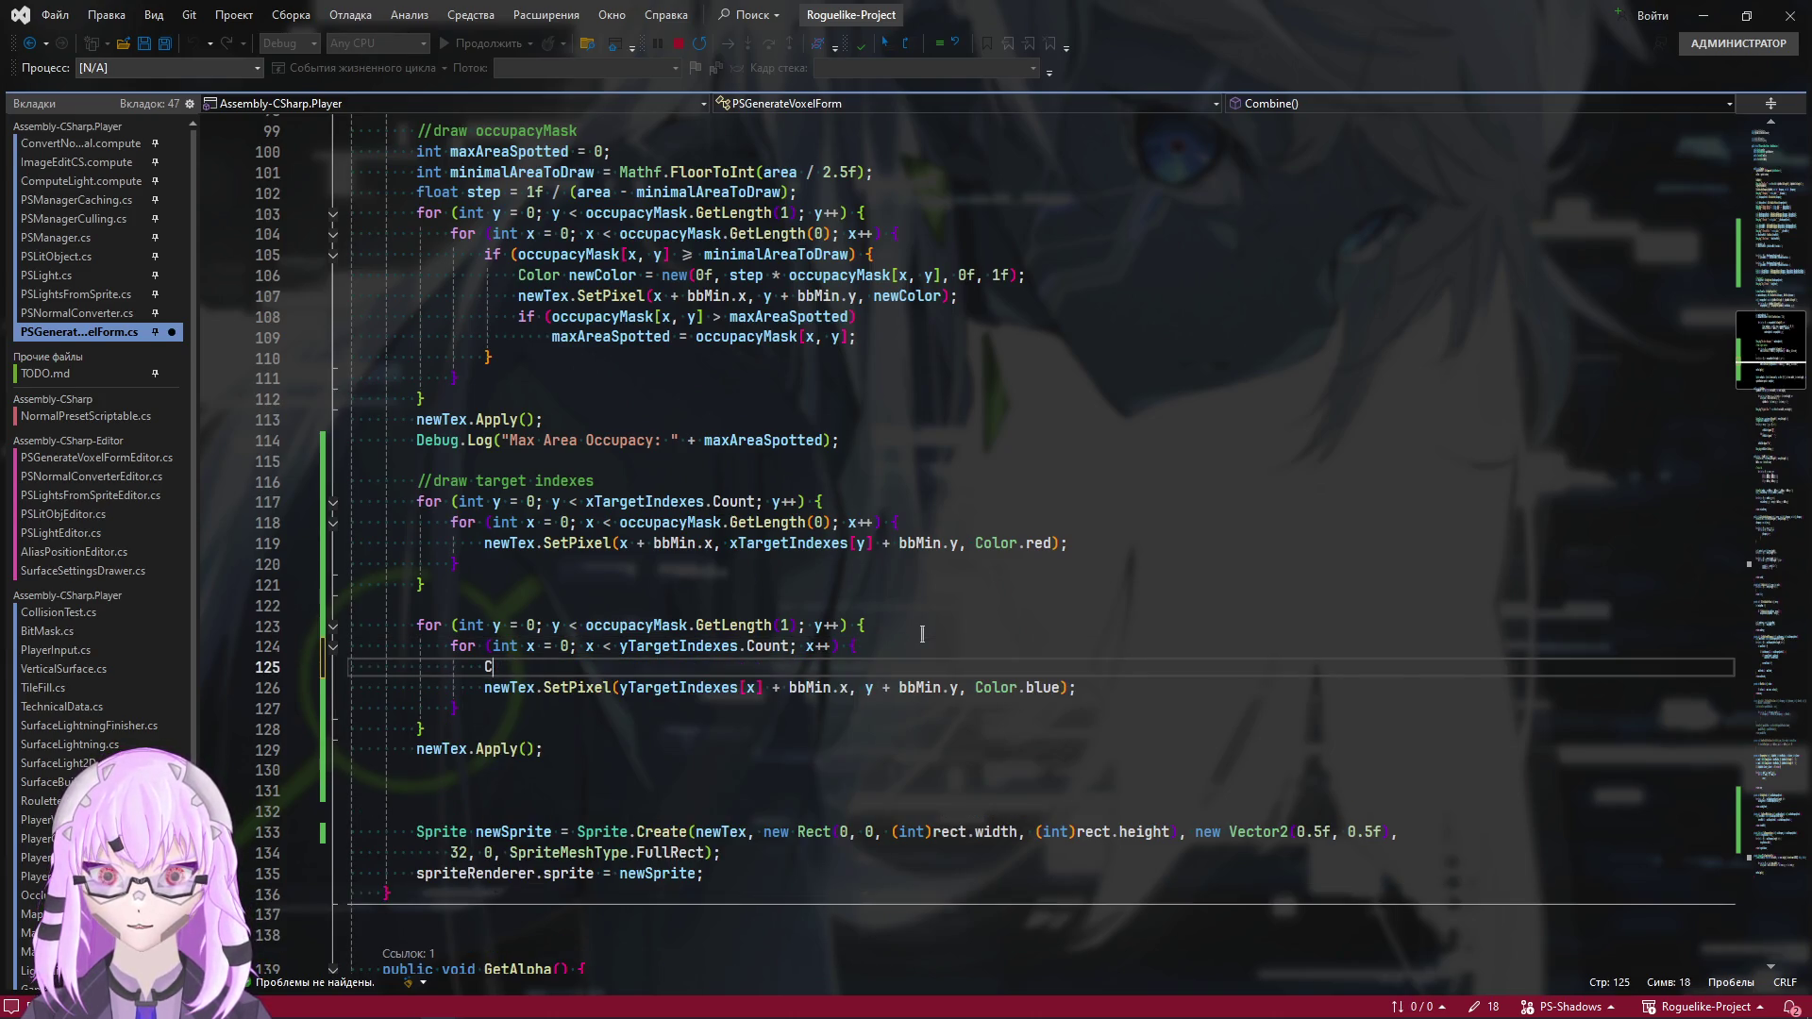
pyautogui.write('C')
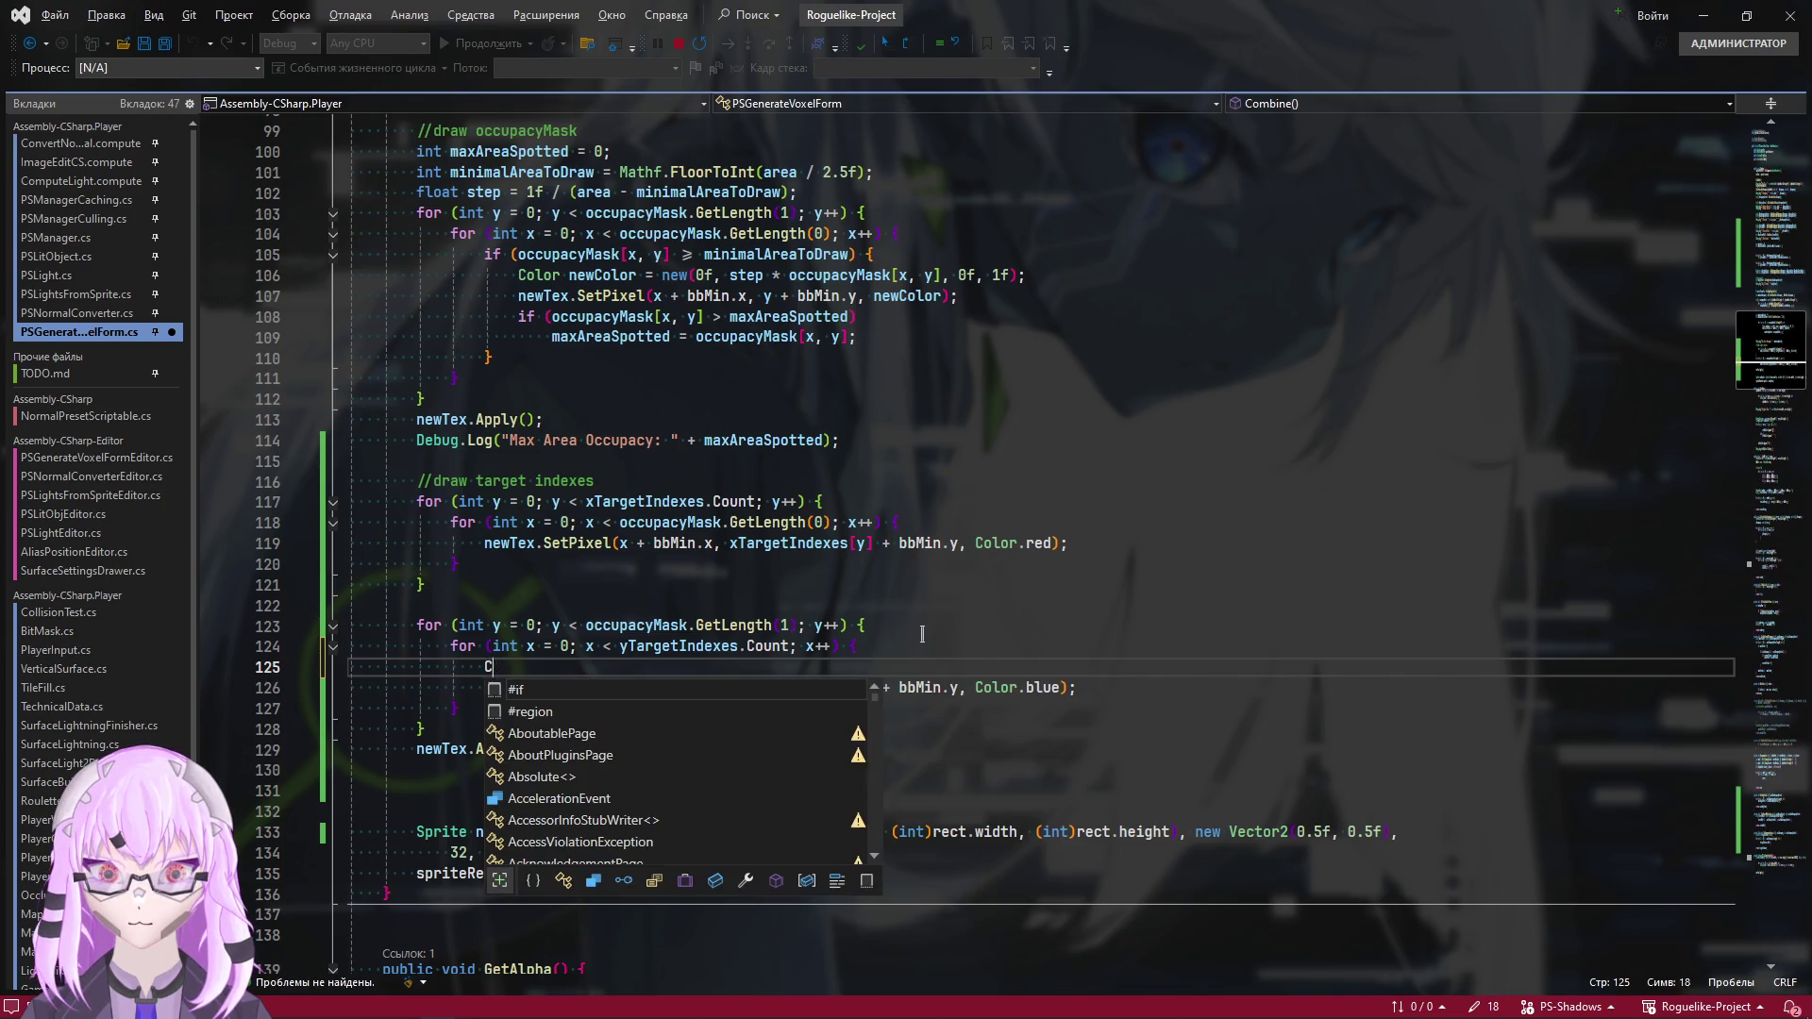
pyautogui.write('Color pixe;')
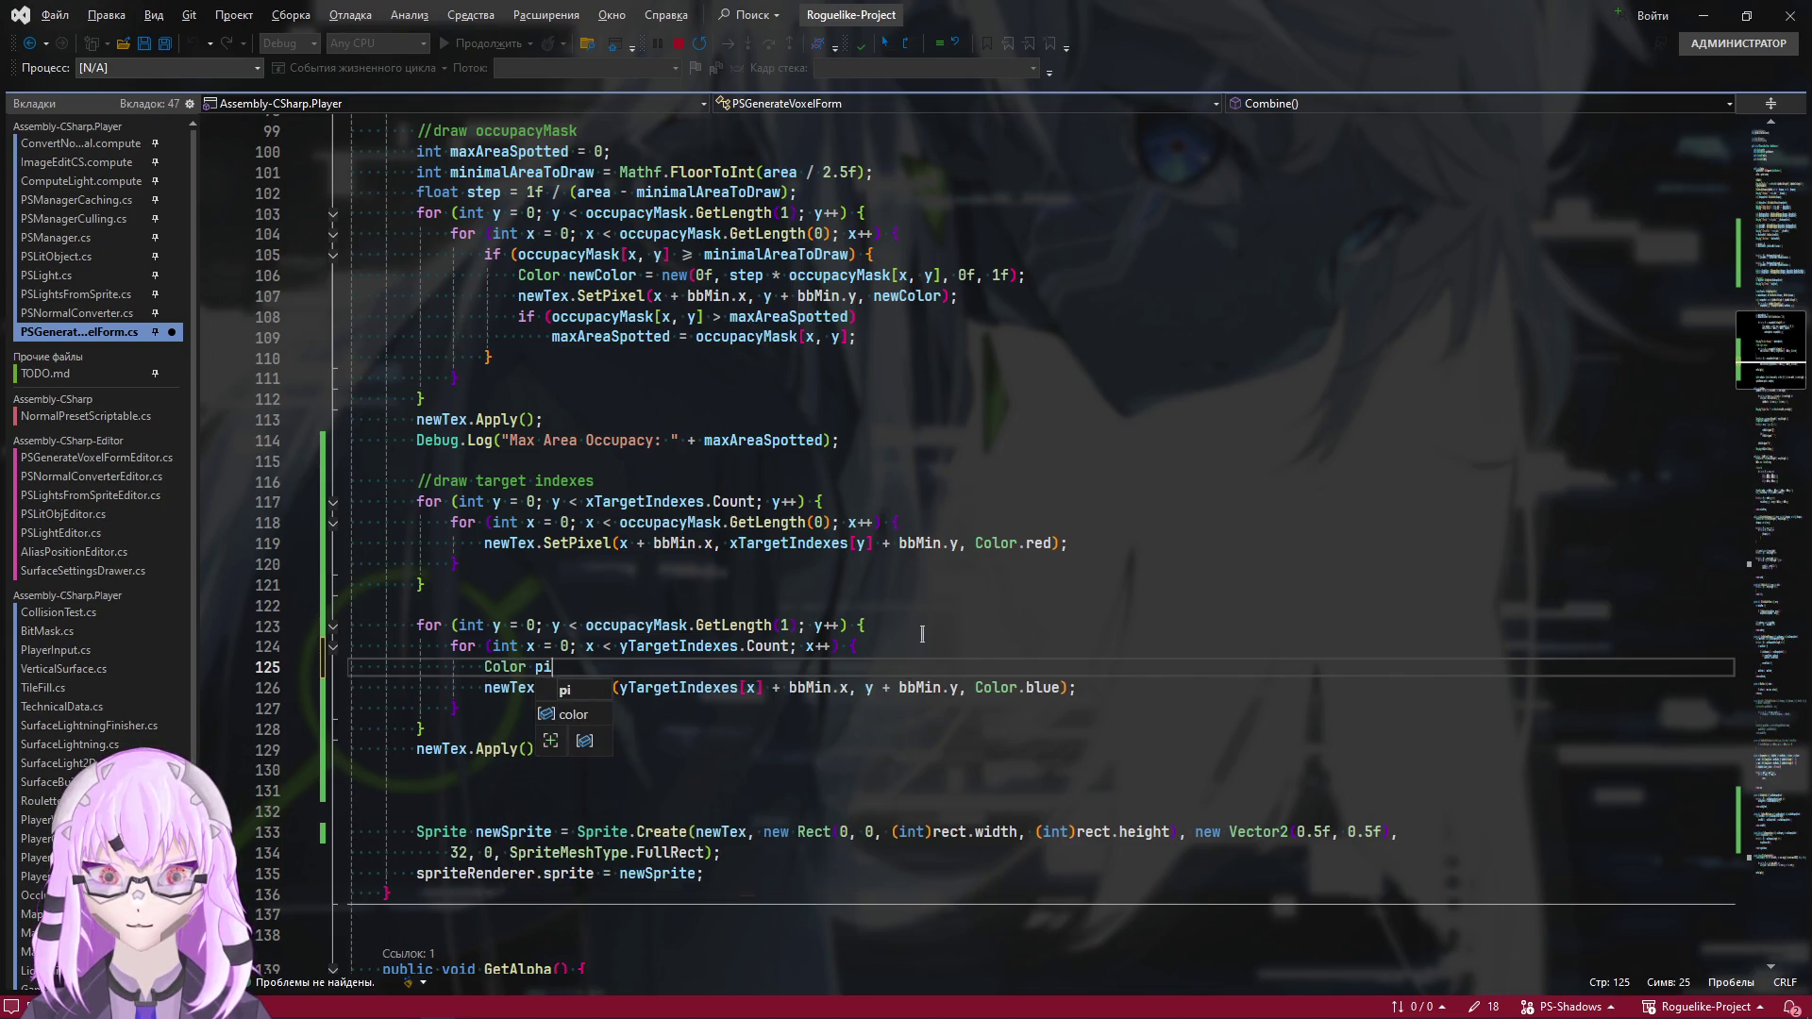
pyautogui.press('BackSpace')
pyautogui.press('BackSpace')
pyautogui.write('l = new')
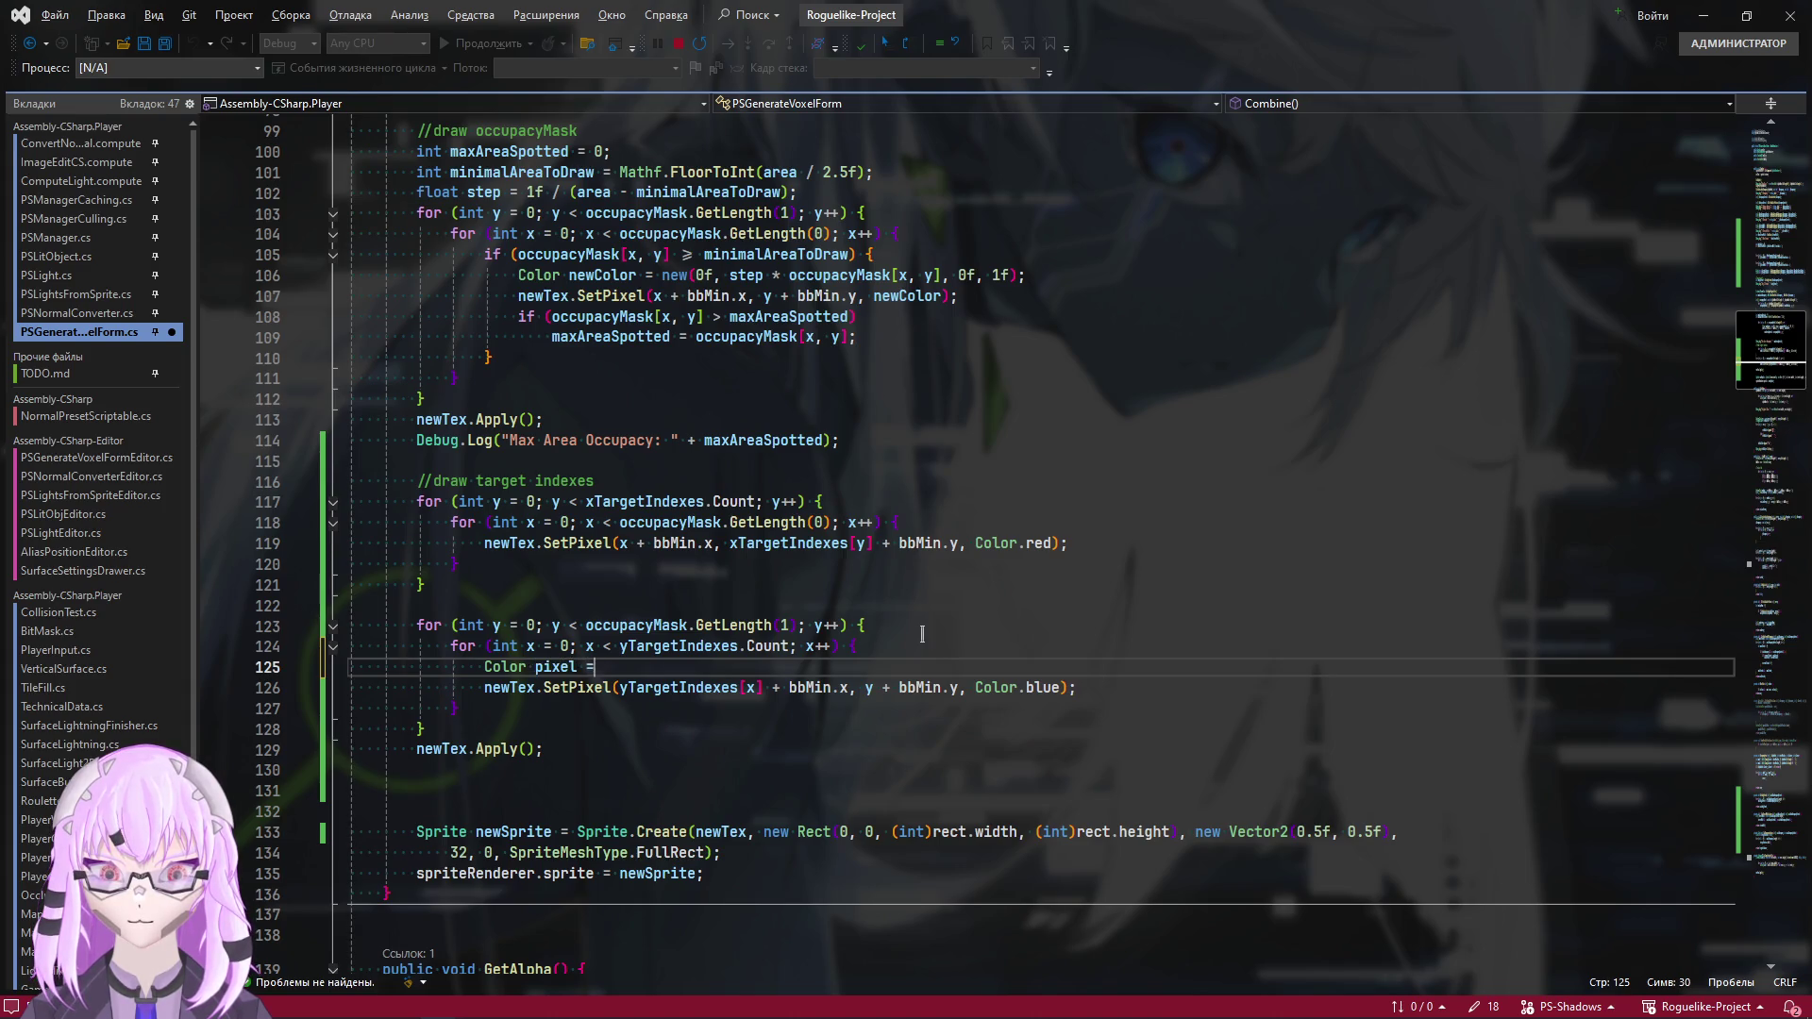
pyautogui.press('BackSpace')
pyautogui.press('BackSpace')
pyautogui.press('BackSpace')
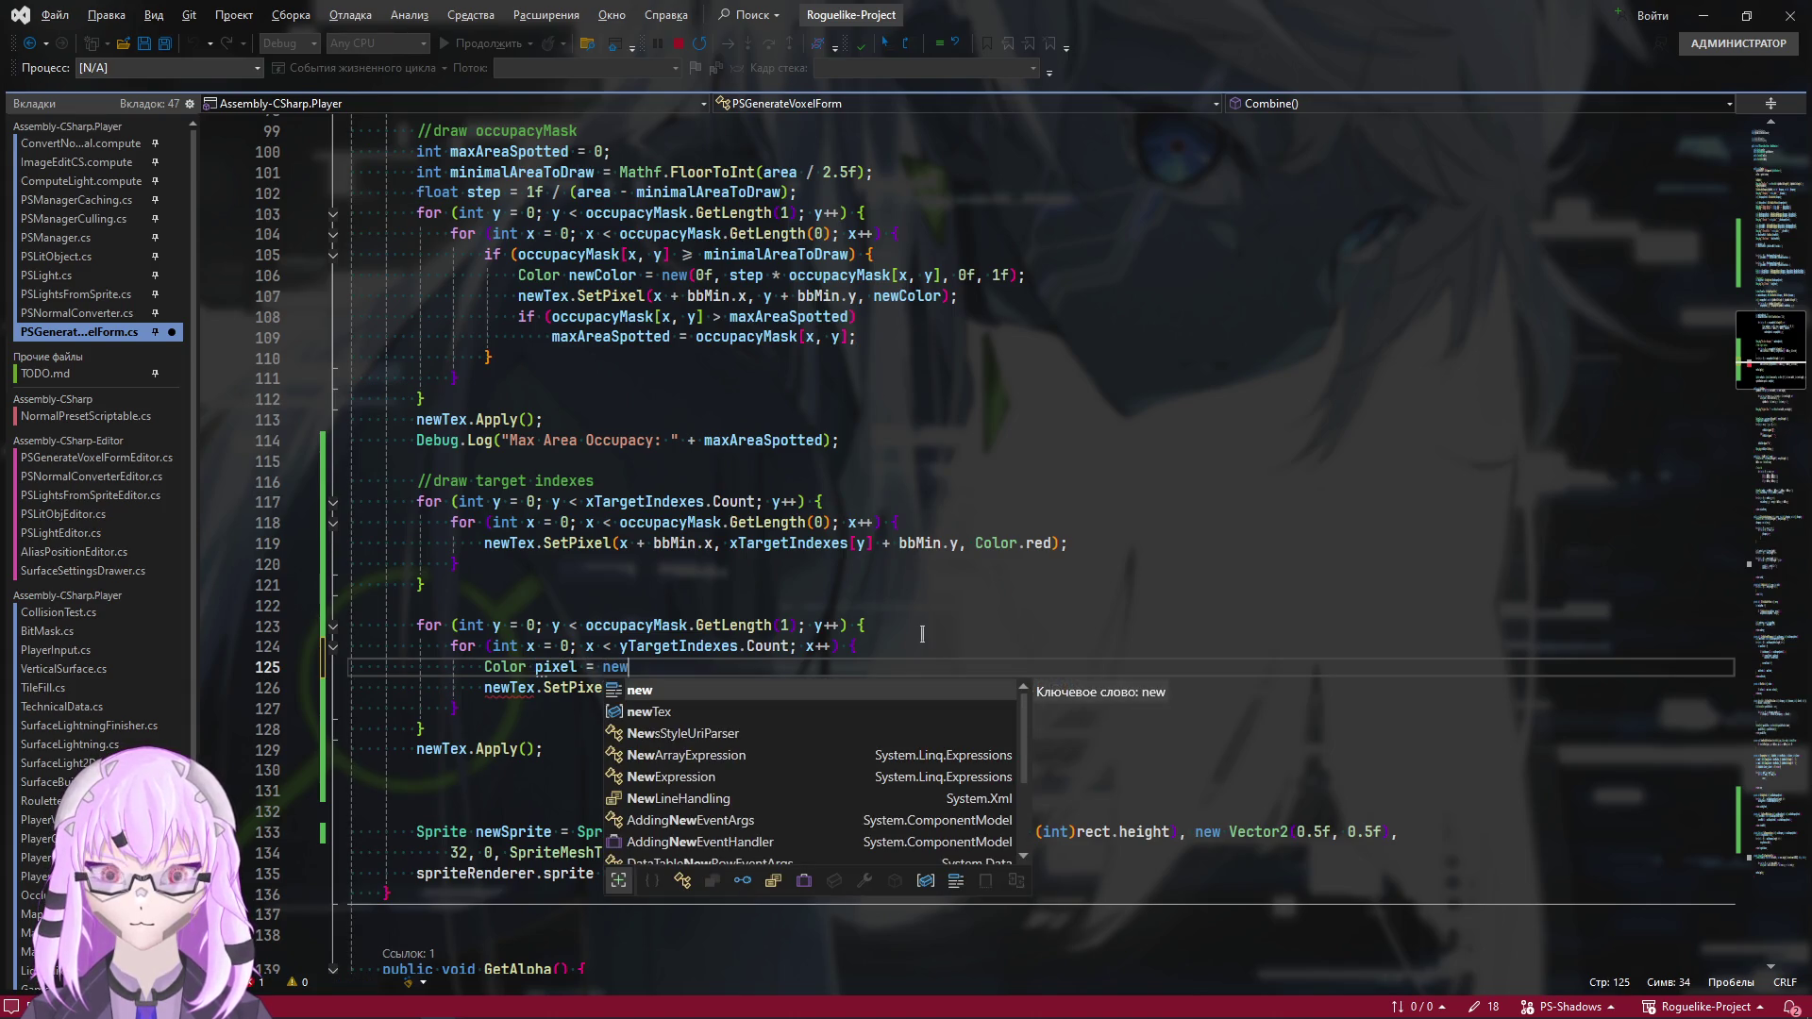
pyautogui.write('newTex.G')
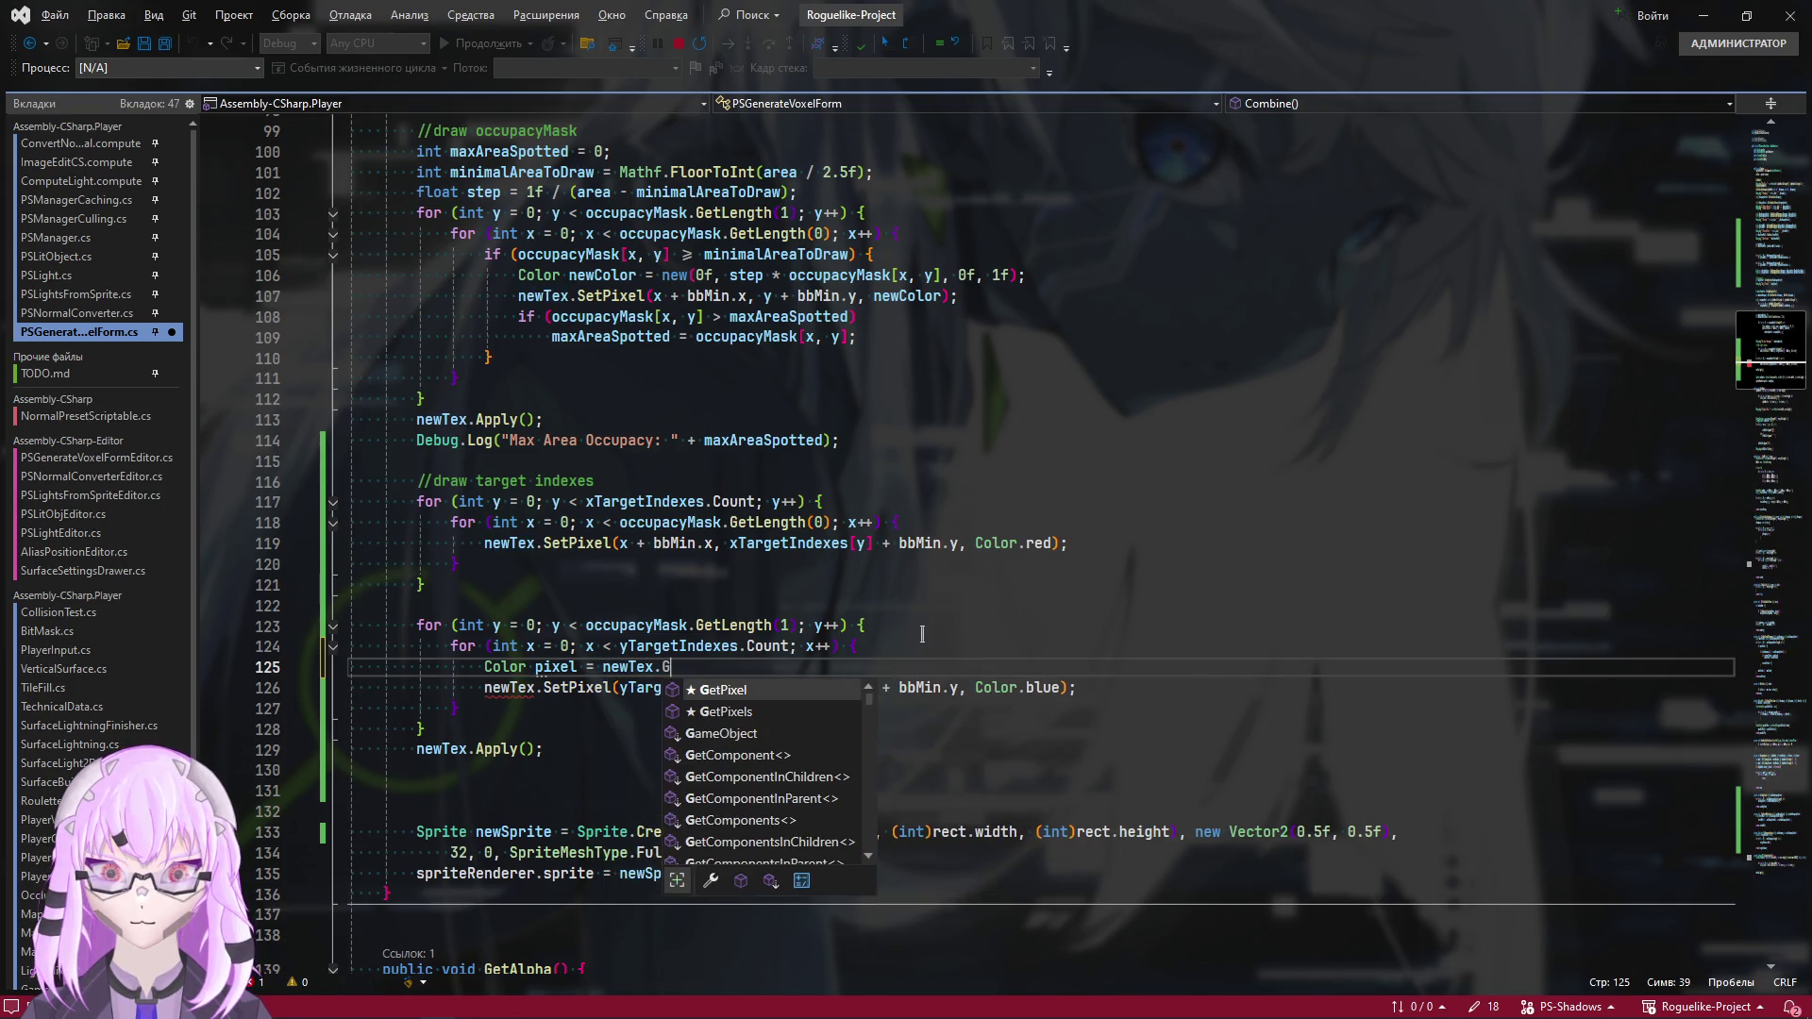
pyautogui.press('Tab')
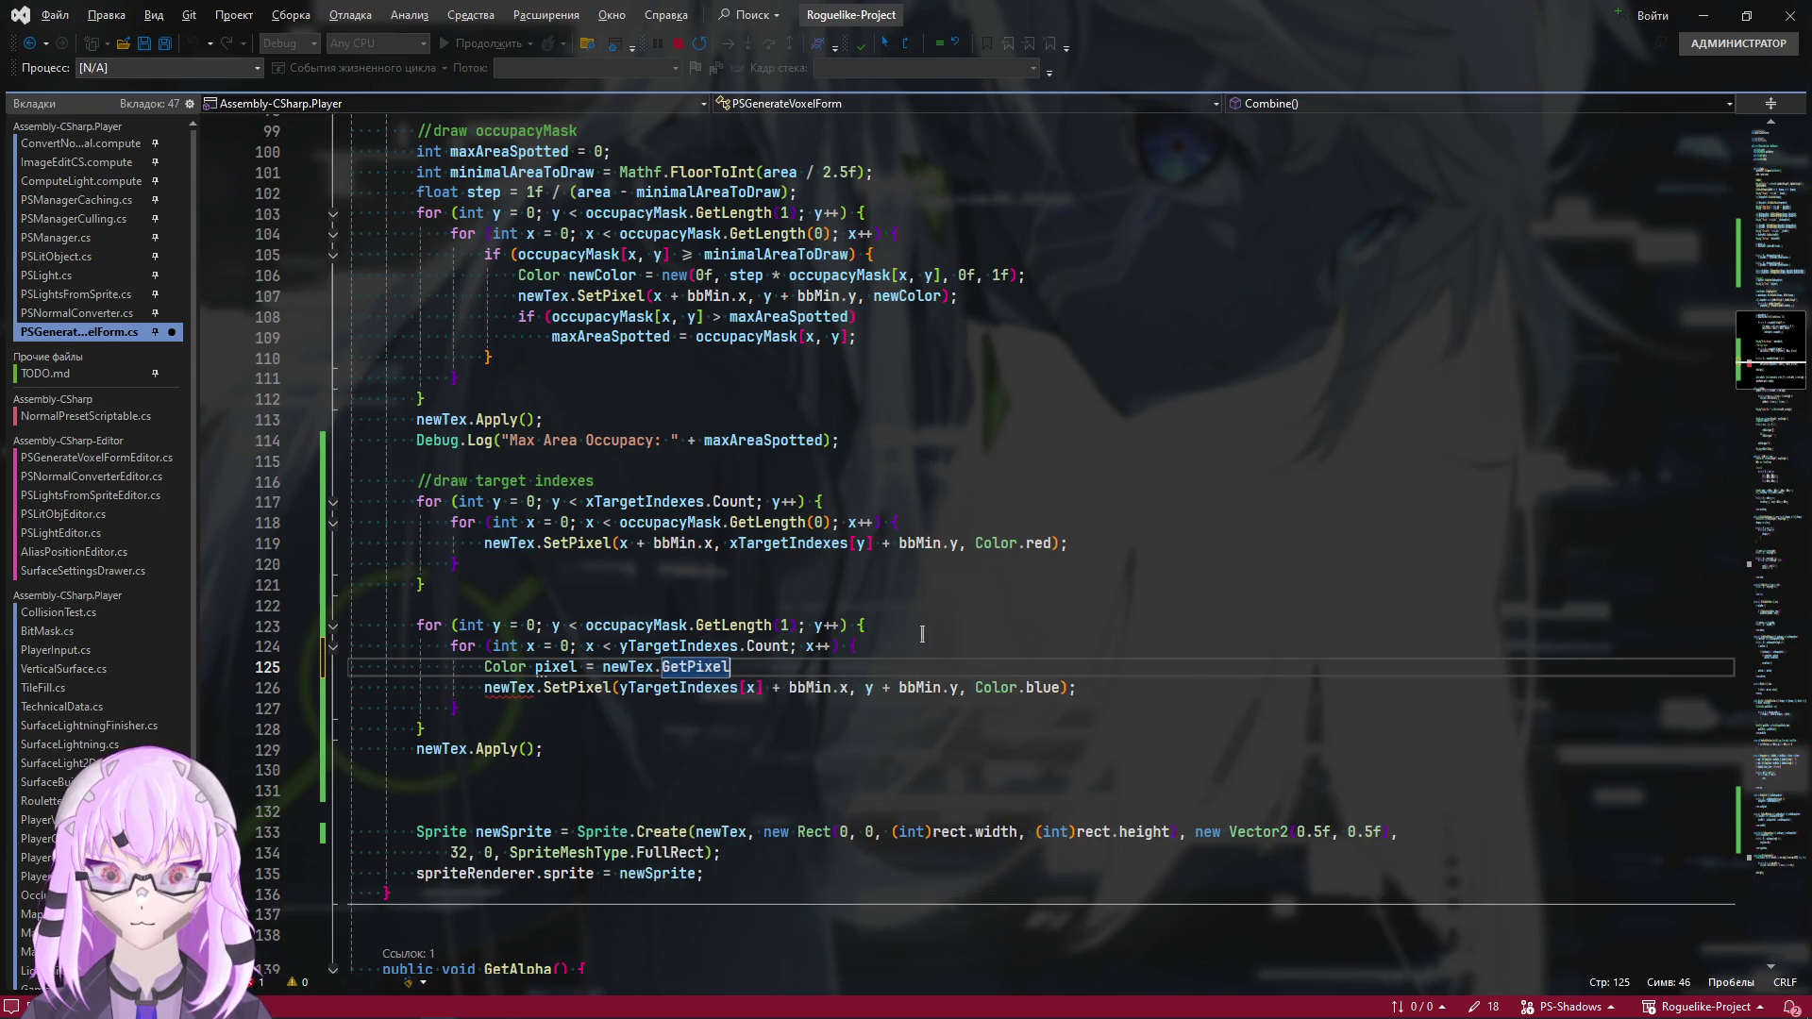
pyautogui.write('()')
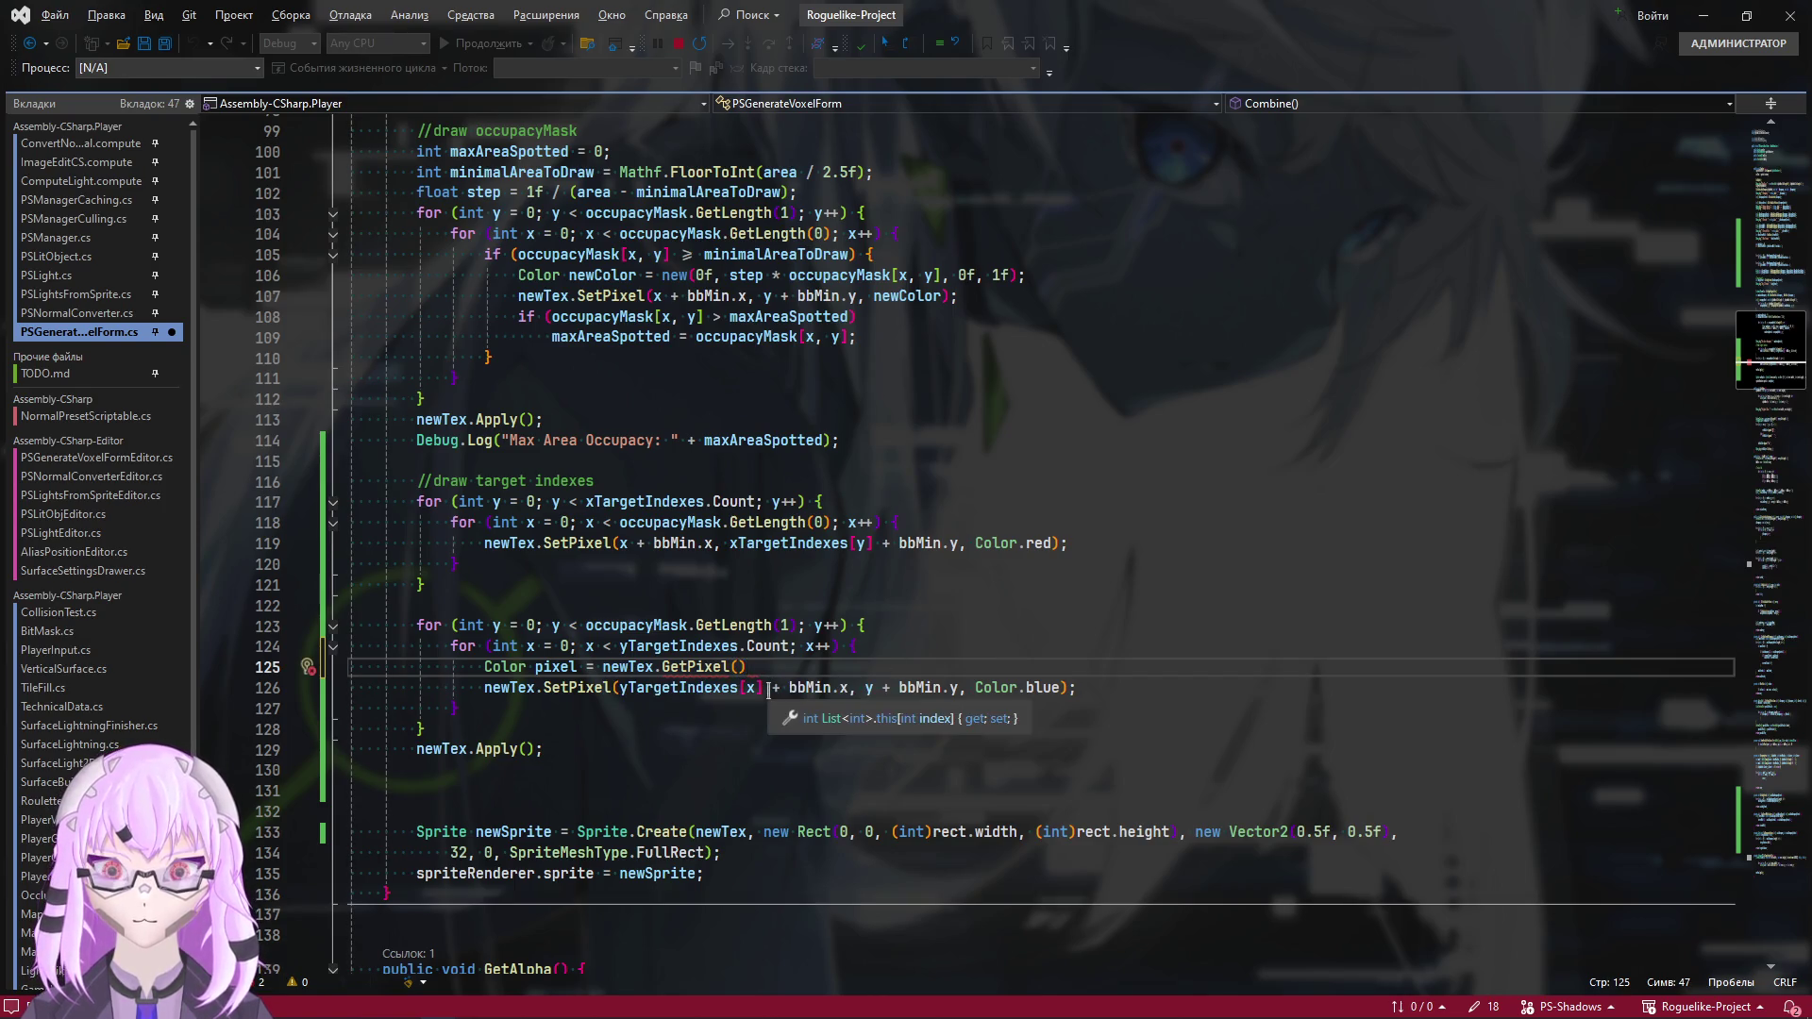
# Fill GetPixel with arguments 'yTargetIndexes[x] + bbMin.x' and 'y + bbMin.y' copied from line 126
pyautogui.moveTo(849, 687); pyautogui.dragTo(619, 695)
pyautogui.hotkey('ctrl', 'c')
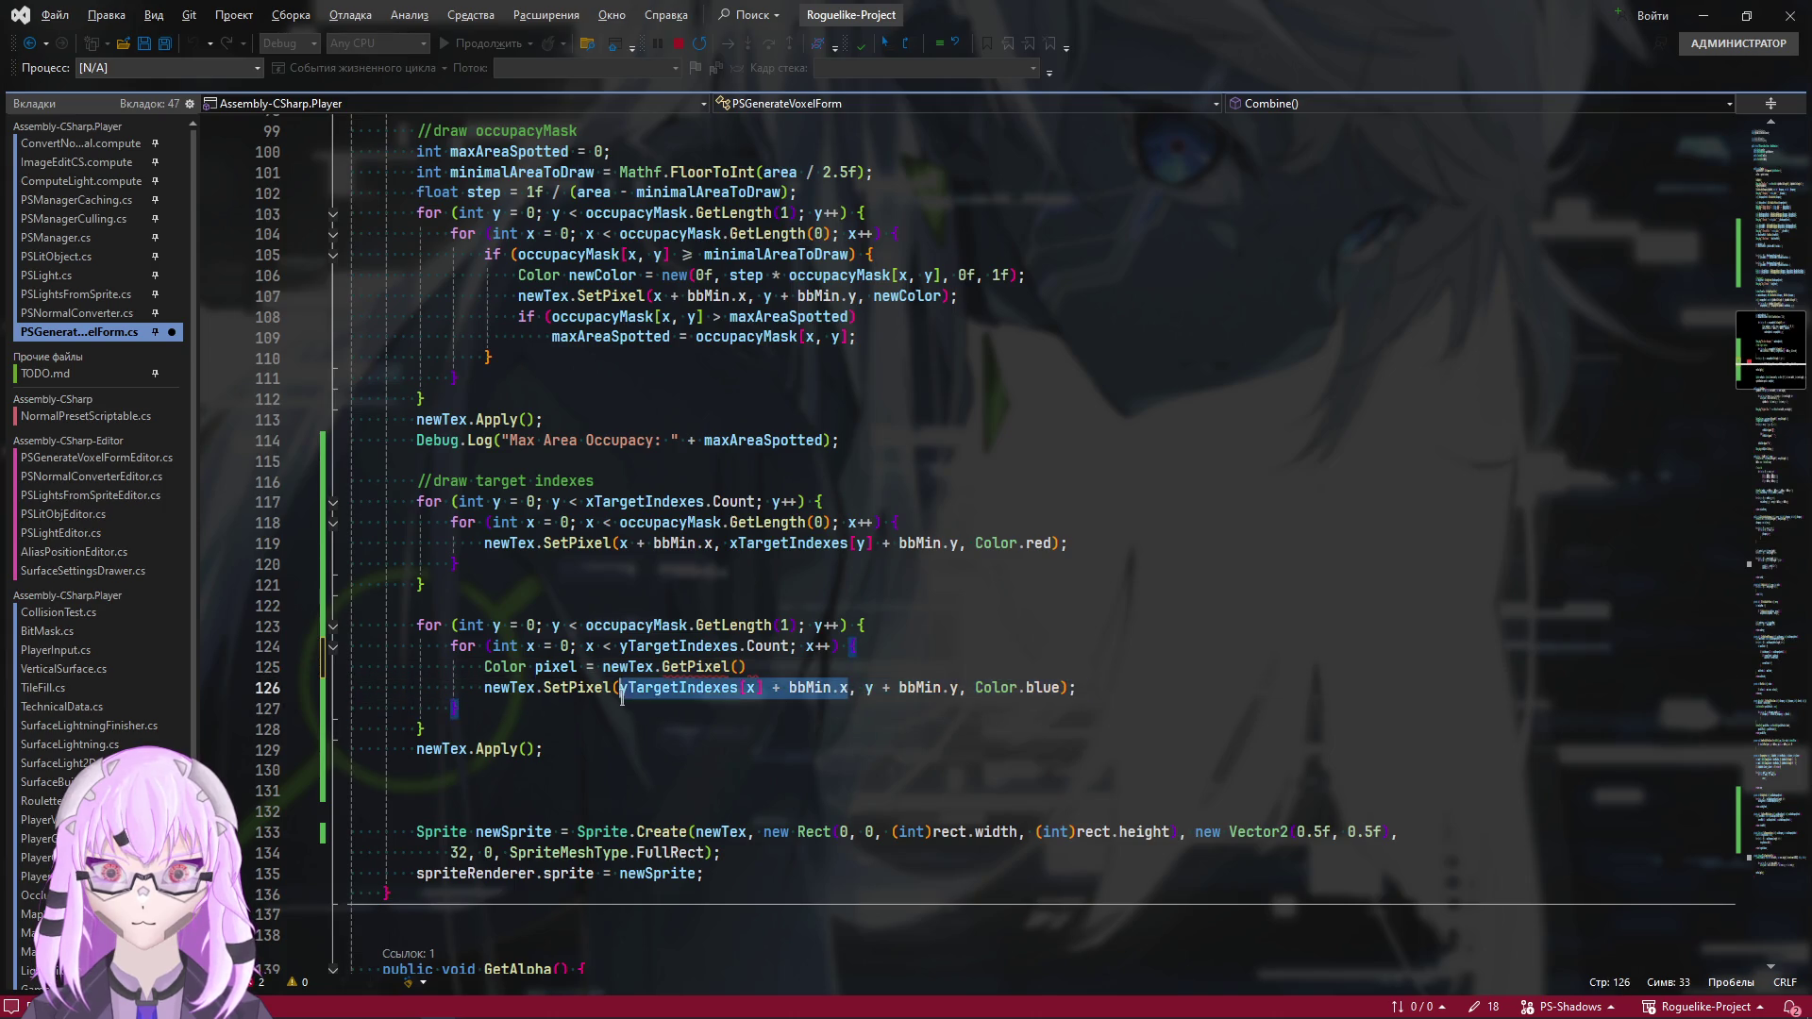
pyautogui.click(738, 668)
pyautogui.hotkey('ctrl', 'v')
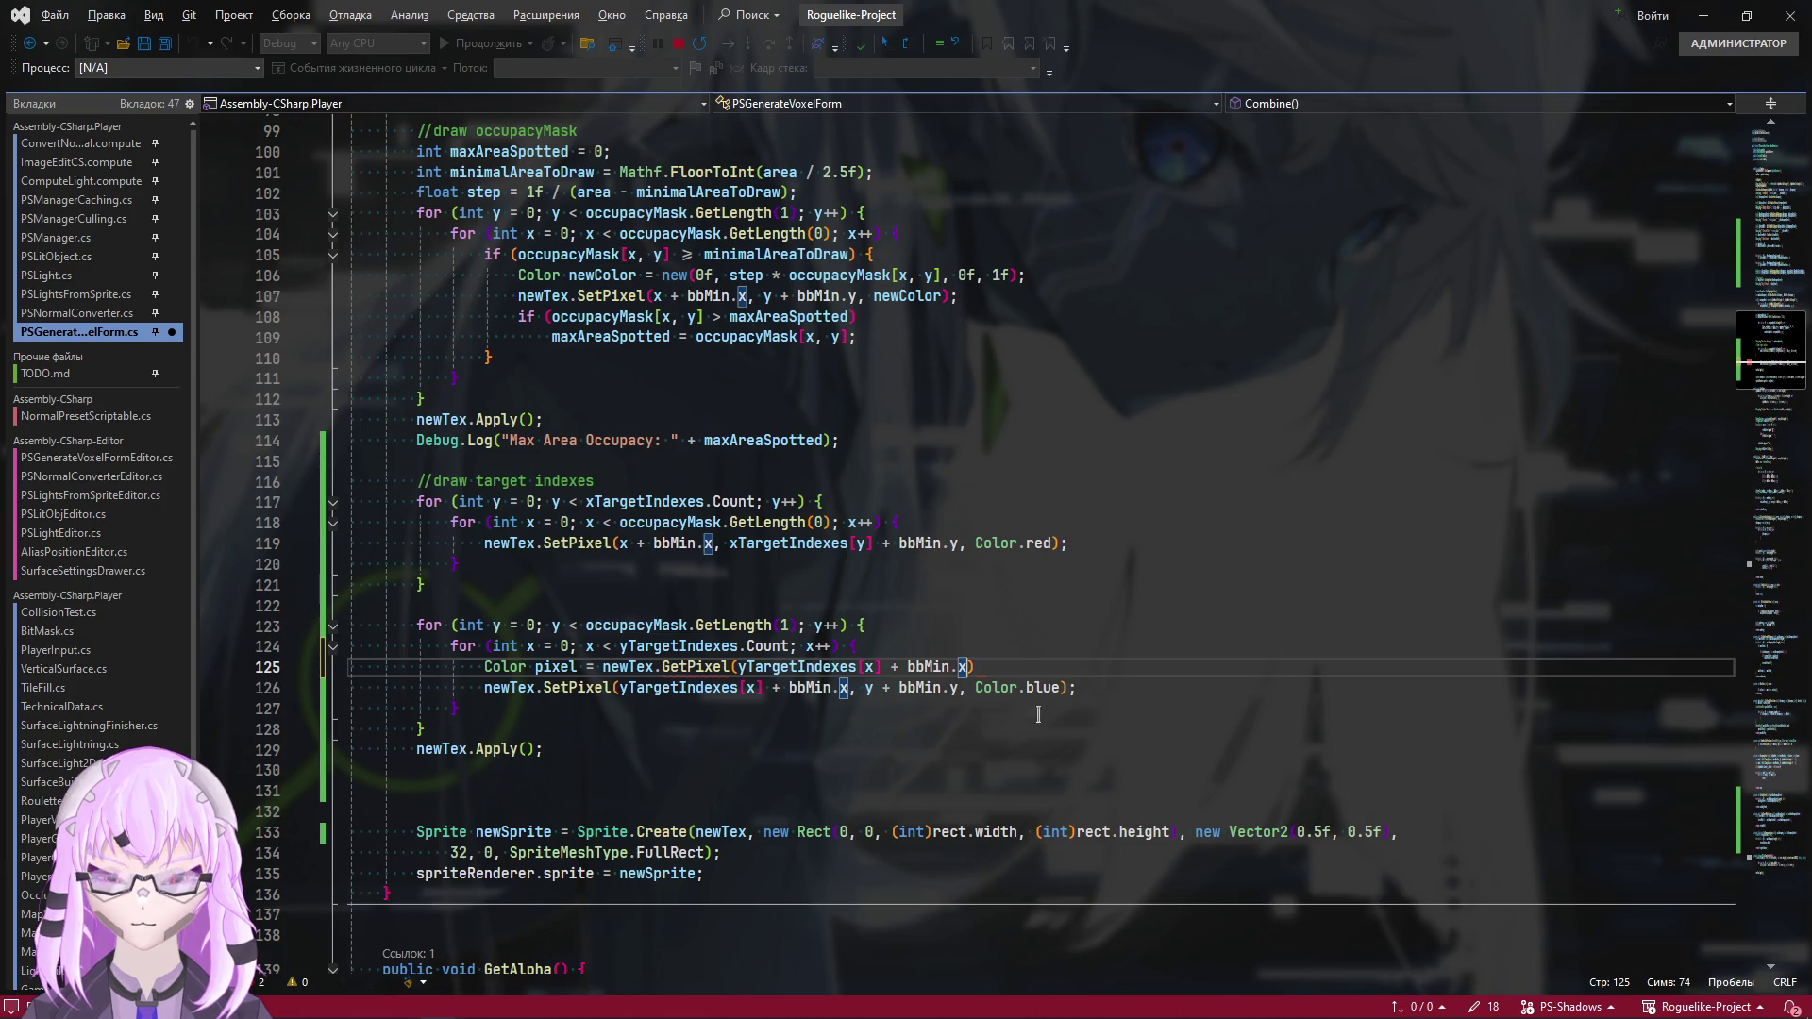
pyautogui.write(',')
pyautogui.click(895, 758)
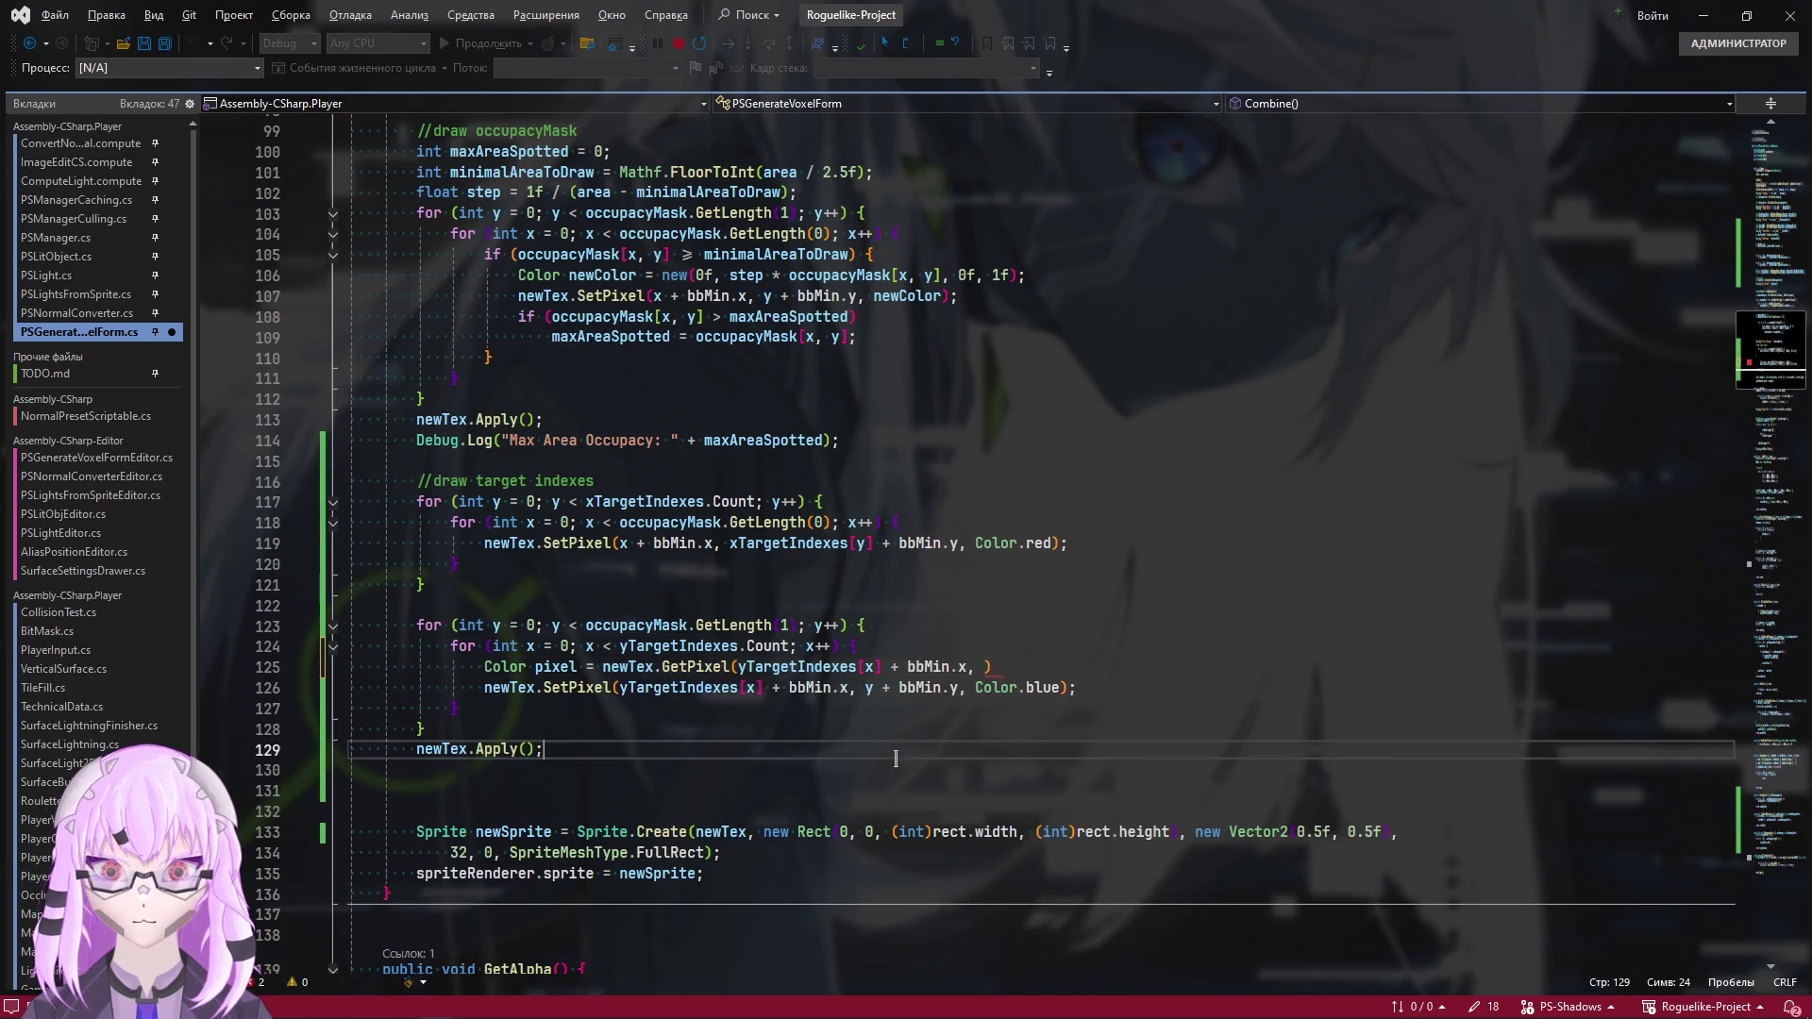
pyautogui.moveTo(957, 692); pyautogui.dragTo(865, 689)
pyautogui.hotkey('ctrl', 'c')
pyautogui.click(984, 668)
pyautogui.hotkey('ctrl', 'v')
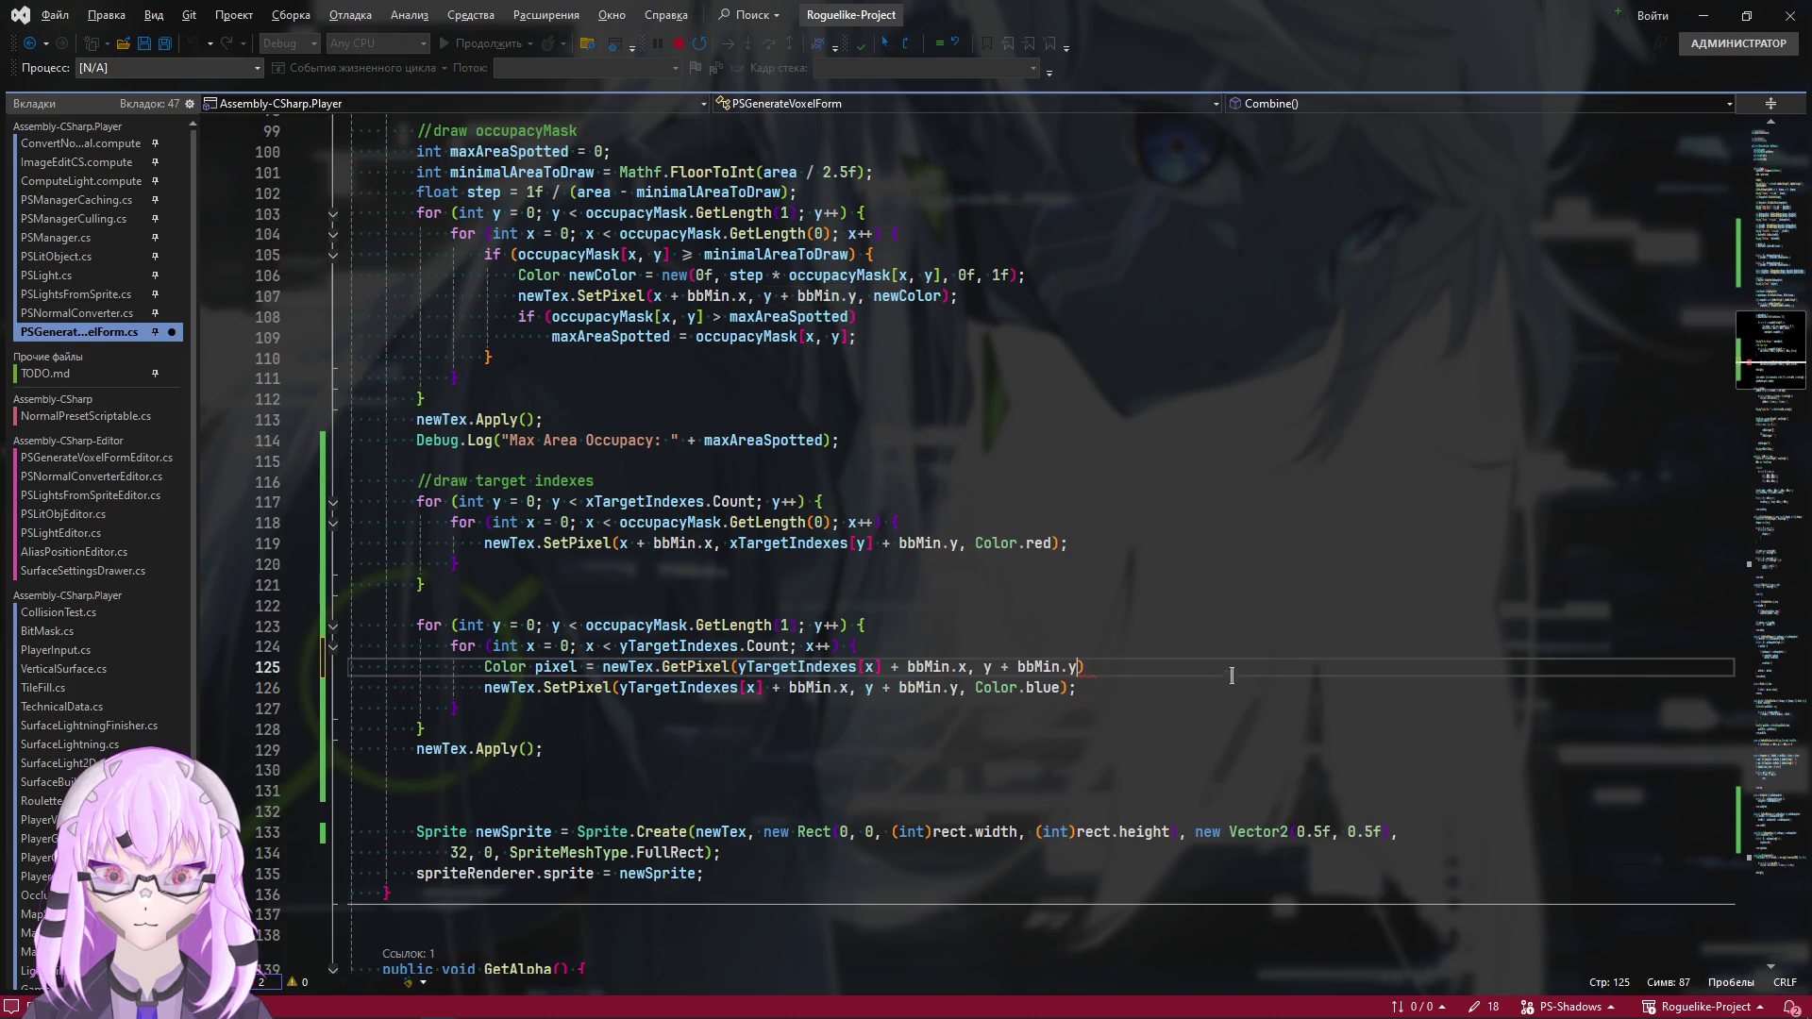
pyautogui.write(';')
# Save the script and change the blue SetPixel colour to 'Color.blue + pixel'
pyautogui.hotkey('ctrl', 's')
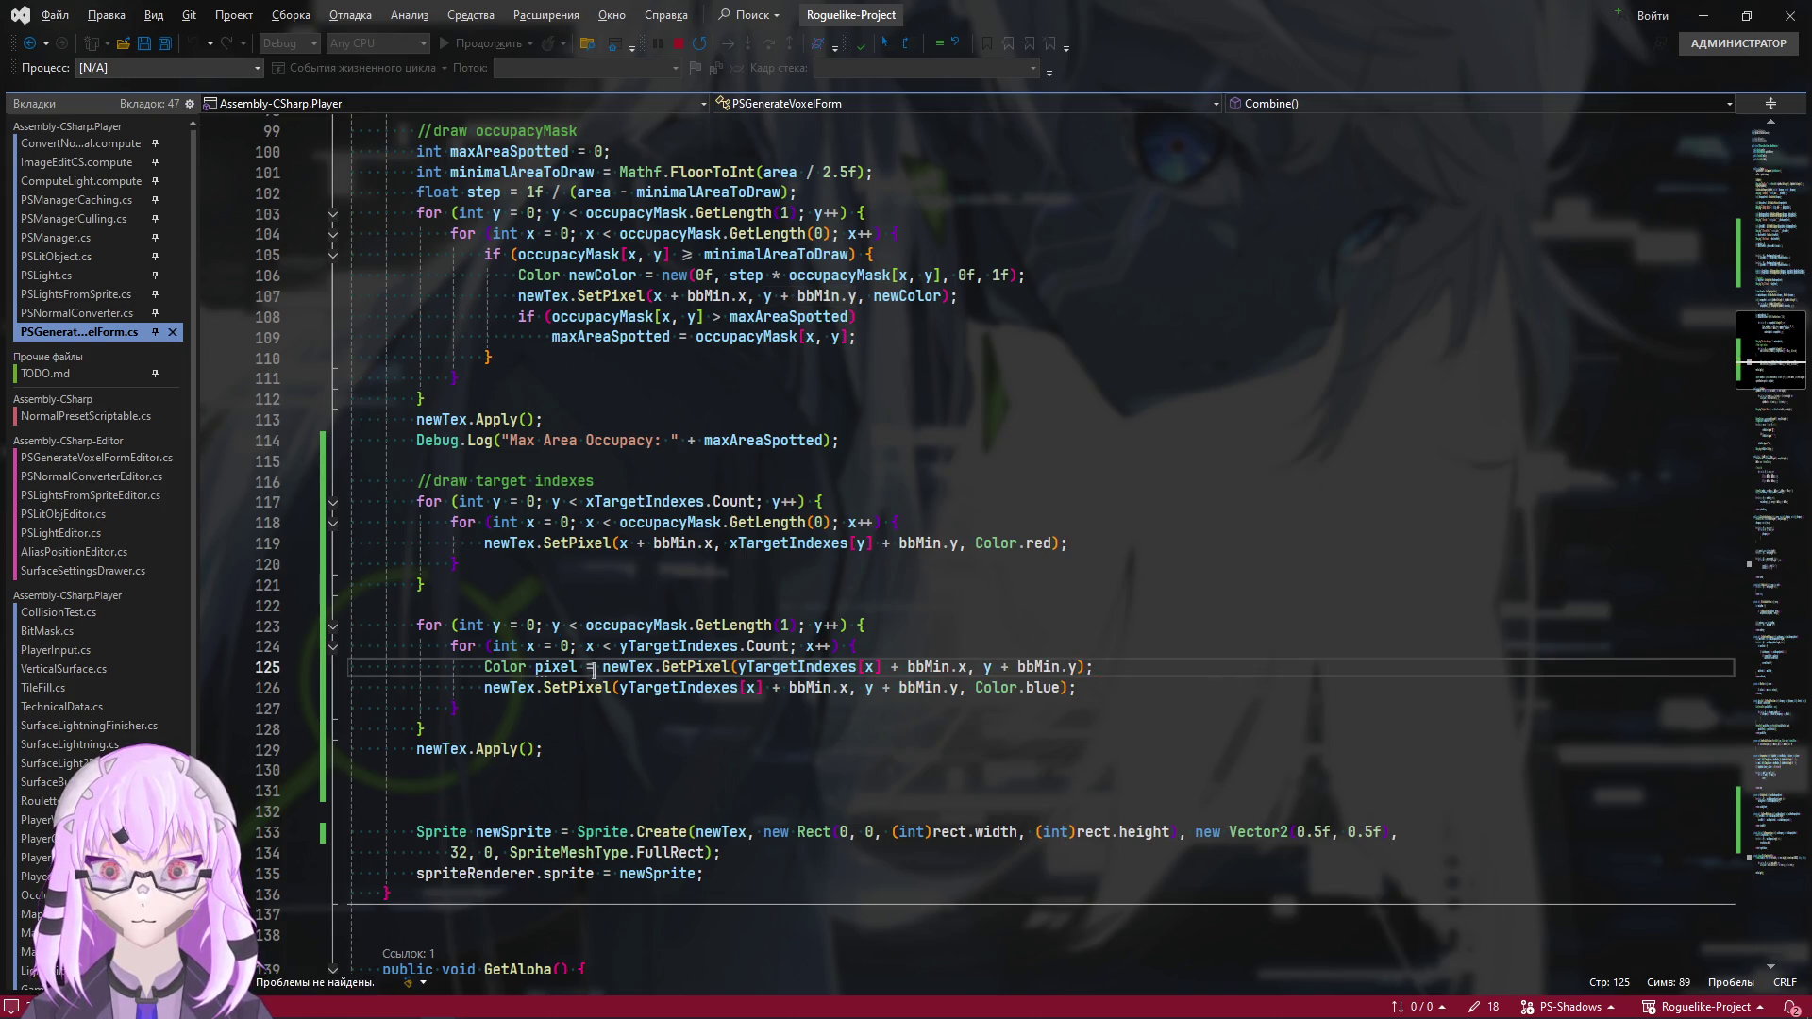
pyautogui.press('Down')
pyautogui.press('Left')
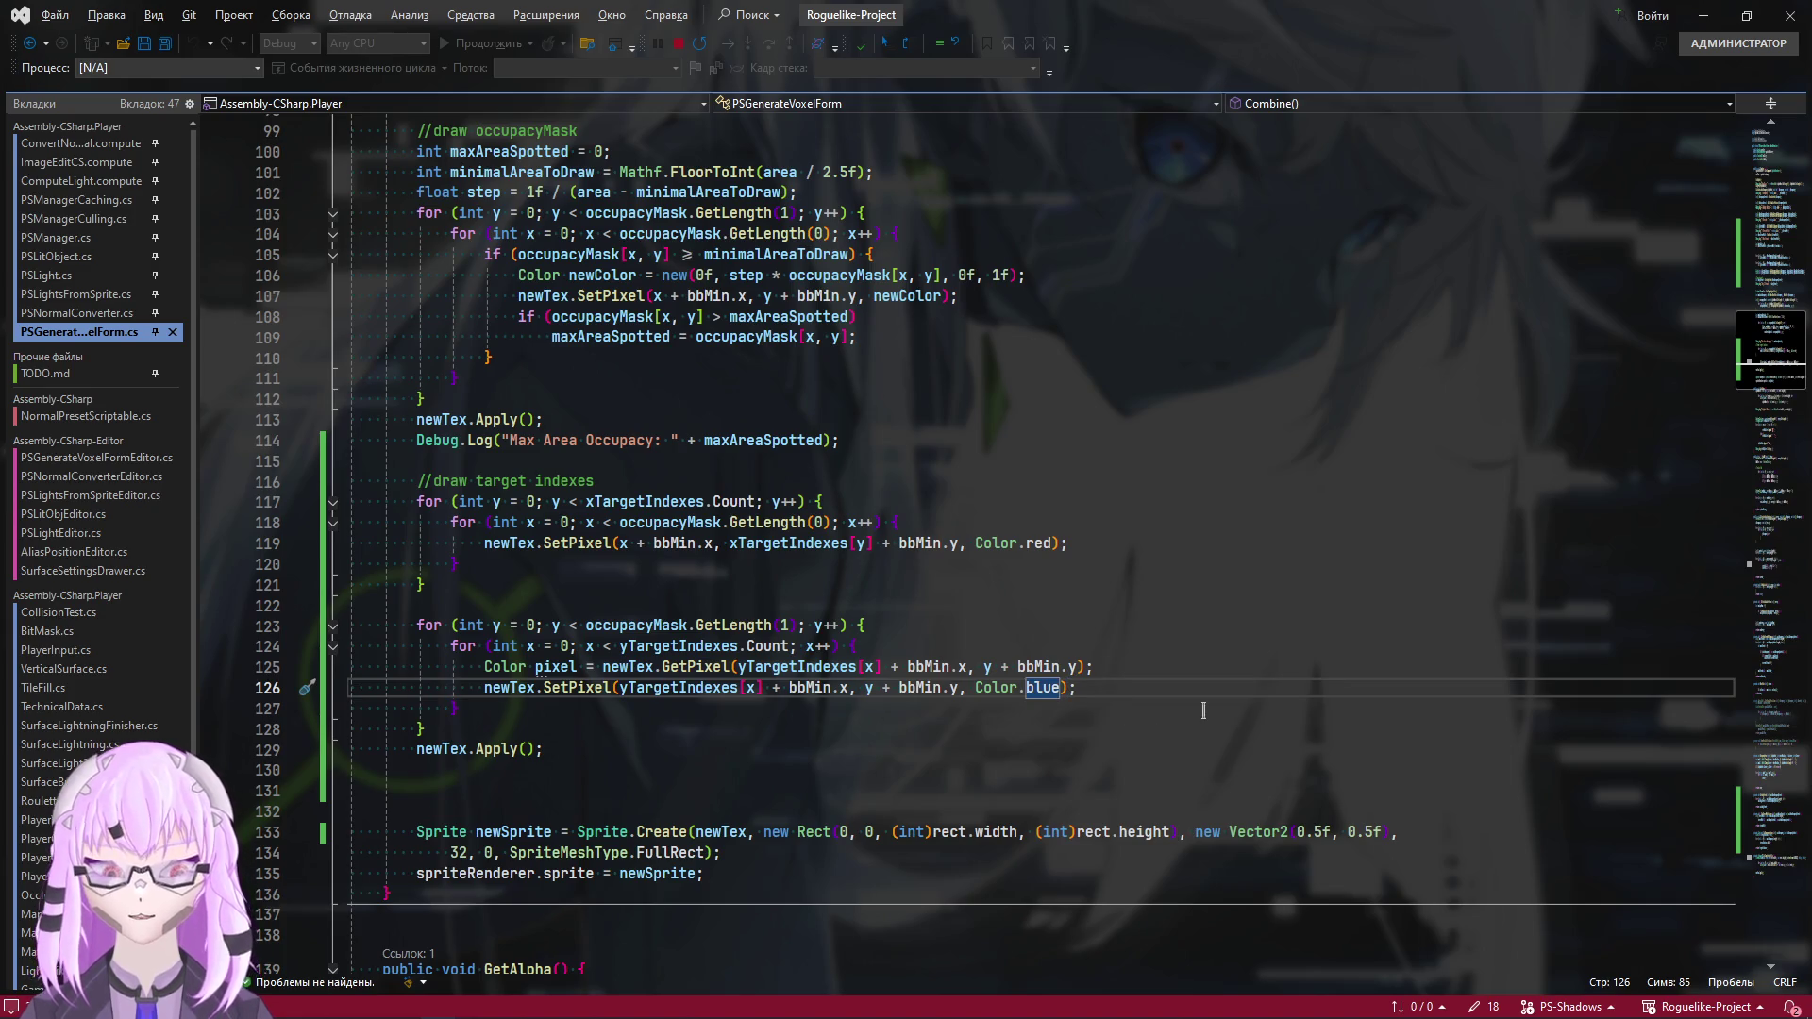
pyautogui.write('+ pixel')
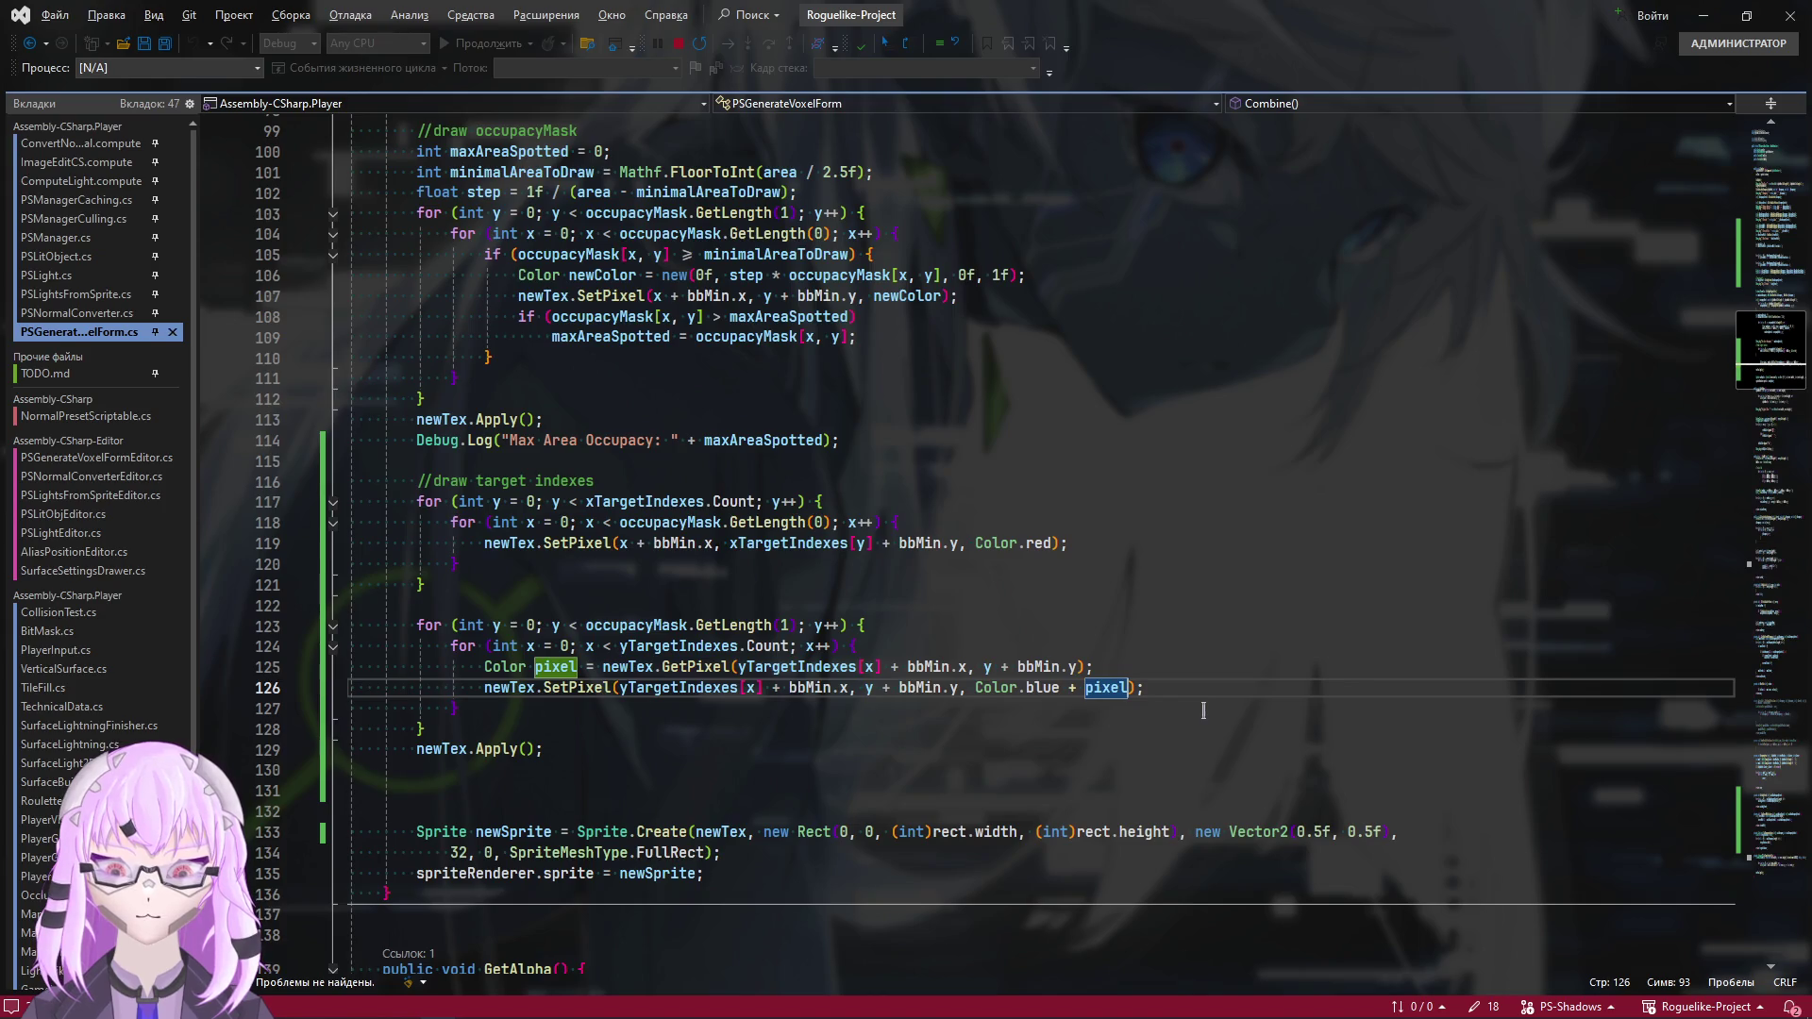
pyautogui.hotkey('alt', 'Tab')
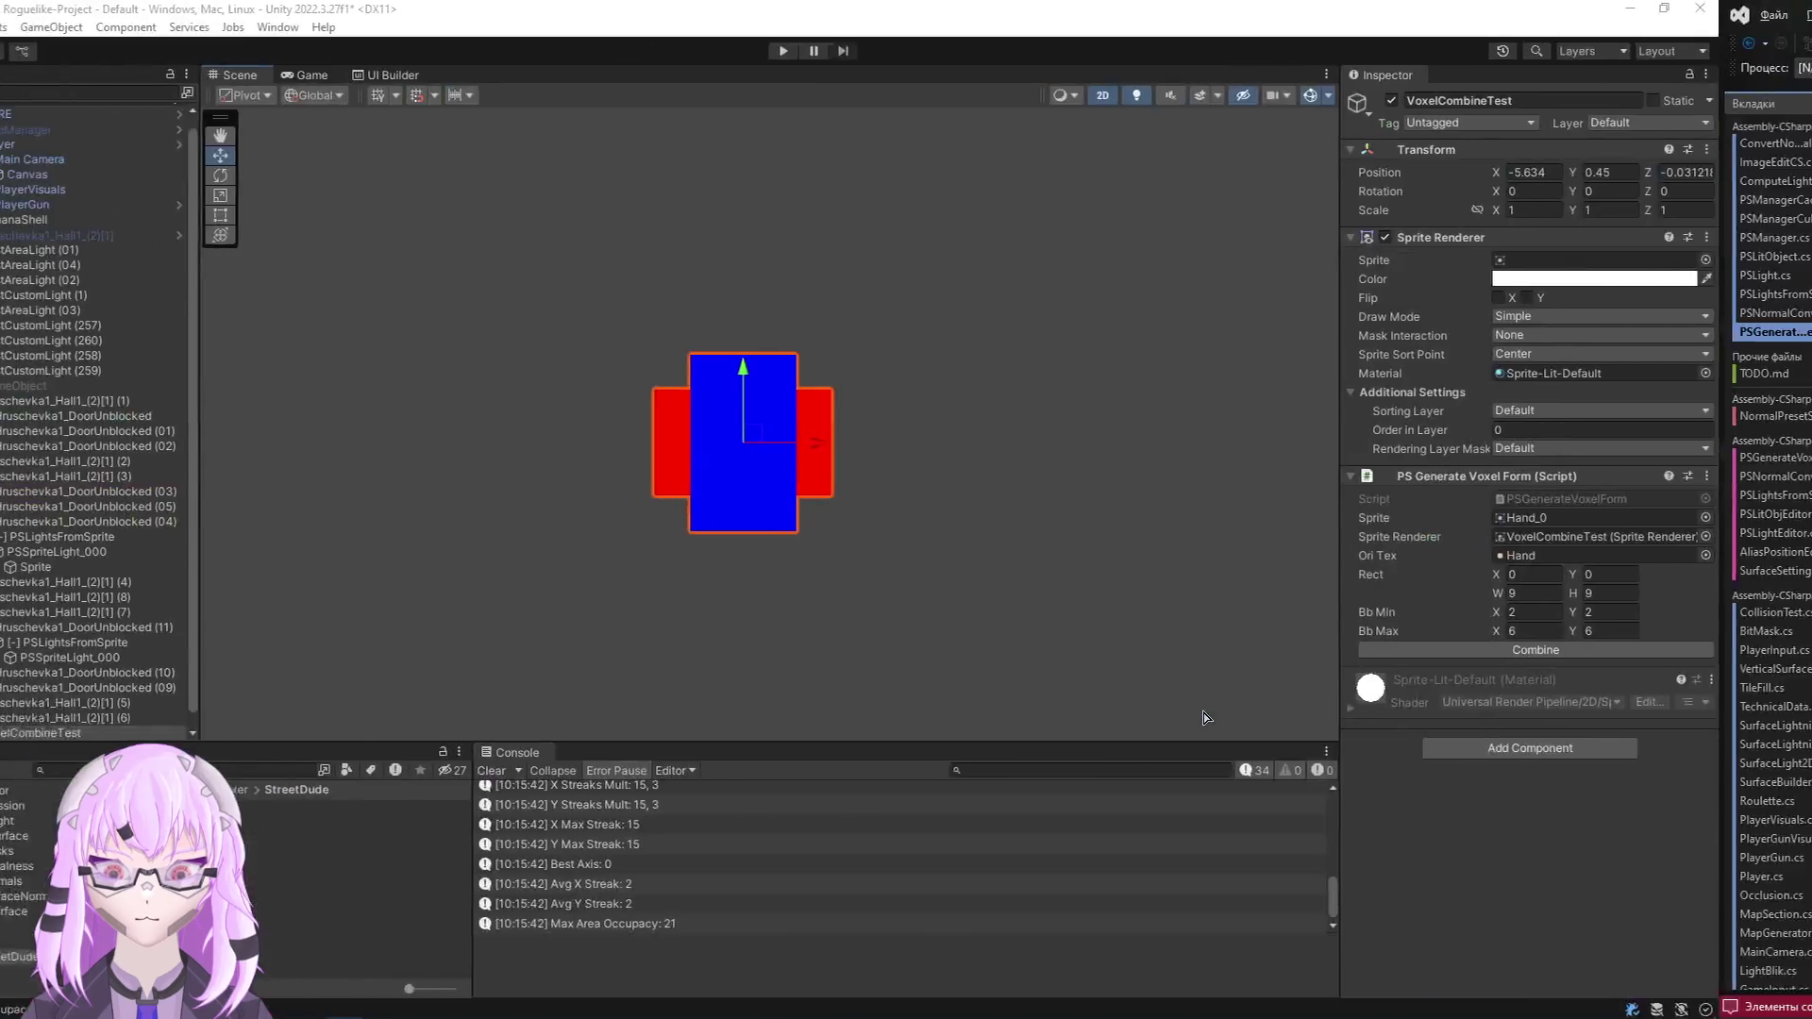
# After the script reload, assign RunningDOWN to the Sprite field and combine it into voxels
pyautogui.hotkey('alt', 'Tab')
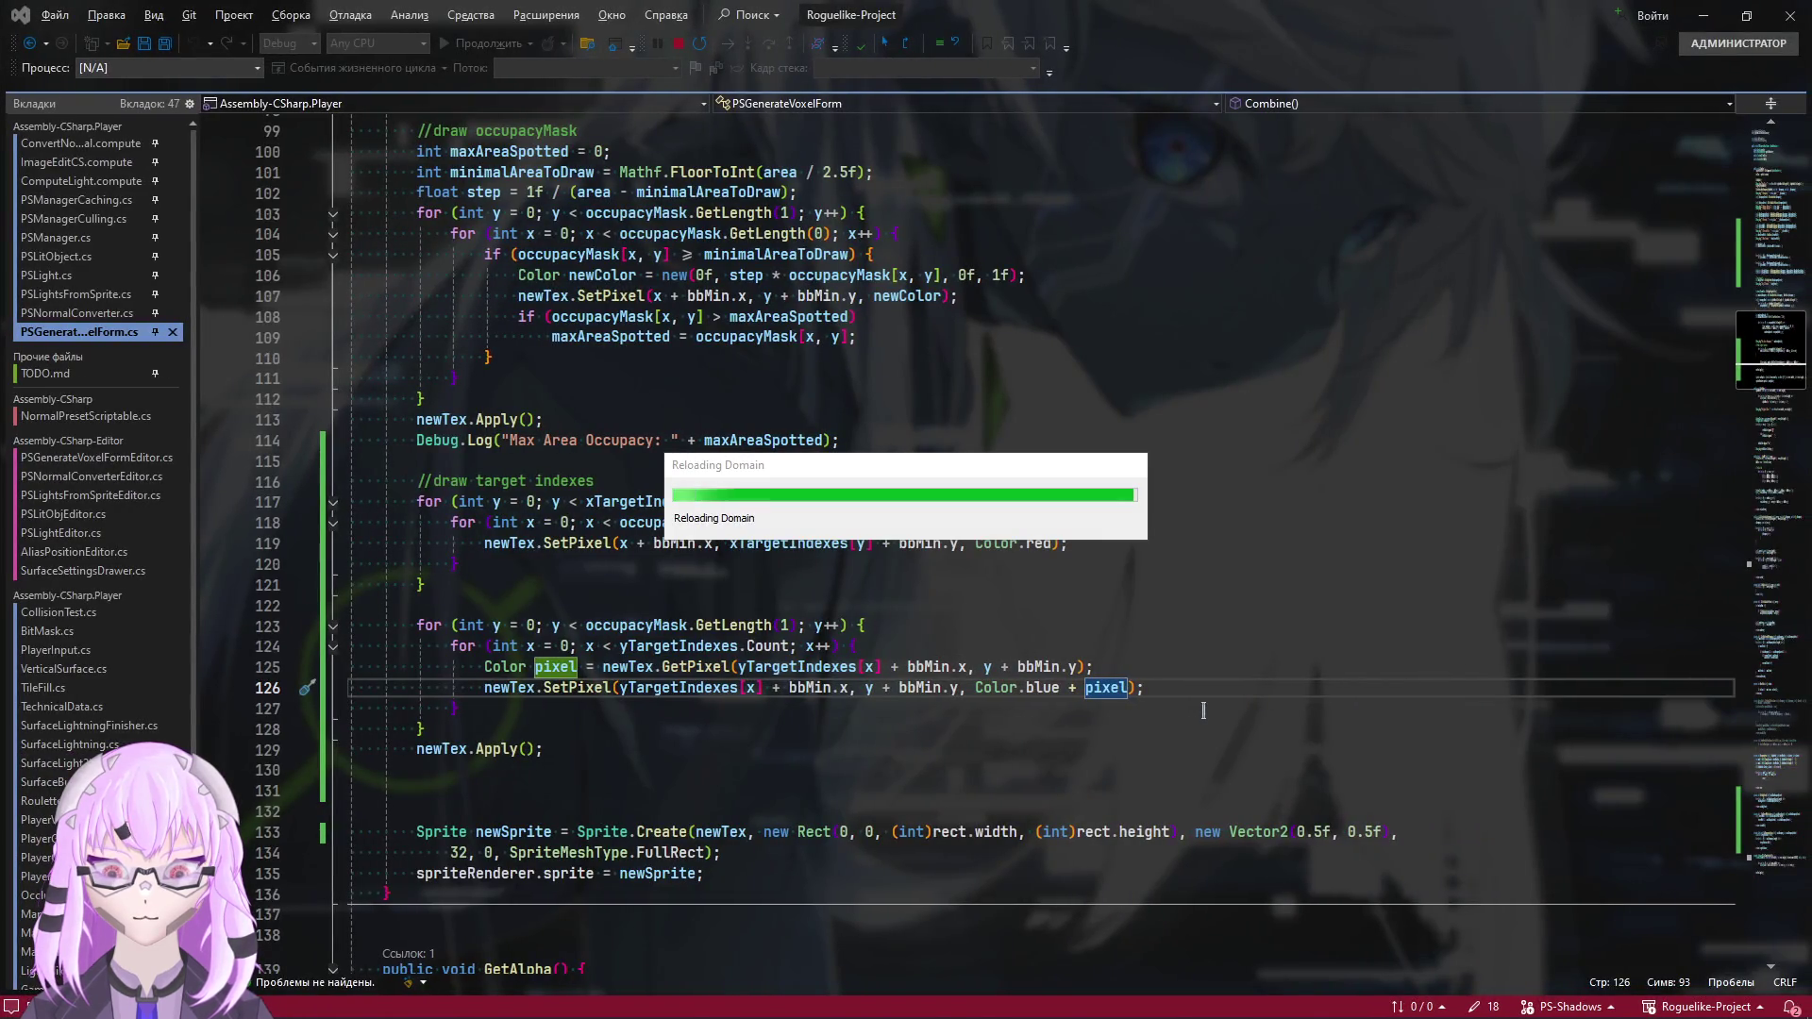
pyautogui.hotkey('alt', 'Tab')
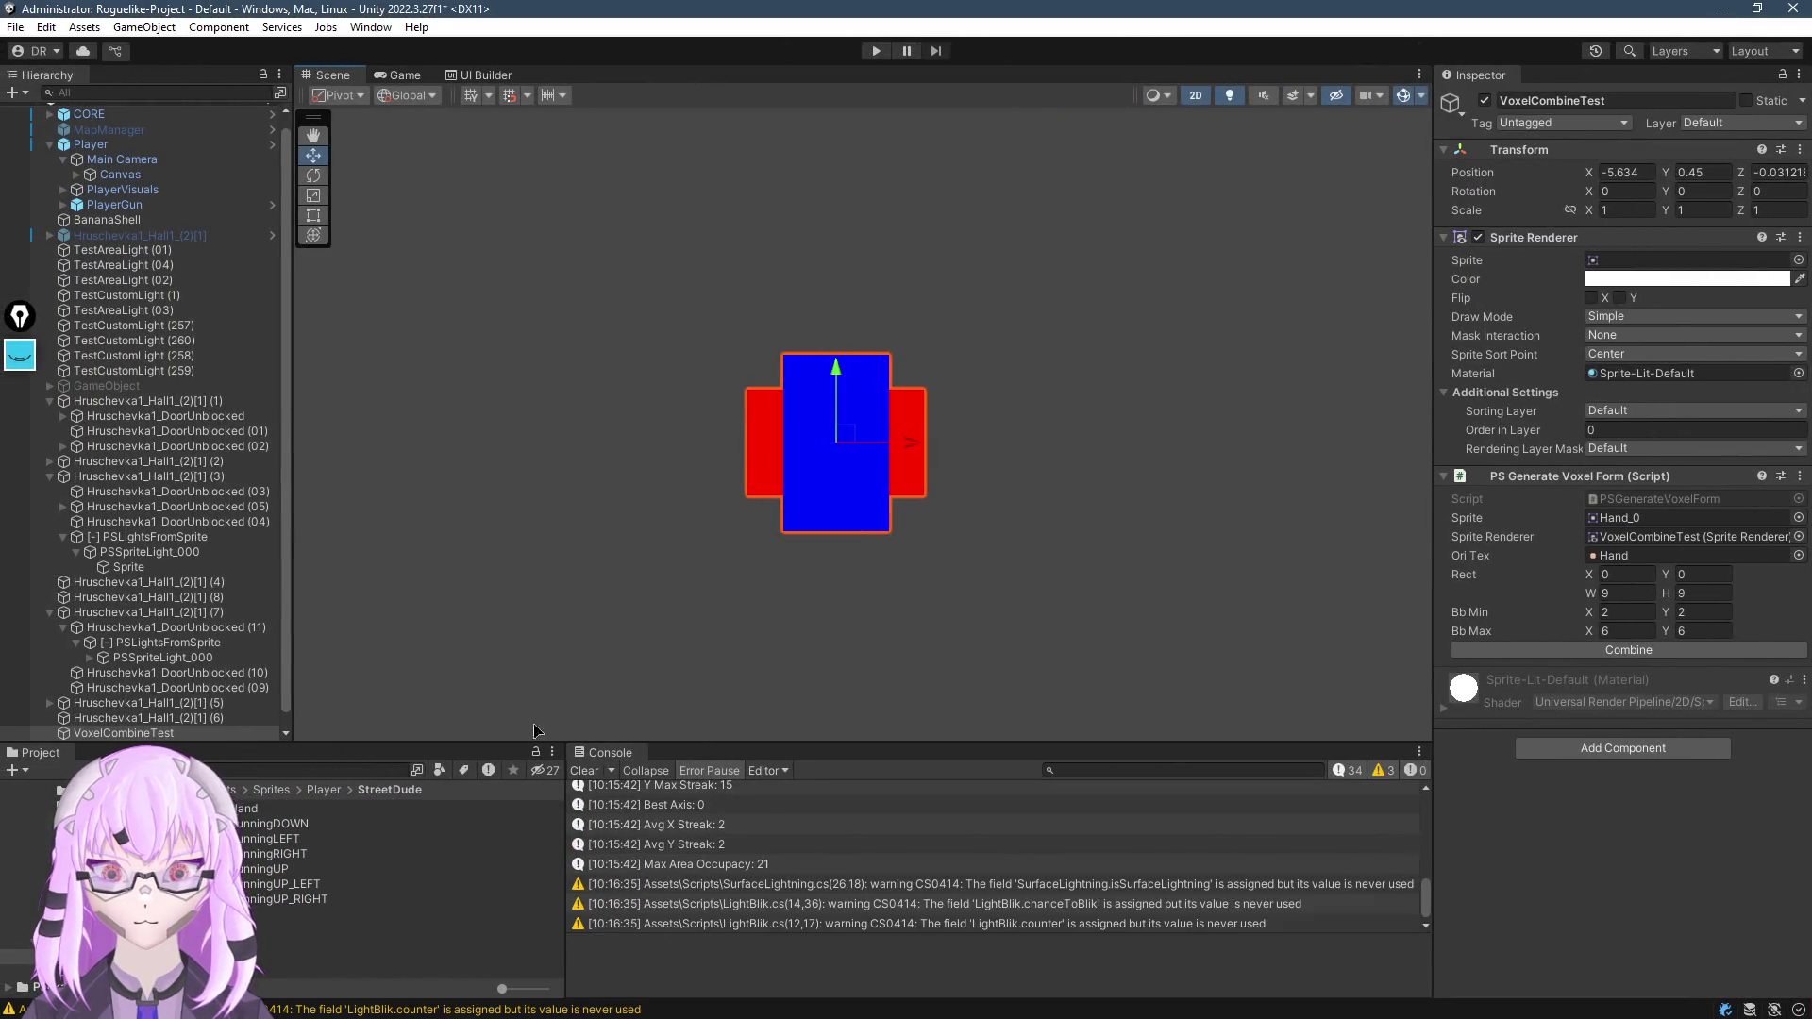
pyautogui.moveTo(273, 823)
pyautogui.mouseDown()
pyautogui.moveTo(1255, 312)
pyautogui.moveTo(1604, 261)
pyautogui.mouseUp()
pyautogui.click(1659, 650)
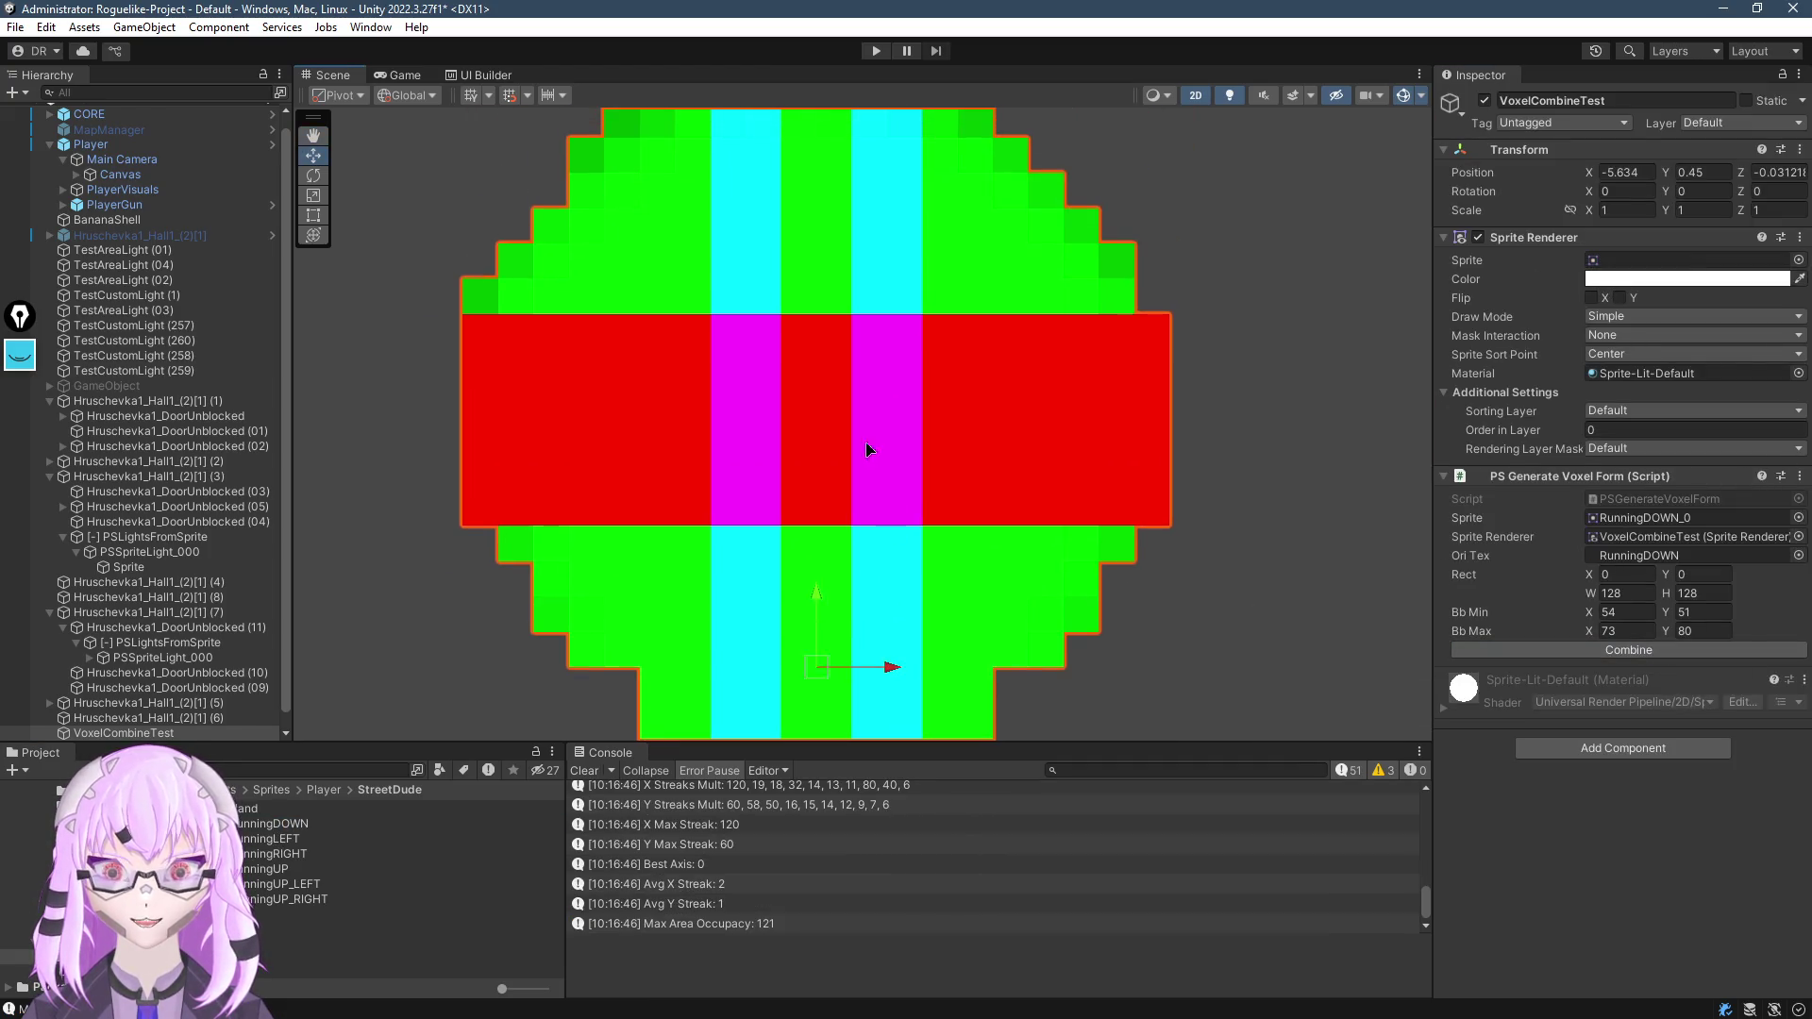
# Bring the whole voxel sprite into view and set the Sprite Renderer to RunningUP_RIGHT_5
pyautogui.scroll(5, 925, 443)
pyautogui.scroll(-4, 925, 443)
pyautogui.moveTo(909, 504)
pyautogui.mouseDown()
pyautogui.moveTo(908, 261)
pyautogui.moveTo(870, 615)
pyautogui.moveTo(826, 433)
pyautogui.mouseUp()
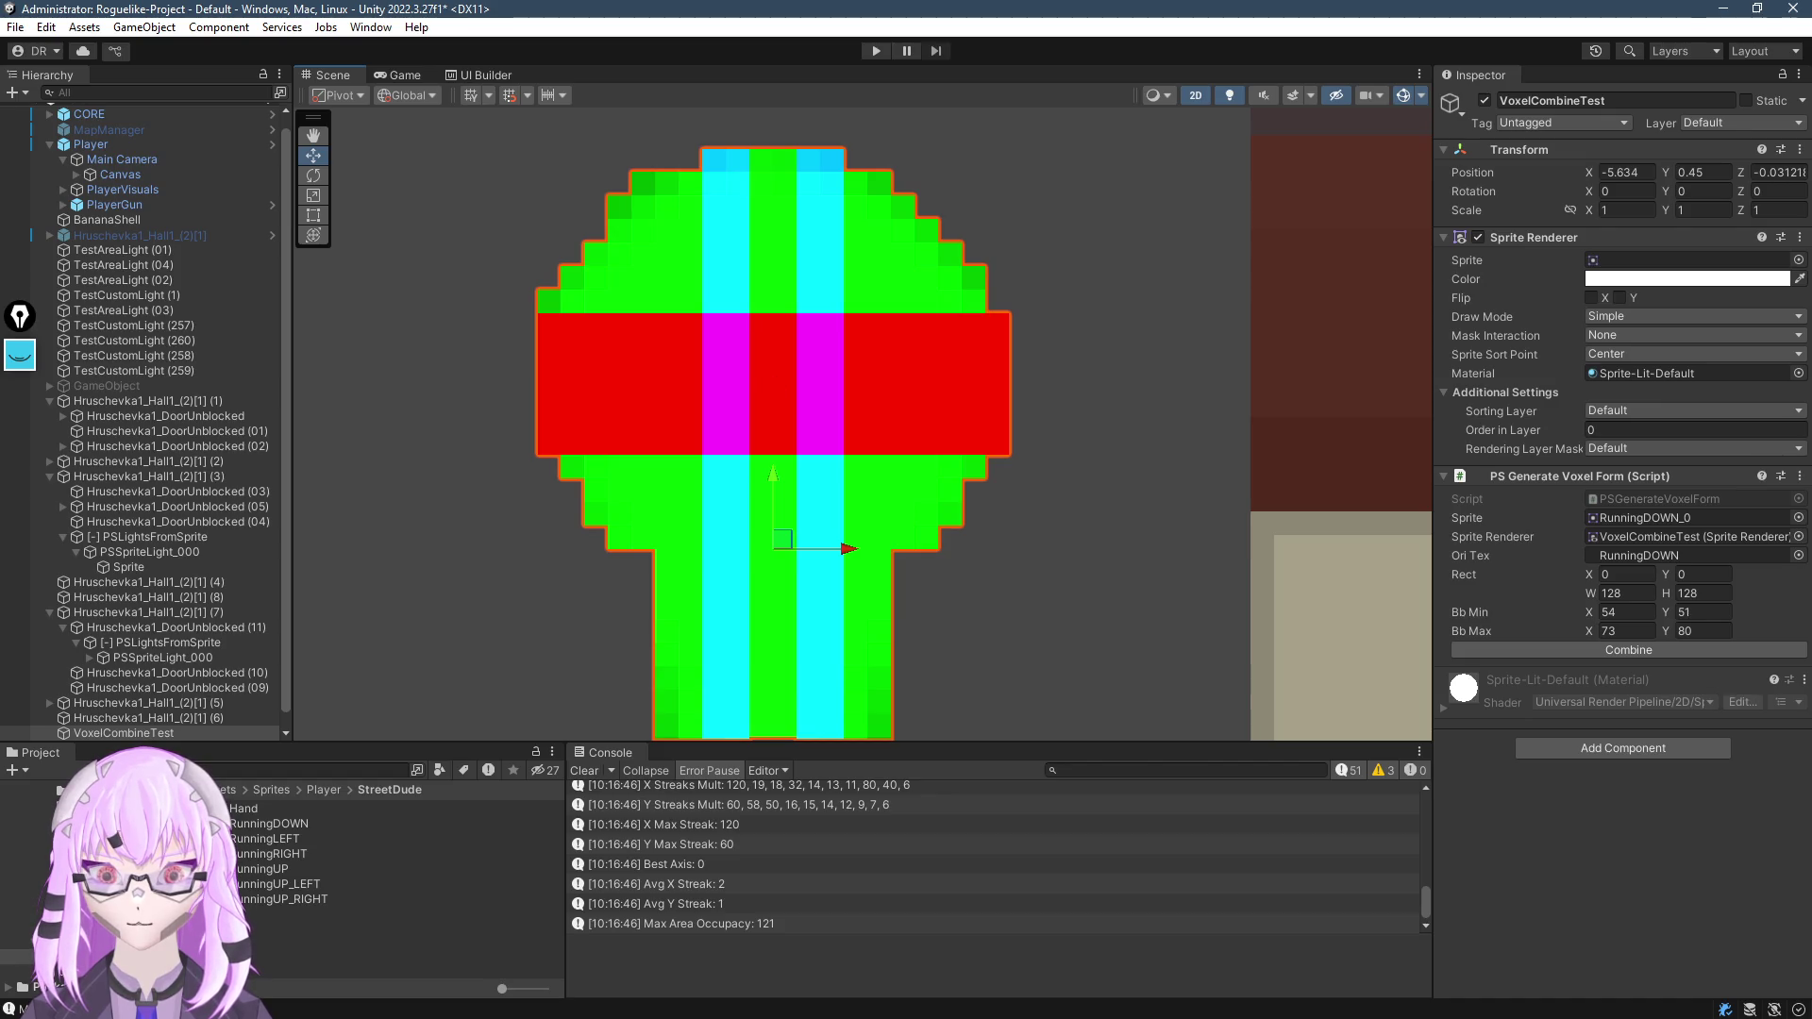
pyautogui.moveTo(314, 905)
pyautogui.mouseDown()
pyautogui.moveTo(1660, 247)
pyautogui.moveTo(1670, 260)
pyautogui.mouseUp()
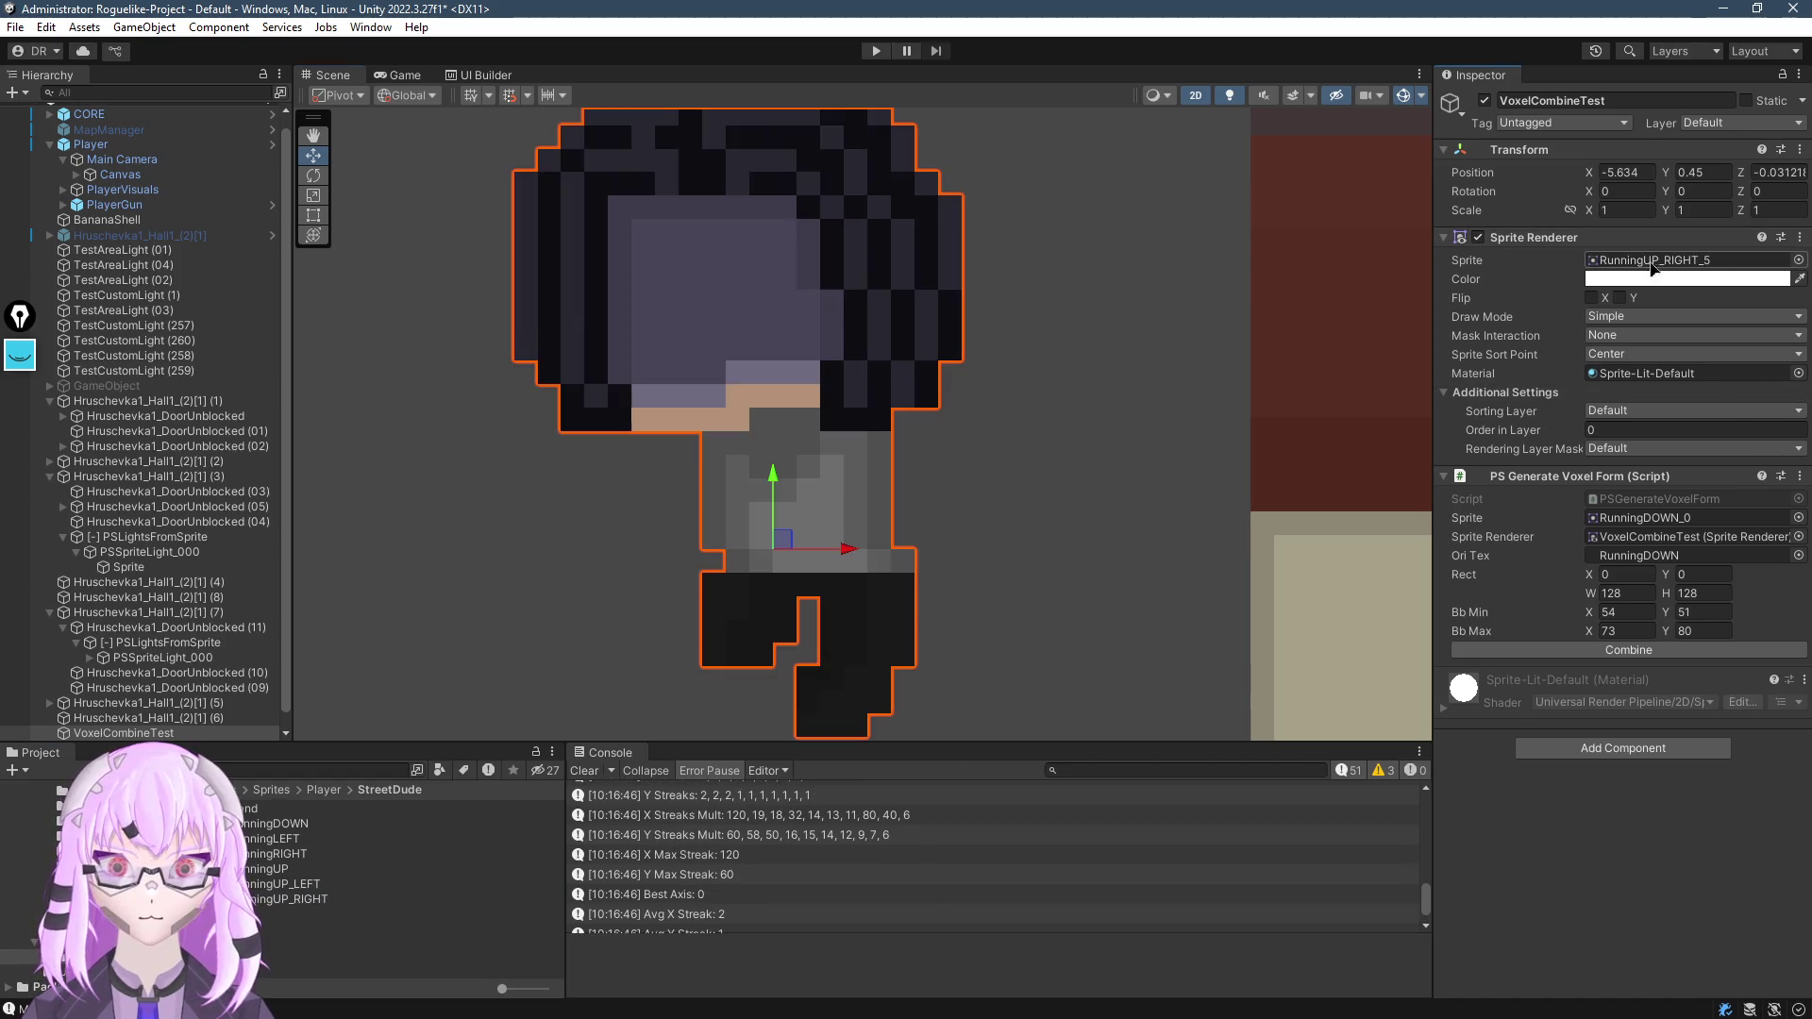
# Combine RunningUP_RIGHT_5, then make all seven StreetDude textures readable and apply the setting
pyautogui.click(1636, 652)
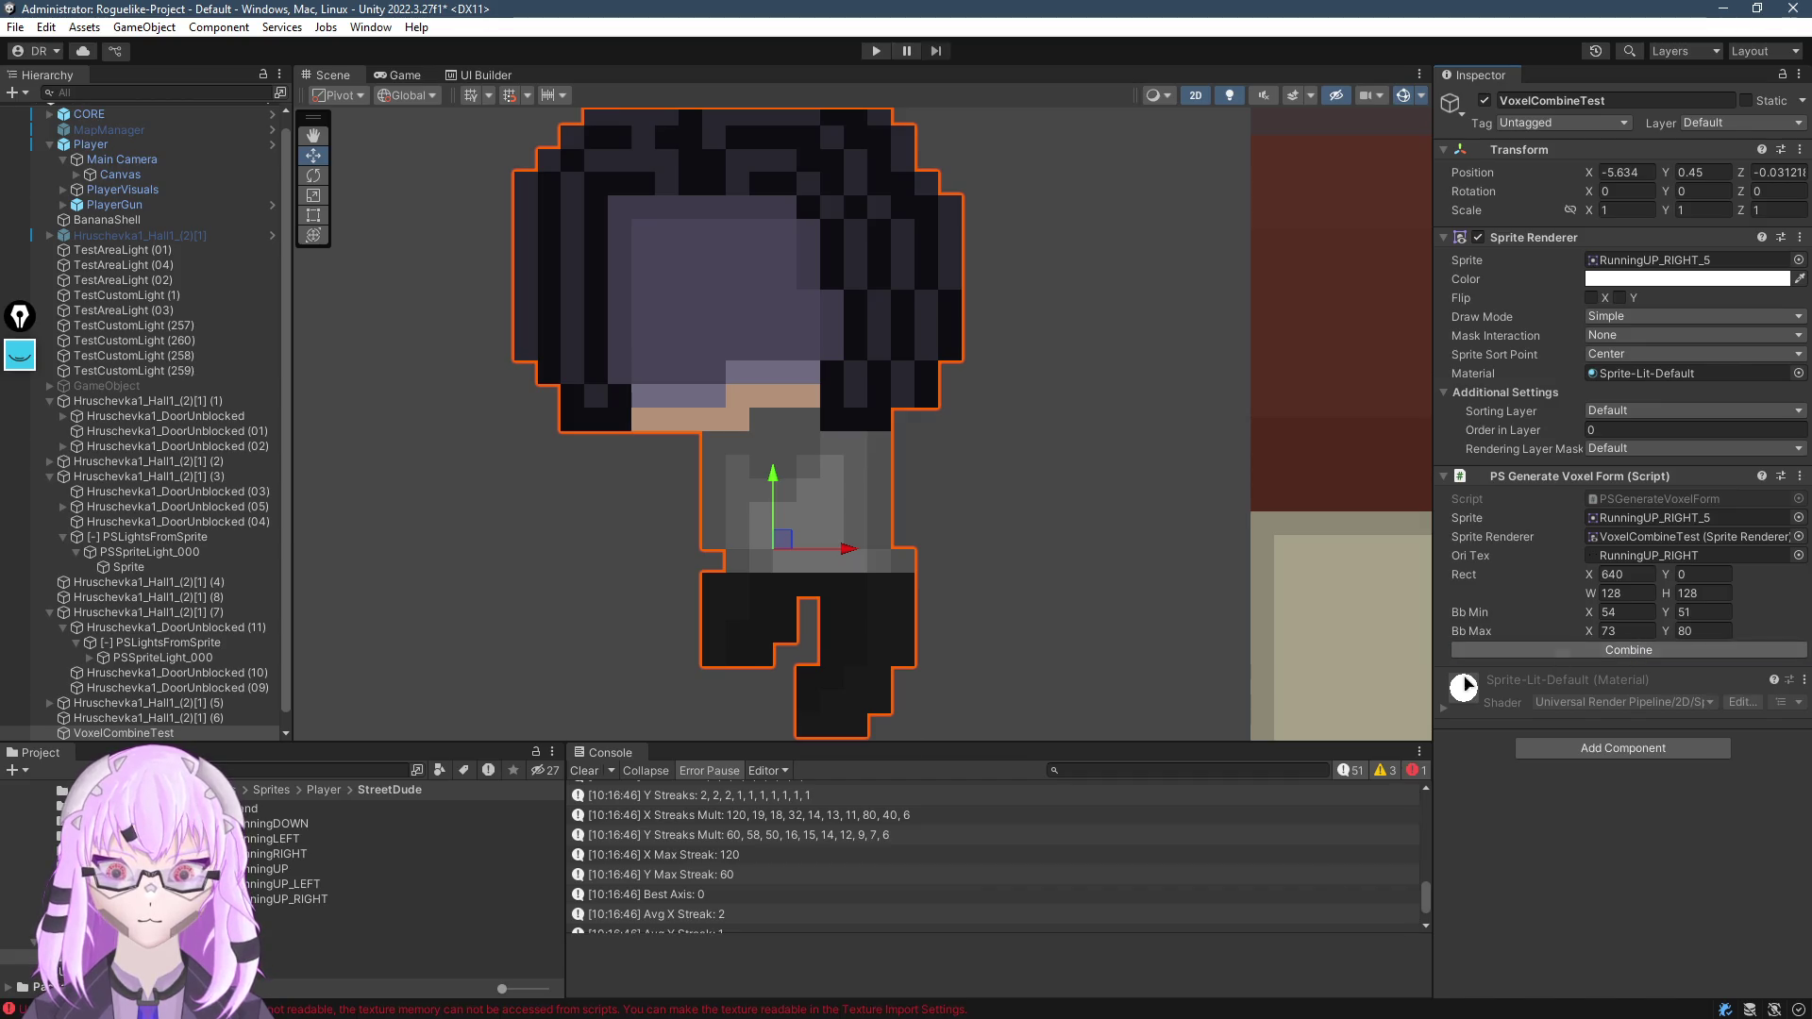
pyautogui.doubleClick(1613, 555)
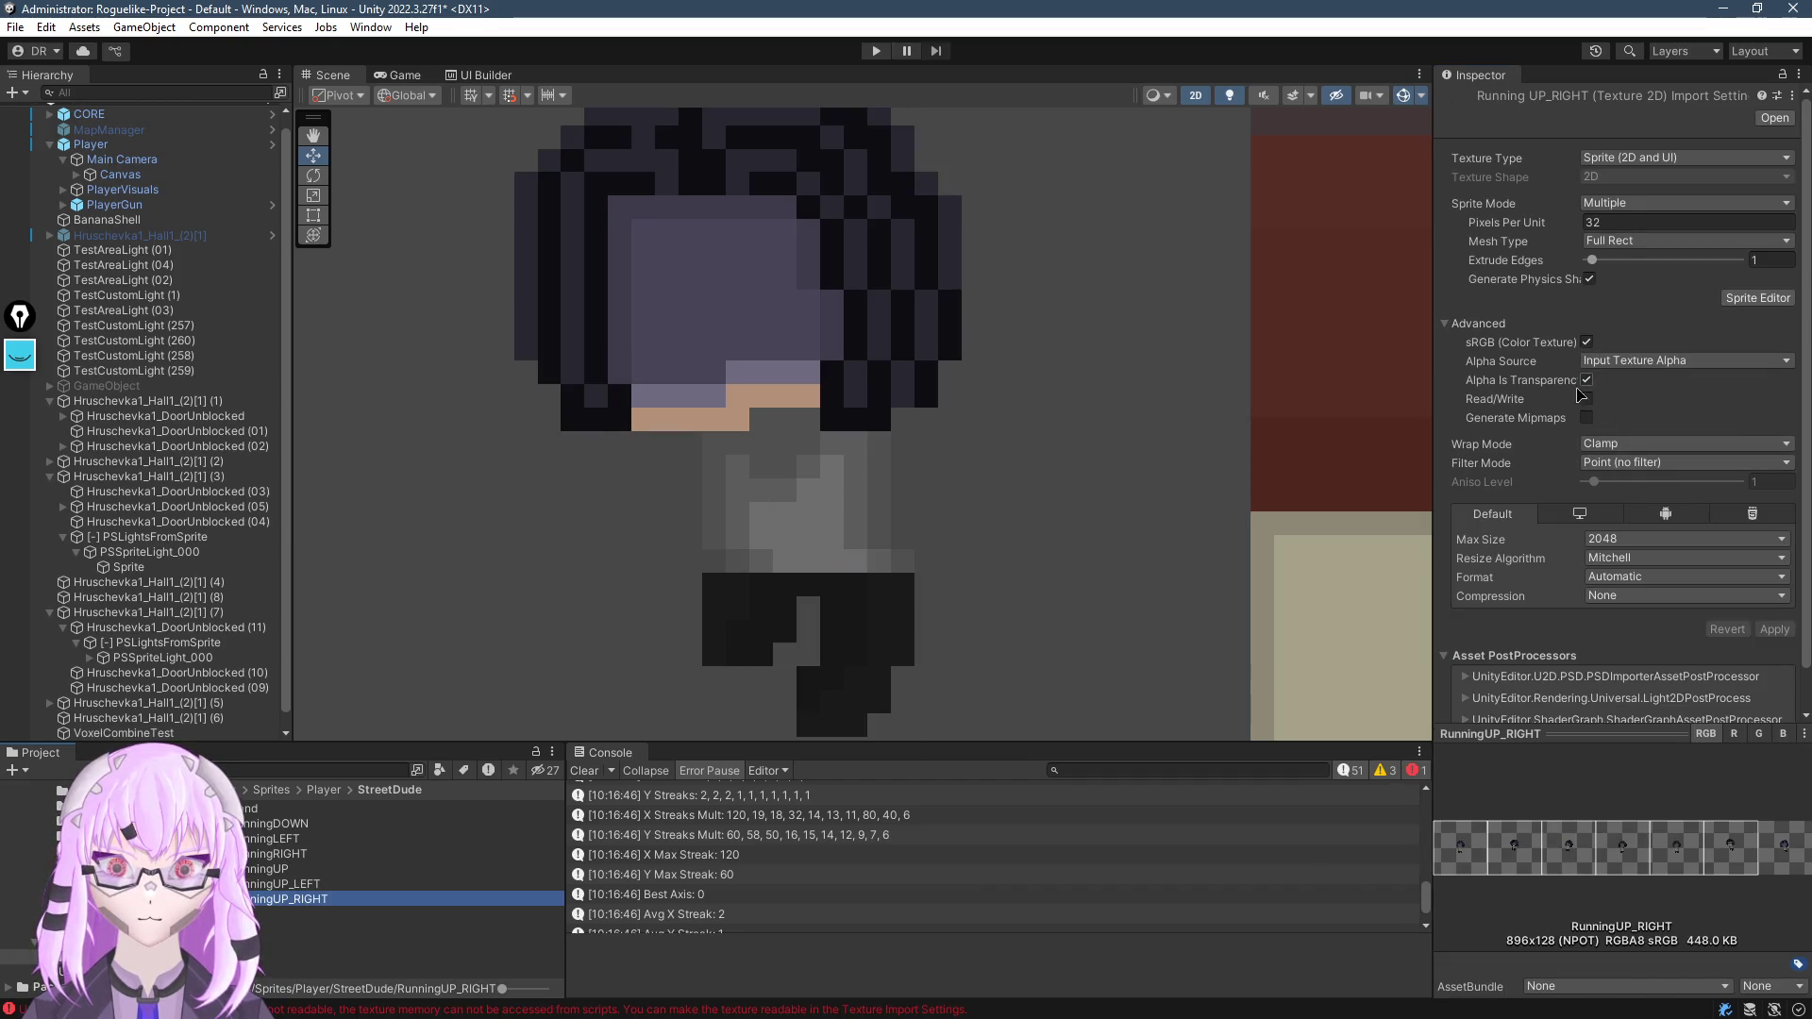
pyautogui.keyDown('shift'); pyautogui.click(300, 811); pyautogui.keyUp('shift')
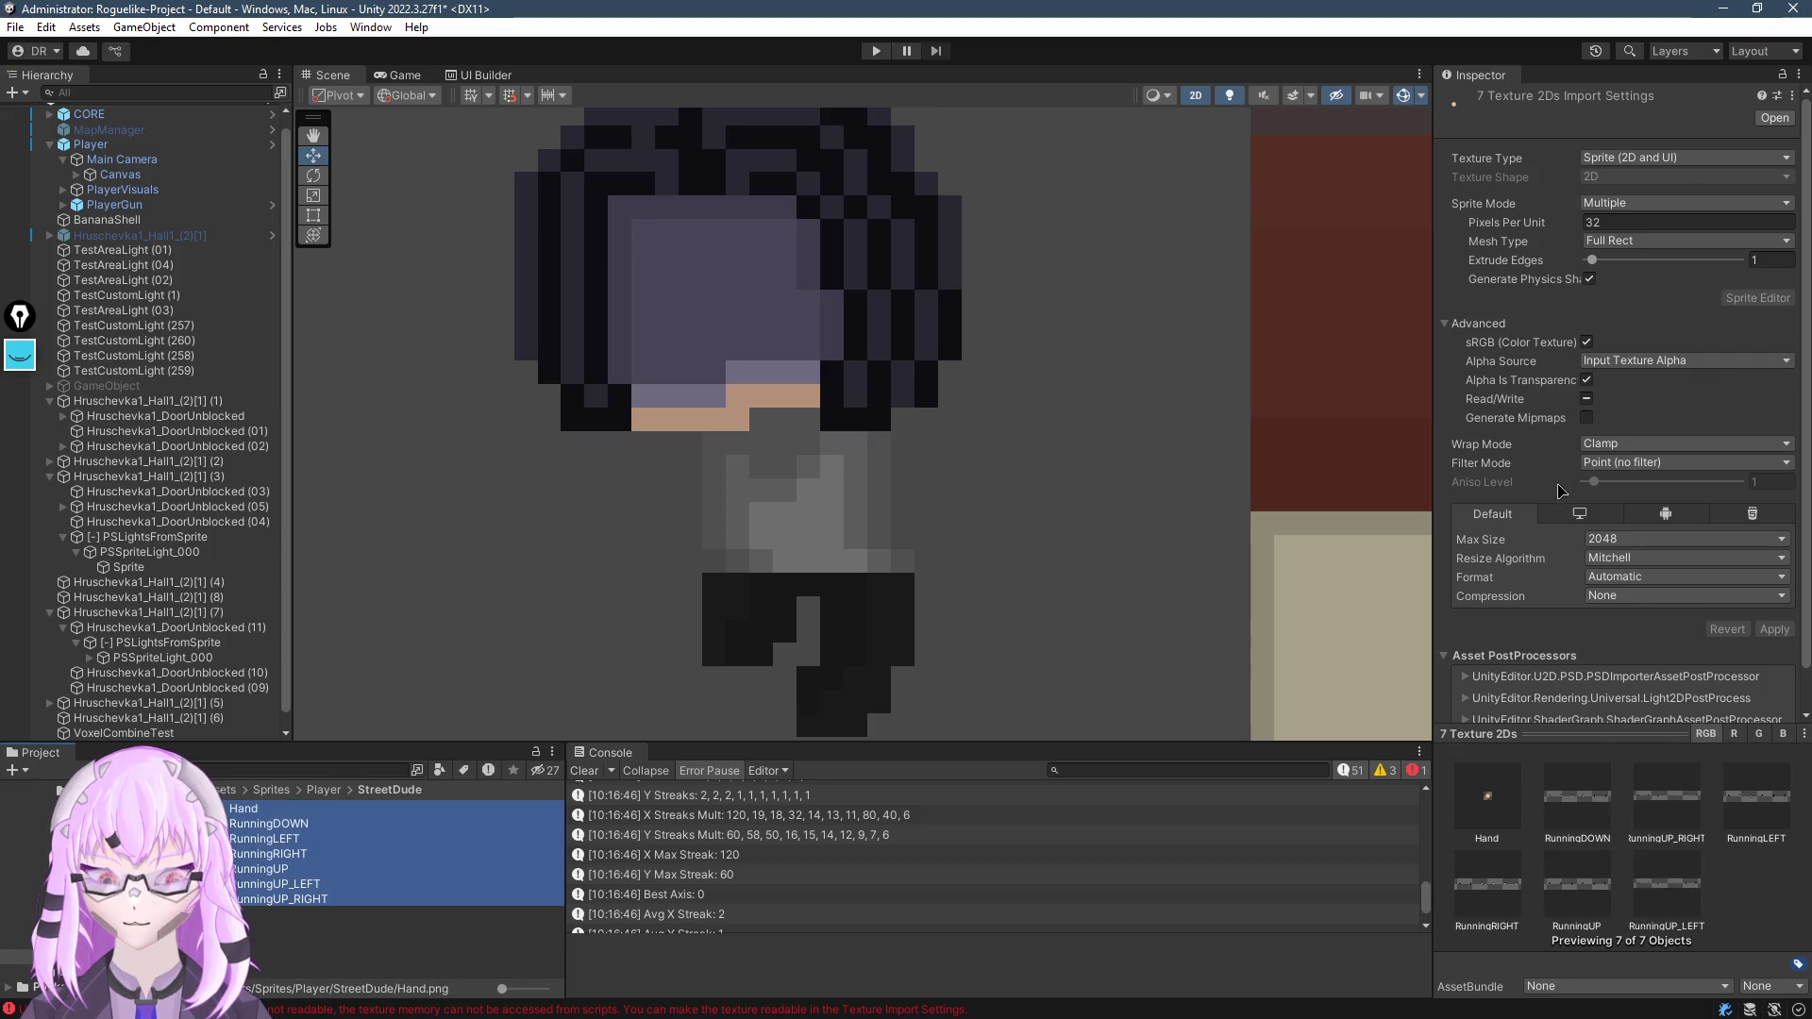
pyautogui.click(1586, 398)
pyautogui.click(1774, 630)
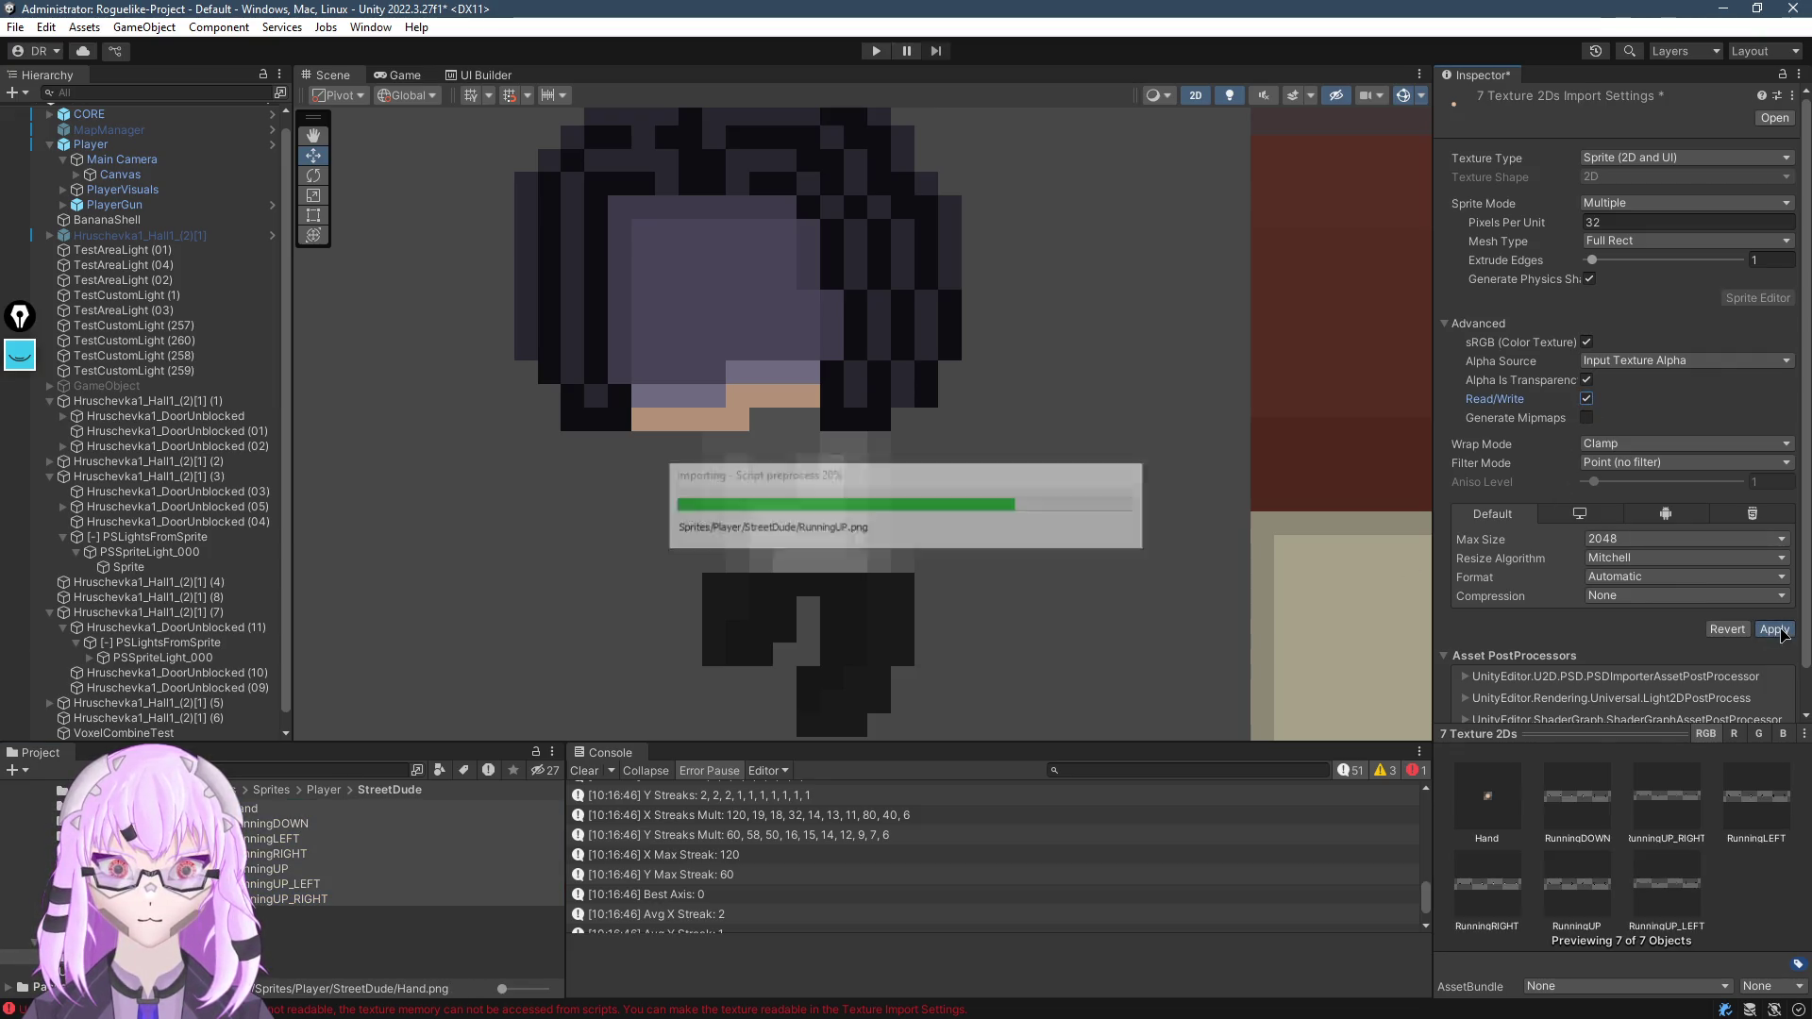
# Rerun Combine on VoxelCombineTest, recentre the voxel figure, and return to PSGenerateVoxelForm.cs
pyautogui.click(720, 519)
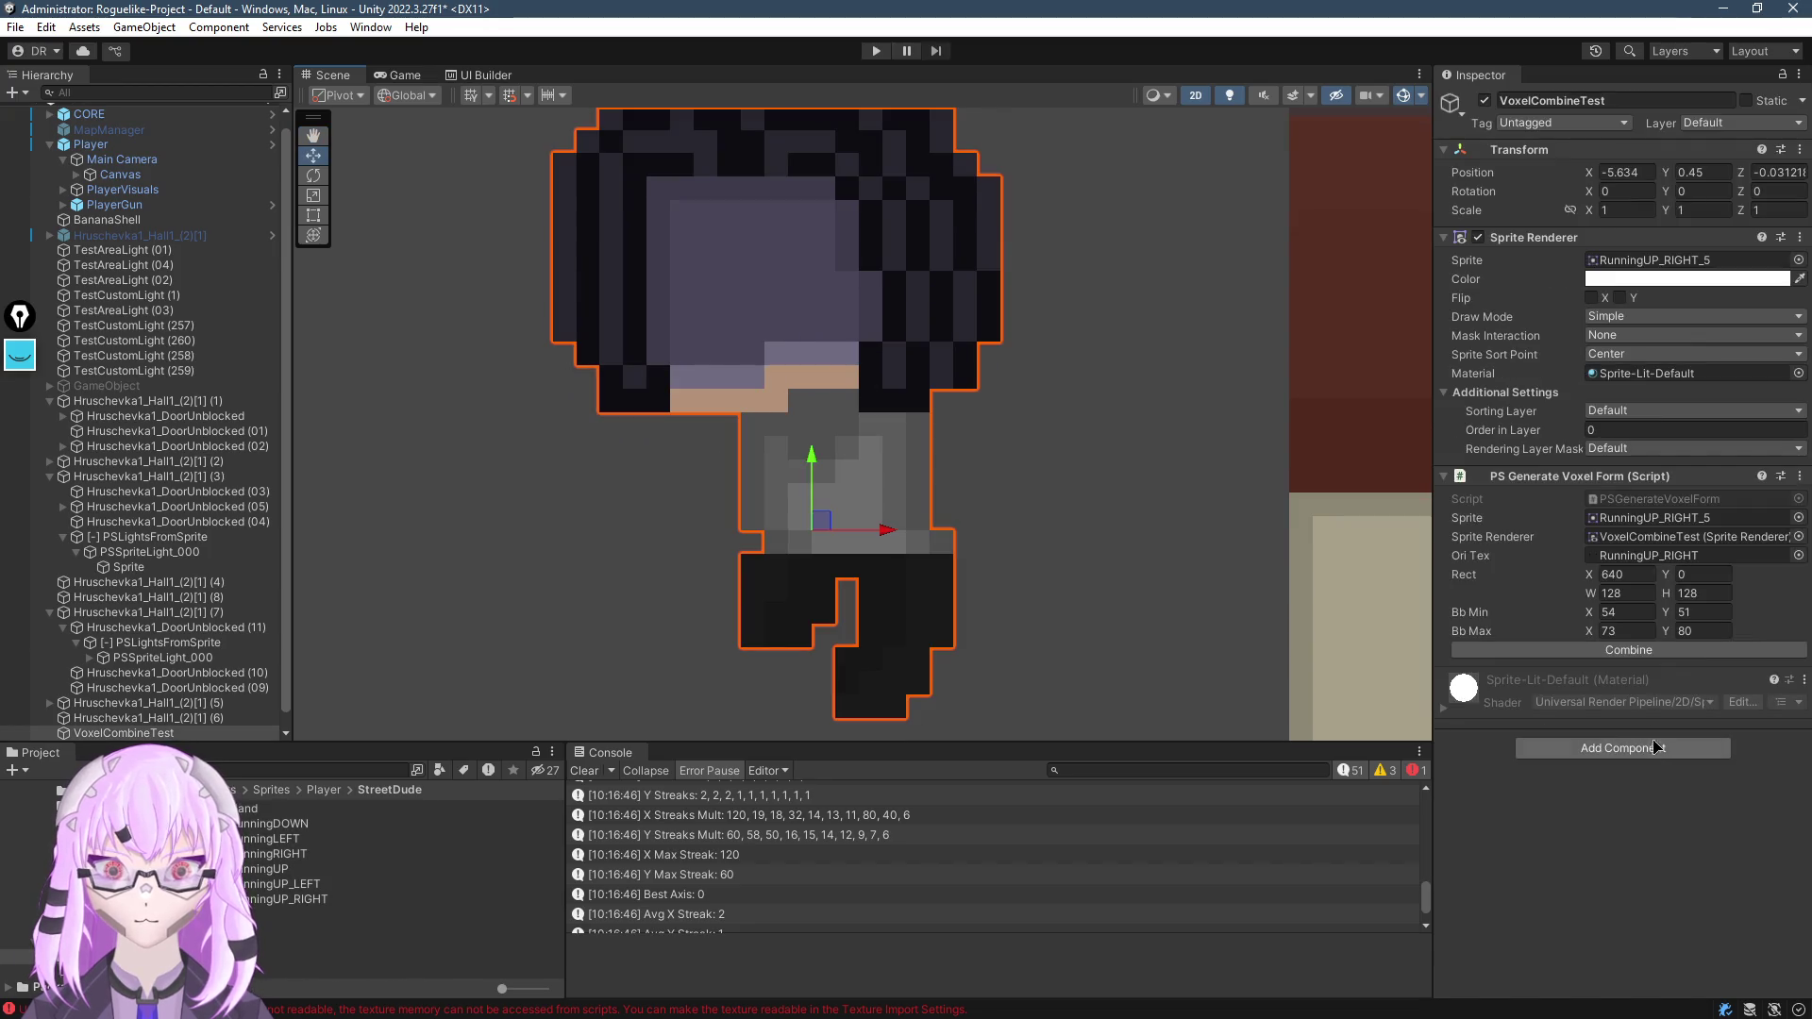
pyautogui.click(1627, 649)
pyautogui.scroll(-3, 882, 379)
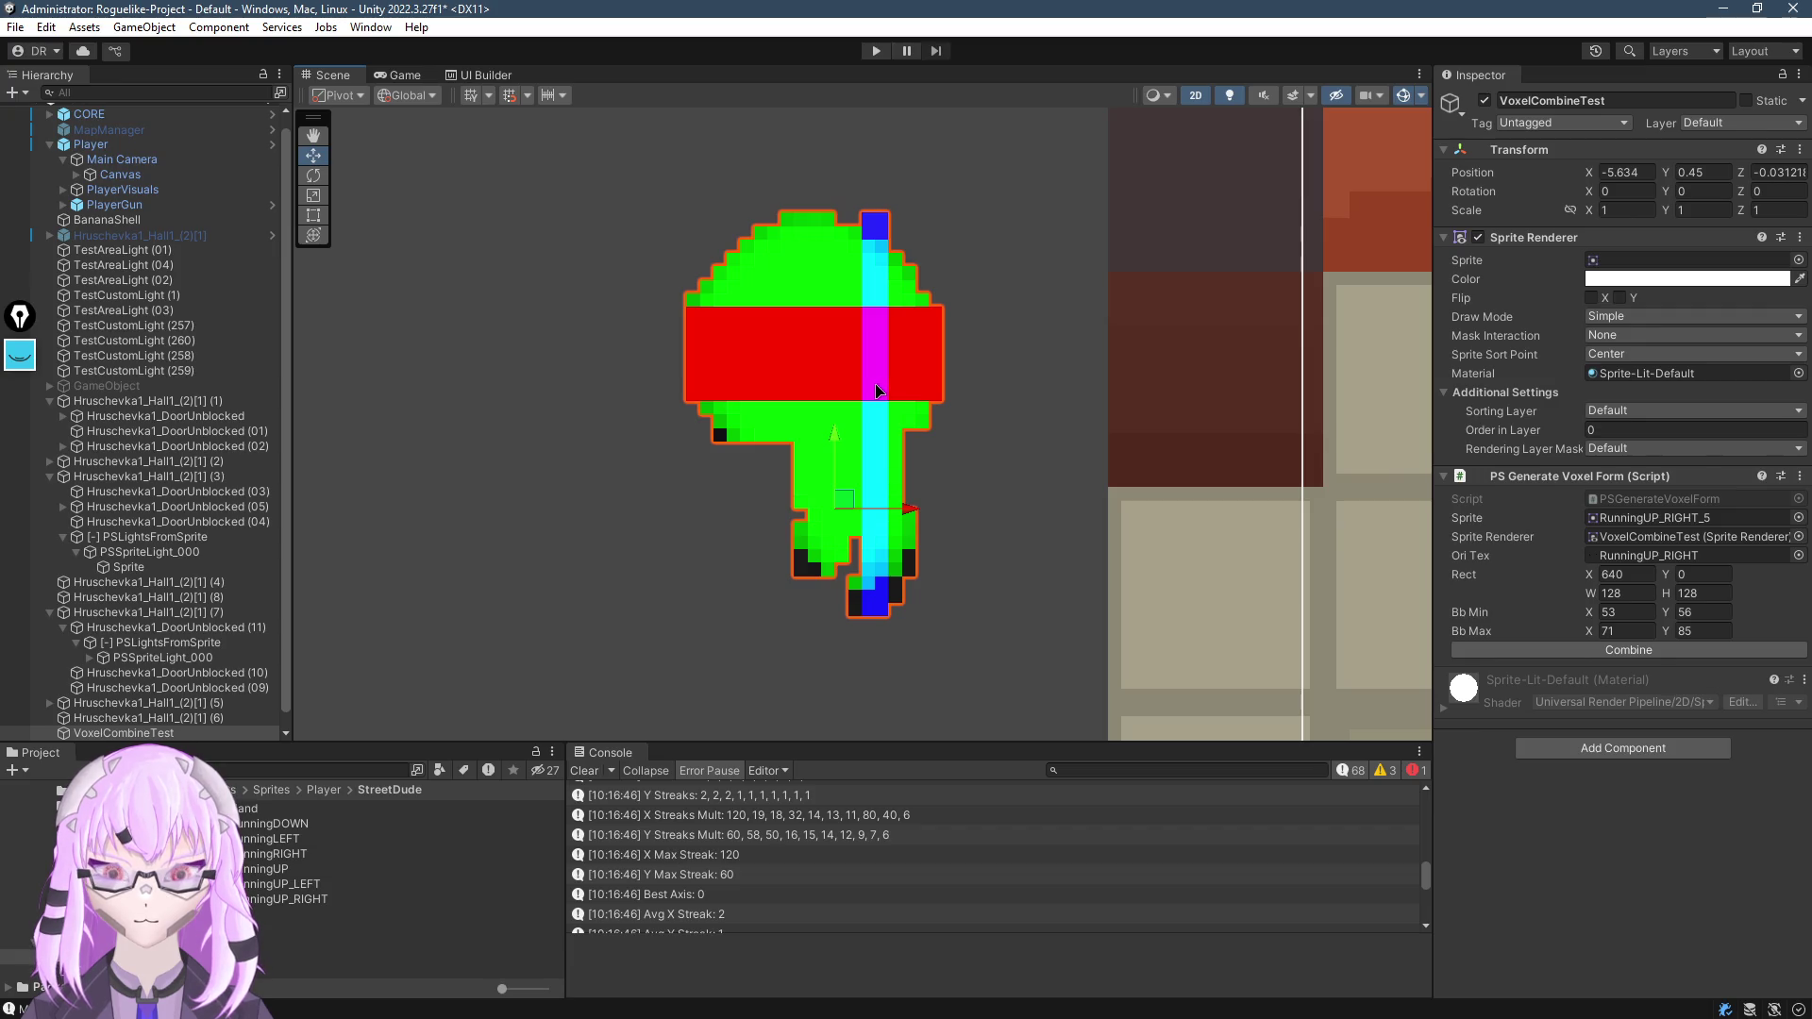
pyautogui.moveTo(874, 389); pyautogui.dragTo(858, 506)
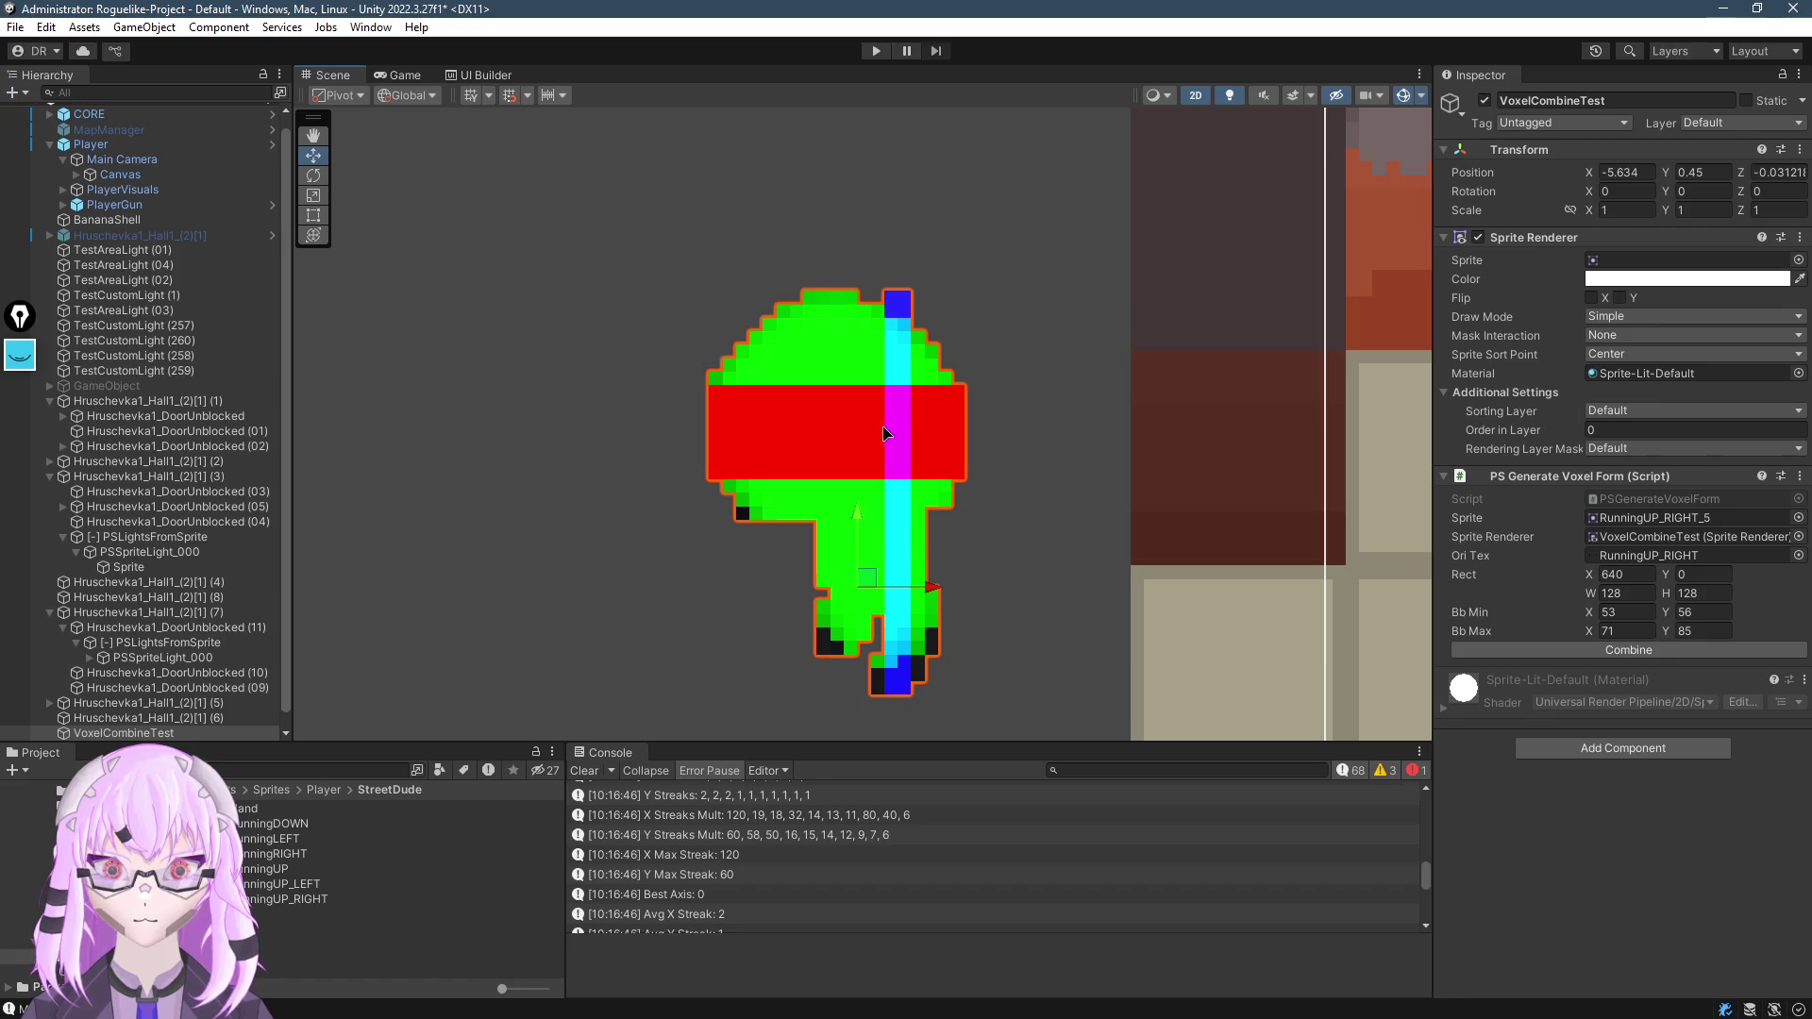
pyautogui.scroll(5, 873, 433)
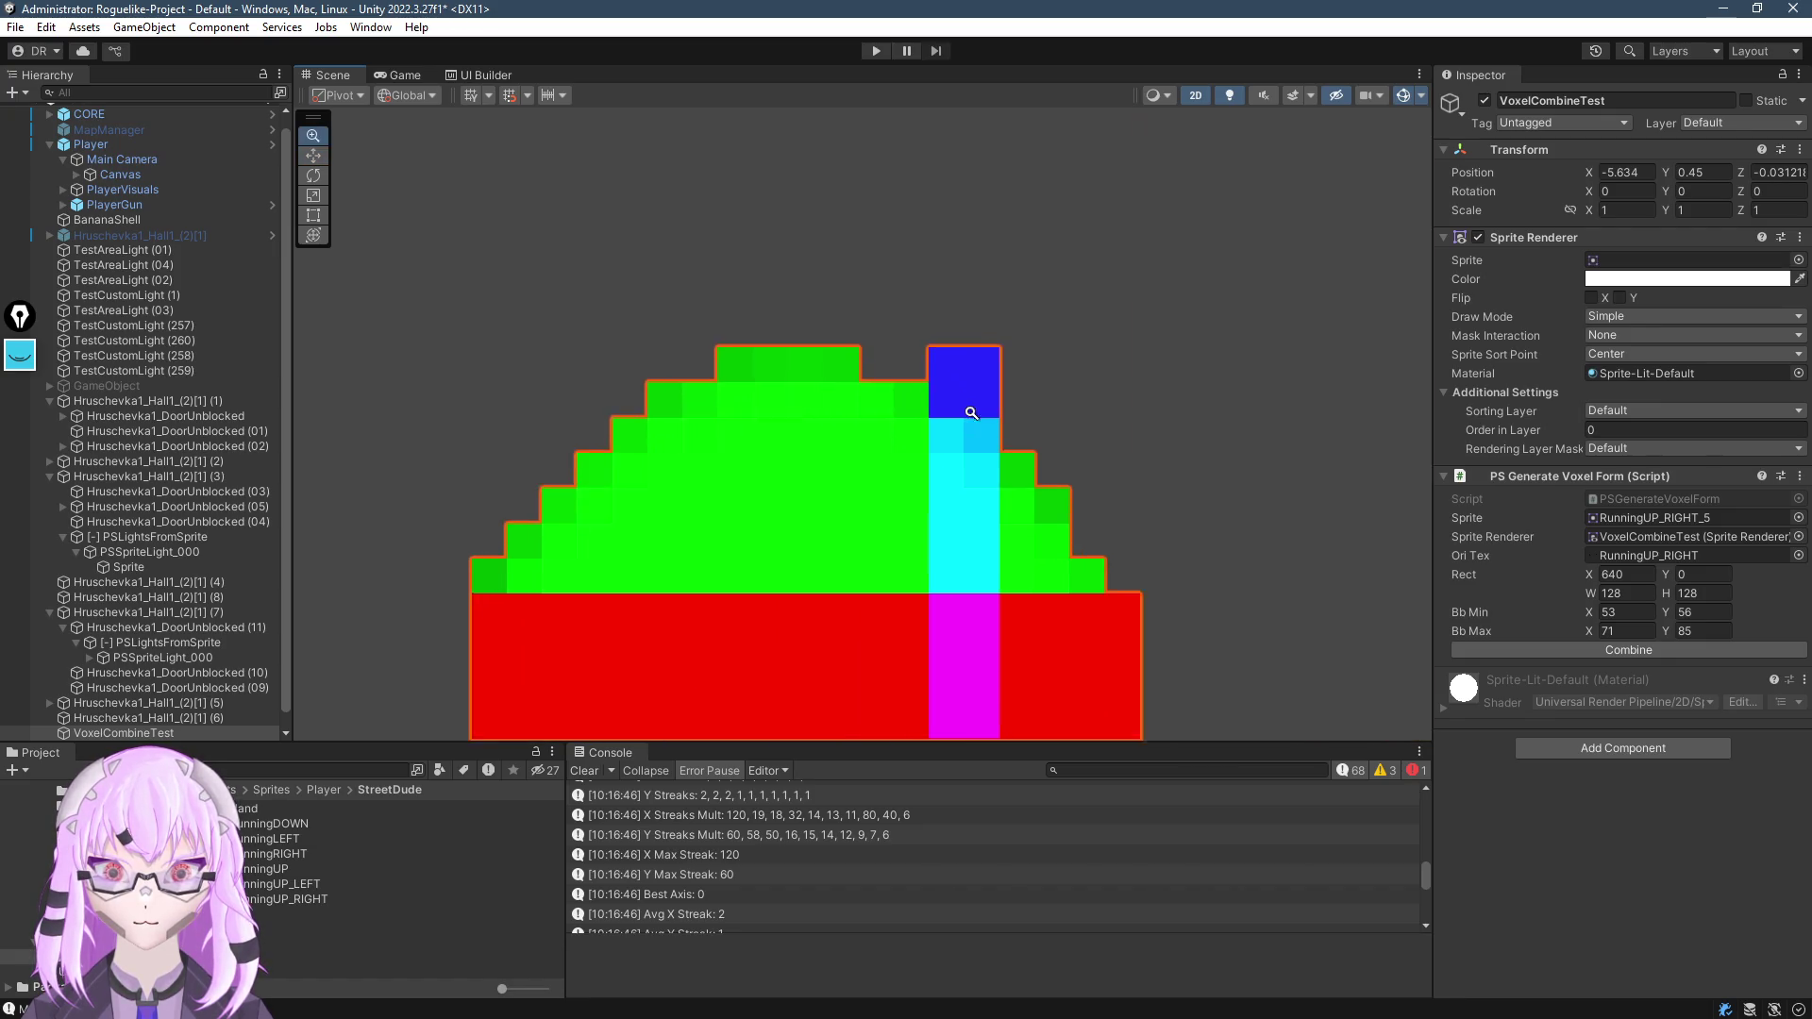
pyautogui.scroll(-4, 661, 566)
pyautogui.scroll(1, 474, 669)
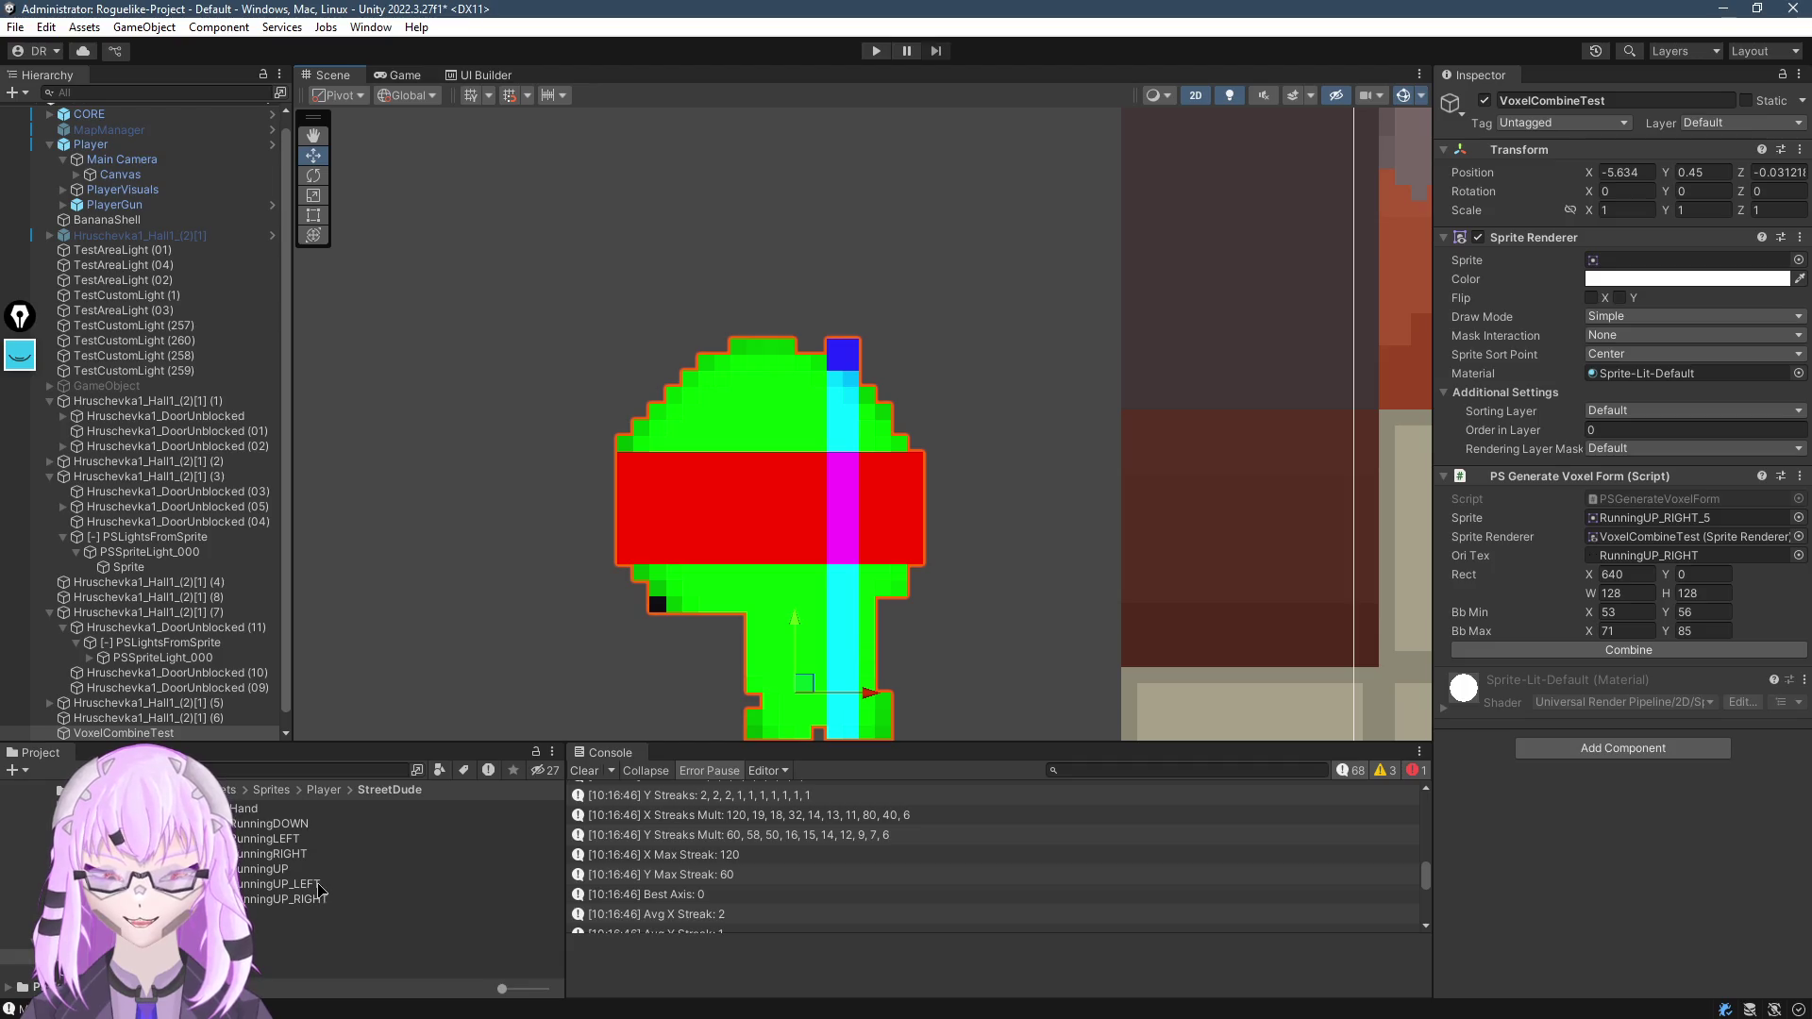
pyautogui.moveTo(817, 500); pyautogui.dragTo(896, 355)
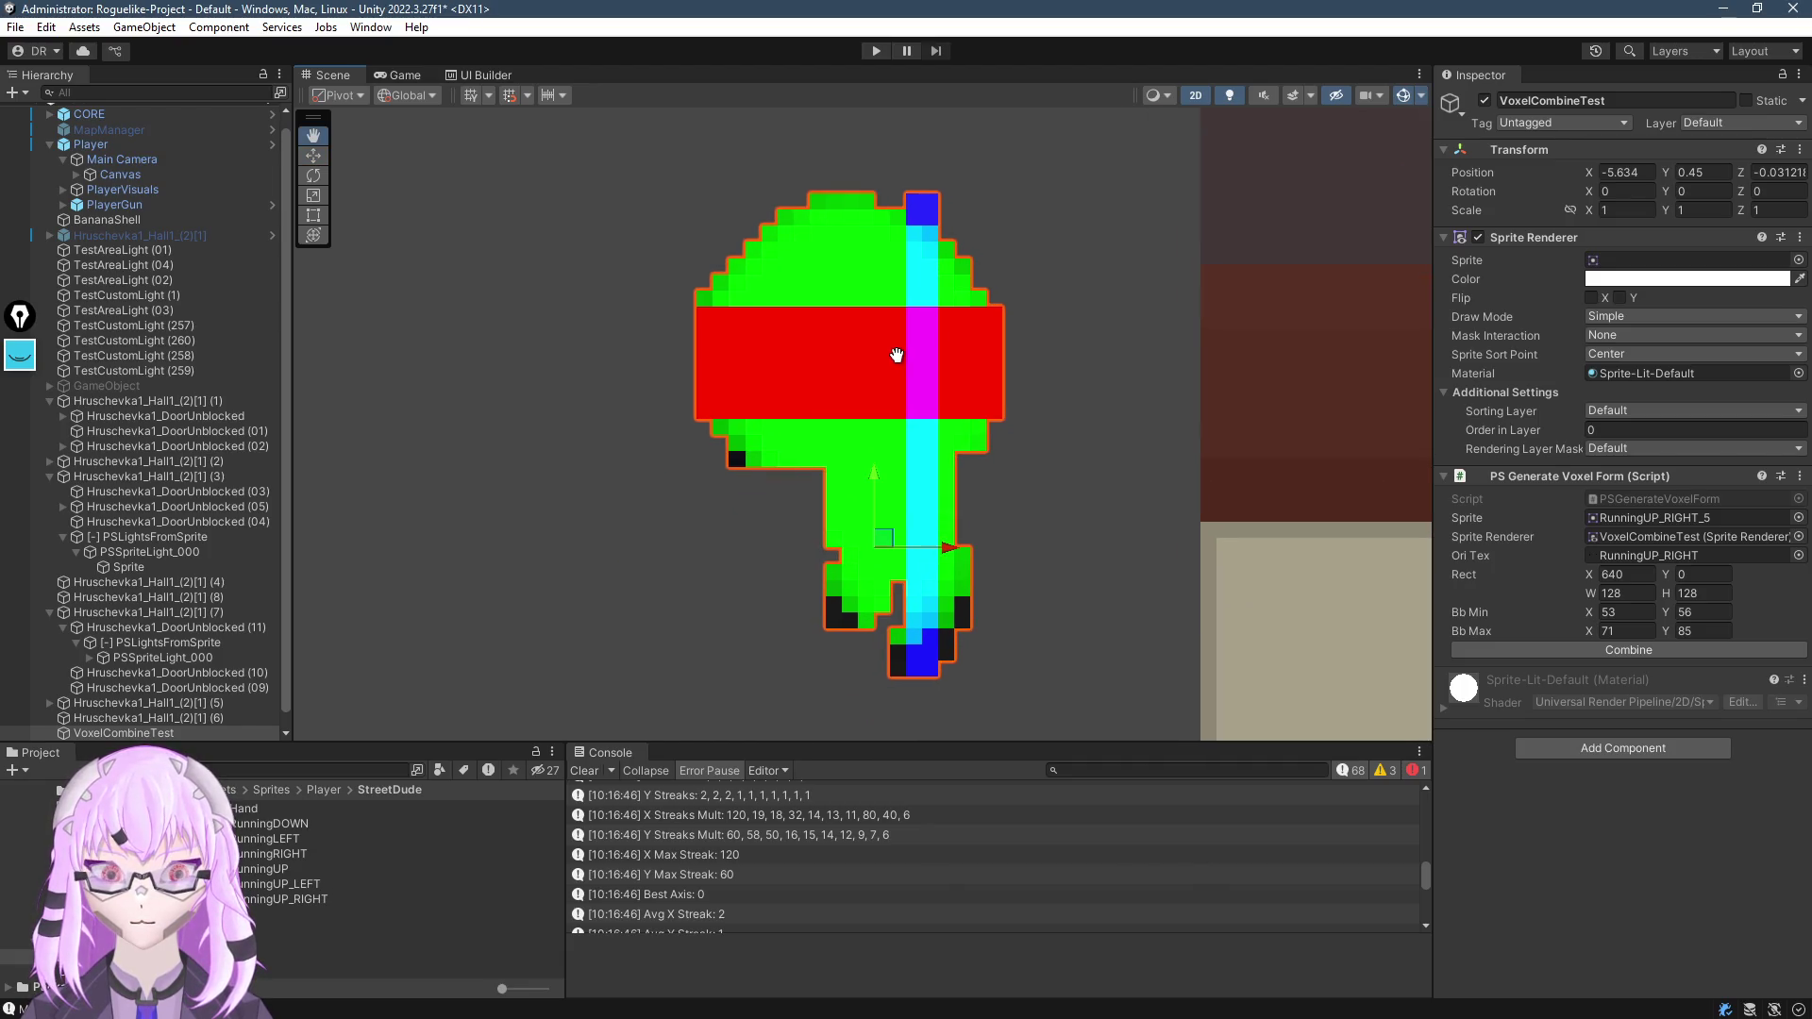
pyautogui.hotkey('alt', 'Tab')
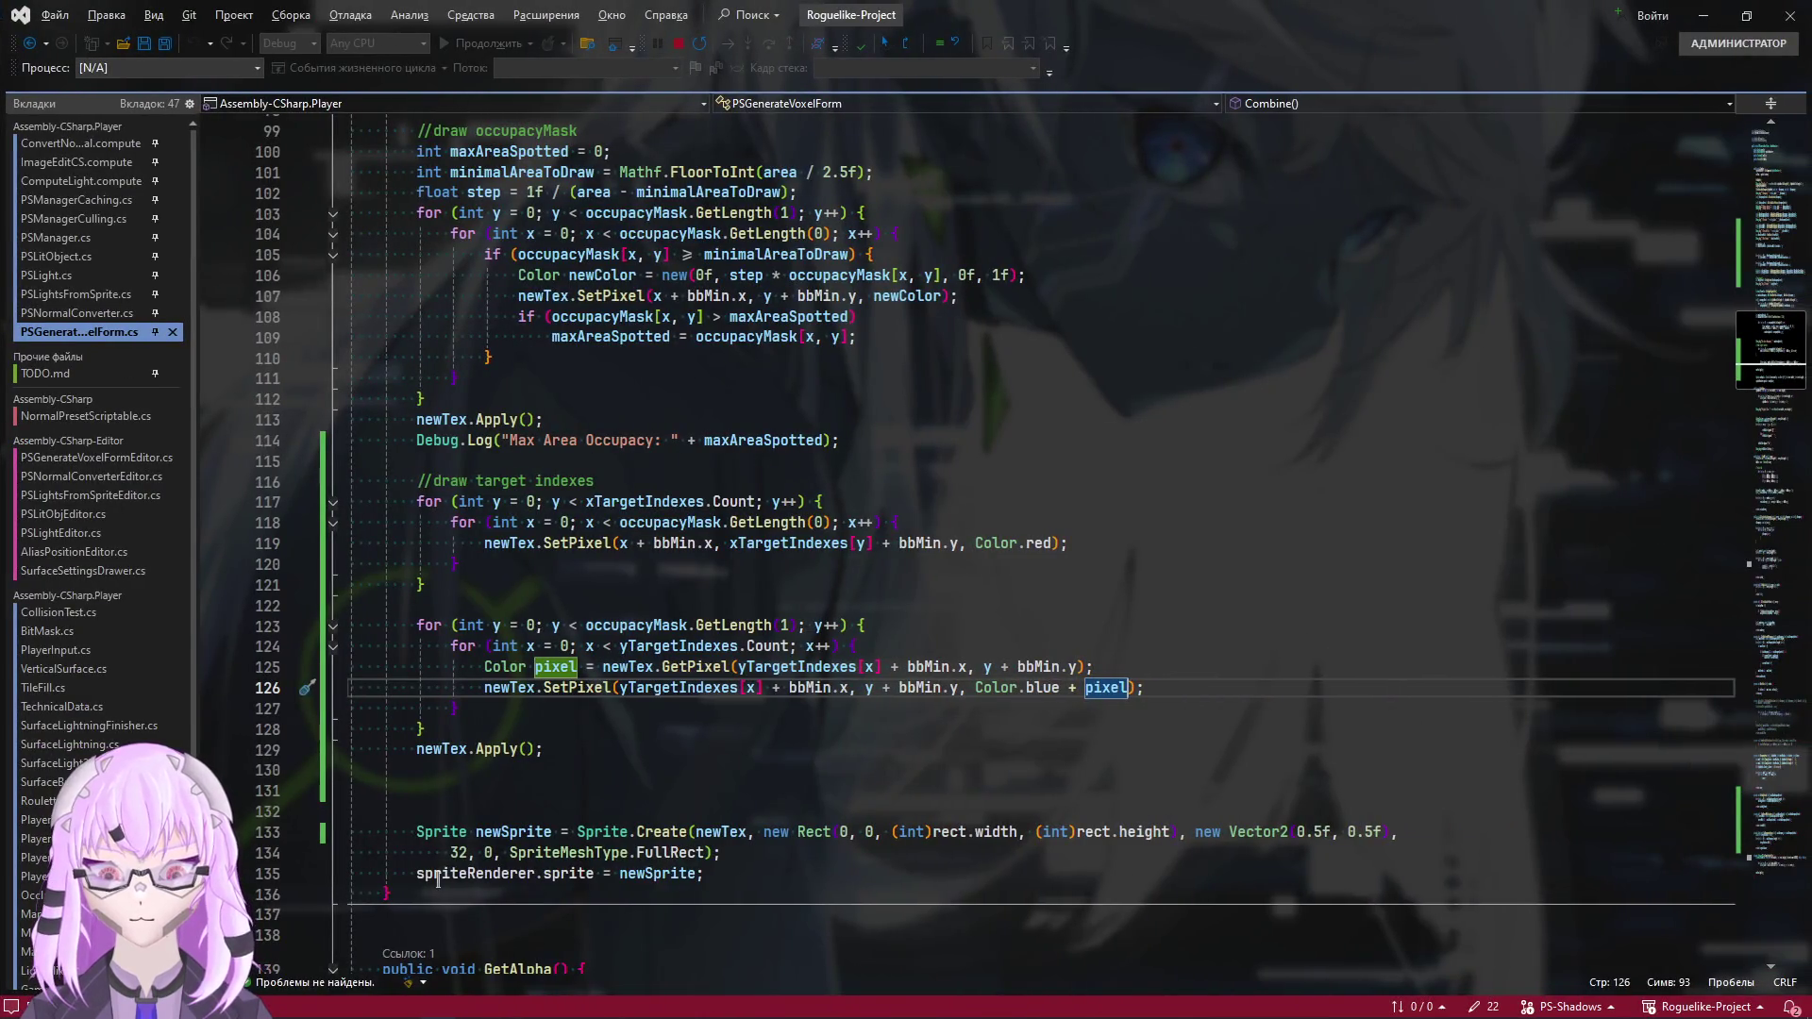
# In the red loop, add 'Color pixel = newTex.GetPixel(...)' using the SetPixel coordinates
pyautogui.scroll(1, 450, 762)
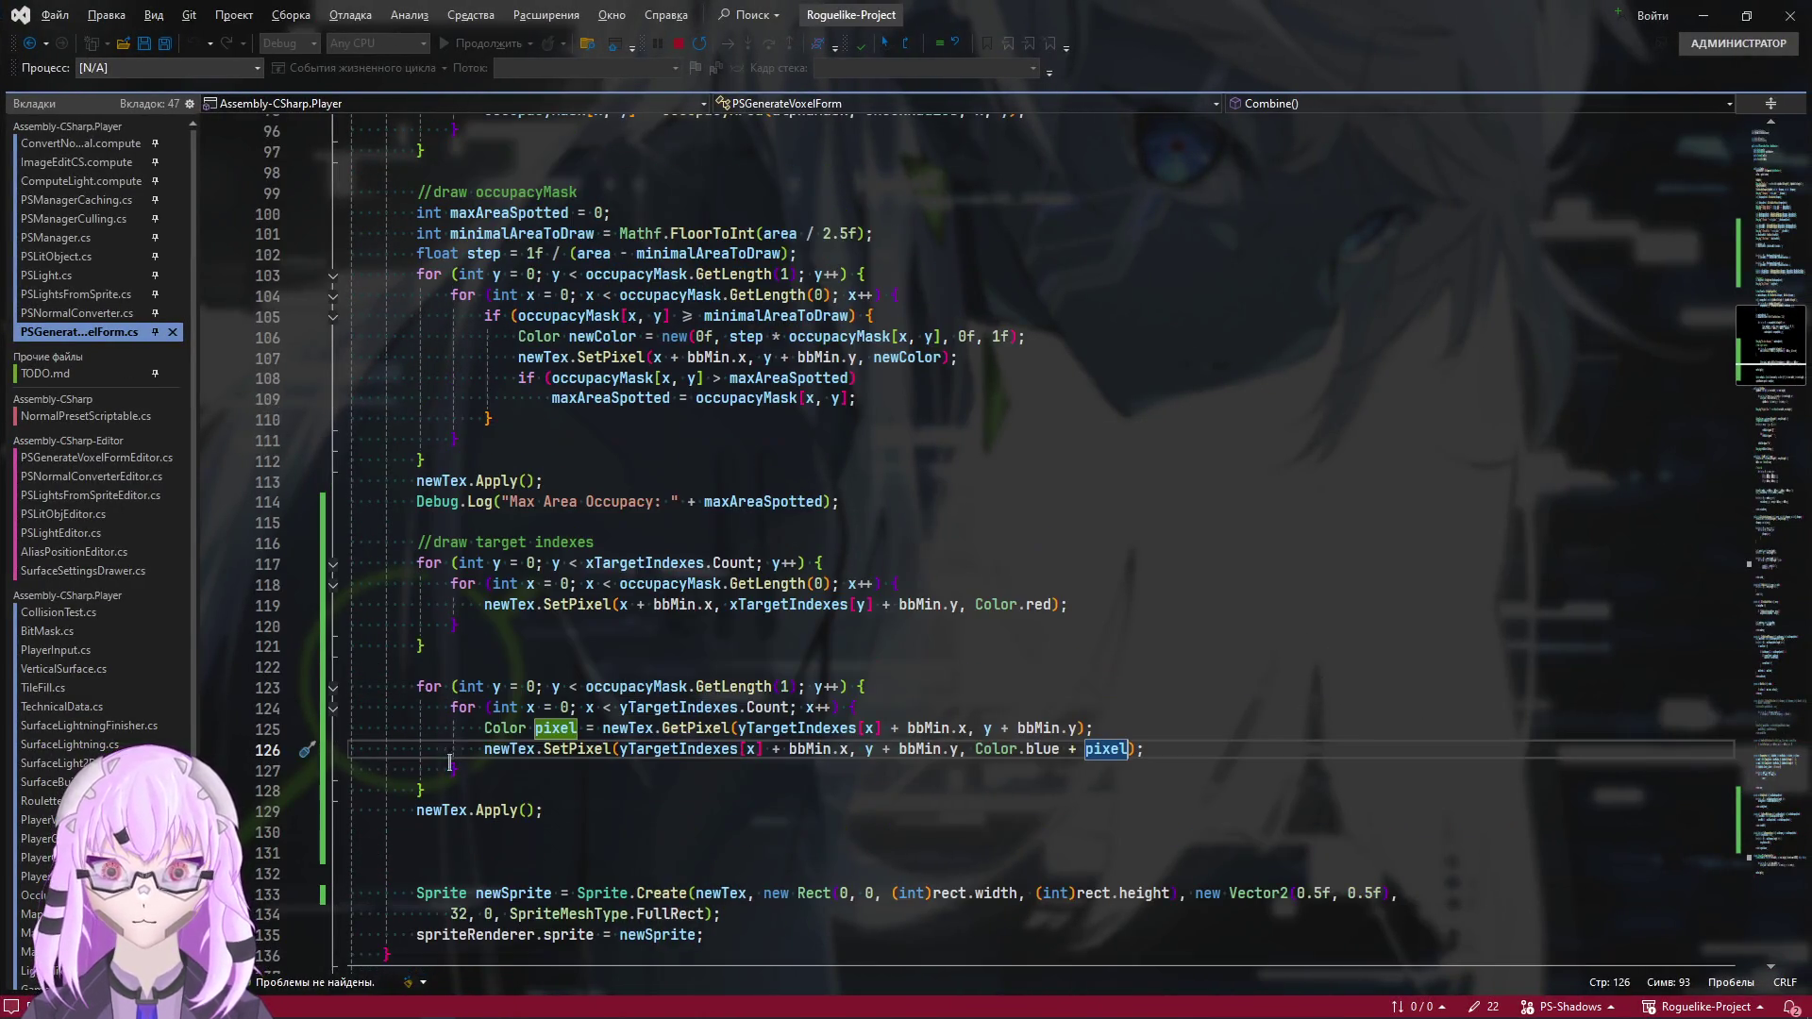
pyautogui.scroll(-2, 412, 764)
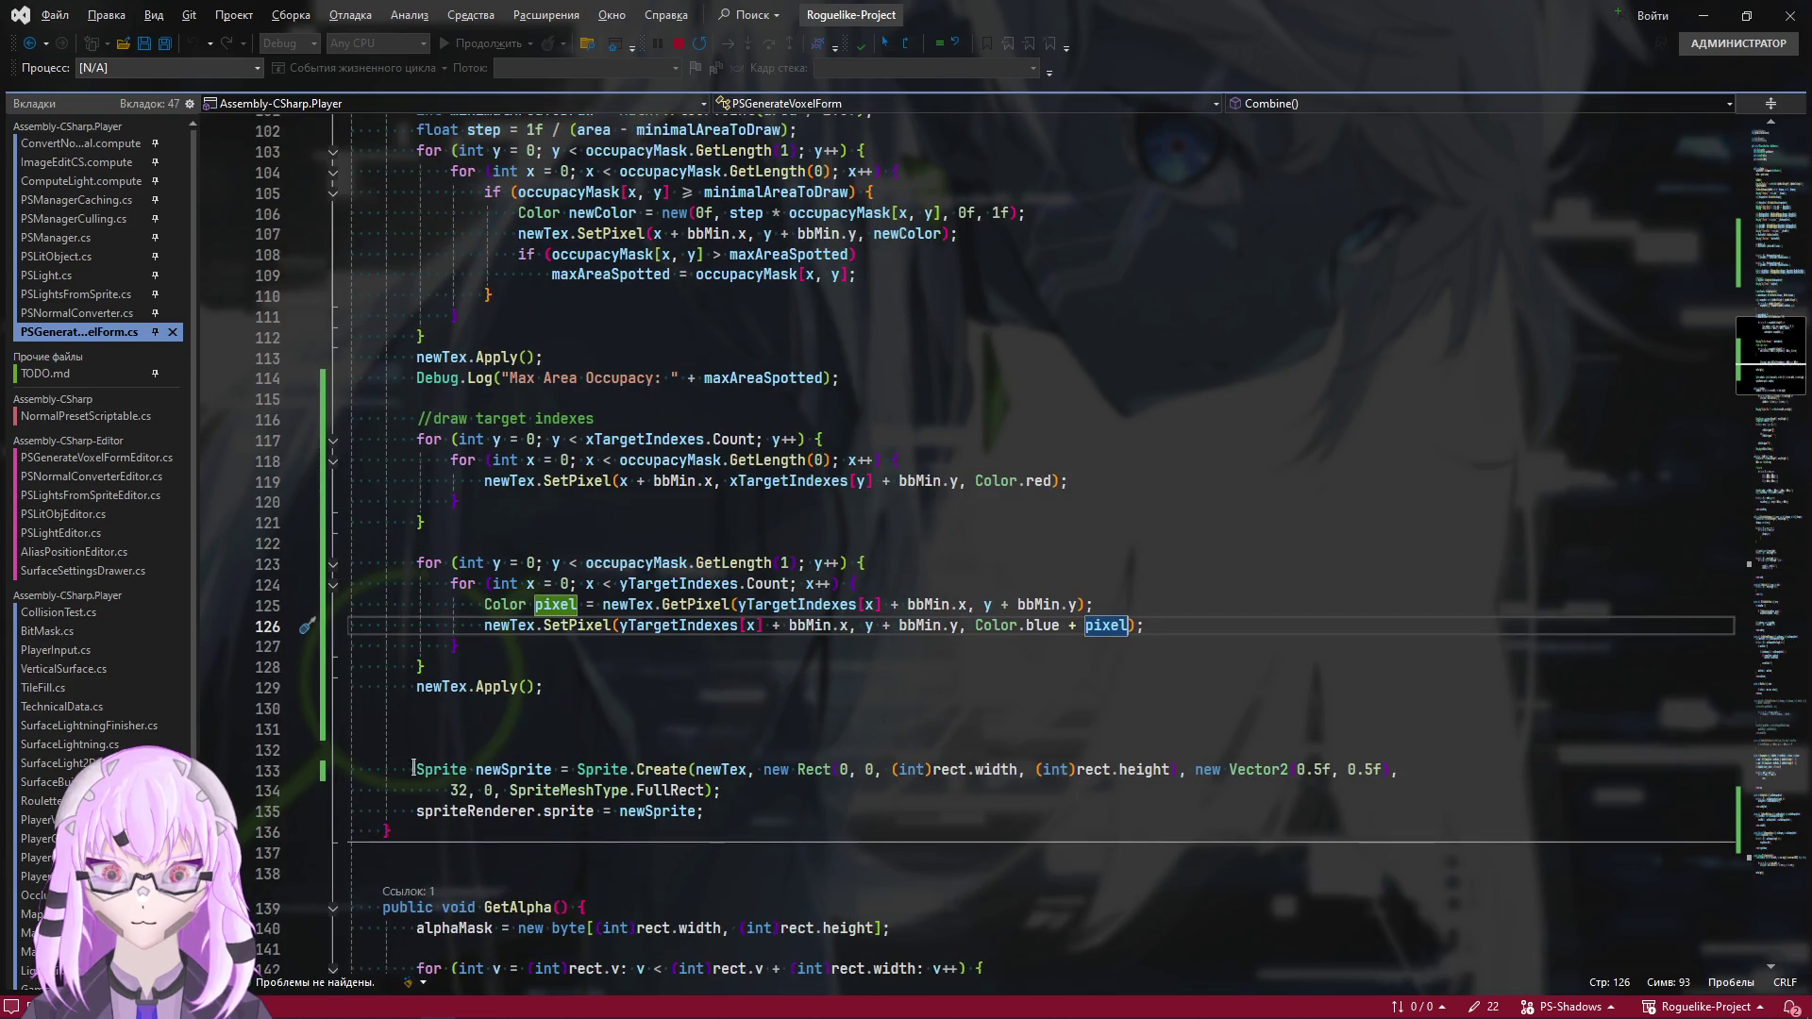
pyautogui.click(1053, 442)
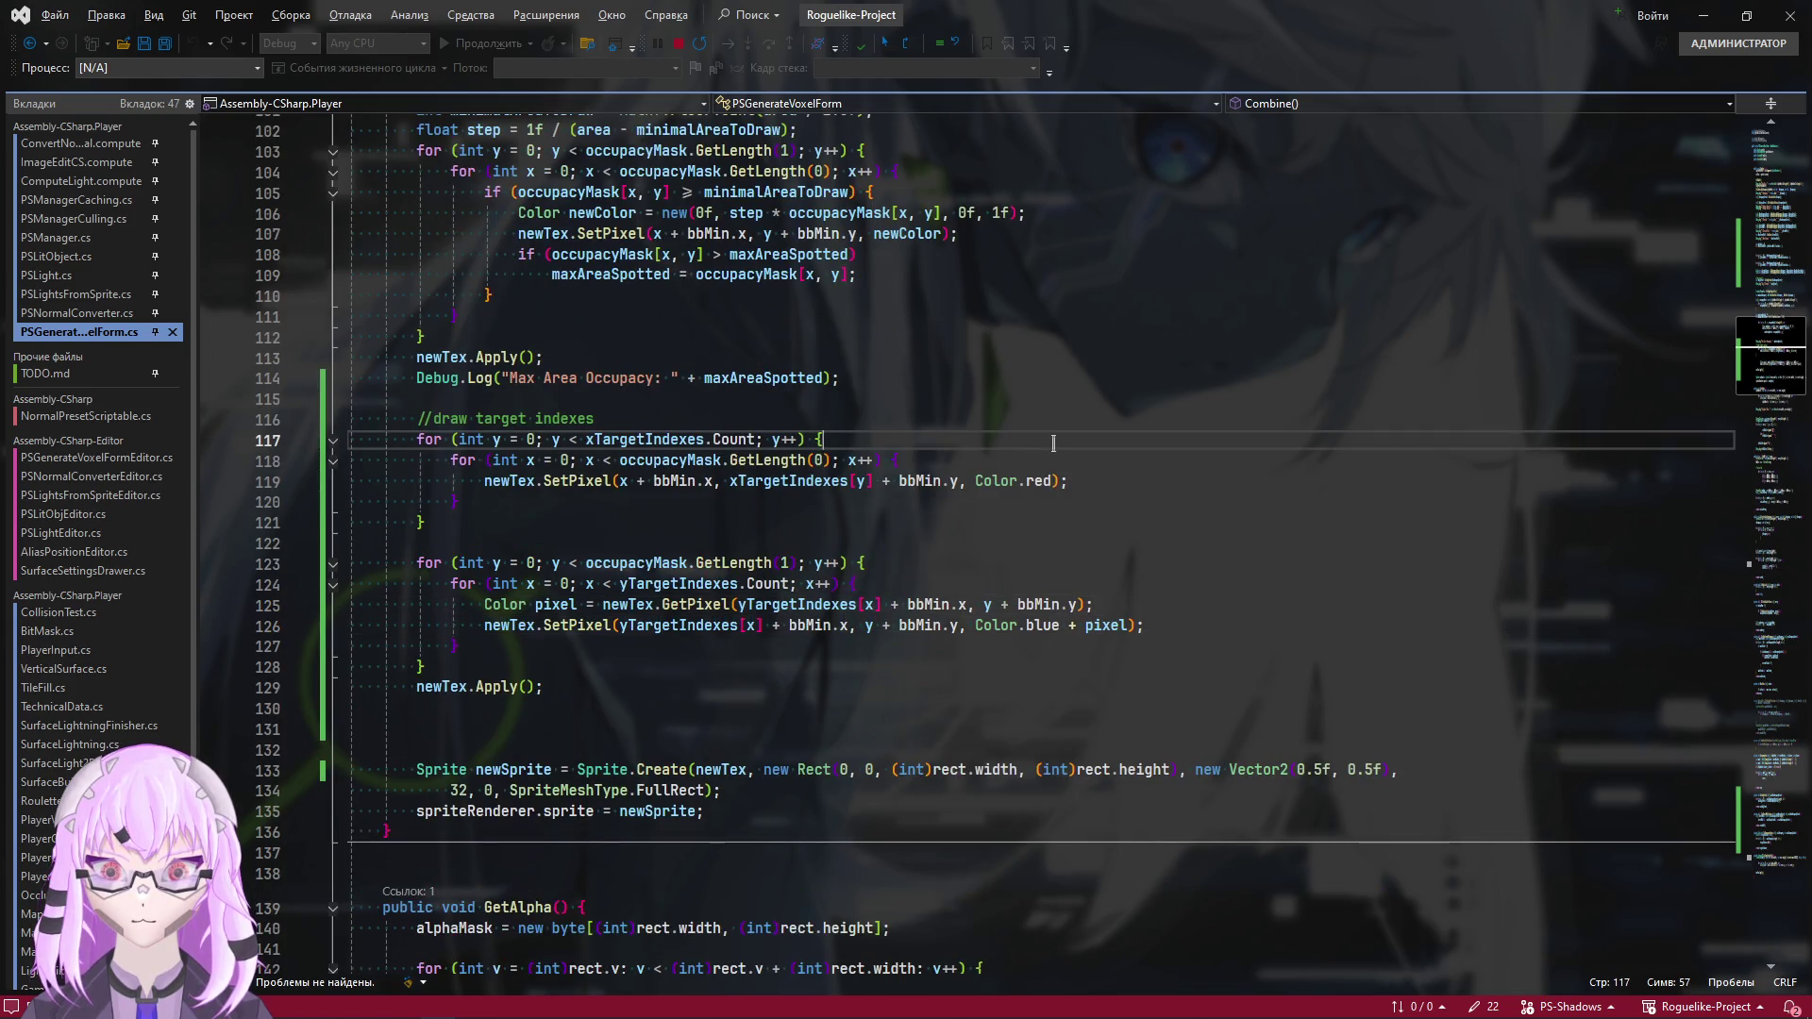
pyautogui.click(1026, 454)
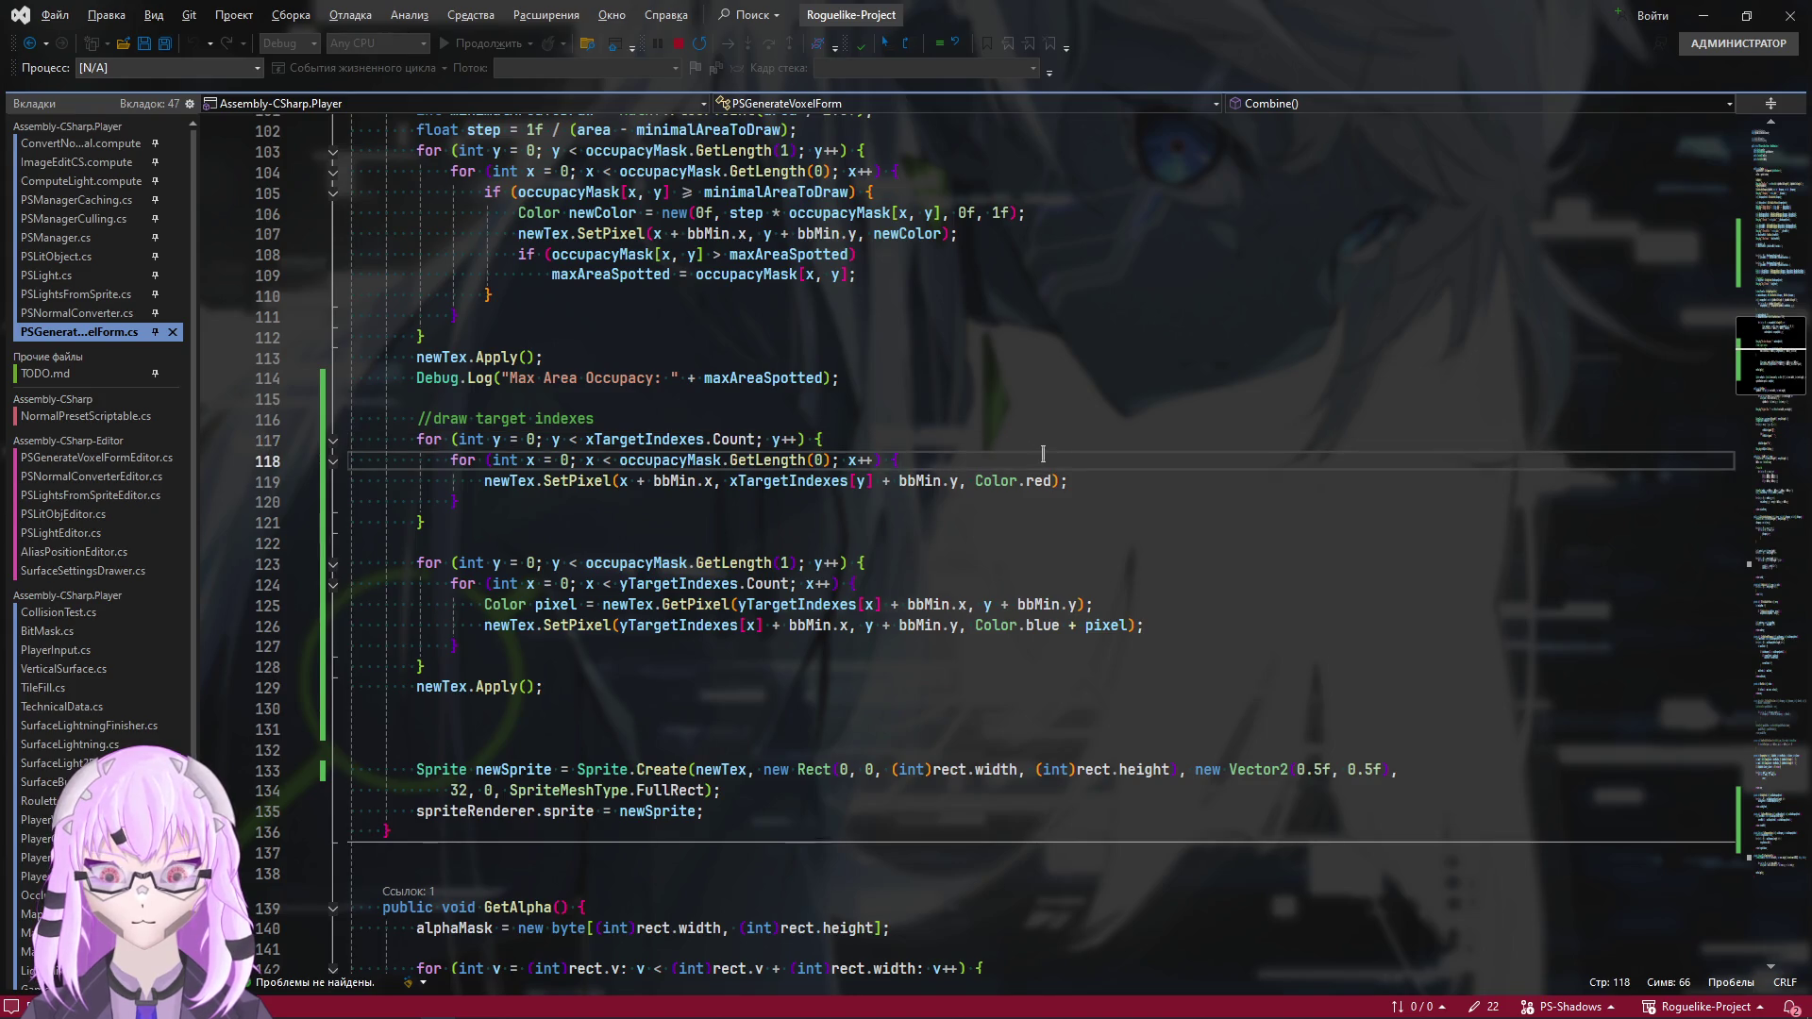
pyautogui.press('Return')
pyautogui.write('Color ')
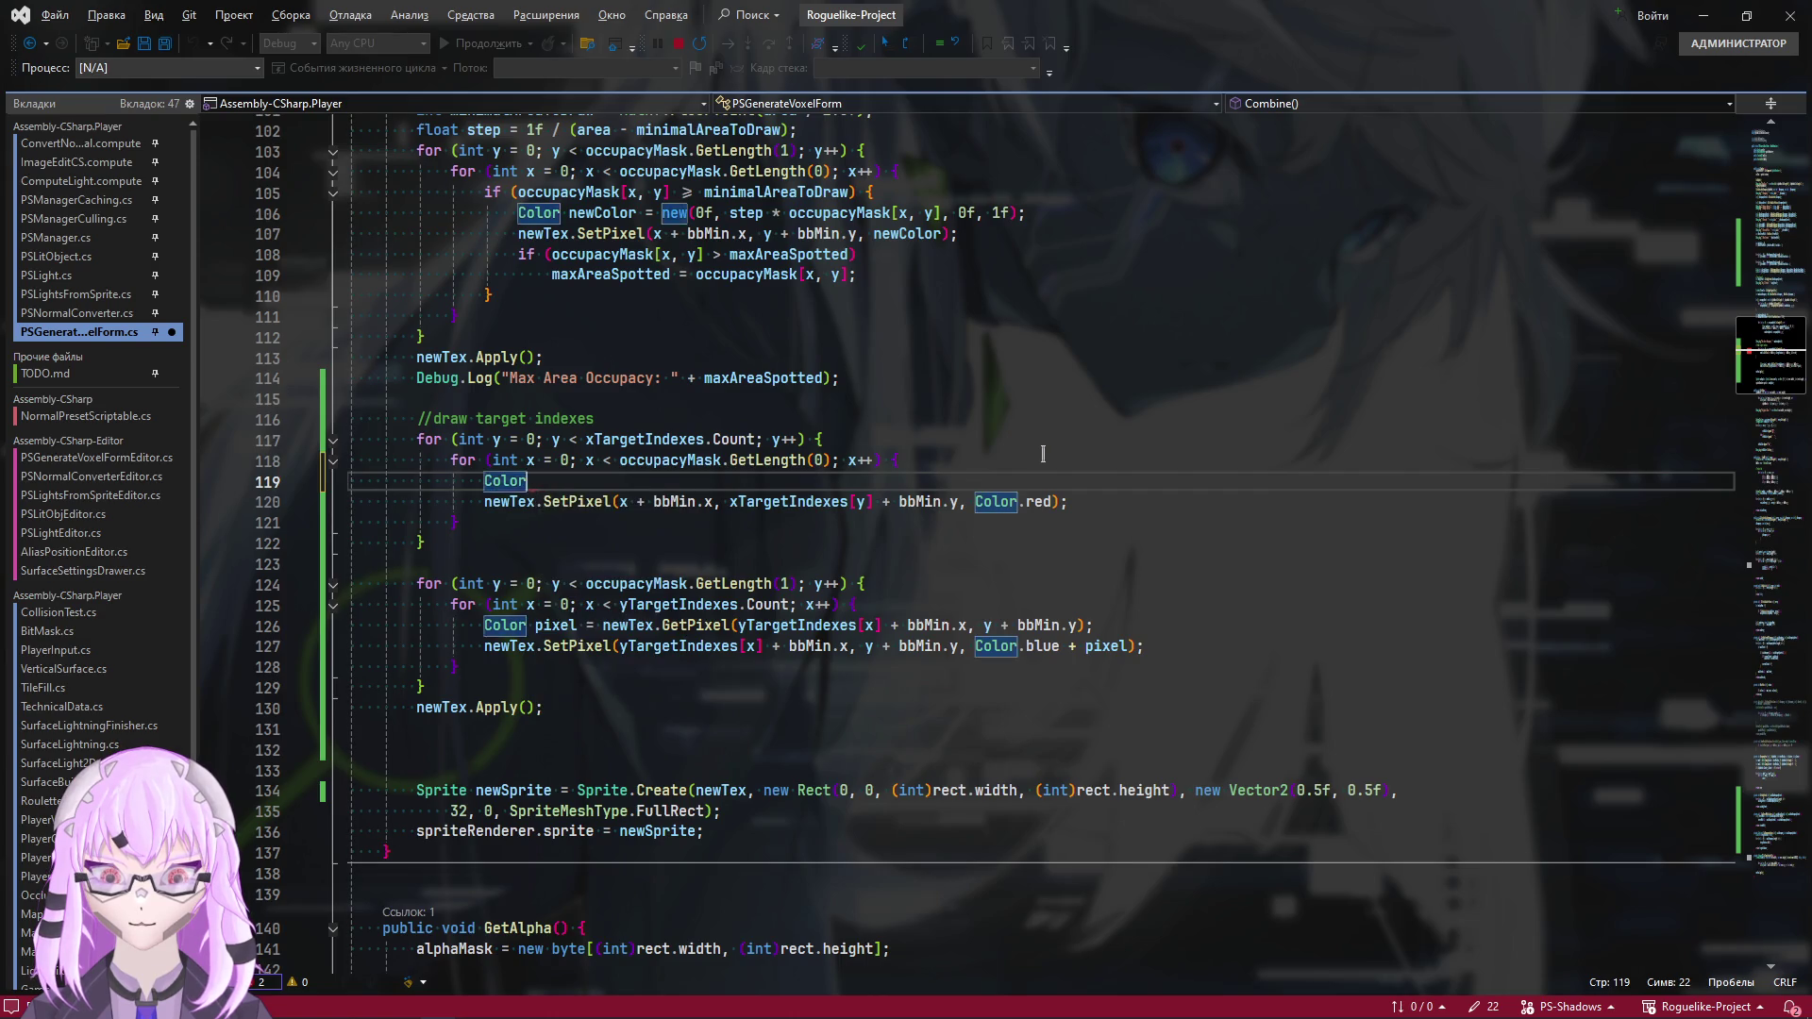
pyautogui.write('pixel')
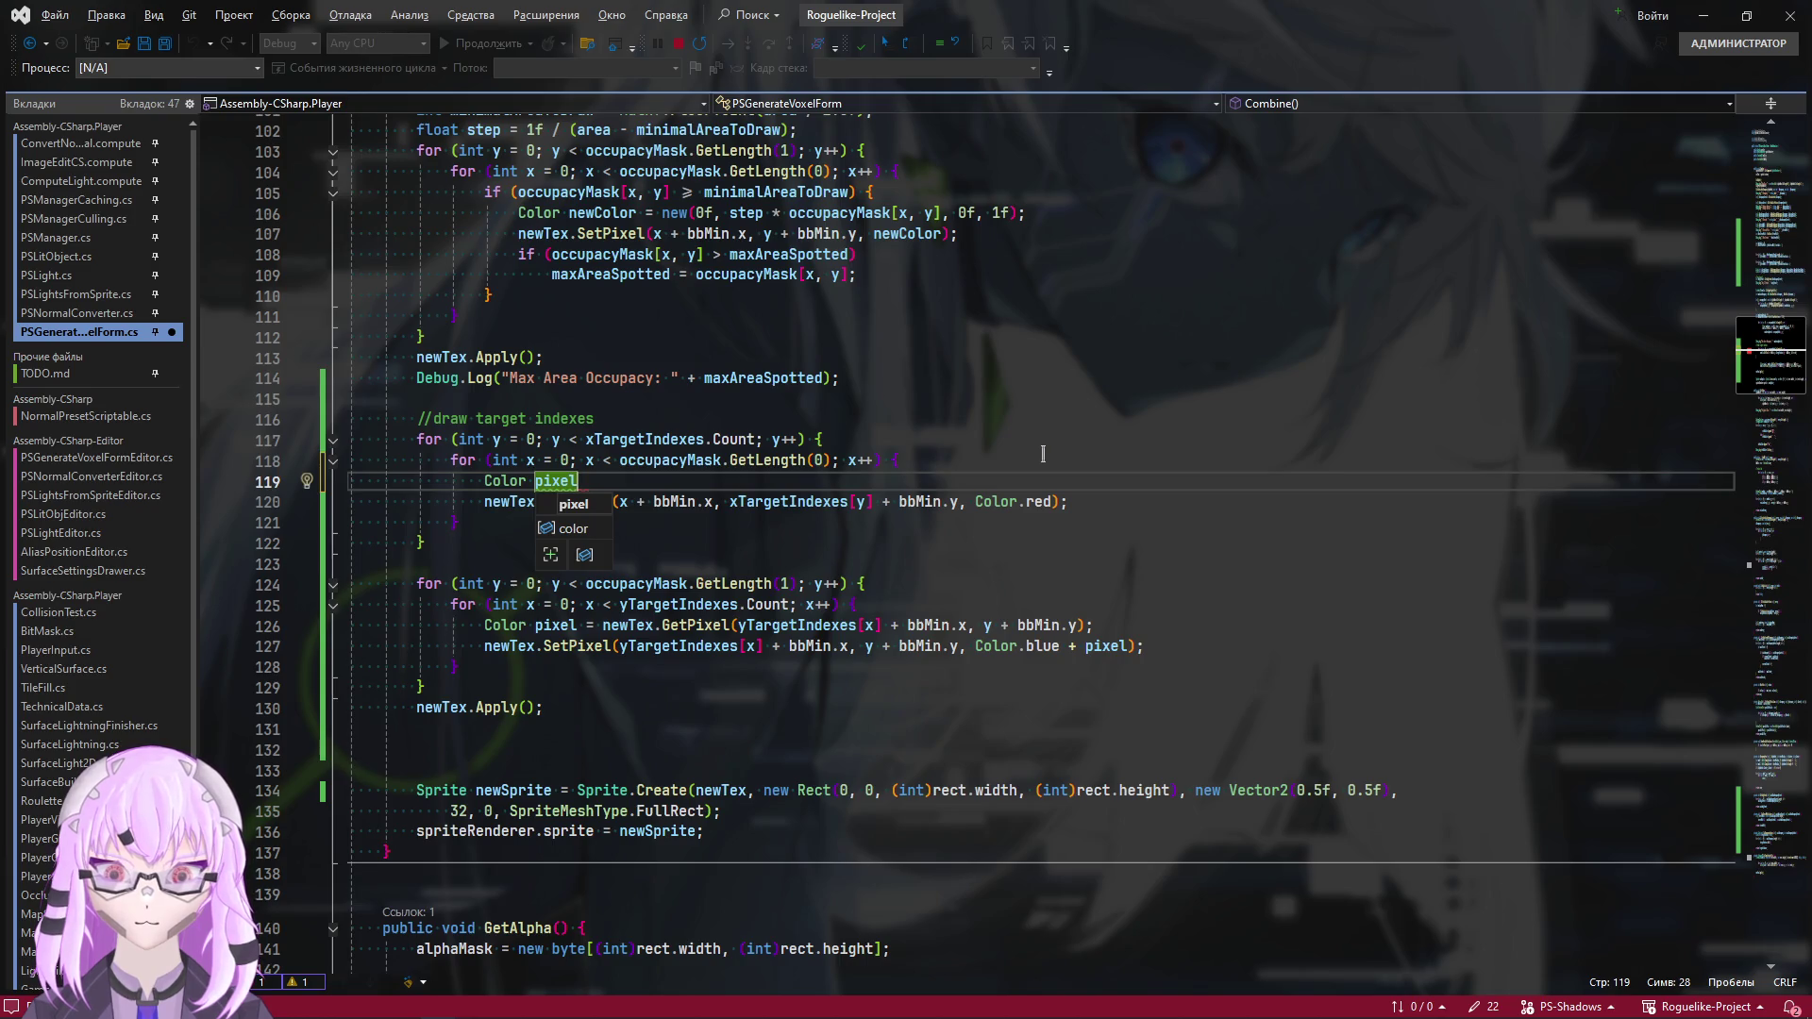
pyautogui.write(' = ')
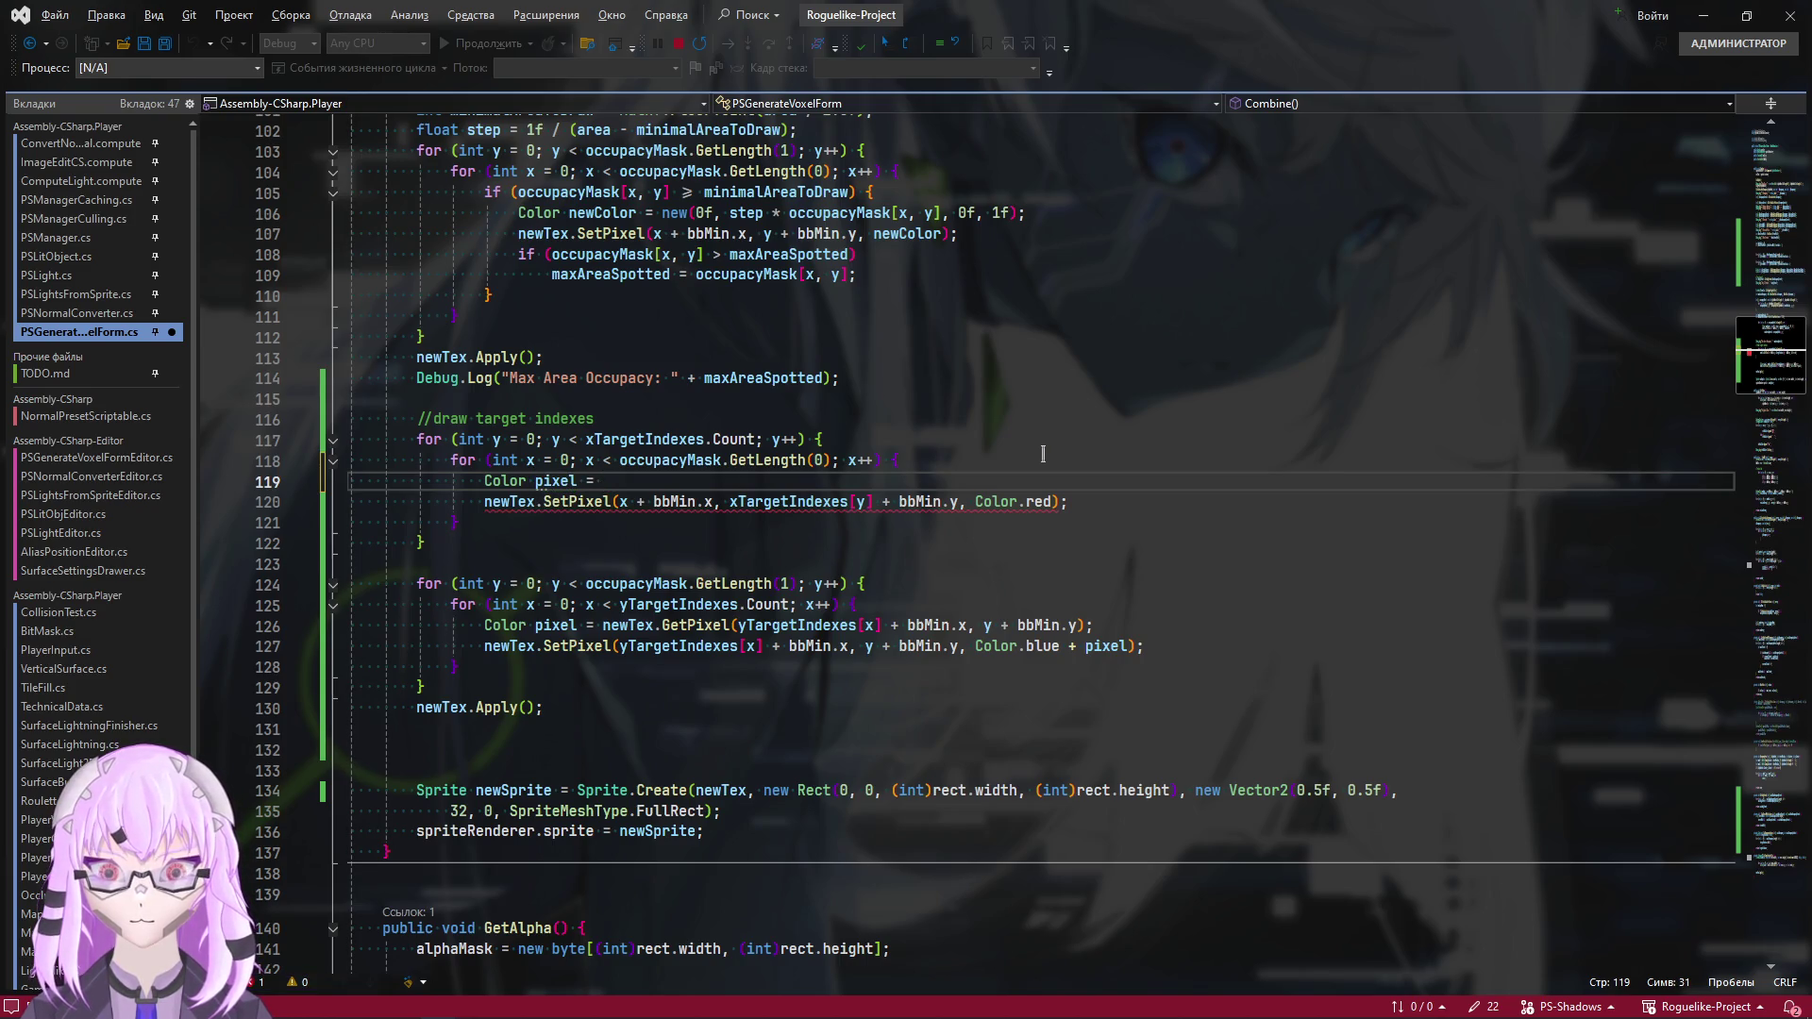
pyautogui.write('newTex.')
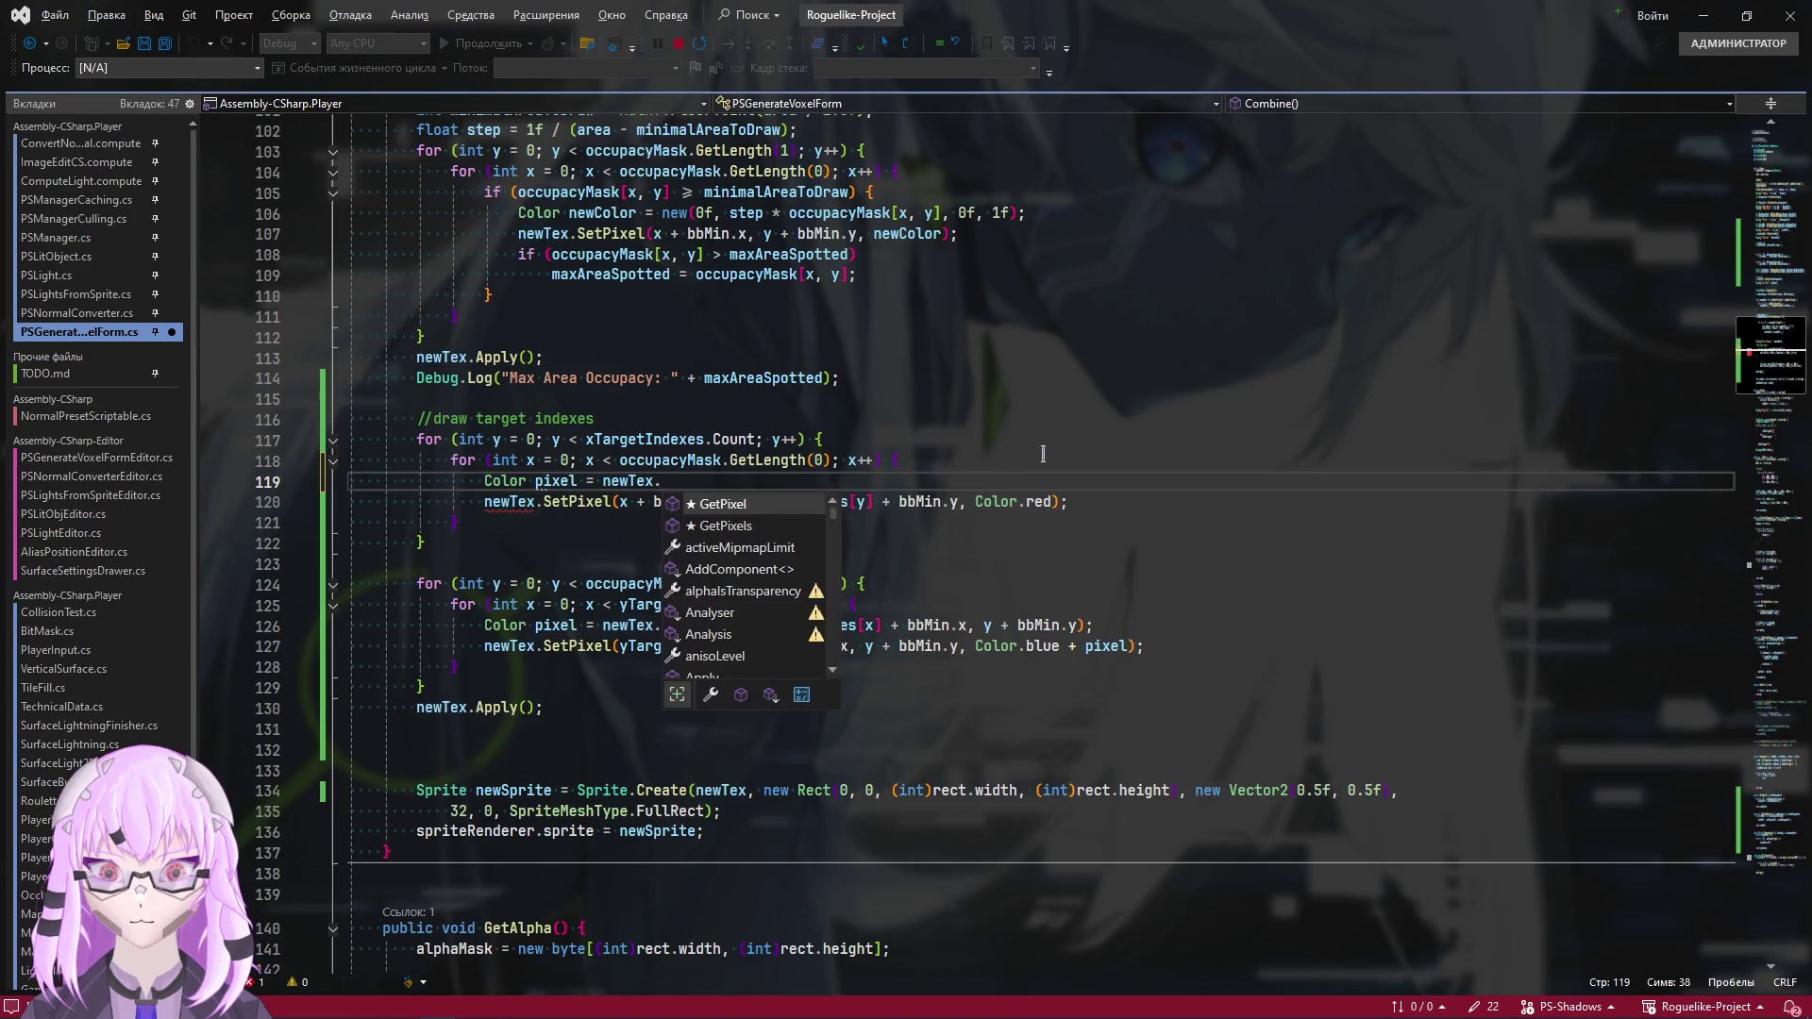
pyautogui.write('Get')
pyautogui.press('Tab')
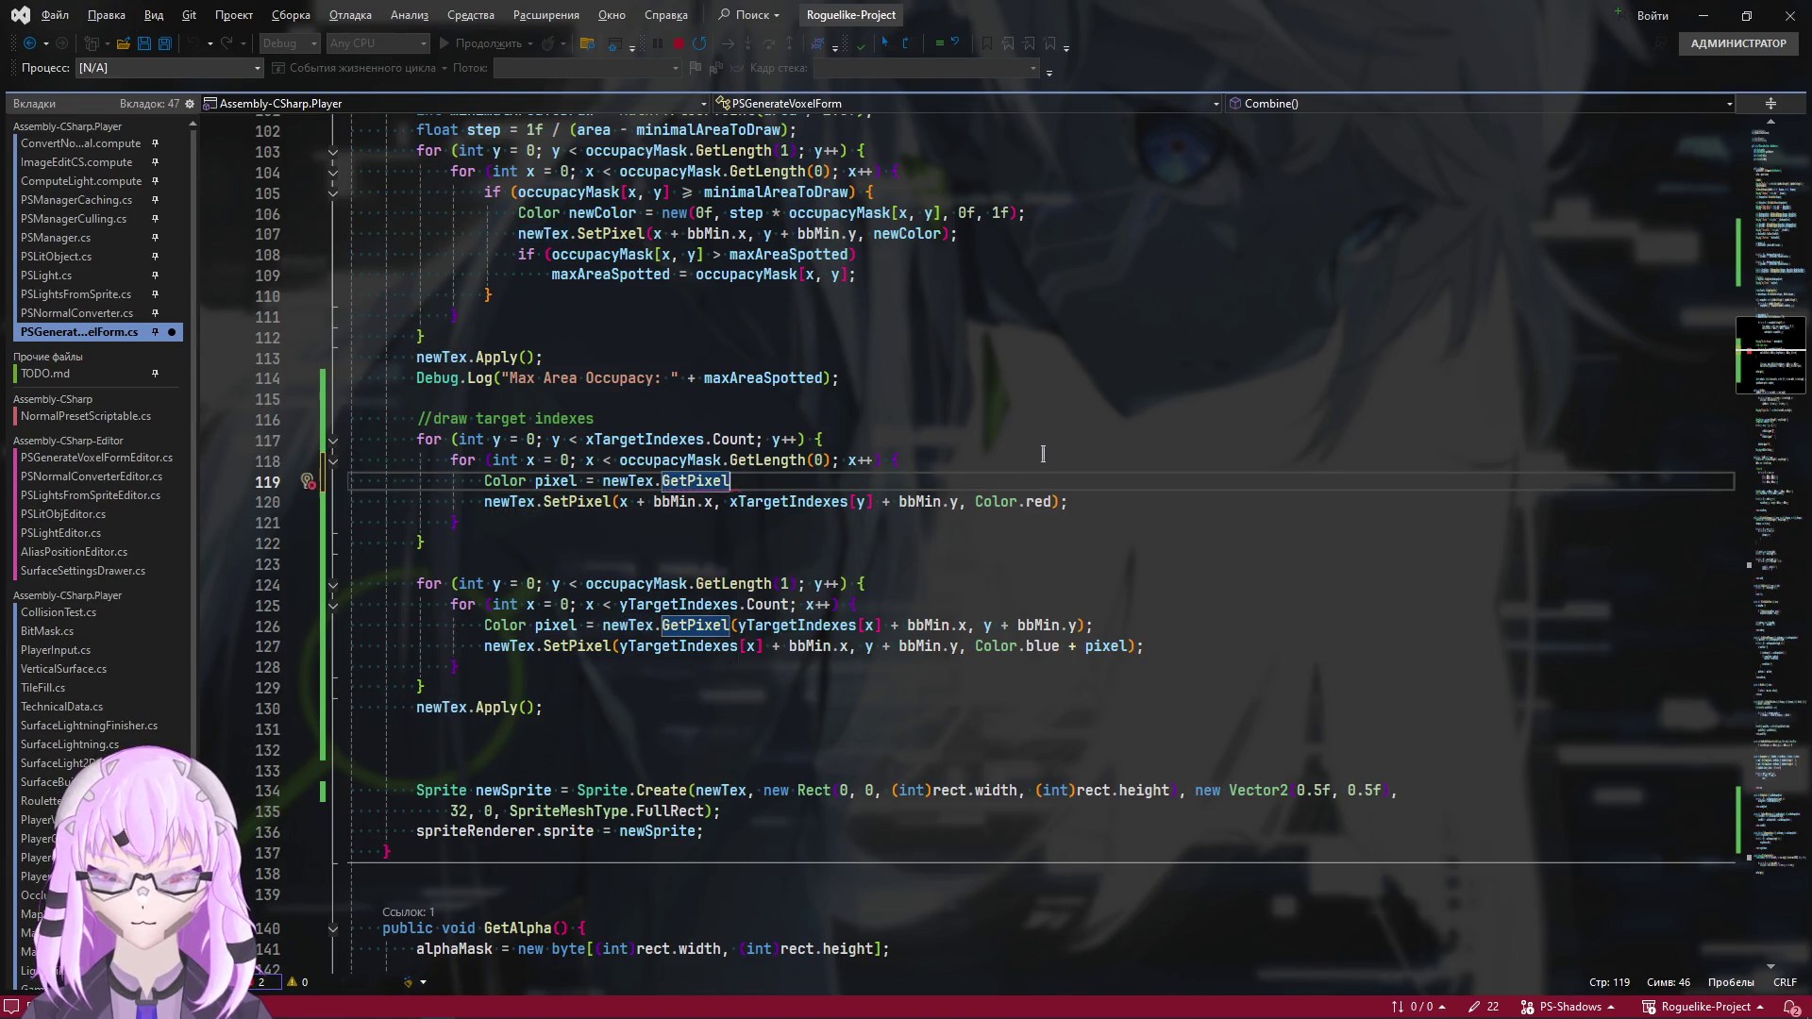
pyautogui.moveTo(618, 501); pyautogui.dragTo(959, 501)
pyautogui.press('Up')
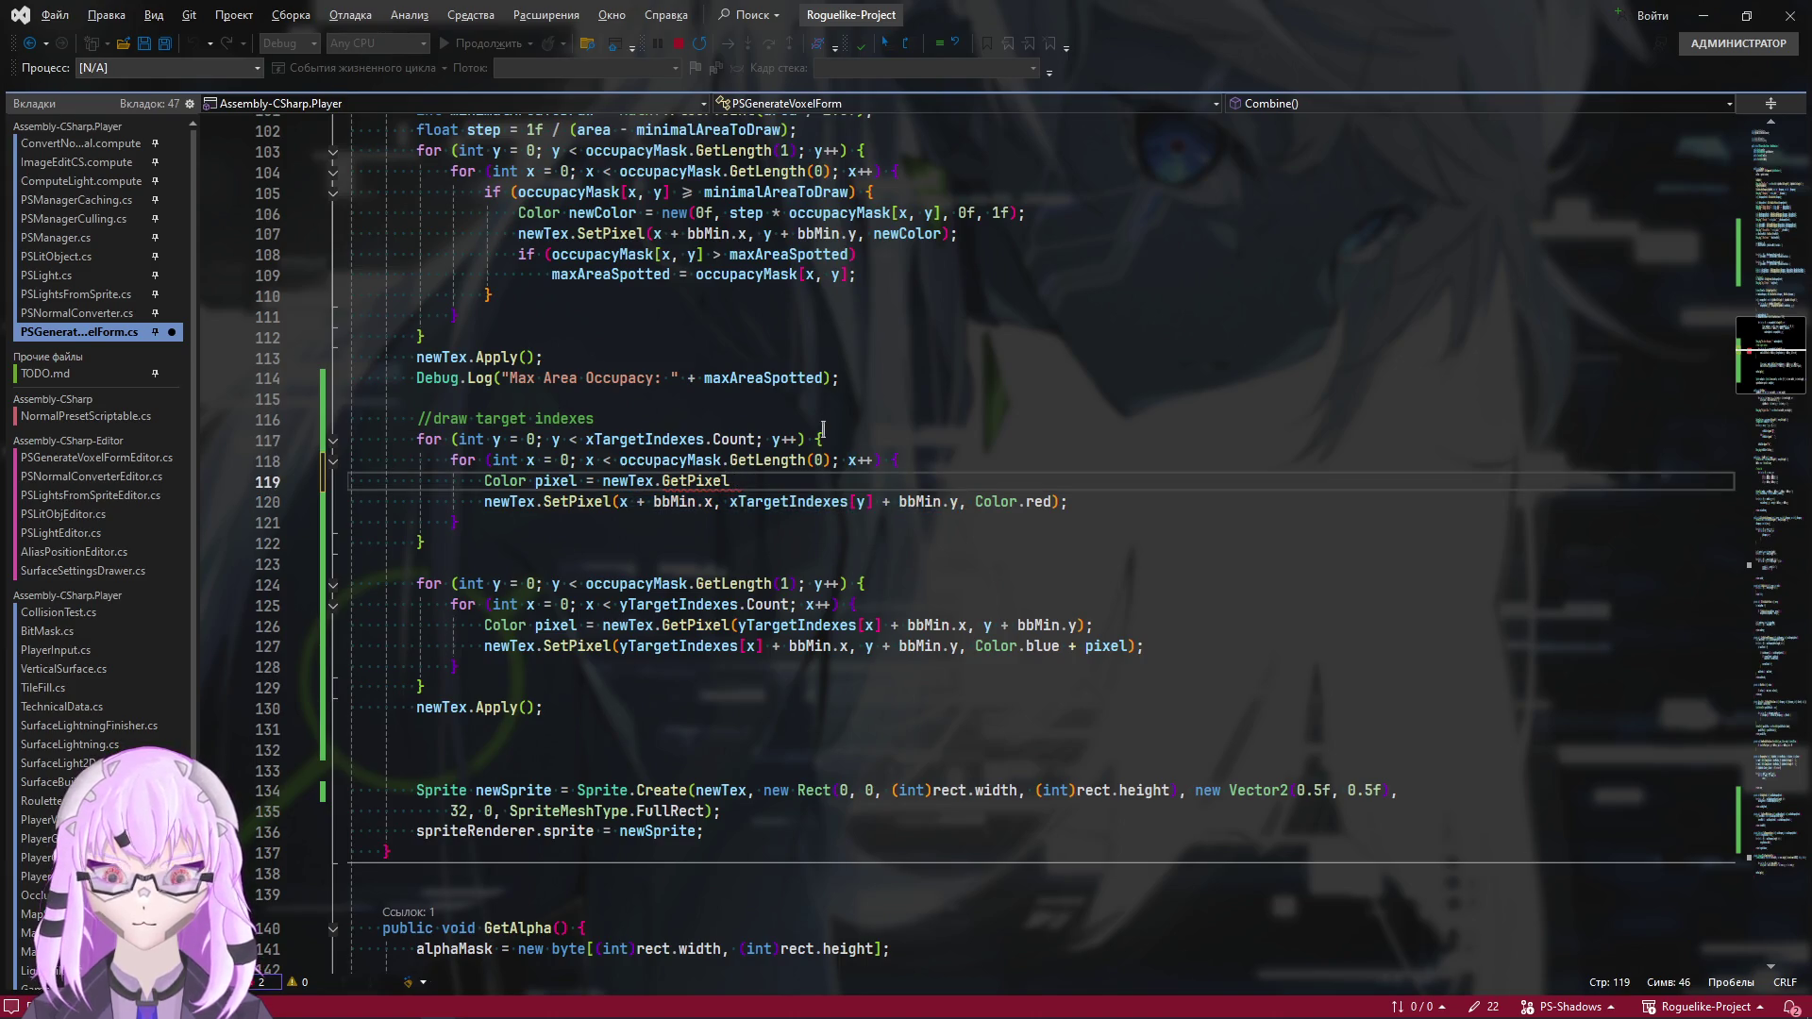
pyautogui.write('x + bbMin.x, xTargetIndexes[y] + bbMin.y)')
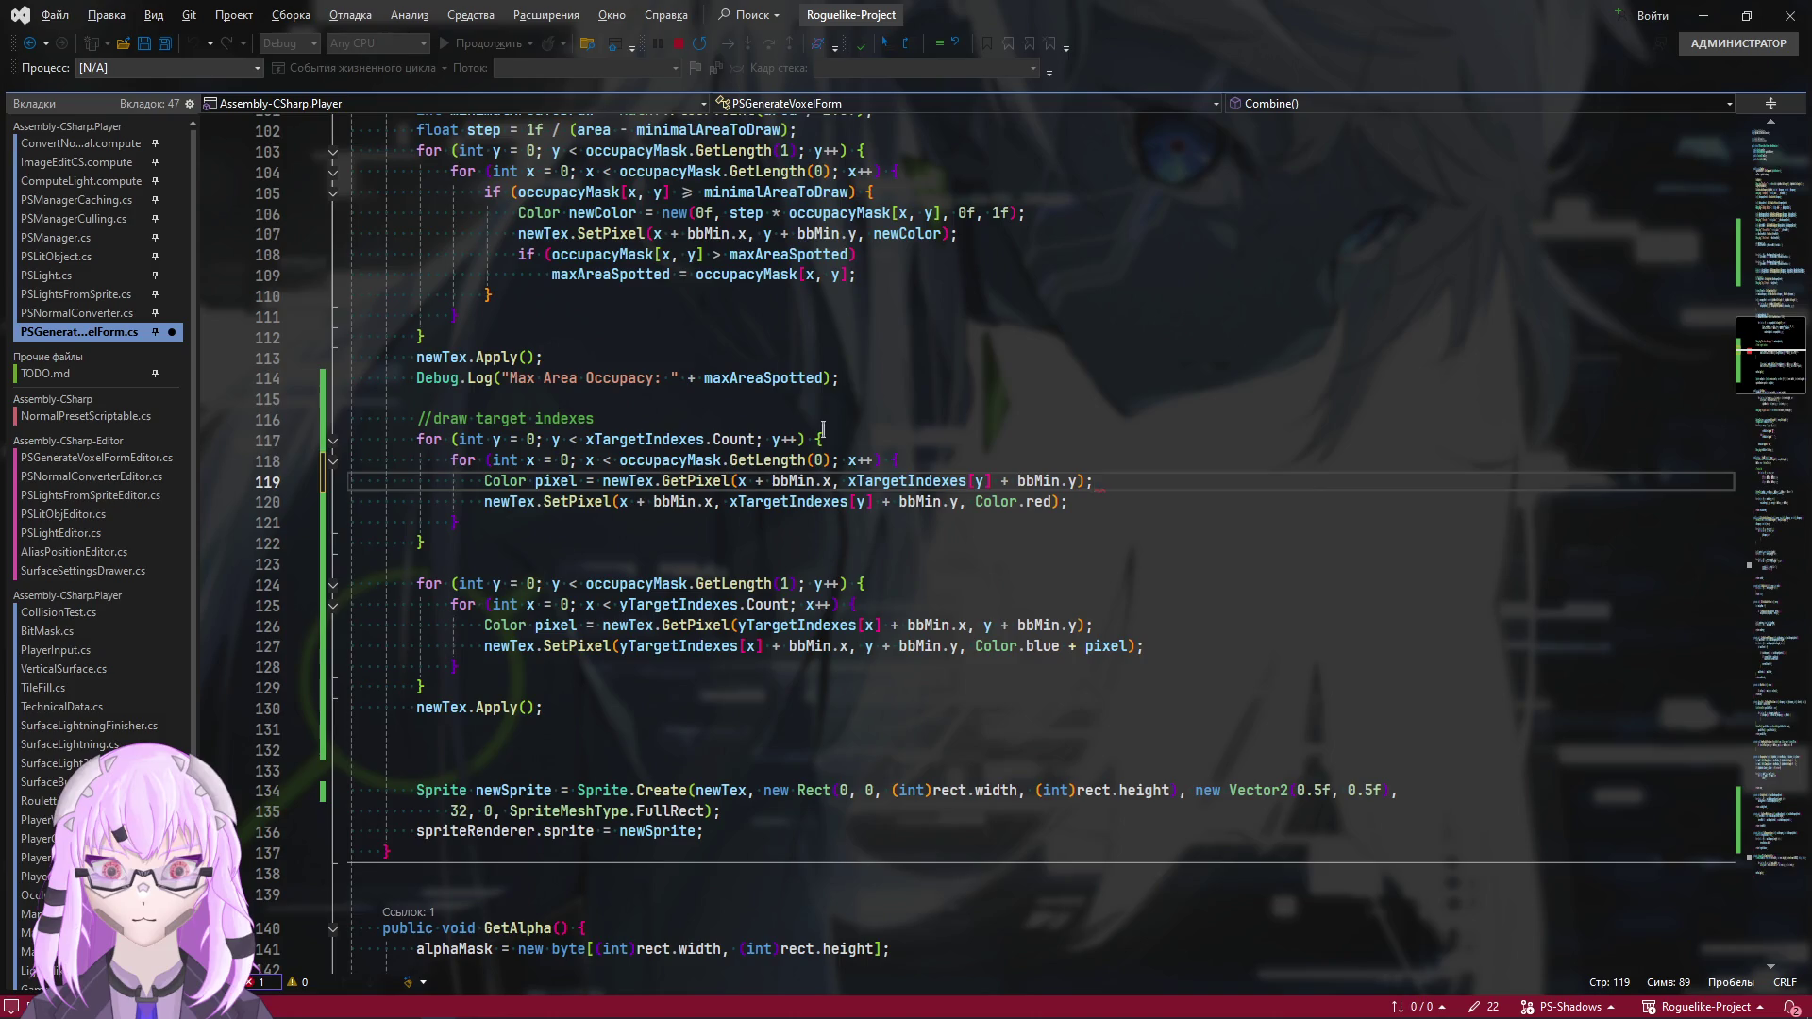
# Wrap the red SetPixel call in an 'if (pixel.a != 0)' check
pyautogui.press('Return')
pyautogui.write('if')
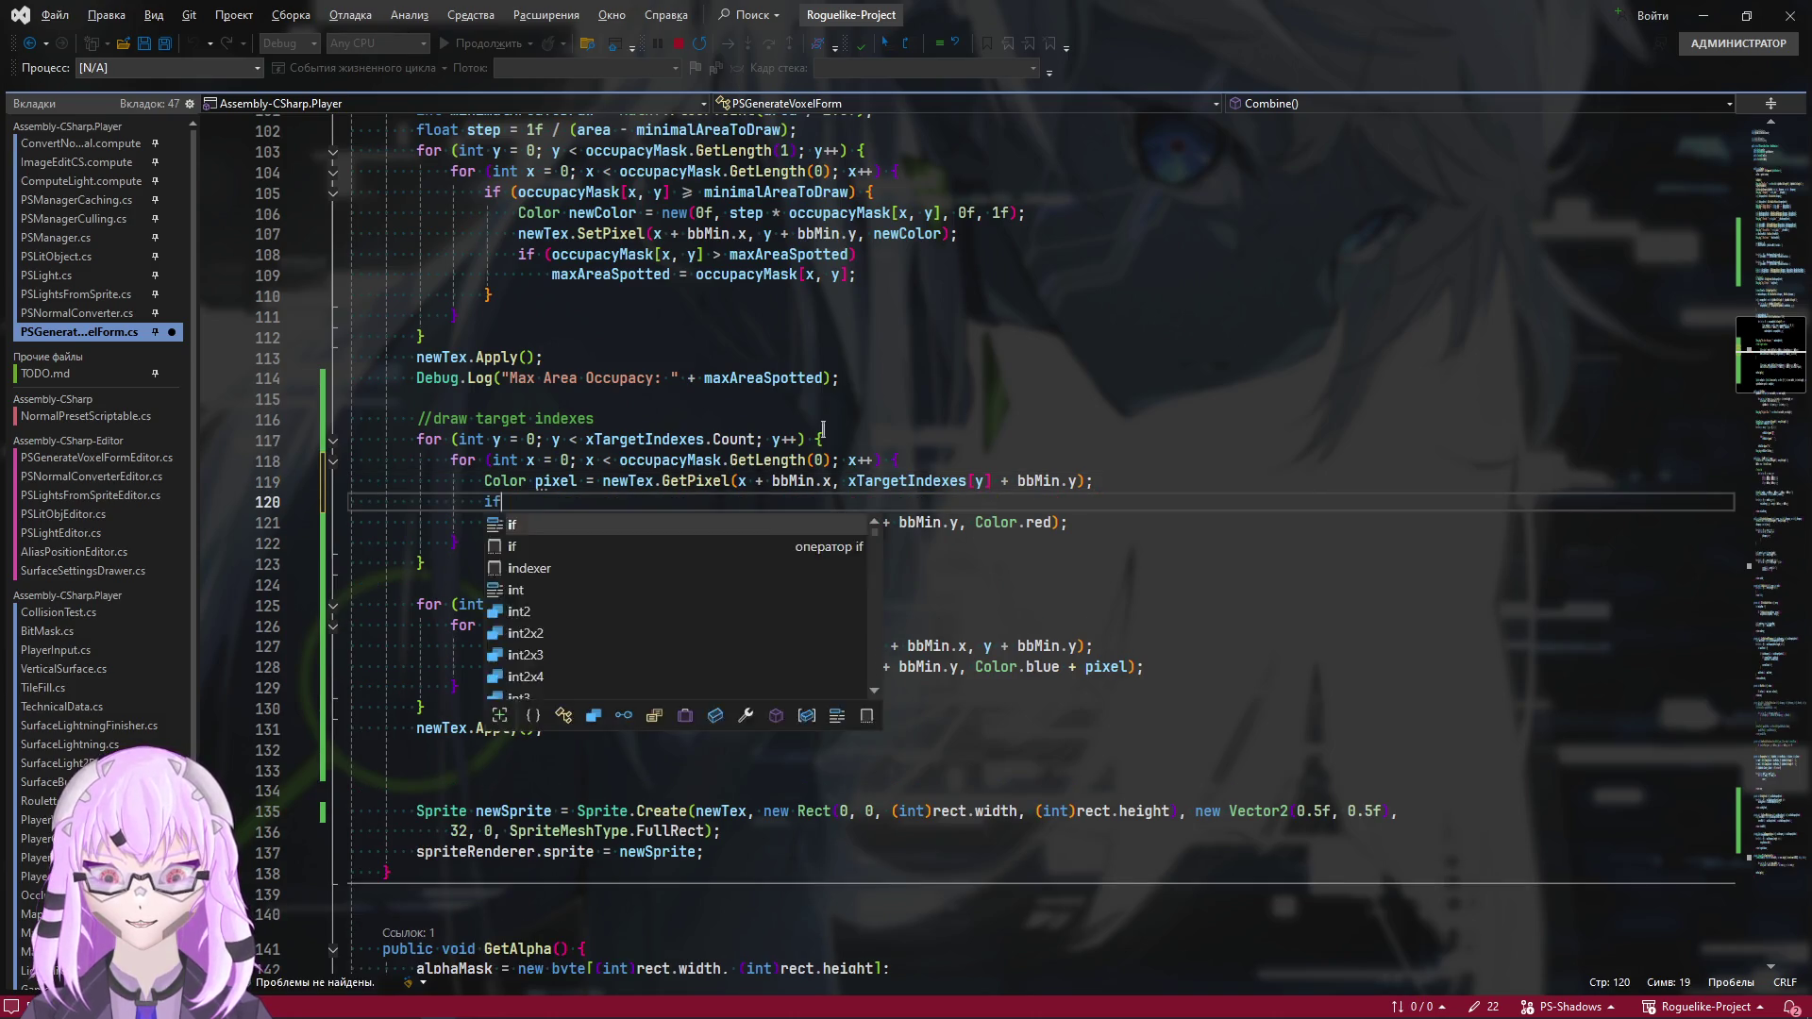
pyautogui.write(' (pixel')
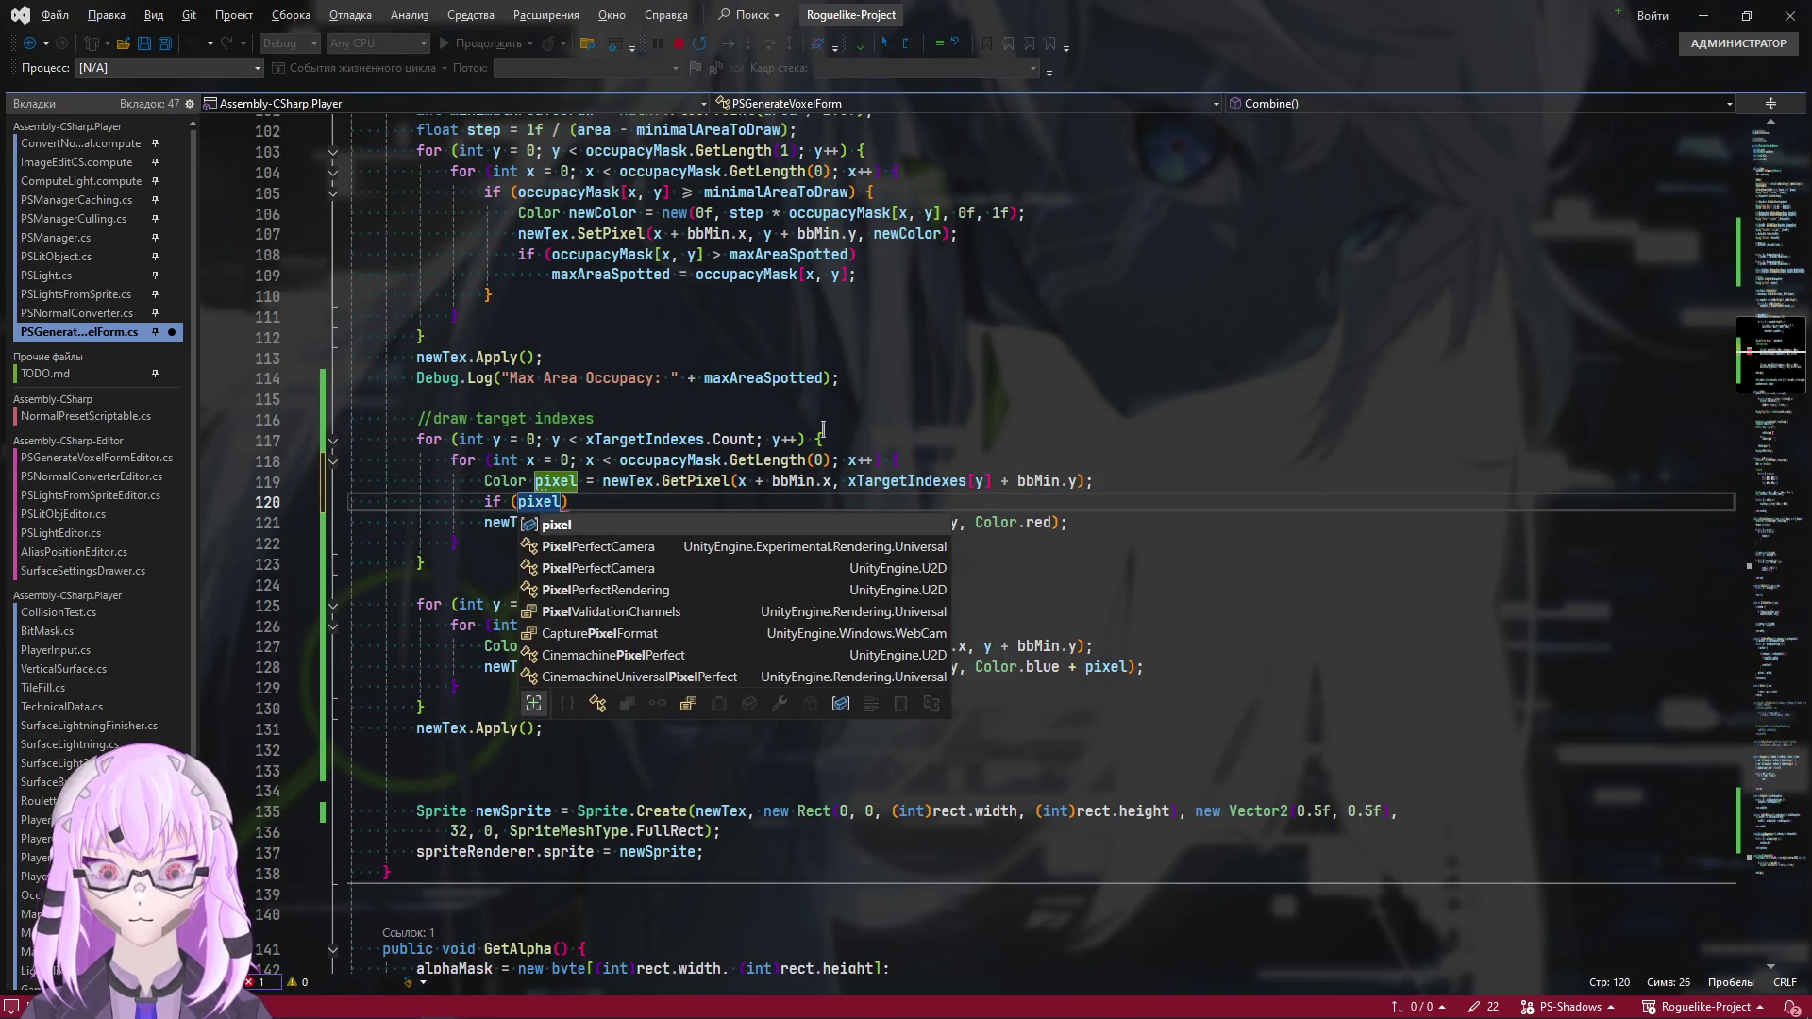
pyautogui.write('.a !')
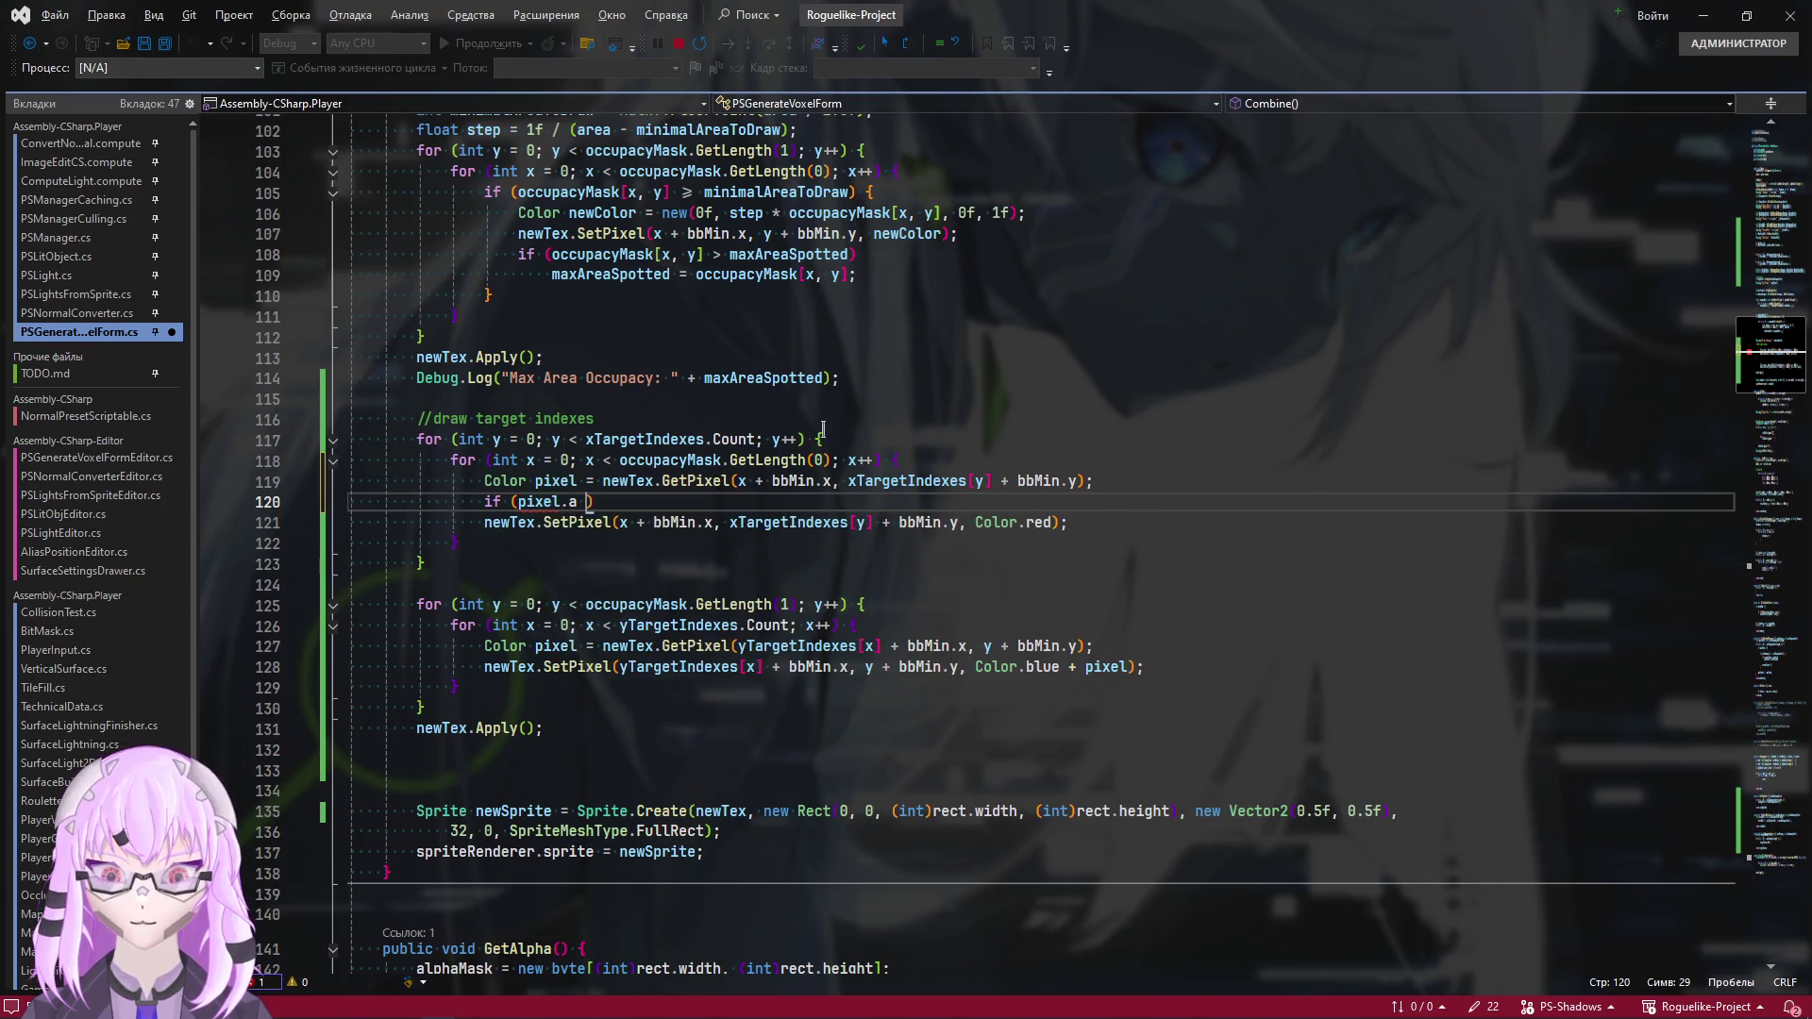
pyautogui.write('= 0')
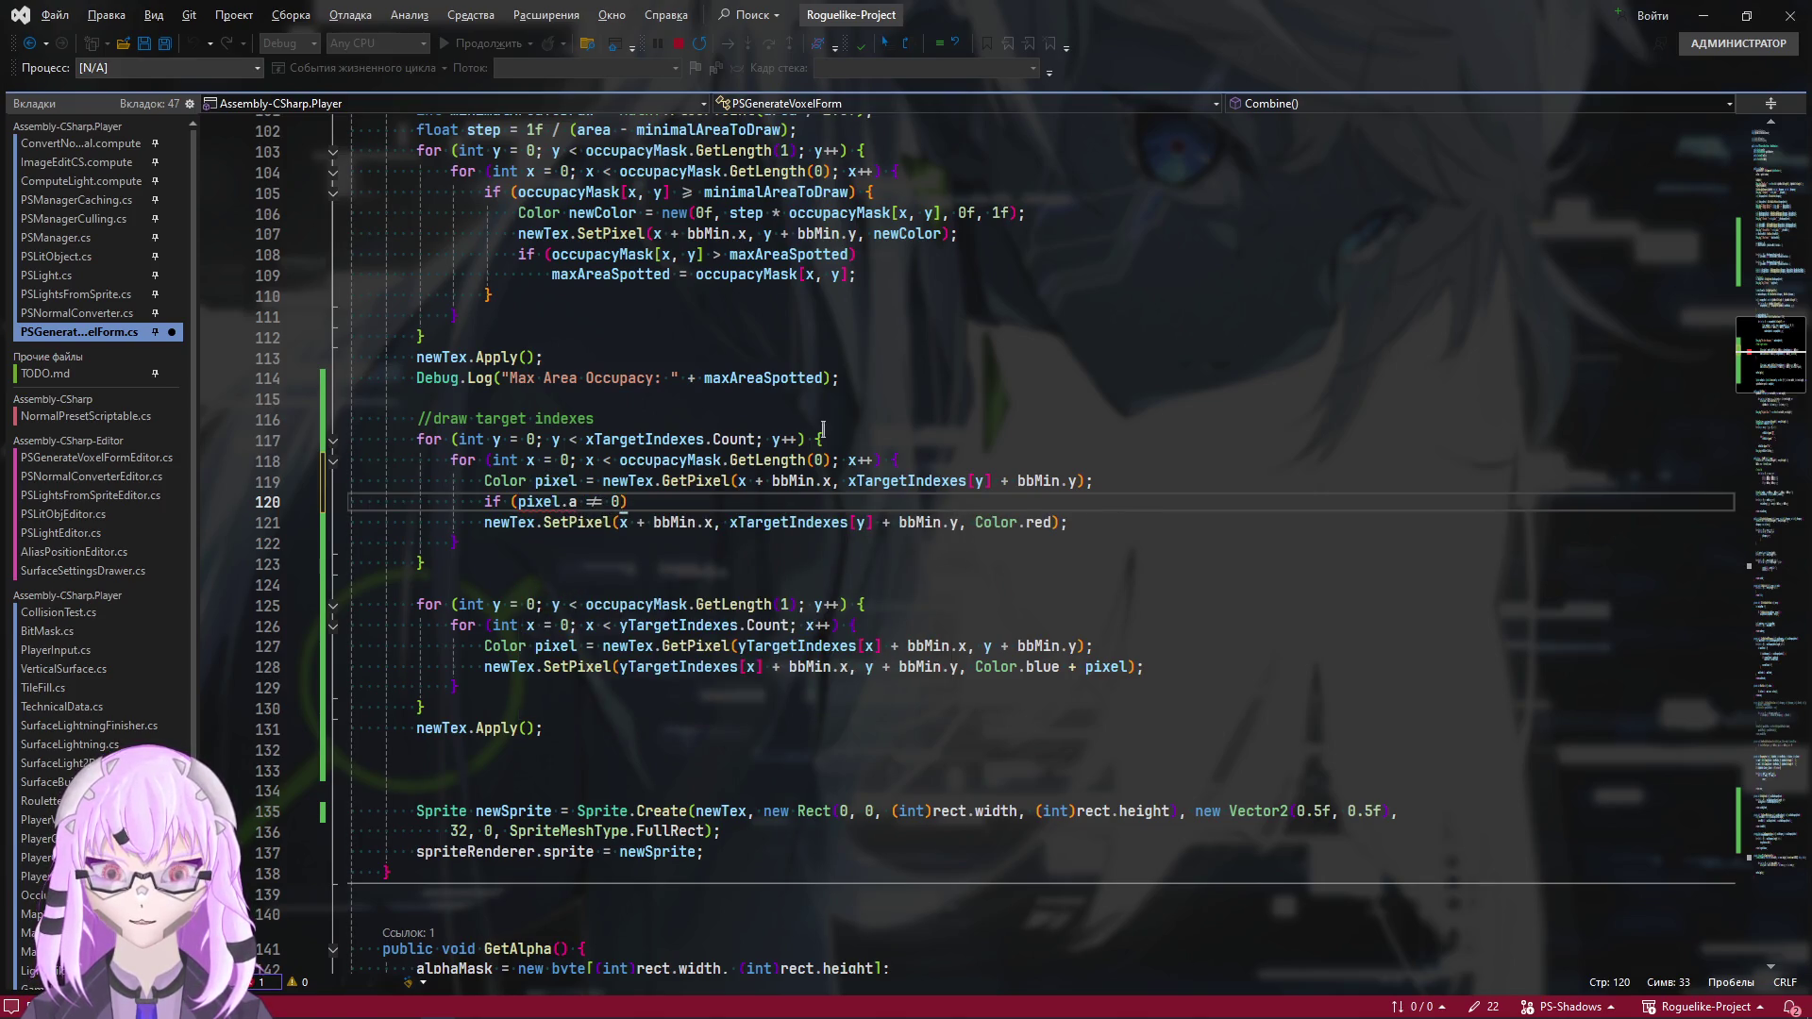
pyautogui.click(484, 524)
pyautogui.press('Tab')
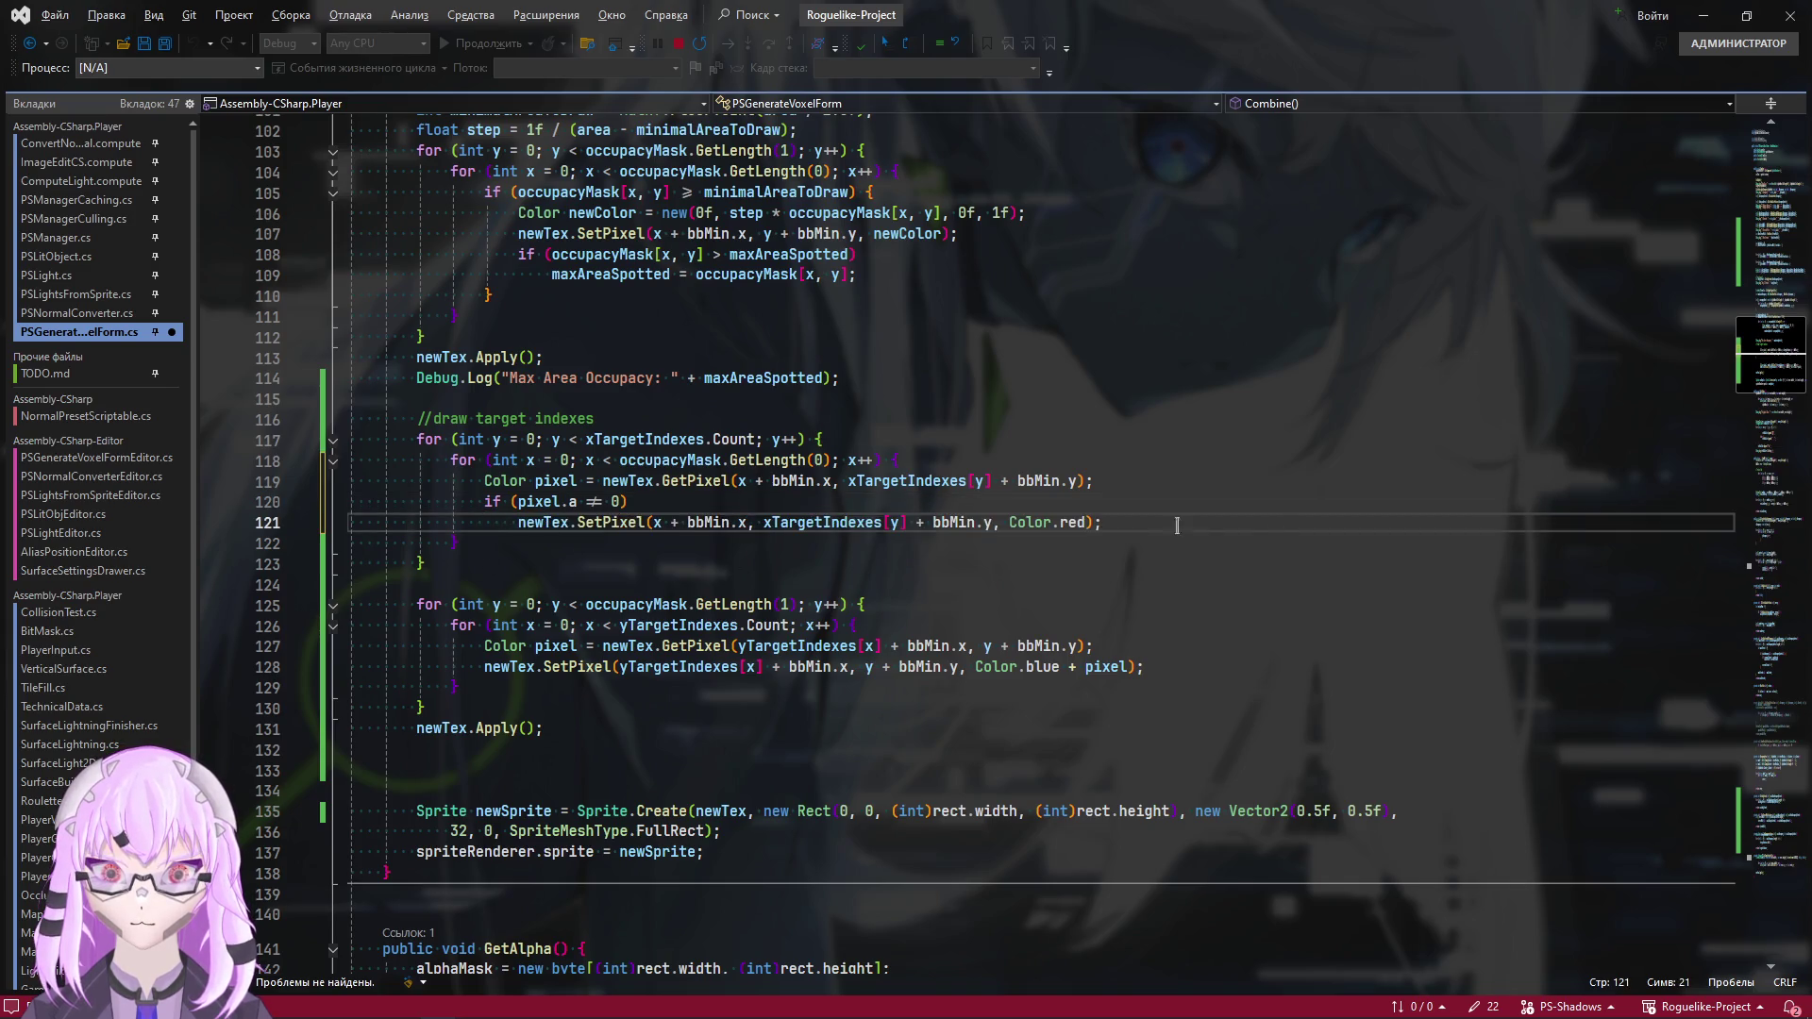
# Paste the same alpha check into the blue loop, save, and return to Unity
pyautogui.moveTo(629, 501); pyautogui.dragTo(488, 502)
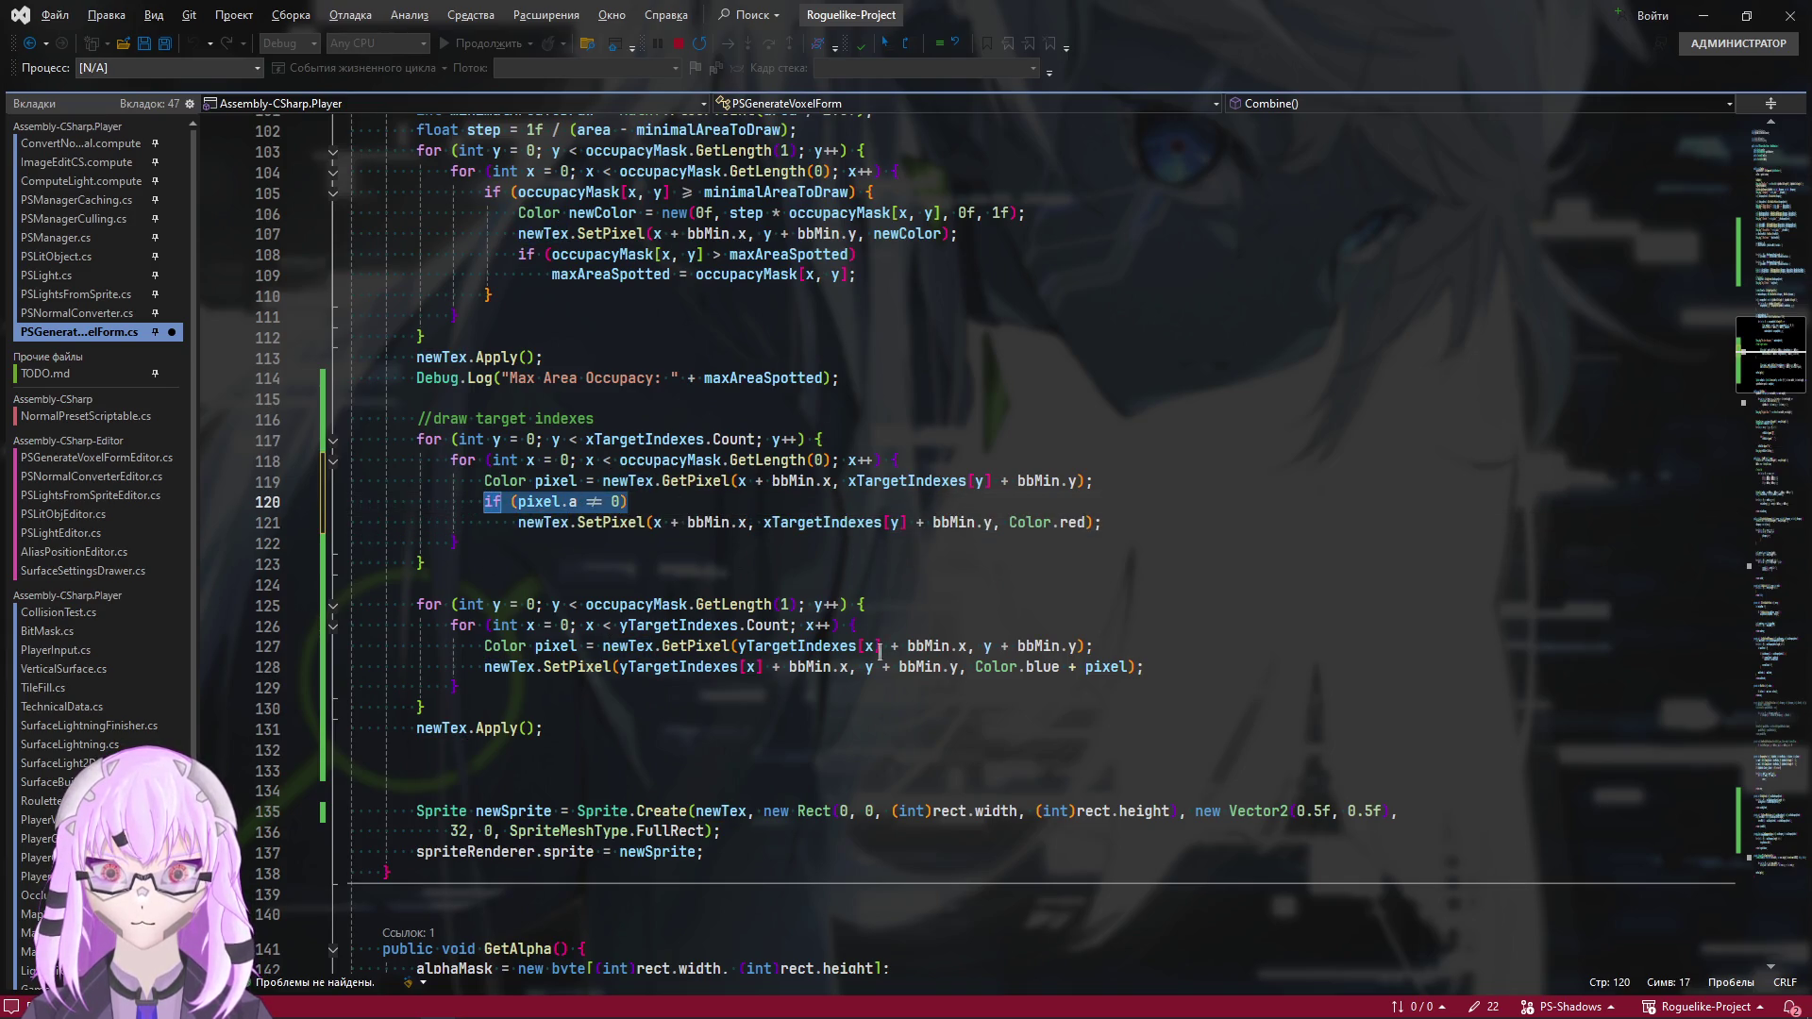
pyautogui.hotkey('ctrl', 'c')
pyautogui.click(1097, 648)
pyautogui.press('Return')
pyautogui.hotkey('ctrl', 'v')
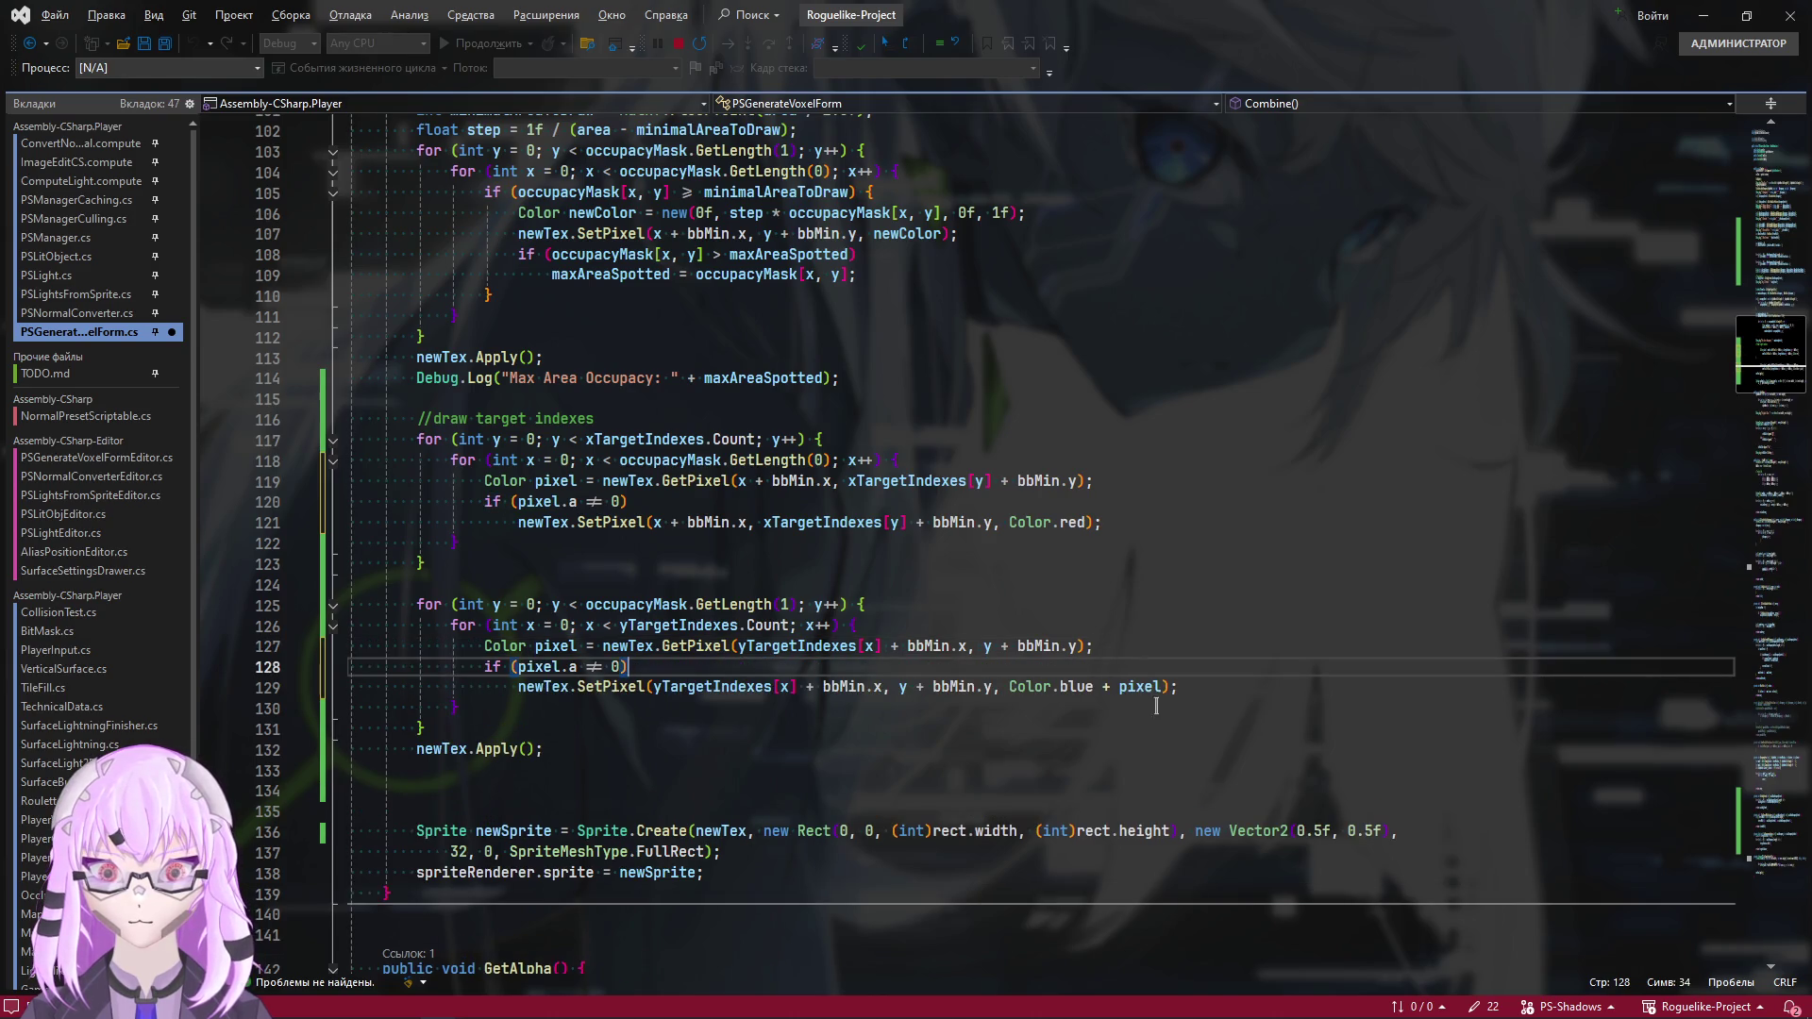
pyautogui.hotkey('ctrl', 's')
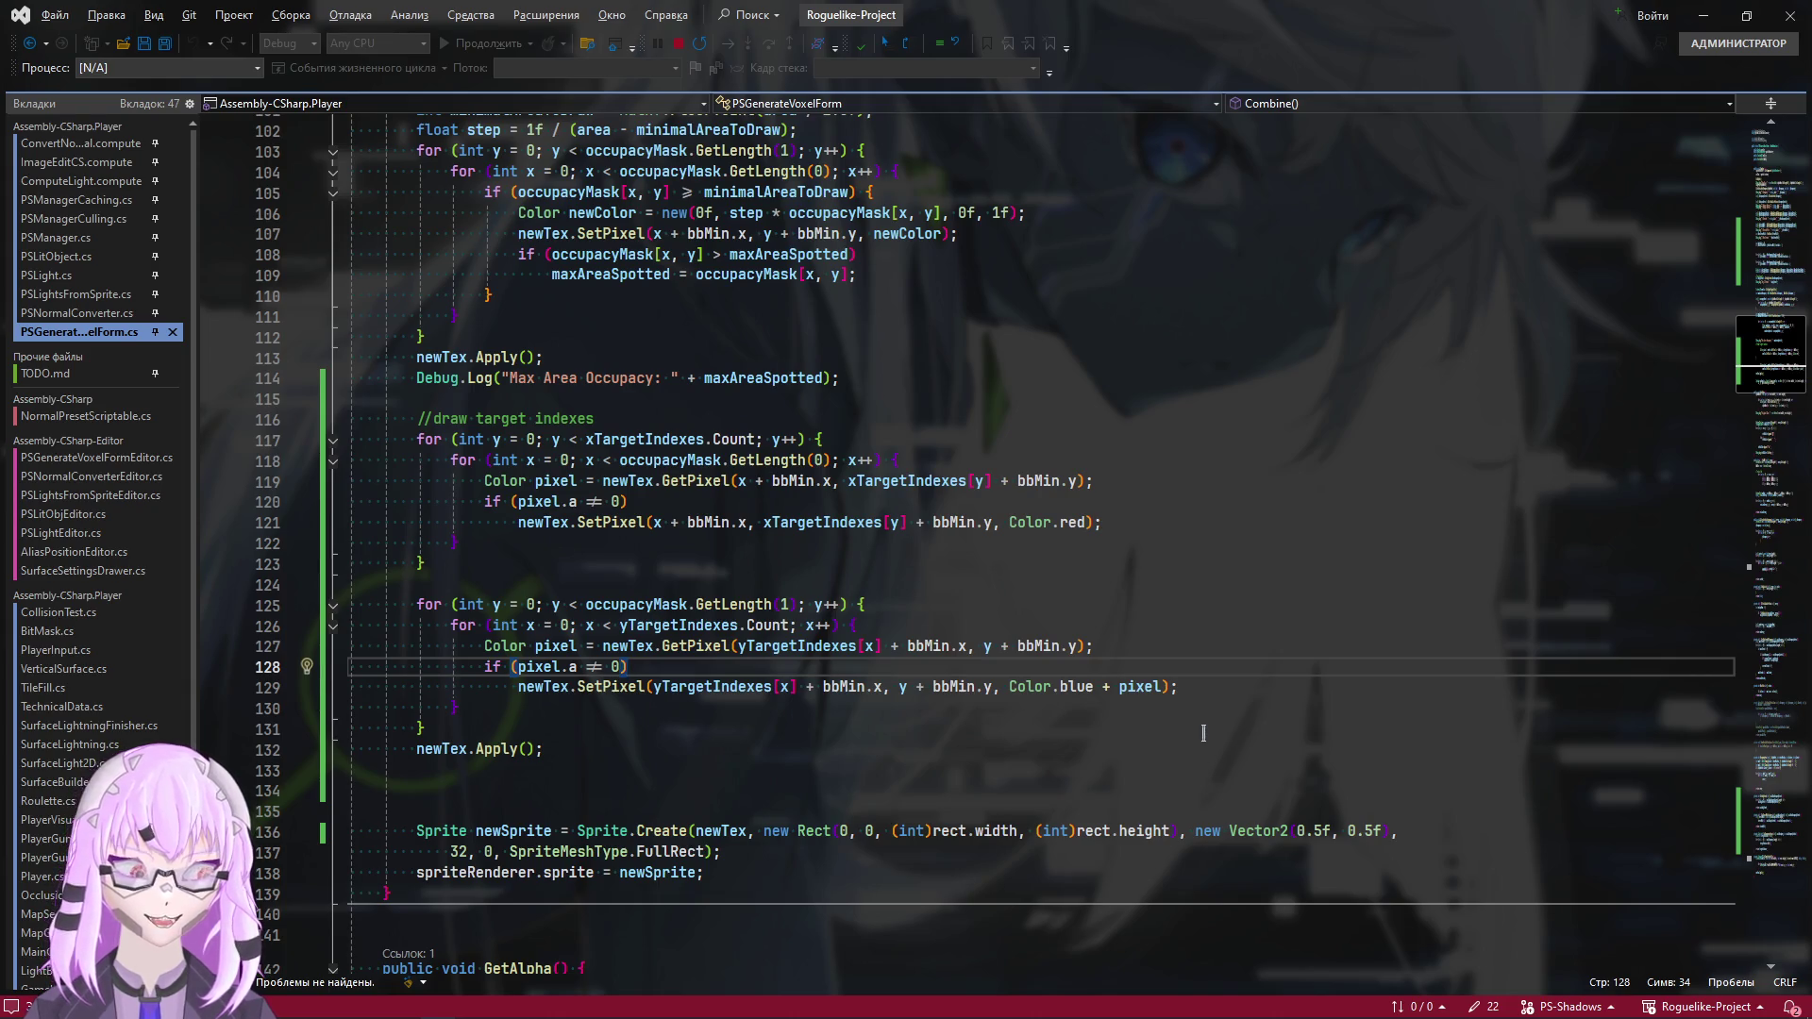
pyautogui.hotkey('alt', 'Tab')
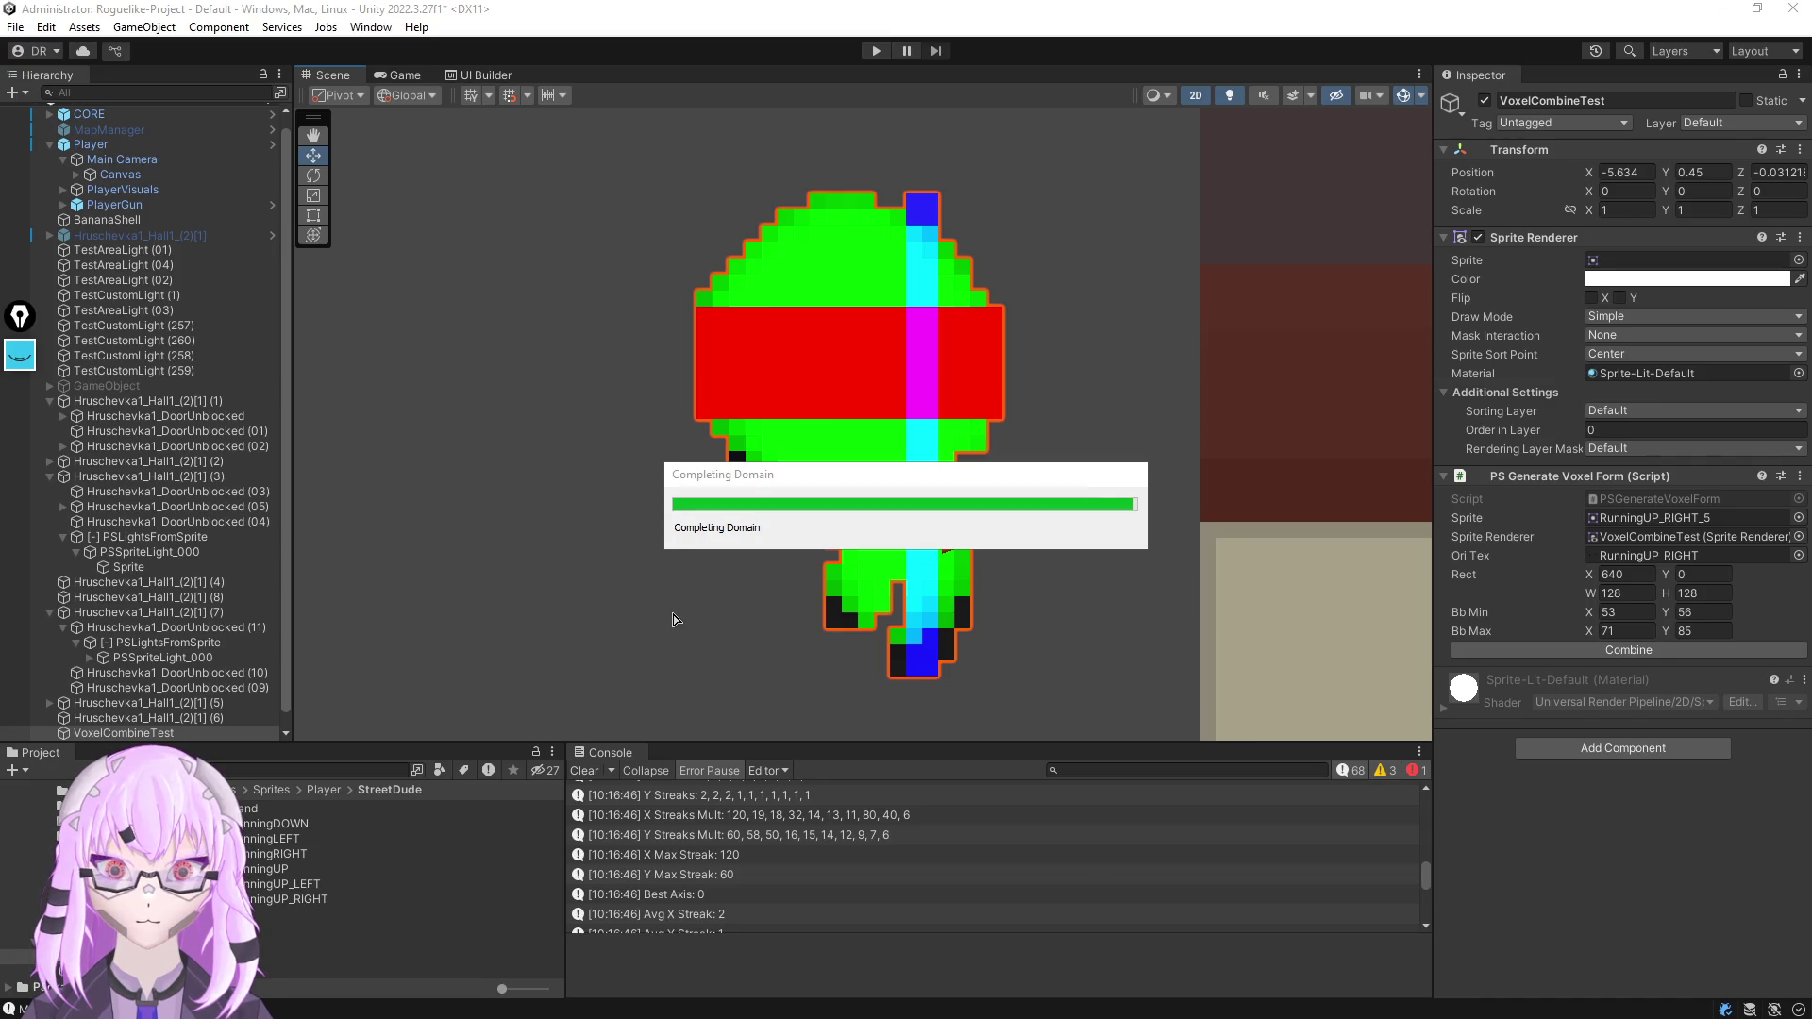
# Clear the Console, assign RunningDOWN_0 to the Sprite field, and regenerate the voxel figure
pyautogui.click(584, 770)
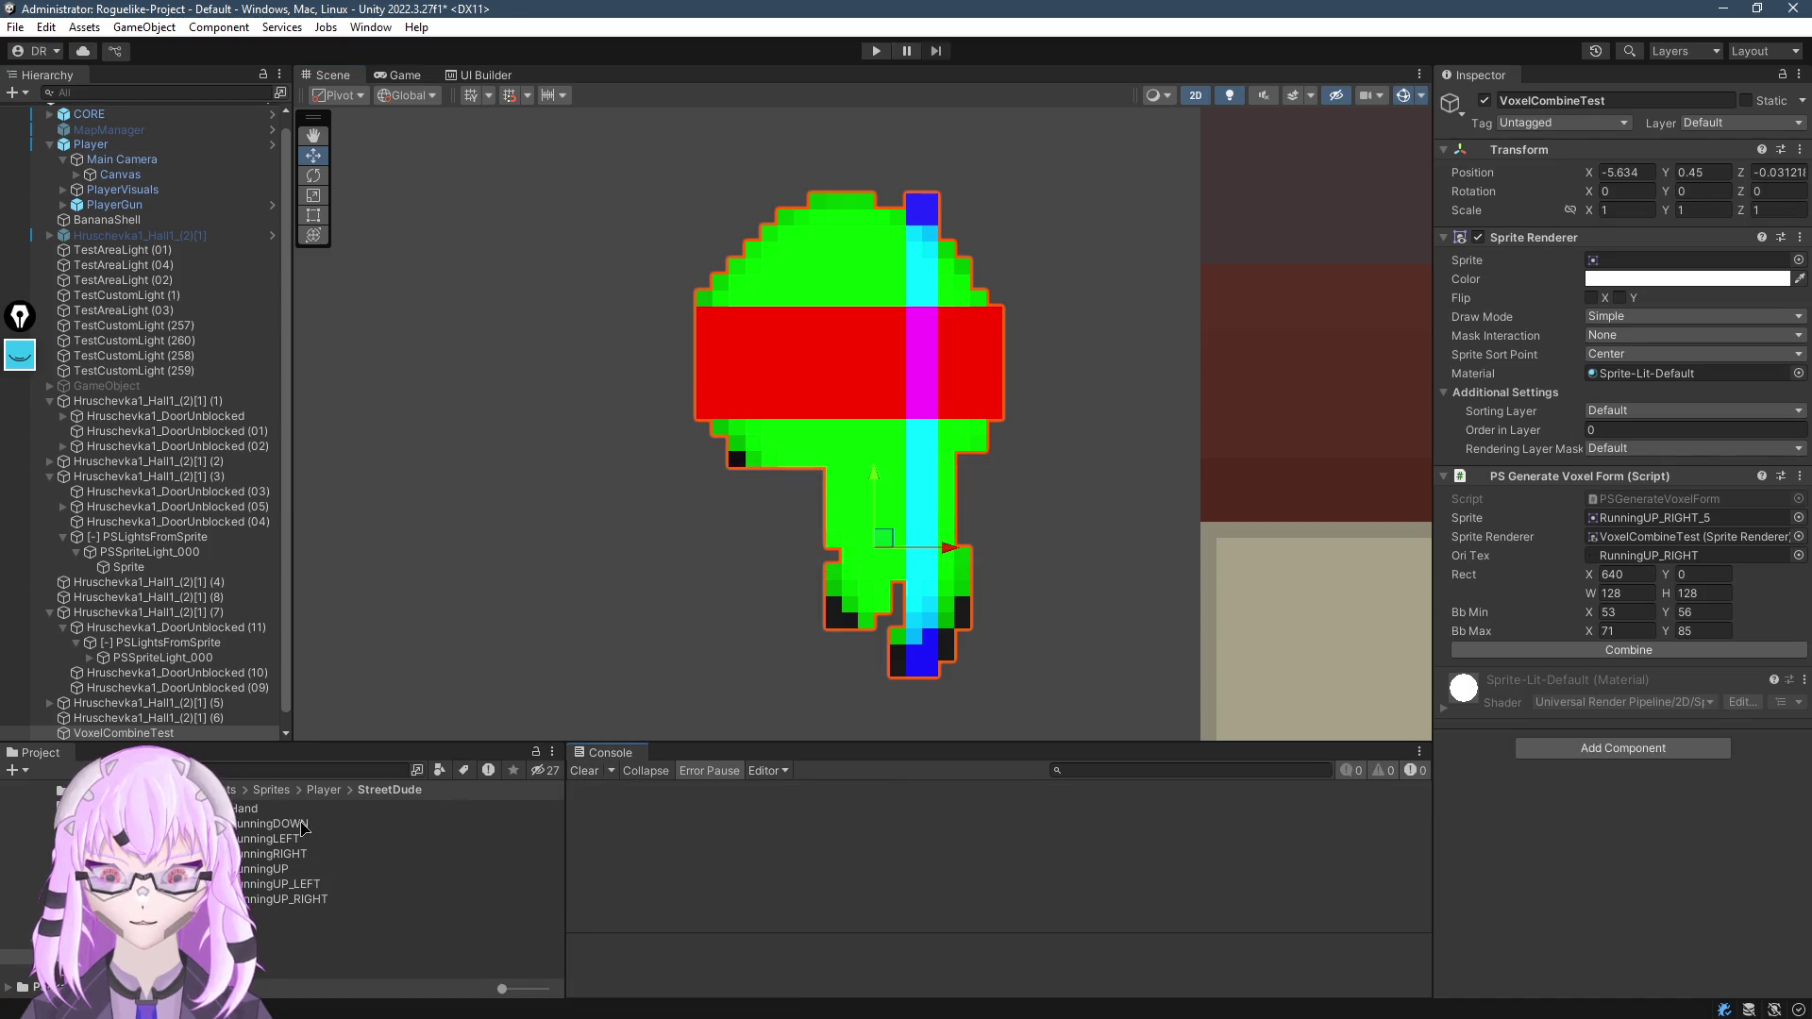
pyautogui.moveTo(1698, 244); pyautogui.dragTo(1675, 261)
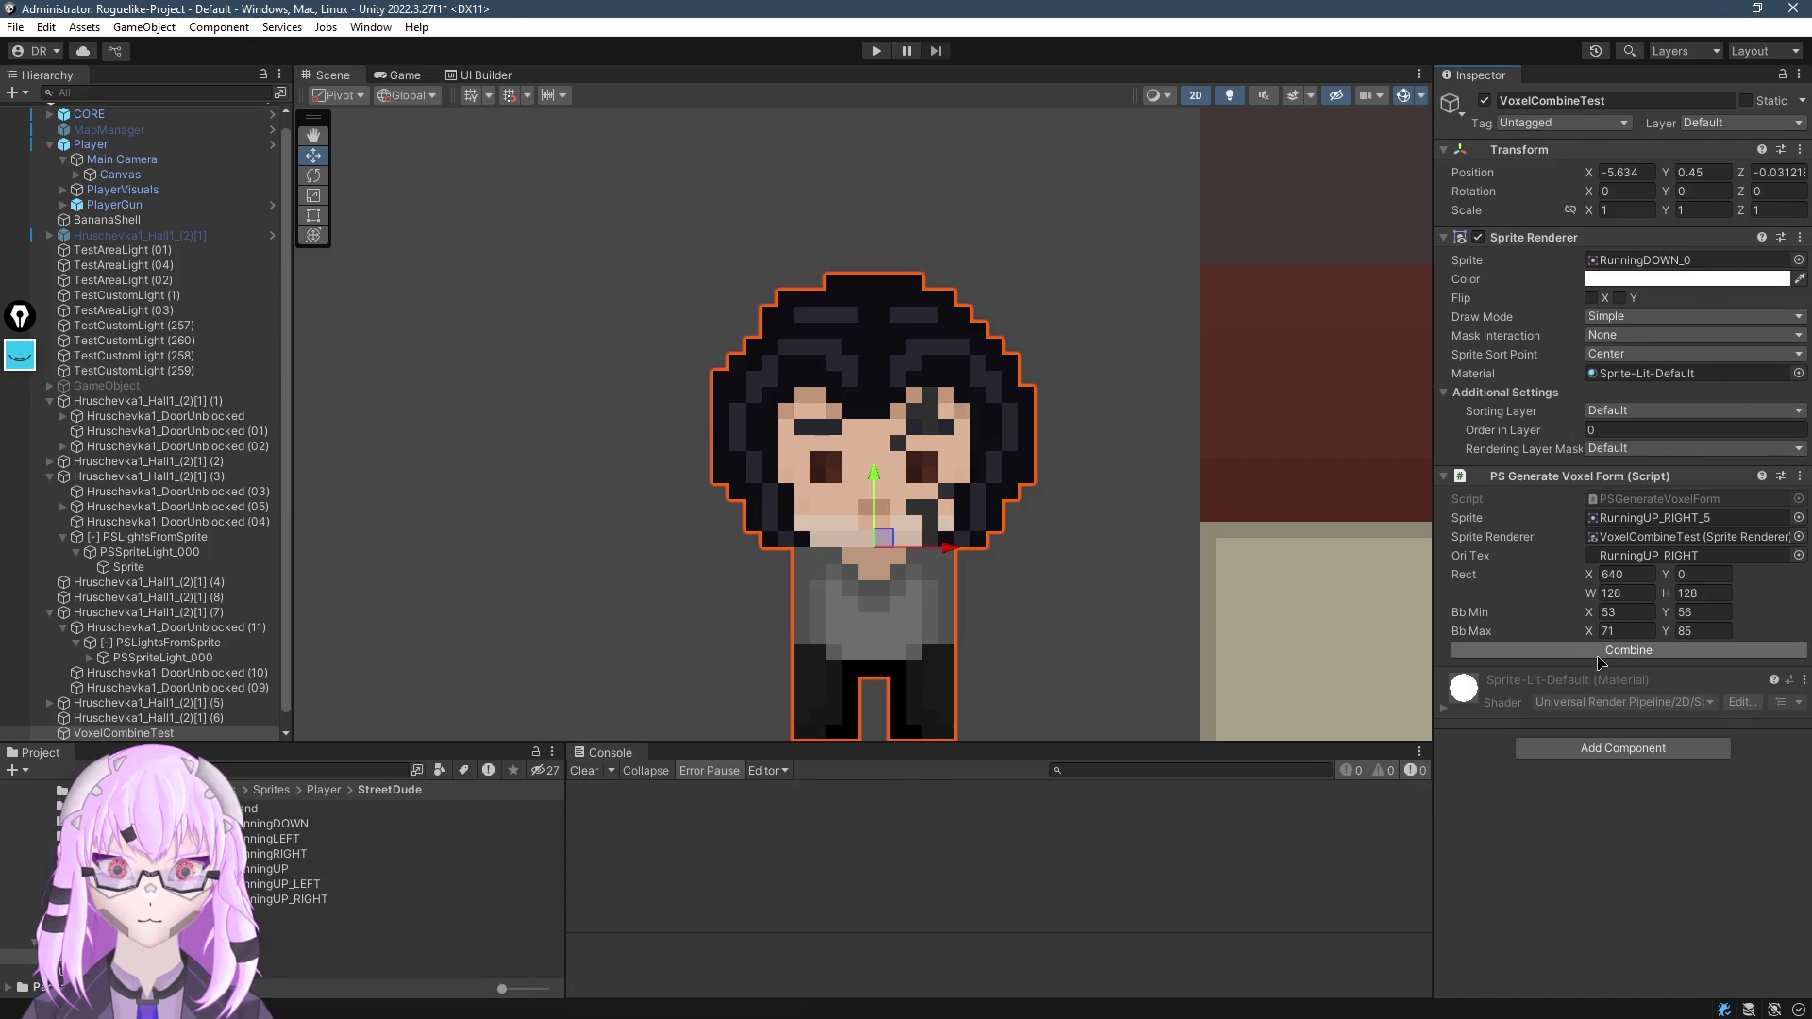
pyautogui.scroll(2, 979, 331)
pyautogui.moveTo(979, 332); pyautogui.dragTo(983, 341)
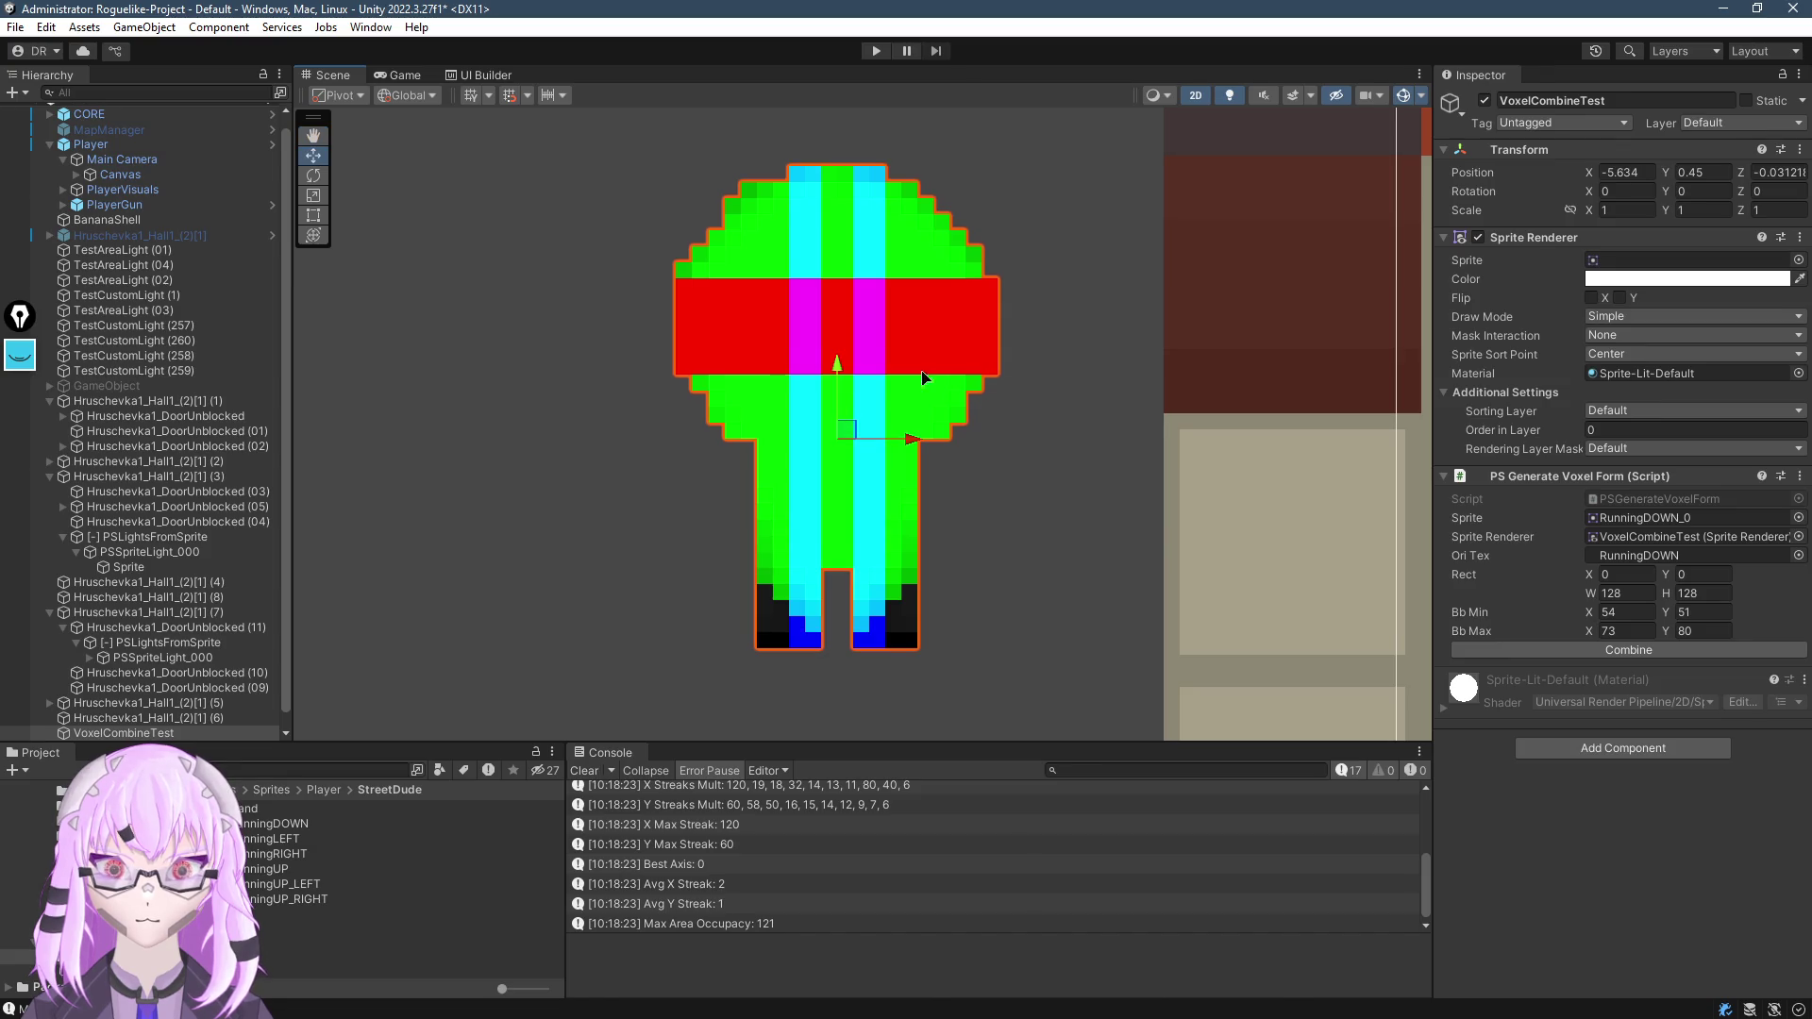
pyautogui.moveTo(275, 843)
pyautogui.mouseDown()
pyautogui.moveTo(1587, 388)
pyautogui.moveTo(1628, 253)
pyautogui.mouseUp()
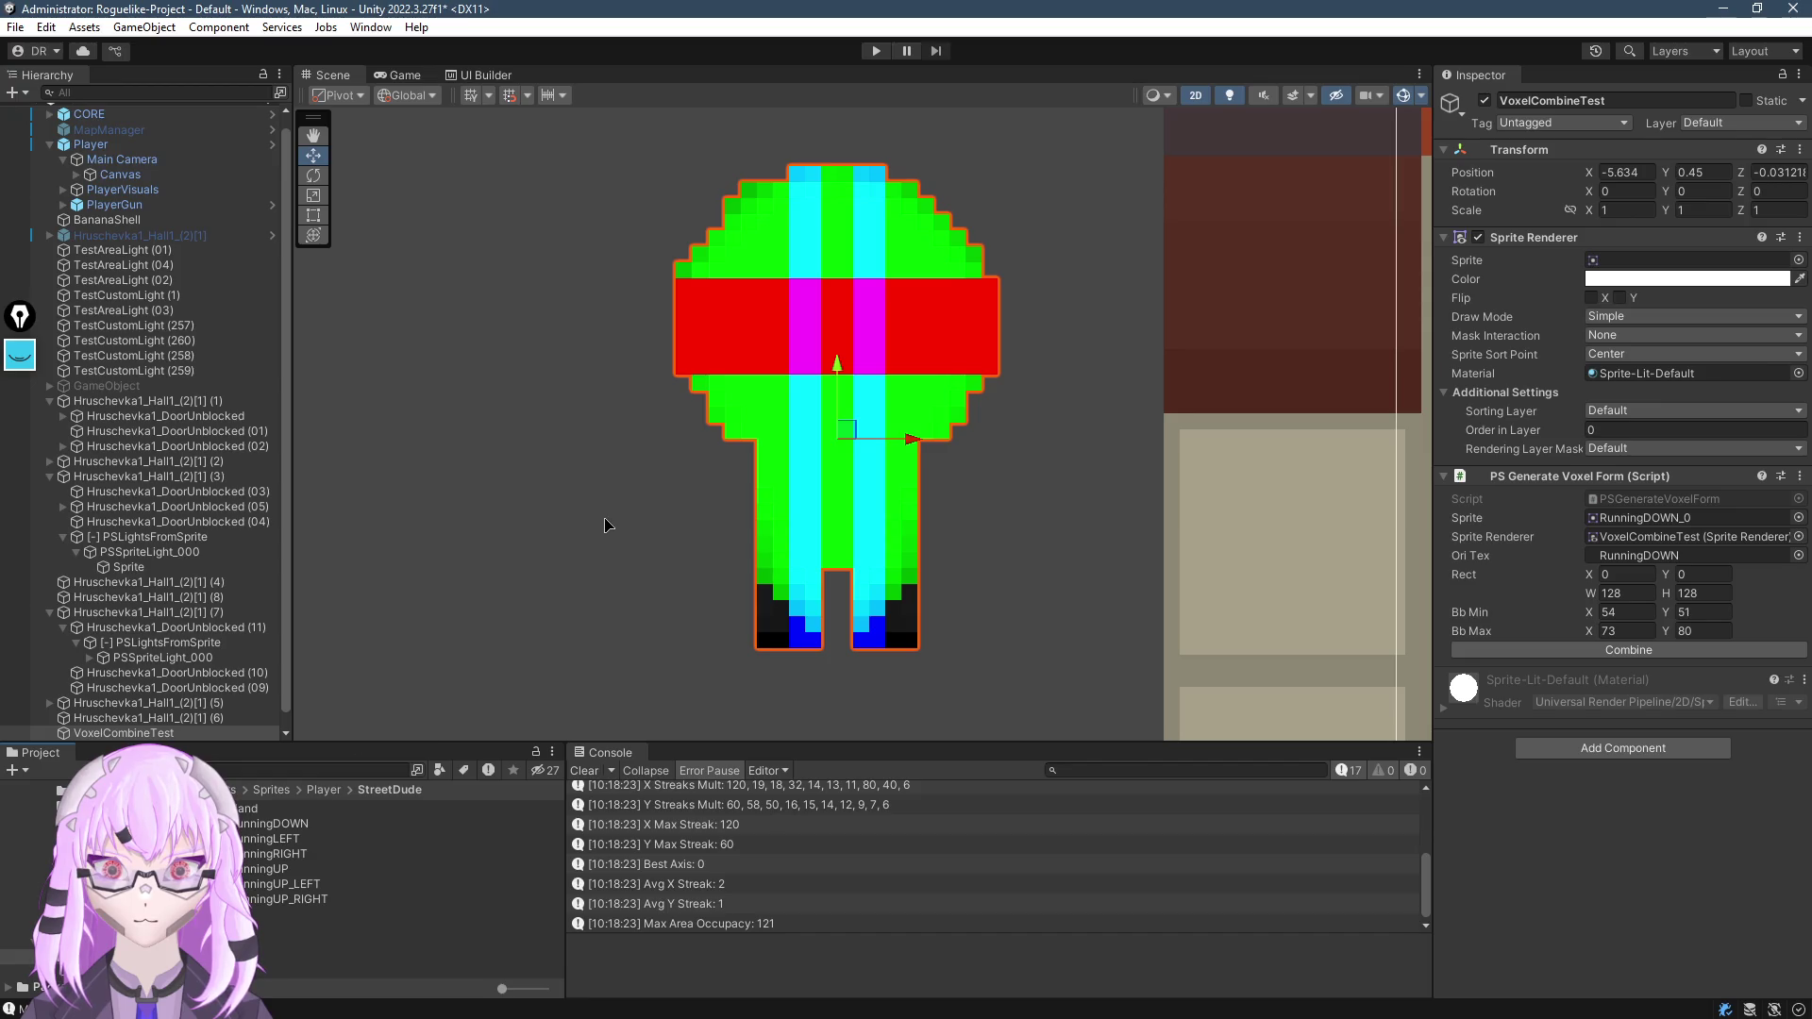
pyautogui.hotkey('alt', 'Tab')
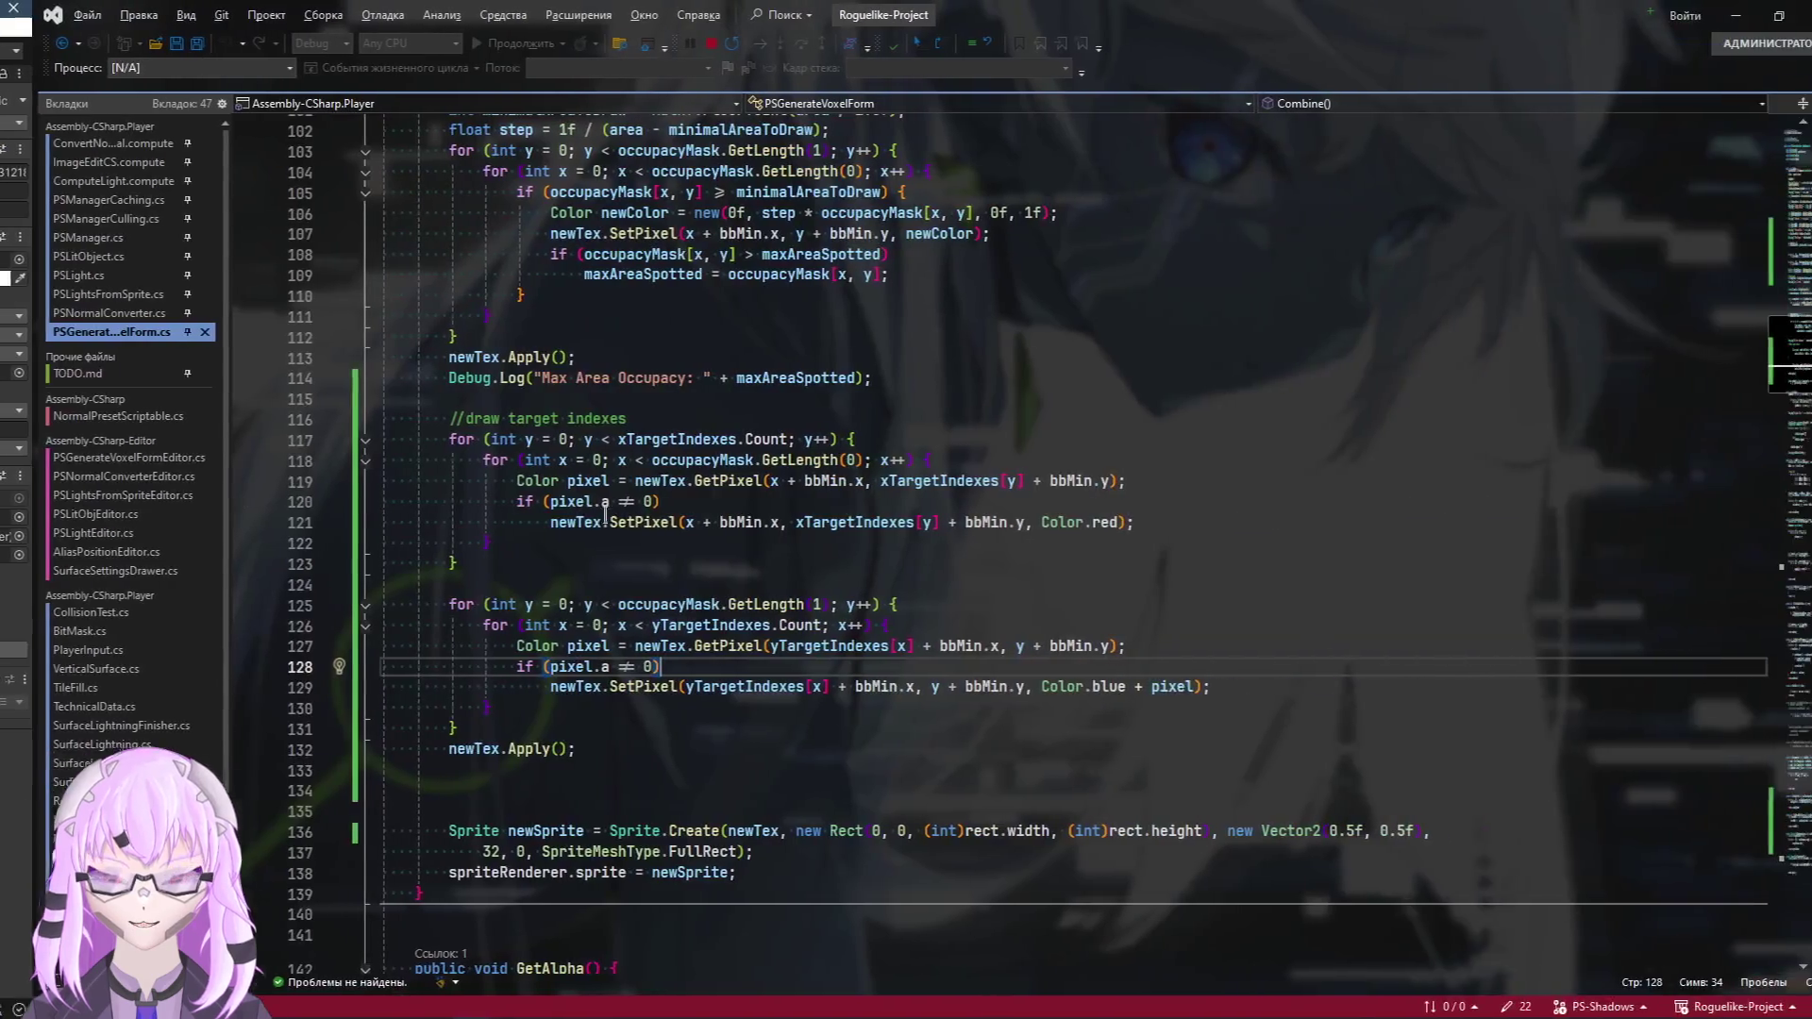
# Change the red SetPixel colour to 'Color.red + pixel' and return to Unity
pyautogui.click(1133, 523)
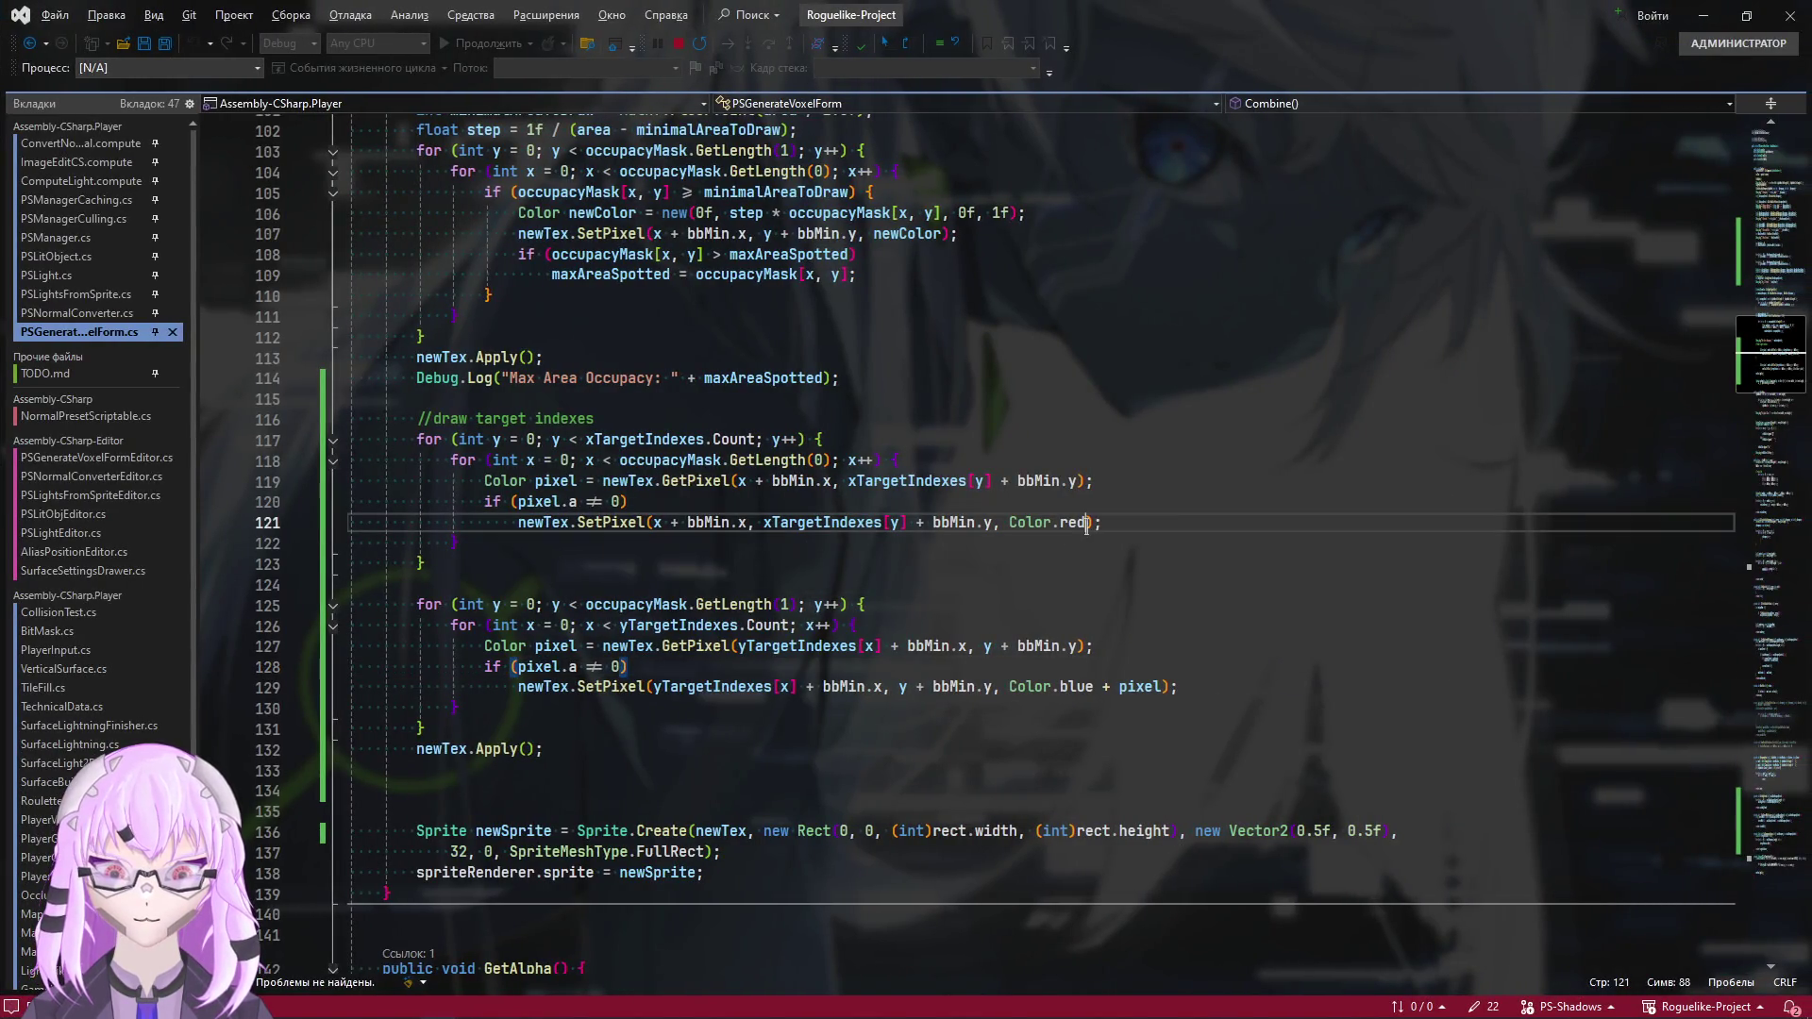
pyautogui.write('+ pixel')
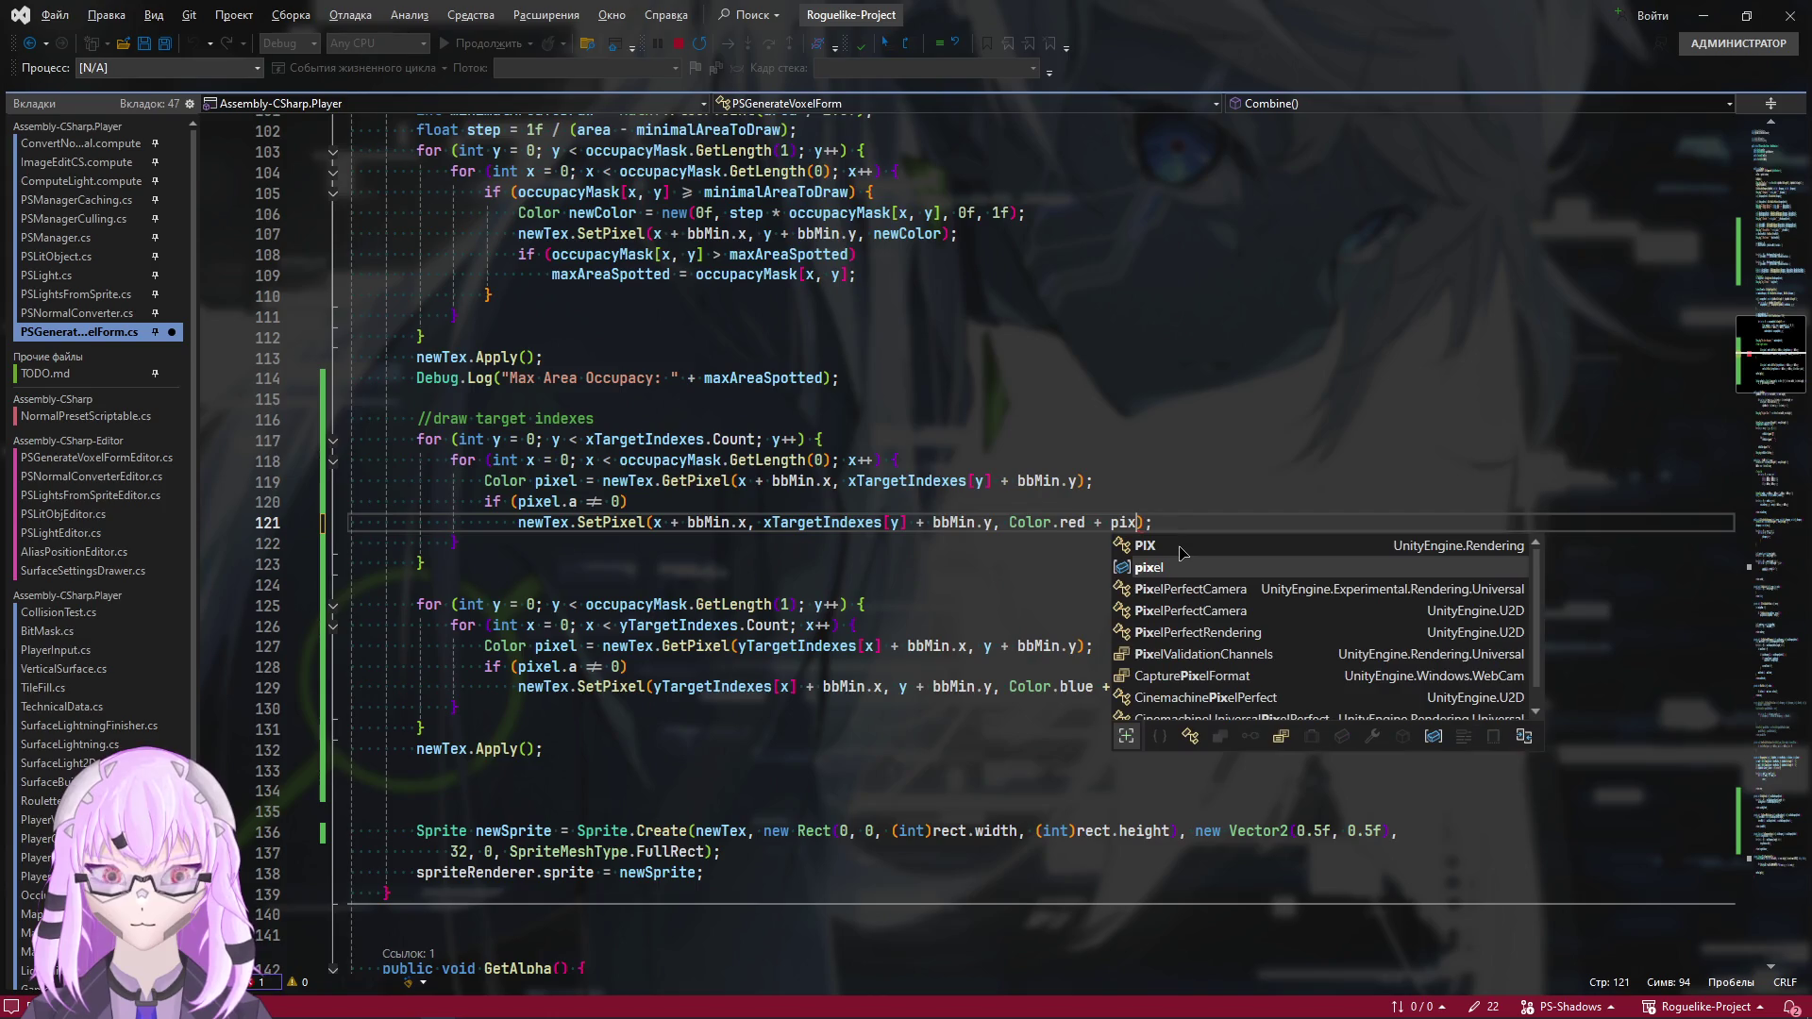
pyautogui.hotkey('alt', 'Tab')
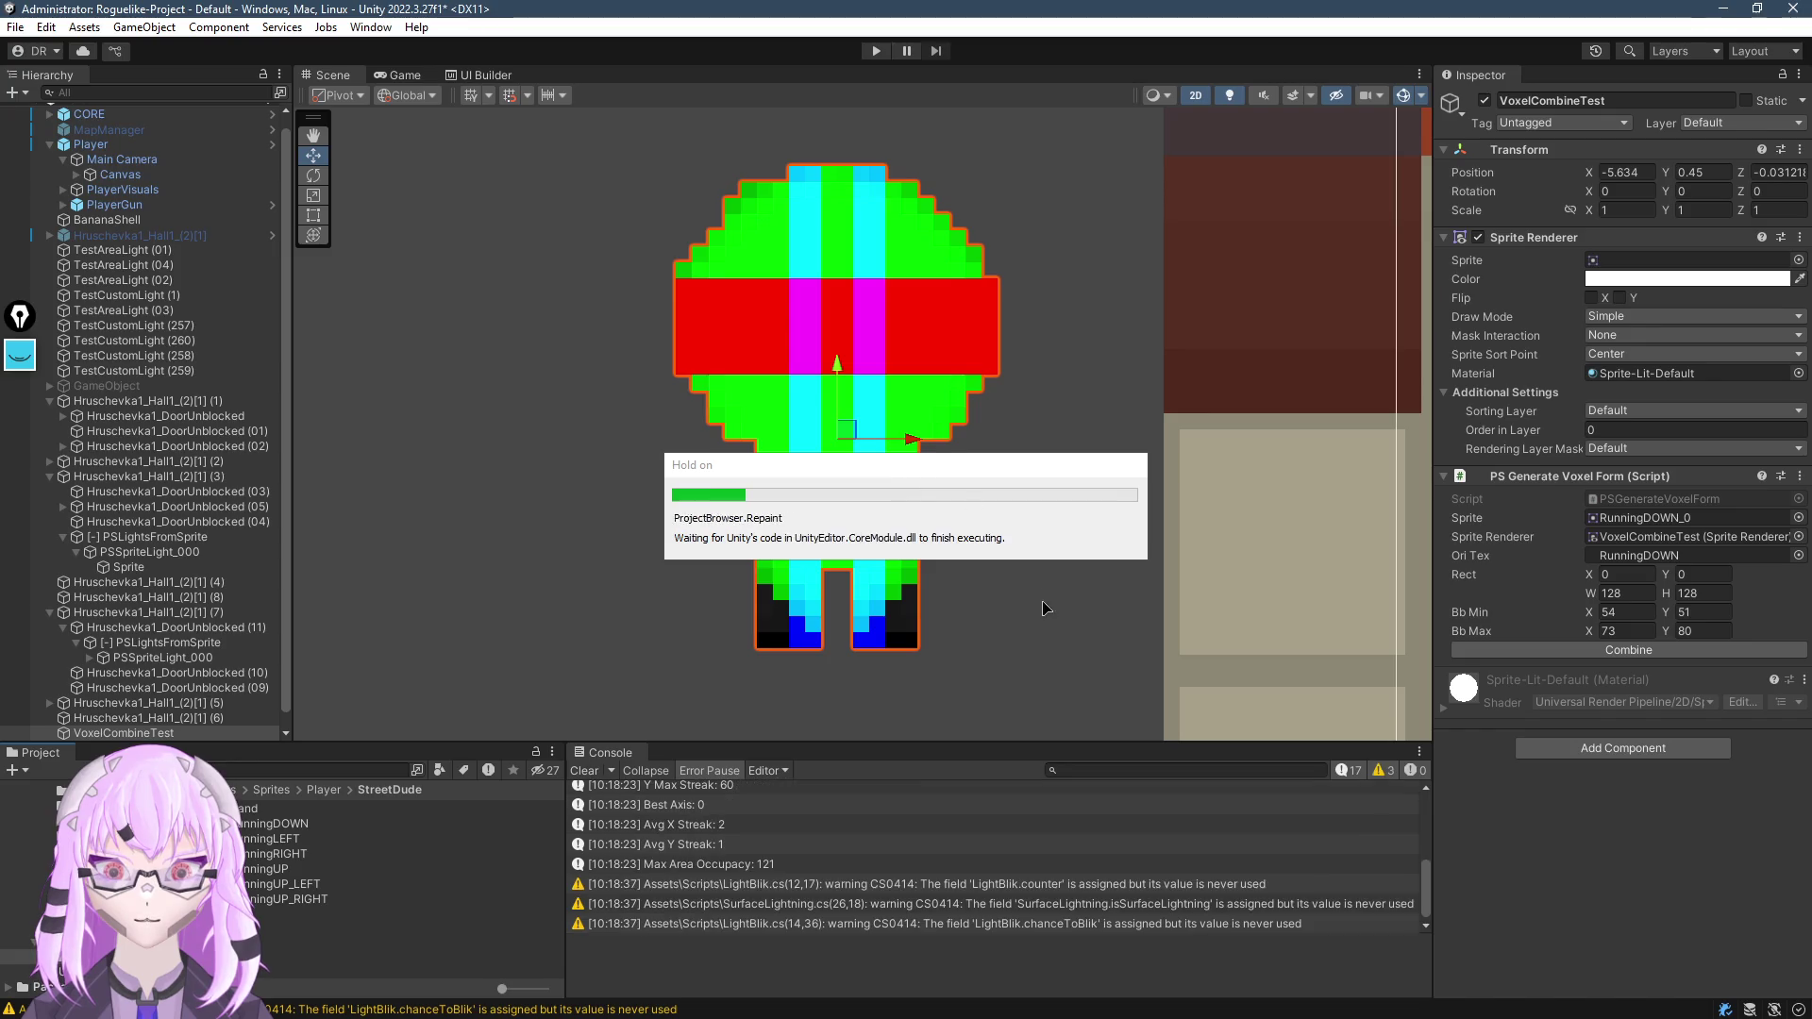
# Clear the Console, assign RunningLEFT to the test object, and generate its voxel map
pyautogui.click(584, 770)
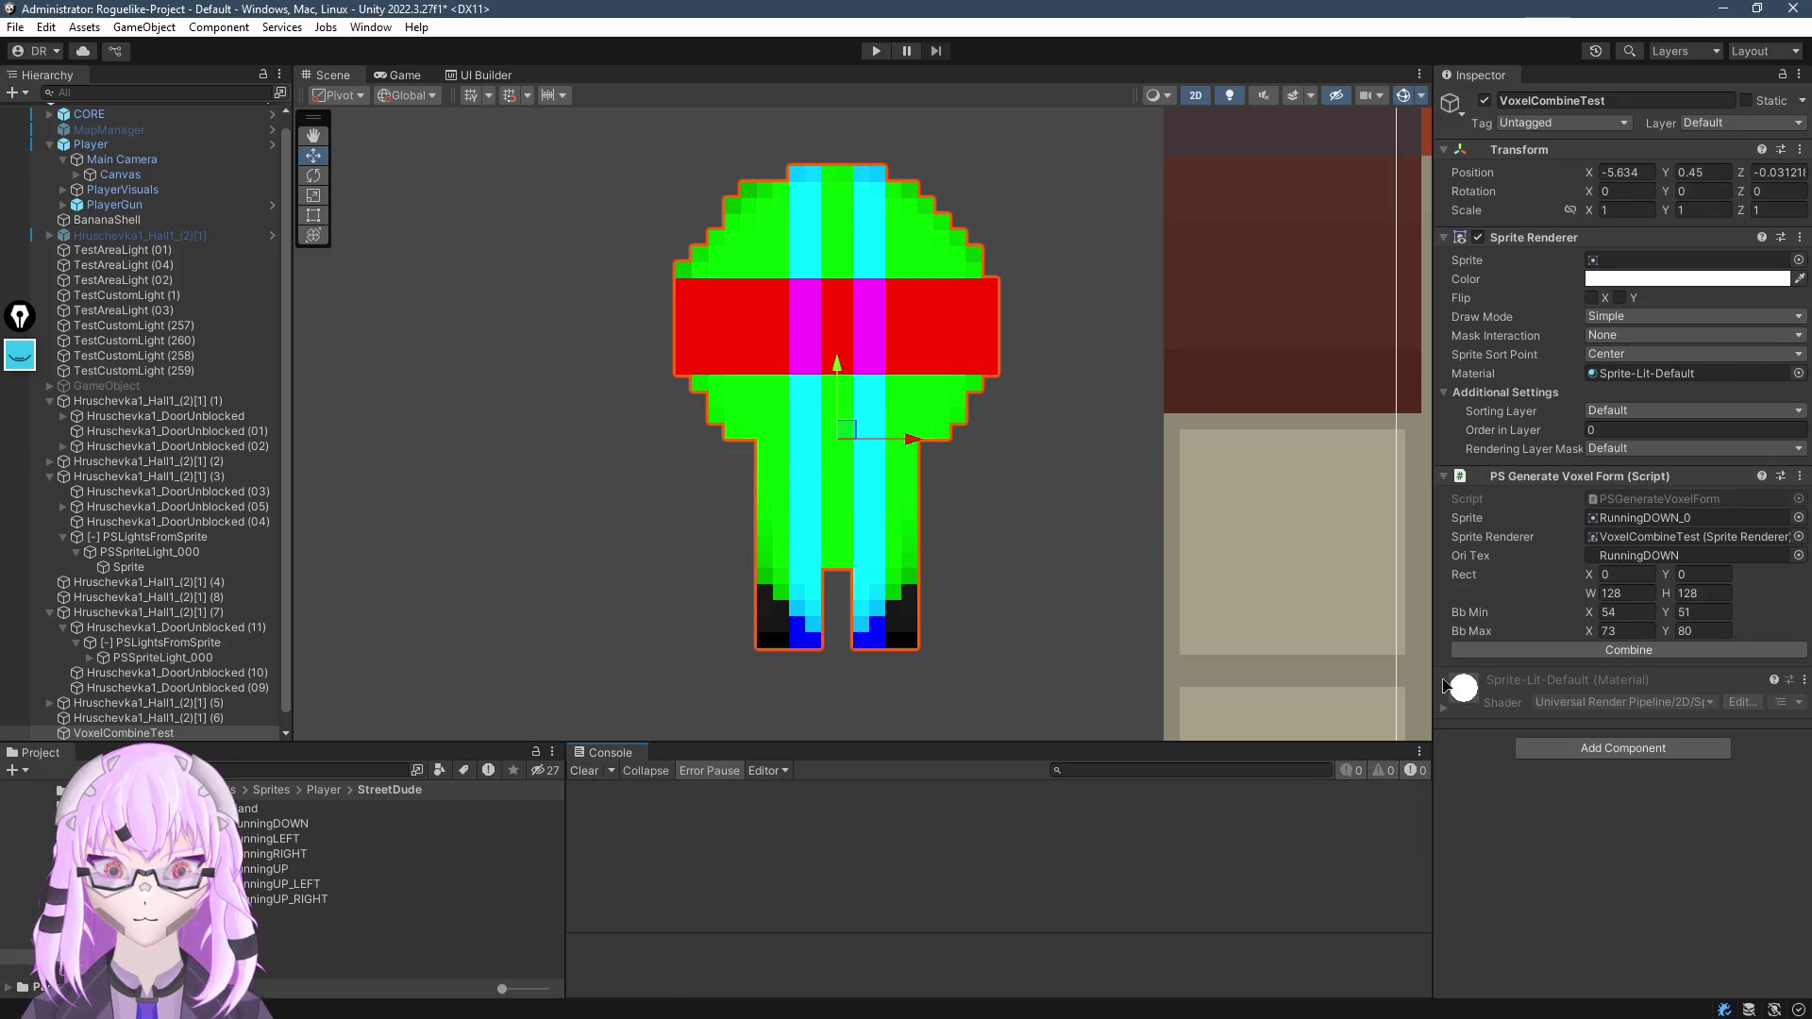
pyautogui.click(1629, 650)
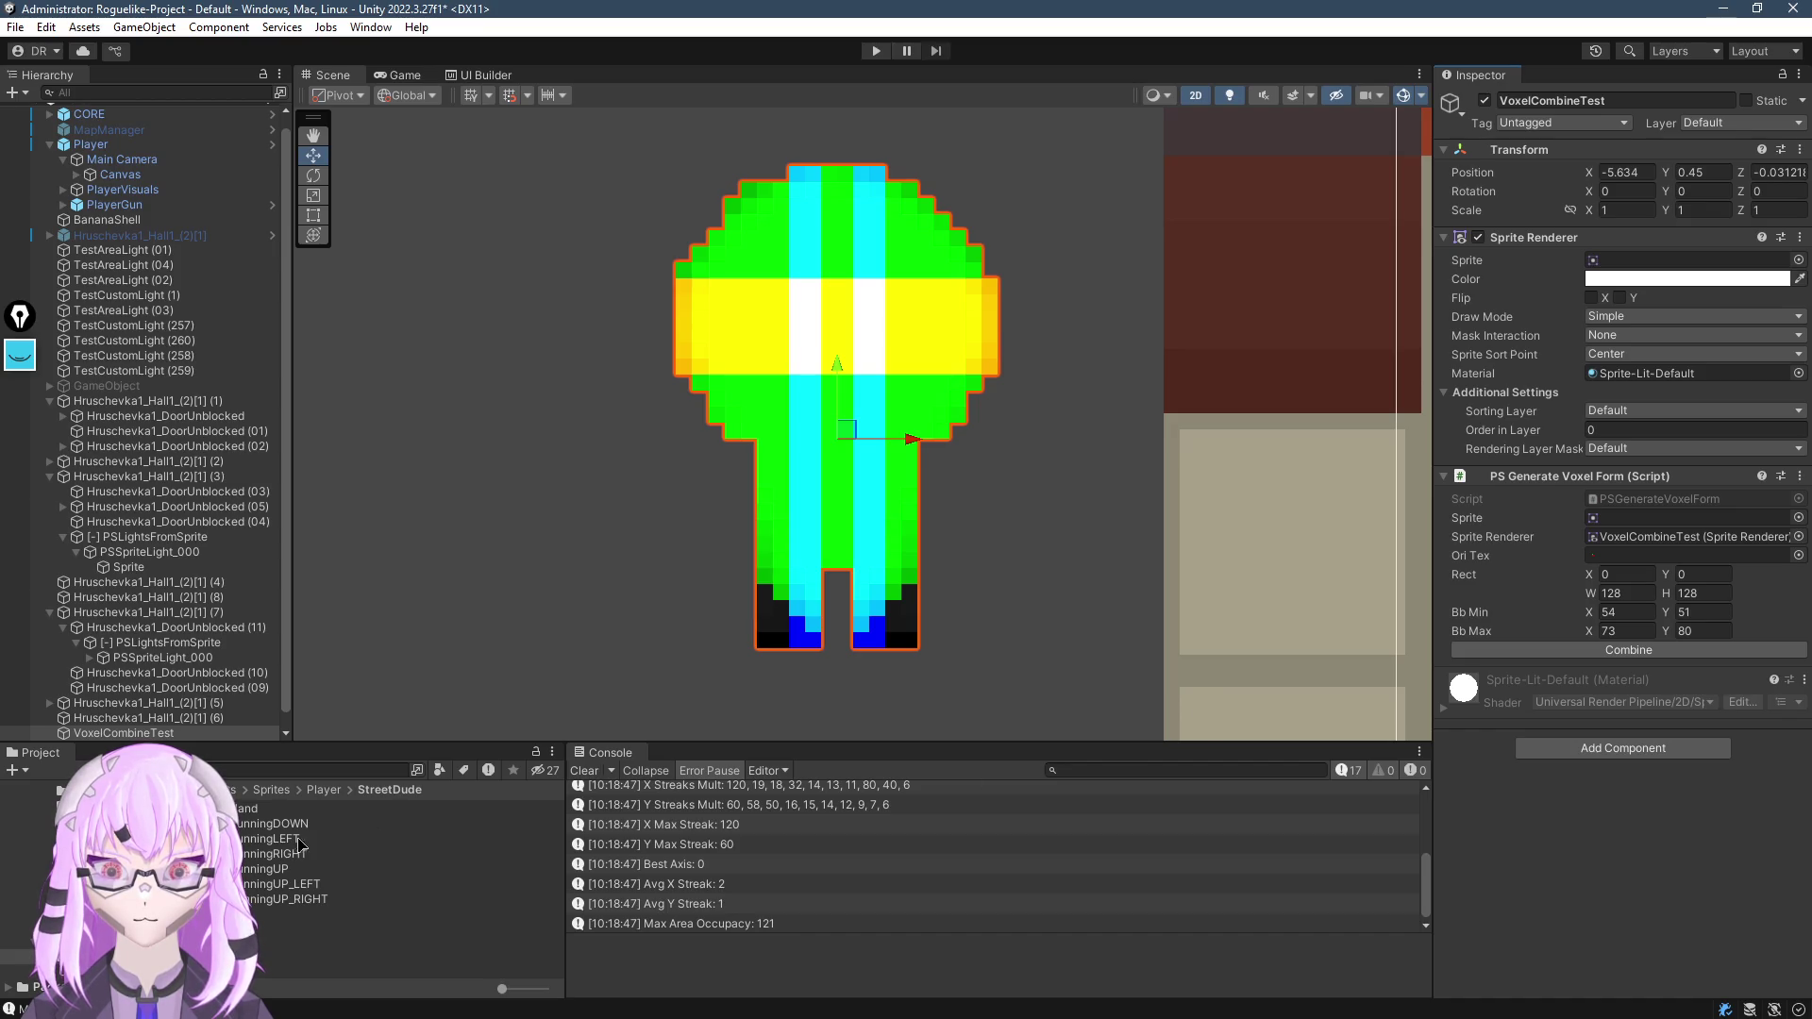
pyautogui.moveTo(298, 843)
pyautogui.mouseDown()
pyautogui.moveTo(1678, 407)
pyautogui.moveTo(1689, 271)
pyautogui.mouseUp()
pyautogui.click(1659, 650)
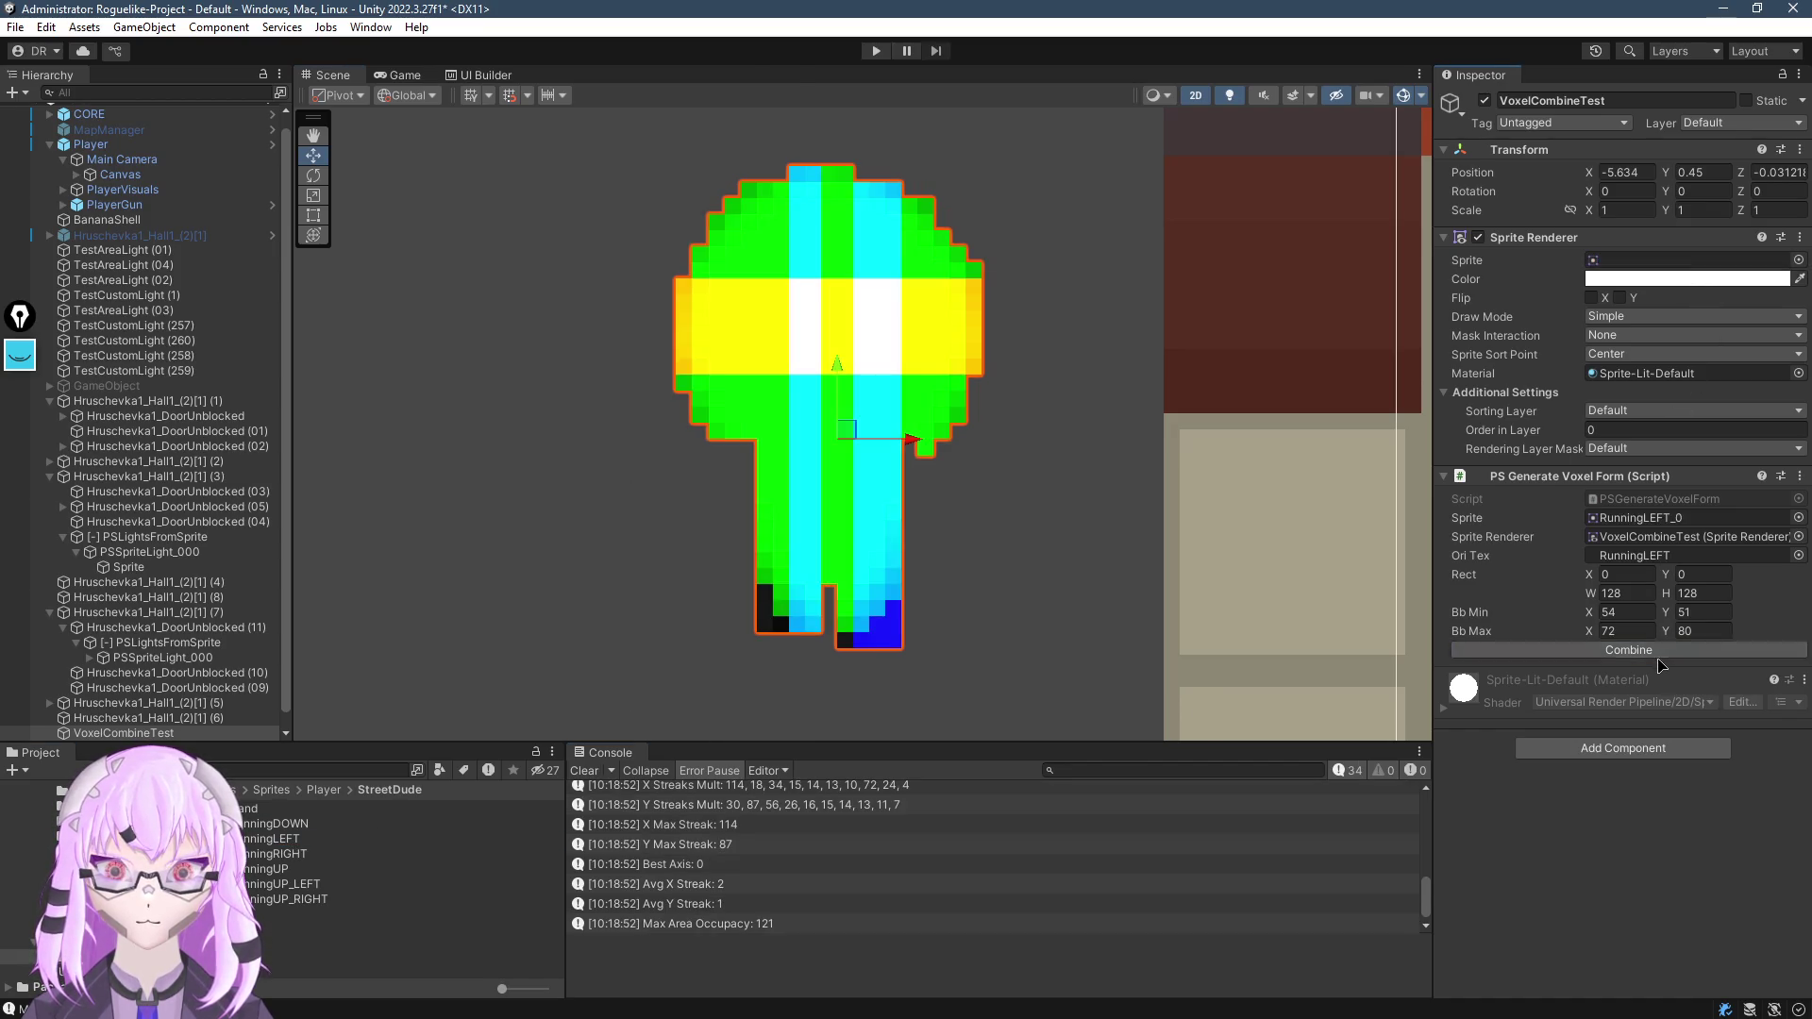
pyautogui.moveTo(885, 526); pyautogui.dragTo(854, 501)
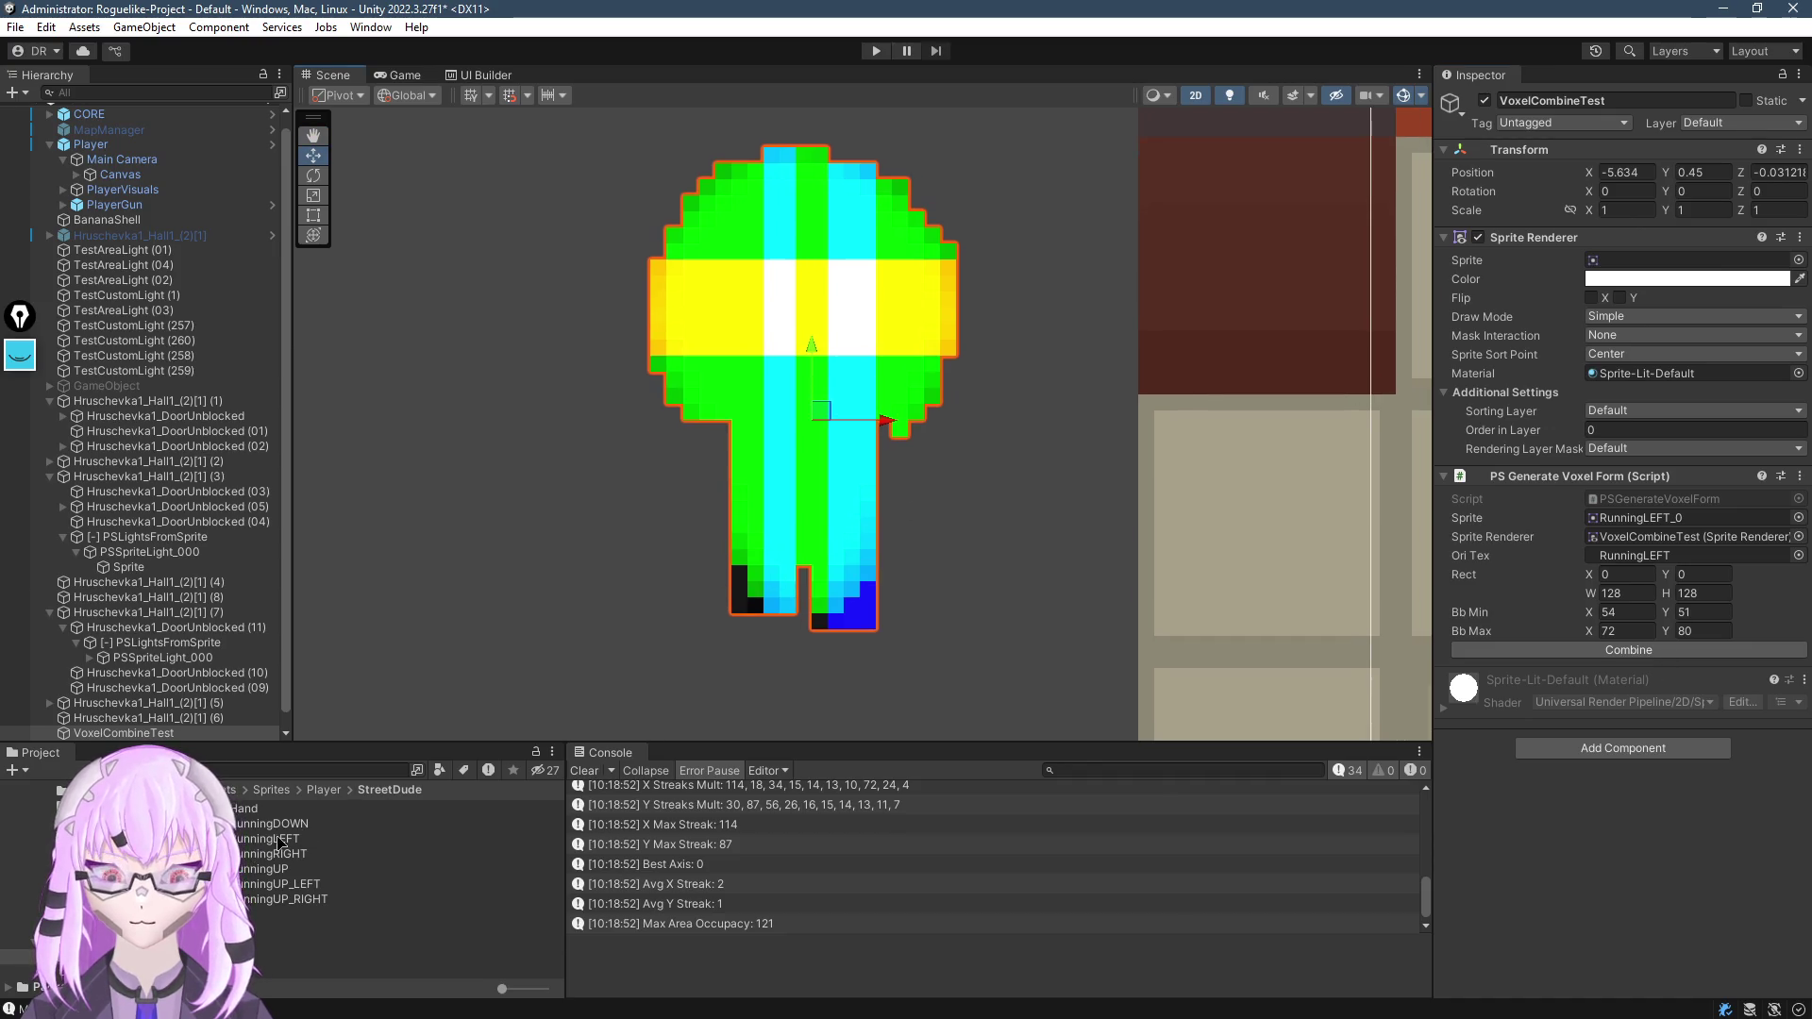
pyautogui.scroll(3, 779, 399)
pyautogui.scroll(-2, 819, 468)
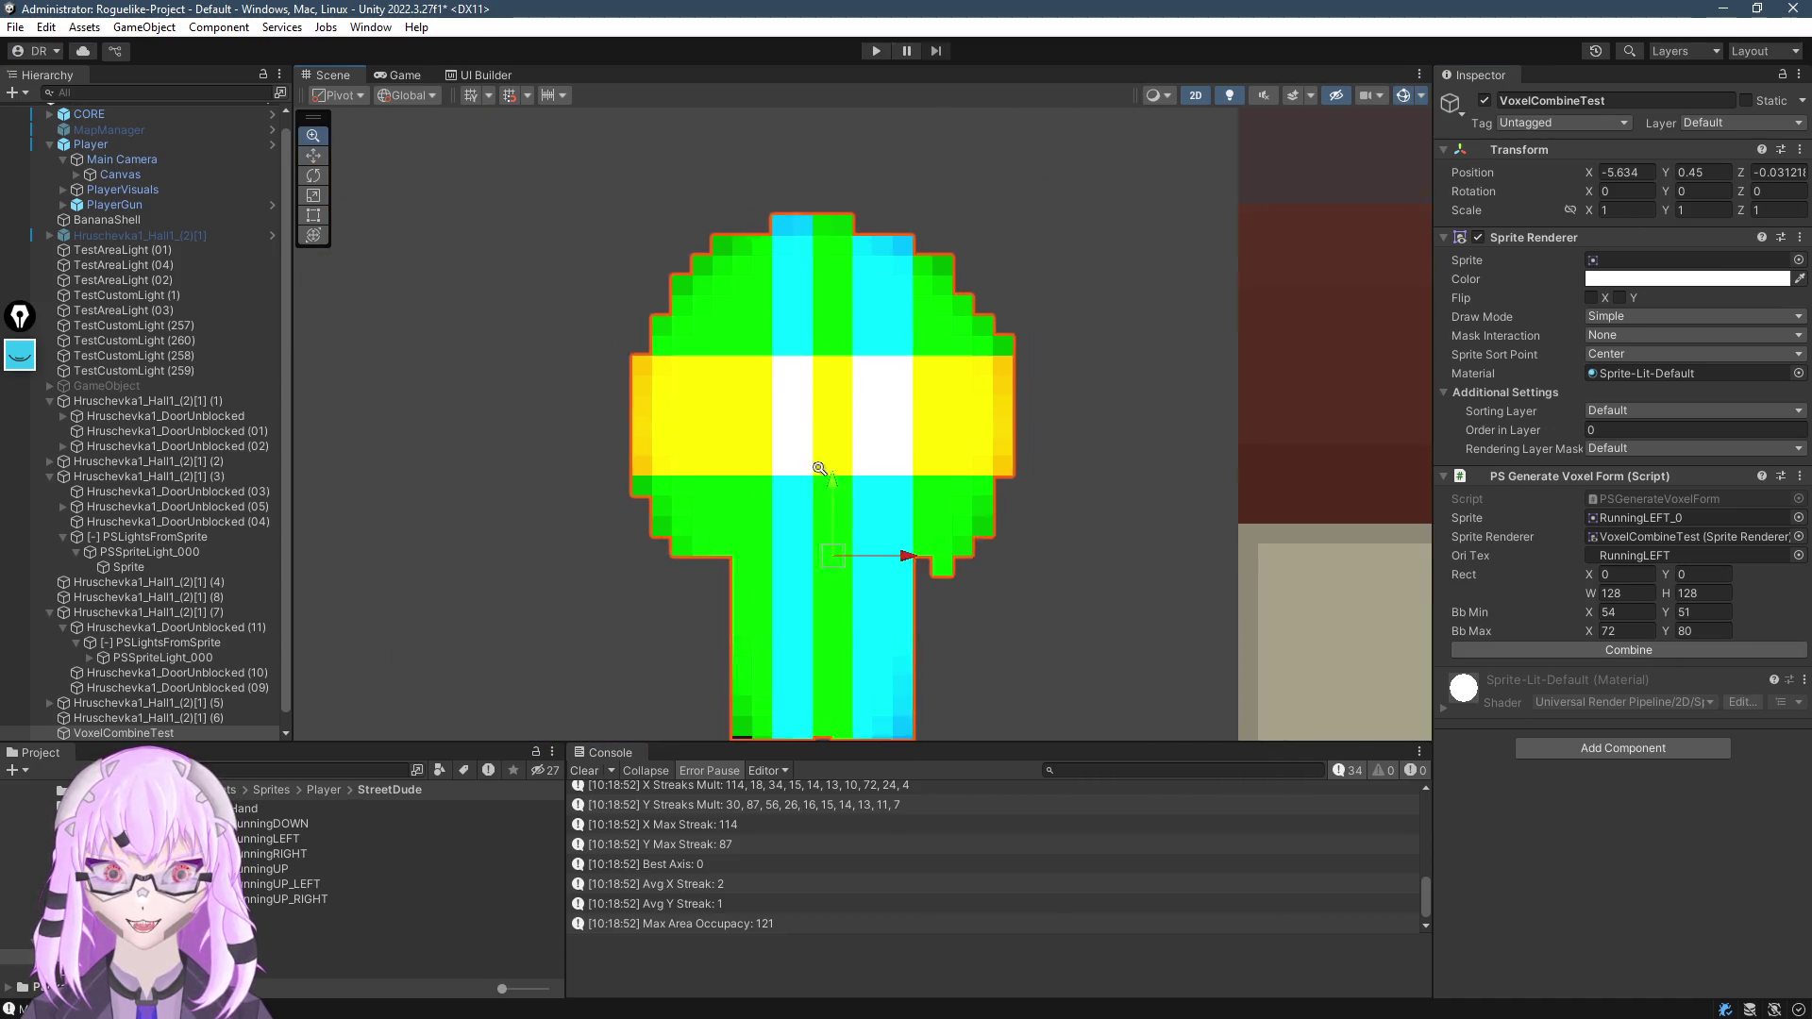
pyautogui.scroll(-1, 819, 468)
# Generate the RunningRIGHT voxel map, then assign RunningUP to the Sprite field
pyautogui.moveTo(314, 856)
pyautogui.mouseDown()
pyautogui.moveTo(1688, 420)
pyautogui.moveTo(1660, 262)
pyautogui.mouseUp()
pyautogui.scroll(-2, 767, 578)
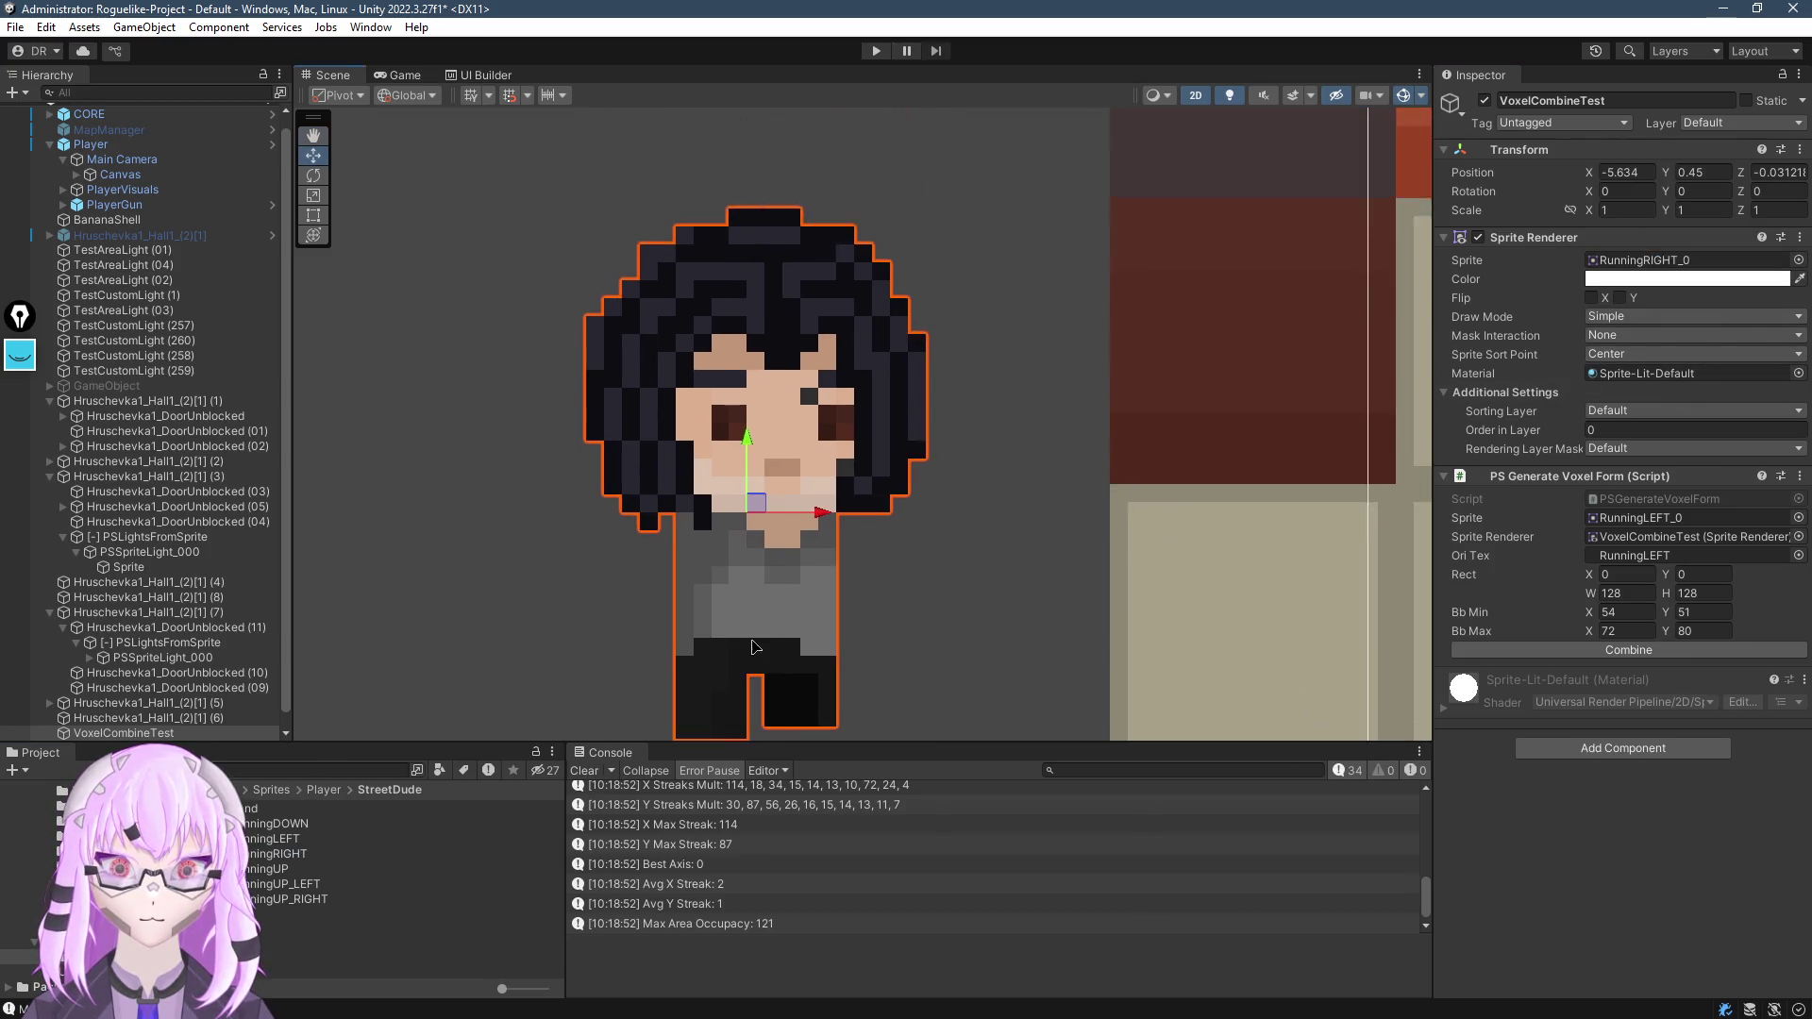
pyautogui.moveTo(766, 579); pyautogui.dragTo(792, 559)
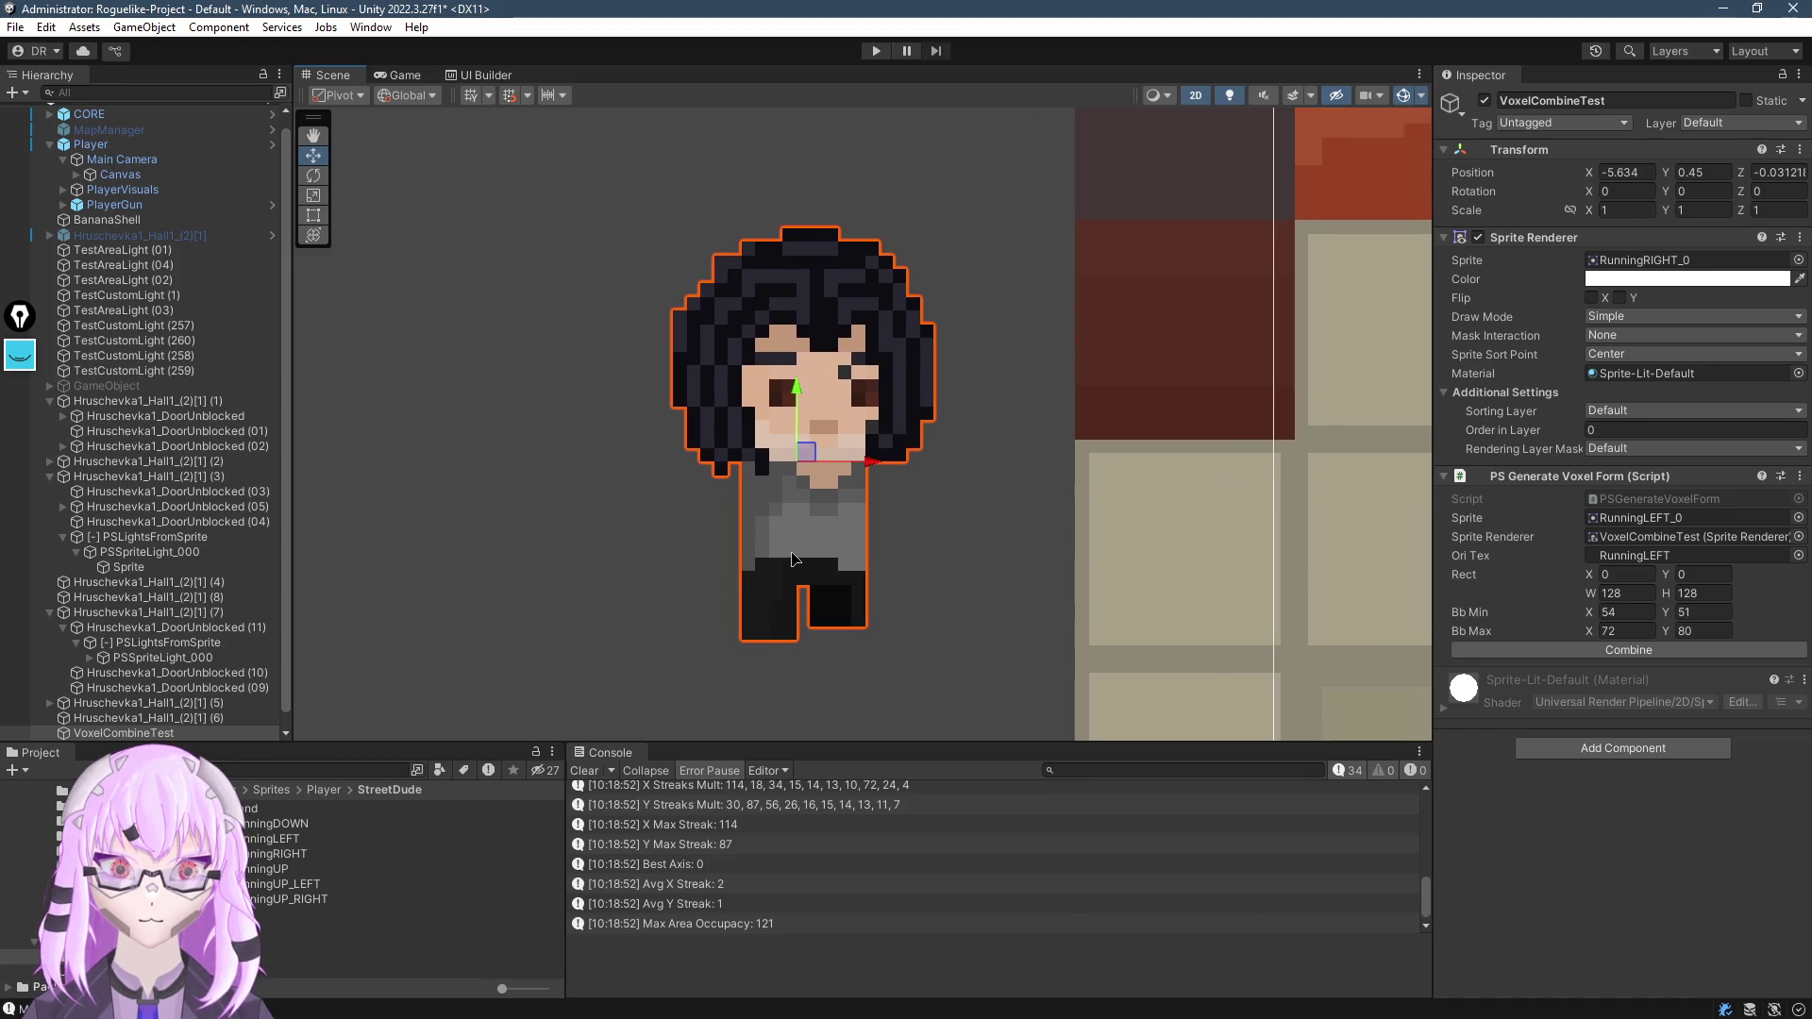
pyautogui.click(1593, 655)
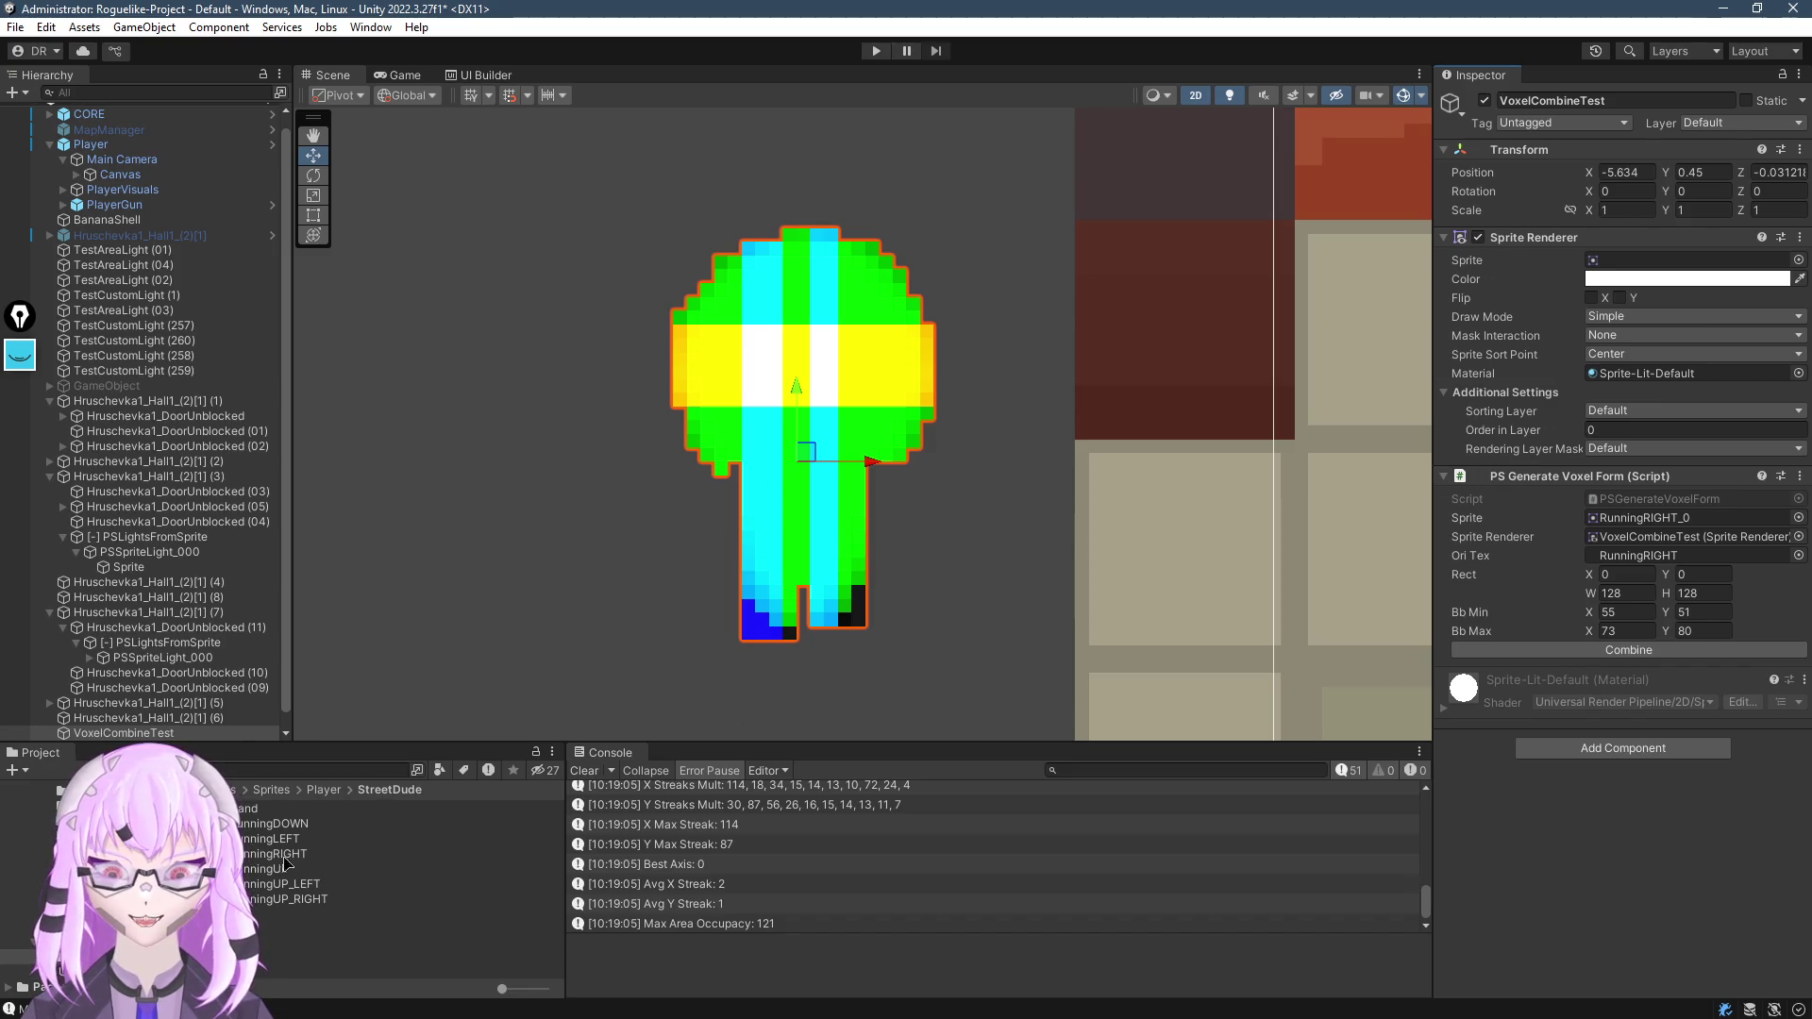
pyautogui.moveTo(288, 868)
pyautogui.mouseDown()
pyautogui.moveTo(1639, 354)
pyautogui.moveTo(1689, 265)
pyautogui.mouseUp()
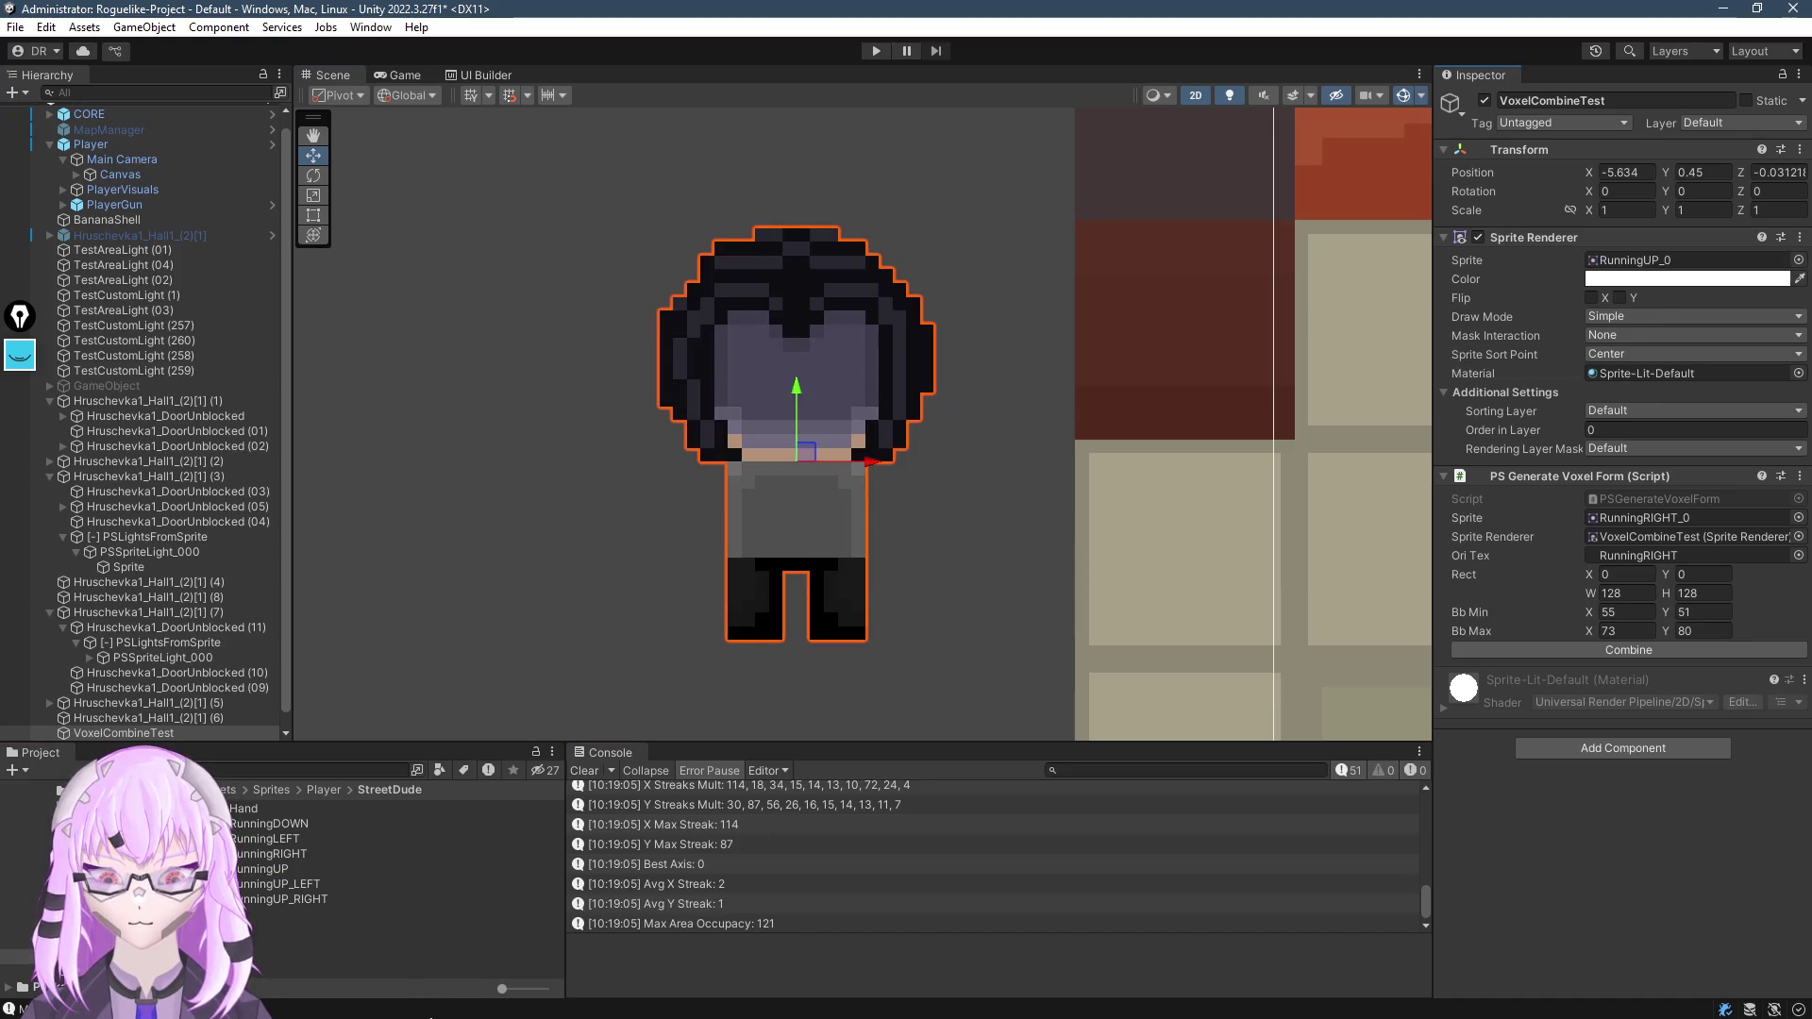
pyautogui.press('super')
# In Photoshop, zoom in and draw marquee selections spanning the character's height and bounding box
pyautogui.click(450, 609)
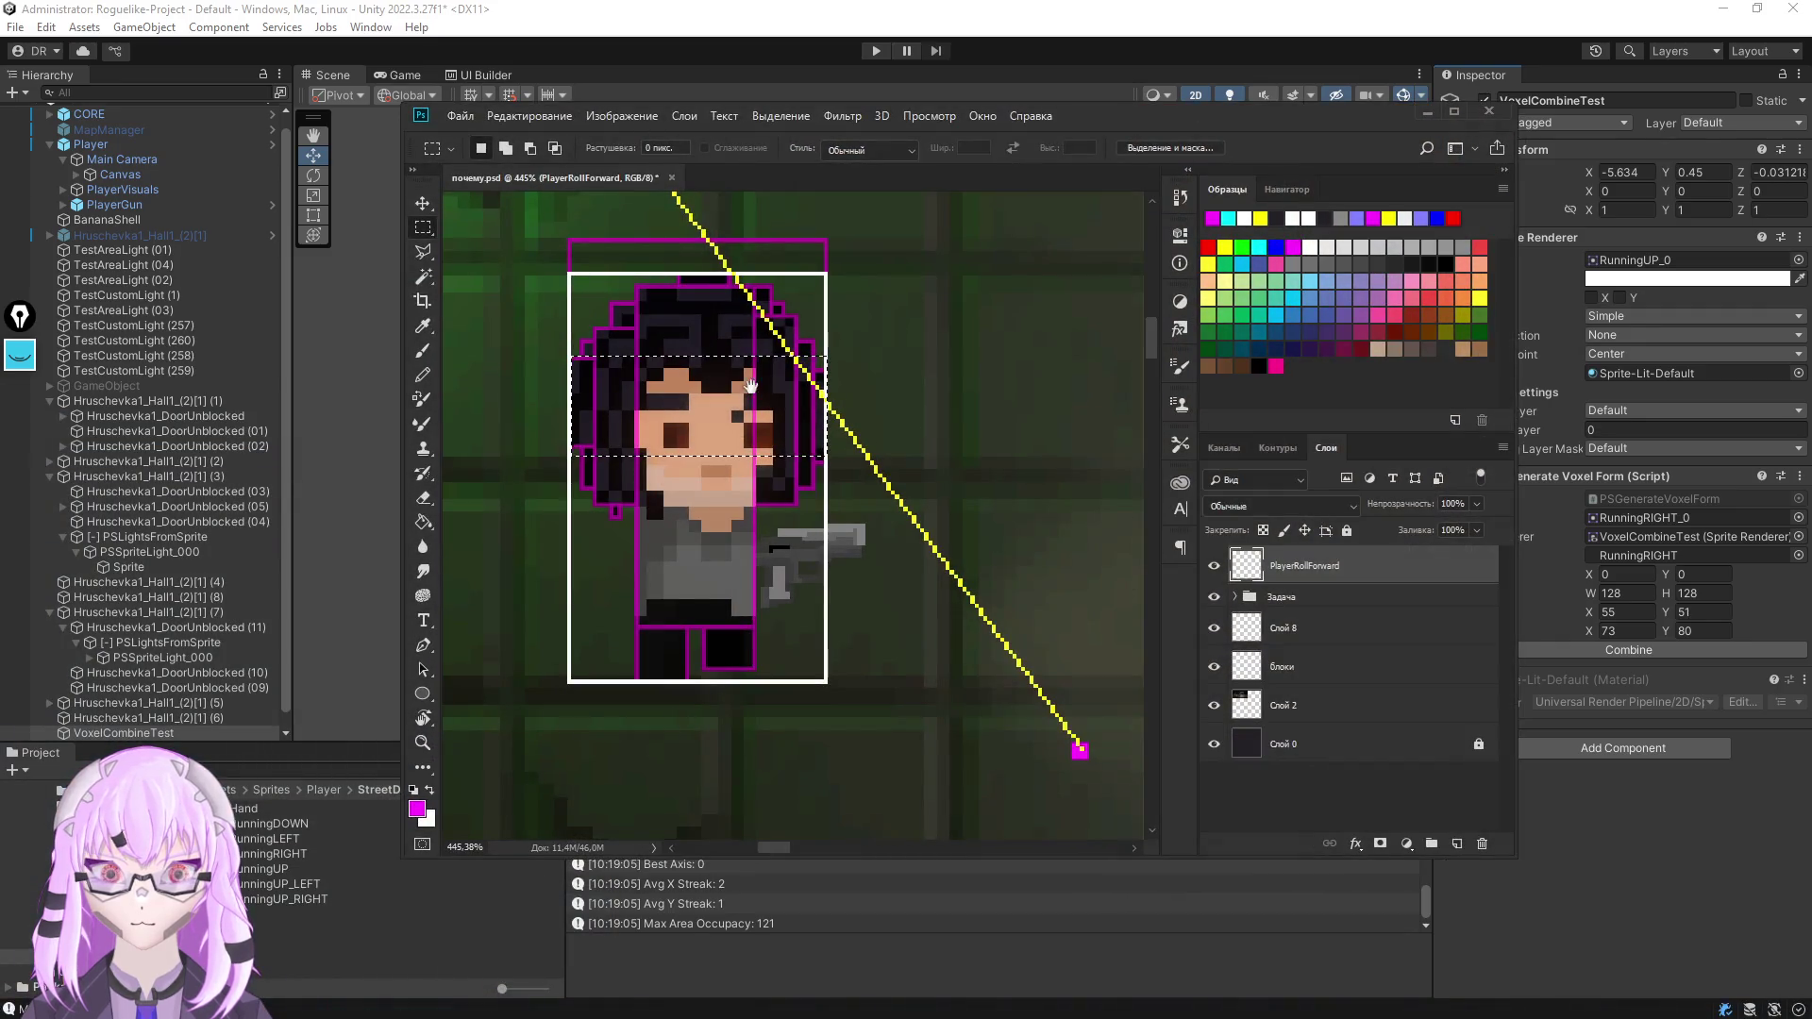
pyautogui.moveTo(751, 385); pyautogui.dragTo(1107, 478)
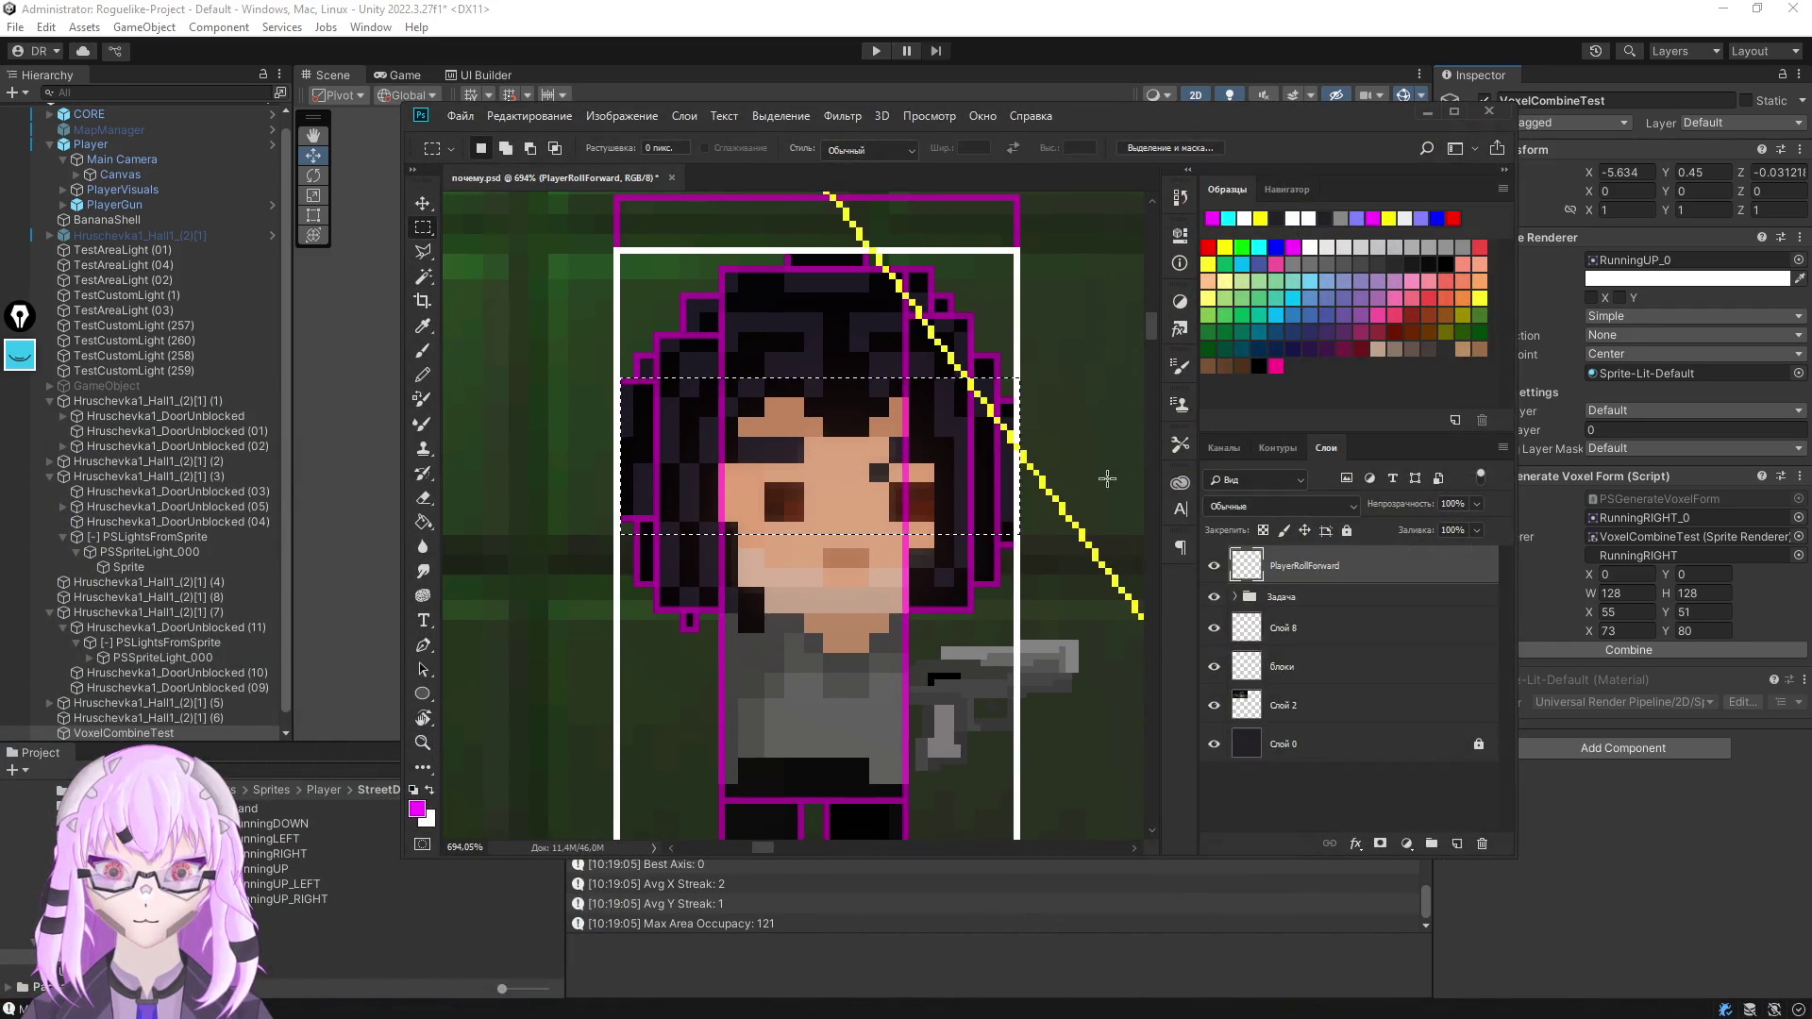
pyautogui.moveTo(908, 273)
pyautogui.mouseDown()
pyautogui.moveTo(717, 791)
pyautogui.moveTo(732, 805)
pyautogui.mouseUp()
pyautogui.scroll(-5, 734, 446)
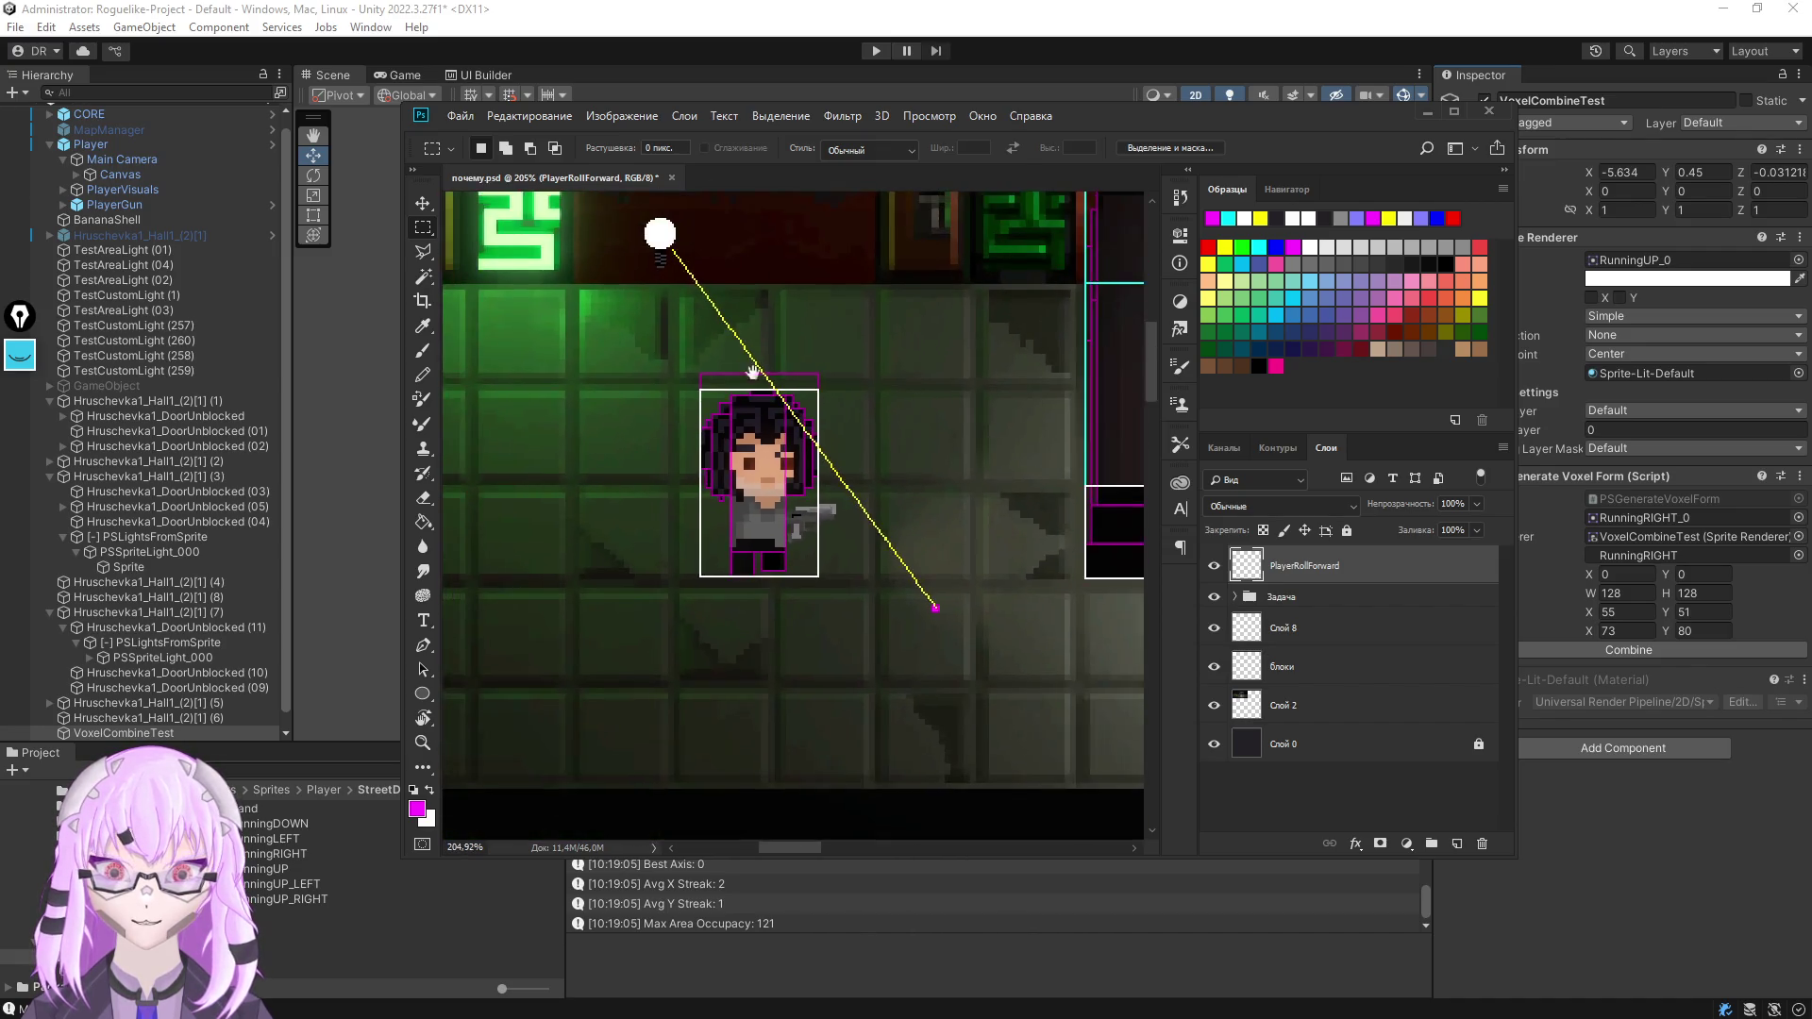
pyautogui.moveTo(752, 373); pyautogui.dragTo(805, 458)
pyautogui.moveTo(723, 320); pyautogui.dragTo(991, 700)
pyautogui.scroll(-5, 684, 585)
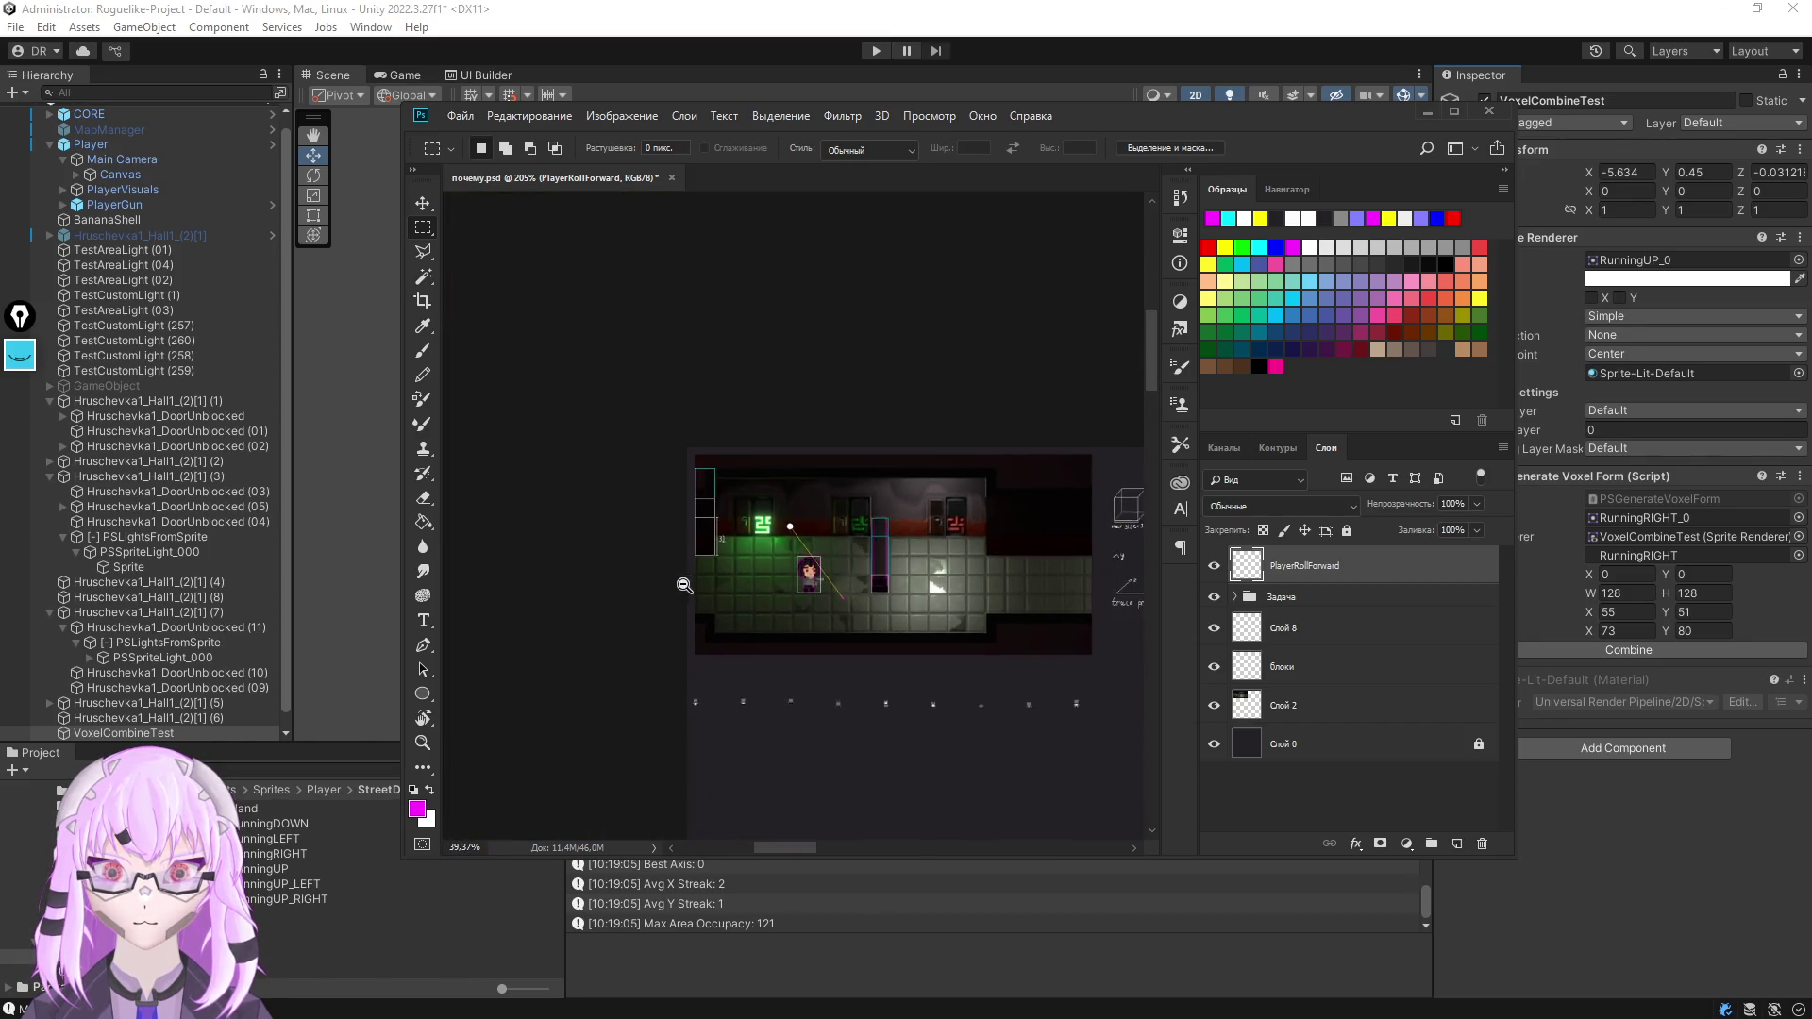
# Look over the hand-drawn math diagram and the sprite, then minimize Photoshop
pyautogui.moveTo(685, 585); pyautogui.dragTo(699, 283)
pyautogui.scroll(3, 699, 283)
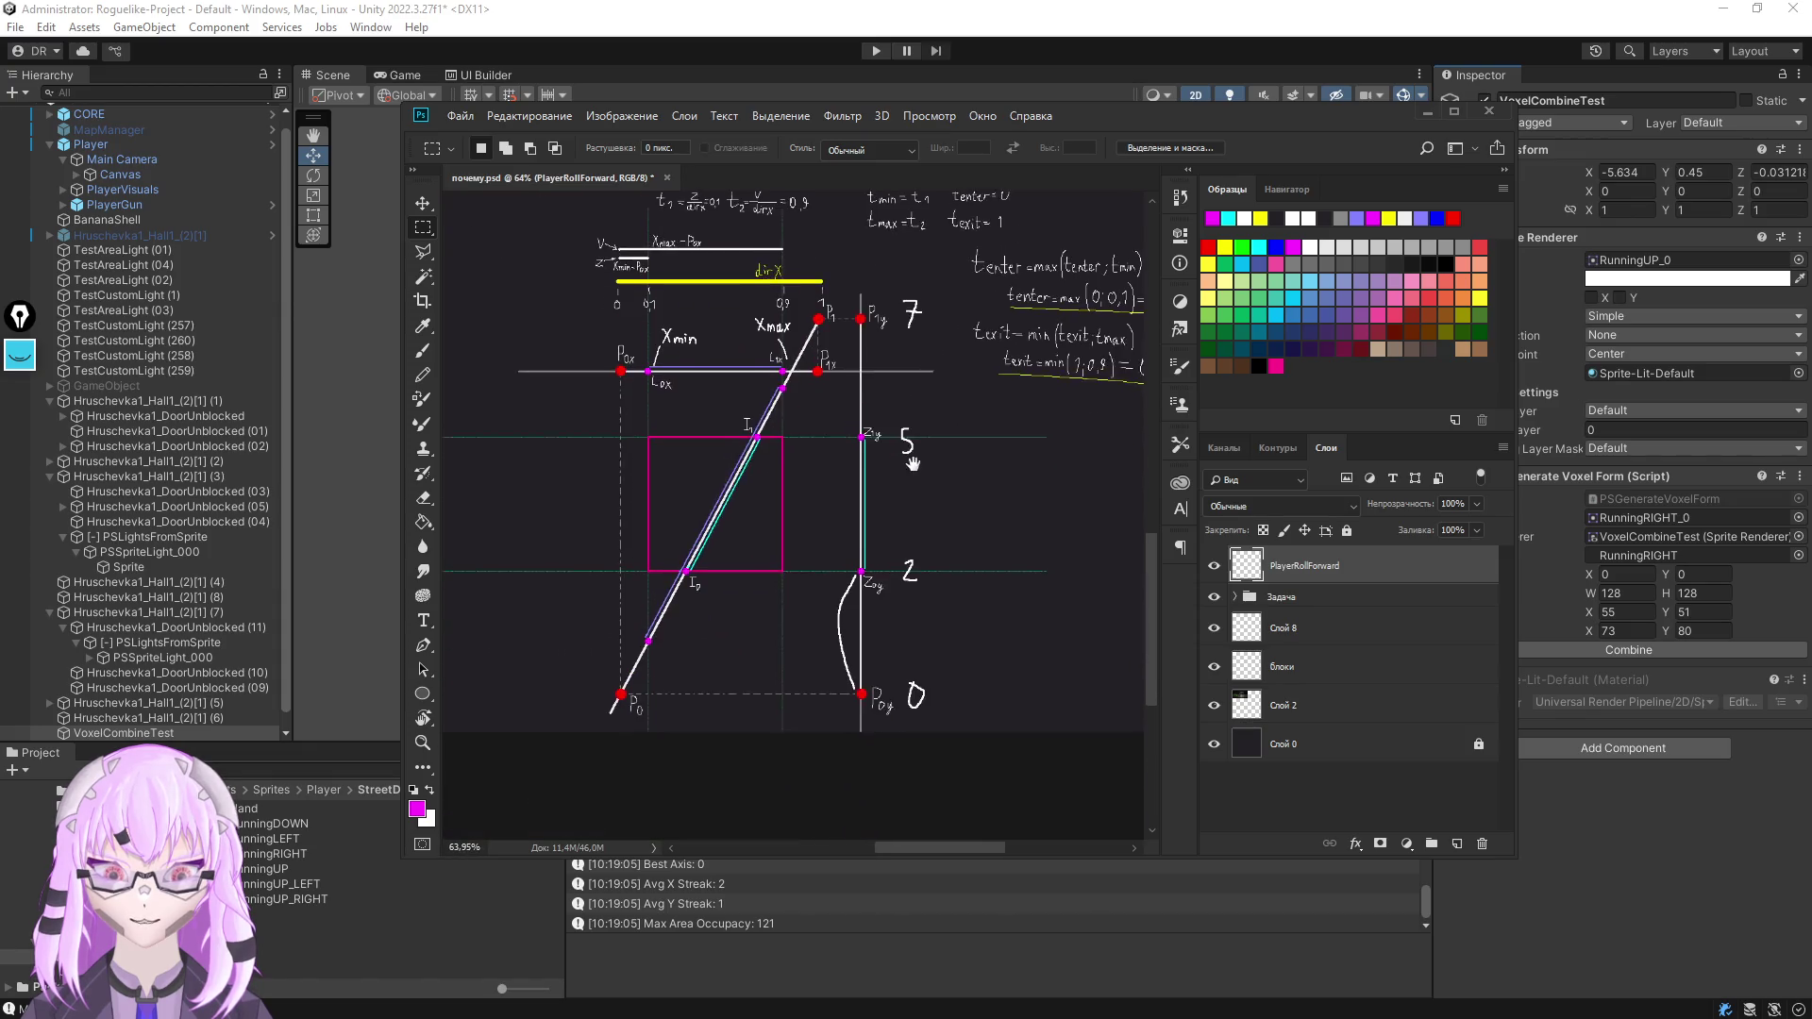
pyautogui.moveTo(911, 463)
pyautogui.mouseDown()
pyautogui.moveTo(921, 494)
pyautogui.moveTo(893, 553)
pyautogui.mouseUp()
pyautogui.scroll(3, 868, 538)
pyautogui.scroll(2, 855, 531)
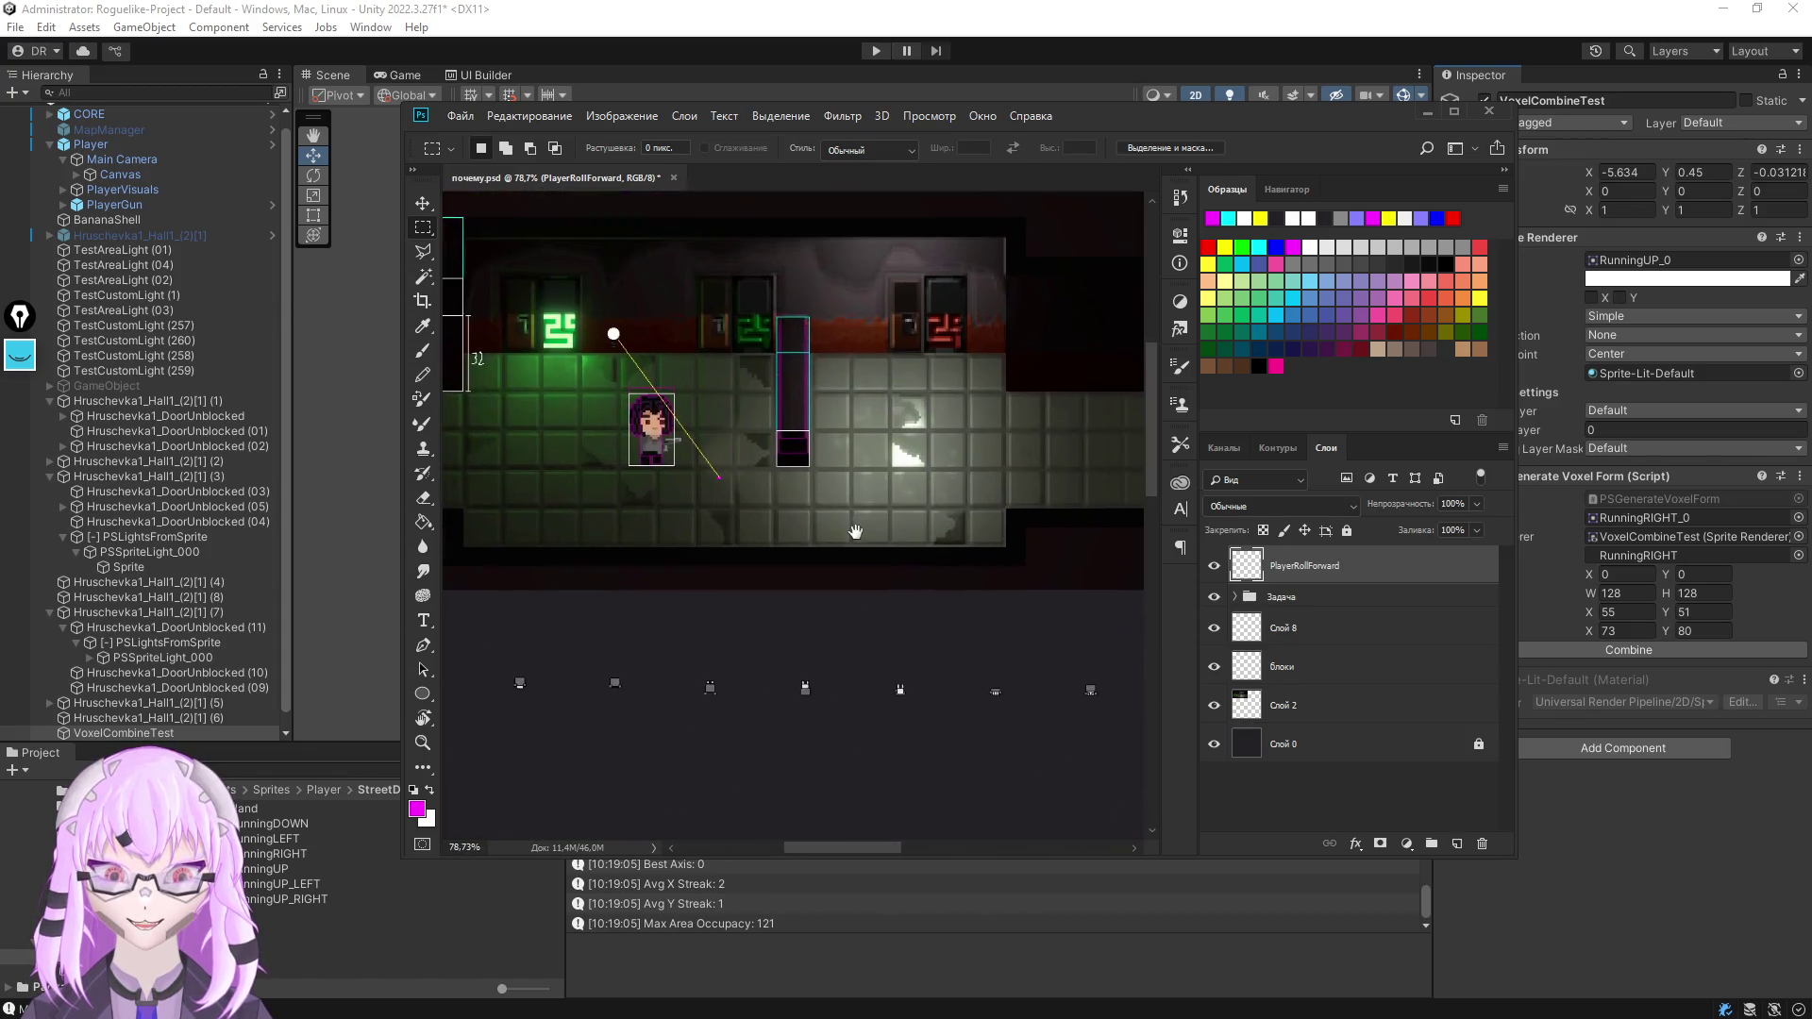
pyautogui.hscroll(2, 855, 531)
pyautogui.hscroll(-4, 946, 528)
pyautogui.scroll(2, 946, 528)
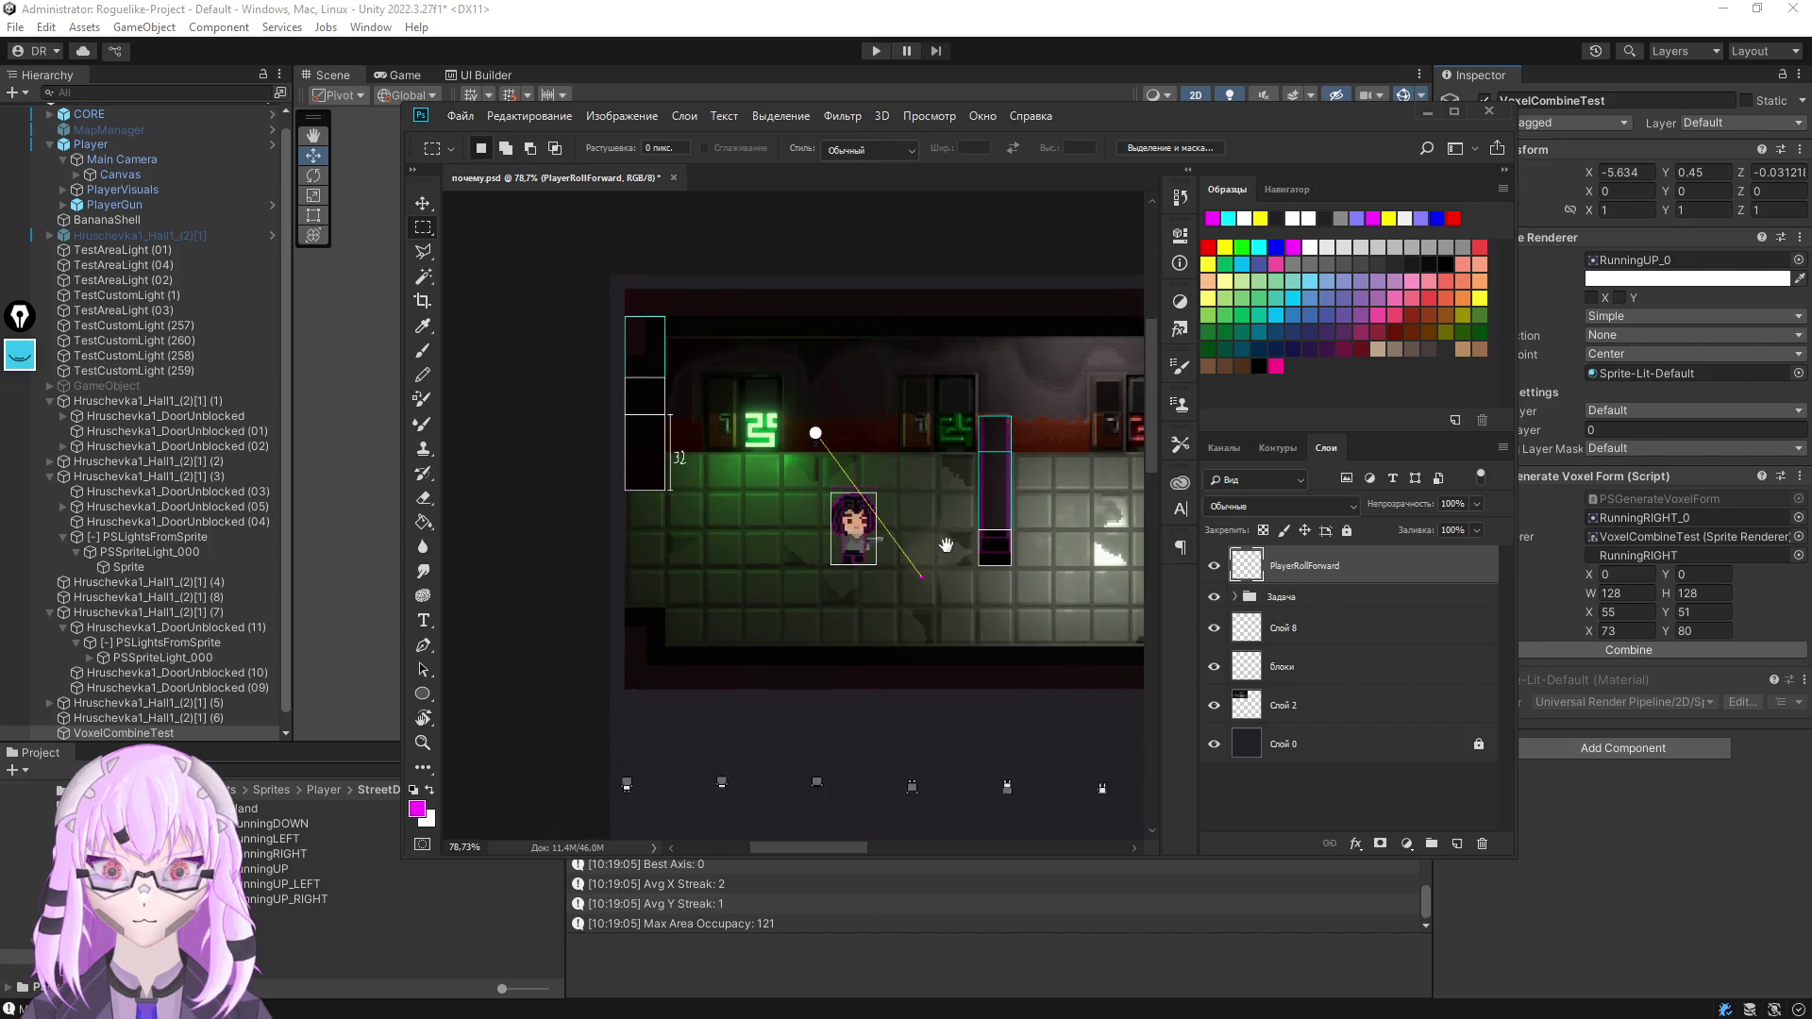
pyautogui.scroll(8, 947, 544)
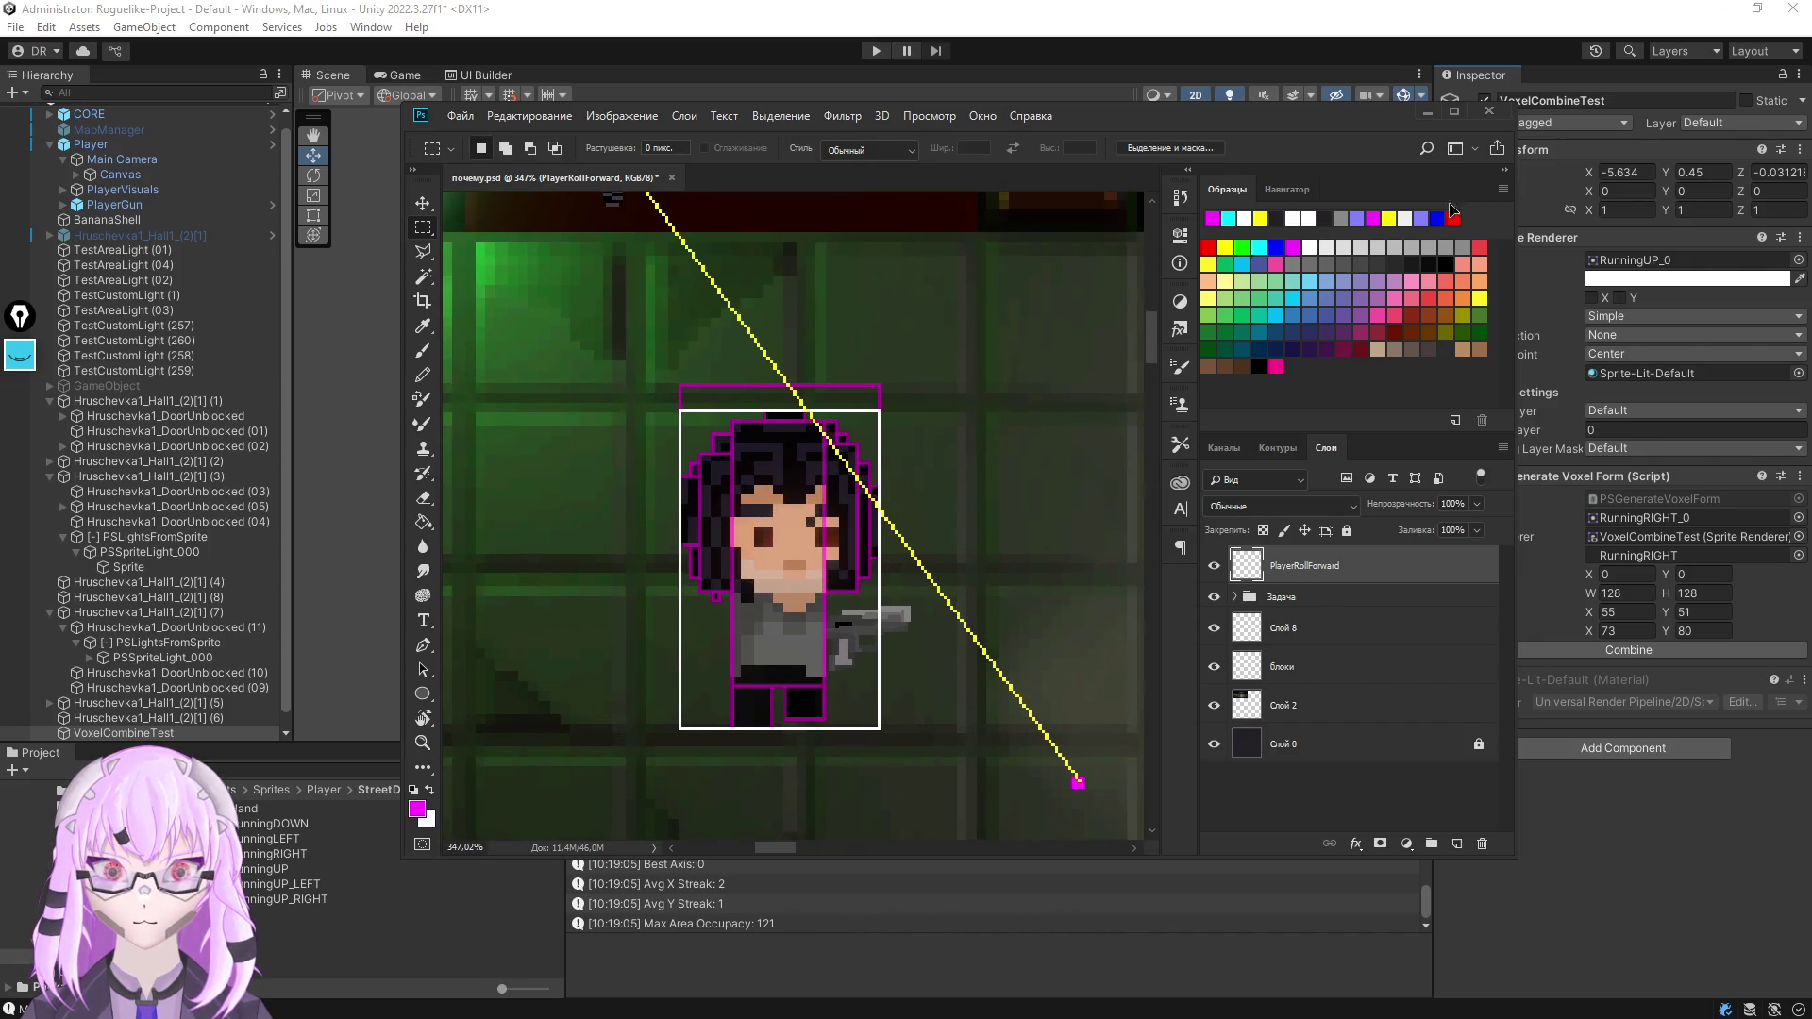
pyautogui.click(1454, 111)
pyautogui.hscroll(-5, 684, 472)
pyautogui.scroll(2, 717, 453)
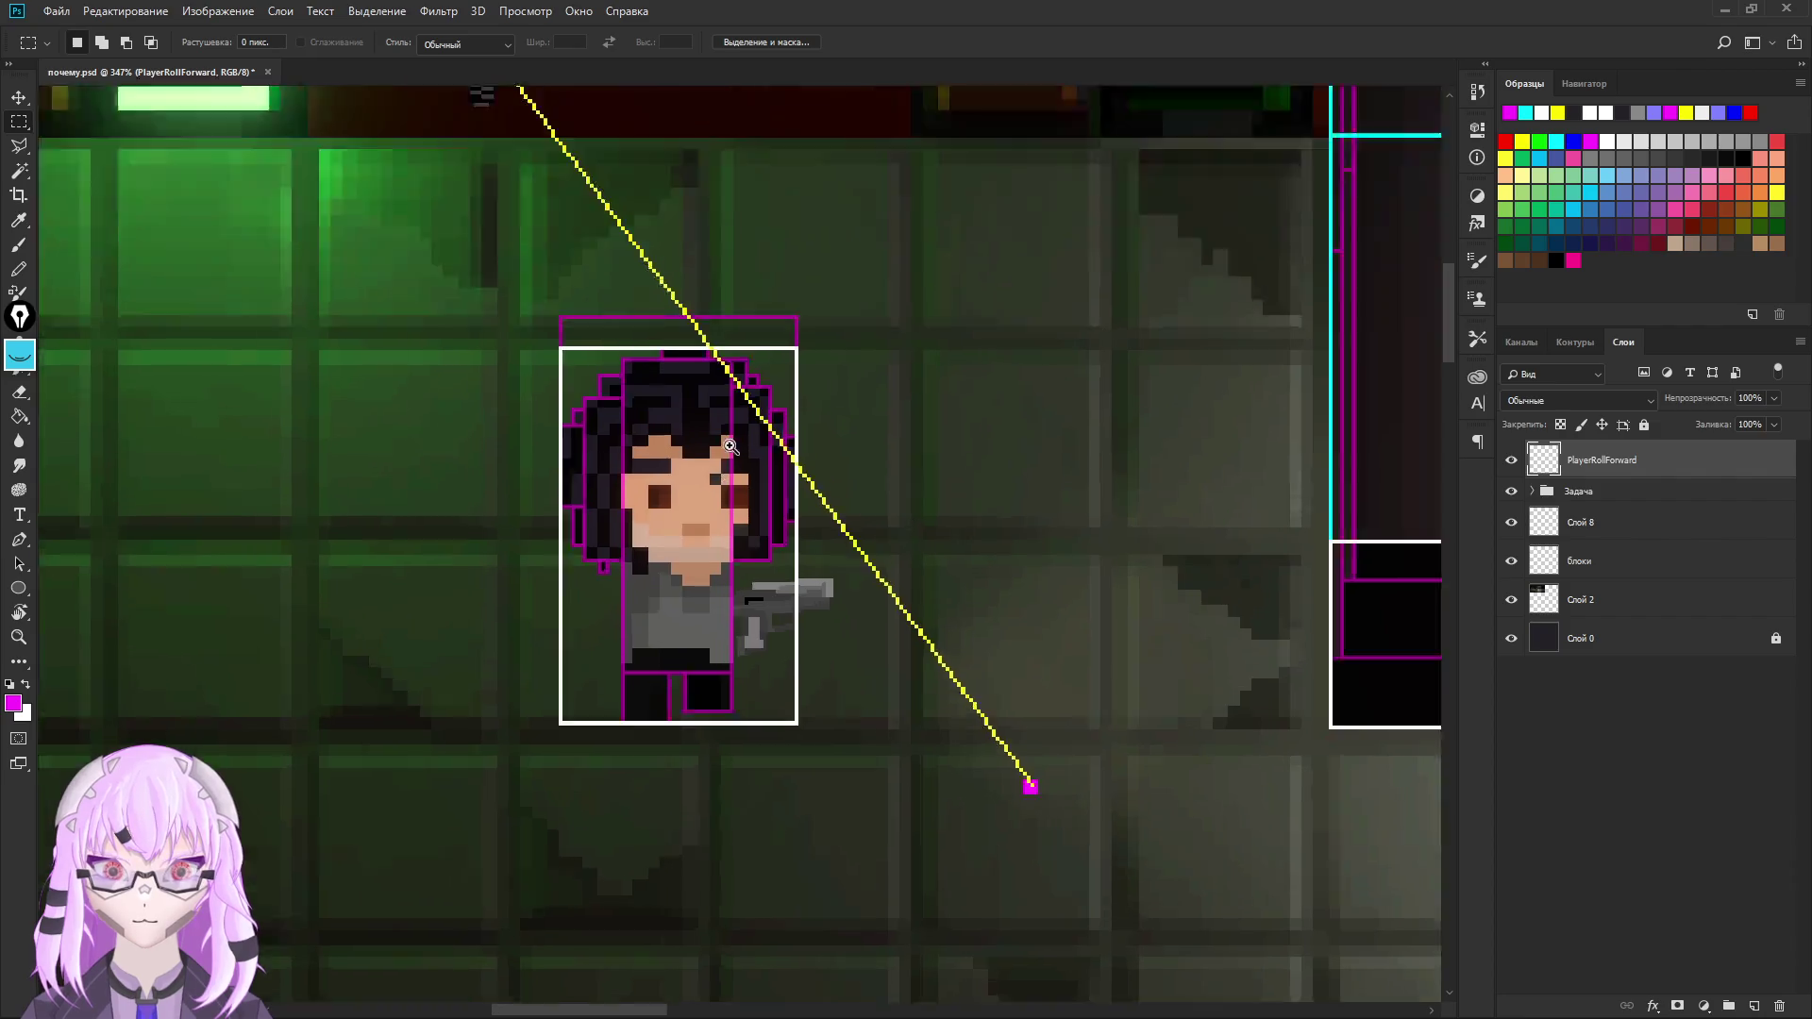
pyautogui.scroll(4, 729, 446)
pyautogui.scroll(-2, 754, 415)
pyautogui.scroll(2, 779, 389)
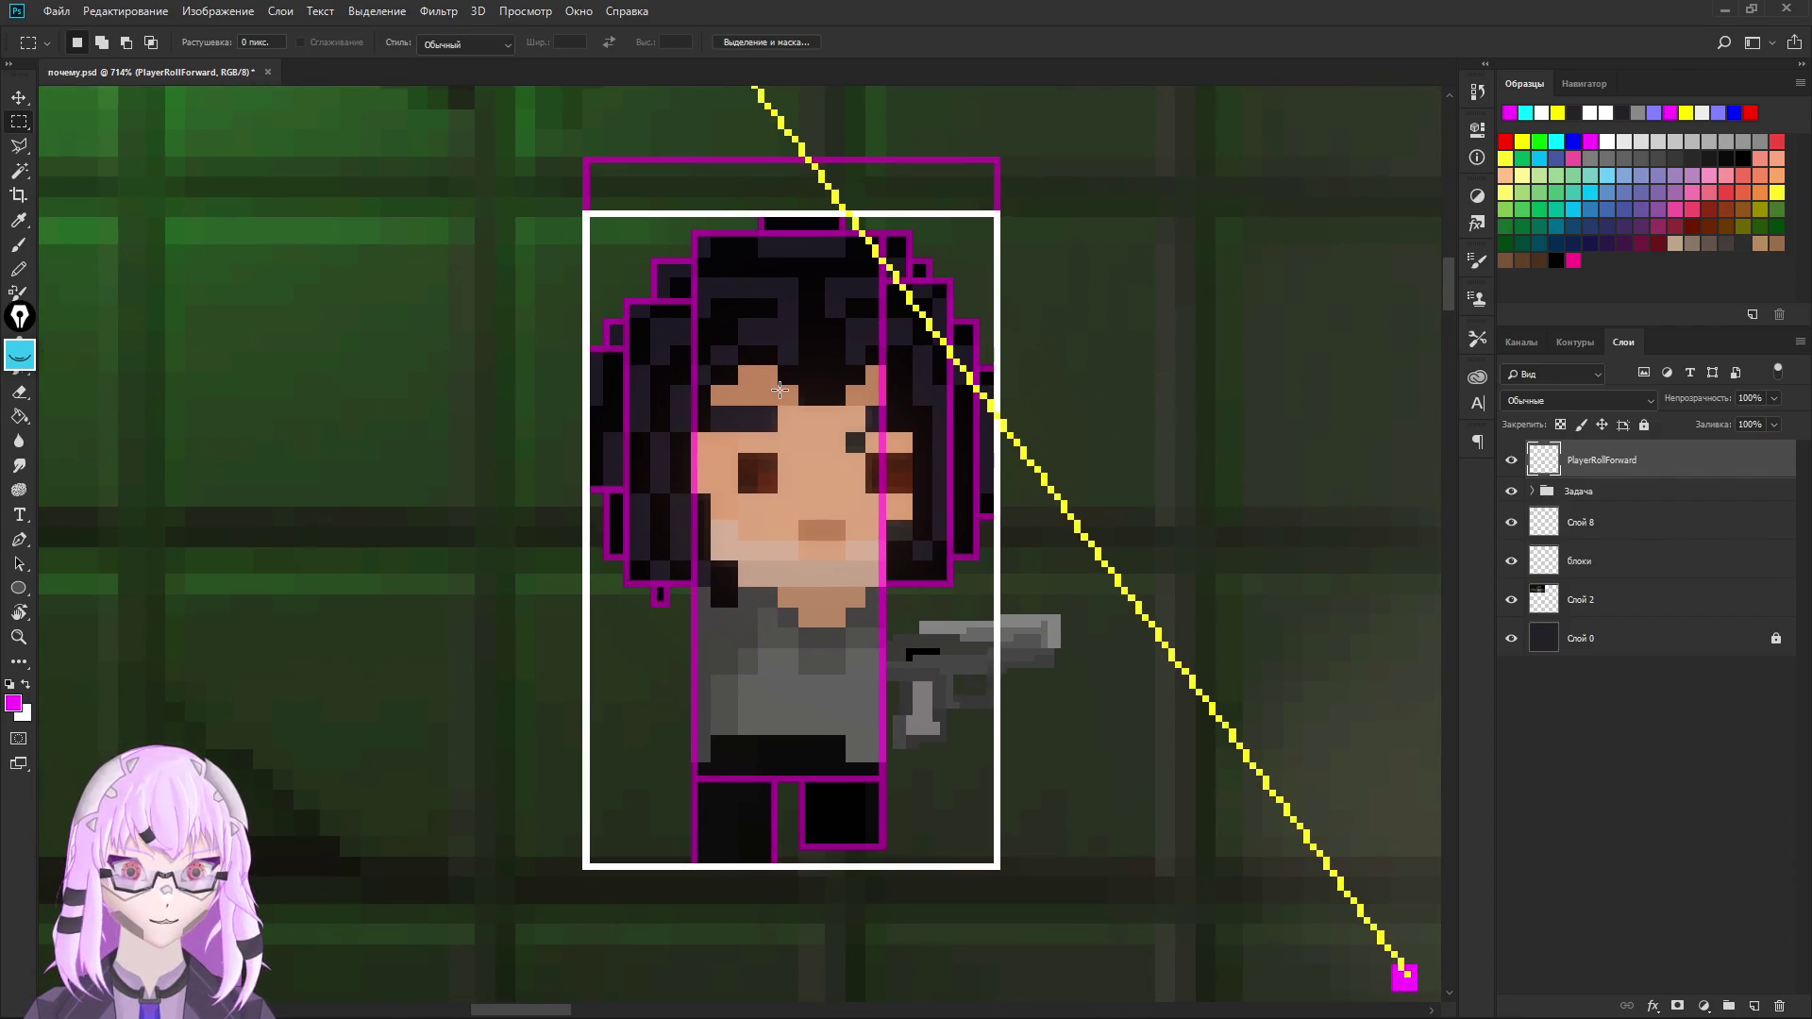
pyautogui.moveTo(894, 651)
pyautogui.mouseDown()
pyautogui.moveTo(682, 519)
pyautogui.moveTo(828, 625)
pyautogui.mouseUp()
pyautogui.scroll(-1, 682, 519)
pyautogui.scroll(-3, 827, 625)
pyautogui.hscroll(2, 828, 626)
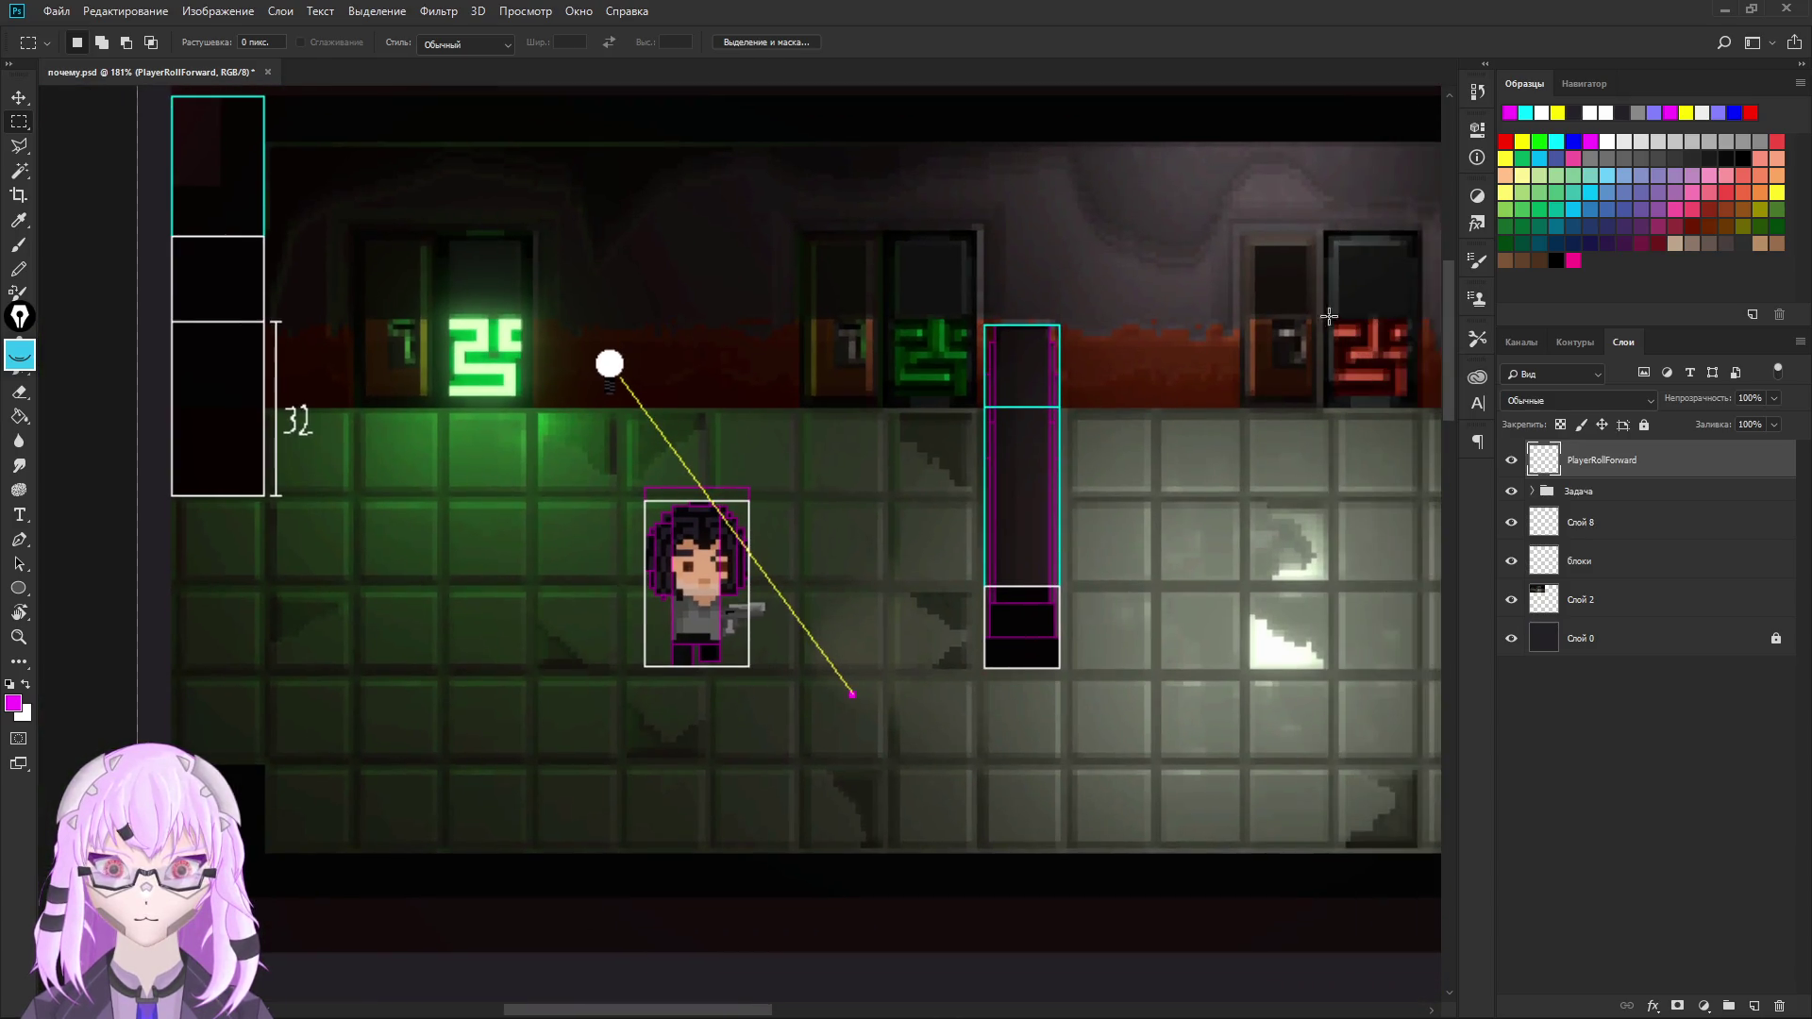
pyautogui.click(1751, 9)
pyautogui.click(1144, 168)
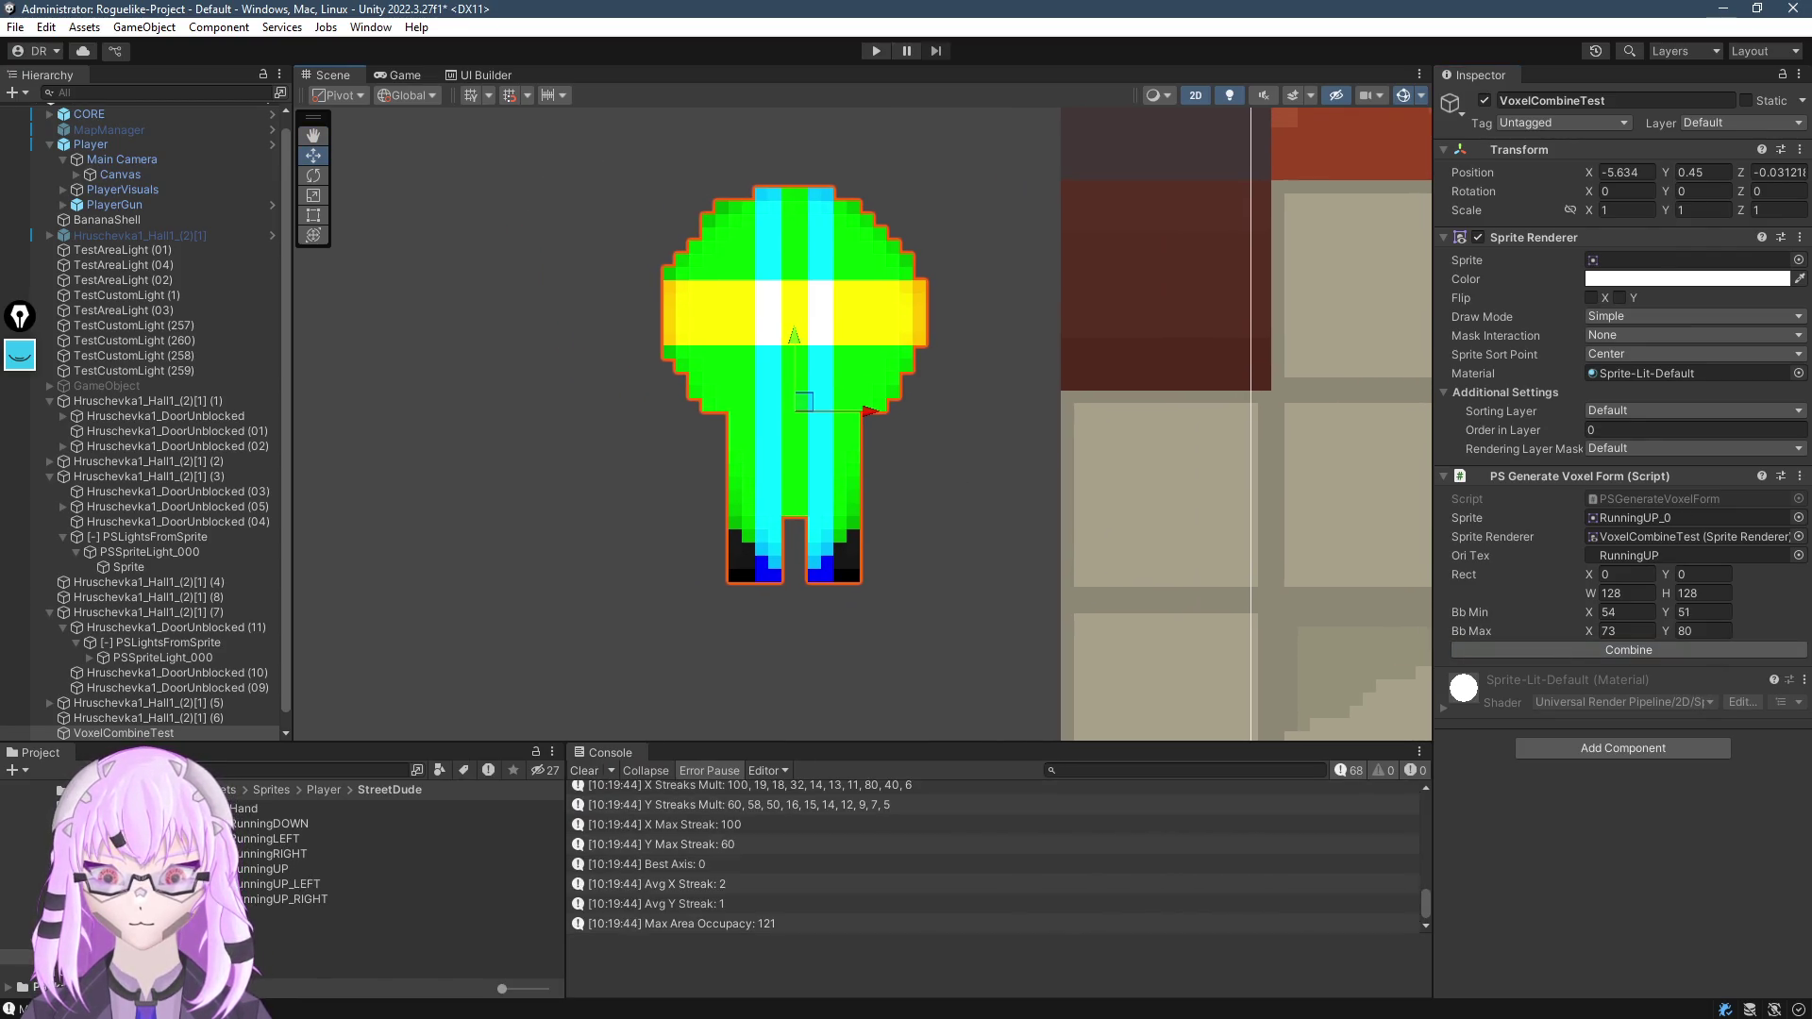
# Make the HP texture readable, assign HP to VoxelCombineTest, and combine it
pyautogui.moveTo(330, 807)
pyautogui.mouseDown()
pyautogui.moveTo(268, 889)
pyautogui.moveTo(370, 877)
pyautogui.mouseUp()
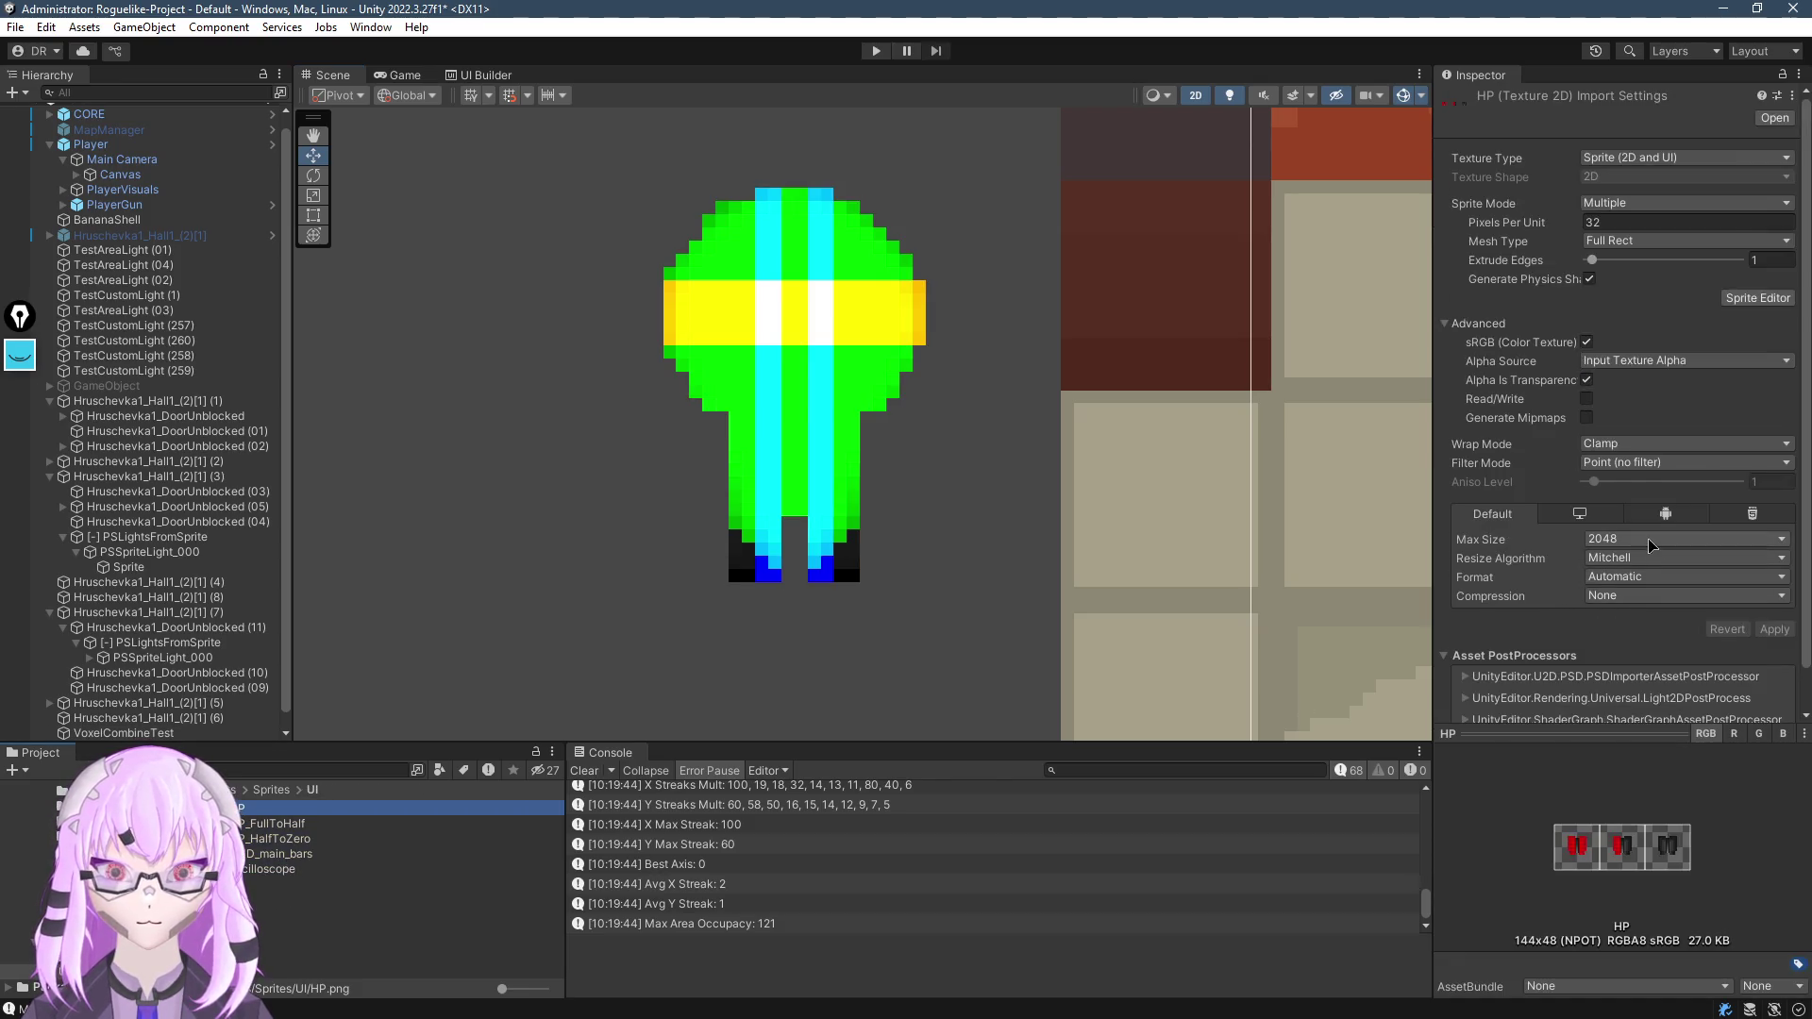
pyautogui.click(1589, 400)
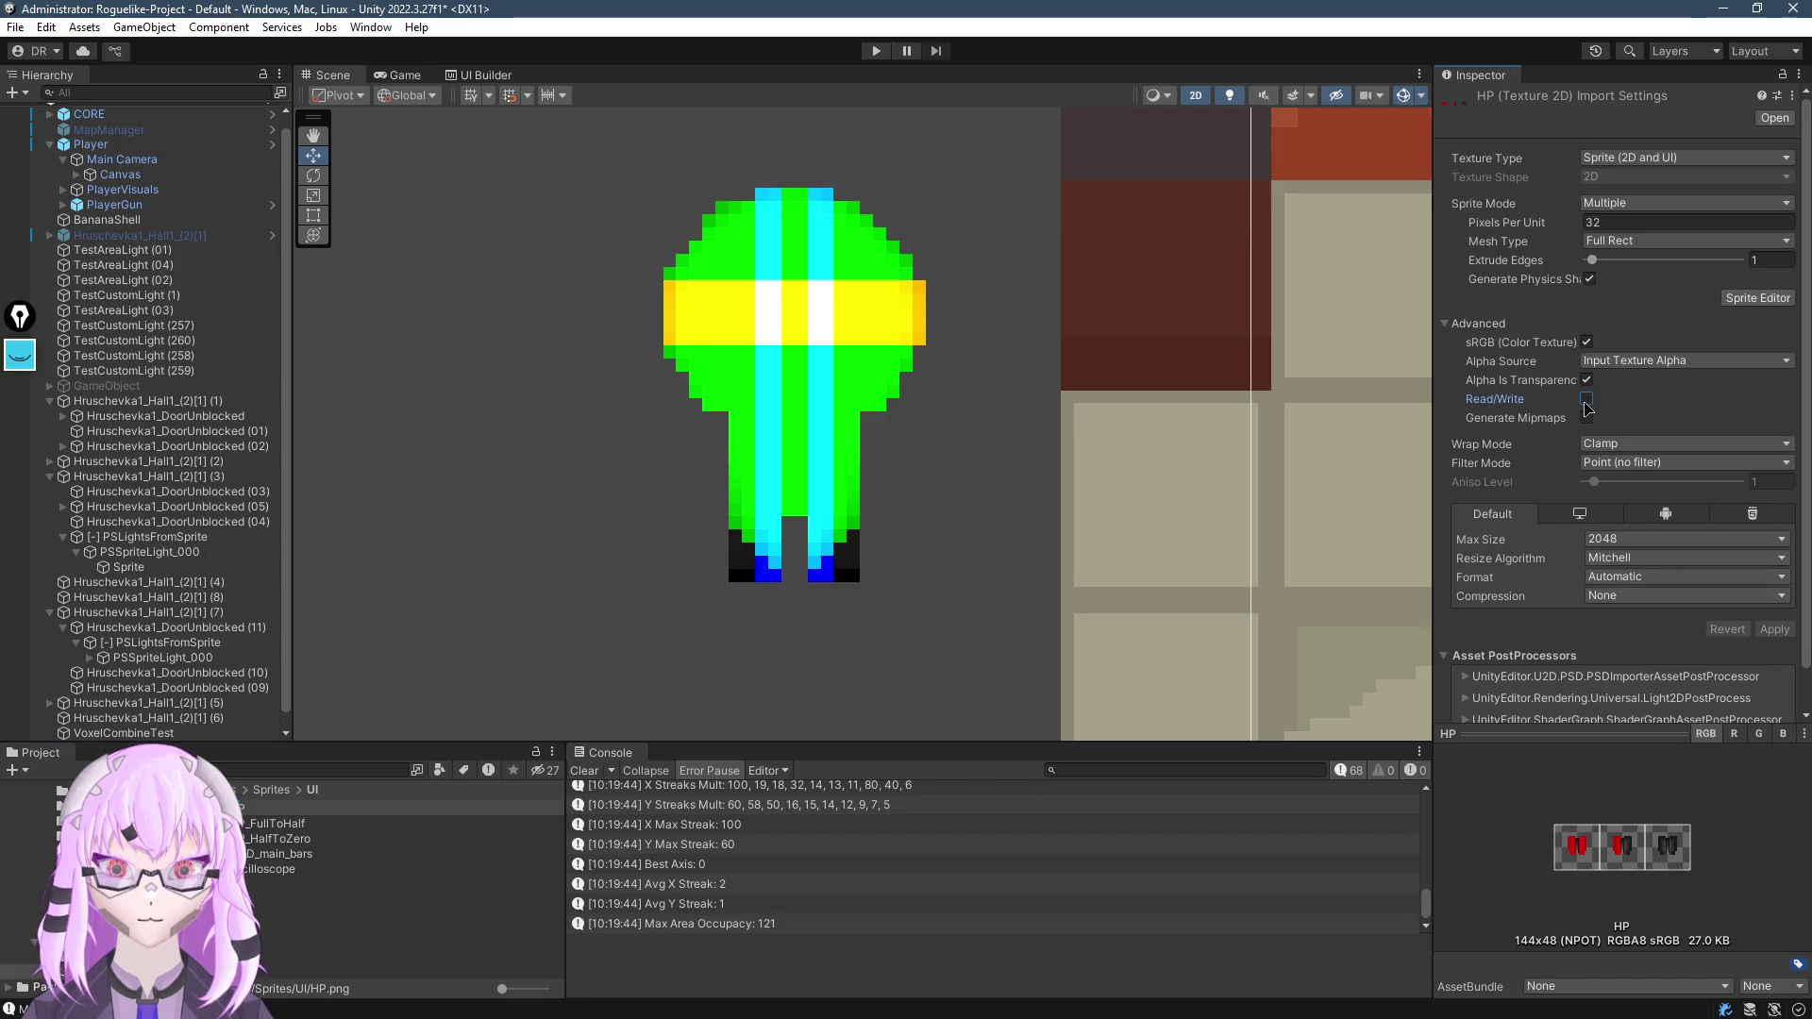
pyautogui.click(1778, 630)
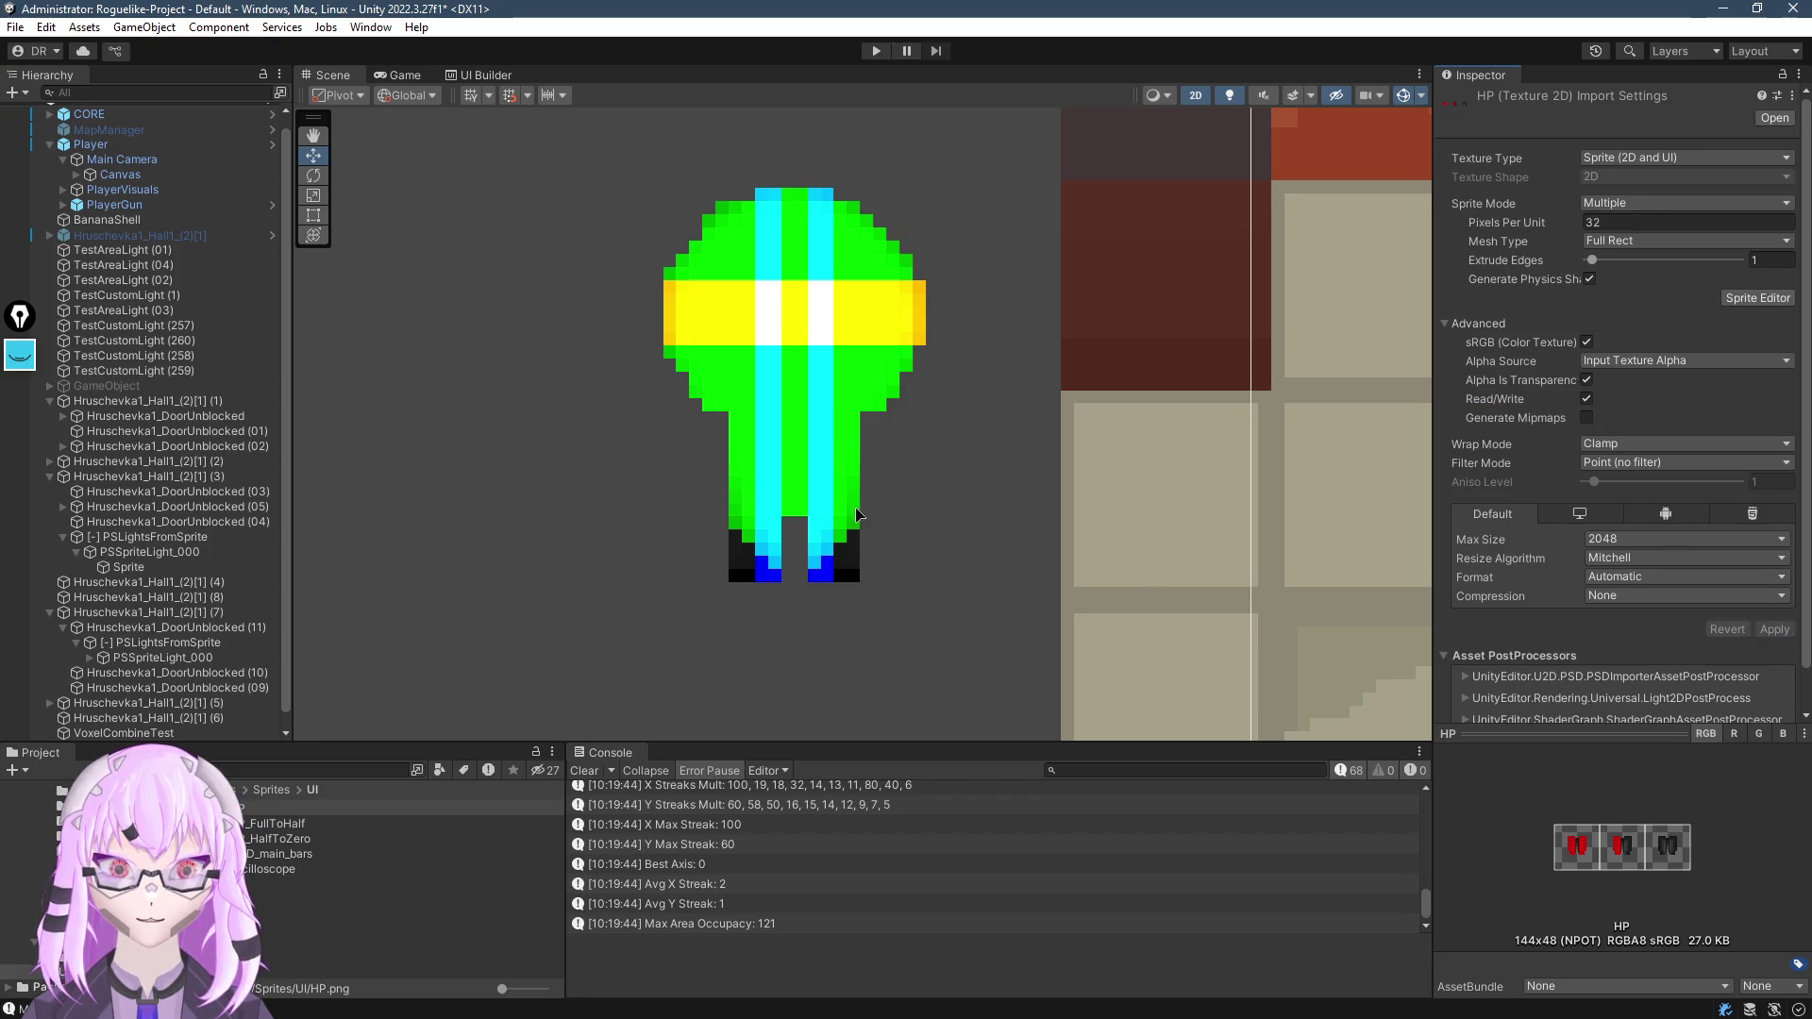
pyautogui.click(783, 401)
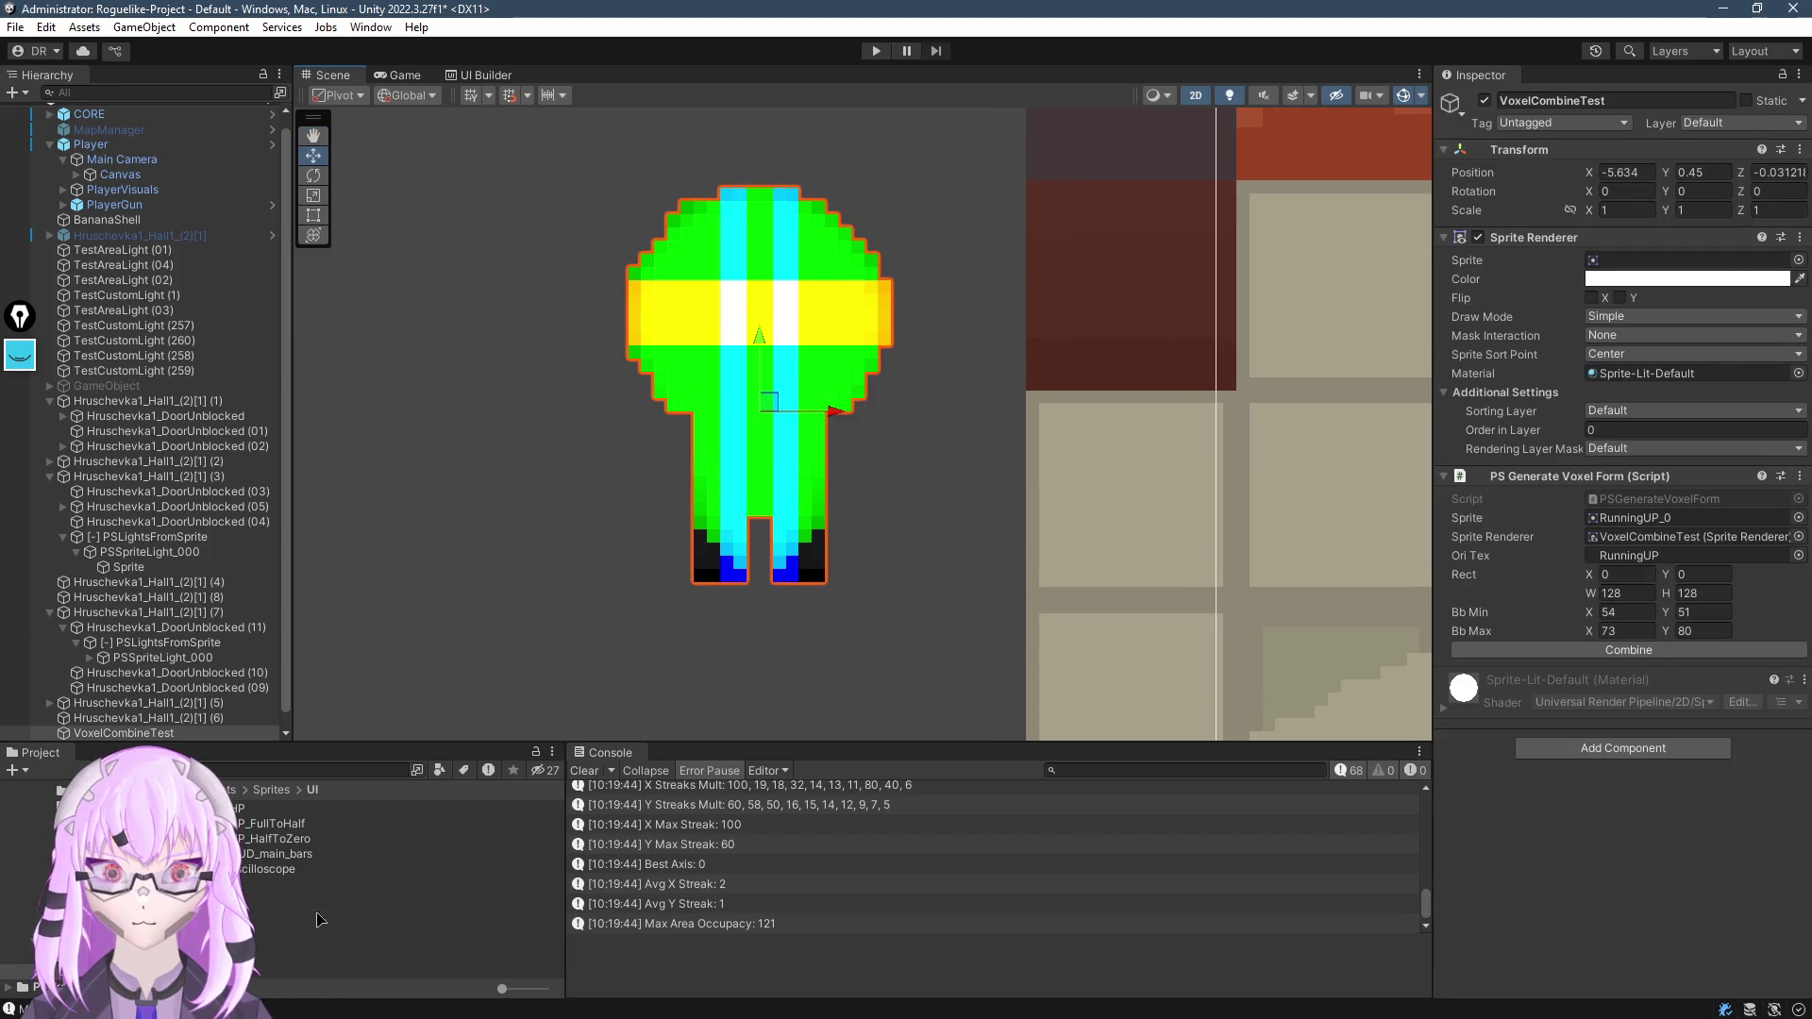
pyautogui.moveTo(253, 811)
pyautogui.mouseDown()
pyautogui.moveTo(1627, 561)
pyautogui.moveTo(1643, 304)
pyautogui.moveTo(1626, 271)
pyautogui.mouseUp()
pyautogui.click(1633, 650)
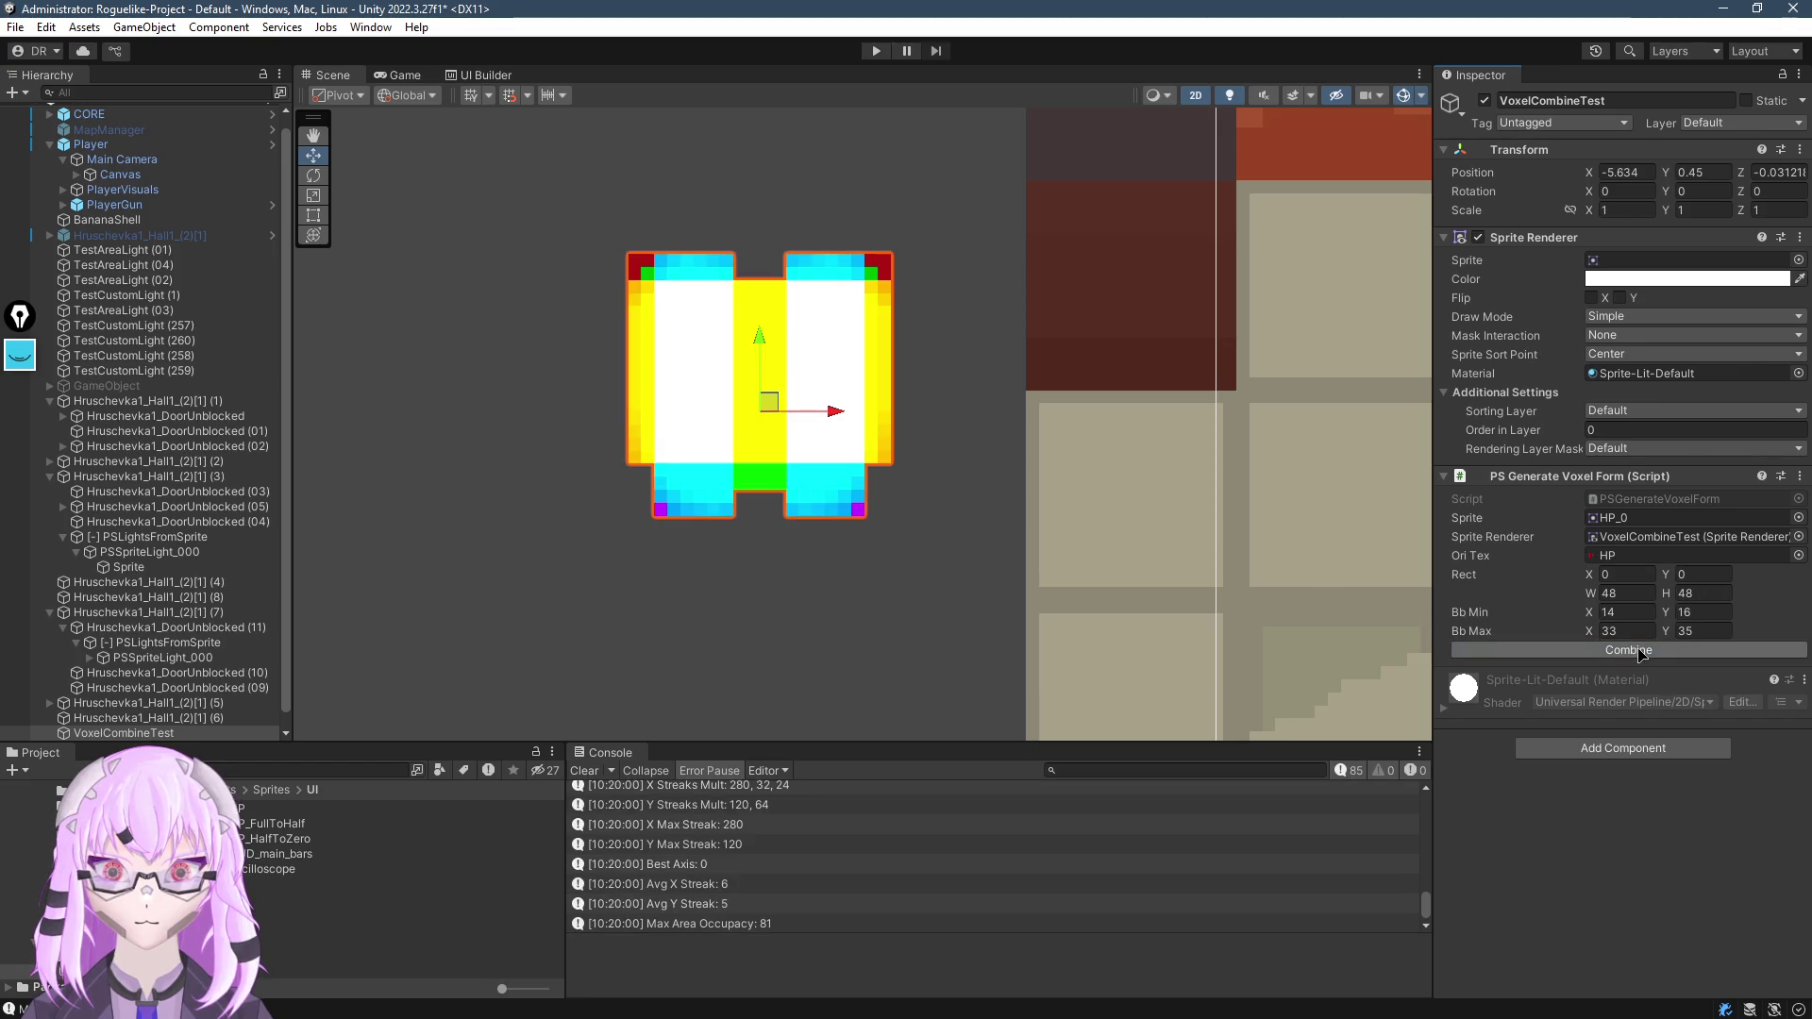
pyautogui.scroll(3, 720, 416)
pyautogui.scroll(-2, 739, 375)
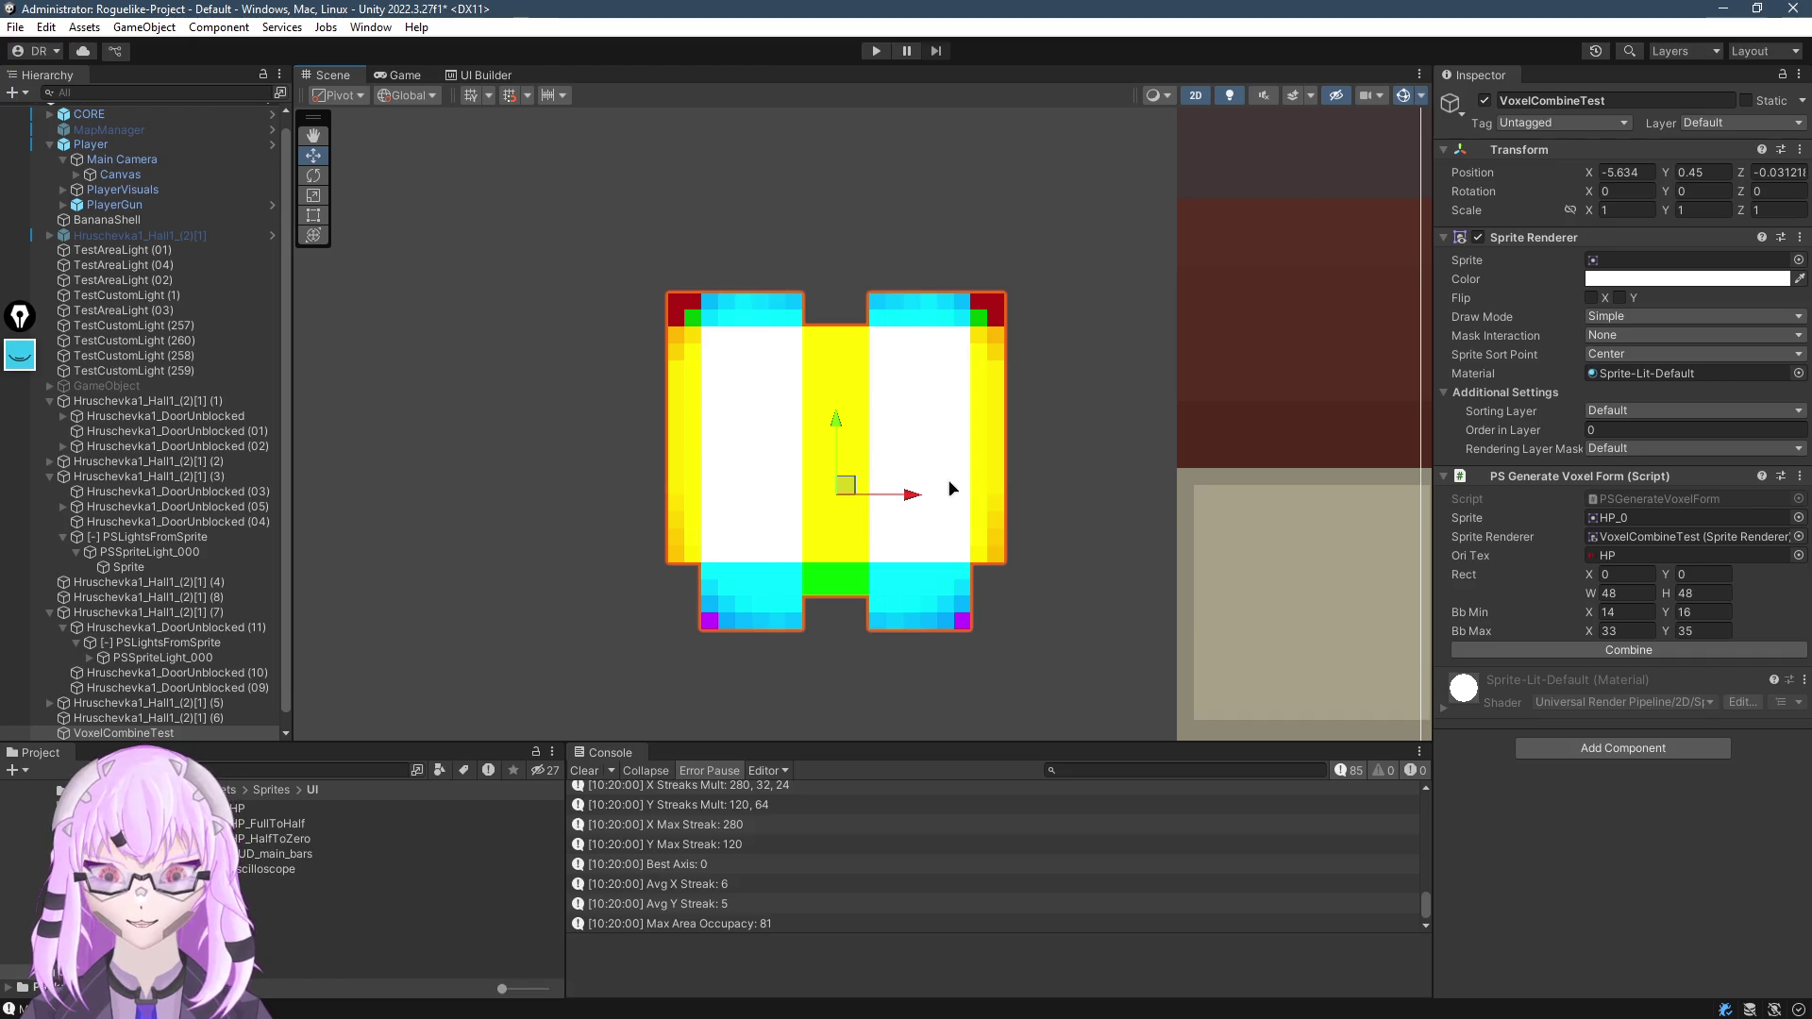
# Frame VoxelCombineTest, pan around the voxel map, and drop the HP sprite into the scene
pyautogui.press('f')
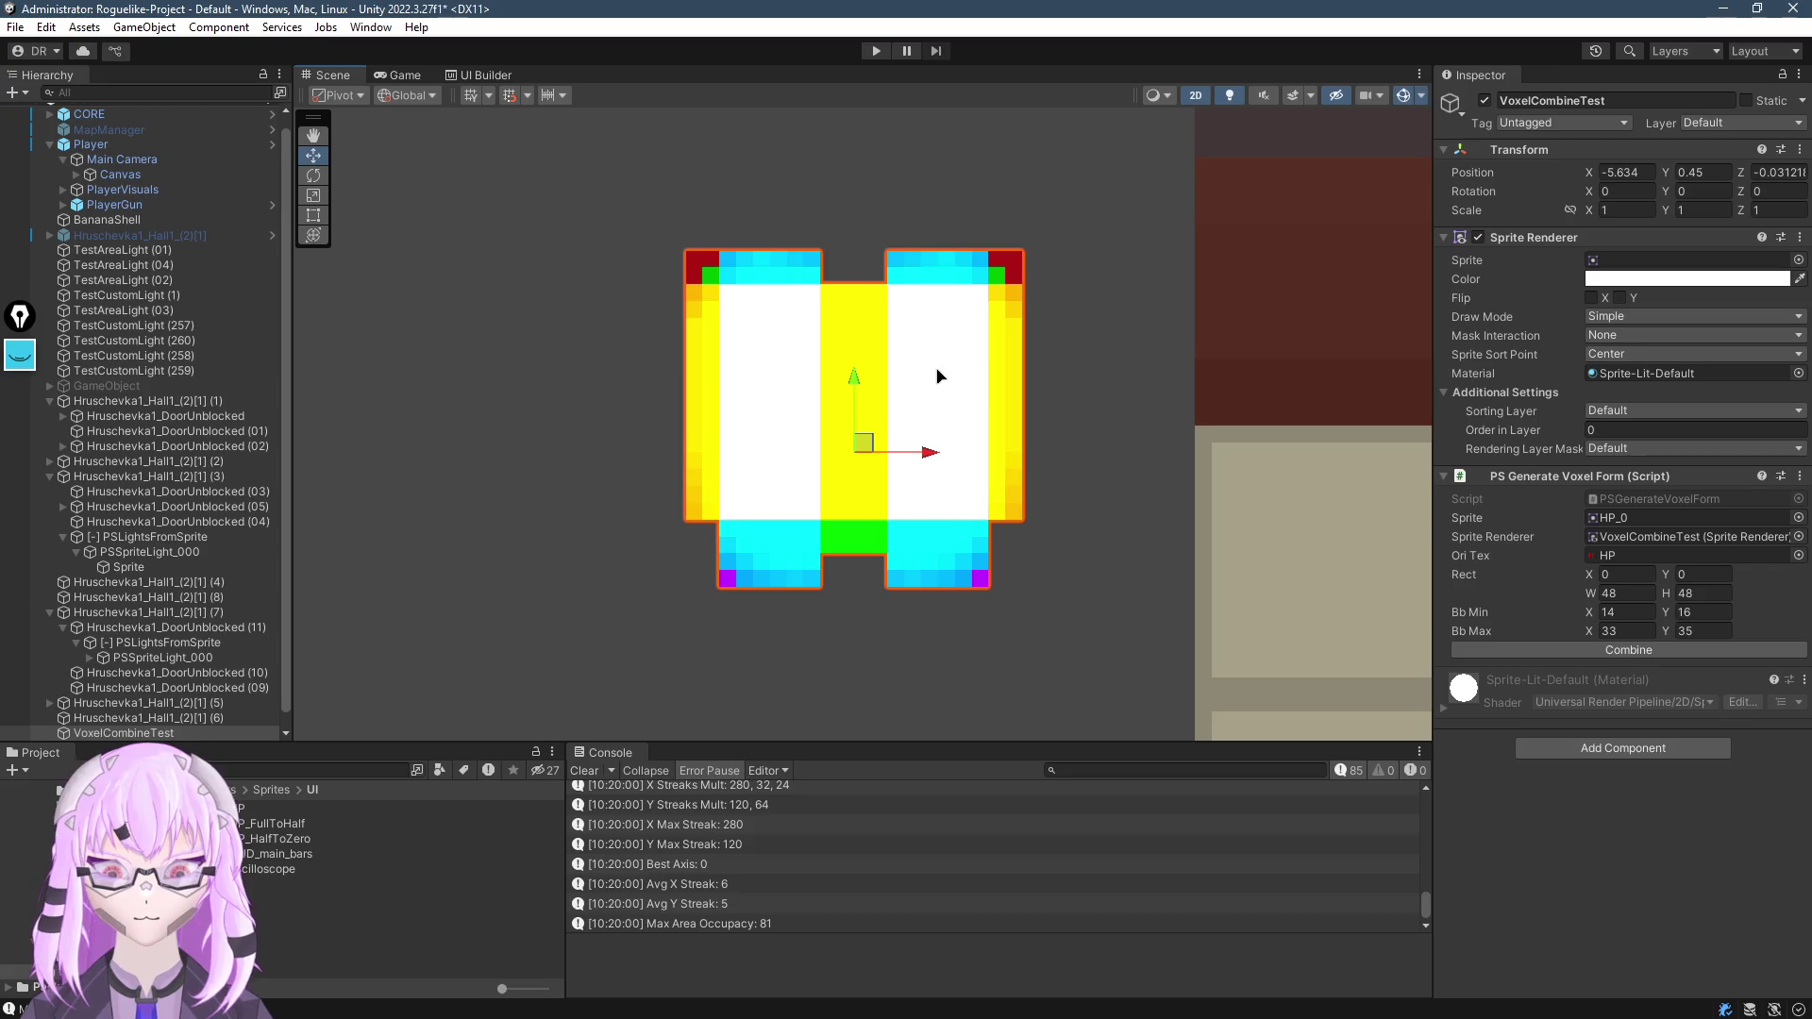
pyautogui.moveTo(1035, 429)
pyautogui.mouseDown()
pyautogui.moveTo(938, 425)
pyautogui.moveTo(1011, 477)
pyautogui.moveTo(1010, 324)
pyautogui.mouseUp()
pyautogui.scroll(5, 1000, 472)
pyautogui.scroll(-5, 909, 324)
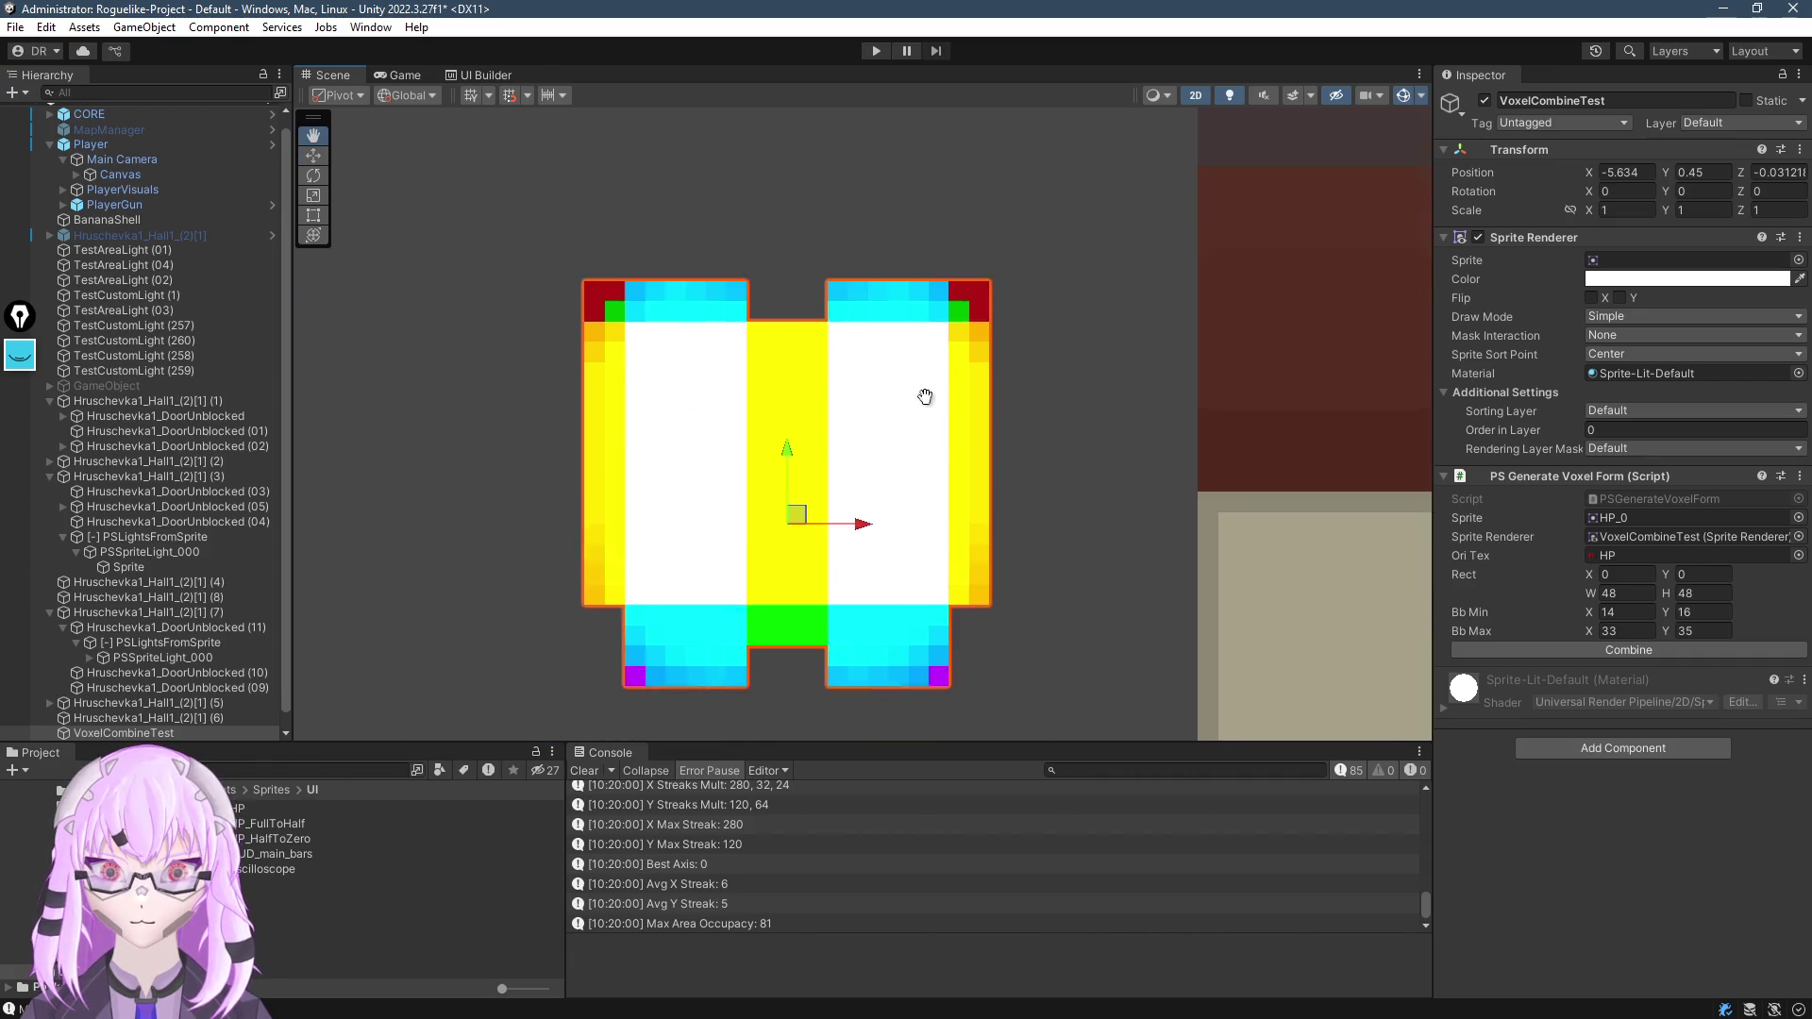
pyautogui.moveTo(925, 396); pyautogui.dragTo(930, 346)
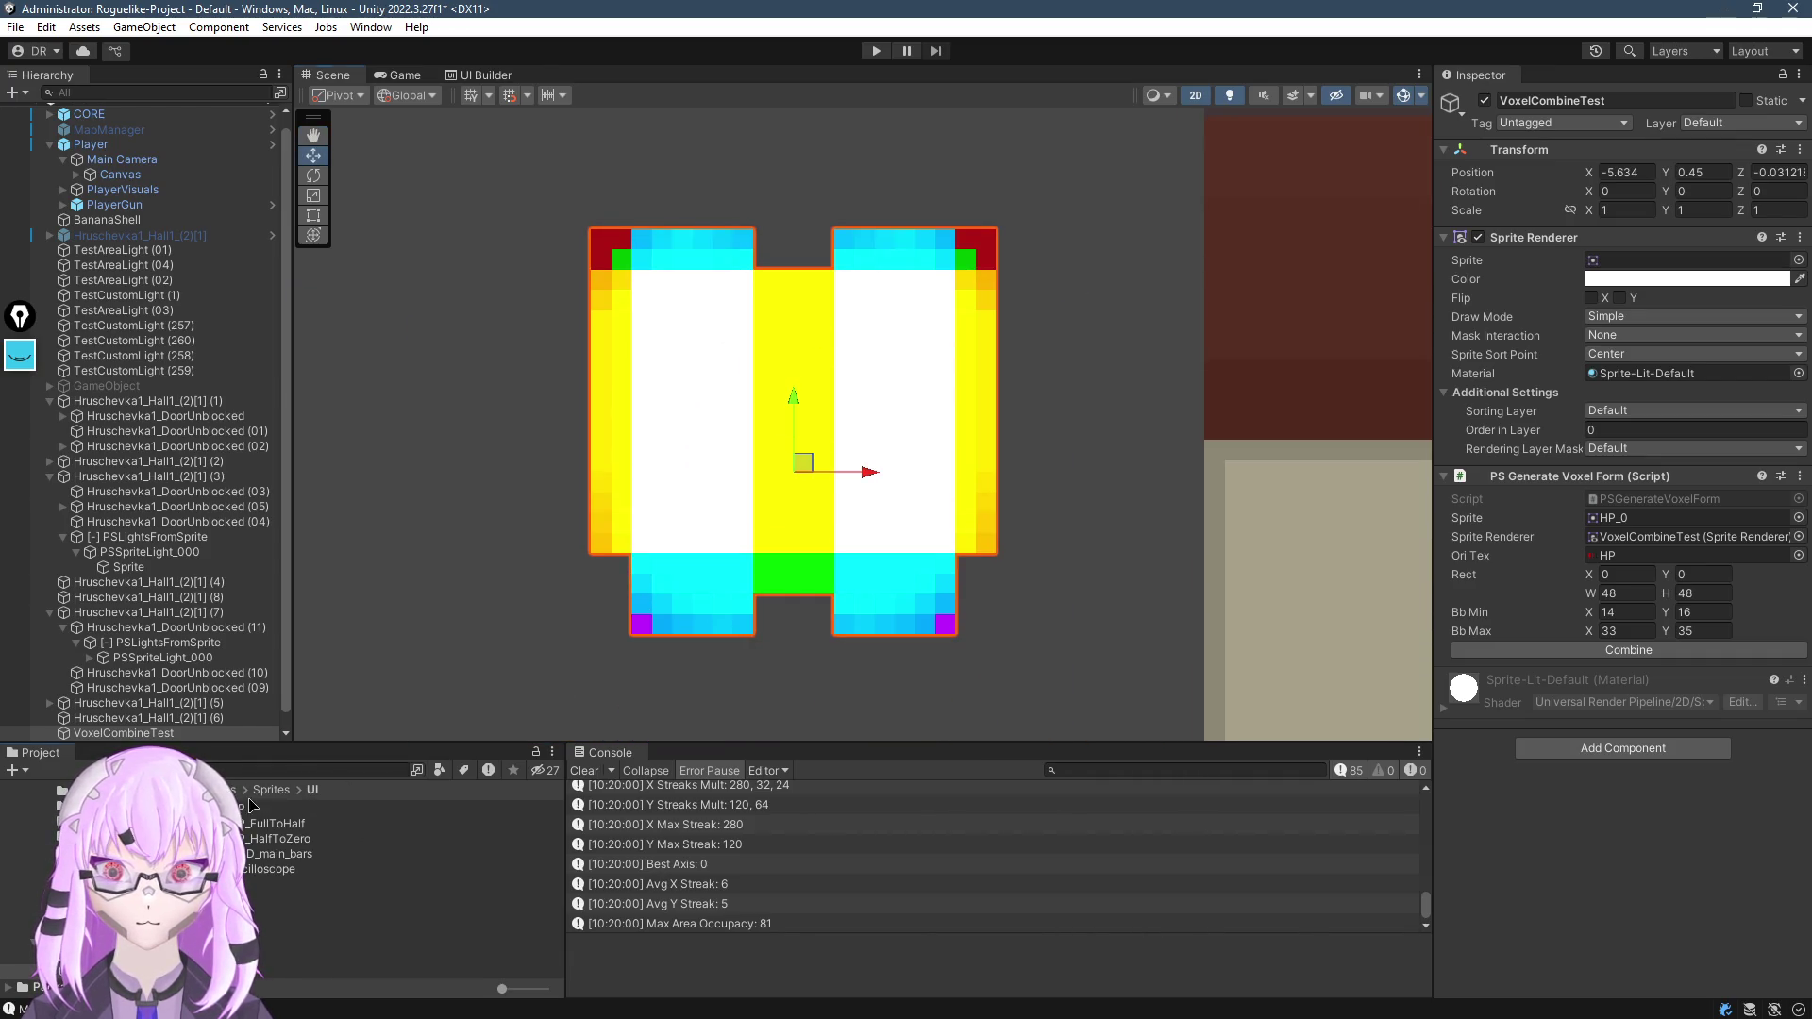
pyautogui.moveTo(247, 808)
pyautogui.mouseDown()
pyautogui.moveTo(664, 580)
pyautogui.moveTo(547, 479)
pyautogui.moveTo(478, 484)
pyautogui.mouseUp()
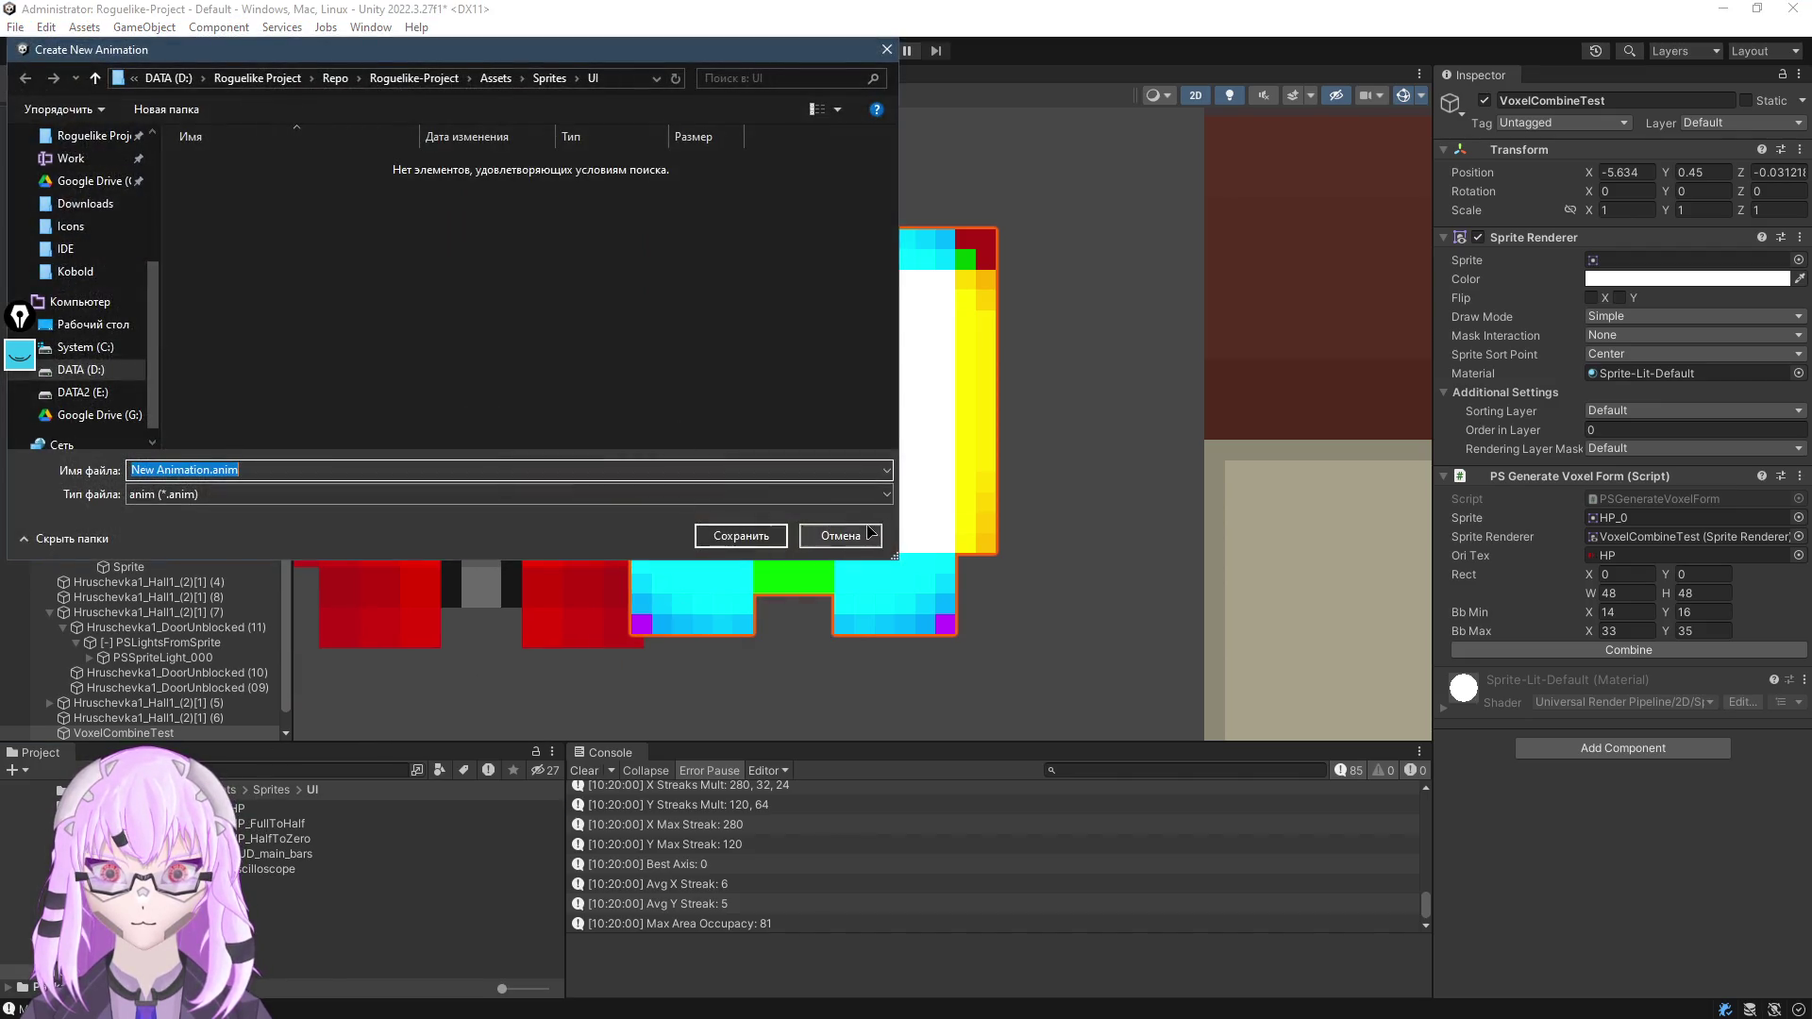
# Cancel the new animation, cycle the sprite to oscilloscope_42 and run the voxel combine
pyautogui.click(870, 532)
pyautogui.scroll(-3, 720, 501)
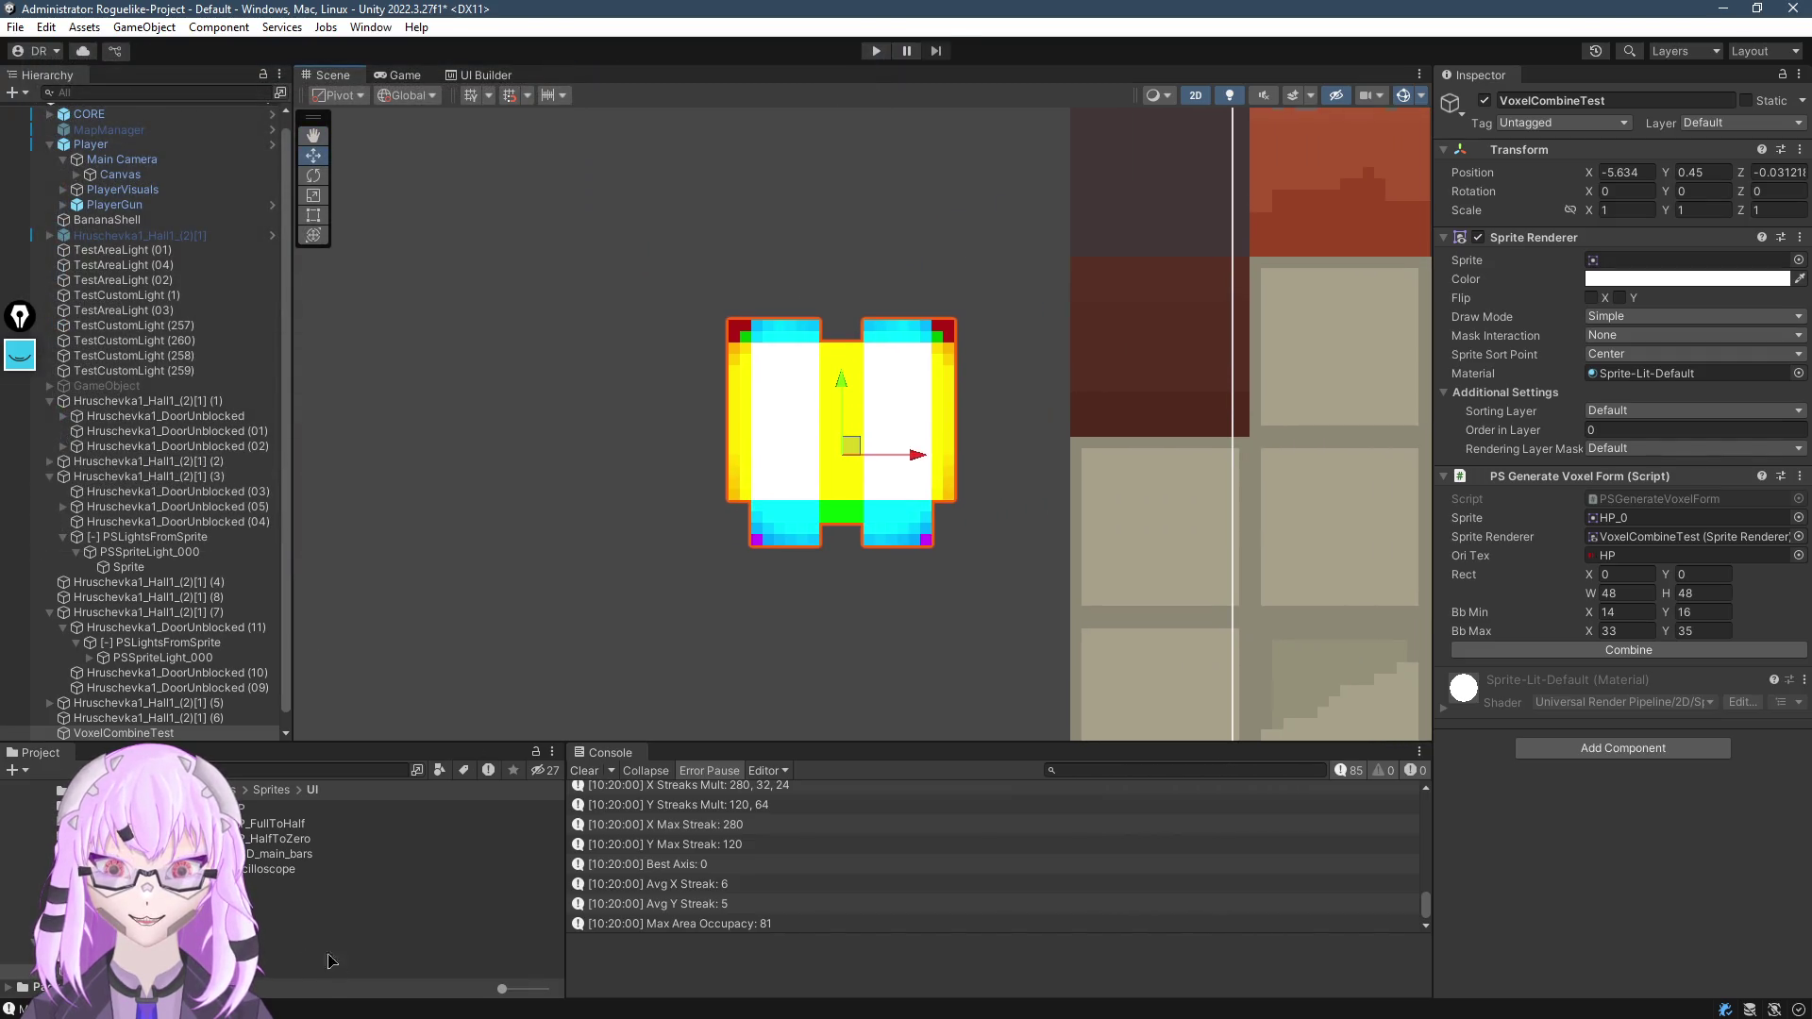
pyautogui.moveTo(253, 830)
pyautogui.mouseDown()
pyautogui.moveTo(1565, 429)
pyautogui.moveTo(1646, 273)
pyautogui.mouseUp()
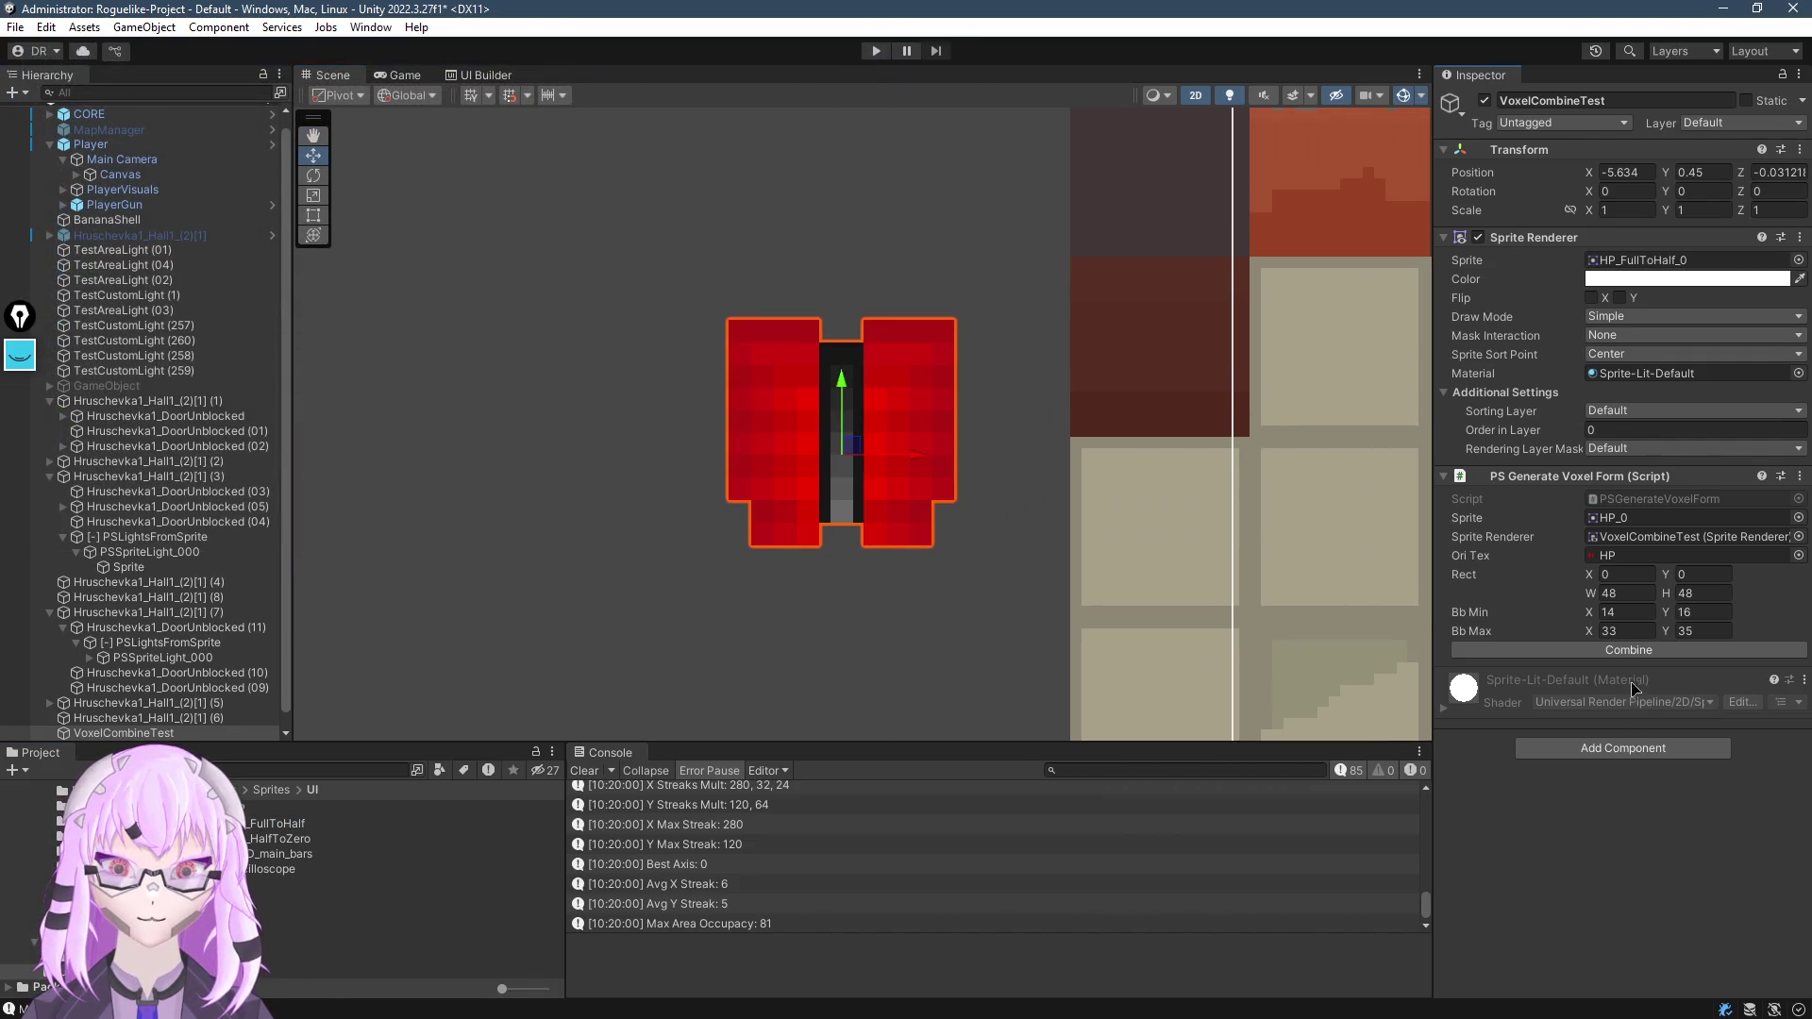
pyautogui.moveTo(276, 843)
pyautogui.mouseDown()
pyautogui.moveTo(1557, 240)
pyautogui.moveTo(1647, 261)
pyautogui.mouseUp()
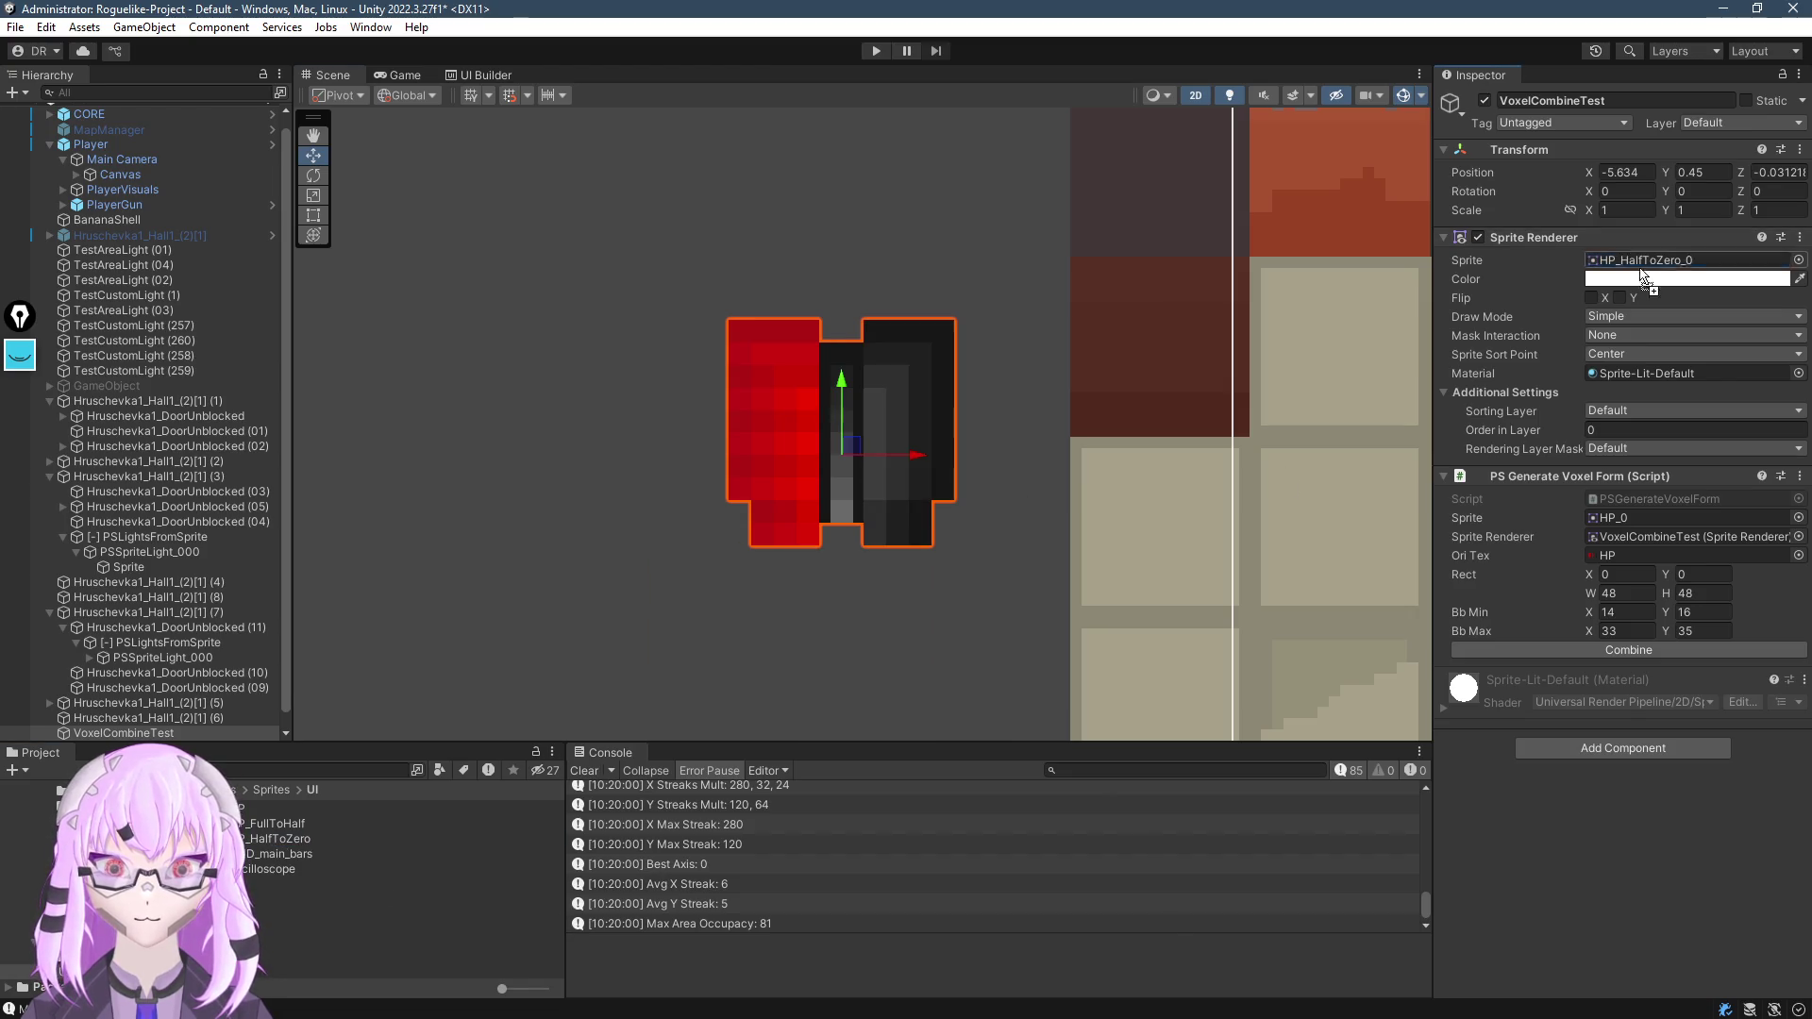
pyautogui.moveTo(814, 530); pyautogui.dragTo(799, 551)
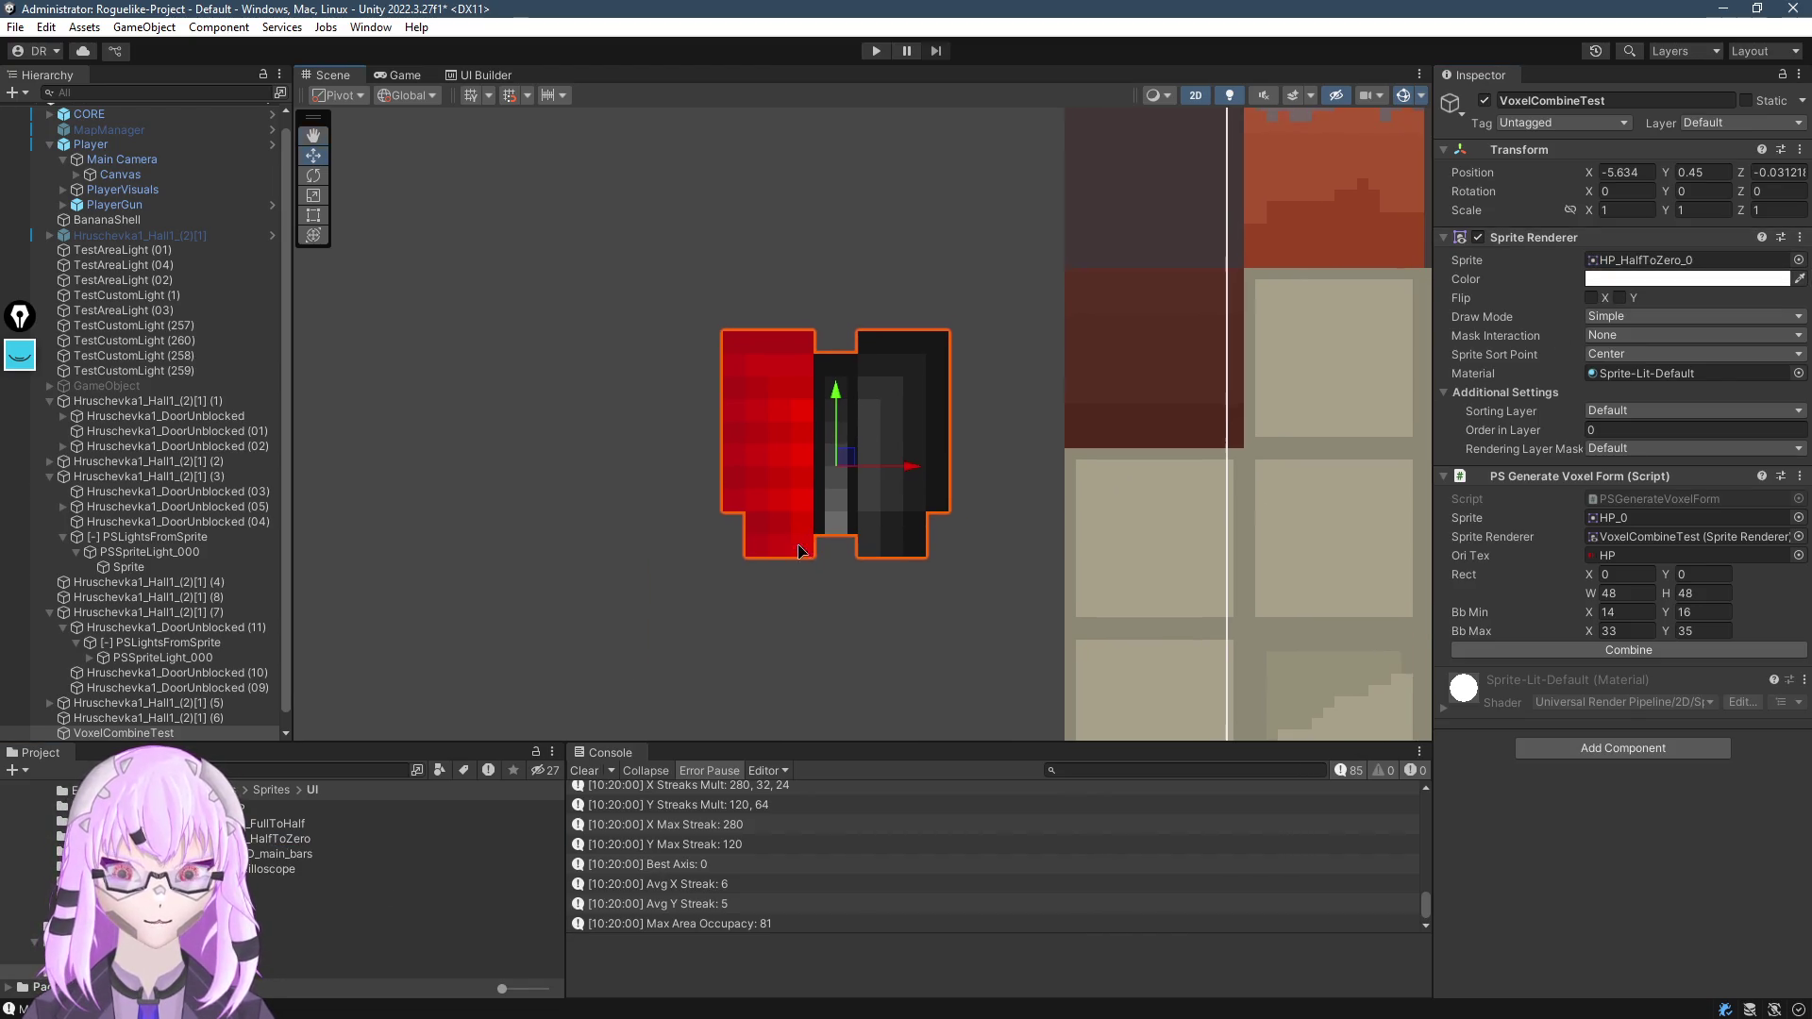
pyautogui.moveTo(274, 868)
pyautogui.mouseDown()
pyautogui.moveTo(660, 660)
pyautogui.moveTo(1655, 264)
pyautogui.mouseUp()
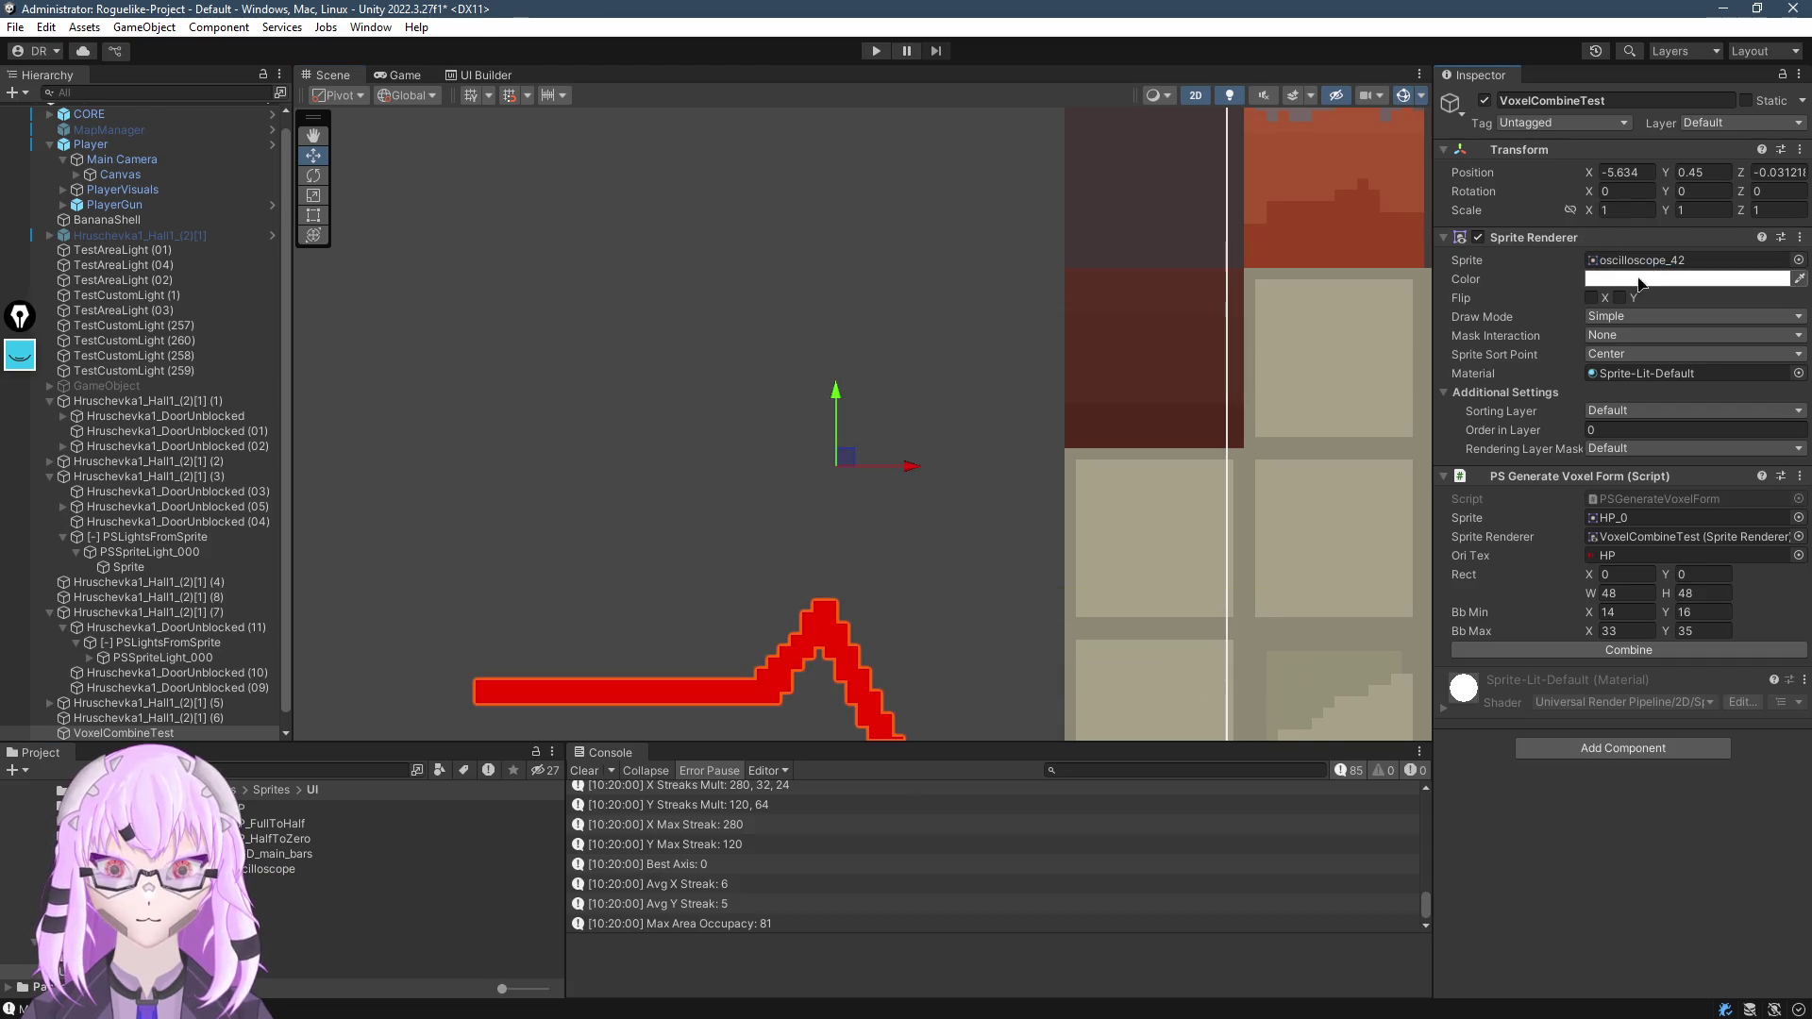
pyautogui.moveTo(869, 648); pyautogui.dragTo(888, 321)
pyautogui.scroll(-2, 860, 424)
pyautogui.click(1628, 649)
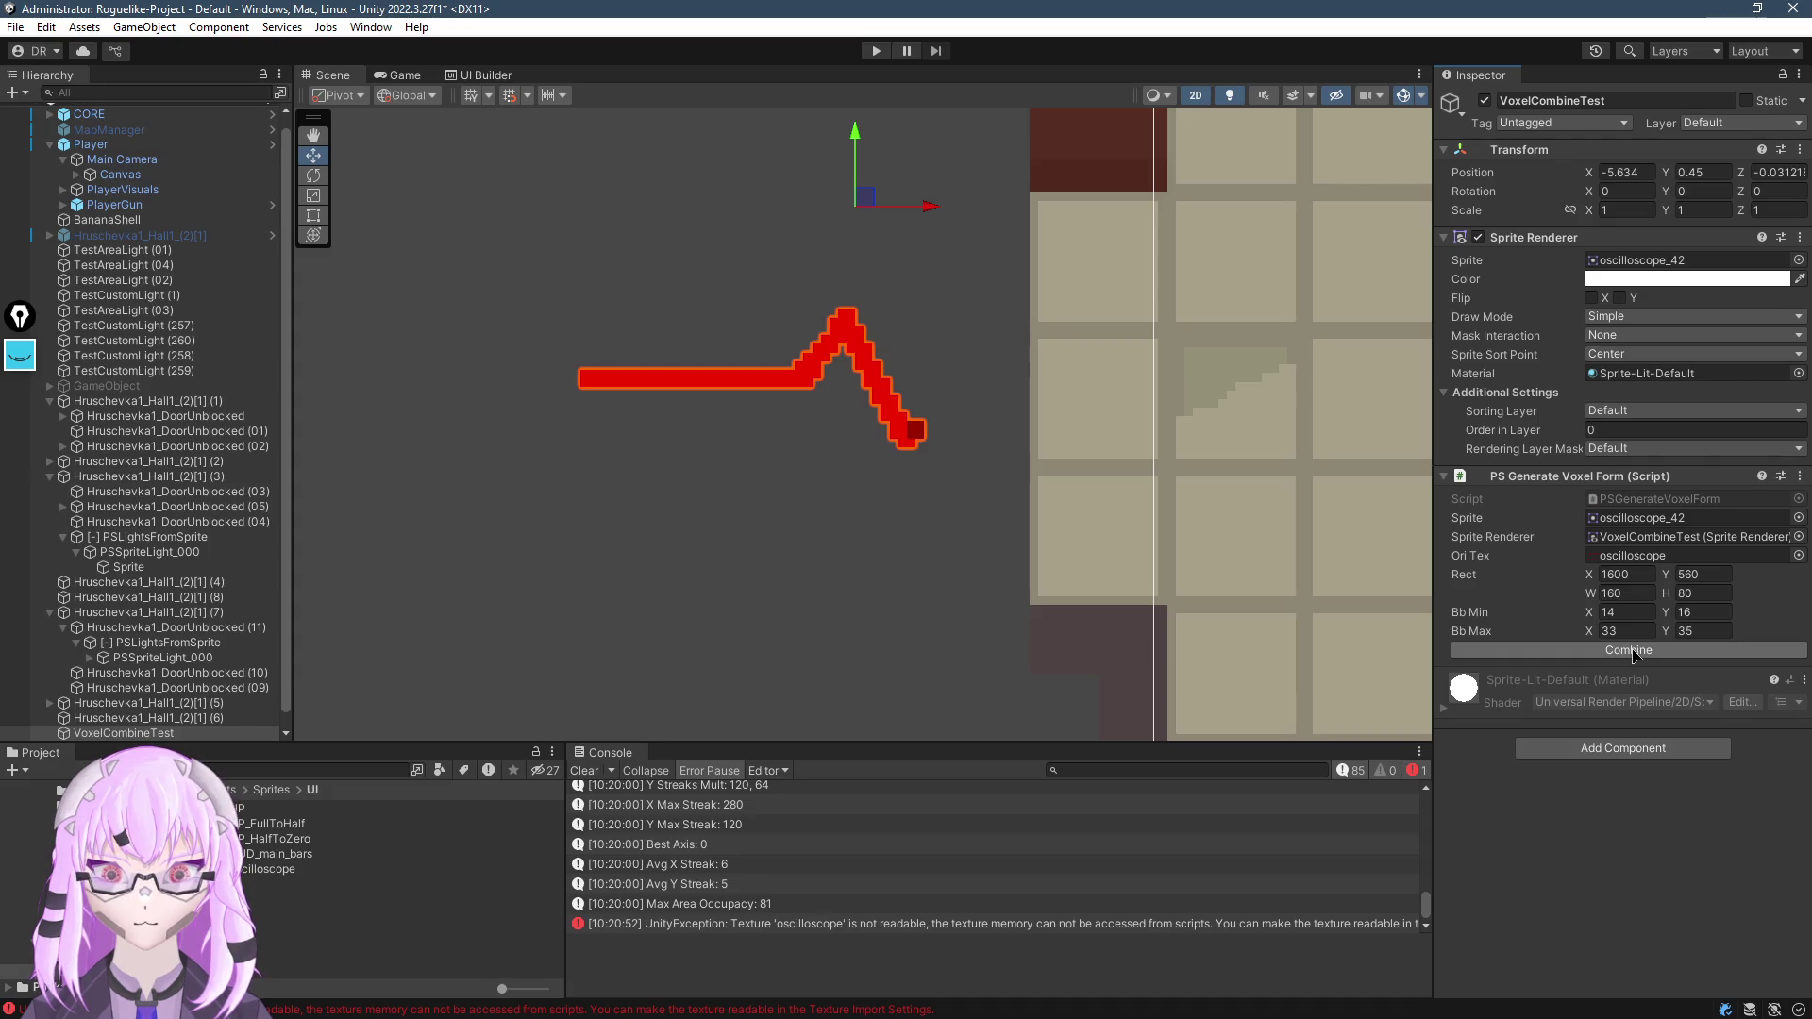
# Enable Read/Write on all five UI textures and apply the import settings
pyautogui.click(273, 868)
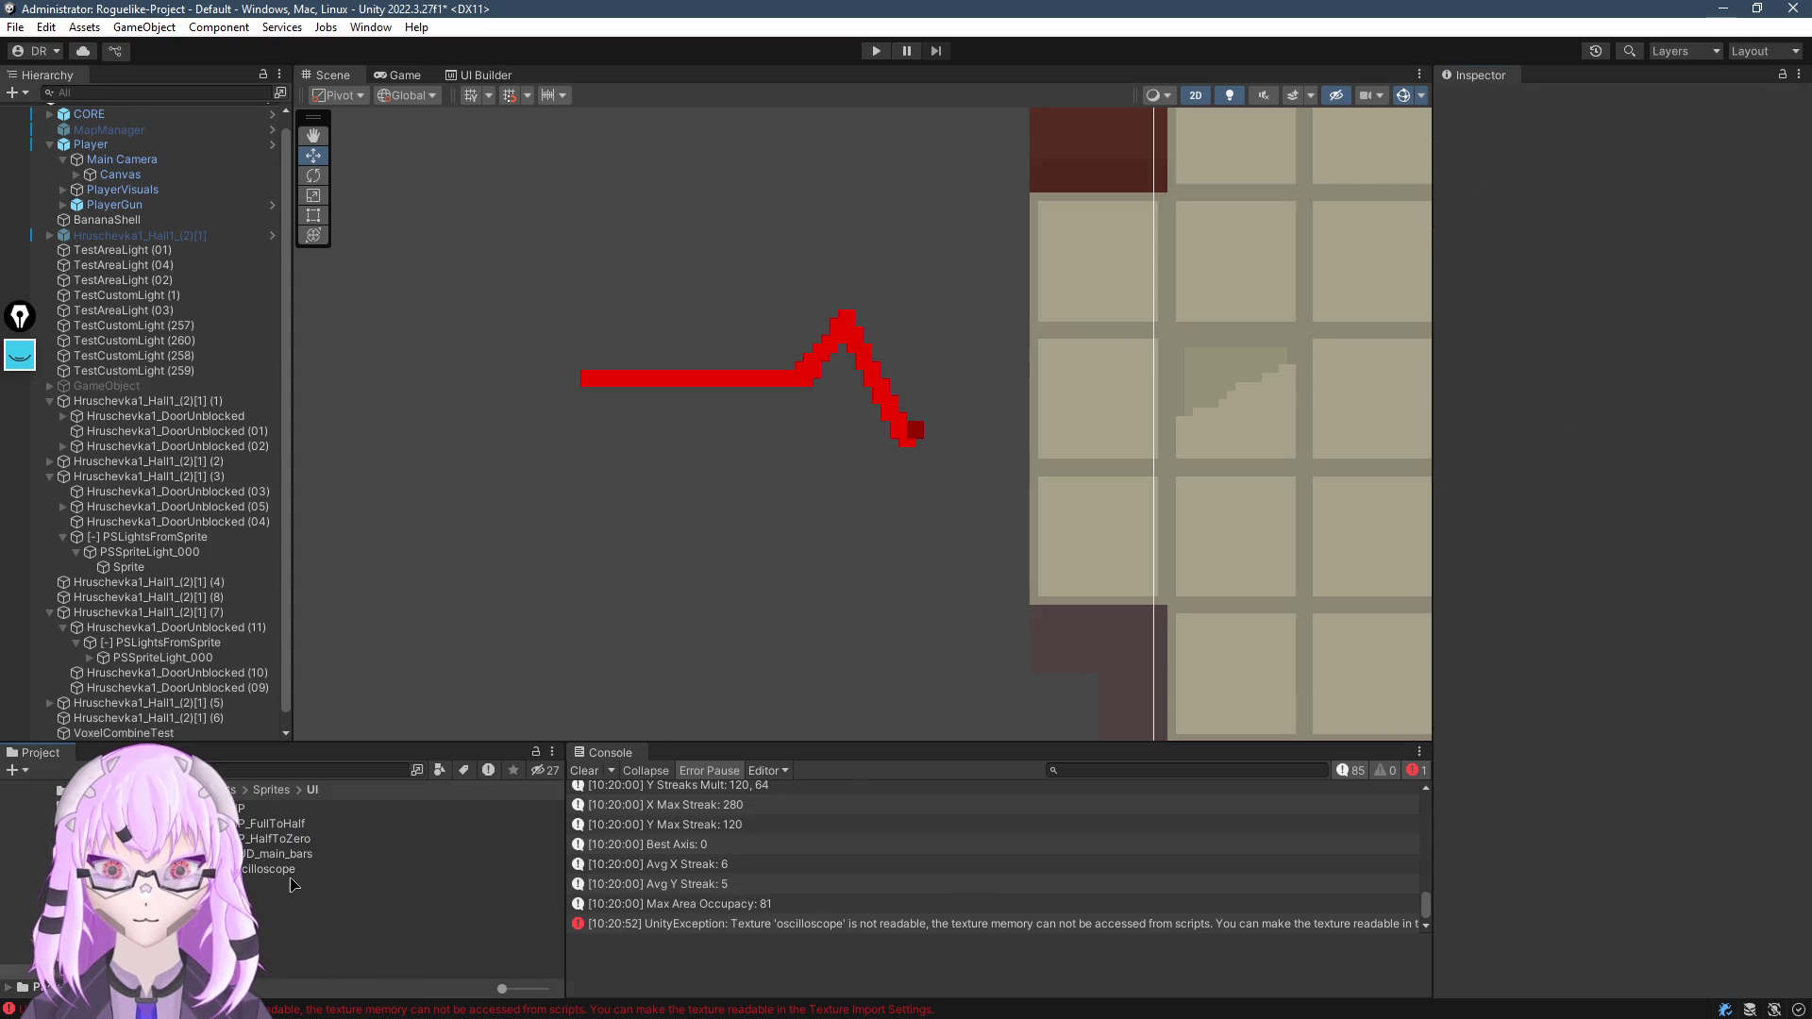
pyautogui.keyDown('shift'); pyautogui.click(261, 807); pyautogui.keyUp('shift')
pyautogui.click(1586, 398)
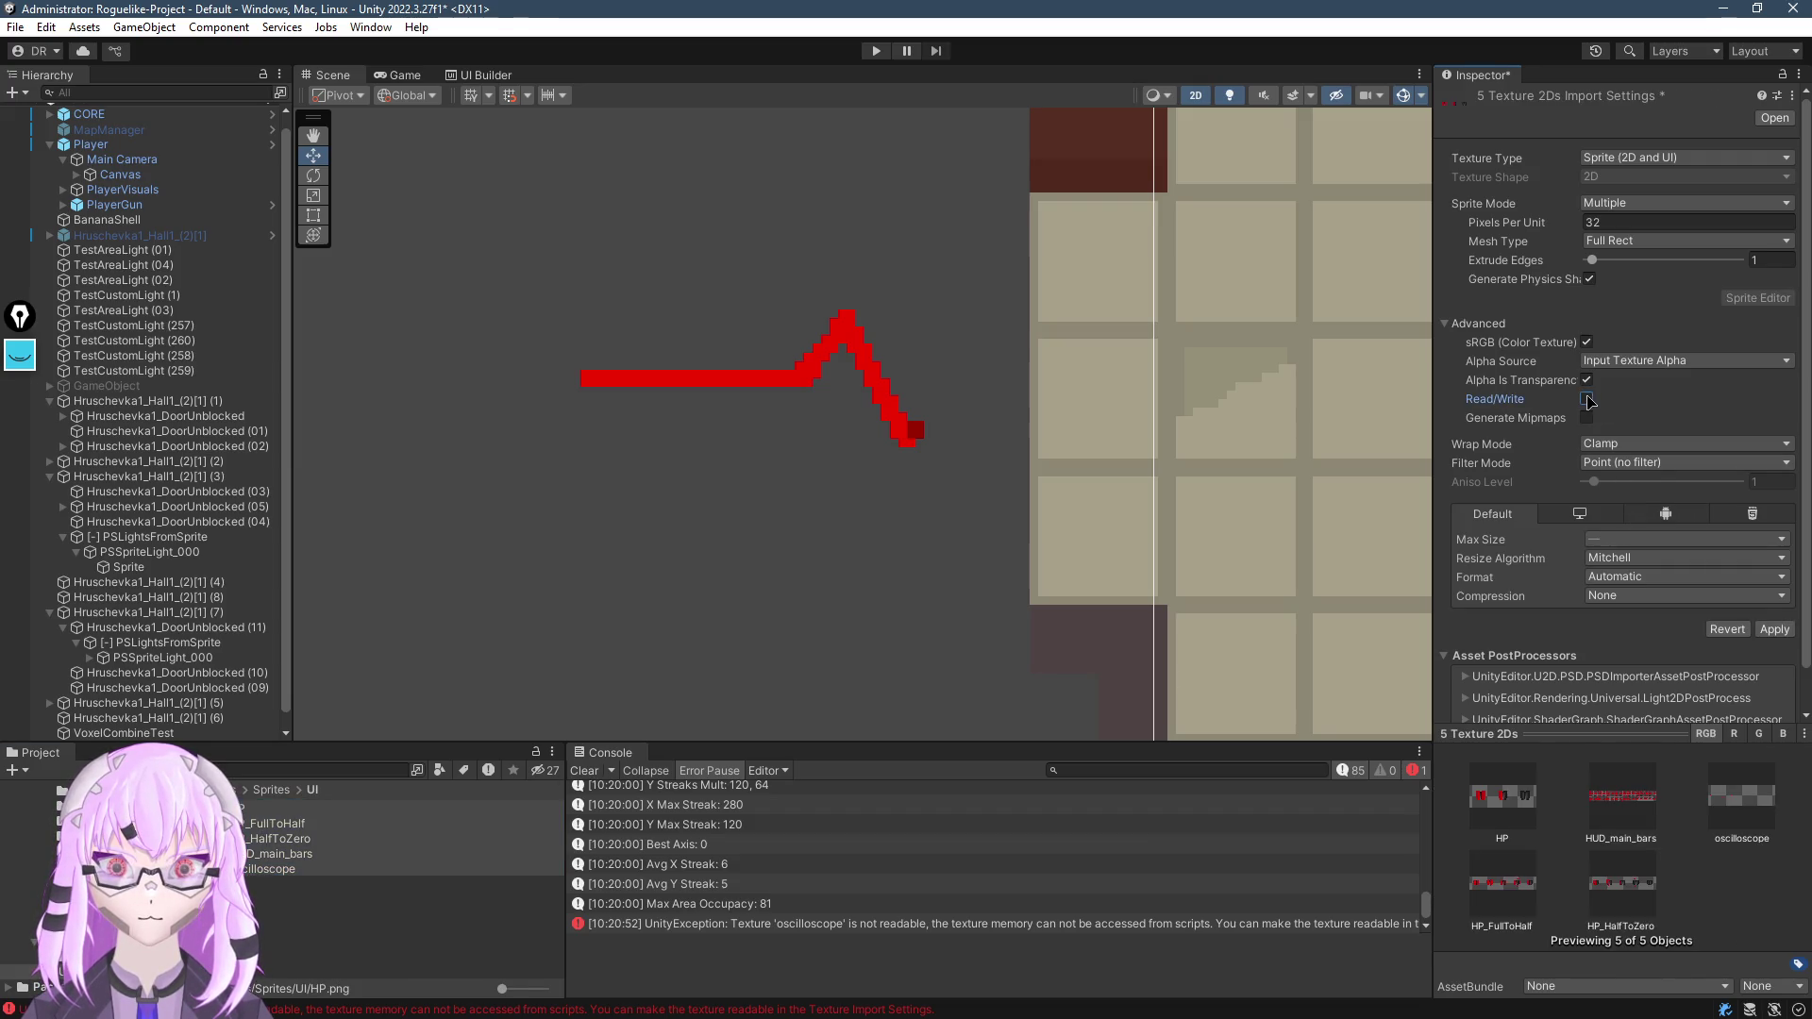
pyautogui.click(1774, 629)
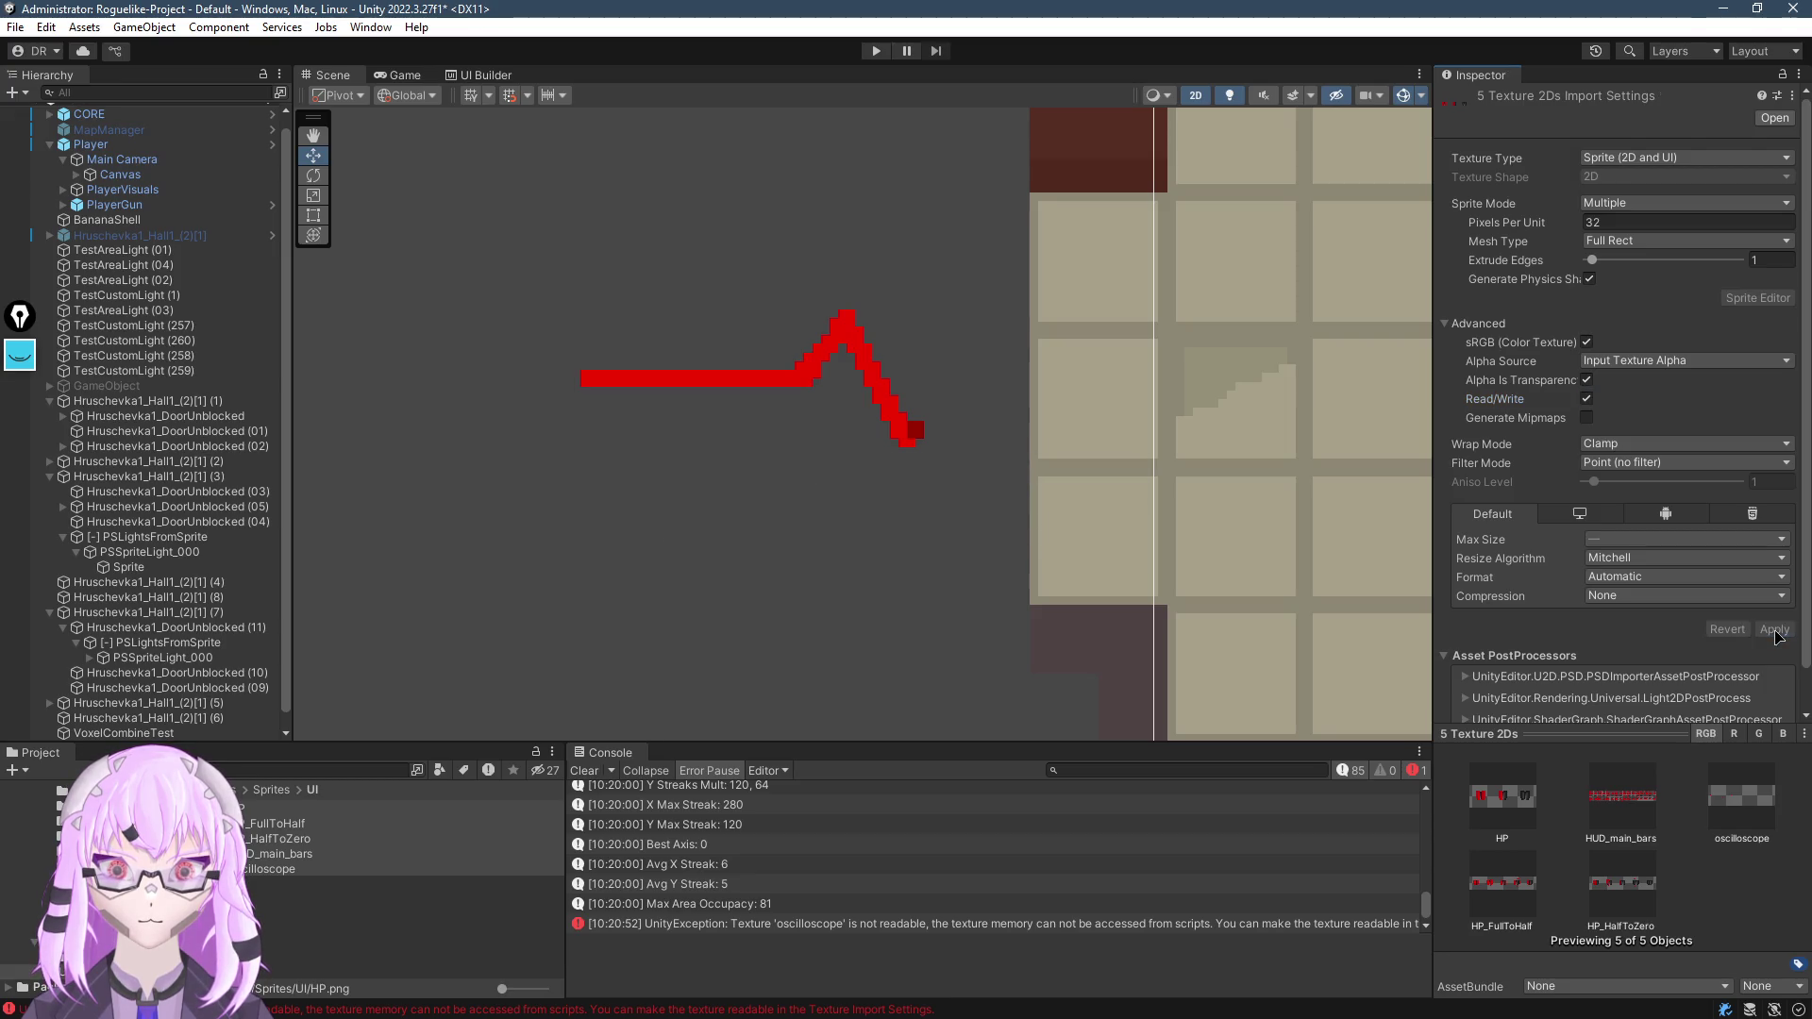
# Rerun the combine on VoxelCombineTest and open the IndexOutOfRangeException's GetAlpha source line
pyautogui.click(783, 383)
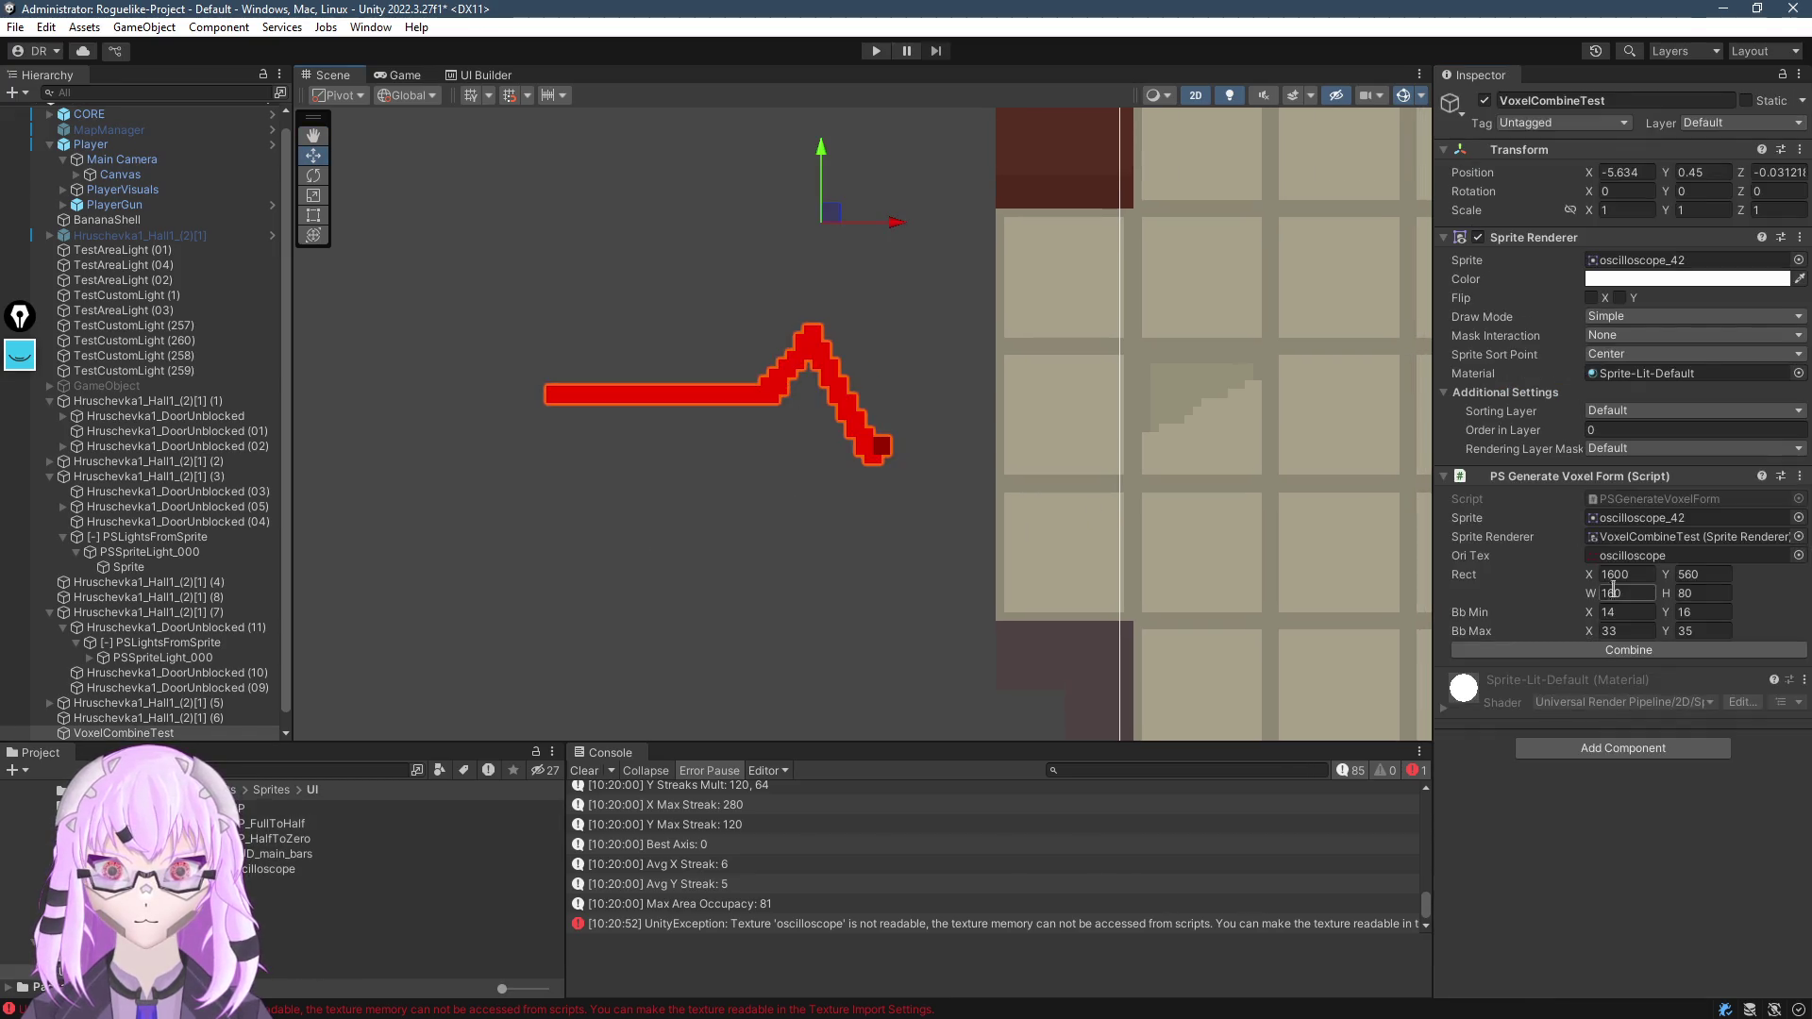
pyautogui.click(1642, 651)
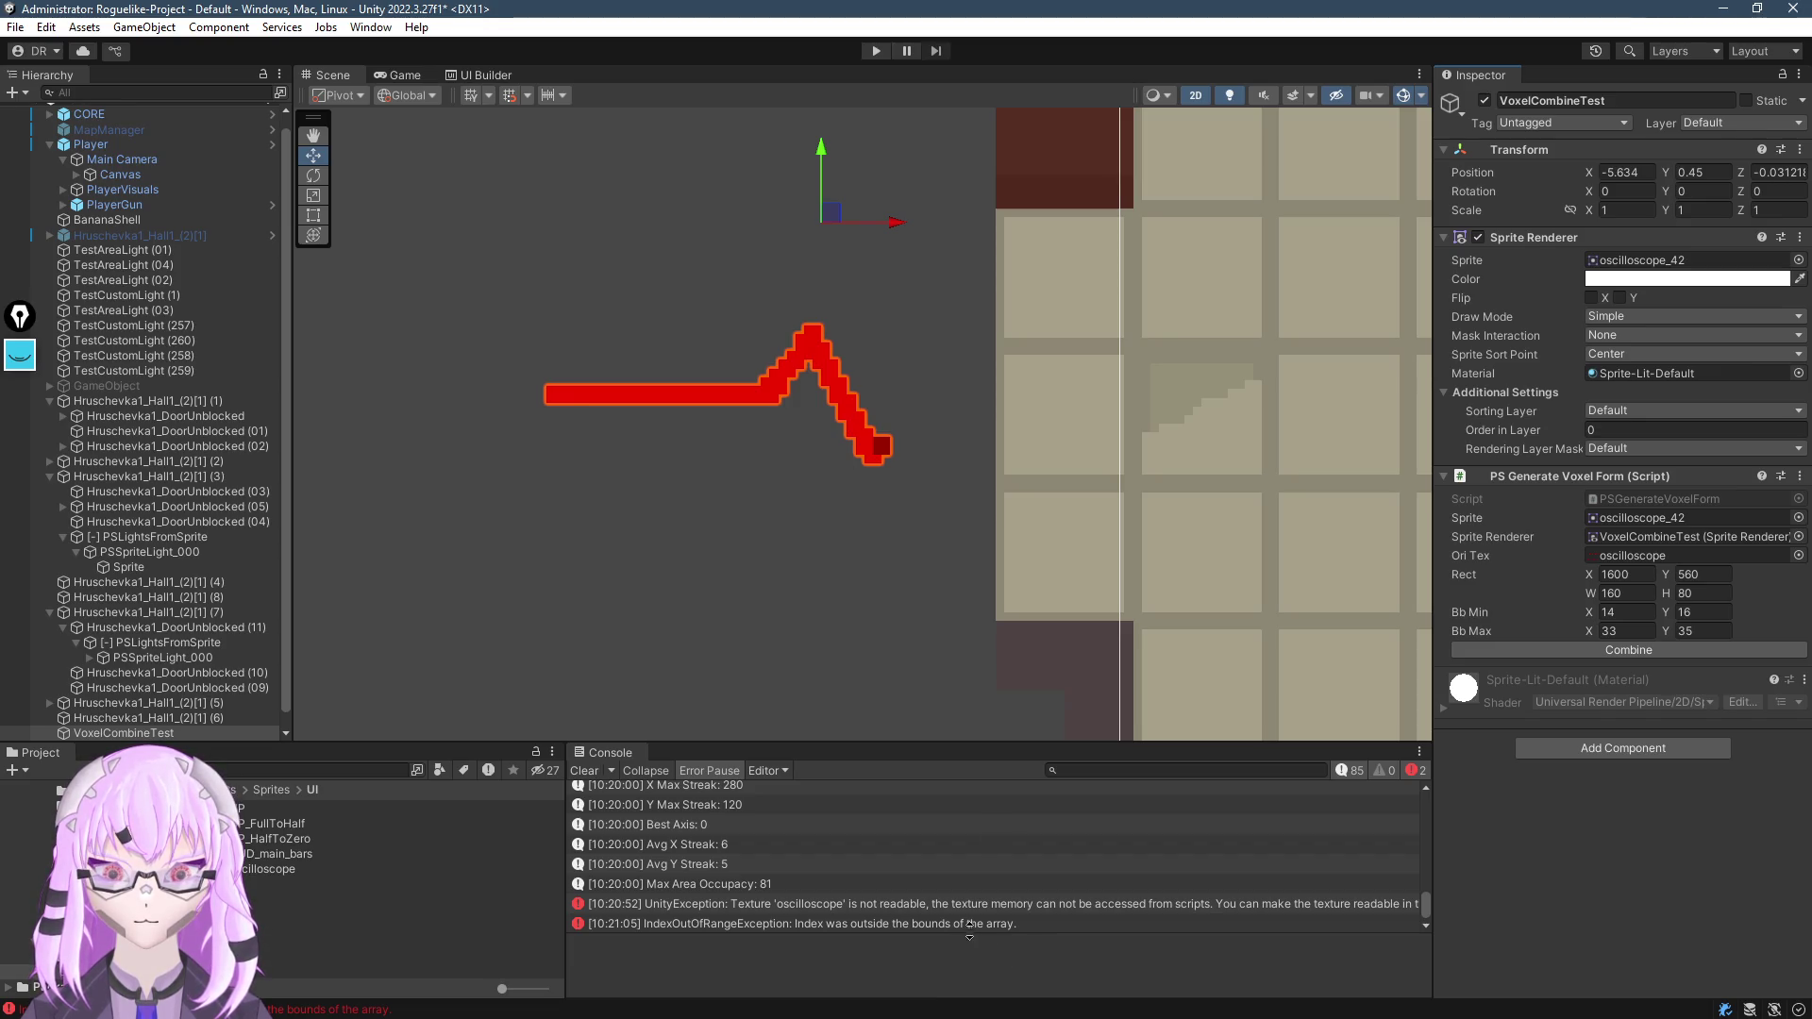
pyautogui.scroll(-5, 868, 415)
pyautogui.press('f')
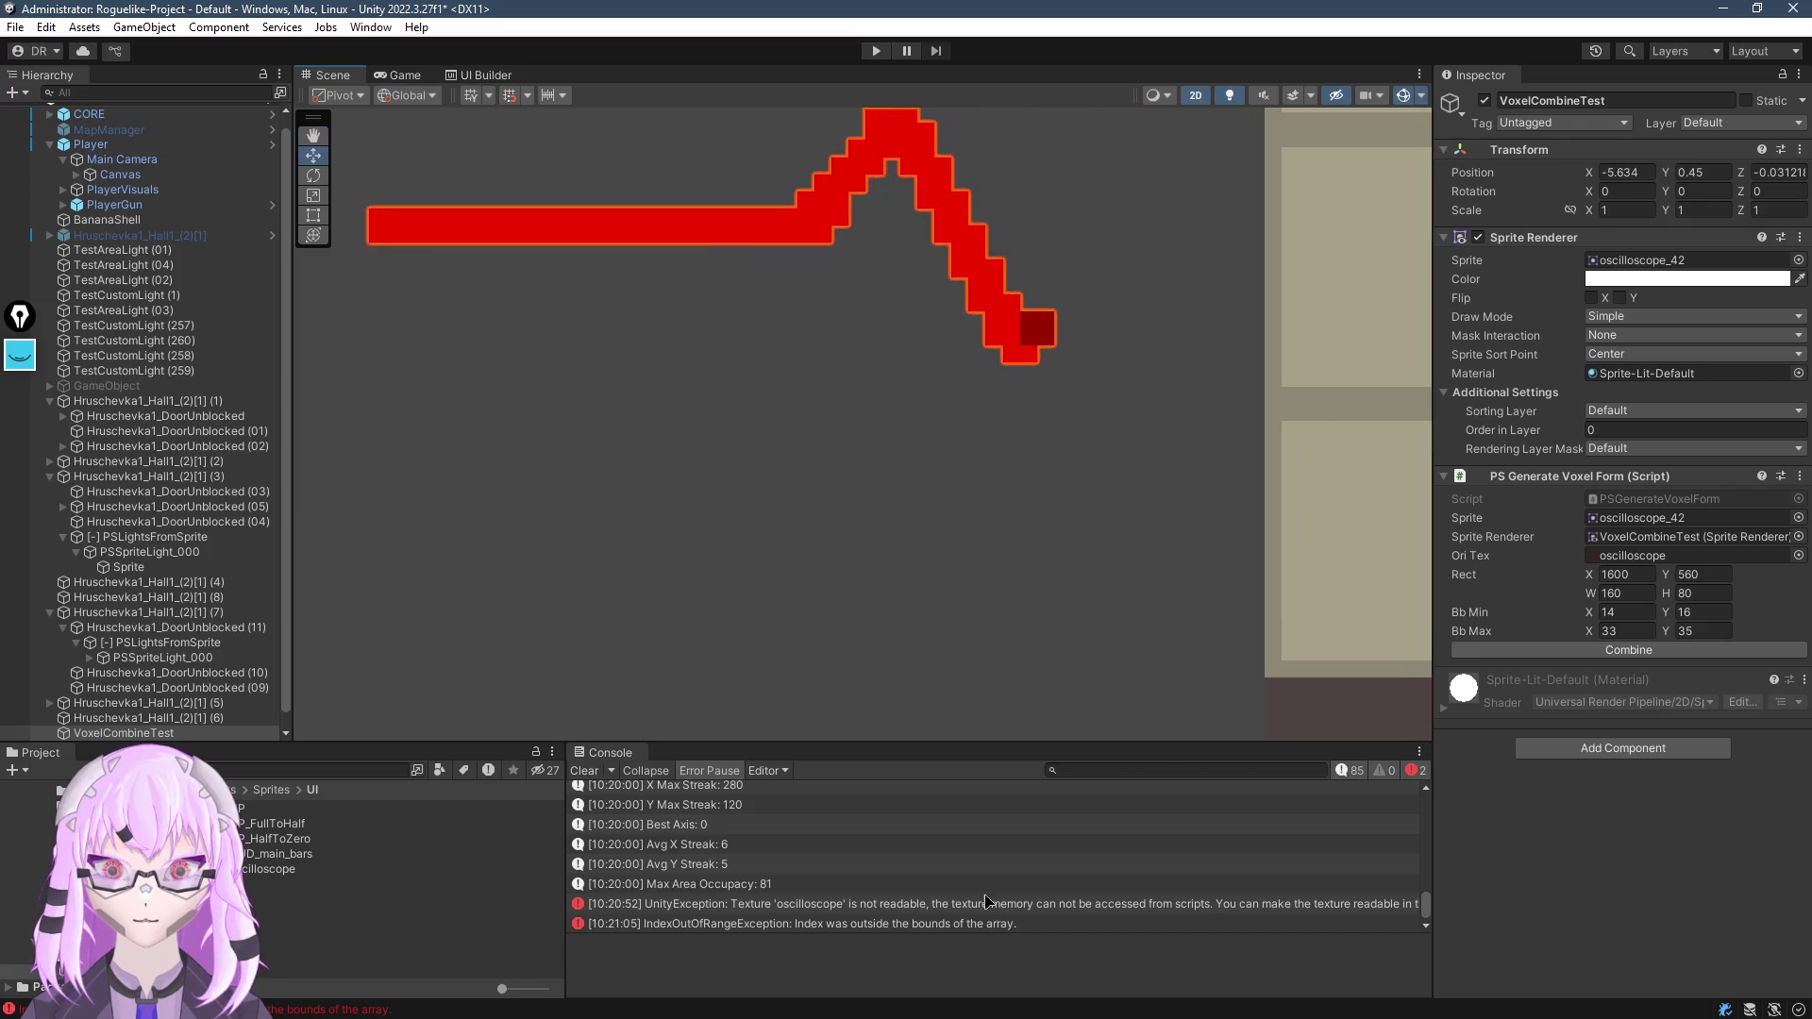
pyautogui.click(979, 925)
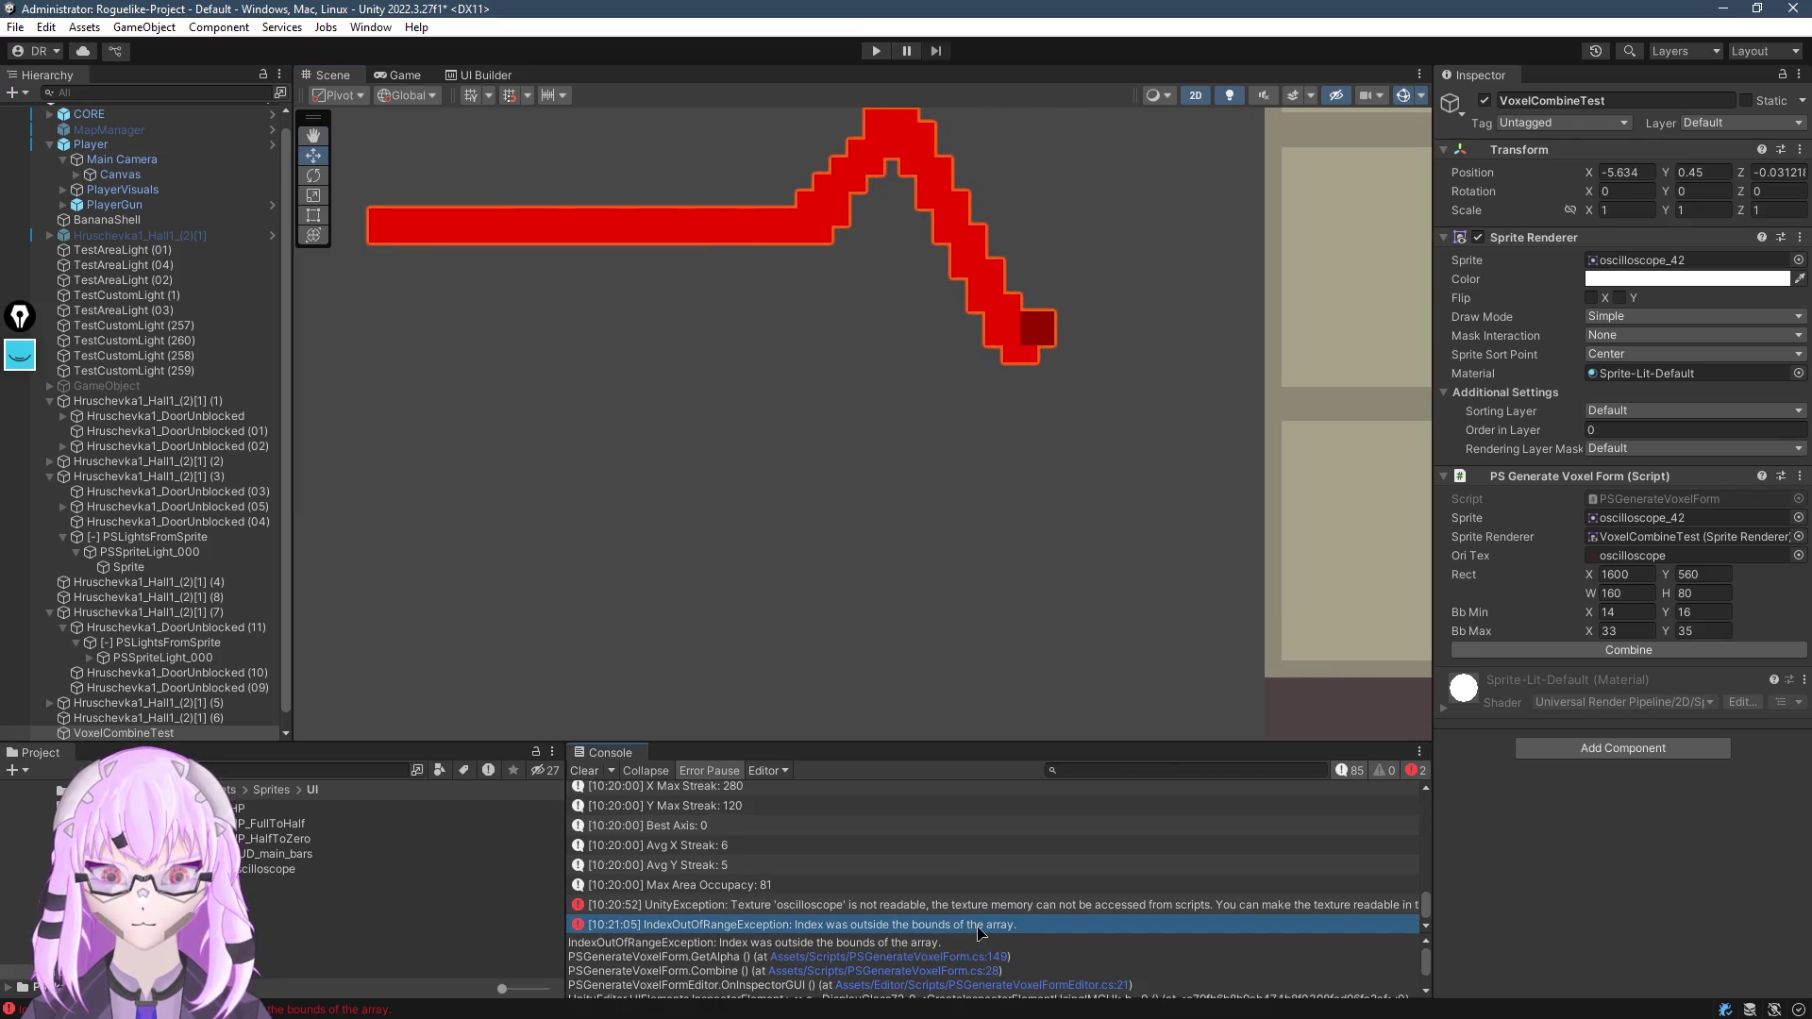
pyautogui.doubleClick(977, 926)
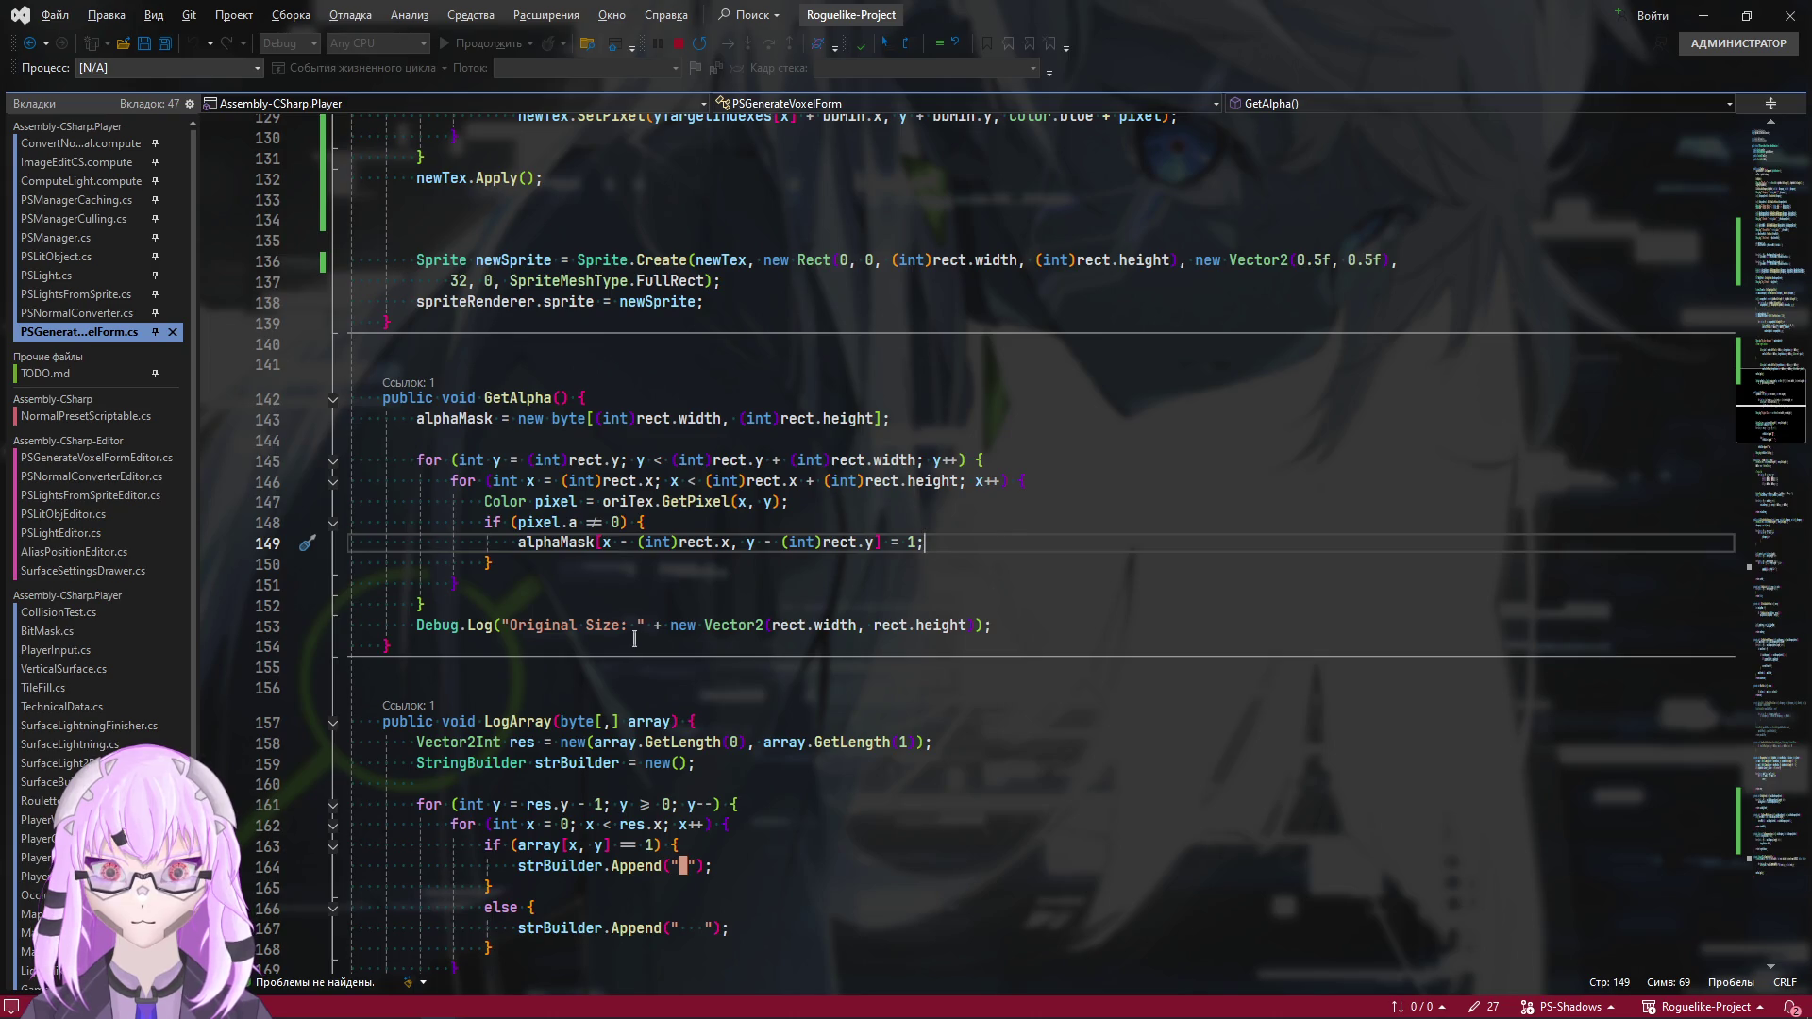
# Review the alphaMask access around GetAlpha line 149, then go back to Unity
pyautogui.scroll(2, 892, 566)
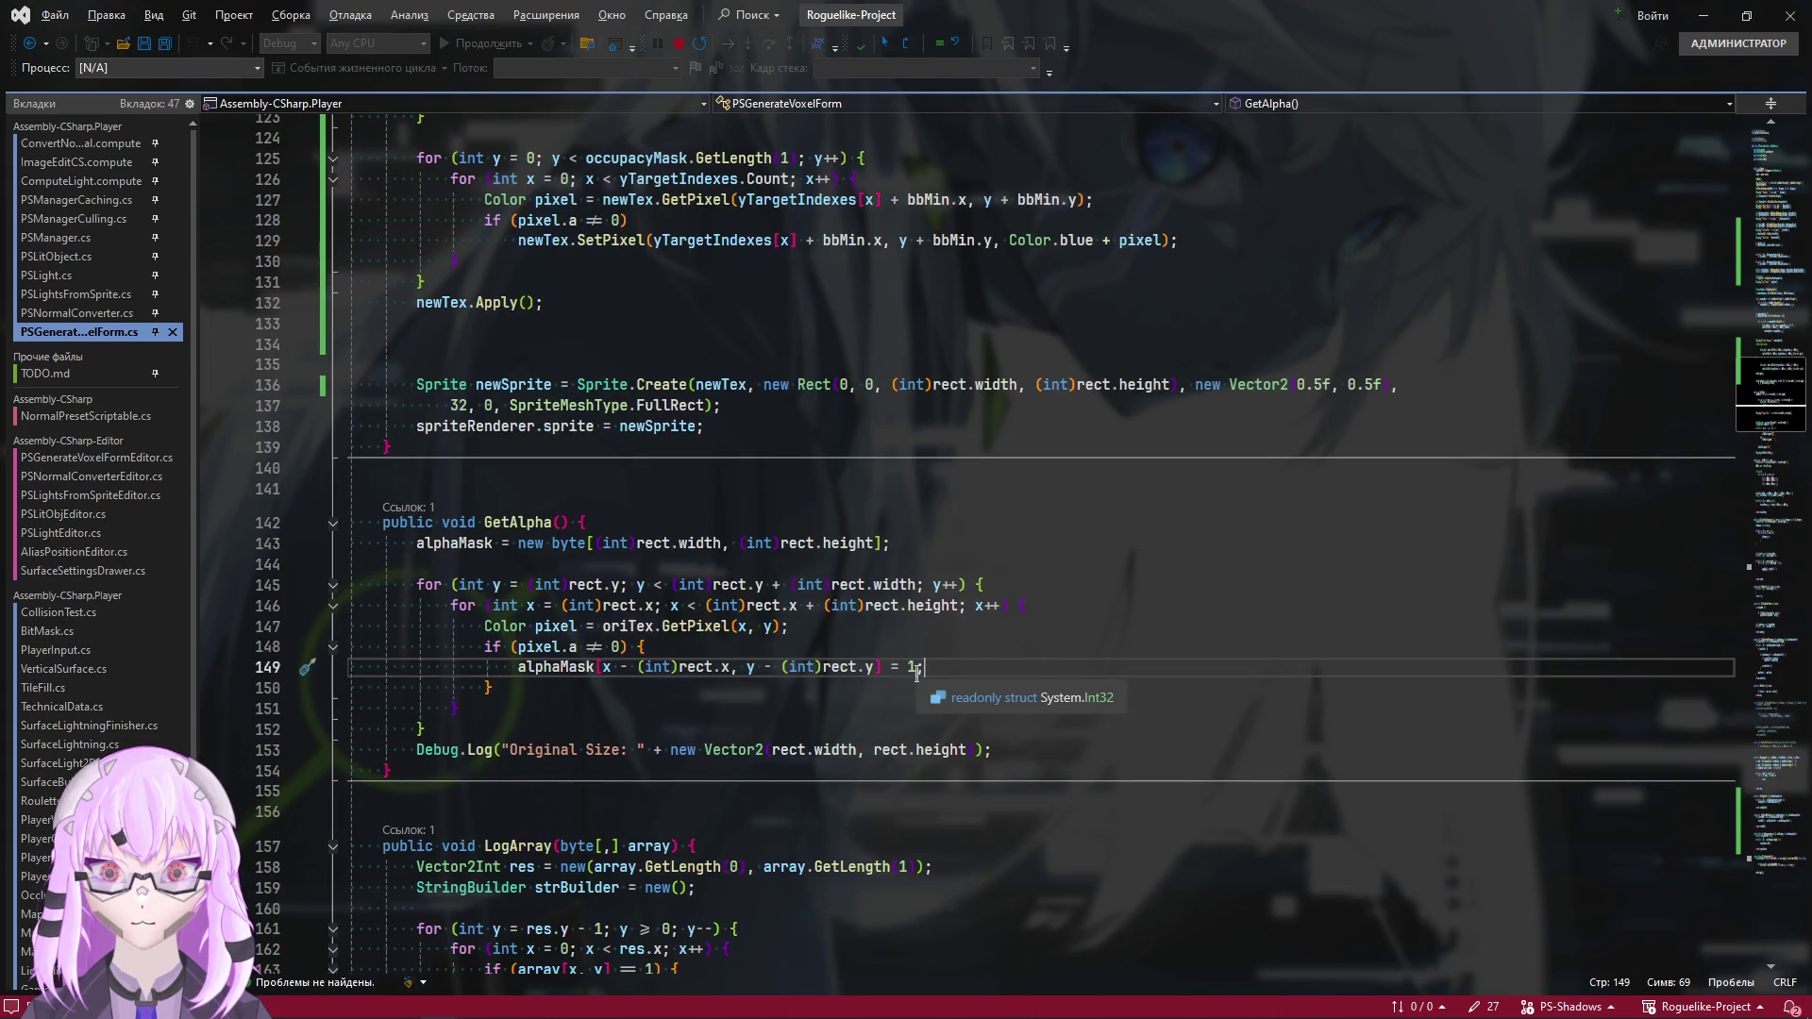
pyautogui.hotkey('alt', 'Tab')
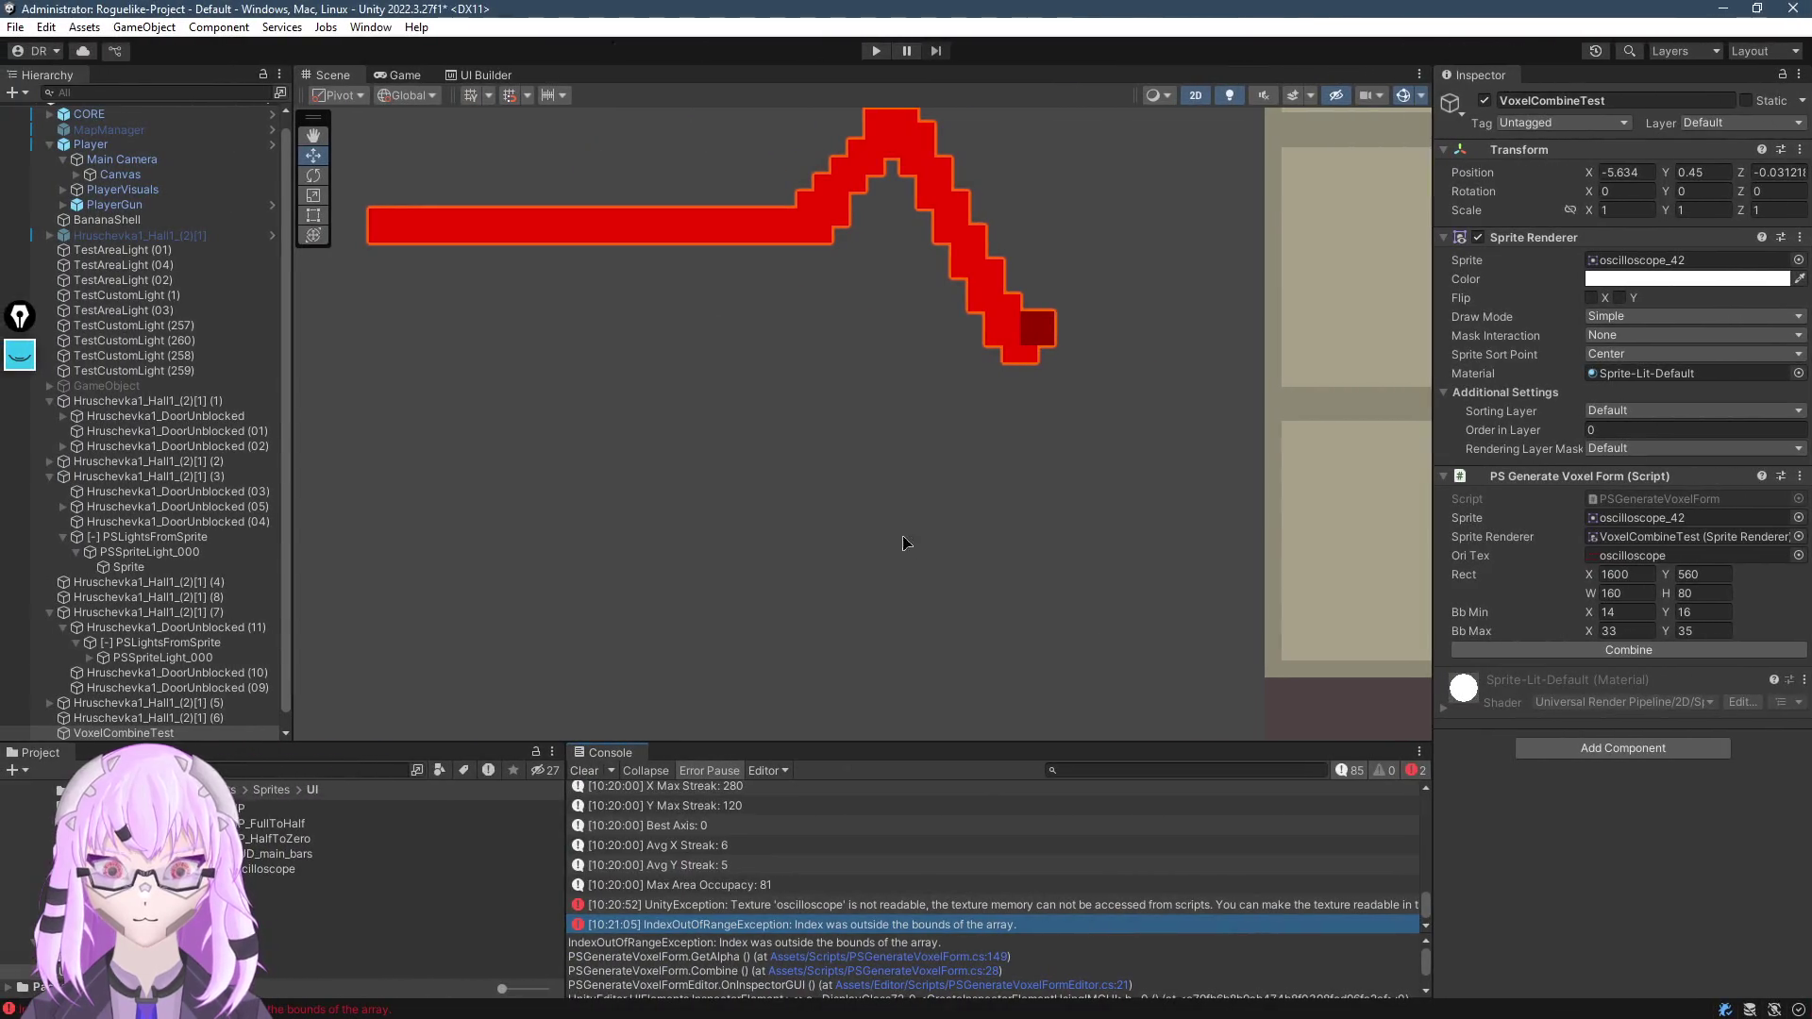
# Check the not-readable error's source, then run the combine with HUD_main_bars_0 as the sprite
pyautogui.doubleClick(814, 906)
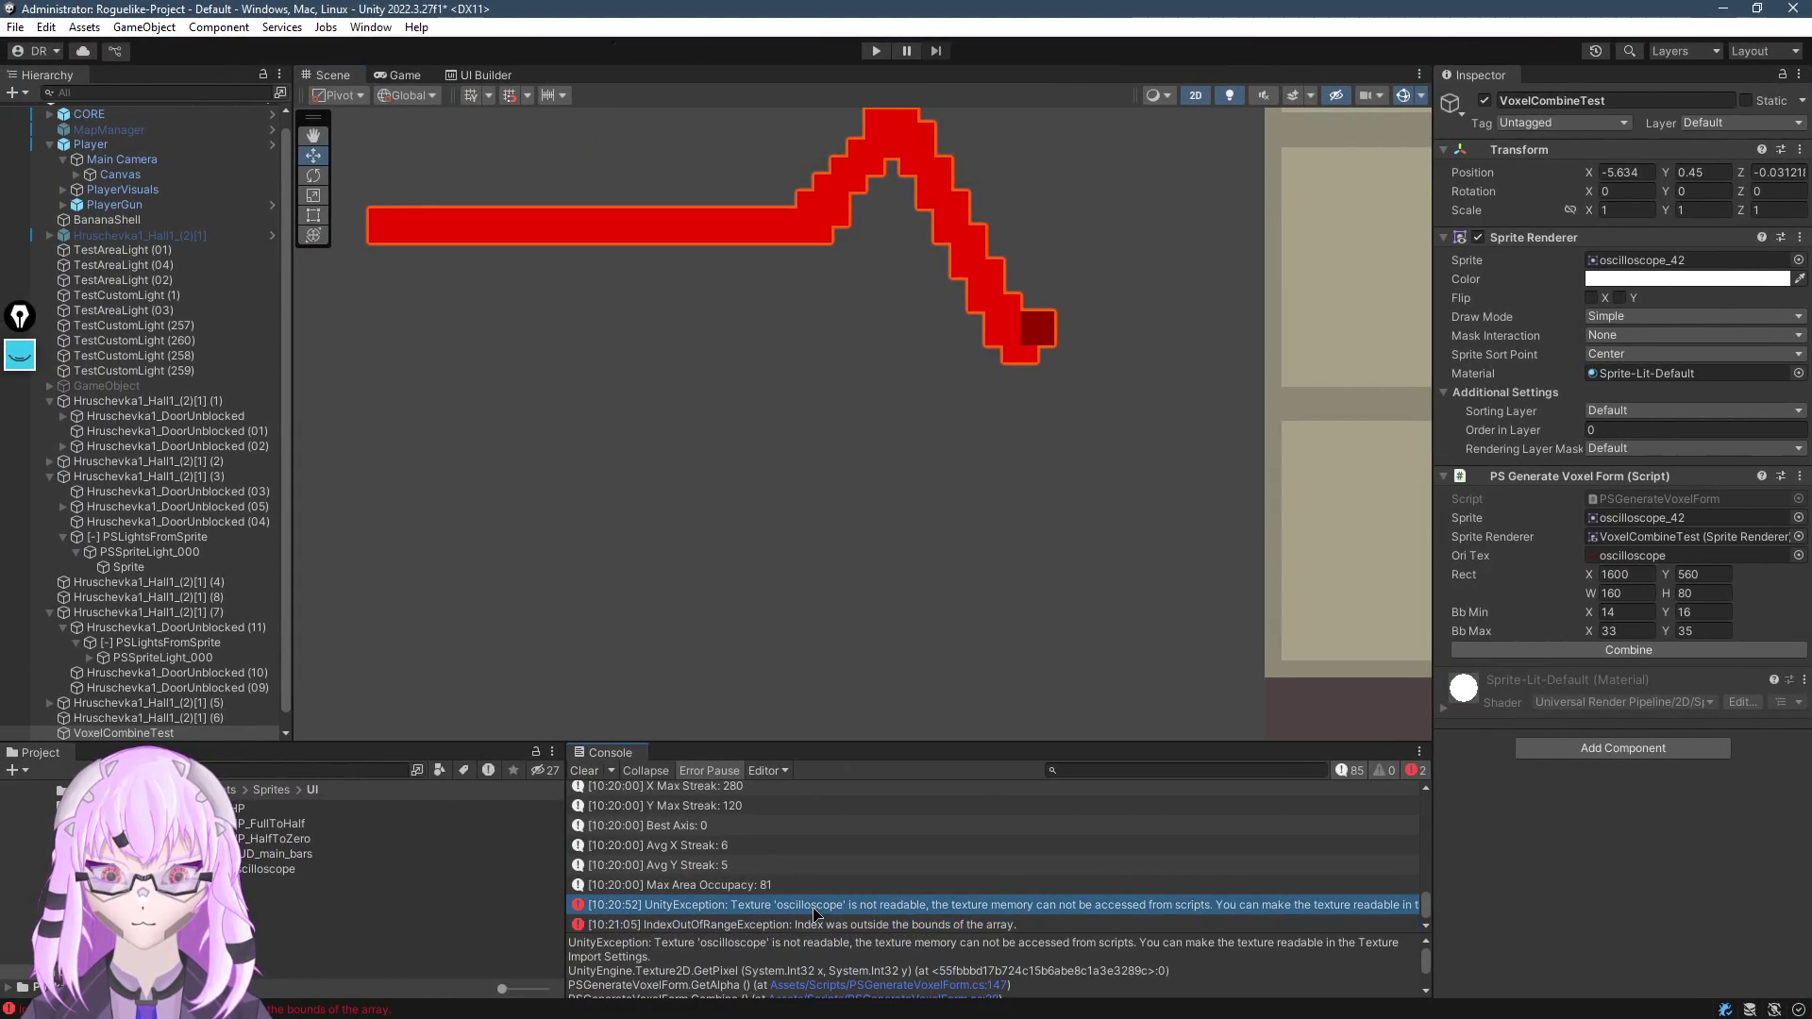
pyautogui.hotkey('alt', 'Tab')
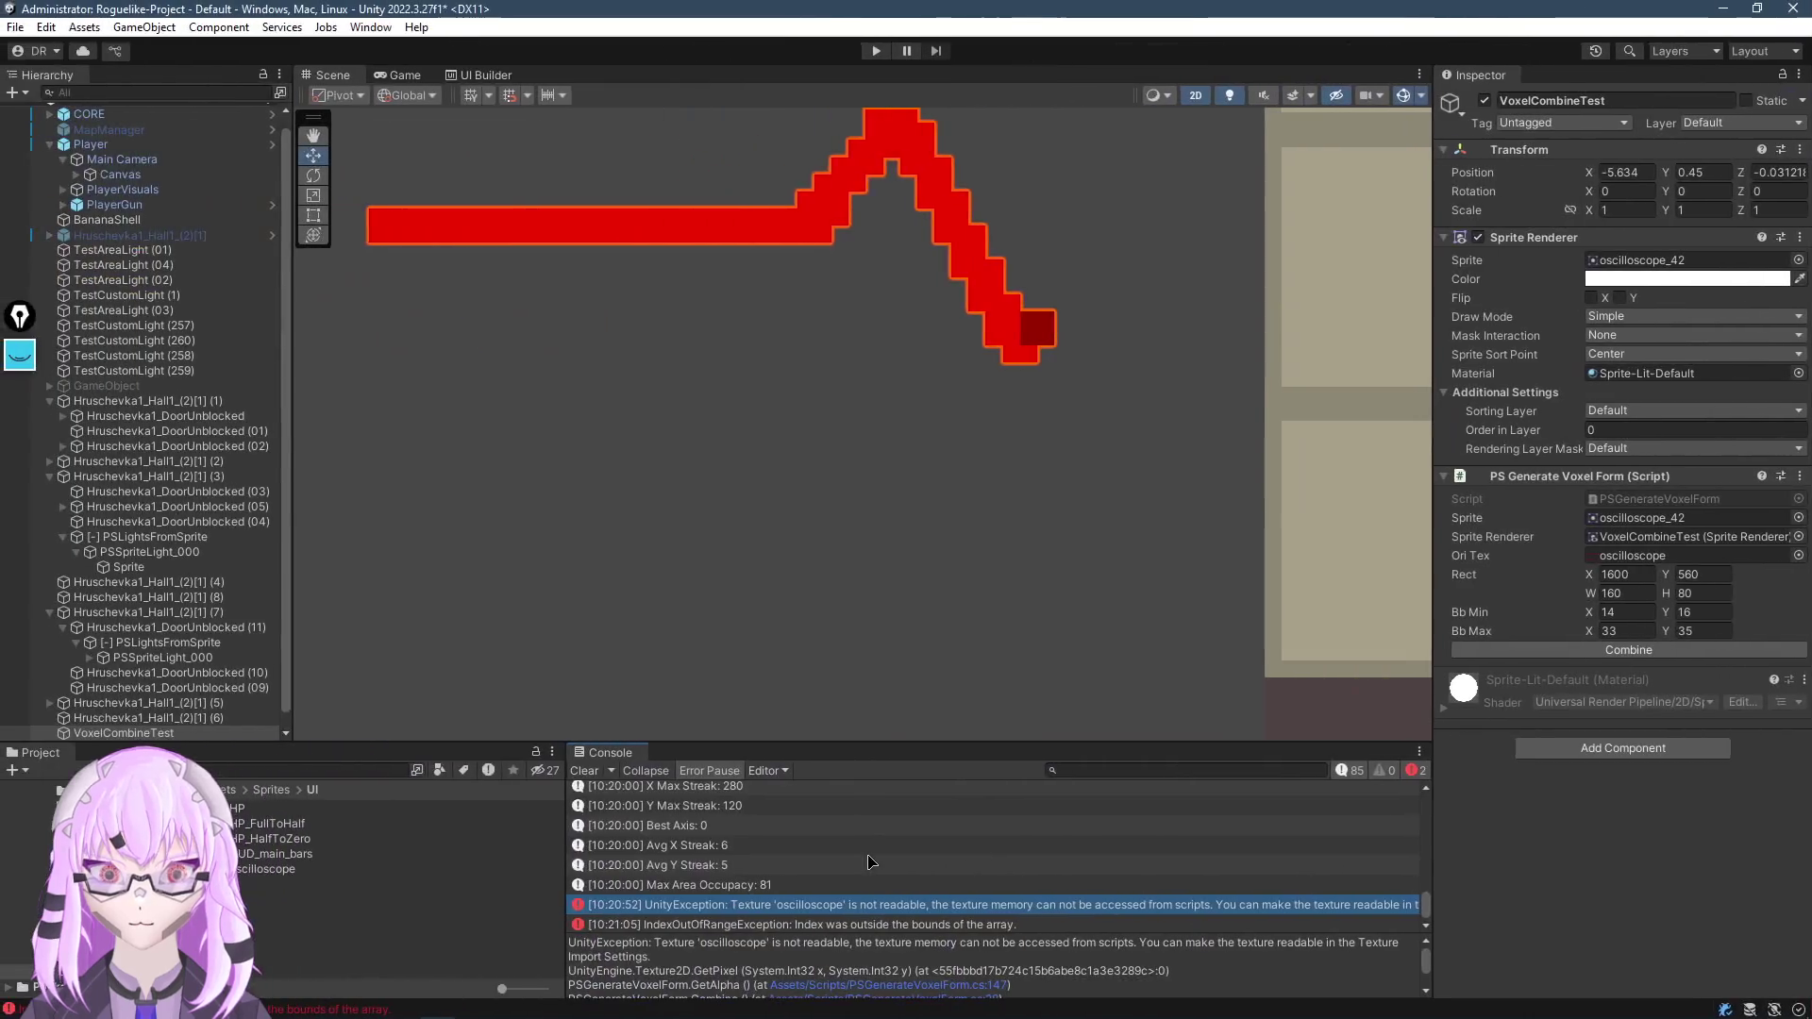
pyautogui.scroll(-3, 744, 502)
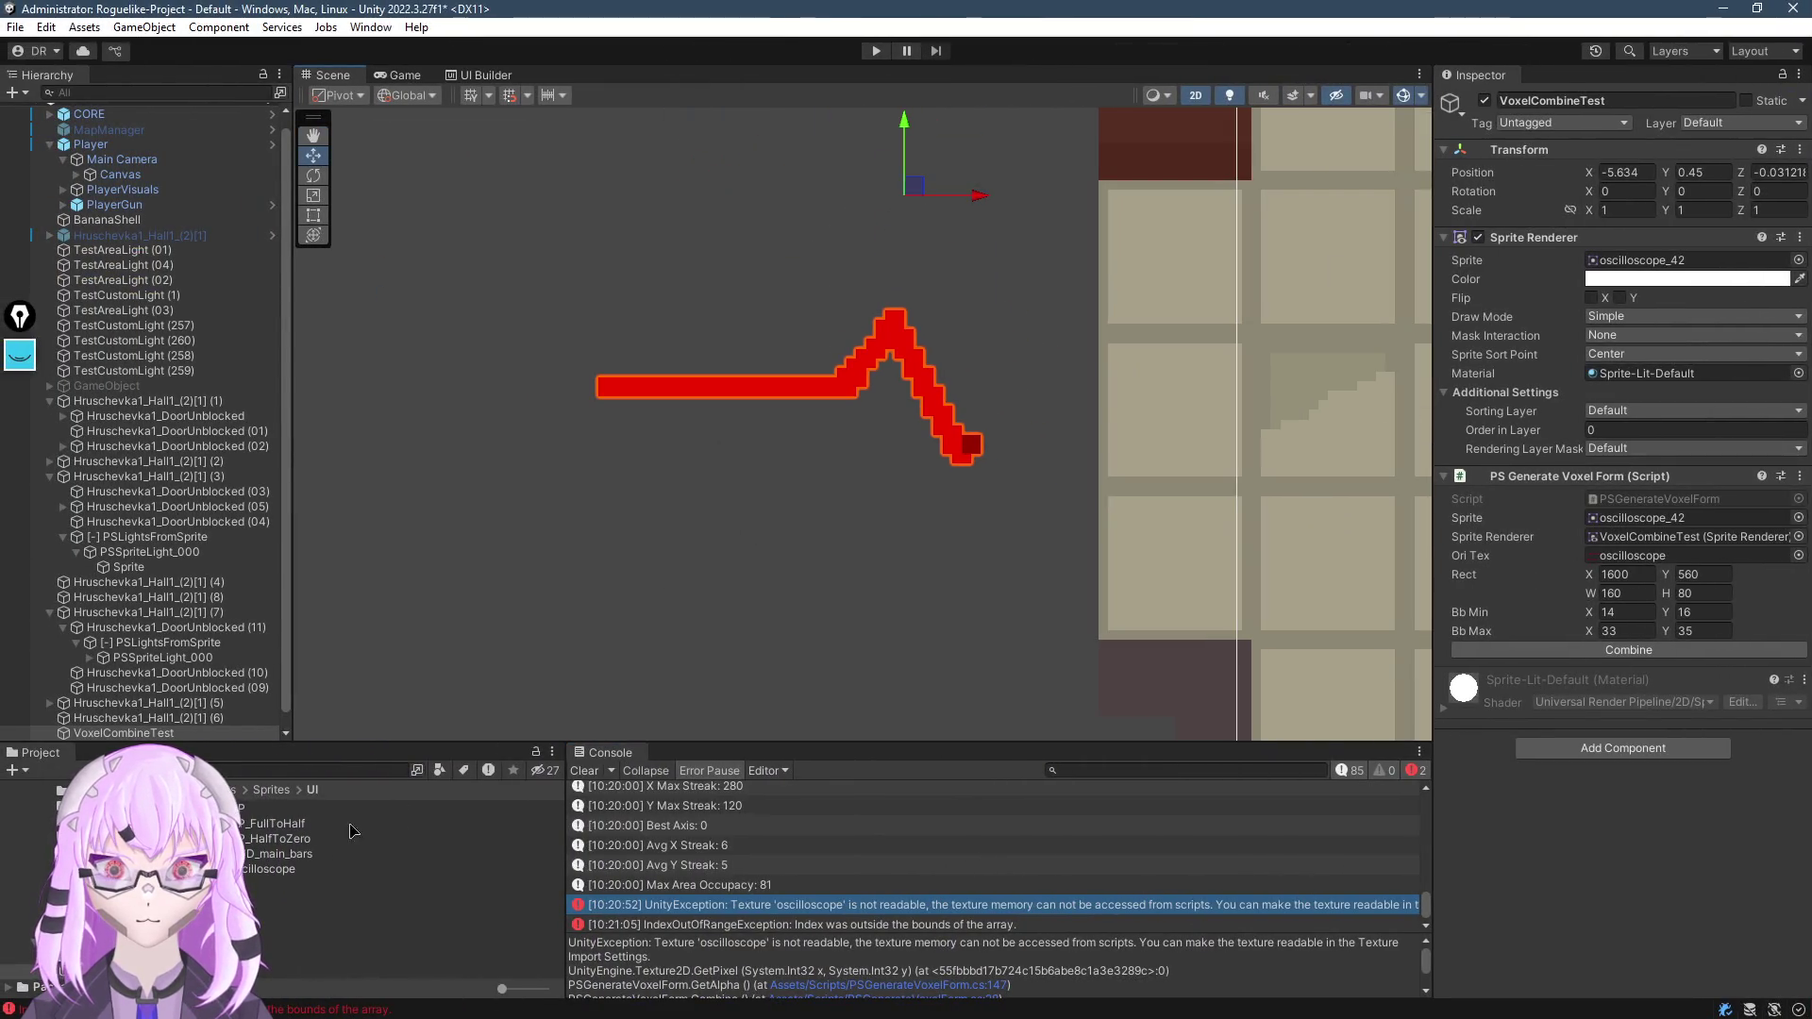
pyautogui.moveTo(247, 853)
pyautogui.mouseDown()
pyautogui.moveTo(1670, 302)
pyautogui.moveTo(1680, 260)
pyautogui.mouseUp()
pyautogui.scroll(-4, 901, 566)
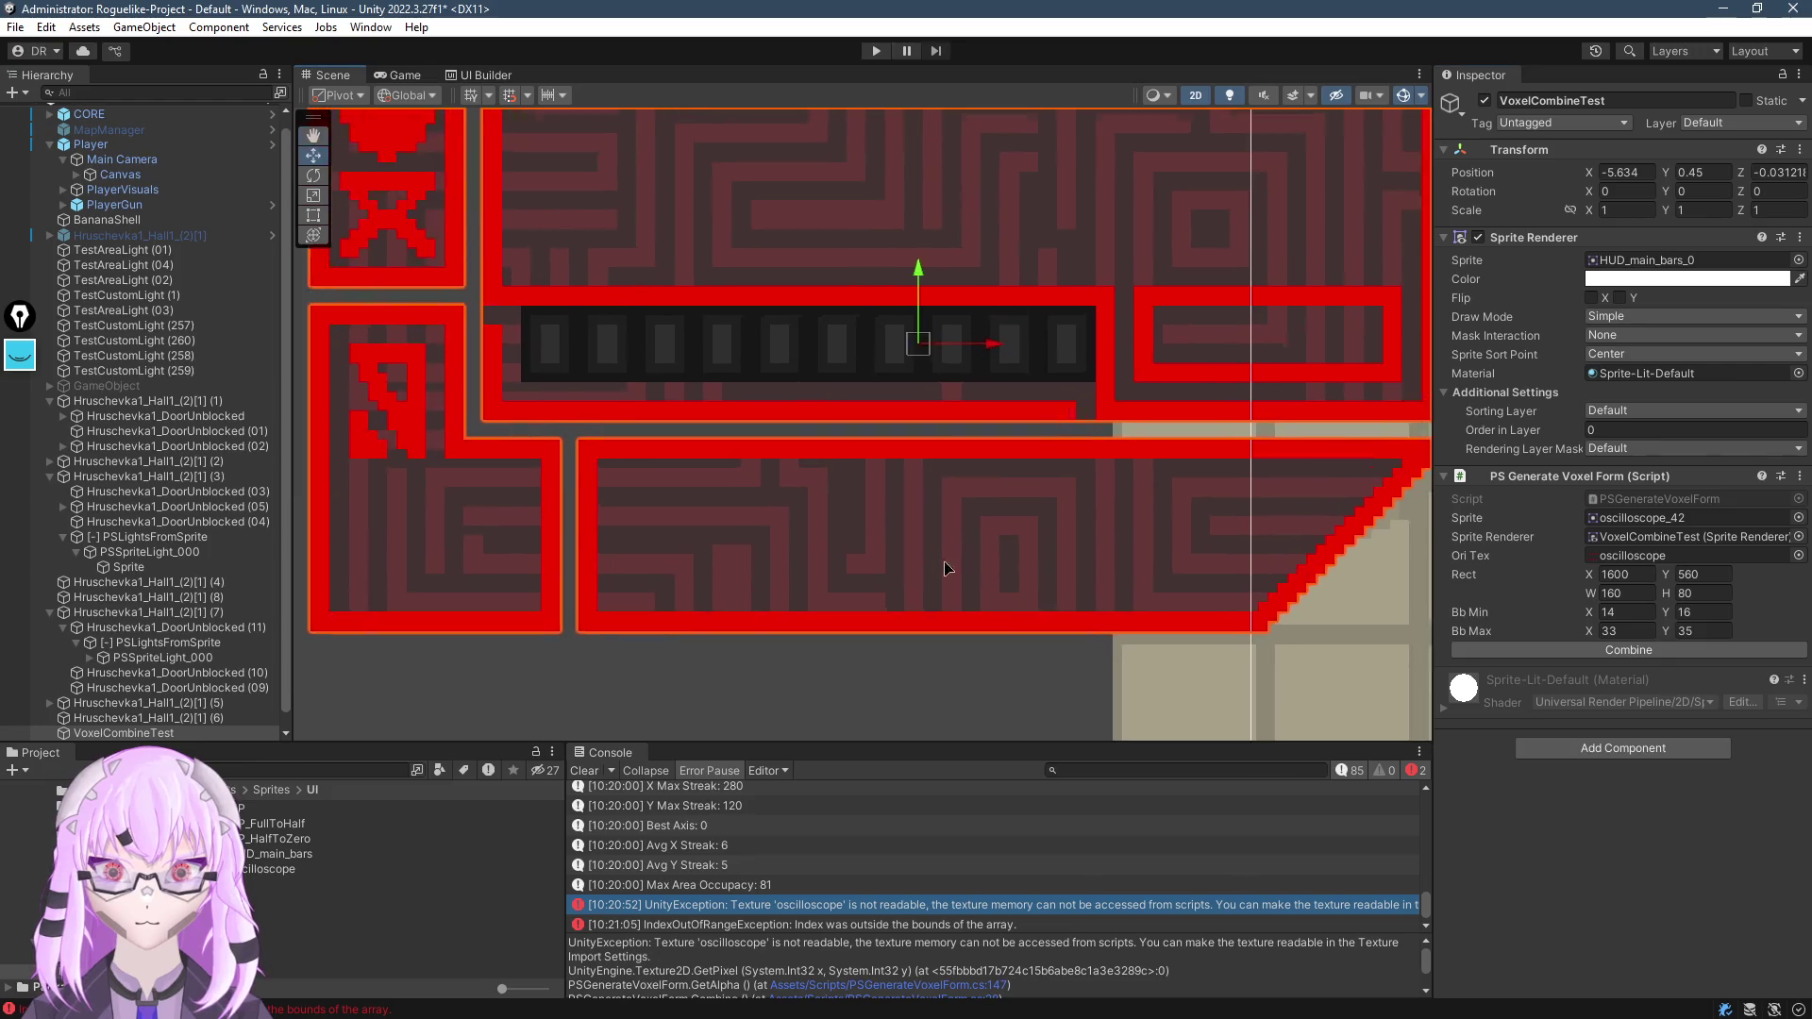
pyautogui.click(1629, 650)
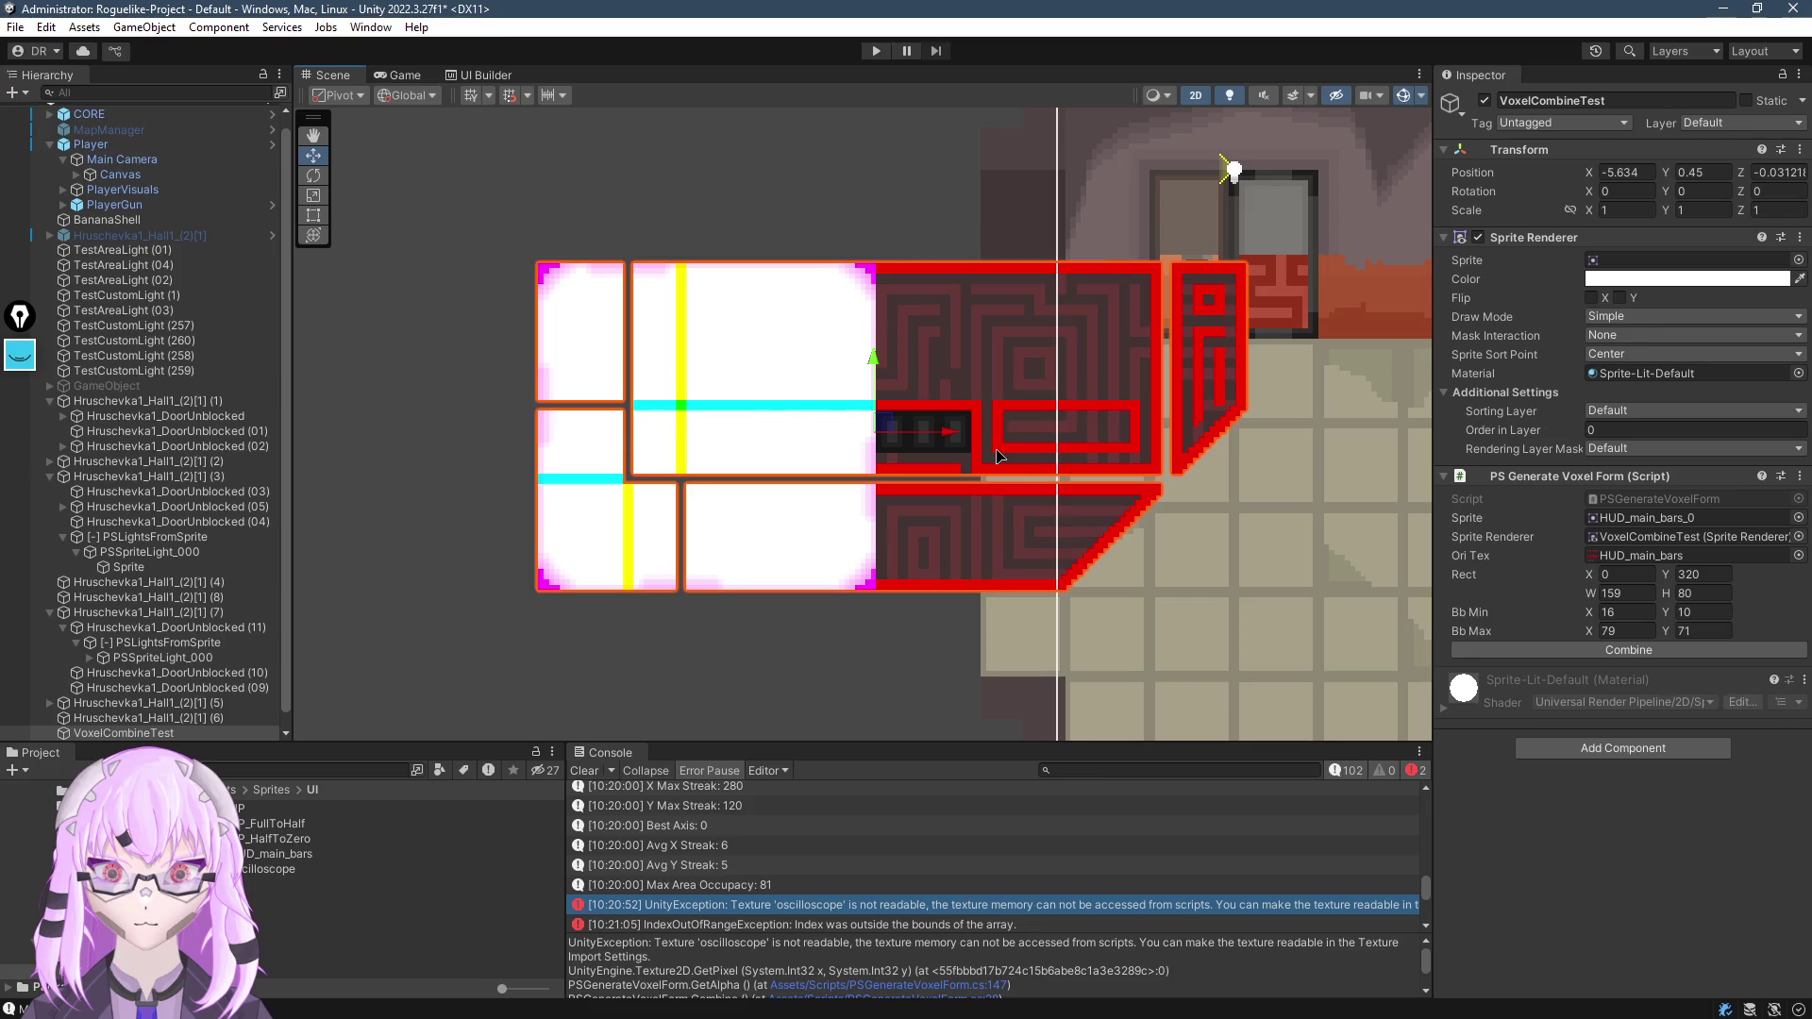
# Select the logged bitmap entry and enlarge the Console and its detail pane
pyautogui.scroll(-5, 693, 882)
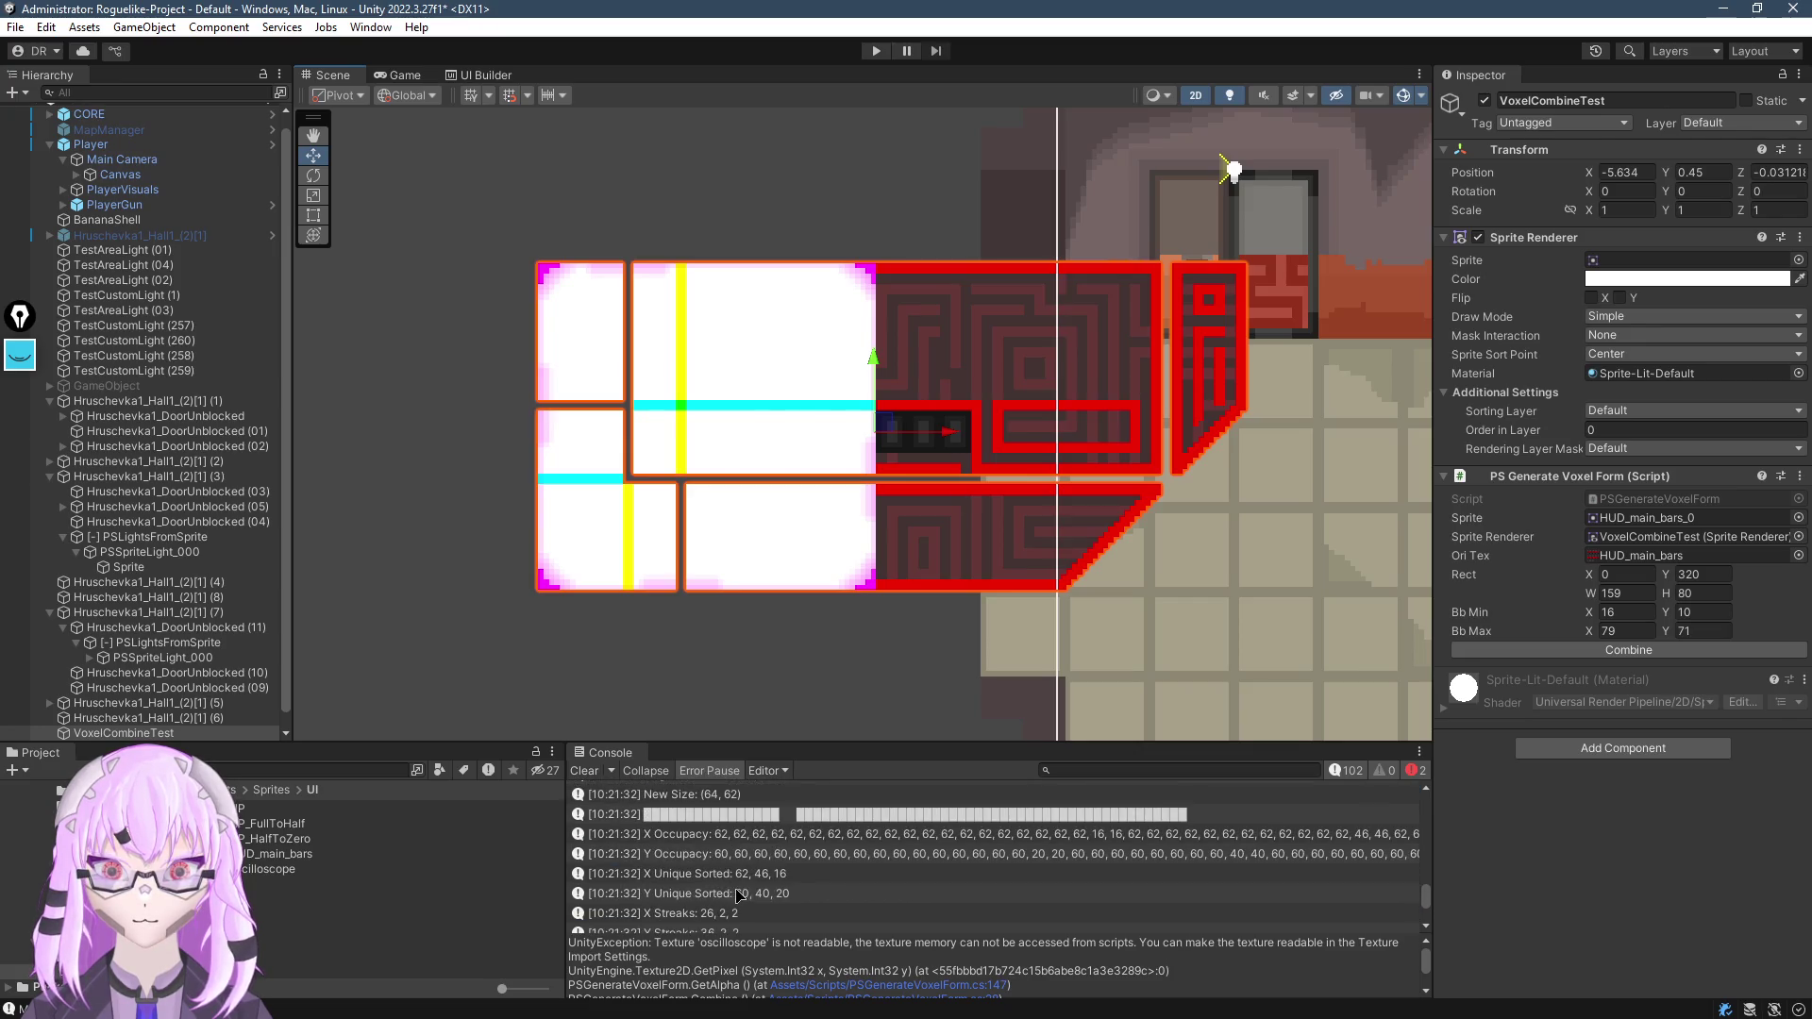
pyautogui.scroll(3, 740, 873)
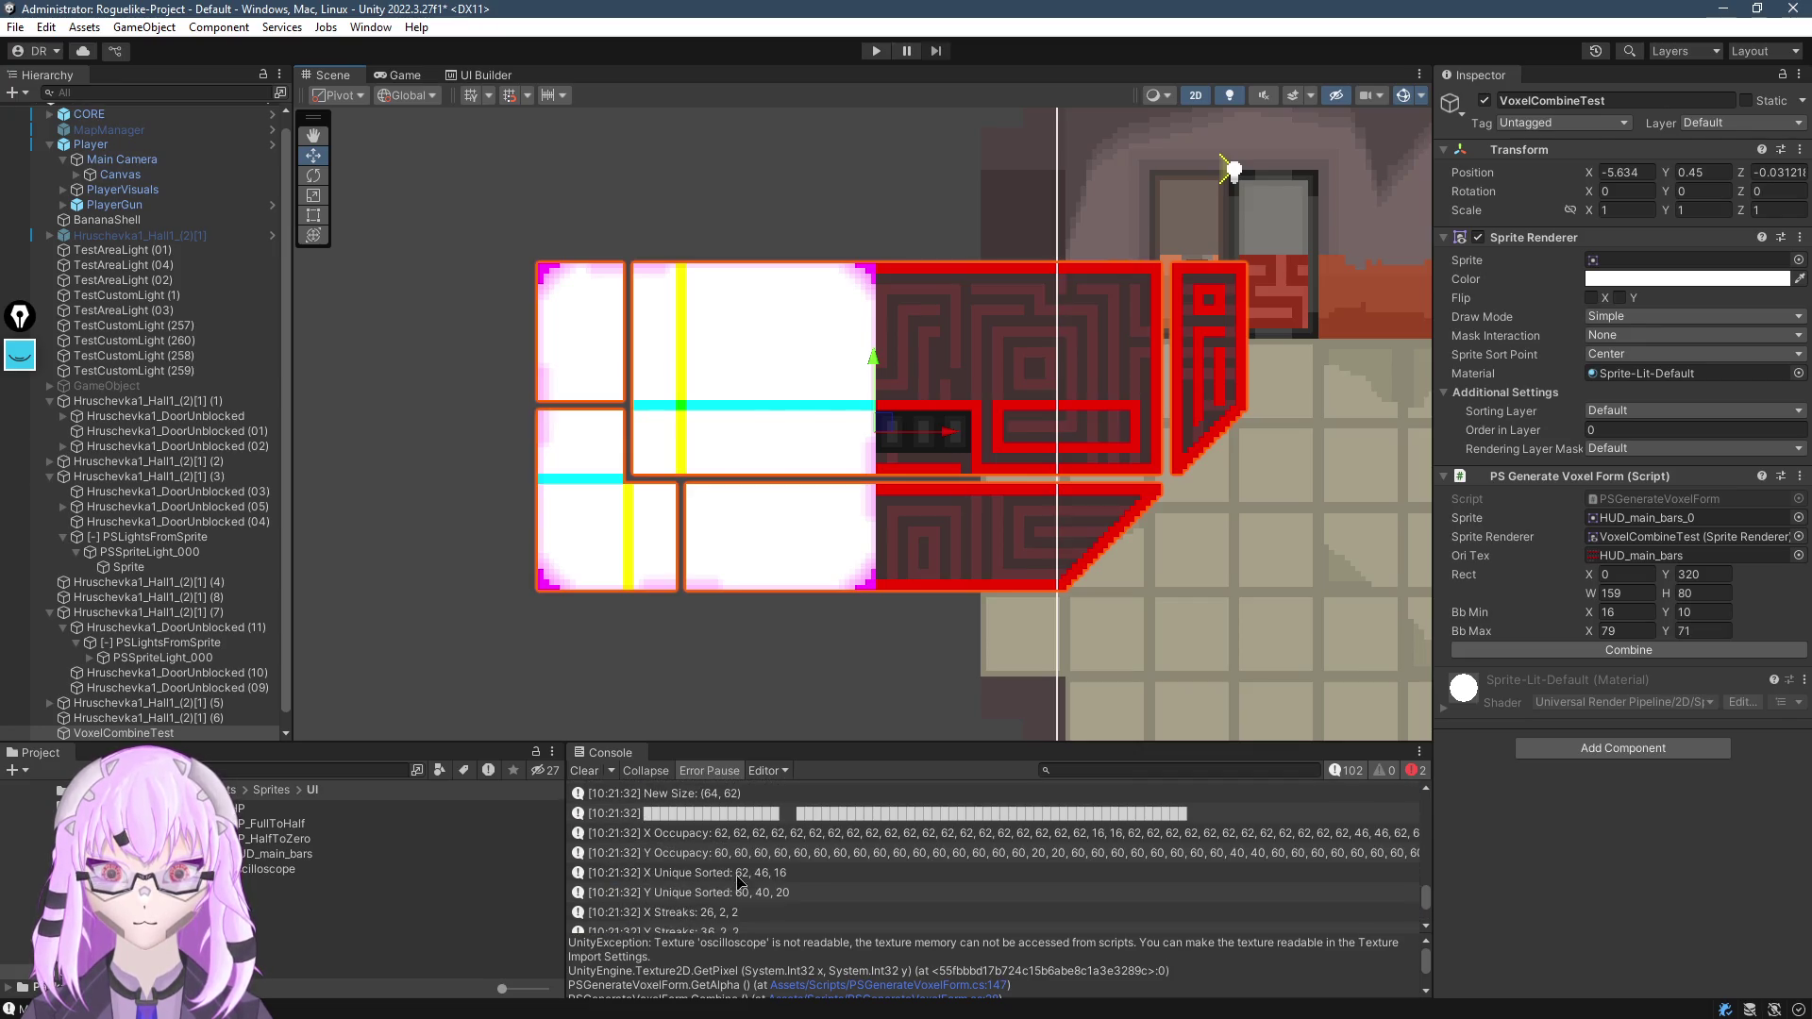
pyautogui.click(807, 816)
pyautogui.moveTo(852, 745); pyautogui.dragTo(859, 342)
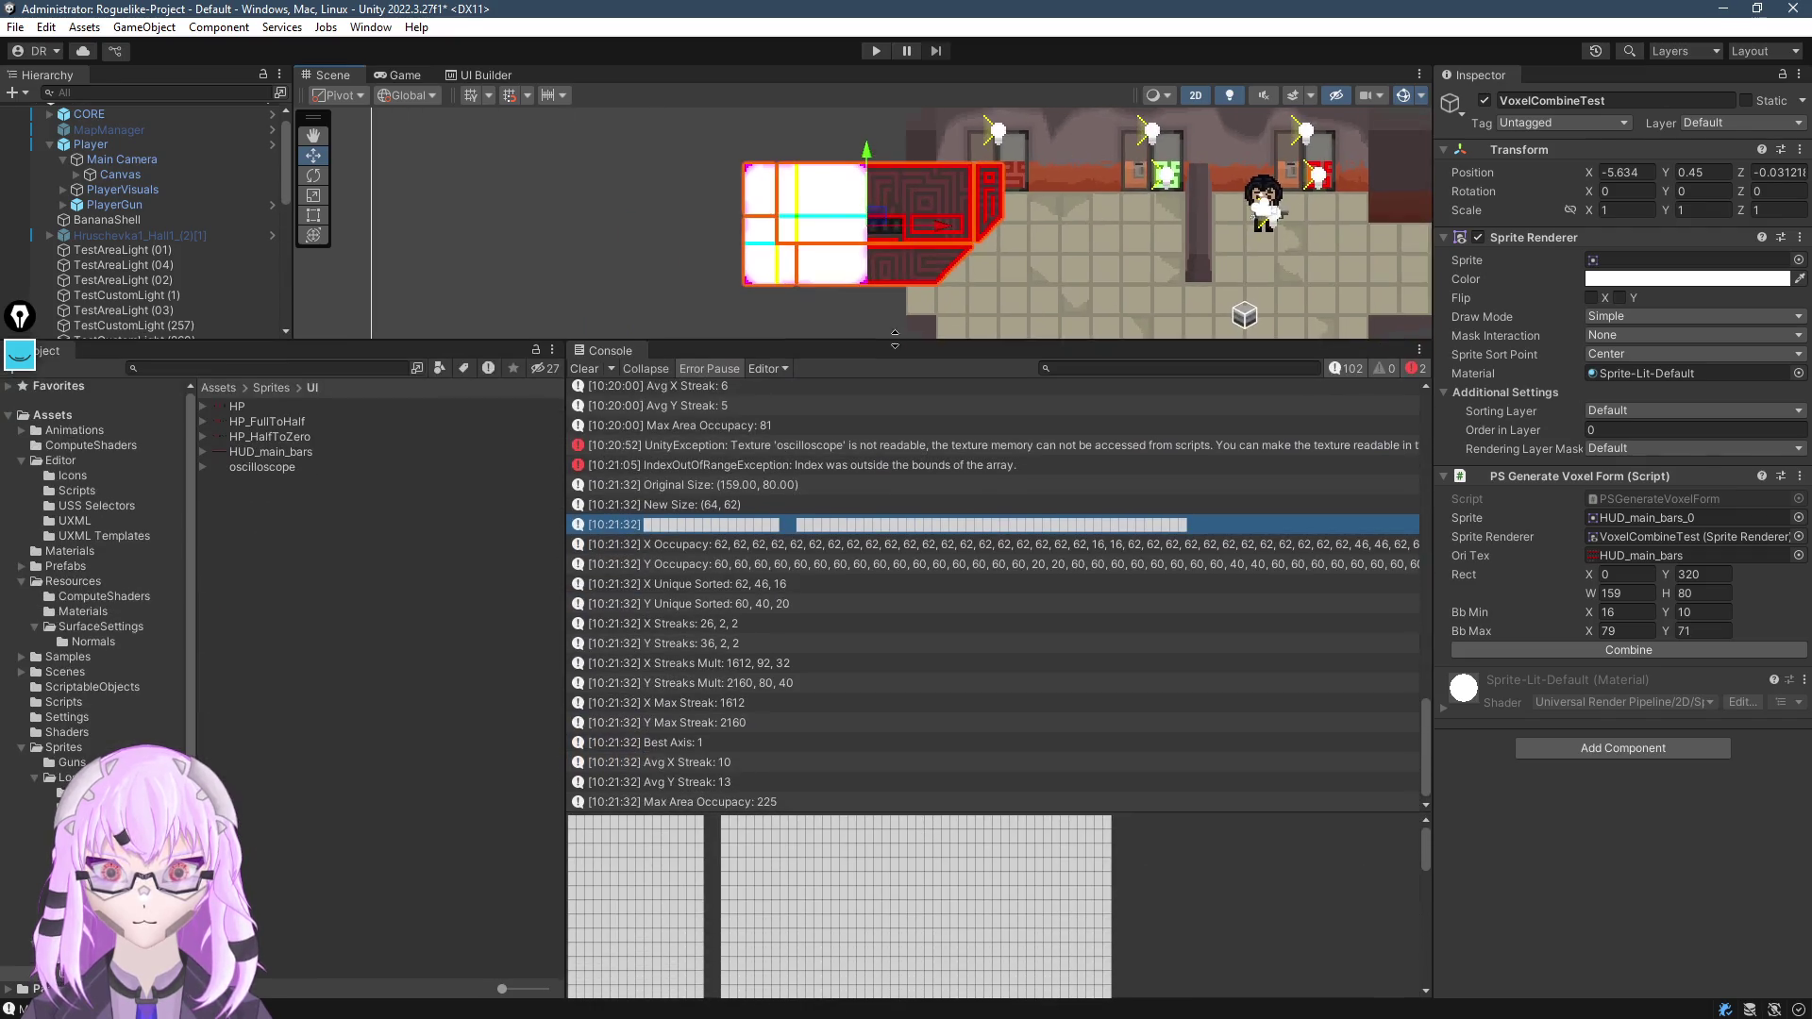
pyautogui.moveTo(869, 815)
pyautogui.mouseDown()
pyautogui.moveTo(906, 526)
pyautogui.moveTo(897, 434)
pyautogui.mouseUp()
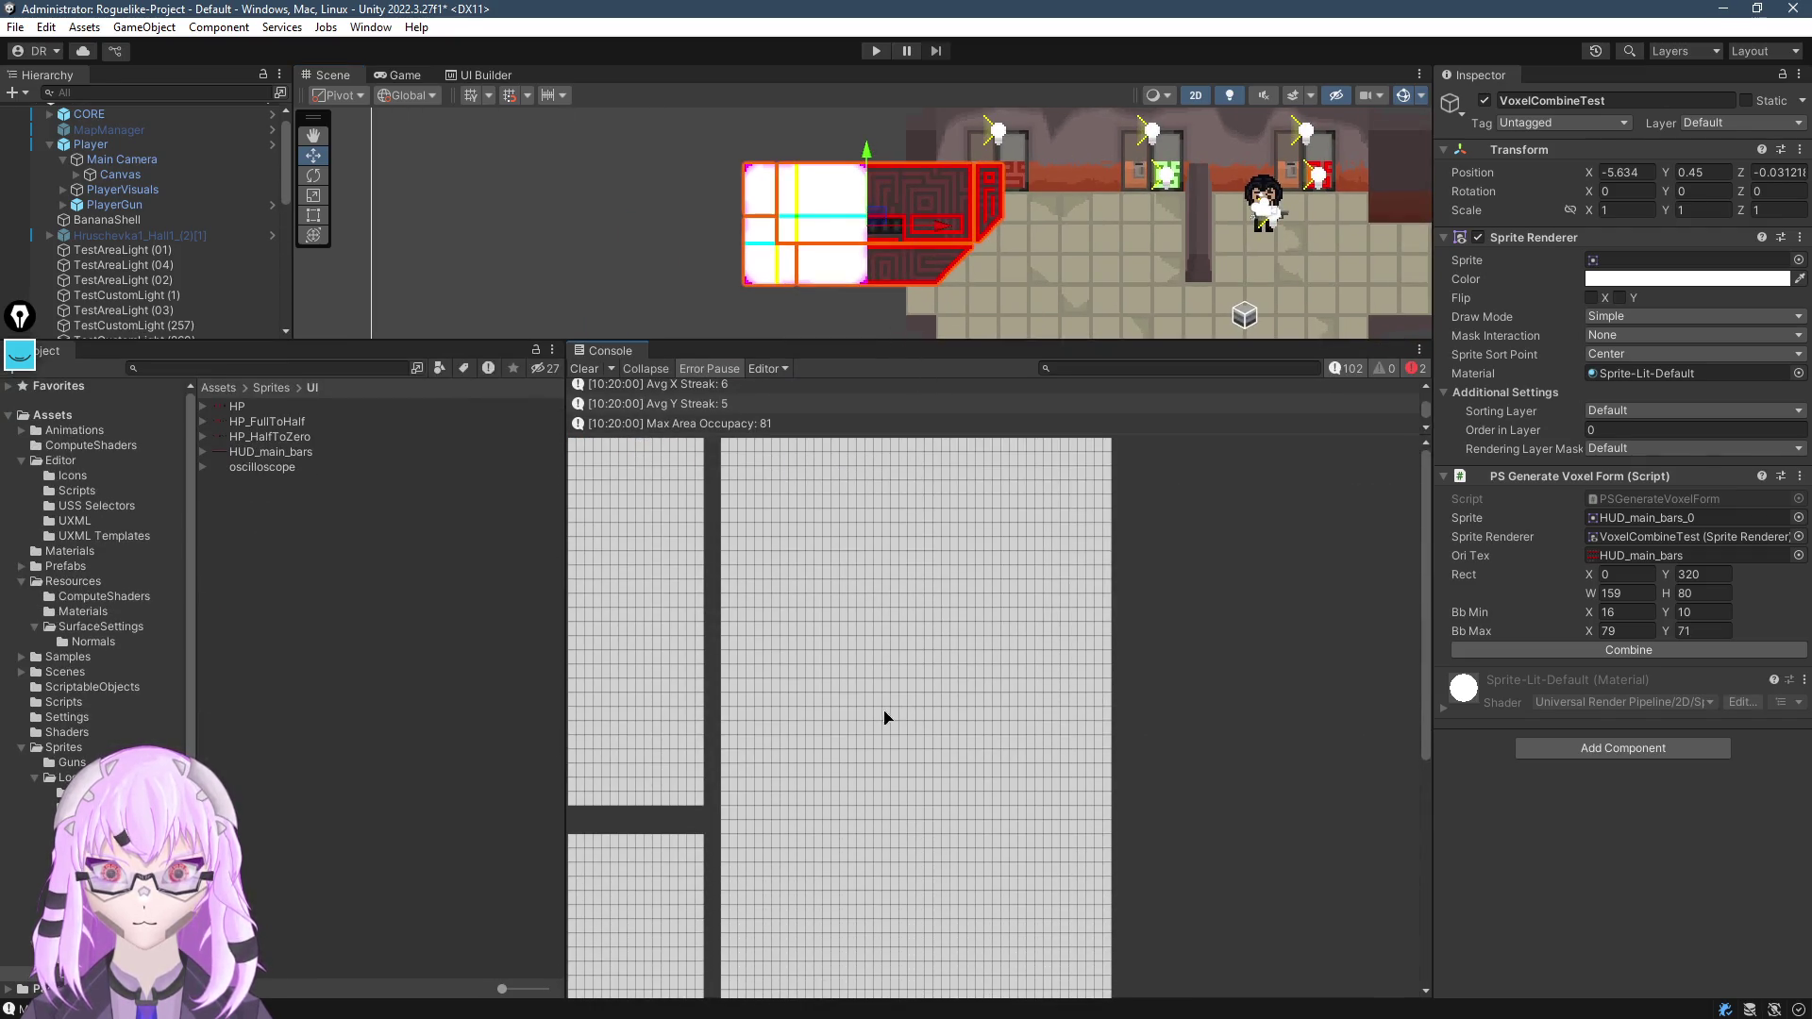
# Scroll and enlarge the log list down to the latest Max Area Occupacy 225 entry
pyautogui.scroll(-5, 886, 716)
pyautogui.scroll(-5, 900, 736)
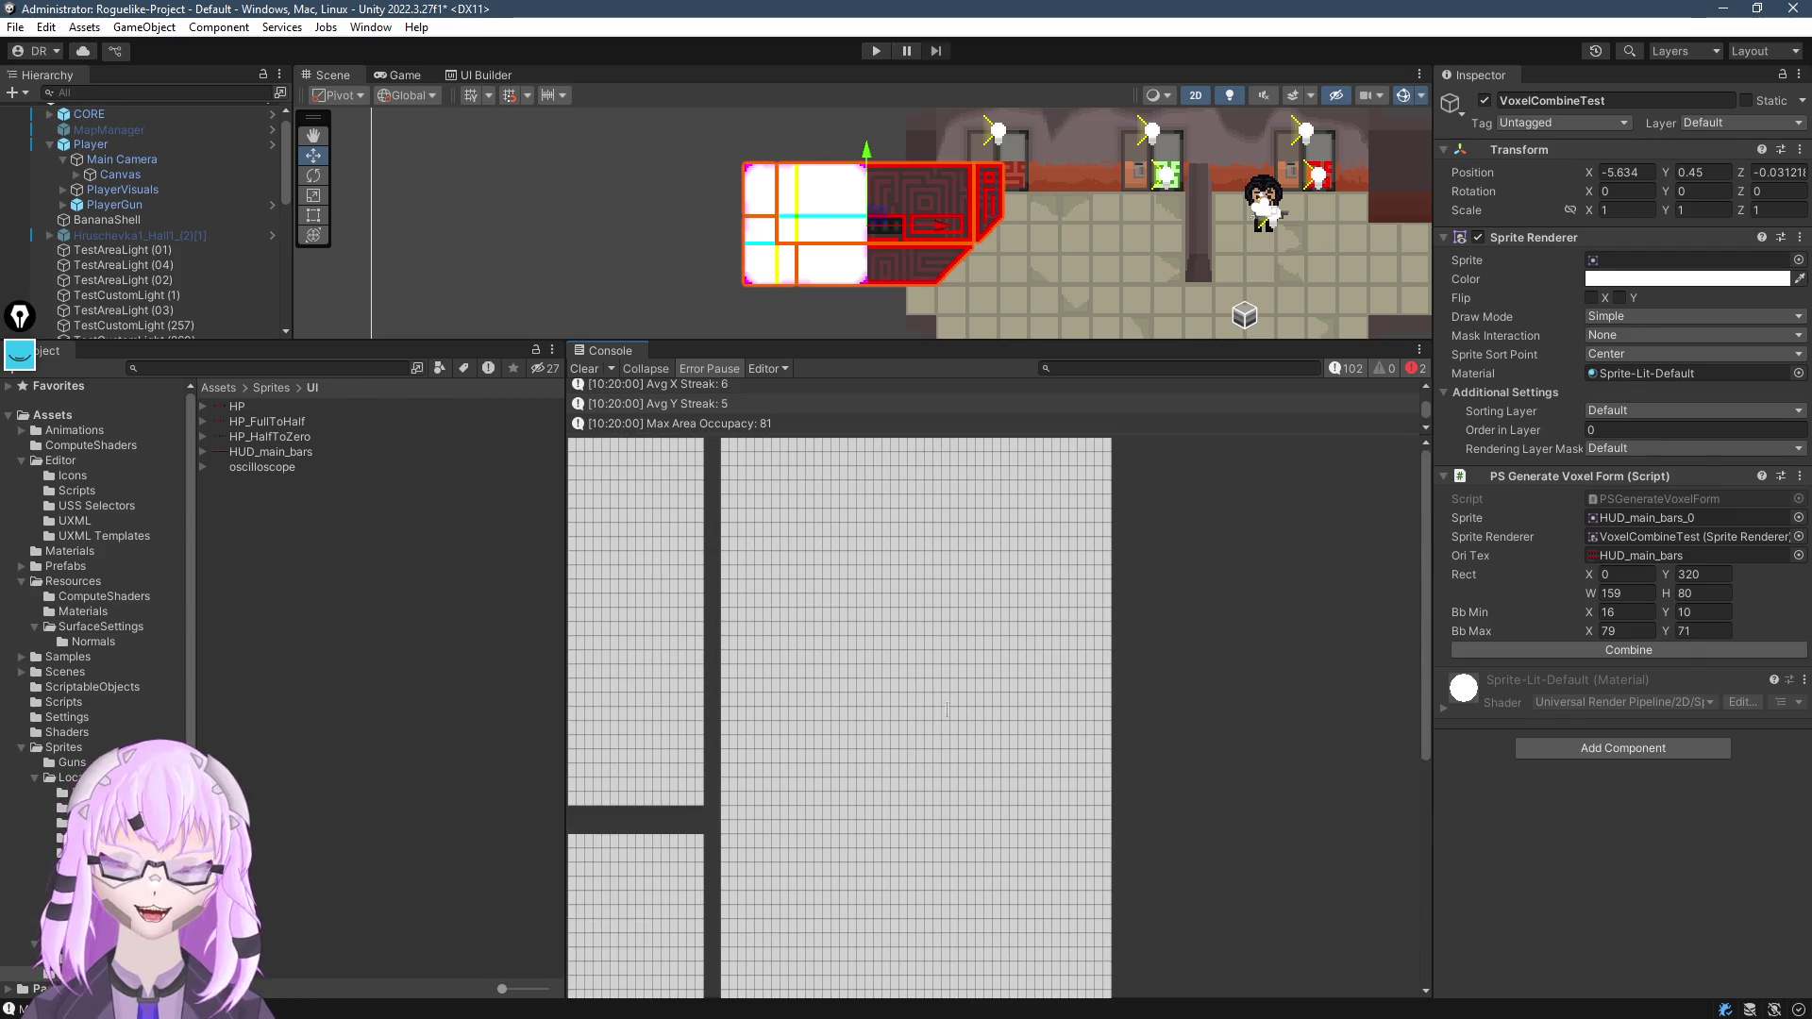
pyautogui.scroll(5, 947, 700)
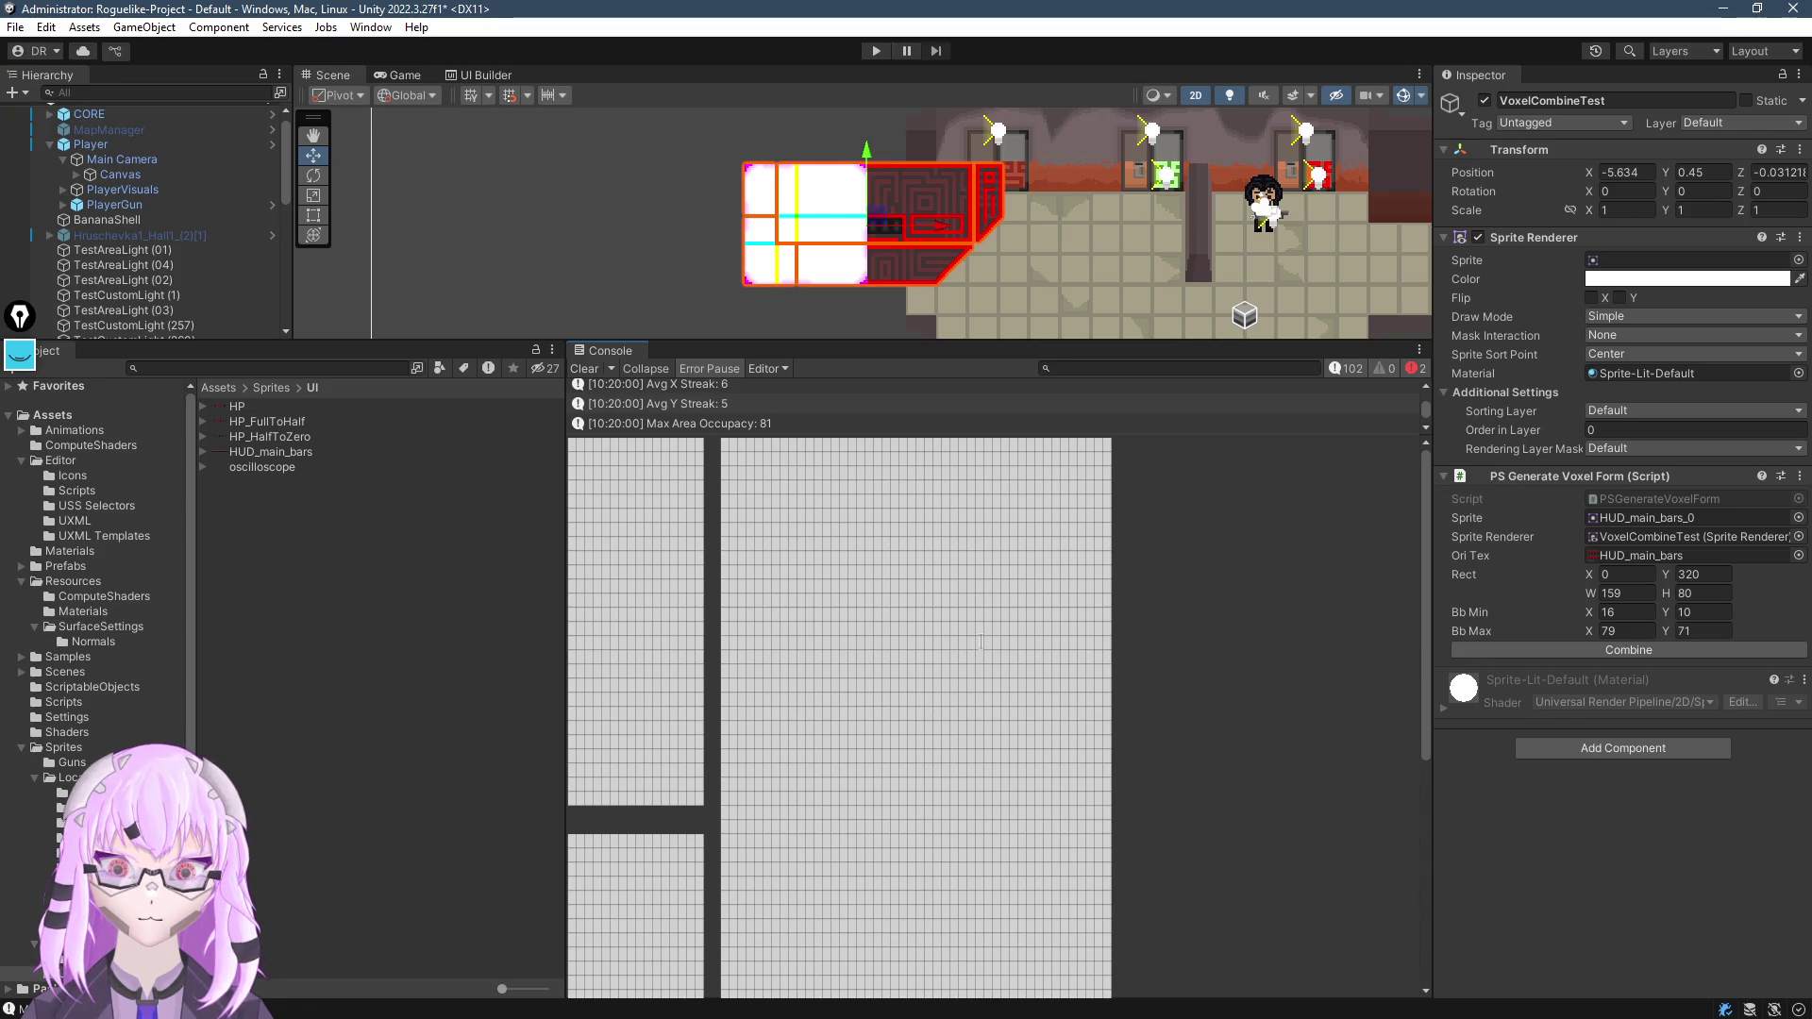
pyautogui.scroll(-5, 986, 640)
pyautogui.scroll(5, 991, 651)
pyautogui.scroll(-5, 995, 660)
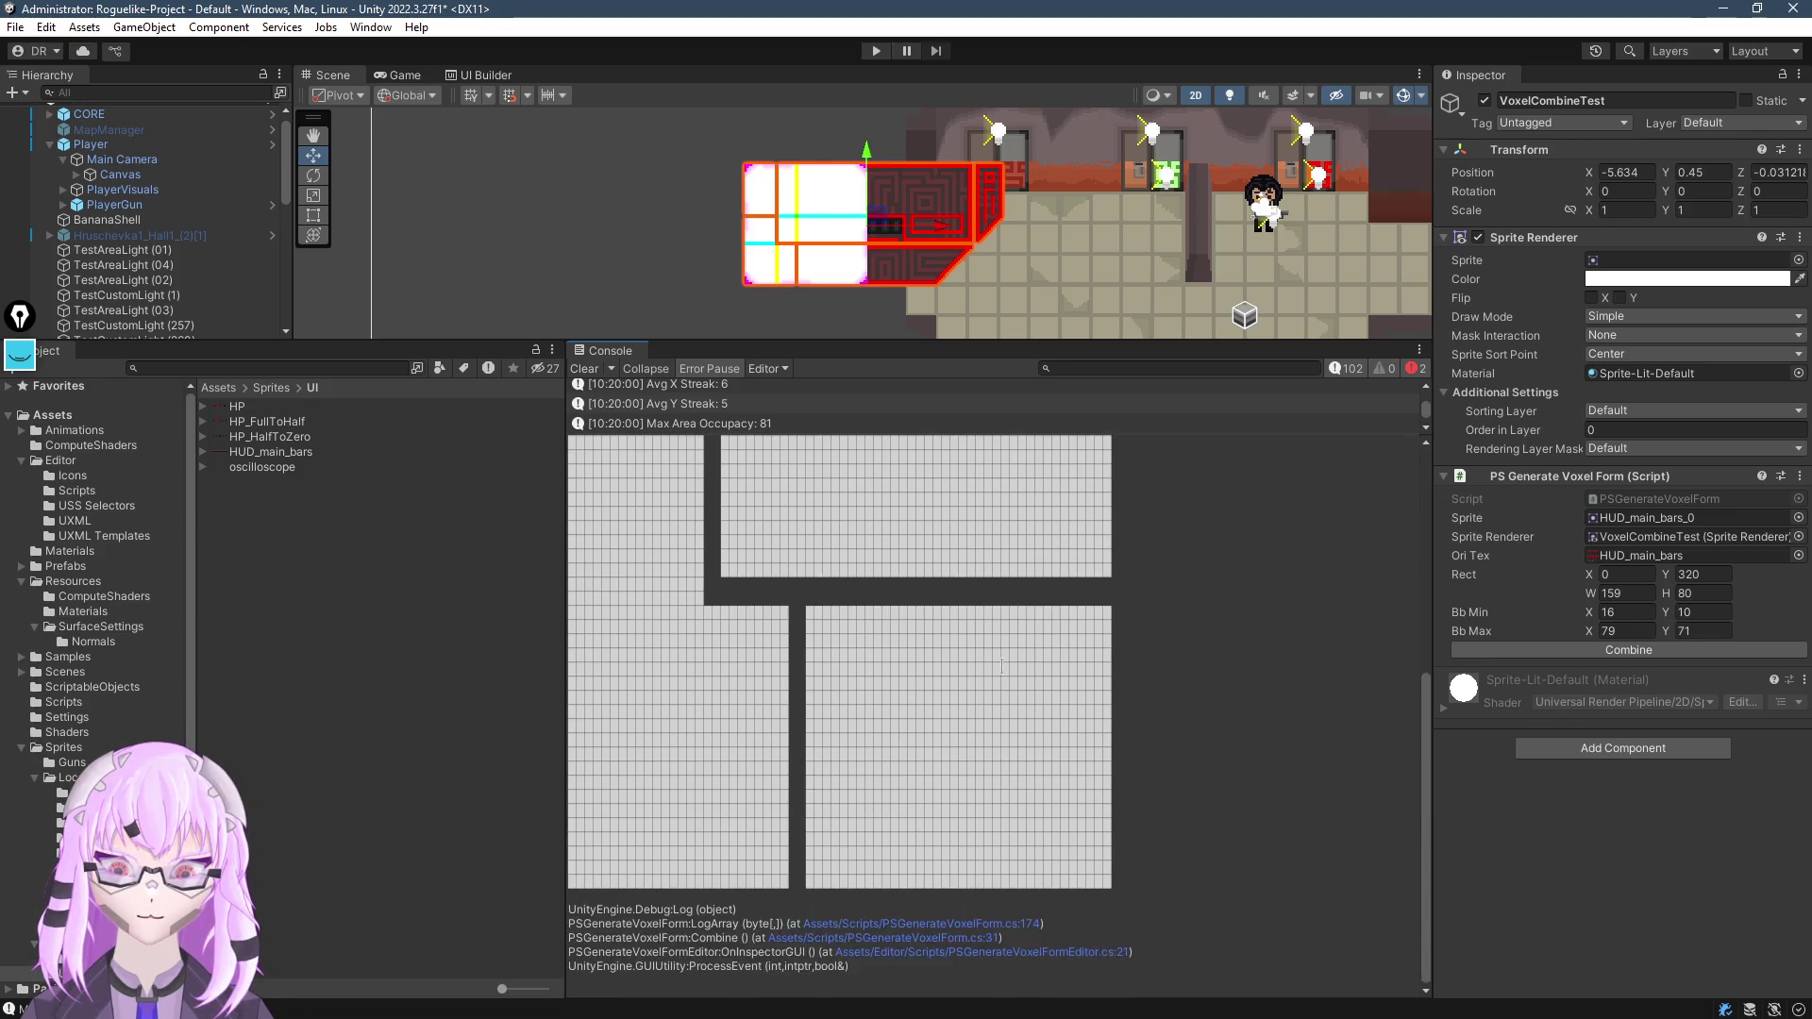
pyautogui.scroll(3, 1001, 669)
pyautogui.scroll(5, 1000, 672)
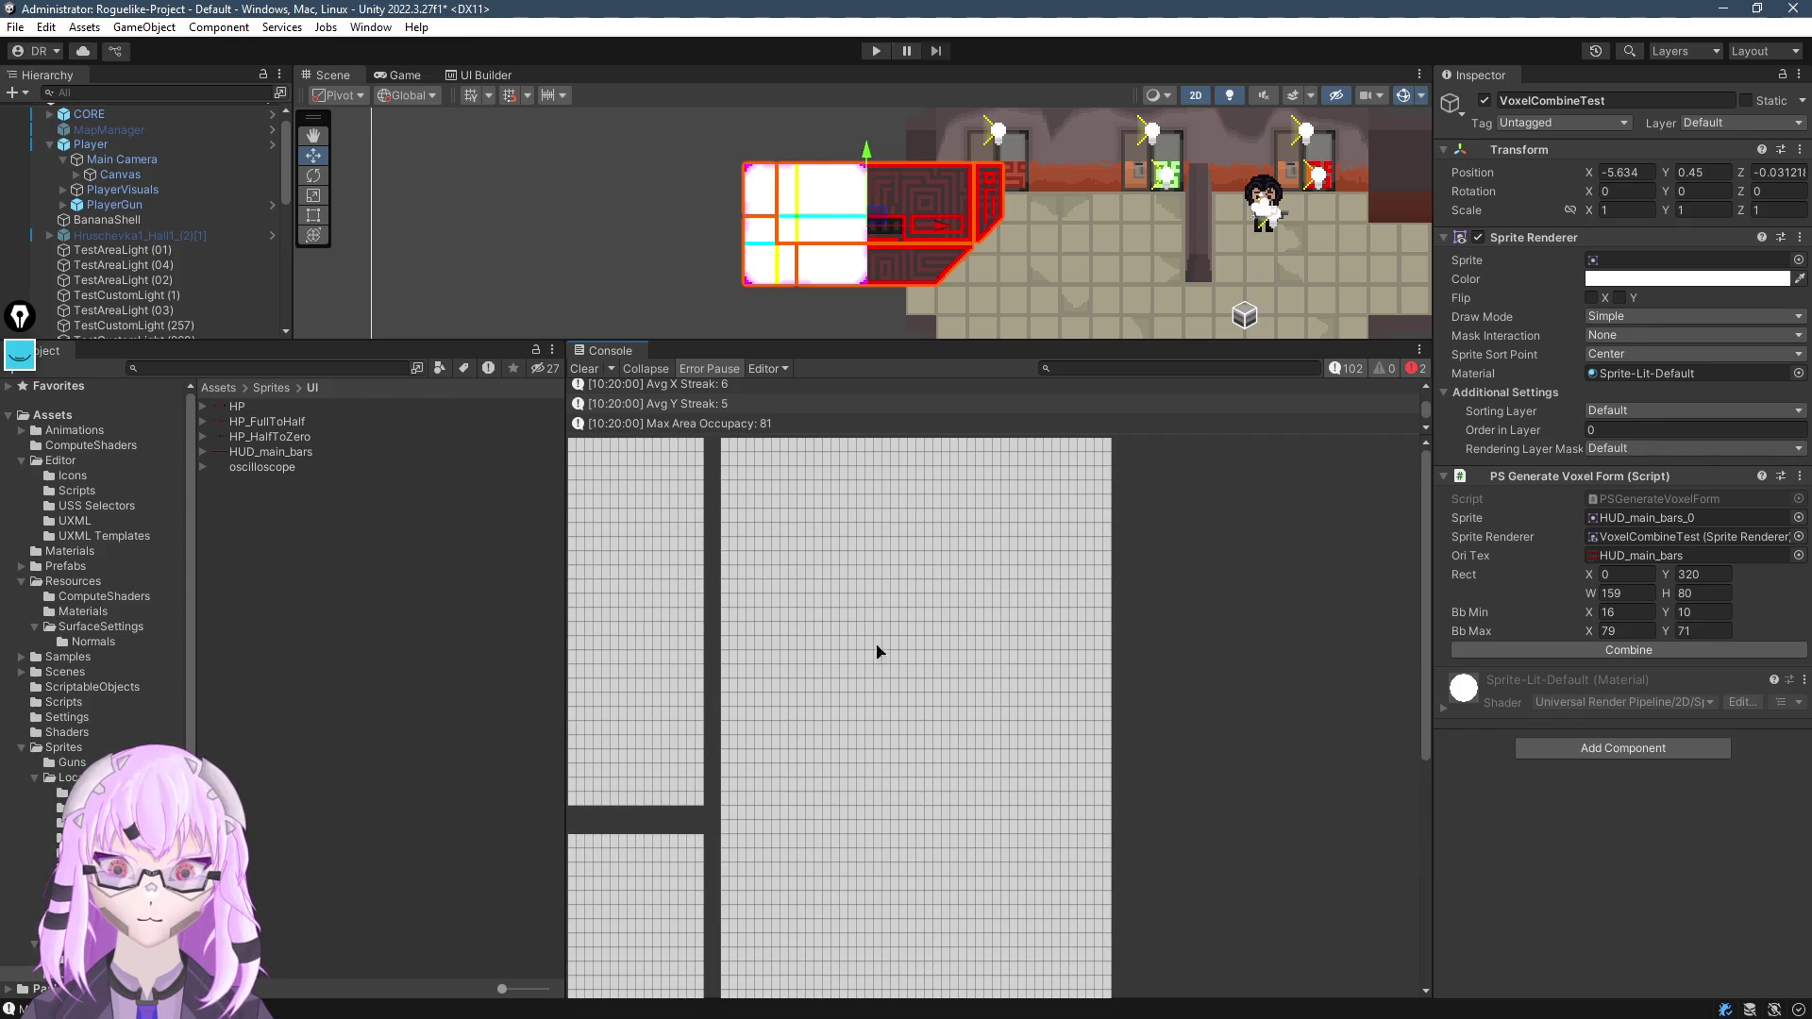
pyautogui.scroll(-5, 882, 661)
pyautogui.scroll(5, 887, 697)
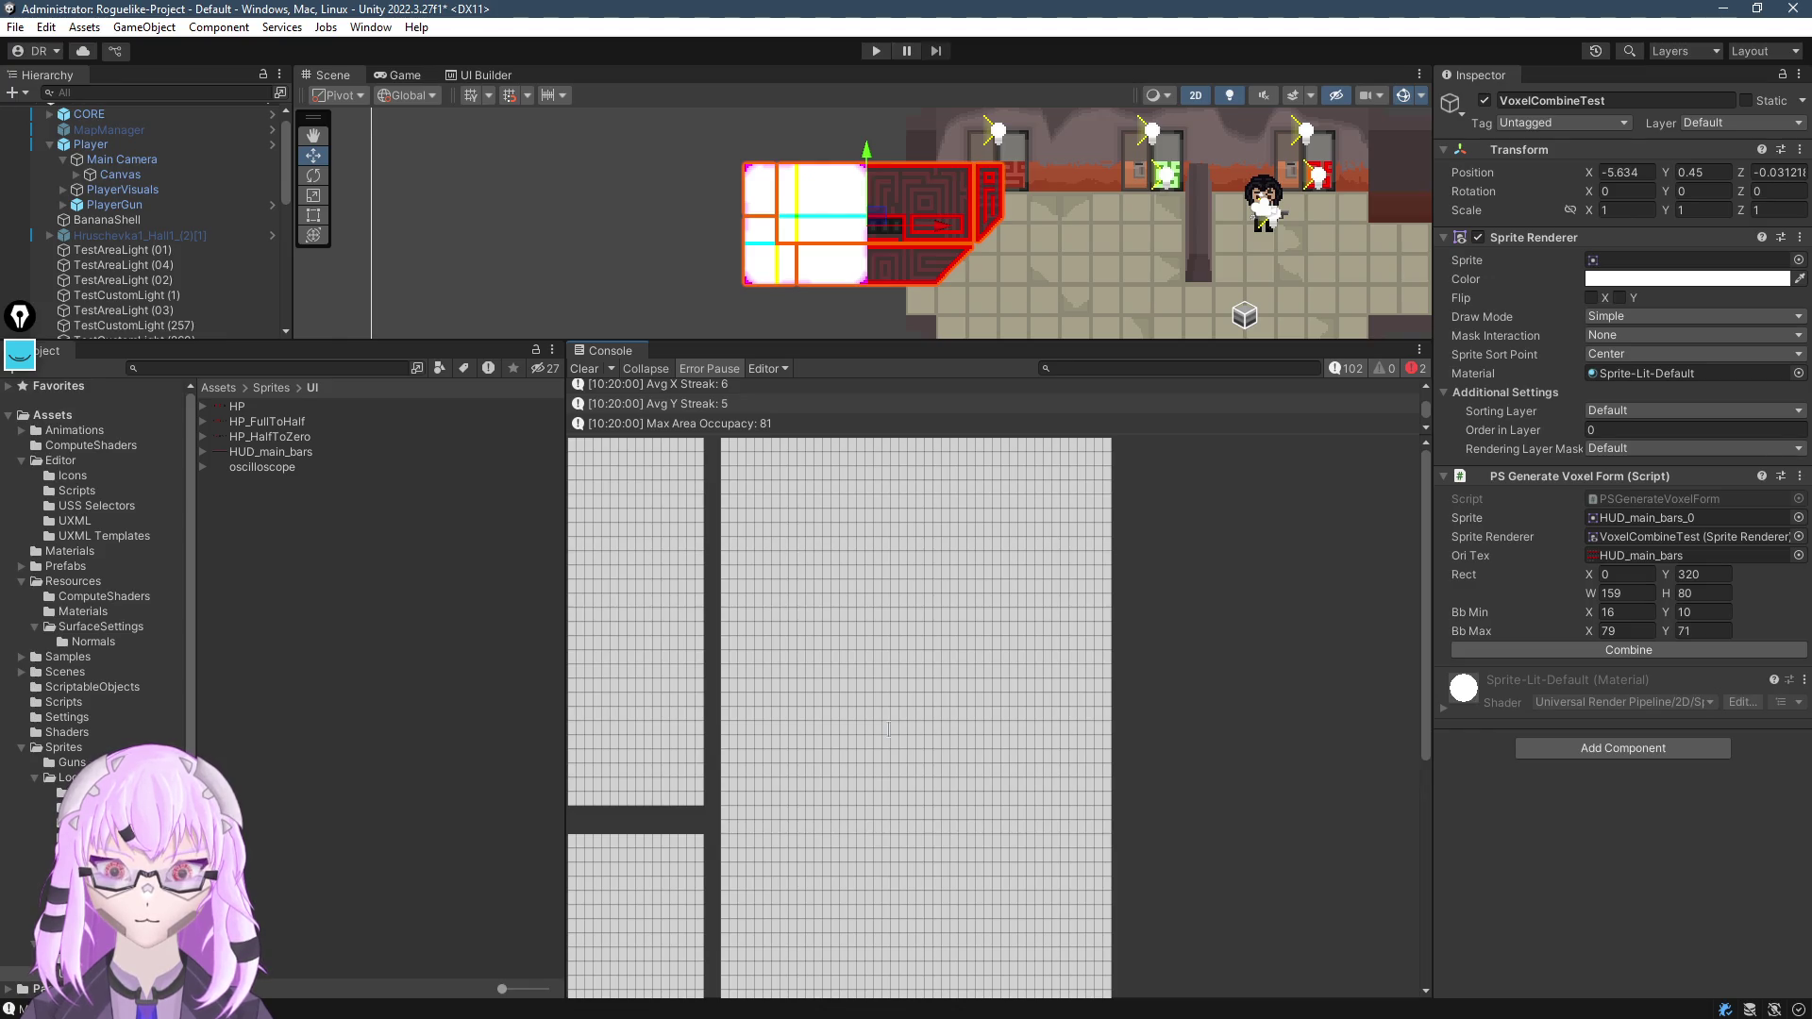
pyautogui.scroll(5, 887, 242)
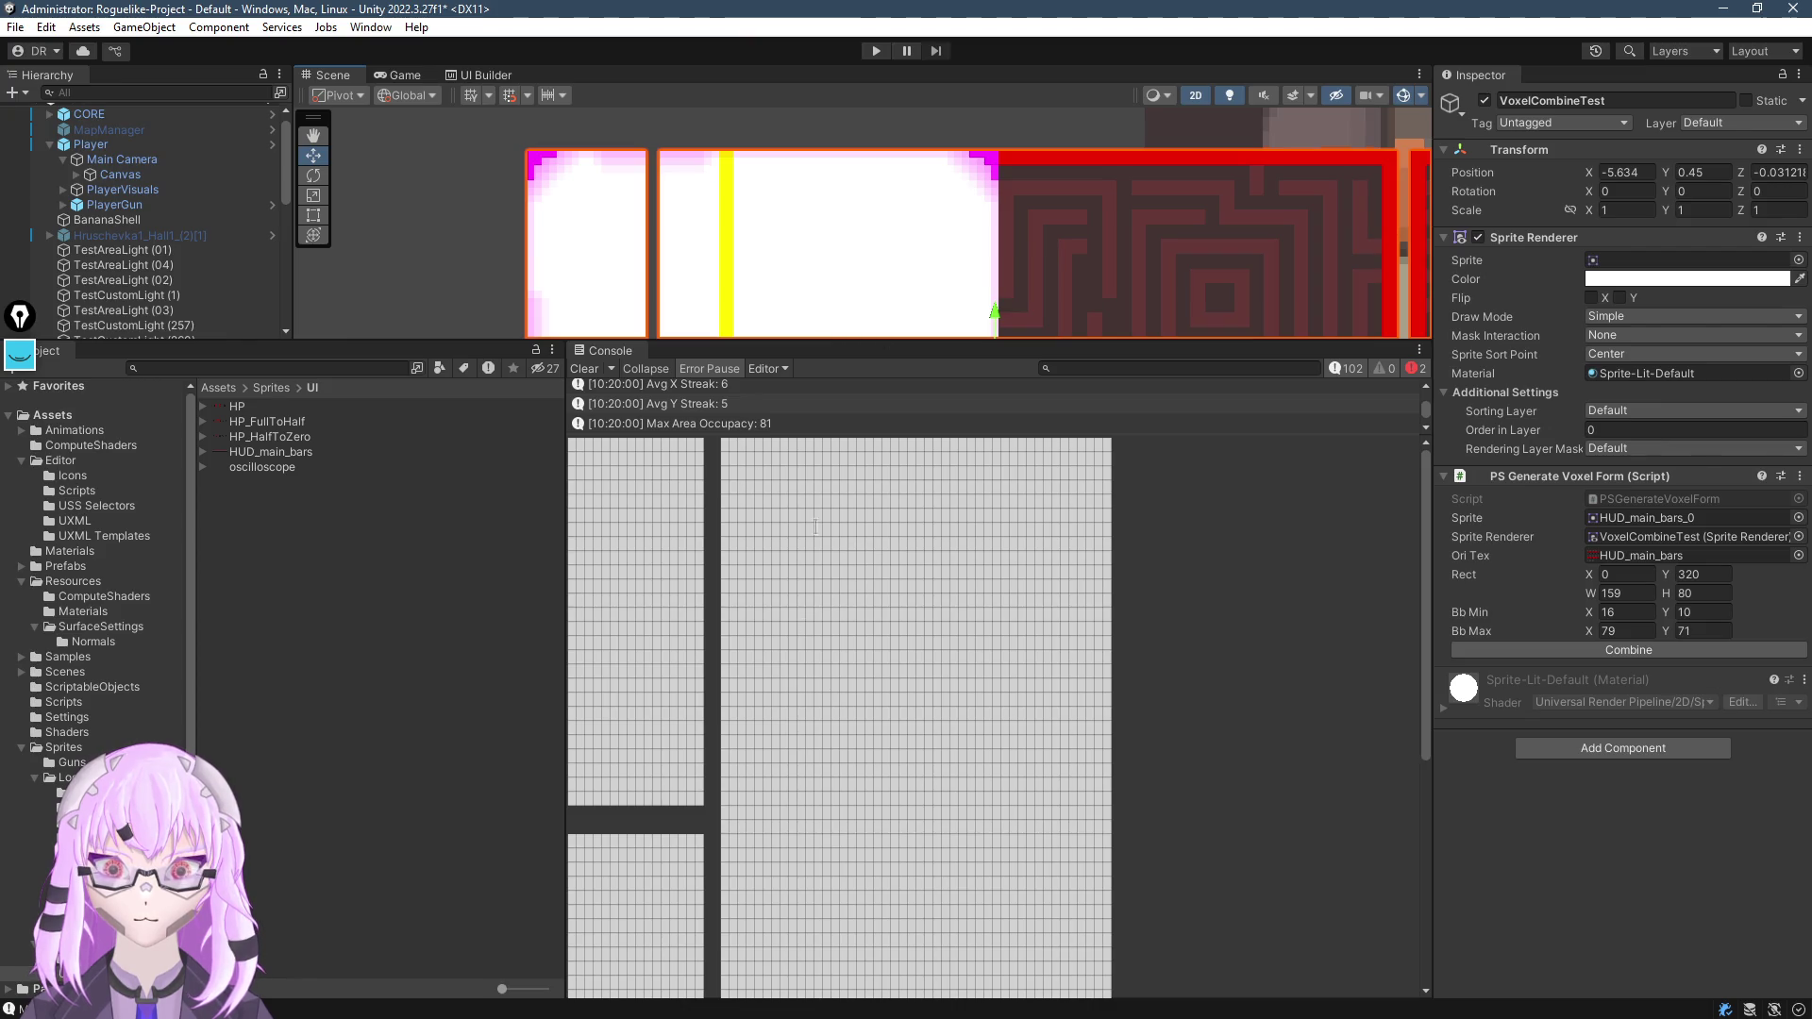
pyautogui.moveTo(876, 437); pyautogui.dragTo(863, 687)
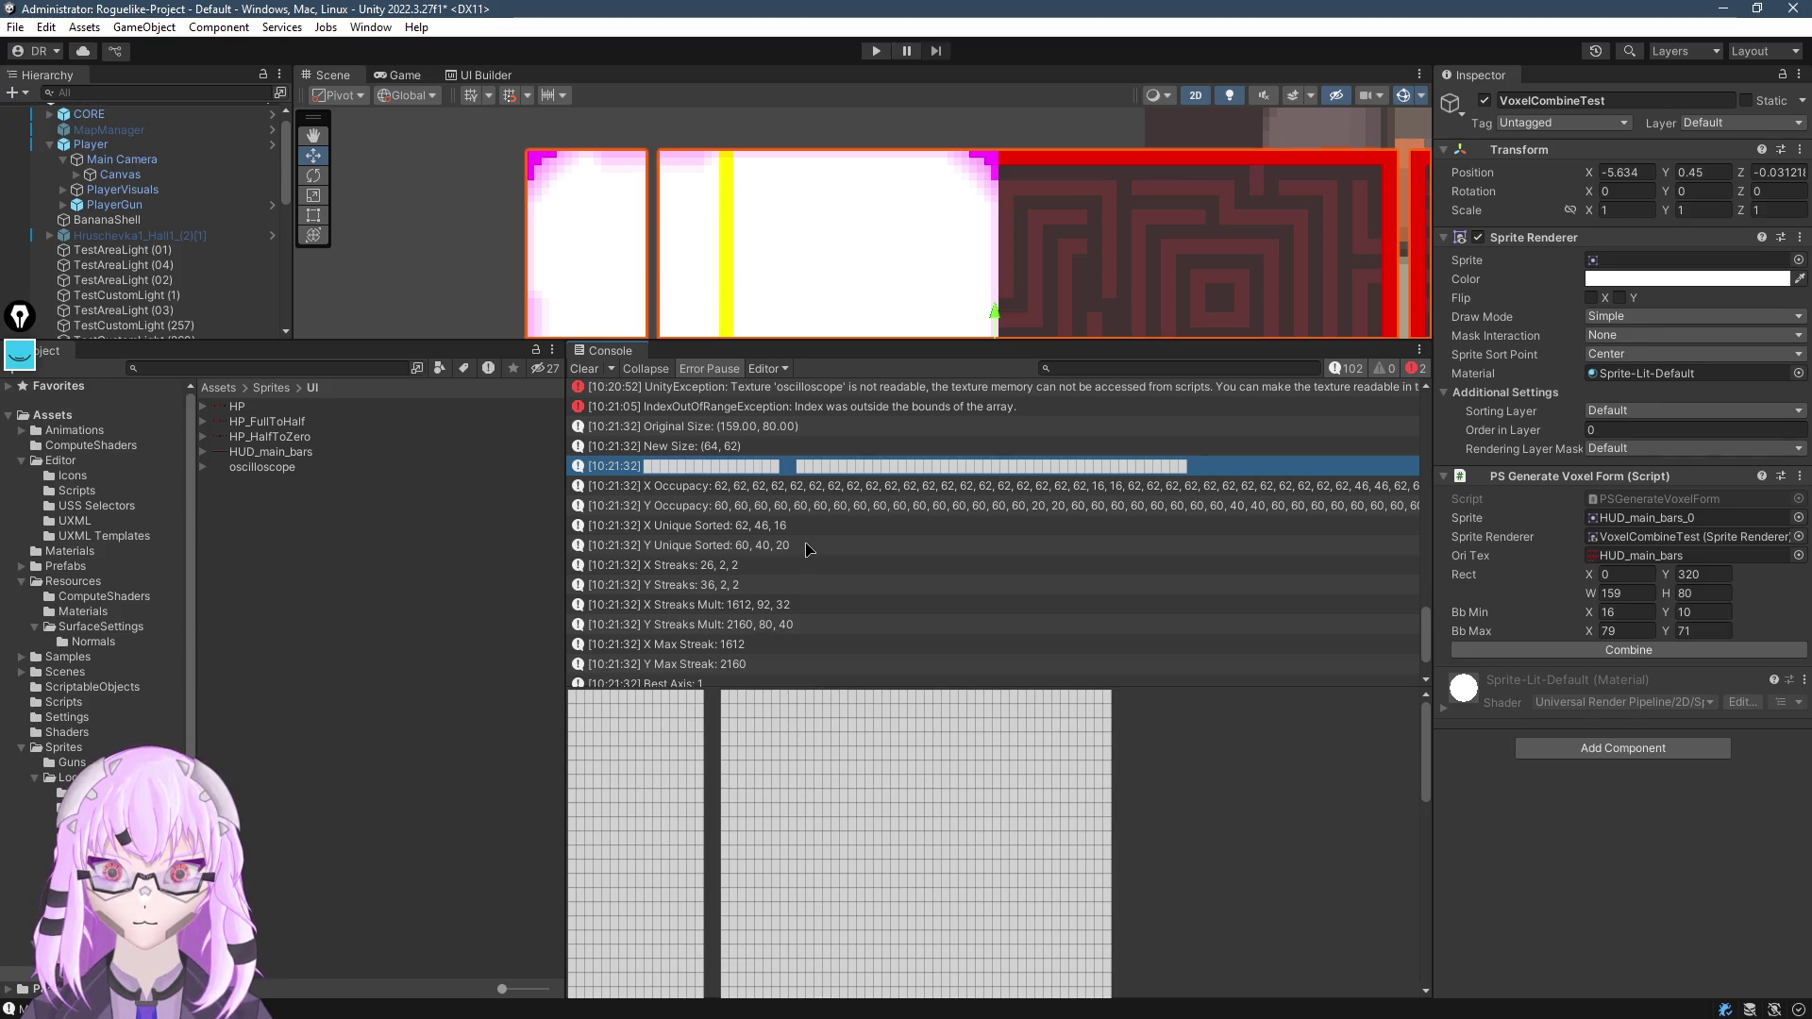
pyautogui.scroll(-2, 806, 549)
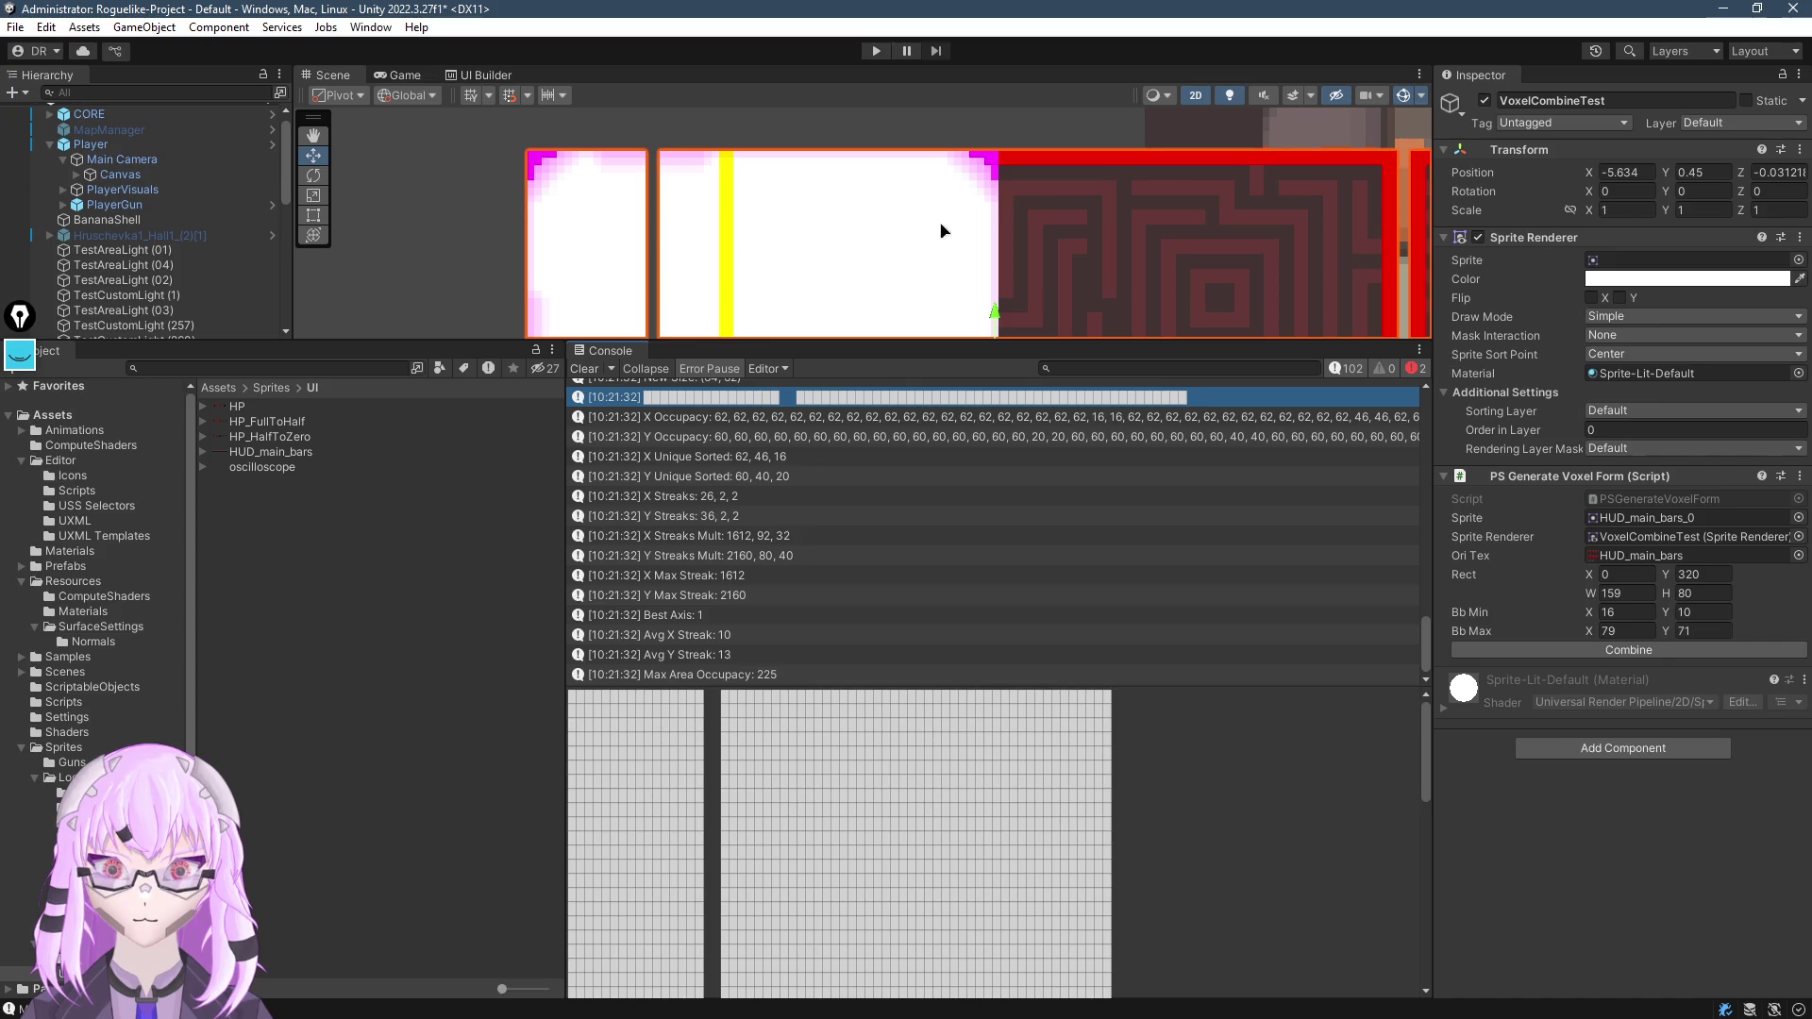
pyautogui.scroll(-5, 776, 251)
pyautogui.hotkey('alt', 'Tab')
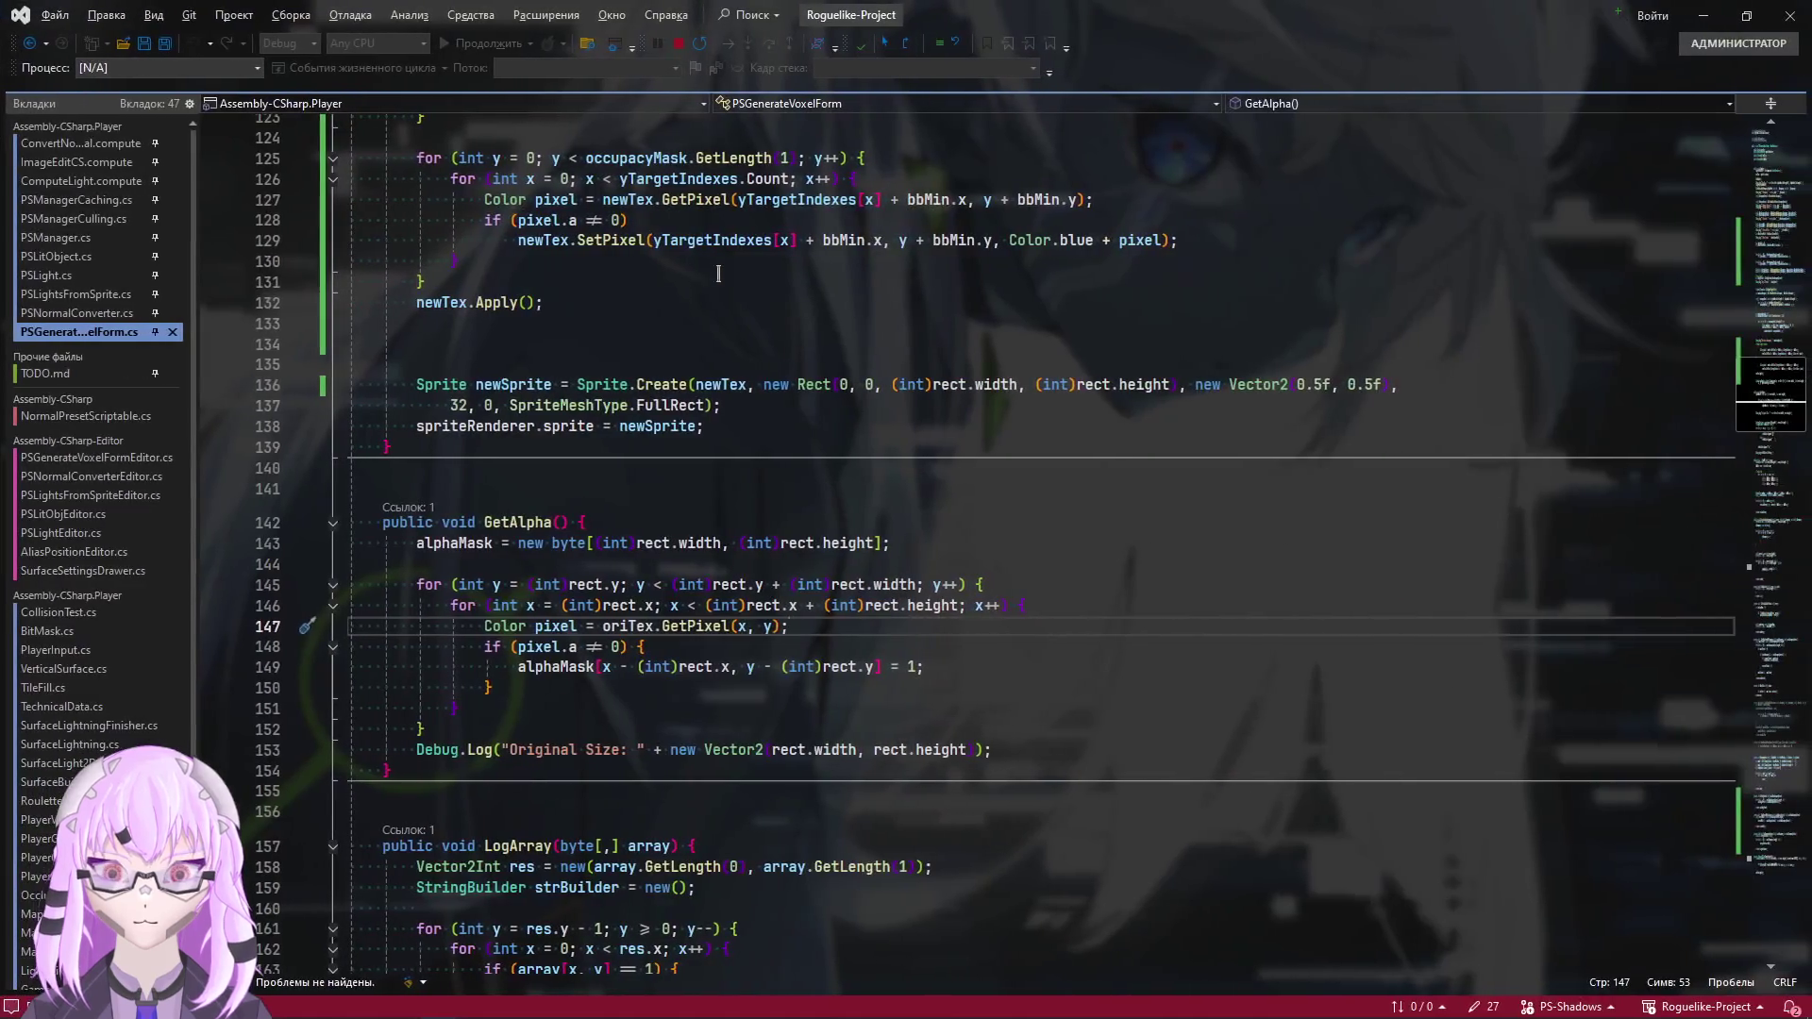
# Highlight the references of rect and width in GetAlpha's line 145 loop bounds, then return to Unity
pyautogui.doubleClick(729, 584)
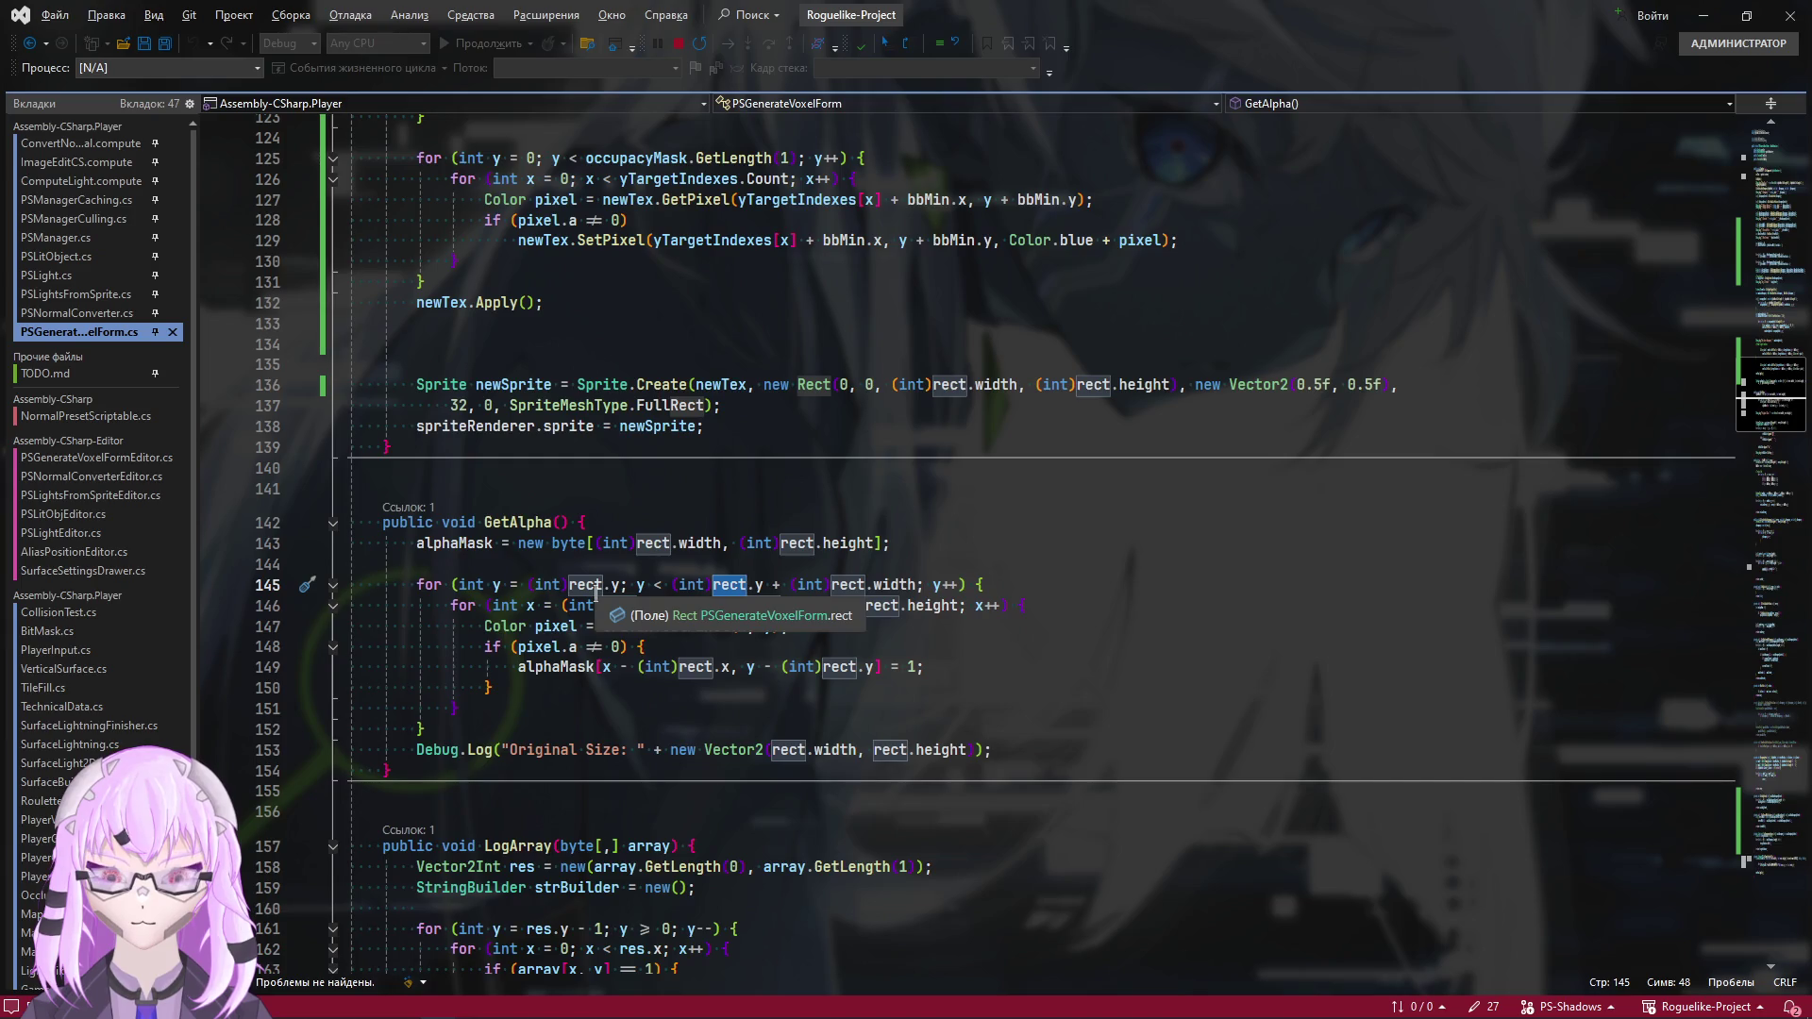
pyautogui.doubleClick(893, 585)
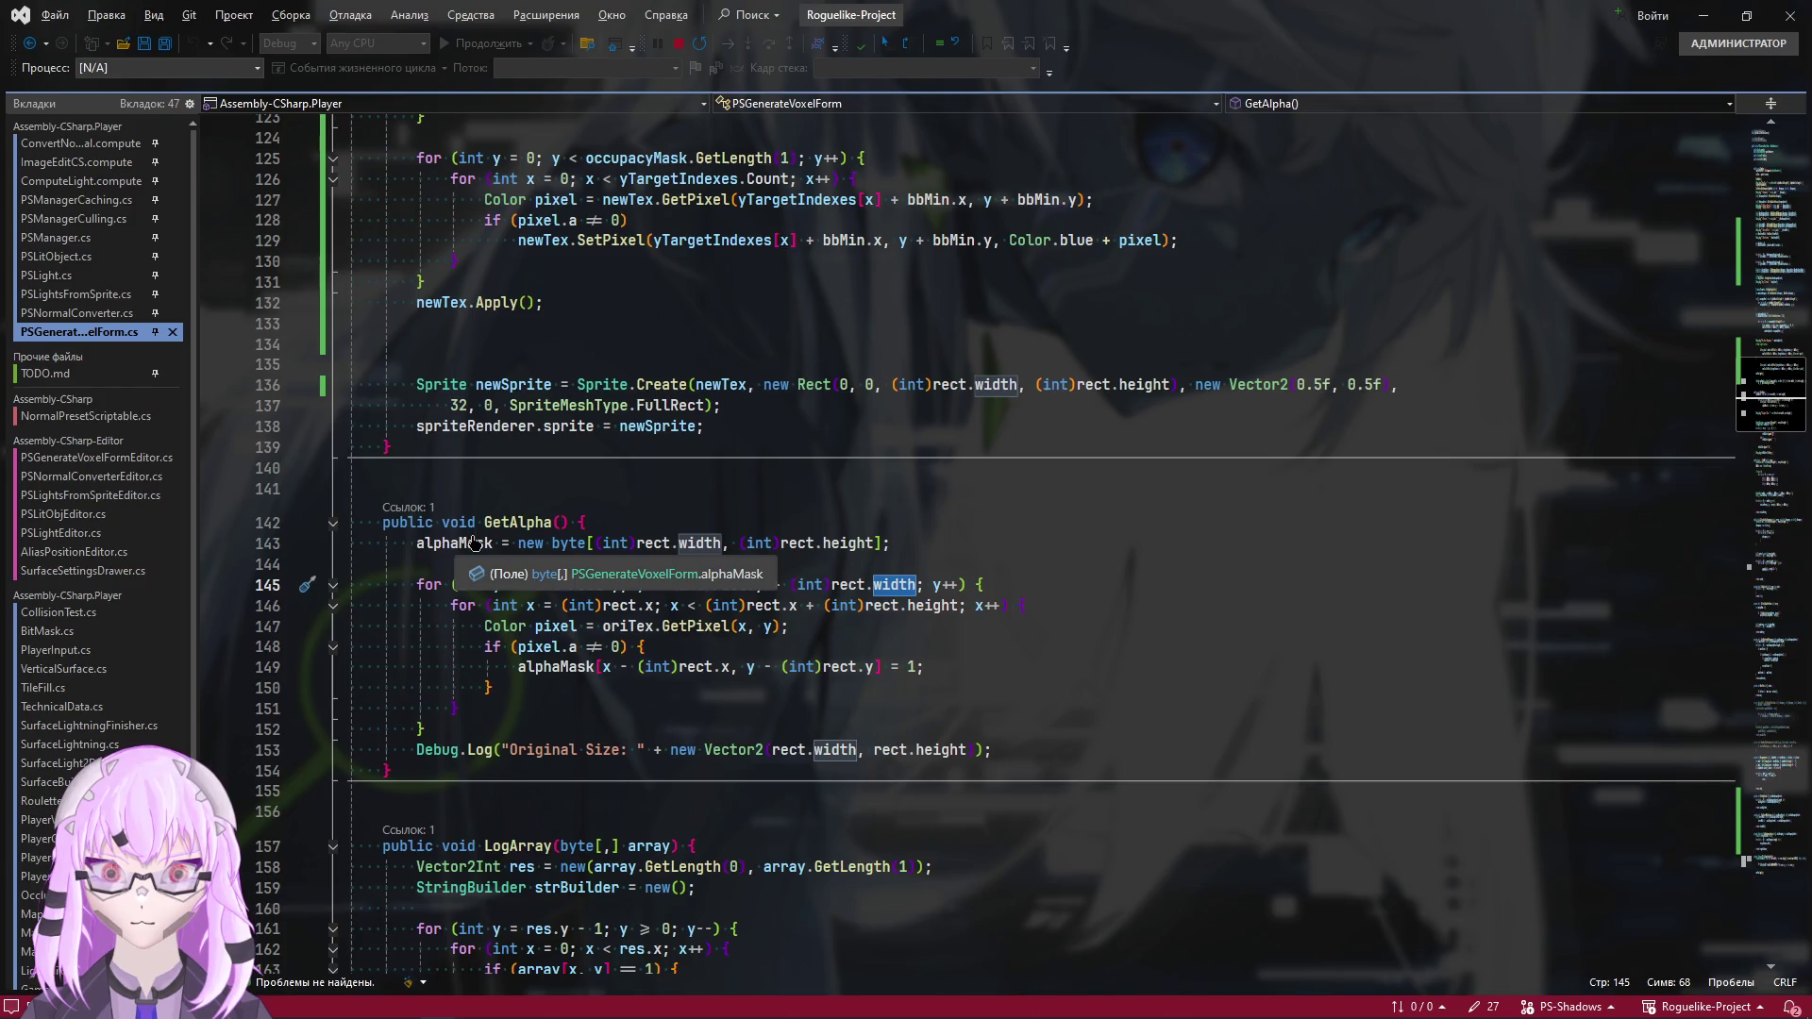
pyautogui.hotkey('alt', 'Tab')
pyautogui.scroll(2, 699, 478)
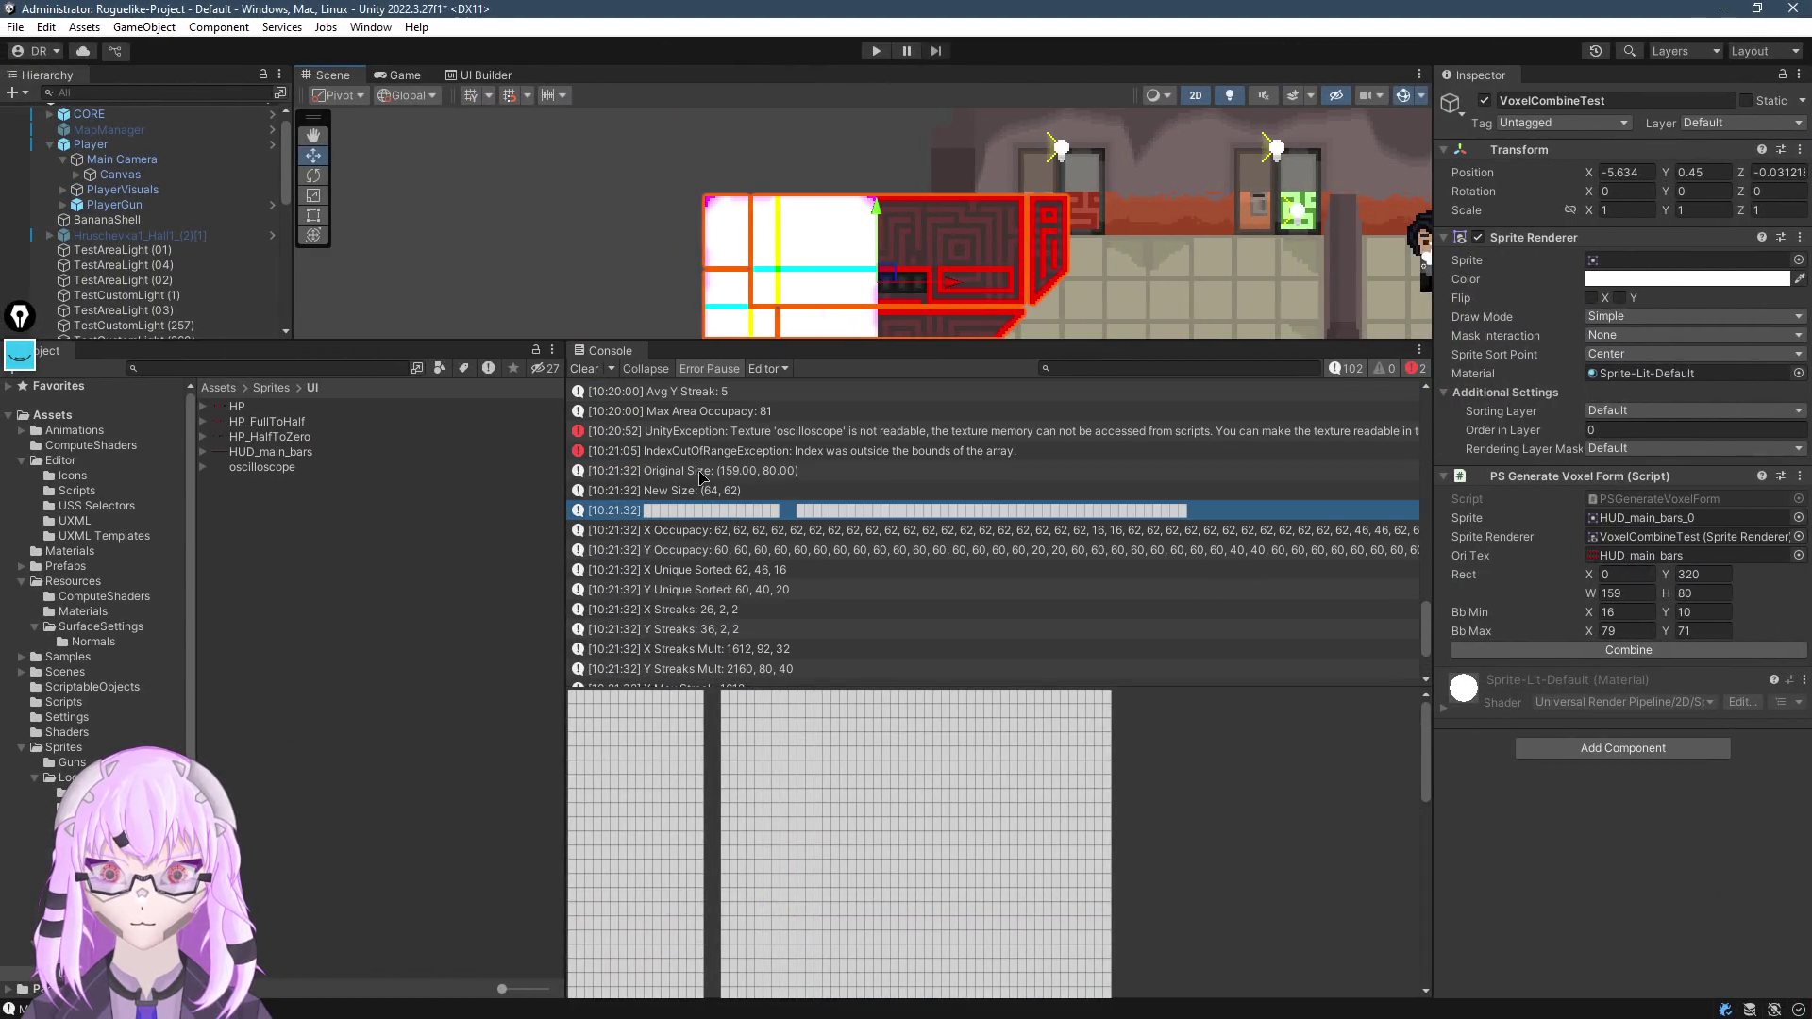
# Read the stack traces of the Original Size (159, 80) and New Size (64, 62) logs
pyautogui.click(703, 471)
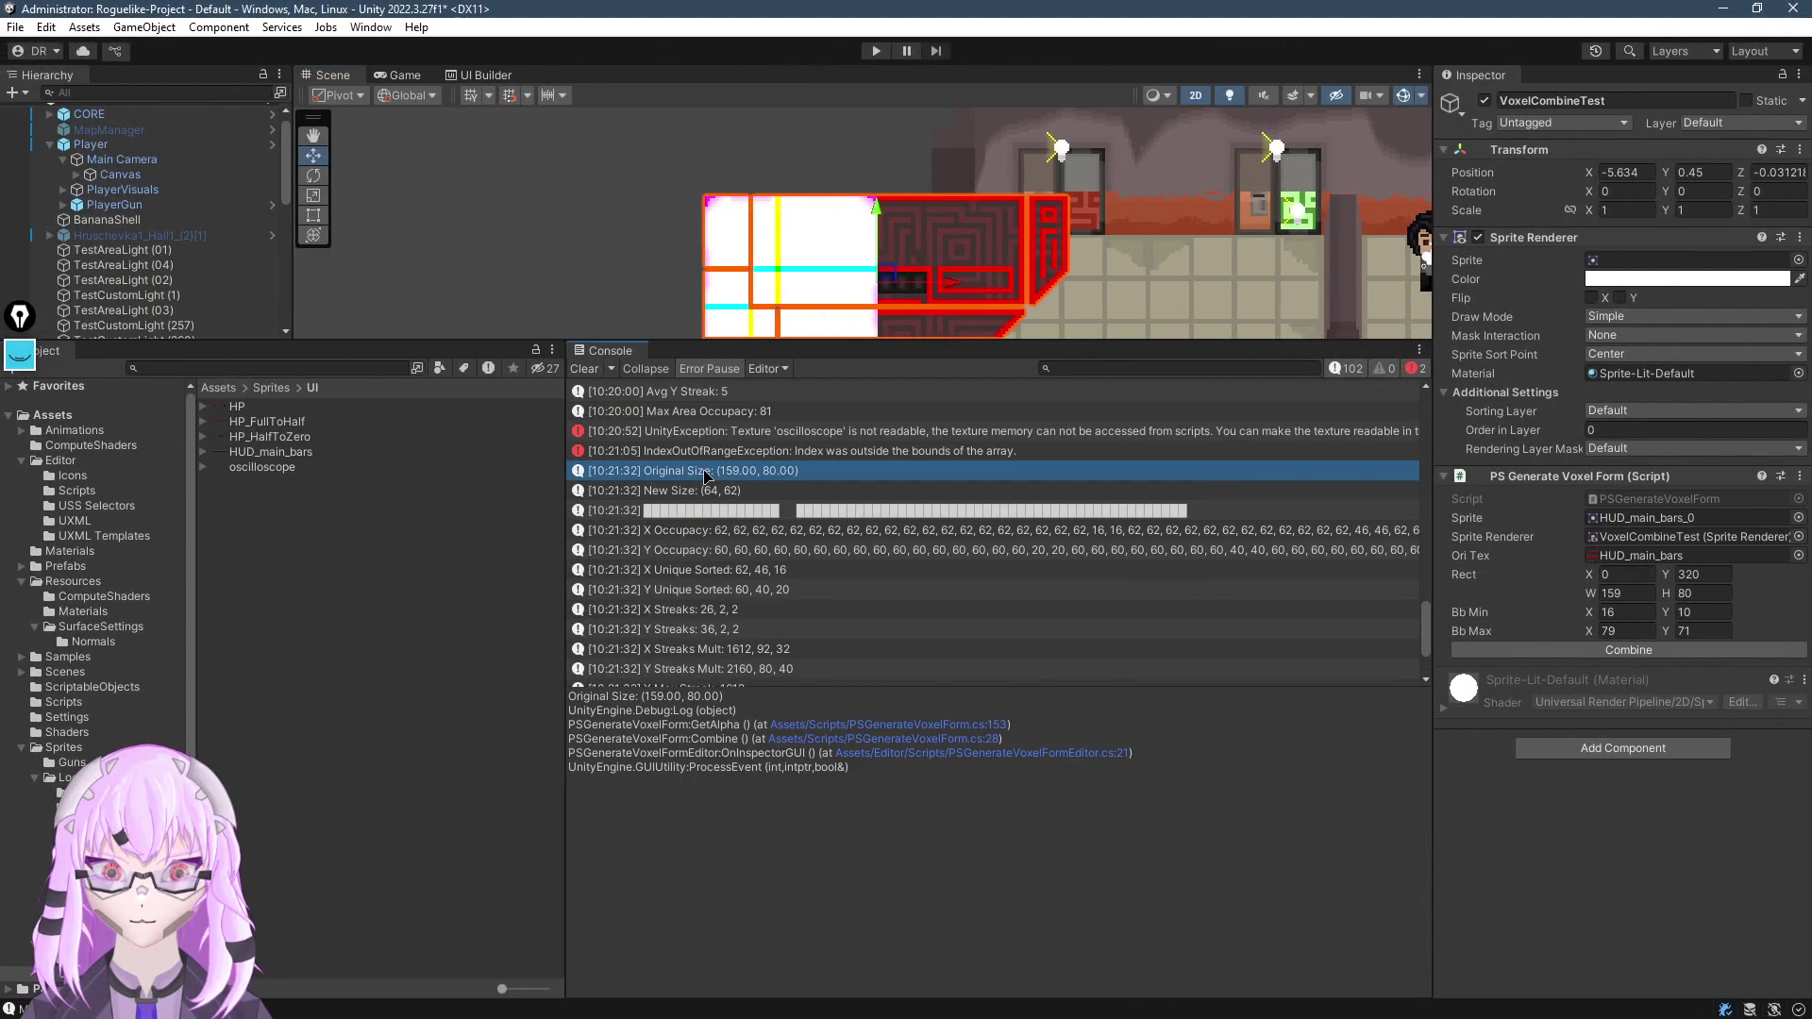
pyautogui.click(725, 492)
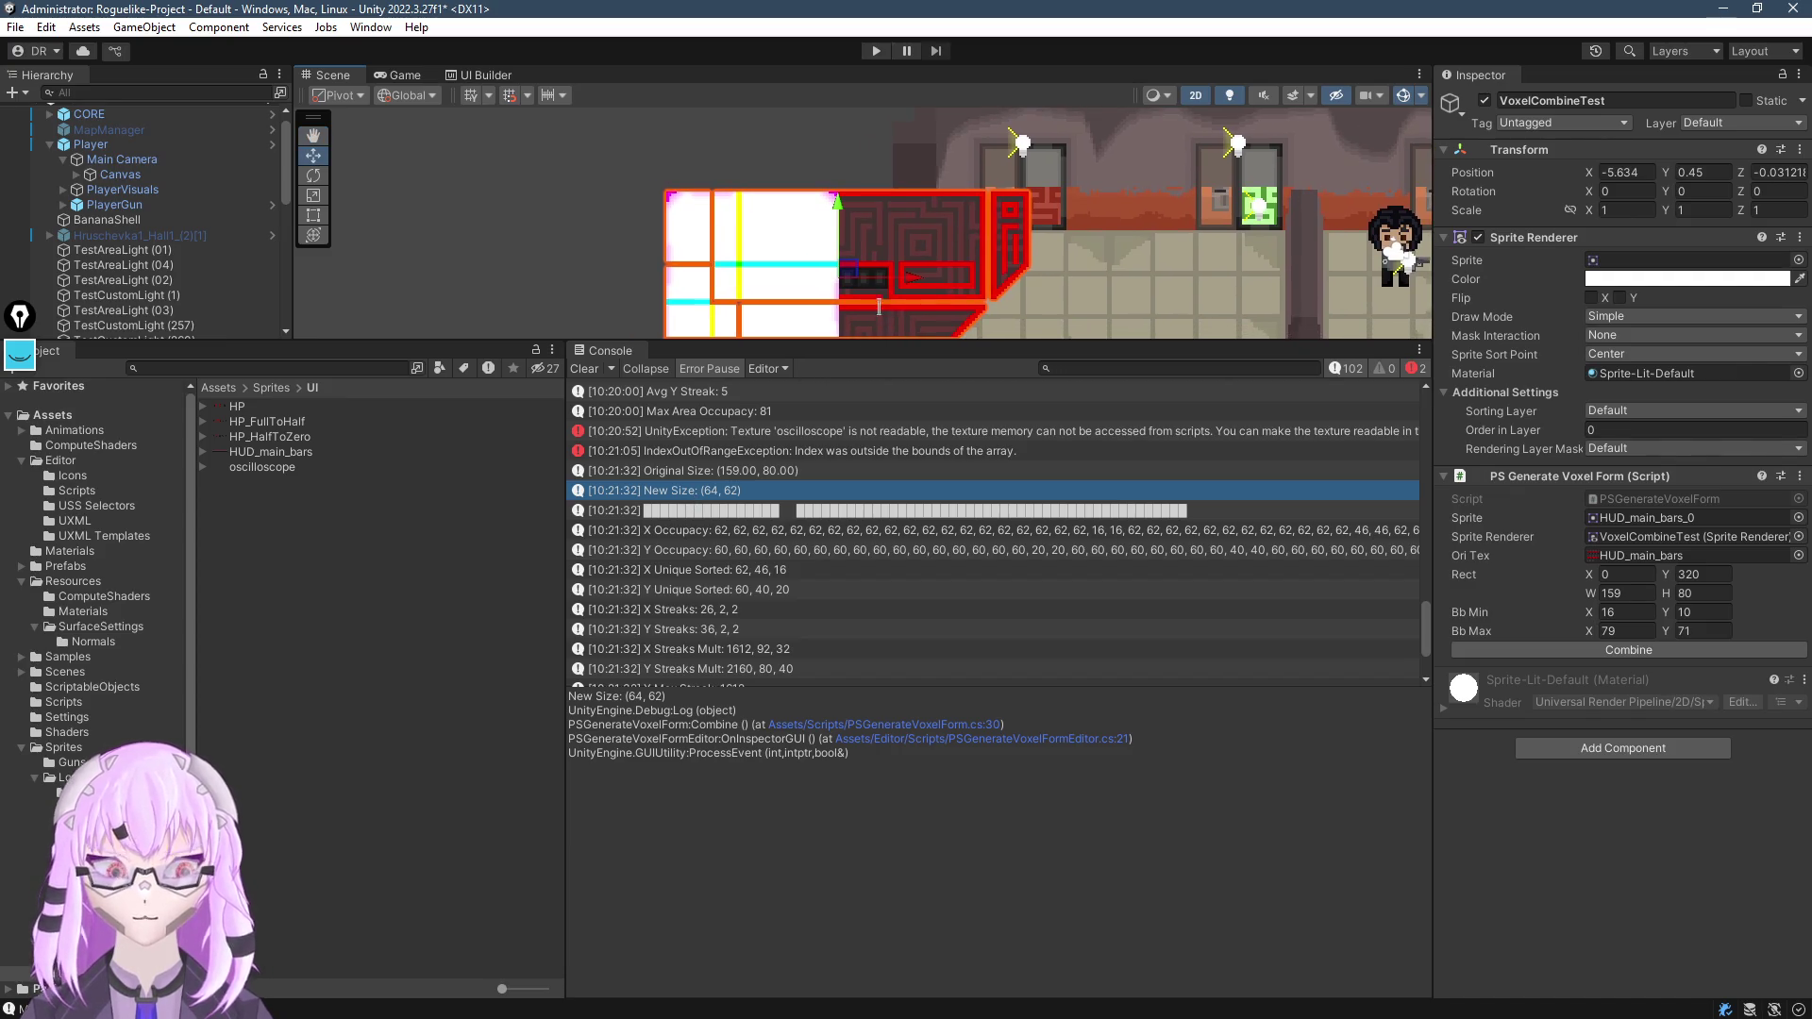
pyautogui.hotkey('alt', 'Tab')
pyautogui.scroll(20, 718, 684)
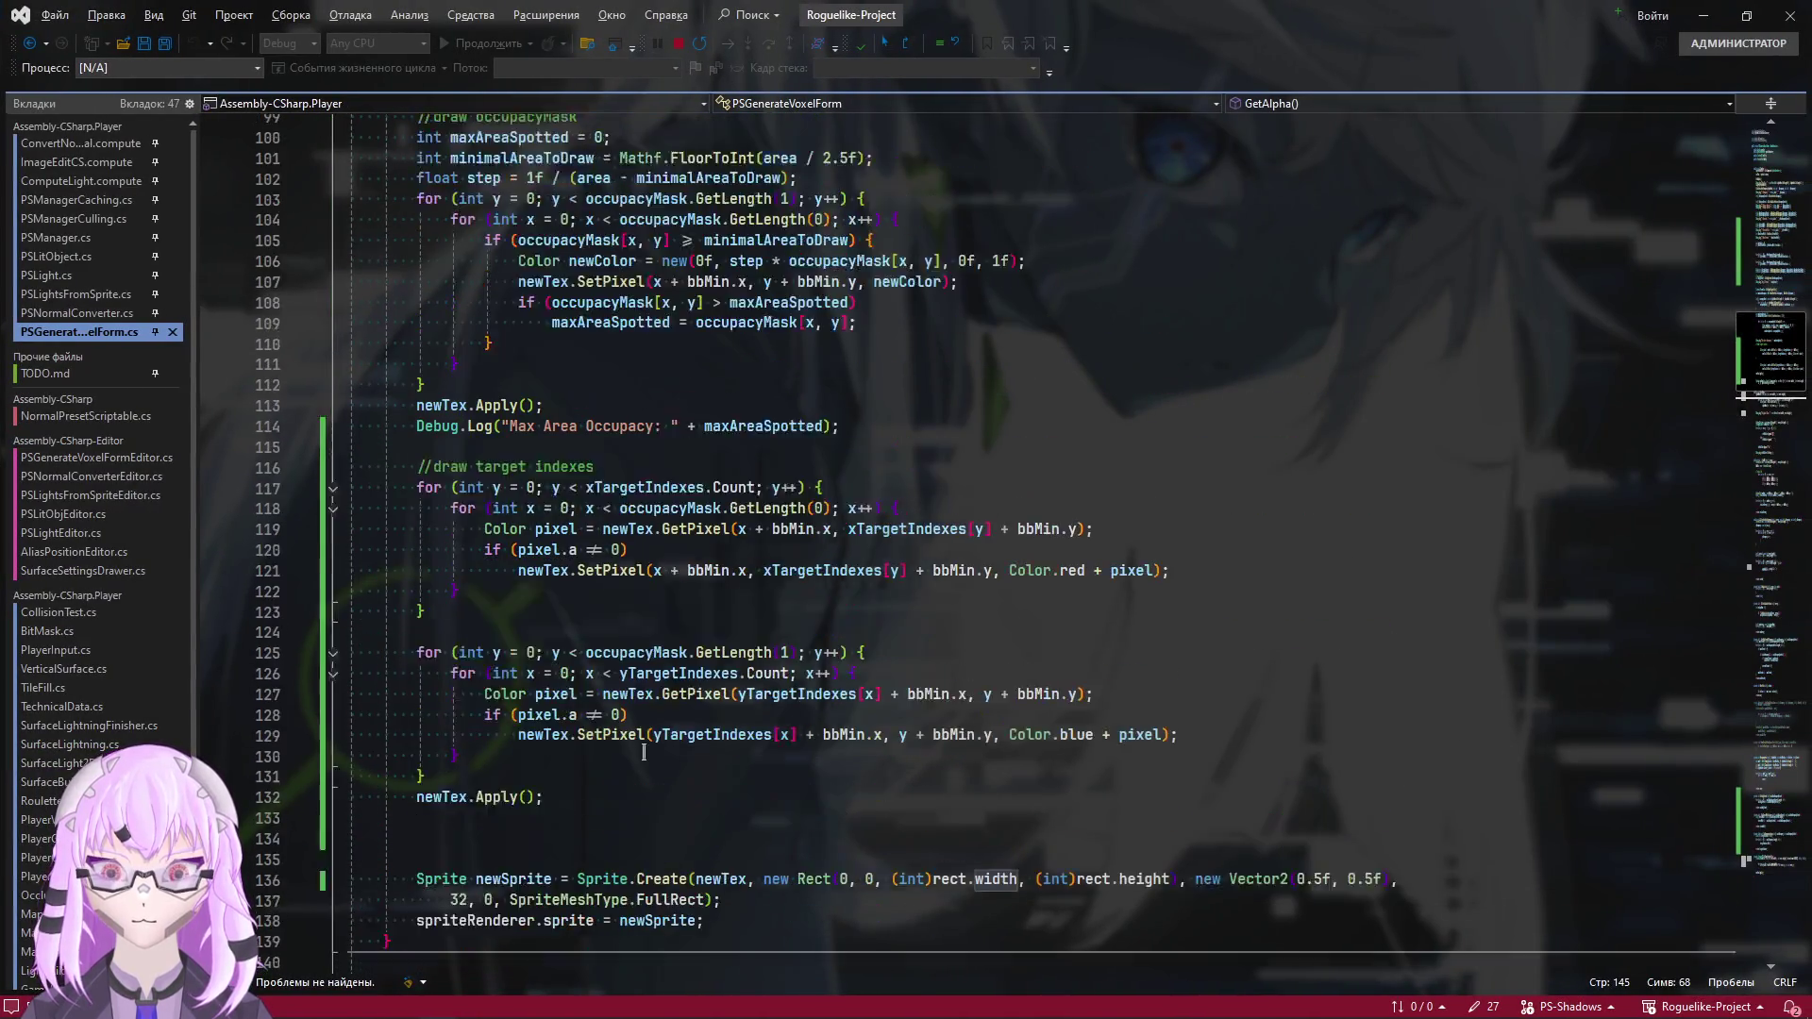
# Jump from Combine to the TrimBB definition and highlight its uses of res
pyautogui.scroll(2, 652, 431)
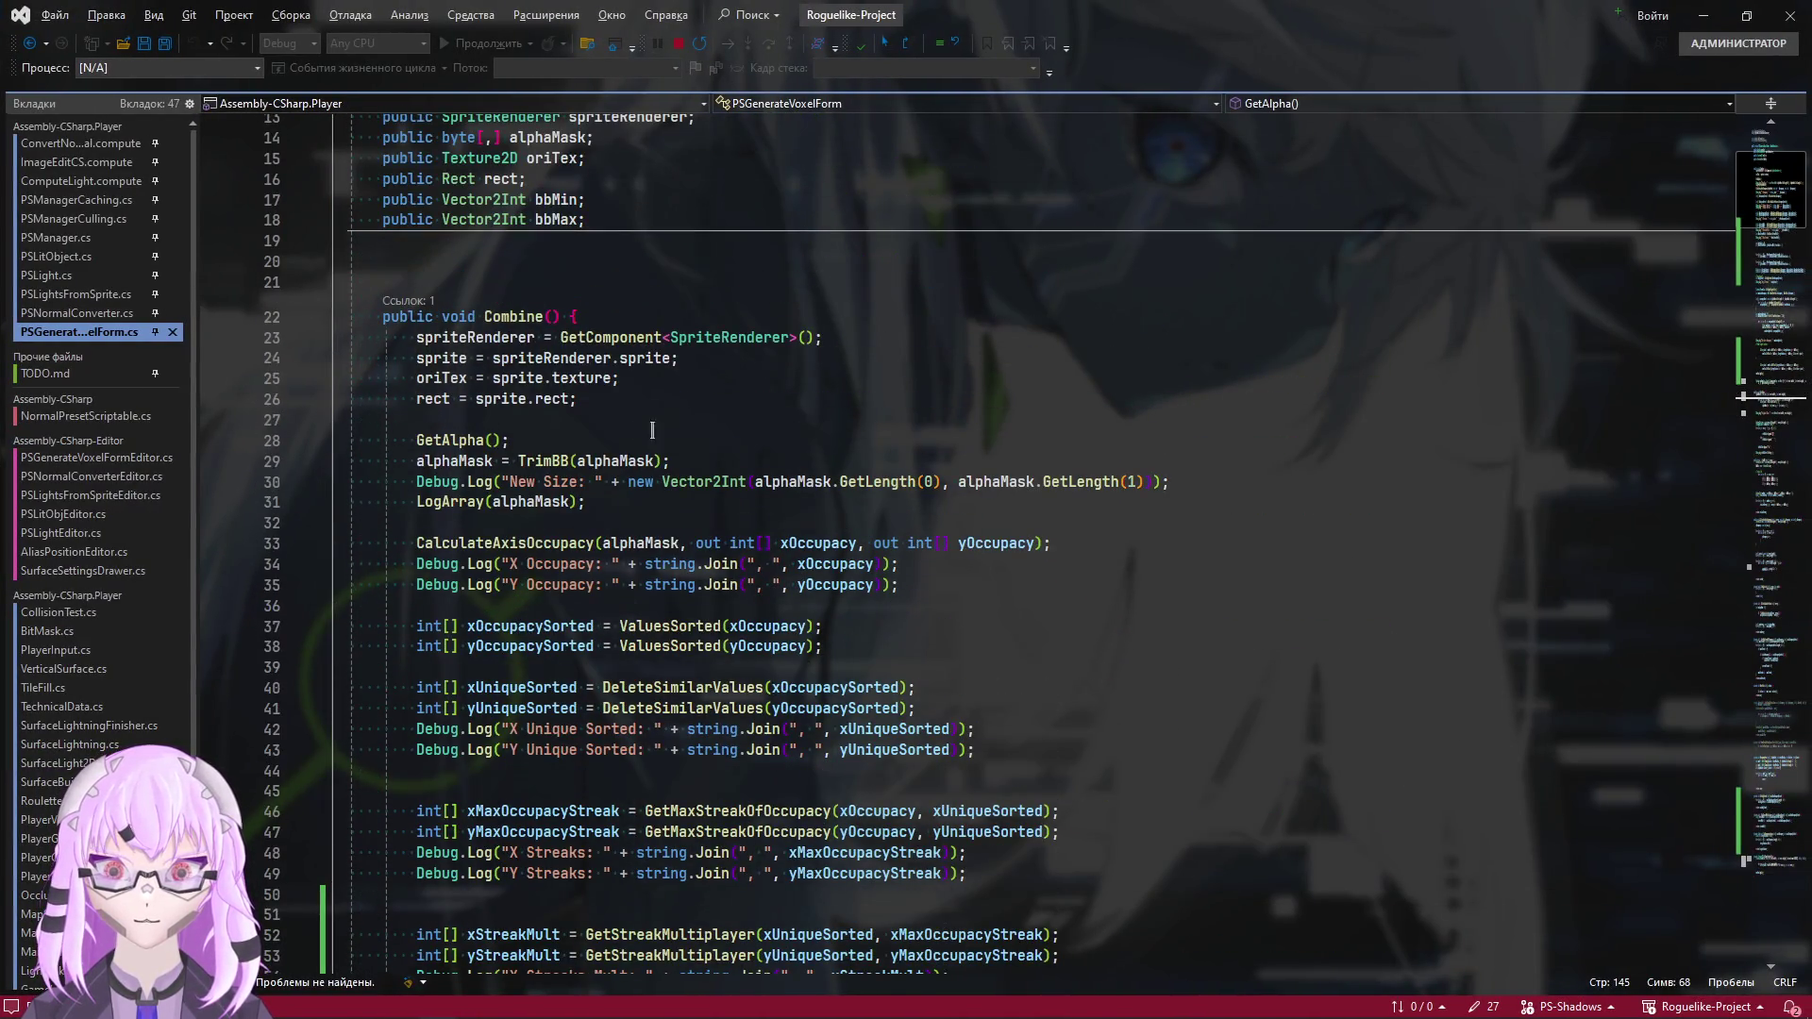
pyautogui.click(548, 467)
pyautogui.press('F12')
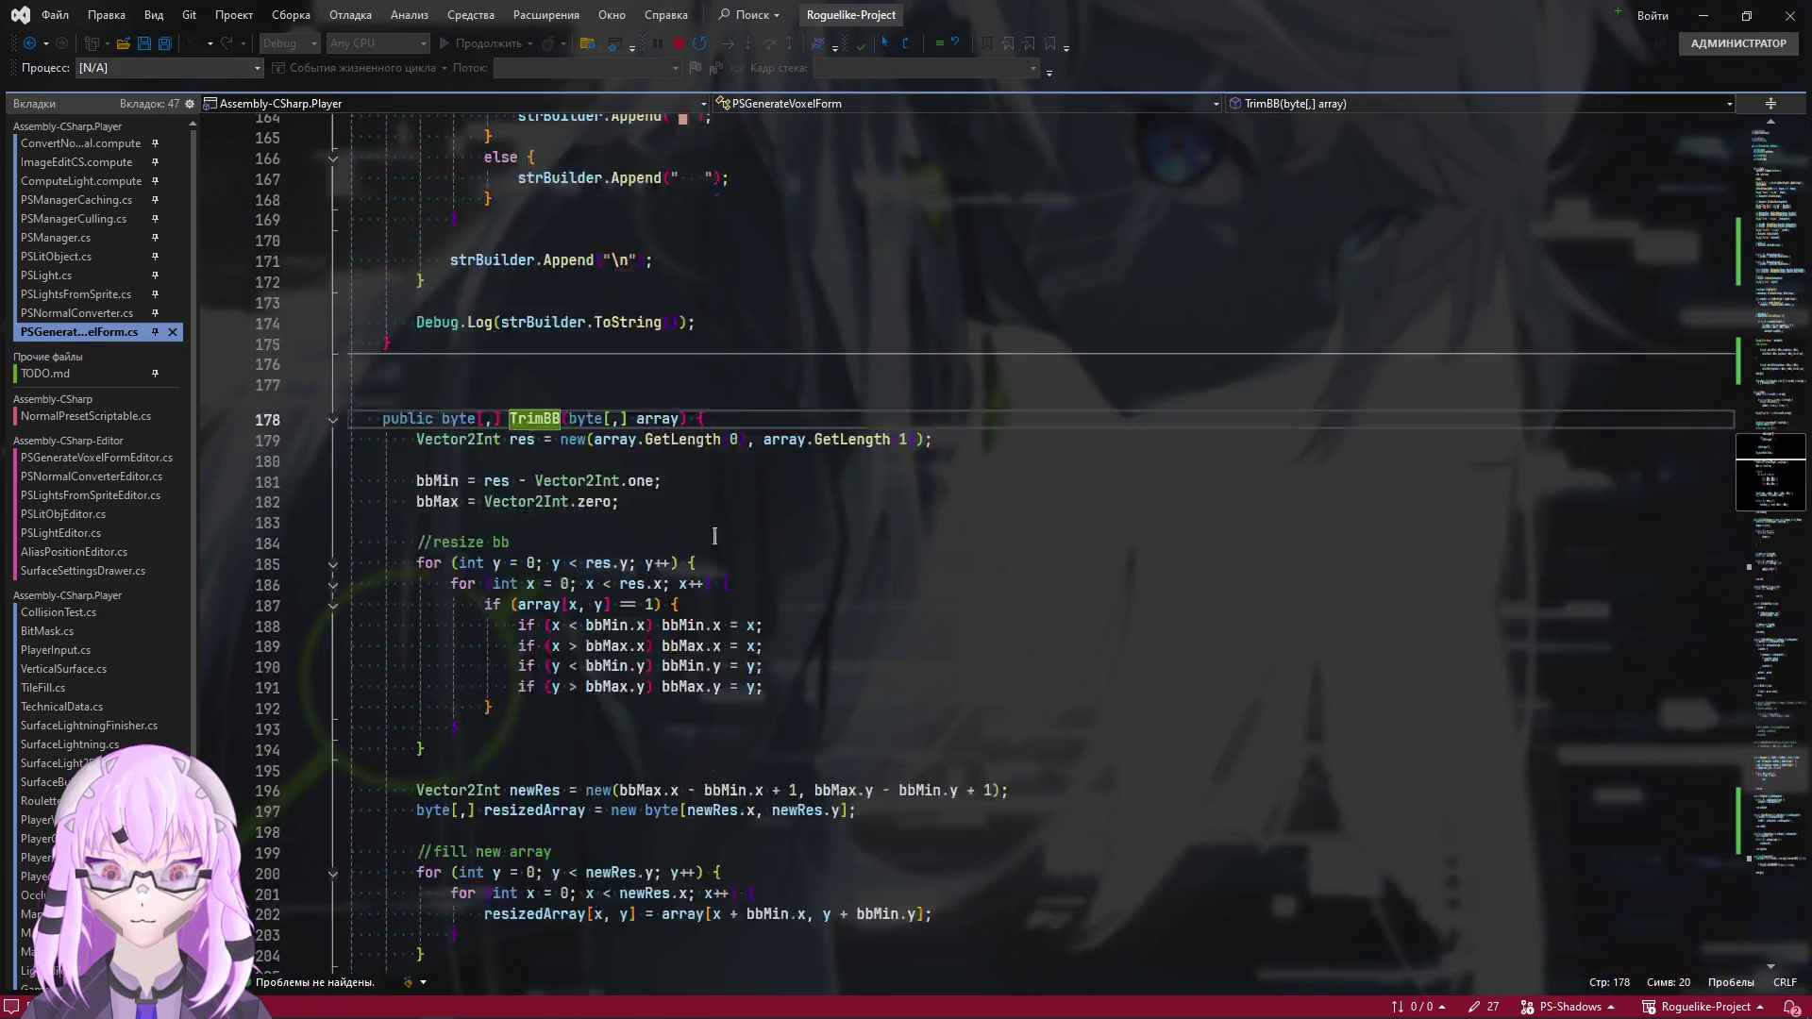
pyautogui.scroll(-2, 715, 536)
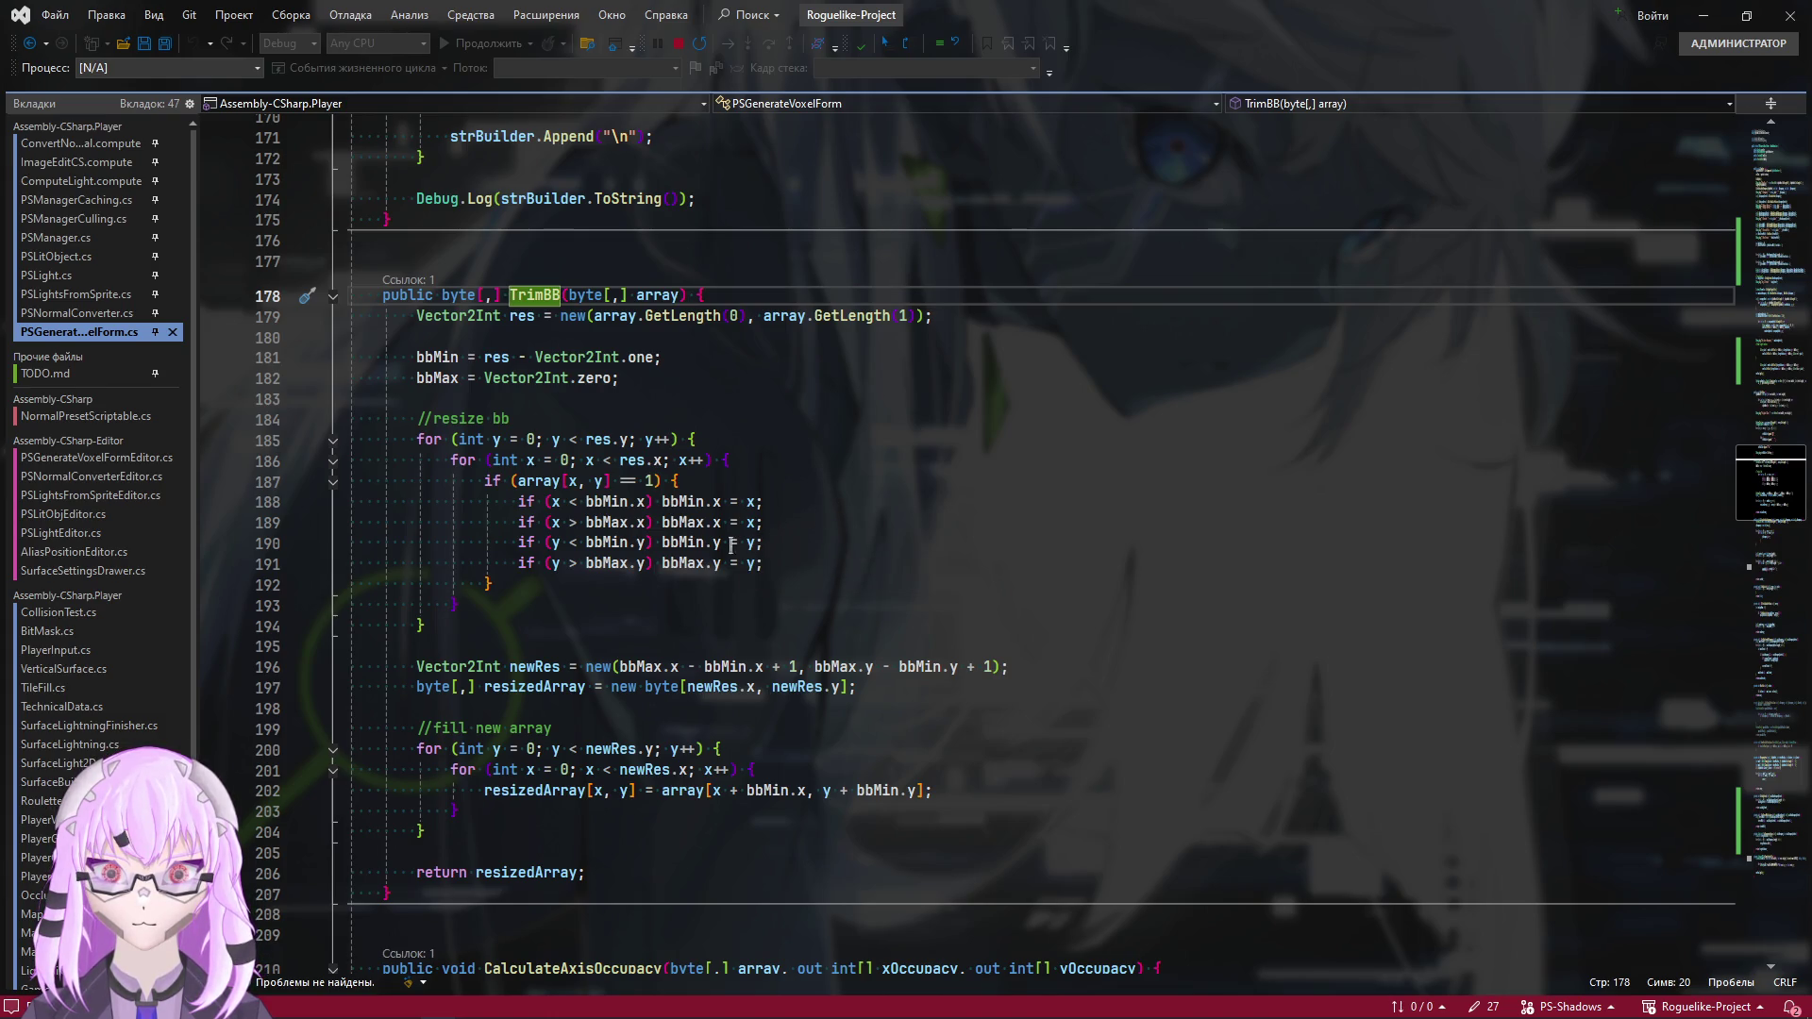
pyautogui.doubleClick(496, 356)
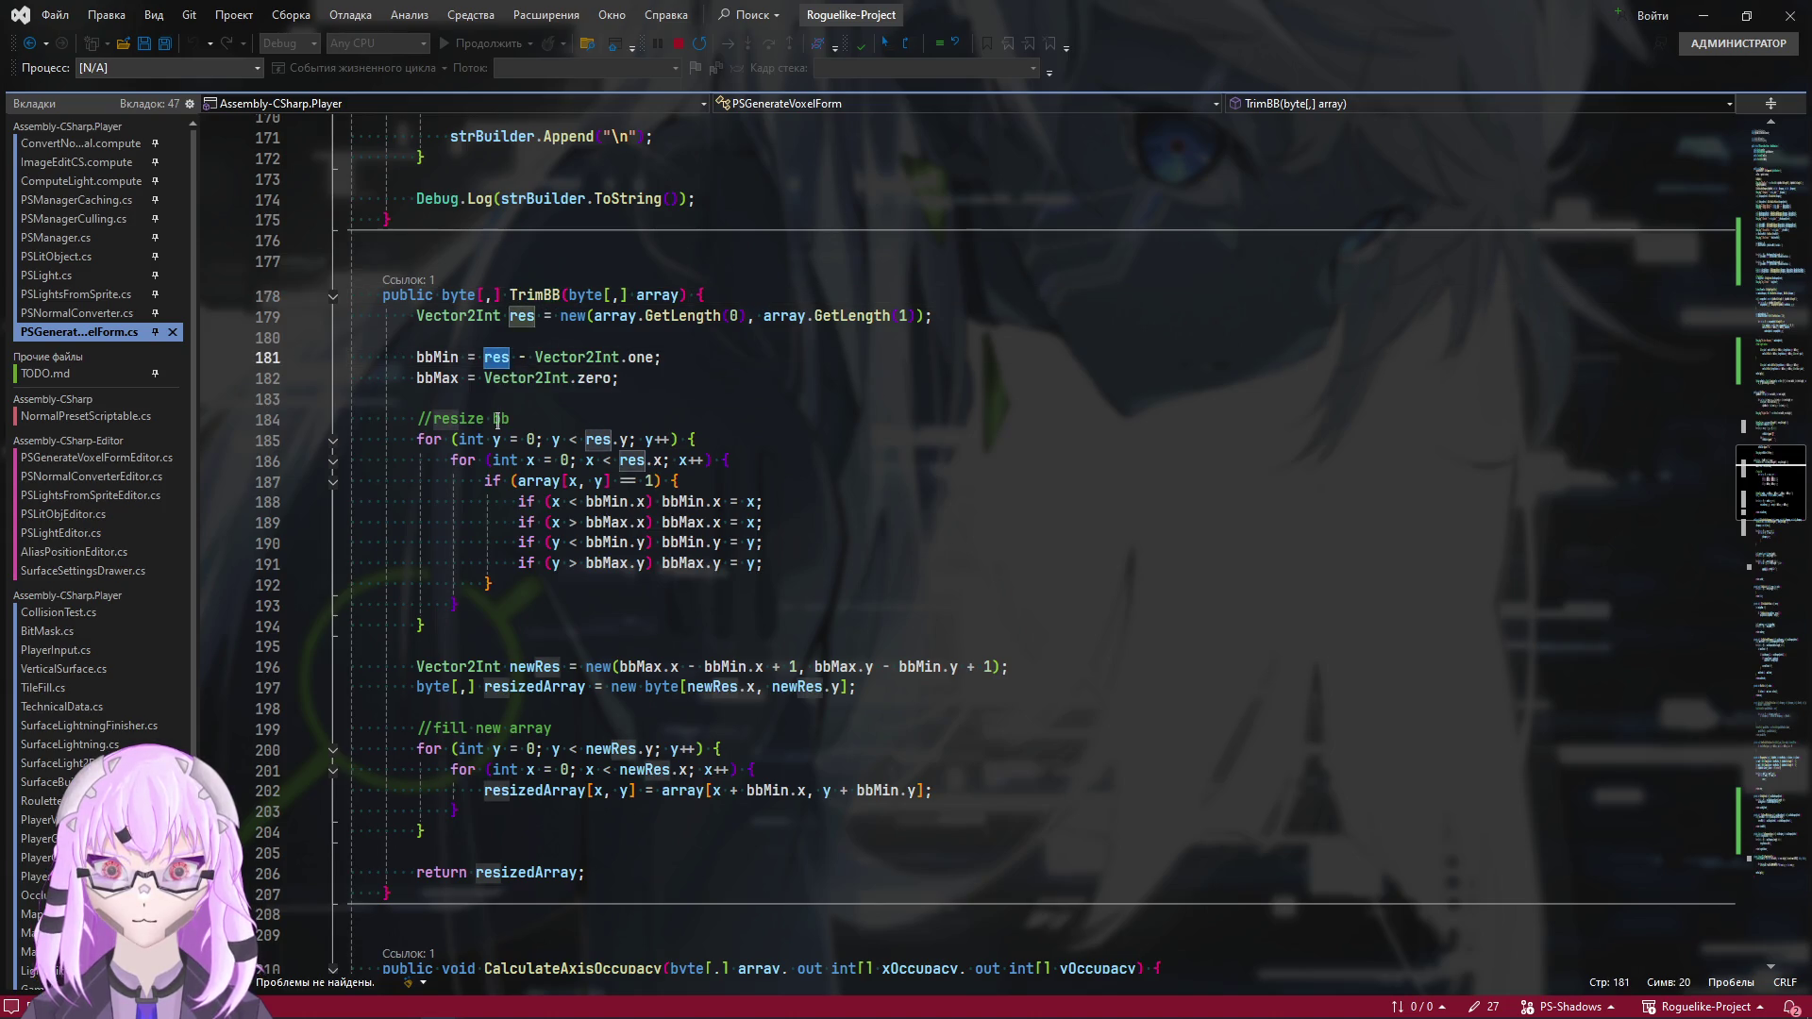
pyautogui.moveTo(596, 315)
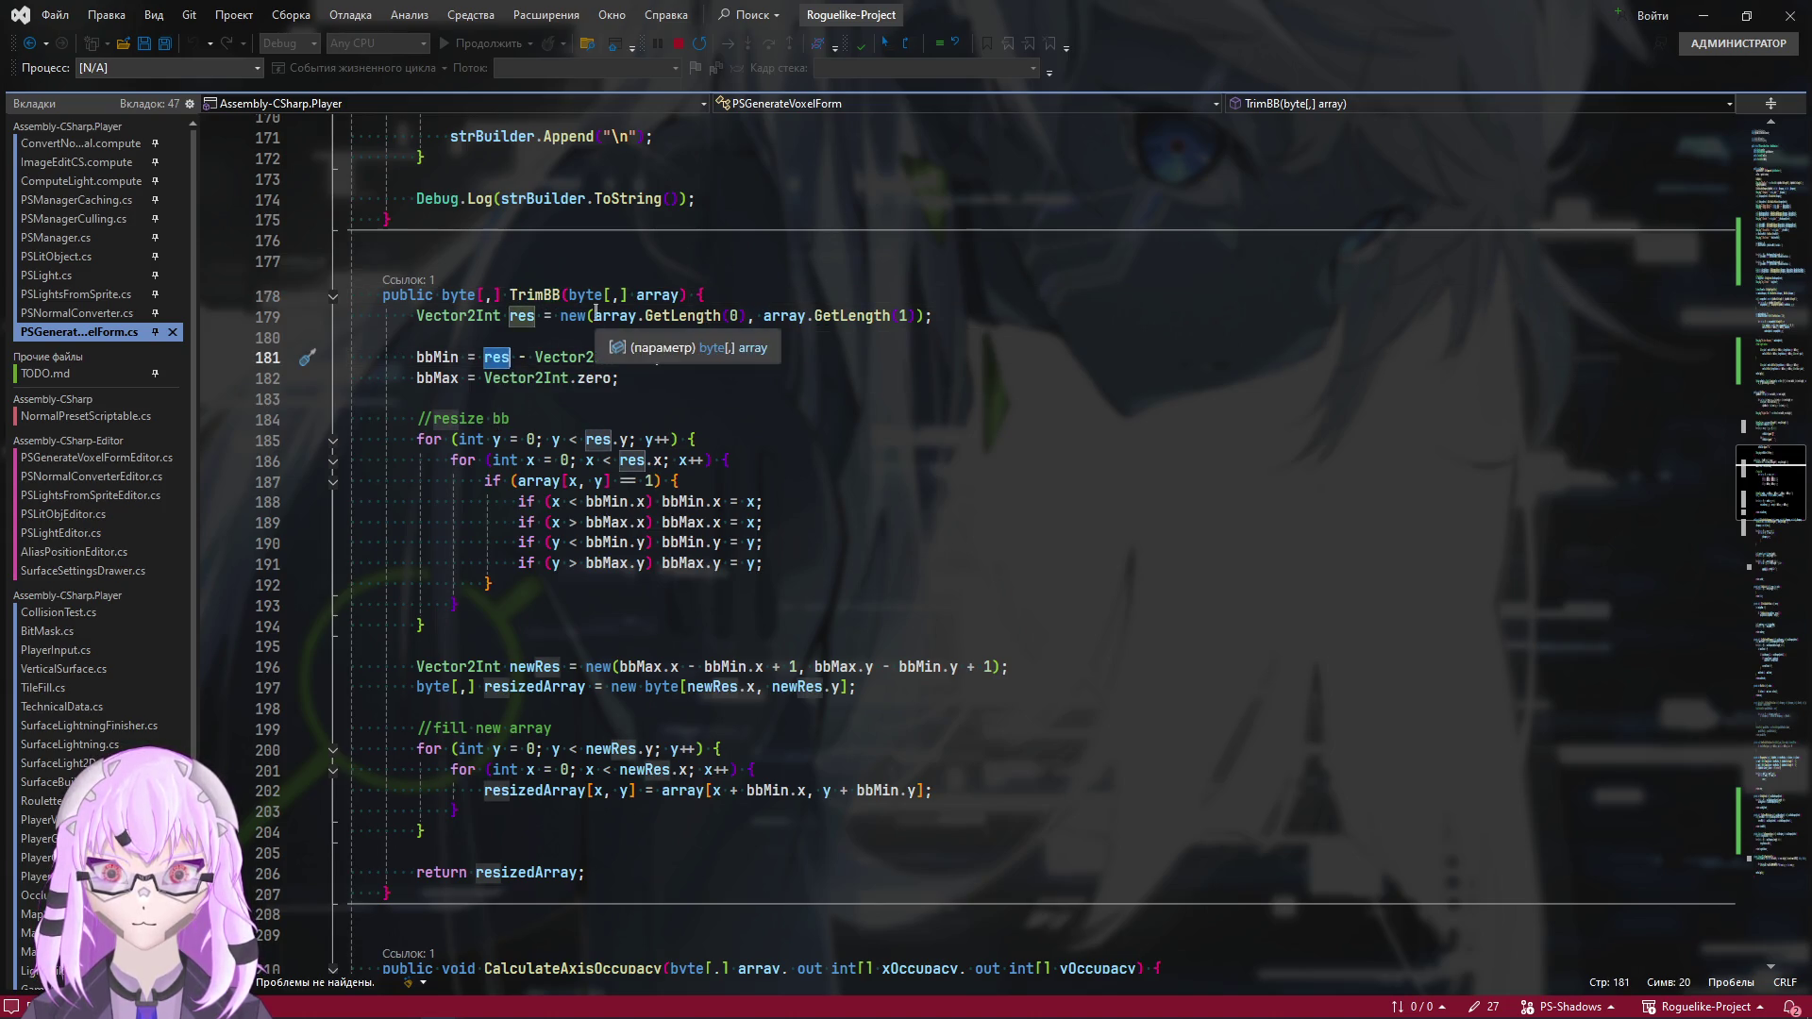
# Set a breakpoint on TrimBB's line 179 and return to Unity
pyautogui.scroll(2, 666, 656)
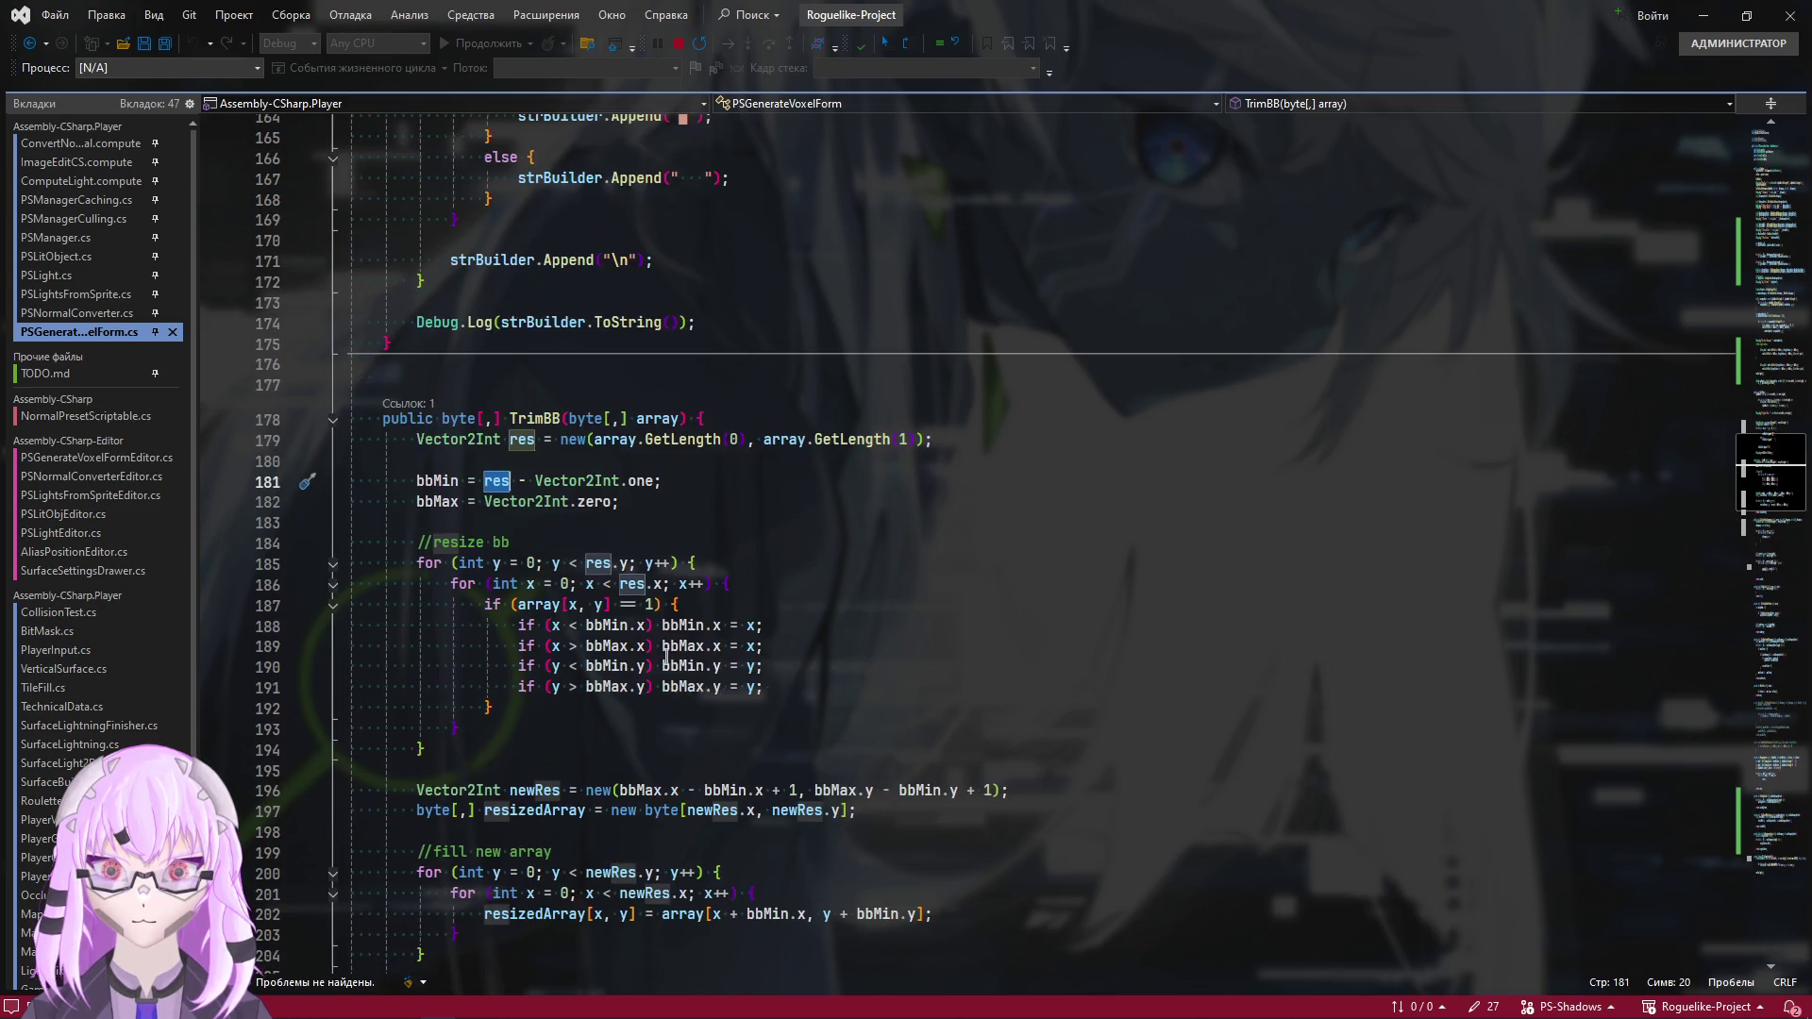
pyautogui.click(934, 440)
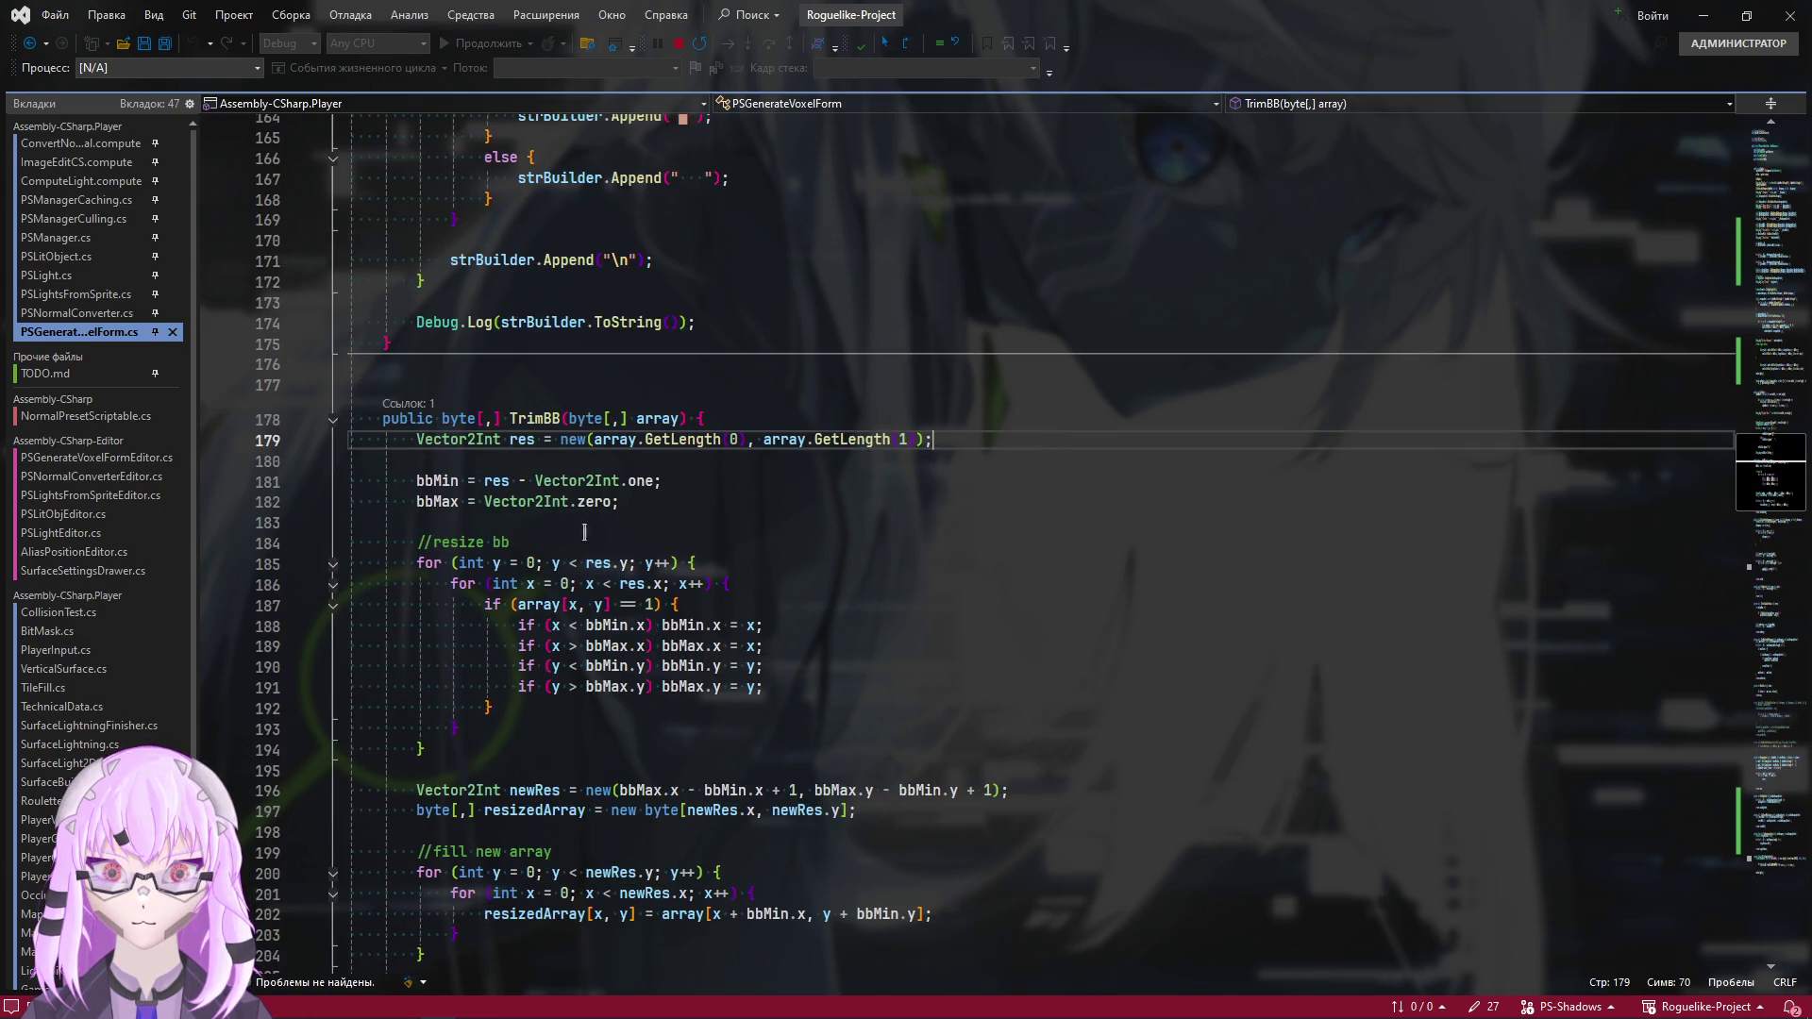
pyautogui.press('F9')
pyautogui.hotkey('alt', 'Tab')
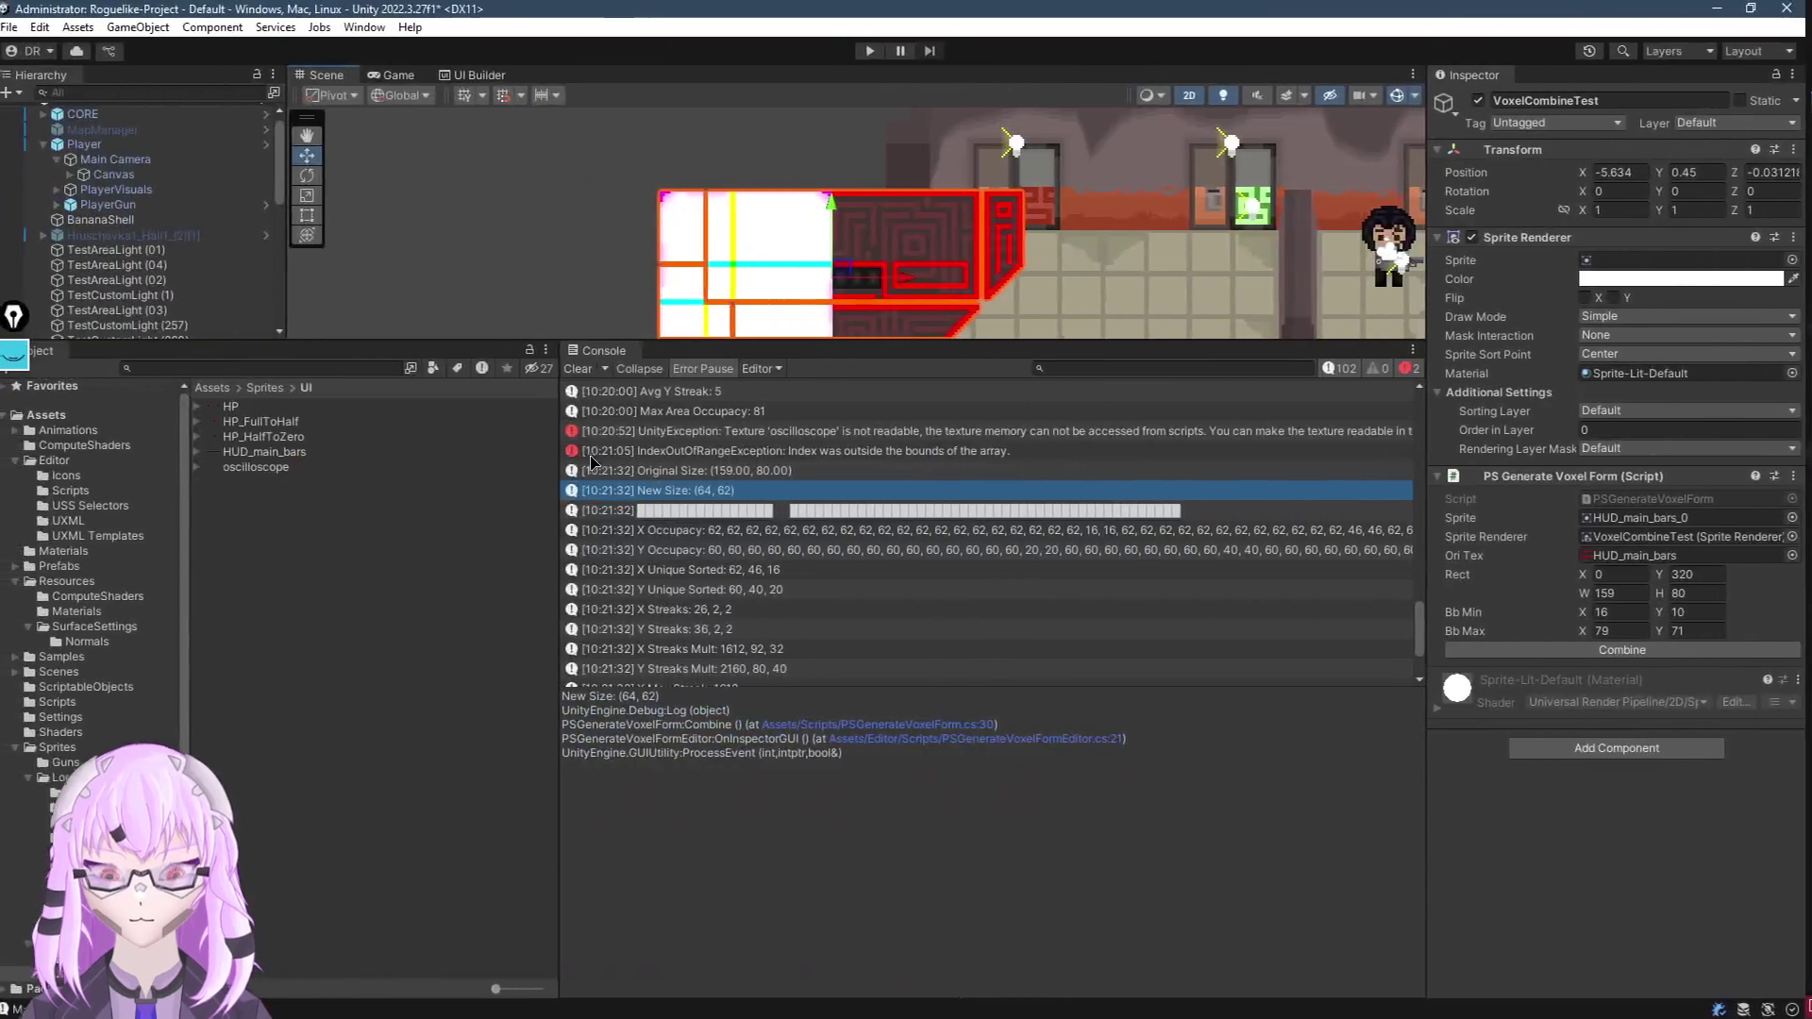
# Run the sprite combine and check Visual Studio for a breakpoint hit
pyautogui.click(1501, 647)
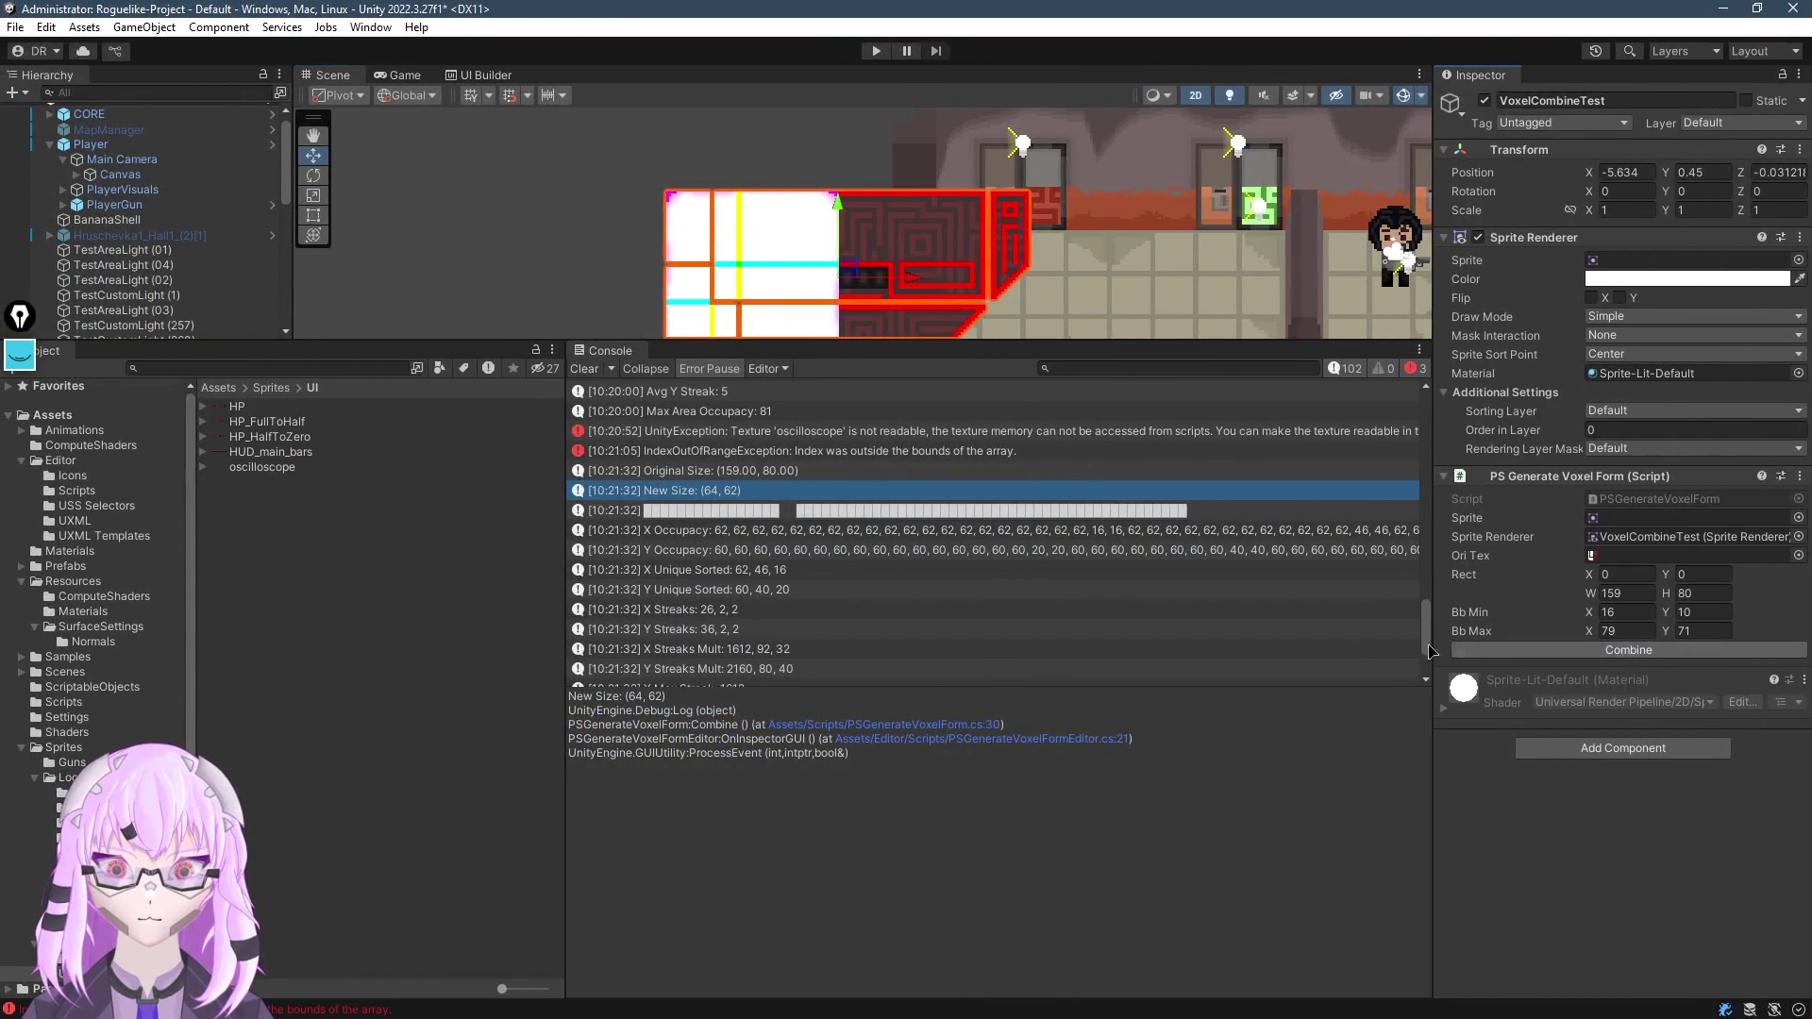
pyautogui.hotkey('alt', 'Tab')
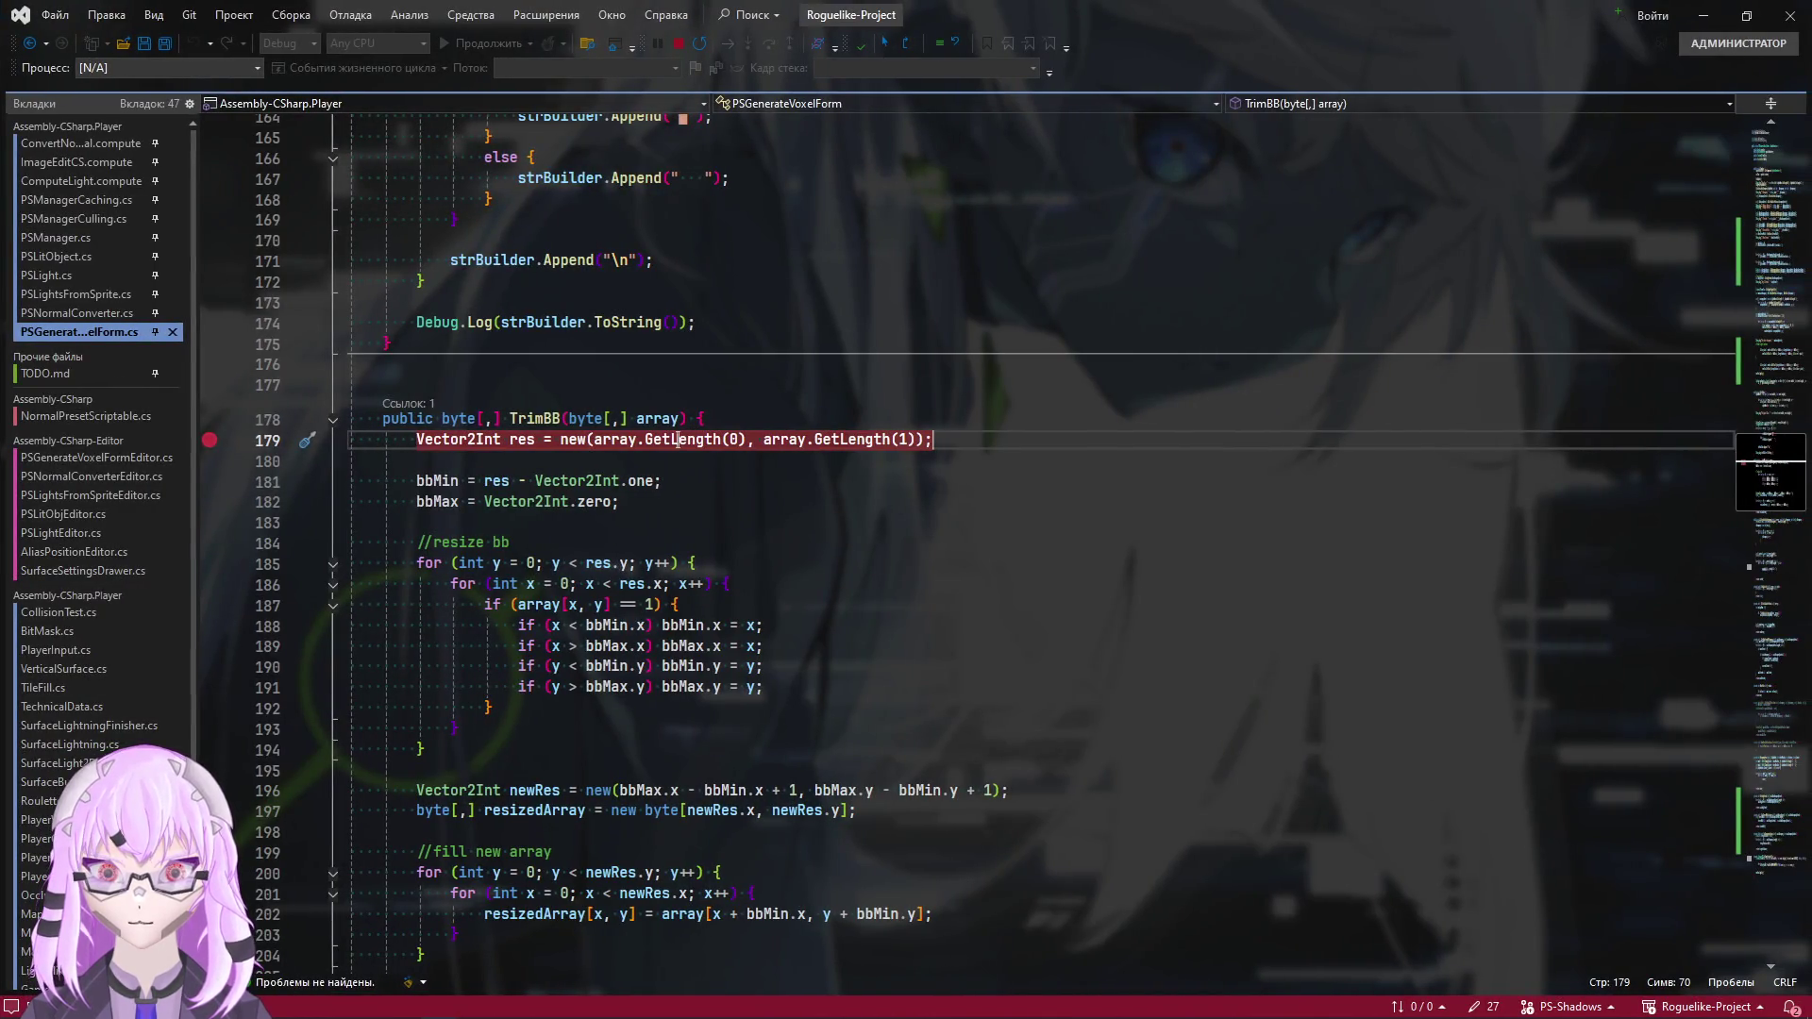
pyautogui.hotkey('alt', 'Tab')
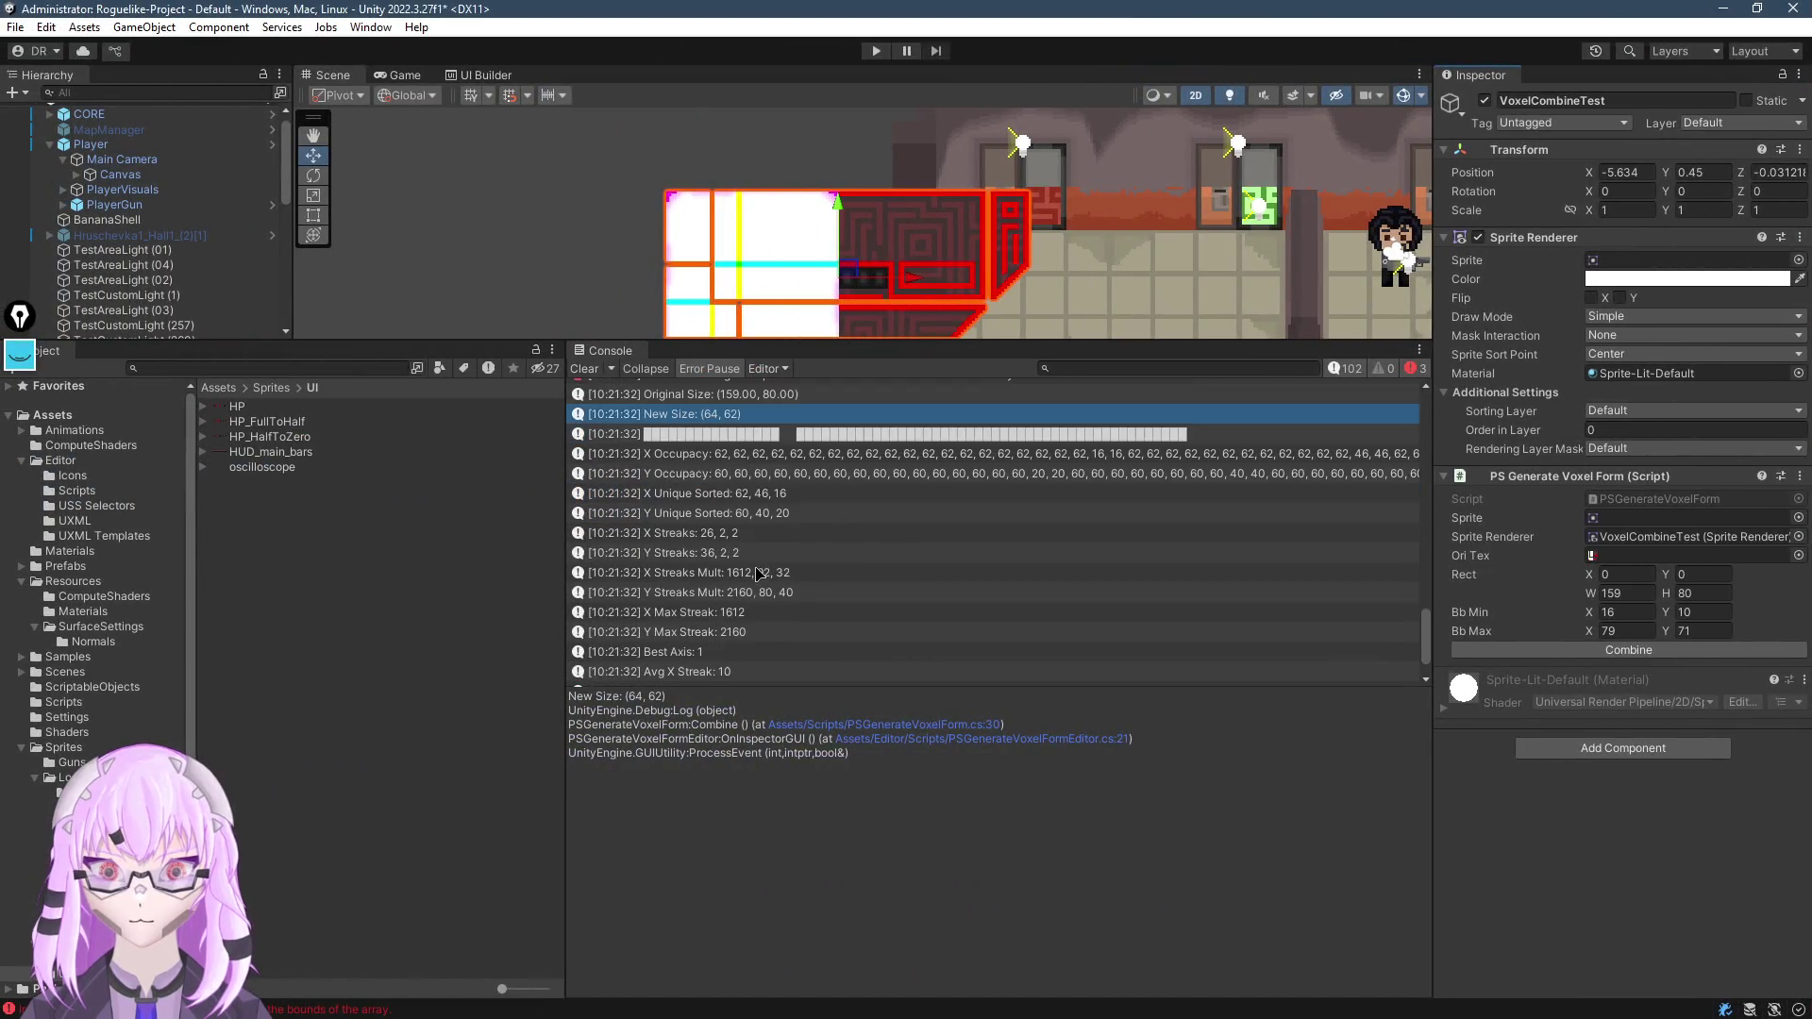
# Clear the Console, reassign HUD_main_bars_0 as the sprite and rerun the combine
pyautogui.click(583, 369)
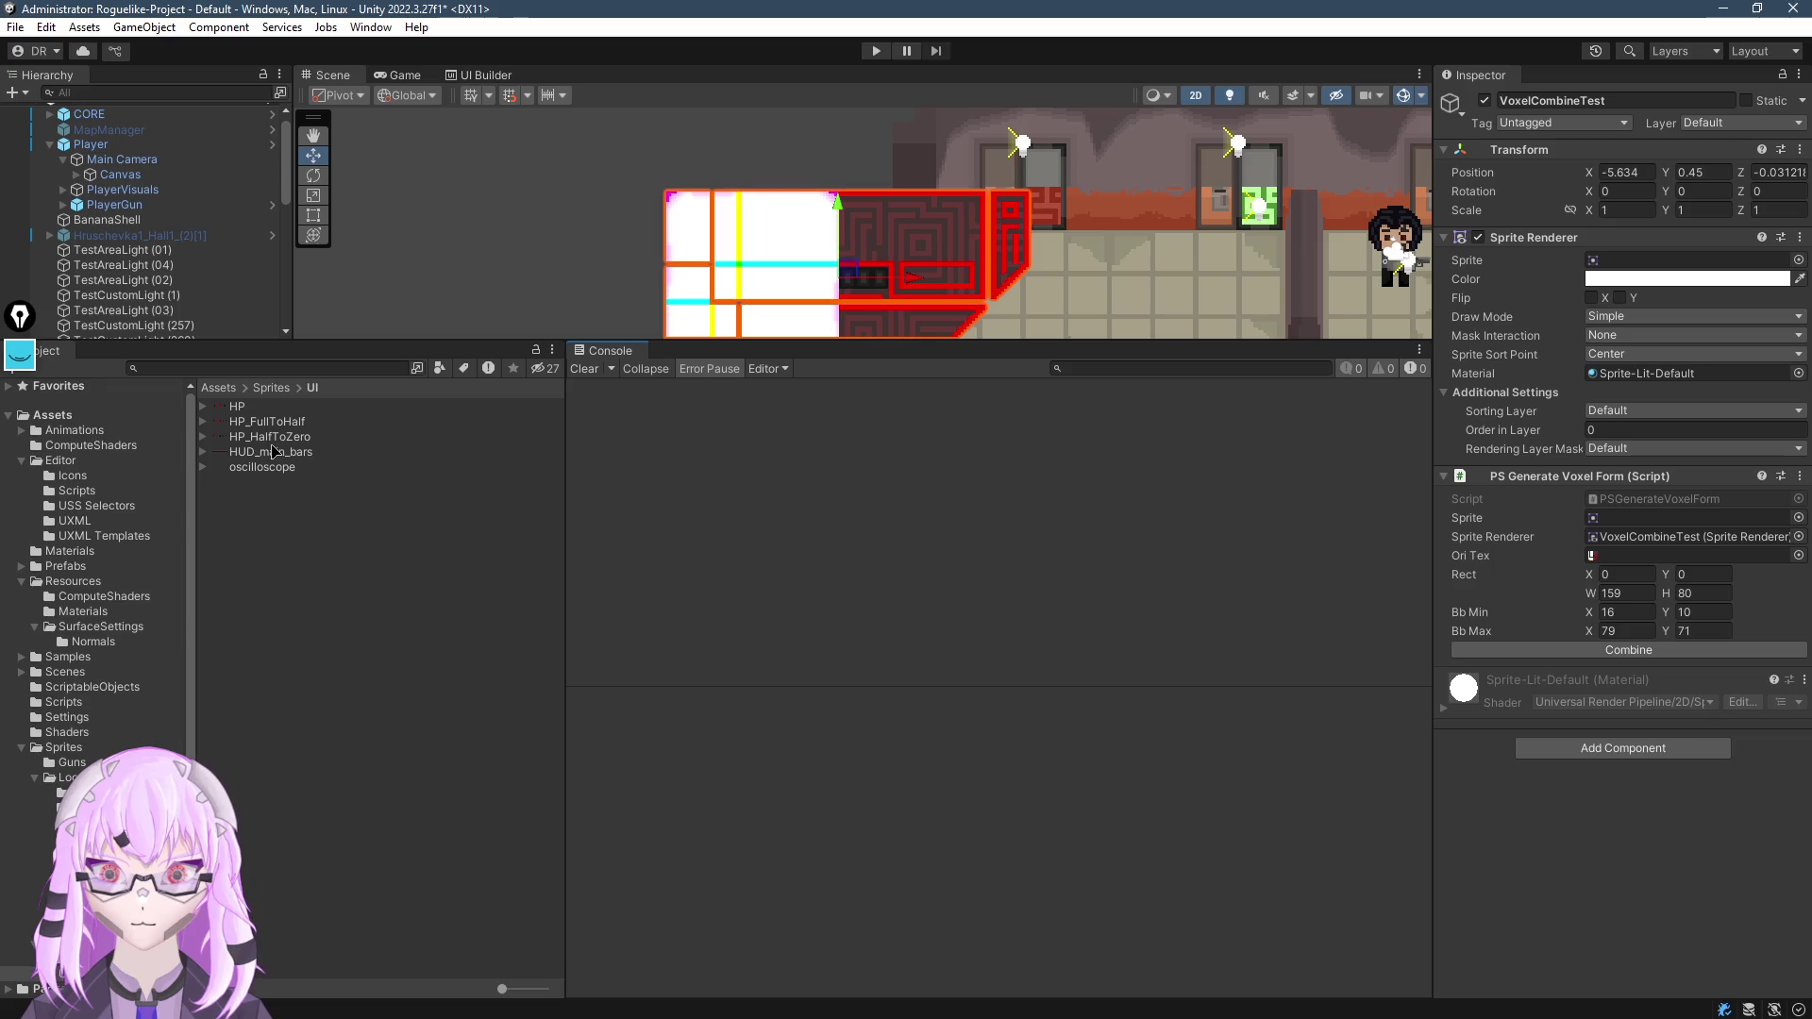
pyautogui.moveTo(268, 455)
pyautogui.mouseDown()
pyautogui.moveTo(1472, 151)
pyautogui.moveTo(1650, 518)
pyautogui.moveTo(1622, 253)
pyautogui.mouseUp()
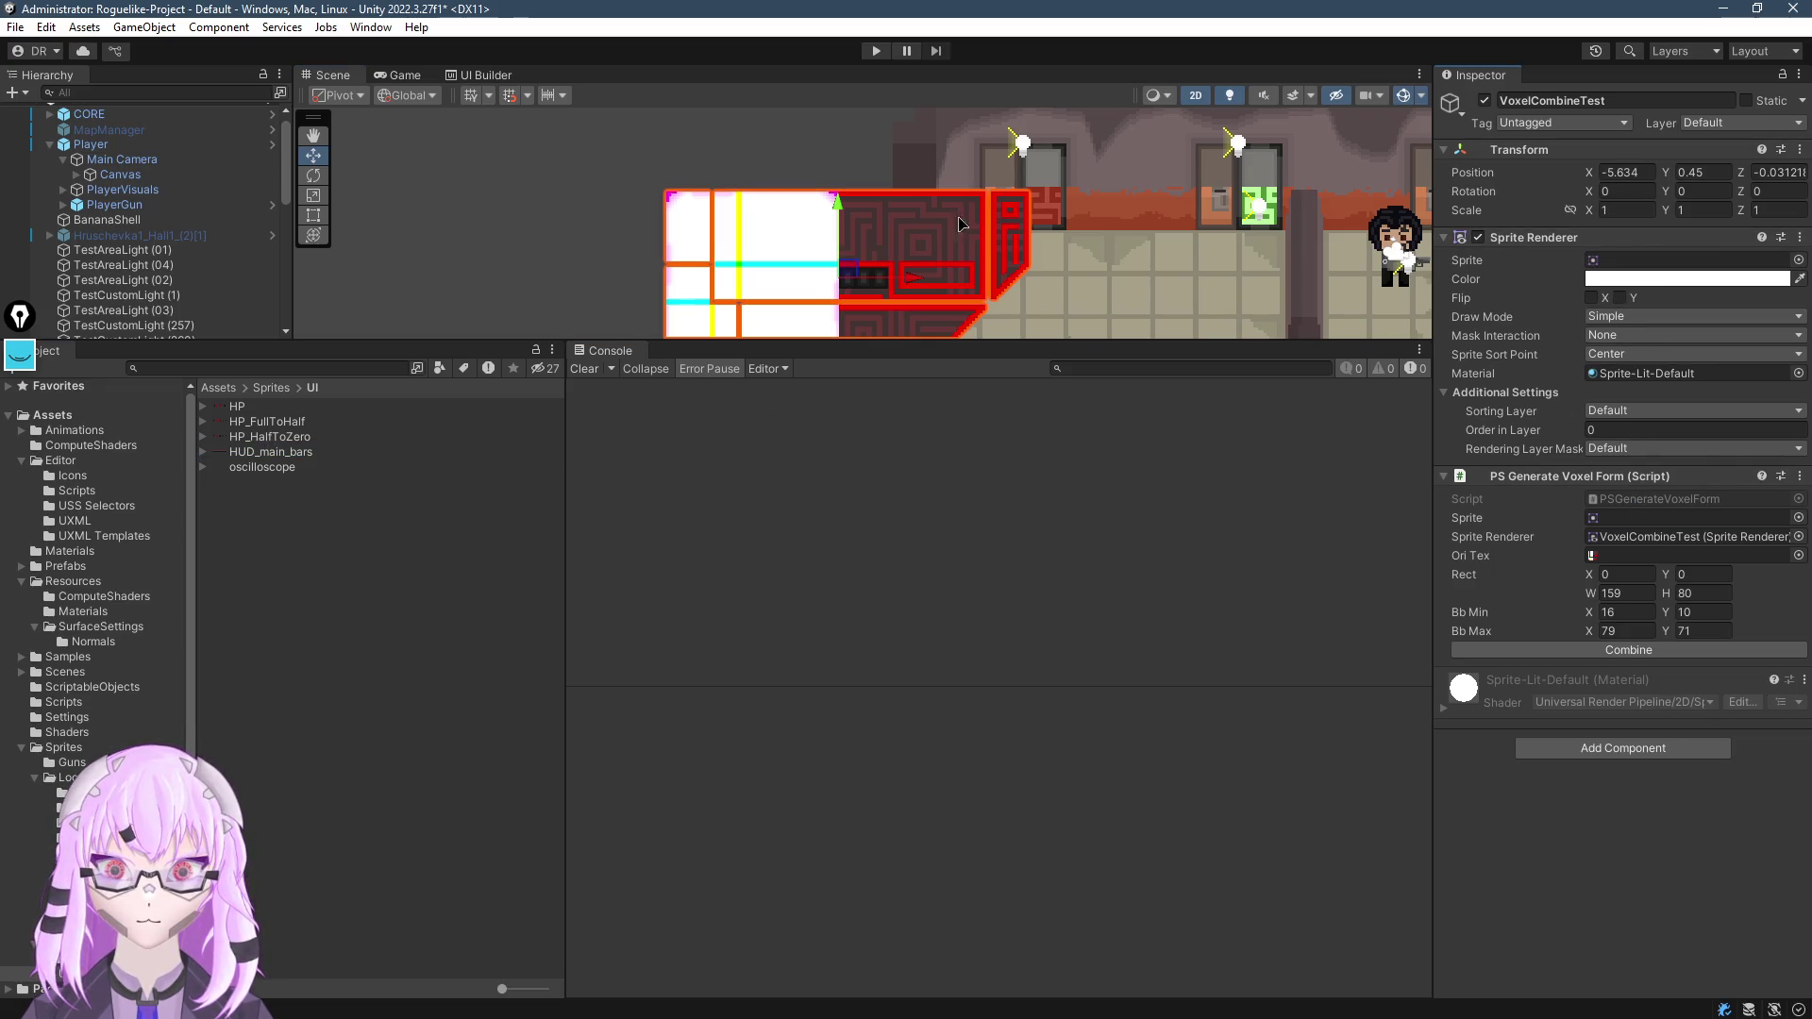
pyautogui.moveTo(845, 215); pyautogui.dragTo(868, 197)
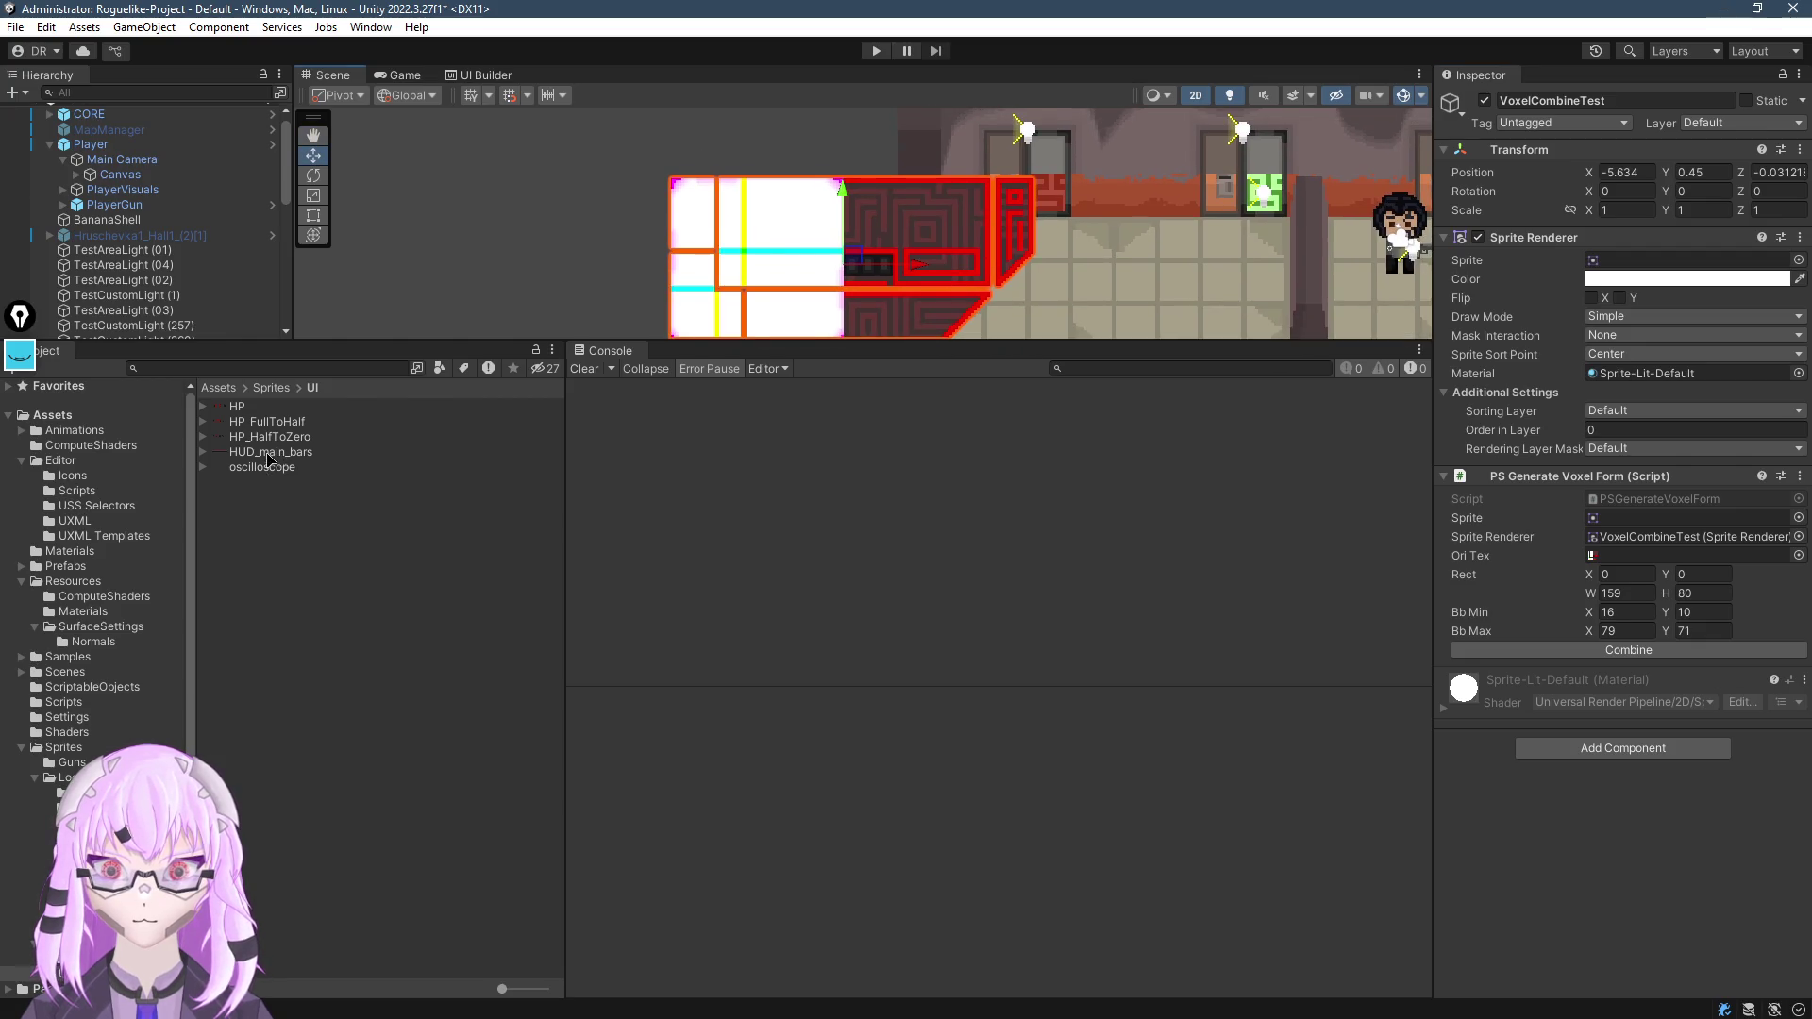
pyautogui.moveTo(268, 459); pyautogui.dragTo(1610, 264)
pyautogui.click(1660, 656)
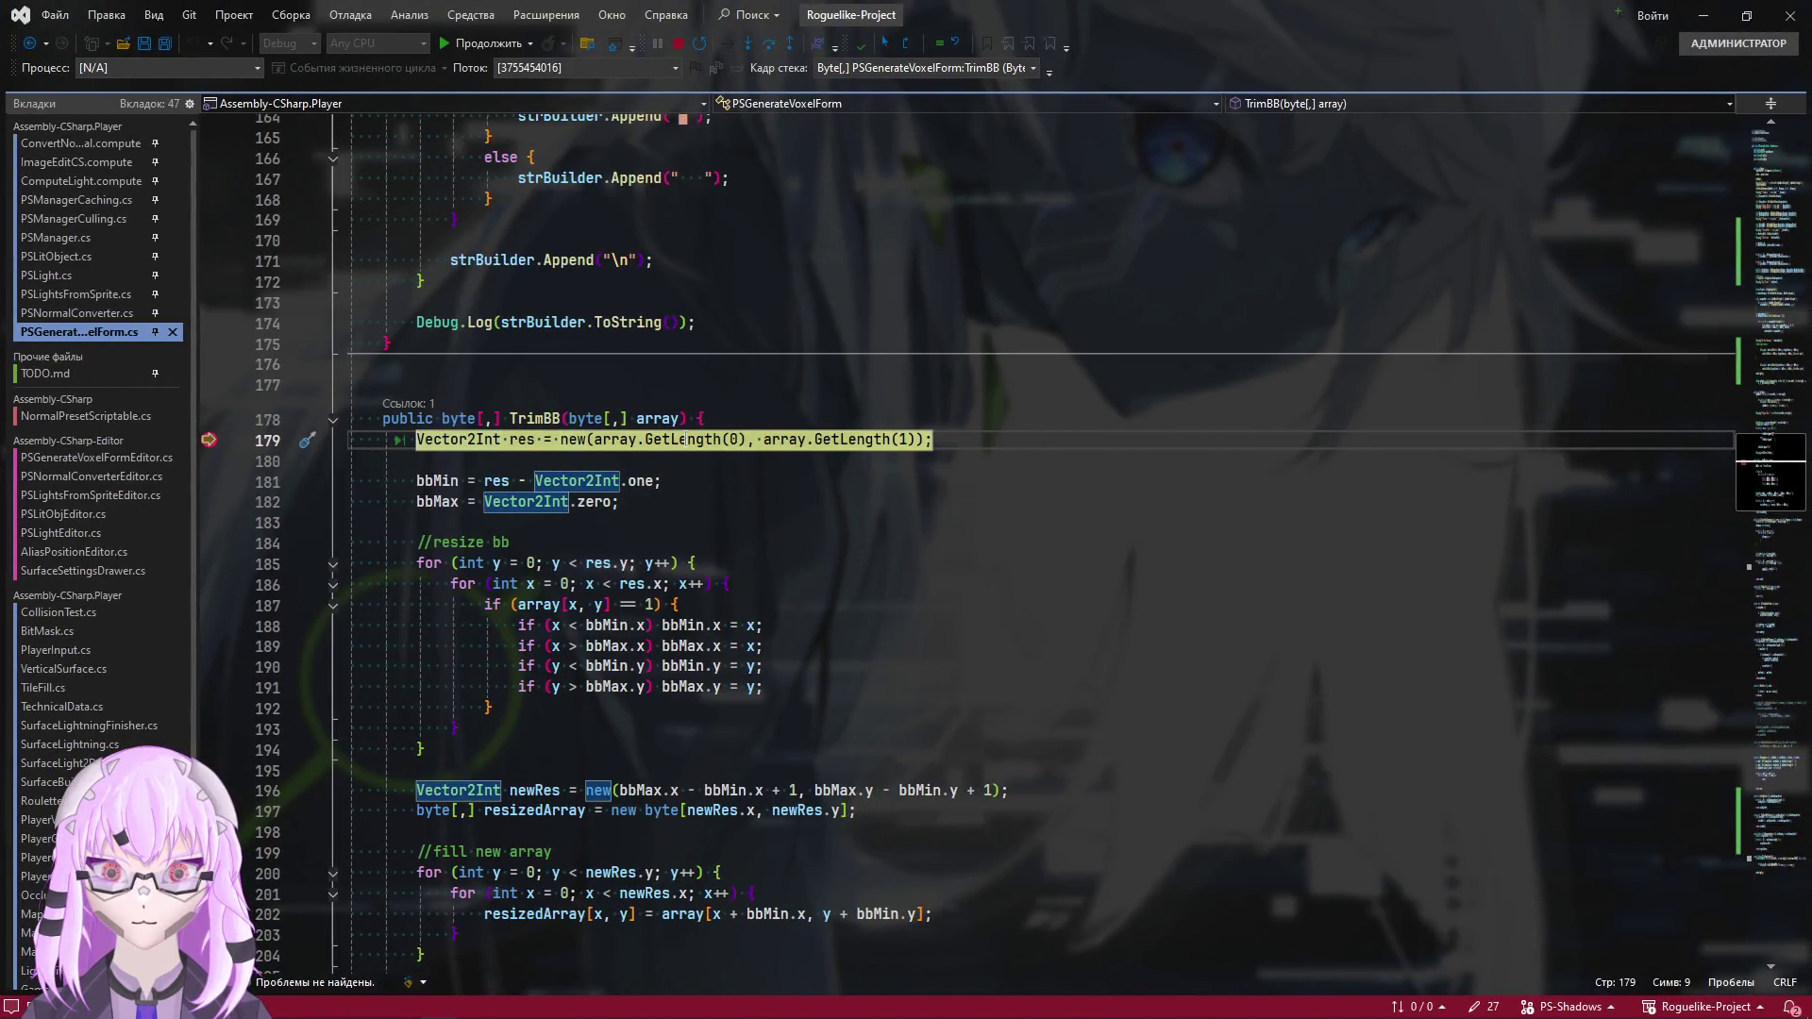
# Remove the line 179 breakpoint and step over to line 181
pyautogui.moveTo(523, 440)
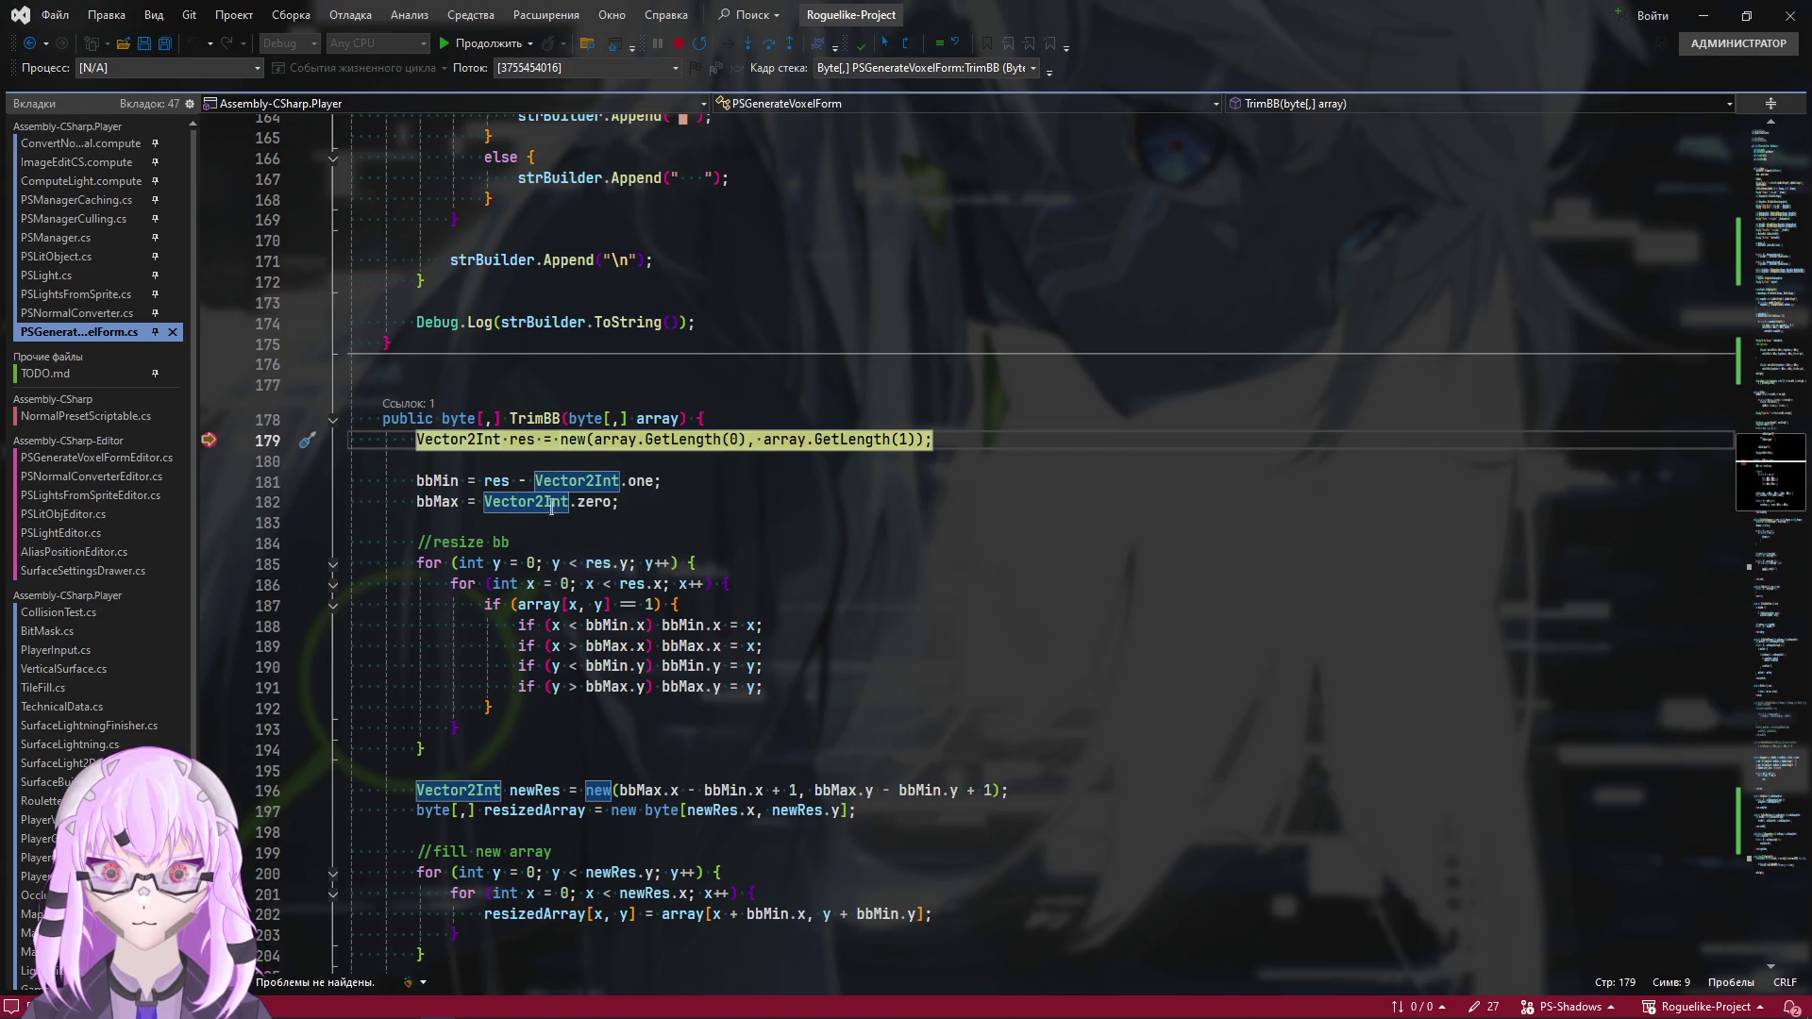
pyautogui.click(668, 480)
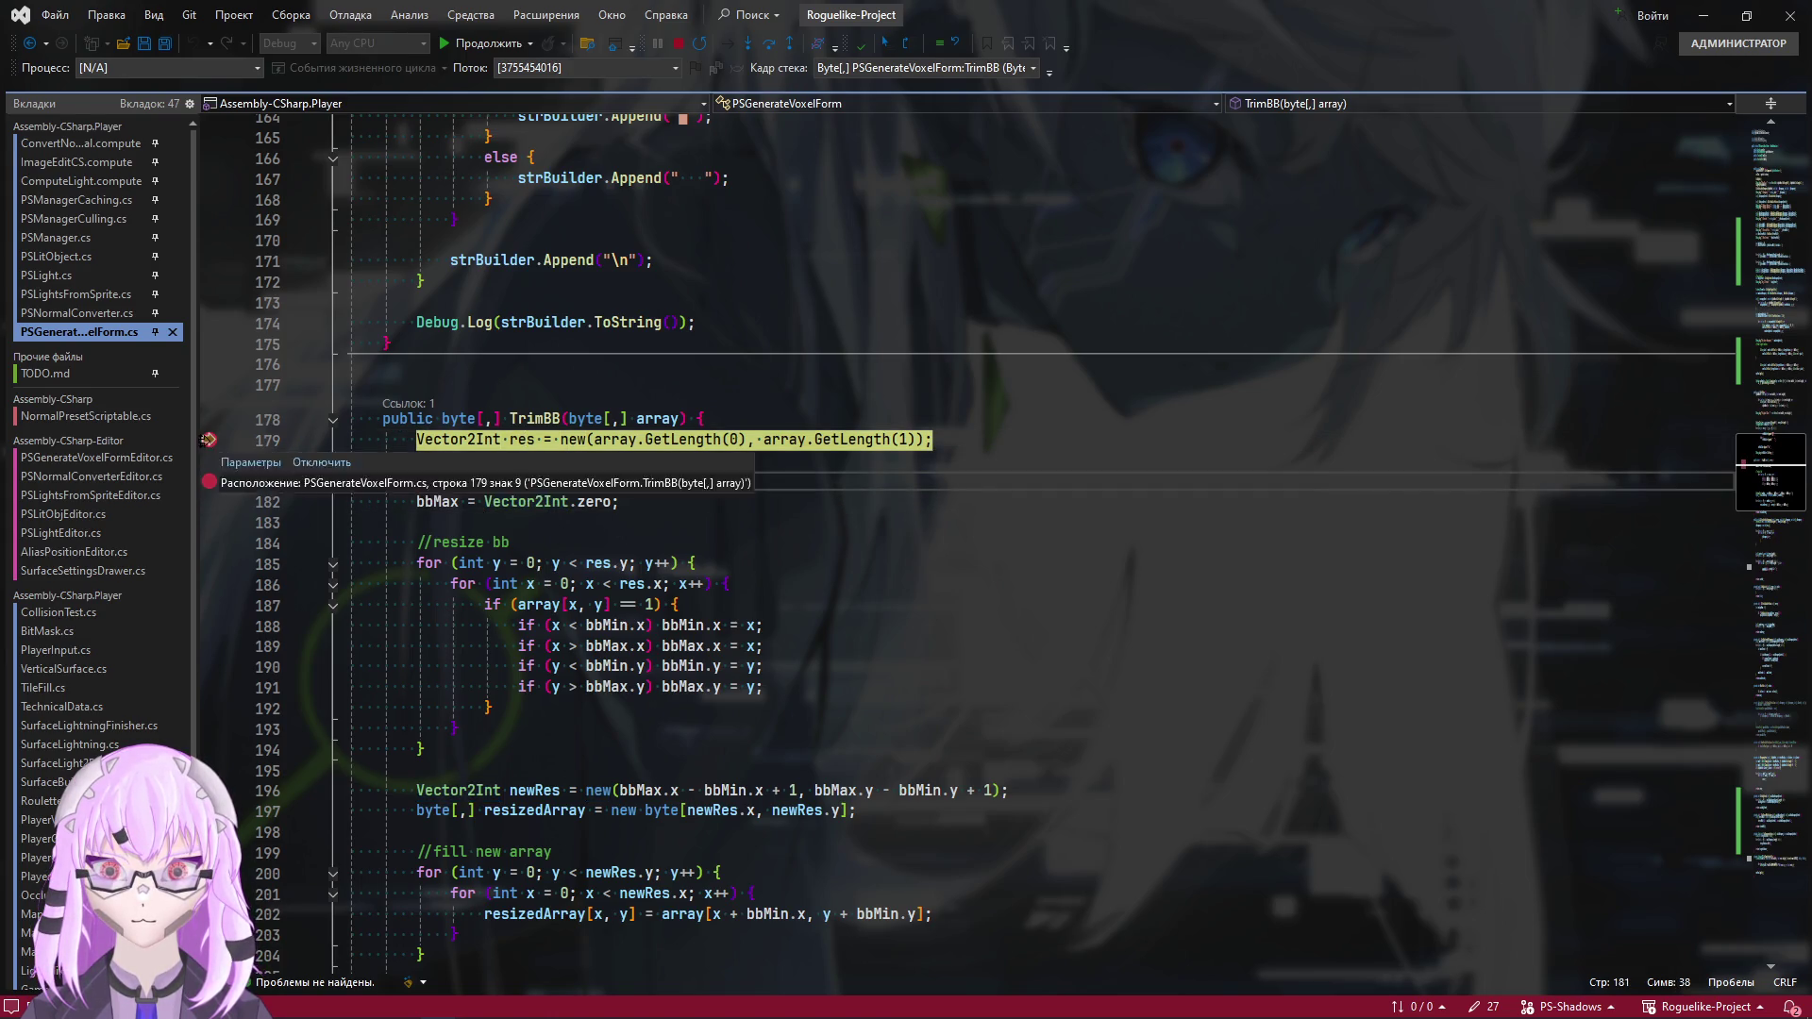
pyautogui.click(209, 440)
pyautogui.press('F10')
# Trace bbMax's uses and its field declaration, then return to the paused TrimBB code
pyautogui.moveTo(526, 443)
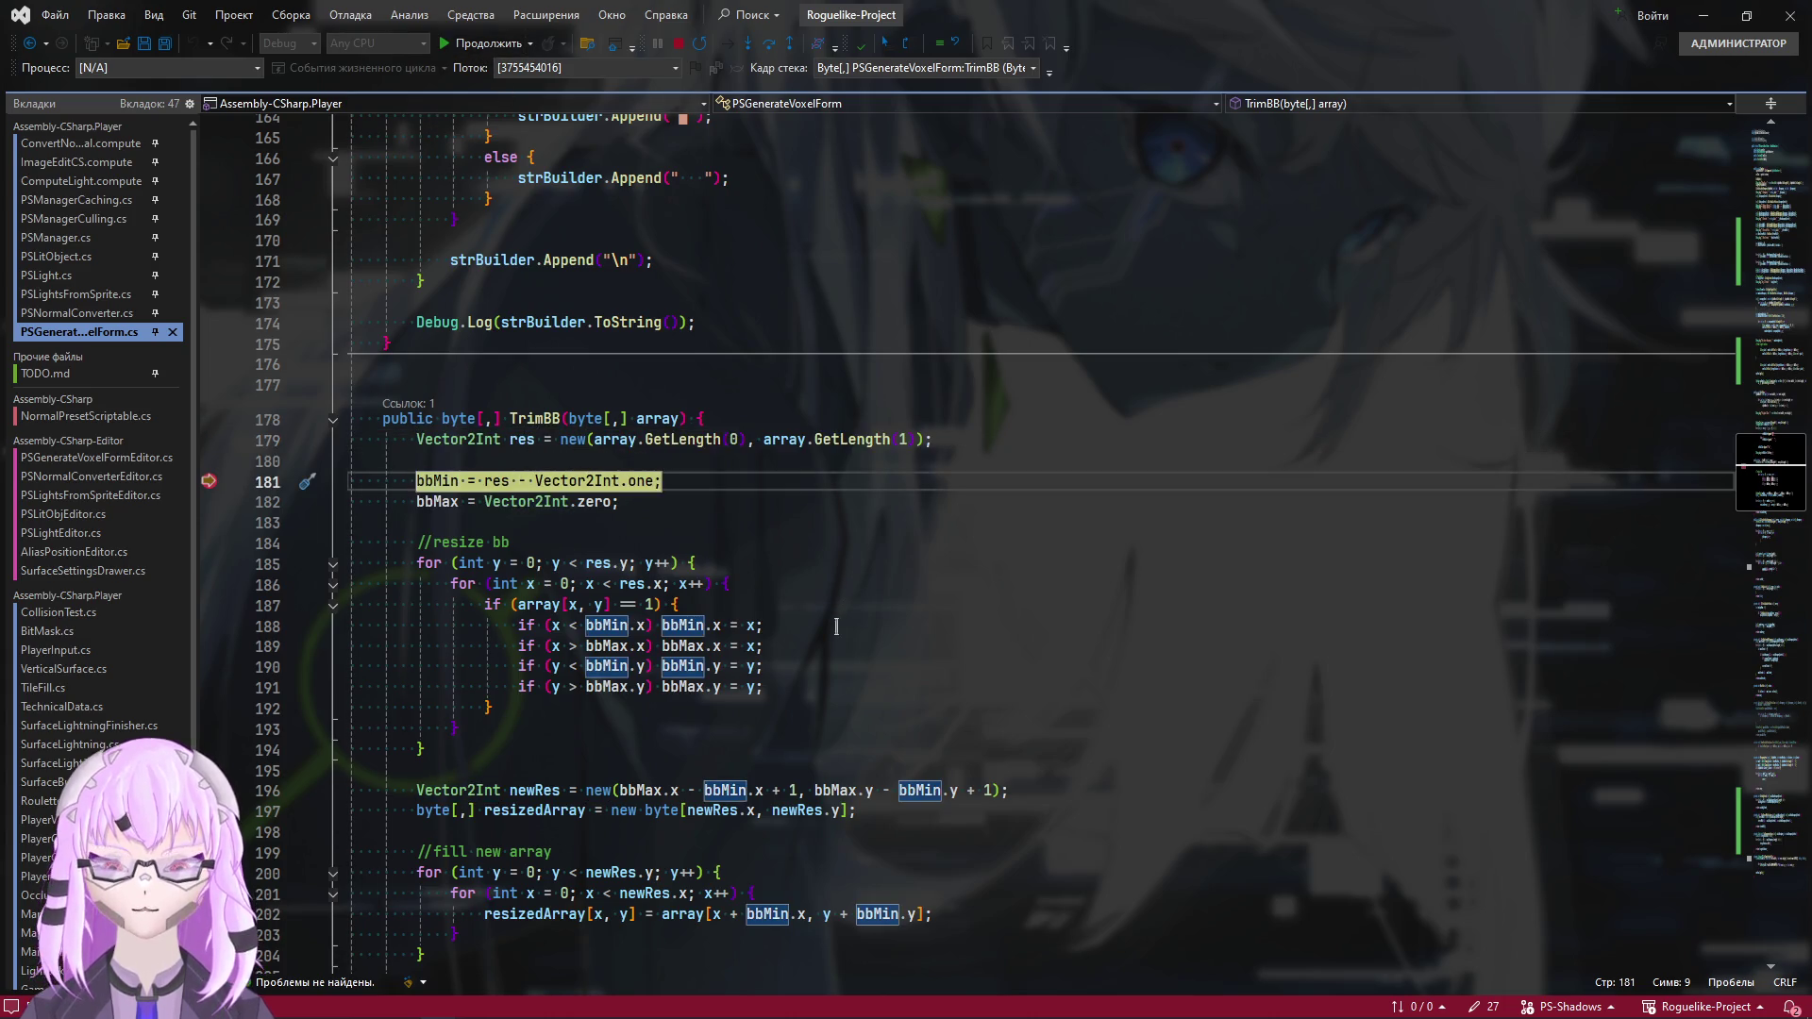
pyautogui.scroll(-2, 848, 614)
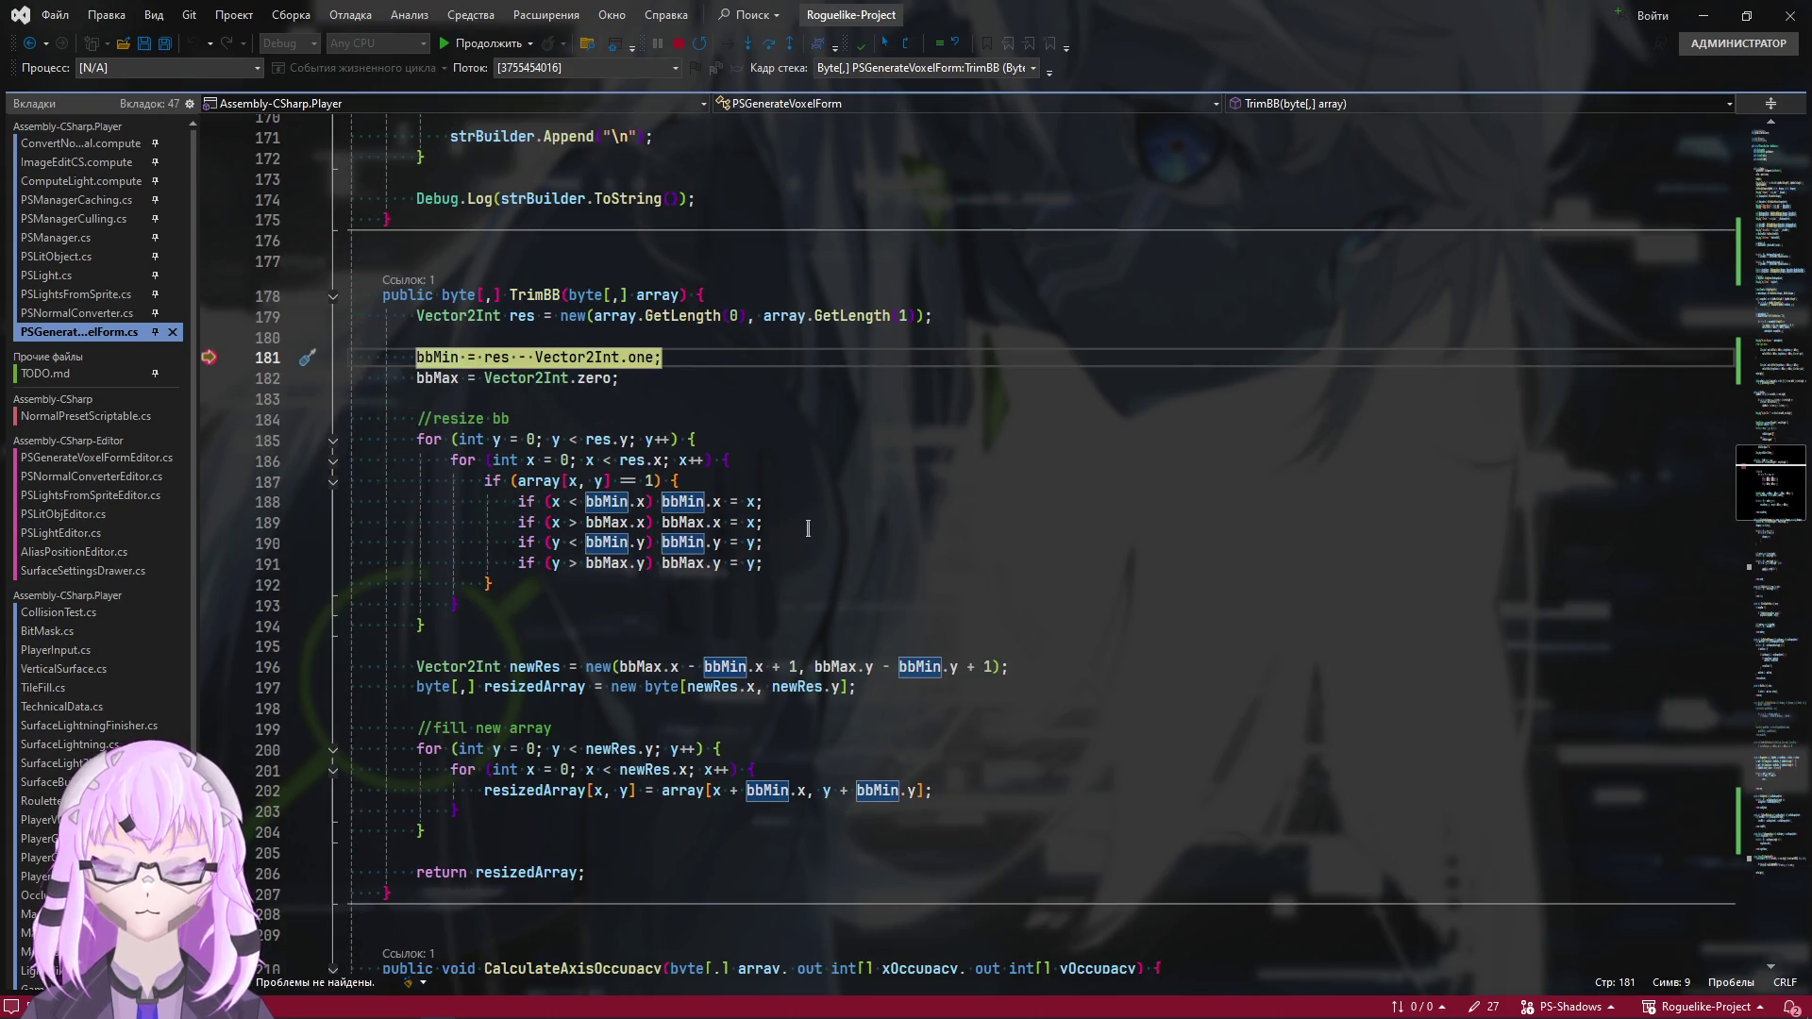
pyautogui.moveTo(438, 379)
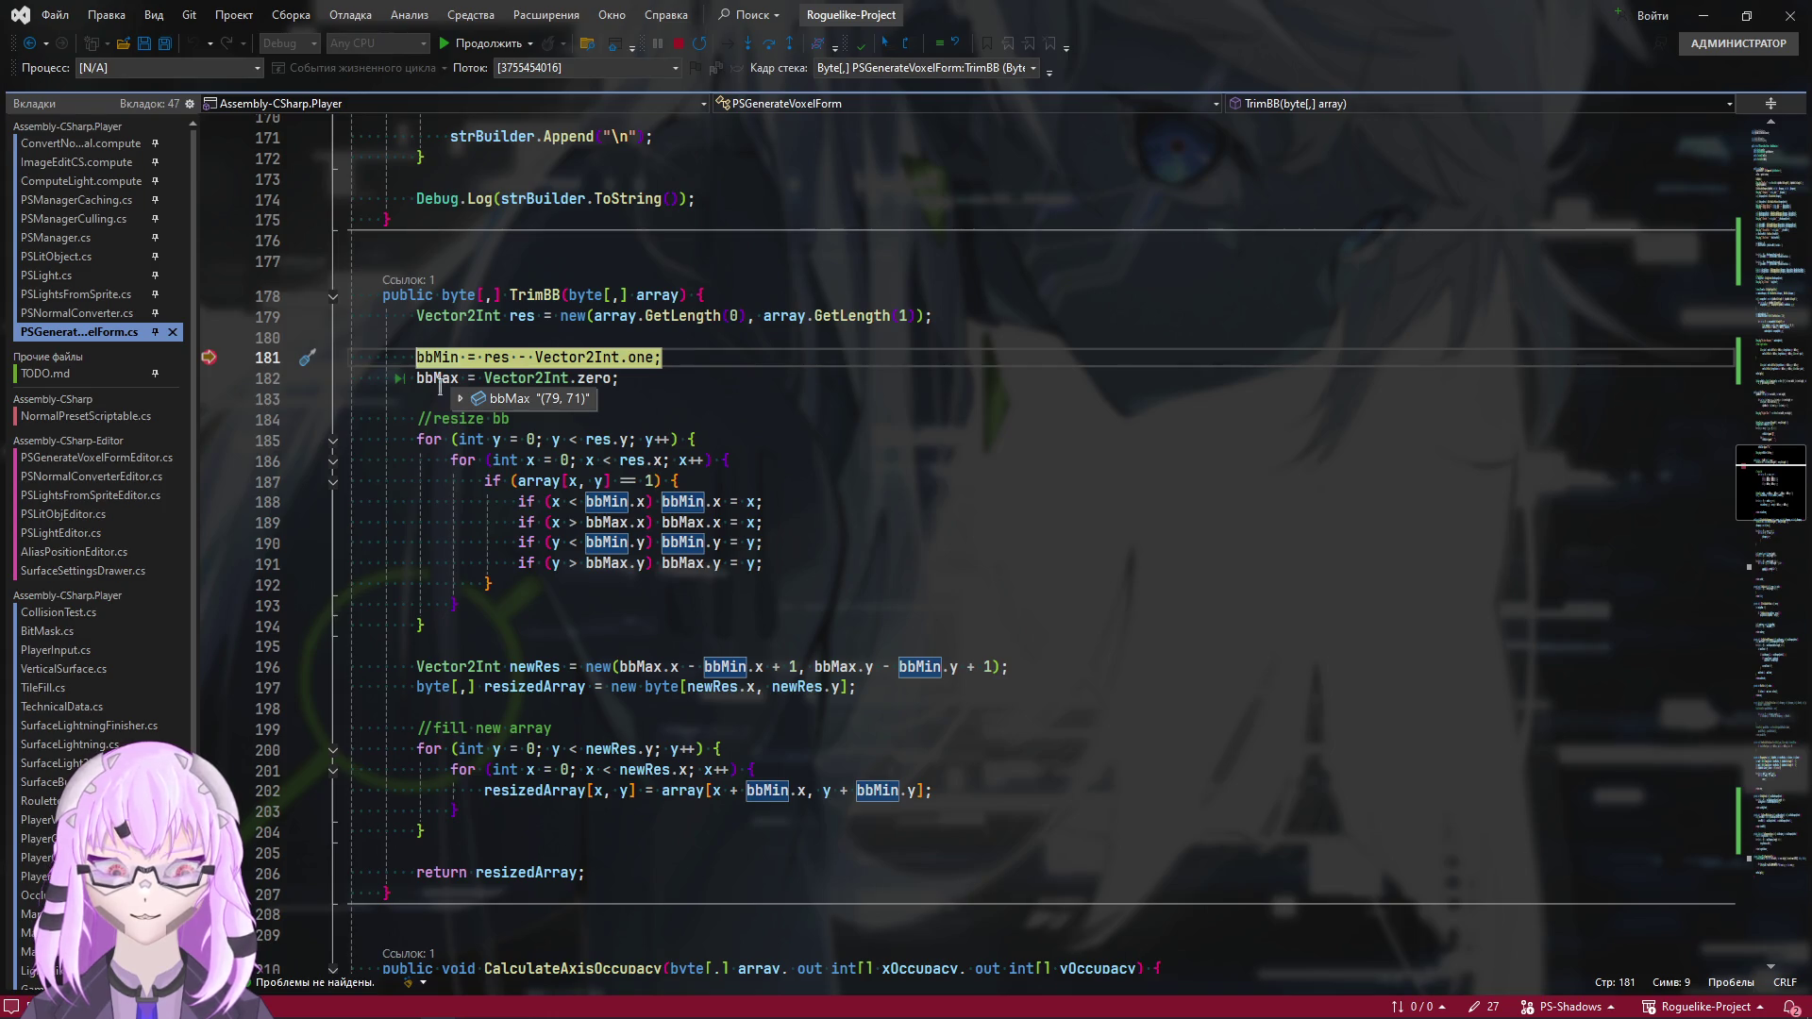
pyautogui.doubleClick(438, 378)
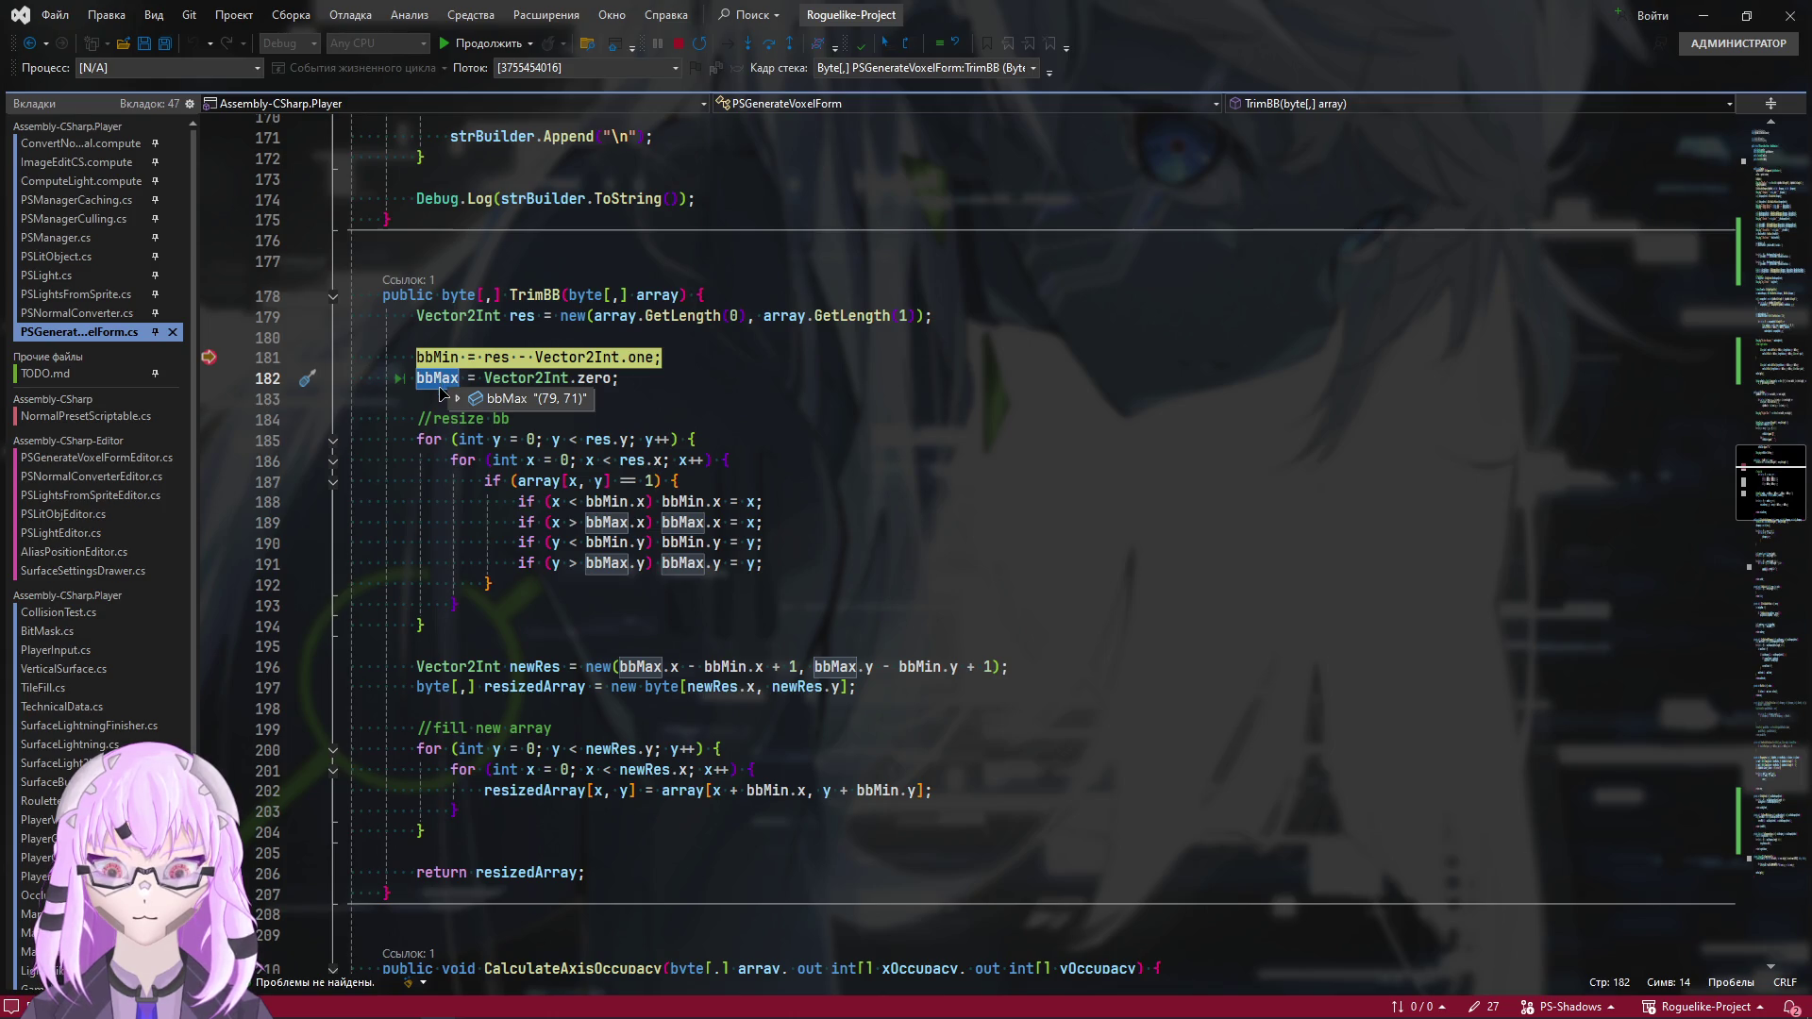
pyautogui.scroll(11, 998, 782)
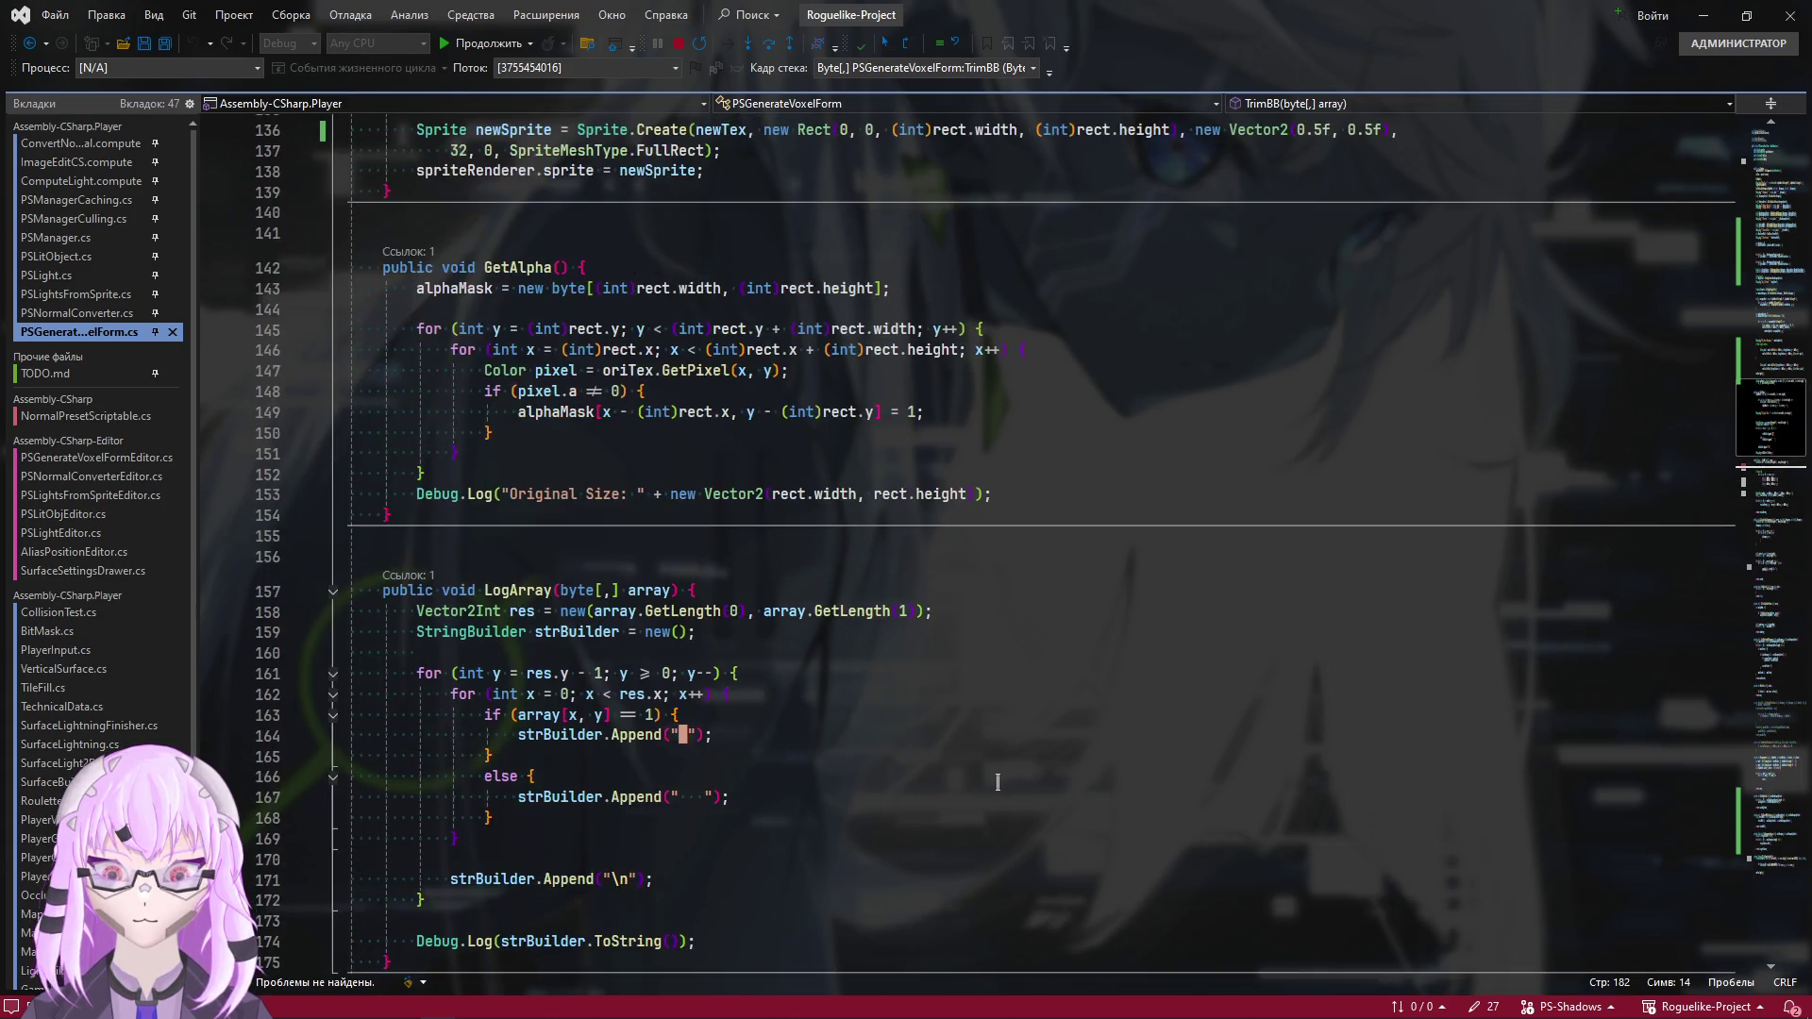
pyautogui.scroll(3, 997, 782)
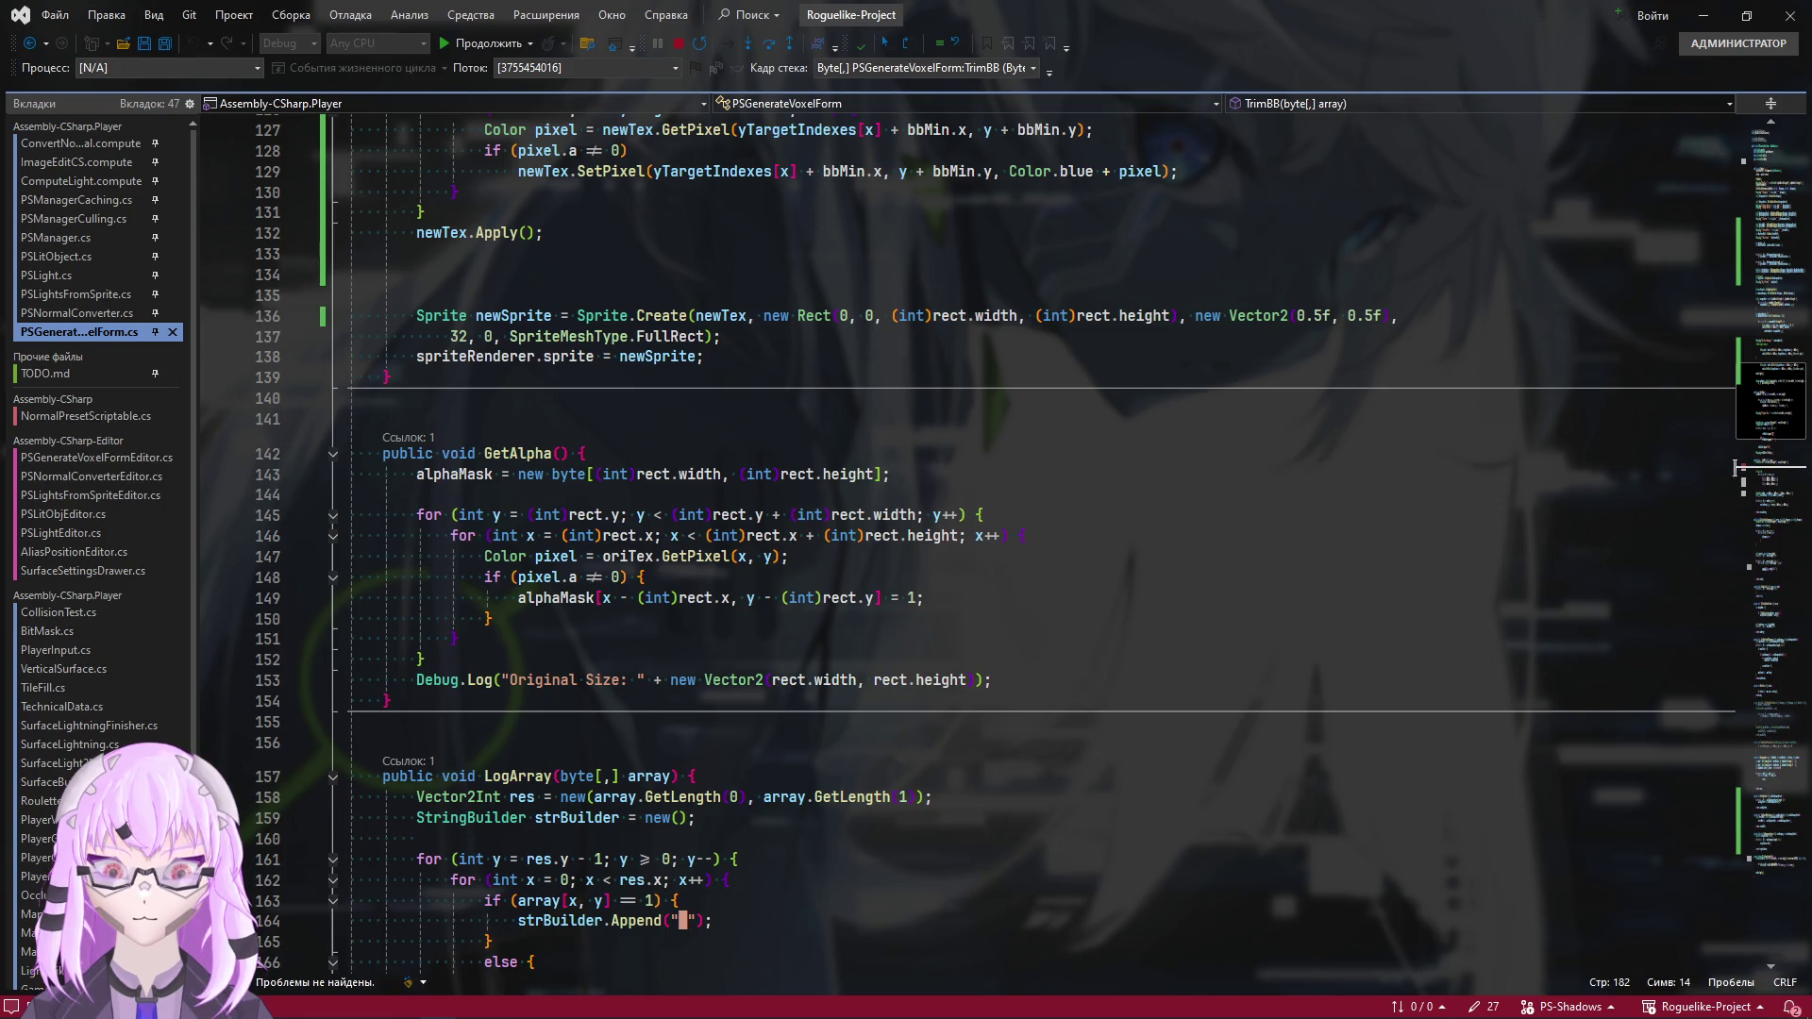
pyautogui.click(1771, 146)
pyautogui.click(577, 488)
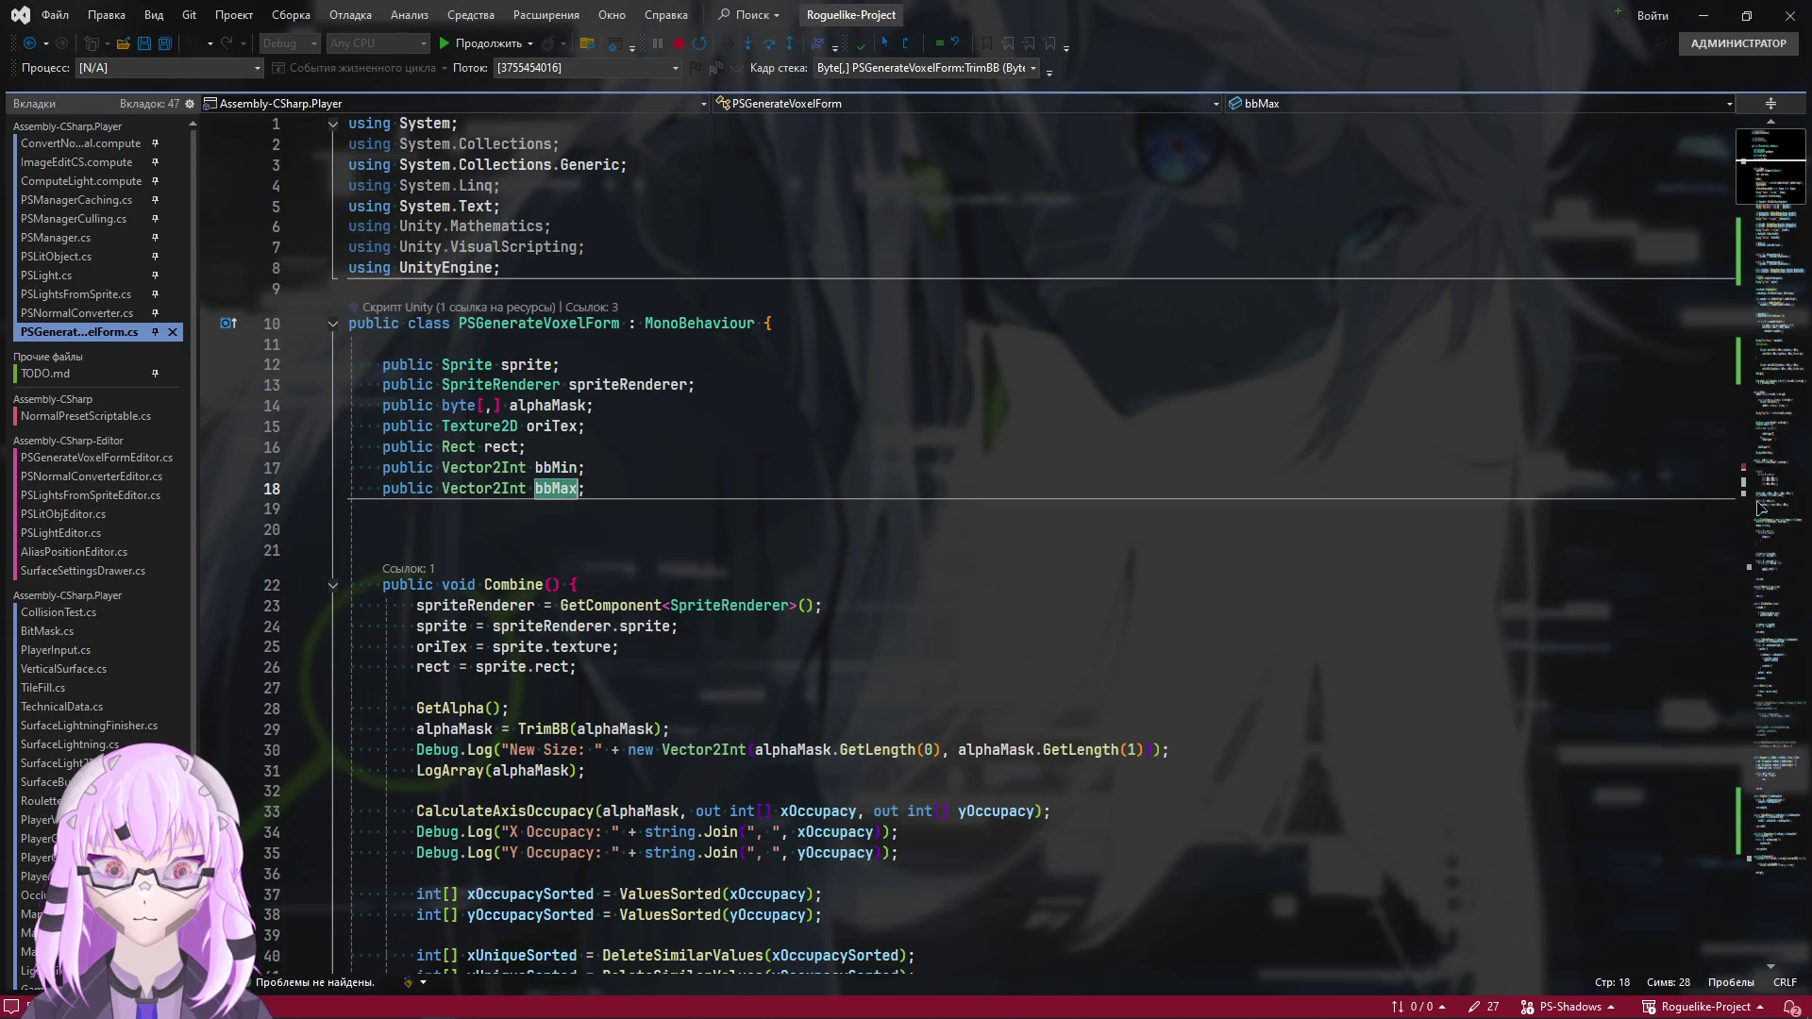
pyautogui.click(1761, 508)
pyautogui.scroll(2, 630, 764)
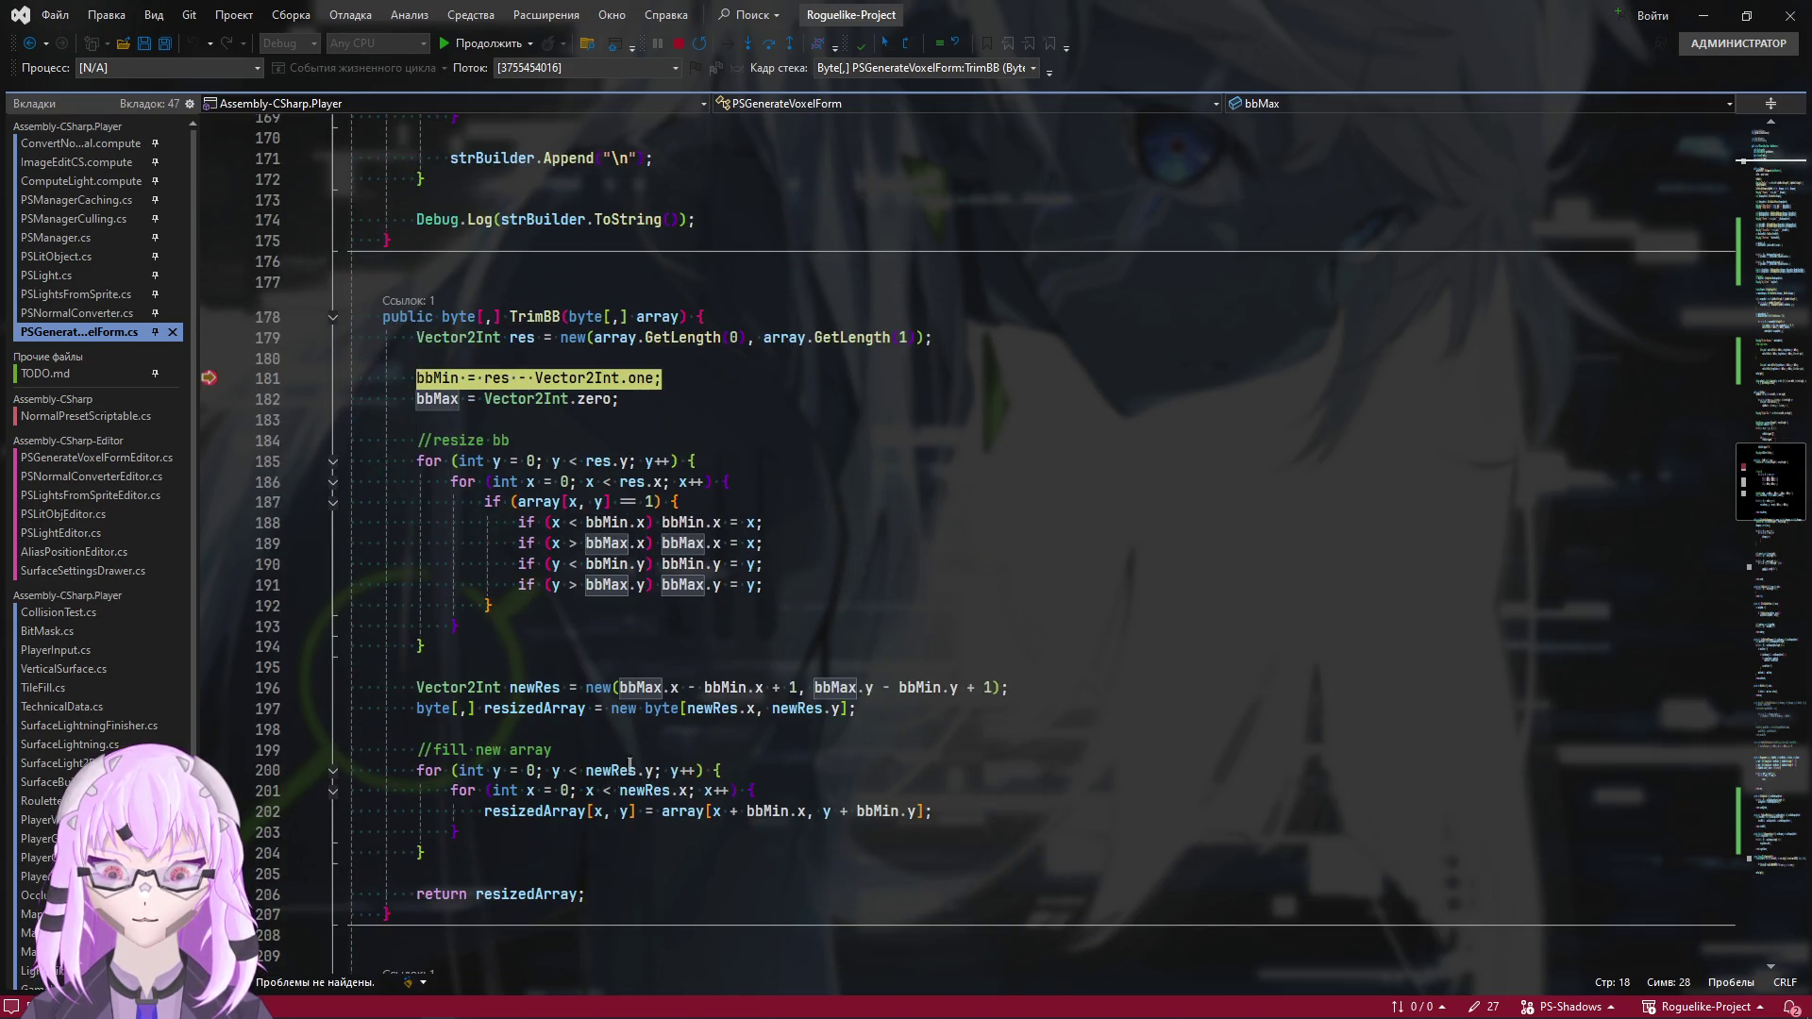
# Glance at Unity, then step past the bbMin initialisation to line 182
pyautogui.hotkey('alt', 'Tab')
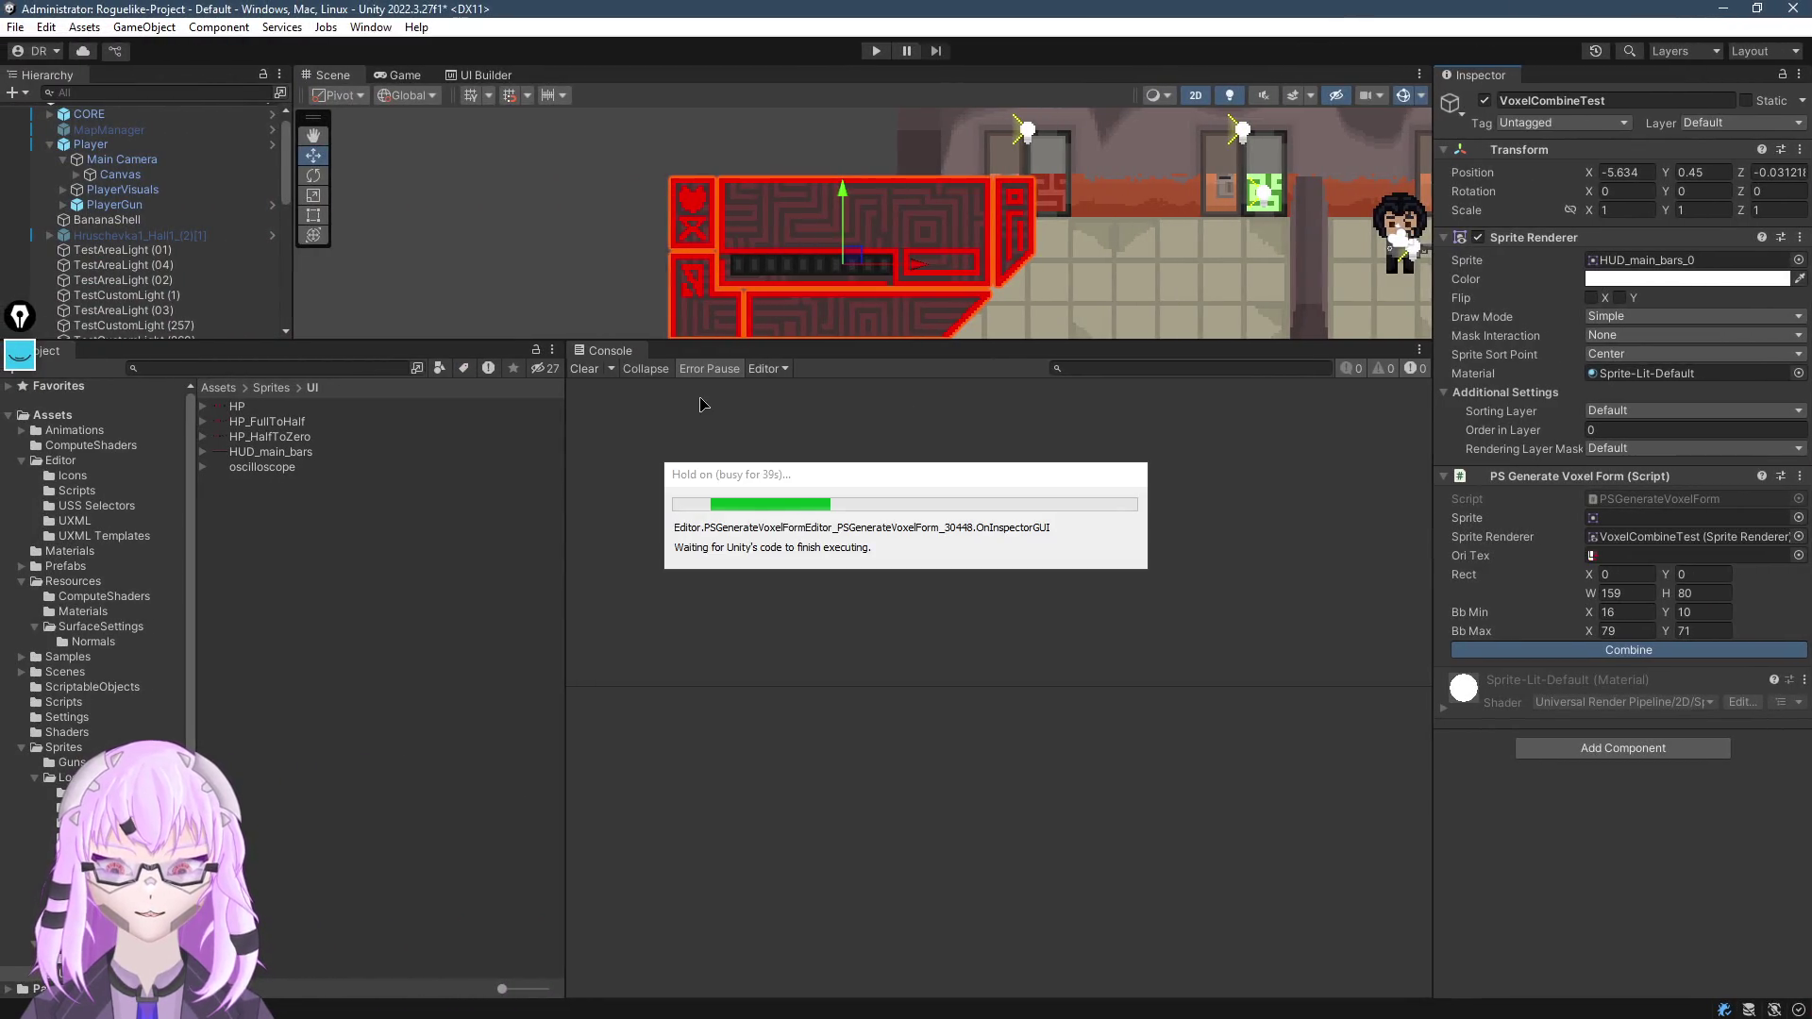
pyautogui.hotkey('alt', 'Tab')
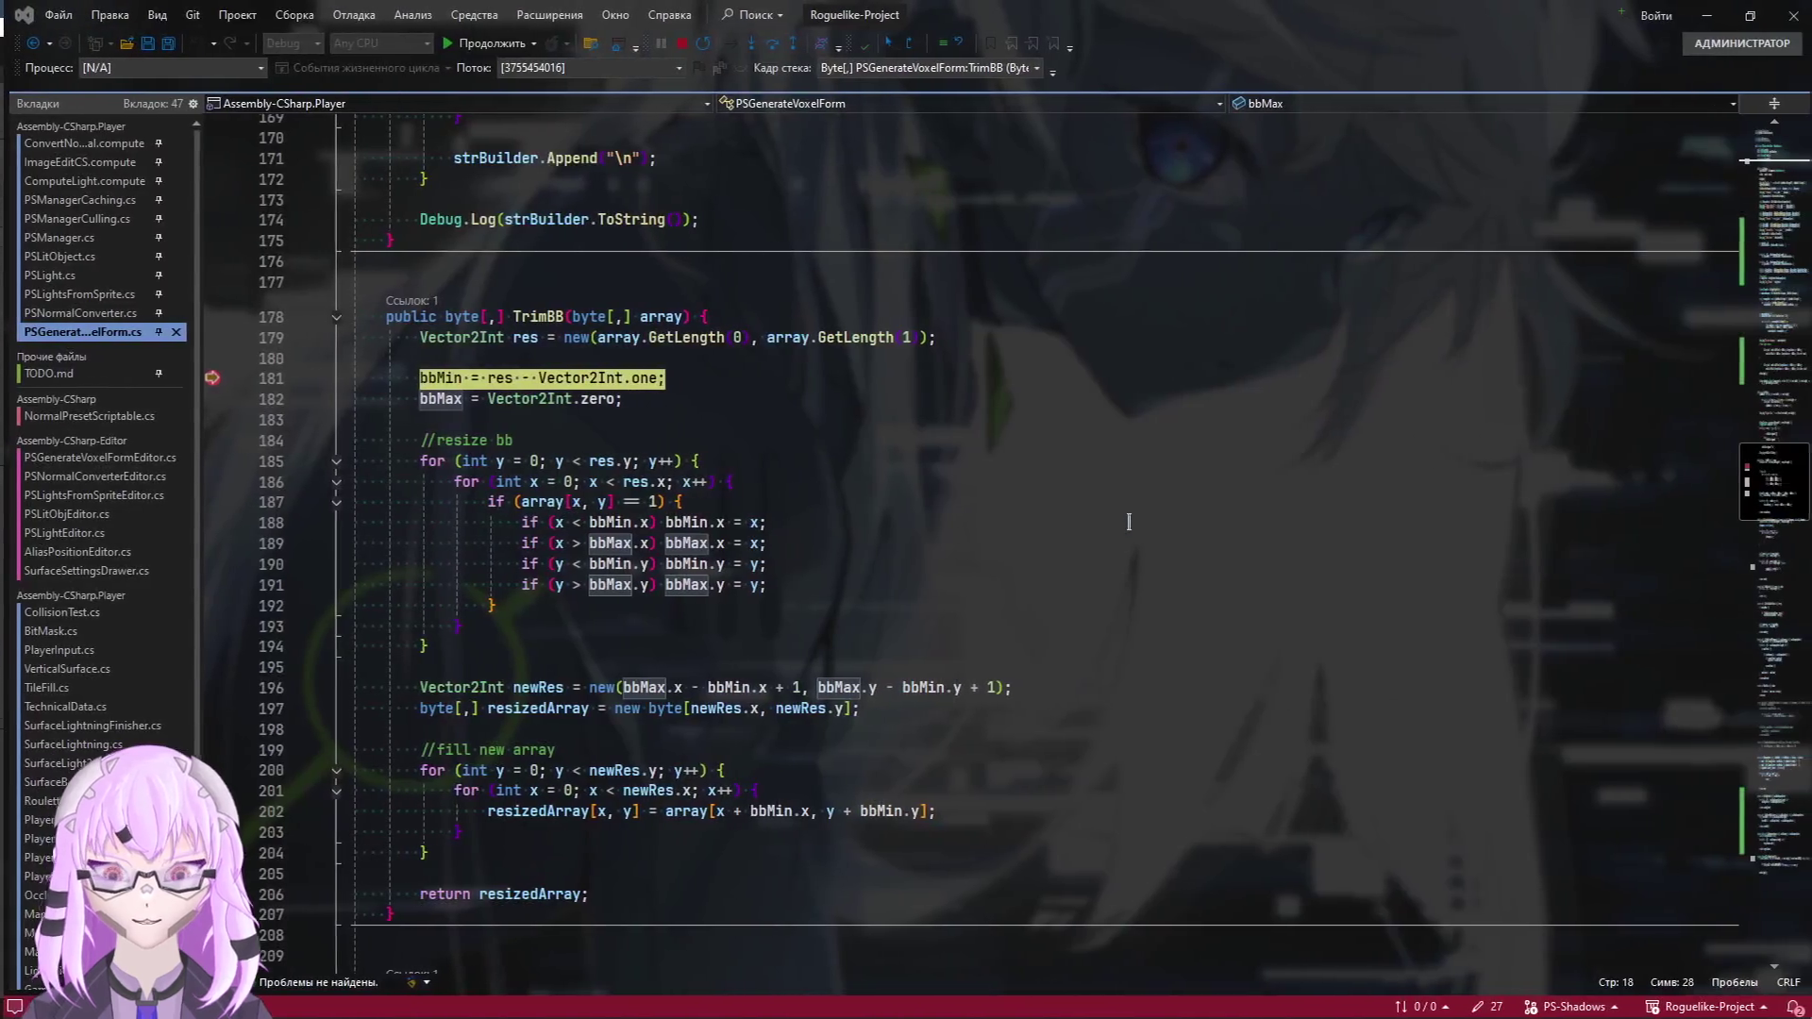
pyautogui.click(620, 398)
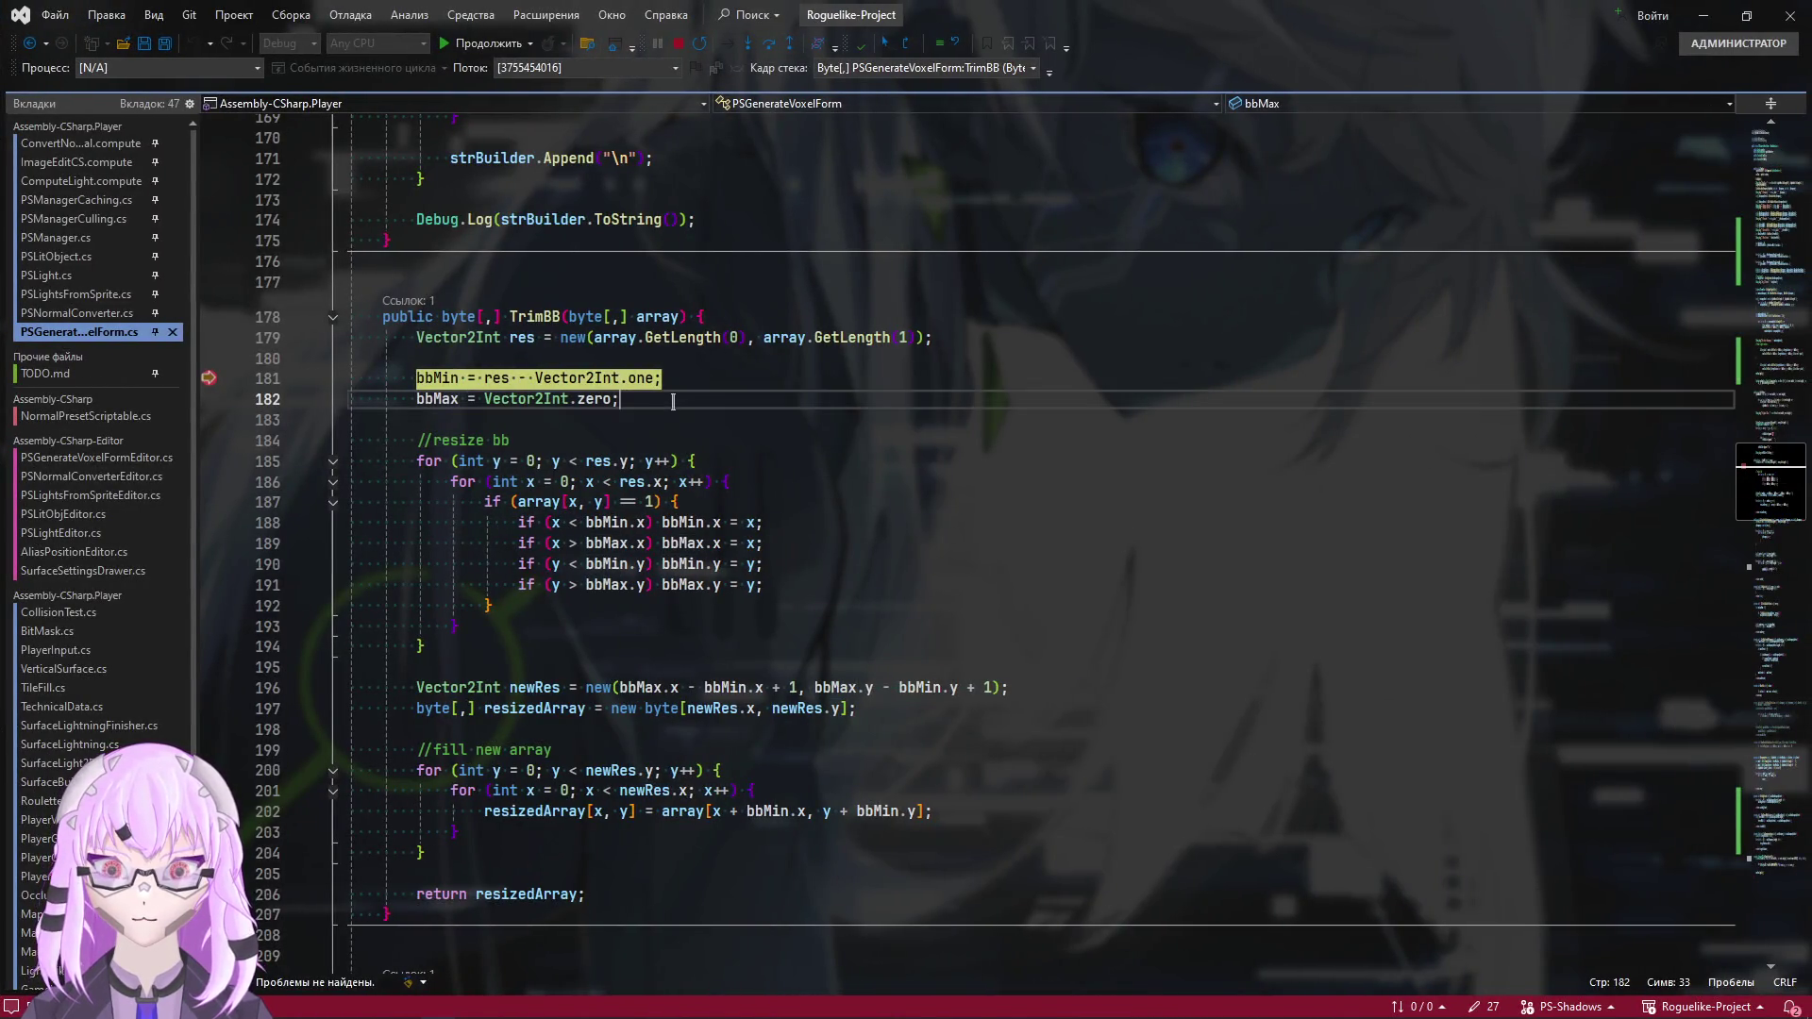
pyautogui.press('F10')
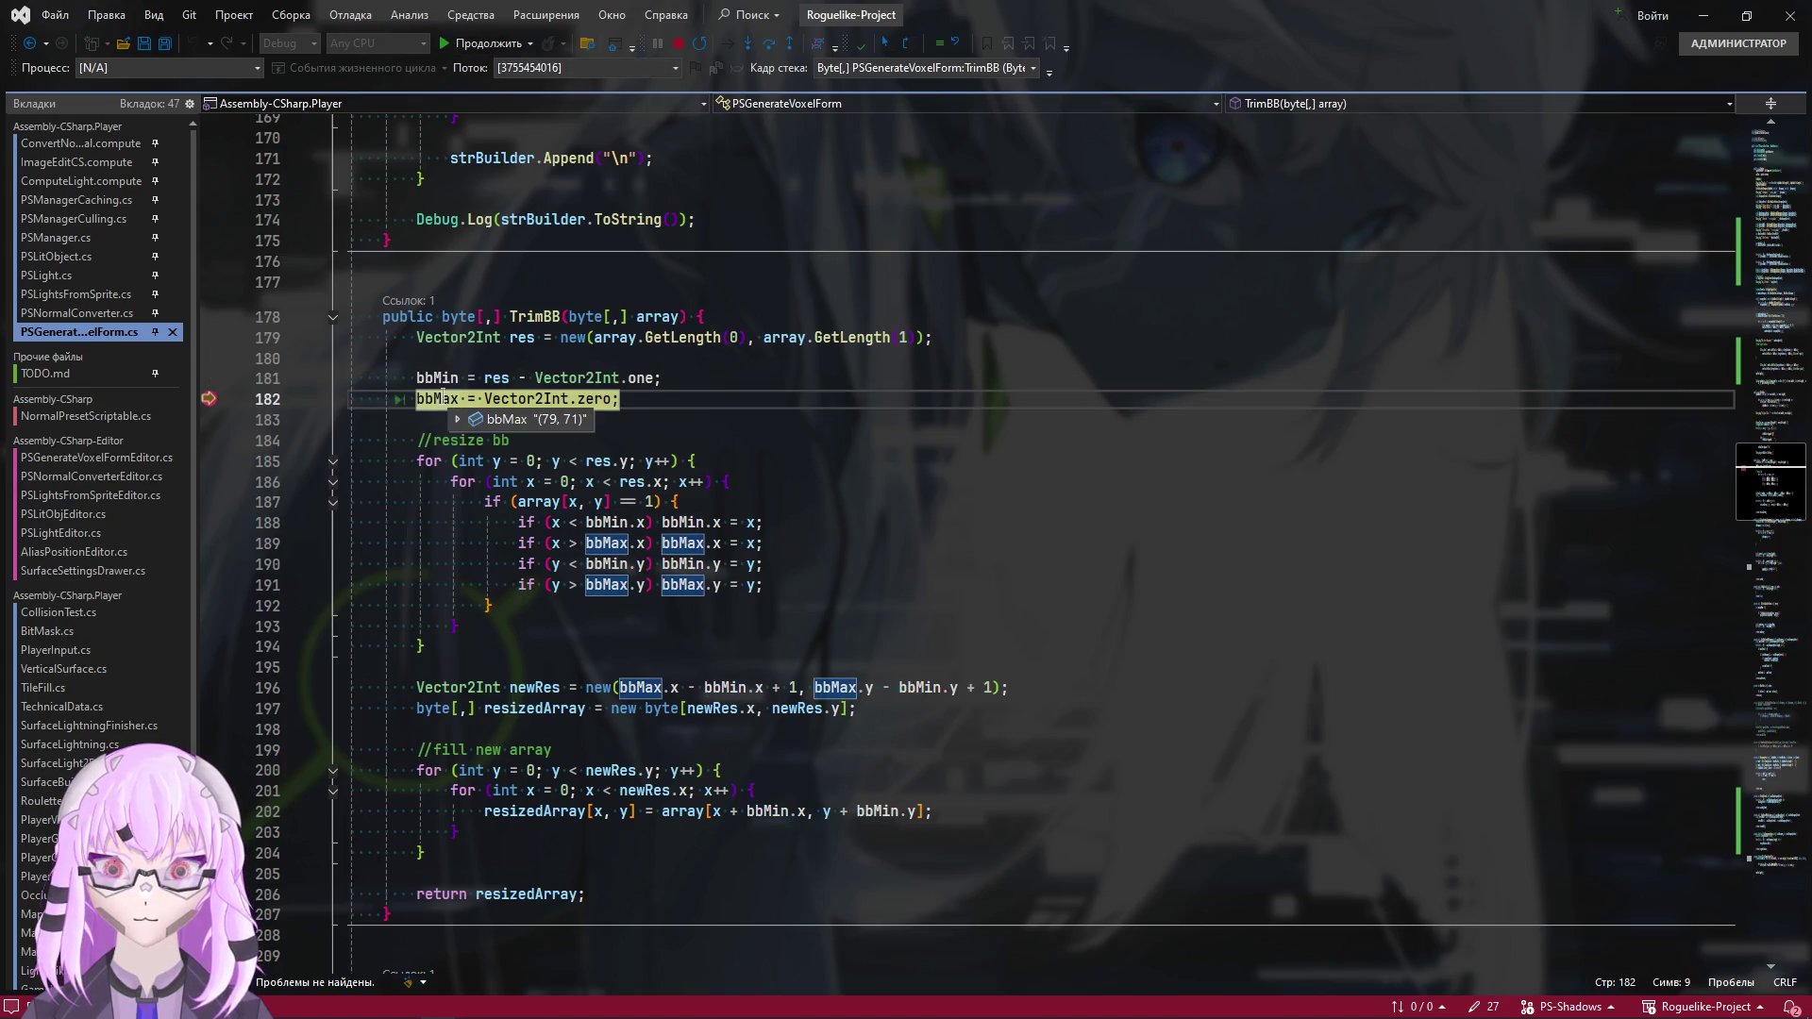
# Set a breakpoint at the resize loop on line 185 and continue execution to it
pyautogui.moveTo(426, 375)
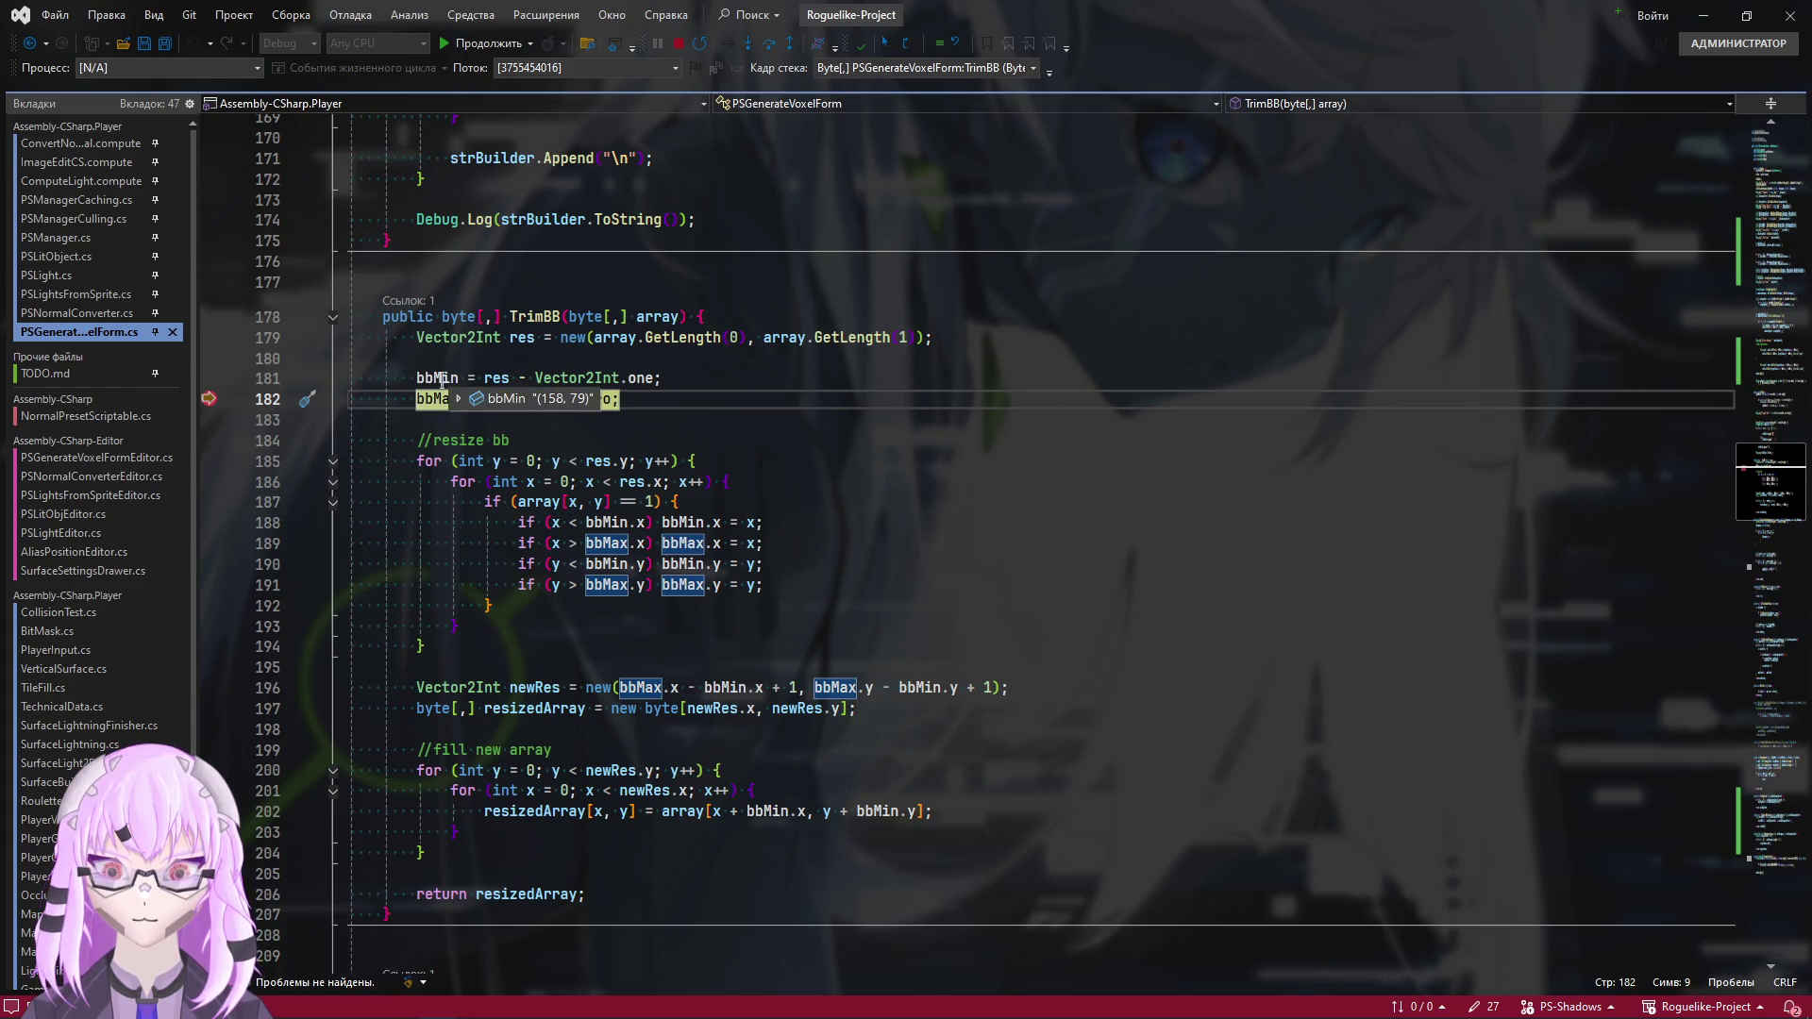
pyautogui.click(509, 378)
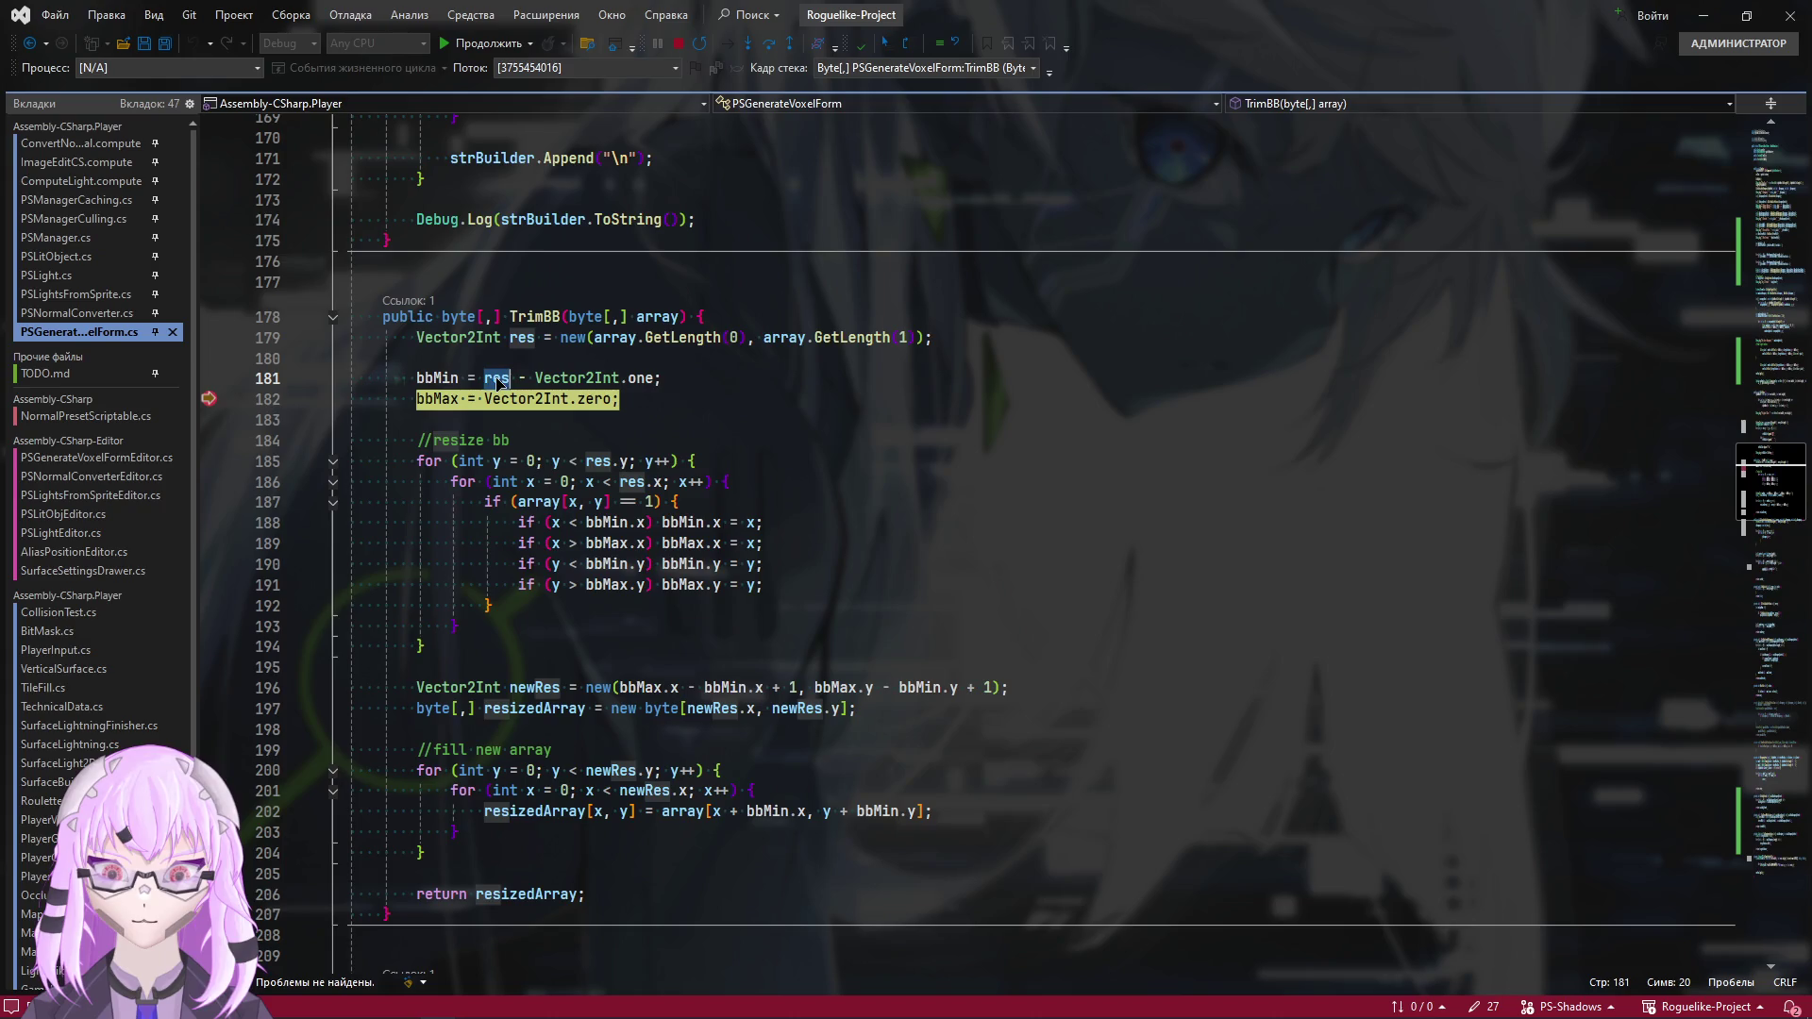
pyautogui.moveTo(530, 338)
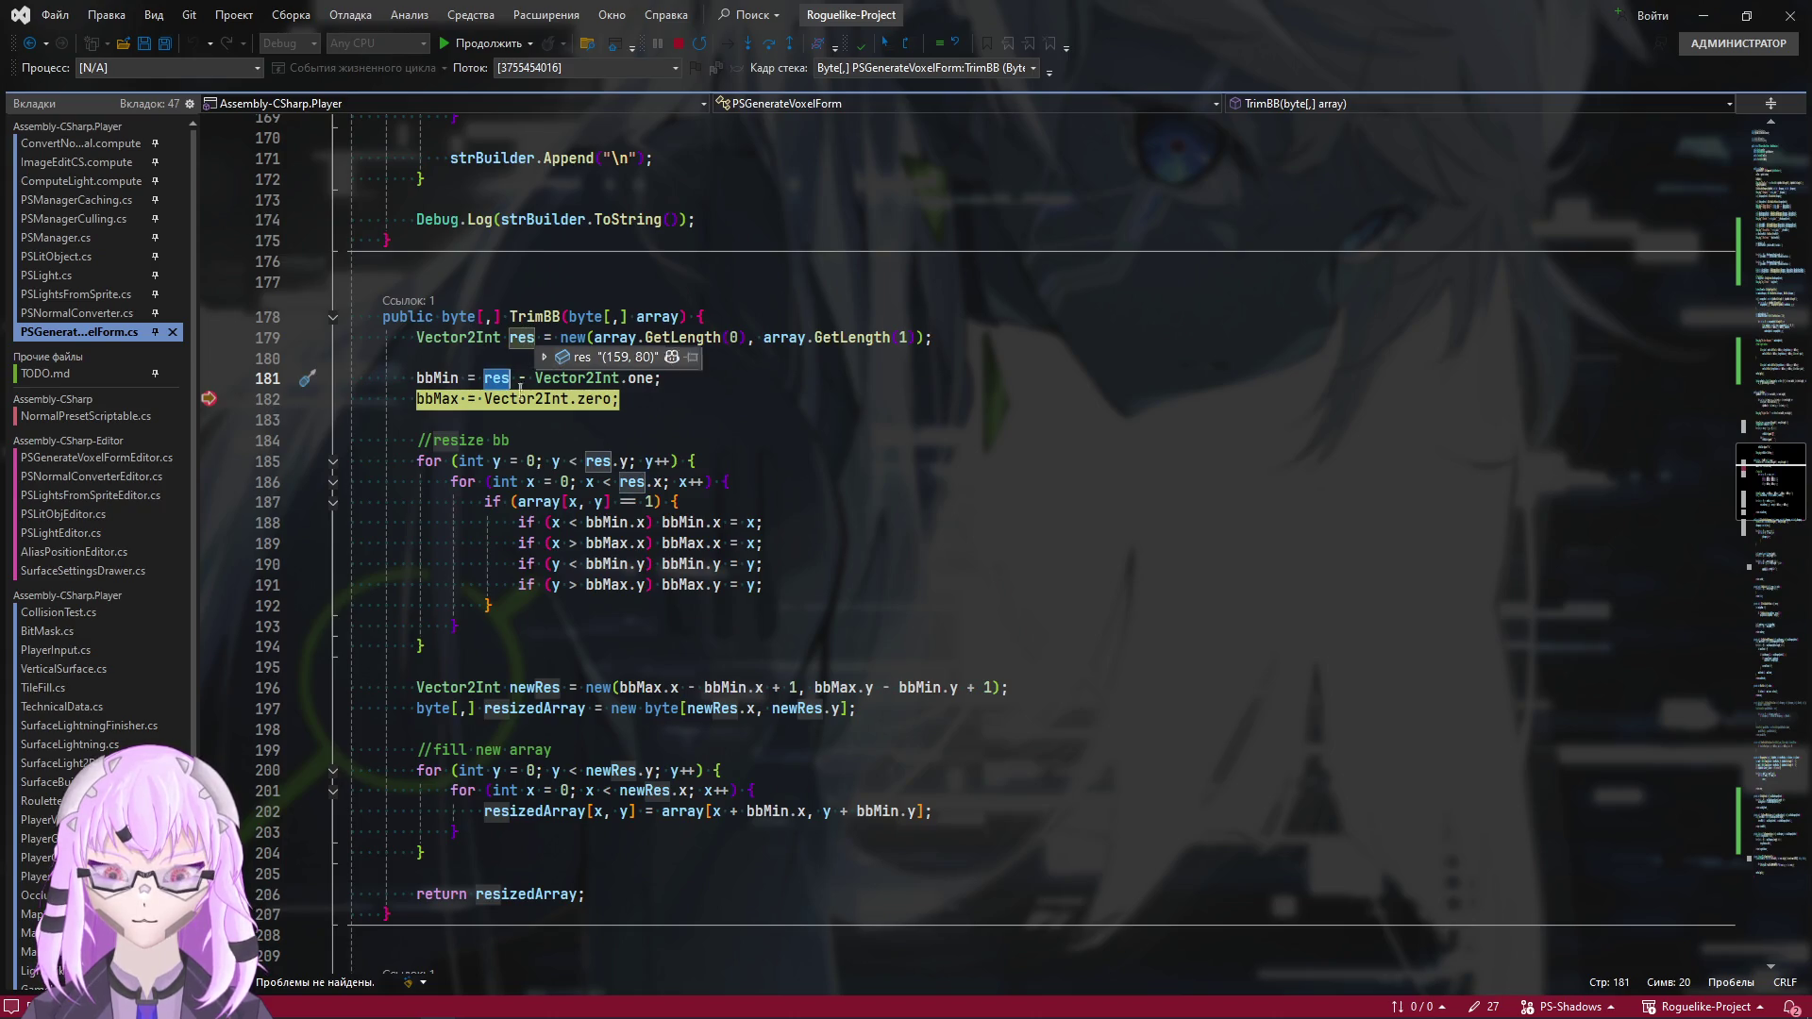
pyautogui.click(632, 401)
pyautogui.moveTo(439, 399)
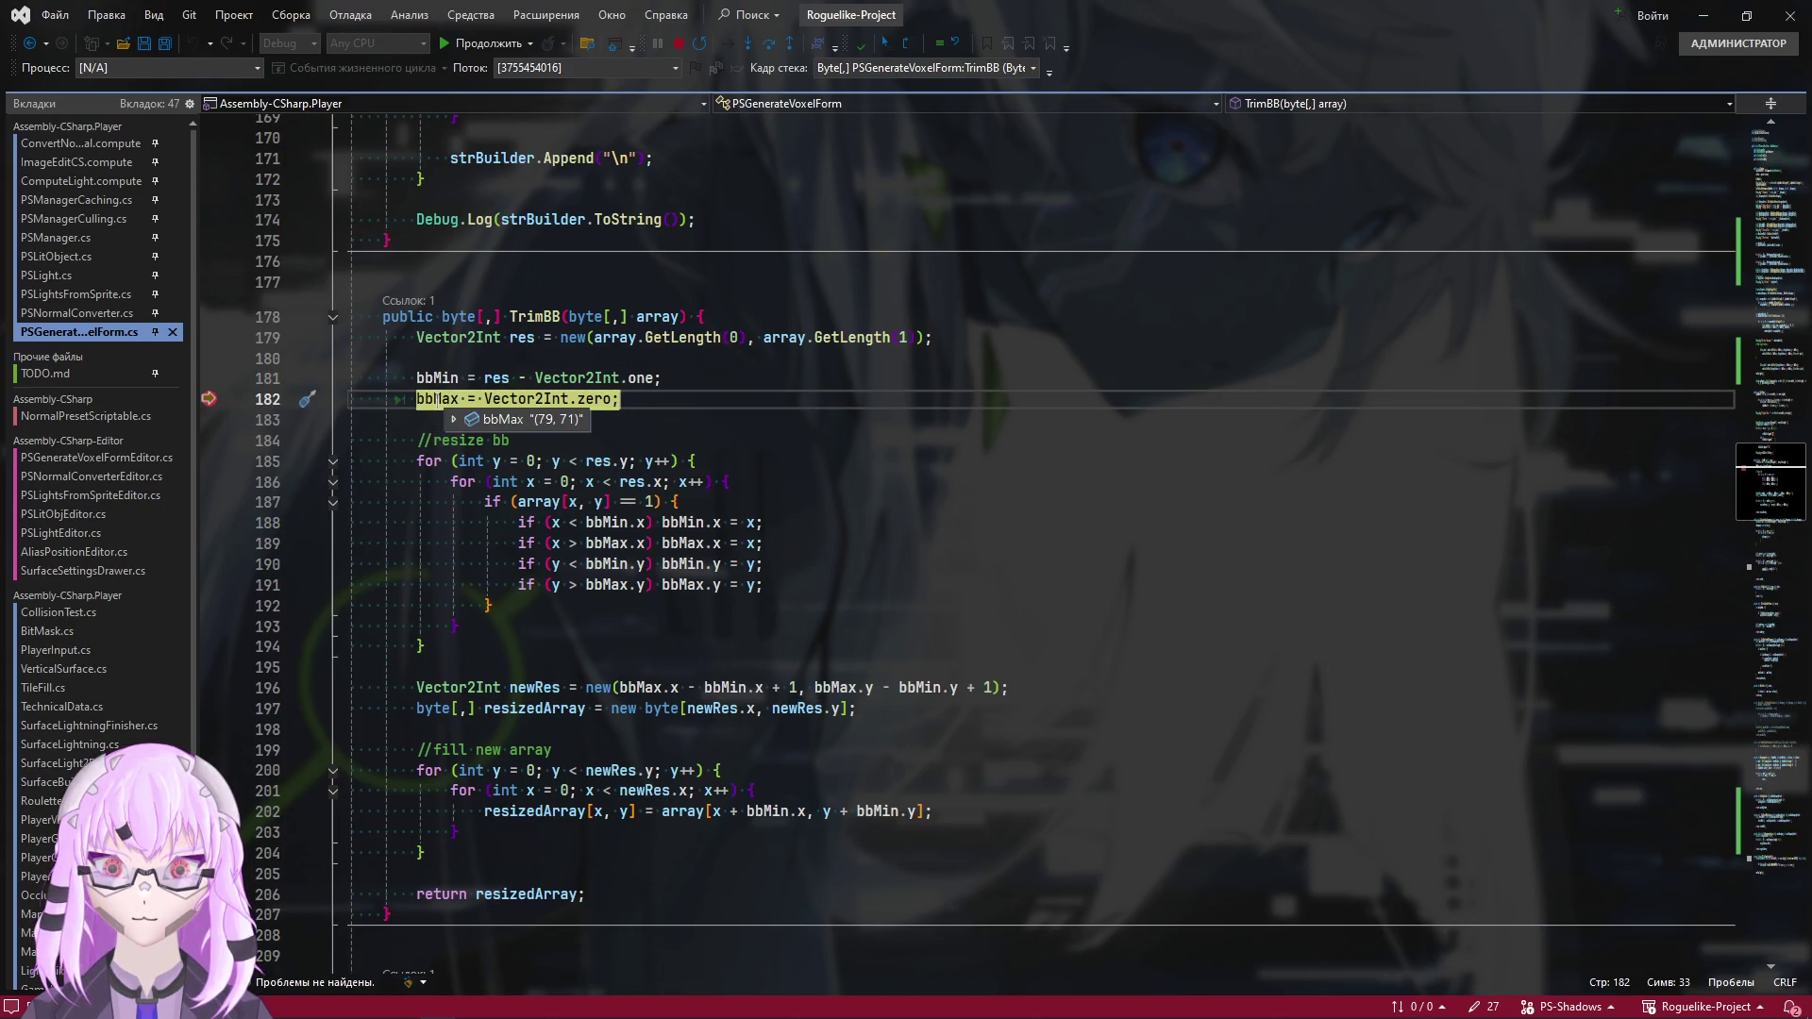
pyautogui.click(745, 462)
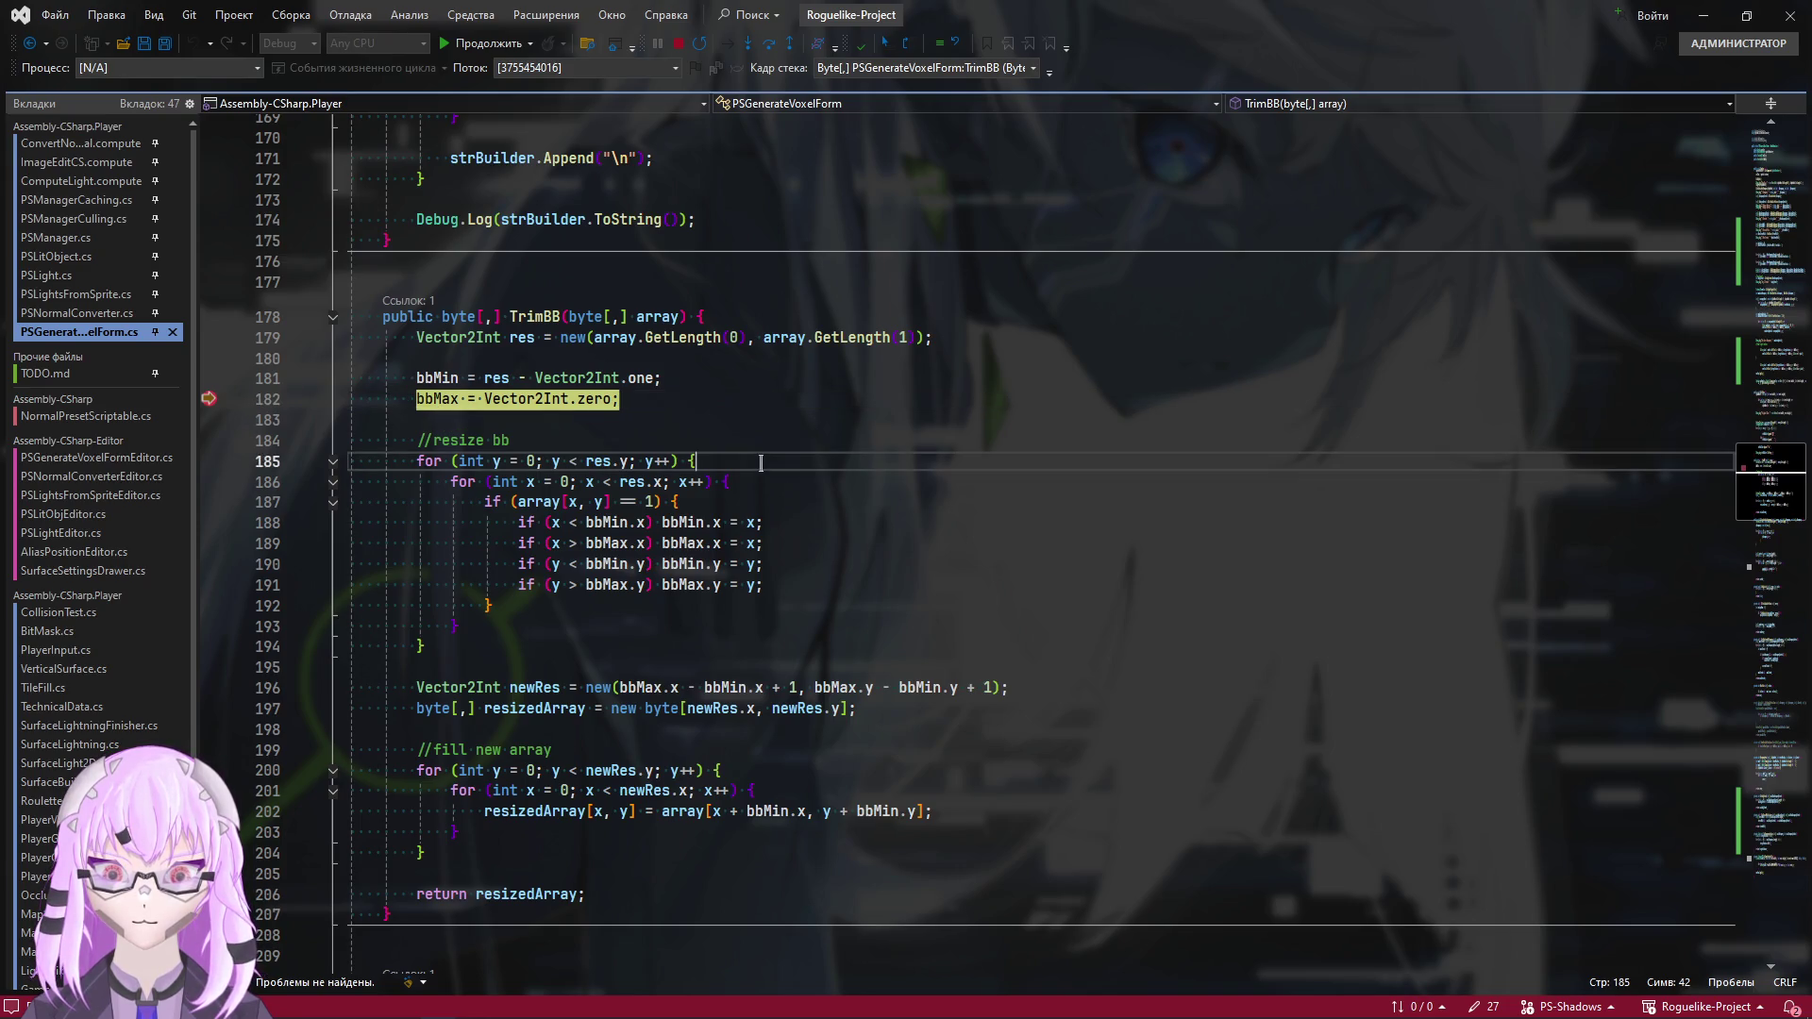
pyautogui.click(209, 461)
pyautogui.click(457, 461)
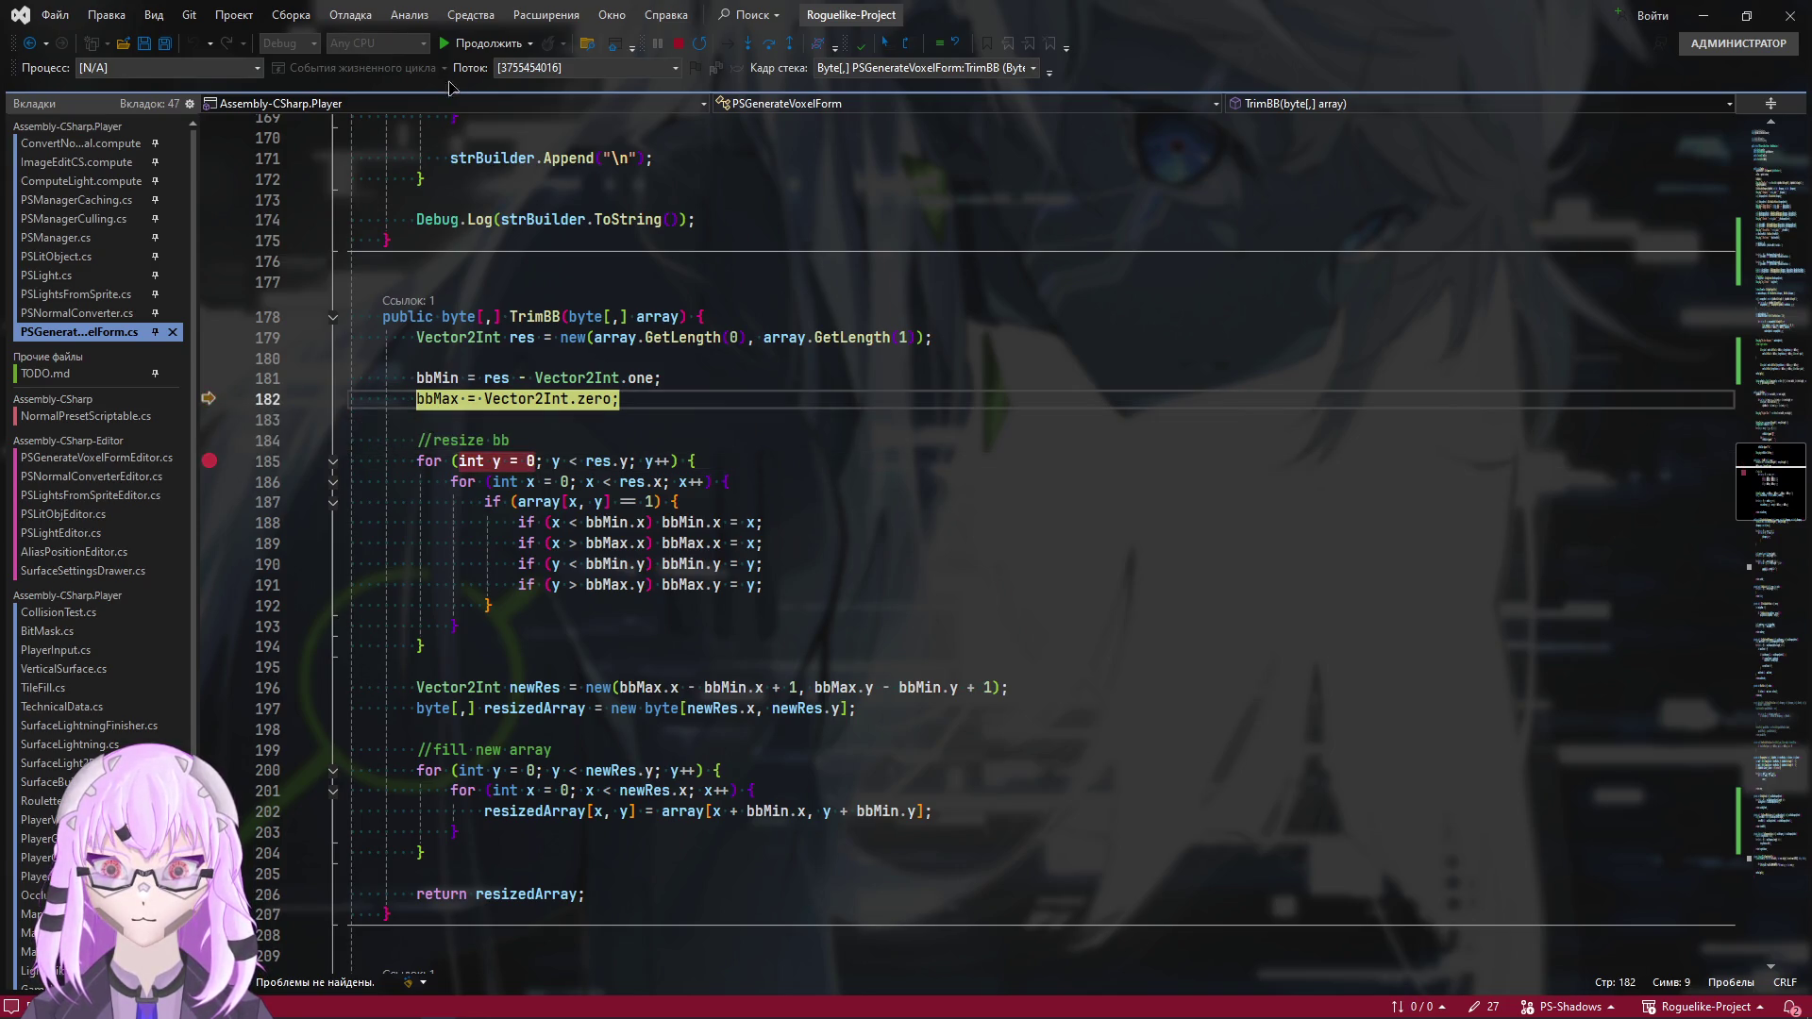
pyautogui.press('F5')
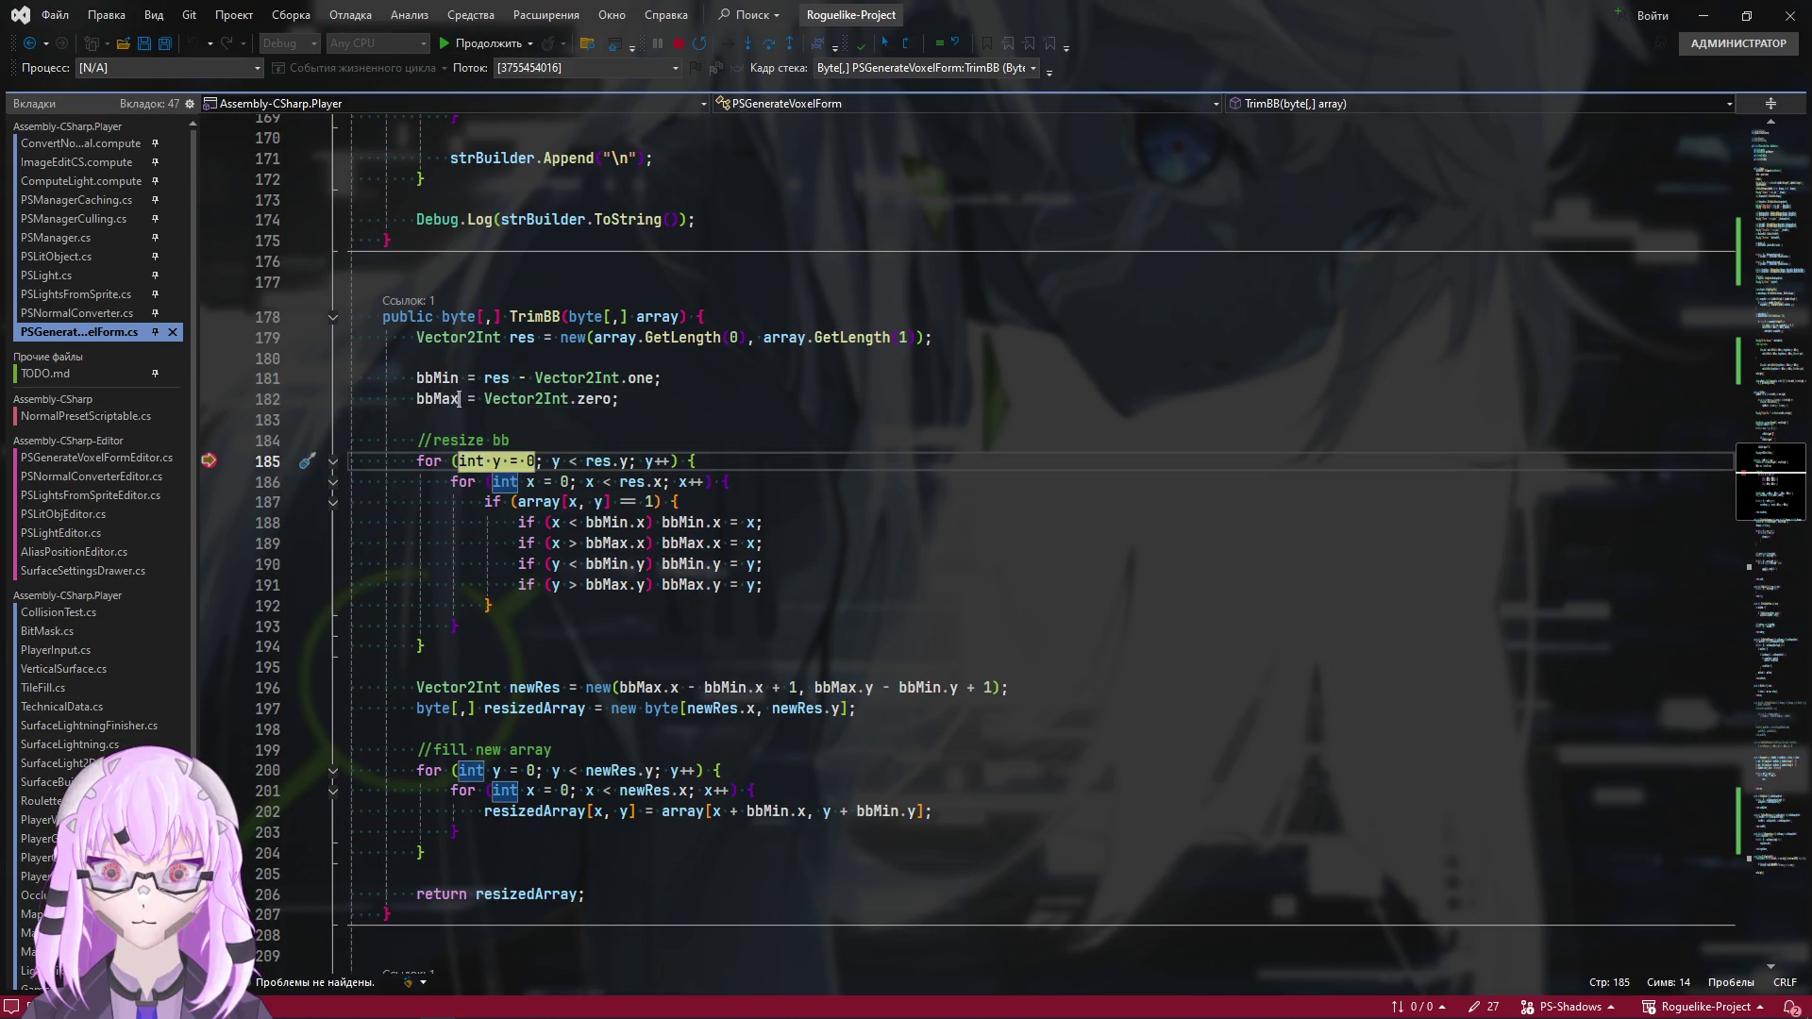
# Add a breakpoint on line 197, just after the resize loop
pyautogui.moveTo(435, 399)
pyautogui.click(422, 646)
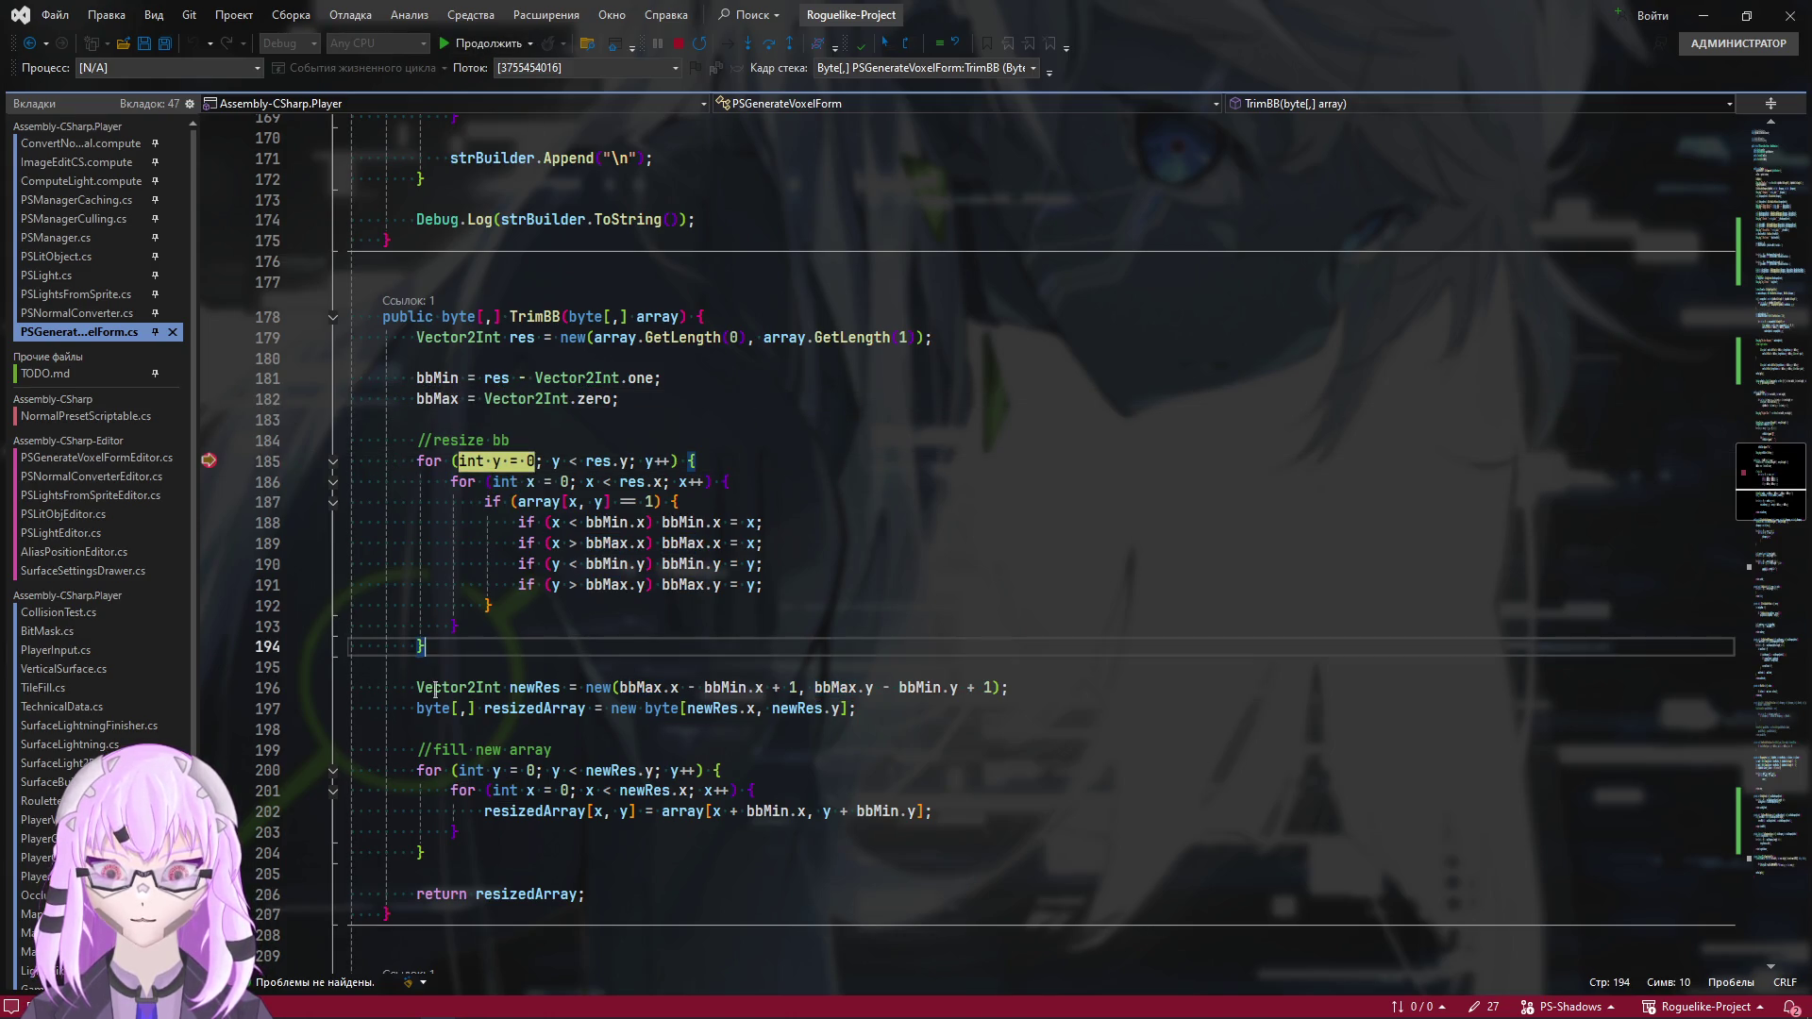
pyautogui.click(1043, 688)
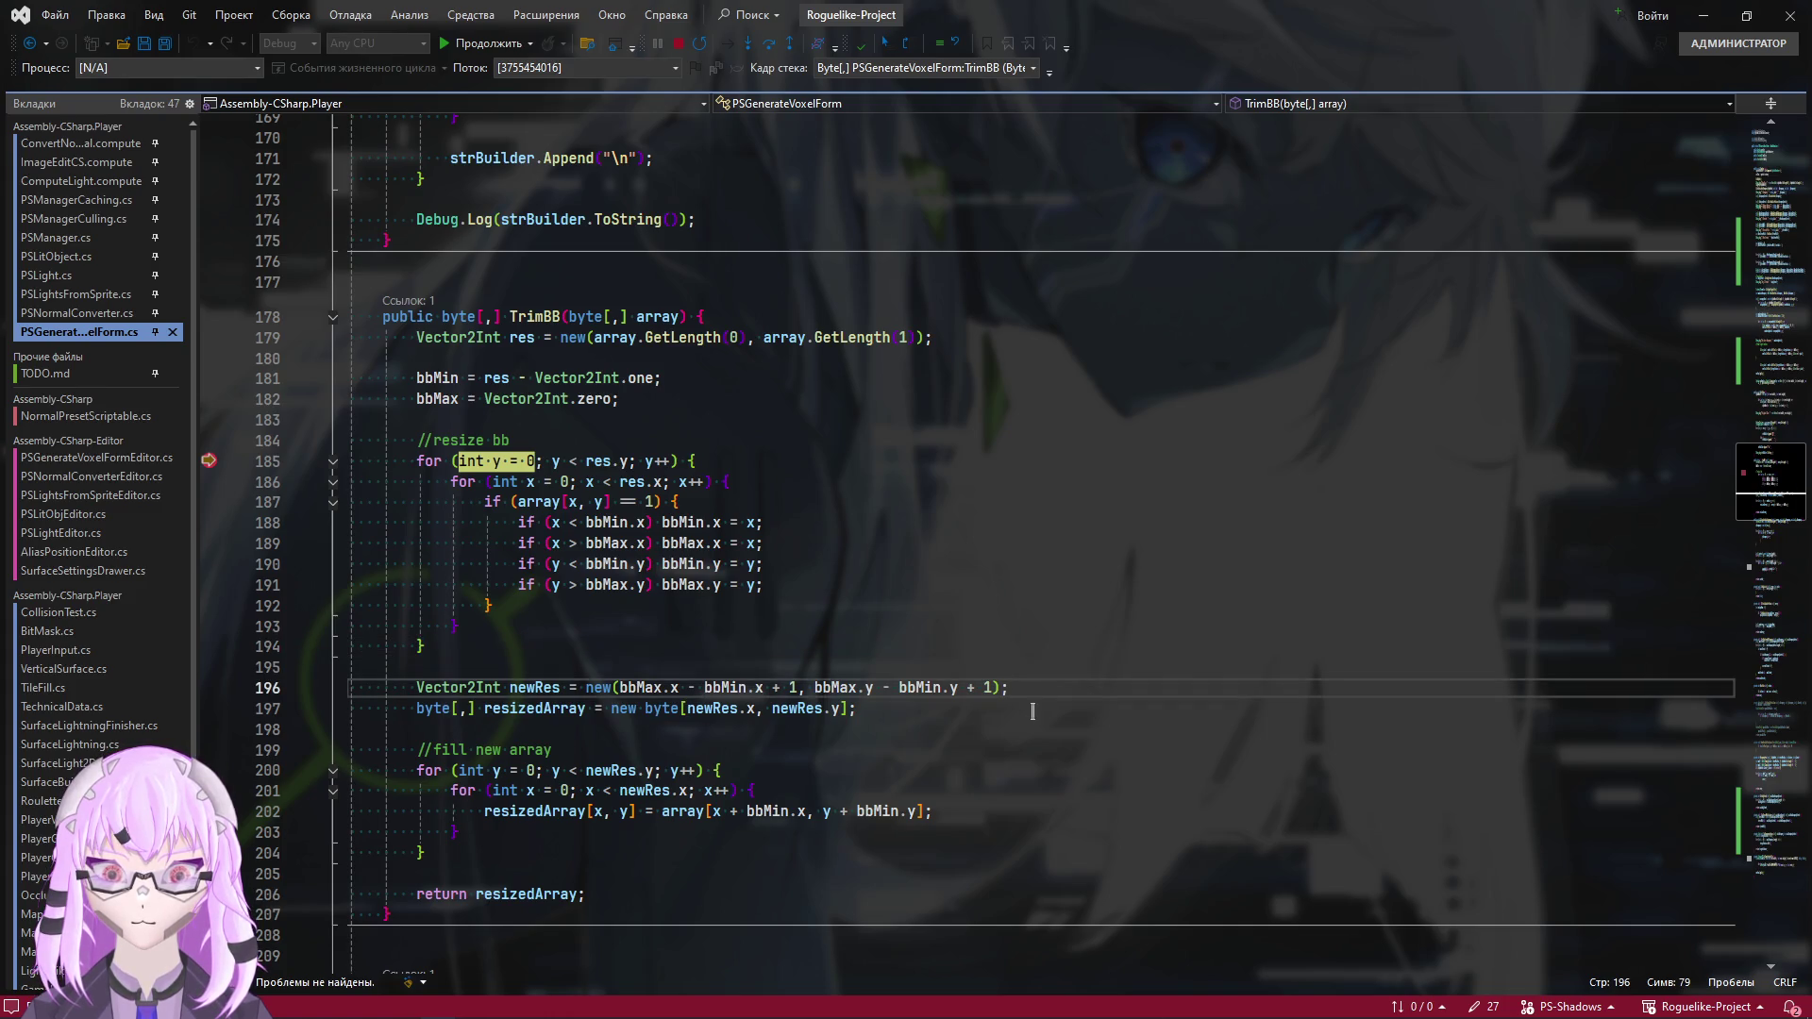
pyautogui.click(1033, 709)
pyautogui.click(208, 708)
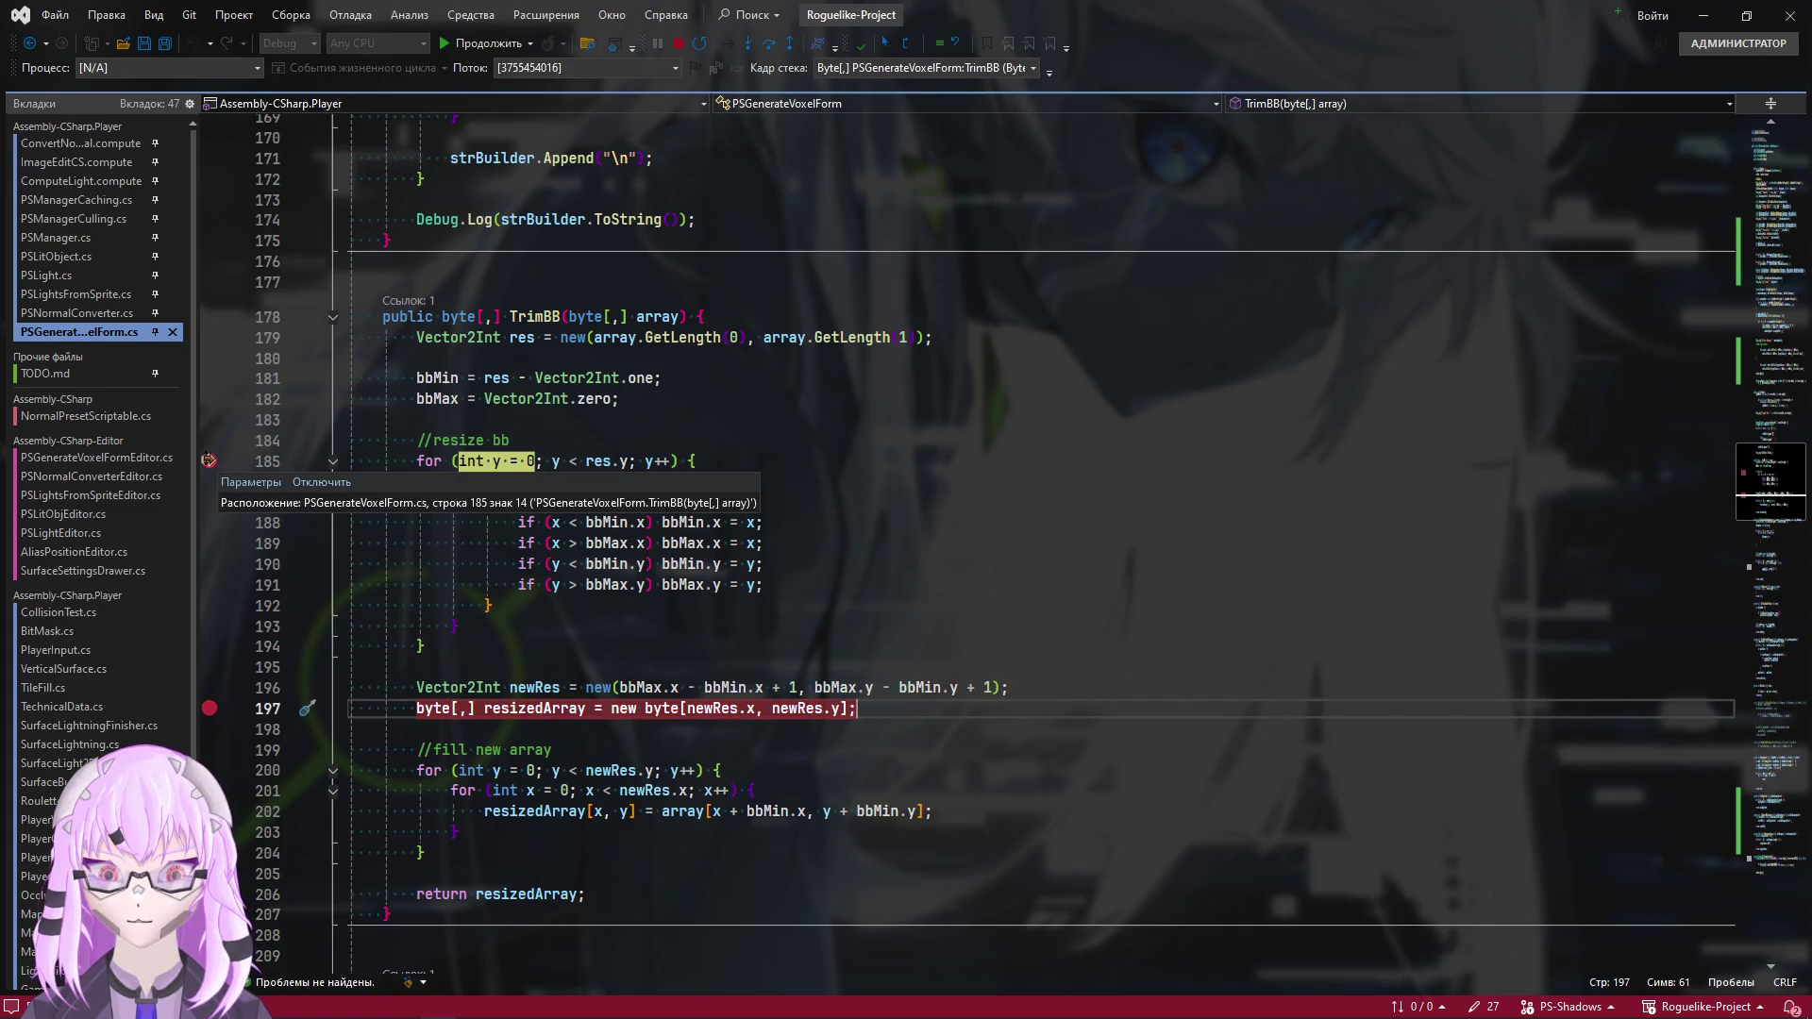
# Remove the line 185 breakpoint, continue to line 197 and expand the alpha array's values
pyautogui.click(208, 460)
pyautogui.press('F5')
pyautogui.scroll(-2, 859, 553)
pyautogui.moveTo(534, 568)
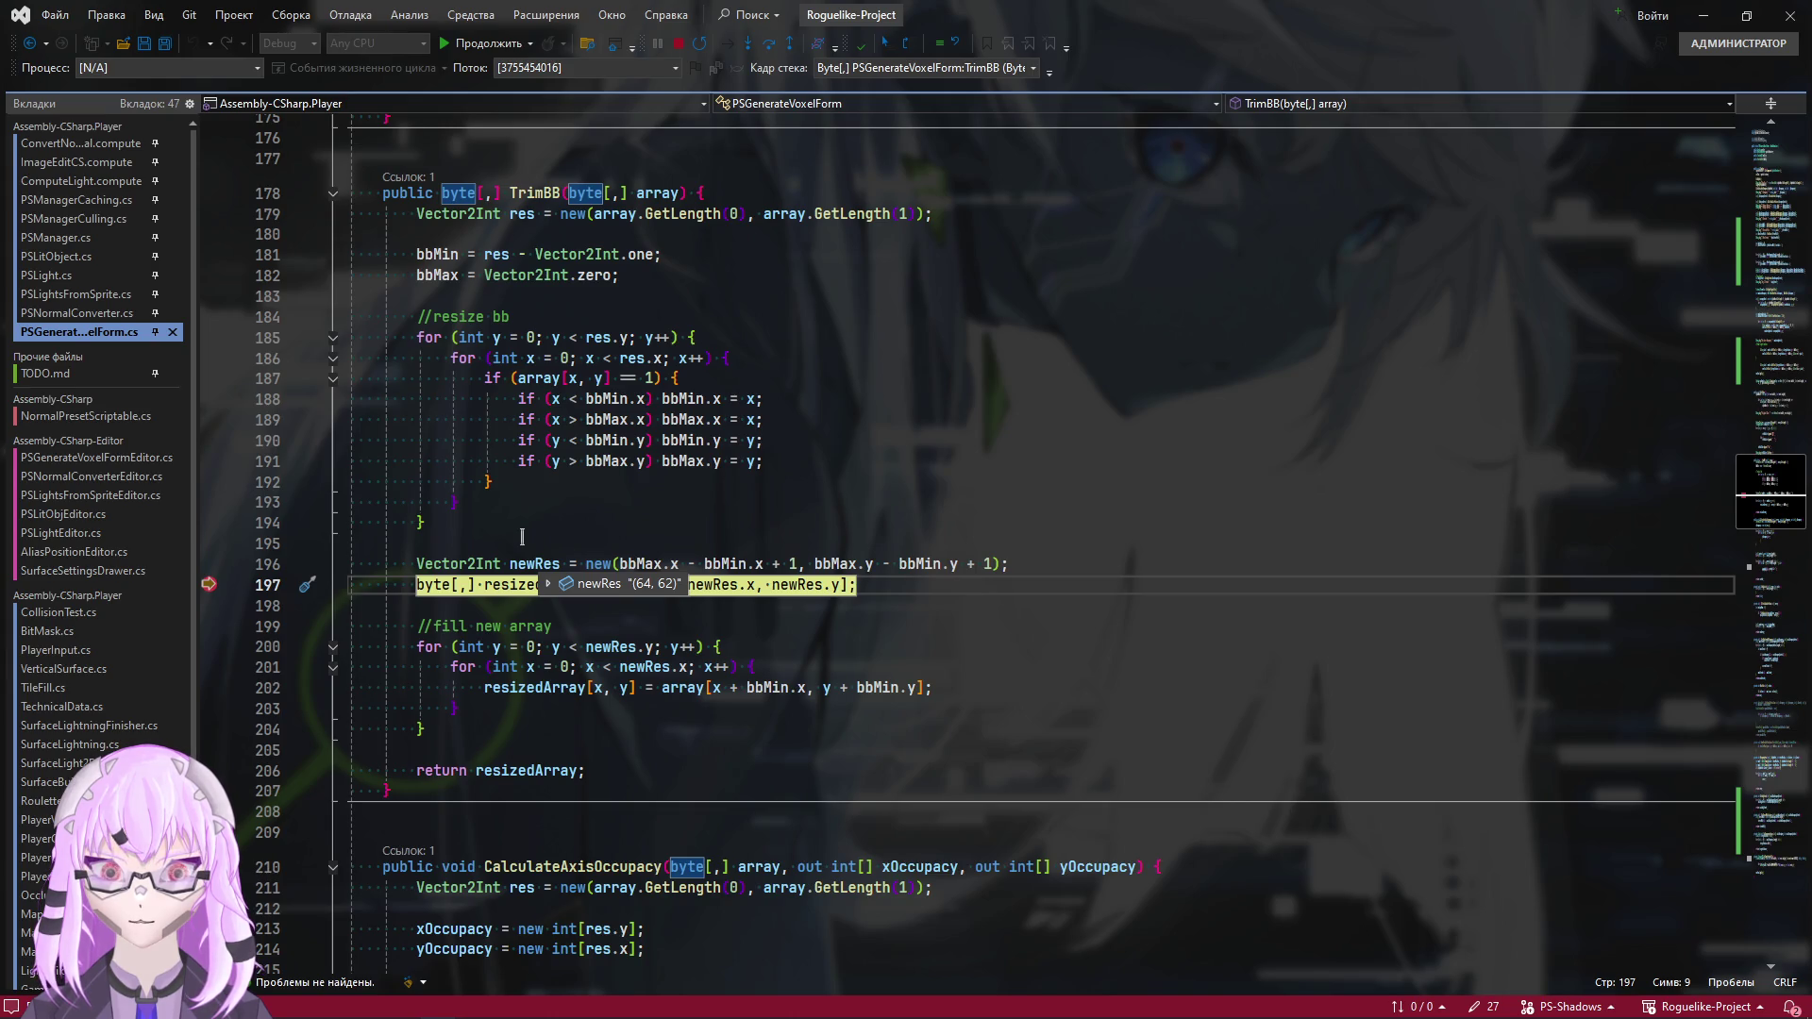
pyautogui.moveTo(616, 214)
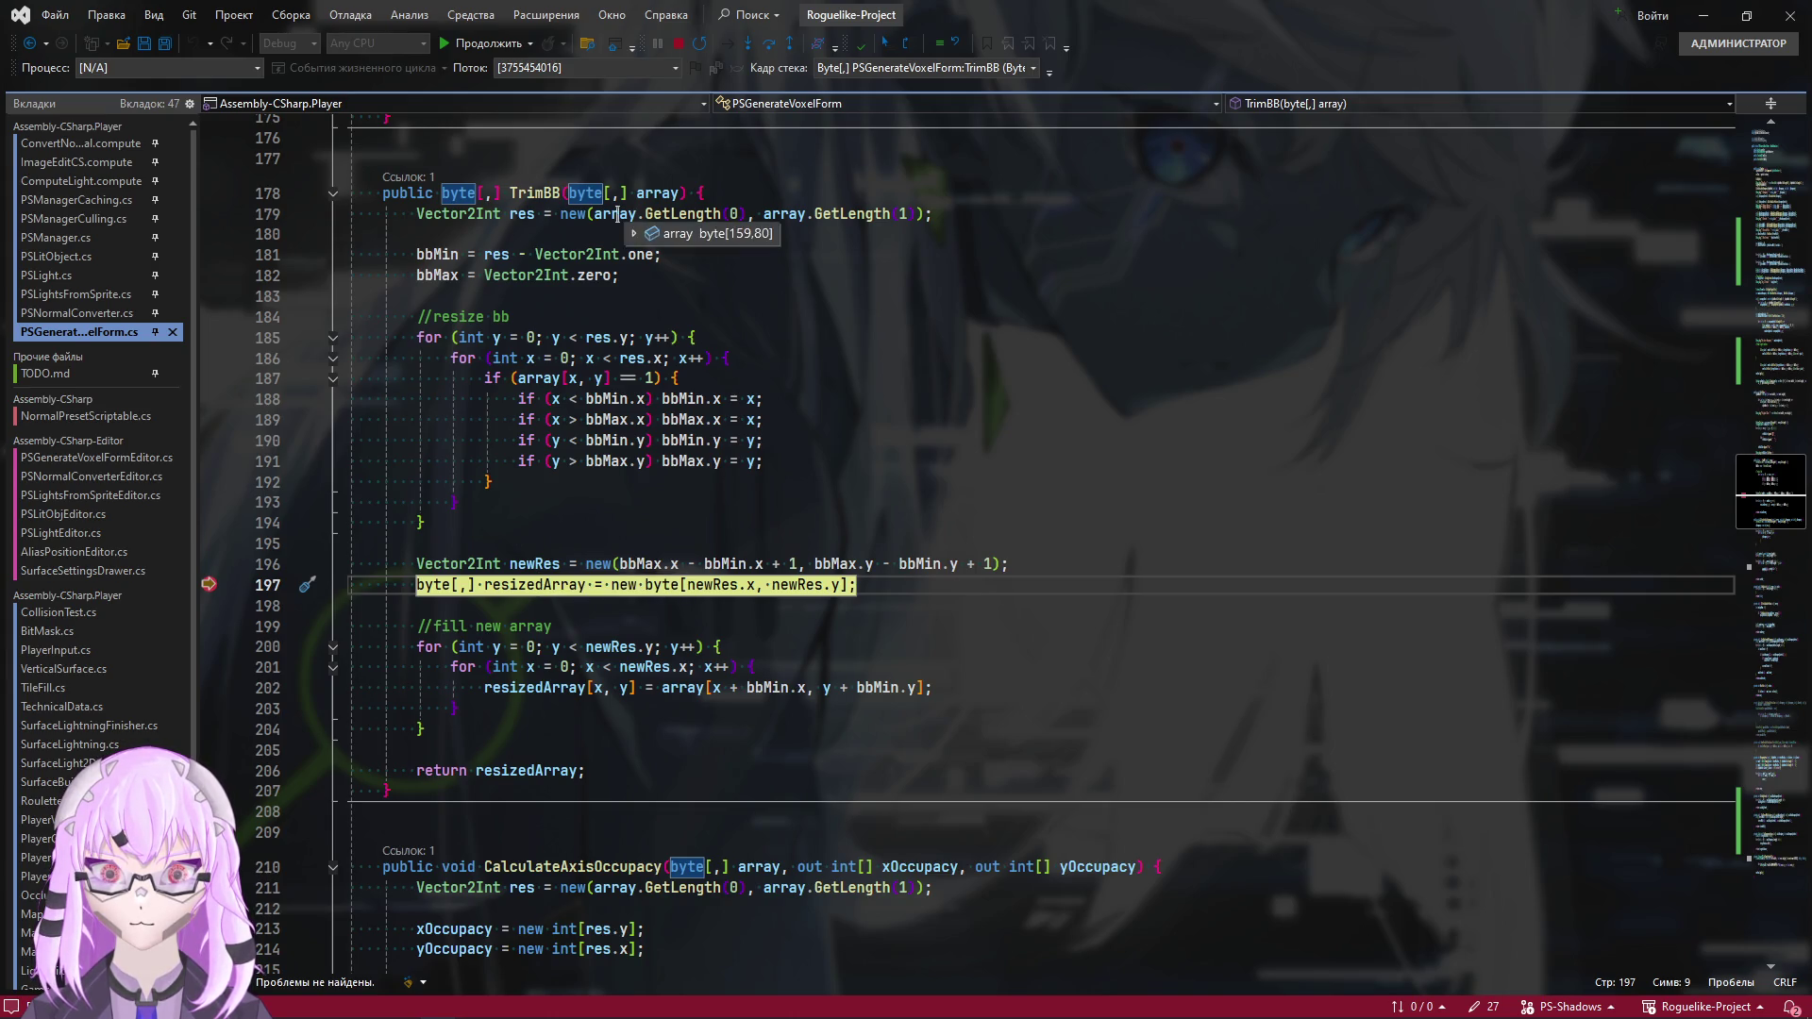
pyautogui.click(634, 235)
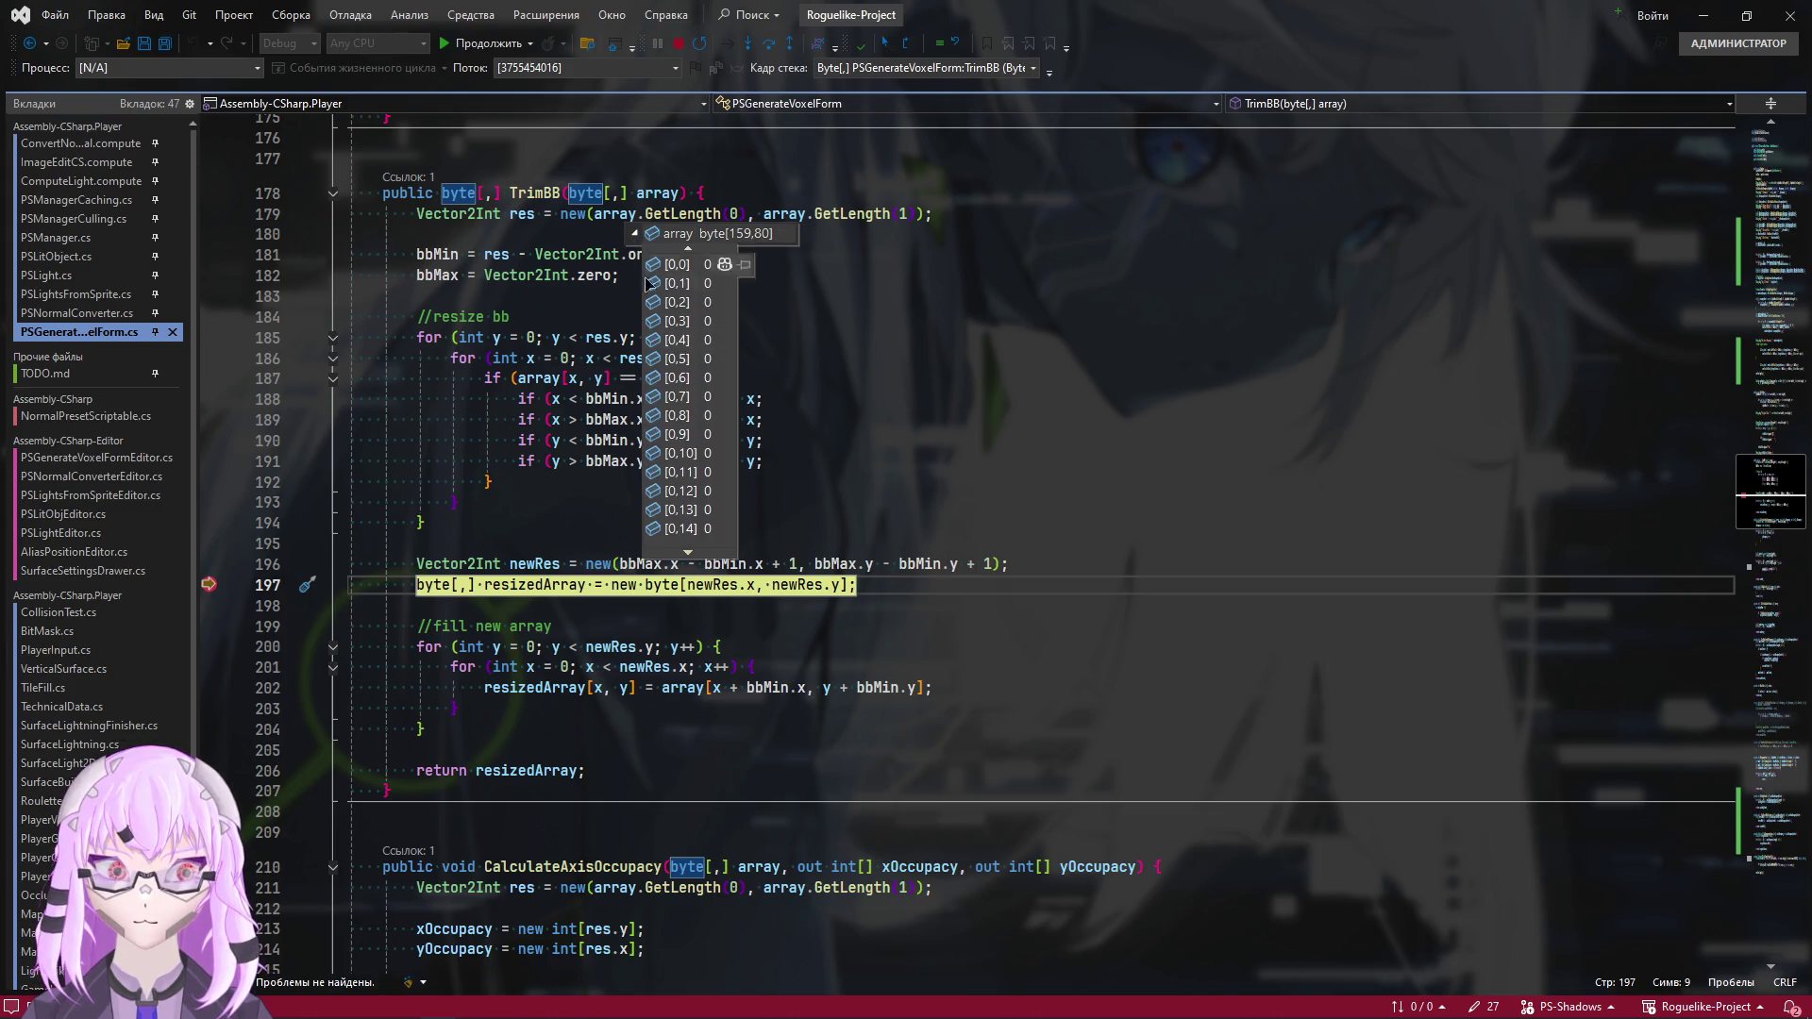
pyautogui.click(688, 553)
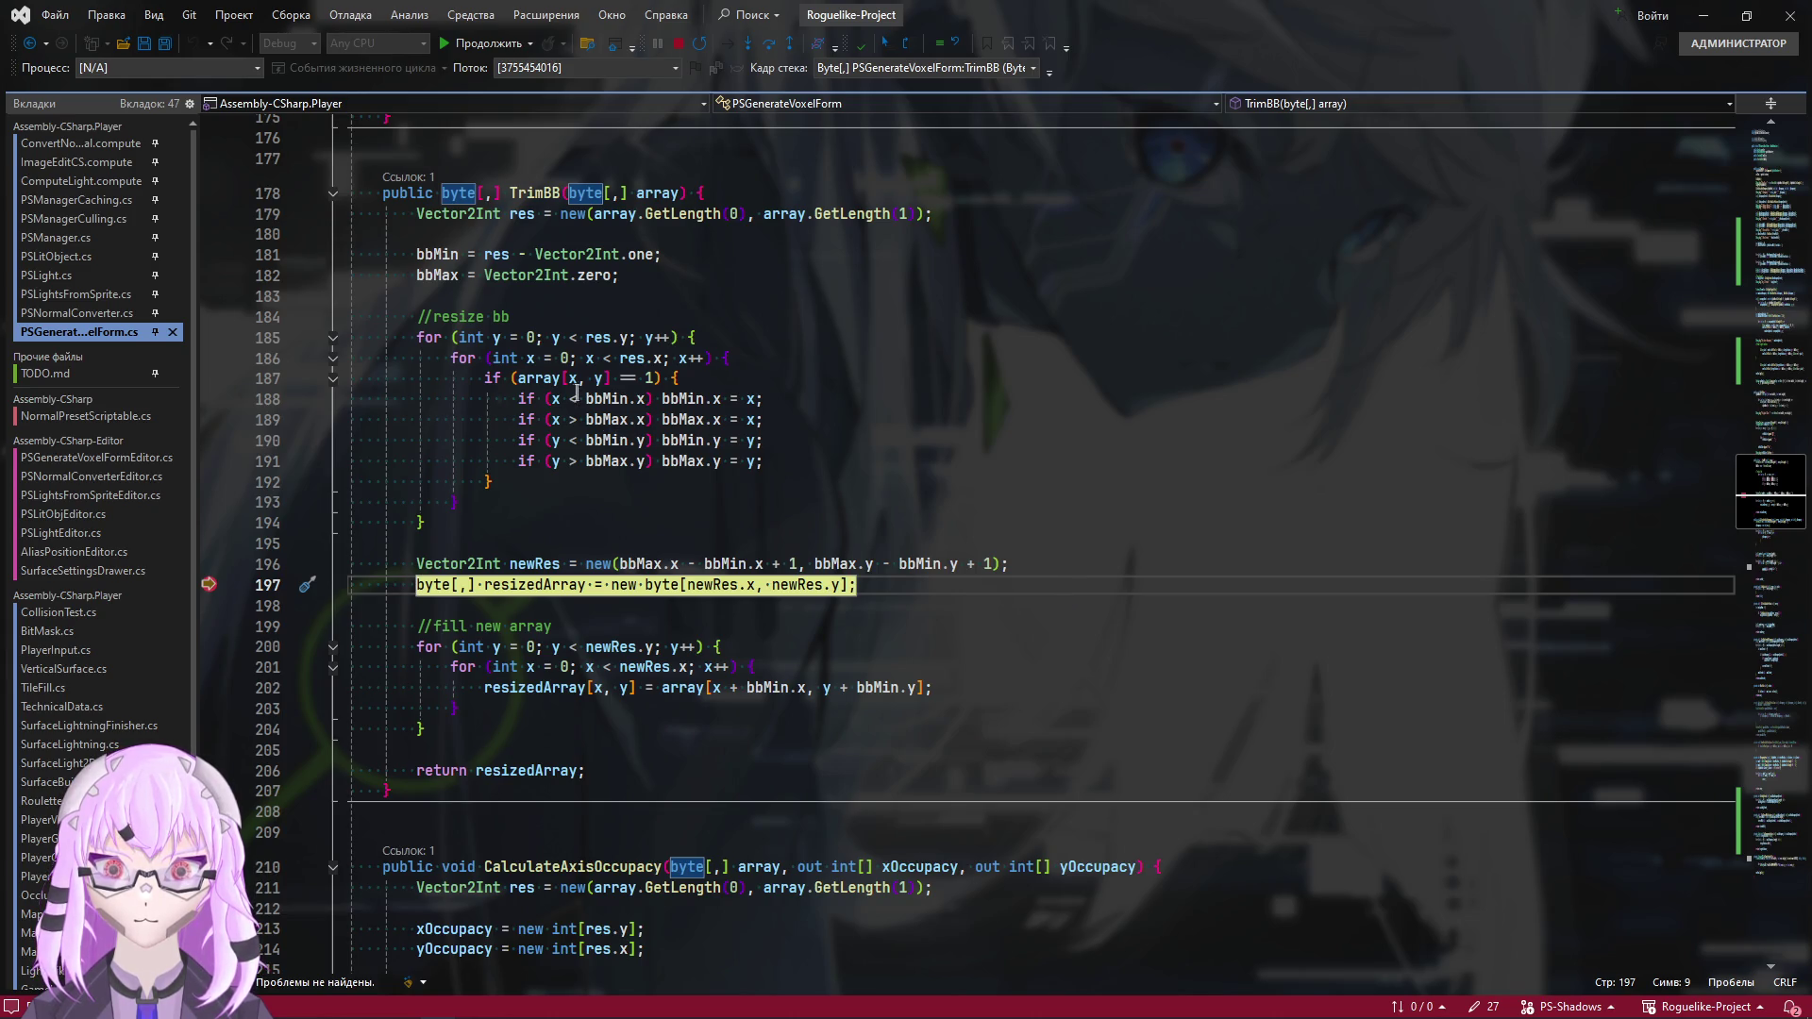
# Read the bbMin (16, 10), bbMax (79, 71) and newRes (64, 62) values
pyautogui.moveTo(600, 395)
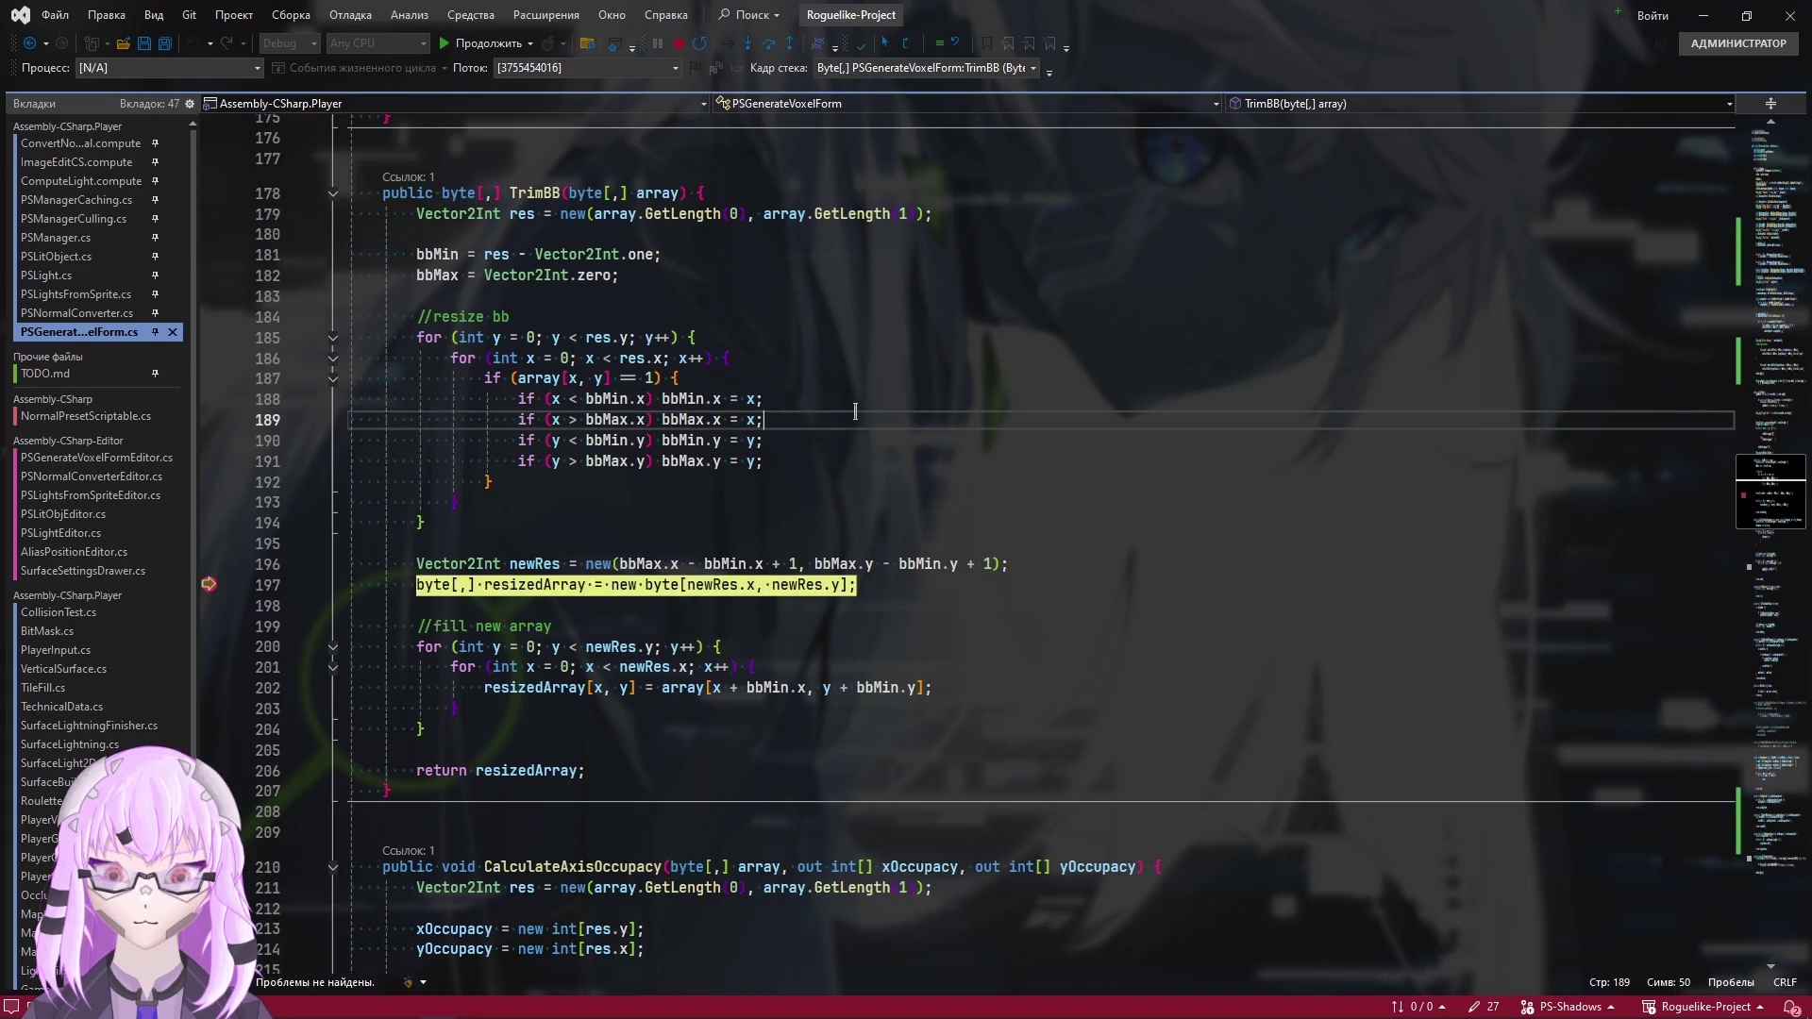
pyautogui.click(823, 398)
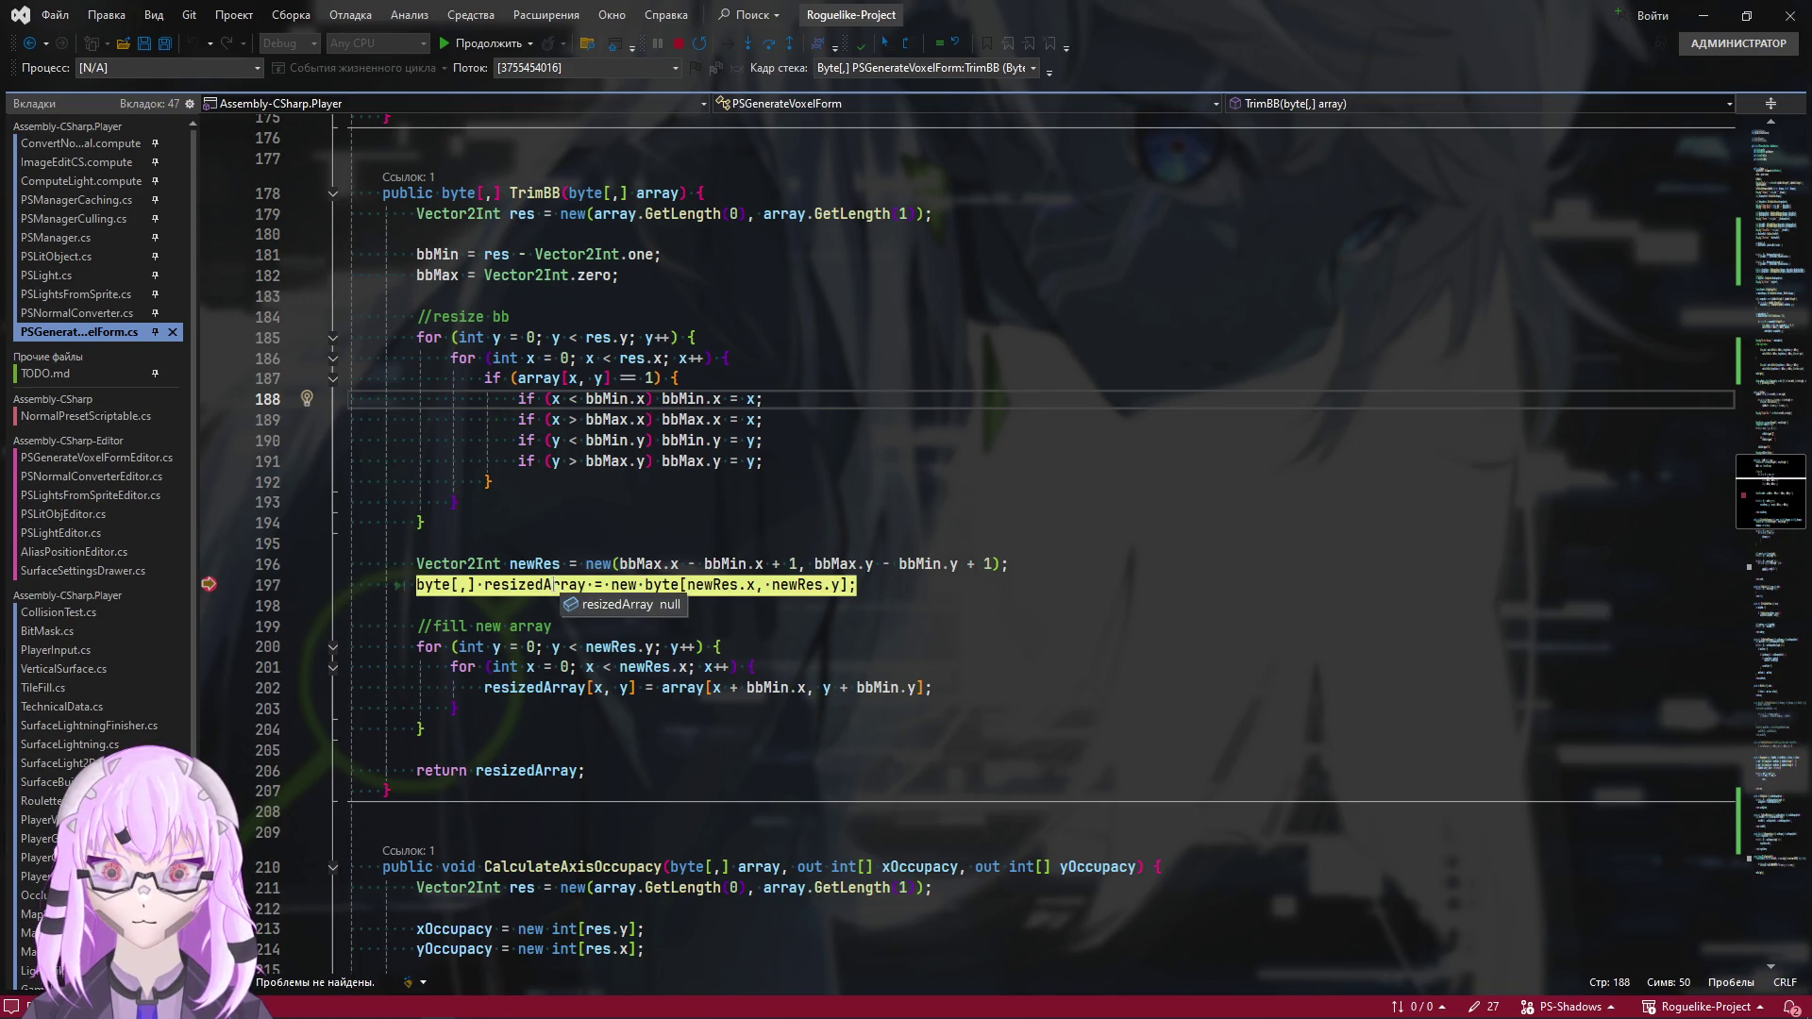
pyautogui.click(934, 627)
pyautogui.click(933, 655)
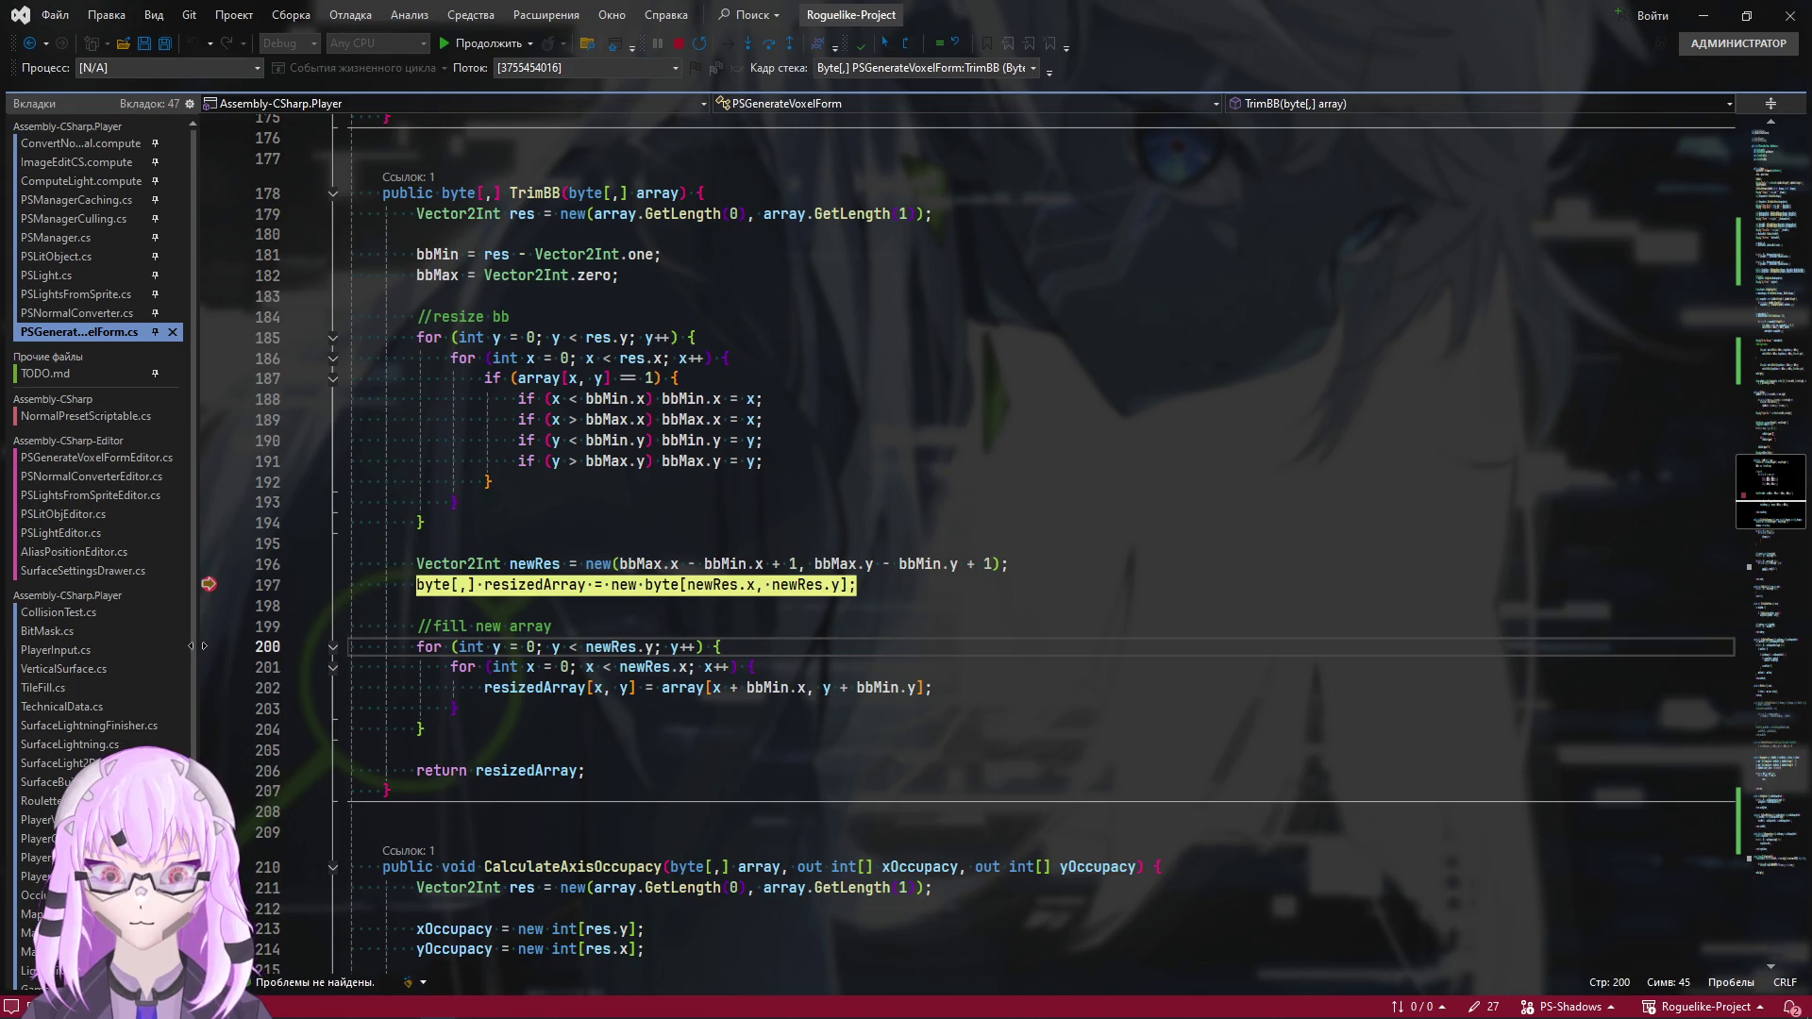
pyautogui.doubleClick(621, 649)
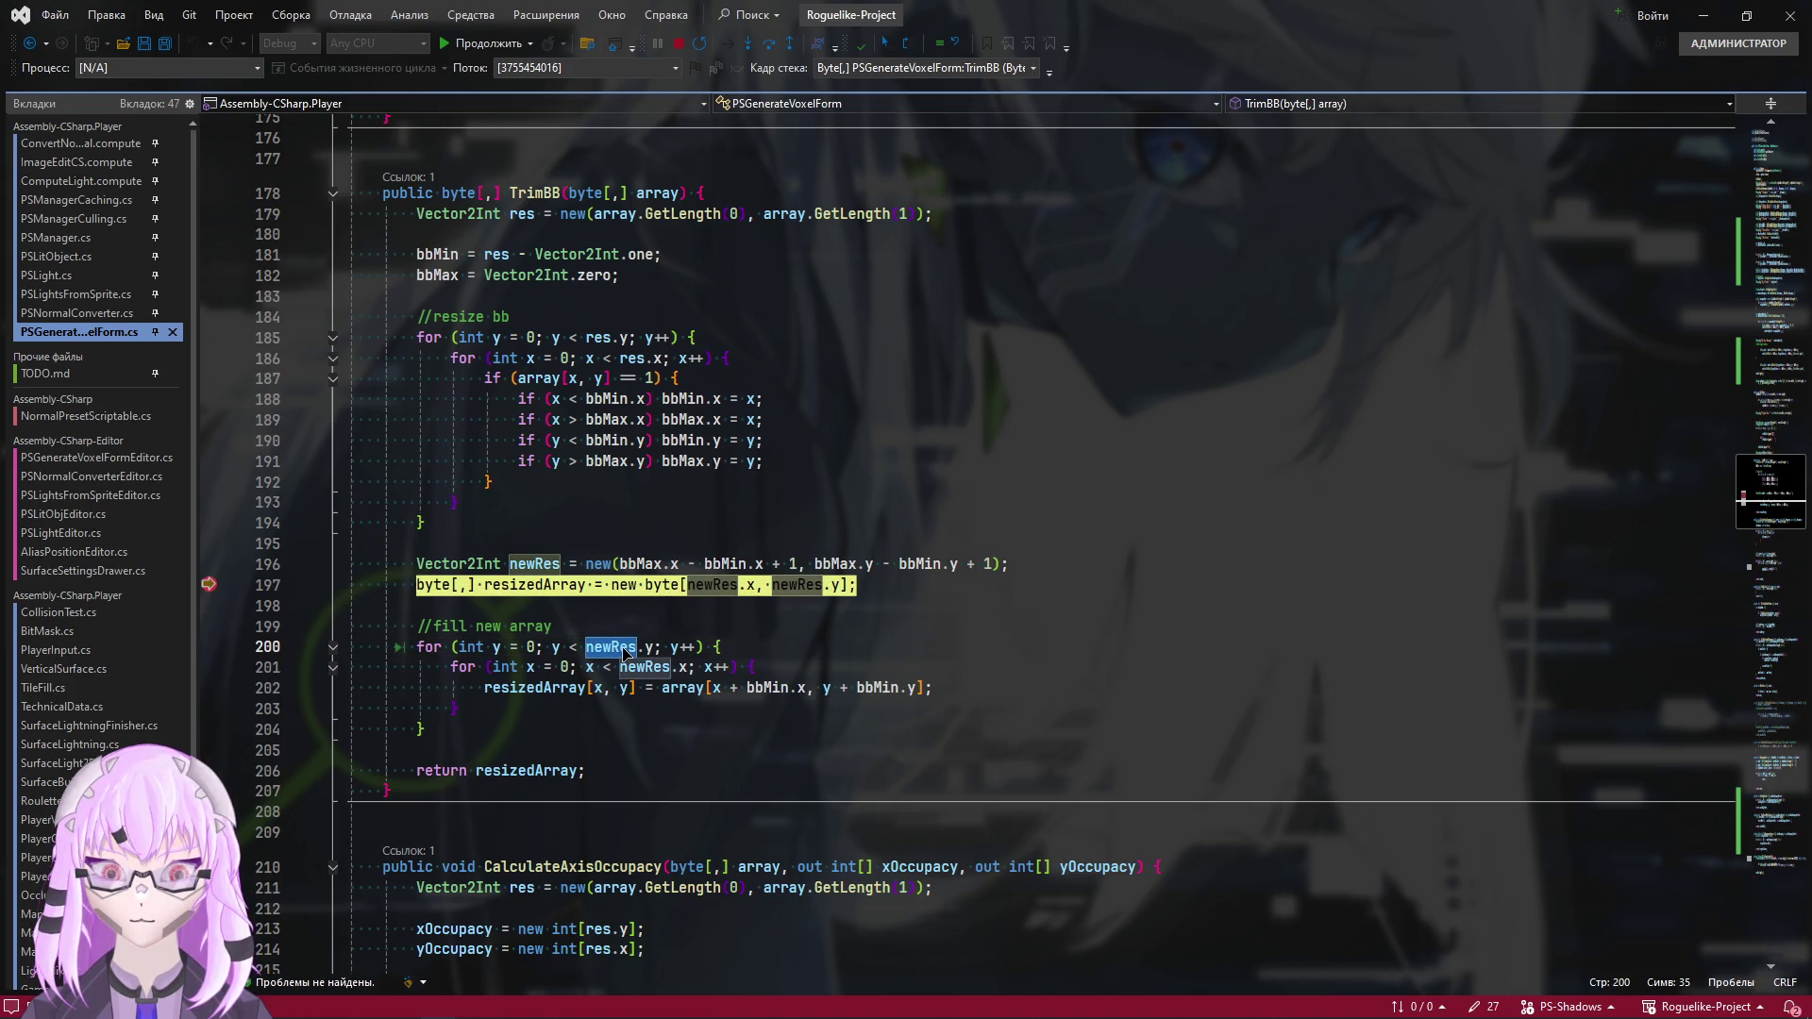
pyautogui.moveTo(730, 568)
pyautogui.moveTo(648, 564)
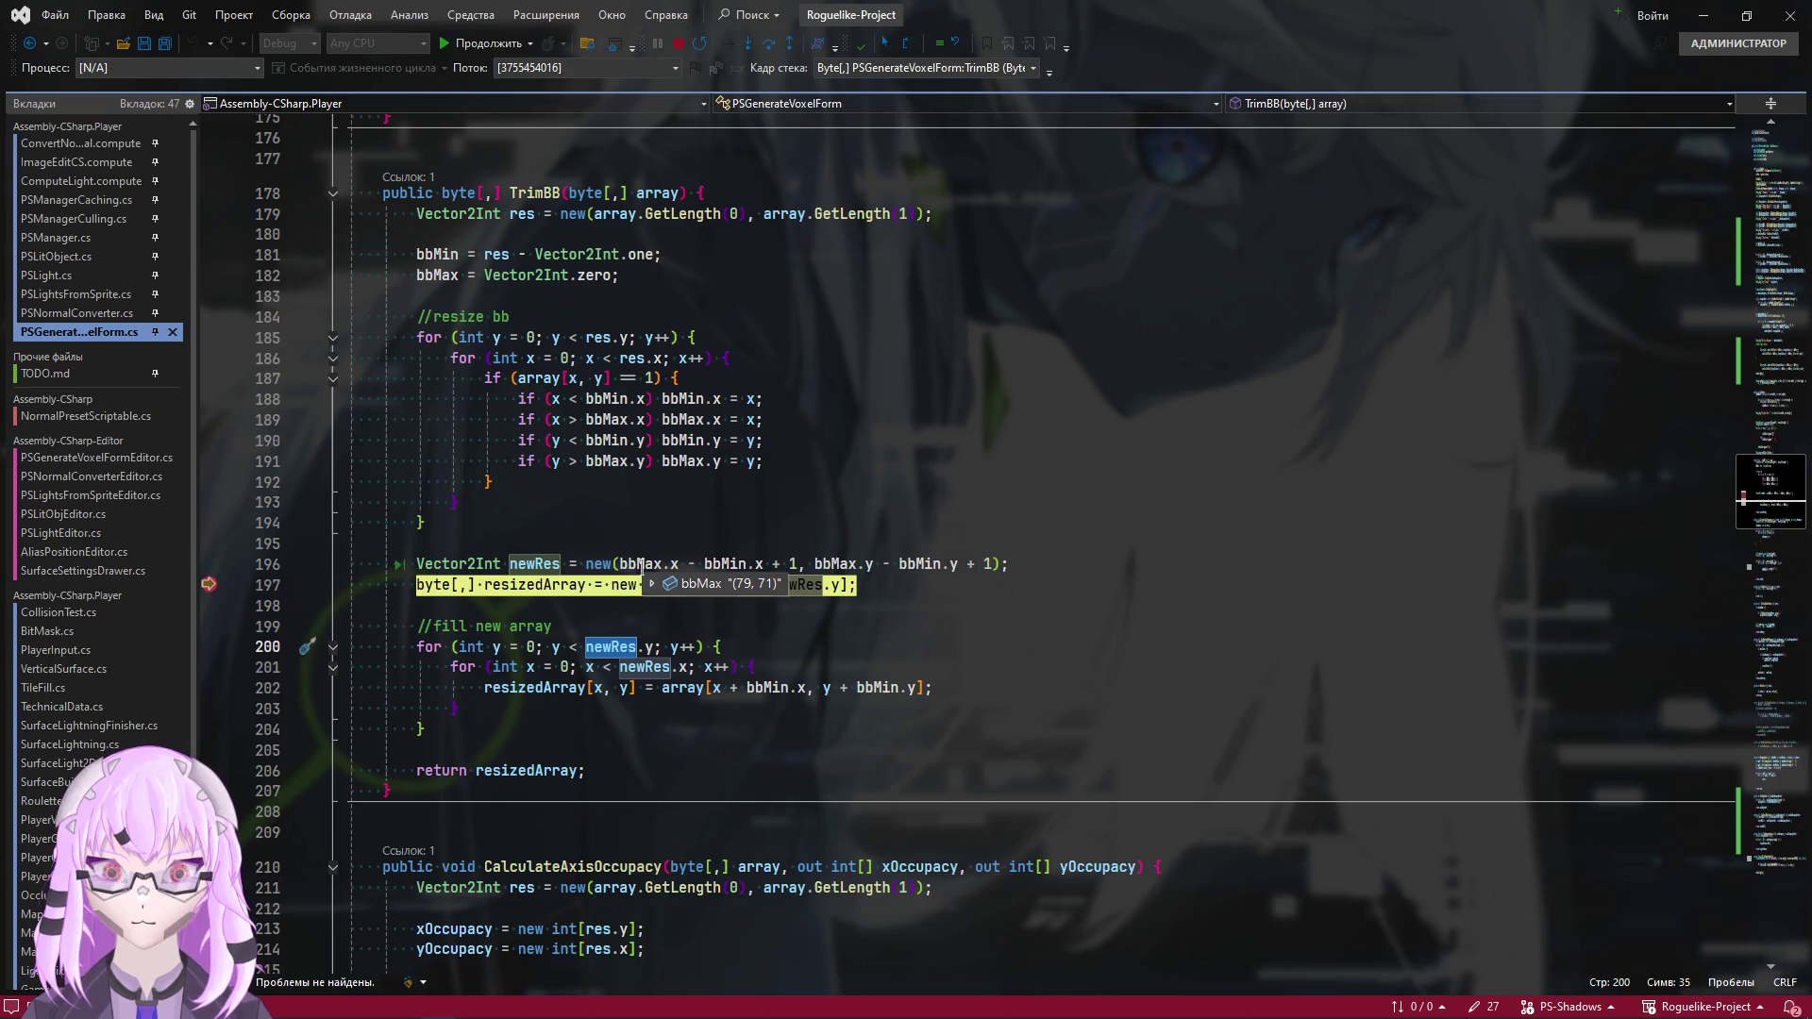
pyautogui.click(773, 359)
pyautogui.scroll(2, 814, 466)
pyautogui.click(814, 466)
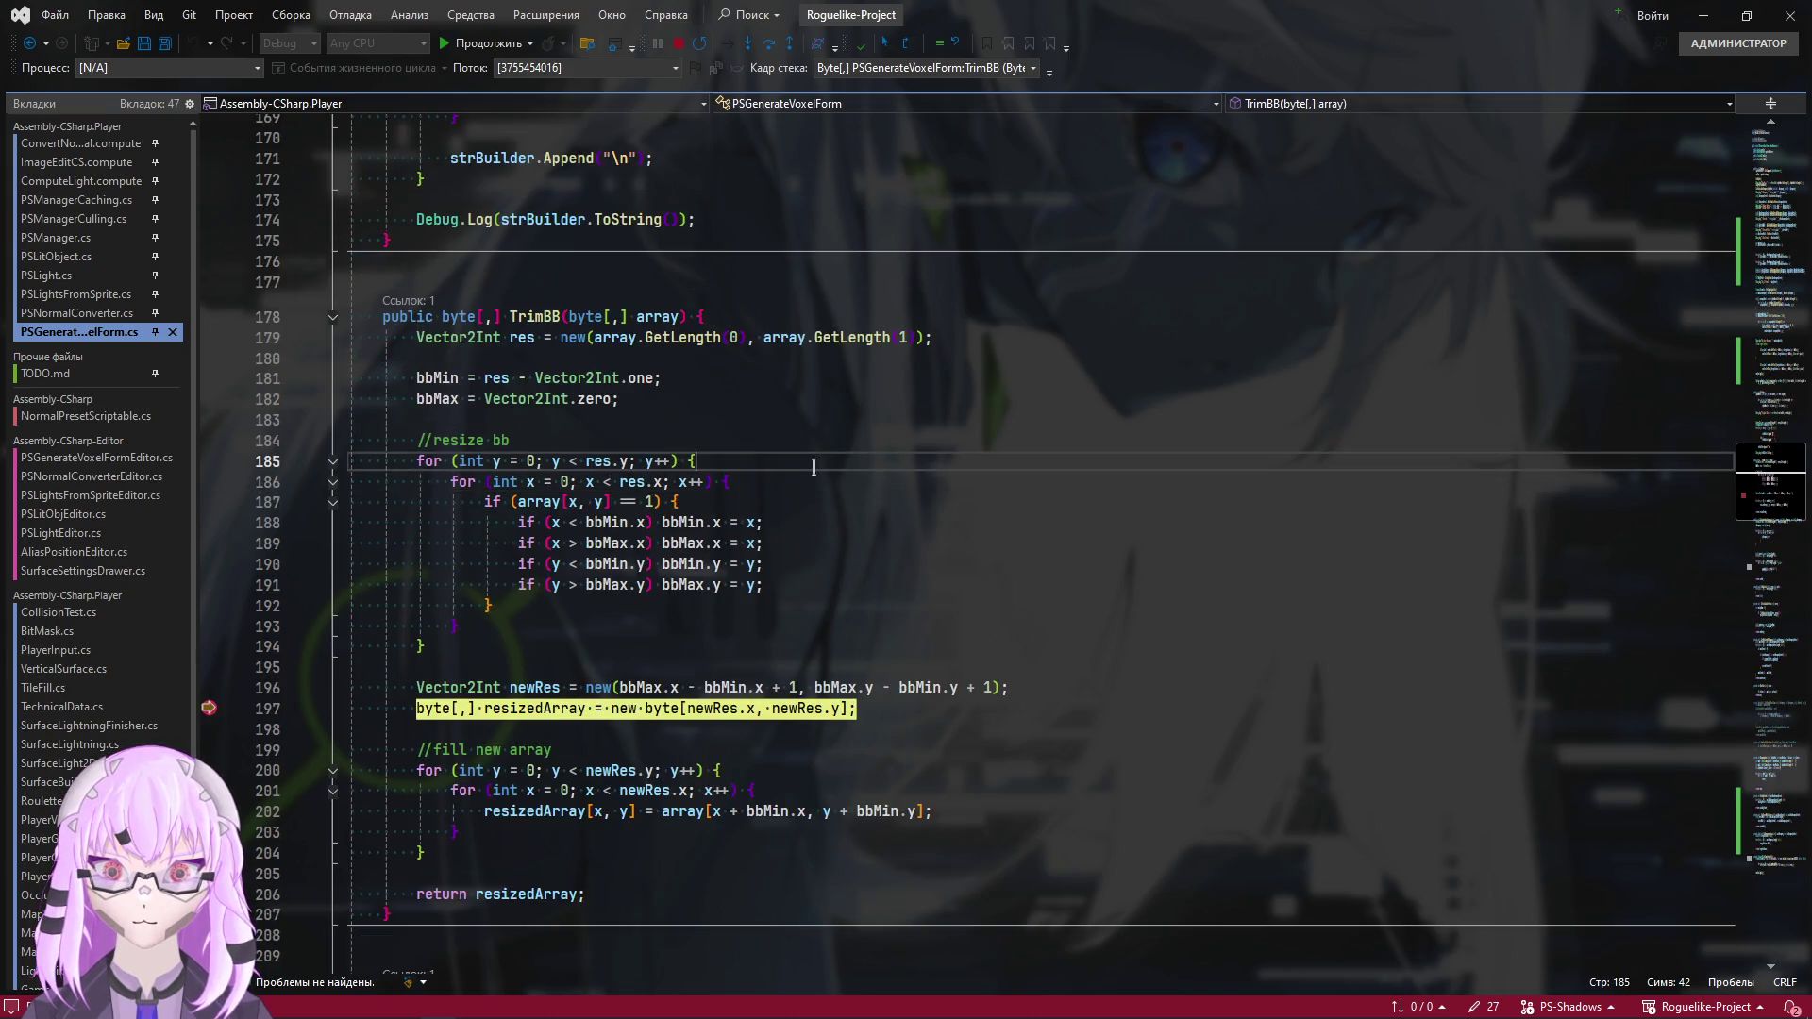
# Confirm LogArray's res and array are 159 by 80, then switch to the busy Unity editor
pyautogui.scroll(9, 813, 466)
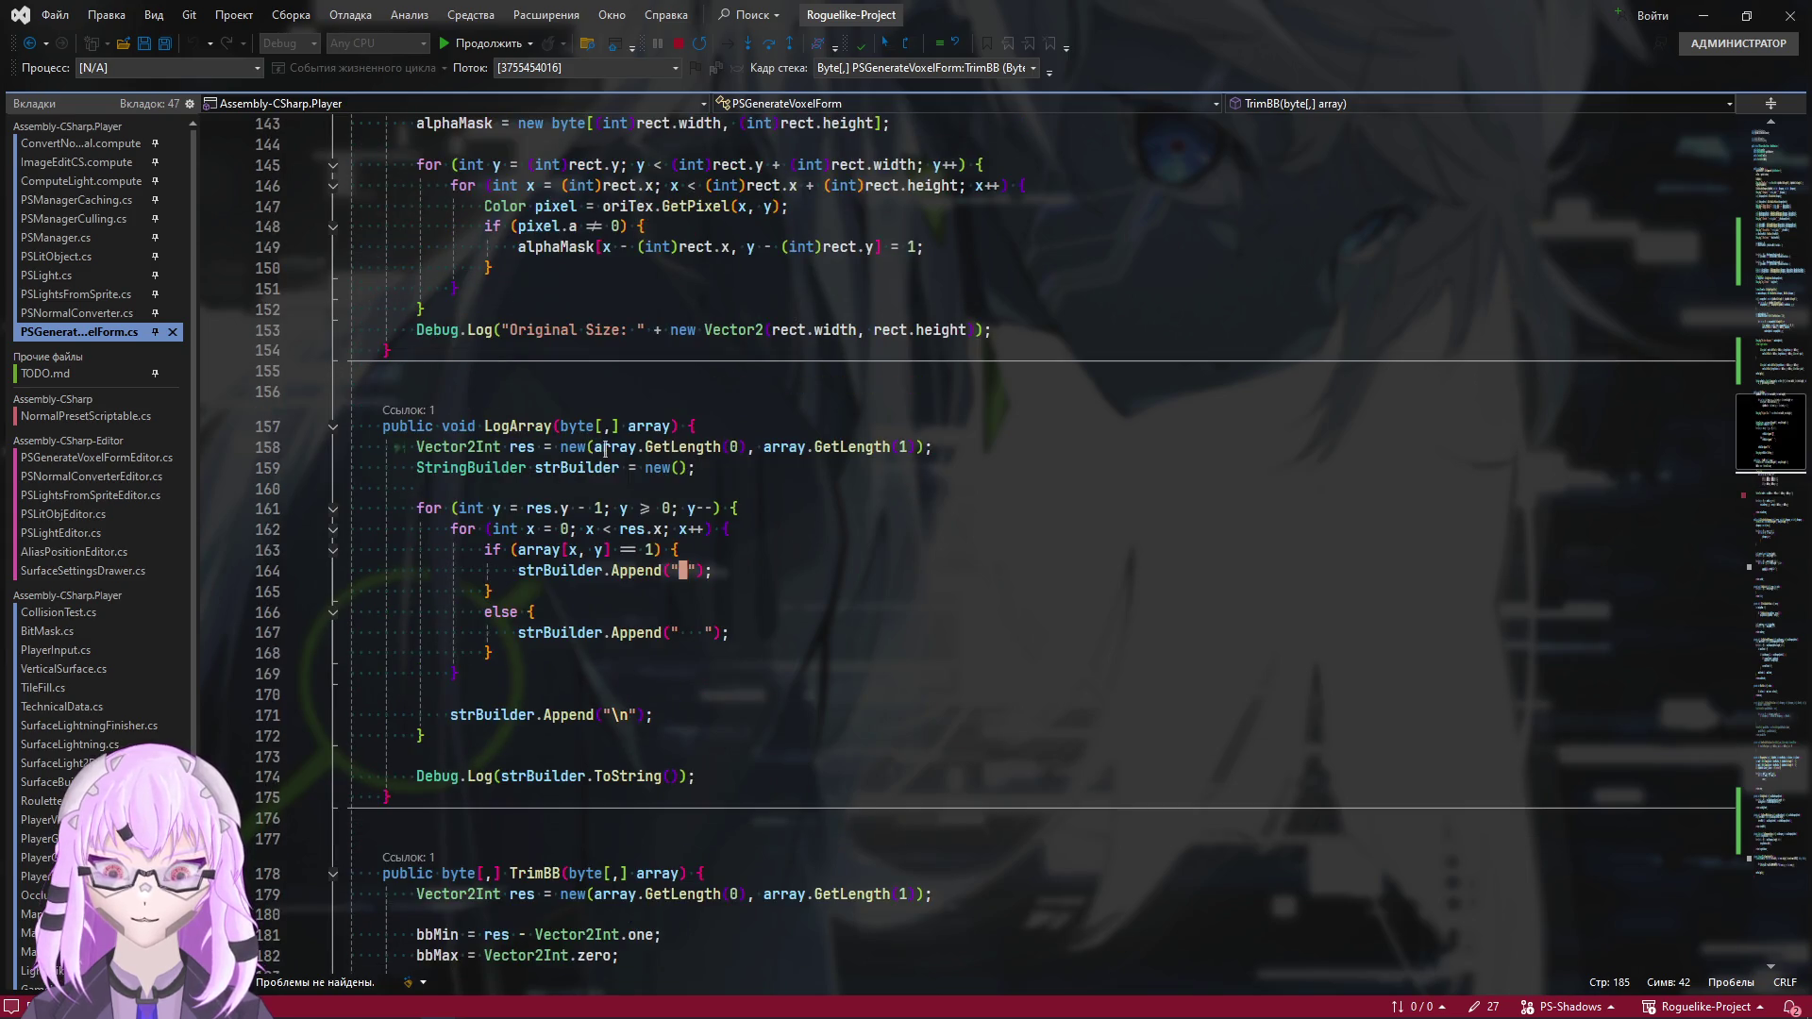
pyautogui.scroll(-2, 685, 535)
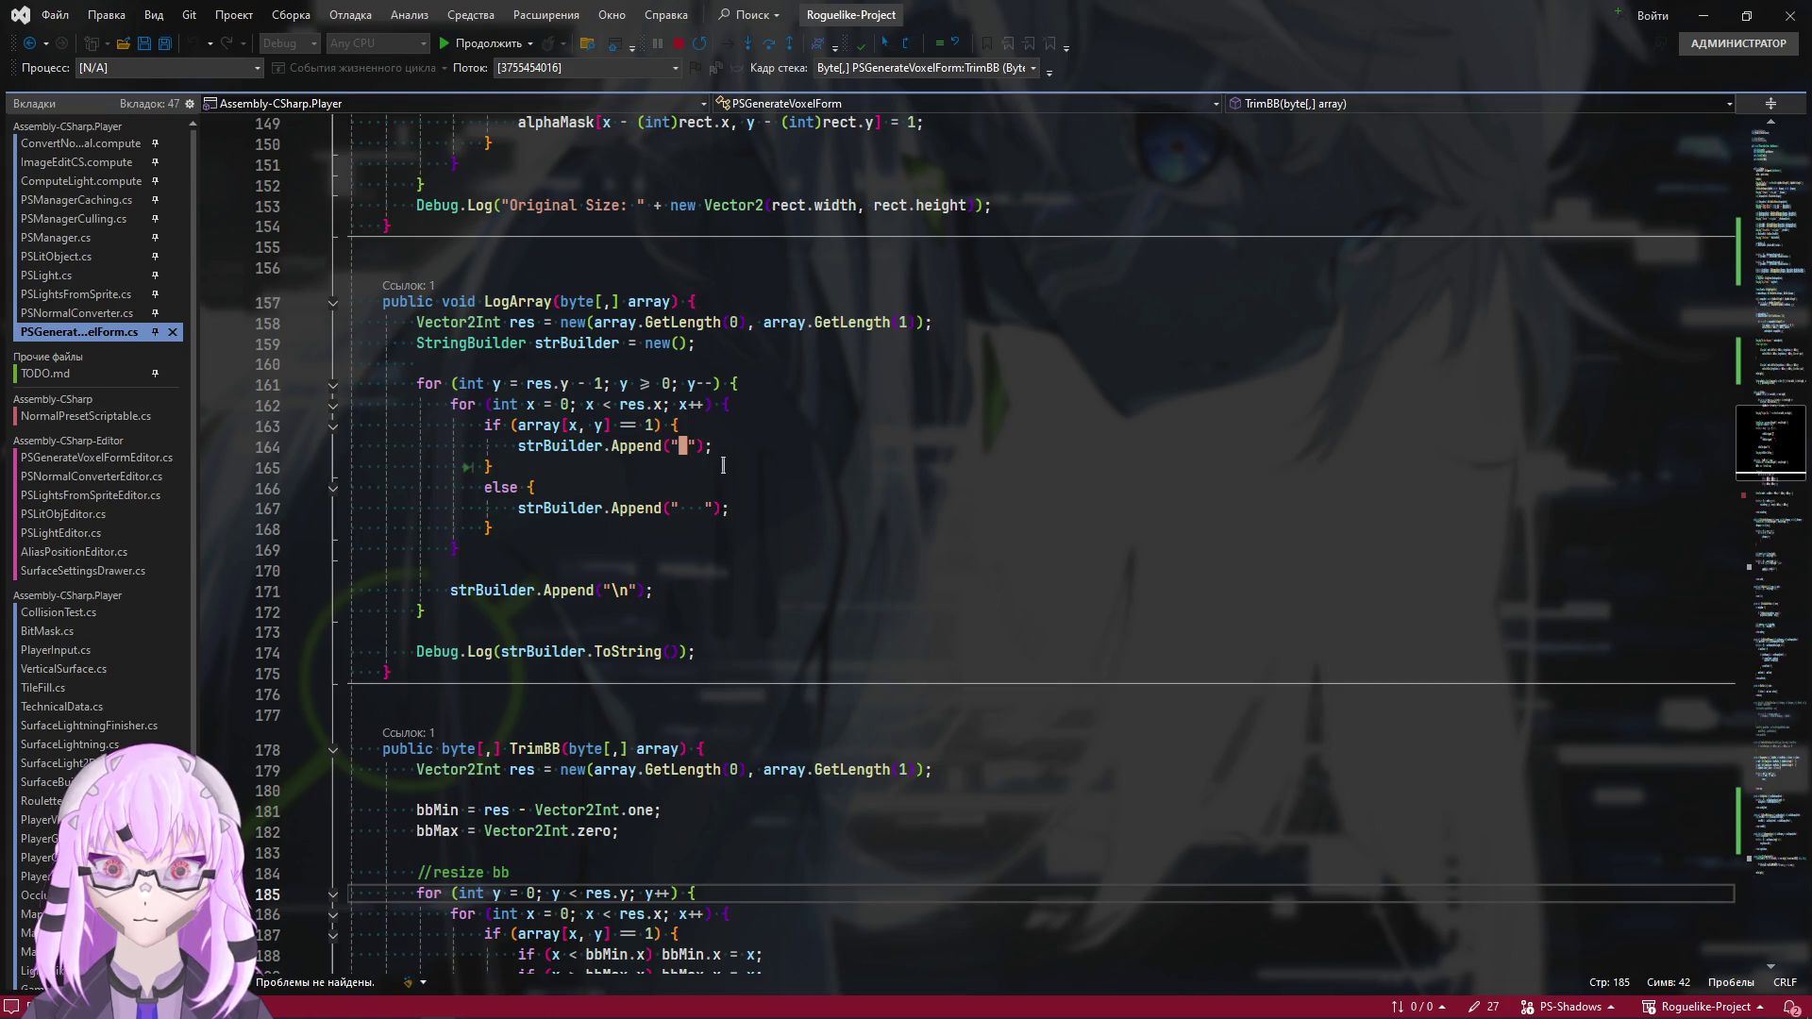
pyautogui.scroll(1, 723, 465)
pyautogui.moveTo(637, 462)
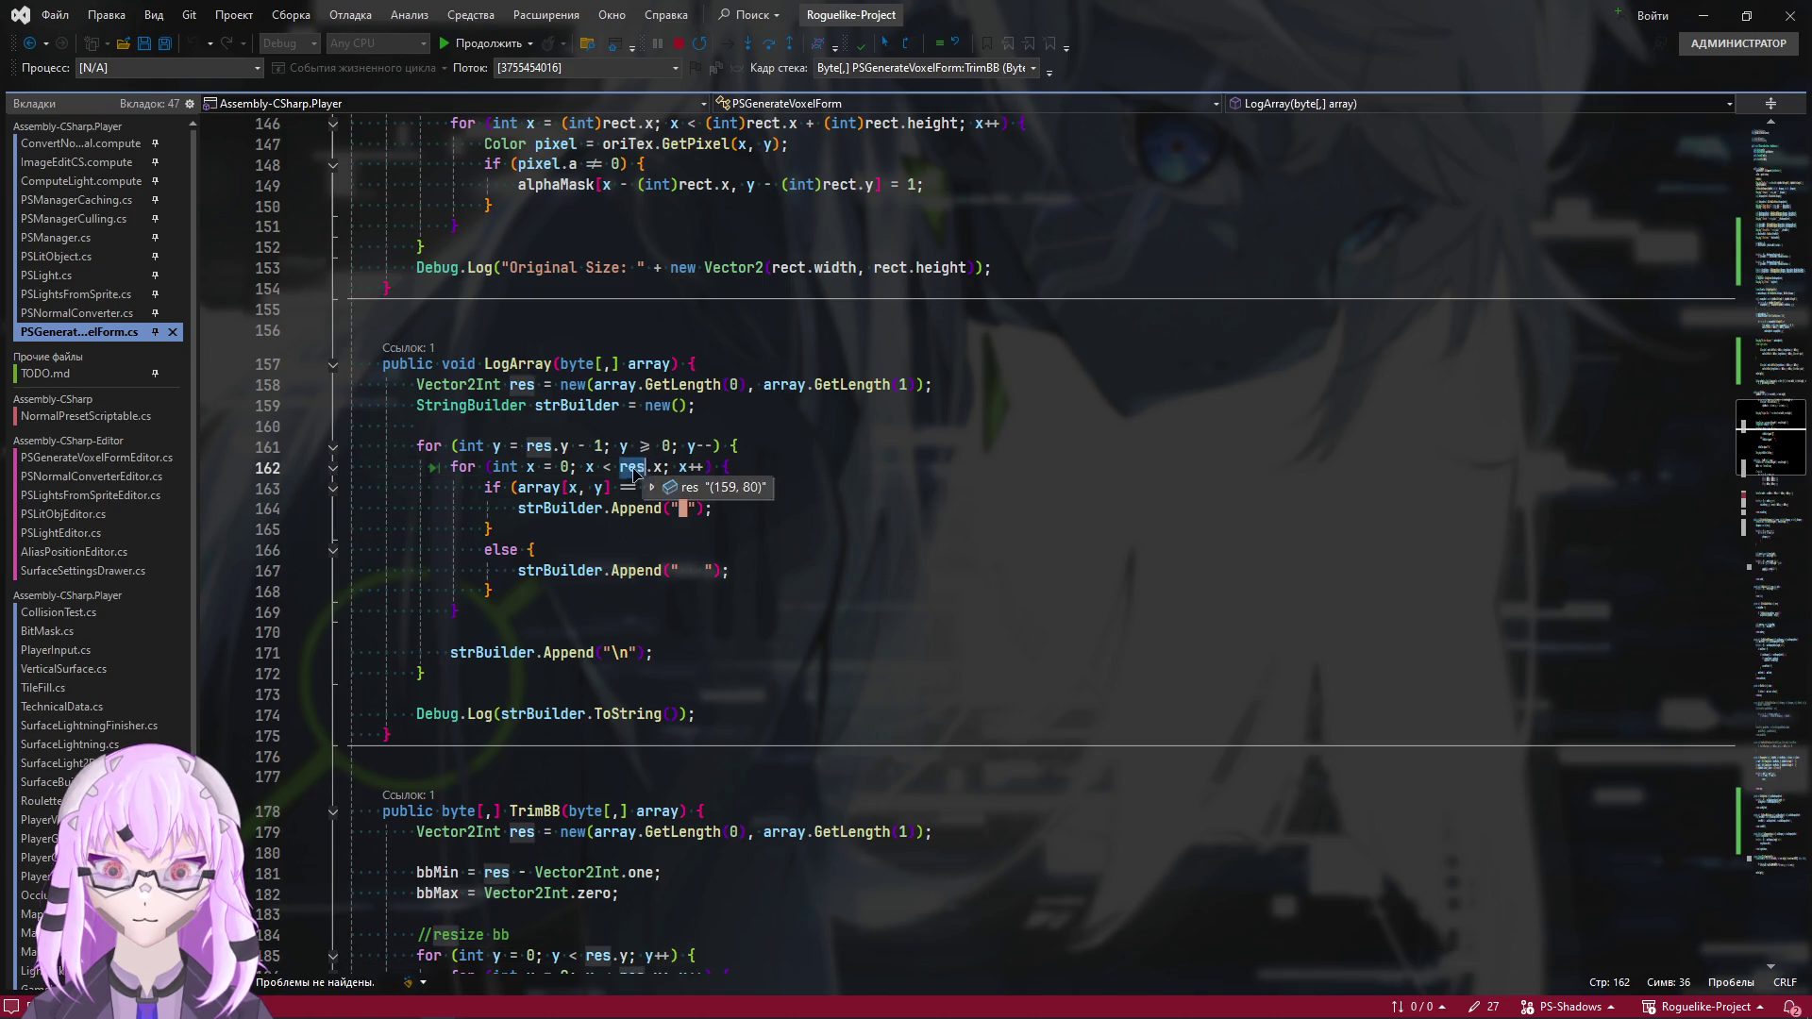
pyautogui.click(677, 502)
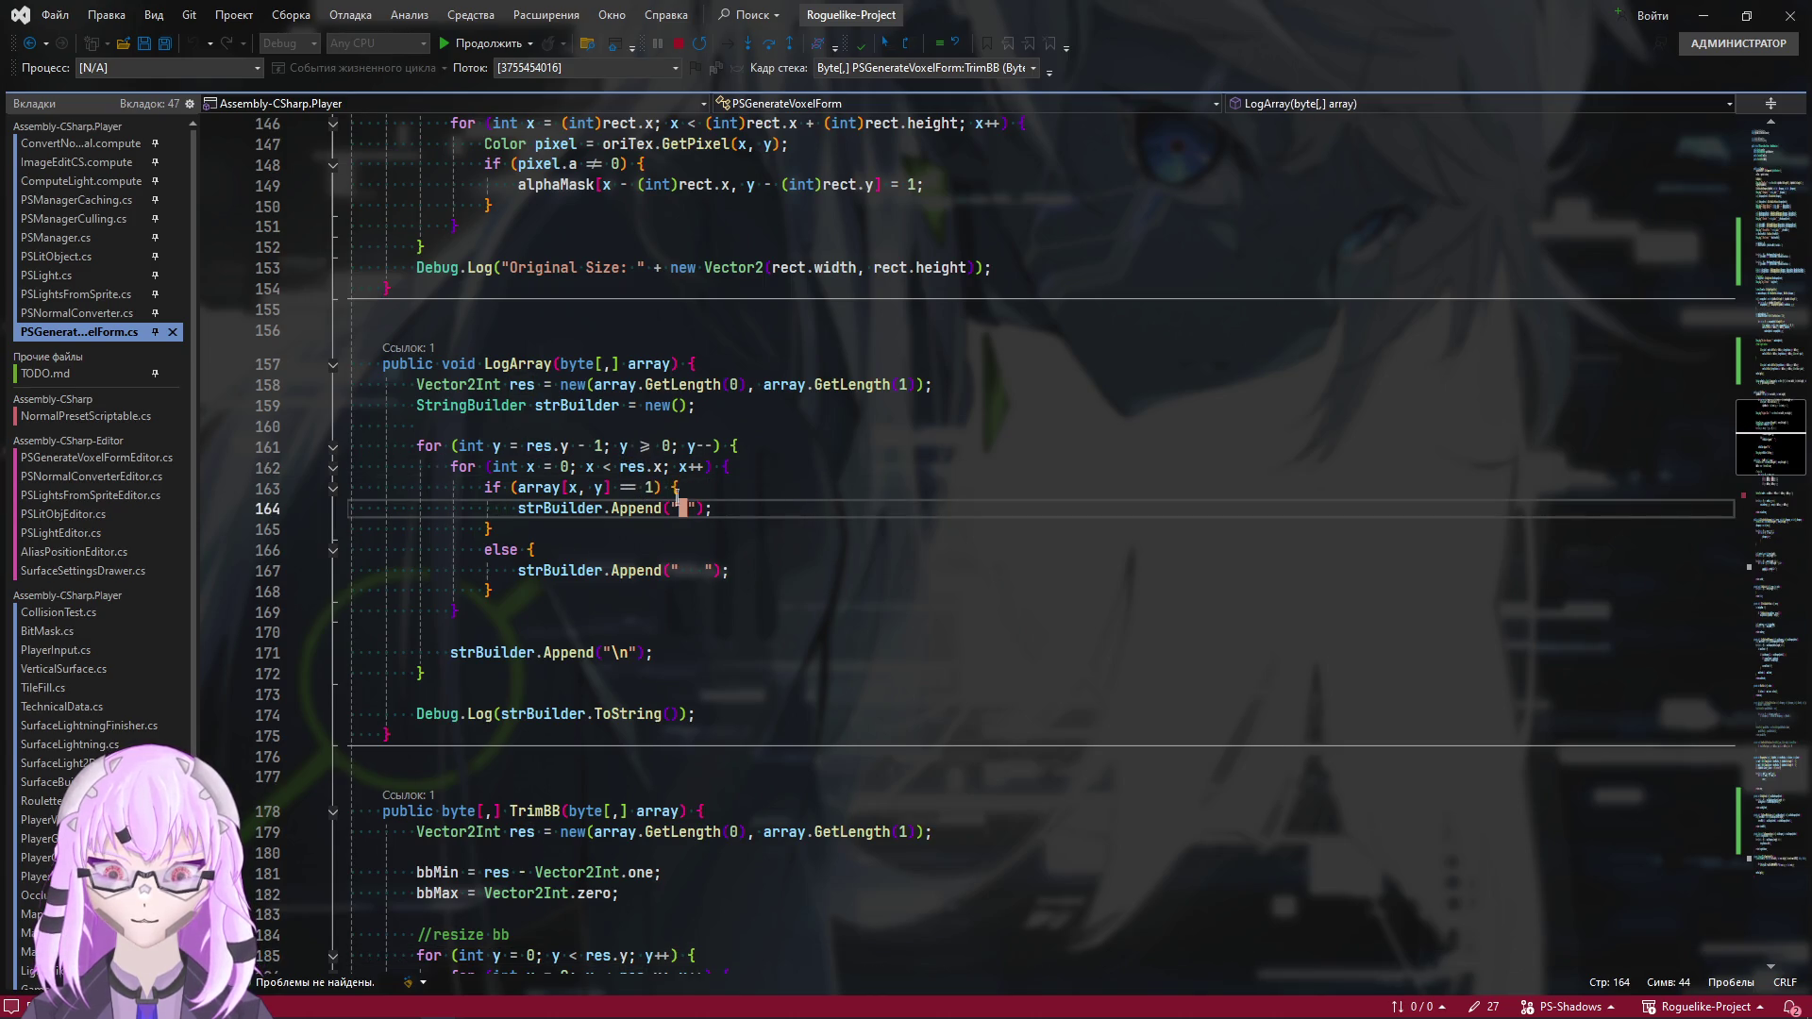
pyautogui.click(529, 487)
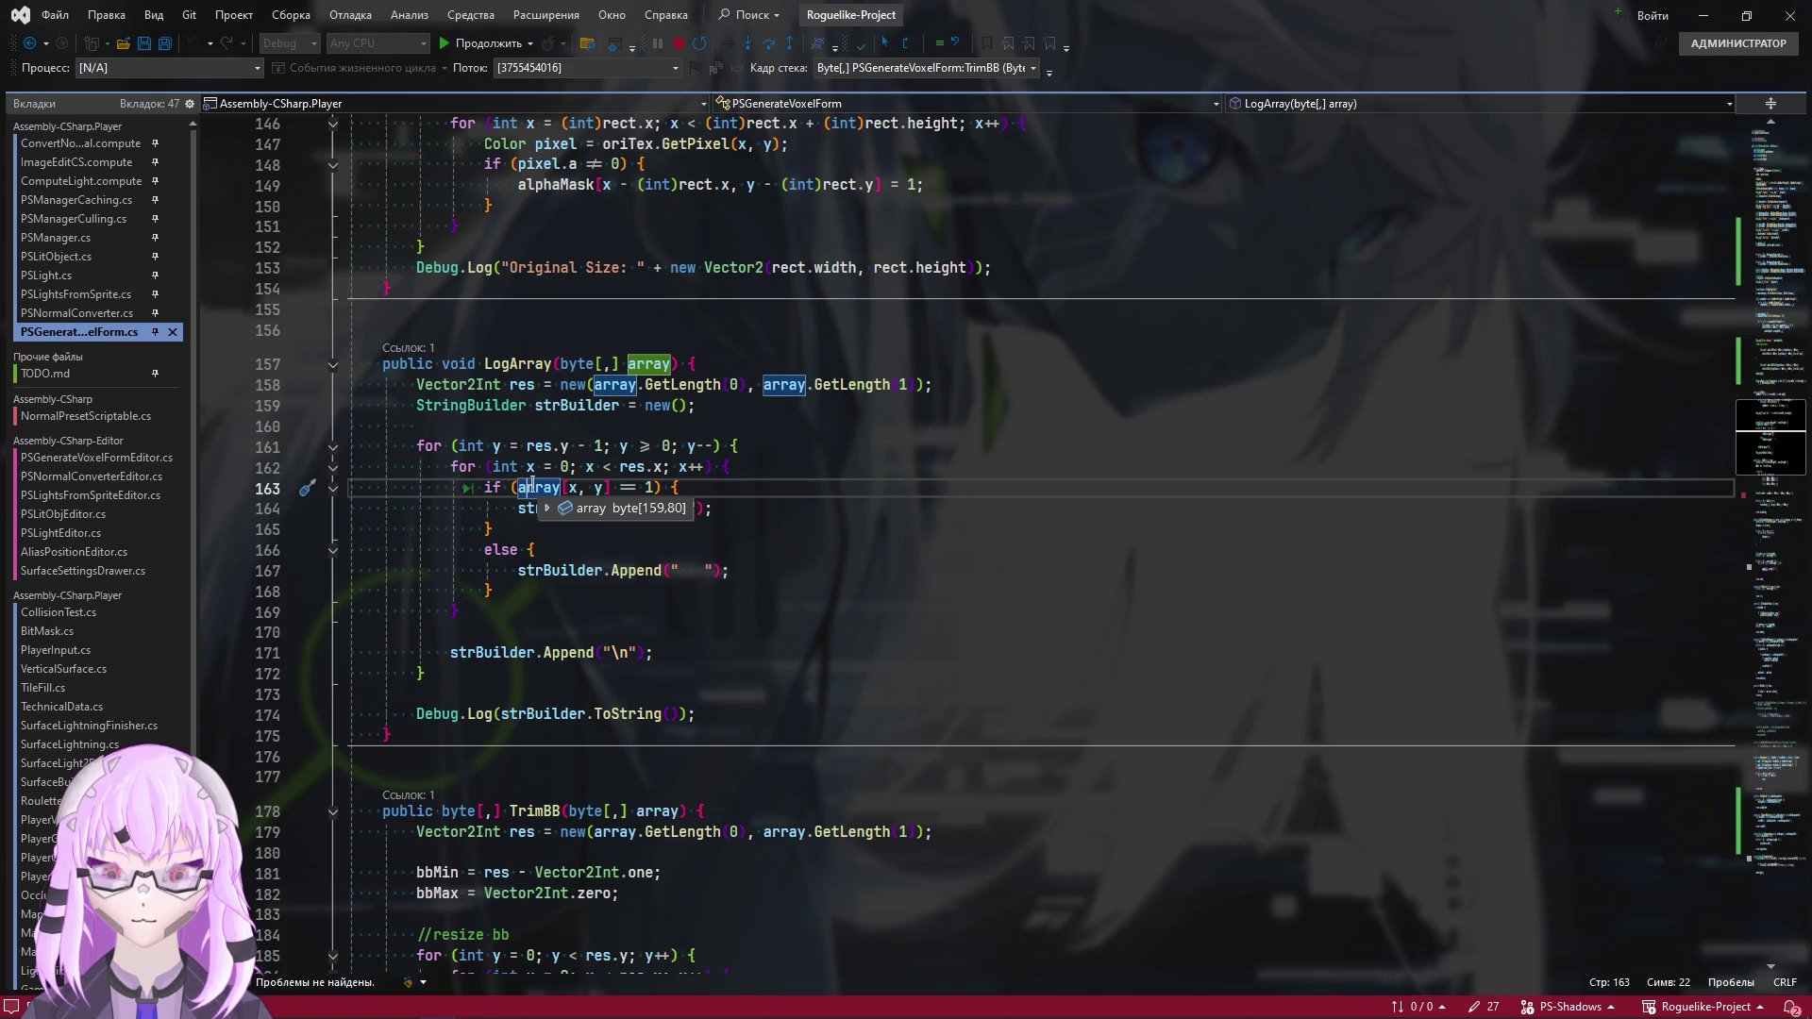
pyautogui.doubleClick(531, 486)
pyautogui.scroll(1, 813, 554)
pyautogui.scroll(-1, 813, 555)
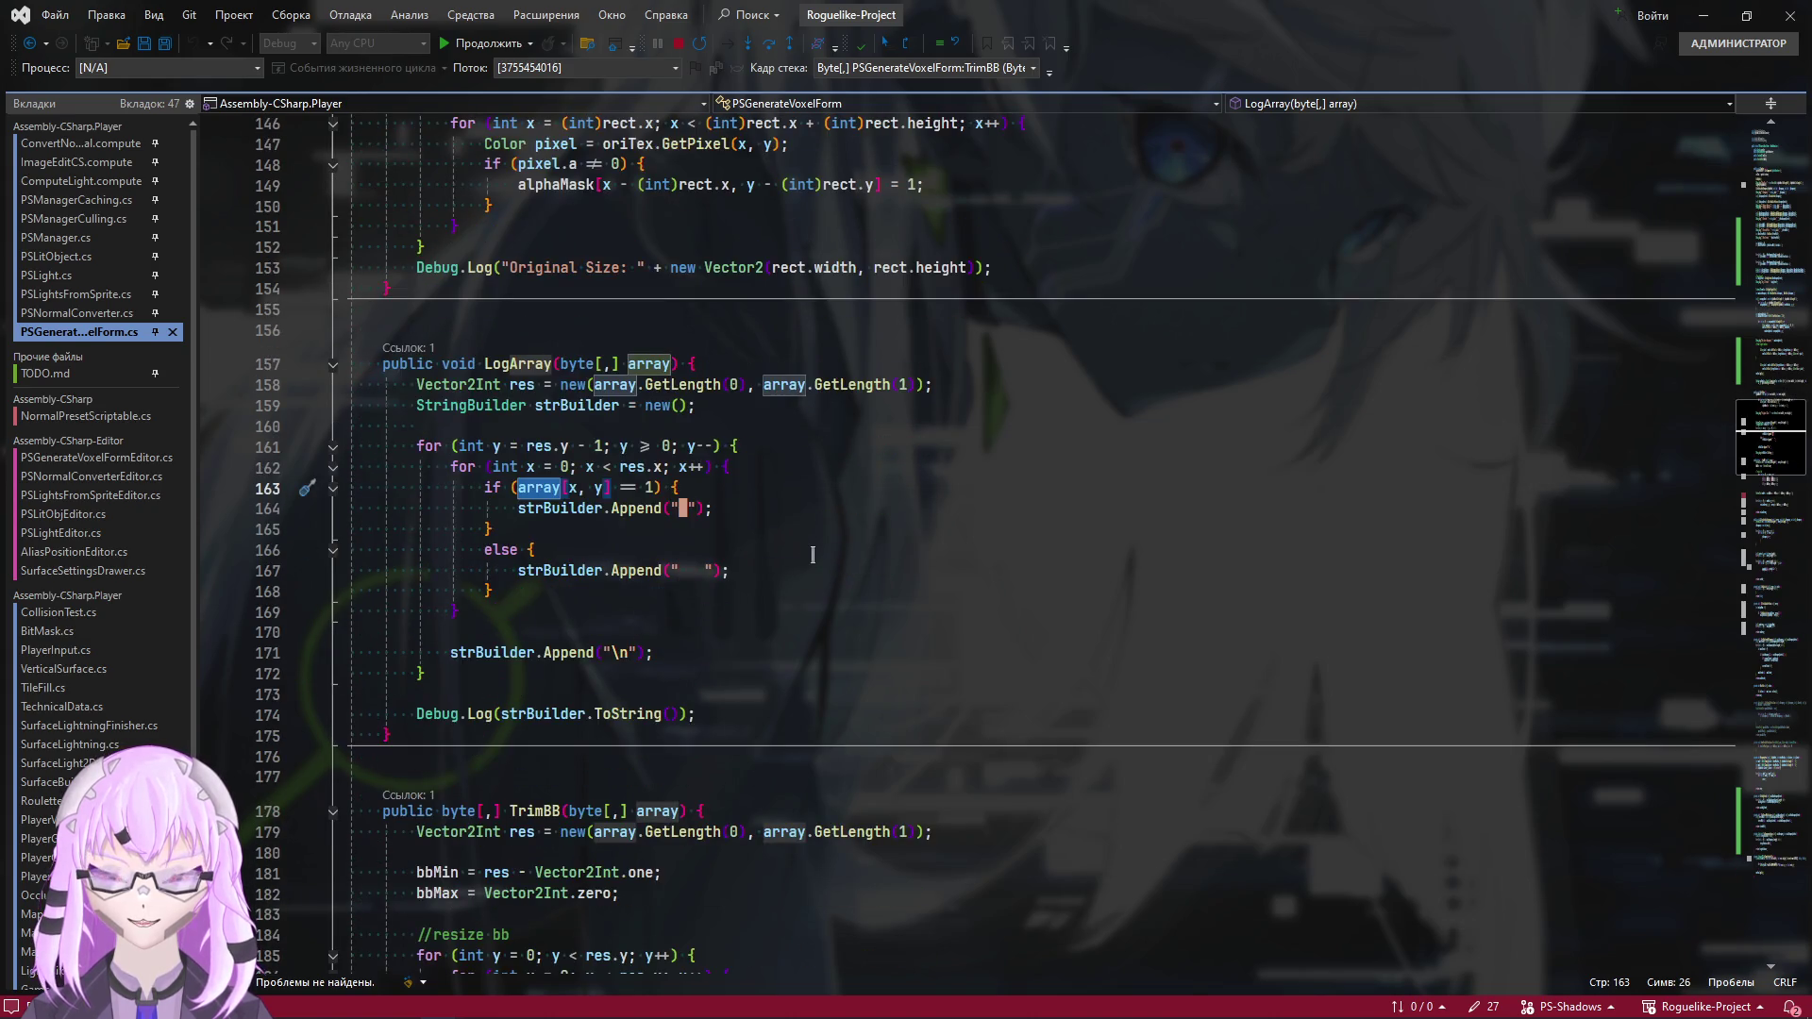
pyautogui.hotkey('alt', 'Tab')
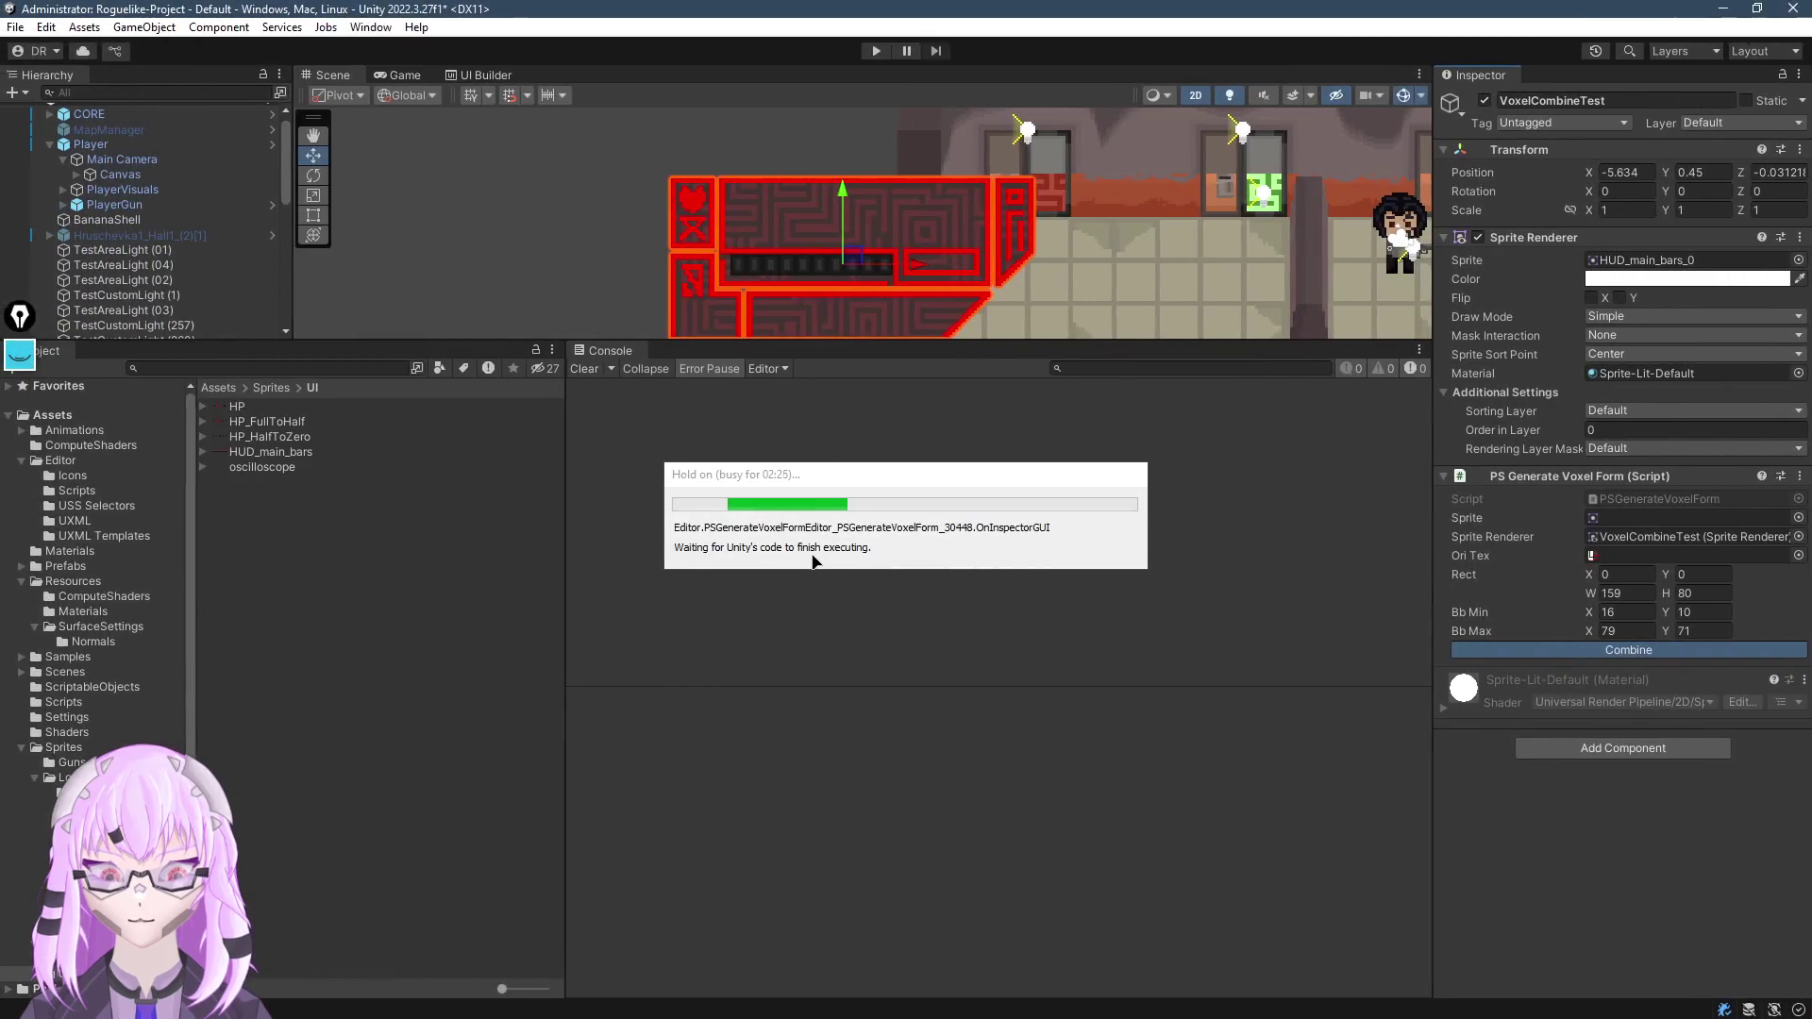
# In Visual Studio, step out of LogArray into TrimBB and resume the paused Combine run
pyautogui.hotkey('alt', 'Tab')
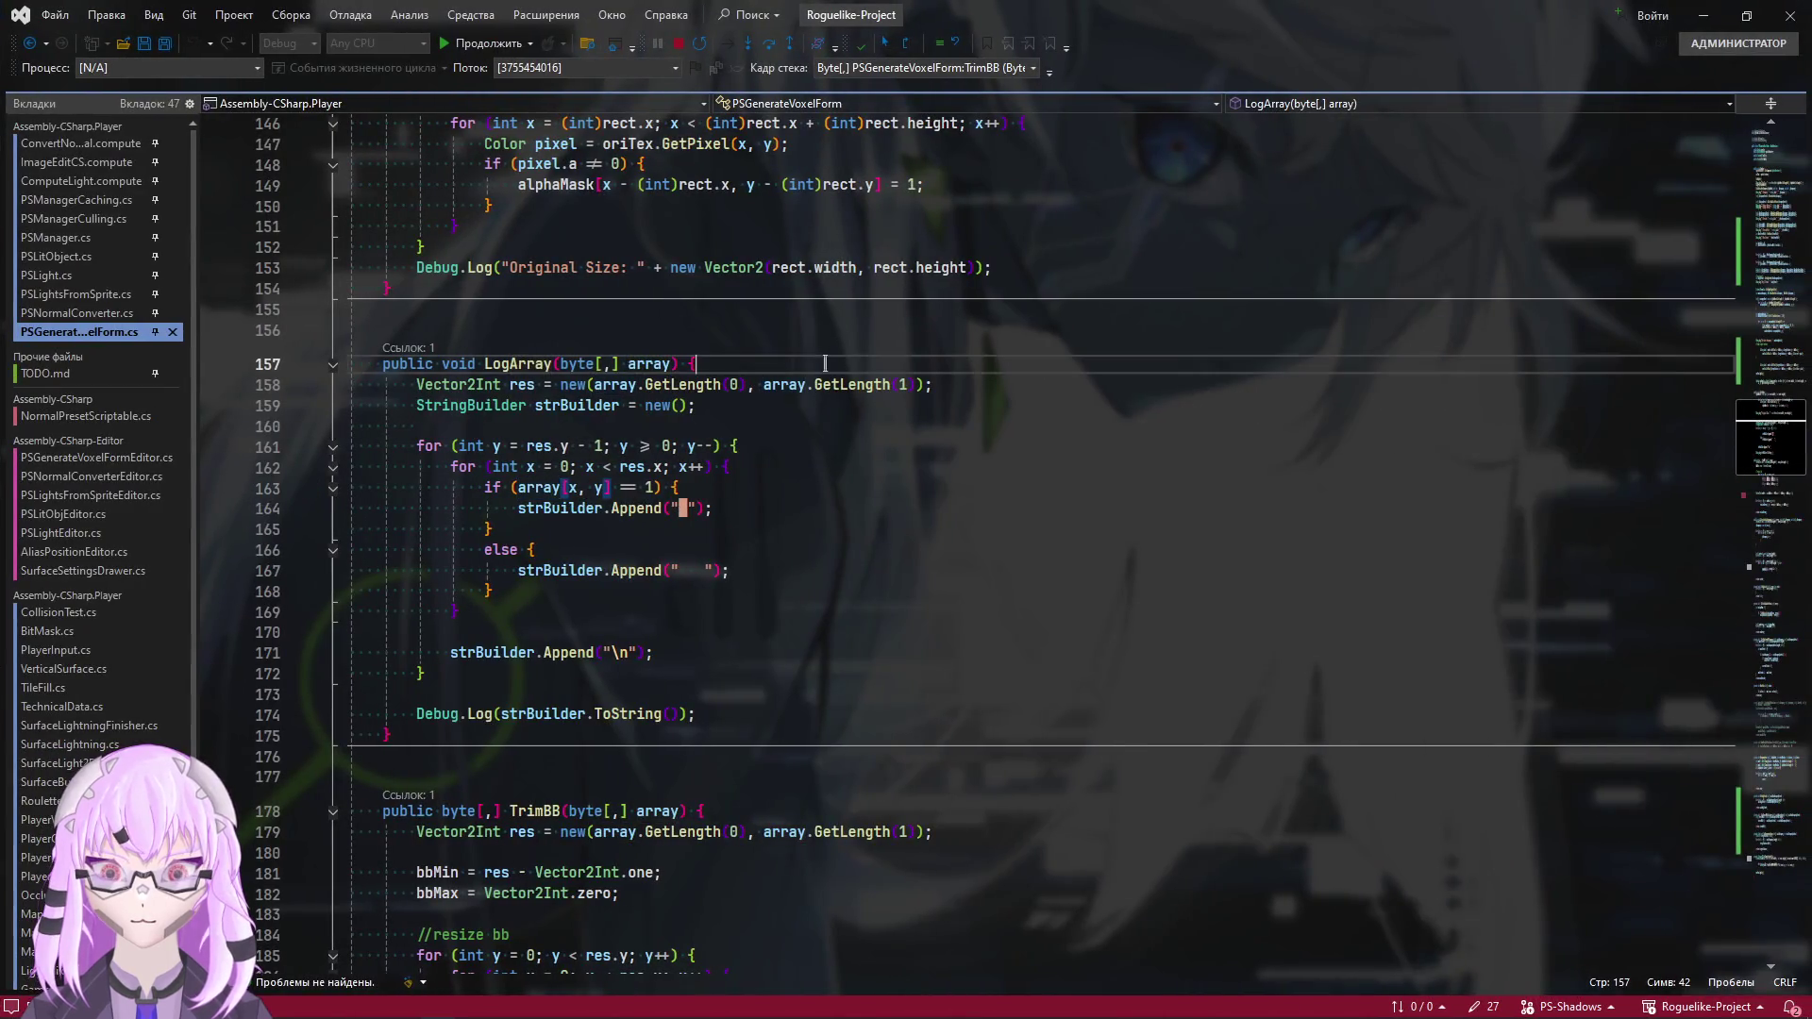
pyautogui.press('F10')
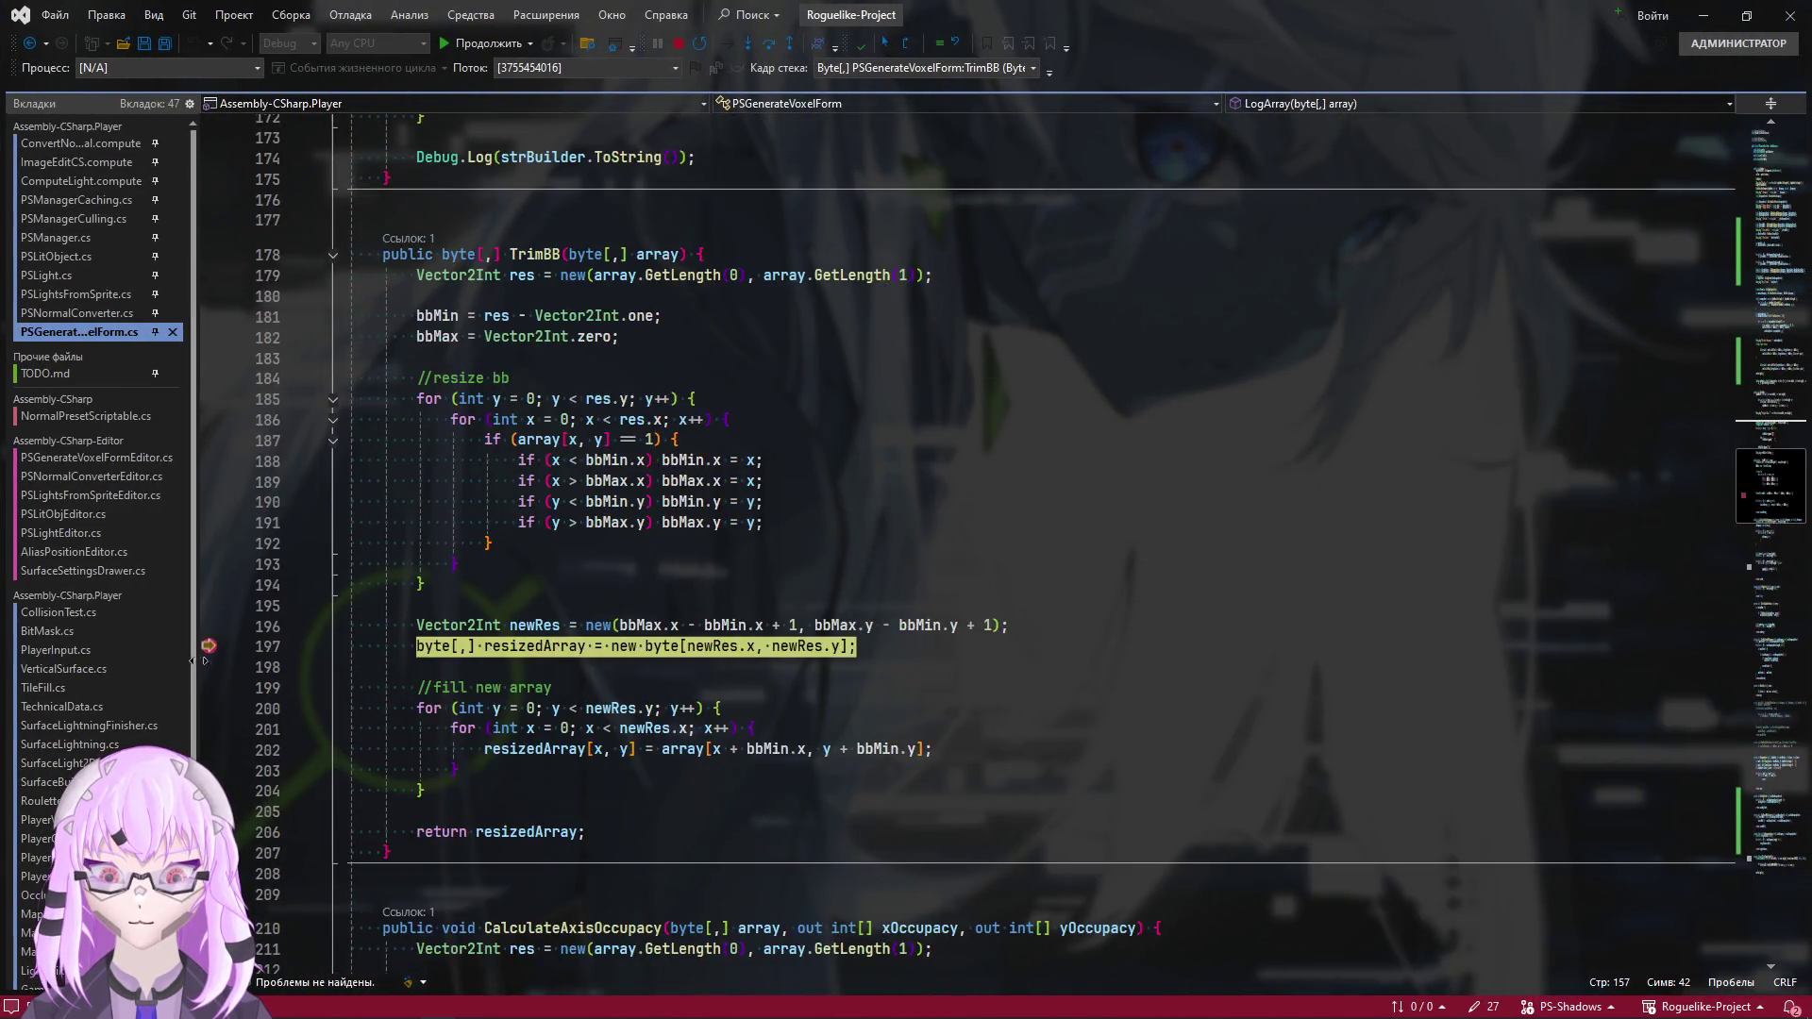
pyautogui.press('F5')
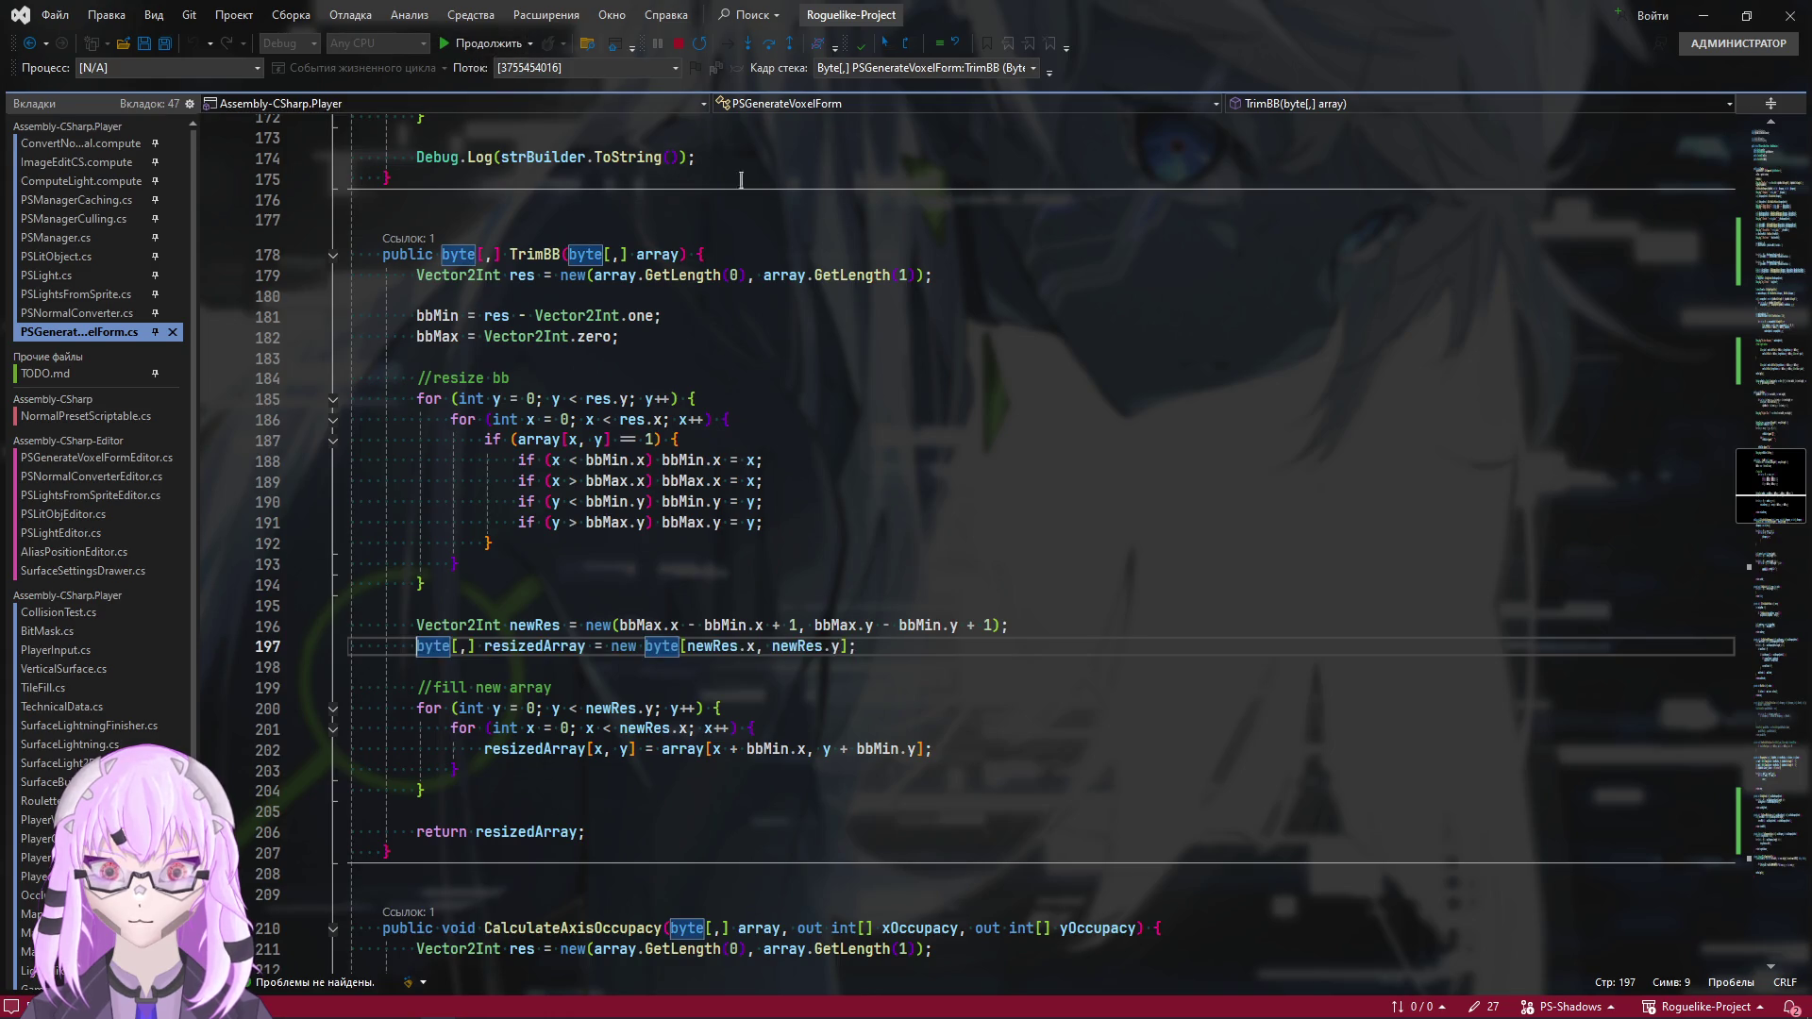
# Check the logged alpha-mask grid in Unity's console, then scroll back up to GetAlpha
pyautogui.hotkey('alt', 'Tab')
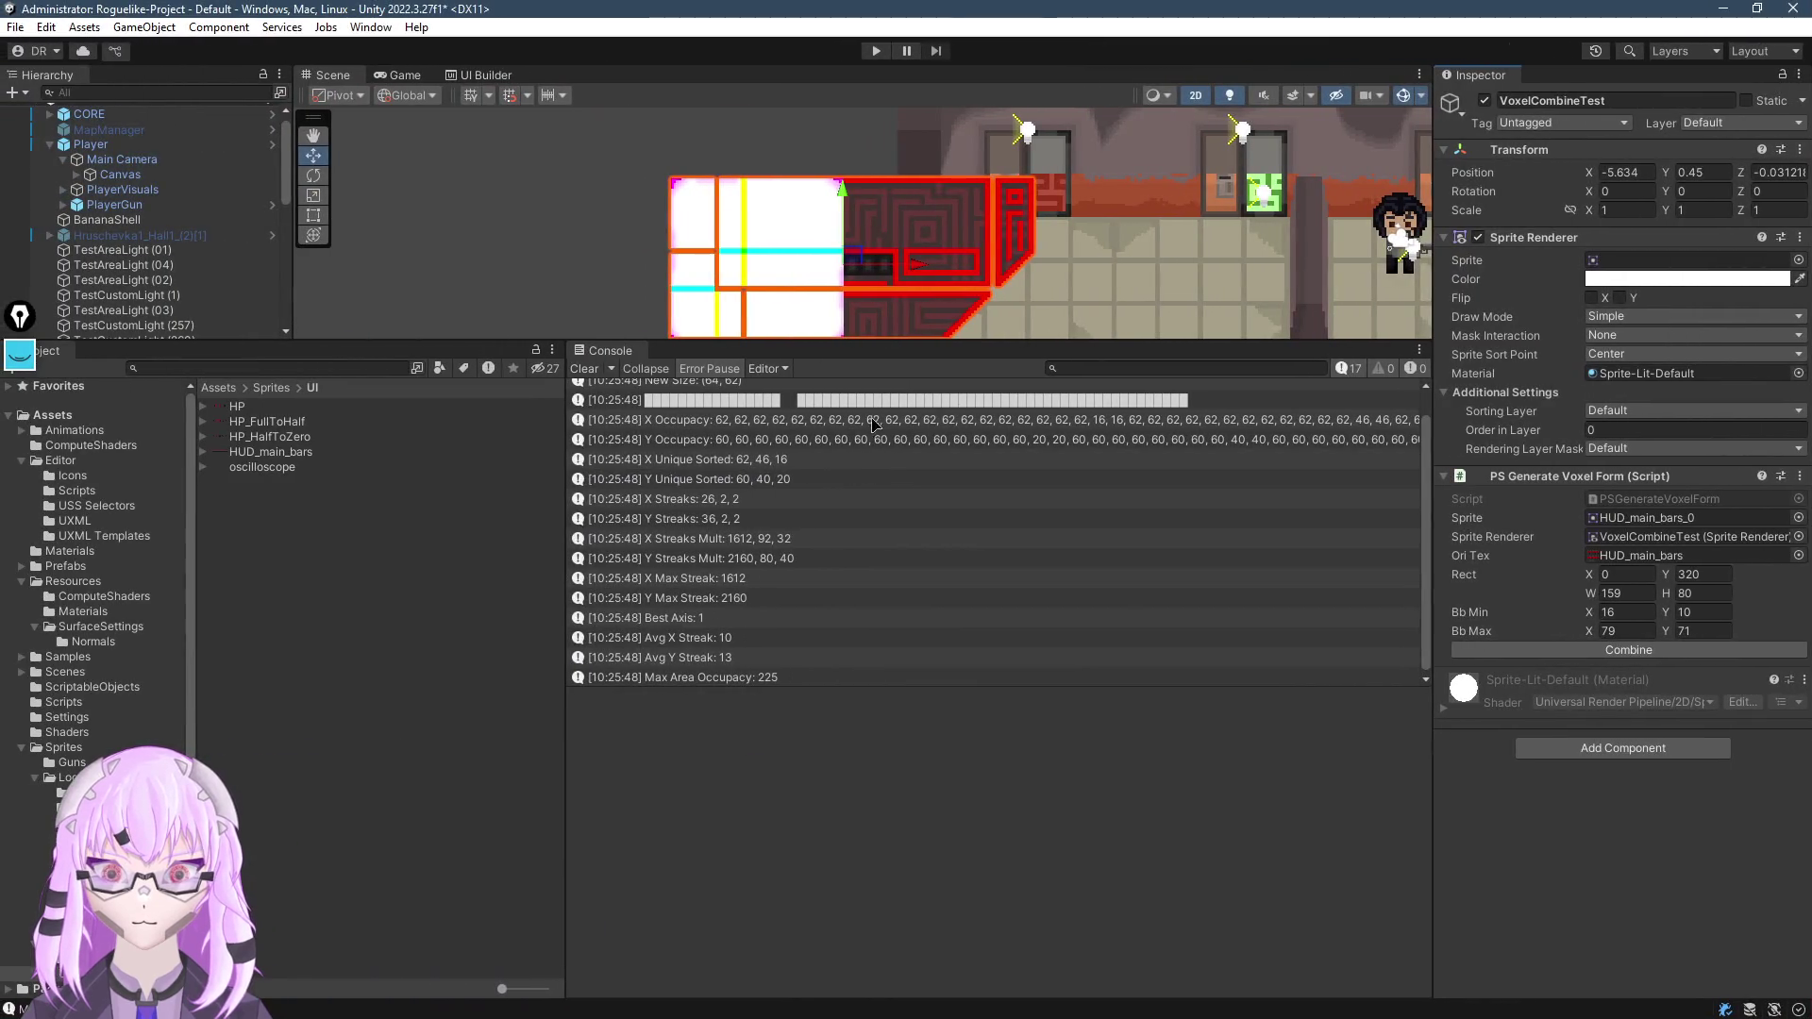
pyautogui.click(866, 402)
pyautogui.scroll(10, 973, 823)
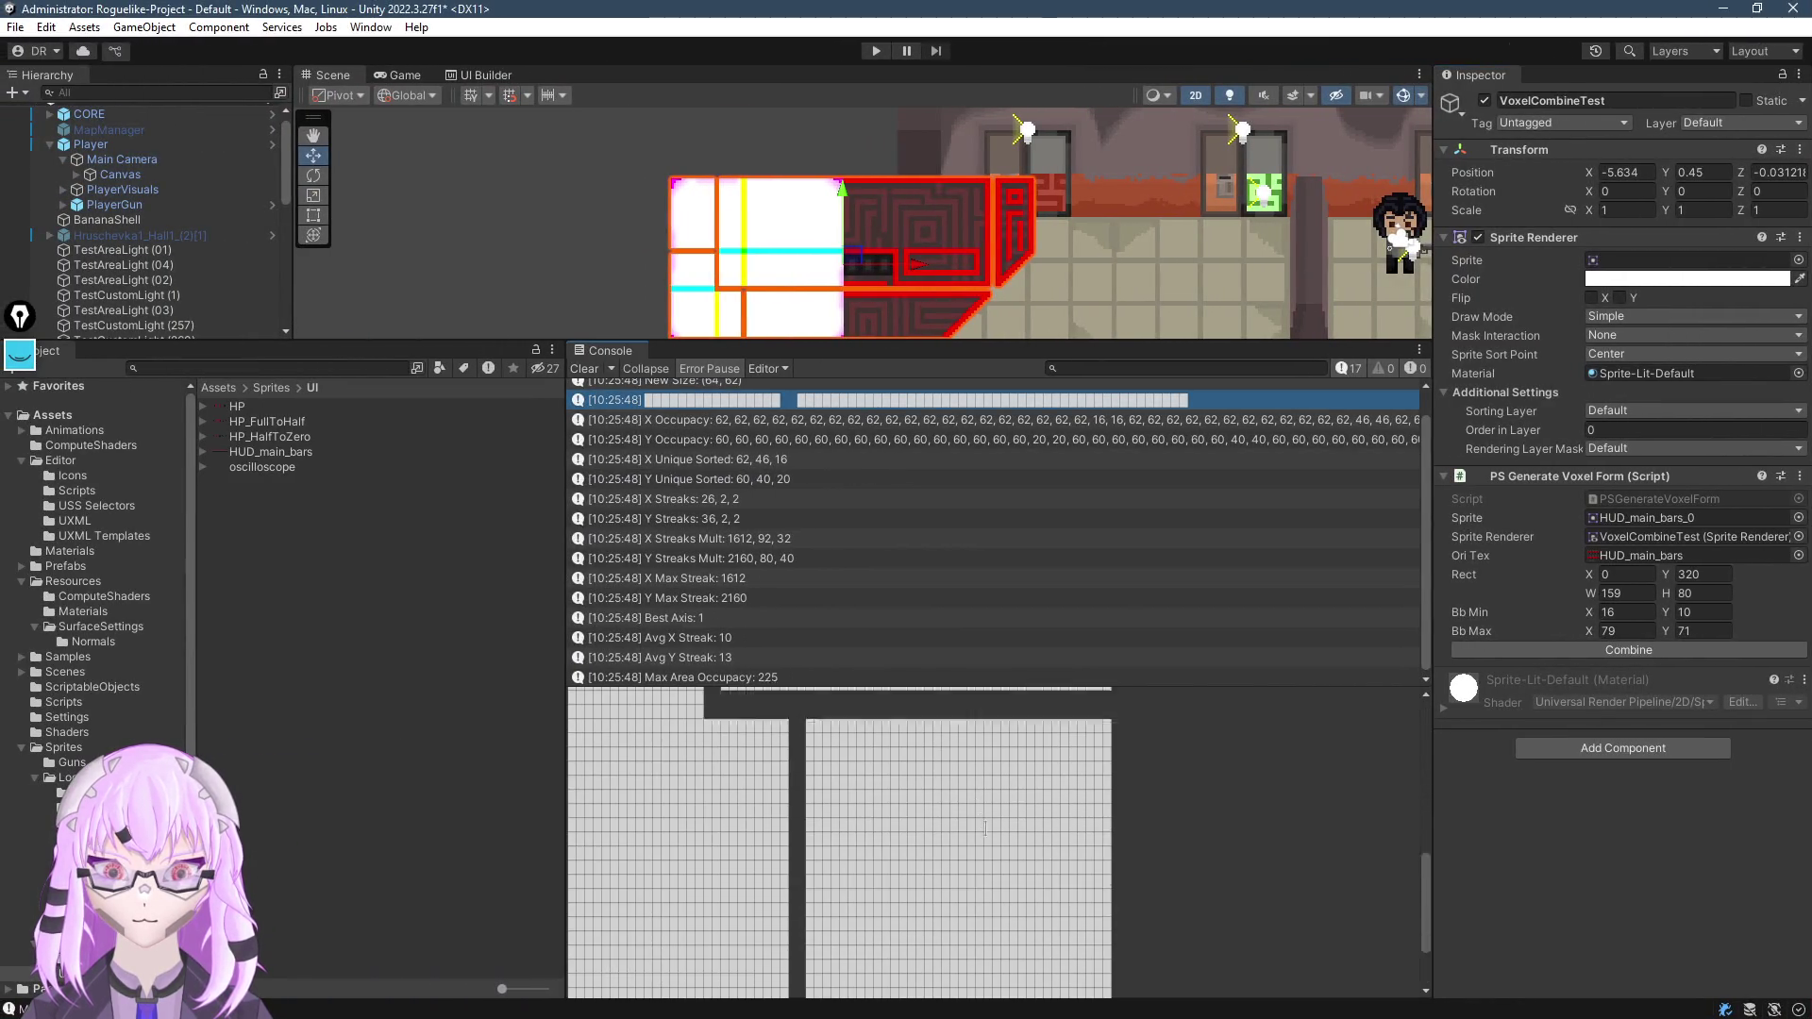
pyautogui.hotkey('alt', 'Tab')
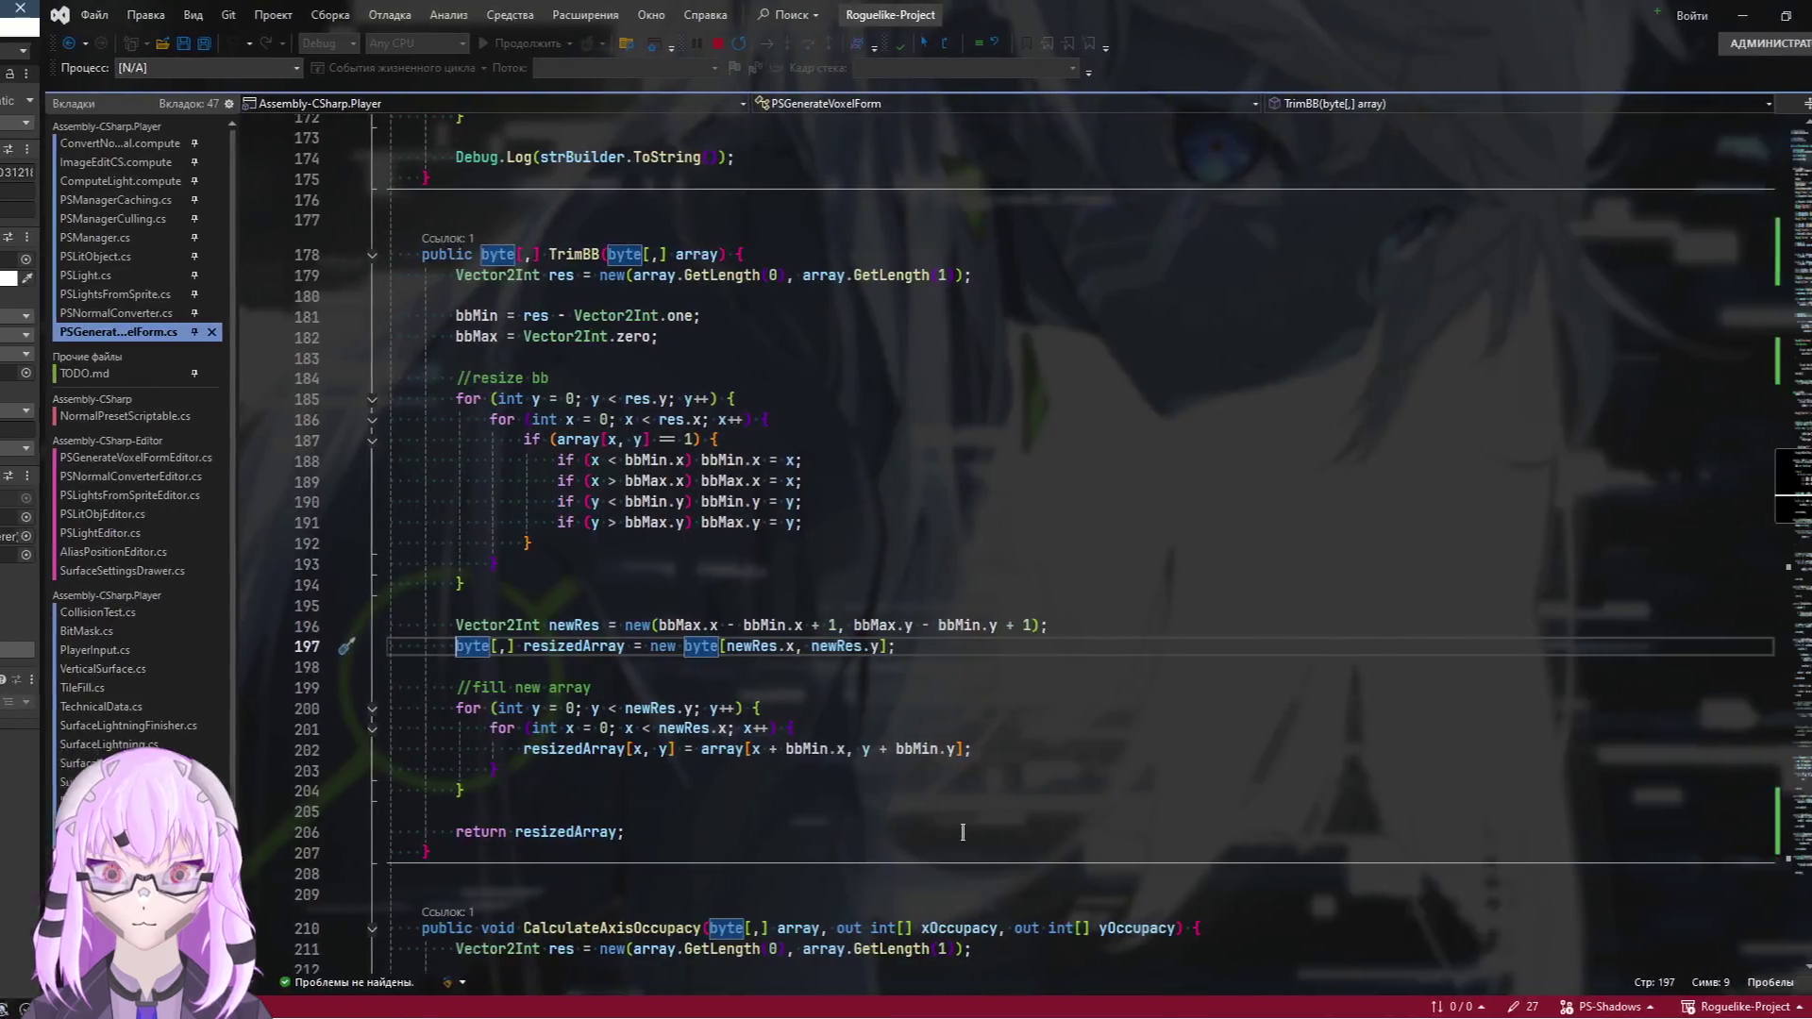
pyautogui.scroll(6, 877, 768)
pyautogui.scroll(9, 852, 728)
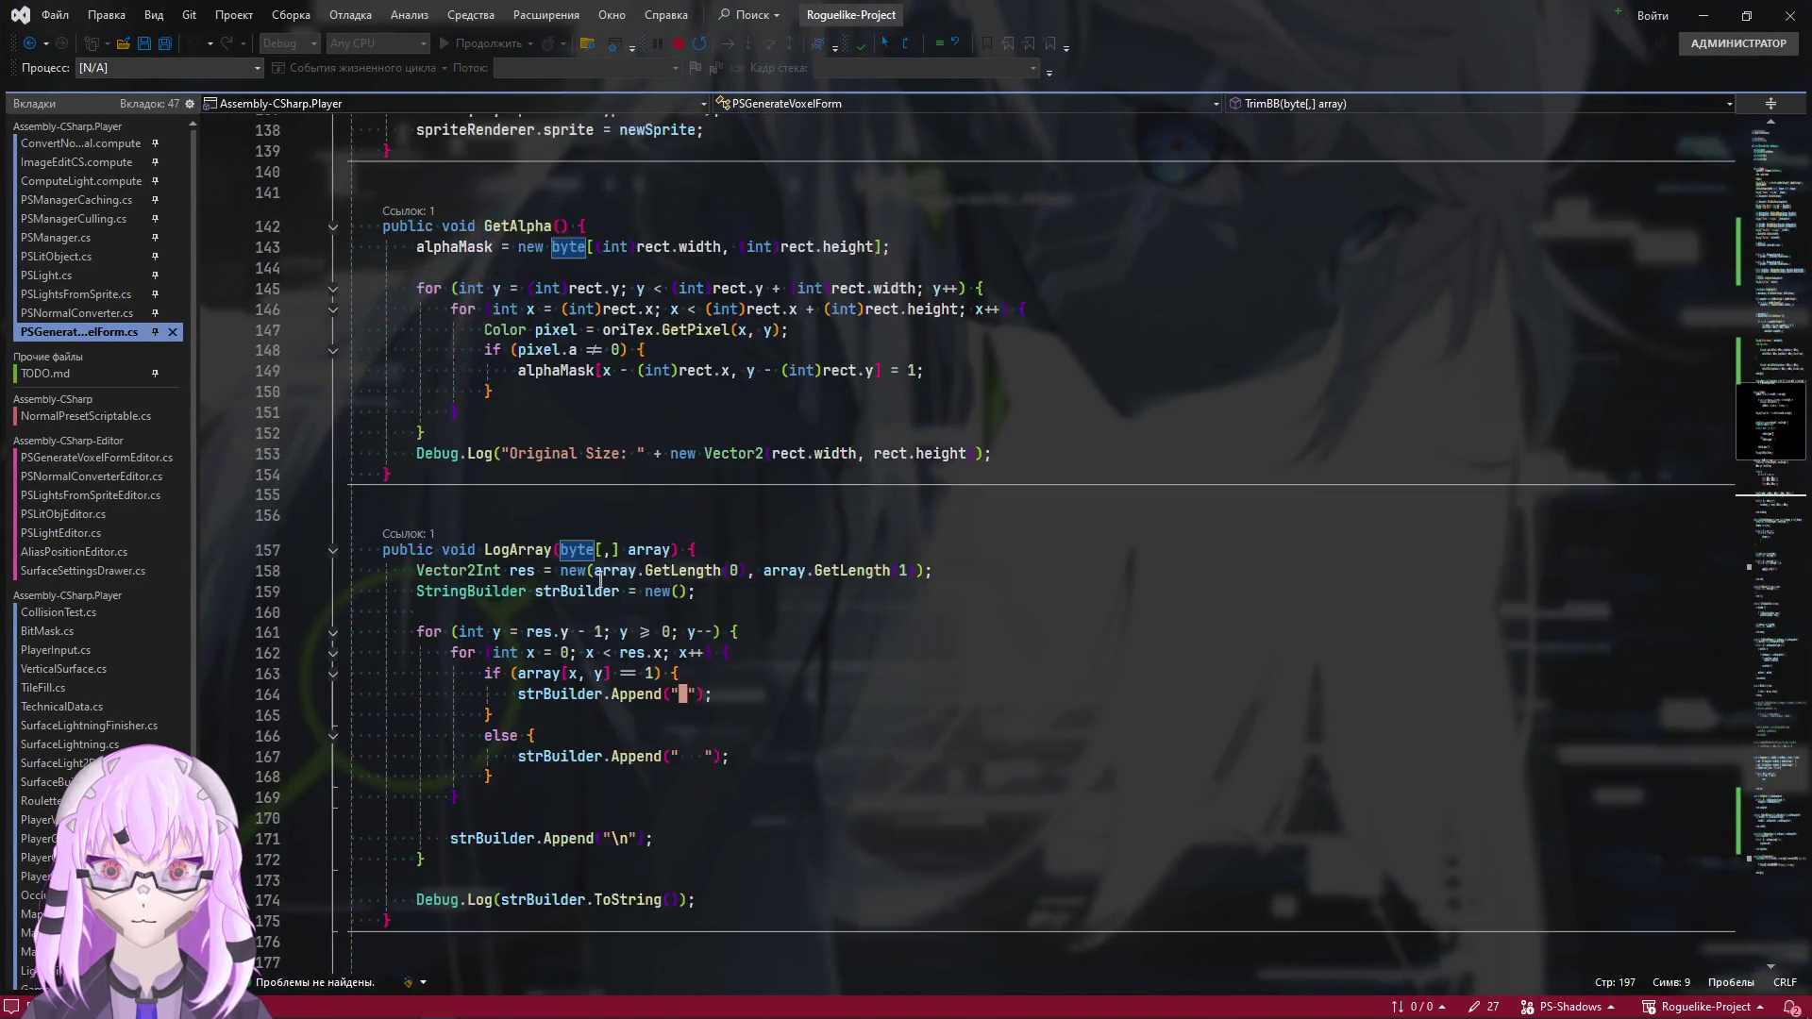
# Add a breakpoint at line 149 on GetAlpha's alphaMask assignment, then return to Unity
pyautogui.click(1123, 495)
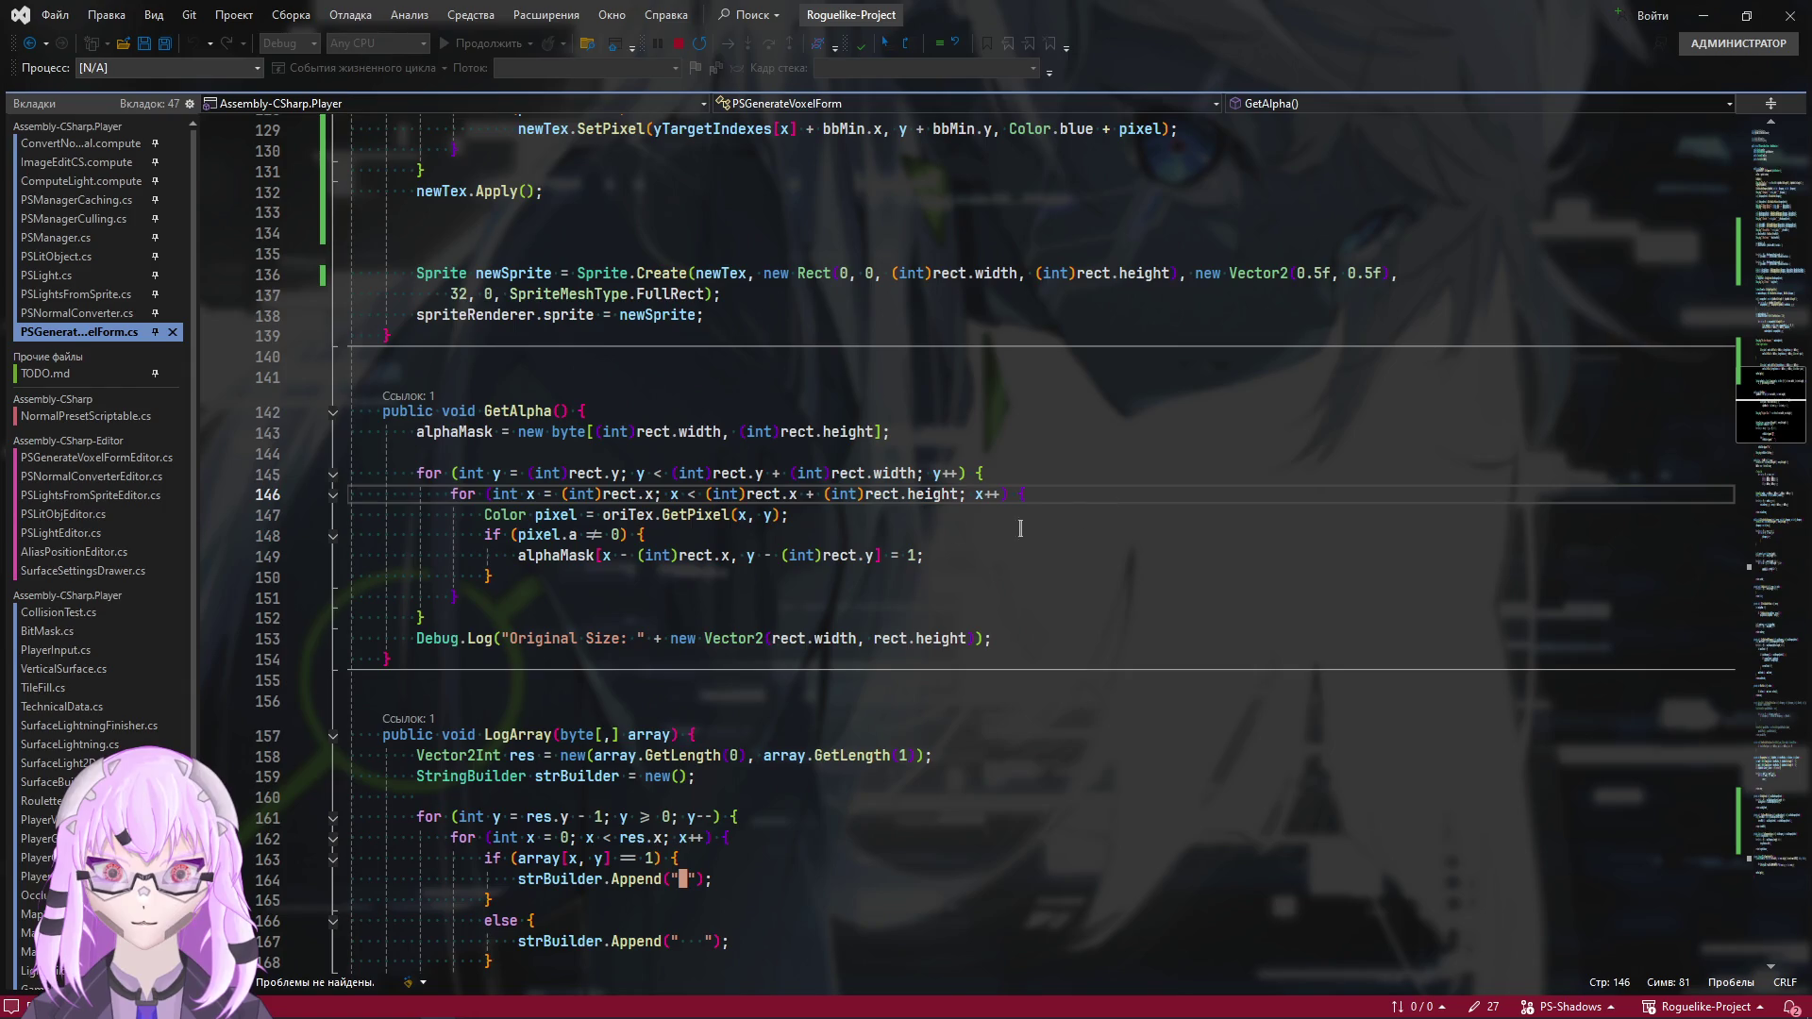
pyautogui.moveTo(765, 493)
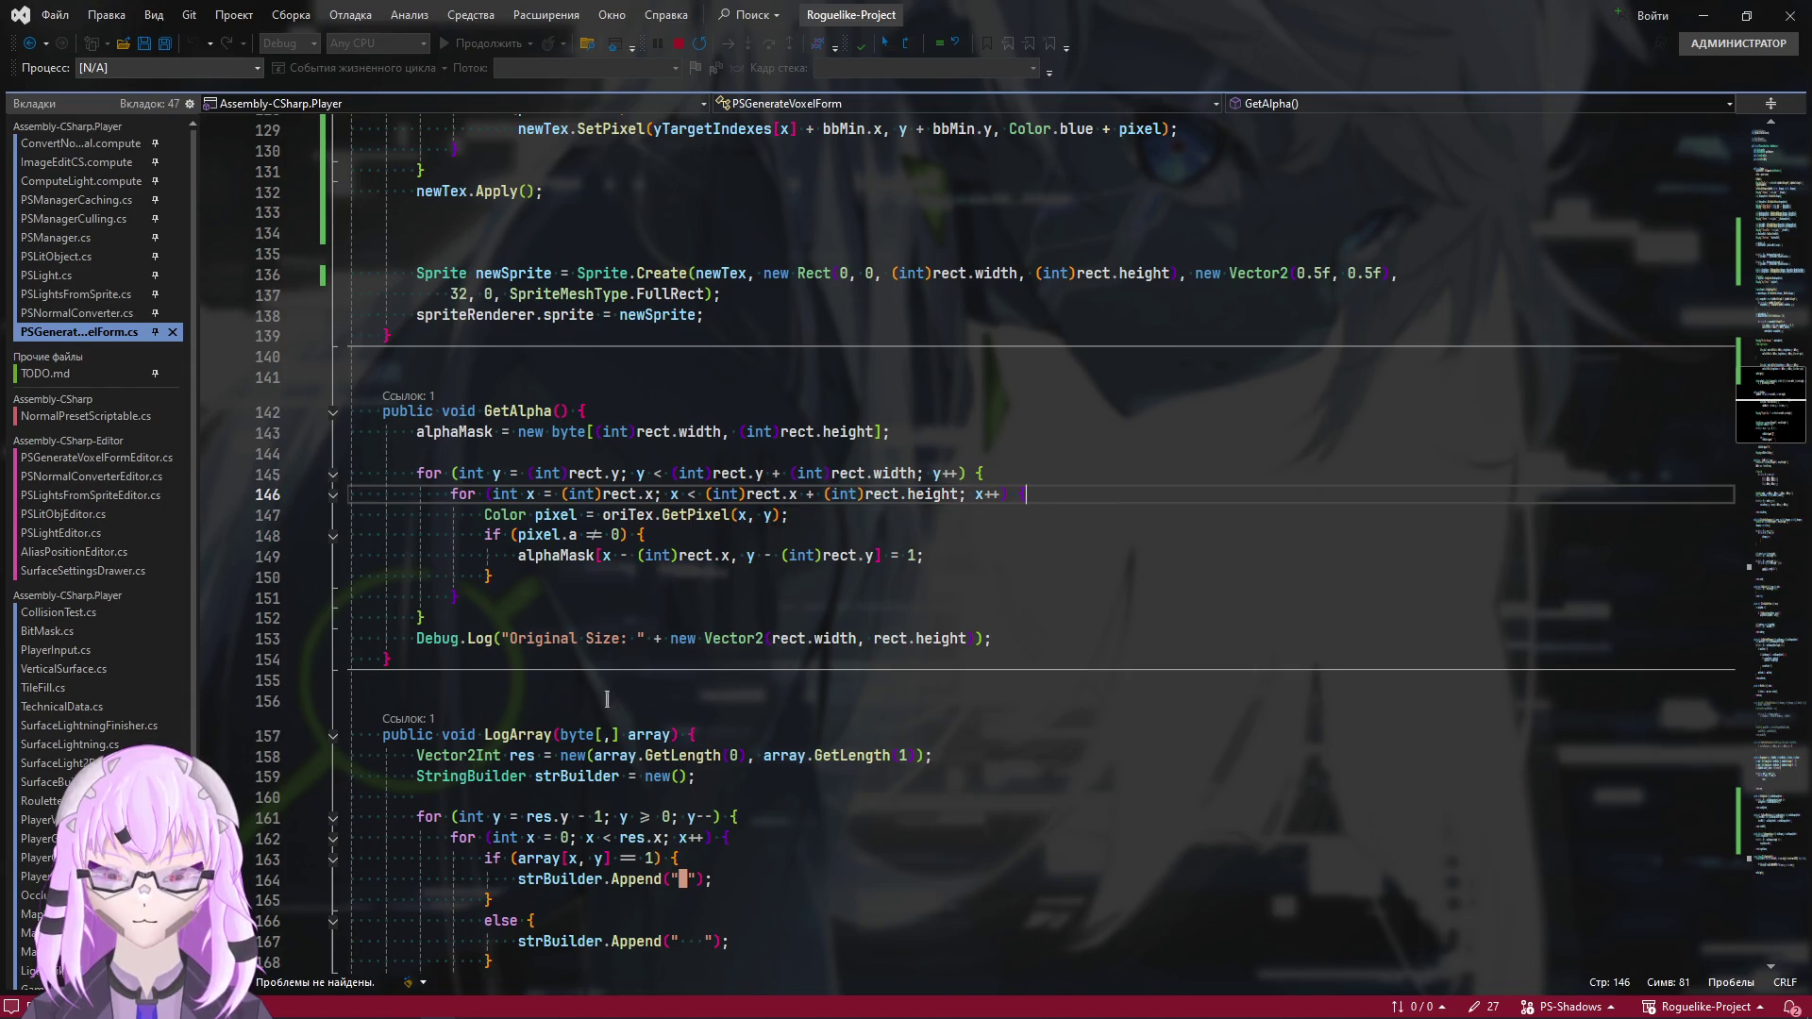
pyautogui.click(1000, 538)
pyautogui.click(1061, 554)
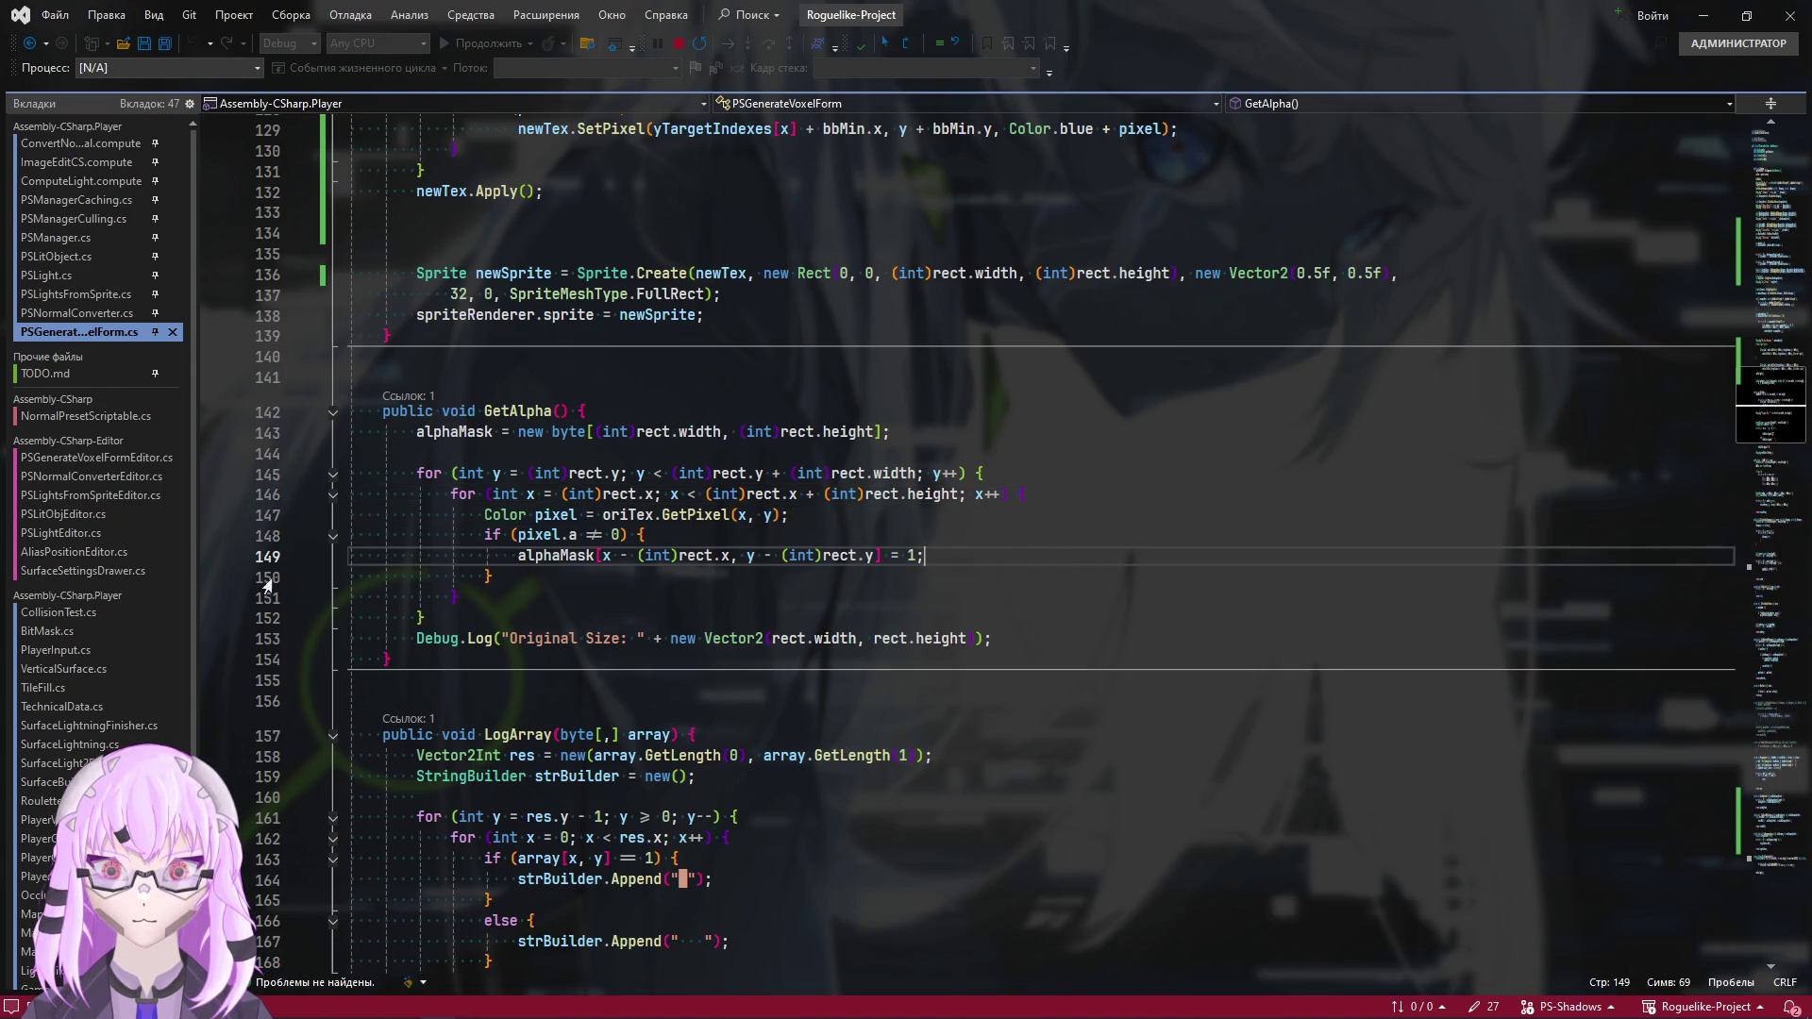
pyautogui.click(208, 559)
pyautogui.hotkey('alt', 'Tab')
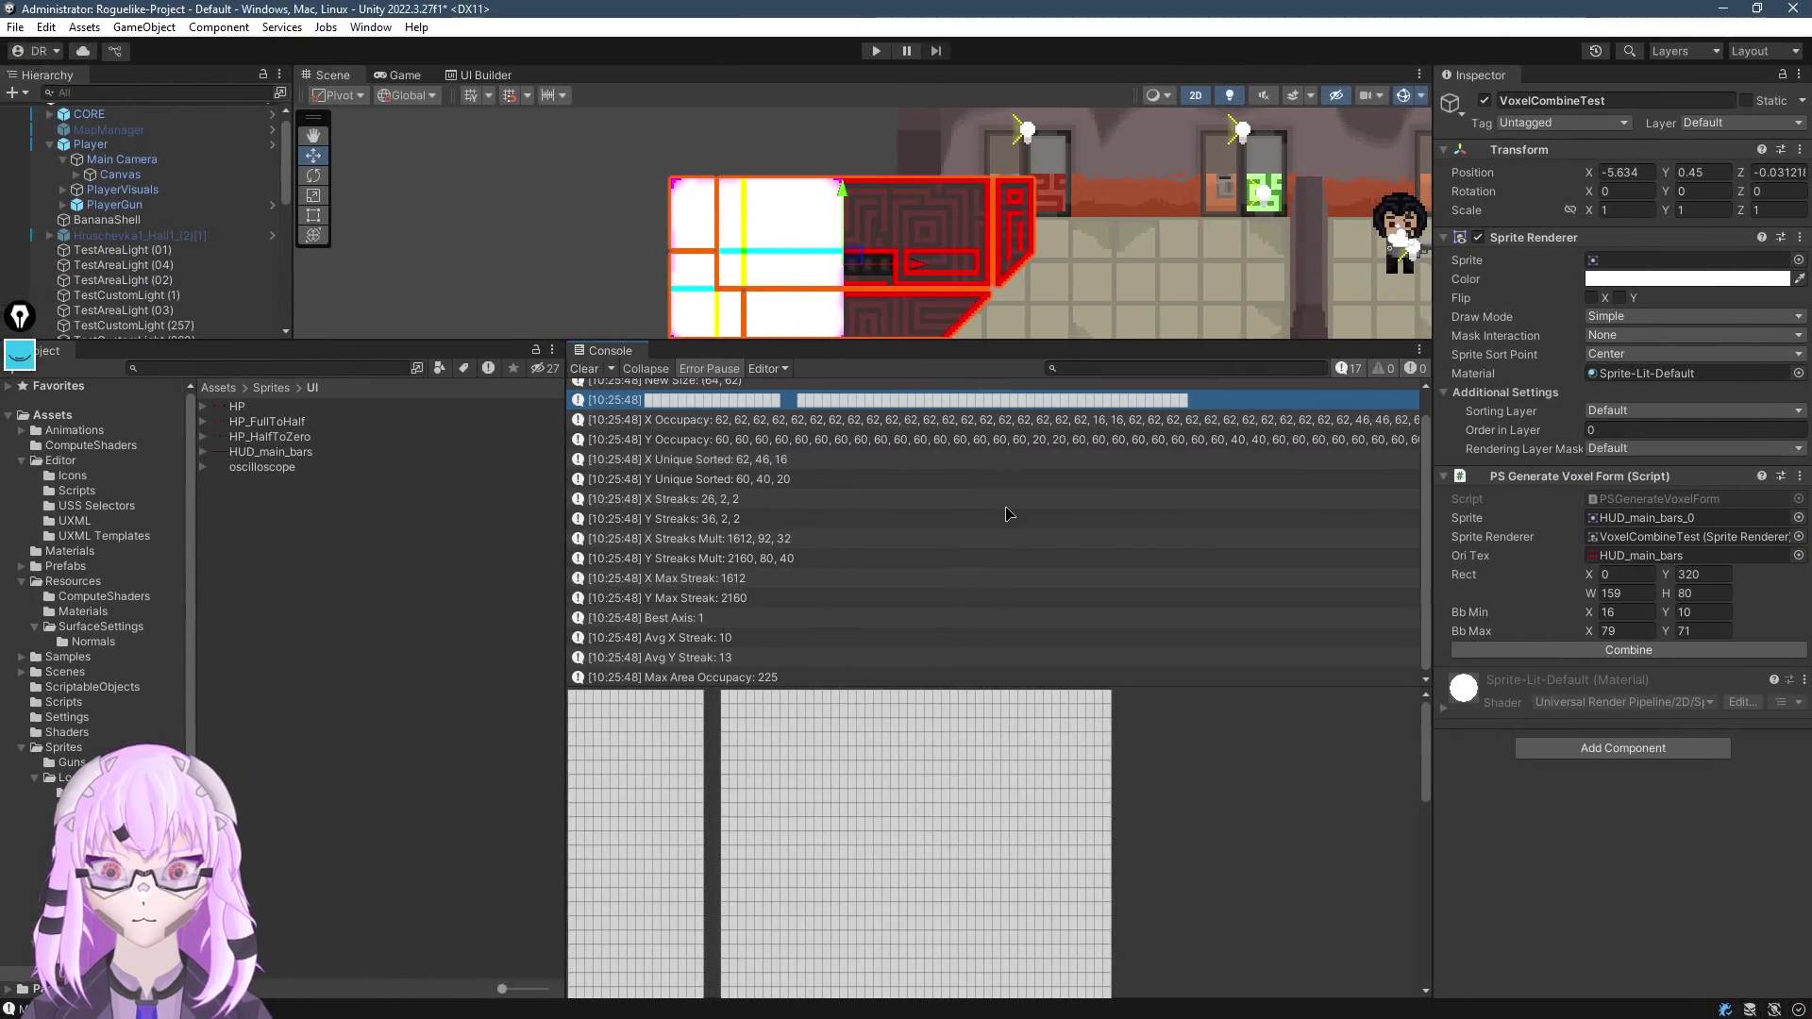
# Enter Play mode, assign HUD_main_bars_0 to the Sprite Renderer, and run Combine
pyautogui.hotkey('ctrl', 'p')
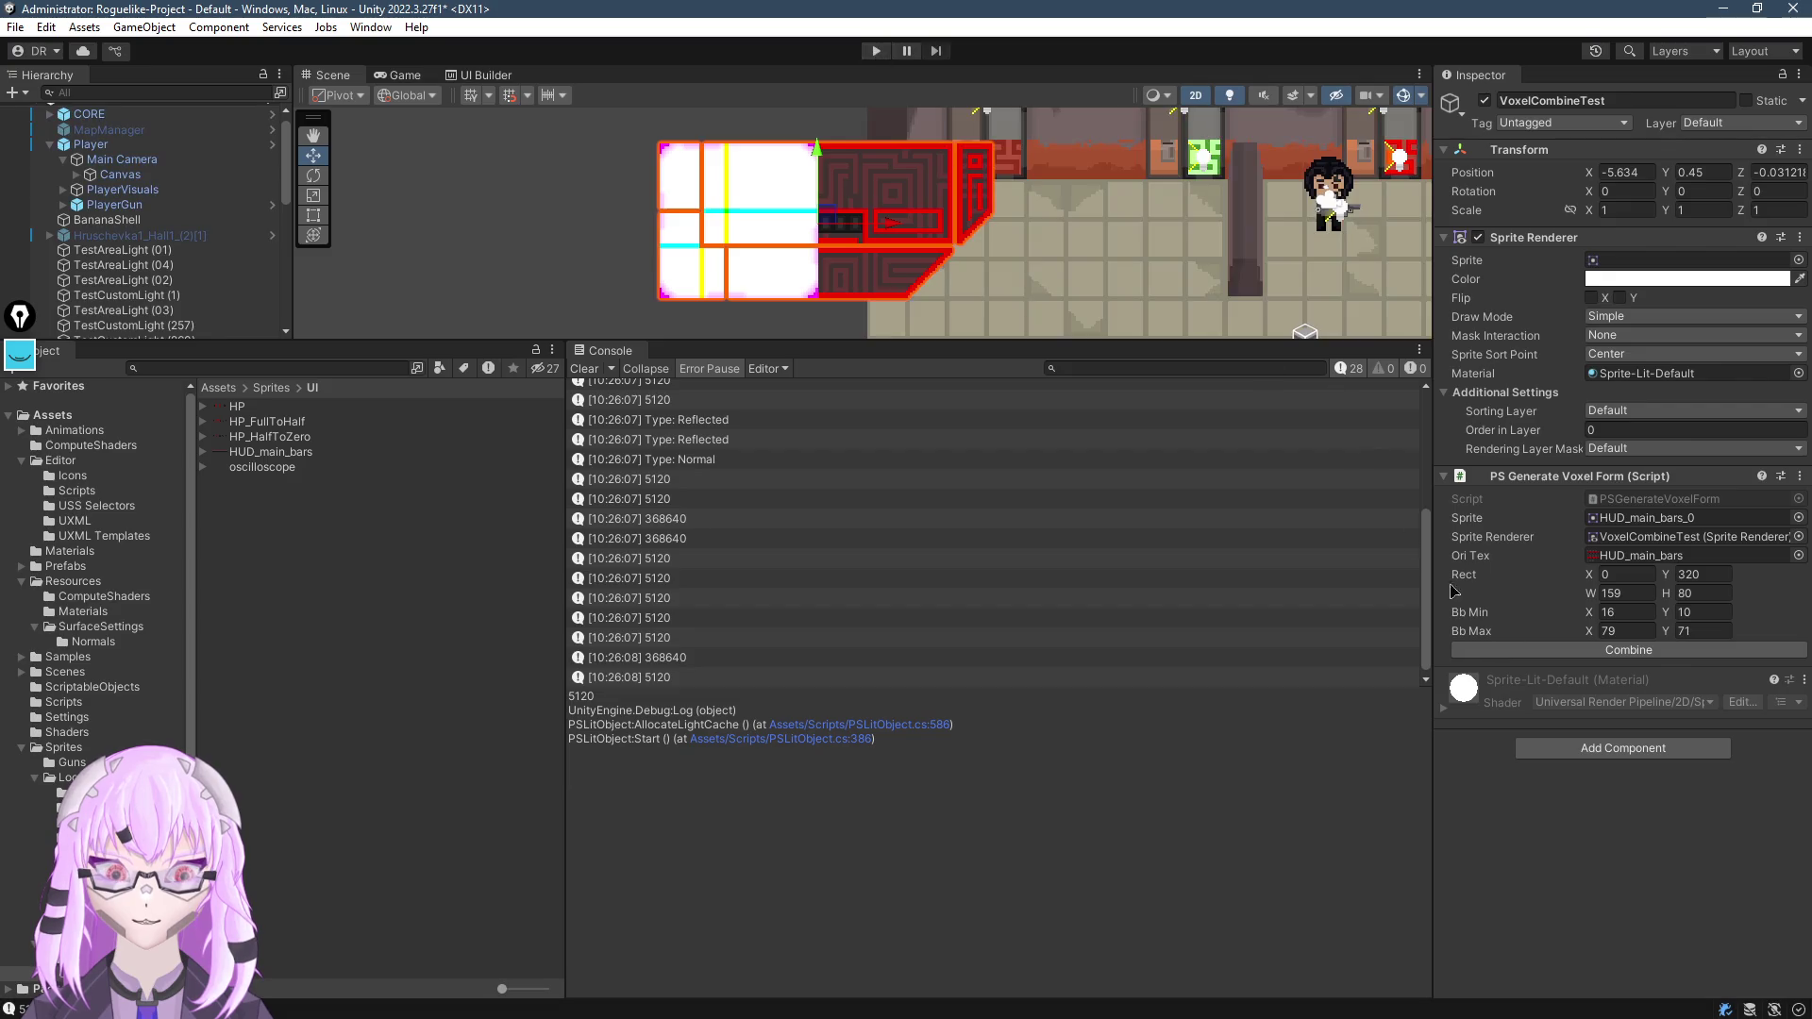
pyautogui.moveTo(264, 452)
pyautogui.mouseDown()
pyautogui.moveTo(1661, 260)
pyautogui.moveTo(1608, 97)
pyautogui.moveTo(1647, 262)
pyautogui.mouseUp()
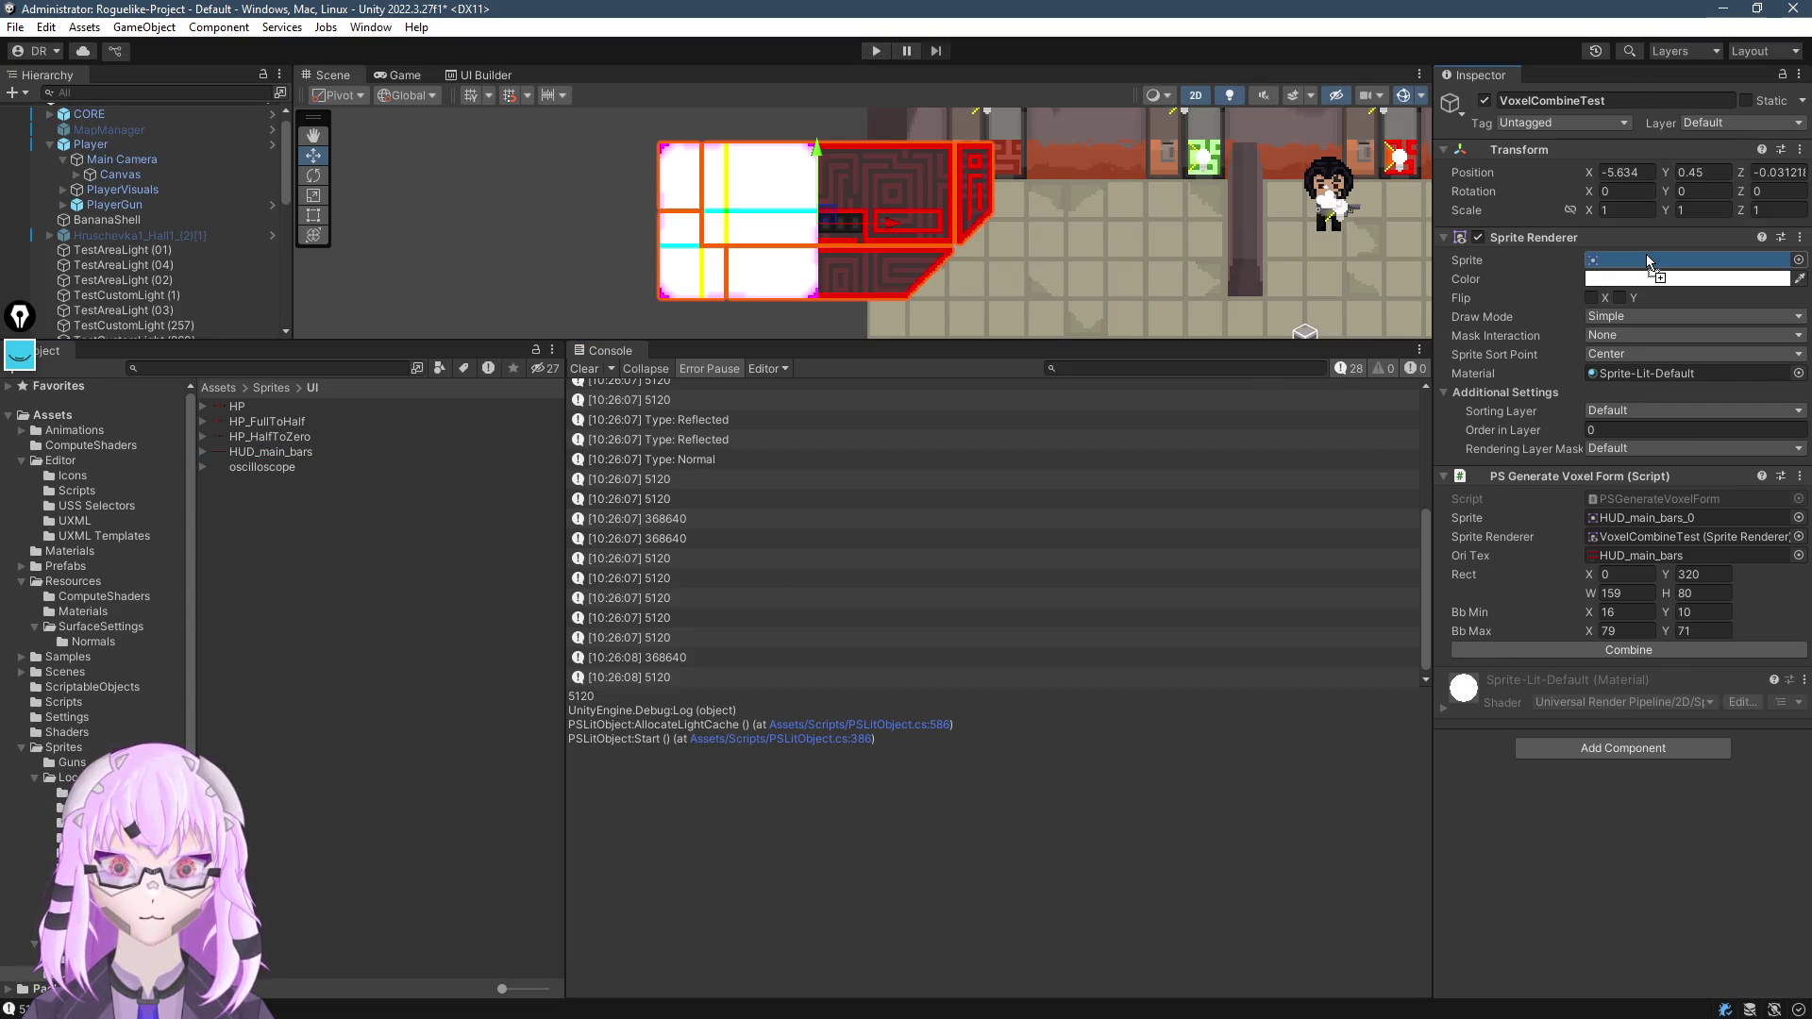
pyautogui.click(1651, 655)
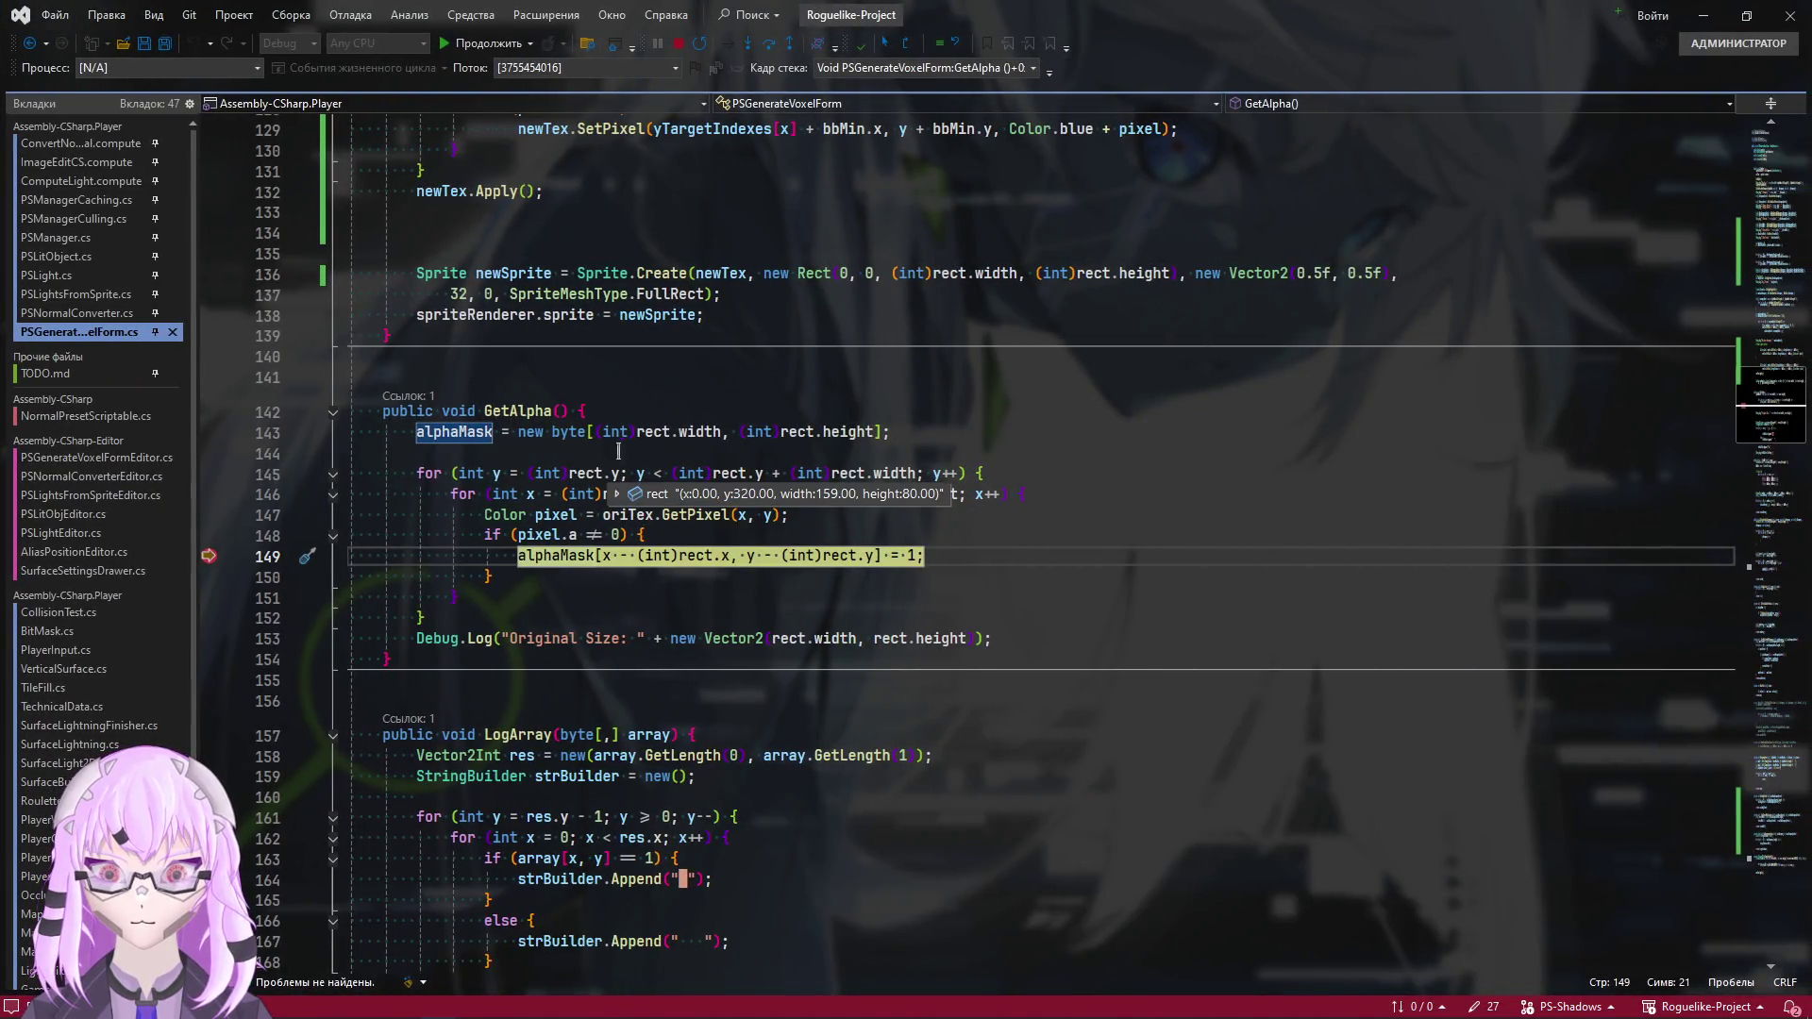
pyautogui.moveTo(448, 434)
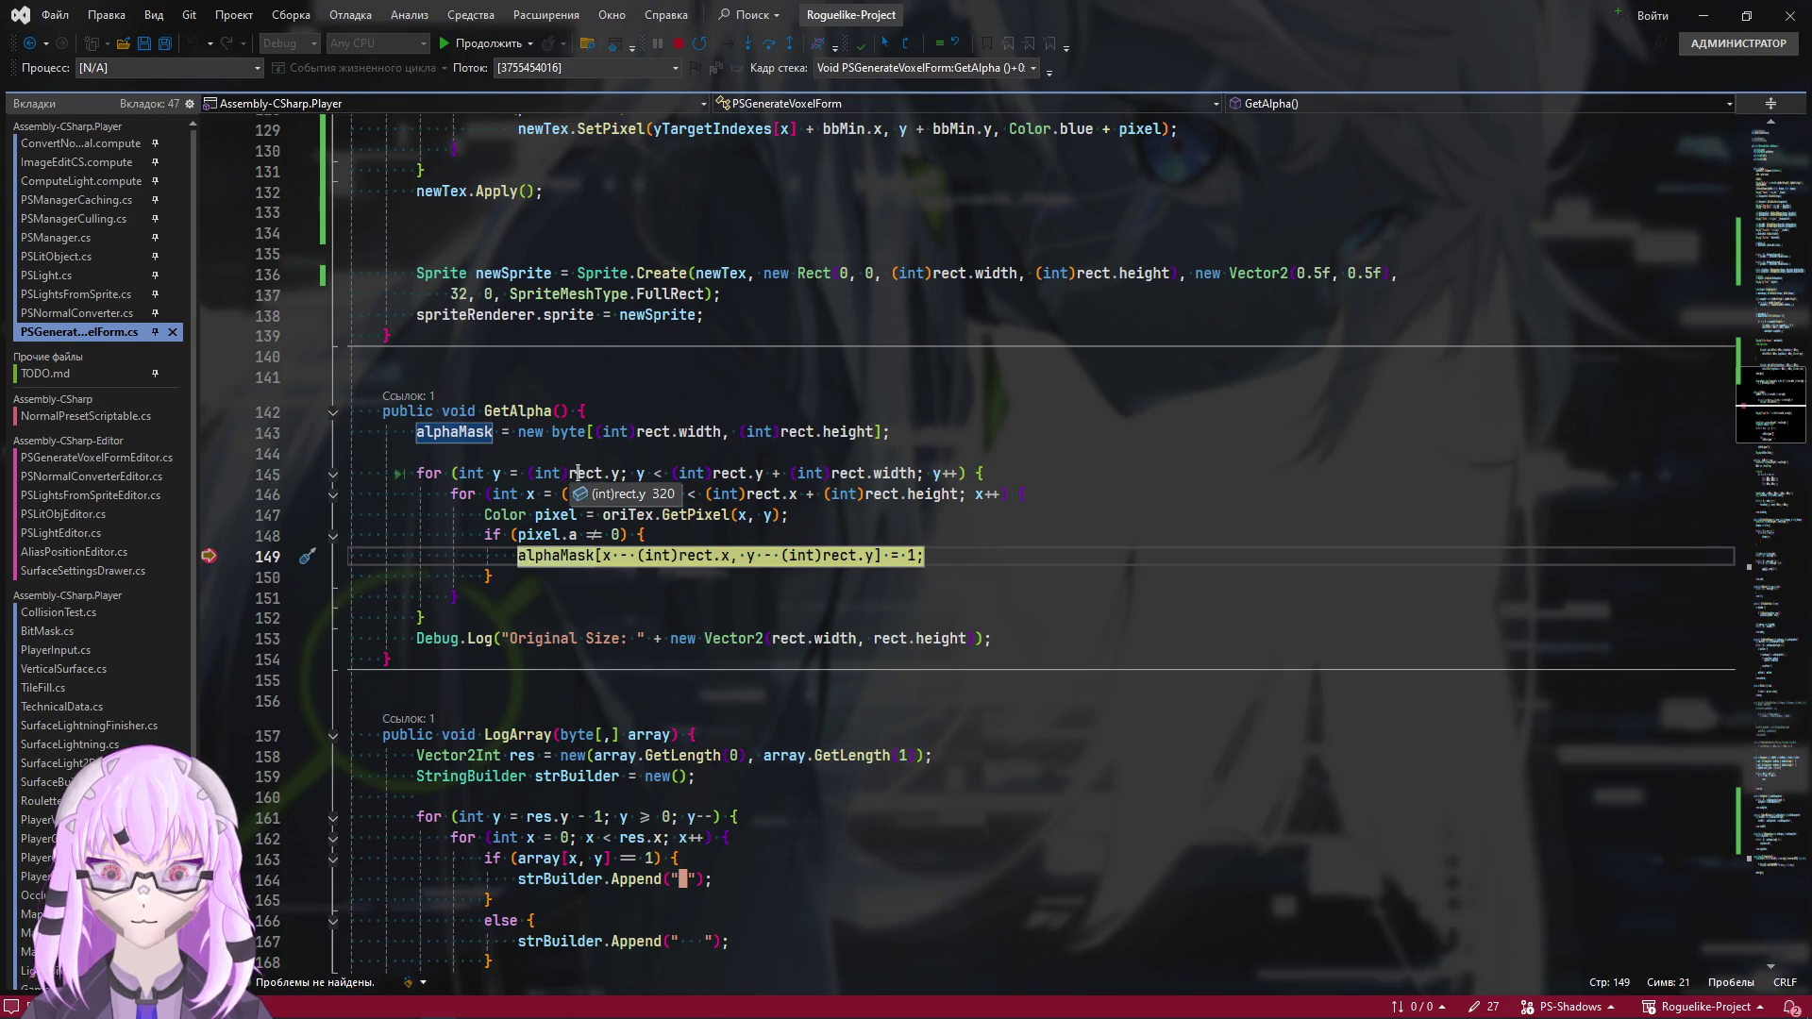
pyautogui.moveTo(585, 474)
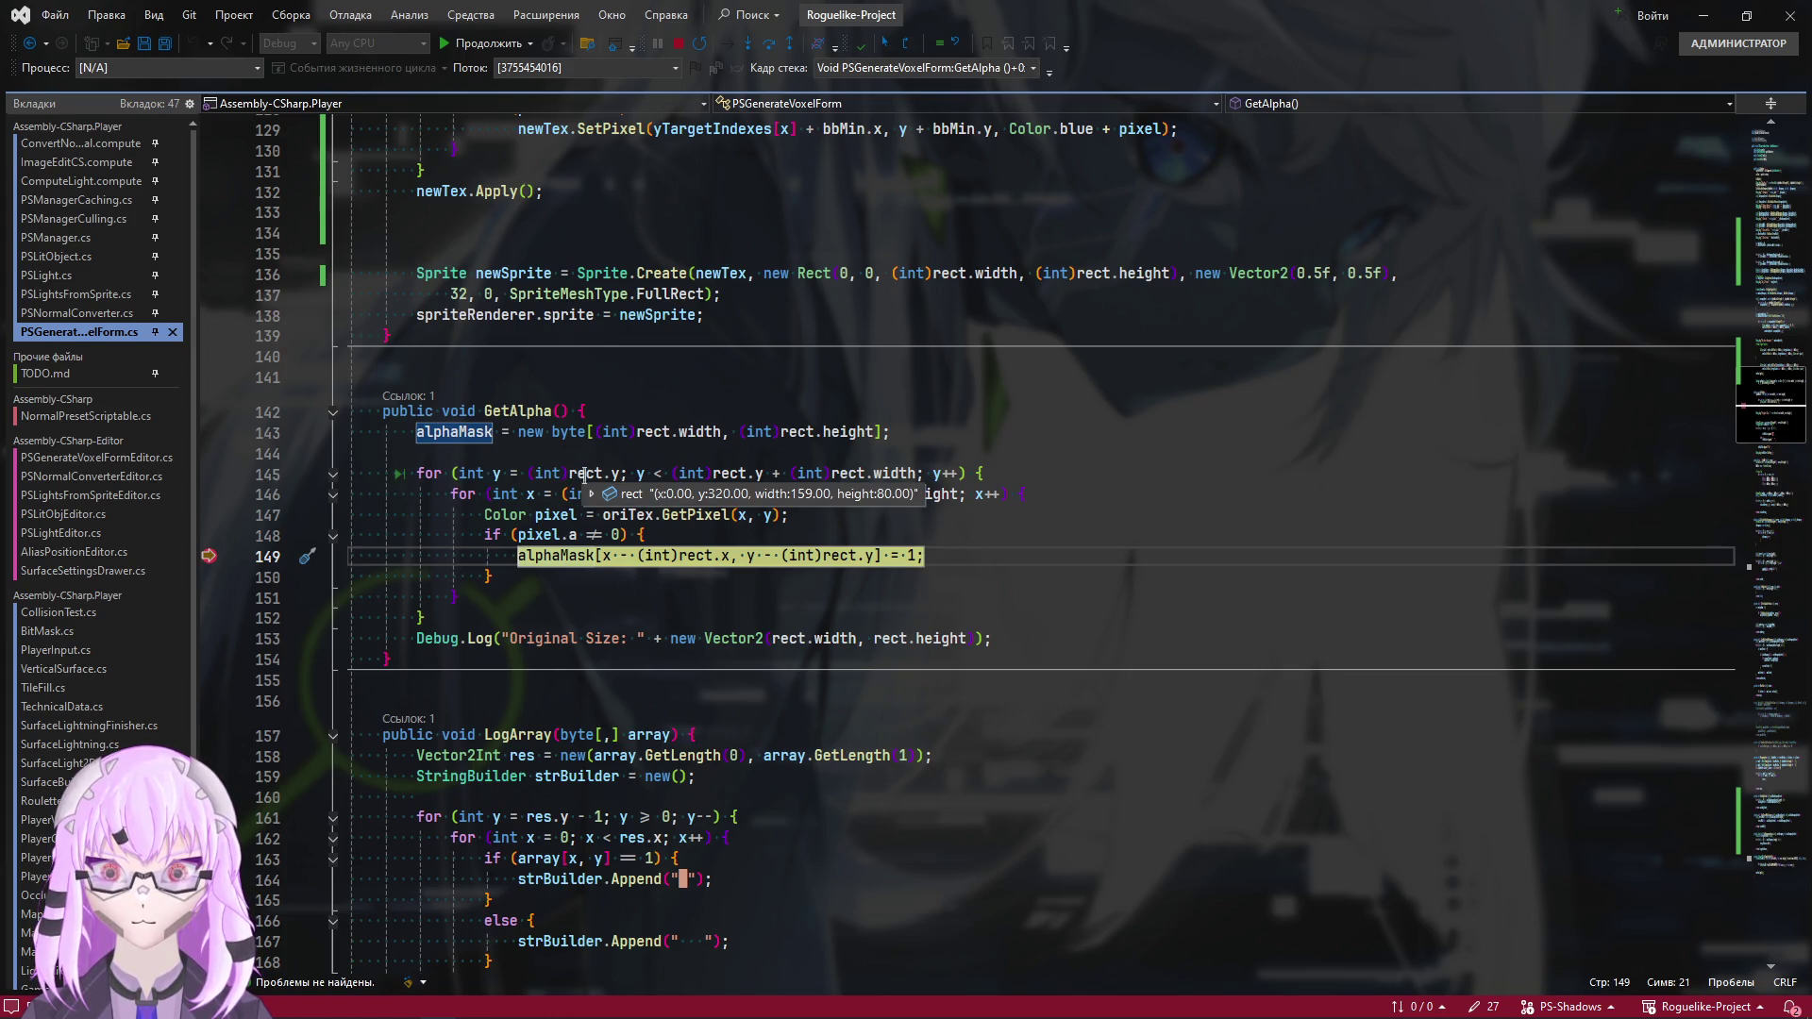
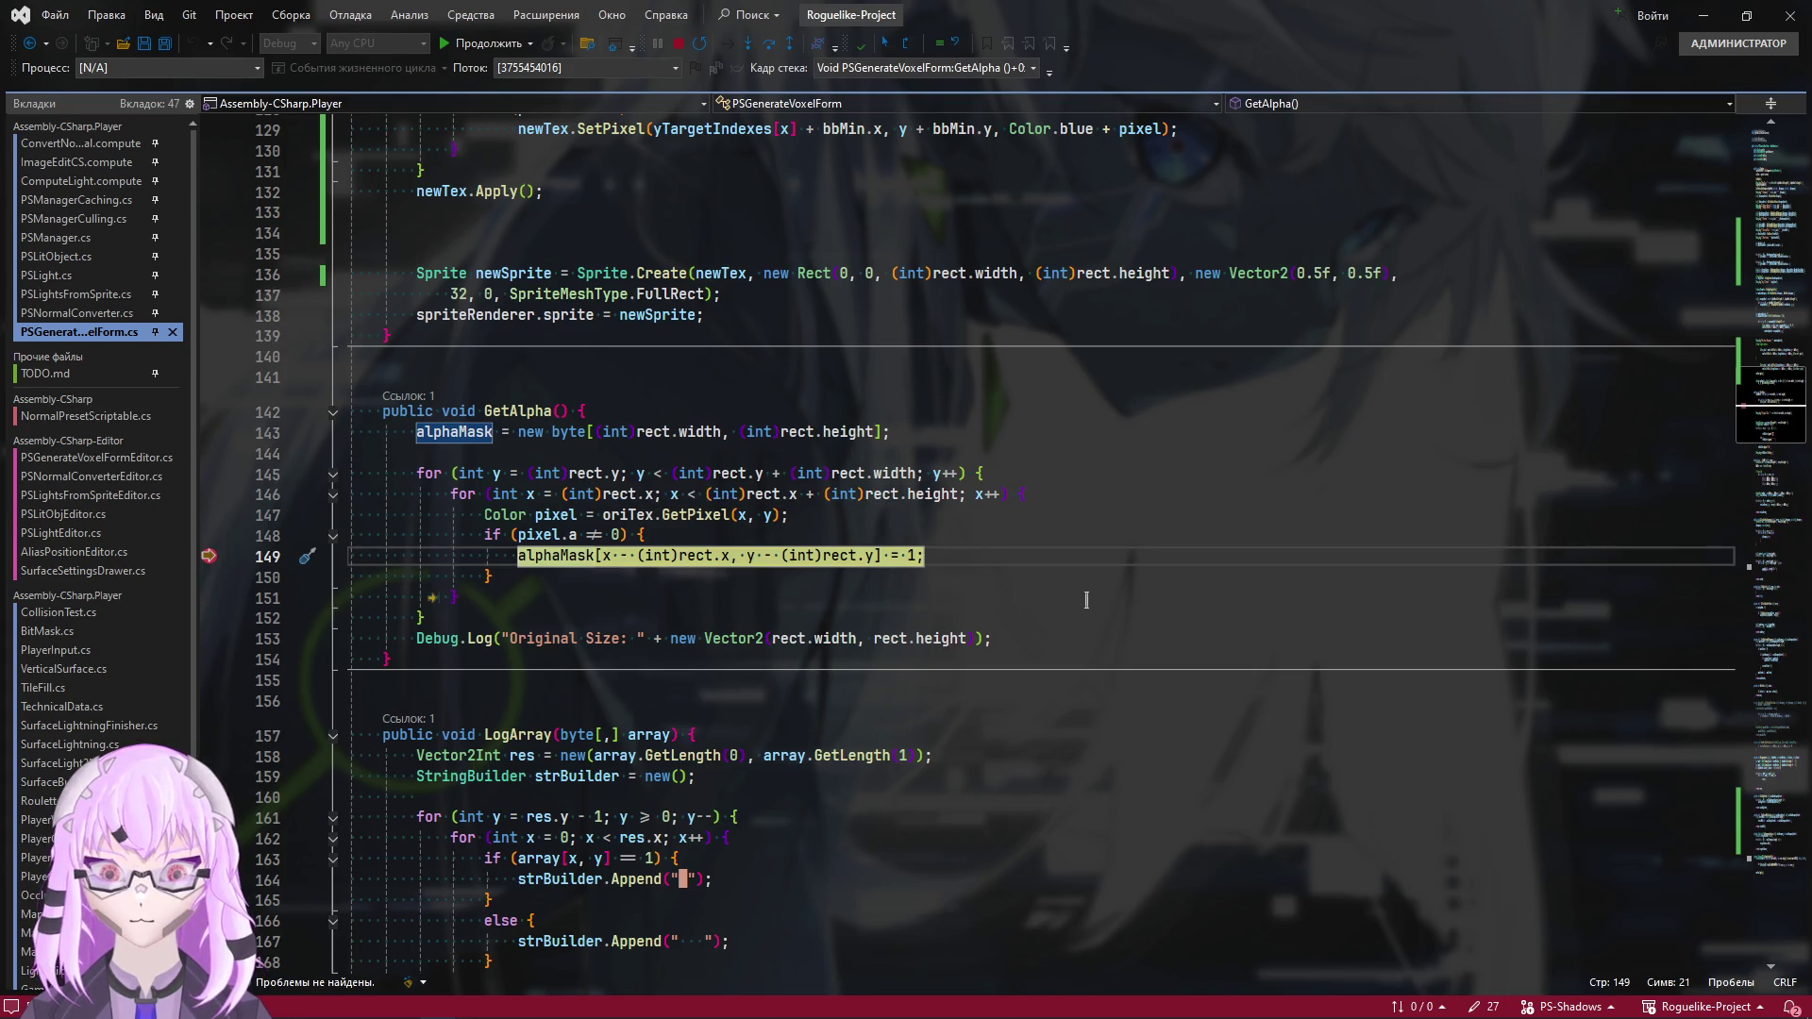
# Remove the line 149 breakpoint in Visual Studio and resume execution
pyautogui.hotkey('alt', 'Tab')
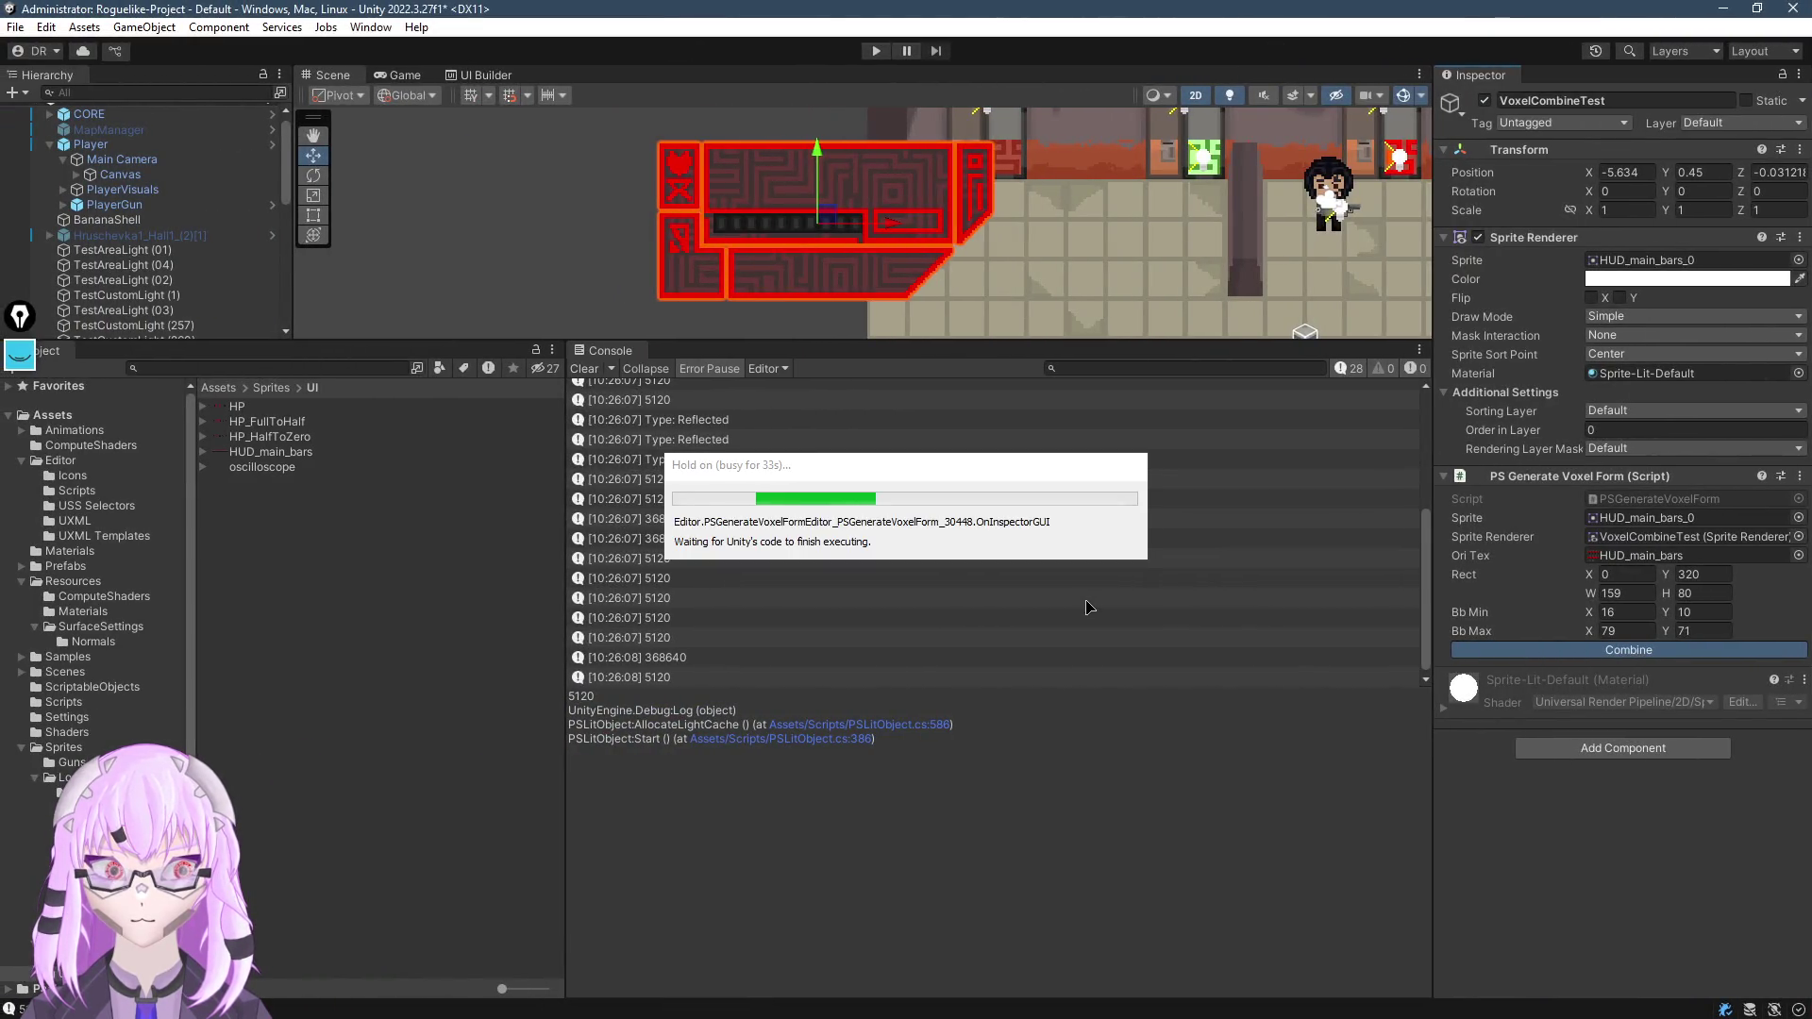
pyautogui.hotkey('alt', 'Tab')
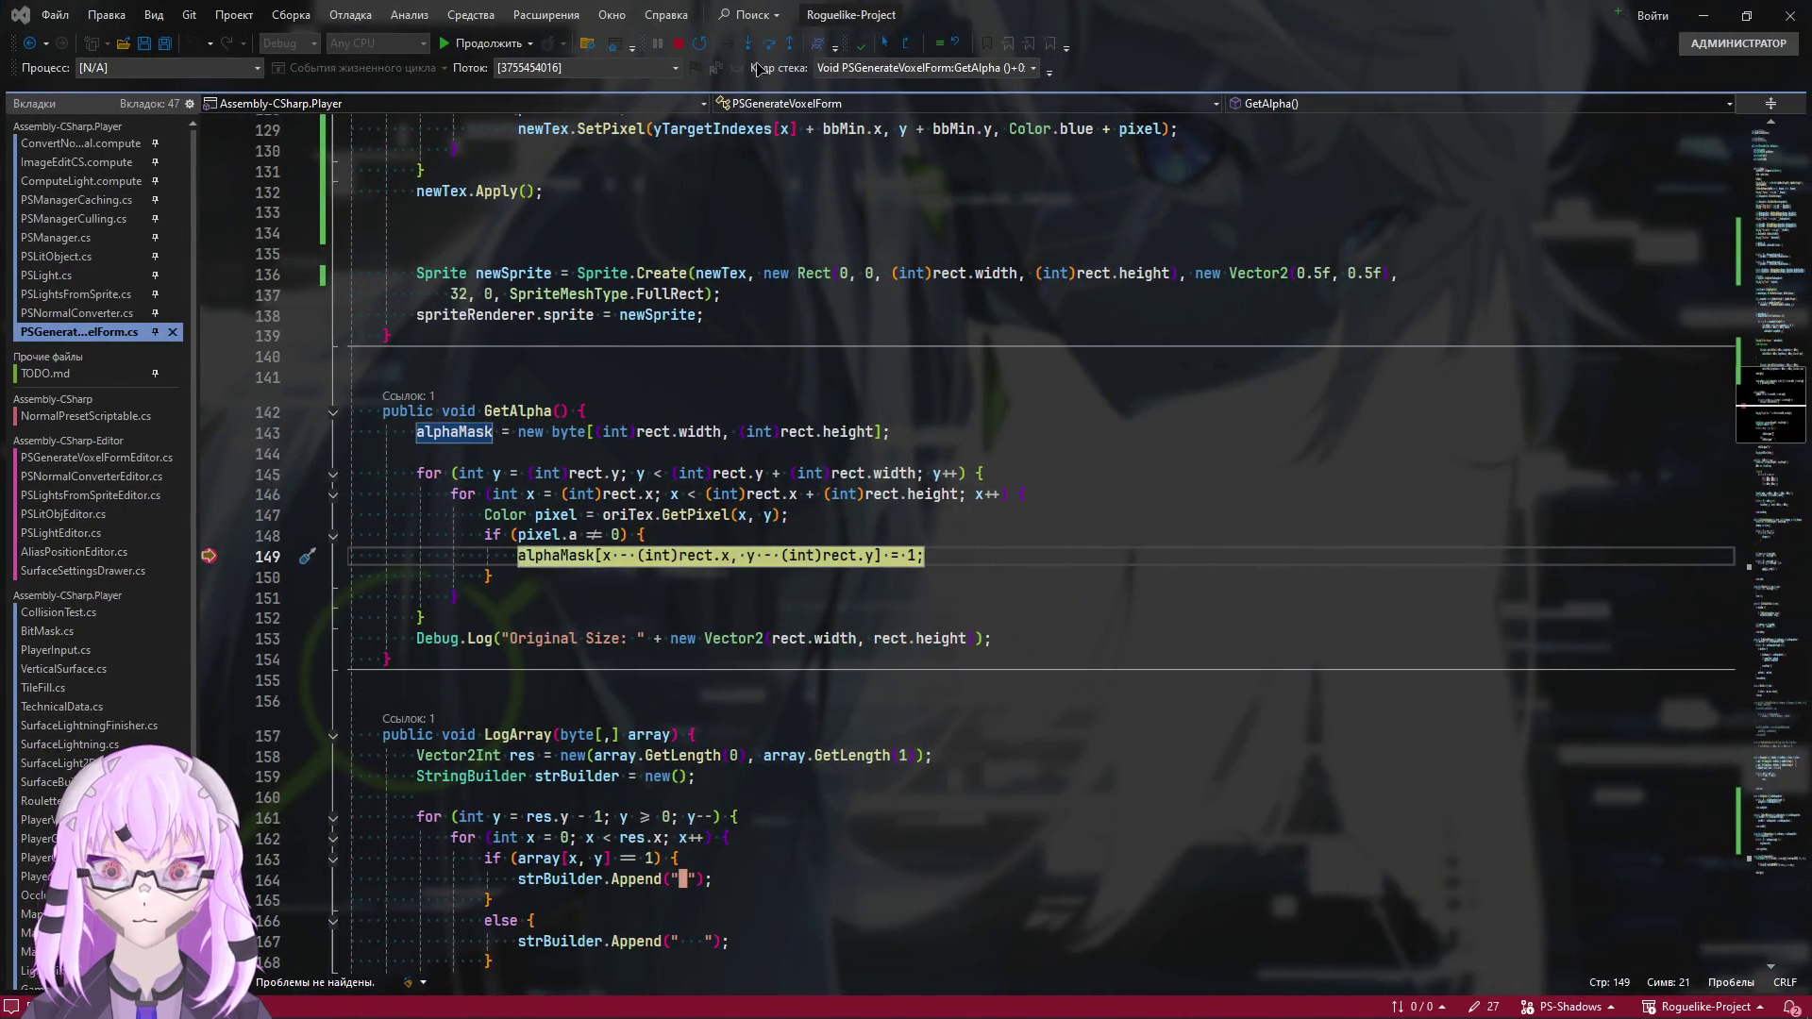
pyautogui.click(208, 554)
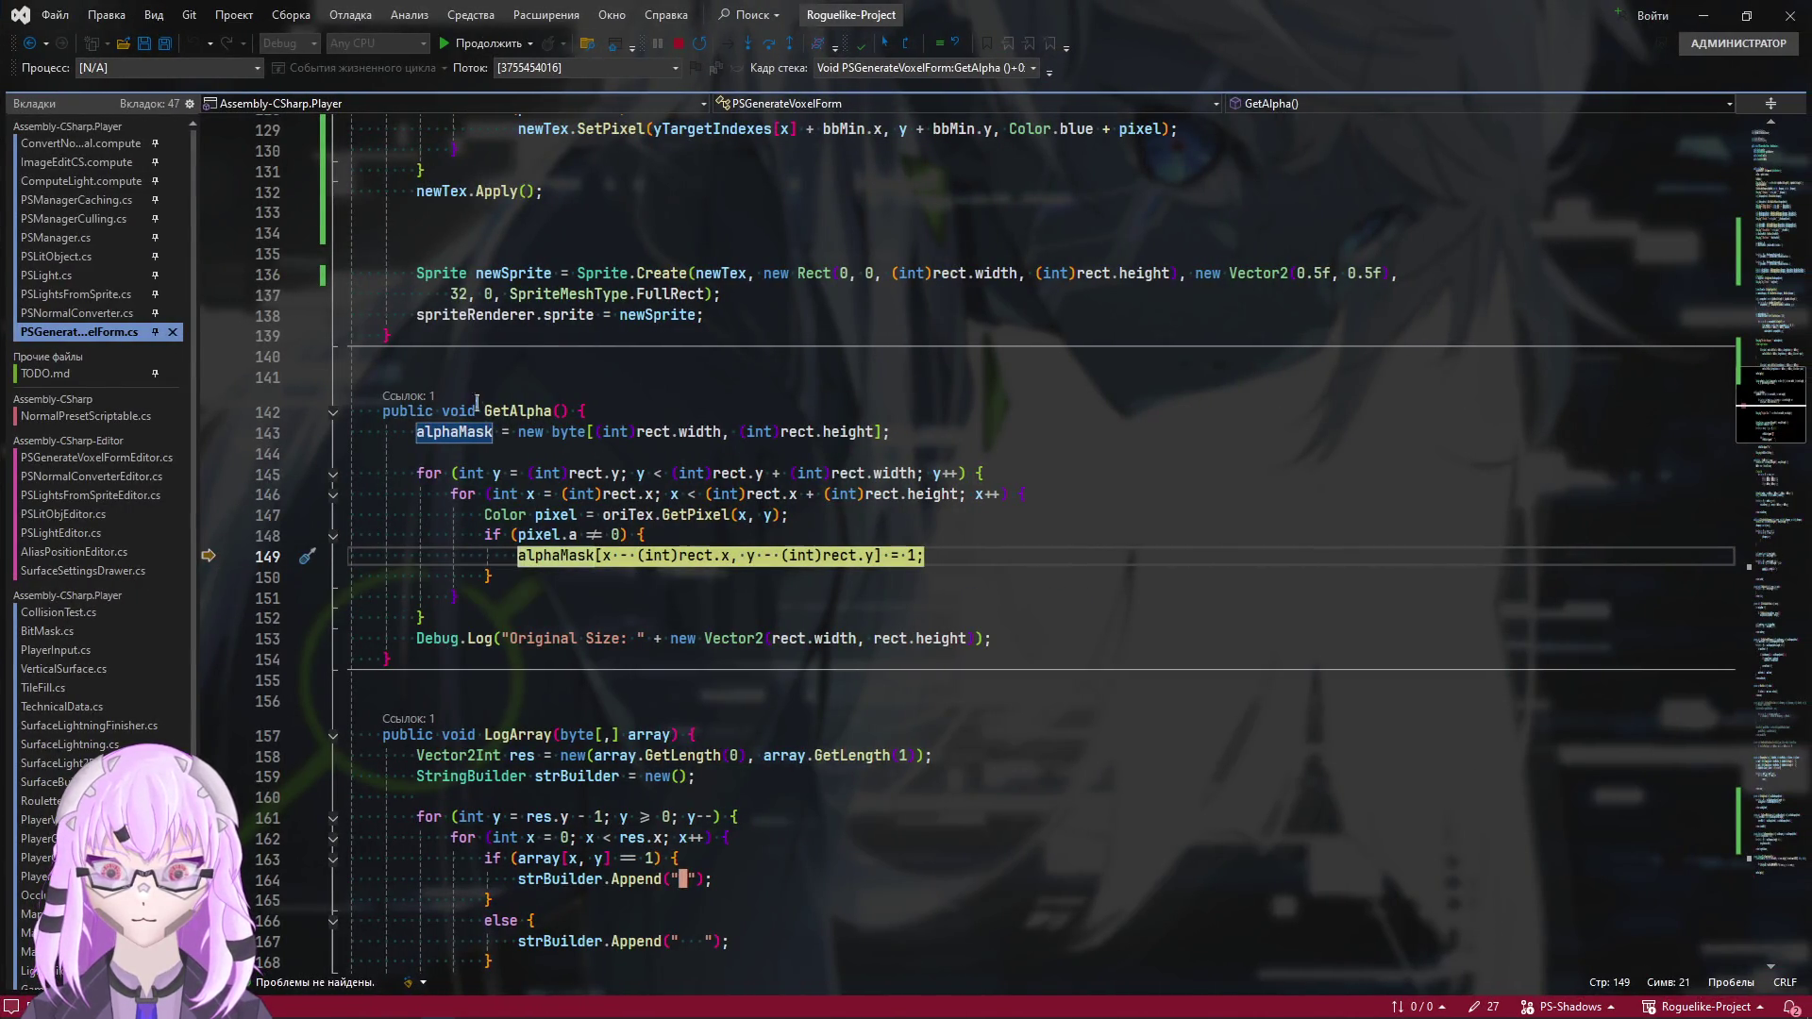
pyautogui.click(491, 43)
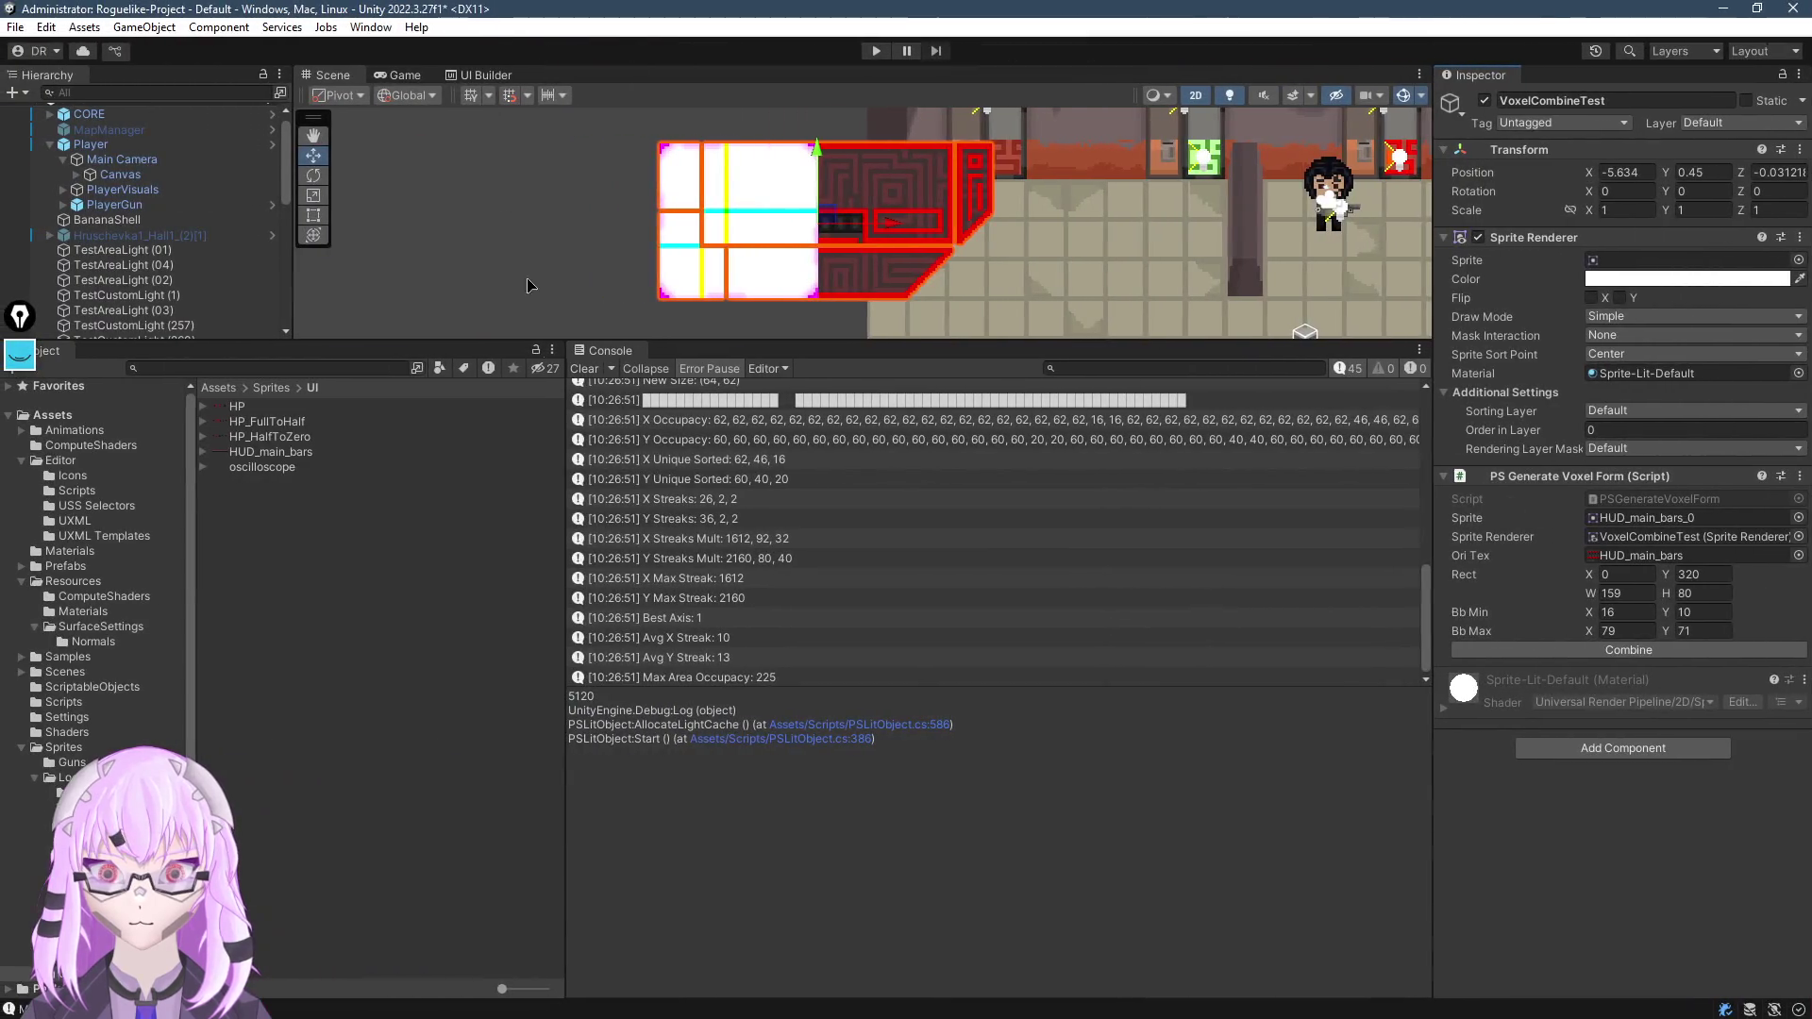
# Select the HUD_main_bars texture and open it in the Sprite Editor
pyautogui.click(203, 451)
pyautogui.click(311, 467)
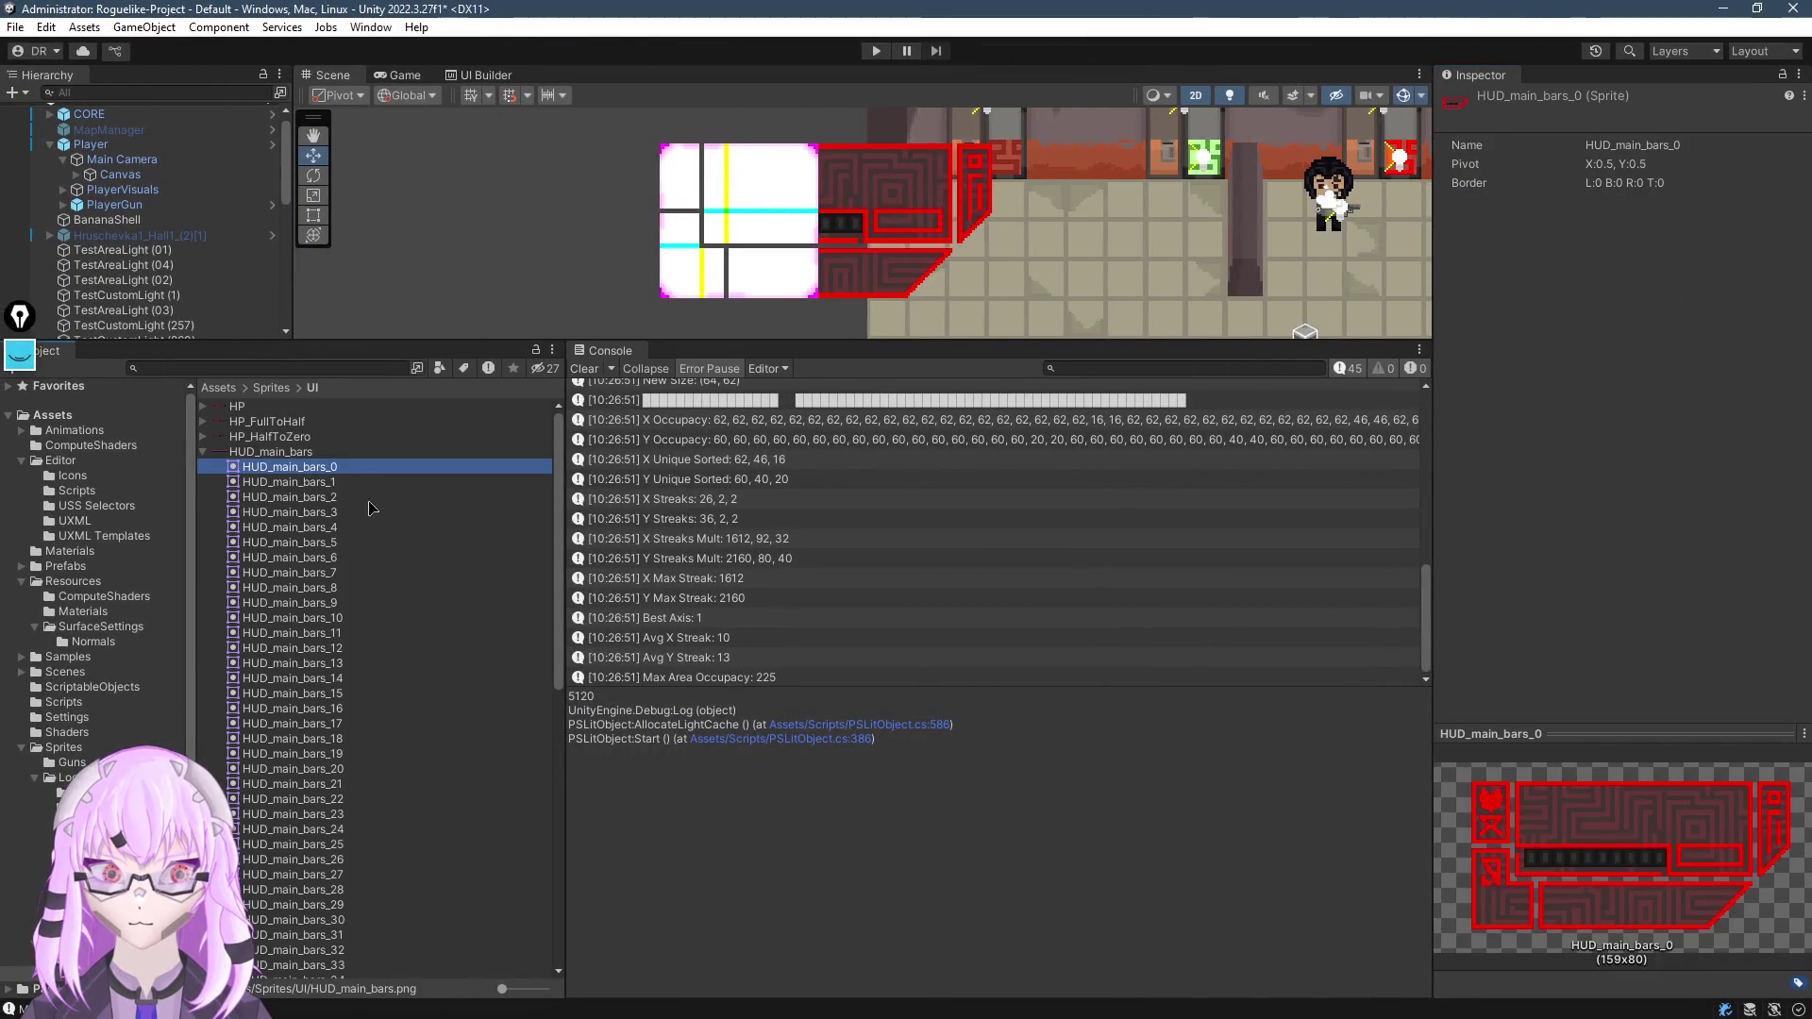
pyautogui.click(264, 453)
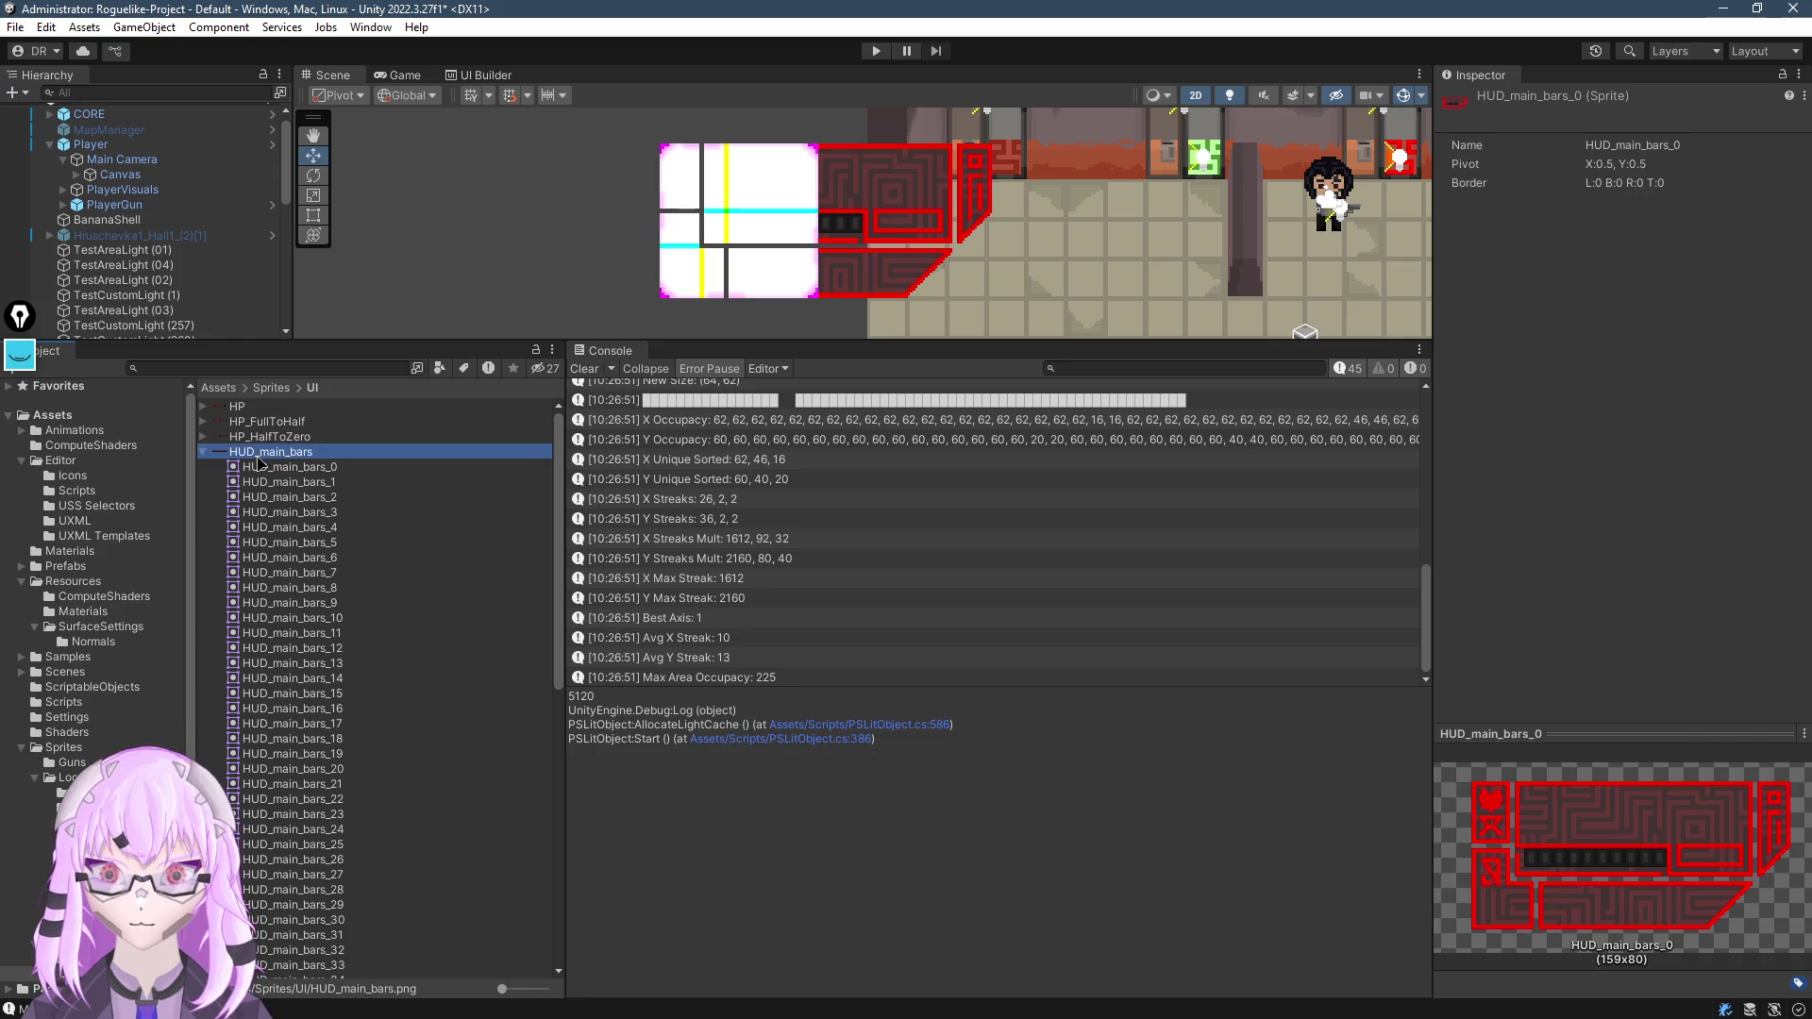
pyautogui.click(1756, 297)
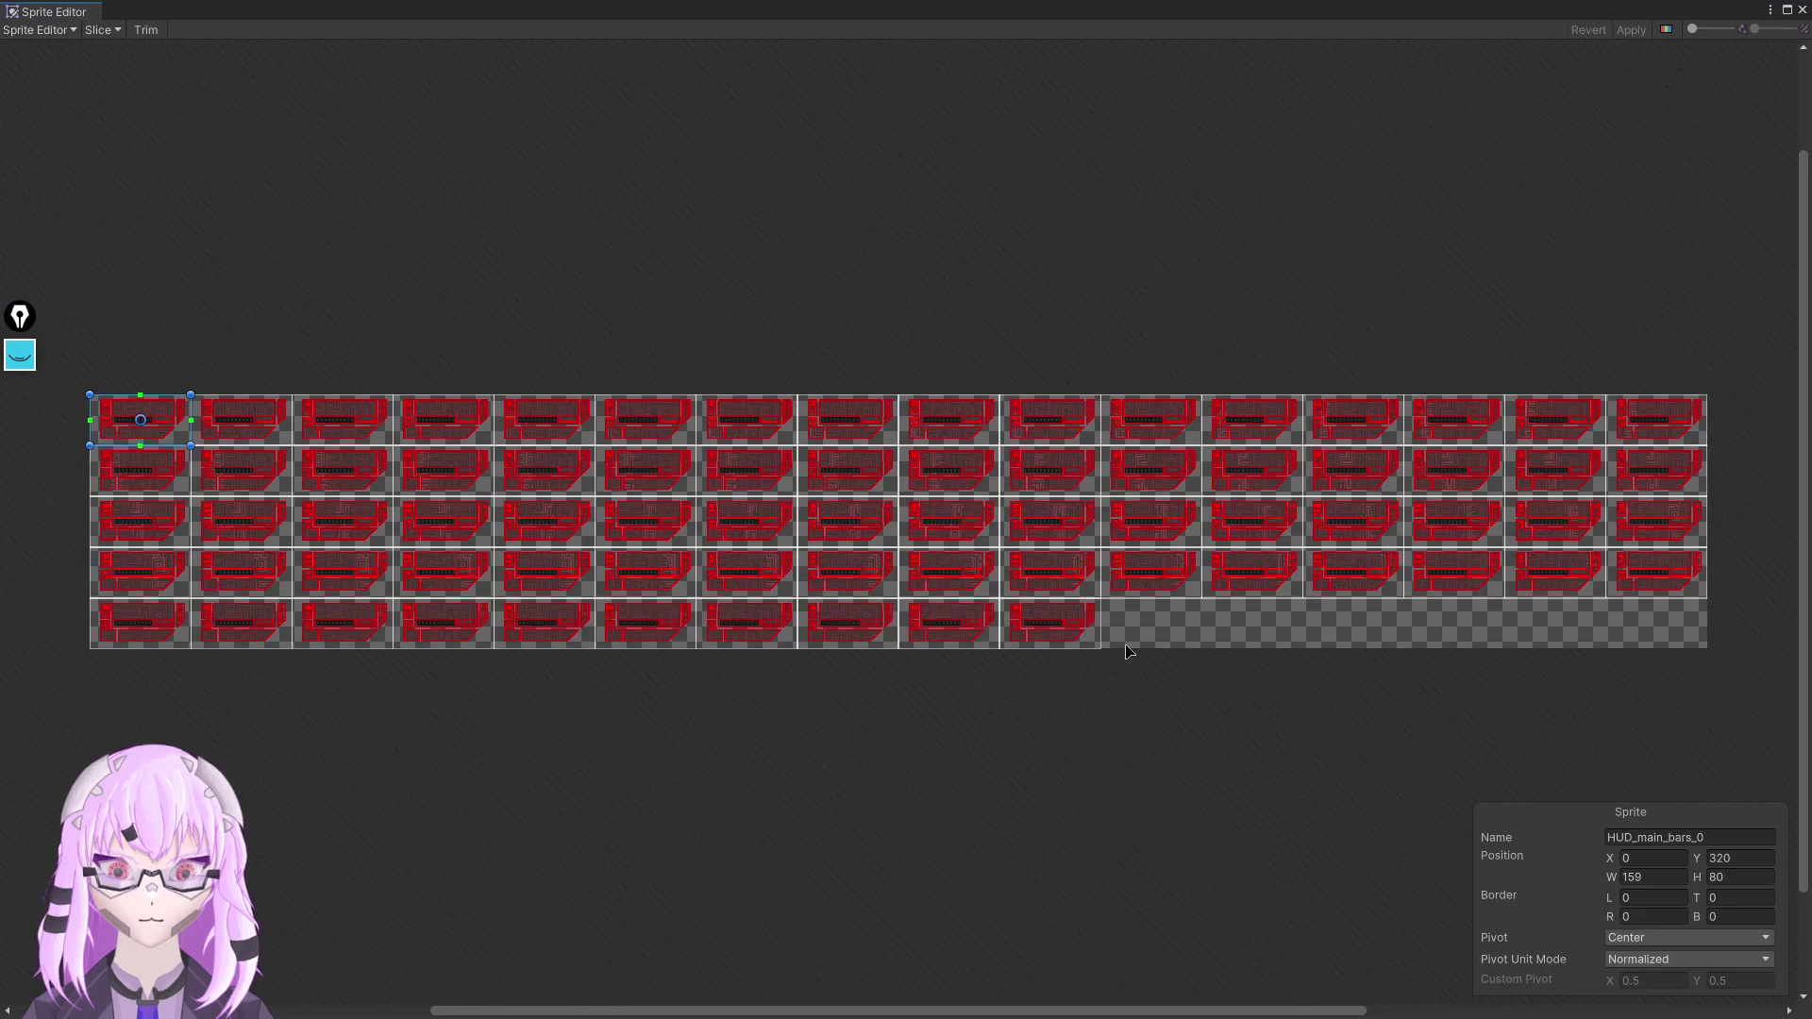
# Compare the 159×80 rects of HUD_main_bars_0 and HUD_main_bars_64, then close the Sprite Editor
pyautogui.click(145, 425)
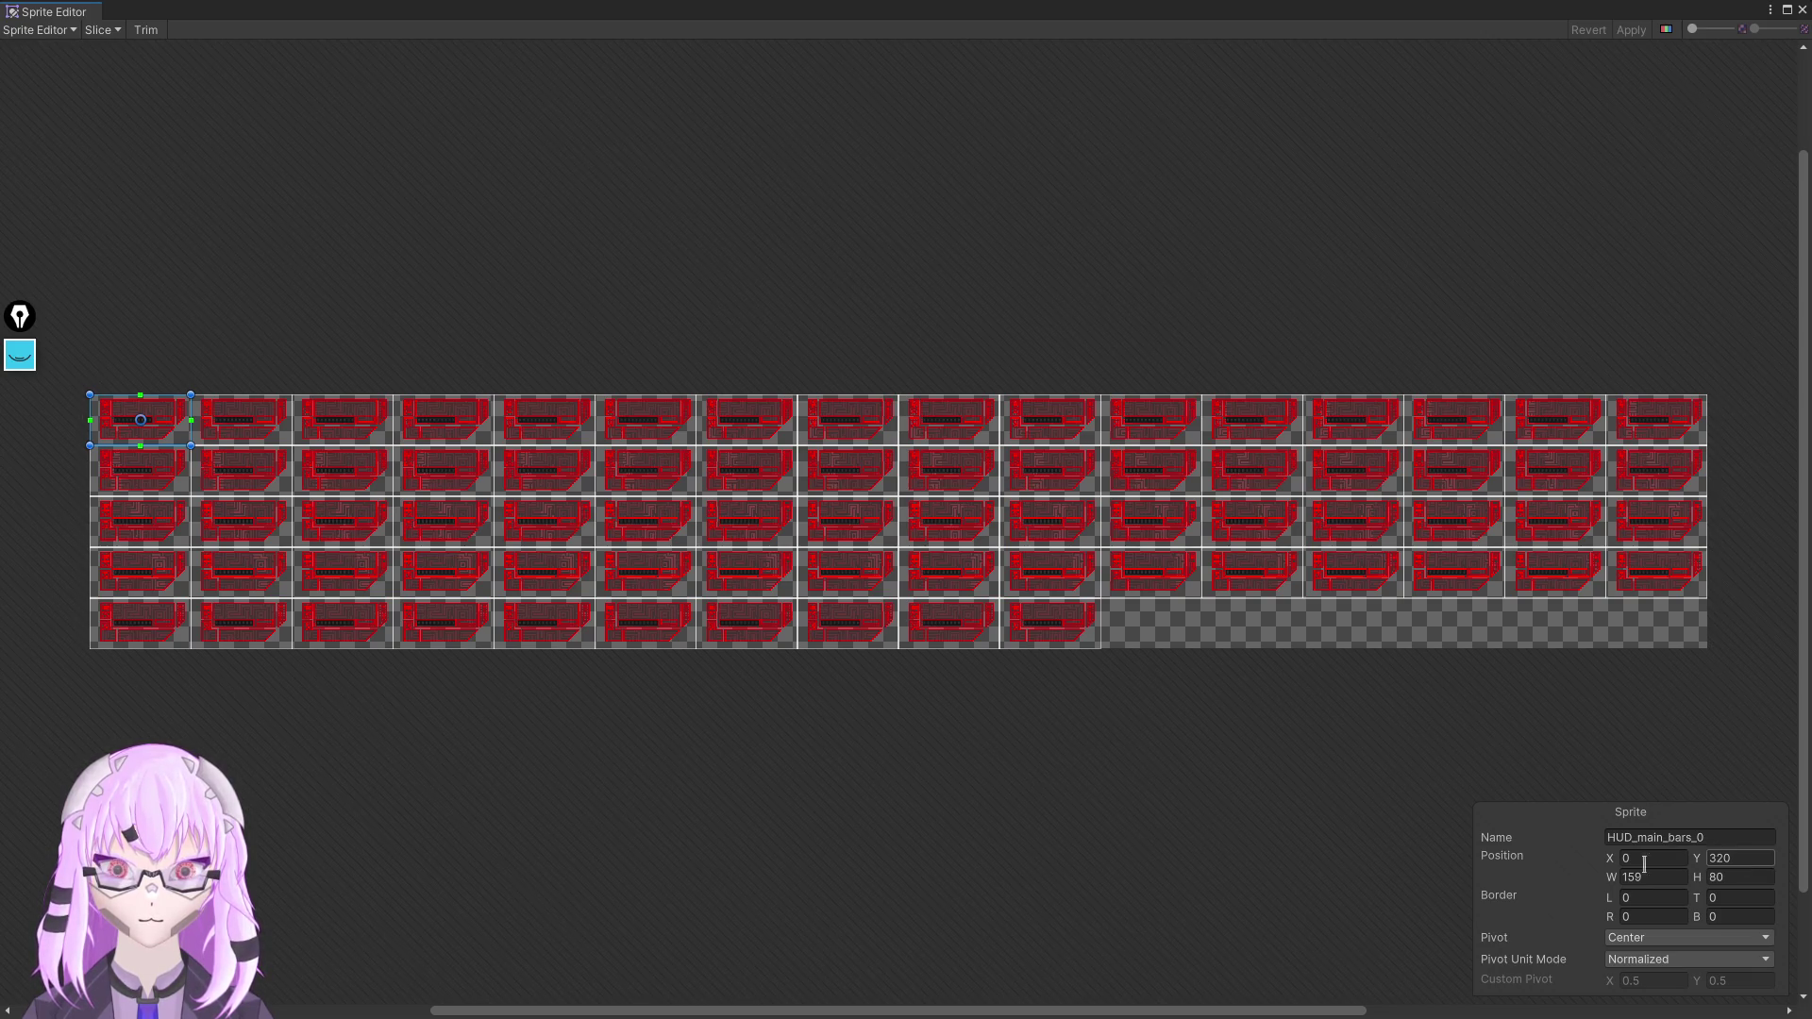
pyautogui.scroll(5, 107, 624)
pyautogui.click(178, 656)
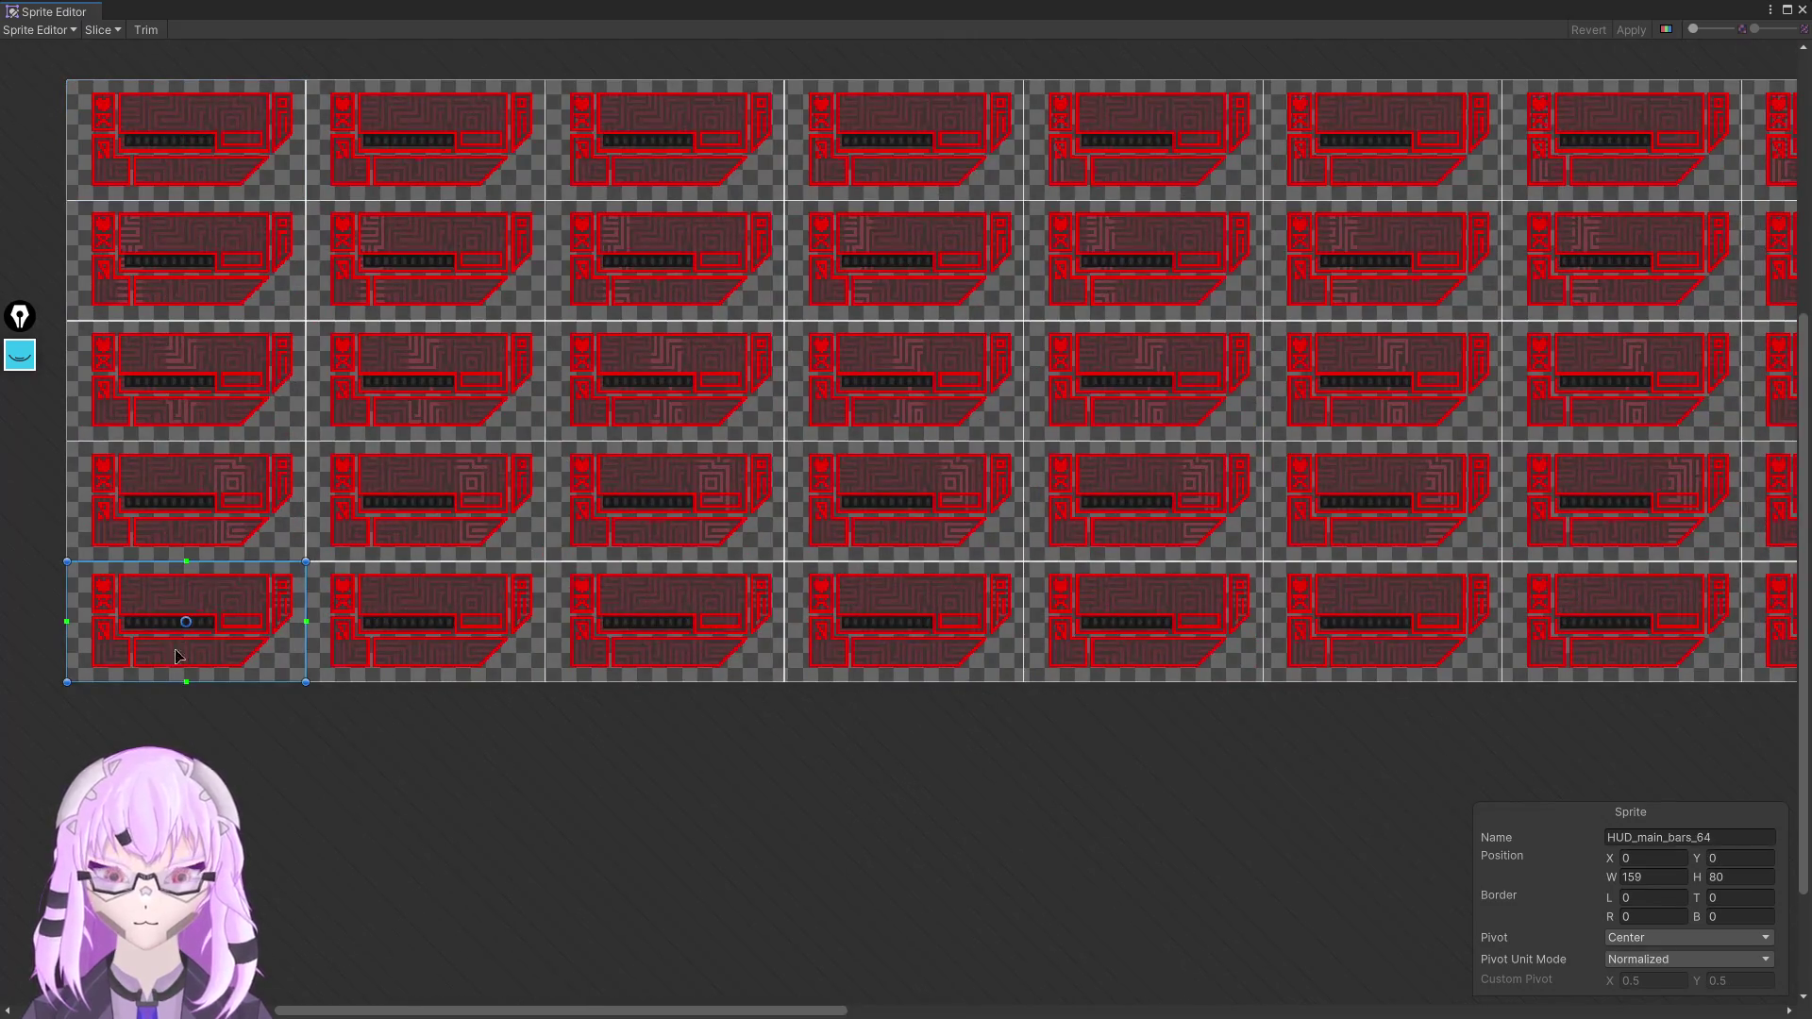
pyautogui.moveTo(177, 656)
pyautogui.mouseDown()
pyautogui.moveTo(881, 849)
pyautogui.moveTo(959, 845)
pyautogui.mouseUp()
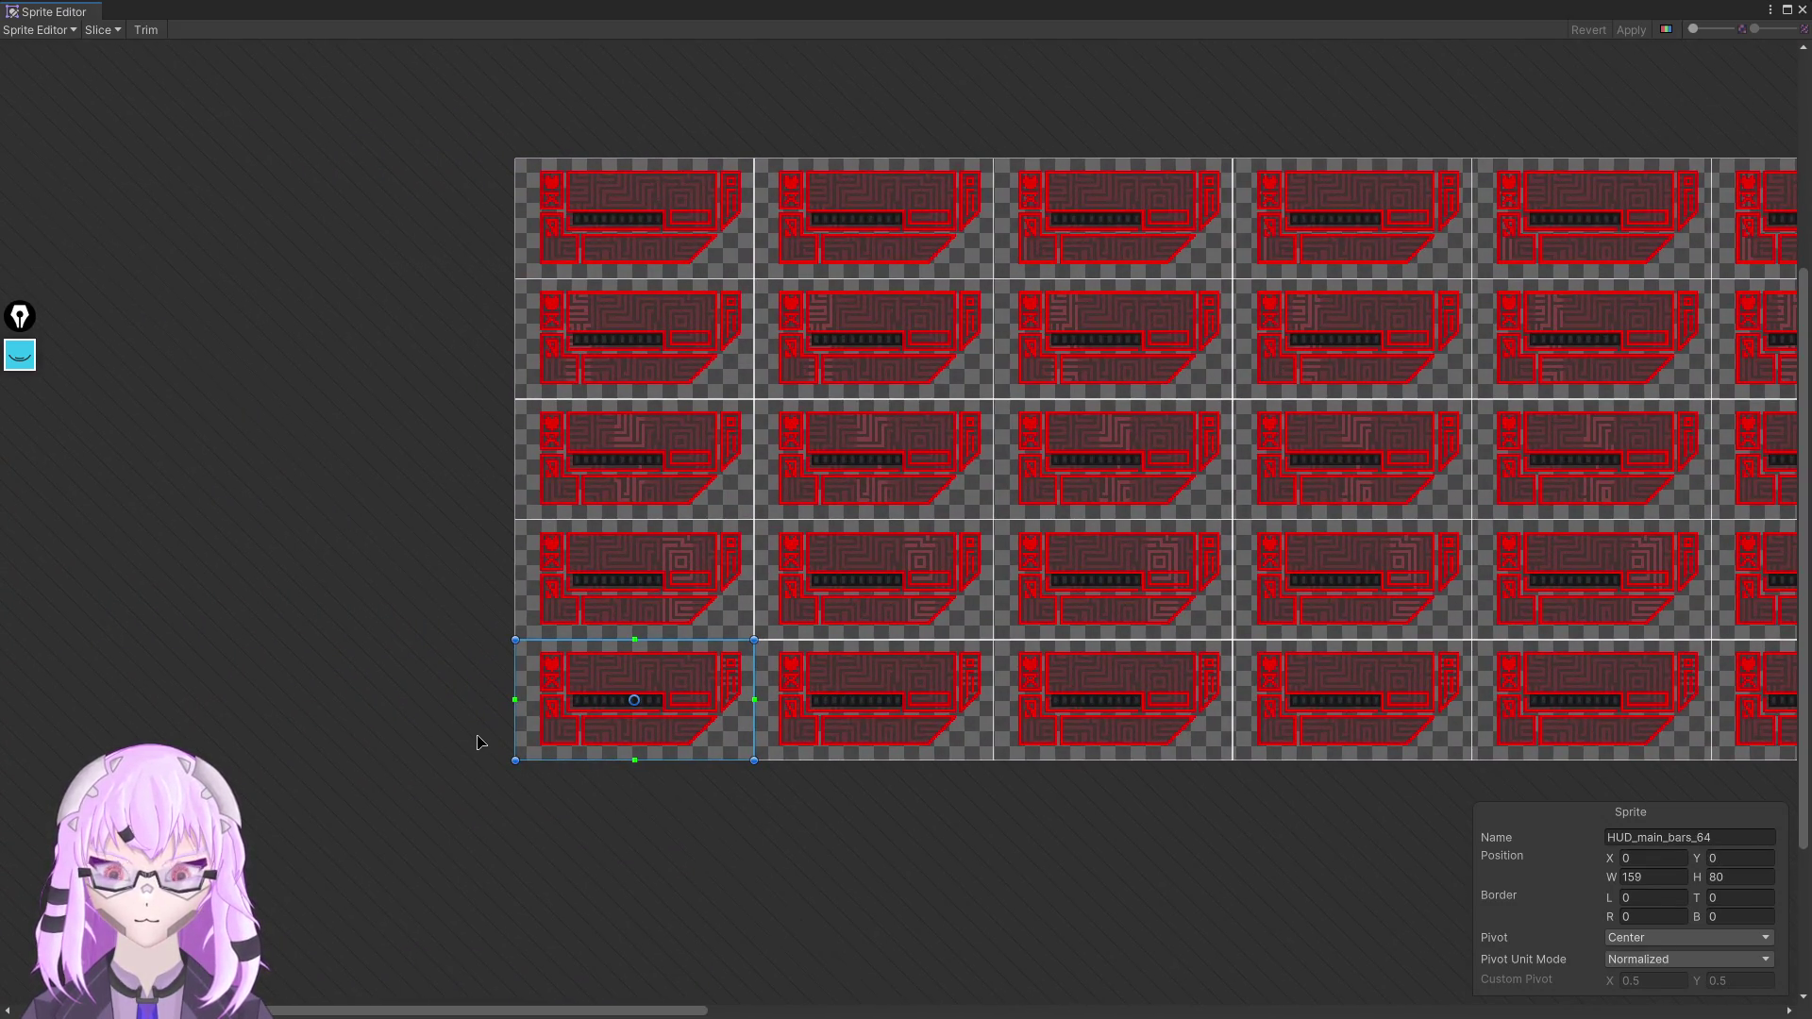
pyautogui.moveTo(481, 747)
pyautogui.mouseDown()
pyautogui.moveTo(401, 736)
pyautogui.moveTo(1733, 647)
pyautogui.moveTo(20, 647)
pyautogui.moveTo(210, 668)
pyautogui.moveTo(836, 660)
pyautogui.mouseUp()
pyautogui.scroll(2, 1110, 619)
pyautogui.scroll(3, 1118, 594)
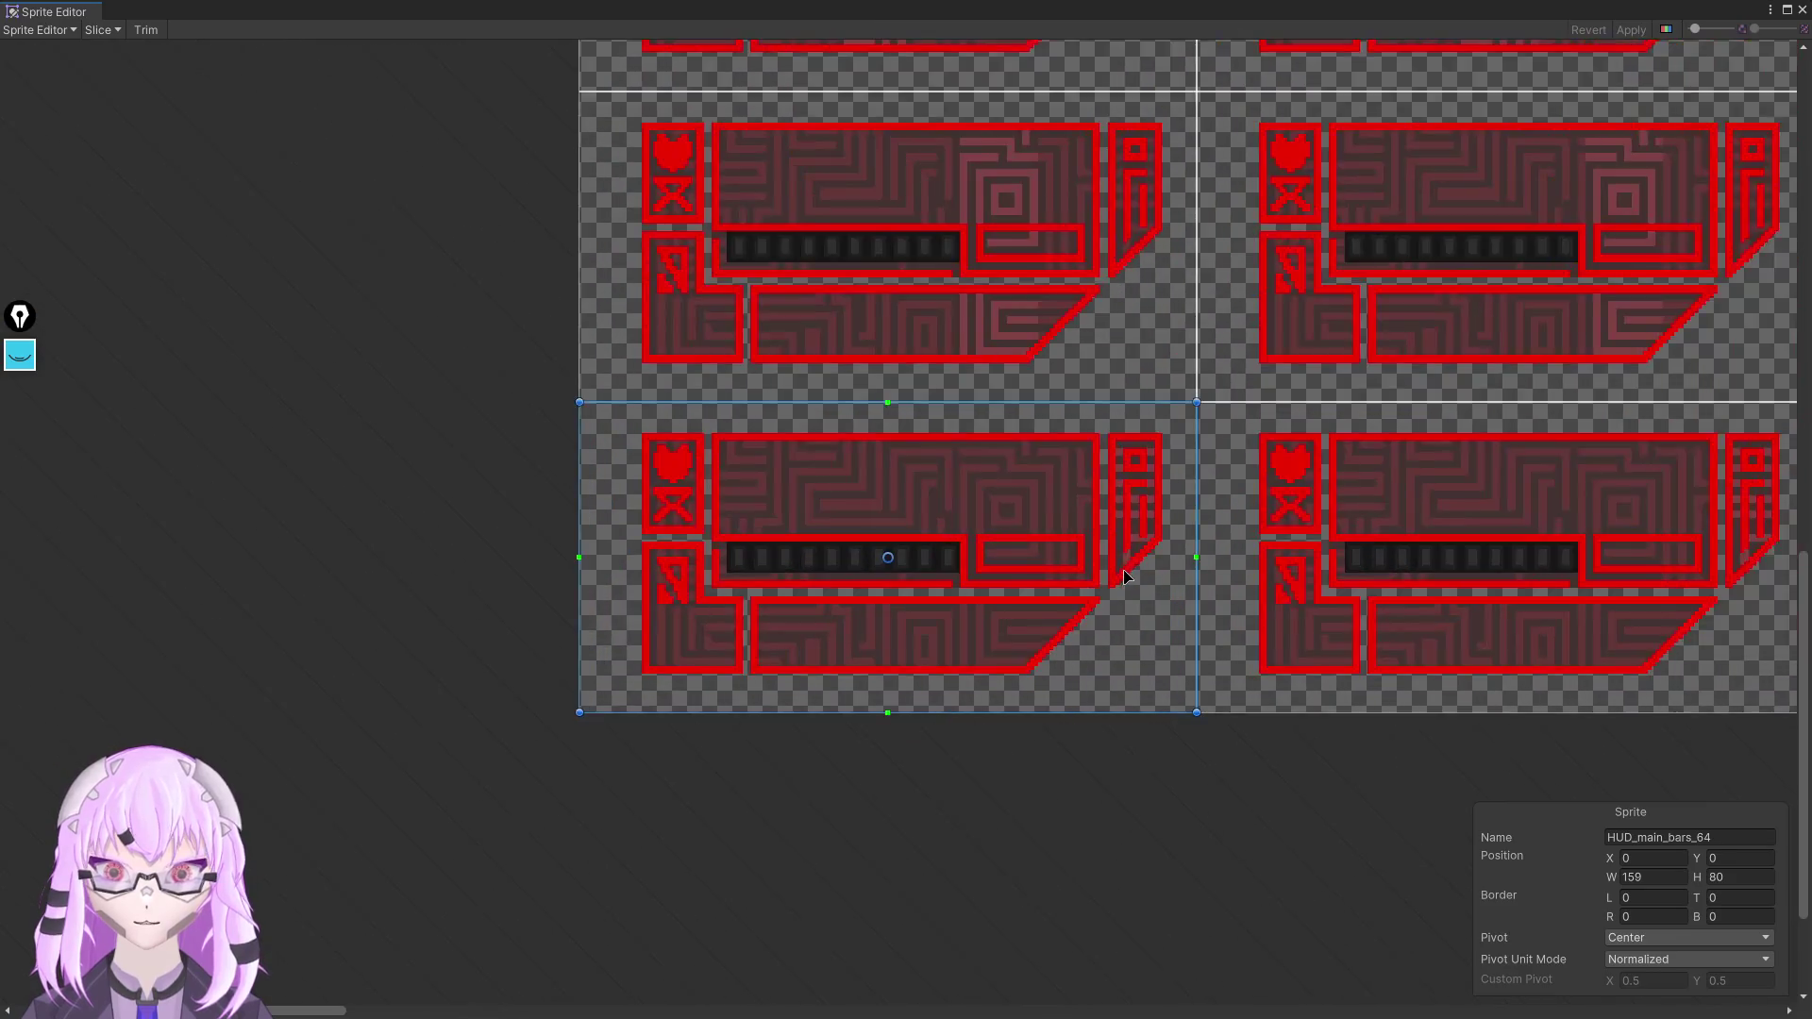
pyautogui.scroll(1, 745, 634)
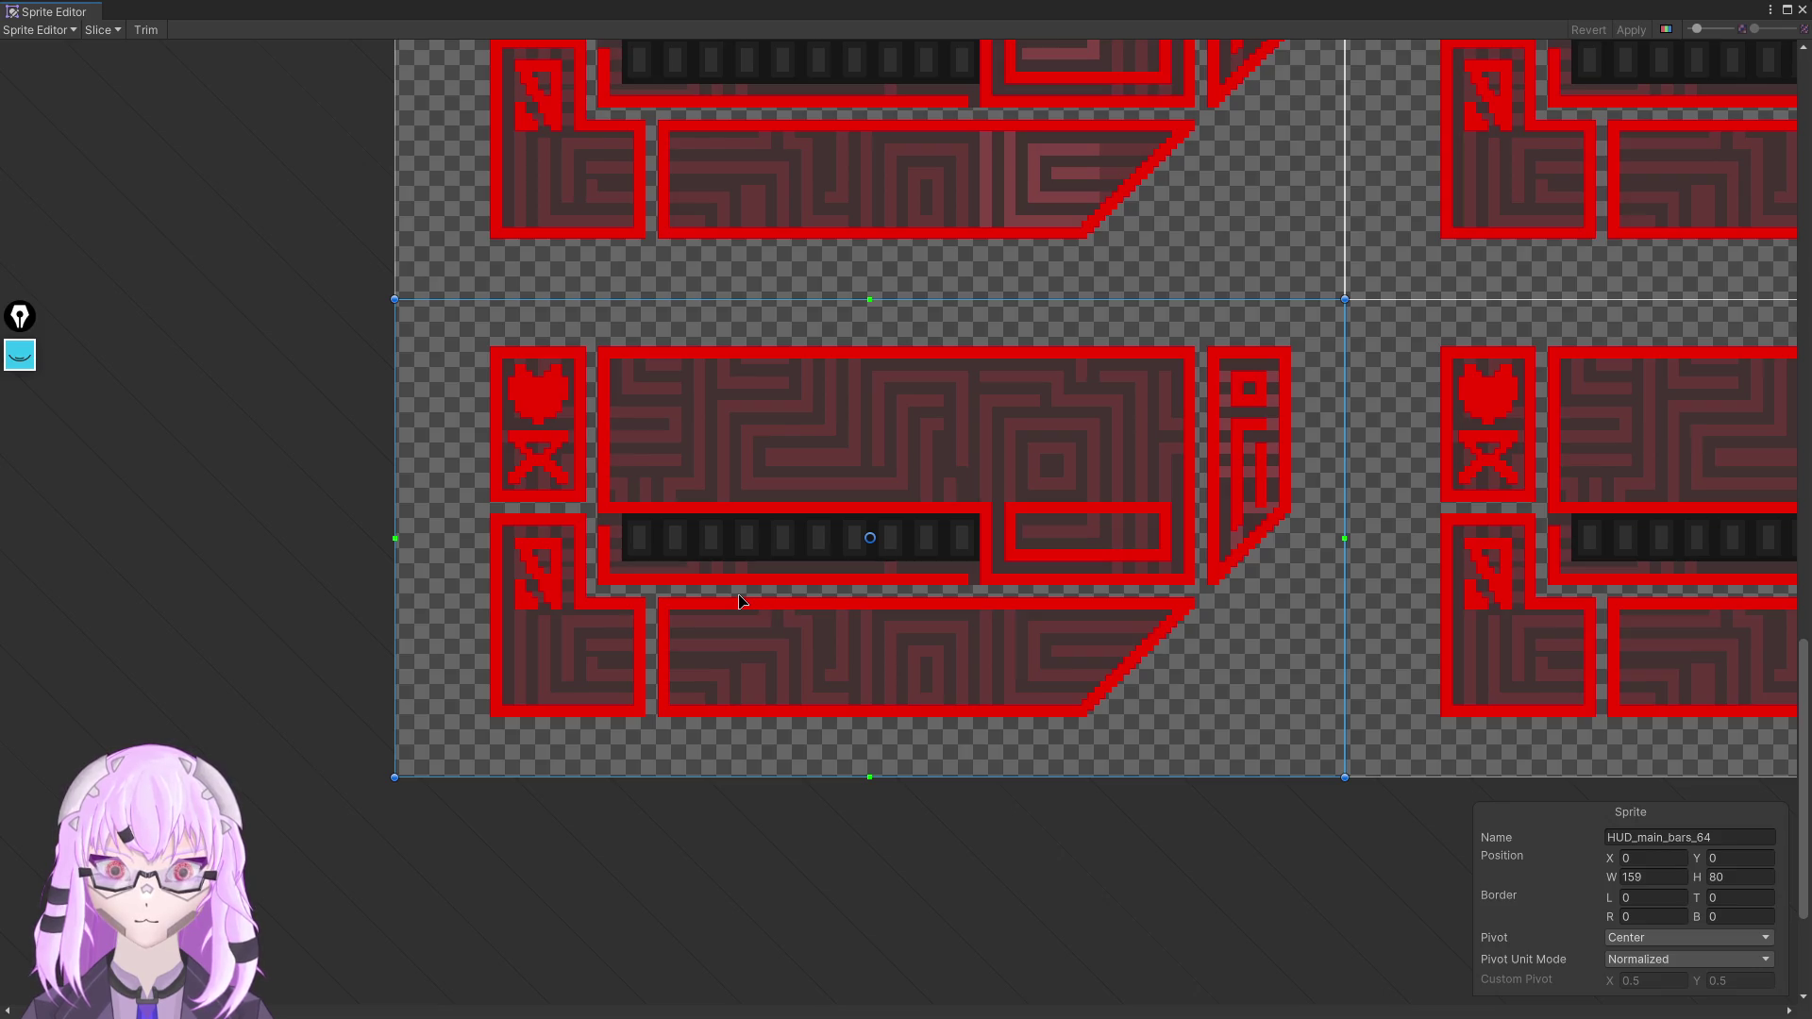
pyautogui.scroll(-2, 739, 602)
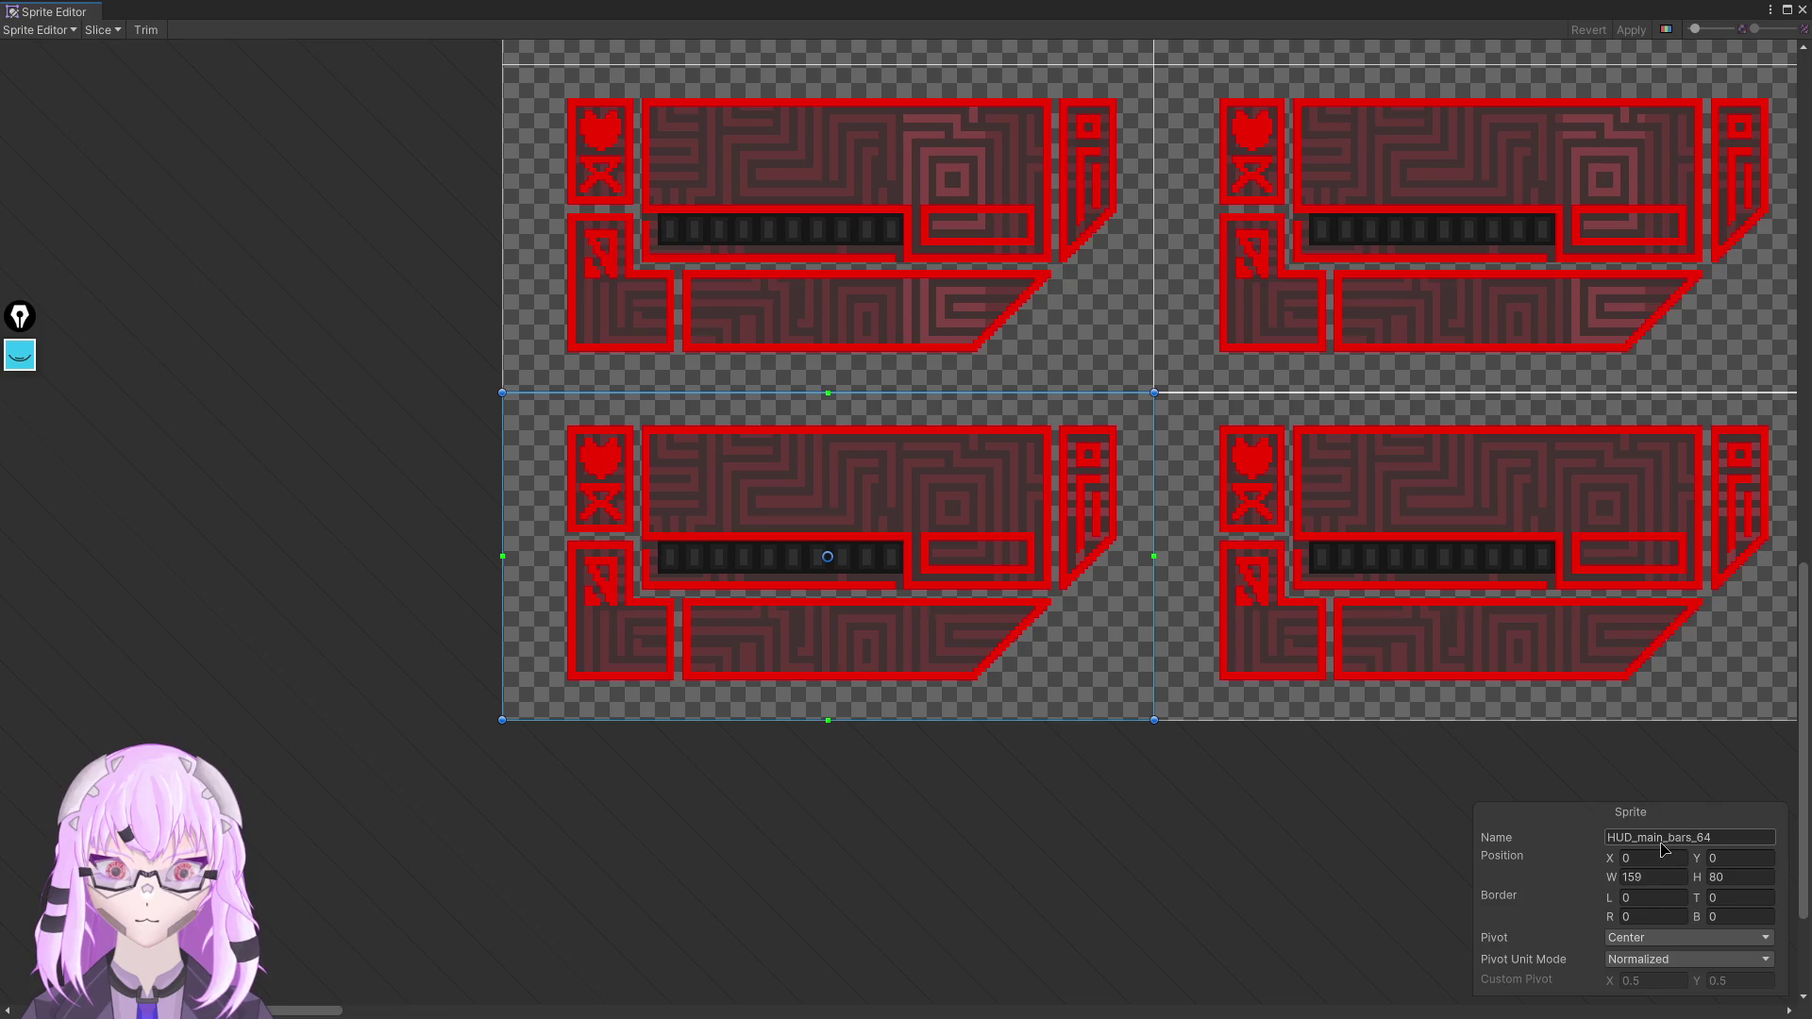
pyautogui.click(1802, 9)
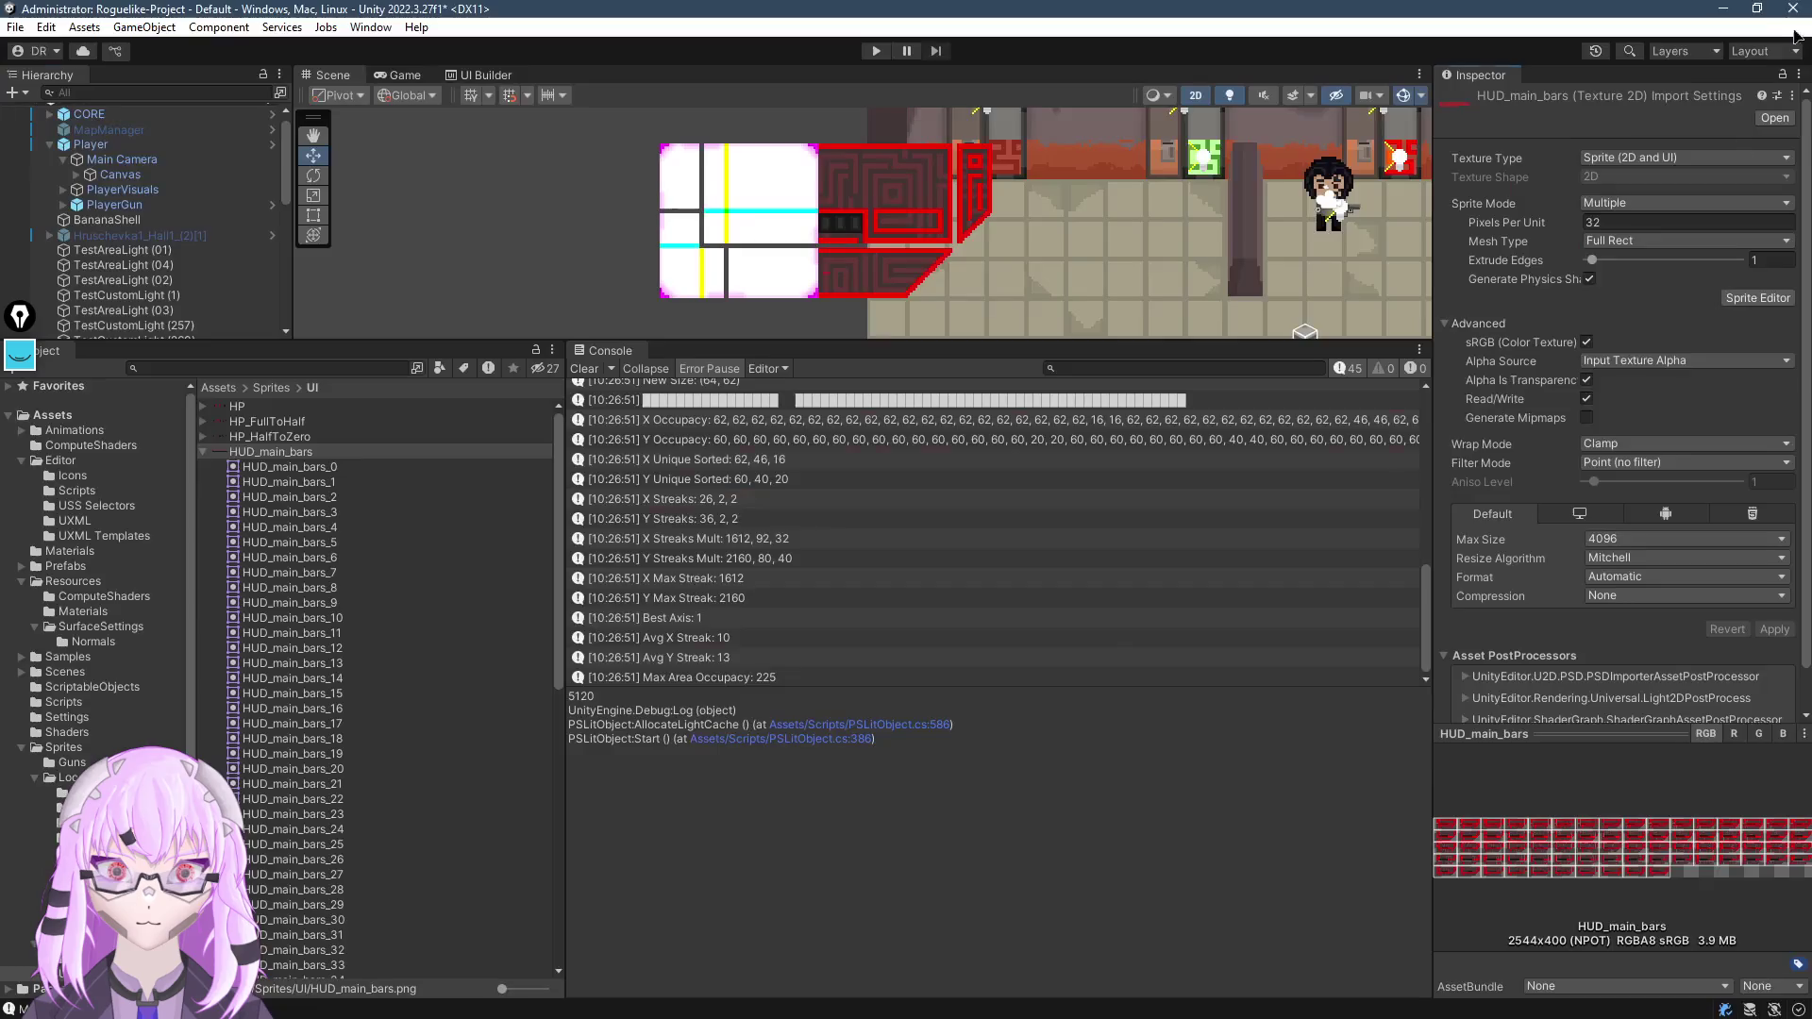
# Combine HUD_main_bars_64 on VoxelCombineTest and inspect the resulting IndexOutOfRangeException
pyautogui.scroll(-3, 450, 901)
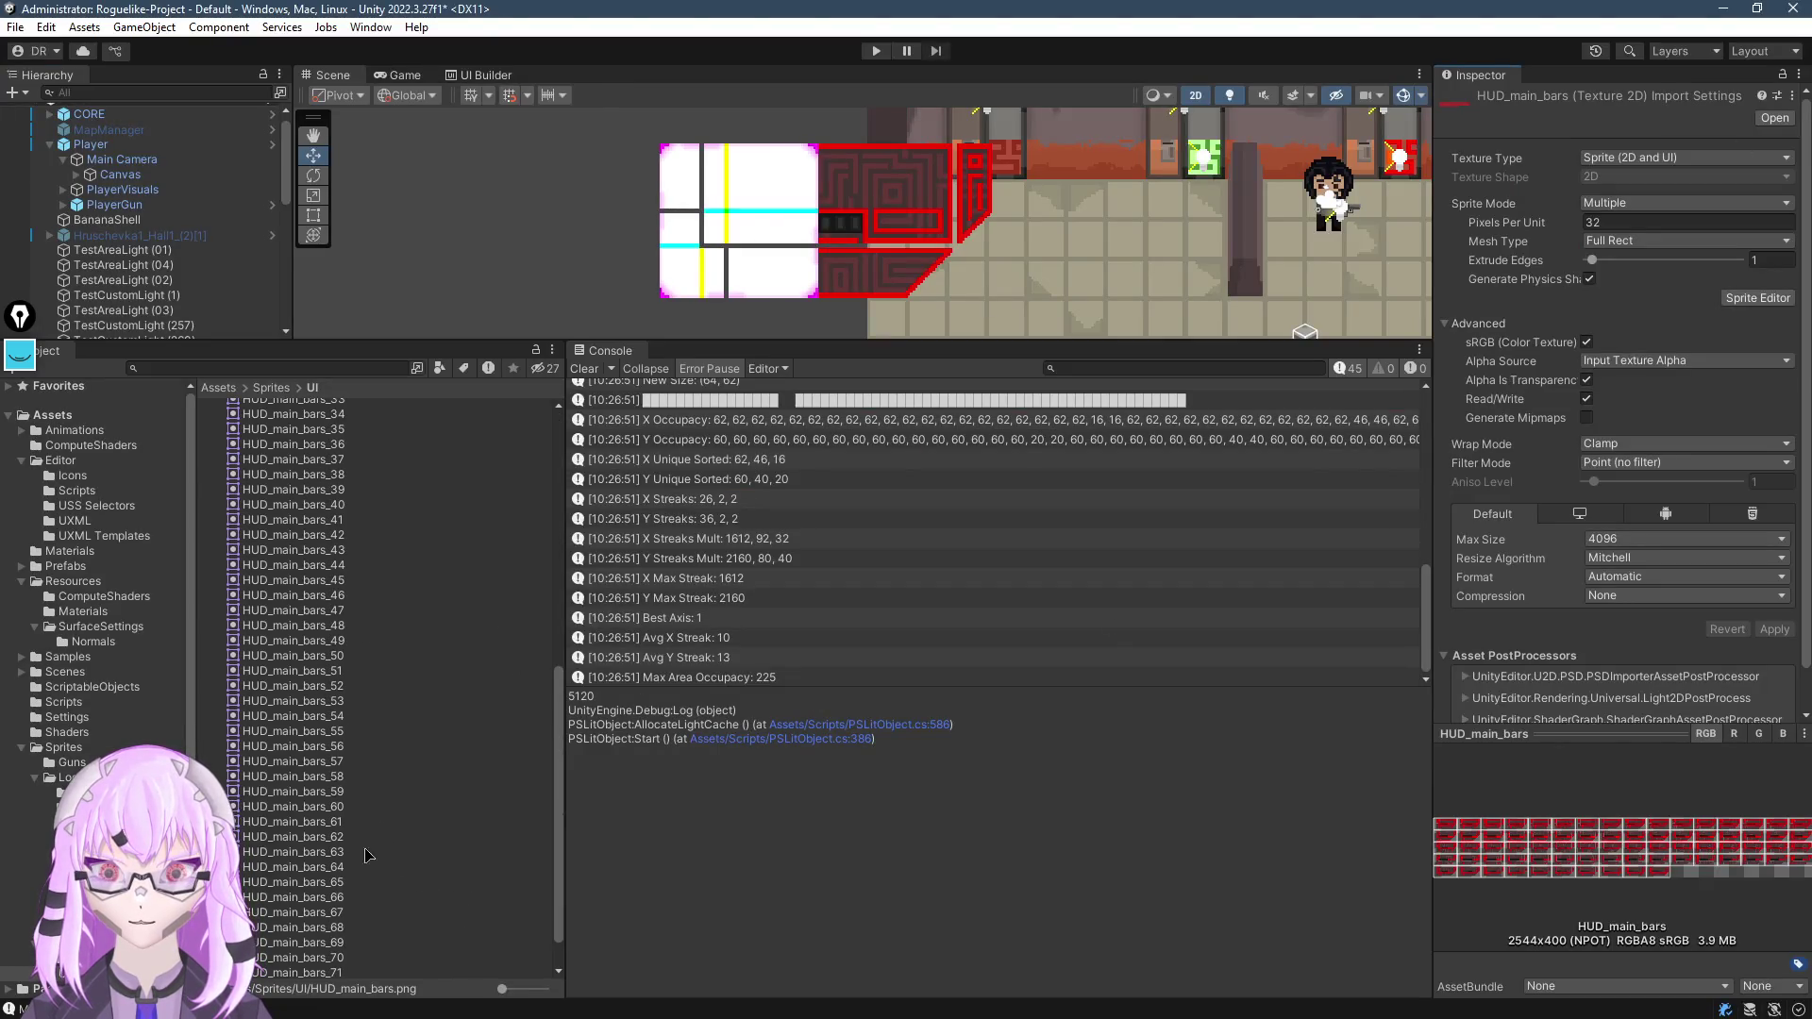
pyautogui.click(868, 305)
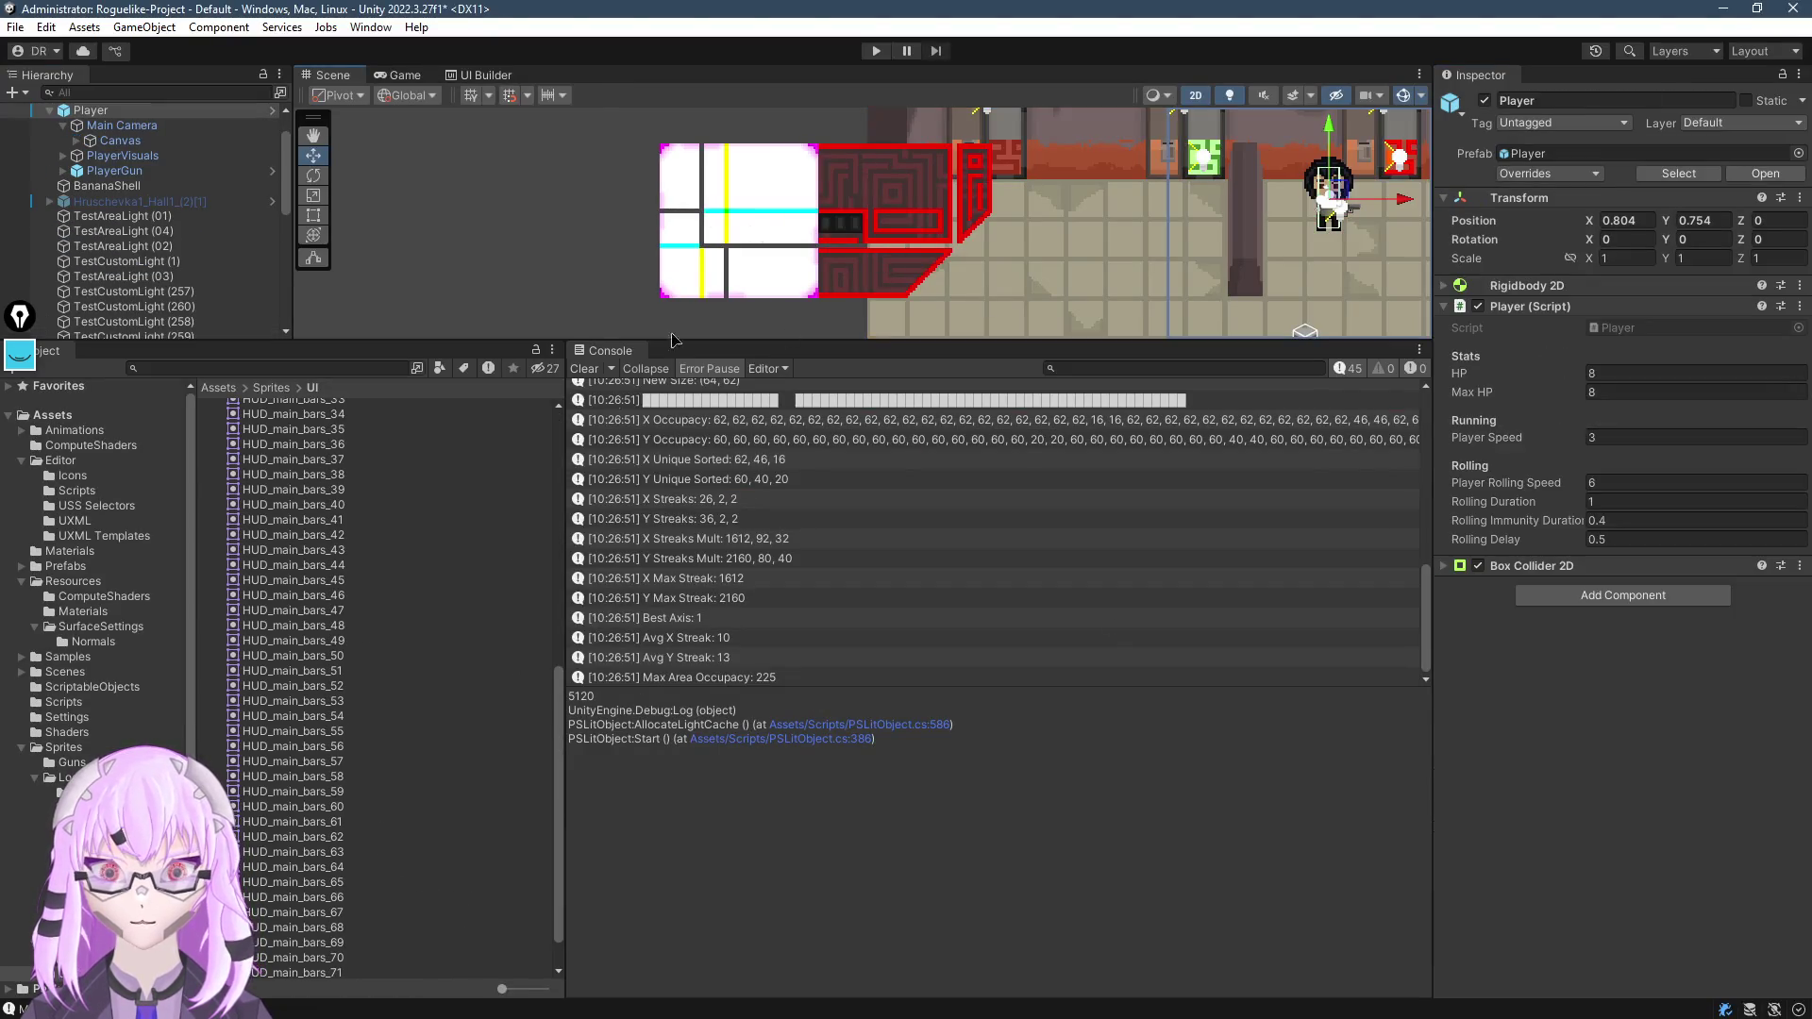
pyautogui.click(1328, 193)
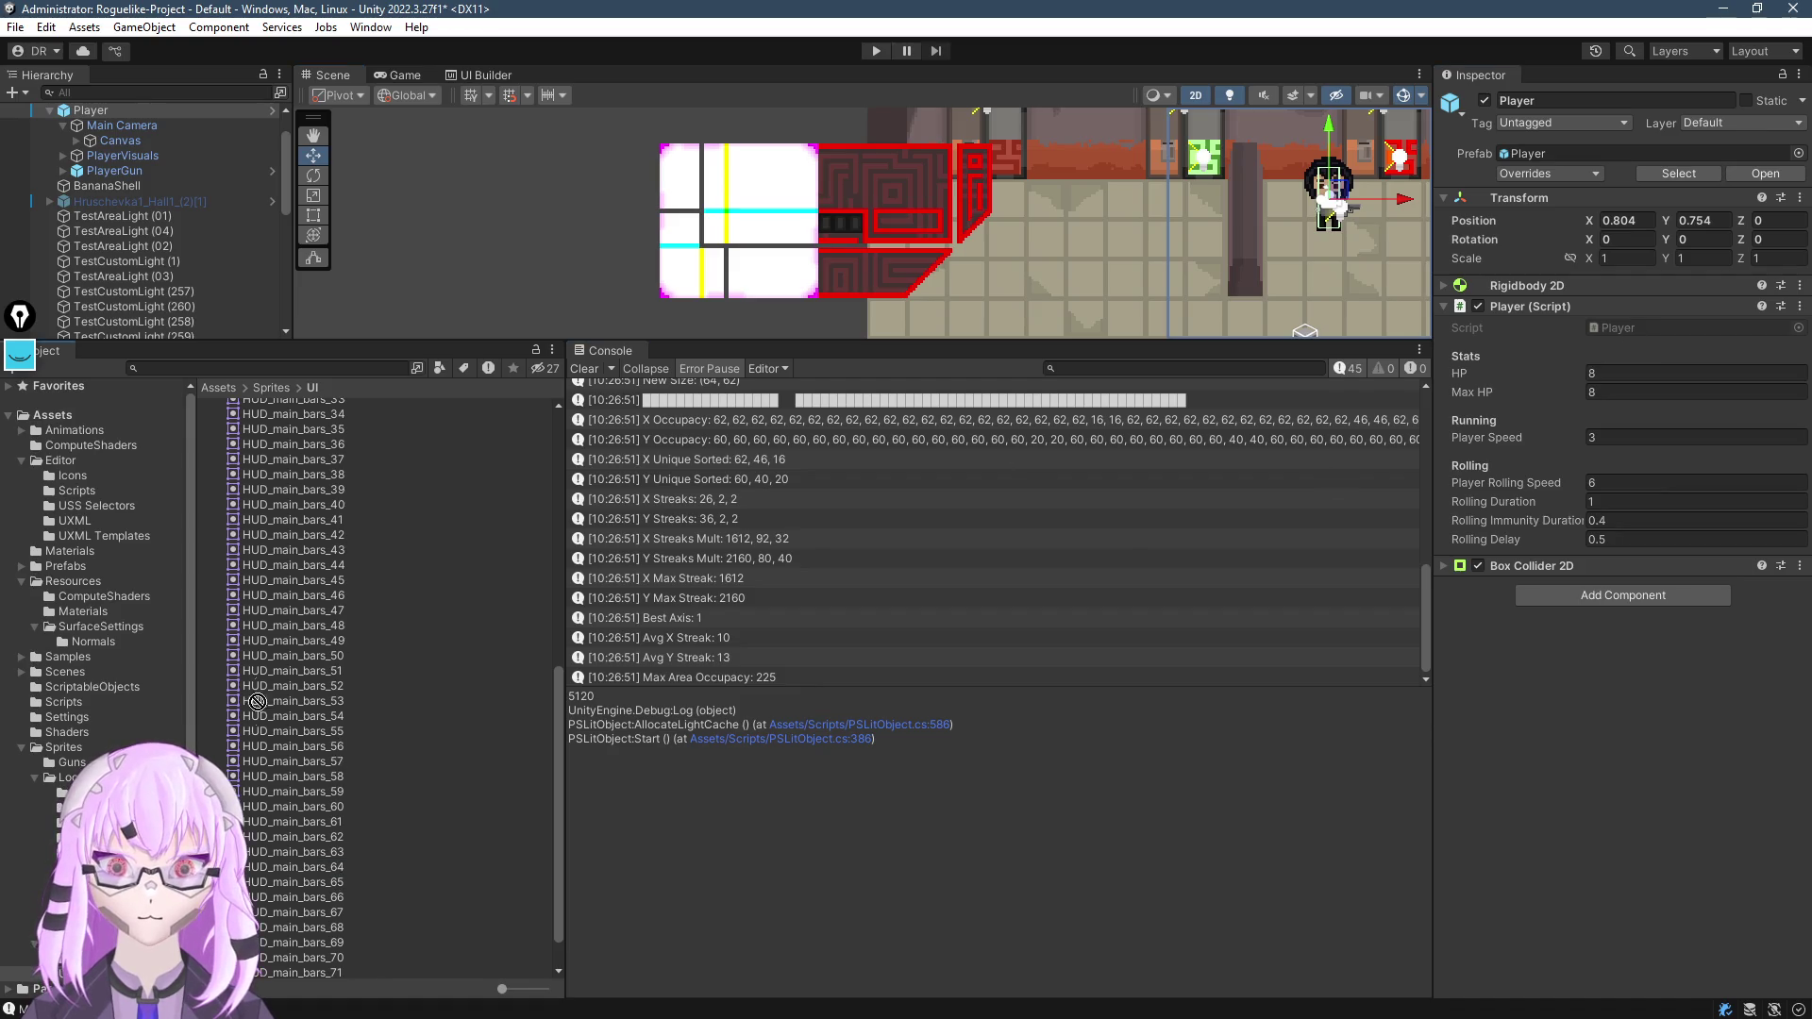
pyautogui.click(833, 196)
pyautogui.click(831, 196)
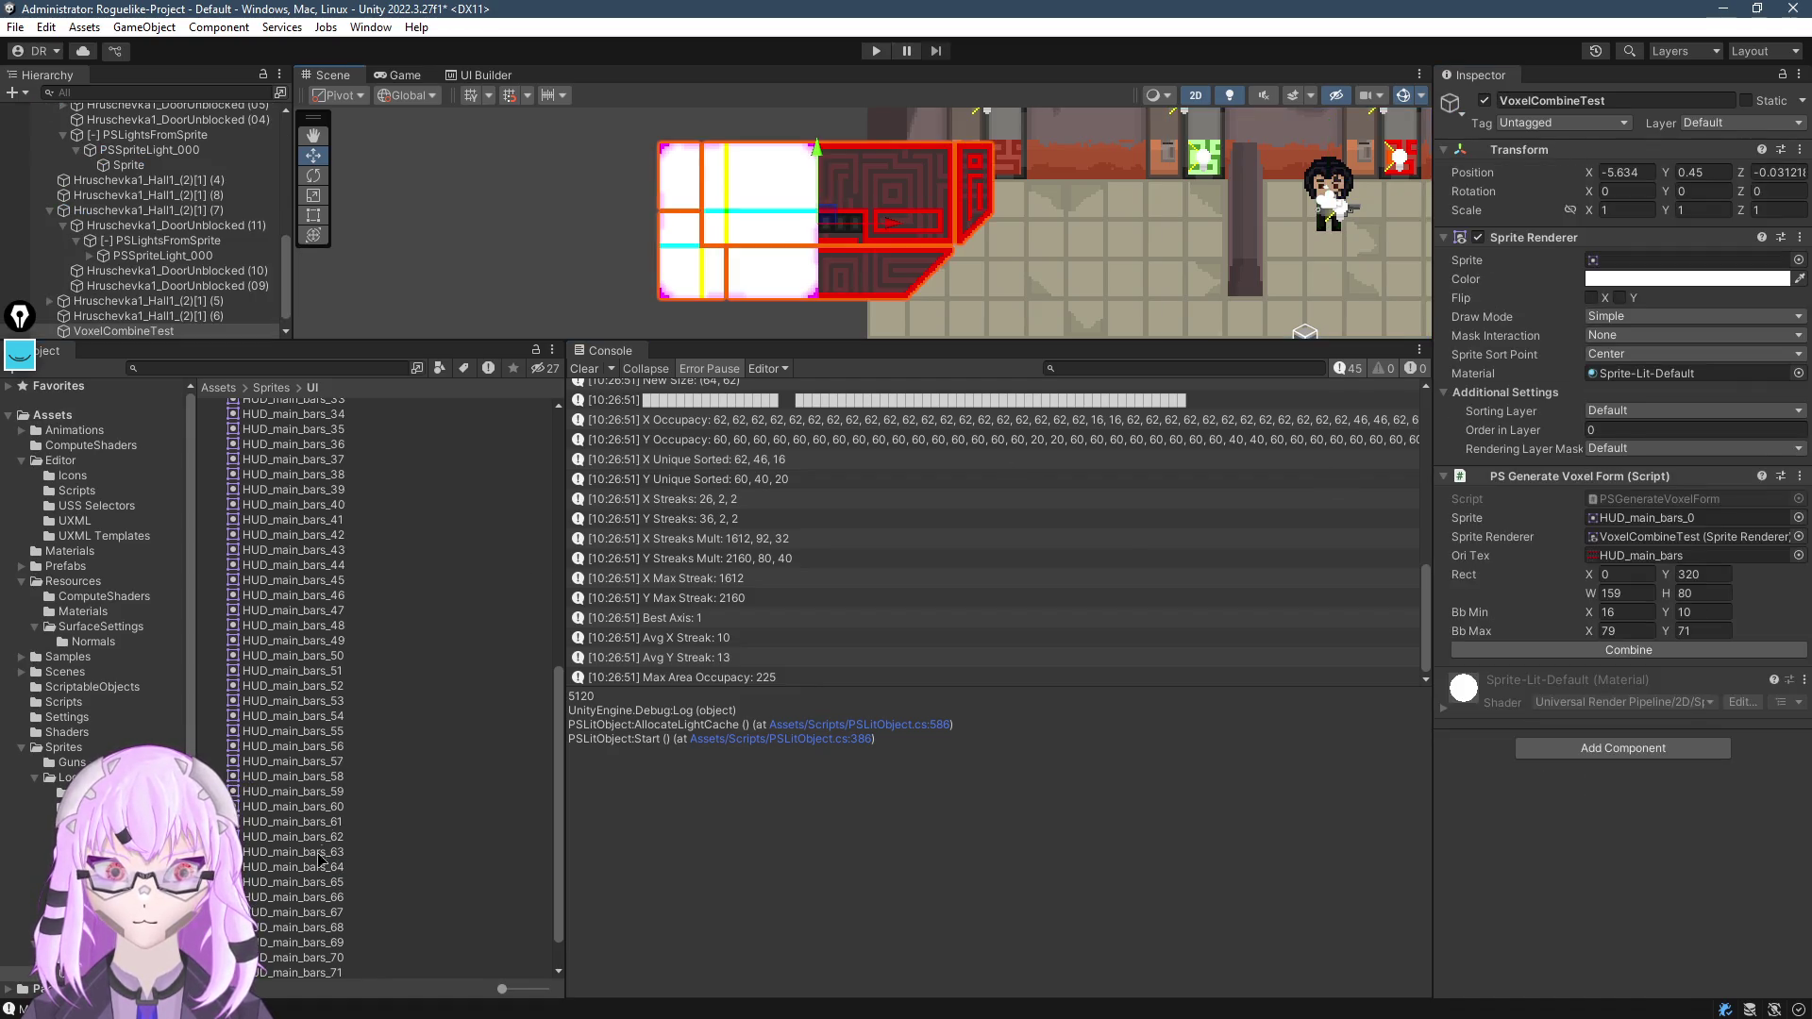
pyautogui.moveTo(334, 872)
pyautogui.mouseDown()
pyautogui.moveTo(1321, 453)
pyautogui.moveTo(1688, 261)
pyautogui.mouseUp()
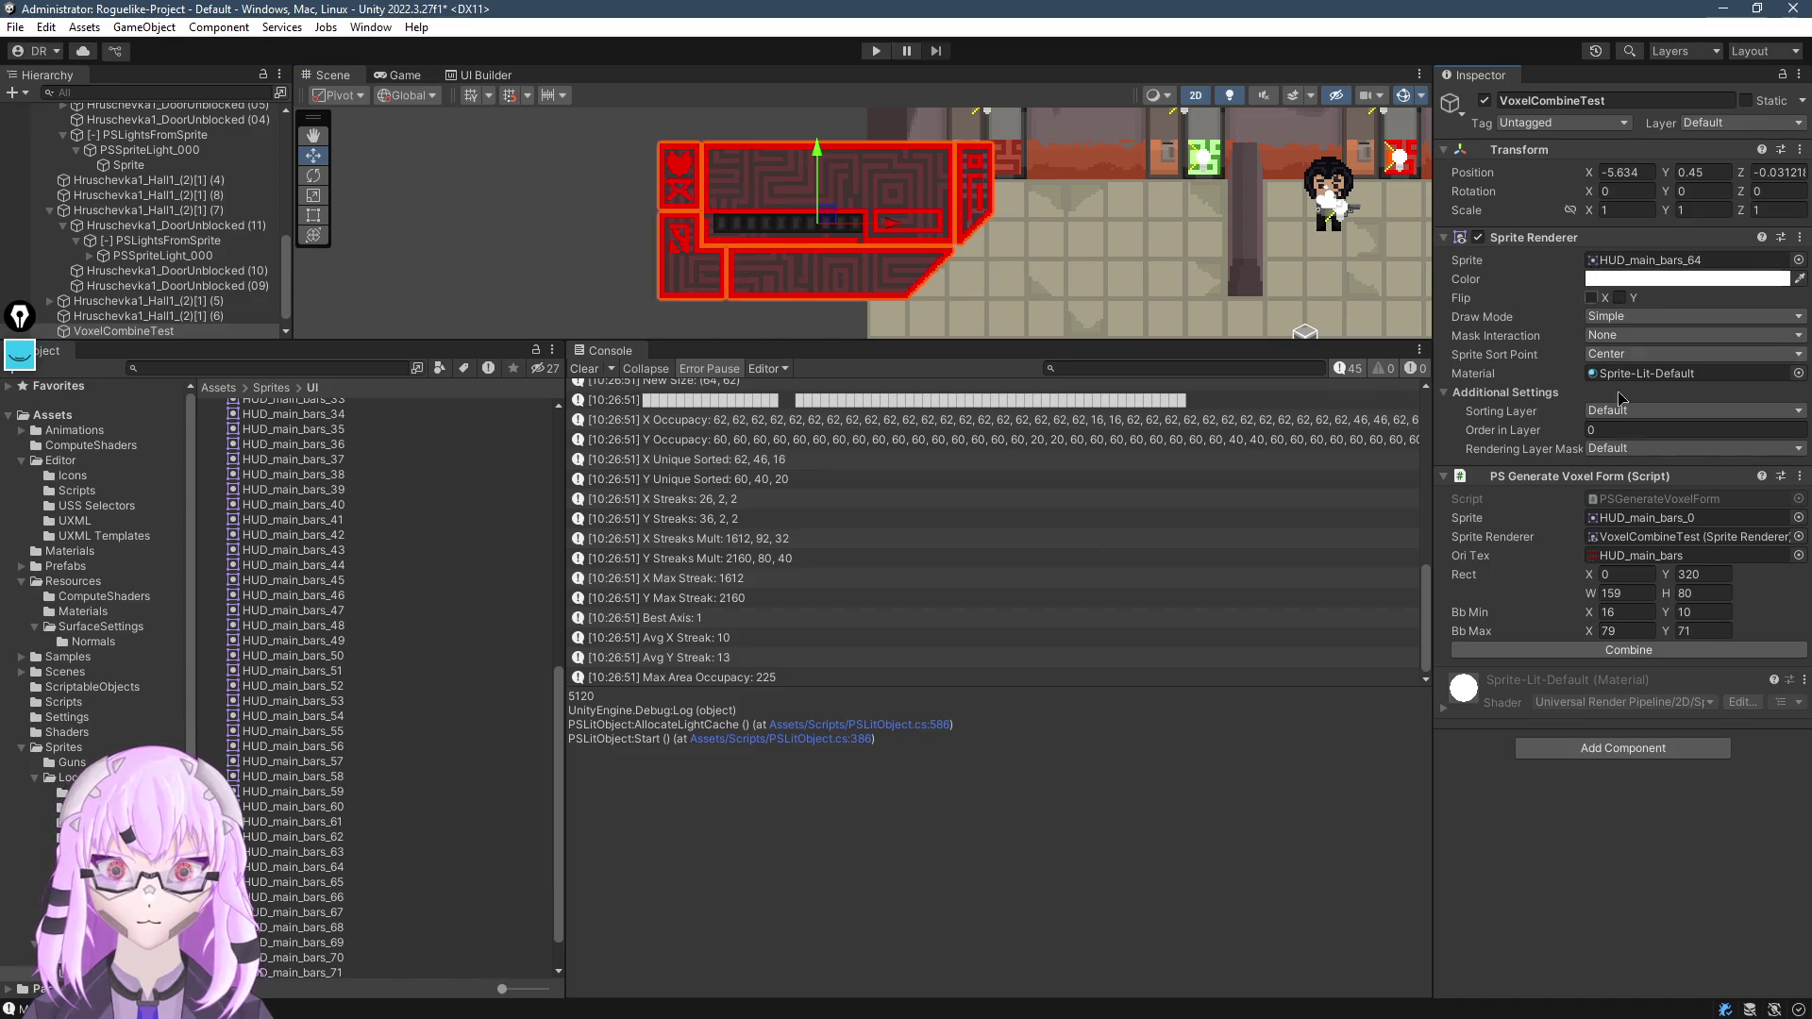
pyautogui.click(1616, 650)
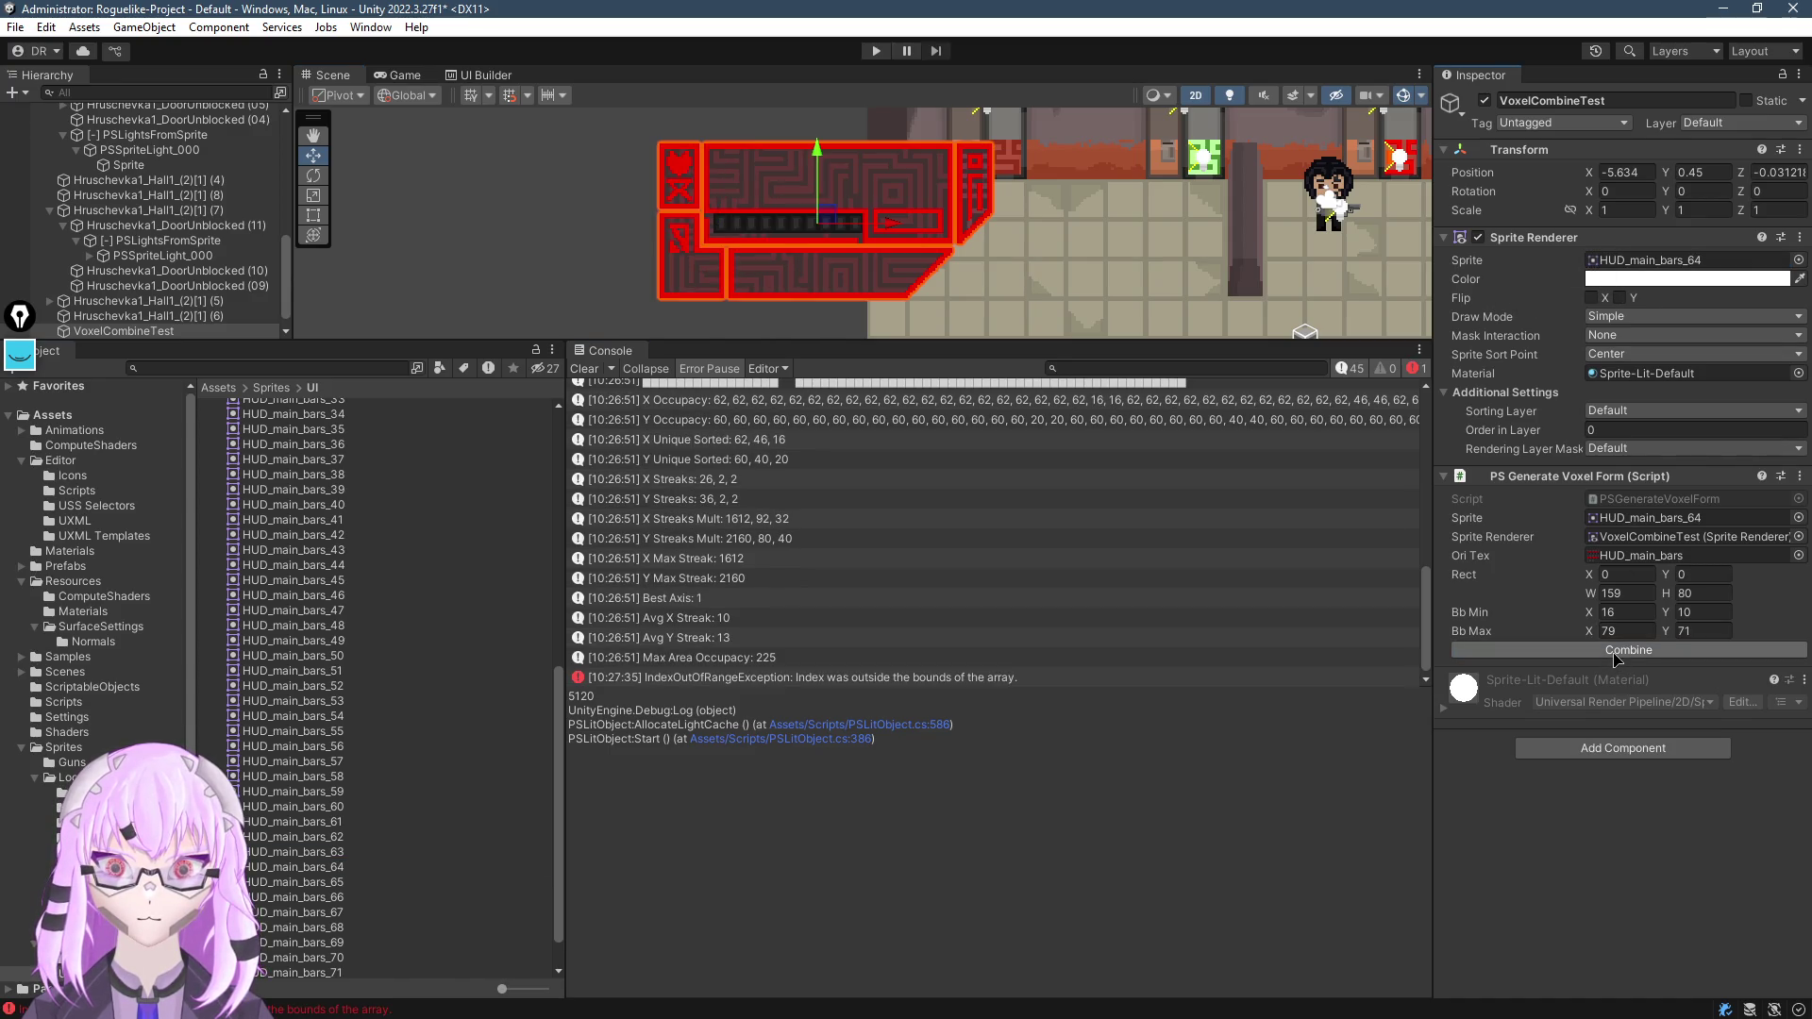
pyautogui.click(950, 679)
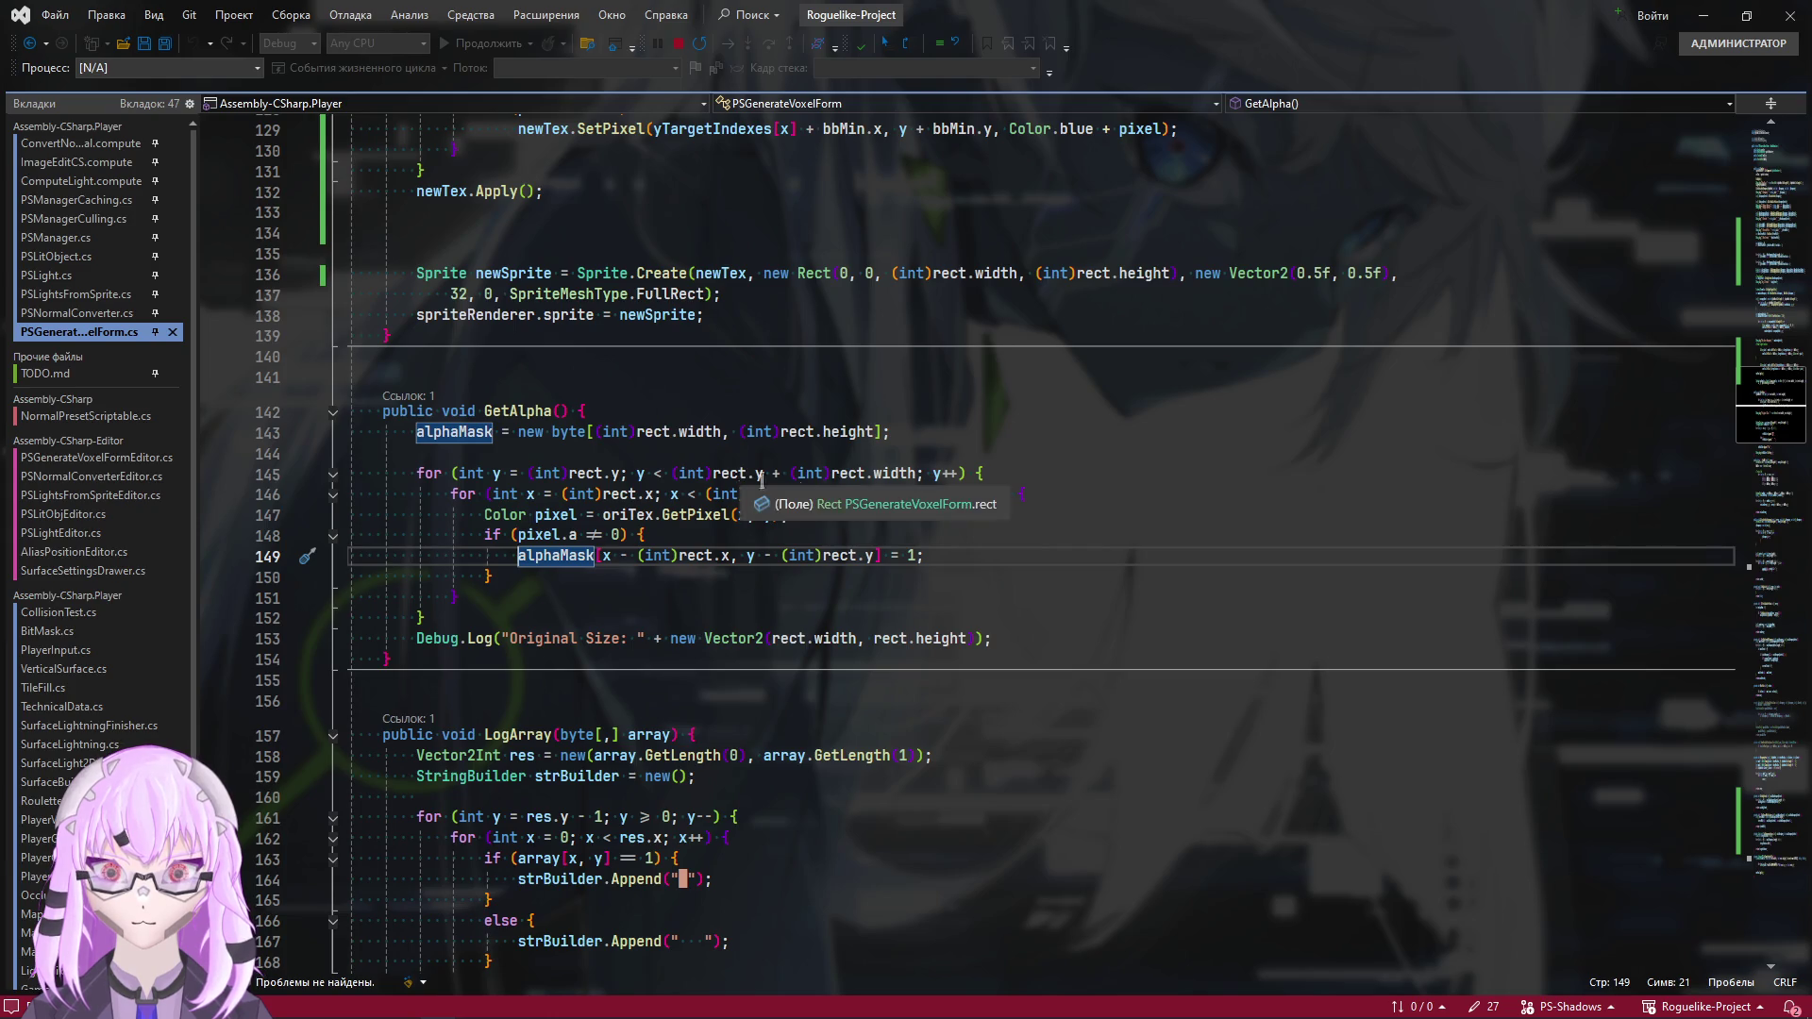
# Break on line 149, restore HUD_main_bars_0 as the sprite and rerun Combine
pyautogui.click(214, 557)
pyautogui.hotkey('alt', 'Tab')
pyautogui.scroll(10, 476, 546)
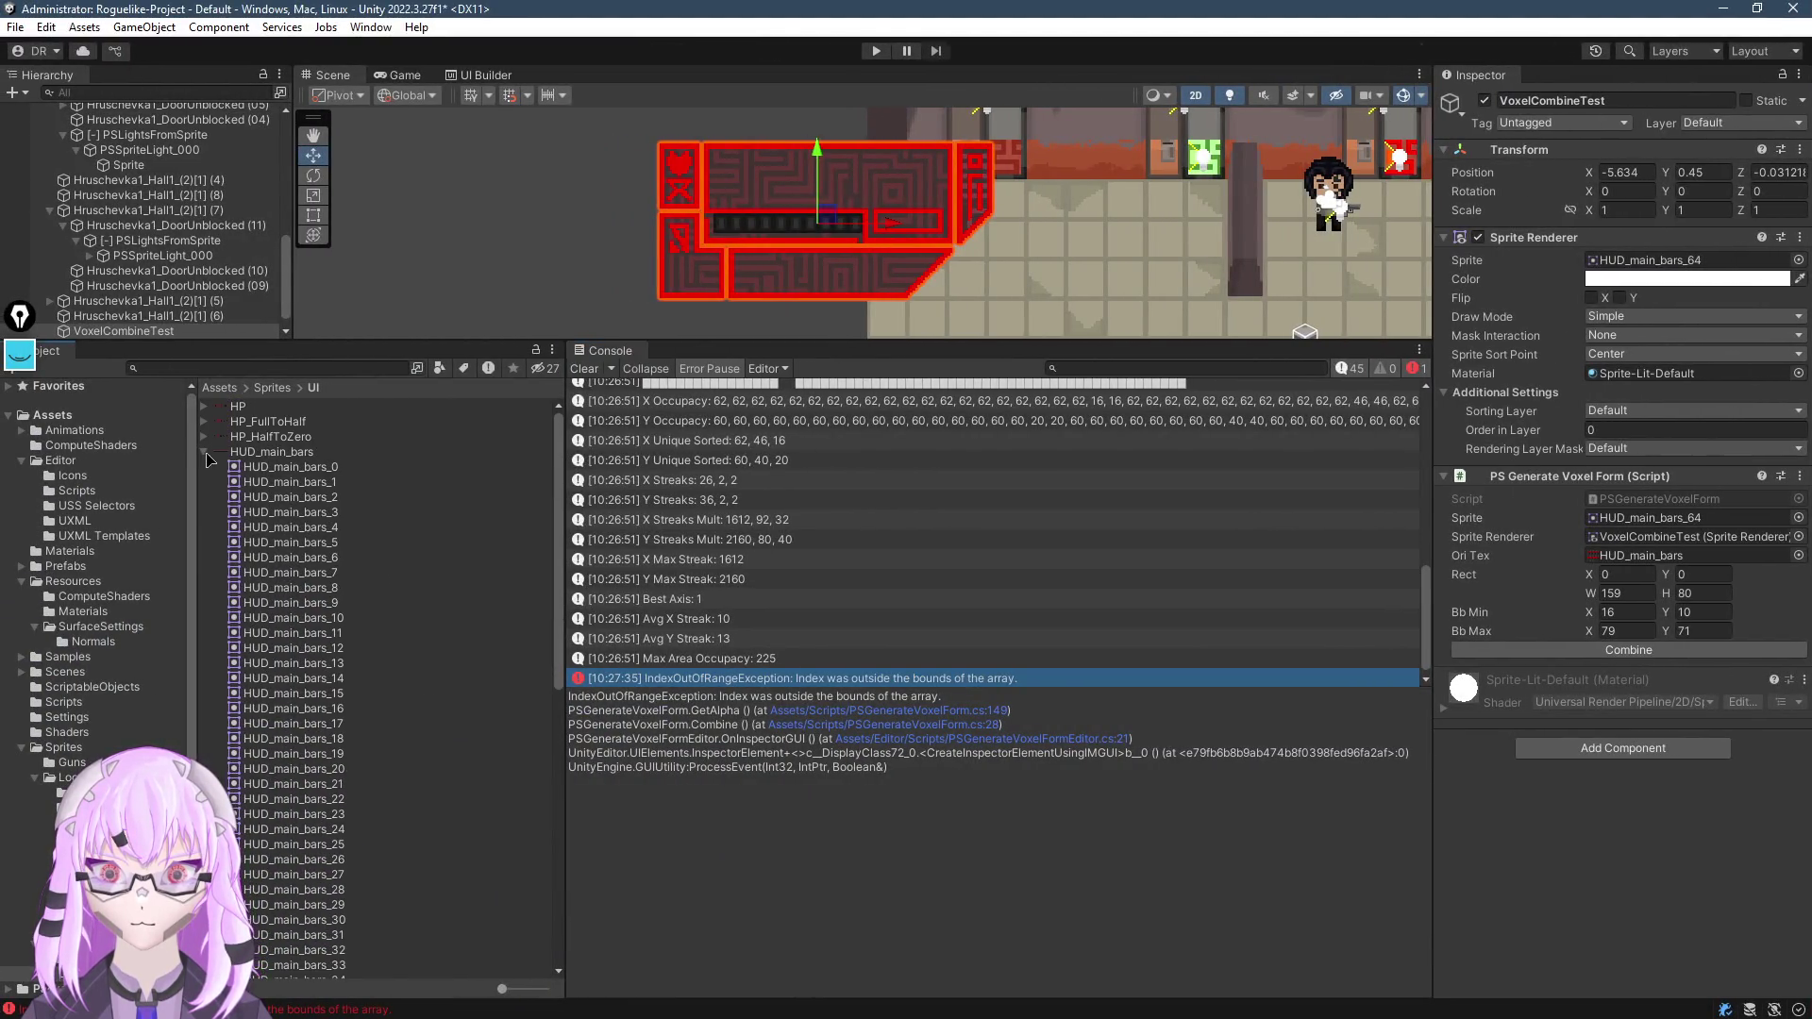
pyautogui.click(202, 451)
pyautogui.click(255, 451)
pyautogui.click(804, 274)
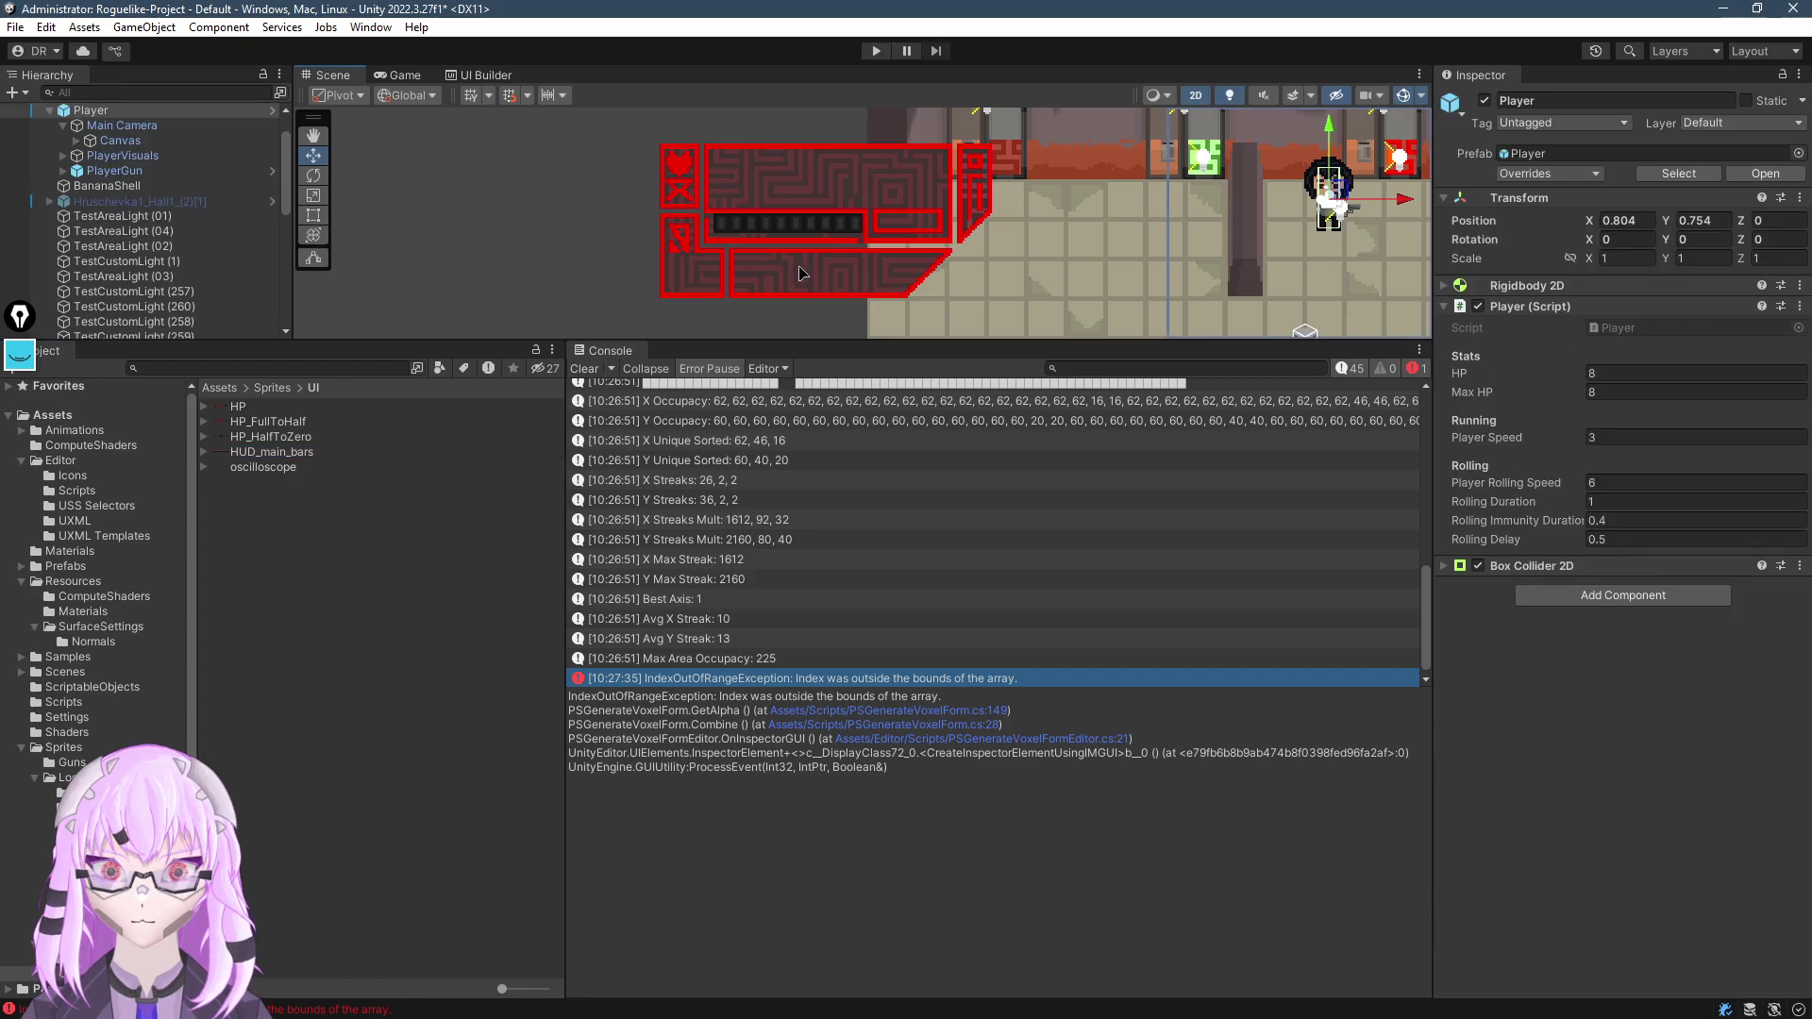
pyautogui.click(805, 274)
pyautogui.click(765, 210)
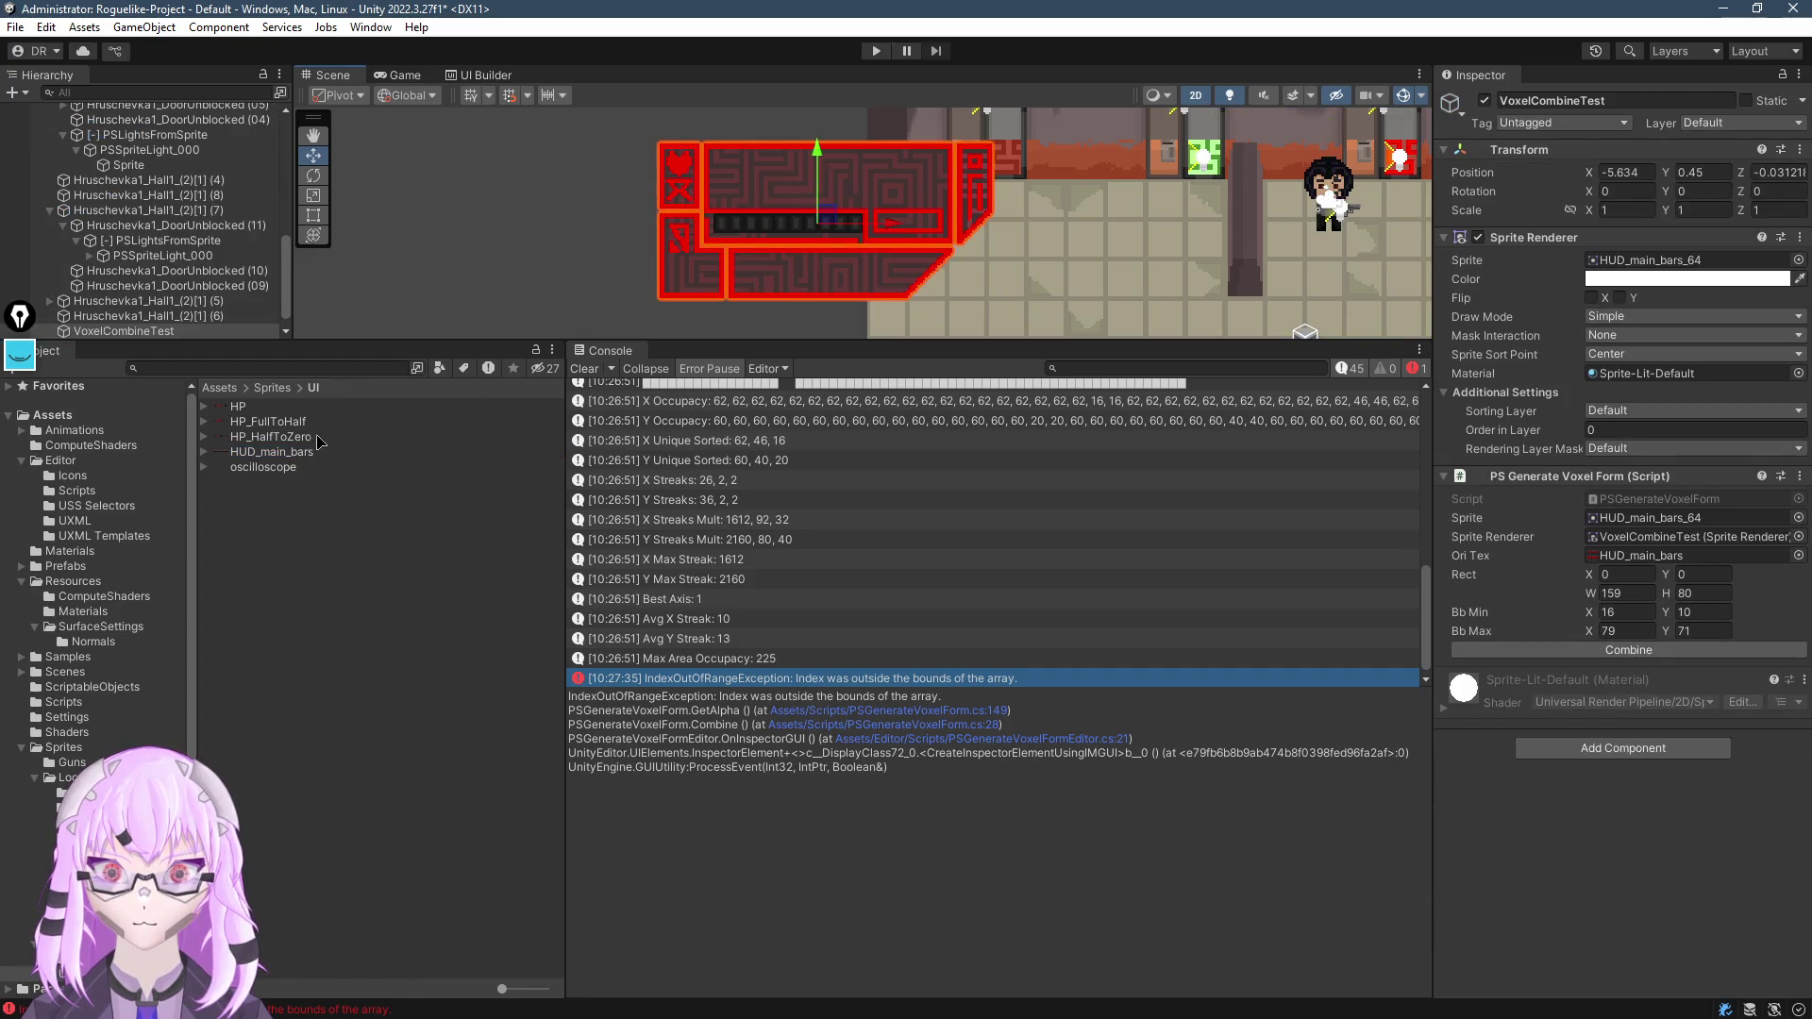
pyautogui.moveTo(1671, 261); pyautogui.dragTo(1671, 263)
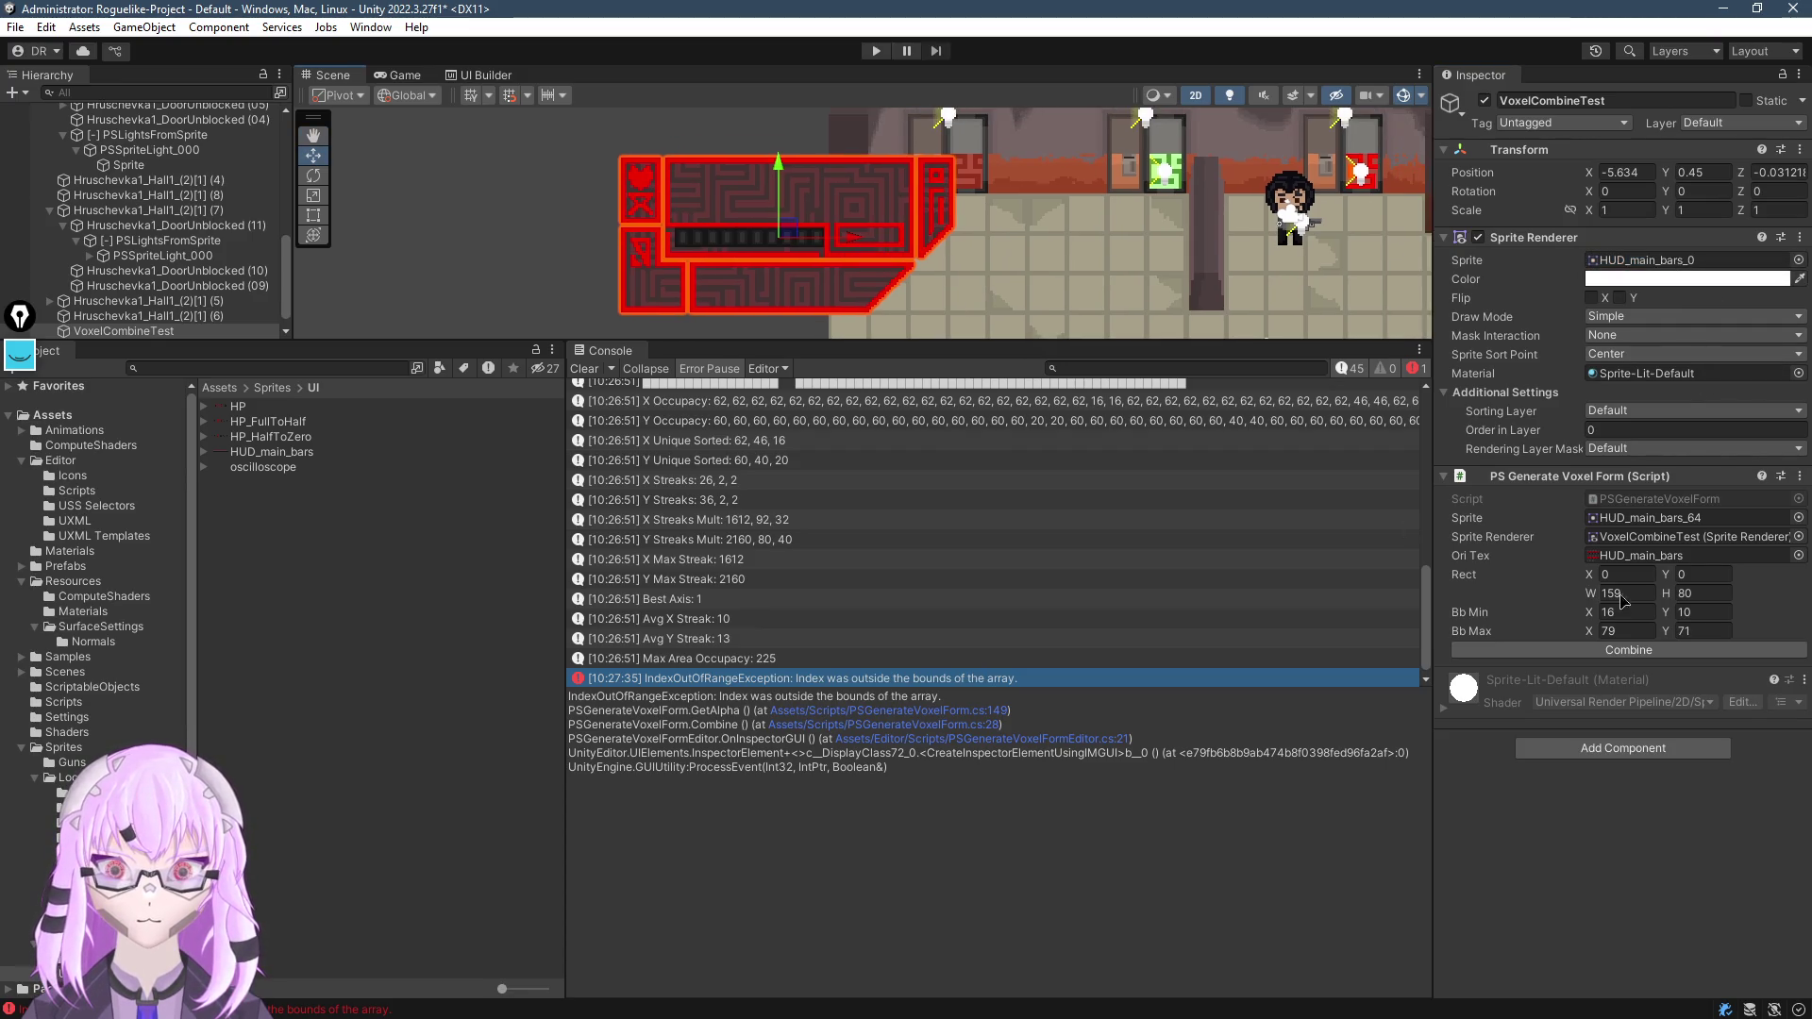
pyautogui.click(1627, 650)
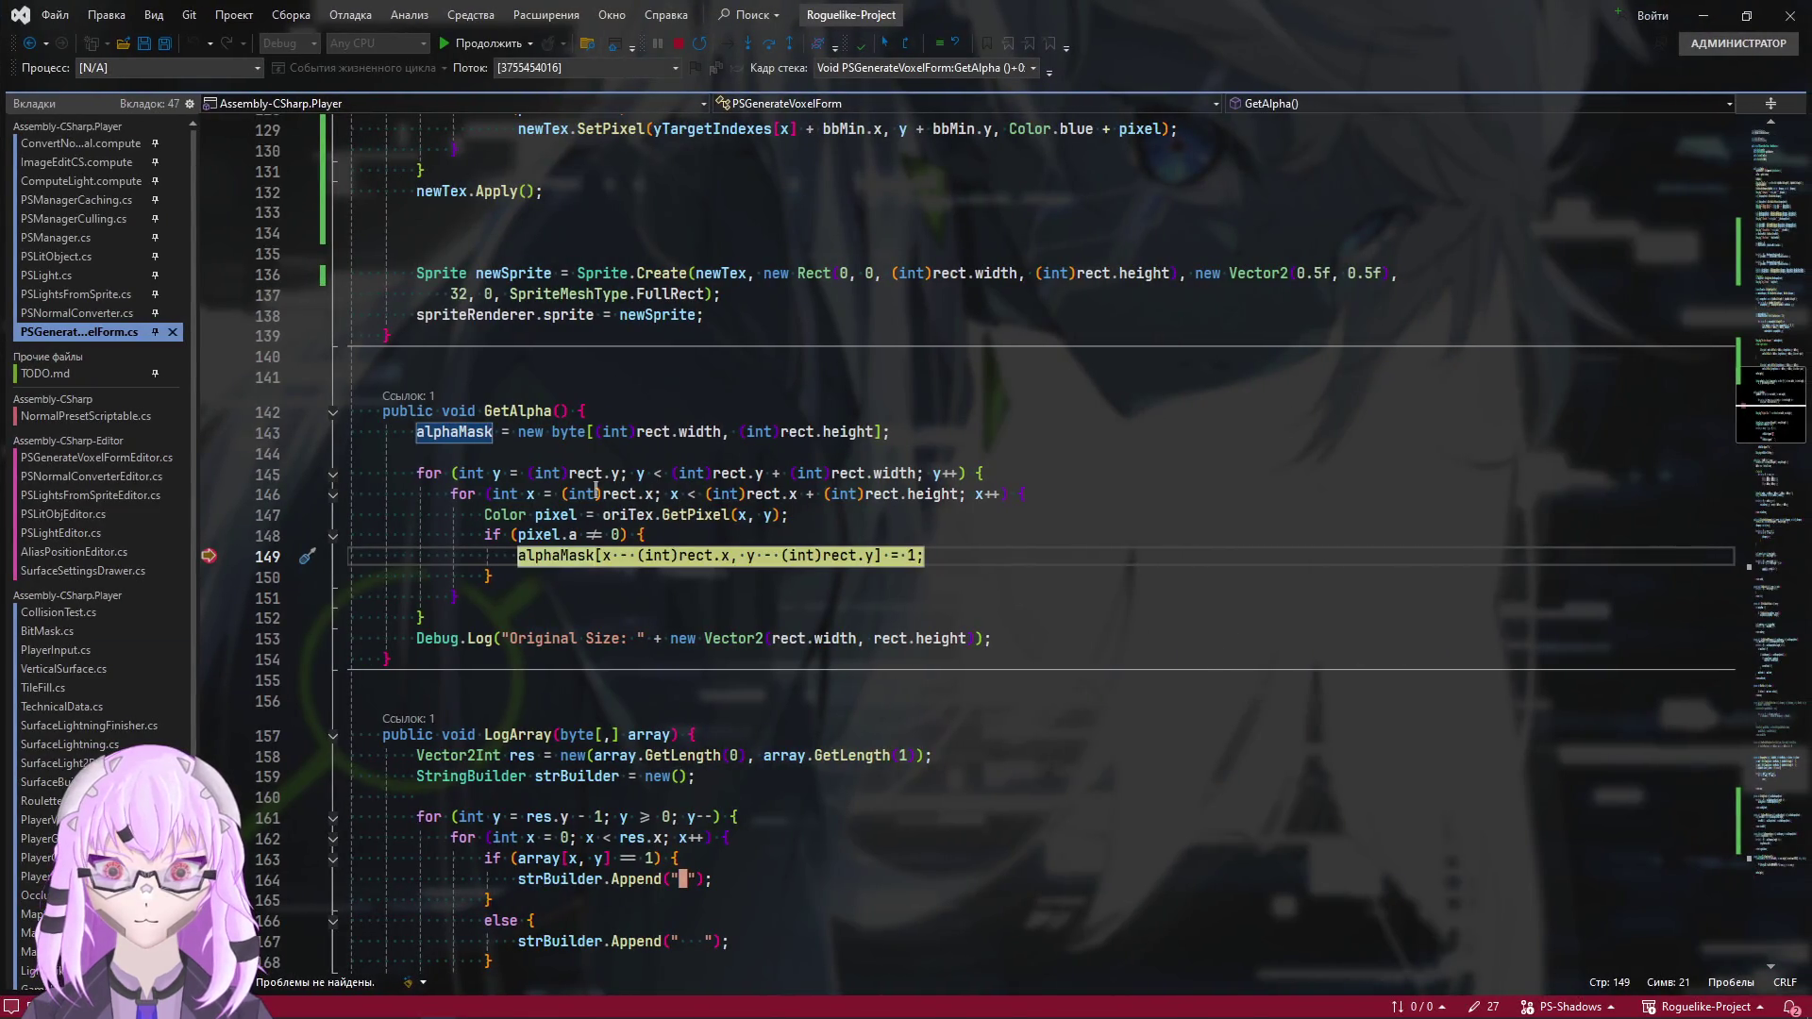
# Bound GetAlpha's y loop by rect.height and x loop by rect.width, then drop the breakpoint and continue
pyautogui.moveTo(736, 480)
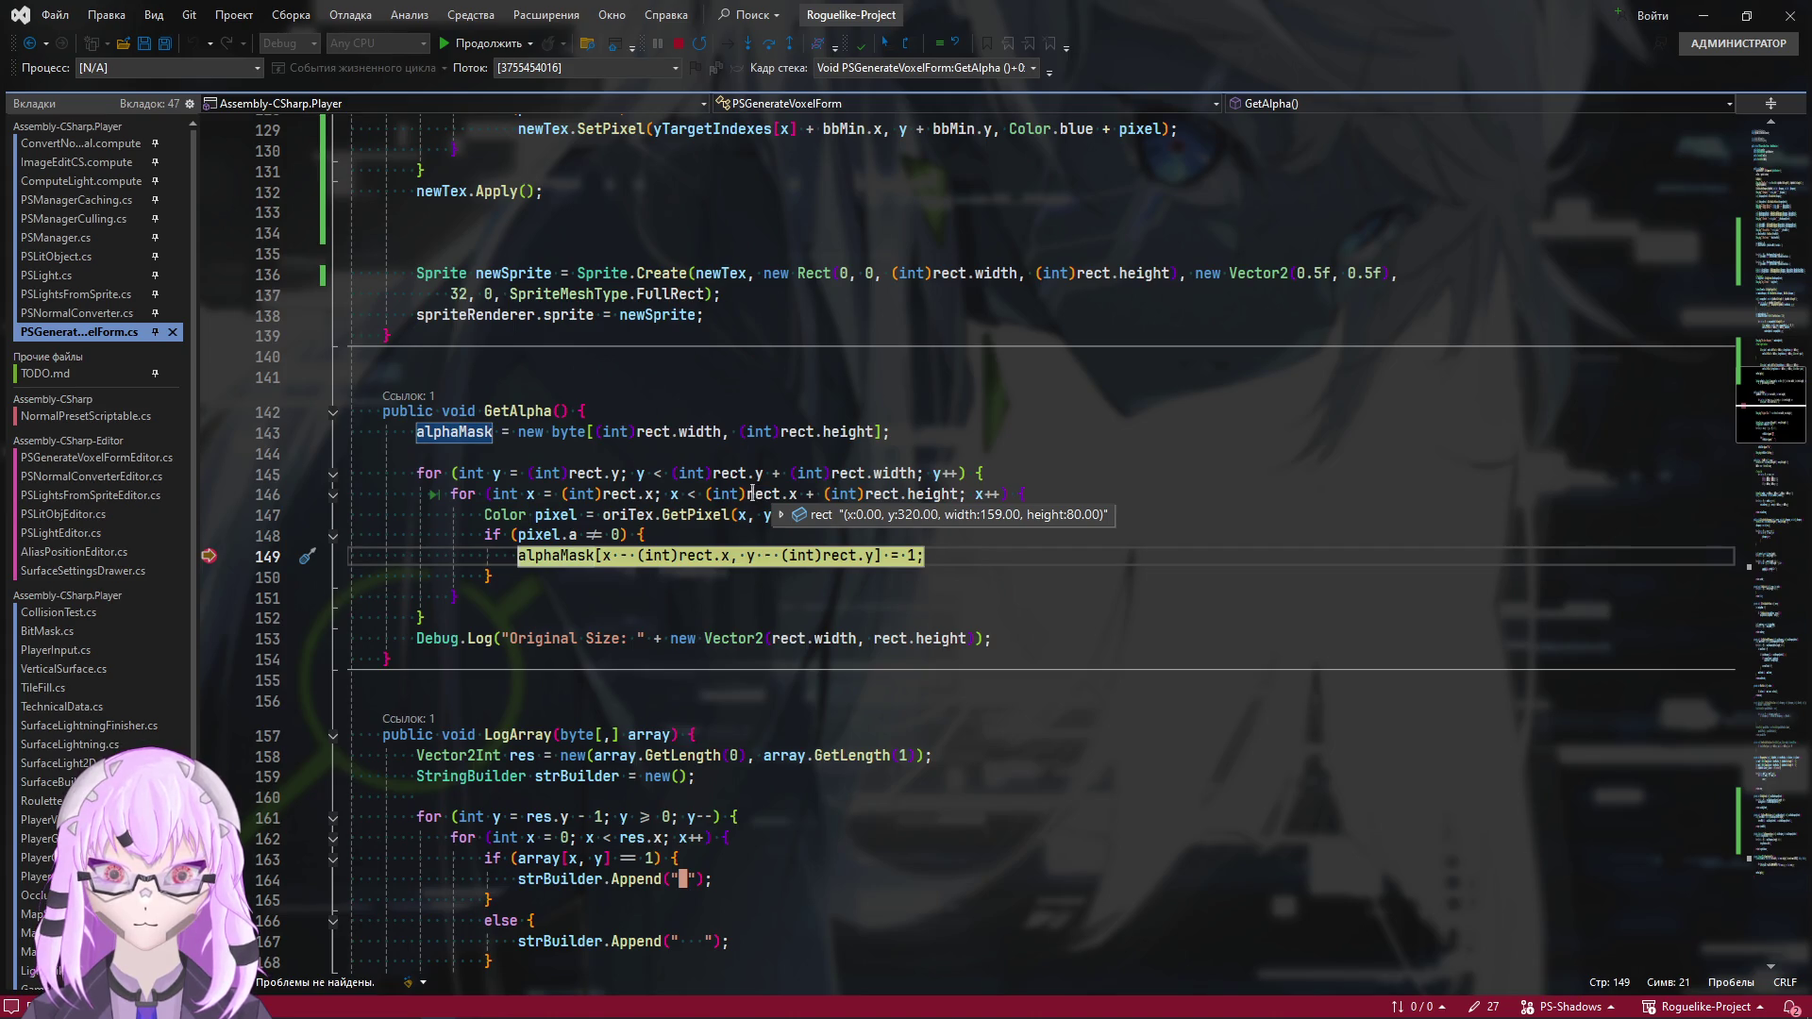
pyautogui.moveTo(927, 501)
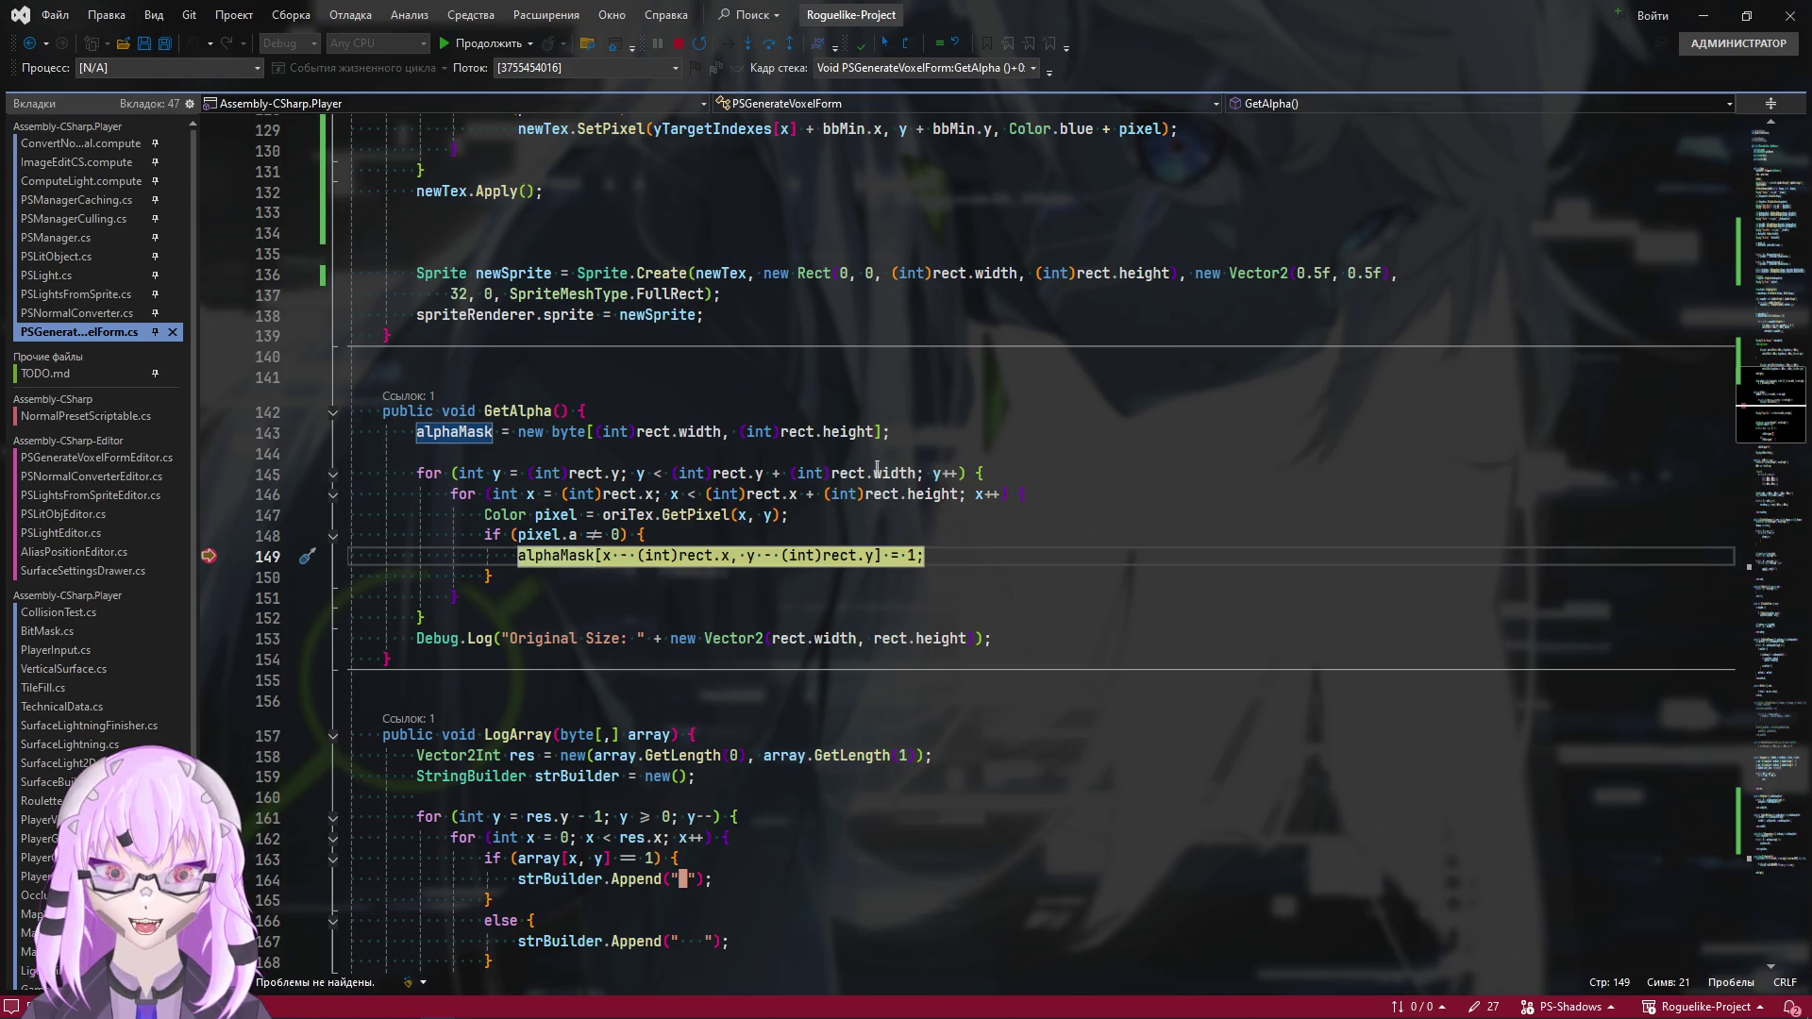
pyautogui.doubleClick(891, 472)
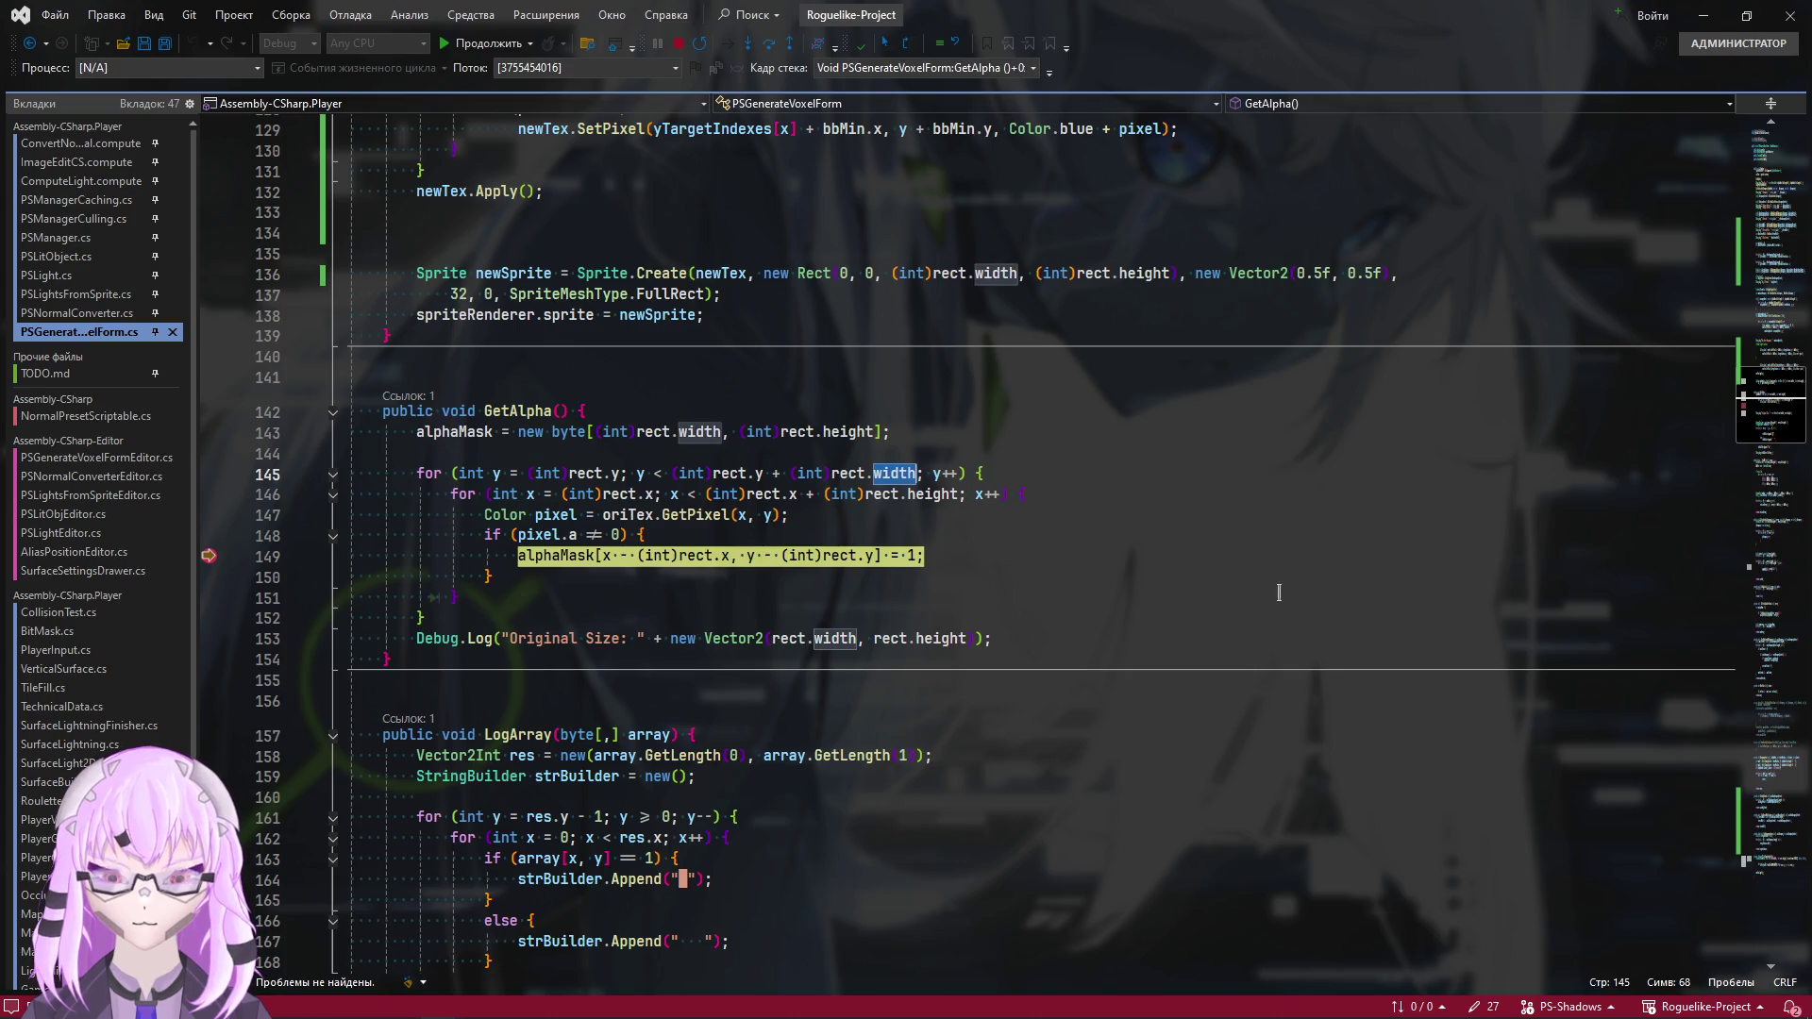
pyautogui.write('he')
pyautogui.press('Tab')
pyautogui.press('Down')
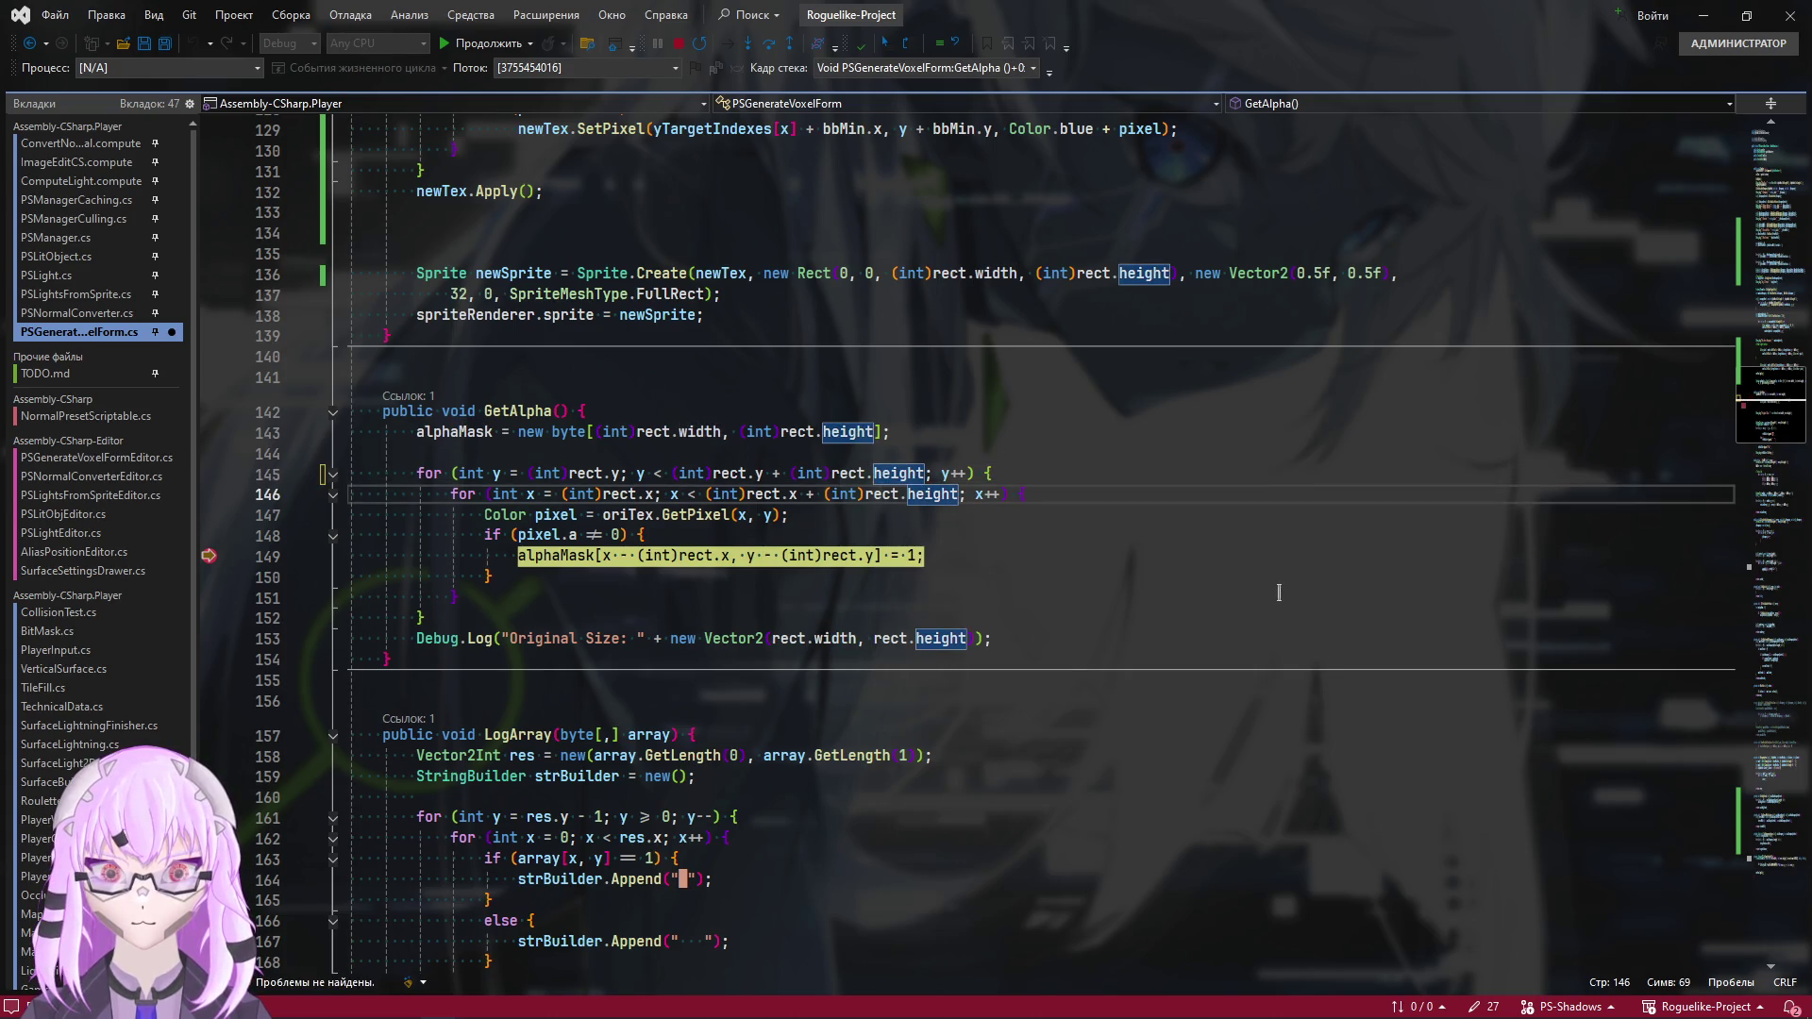
pyautogui.hotkey('ctrl', 'Delete')
pyautogui.write('wi')
pyautogui.press('Tab')
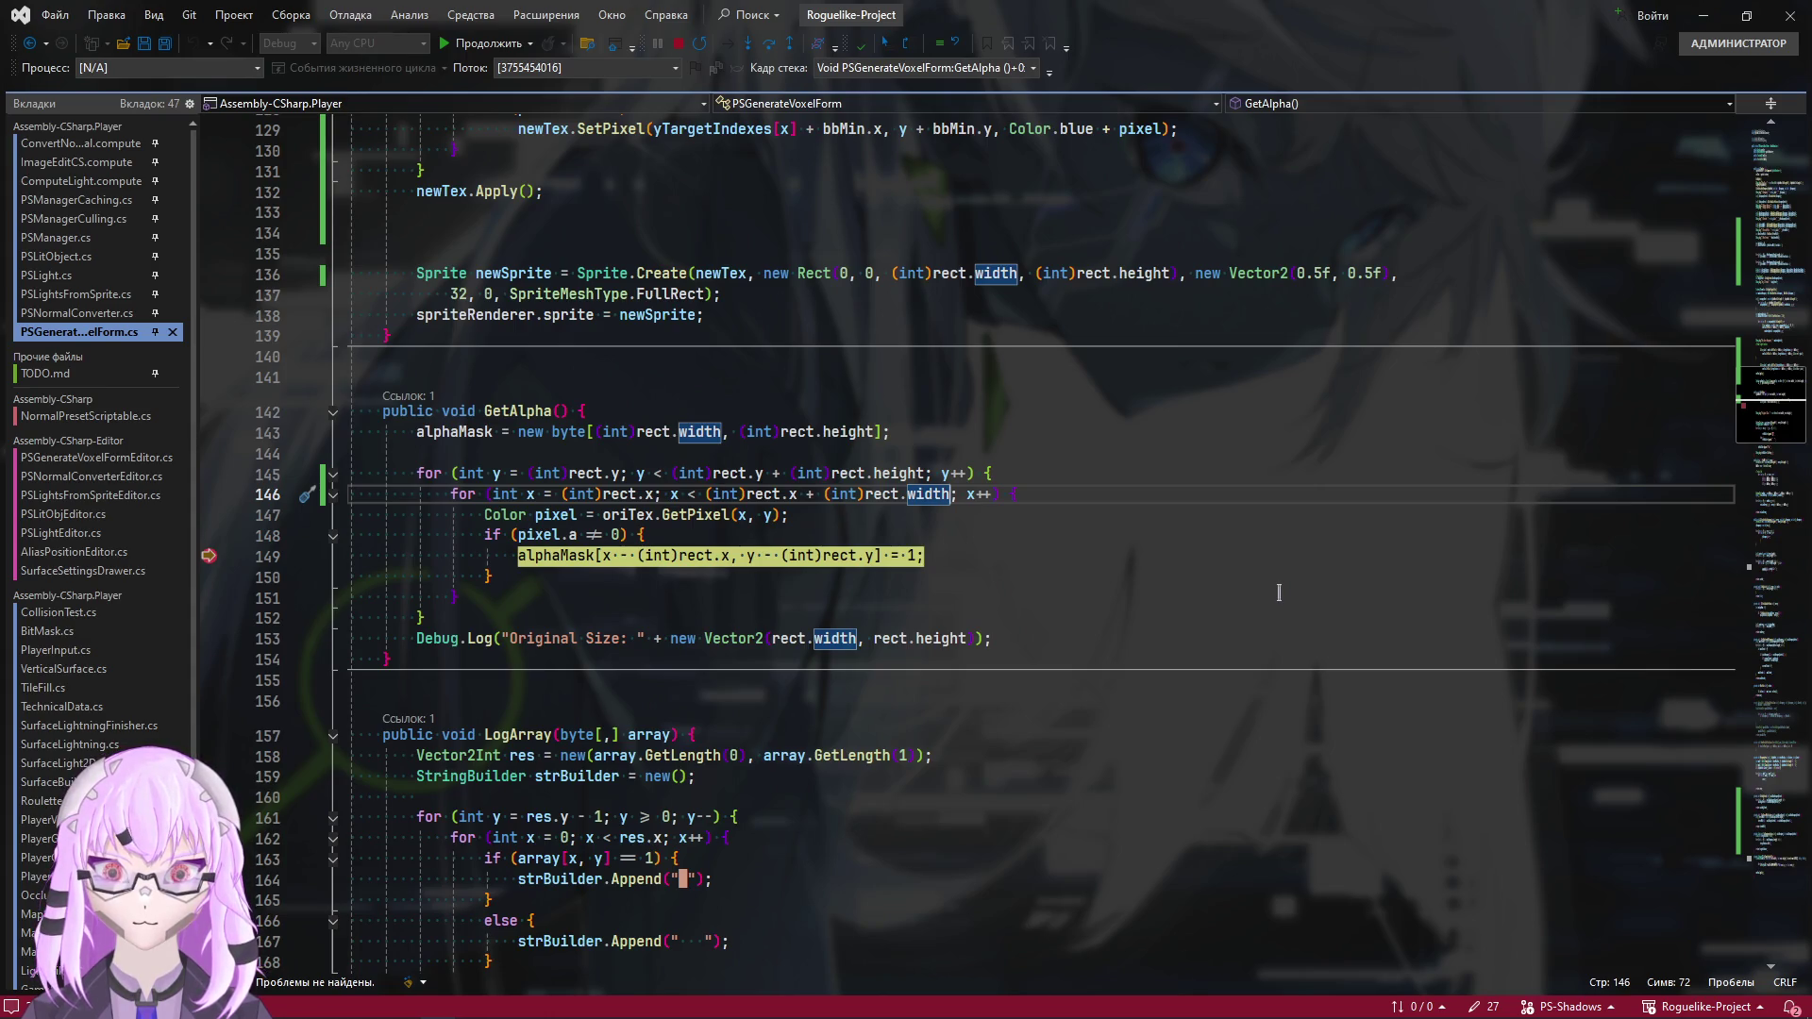
pyautogui.click(208, 555)
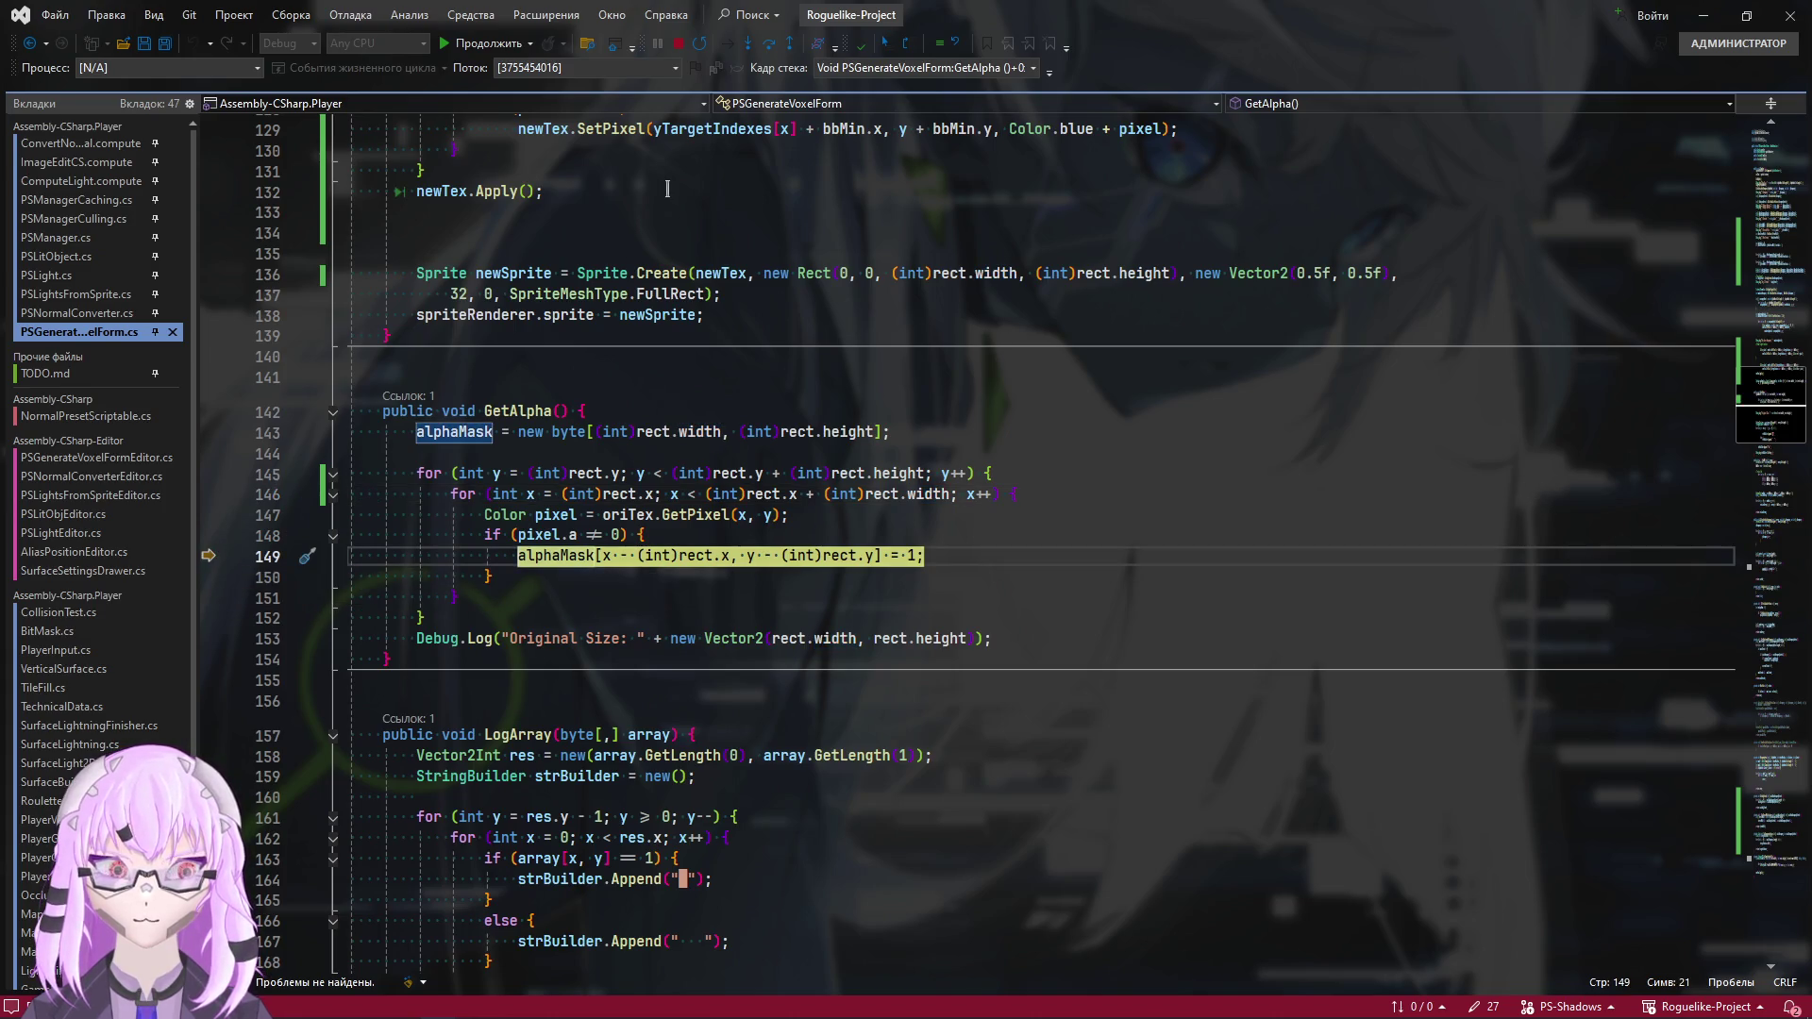
pyautogui.click(483, 42)
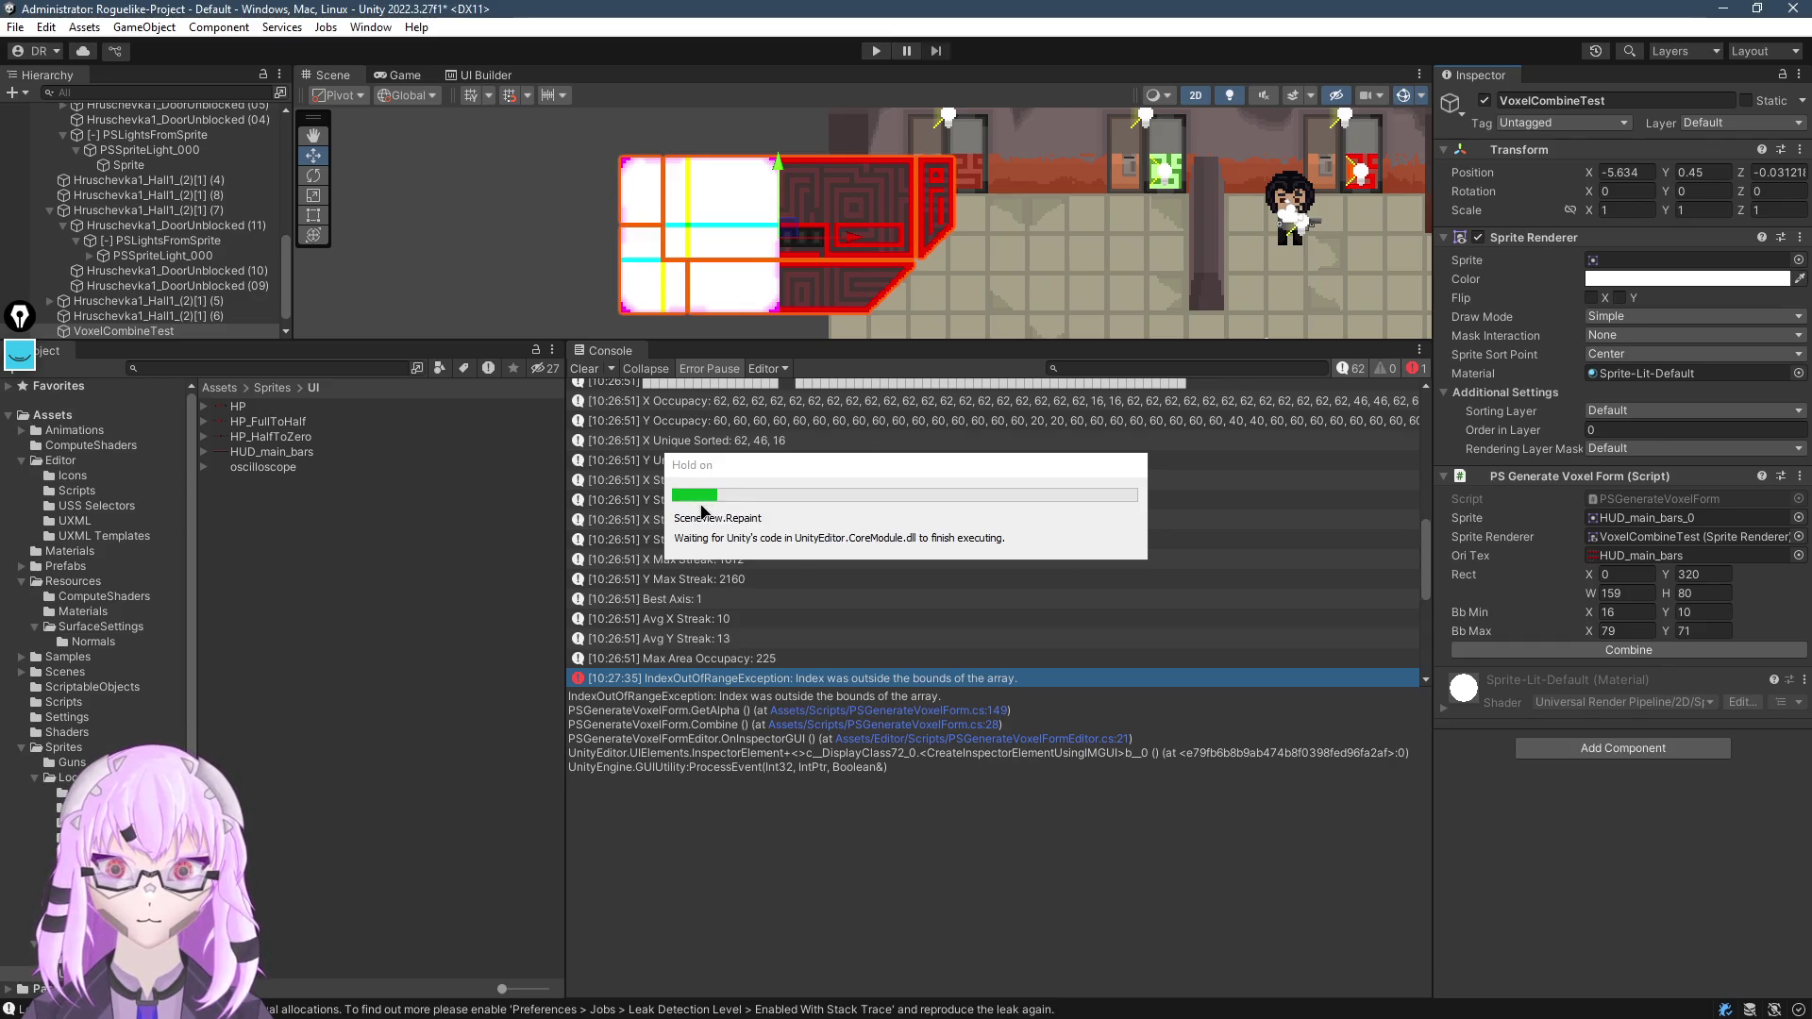
# Clear the Console and regenerate the voxel form on HUD_main_bars_0
pyautogui.click(584, 369)
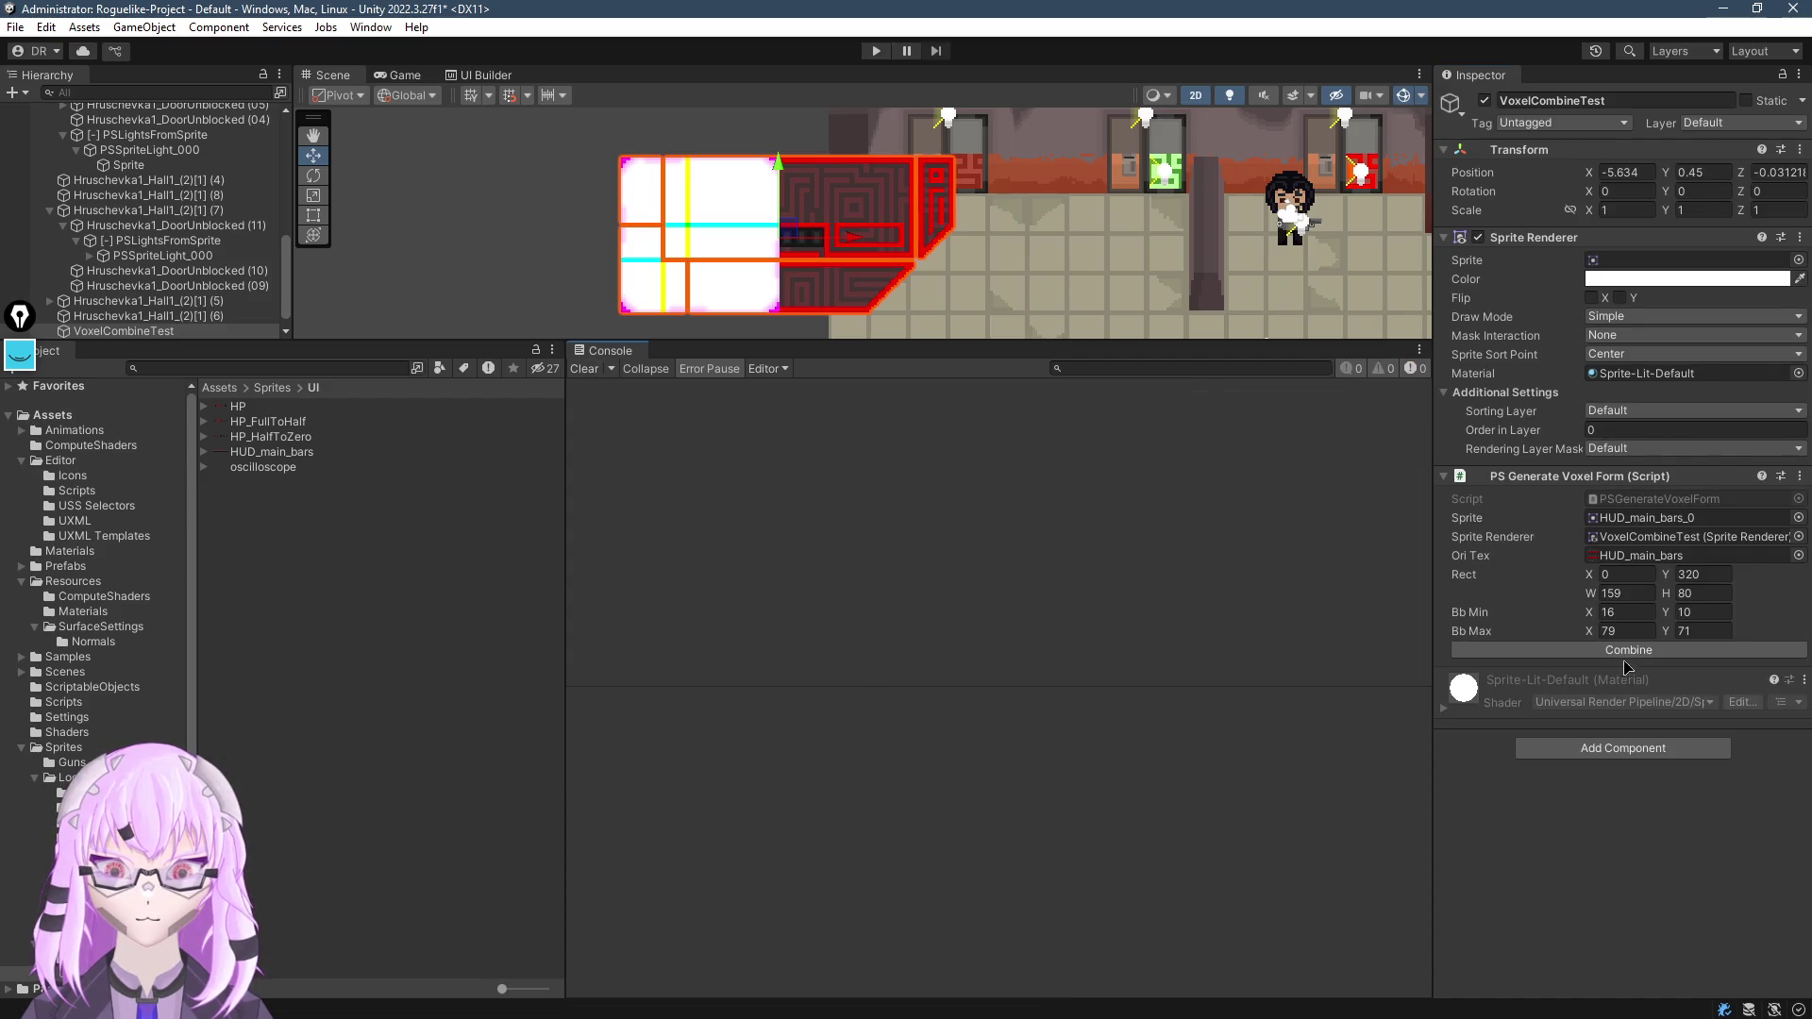
pyautogui.scroll(3, 849, 236)
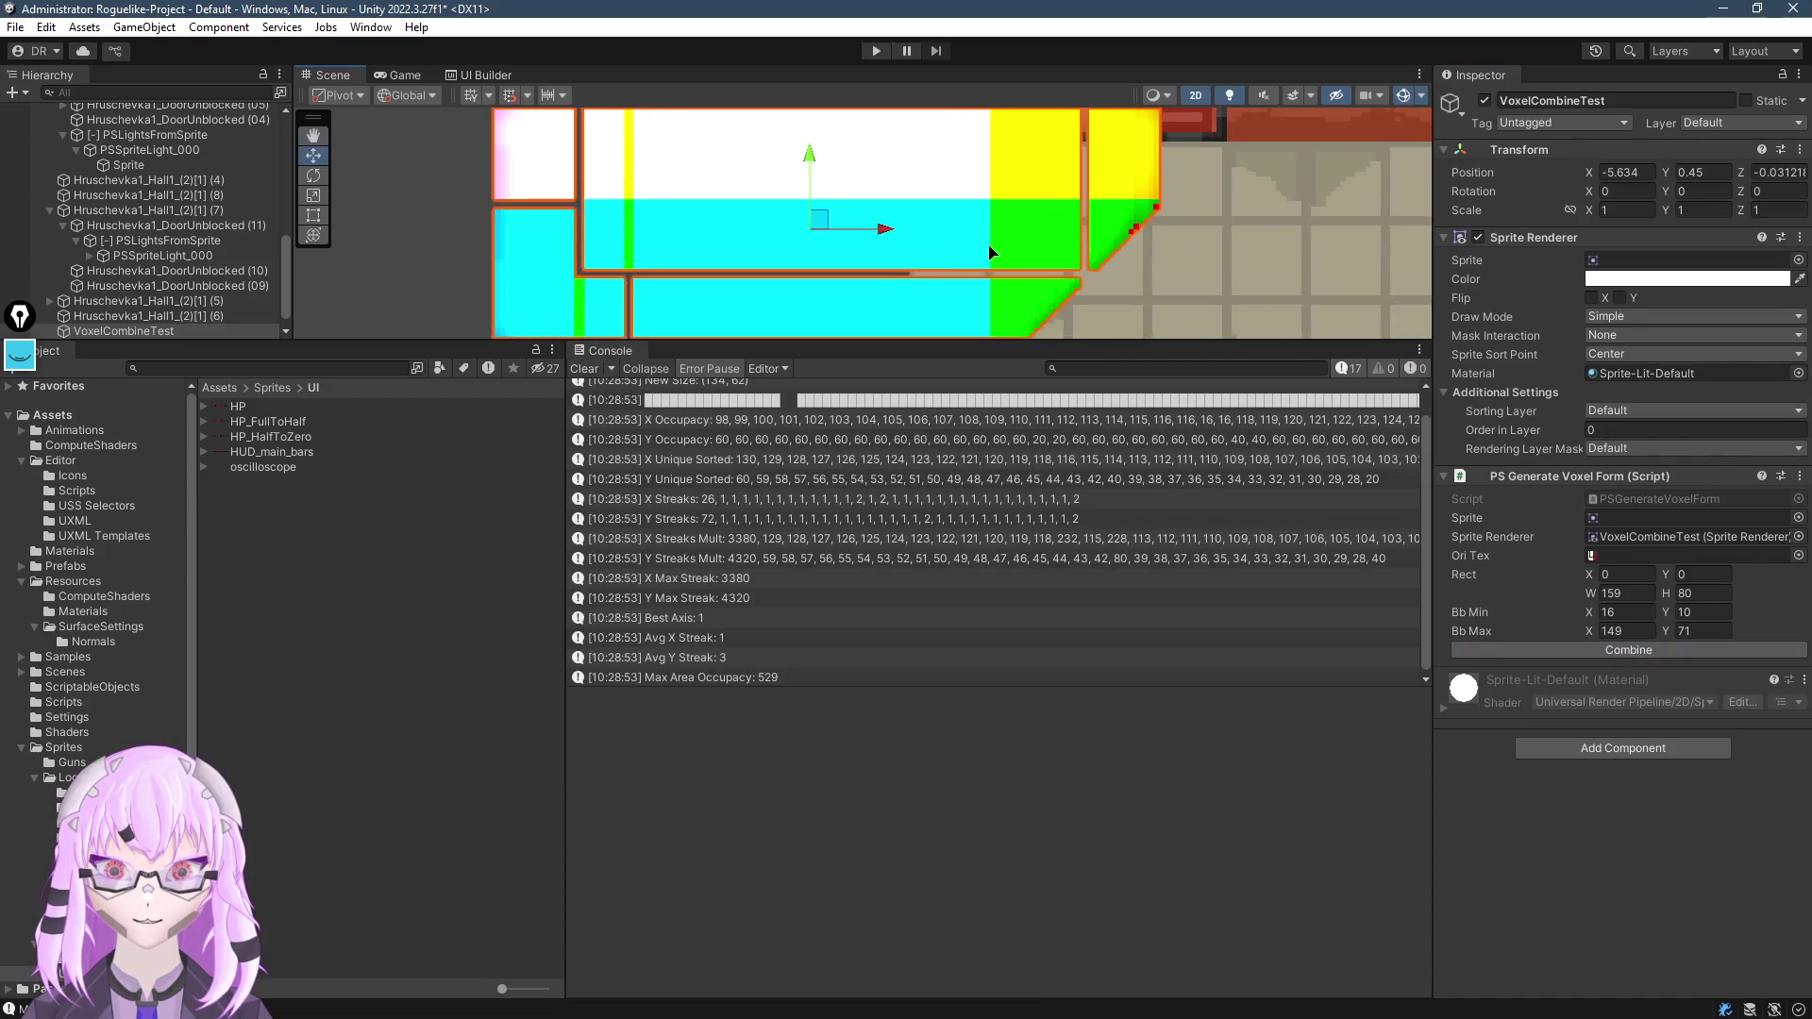
pyautogui.scroll(-3, 849, 236)
pyautogui.moveTo(896, 238)
pyautogui.mouseDown()
pyautogui.moveTo(890, 259)
pyautogui.moveTo(750, 259)
pyautogui.mouseUp()
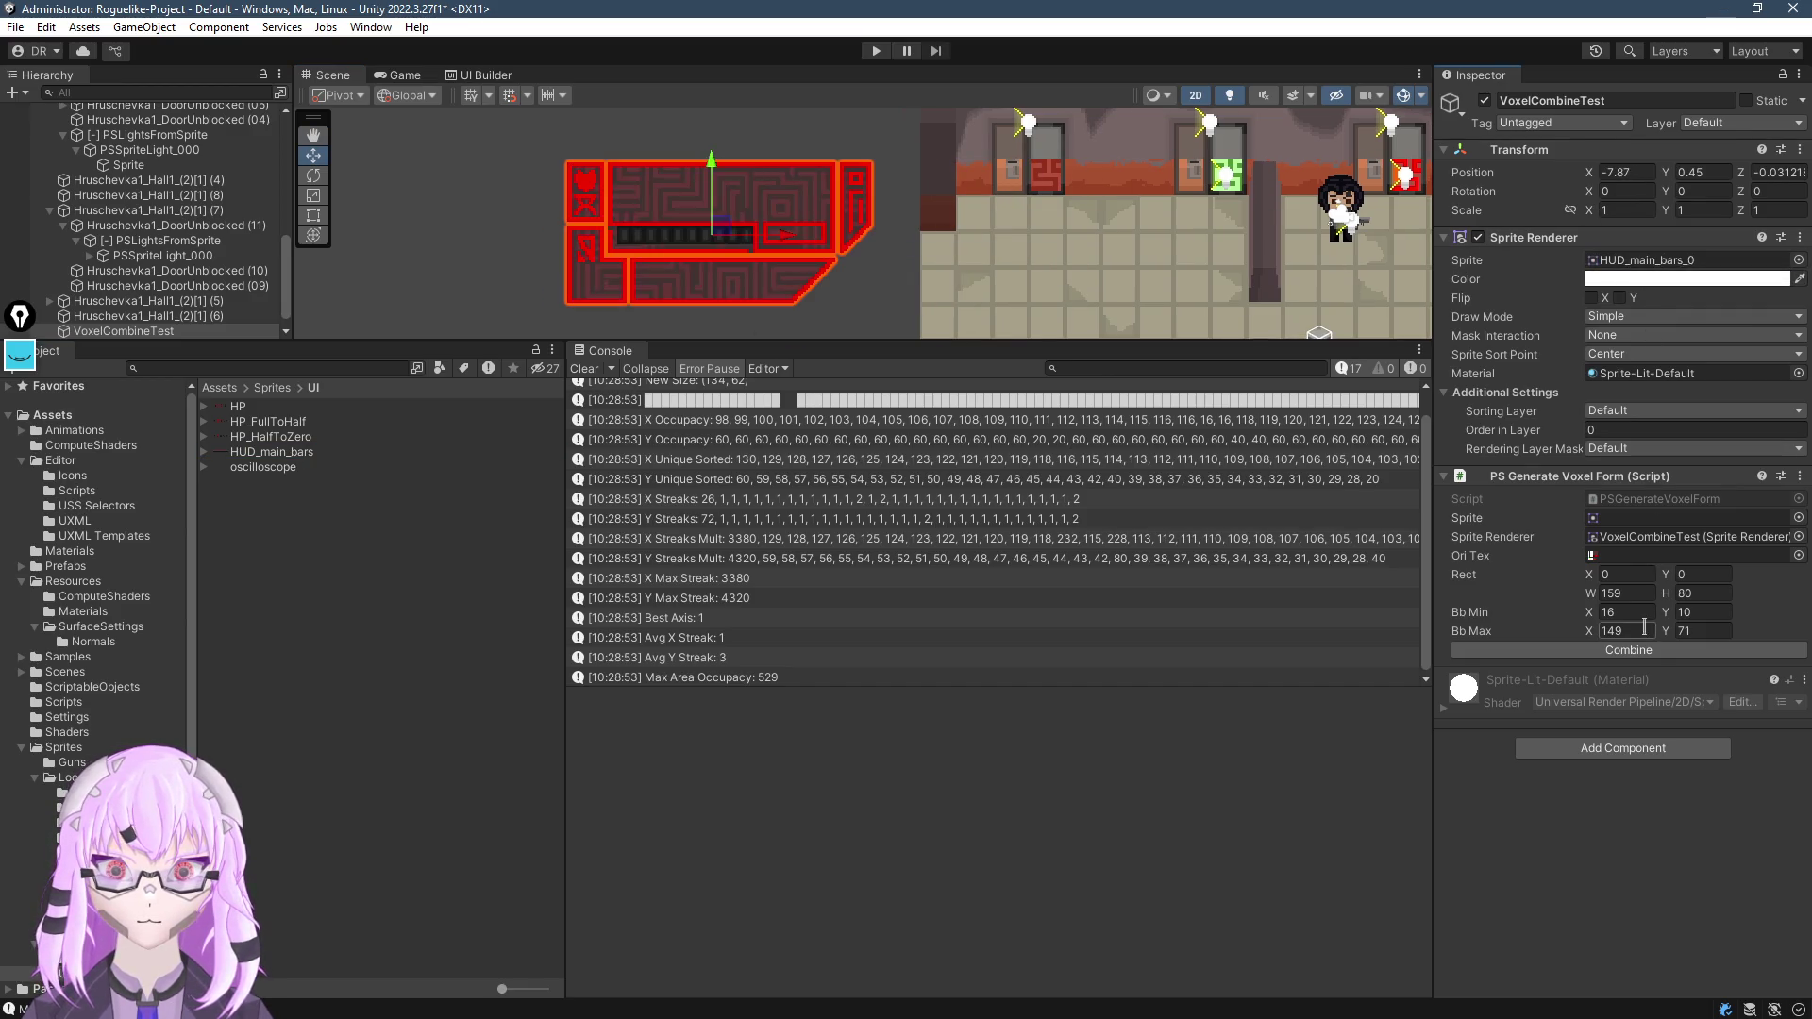
pyautogui.click(1628, 650)
pyautogui.scroll(4, 780, 319)
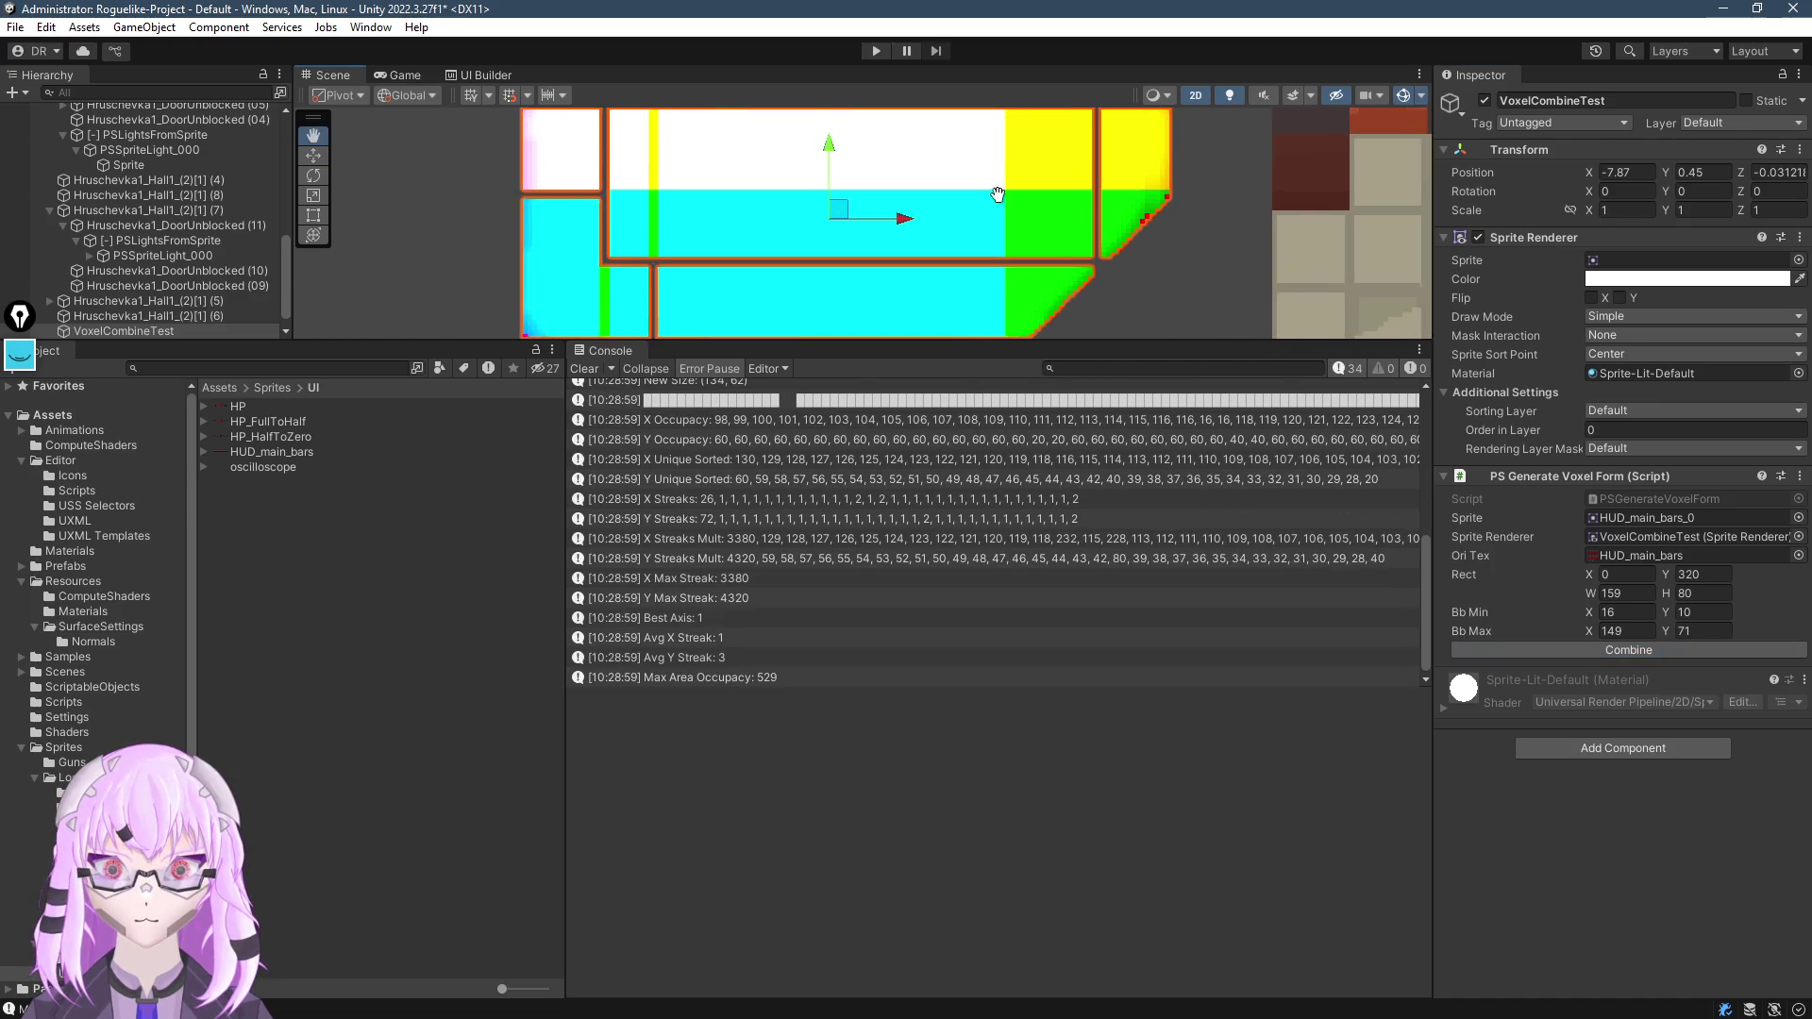
# Resize the Console and scene panels to read the logged alpha grid
pyautogui.moveTo(917, 340)
pyautogui.mouseDown()
pyautogui.moveTo(917, 516)
pyautogui.moveTo(946, 220)
pyautogui.mouseUp()
pyautogui.click(934, 570)
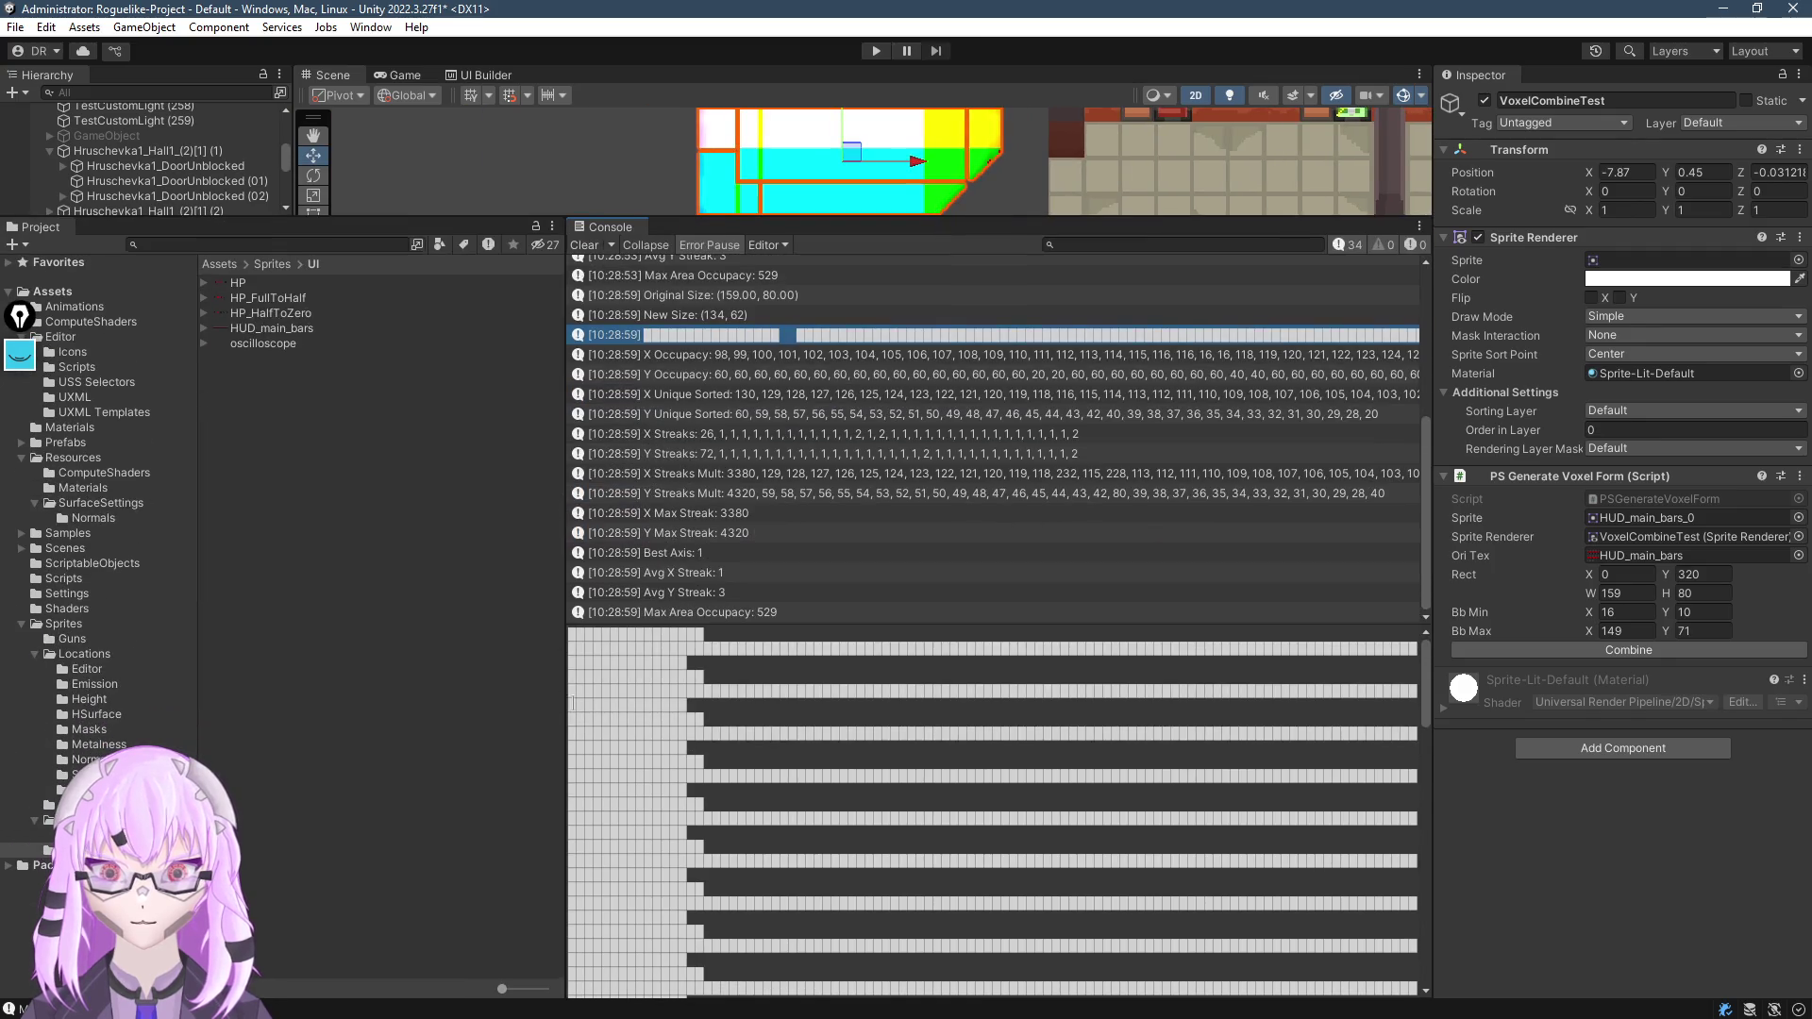
pyautogui.moveTo(566, 725)
pyautogui.mouseDown()
pyautogui.moveTo(226, 725)
pyautogui.moveTo(243, 725)
pyautogui.mouseUp()
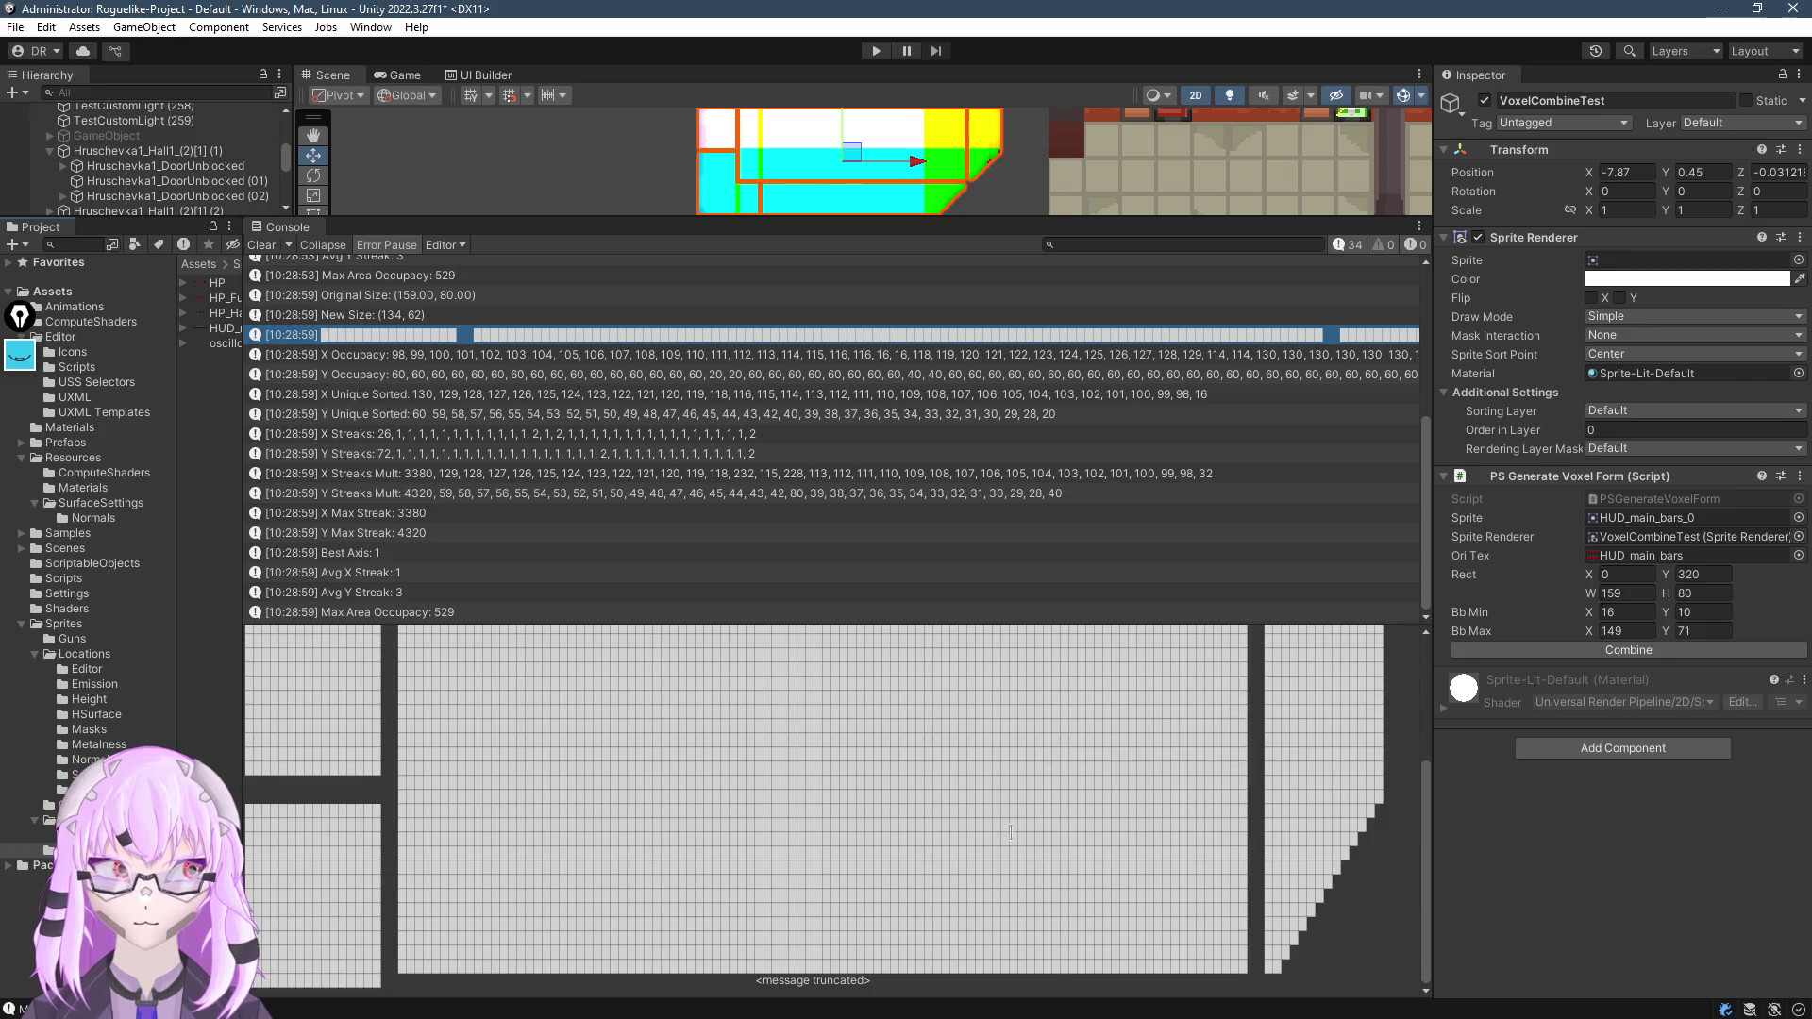
pyautogui.scroll(5, 1007, 831)
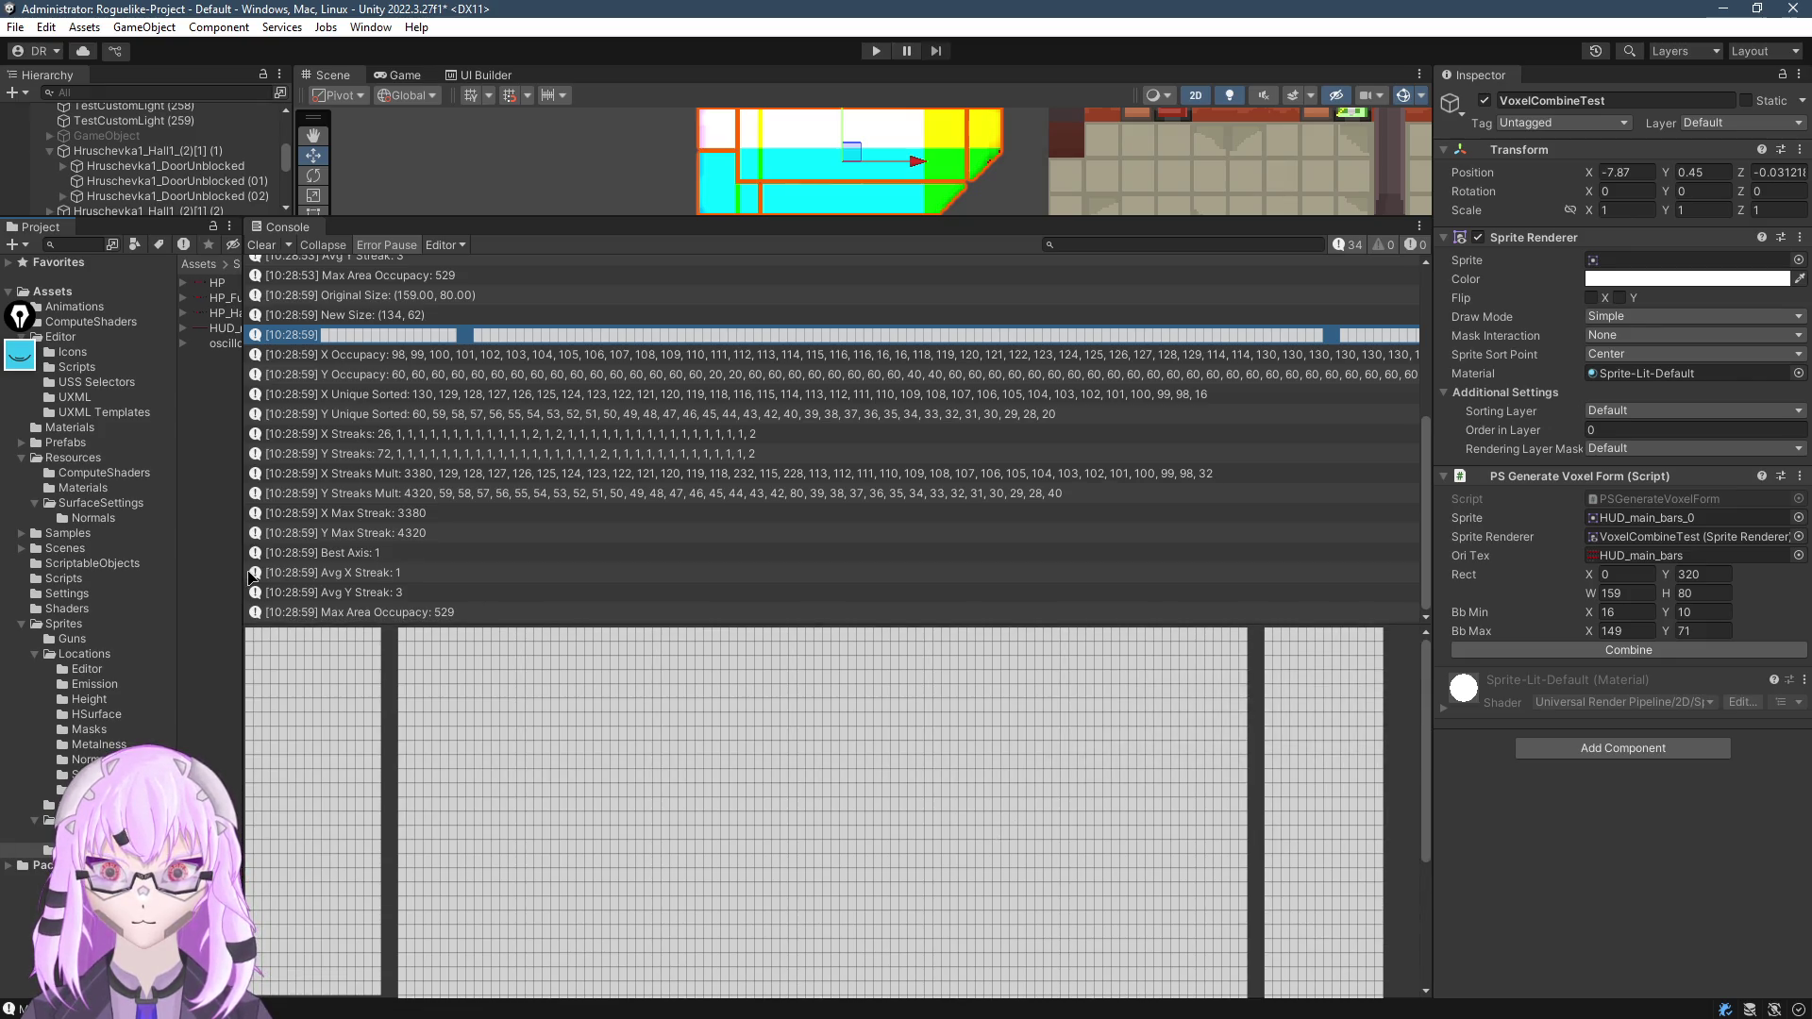
pyautogui.moveTo(236, 574)
pyautogui.mouseDown()
pyautogui.moveTo(688, 574)
pyautogui.moveTo(534, 574)
pyautogui.mouseUp()
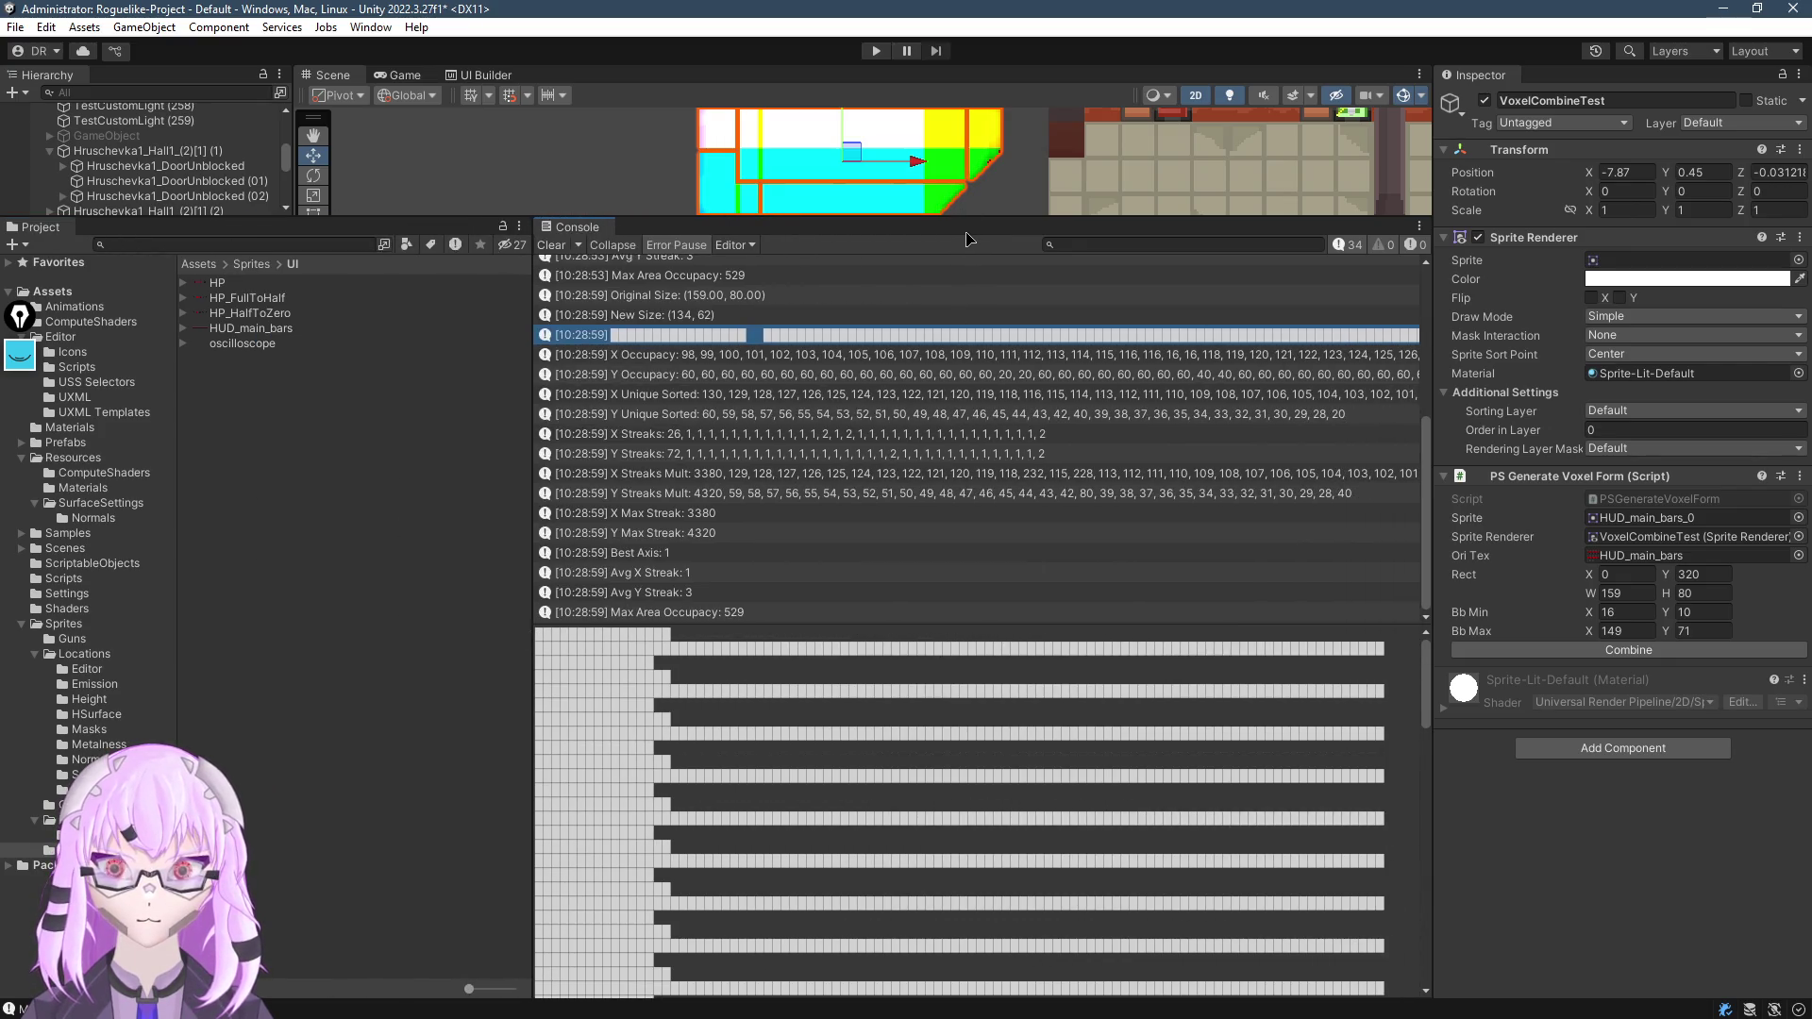
pyautogui.moveTo(953, 223); pyautogui.dragTo(944, 597)
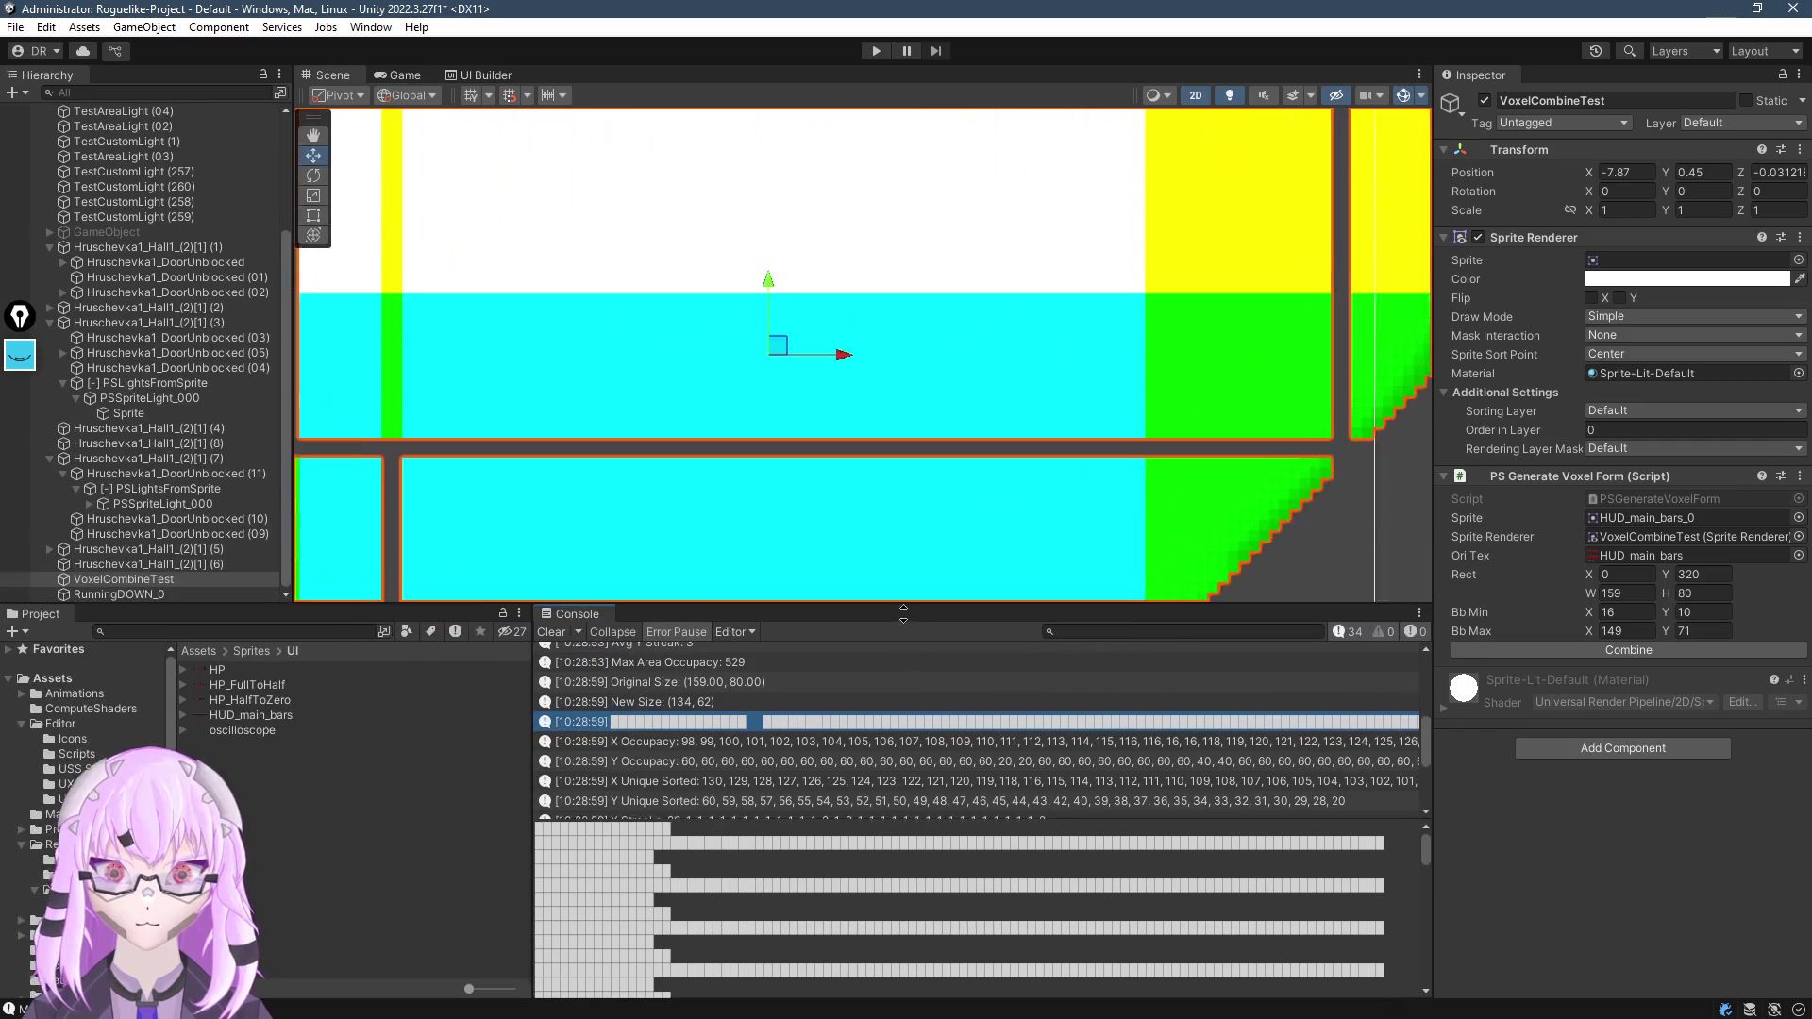
pyautogui.scroll(-3, 793, 462)
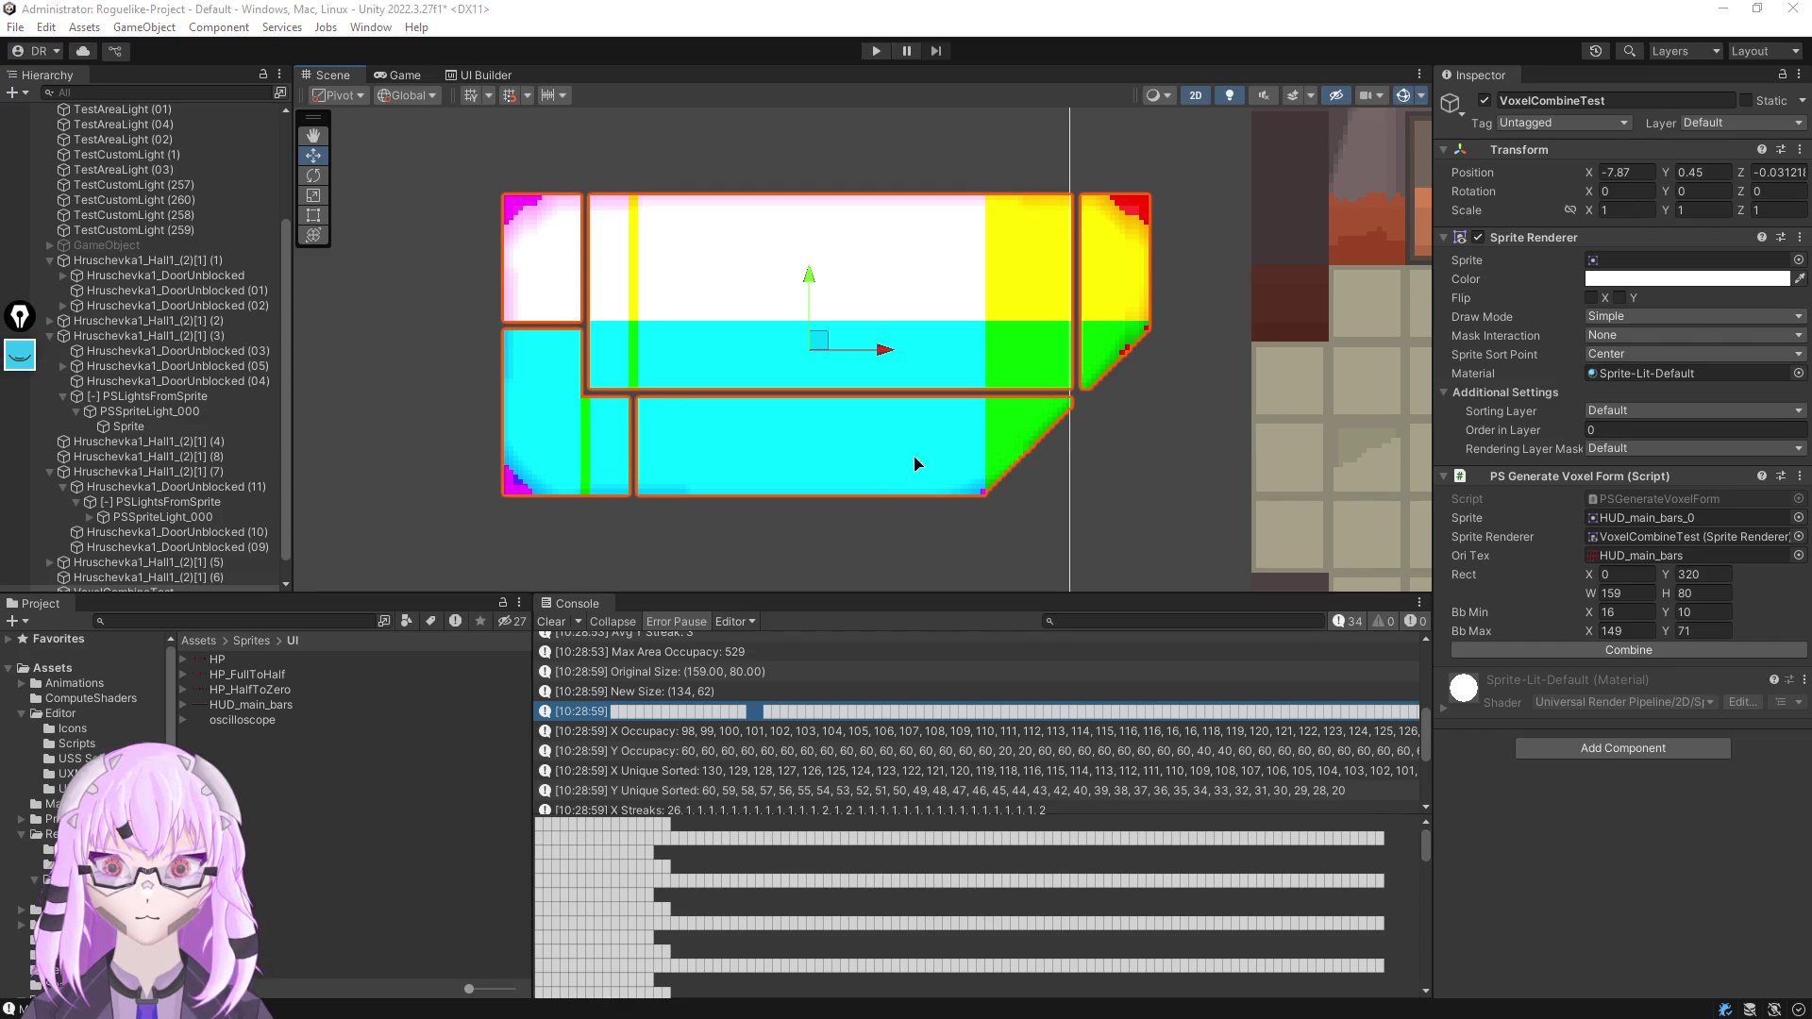
pyautogui.scroll(-2, 882, 745)
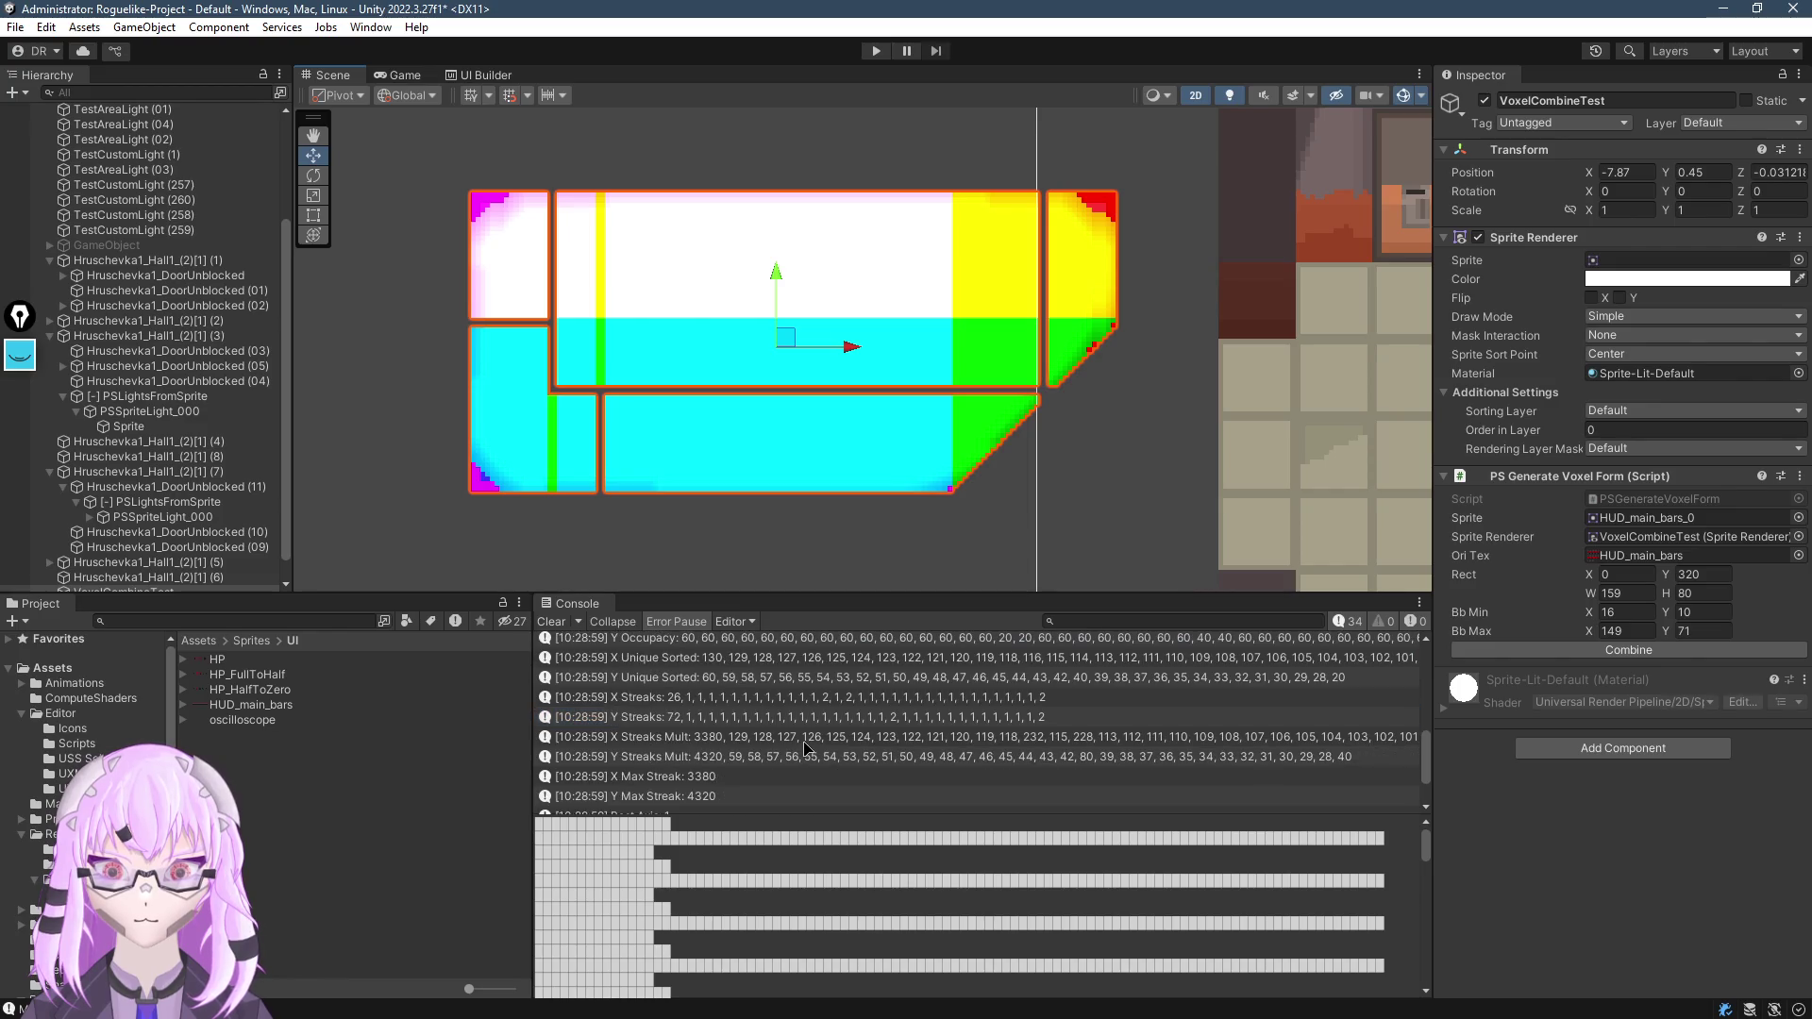
pyautogui.moveTo(879, 591); pyautogui.dragTo(879, 492)
pyautogui.scroll(3, 883, 651)
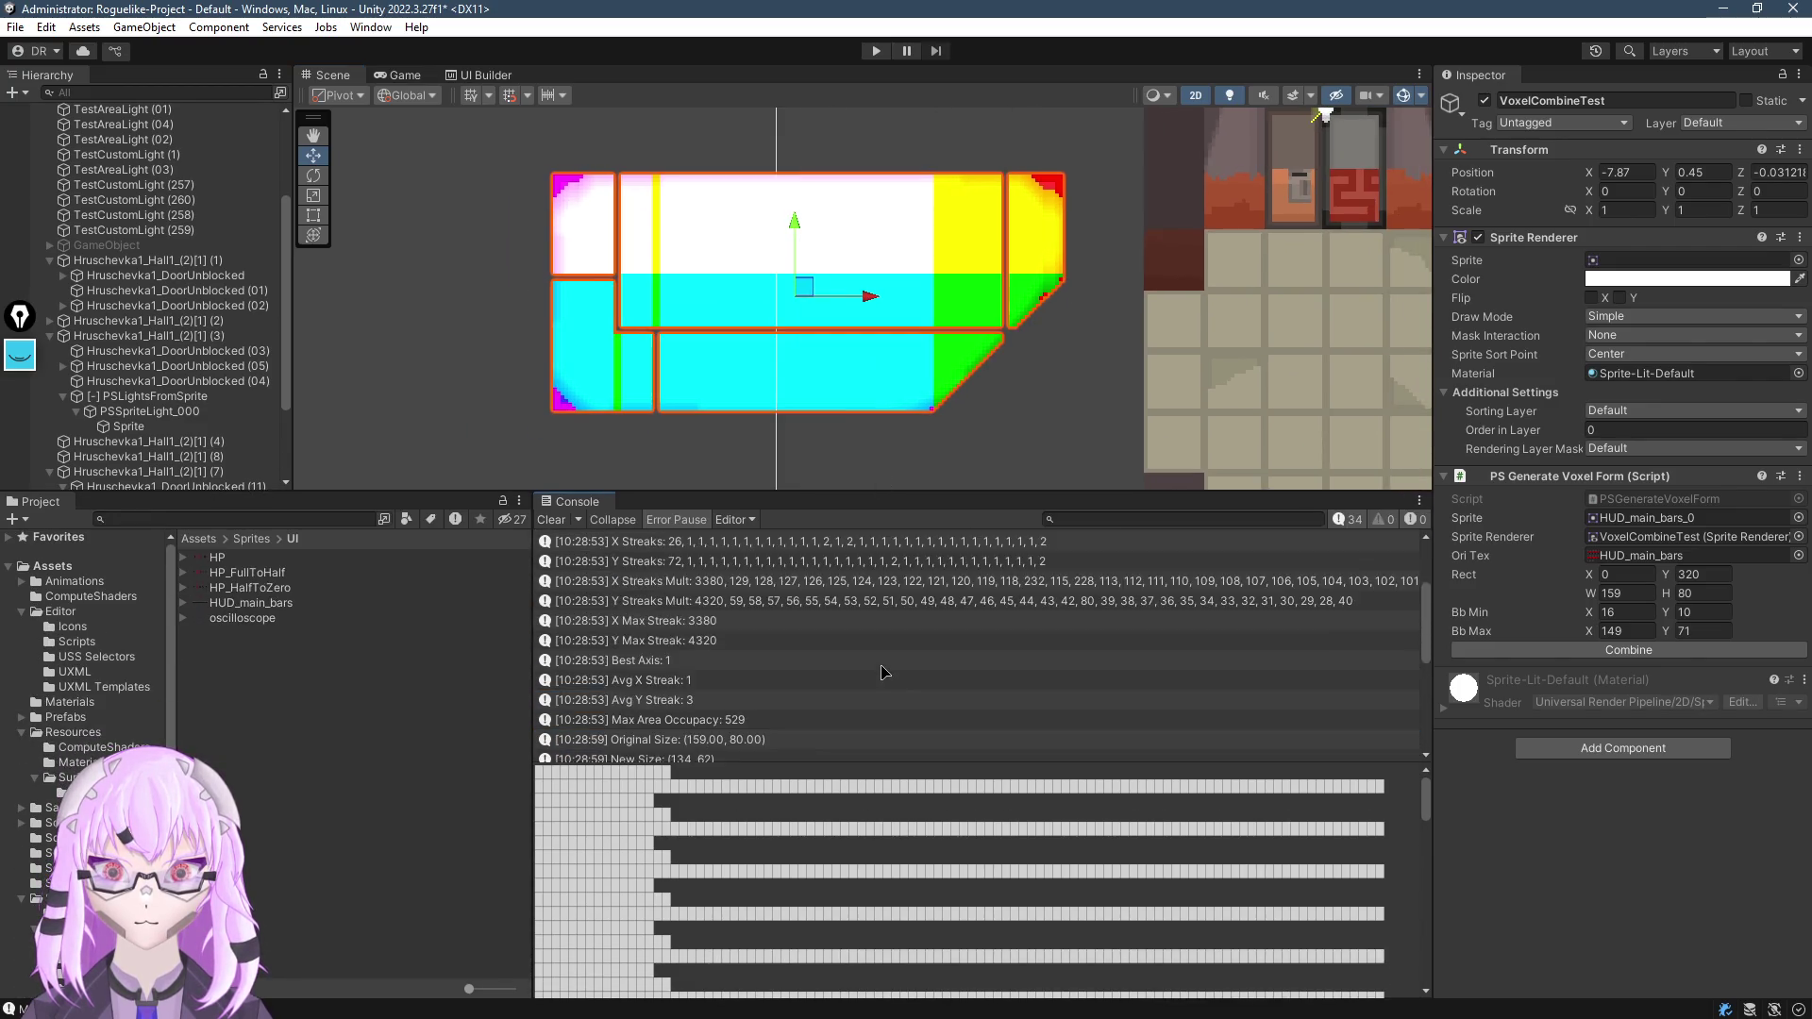
# Review the X/Y Occupancy and X/Y Unique Sorted log entries
pyautogui.click(874, 685)
pyautogui.scroll(-1, 876, 688)
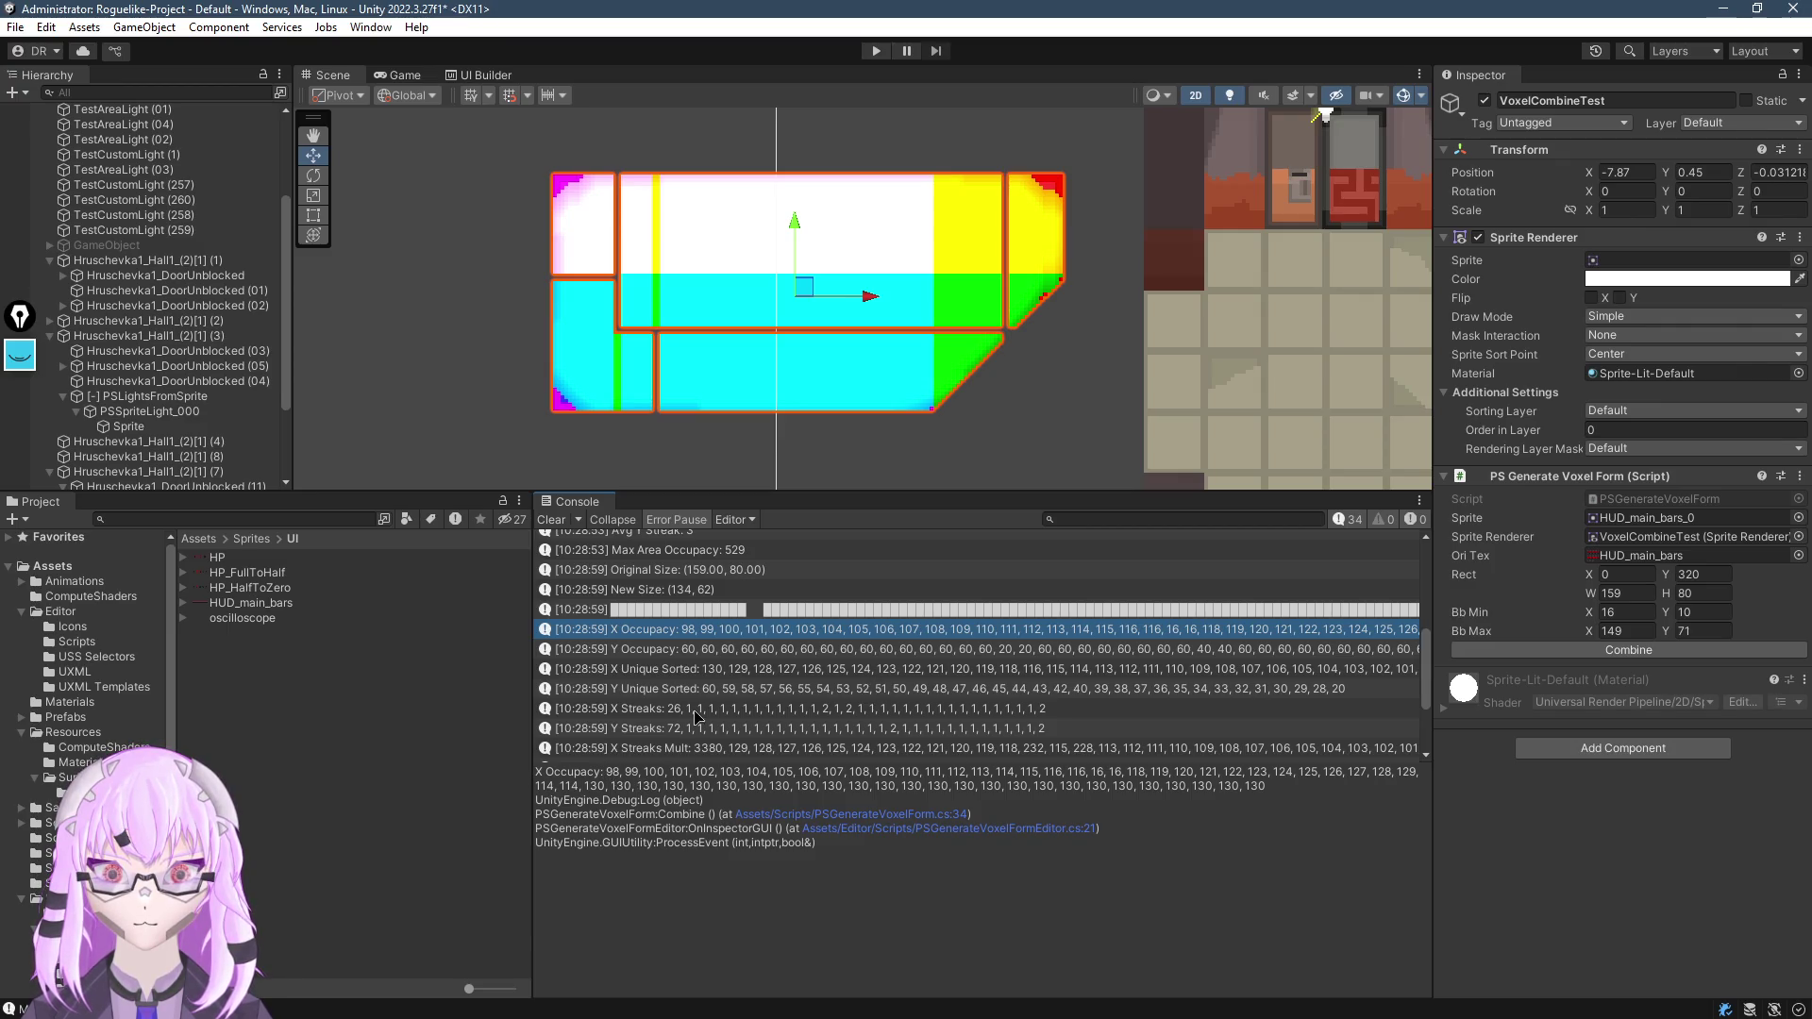
pyautogui.click(715, 651)
pyautogui.click(726, 671)
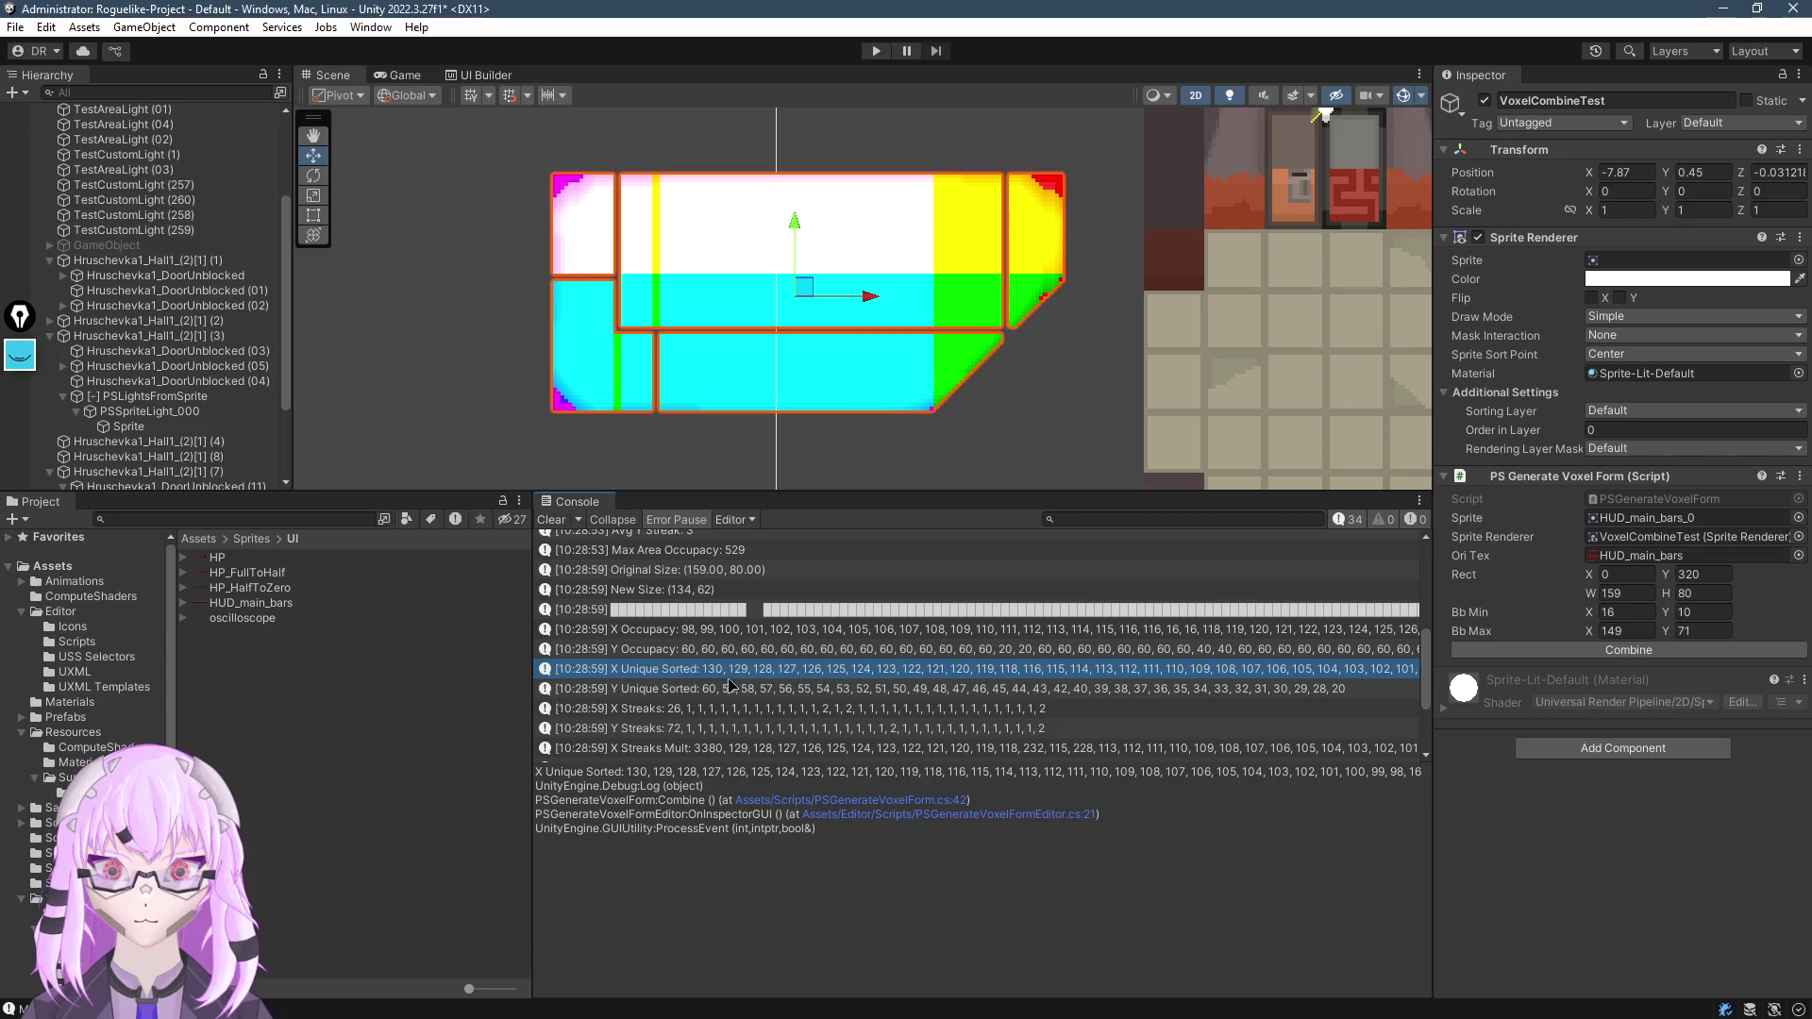
pyautogui.click(733, 688)
pyautogui.scroll(-1, 736, 706)
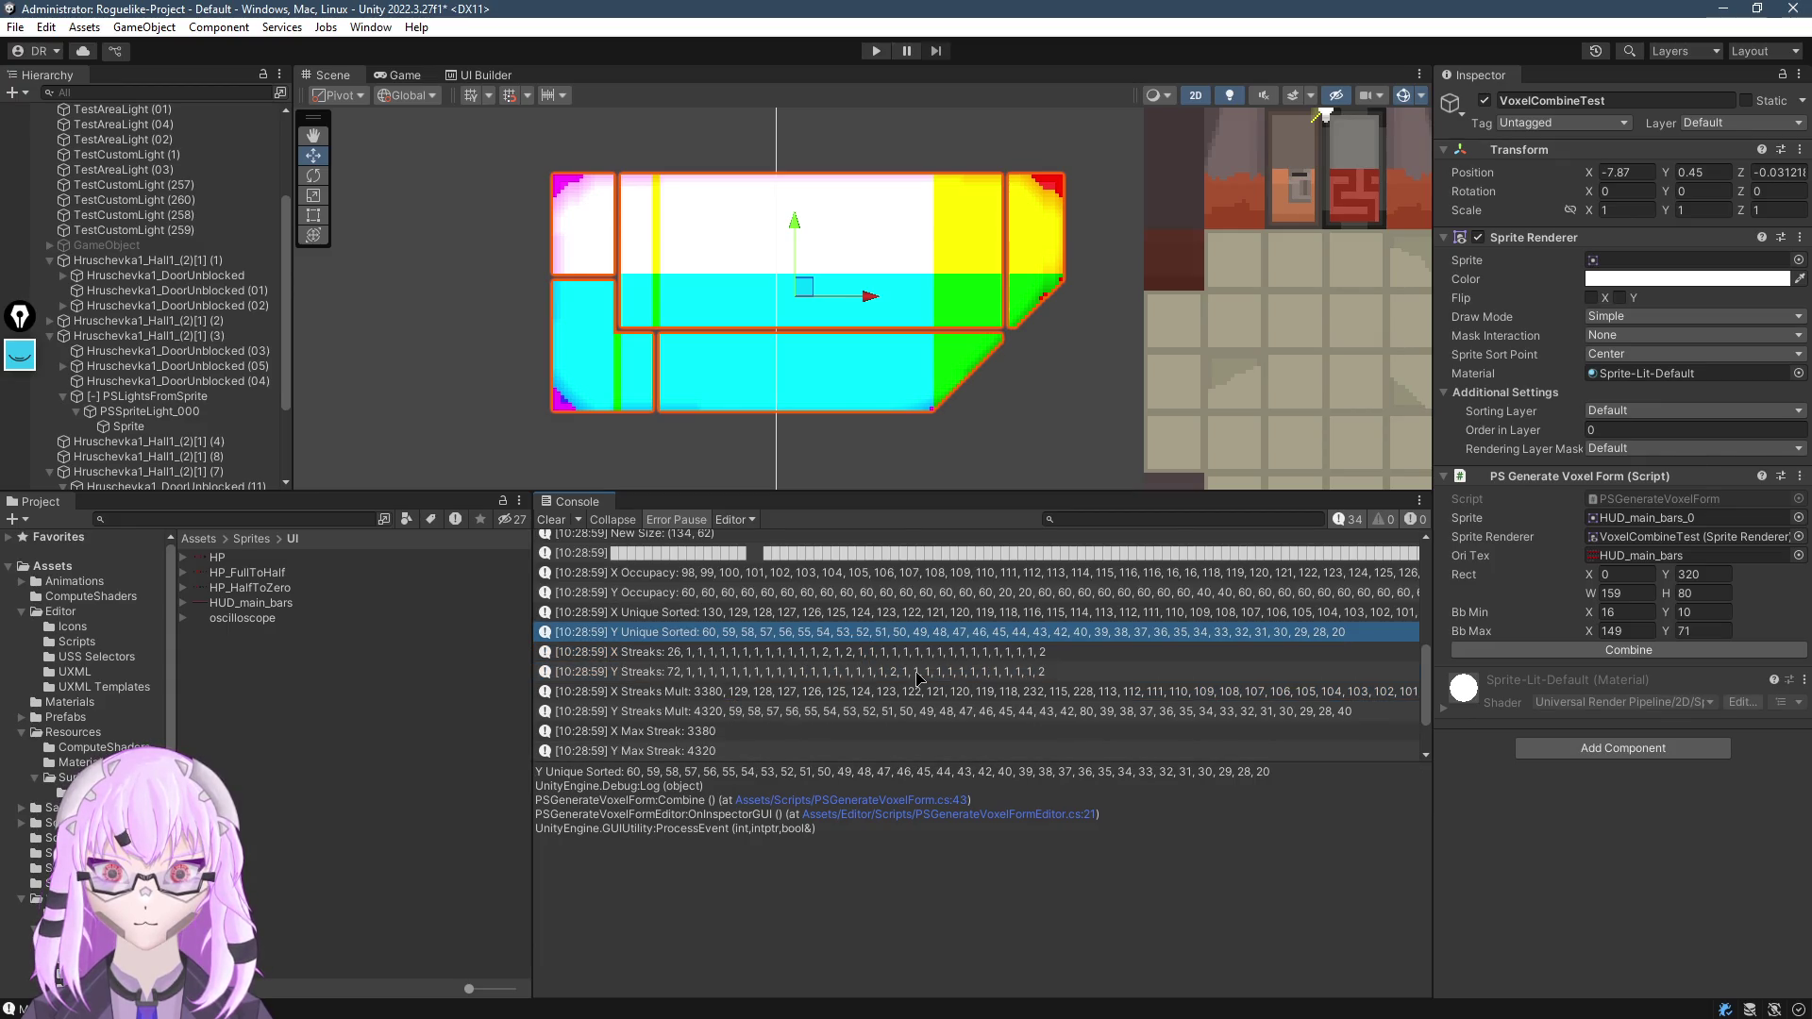
# Review the streak, Best Axis, Avg Y Streak and Max Area Occupancy 529 entries
pyautogui.click(678, 653)
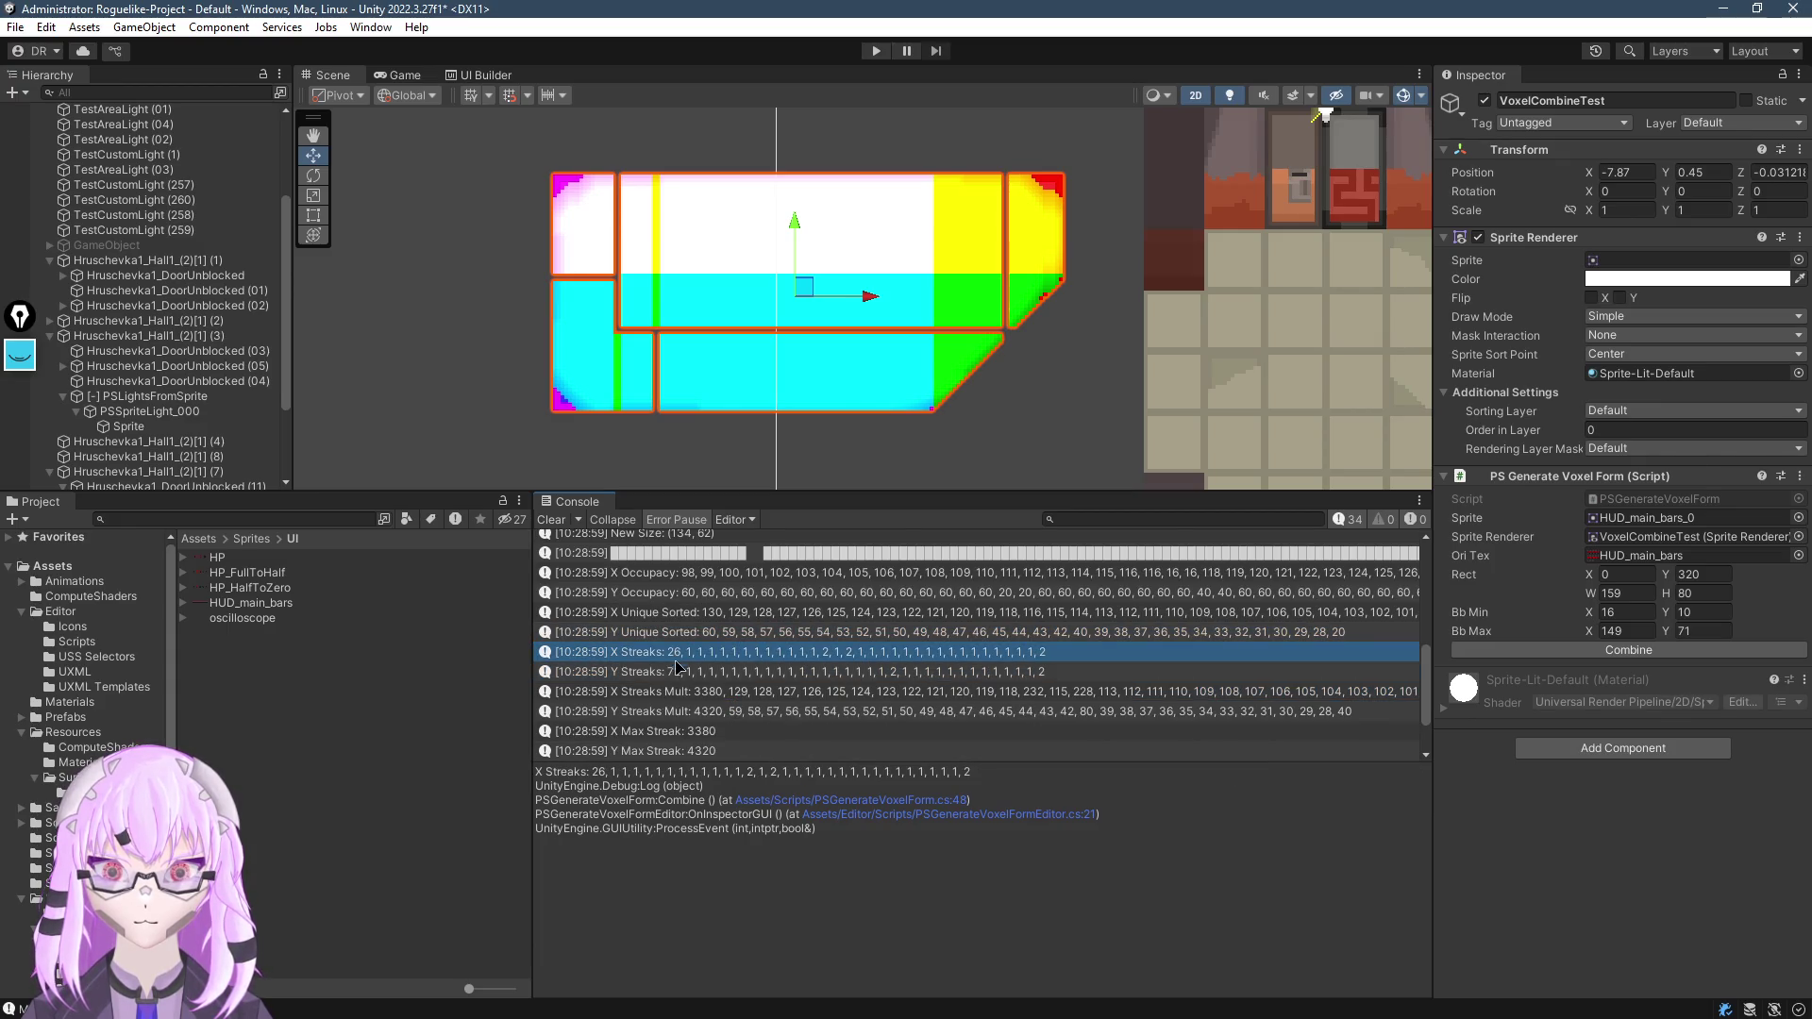
pyautogui.click(679, 676)
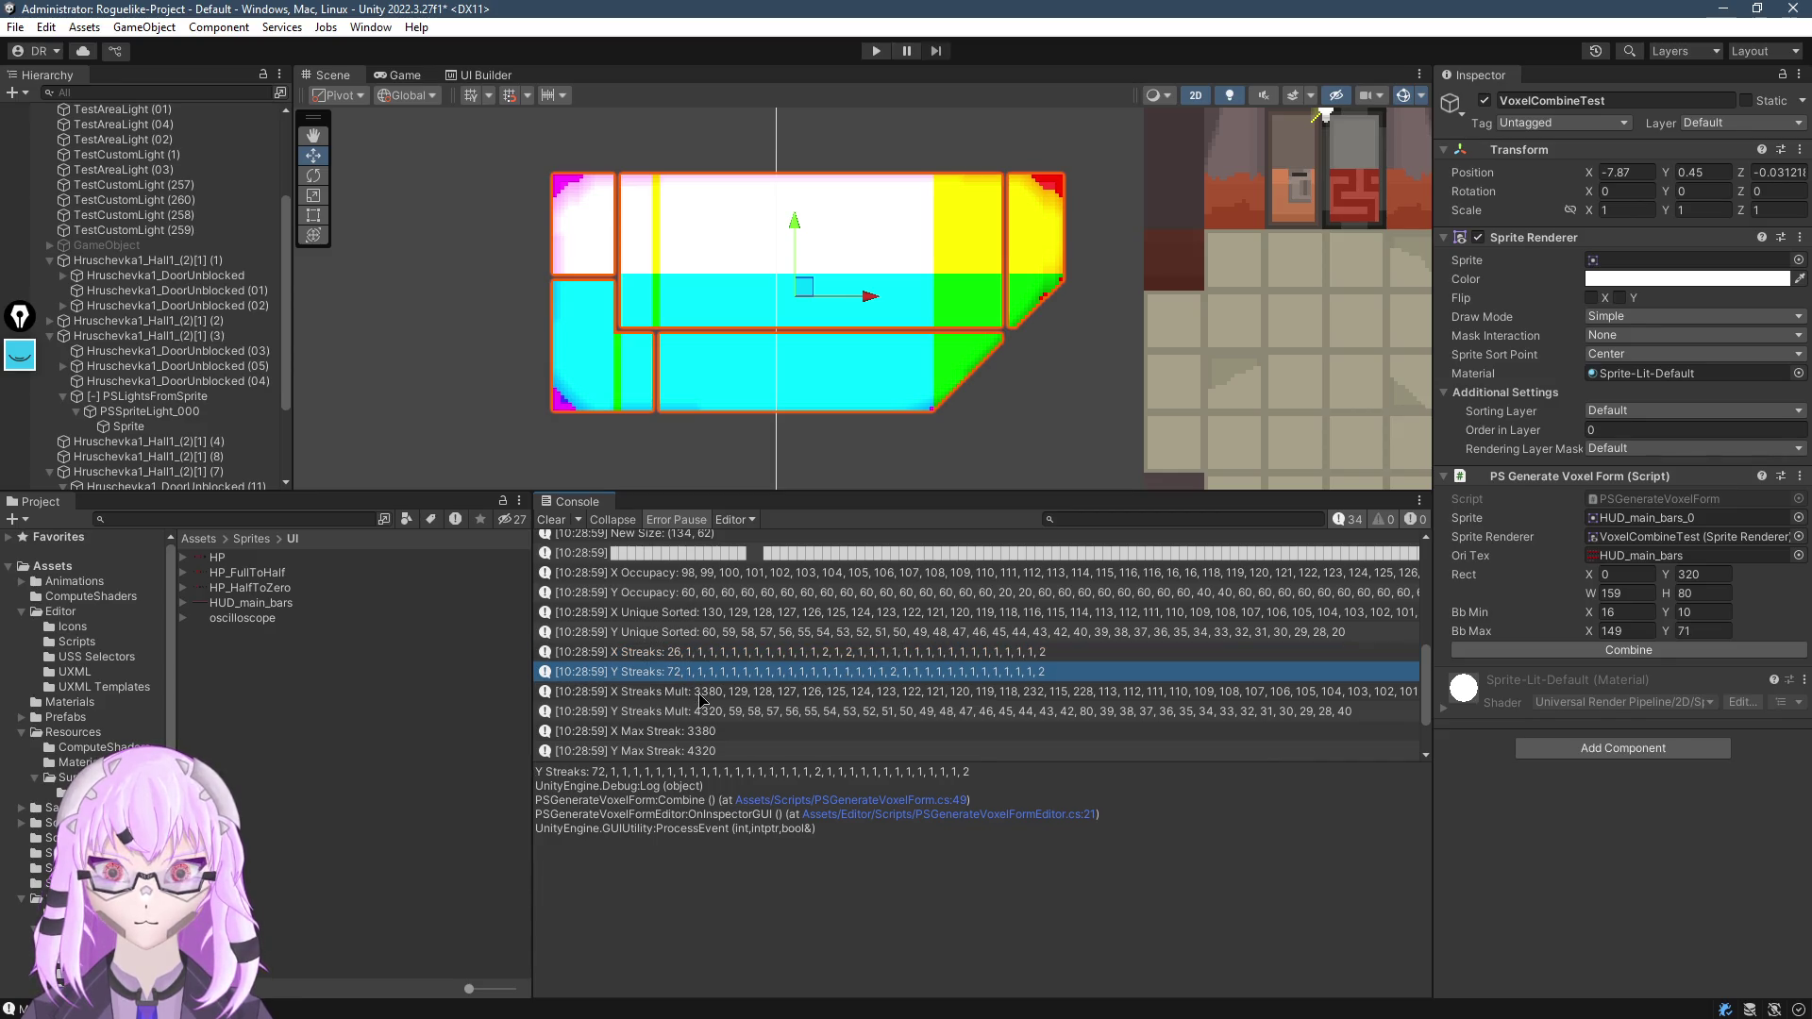
pyautogui.scroll(-1, 755, 733)
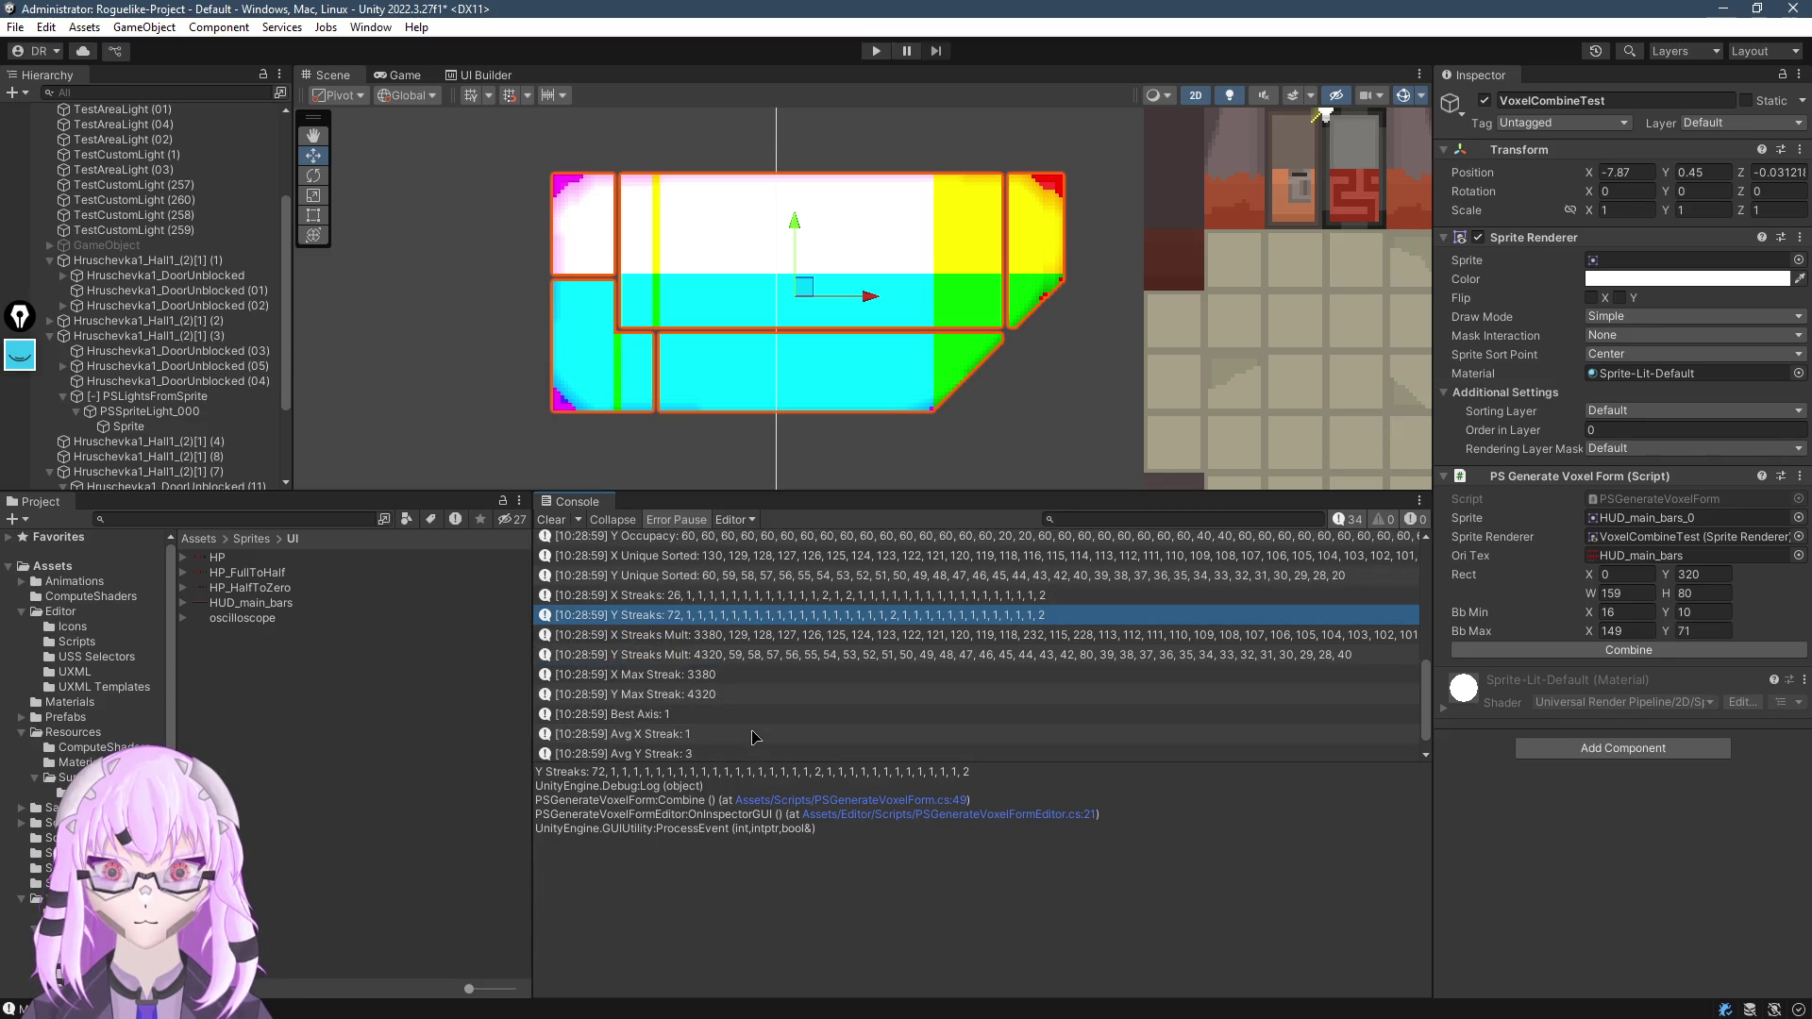
pyautogui.click(683, 675)
pyautogui.click(690, 694)
pyautogui.scroll(-1, 698, 703)
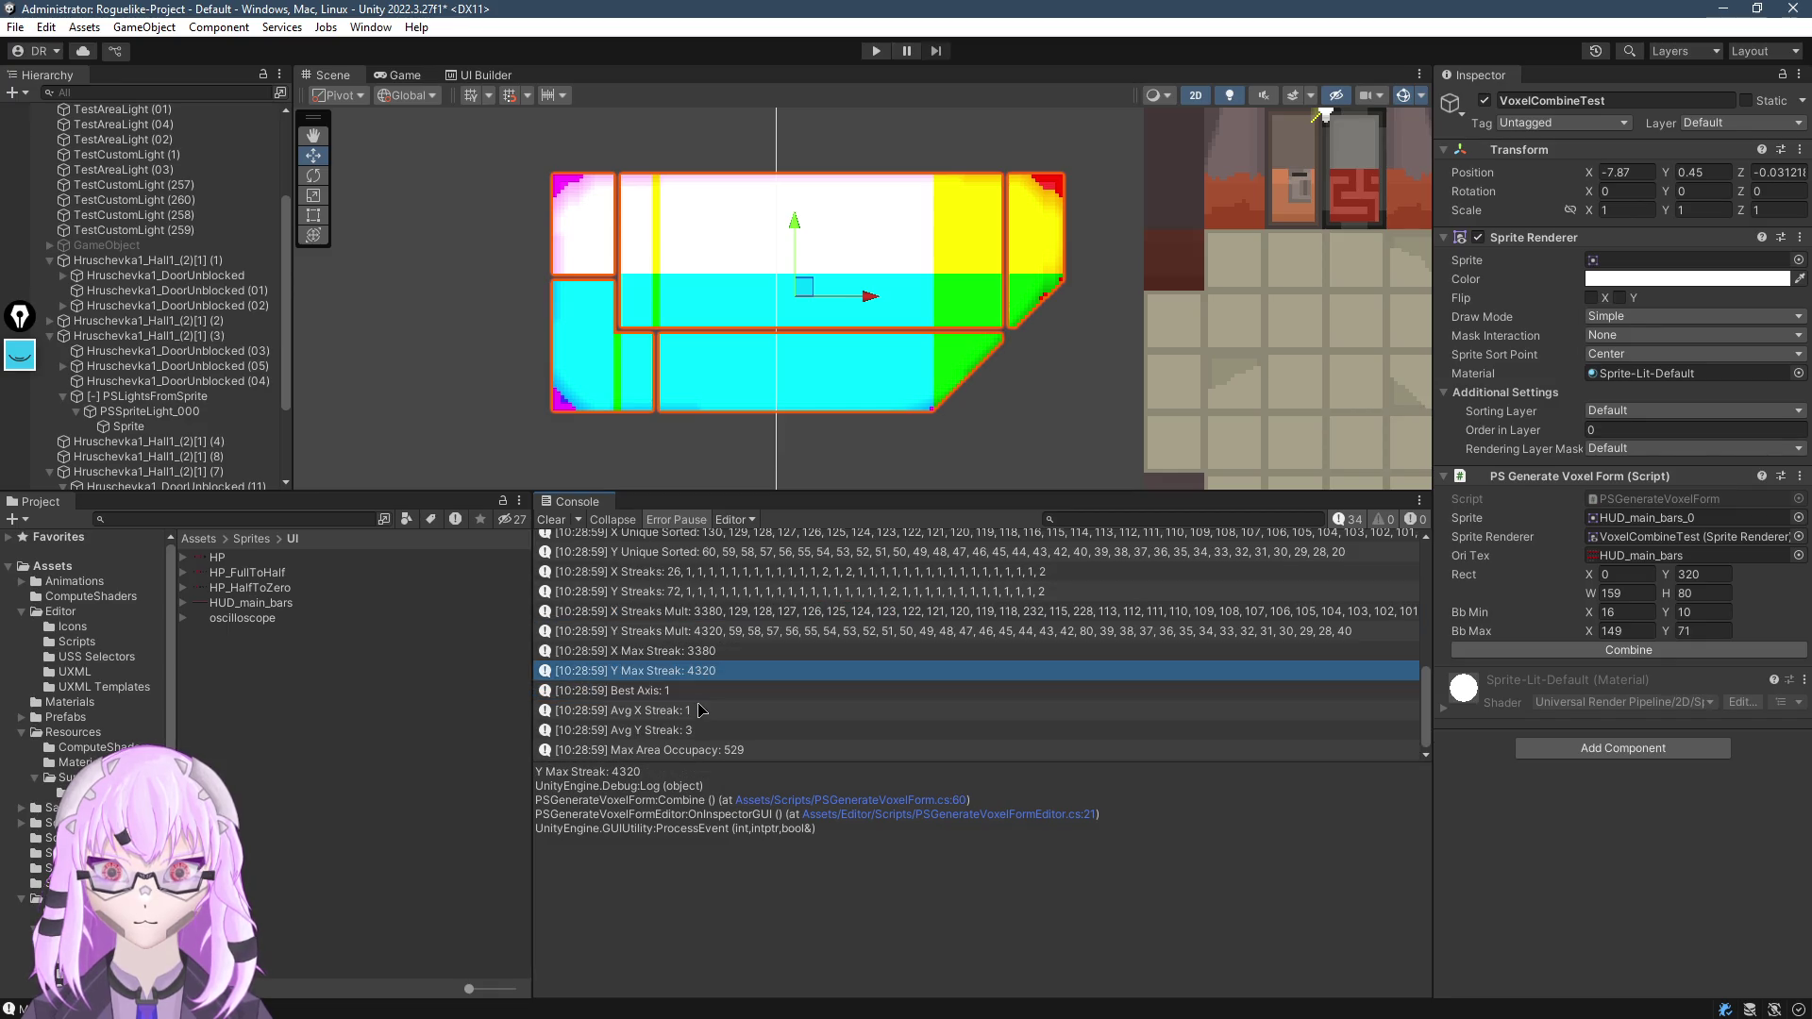
pyautogui.click(703, 693)
pyautogui.click(729, 734)
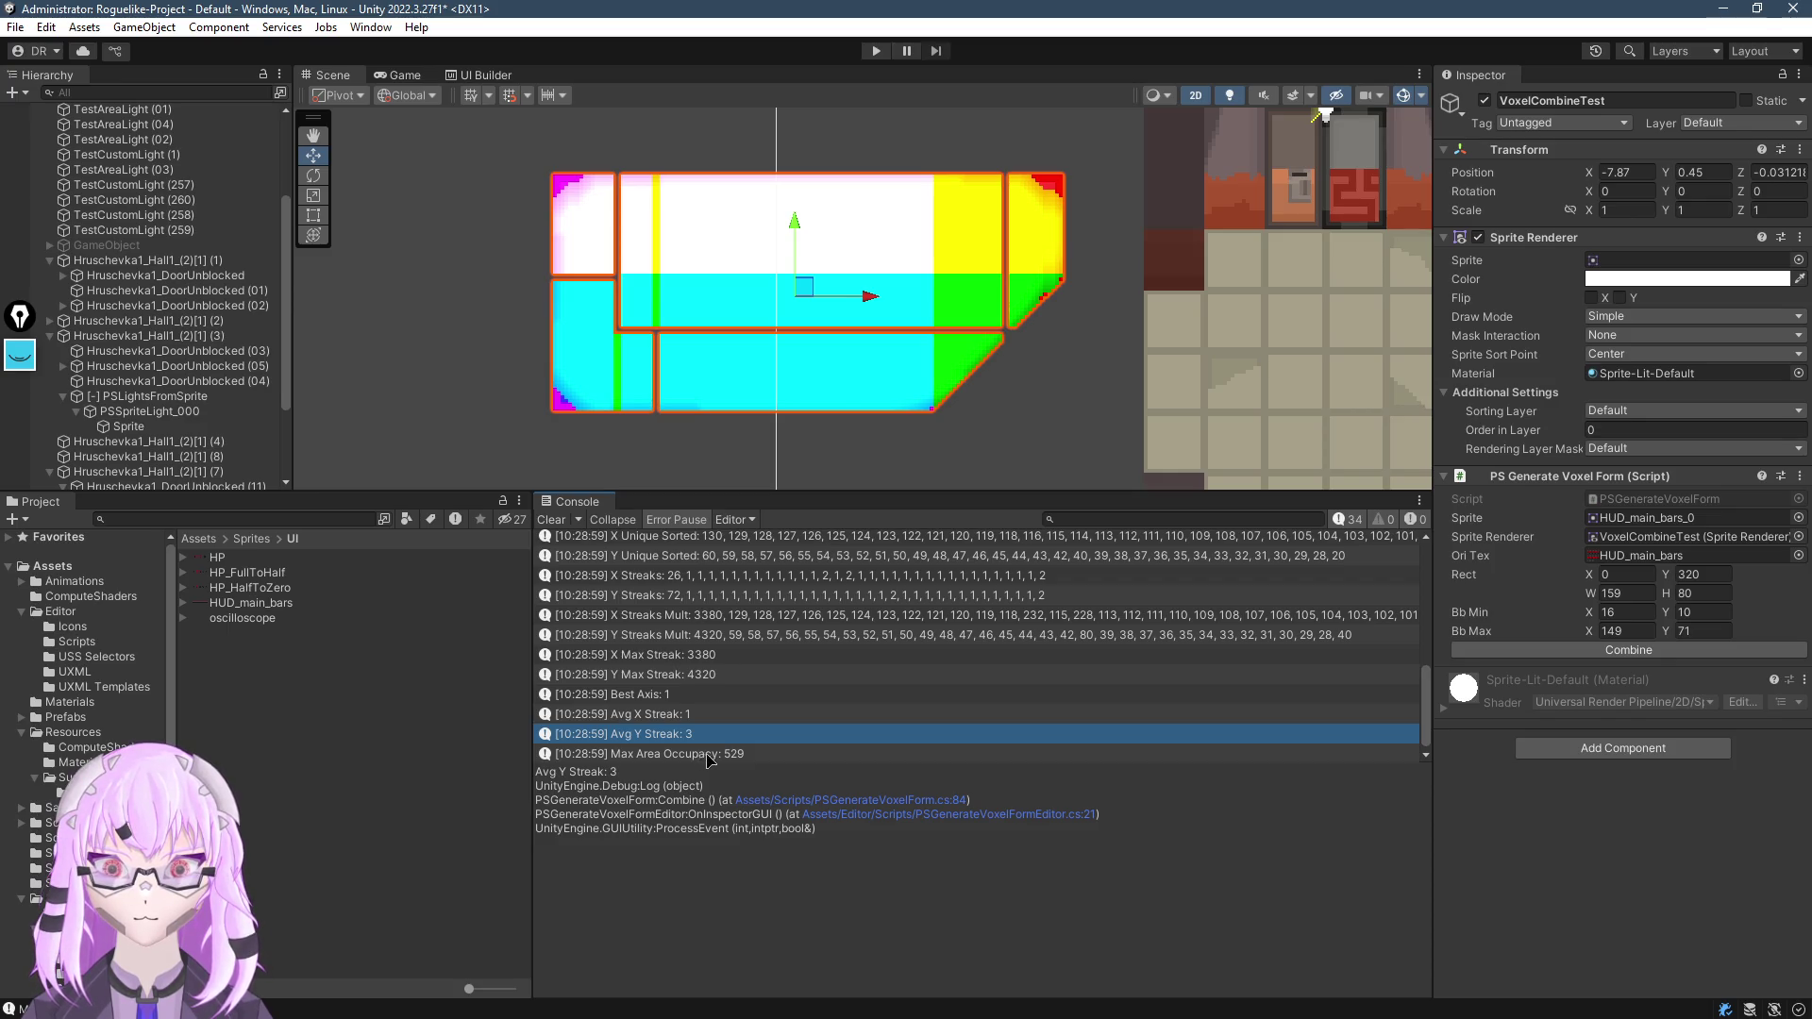
pyautogui.click(707, 755)
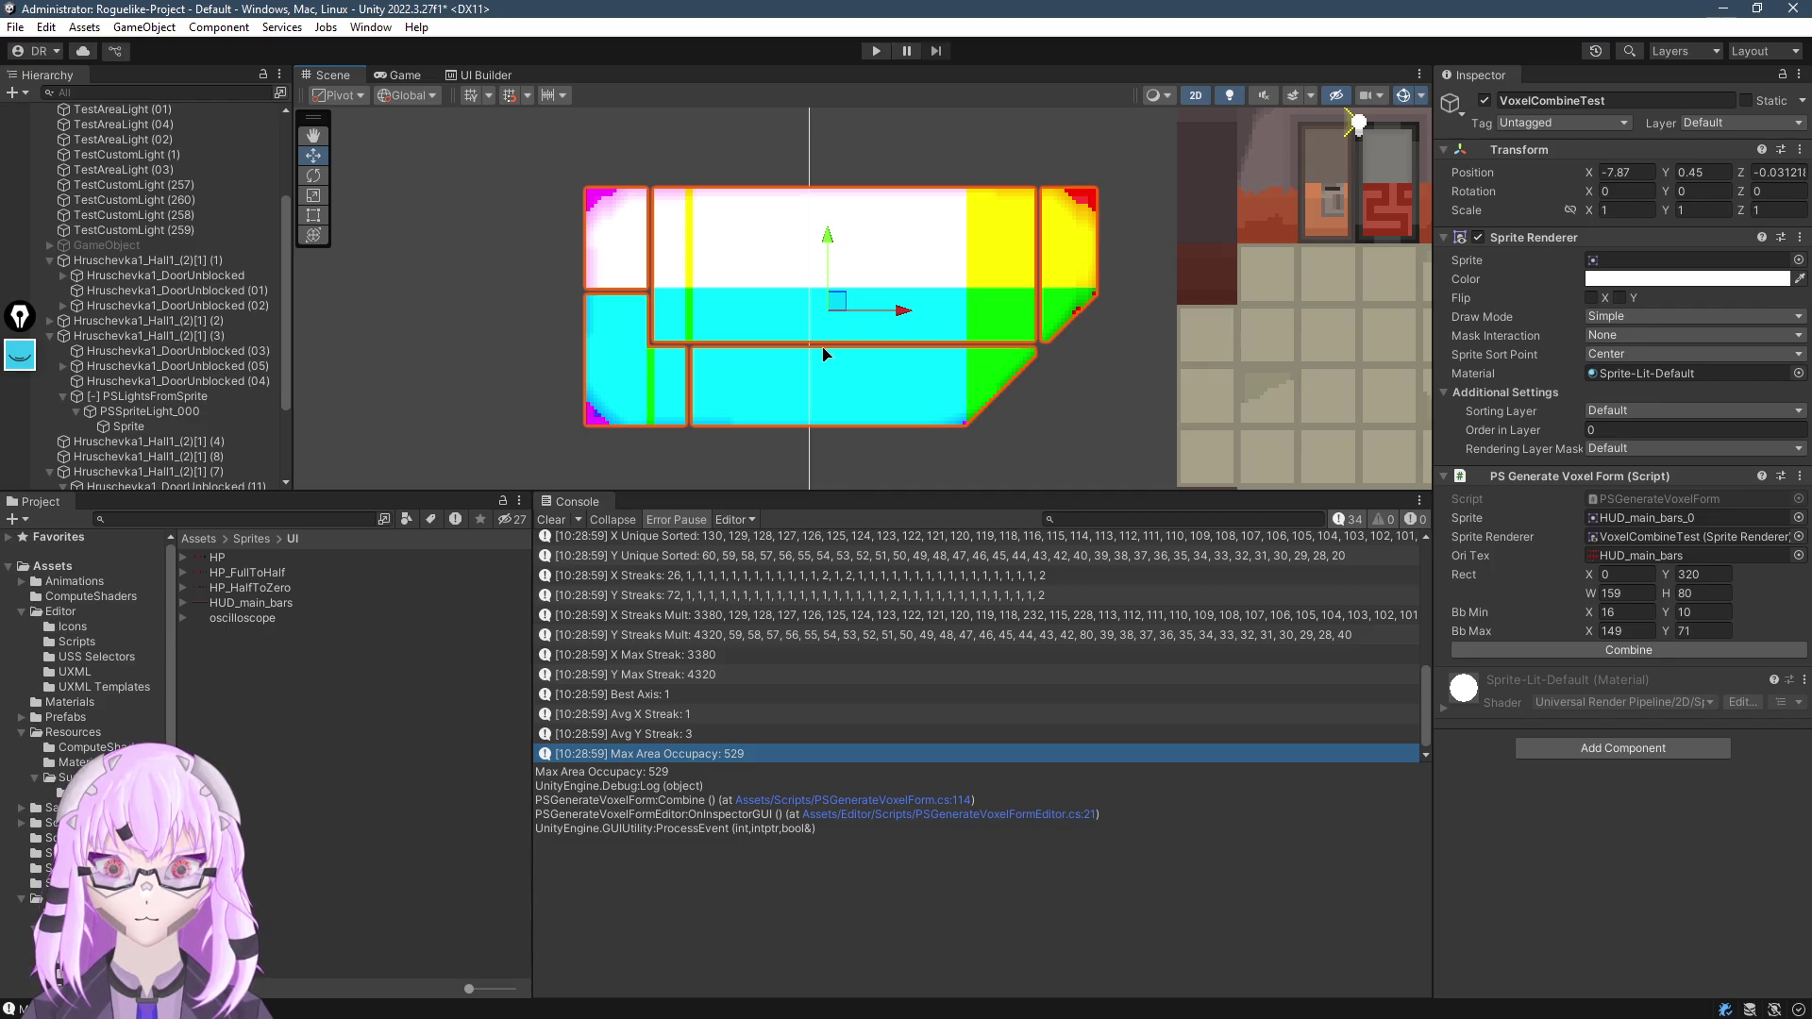
pyautogui.scroll(10, 823, 354)
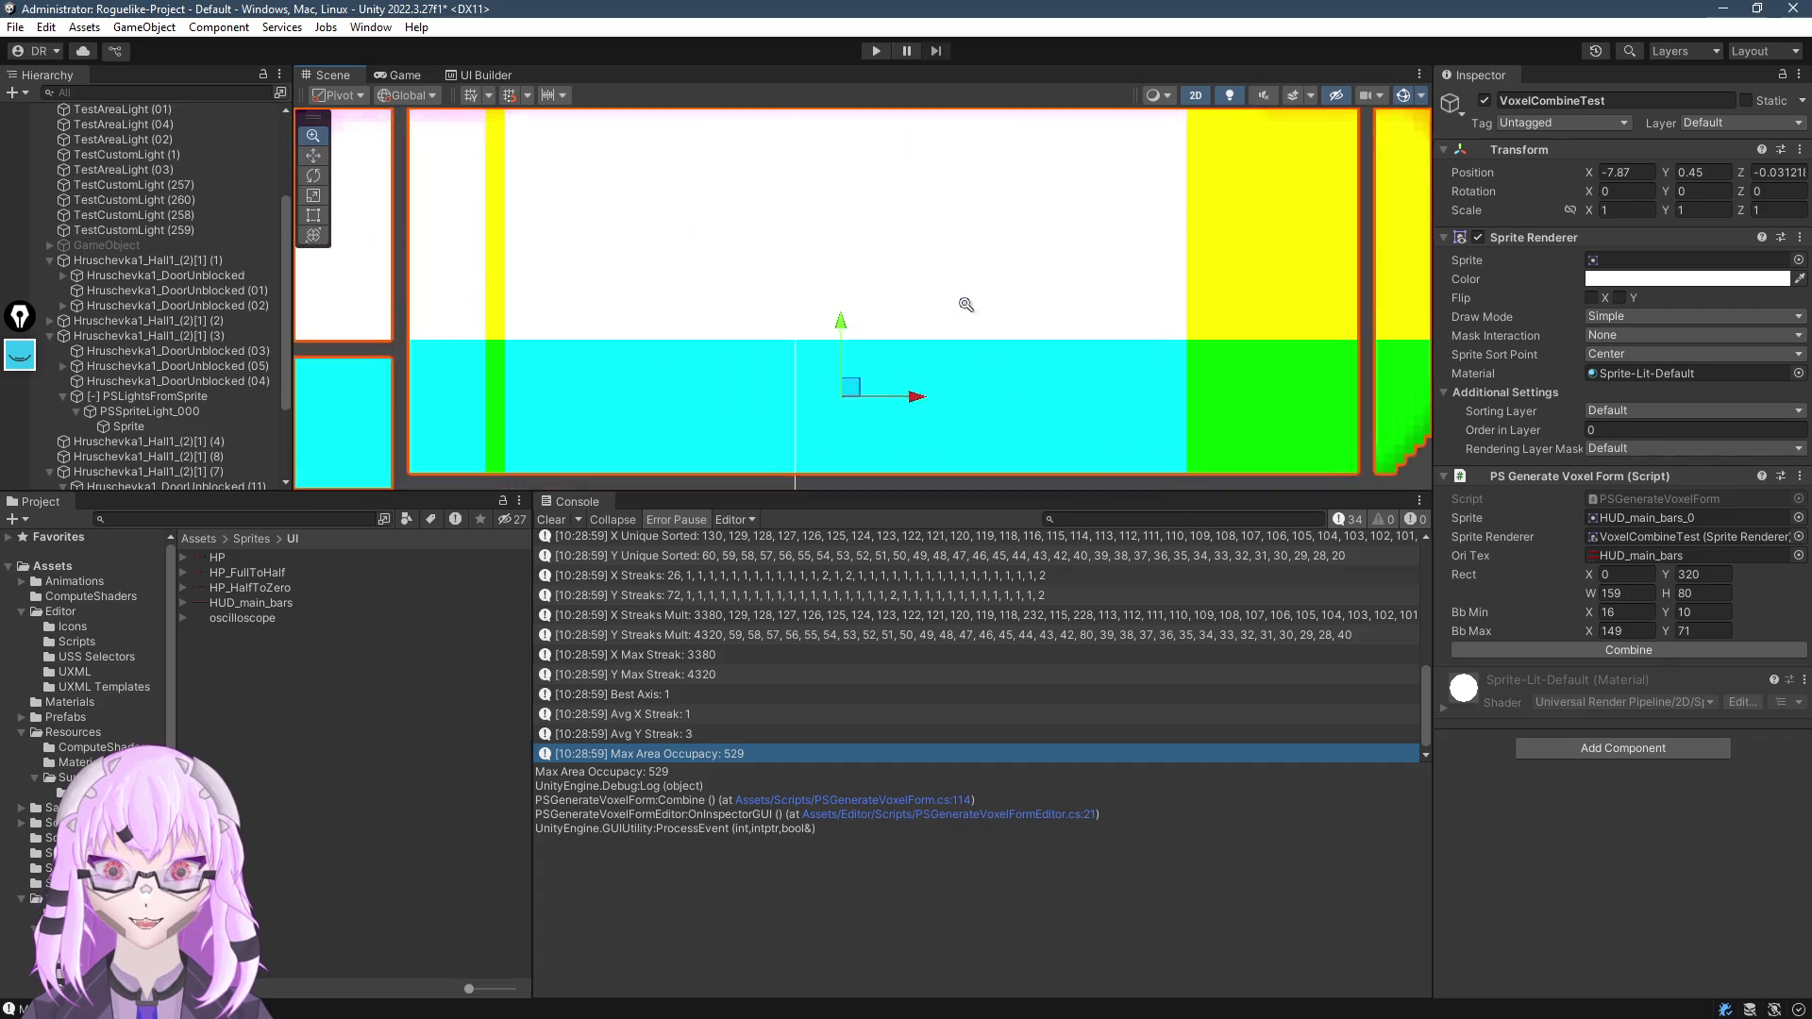
# Assign HP_HalfToZero_0 to VoxelCombineTest's renderer and run Combine
pyautogui.scroll(-5, 966, 304)
pyautogui.click(840, 350)
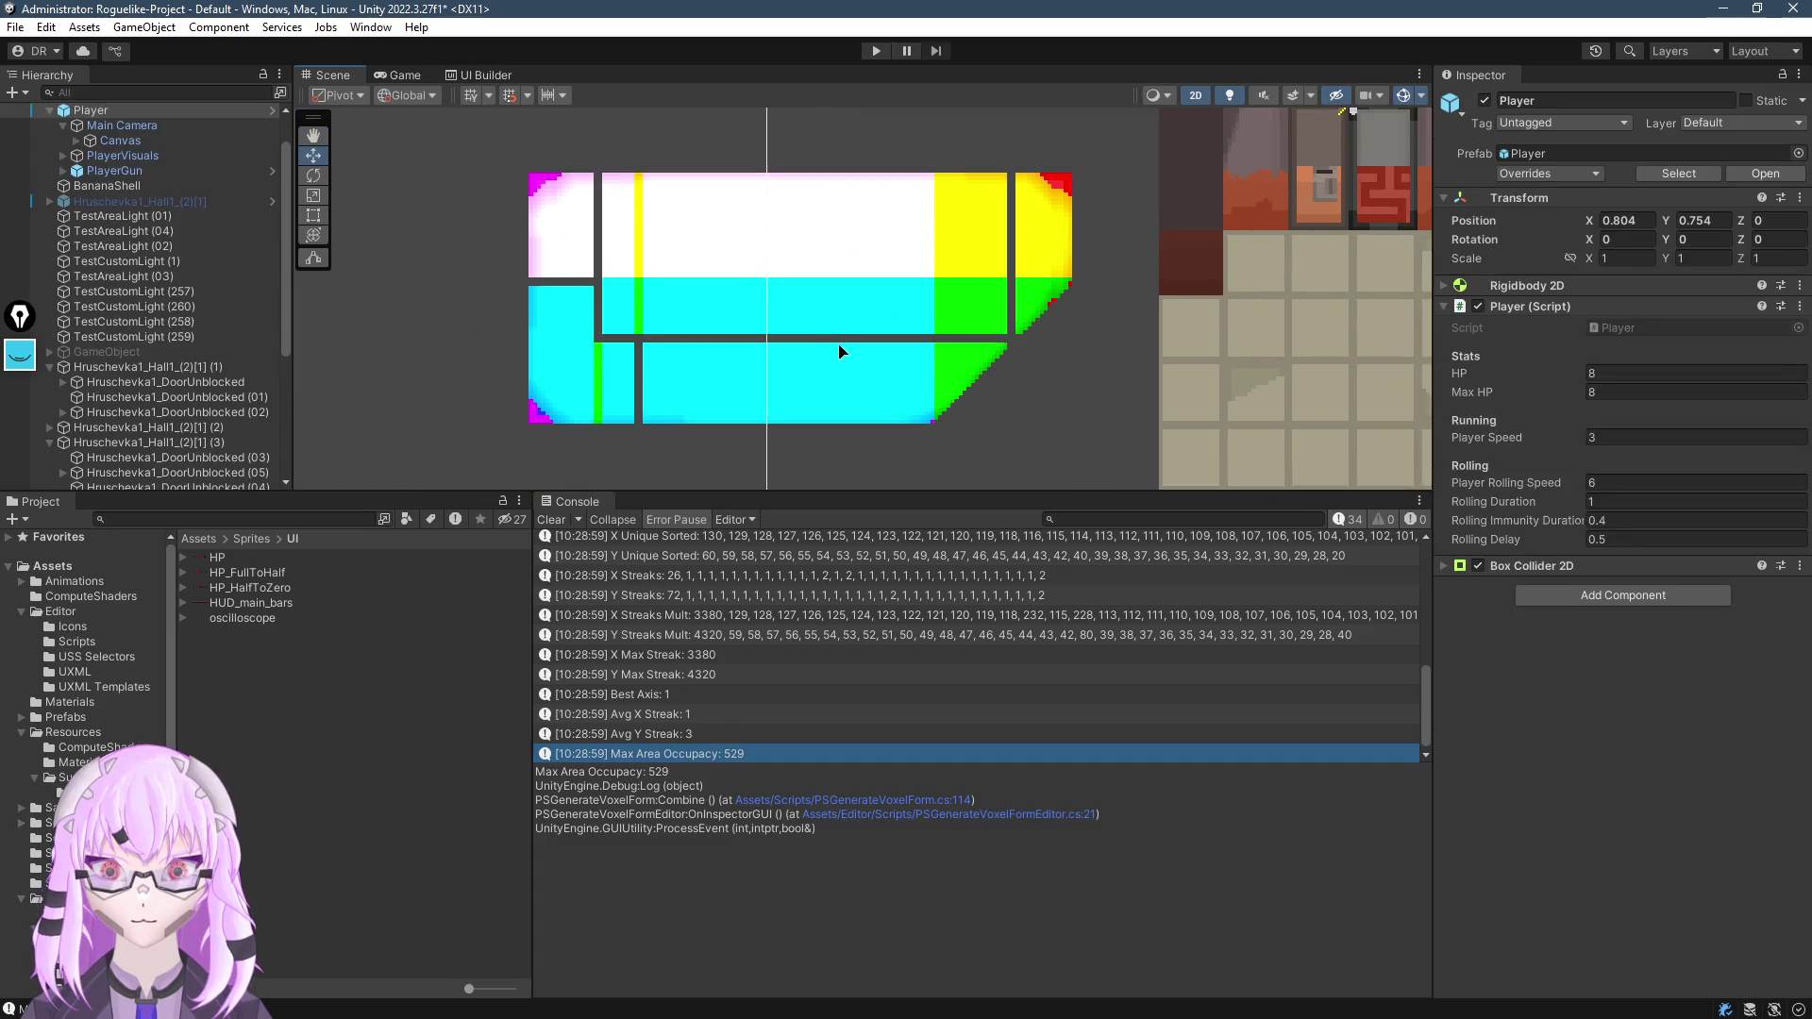
pyautogui.click(816, 300)
pyautogui.moveTo(828, 383)
pyautogui.mouseDown()
pyautogui.moveTo(897, 421)
pyautogui.moveTo(845, 400)
pyautogui.mouseUp()
pyautogui.click(726, 339)
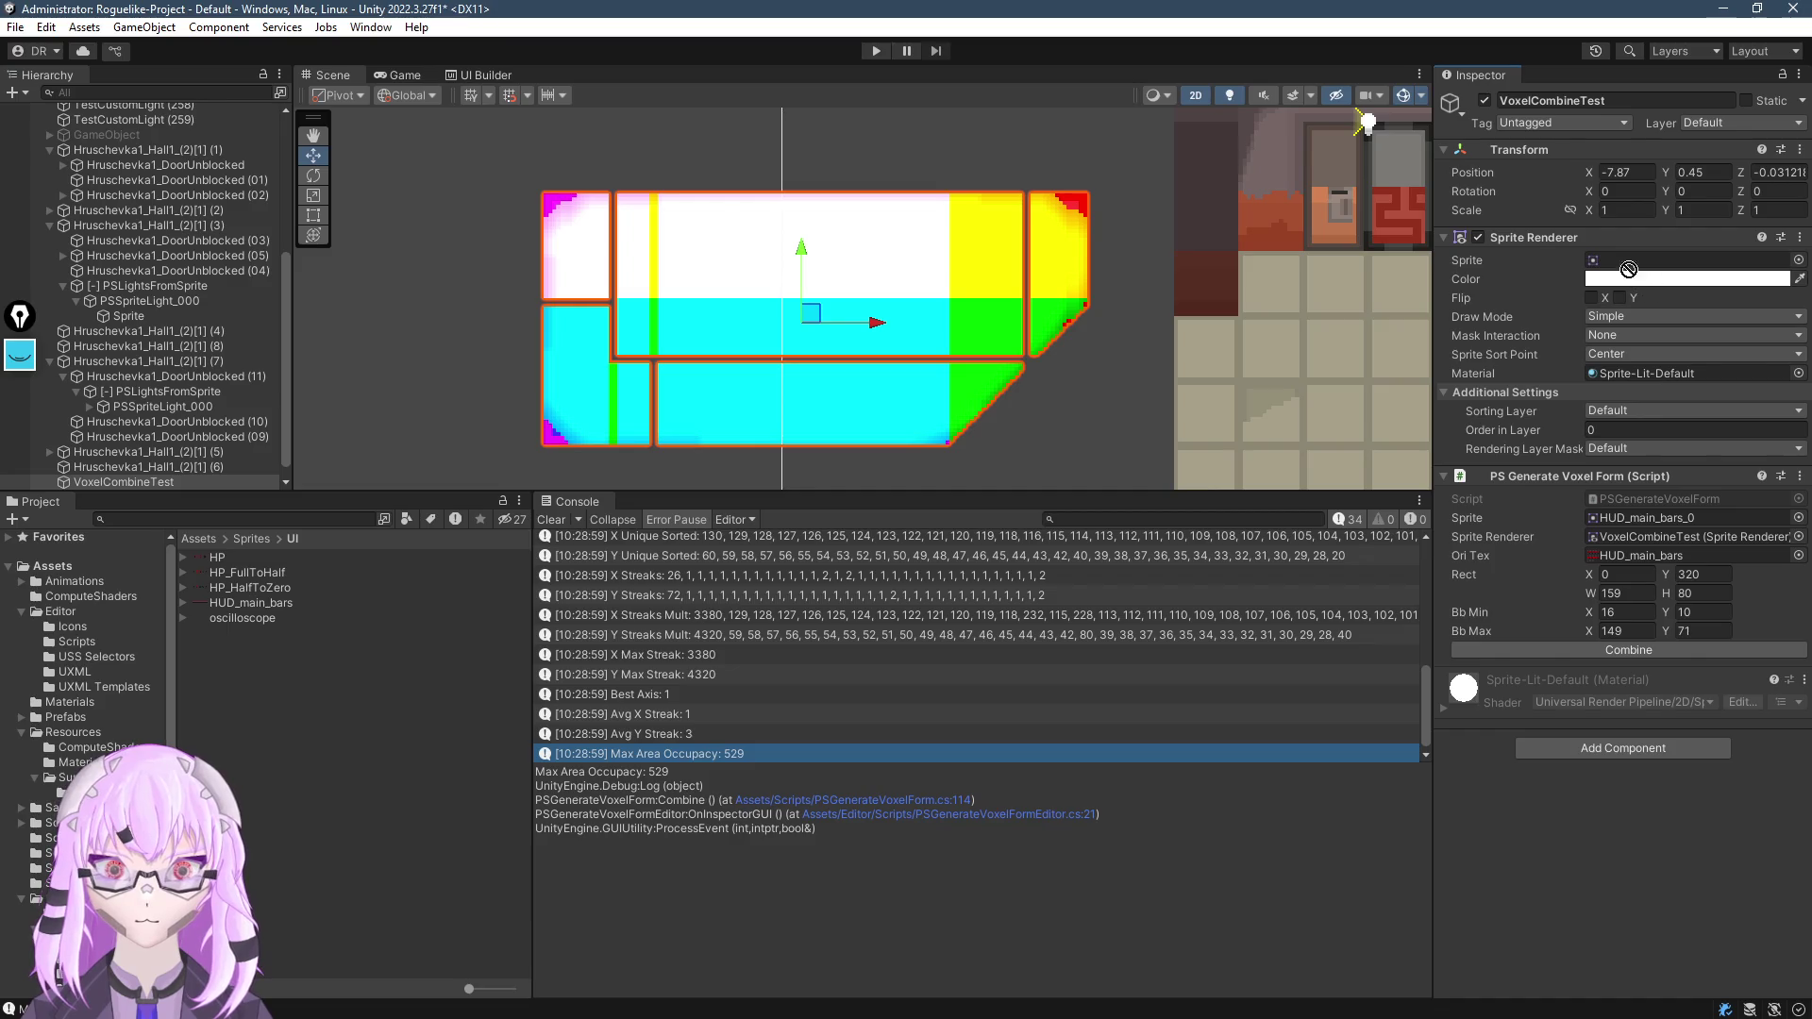
pyautogui.moveTo(247, 587); pyautogui.dragTo(1640, 264)
pyautogui.click(1628, 650)
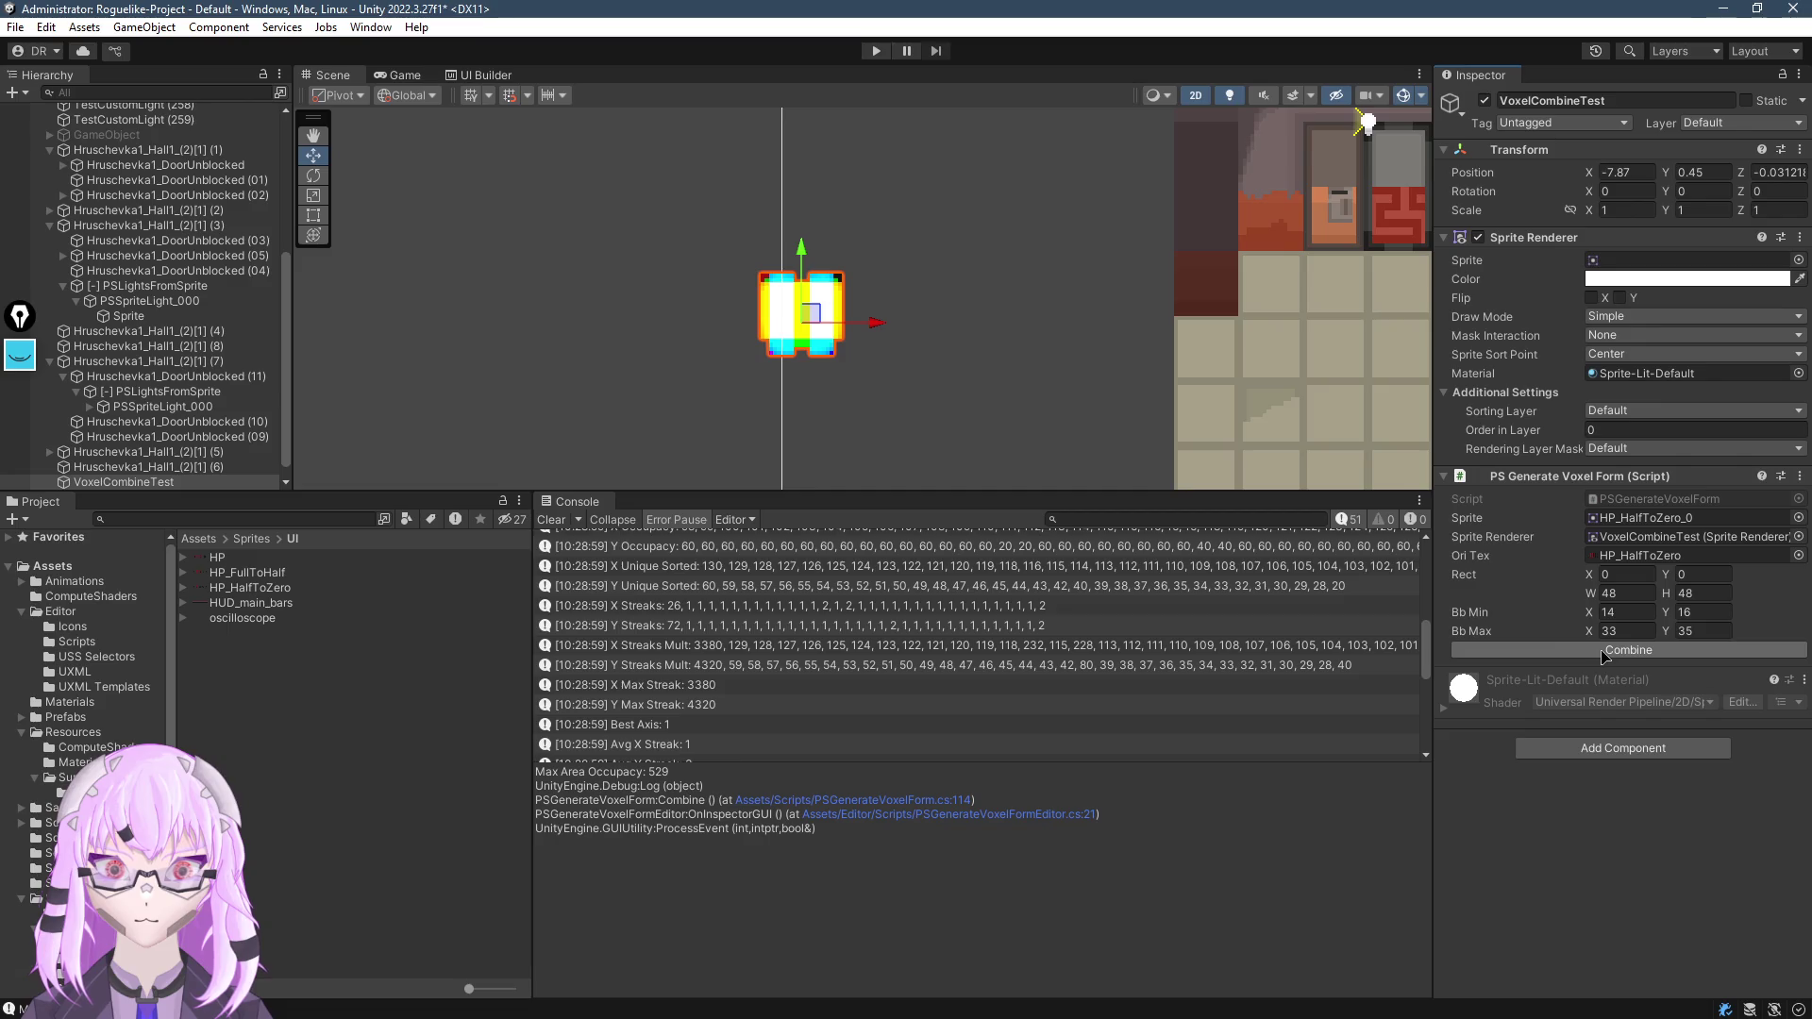
# Assign the HP_0 sprite and combine it into a coloured voxel map
pyautogui.scroll(3, 831, 324)
pyautogui.moveTo(939, 321); pyautogui.dragTo(1049, 298)
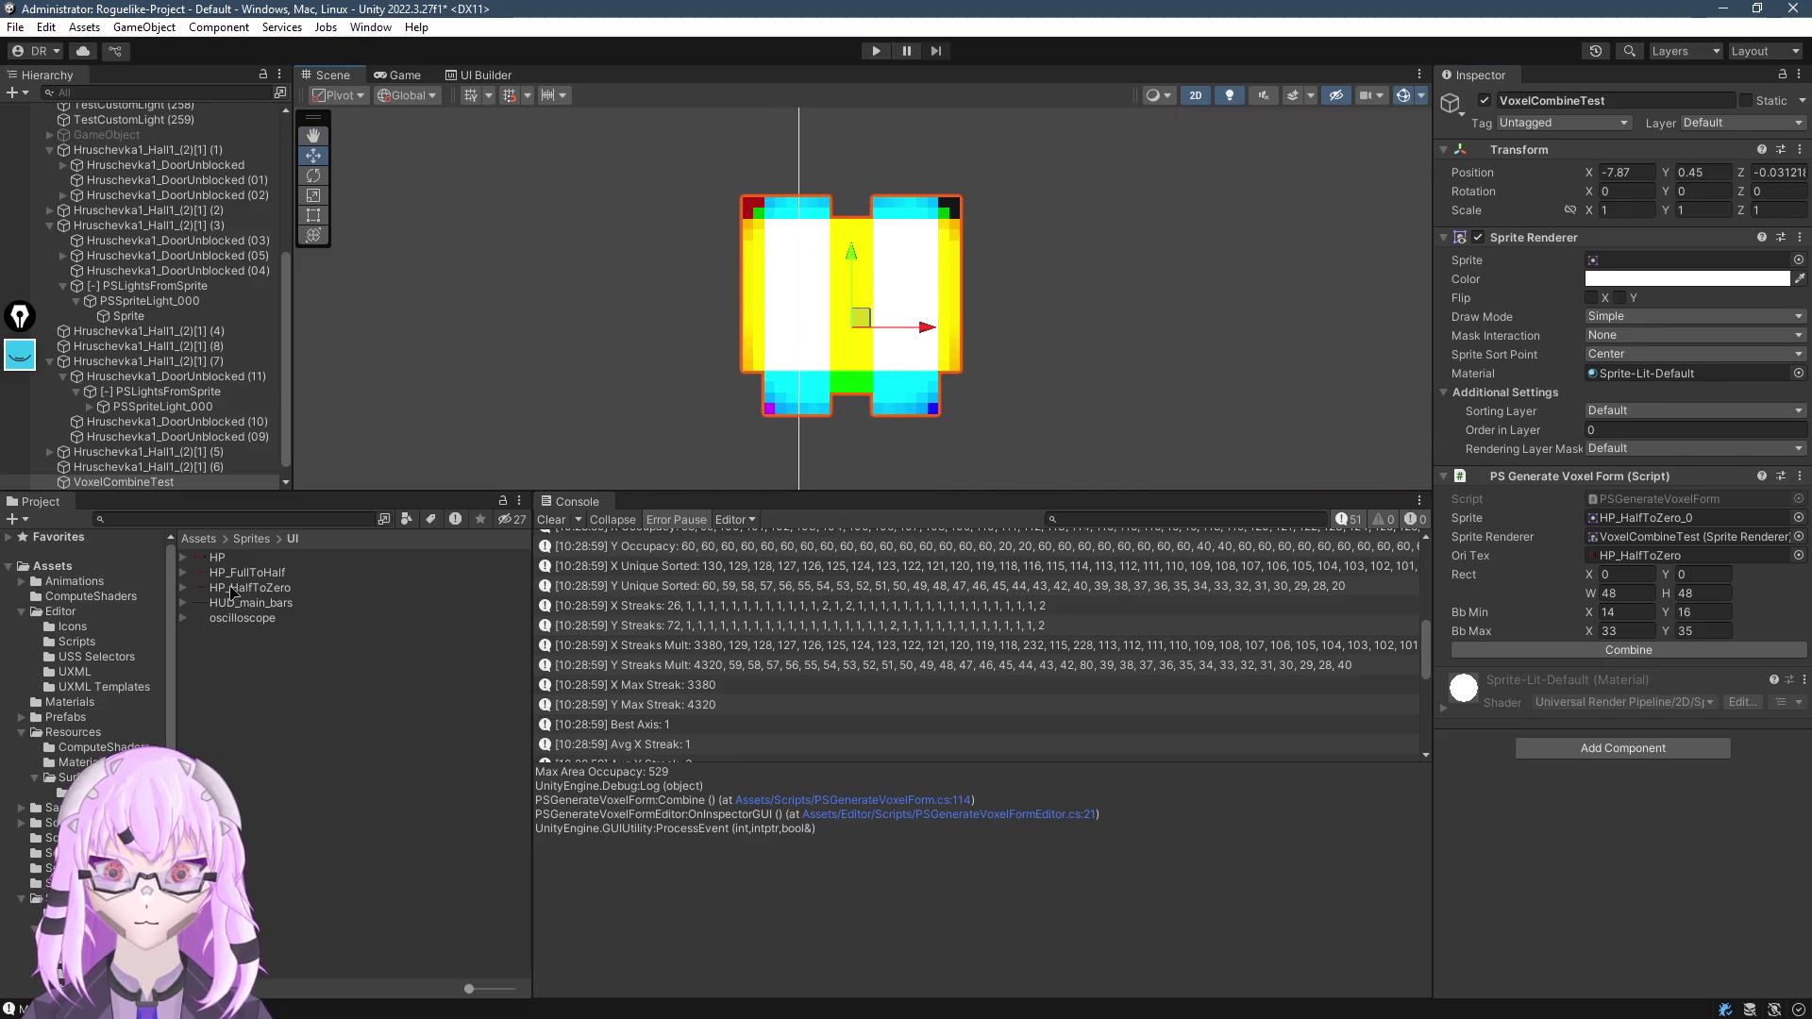
pyautogui.moveTo(217, 559); pyautogui.dragTo(1619, 267)
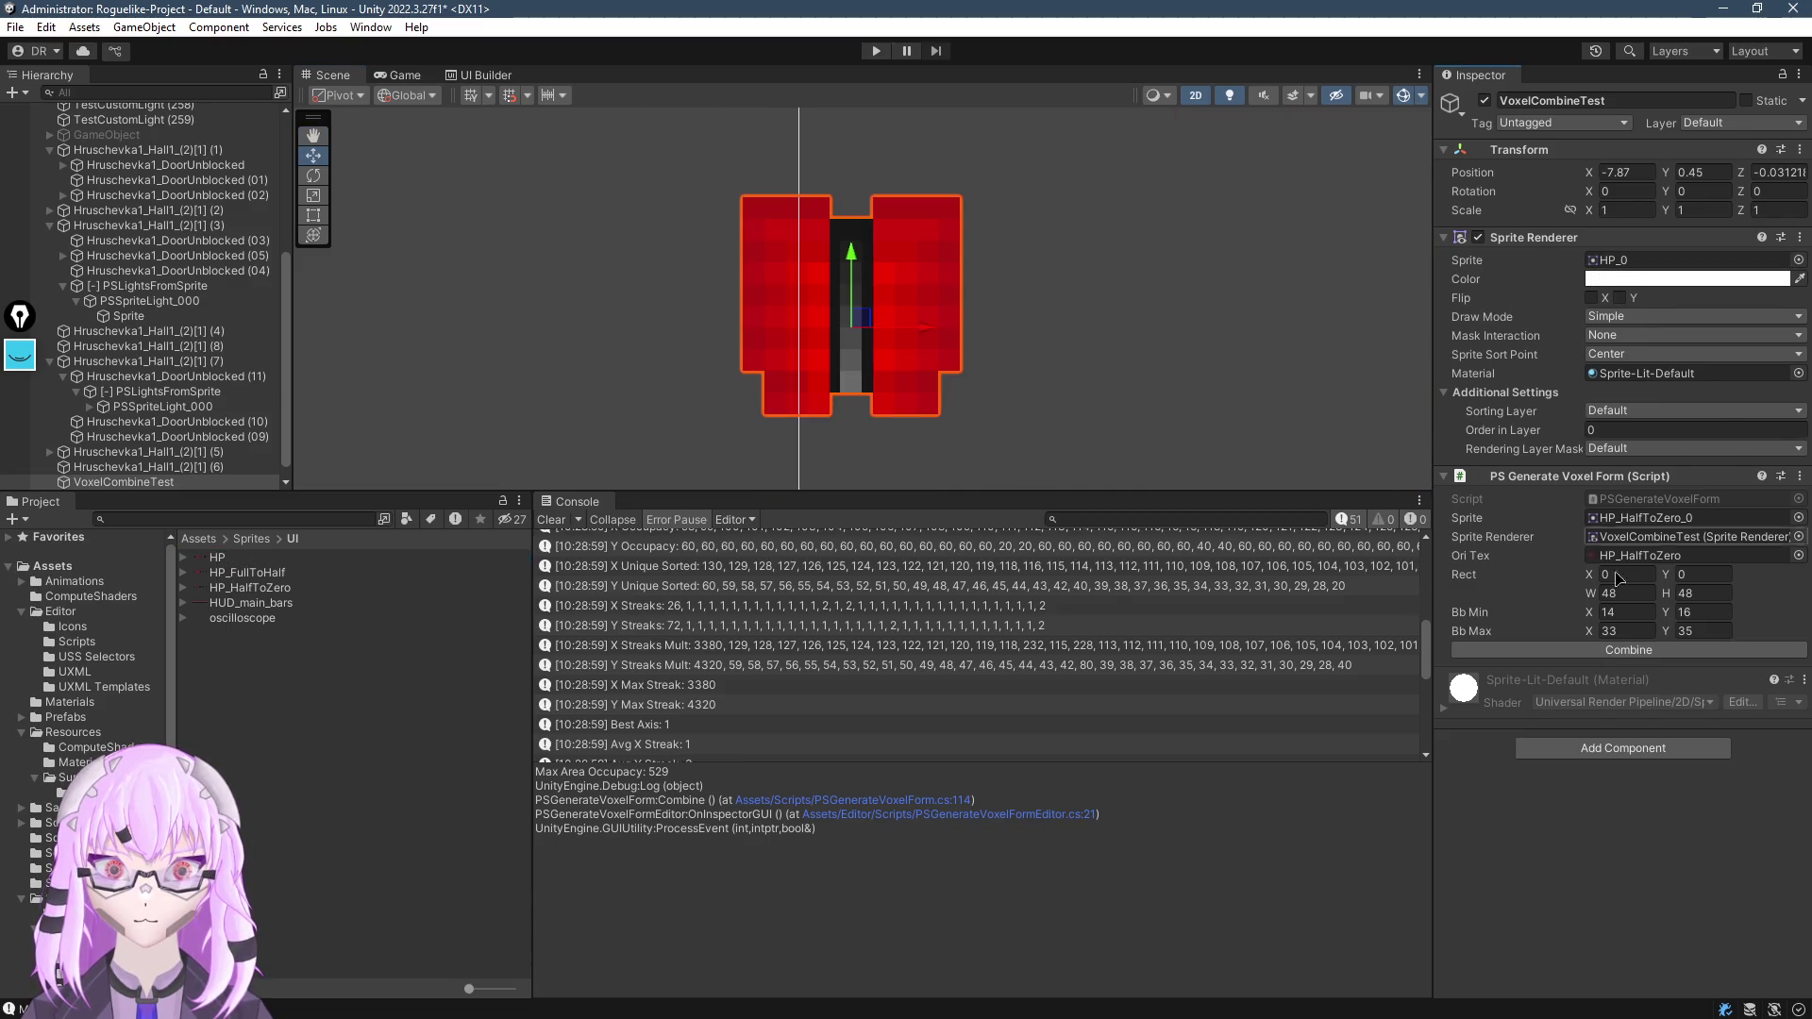
pyautogui.click(1619, 650)
pyautogui.click(249, 540)
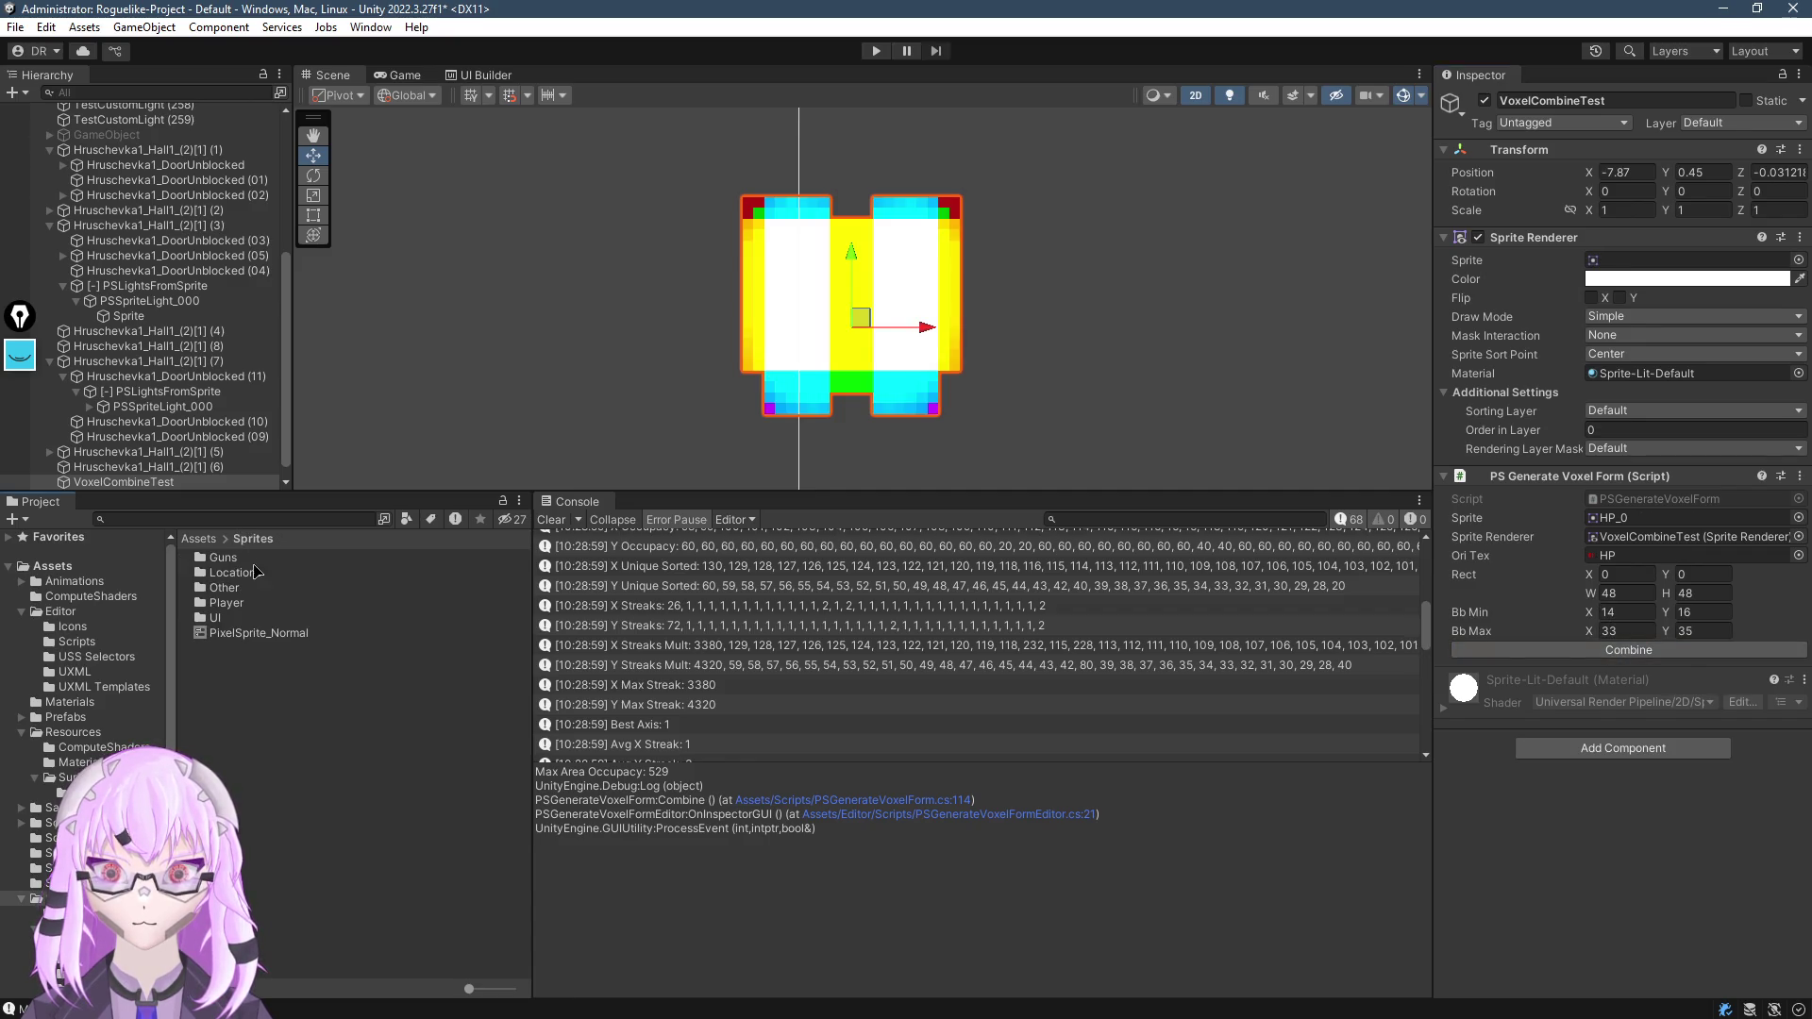
# Navigate the Project panel into the Assets/Sprites/Other folder
pyautogui.doubleClick(219, 621)
pyautogui.click(861, 316)
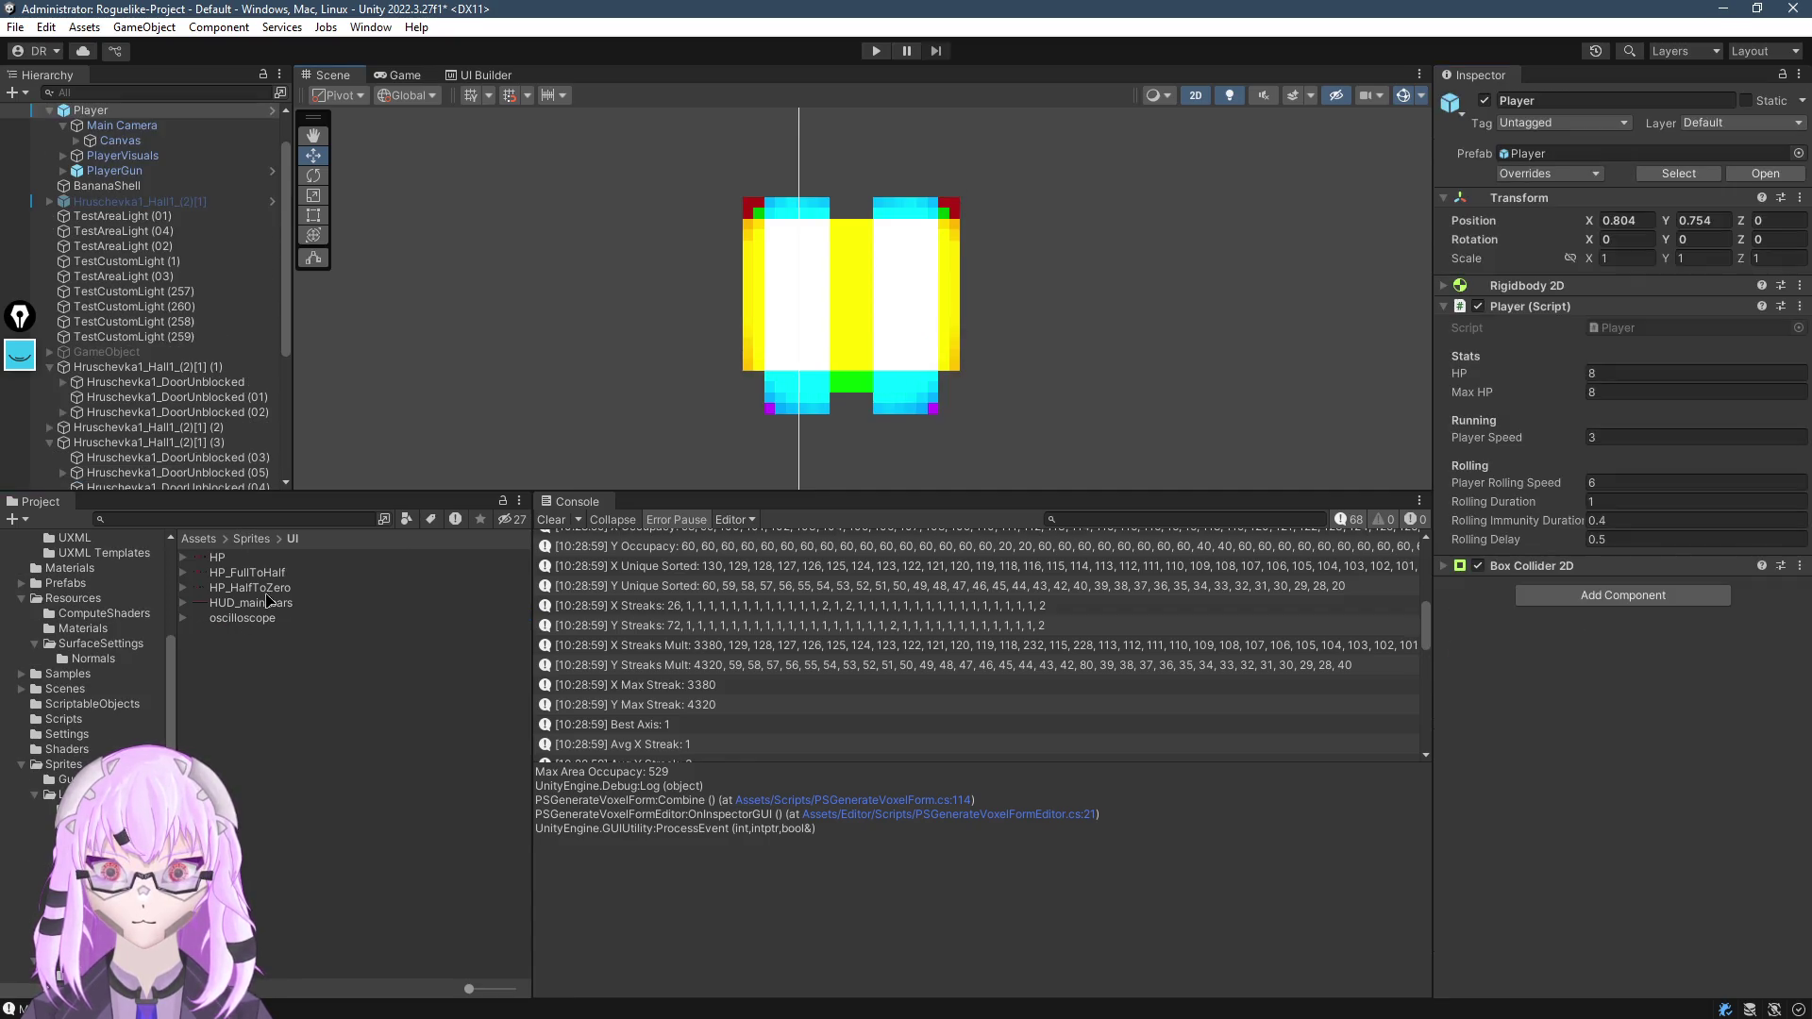
pyautogui.click(249, 539)
pyautogui.doubleClick(244, 604)
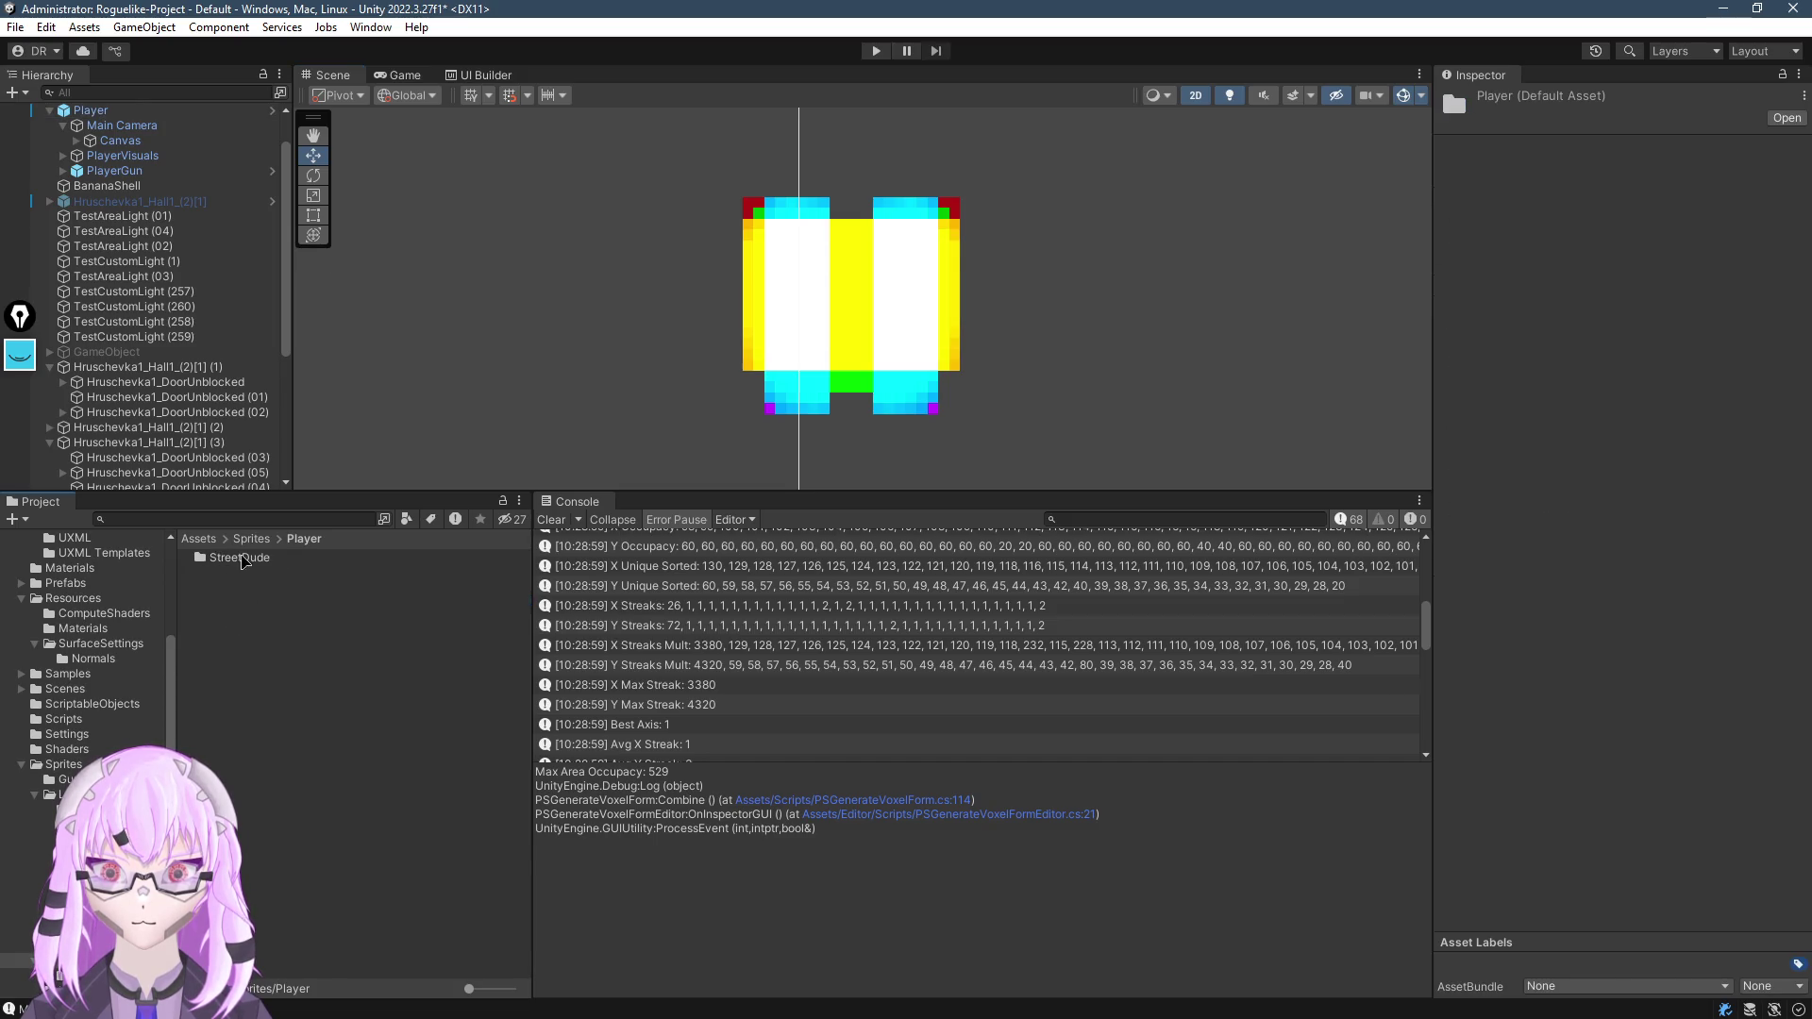
pyautogui.click(251, 539)
pyautogui.doubleClick(244, 590)
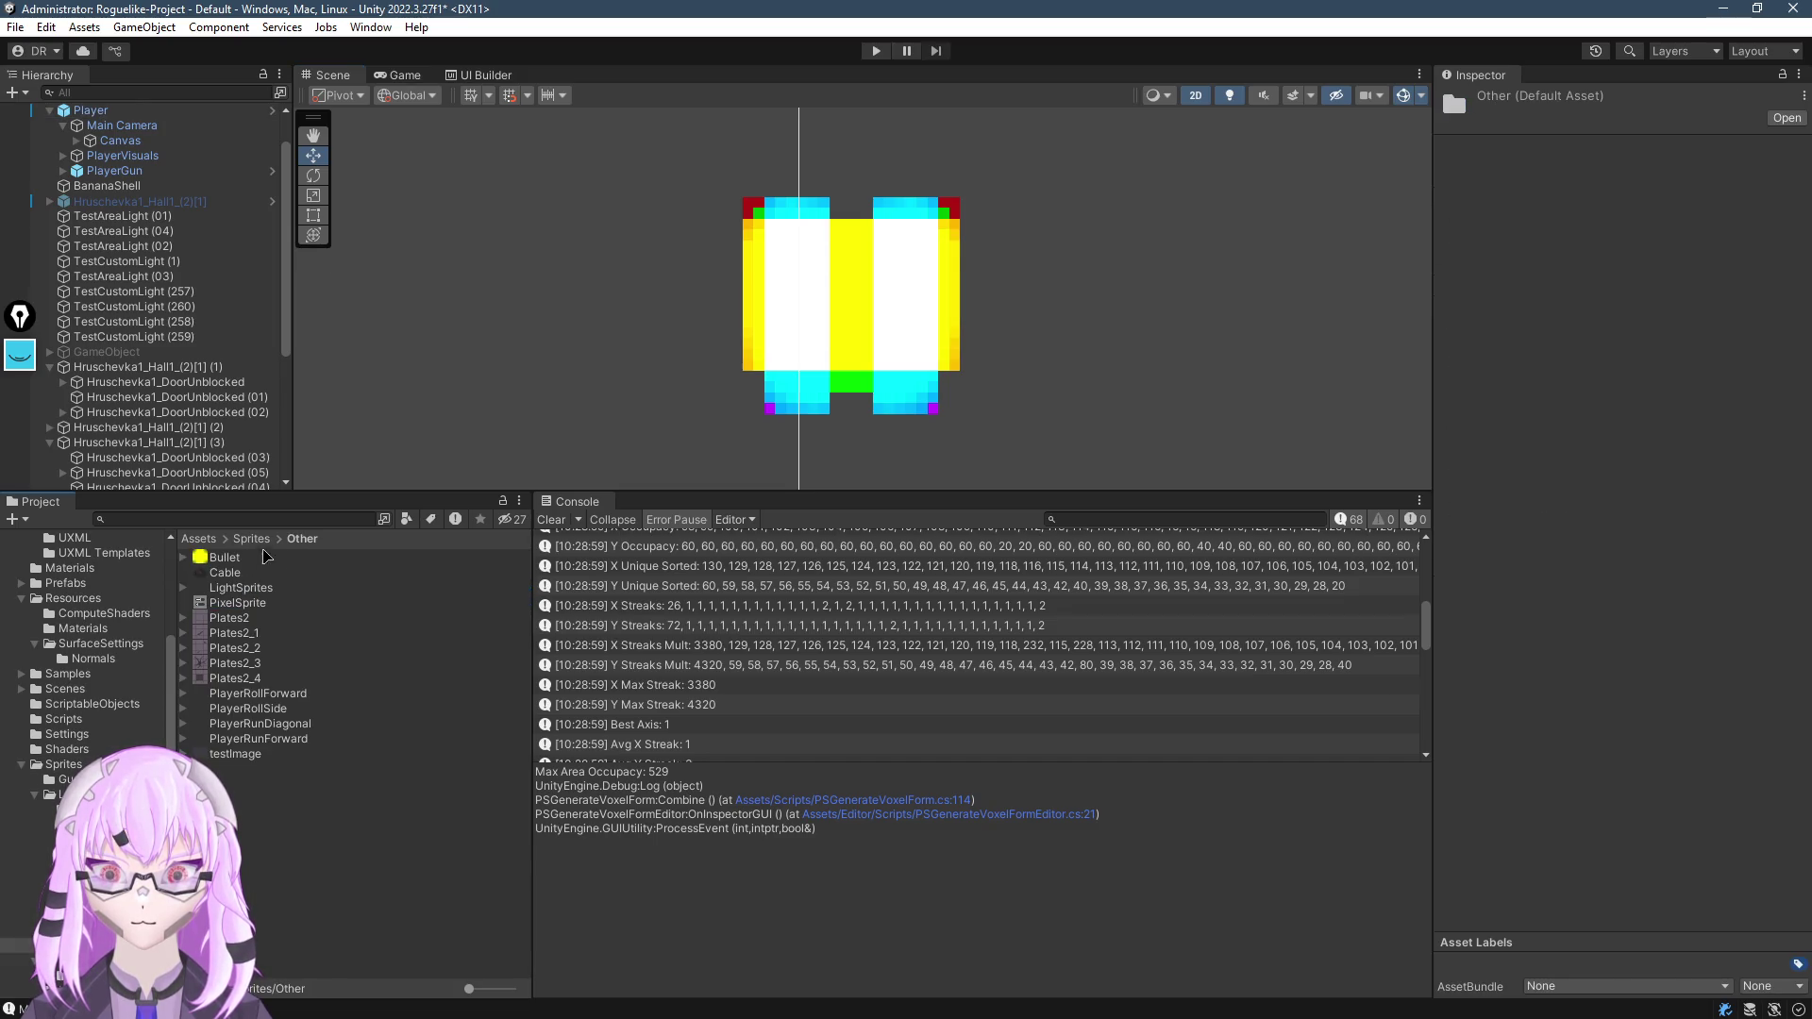
# Enable and apply Read/Write on textures Plates2 through testImage, then reselect VoxelCombineTest
pyautogui.click(904, 356)
pyautogui.click(226, 573)
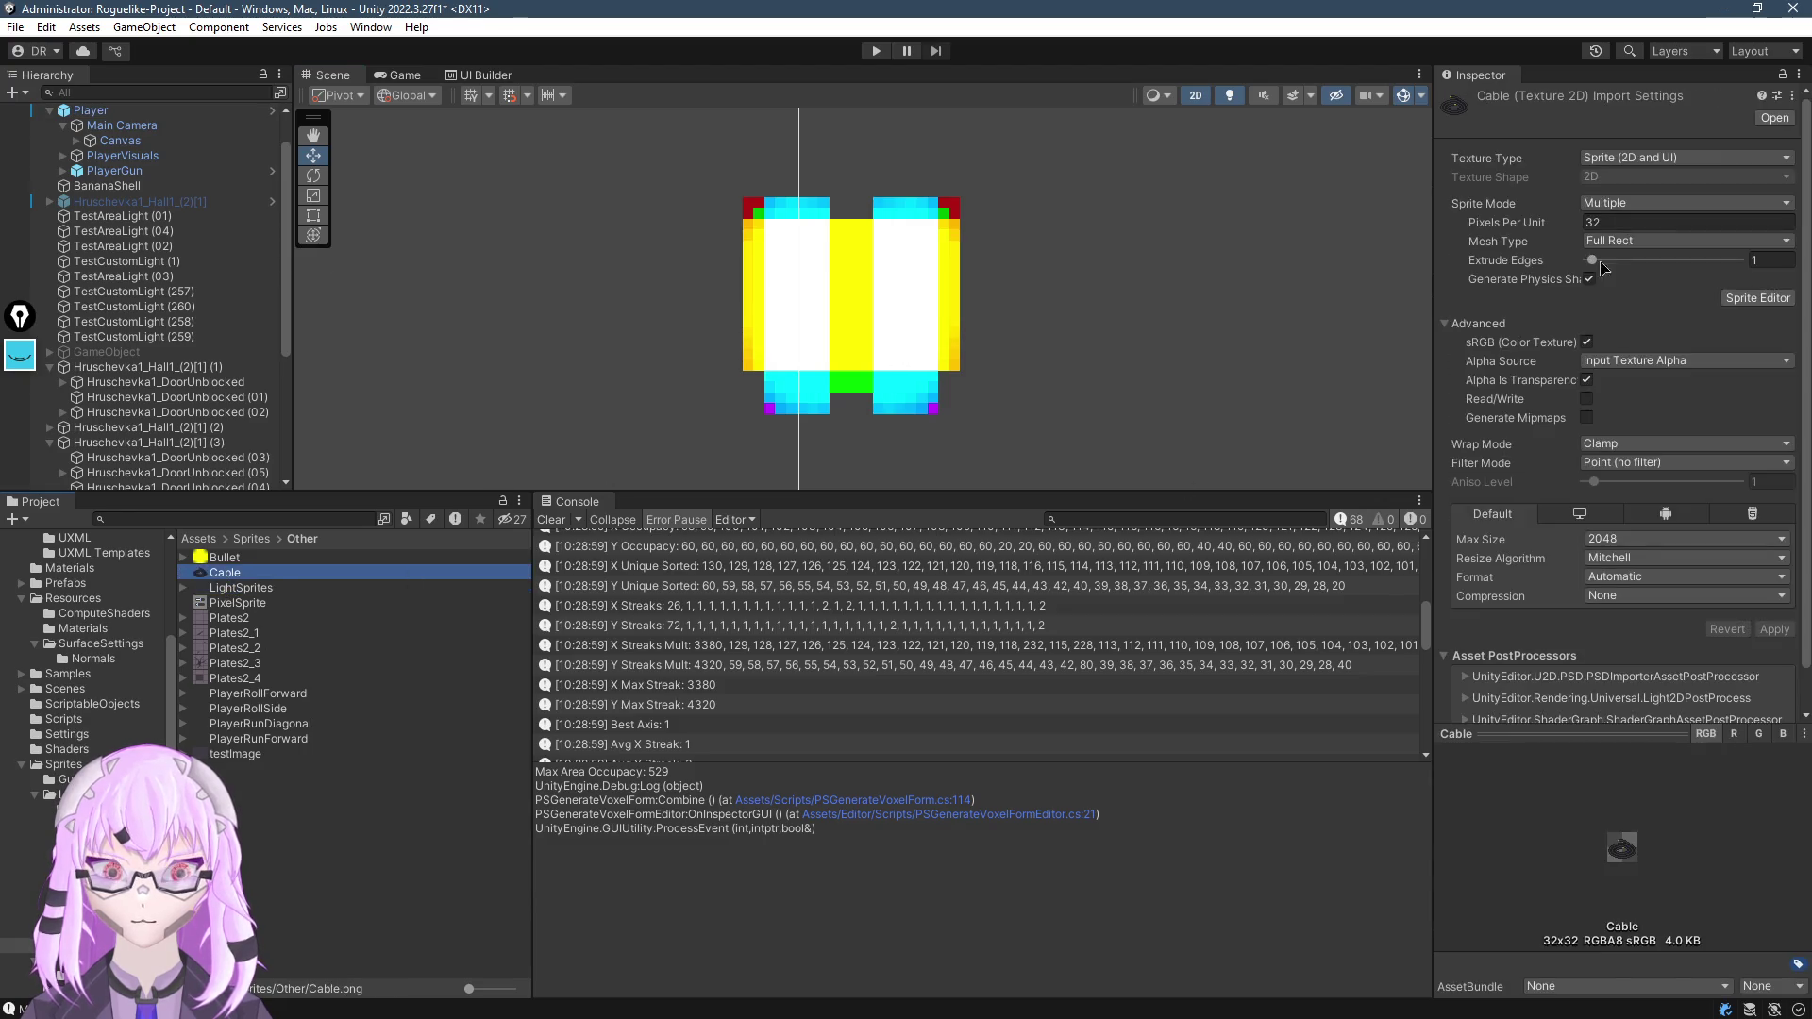
pyautogui.click(226, 602)
pyautogui.click(243, 618)
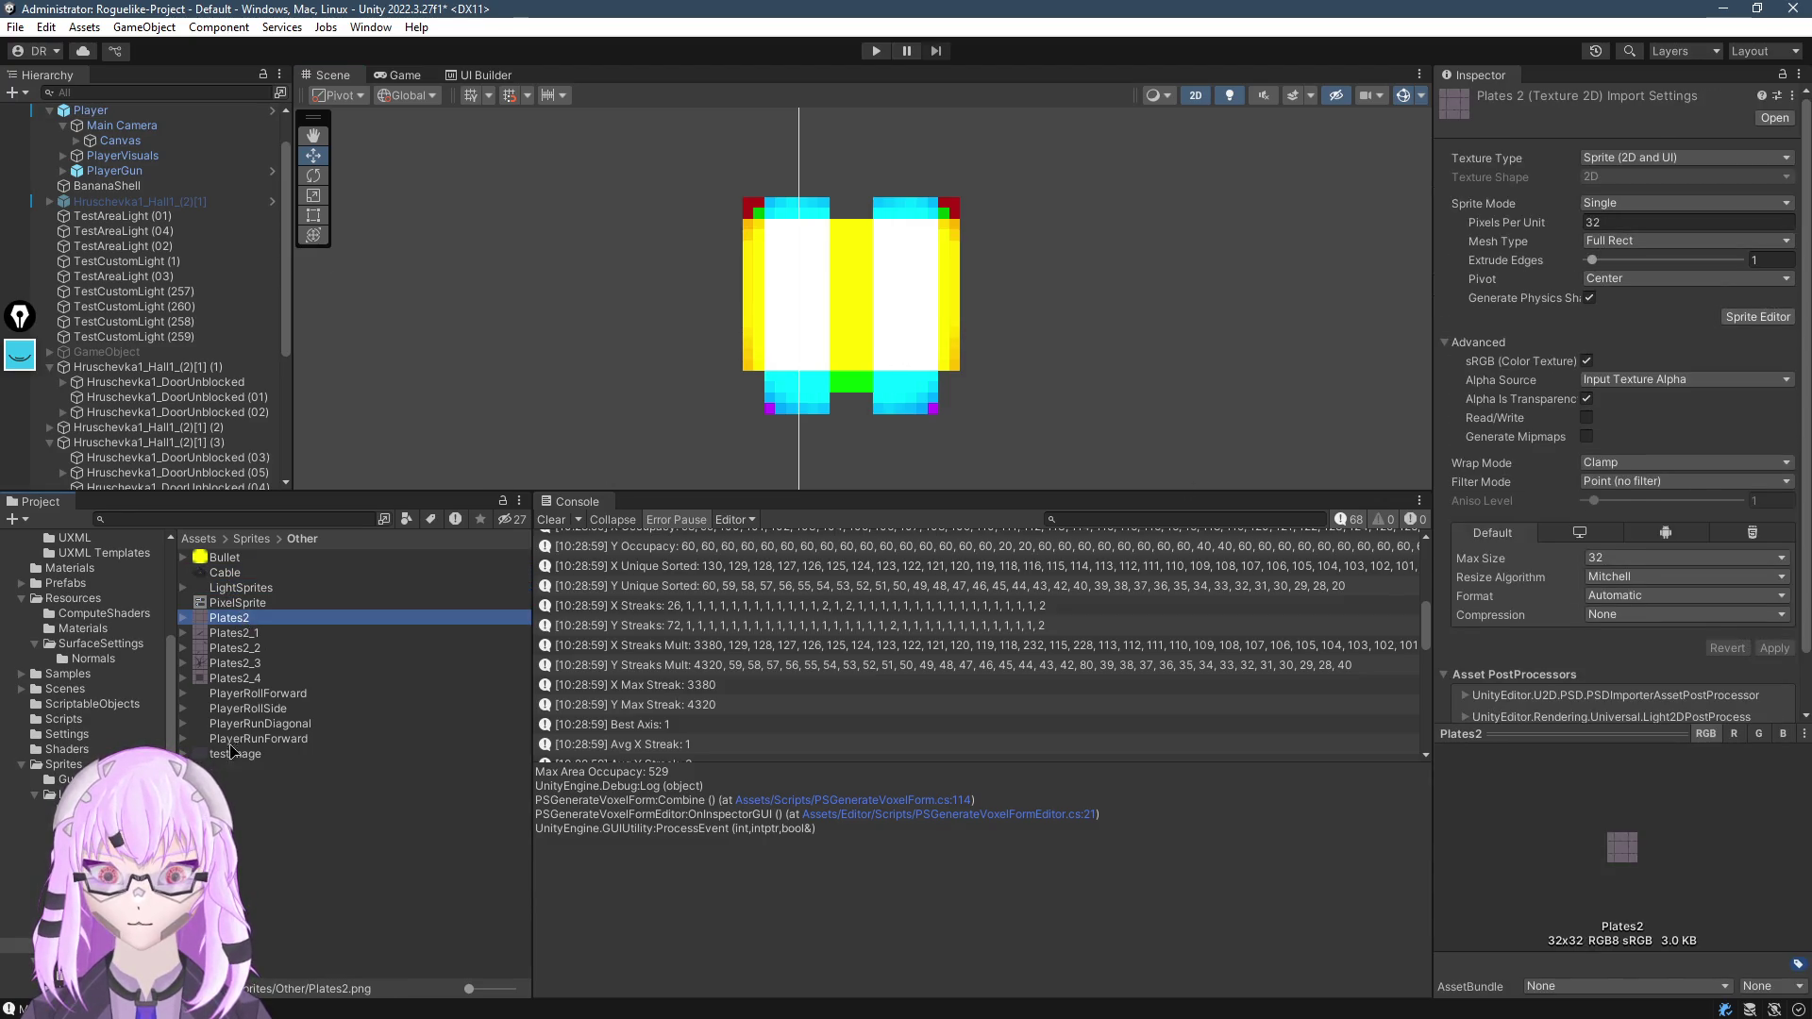
pyautogui.keyDown('shift'); pyautogui.click(236, 753); pyautogui.keyUp('shift')
pyautogui.click(1591, 399)
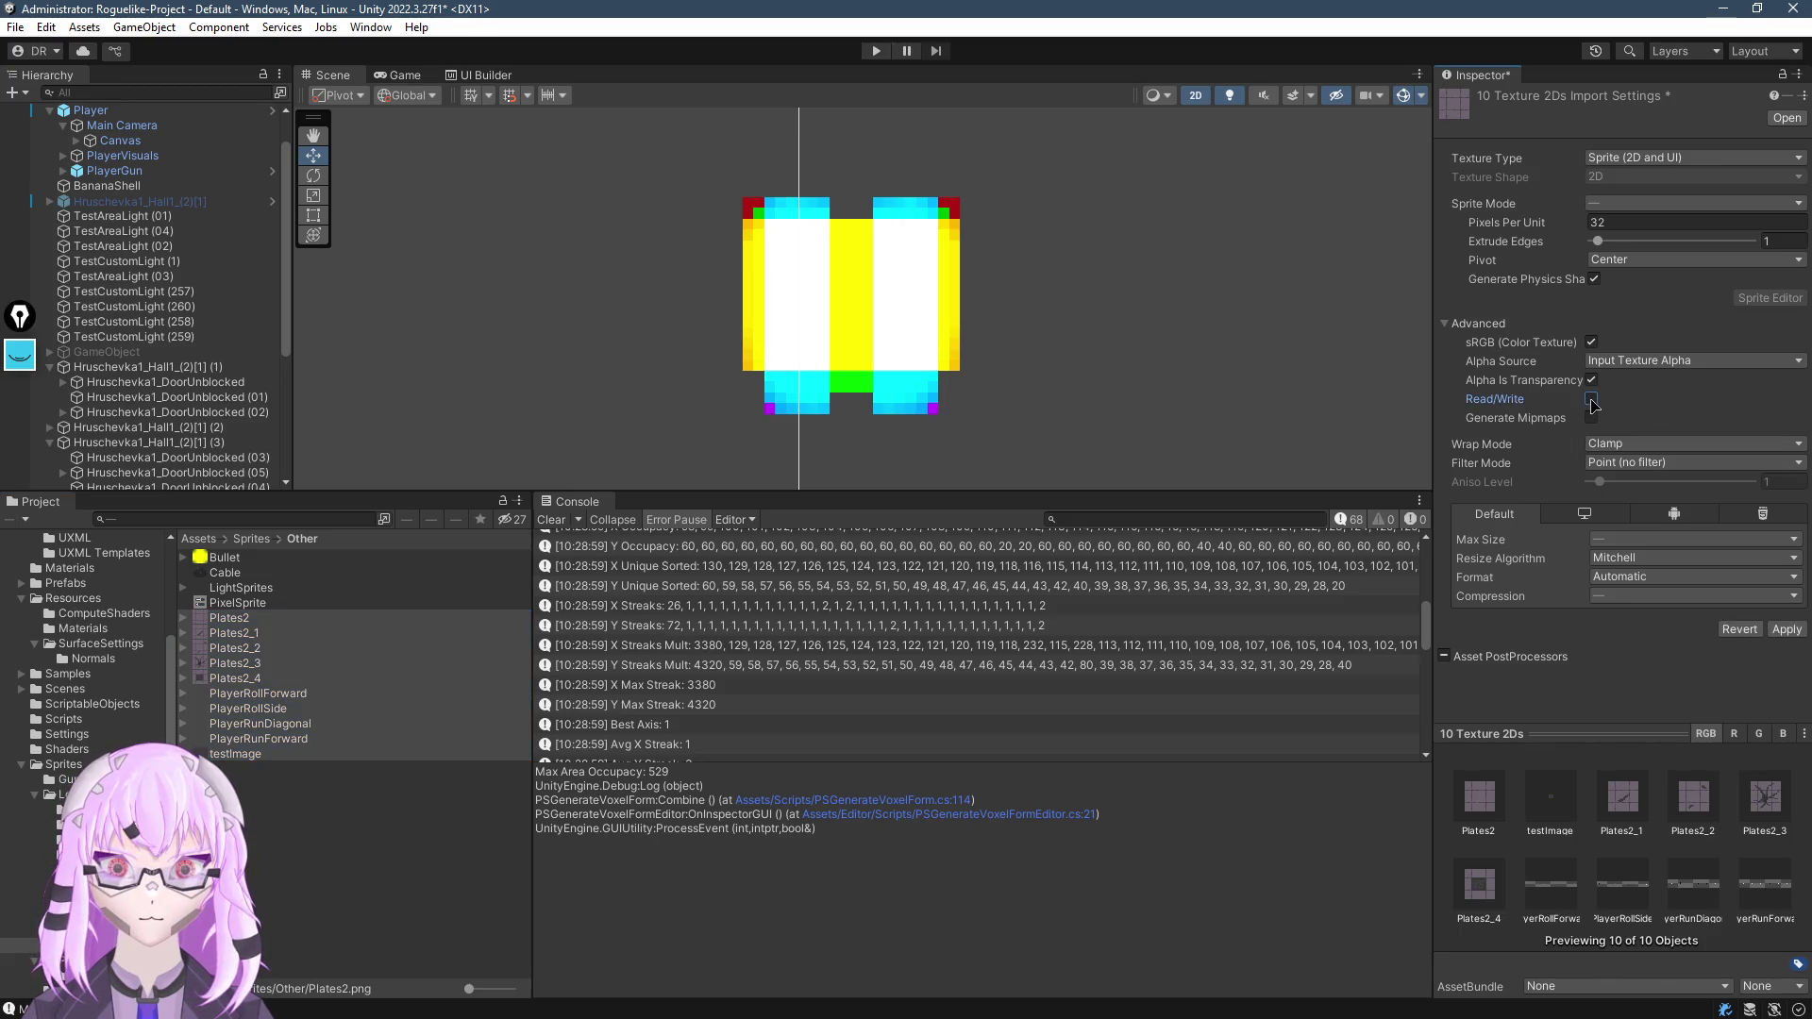
pyautogui.click(1786, 628)
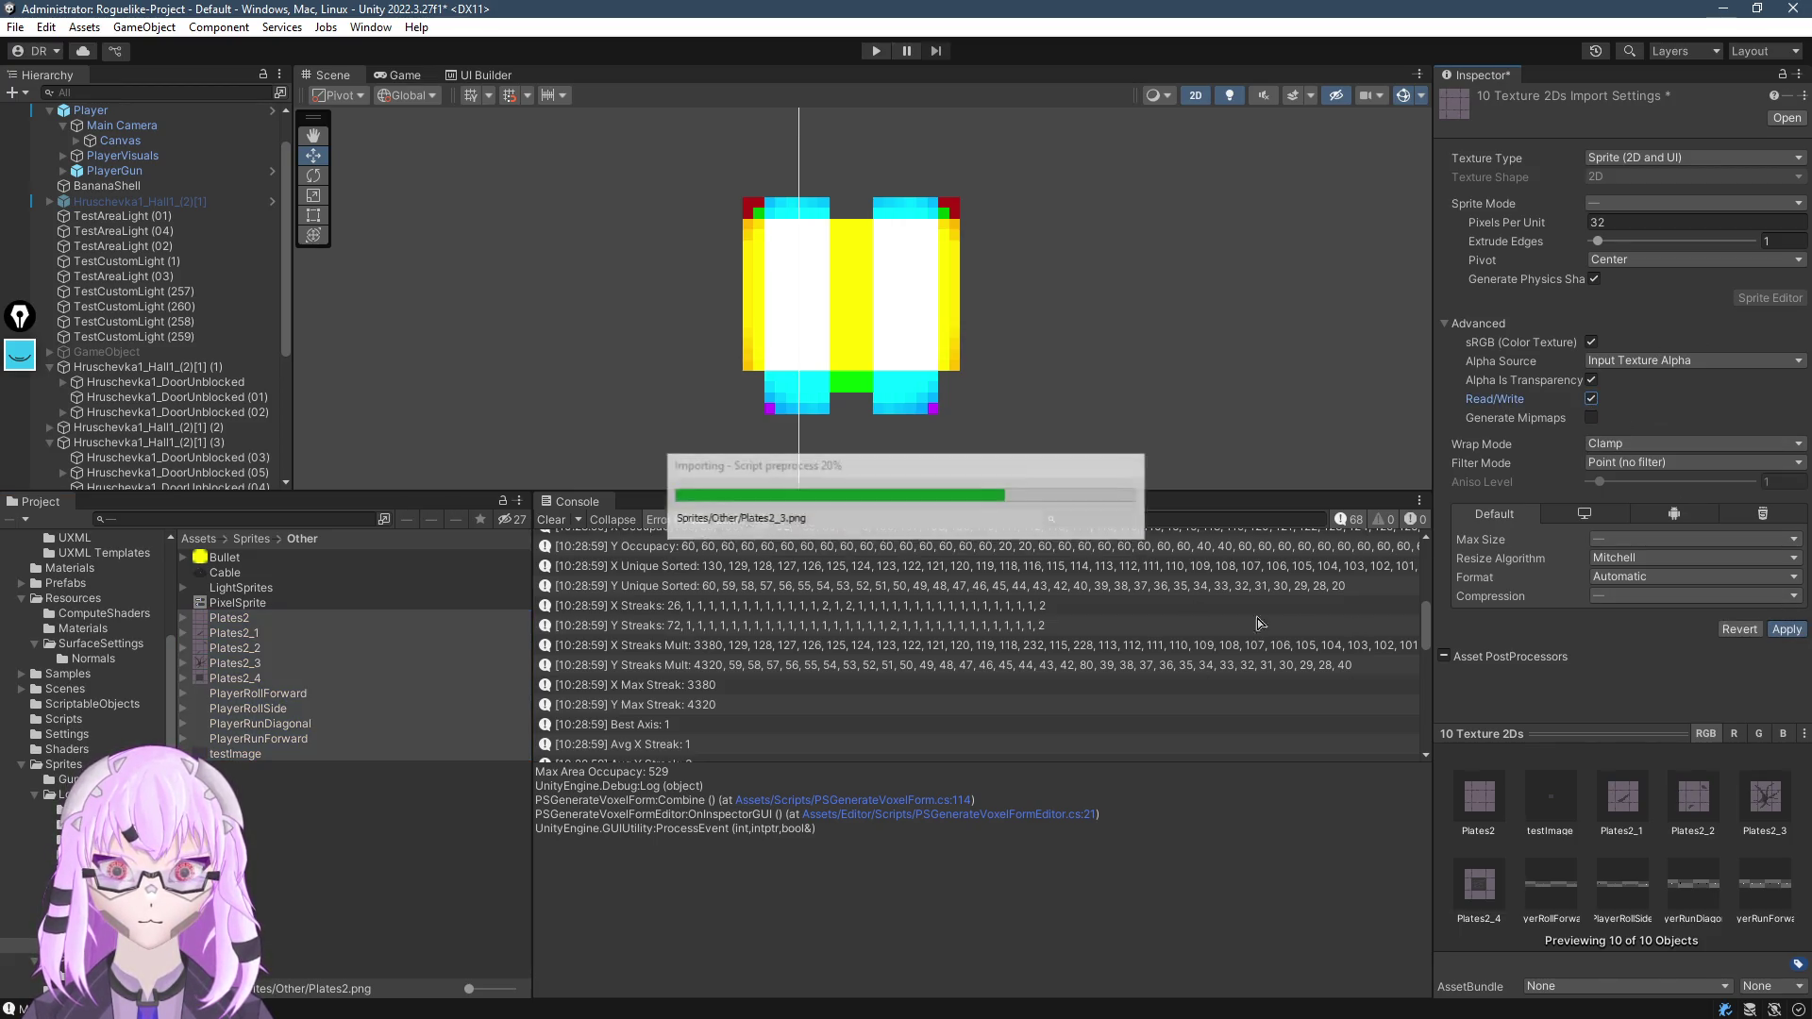
pyautogui.click(801, 295)
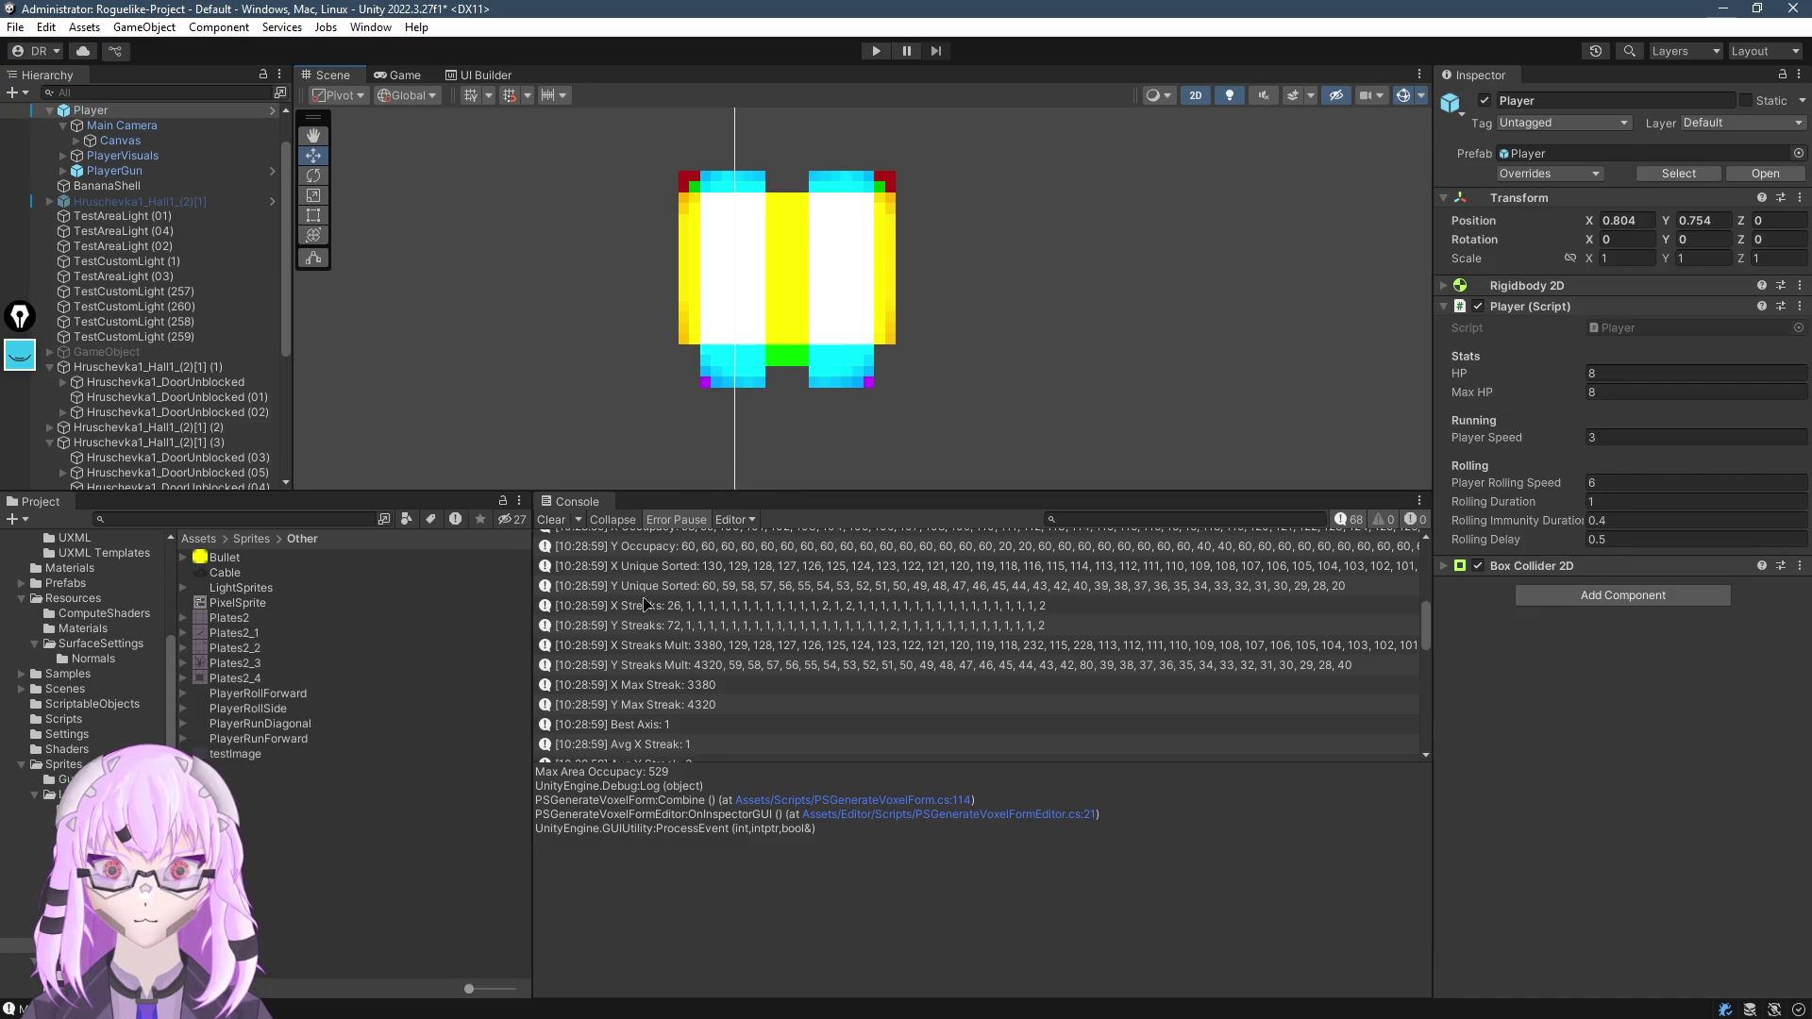
pyautogui.click(738, 300)
pyautogui.click(745, 321)
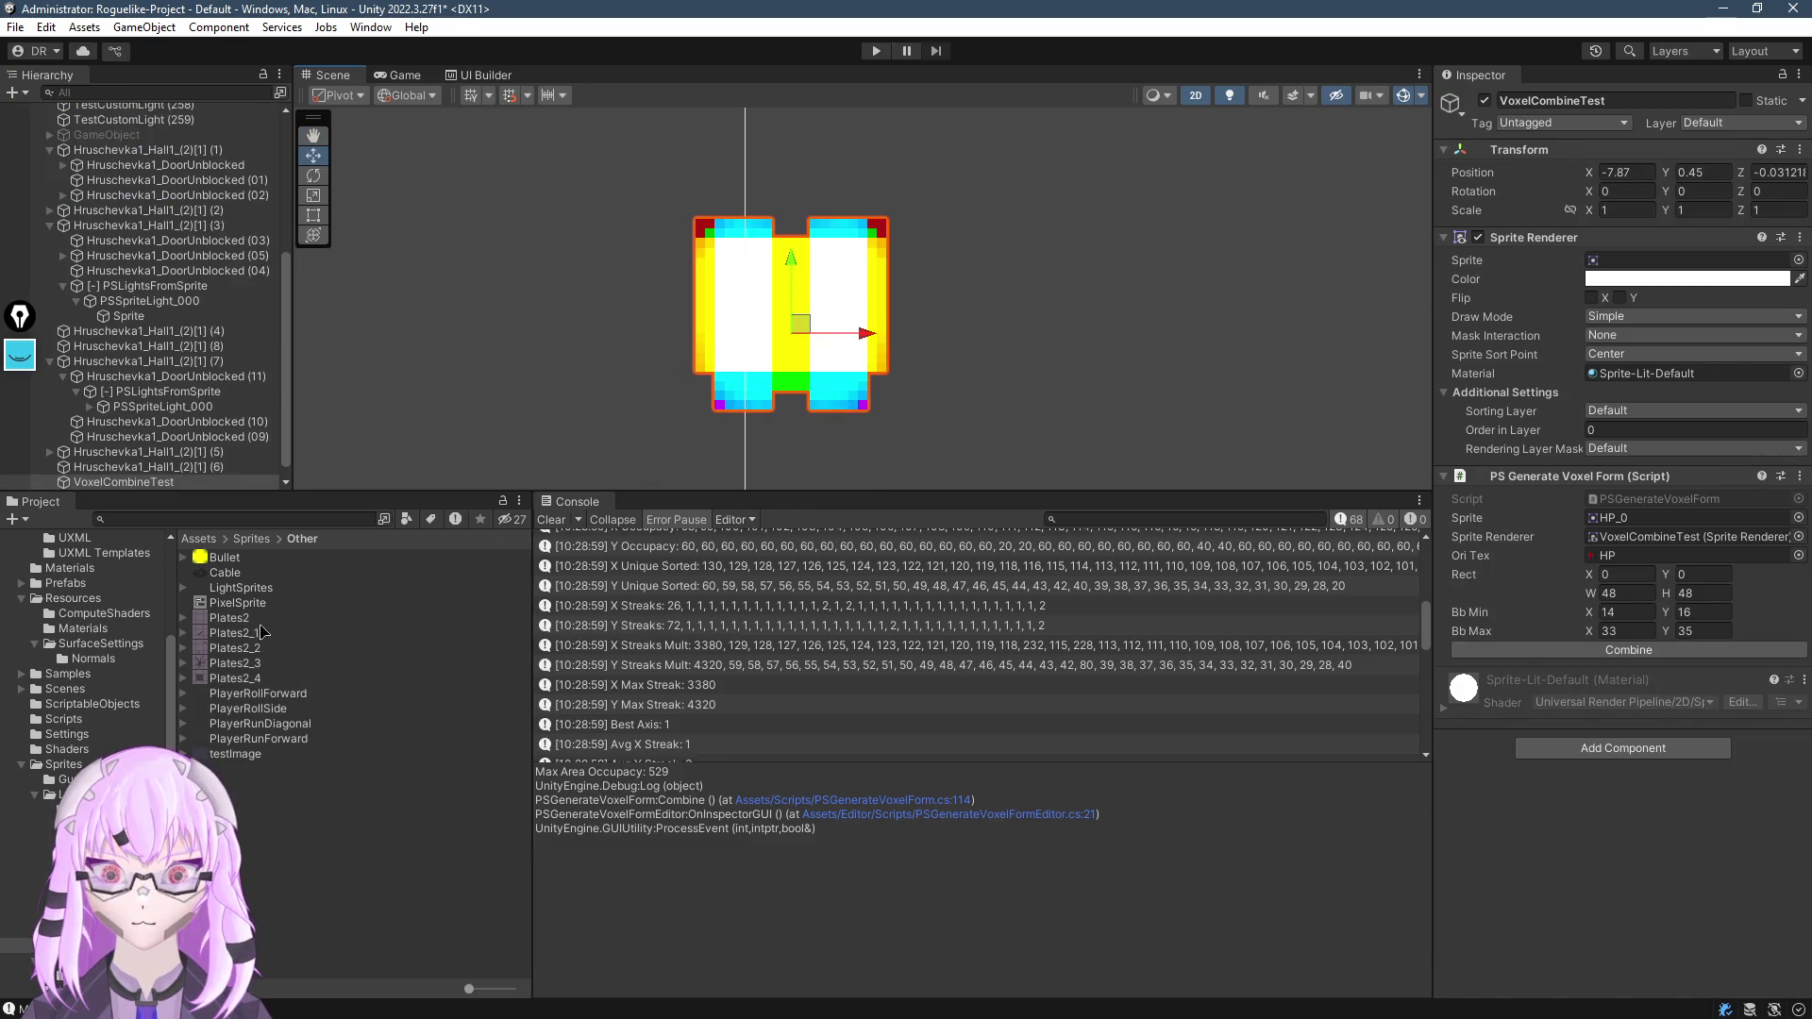
# Assign the 32×32 Plates2 sprite to VoxelCombineTest and combine it into a voxel map
pyautogui.moveTo(233, 620); pyautogui.dragTo(1689, 263)
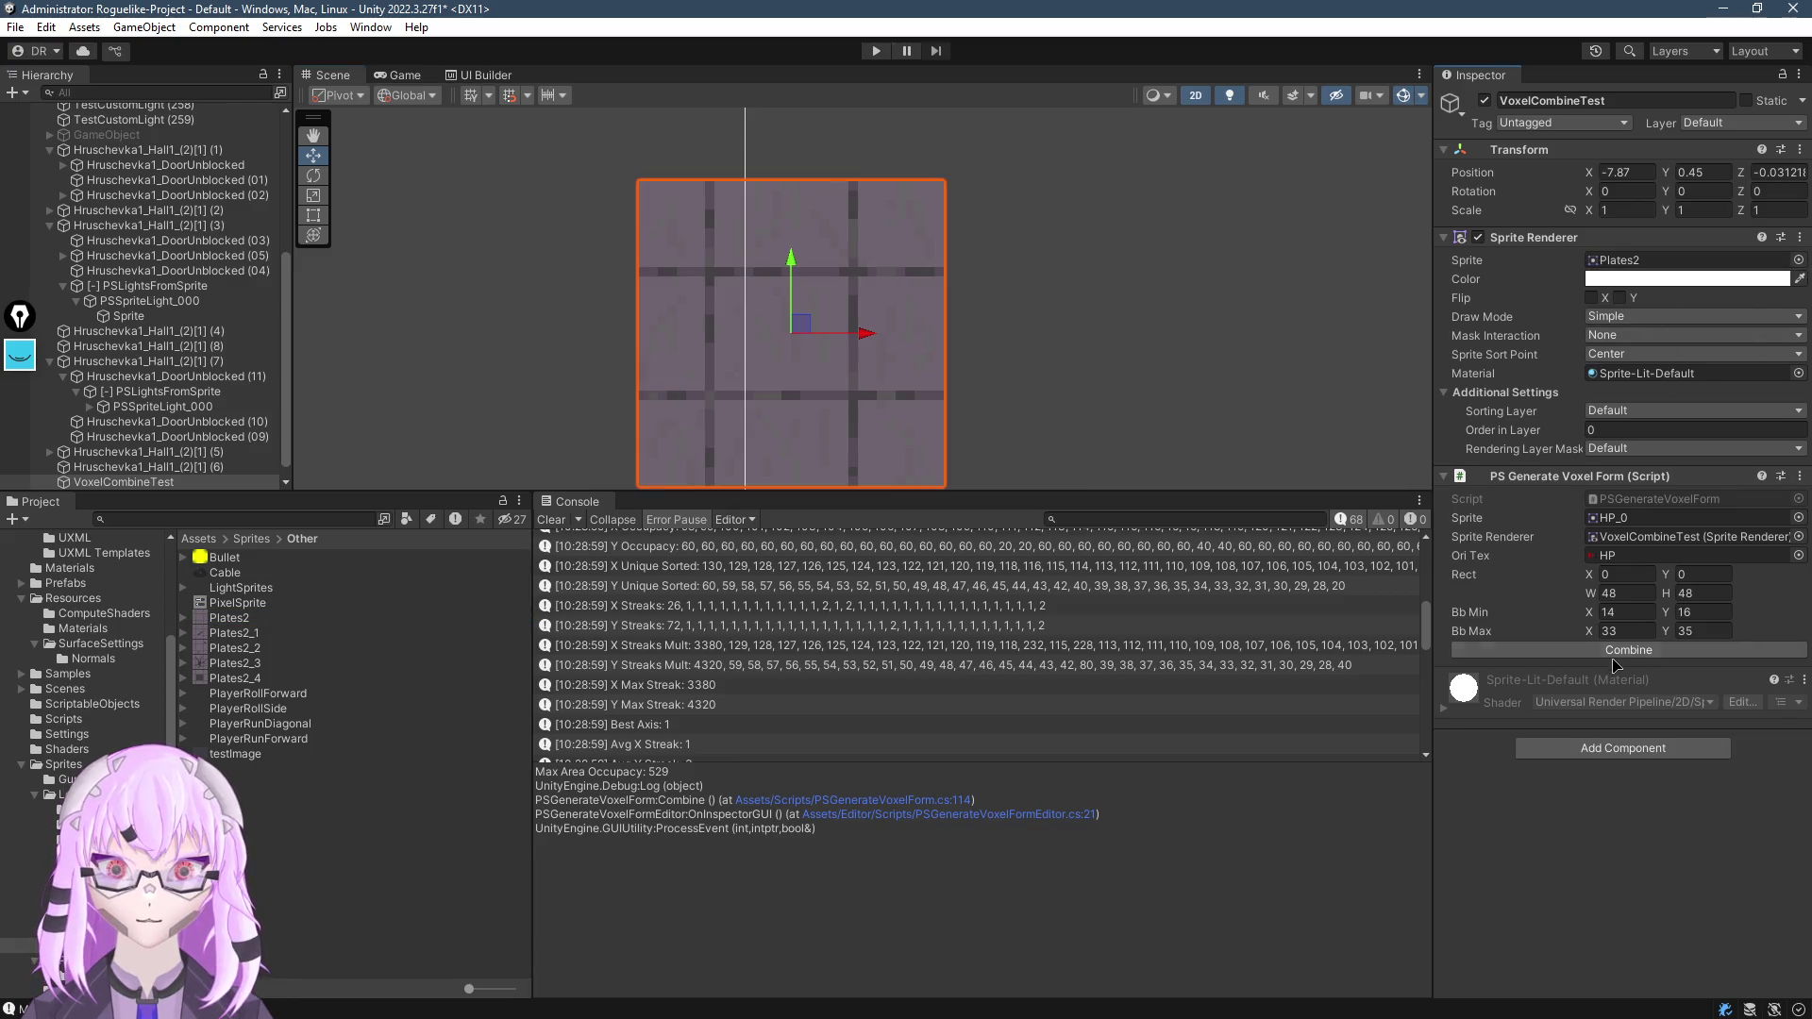
pyautogui.click(1609, 651)
pyautogui.moveTo(893, 370)
pyautogui.mouseDown()
pyautogui.moveTo(943, 292)
pyautogui.moveTo(935, 408)
pyautogui.moveTo(1011, 210)
pyautogui.mouseUp()
pyautogui.scroll(-5, 811, 308)
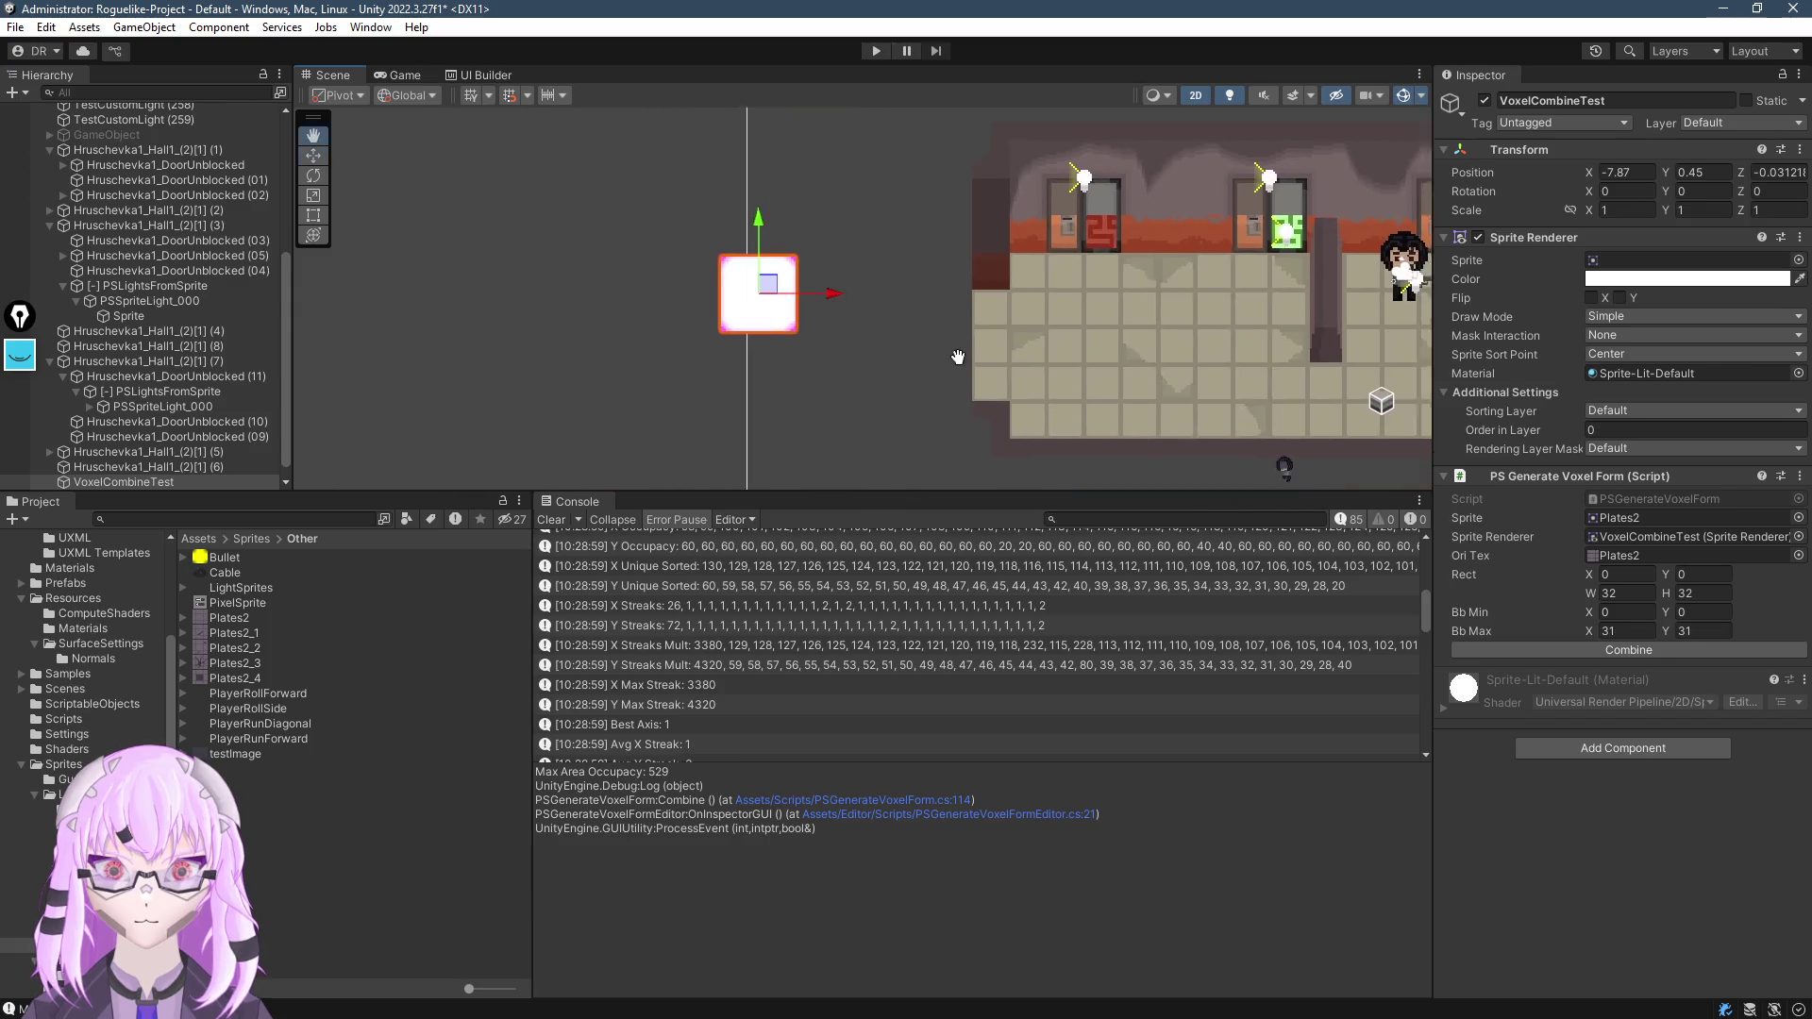
pyautogui.scroll(8, 810, 309)
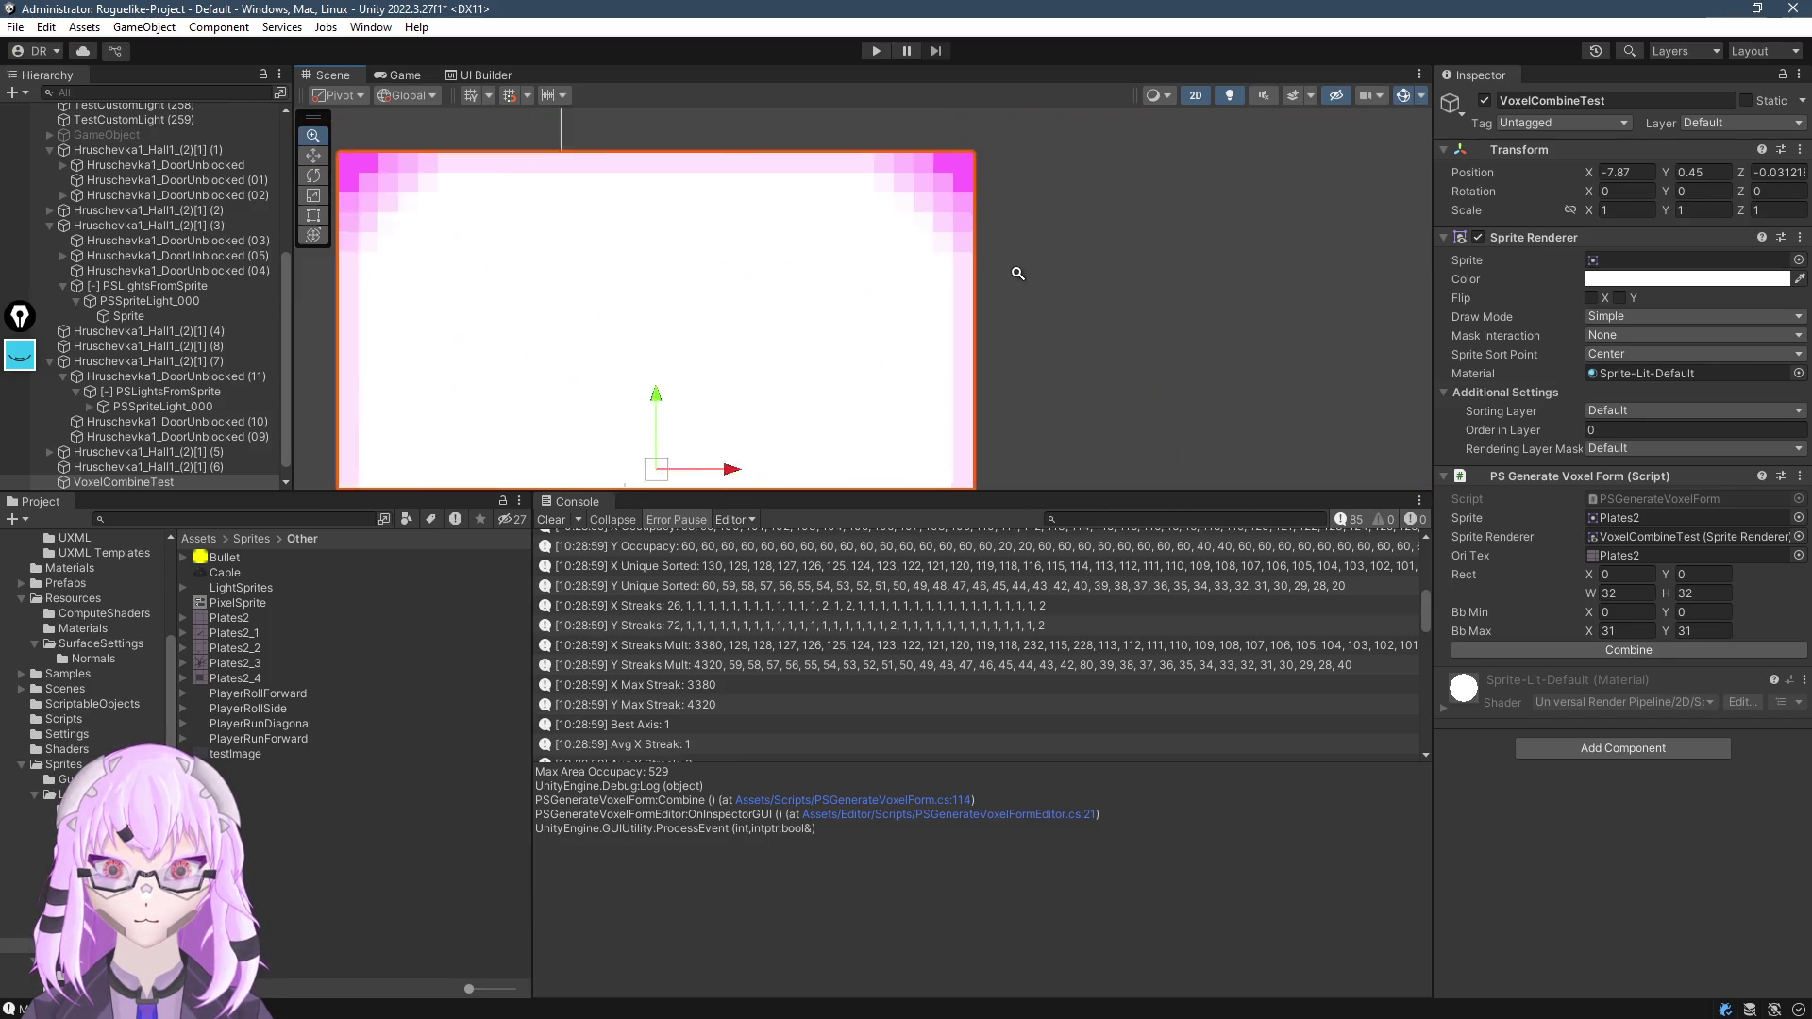
pyautogui.scroll(-2, 859, 297)
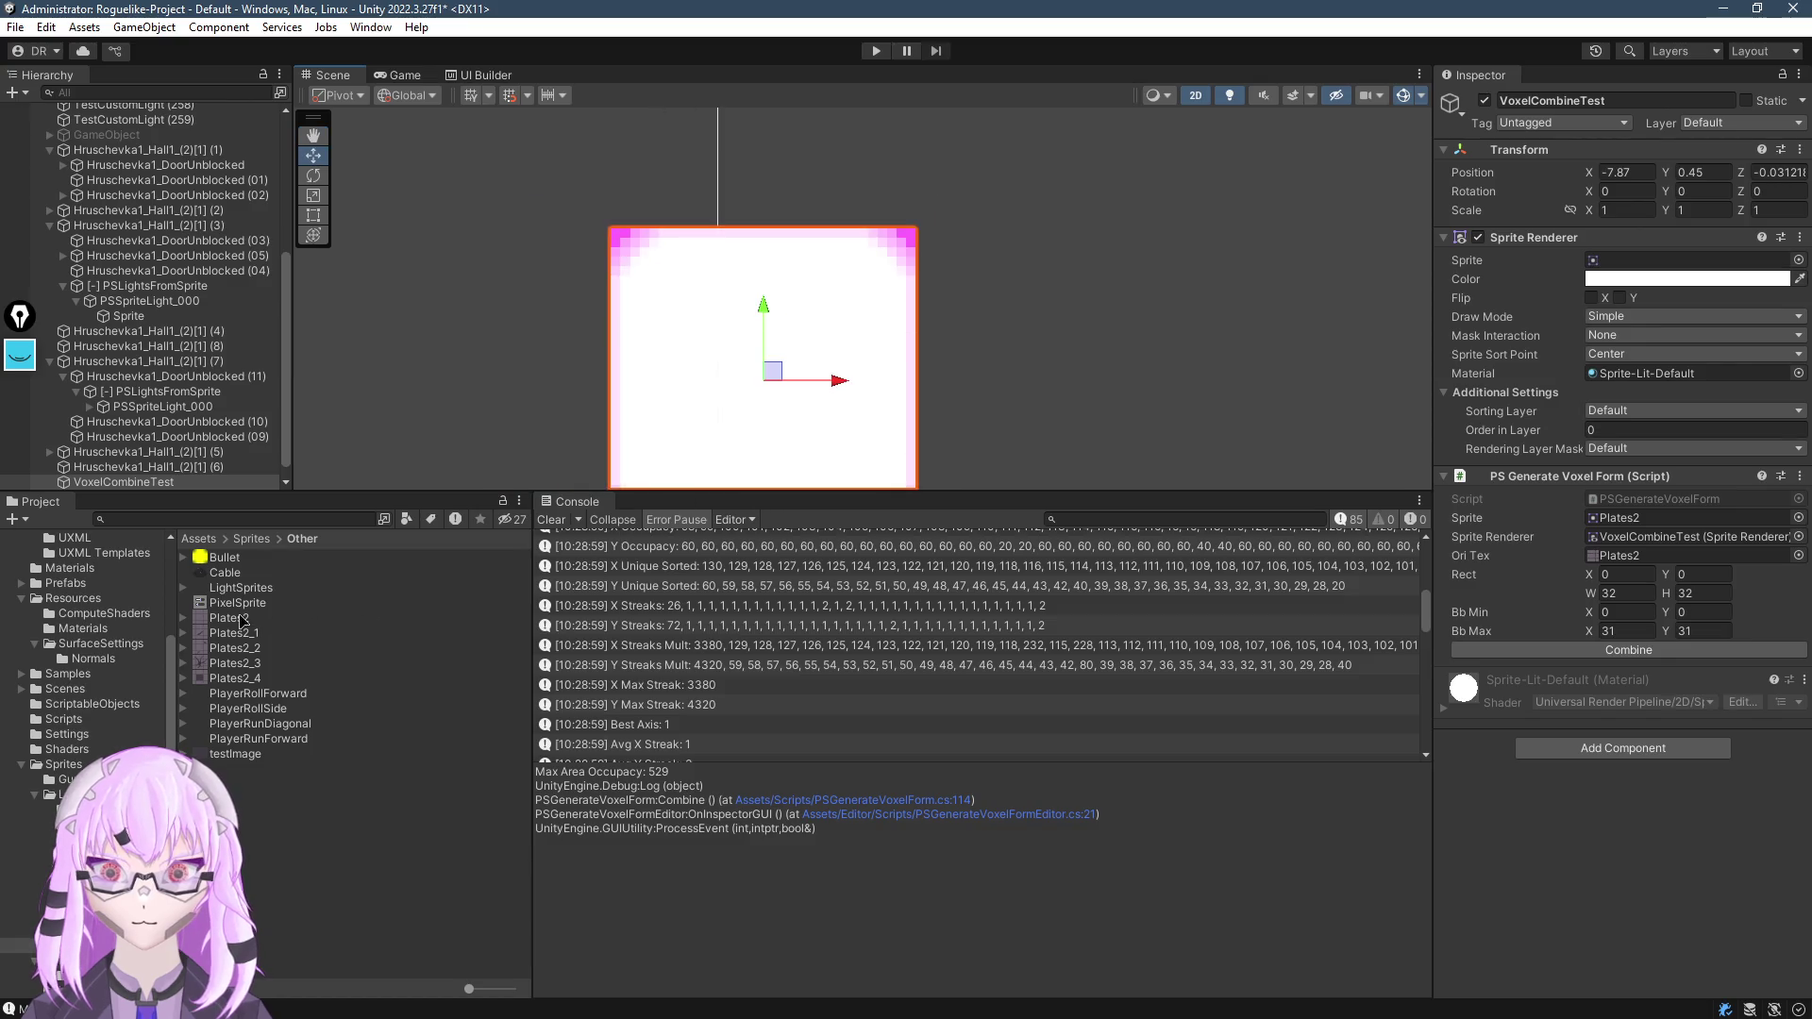
# Undo the stray Plates2 scene object and assign PlayerRollForward_0 to the renderer
pyautogui.moveTo(229, 618); pyautogui.dragTo(710, 368)
pyautogui.hotkey('ctrl', 'z')
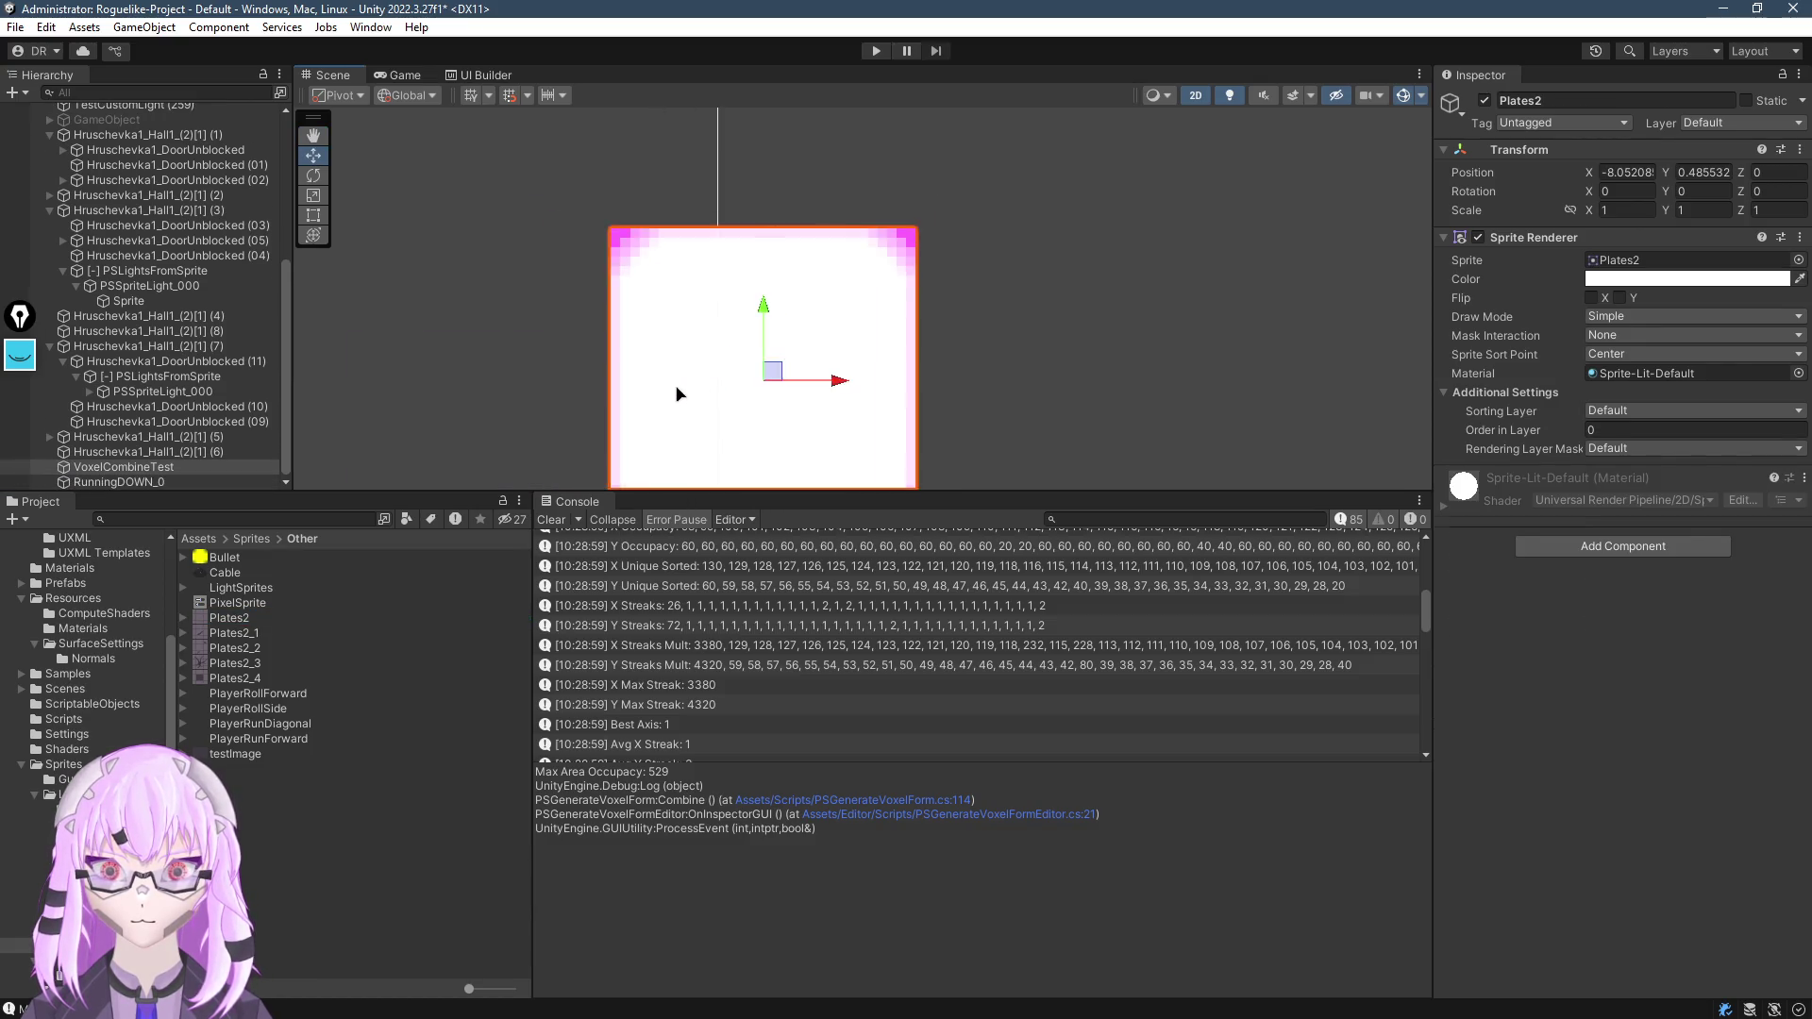
pyautogui.press('f')
pyautogui.moveTo(242, 695); pyautogui.dragTo(1625, 263)
pyautogui.moveTo(894, 373); pyautogui.dragTo(907, 473)
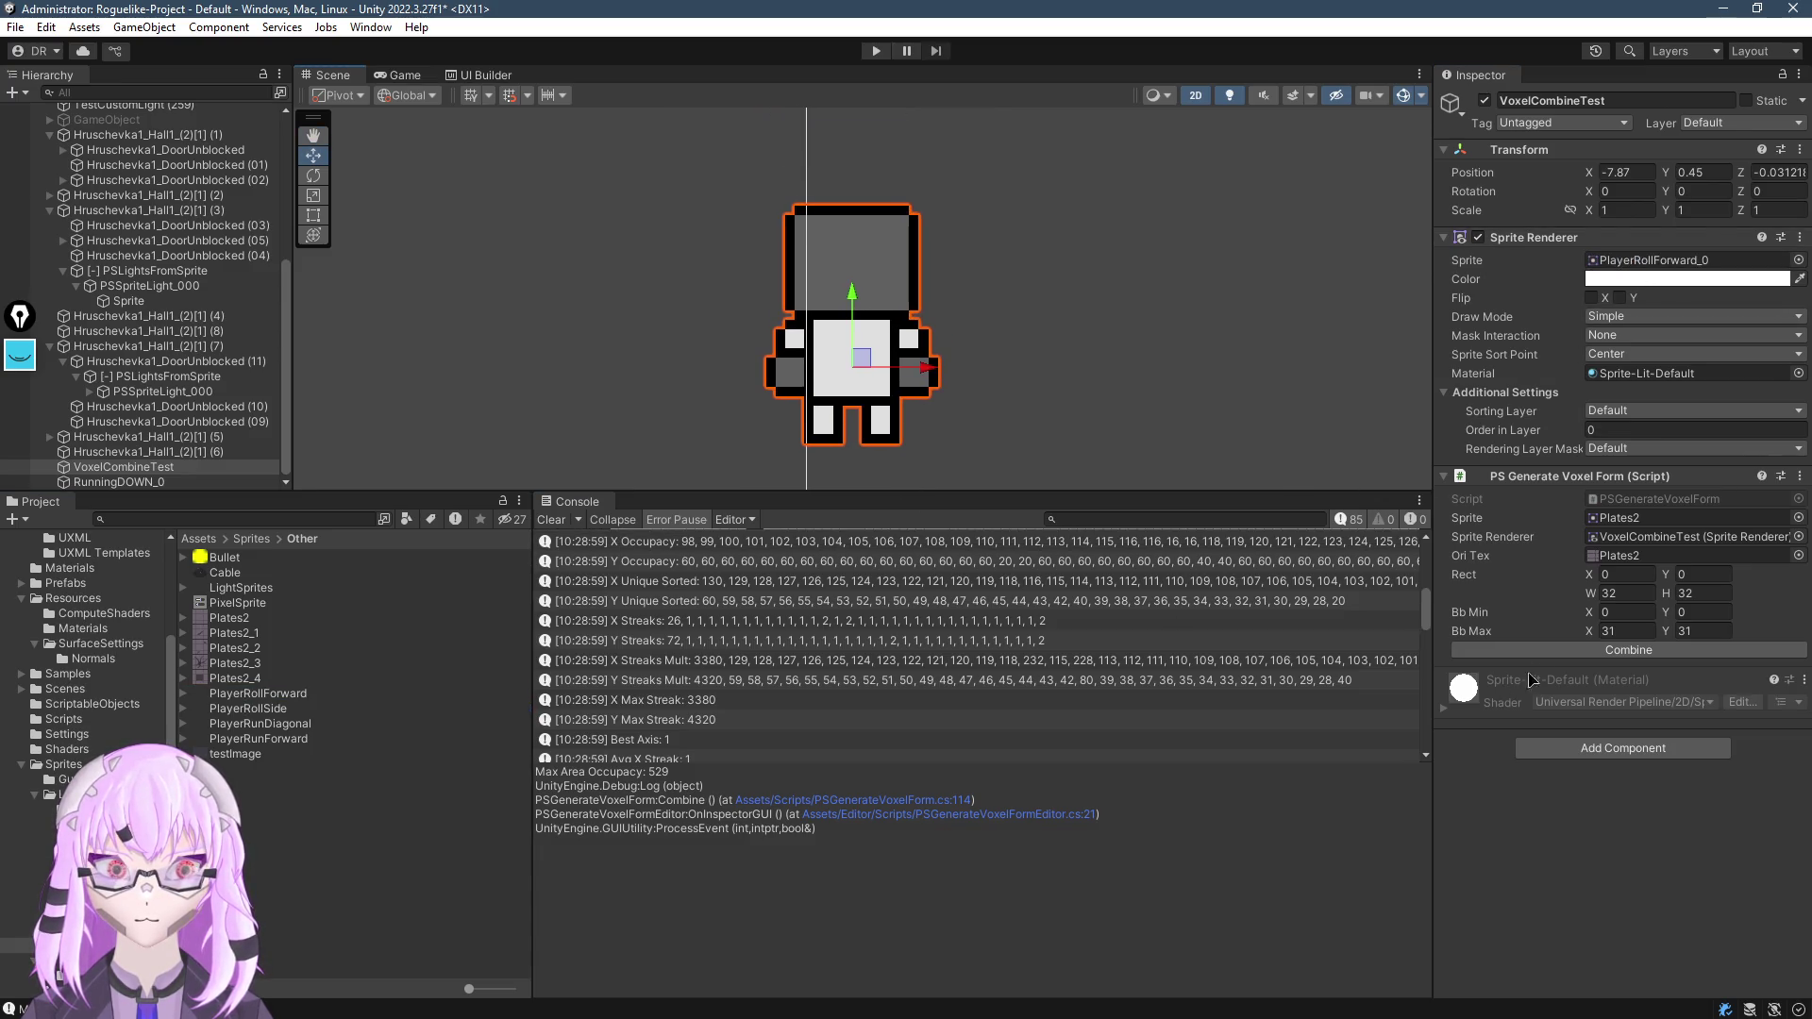
# Combine PlayerRollForward into a coloured voxel character, inspect it, then assign testImage_0
pyautogui.click(1627, 650)
pyautogui.scroll(5, 944, 392)
pyautogui.scroll(-3, 945, 392)
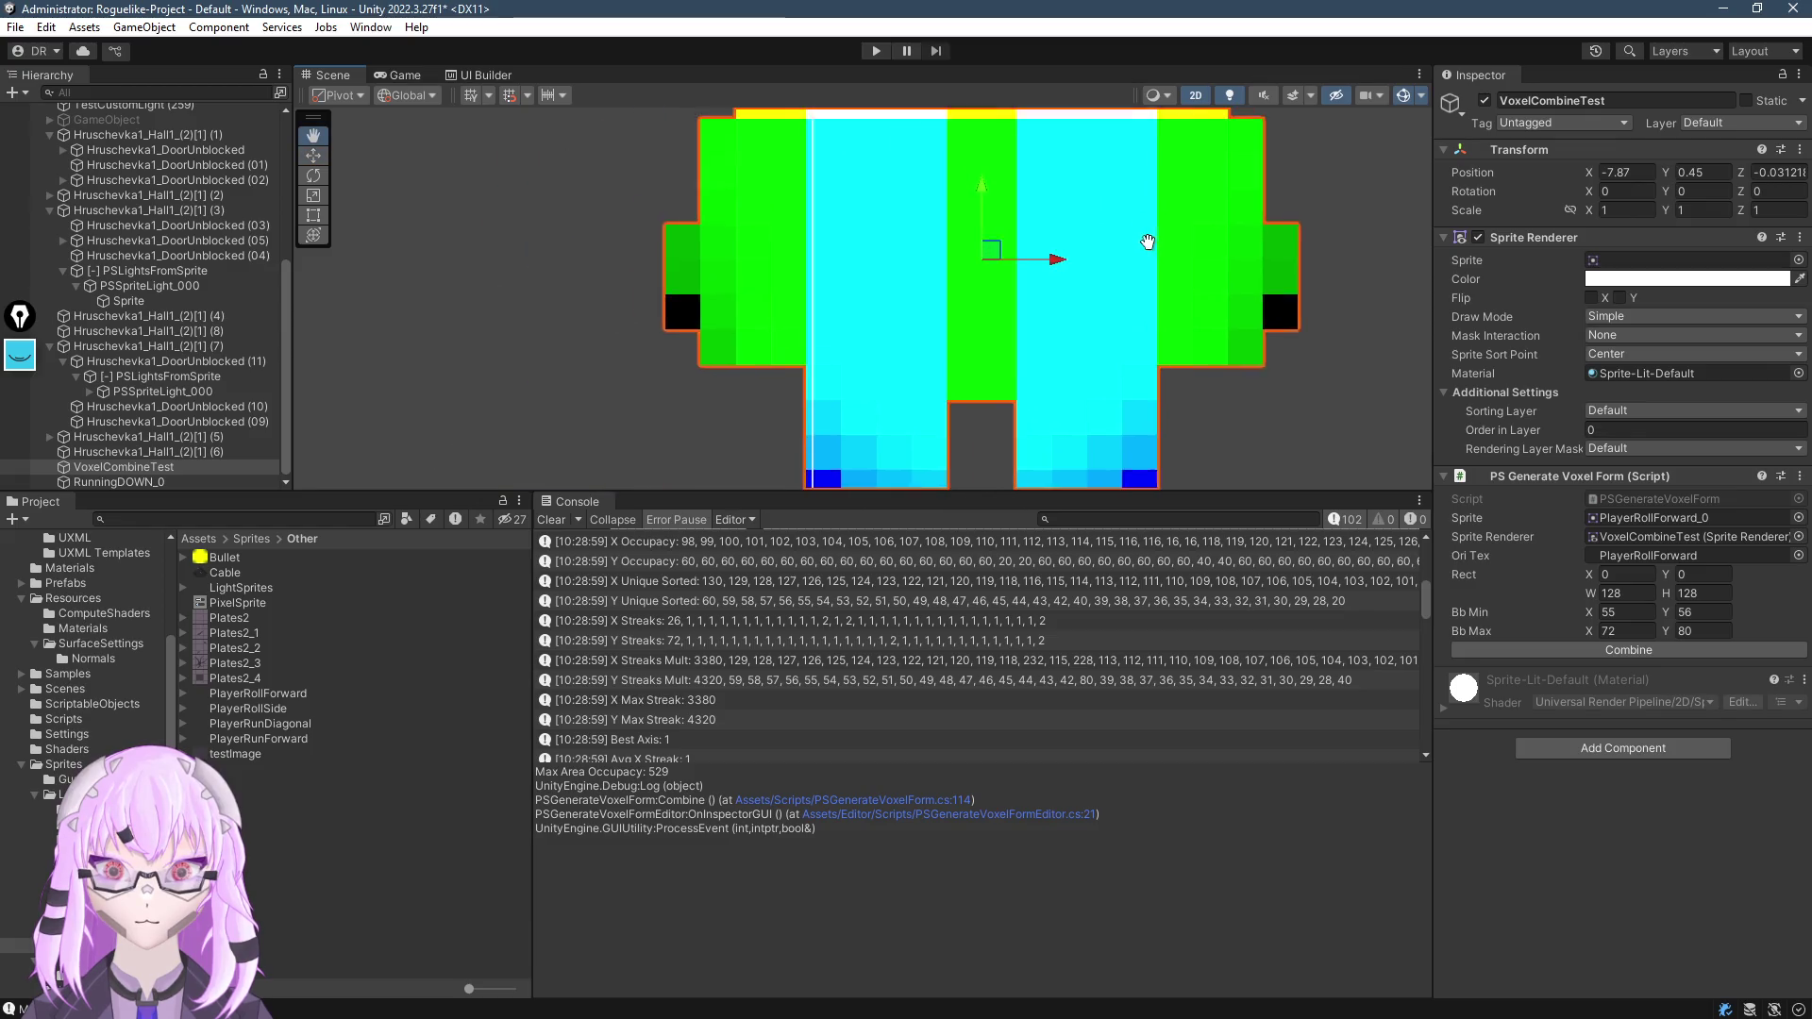
pyautogui.scroll(-2, 1078, 337)
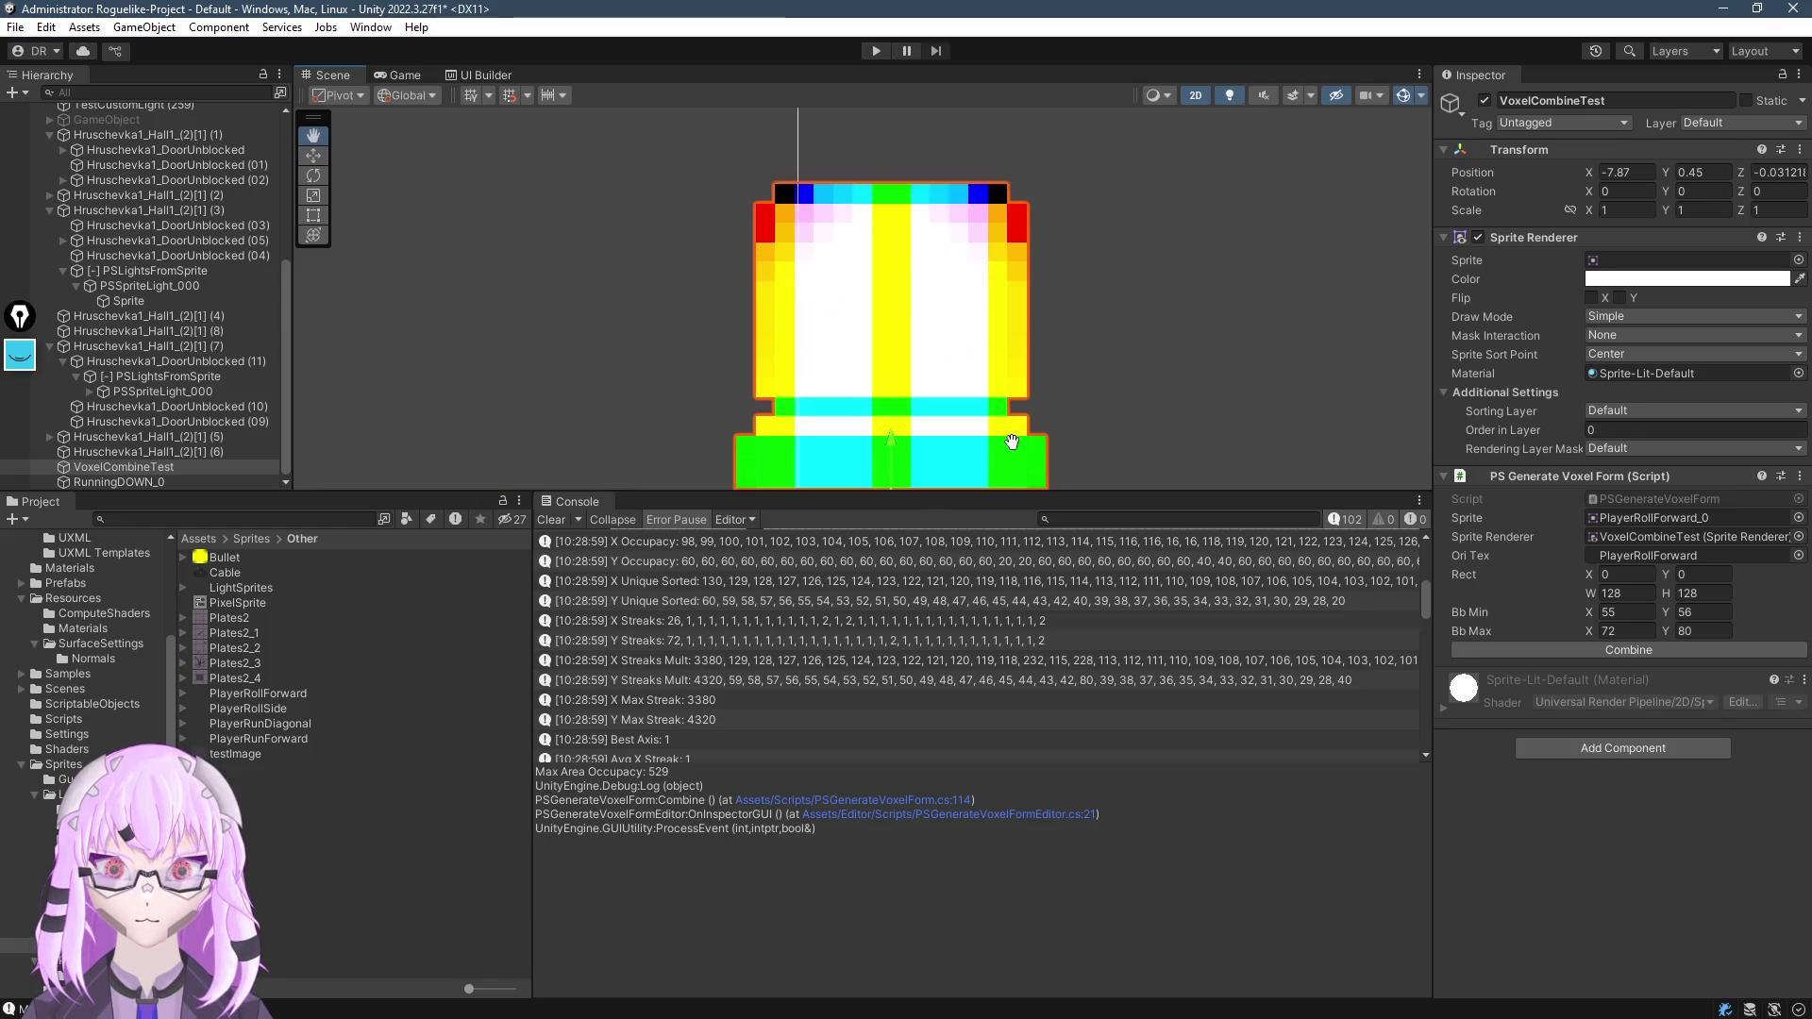
pyautogui.moveTo(1009, 456)
pyautogui.mouseDown()
pyautogui.moveTo(995, 238)
pyautogui.moveTo(993, 285)
pyautogui.mouseUp()
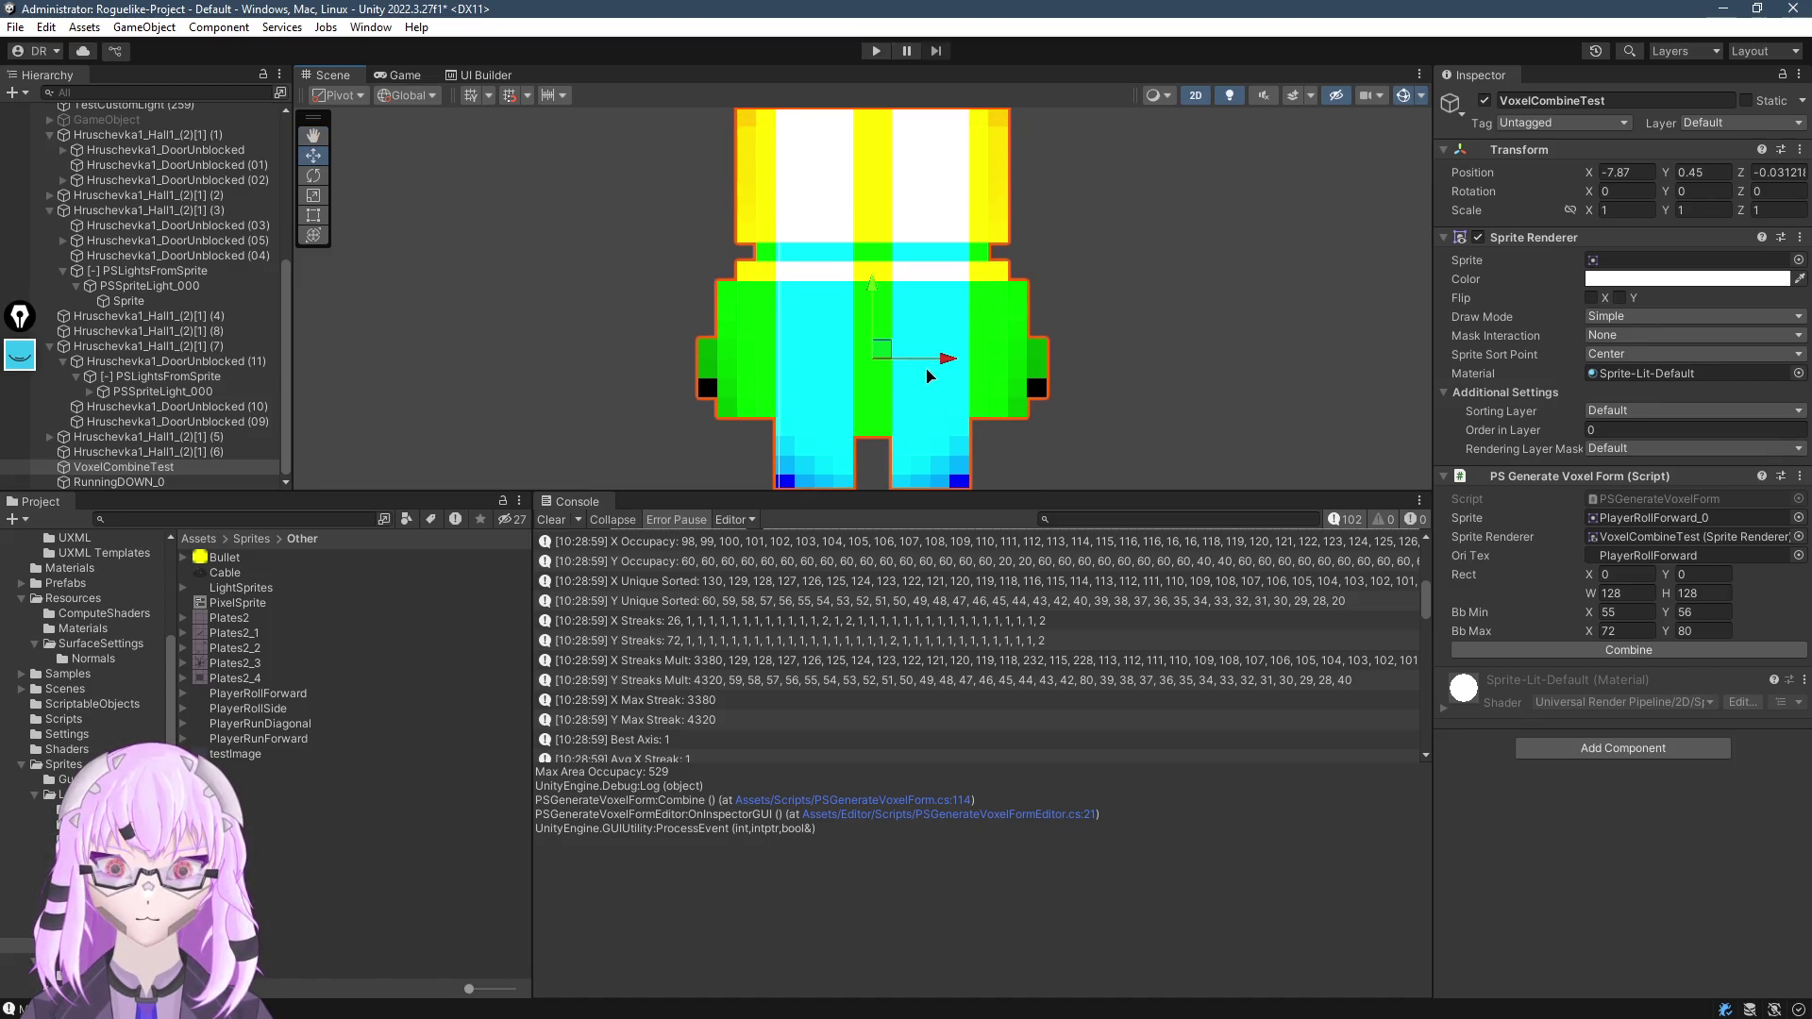
pyautogui.scroll(-2, 938, 387)
pyautogui.moveTo(874, 356)
pyautogui.mouseDown()
pyautogui.moveTo(863, 281)
pyautogui.moveTo(849, 303)
pyautogui.mouseUp()
pyautogui.scroll(-1, 863, 281)
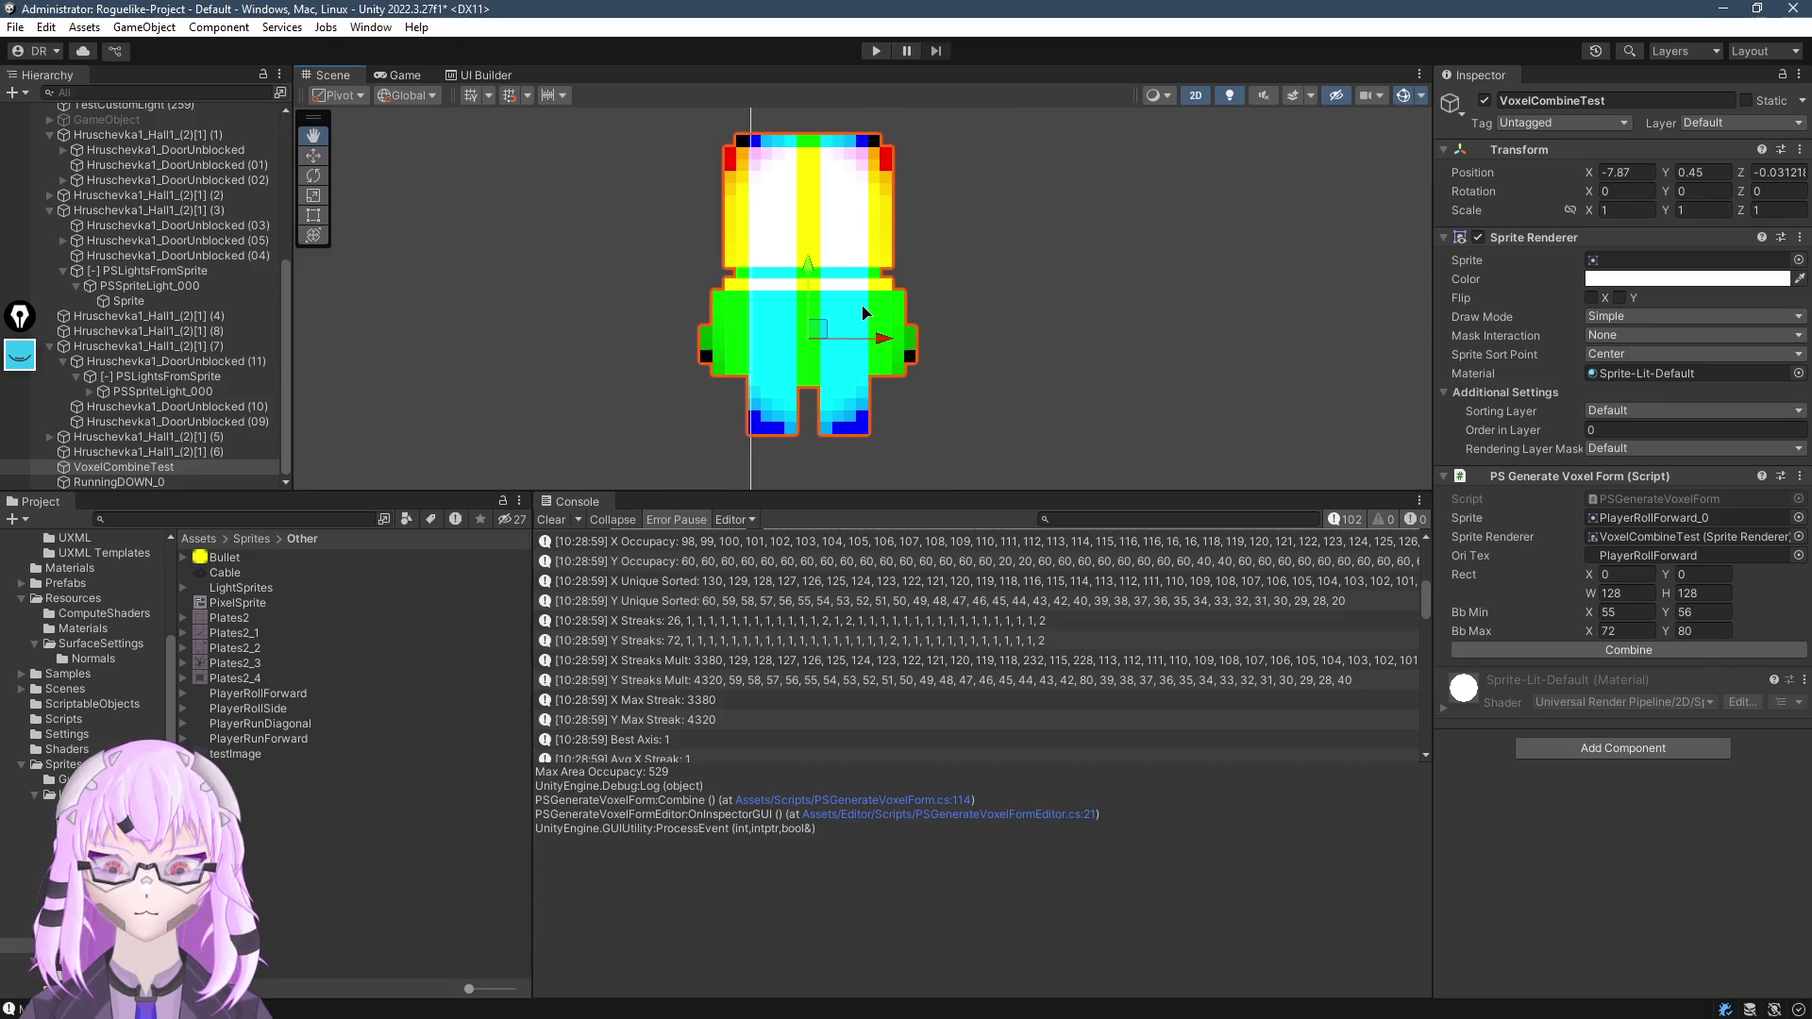
pyautogui.scroll(1, 864, 312)
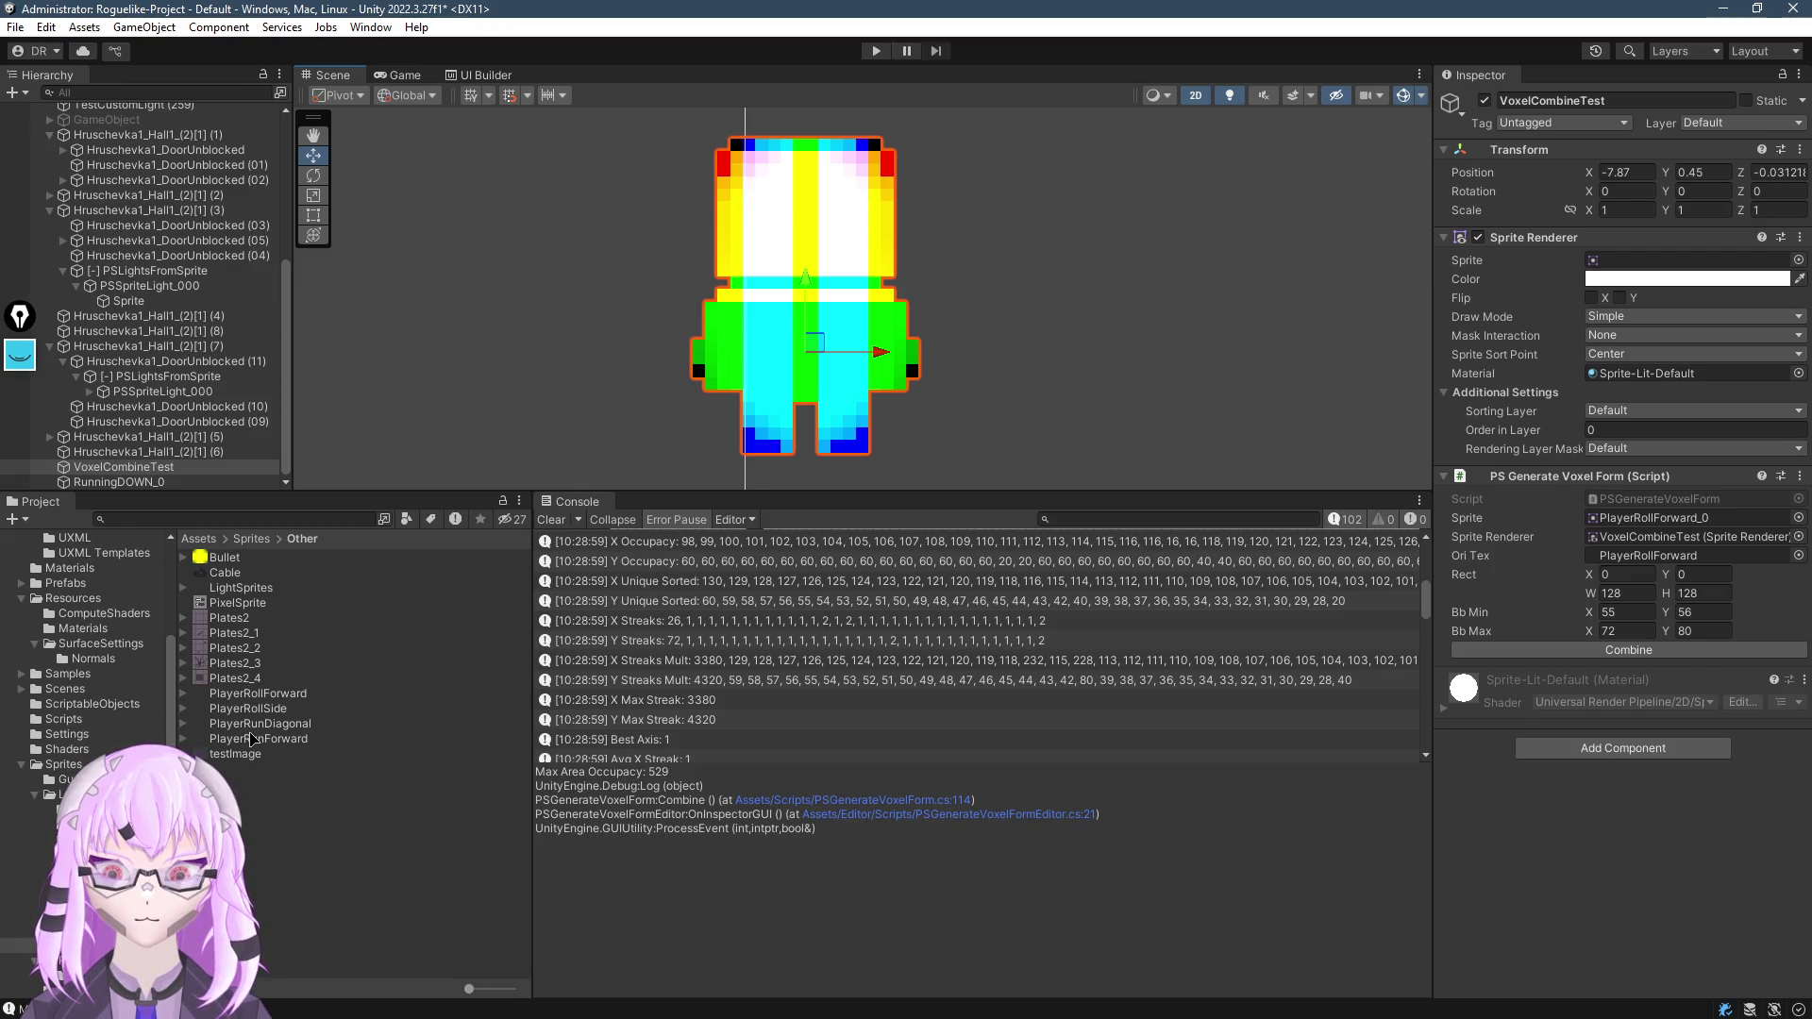
pyautogui.moveTo(255, 752)
pyautogui.mouseDown()
pyautogui.moveTo(1038, 566)
pyautogui.moveTo(1685, 261)
pyautogui.mouseUp()
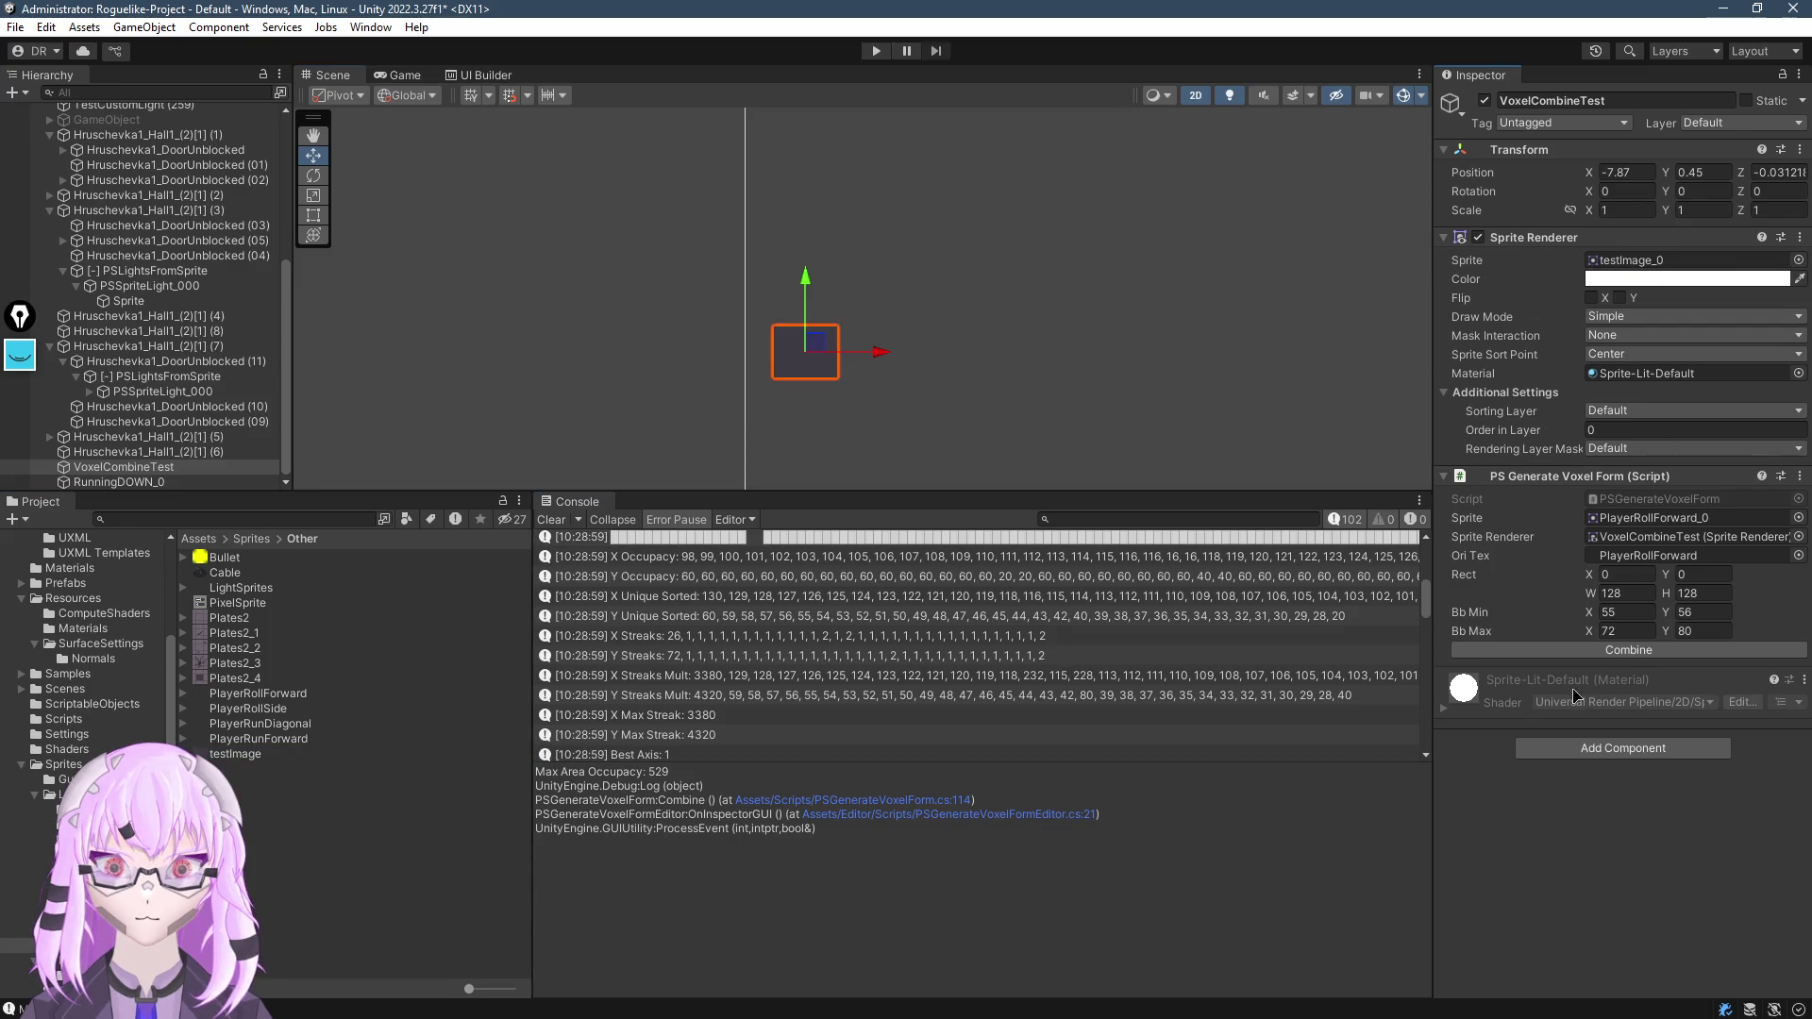
# Assign PlayerRunForward to VoxelCombineTest and combine it into a voxel map
pyautogui.scroll(1, 754, 360)
pyautogui.moveTo(269, 738)
pyautogui.mouseDown()
pyautogui.moveTo(1687, 248)
pyautogui.moveTo(1692, 268)
pyautogui.mouseUp()
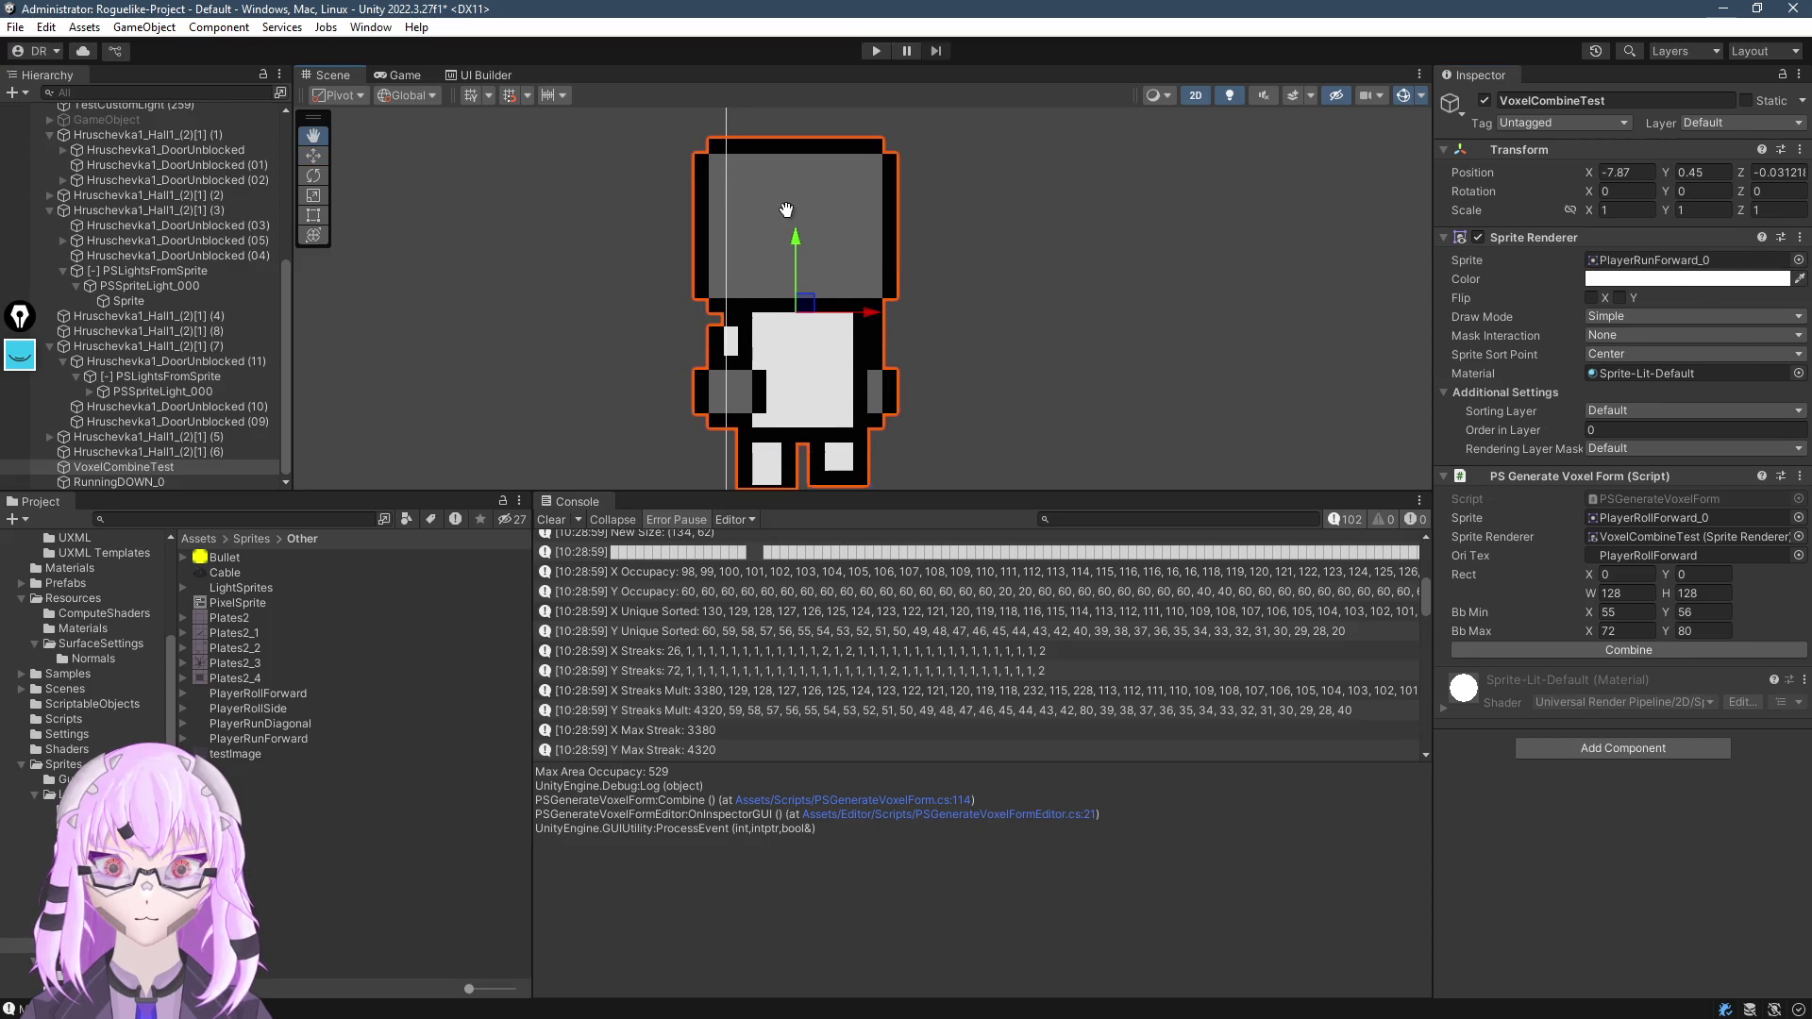
pyautogui.click(1625, 651)
pyautogui.click(1625, 654)
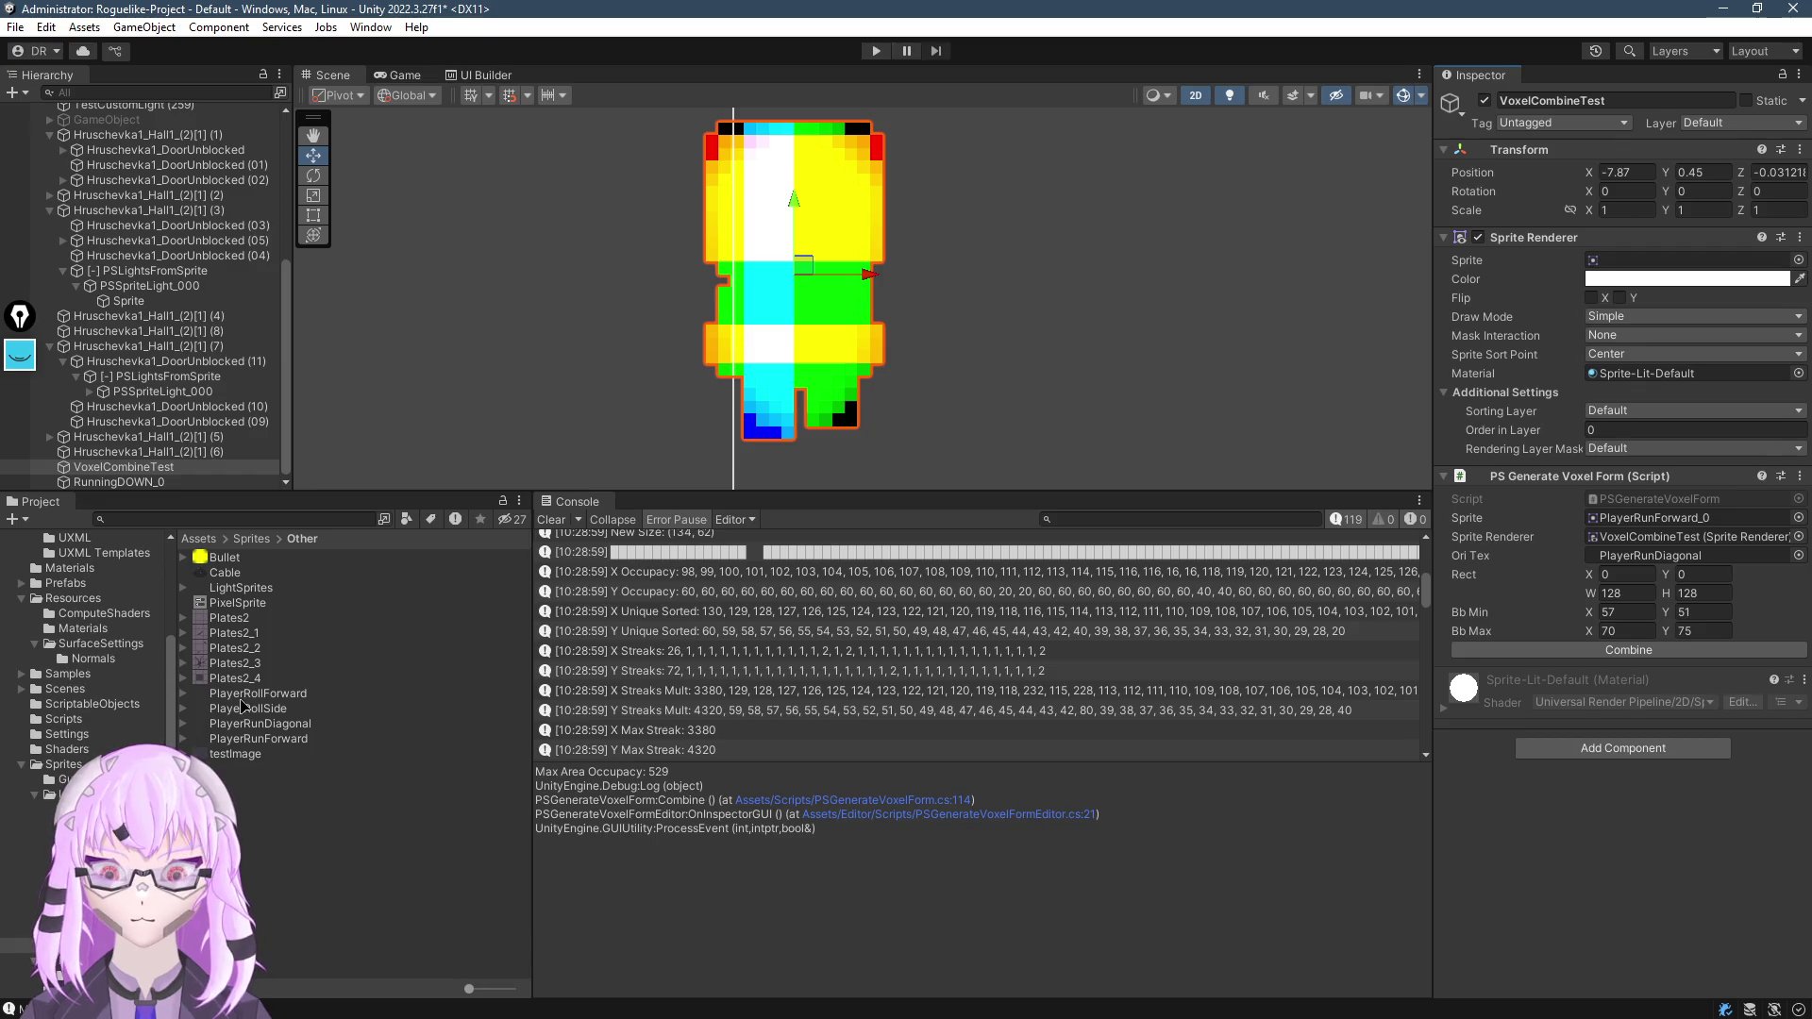
pyautogui.moveTo(261, 719)
pyautogui.mouseDown()
pyautogui.moveTo(1038, 566)
pyautogui.moveTo(1664, 279)
pyautogui.moveTo(1661, 263)
pyautogui.mouseUp()
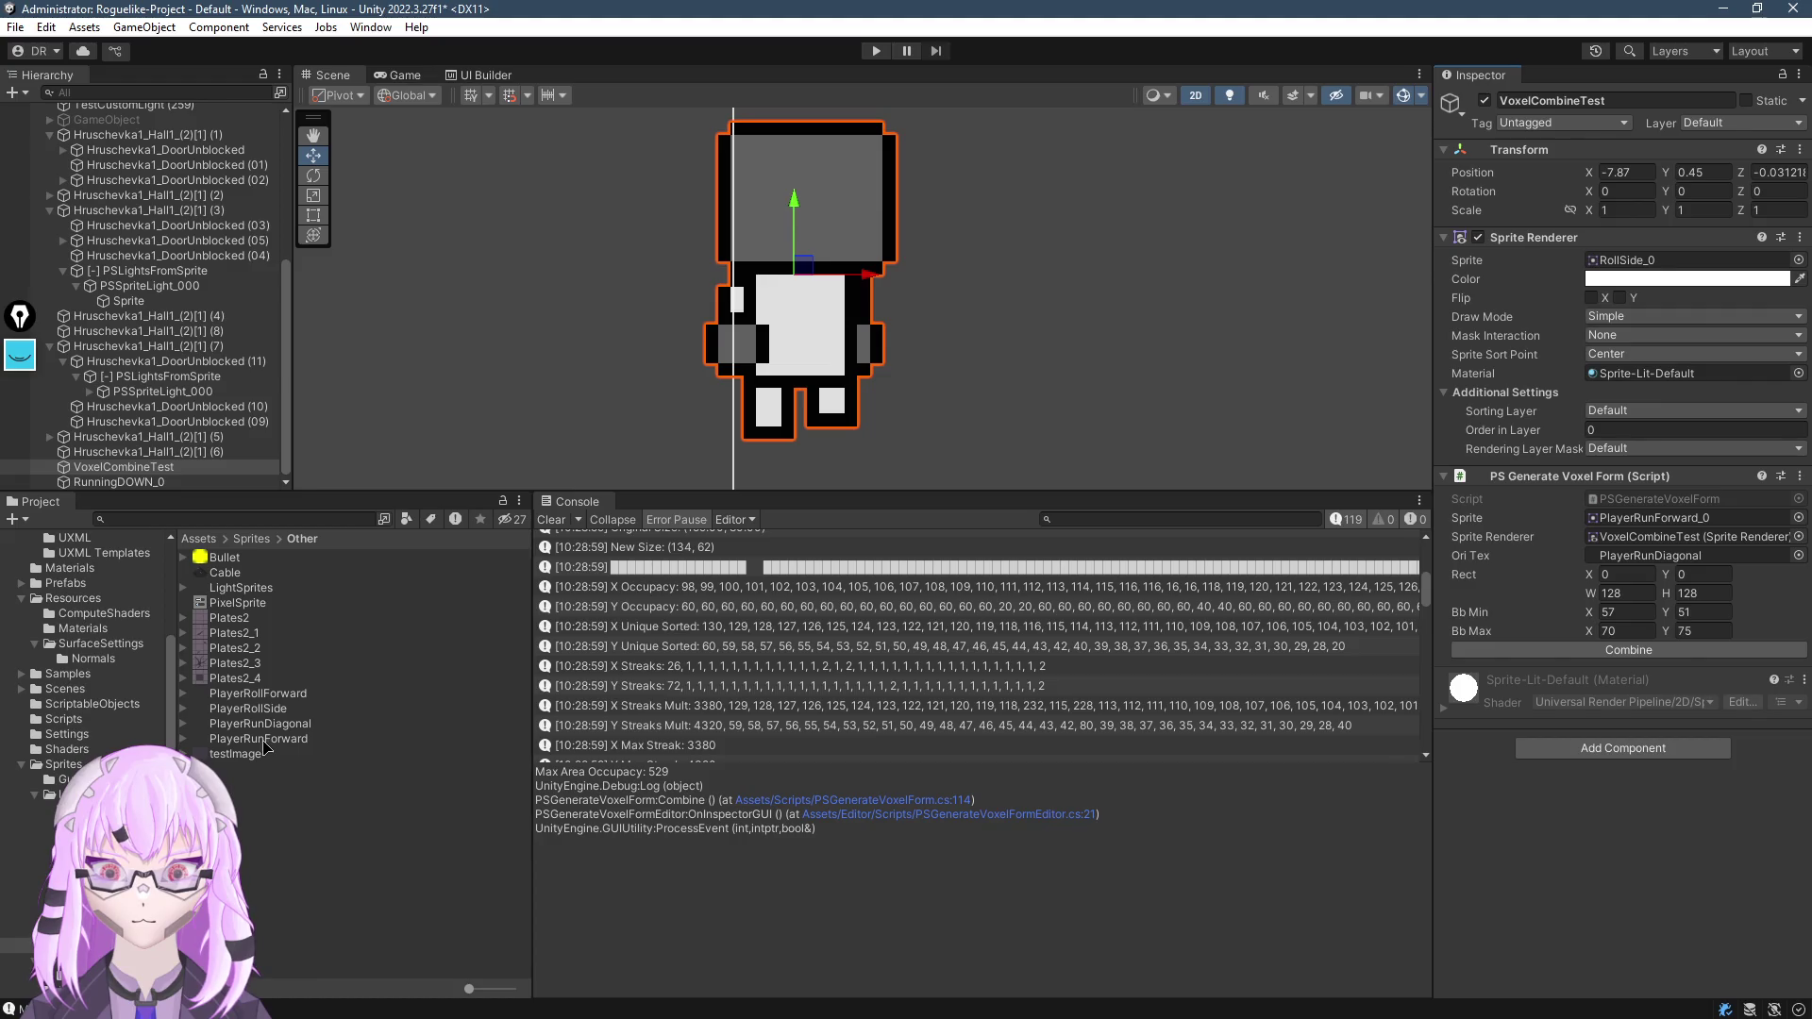
pyautogui.moveTo(266, 745); pyautogui.dragTo(1639, 270)
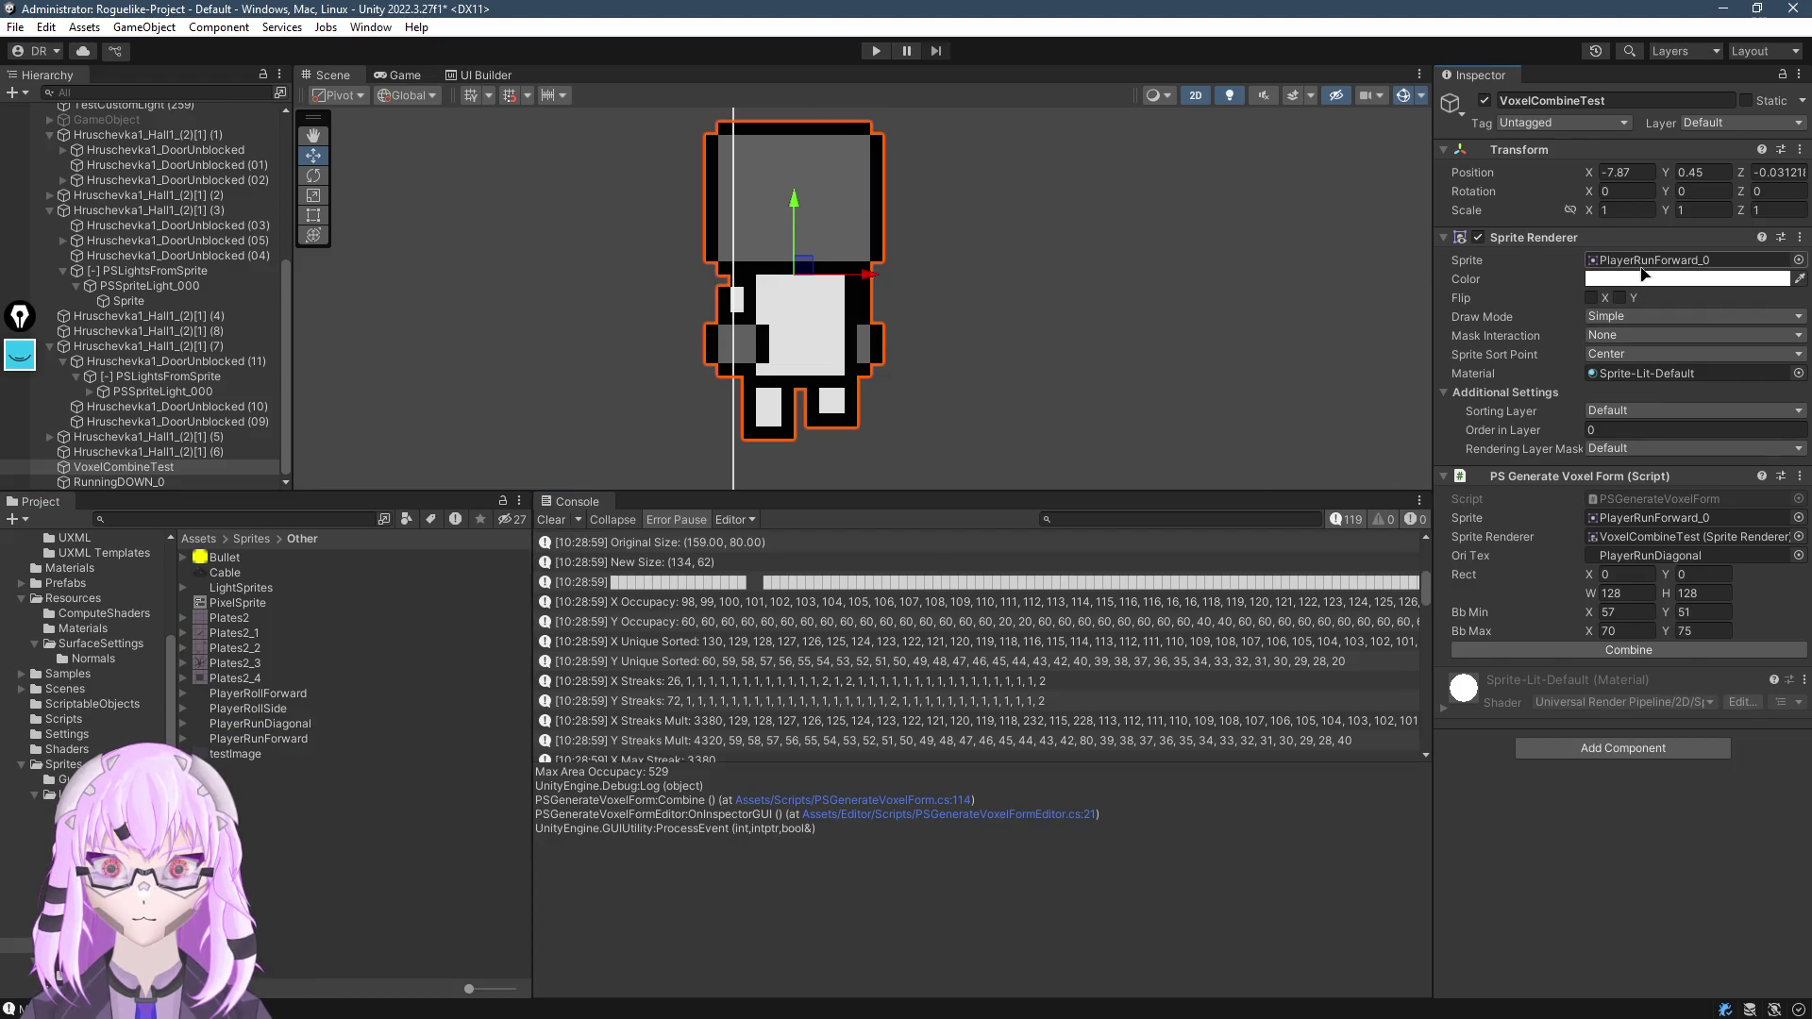
pyautogui.click(1630, 651)
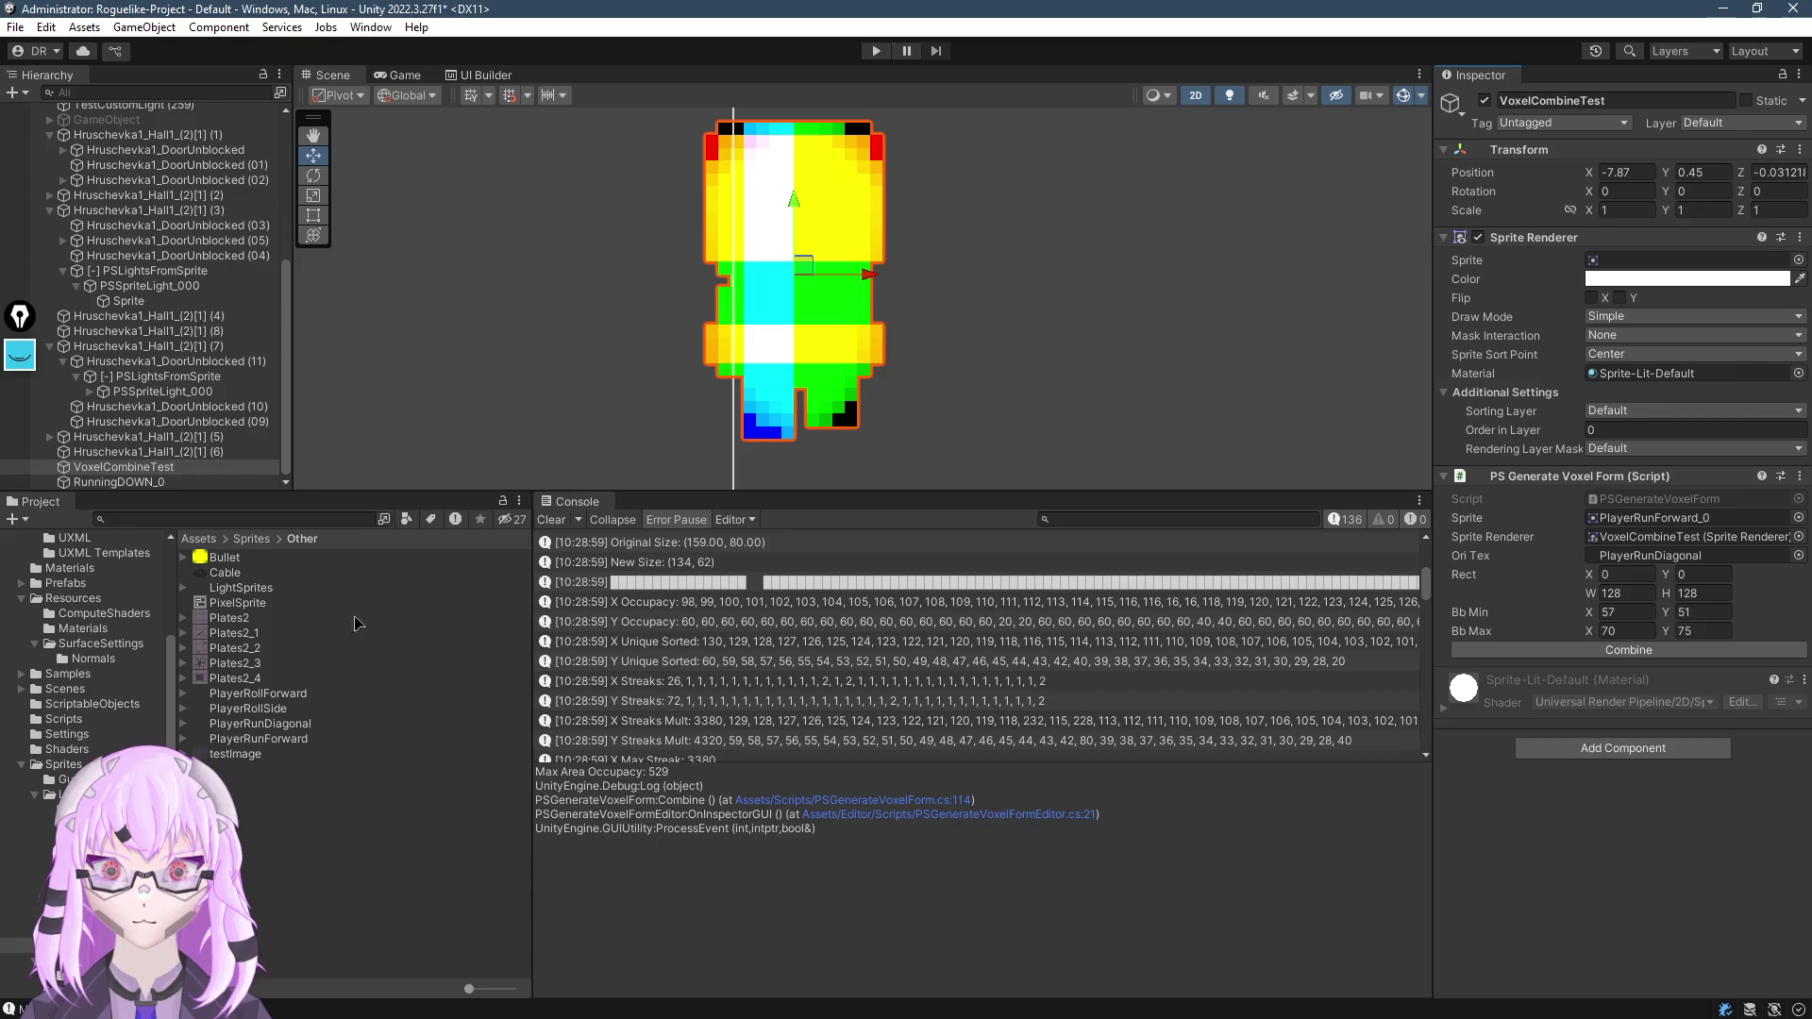
# Assign PlayerRollSide to the renderer and generate its coloured voxel map
pyautogui.moveTo(273, 739); pyautogui.dragTo(1689, 260)
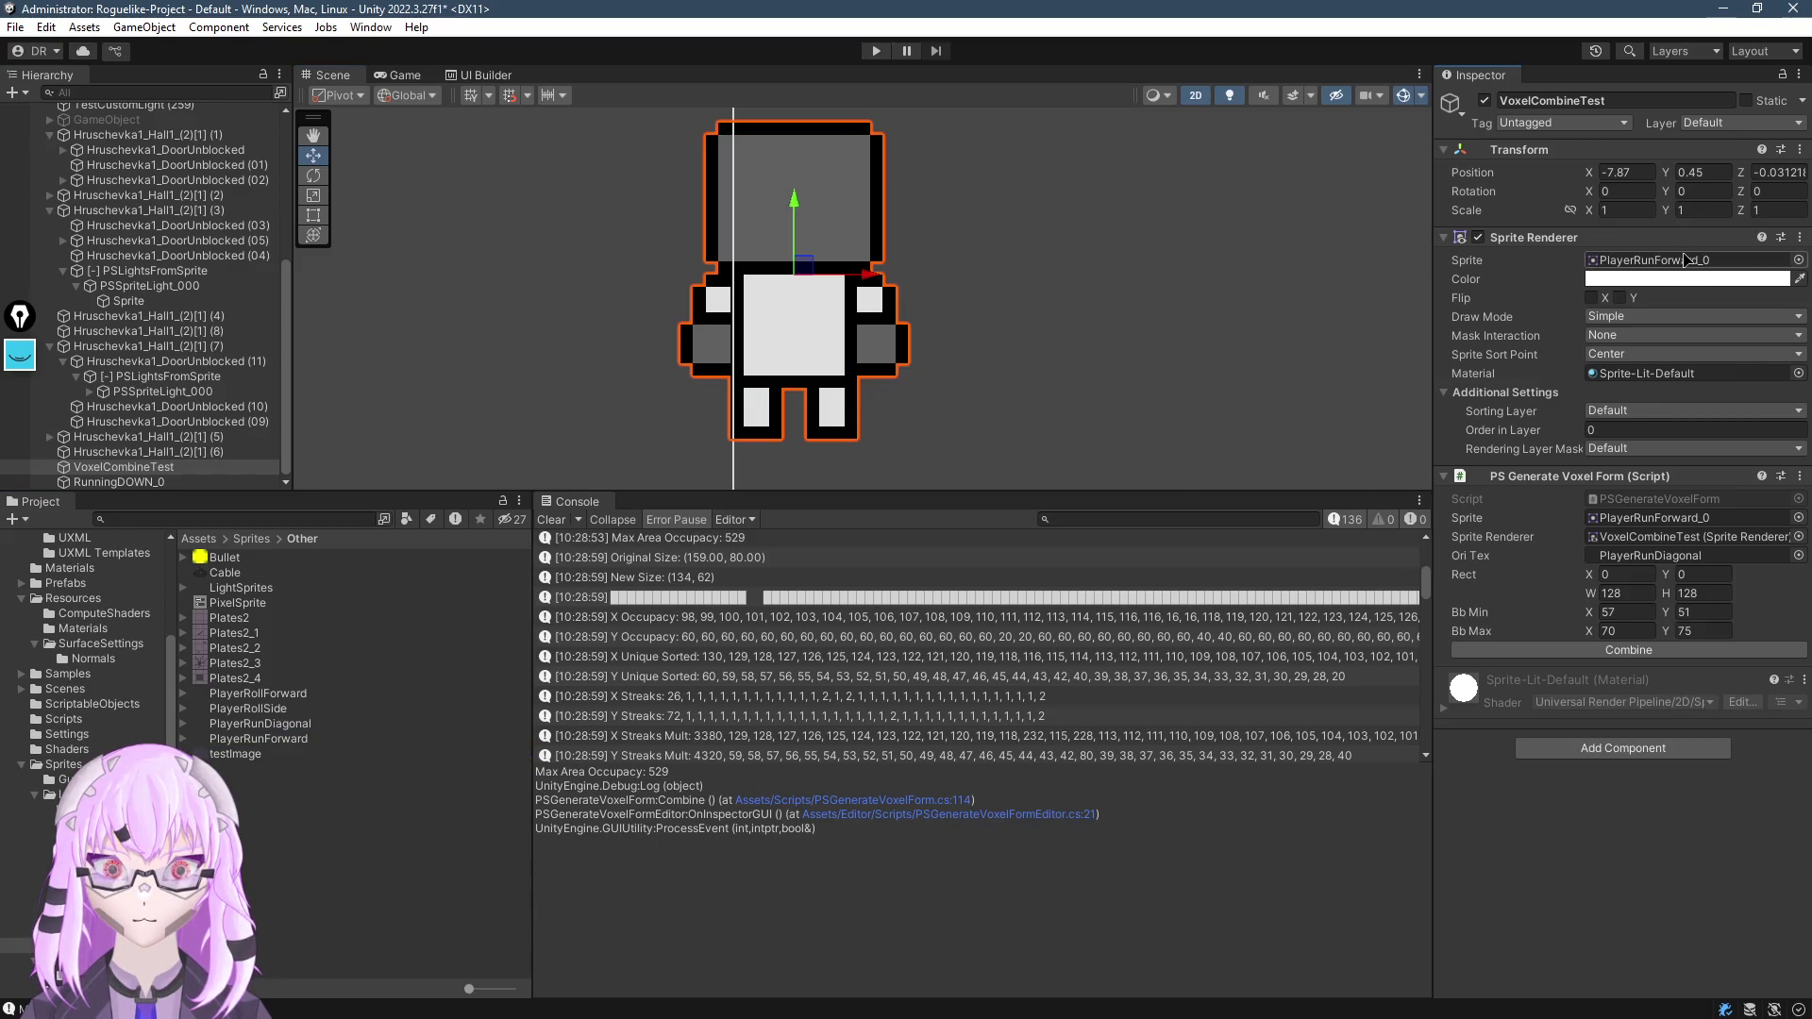
pyautogui.moveTo(285, 717)
pyautogui.mouseDown()
pyautogui.moveTo(1661, 244)
pyautogui.moveTo(1657, 265)
pyautogui.mouseUp()
pyautogui.click(1595, 651)
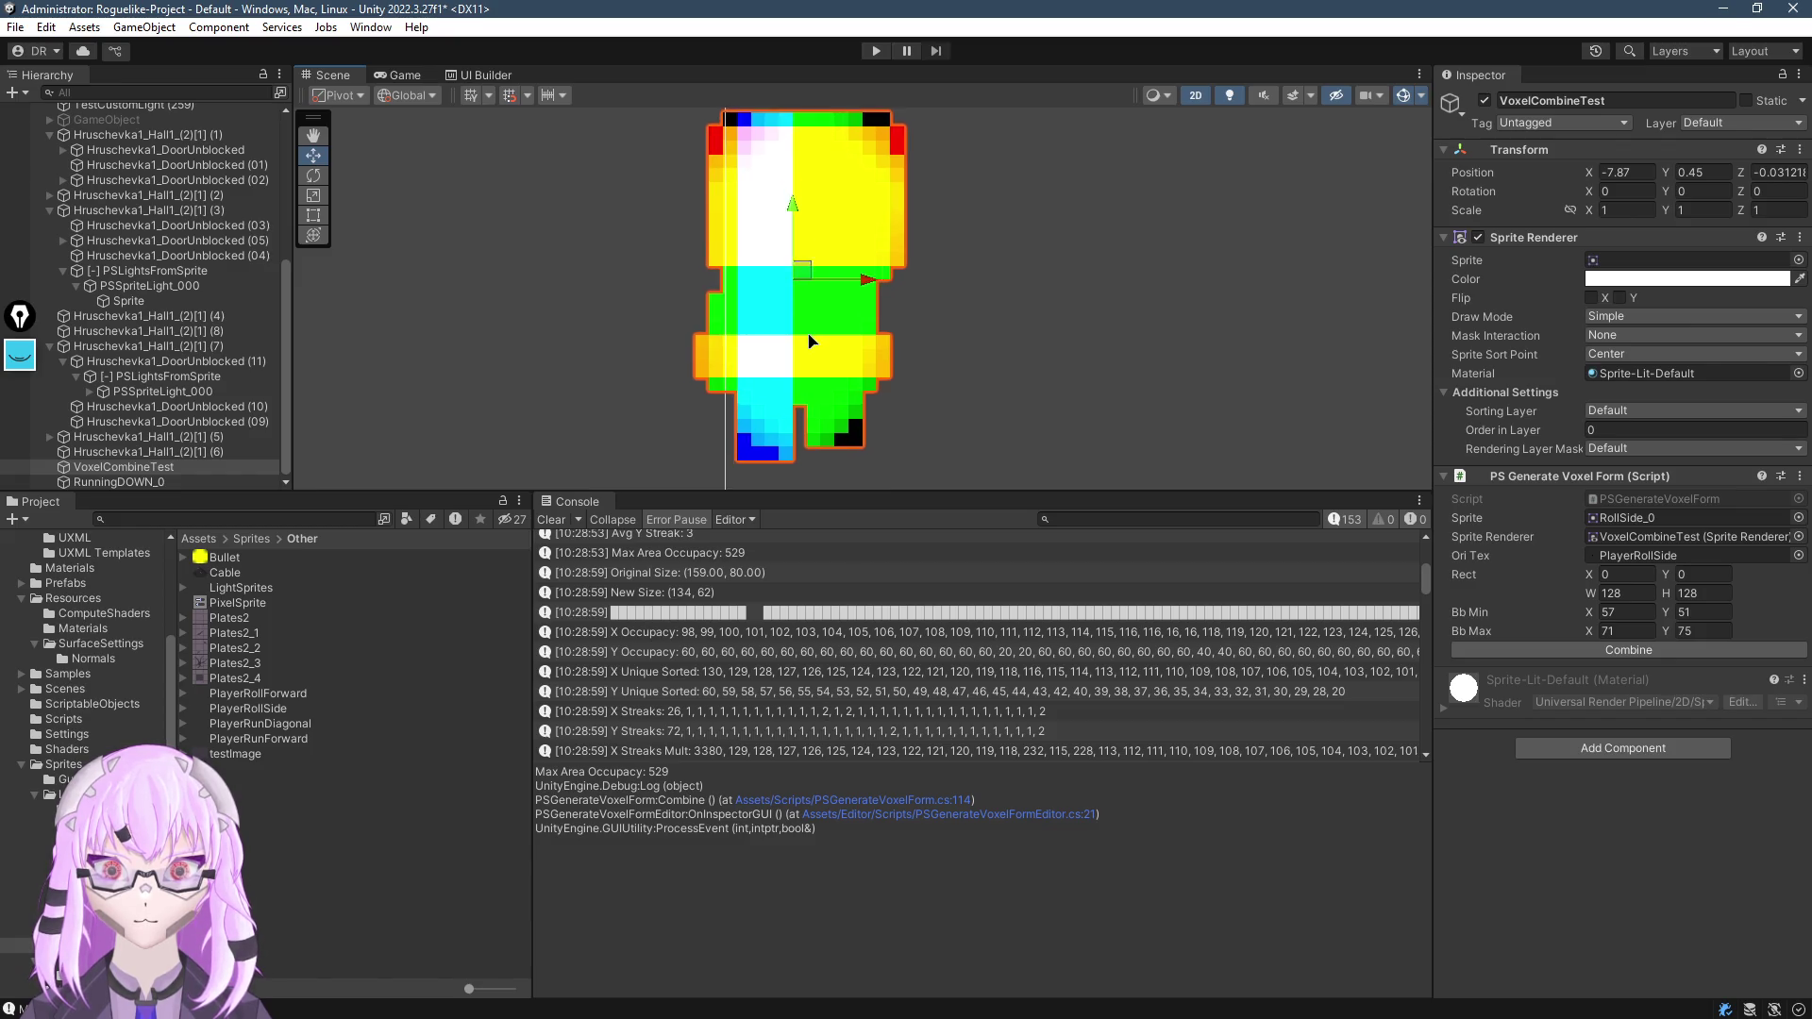
# Center the PlayerRollSide voxel map in the Scene view, then go back to the Sprites folder
pyautogui.scroll(1, 824, 338)
pyautogui.scroll(-1, 824, 338)
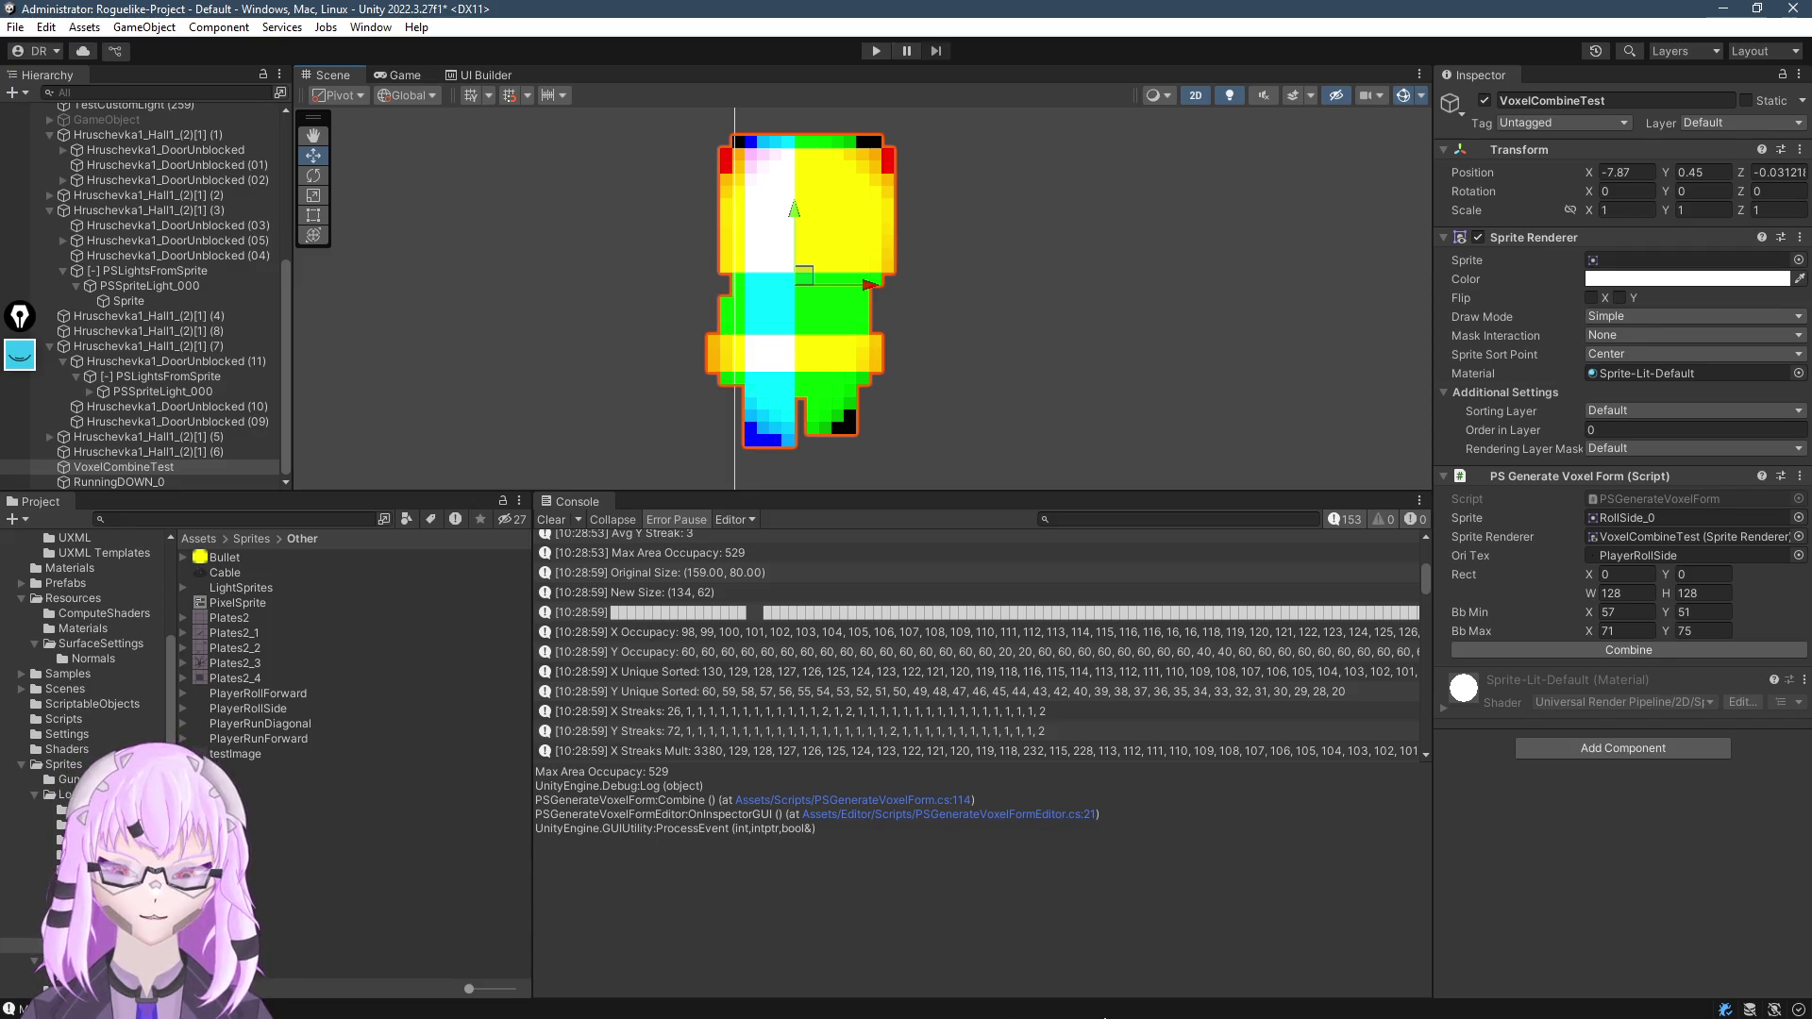
pyautogui.scroll(-2, 1038, 430)
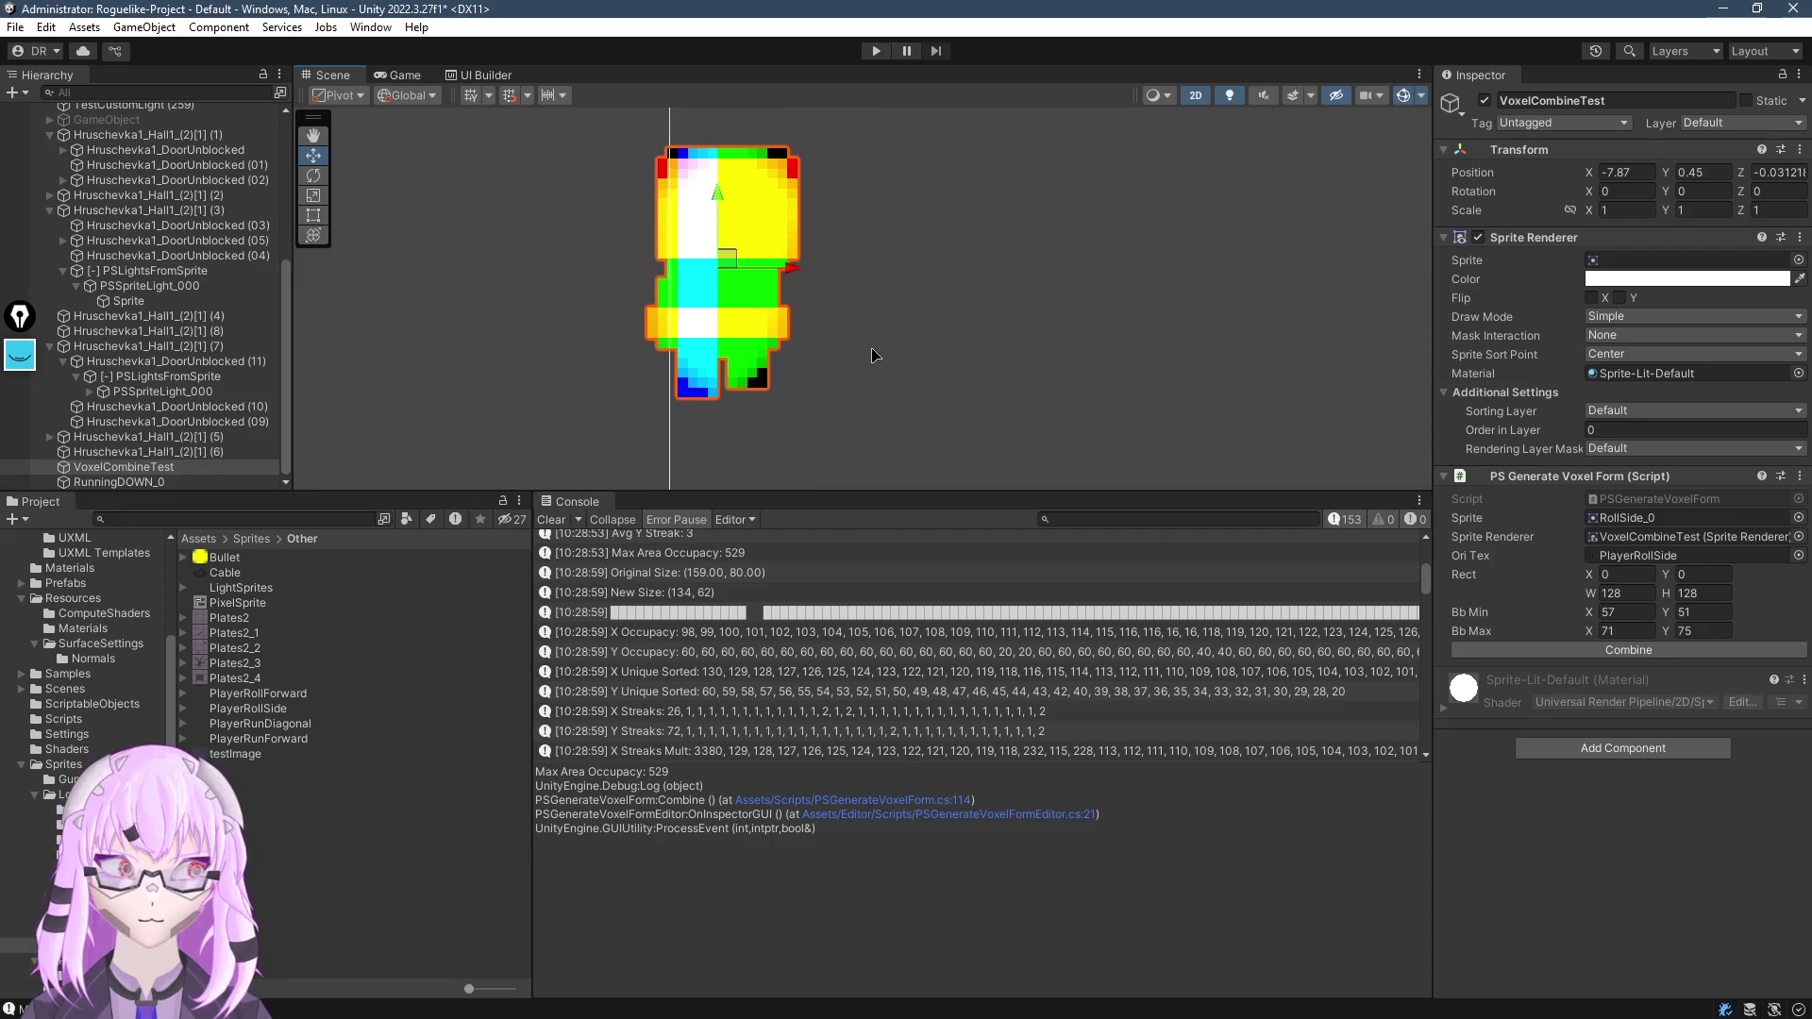
pyautogui.moveTo(890, 365); pyautogui.dragTo(940, 395)
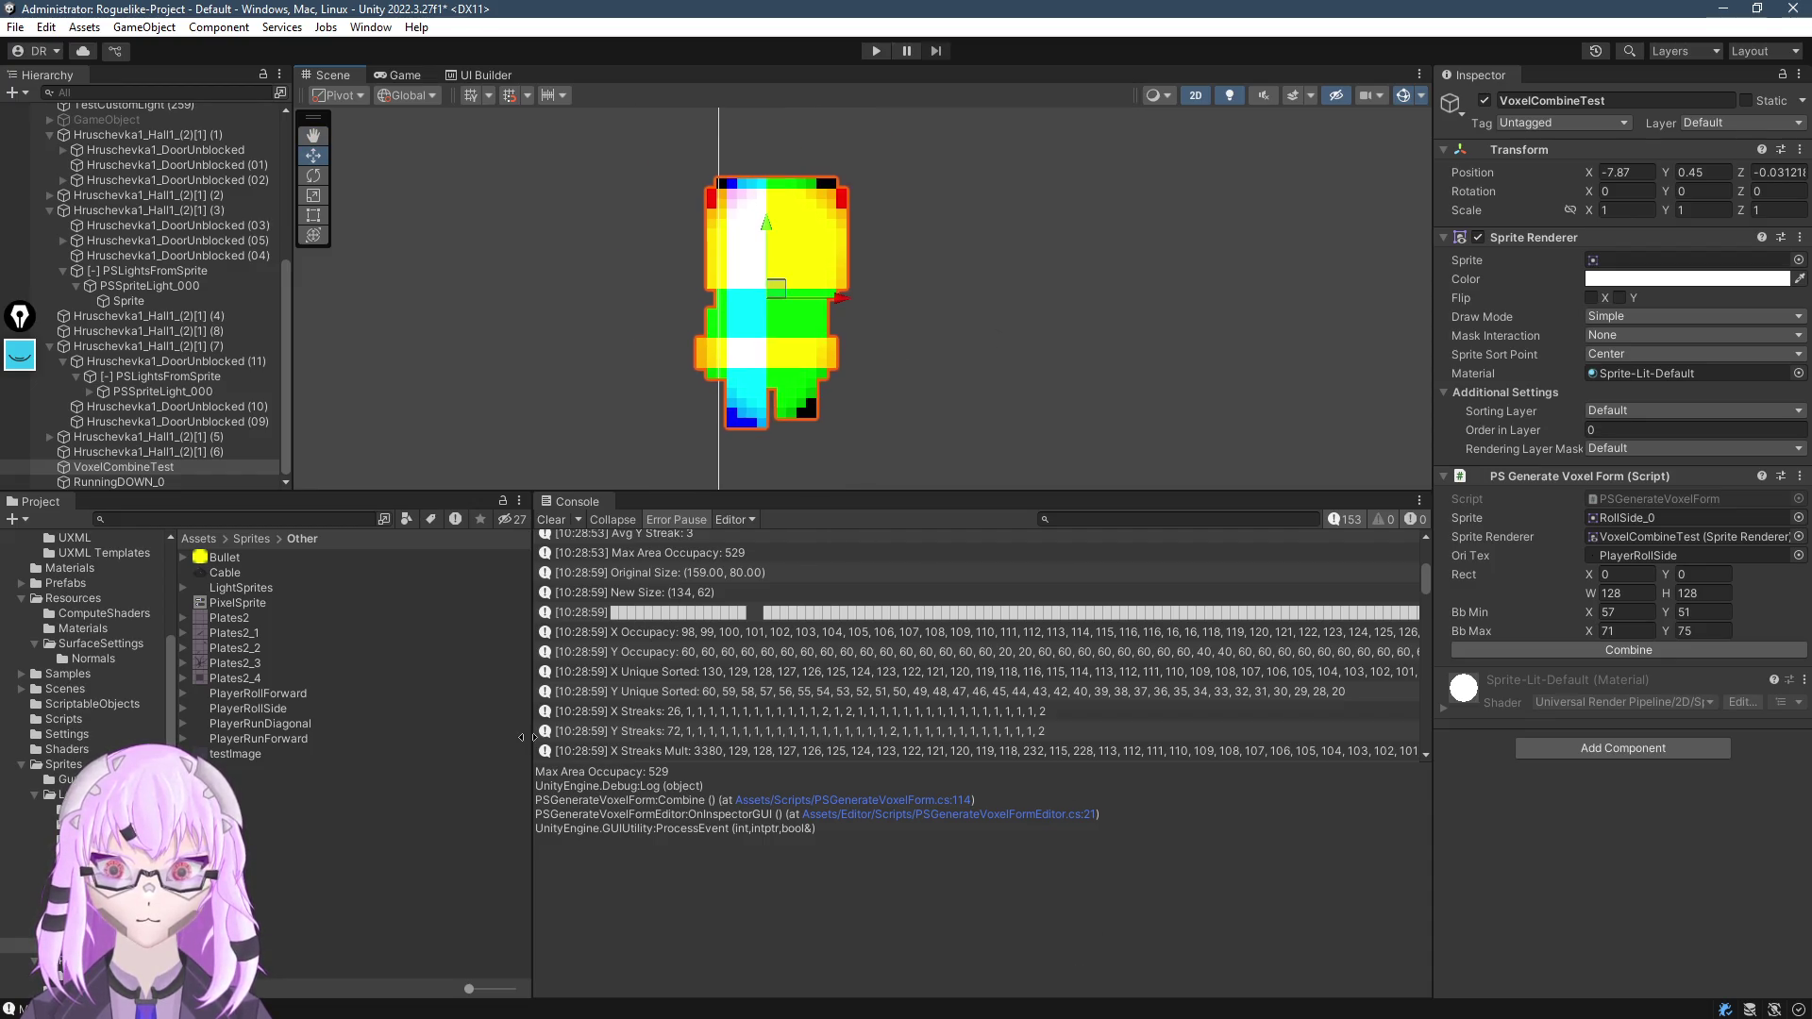
pyautogui.click(250, 539)
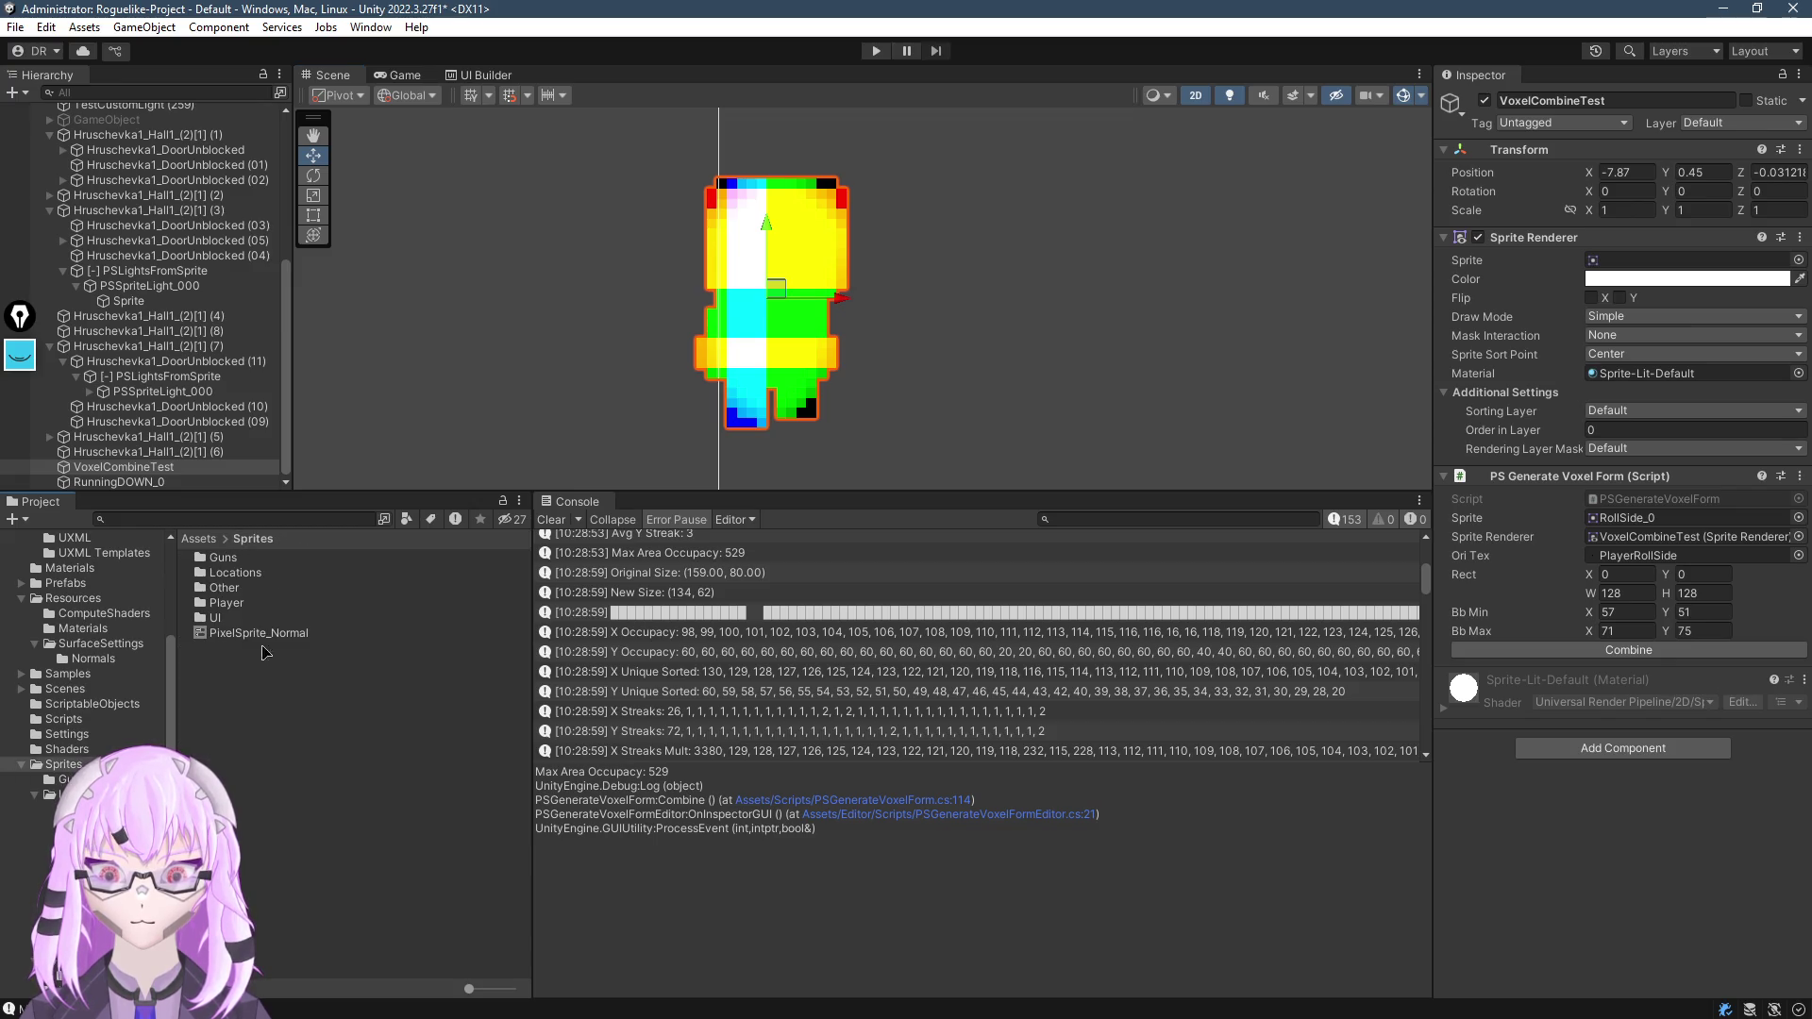
# Open the Guns sprite folder and assign the Glock sprite to VoxelCombineTest's Sprite field
pyautogui.doubleClick(227, 591)
pyautogui.click(251, 538)
pyautogui.doubleClick(227, 558)
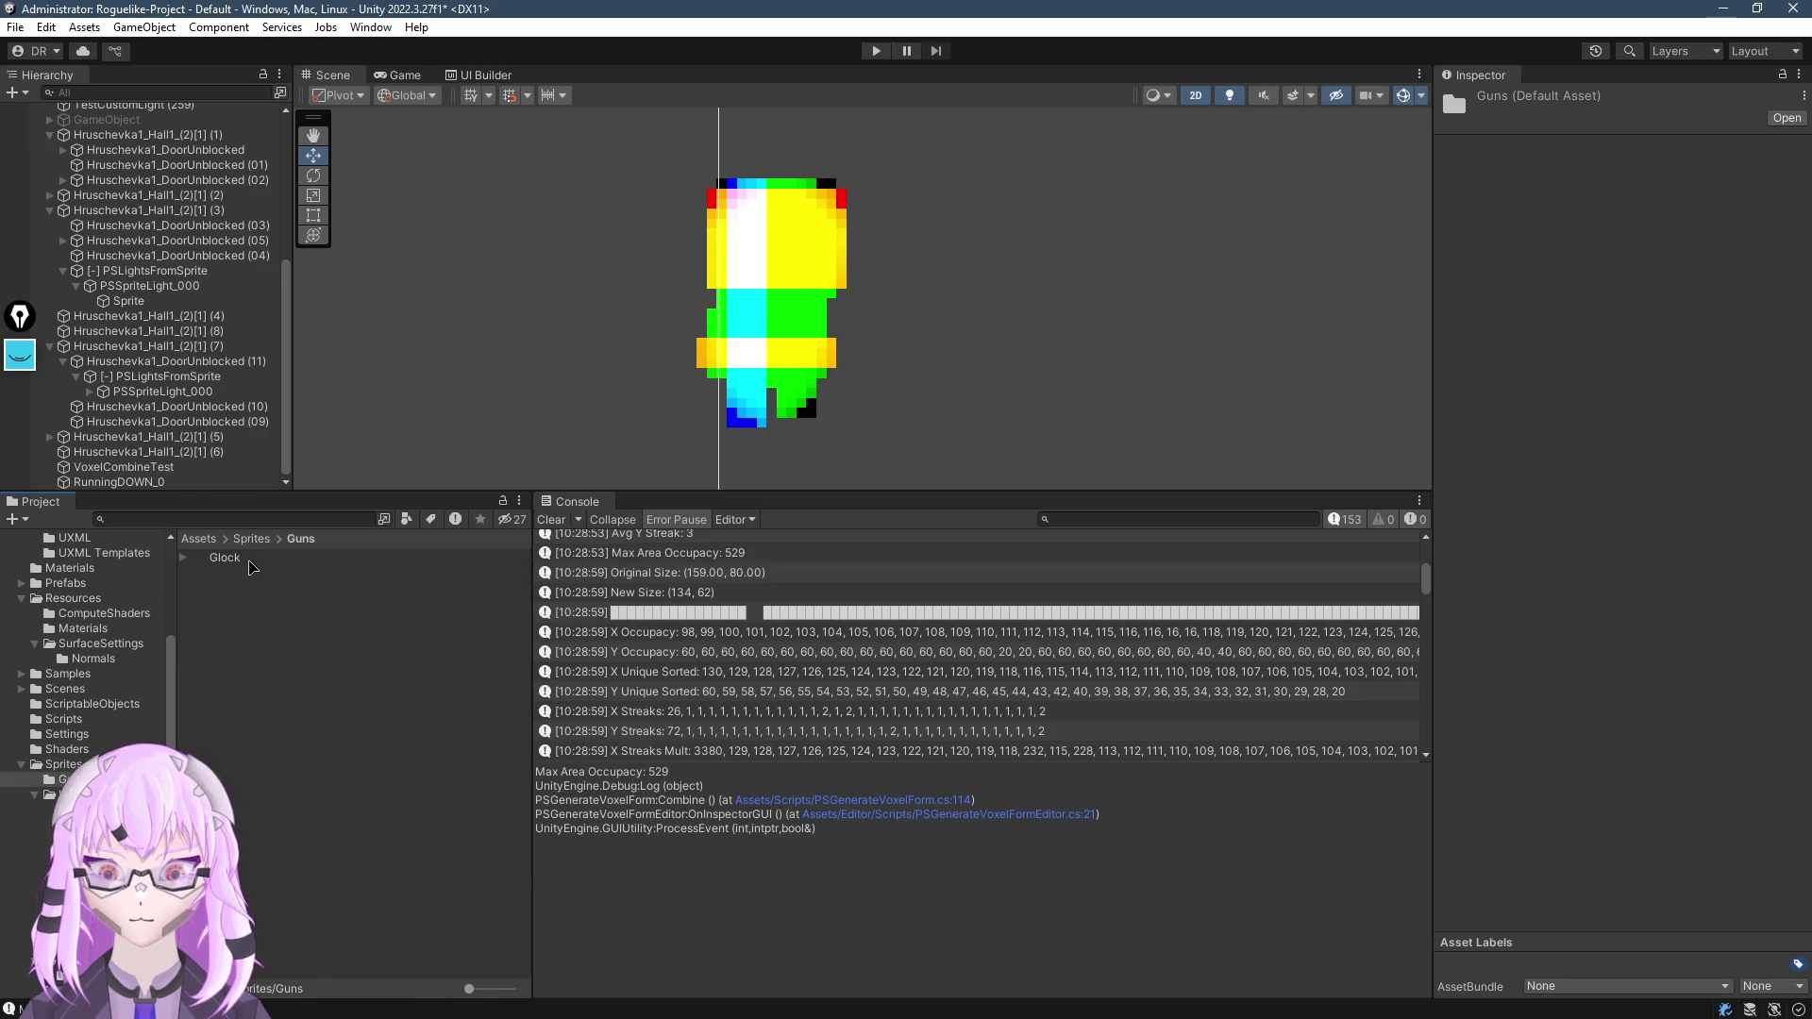
pyautogui.click(830, 288)
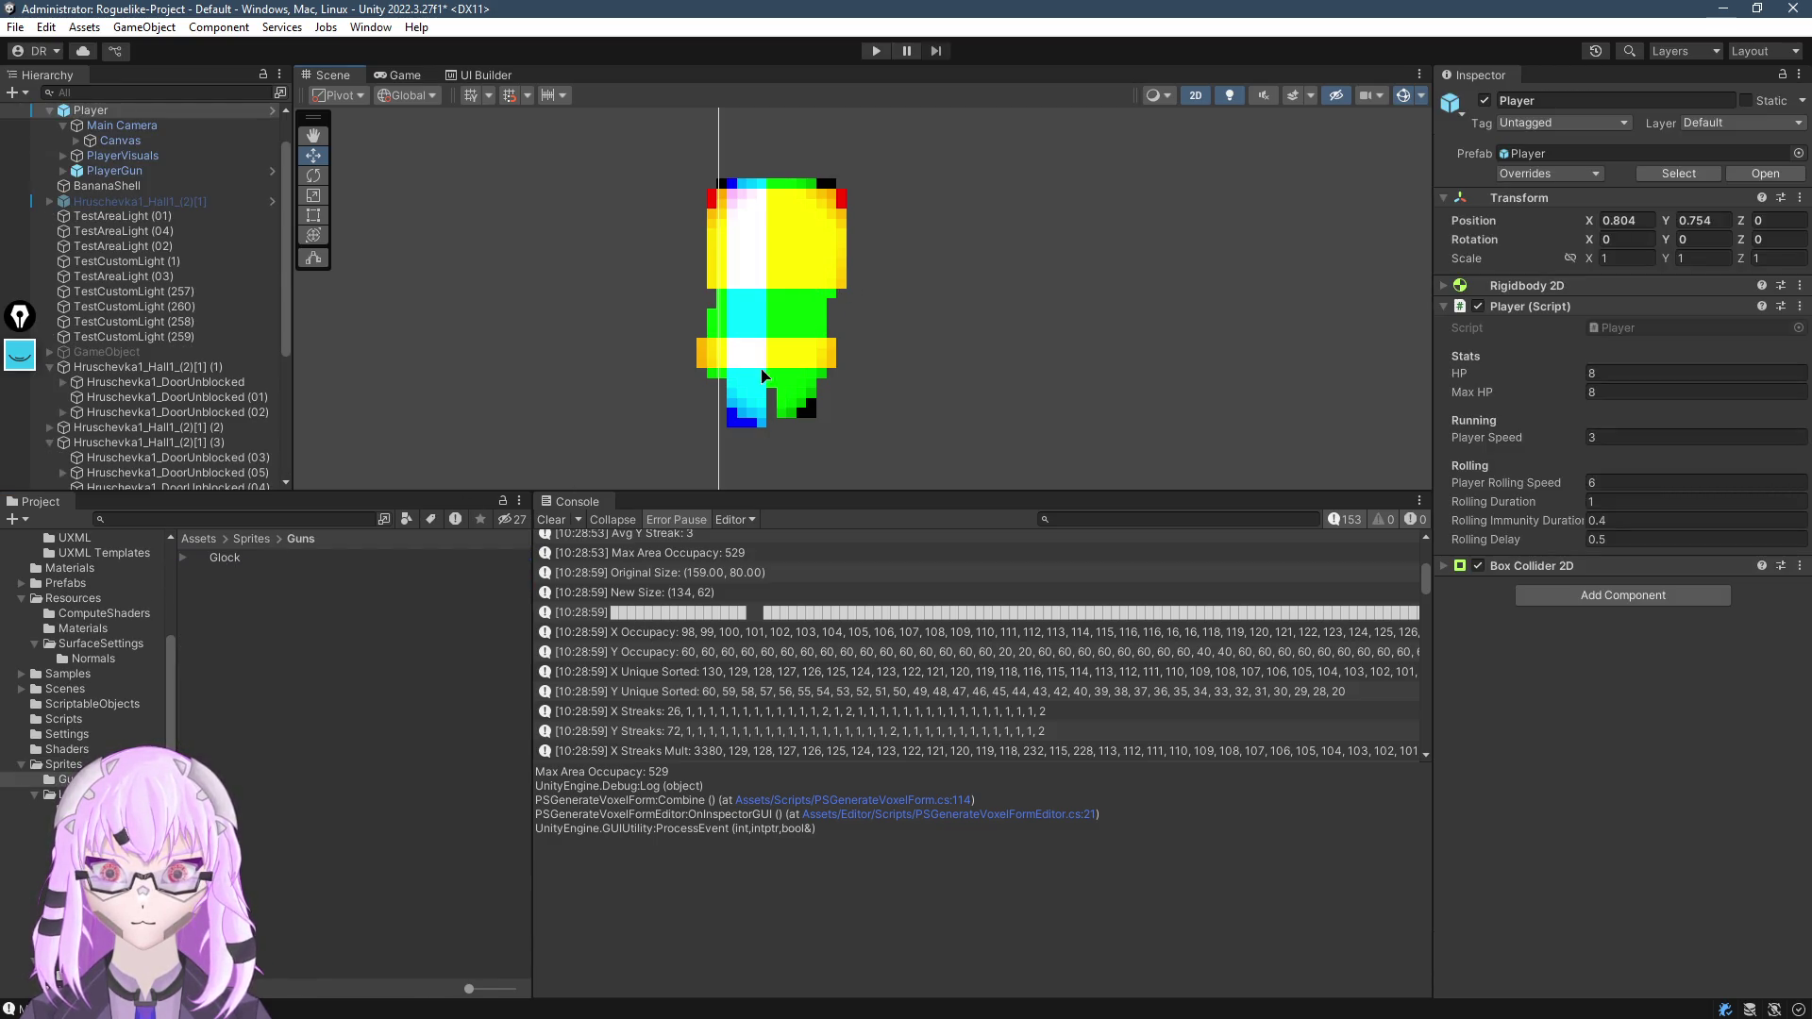
pyautogui.click(710, 384)
pyautogui.moveTo(244, 572)
pyautogui.mouseDown()
pyautogui.moveTo(1500, 391)
pyautogui.moveTo(736, 443)
pyautogui.moveTo(731, 354)
pyautogui.mouseUp()
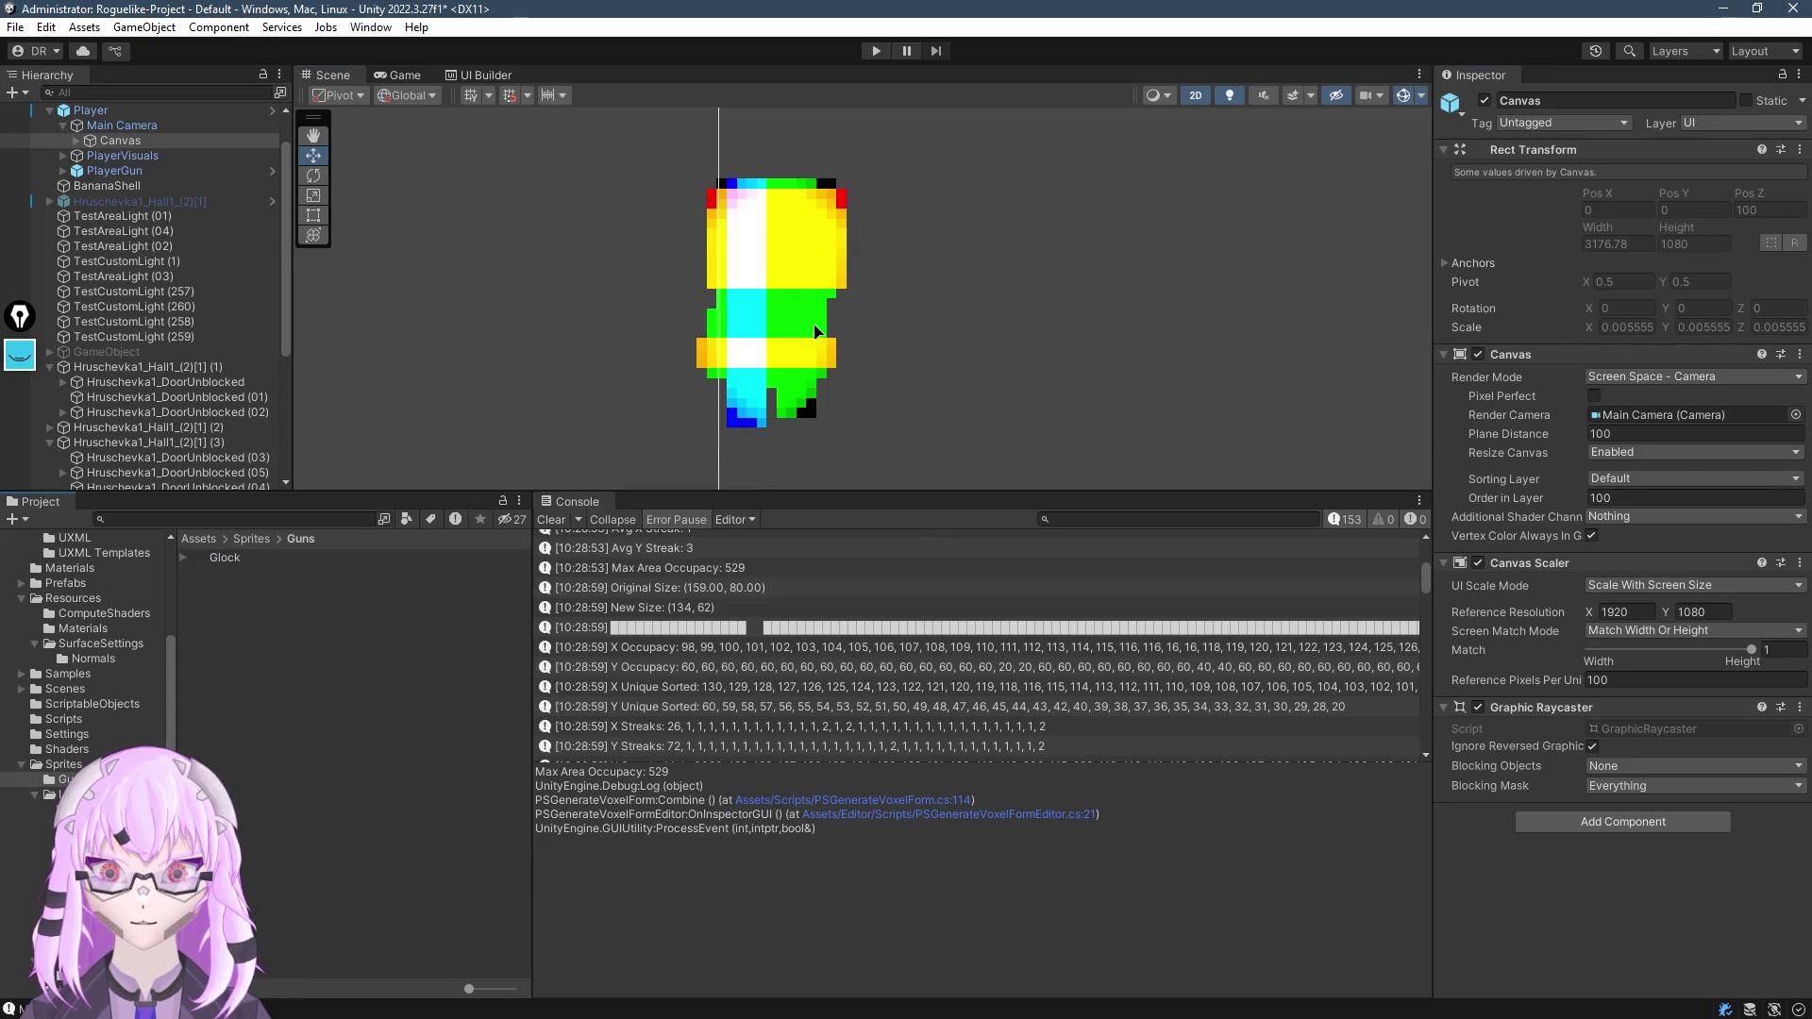
pyautogui.click(784, 363)
pyautogui.moveTo(215, 566); pyautogui.dragTo(1633, 267)
# Run Combine to build the Glock voxel map and zoom in to inspect the whole gun
pyautogui.click(1616, 650)
pyautogui.scroll(8, 970, 270)
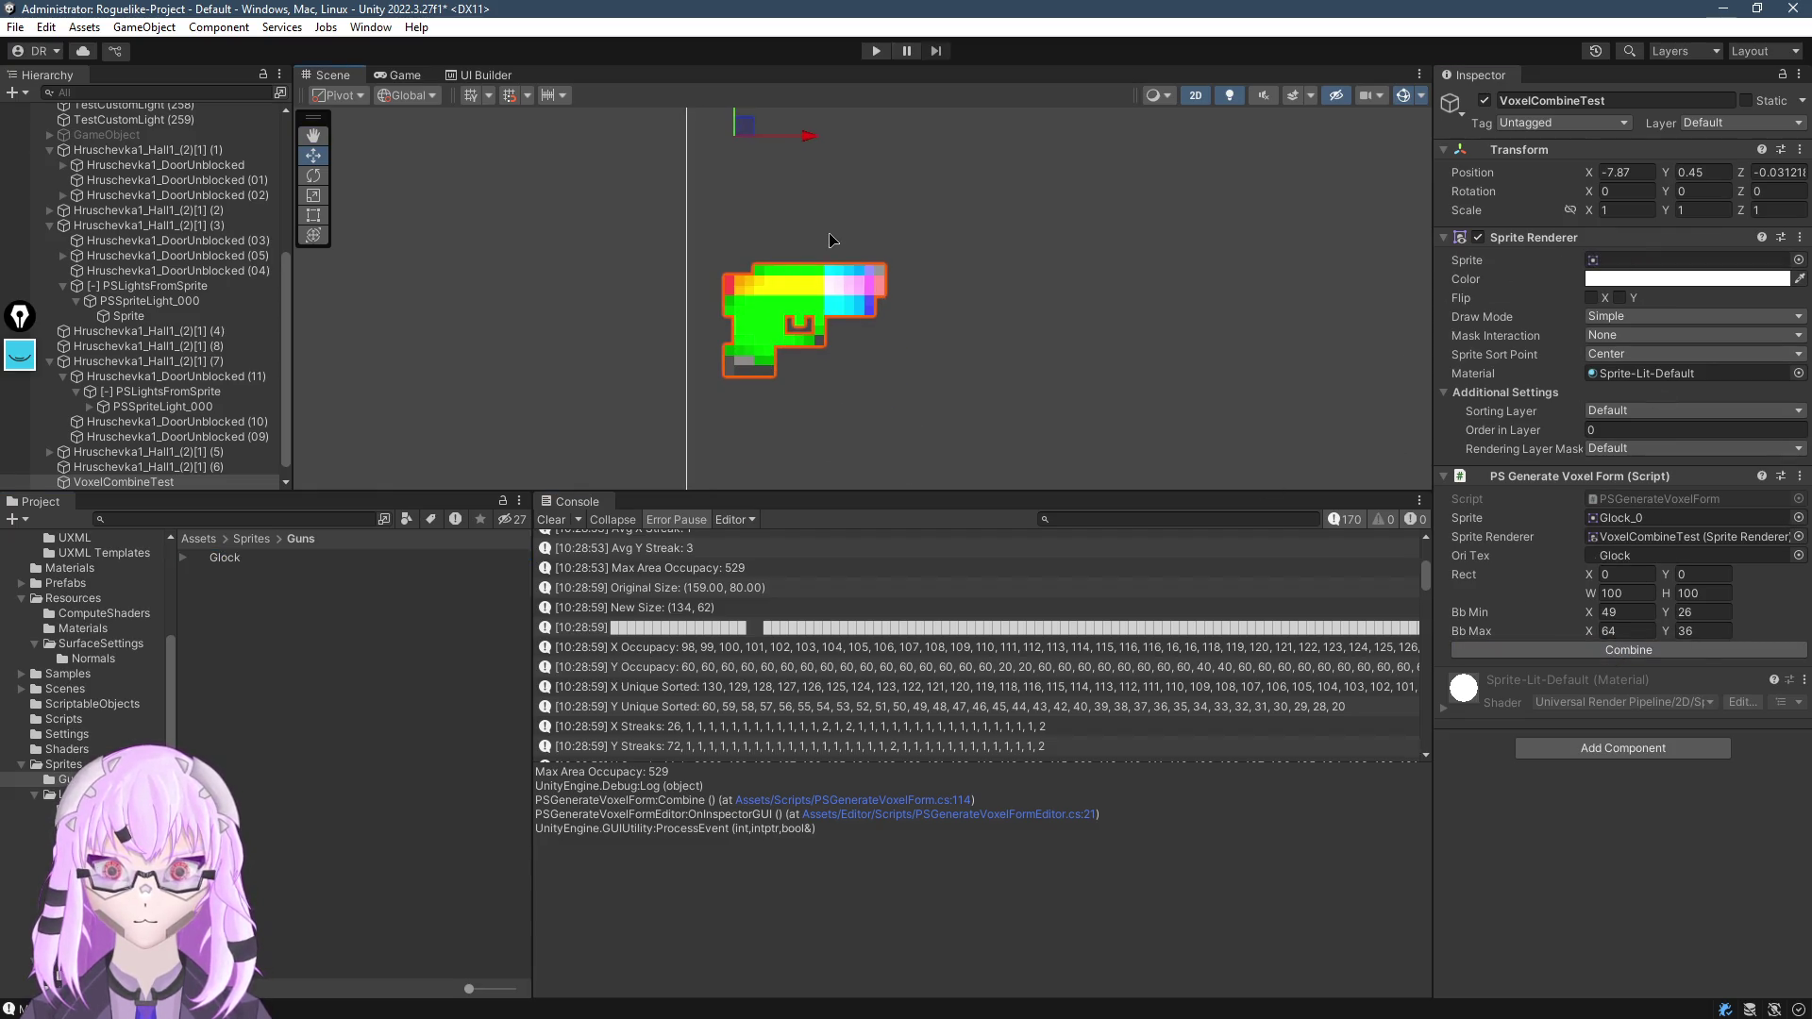
pyautogui.moveTo(970, 271)
pyautogui.mouseDown()
pyautogui.moveTo(908, 284)
pyautogui.moveTo(797, 374)
pyautogui.mouseUp()
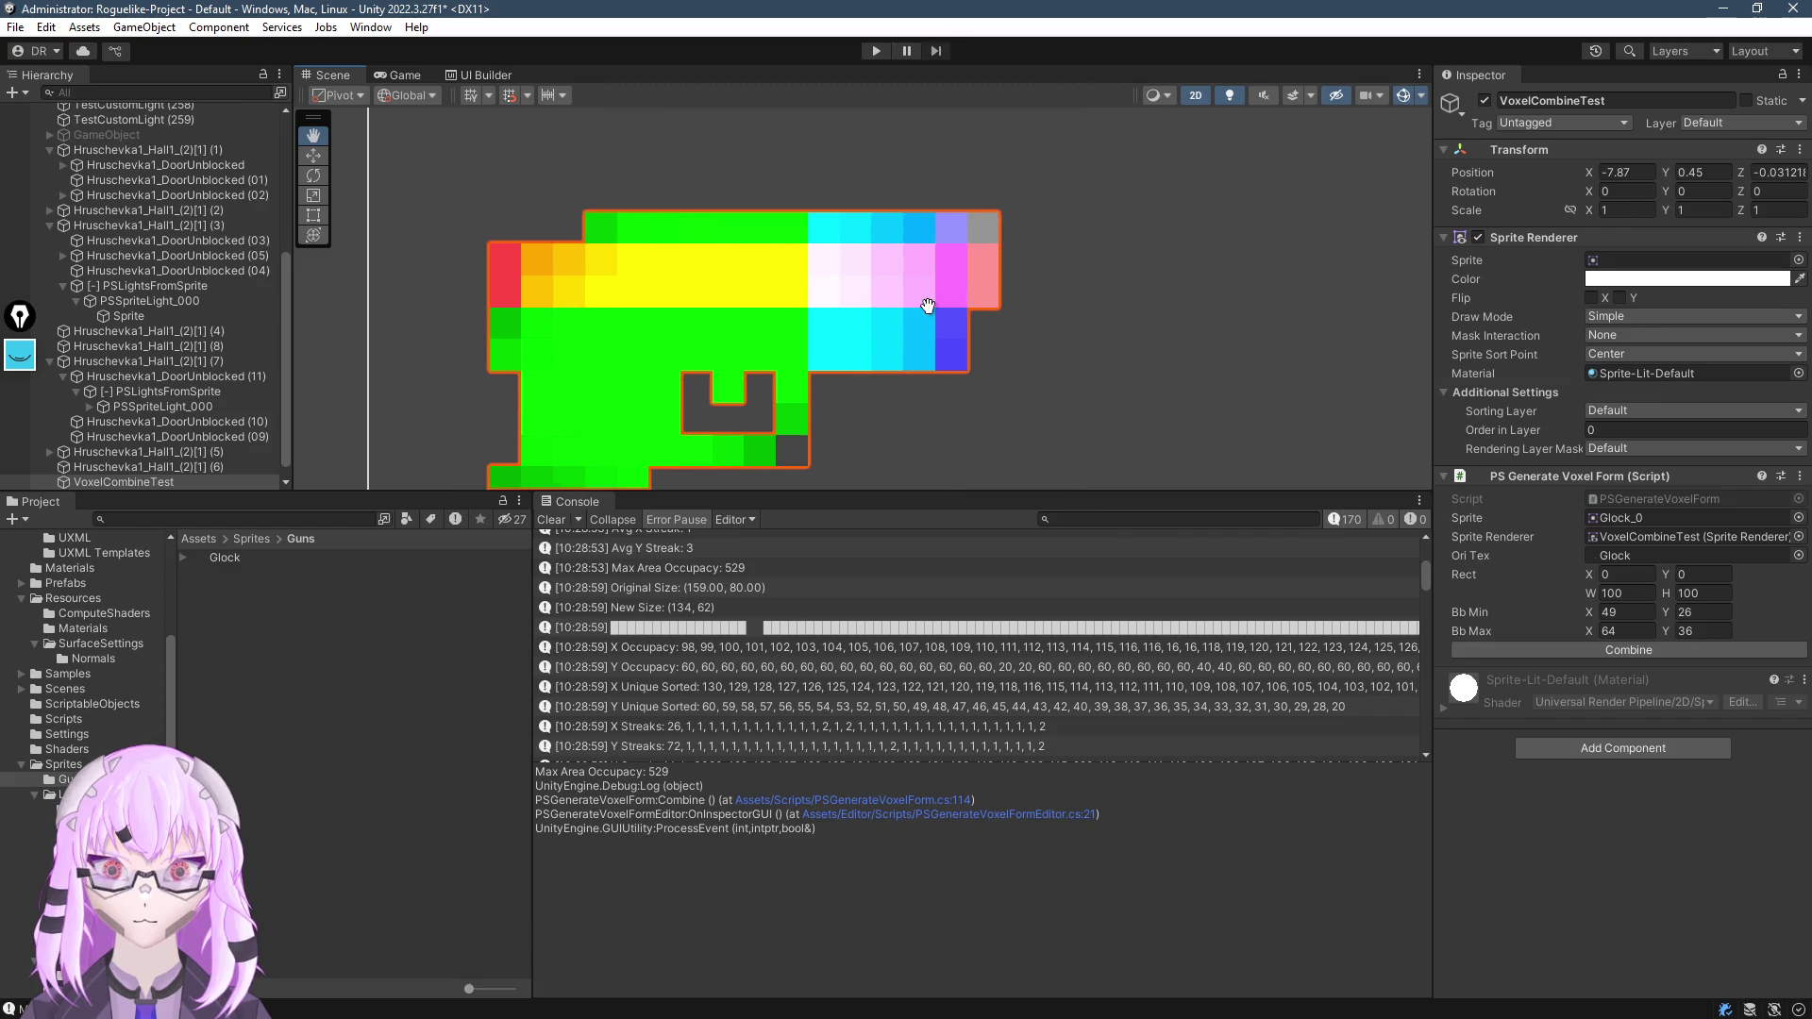
pyautogui.scroll(-4, 868, 300)
pyautogui.scroll(6, 868, 300)
pyautogui.scroll(-3, 920, 281)
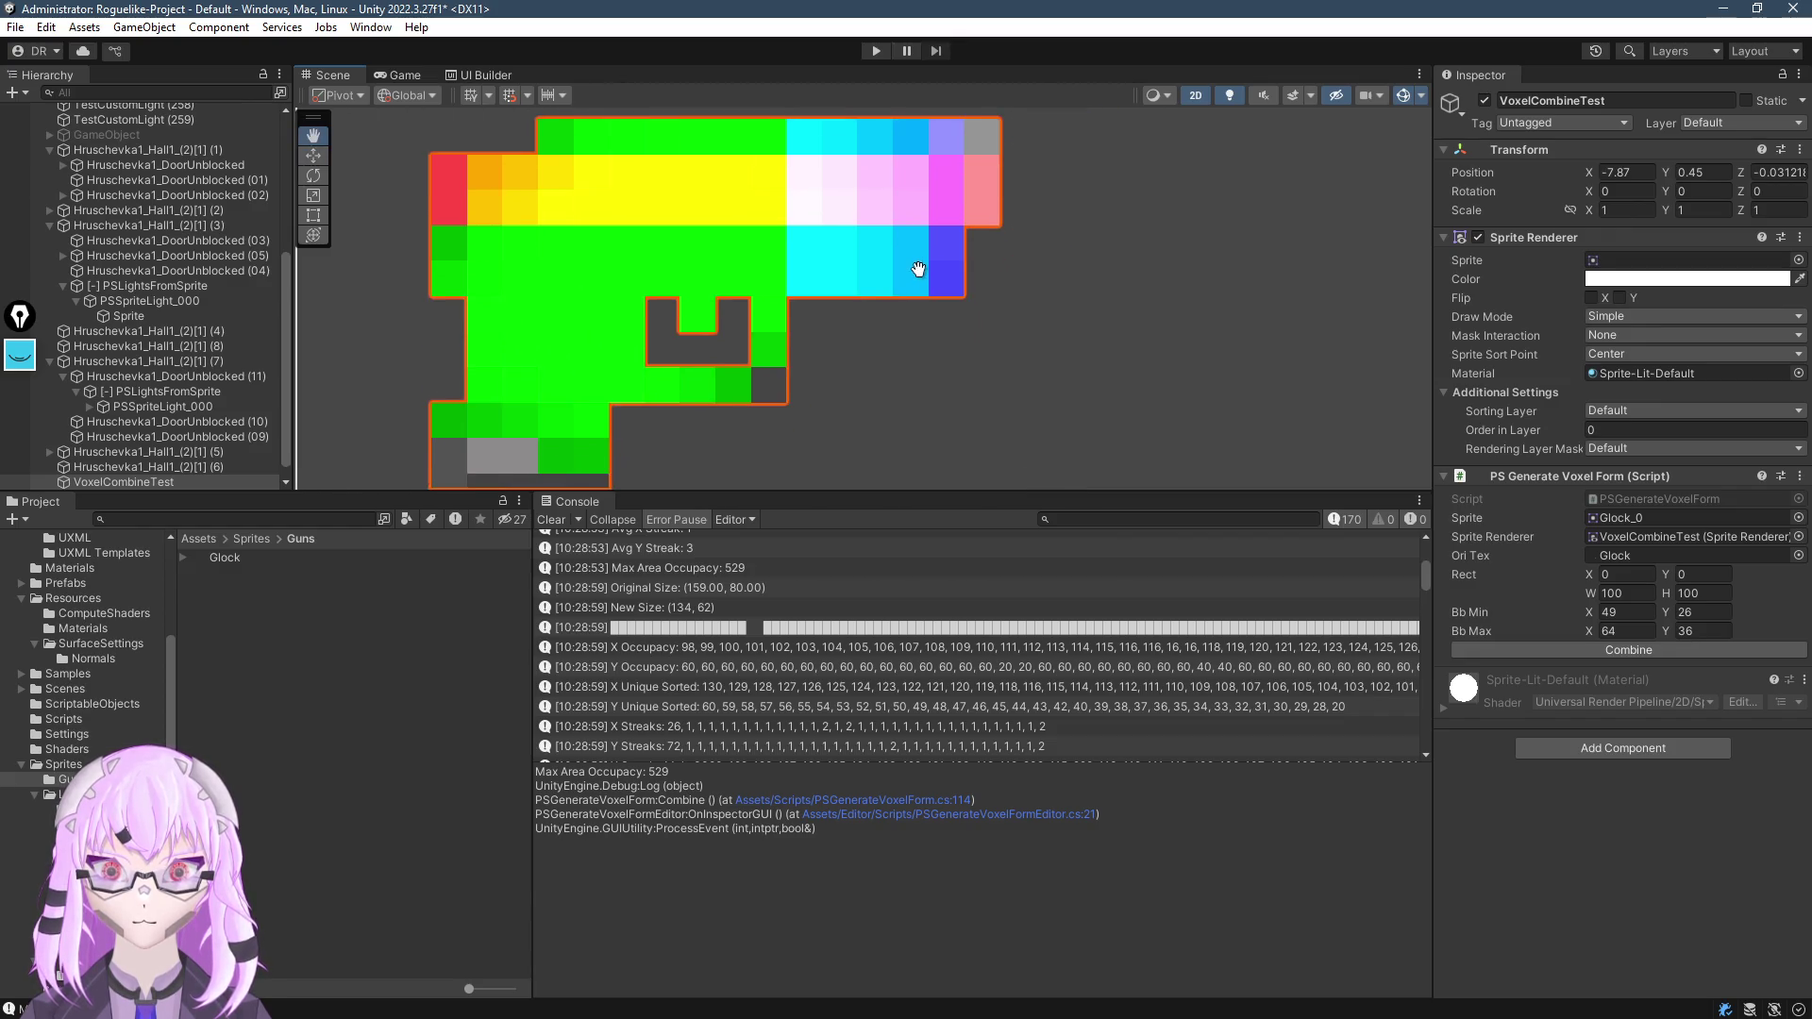
pyautogui.scroll(-2, 874, 297)
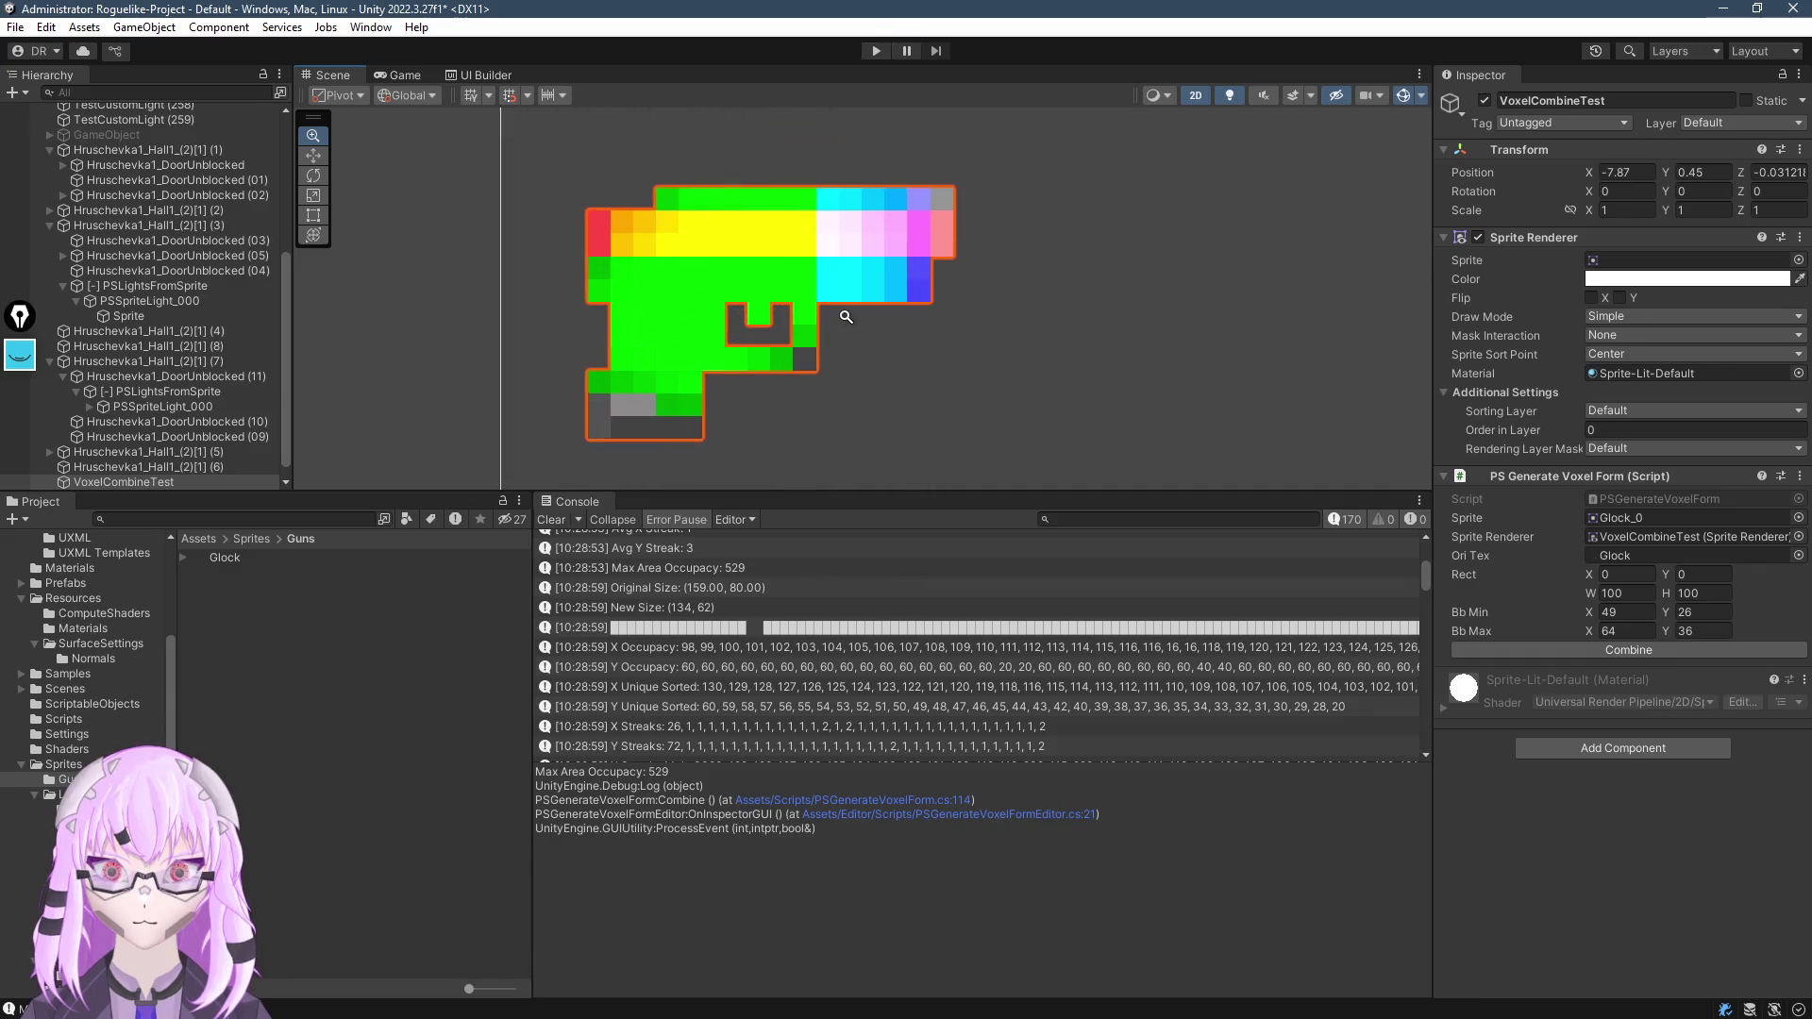
pyautogui.scroll(6, 752, 243)
pyautogui.scroll(5, 831, 241)
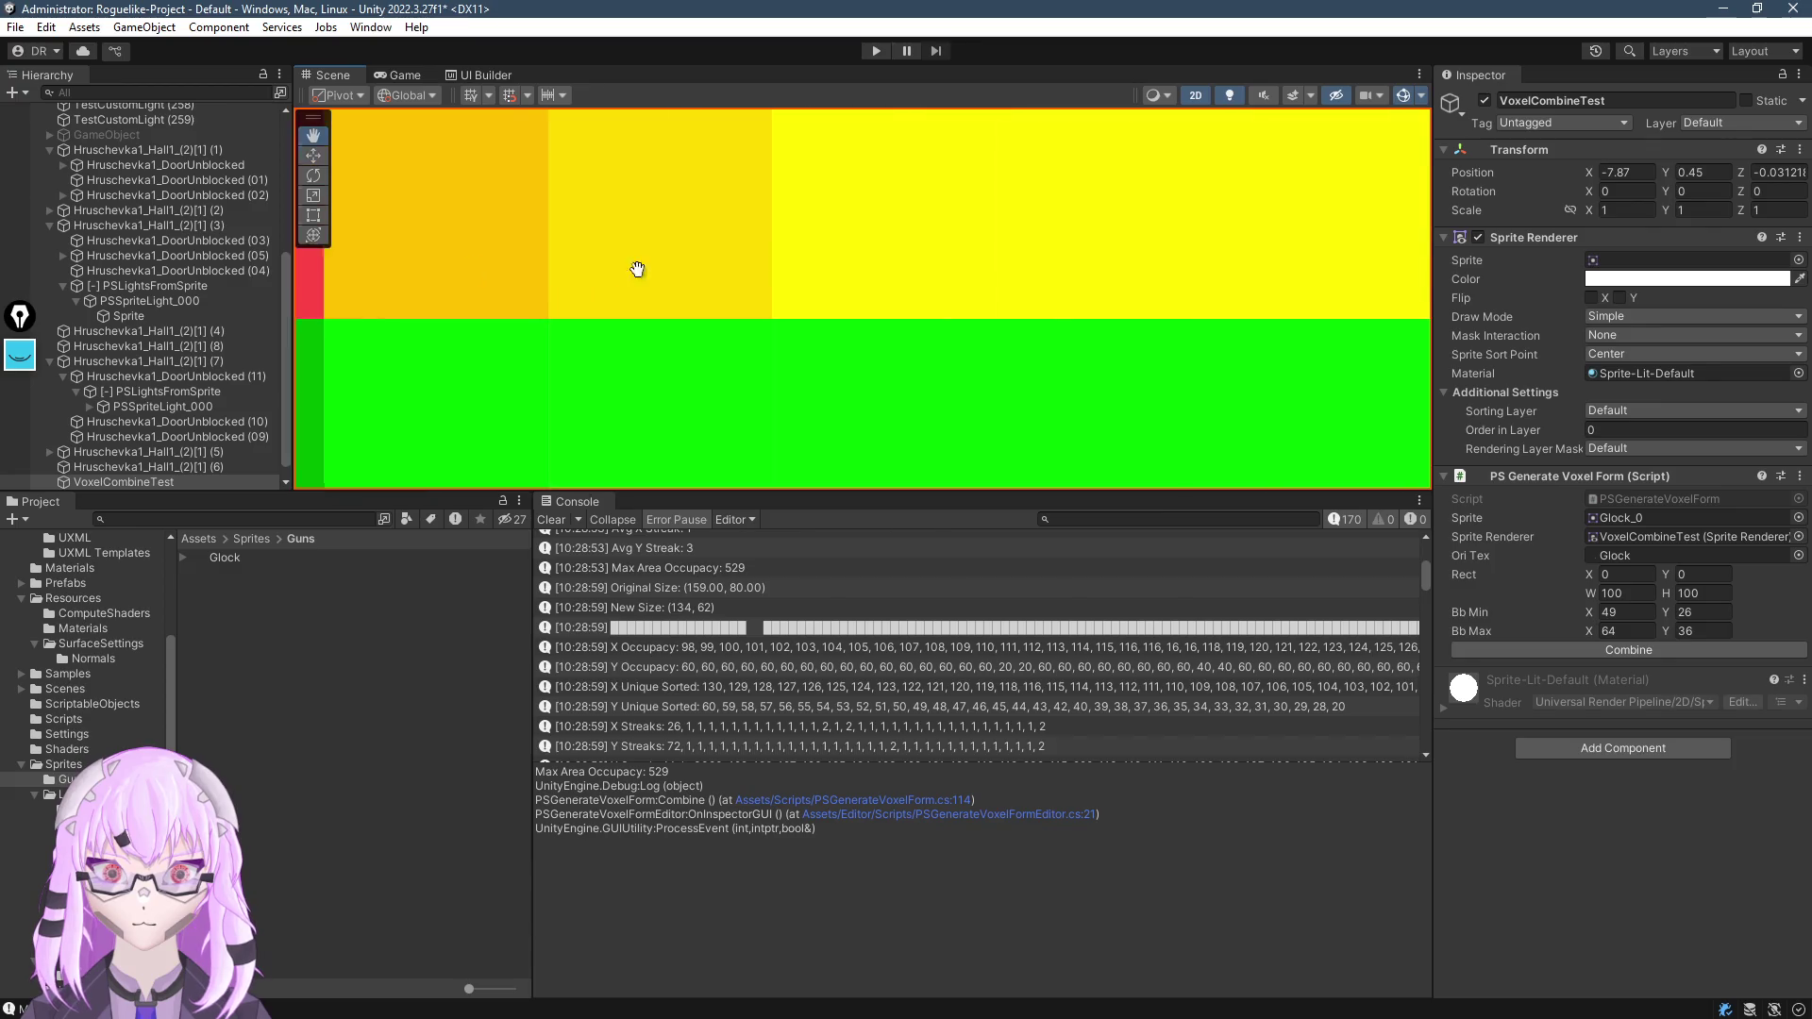
pyautogui.scroll(-10, 635, 271)
pyautogui.scroll(-4, 393, 332)
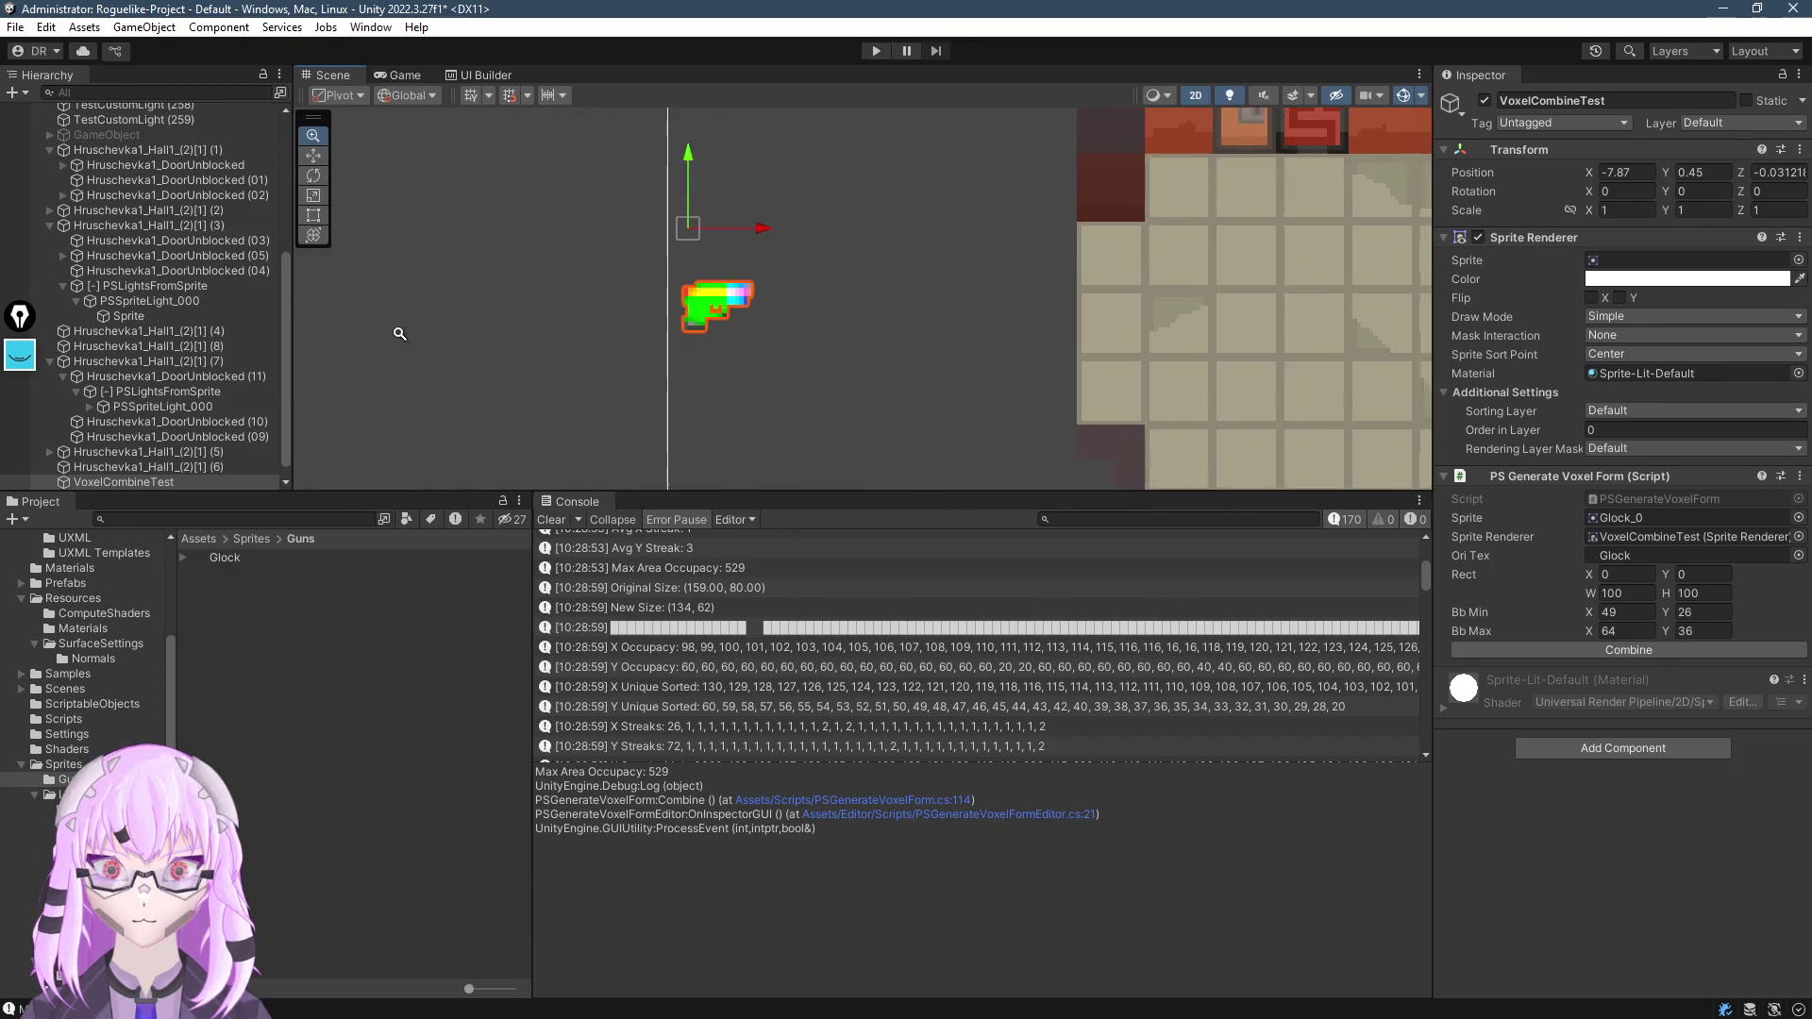
pyautogui.scroll(3, 639, 368)
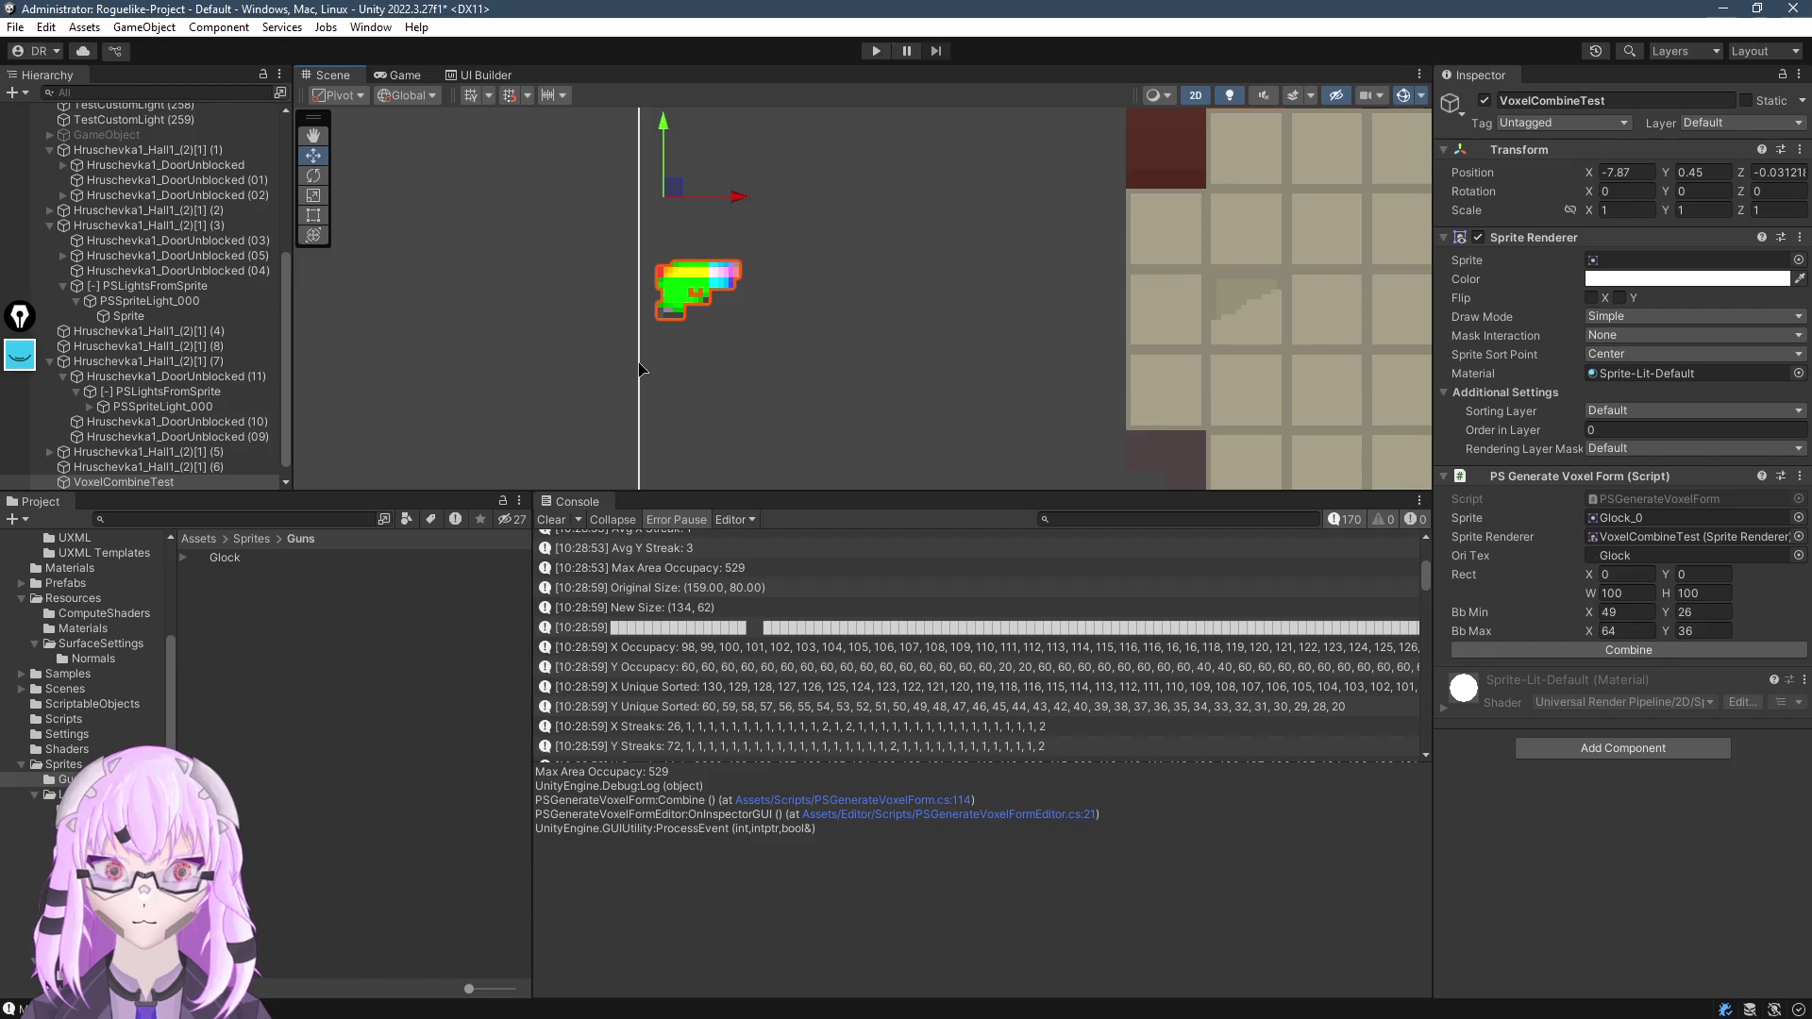
pyautogui.hotkey('alt', 'Tab')
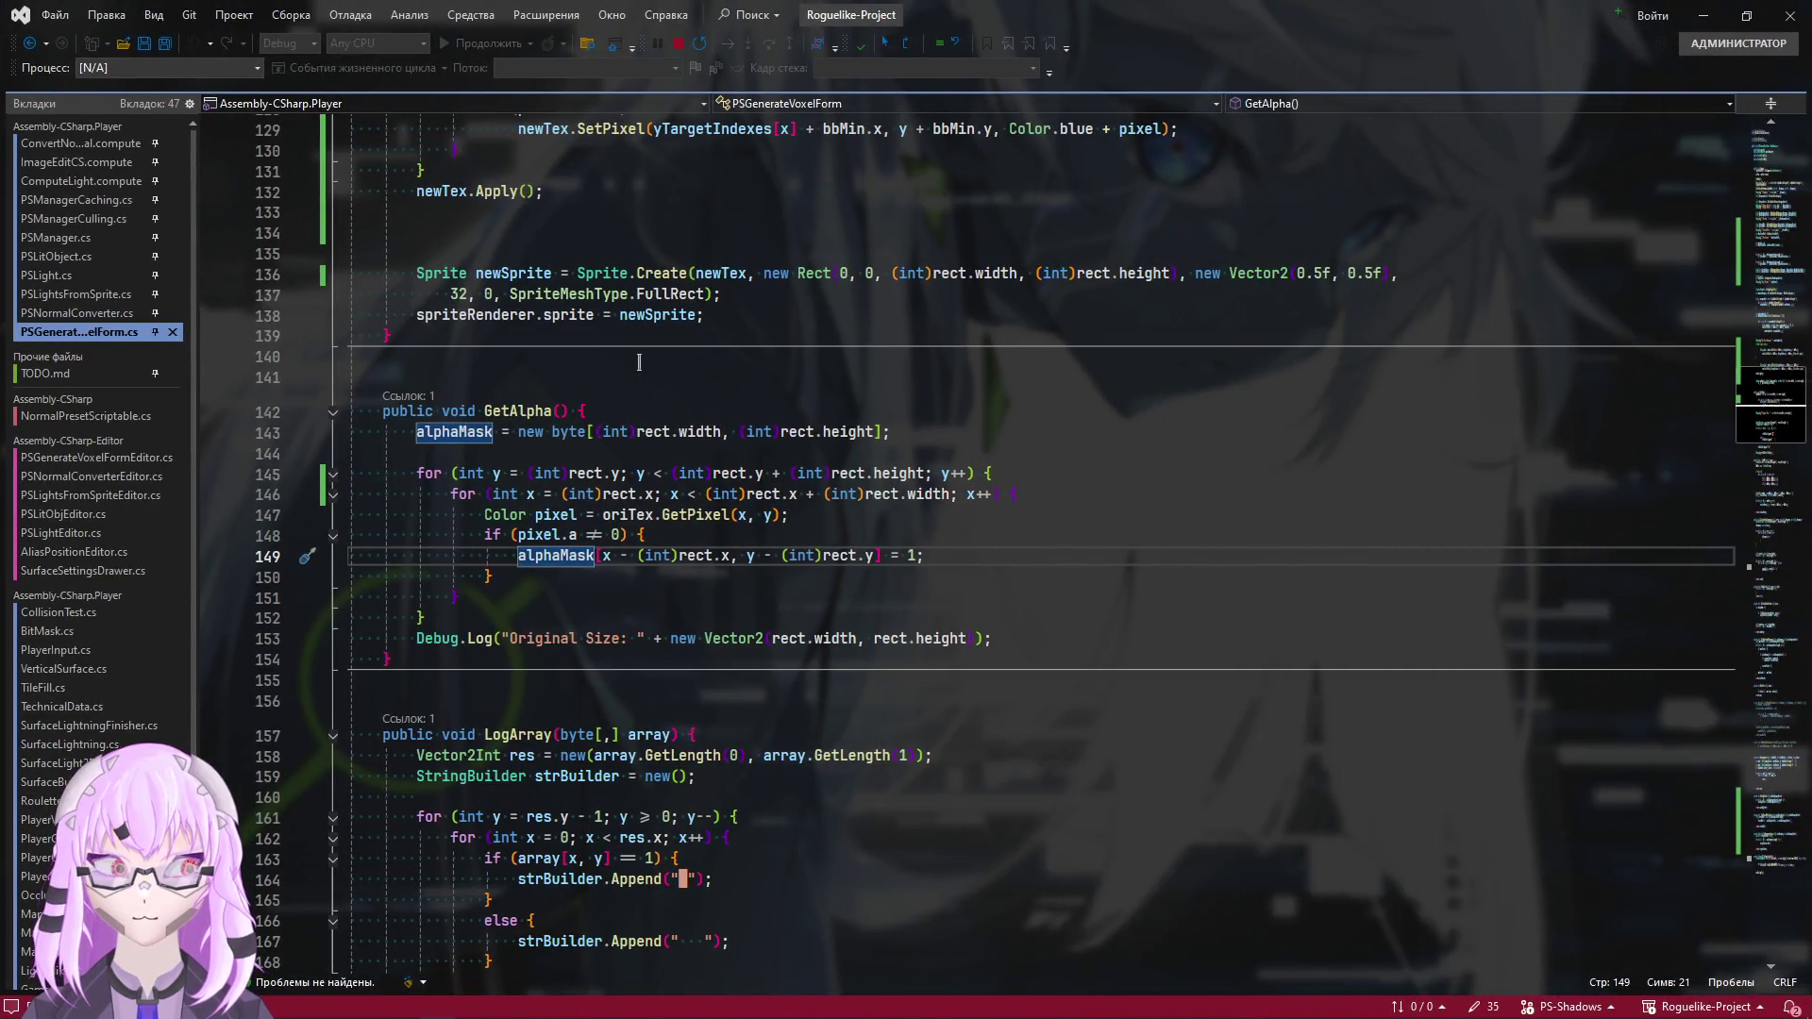
# Select the helper methods from GetPossiblePositions (line 308) down to GetOccupacyIndexes (line 387)
pyautogui.scroll(-17, 669, 363)
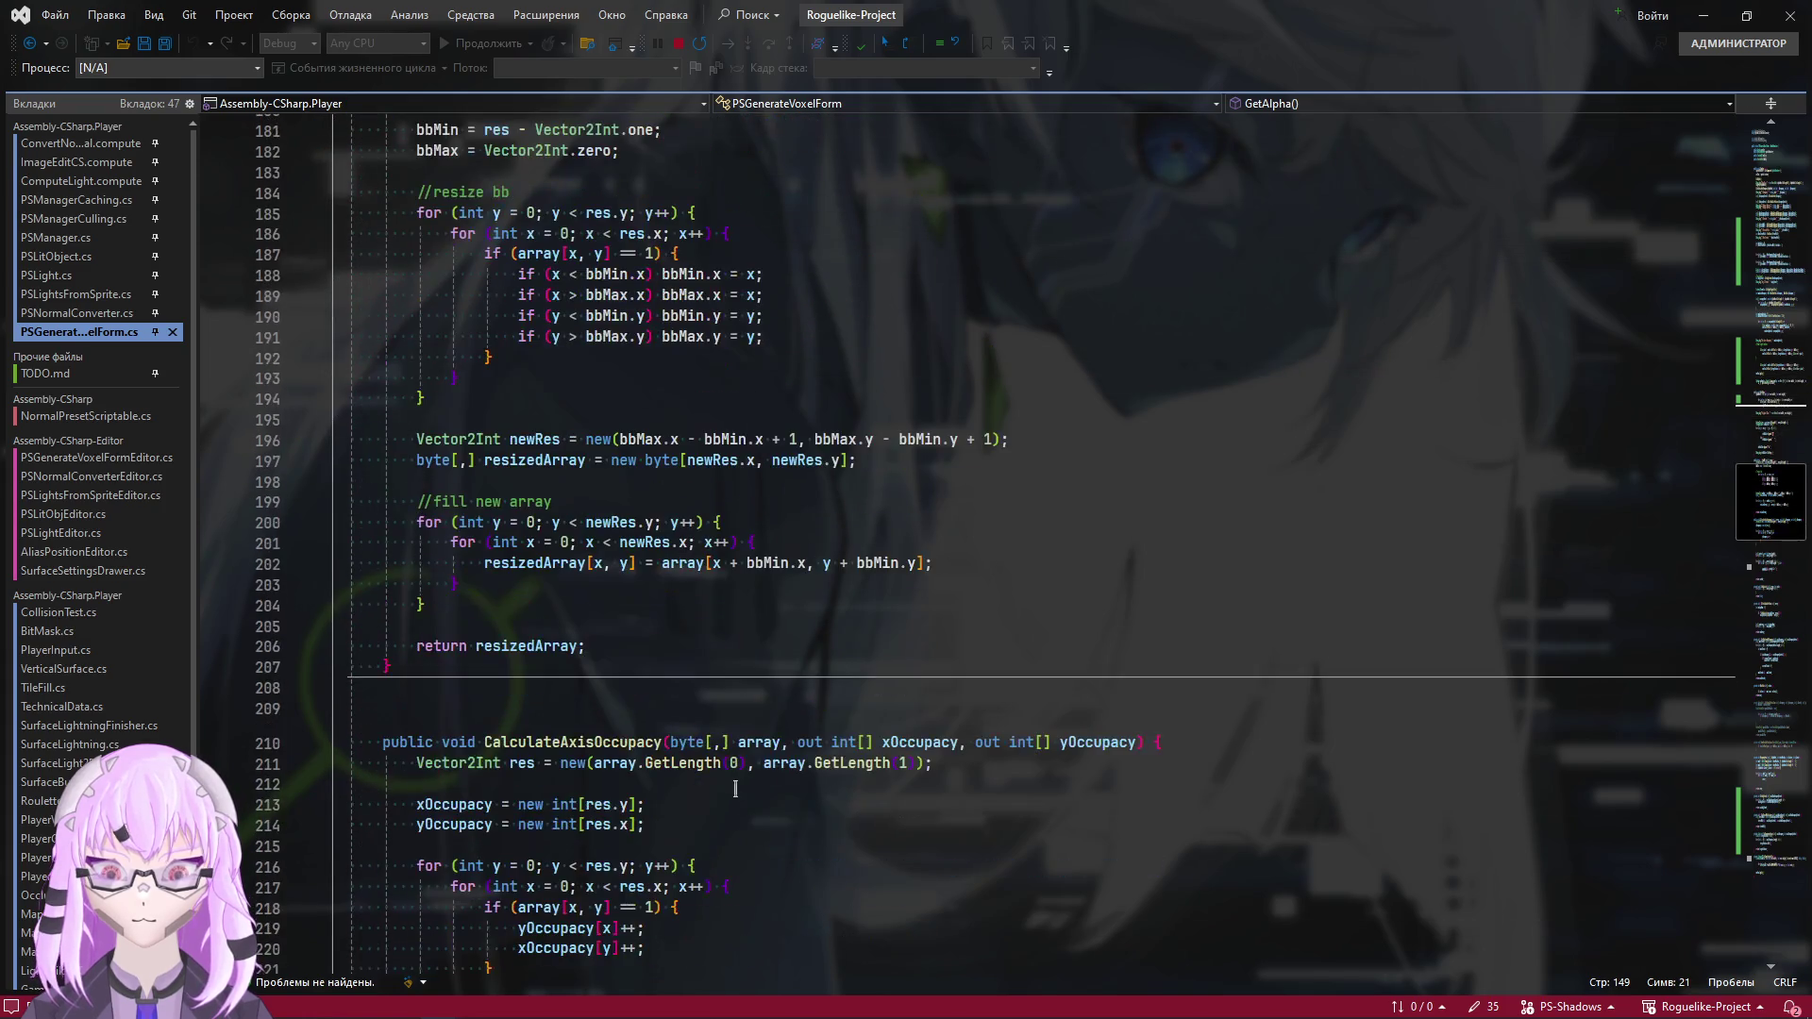
pyautogui.scroll(-20, 1353, 720)
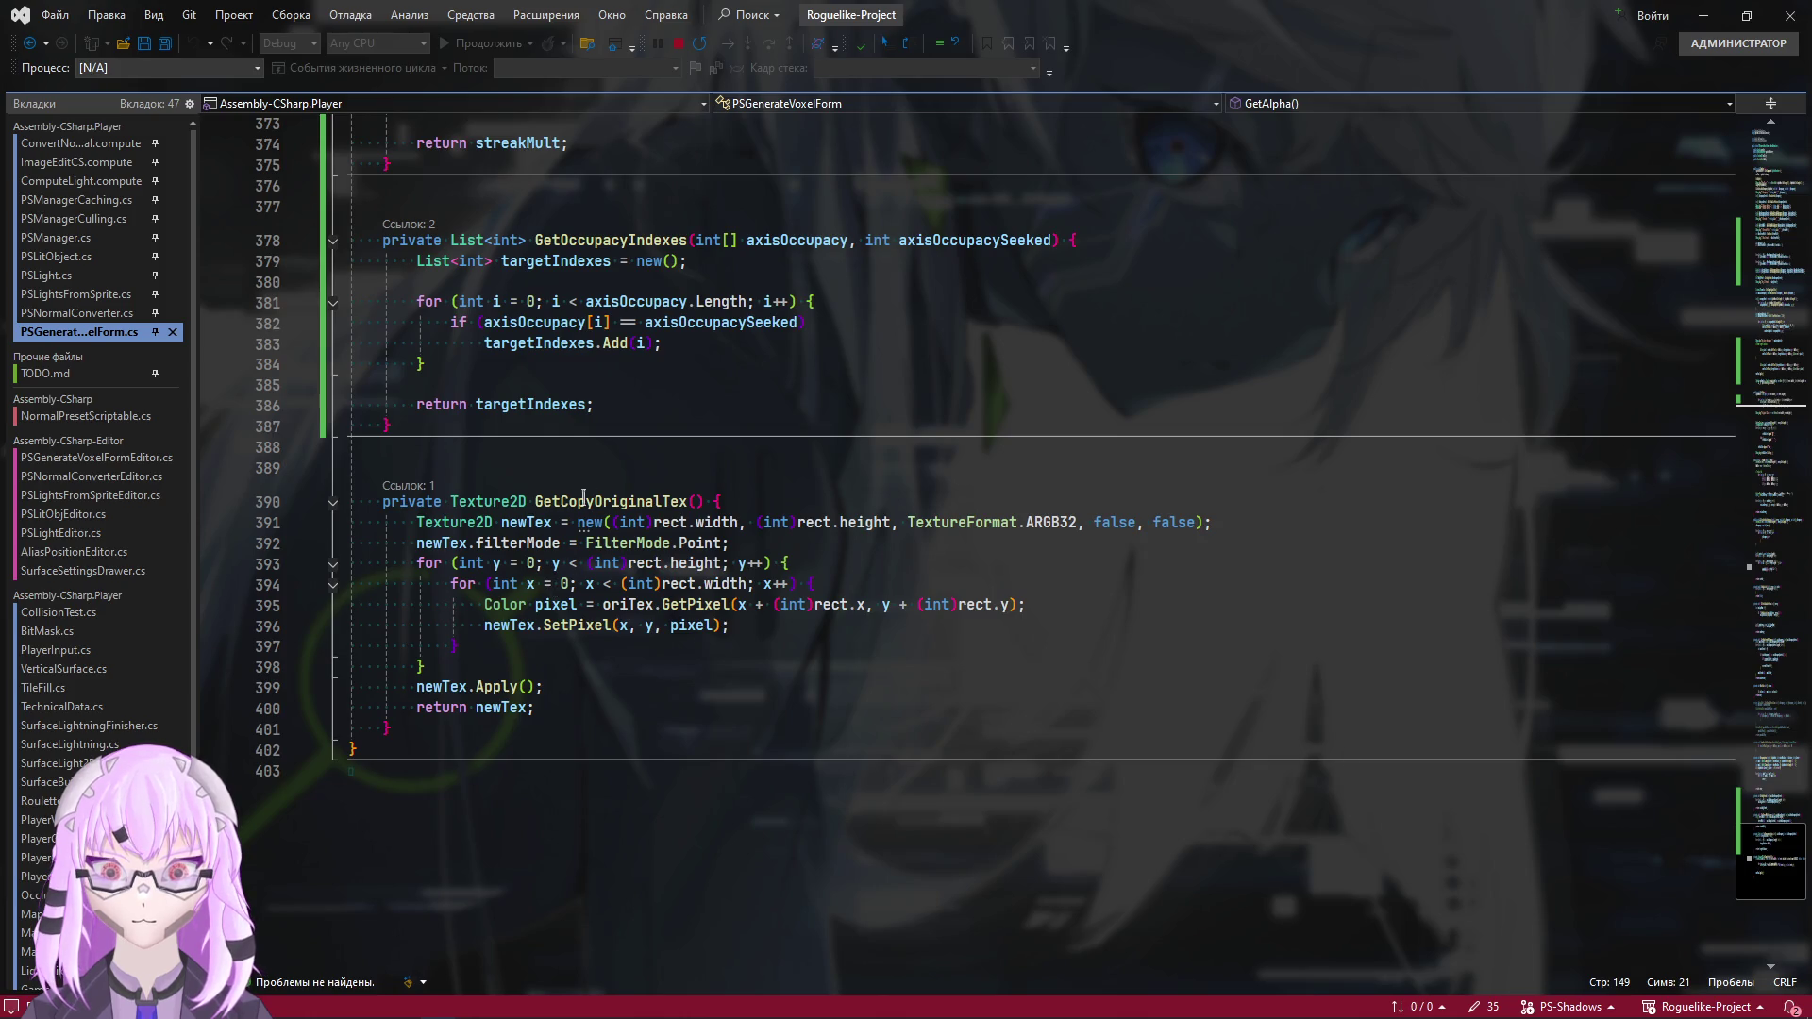
pyautogui.scroll(3, 379, 909)
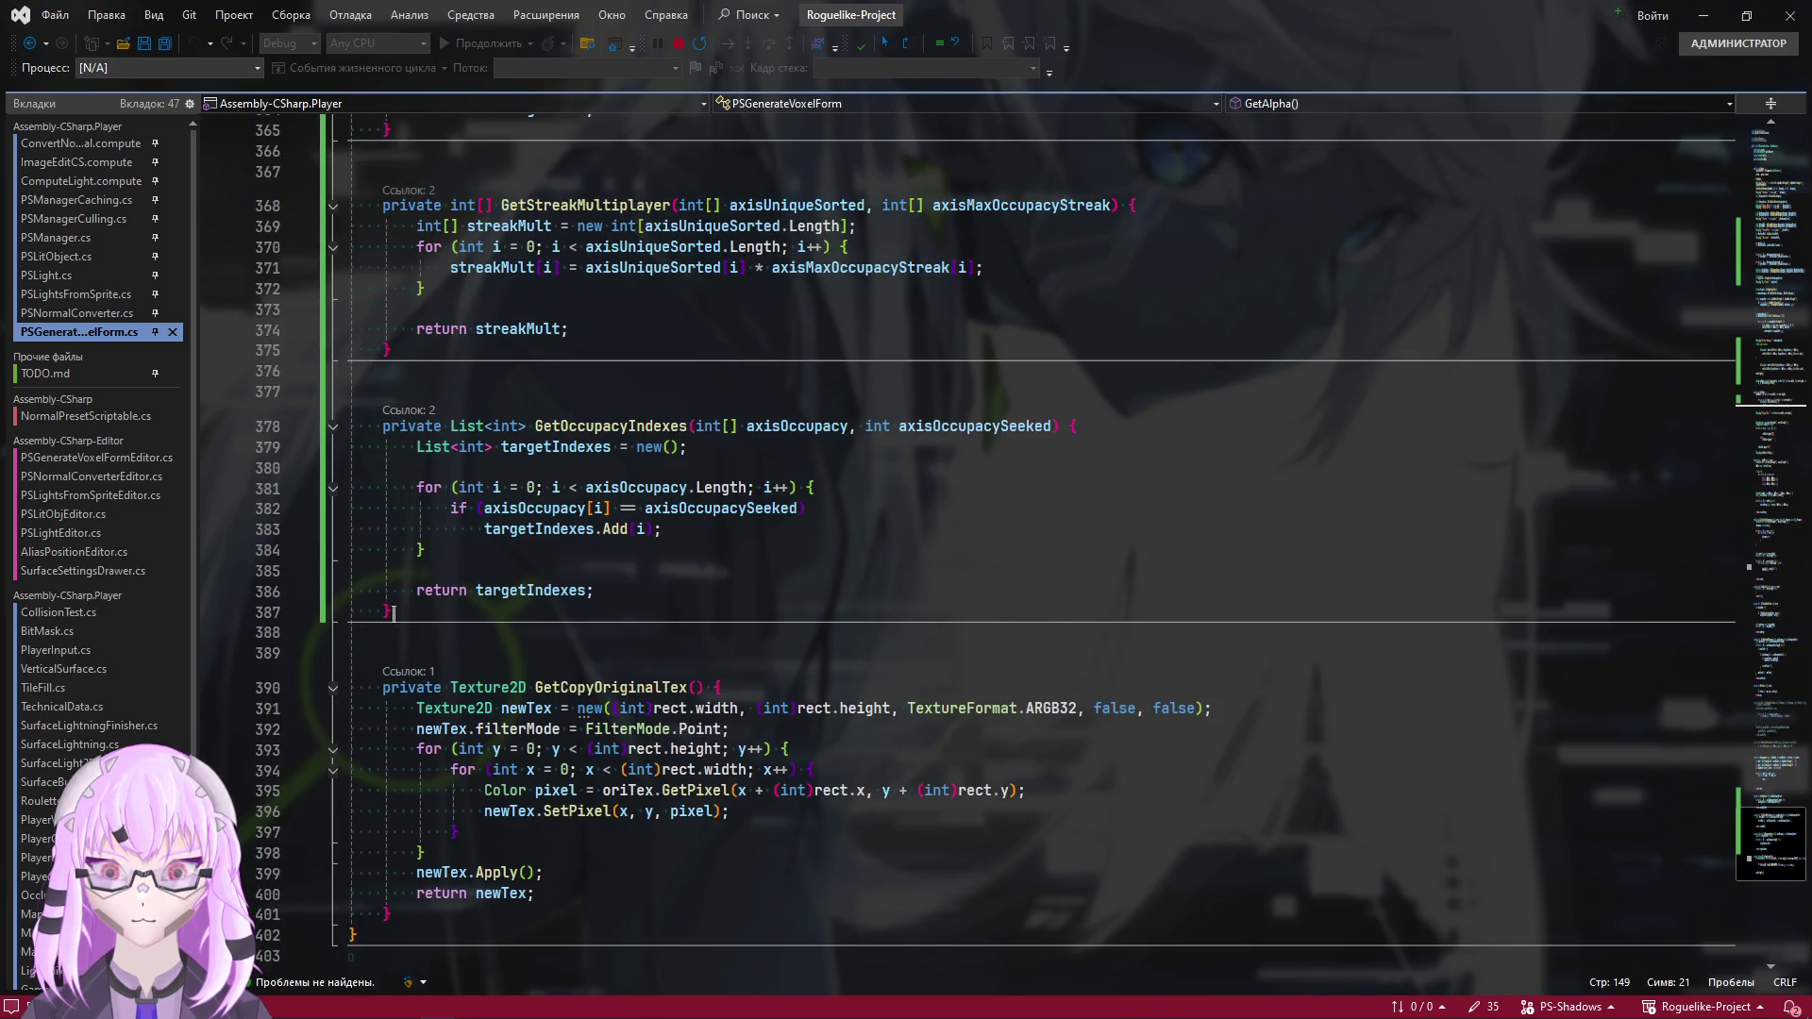
pyautogui.moveTo(390, 612)
pyautogui.moveTo(390, 616)
pyautogui.mouseDown()
pyautogui.moveTo(387, 679)
pyautogui.moveTo(397, 42)
pyautogui.moveTo(500, 408)
pyautogui.moveTo(415, 206)
pyautogui.moveTo(451, 208)
pyautogui.moveTo(420, 660)
pyautogui.moveTo(376, 750)
pyautogui.mouseUp()
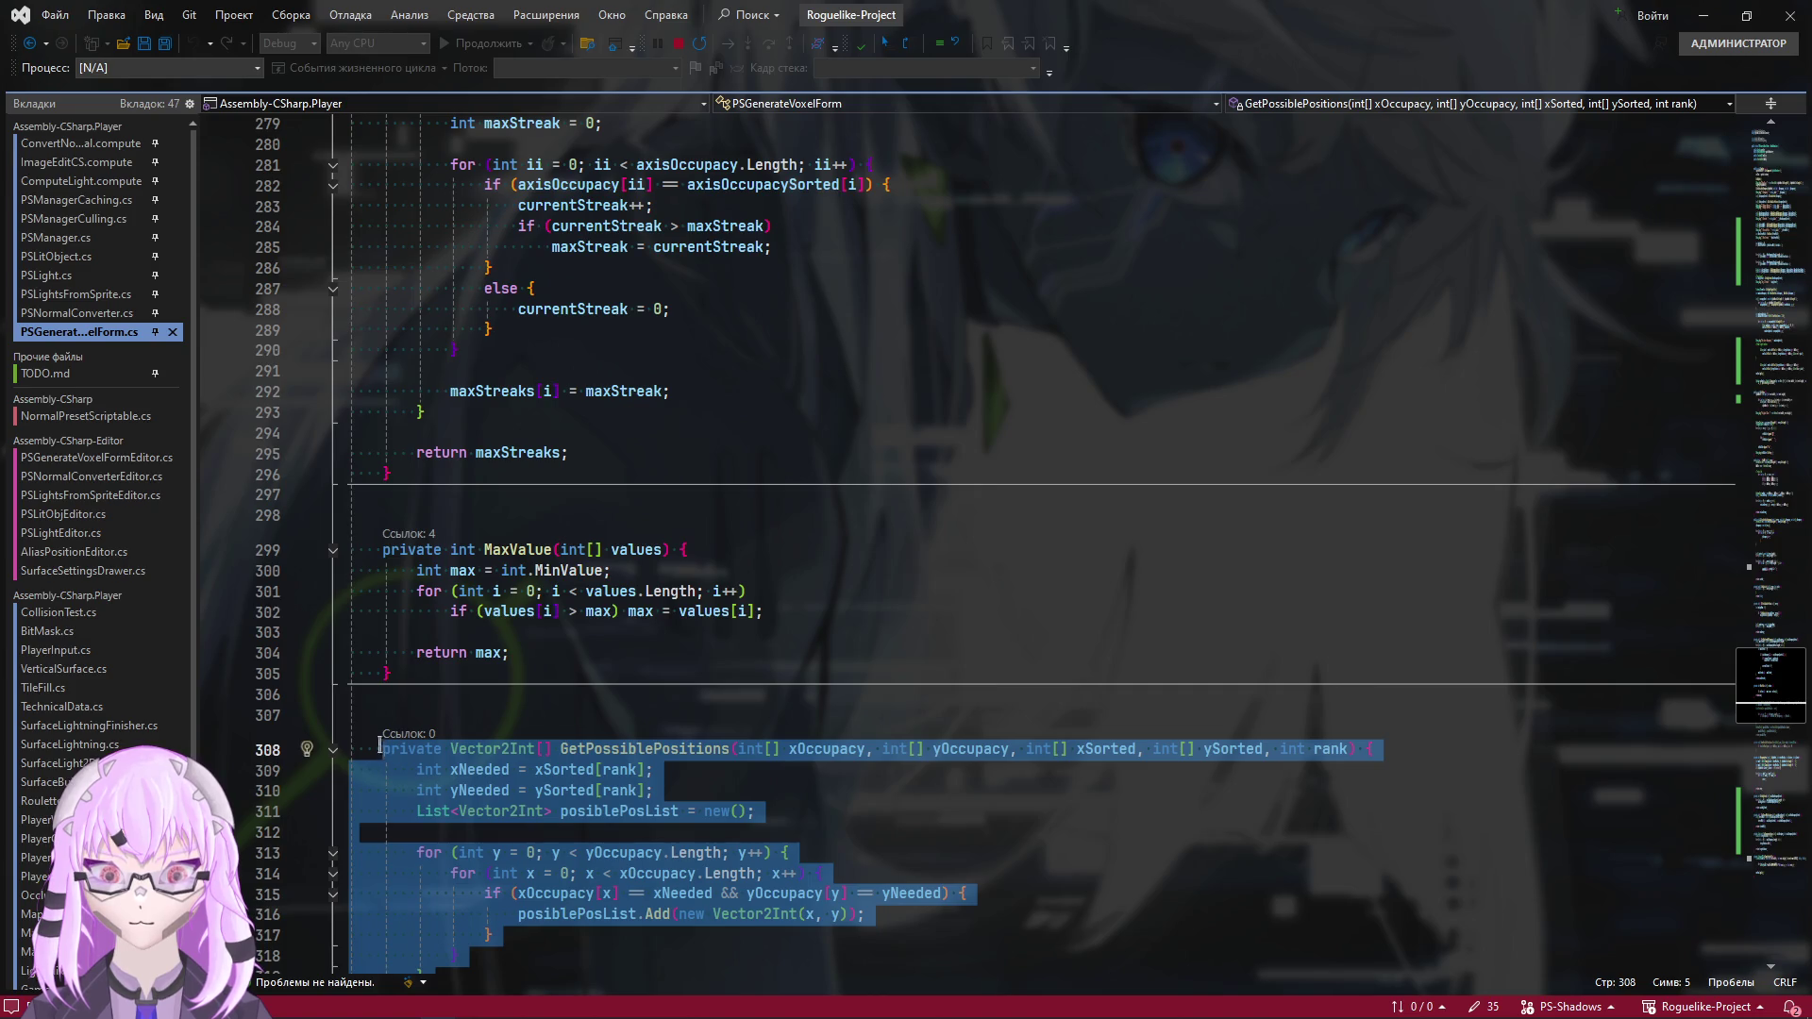
# Delete the selected block of helper methods, GetPossiblePositions through GetOccupacyIndexes
pyautogui.scroll(-11, 747, 557)
pyautogui.scroll(-7, 585, 520)
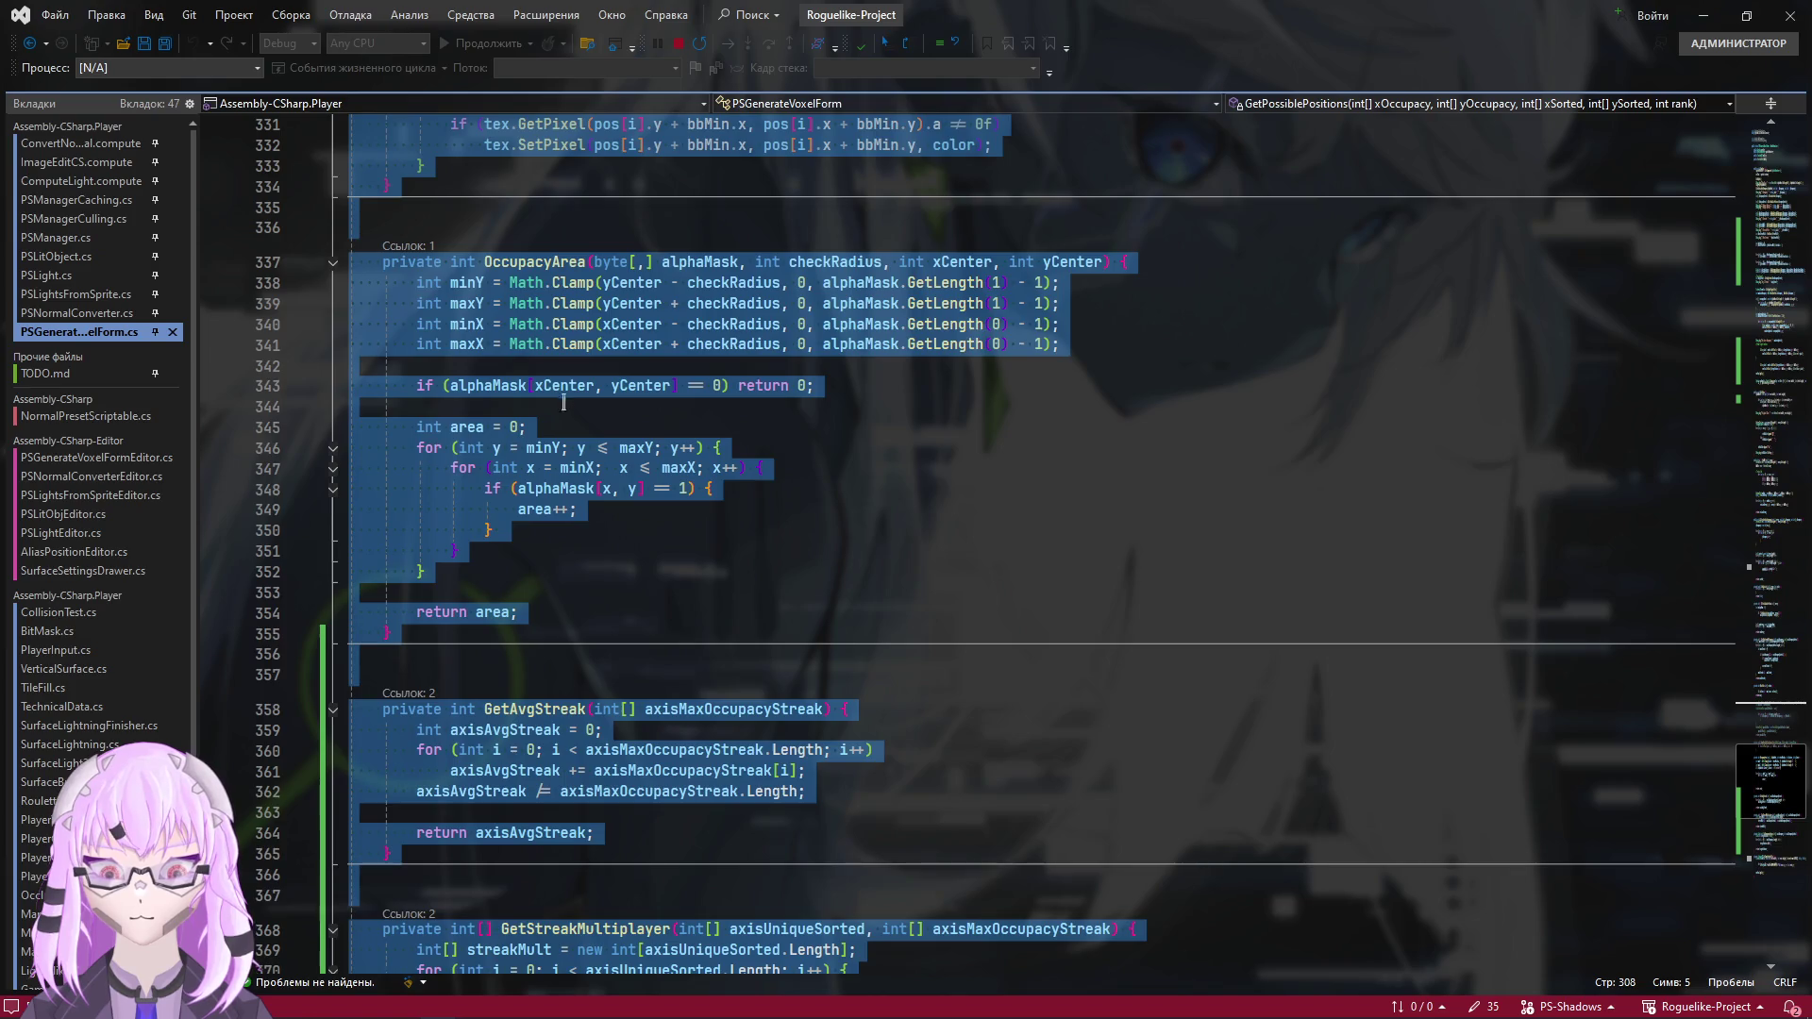
pyautogui.scroll(-7, 547, 444)
pyautogui.scroll(20, 543, 482)
pyautogui.moveTo(544, 481)
pyautogui.mouseDown()
pyautogui.moveTo(396, 340)
pyautogui.moveTo(731, 253)
pyautogui.moveTo(238, 615)
pyautogui.mouseUp()
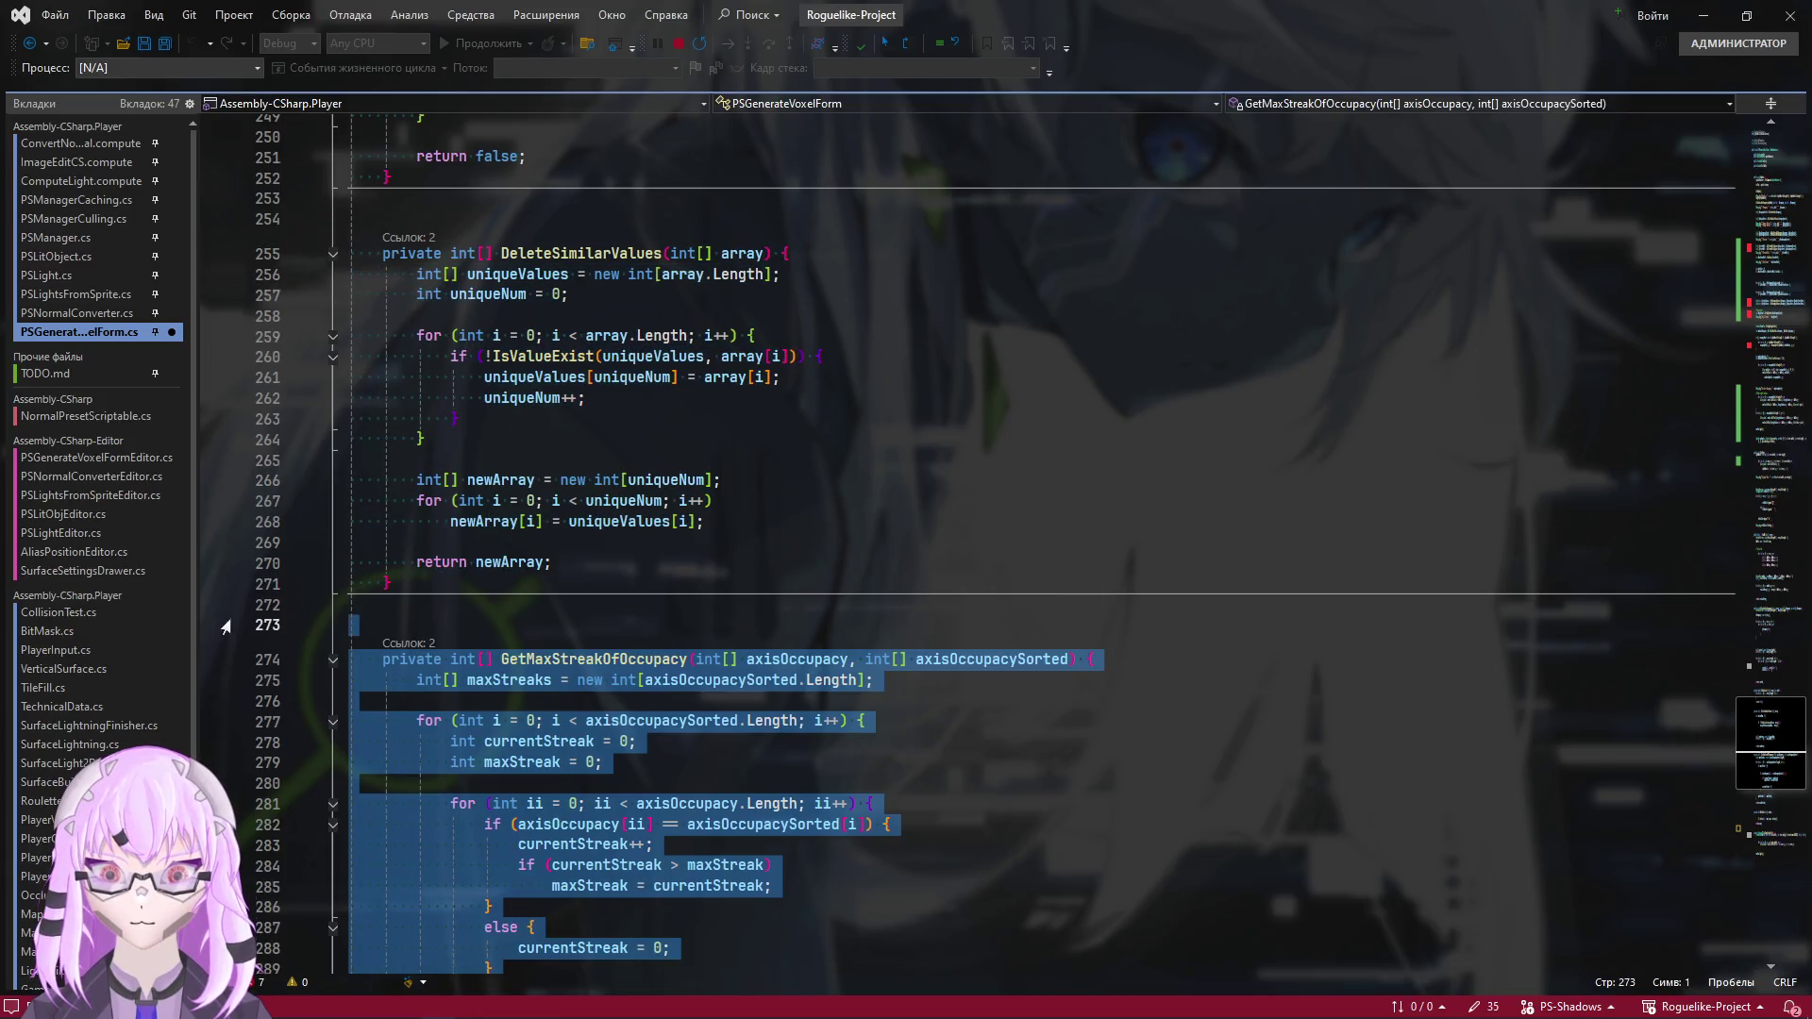
pyautogui.press('Delete')
pyautogui.scroll(5, 472, 613)
pyautogui.press('Left')
# Delete the whole CalculateAxisOccupancy method and the blank lines it leaves behind
pyautogui.scroll(6, 509, 622)
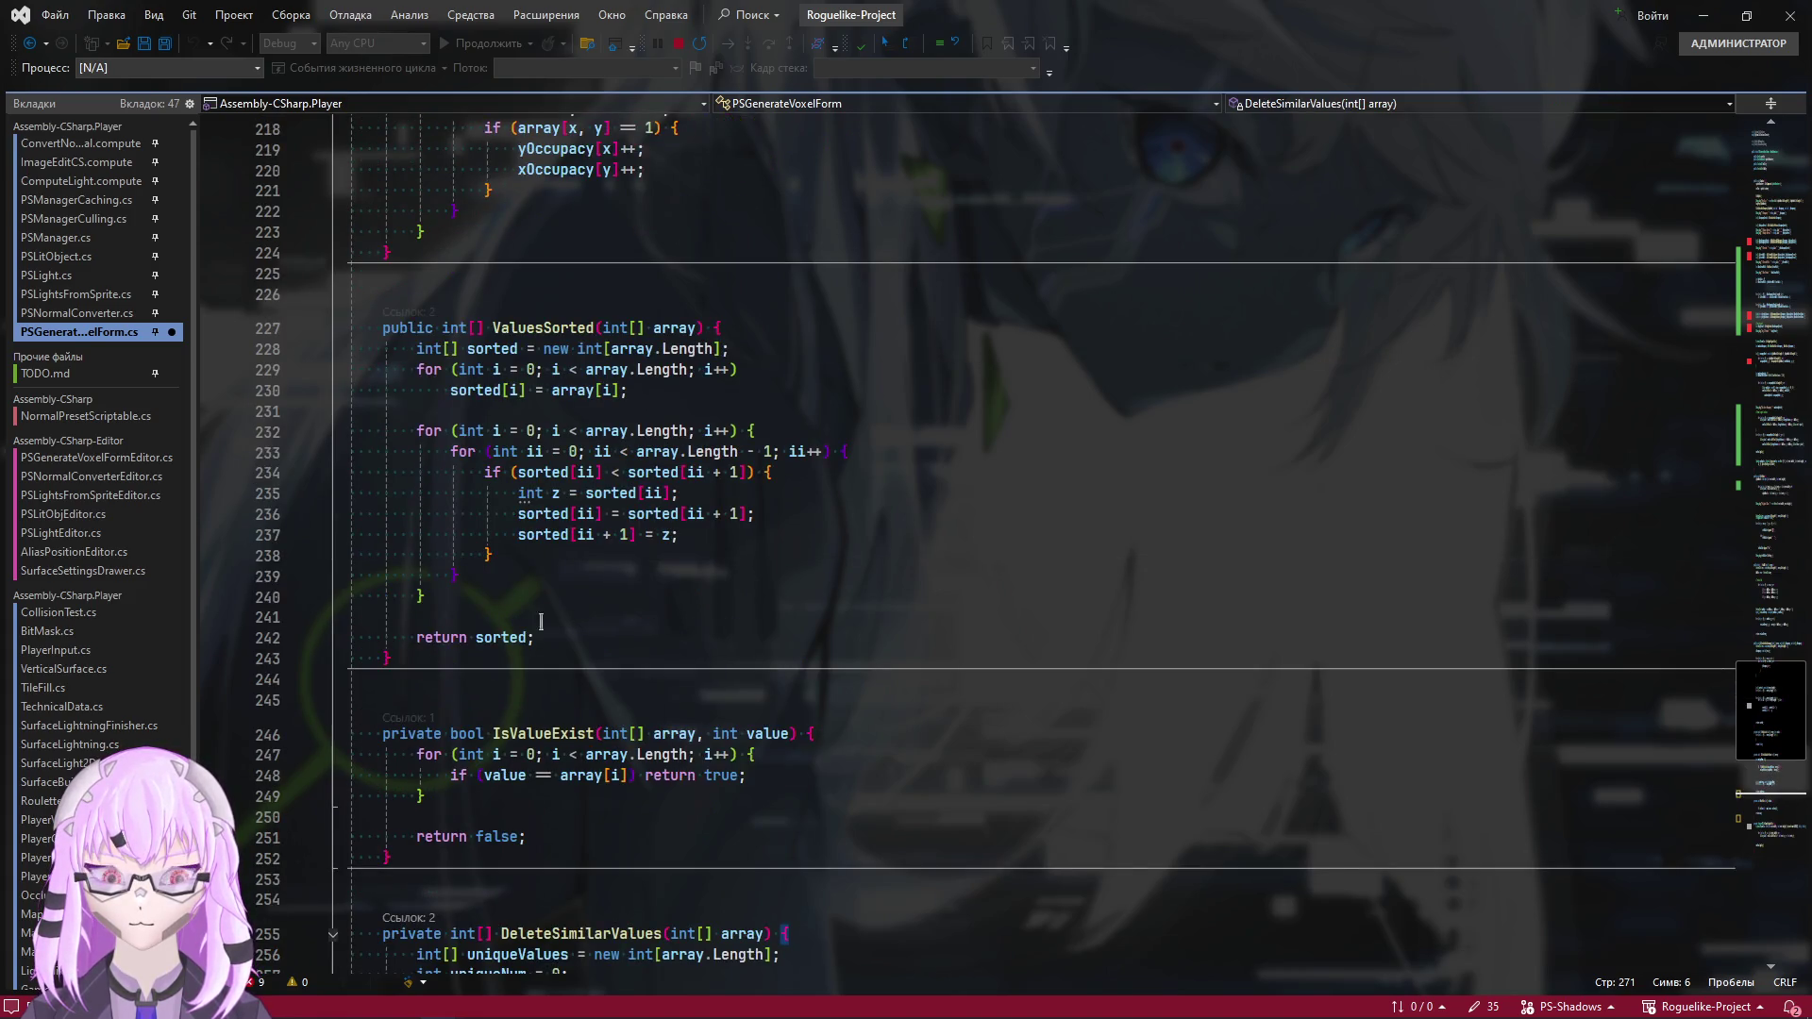
pyautogui.scroll(2, 614, 585)
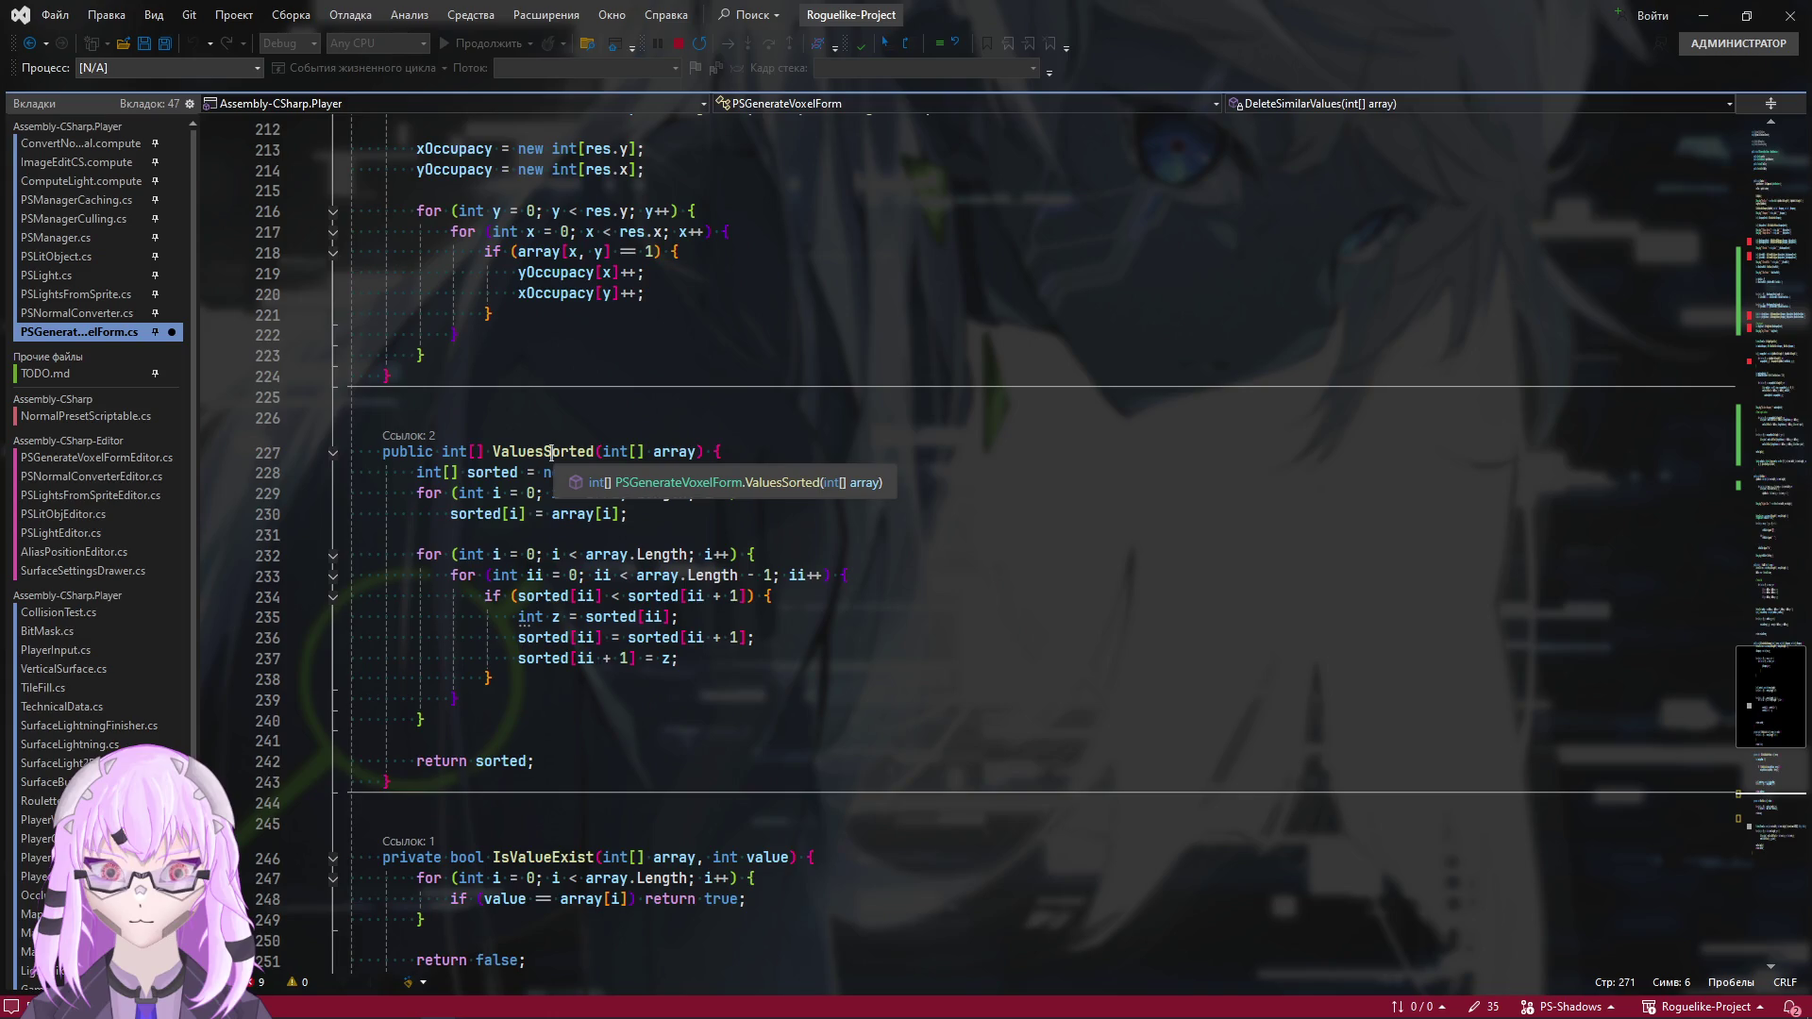
pyautogui.scroll(1, 549, 459)
pyautogui.scroll(3, 566, 519)
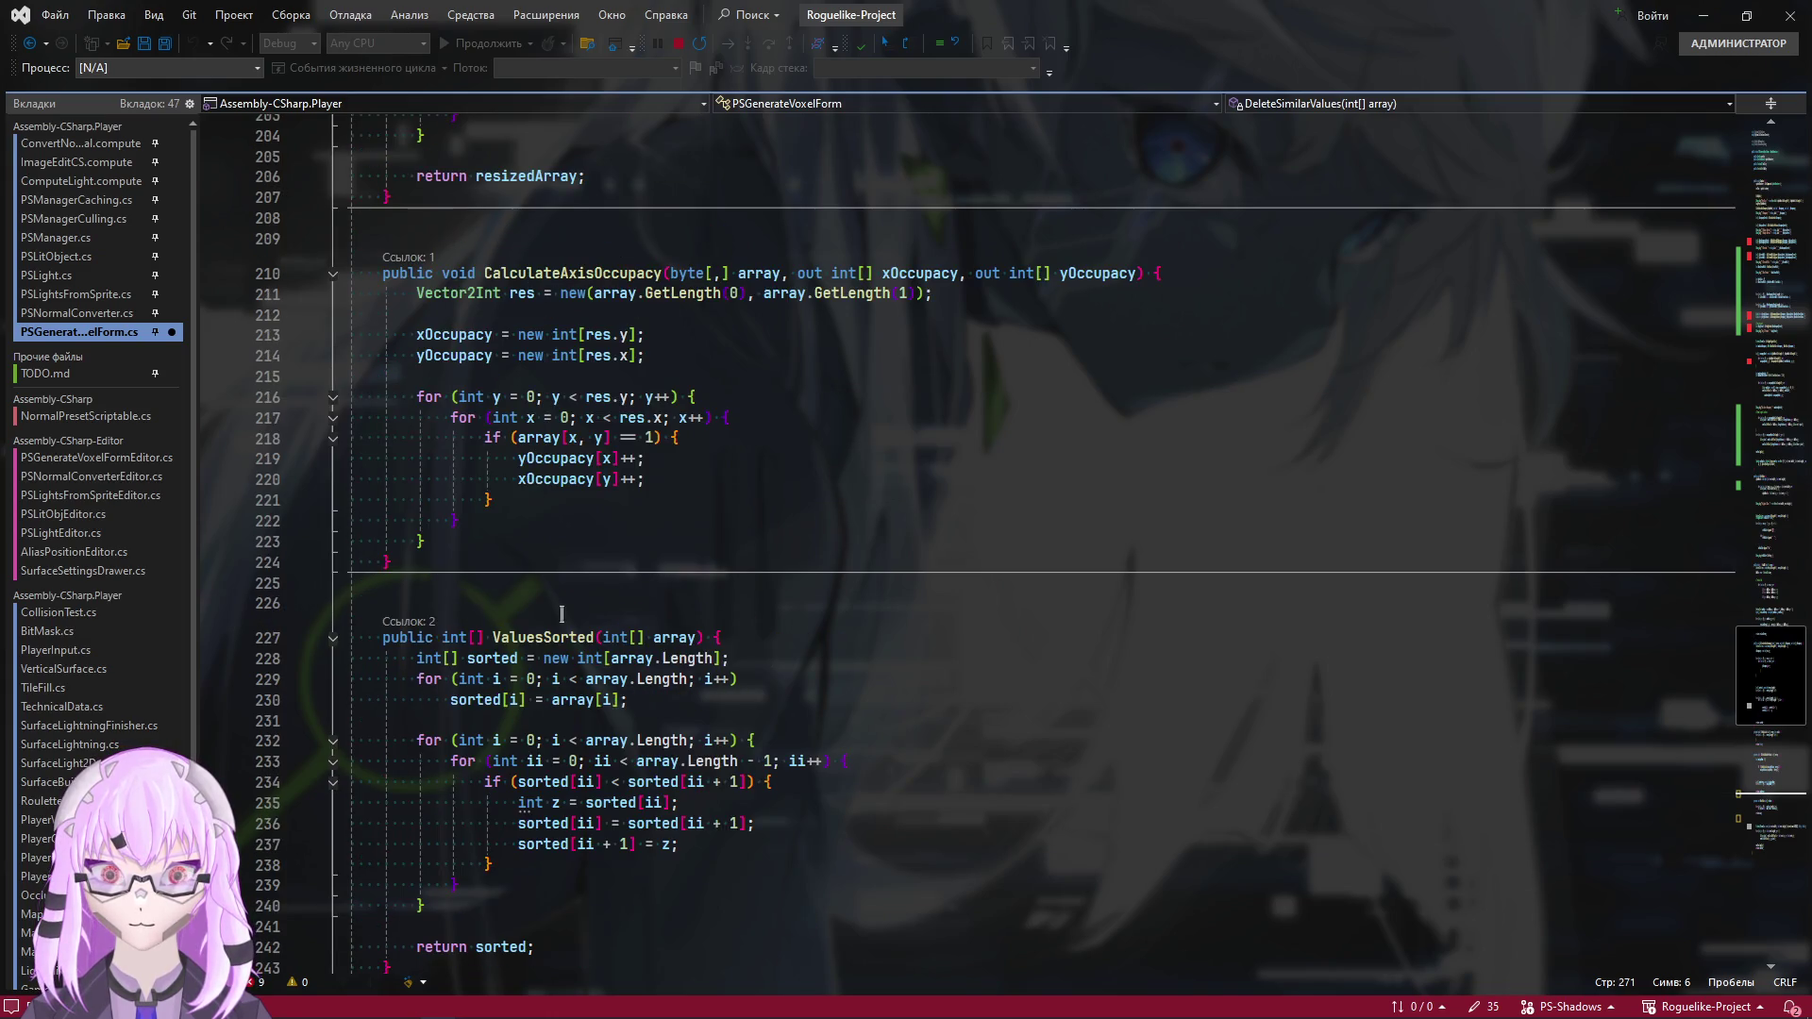
pyautogui.scroll(-4, 585, 613)
pyautogui.scroll(1, 598, 696)
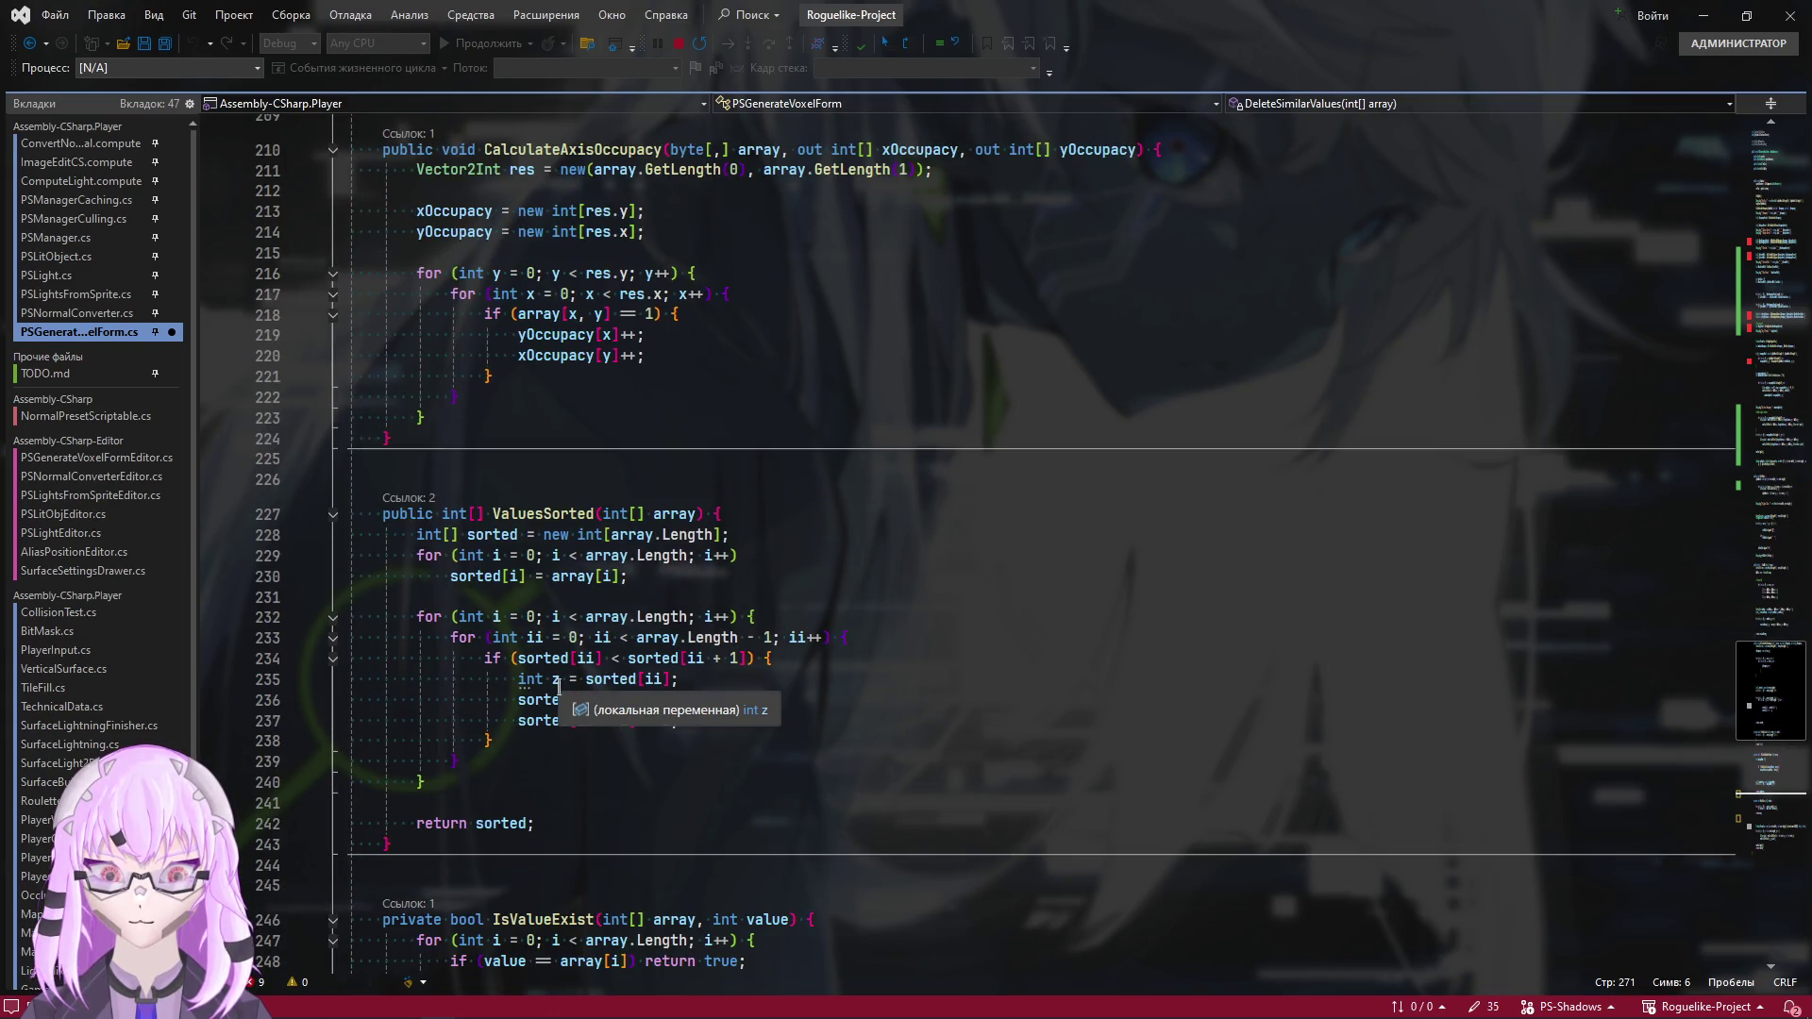
pyautogui.scroll(4, 548, 771)
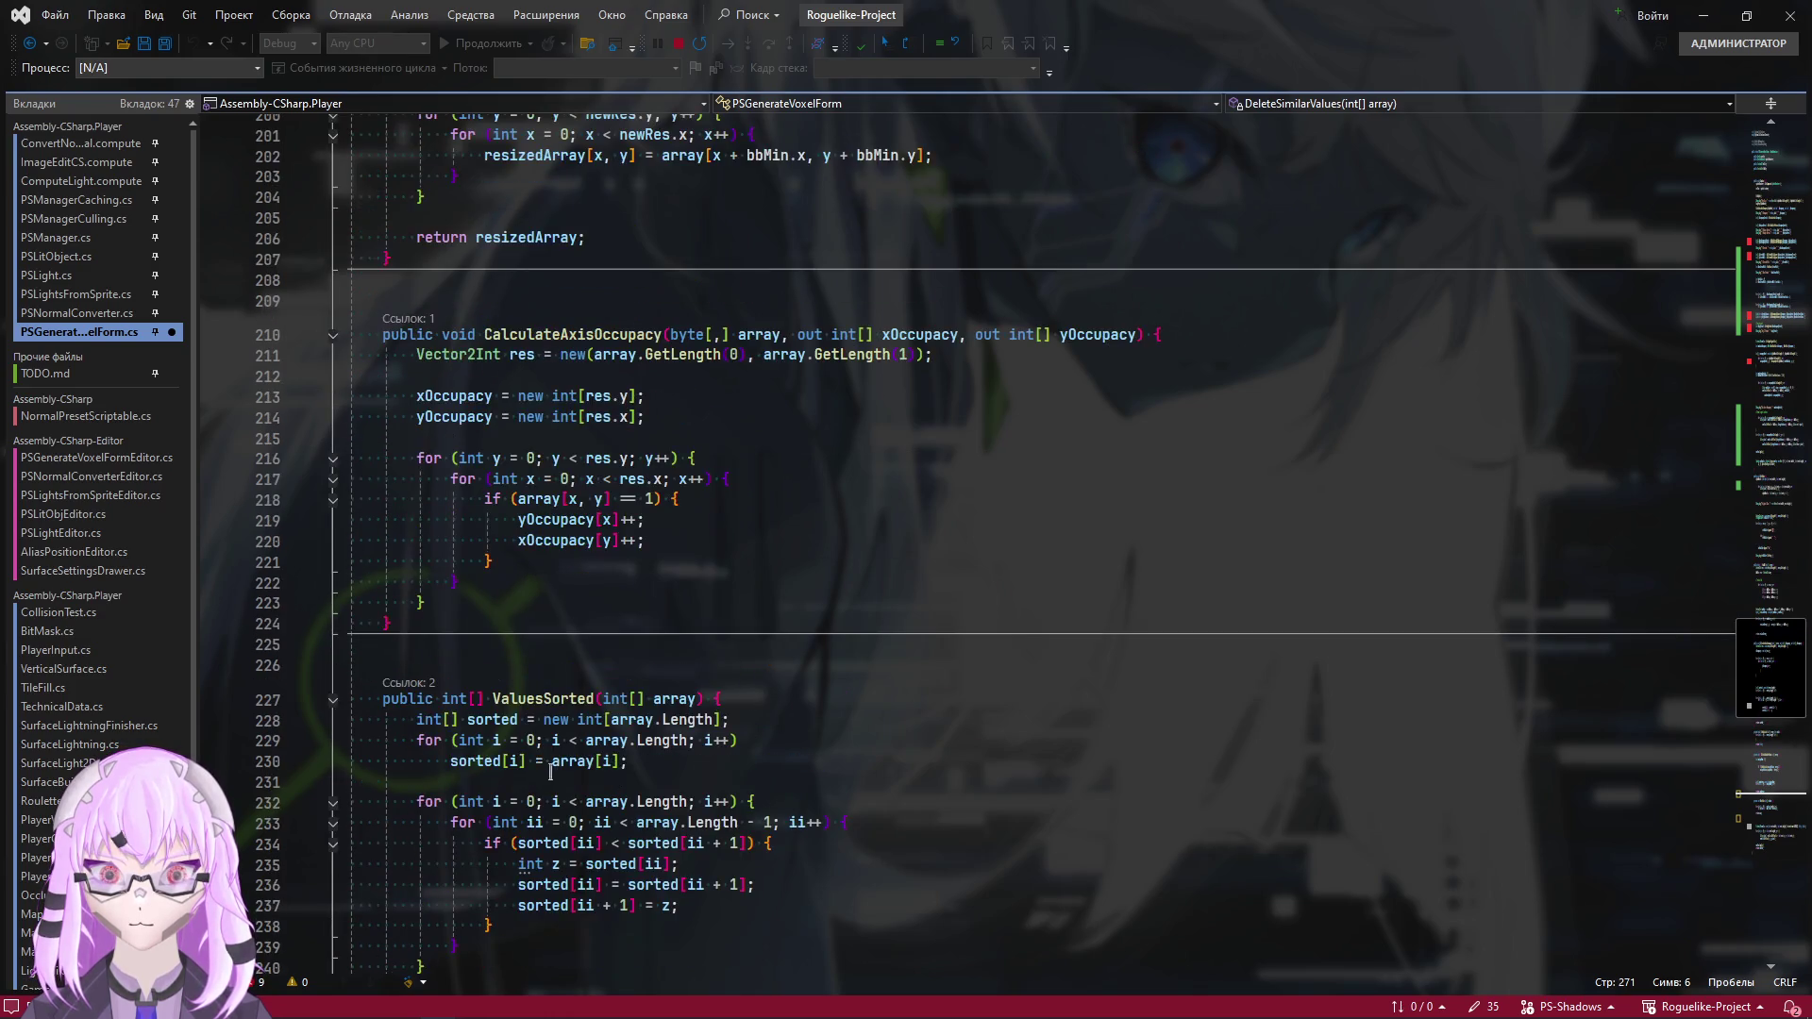
pyautogui.moveTo(393, 684)
pyautogui.mouseDown()
pyautogui.moveTo(354, 416)
pyautogui.moveTo(243, 368)
pyautogui.mouseUp()
pyautogui.press('Delete')
pyautogui.press('BackSpace')
pyautogui.press('BackSpace')
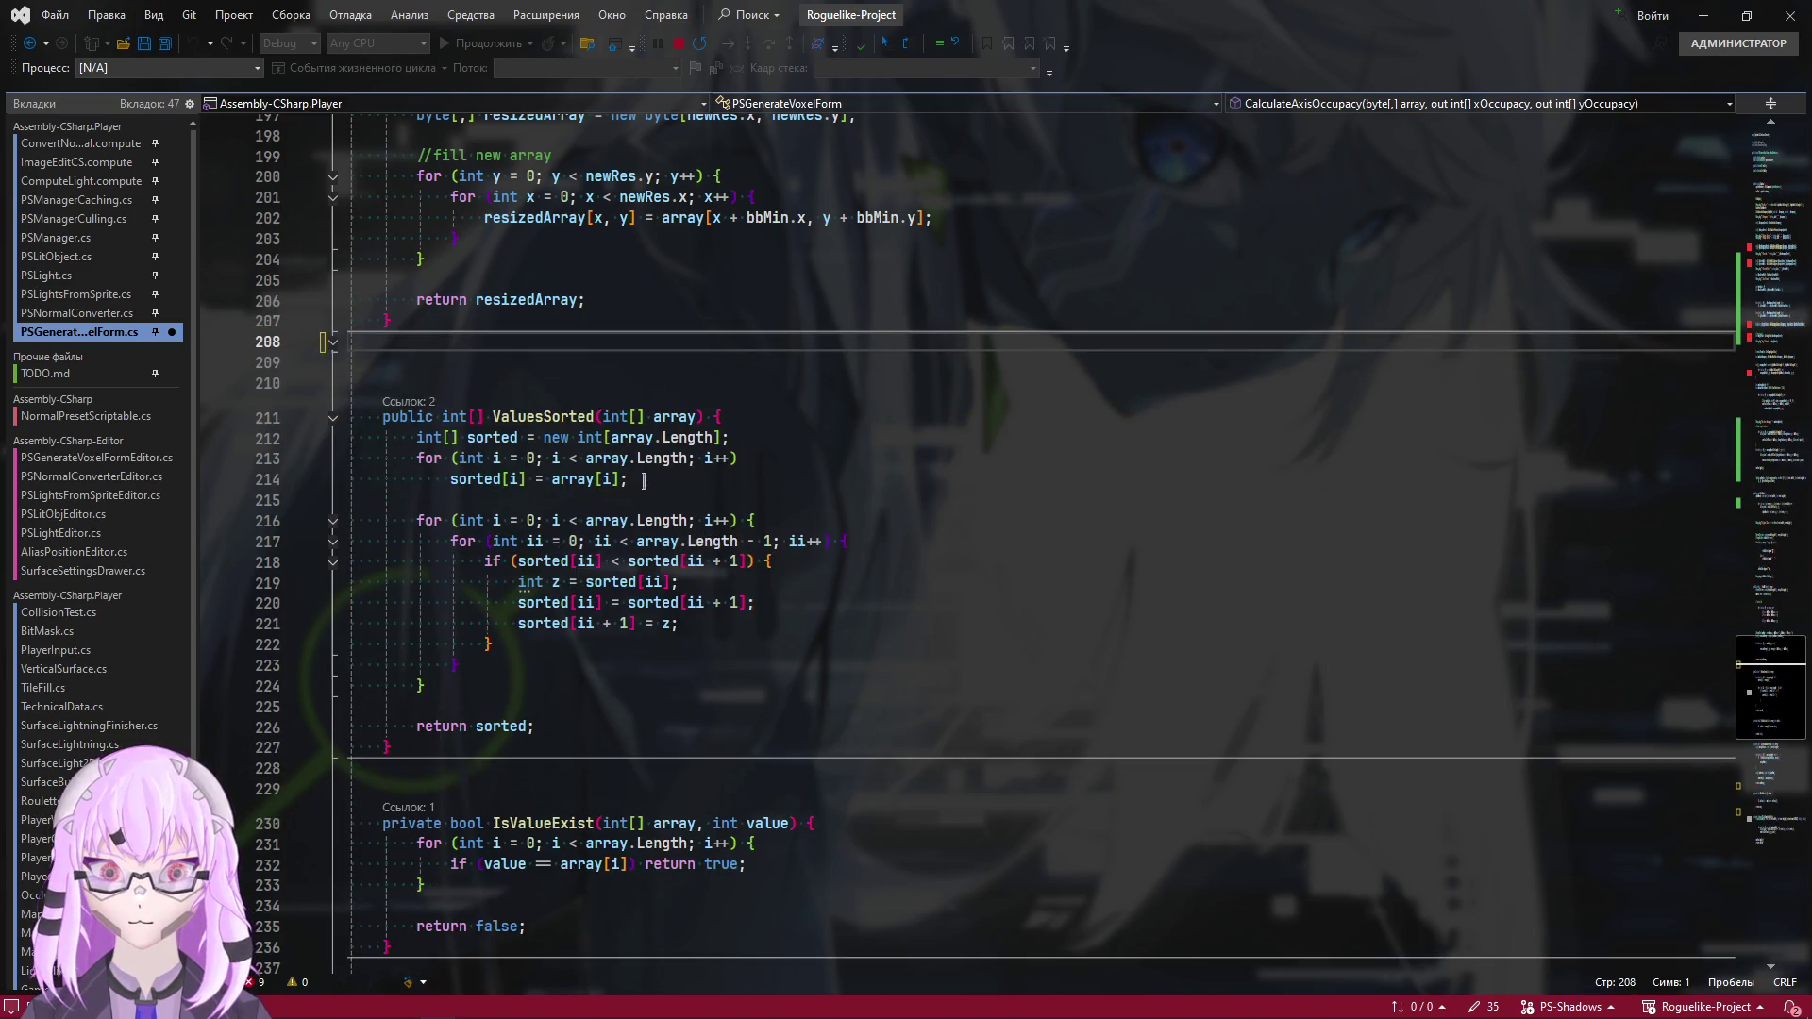
# Check where TrimBB's array parameter is used in the script
pyautogui.scroll(7, 601, 711)
pyautogui.scroll(2, 602, 712)
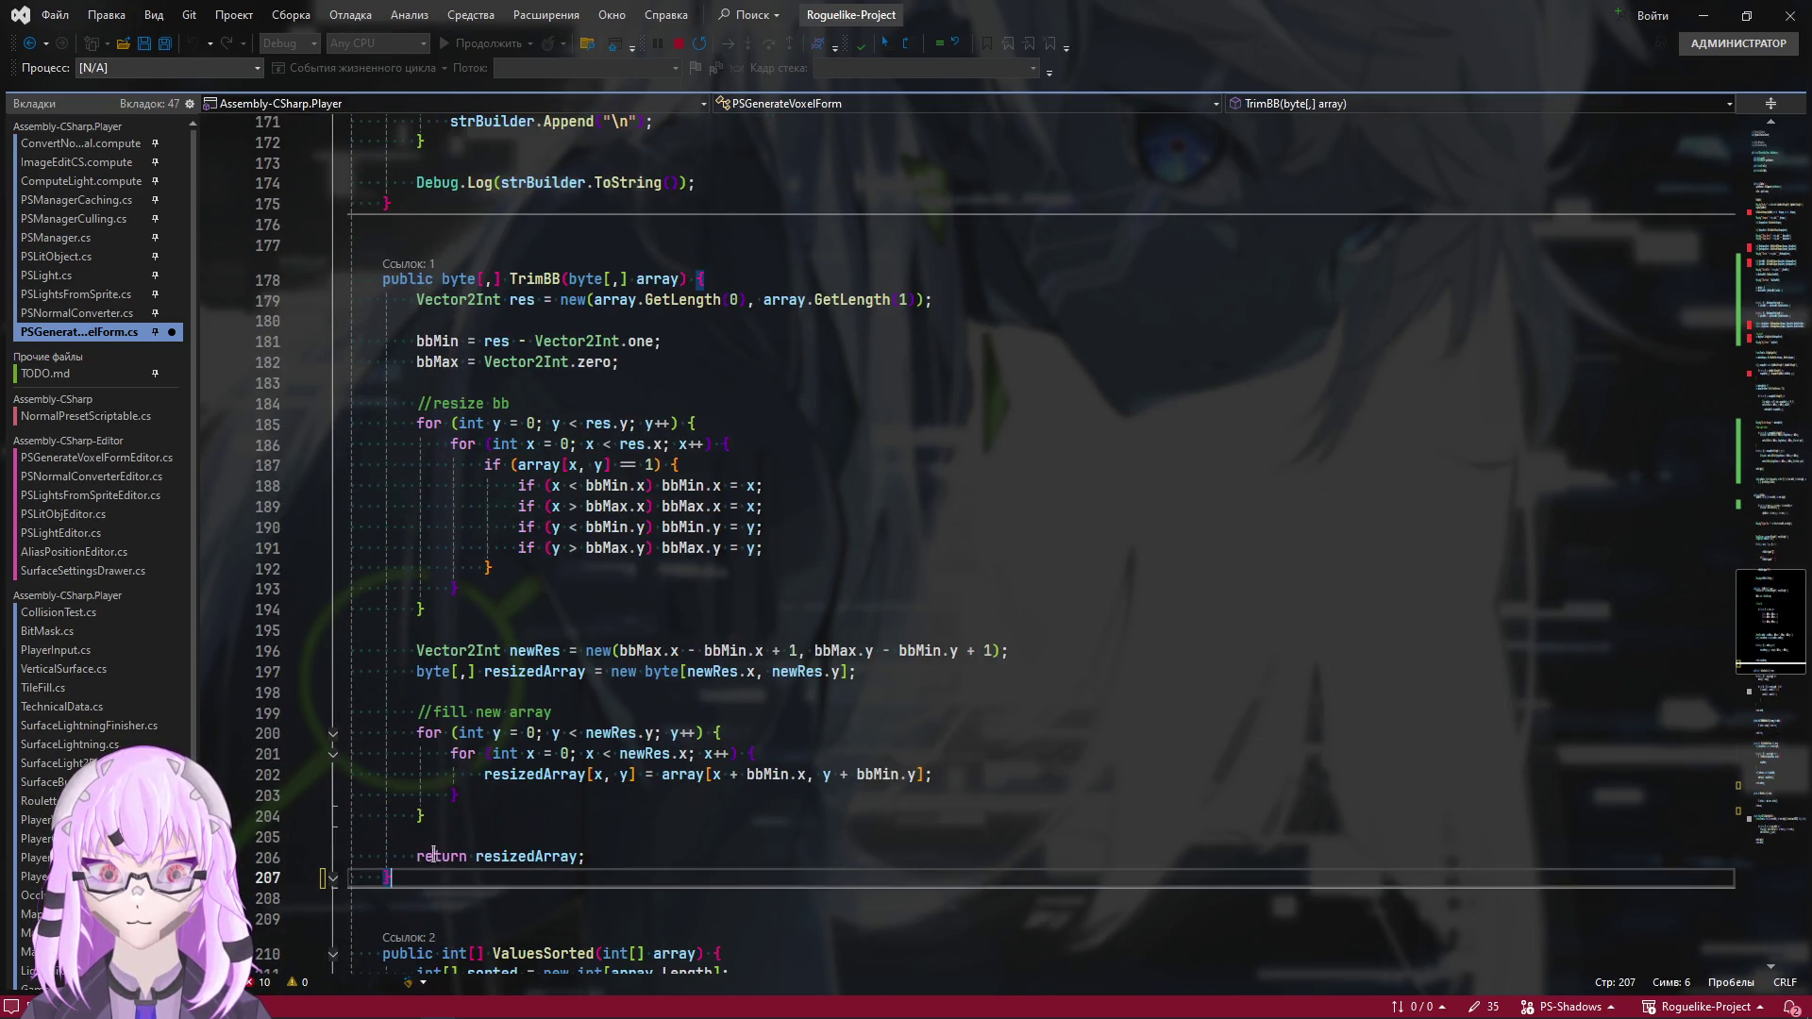
pyautogui.click(649, 281)
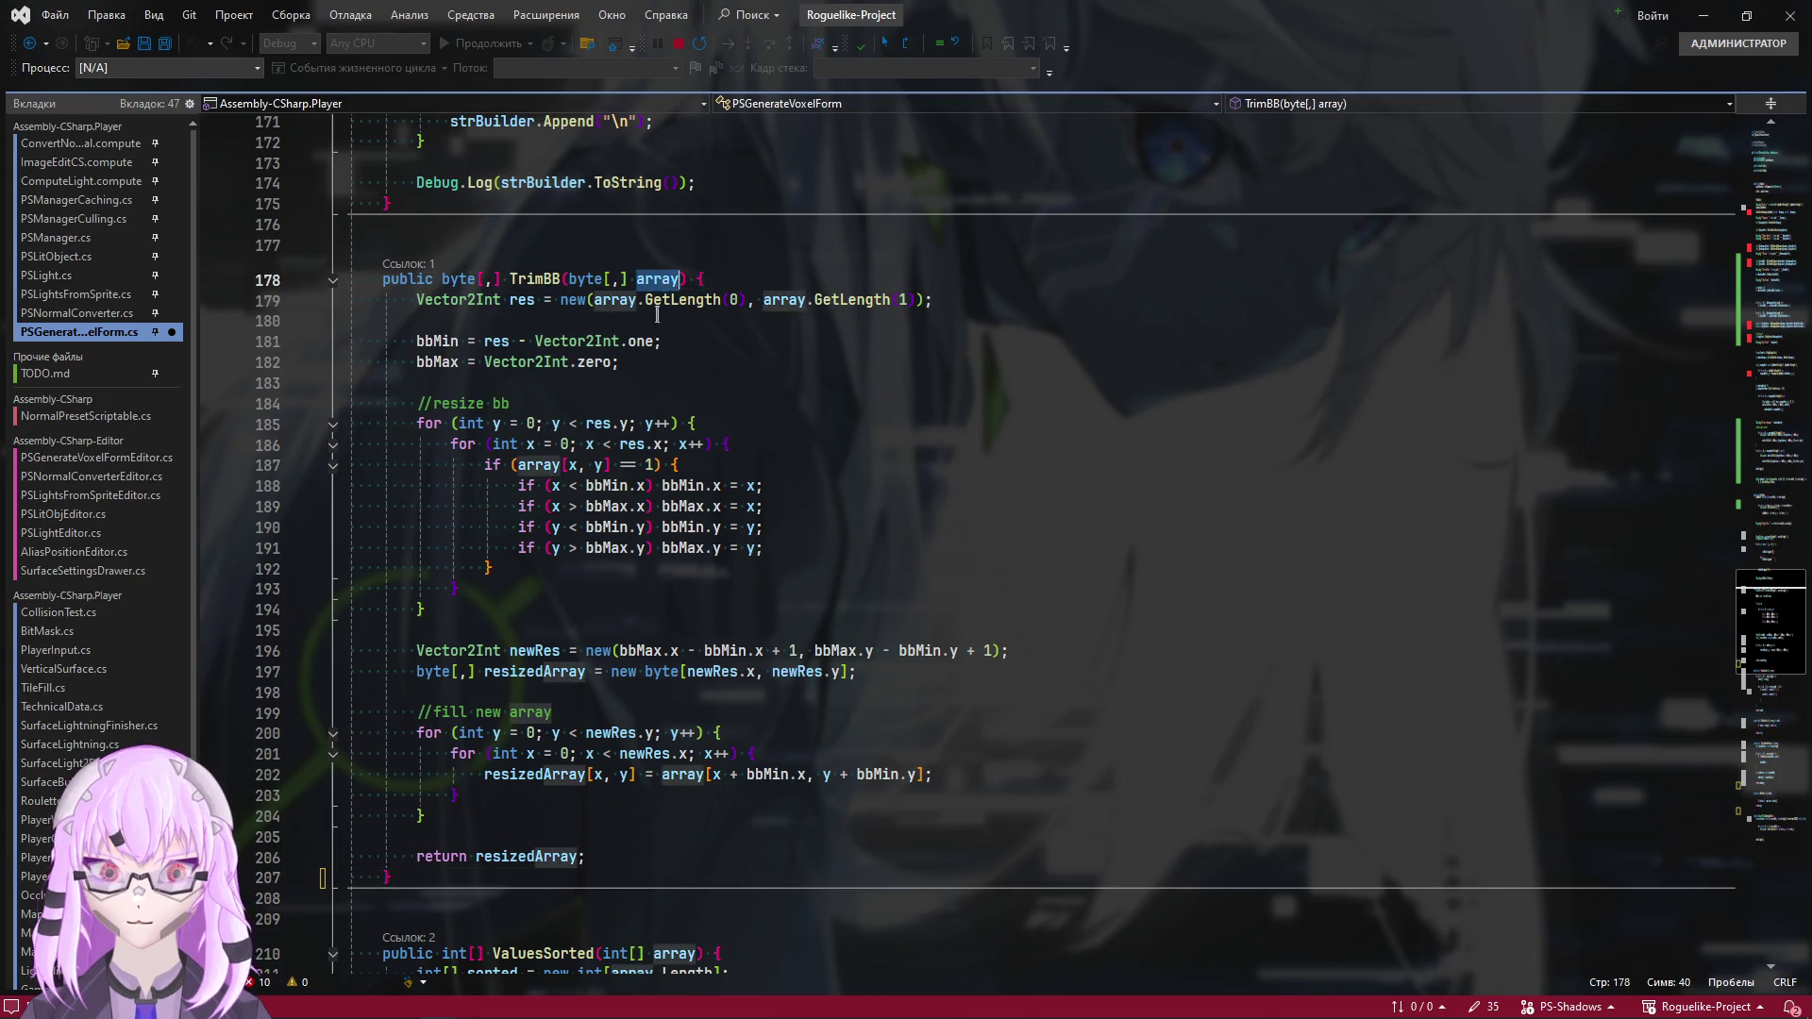
pyautogui.scroll(10, 518, 739)
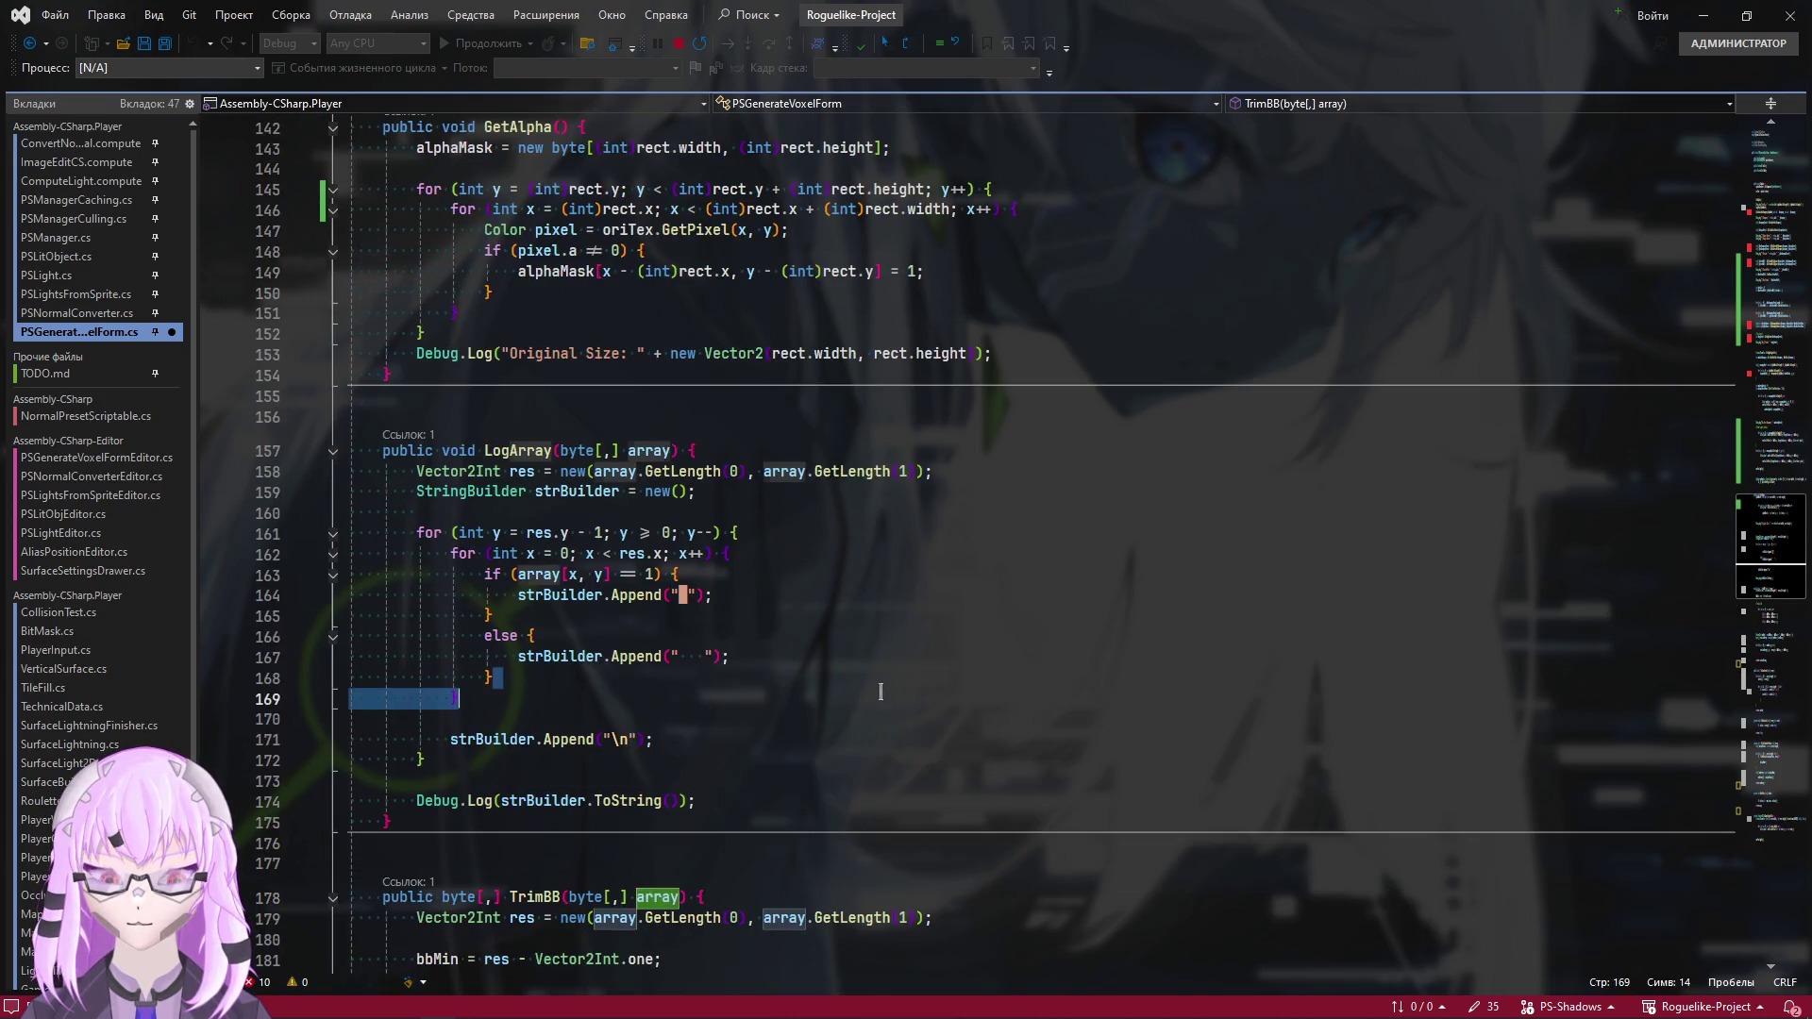
pyautogui.click(775, 721)
pyautogui.scroll(5, 758, 757)
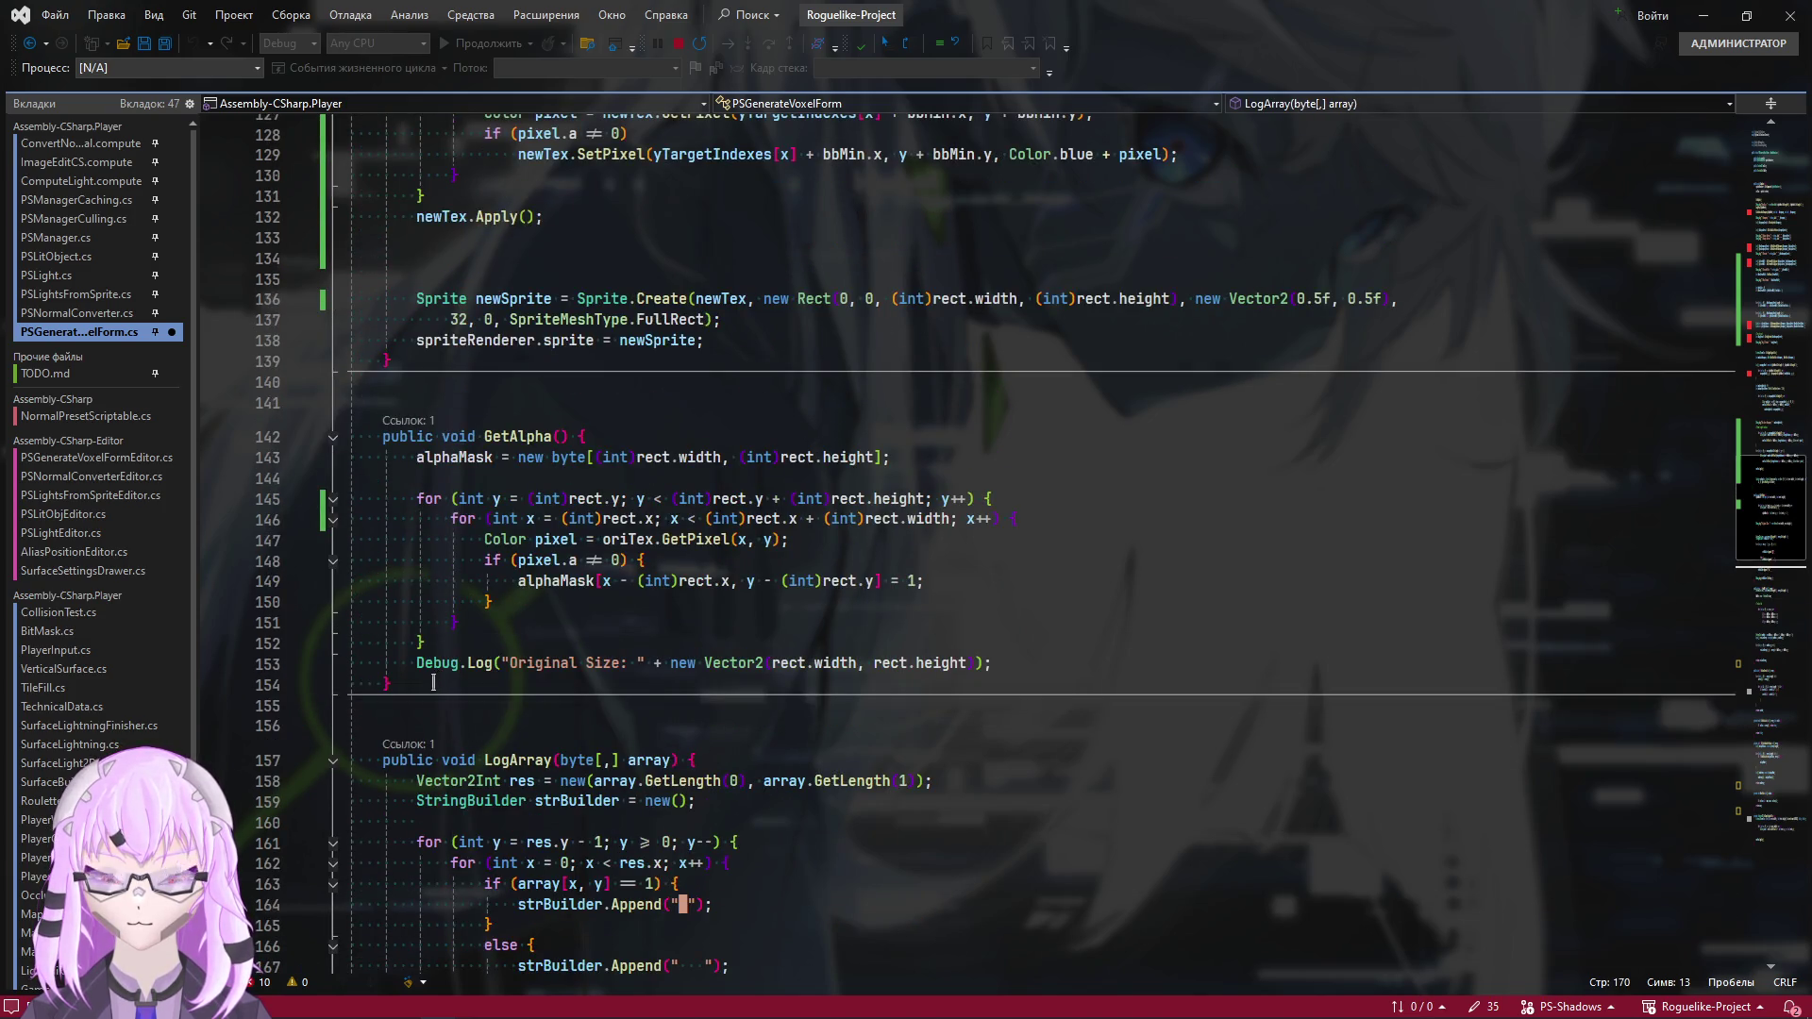
pyautogui.scroll(7, 433, 682)
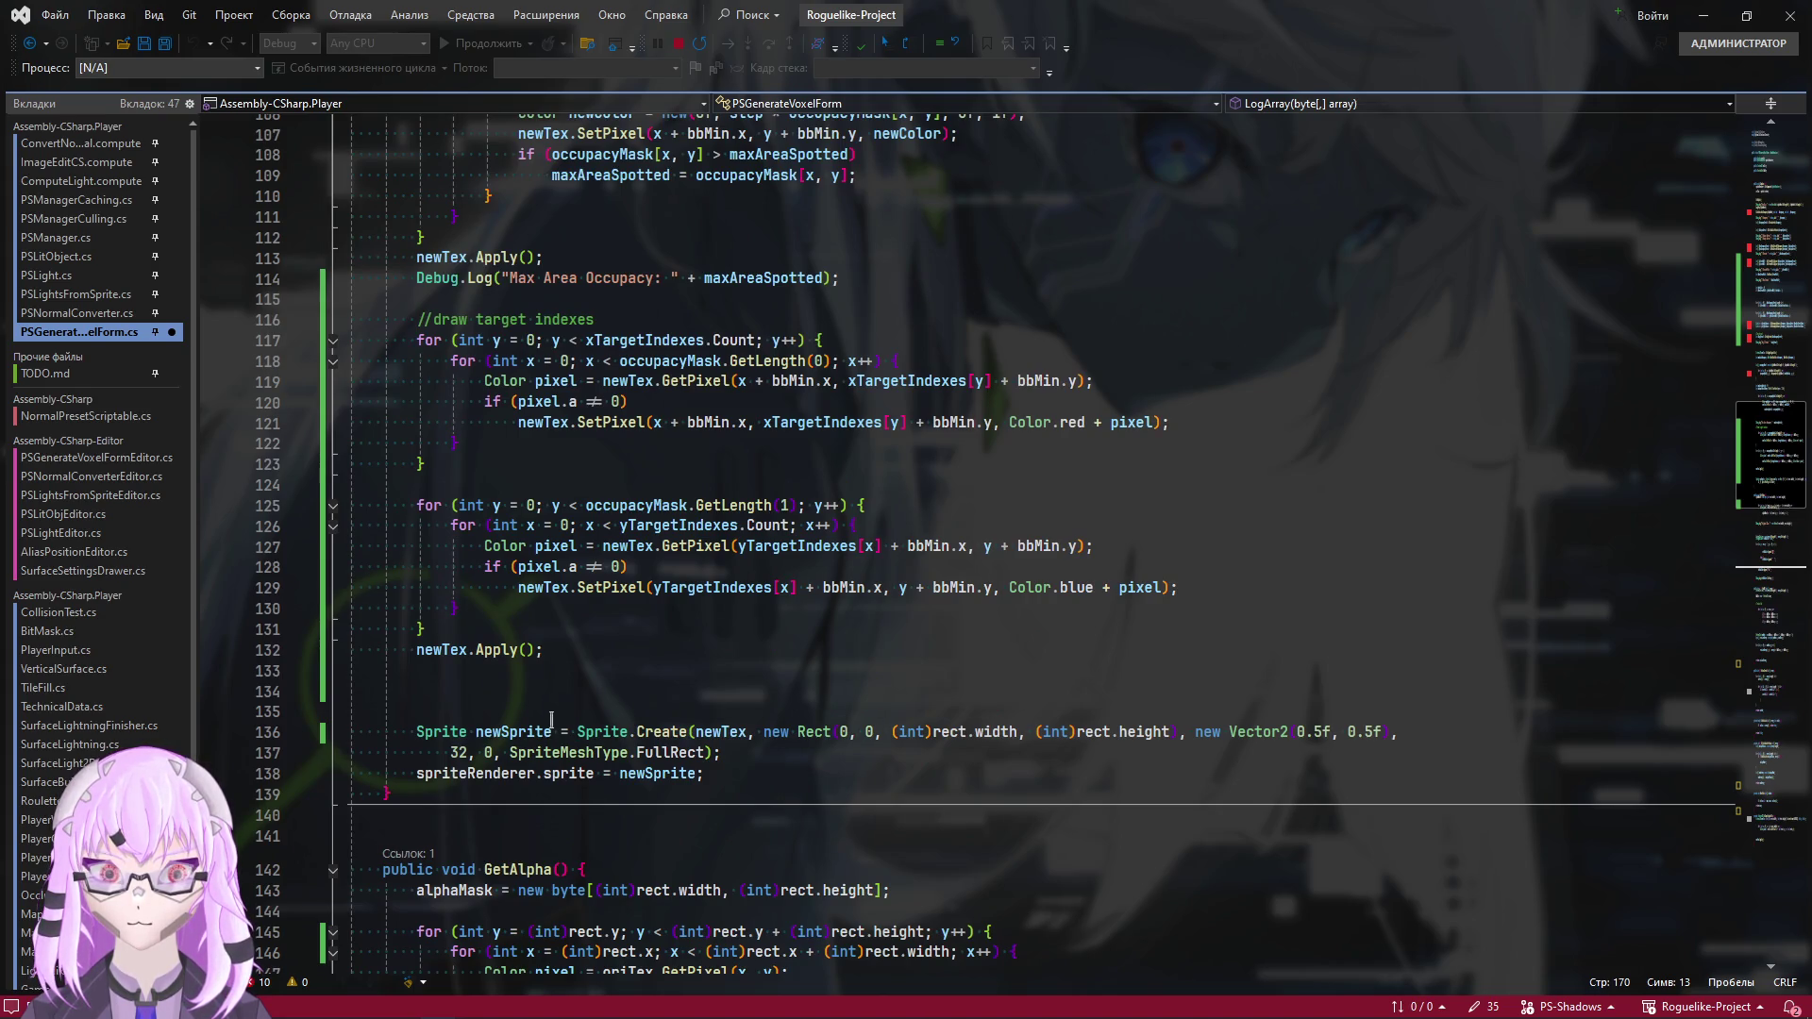
# Delete the target-index and occupancy-mask drawing code from Combine
pyautogui.moveTo(585, 711)
pyautogui.mouseDown()
pyautogui.moveTo(424, 510)
pyautogui.moveTo(424, 651)
pyautogui.moveTo(424, 422)
pyautogui.moveTo(426, 545)
pyautogui.moveTo(355, 493)
pyautogui.moveTo(327, 169)
pyautogui.moveTo(300, 504)
pyautogui.mouseUp()
pyautogui.scroll(3, 425, 545)
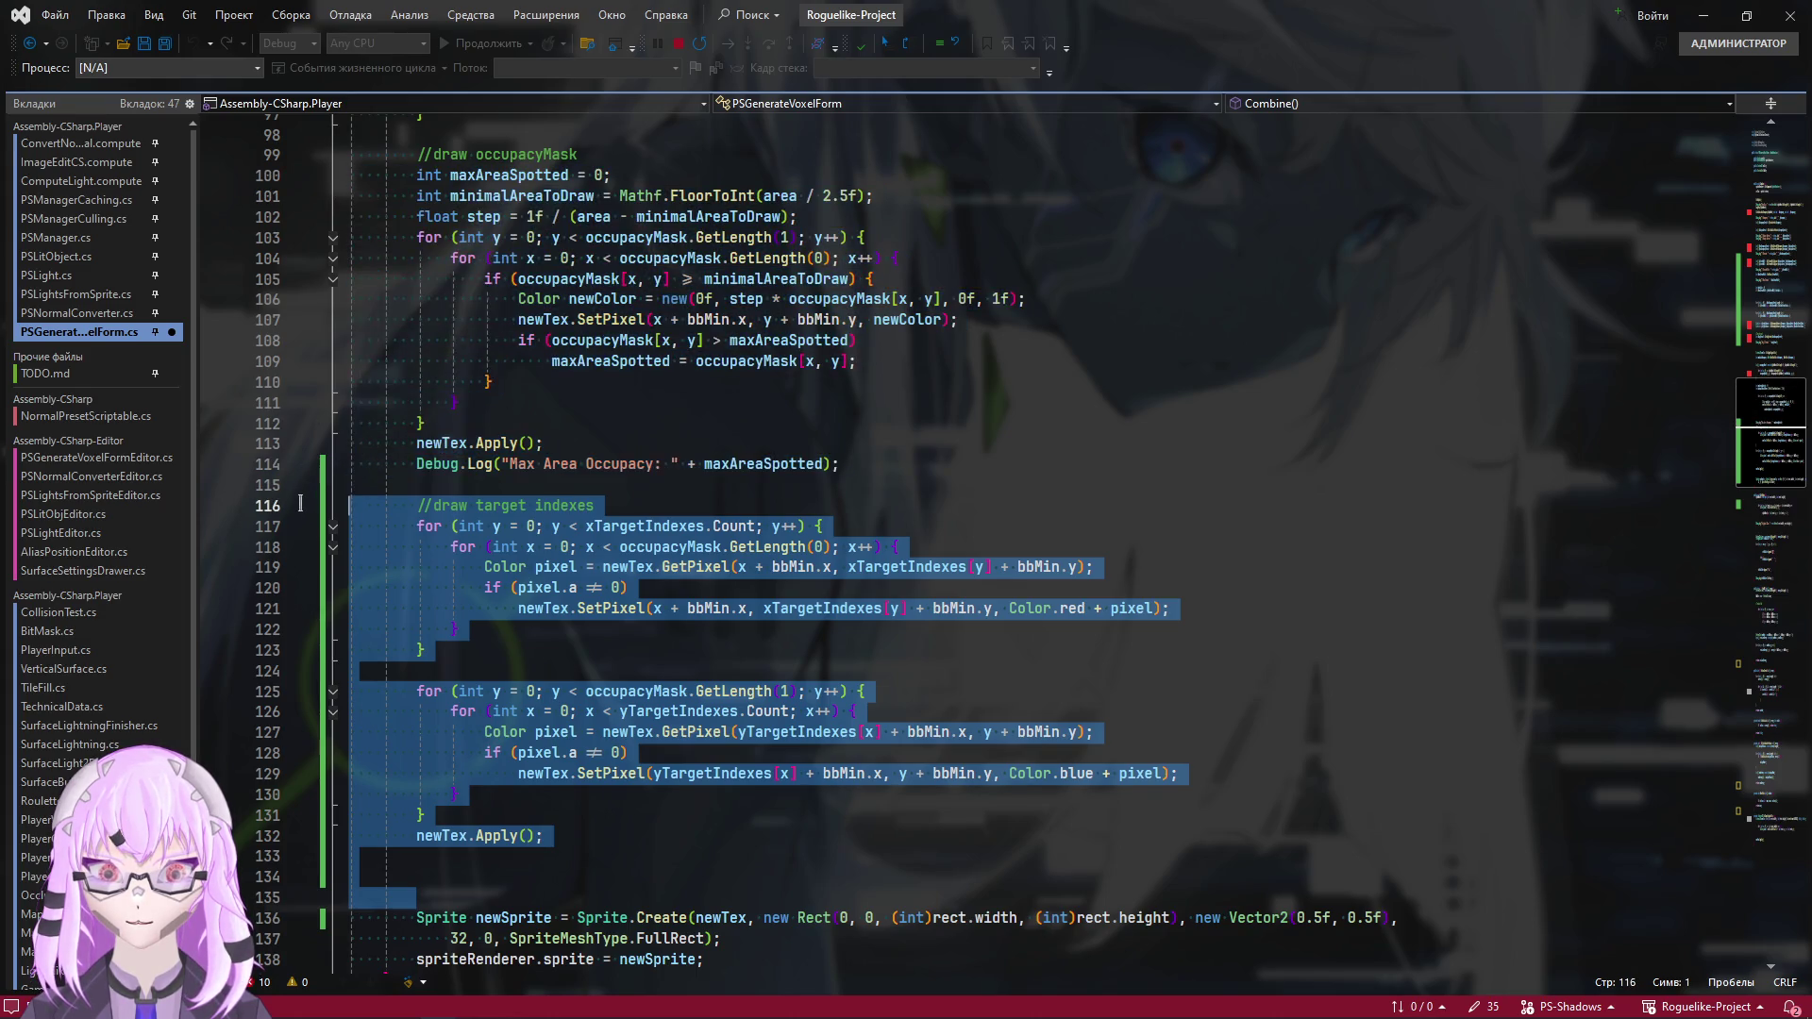
pyautogui.press('Delete')
pyautogui.scroll(4, 606, 477)
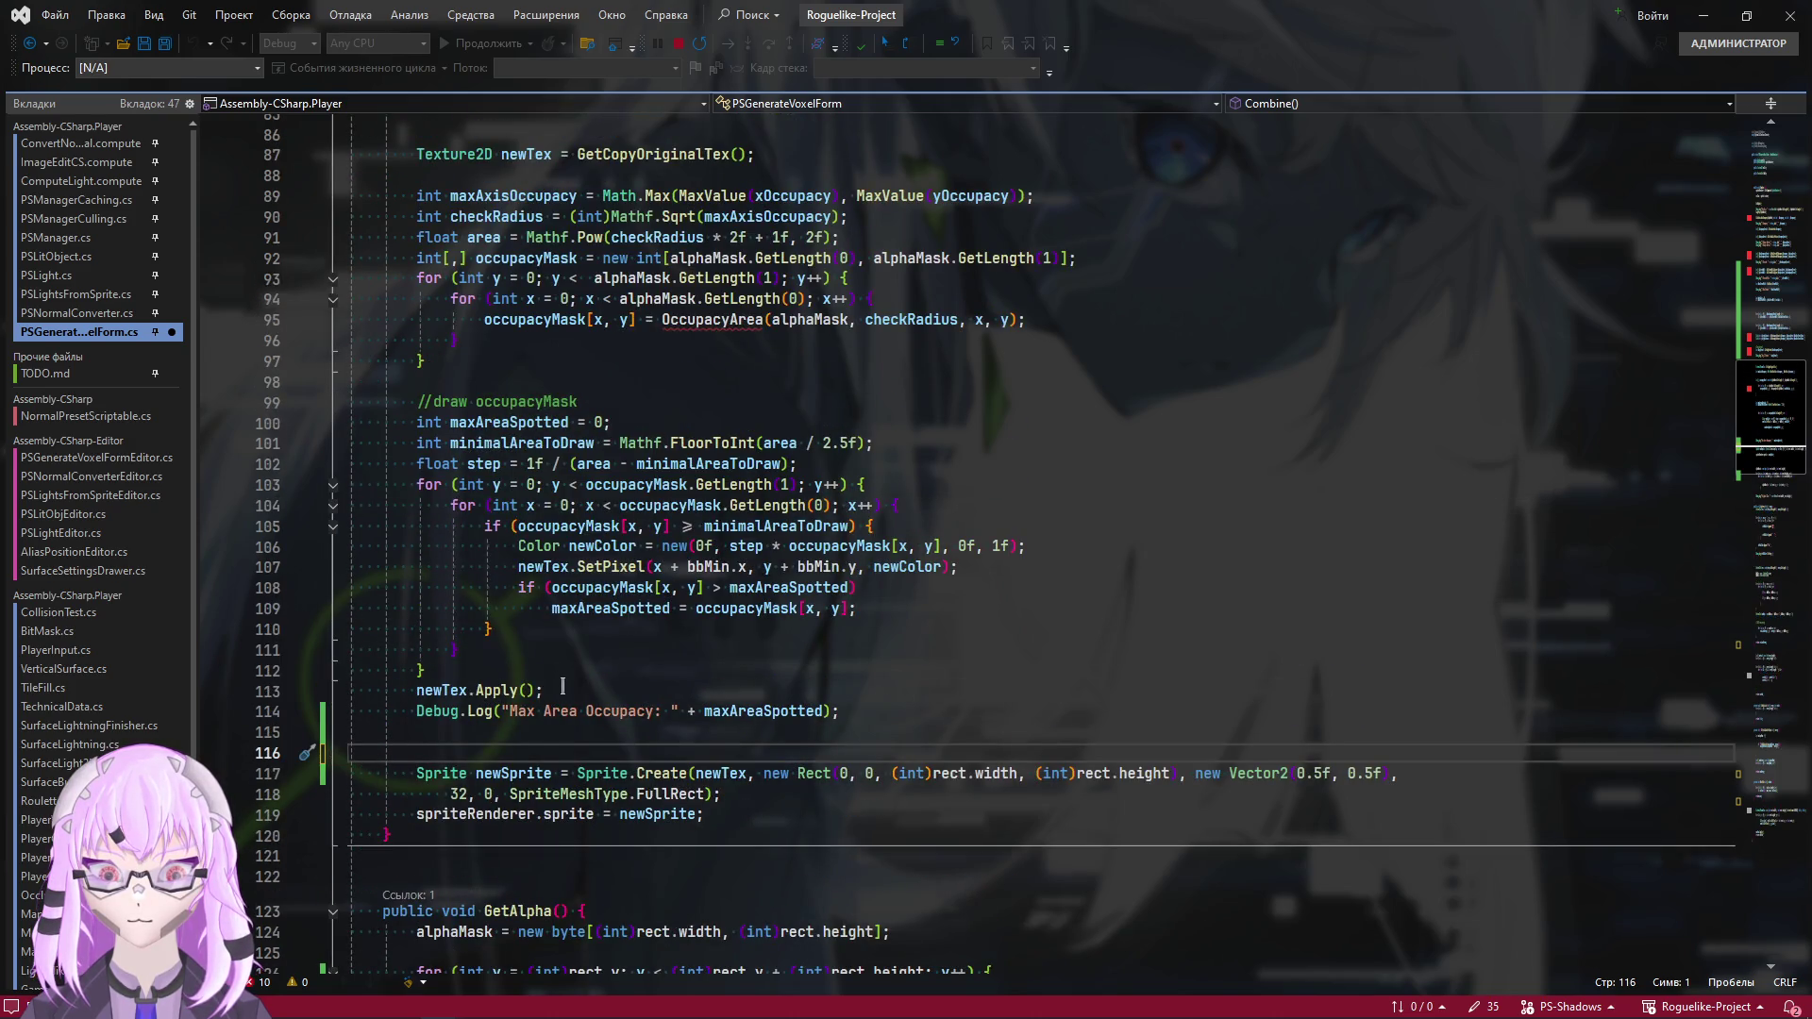
pyautogui.moveTo(904, 719)
pyautogui.mouseDown()
pyautogui.moveTo(354, 311)
pyautogui.moveTo(349, 275)
pyautogui.moveTo(317, 403)
pyautogui.mouseUp()
pyautogui.press('Delete')
# Delete the streak and target-index calculations and the extra blank lines in Combine
pyautogui.scroll(7, 494, 698)
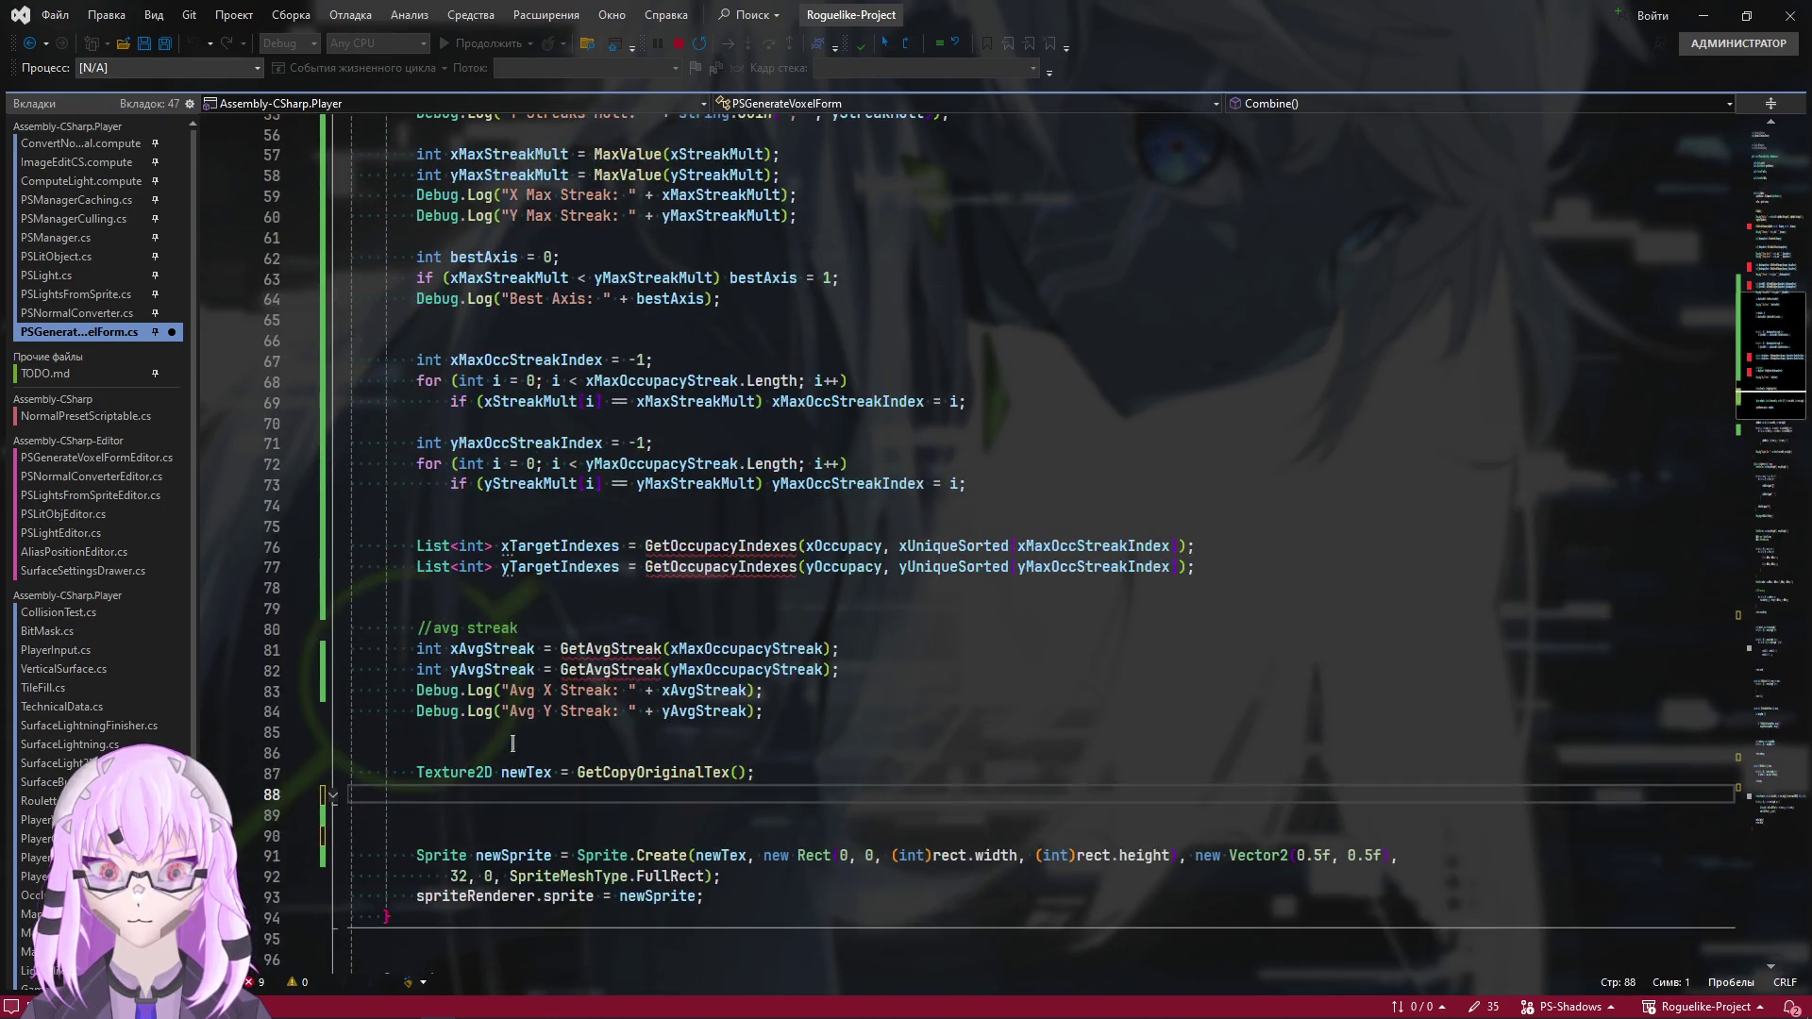
pyautogui.moveTo(824, 714)
pyautogui.mouseDown()
pyautogui.moveTo(574, 566)
pyautogui.moveTo(501, 566)
pyautogui.moveTo(590, 590)
pyautogui.moveTo(528, 604)
pyautogui.moveTo(464, 392)
pyautogui.moveTo(433, 449)
pyautogui.mouseUp()
pyautogui.scroll(3, 555, 568)
pyautogui.scroll(4, 529, 604)
pyautogui.scroll(2, 489, 481)
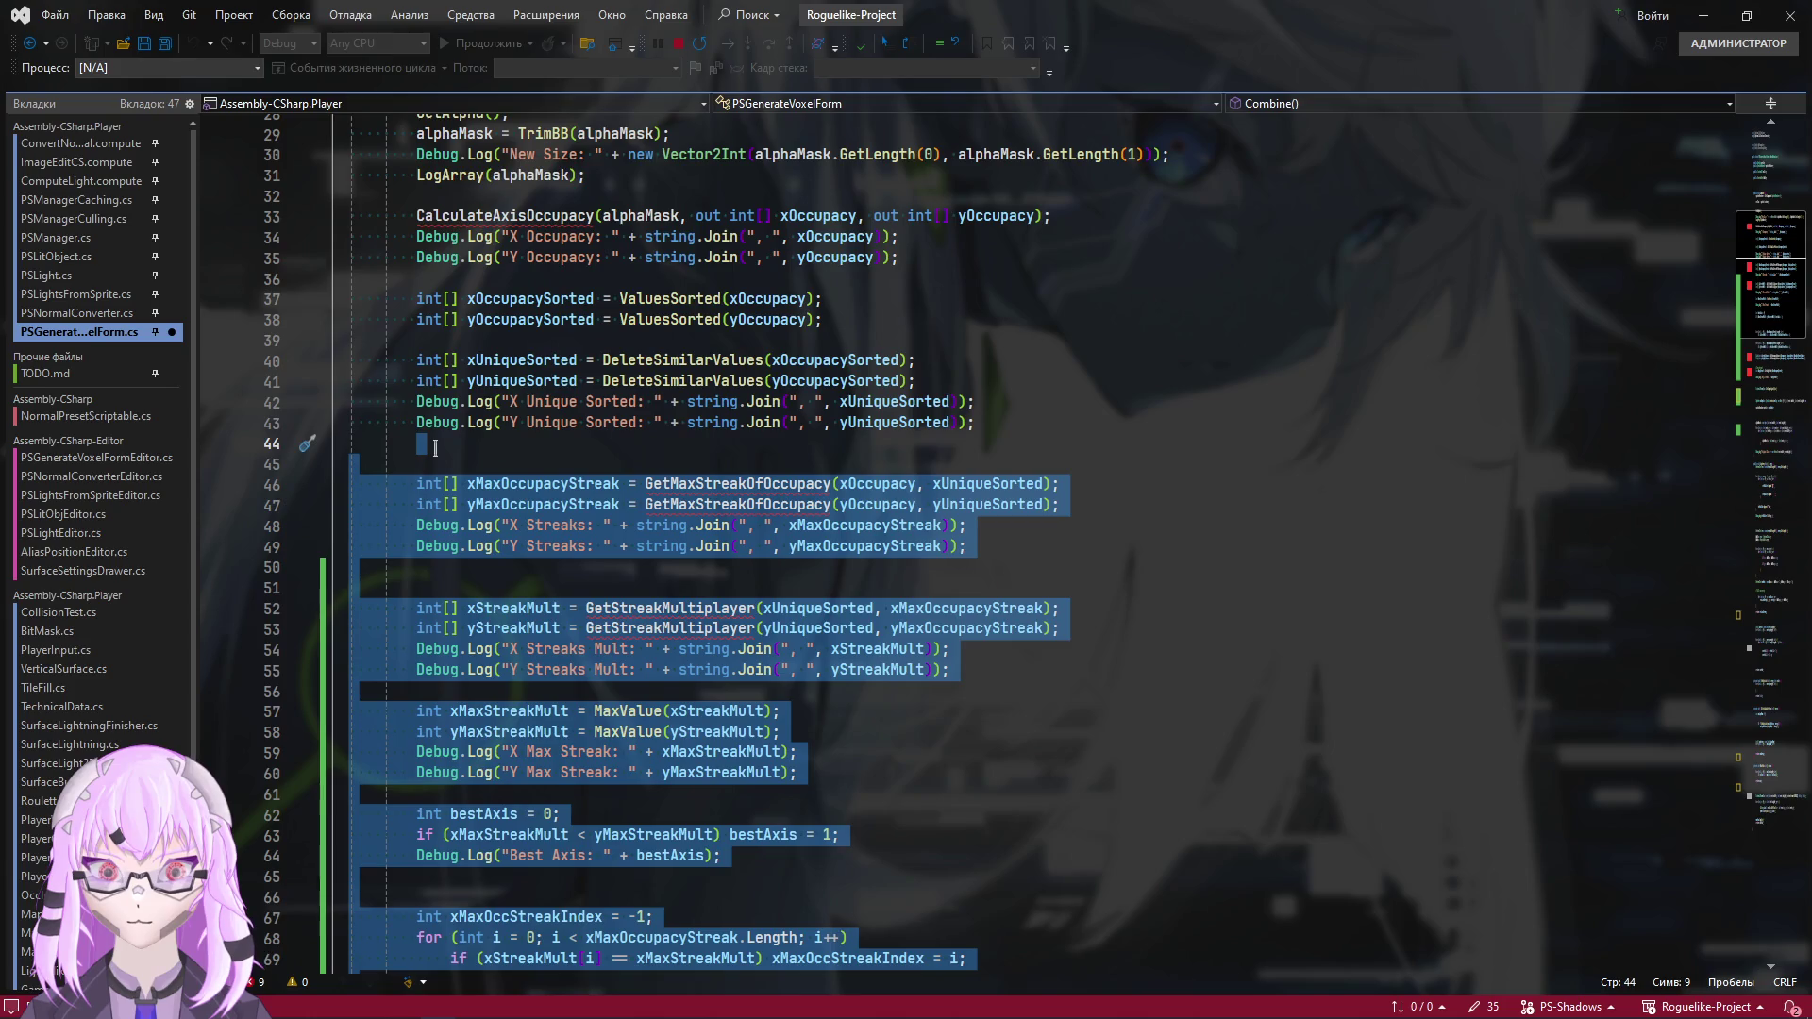
pyautogui.moveTo(439, 450); pyautogui.dragTo(413, 485)
pyautogui.press('Delete')
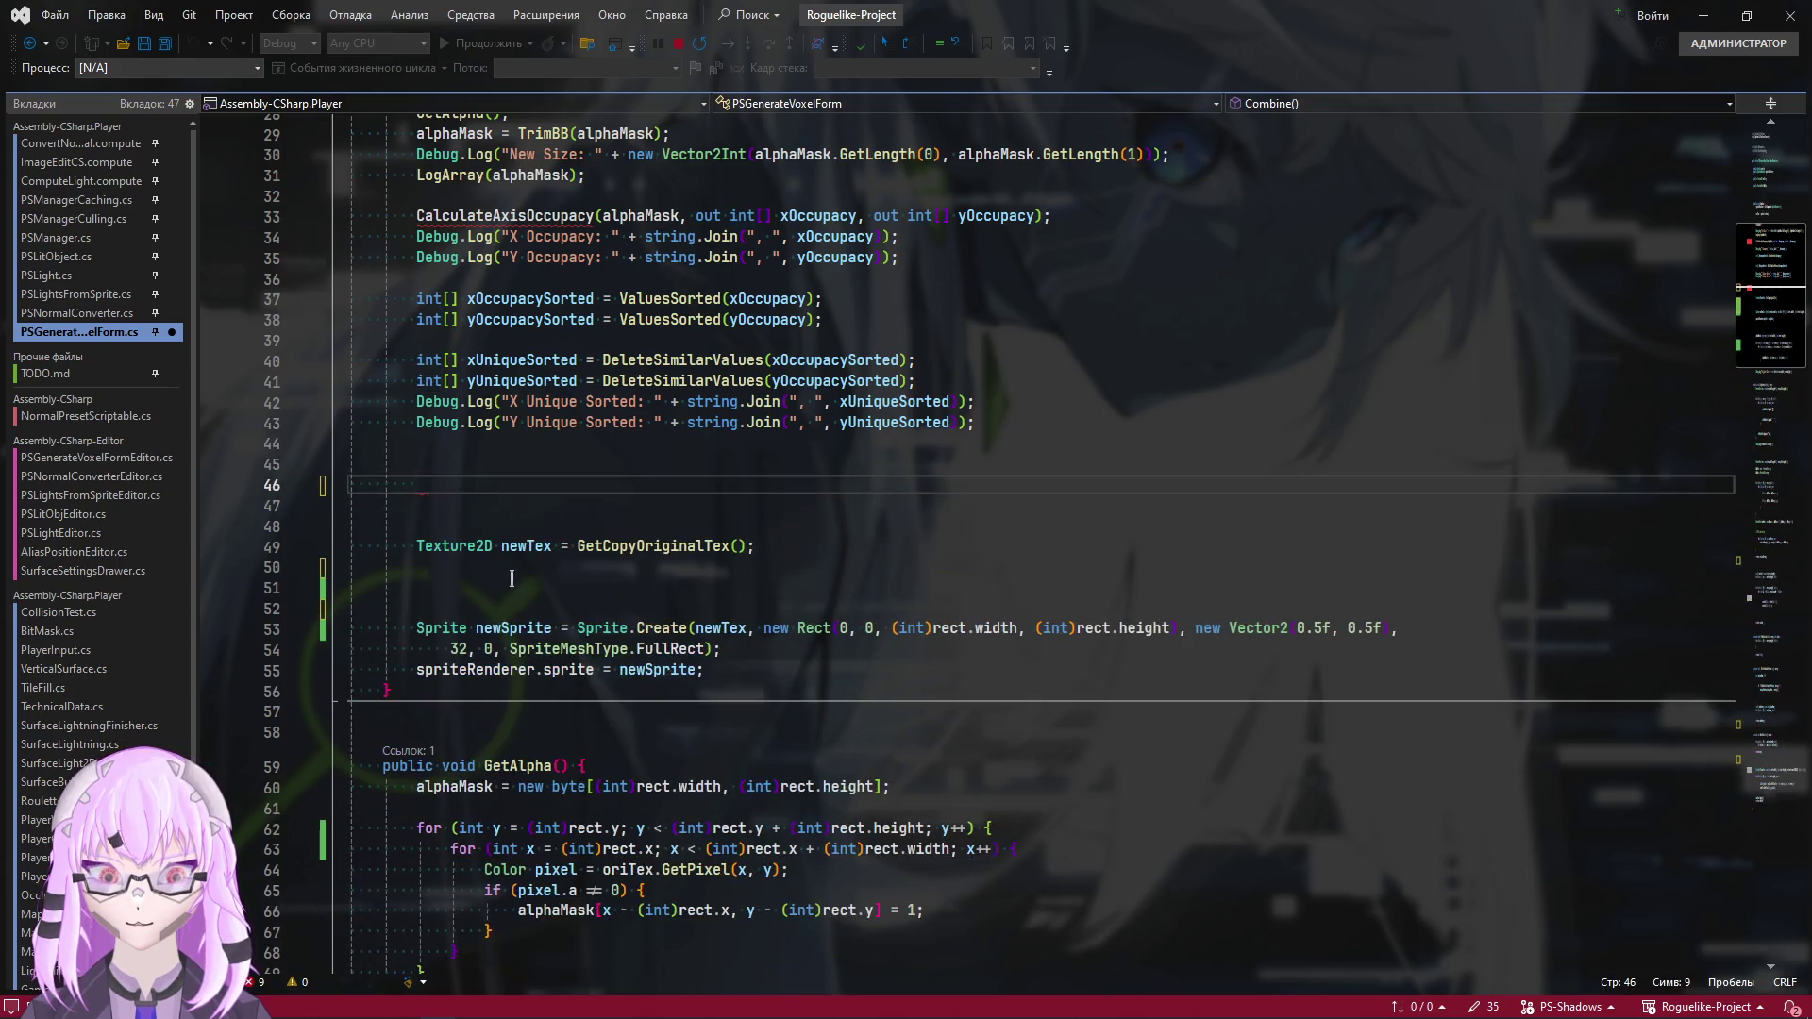
pyautogui.press('Delete')
pyautogui.press('Delete')
pyautogui.press('Delete')
pyautogui.scroll(3, 498, 535)
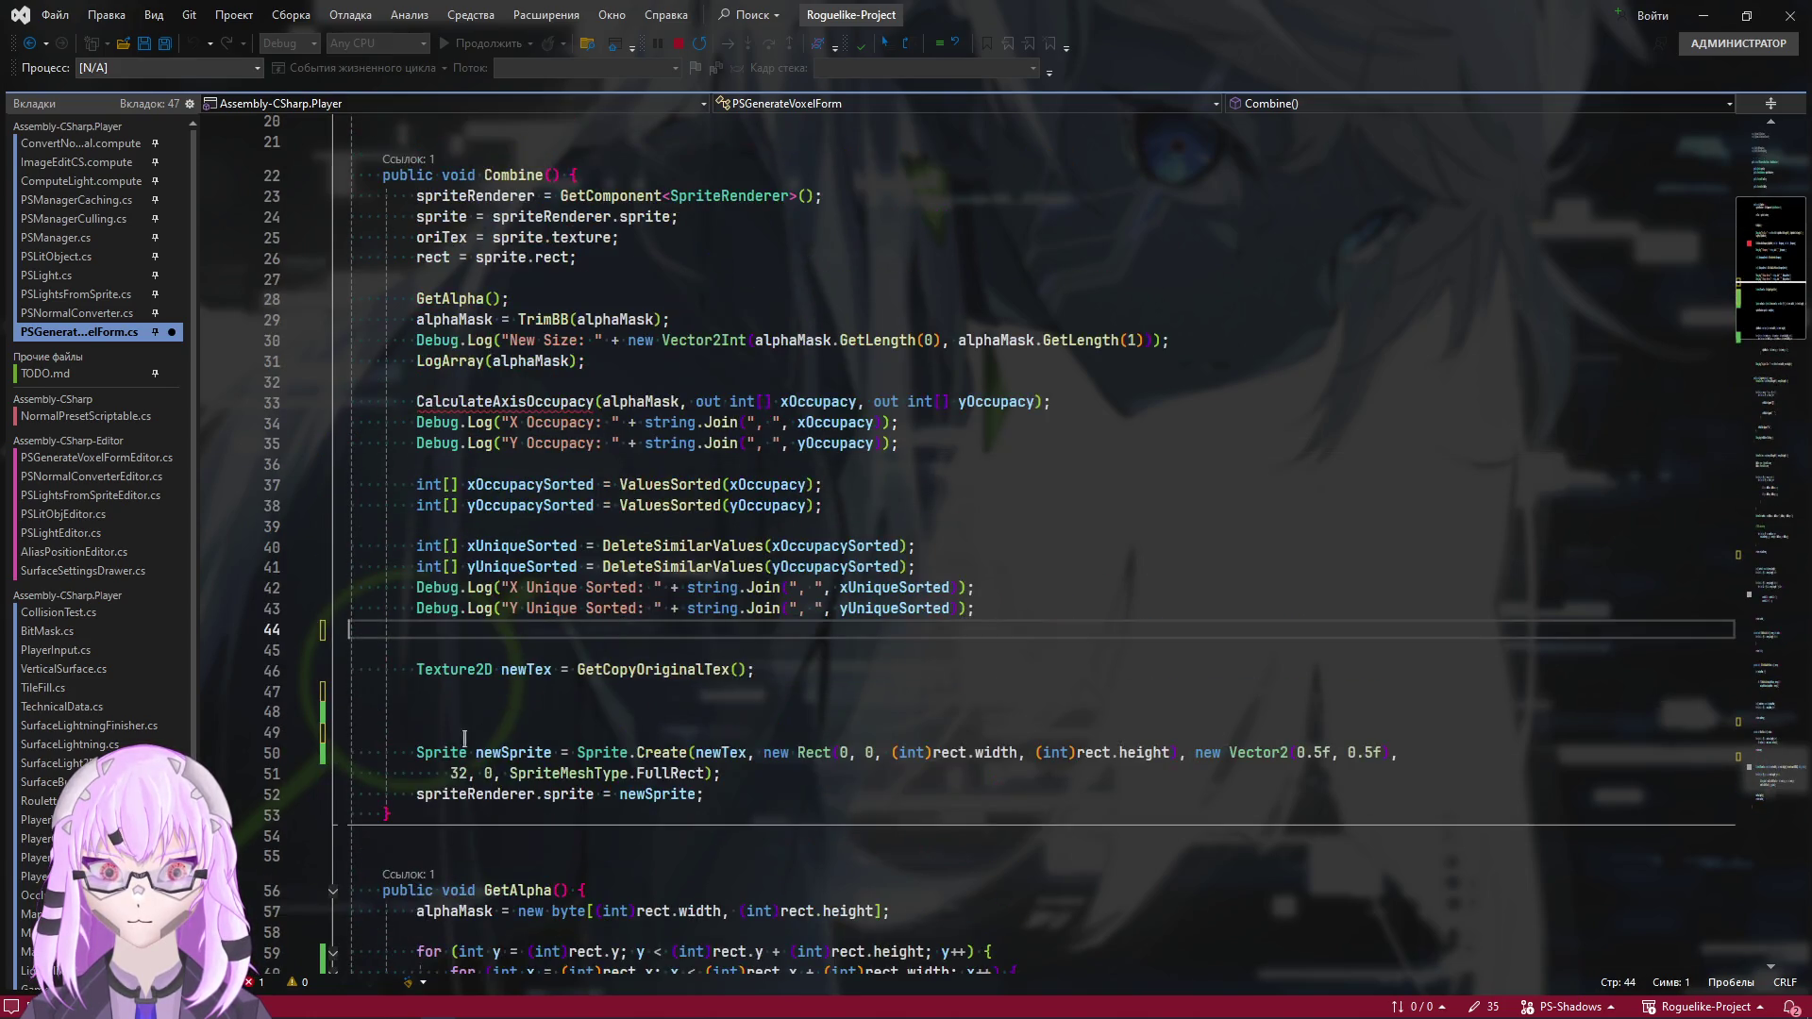
pyautogui.moveTo(416, 732); pyautogui.dragTo(271, 713)
pyautogui.press('Delete')
# Delete the CalculateAxisOccupancy call with its Debug.Log lines and review the trimmed code
pyautogui.scroll(2, 682, 700)
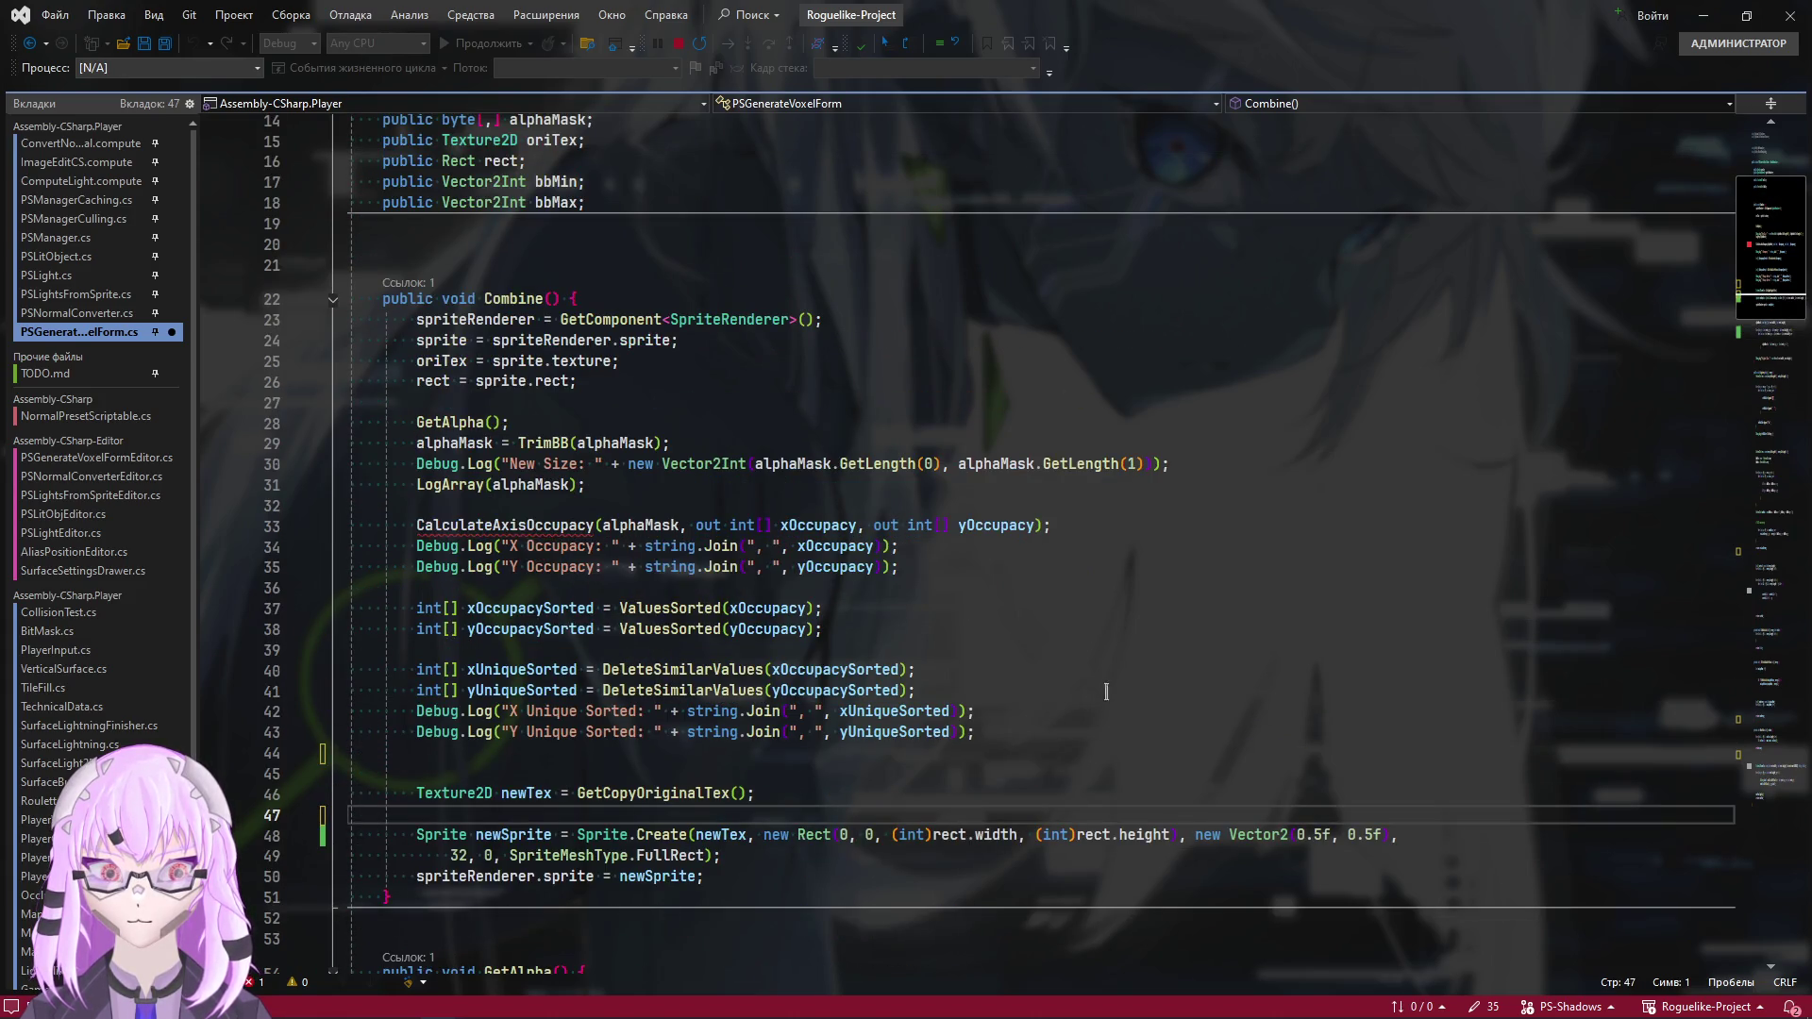
pyautogui.moveTo(898, 566)
pyautogui.mouseDown()
pyautogui.moveTo(511, 545)
pyautogui.moveTo(587, 484)
pyautogui.mouseUp()
pyautogui.press('Delete')
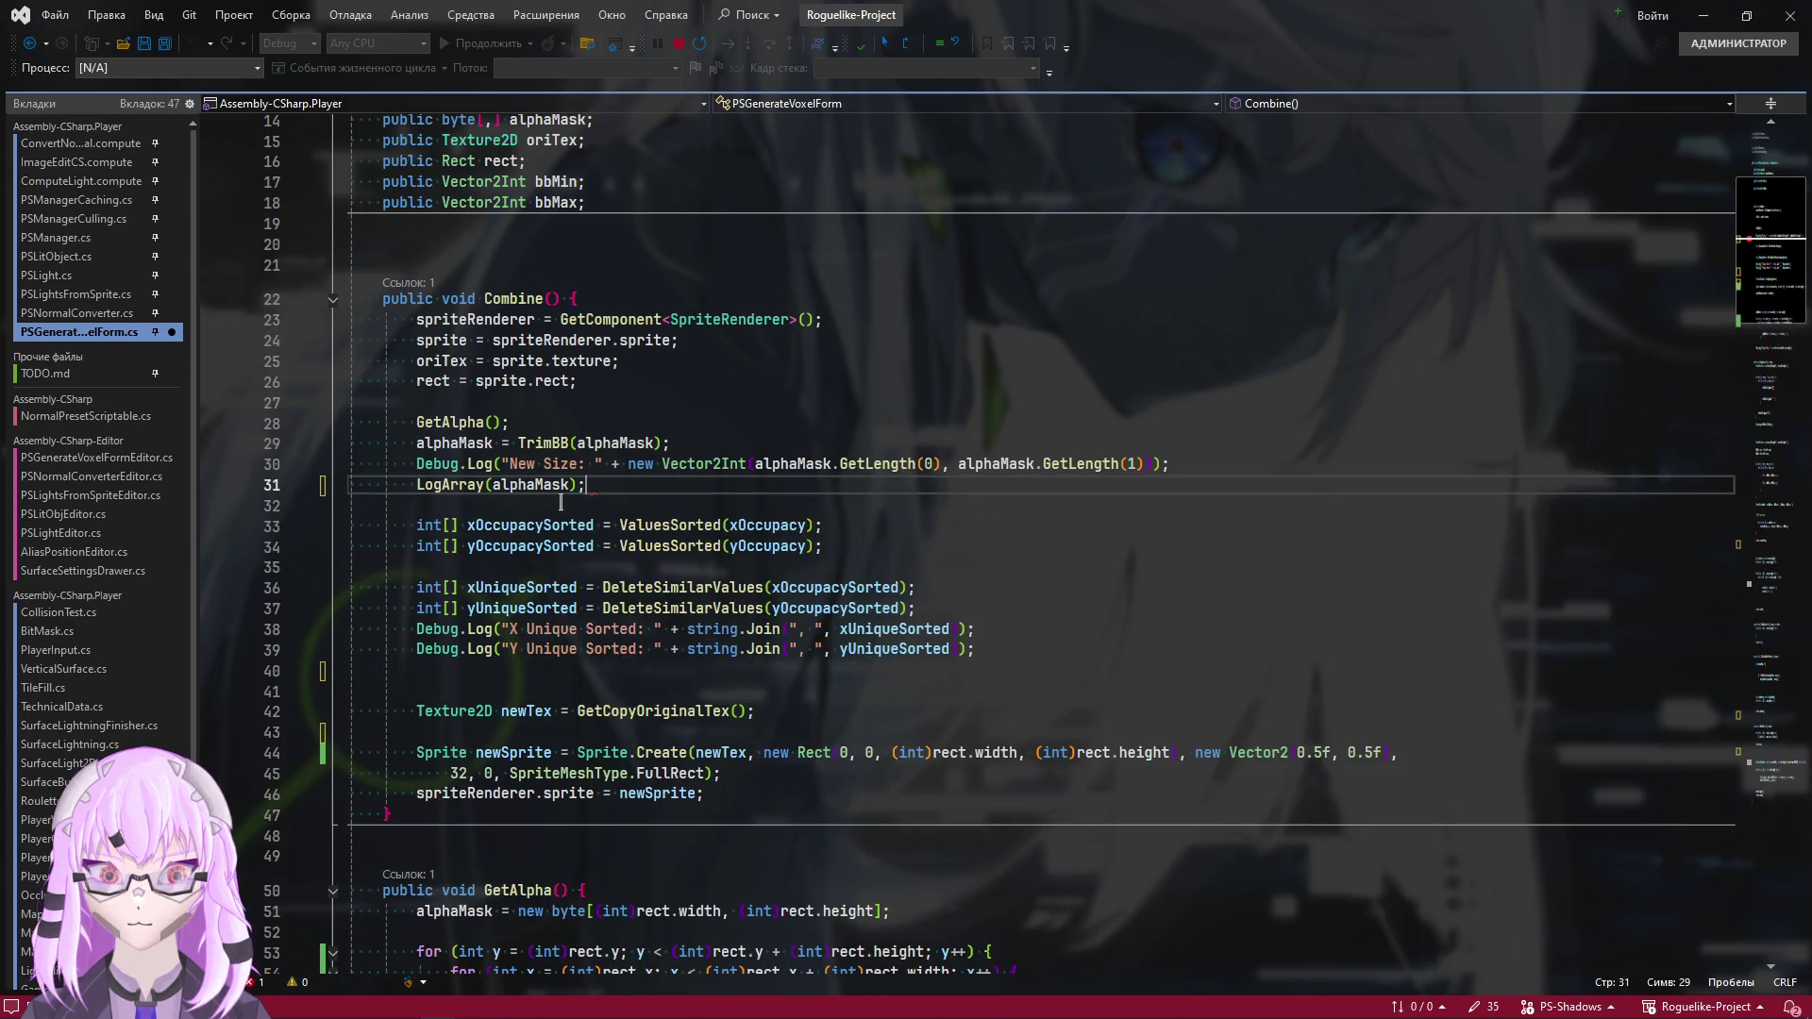
pyautogui.scroll(-20, 1759, 654)
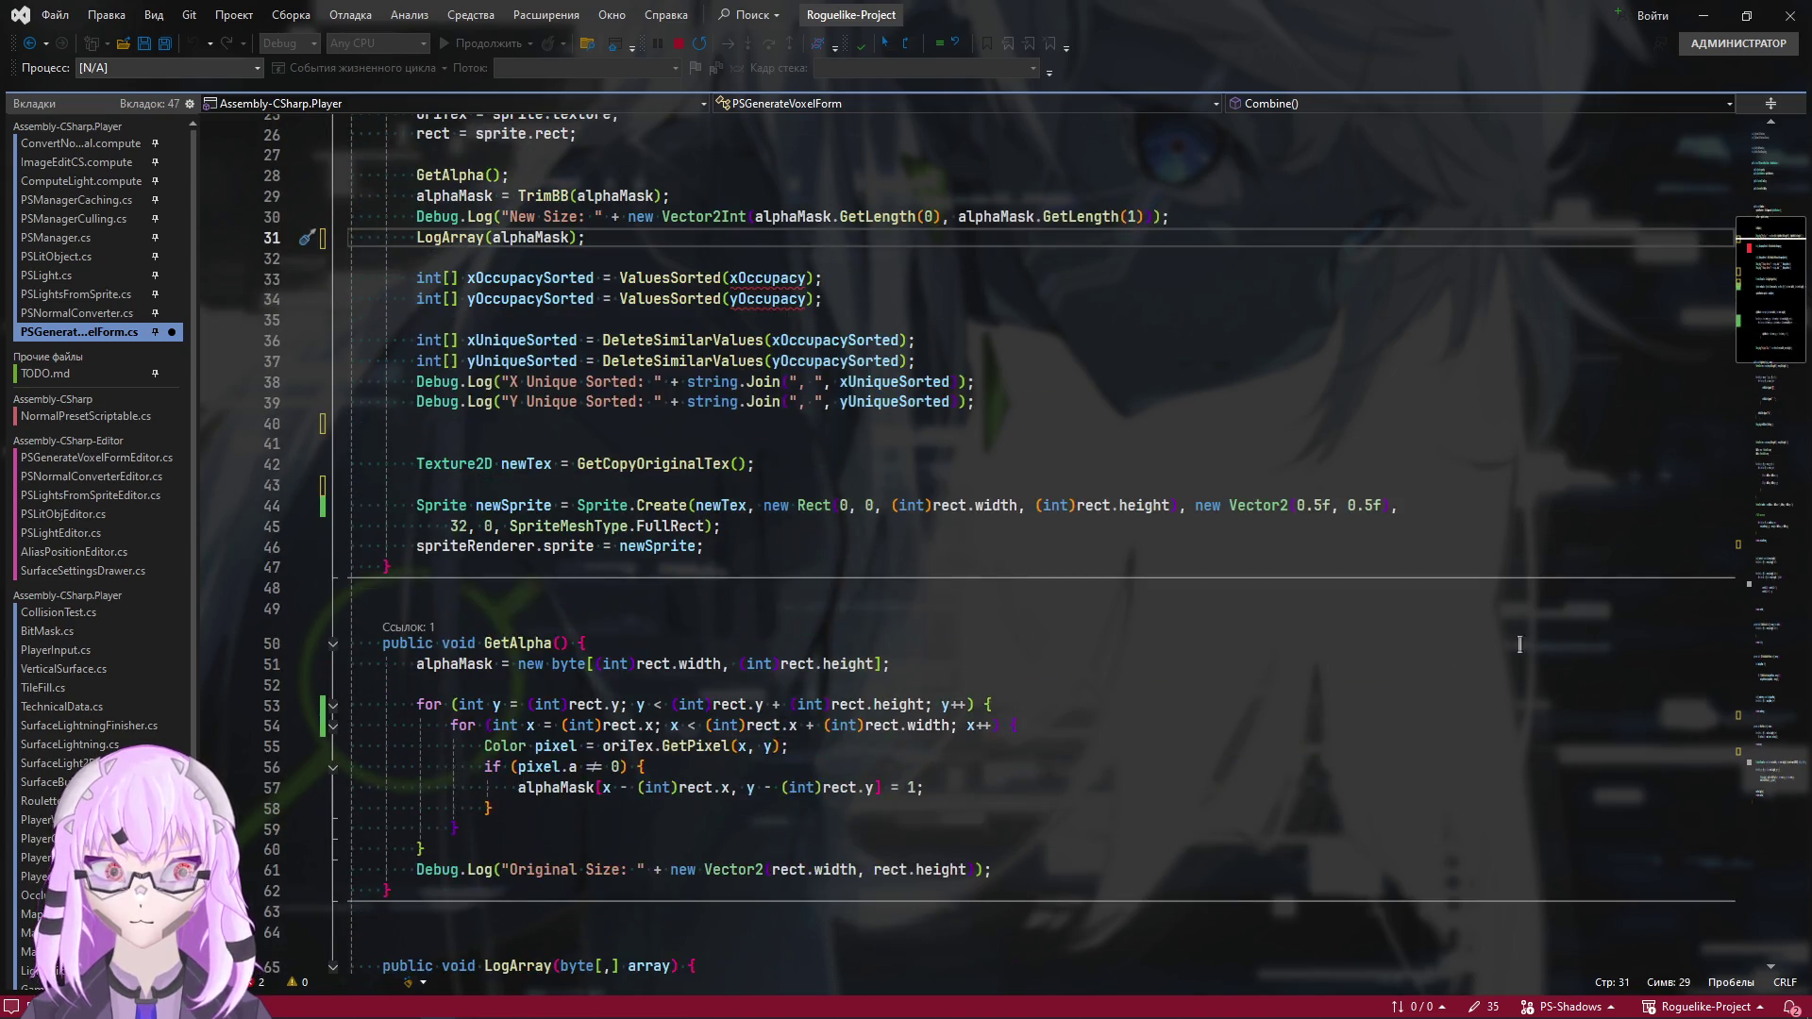
pyautogui.moveTo(1759, 654)
pyautogui.mouseDown()
pyautogui.moveTo(1759, 730)
pyautogui.moveTo(1759, 318)
pyautogui.moveTo(1759, 731)
pyautogui.moveTo(1661, 752)
pyautogui.mouseUp()
pyautogui.scroll(20, 1661, 752)
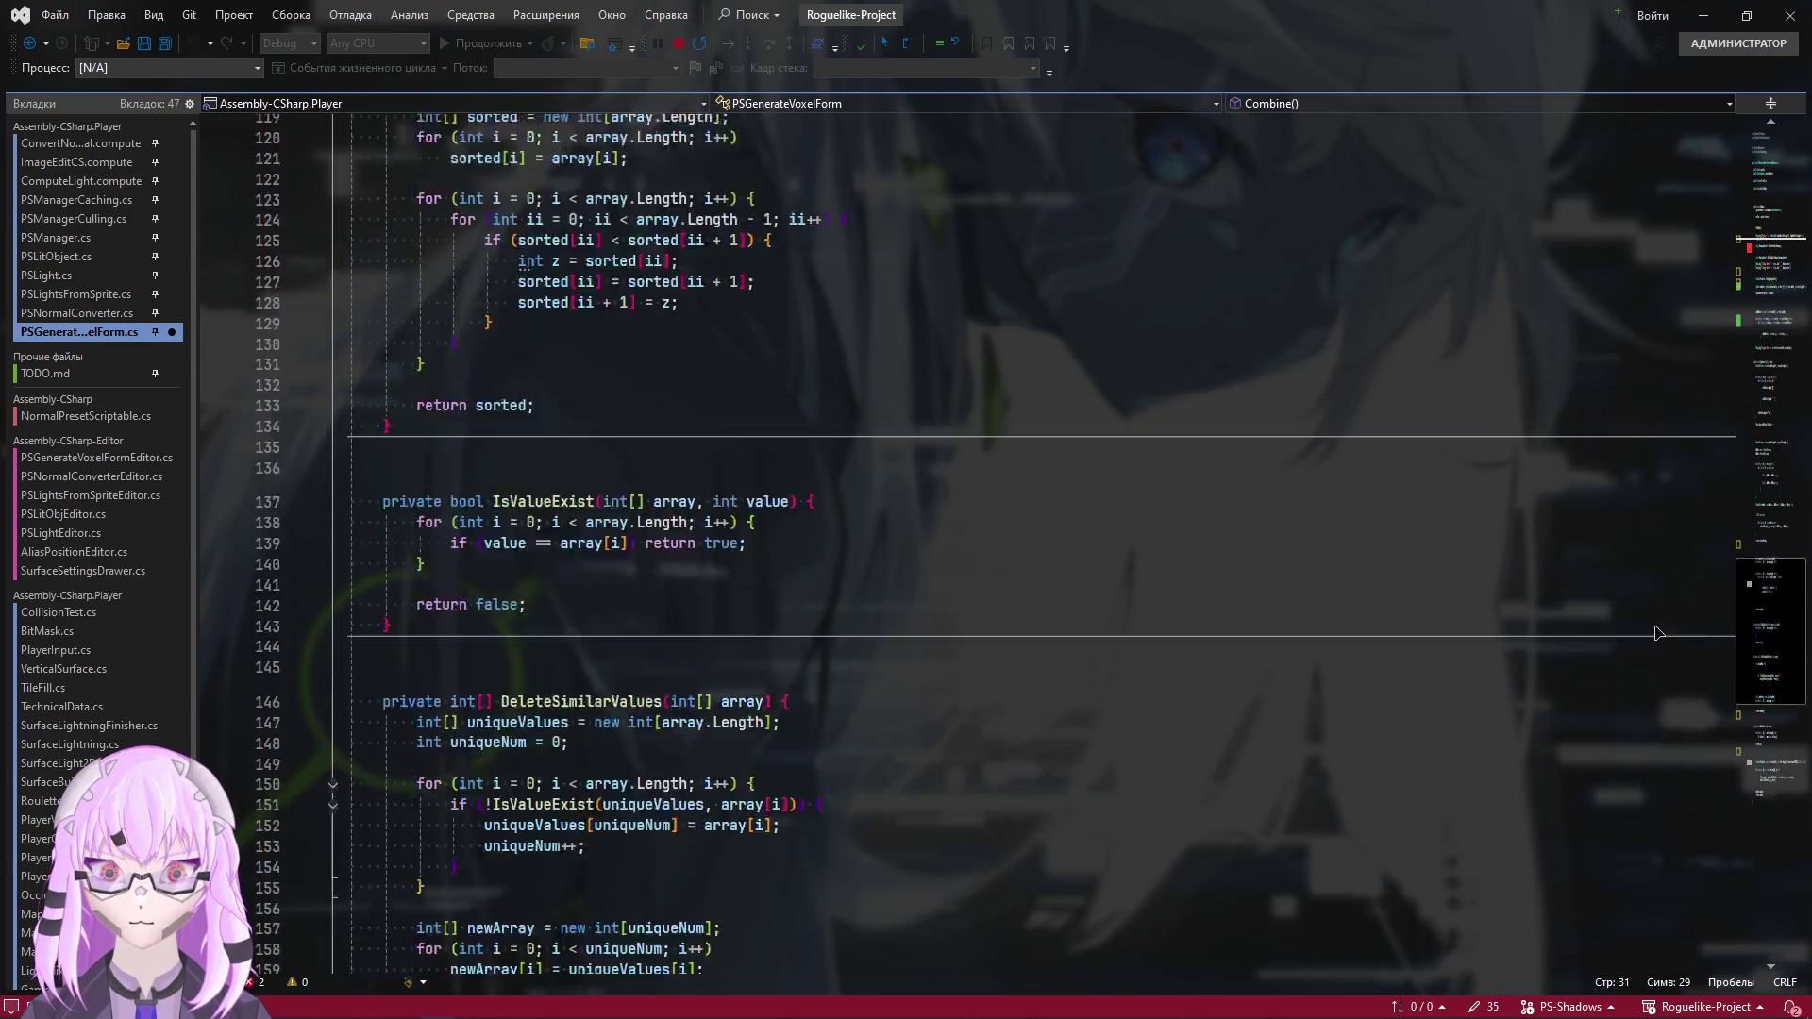
pyautogui.scroll(13, 1638, 486)
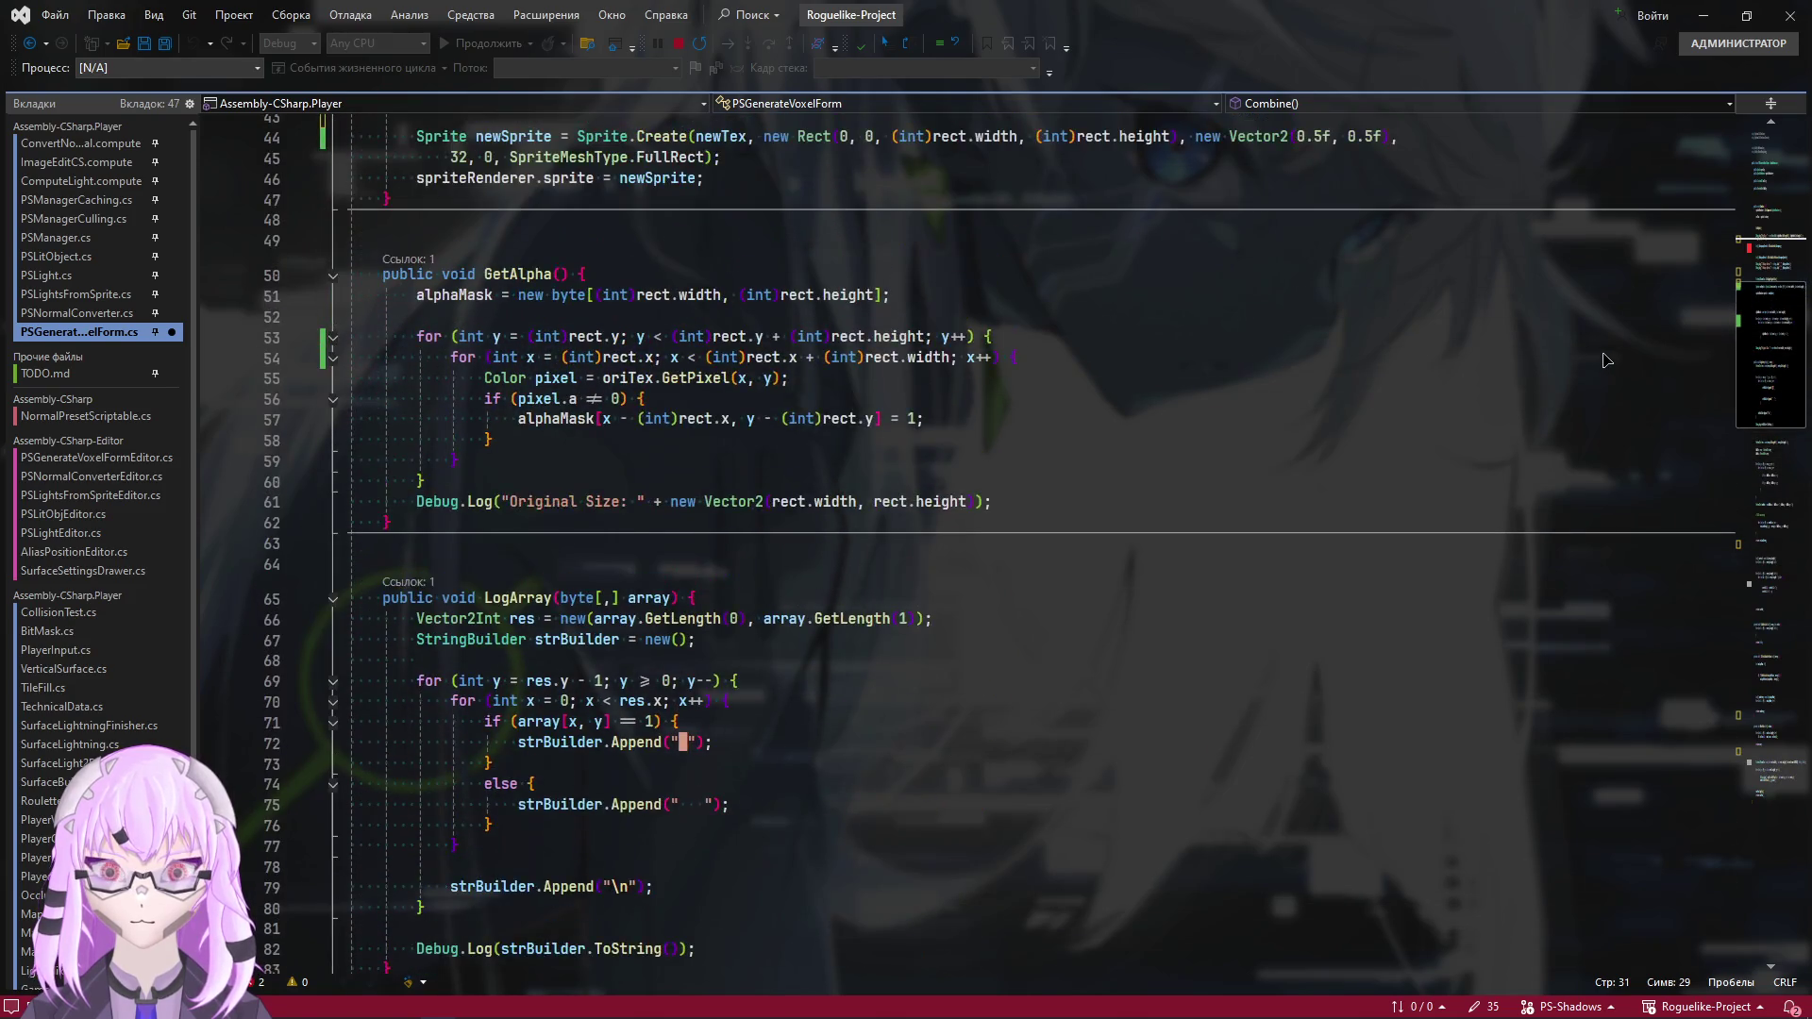
pyautogui.scroll(-1, 1602, 352)
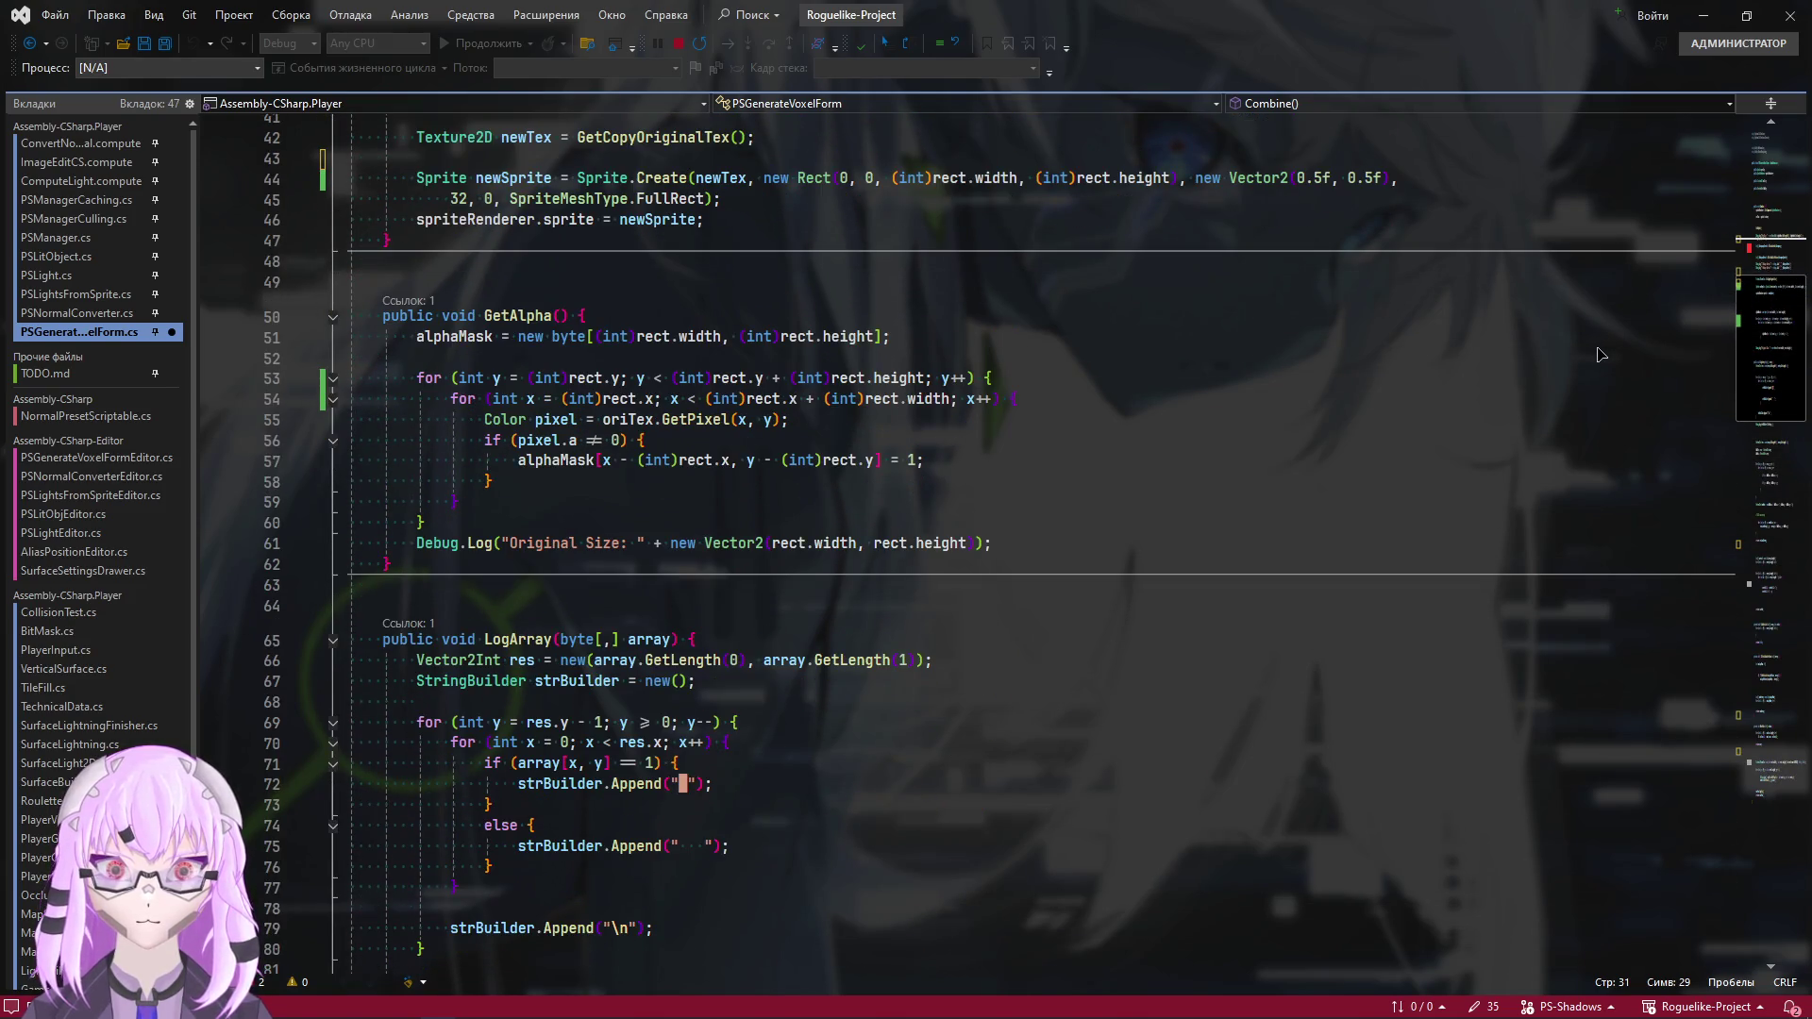
pyautogui.scroll(-1, 1599, 357)
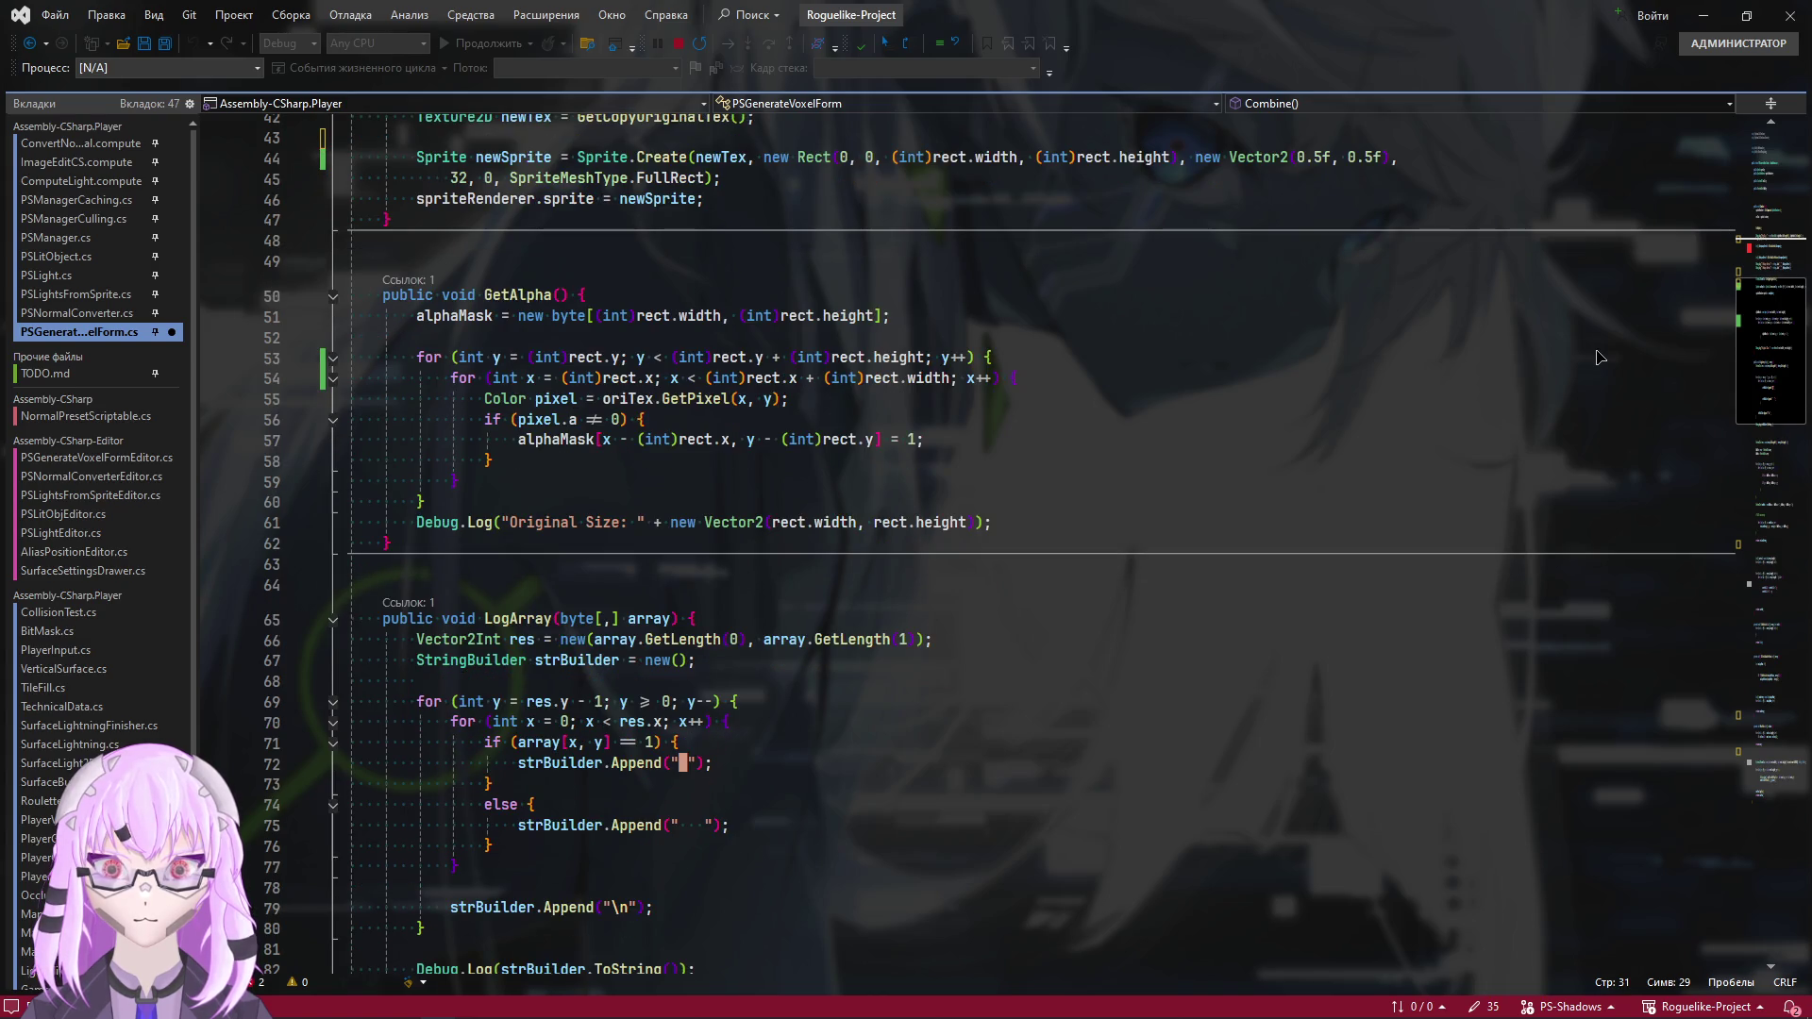
pyautogui.scroll(2, 1600, 357)
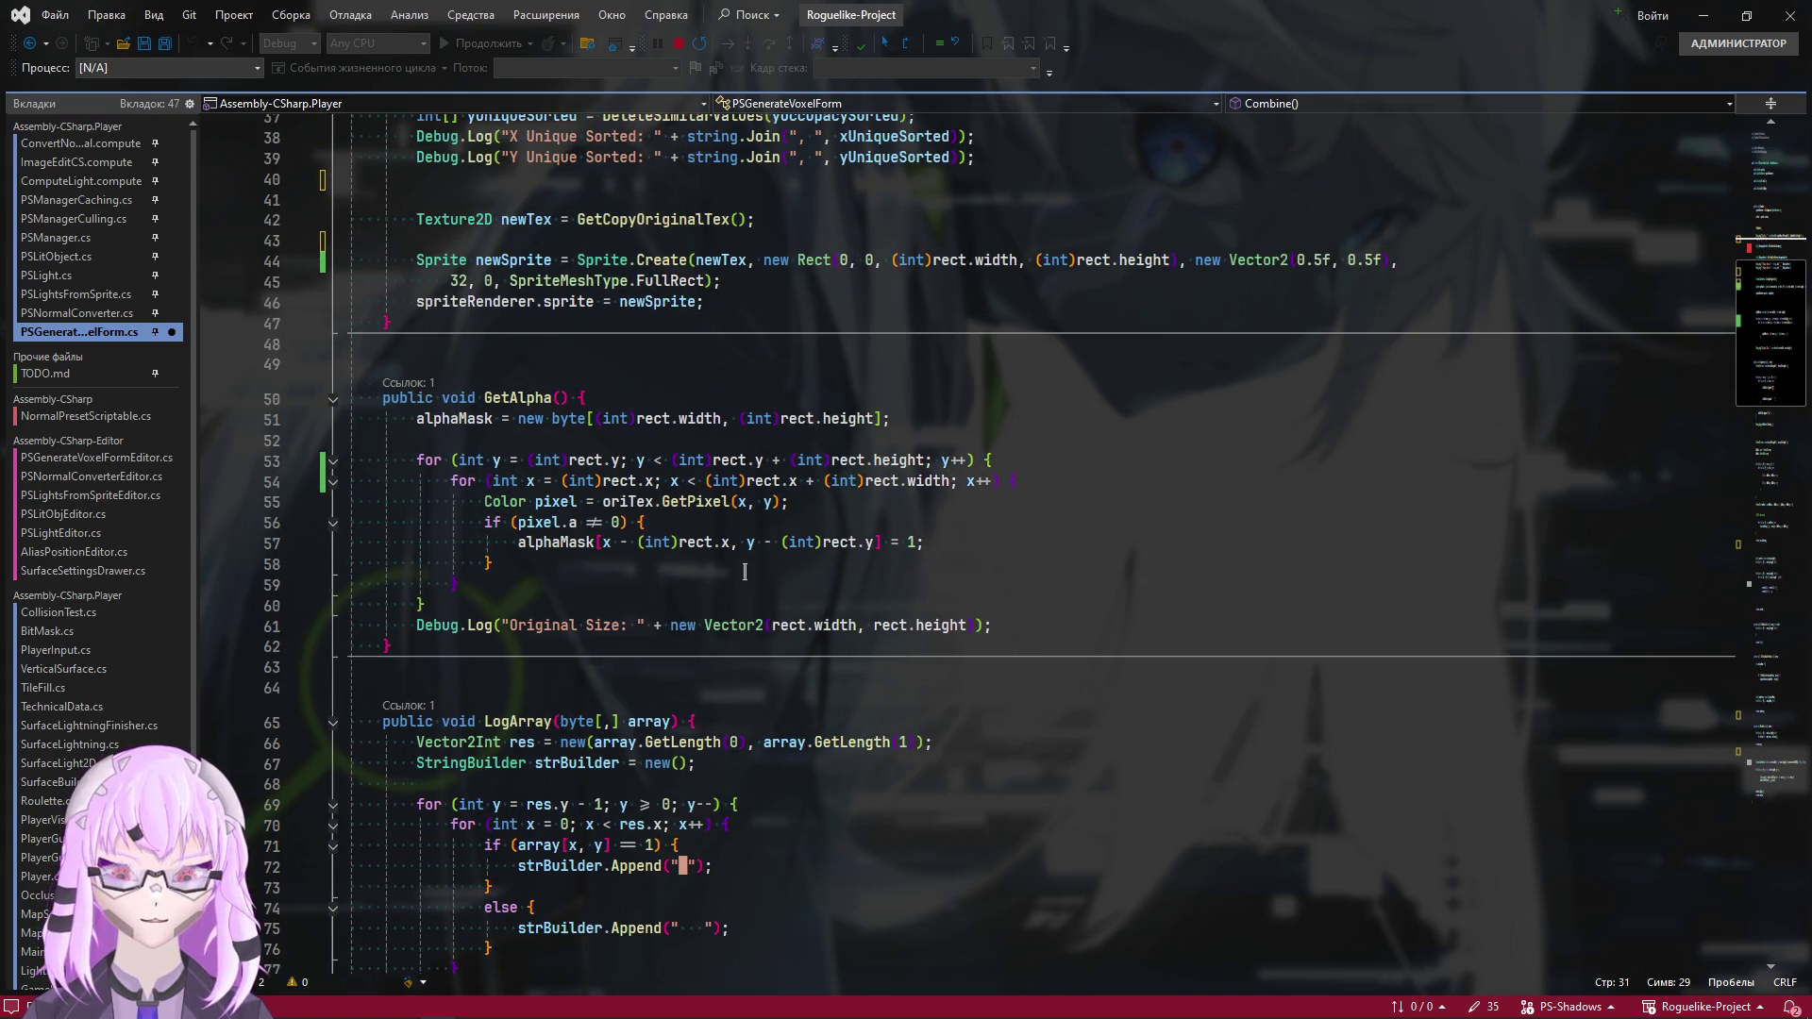
pyautogui.scroll(7, 744, 572)
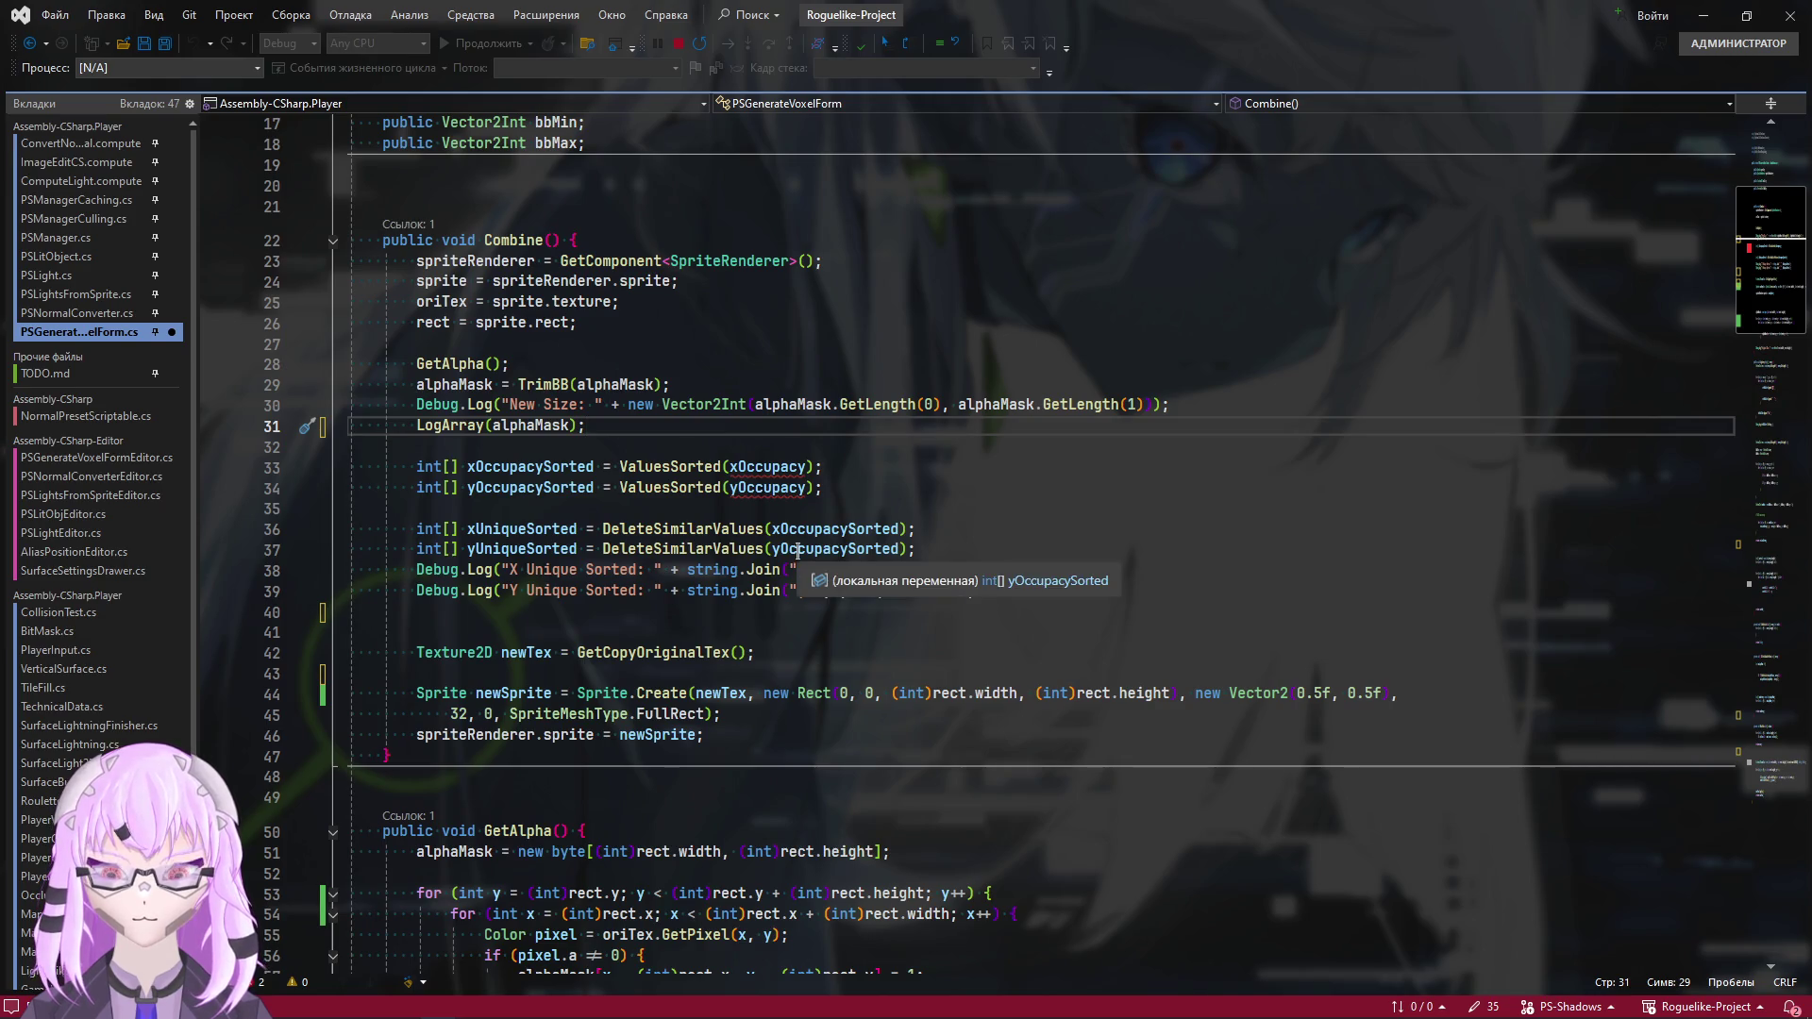
pyautogui.scroll(5, 798, 550)
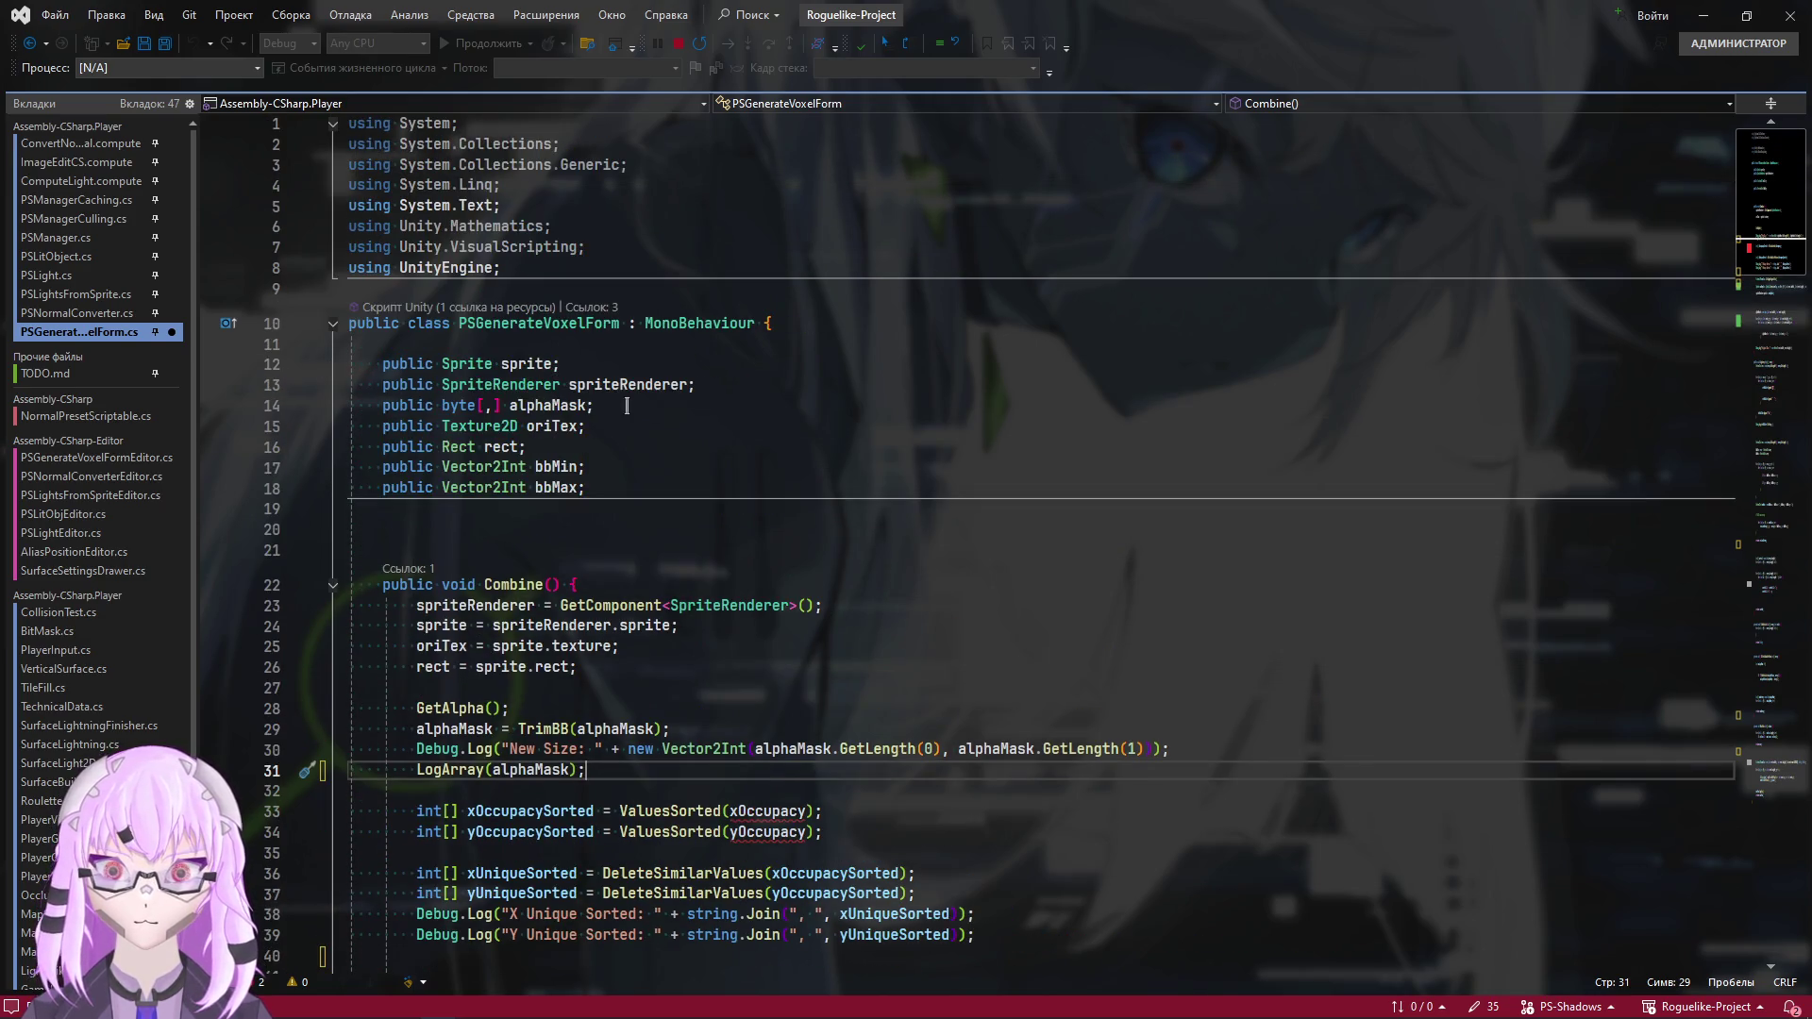
# Remove the unused System.Linq, Unity.VisualScripting and Unity.Mathematics imports, leaving a blank line before the class
pyautogui.hotkey('ctrl', 's')
pyautogui.moveTo(262, 186)
pyautogui.mouseDown()
pyautogui.moveTo(266, 166)
pyautogui.moveTo(257, 177)
pyautogui.mouseUp()
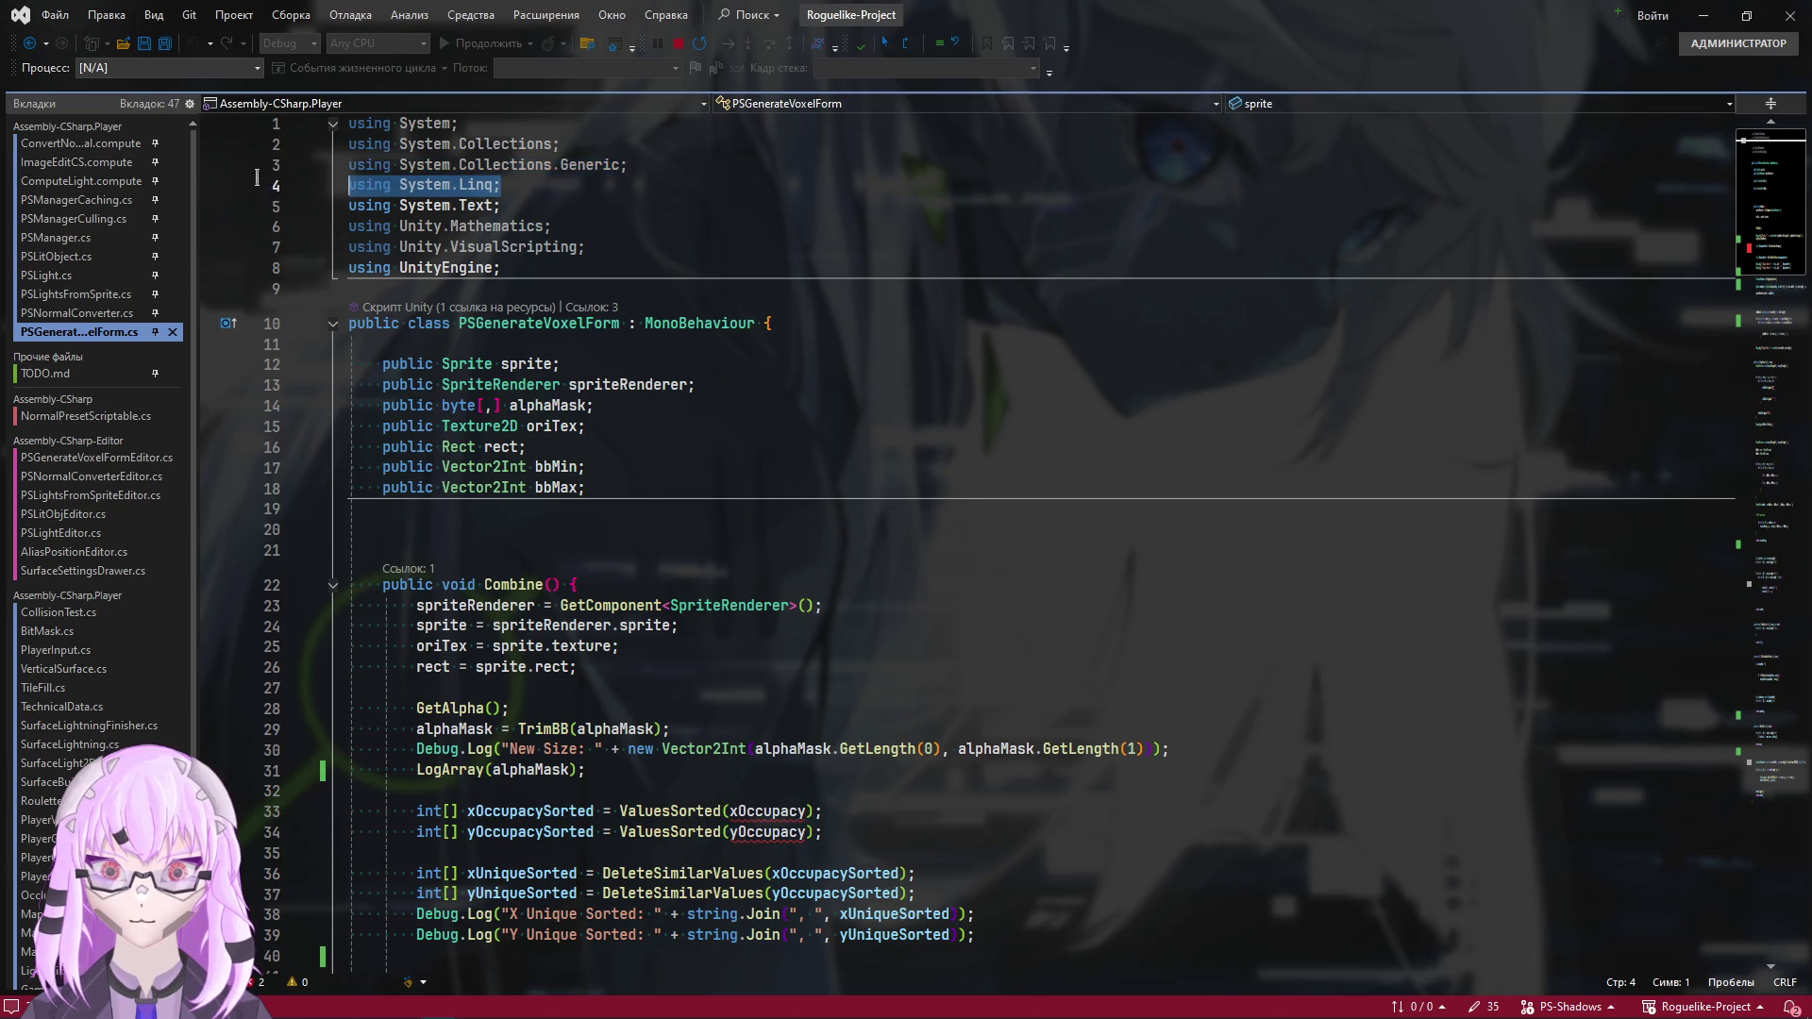
pyautogui.press('Delete')
pyautogui.click(256, 226)
pyautogui.press('Delete')
pyautogui.click(579, 201)
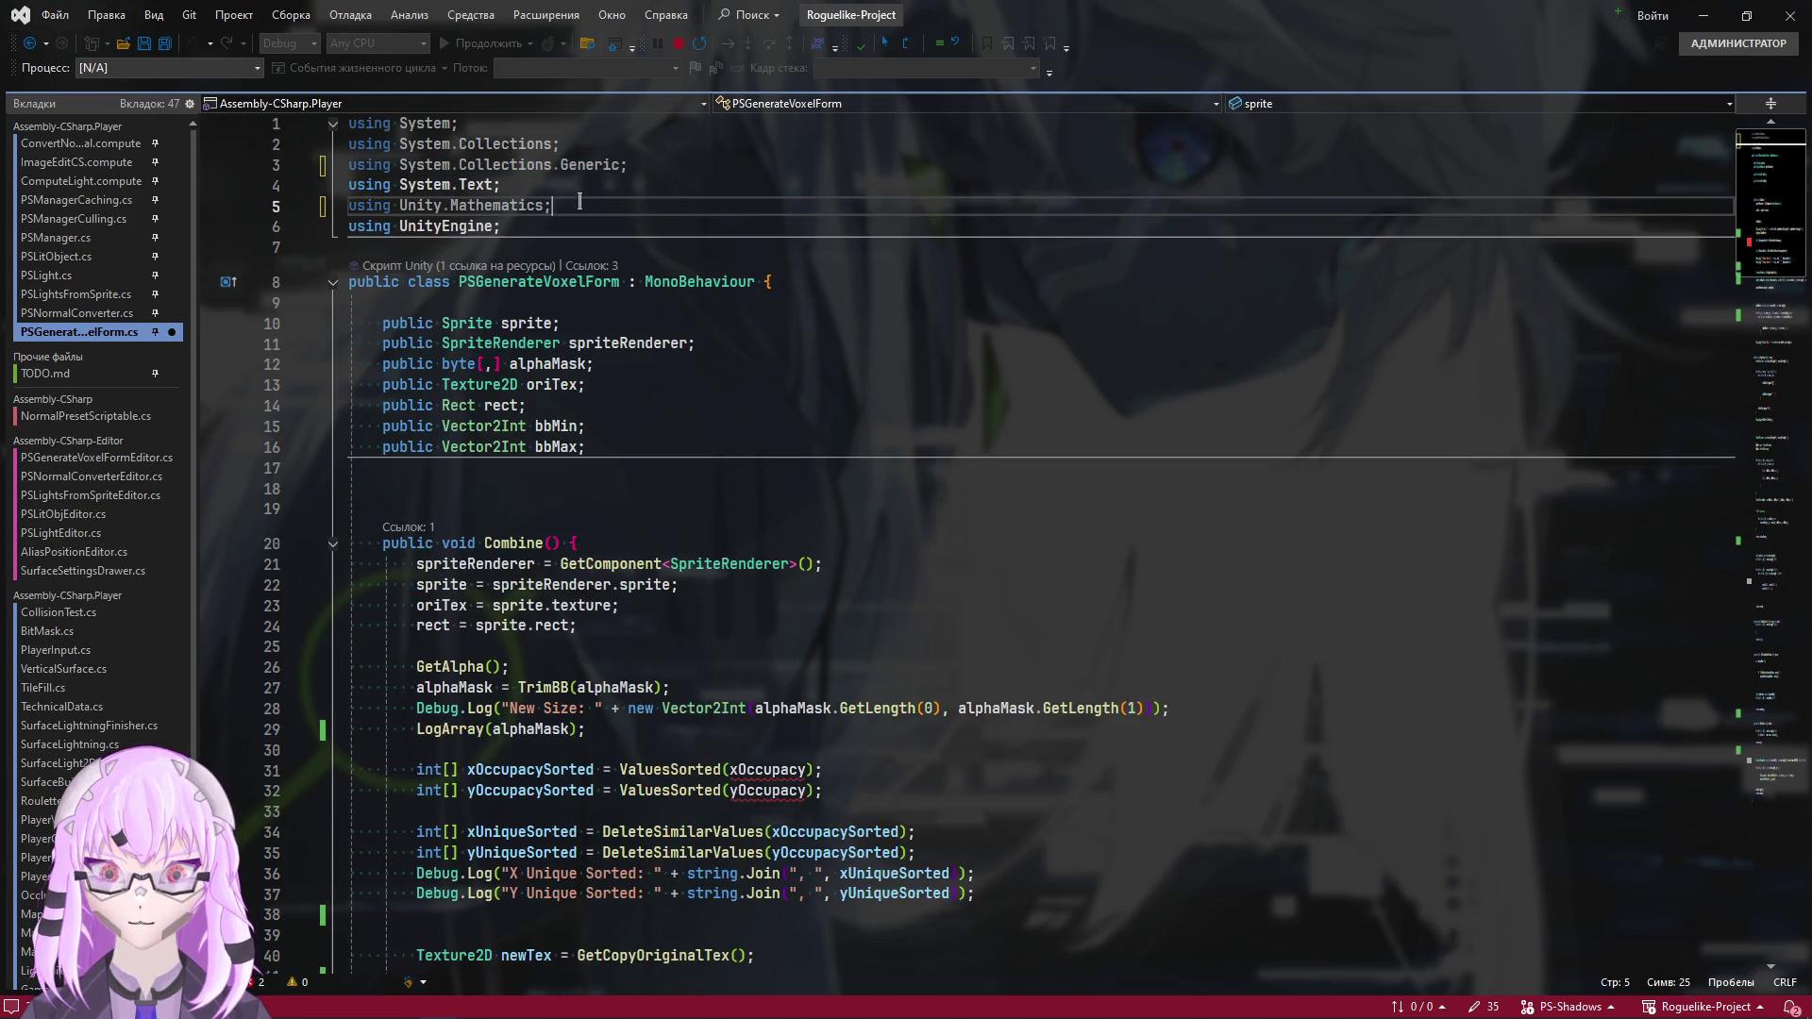
pyautogui.click(263, 214)
pyautogui.press('Delete')
pyautogui.press('BackSpace')
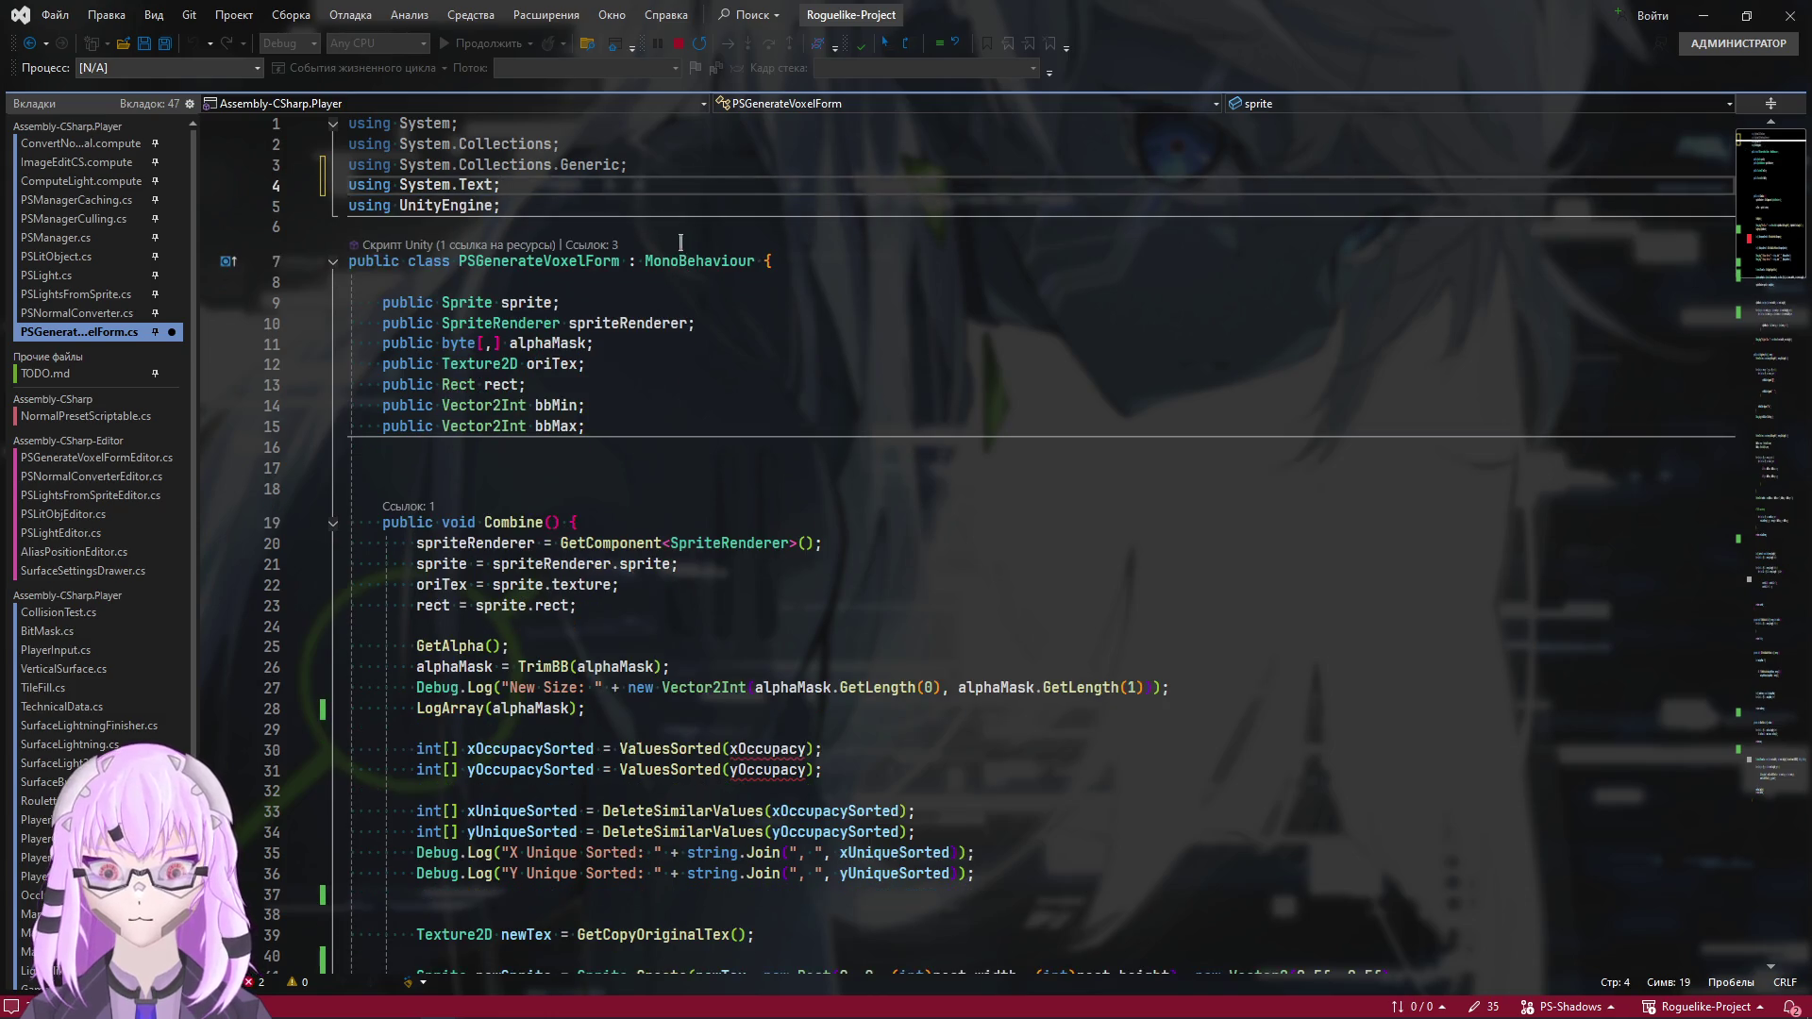
pyautogui.click(591, 244)
pyautogui.click(682, 259)
pyautogui.click(478, 219)
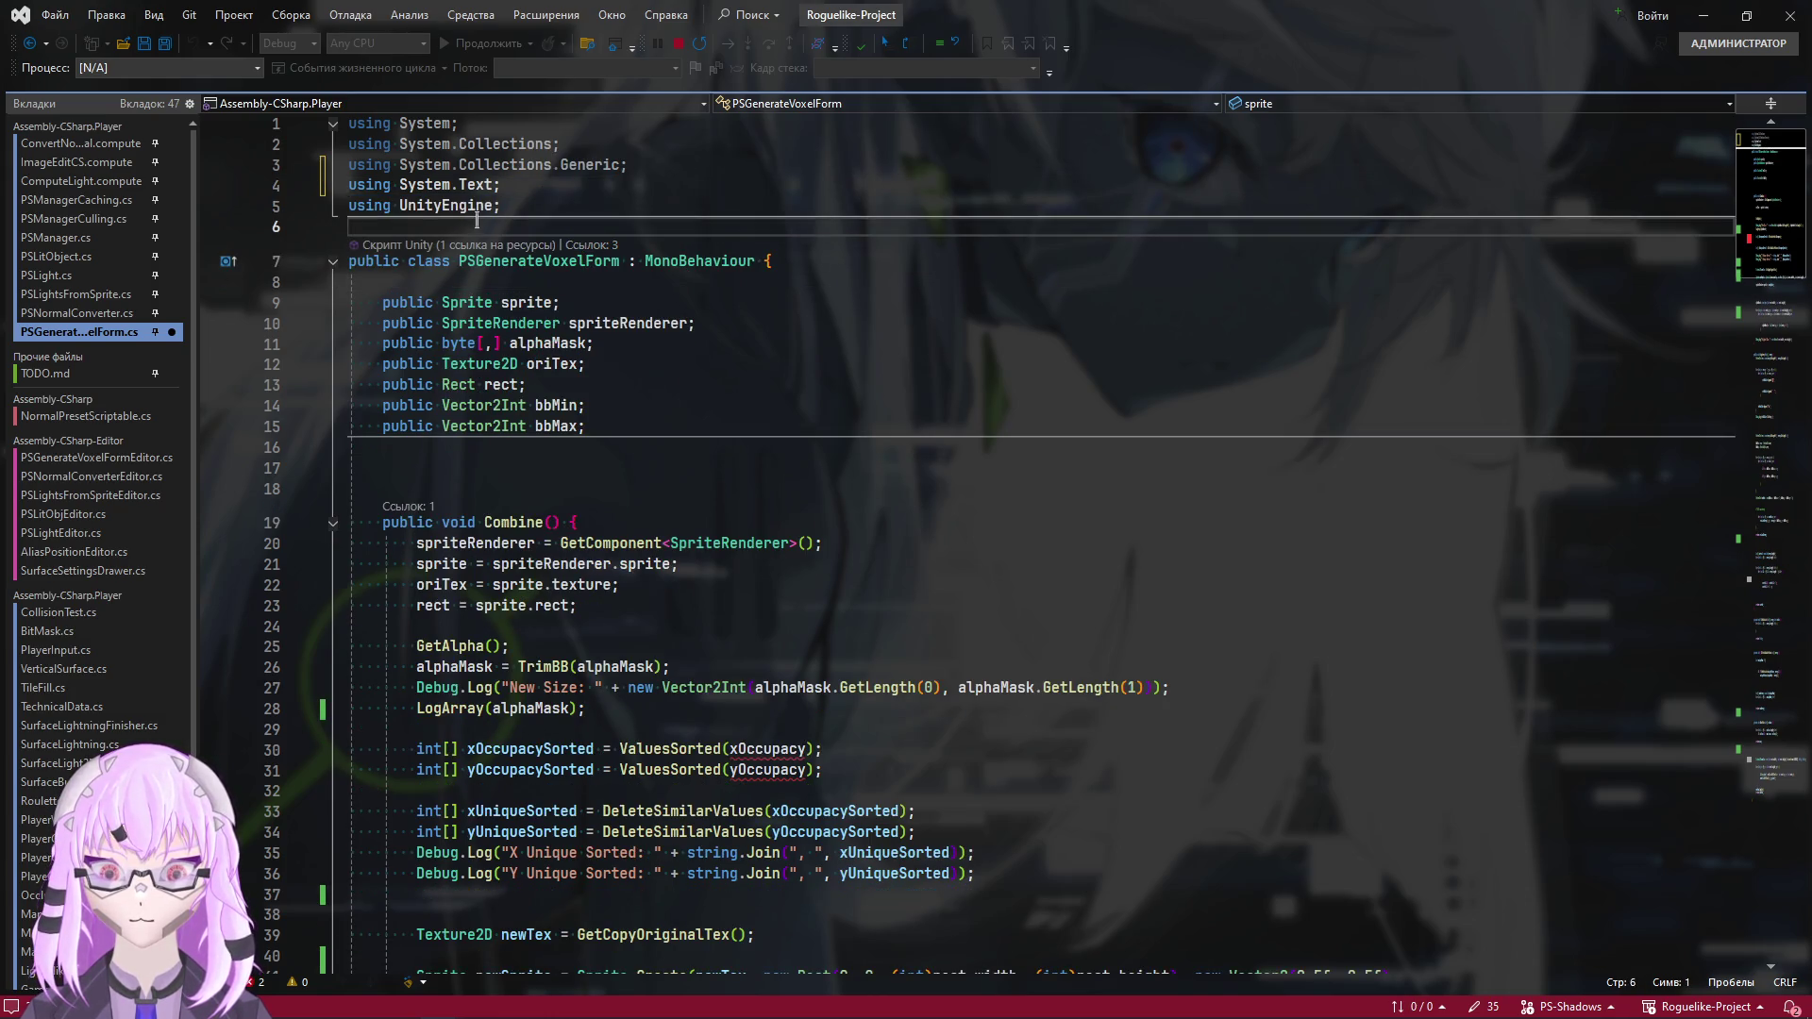
pyautogui.press('Return')
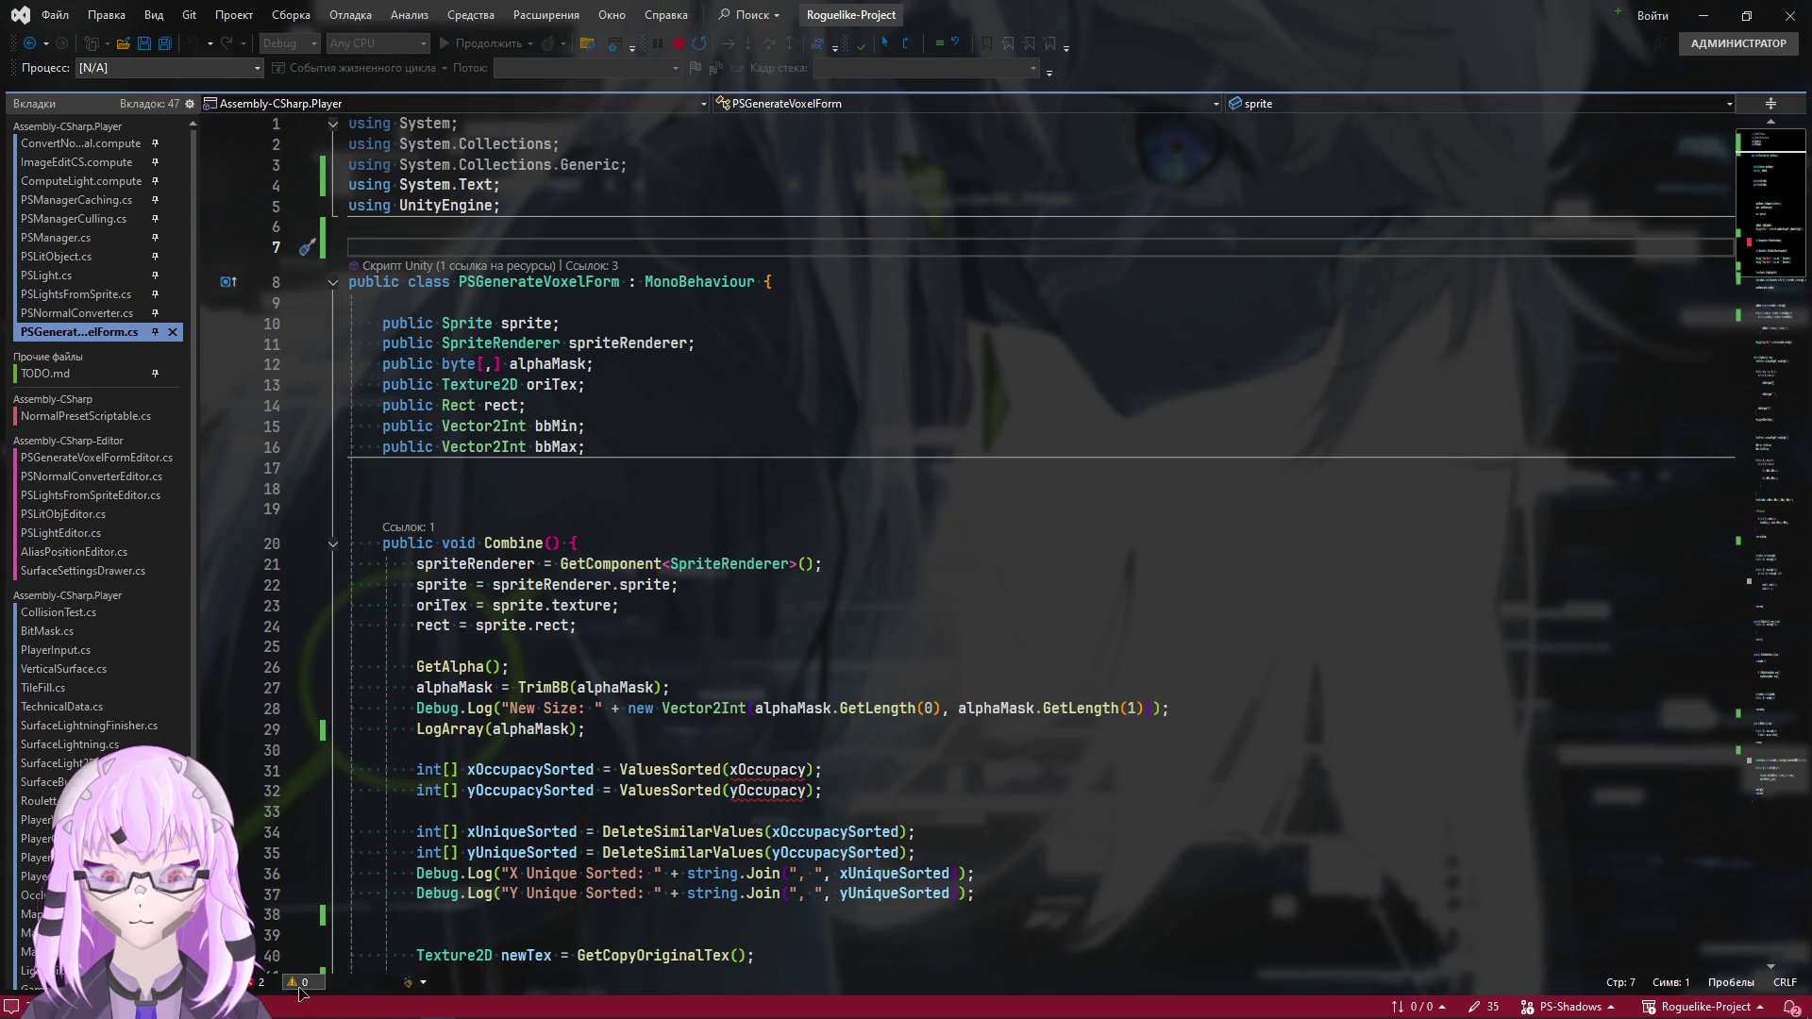
# Delete the xOccupacySorted/yOccupacySorted lines and the unique-sorted arrays with their two debug logs
pyautogui.scroll(-6, 352, 922)
pyautogui.moveTo(825, 419); pyautogui.dragTo(349, 398)
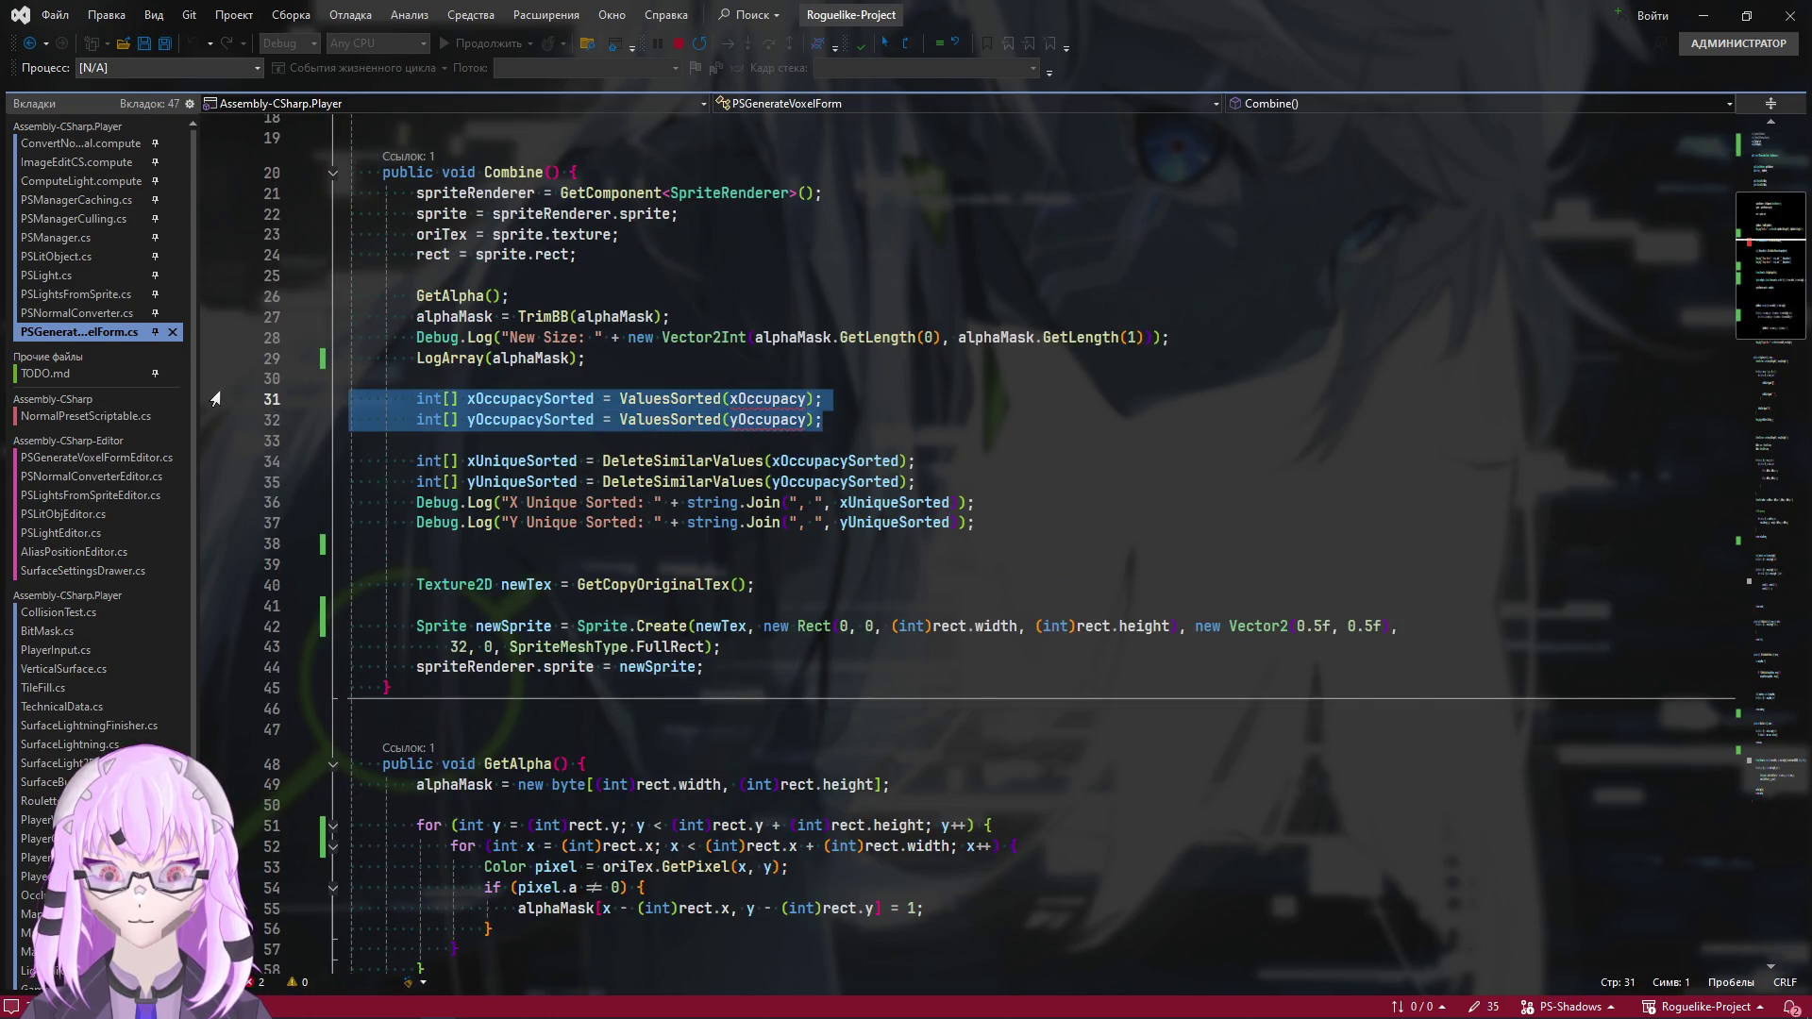
pyautogui.press('BackSpace')
pyautogui.press('BackSpace')
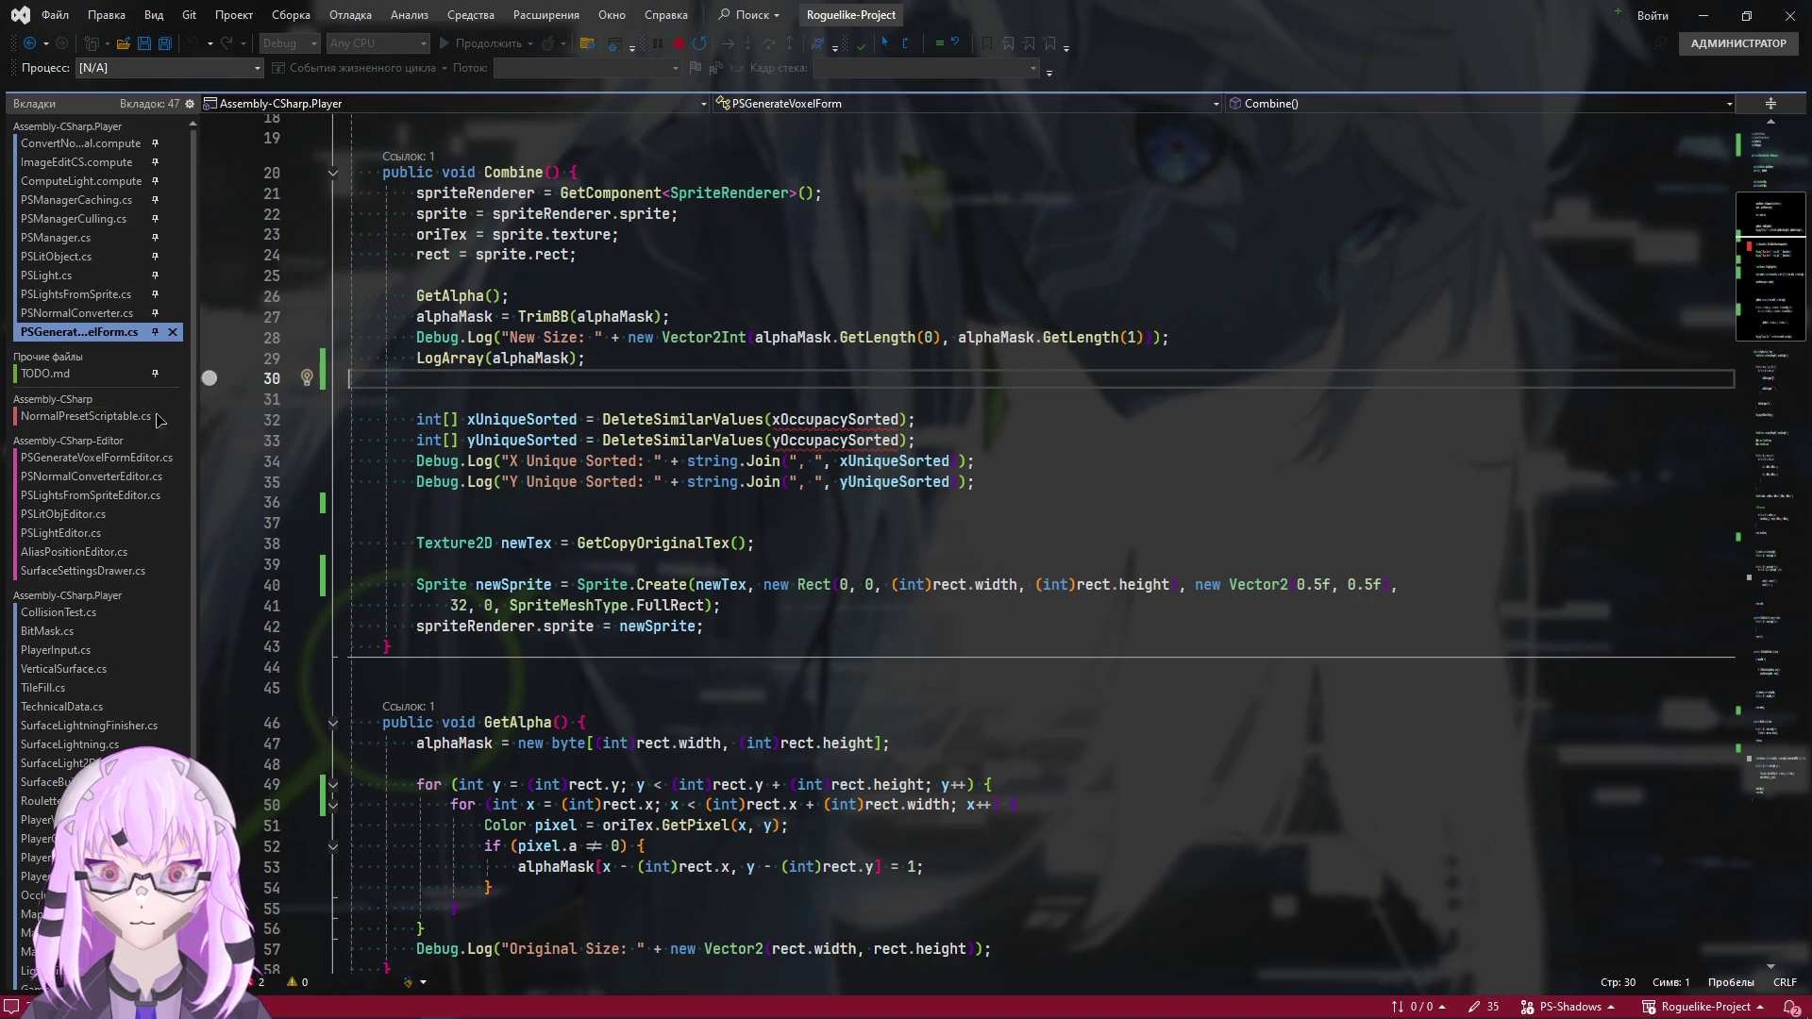
pyautogui.moveTo(915, 440); pyautogui.dragTo(349, 419)
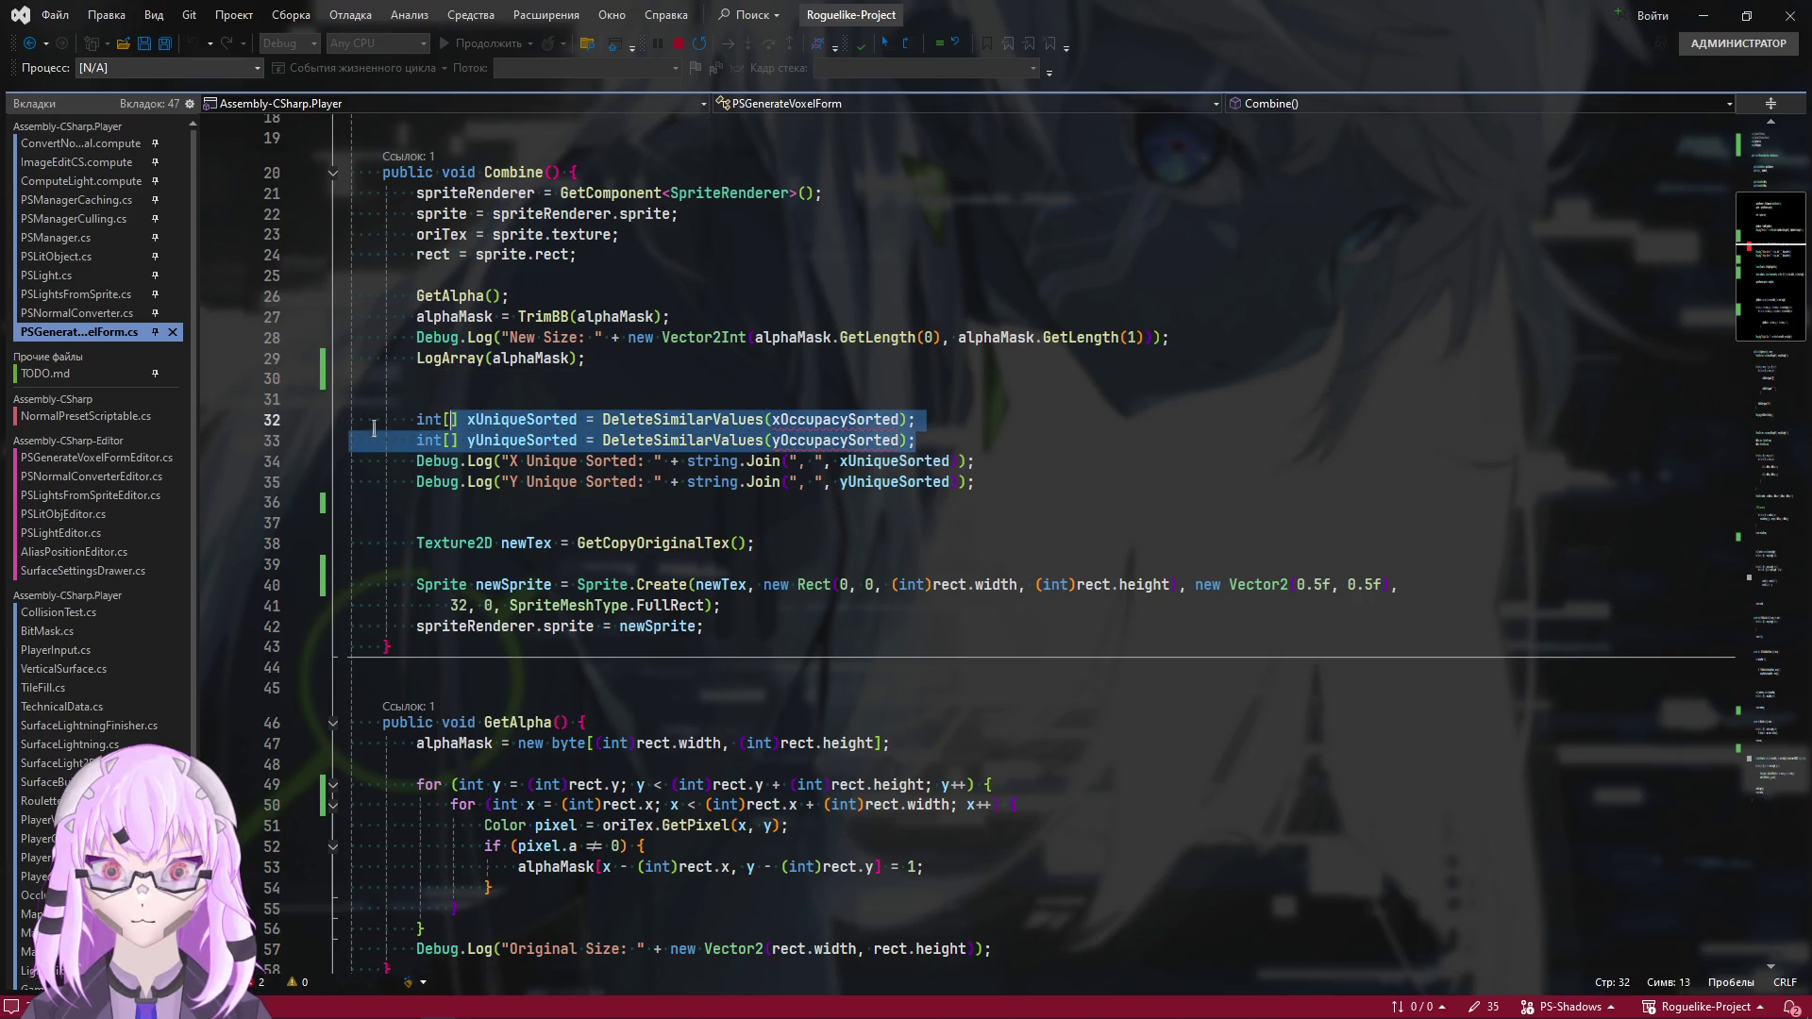
pyautogui.moveTo(973, 460); pyautogui.dragTo(349, 419)
pyautogui.moveTo(986, 502)
pyautogui.mouseDown()
pyautogui.moveTo(228, 433)
pyautogui.moveTo(210, 377)
pyautogui.mouseUp()
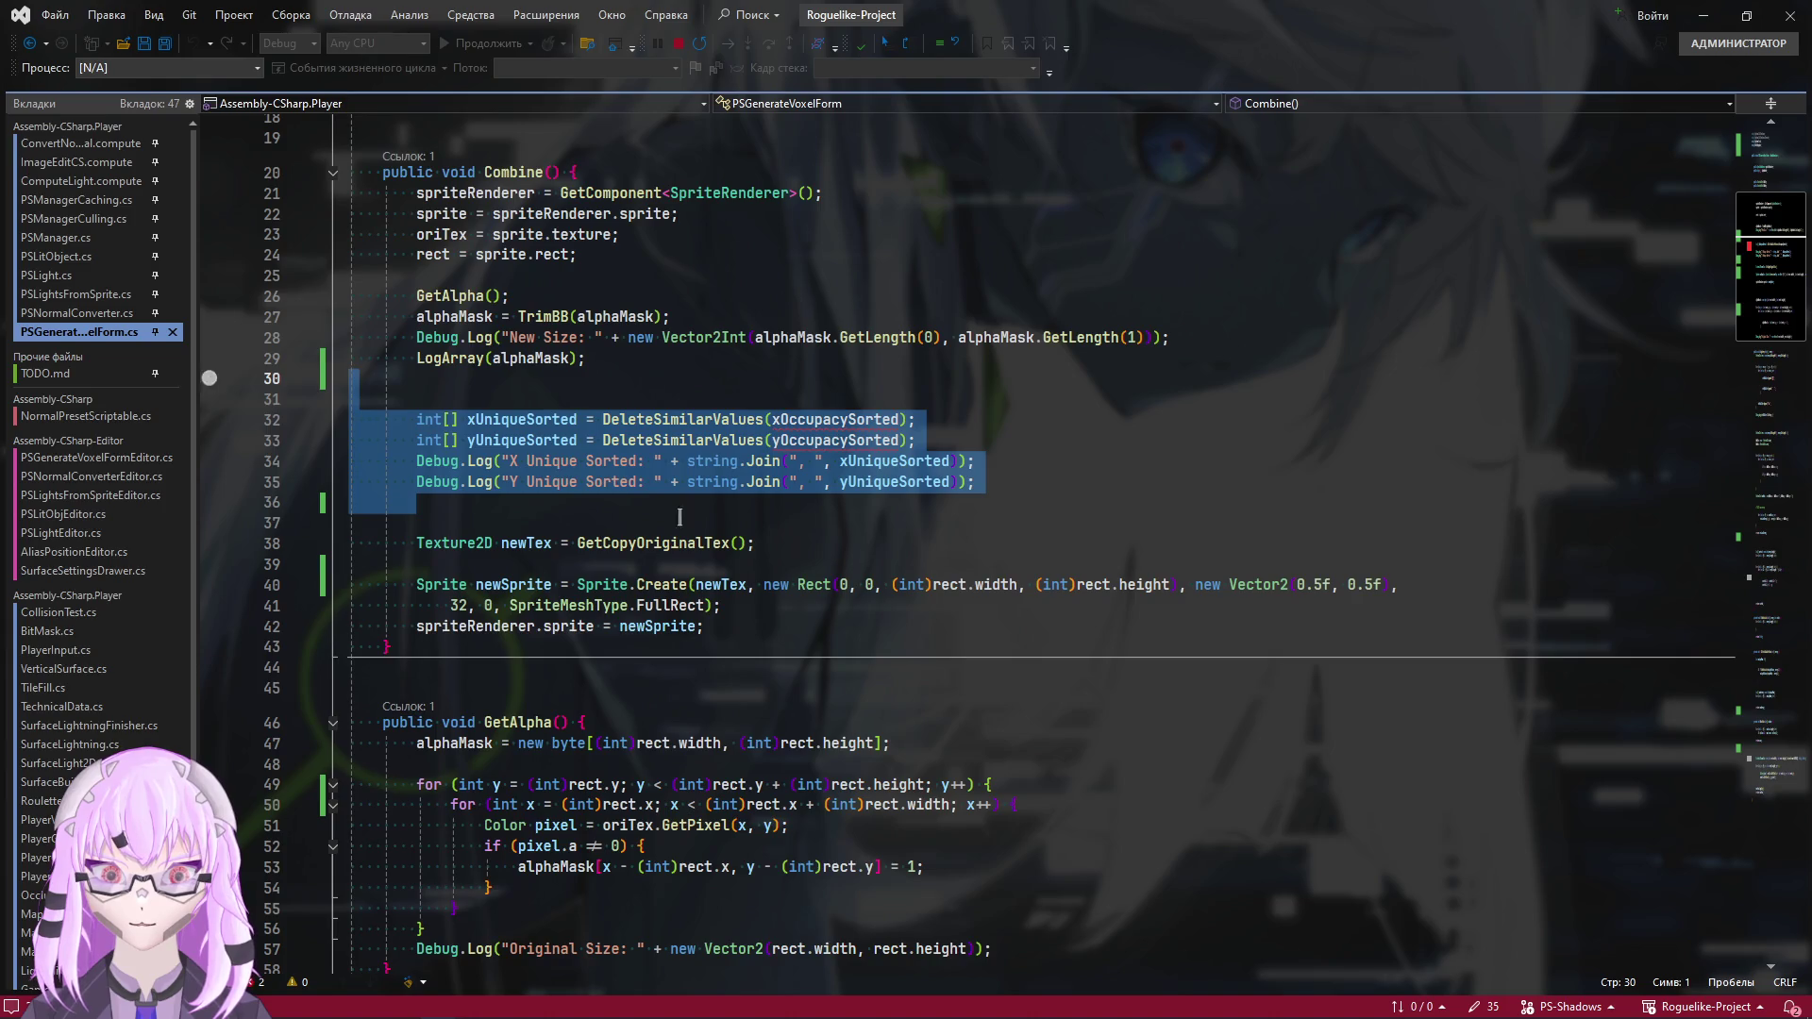
pyautogui.press('BackSpace')
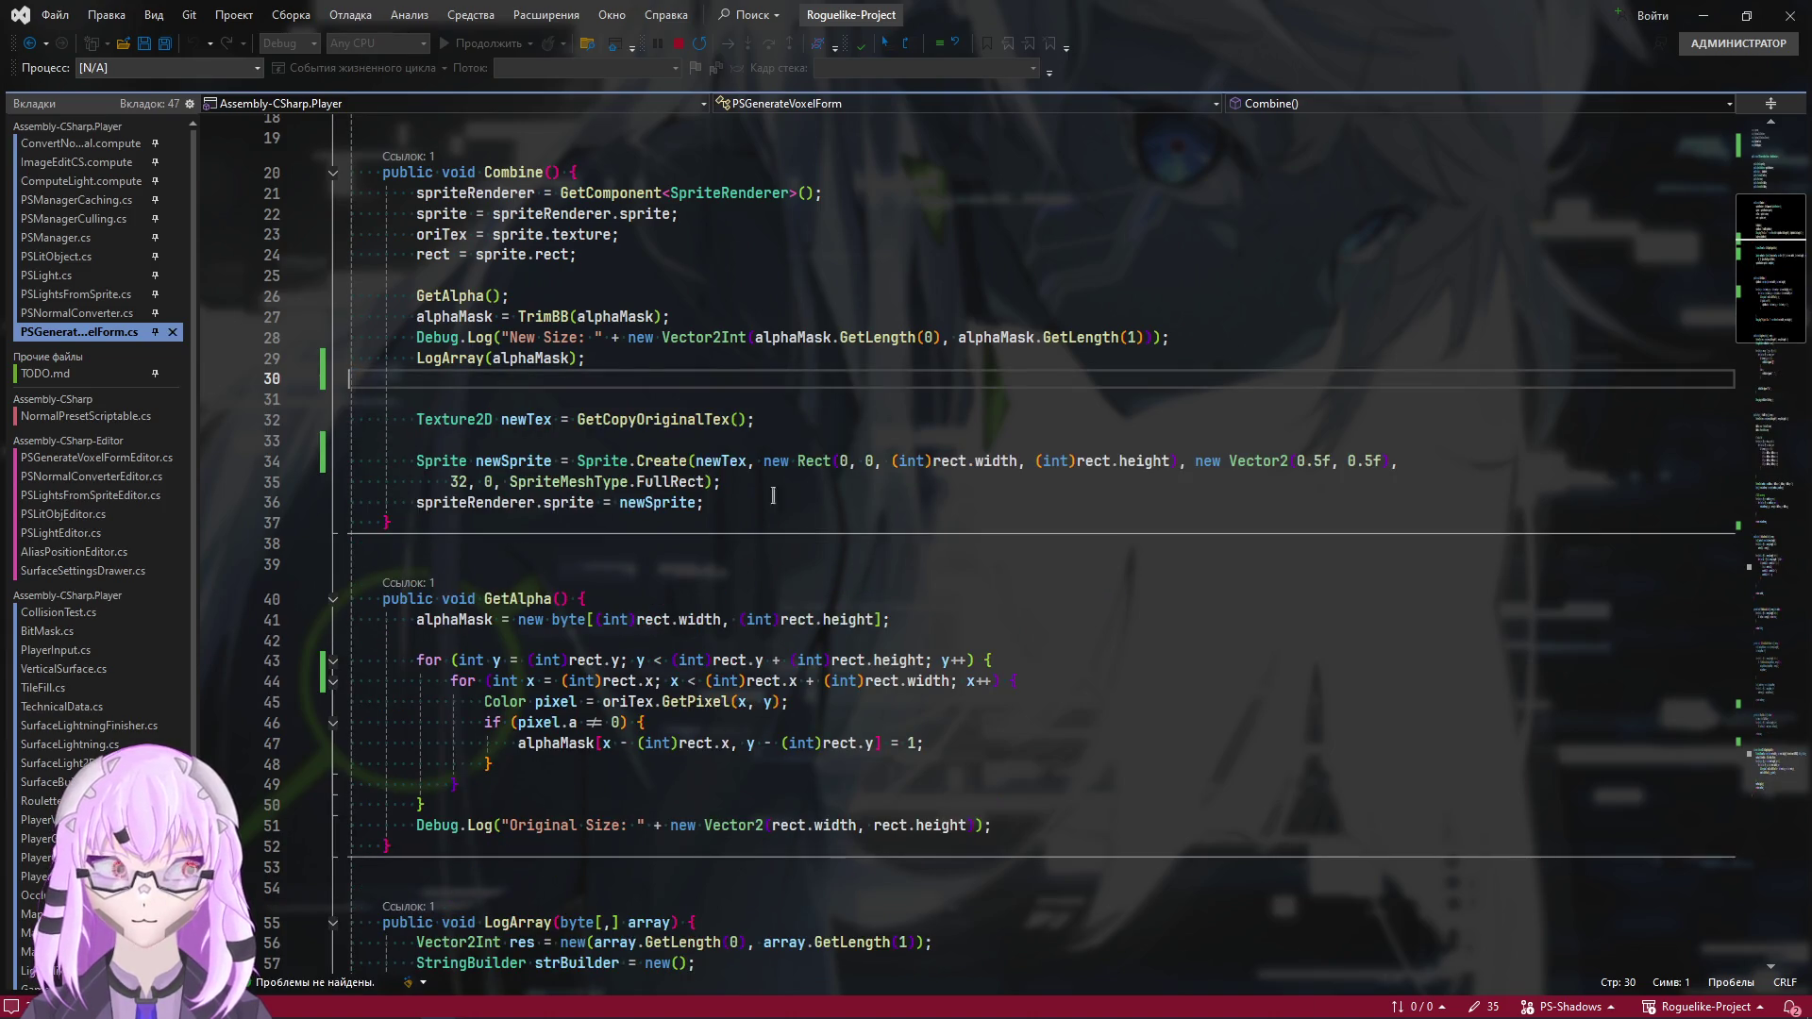
# Save the edited PSGenerateVoxelForm script
pyautogui.scroll(3, 812, 549)
pyautogui.scroll(-6, 912, 573)
pyautogui.scroll(4, 914, 582)
pyautogui.scroll(2, 914, 582)
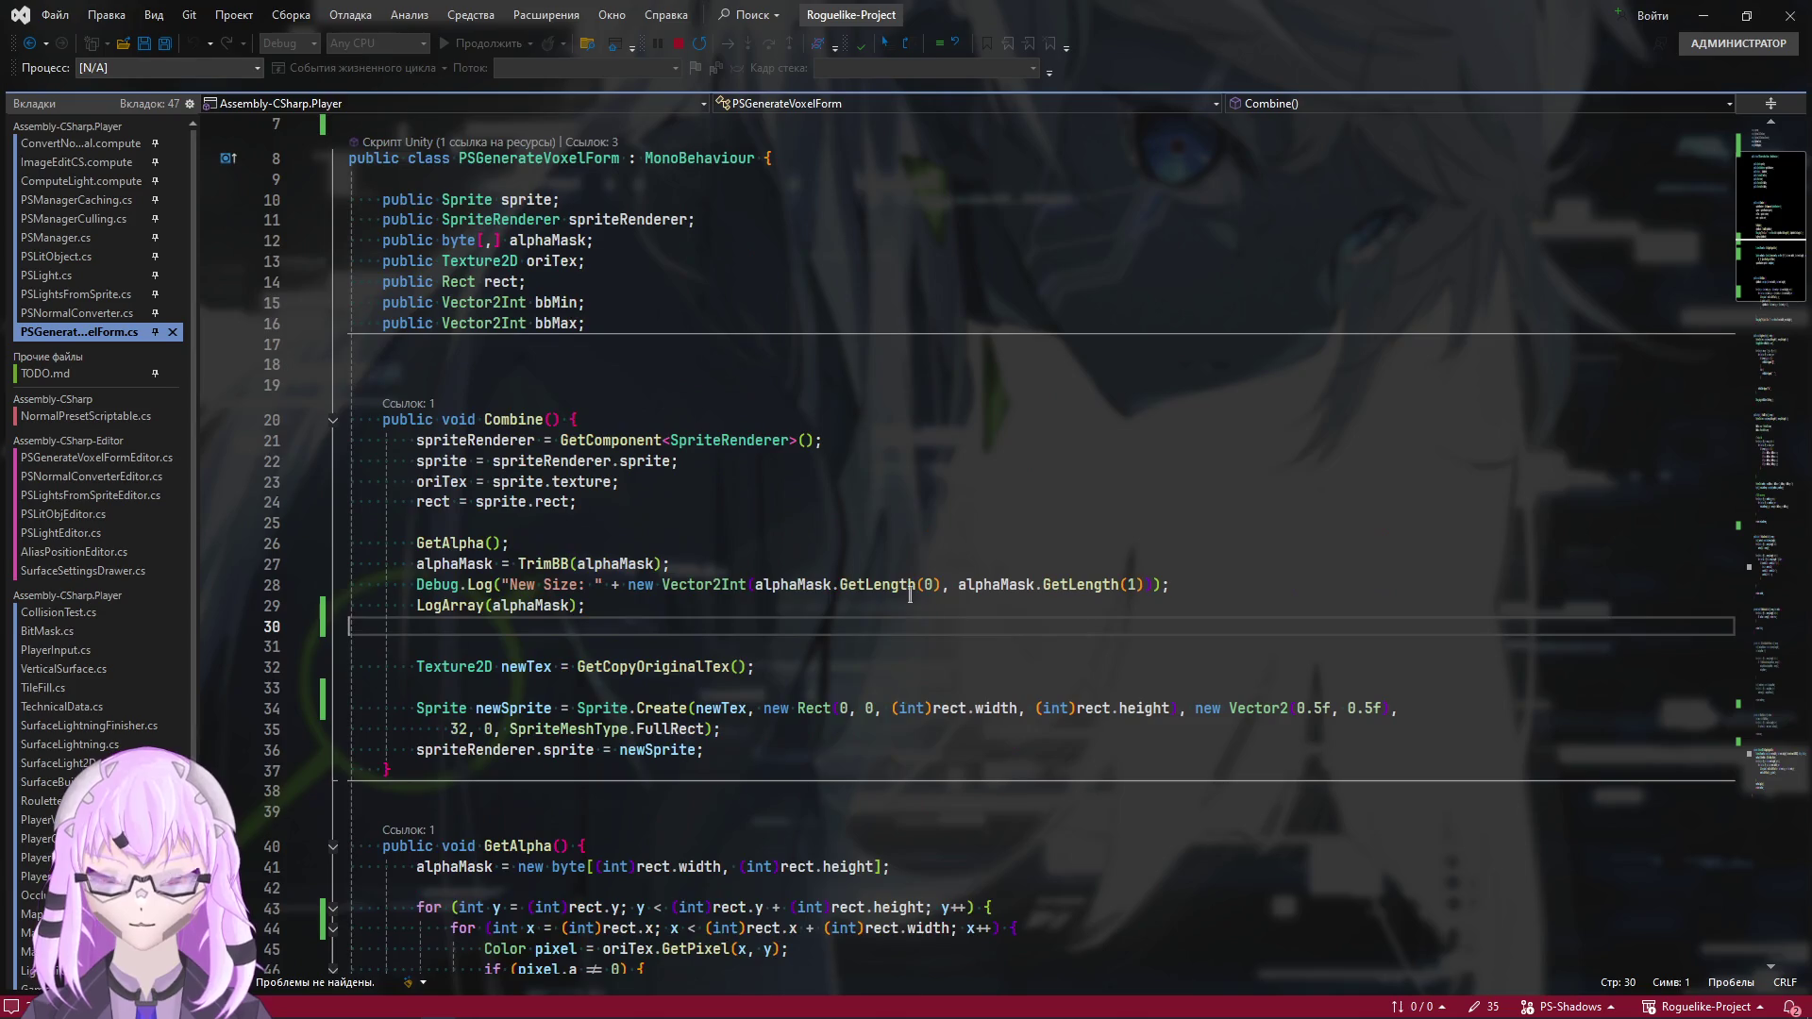
pyautogui.hotkey('ctrl', 's')
pyautogui.hotkey('alt', 'Tab')
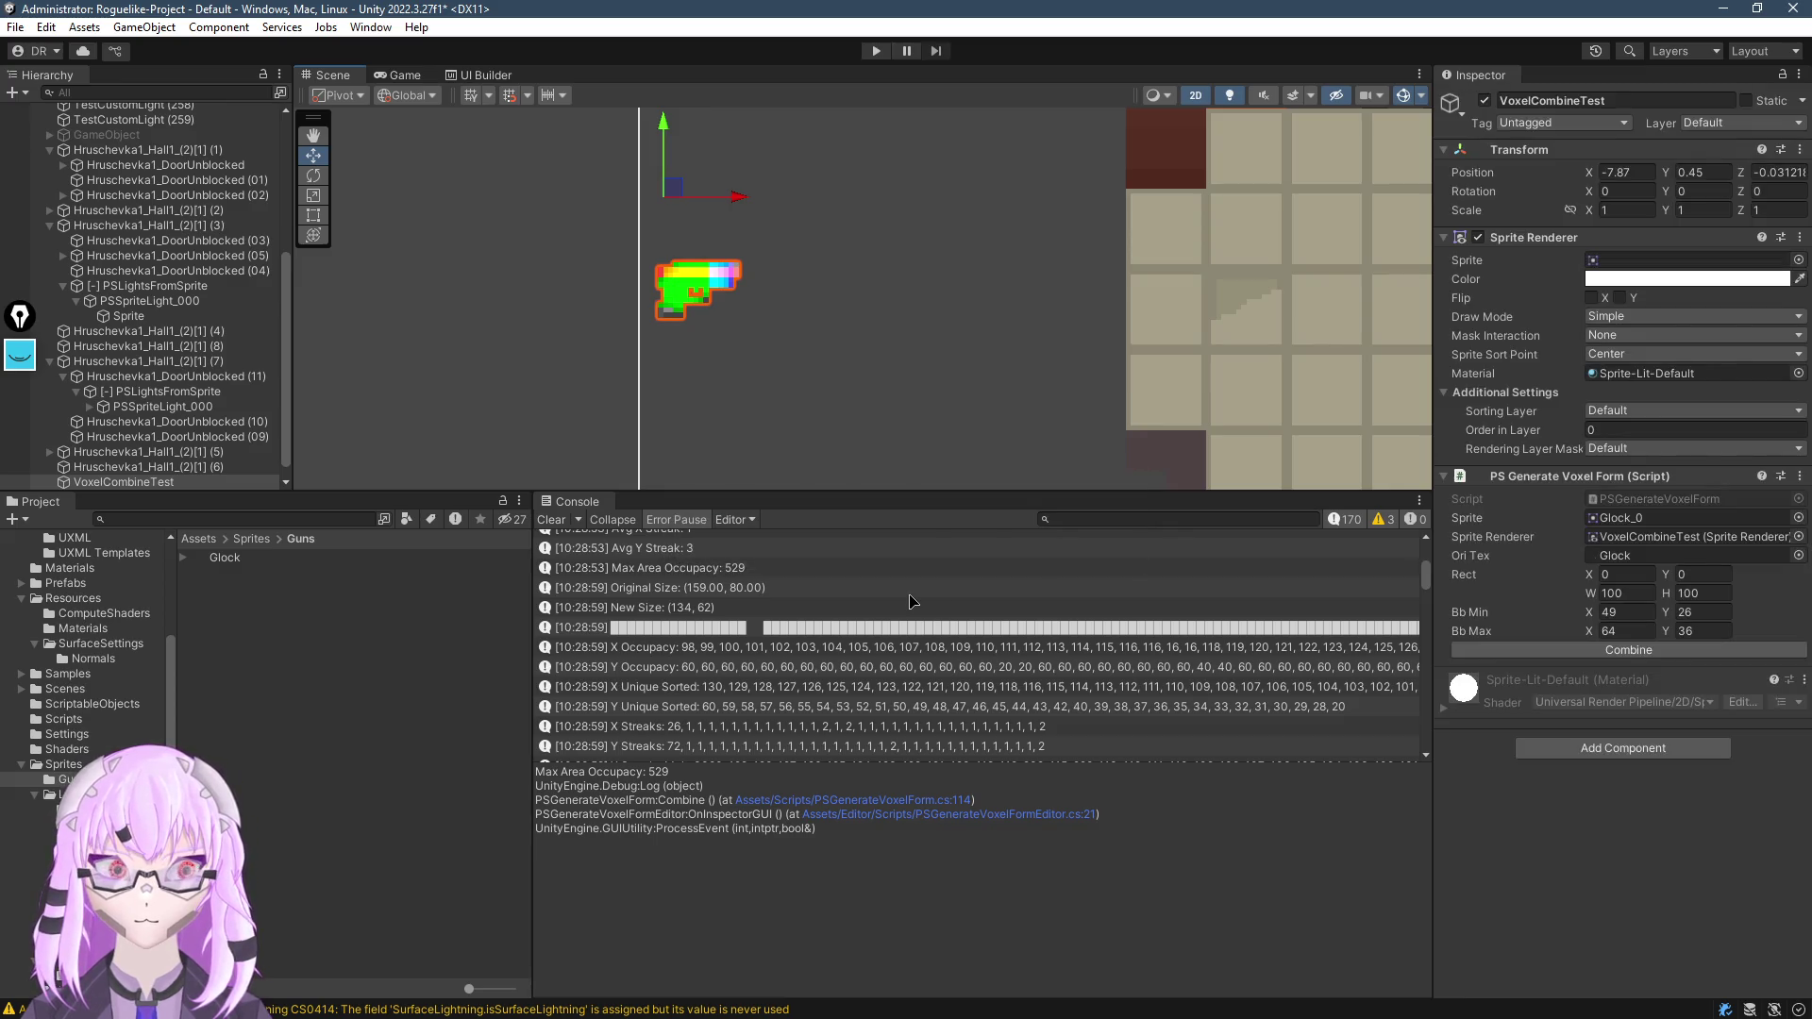
# Frame the gun, clear the Console and rerun Combine, logging Original Size (100,100), New Size (16,11) and the mask
pyautogui.press('f')
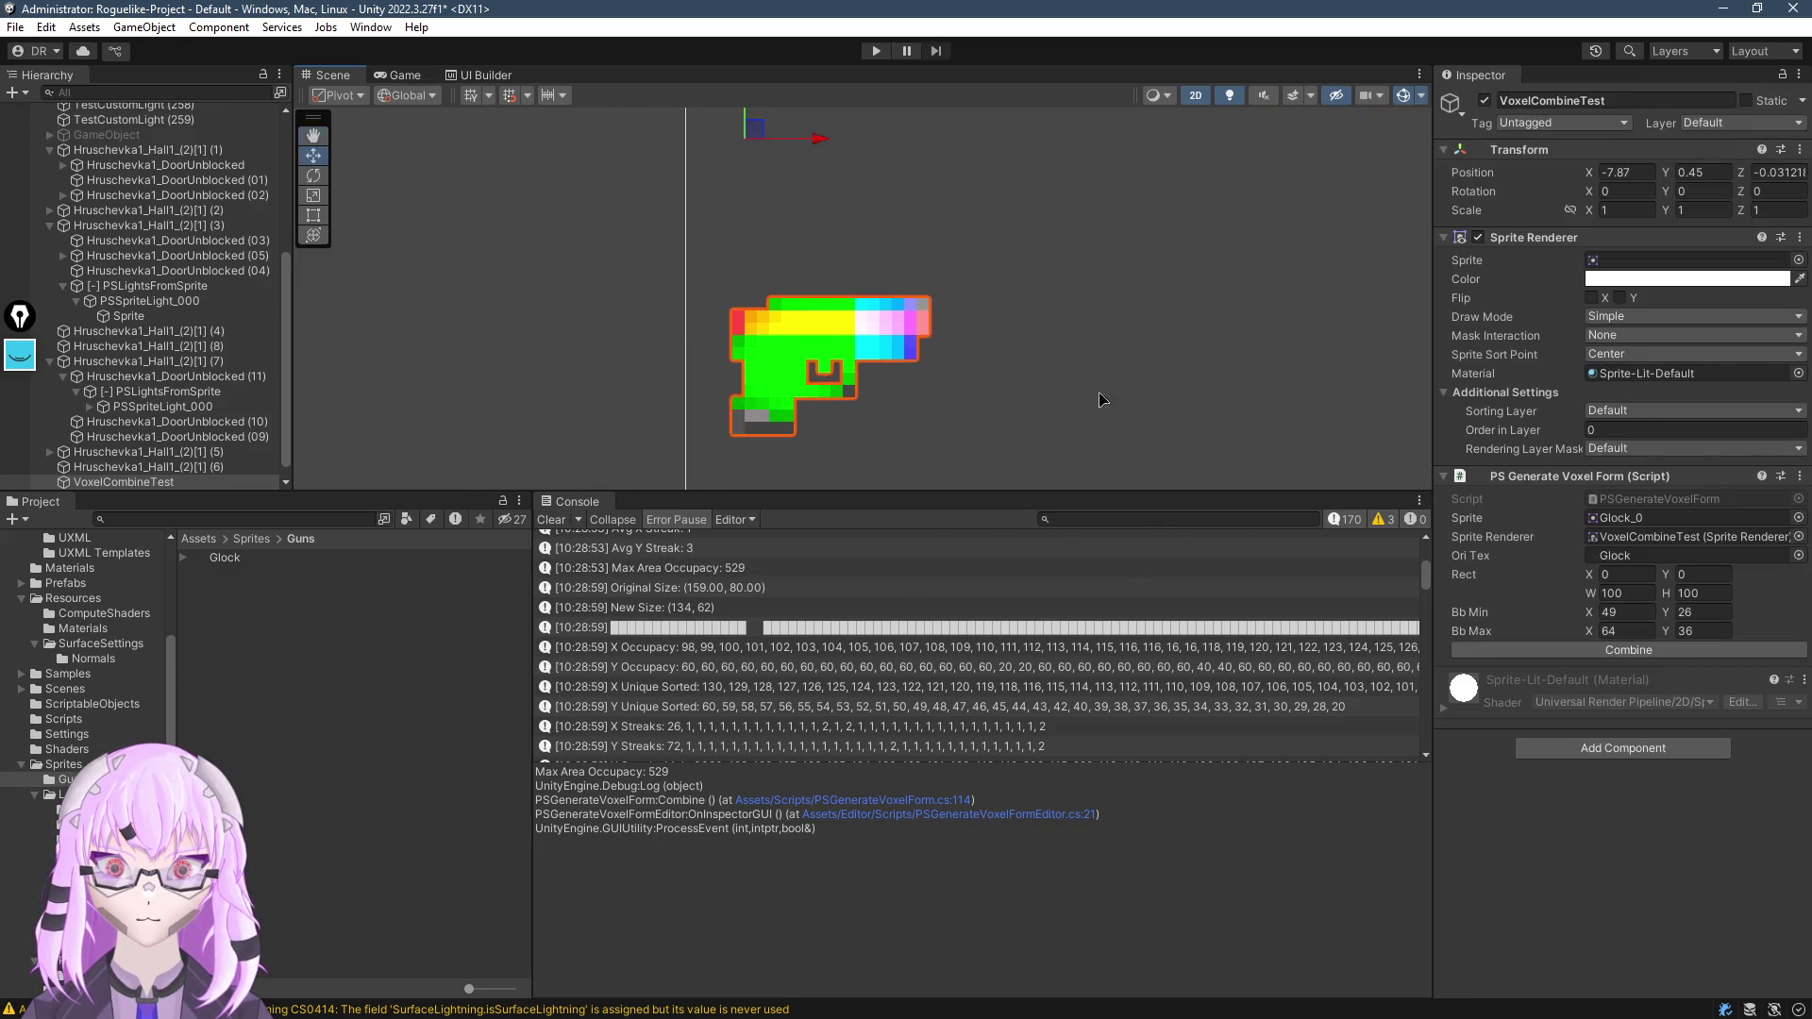
pyautogui.click(1630, 650)
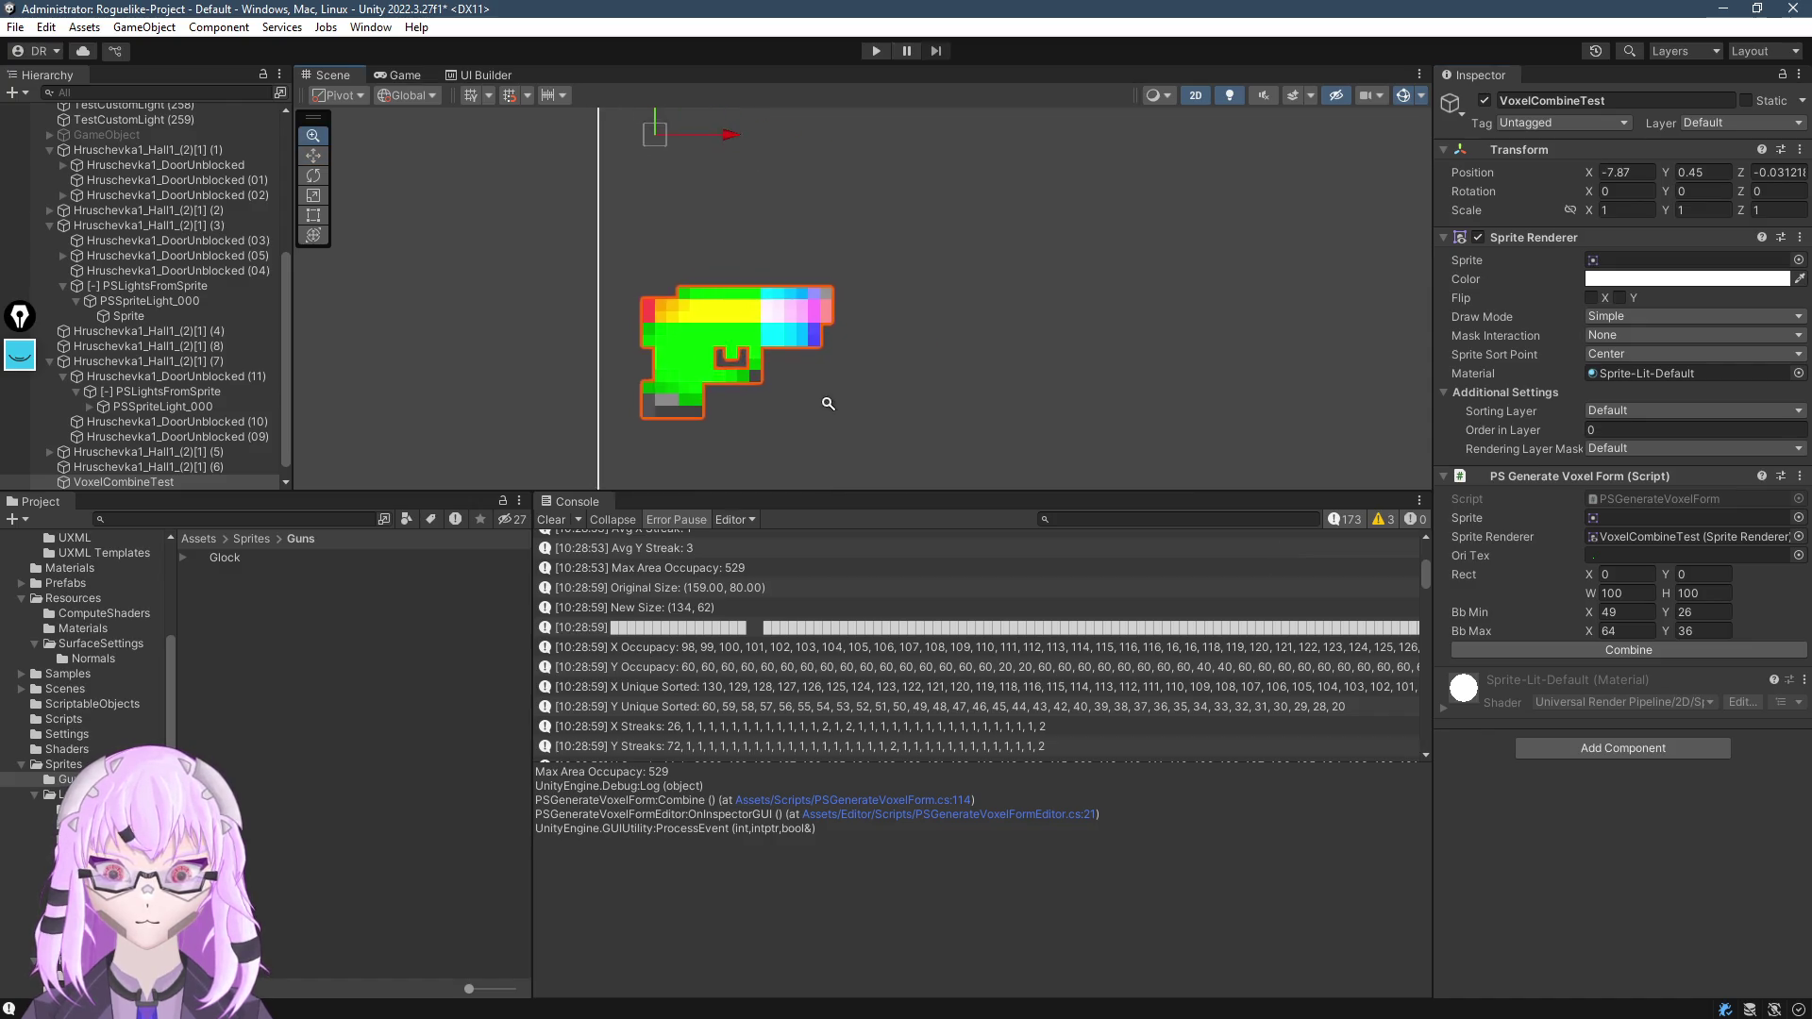
pyautogui.scroll(-5, 825, 695)
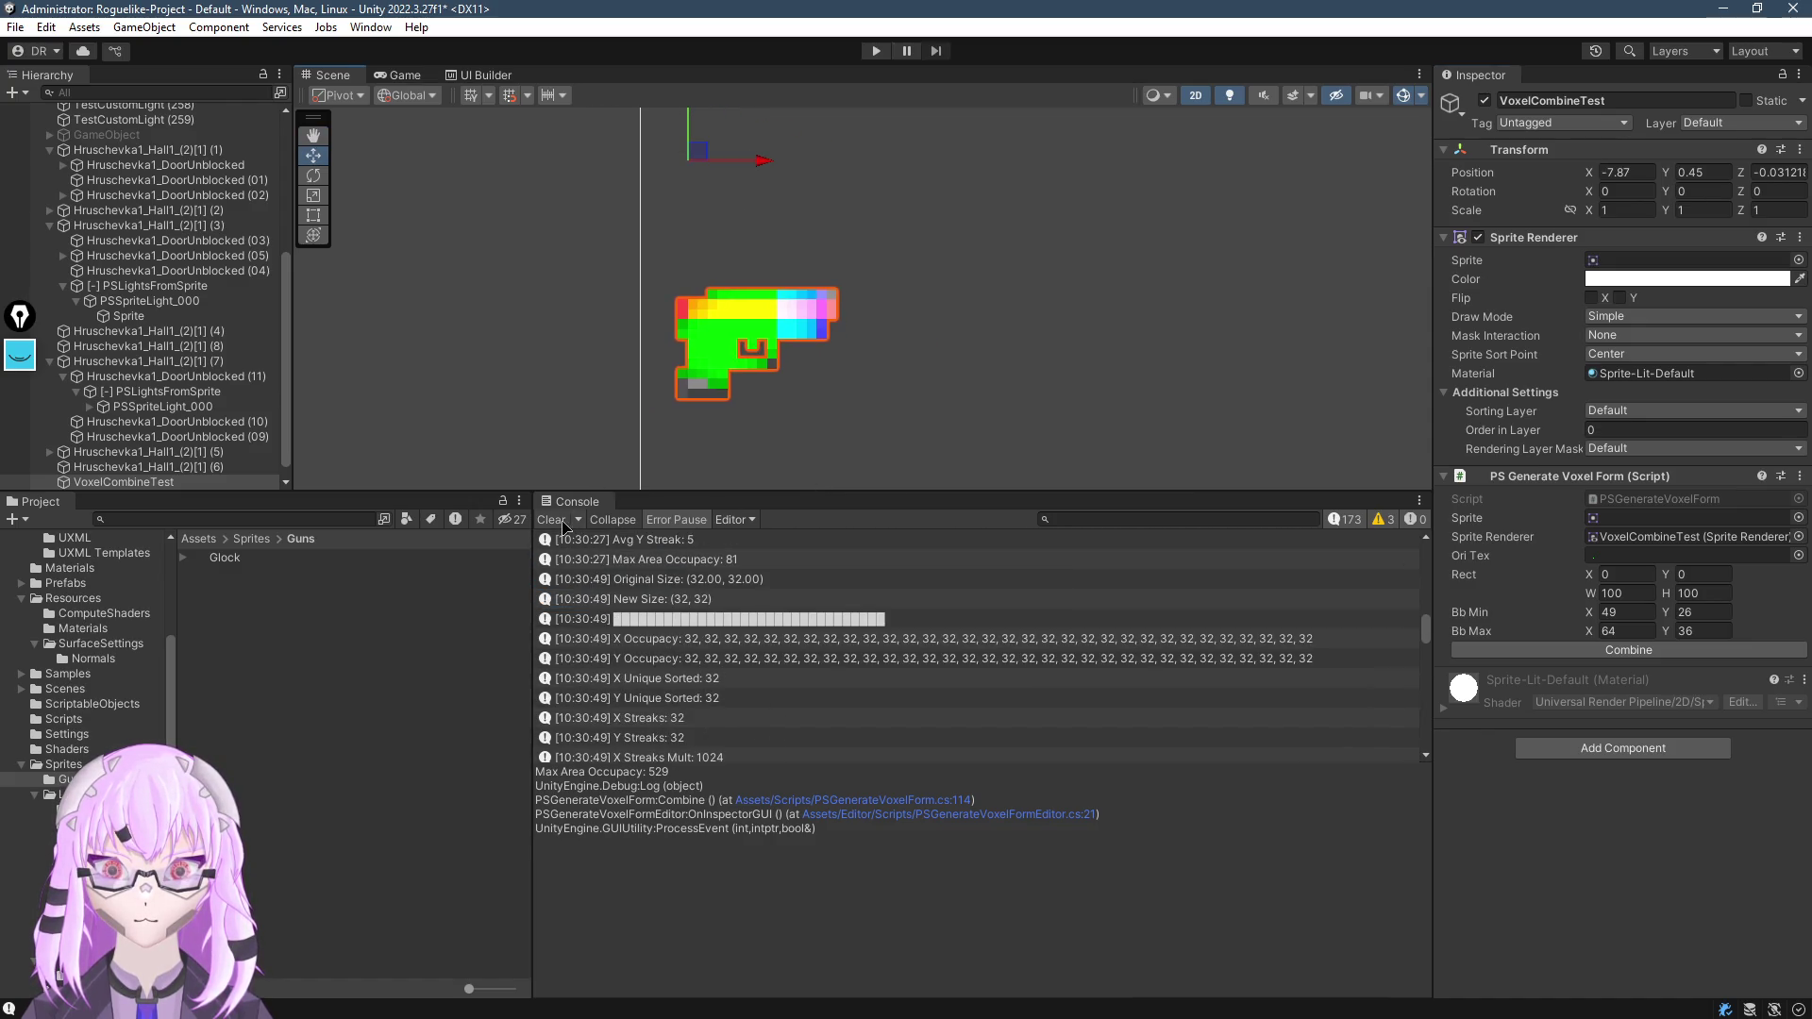
pyautogui.click(553, 520)
pyautogui.click(1628, 650)
pyautogui.click(698, 579)
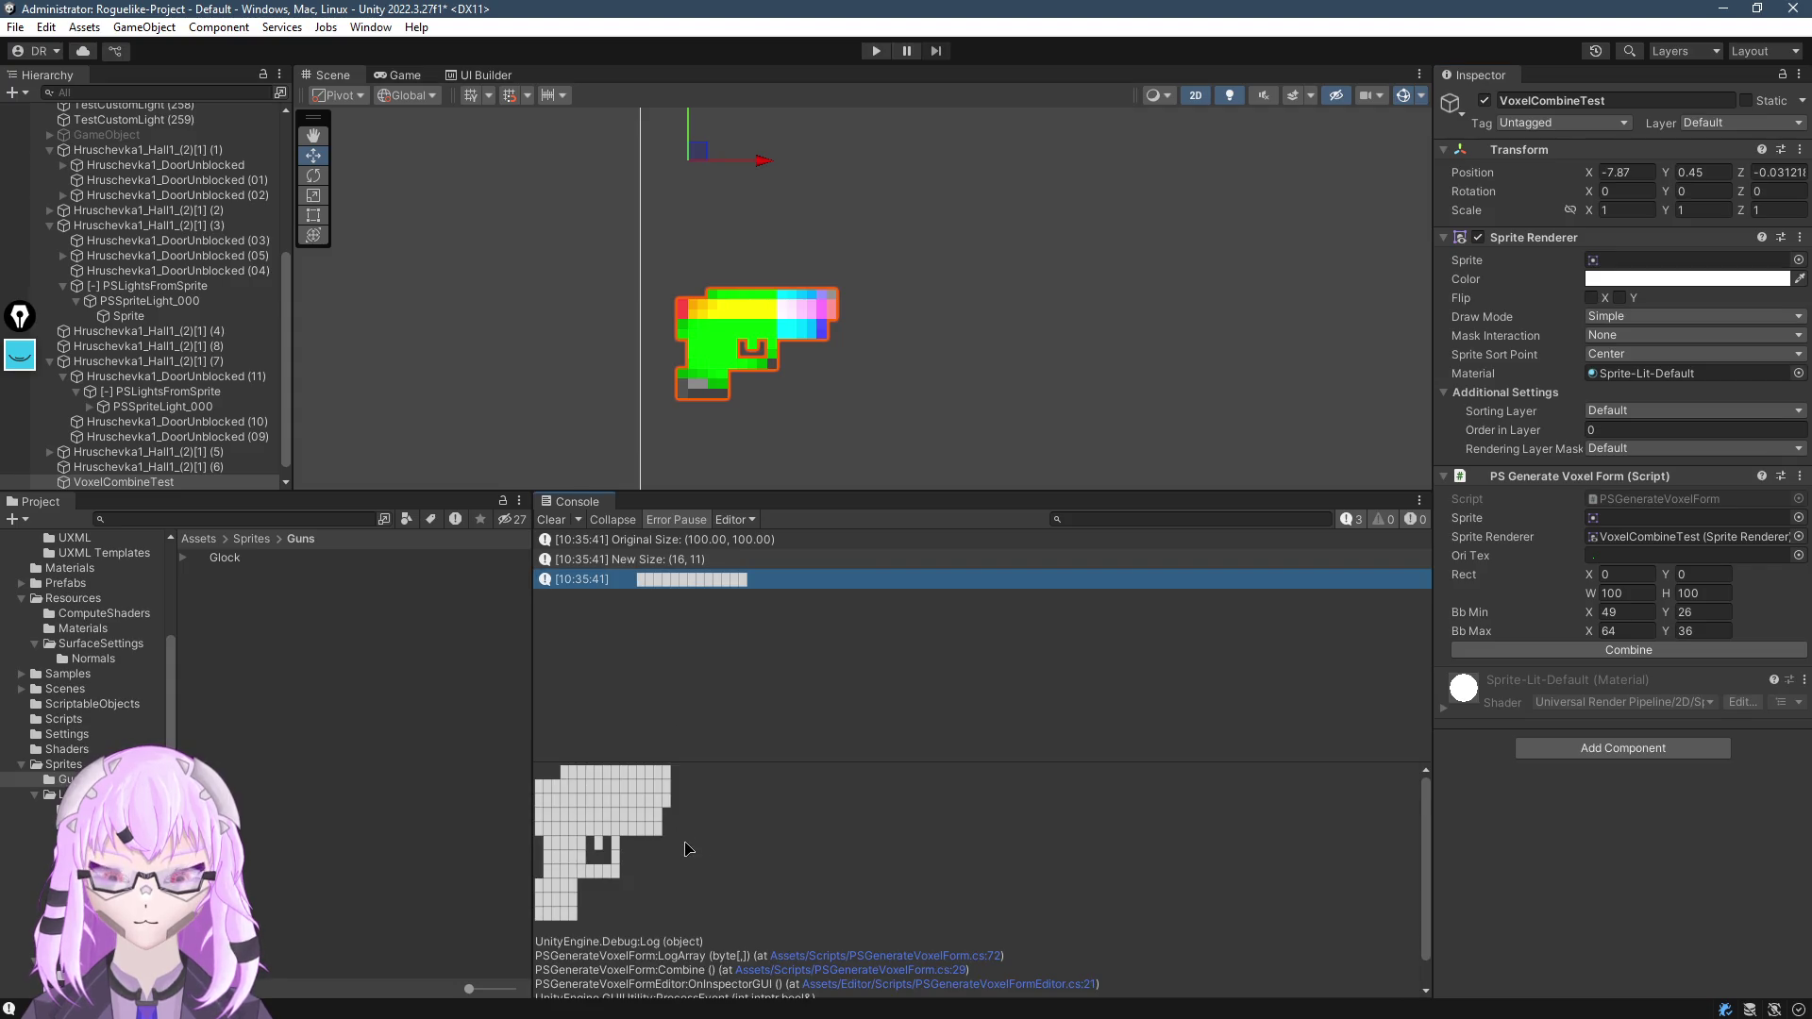
pyautogui.scroll(-2, 686, 848)
pyautogui.scroll(-3, 755, 331)
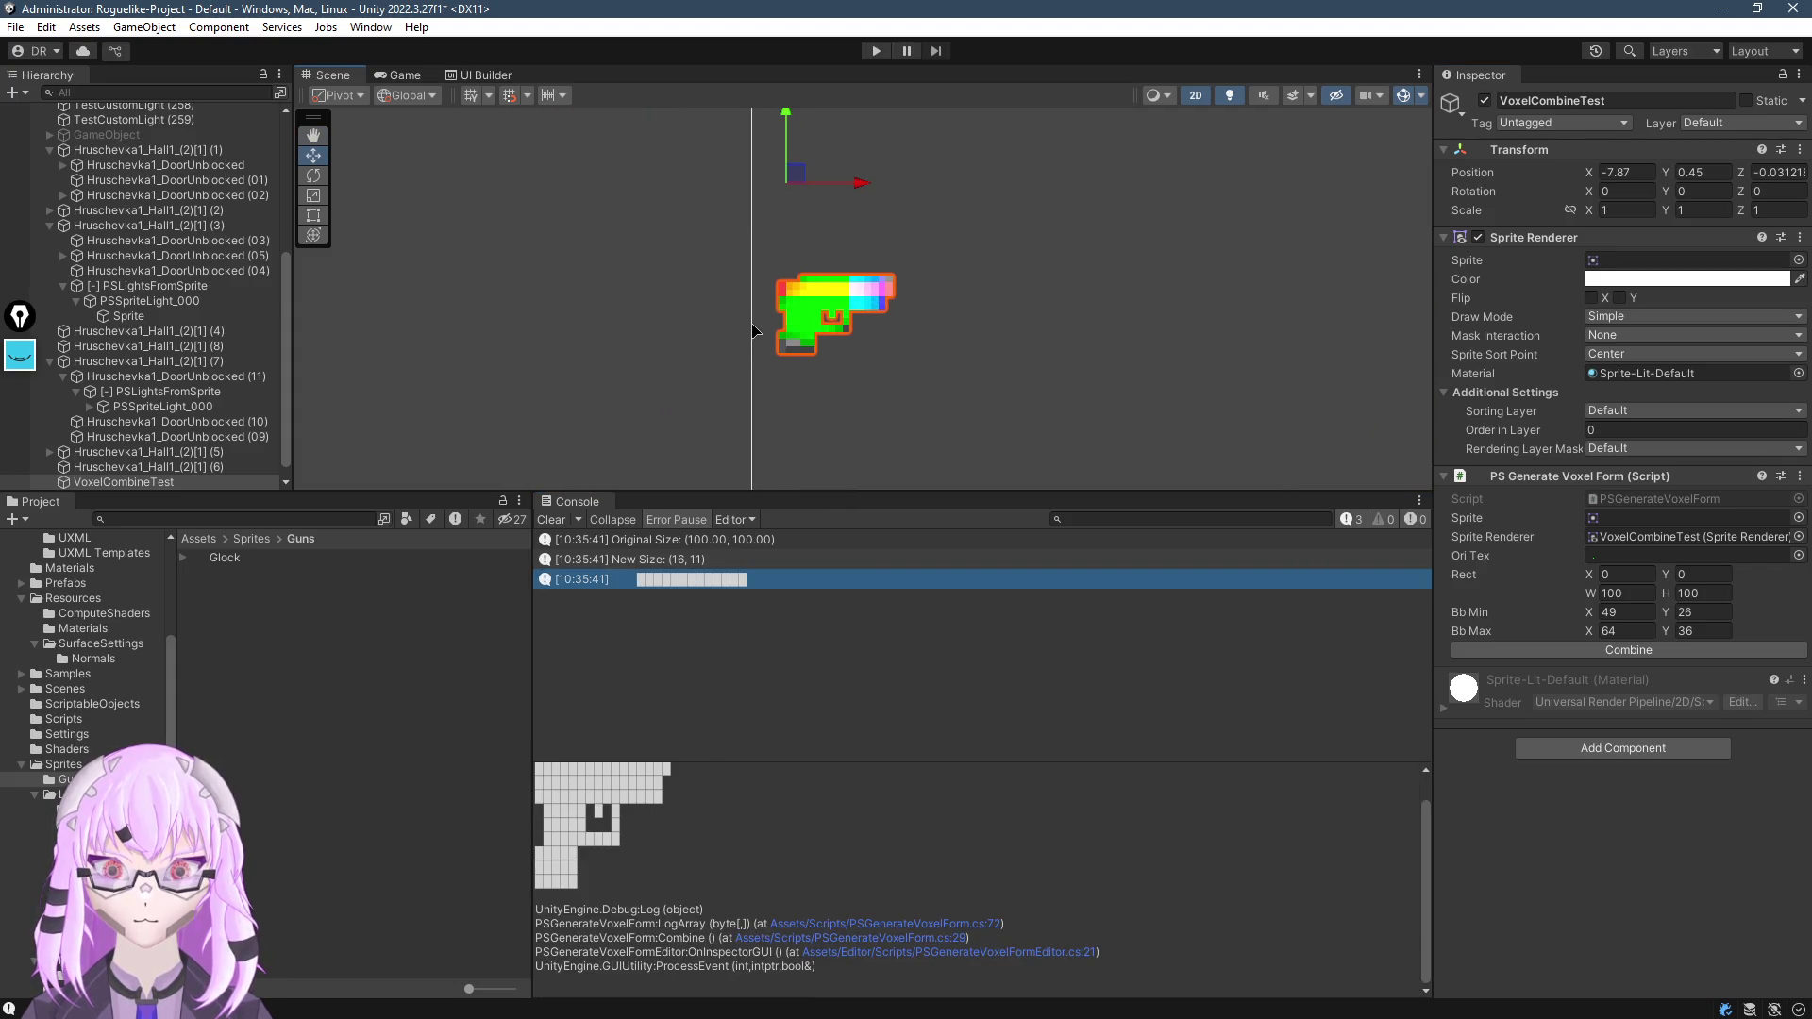
pyautogui.hotkey('alt', 'Tab')
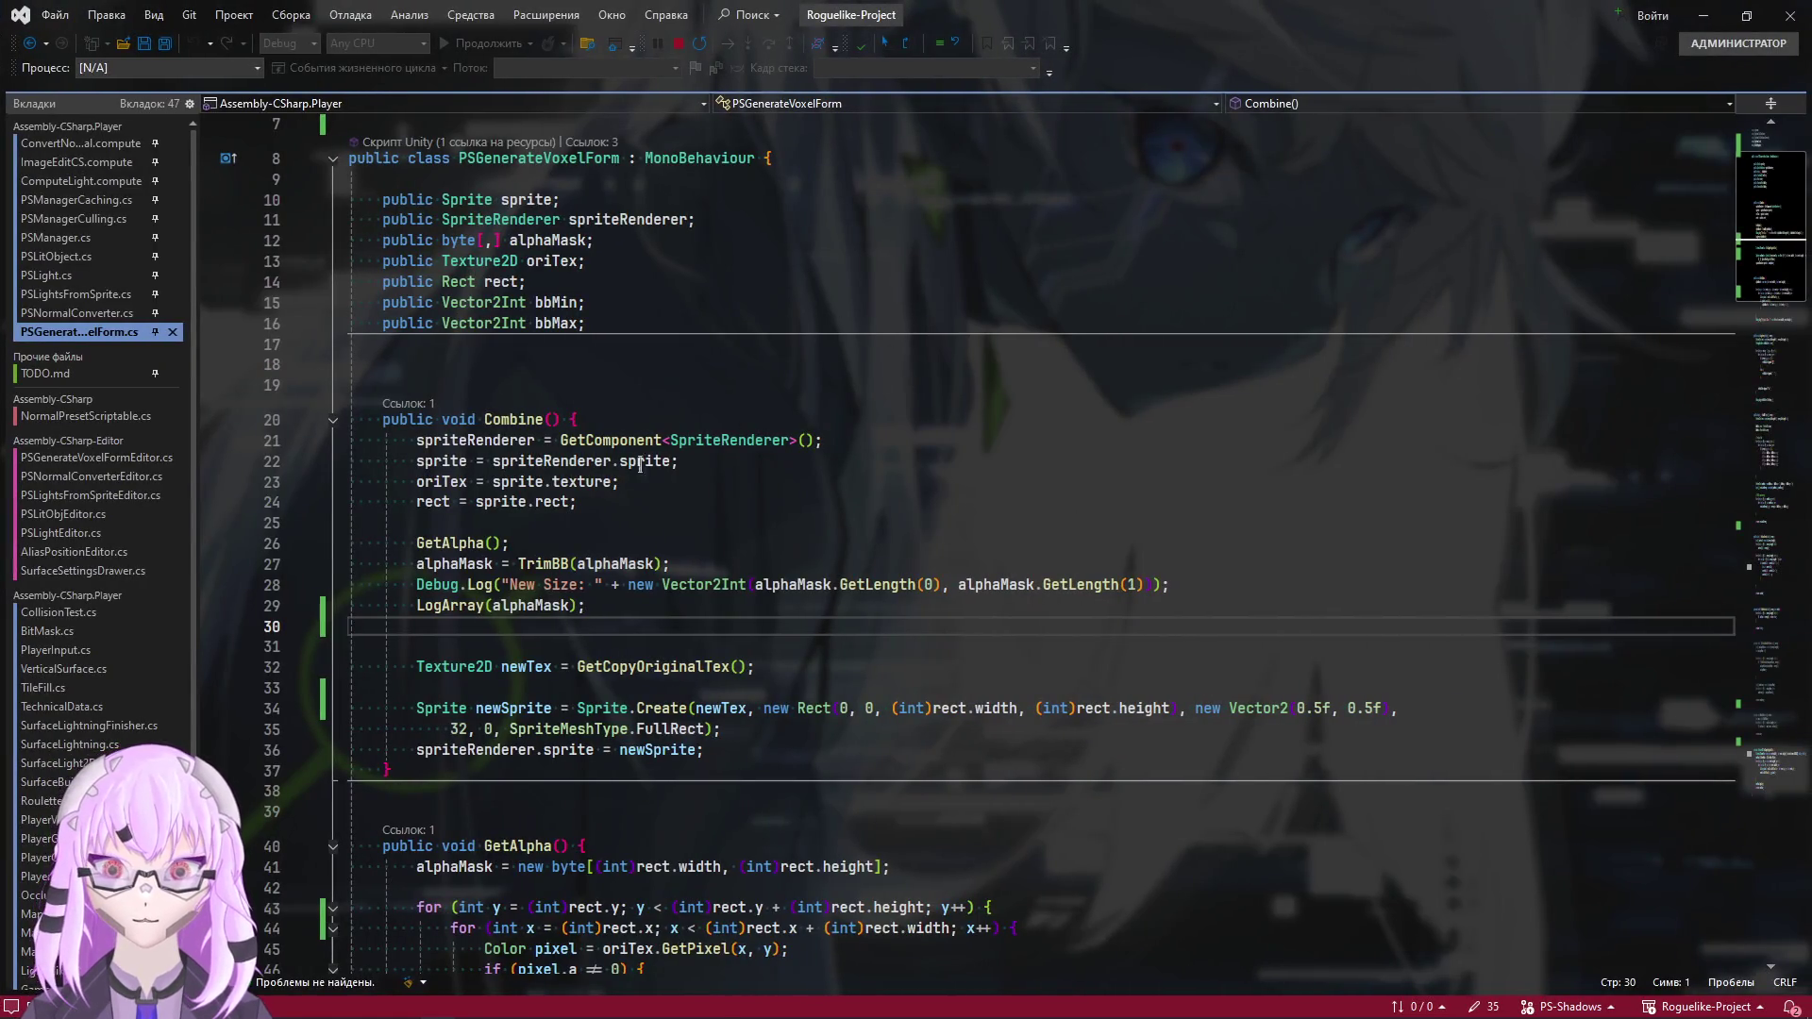
# Look up all uses of the alphaMask field in the script
pyautogui.scroll(2, 639, 464)
pyautogui.click(585, 364)
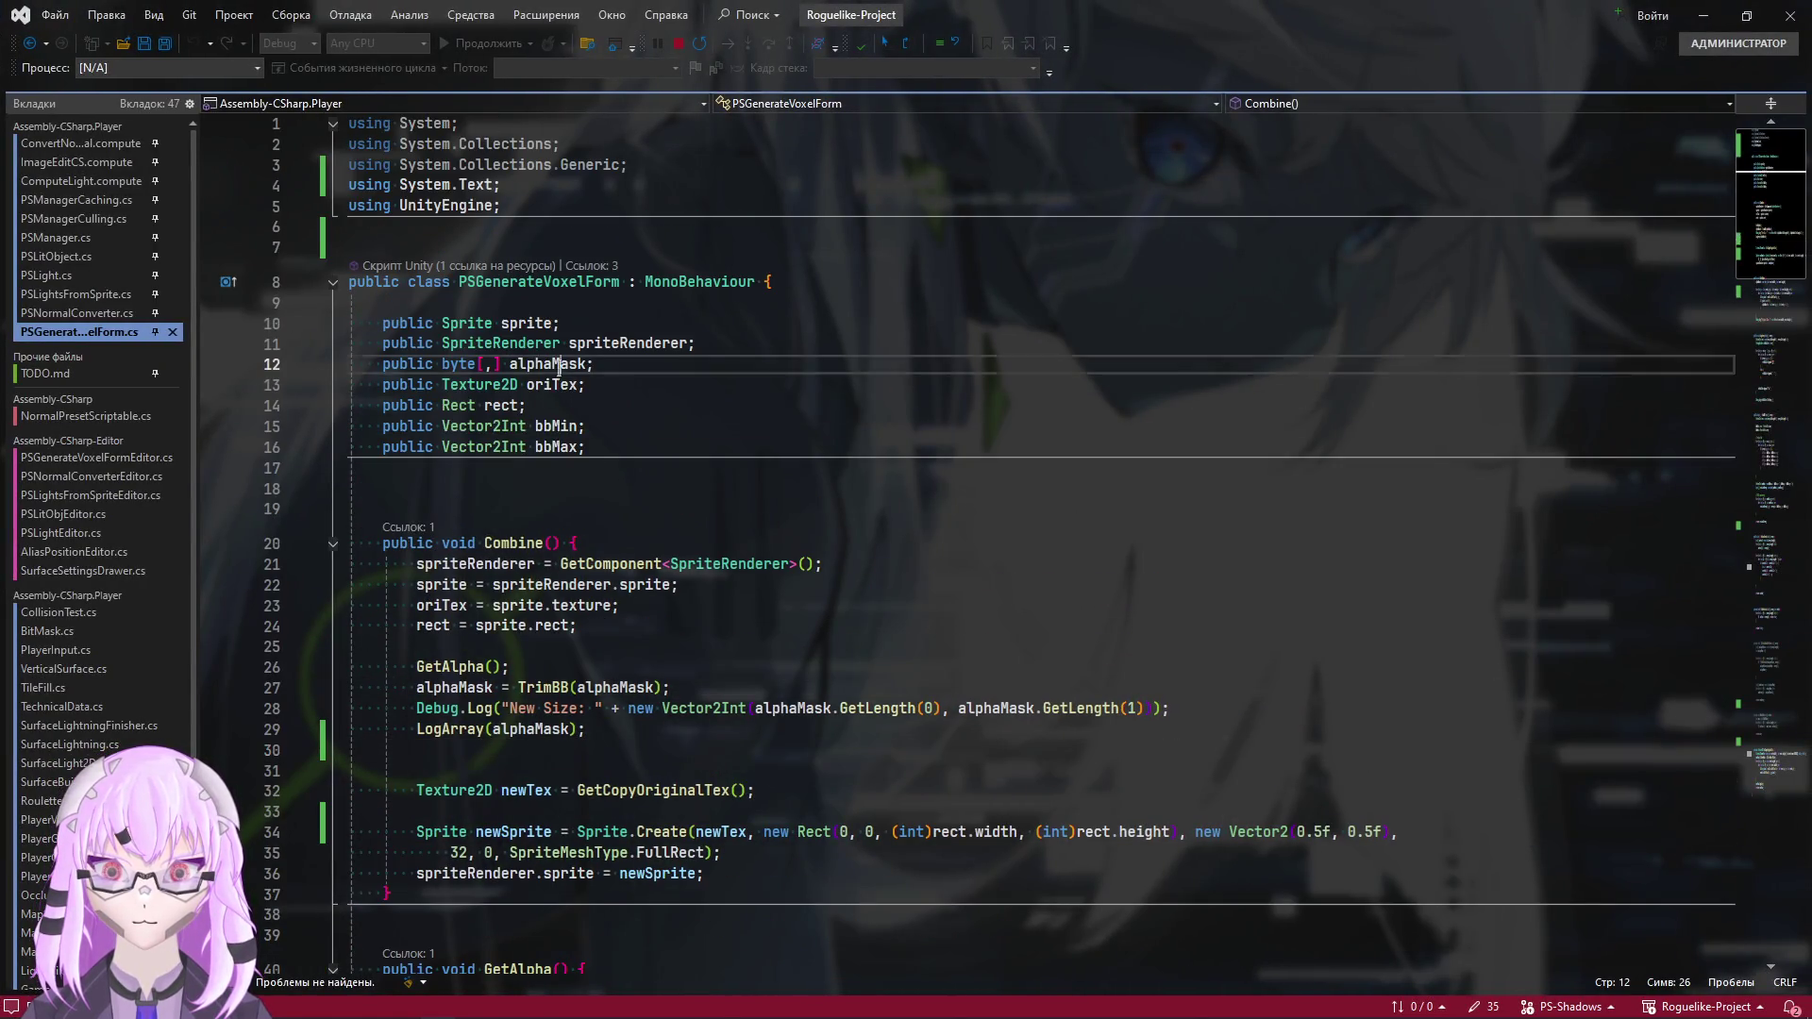
pyautogui.scroll(-5, 932, 469)
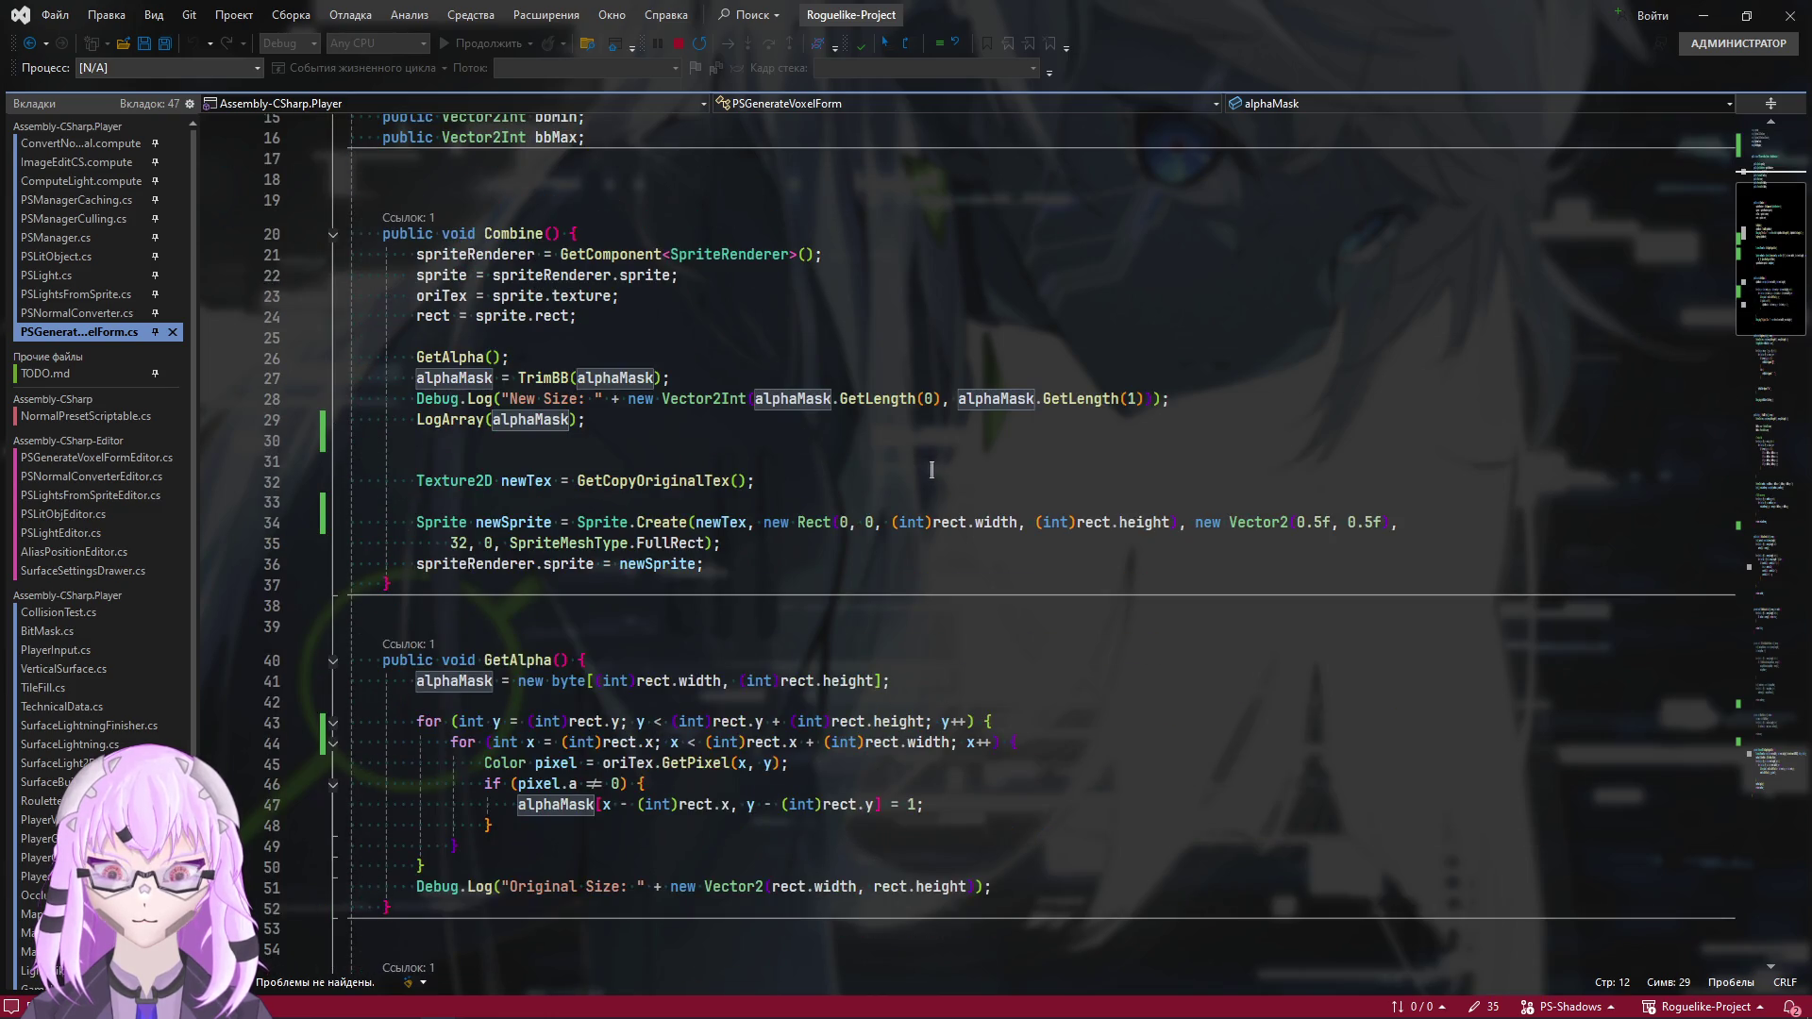
pyautogui.scroll(-3, 881, 473)
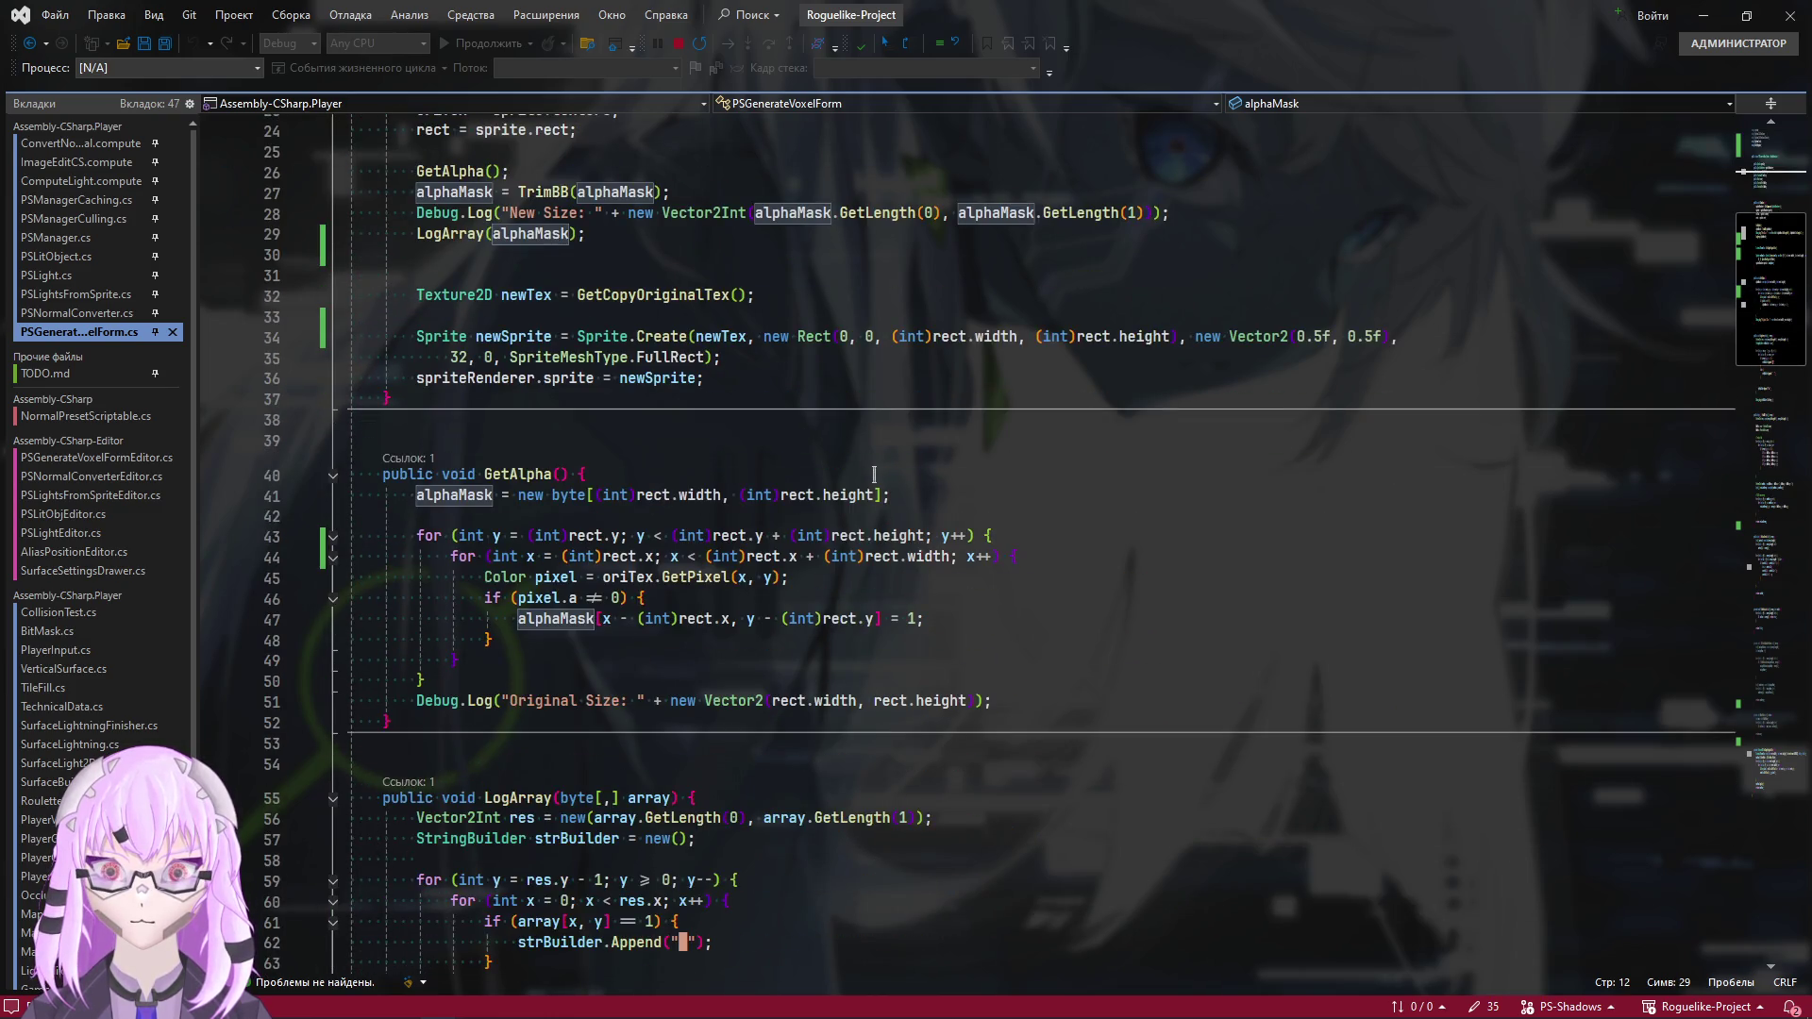
pyautogui.scroll(-6, 863, 461)
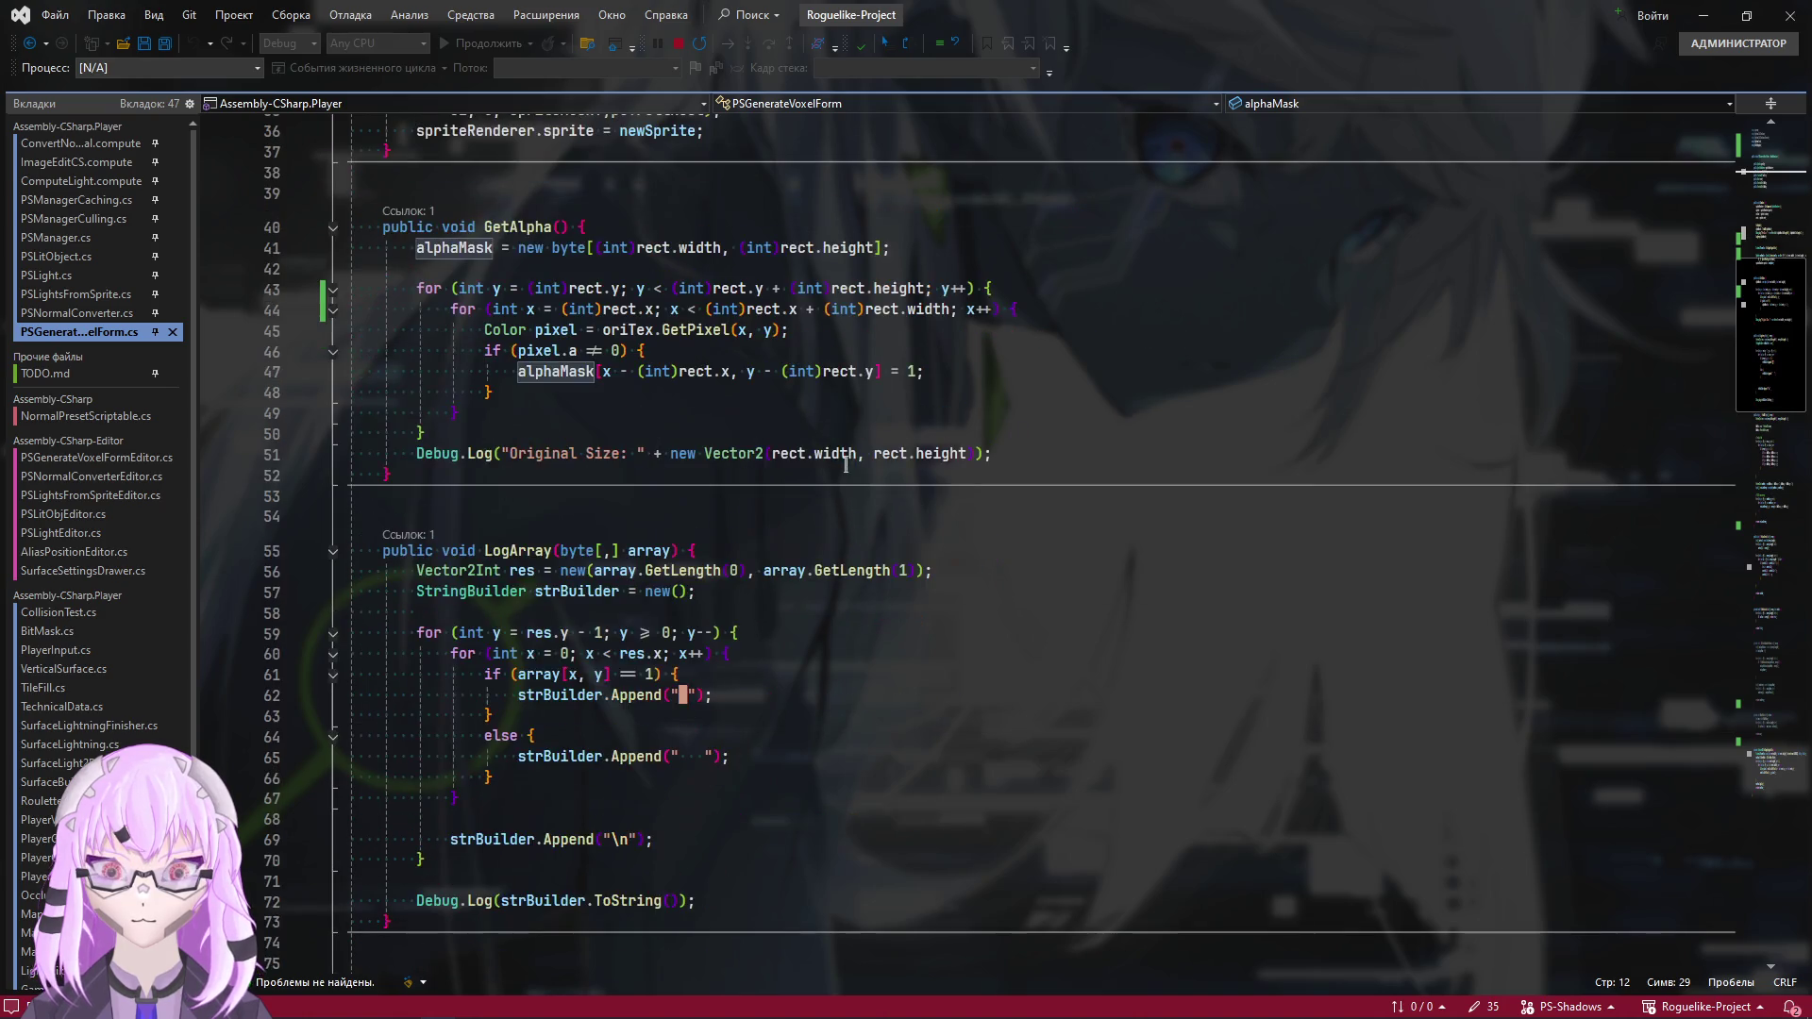
# Collapse LogArray, TrimBB, ValuesSorted, IsValueExist, DeleteSimilarValues, MaxValue and GetCopyOriginalTex
pyautogui.click(331, 427)
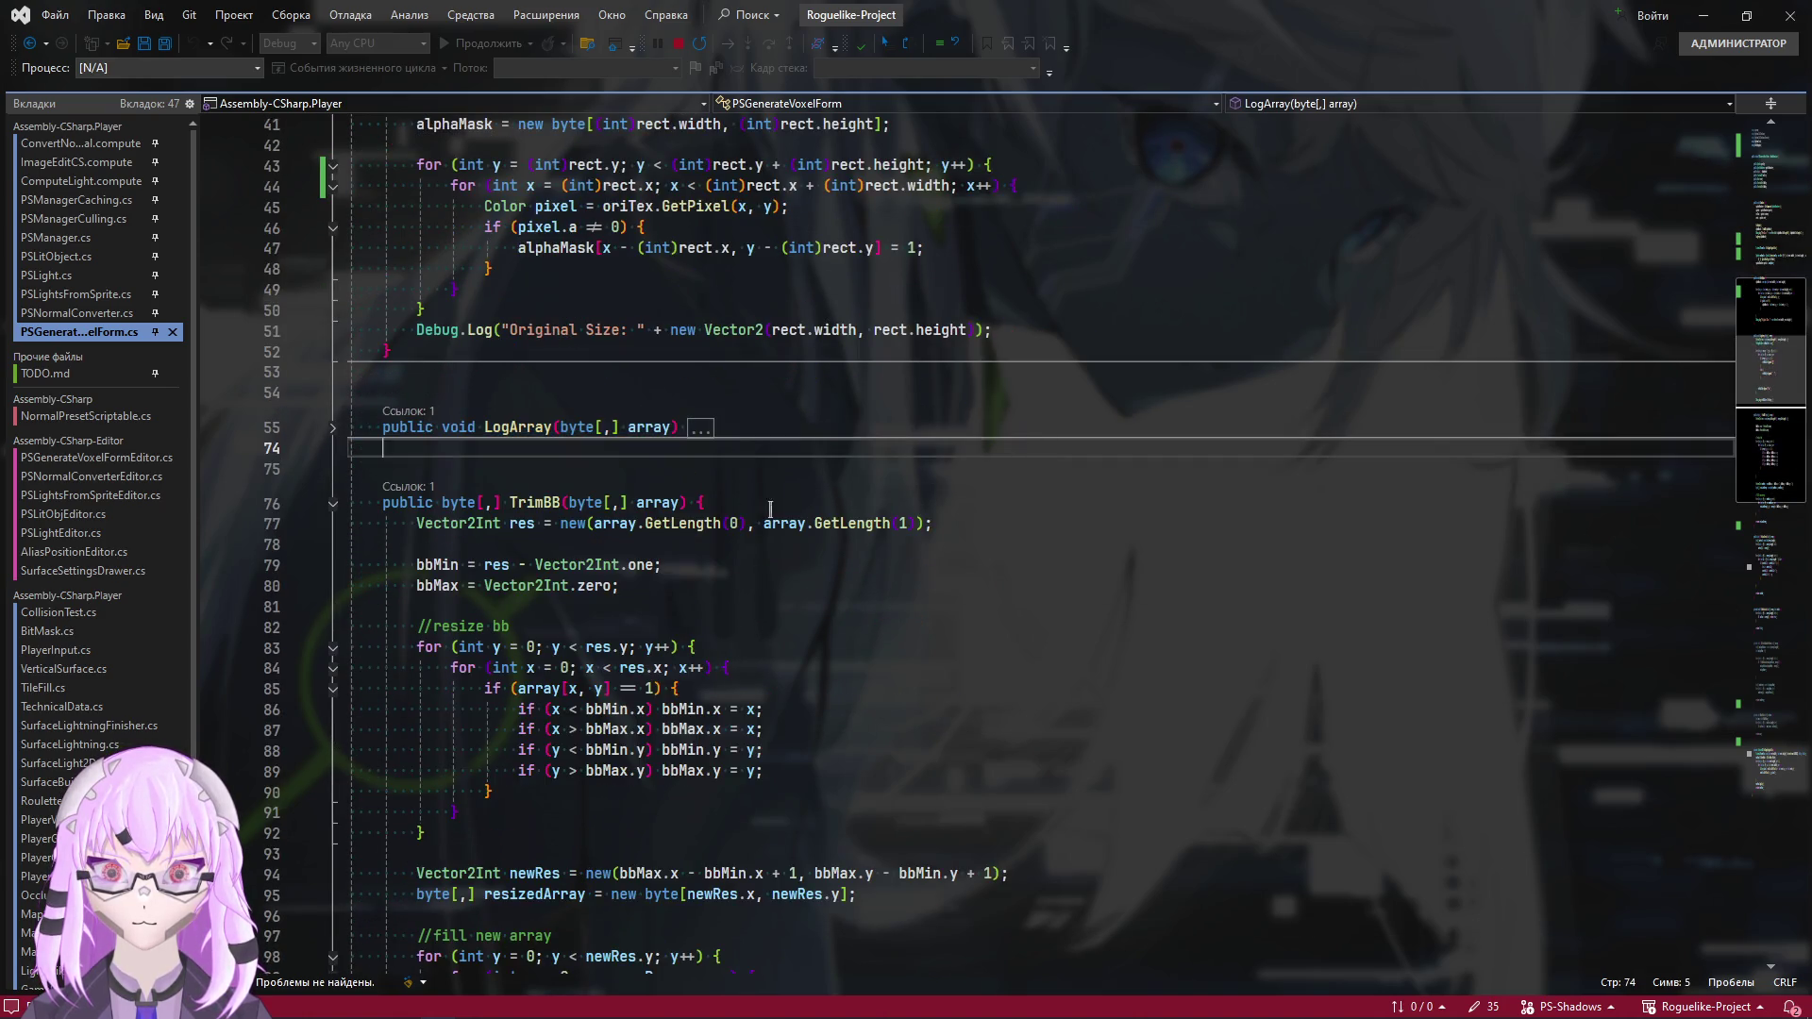
pyautogui.click(332, 506)
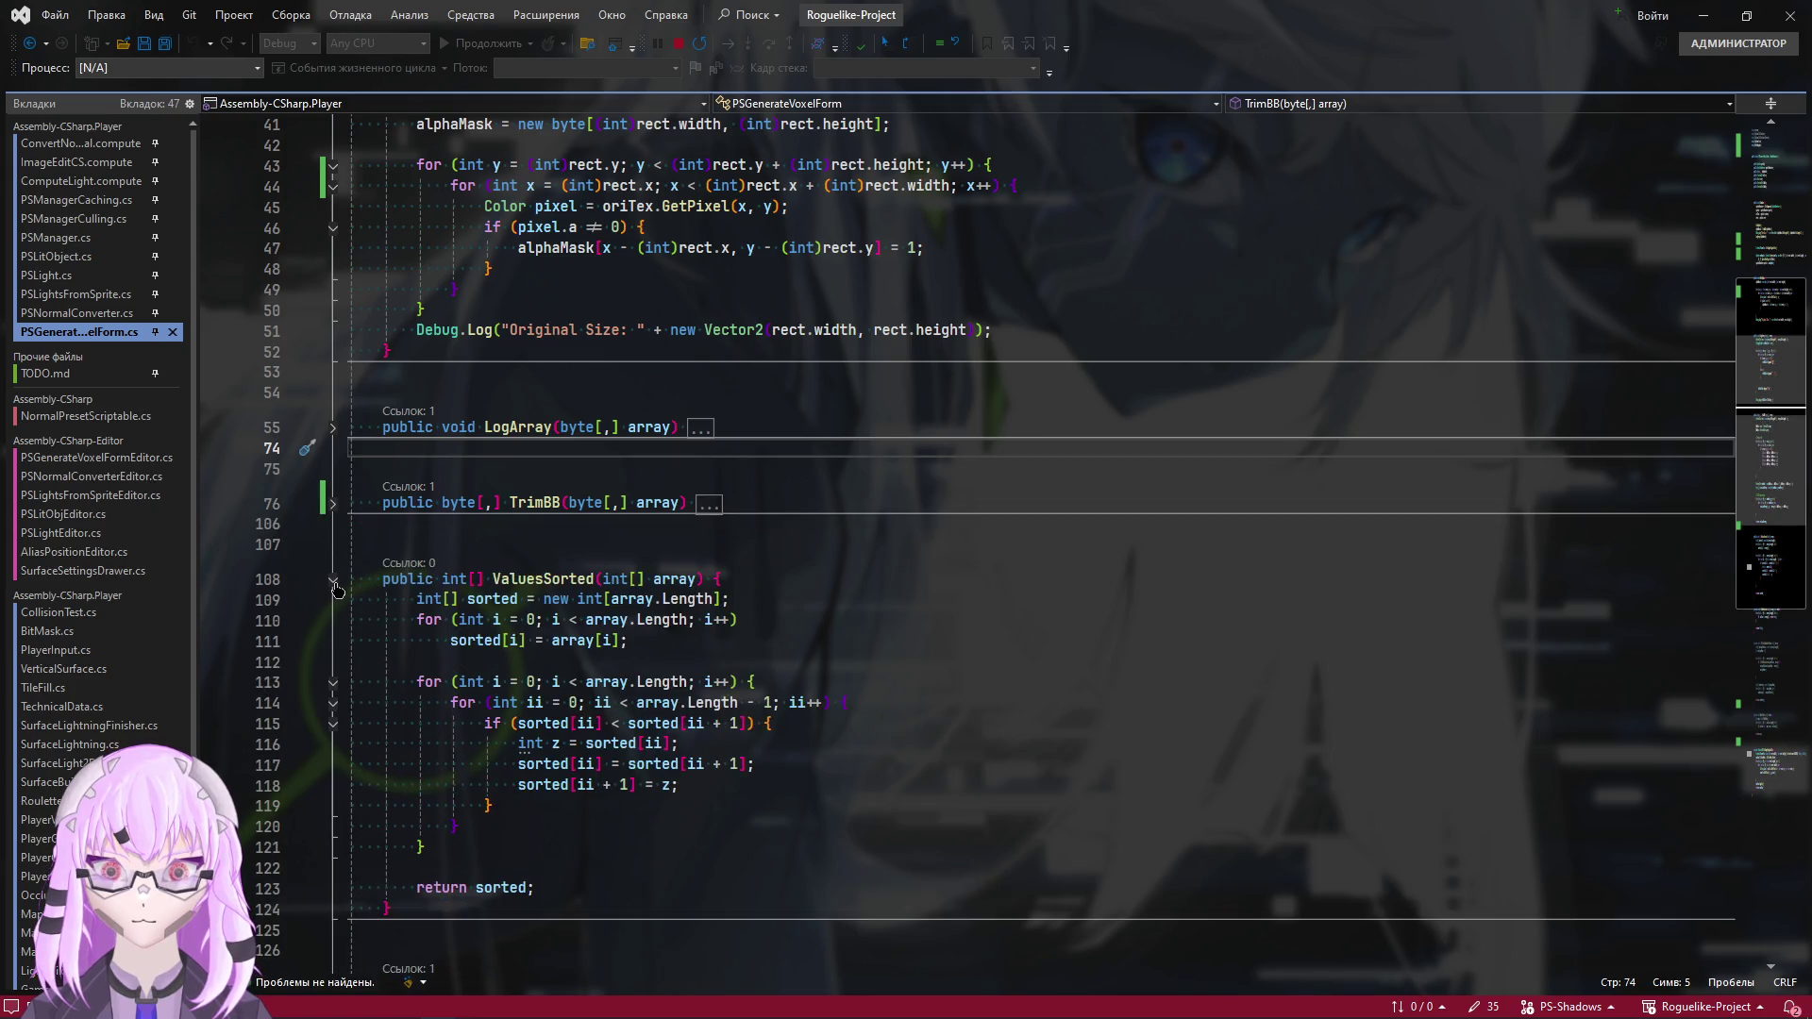
pyautogui.click(332, 579)
pyautogui.scroll(-3, 335, 528)
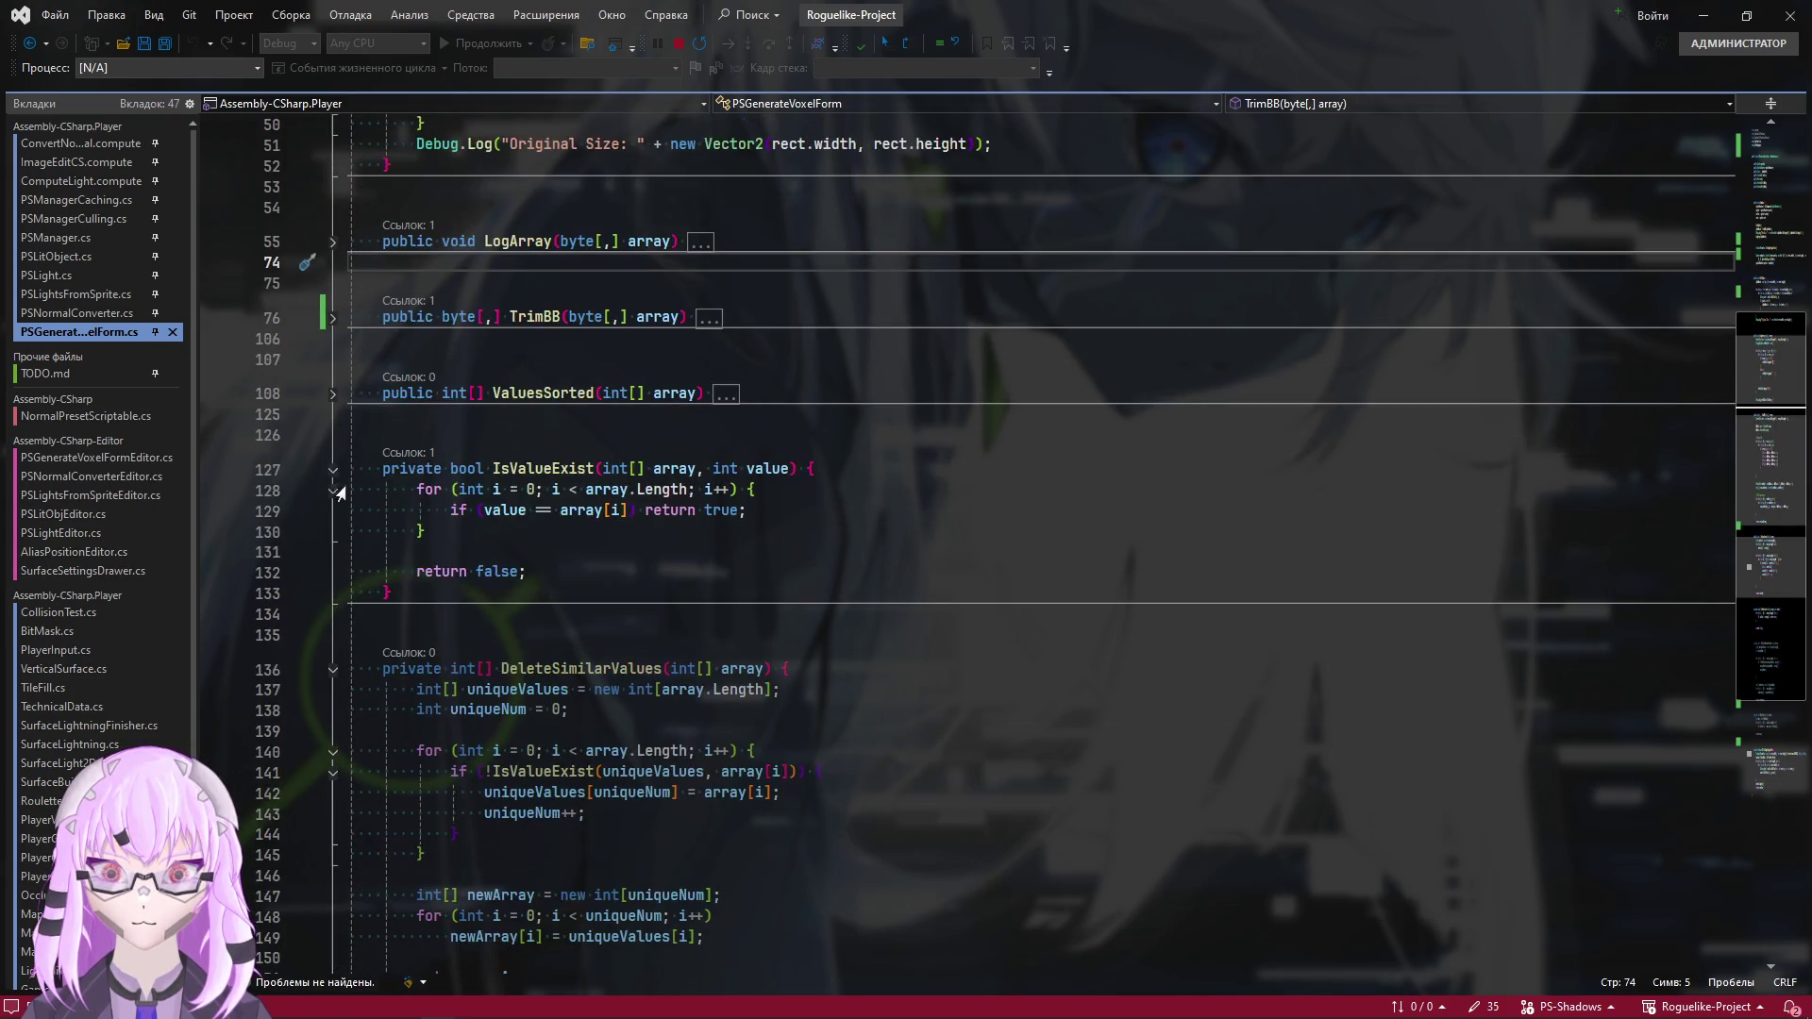
pyautogui.click(332, 472)
pyautogui.scroll(-4, 378, 566)
pyautogui.scroll(-1, 377, 567)
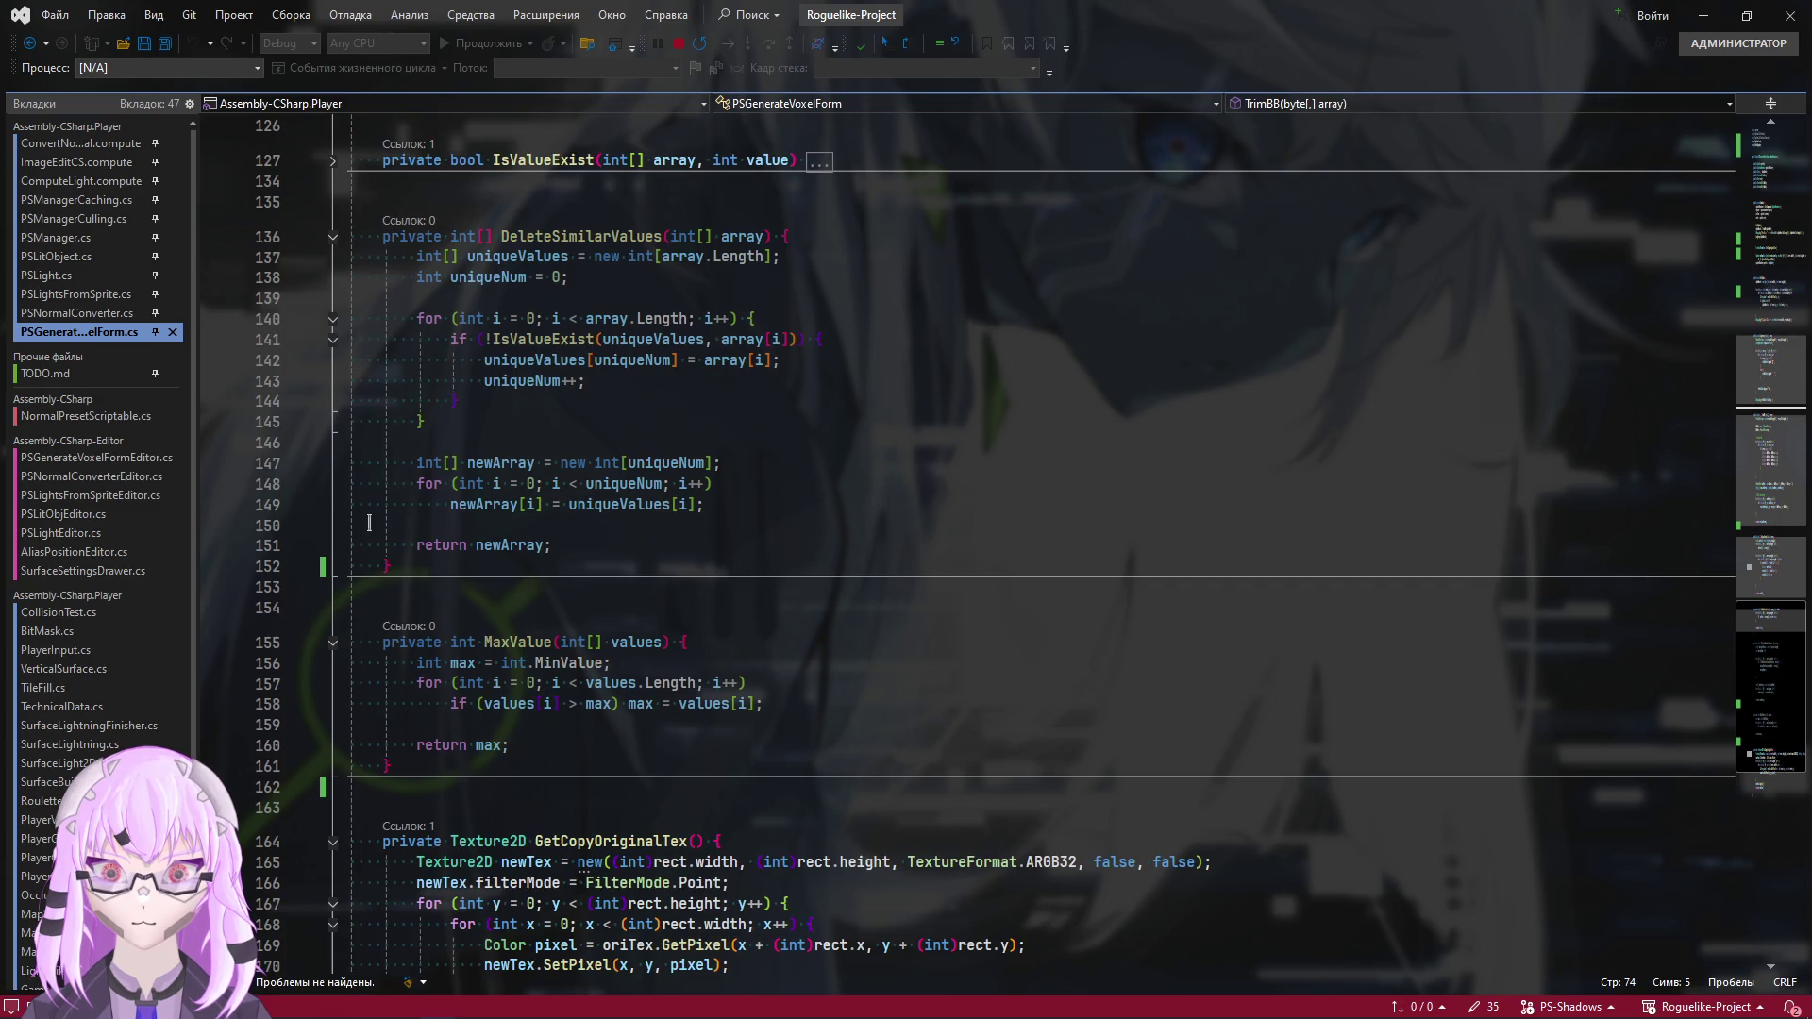
pyautogui.click(333, 237)
pyautogui.click(332, 311)
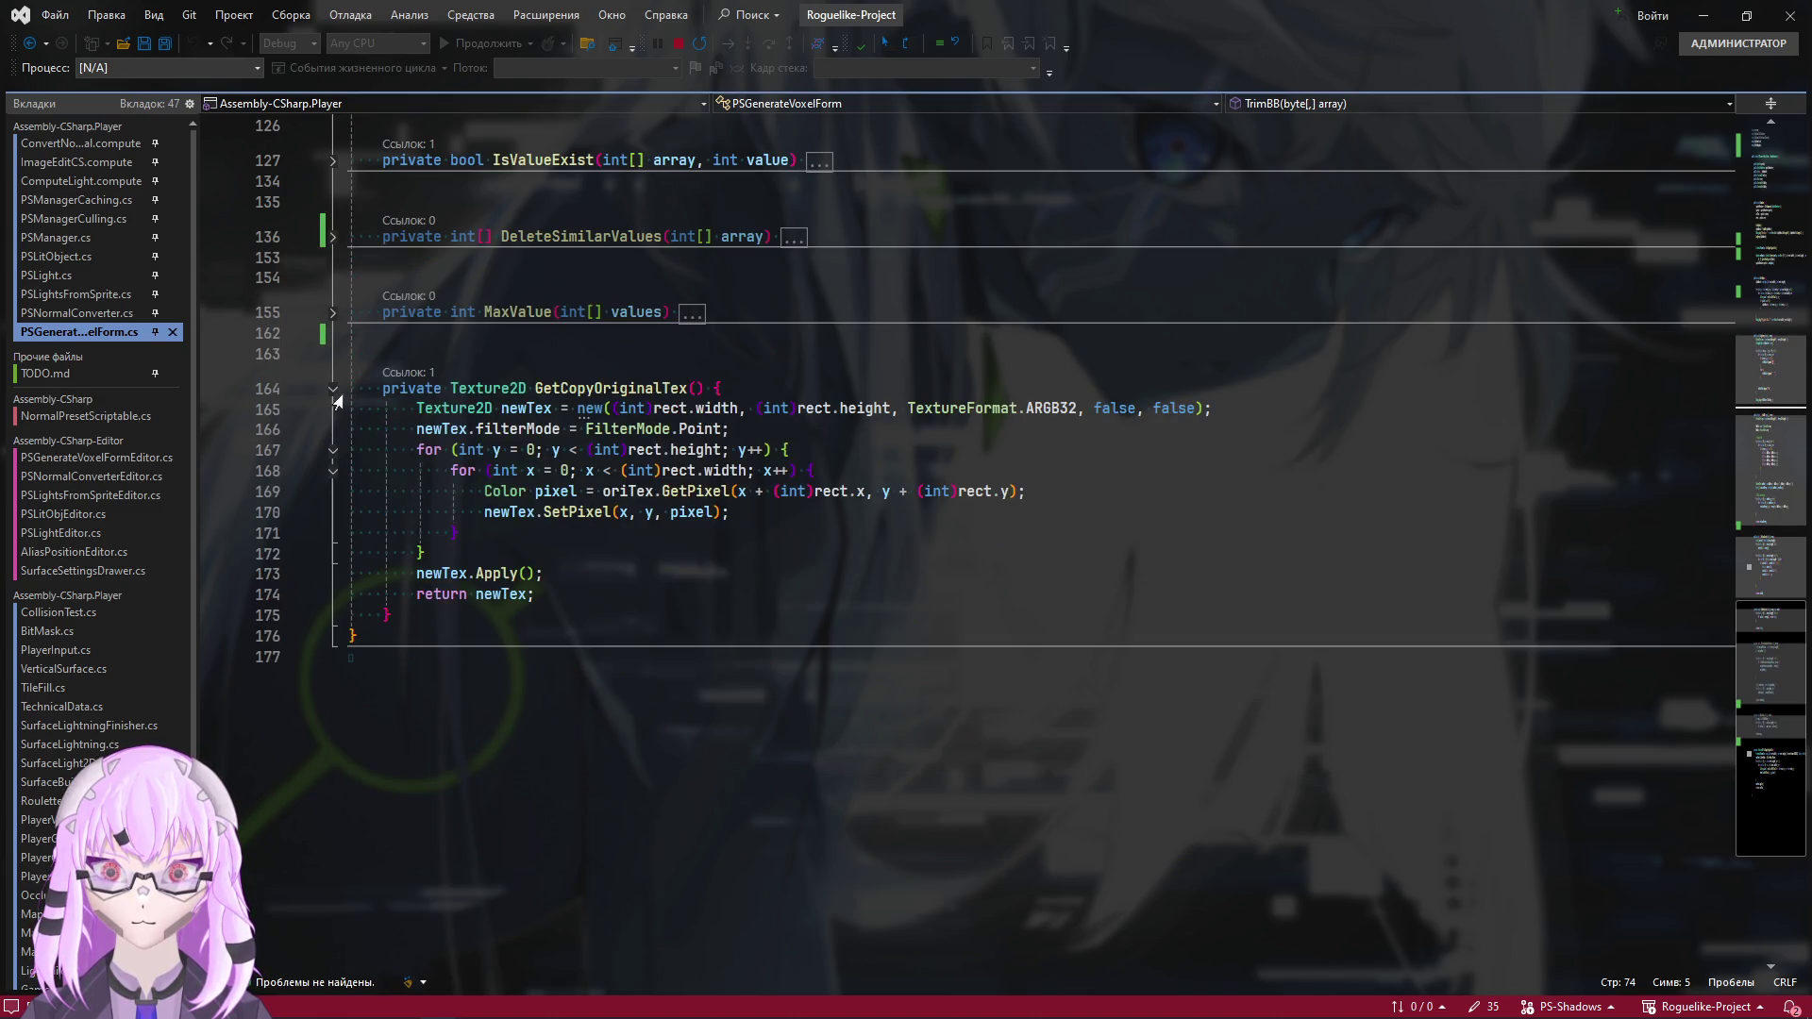
pyautogui.click(333, 389)
# Go to the Texture2D newTex line below the TrimBB call in Combine to comment it out
pyautogui.click(1774, 247)
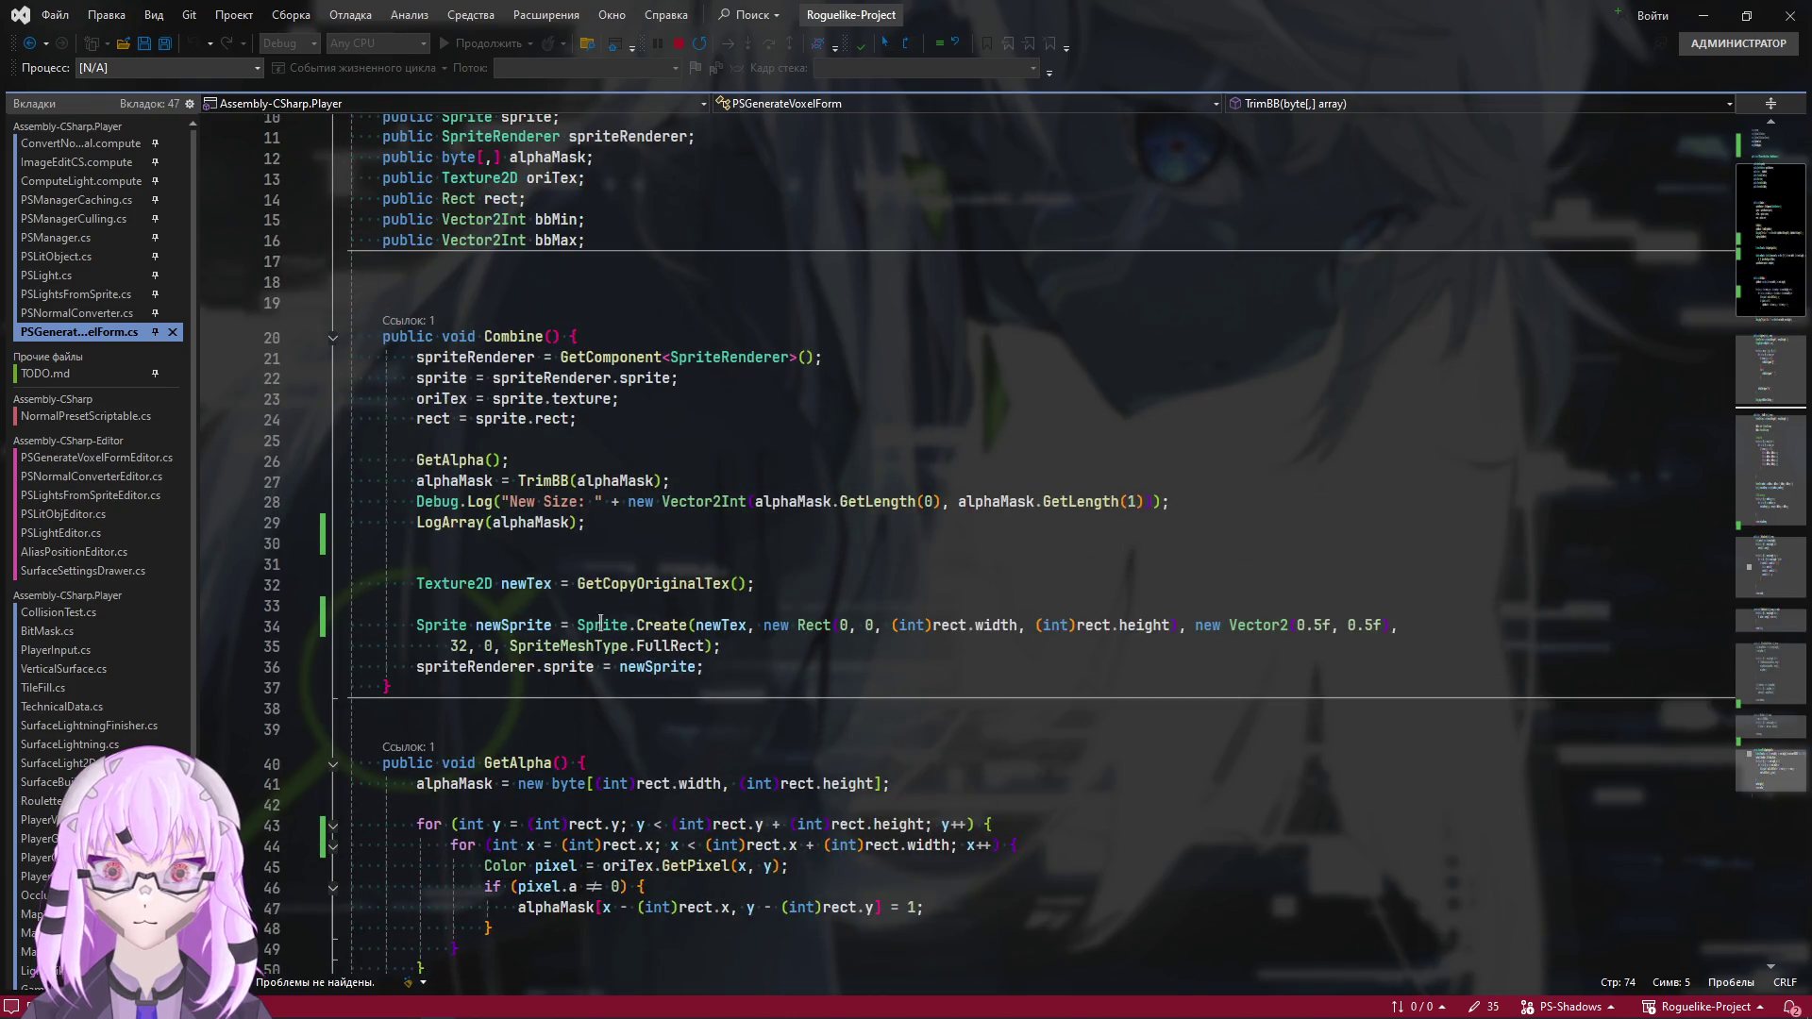
pyautogui.doubleClick(542, 481)
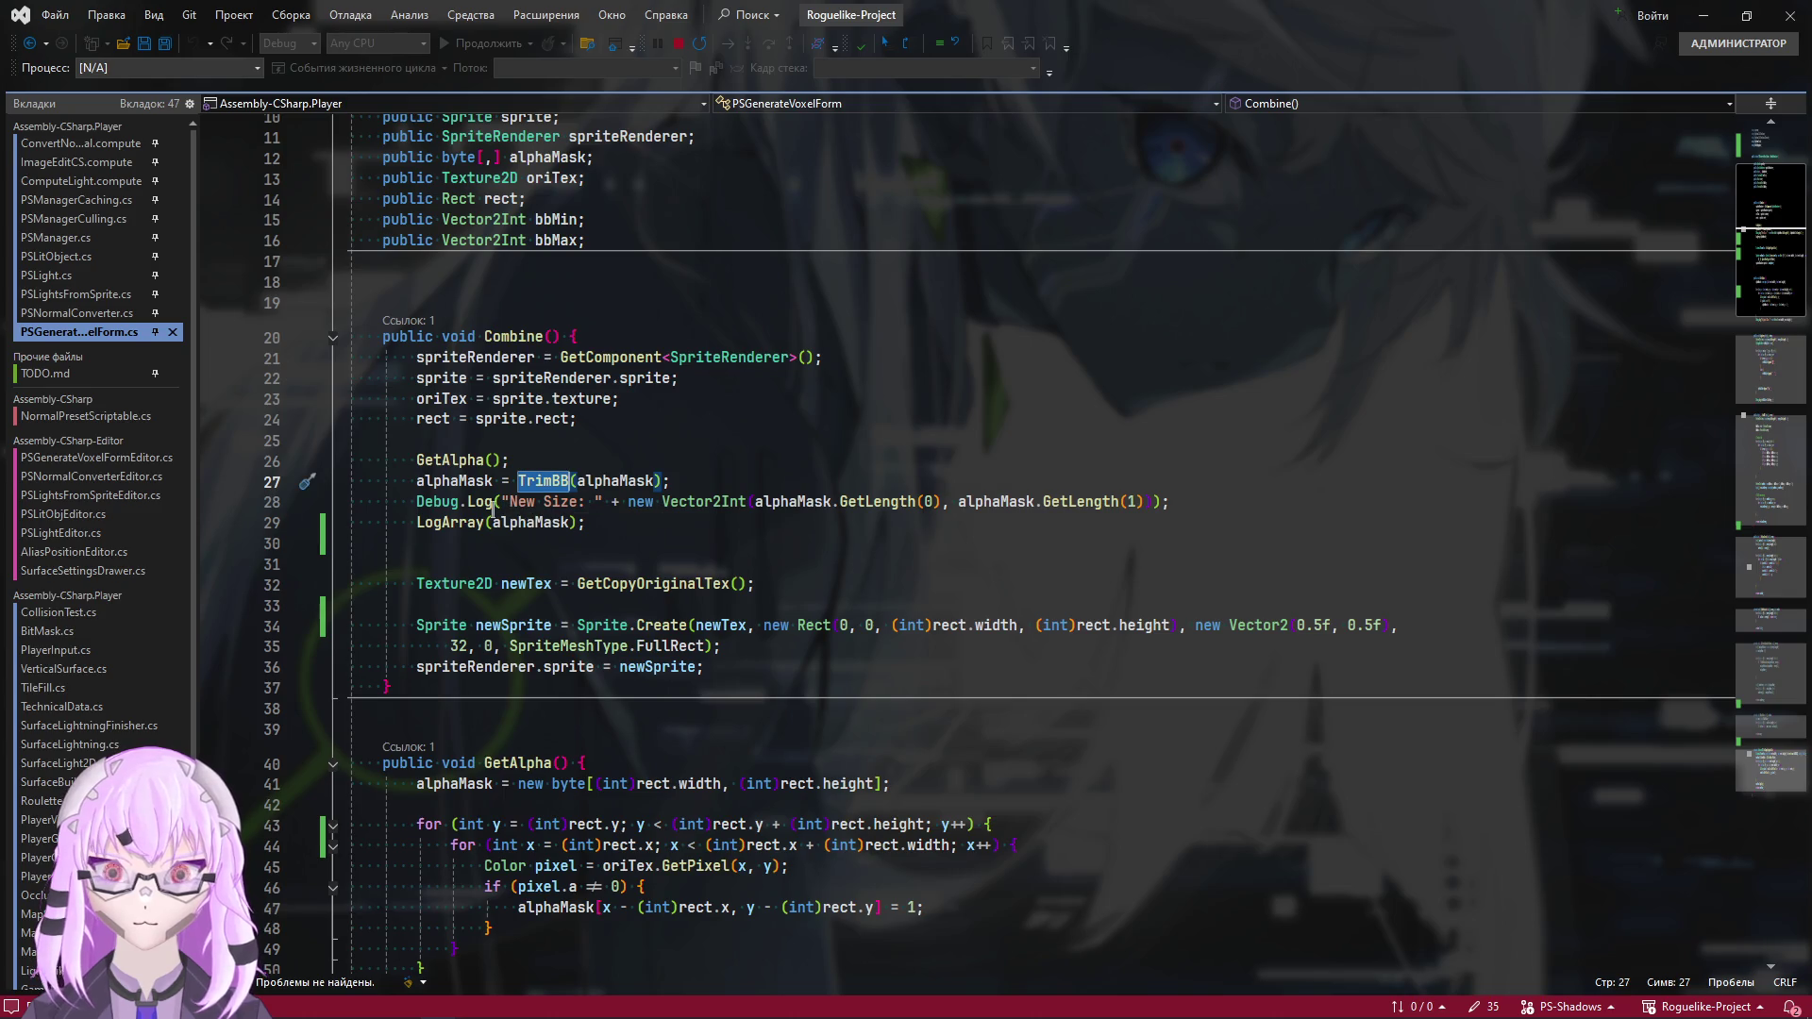
pyautogui.click(445, 544)
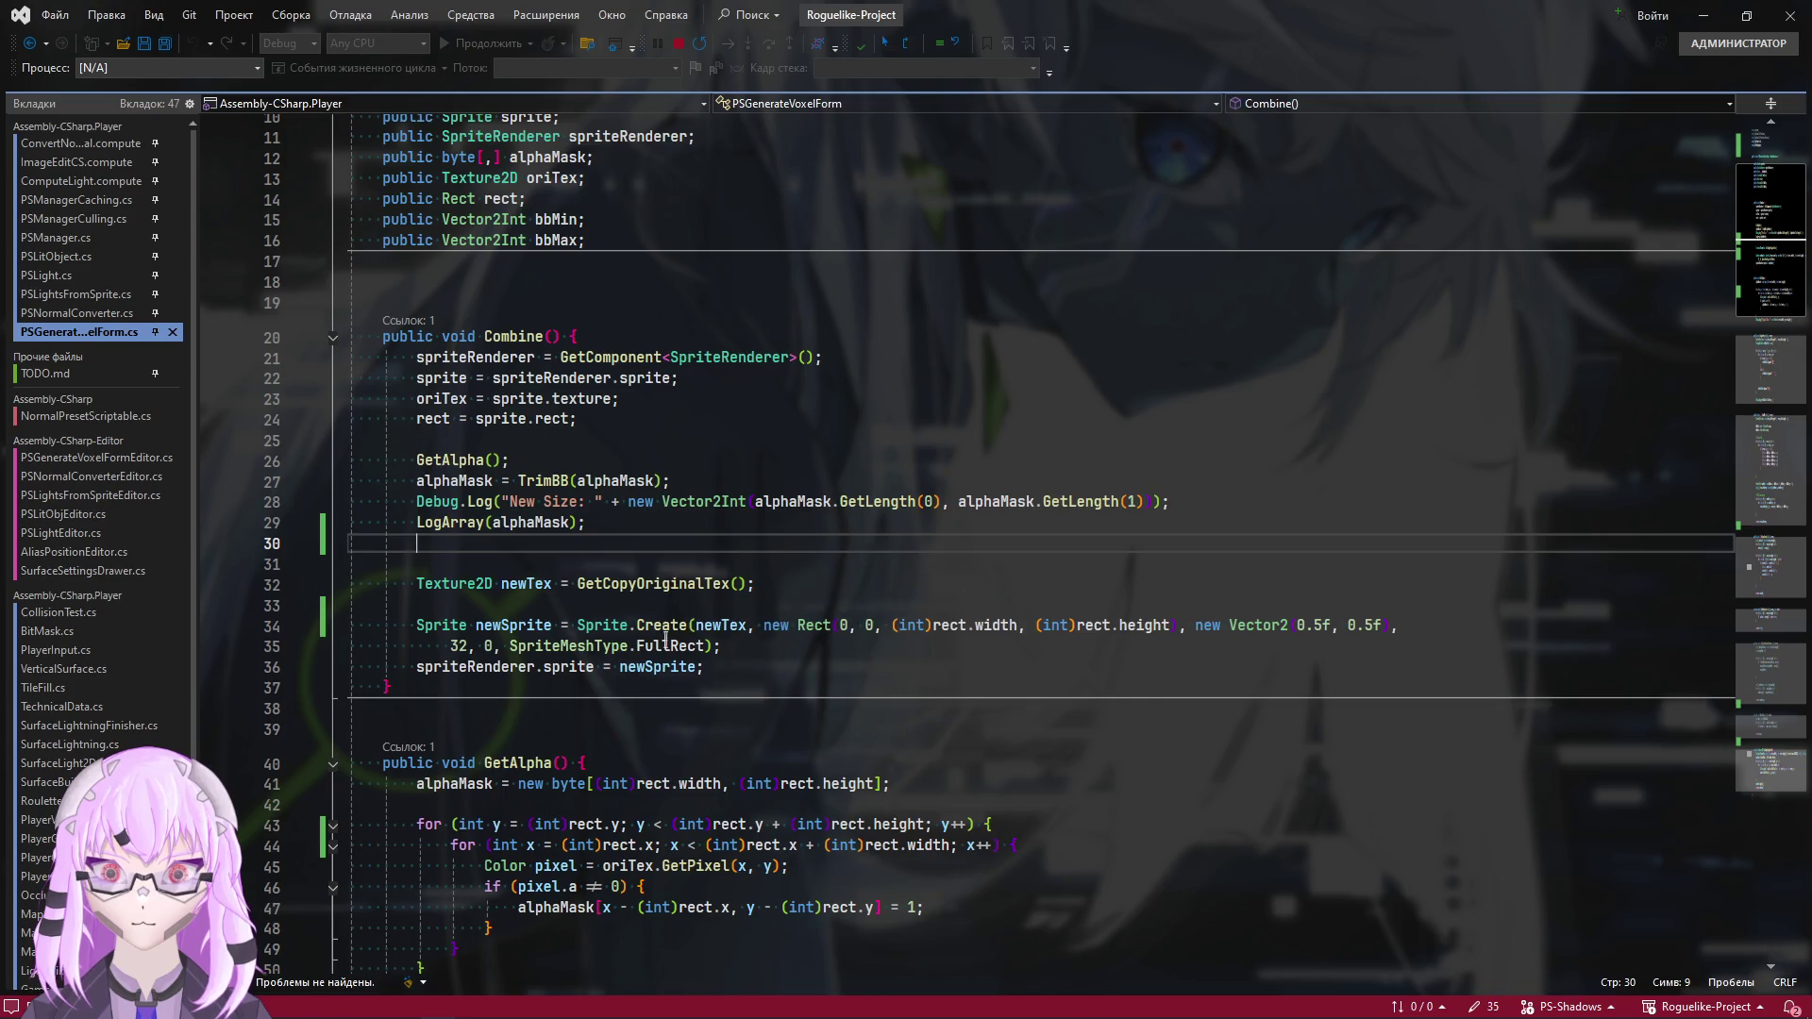
pyautogui.press('Down')
pyautogui.press('Down')
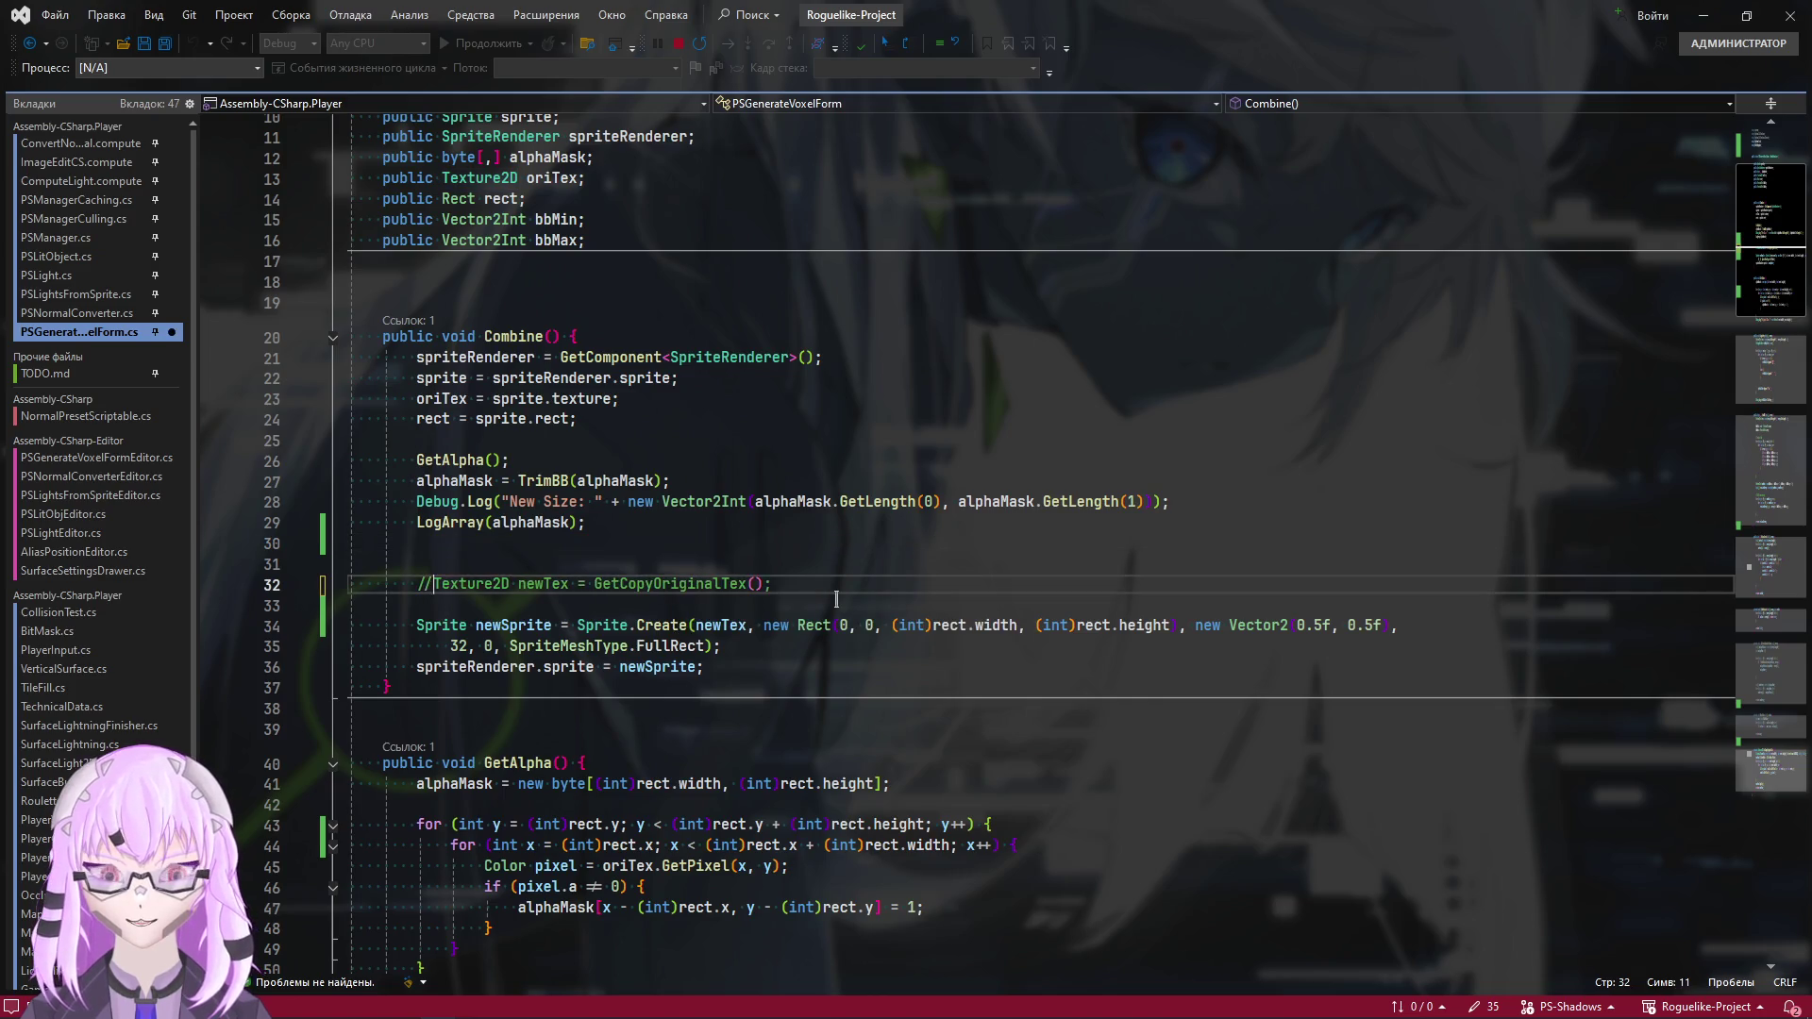
# Remove blank line 33, comment out lines 32–35 (Sprite.Create and spriteRenderer.sprite) with //, and save
pyautogui.write('//')
pyautogui.press('BackSpace')
pyautogui.press('BackSpace')
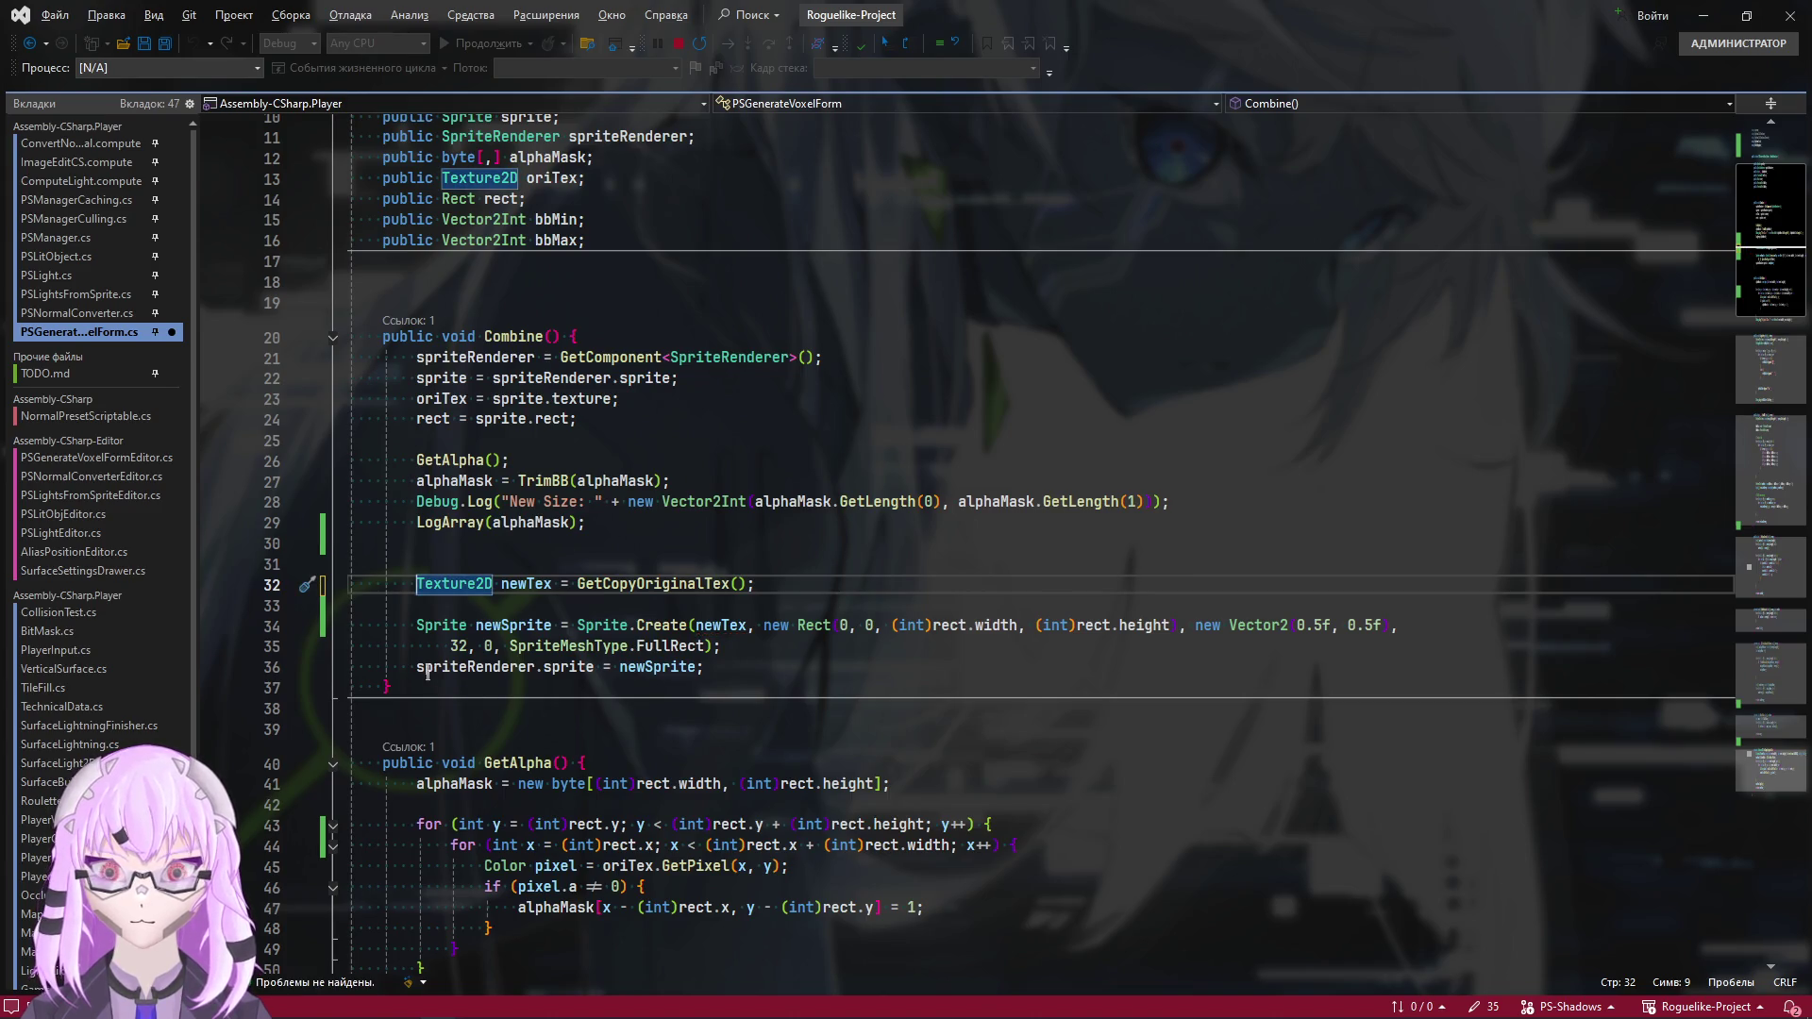
pyautogui.click(348, 604)
pyautogui.press('BackSpace')
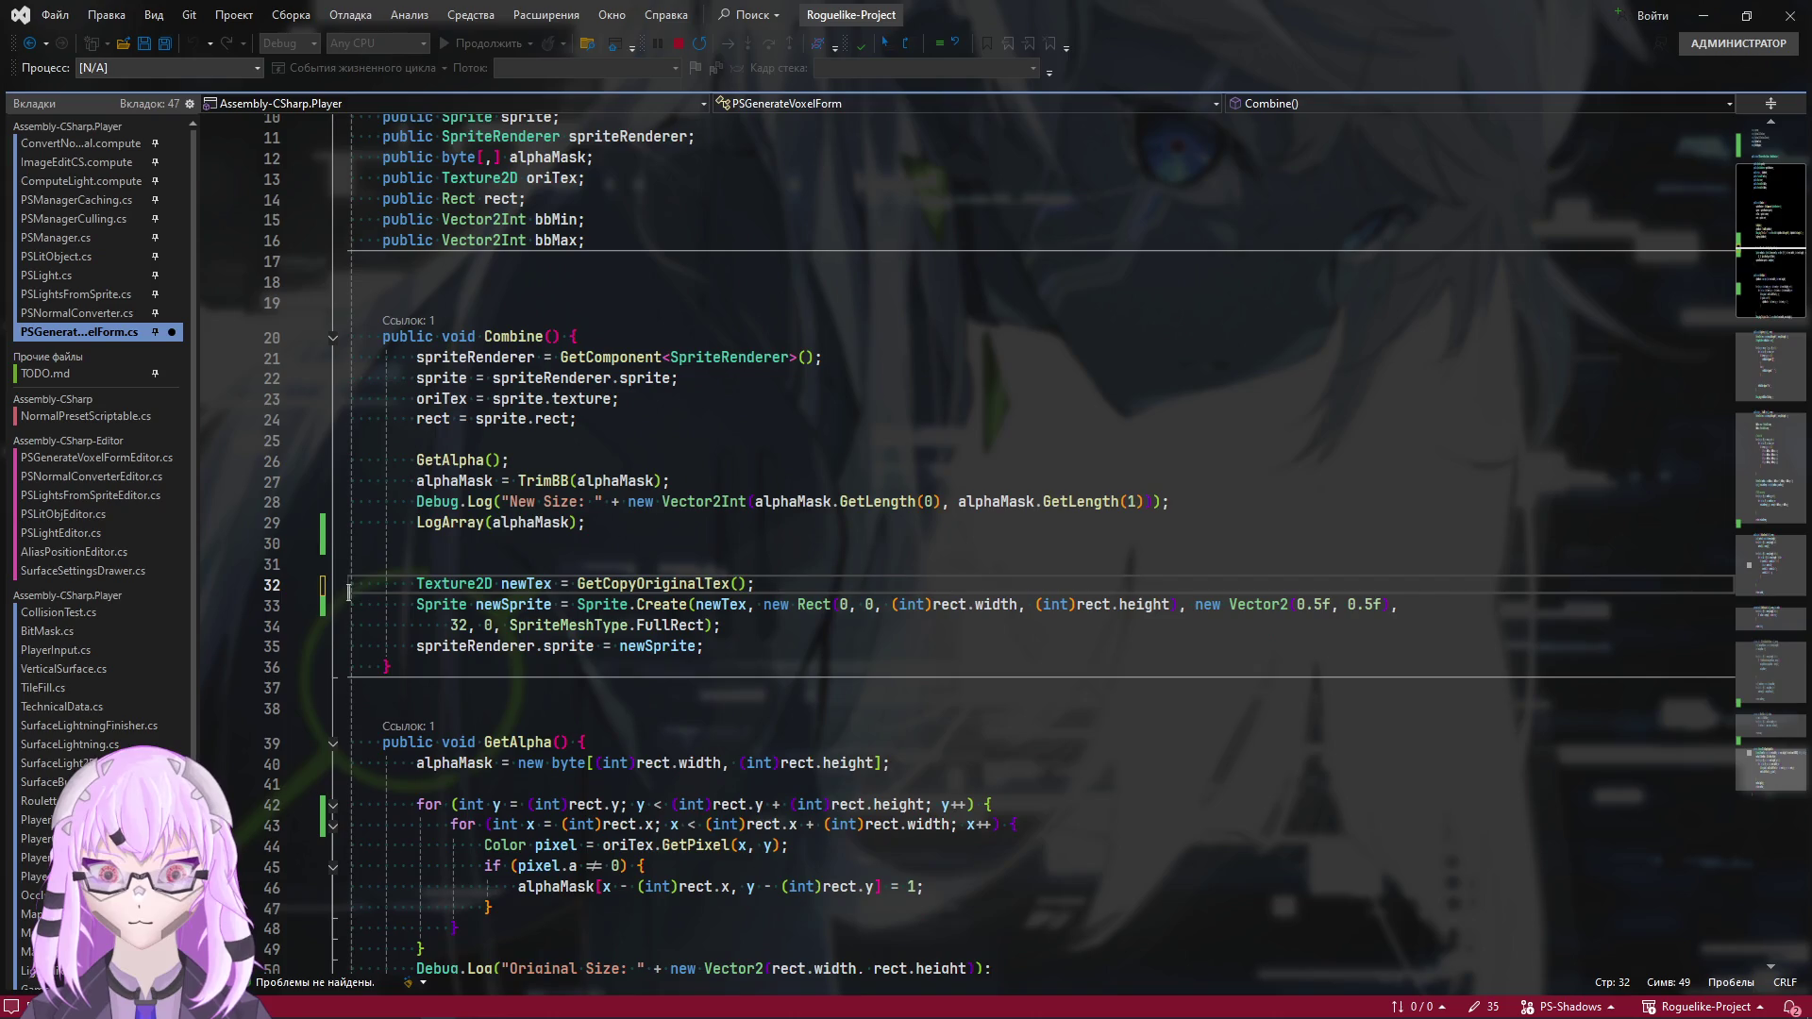
pyautogui.moveTo(416, 647); pyautogui.dragTo(418, 585)
pyautogui.write('//')
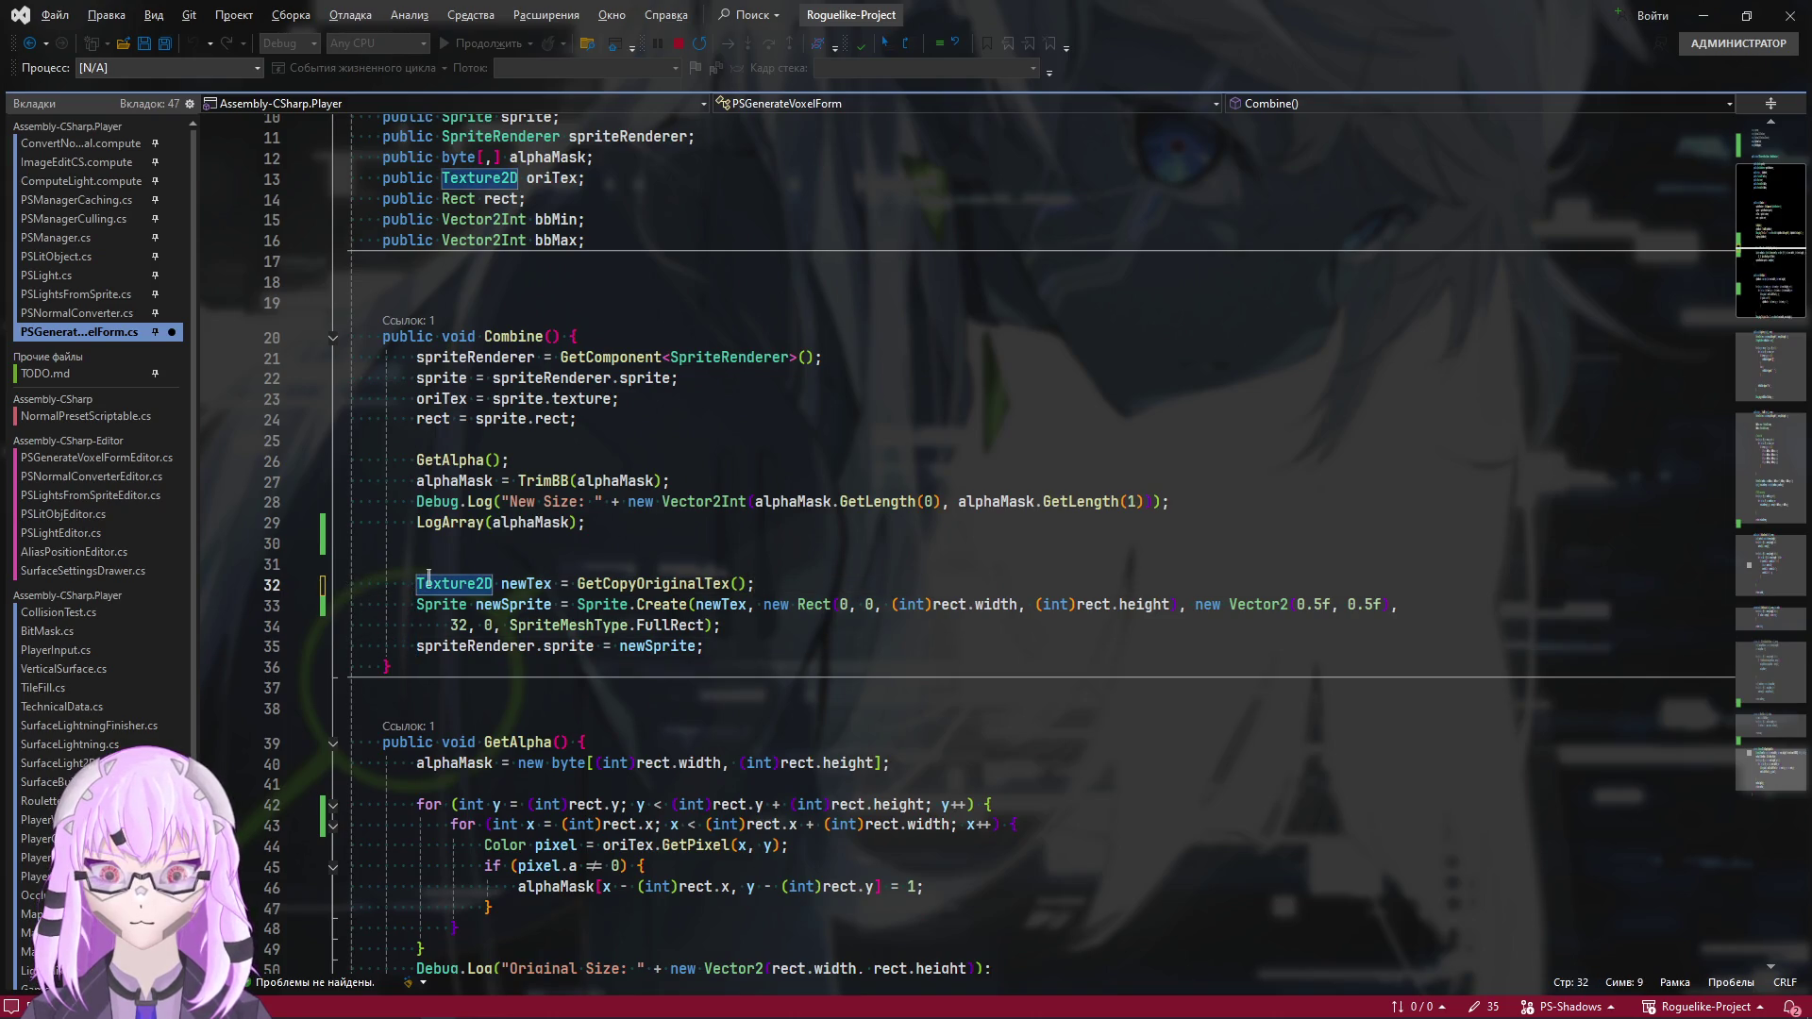
pyautogui.hotkey('ctrl', 's')
pyautogui.click(455, 543)
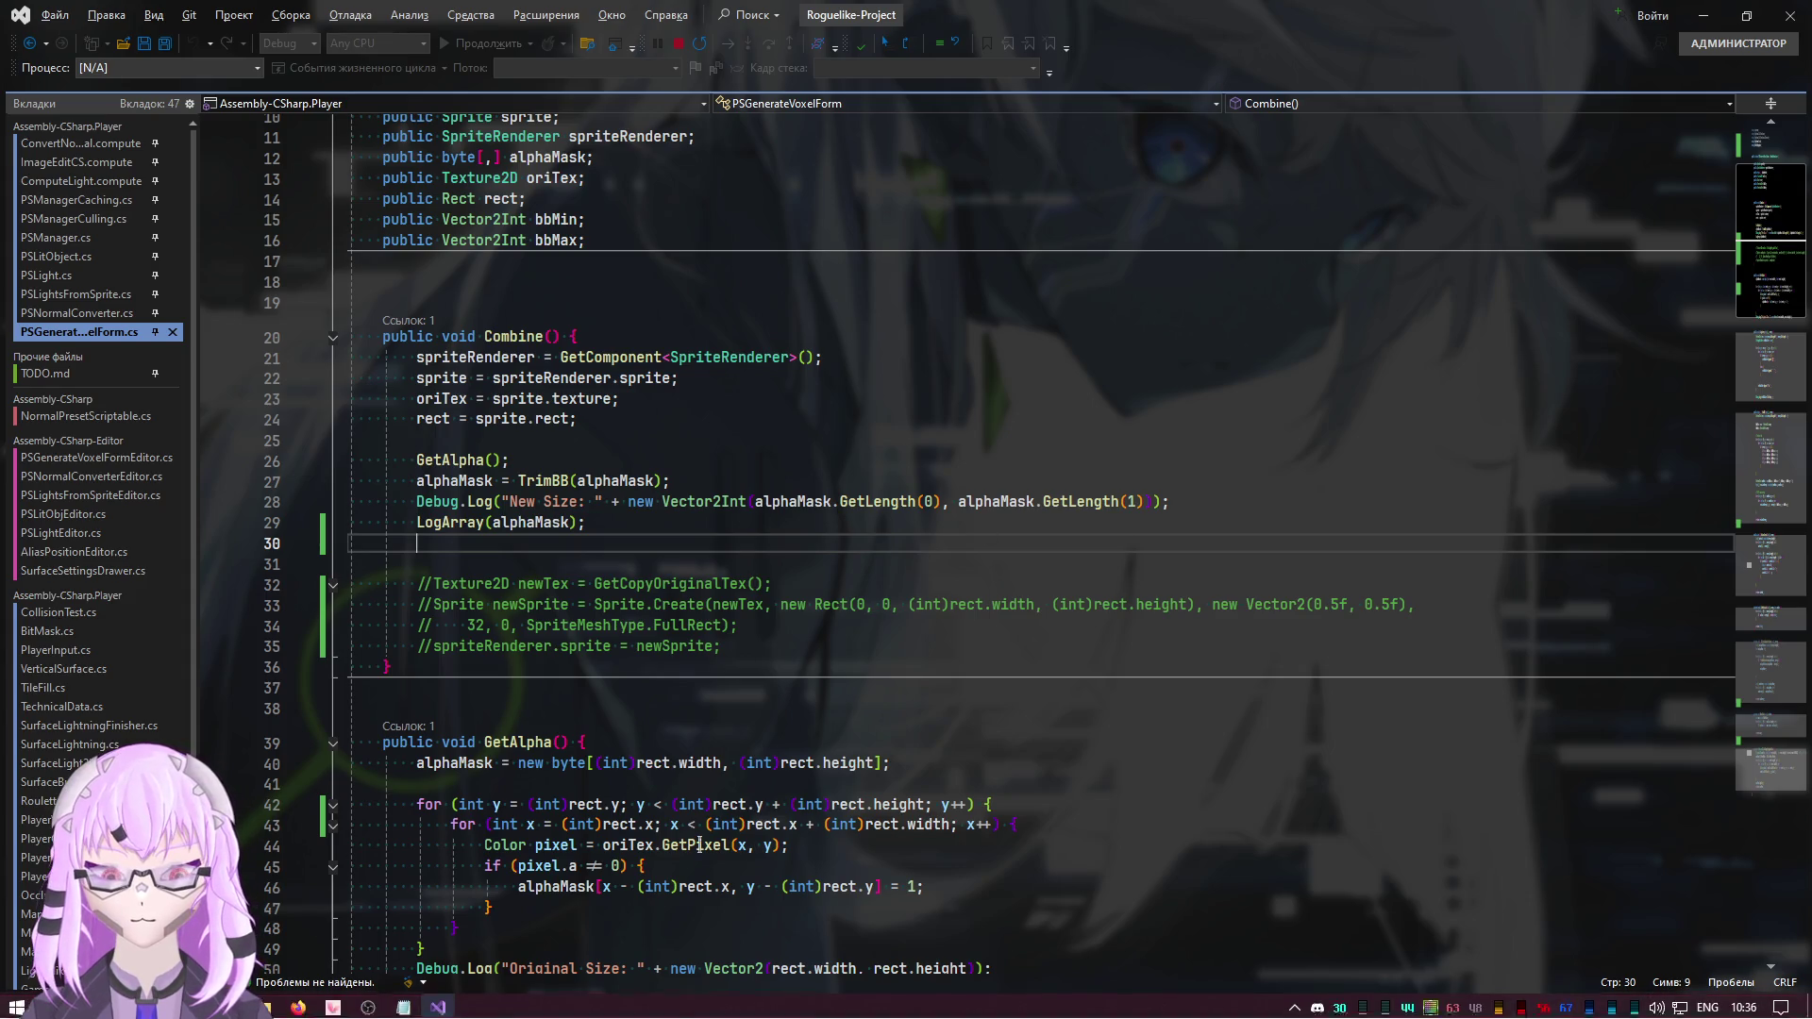
pyautogui.hotkey('alt', 'Tab')
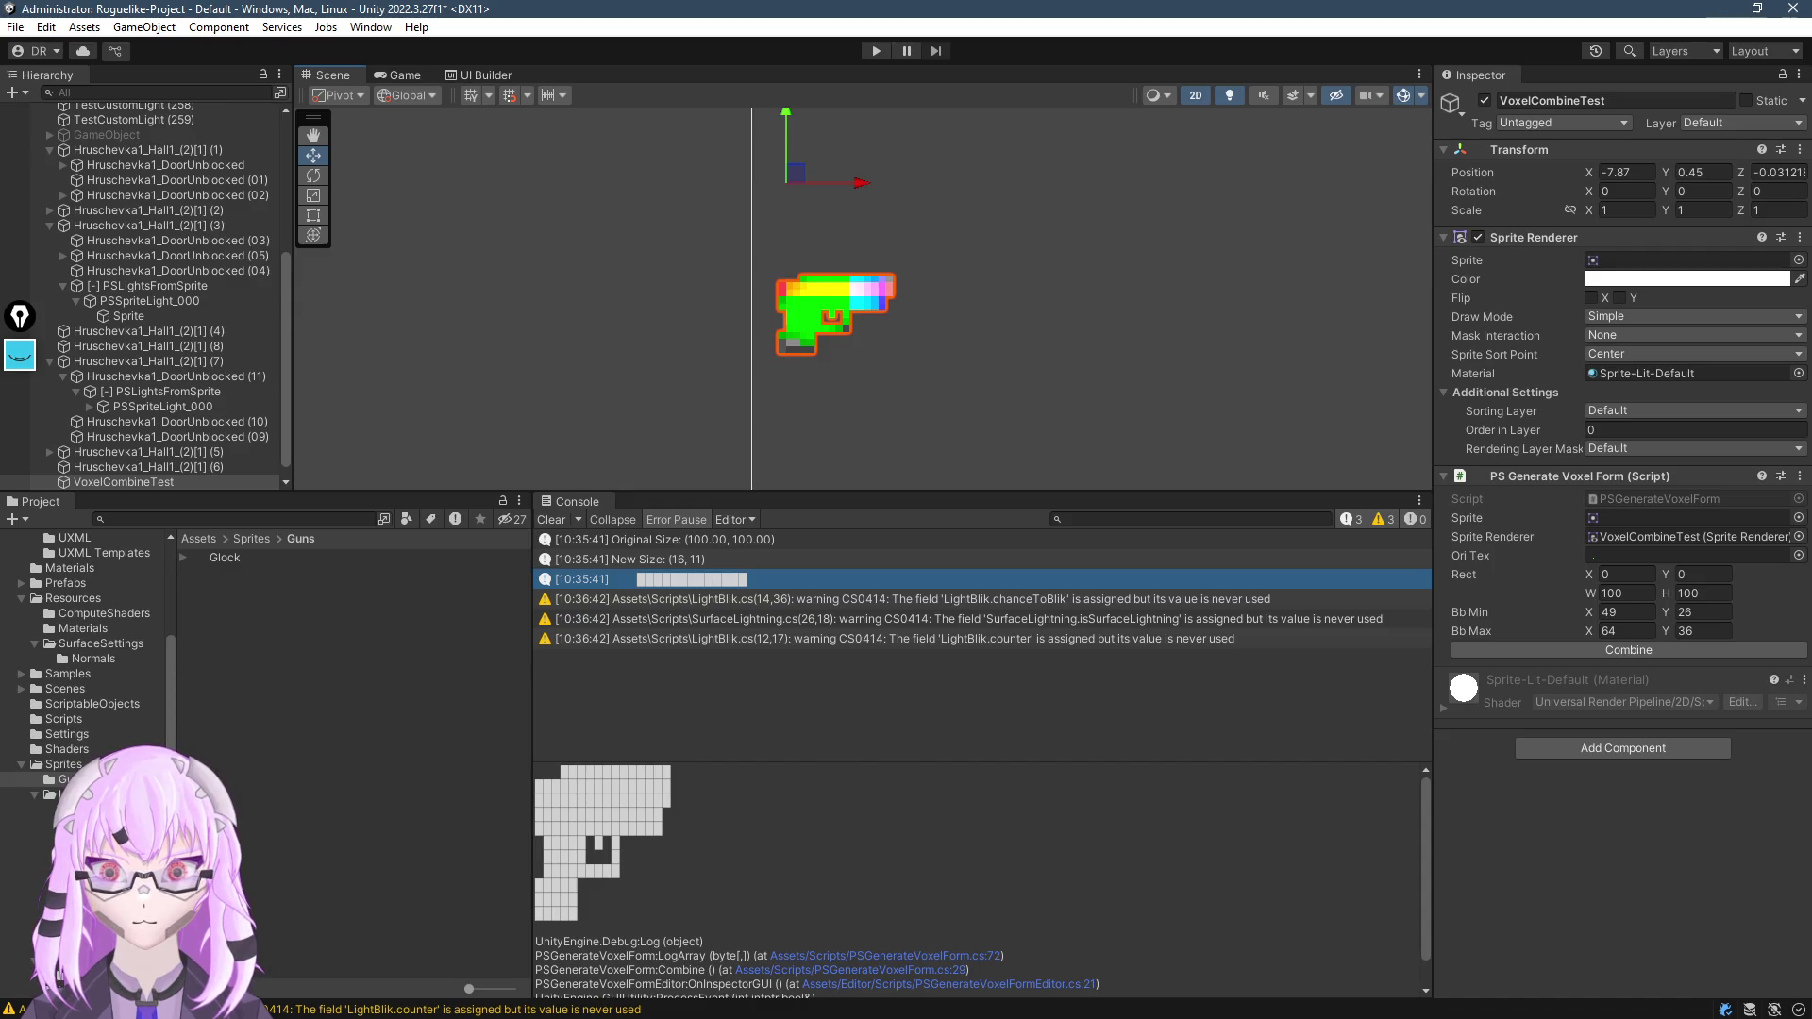
# Browse Sprites/Other and Player/StreetDude in the Project window and zoom the Scene view on the gun
pyautogui.click(57, 944)
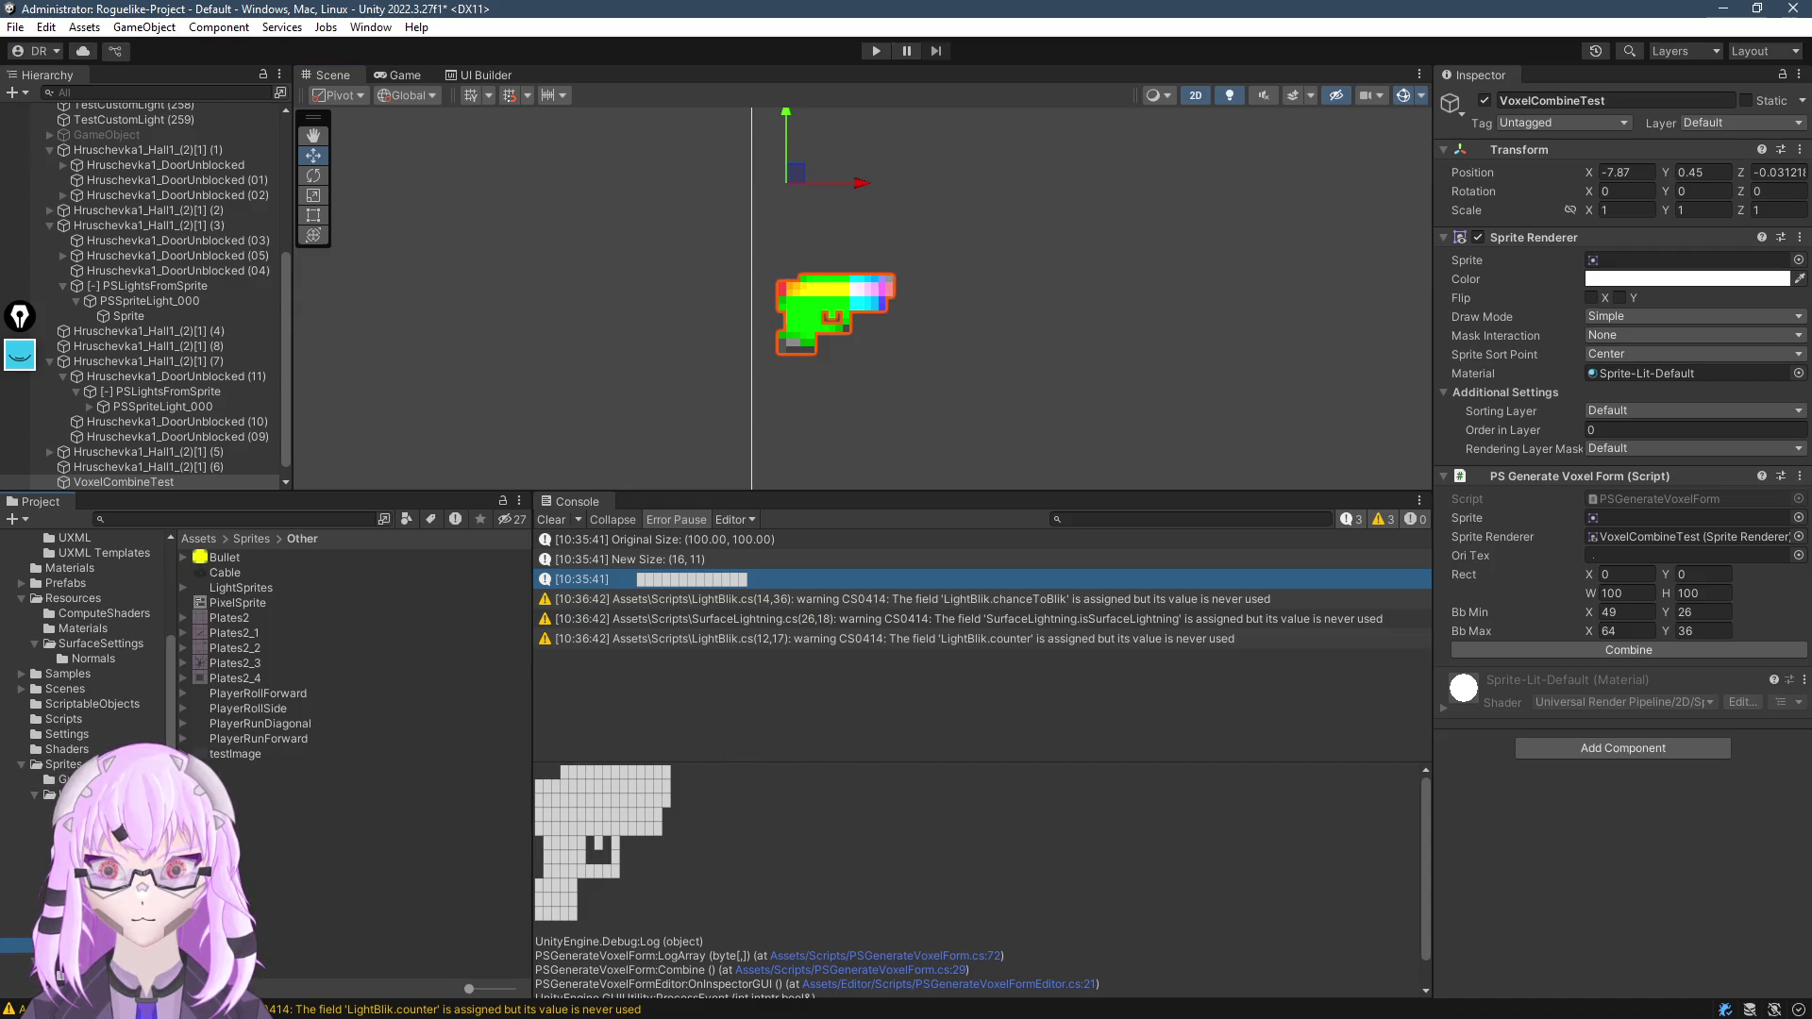
pyautogui.click(56, 975)
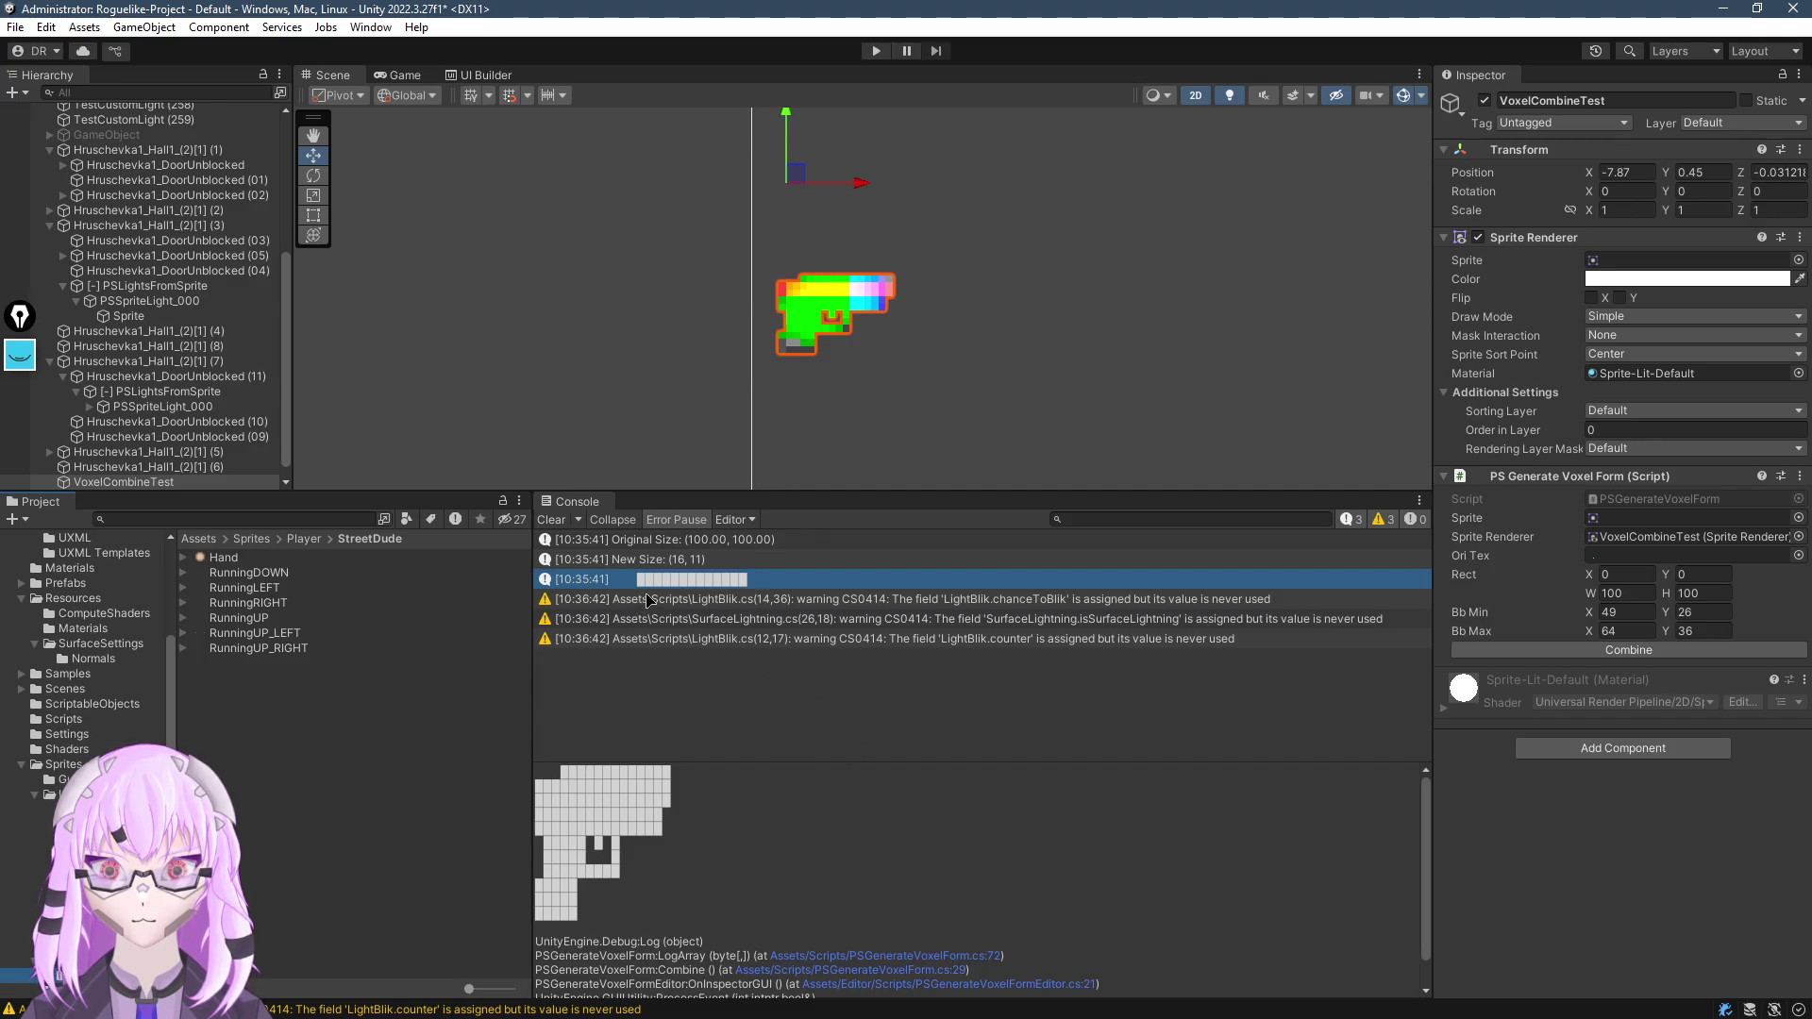
pyautogui.click(667, 845)
pyautogui.scroll(-5, 702, 396)
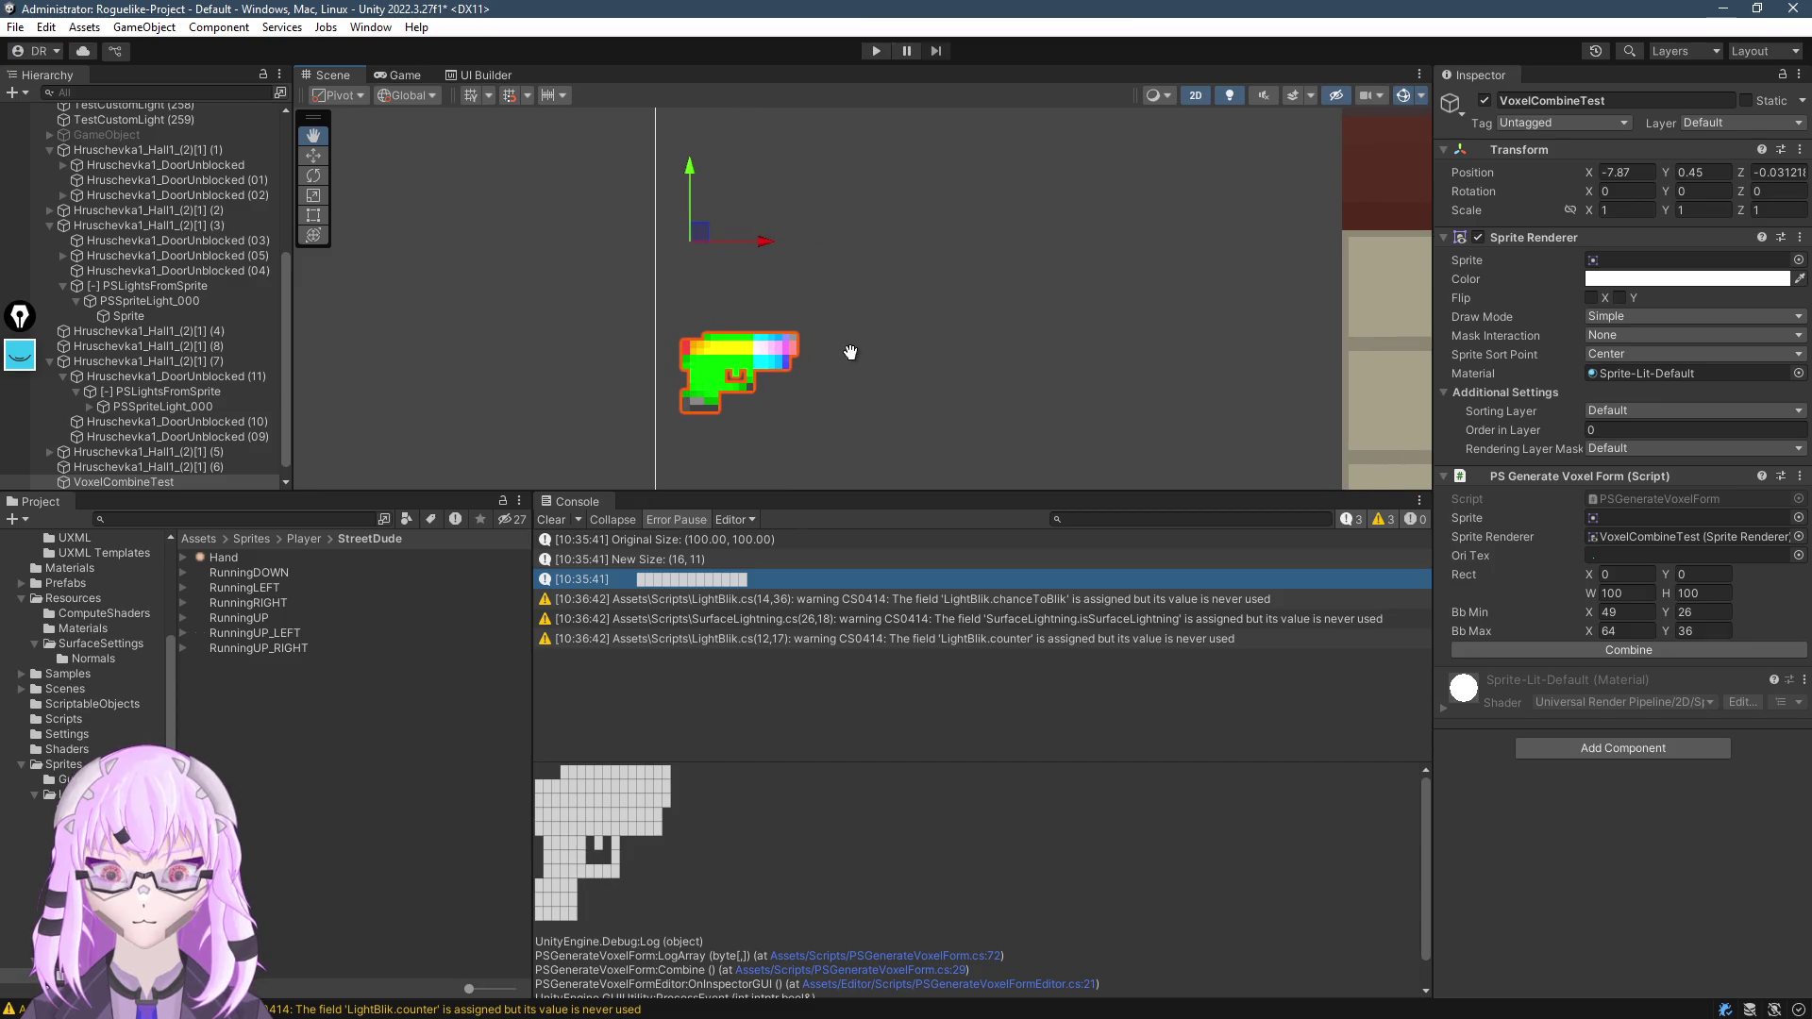
pyautogui.scroll(6, 773, 401)
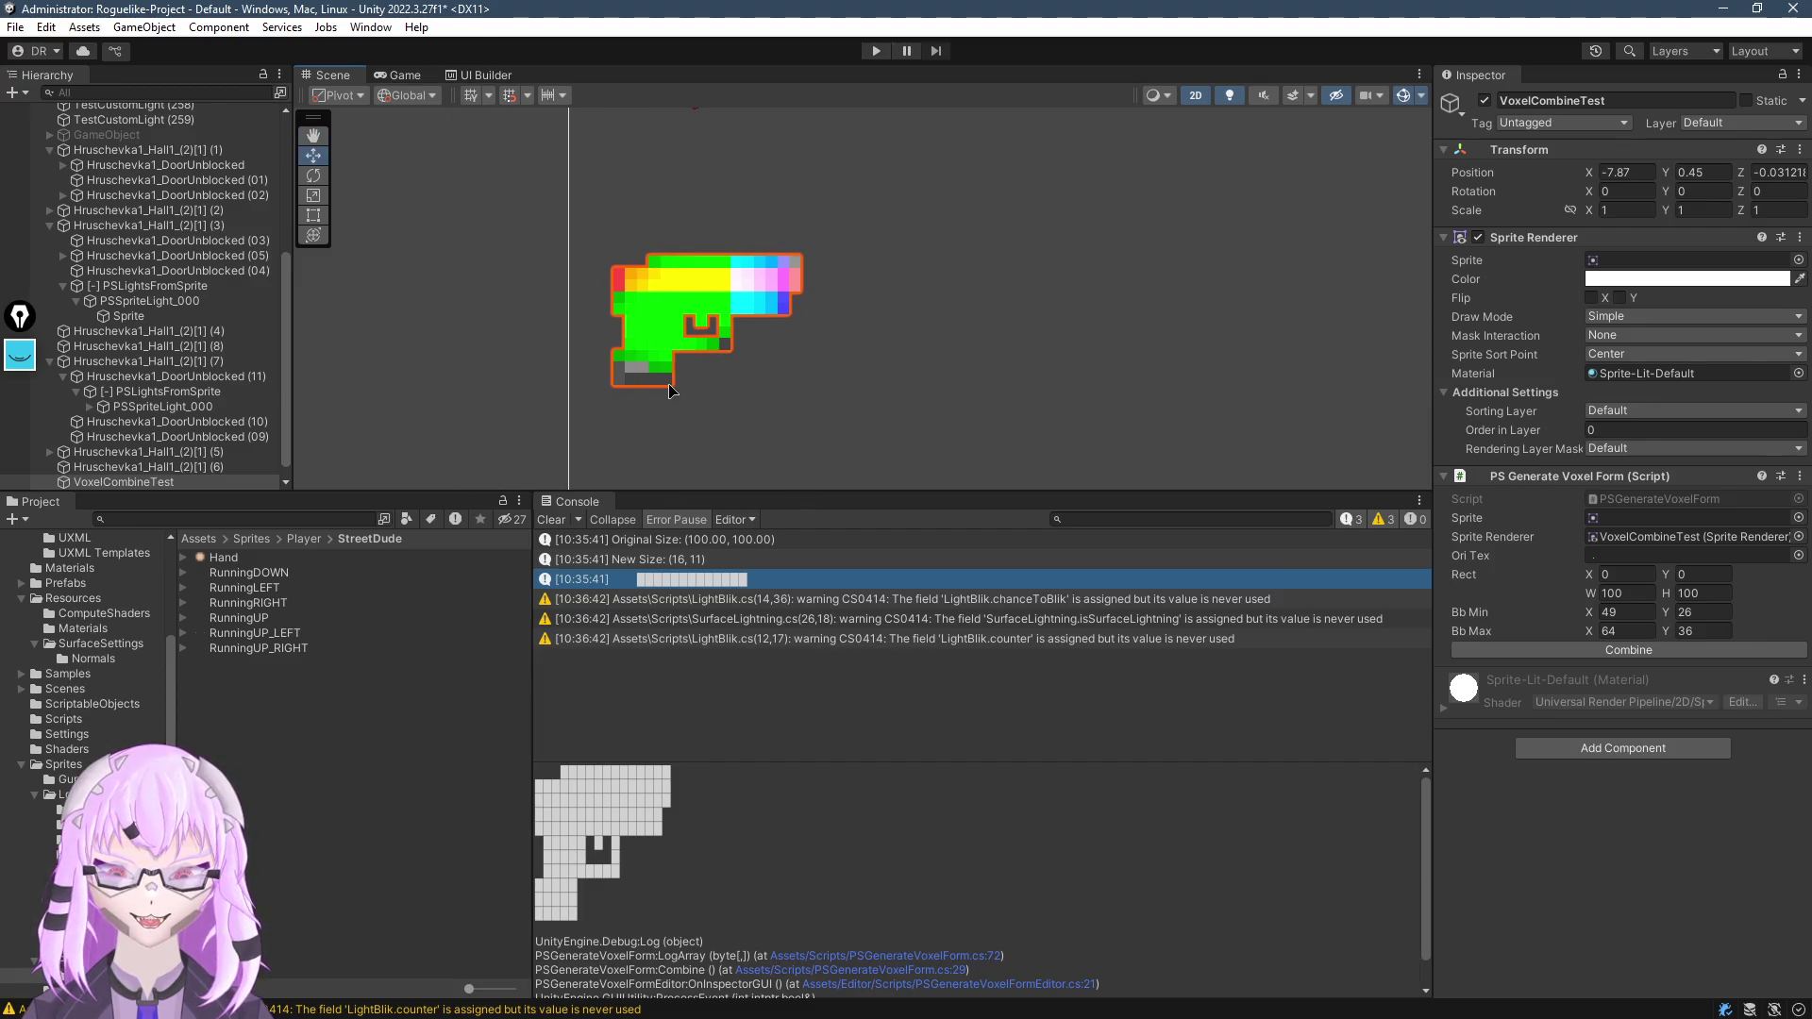
pyautogui.hotkey('alt', 'Tab')
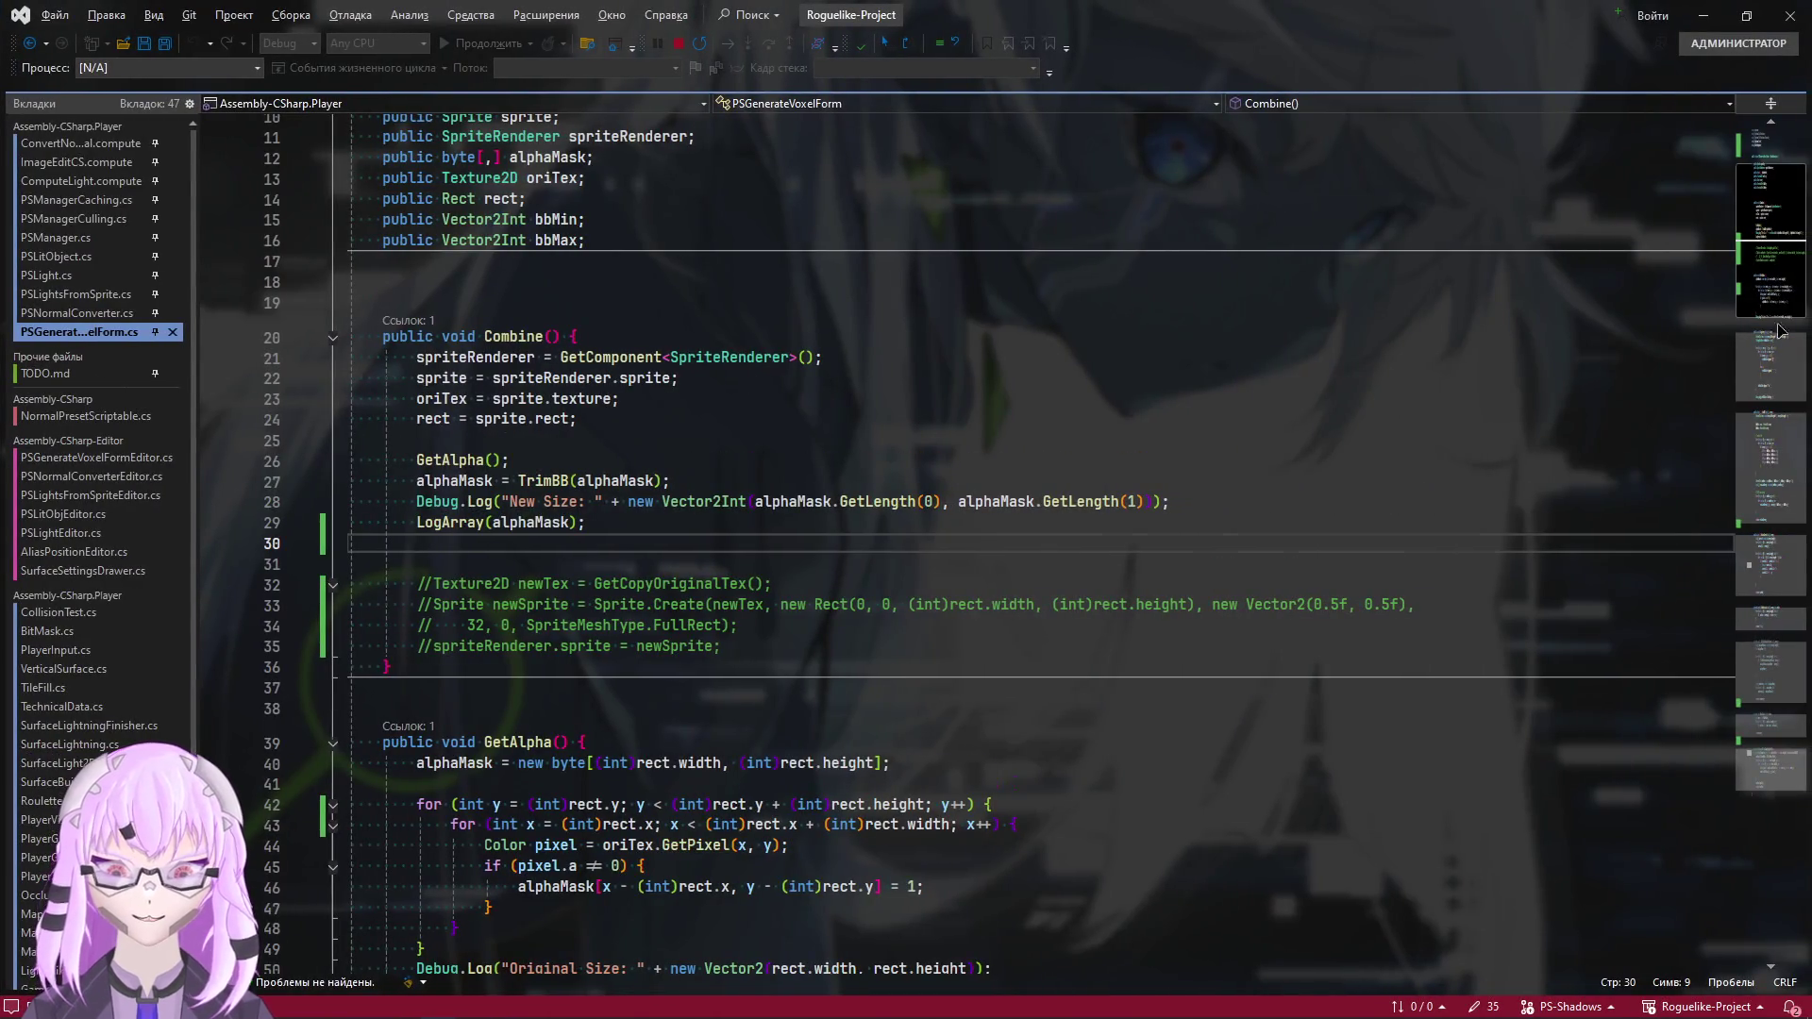
# Read through PSGenerateVoxelForm.cs, expanding and collapsing the DeleteSimilarValues method
pyautogui.scroll(-10, 838, 389)
pyautogui.scroll(15, 941, 588)
pyautogui.scroll(-3, 941, 588)
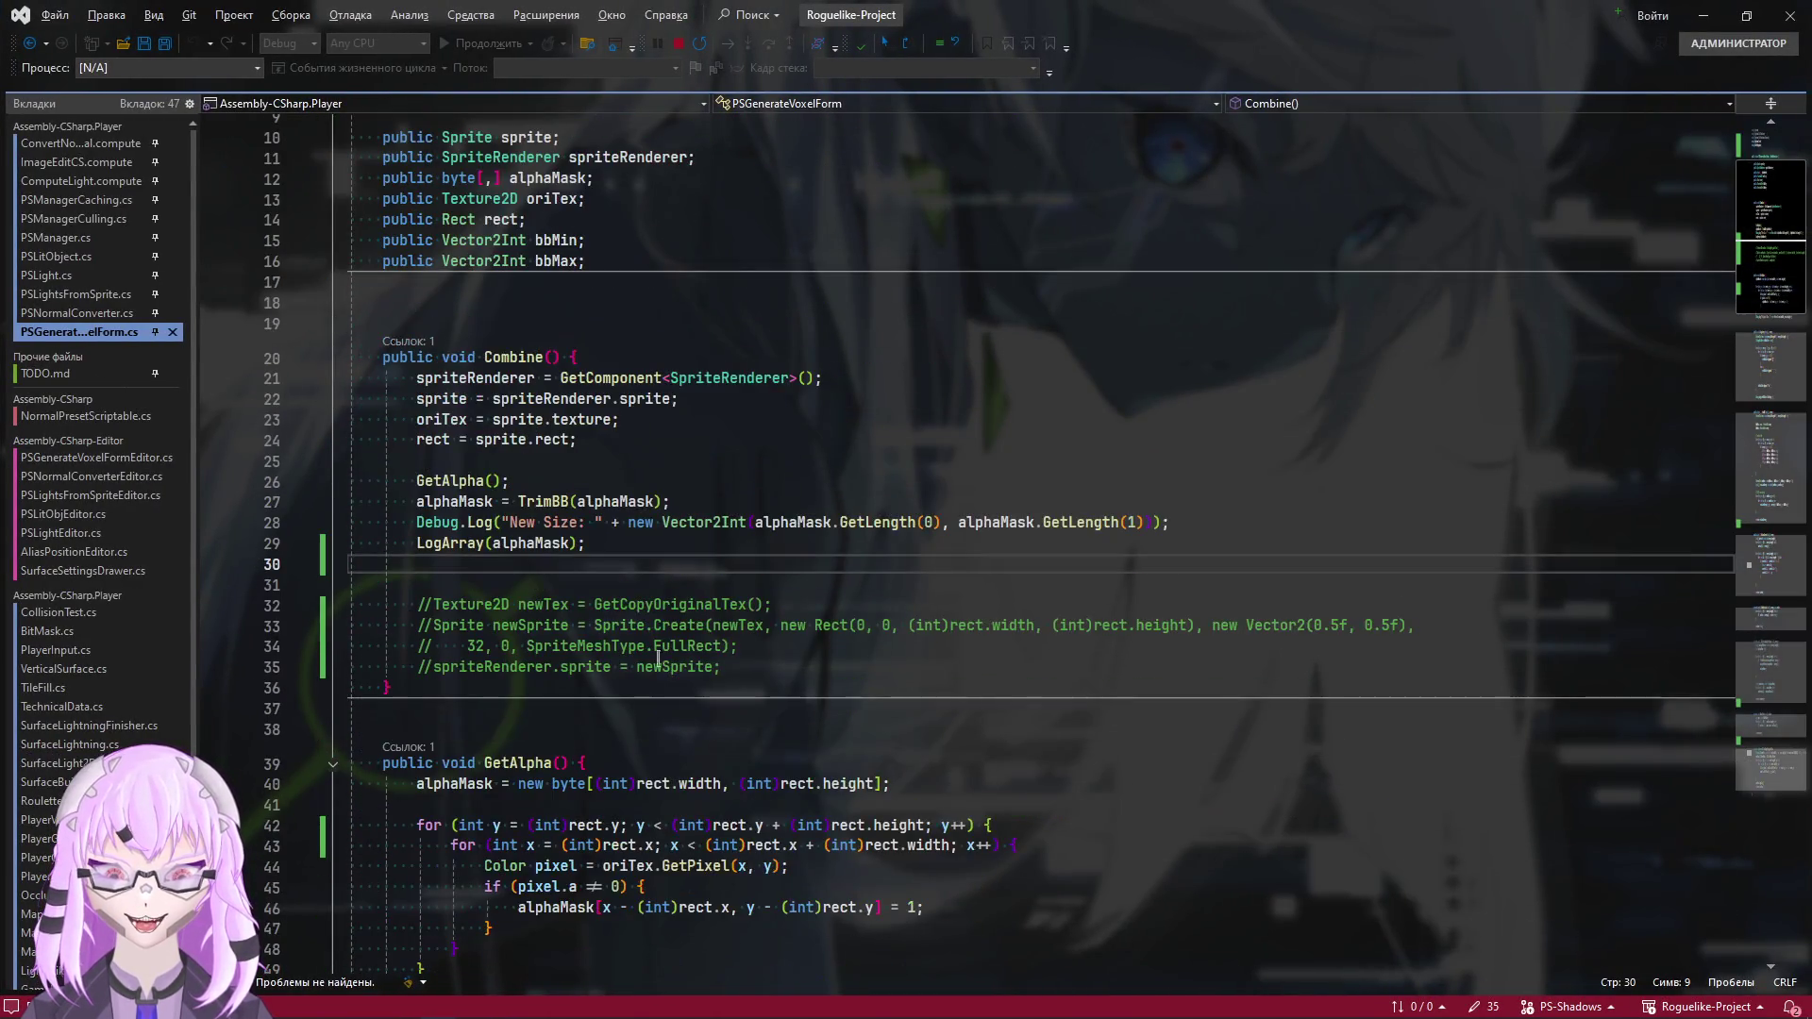
pyautogui.press('Down')
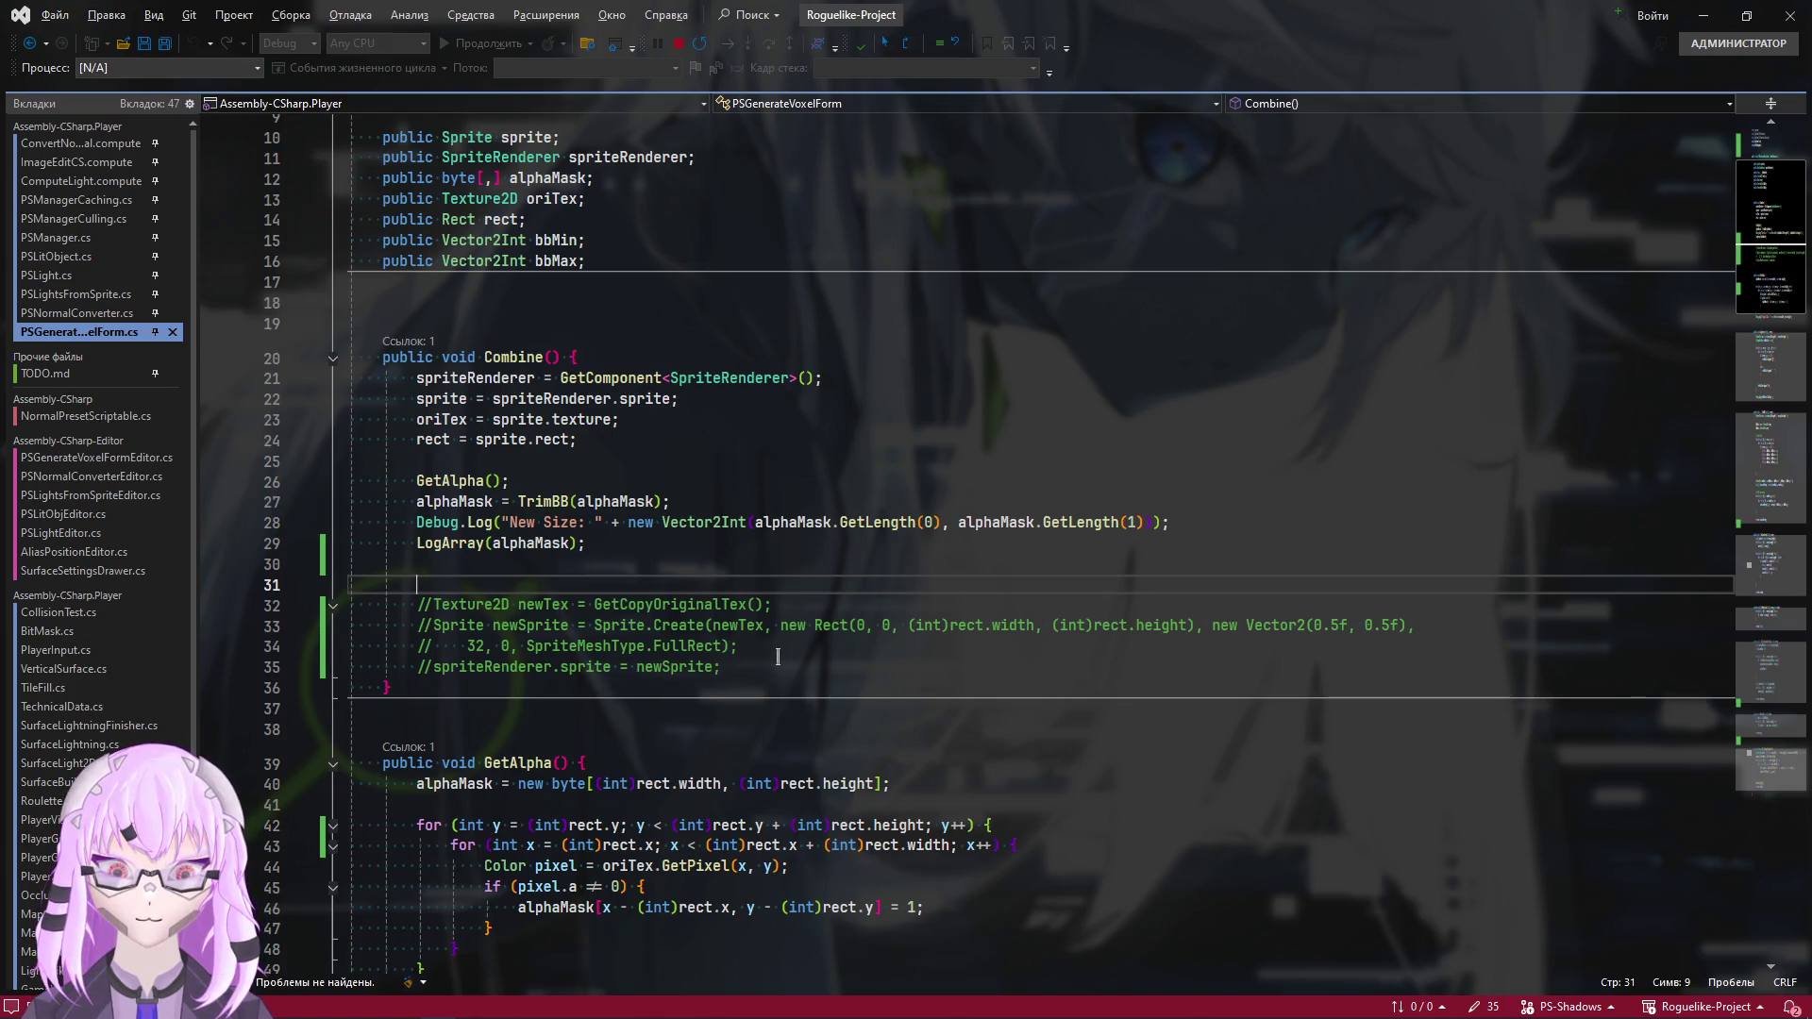
pyautogui.scroll(-13, 807, 672)
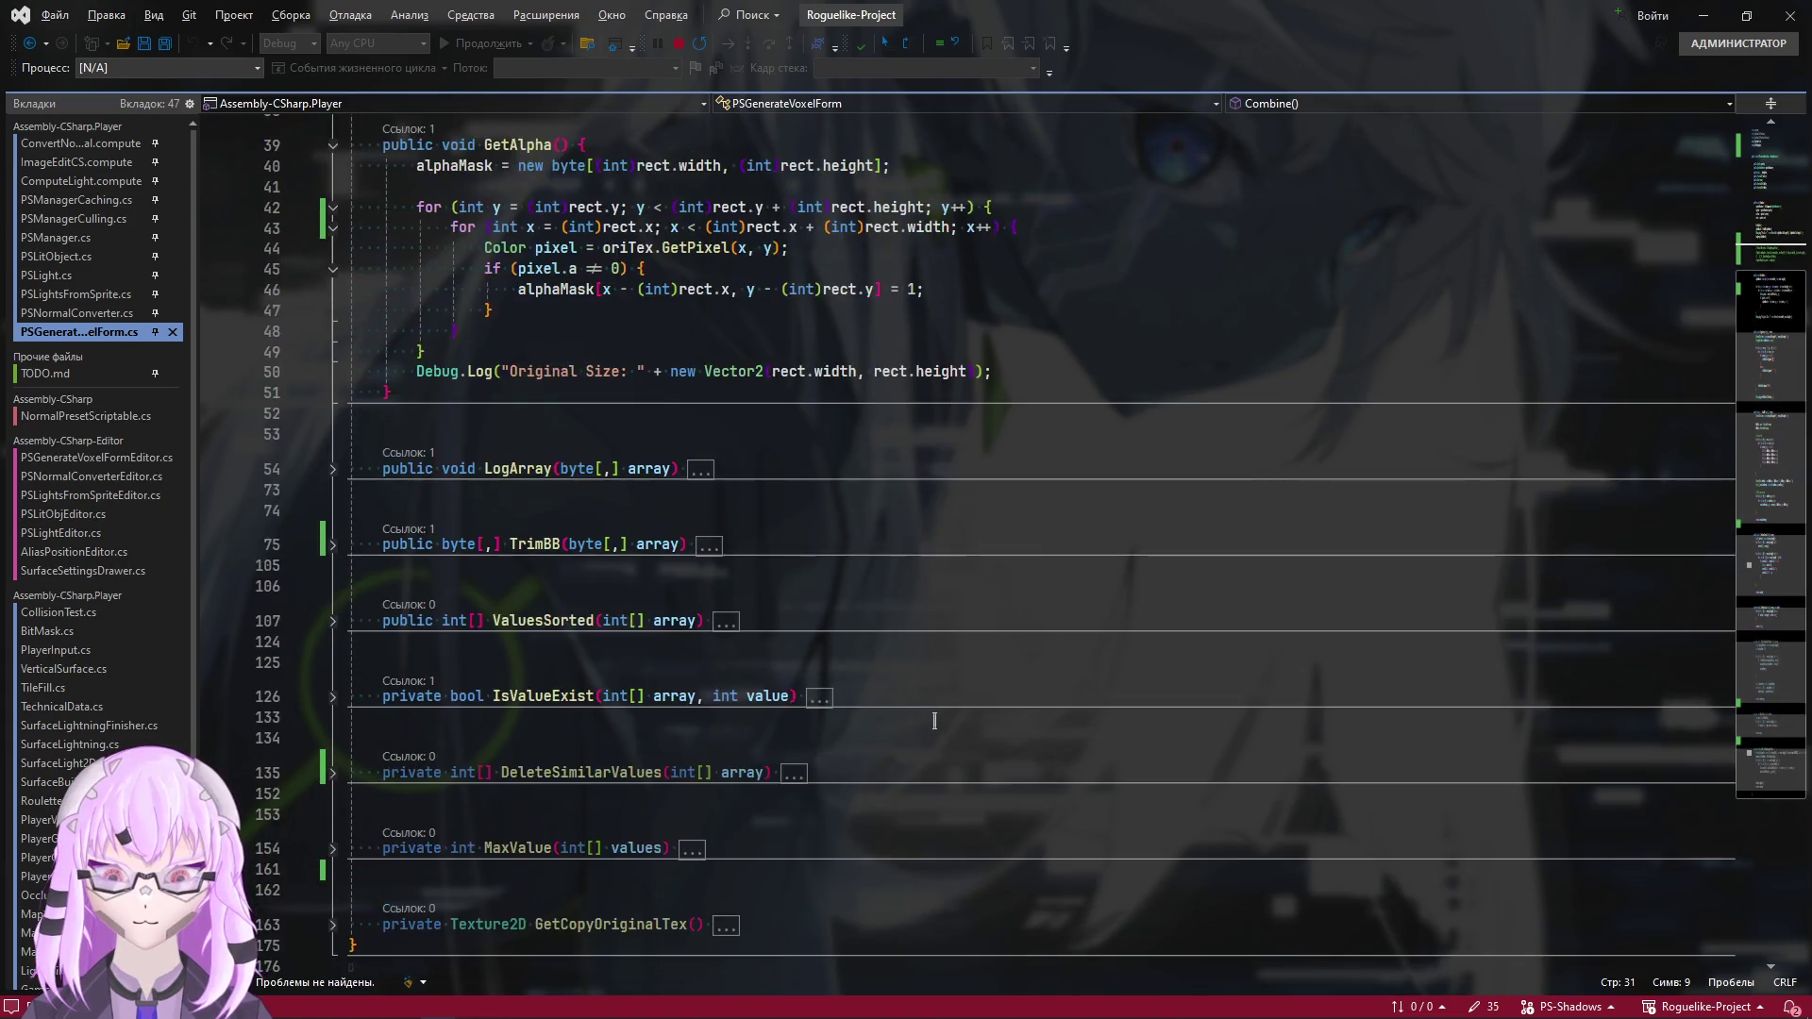
pyautogui.click(316, 587)
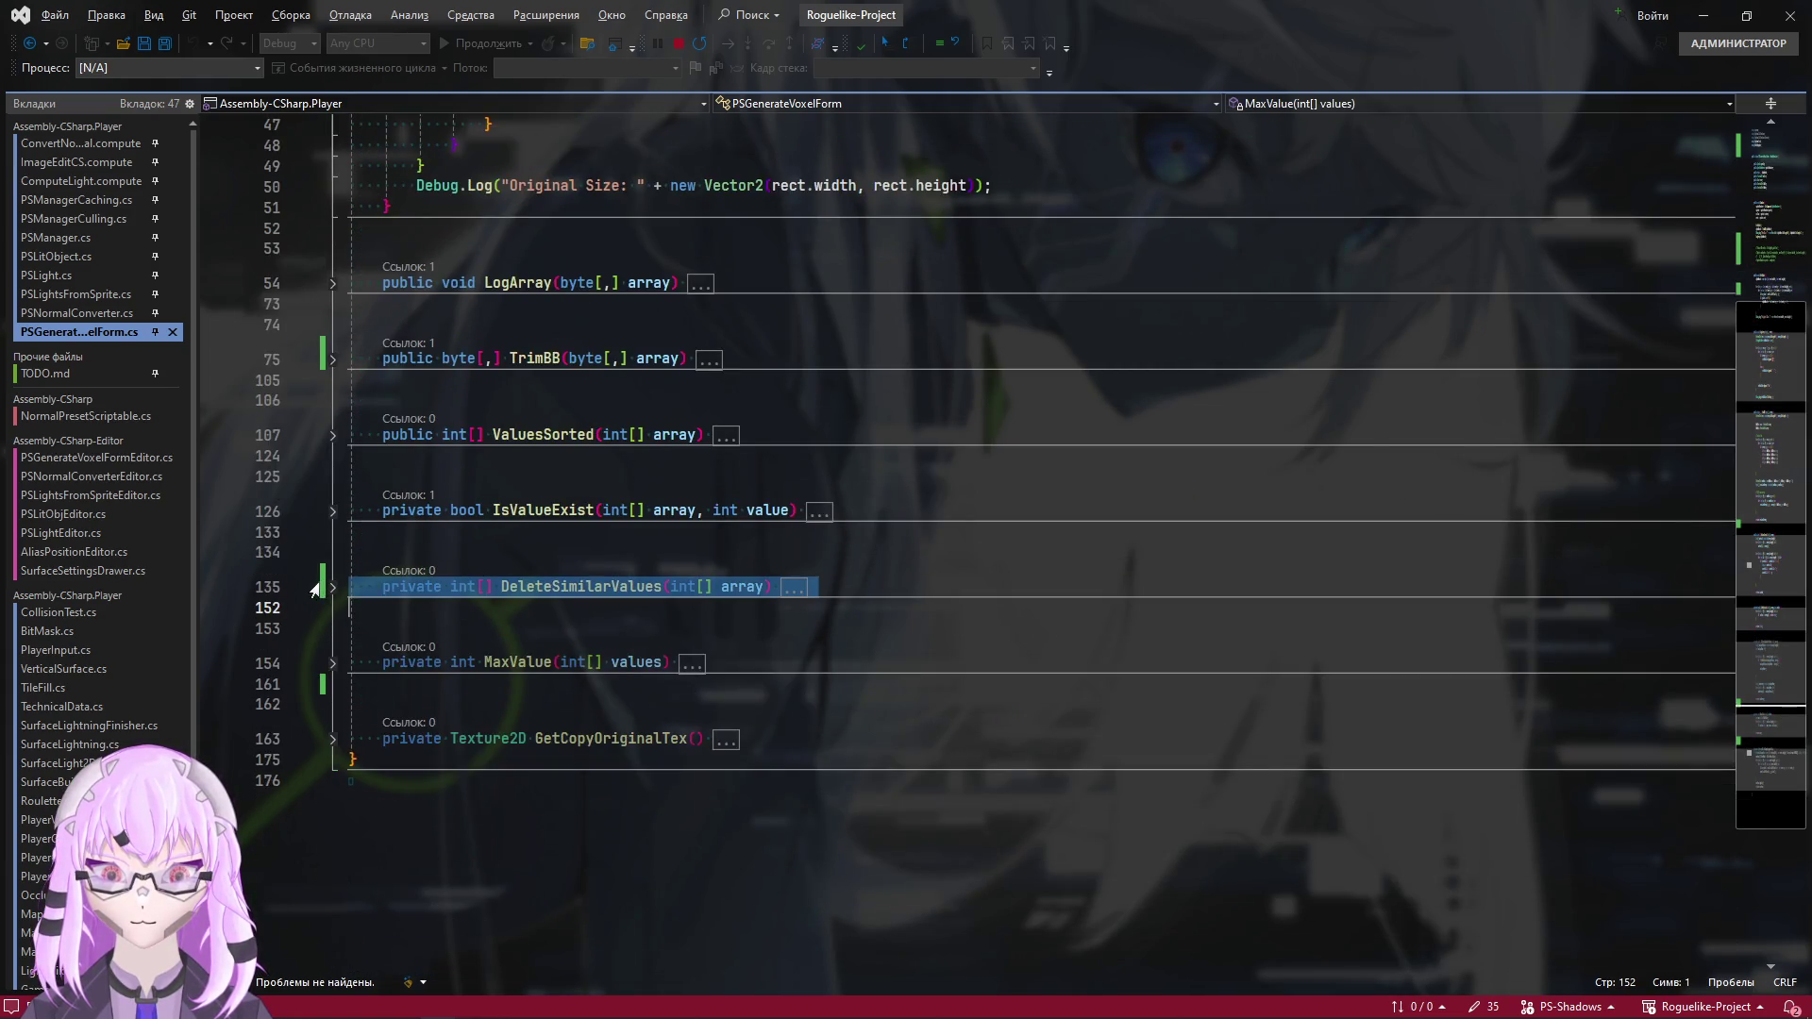
pyautogui.click(332, 587)
pyautogui.click(336, 610)
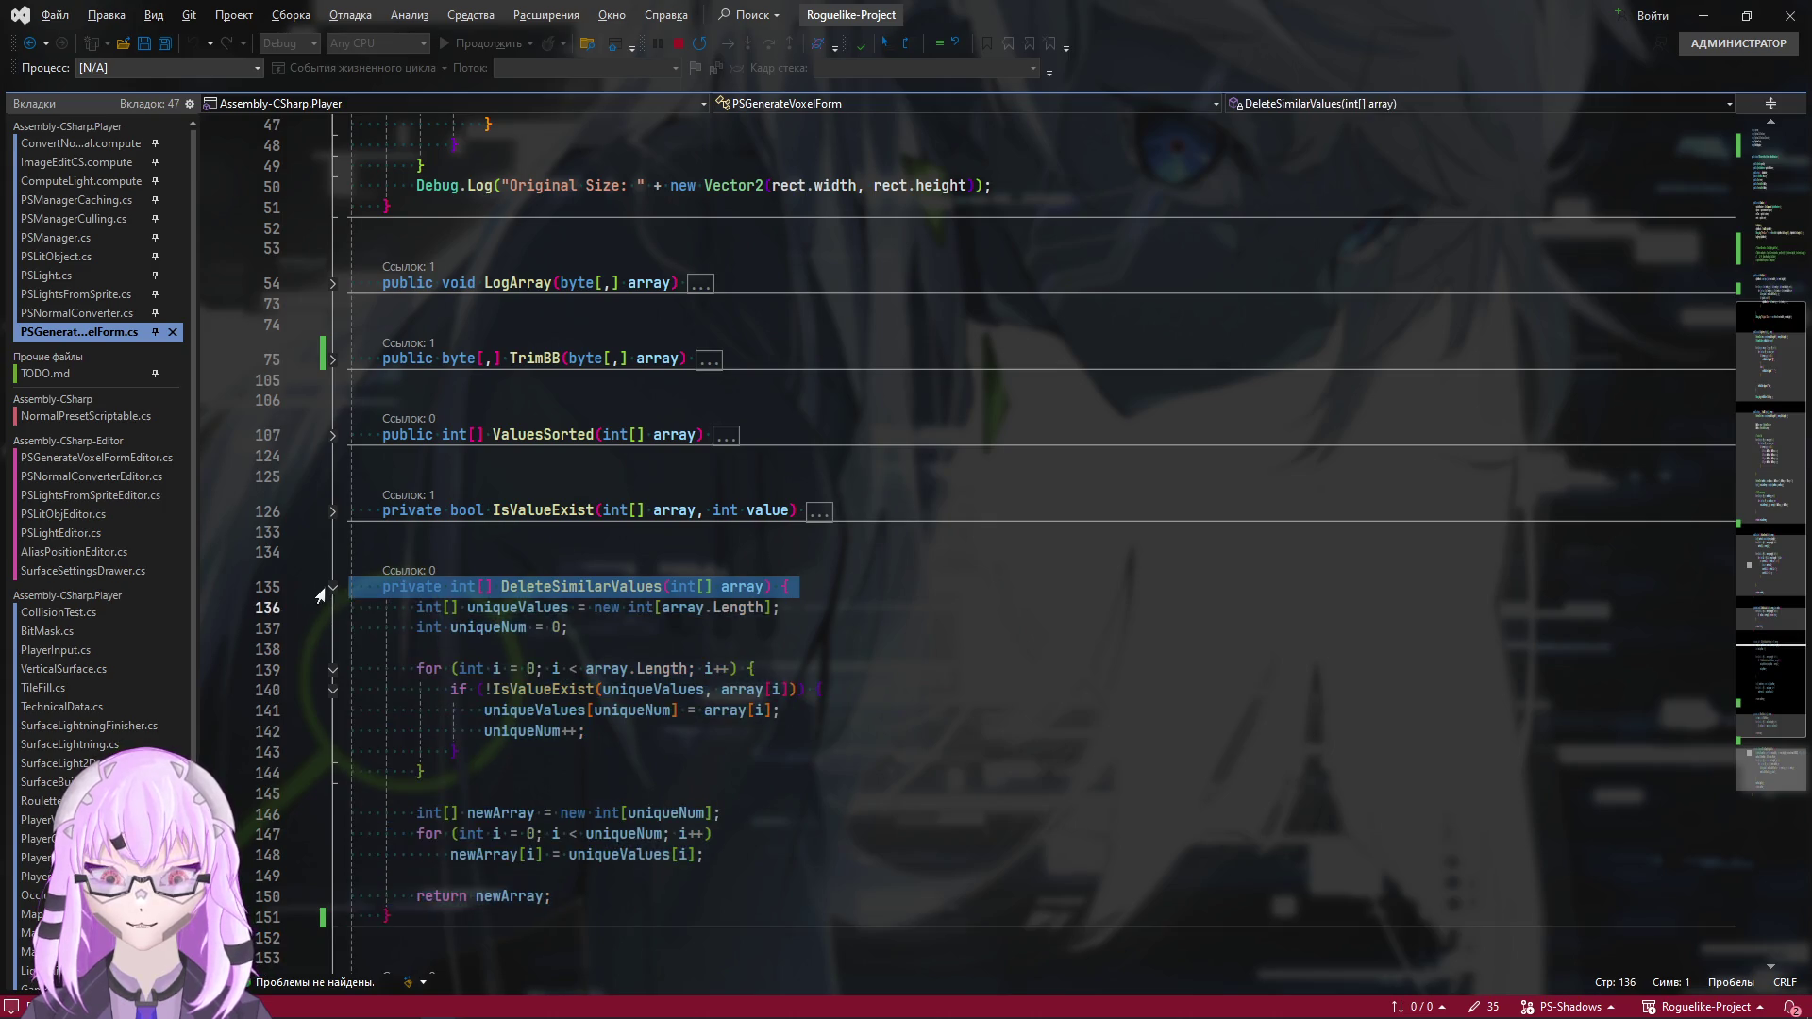
pyautogui.click(332, 587)
pyautogui.click(872, 589)
# Look over the loop lines in GetAlpha, then return the caret to empty line 31 in Combine
pyautogui.scroll(5, 1184, 849)
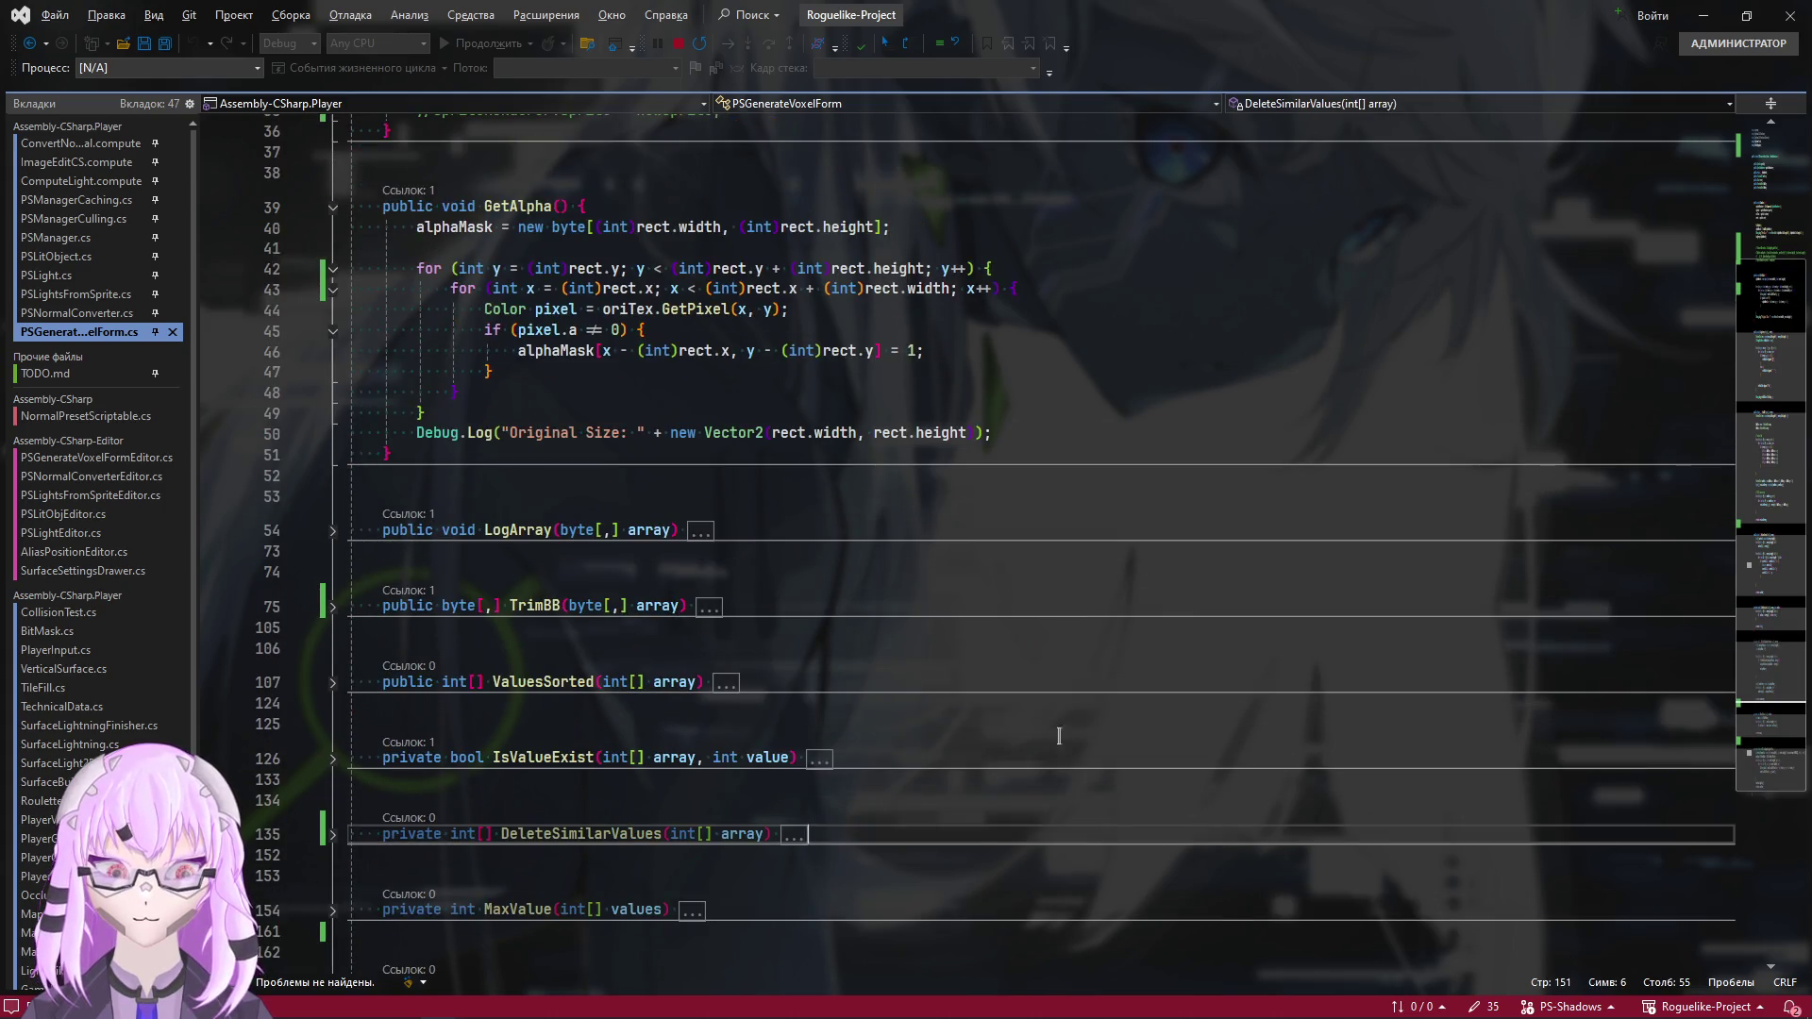
pyautogui.moveTo(319, 330); pyautogui.dragTo(319, 351)
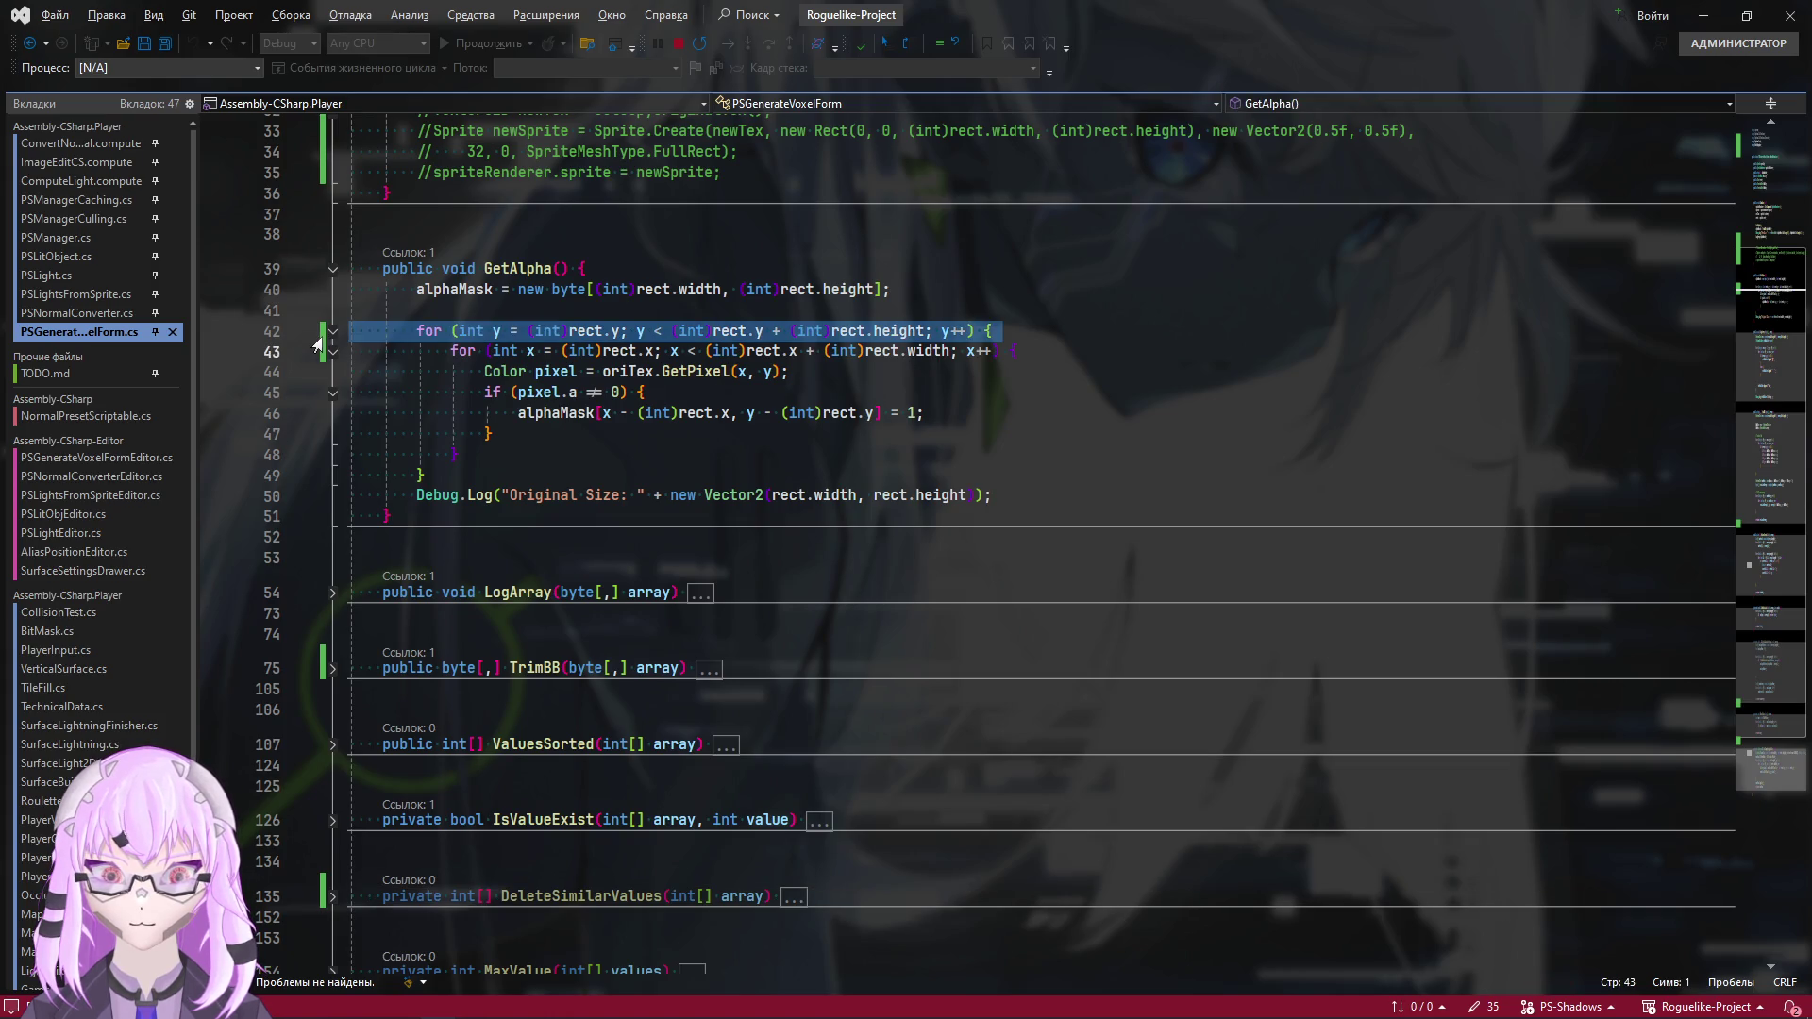
pyautogui.press('End')
pyautogui.scroll(9, 1247, 407)
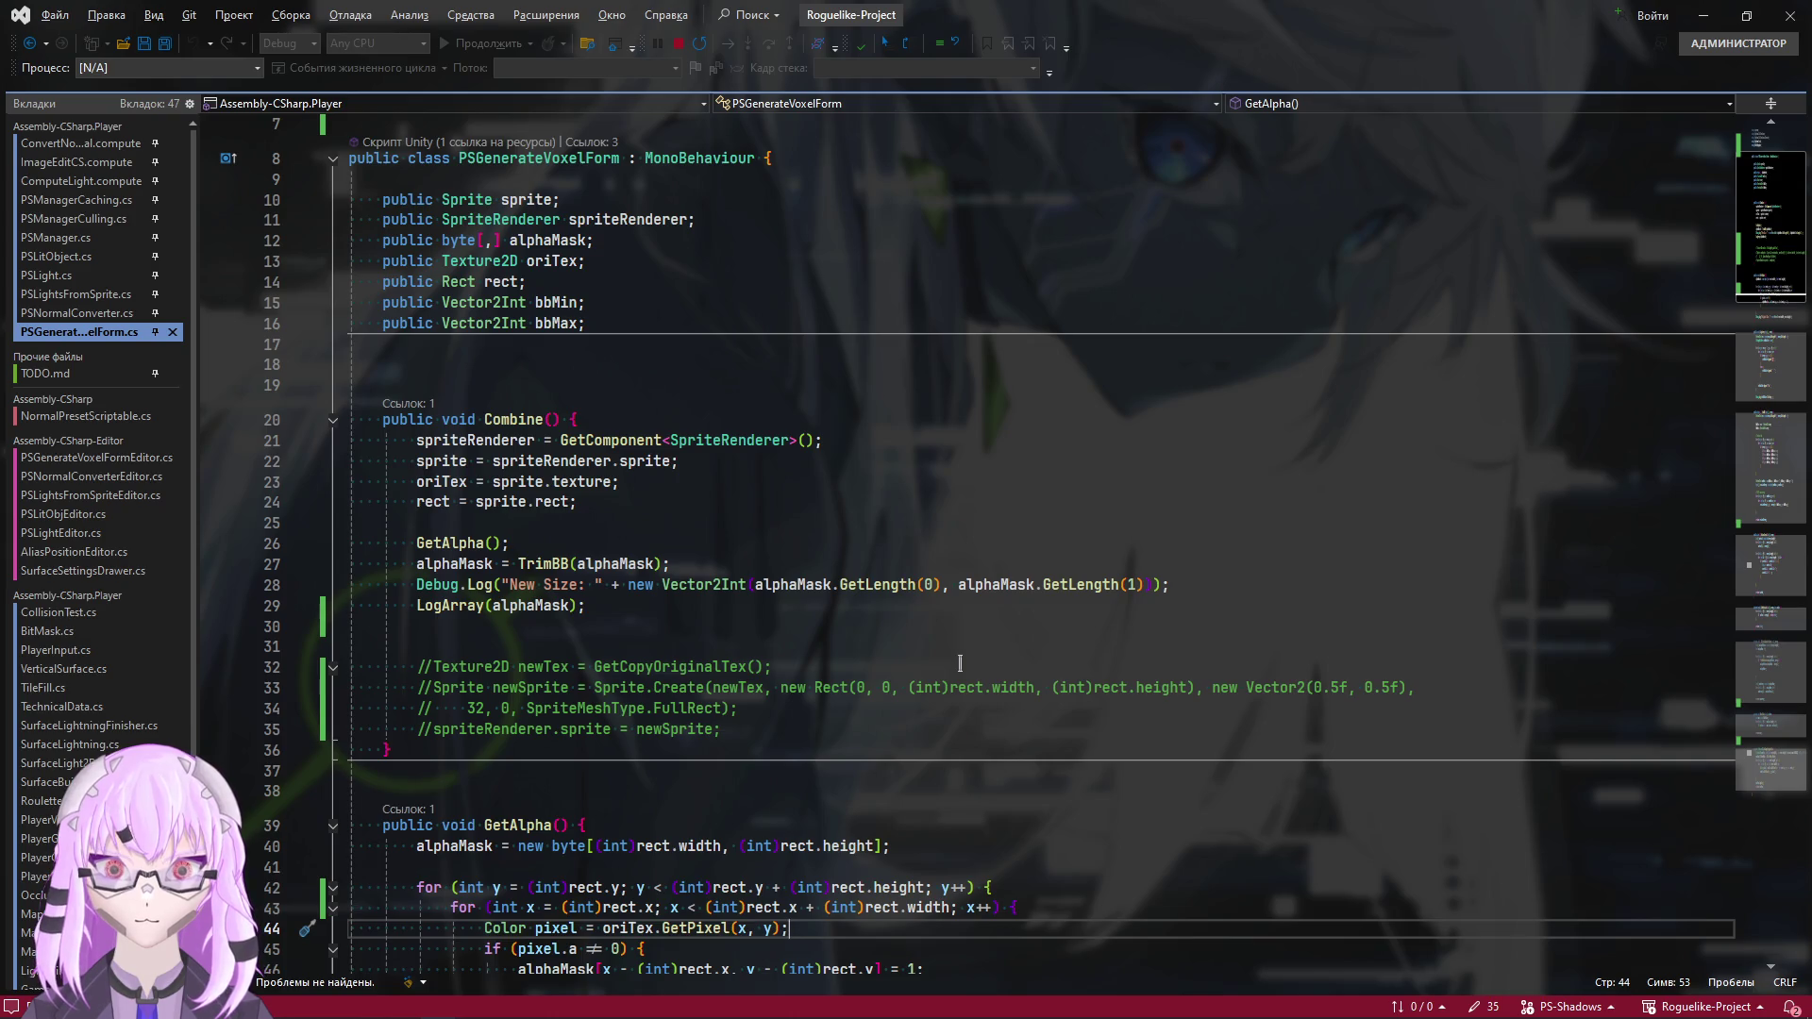
pyautogui.click(781, 648)
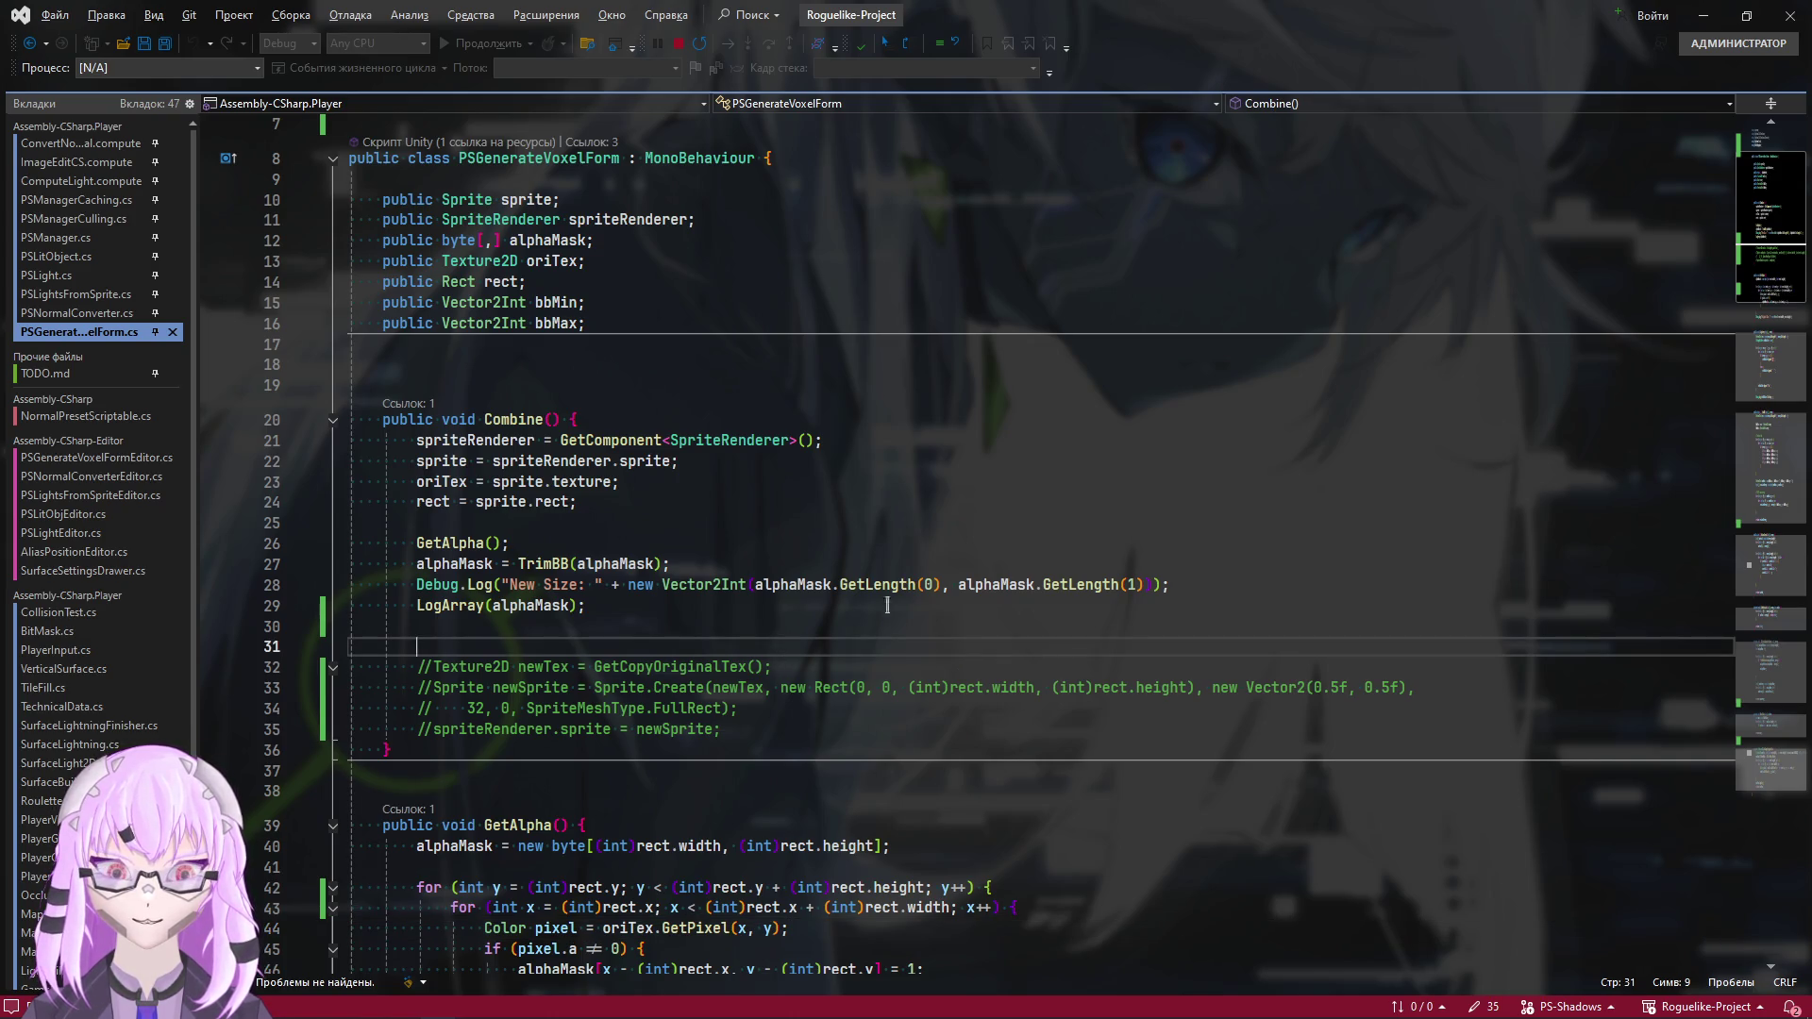
pyautogui.hotkey('alt', 'Tab')
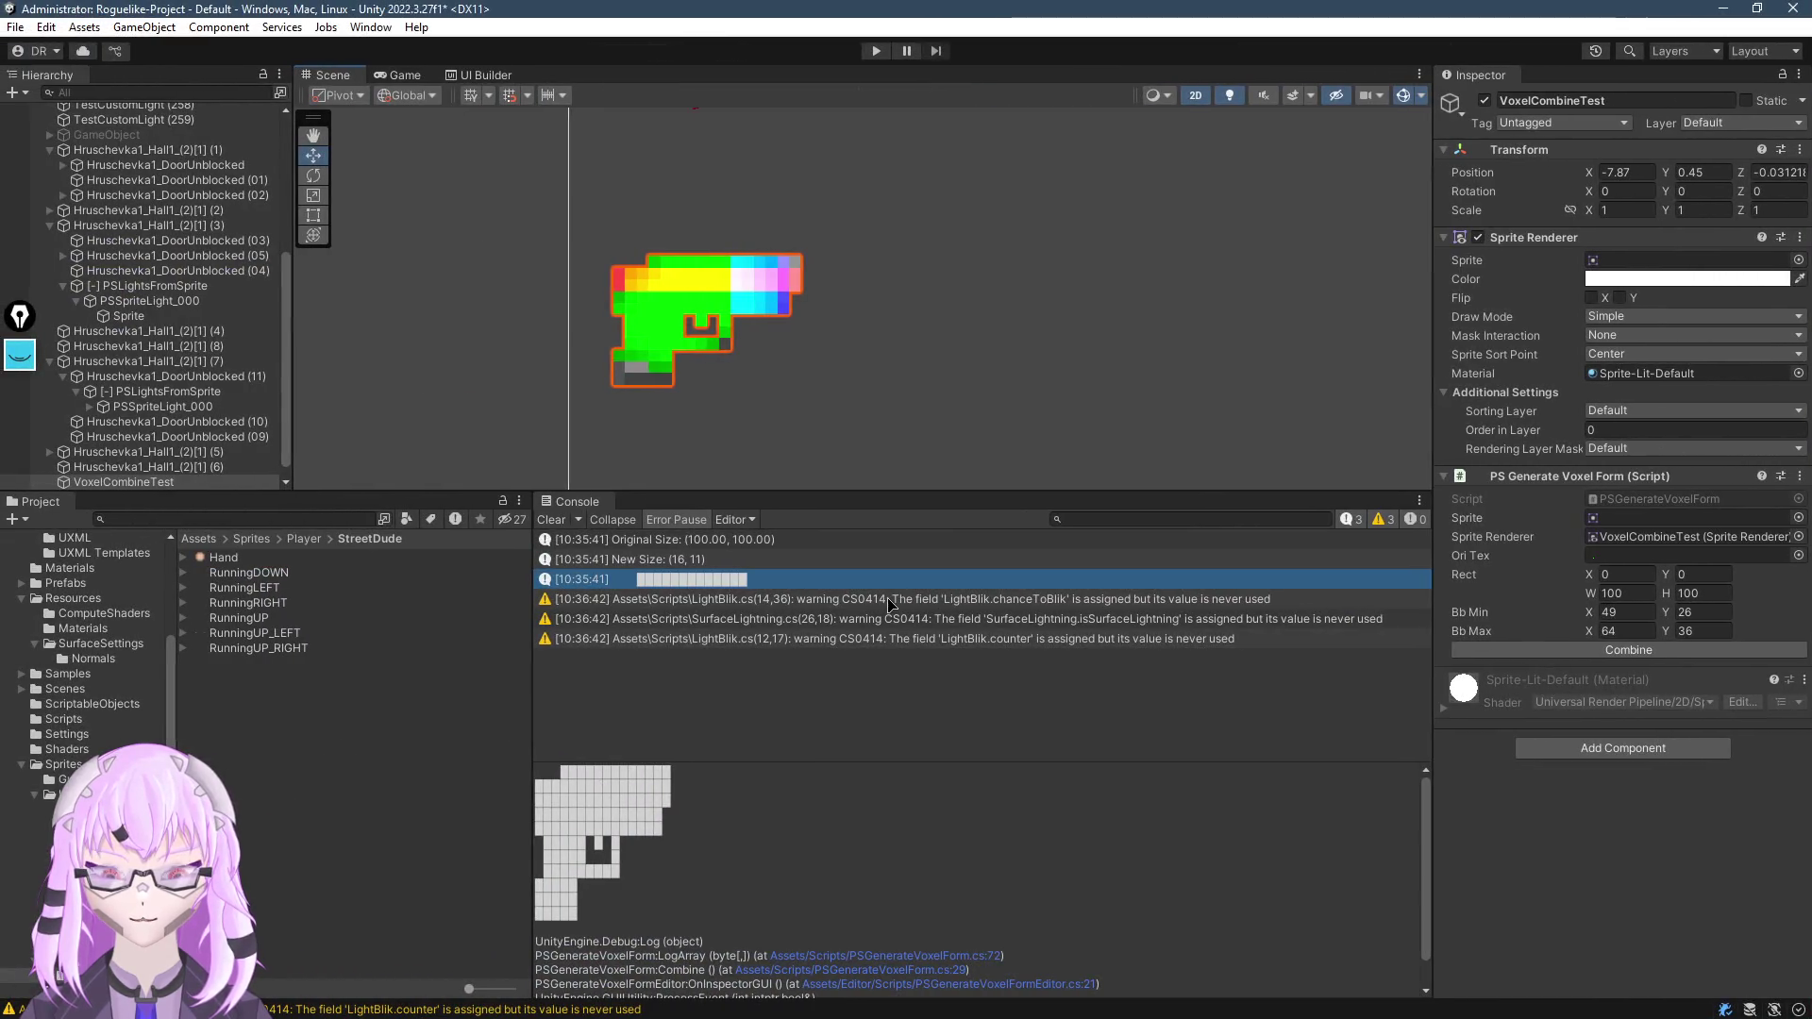
# Deselect the gun, zoom in on the voxelized gun sprite, then reselect it
pyautogui.click(703, 309)
pyautogui.scroll(3, 819, 316)
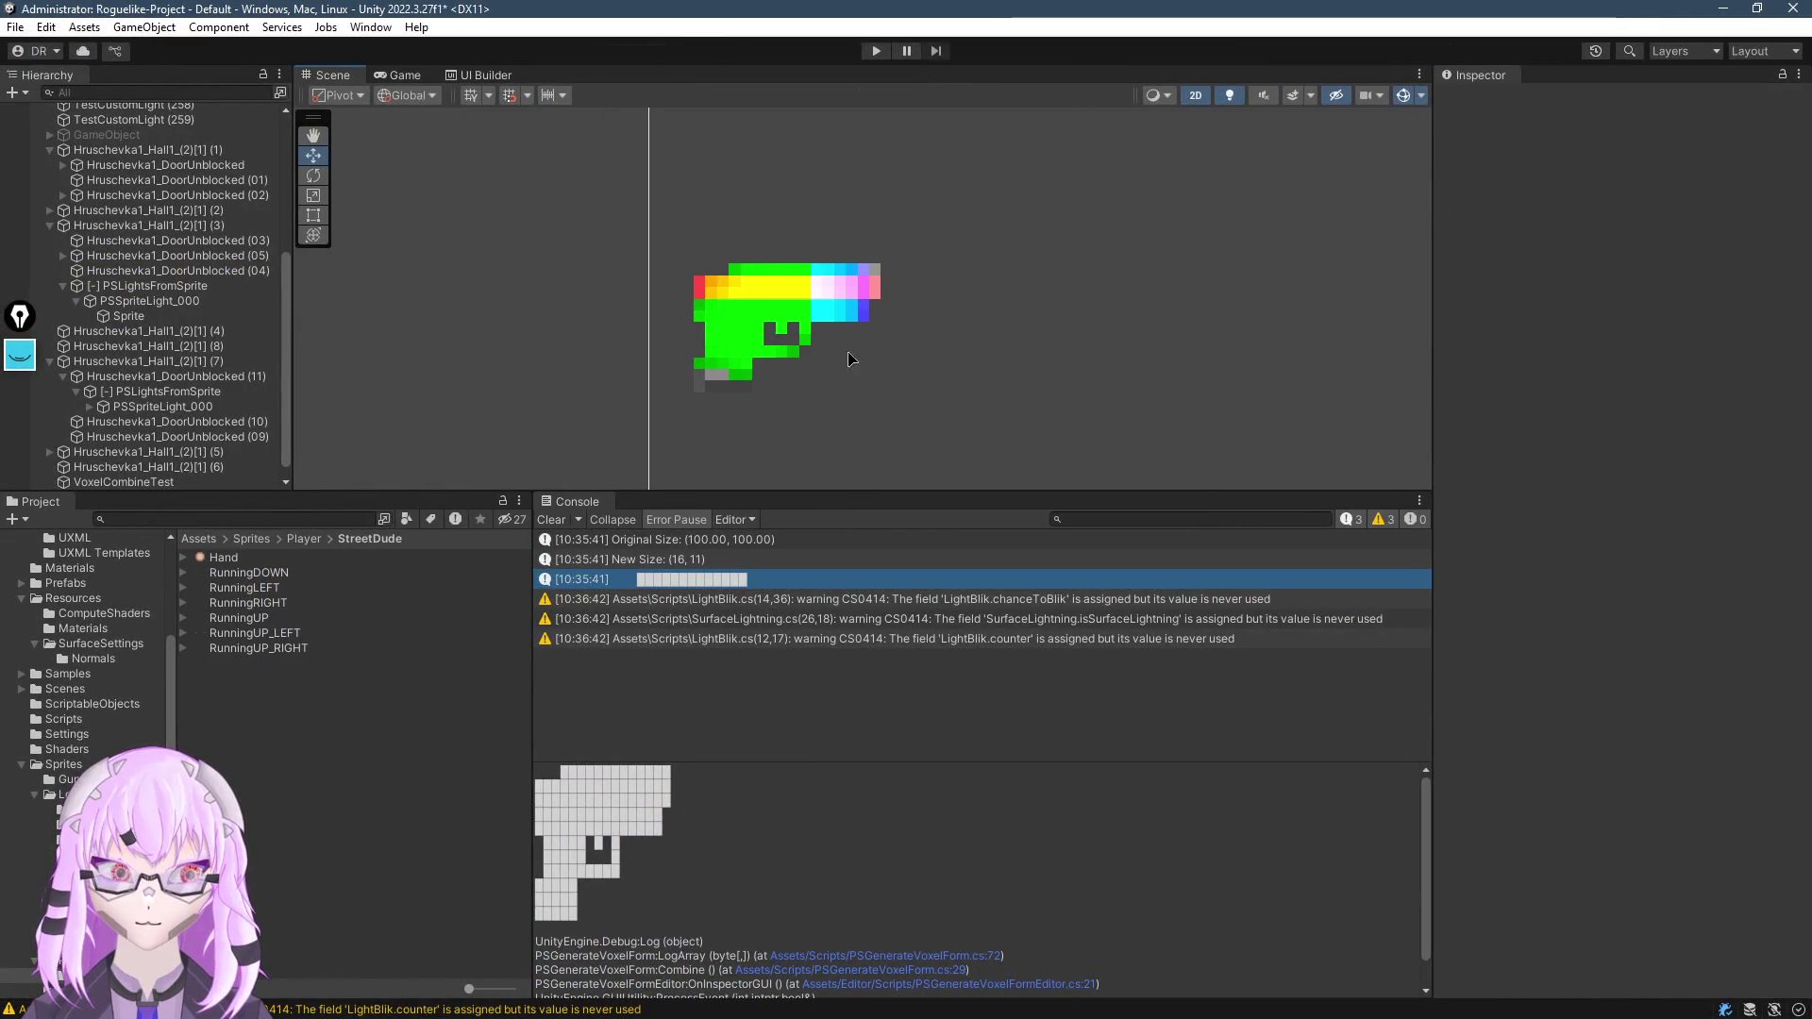
pyautogui.scroll(2, 819, 316)
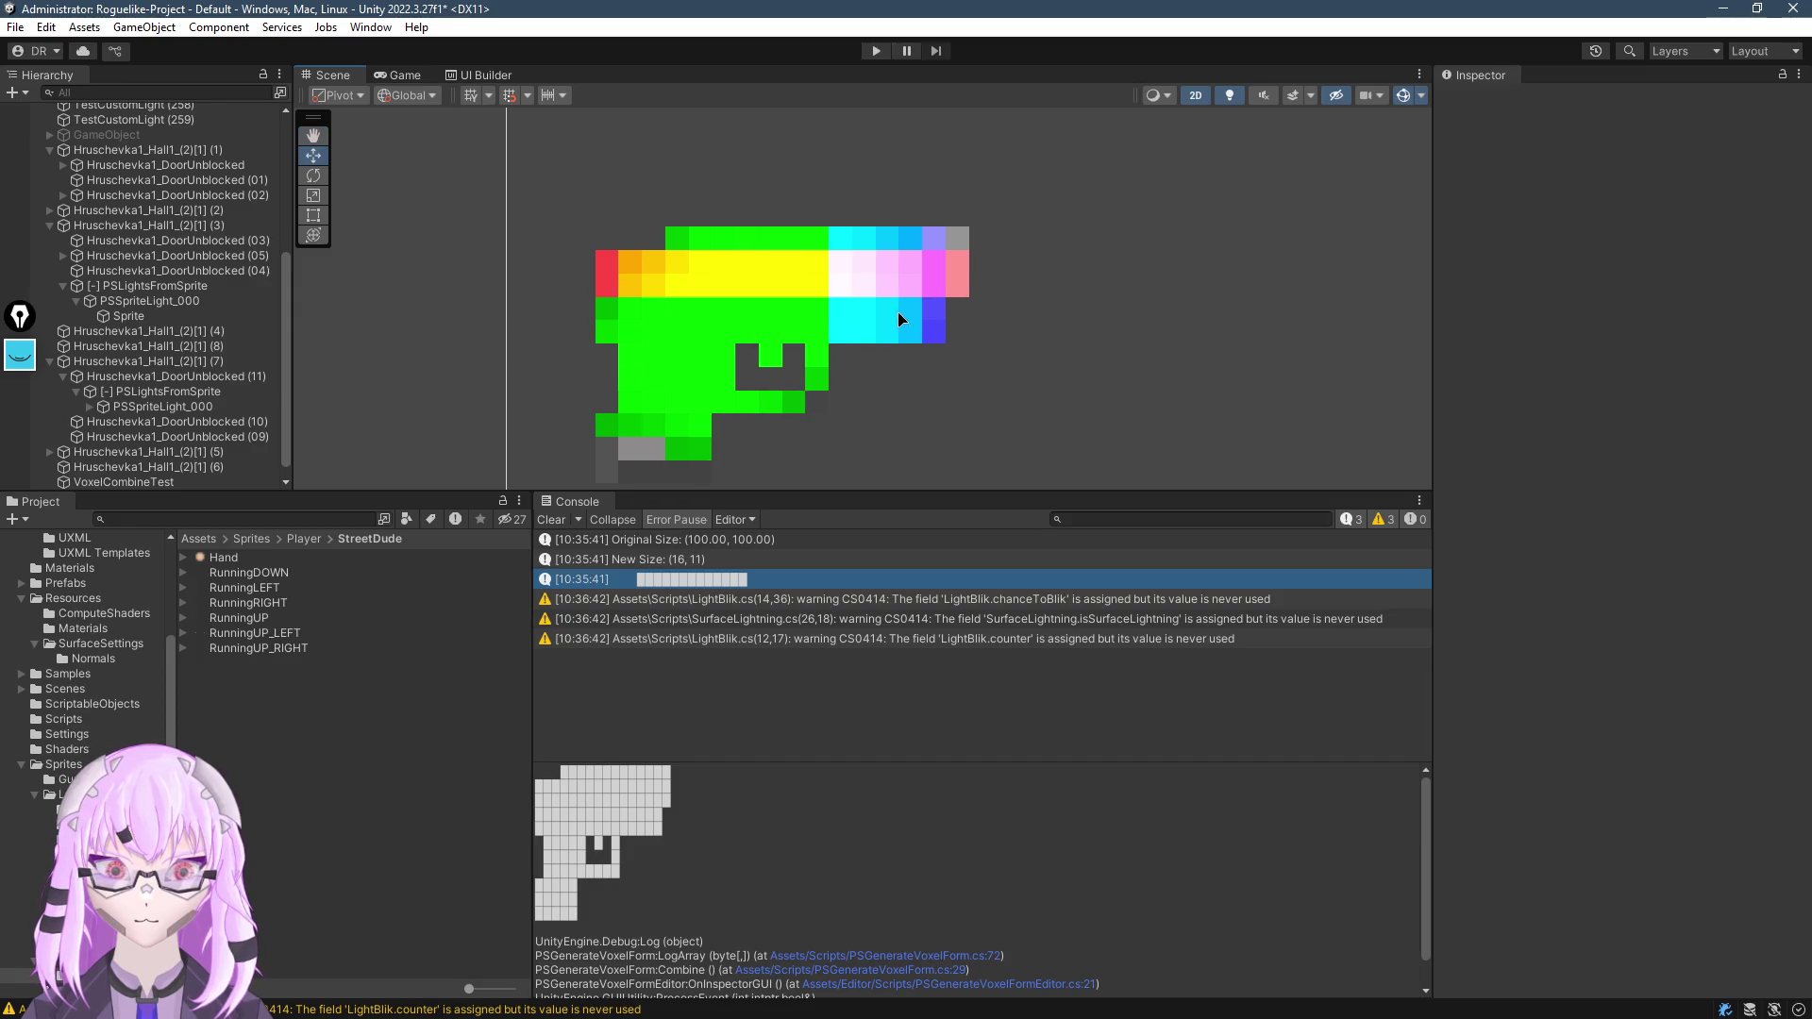
pyautogui.scroll(1, 875, 324)
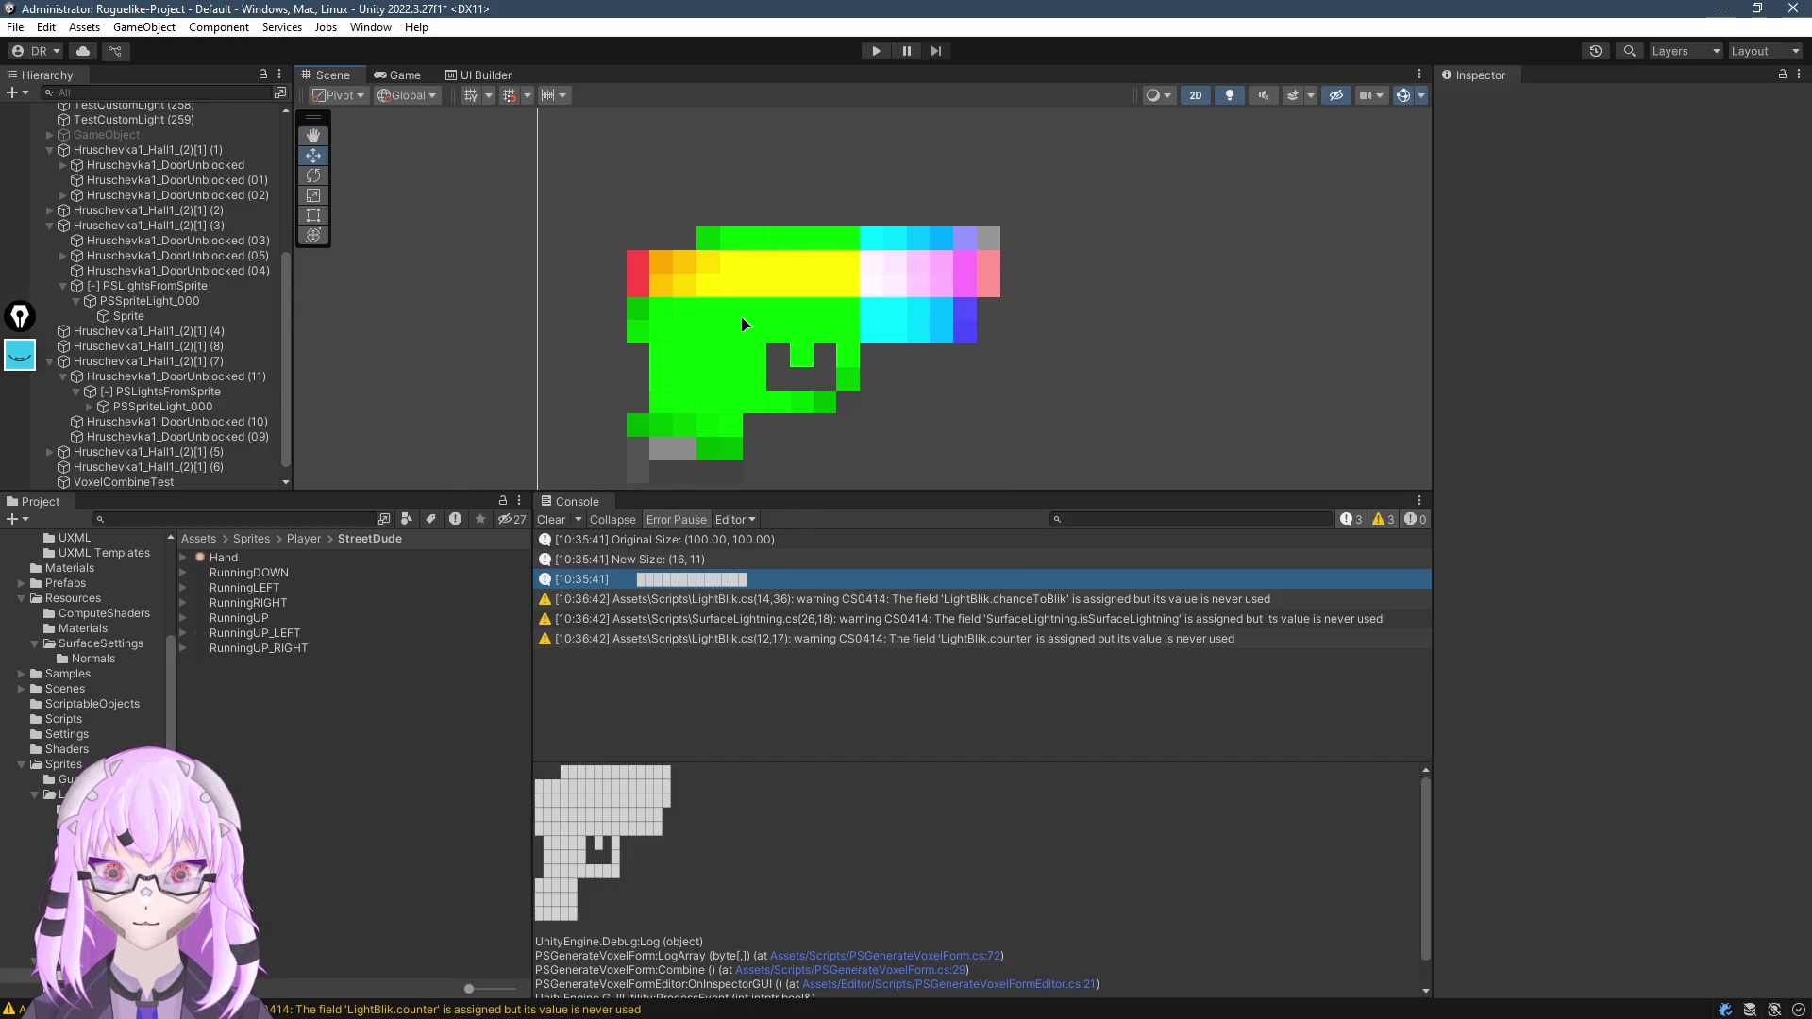
pyautogui.scroll(-3, 765, 298)
pyautogui.click(765, 298)
pyautogui.hotkey('alt', 'Tab')
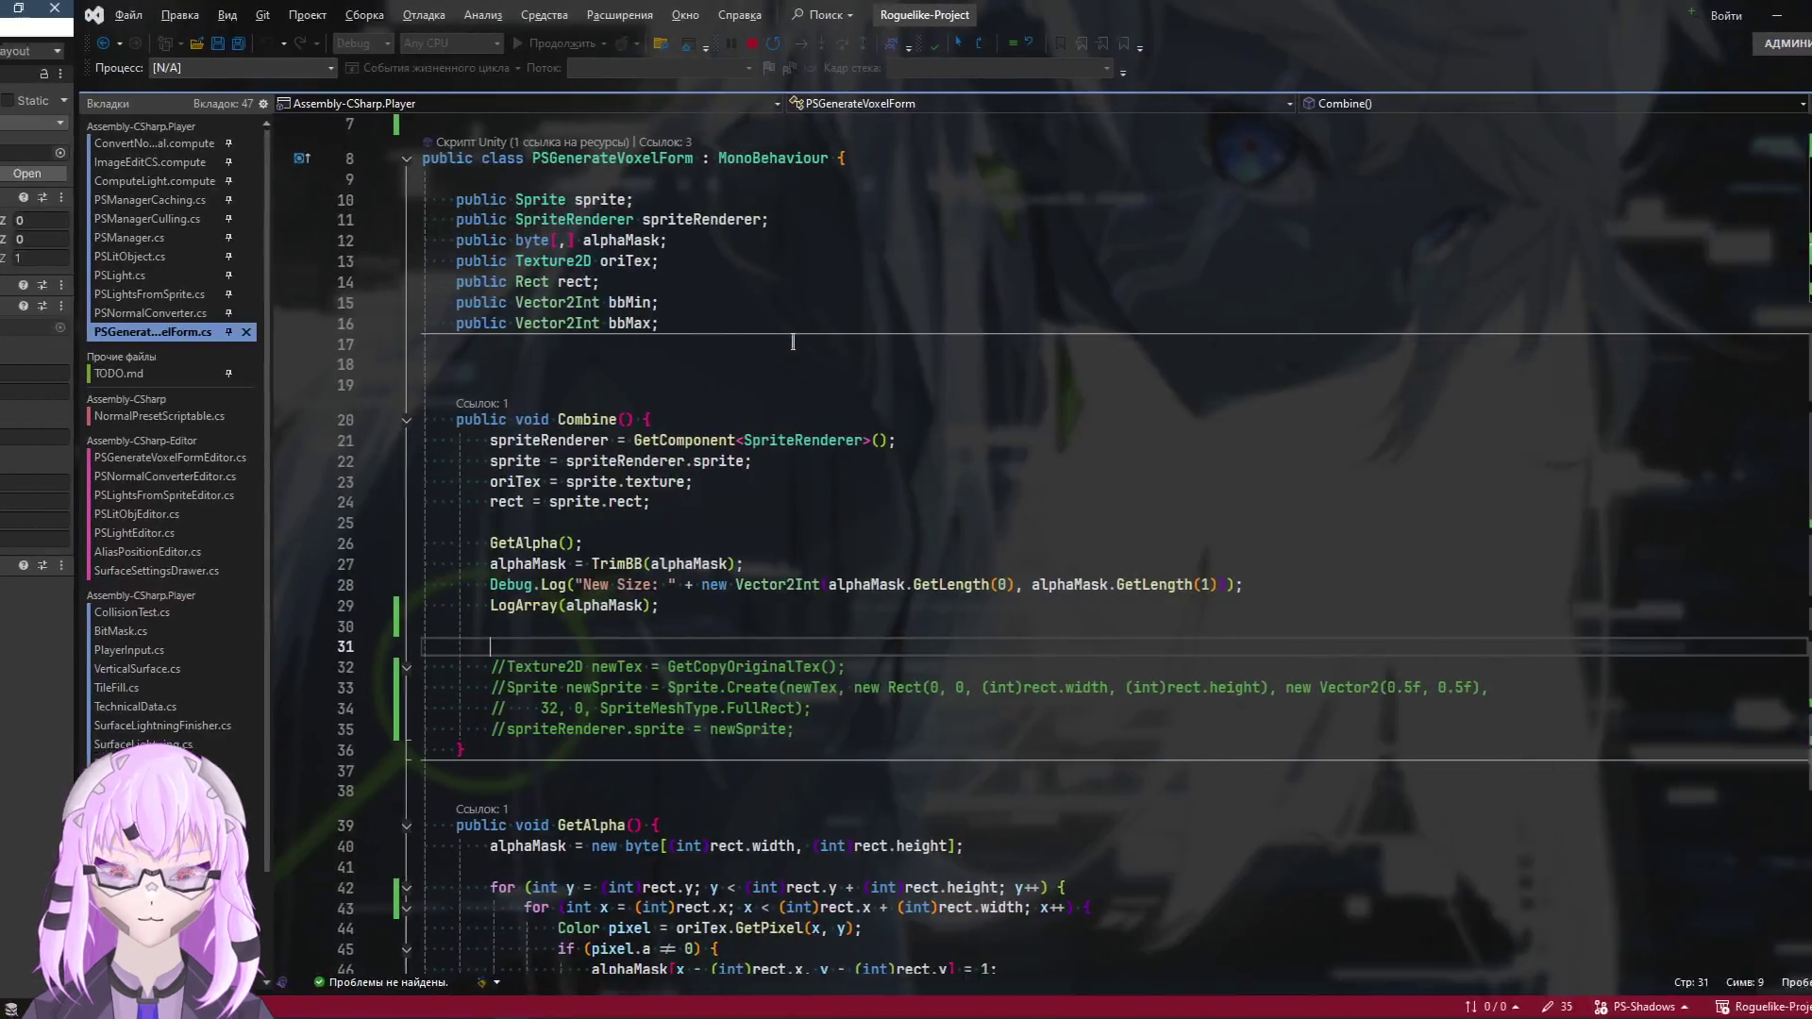
# Insert a few blank lines after LogArray(alphaMask) in Combine
pyautogui.press('Return')
pyautogui.press('Return')
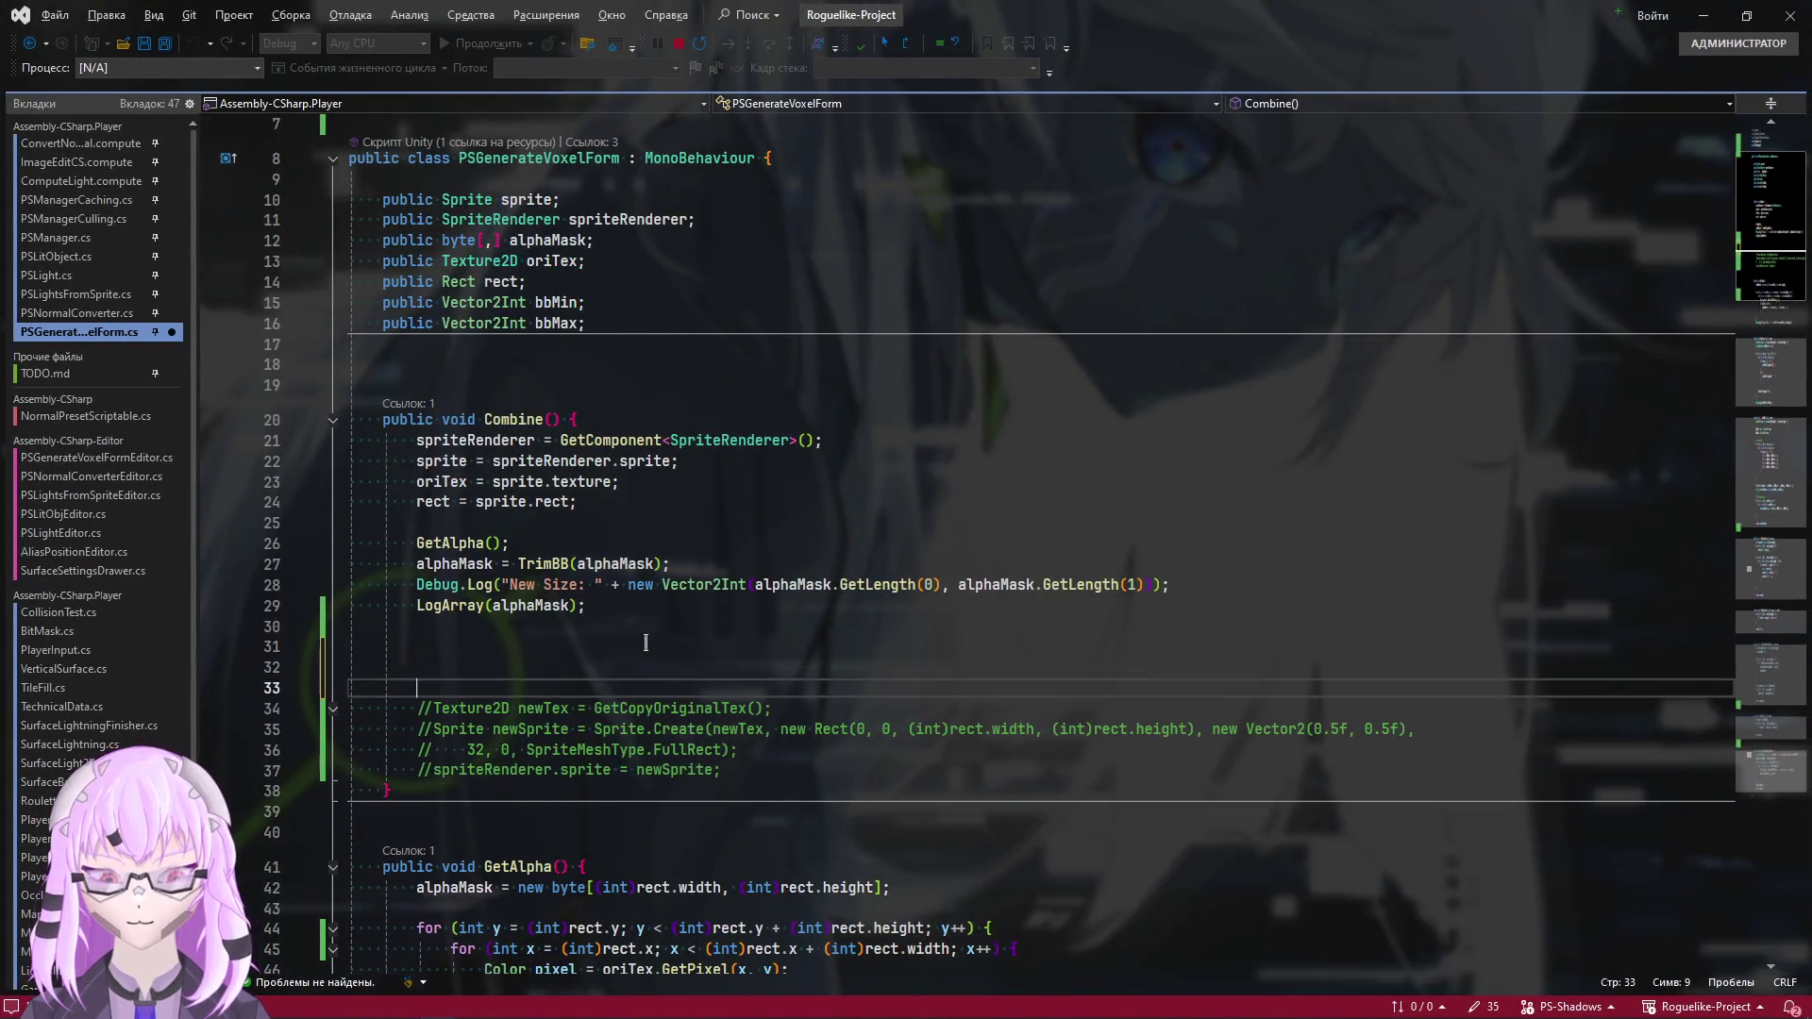
pyautogui.press('Up')
pyautogui.press('Up')
pyautogui.press('Return')
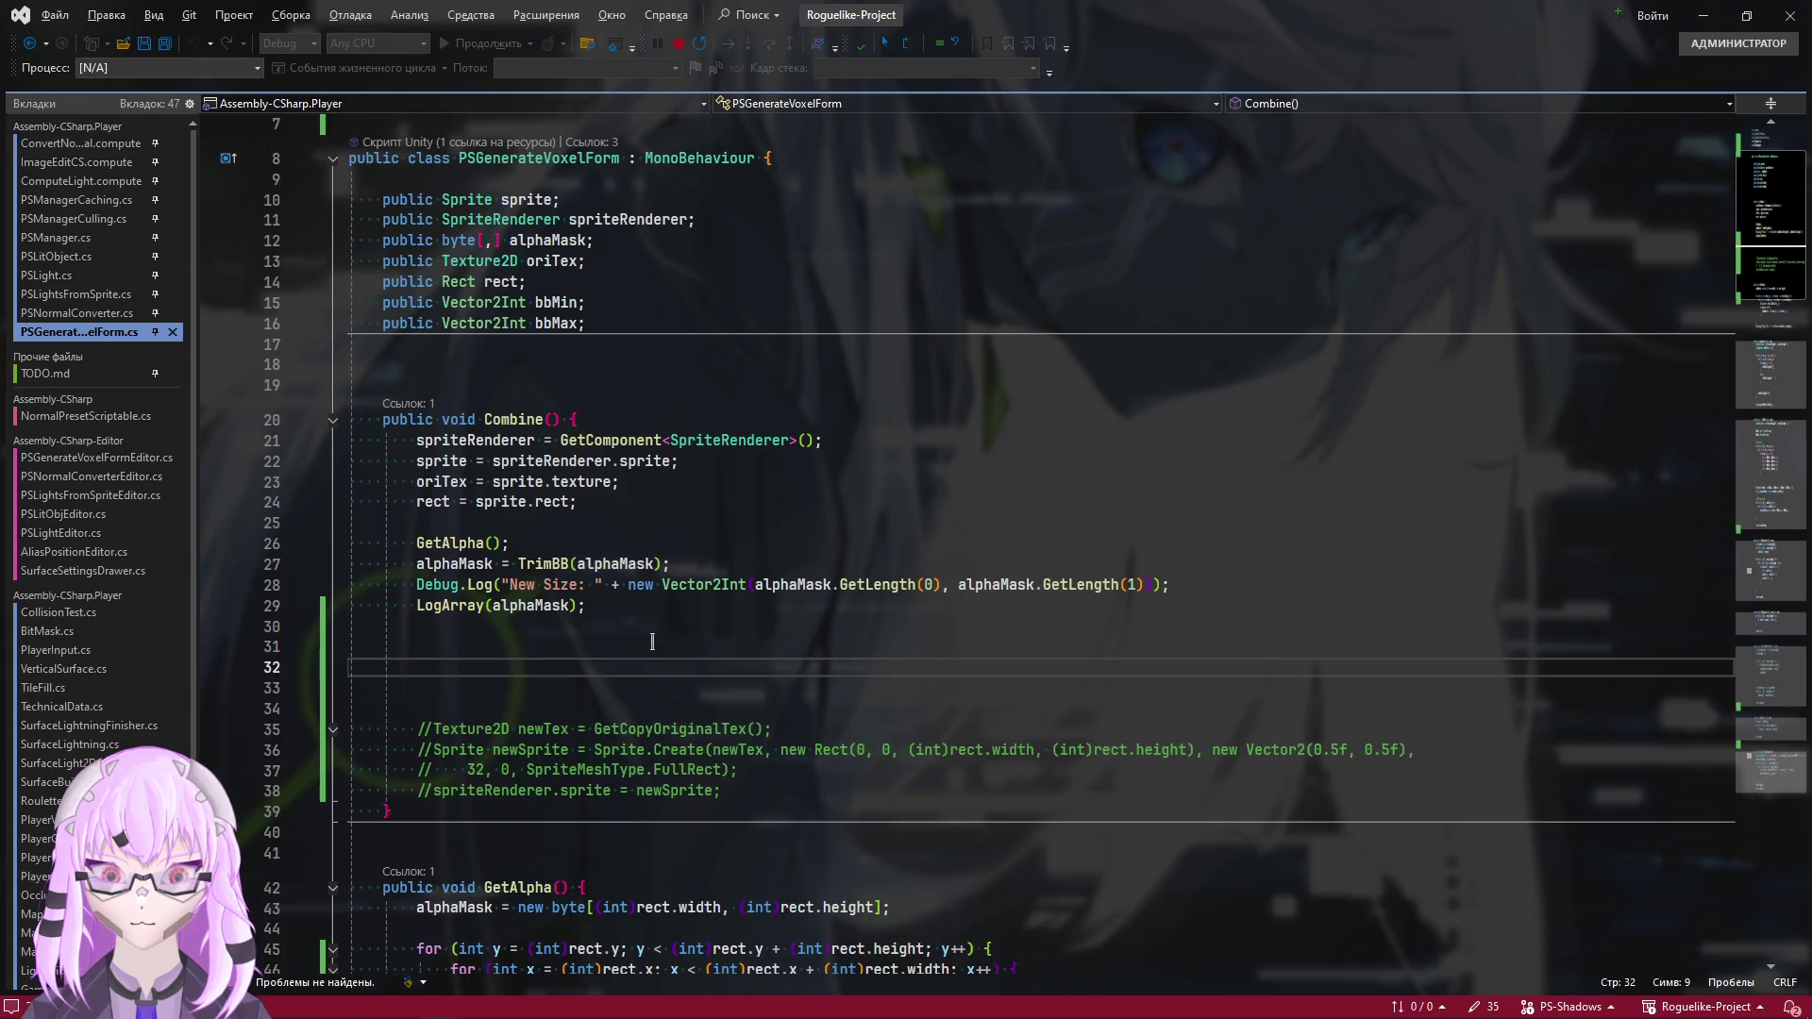
# Add a 'public int maxInerations = 4;' field declaration near the class top and save
pyautogui.scroll(1, 650, 613)
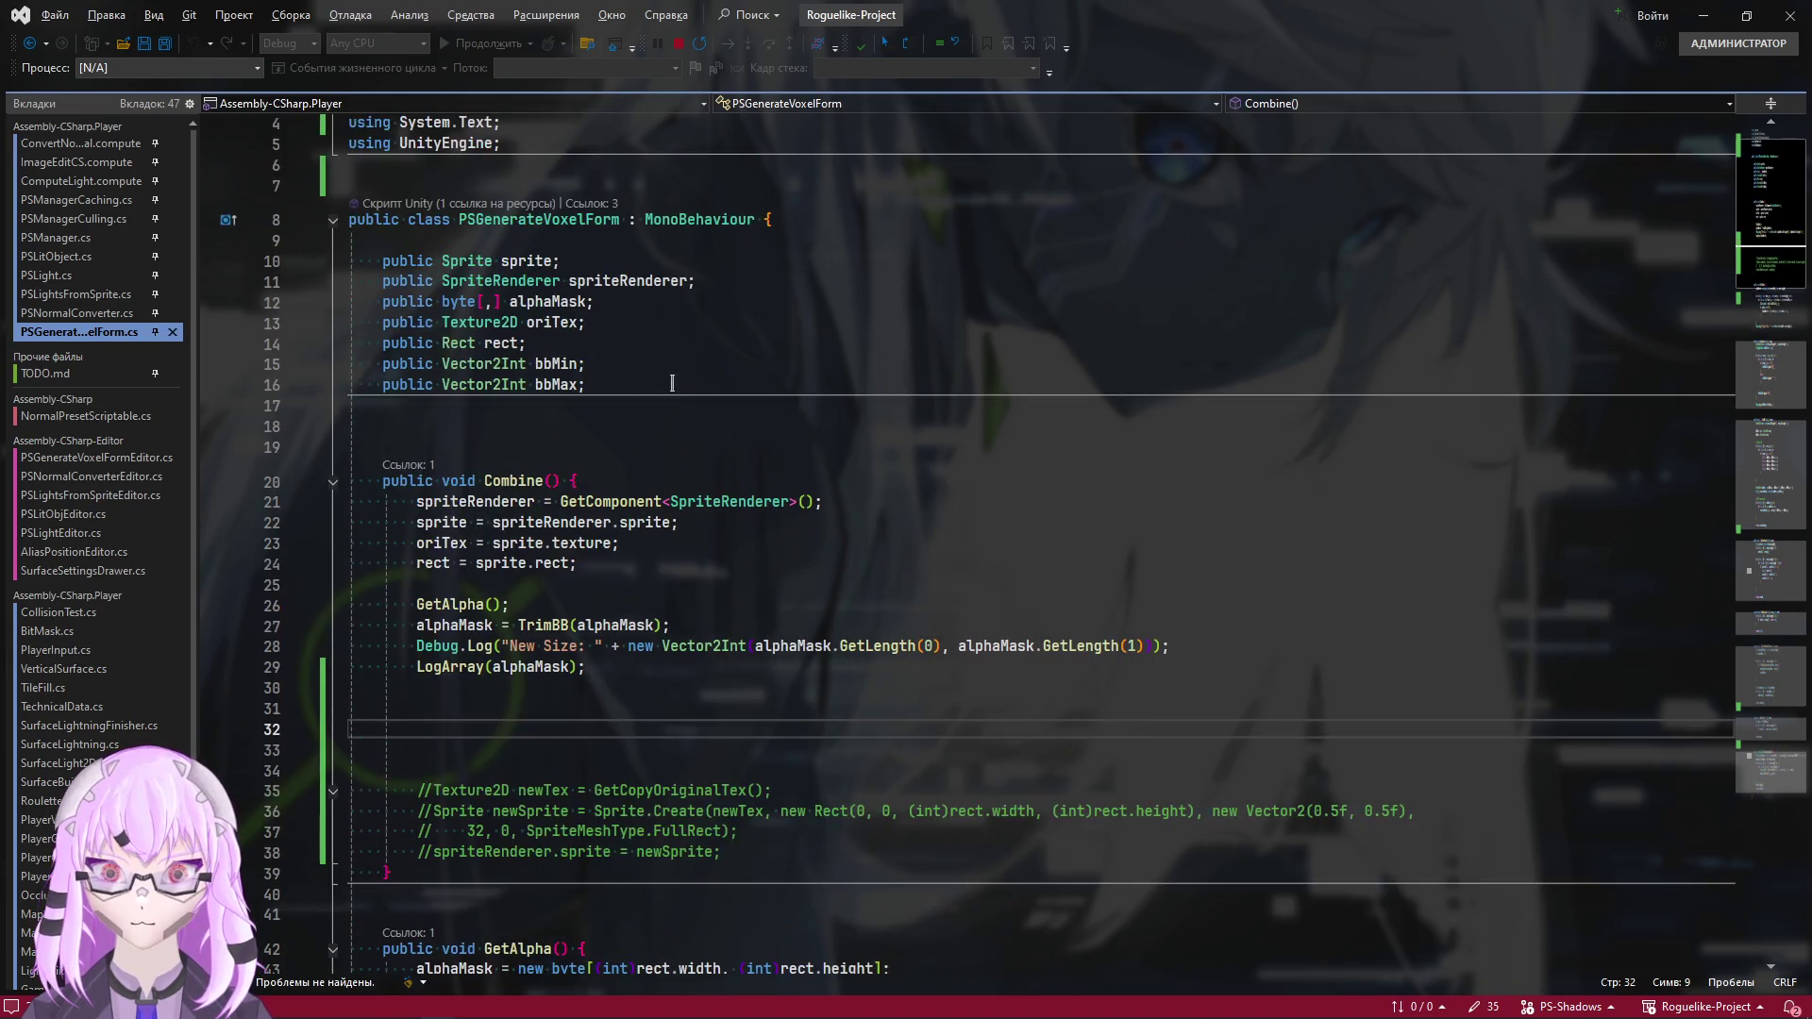
pyautogui.click(363, 384)
pyautogui.press('Up')
pyautogui.press('Up')
pyautogui.press('Up')
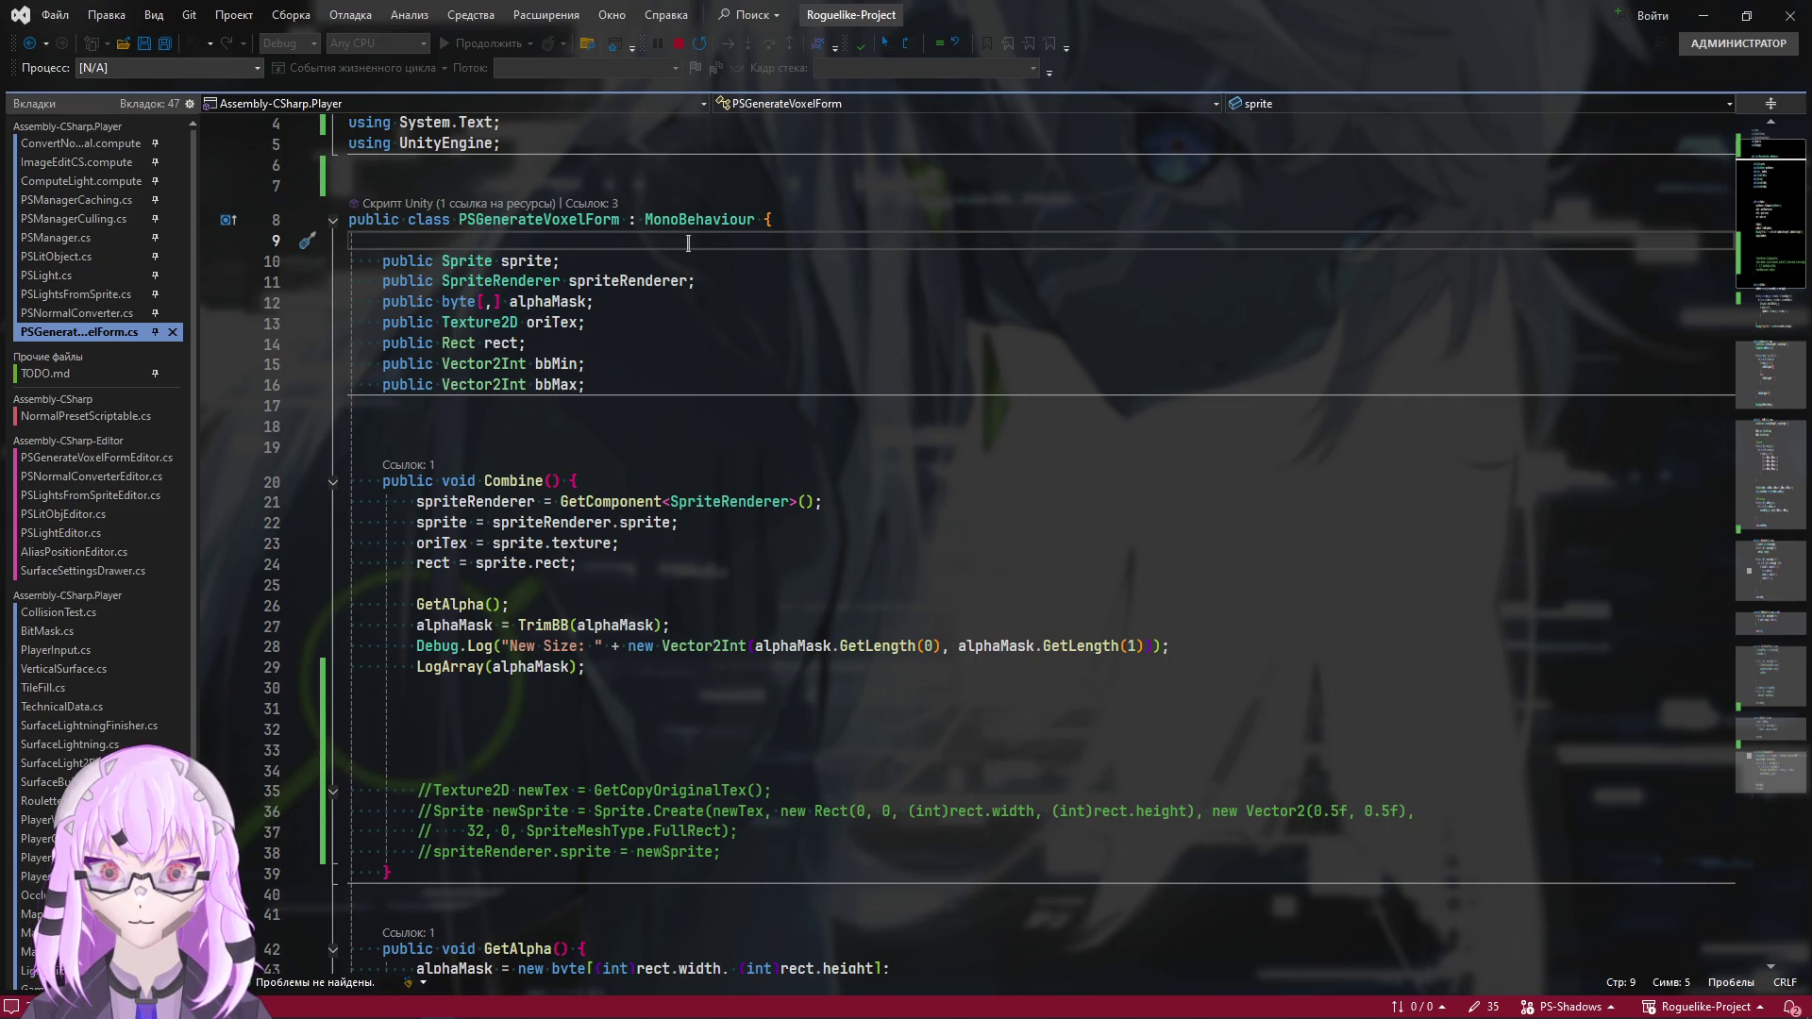
pyautogui.press('Return')
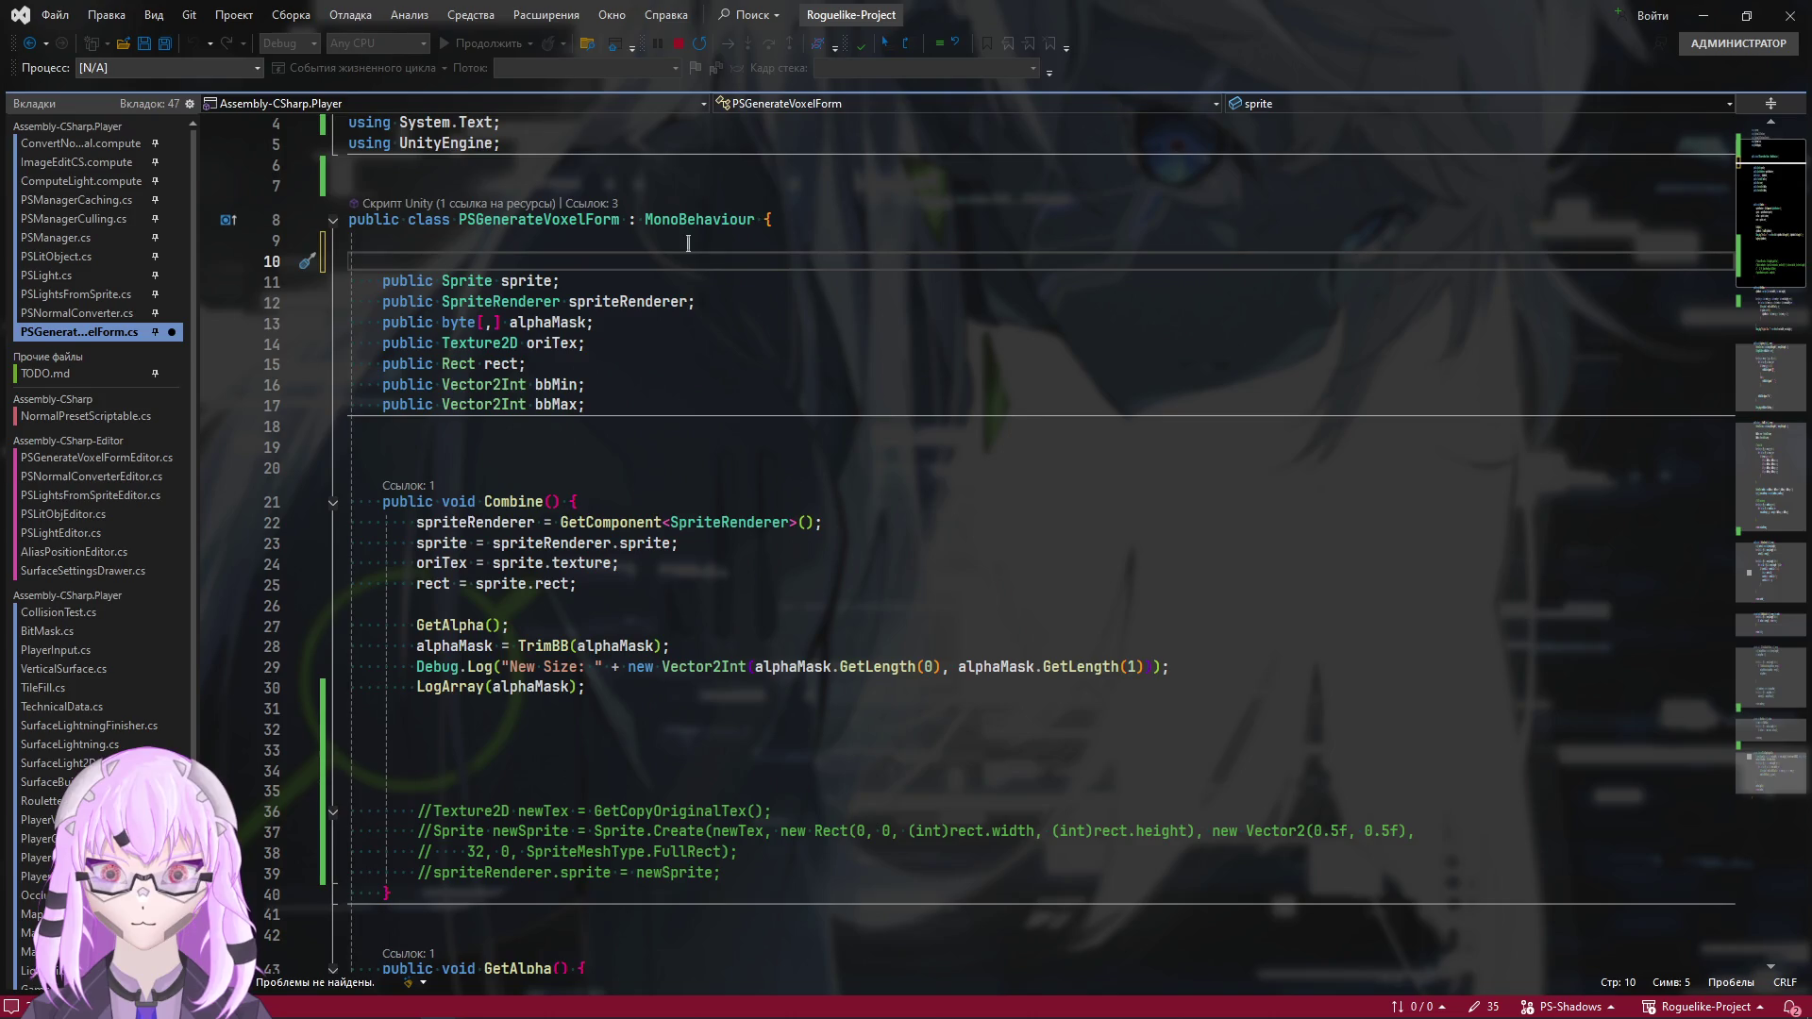
pyautogui.write('public ')
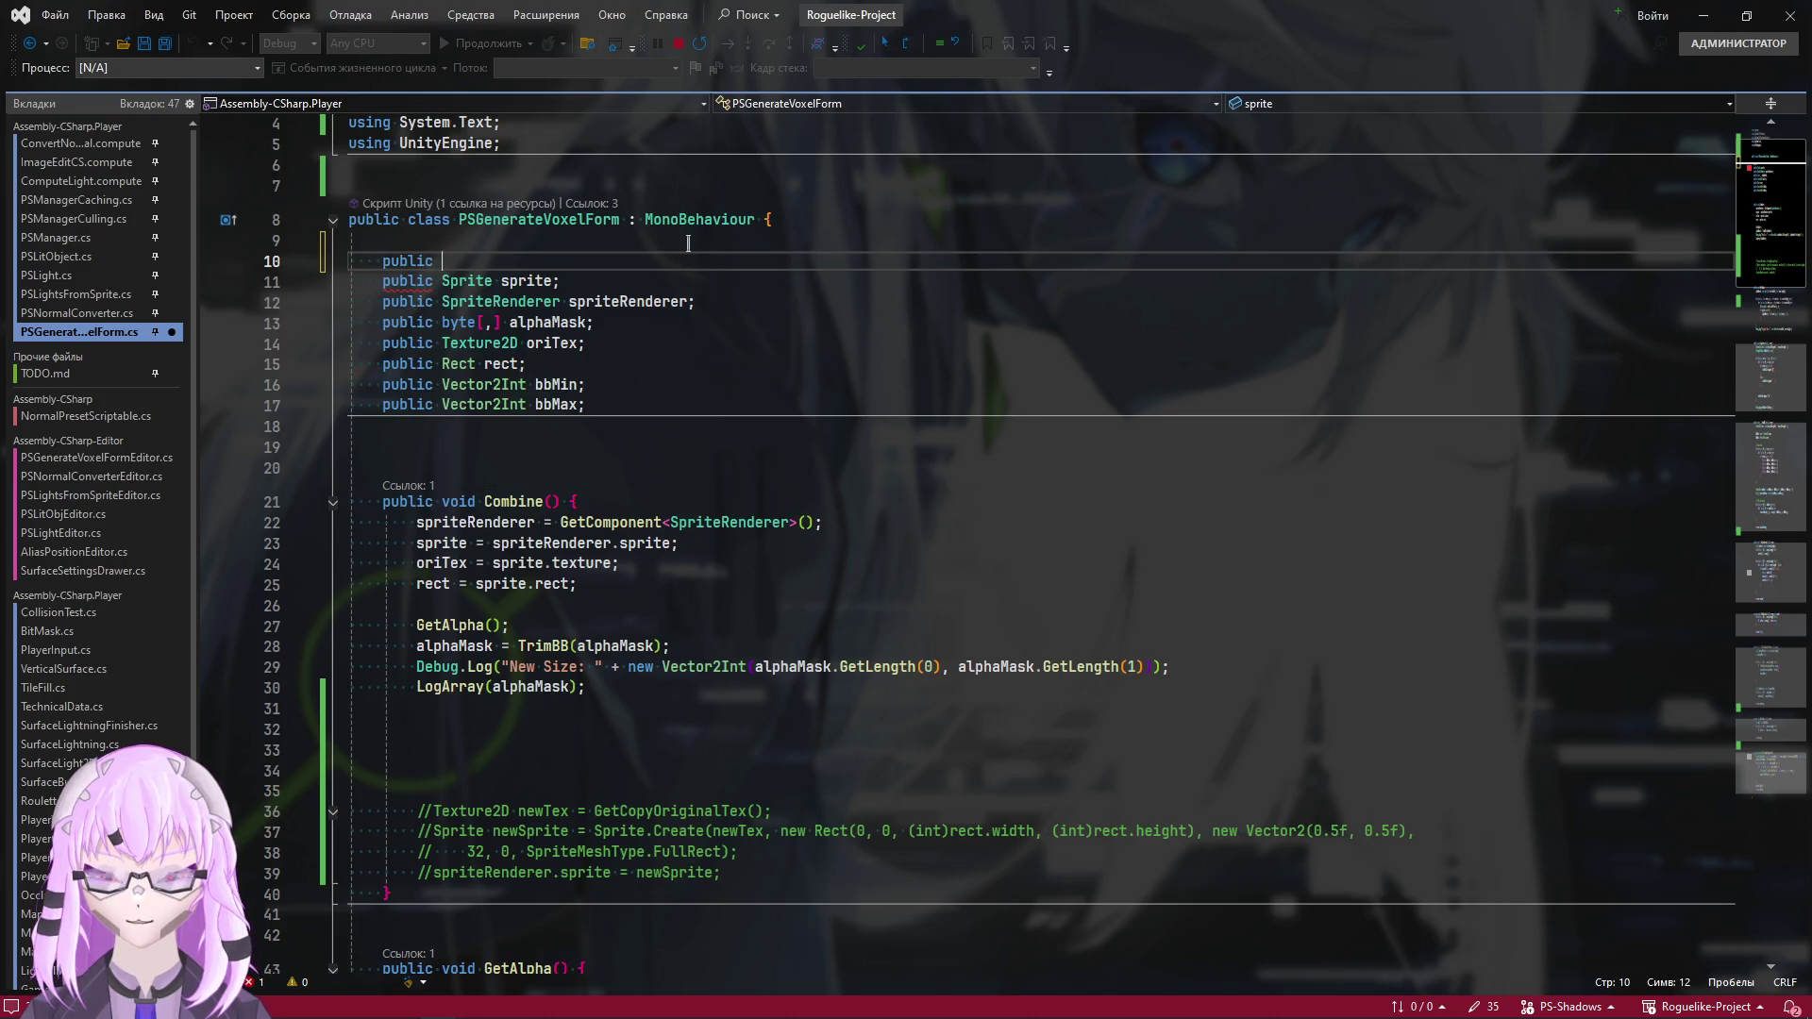
pyautogui.write('int ')
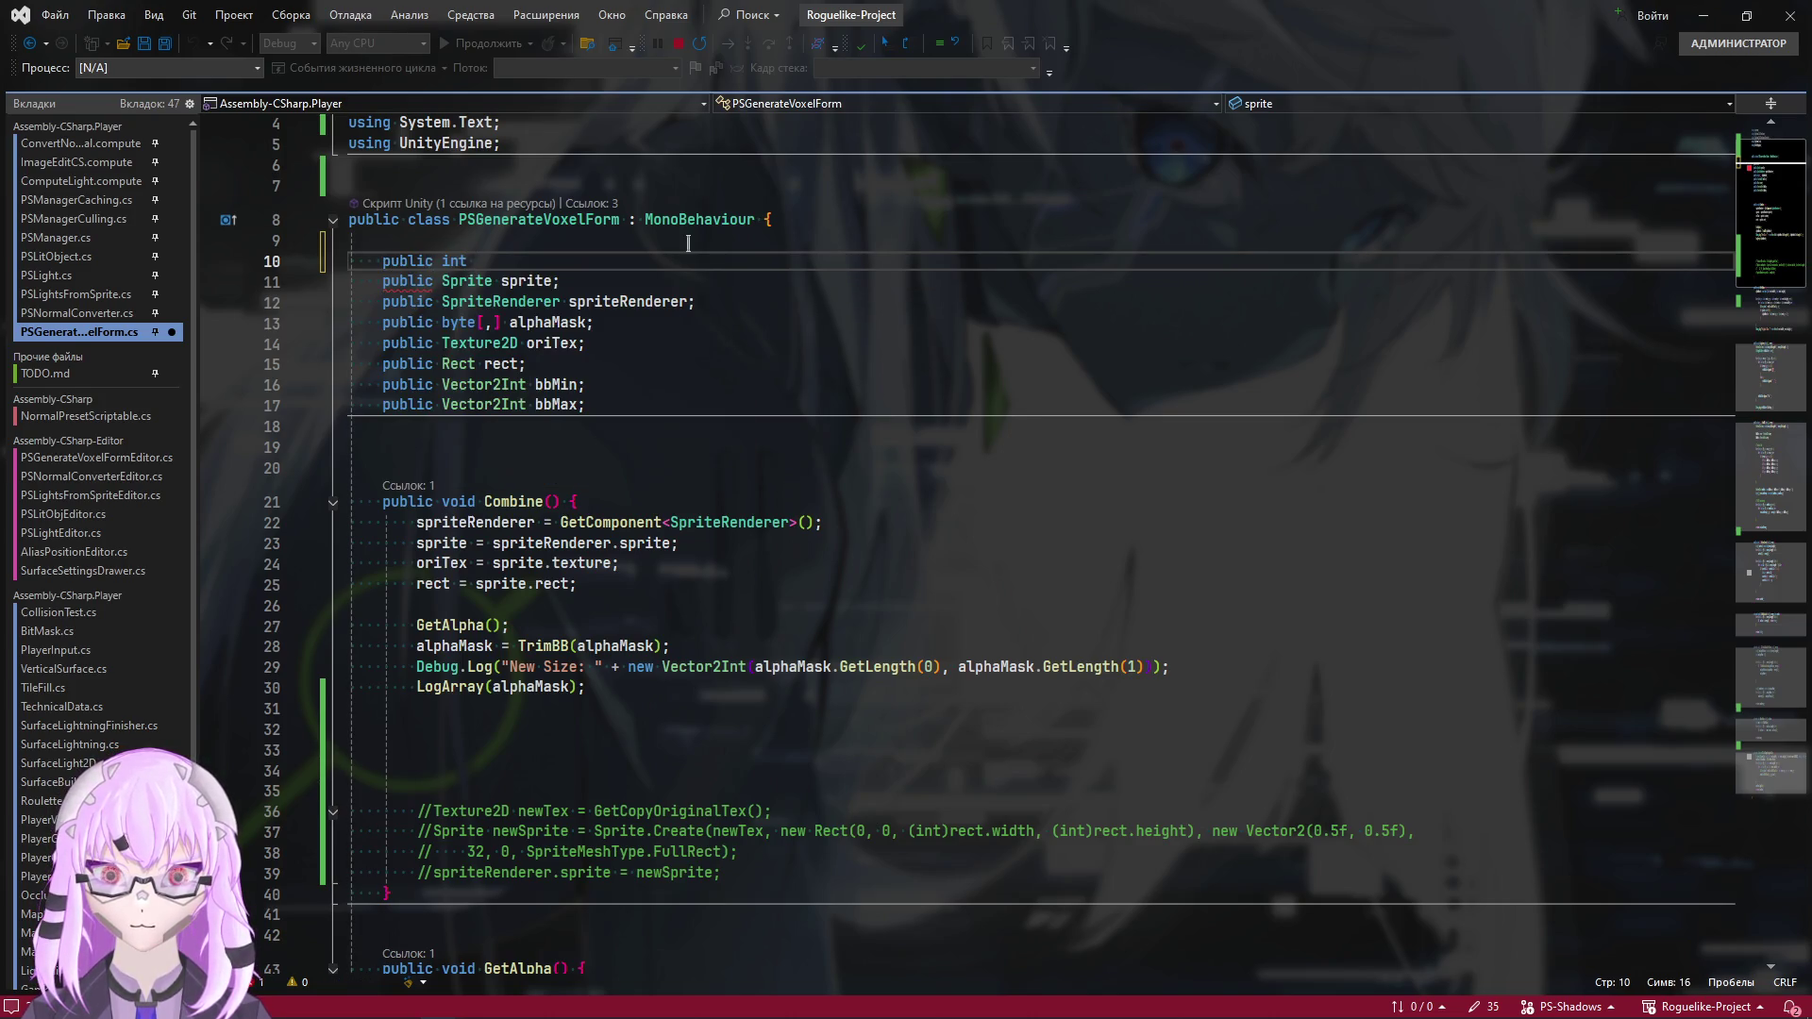
pyautogui.write('maxIn')
pyautogui.write('terations = ')
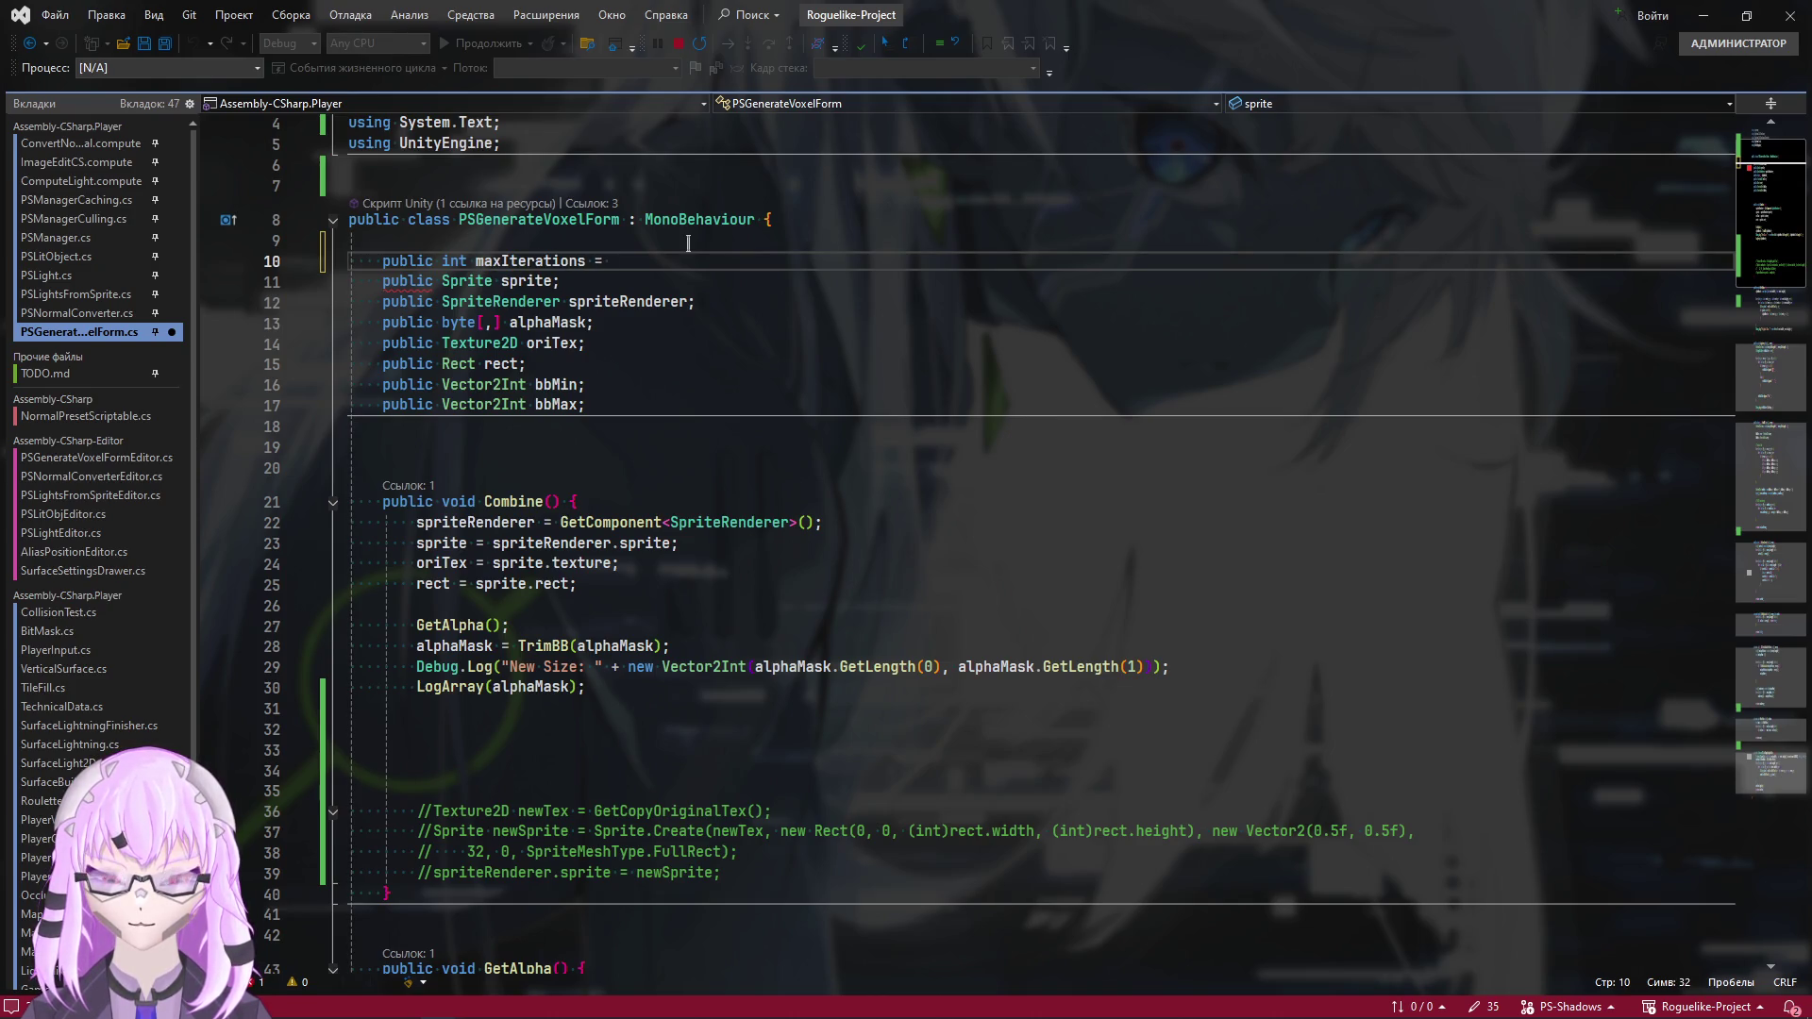
pyautogui.write('4;')
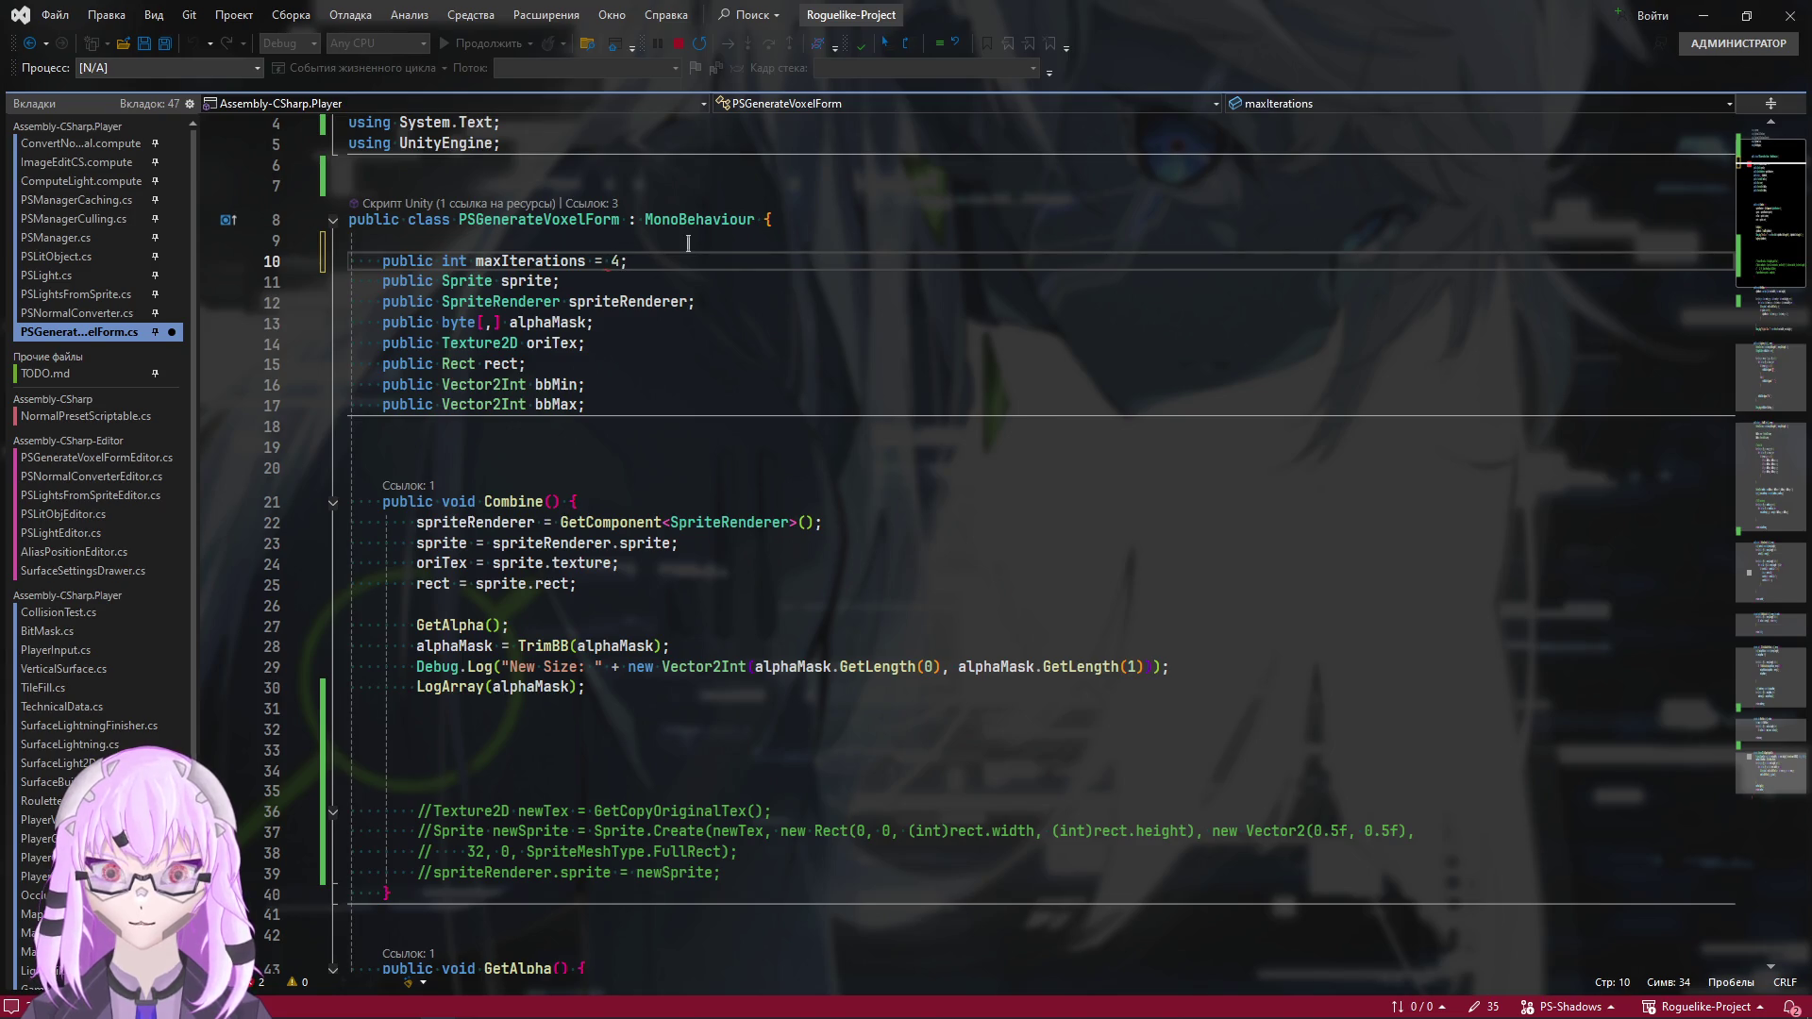
pyautogui.hotkey('ctrl', 's')
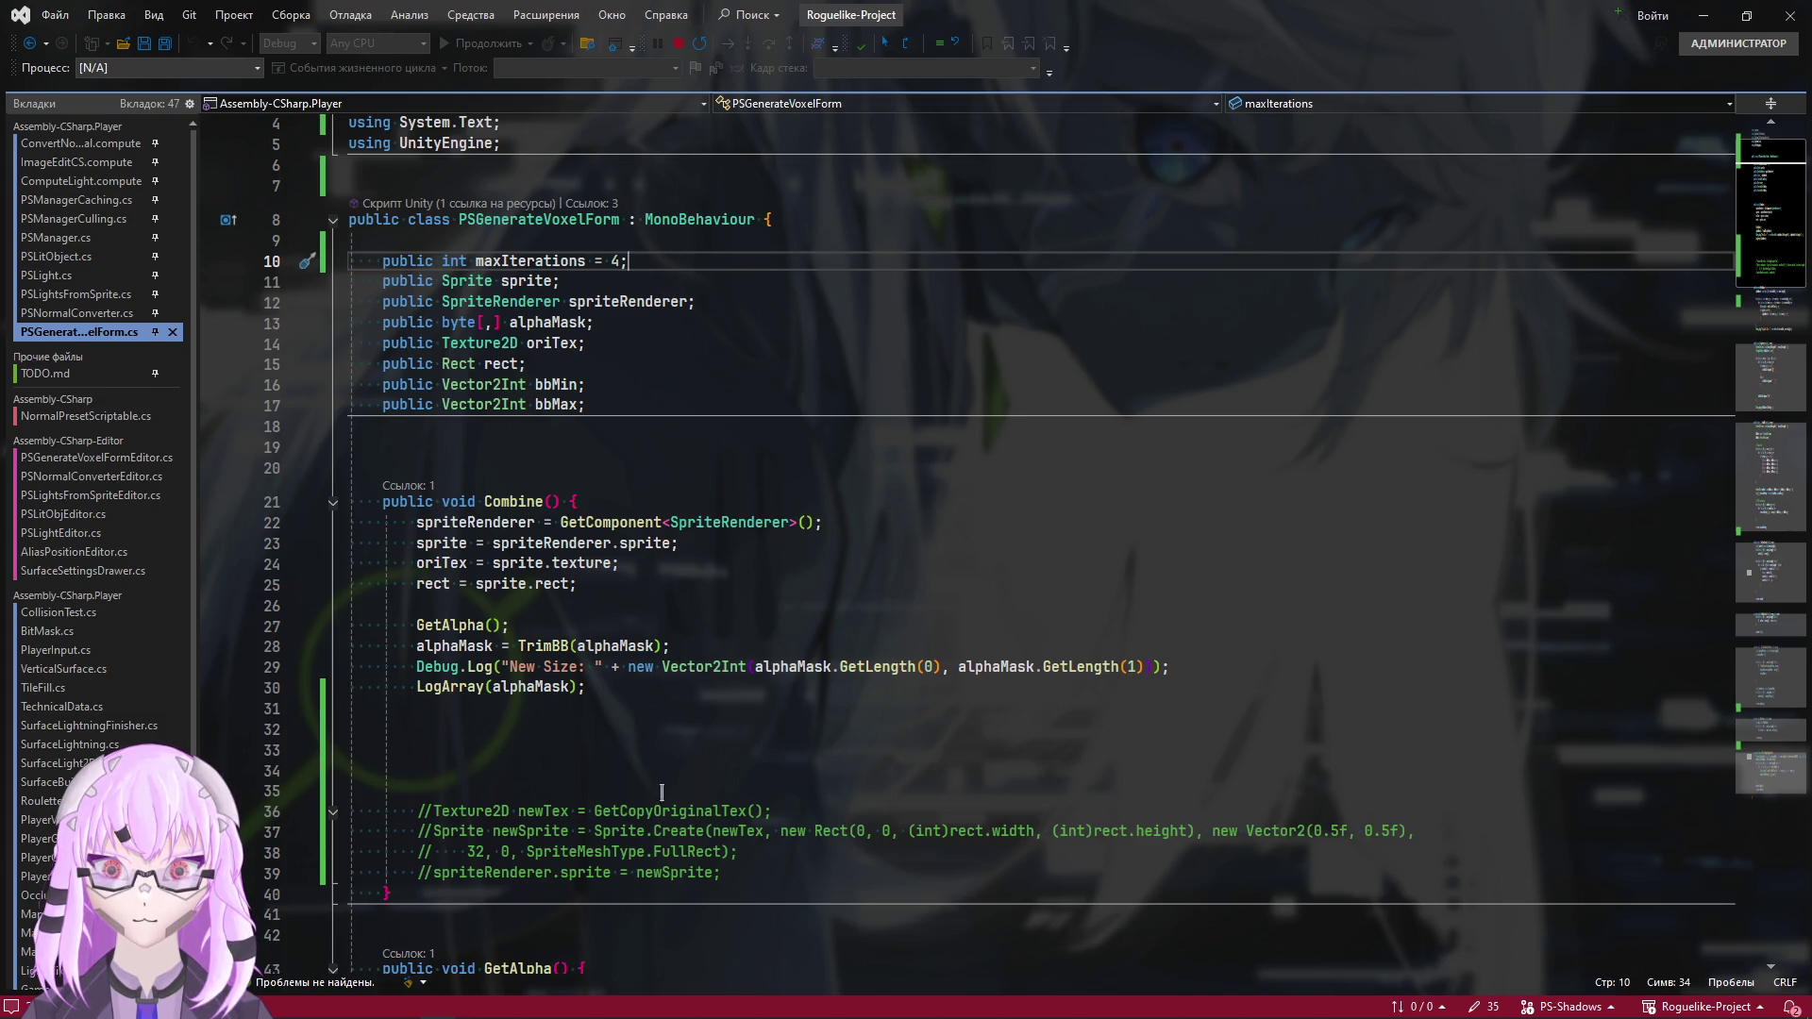
# Open a blank line 9 above the maxIterations field at the start of the class body
pyautogui.click(588, 752)
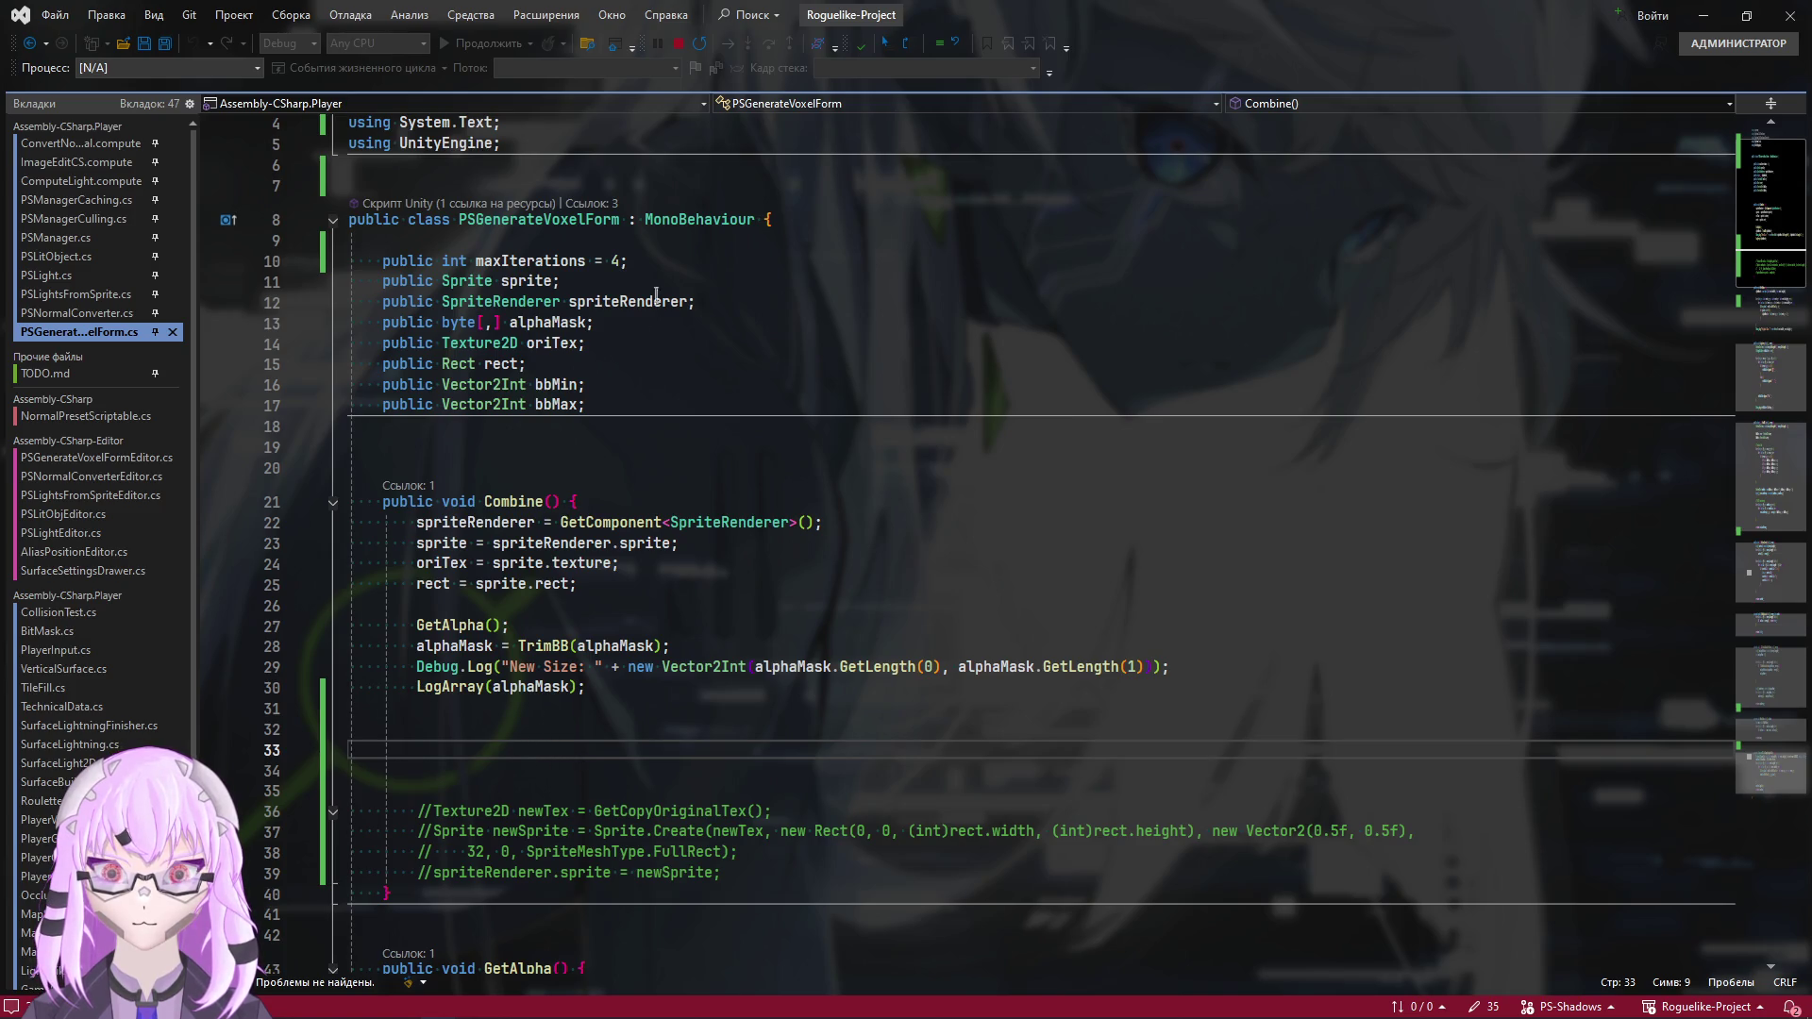
pyautogui.scroll(-4, 612, 500)
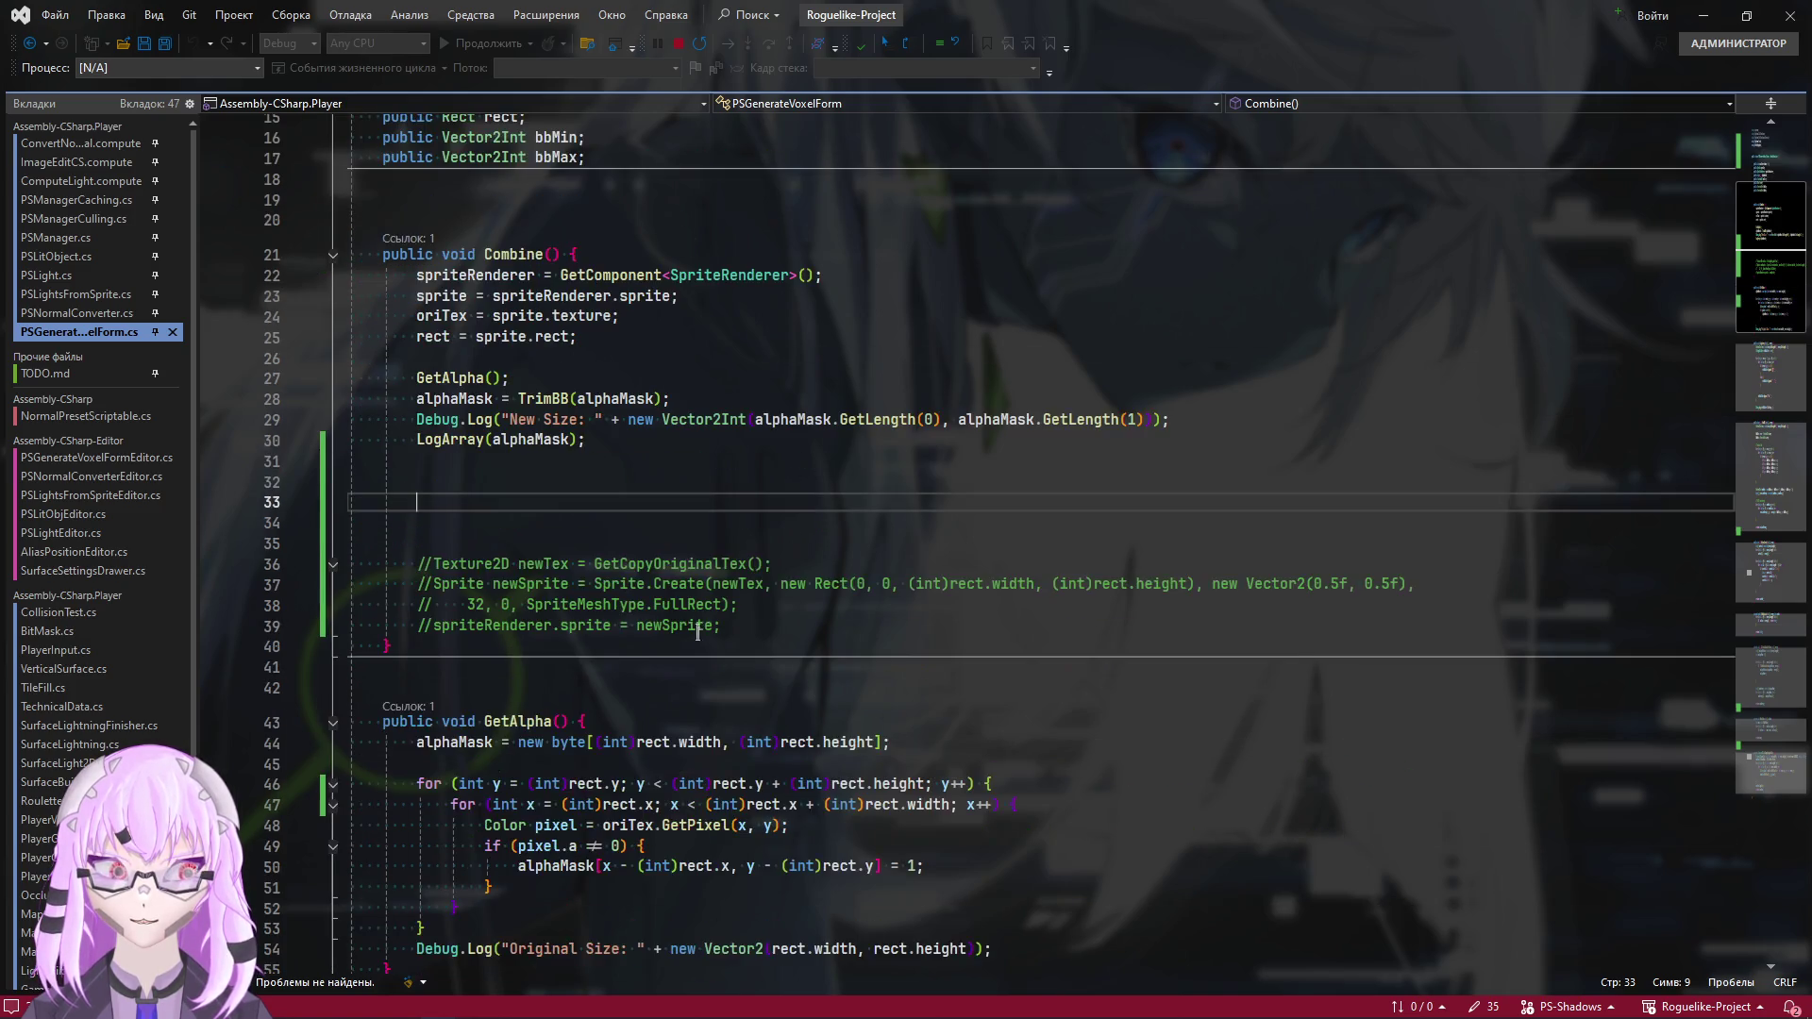
pyautogui.scroll(3, 678, 697)
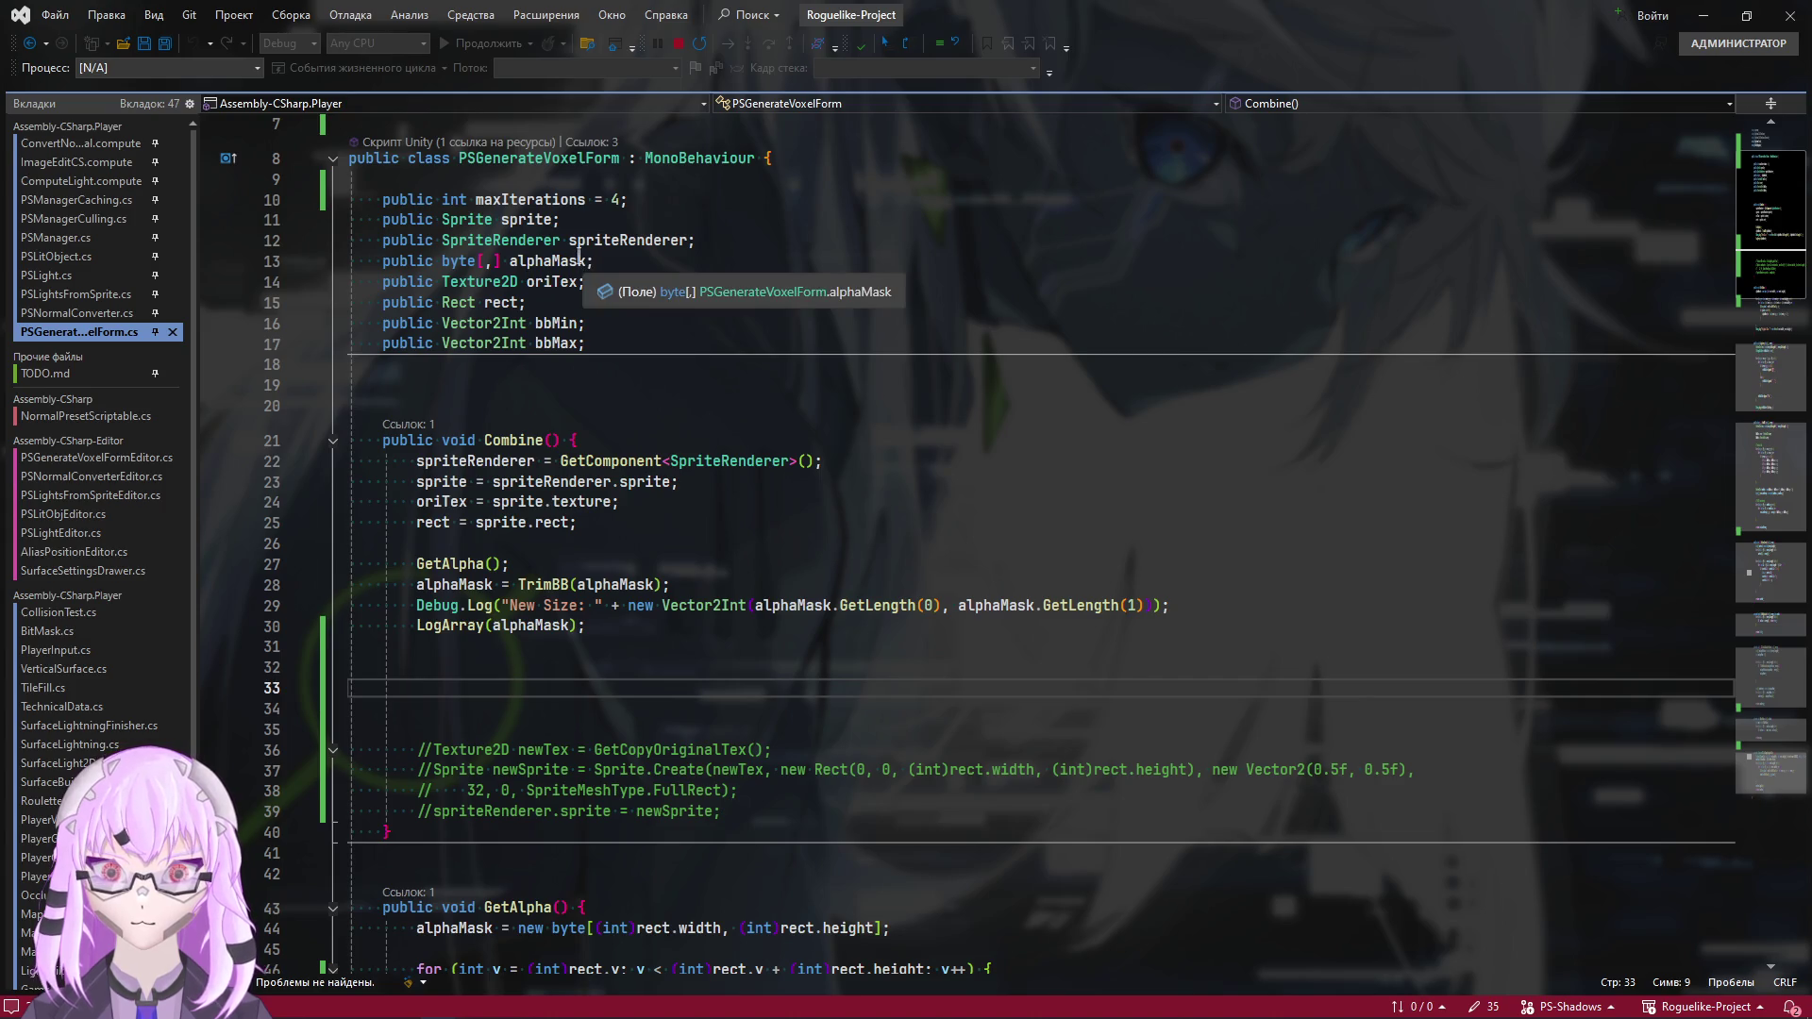
pyautogui.scroll(1, 585, 330)
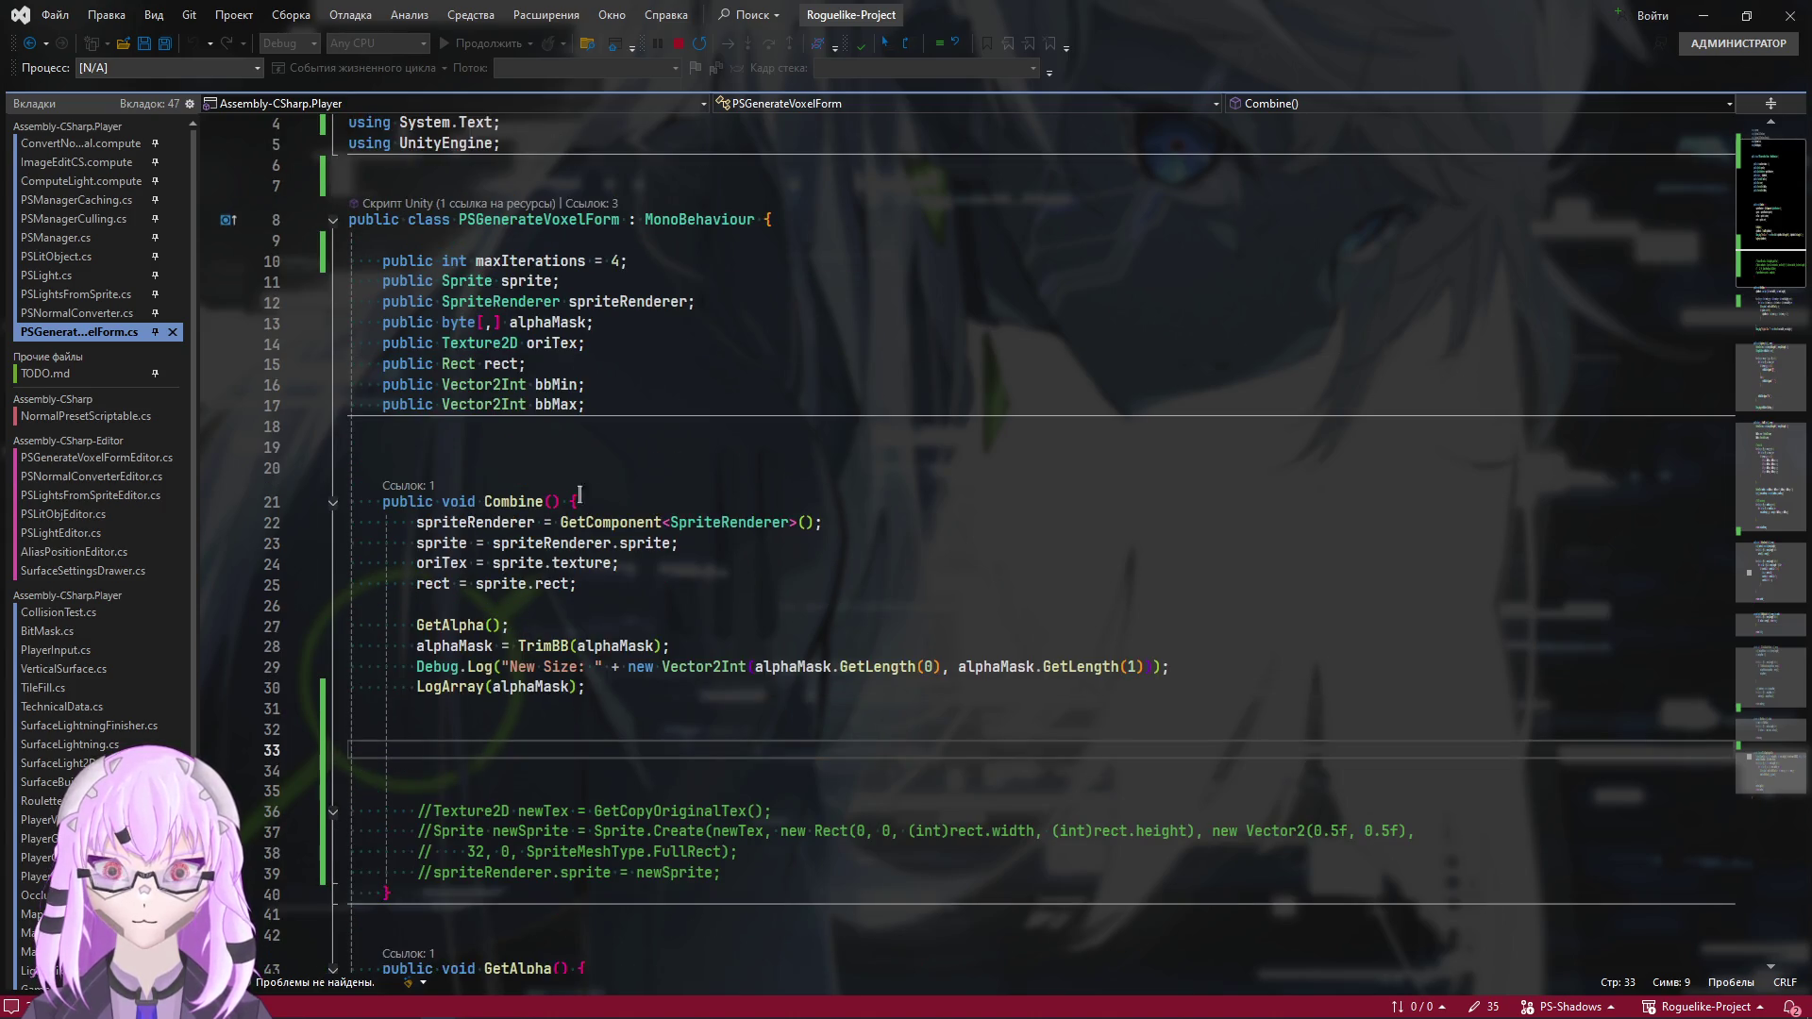
pyautogui.click(620, 408)
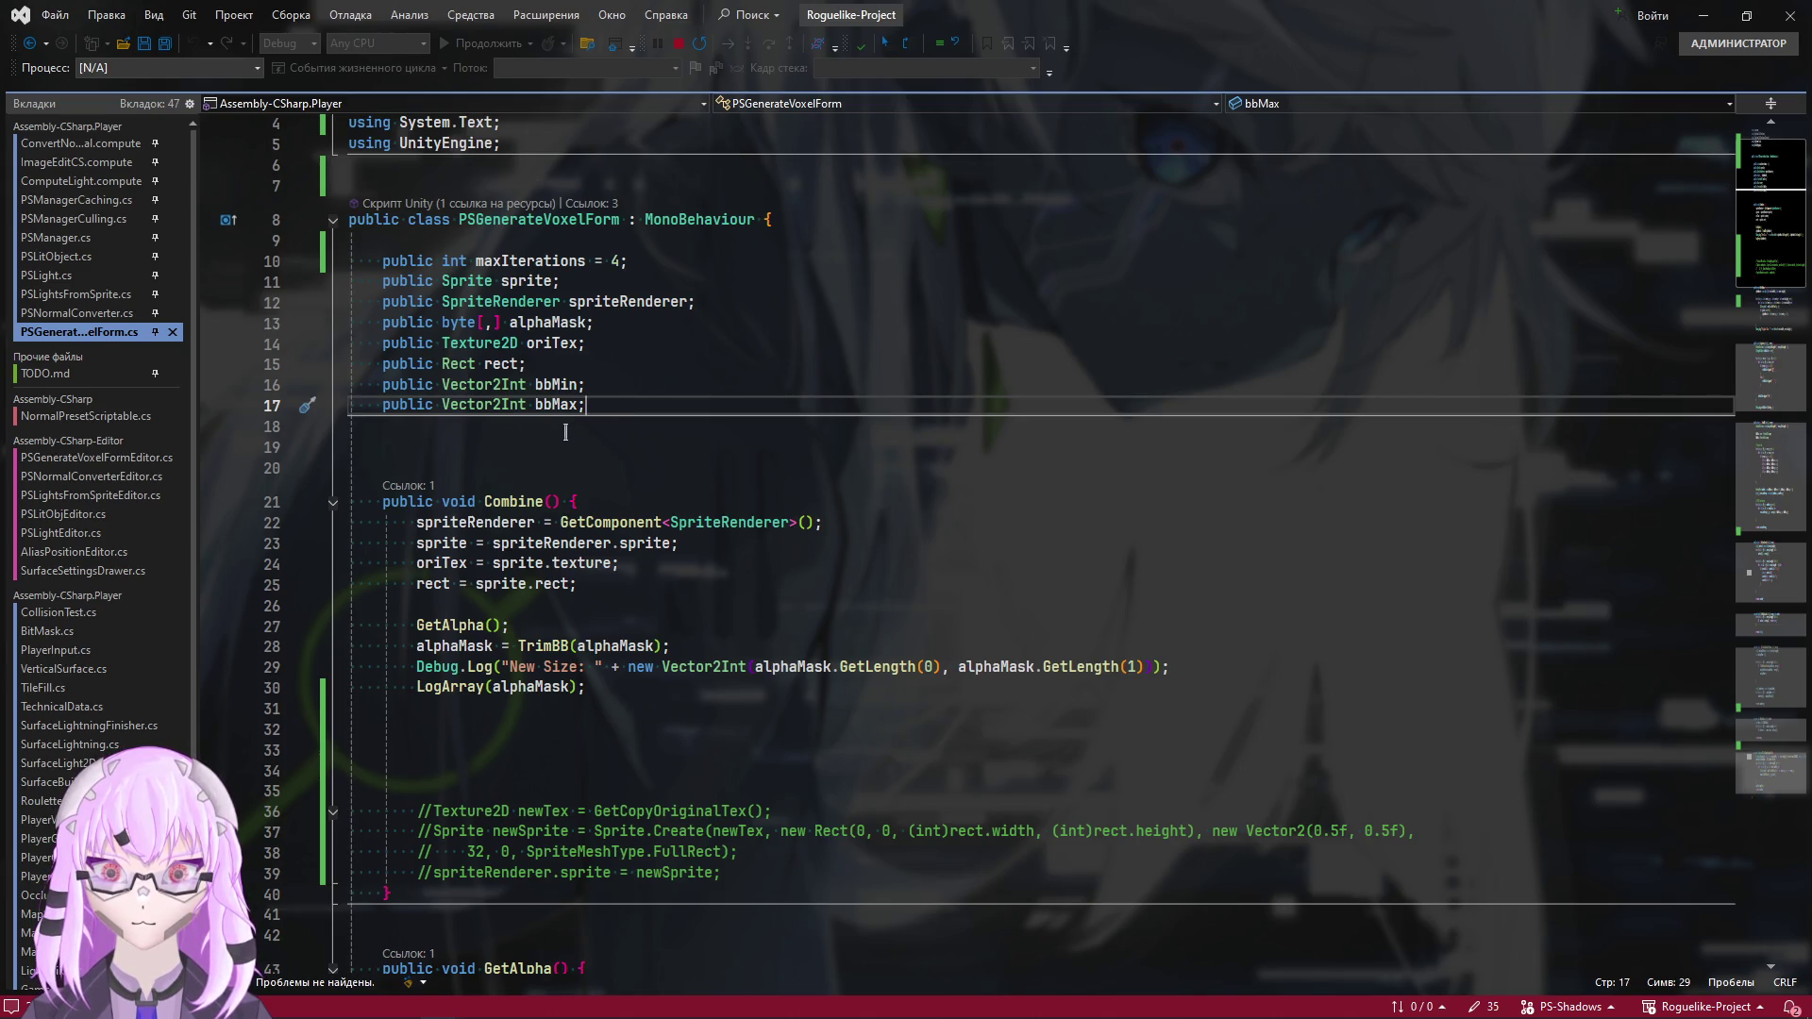
pyautogui.scroll(1, 566, 462)
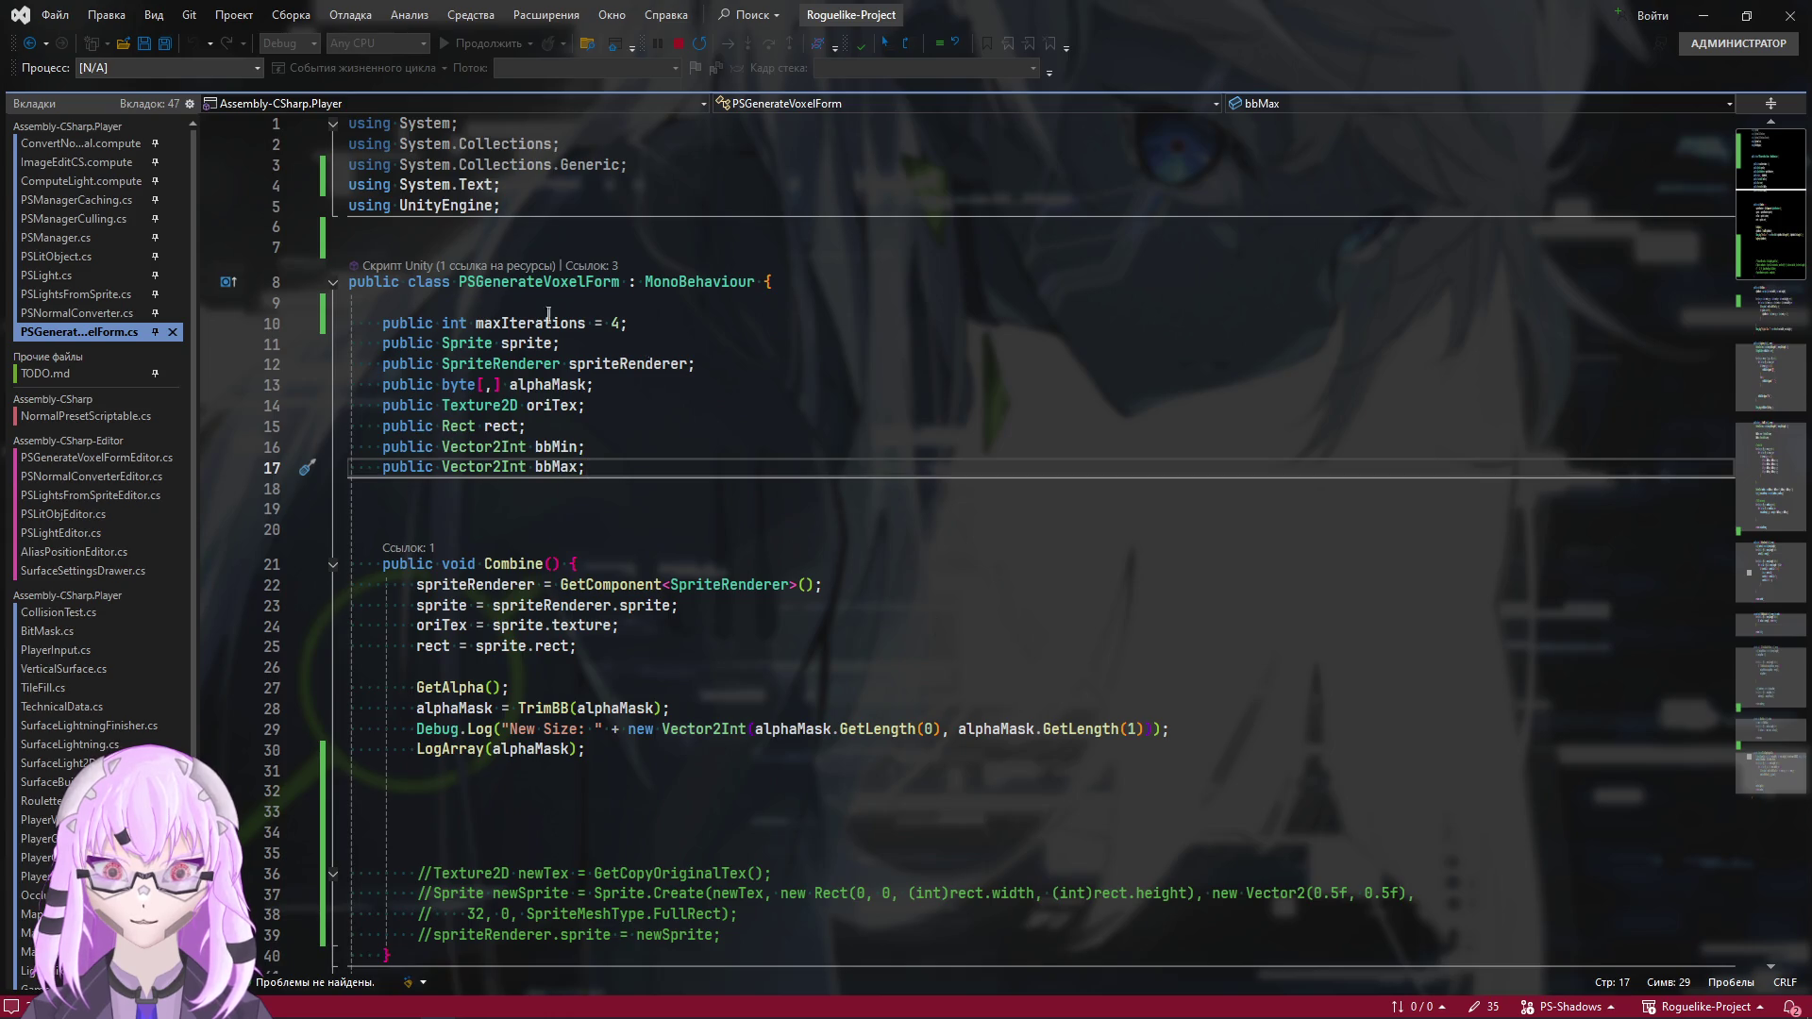
pyautogui.click(919, 296)
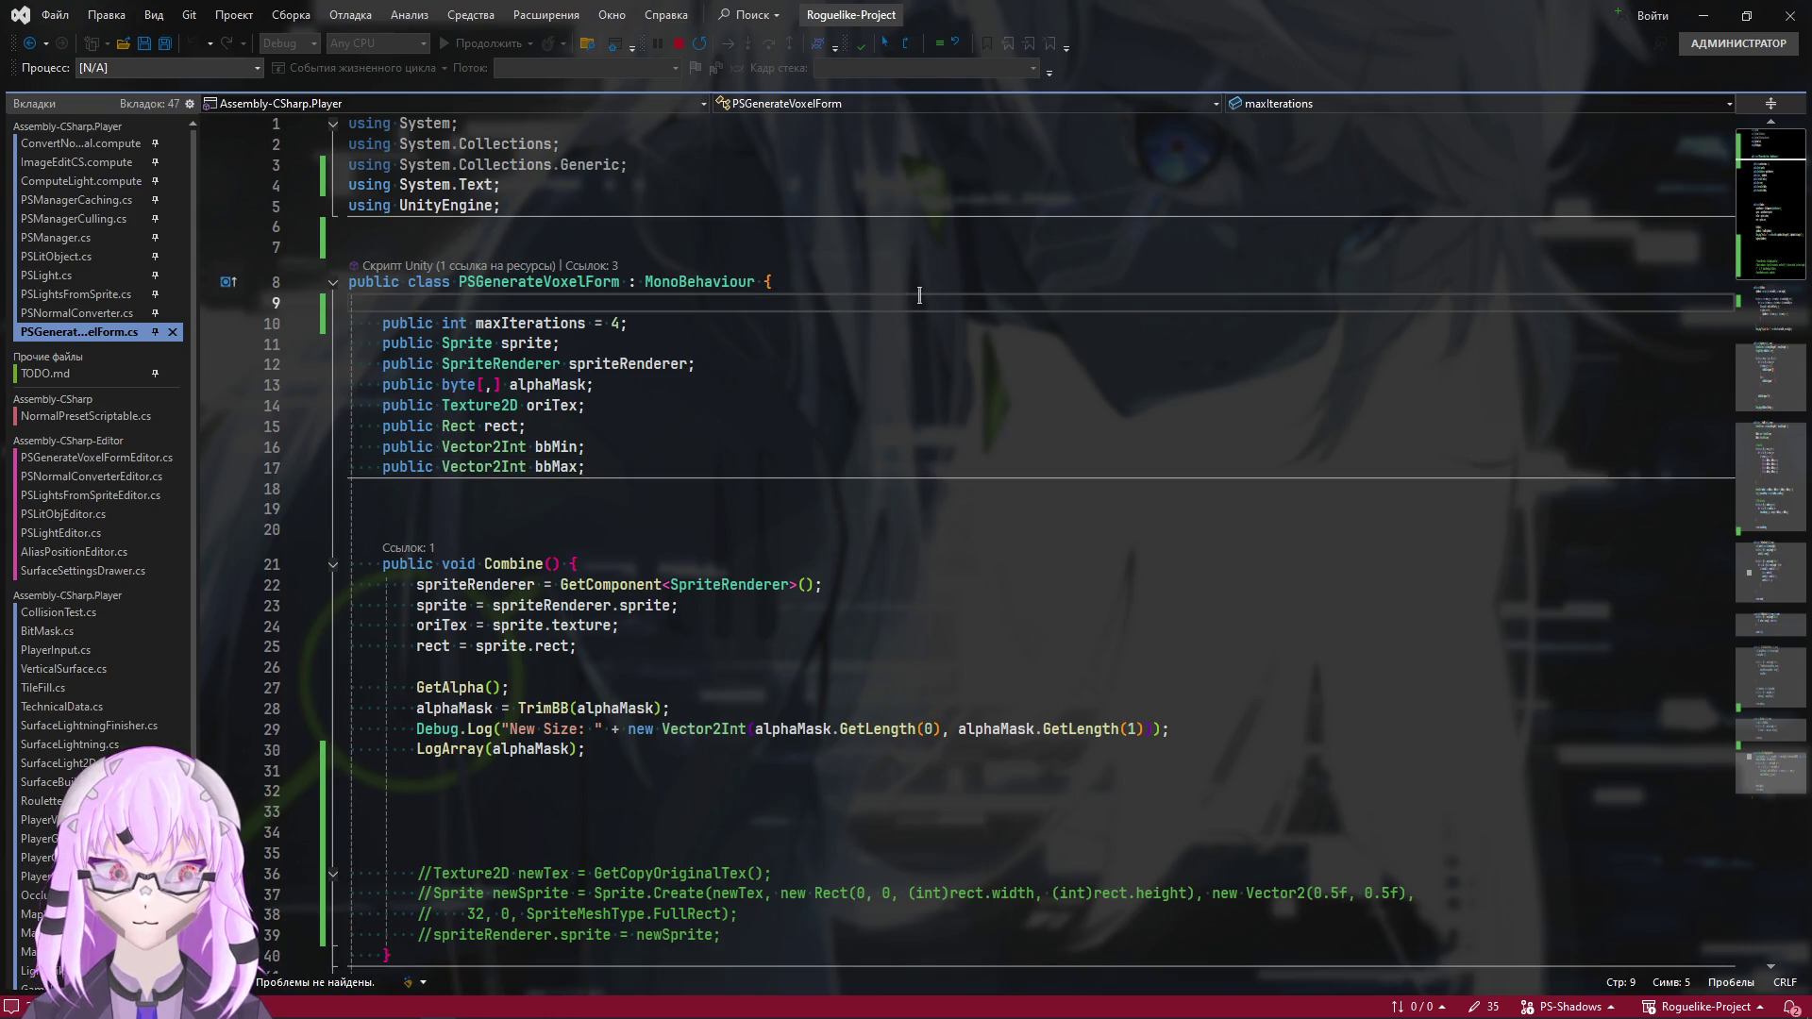
pyautogui.hotkey('ctrl', 'Return')
pyautogui.hotkey('ctrl', 'Return')
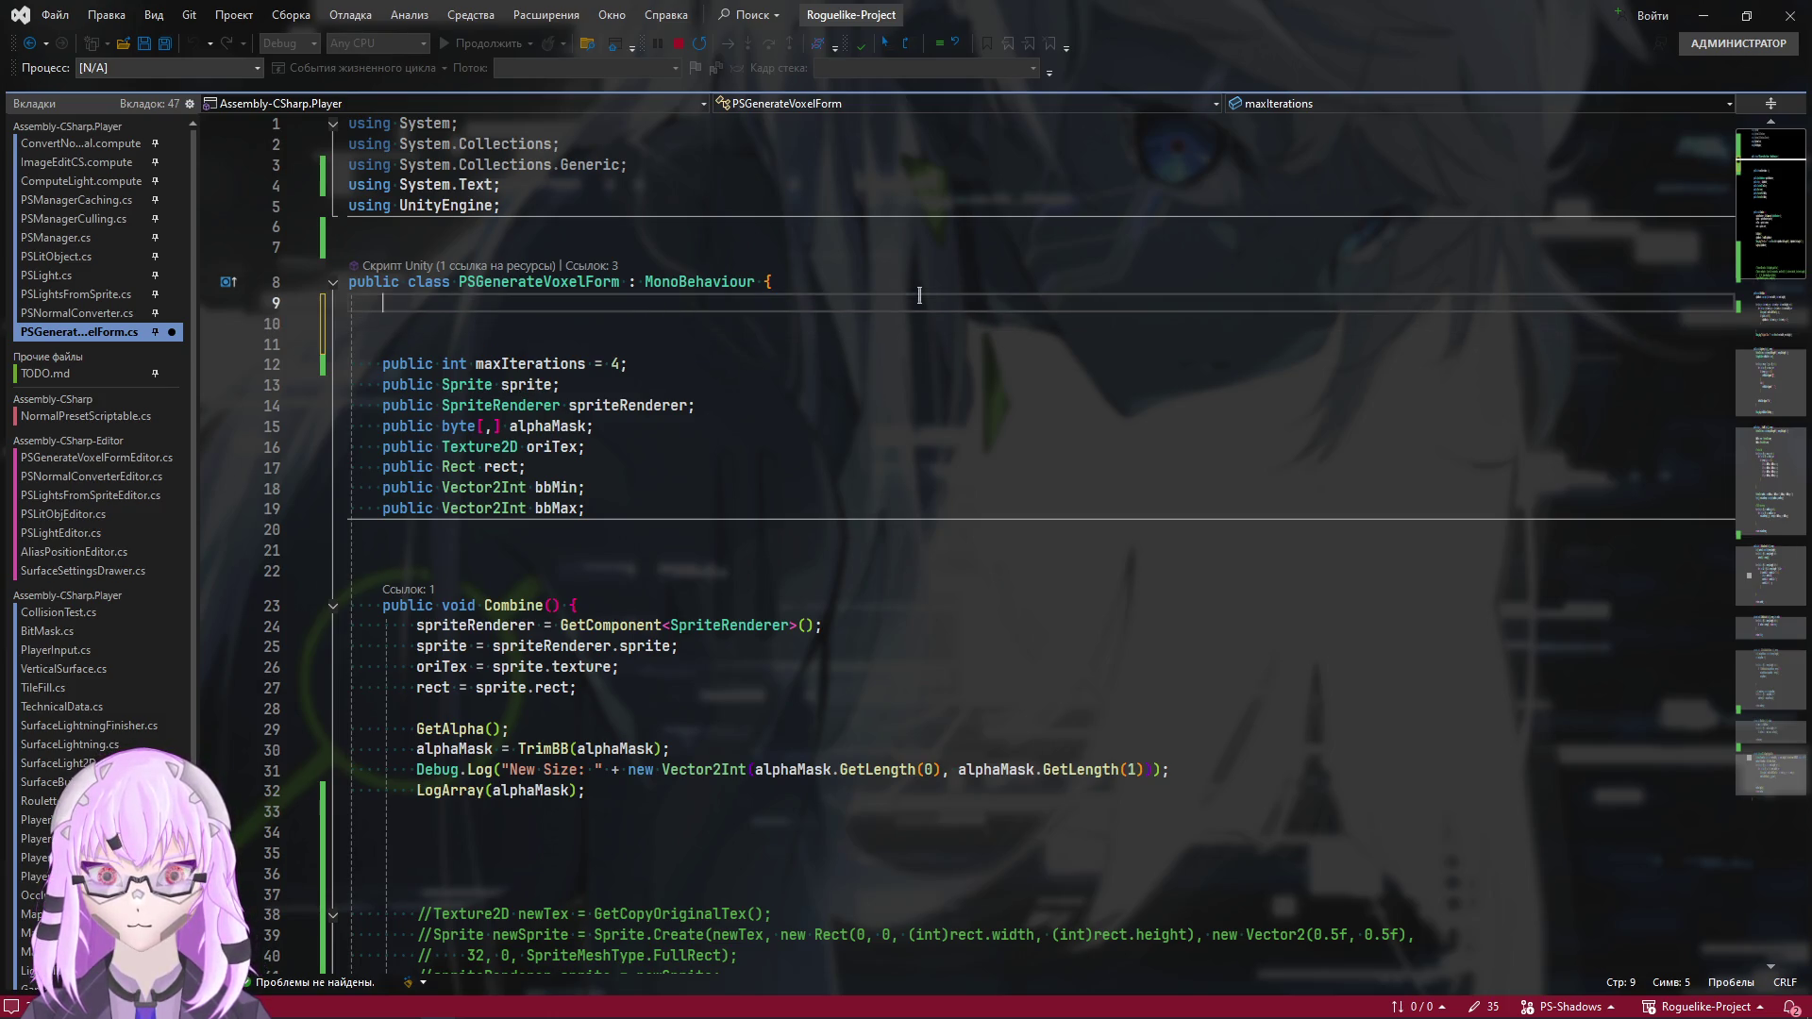
# Declare 'public struct BlockBB {' on line 9 with its braces
pyautogui.write('public ')
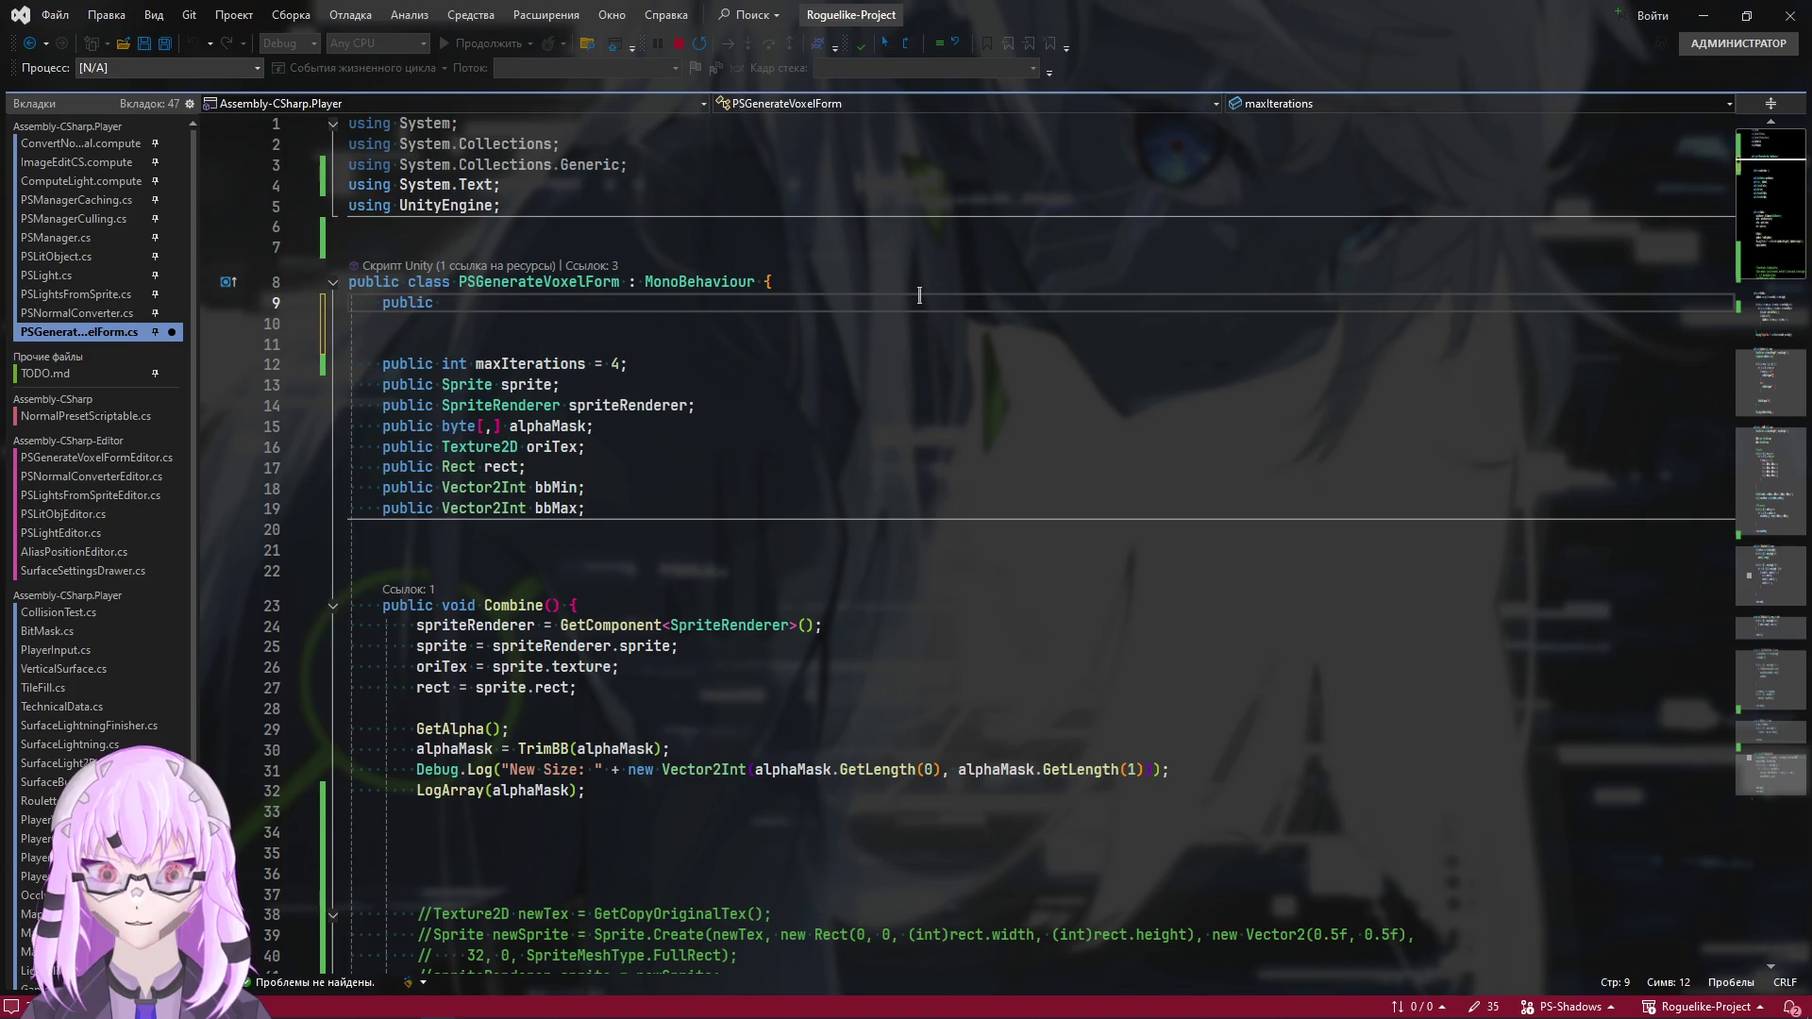
pyautogui.write('static')
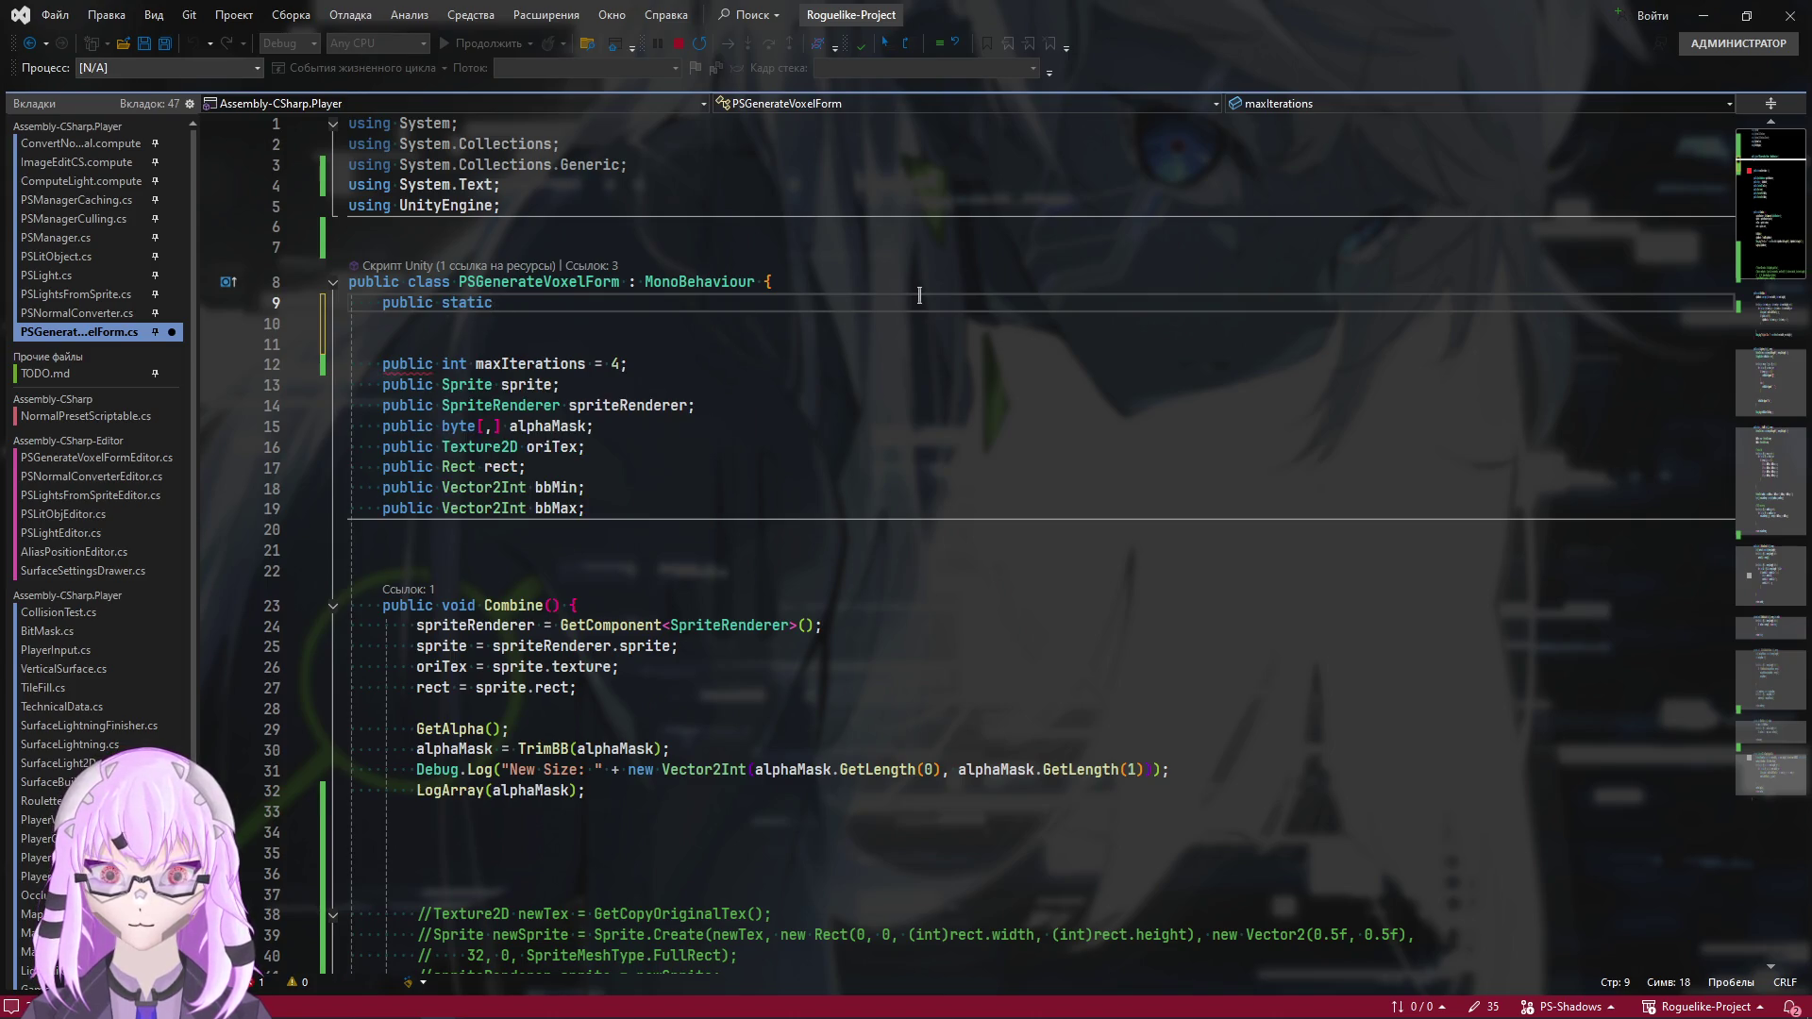
pyautogui.hotkey('ctrl', 'BackSpace')
pyautogui.write('truct')
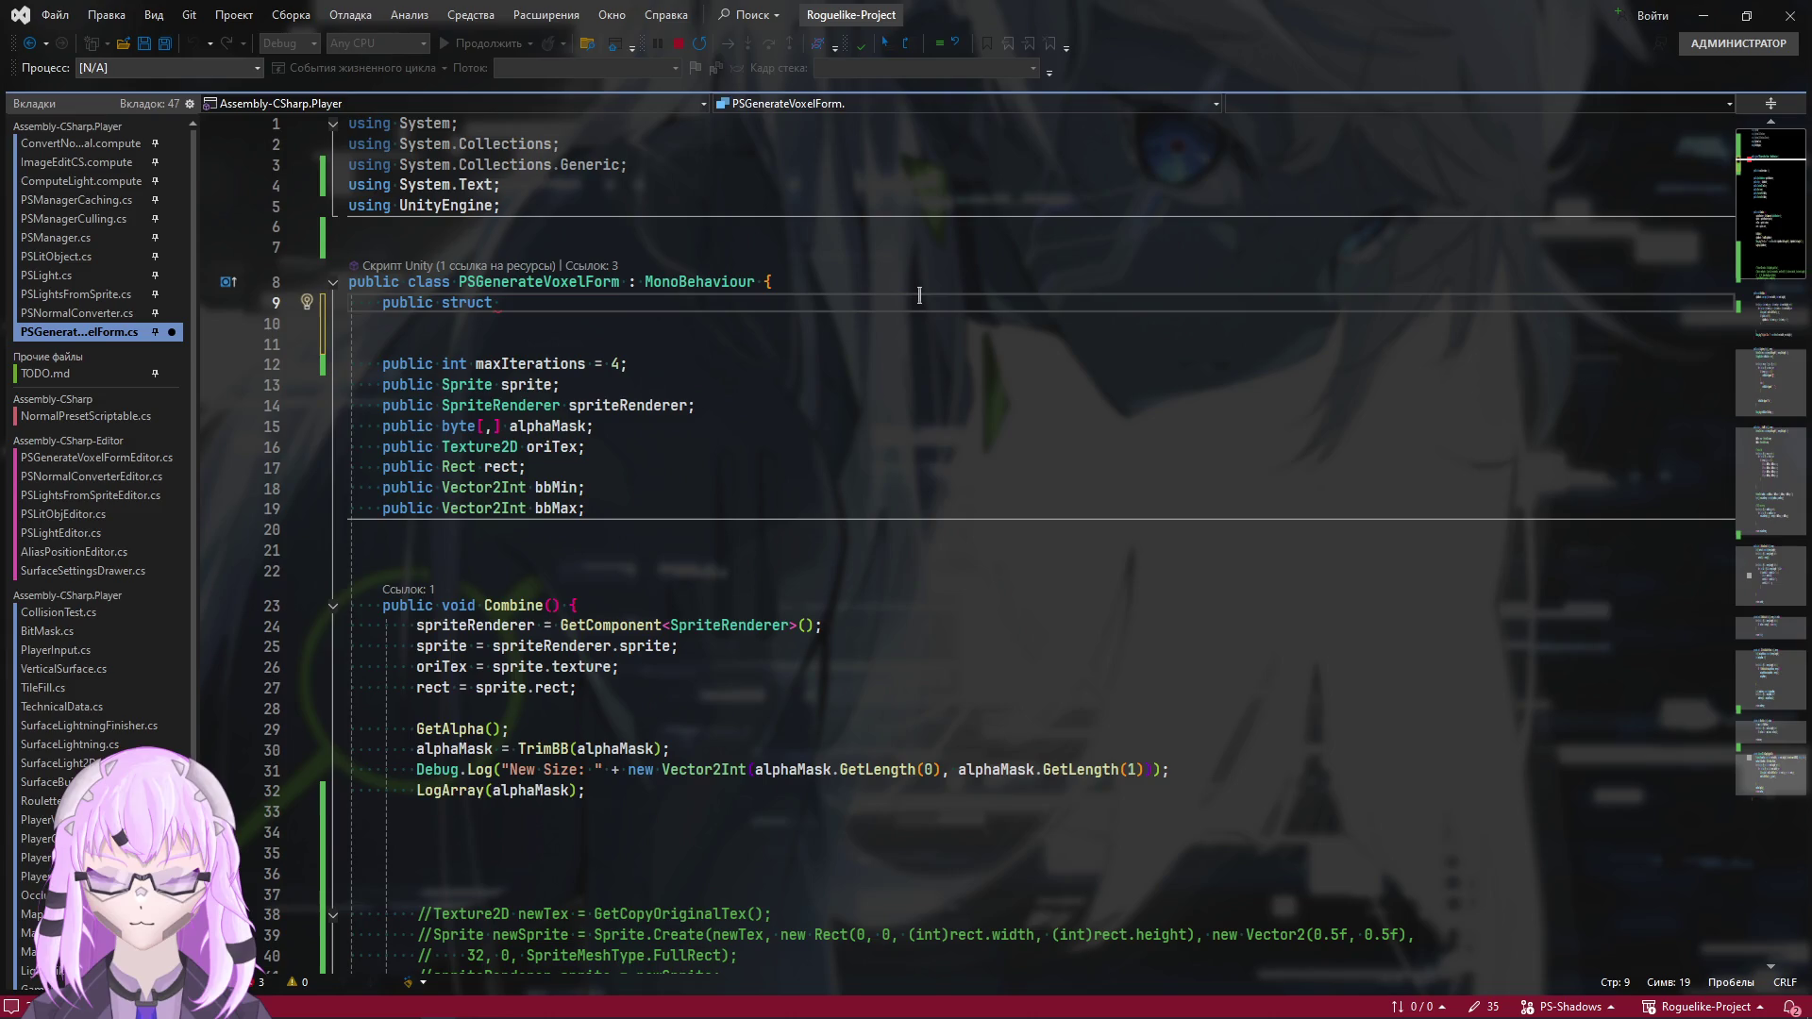
pyautogui.write('V')
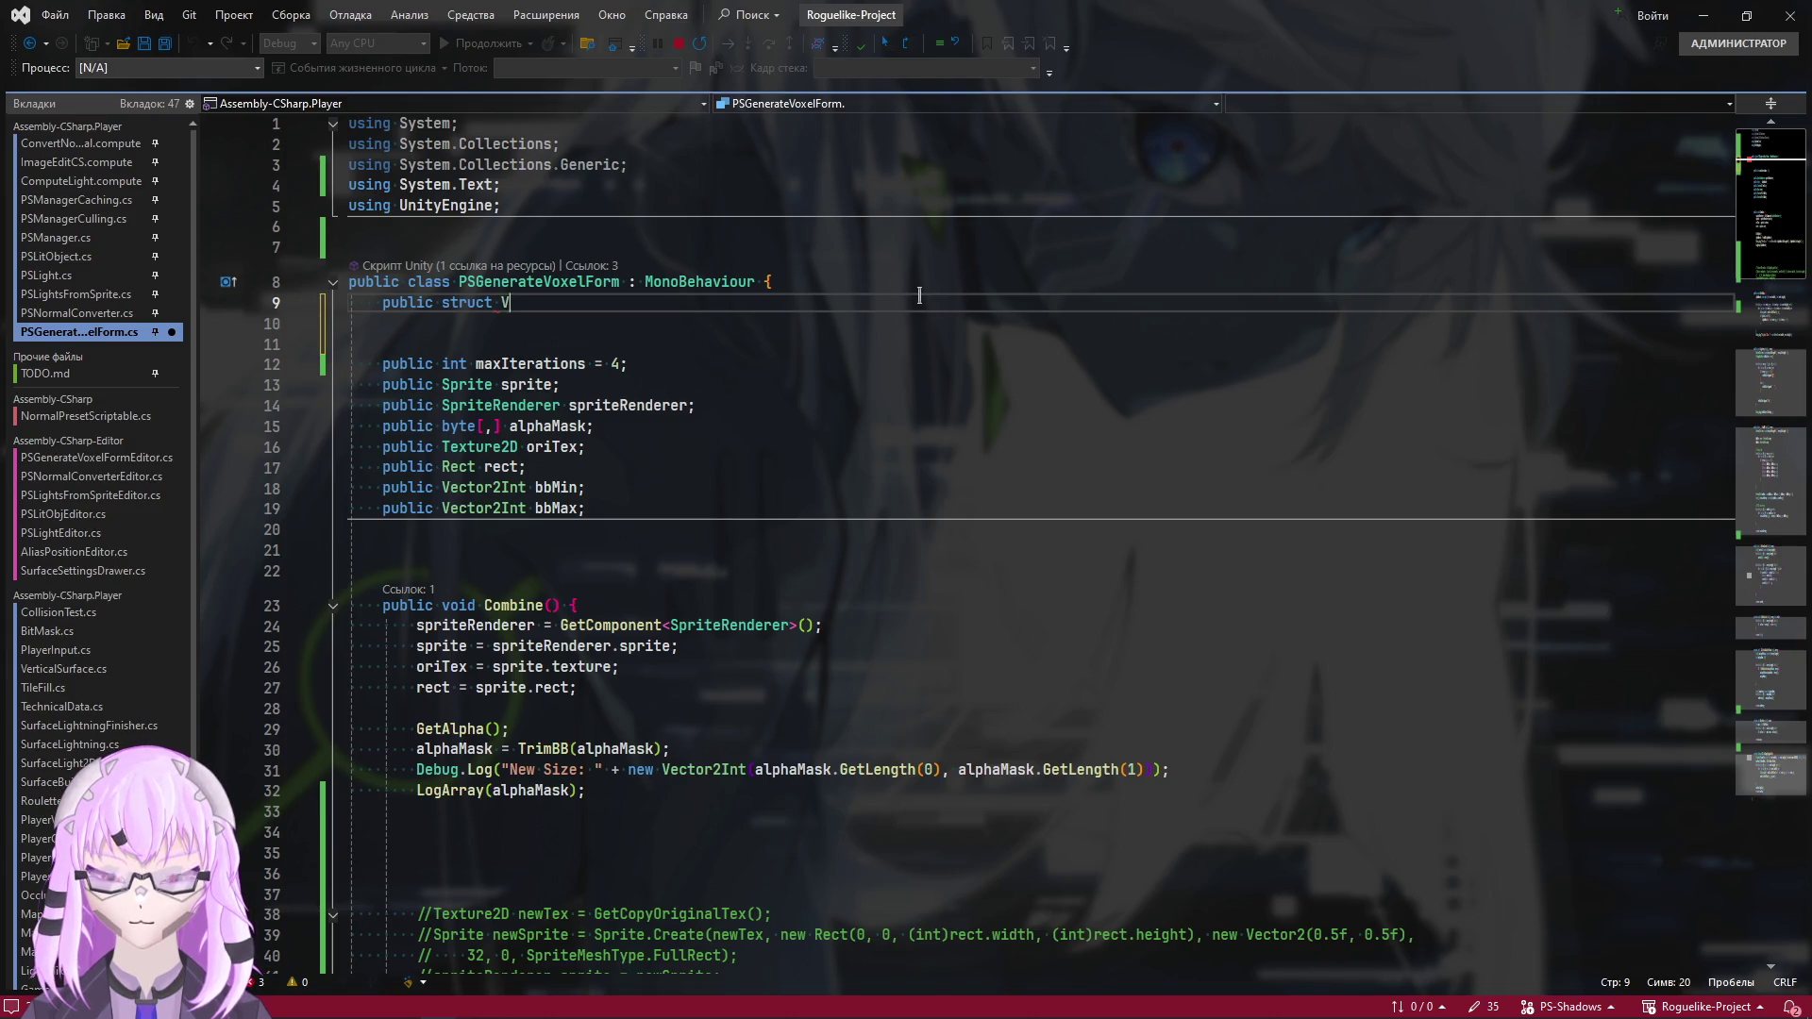
pyautogui.press('BackSpace')
pyautogui.write('BlockBB')
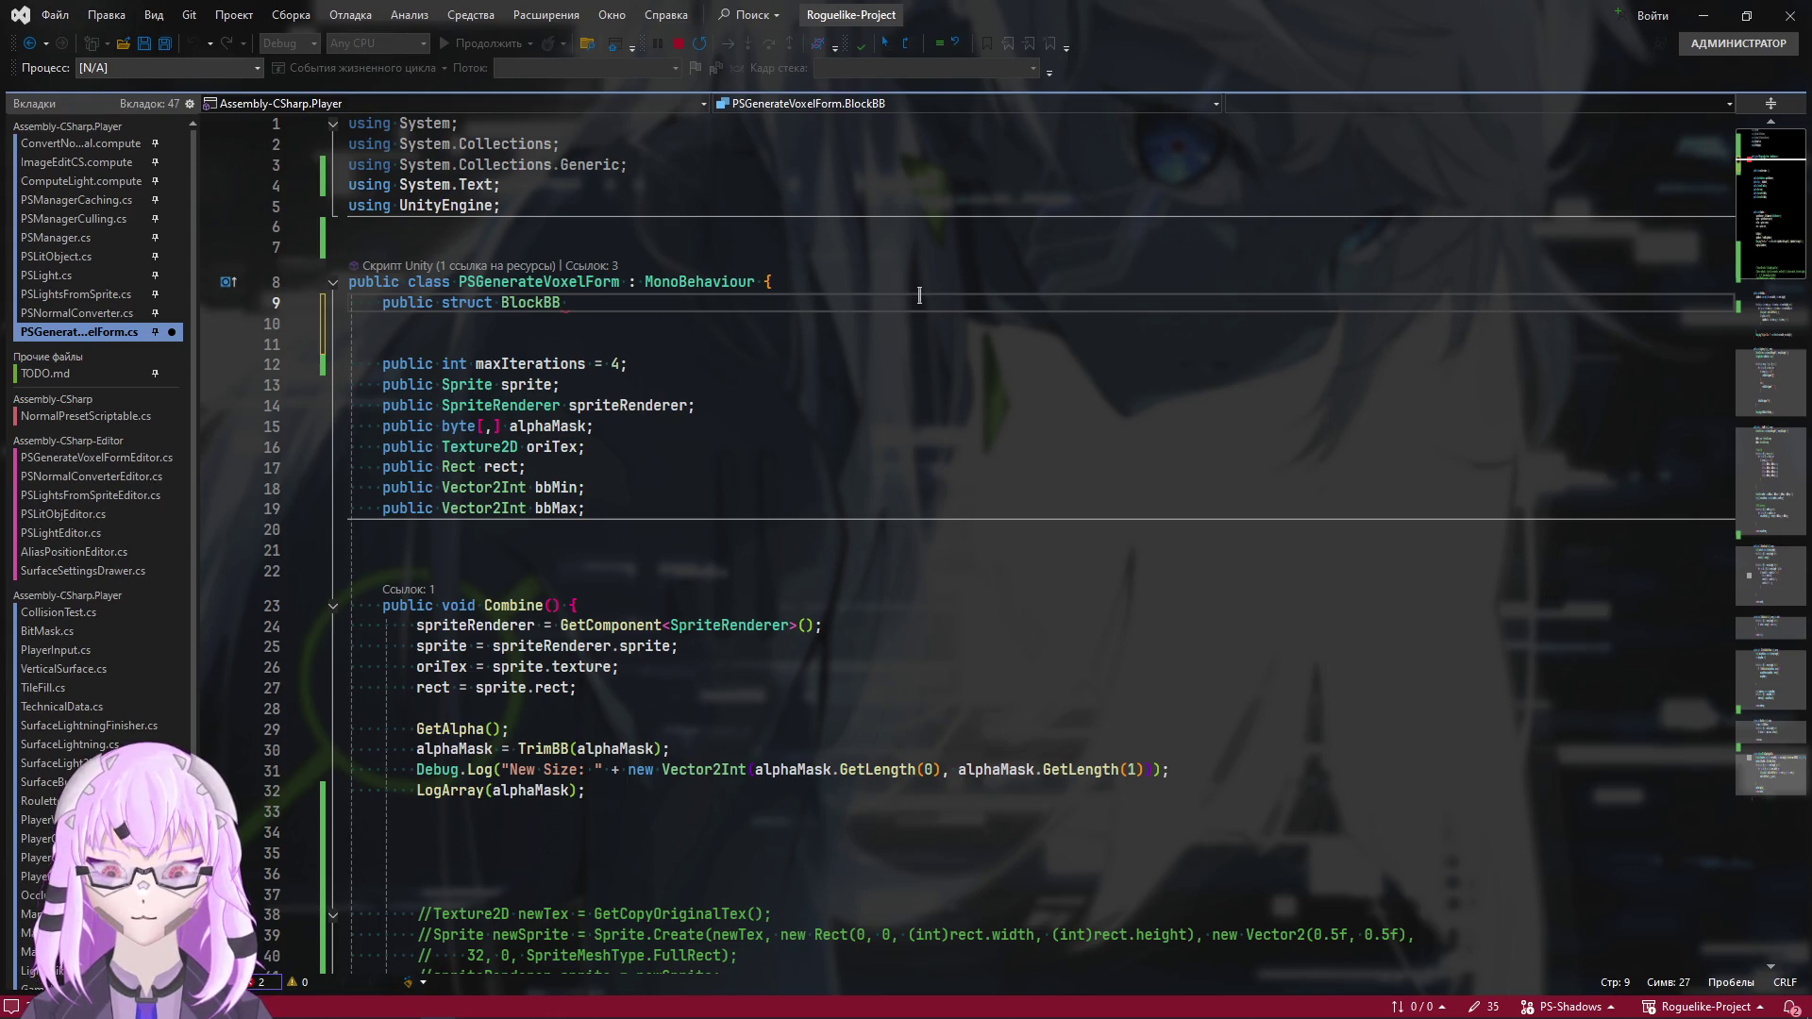
pyautogui.write(' {')
pyautogui.press('Return')
# Add 'public Vector2Int min;' and 'public Vector2Int max;' fields inside BlockBB
pyautogui.write('public Vec')
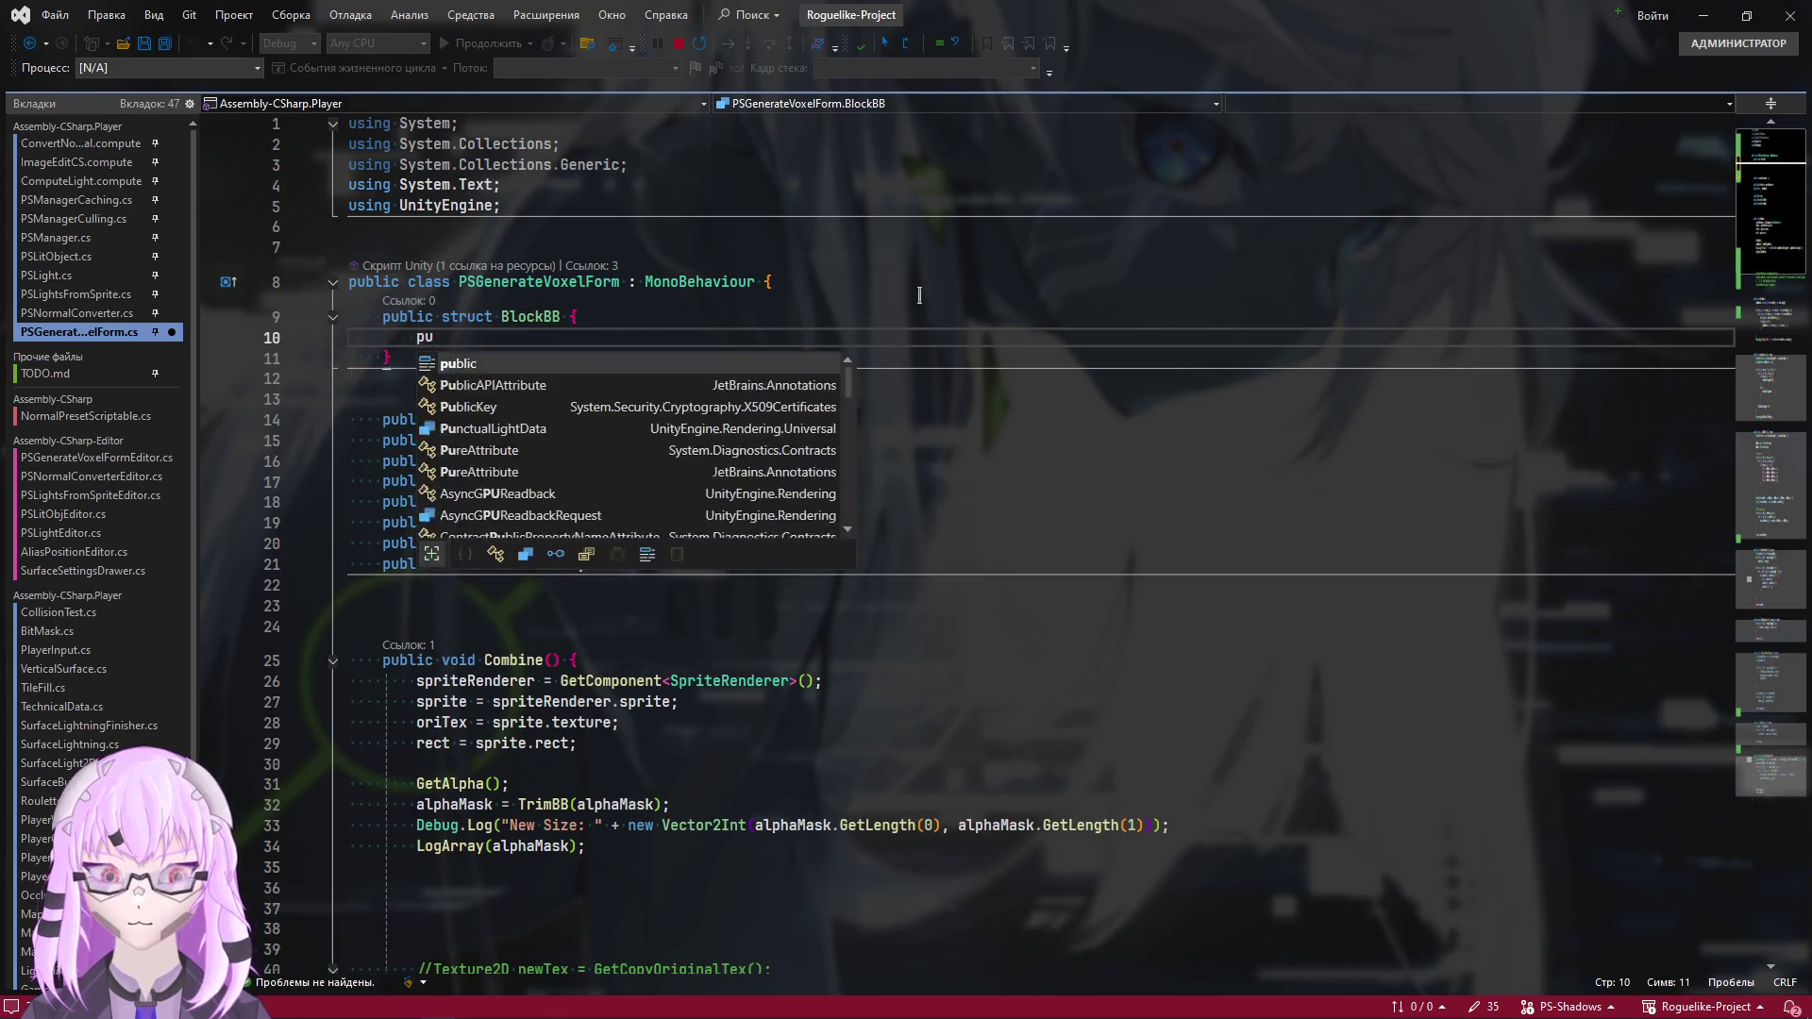
pyautogui.press('Tab')
pyautogui.write('bbM')
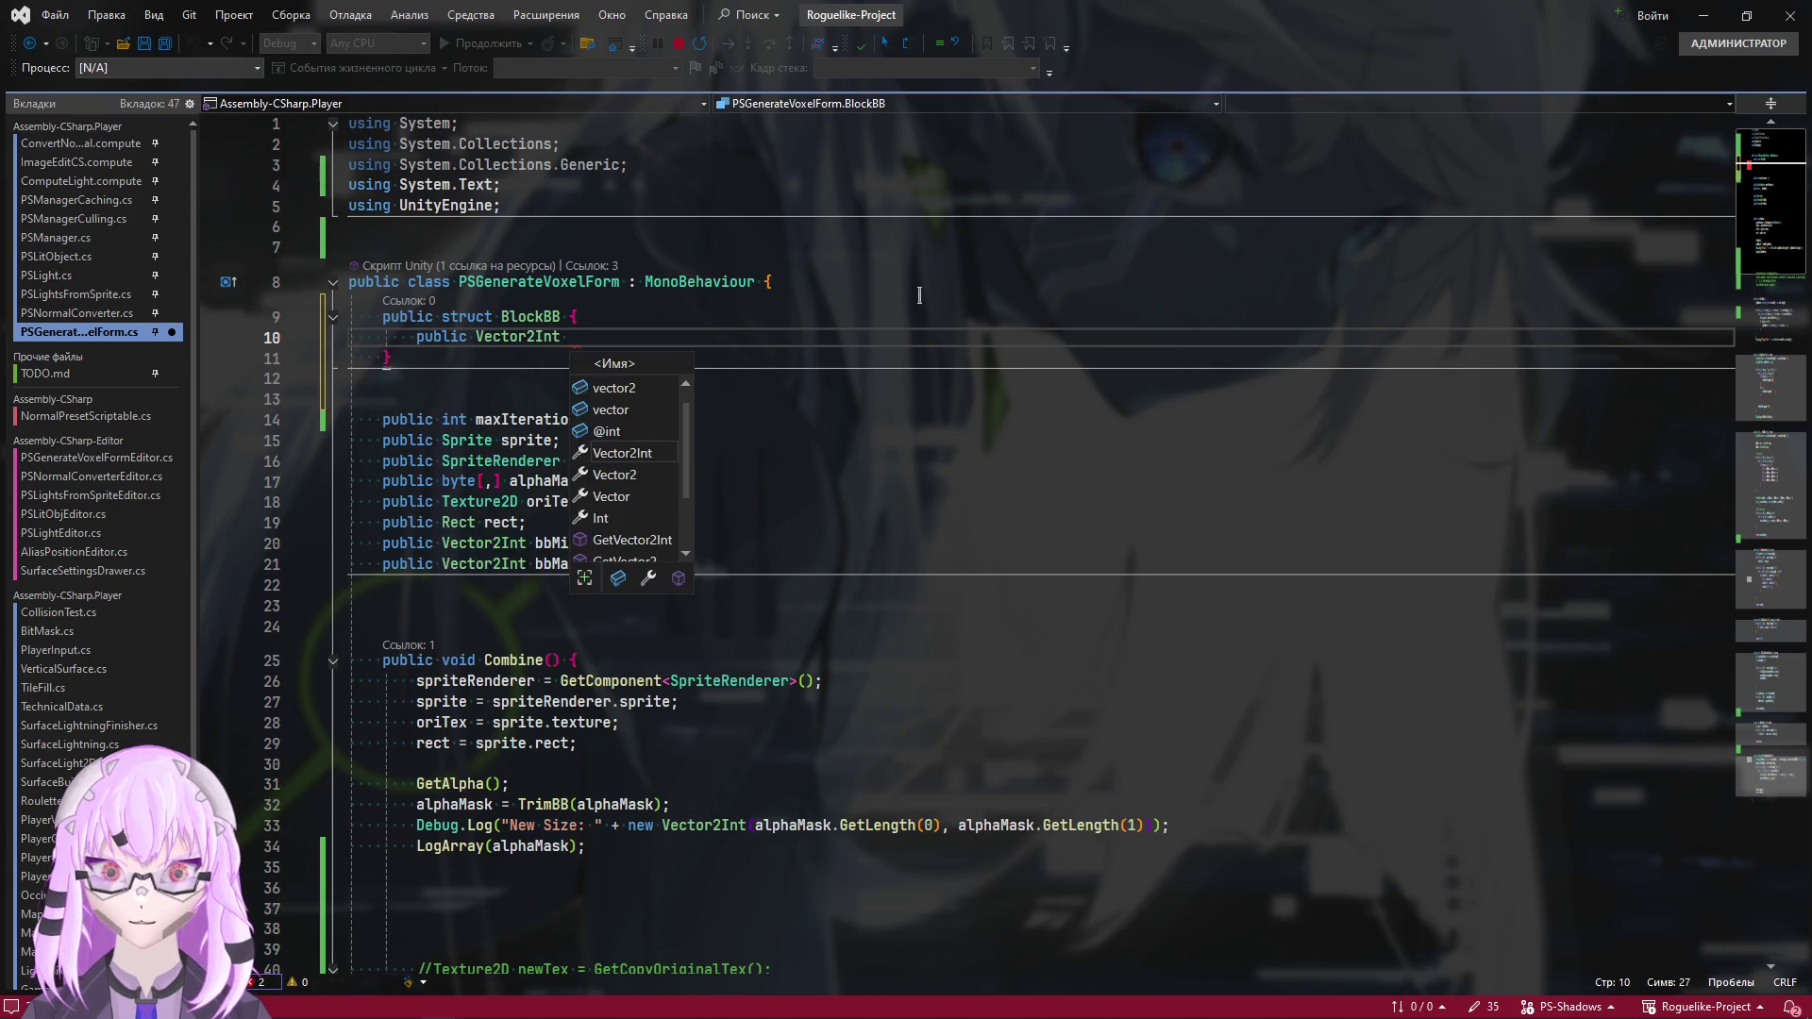
pyautogui.write('in')
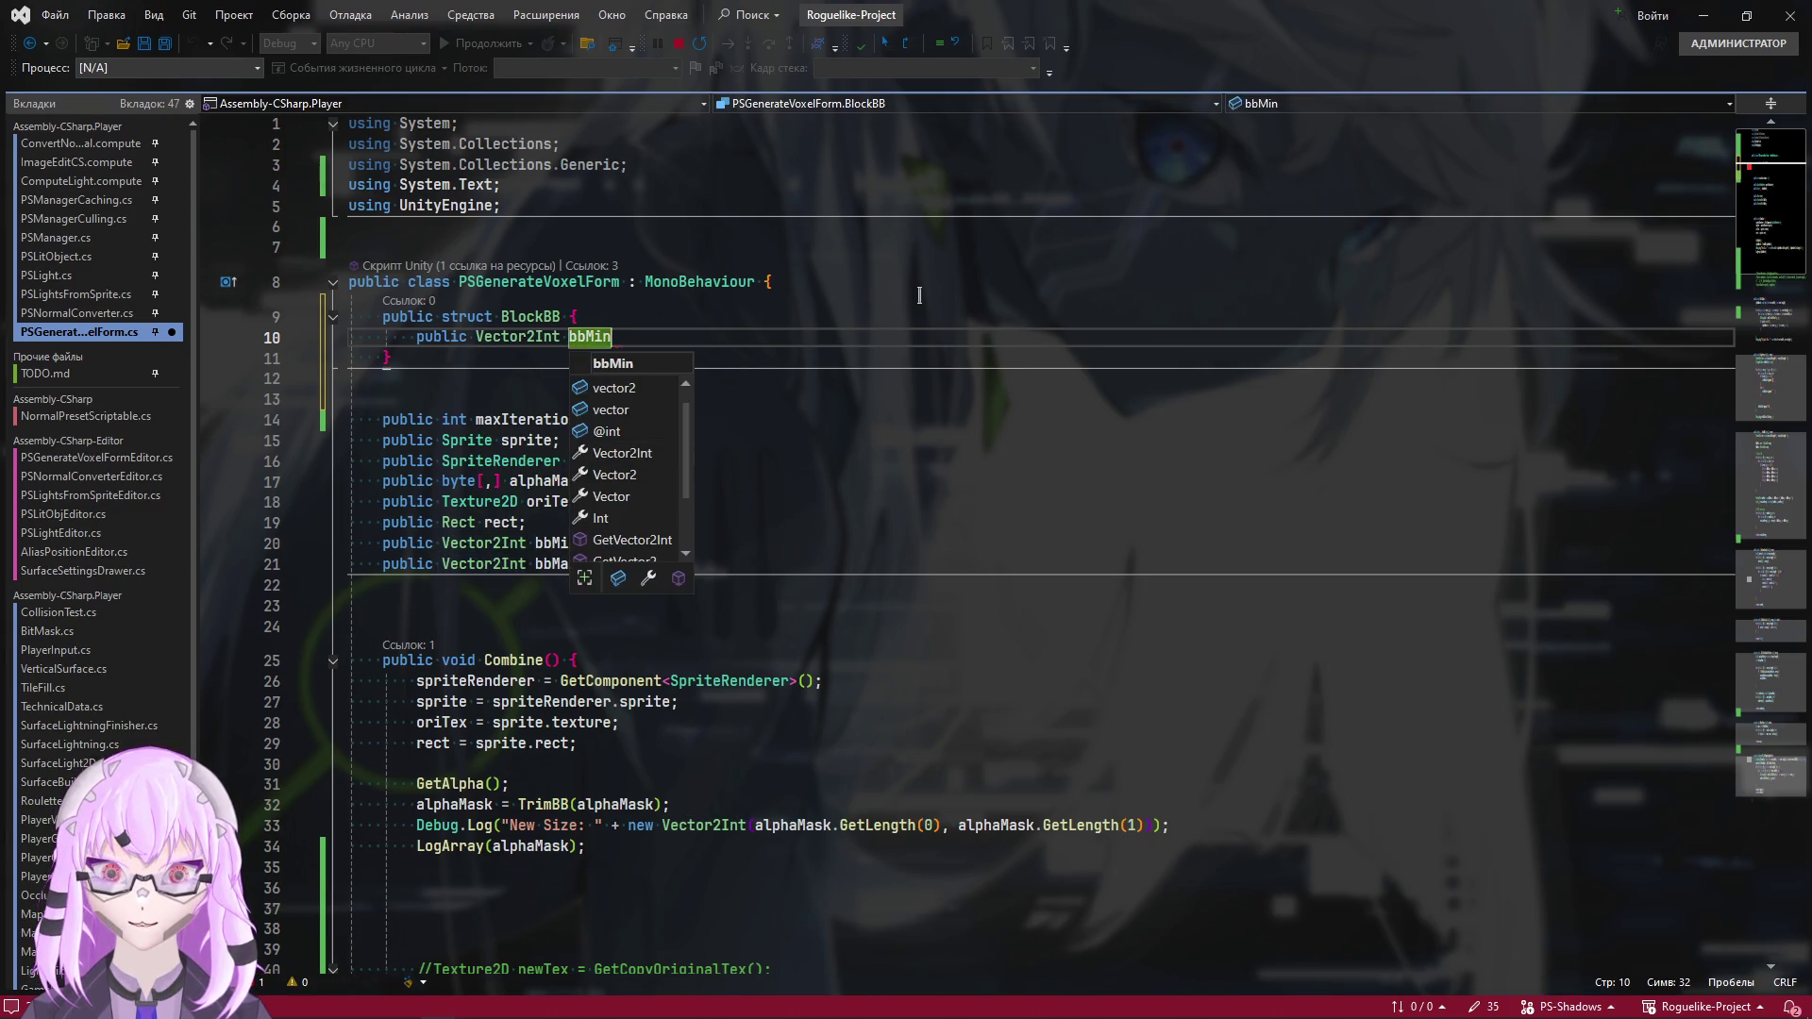
pyautogui.press('BackSpace')
pyautogui.press('BackSpace')
pyautogui.press('BackSpace')
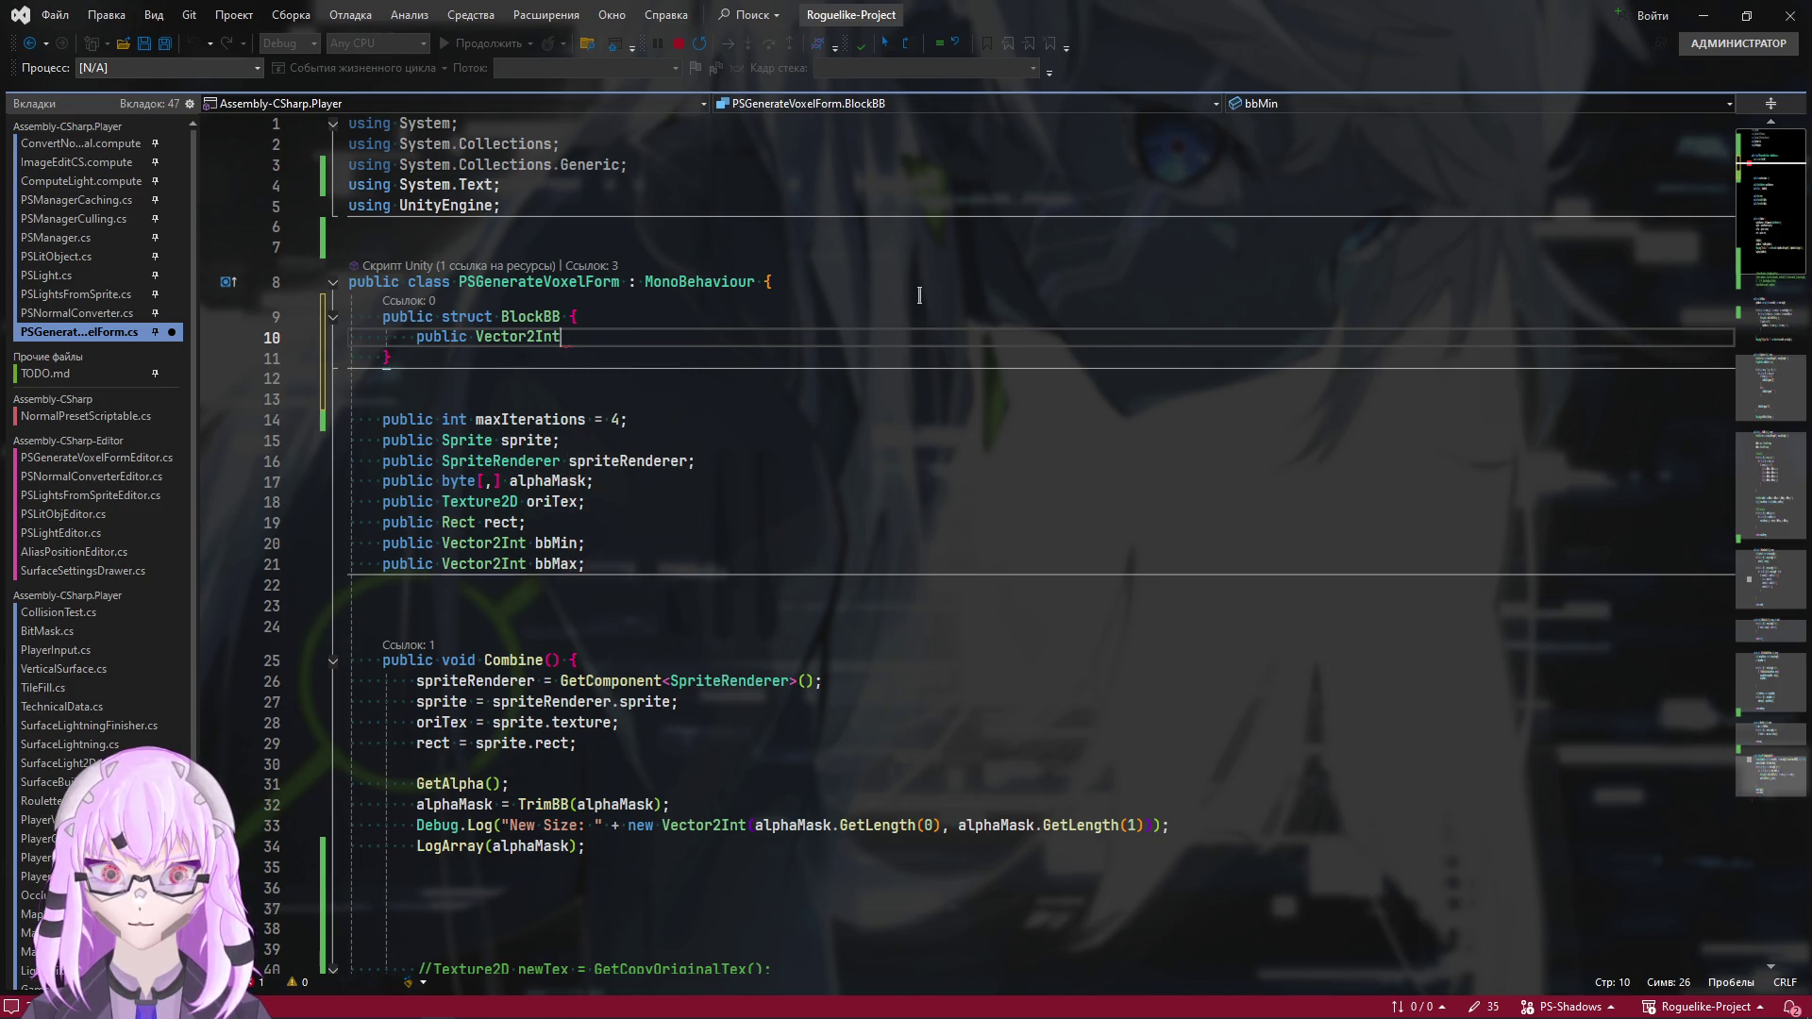
pyautogui.write(' min;')
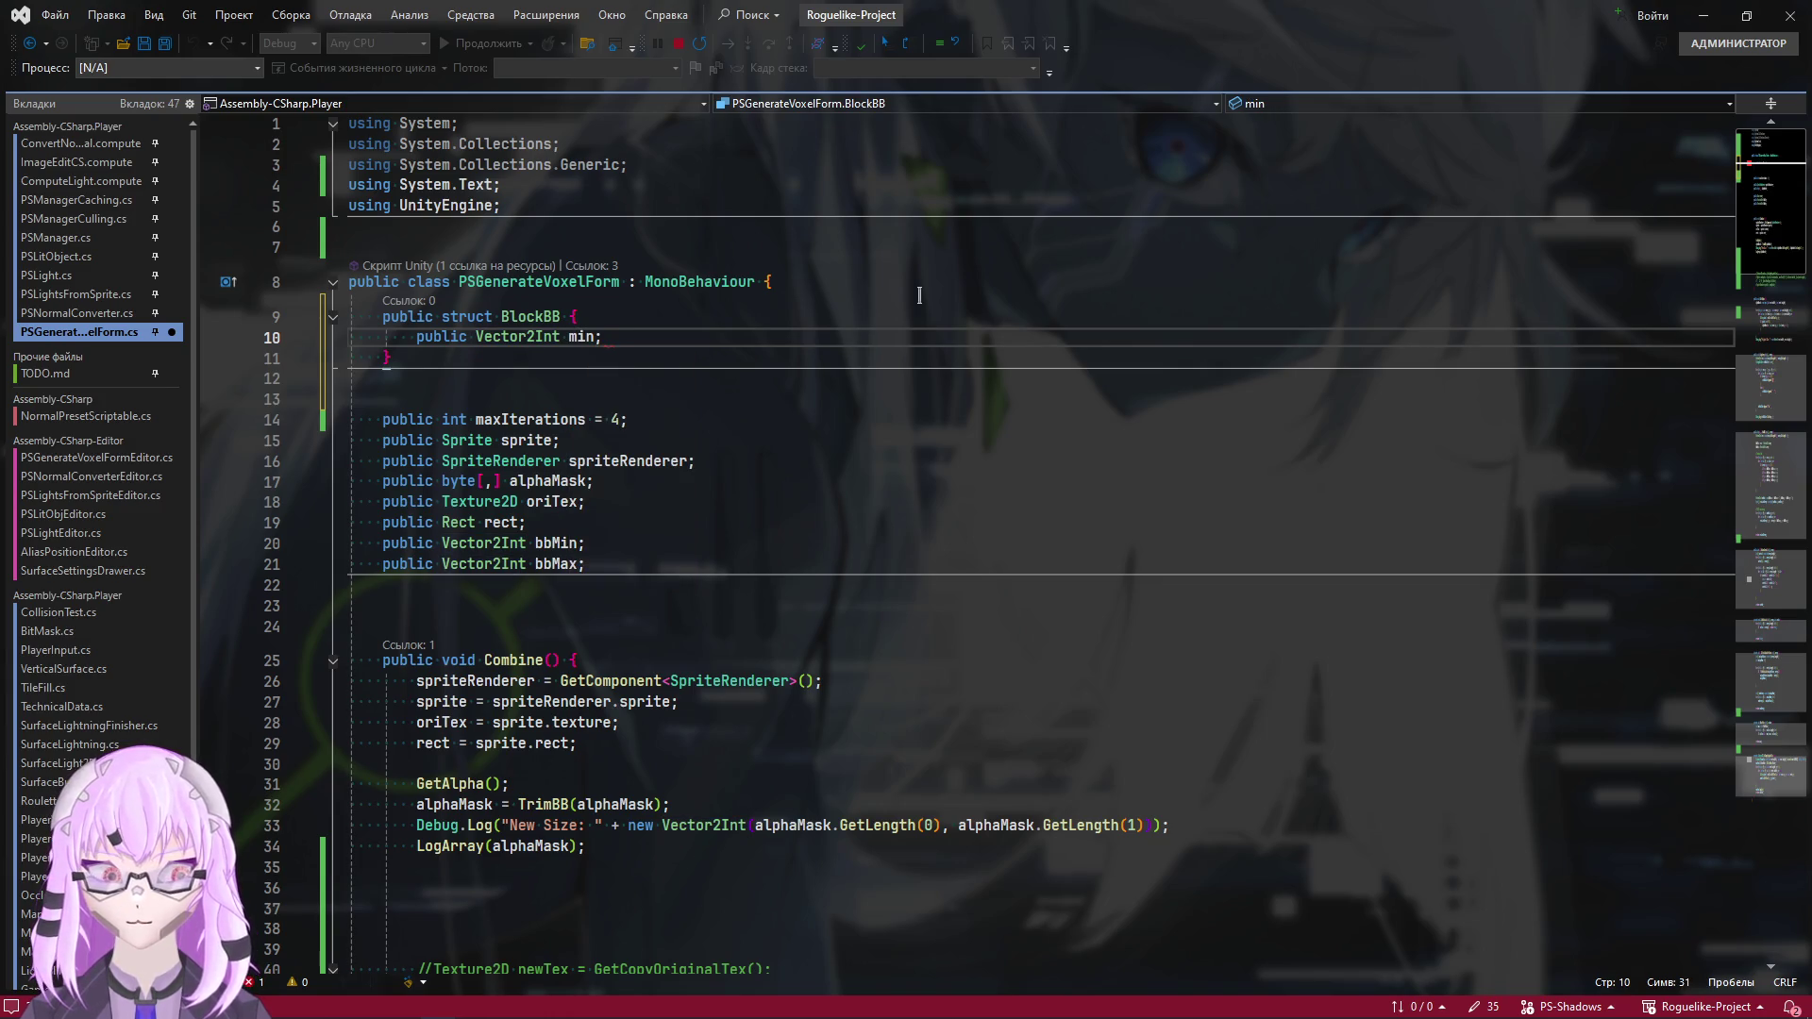
pyautogui.press('Return')
pyautogui.write('public ')
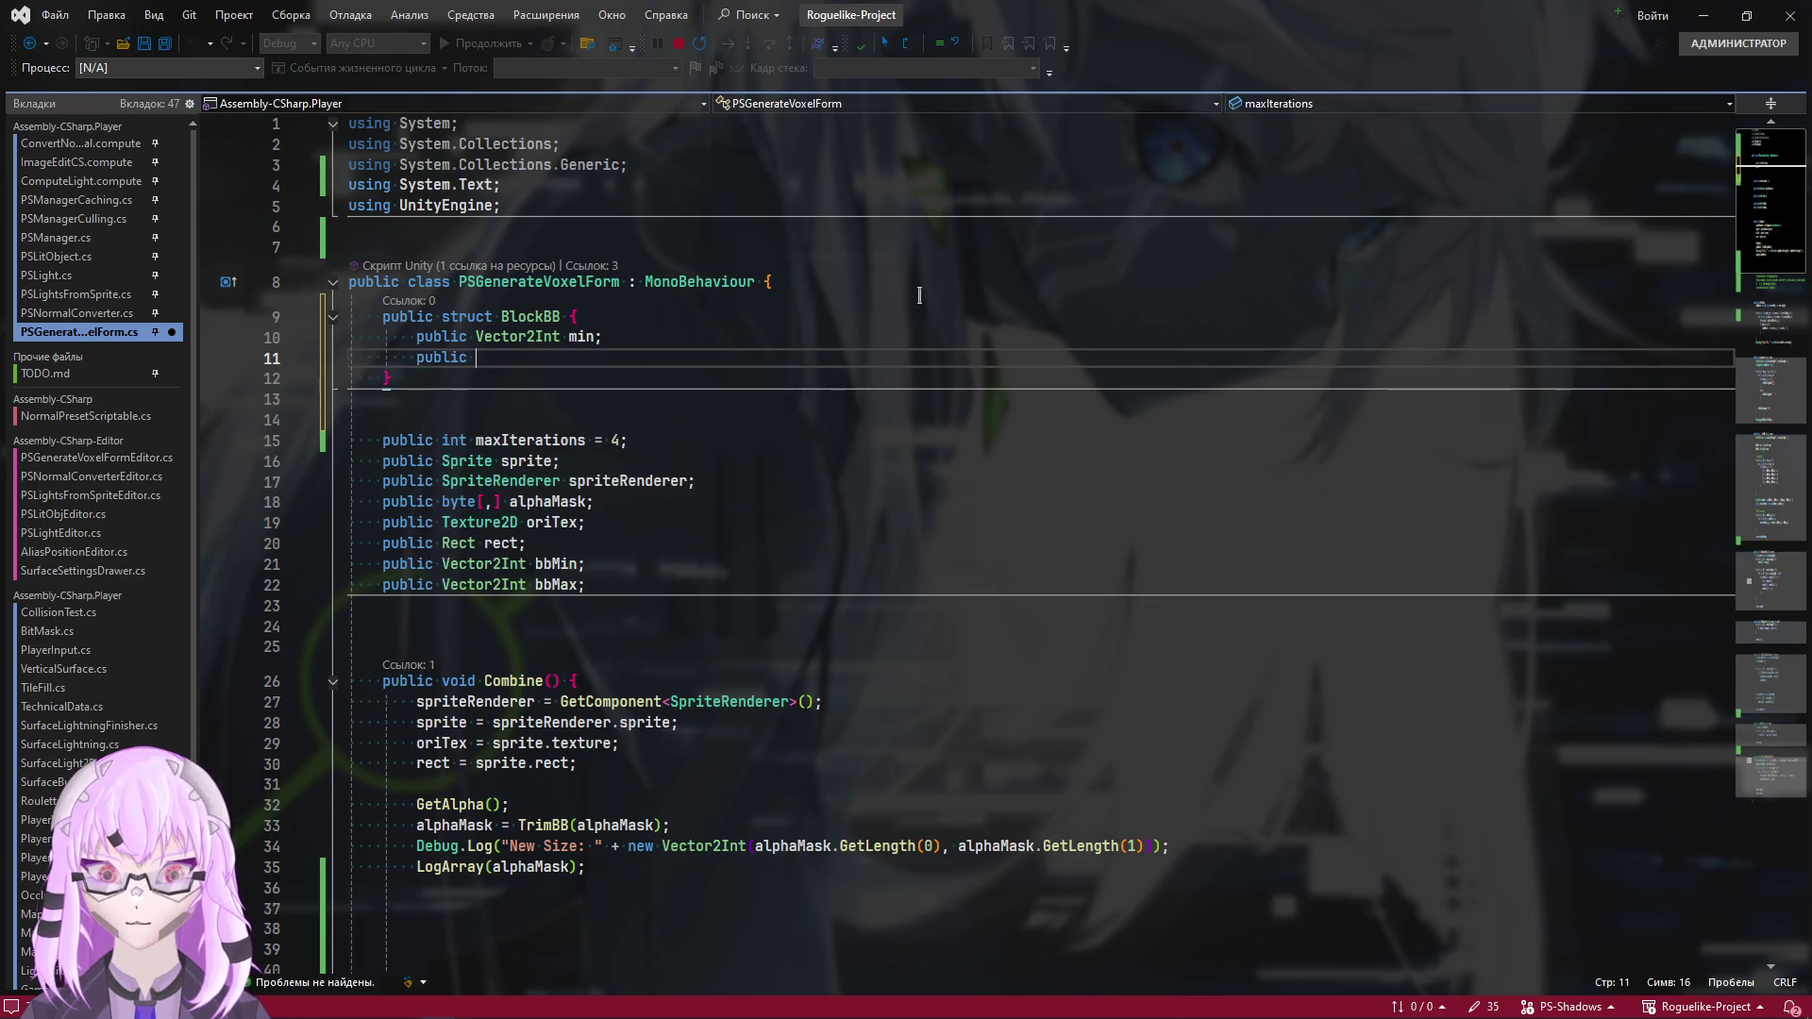
pyautogui.write('Vec')
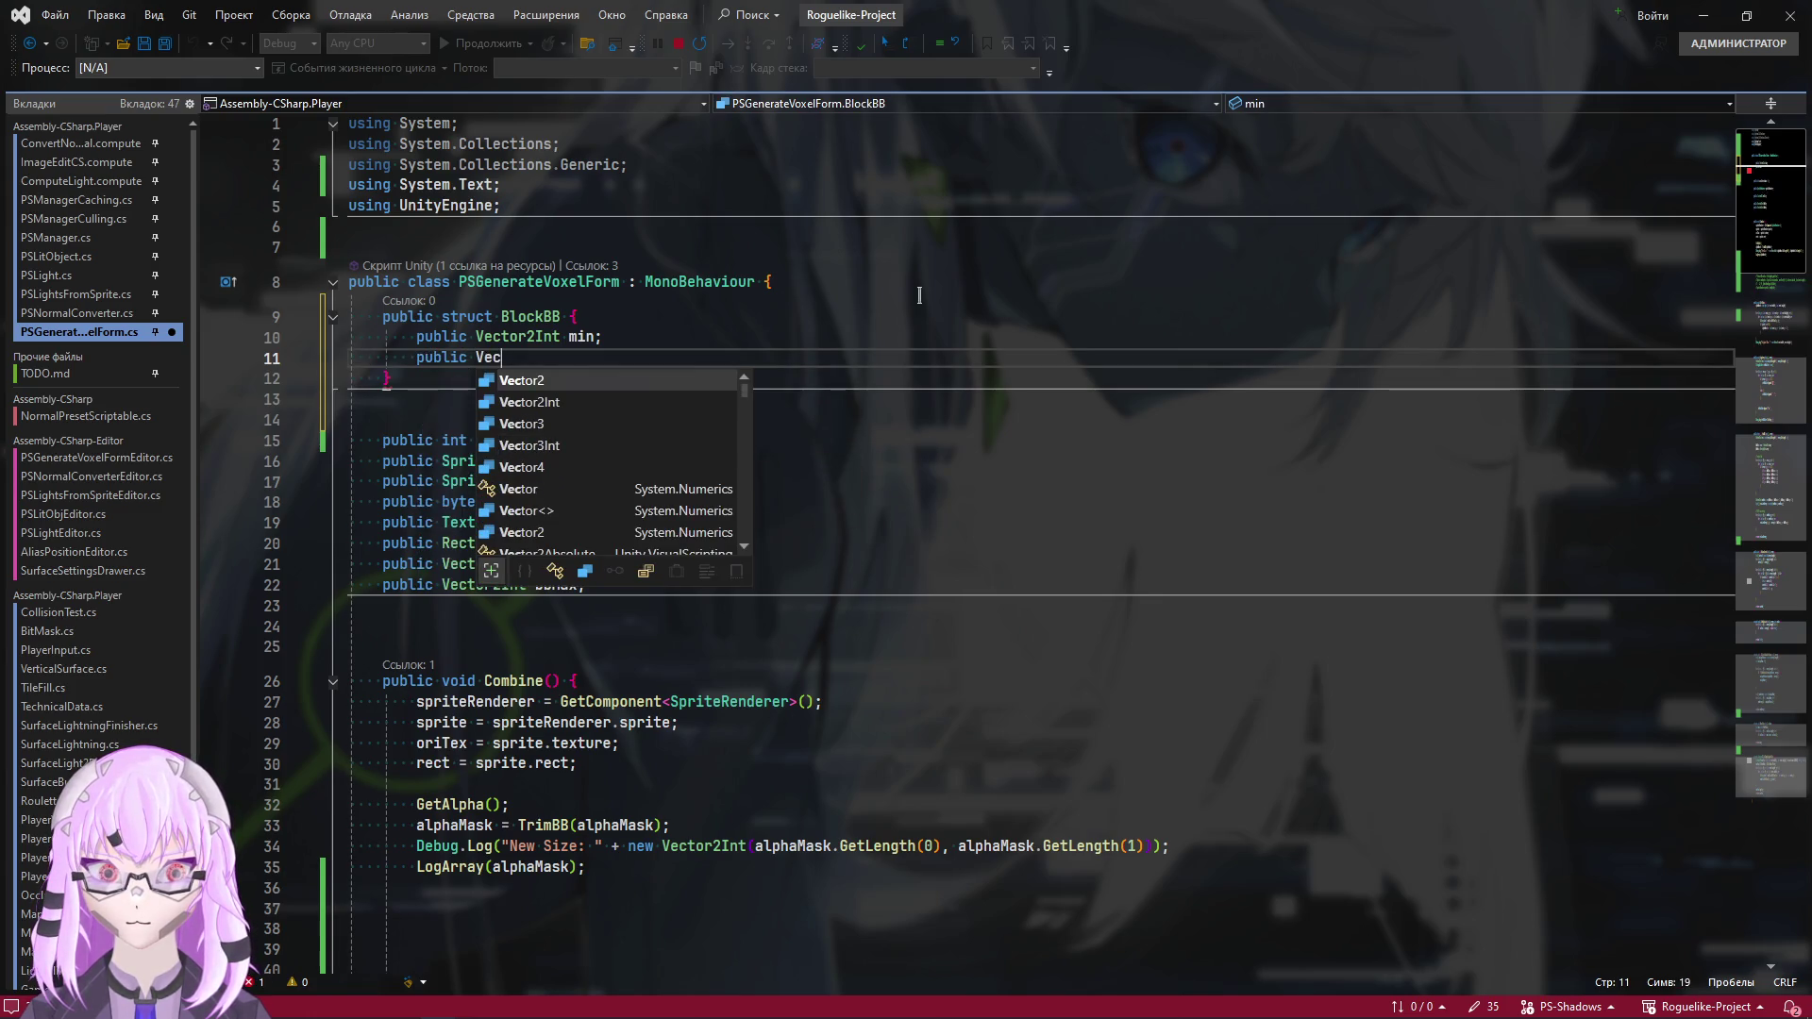
pyautogui.write('tor2Int max;')
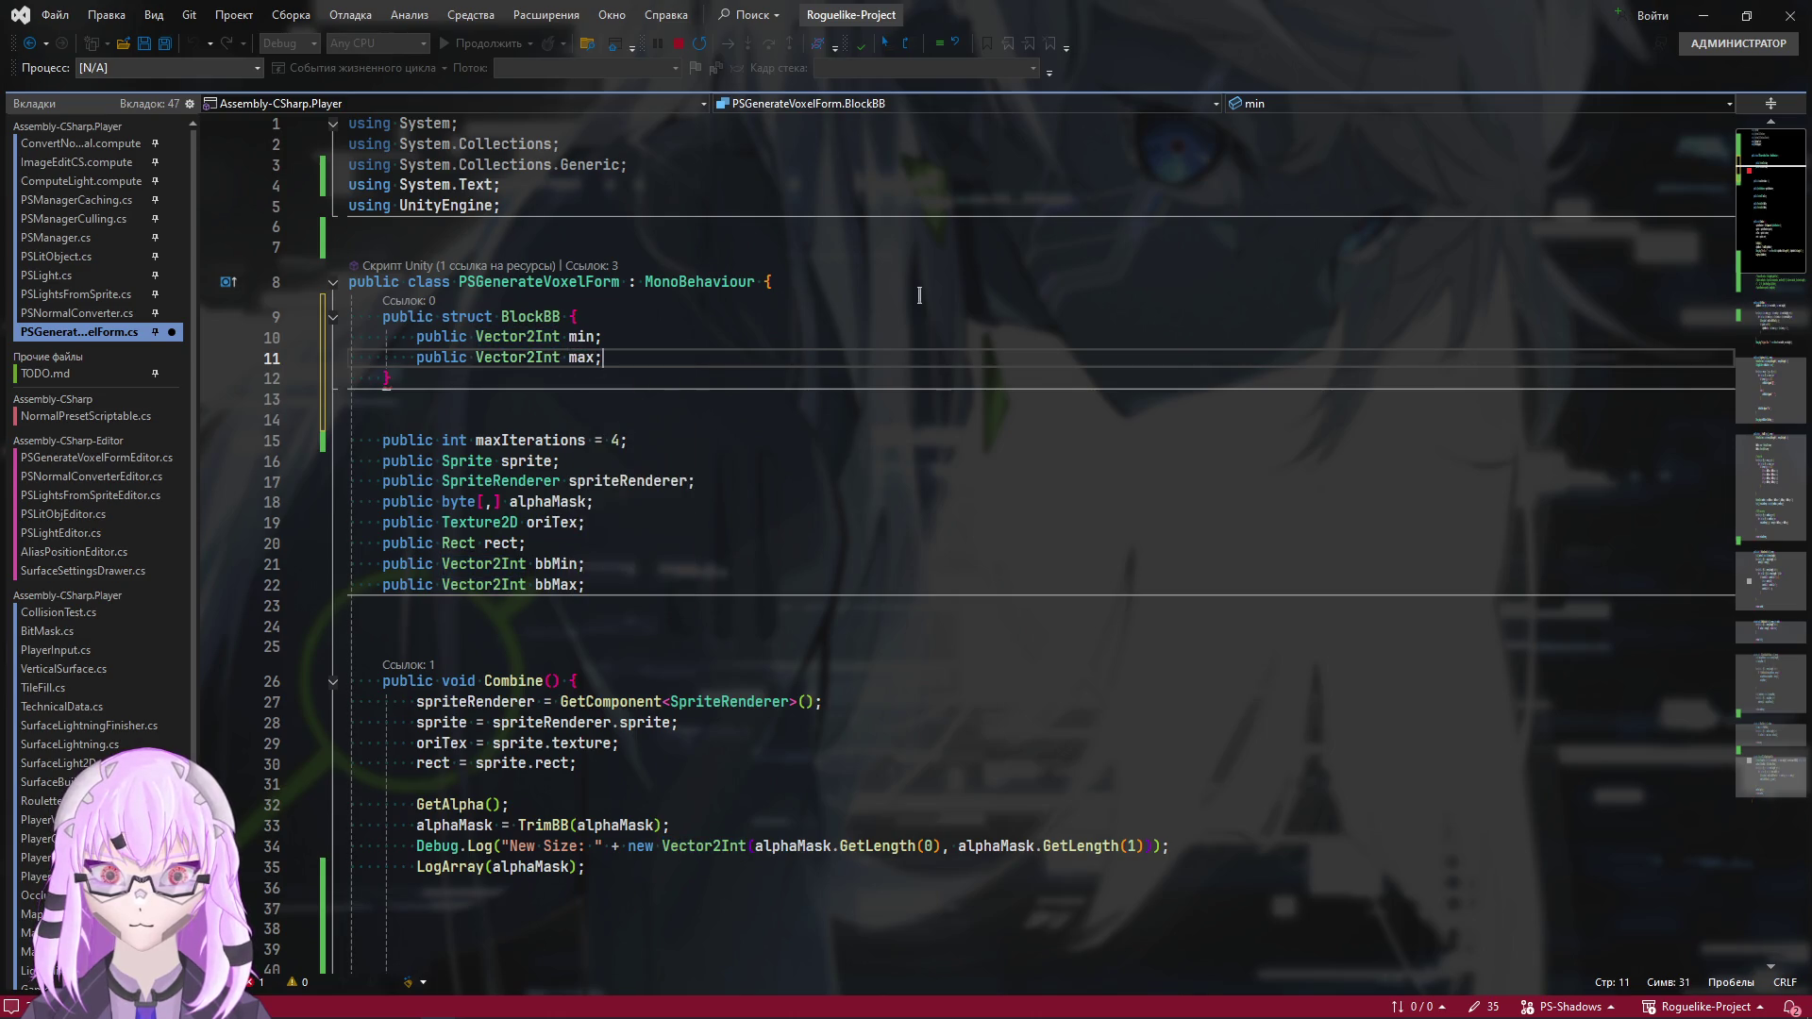
pyautogui.click(535, 337)
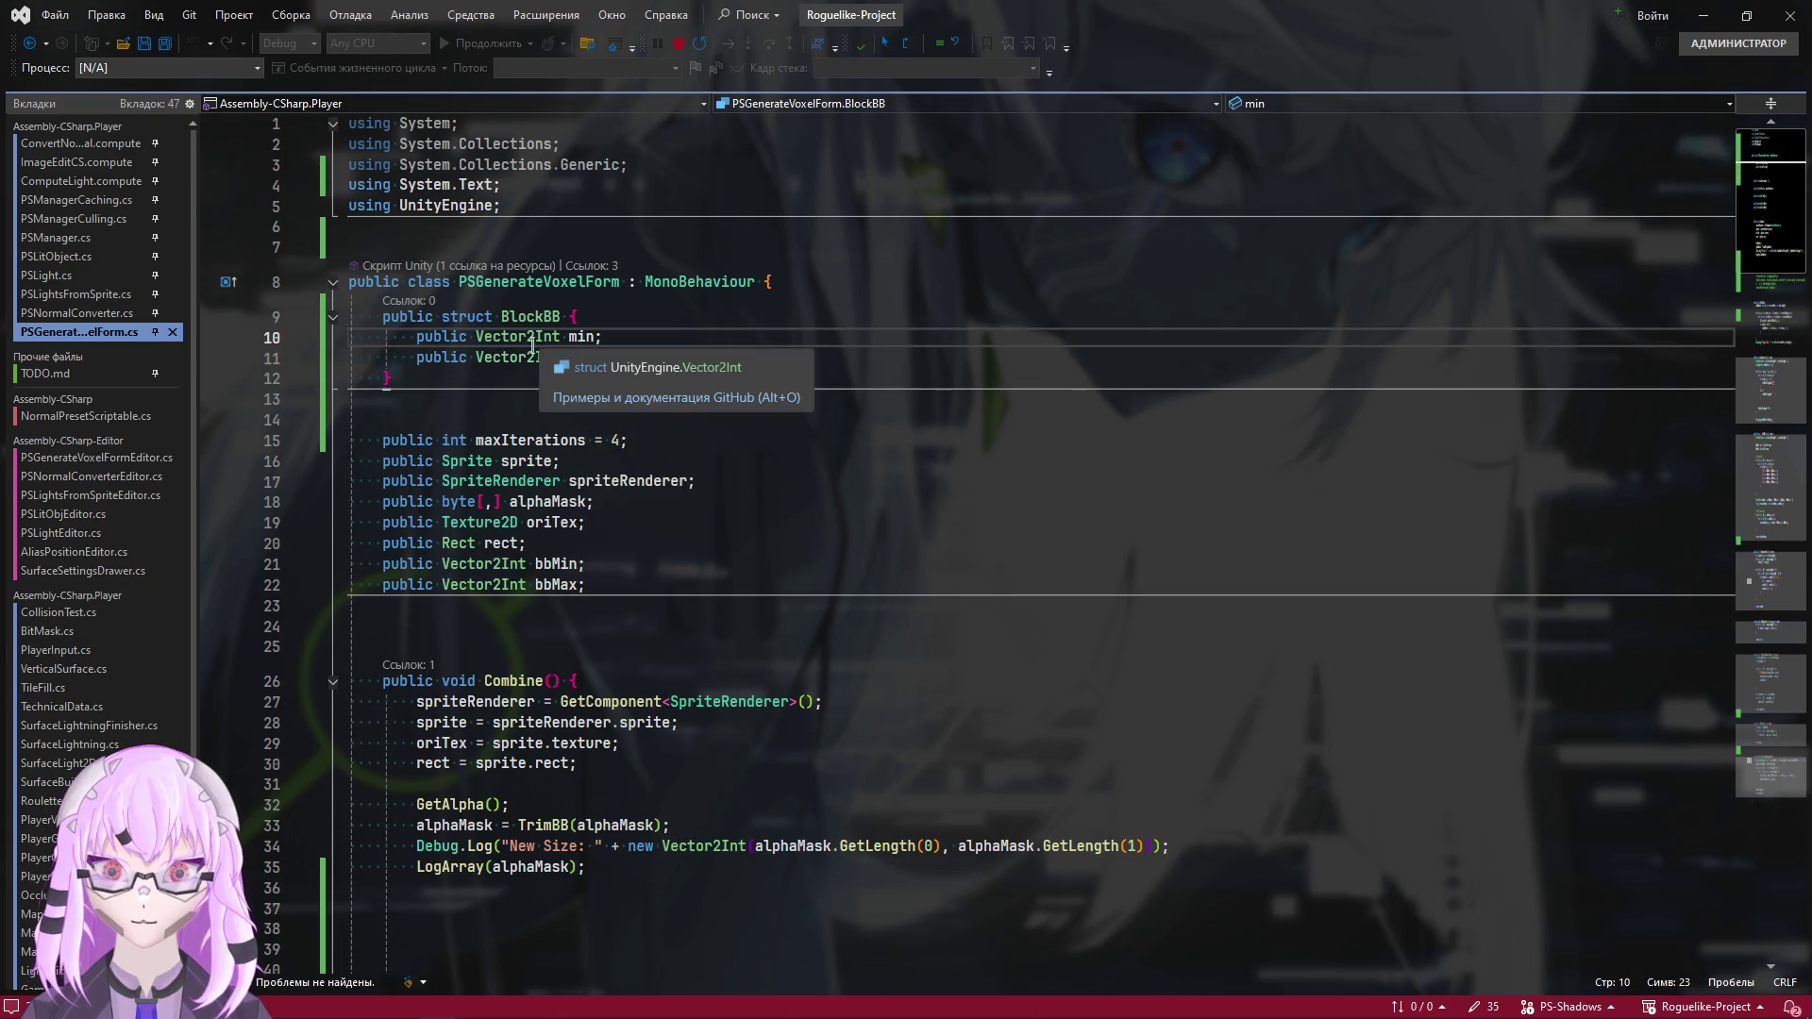
pyautogui.click(632, 379)
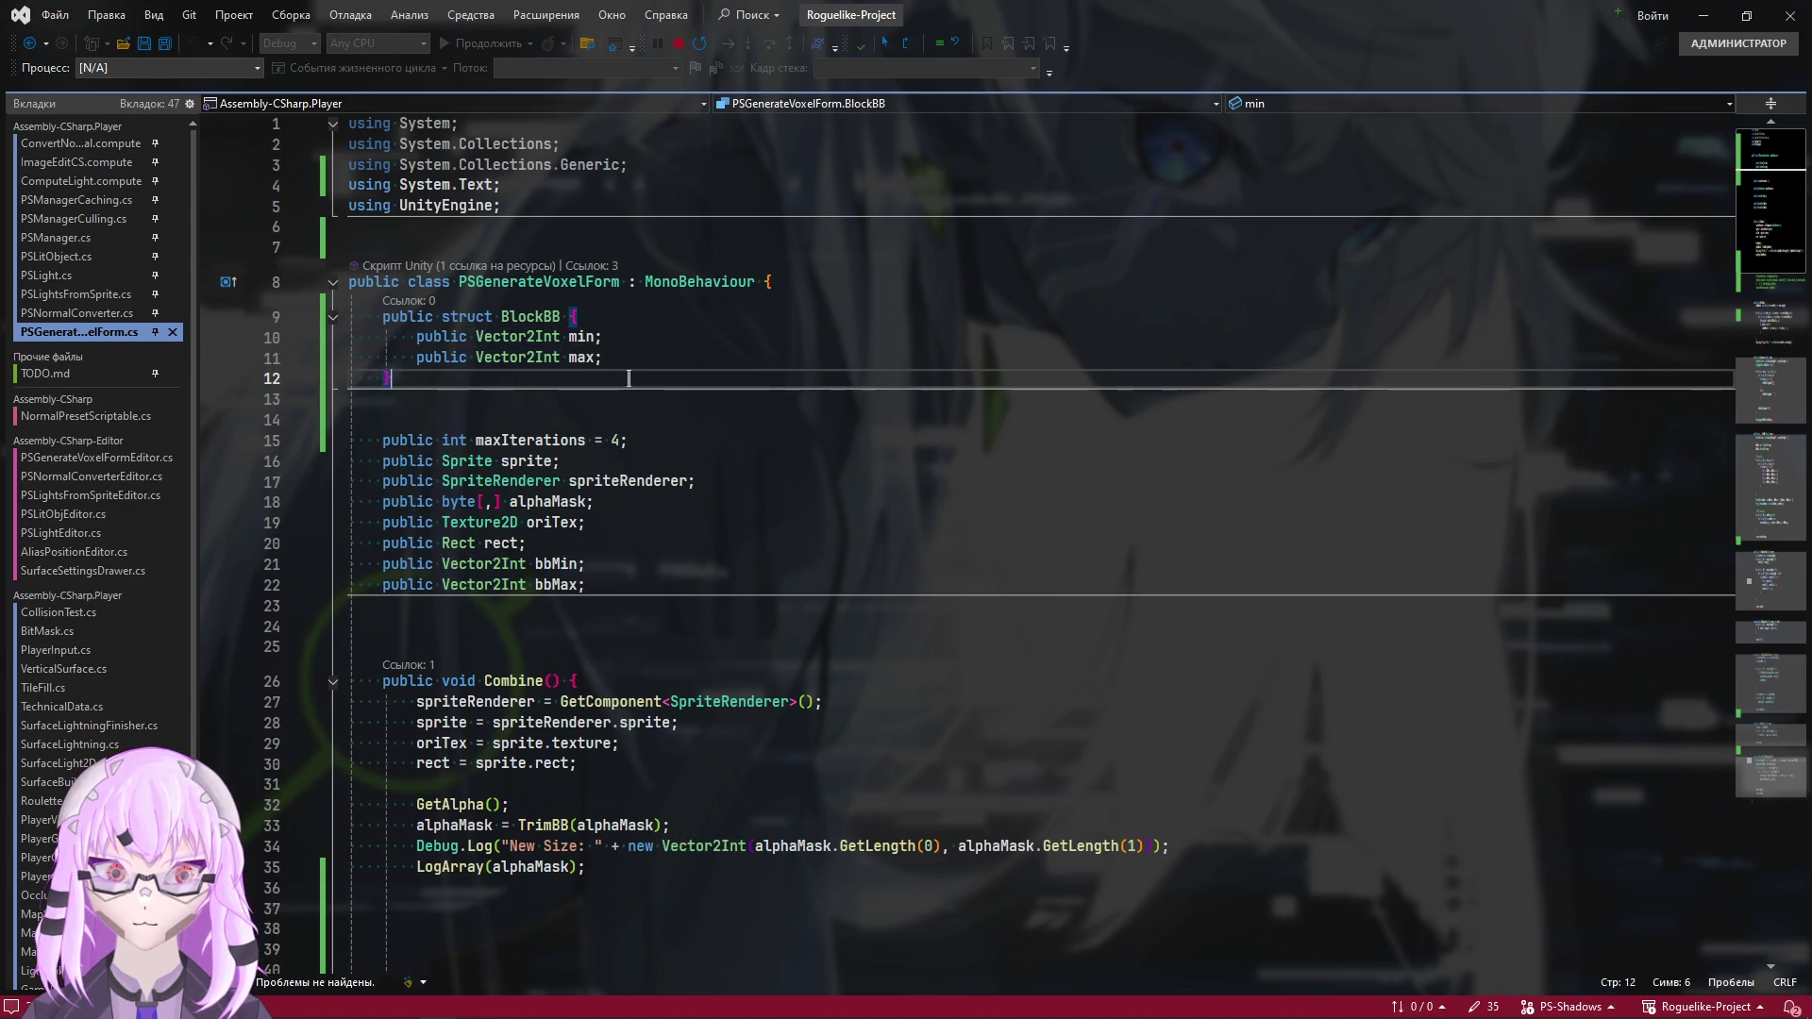
pyautogui.doubleClick(540, 322)
pyautogui.scroll(-4, 820, 790)
# Scroll through the script to check the BlockBB struct, then save it
pyautogui.scroll(4, 820, 789)
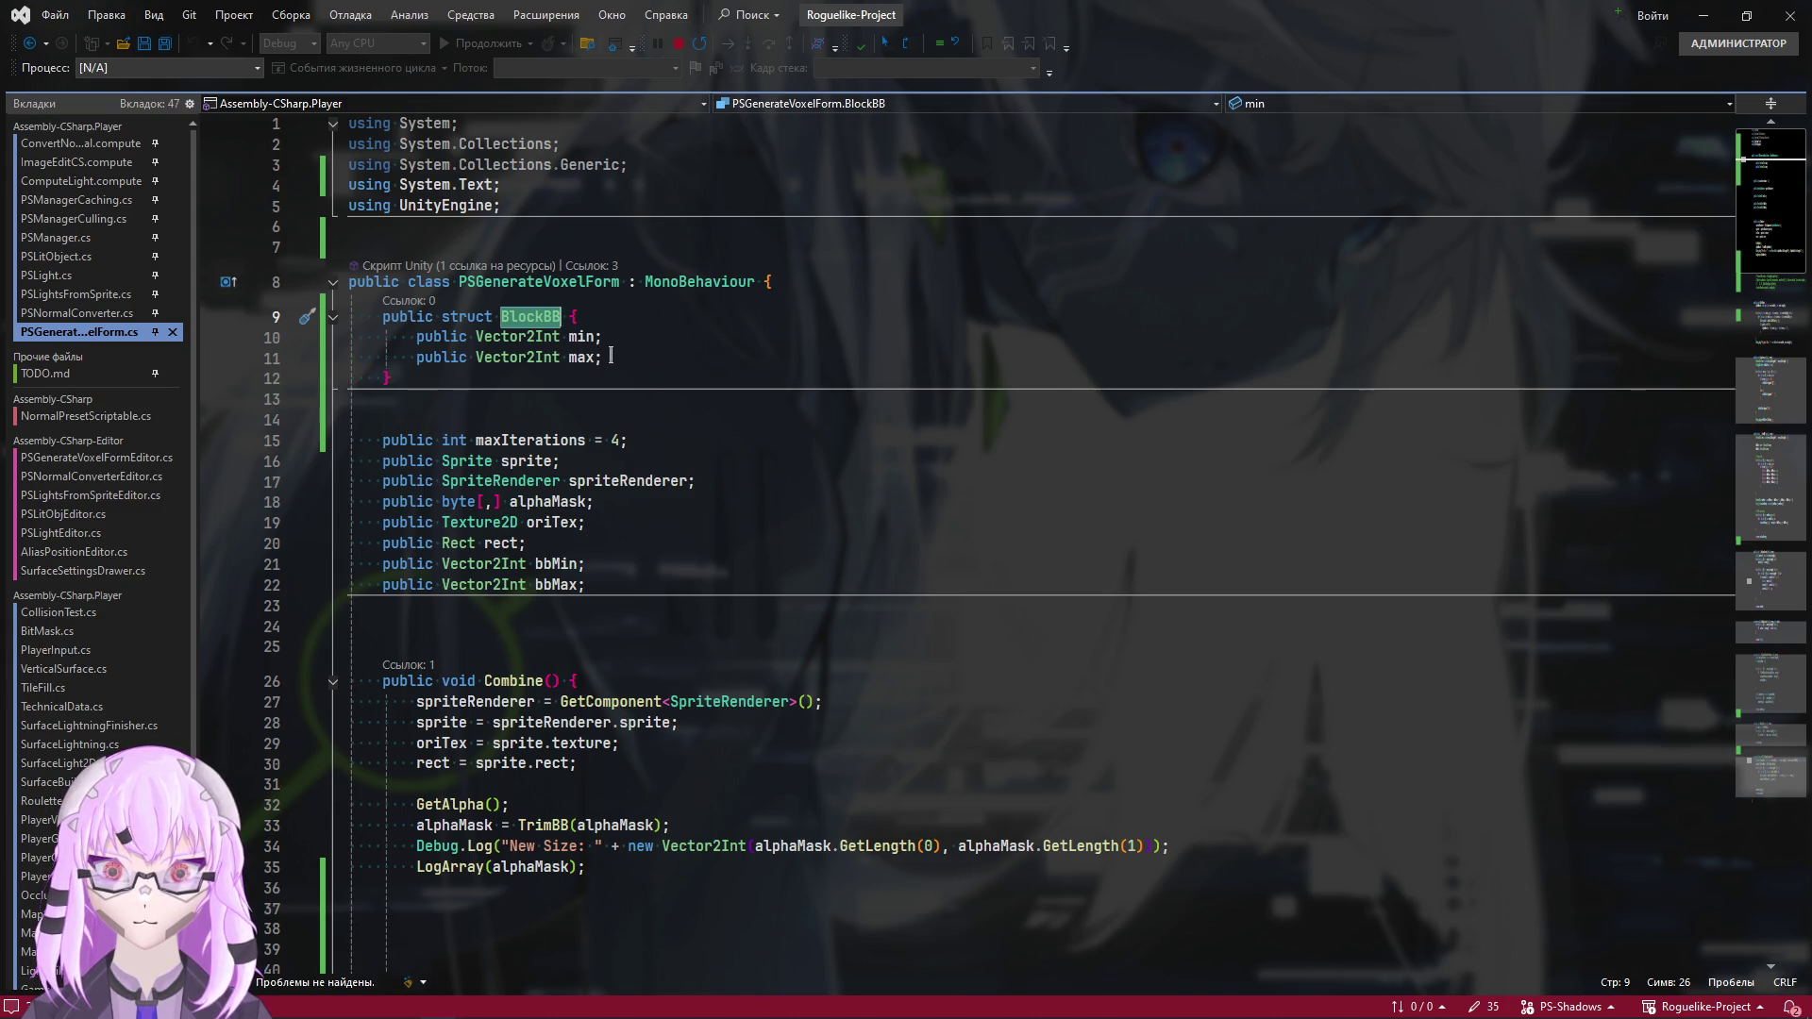
pyautogui.scroll(-8, 824, 779)
pyautogui.scroll(3, 824, 780)
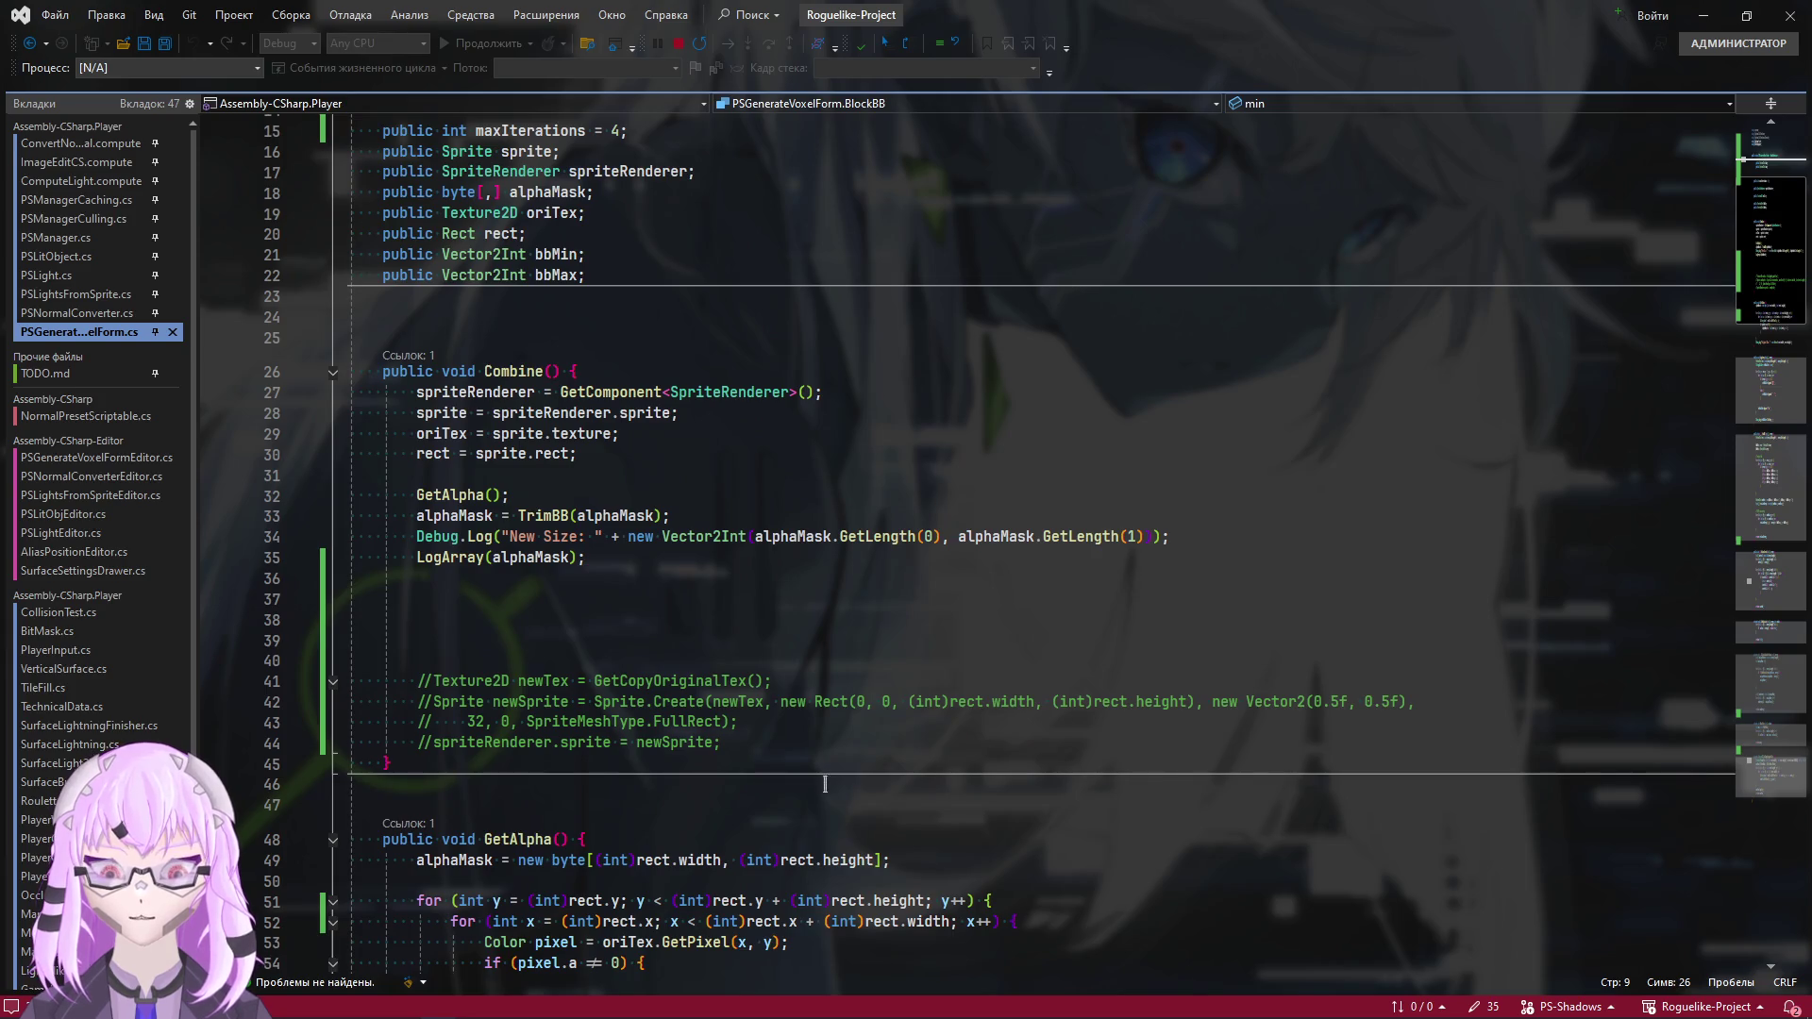
pyautogui.scroll(3, 823, 767)
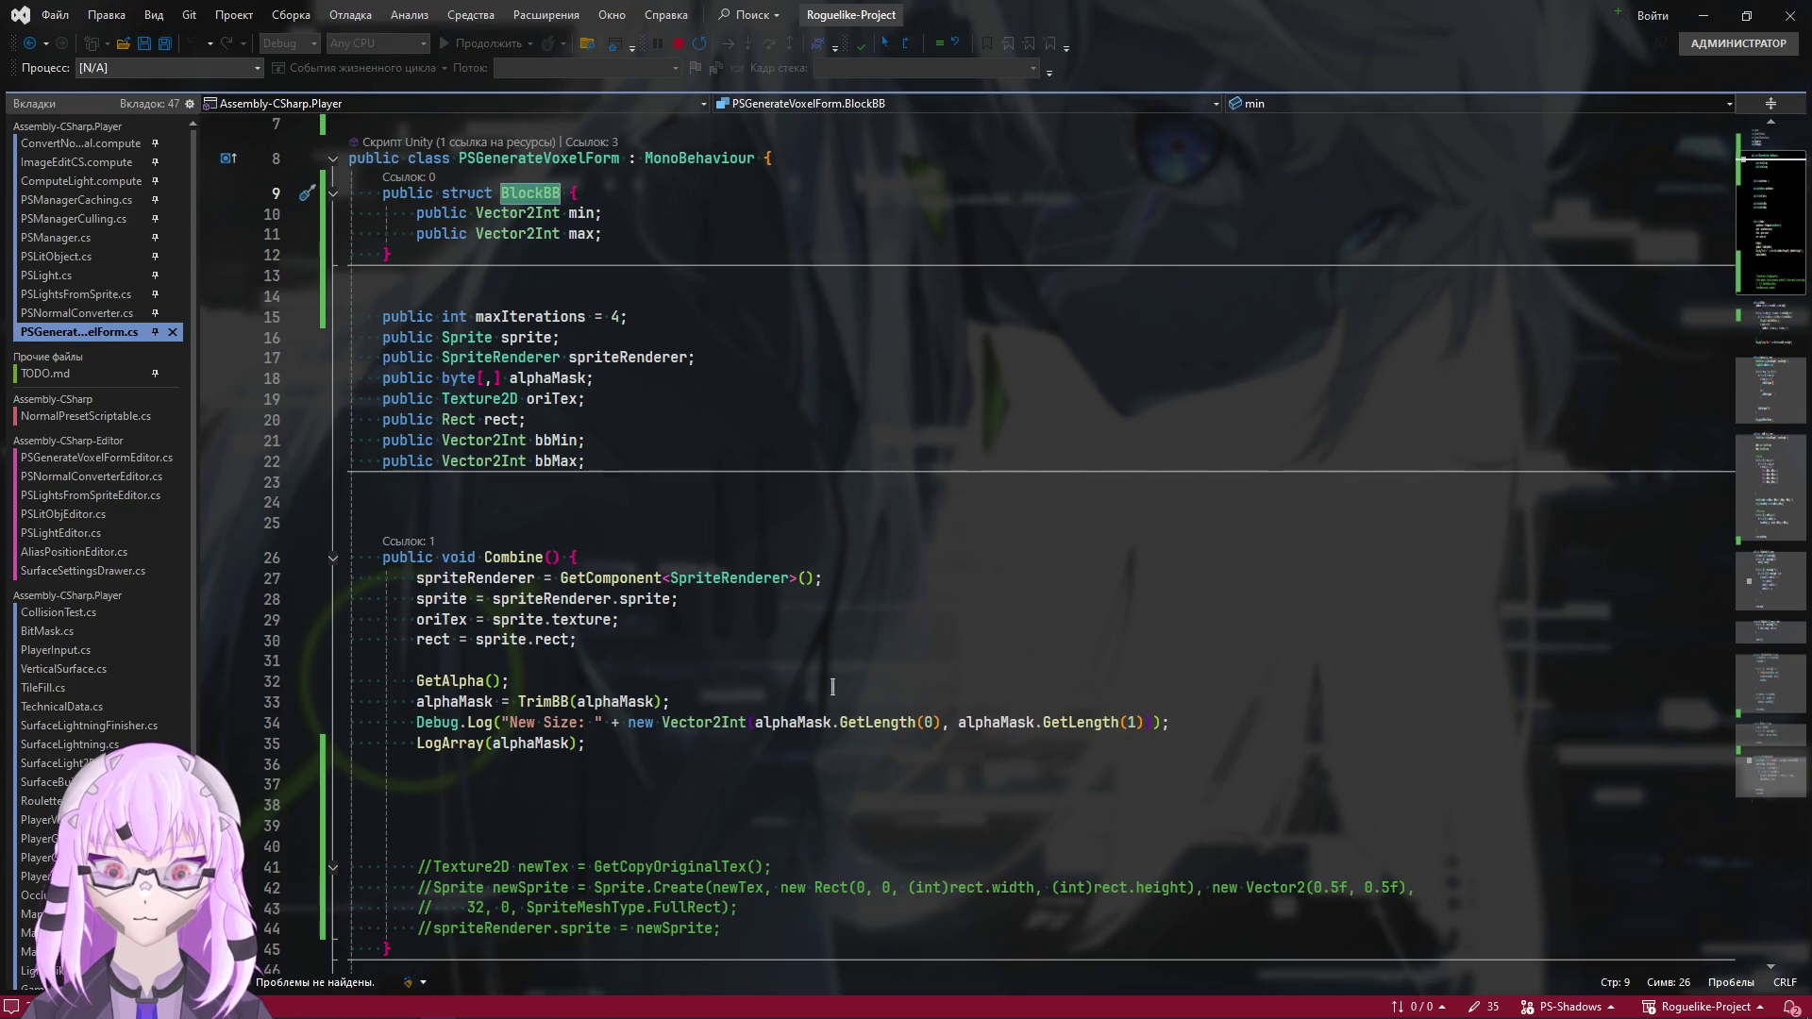
pyautogui.scroll(-3, 832, 686)
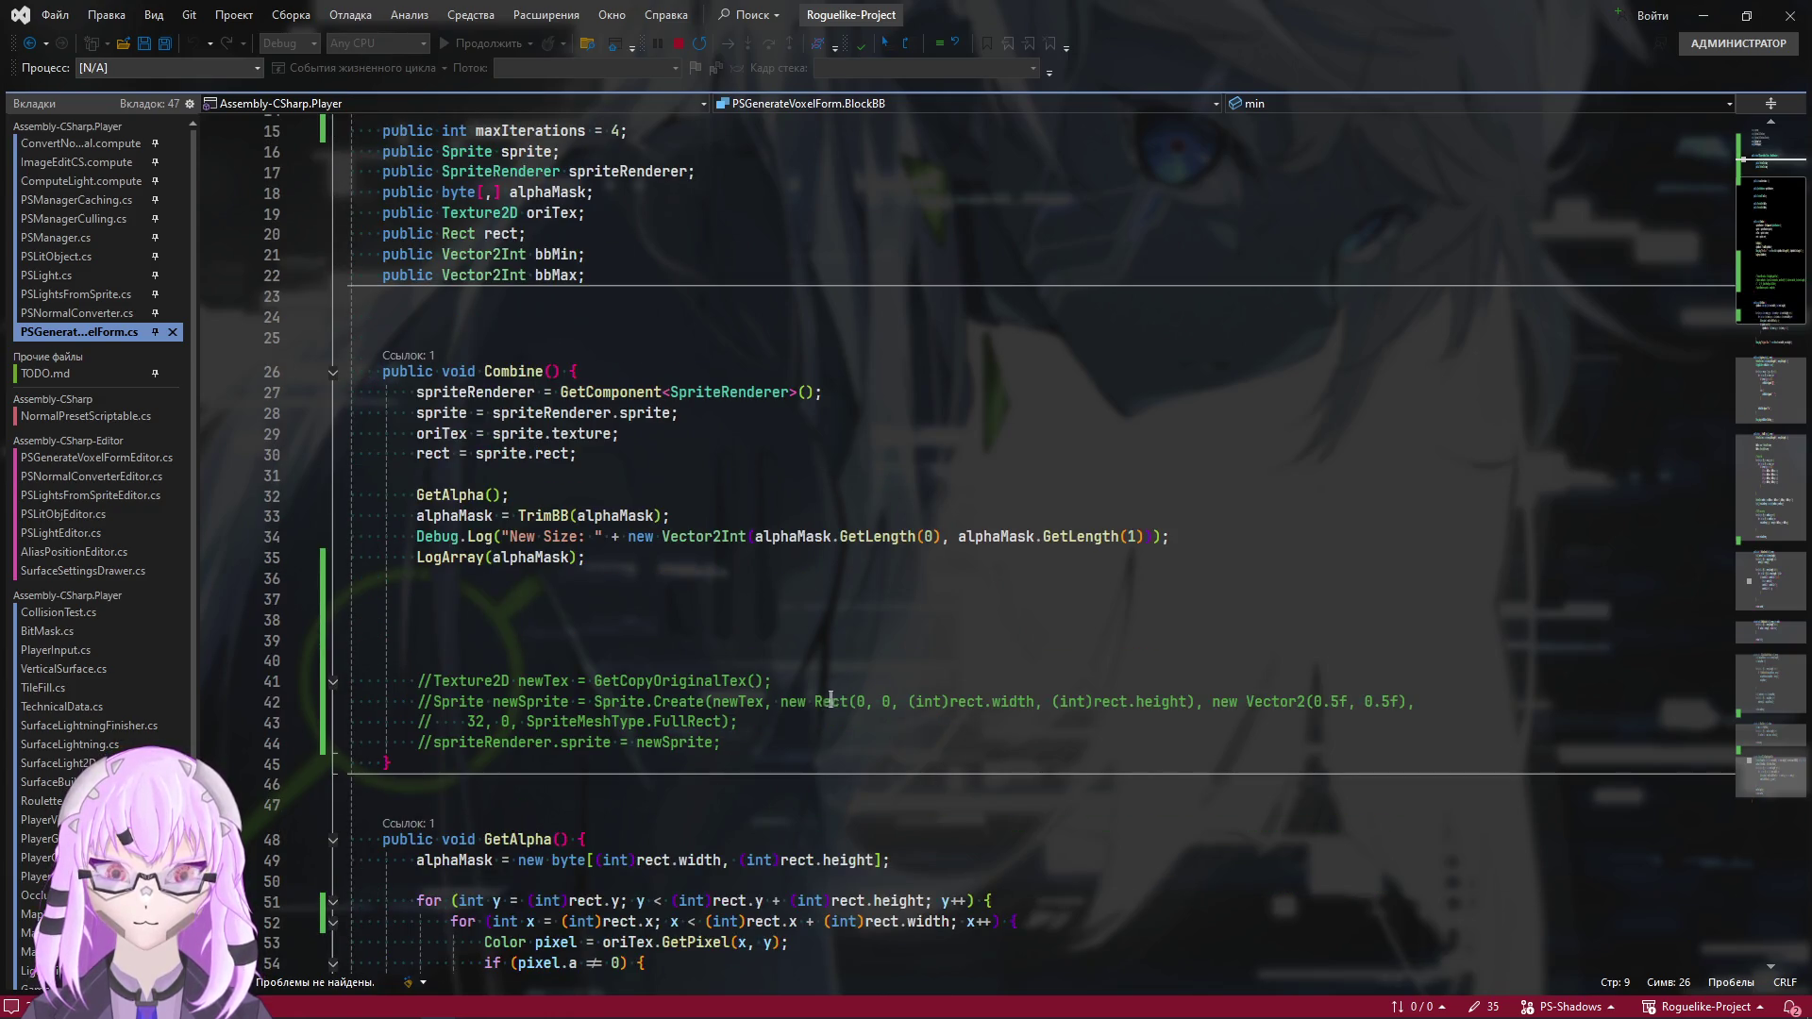
pyautogui.scroll(5, 705, 607)
pyautogui.scroll(-2, 705, 607)
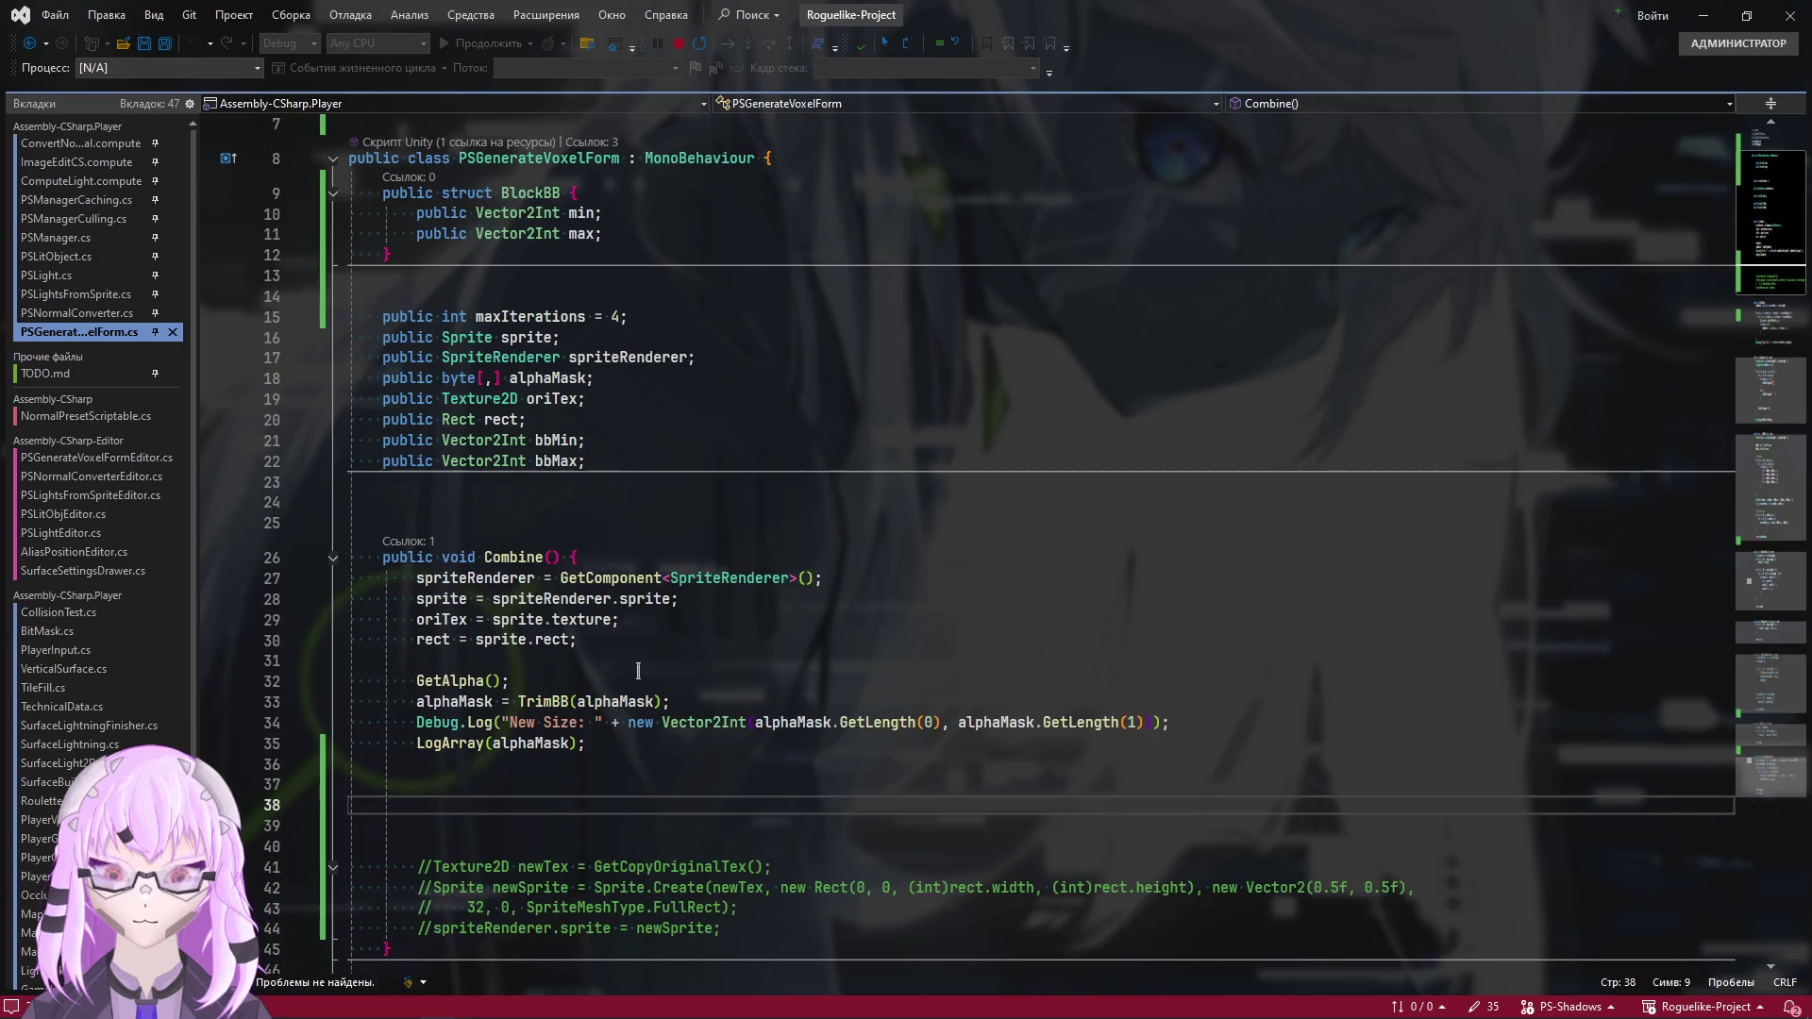
pyautogui.hotkey('ctrl', 's')
pyautogui.hotkey('alt', 'Tab')
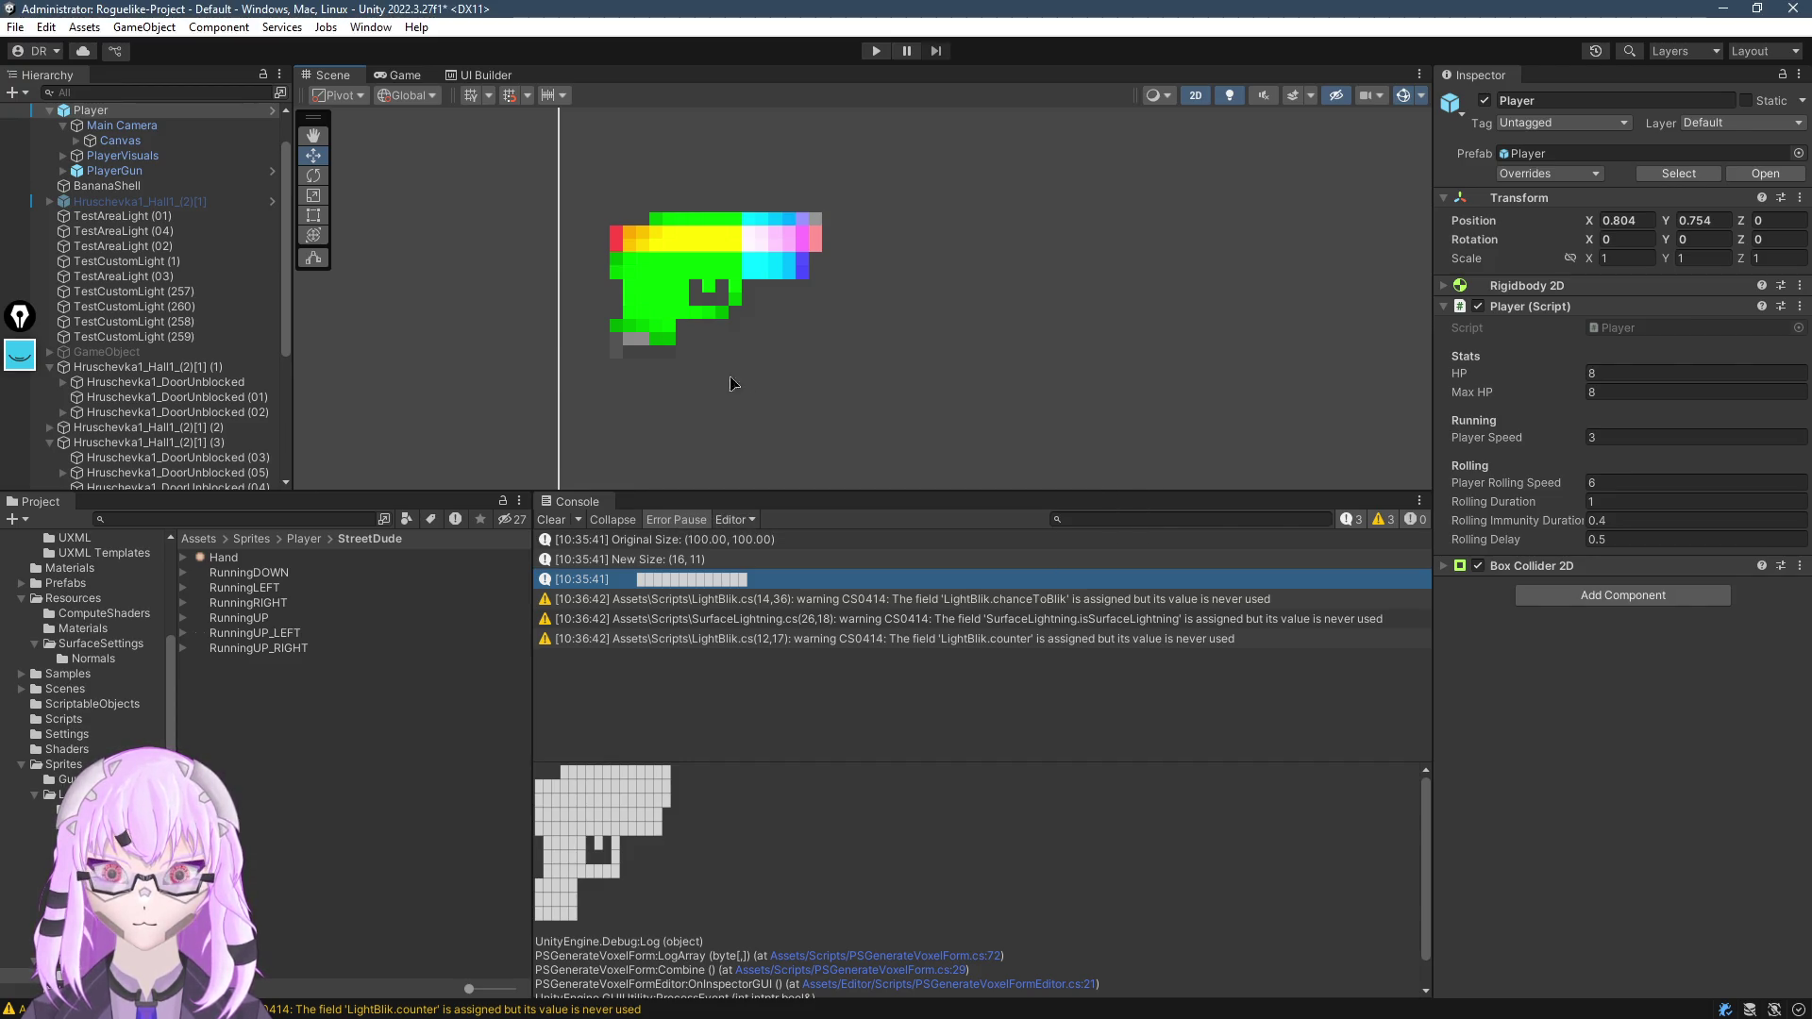
# Zoom and pan the Scene view to centre the voxelized gun sprite
pyautogui.scroll(4, 735, 285)
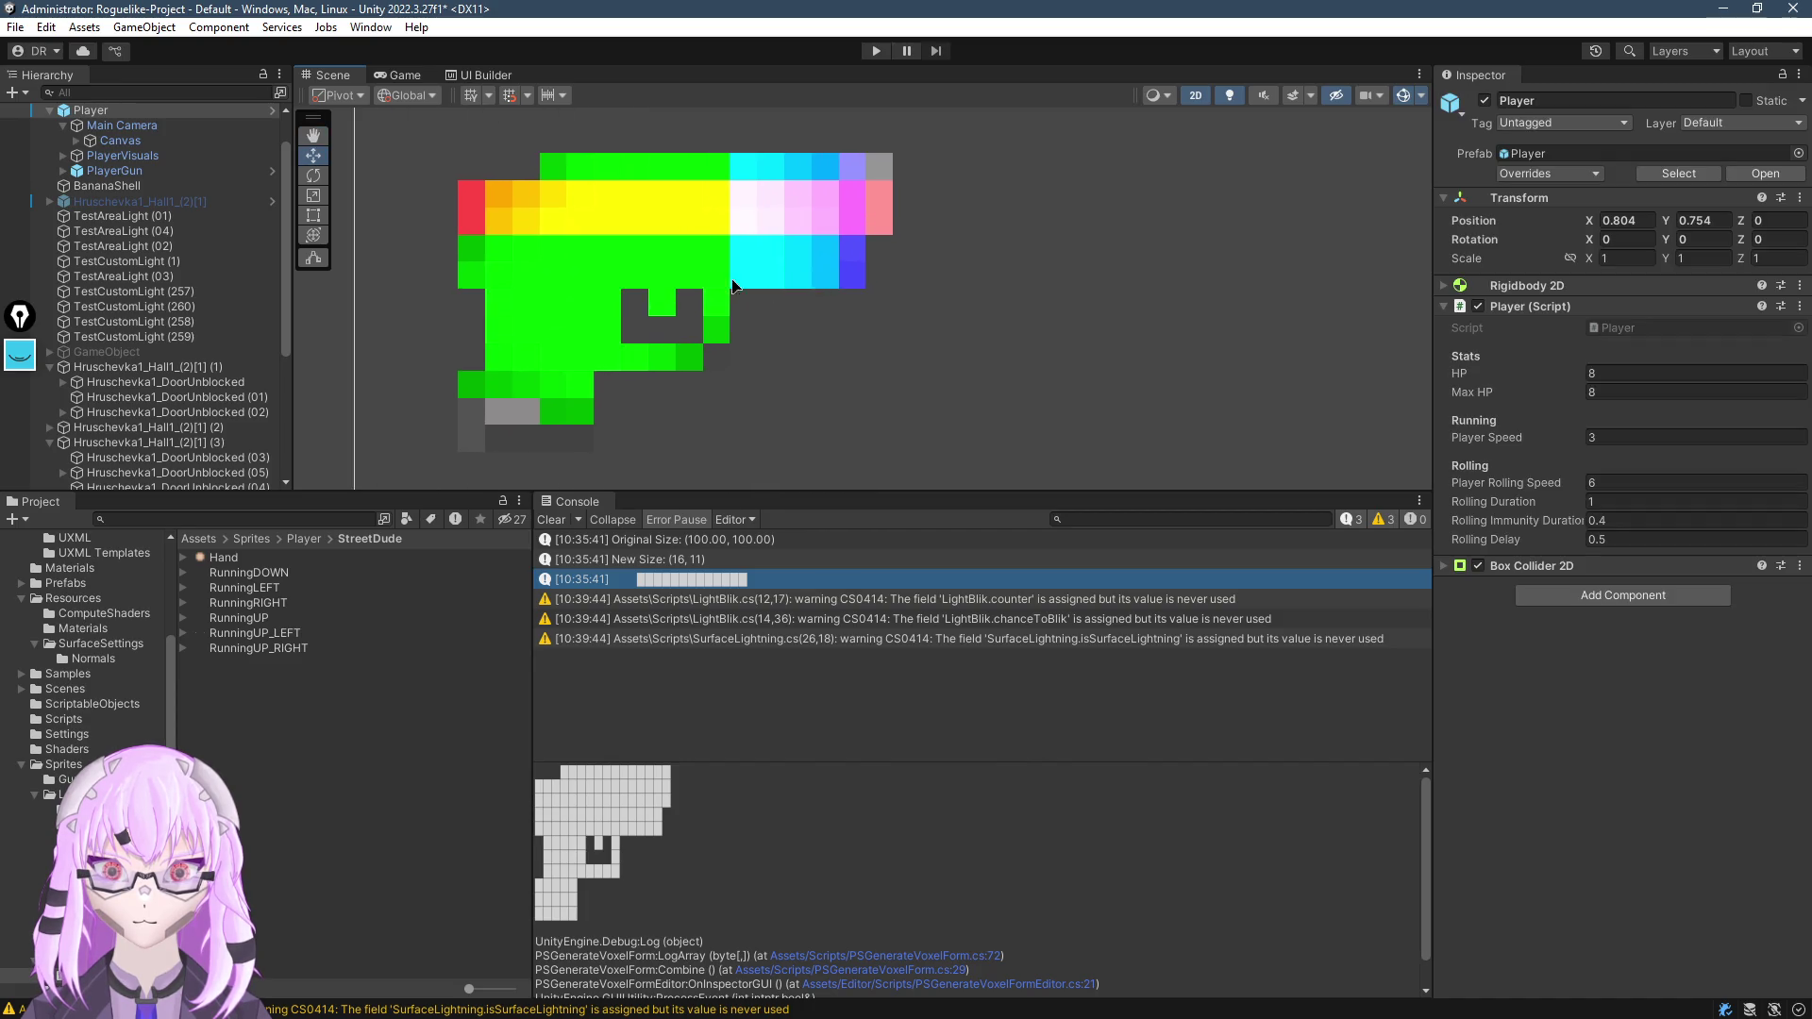
pyautogui.moveTo(456, 269); pyautogui.dragTo(571, 280)
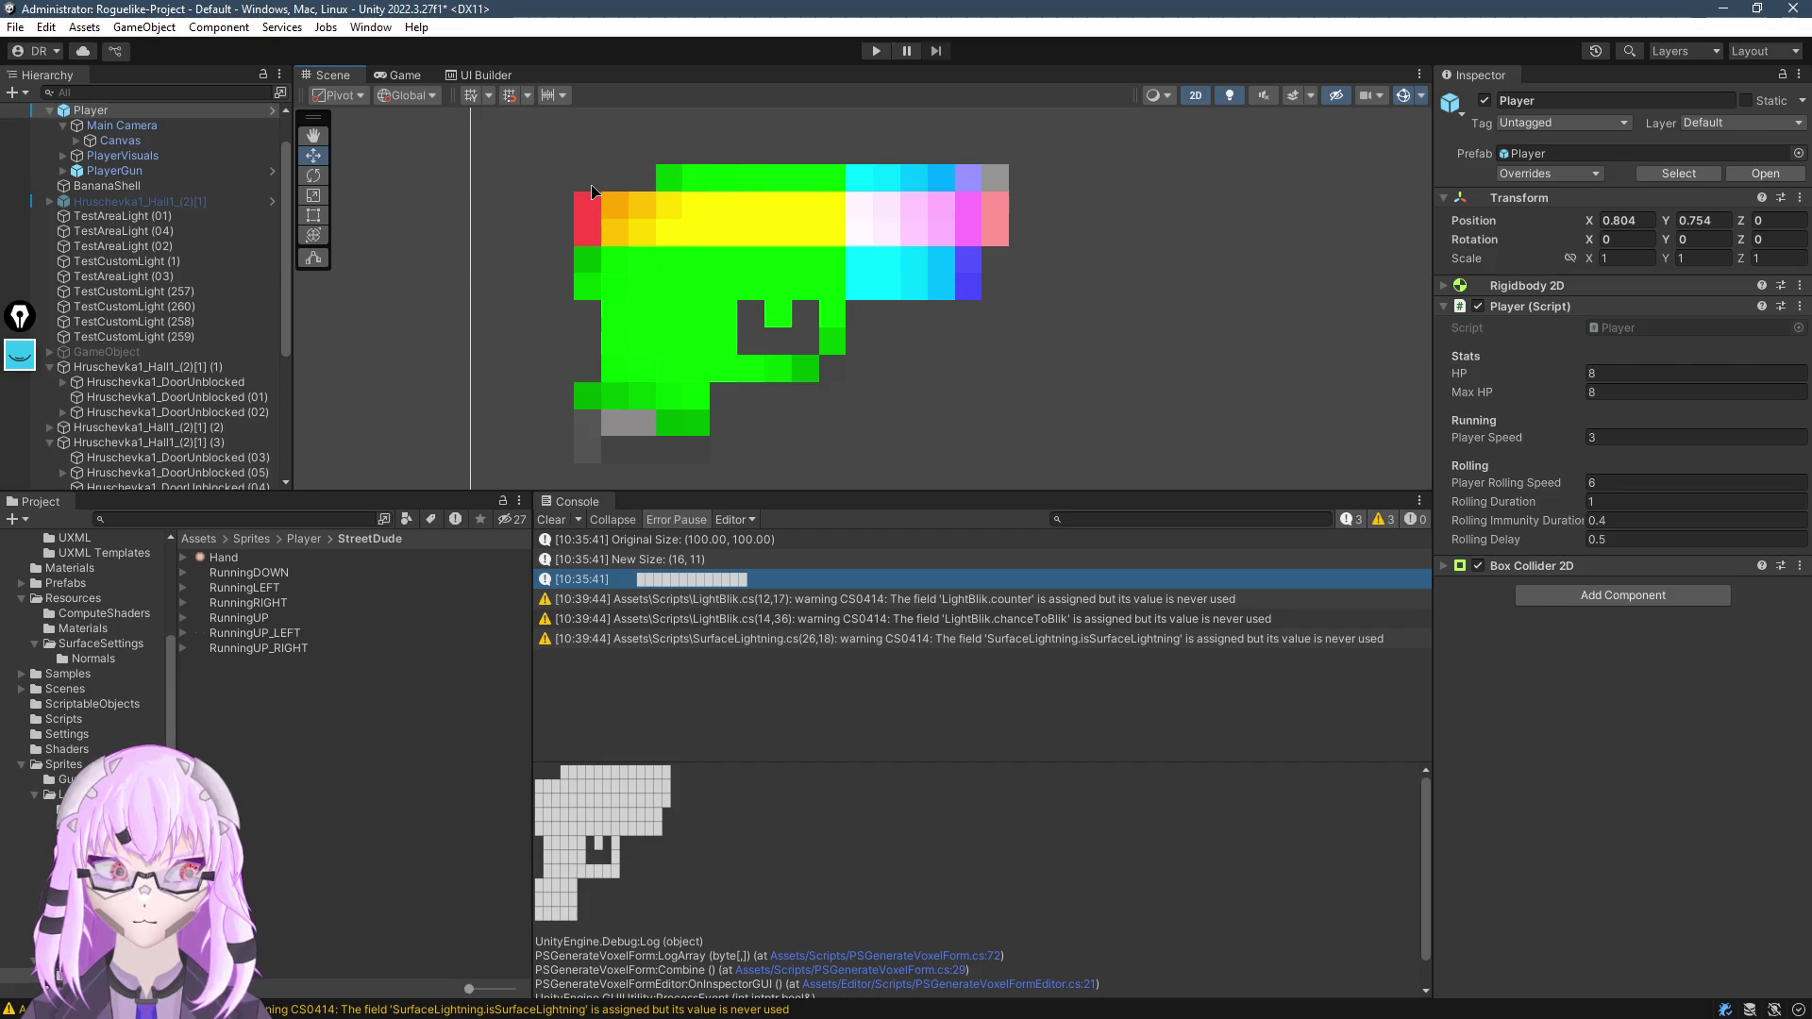
pyautogui.hotkey('alt', 'Tab')
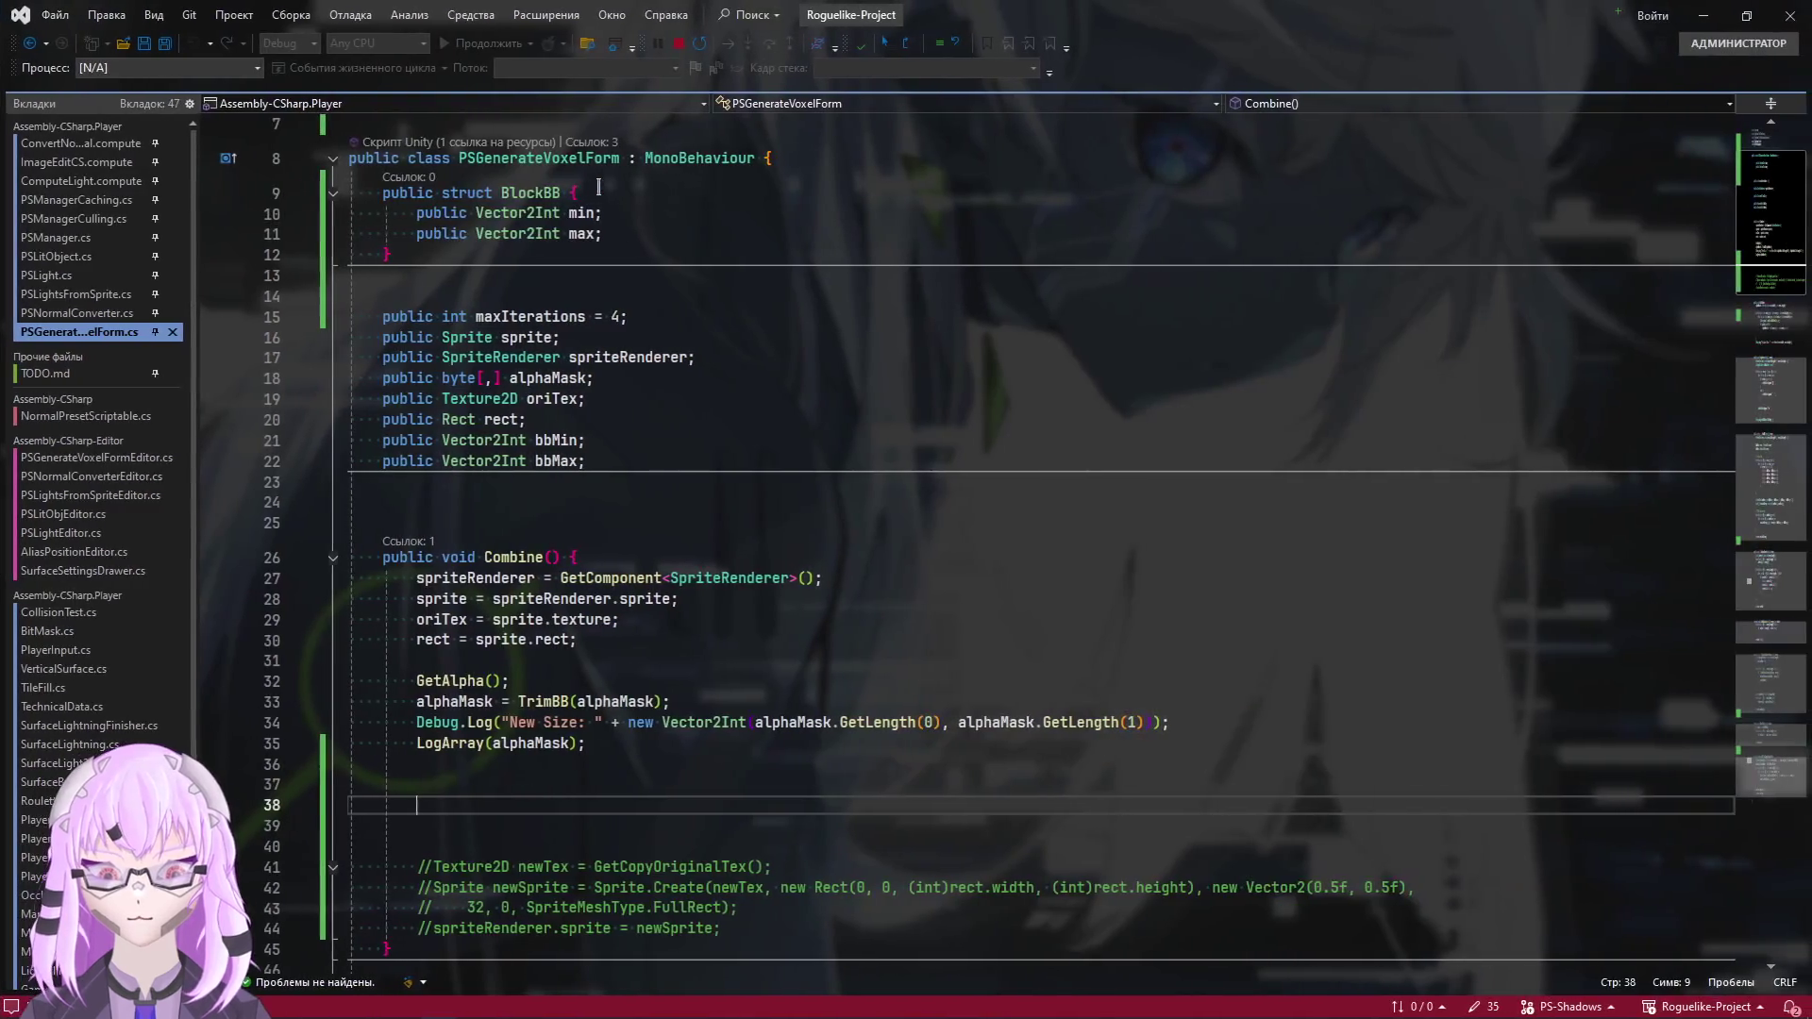
# Start a 'Vector2Int center = new(' declaration in Combine
pyautogui.scroll(5, 510, 456)
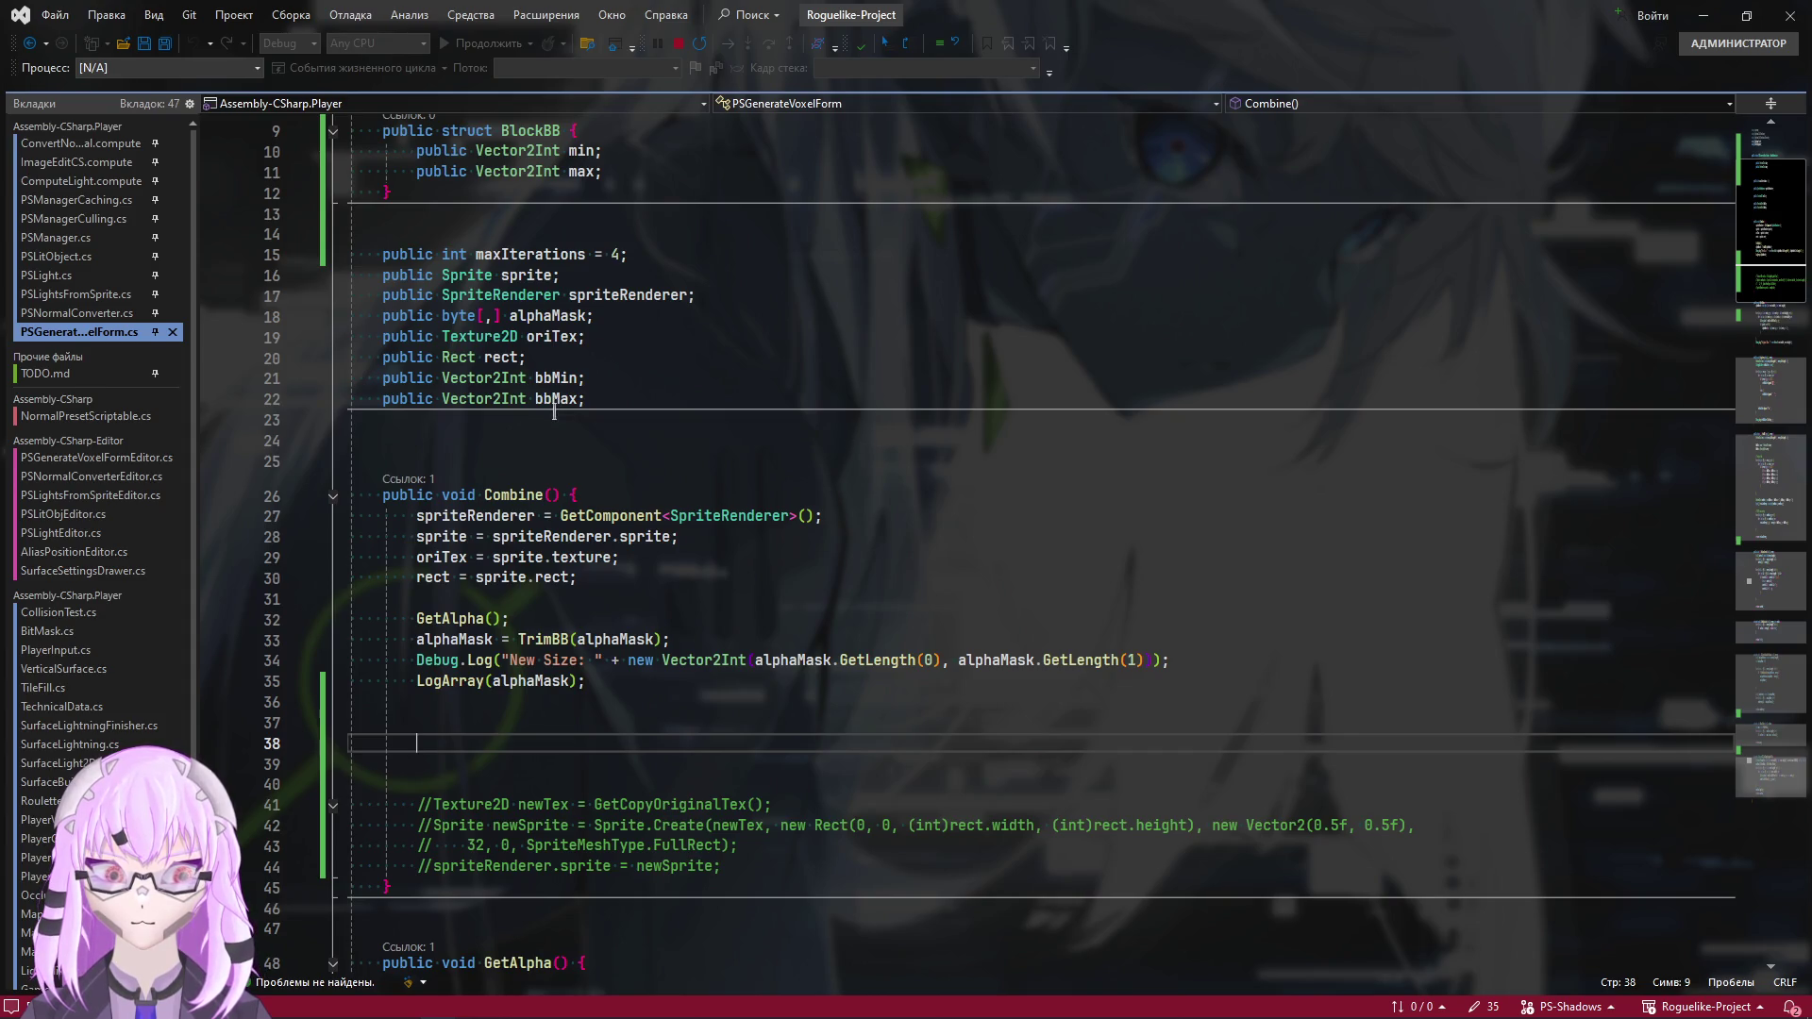
pyautogui.scroll(3, 553, 412)
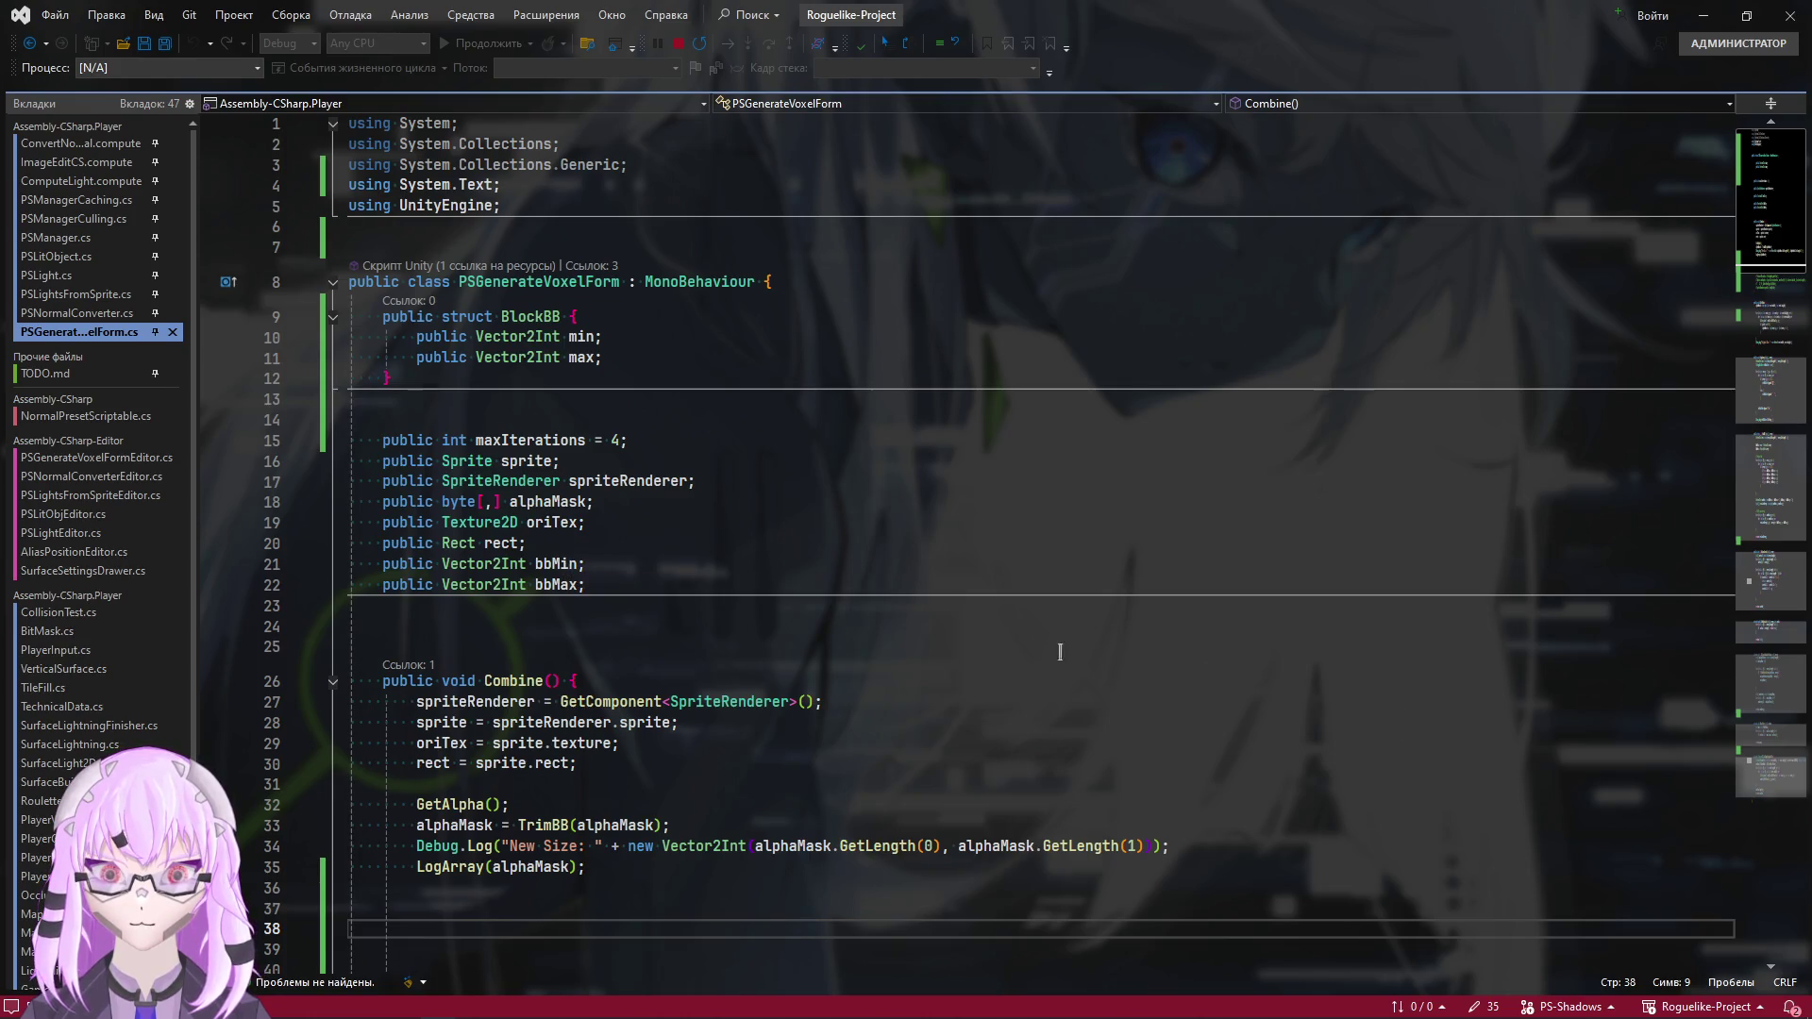
pyautogui.scroll(-5, 485, 653)
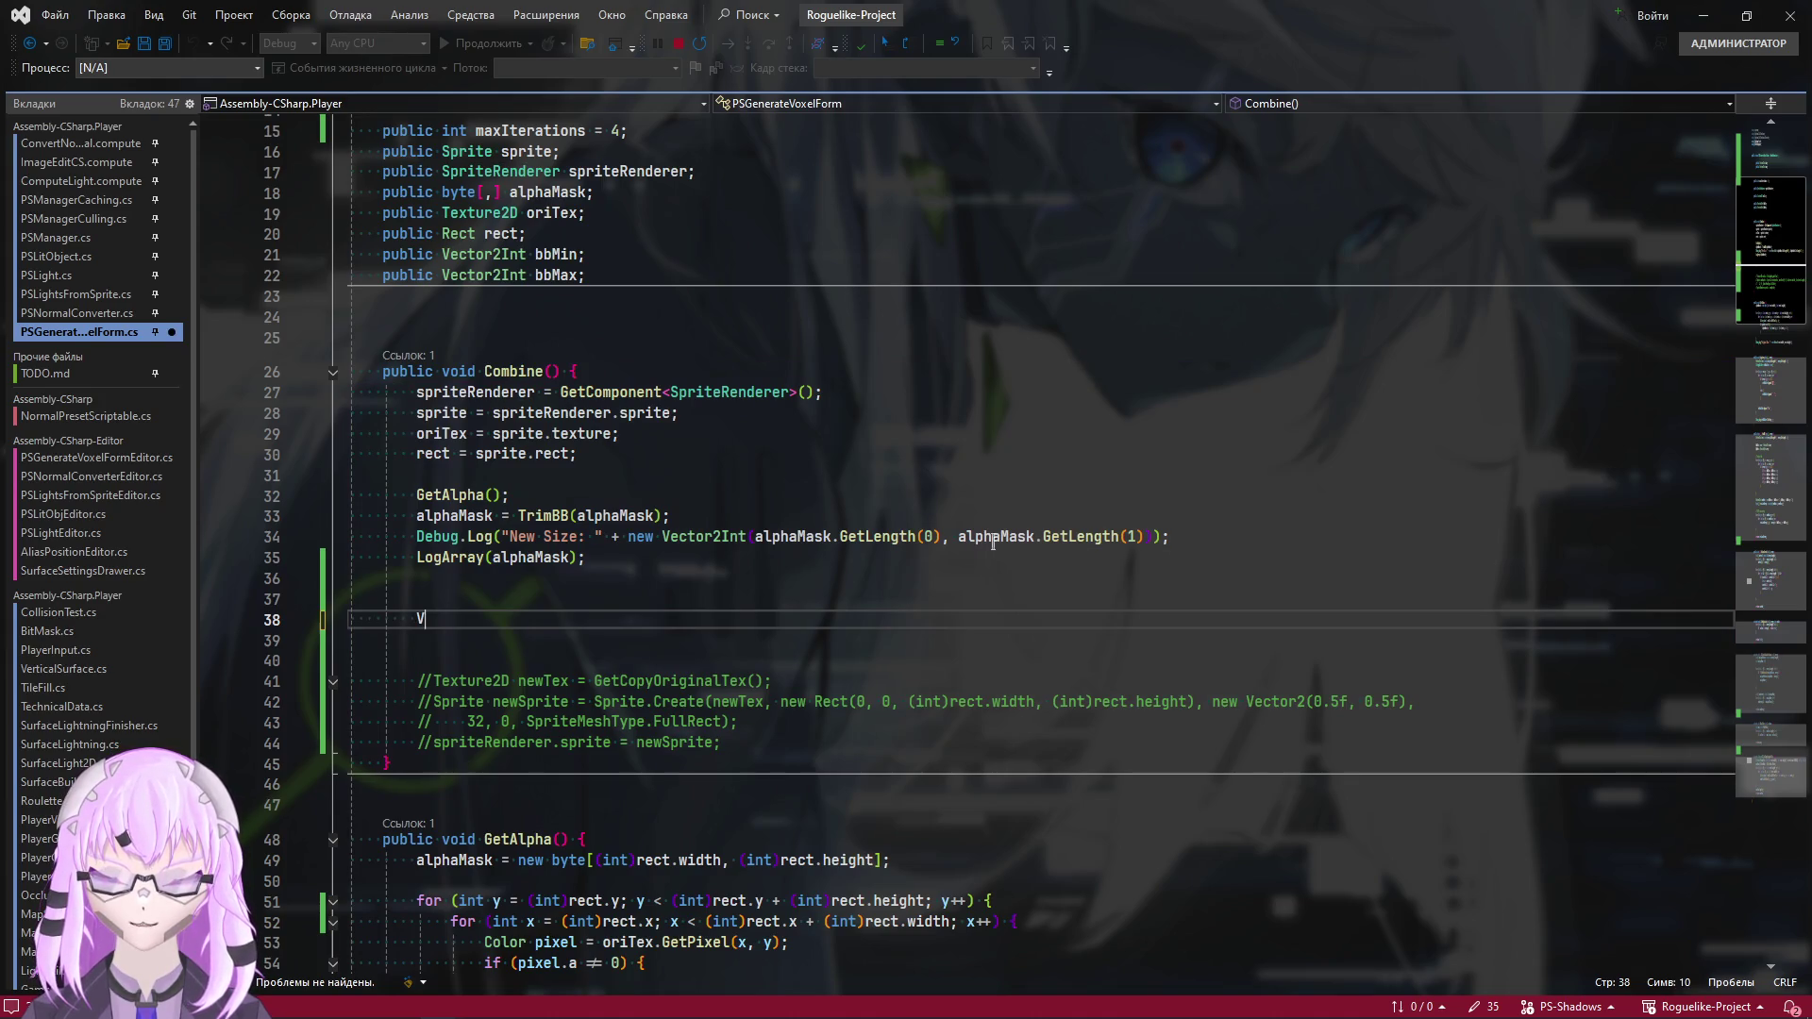
pyautogui.write('Vector2Int center')
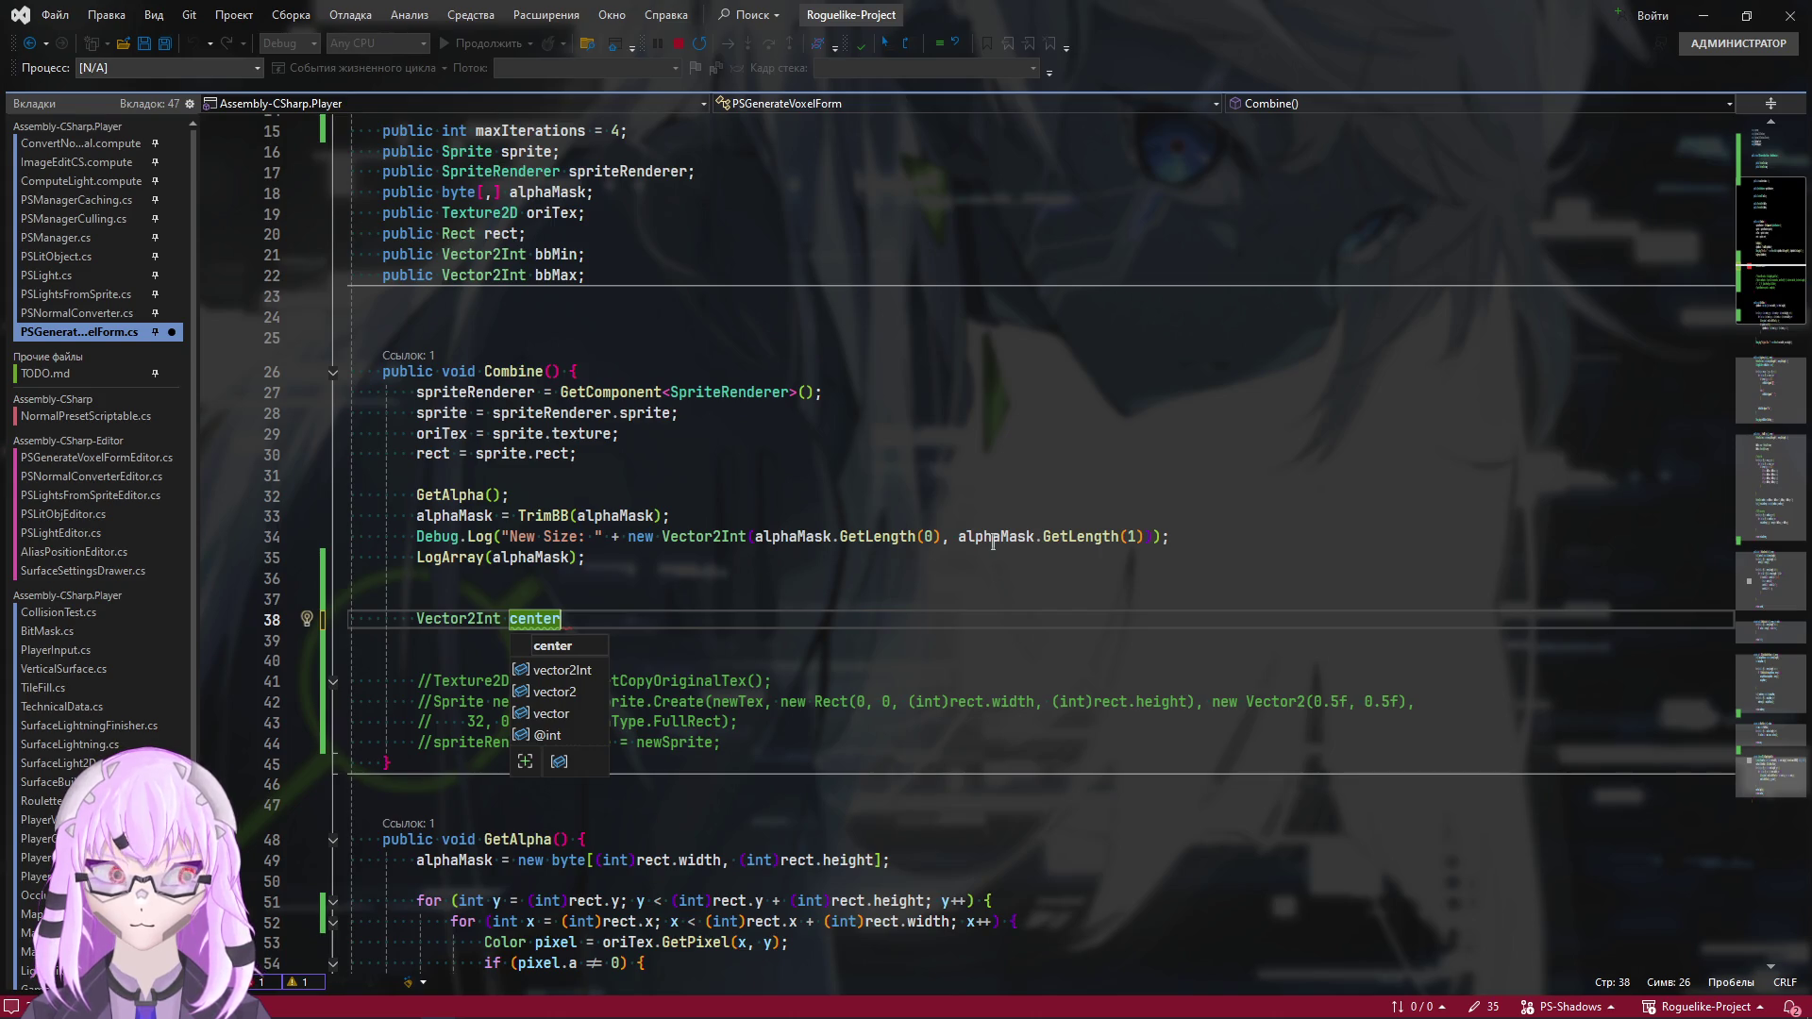
pyautogui.write(' = new(')
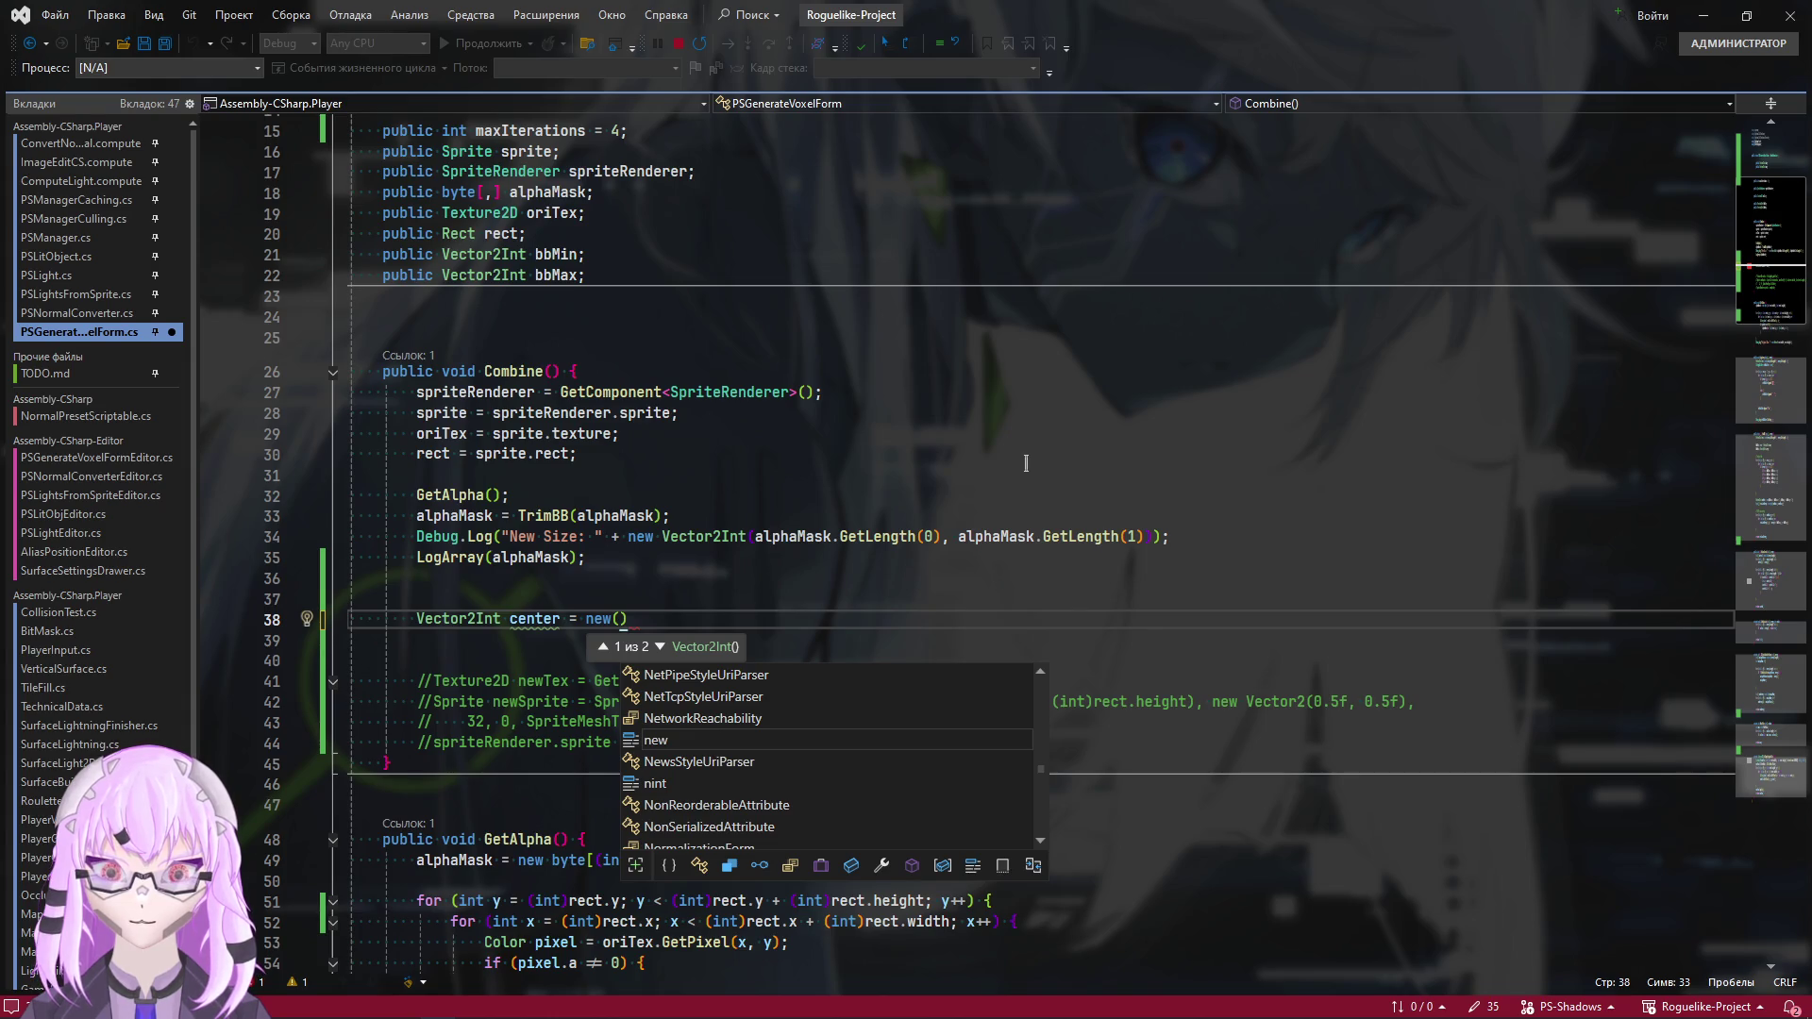
pyautogui.press('Escape')
pyautogui.press('Down')
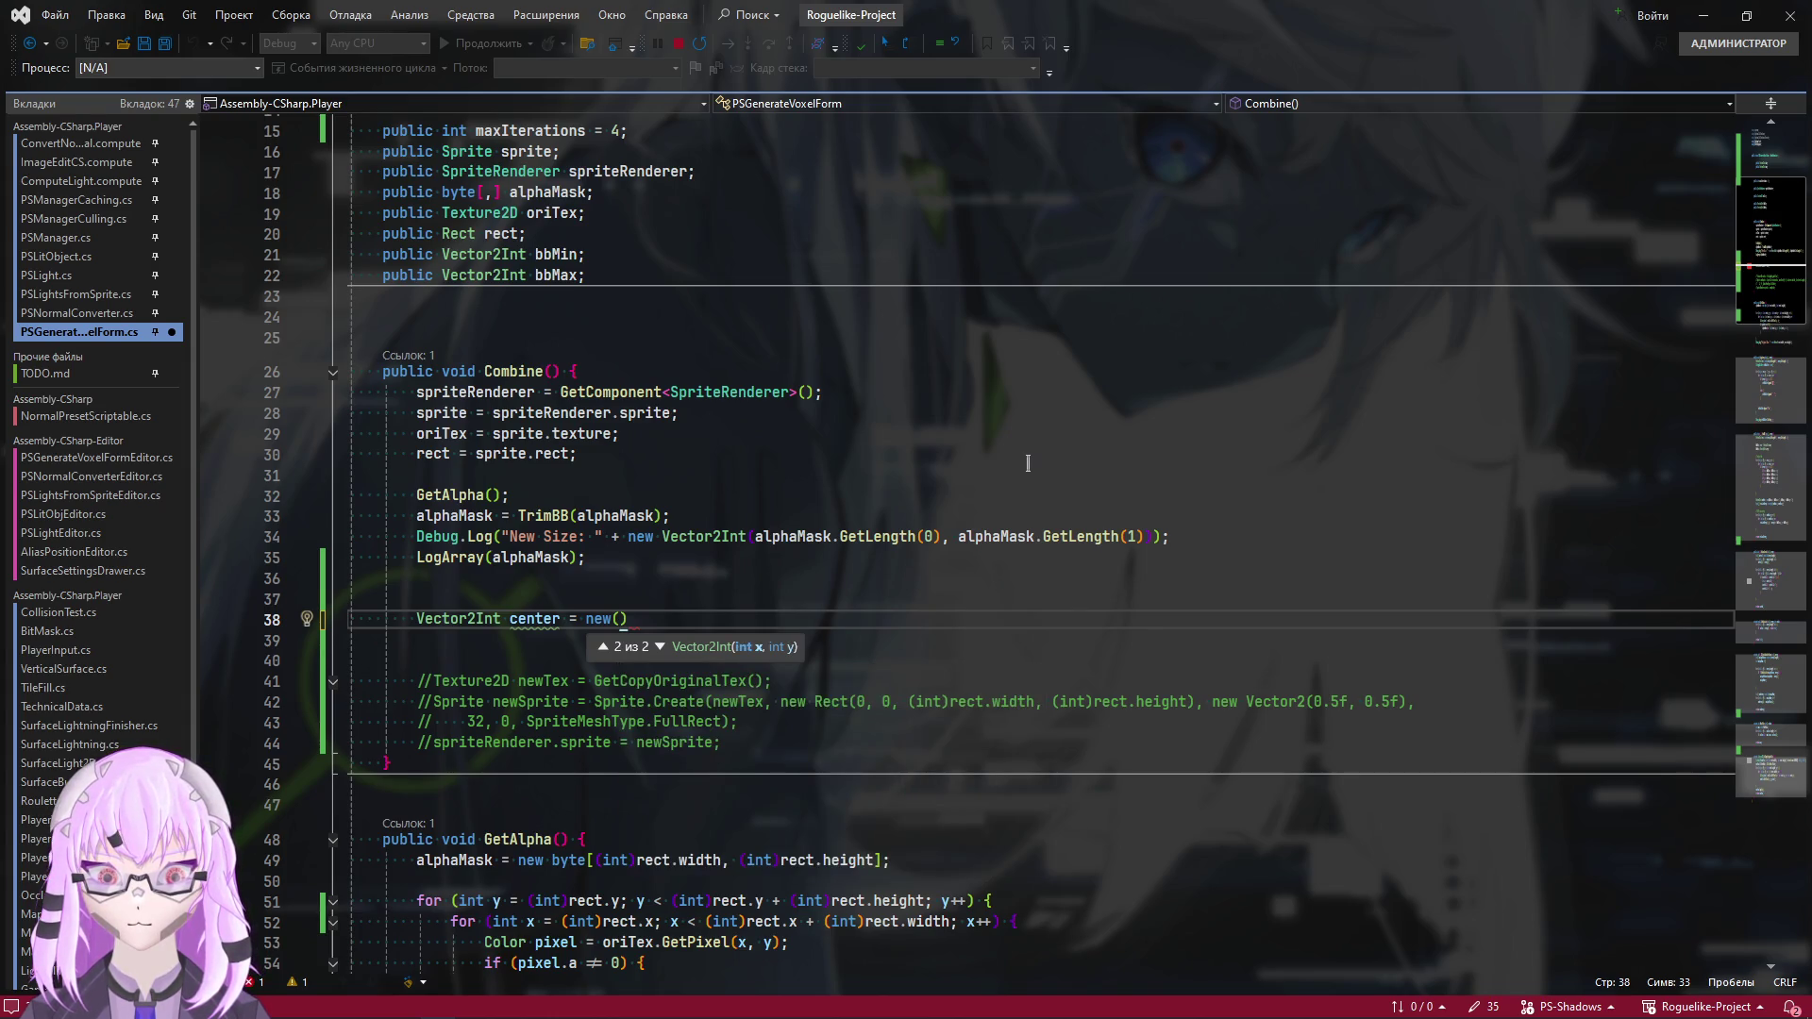
pyautogui.press('Escape')
pyautogui.press('Up')
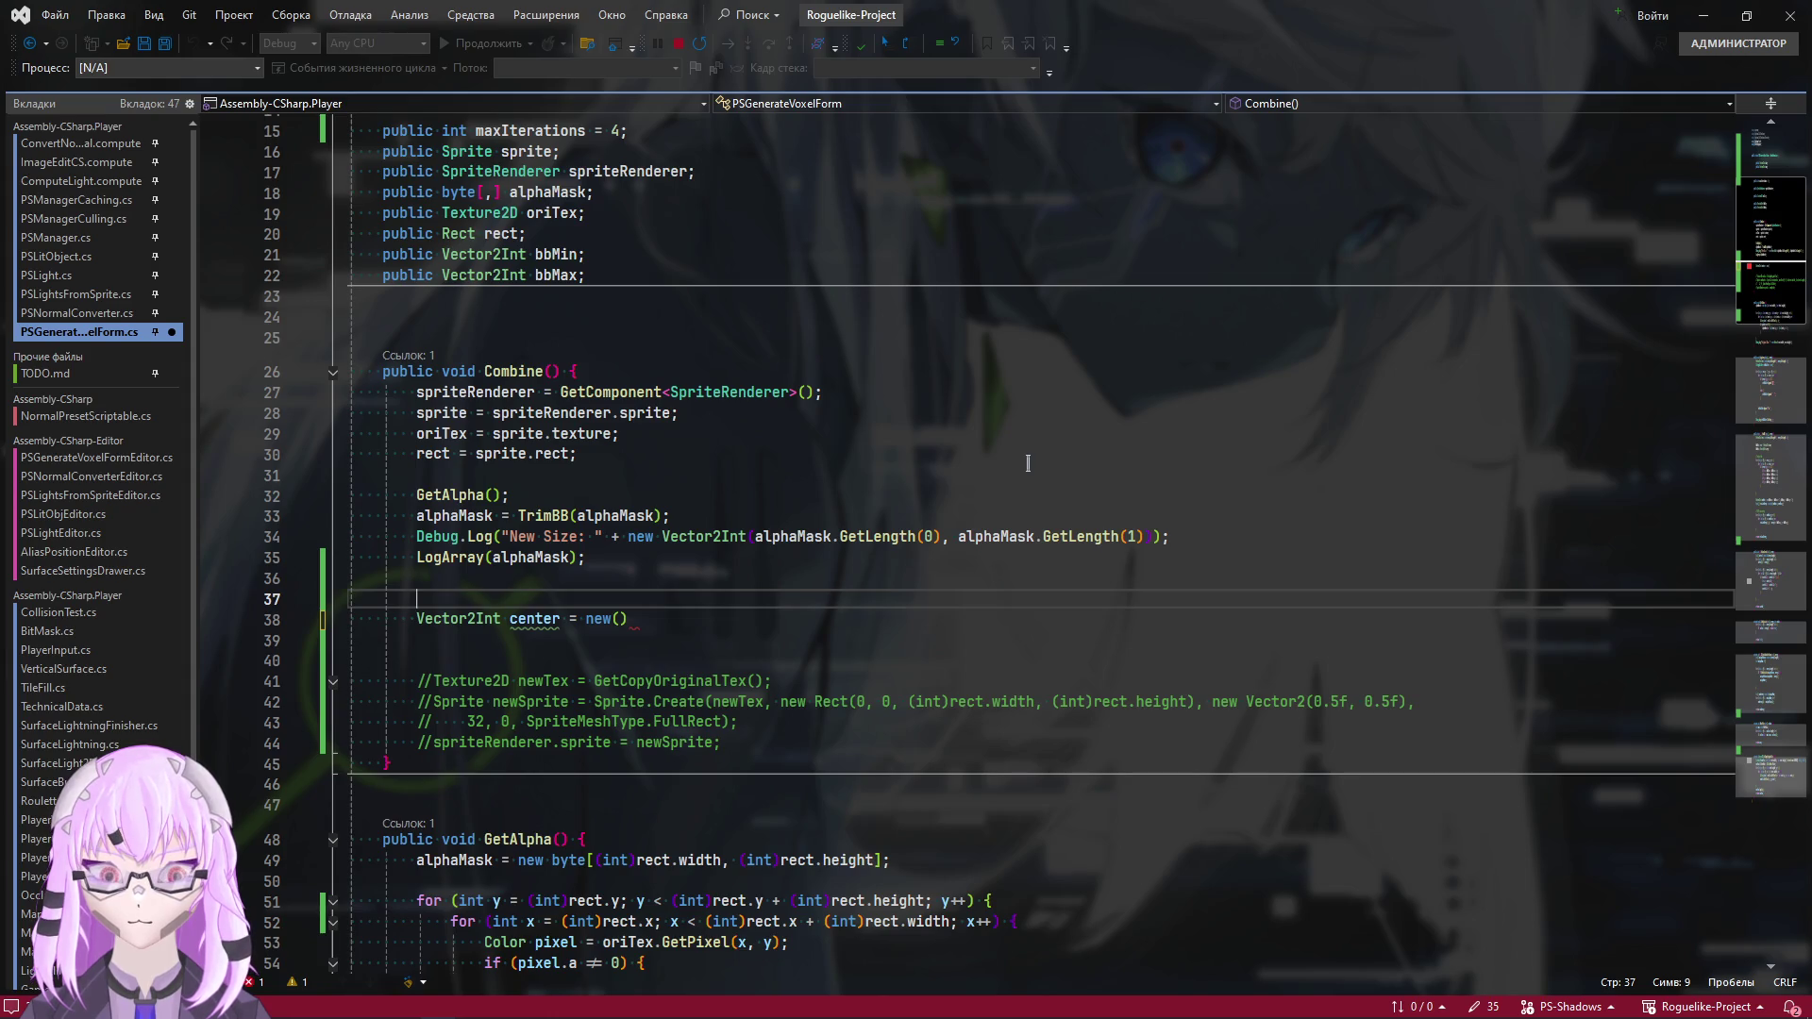
# Insert 'Vector2Int res = bbMax - bbMin;' on the line above center
pyautogui.press('Return')
pyautogui.write('Vector2Int ')
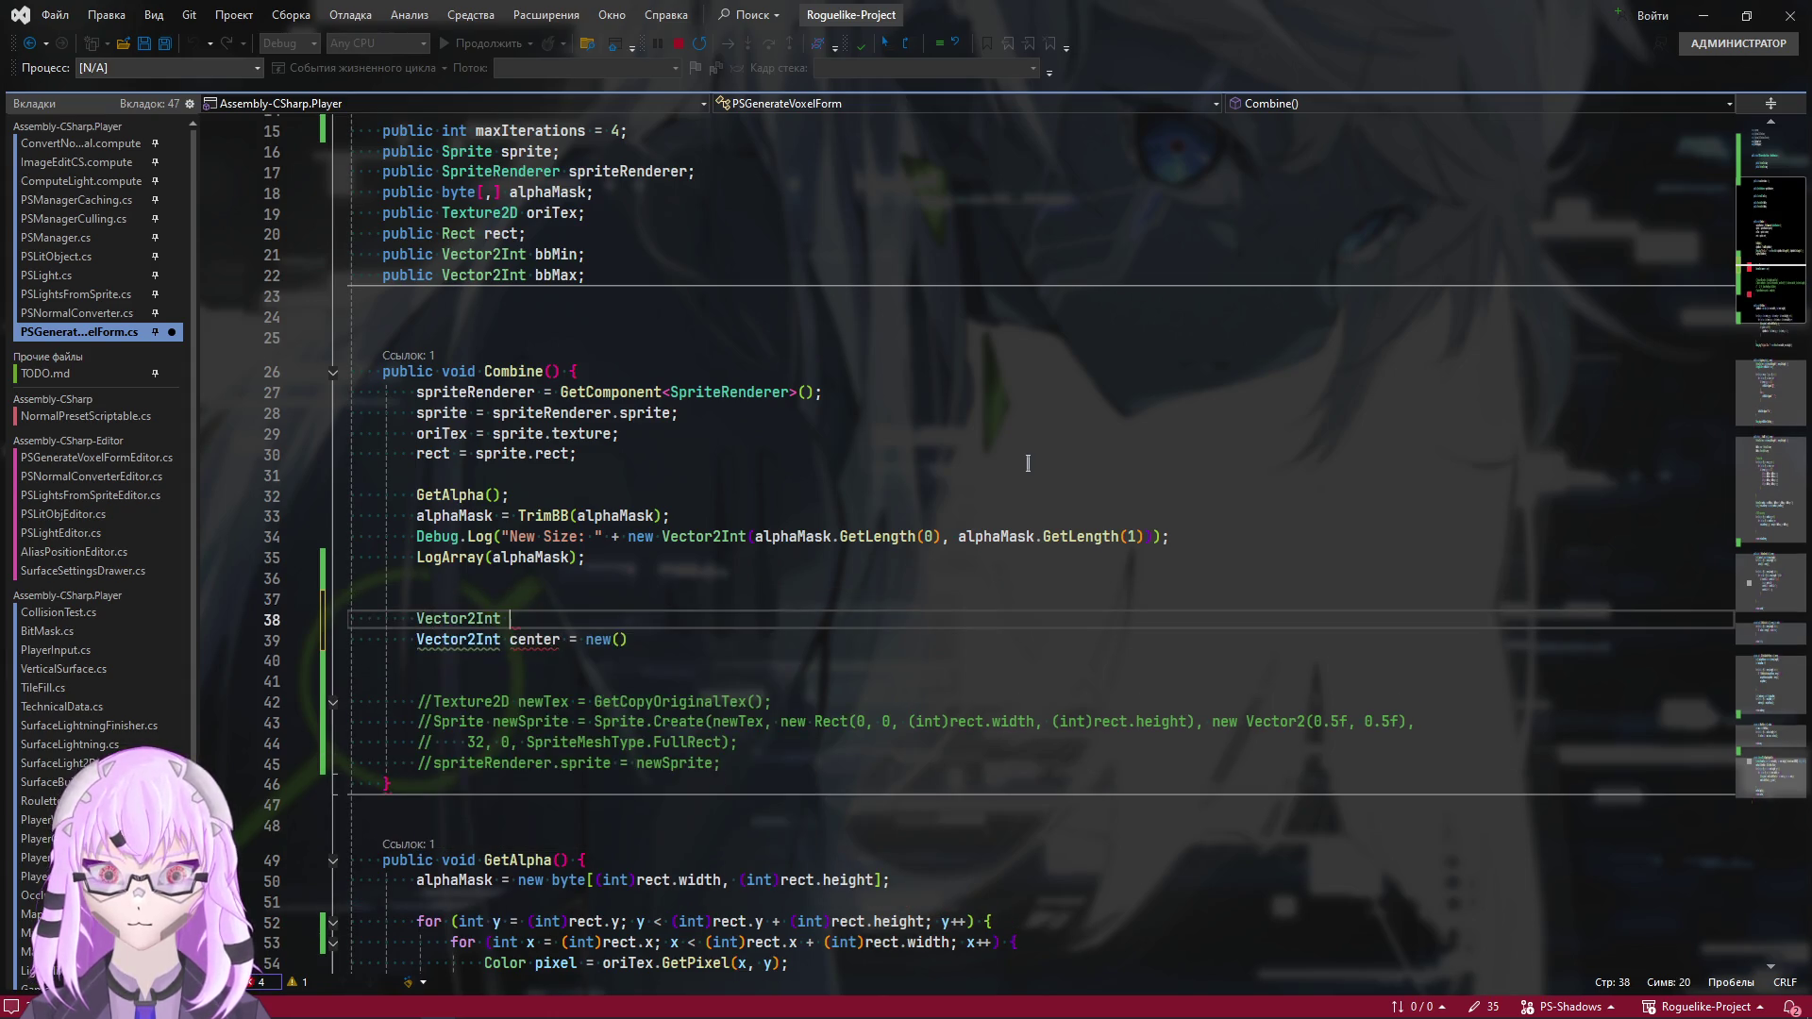
pyautogui.write('res ')
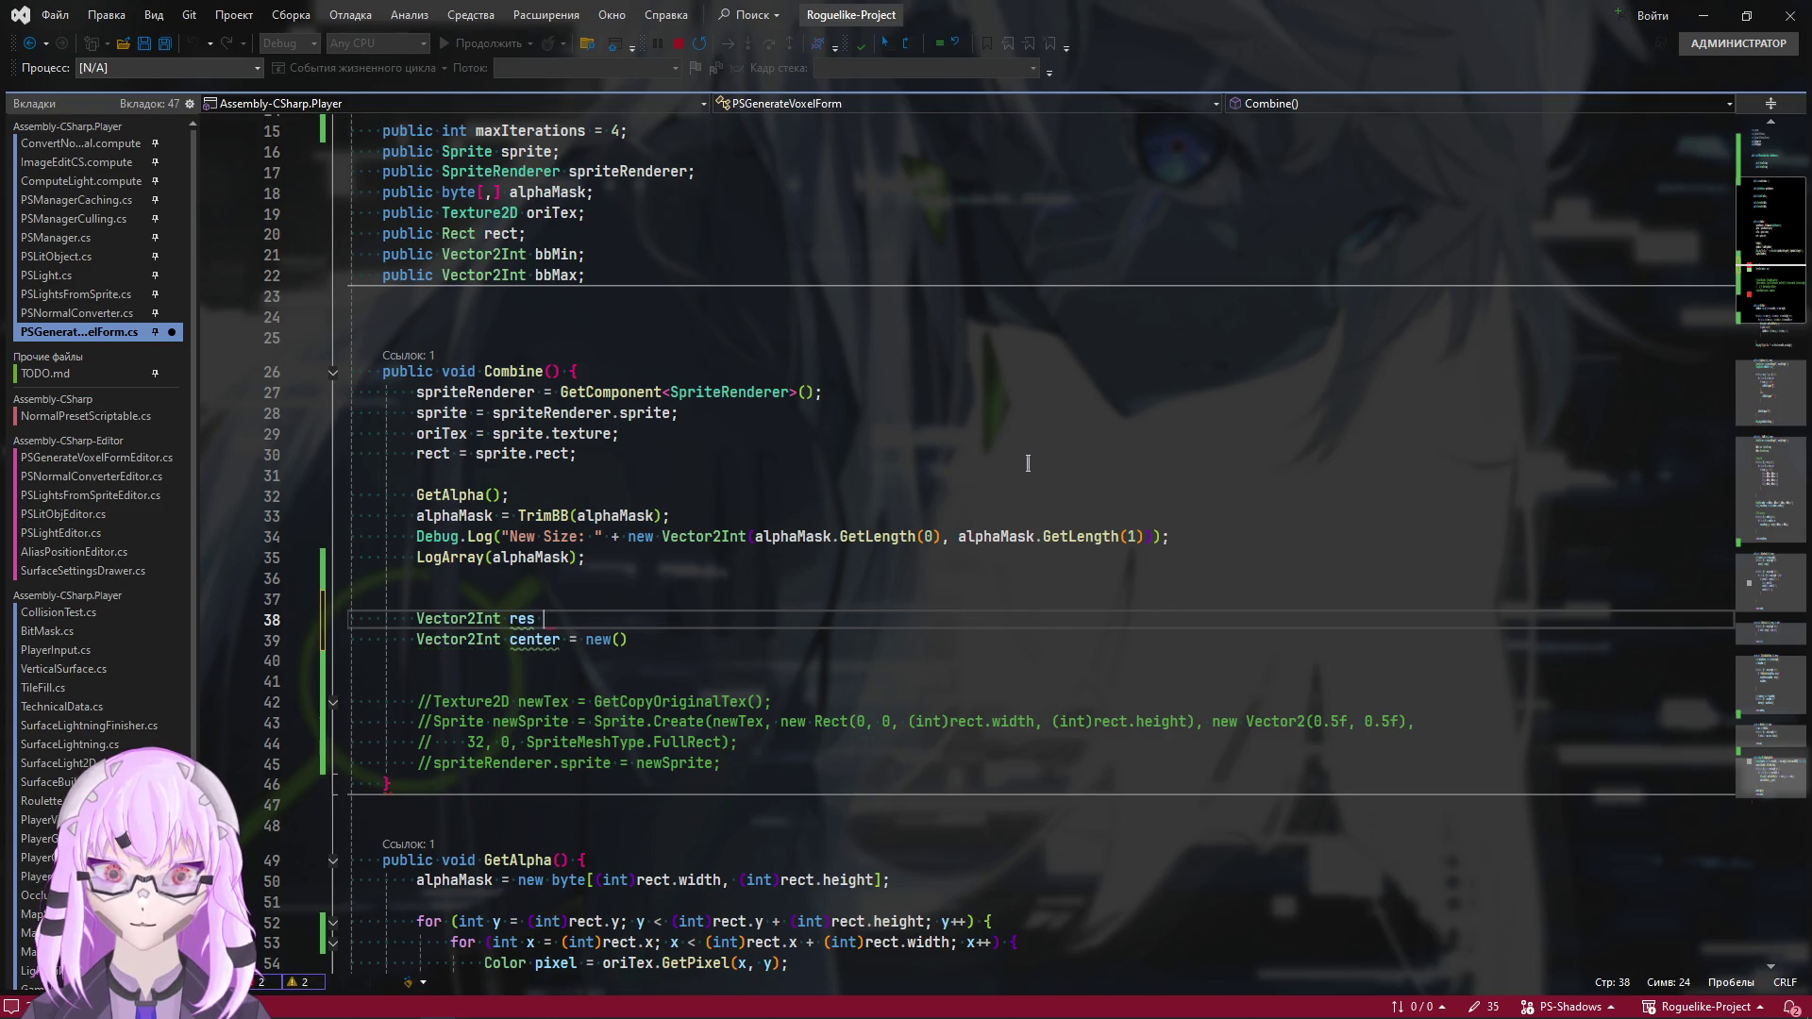
pyautogui.write('=')
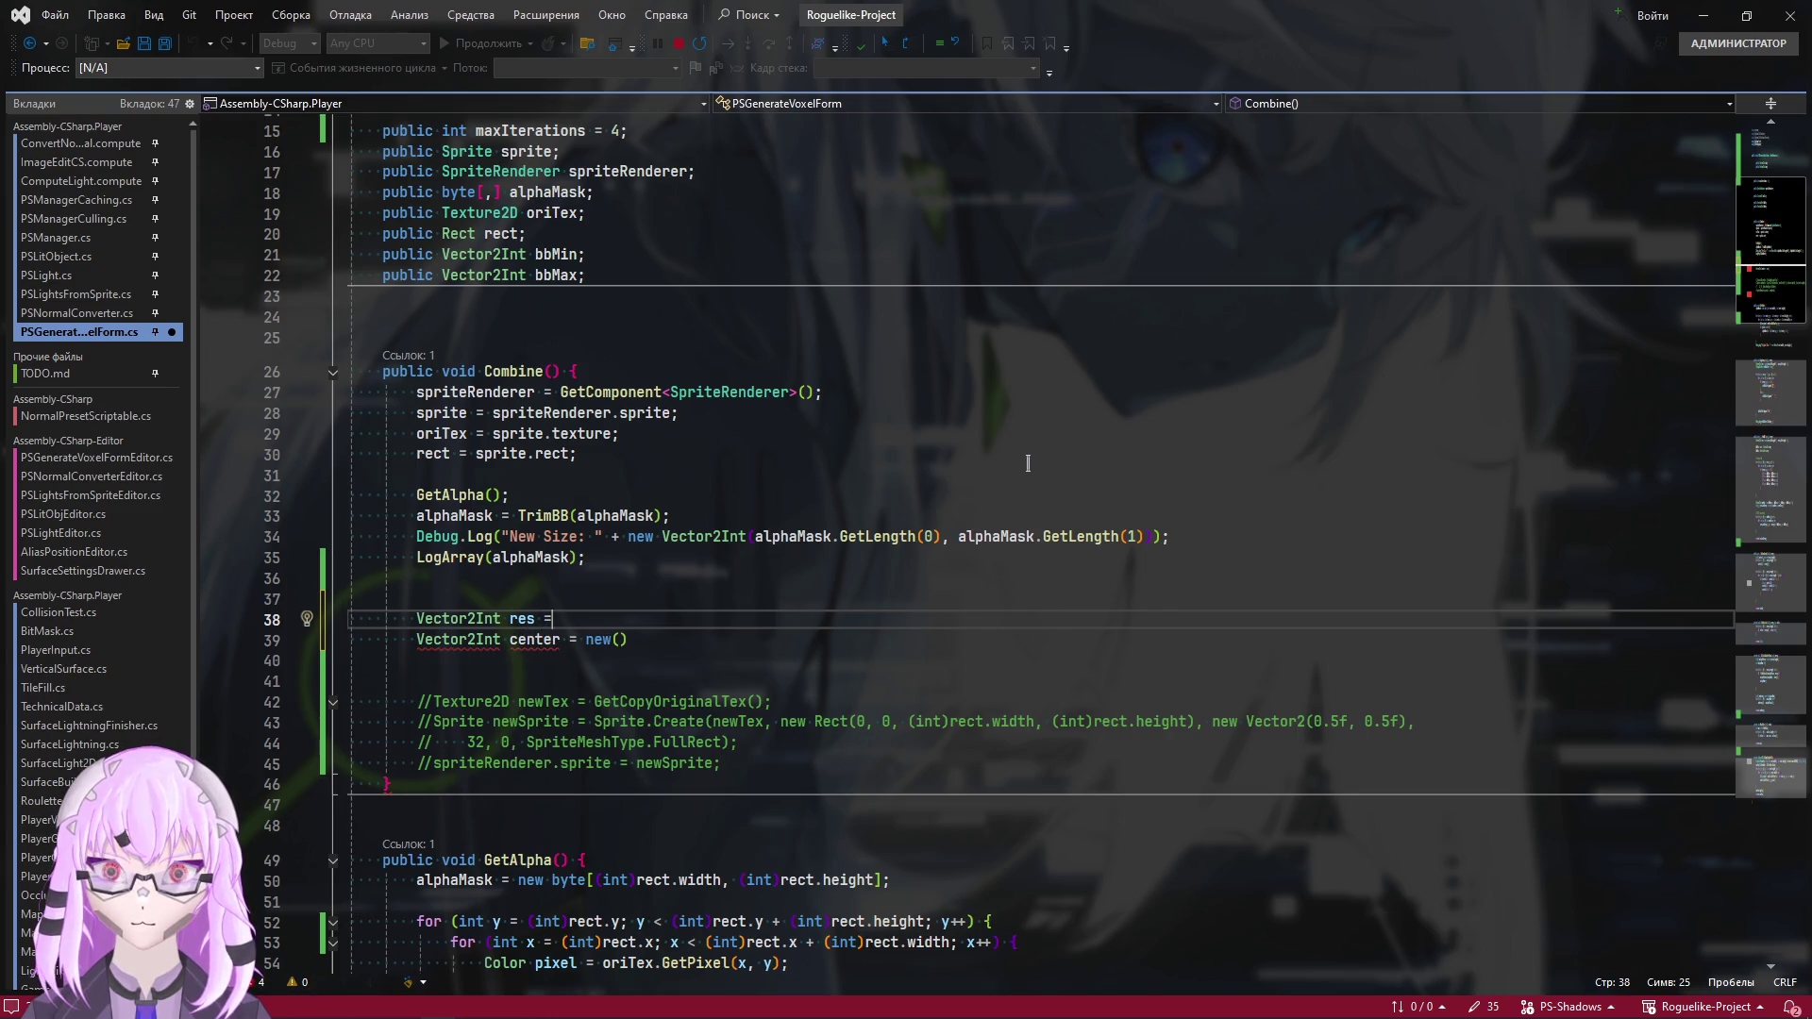
pyautogui.write(' bb')
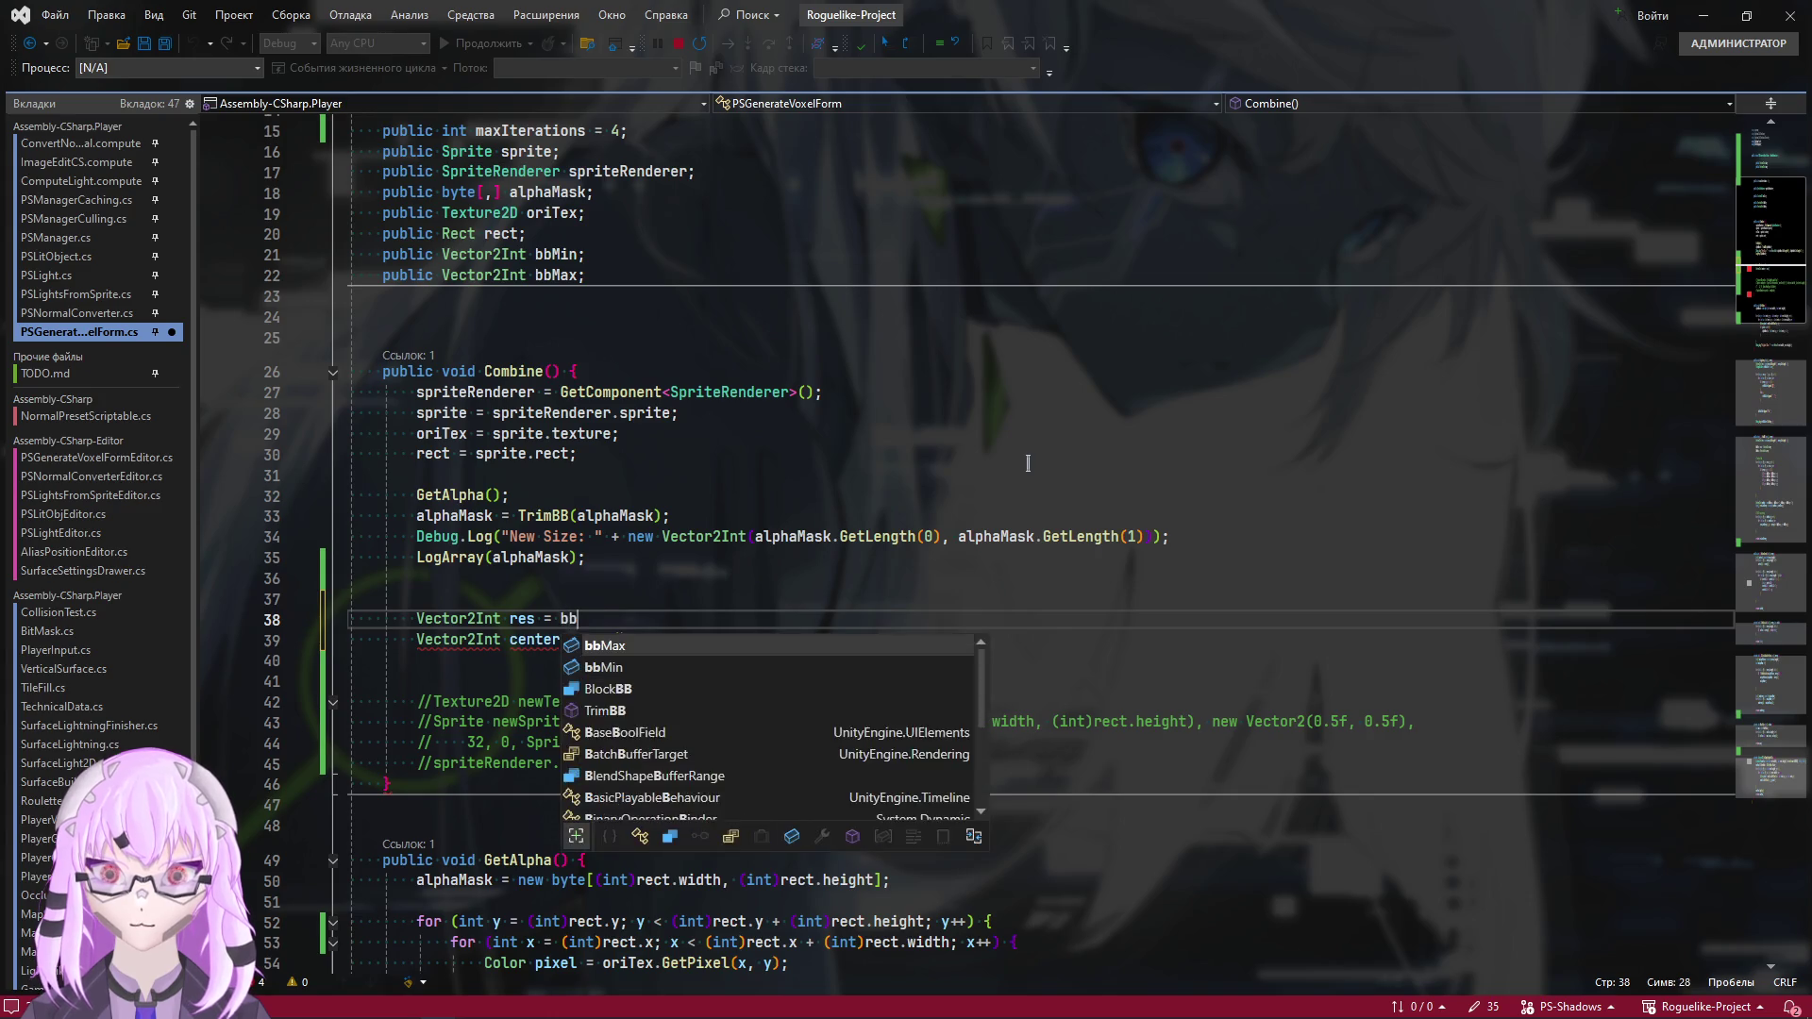
pyautogui.write('Max - bb')
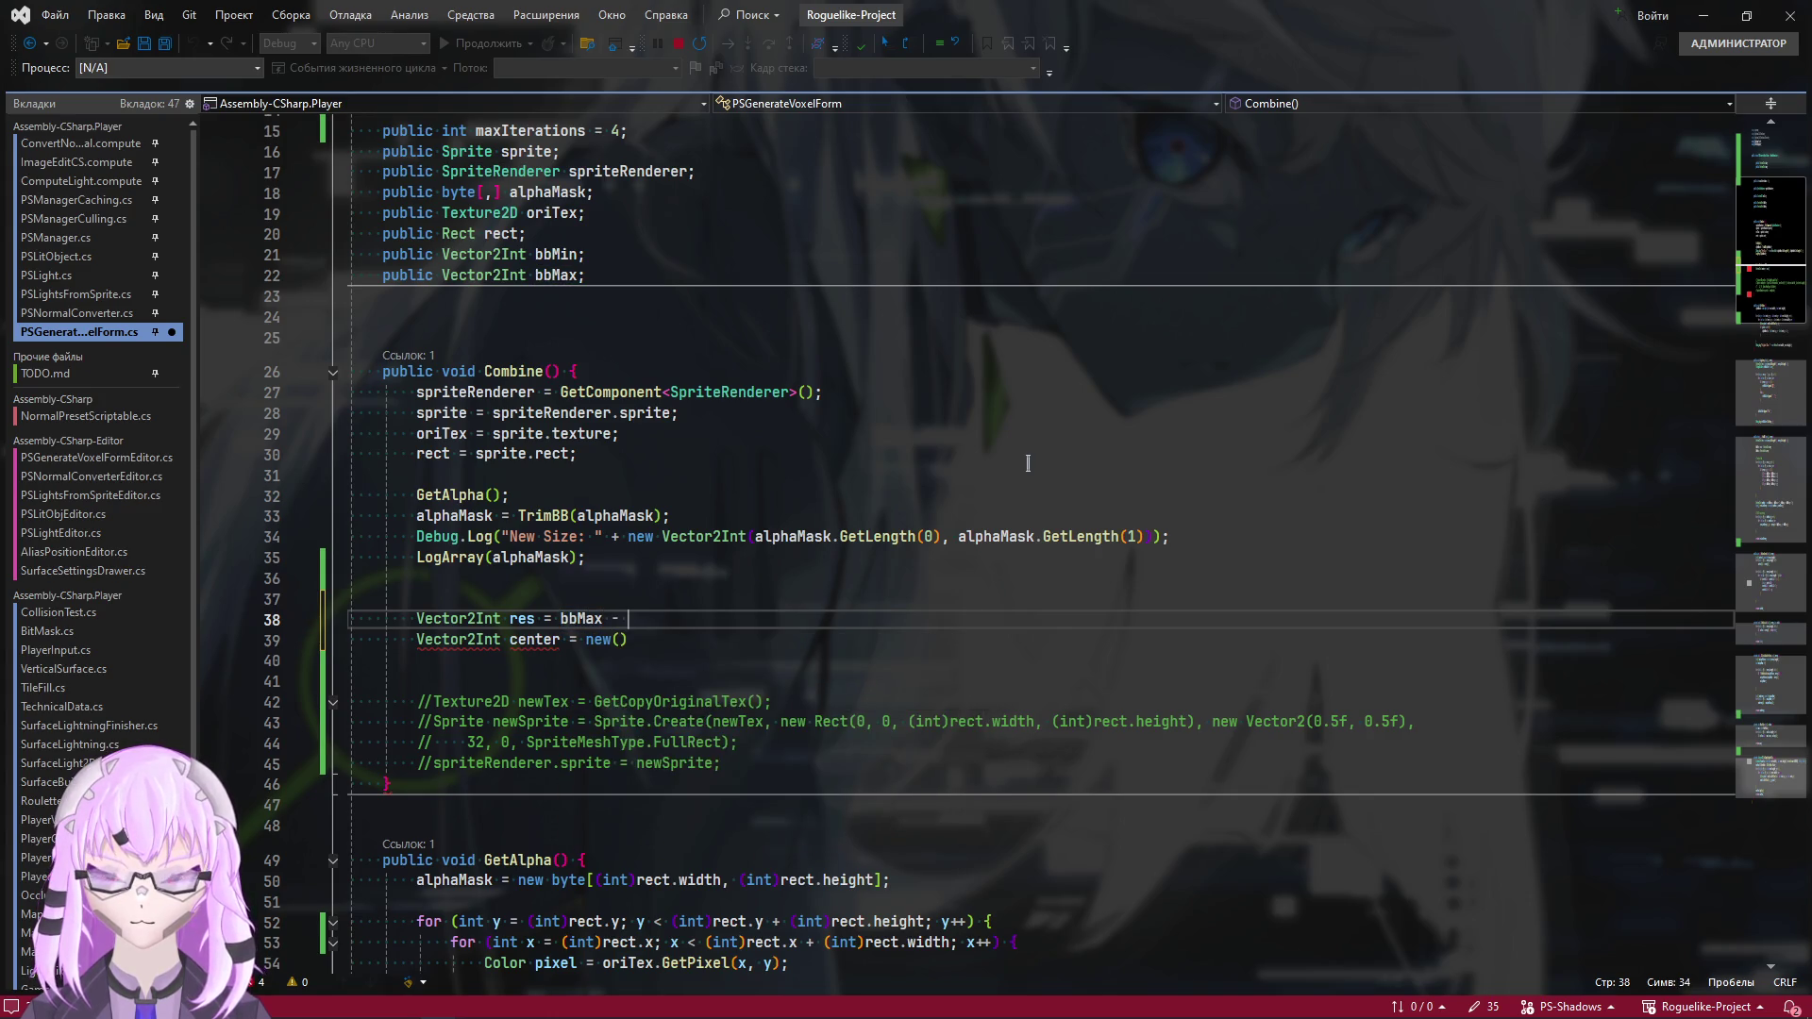
pyautogui.press('Down')
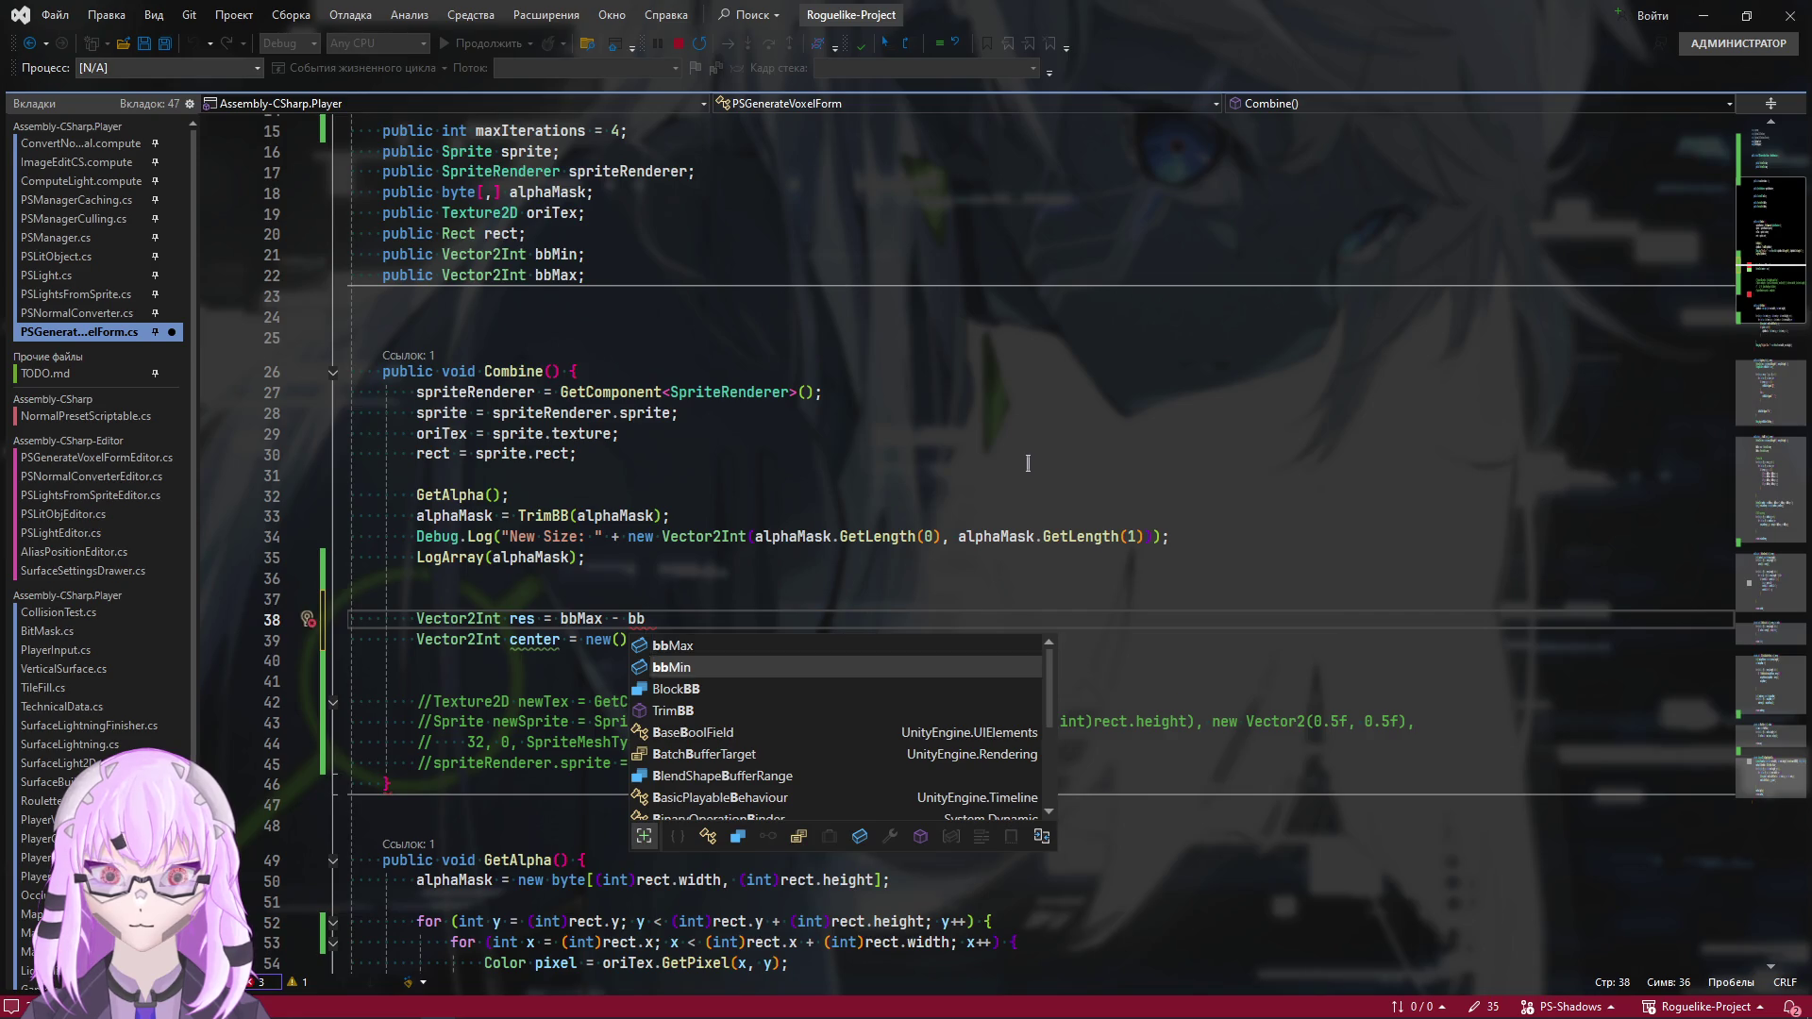
pyautogui.press('Tab')
pyautogui.write(';')
# Begin center's x argument with Mathf.RoundToInt(res.x / 2f)
pyautogui.press('Down')
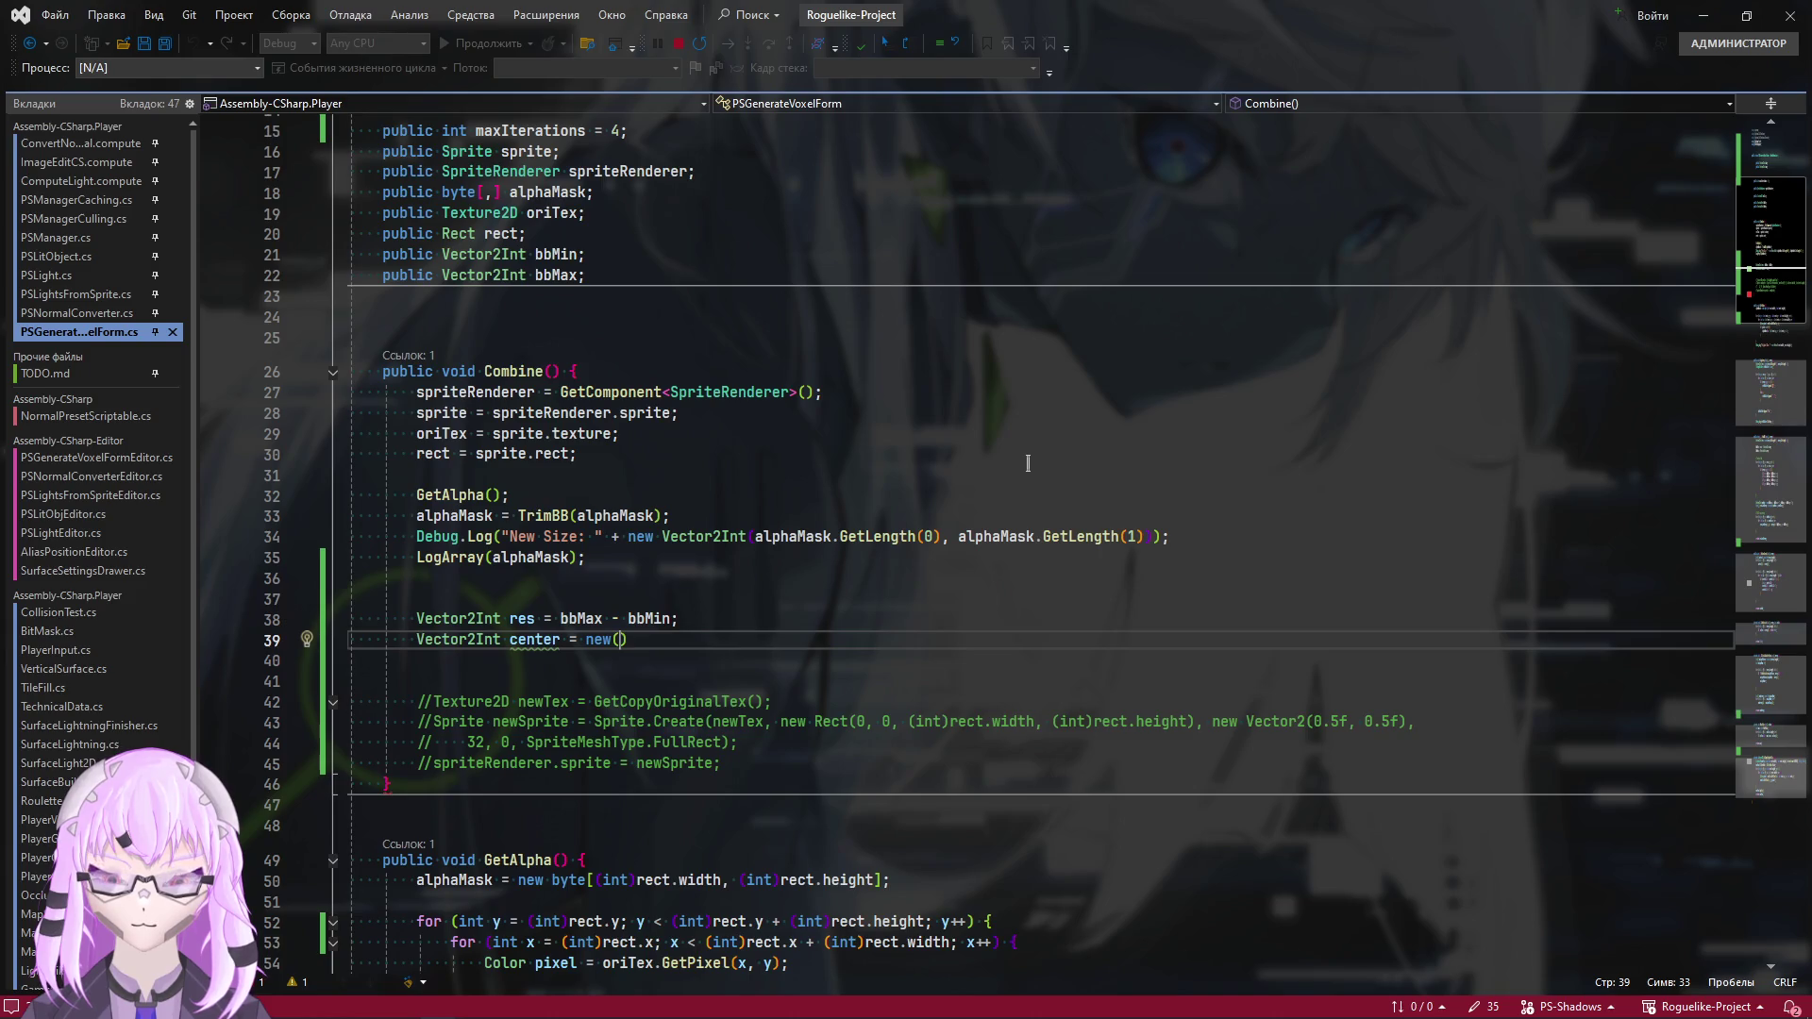
pyautogui.write('res')
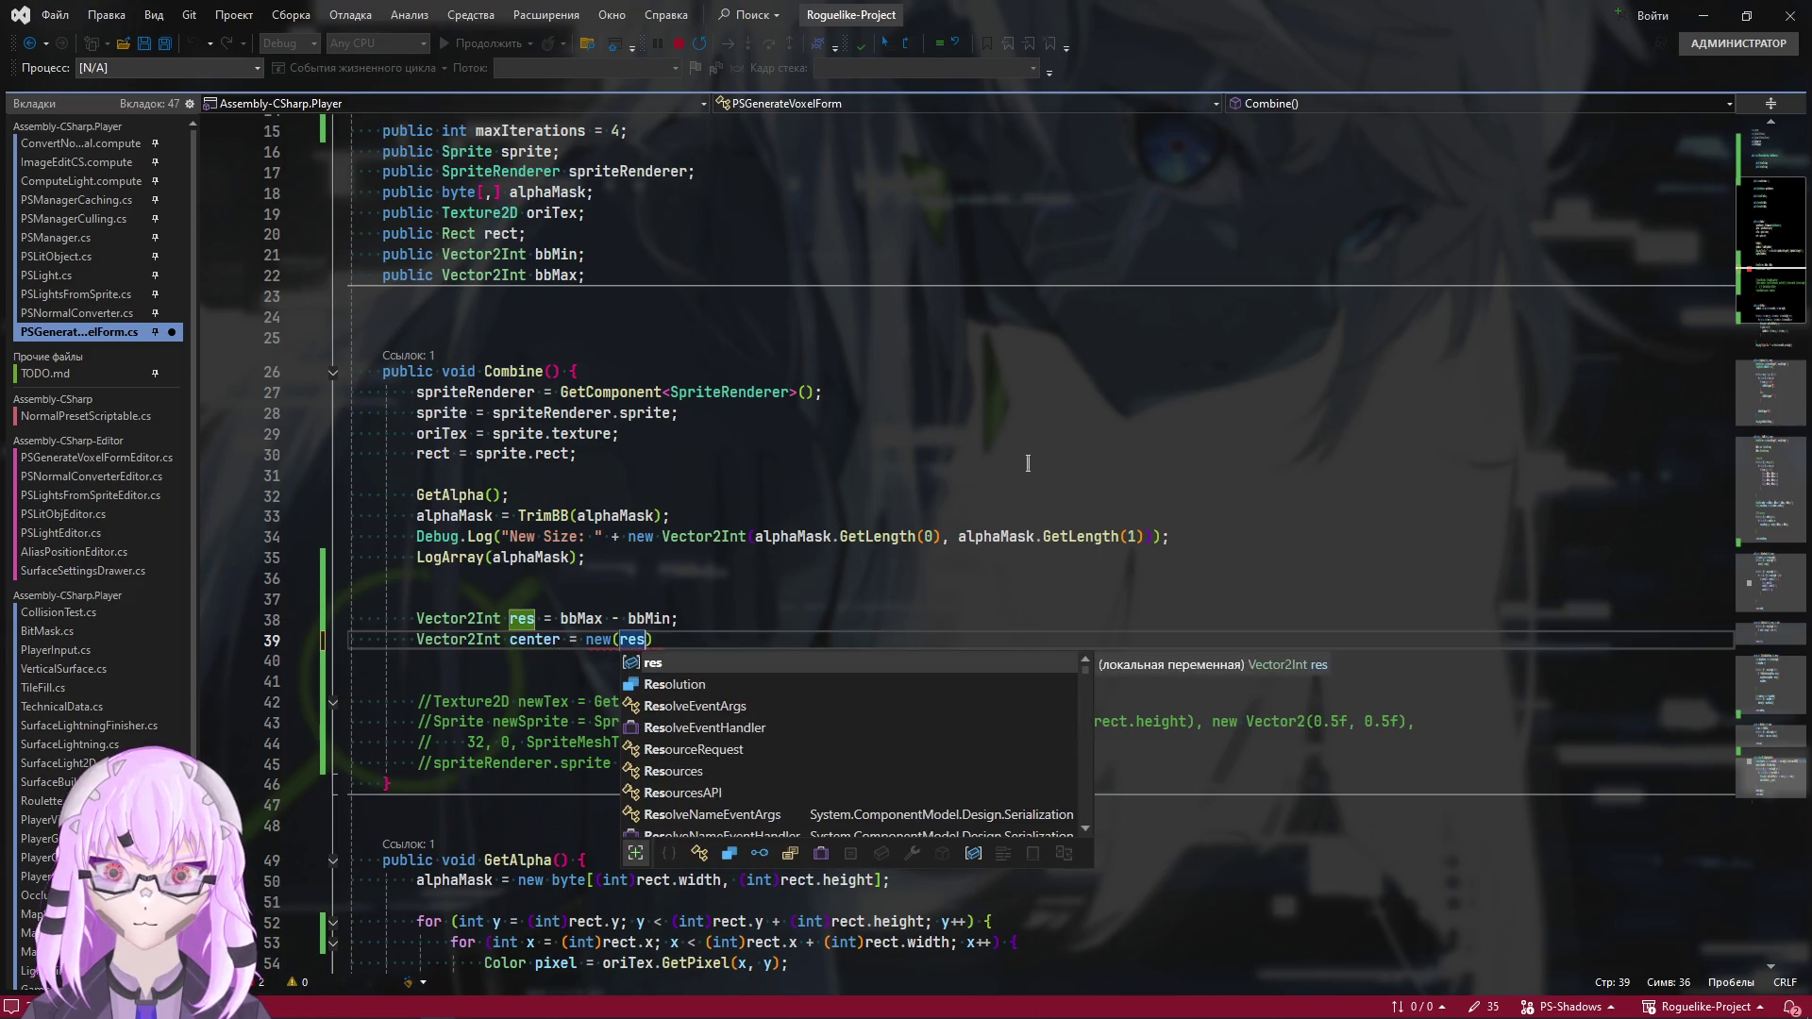
pyautogui.press('BackSpace')
pyautogui.press('BackSpace')
pyautogui.press('BackSpace')
pyautogui.write('Math.')
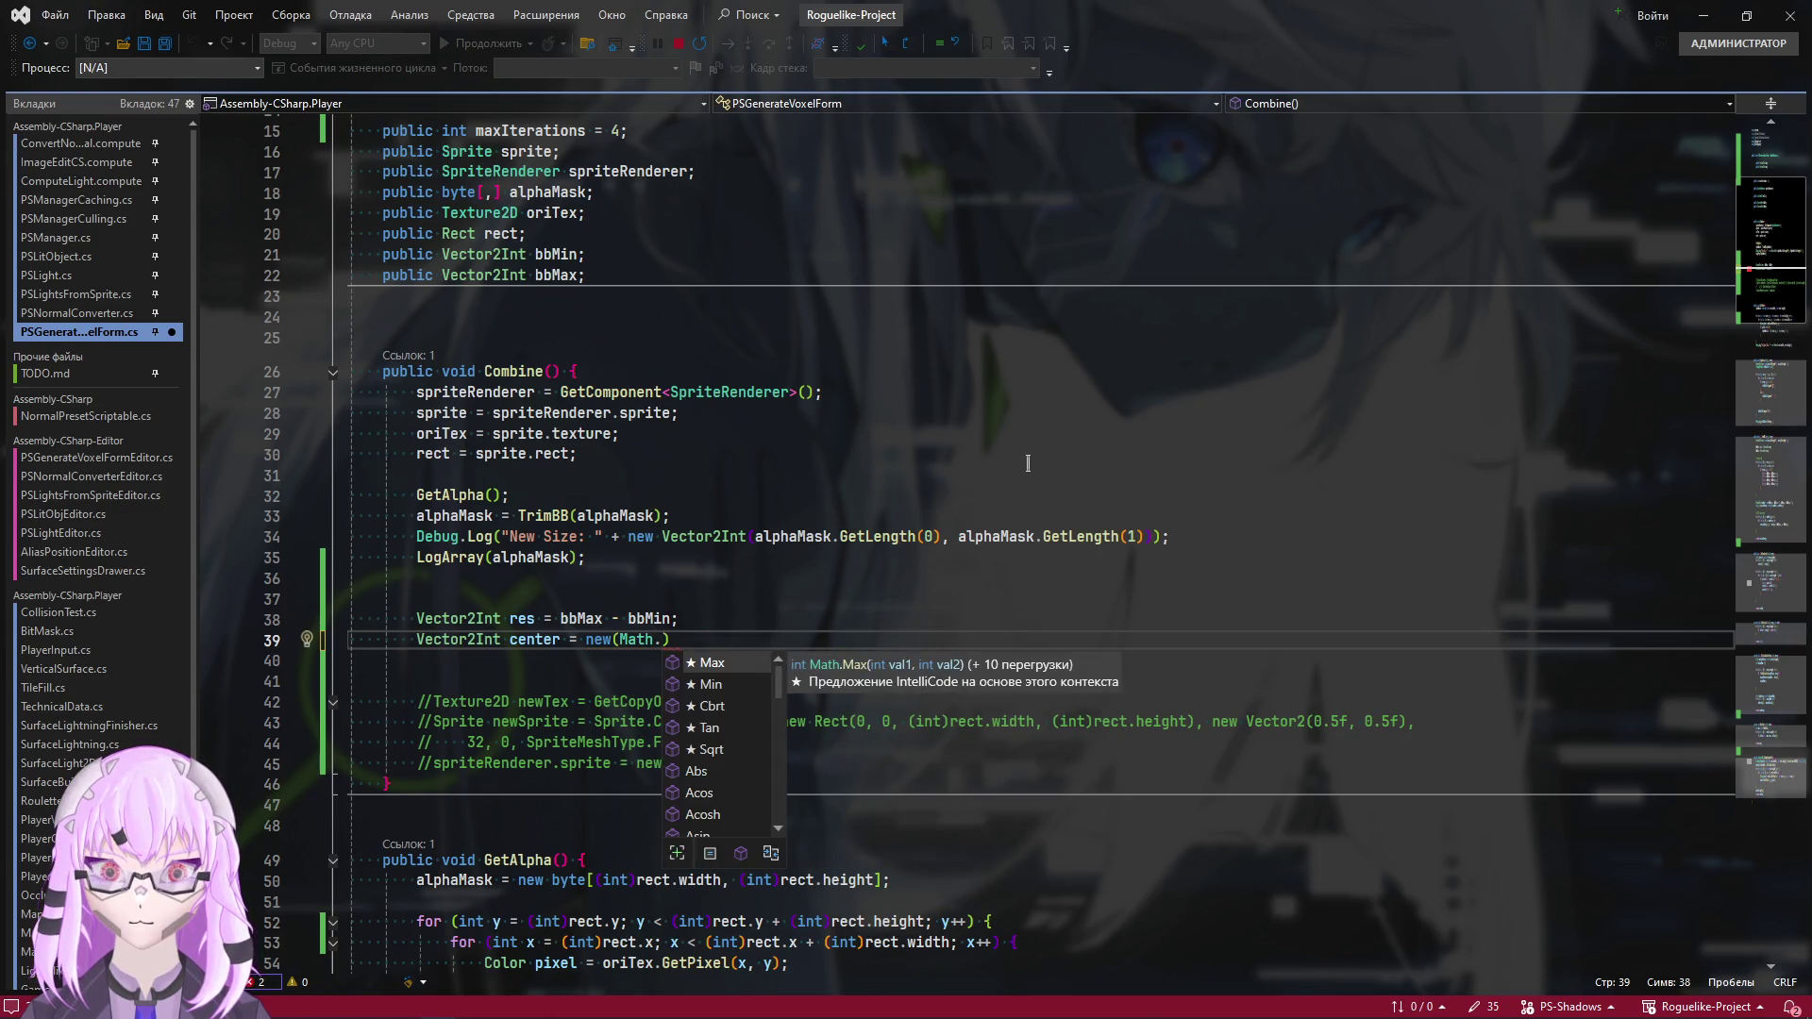
pyautogui.press('BackSpace')
pyautogui.write('f.Ro')
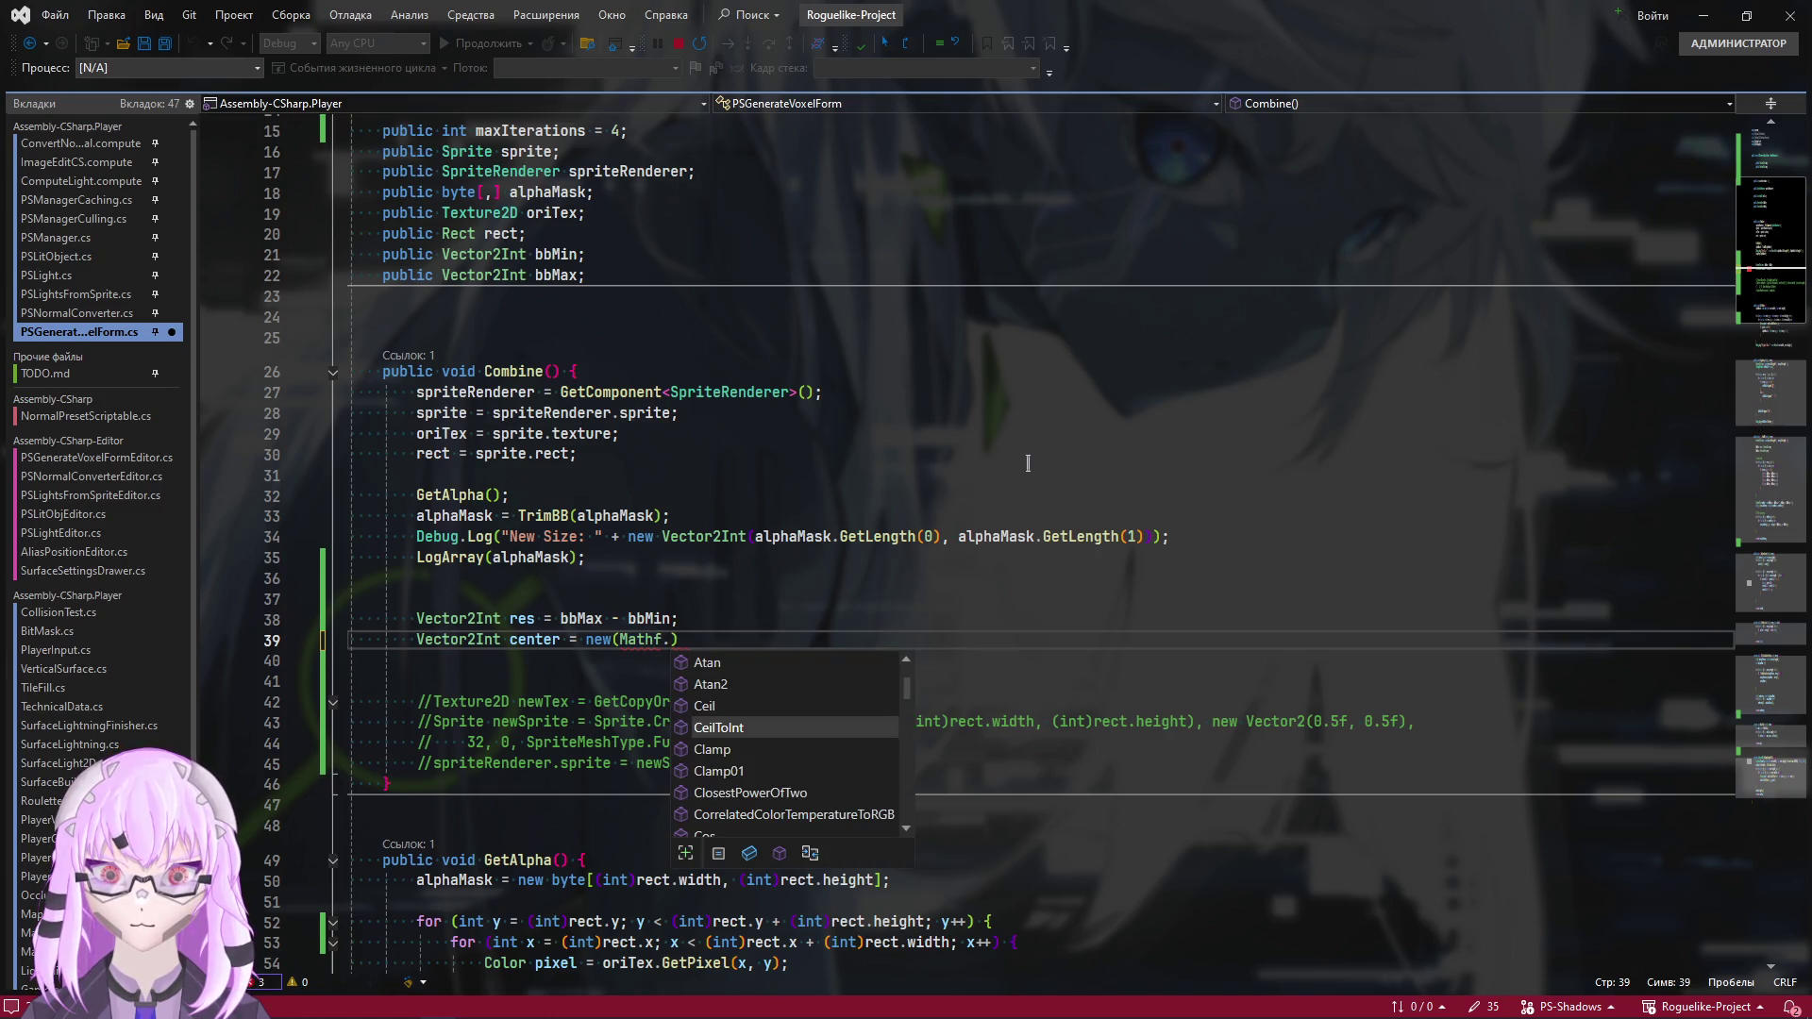
pyautogui.press('Down')
pyautogui.press('Tab')
pyautogui.write('(')
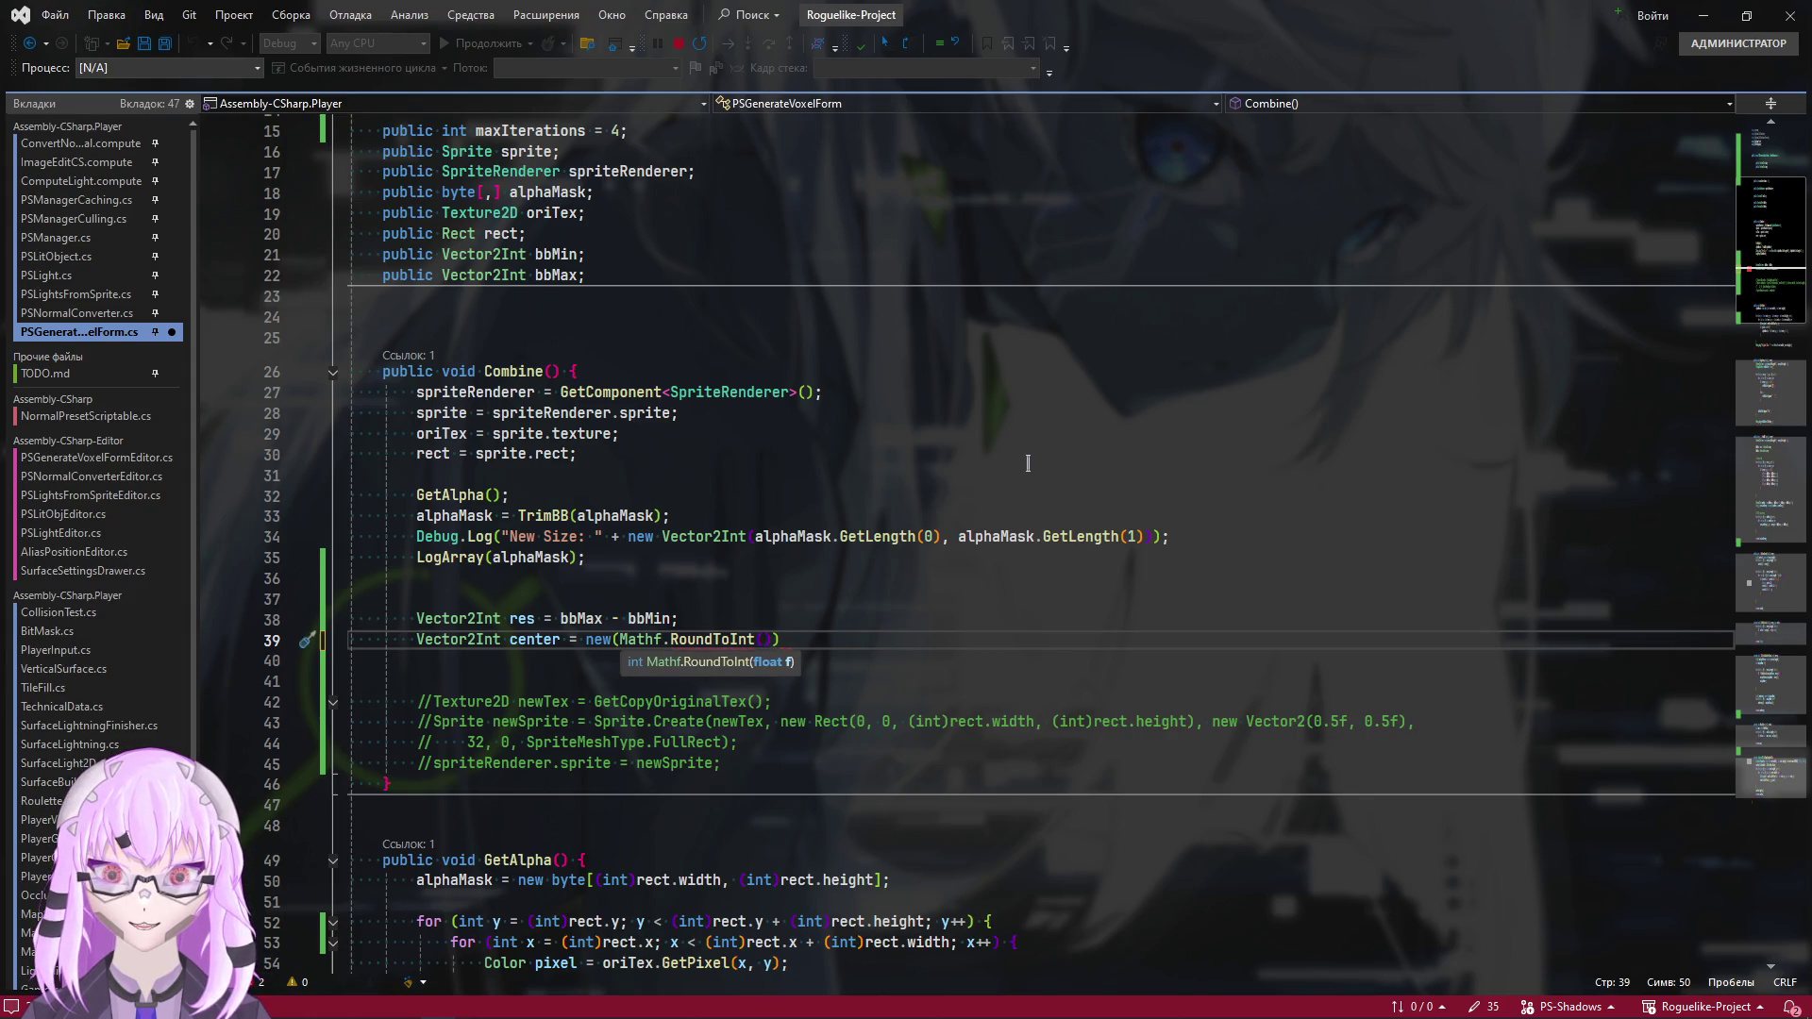
pyautogui.write('res / 2d')
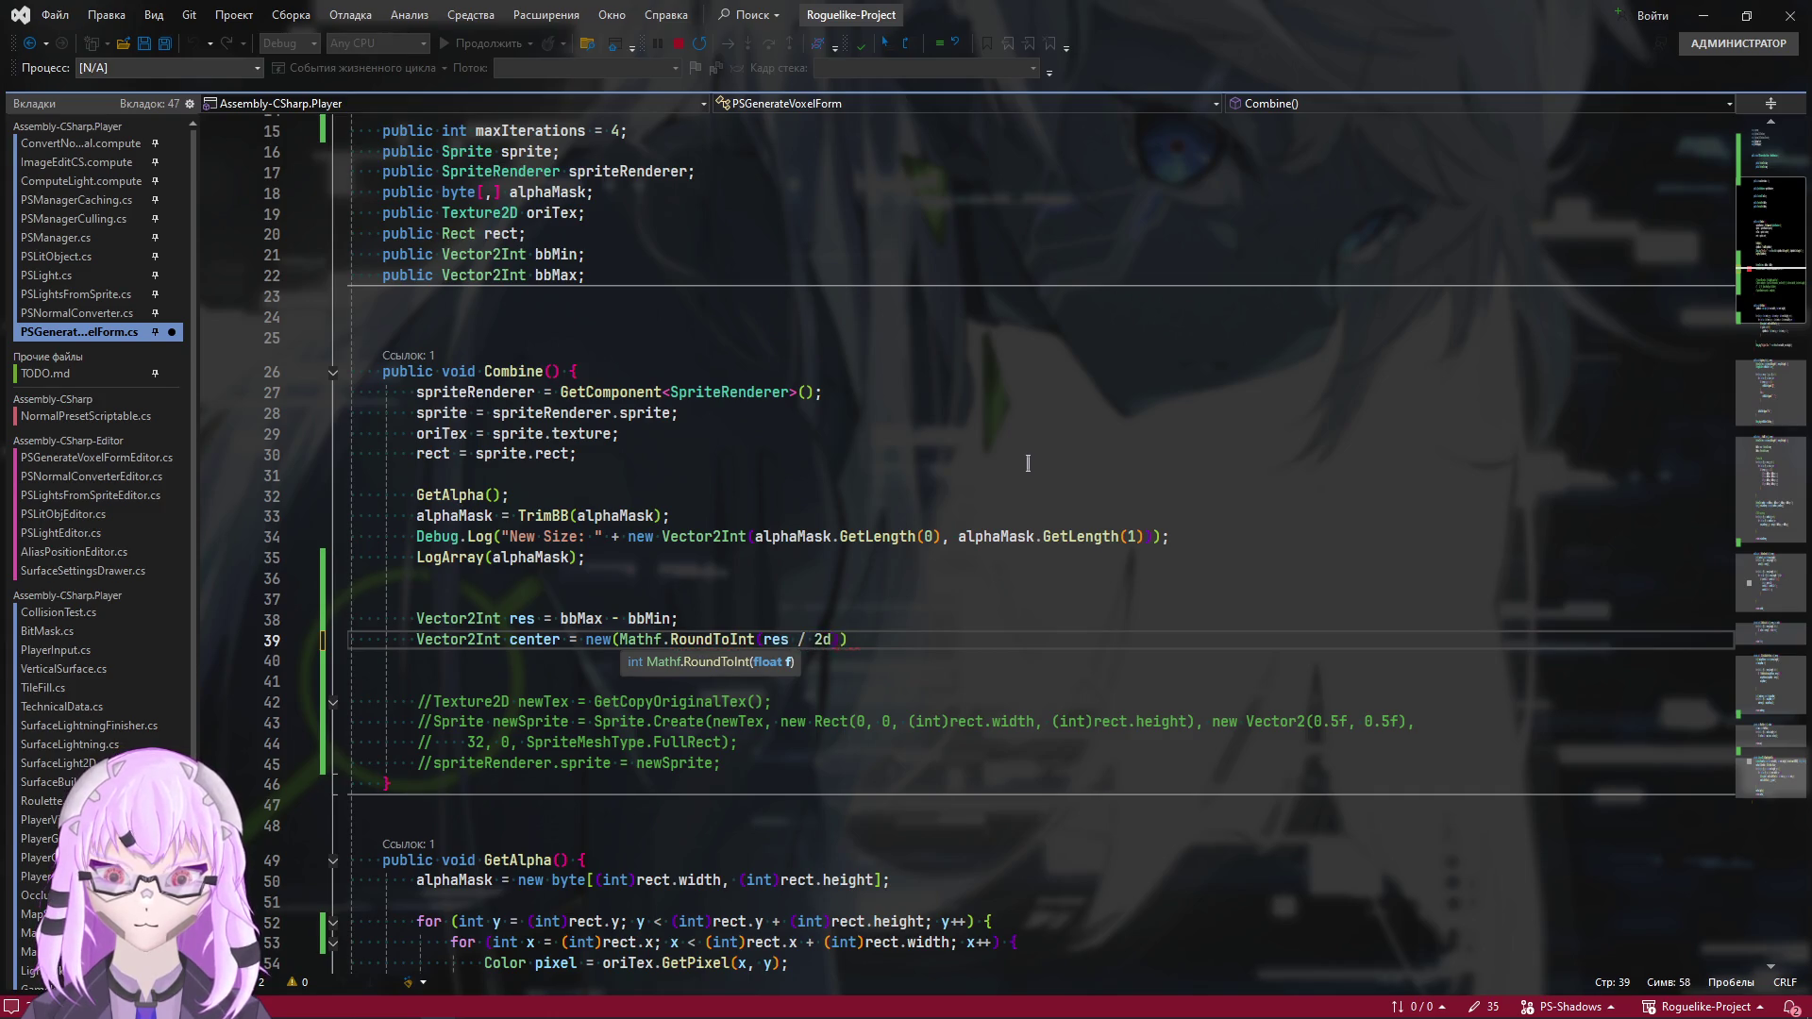
pyautogui.write('f')
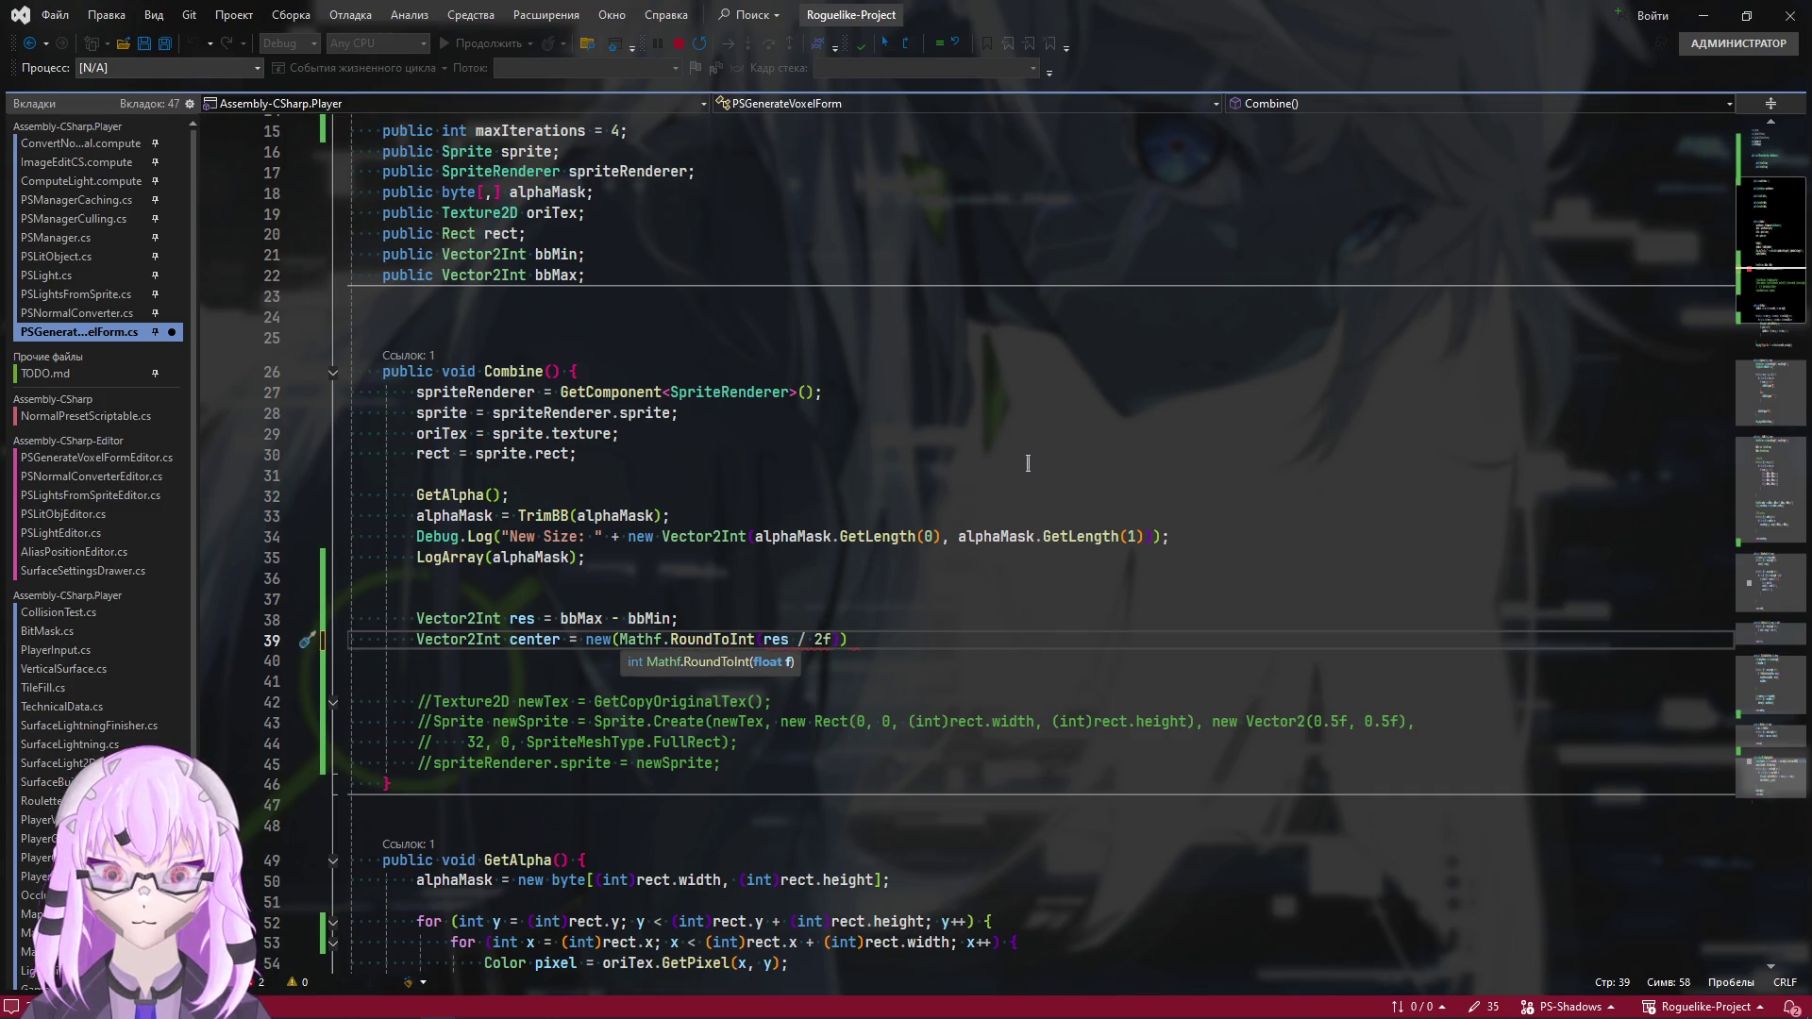
pyautogui.press('Left')
pyautogui.press('Left')
pyautogui.press('Left')
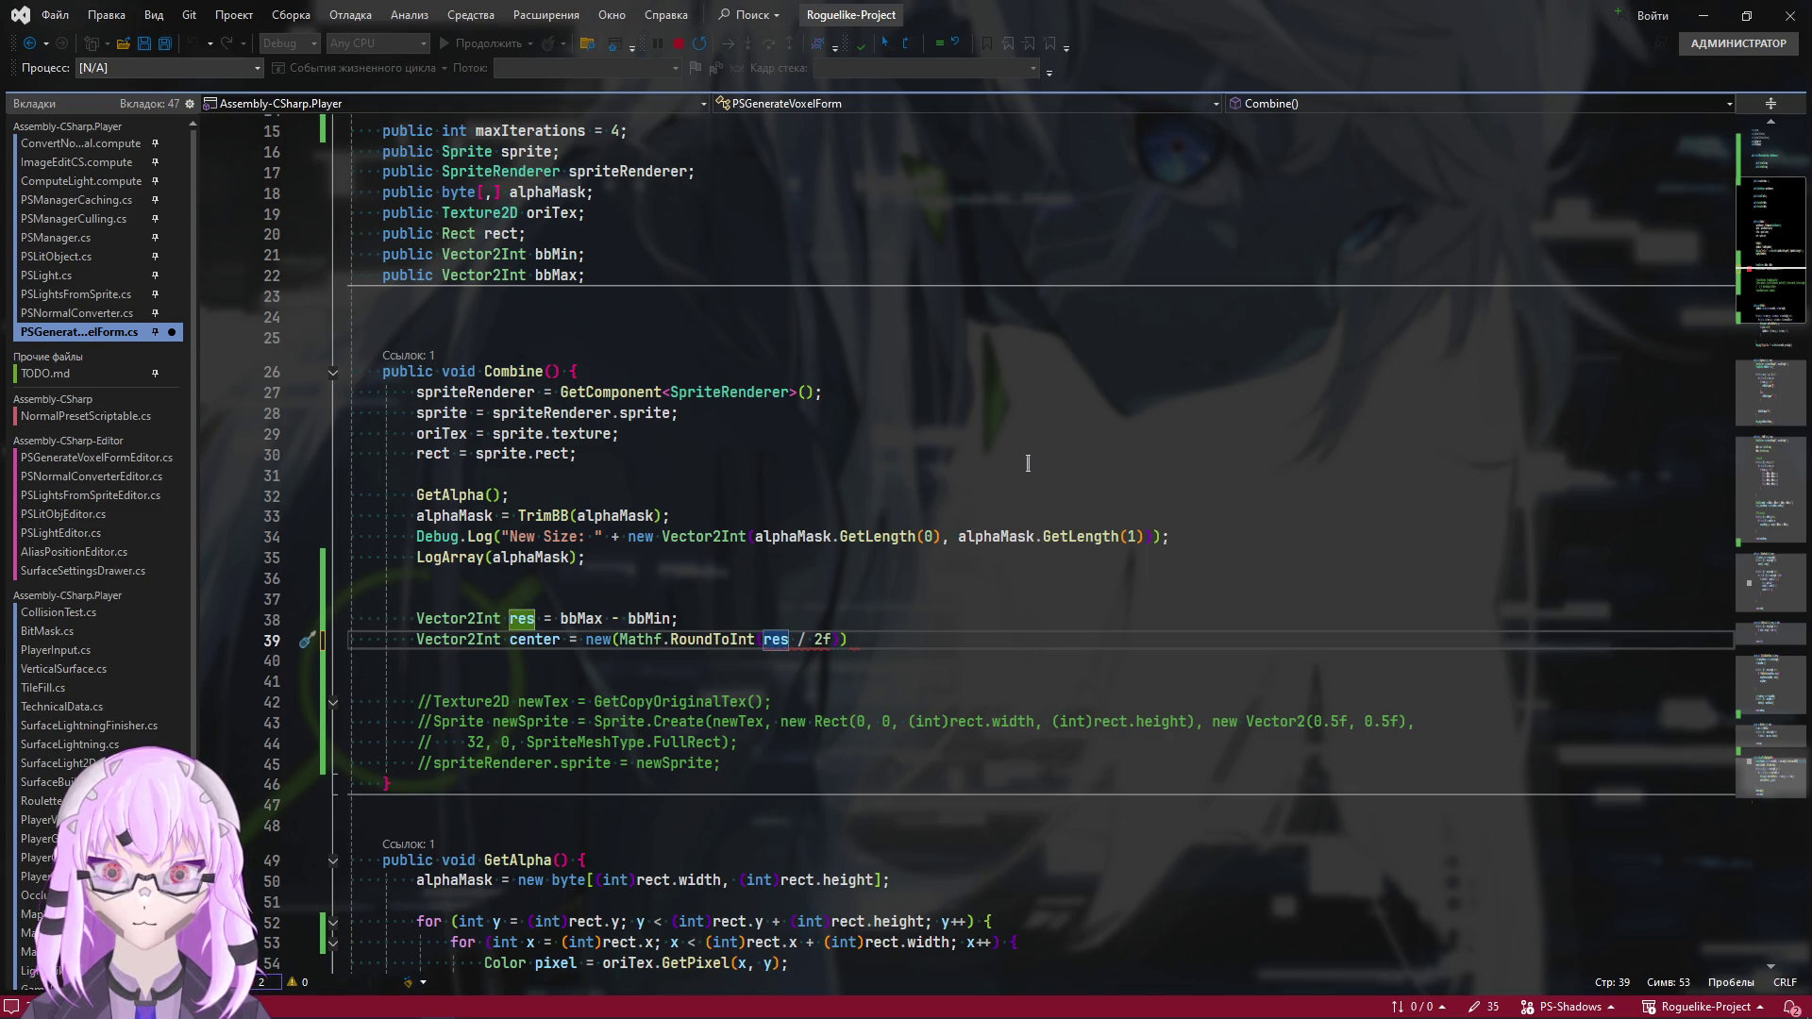
pyautogui.write('.x')
pyautogui.press('Right')
pyautogui.press('Right')
pyautogui.press('Right')
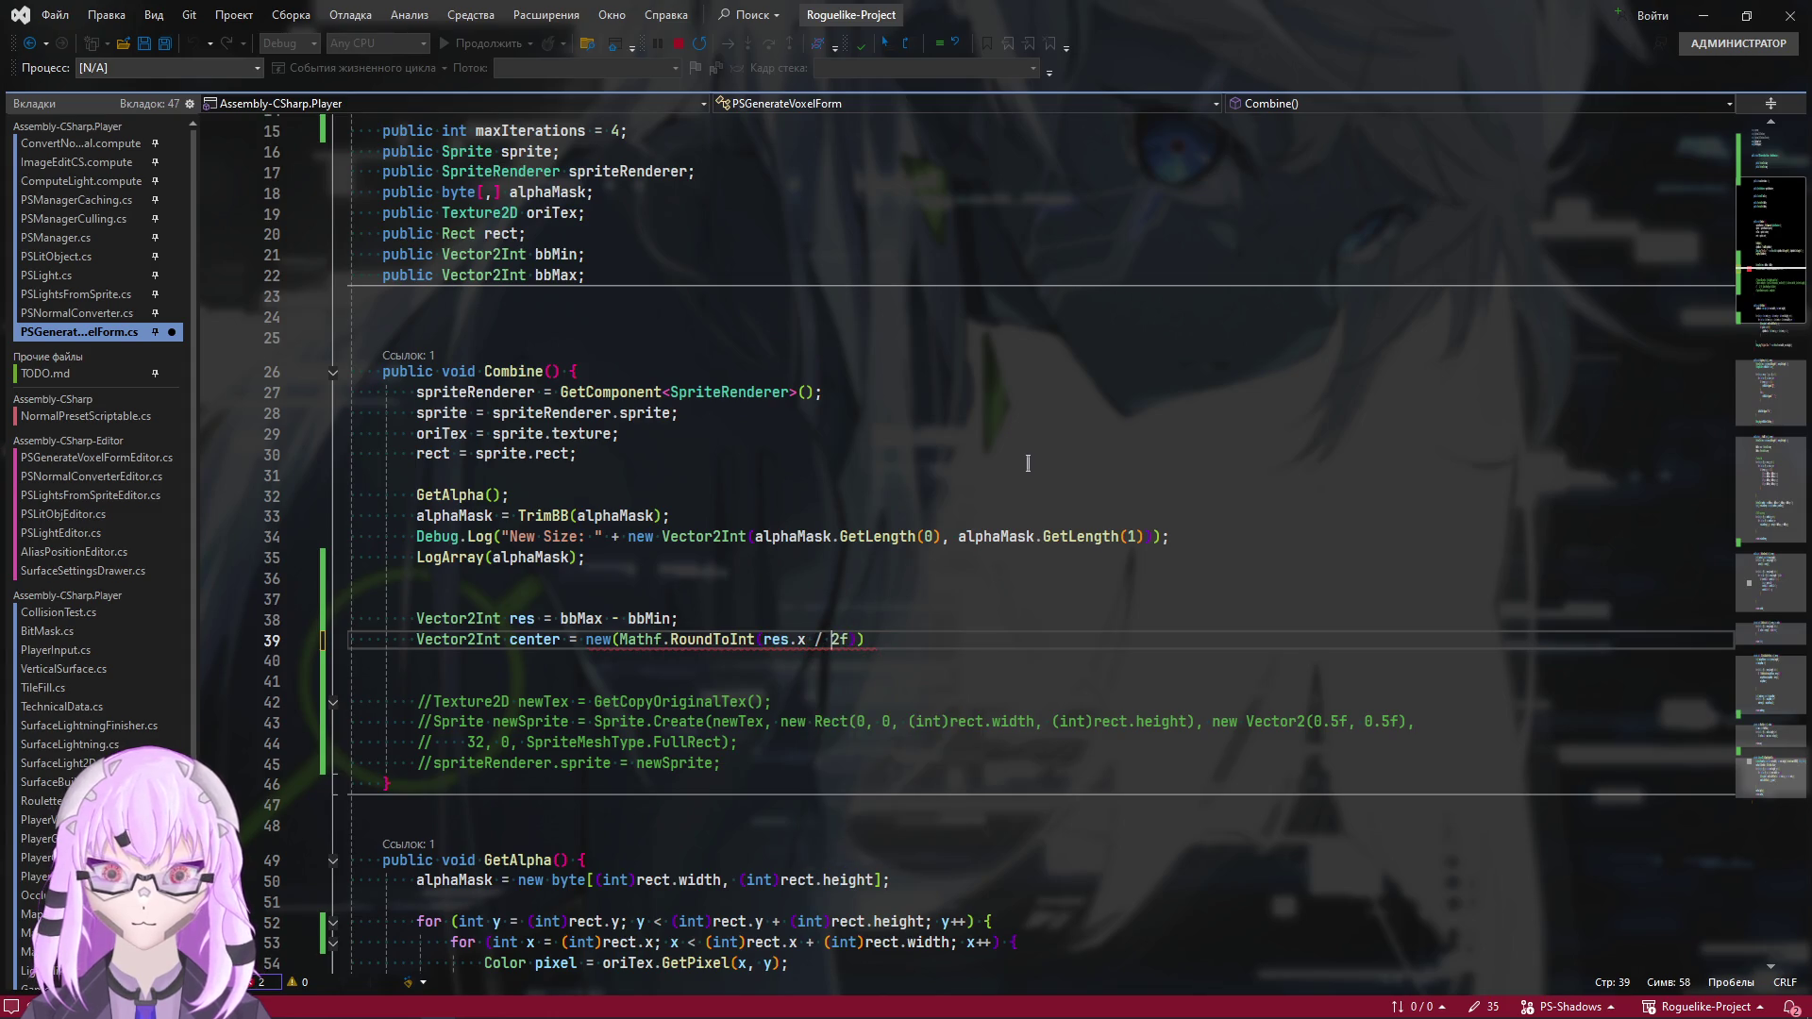
pyautogui.press('Left')
pyautogui.press('Left')
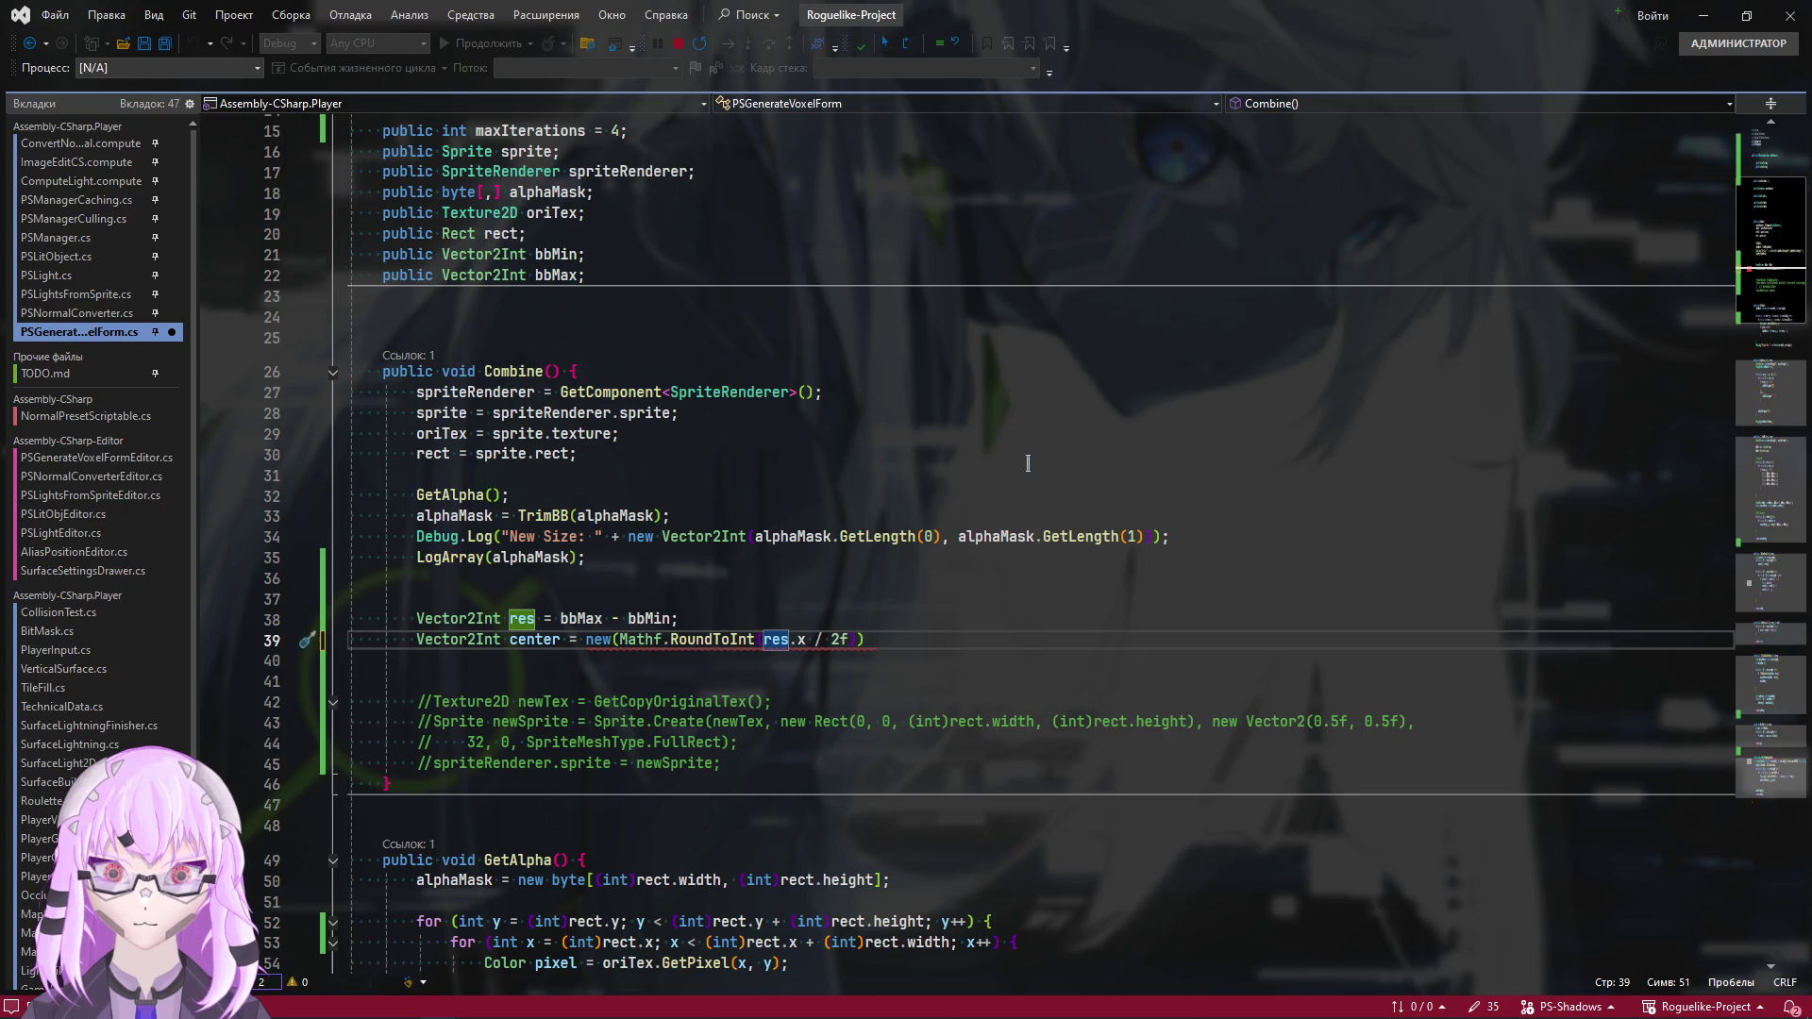
# Append + bbMin.x to the rounded x term
pyautogui.click(860, 632)
pyautogui.write(',')
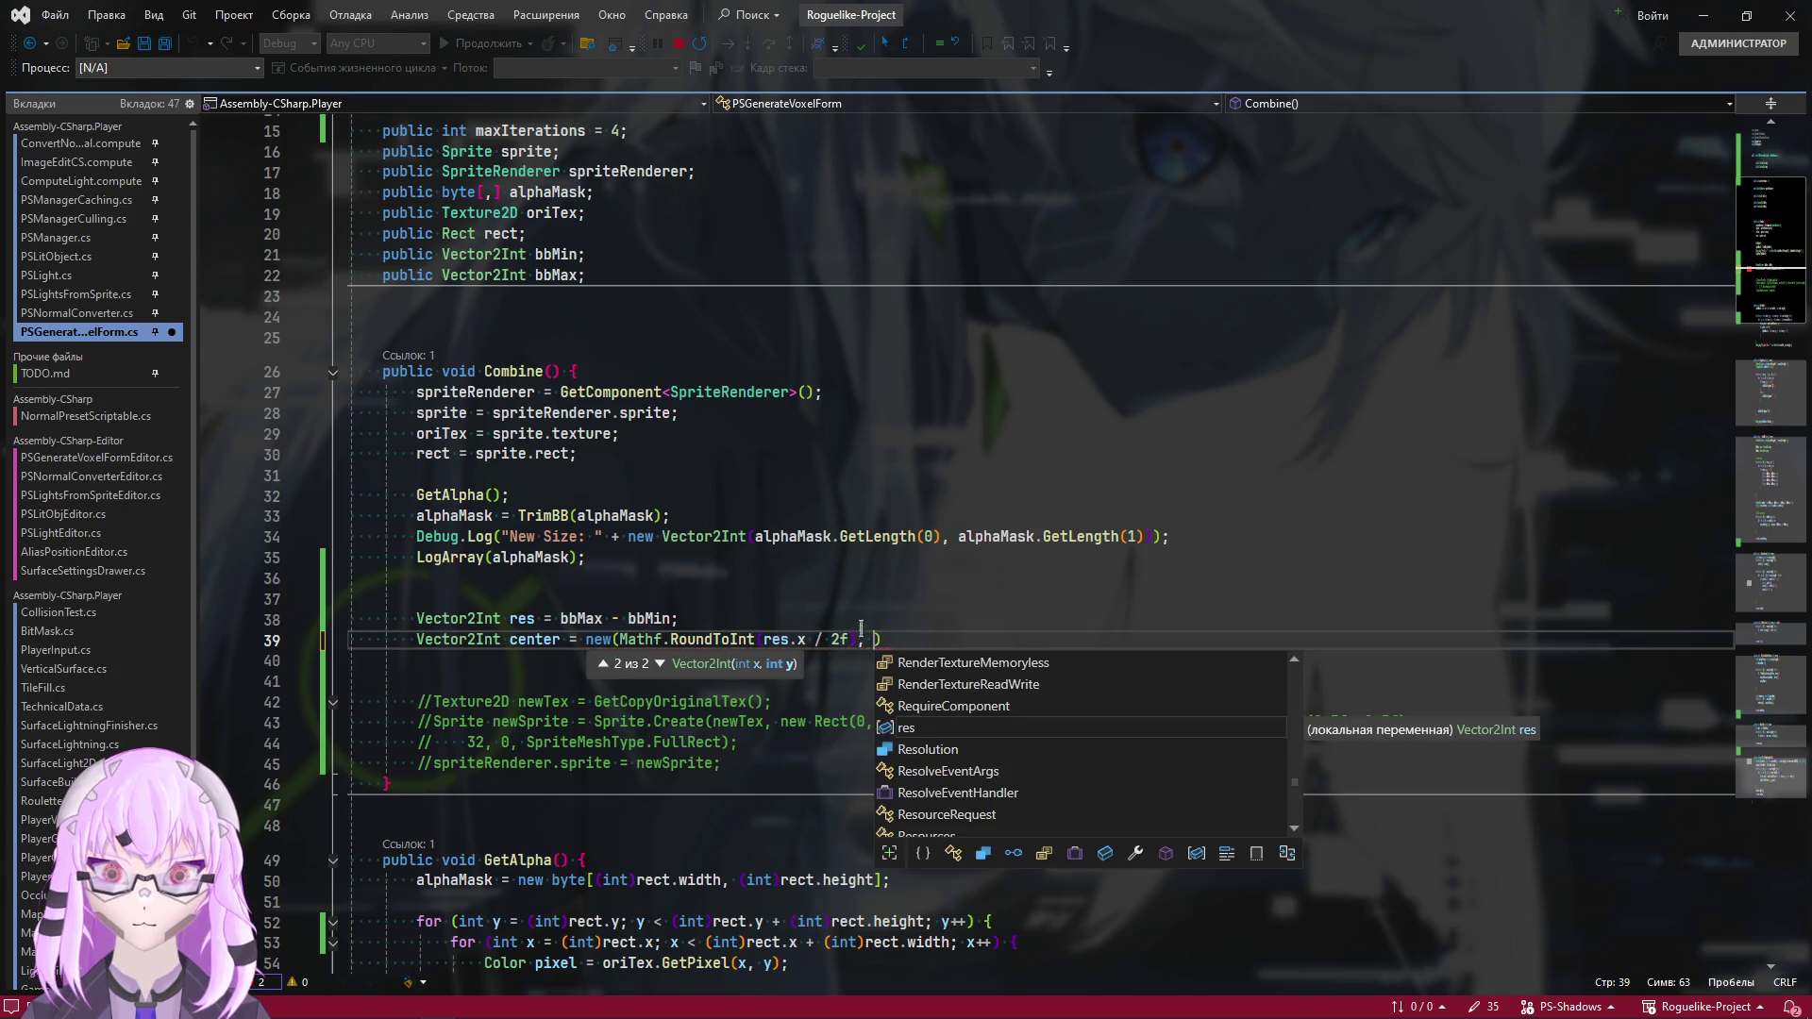
pyautogui.press('Escape')
pyautogui.press('Left')
pyautogui.press('Left')
pyautogui.hotkey('ctrl', 'shift', 'Left')
pyautogui.hotkey('ctrl', 'shift', 'Left')
pyautogui.hotkey('ctrl', 'shift', 'Left')
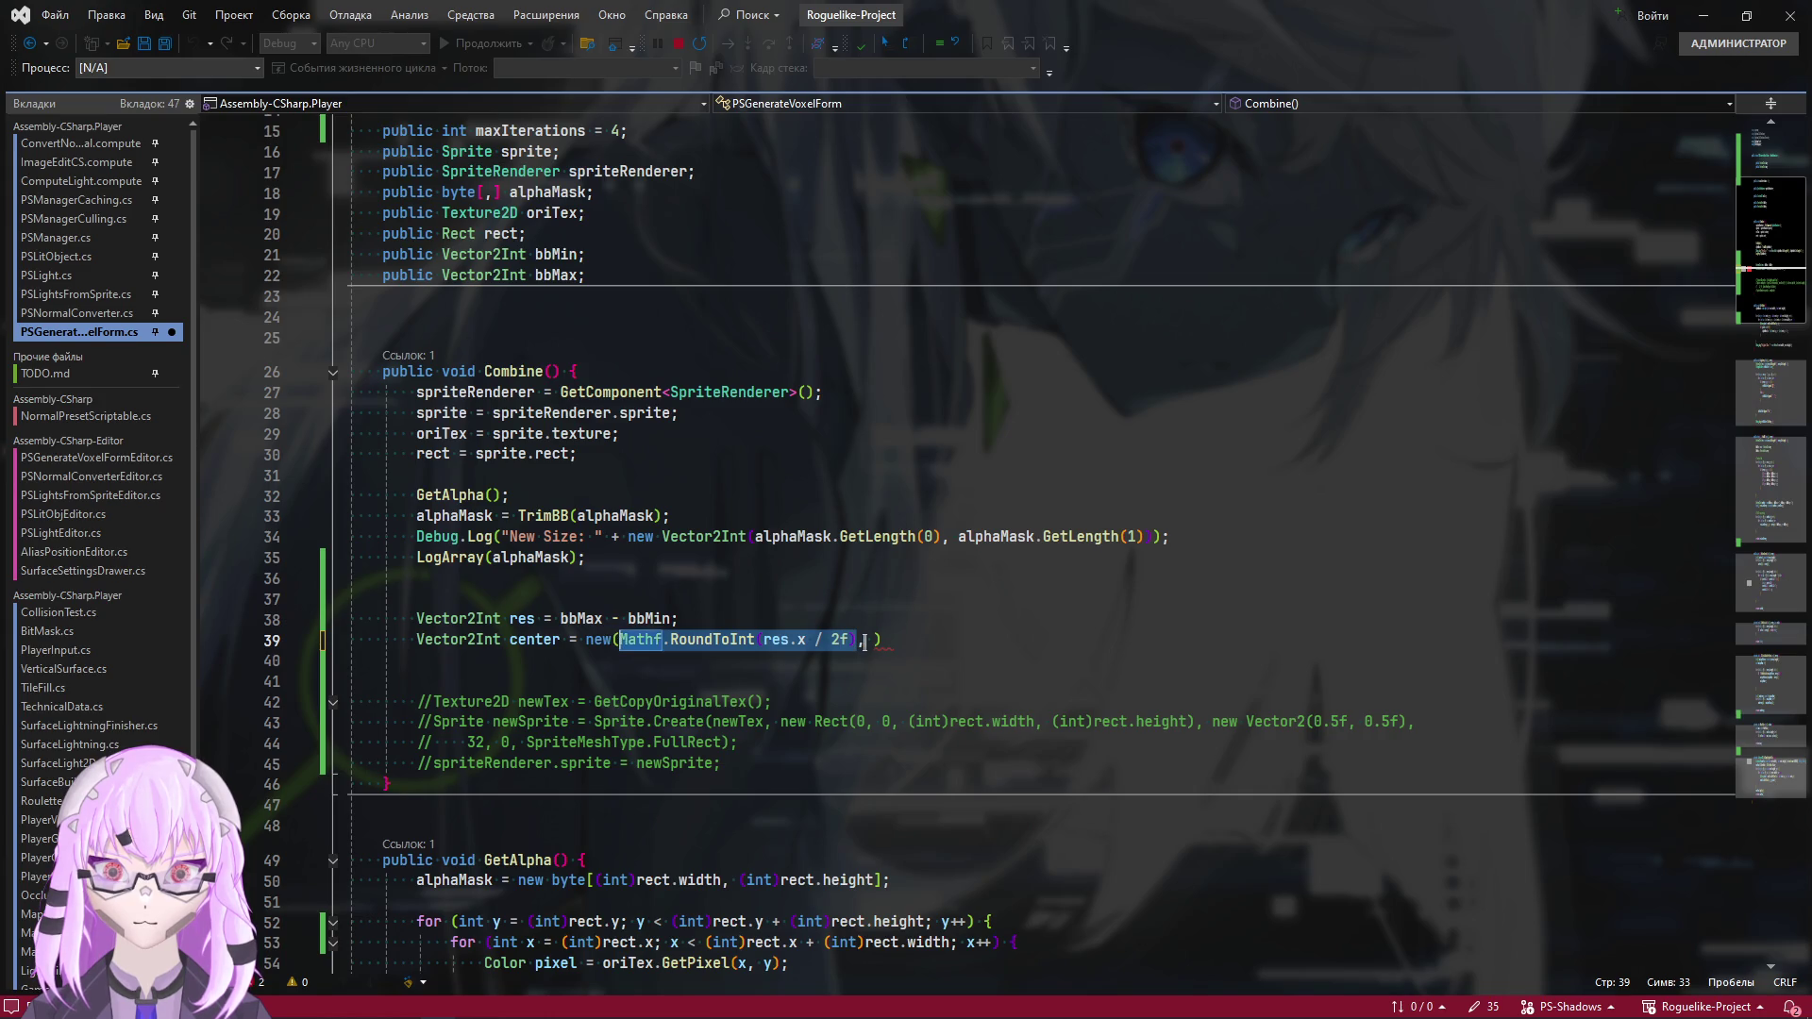
pyautogui.click(765, 640)
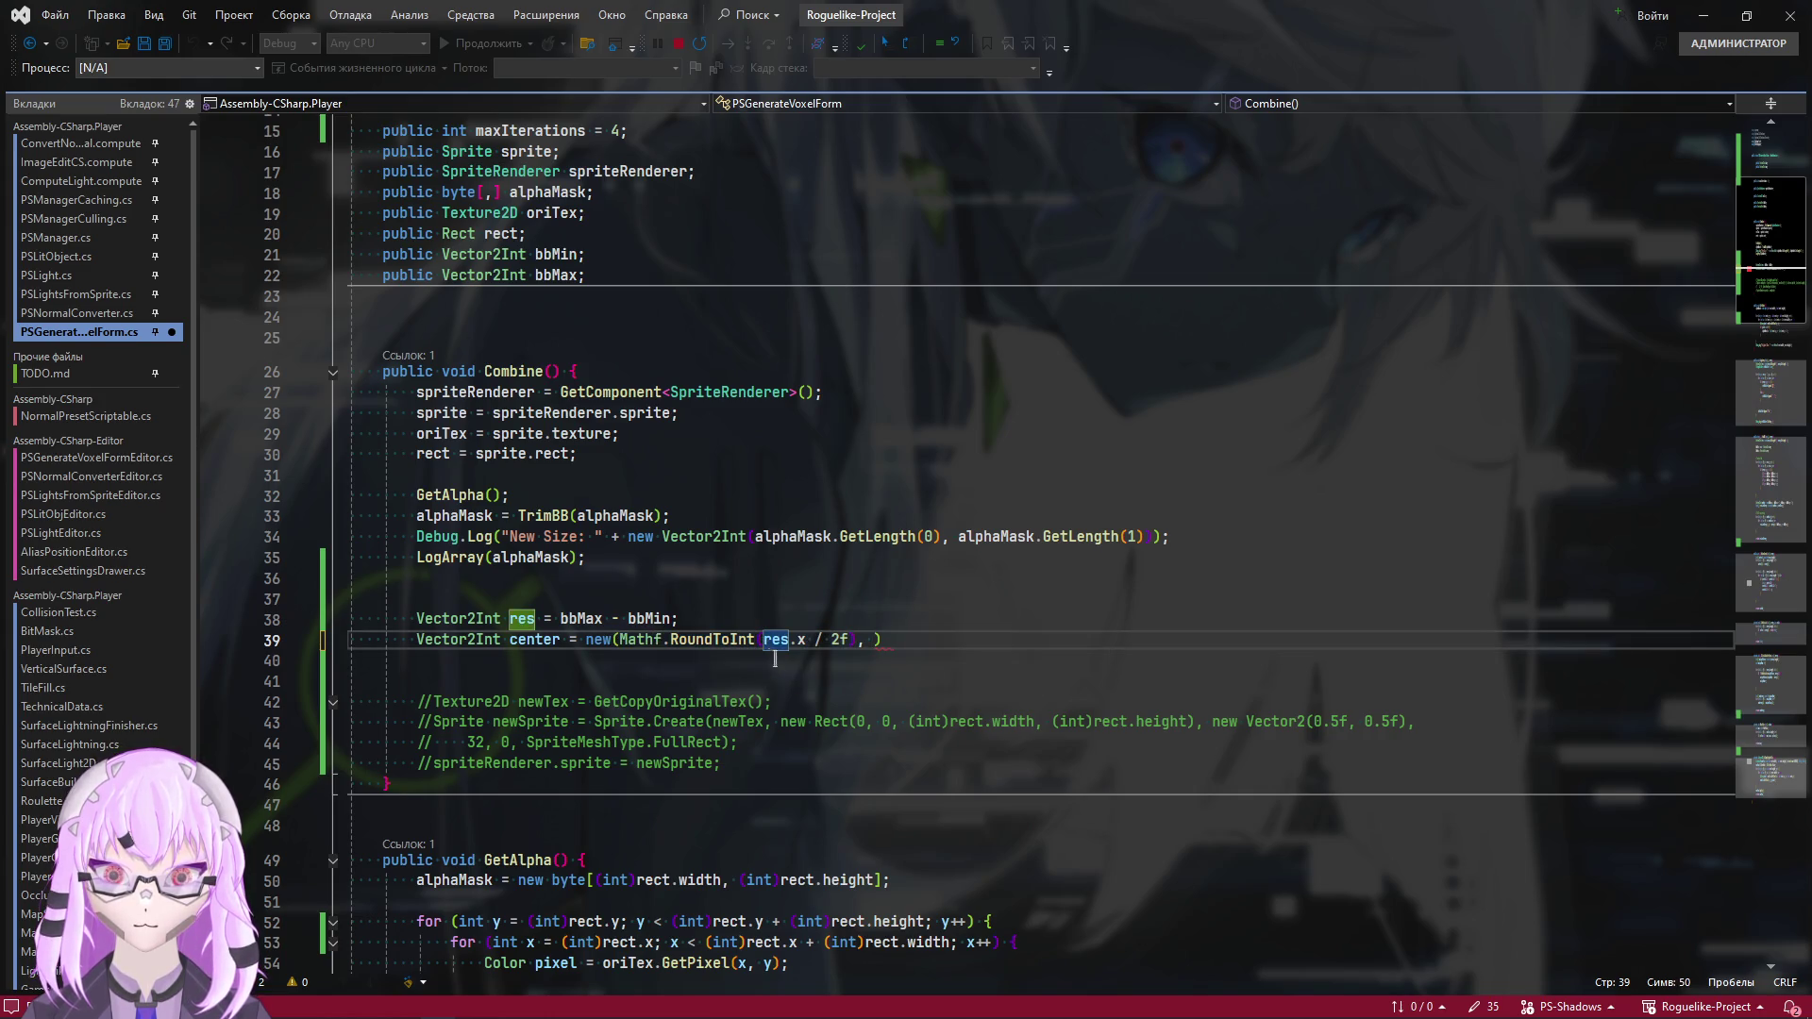
pyautogui.click(860, 641)
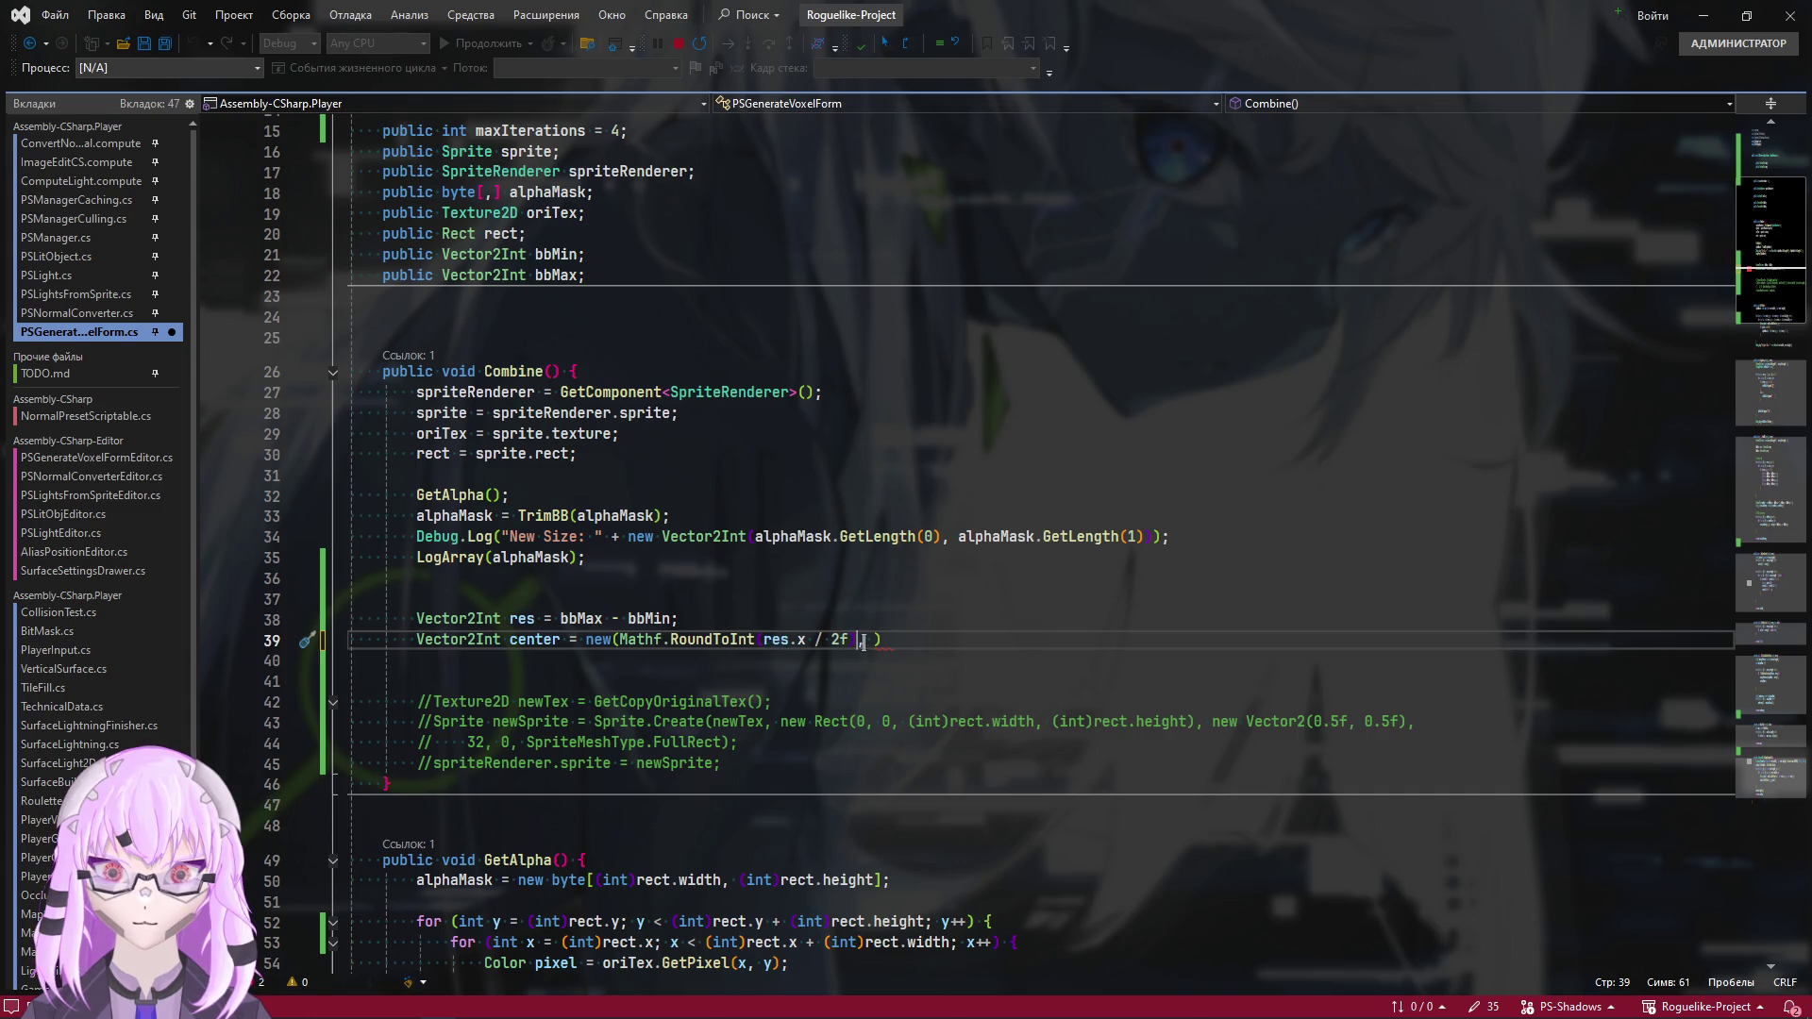
pyautogui.write(', ')
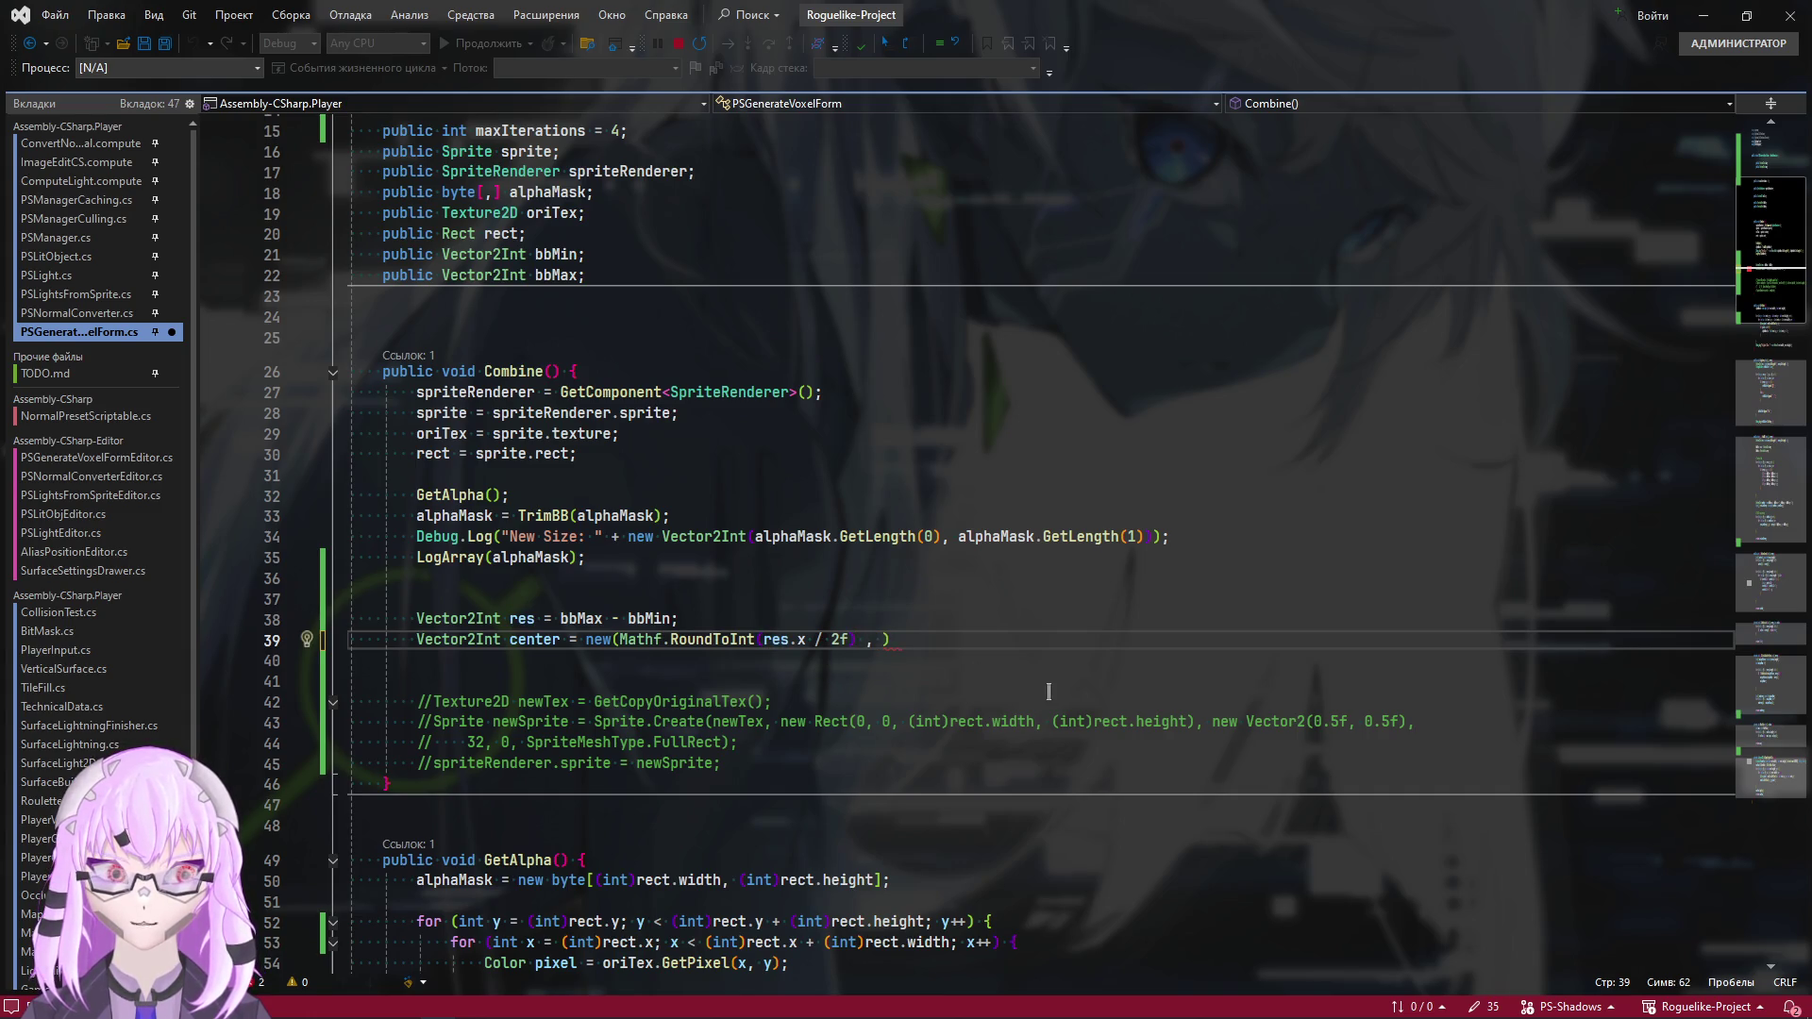
pyautogui.write('+ ')
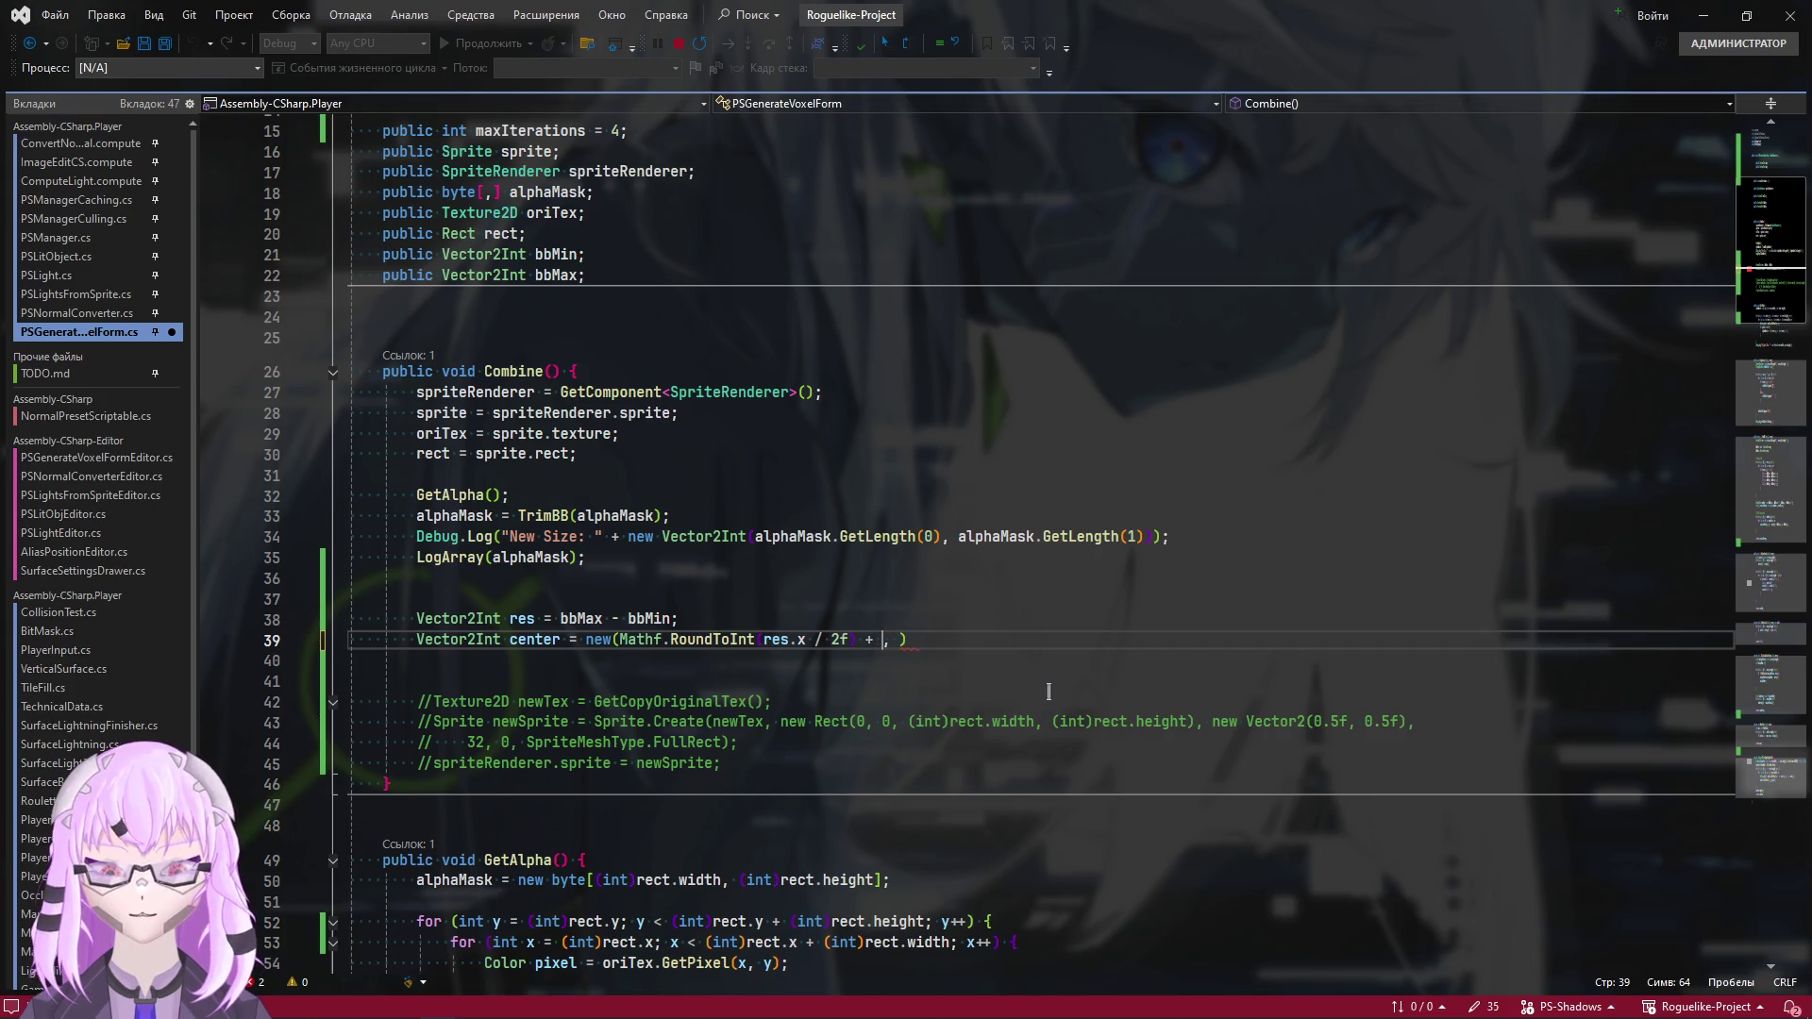
pyautogui.write('bbMin')
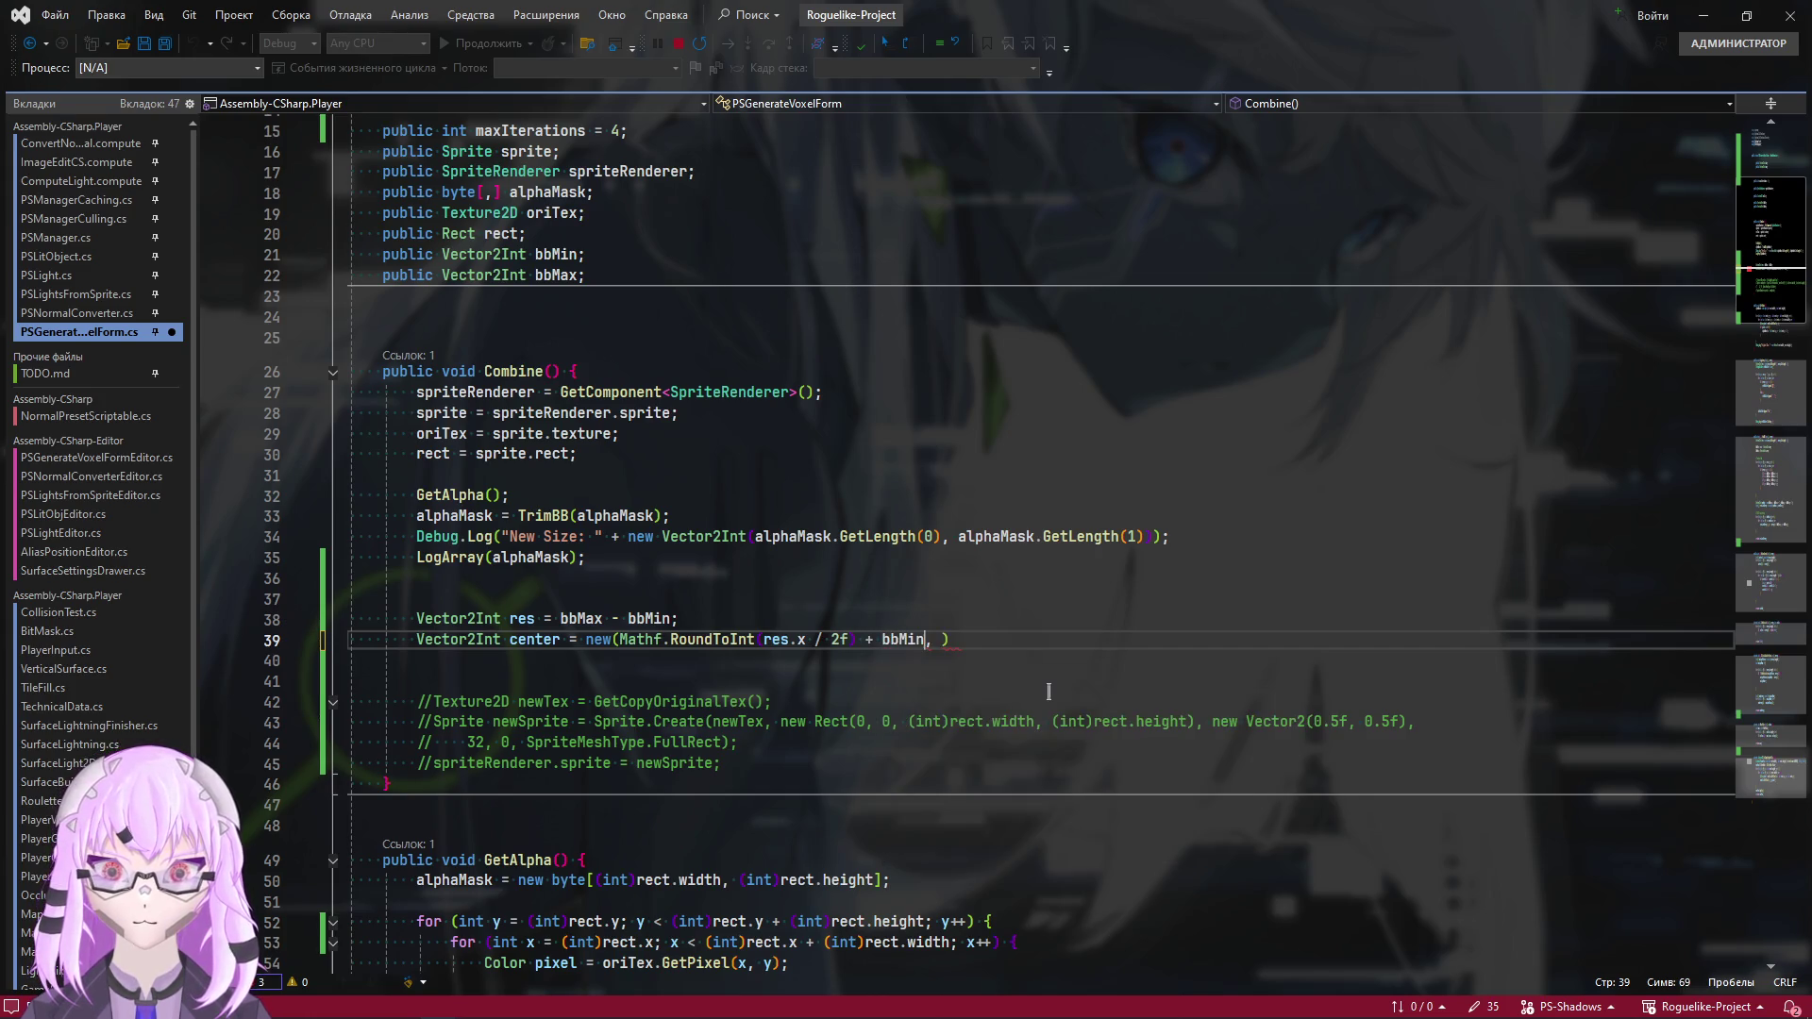
pyautogui.write('.x')
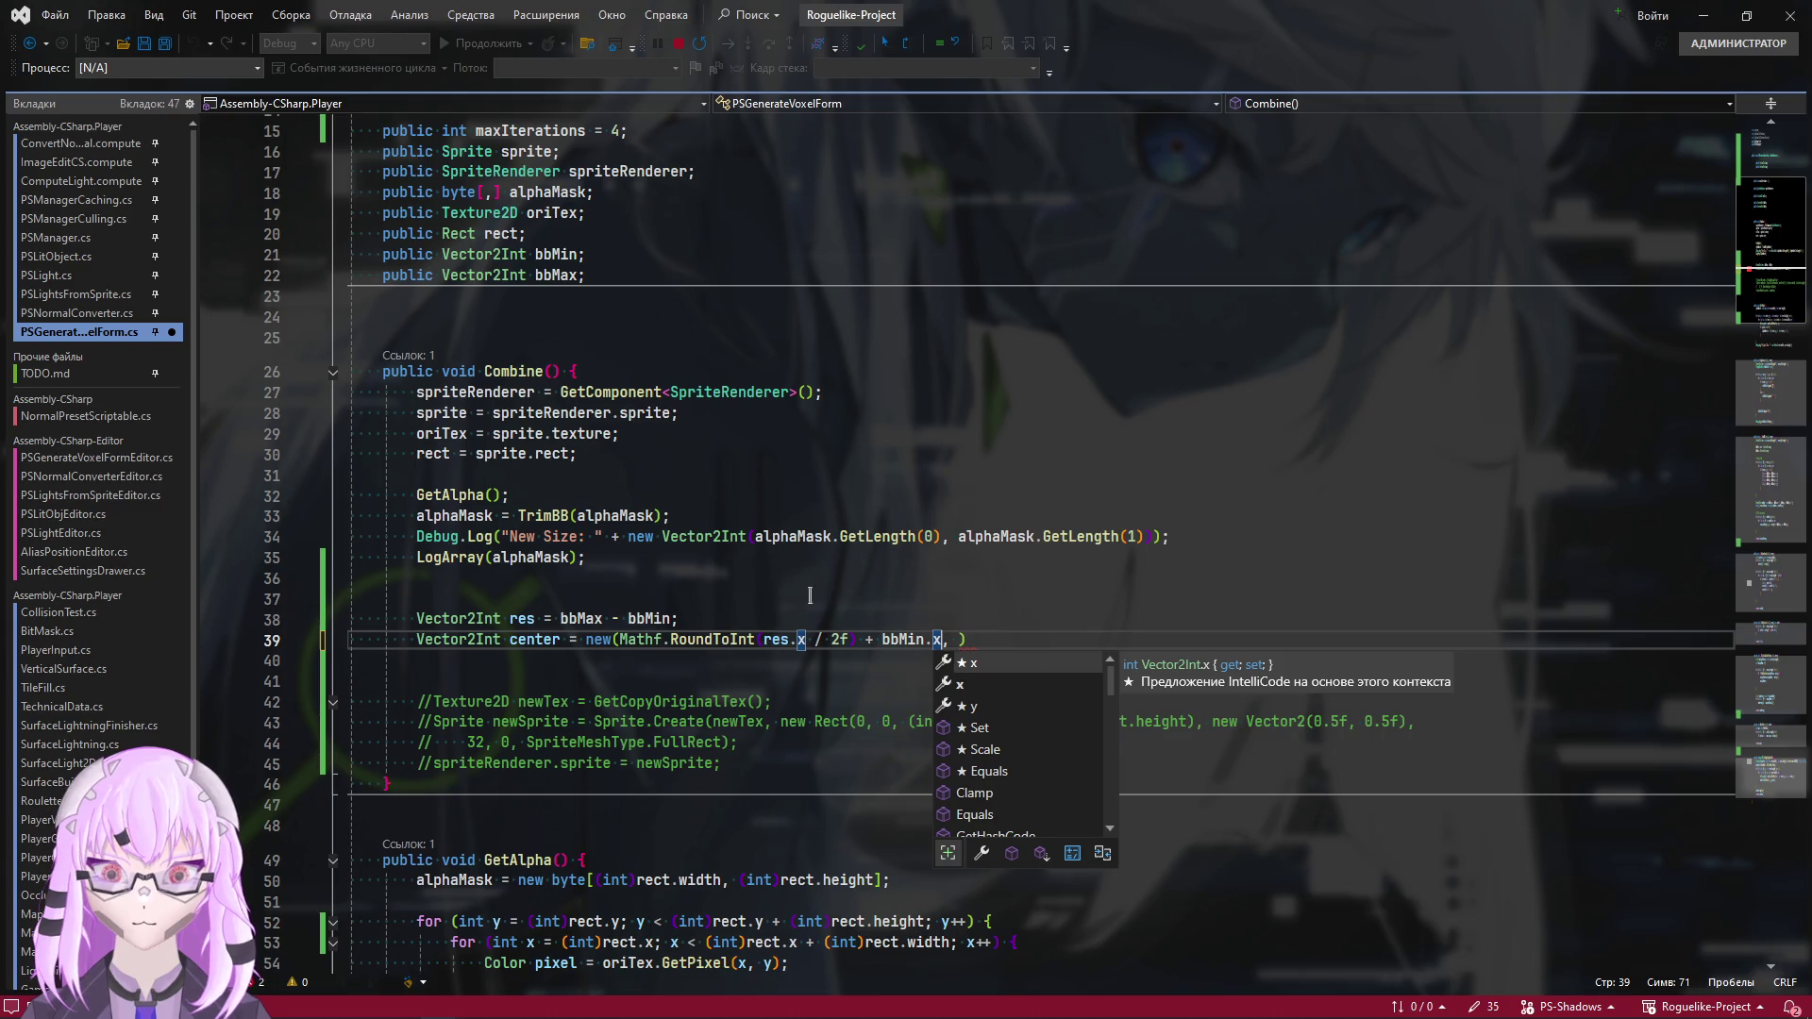
pyautogui.press('Escape')
pyautogui.press('Up')
pyautogui.press('Up')
# Copy the x term as Mathf.RoundToInt(res.y / 2f) + bbMin.y and breakpoint the center line
pyautogui.moveTo(943, 641); pyautogui.dragTo(619, 642)
pyautogui.hotkey('ctrl', 'c')
pyautogui.click(958, 642)
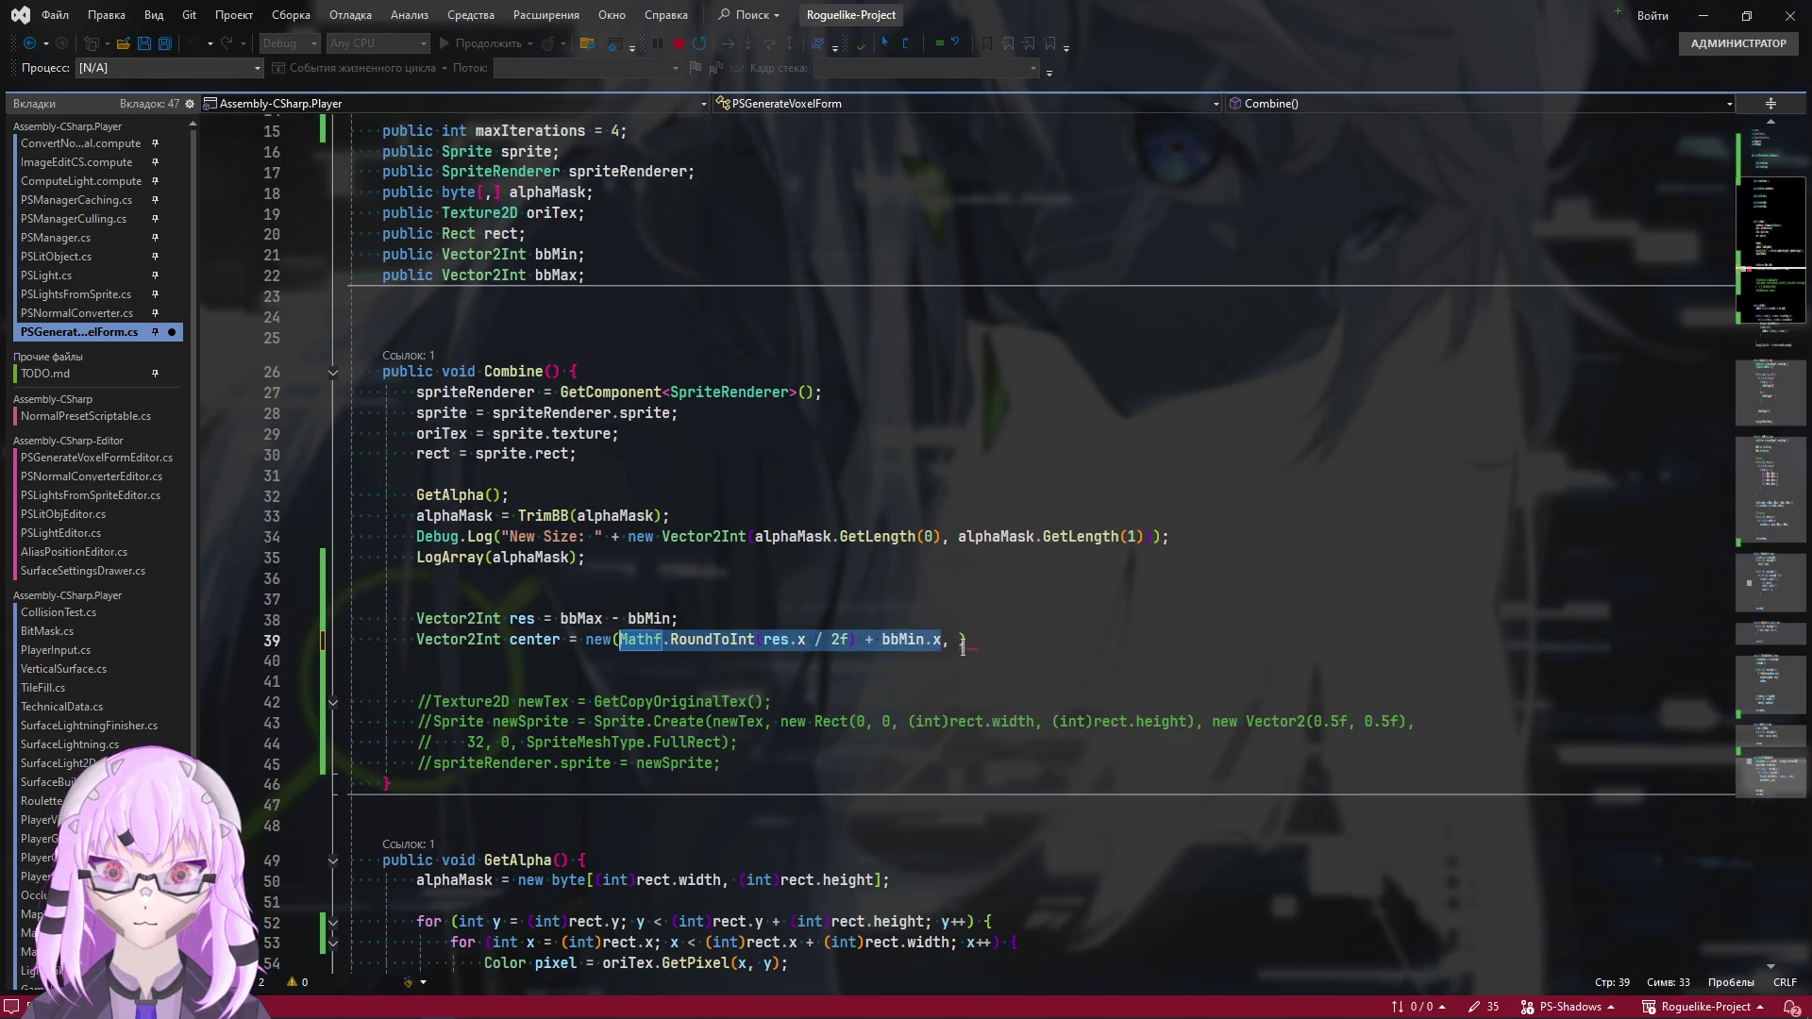
pyautogui.hotkey('ctrl', 'v')
pyautogui.doubleClick(1140, 640)
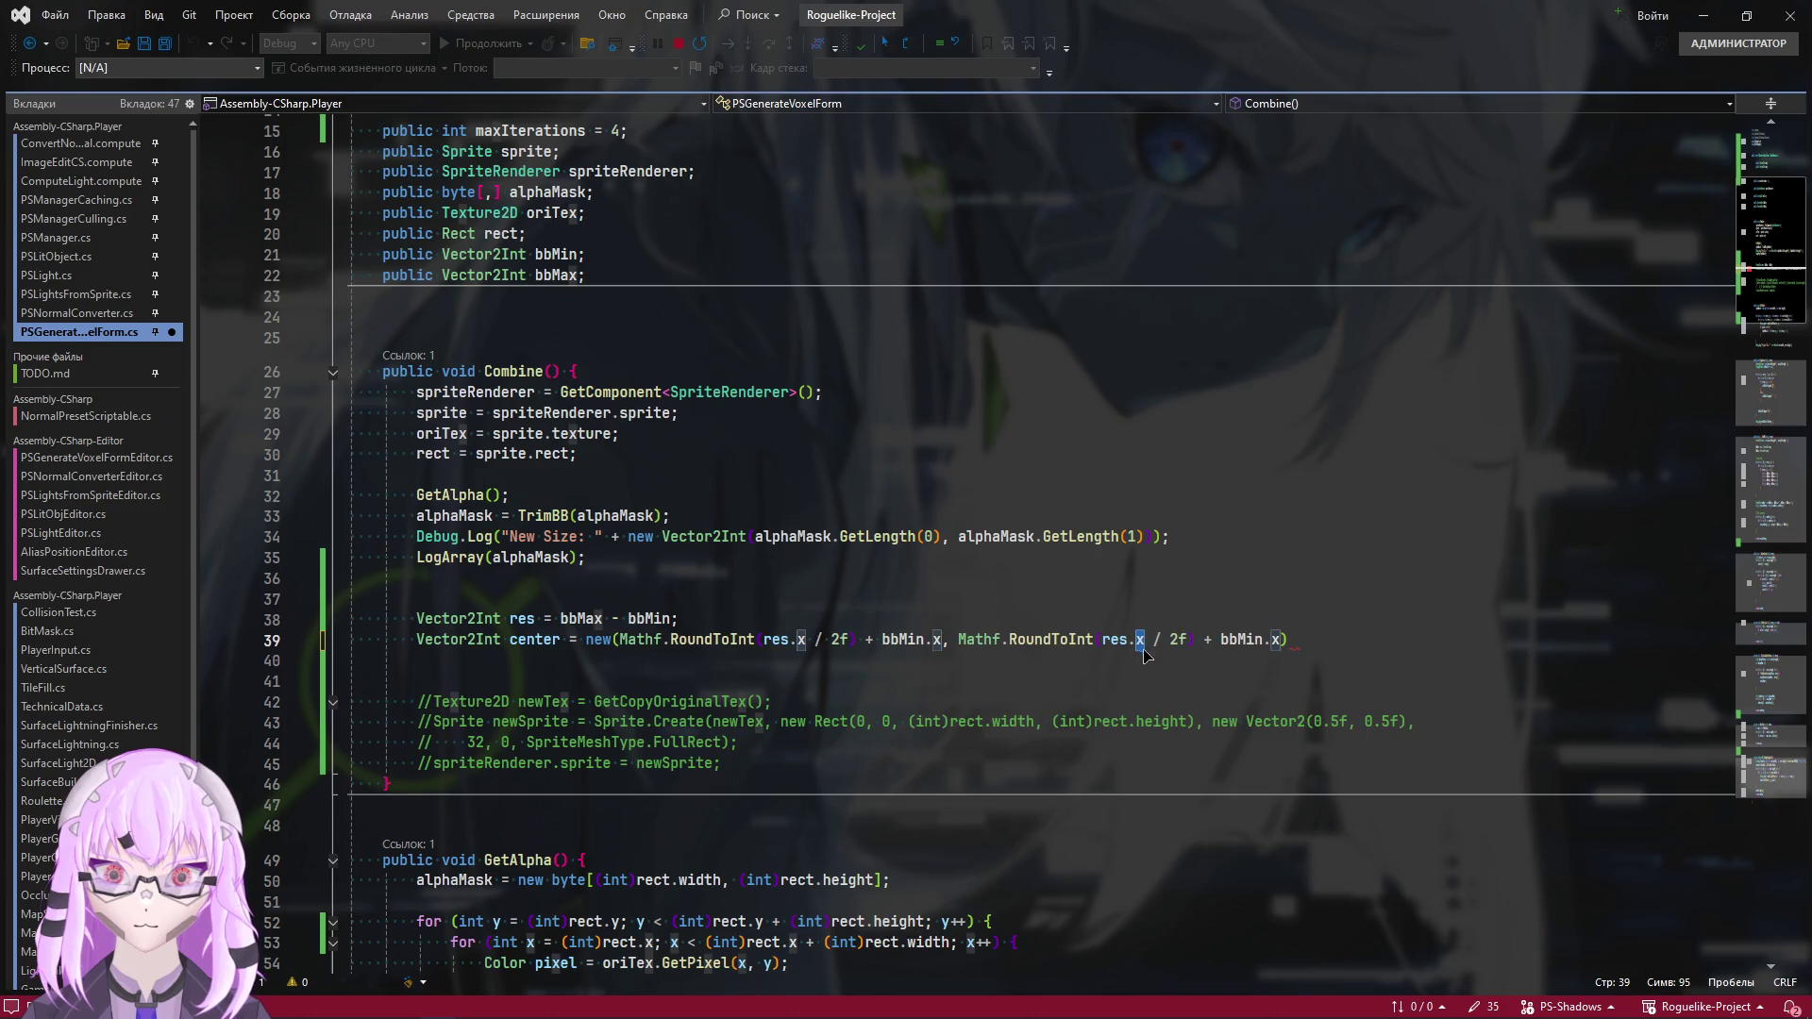
pyautogui.write('y')
pyautogui.click(1342, 644)
pyautogui.press('BackSpace')
pyautogui.write('y')
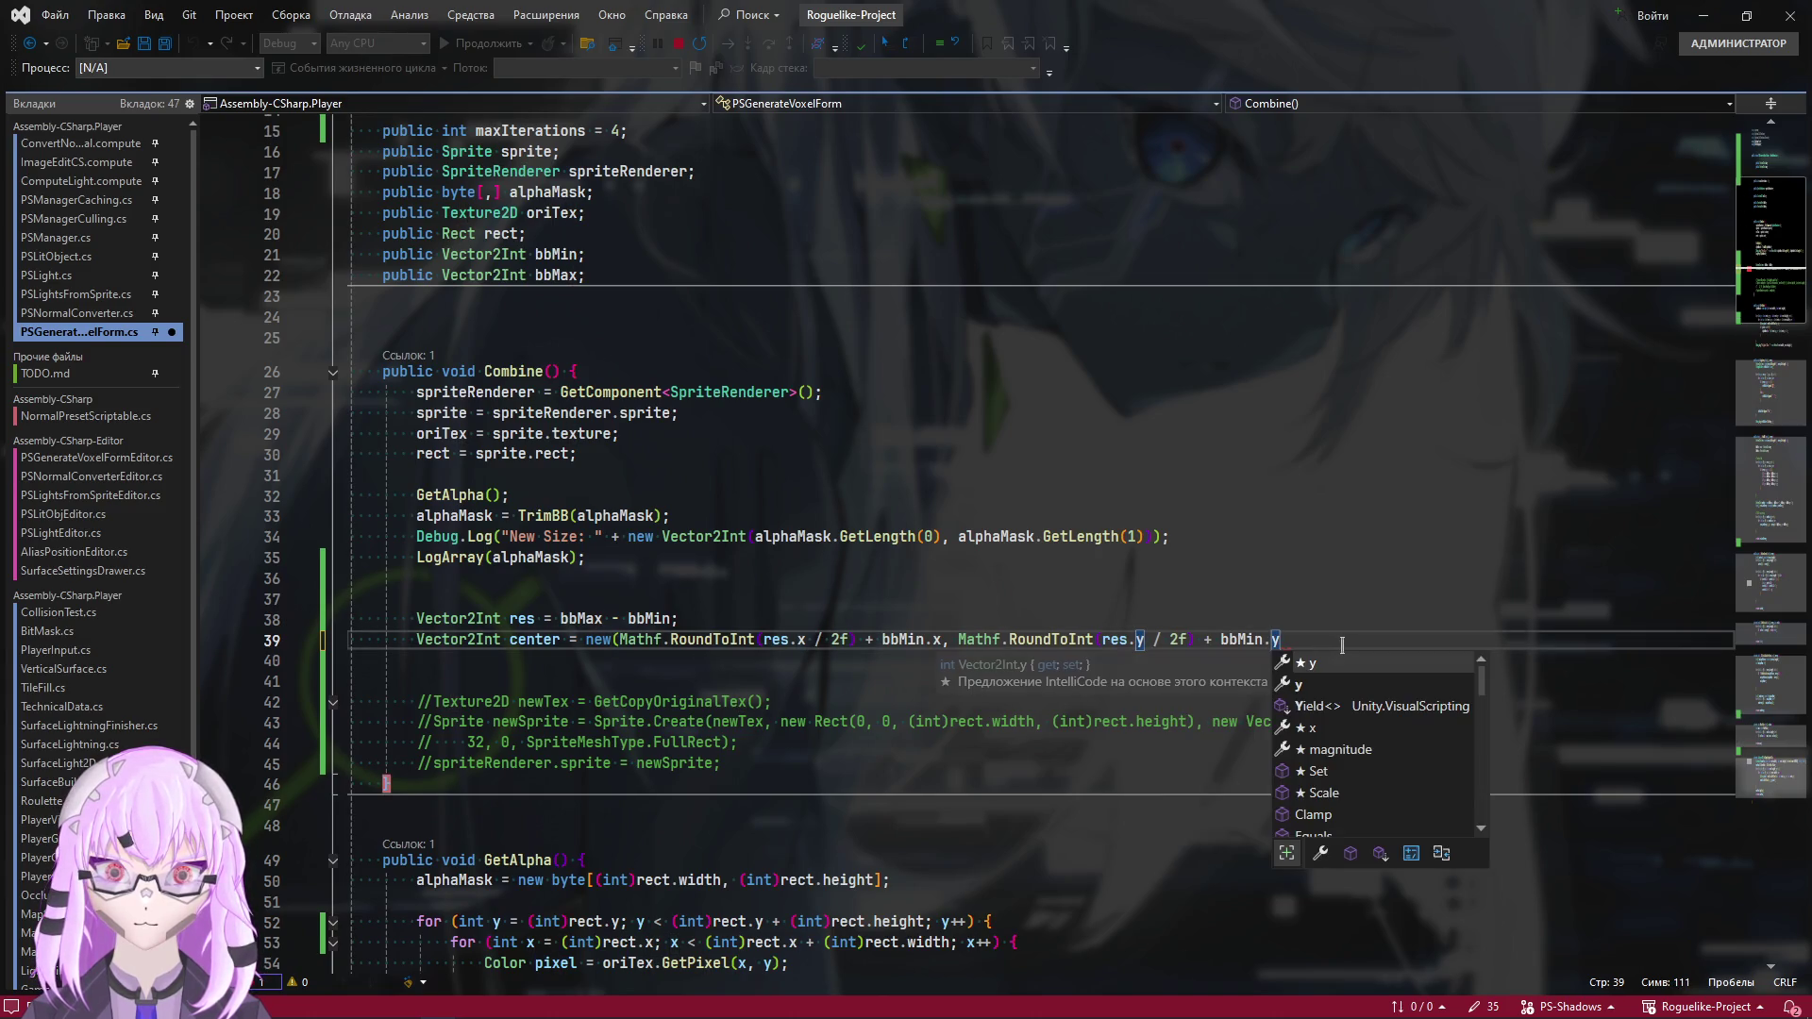
pyautogui.write(');')
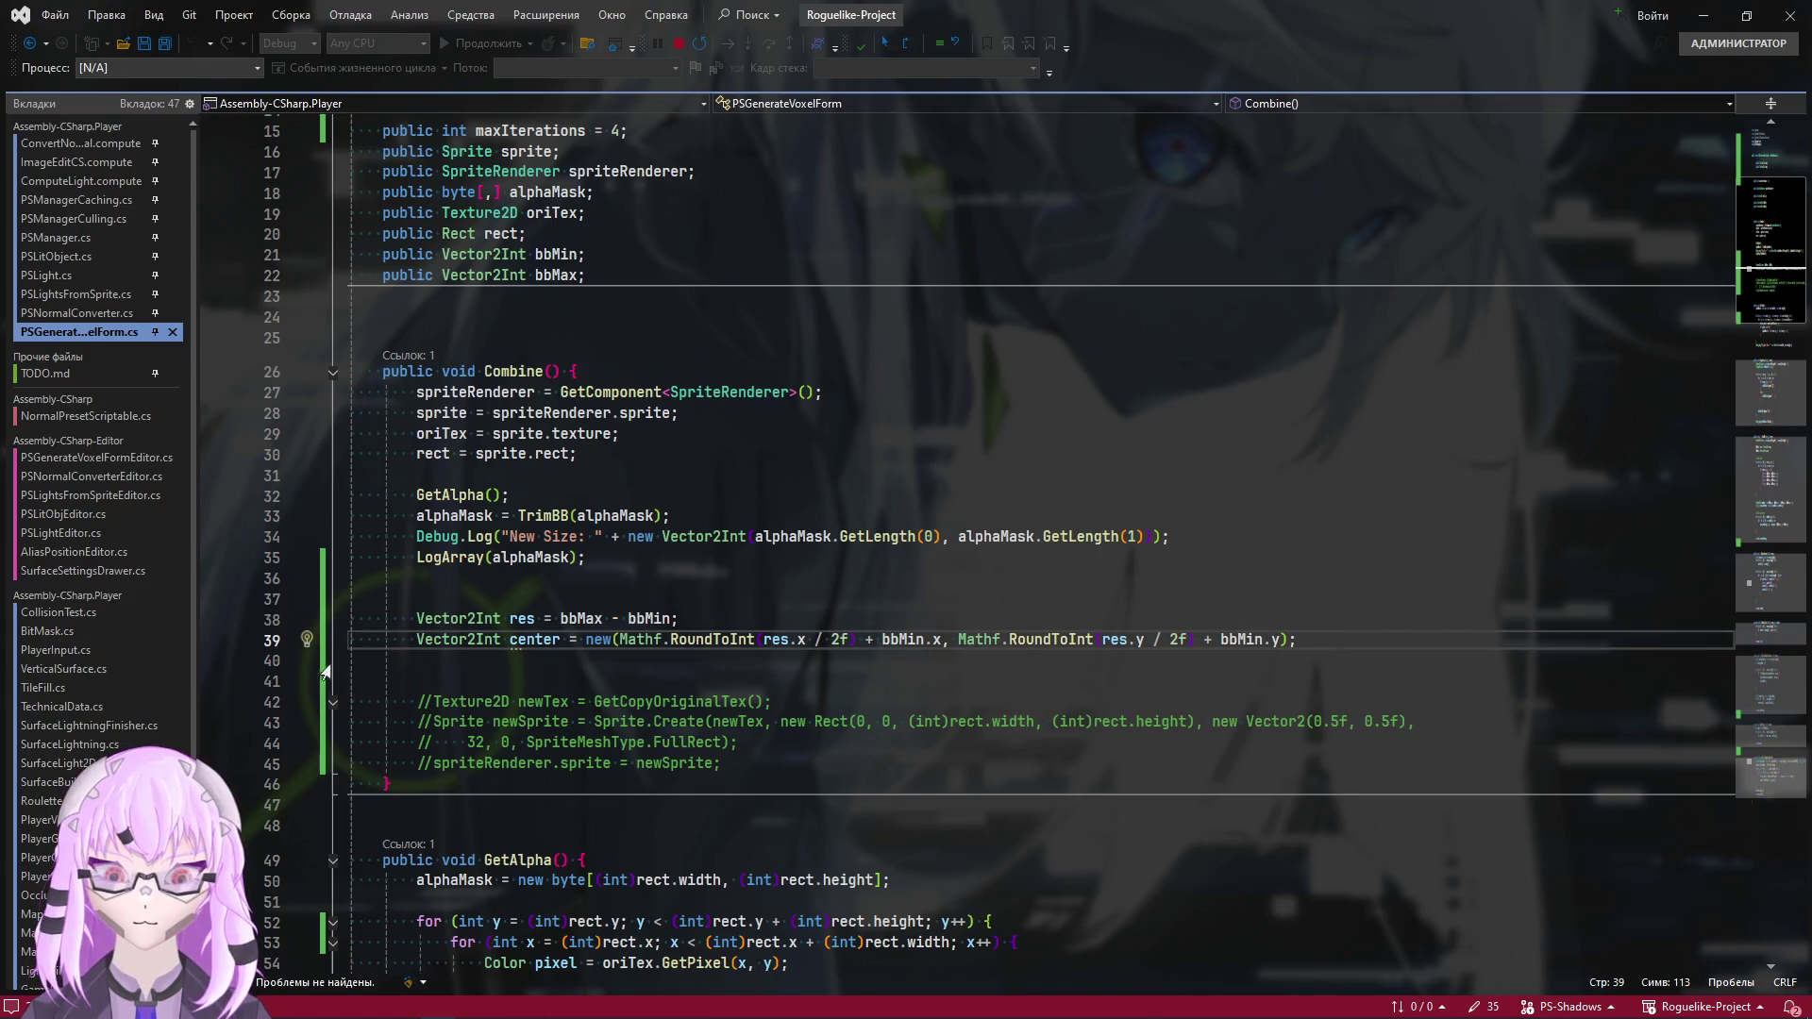
pyautogui.click(213, 641)
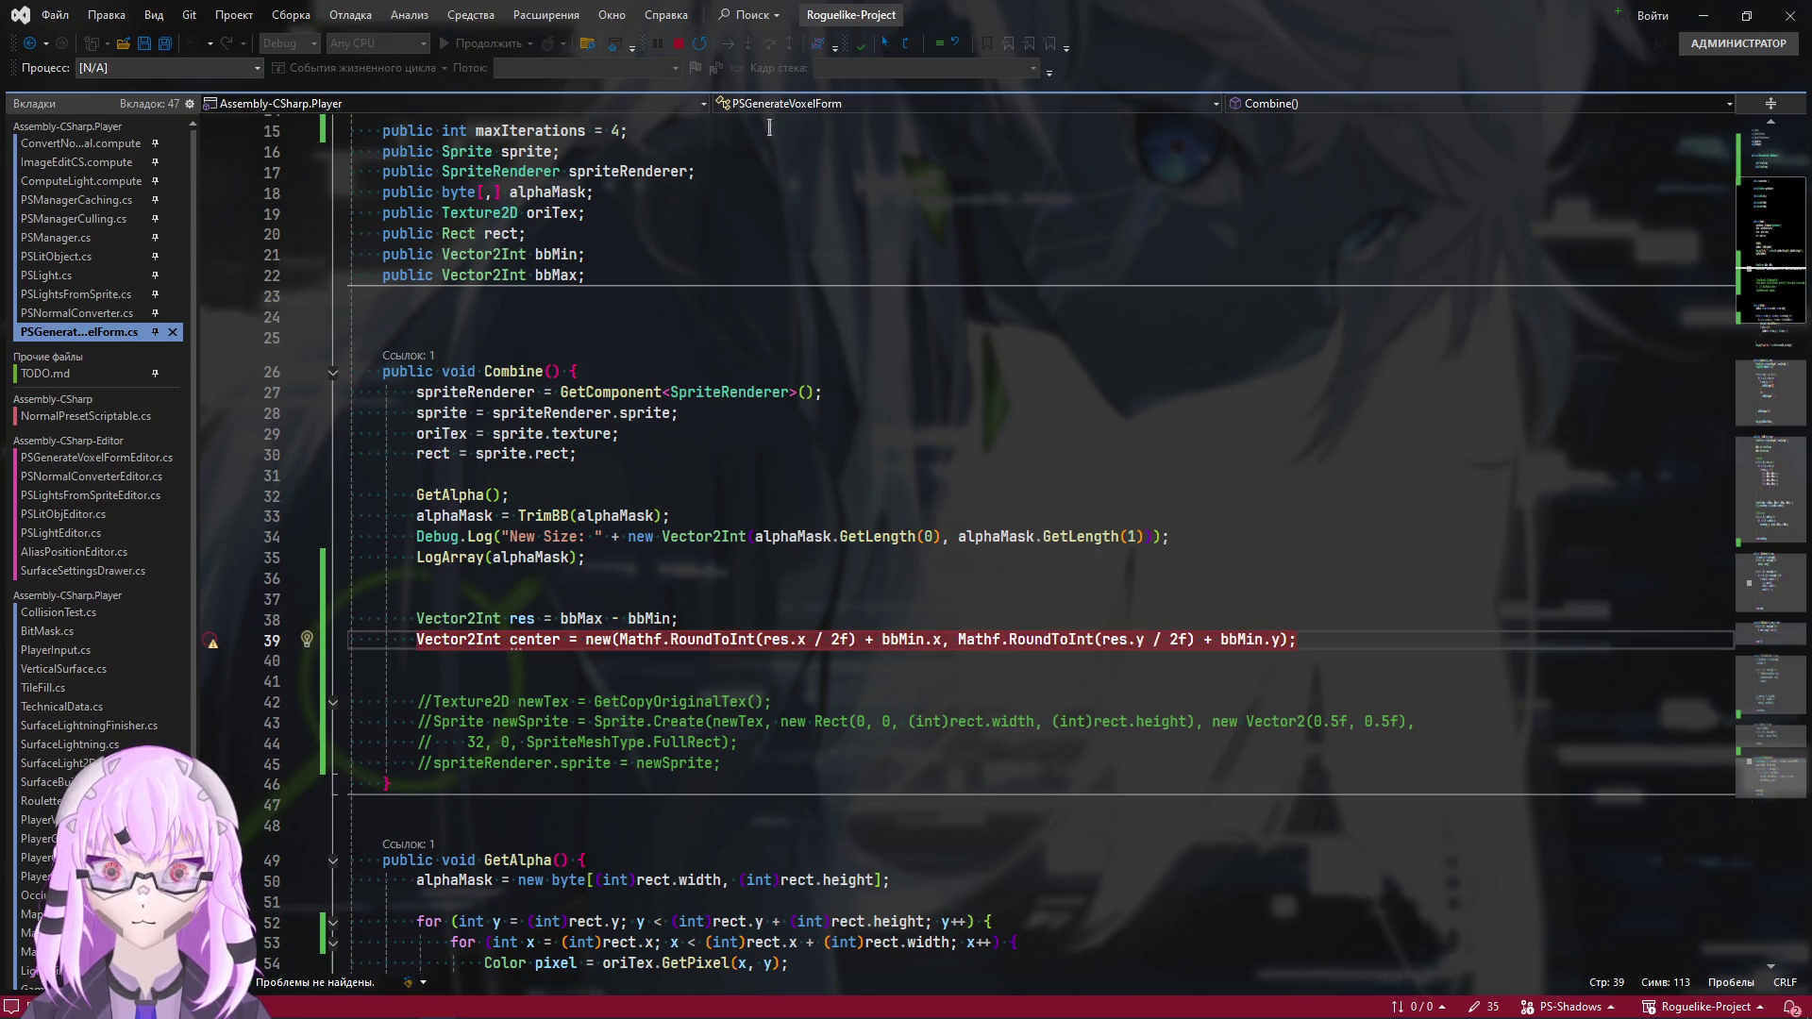
pyautogui.hotkey('alt', 'Tab')
# Clear the old messages from the Unity Console
pyautogui.hotkey('alt', 'Tab')
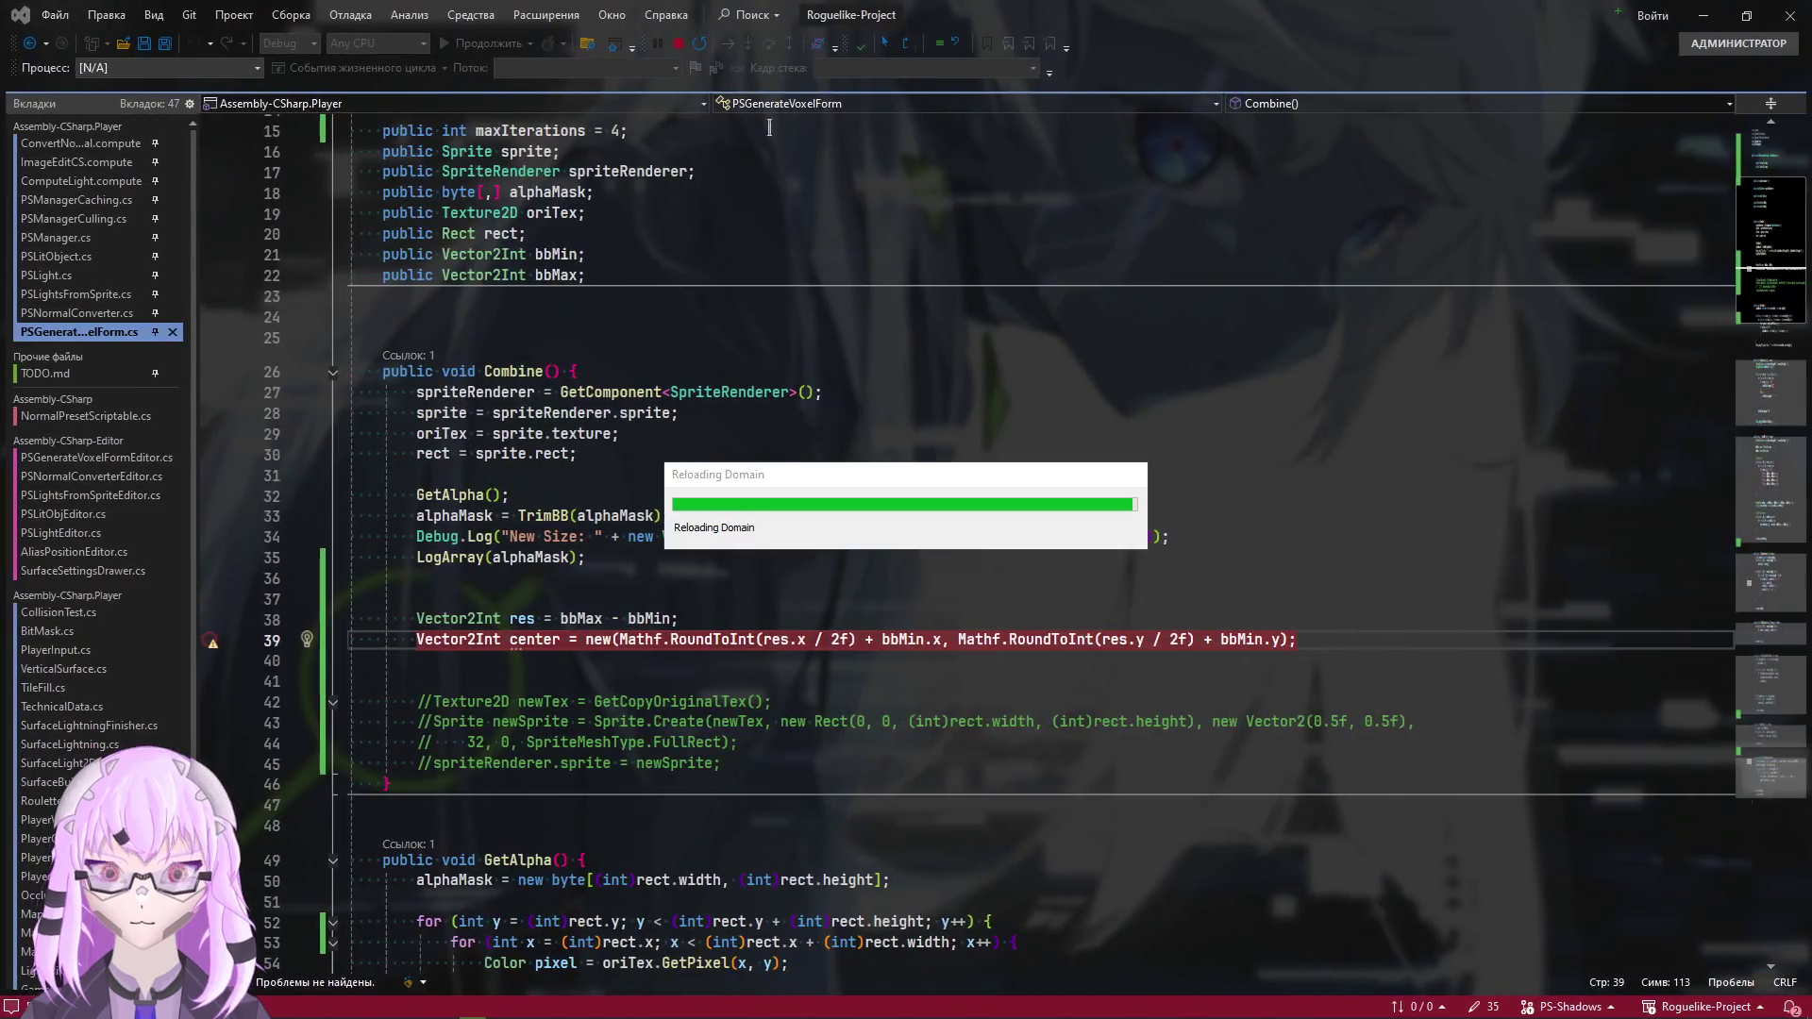
pyautogui.hotkey('alt', 'Tab')
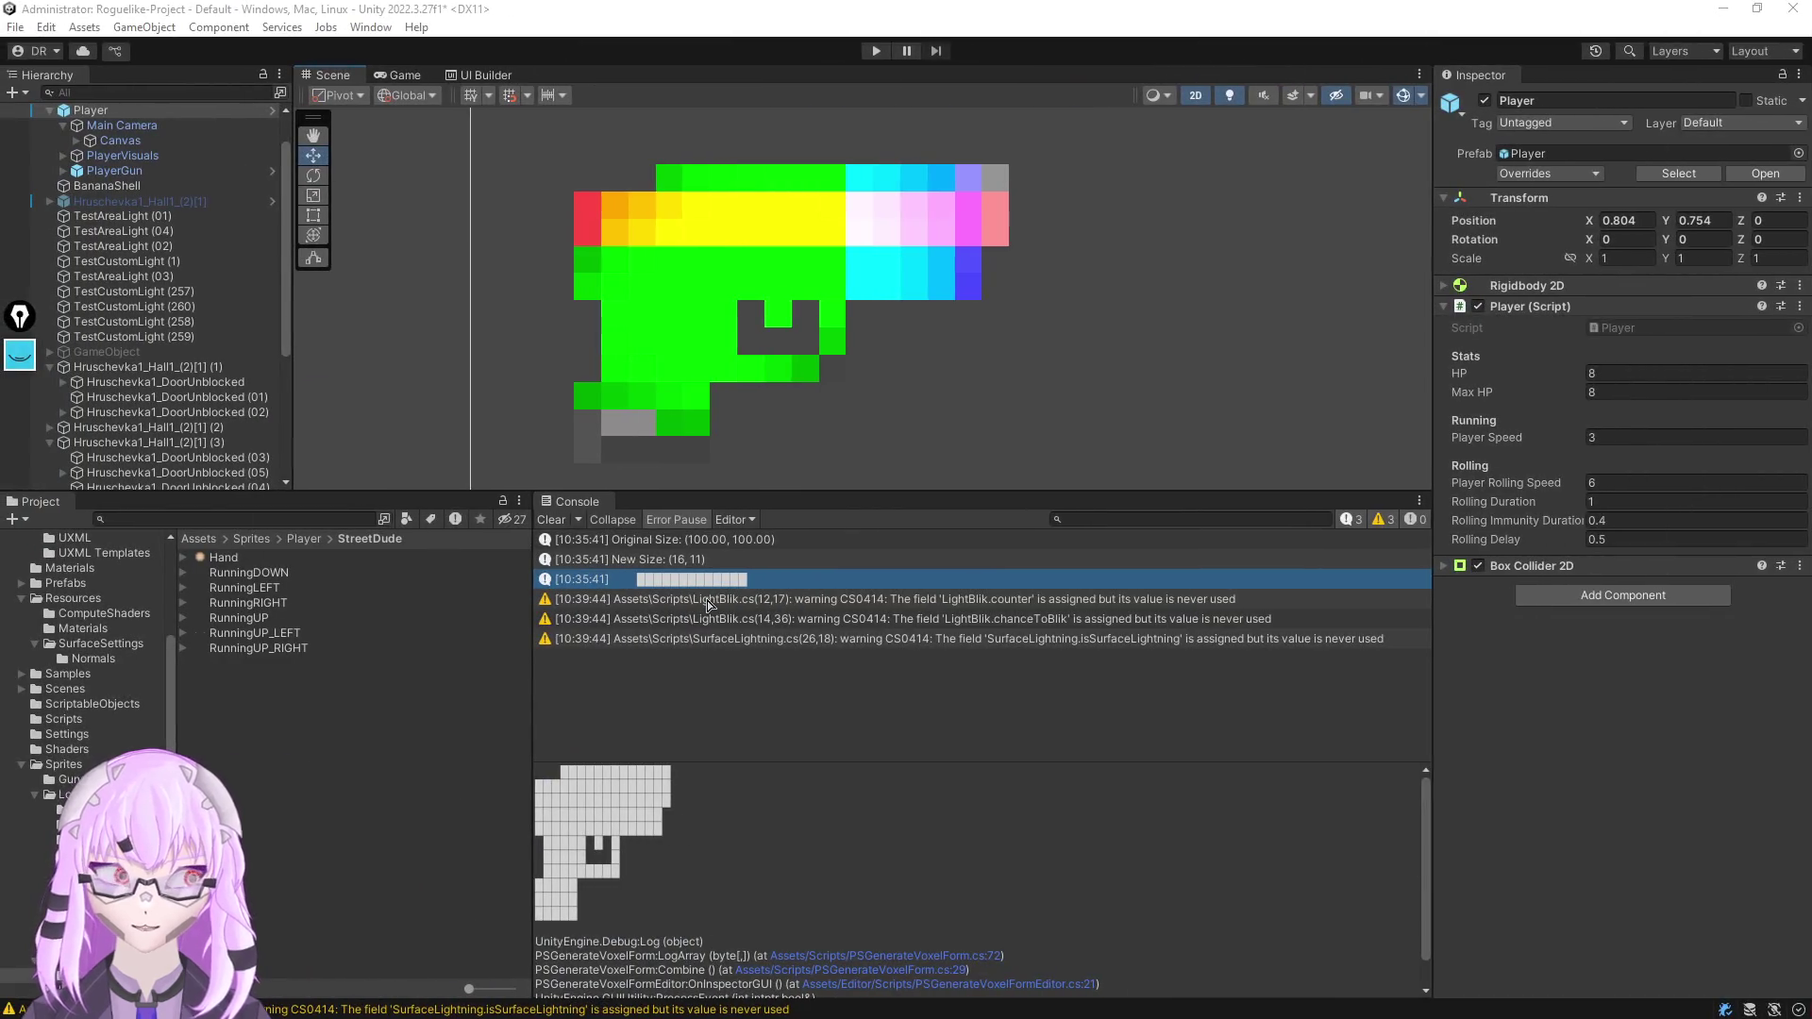
pyautogui.hotkey('alt', 'Tab')
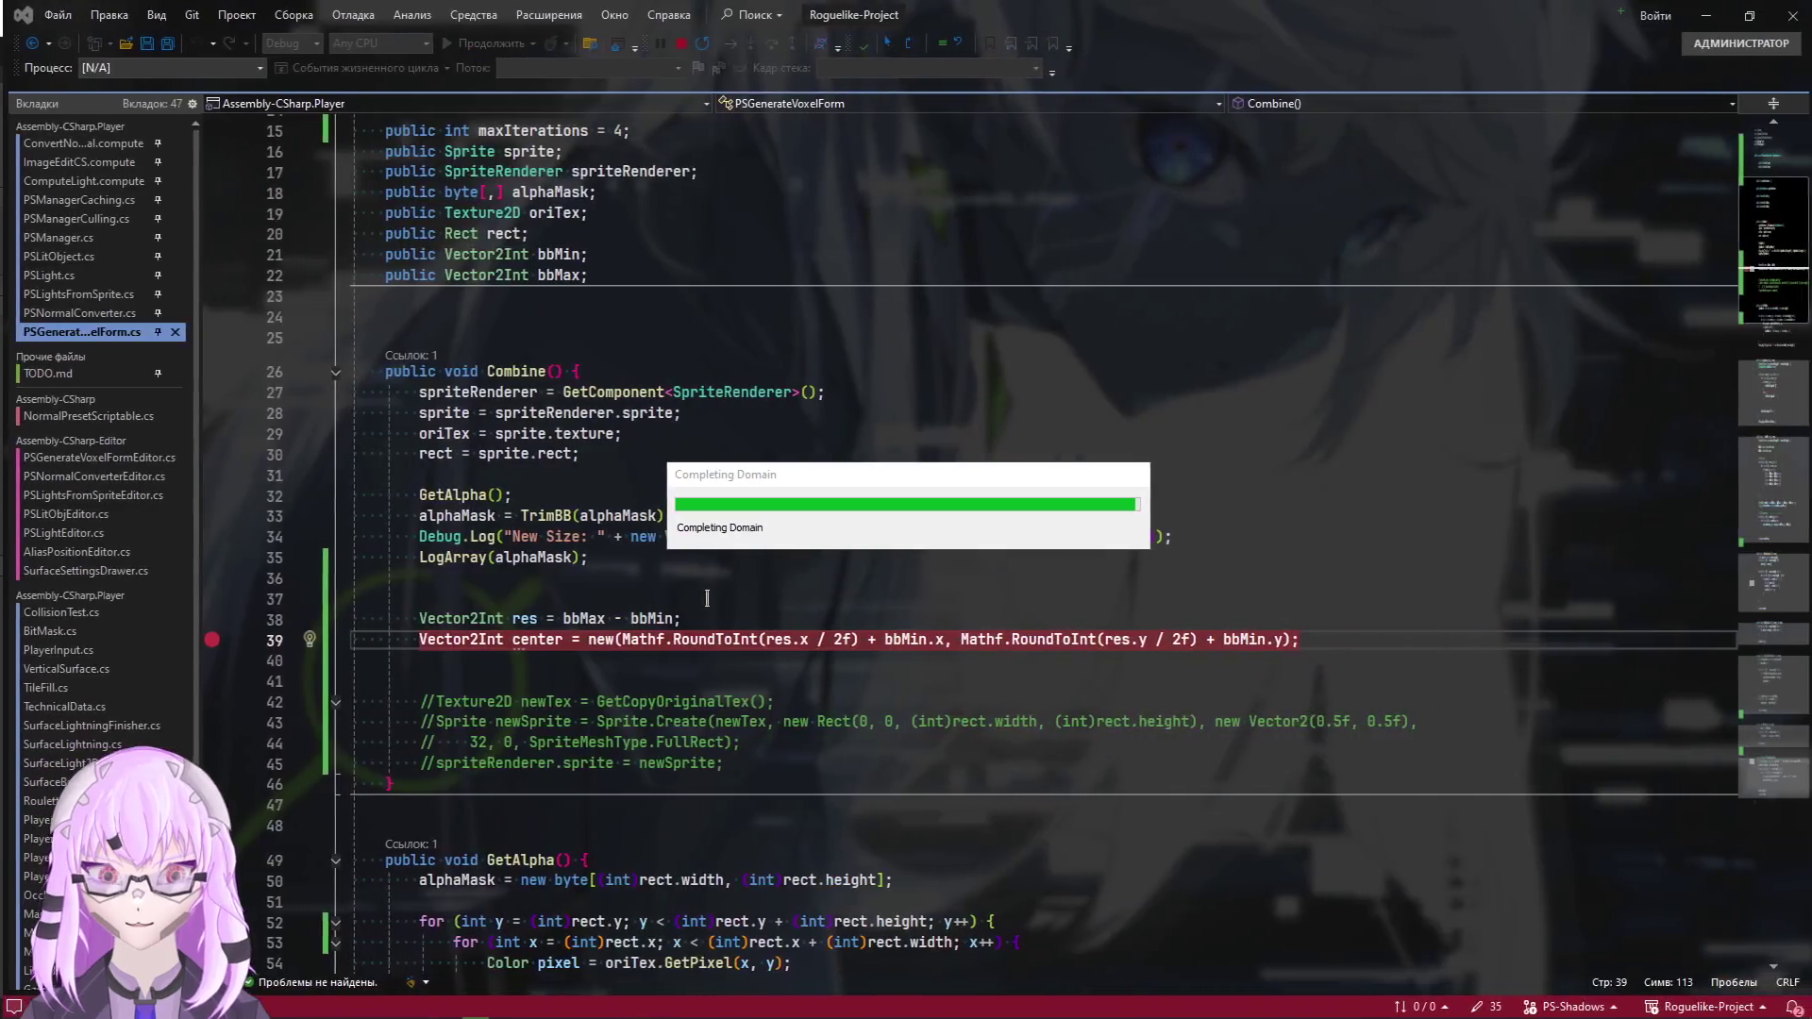
pyautogui.hotkey('alt', 'Tab')
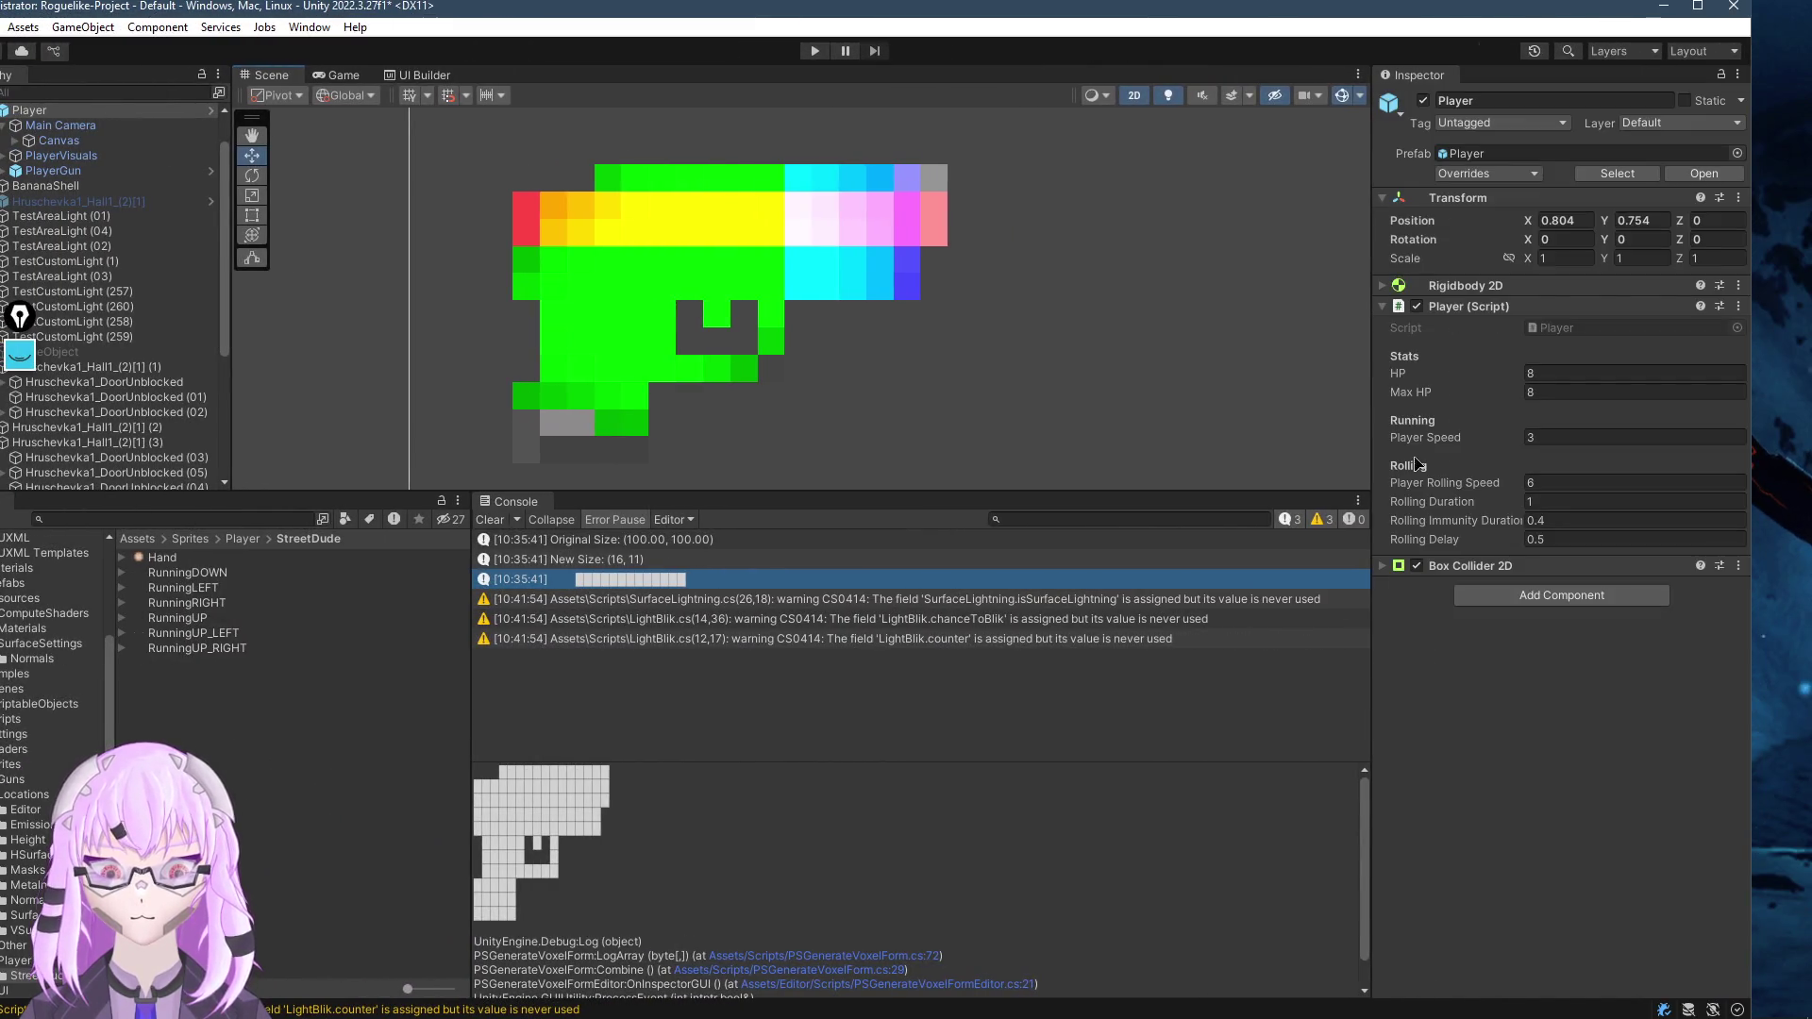
pyautogui.click(1698, 10)
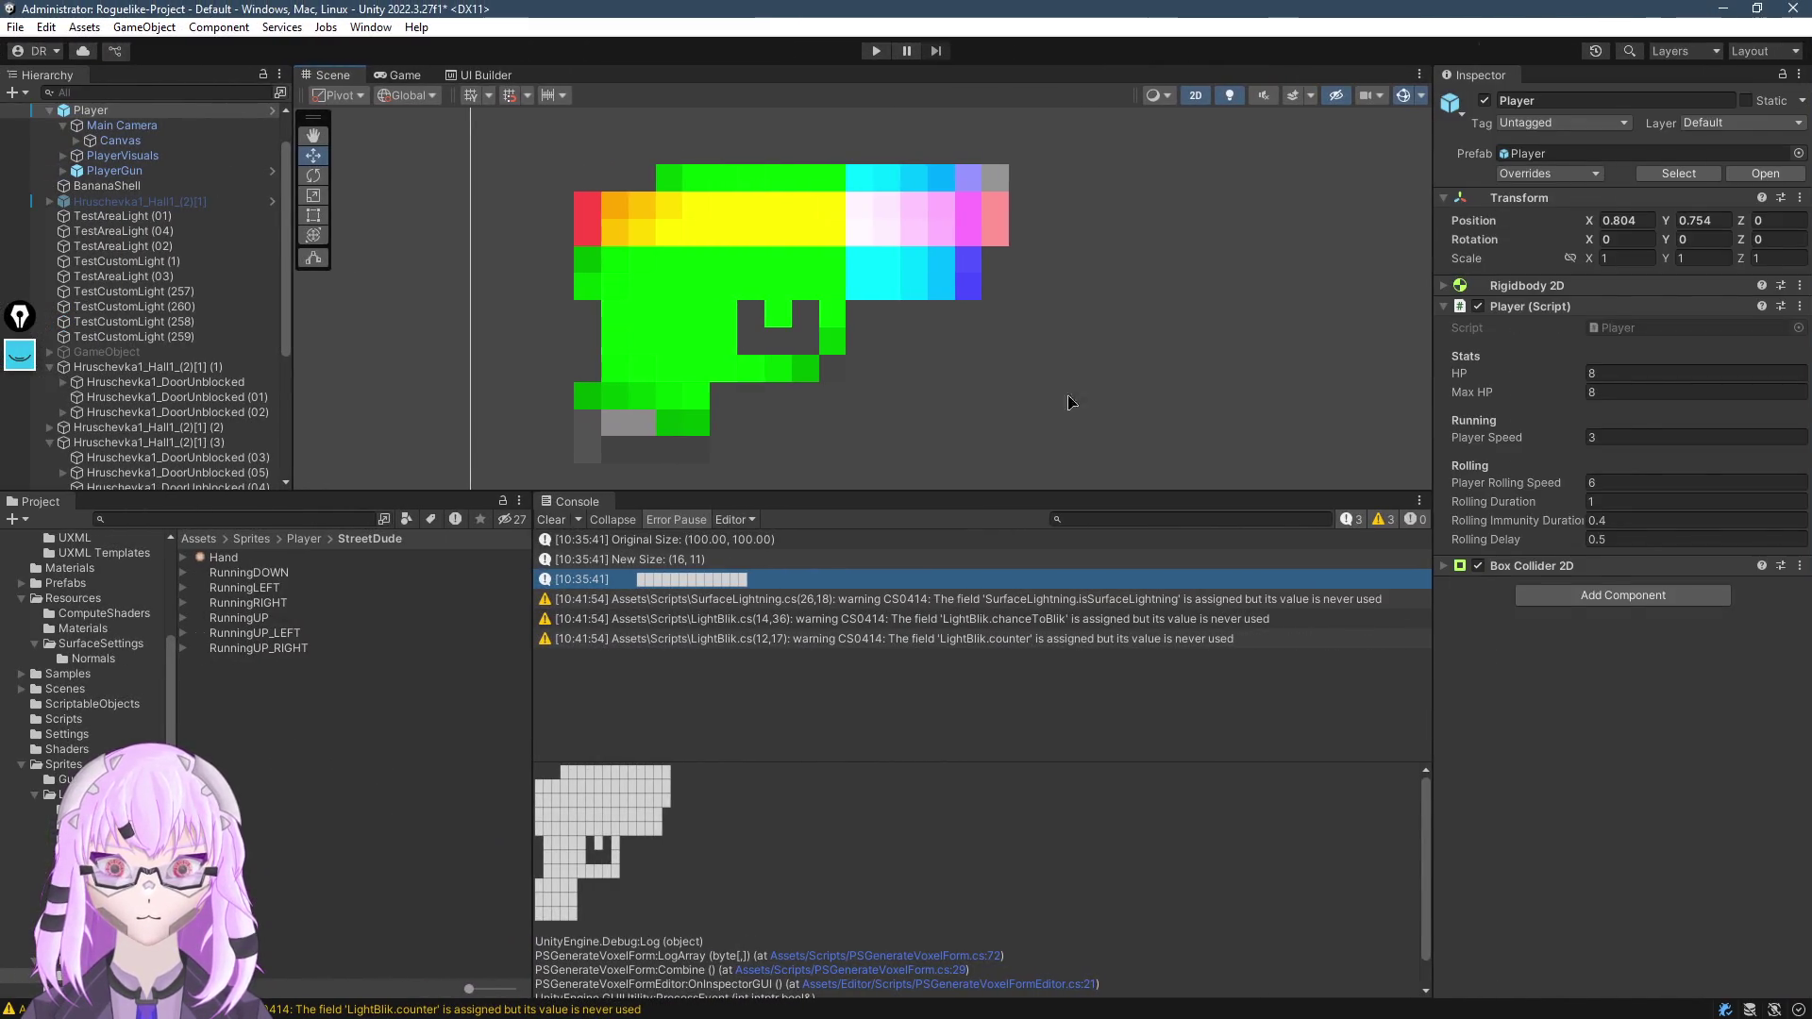
pyautogui.click(551, 519)
# Select VoxelCombineTest and run Combine, pausing at the center breakpoint
pyautogui.click(774, 286)
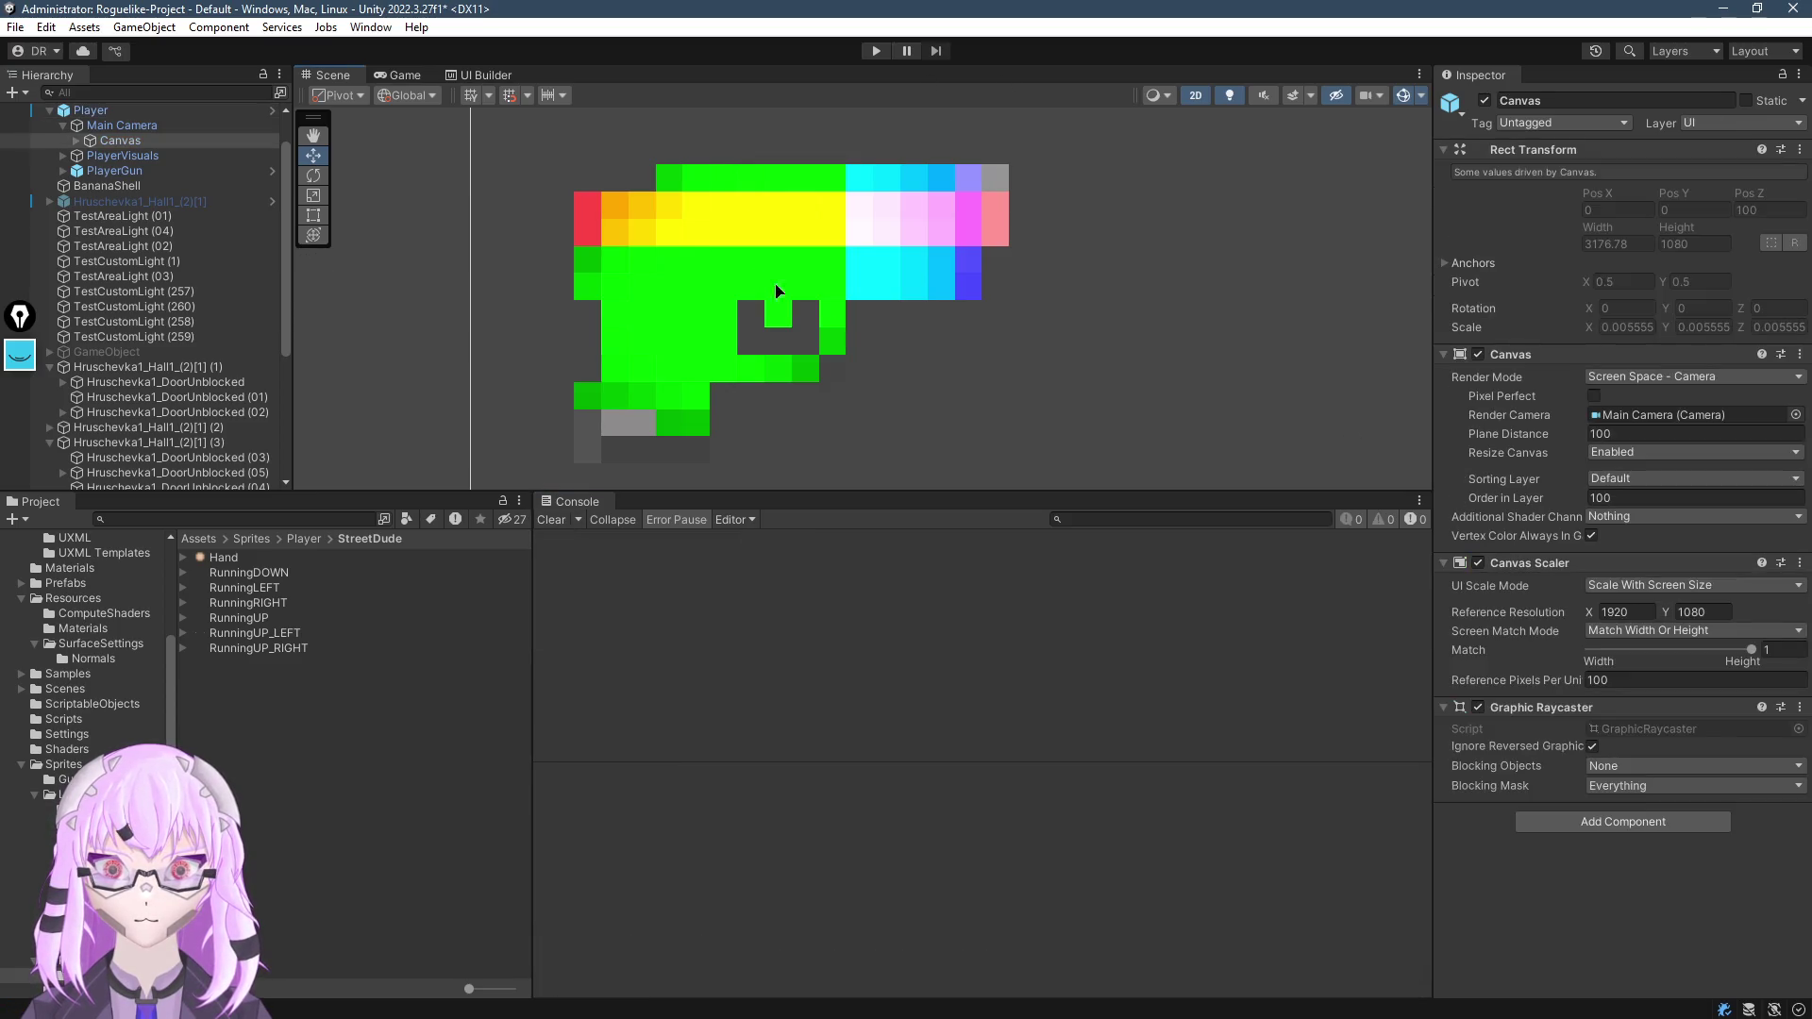
pyautogui.click(859, 286)
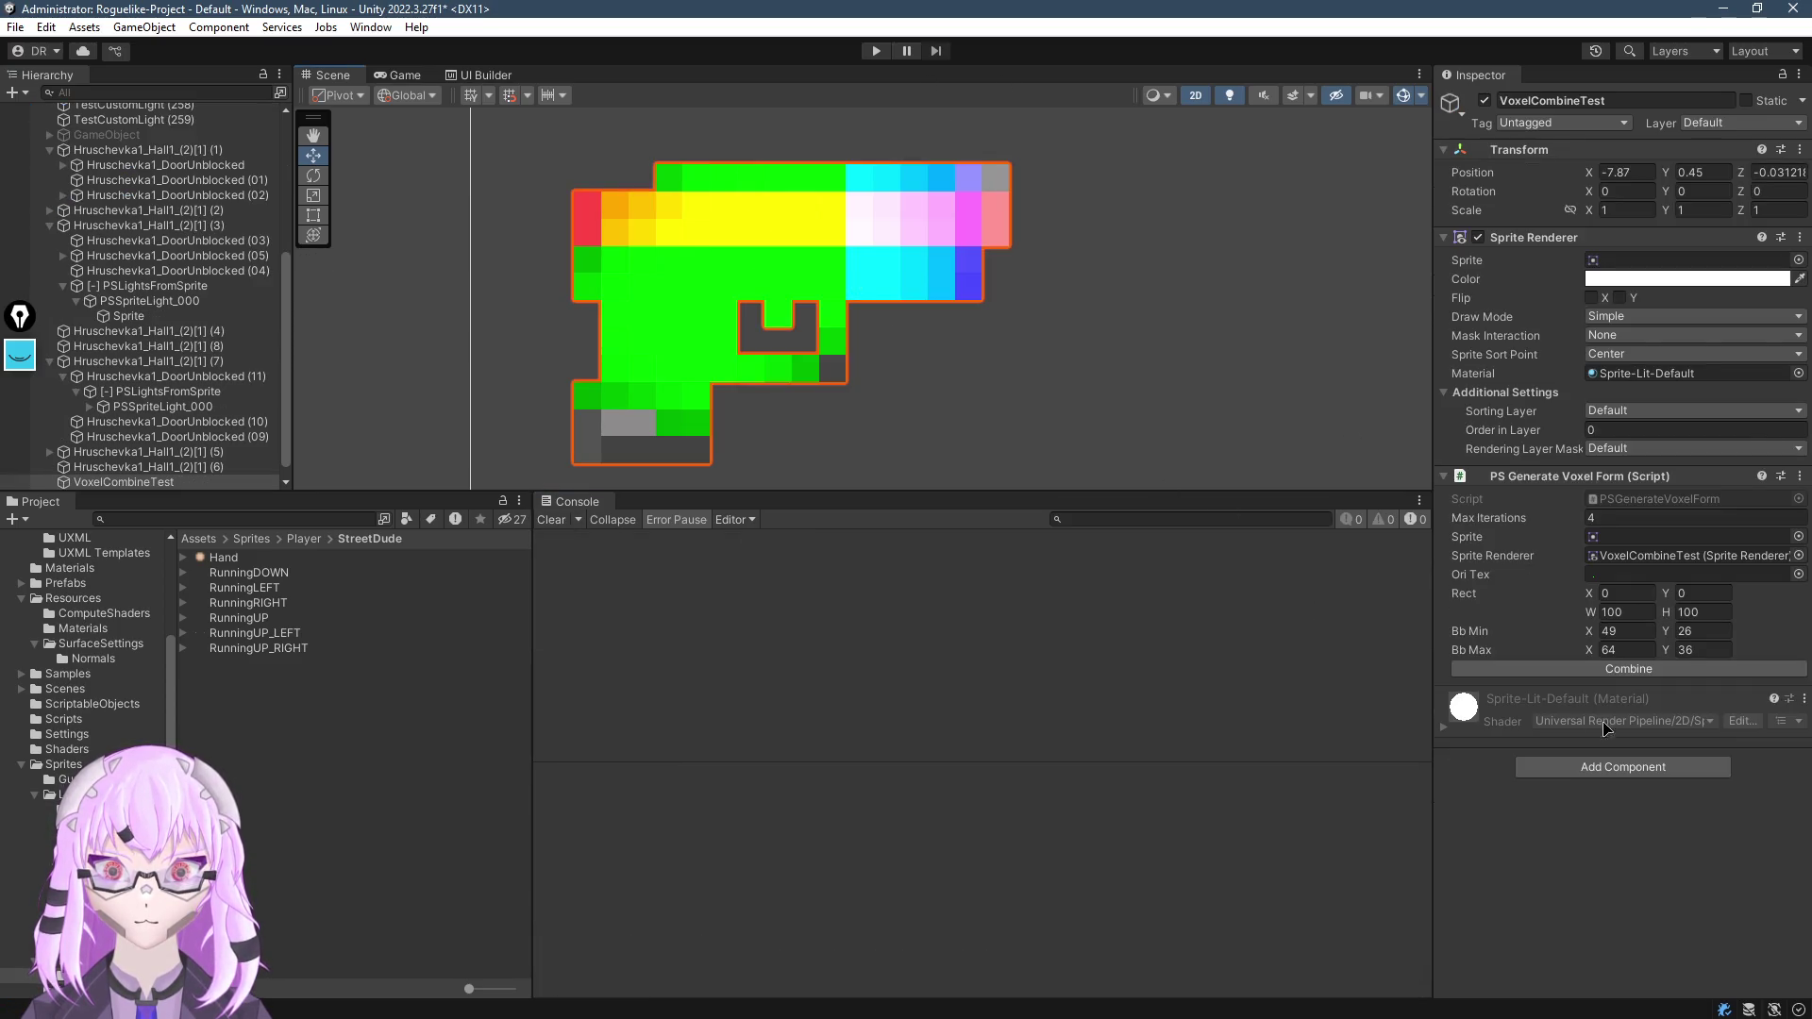
pyautogui.click(1634, 670)
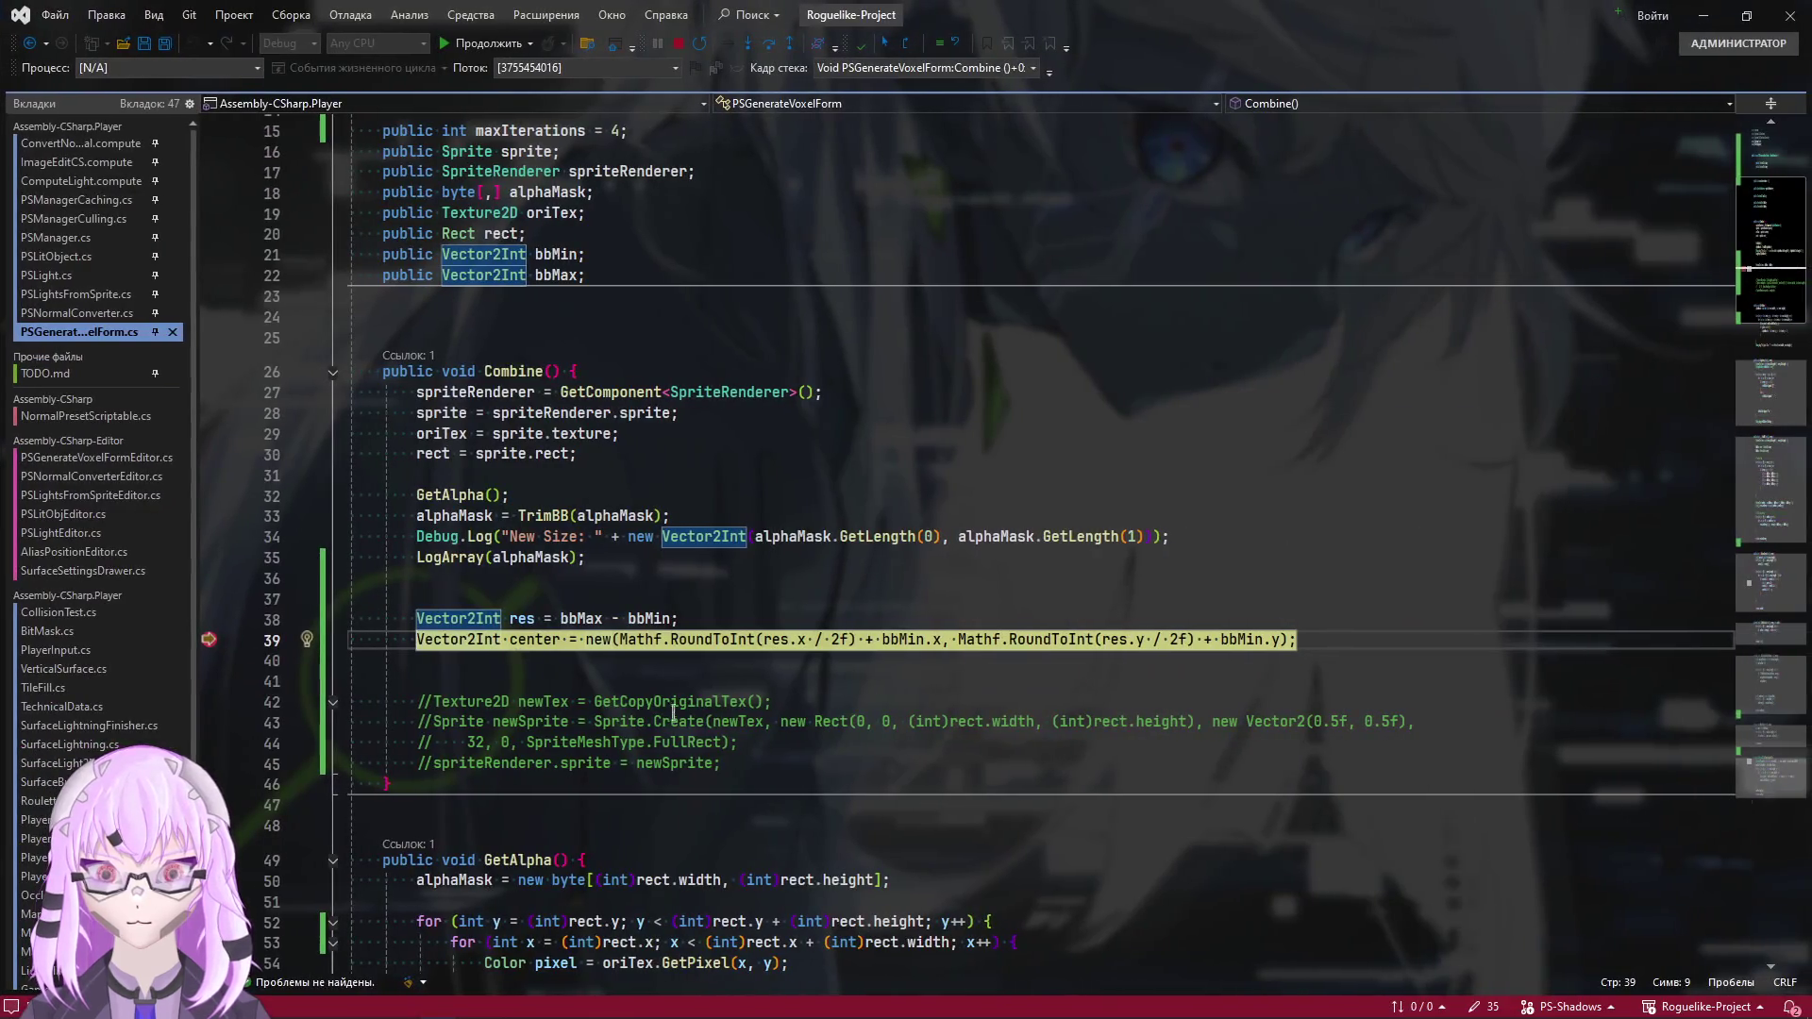
pyautogui.moveTo(521, 615)
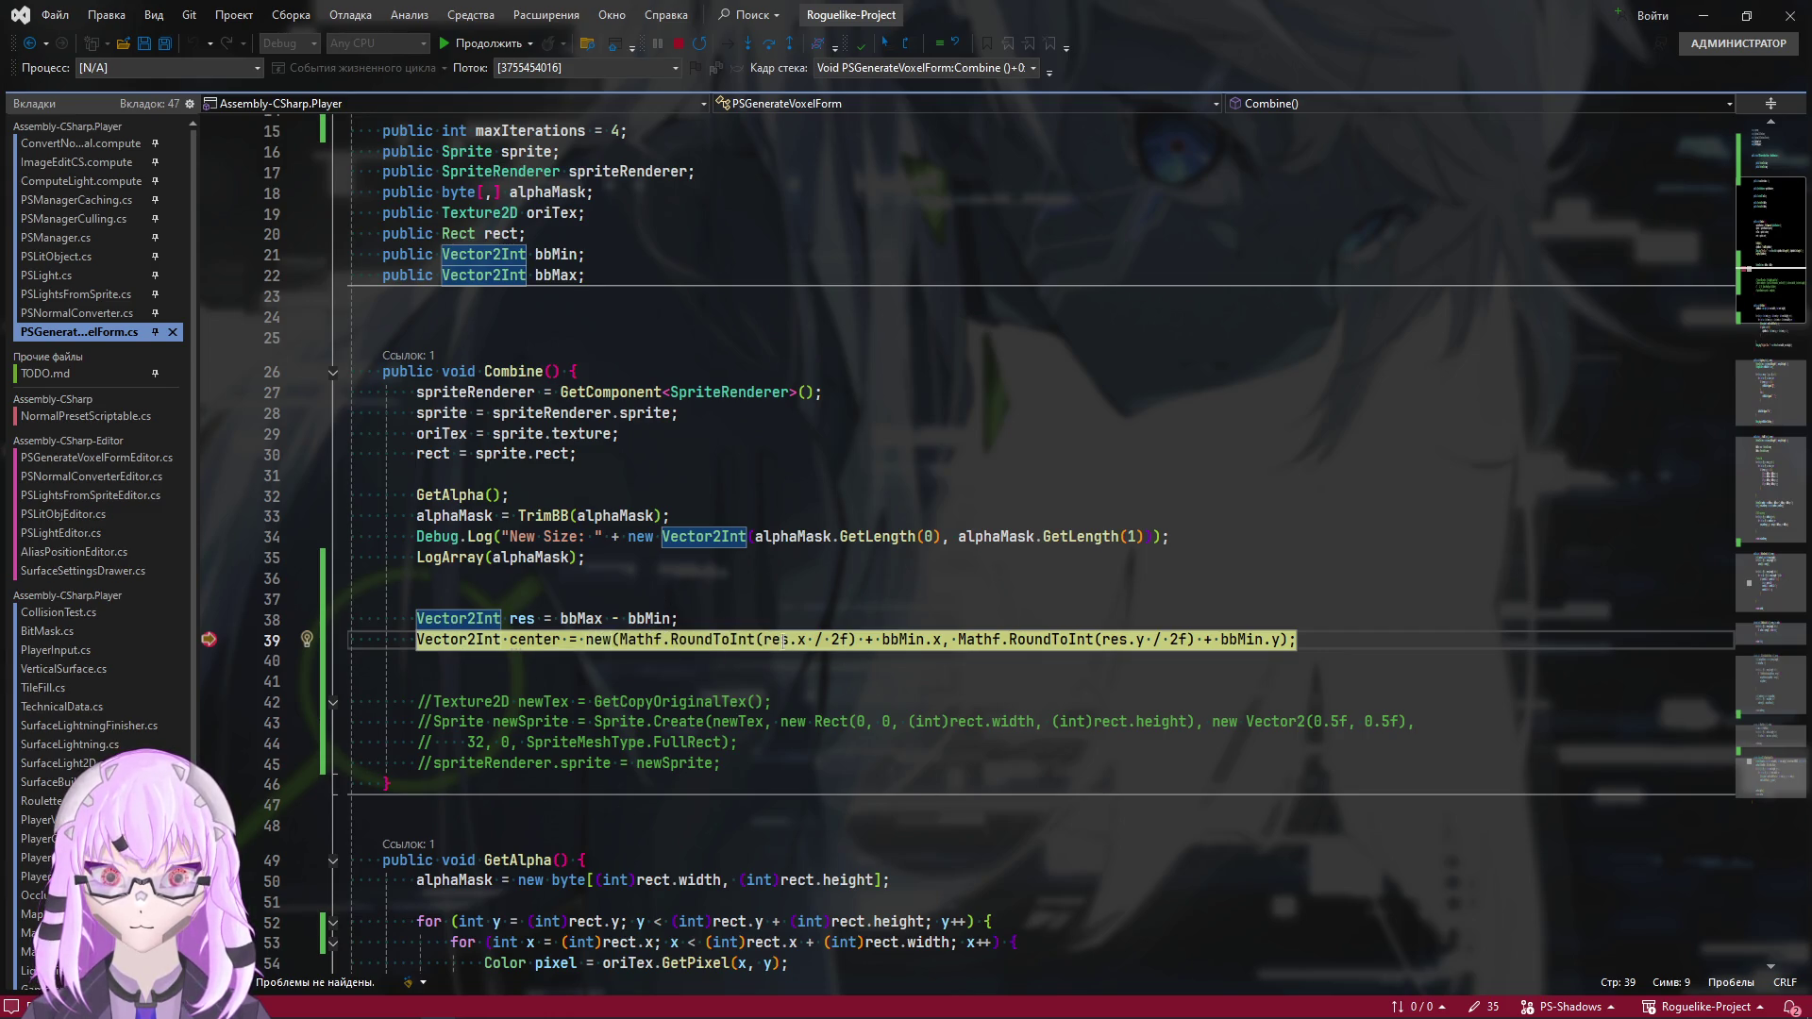
# Resume the paused Combine run past the center breakpoint with F5, then return to the blank line below center
pyautogui.click(526, 679)
pyautogui.scroll(-4, 627, 793)
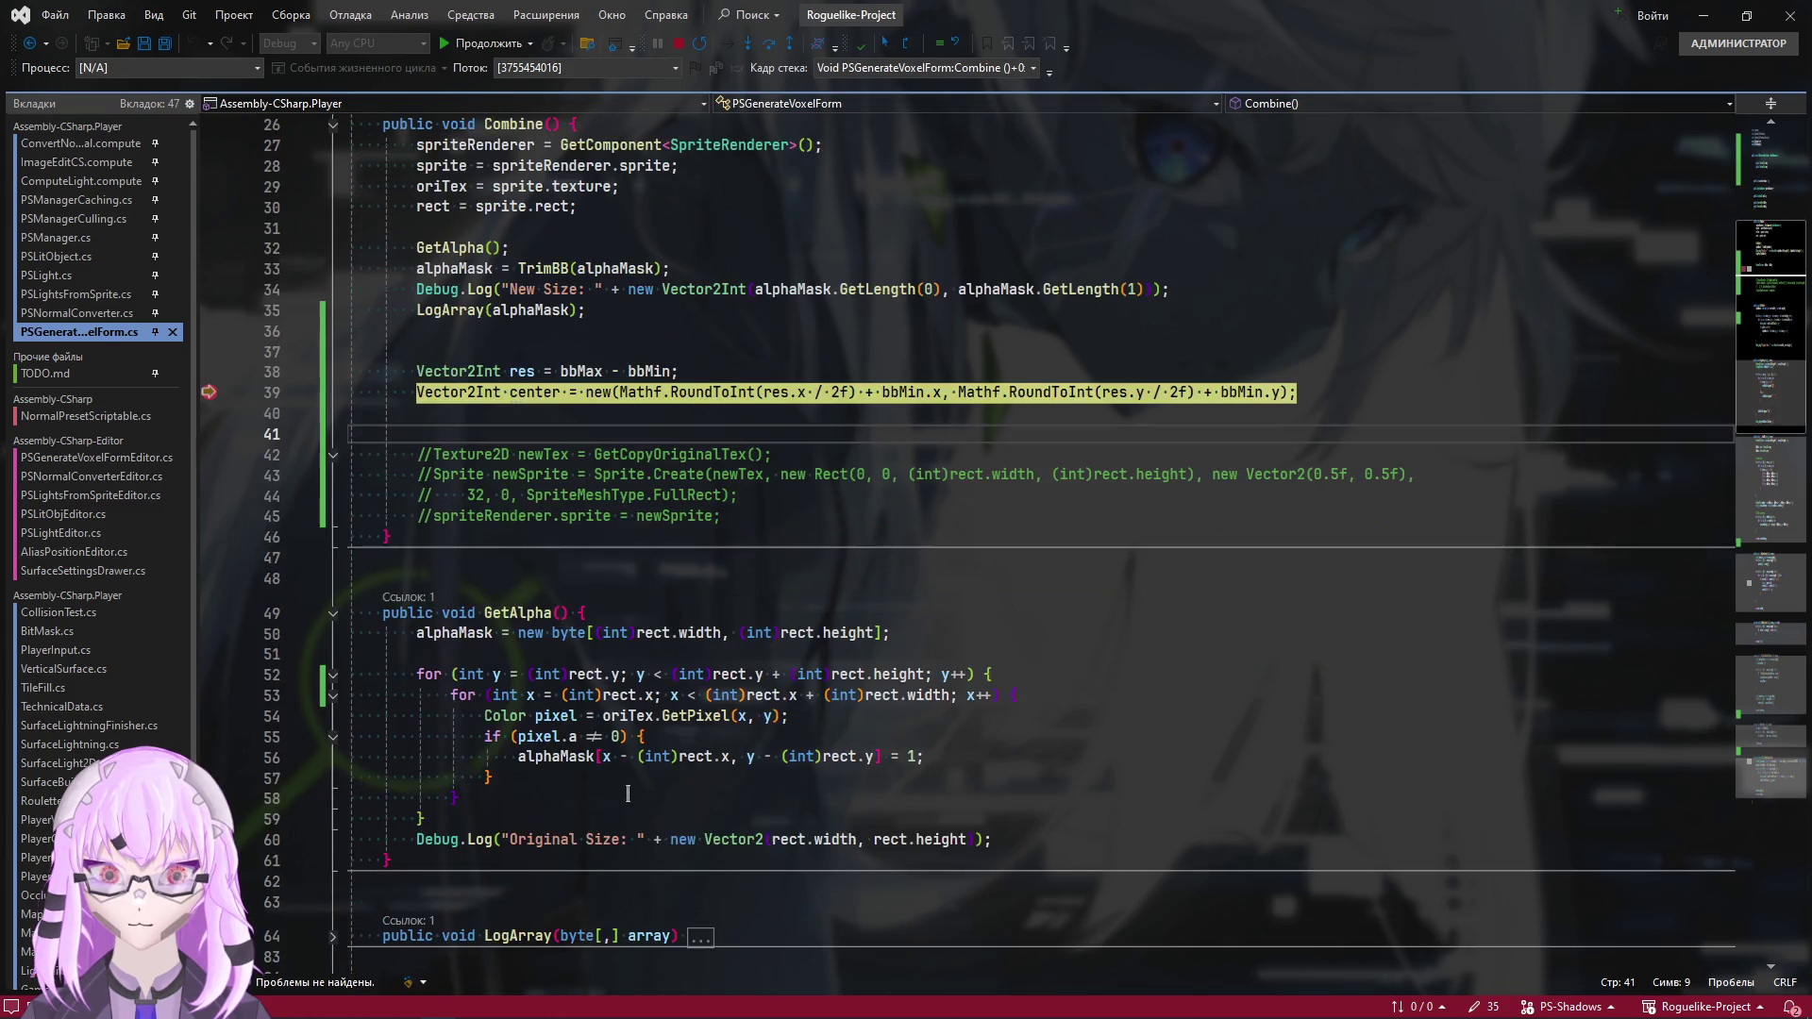
pyautogui.scroll(5, 627, 794)
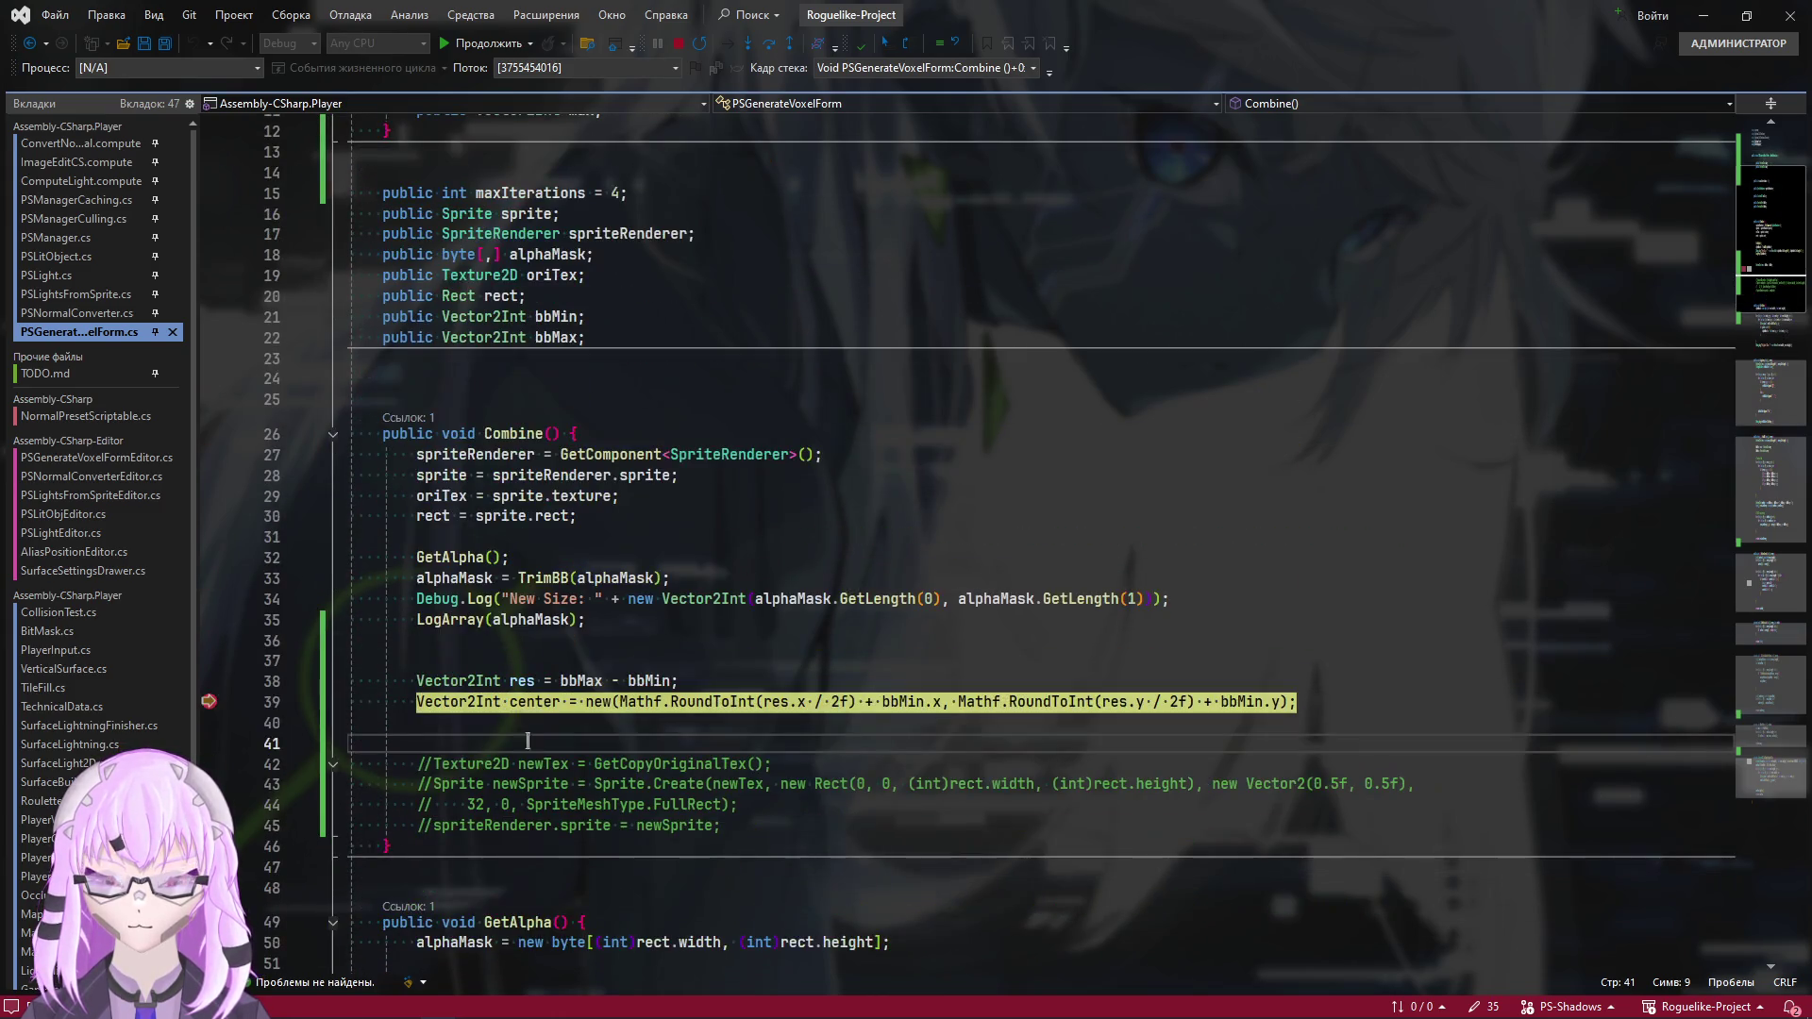
pyautogui.press('F5')
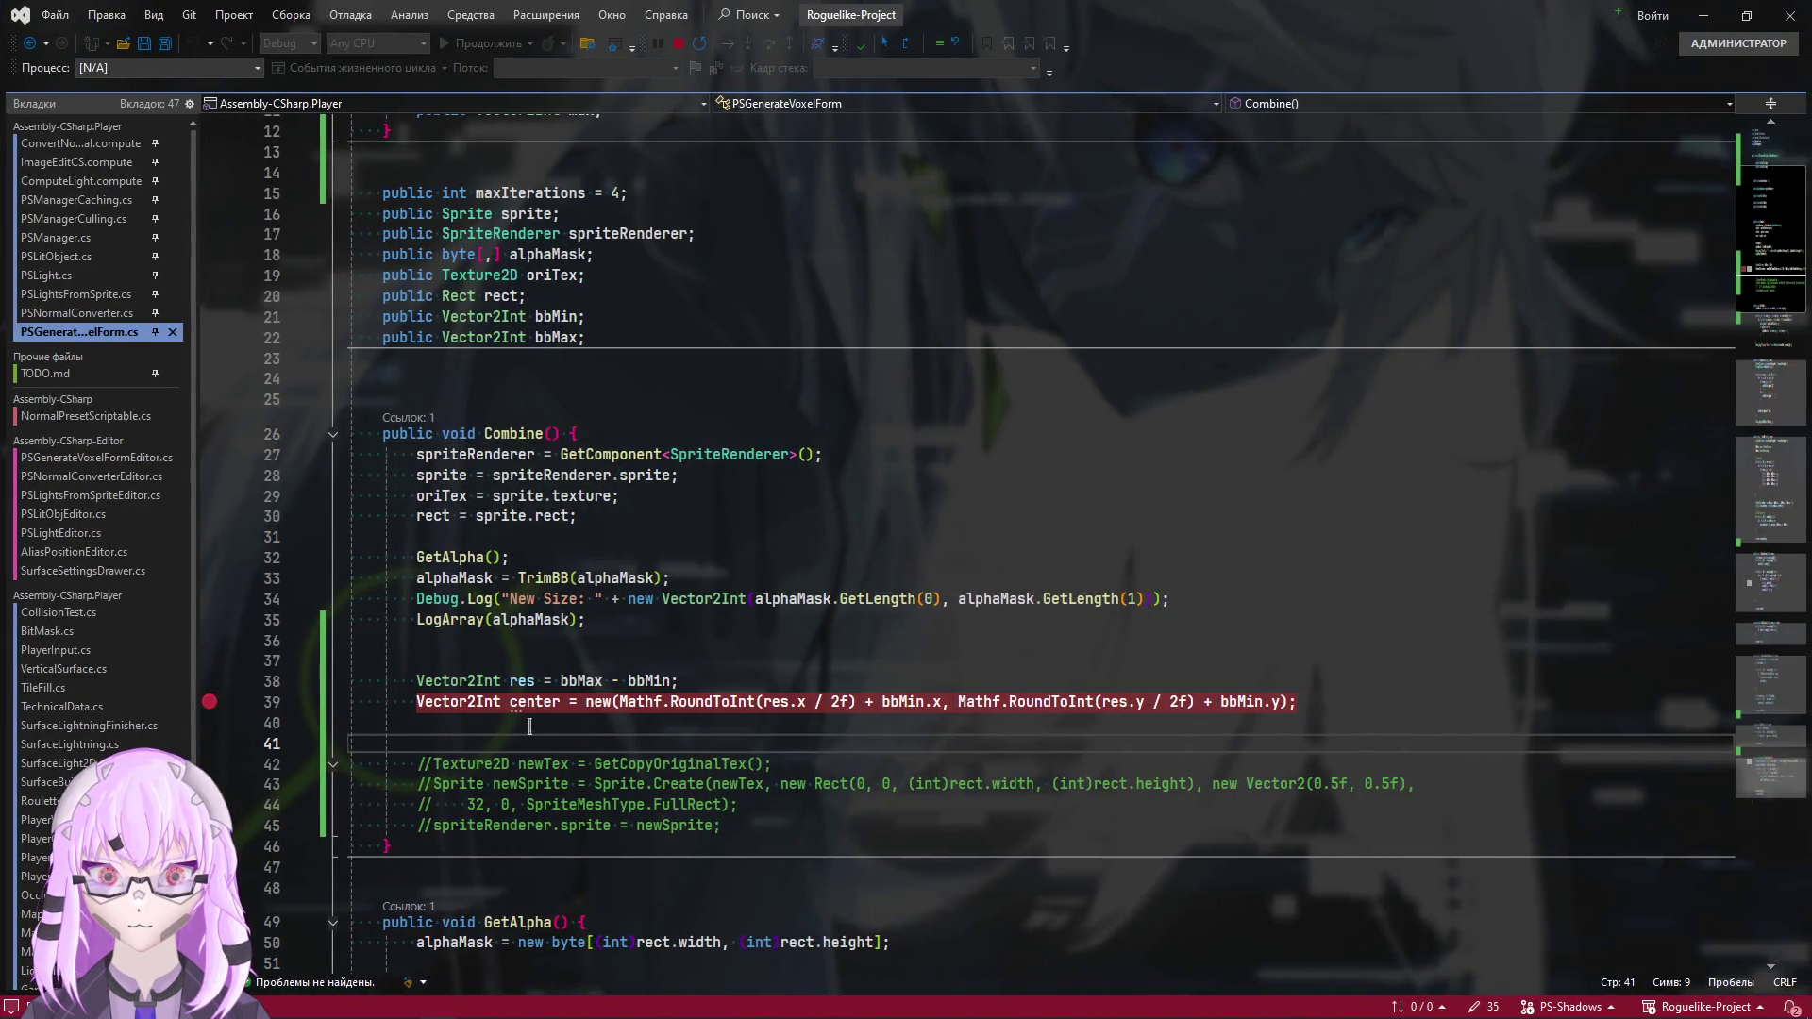
pyautogui.moveTo(526, 708)
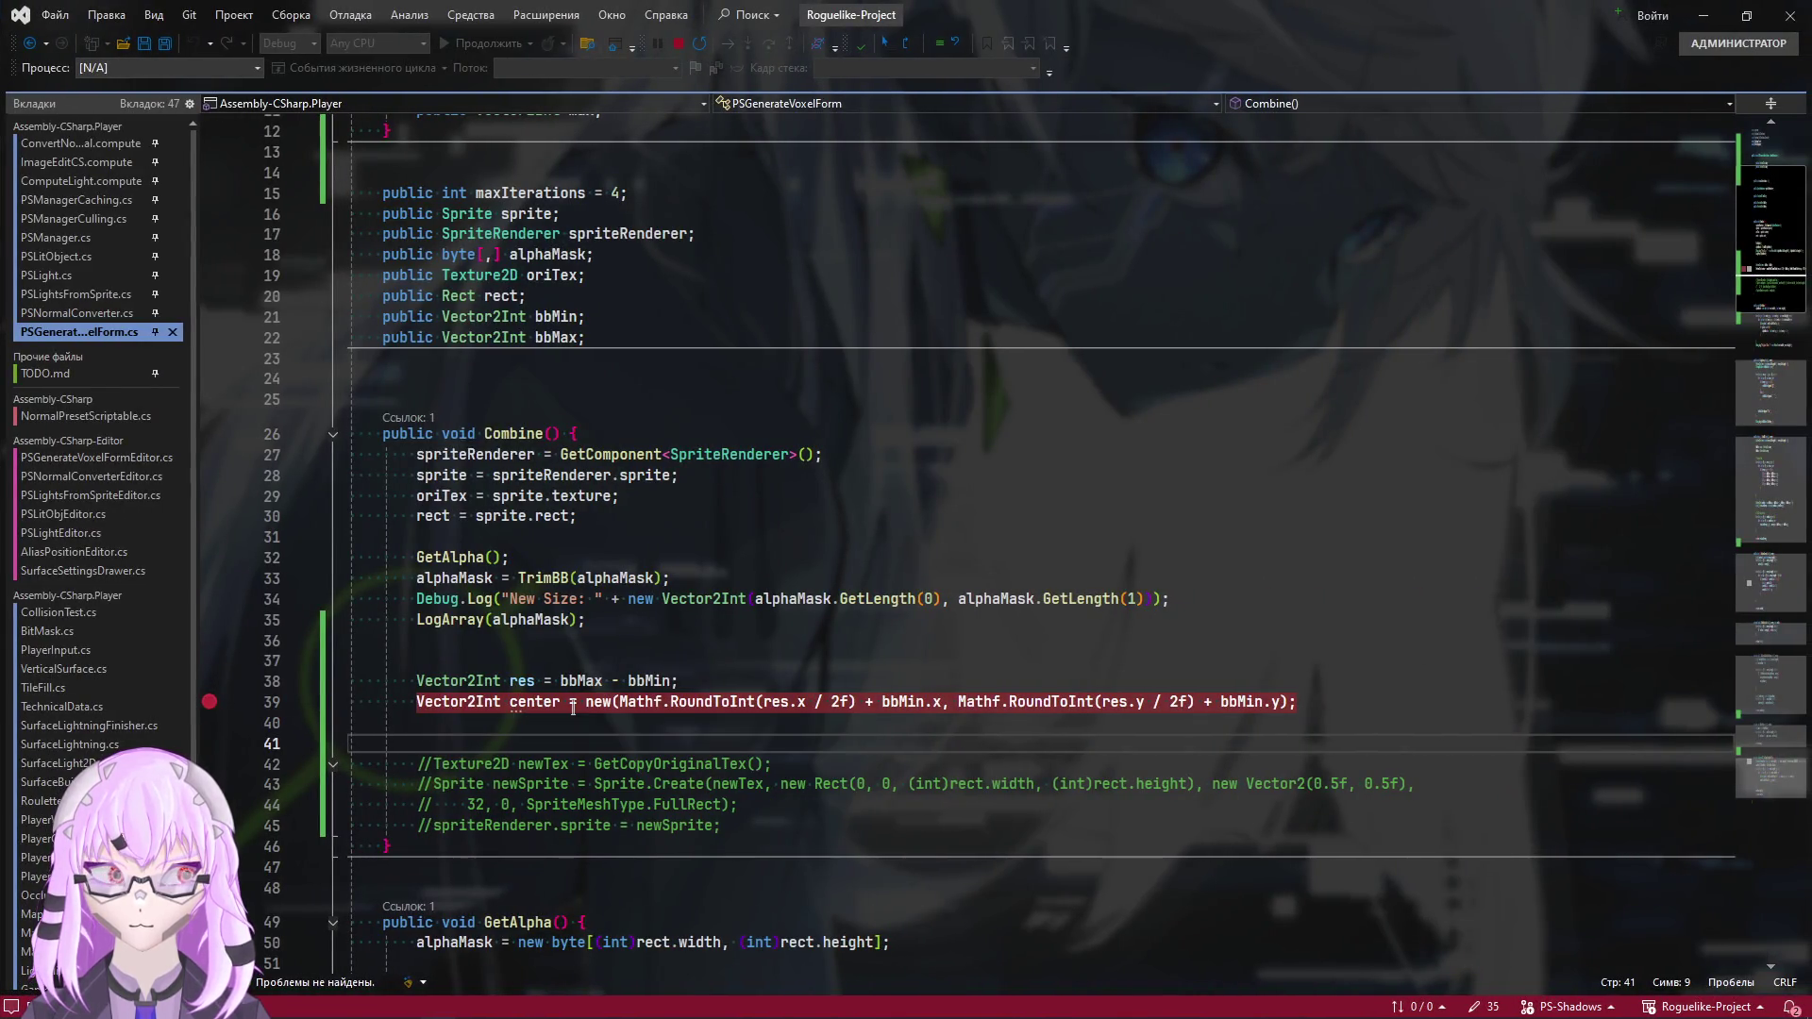
pyautogui.click(438, 731)
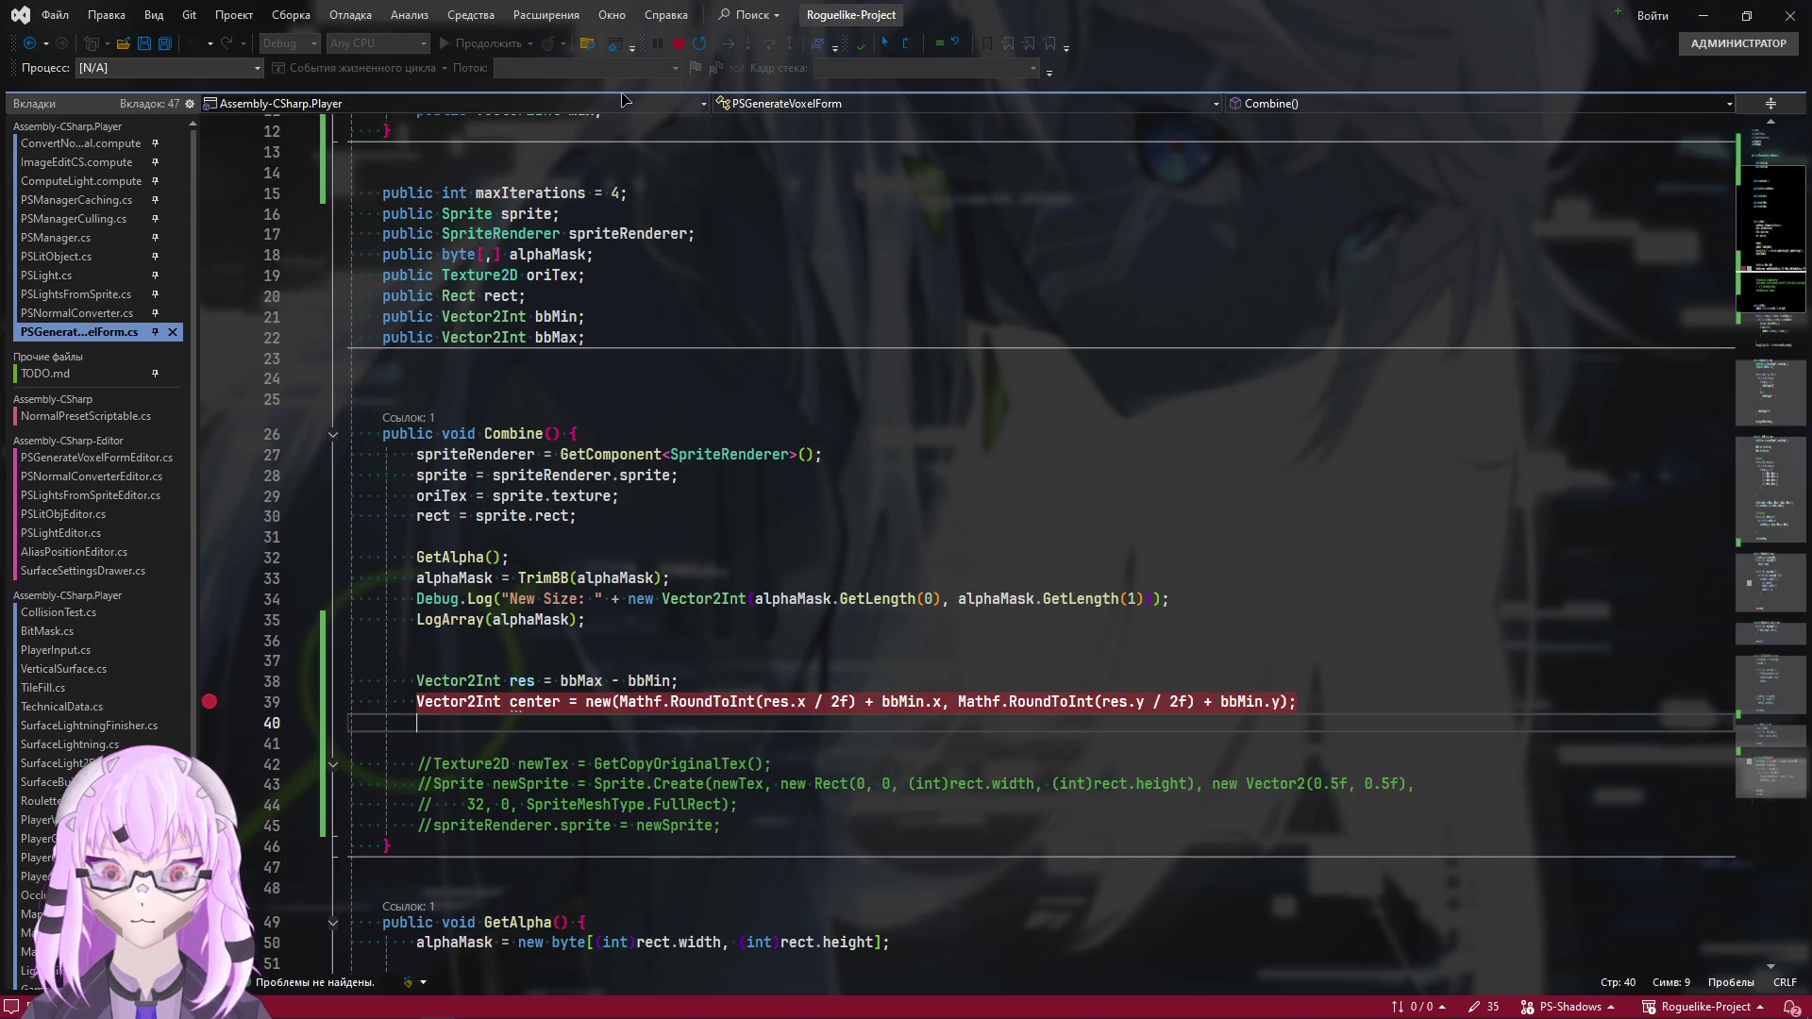
# Remove the center breakpoint, add Debug.Log("Center: " + center); below it, save, and return to Unity
pyautogui.click(208, 701)
pyautogui.write('Debug.Log(')
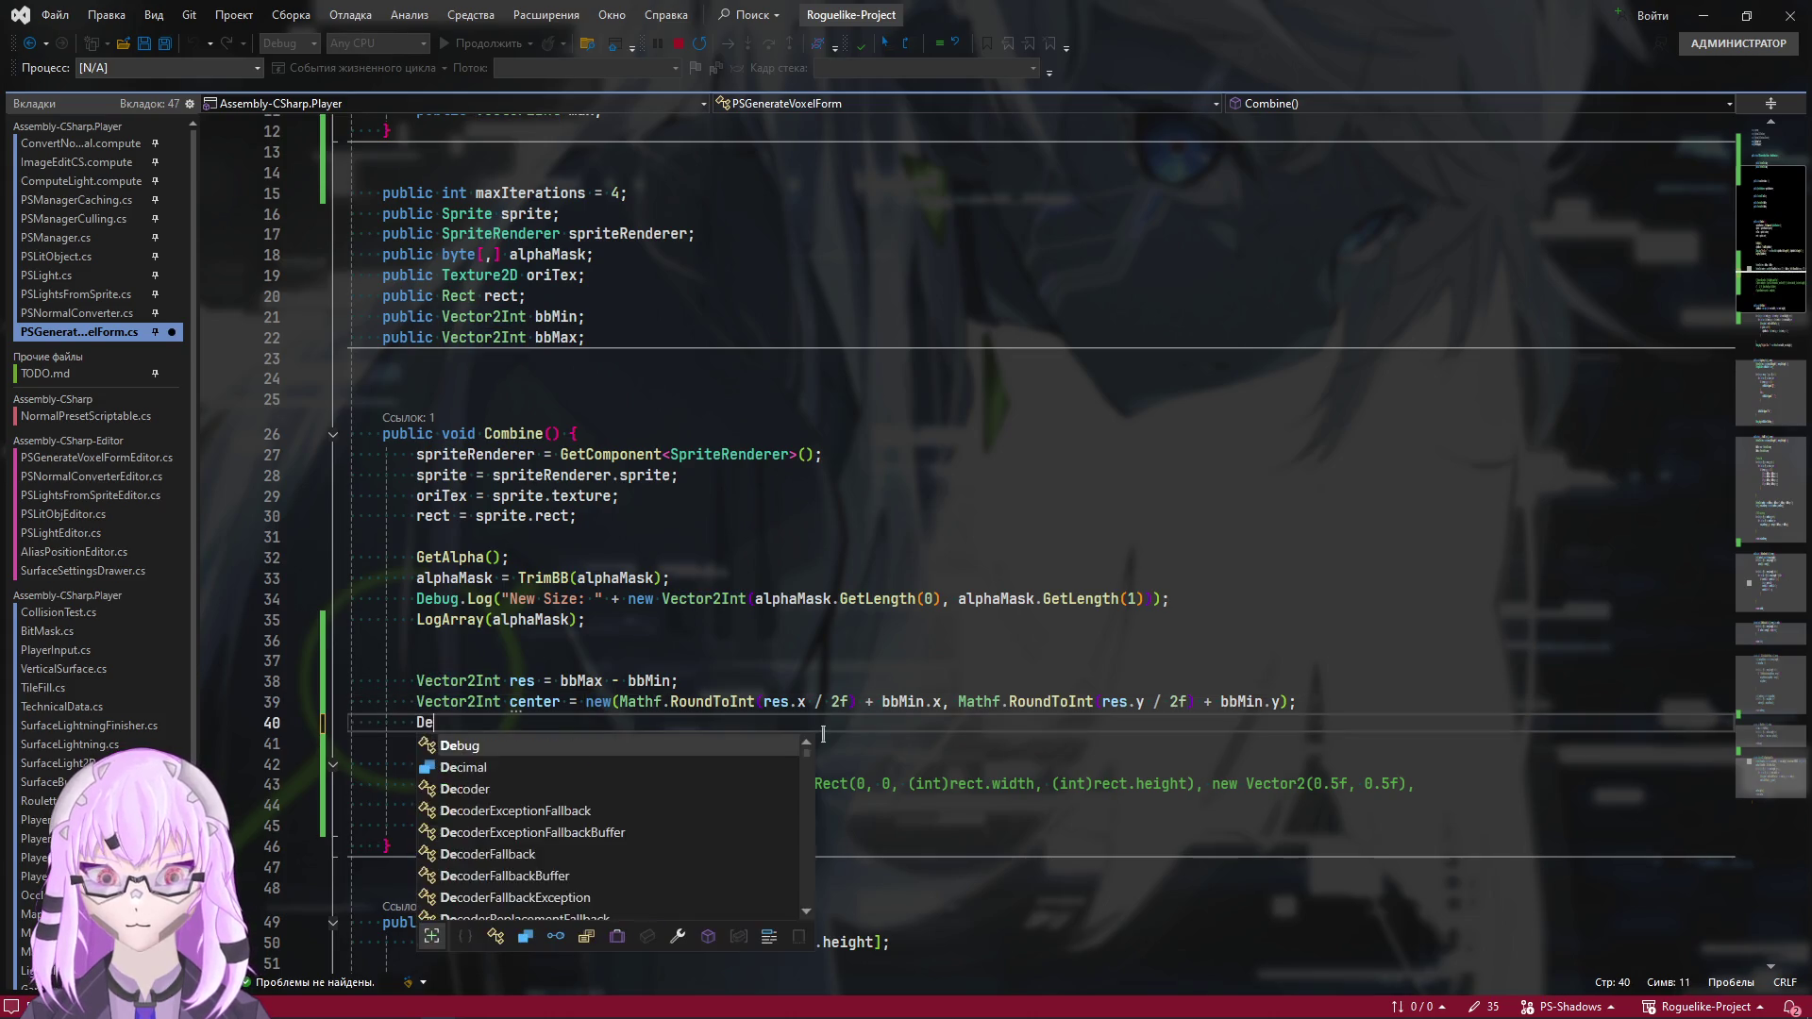
pyautogui.write('"Center')
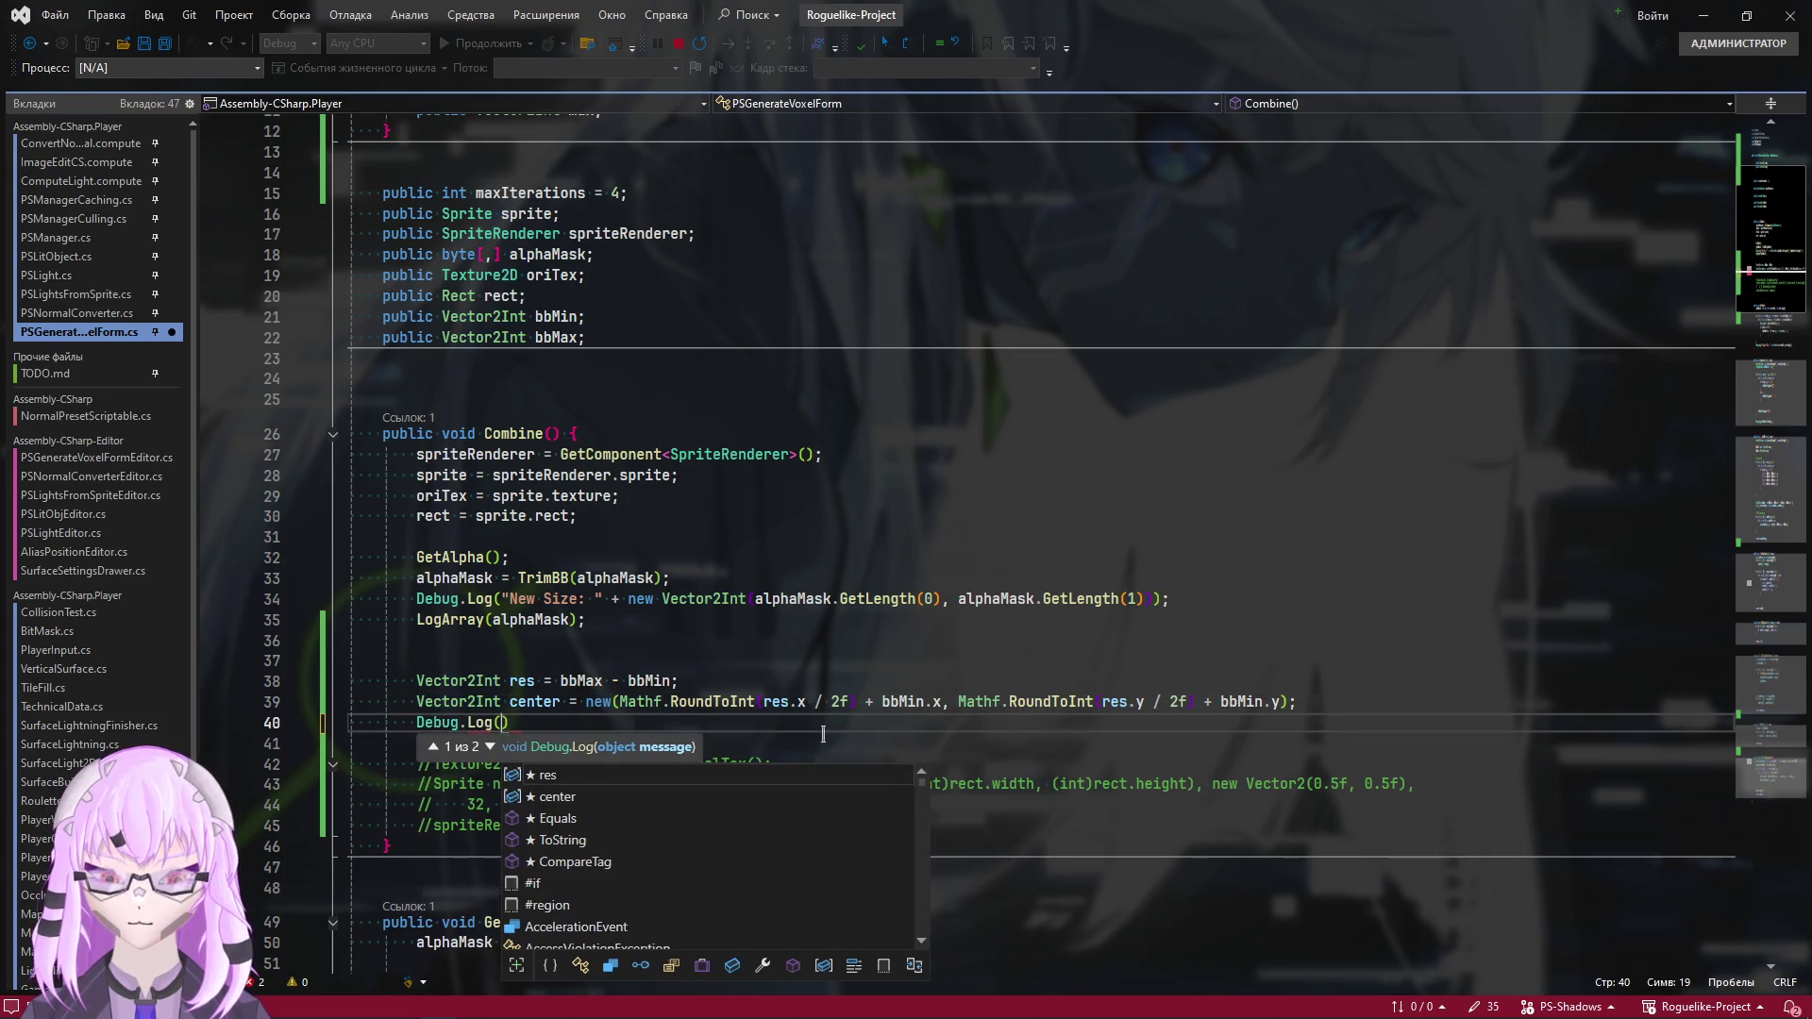
pyautogui.press('BackSpace')
pyautogui.write(': " + ce')
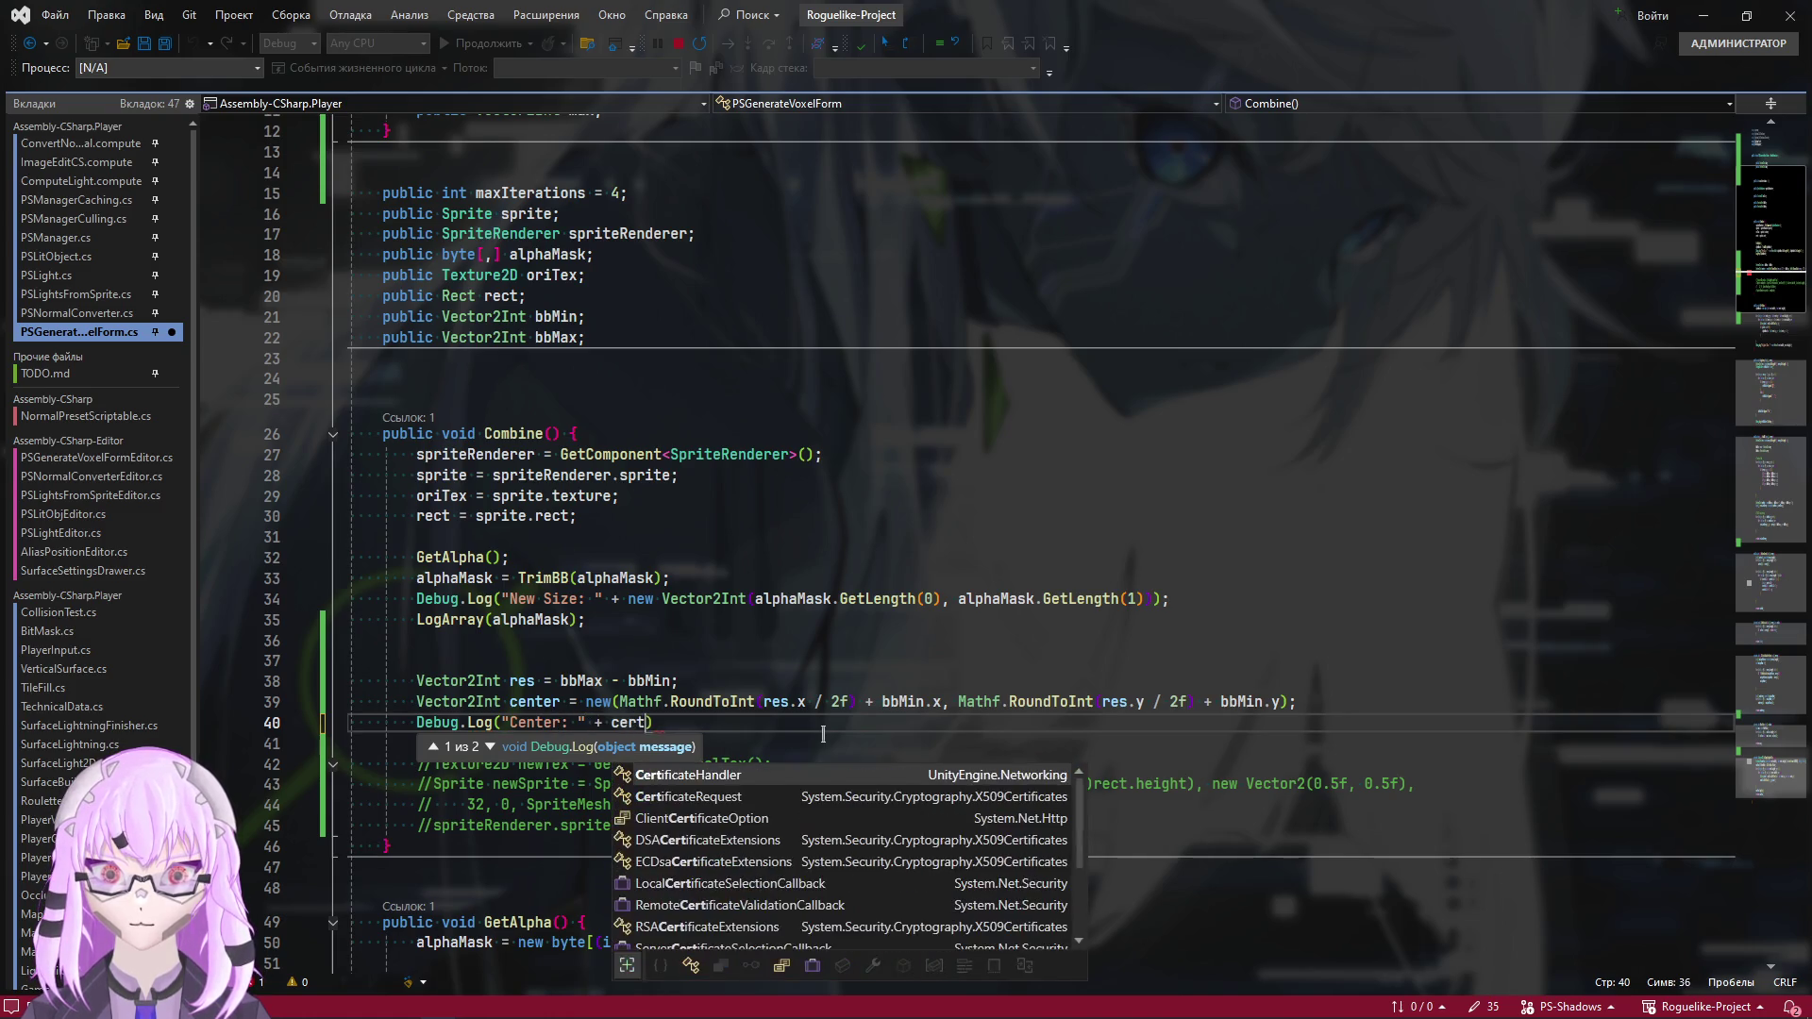
pyautogui.press('Tab')
pyautogui.write(');')
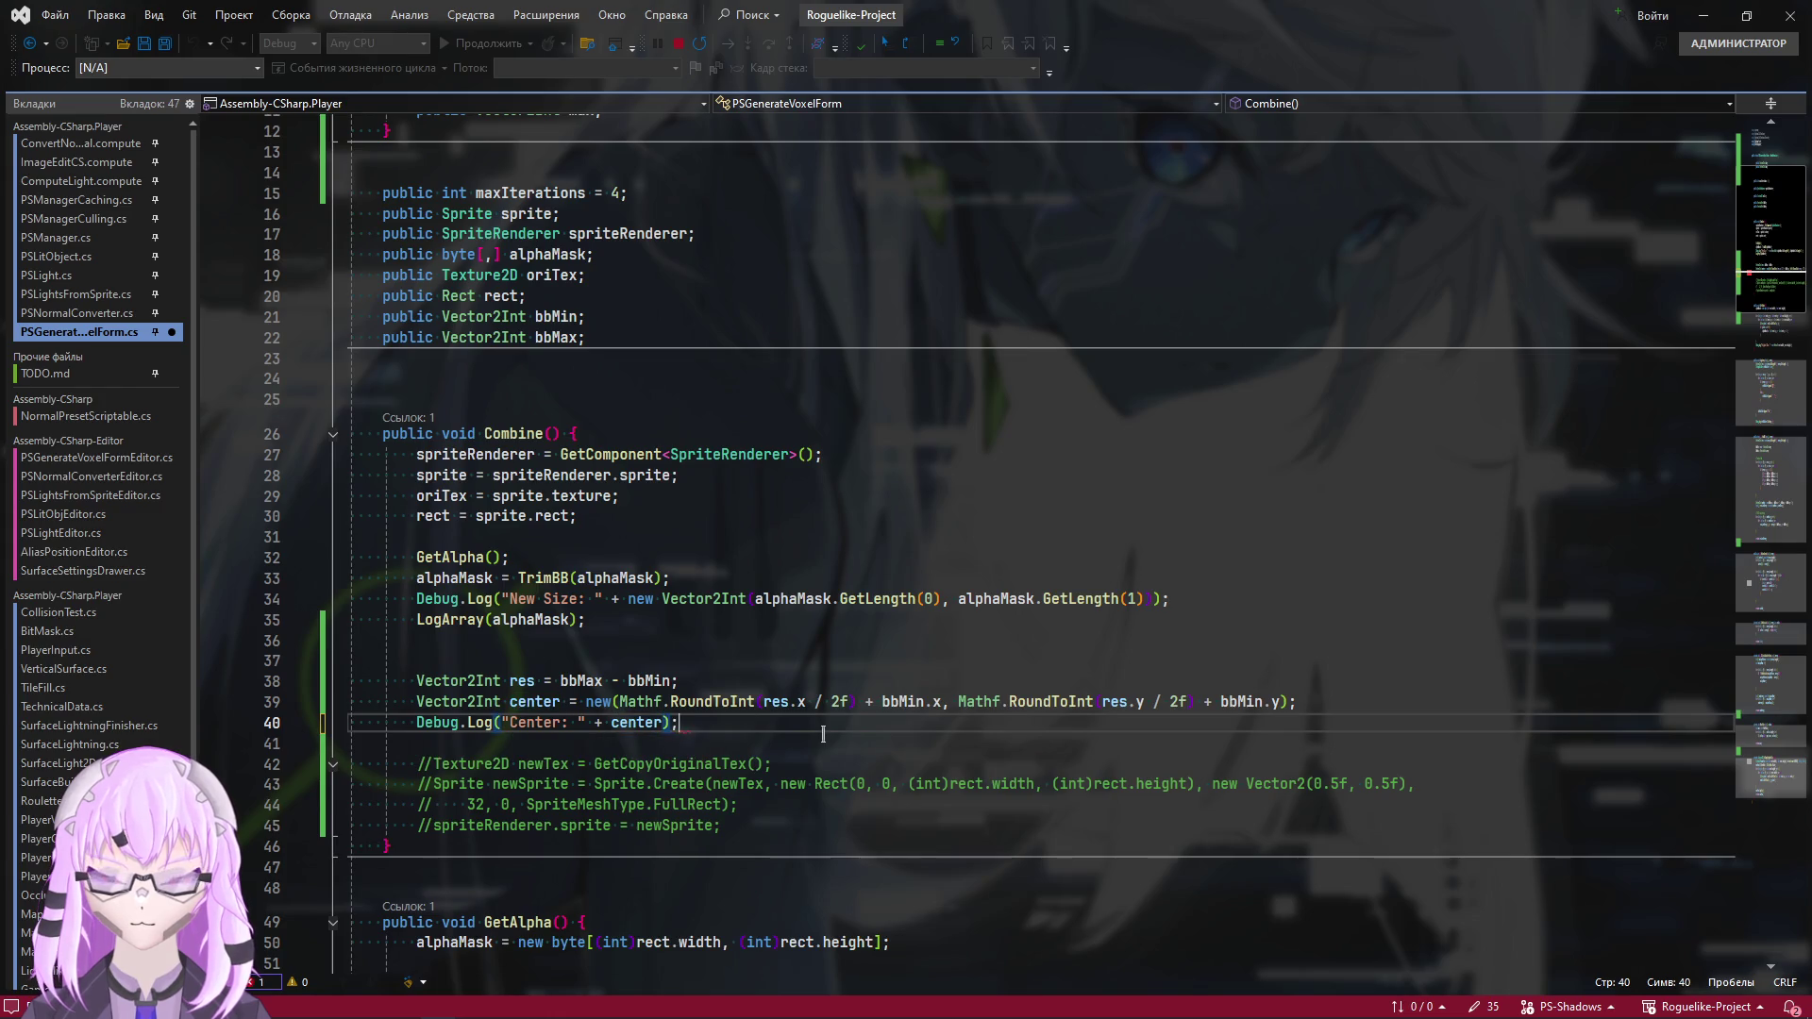
pyautogui.hotkey('ctrl', 's')
pyautogui.hotkey('alt', 'Tab')
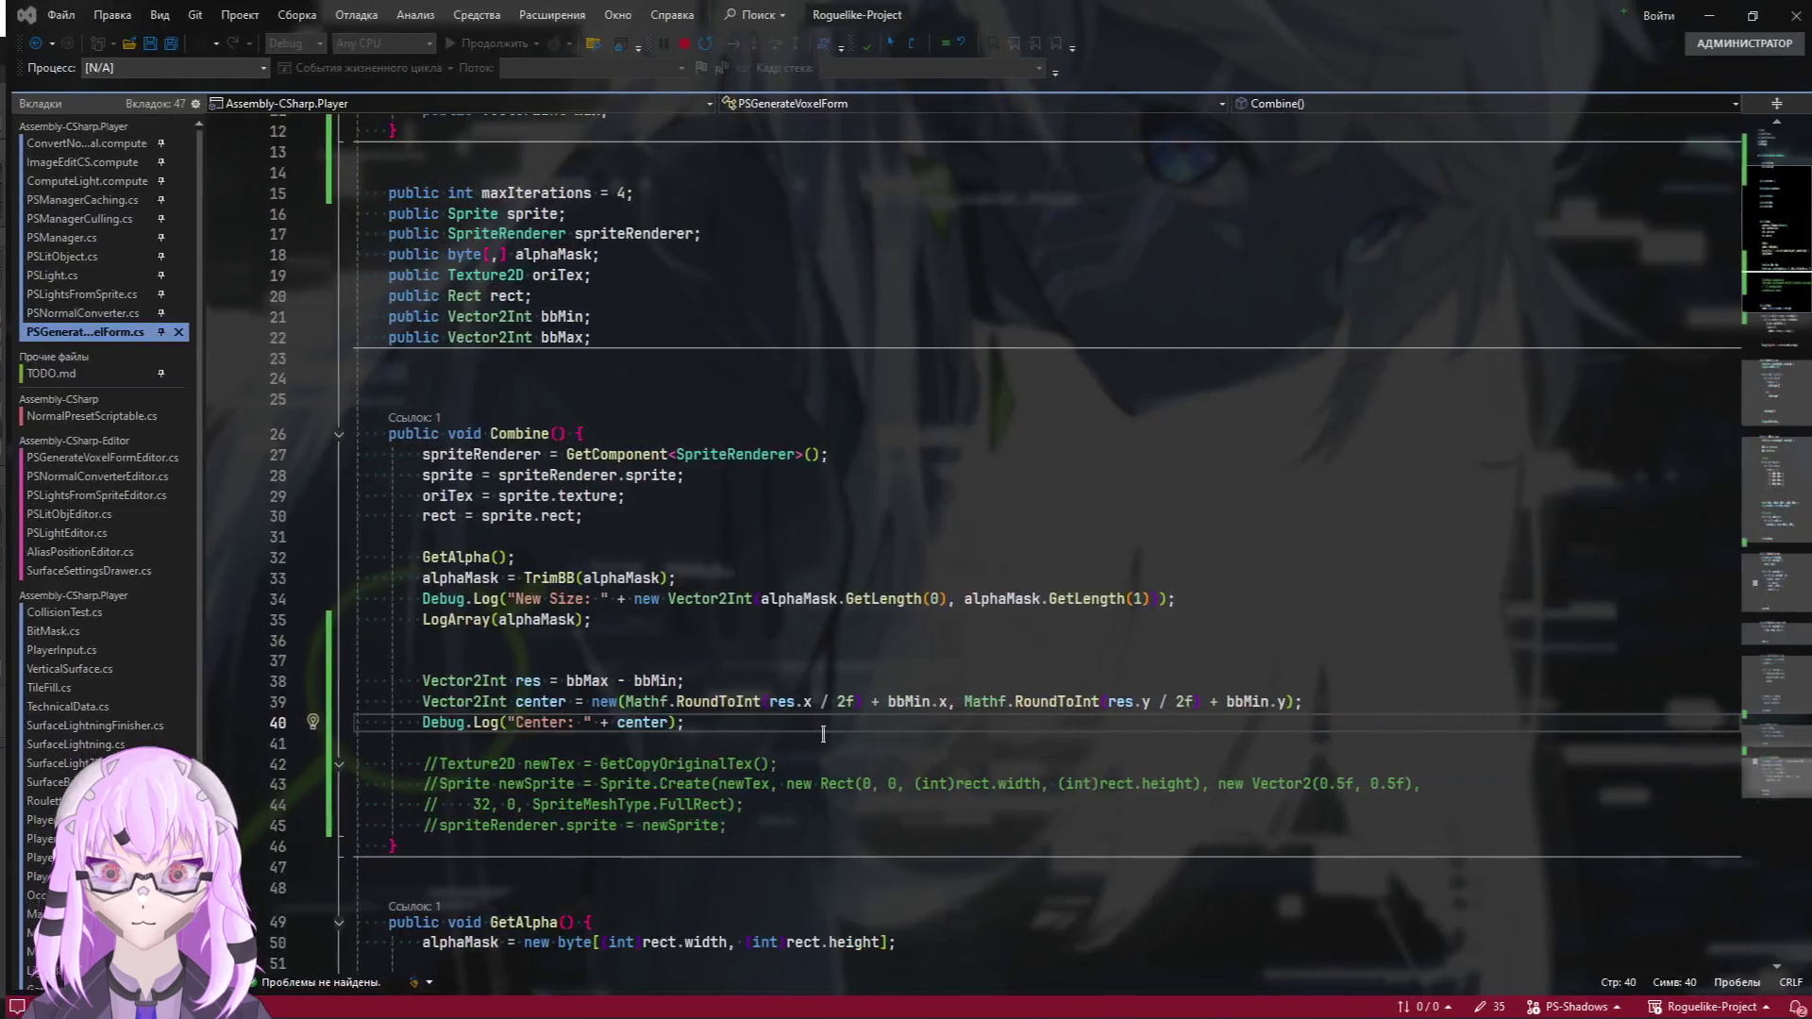
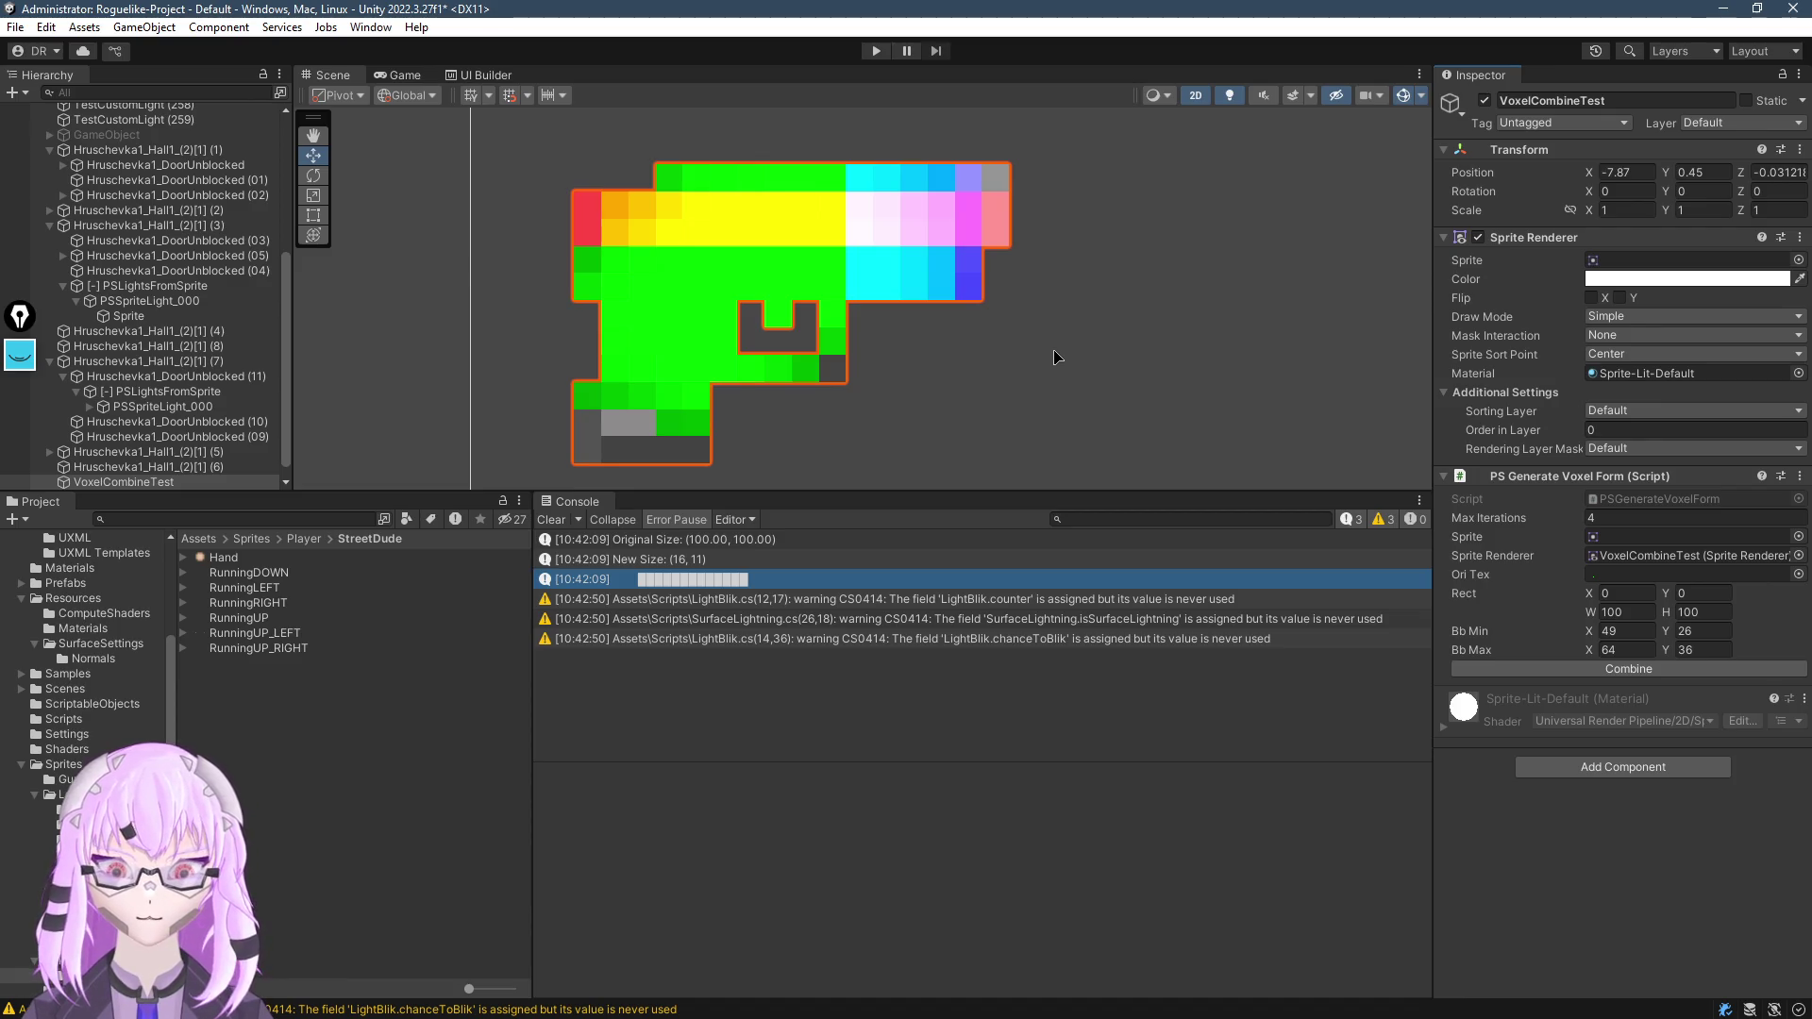
# Review the voxel form script code in Visual Studio, then return to Unity
pyautogui.hotkey('alt', 'Tab')
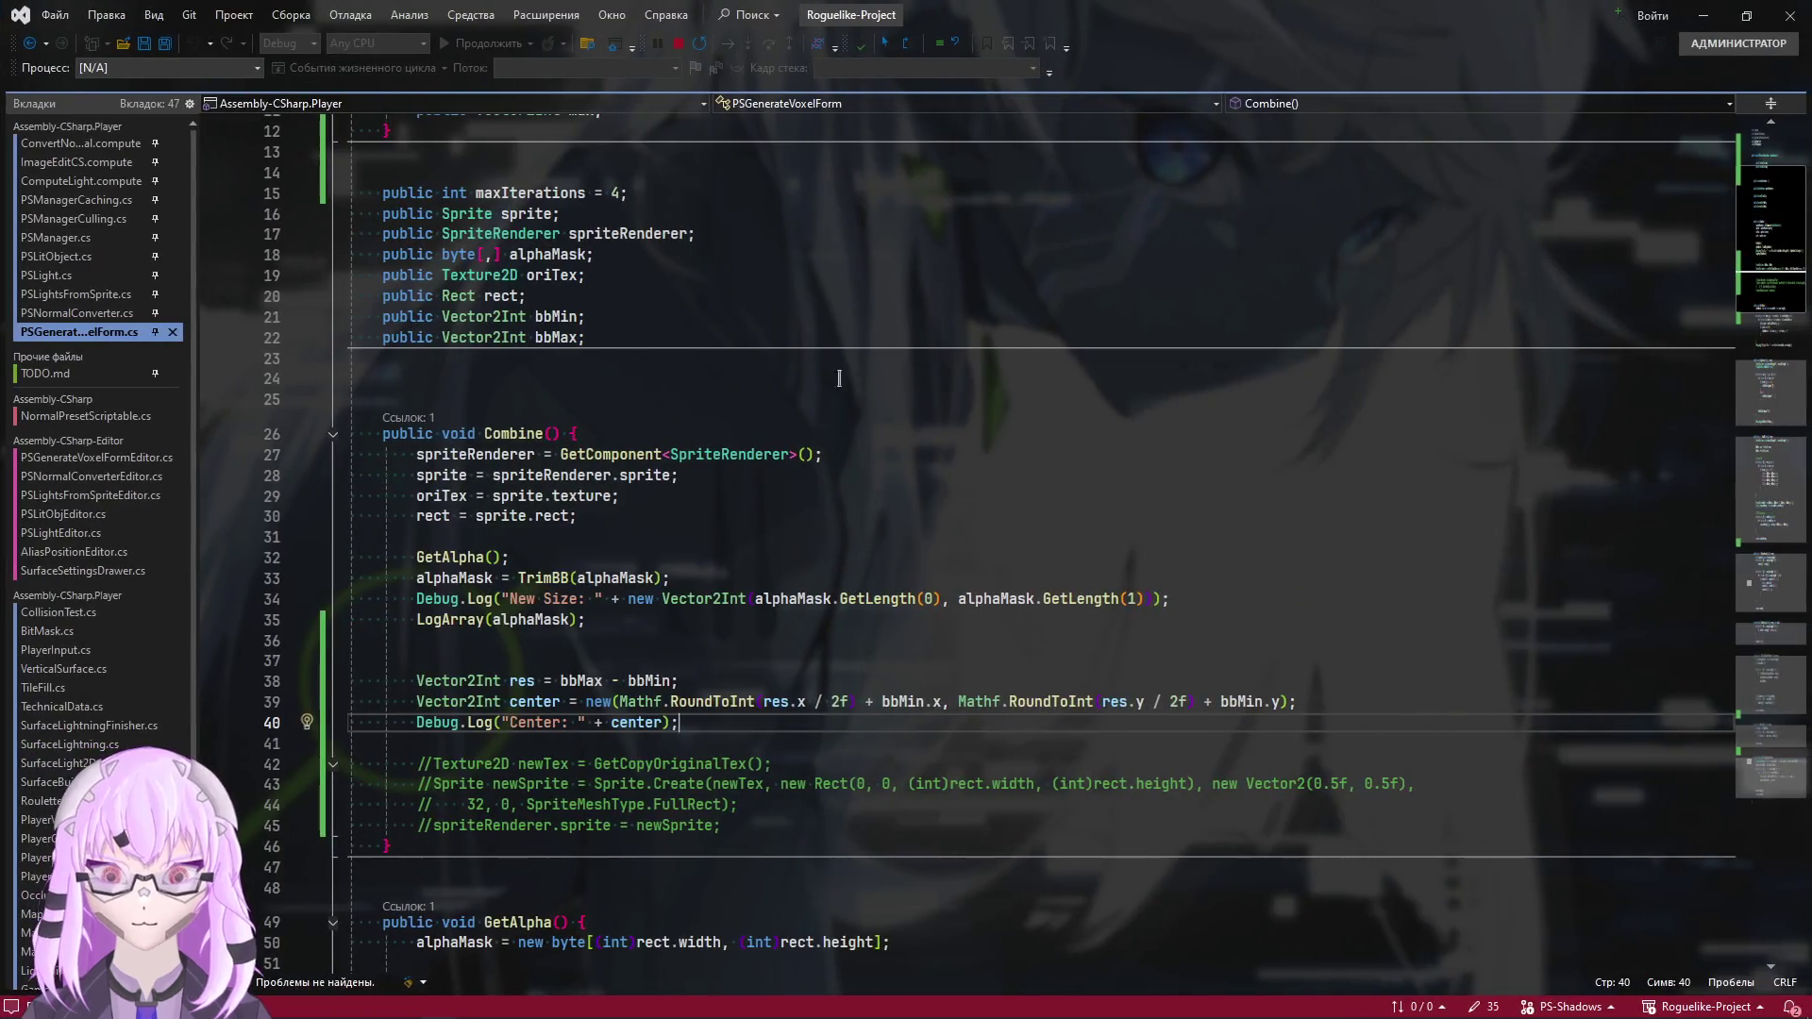
pyautogui.scroll(-1, 709, 599)
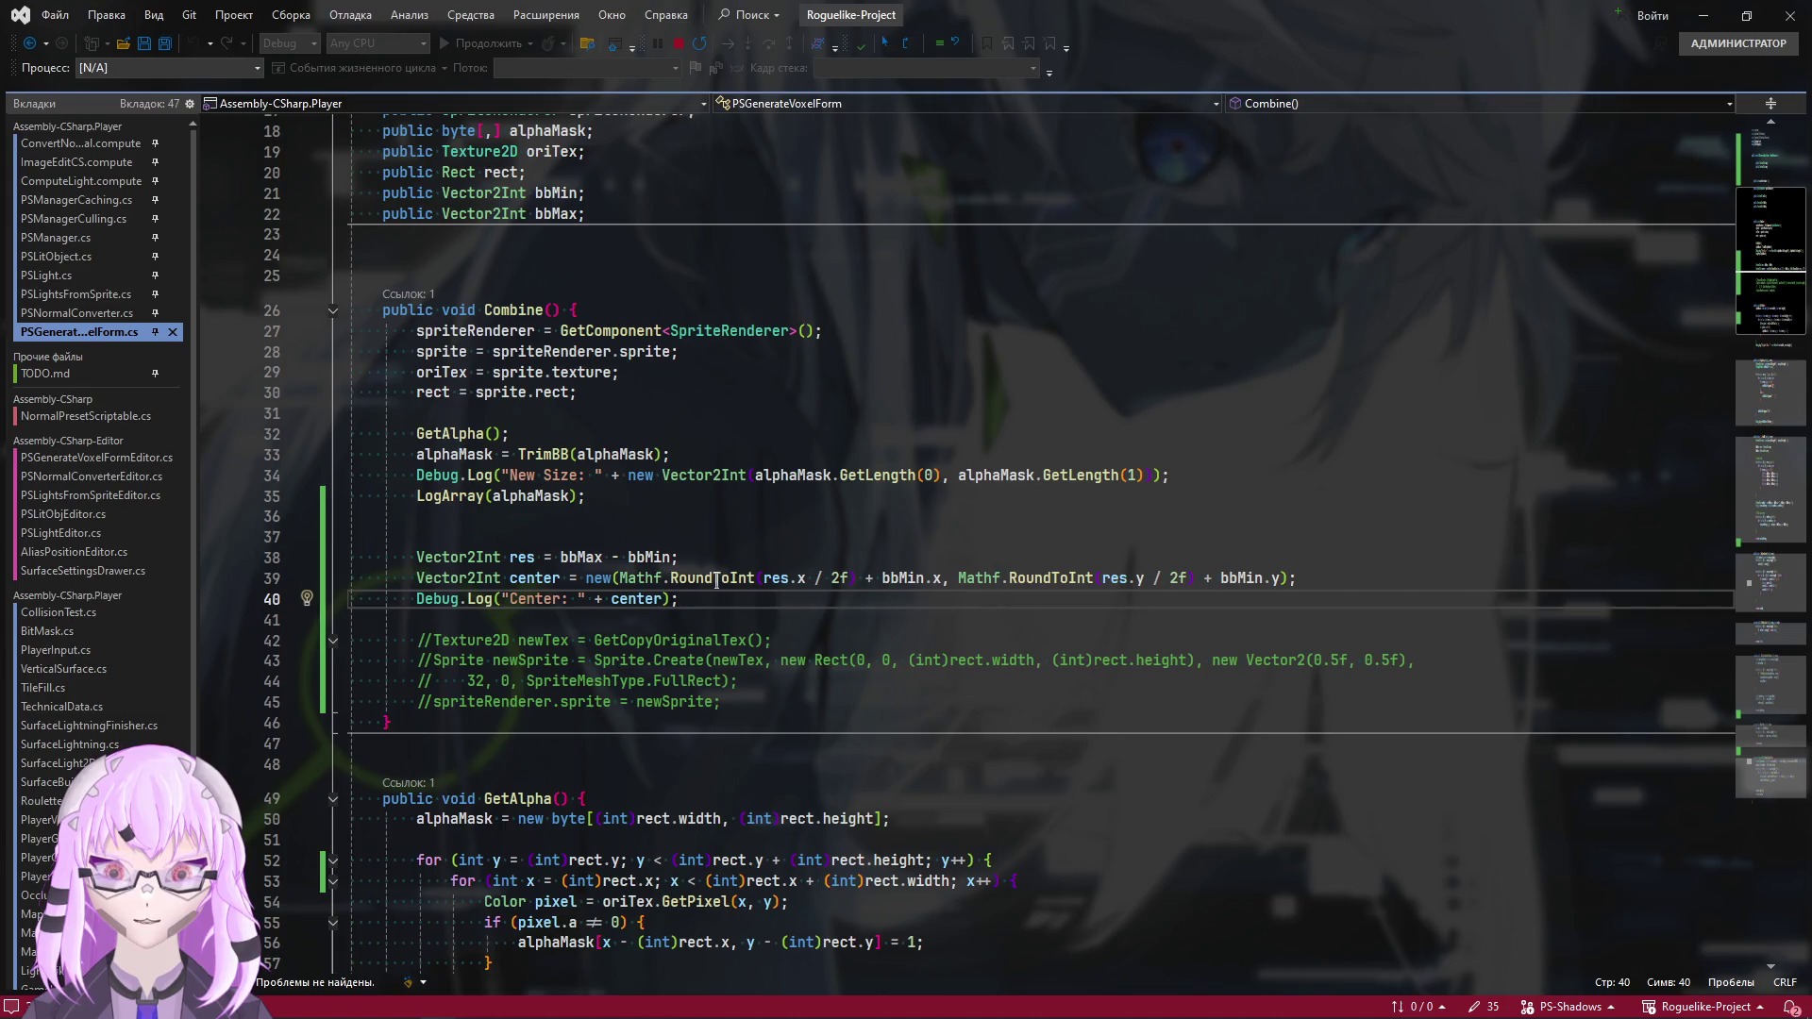
pyautogui.scroll(-8, 716, 580)
pyautogui.scroll(6, 733, 653)
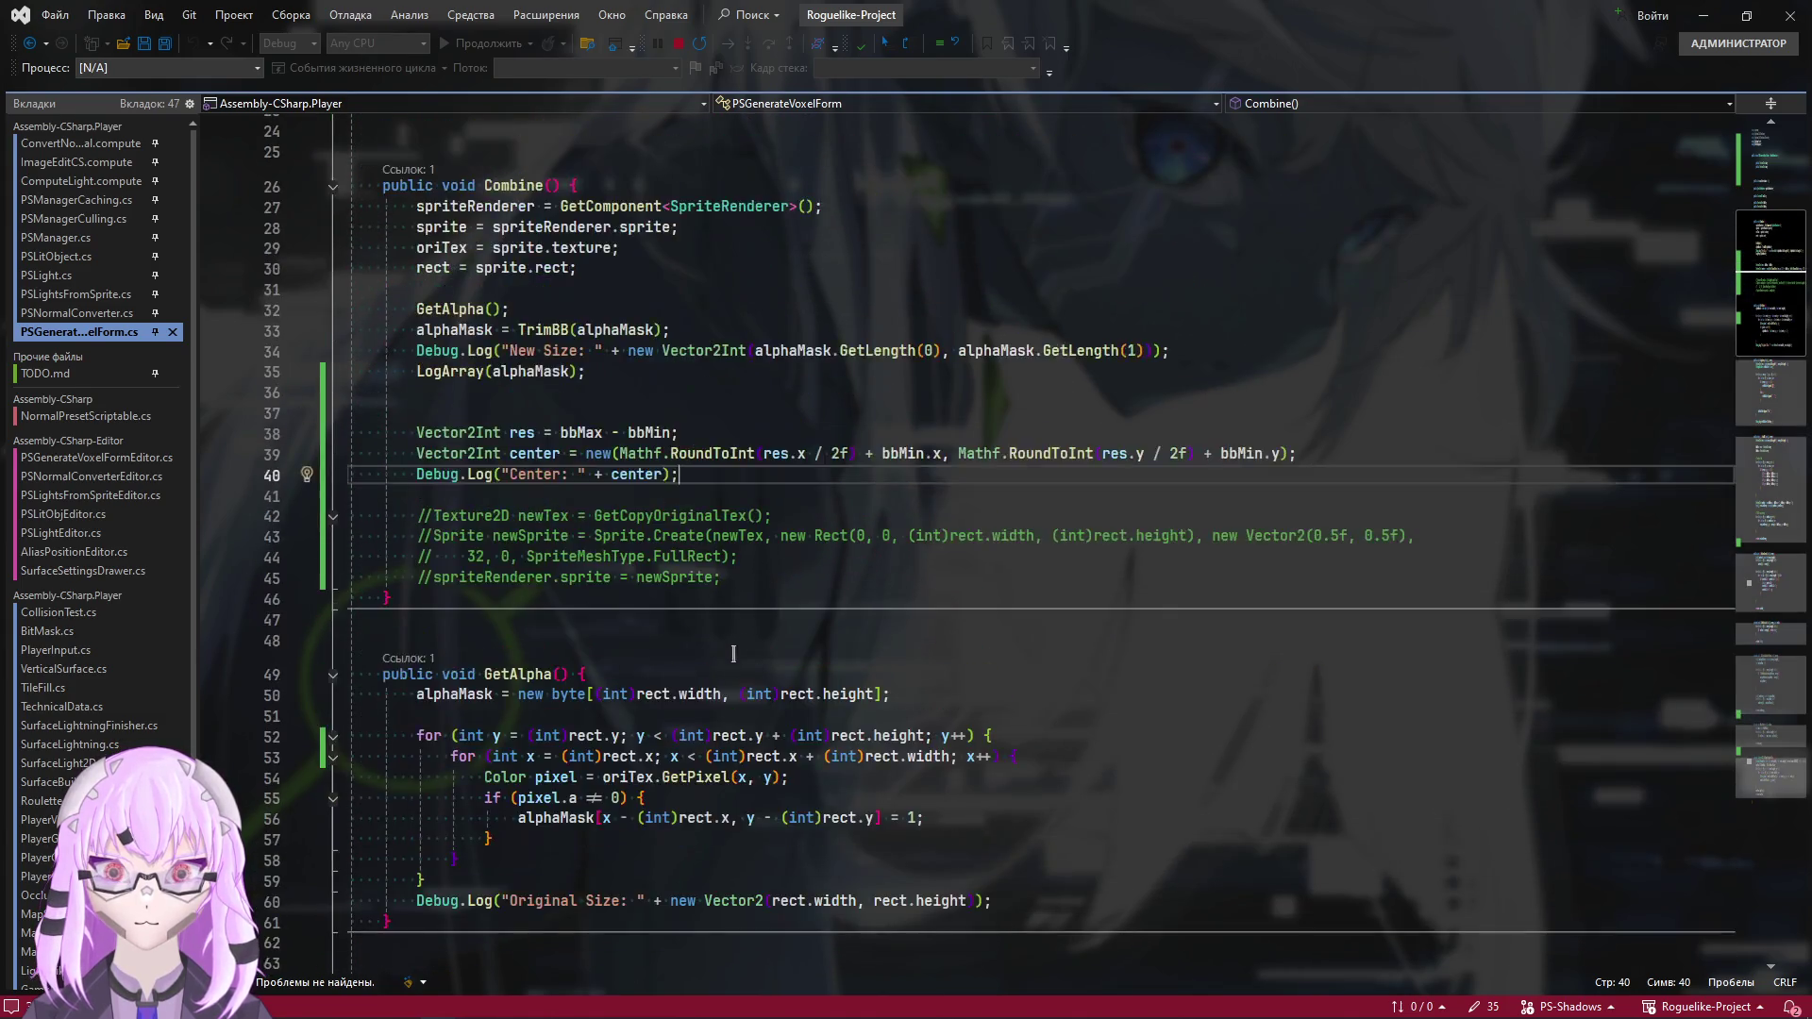
pyautogui.scroll(3, 733, 653)
pyautogui.scroll(-3, 782, 620)
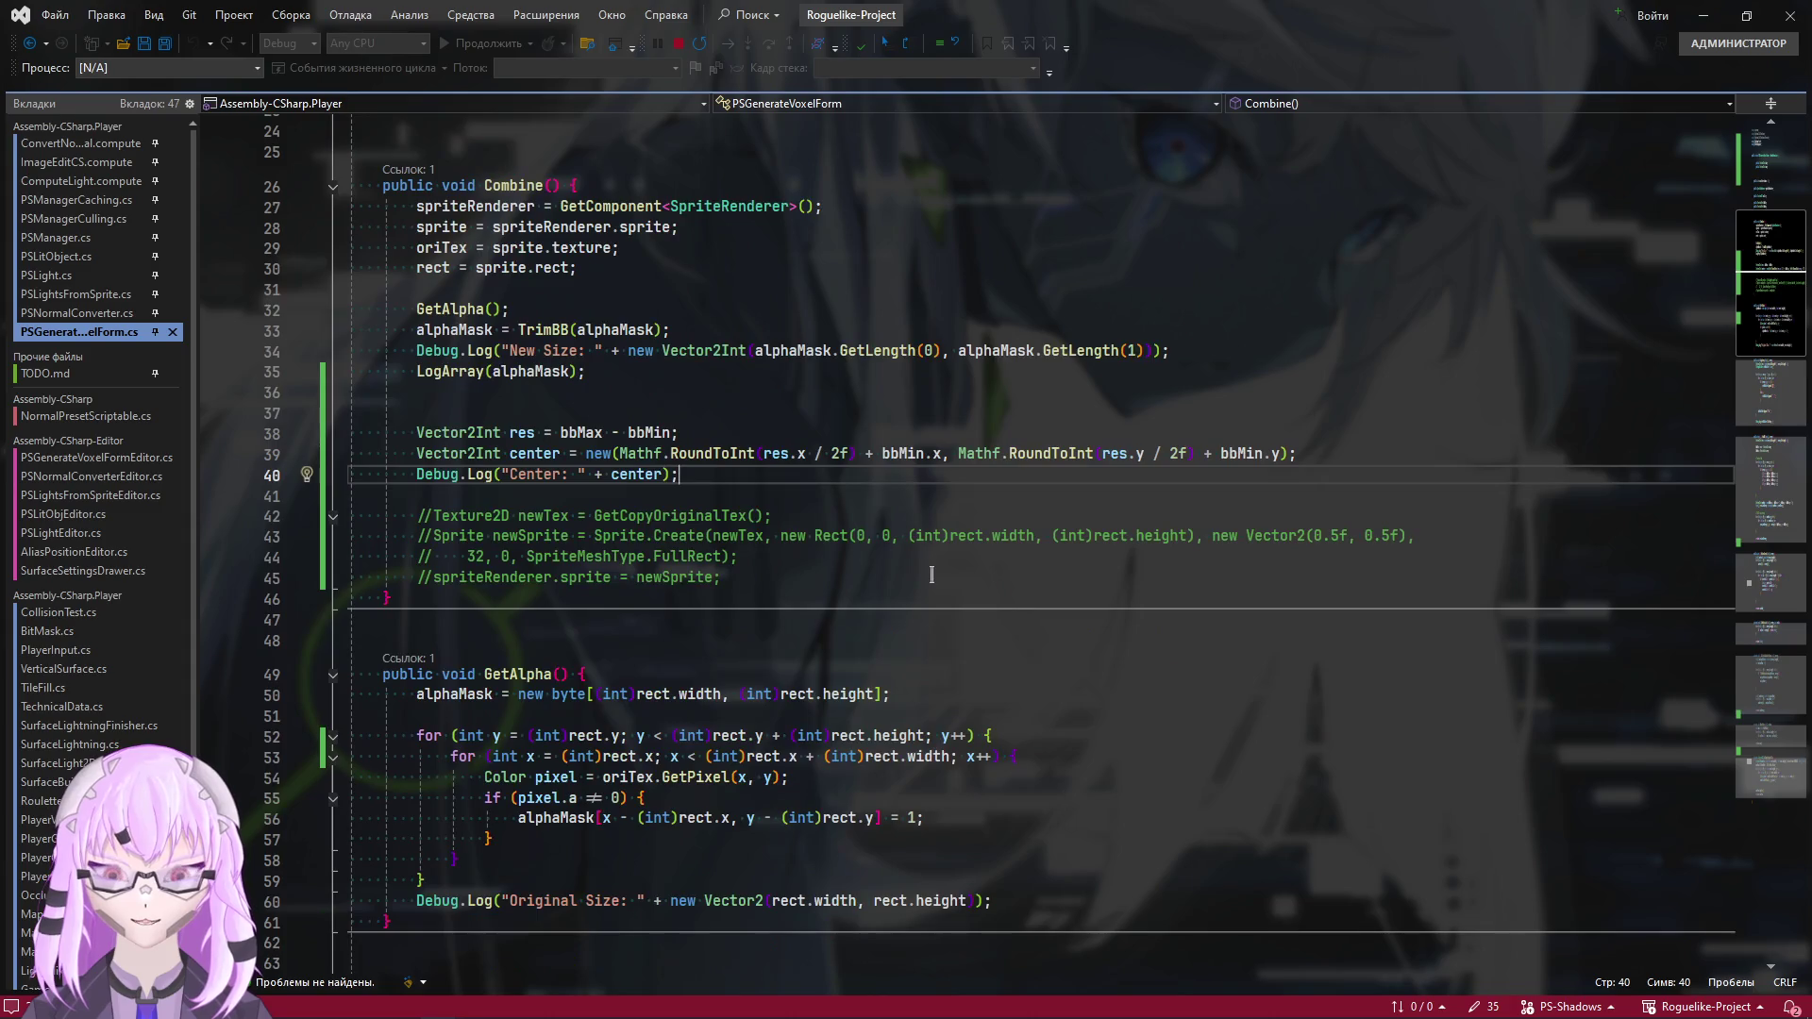
pyautogui.hotkey('alt', 'Tab')
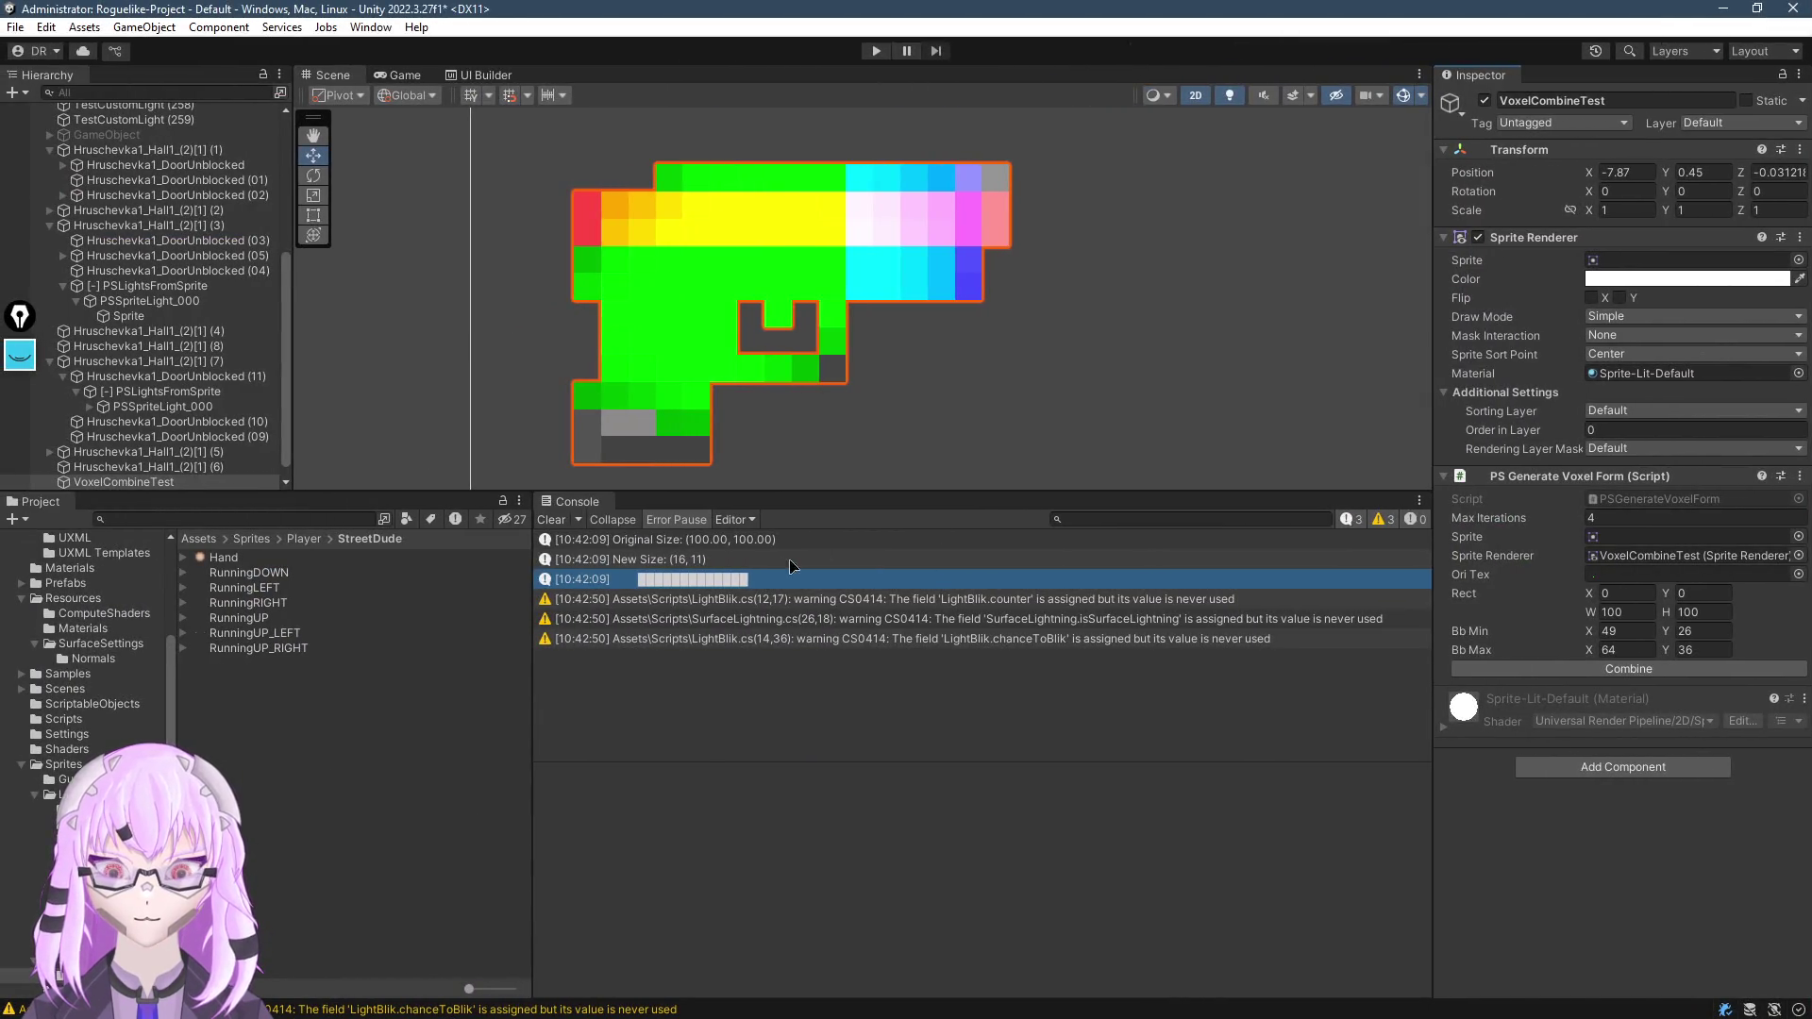
# Run Combine on the gun sprite and inspect the logged centre (57, 31)
pyautogui.scroll(1, 850, 198)
pyautogui.scroll(-1, 879, 259)
pyautogui.scroll(-3, 781, 341)
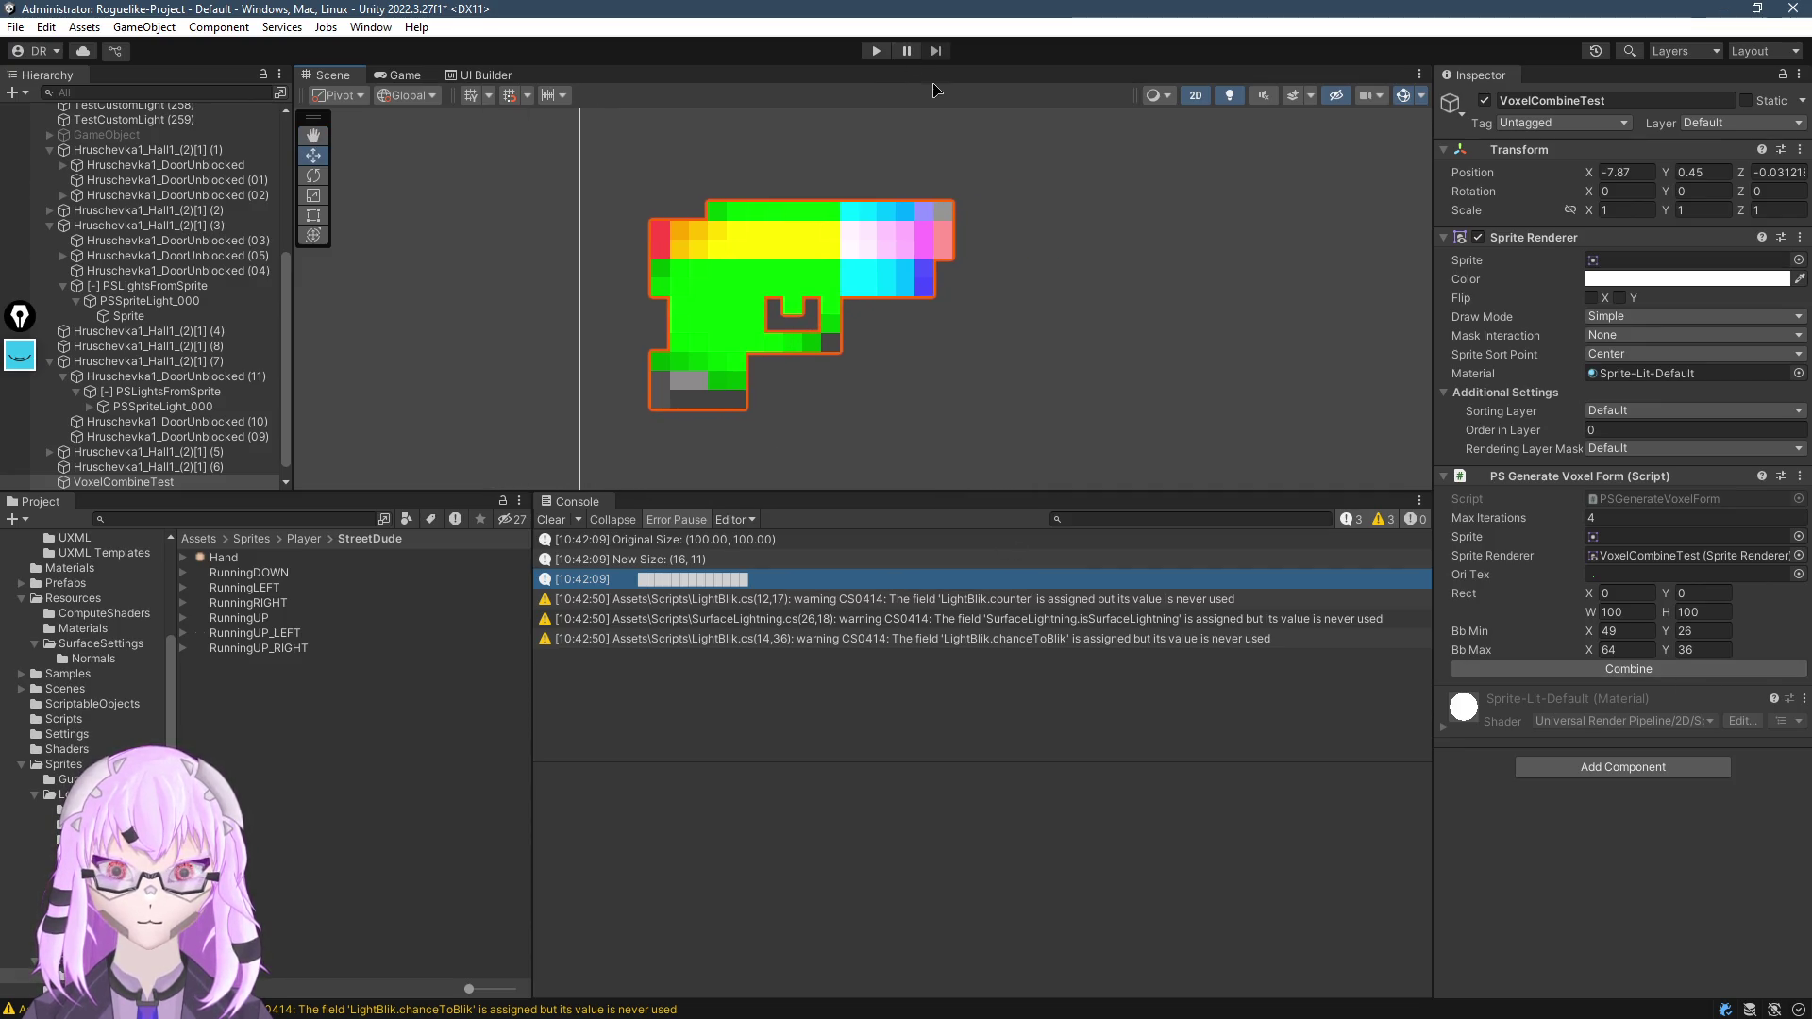
pyautogui.click(1617, 671)
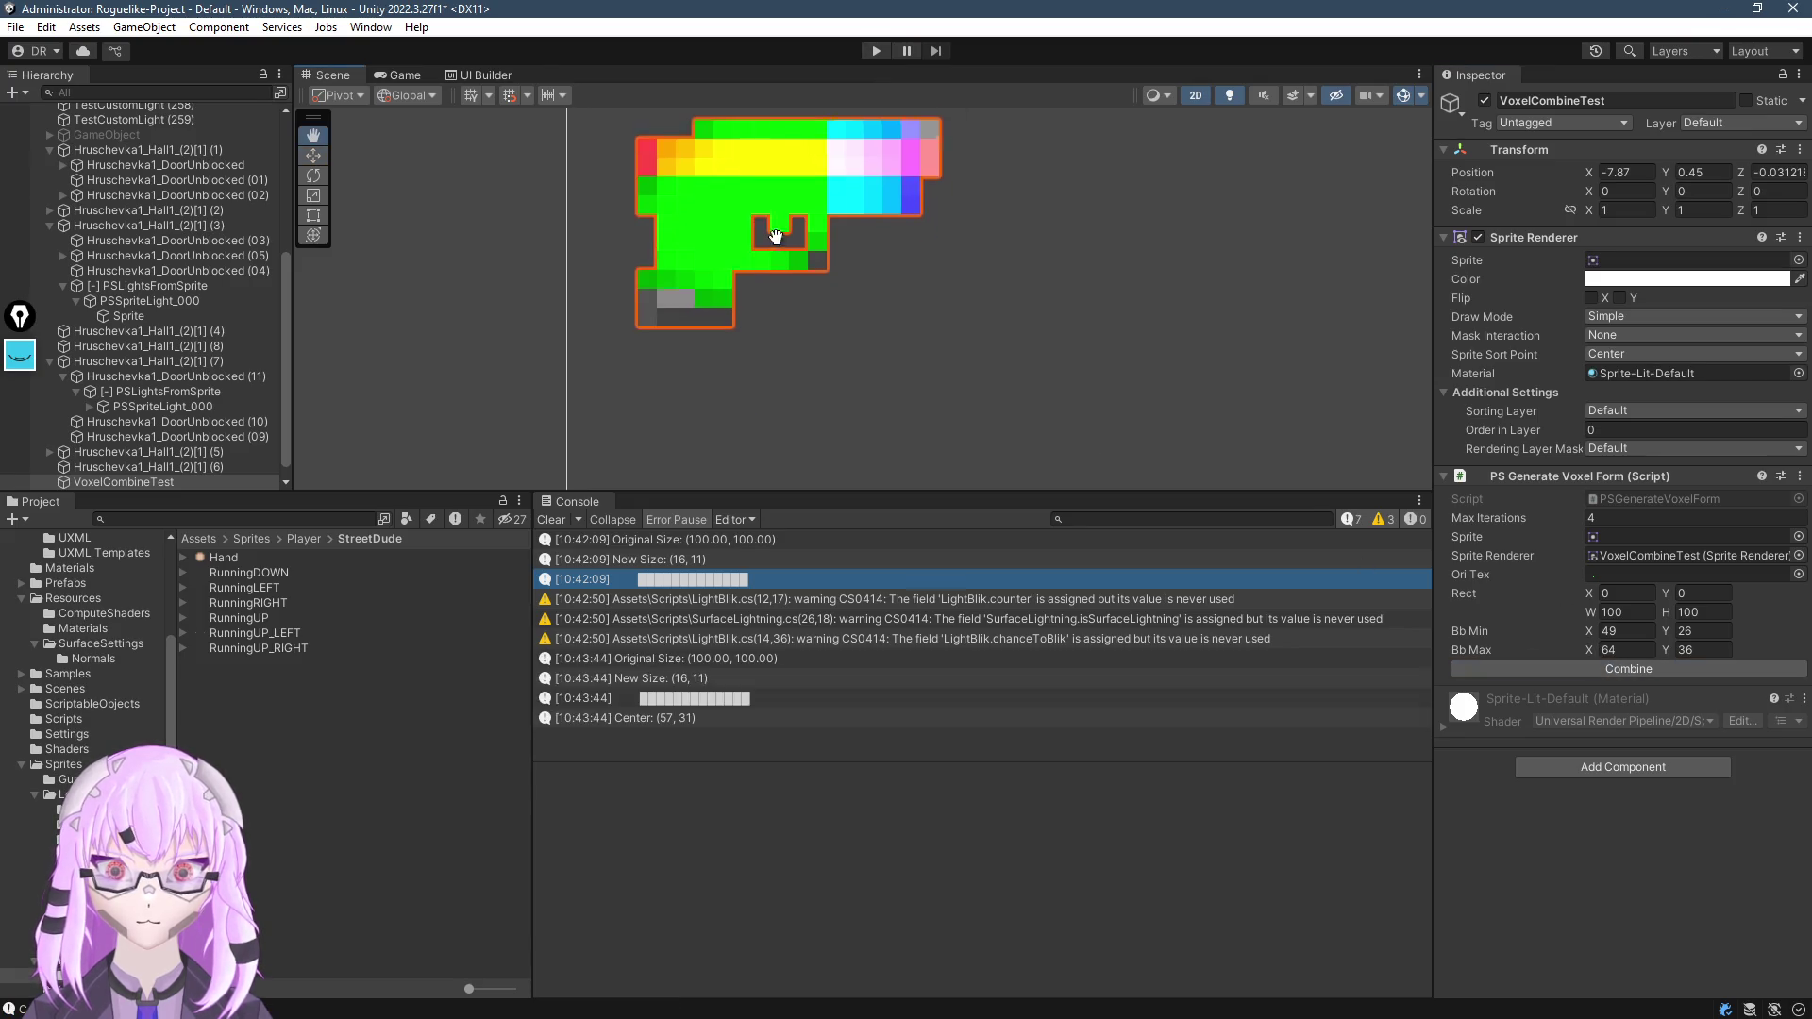
pyautogui.click(698, 719)
pyautogui.moveTo(593, 189)
pyautogui.mouseDown()
pyautogui.moveTo(607, 246)
pyautogui.moveTo(587, 259)
pyautogui.moveTo(729, 258)
pyautogui.moveTo(733, 274)
pyautogui.mouseUp()
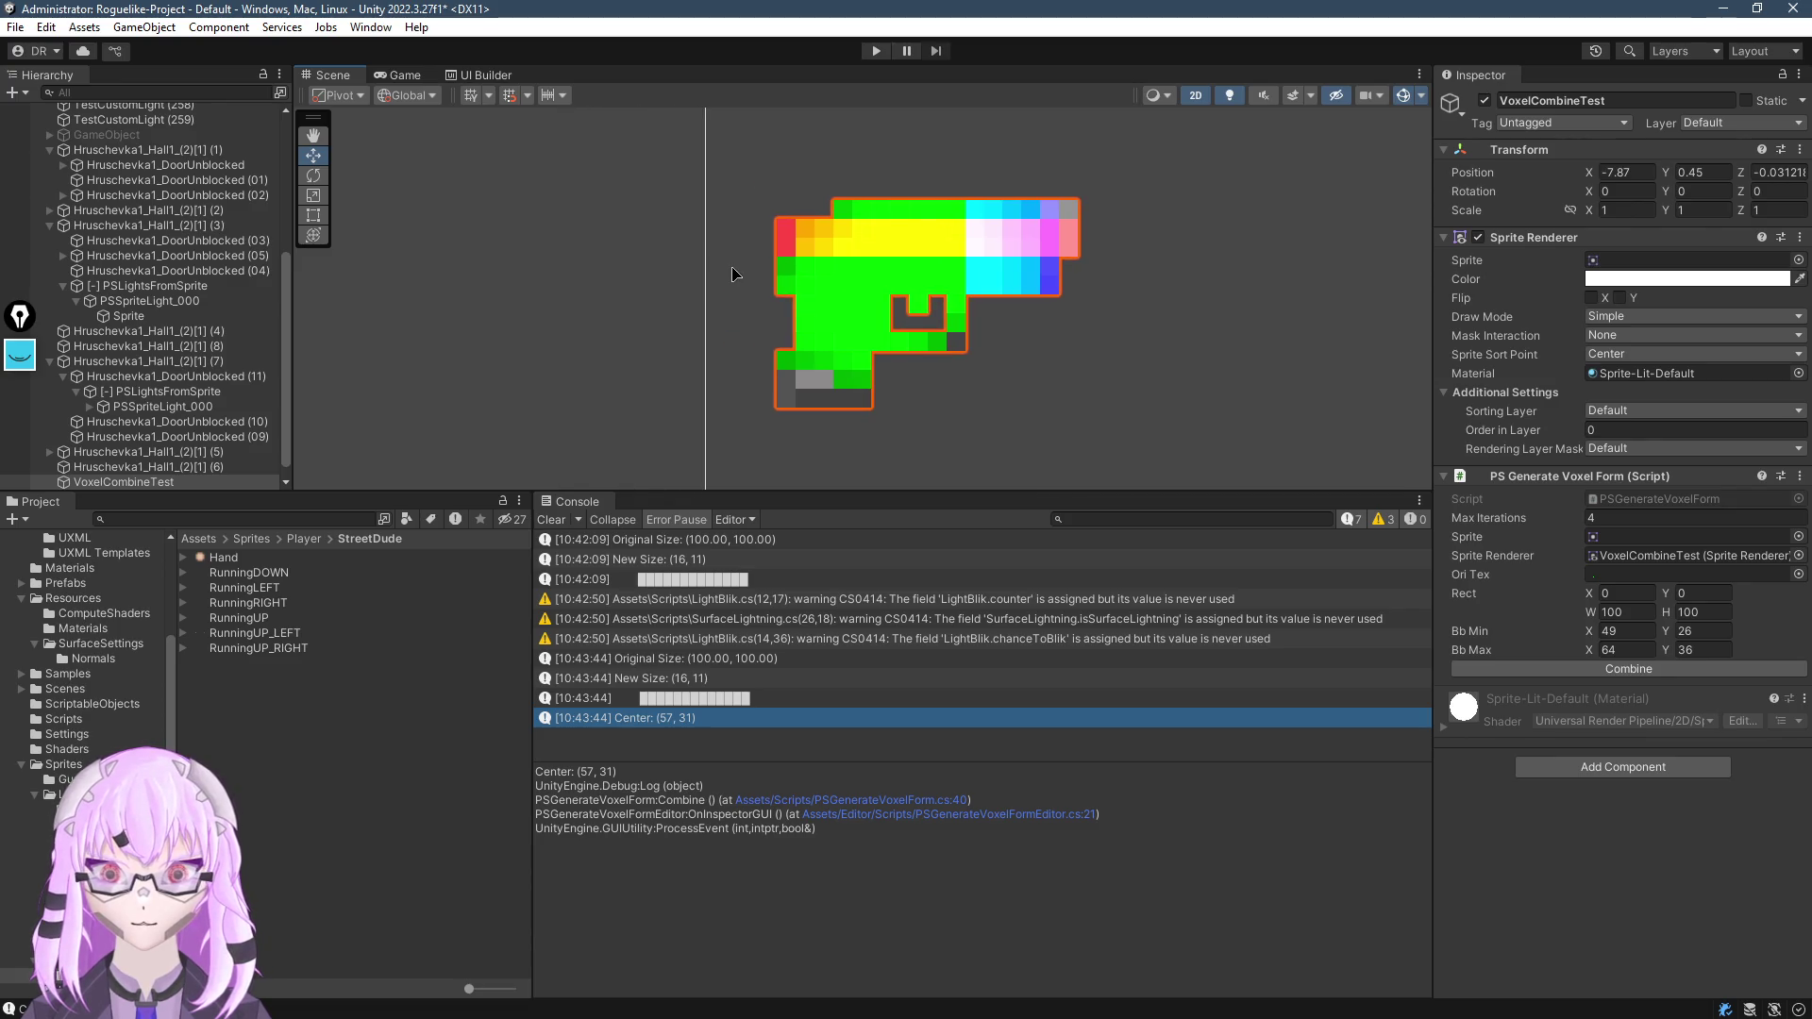
pyautogui.scroll(5, 85, 661)
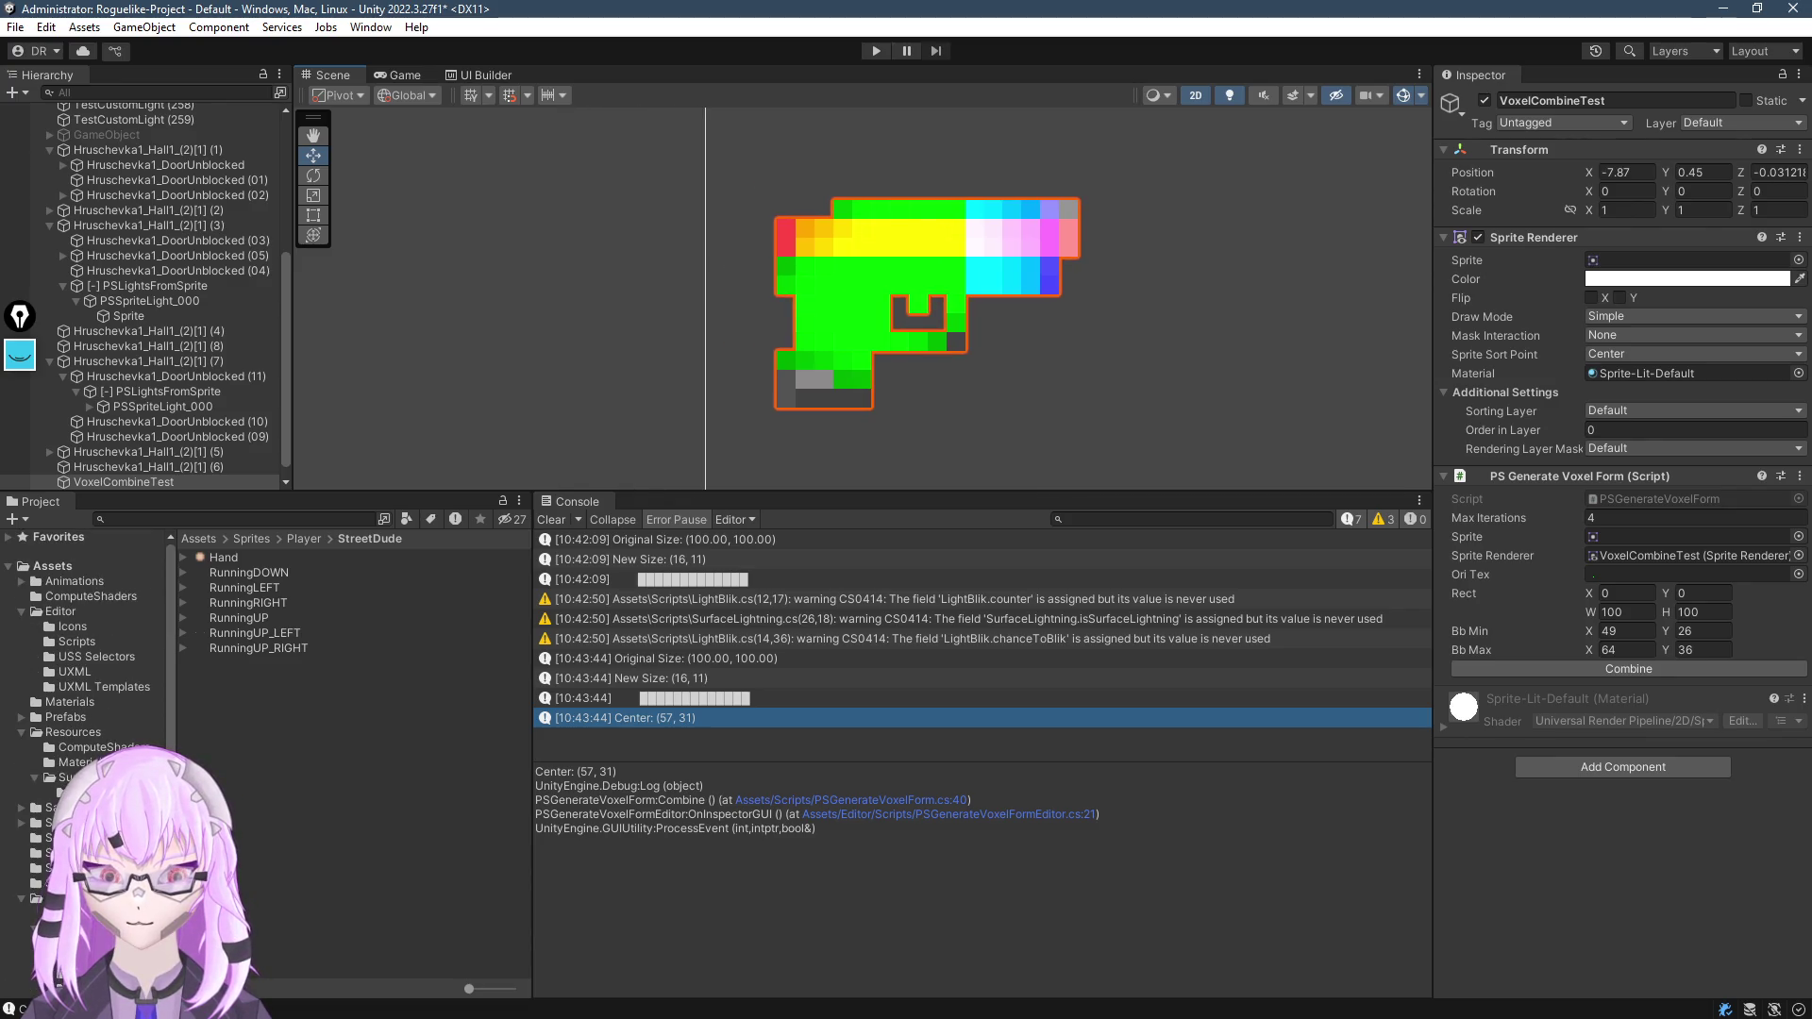
# Assign the RunningDOWN character as the sprite and frame it in the Scene view
pyautogui.moveTo(272, 570)
pyautogui.mouseDown()
pyautogui.moveTo(1559, 324)
pyautogui.moveTo(1630, 260)
pyautogui.mouseUp()
pyautogui.press('f')
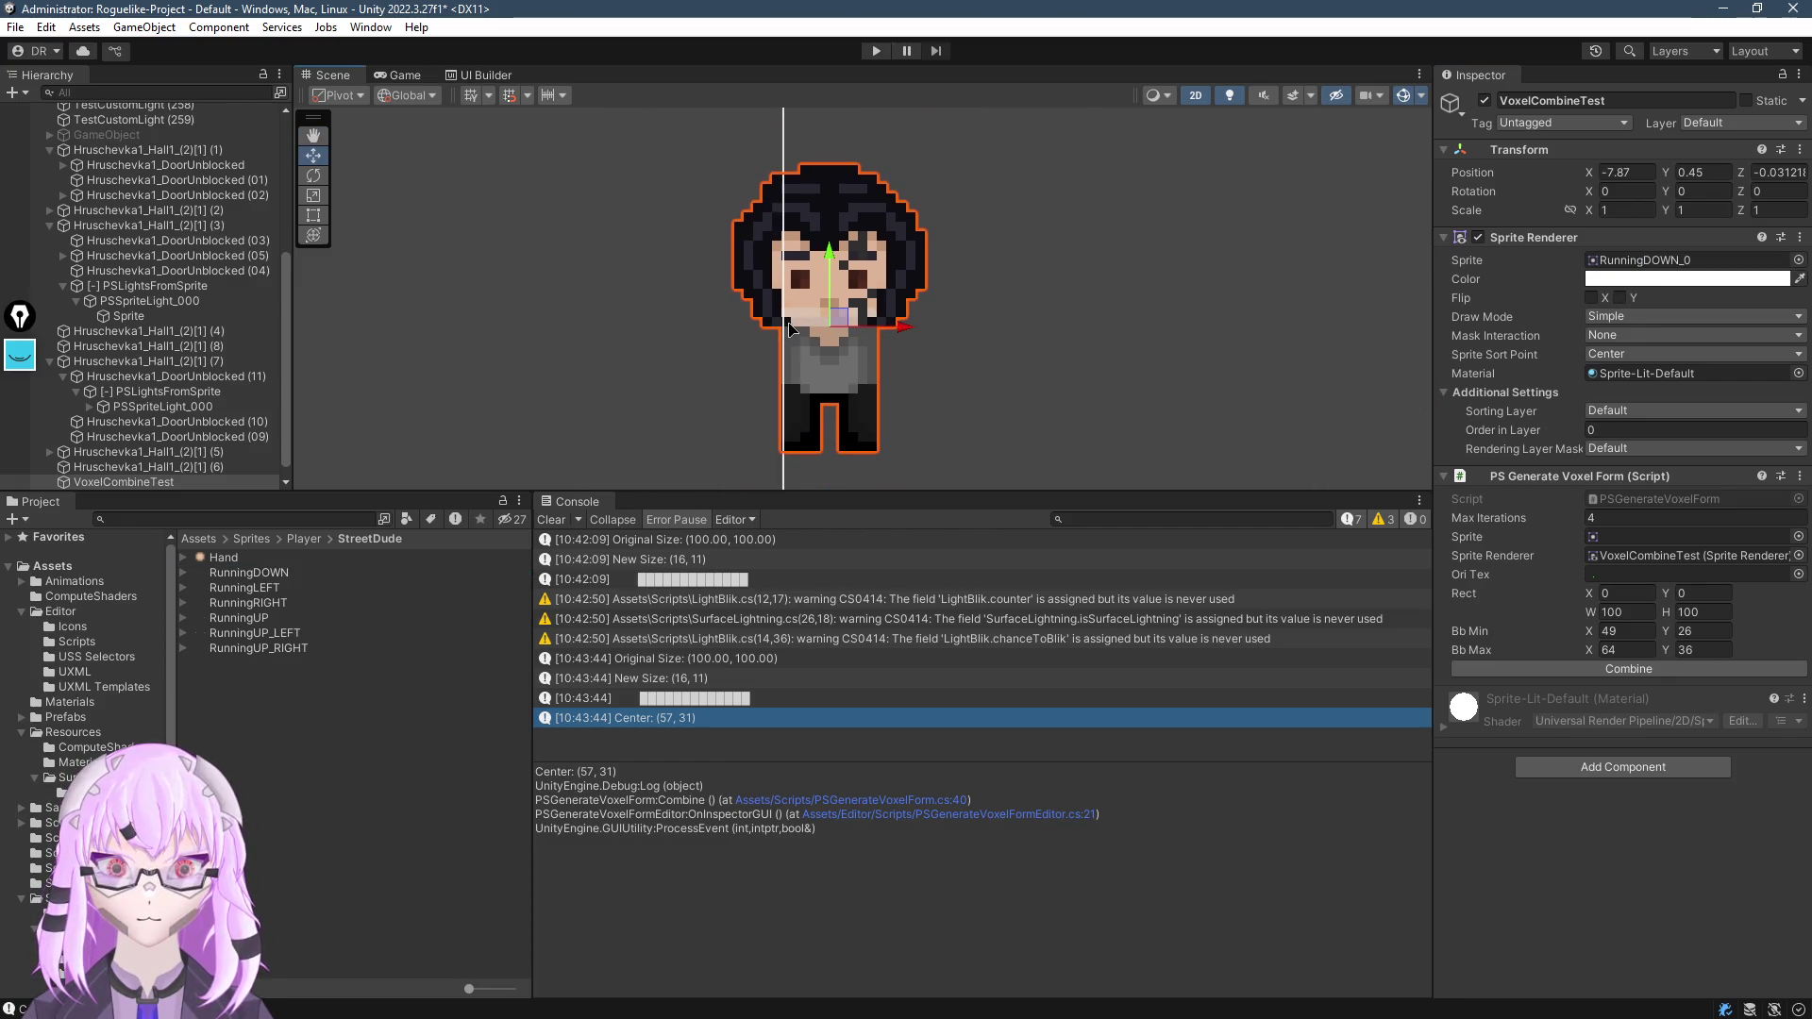
pyautogui.hotkey('alt', 'Tab')
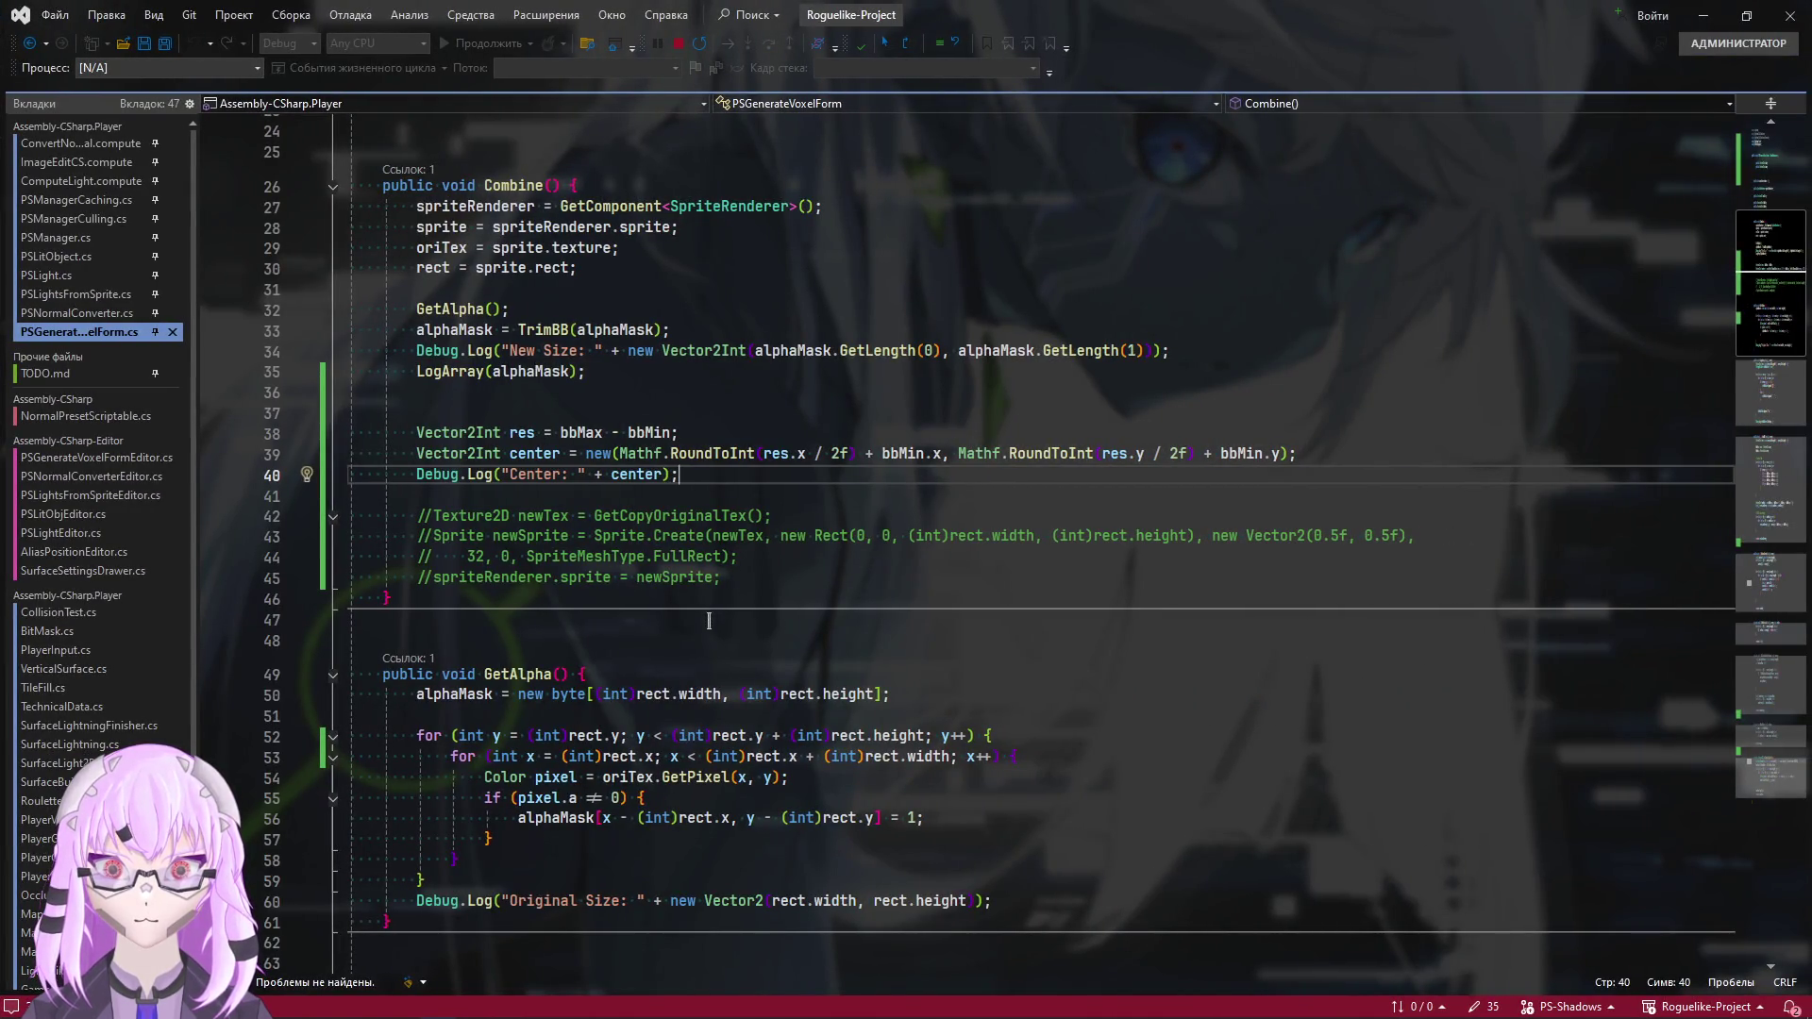
# Uncomment the new-sprite code on lines 42–45 of Combine
pyautogui.scroll(2, 707, 629)
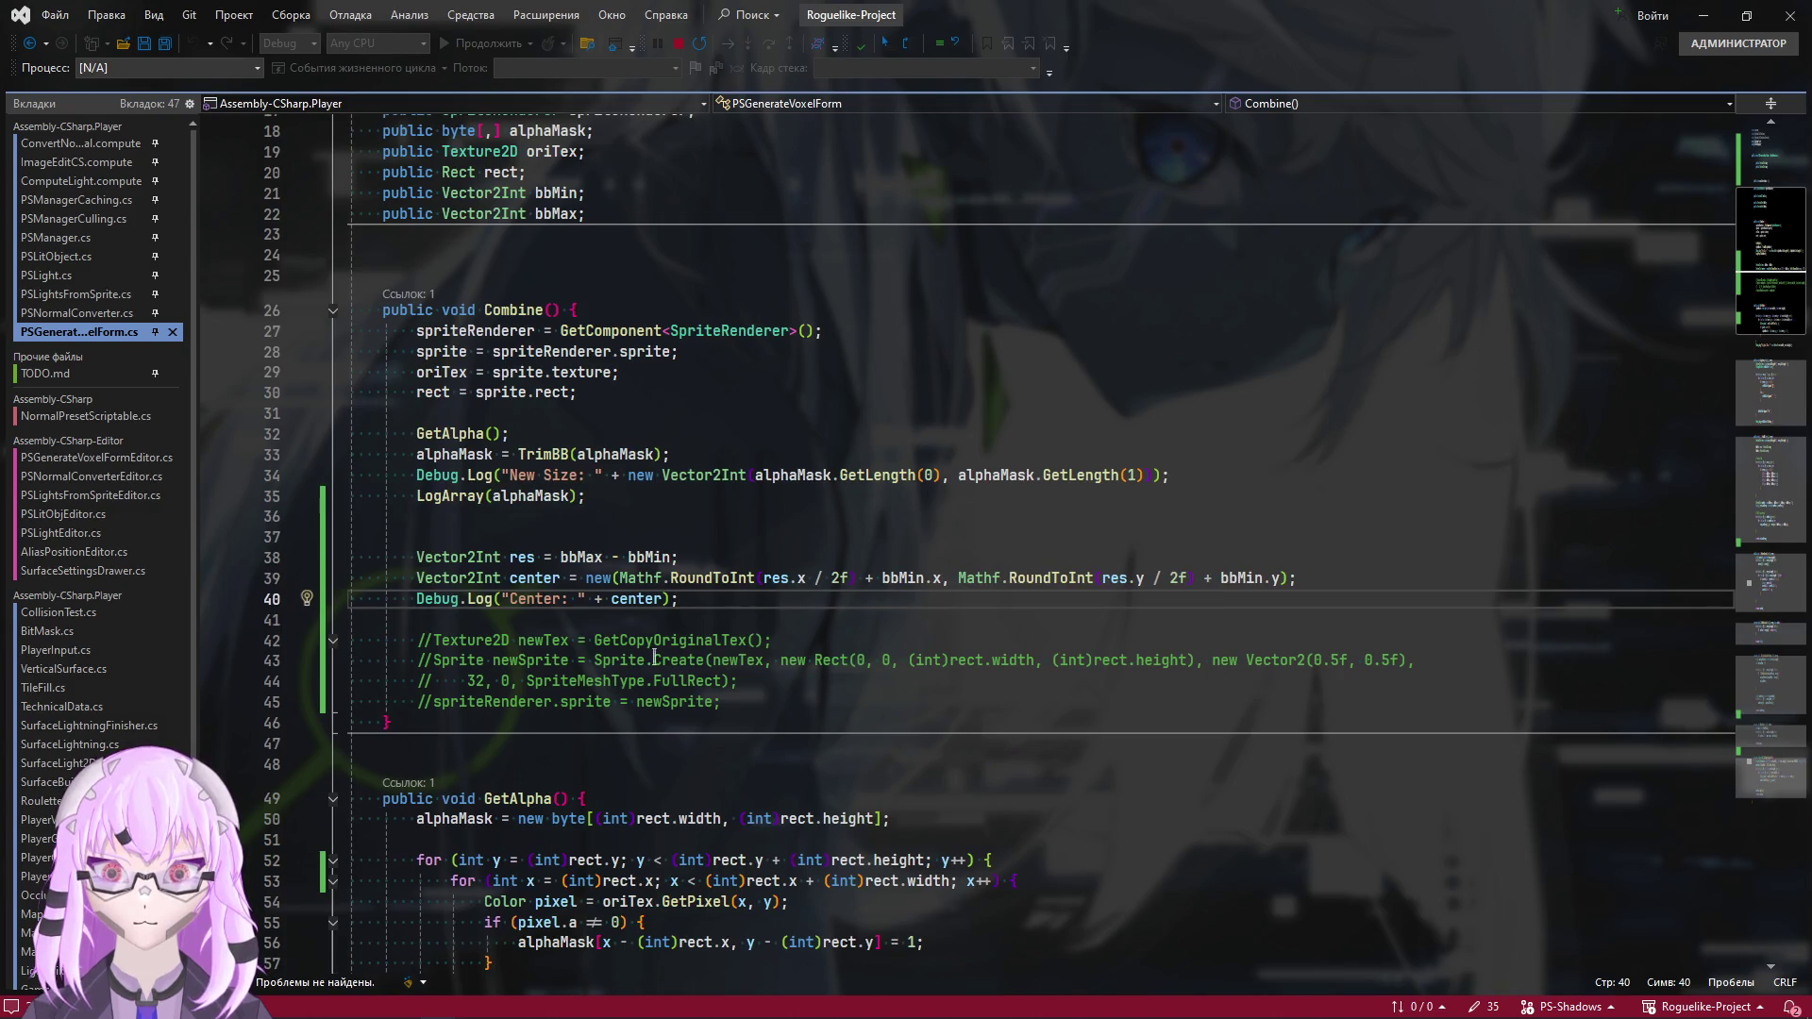
pyautogui.moveTo(434, 702); pyautogui.dragTo(425, 640)
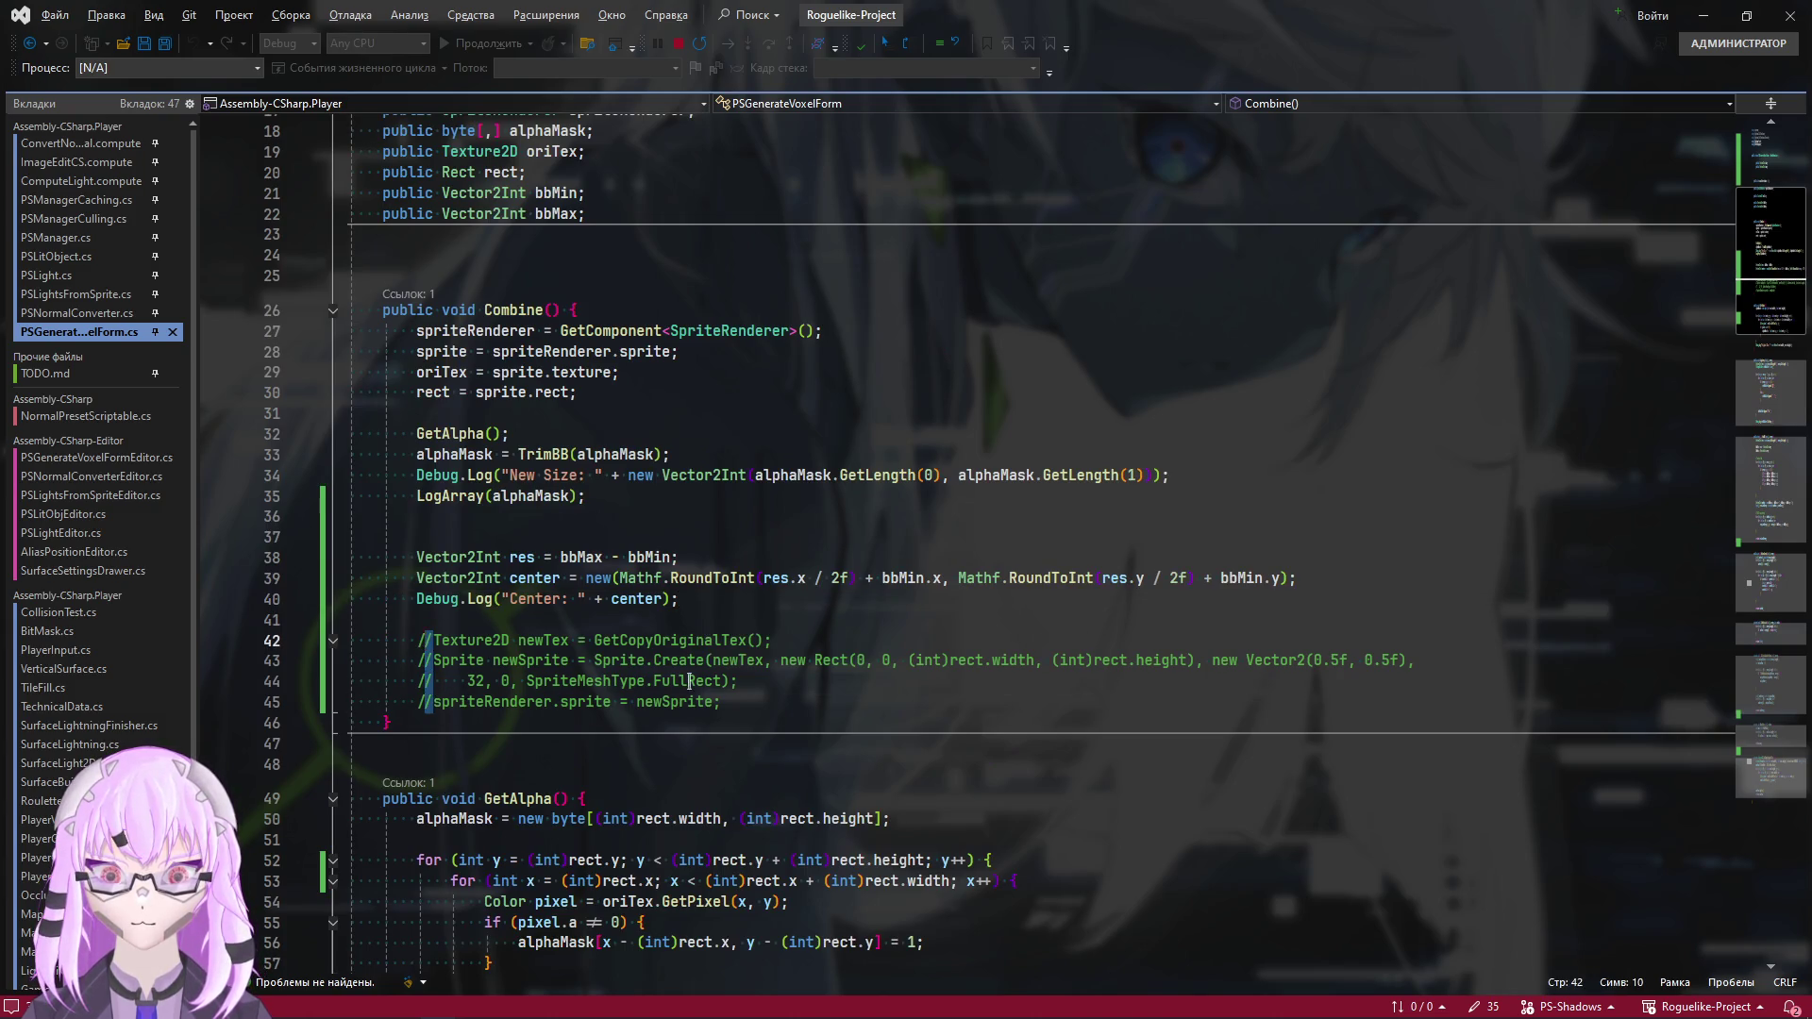
pyautogui.press('Delete')
pyautogui.click(855, 640)
pyautogui.scroll(-3, 654, 557)
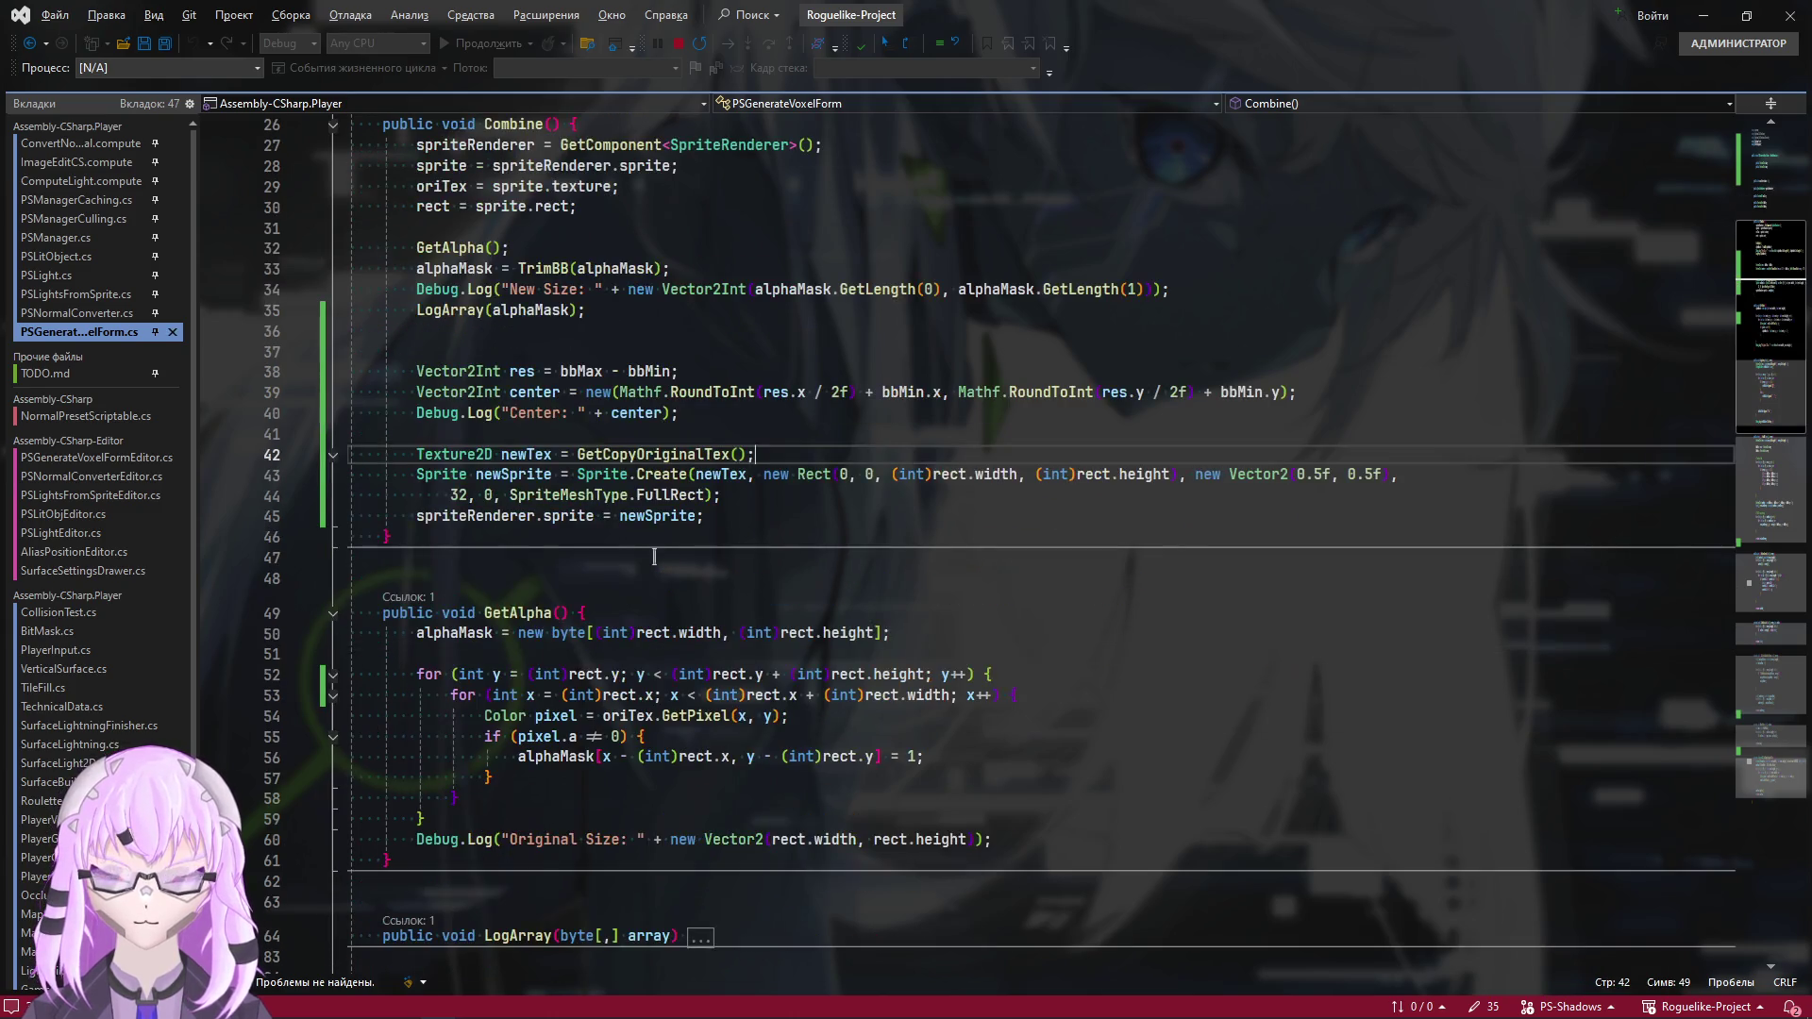
pyautogui.scroll(1, 654, 557)
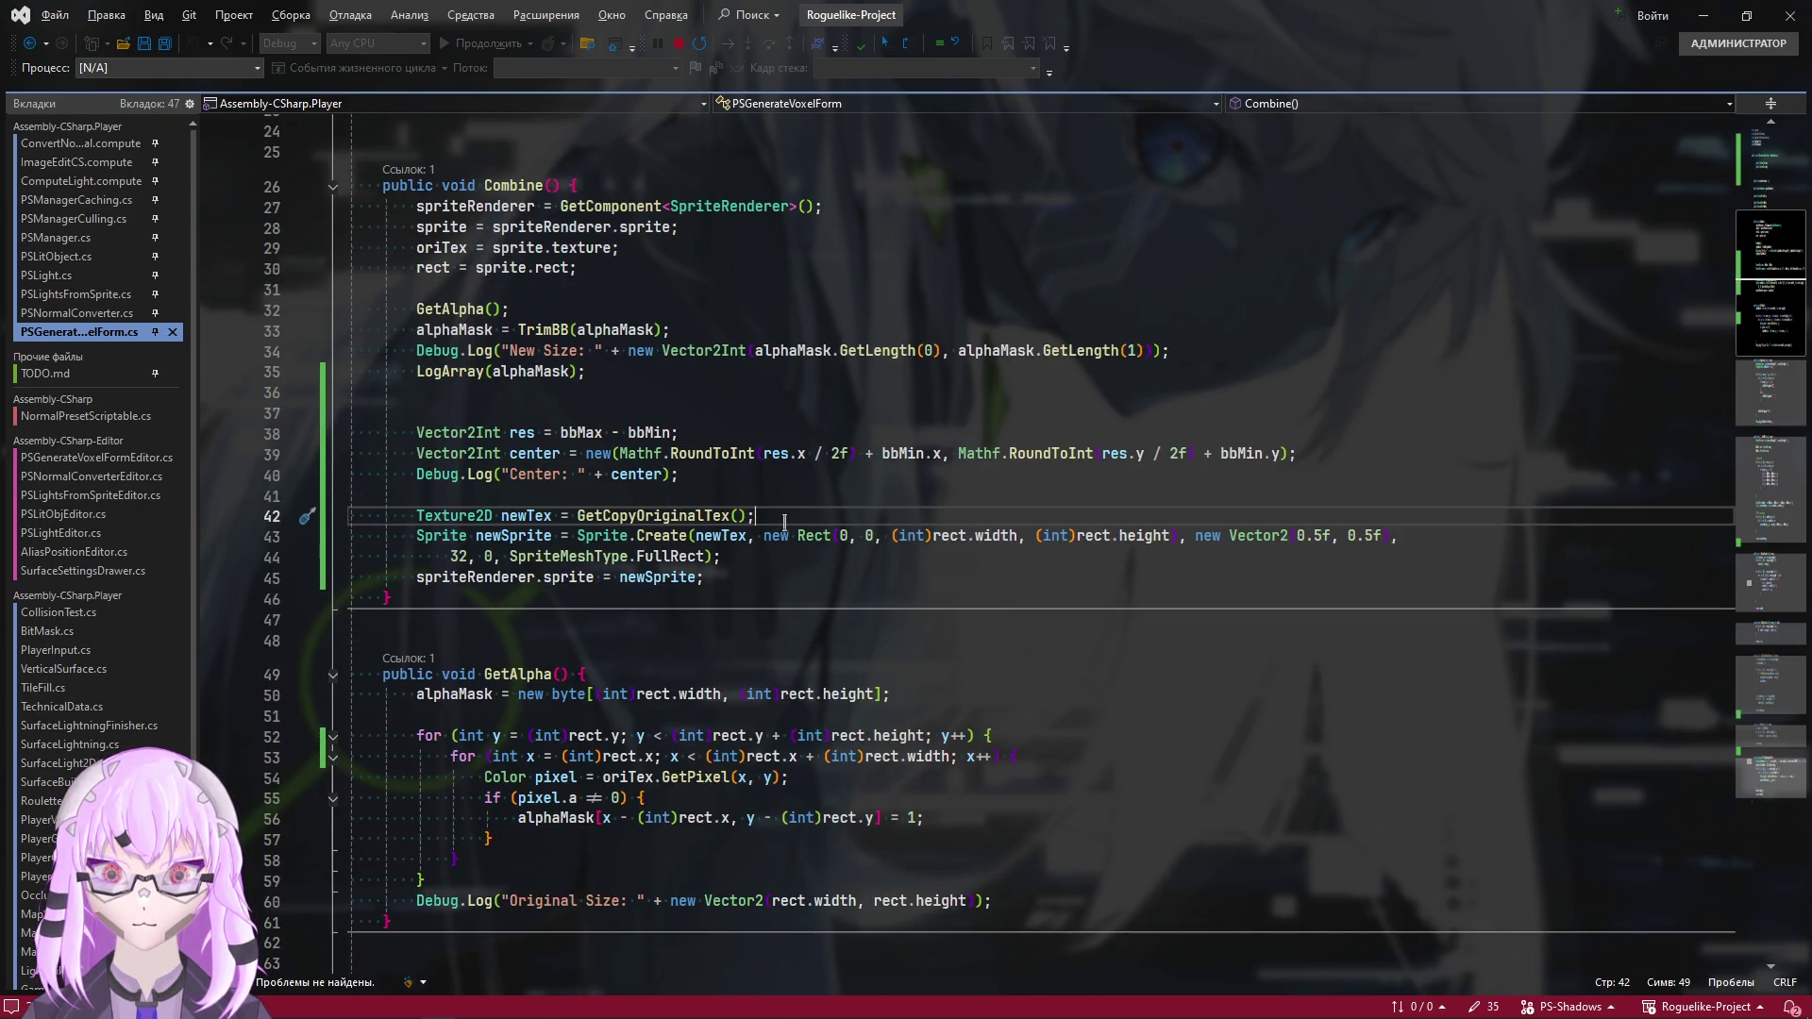
# Add newTex.SetPixel(center.x, center.y, Color.red); after line 42 and return to Unity
pyautogui.press('Return')
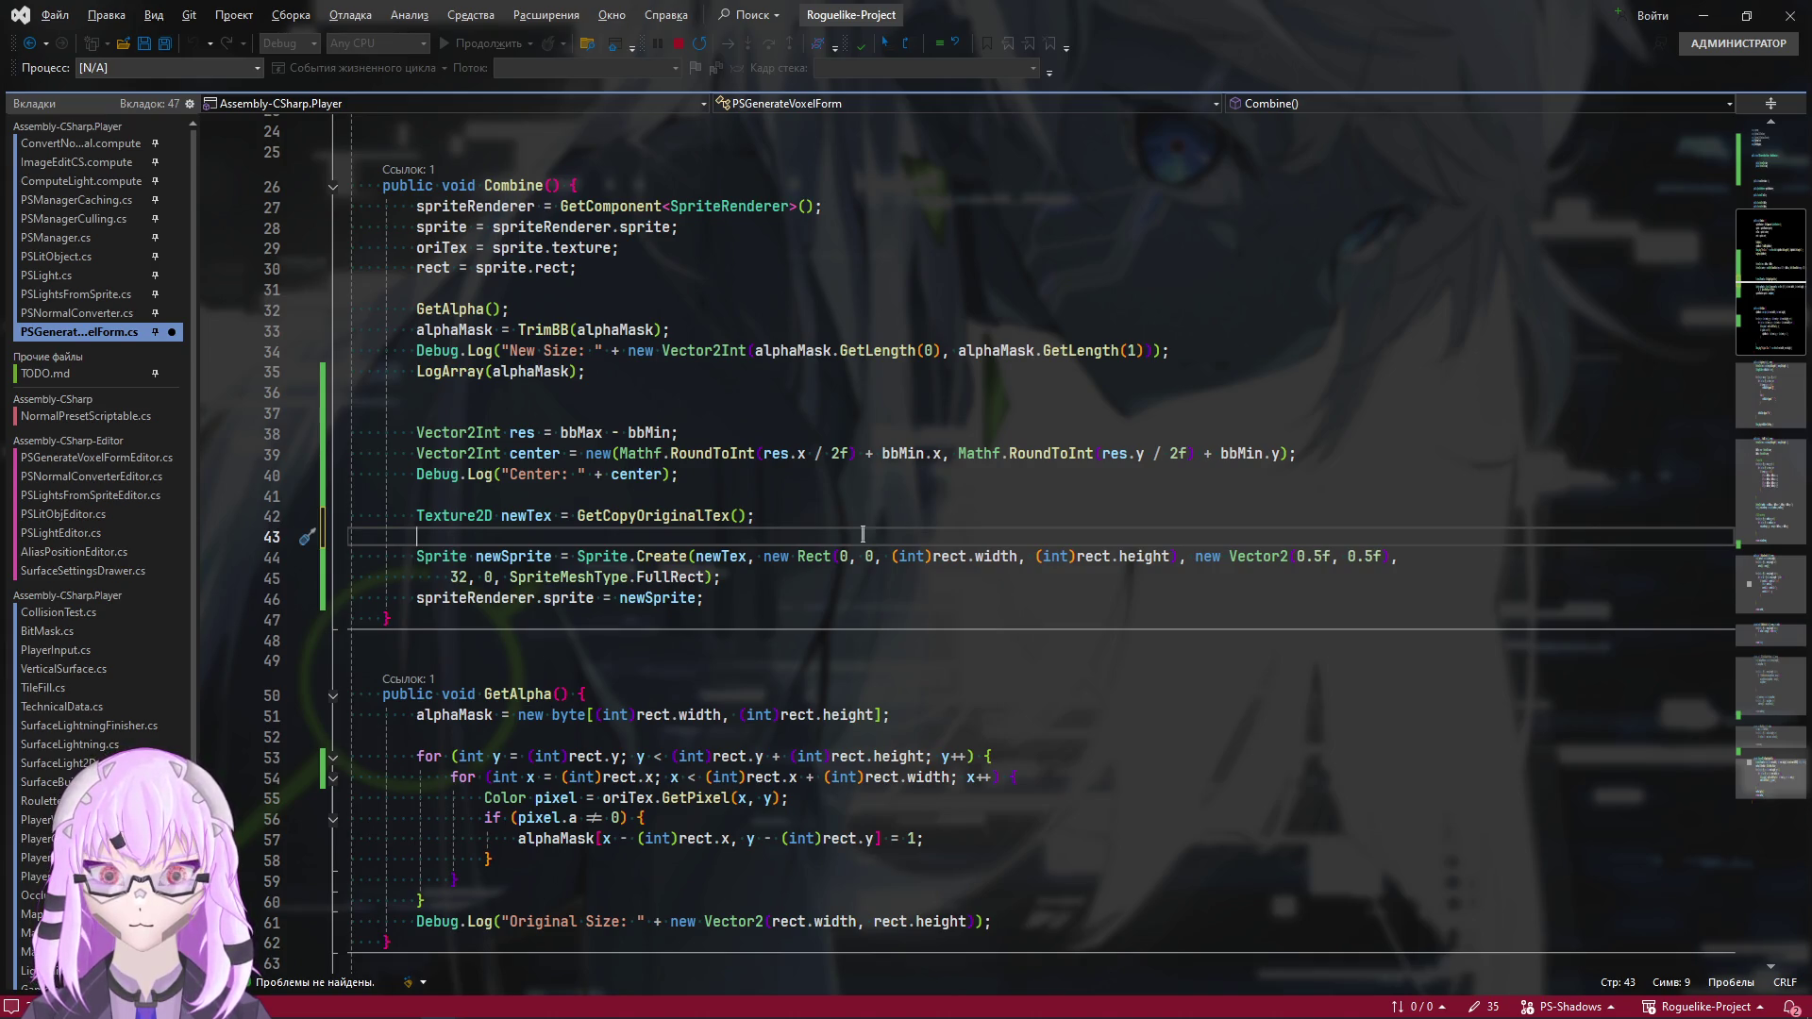
pyautogui.write('ne')
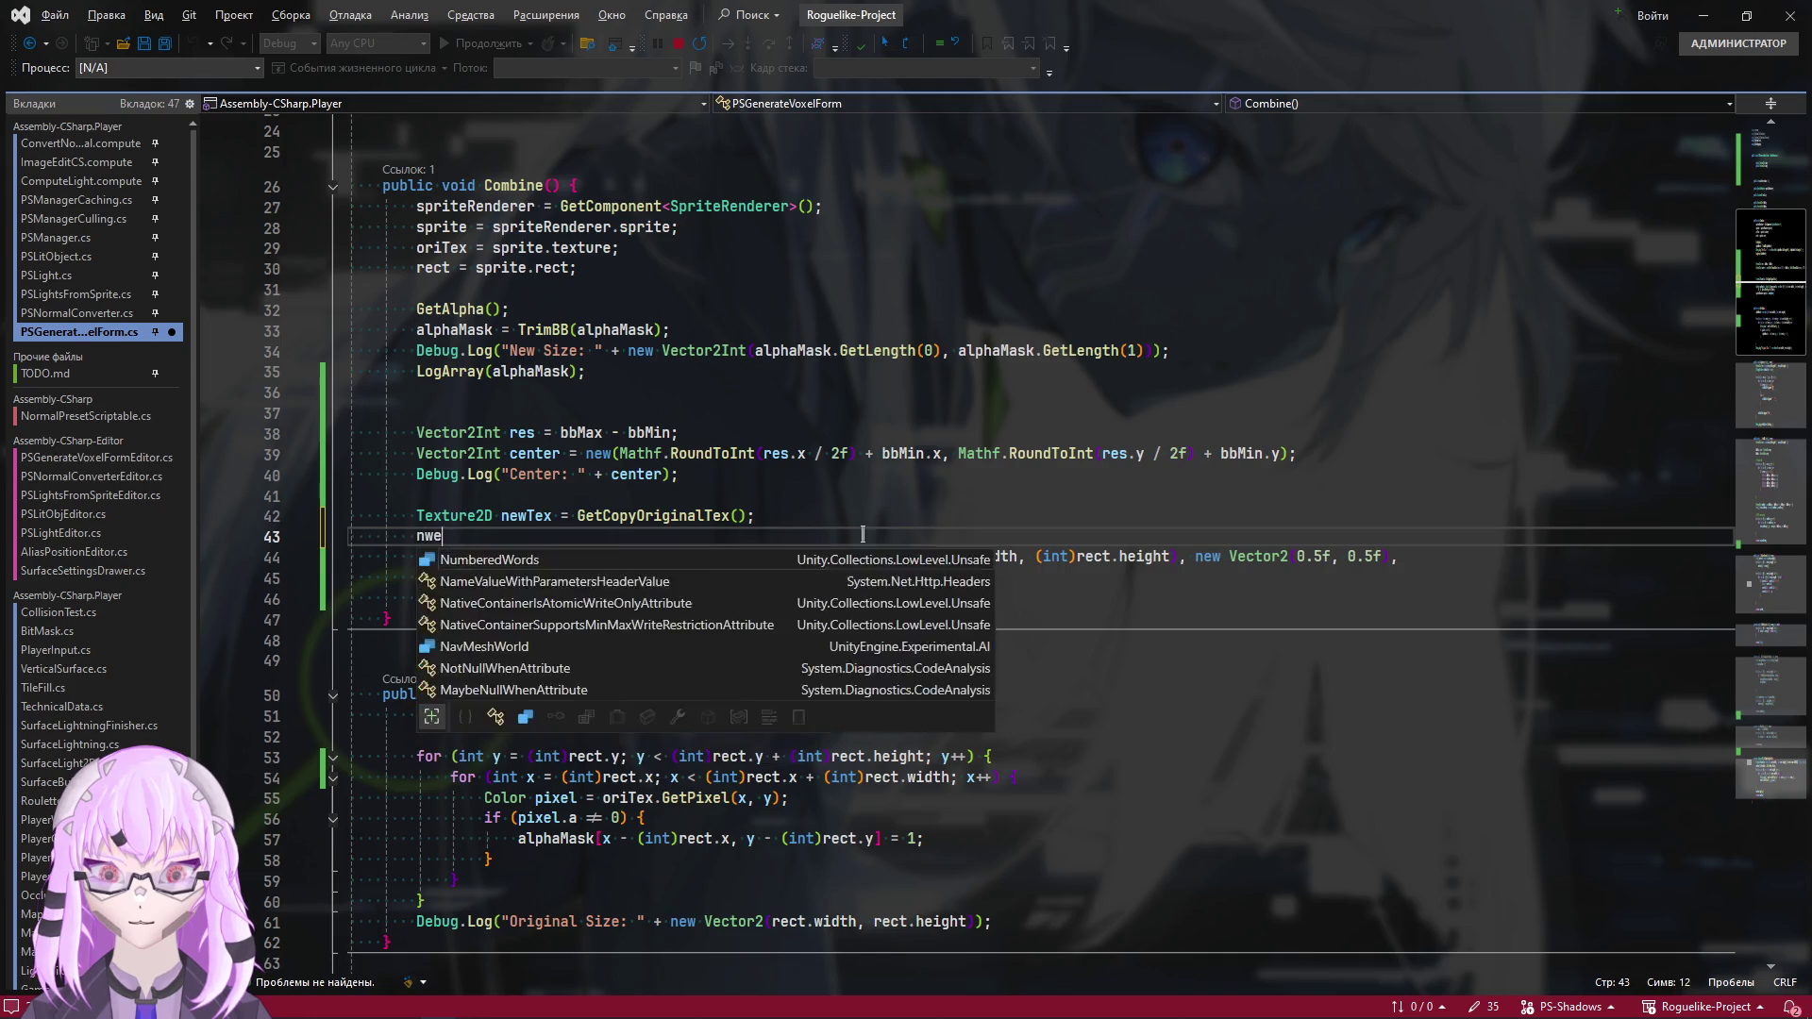
pyautogui.press('Escape')
pyautogui.write('wTex.')
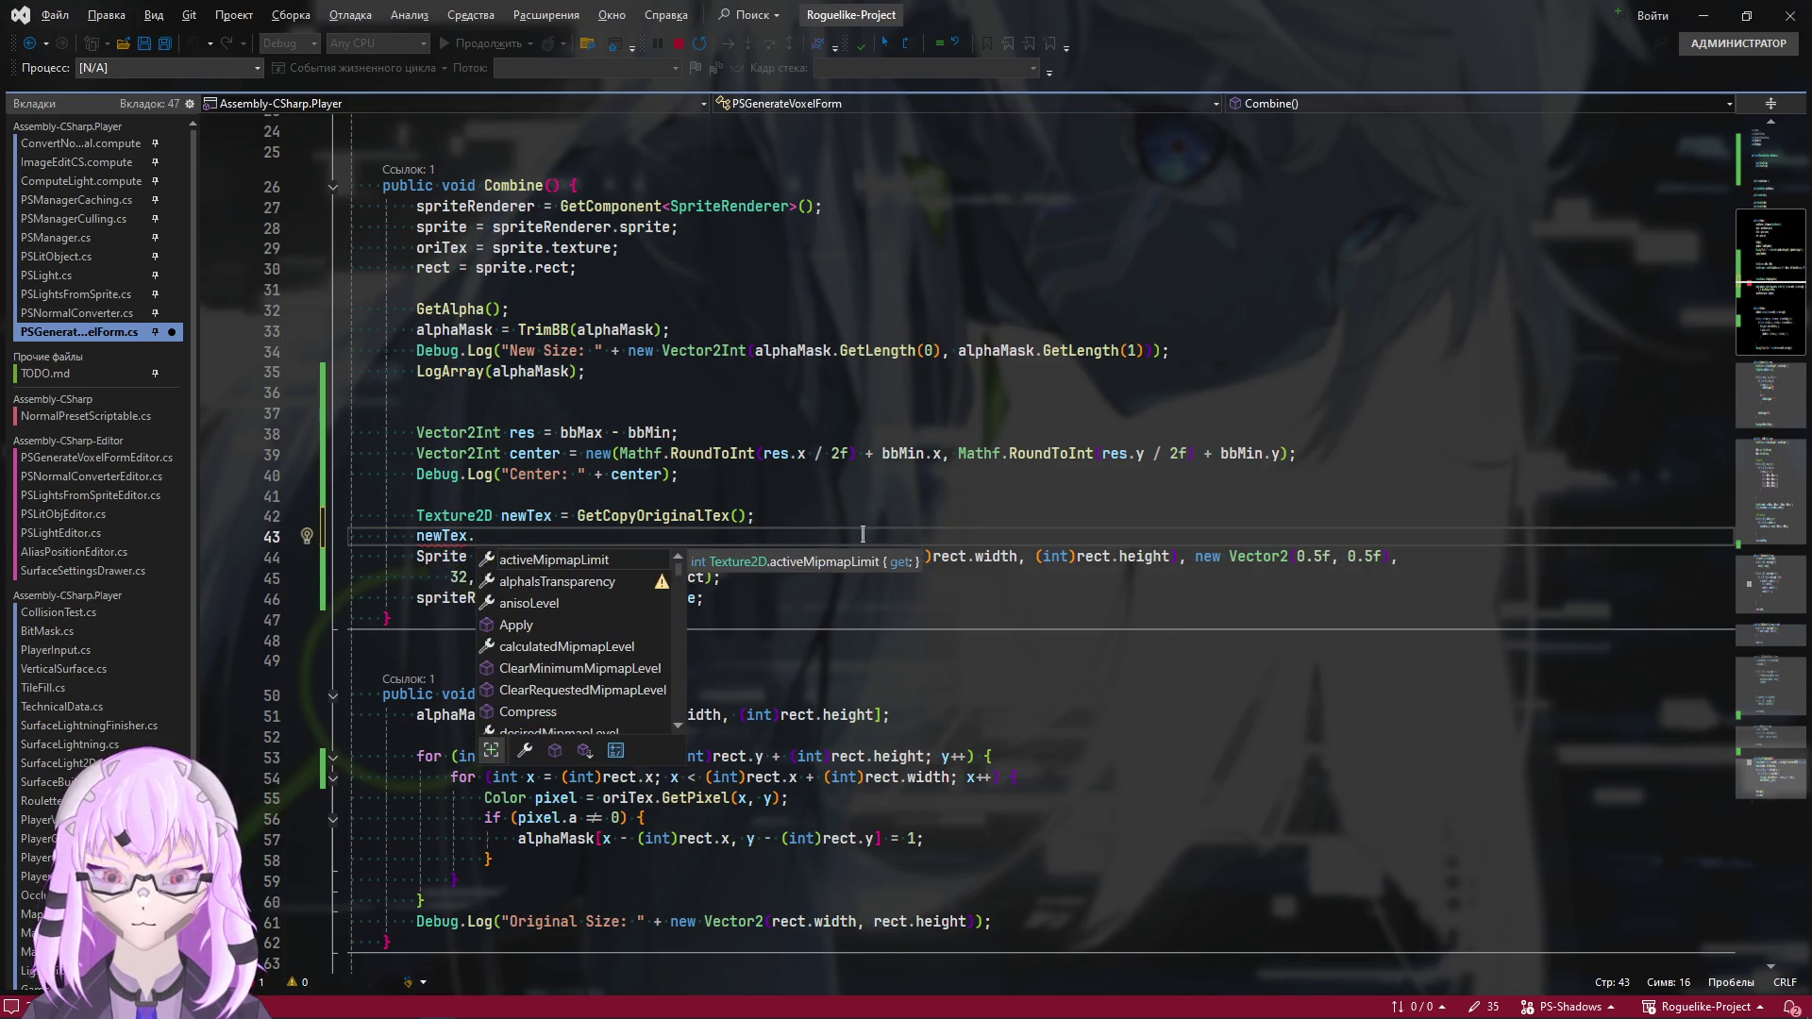
pyautogui.write('SetPixel(')
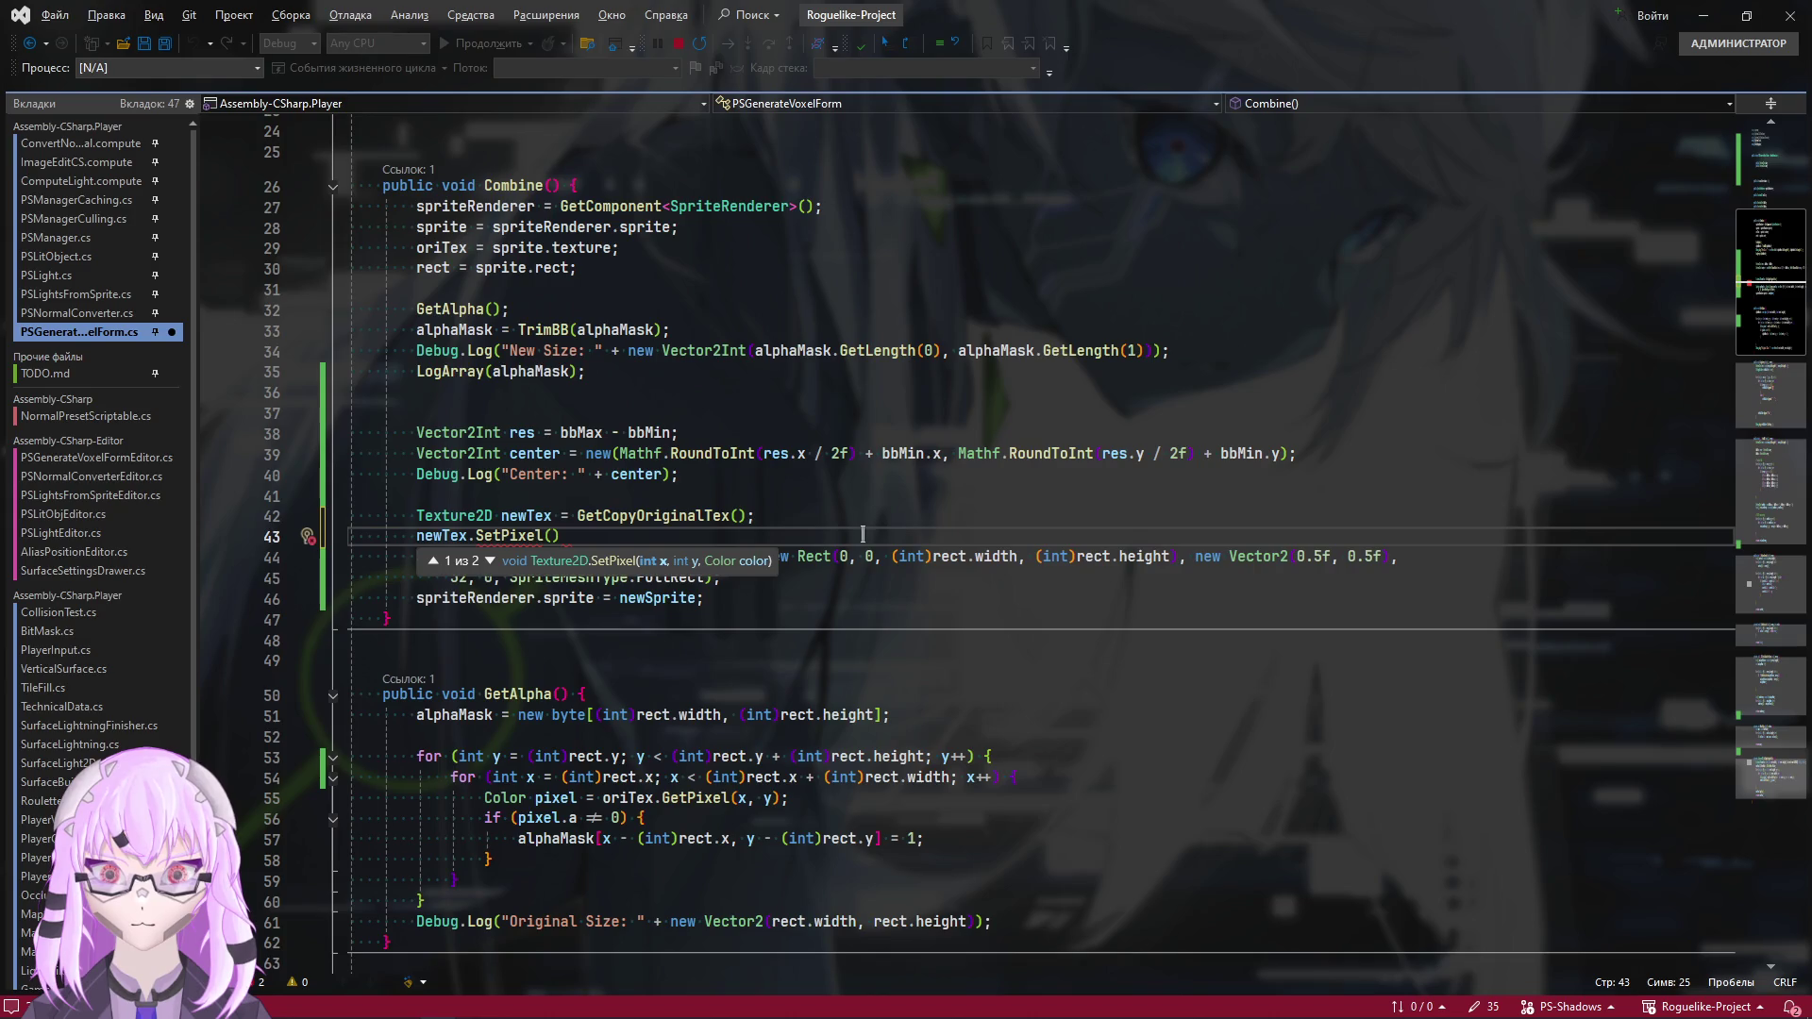
pyautogui.write('center, ')
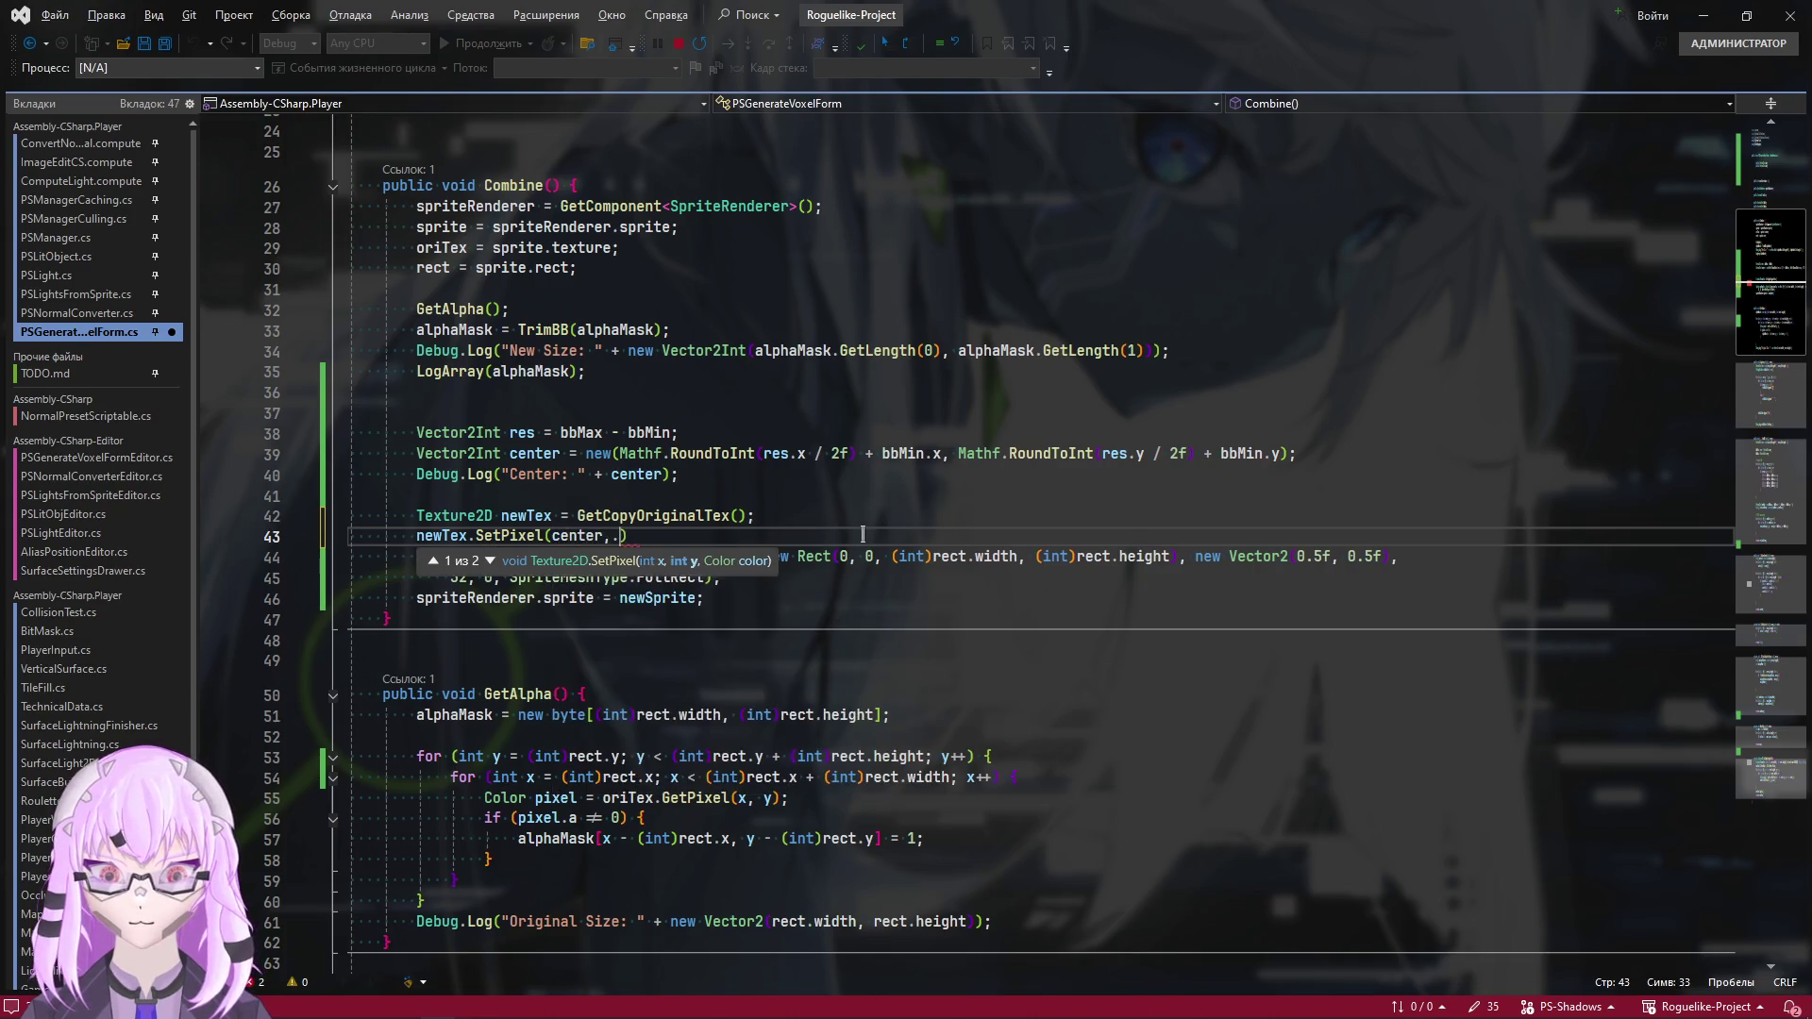
pyautogui.write('.x, ce')
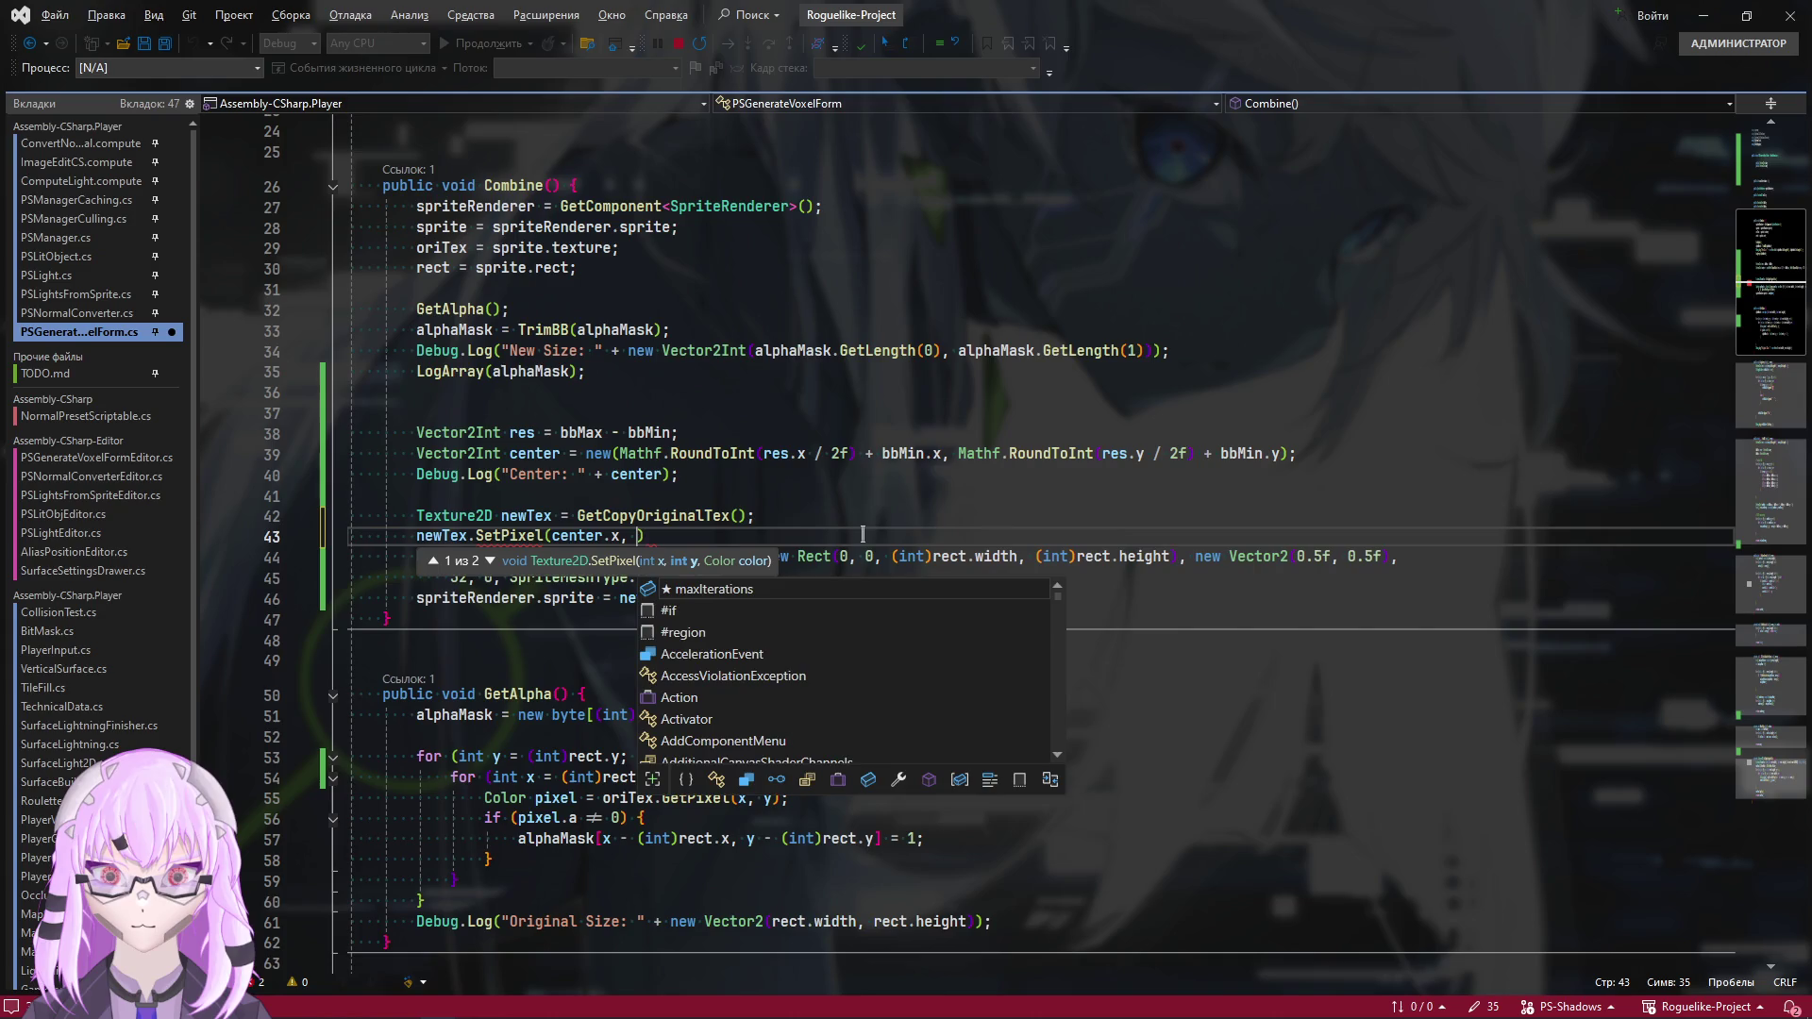
pyautogui.write('nter.y')
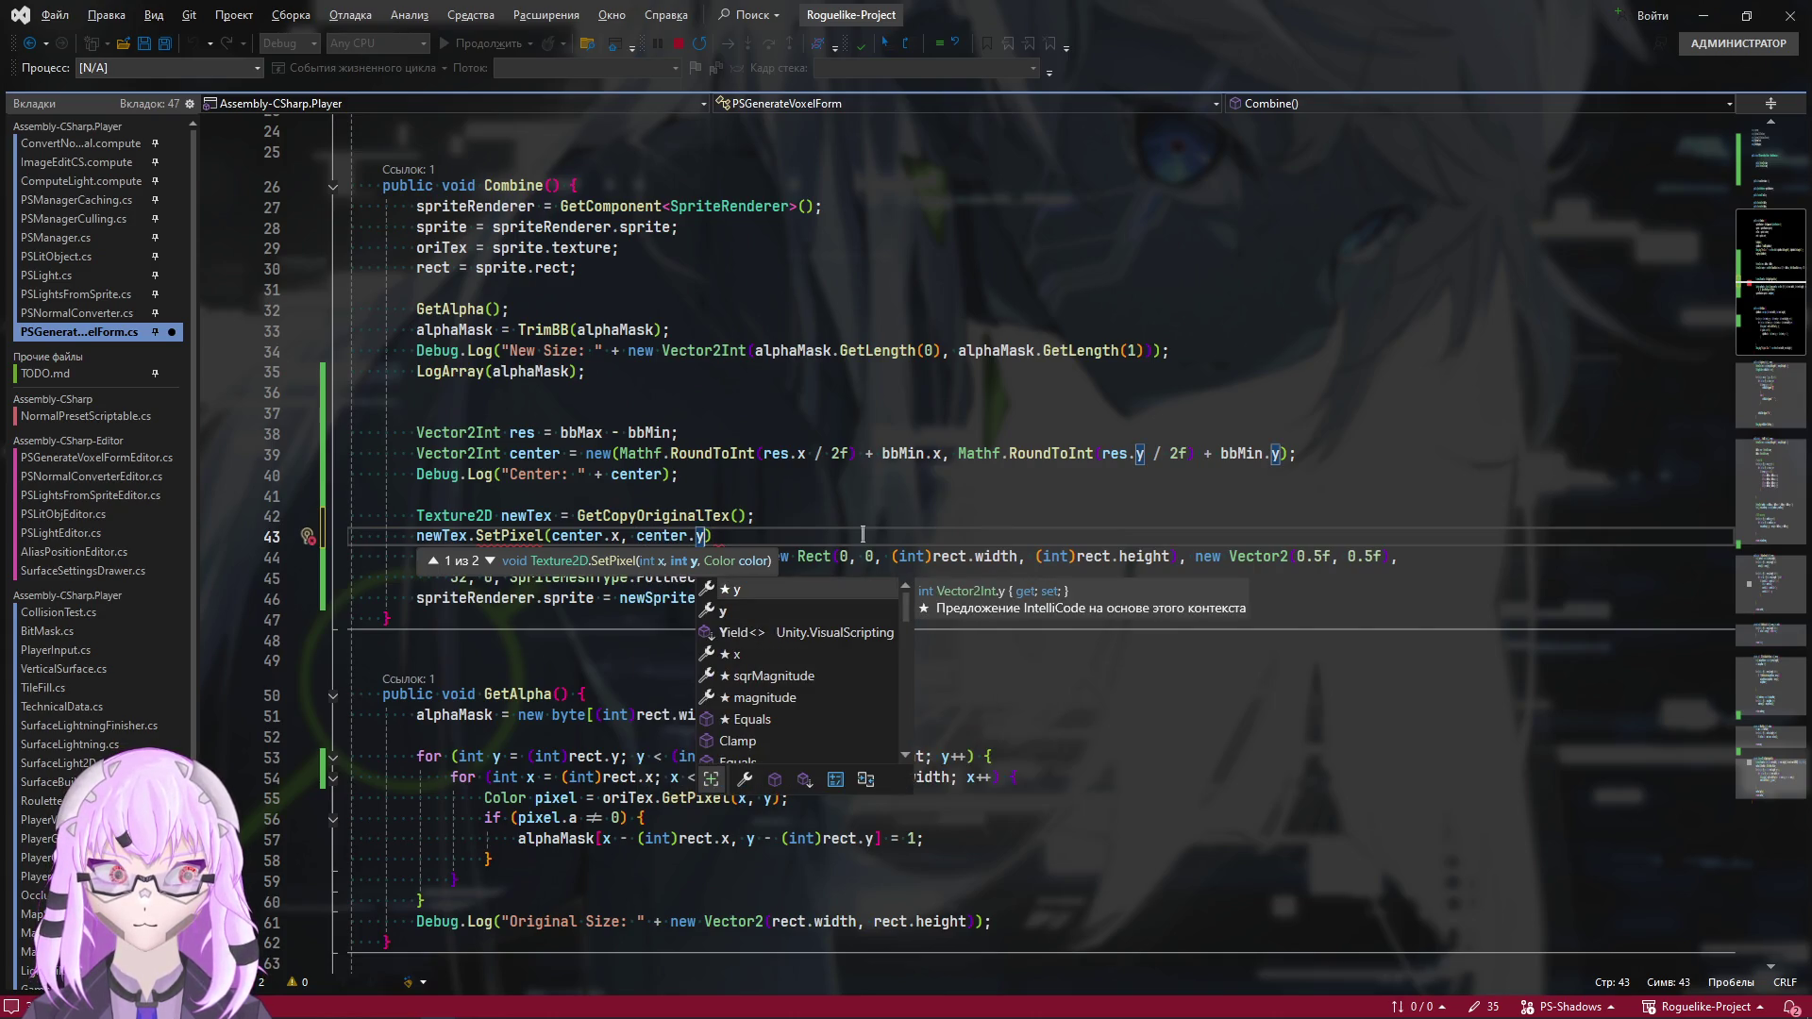
pyautogui.write(', co')
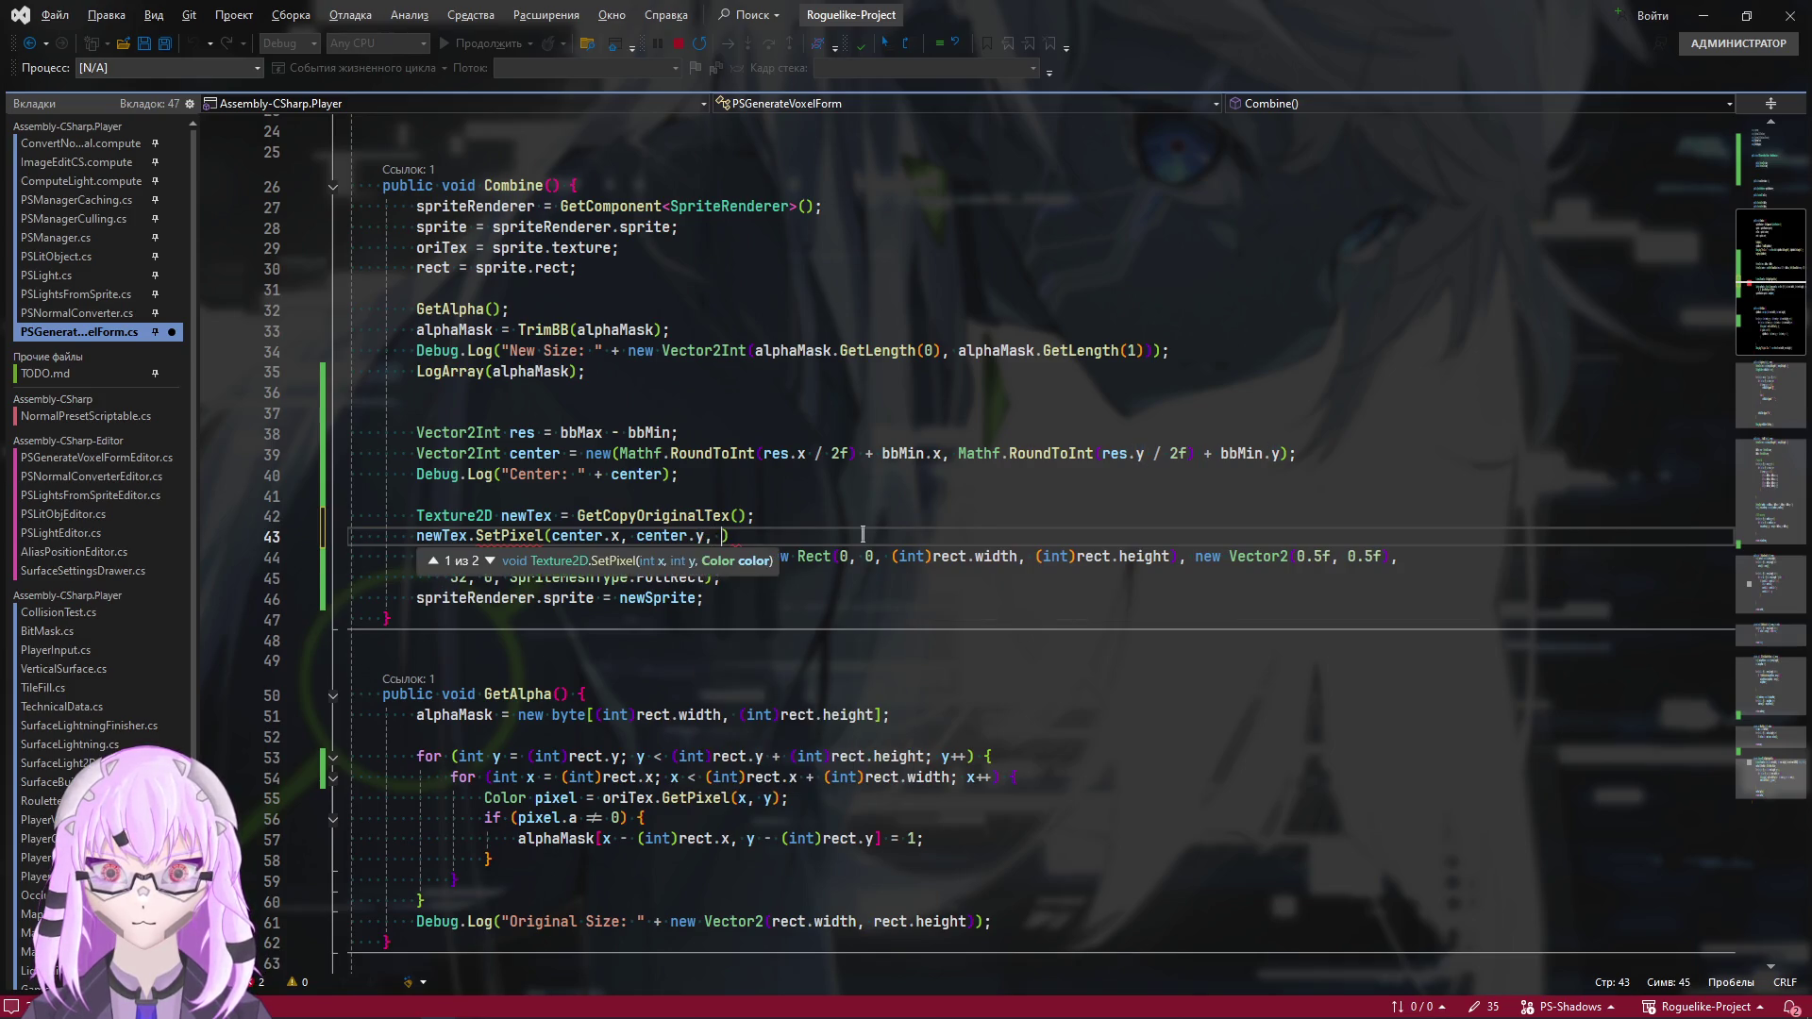
pyautogui.press('BackSpace')
pyautogui.press('BackSpace')
pyautogui.press('BackSpace')
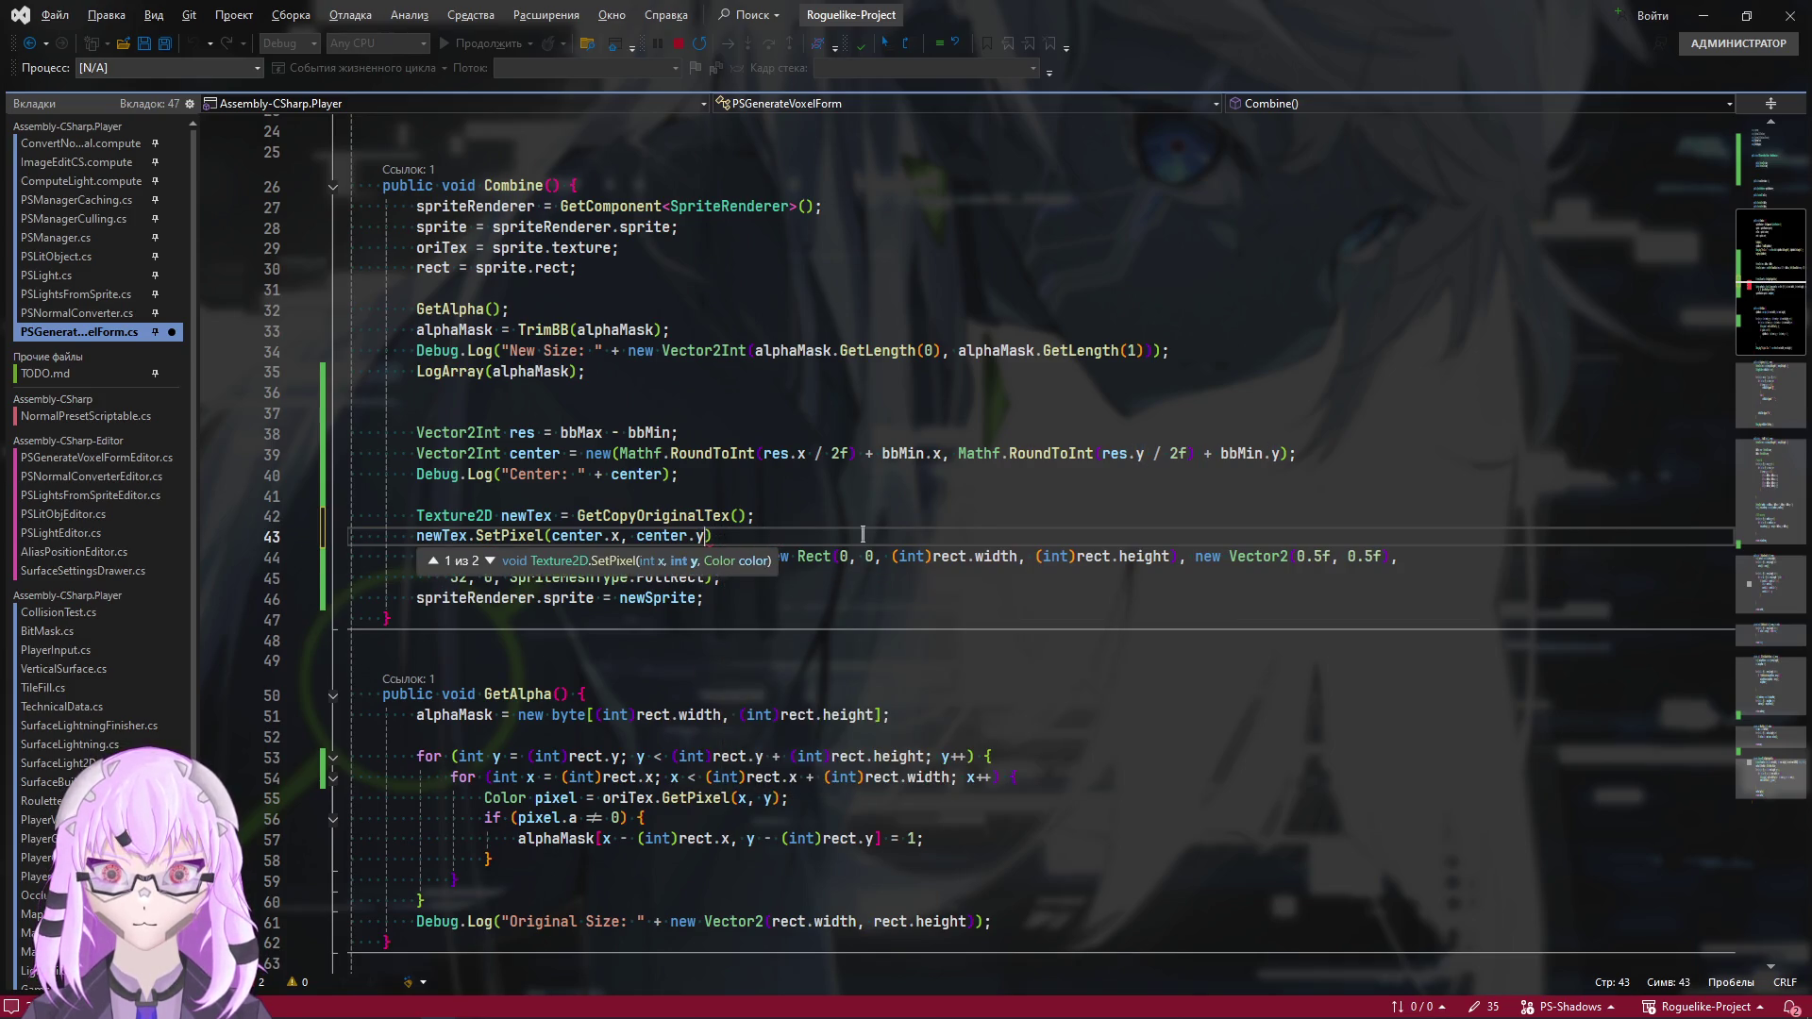
pyautogui.write('y, Color.')
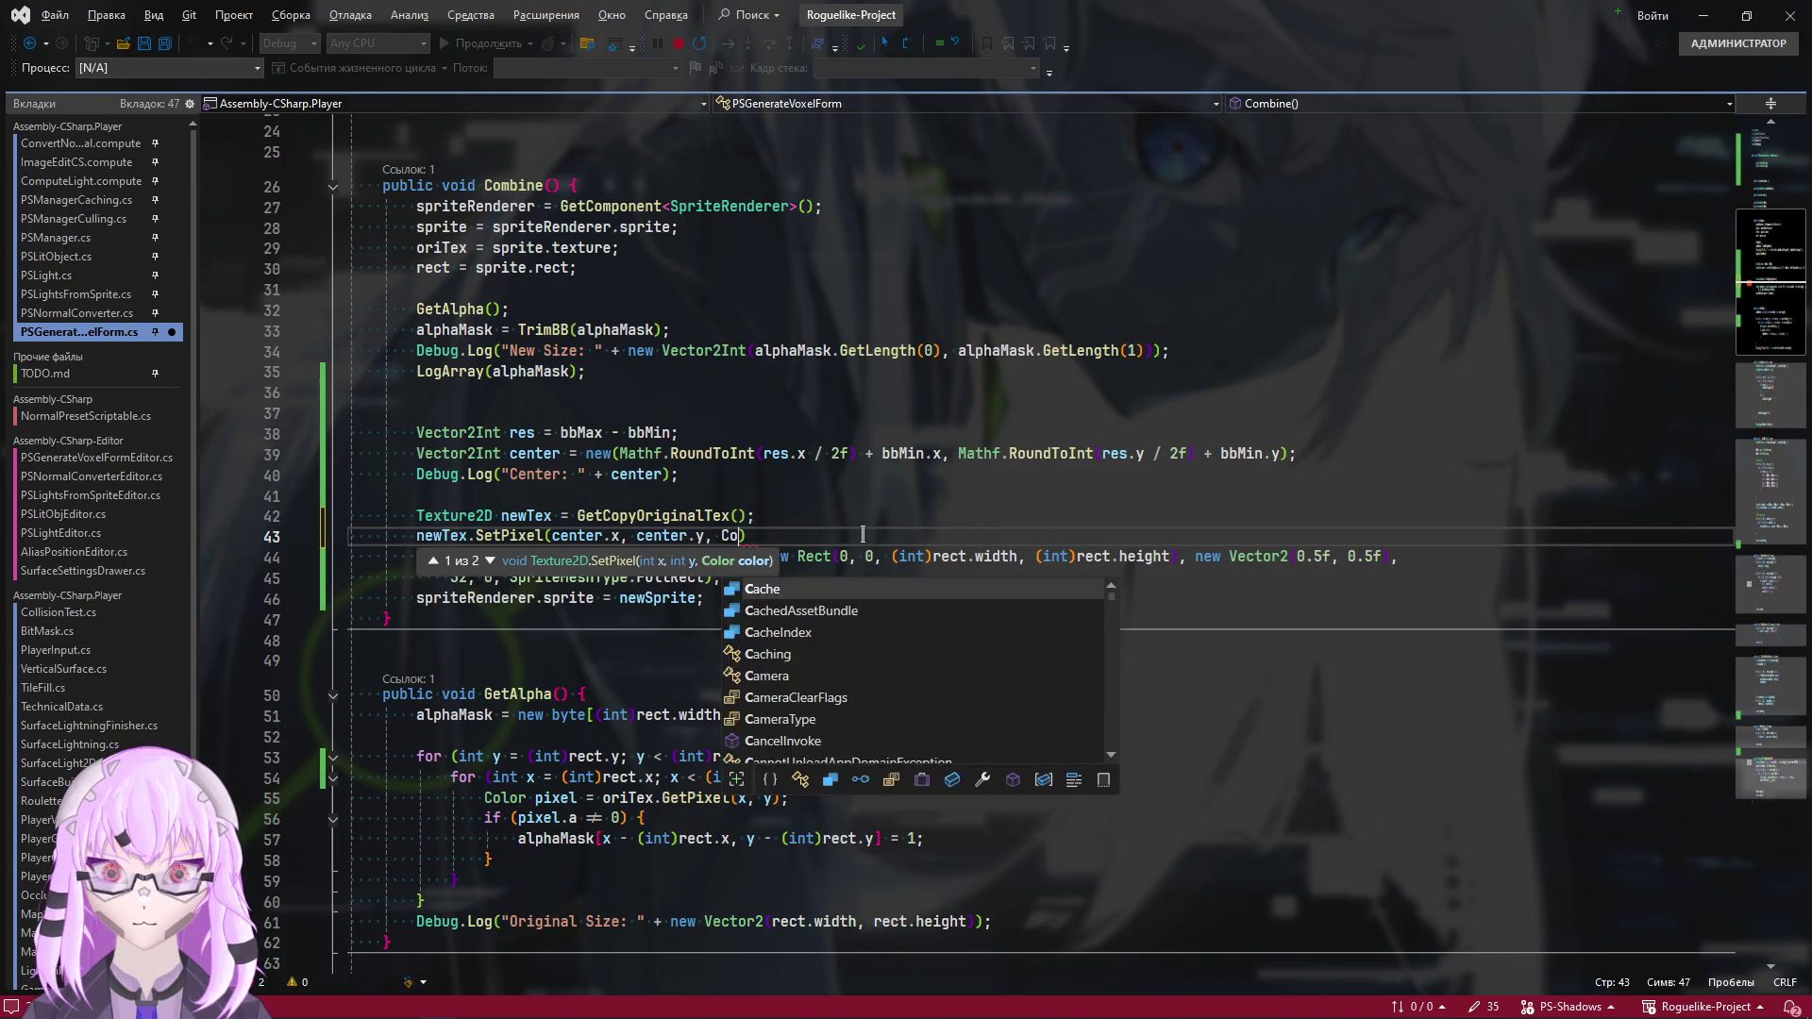
pyautogui.write('red')
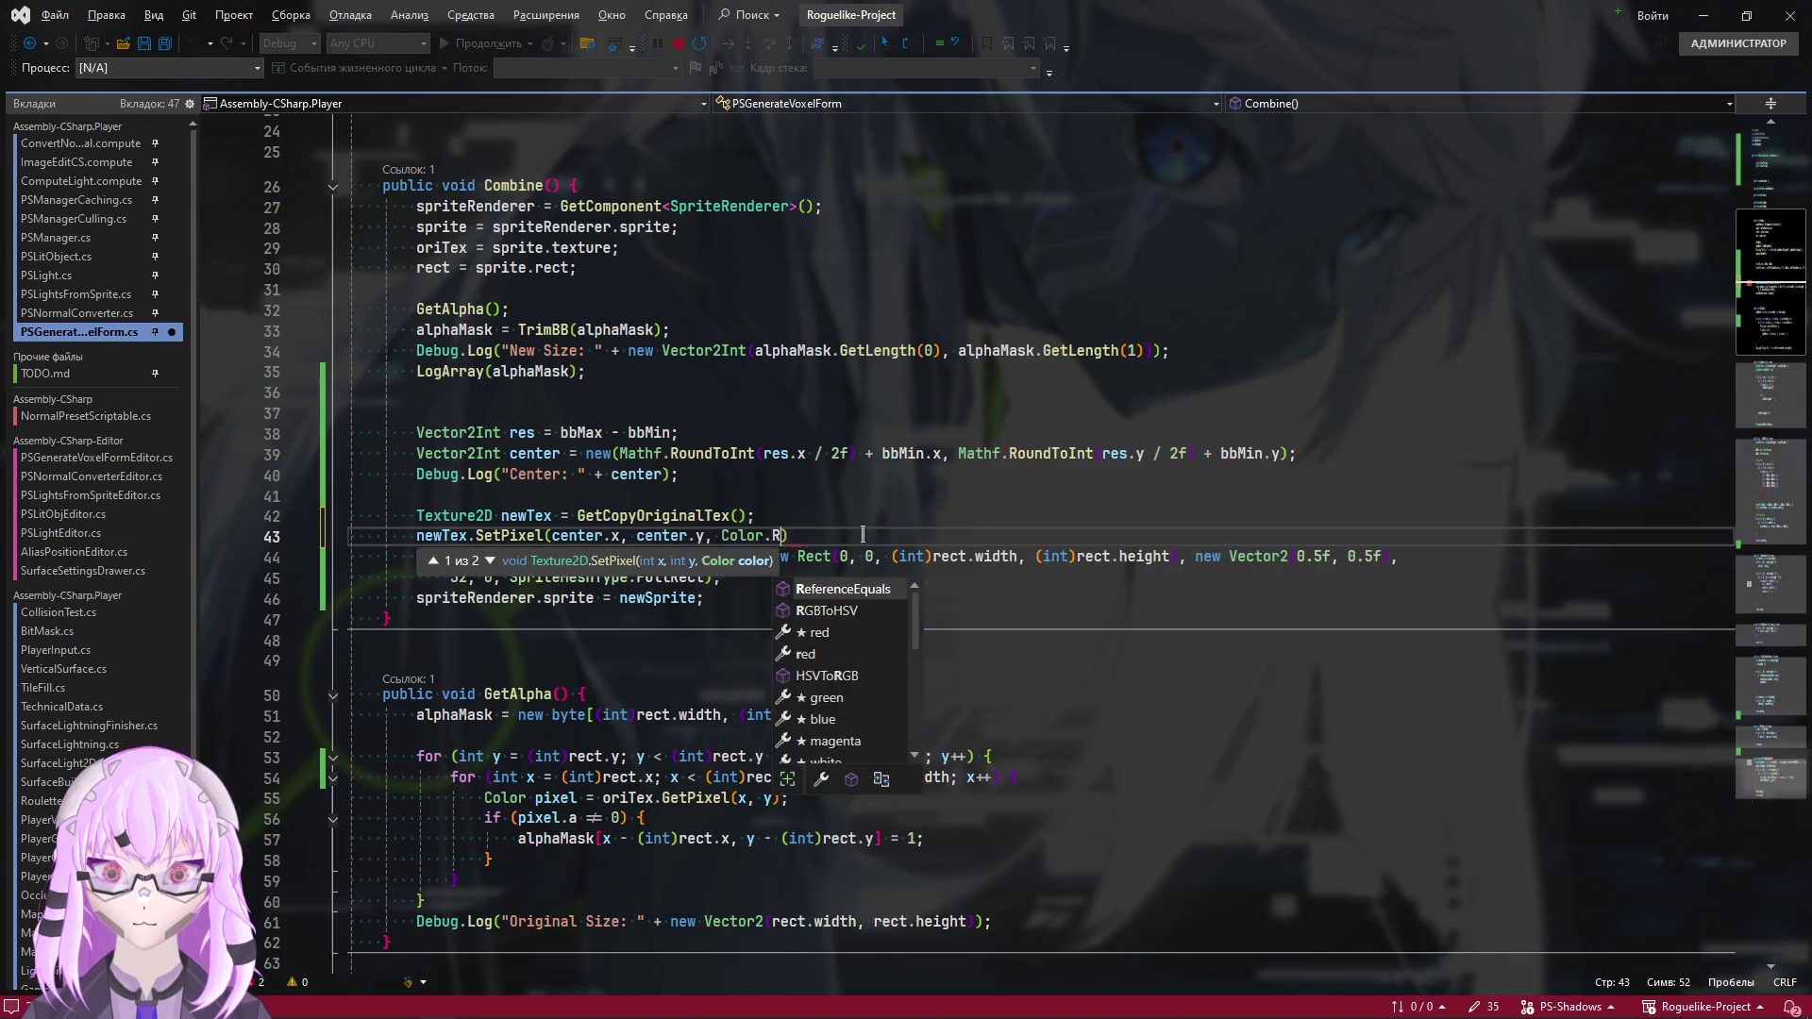
pyautogui.write(');')
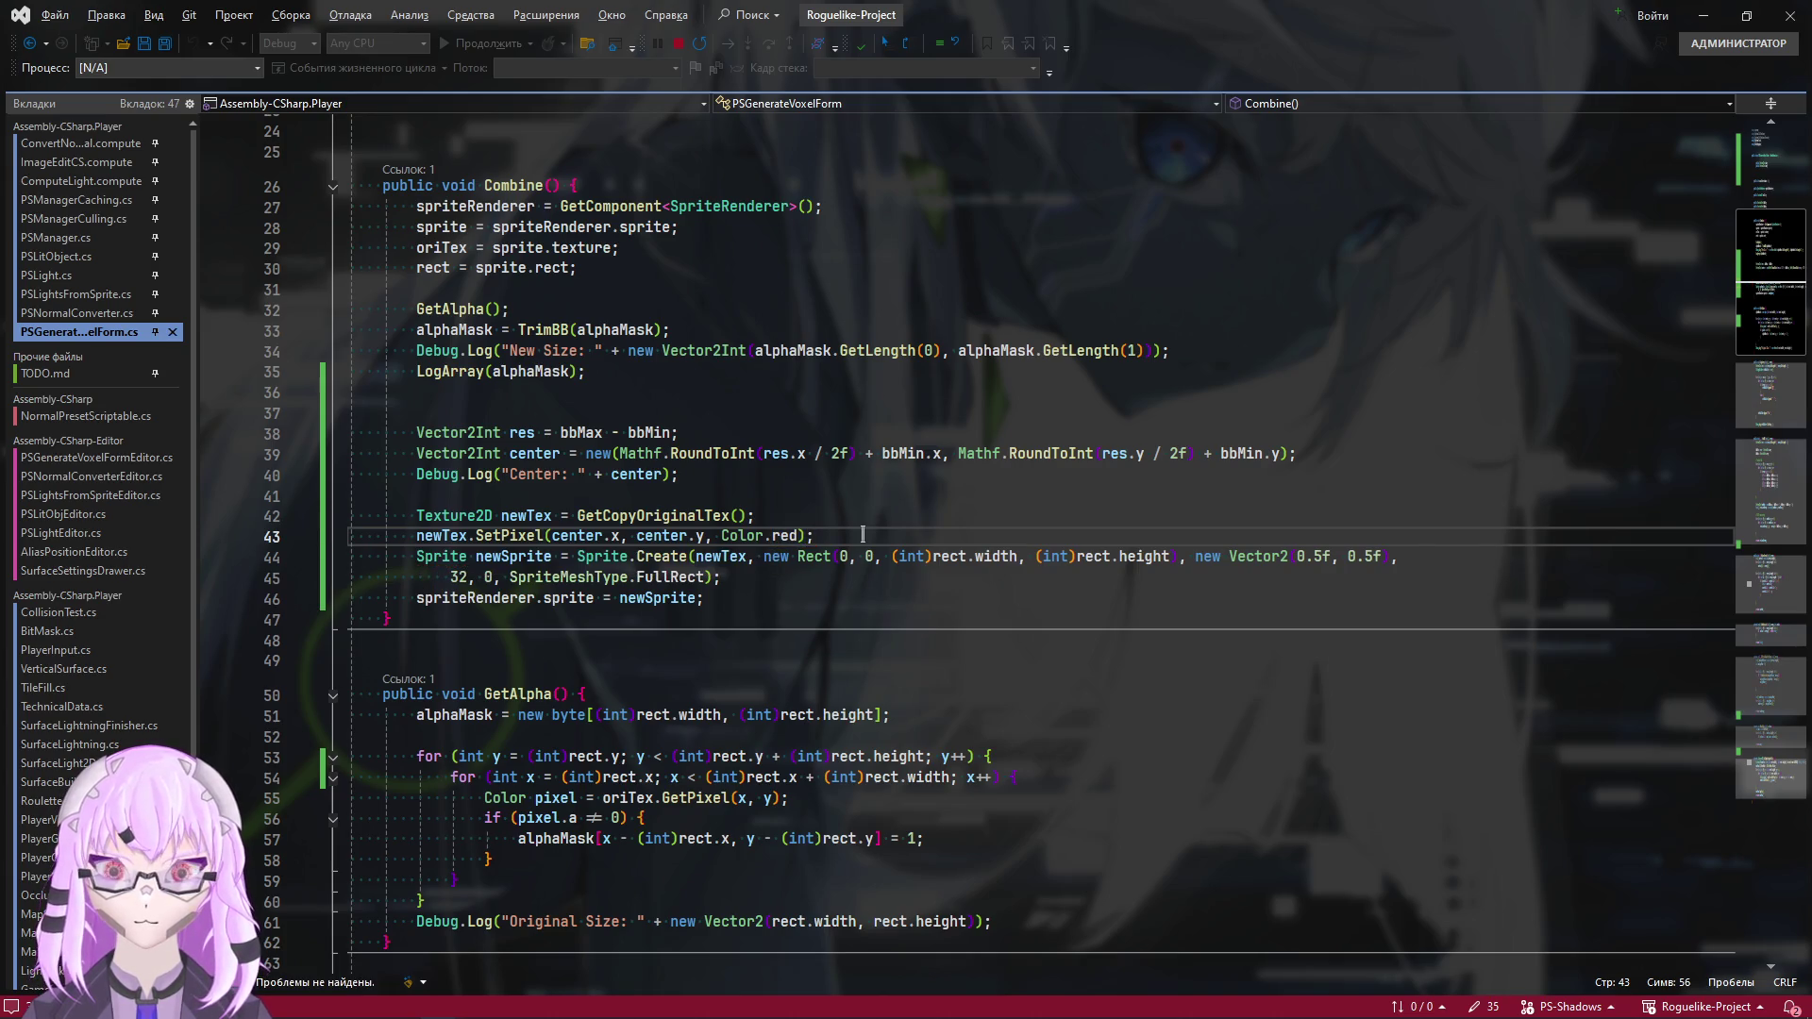
pyautogui.hotkey('alt', 'Tab')
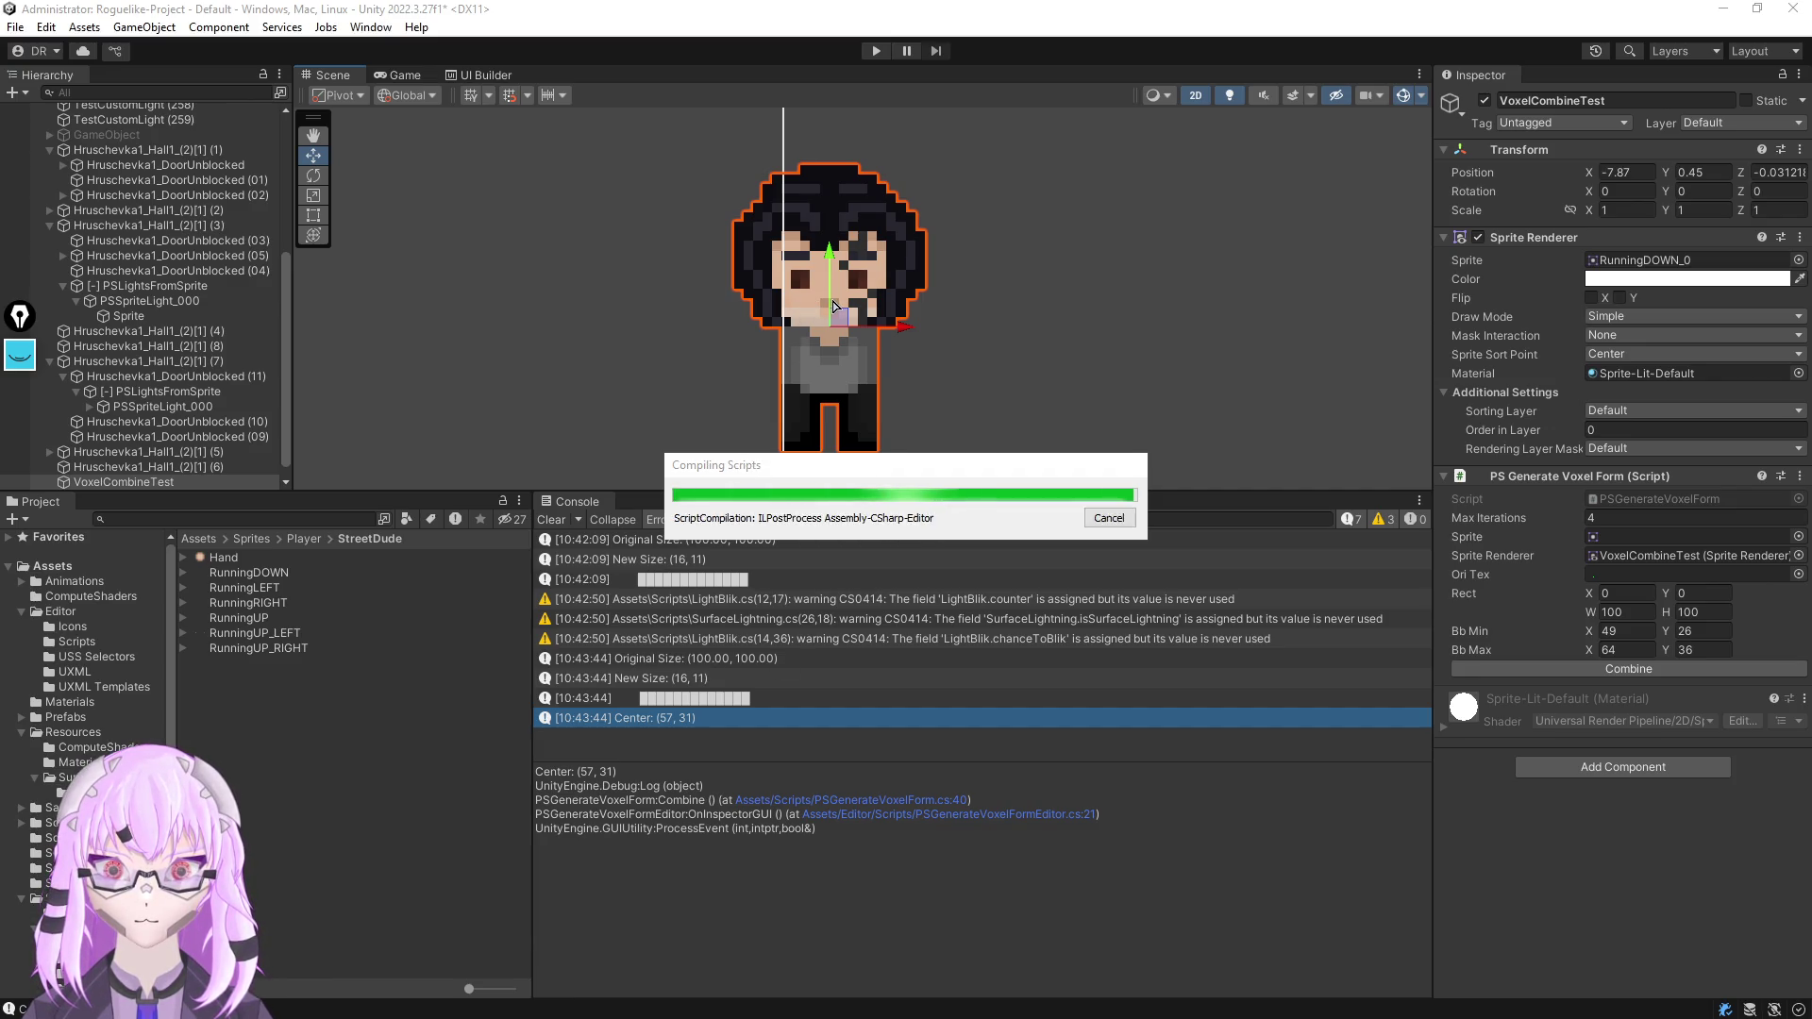
# Rerun Combine on the character, logging size (20, 30) and centre (64, 65)
pyautogui.click(1589, 670)
pyautogui.scroll(6, 968, 340)
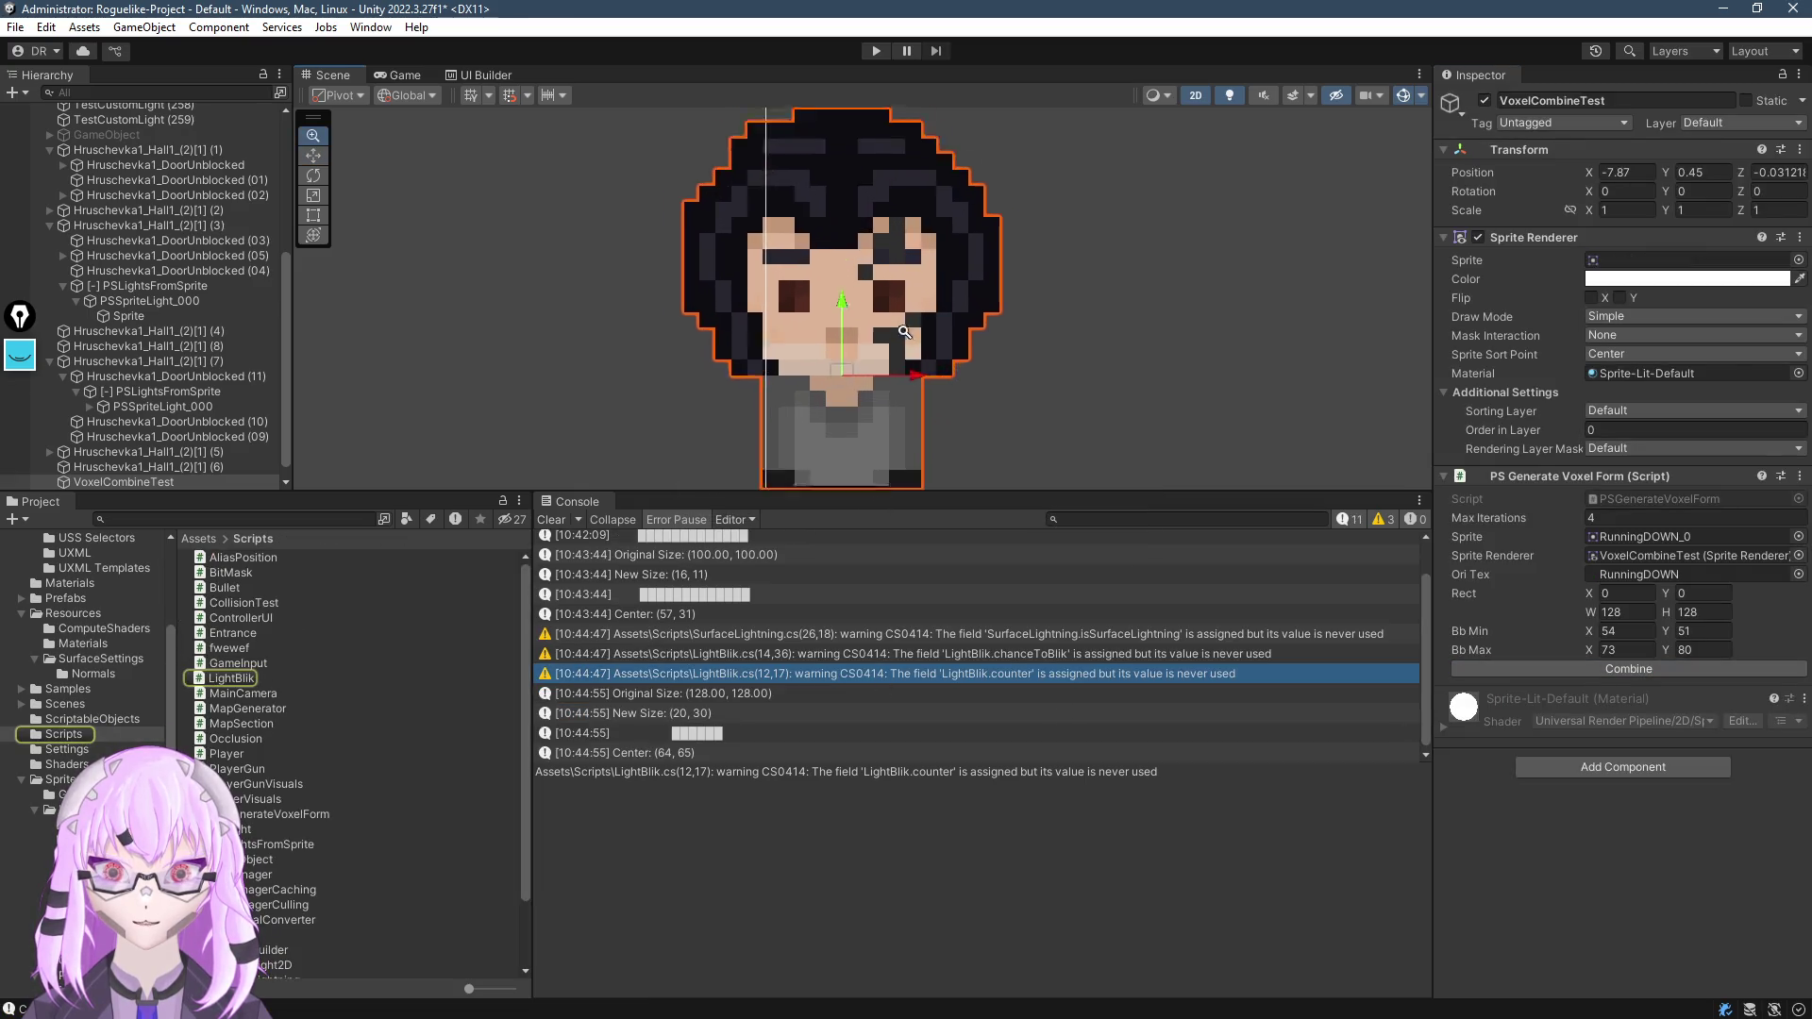
pyautogui.scroll(-4, 968, 341)
pyautogui.hotkey('alt', 'Tab')
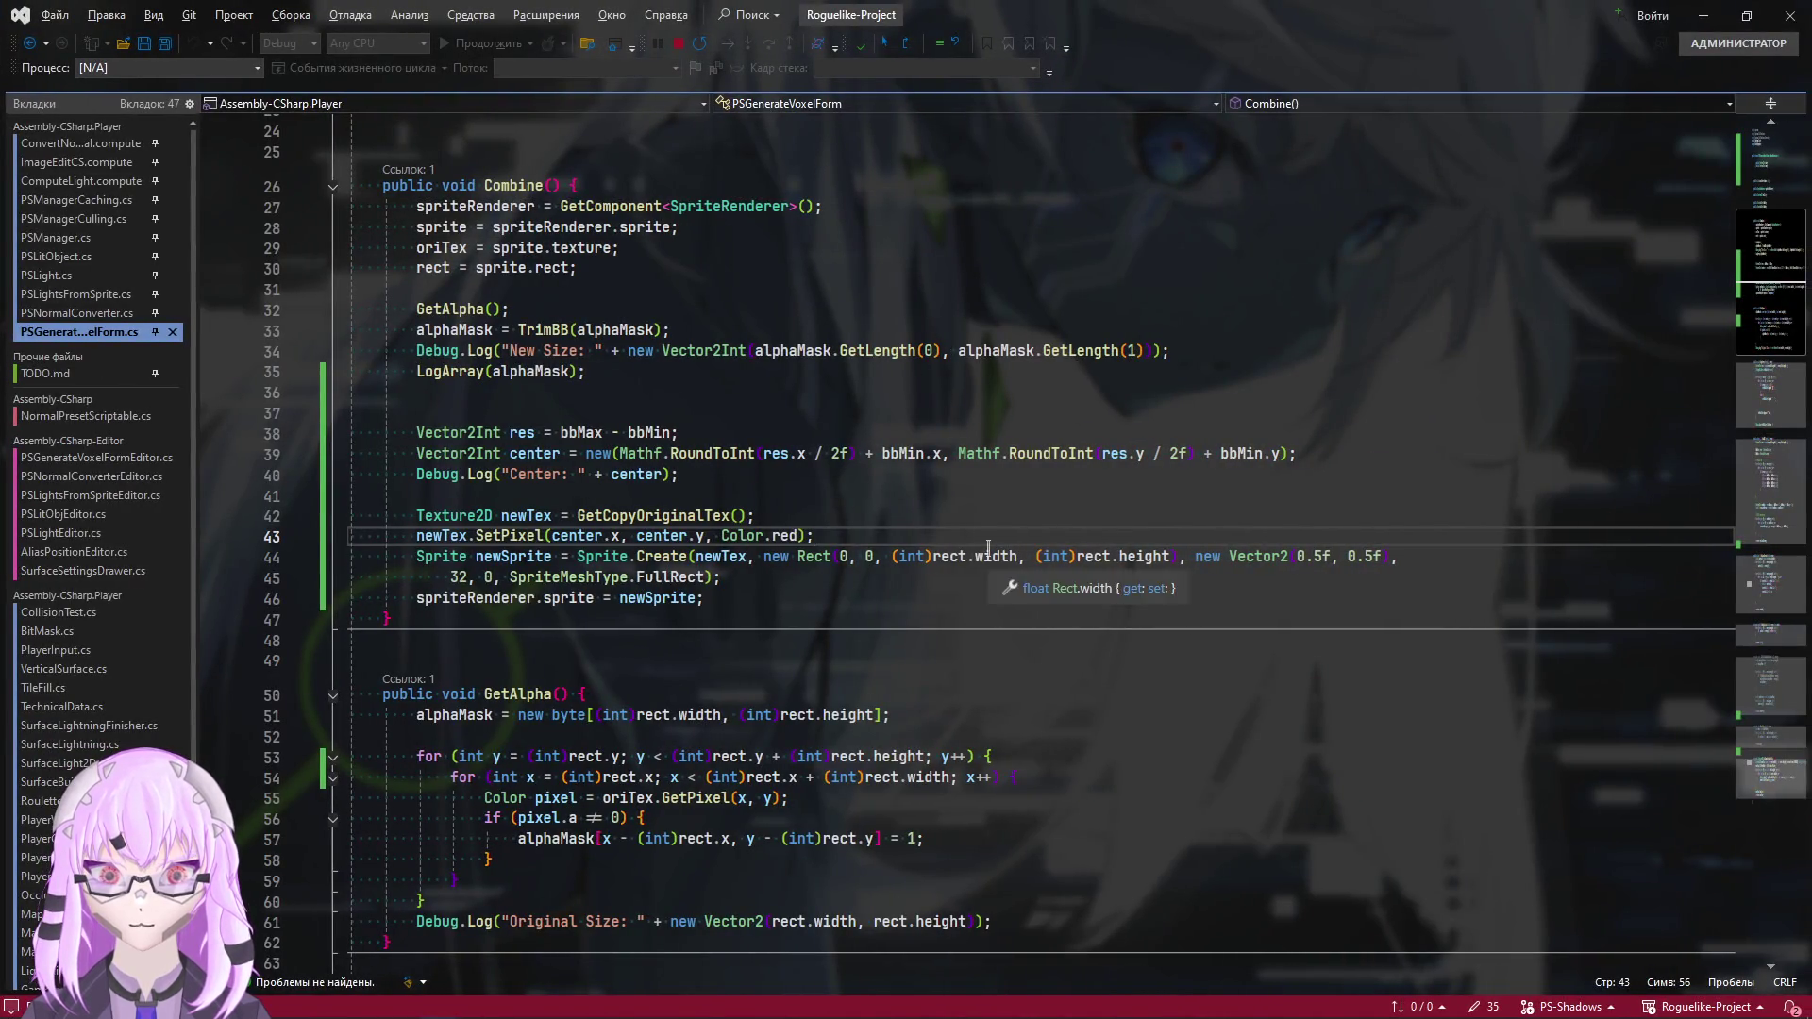
# Add newTex.Apply(); after the SetPixel call so Unity recompiles the script
pyautogui.press('Return')
pyautogui.write('new')
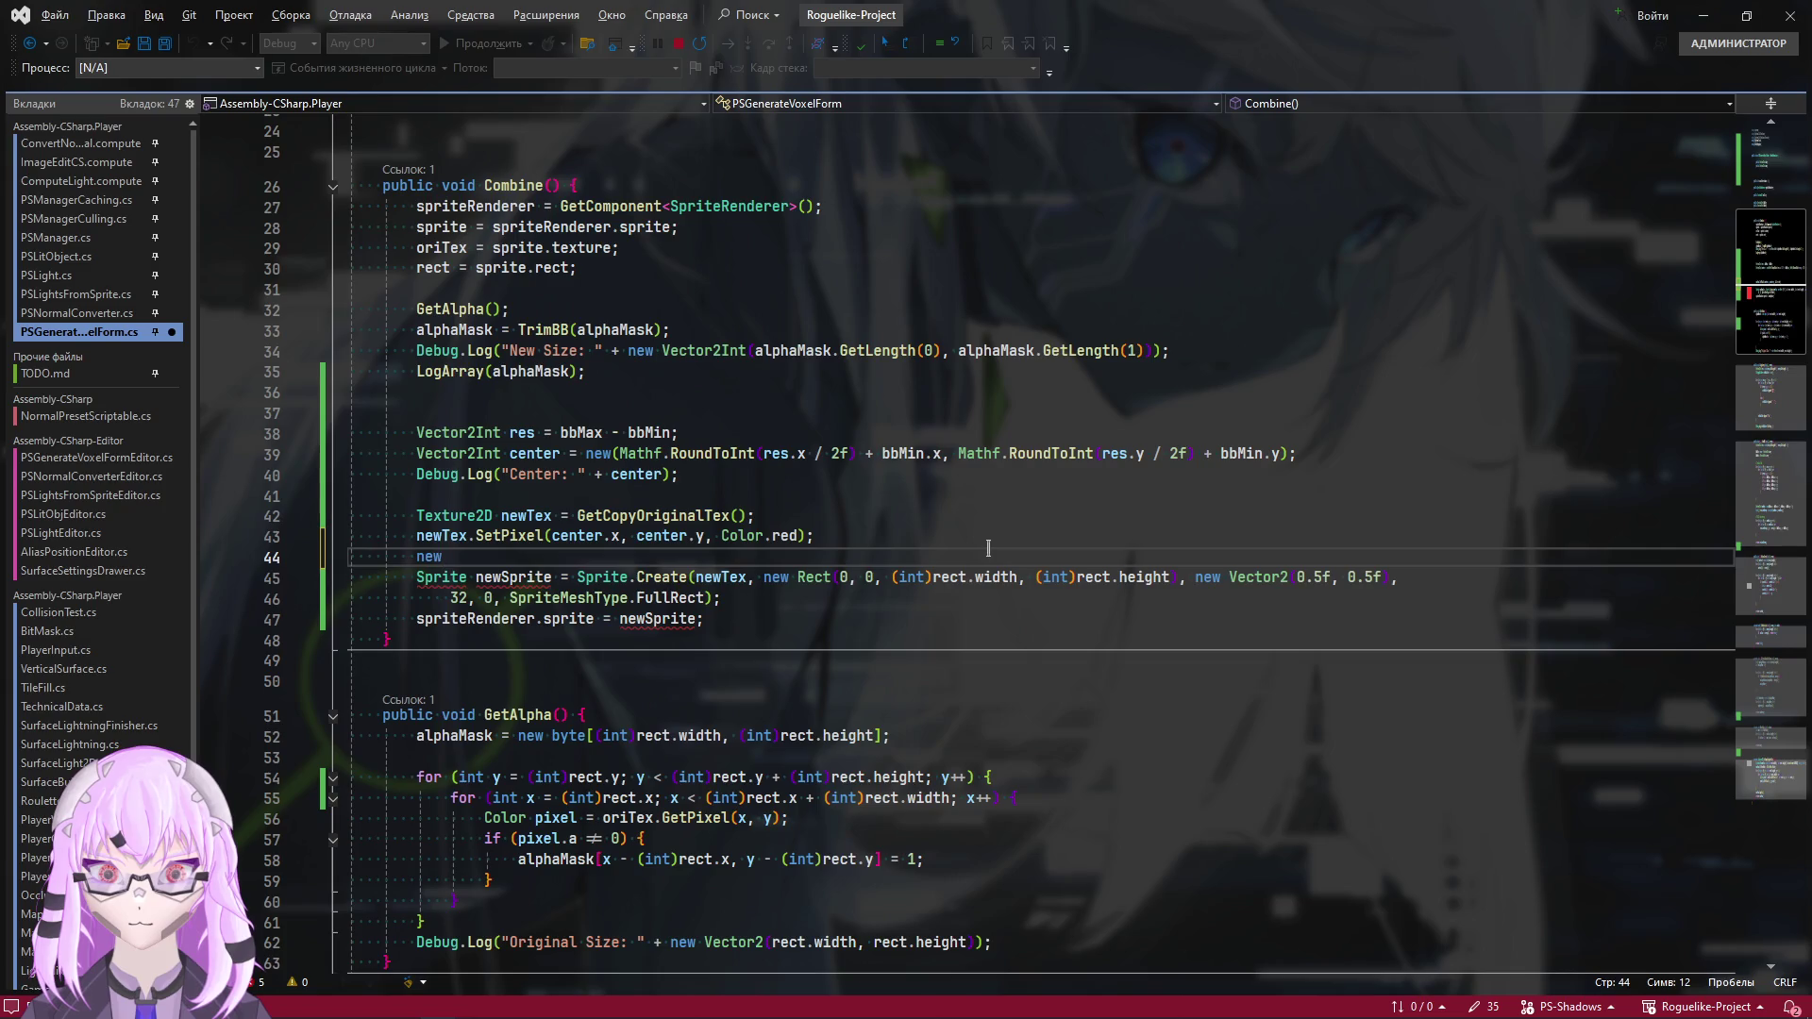
pyautogui.write('>.')
pyautogui.press('Escape')
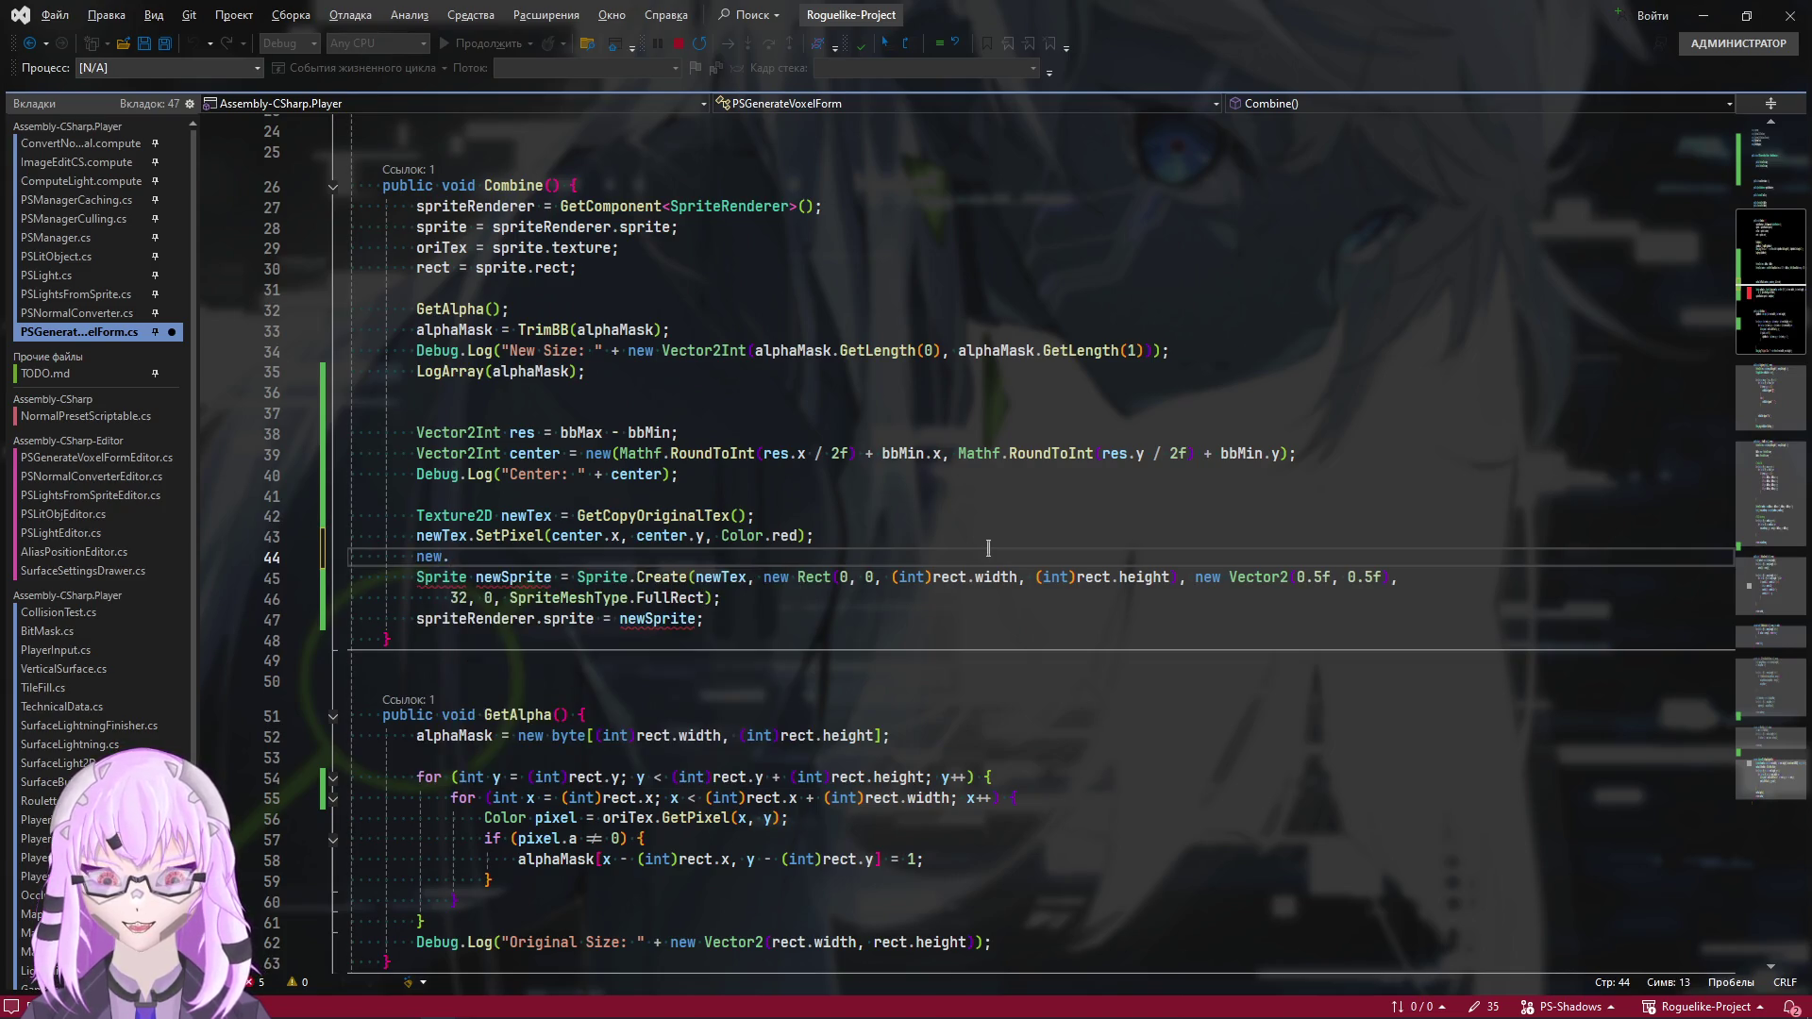
pyautogui.press('BackSpace')
pyautogui.write('Tex')
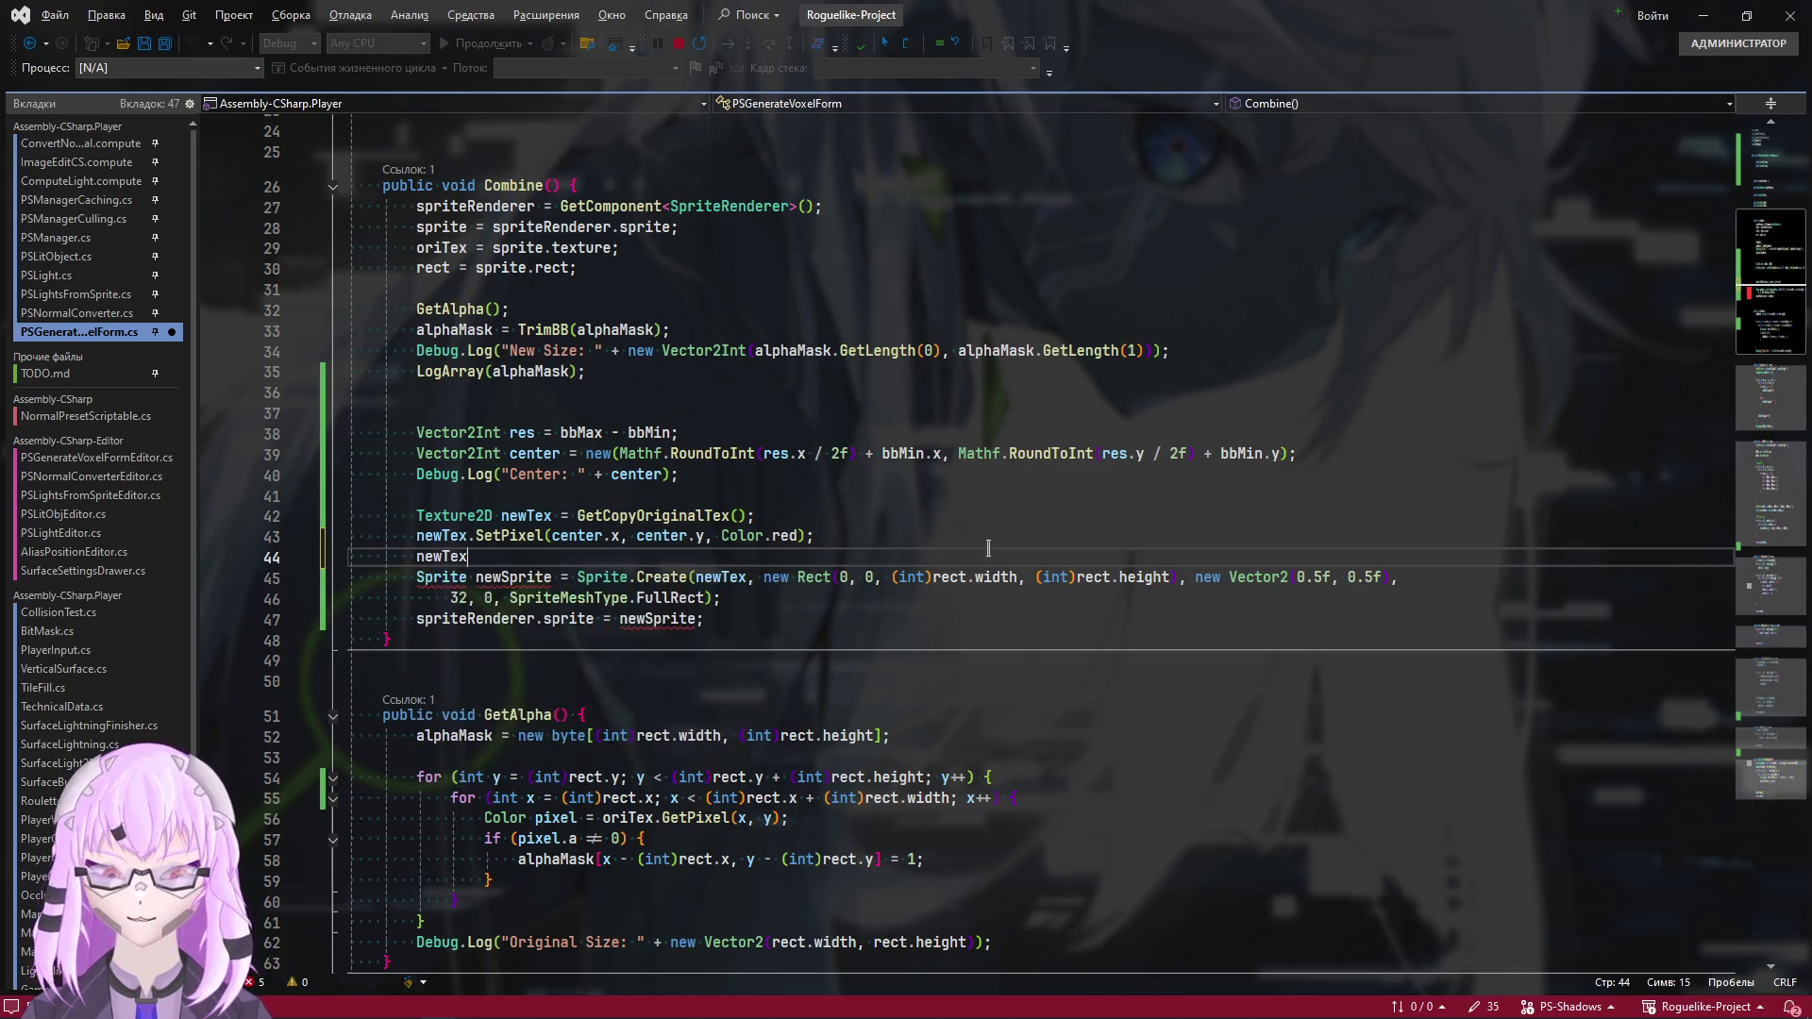
pyautogui.write('.Apply();')
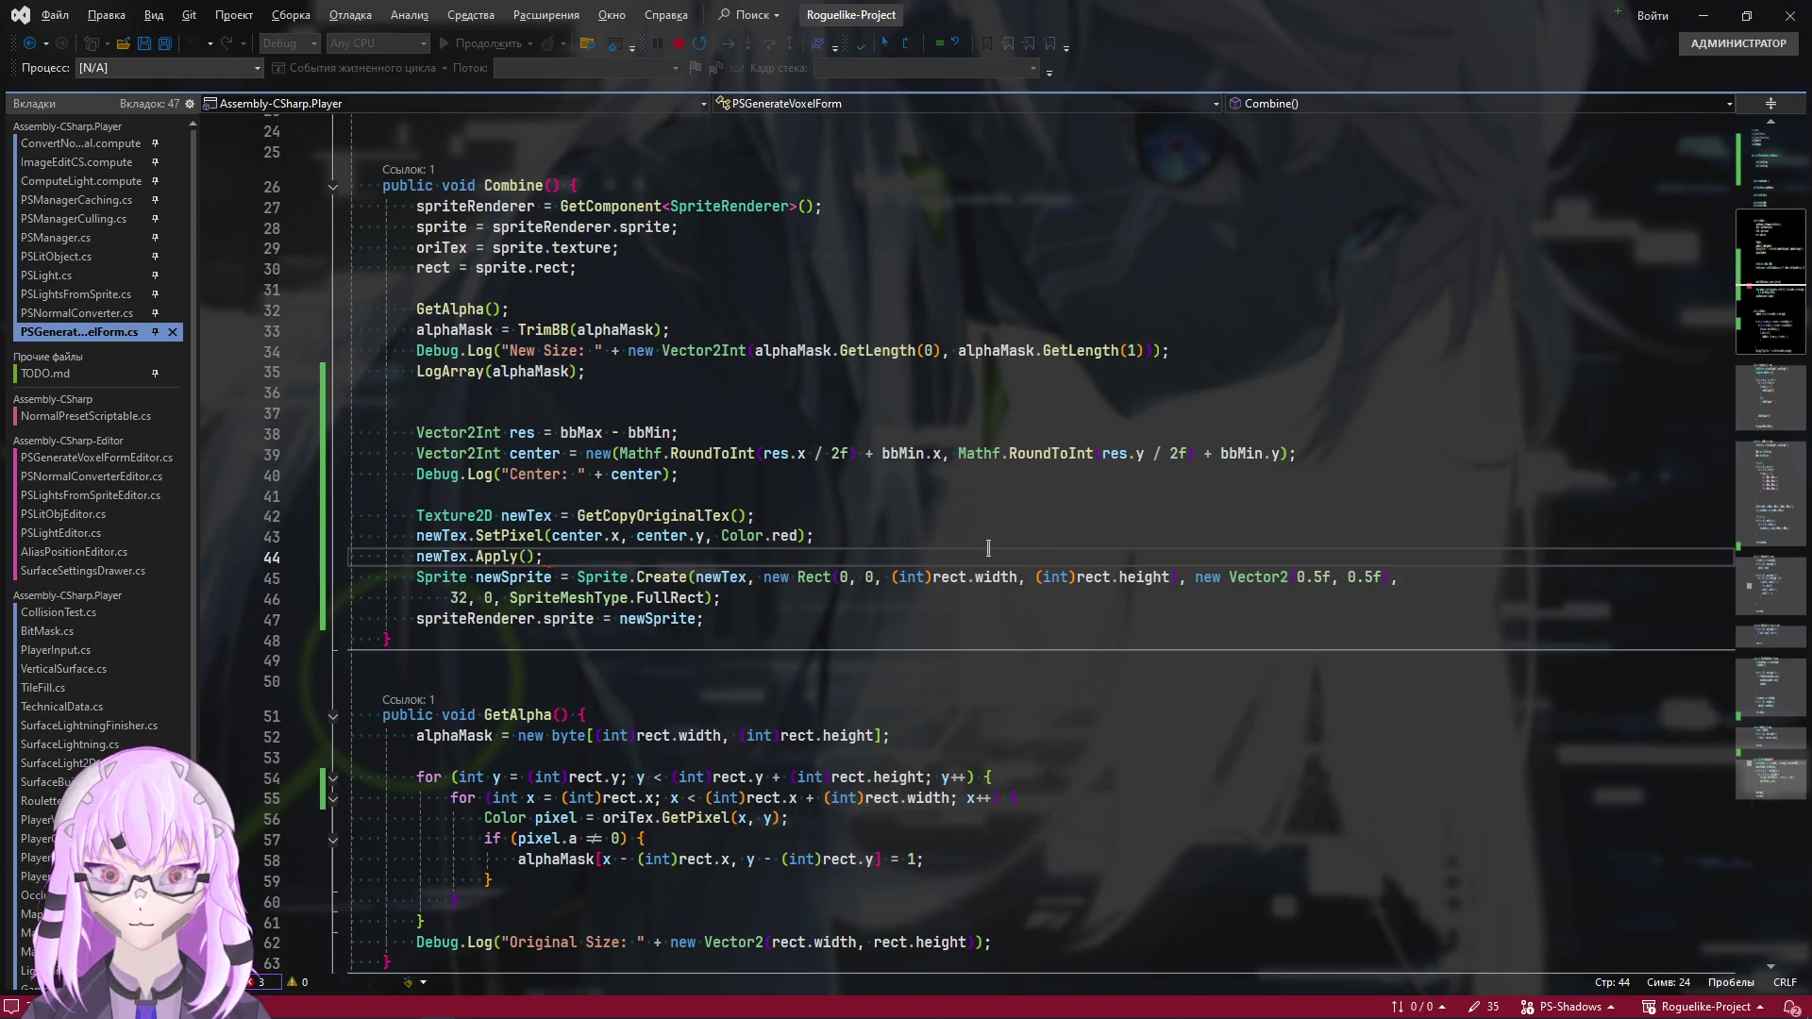
pyautogui.hotkey('alt', 'Tab')
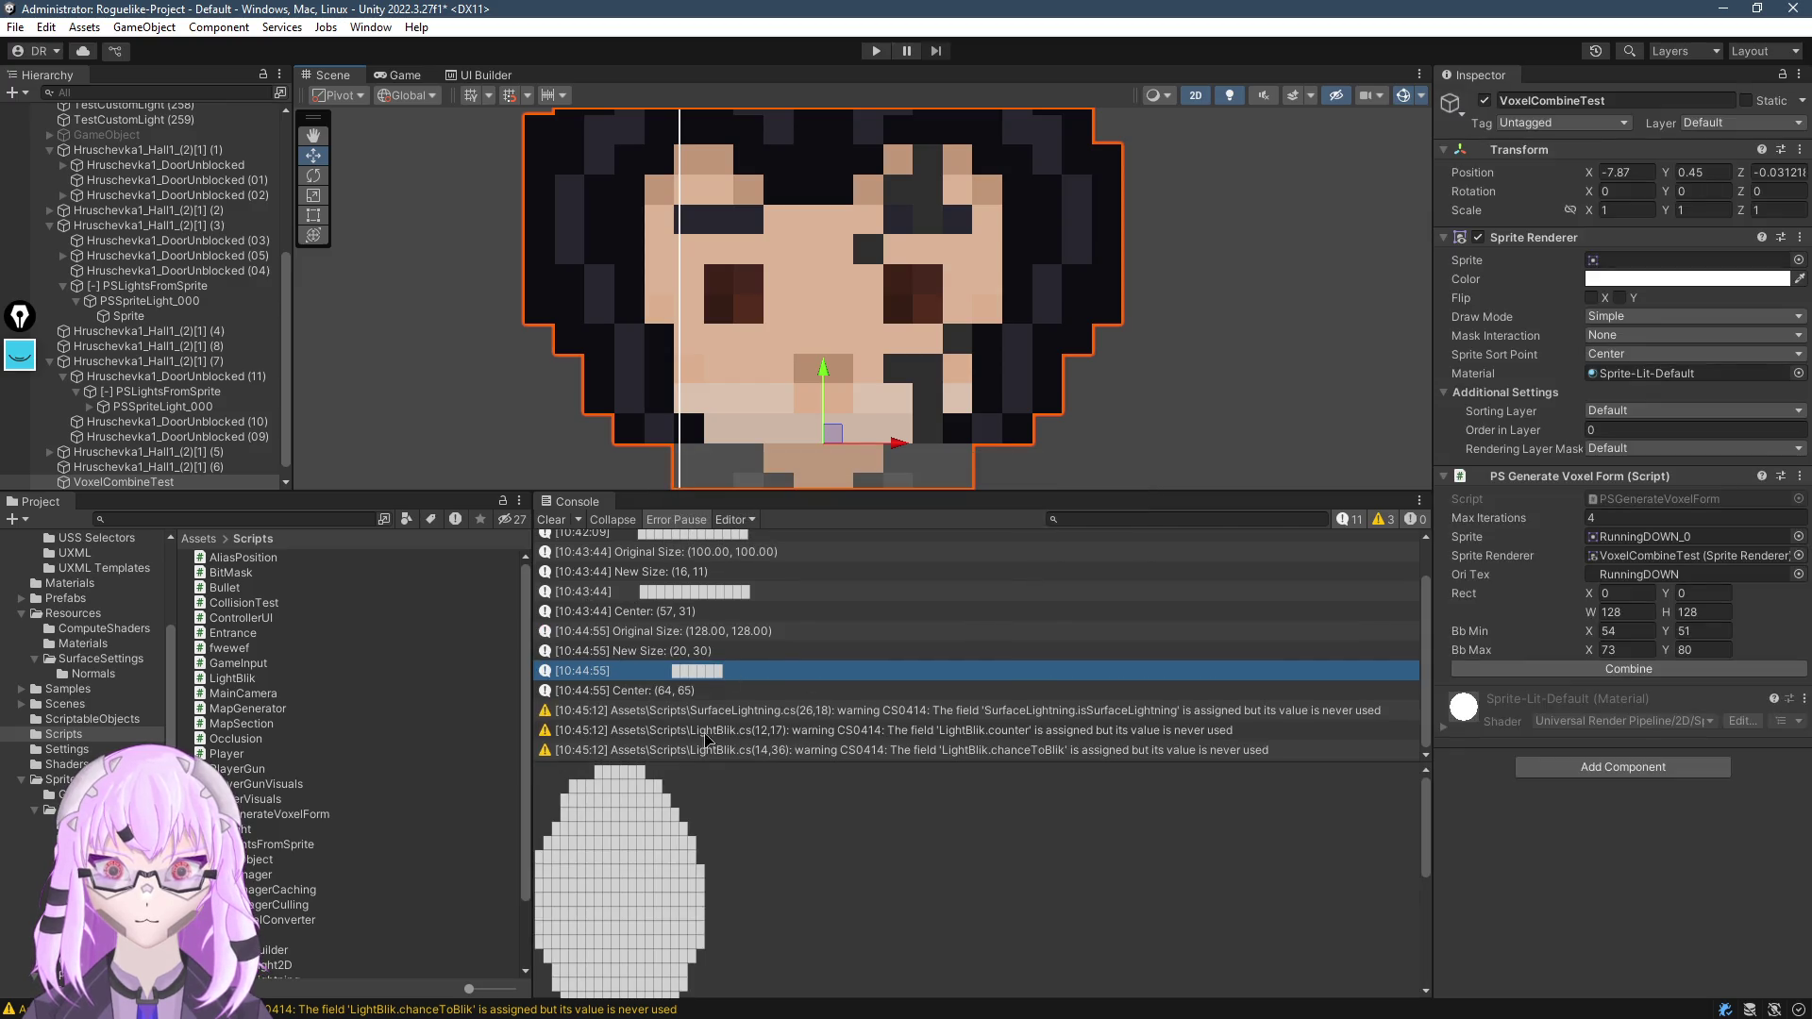
# Clear the Console and rerun Combine so the character shows a red centre pixel
pyautogui.click(564, 520)
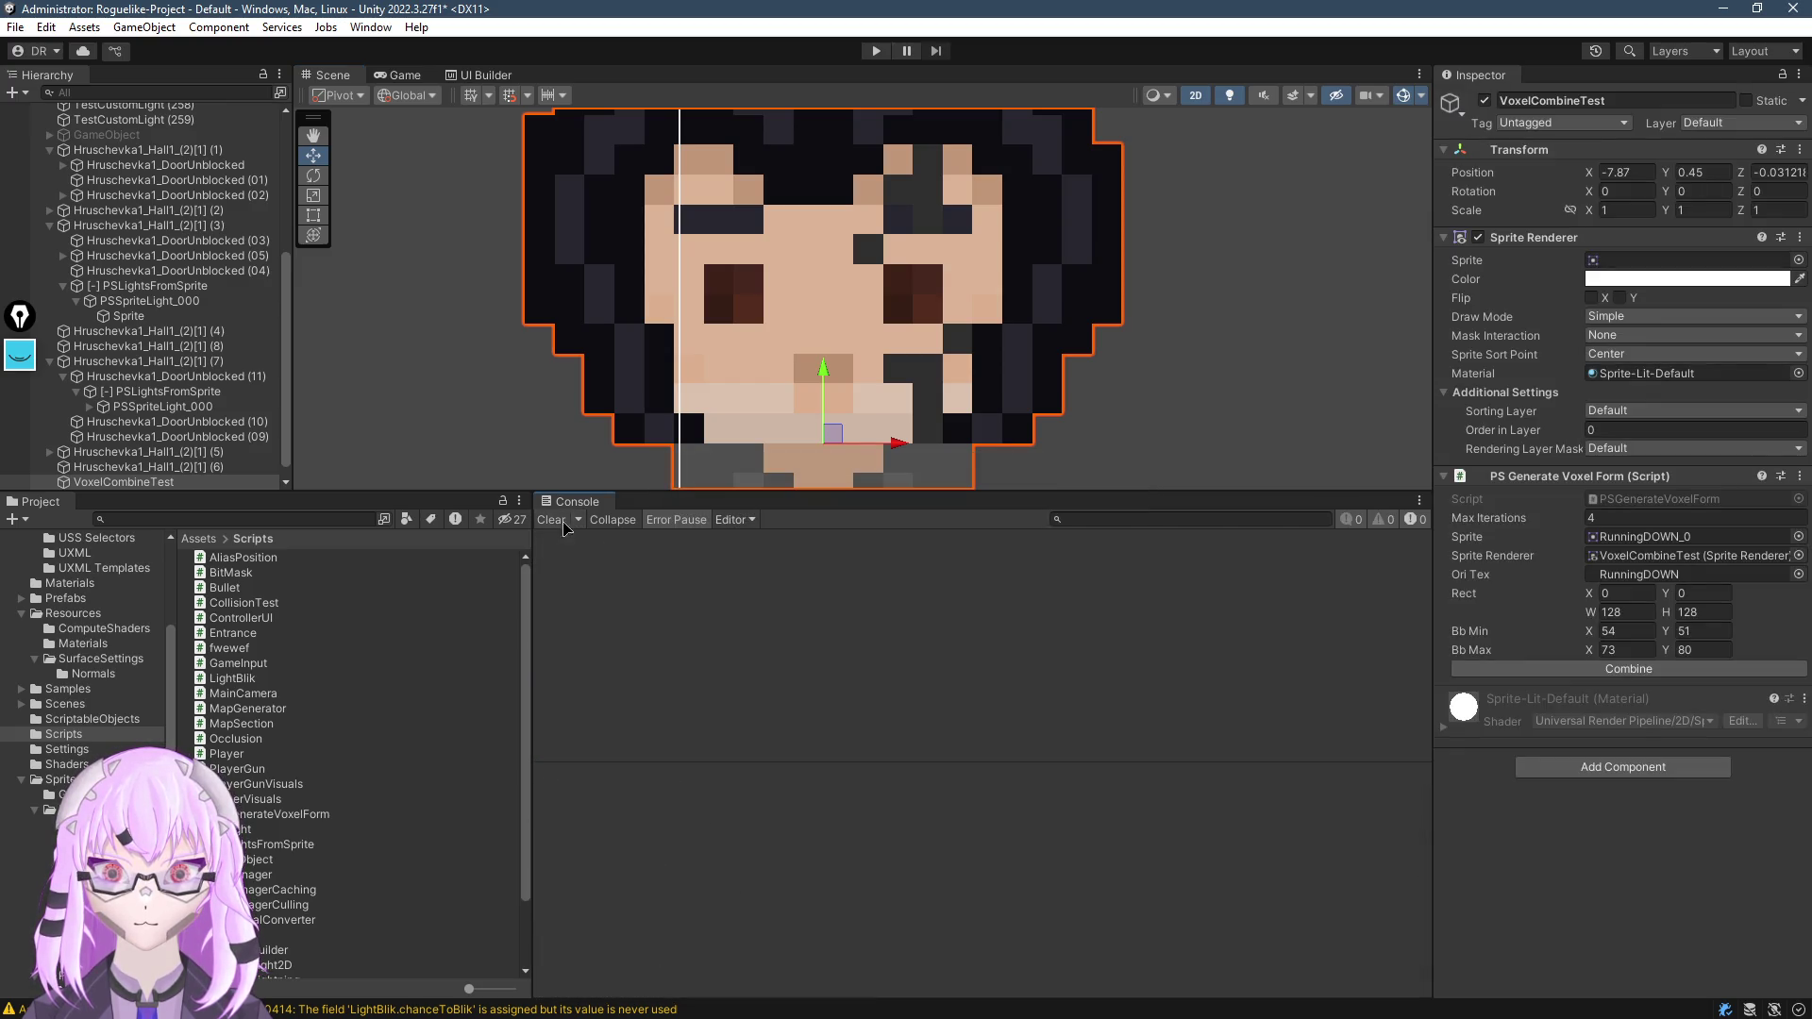
pyautogui.click(1625, 669)
pyautogui.scroll(-3, 858, 226)
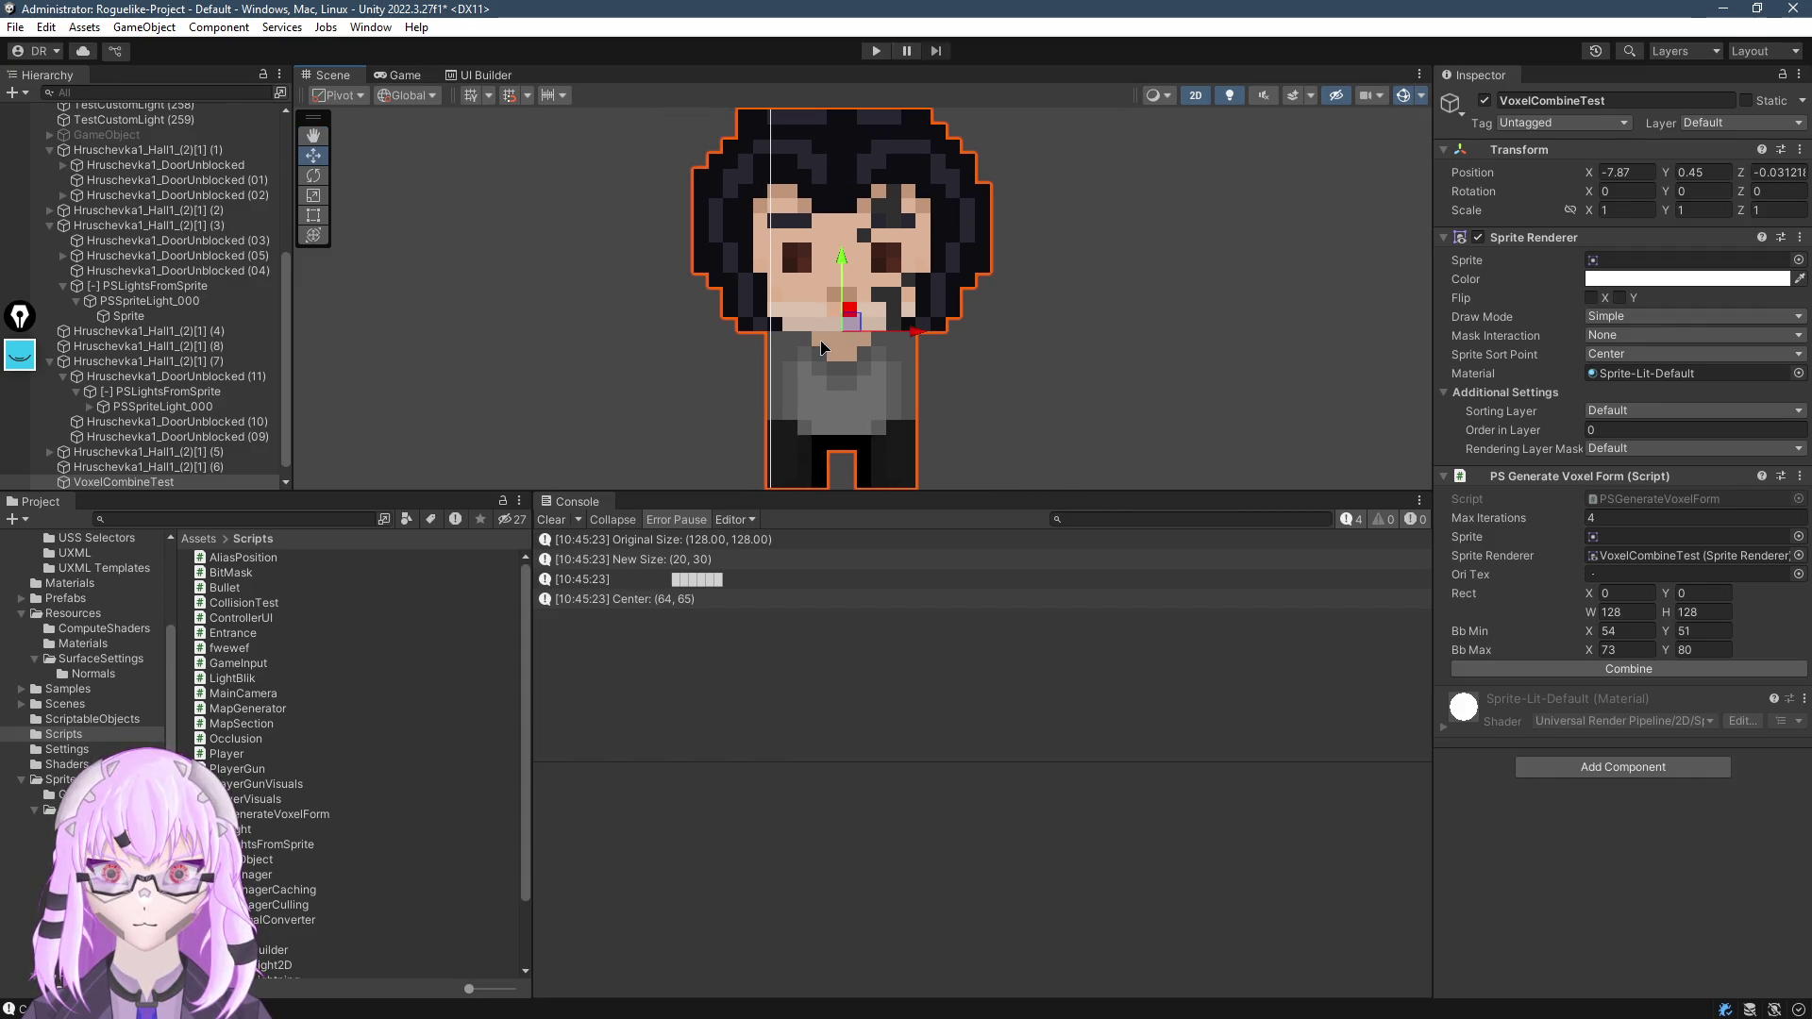
pyautogui.scroll(-2, 816, 345)
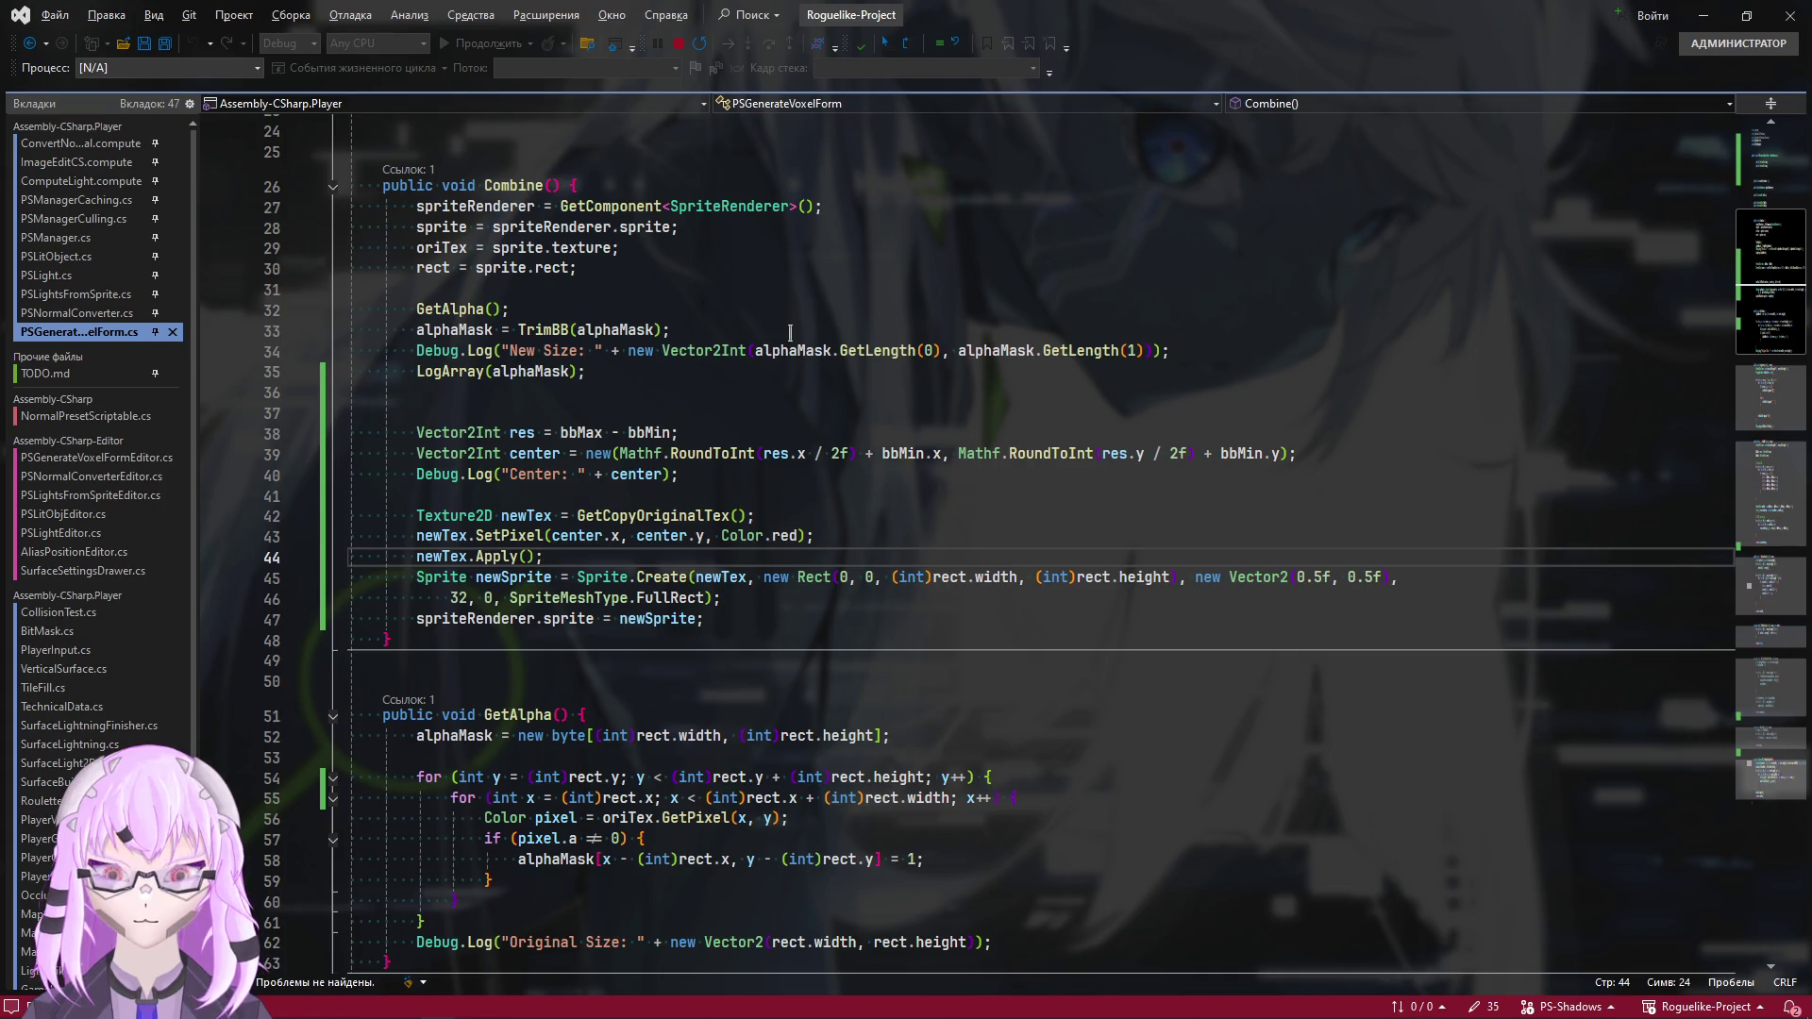
# Collapse GetAlpha and open a blank line after MaxValue for a new method
pyautogui.scroll(-4, 789, 332)
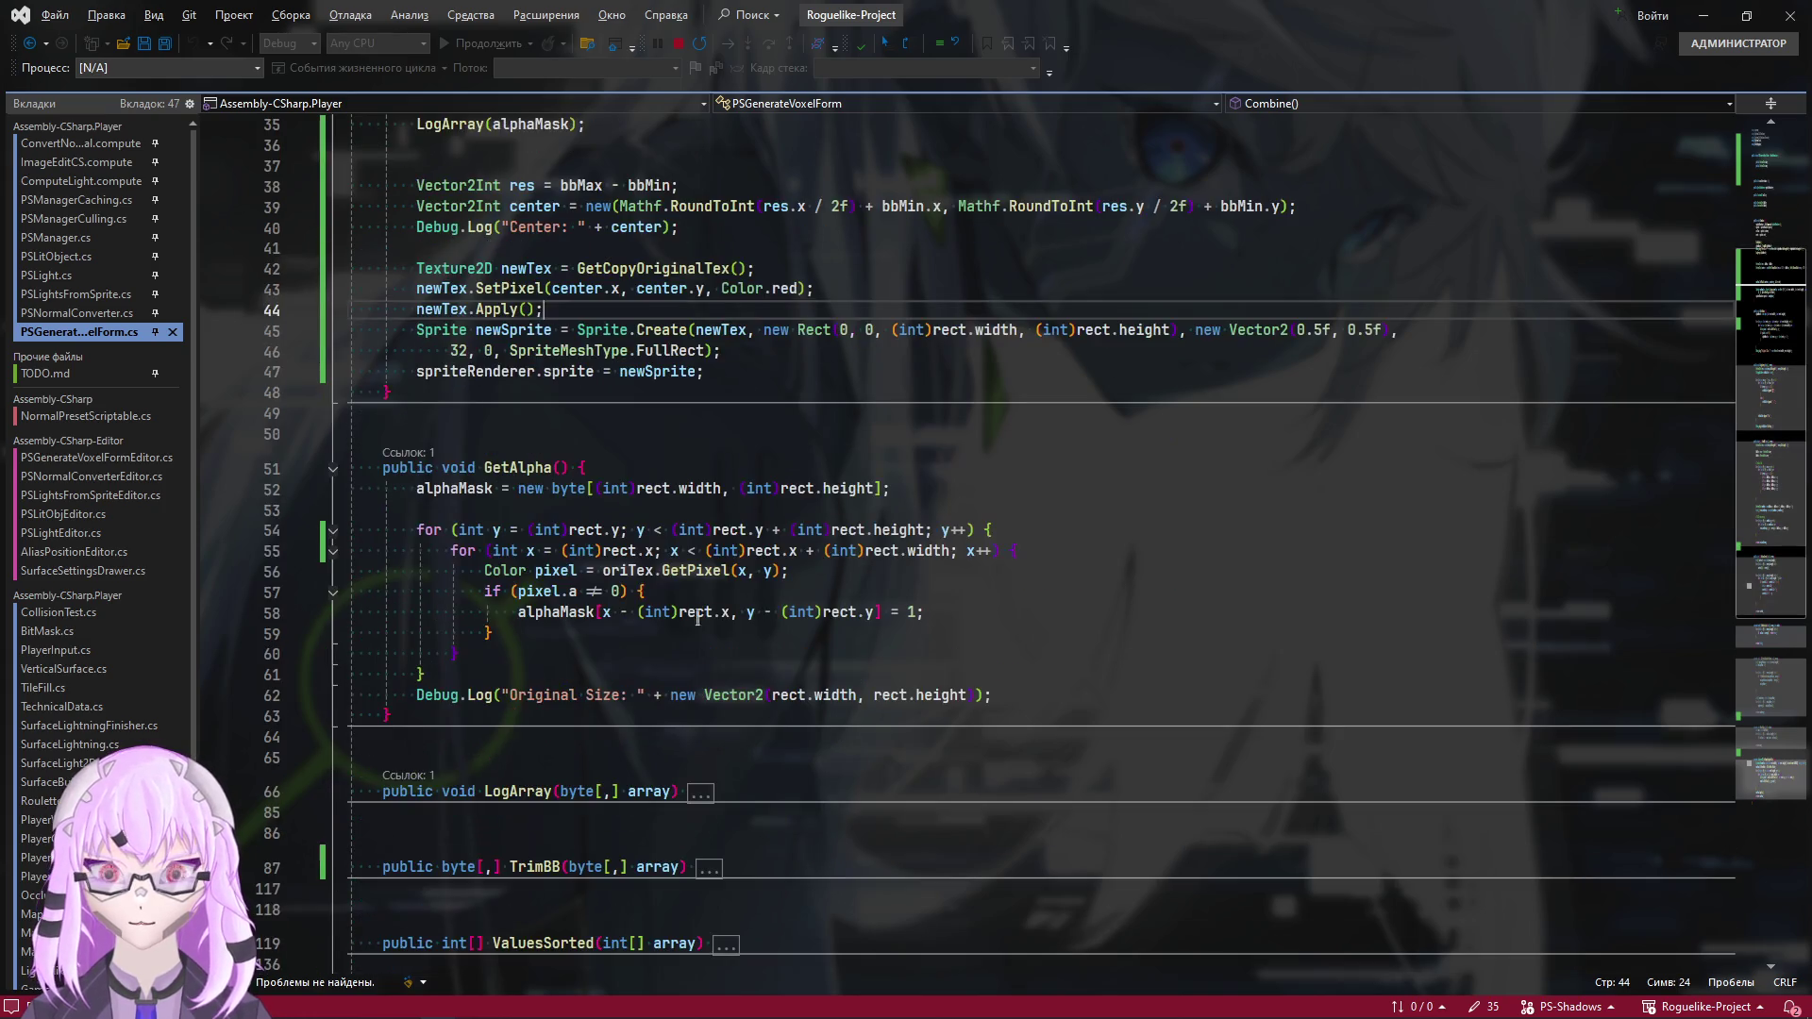
pyautogui.click(332, 471)
pyautogui.click(784, 475)
pyautogui.scroll(-3, 784, 475)
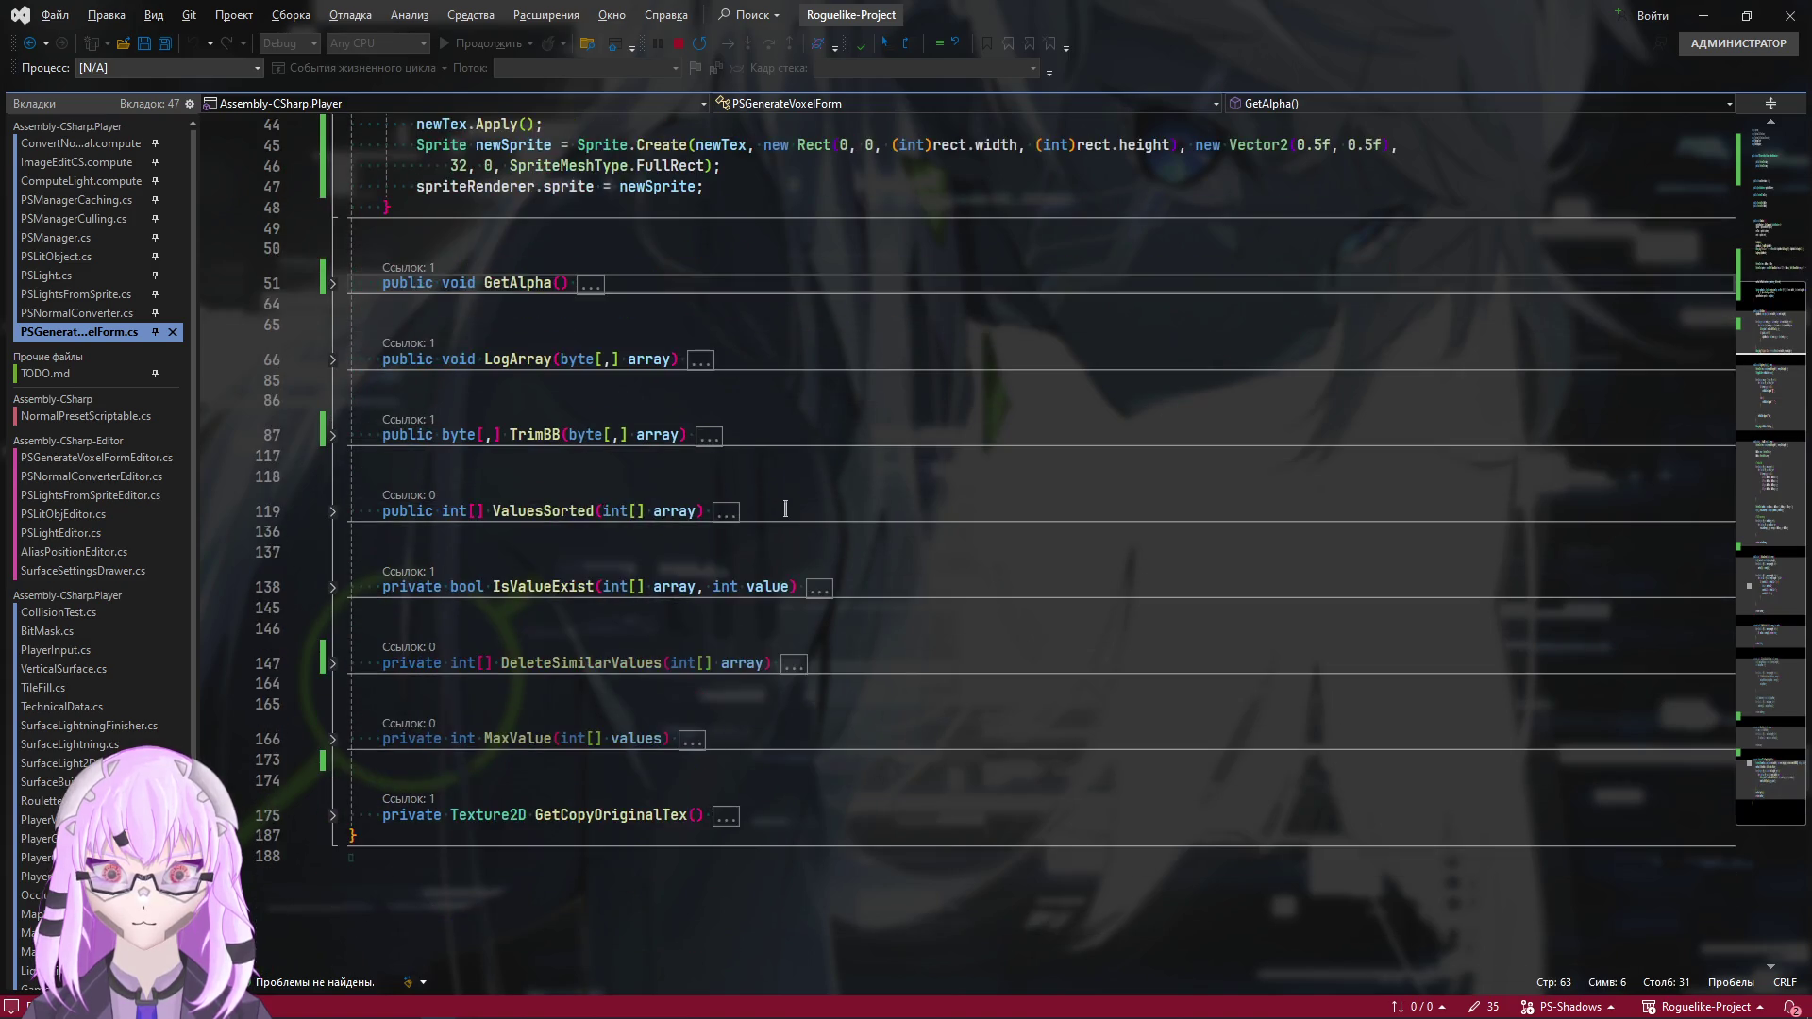
pyautogui.scroll(4, 786, 522)
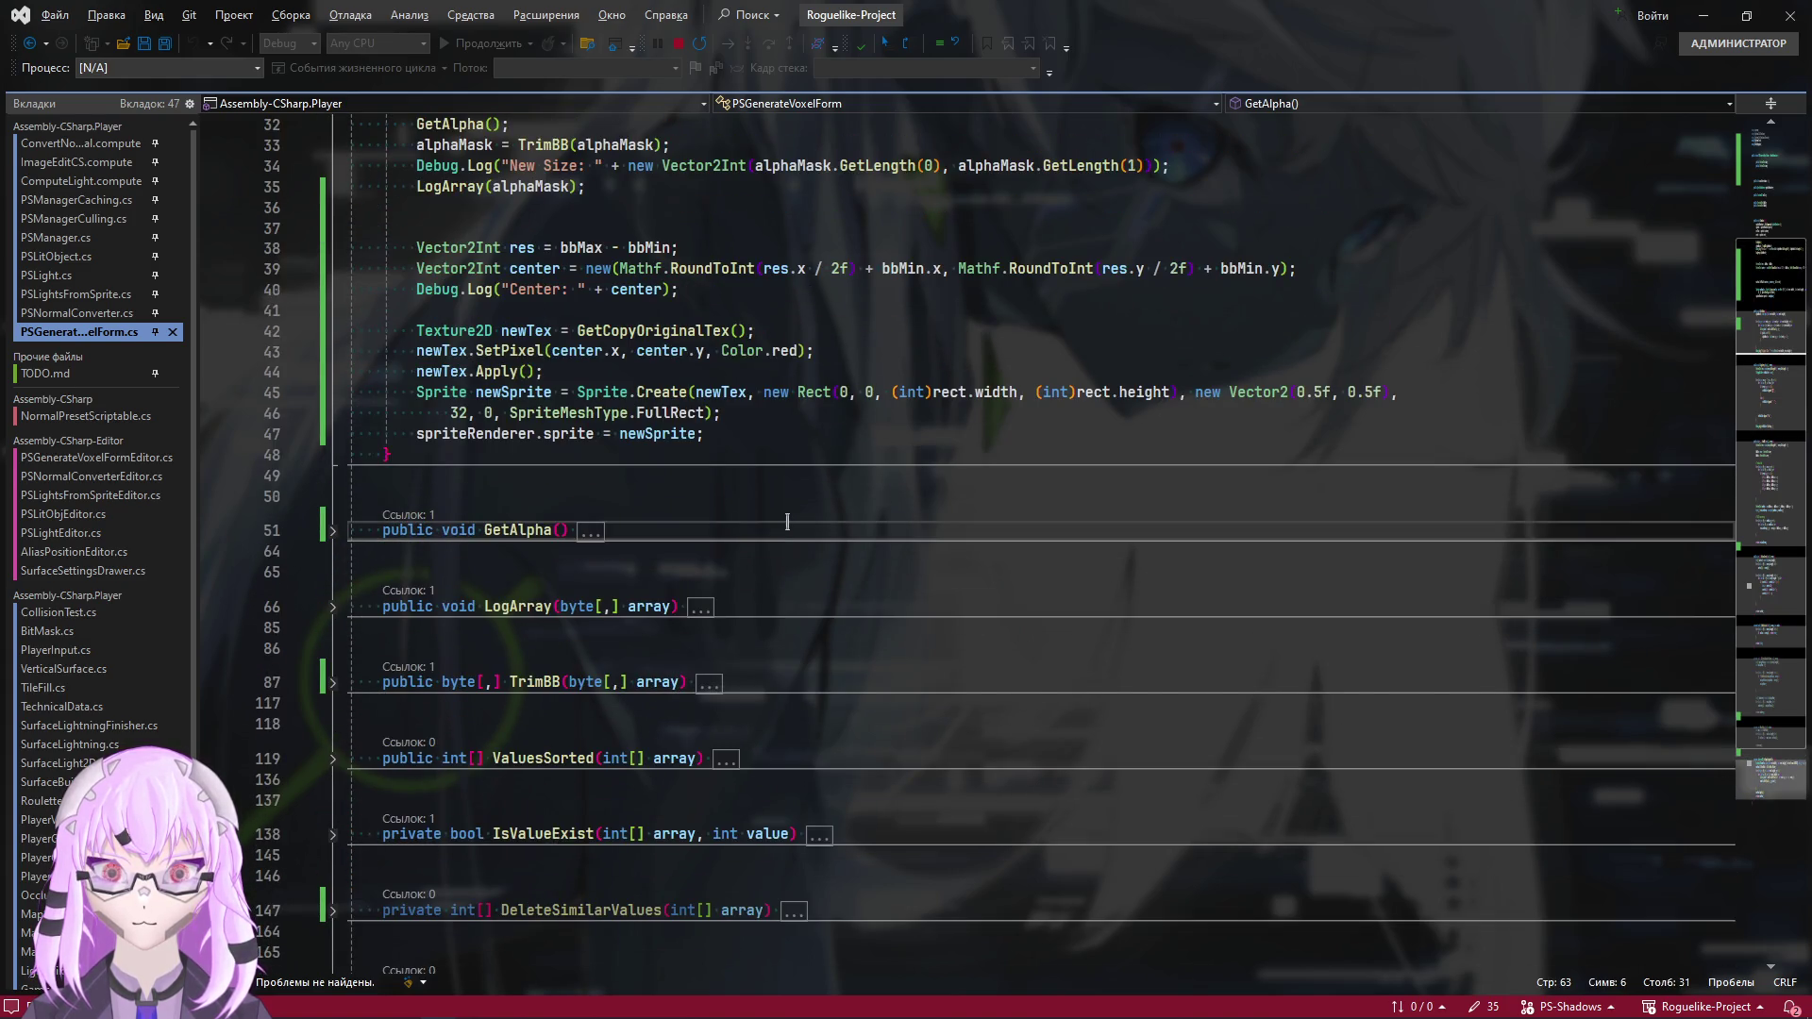
pyautogui.scroll(-4, 787, 522)
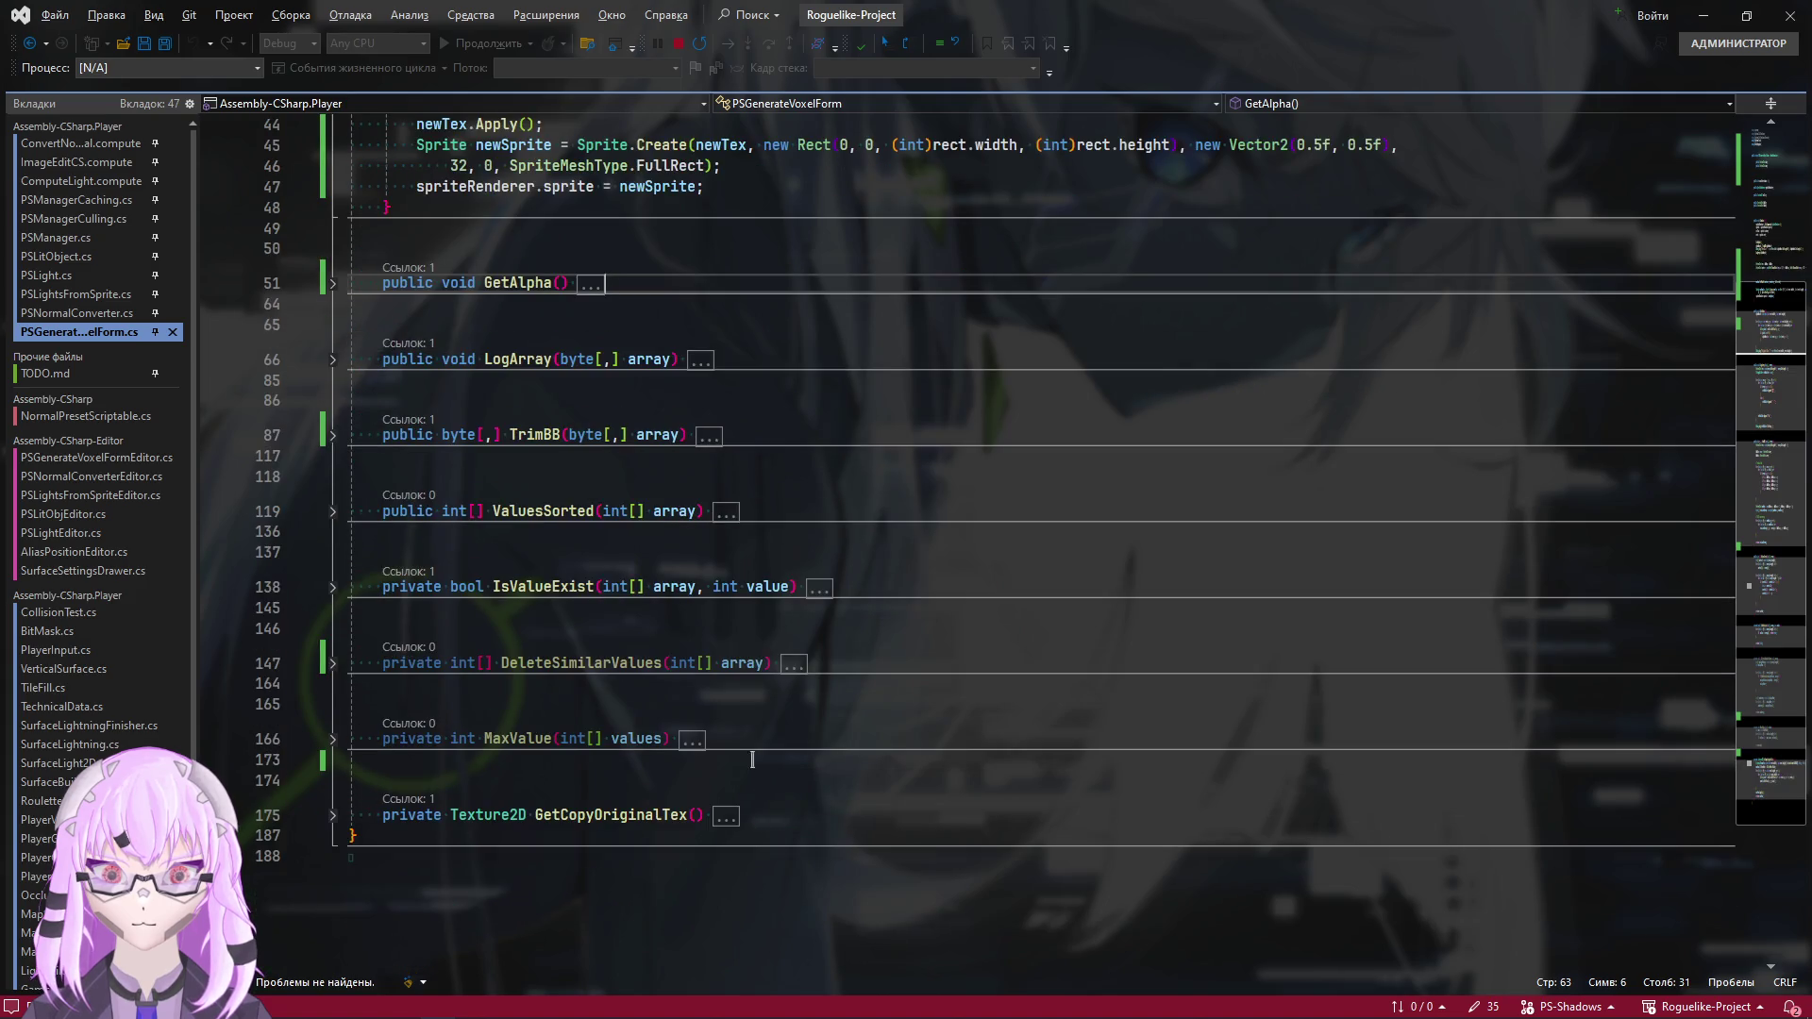
pyautogui.click(1088, 748)
pyautogui.press('Return')
pyautogui.press('Return')
pyautogui.press('Return')
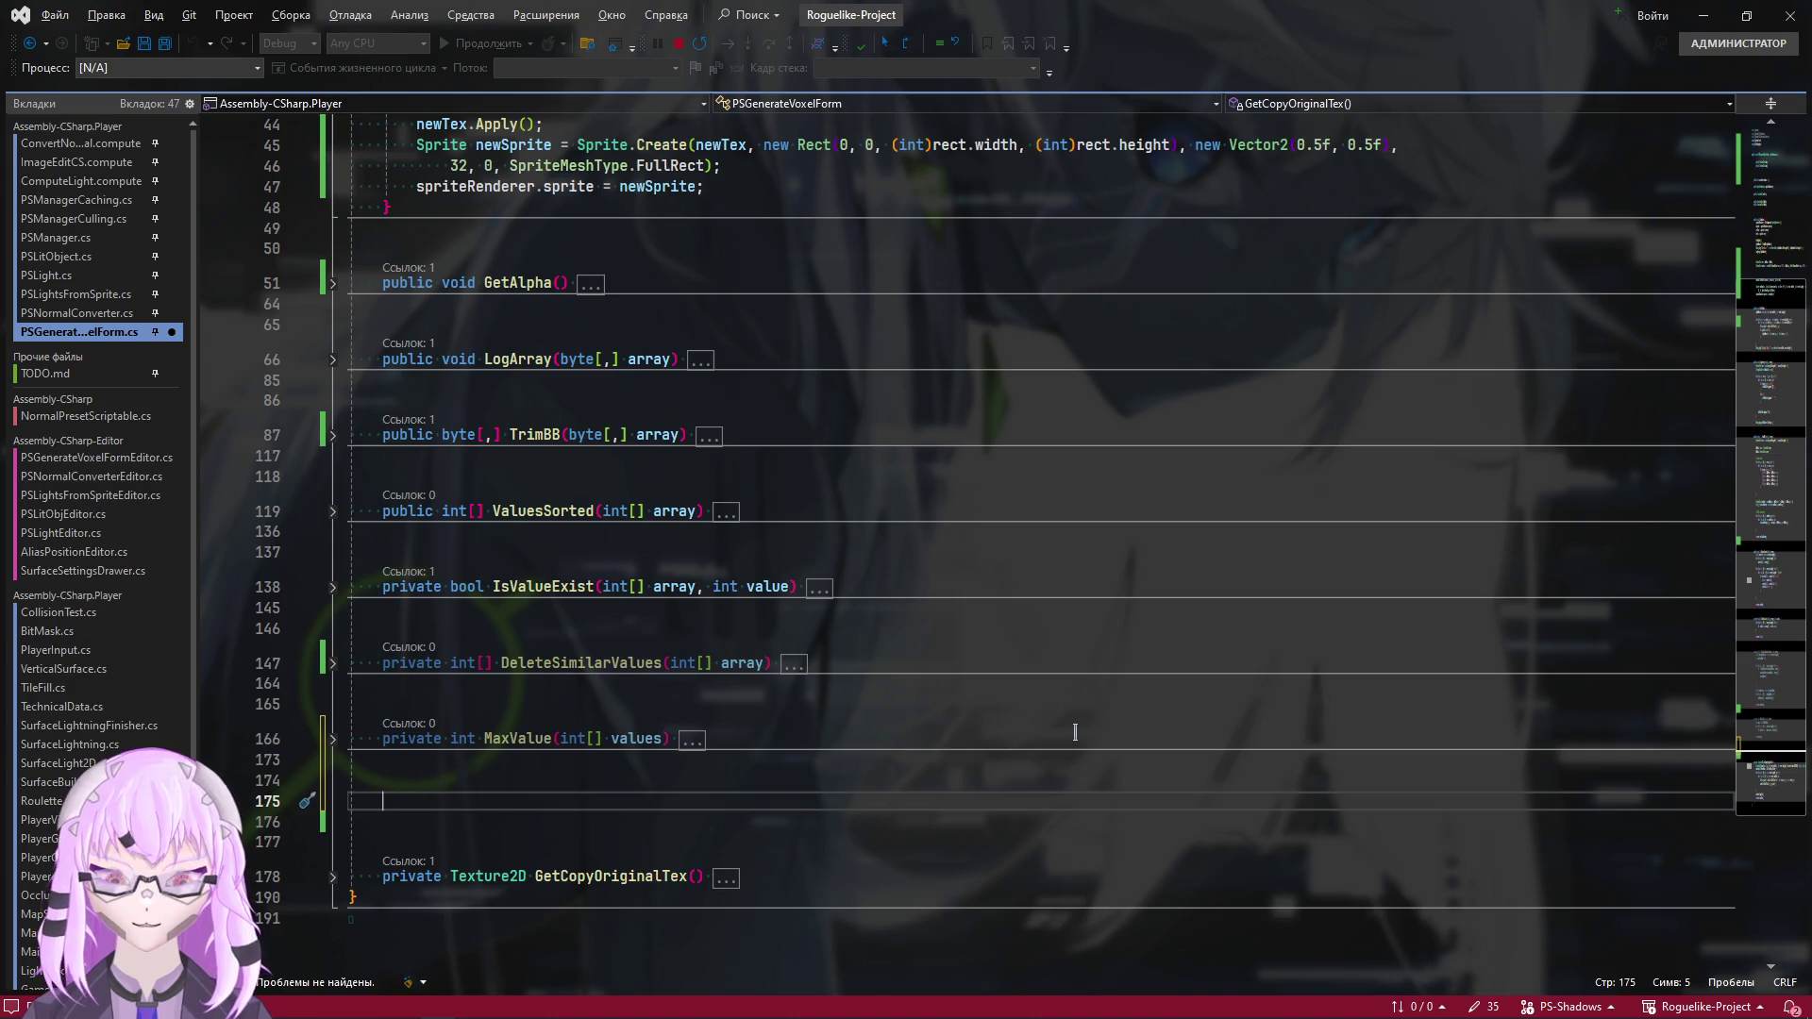
# Type 'private BlockBB ExpandBlock(Vector2Int startPos) {' after MaxValue and save the script
pyautogui.write('private')
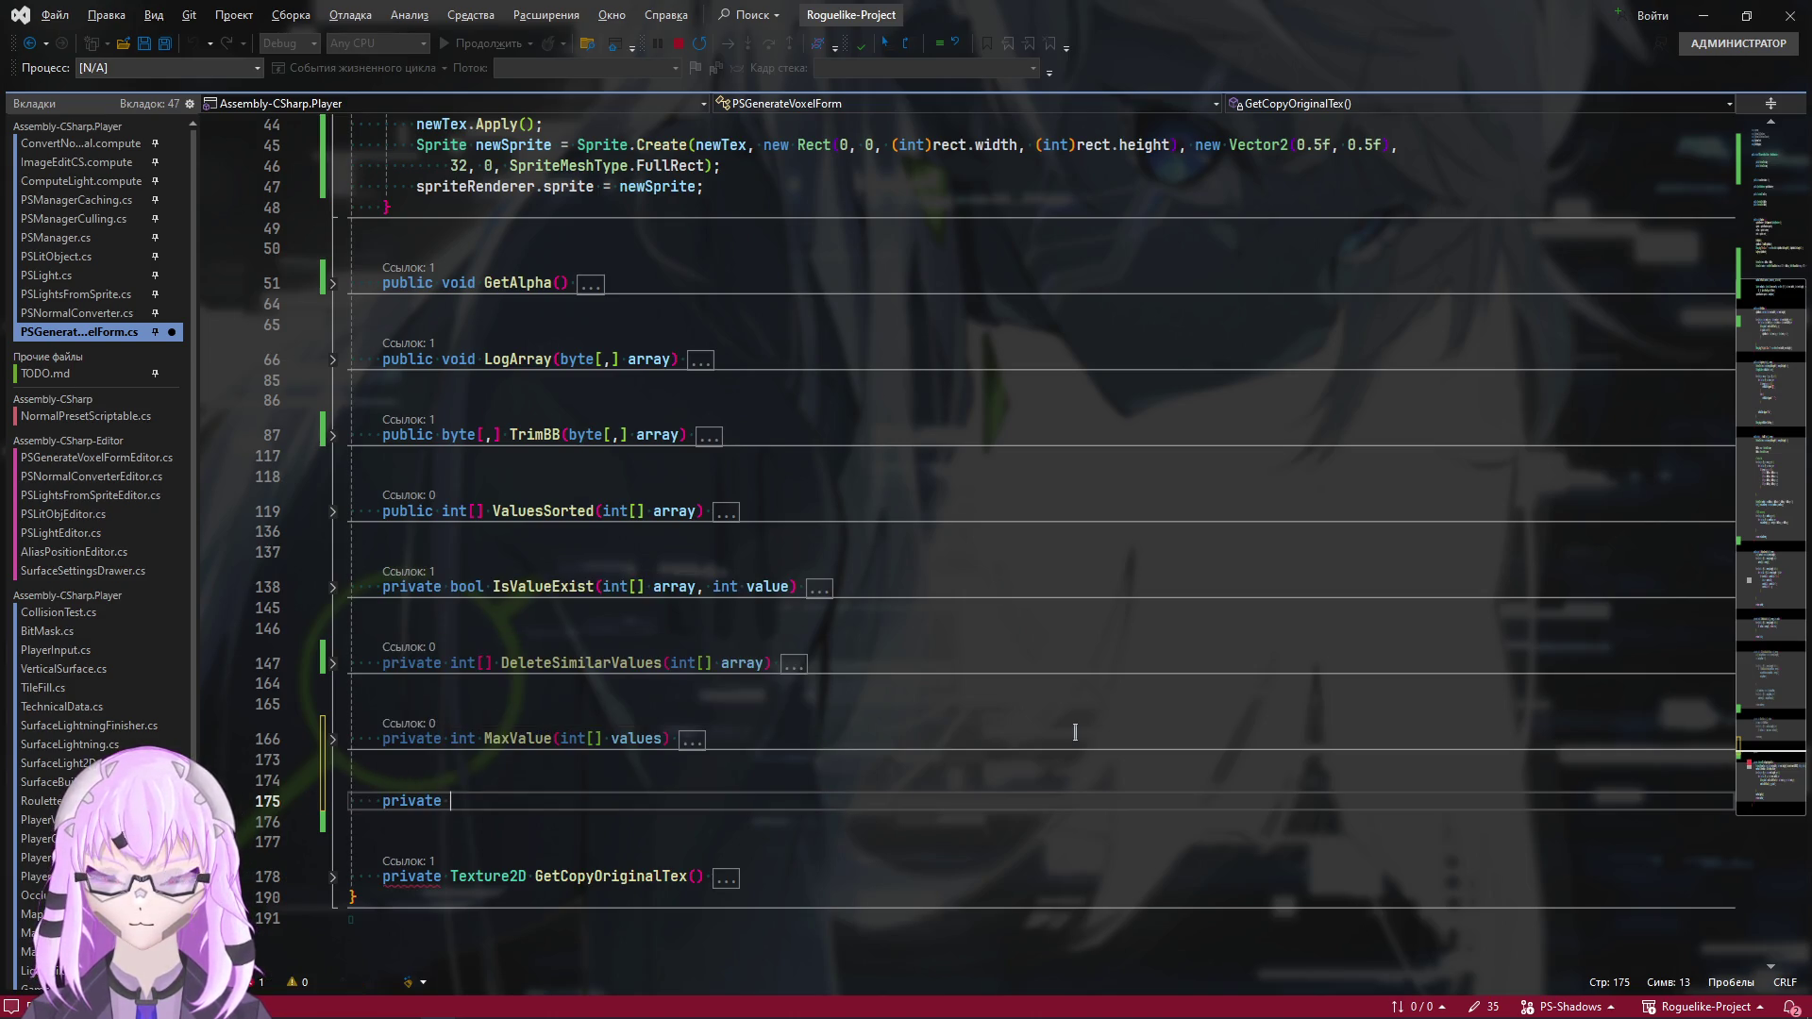
pyautogui.scroll(12, 1072, 699)
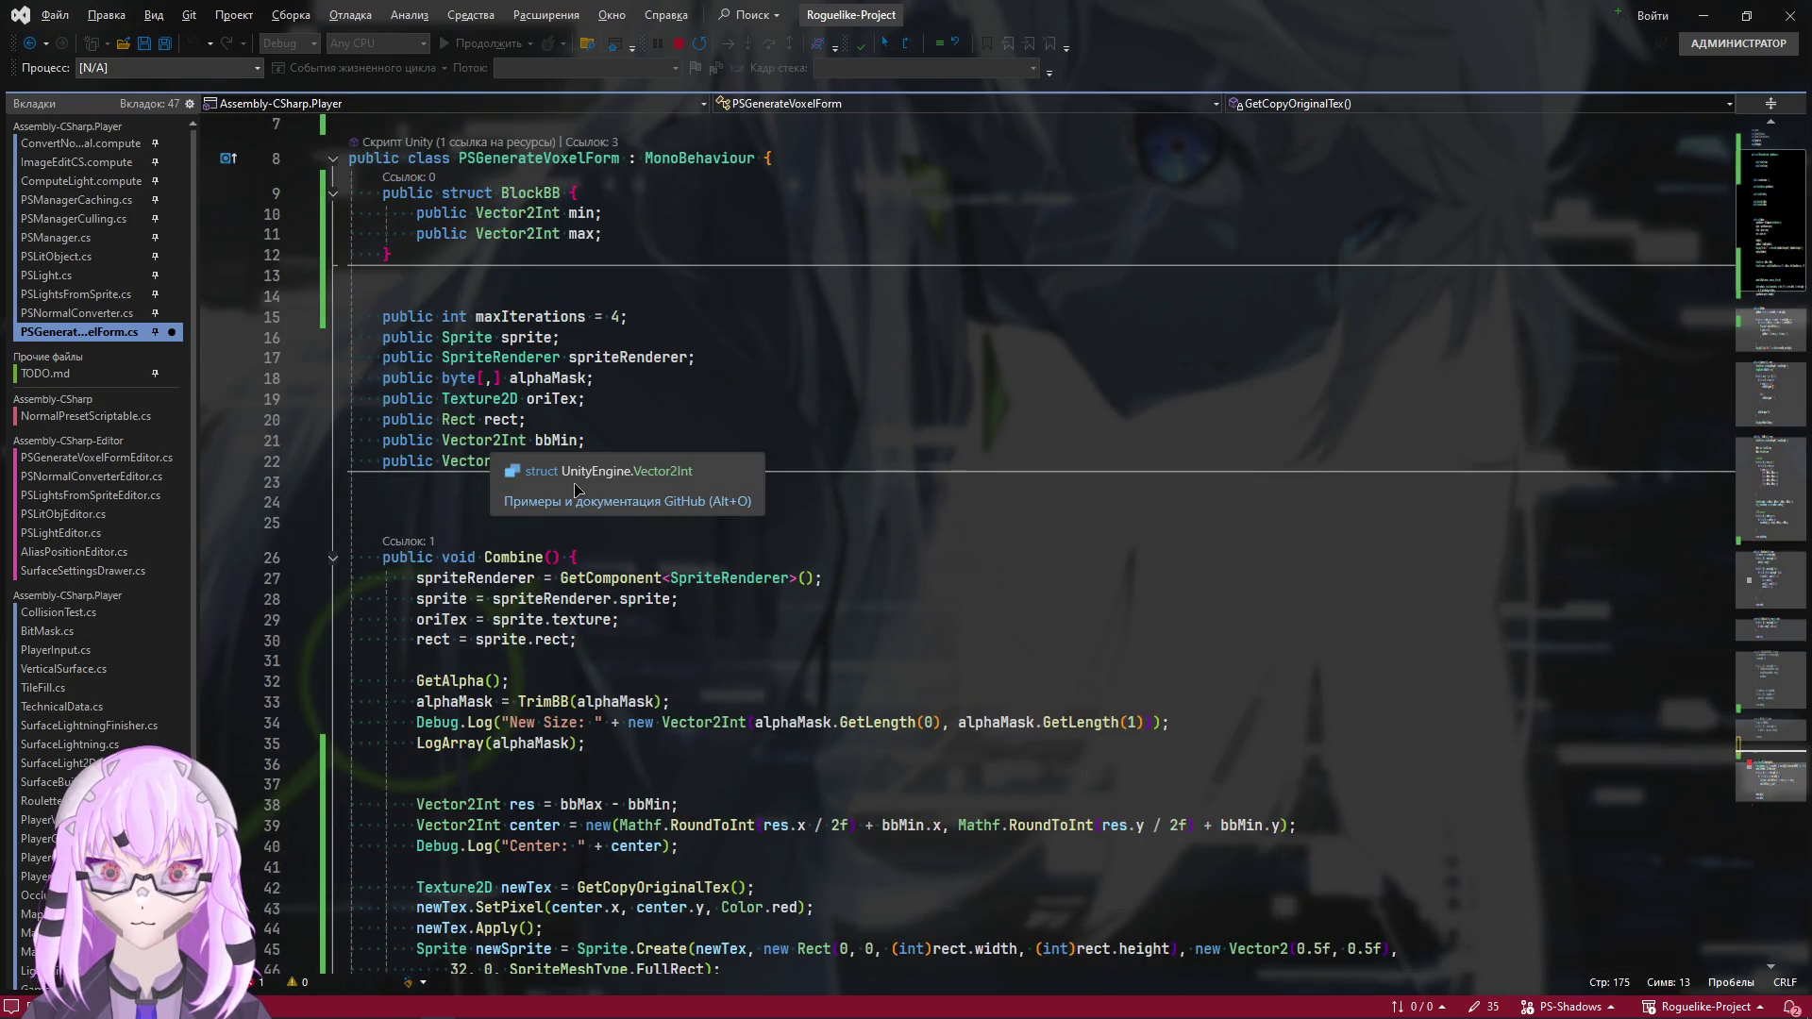
pyautogui.click(546, 194)
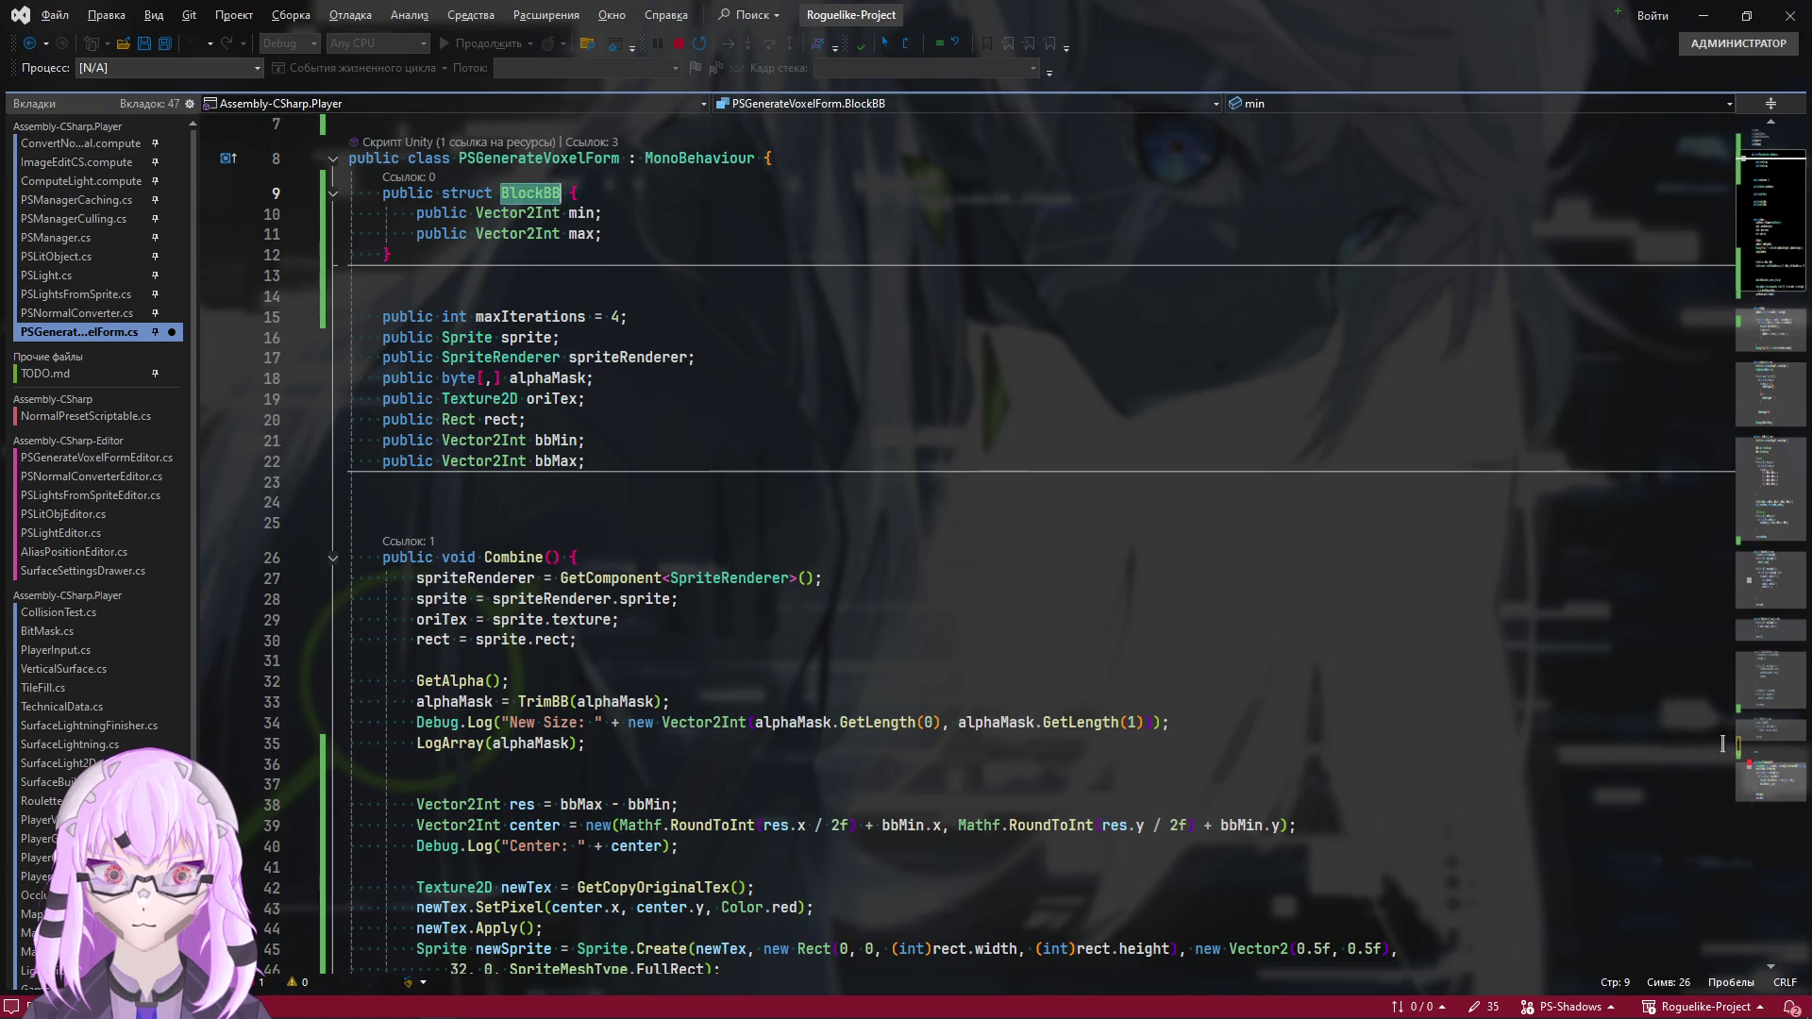
pyautogui.scroll(-10, 452, 609)
pyautogui.click(452, 585)
pyautogui.write('BlockBB')
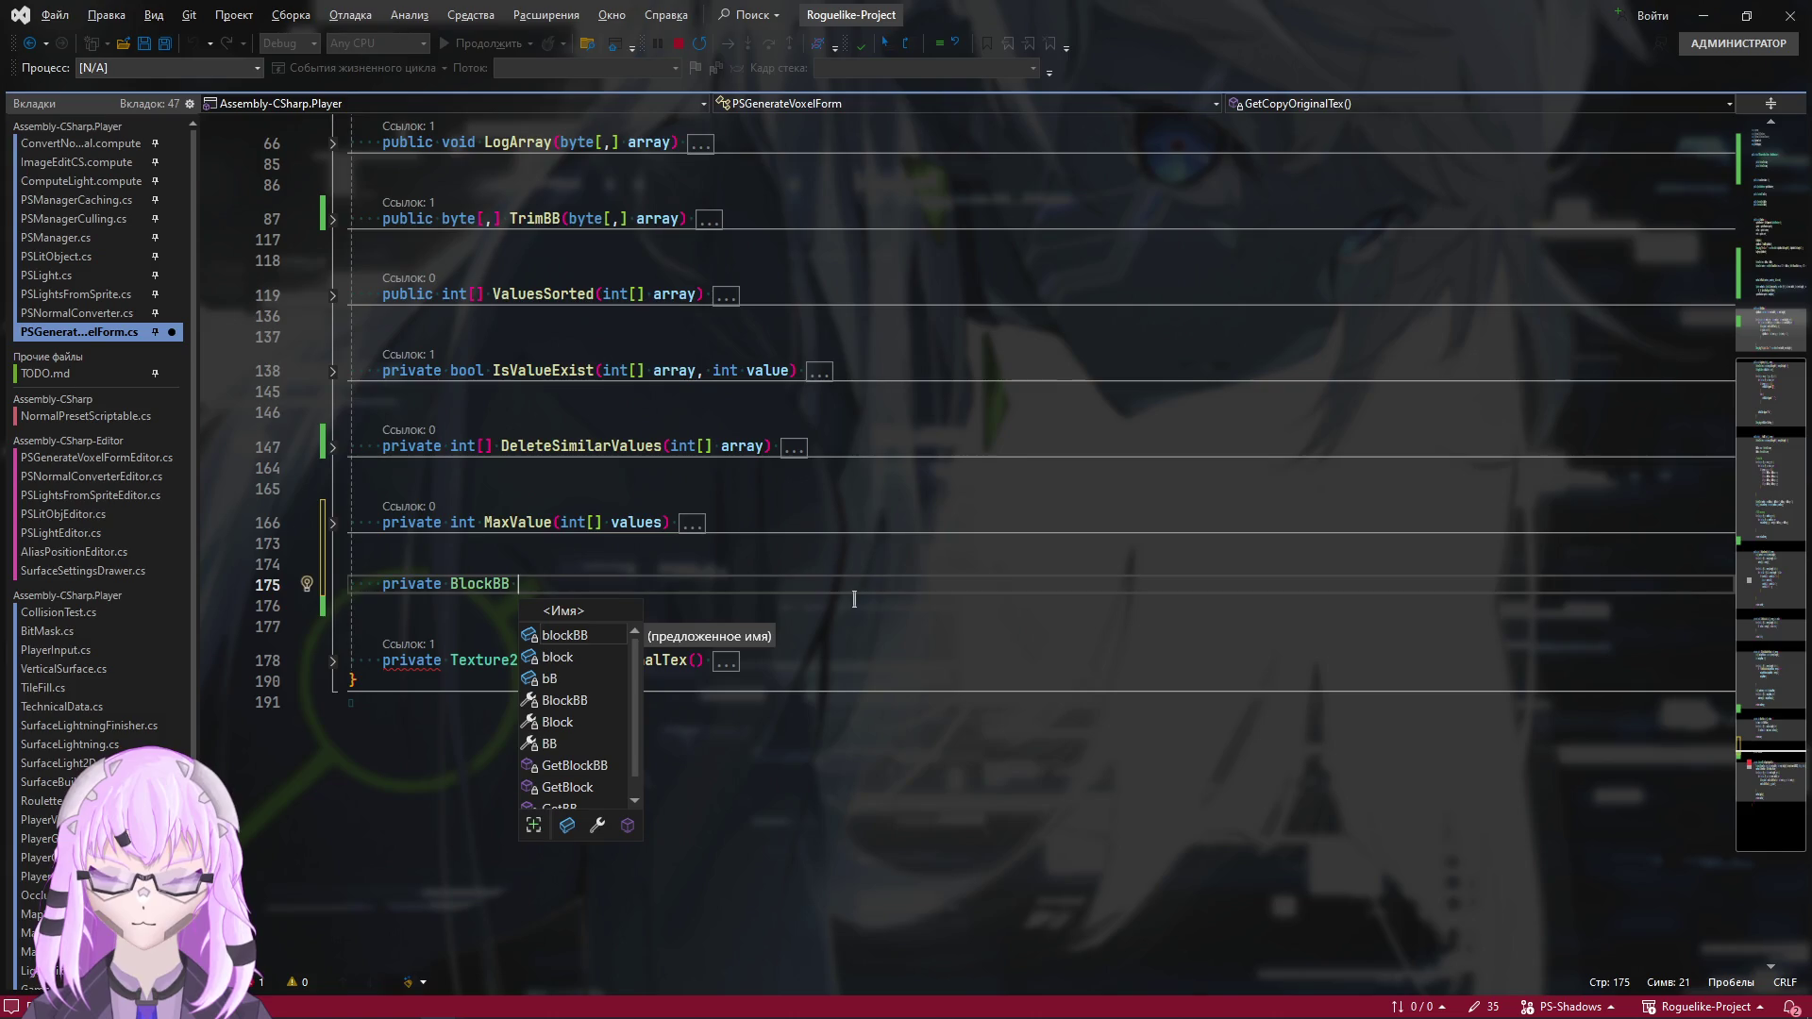
pyautogui.write('Expand')
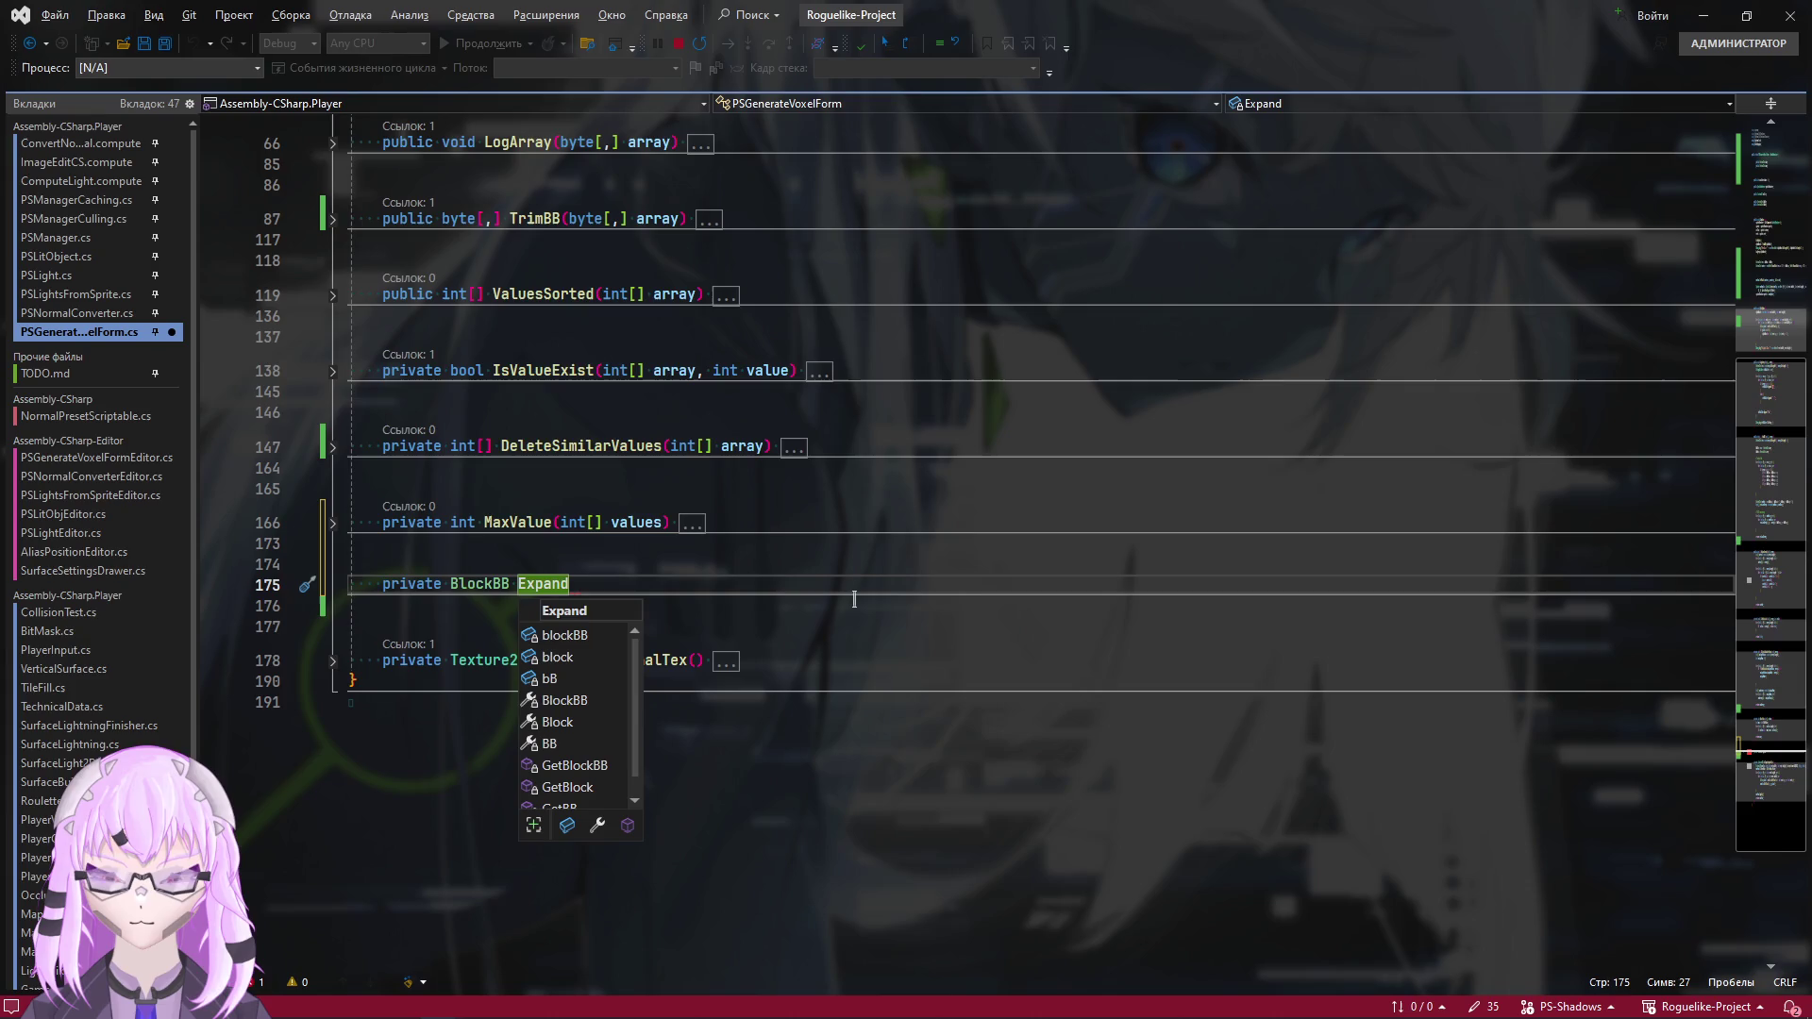
pyautogui.write('Block(')
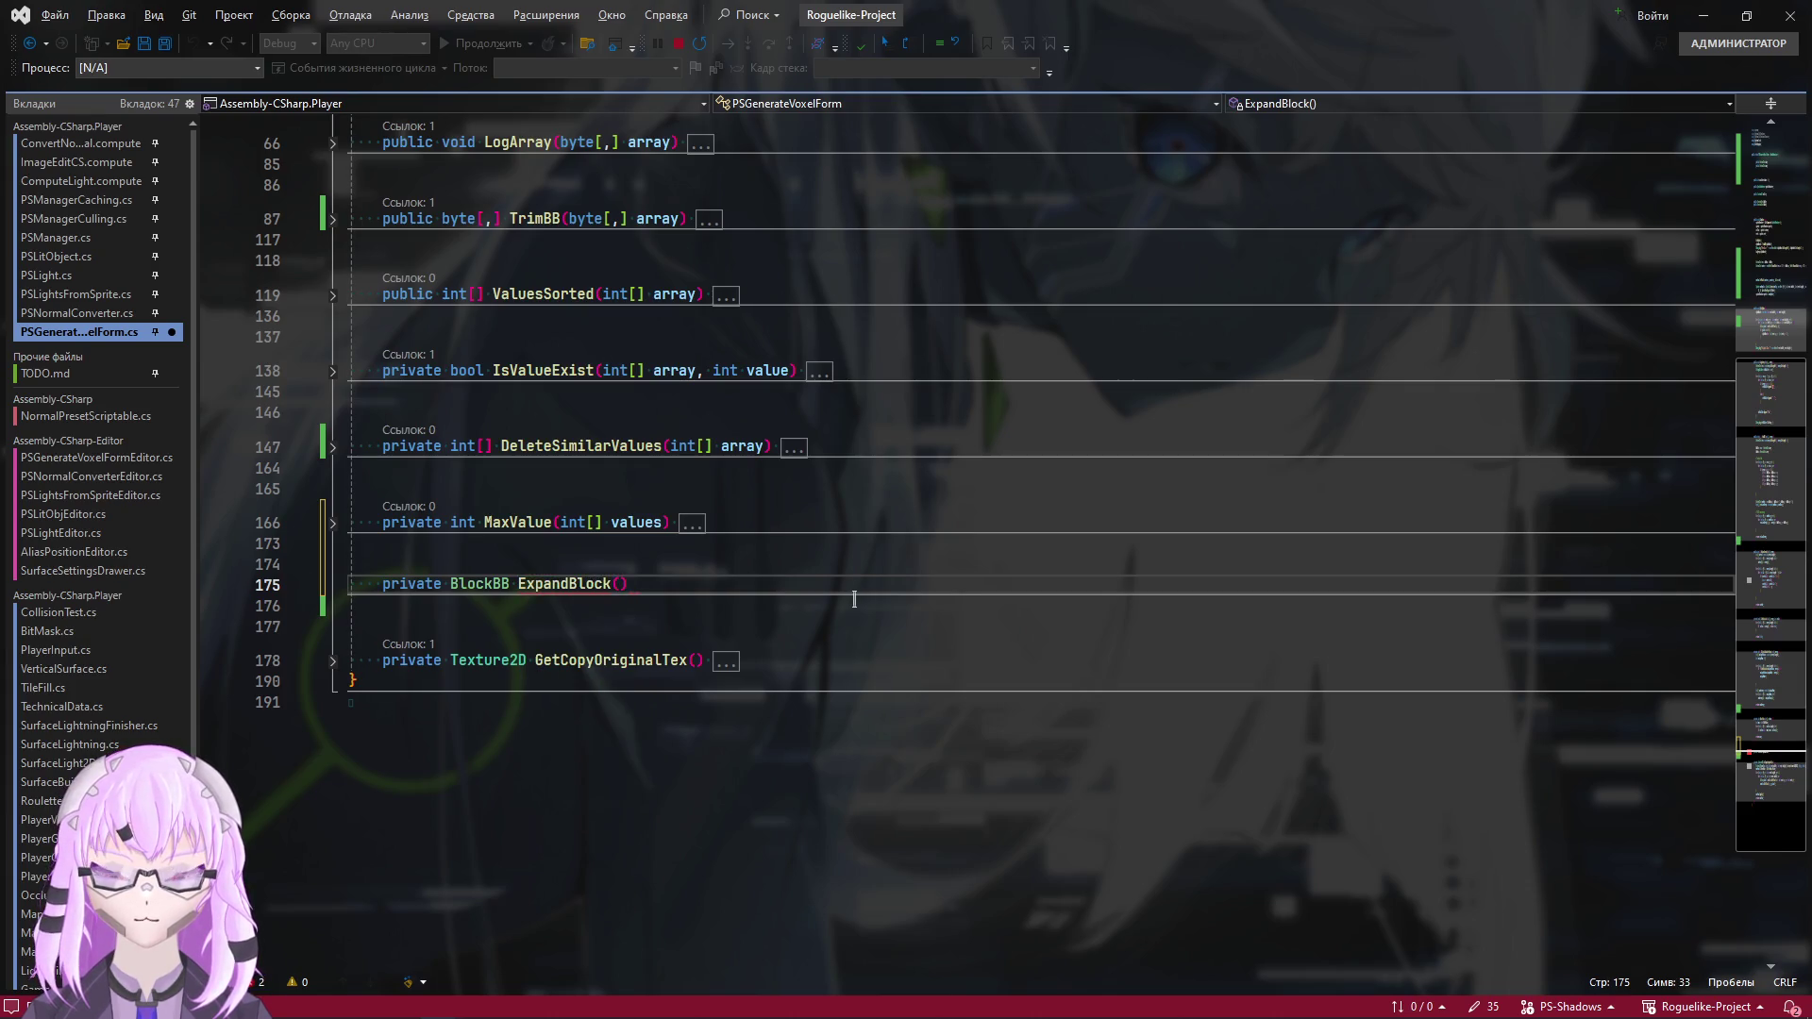
pyautogui.write('Vector2Int pos')
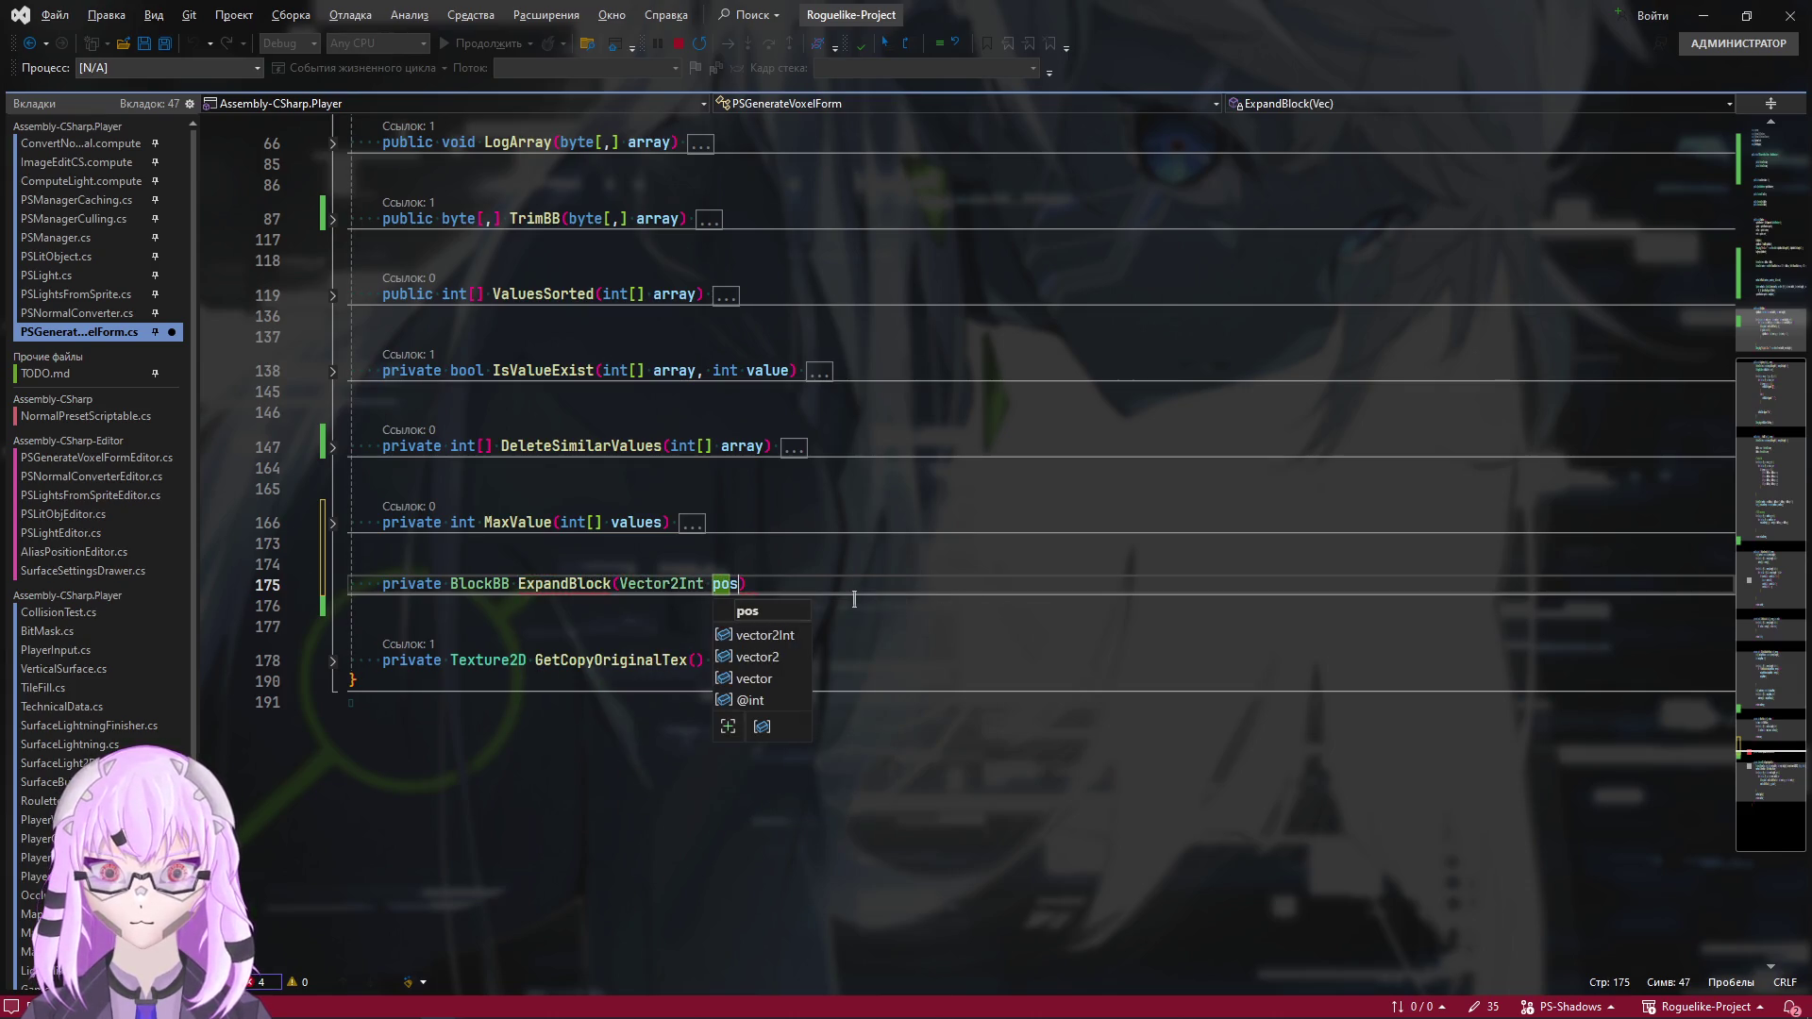
pyautogui.press('BackSpace')
pyautogui.press('BackSpace')
pyautogui.press('BackSpace')
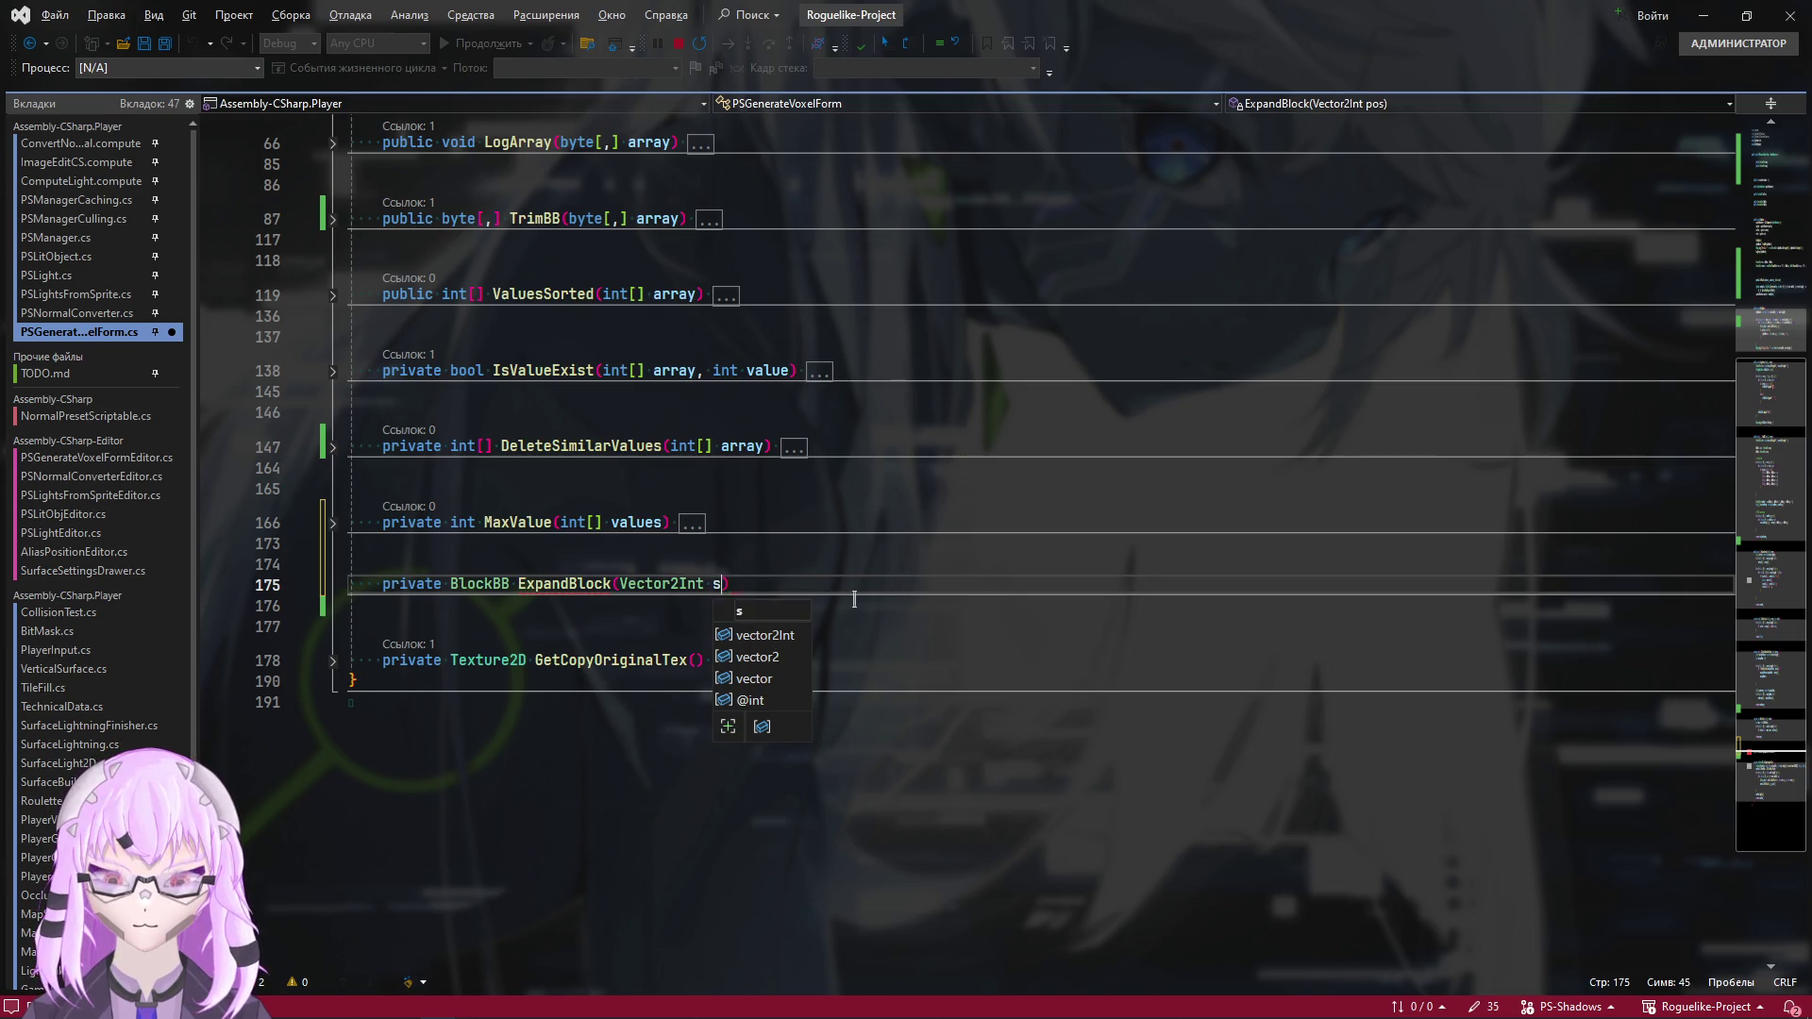
pyautogui.write('startPos) {')
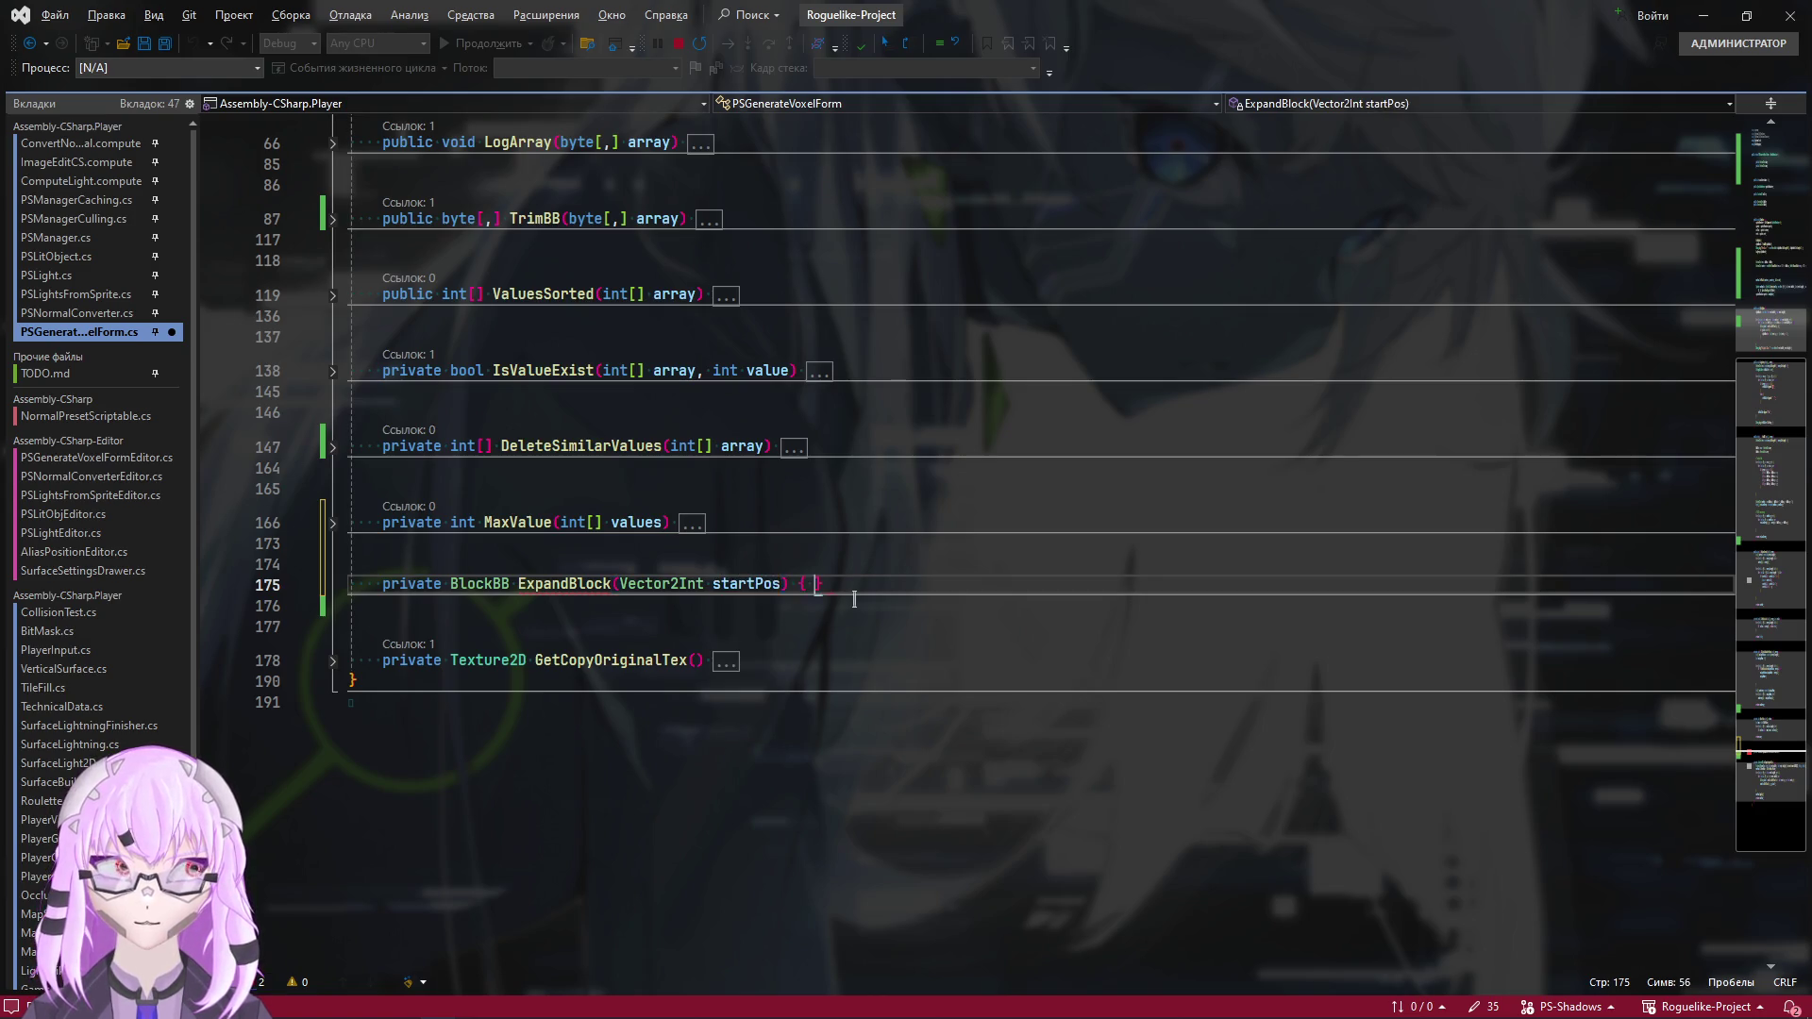
pyautogui.press('Return')
pyautogui.hotkey('ctrl', 's')
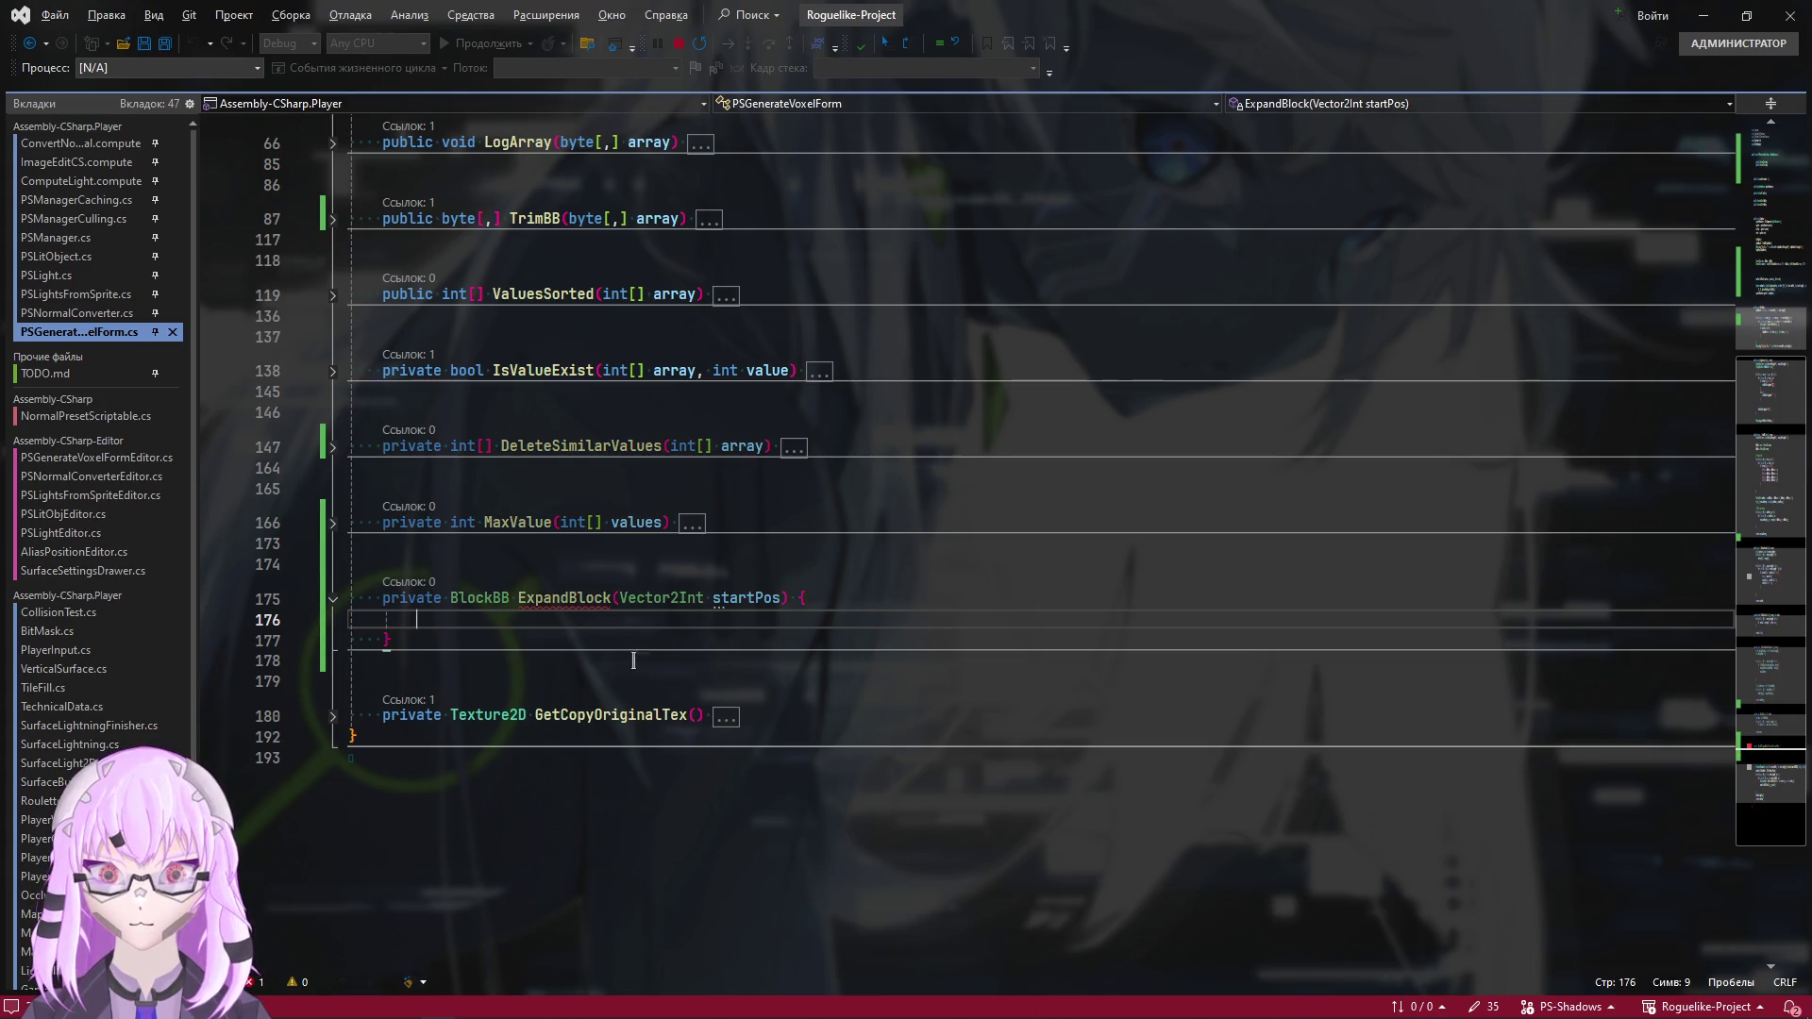
pyautogui.scroll(2, 537, 613)
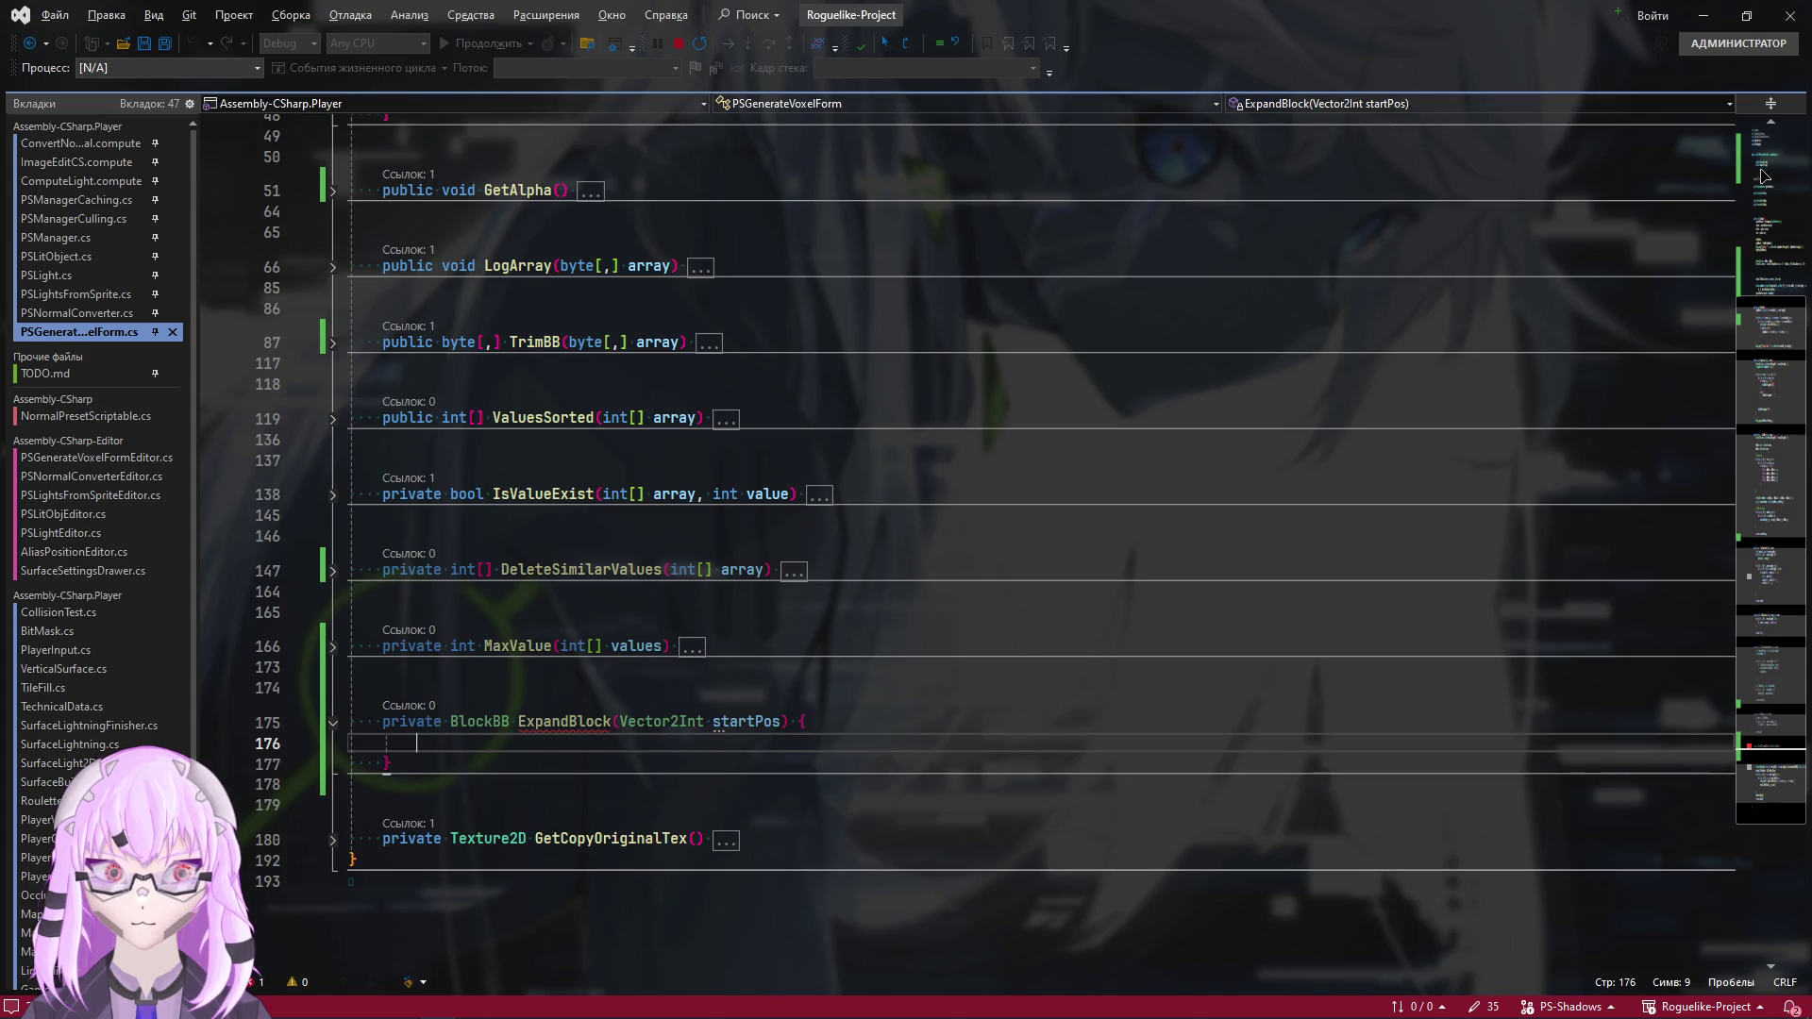
# Check the alphaMask field, then add blank lines inside the ExpandBlock body
pyautogui.scroll(15, 580, 336)
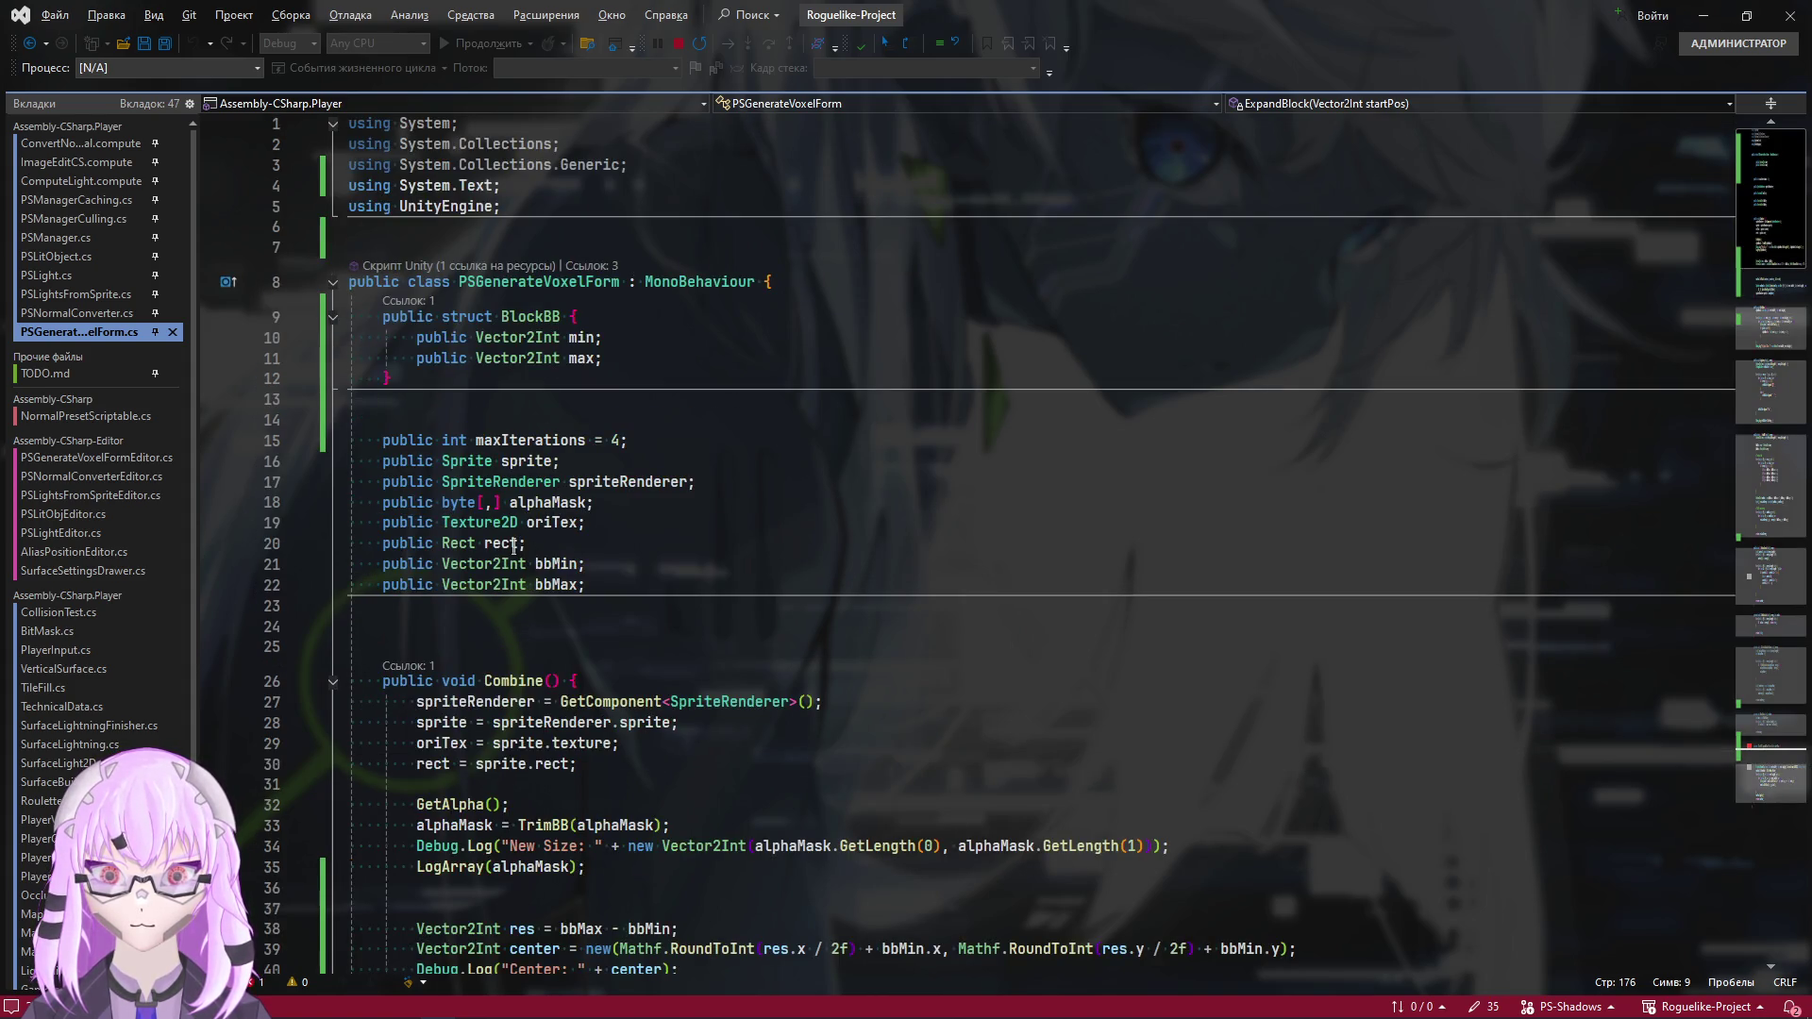
pyautogui.click(604, 502)
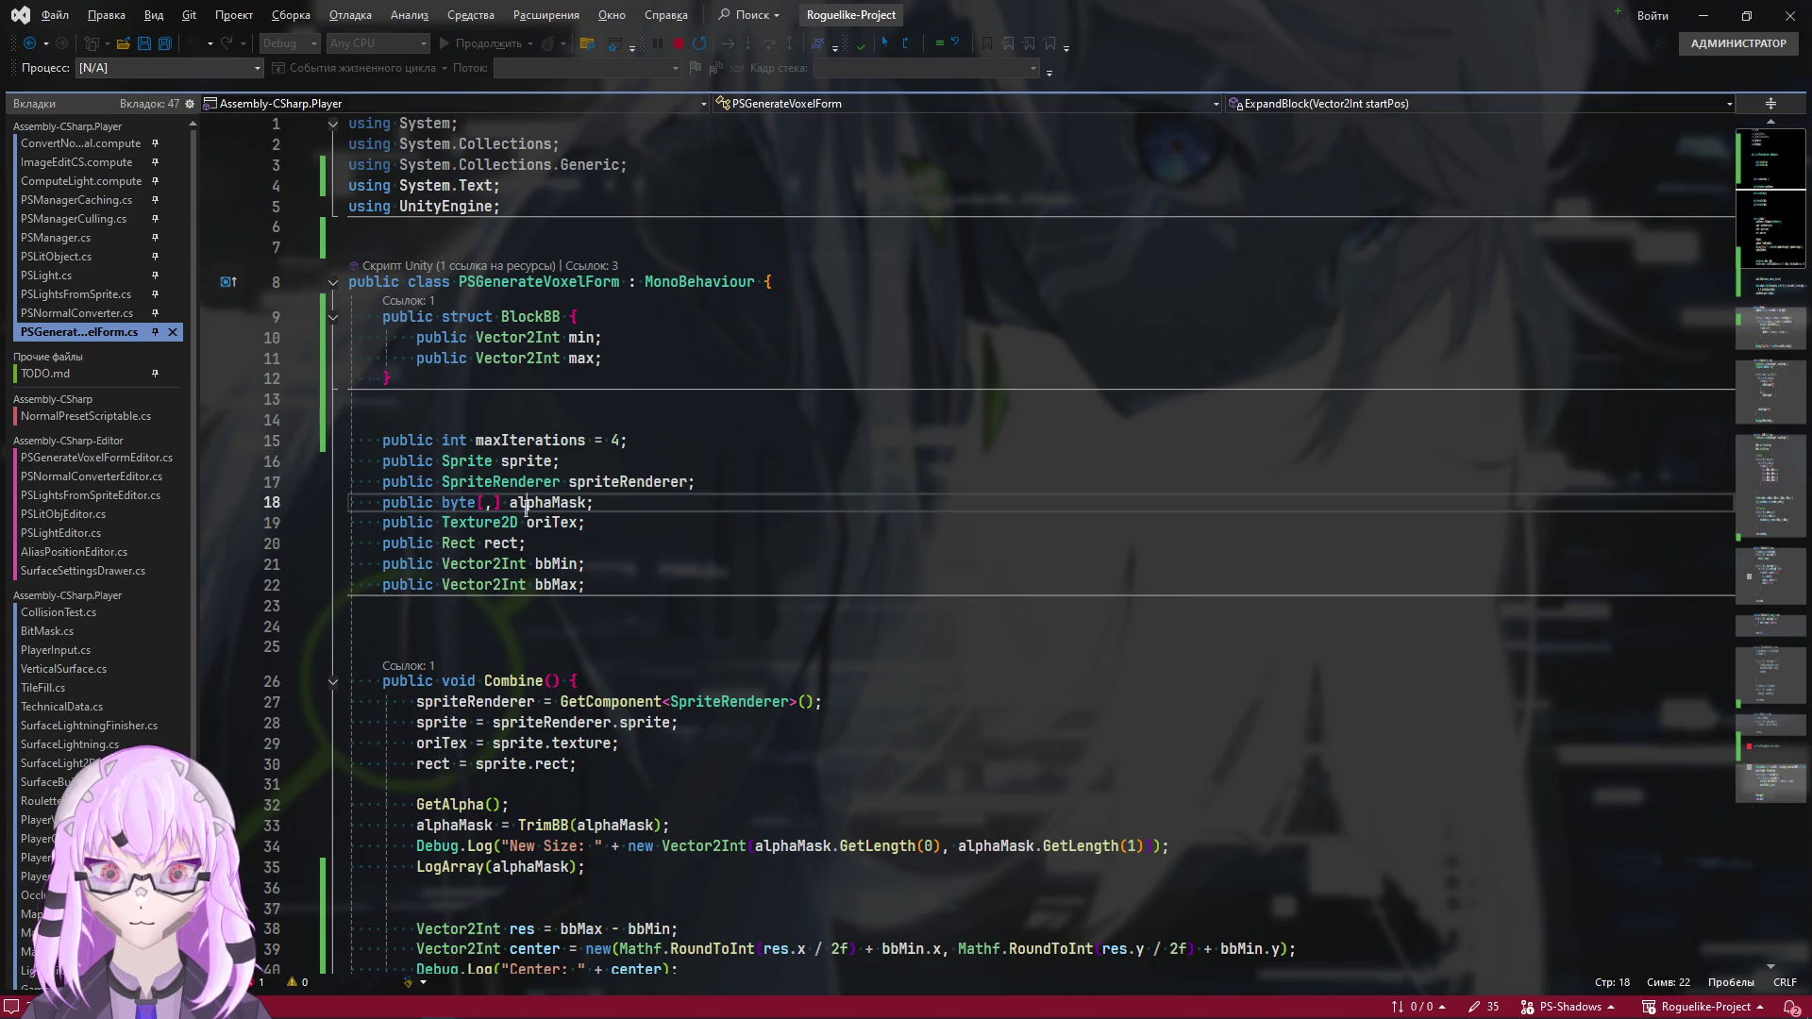
pyautogui.click(634, 519)
pyautogui.click(593, 510)
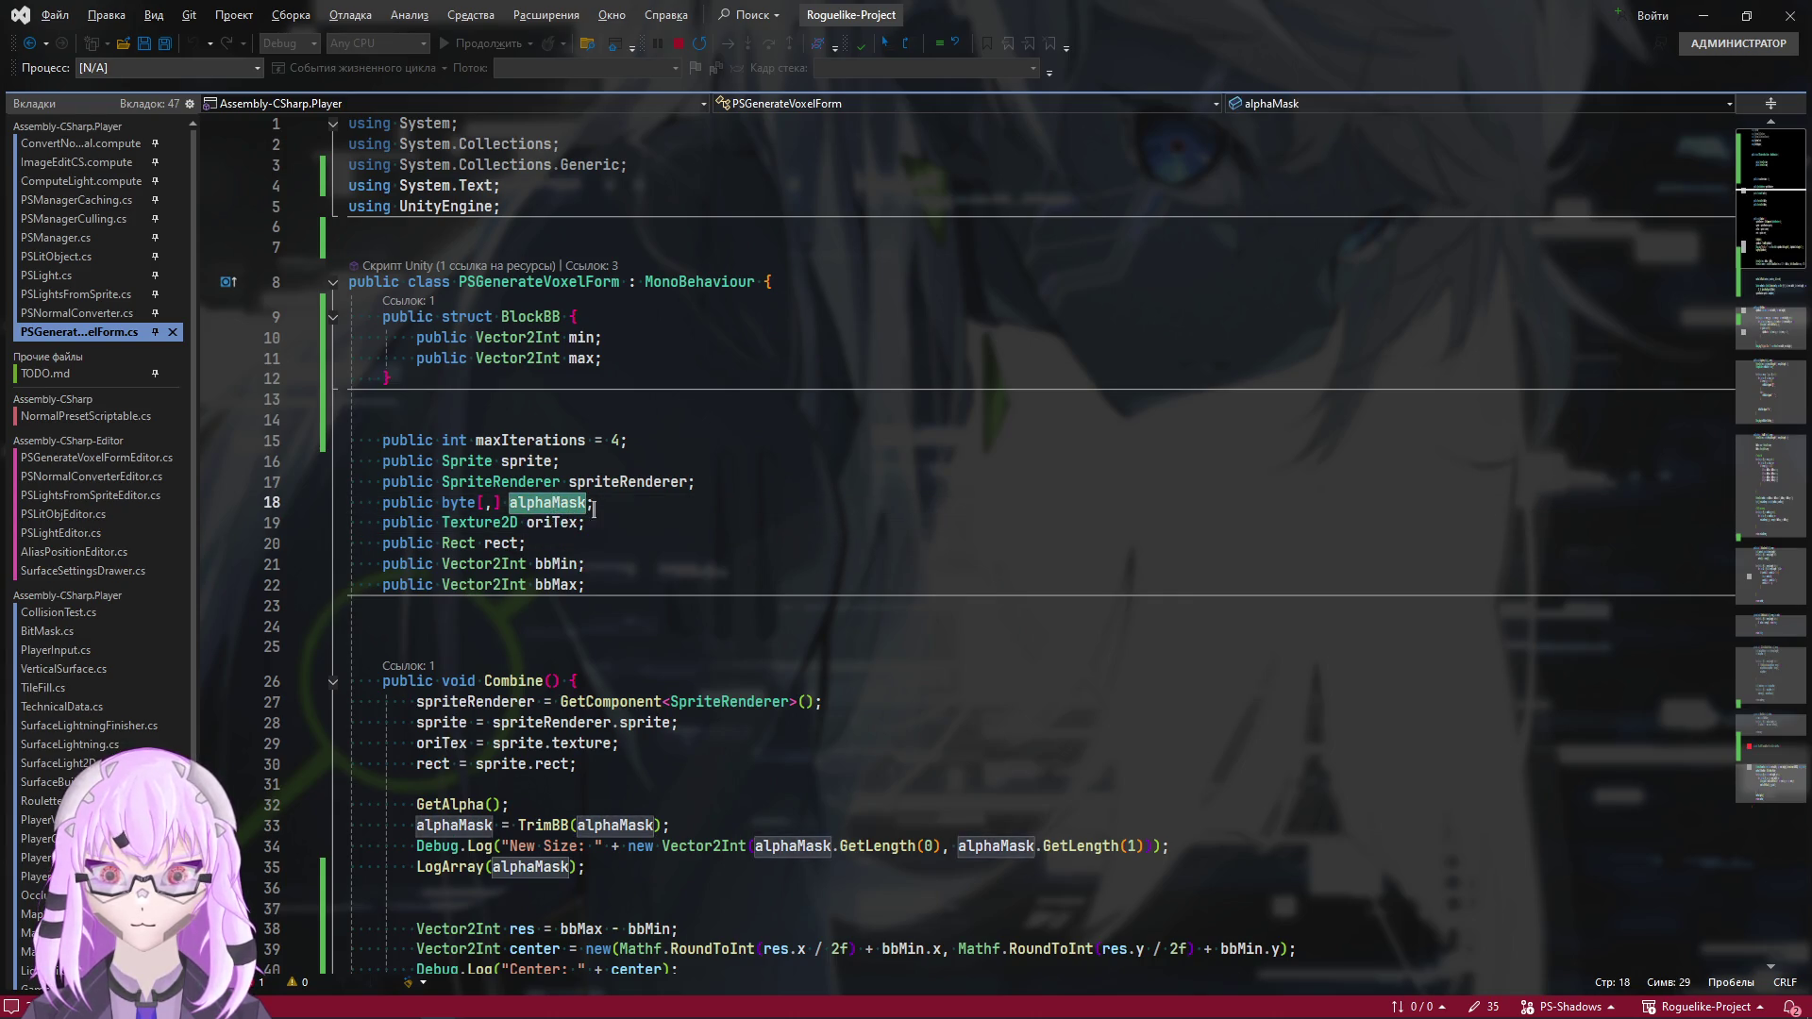
pyautogui.click(1759, 758)
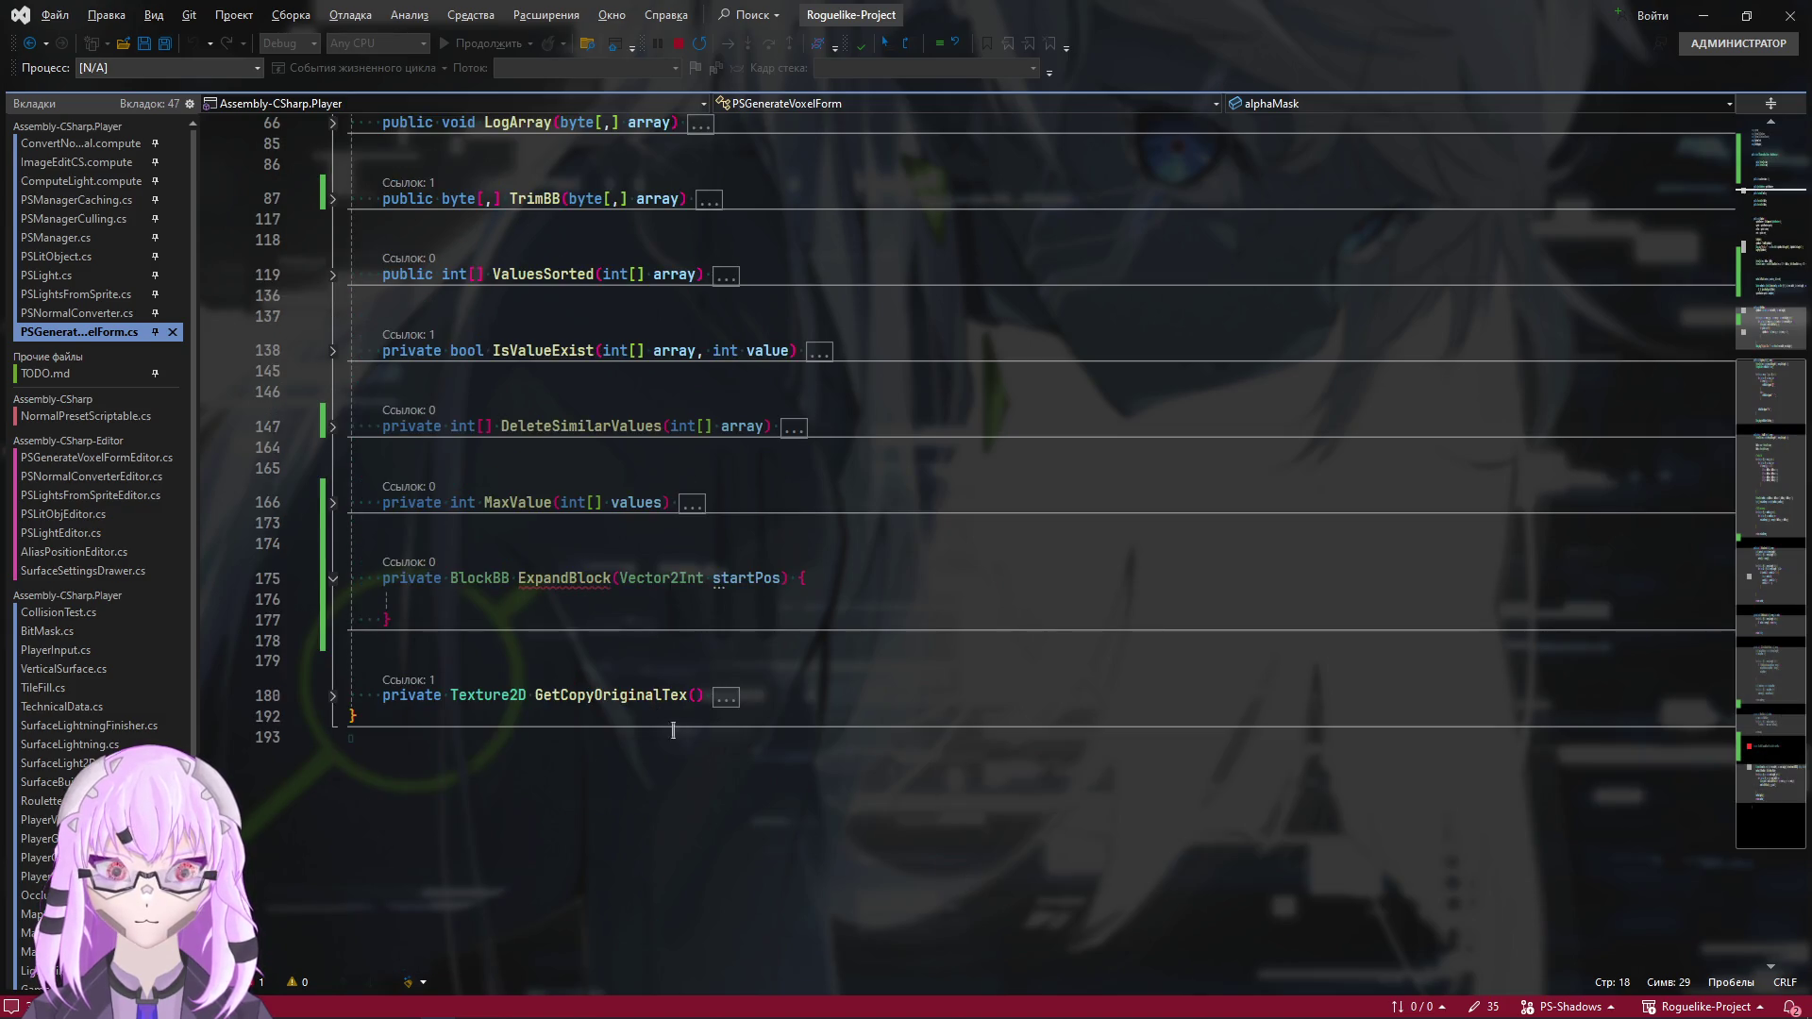
pyautogui.click(535, 601)
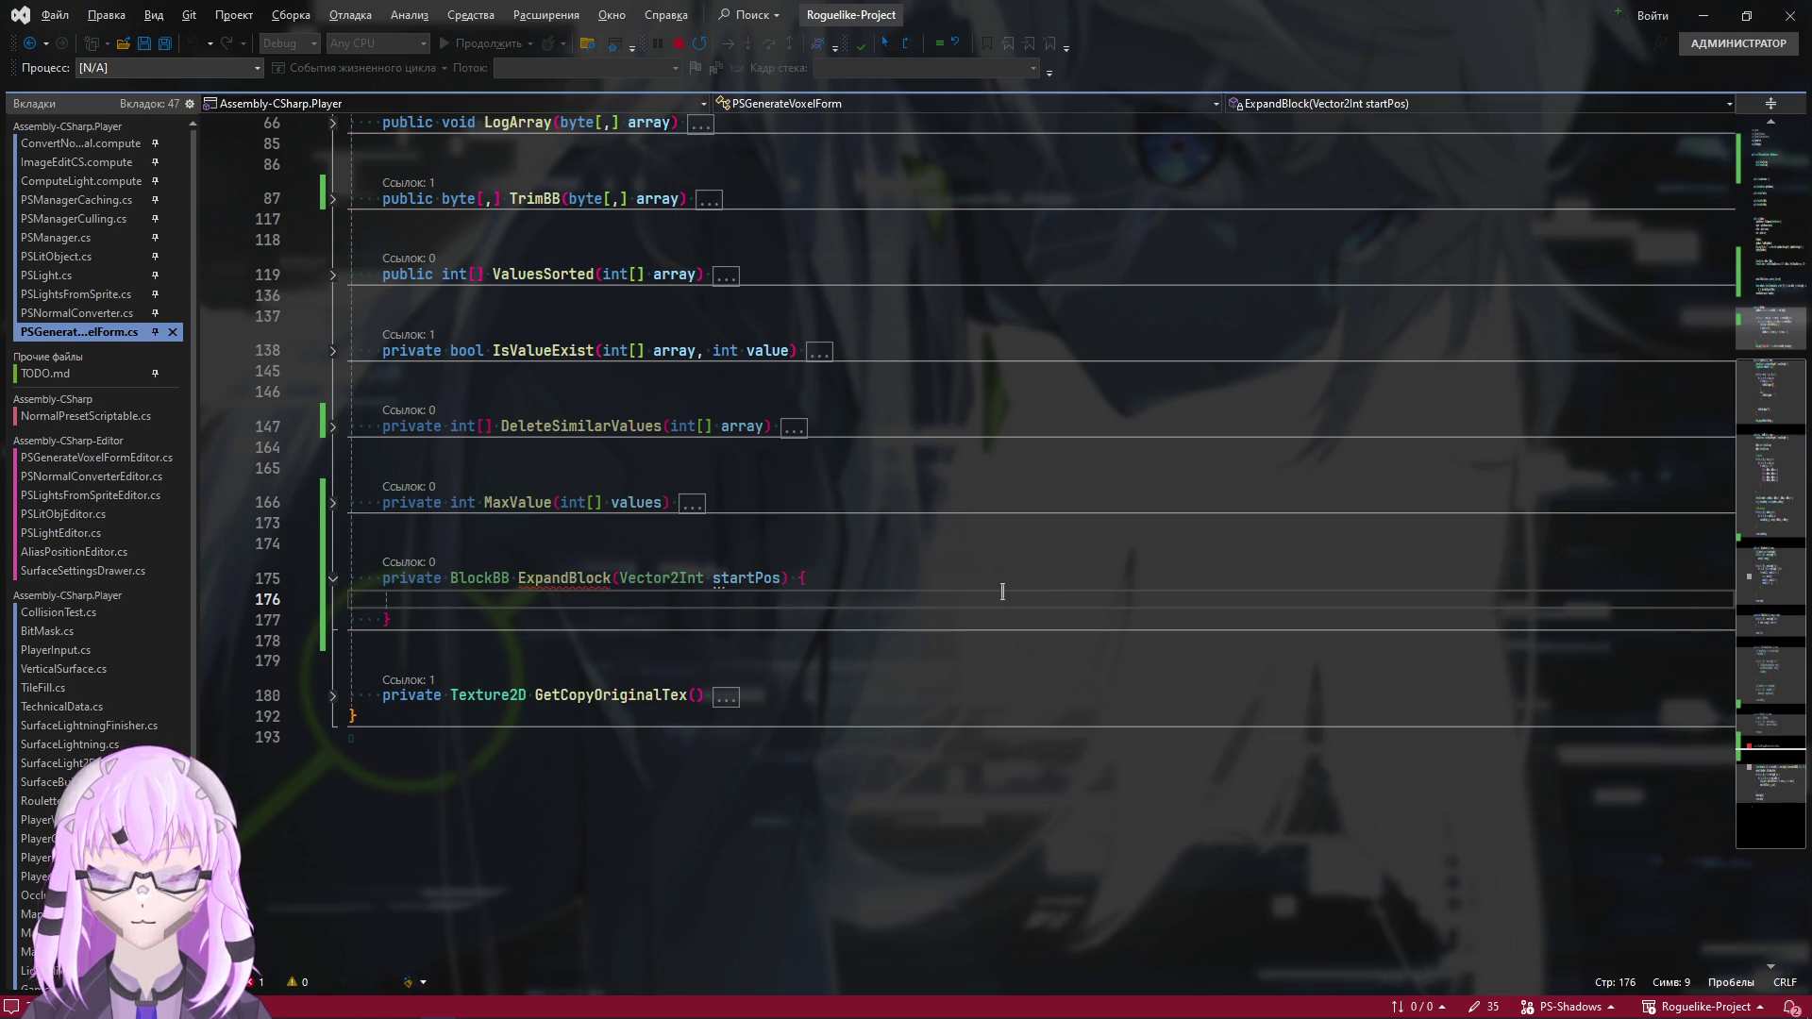
pyautogui.press('Return')
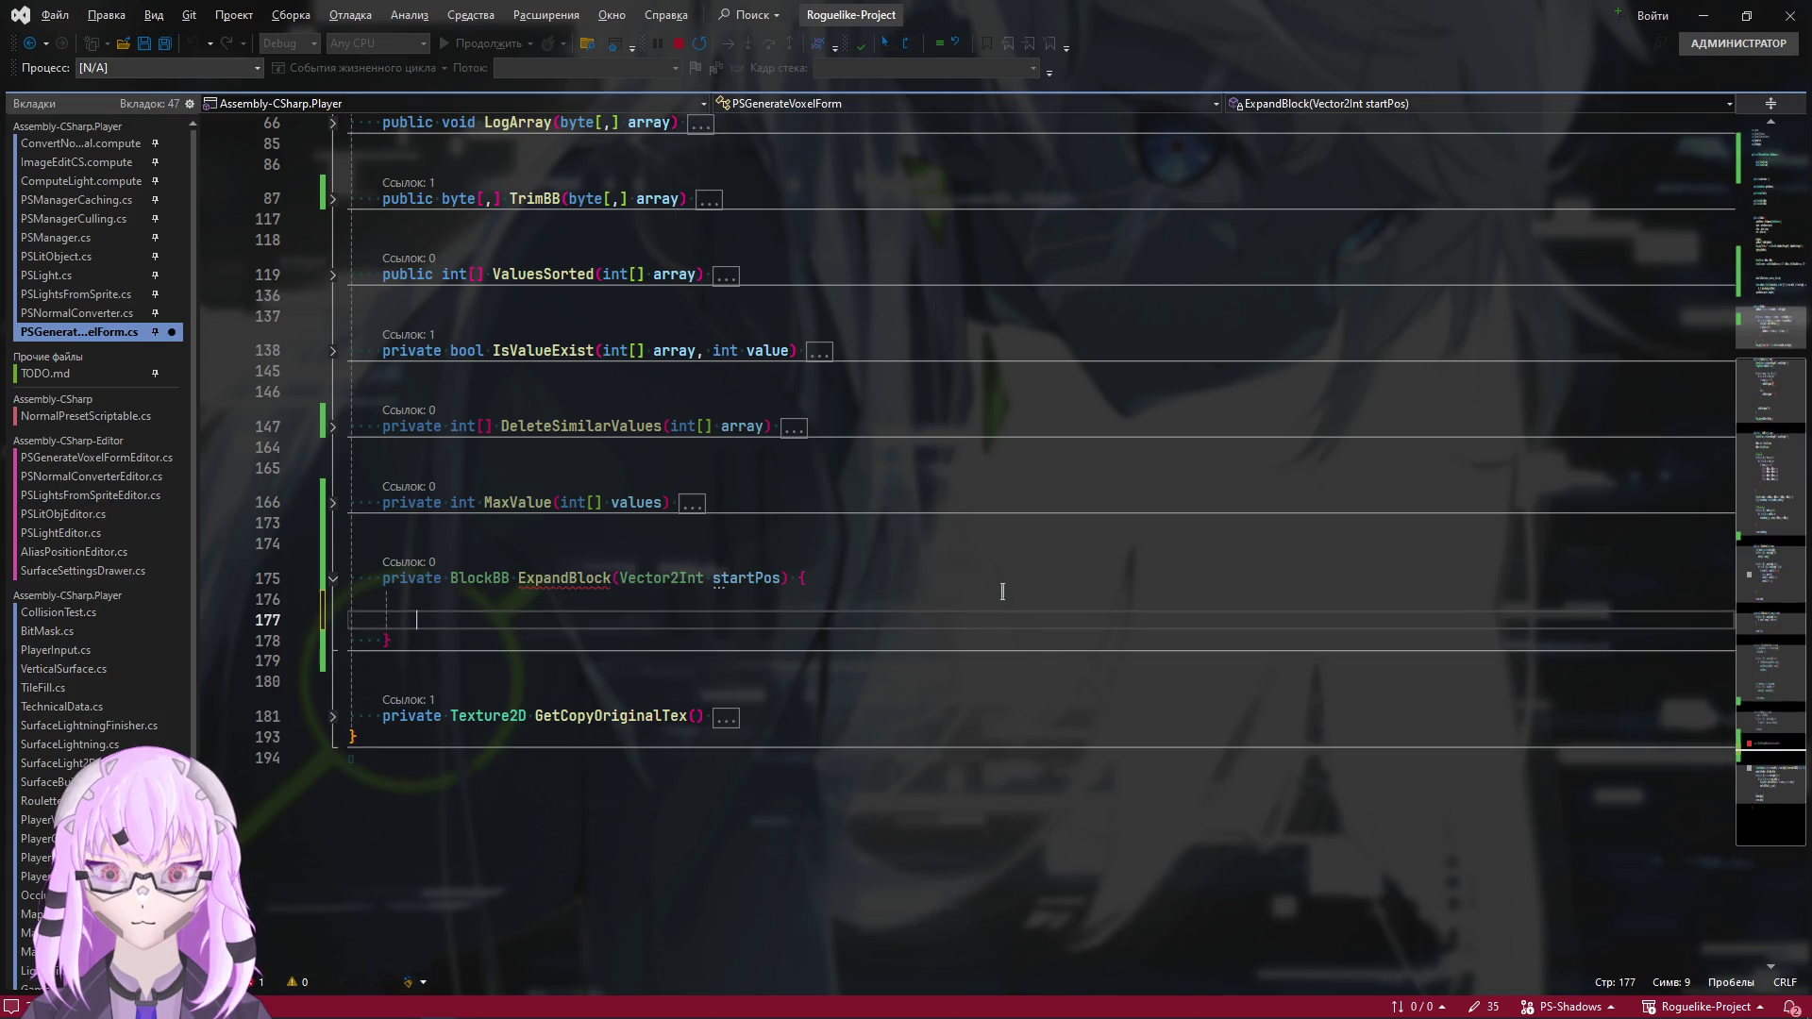
pyautogui.press('Return')
pyautogui.press('Up')
pyautogui.press('Up')
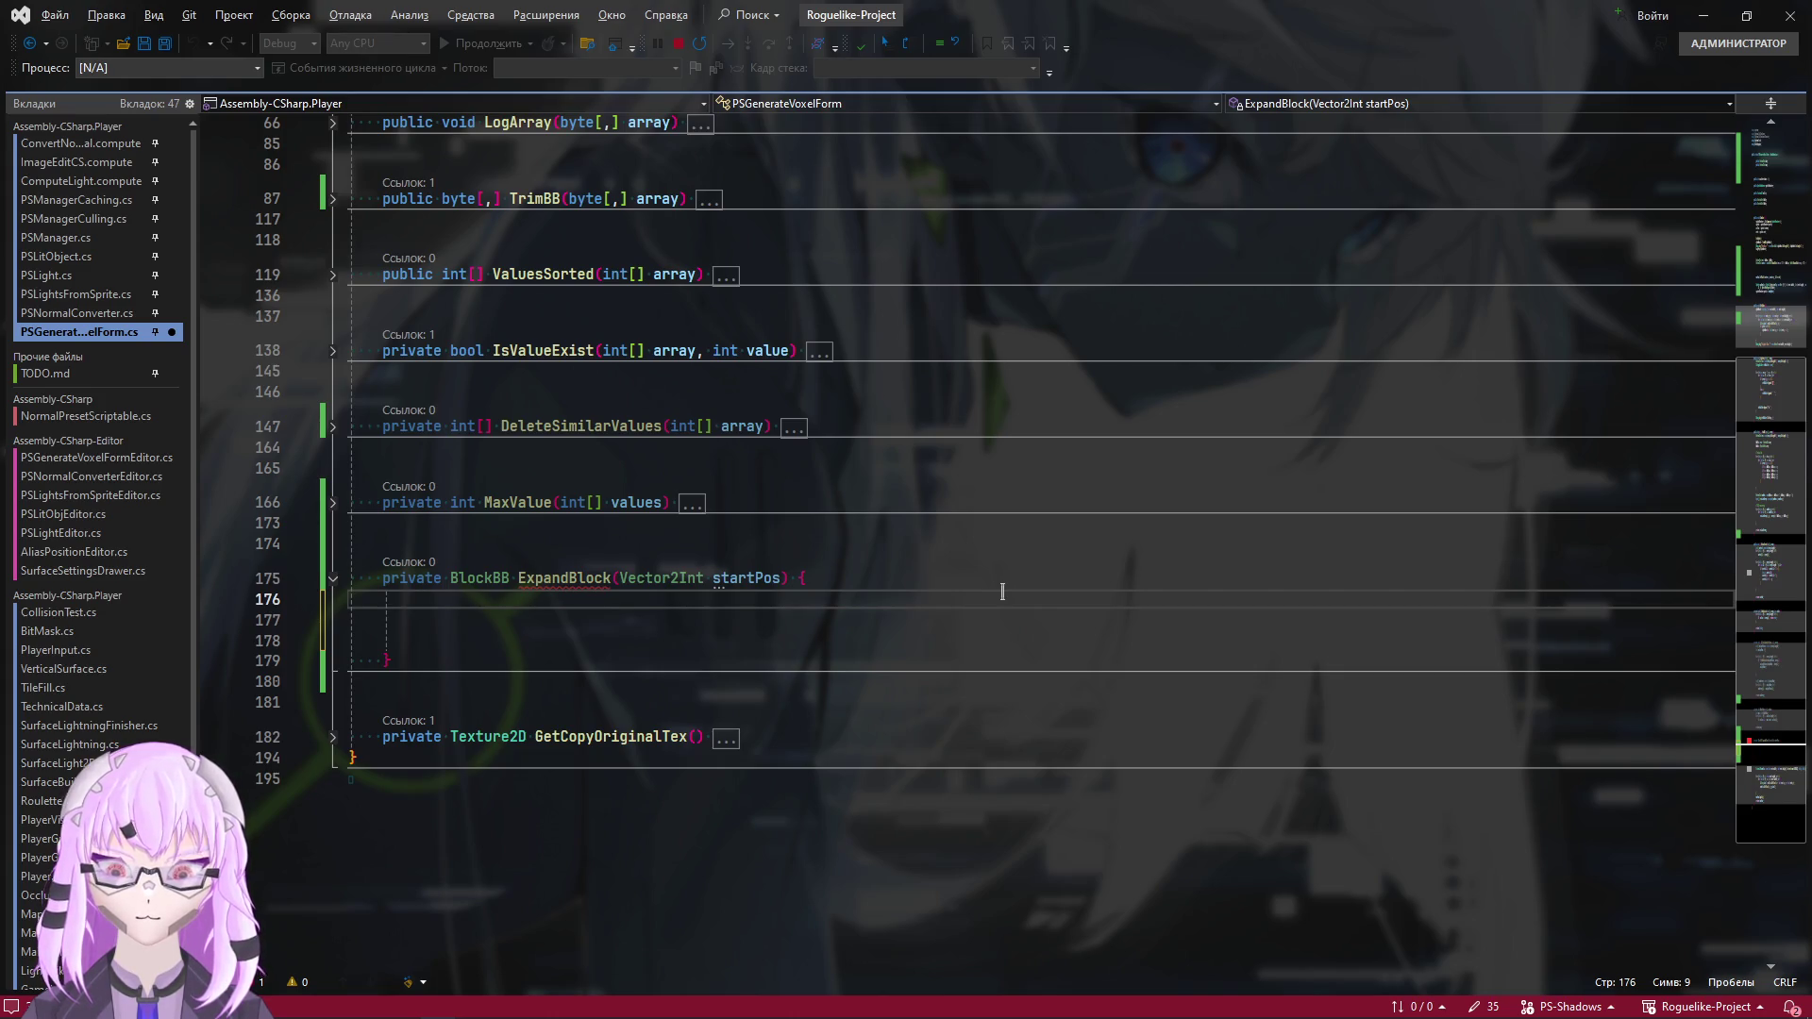
pyautogui.press('Down')
pyautogui.press('Down')
pyautogui.press('Down')
# Type 'private bool CanExpand(BlockBB blockBB,' on a new line below ExpandBlock
pyautogui.press('Return')
pyautogui.press('Return')
pyautogui.press('Return')
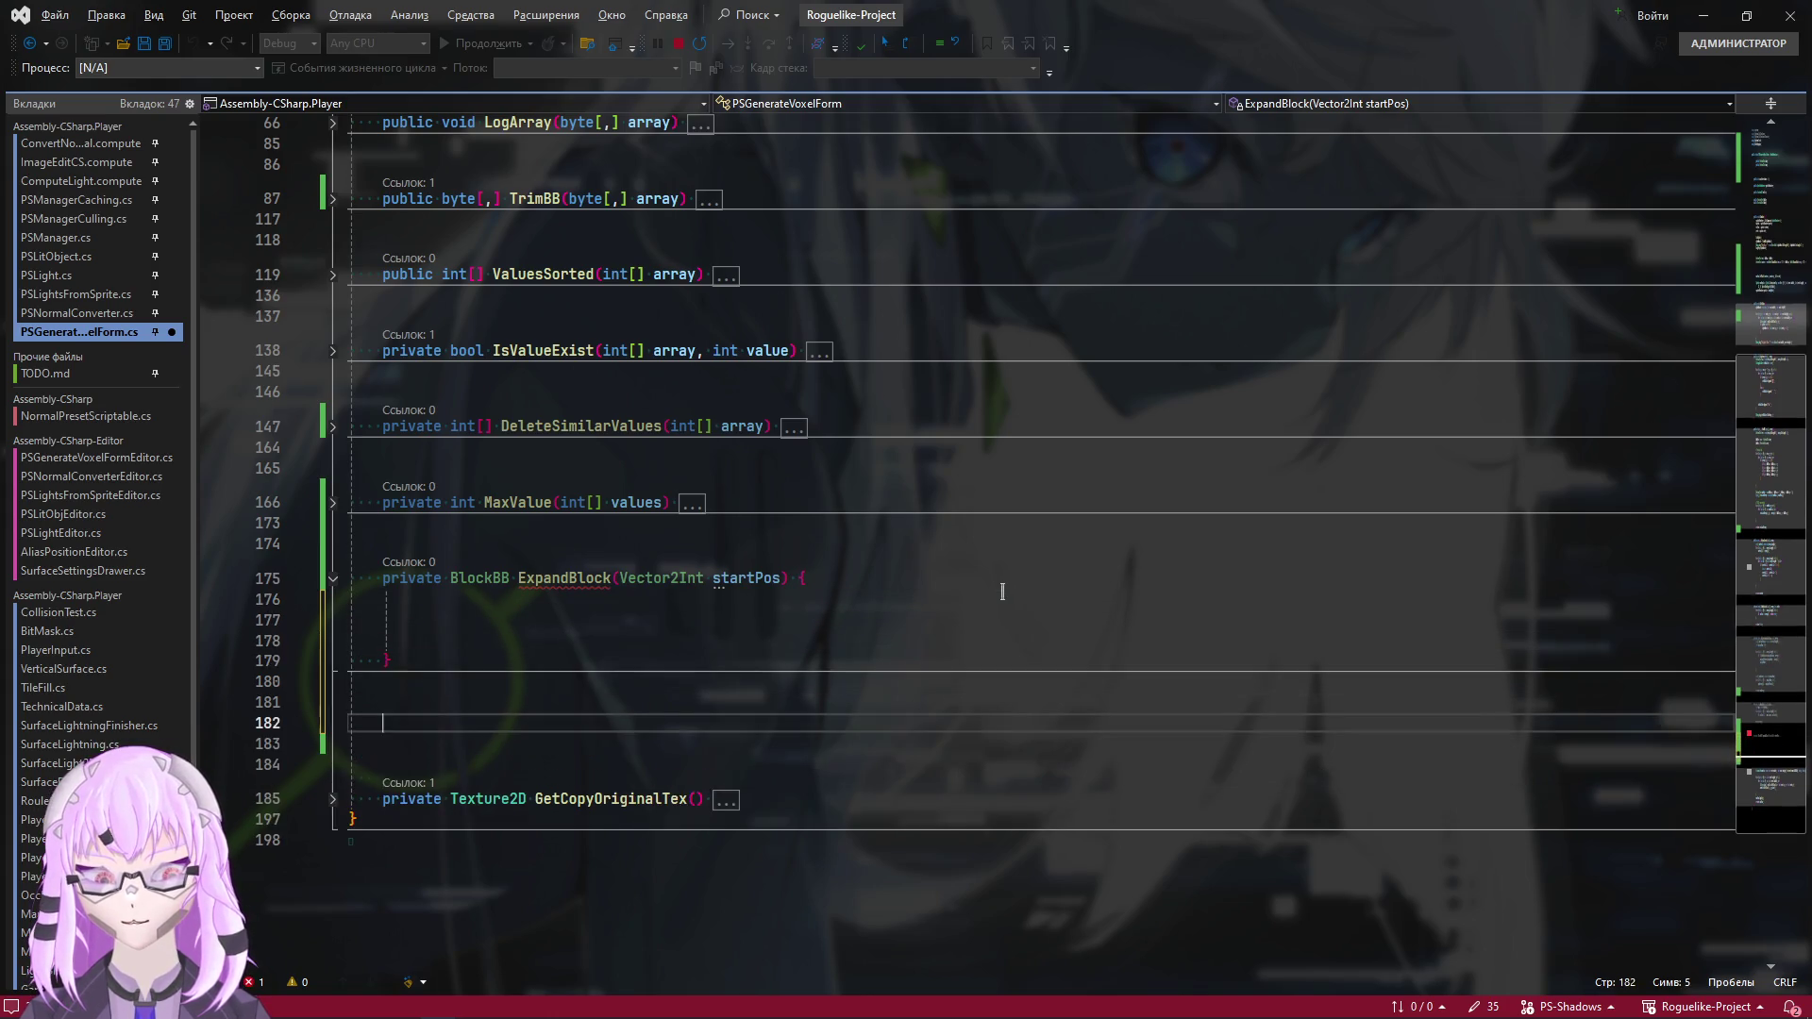
pyautogui.write('private ')
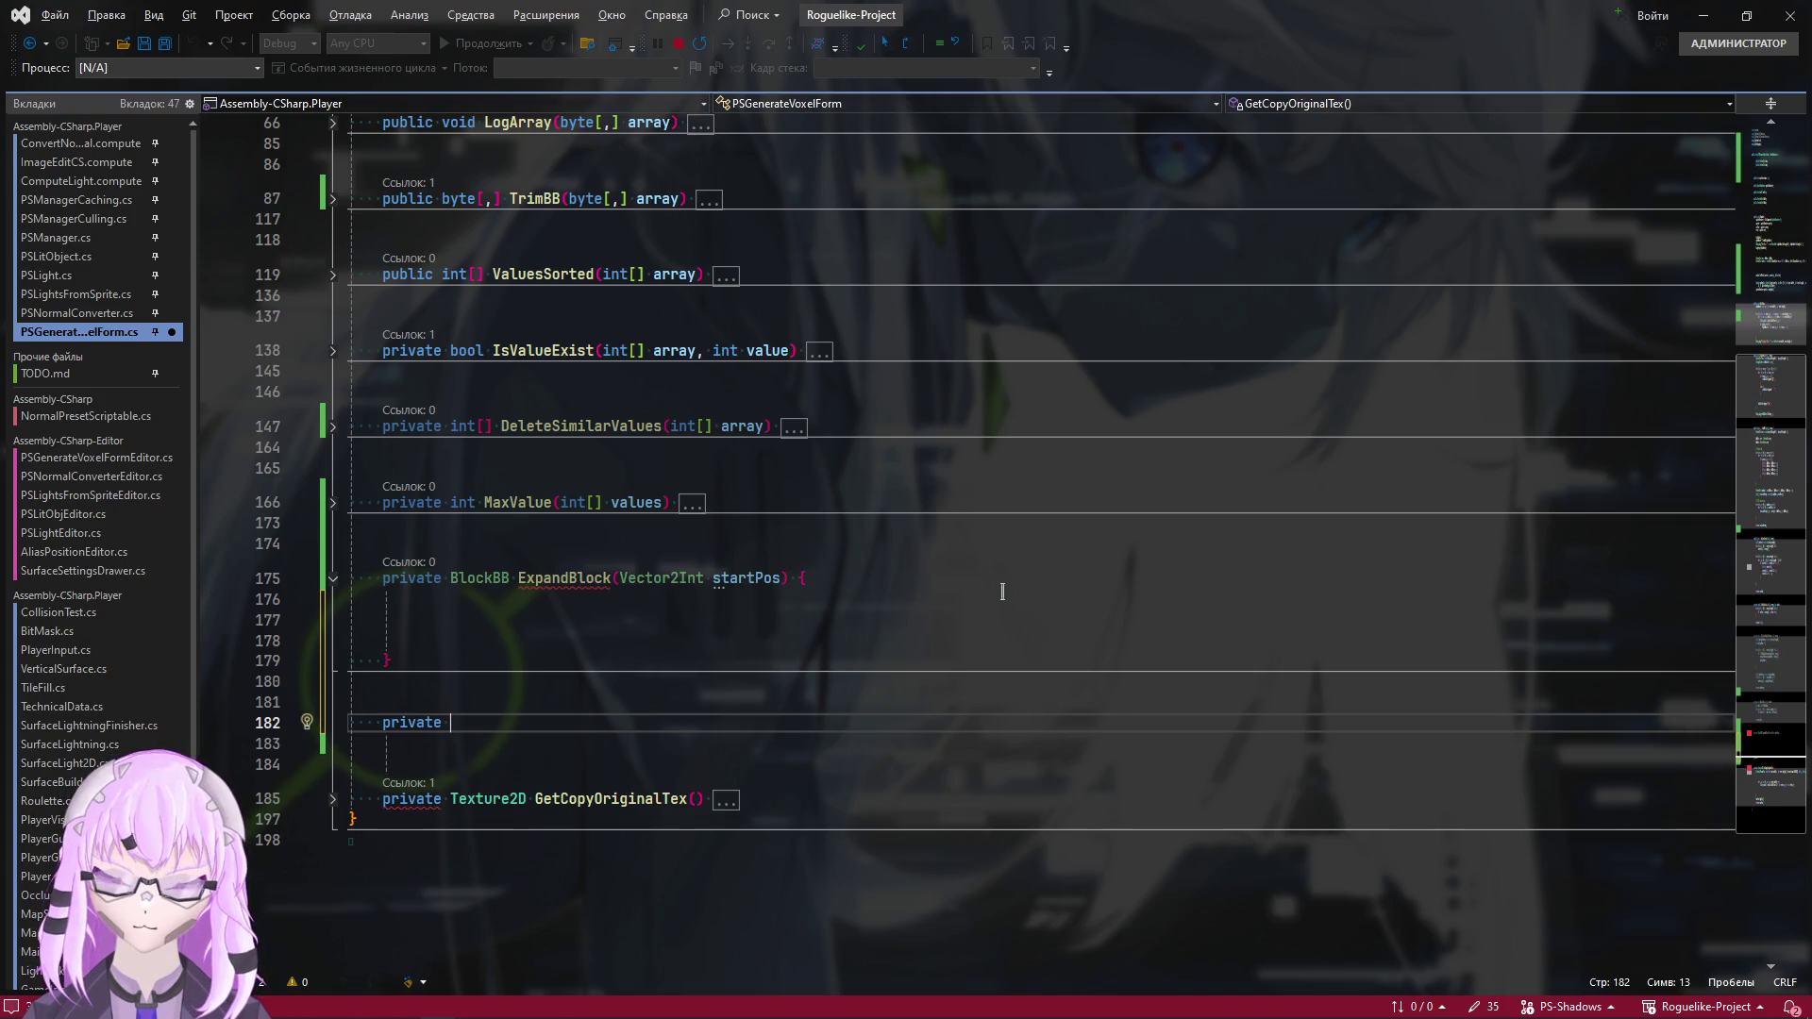
pyautogui.write('bool')
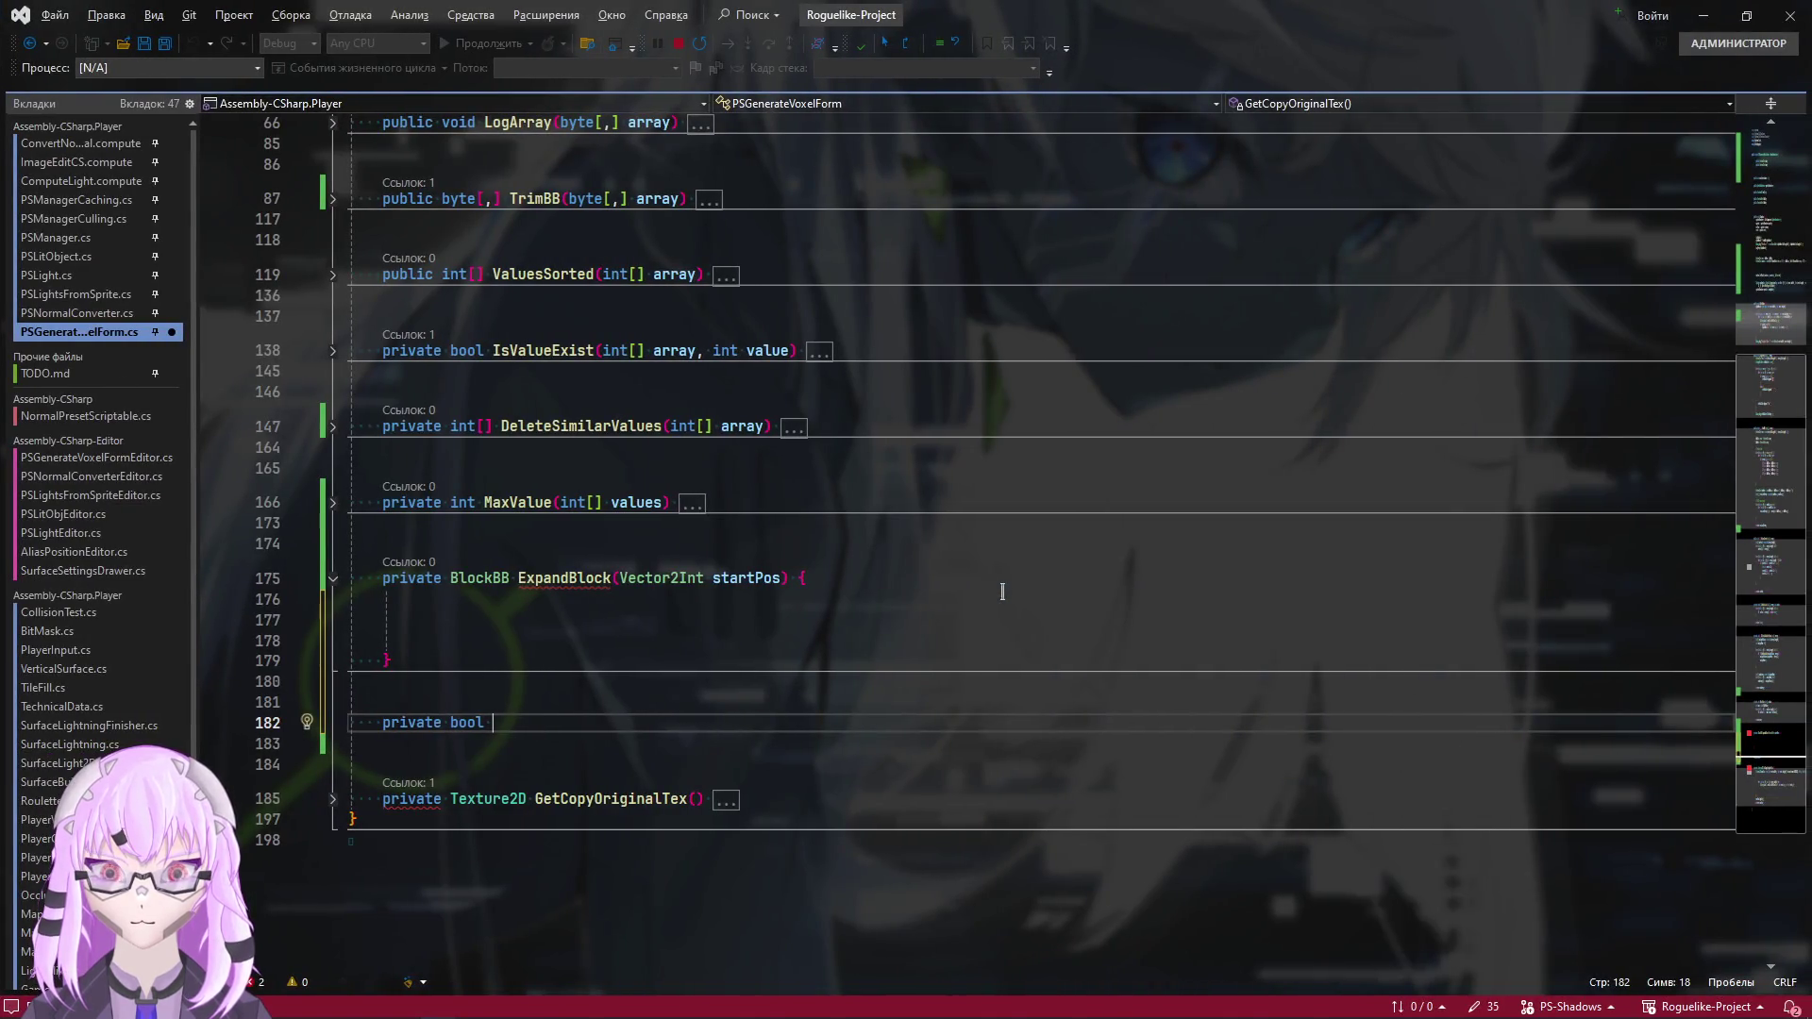
pyautogui.write('Can')
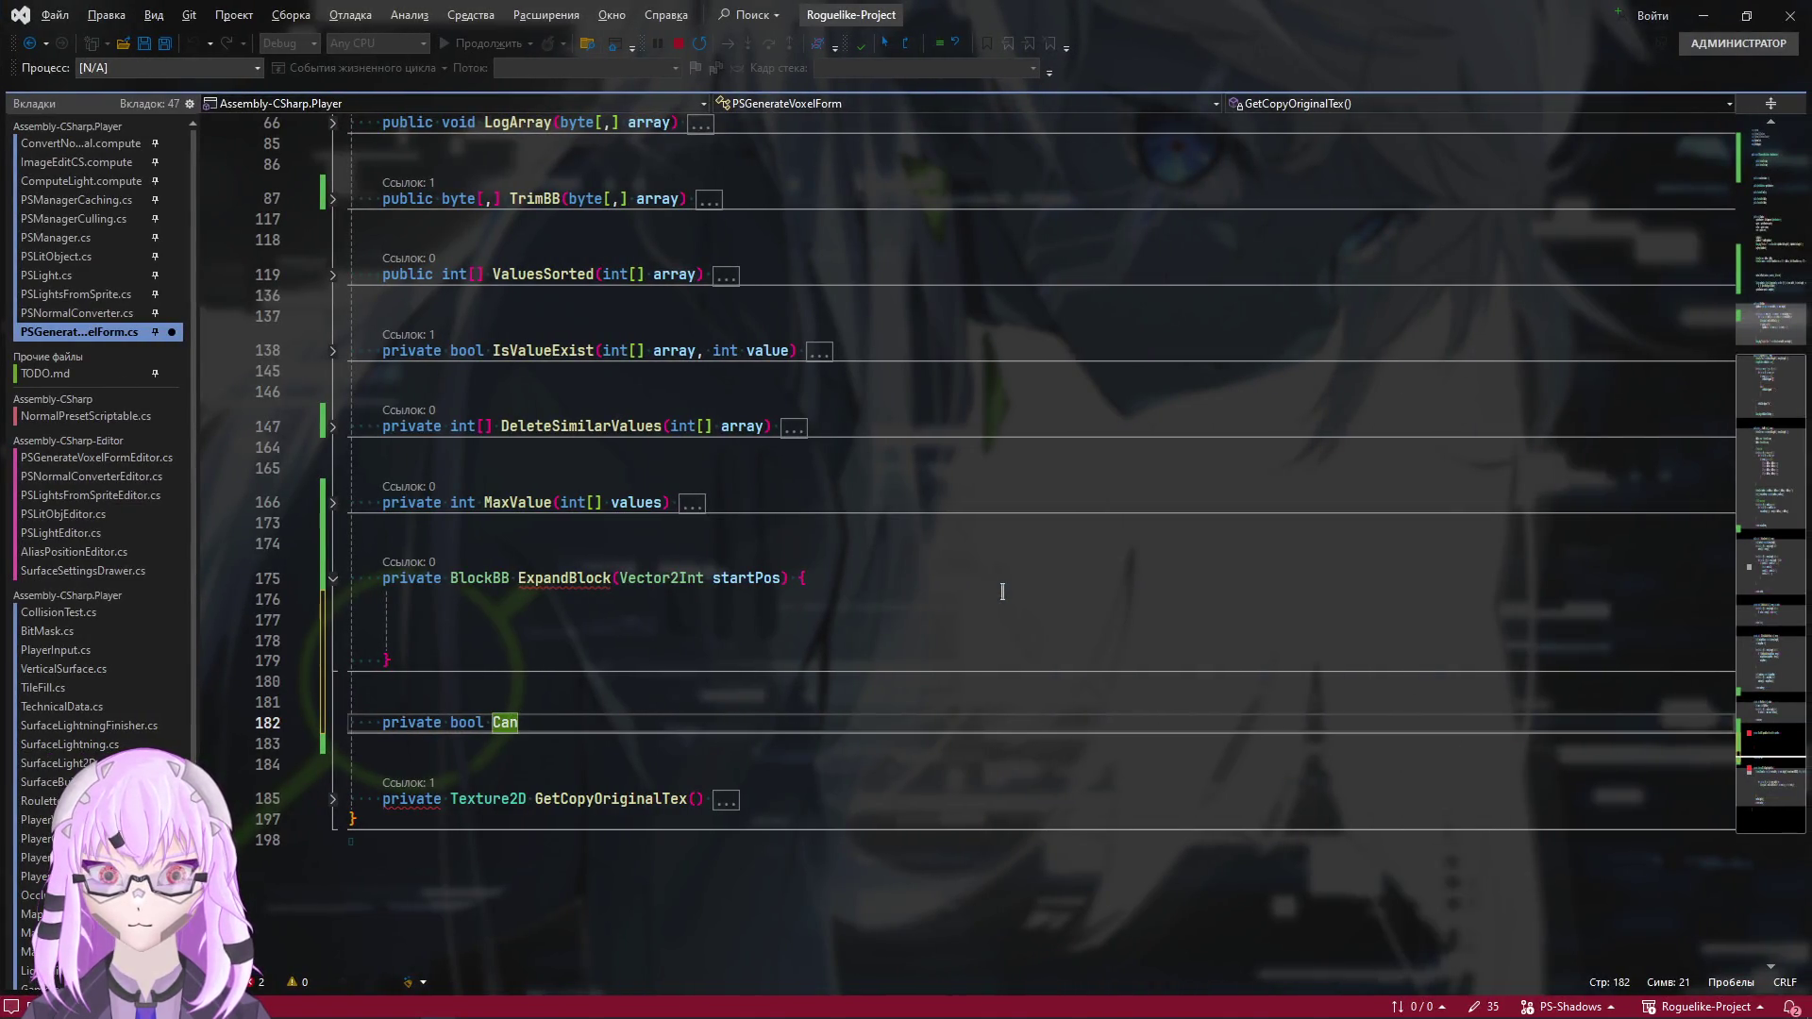
pyautogui.write('Expand')
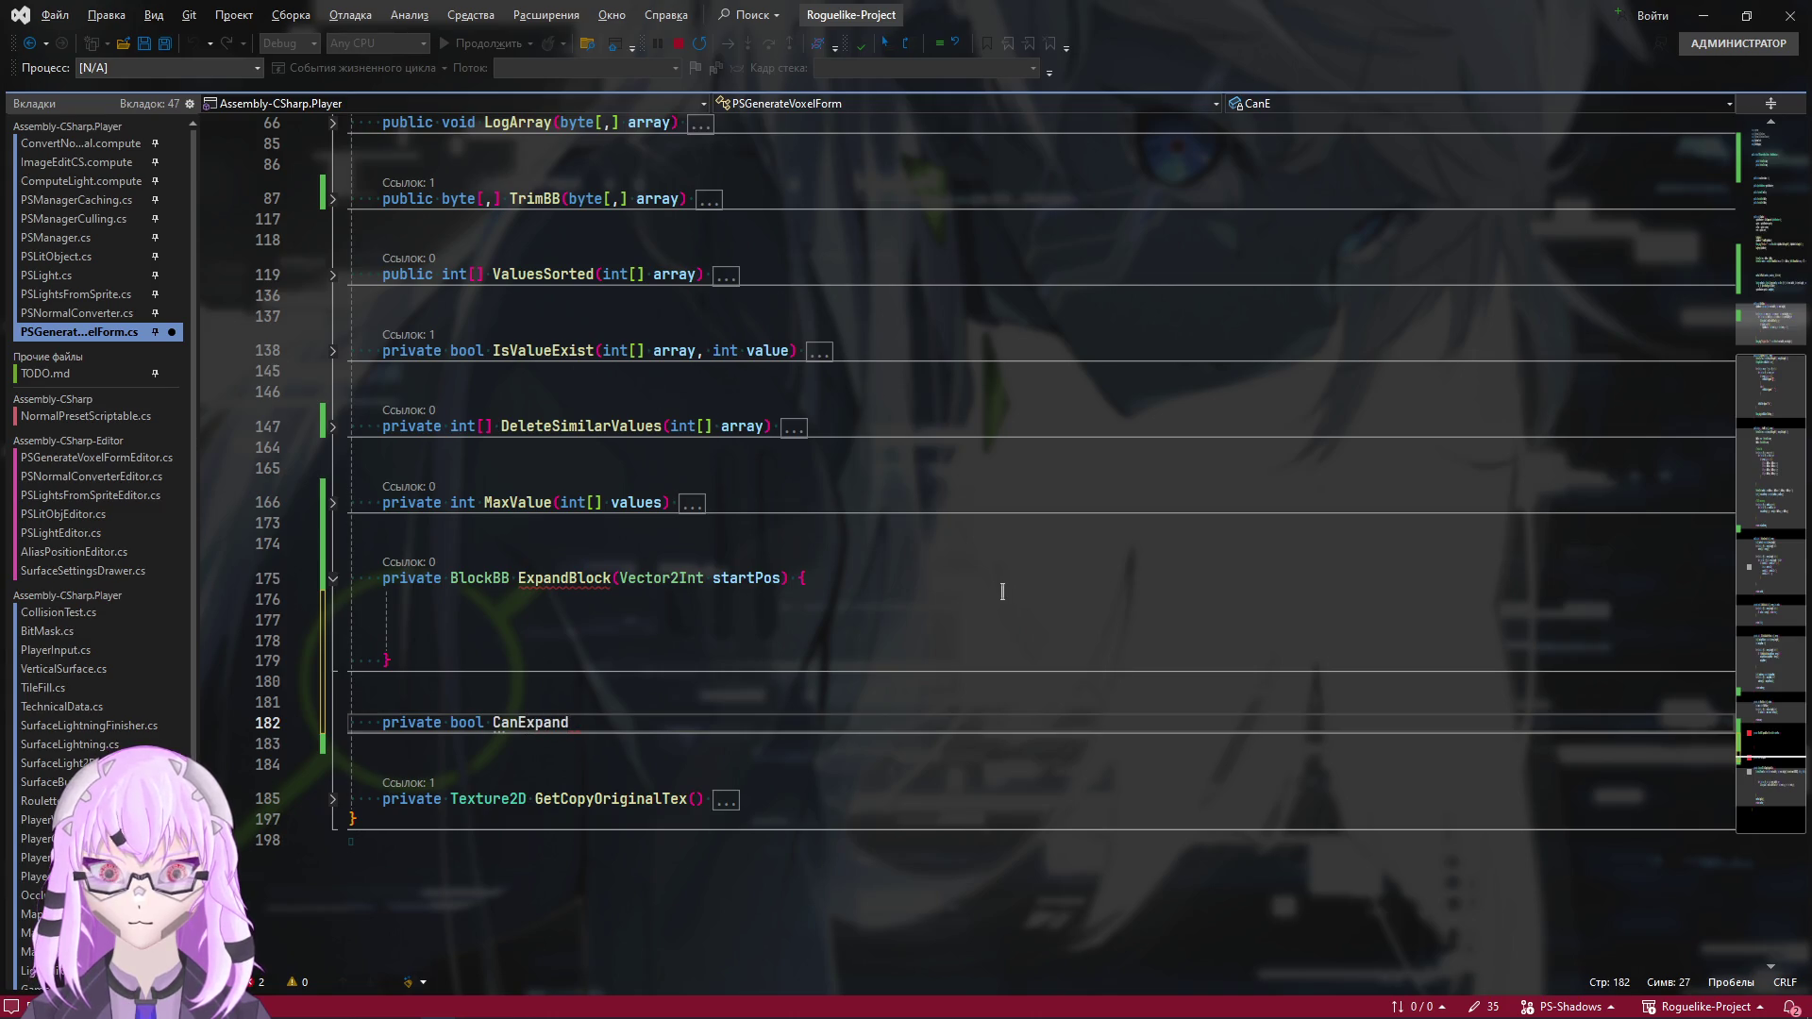
pyautogui.write('(')
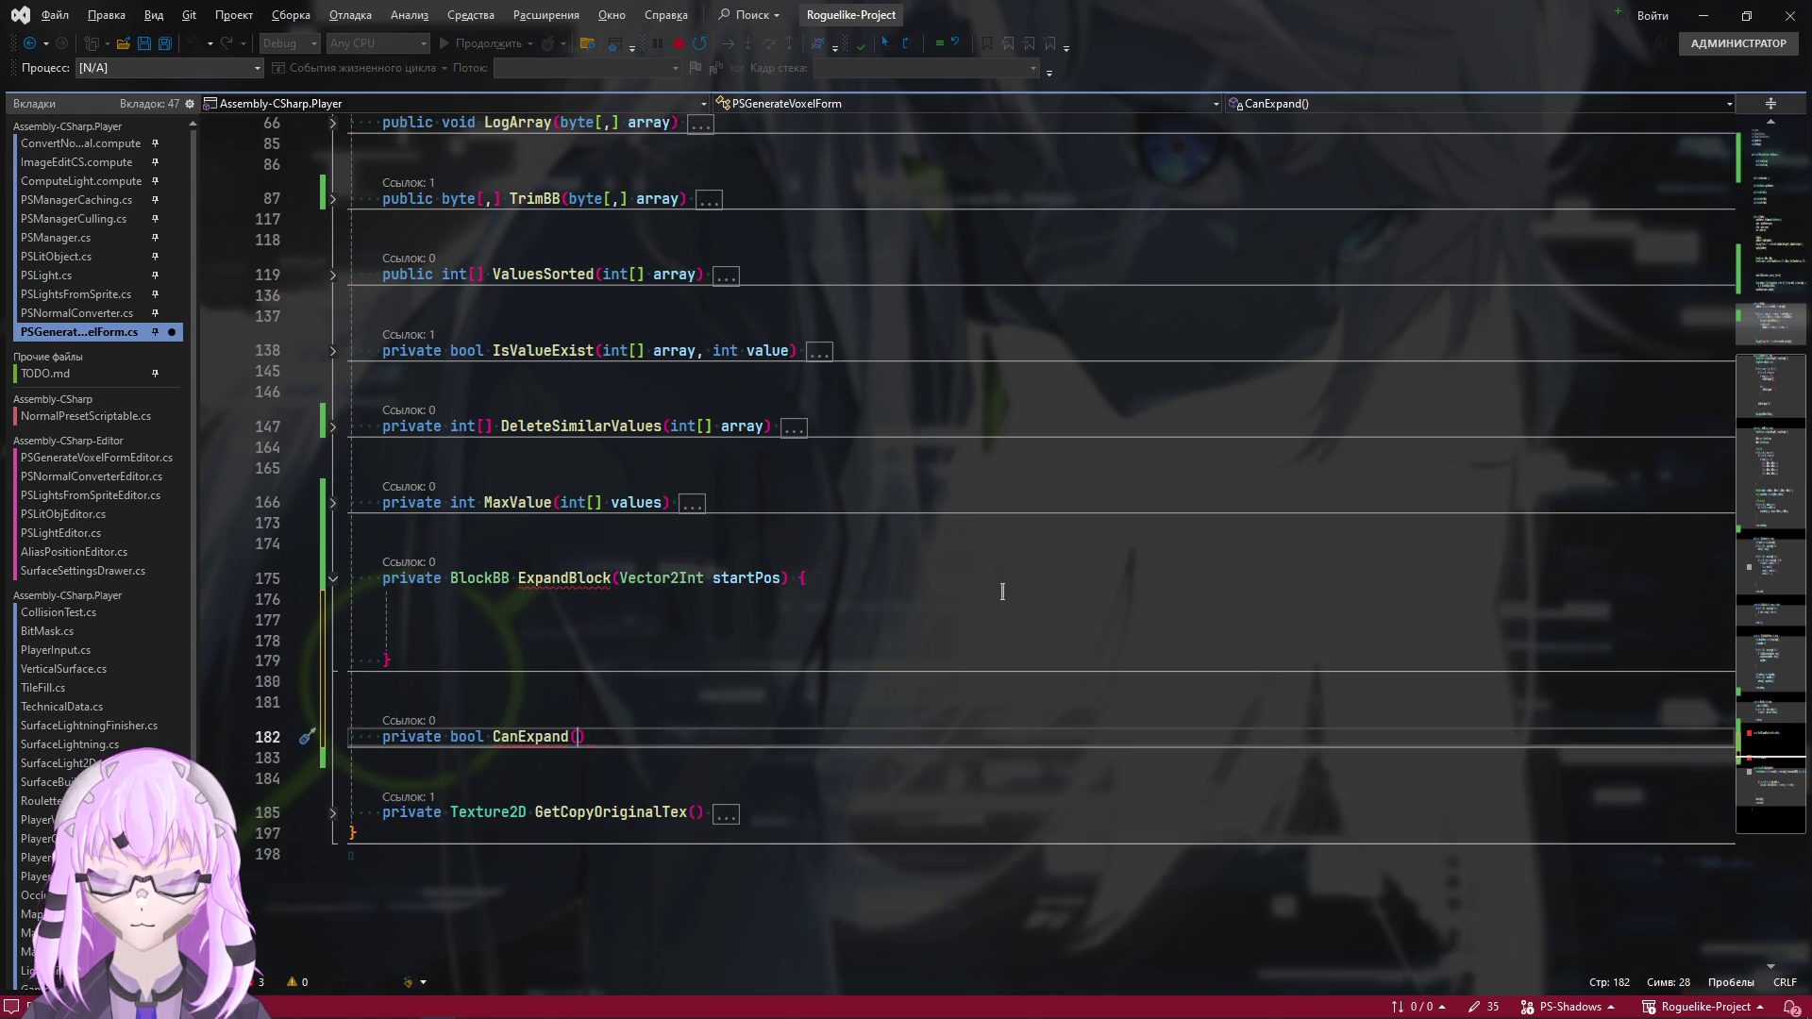
pyautogui.write('BlockBB')
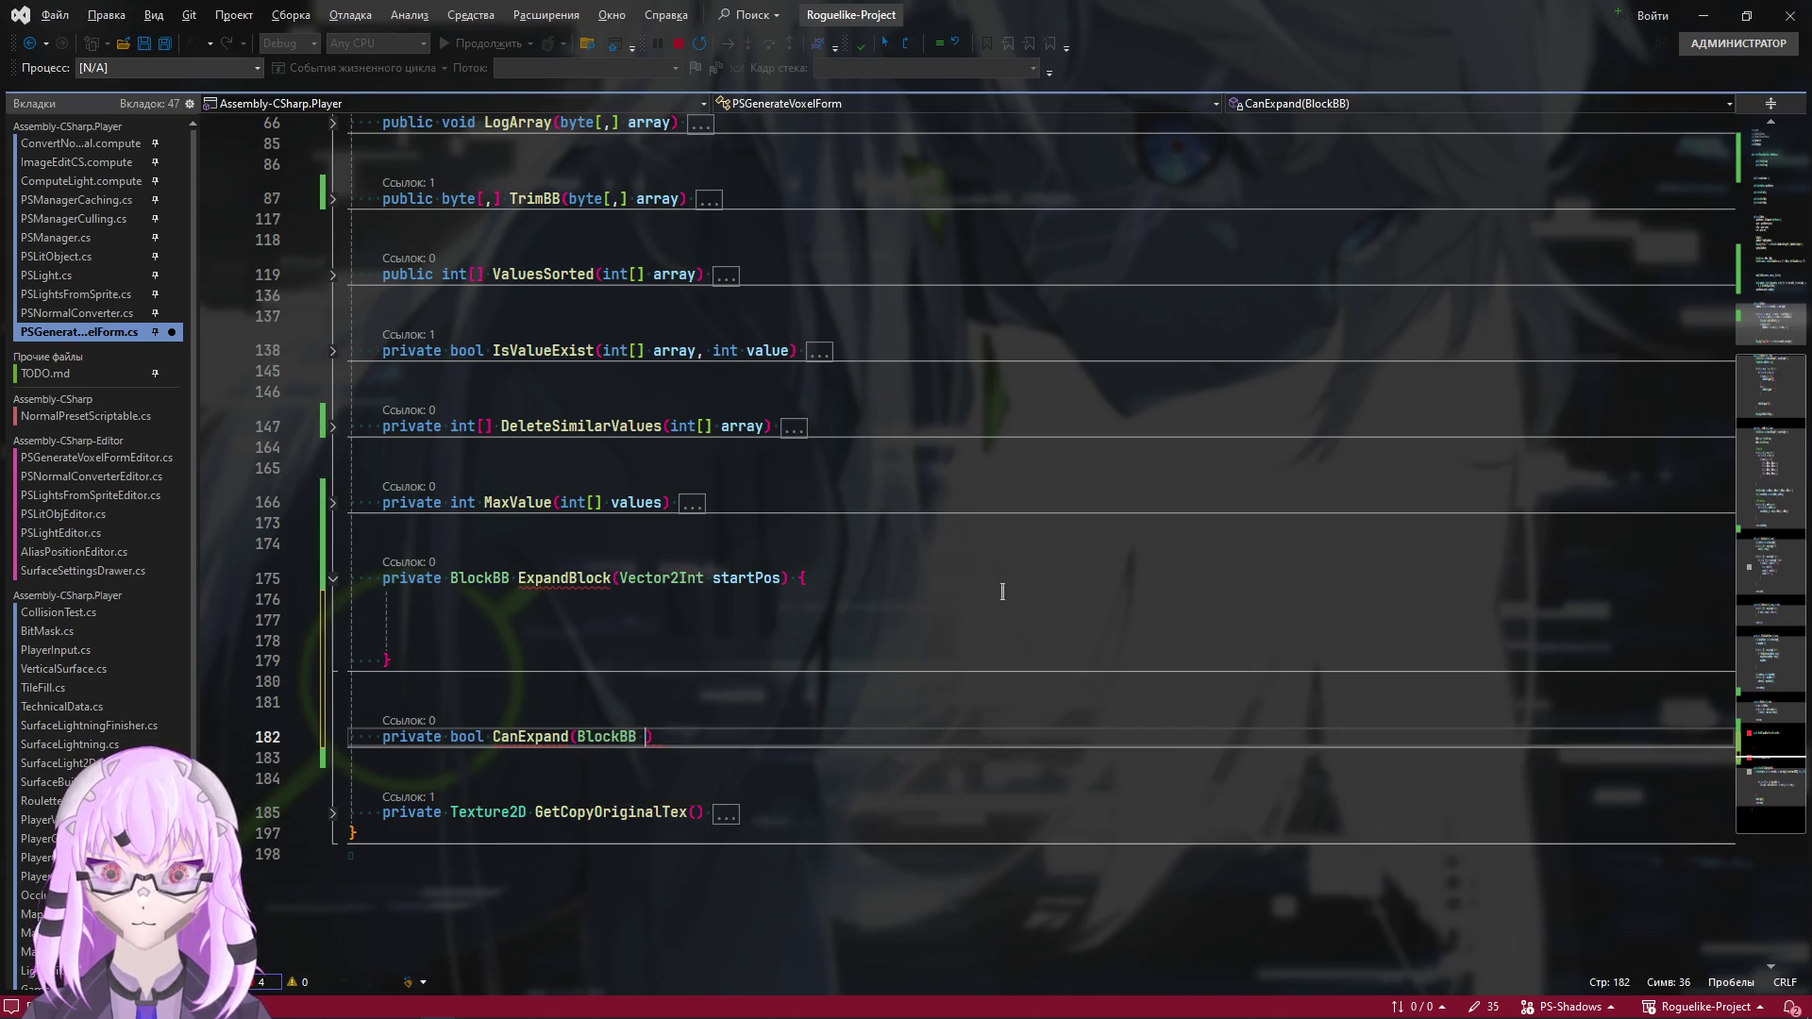
pyautogui.write(' blockBB')
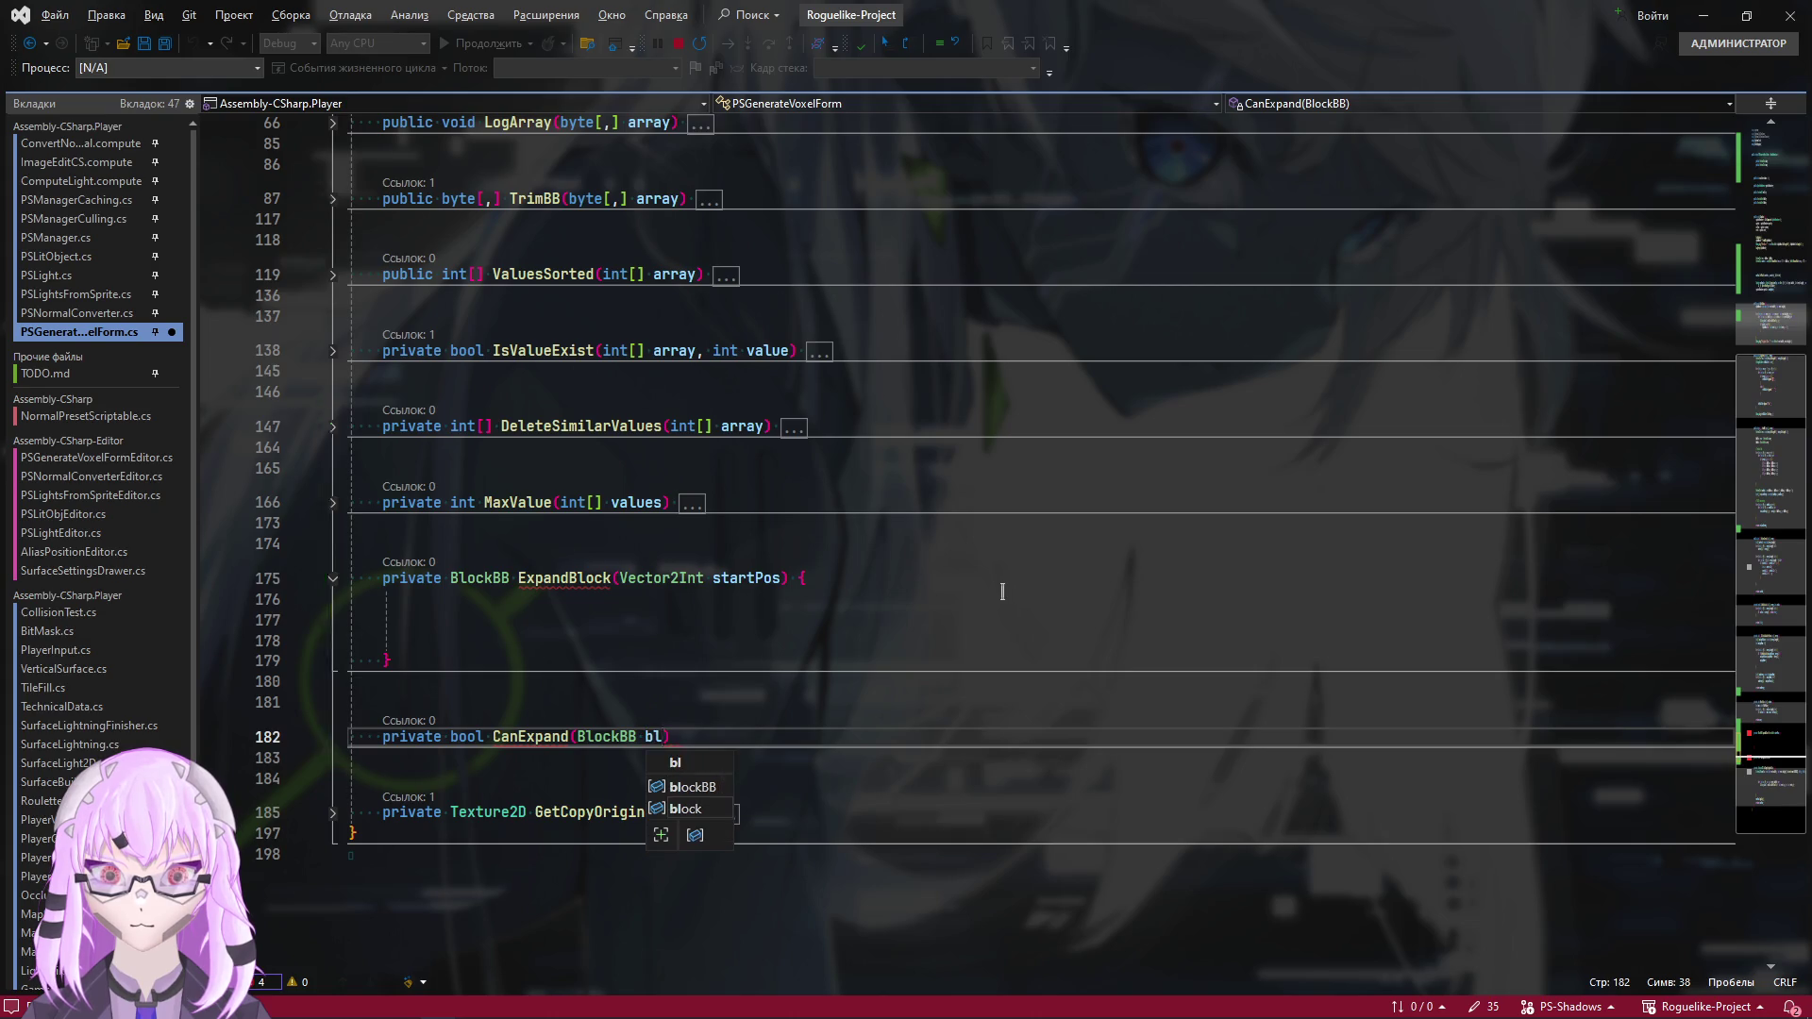
pyautogui.write(',')
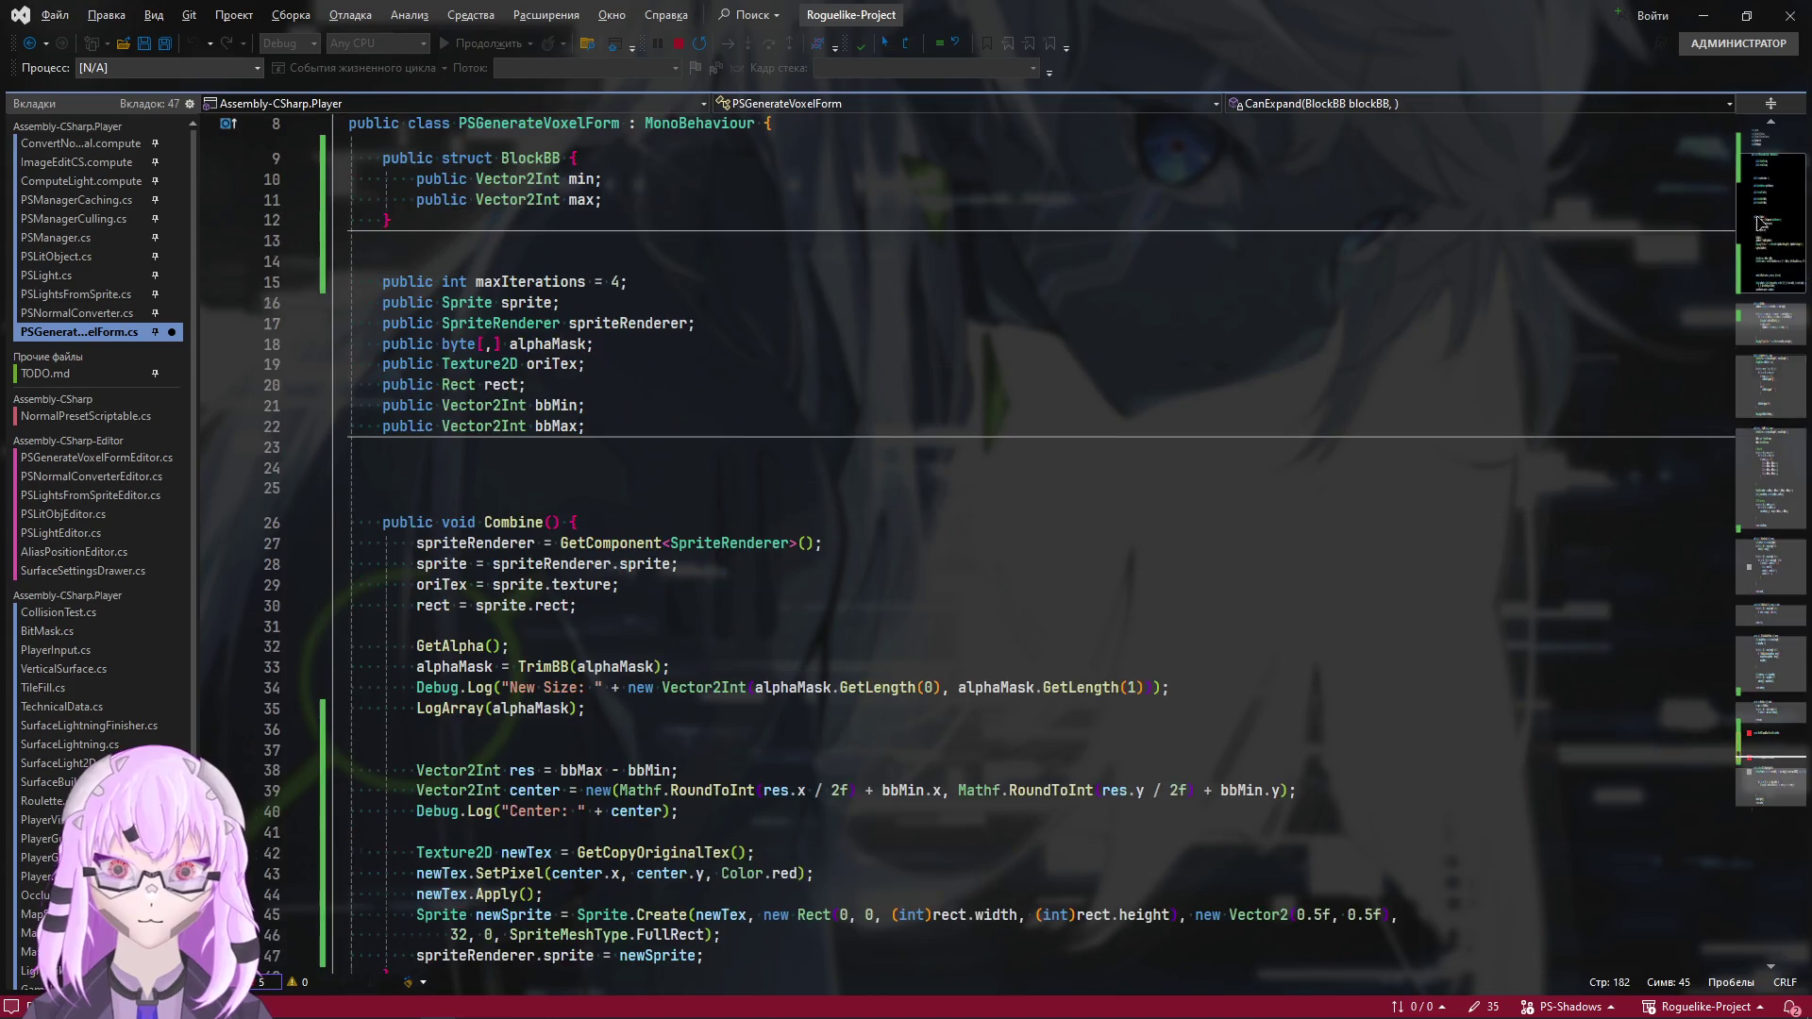
# Add 'public enum ExpandDir { Right, Top, Left, Bottom };' below the BlockBB struct
pyautogui.scroll(15, 1707, 256)
pyautogui.scroll(3, 557, 683)
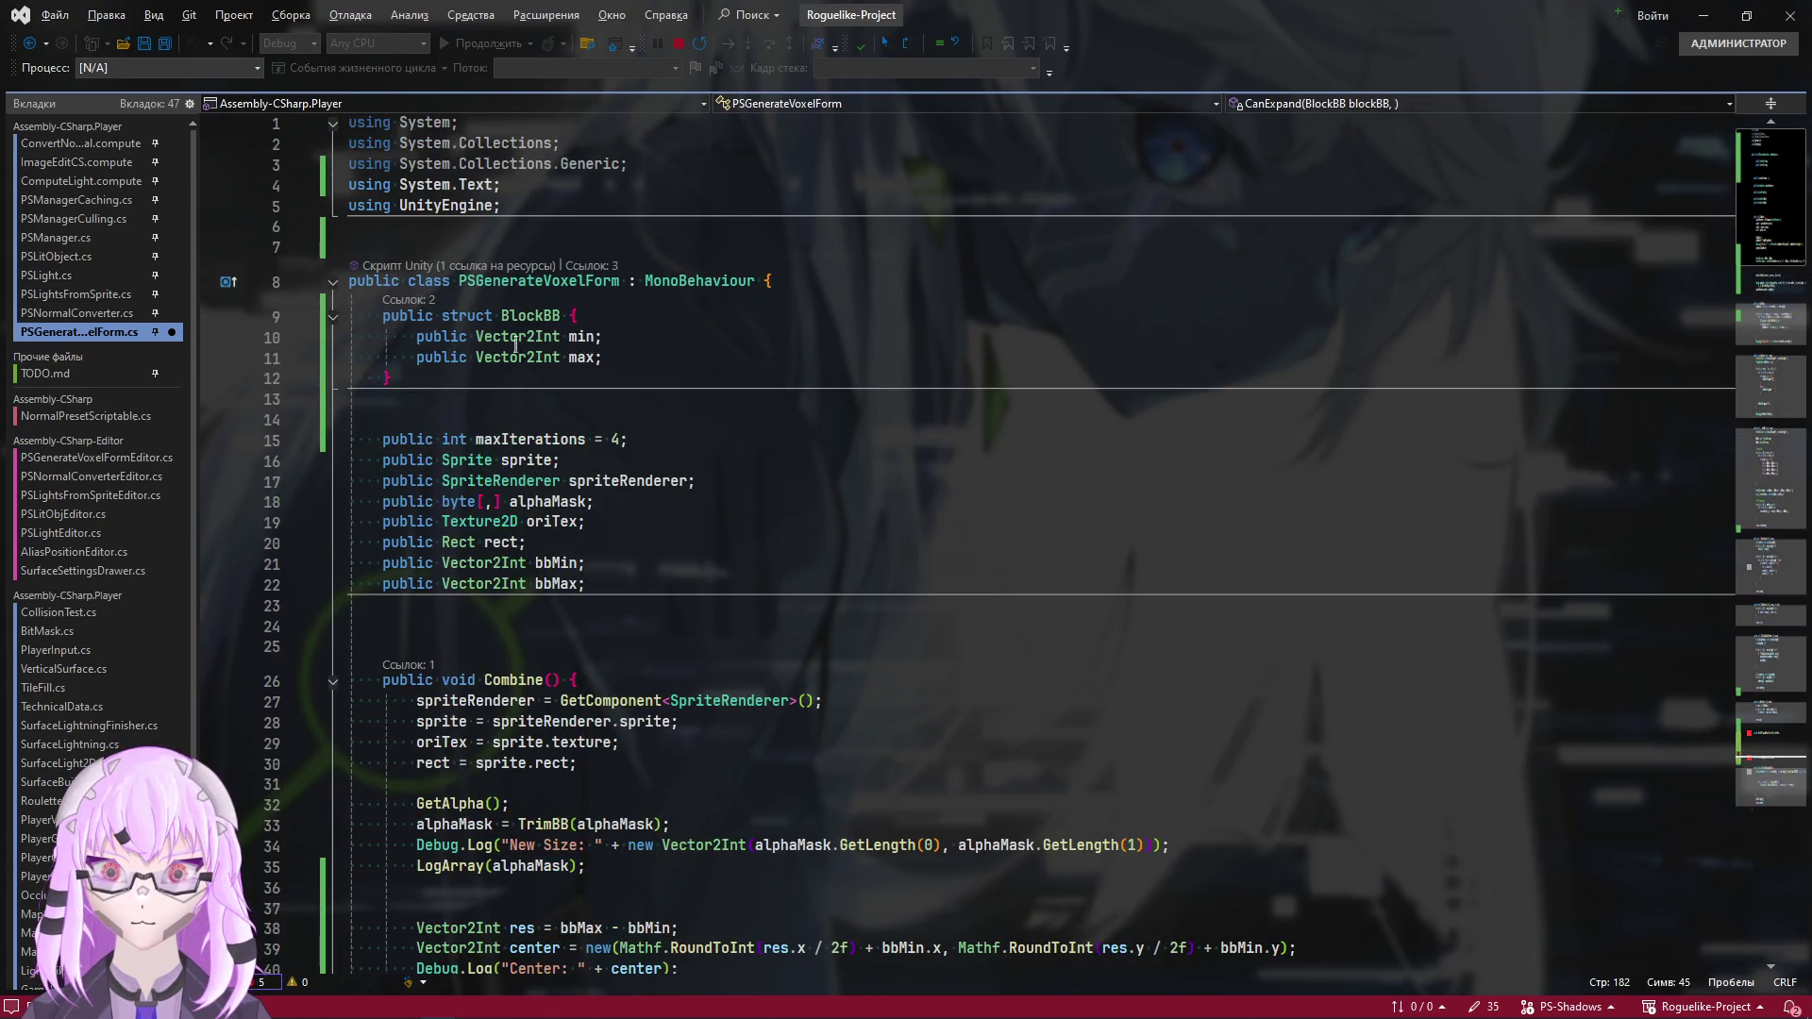
pyautogui.click(611, 375)
pyautogui.press('Return')
pyautogui.press('Return')
pyautogui.press('Return')
pyautogui.write('p')
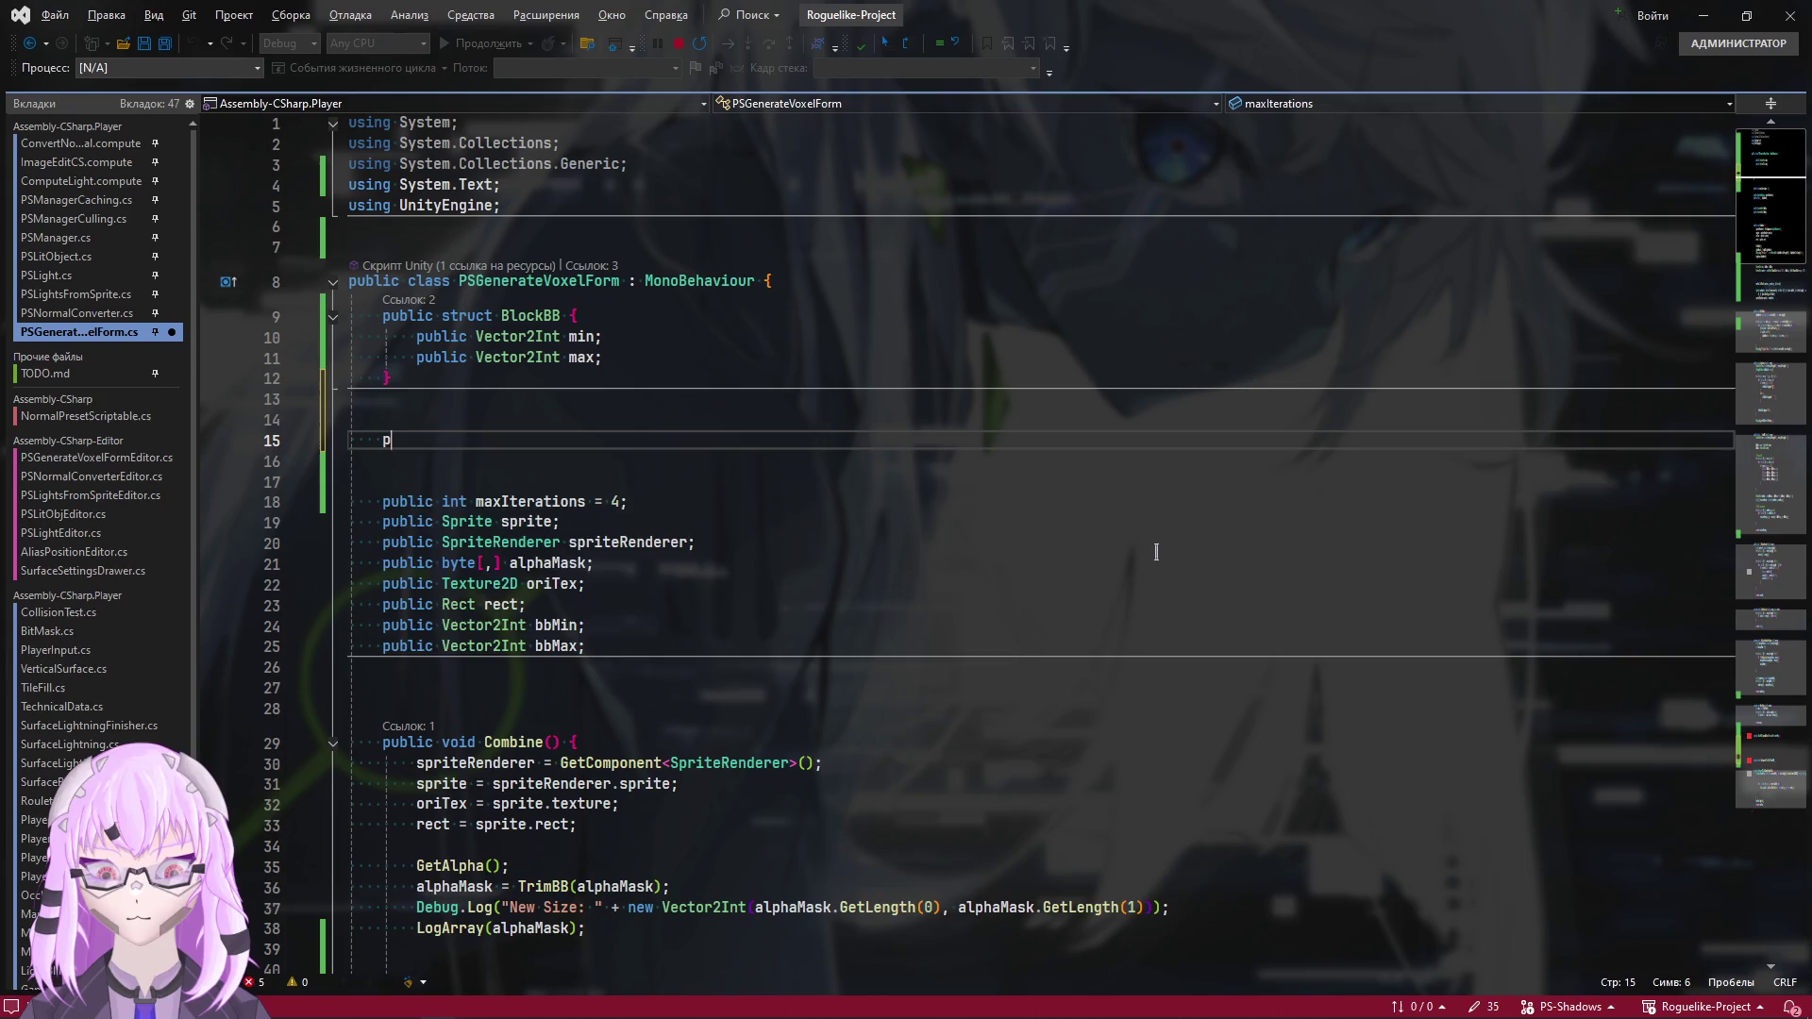
pyautogui.write('ublic enum ')
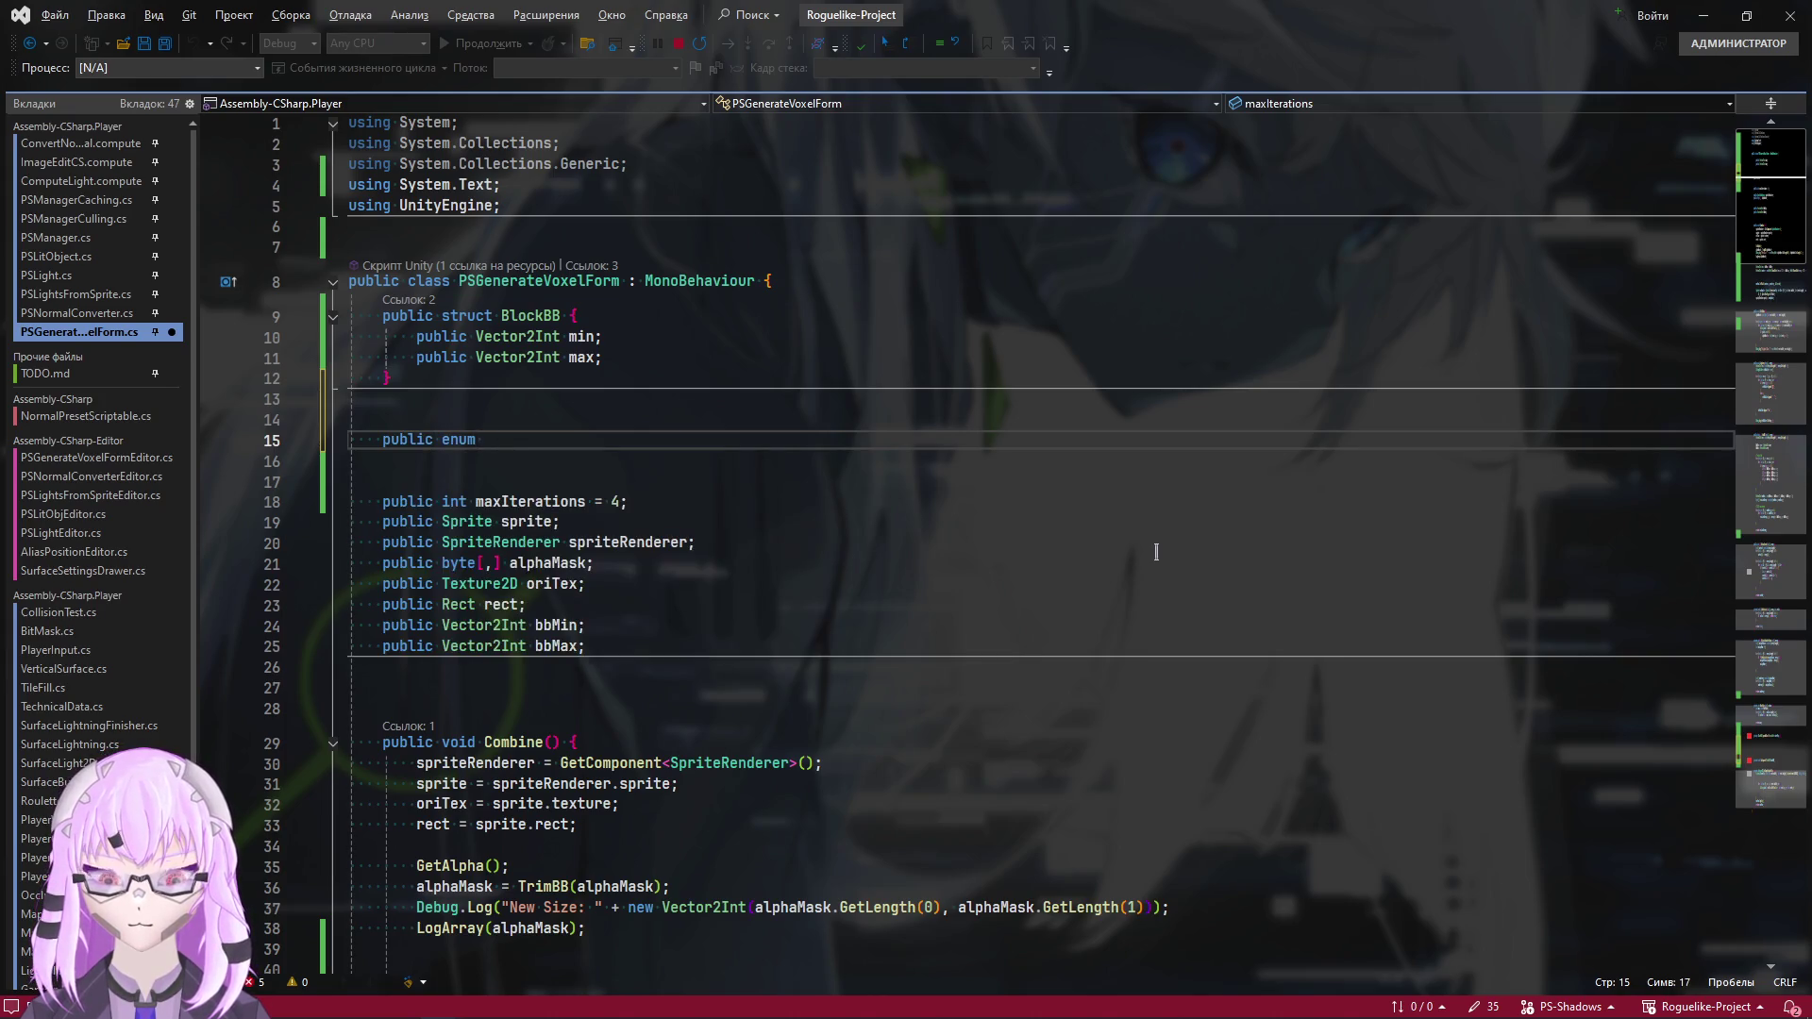
pyautogui.write('Expan')
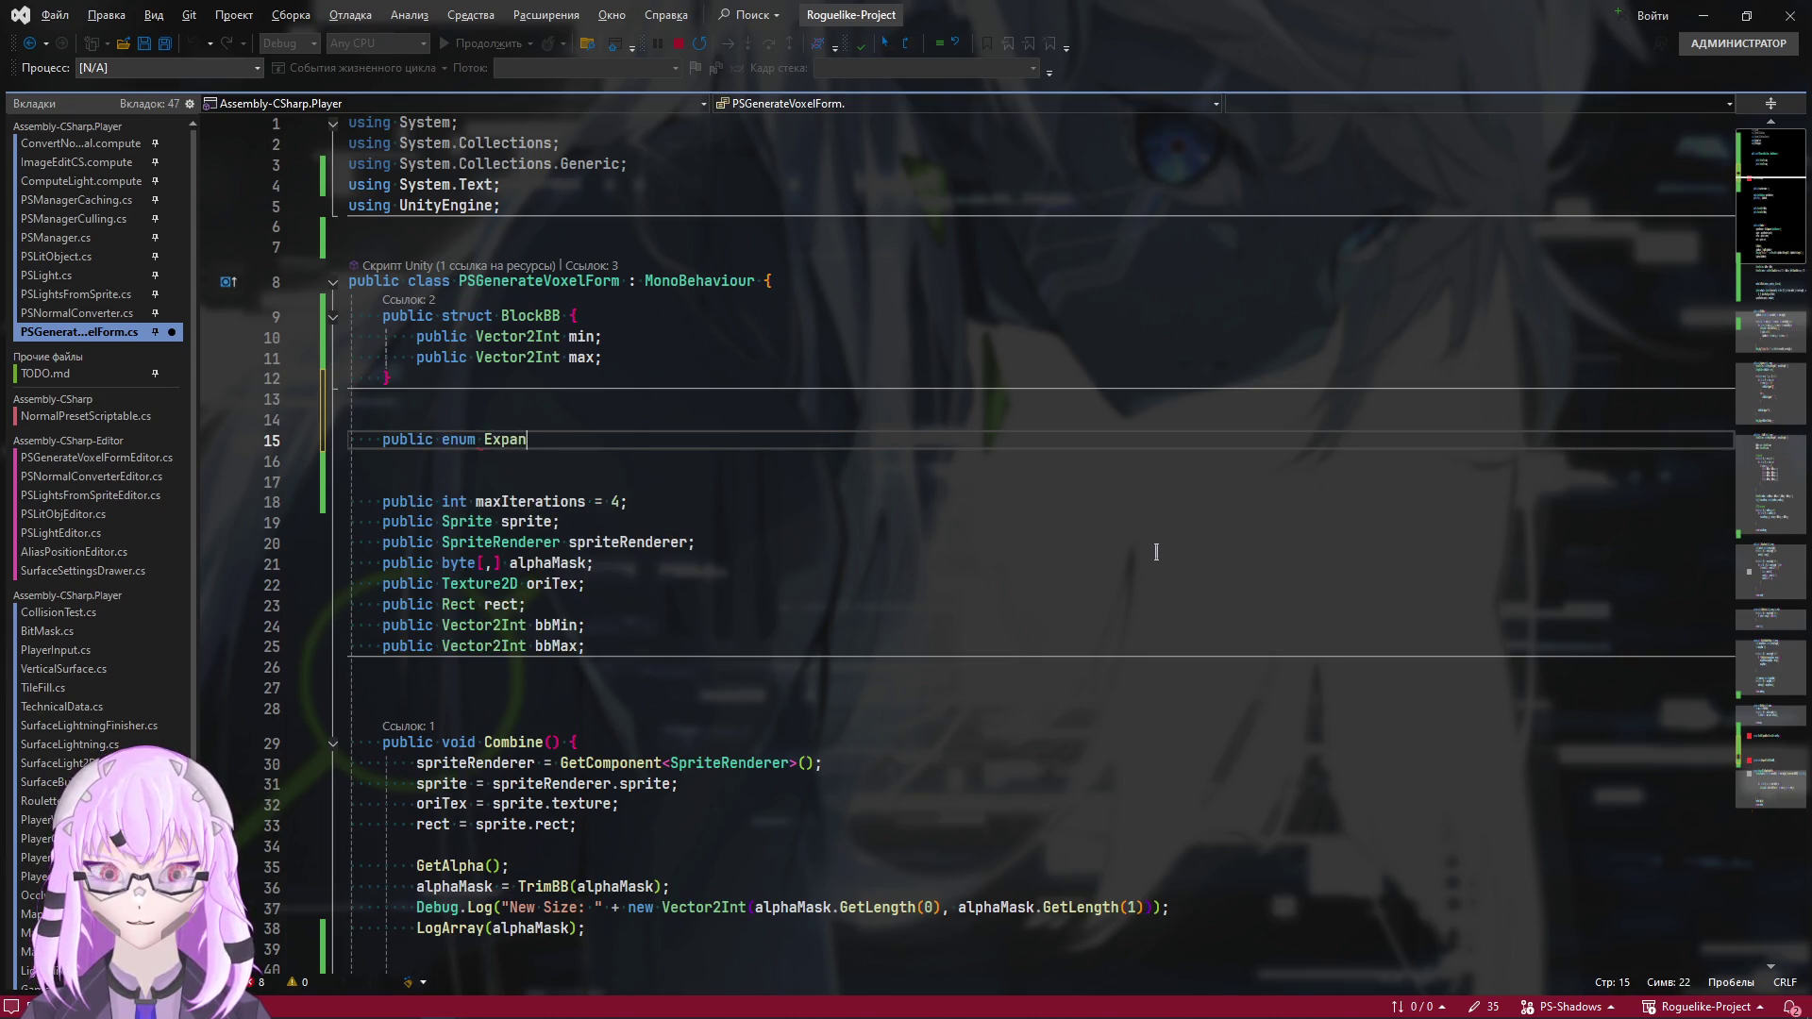
pyautogui.write('dDir ')
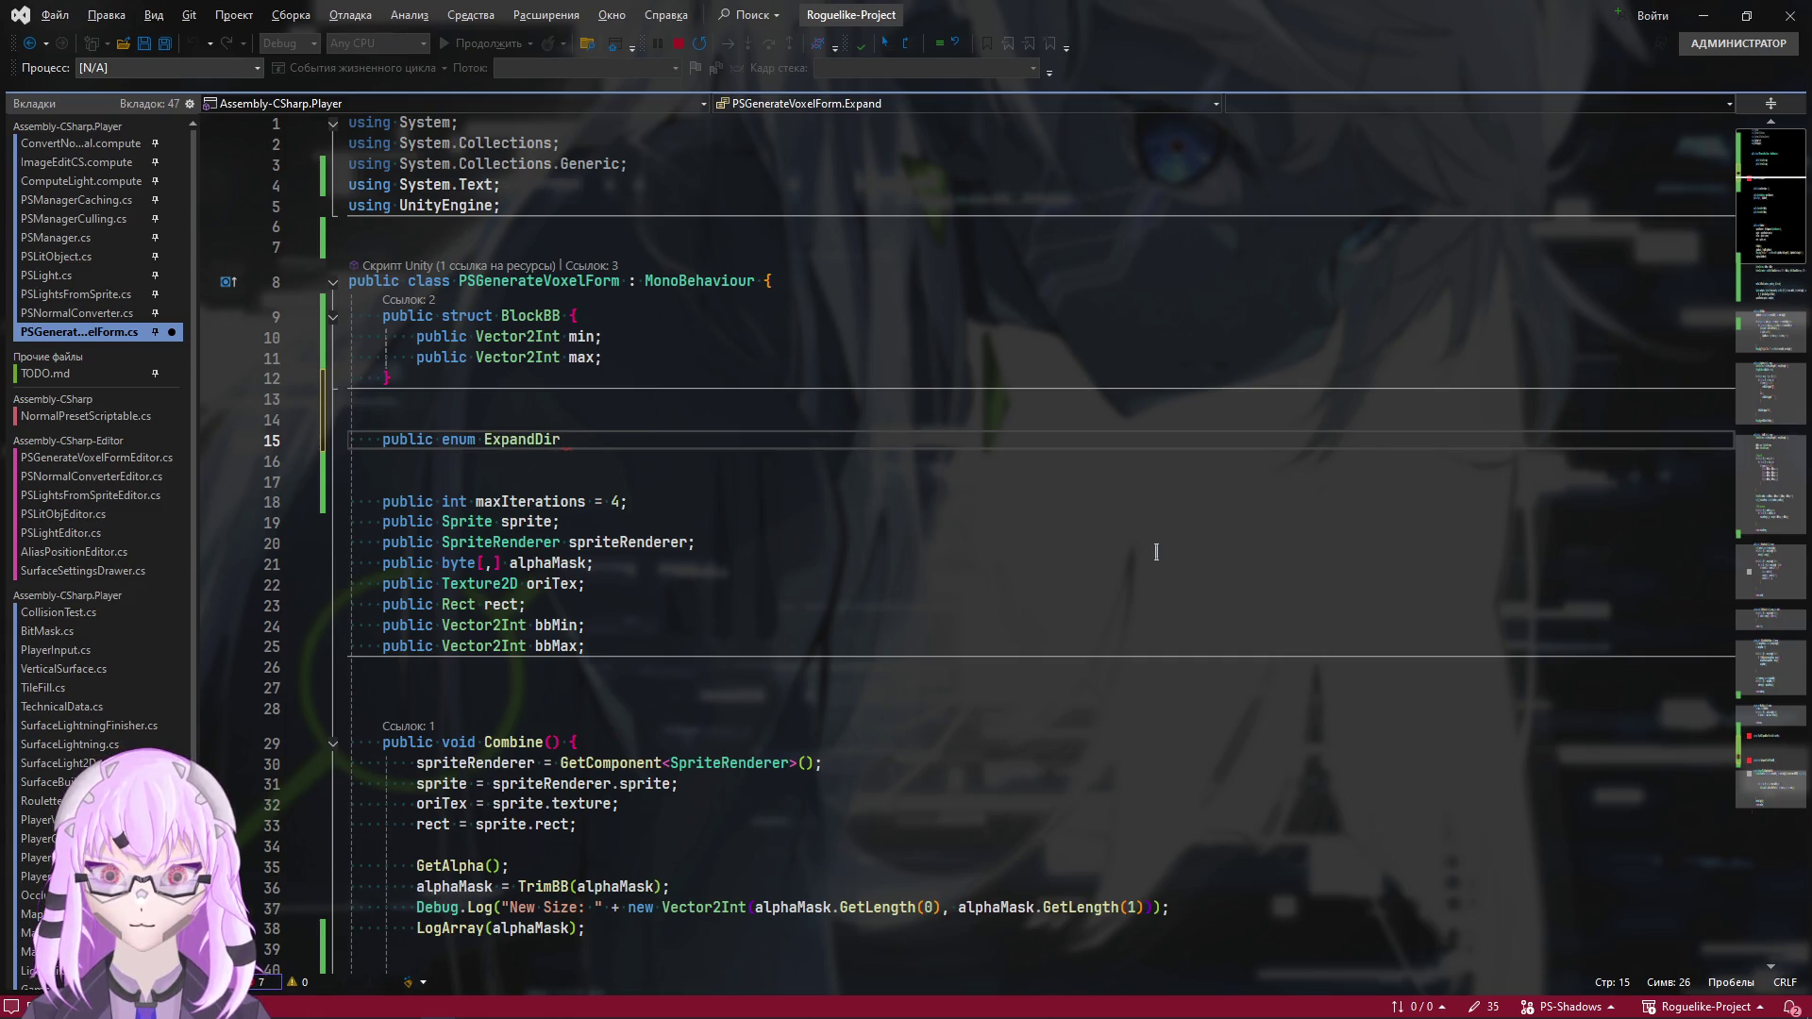
pyautogui.write('{ }')
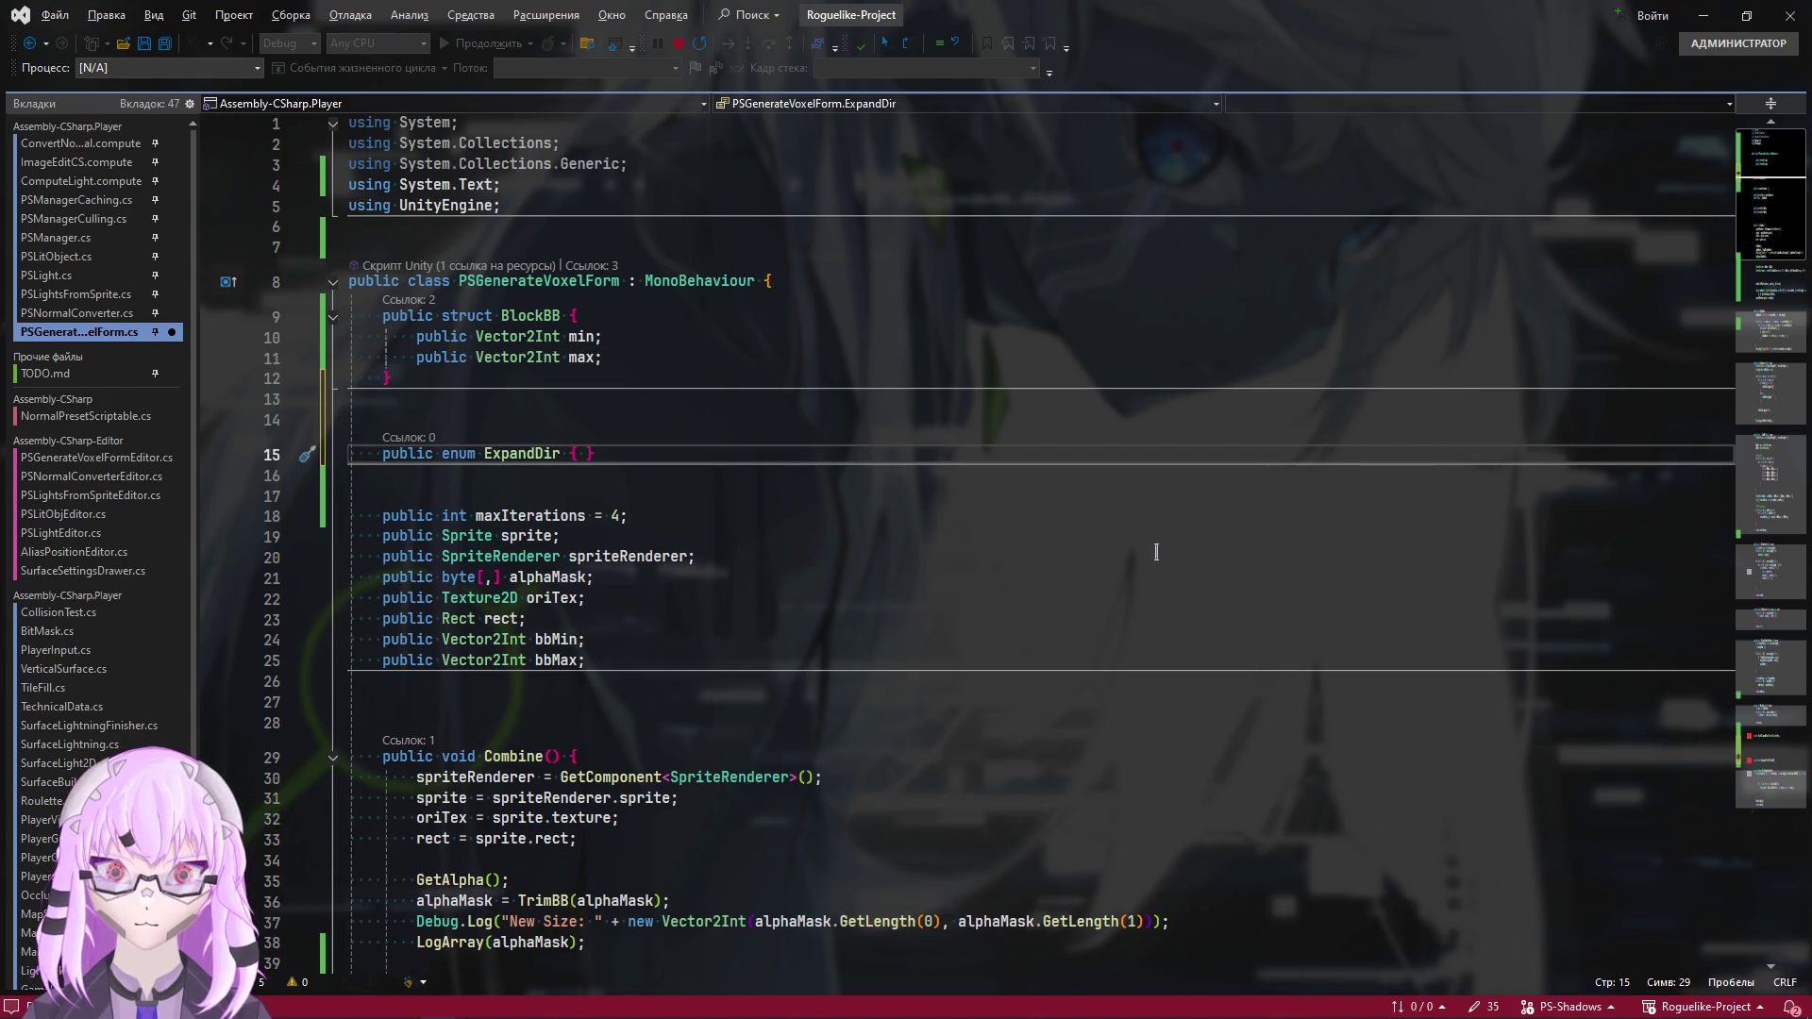
pyautogui.write(' Righ')
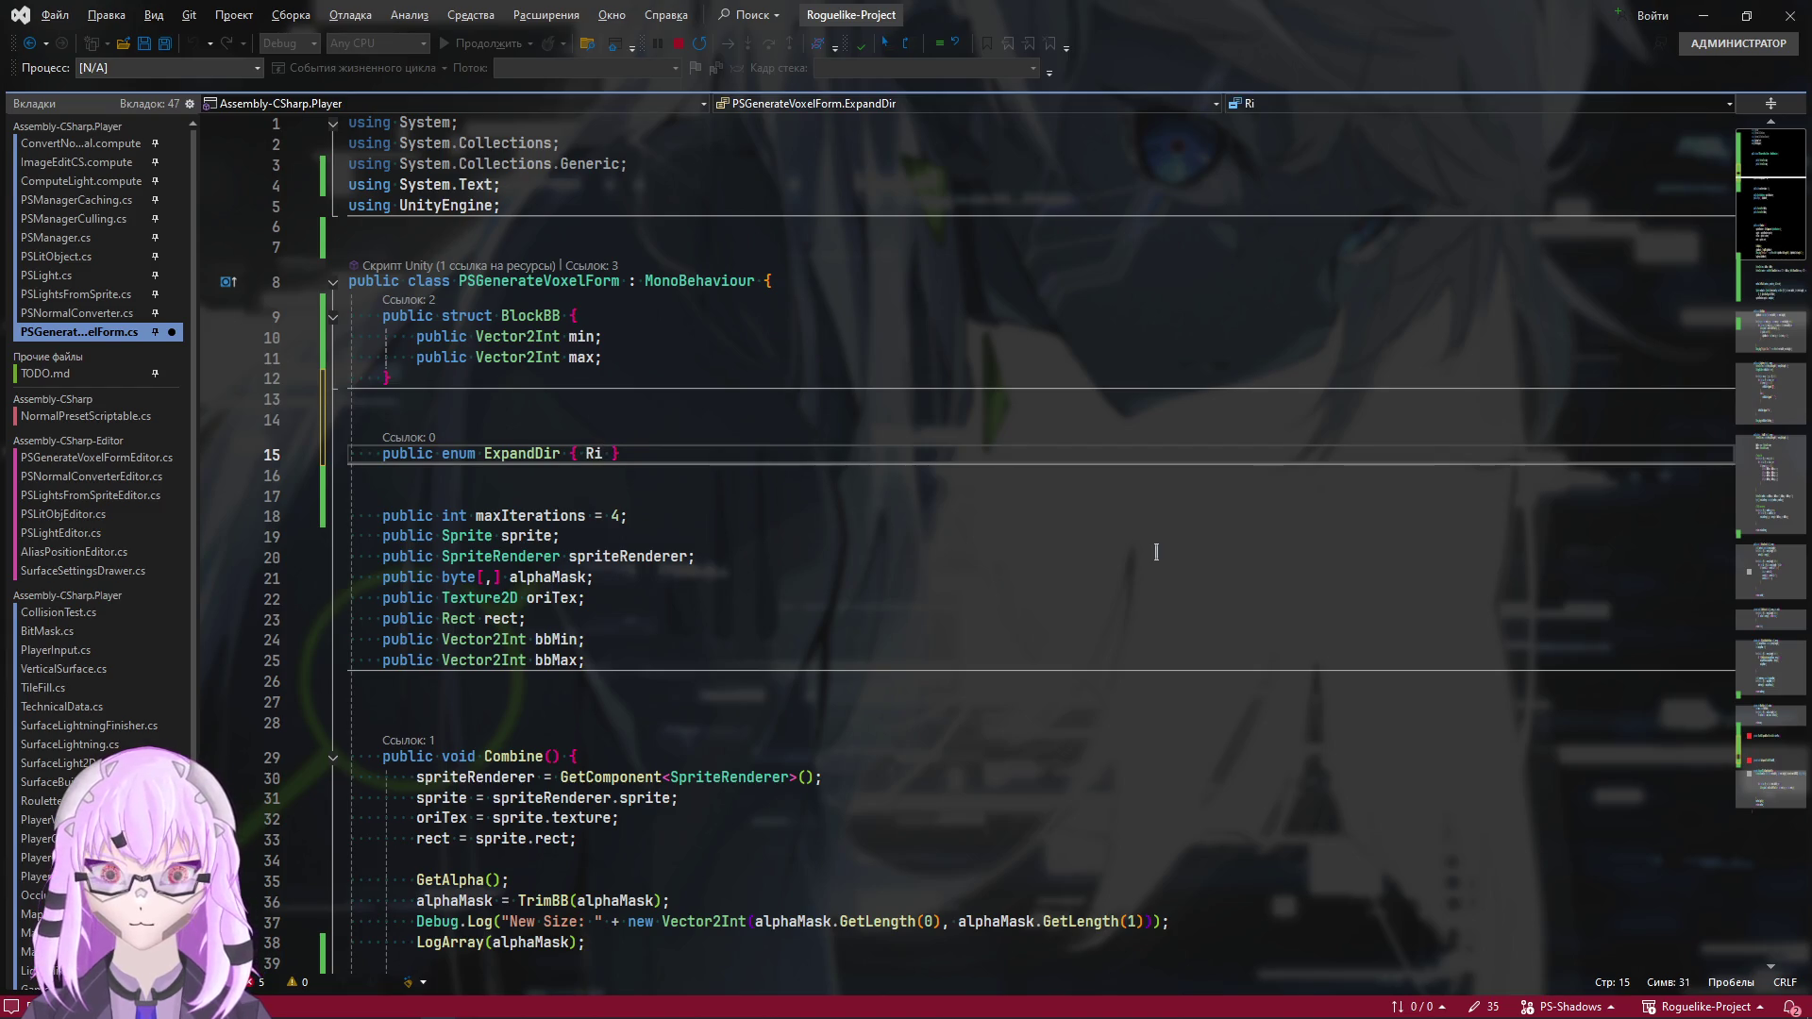
pyautogui.write('t, ')
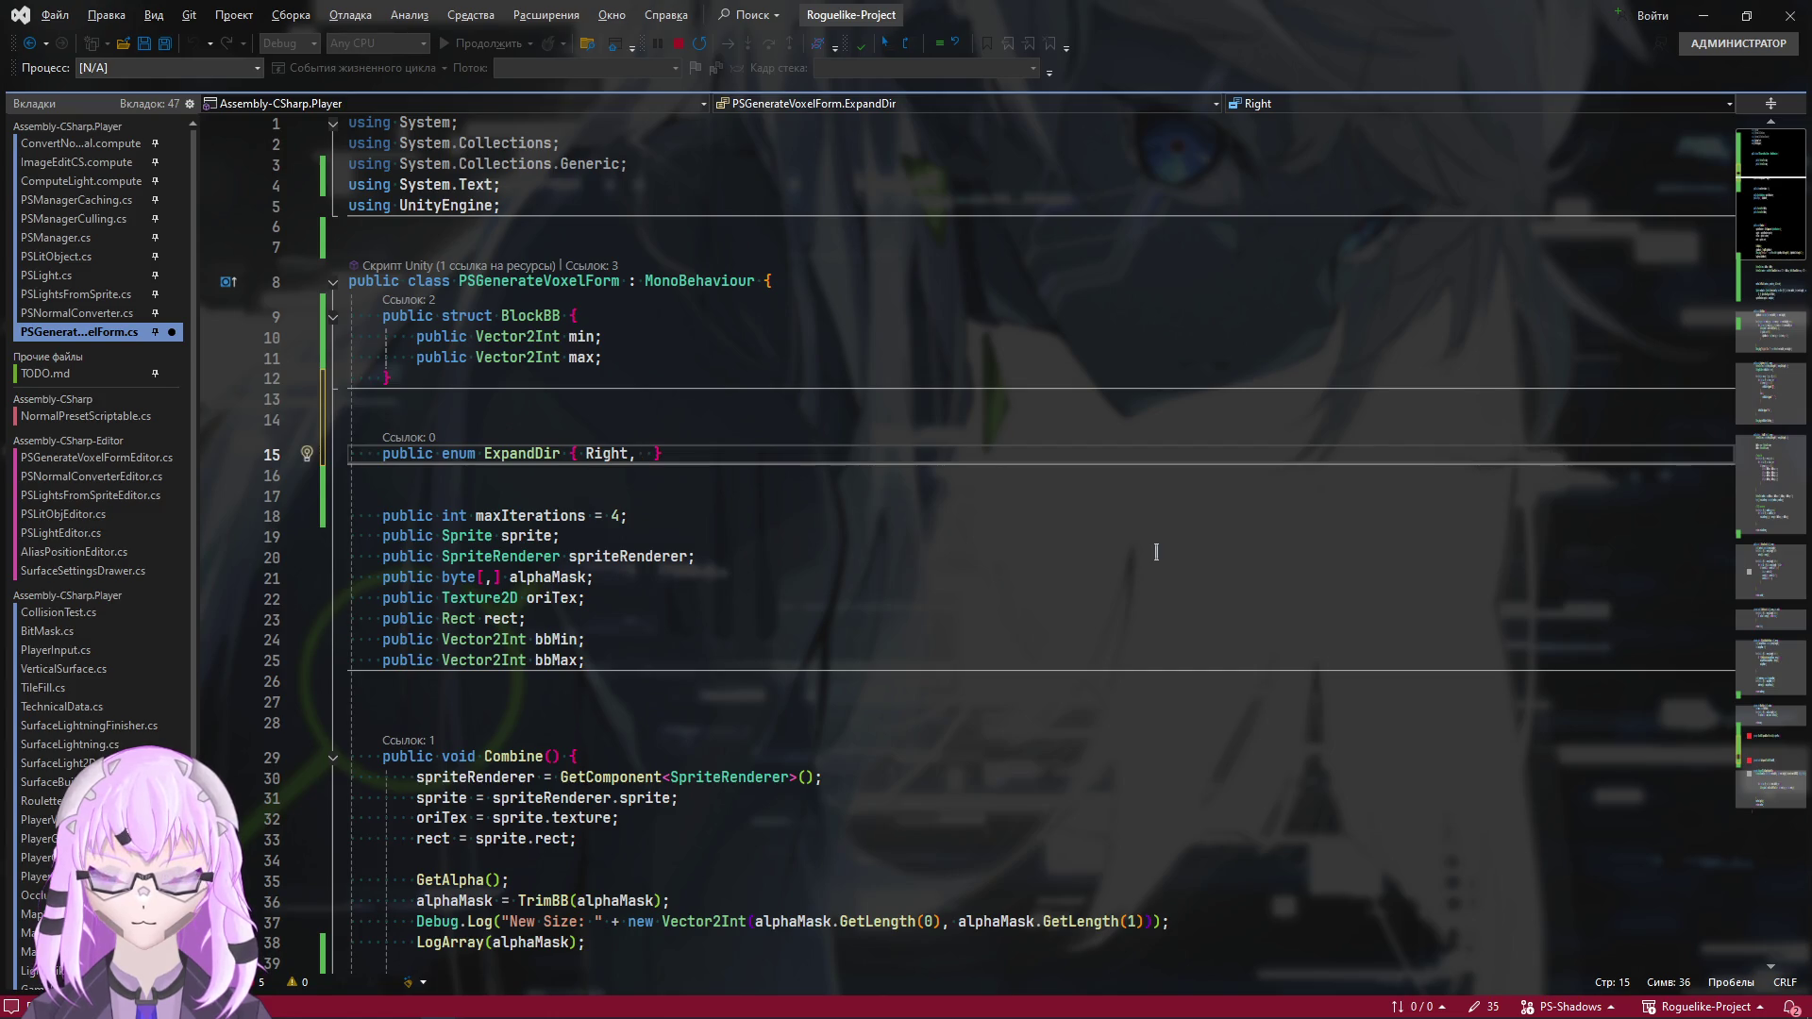
pyautogui.write('Top, ')
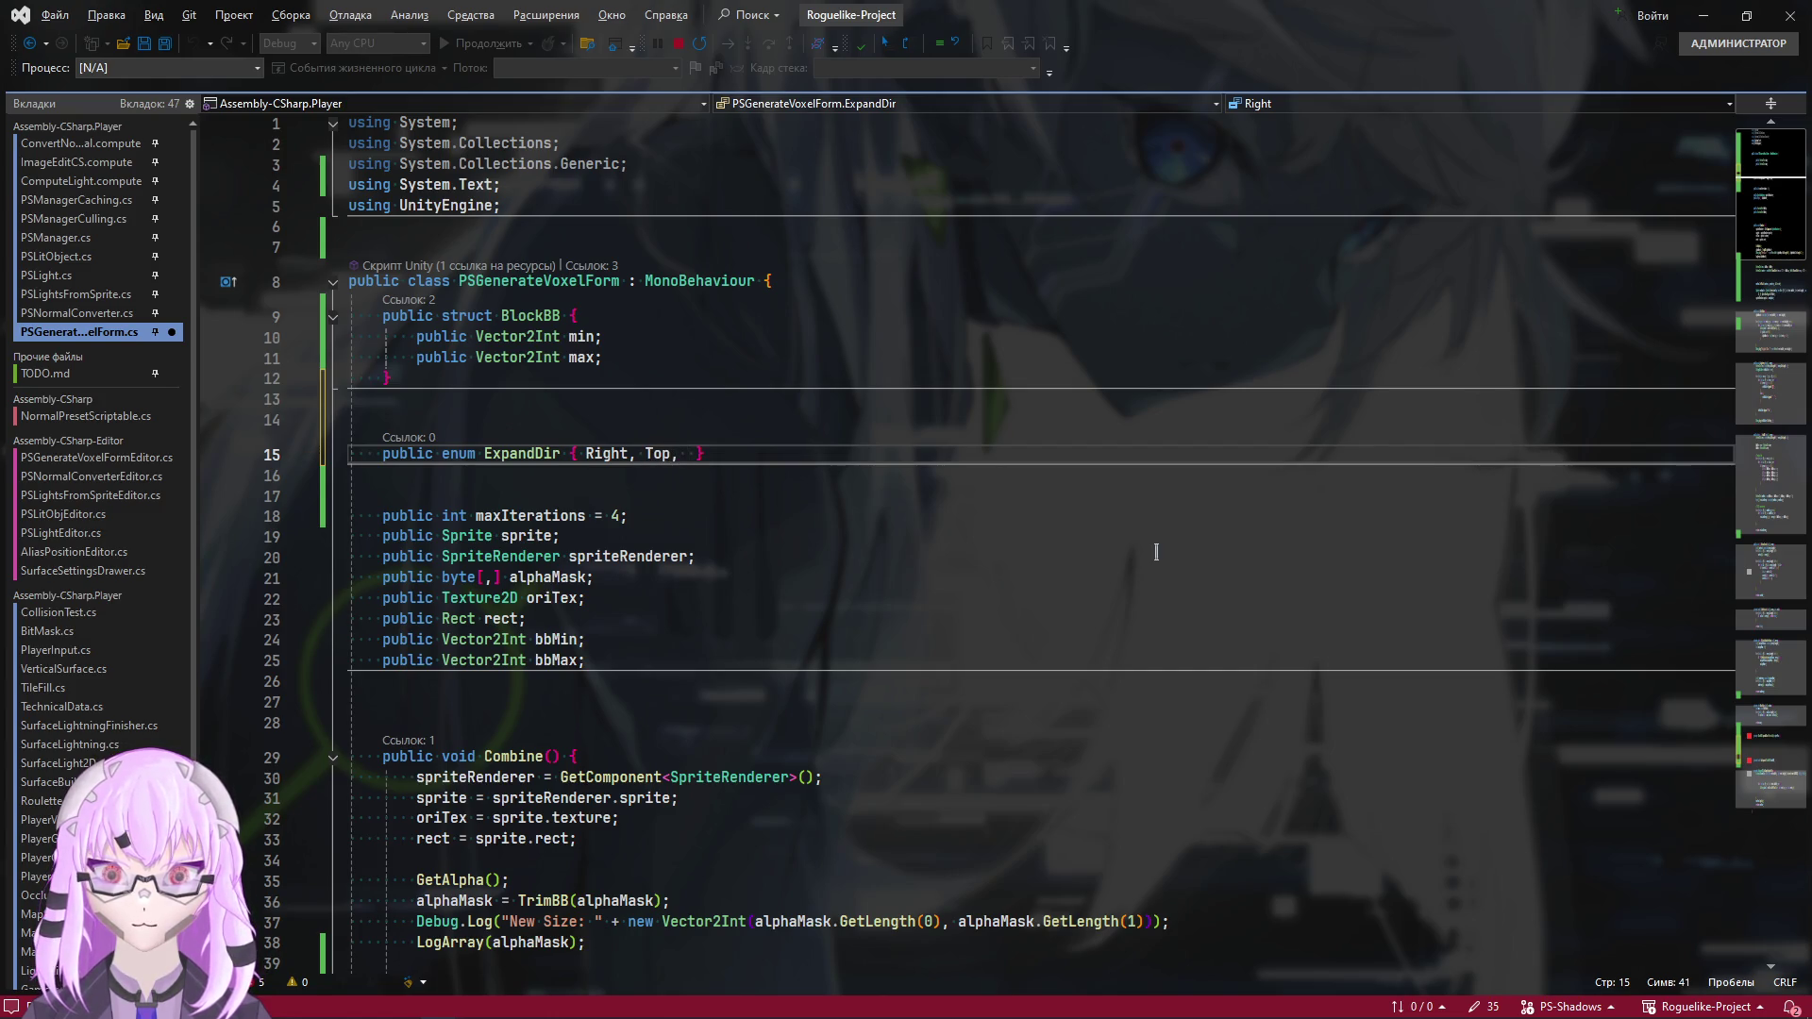
pyautogui.write('Left,')
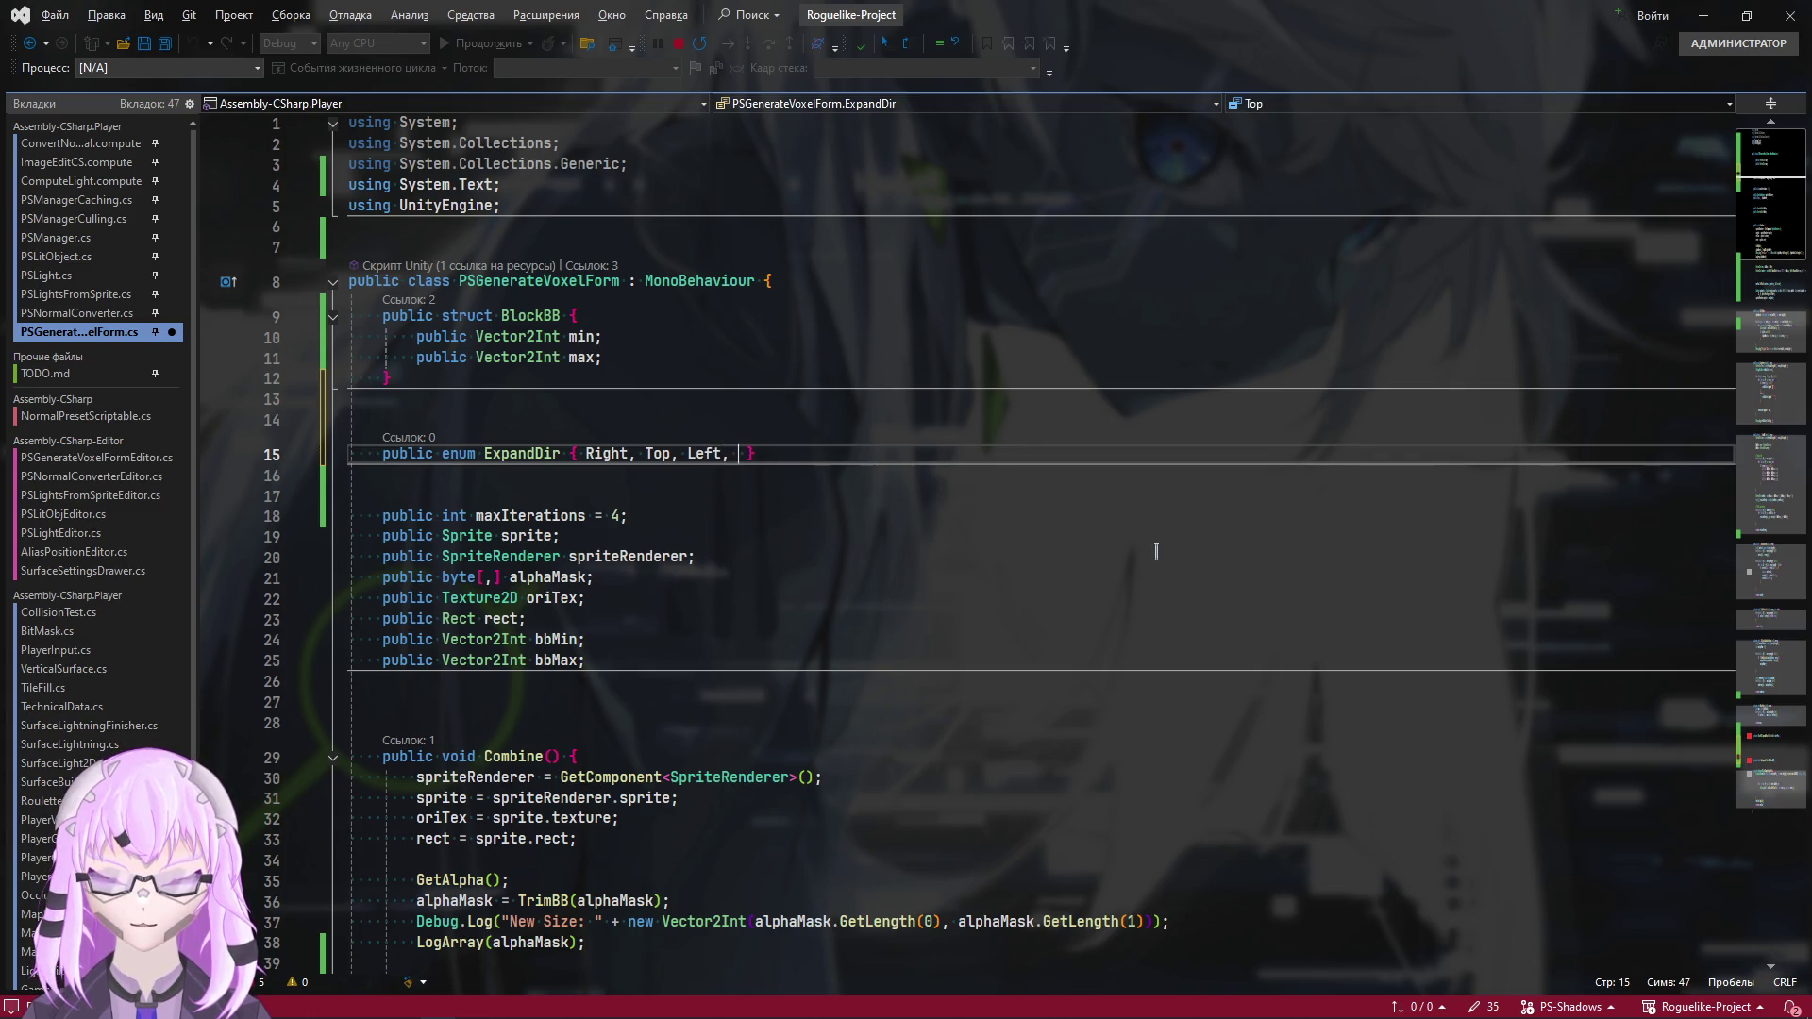
pyautogui.write(' Bottom')
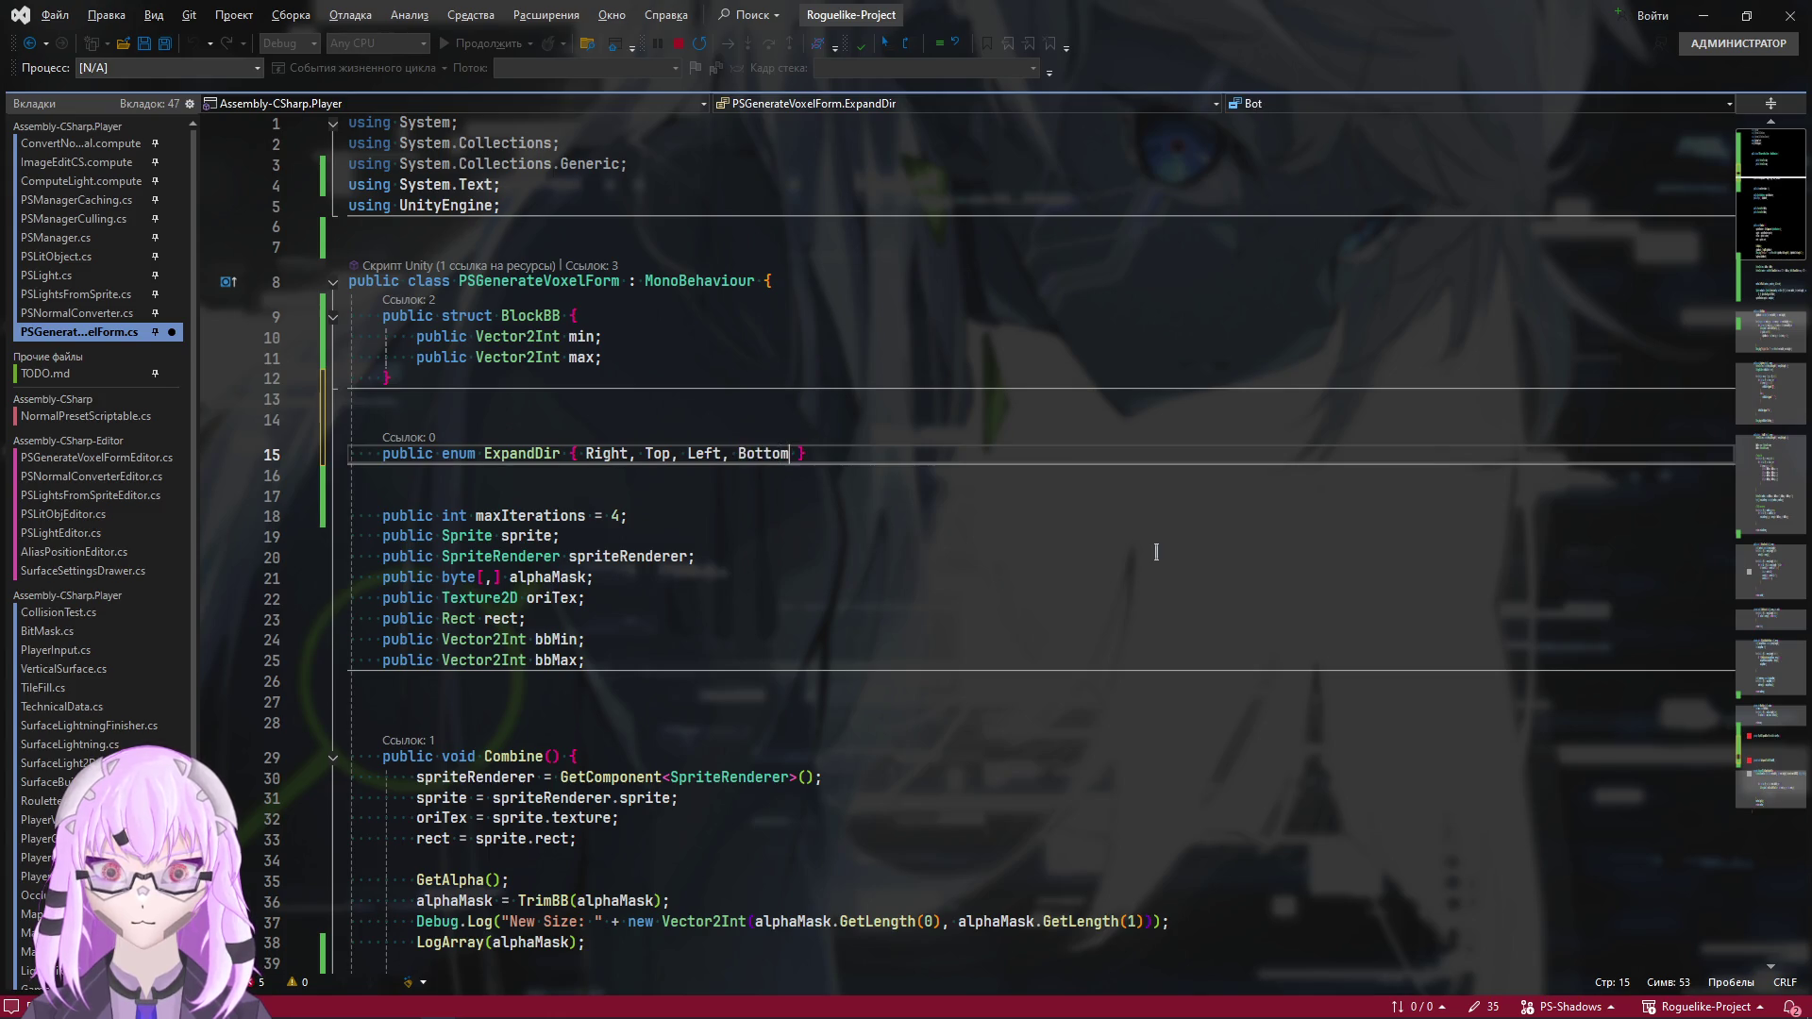
pyautogui.press('End')
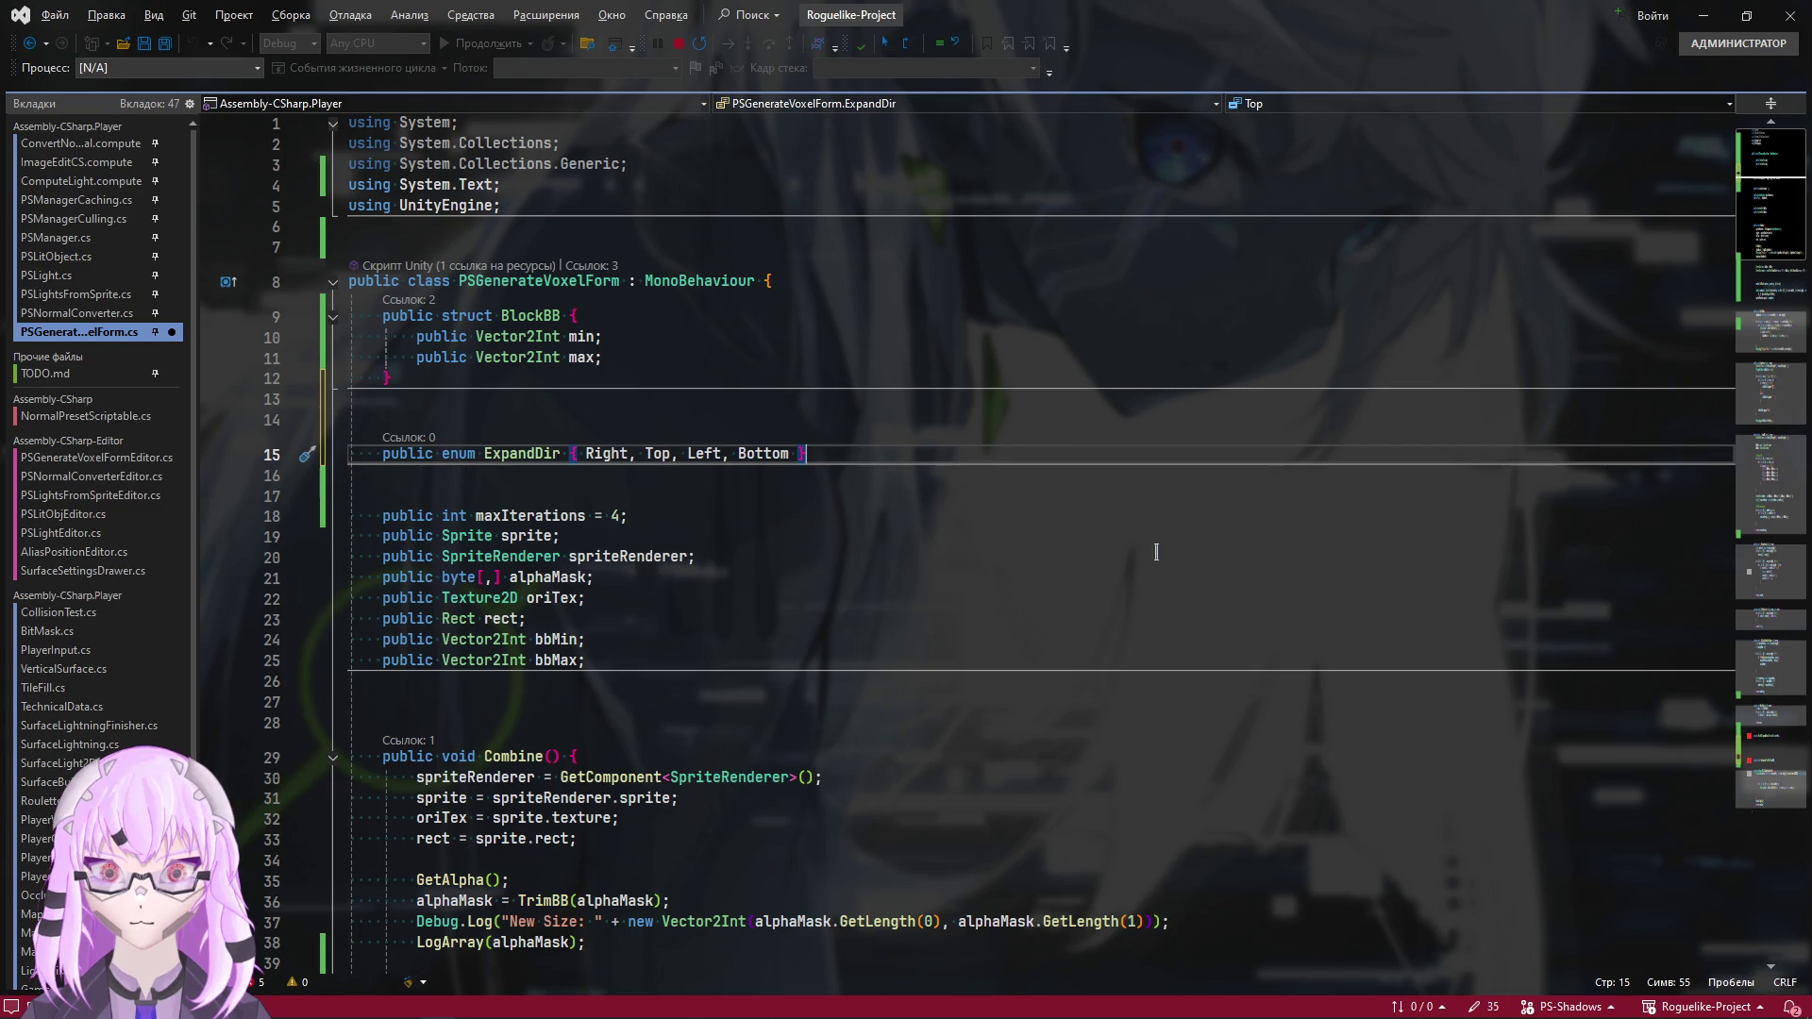
pyautogui.write(';')
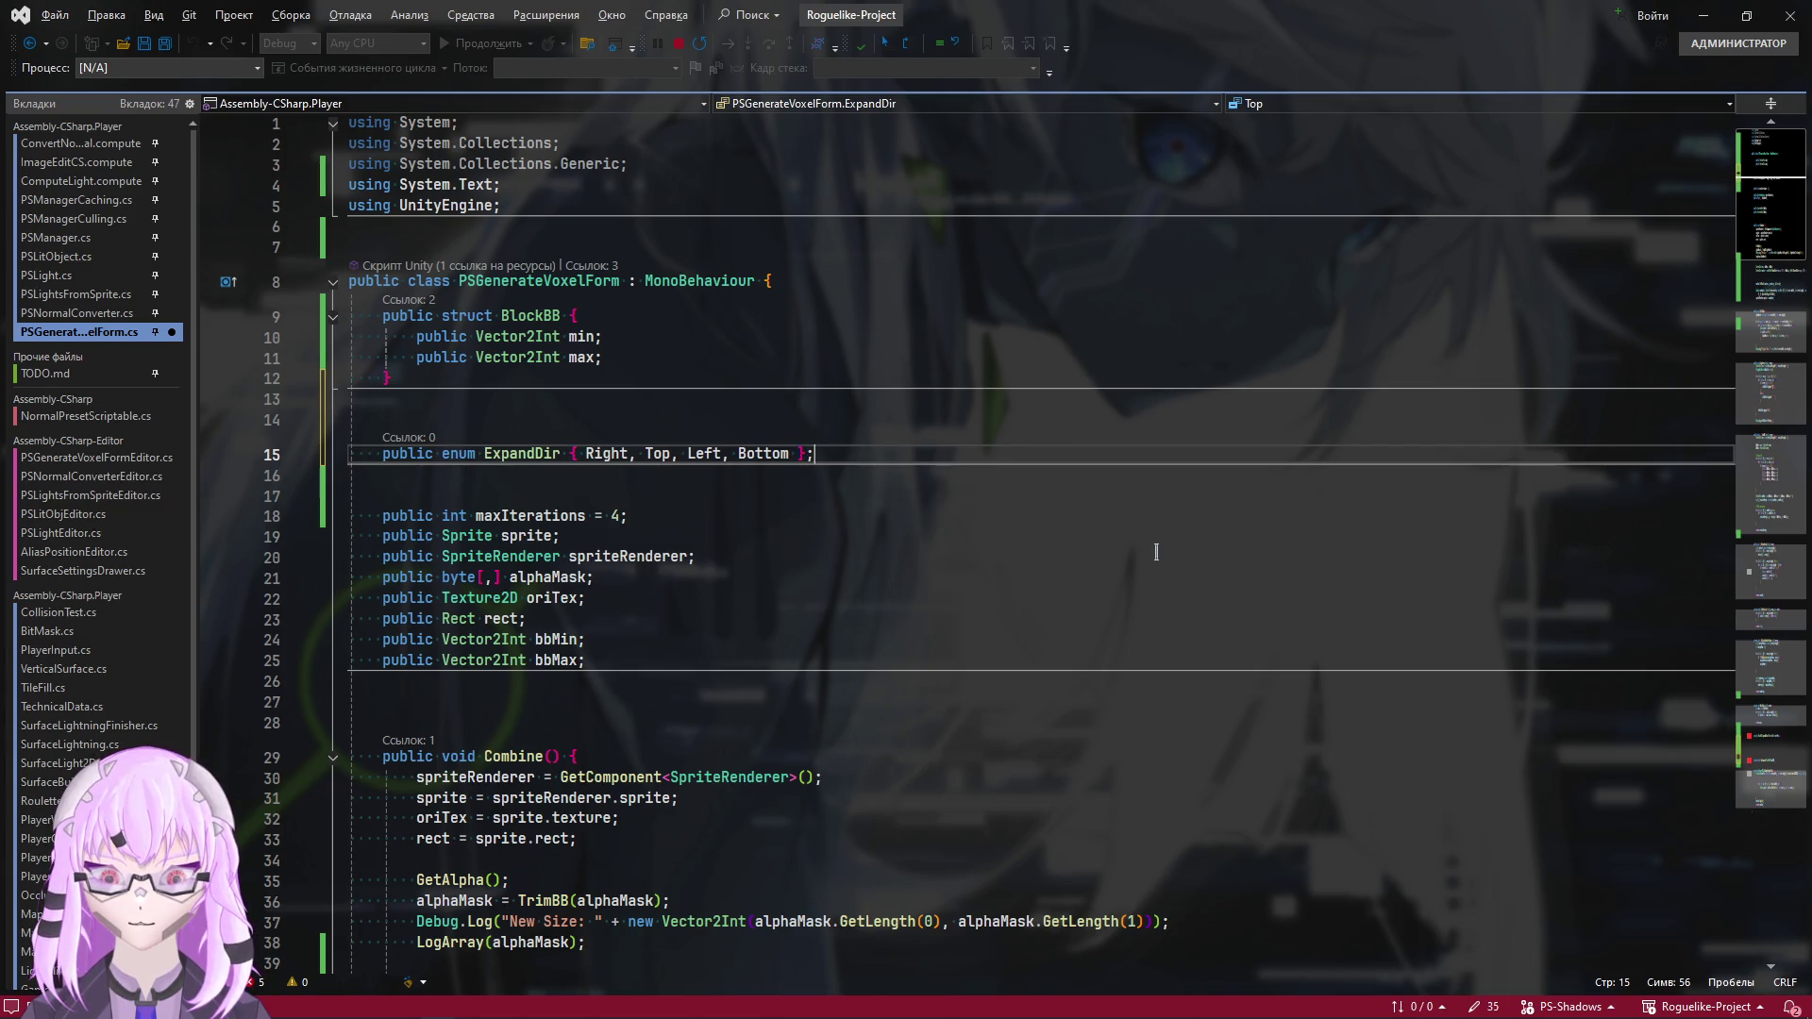
pyautogui.doubleClick(535, 457)
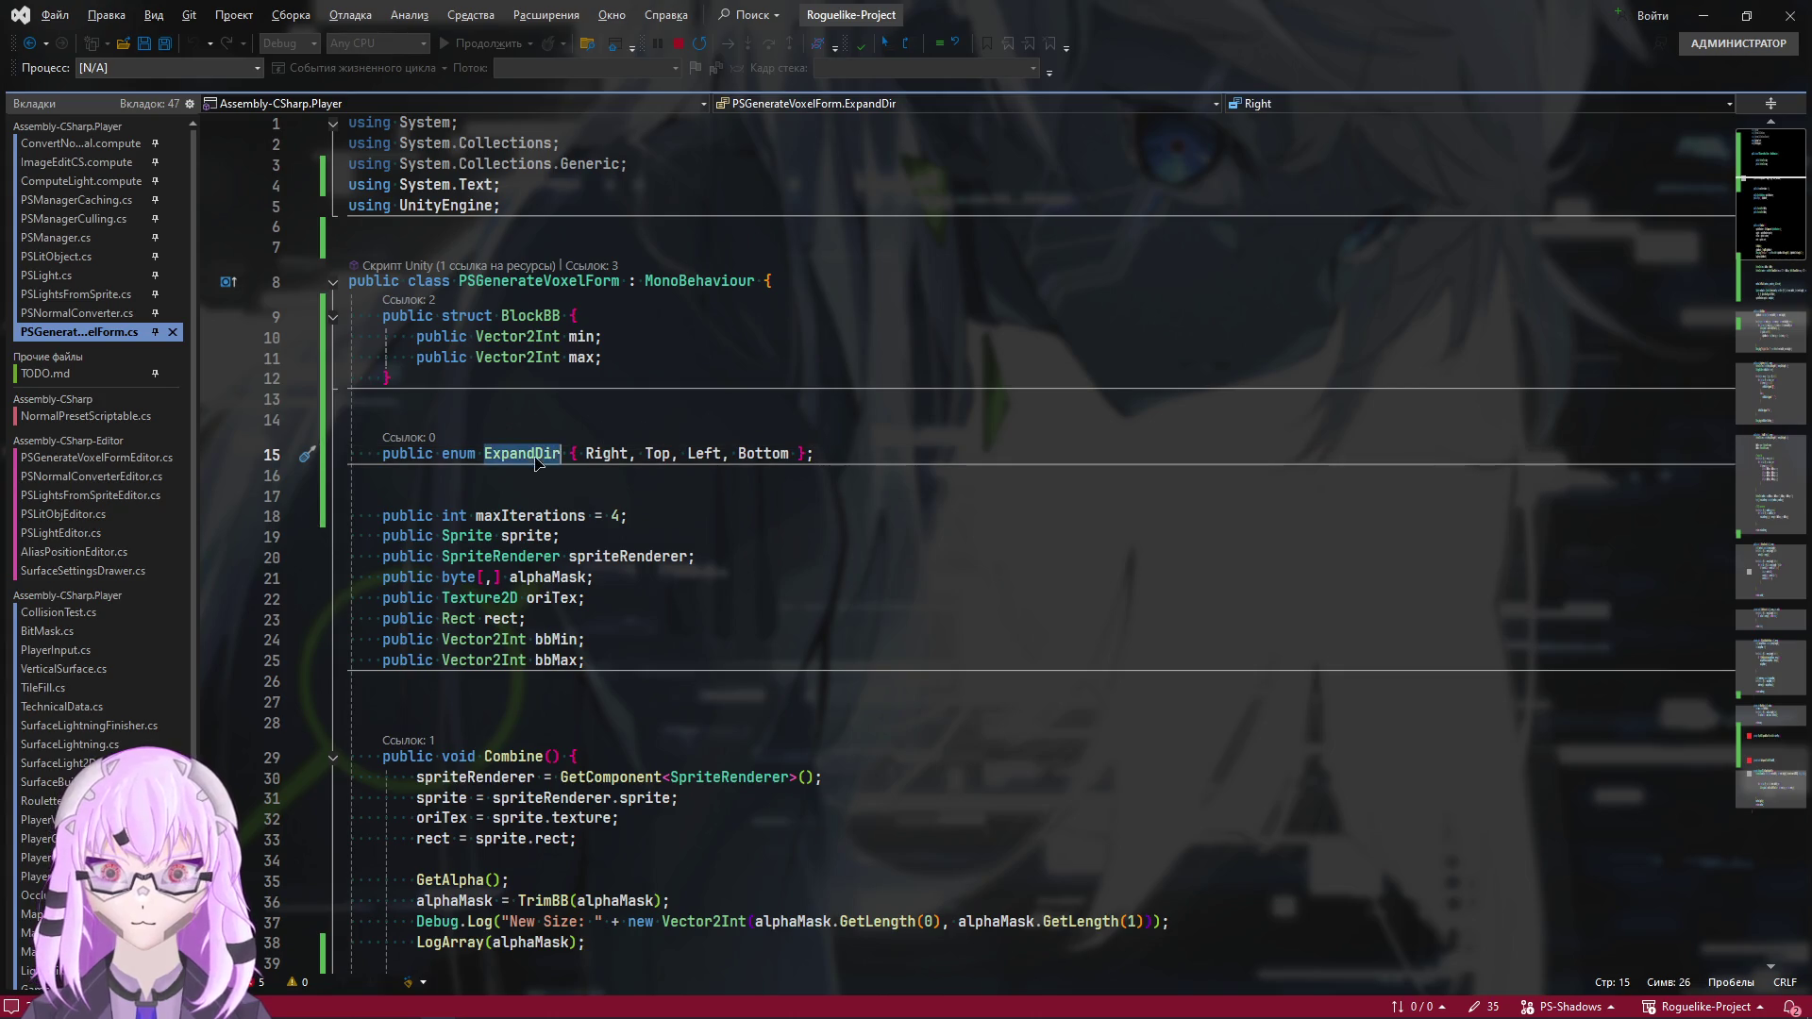
pyautogui.scroll(-20, 934, 660)
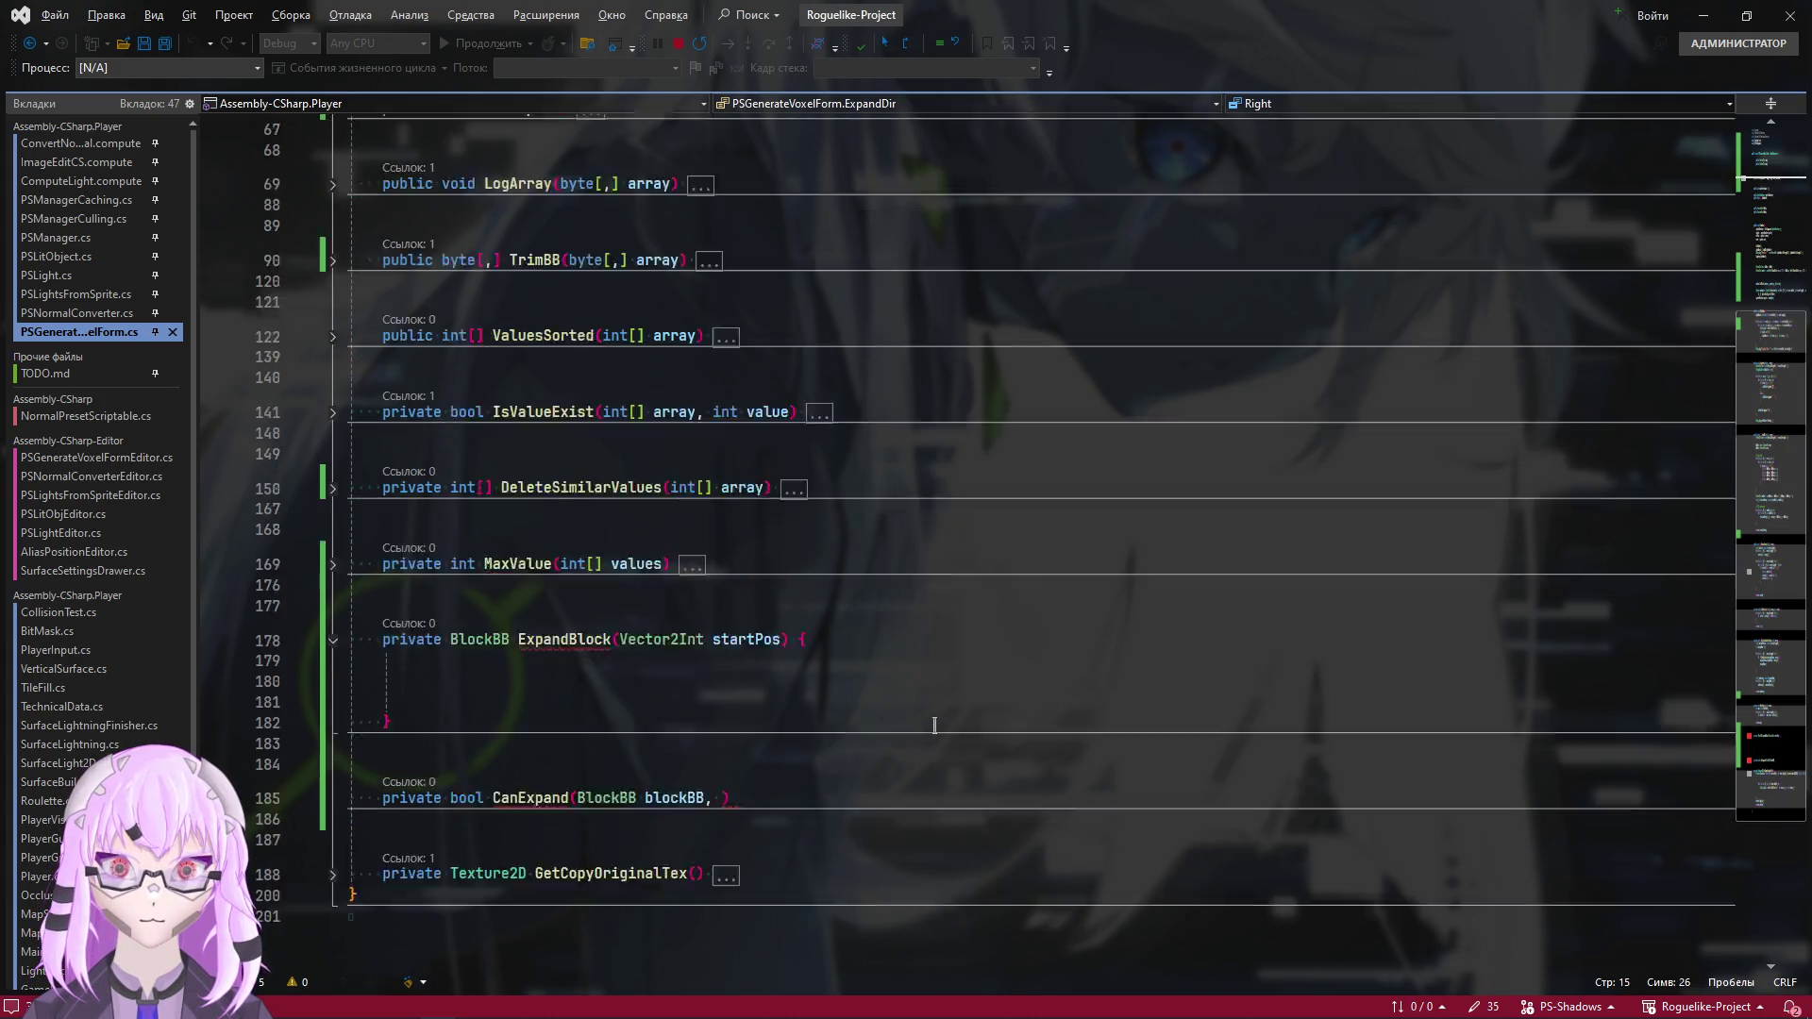
# Add 'ExpandDir dir' as CanExpand's second parameter after blockBB
pyautogui.scroll(-1, 755, 637)
pyautogui.click(760, 600)
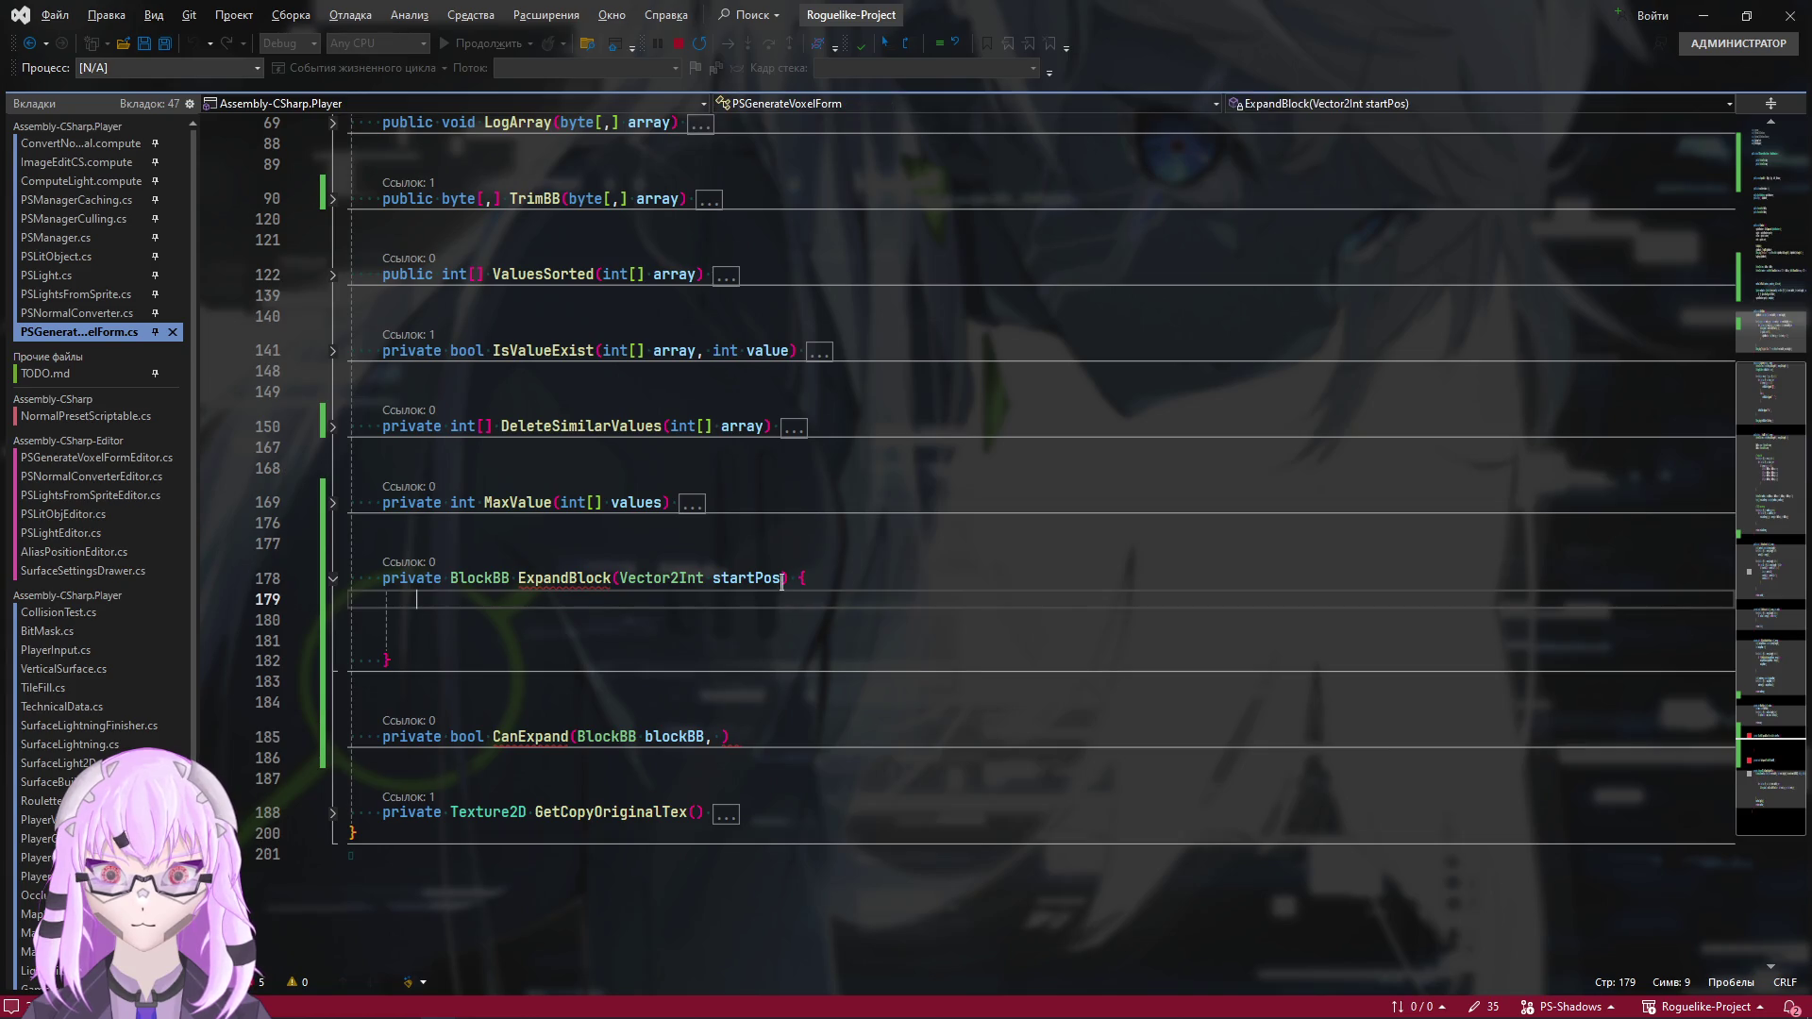
pyautogui.click(721, 737)
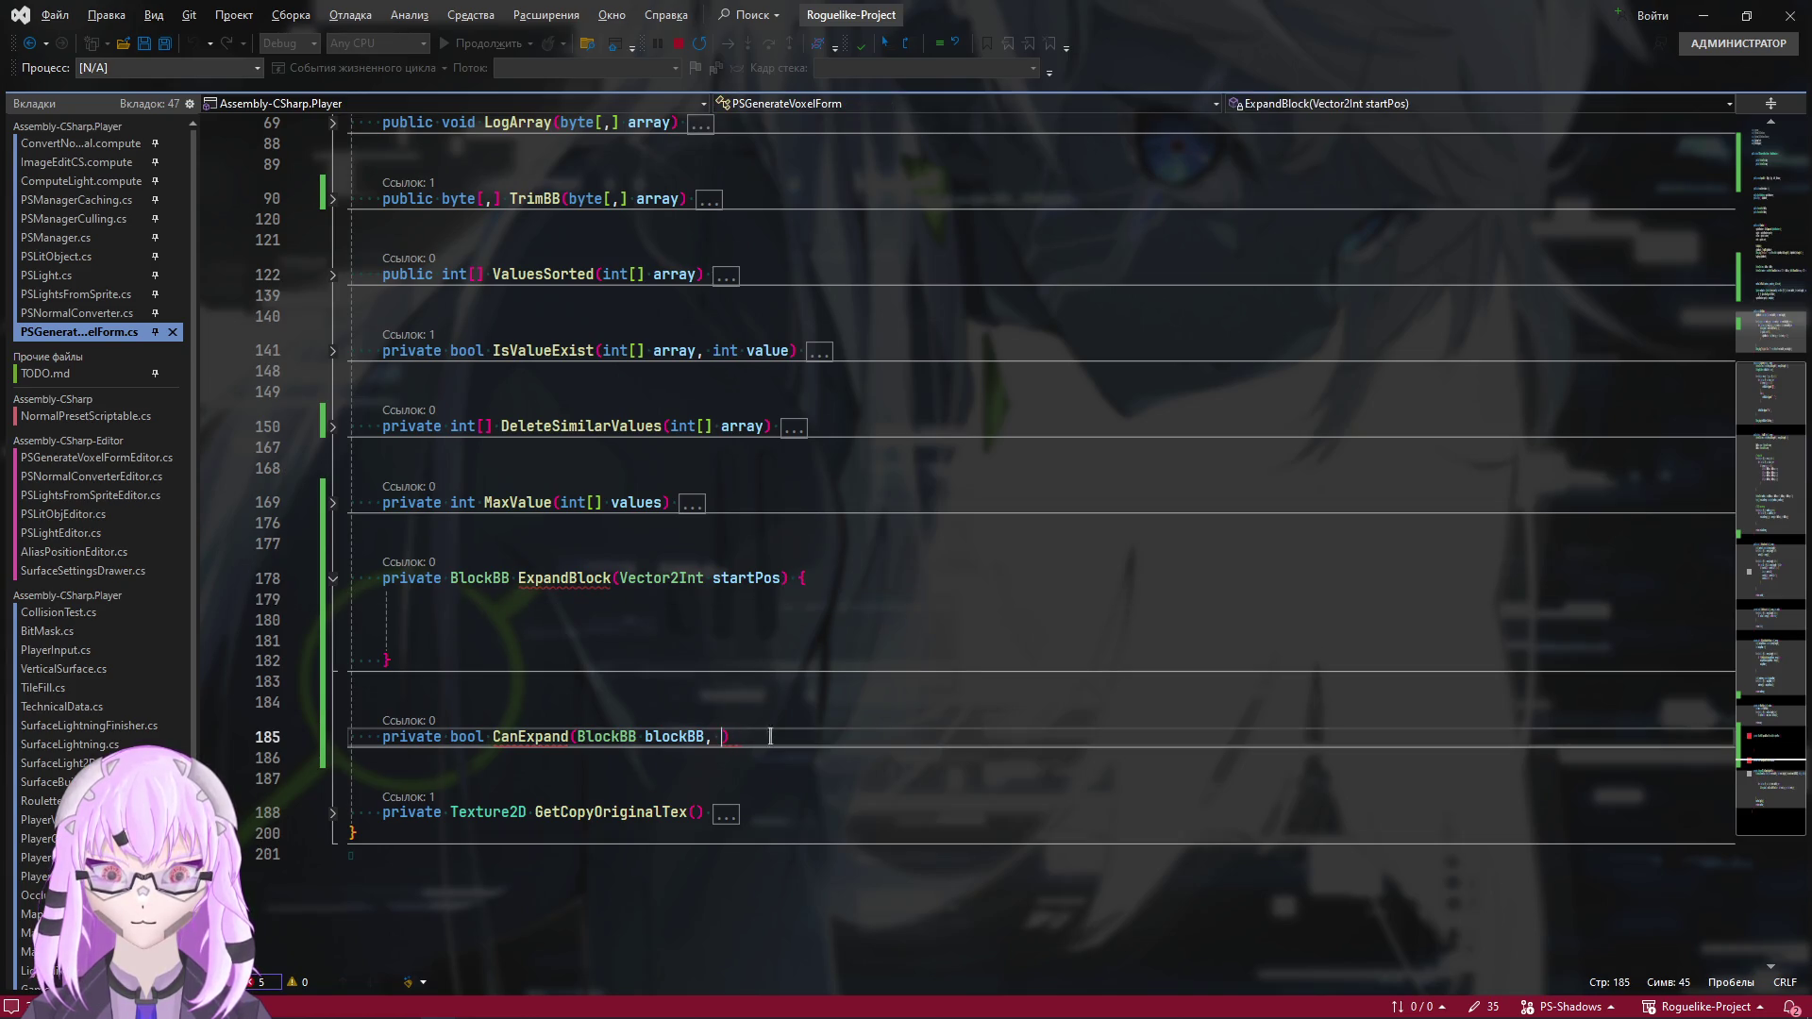
pyautogui.write('ExpandDir ')
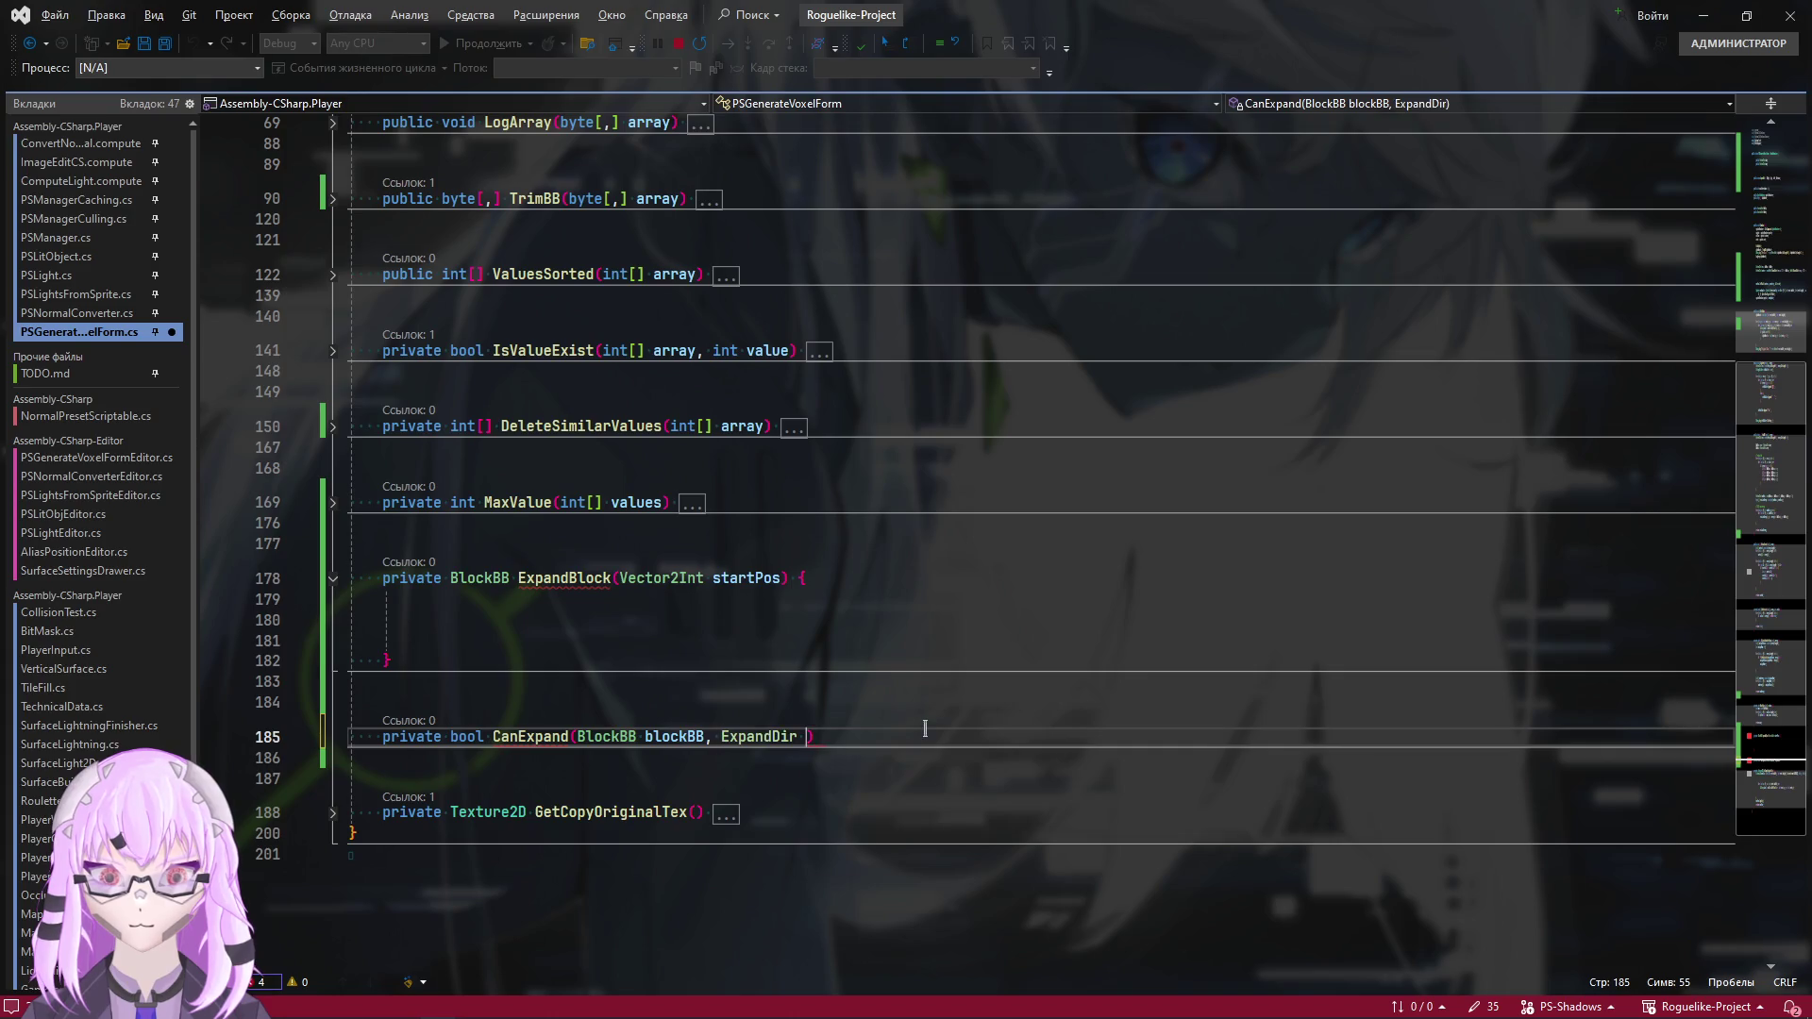
pyautogui.write('dir')
pyautogui.press('Escape')
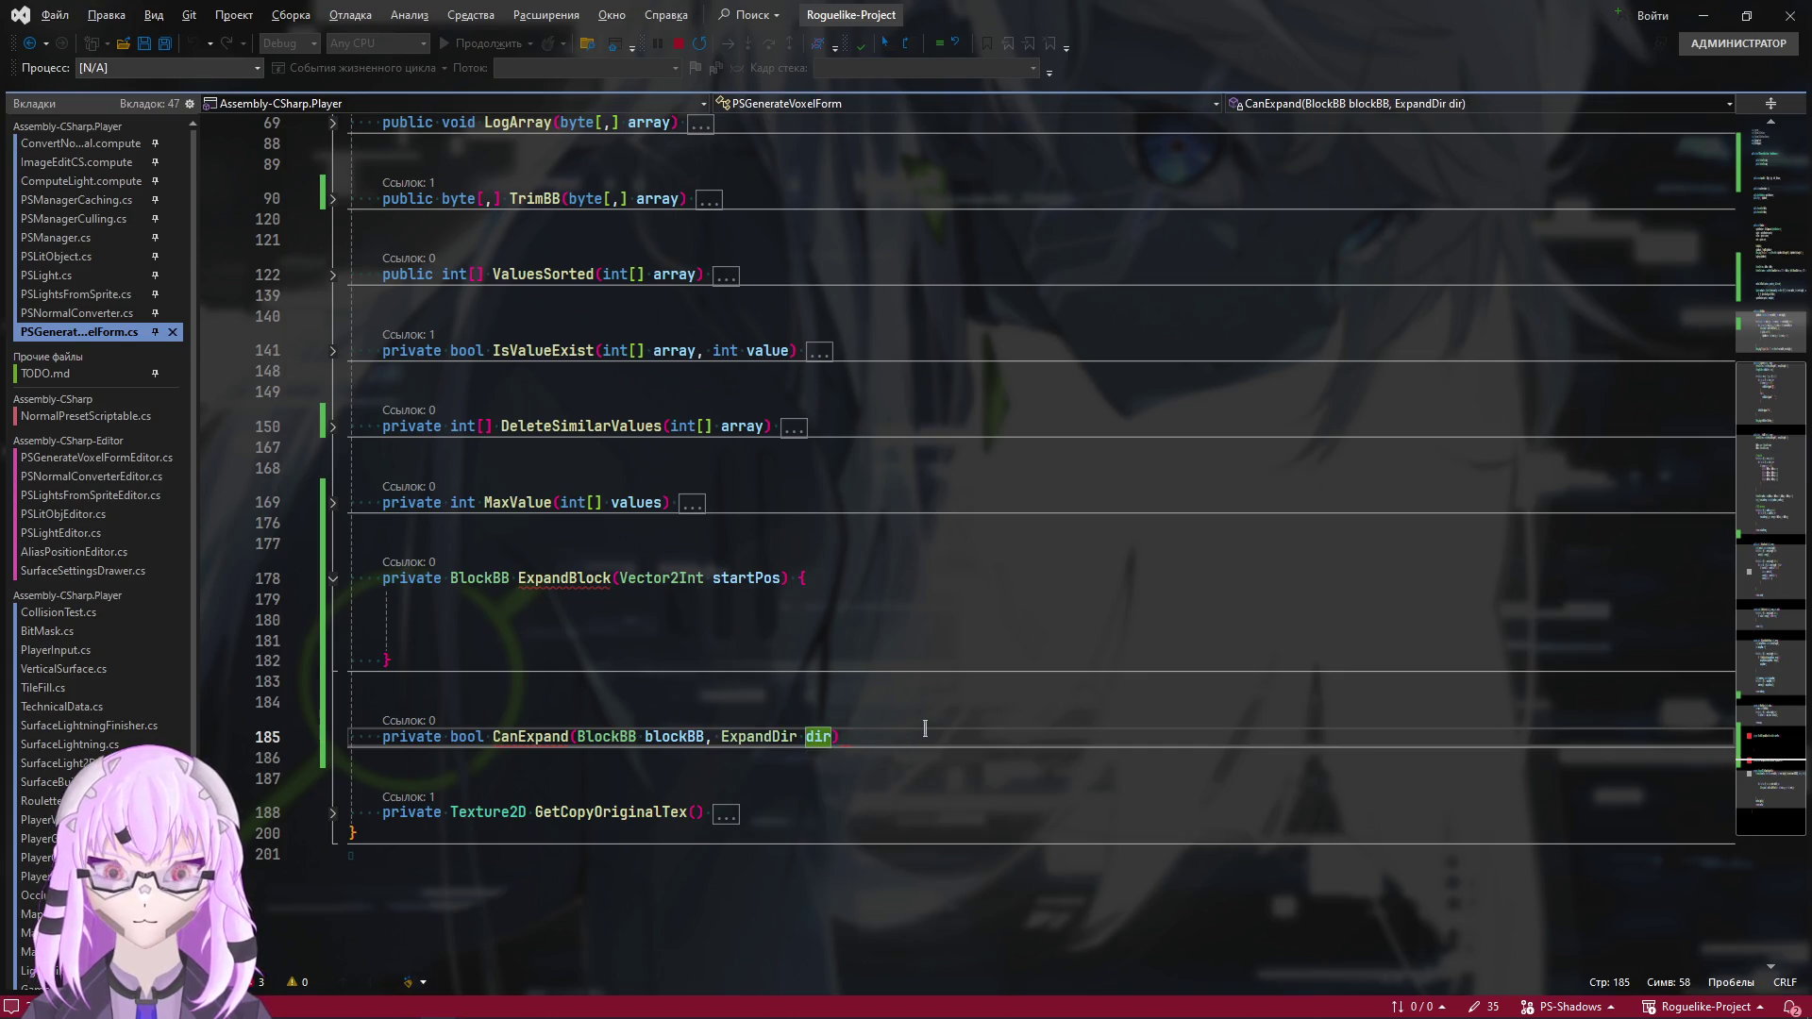
# Give CanExpand an empty braced body and save the PSGenerateVoxelForm script
pyautogui.press('Down')
pyautogui.press('Up')
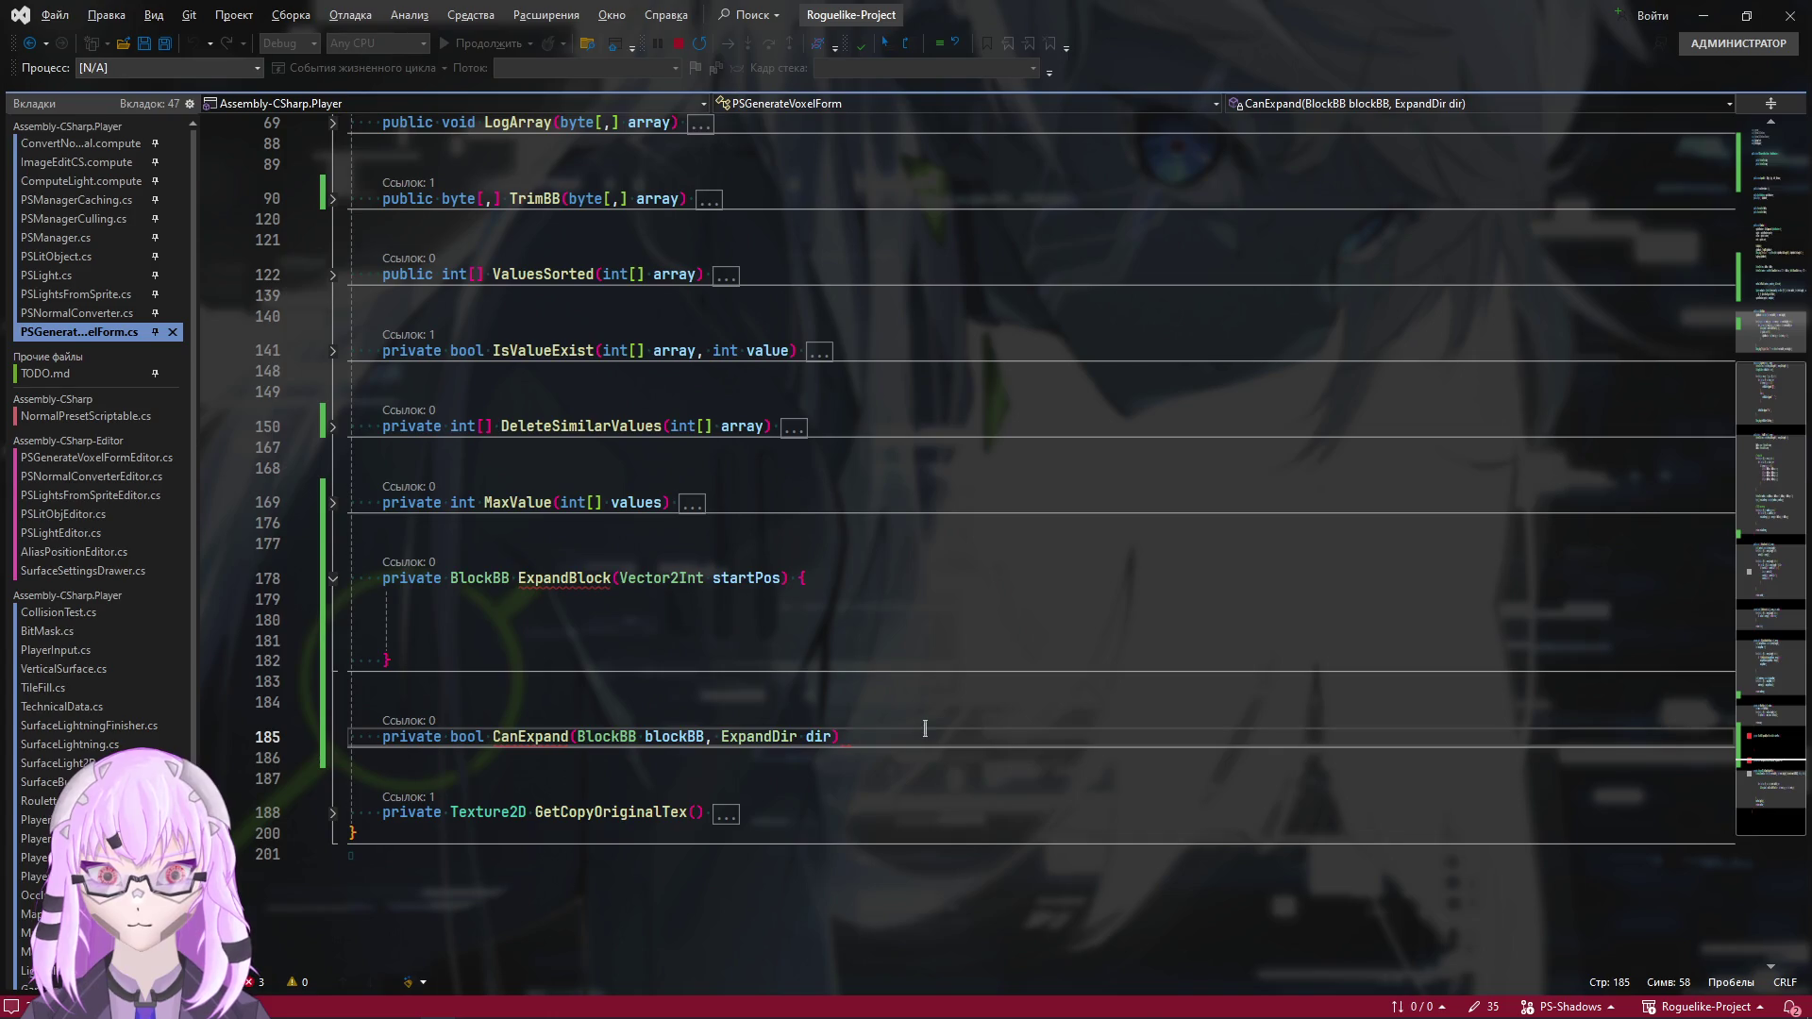
pyautogui.write('{')
pyautogui.press('Return')
pyautogui.hotkey('ctrl', 's')
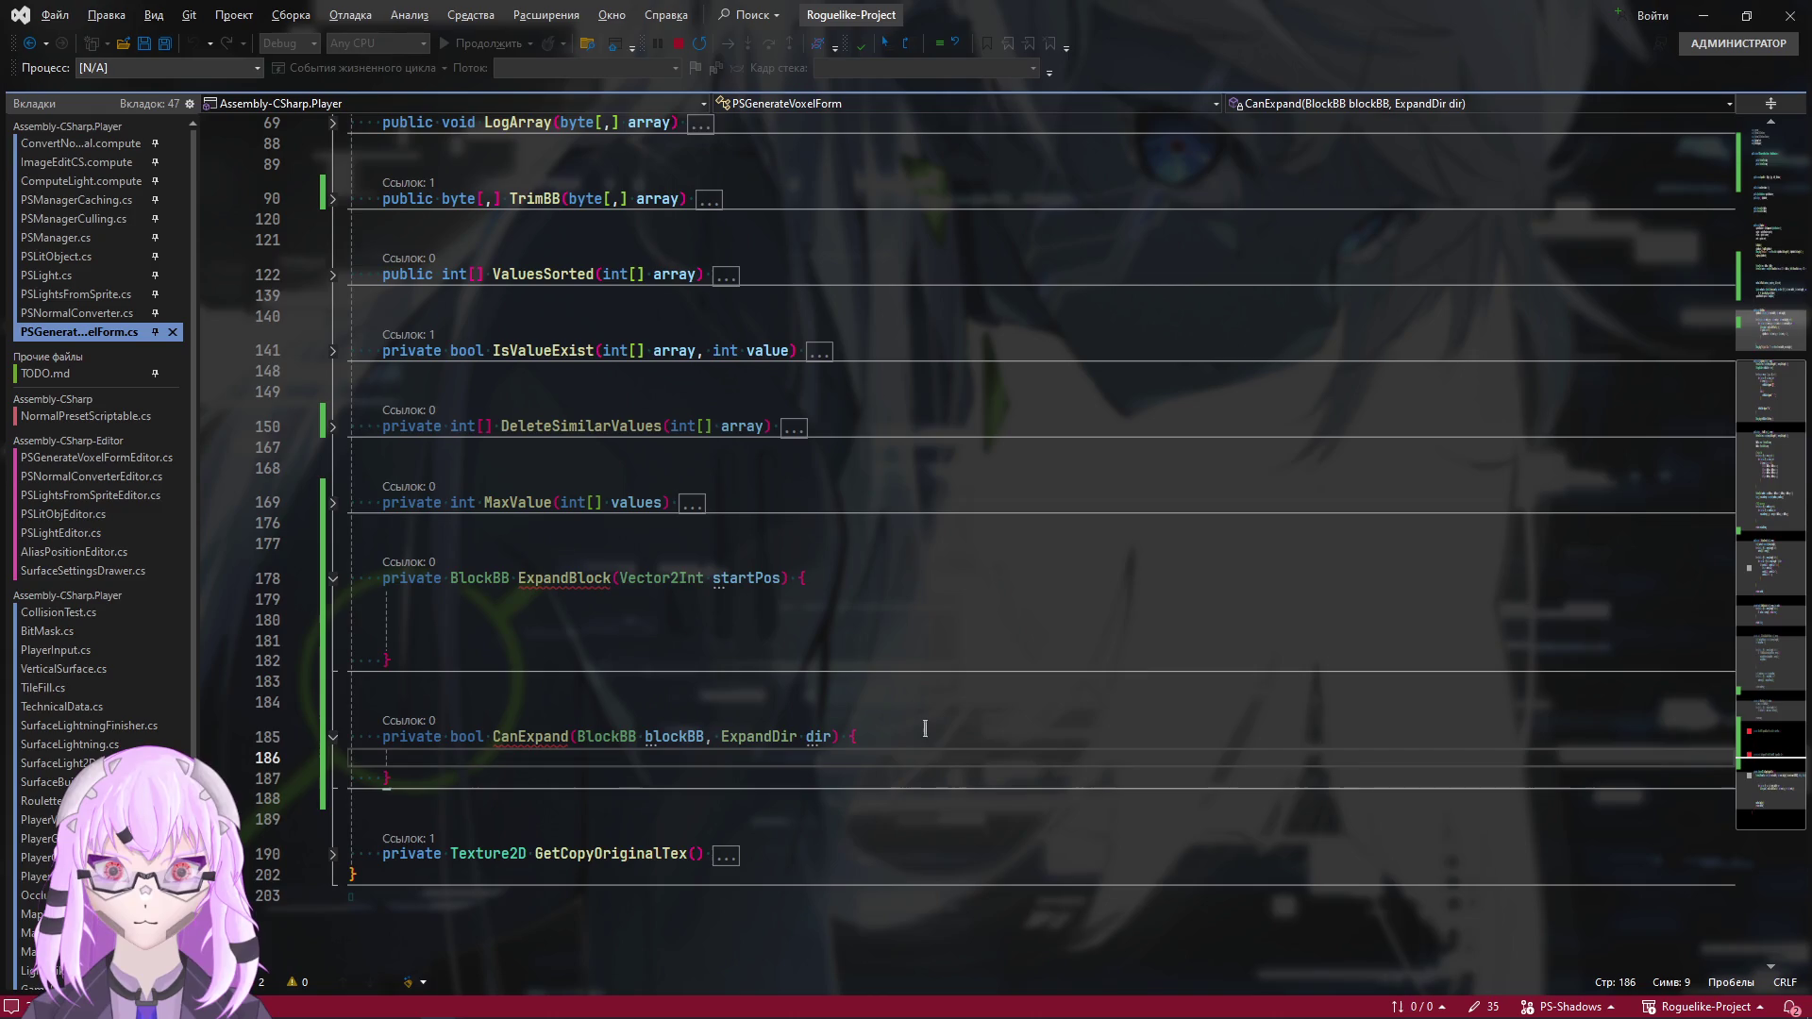
pyautogui.scroll(-2, 925, 729)
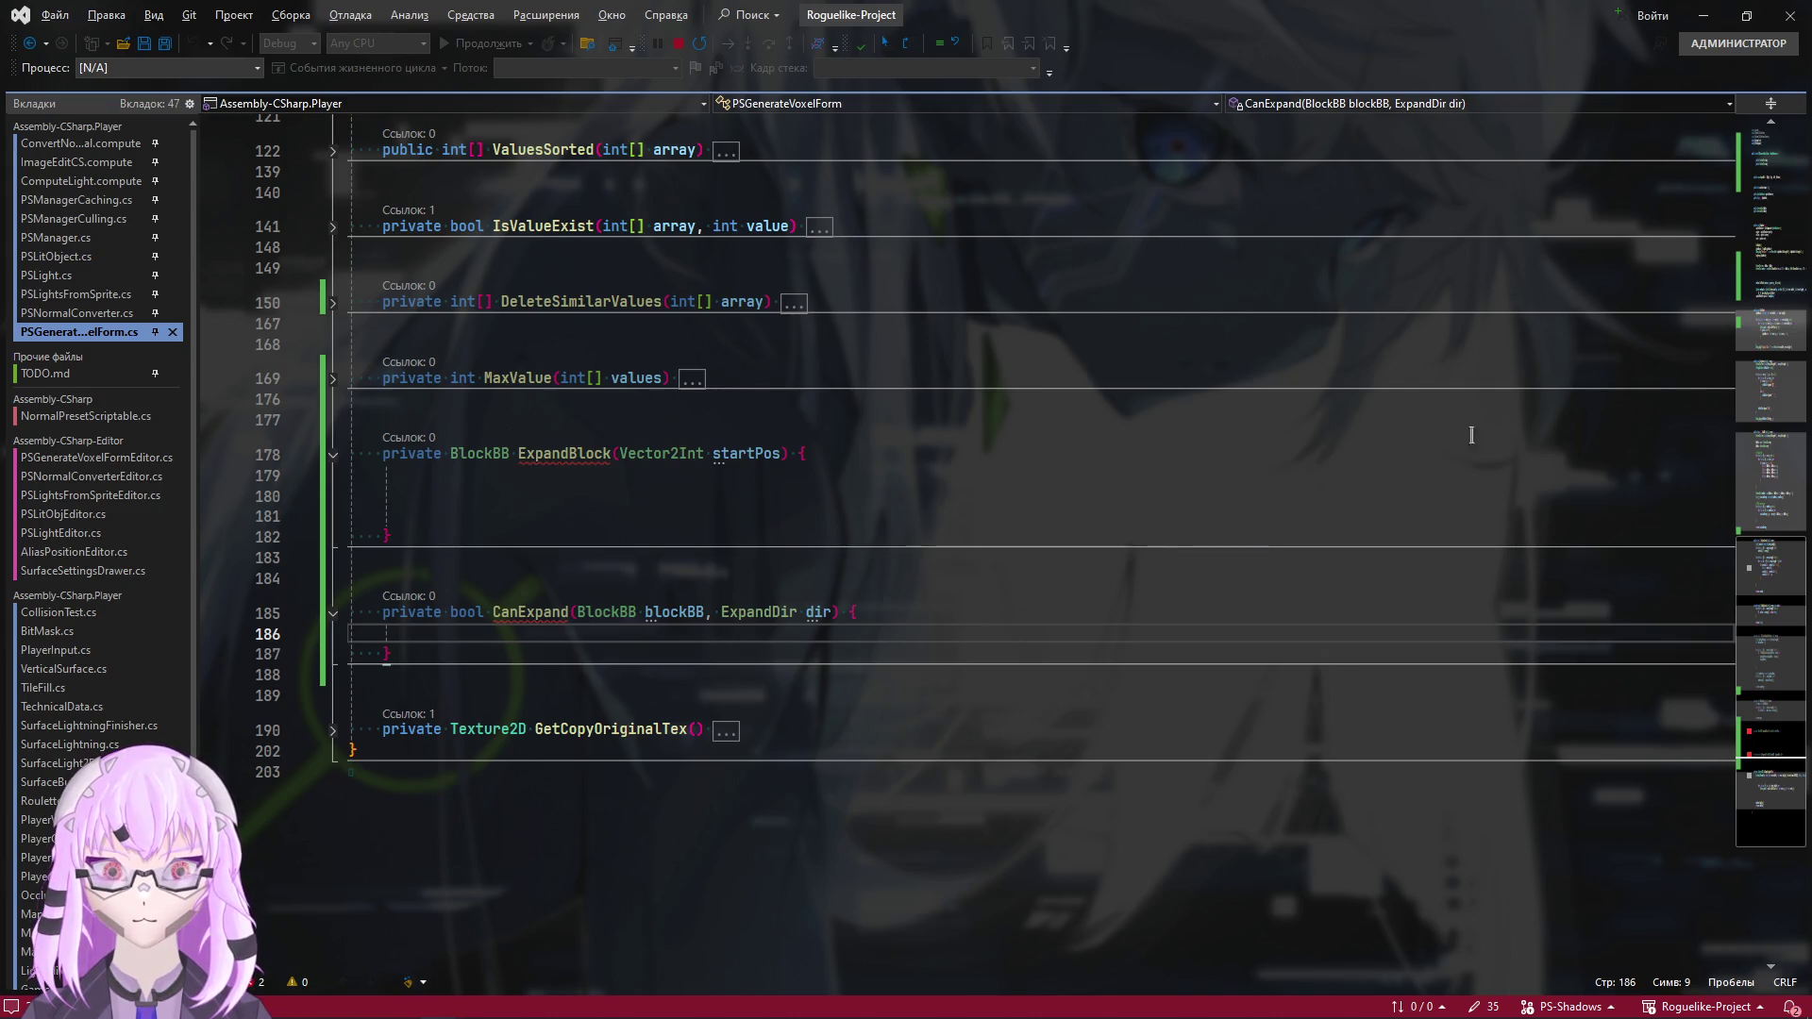
pyautogui.click(1773, 207)
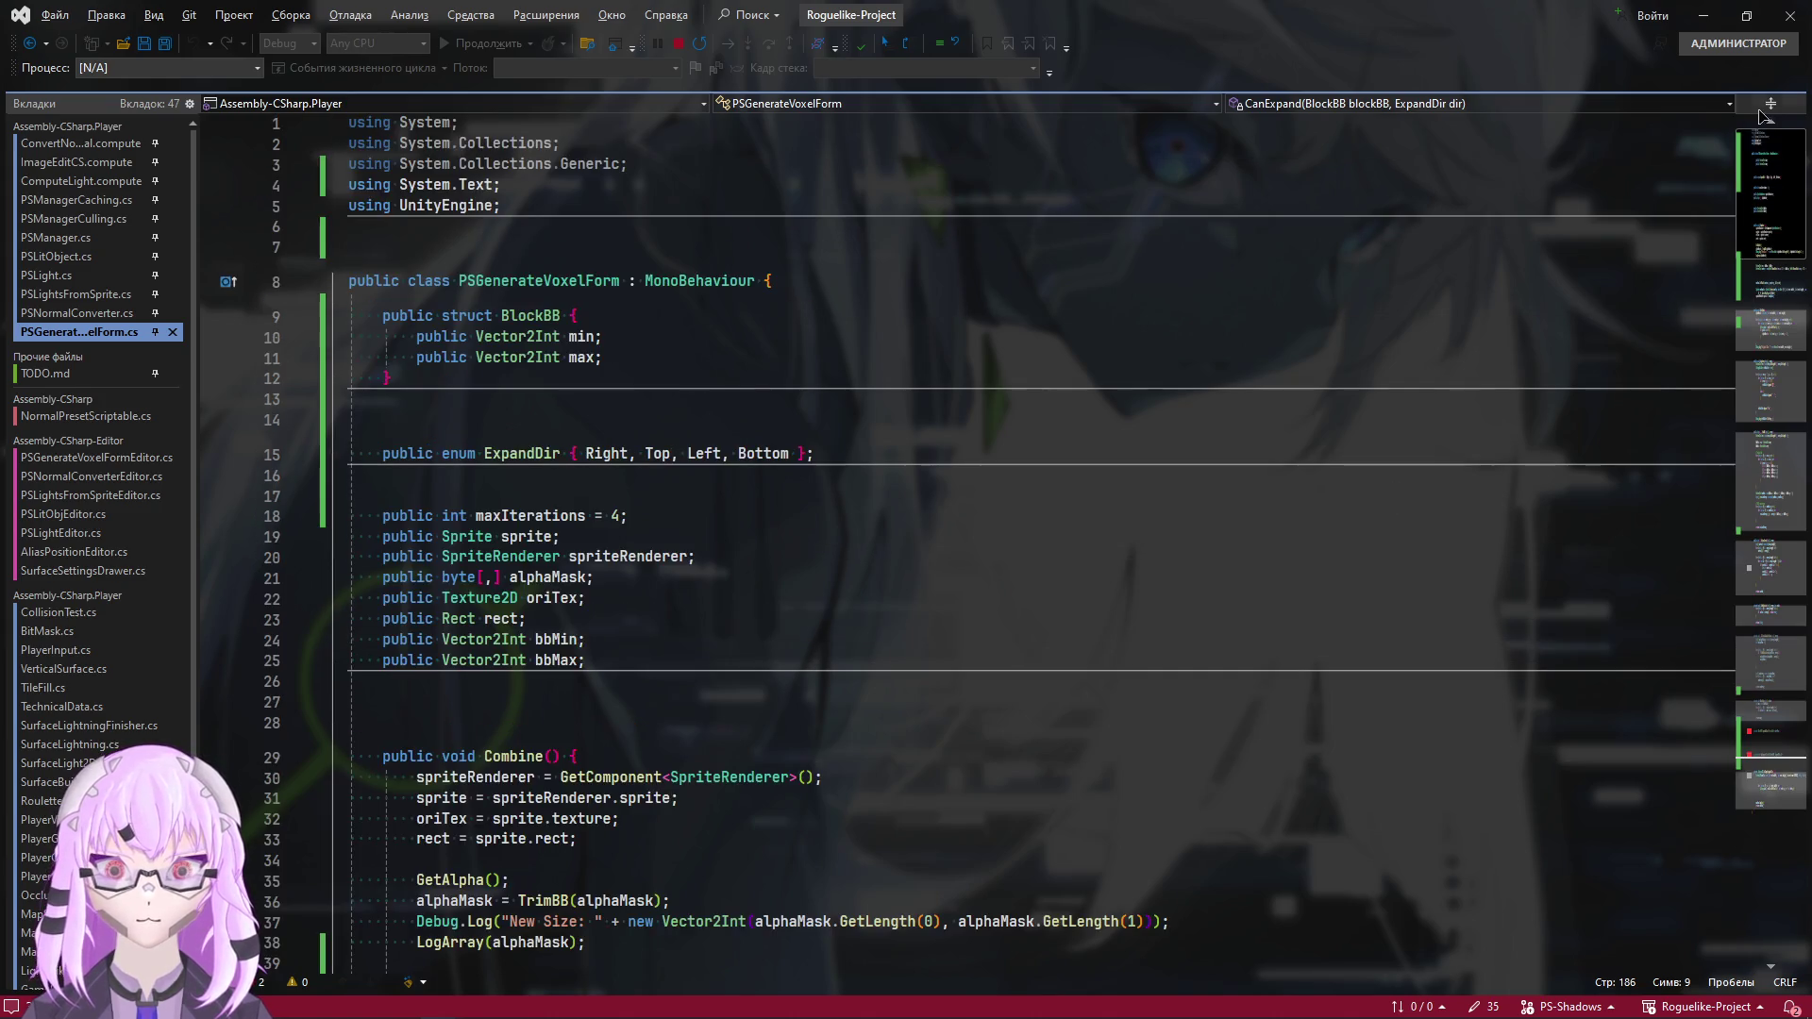
pyautogui.click(594, 356)
pyautogui.click(629, 454)
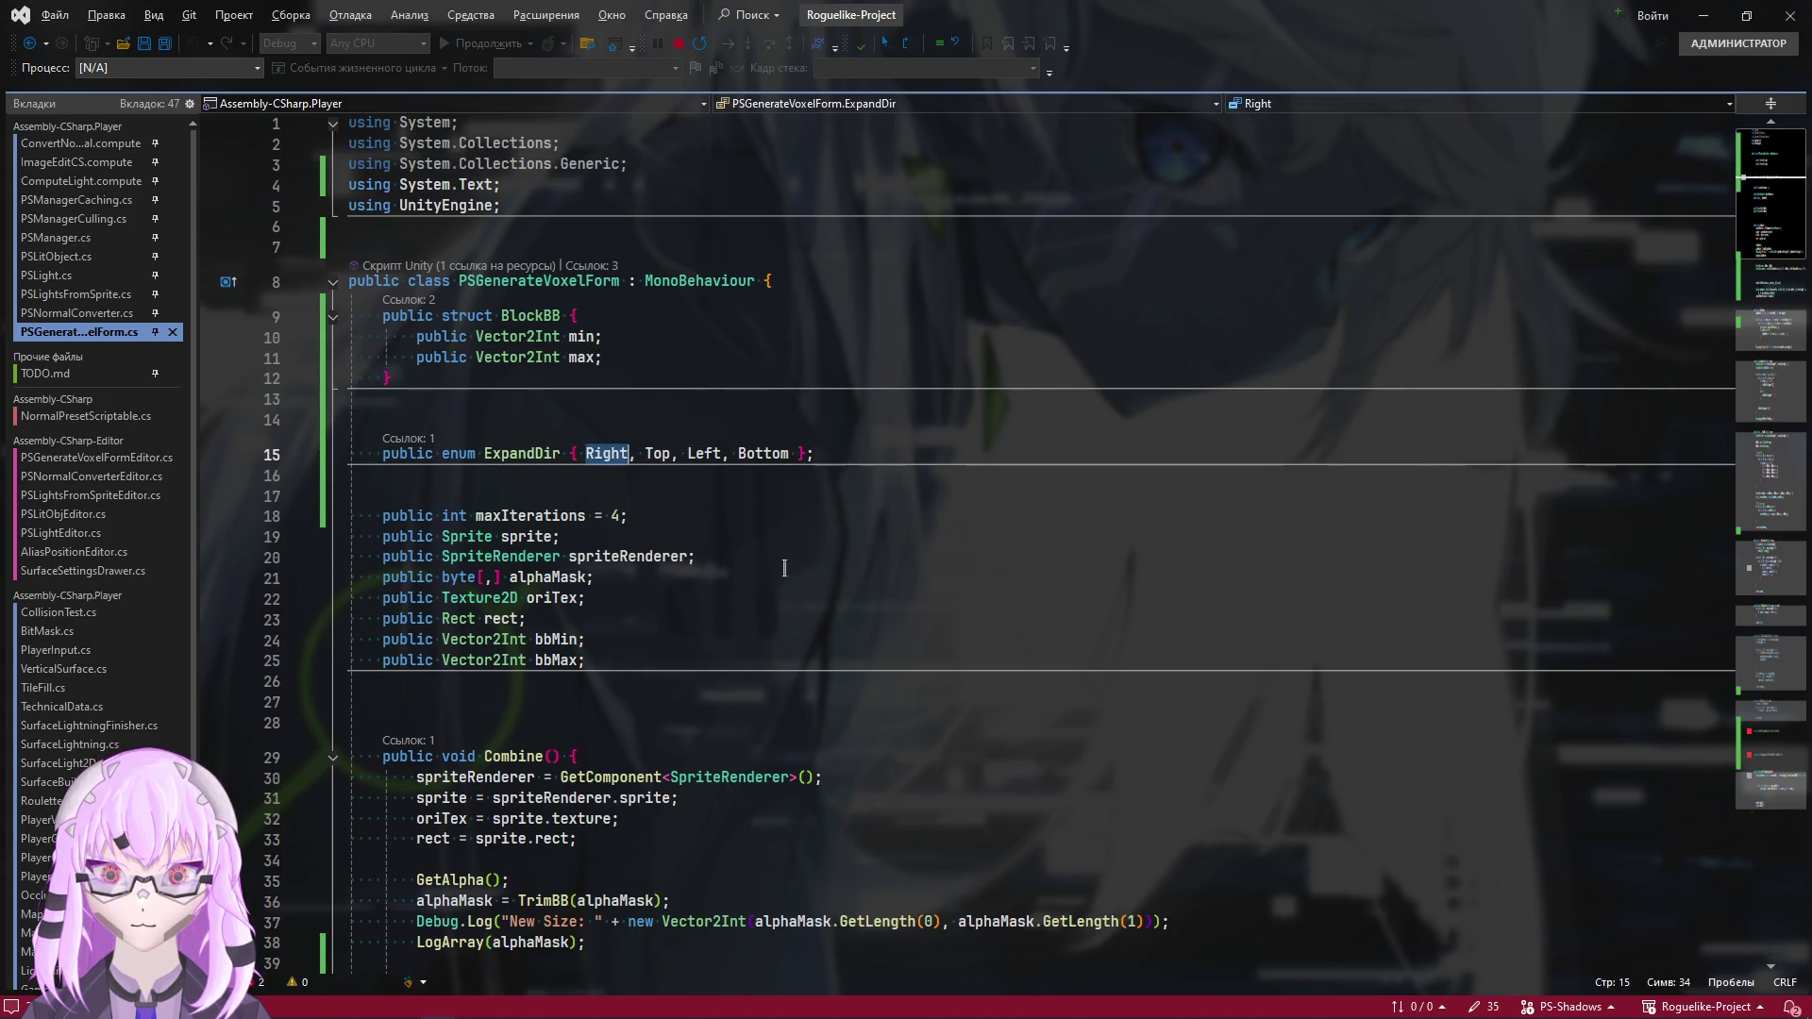
pyautogui.press('Right')
pyautogui.press('Right')
pyautogui.press('Right')
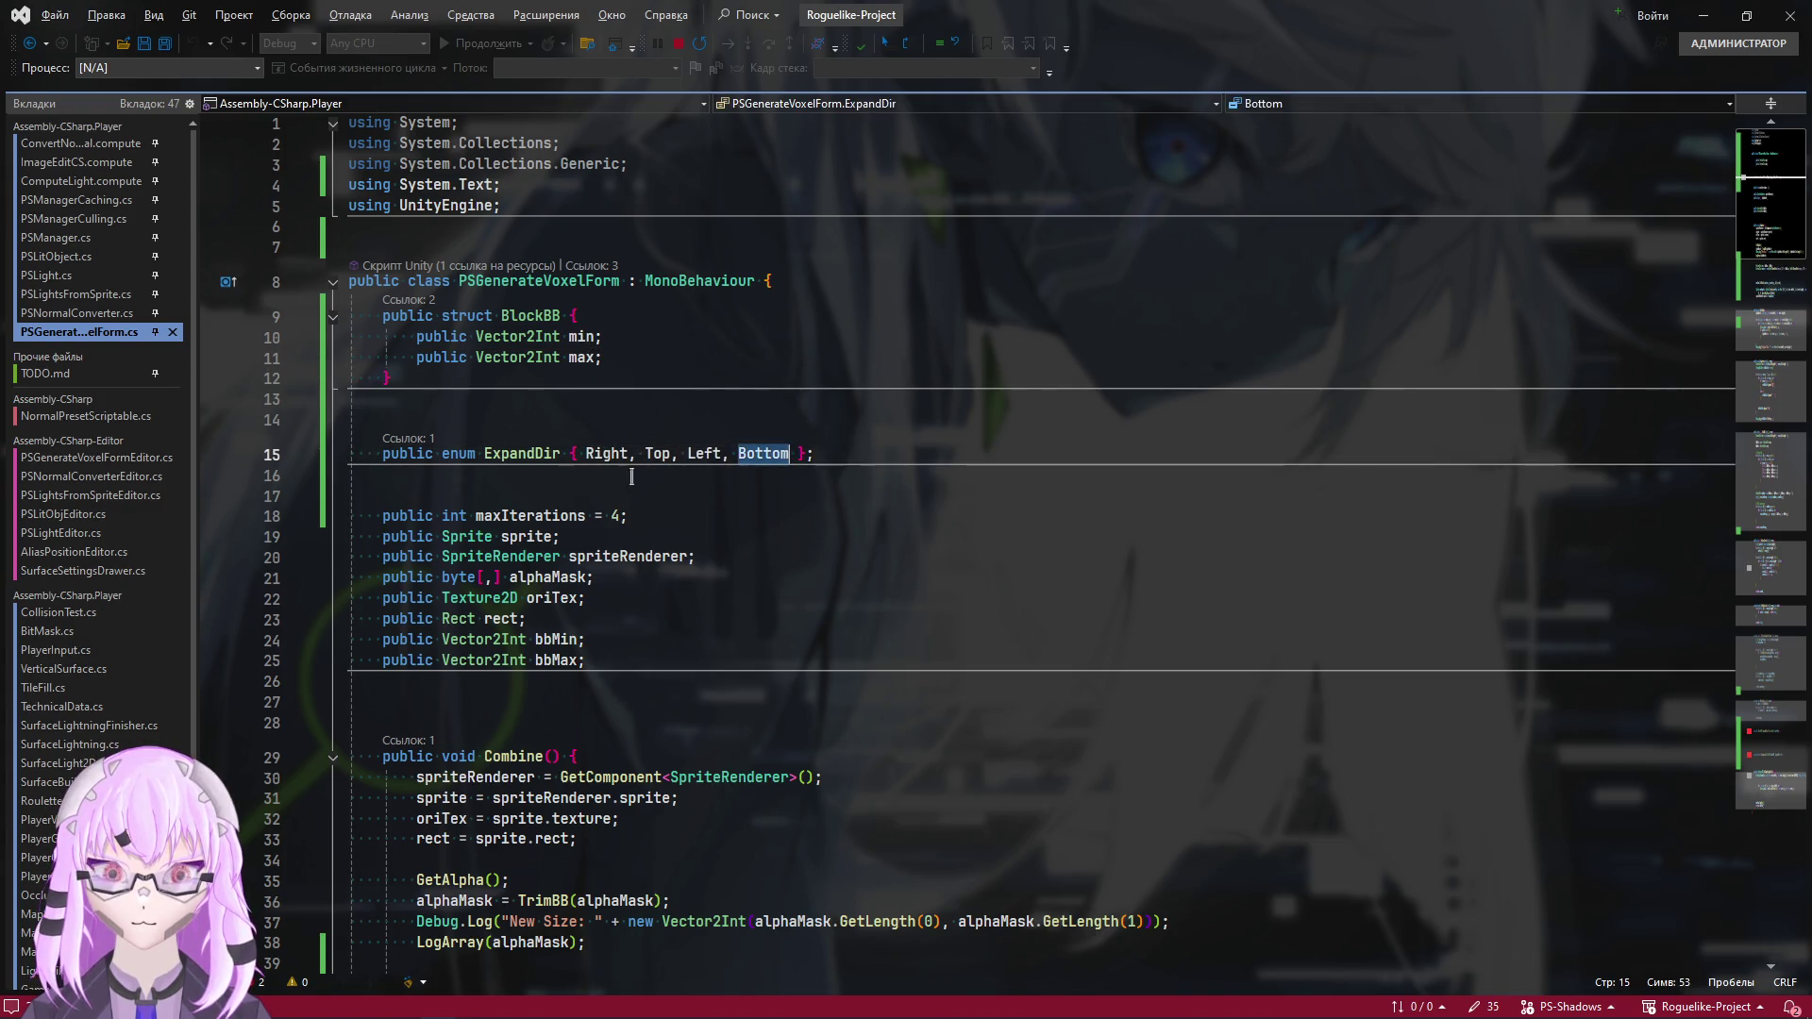
pyautogui.doubleClick(597, 462)
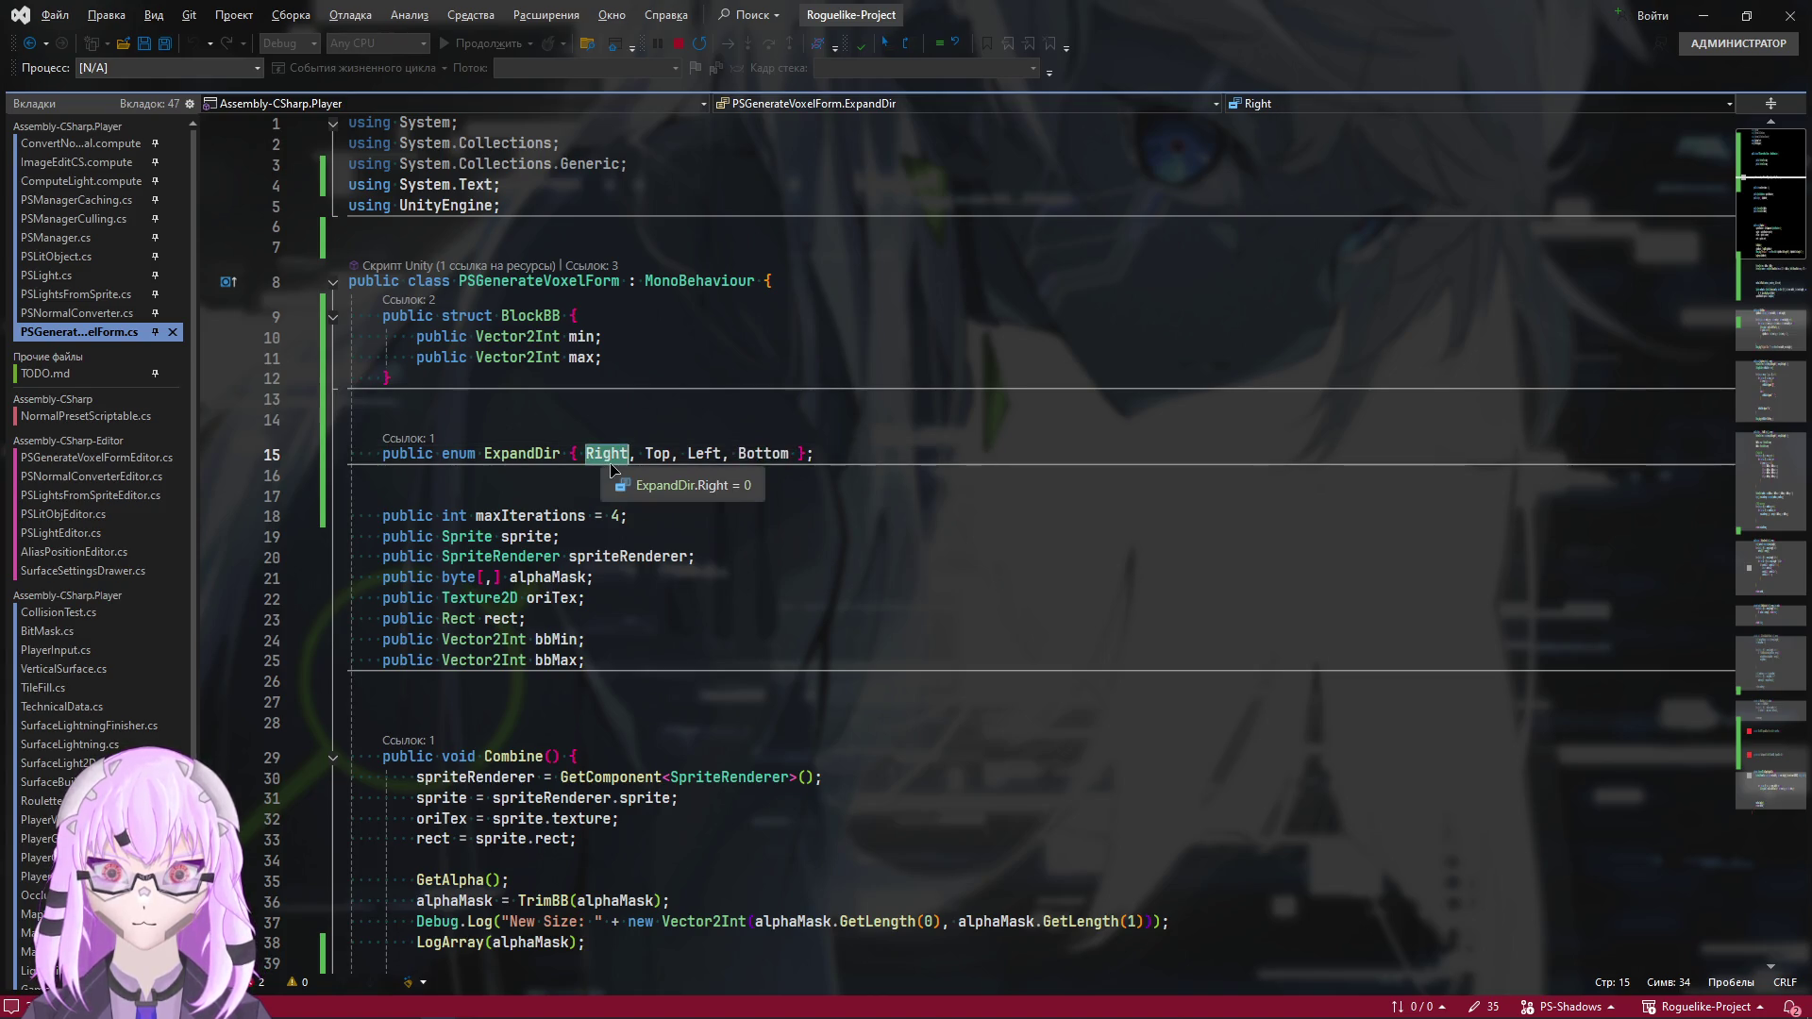
pyautogui.scroll(-10, 490, 664)
pyautogui.scroll(-1, 489, 664)
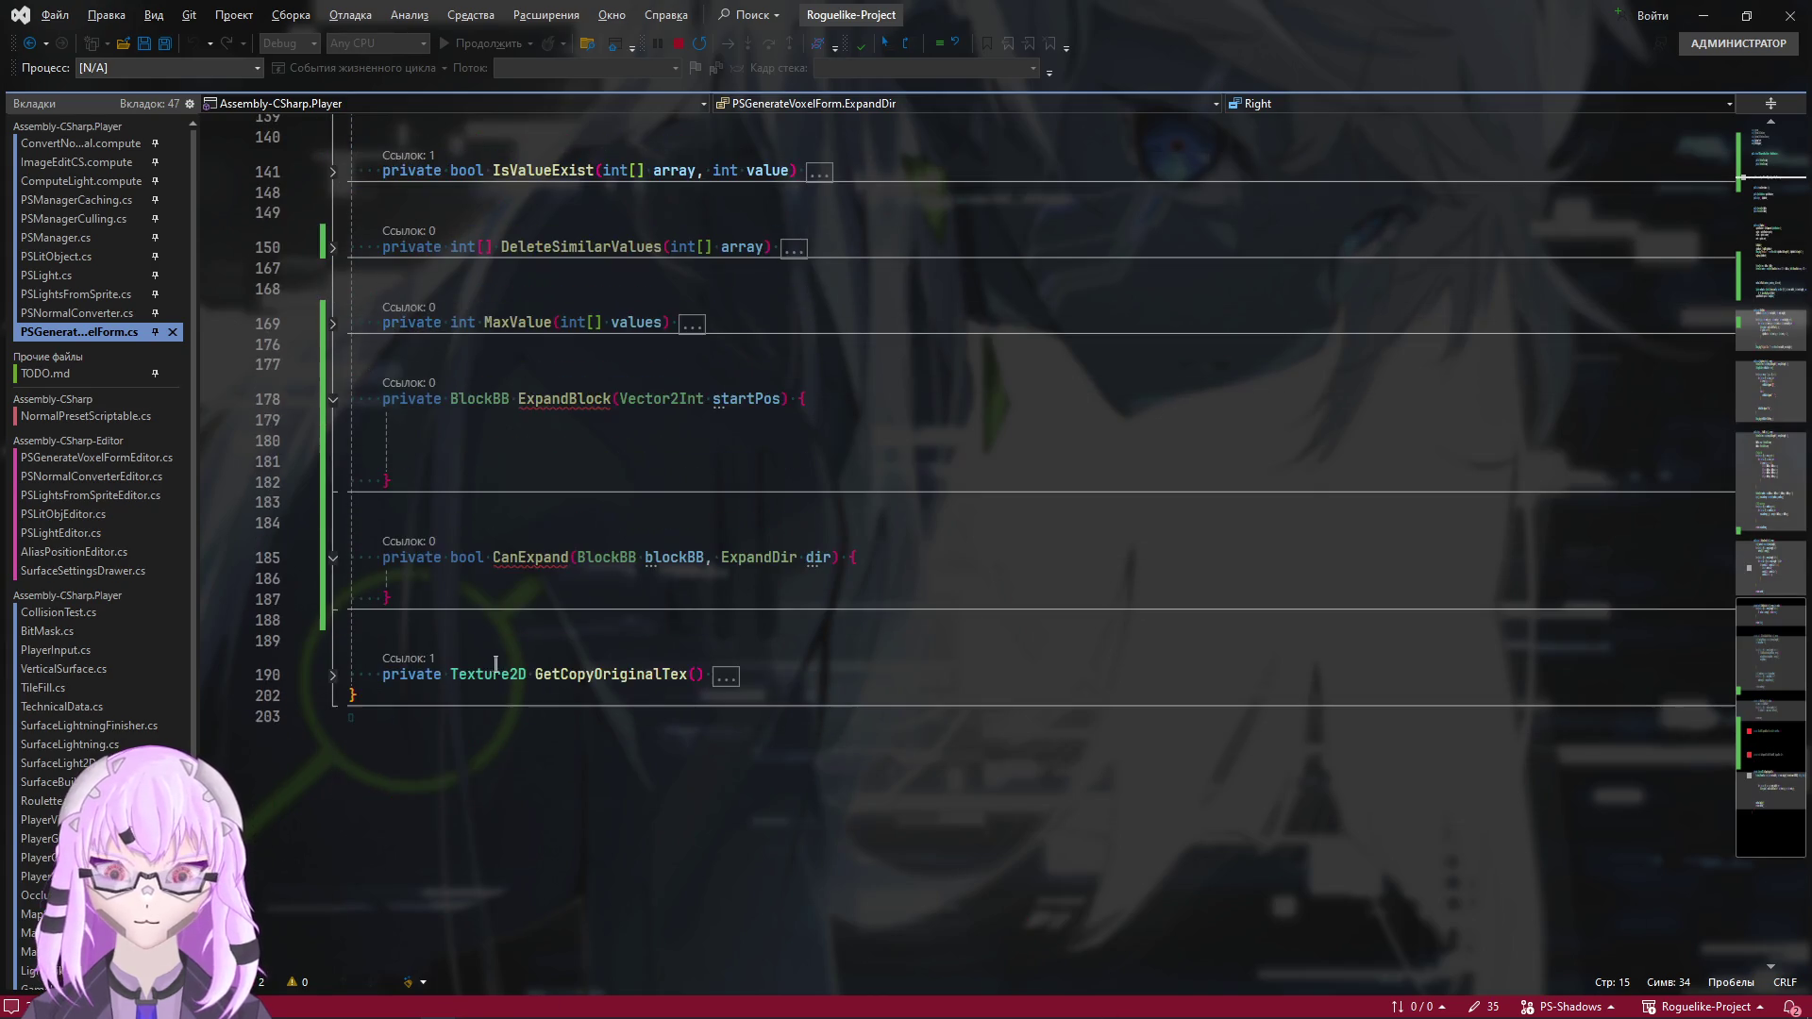
pyautogui.click(523, 576)
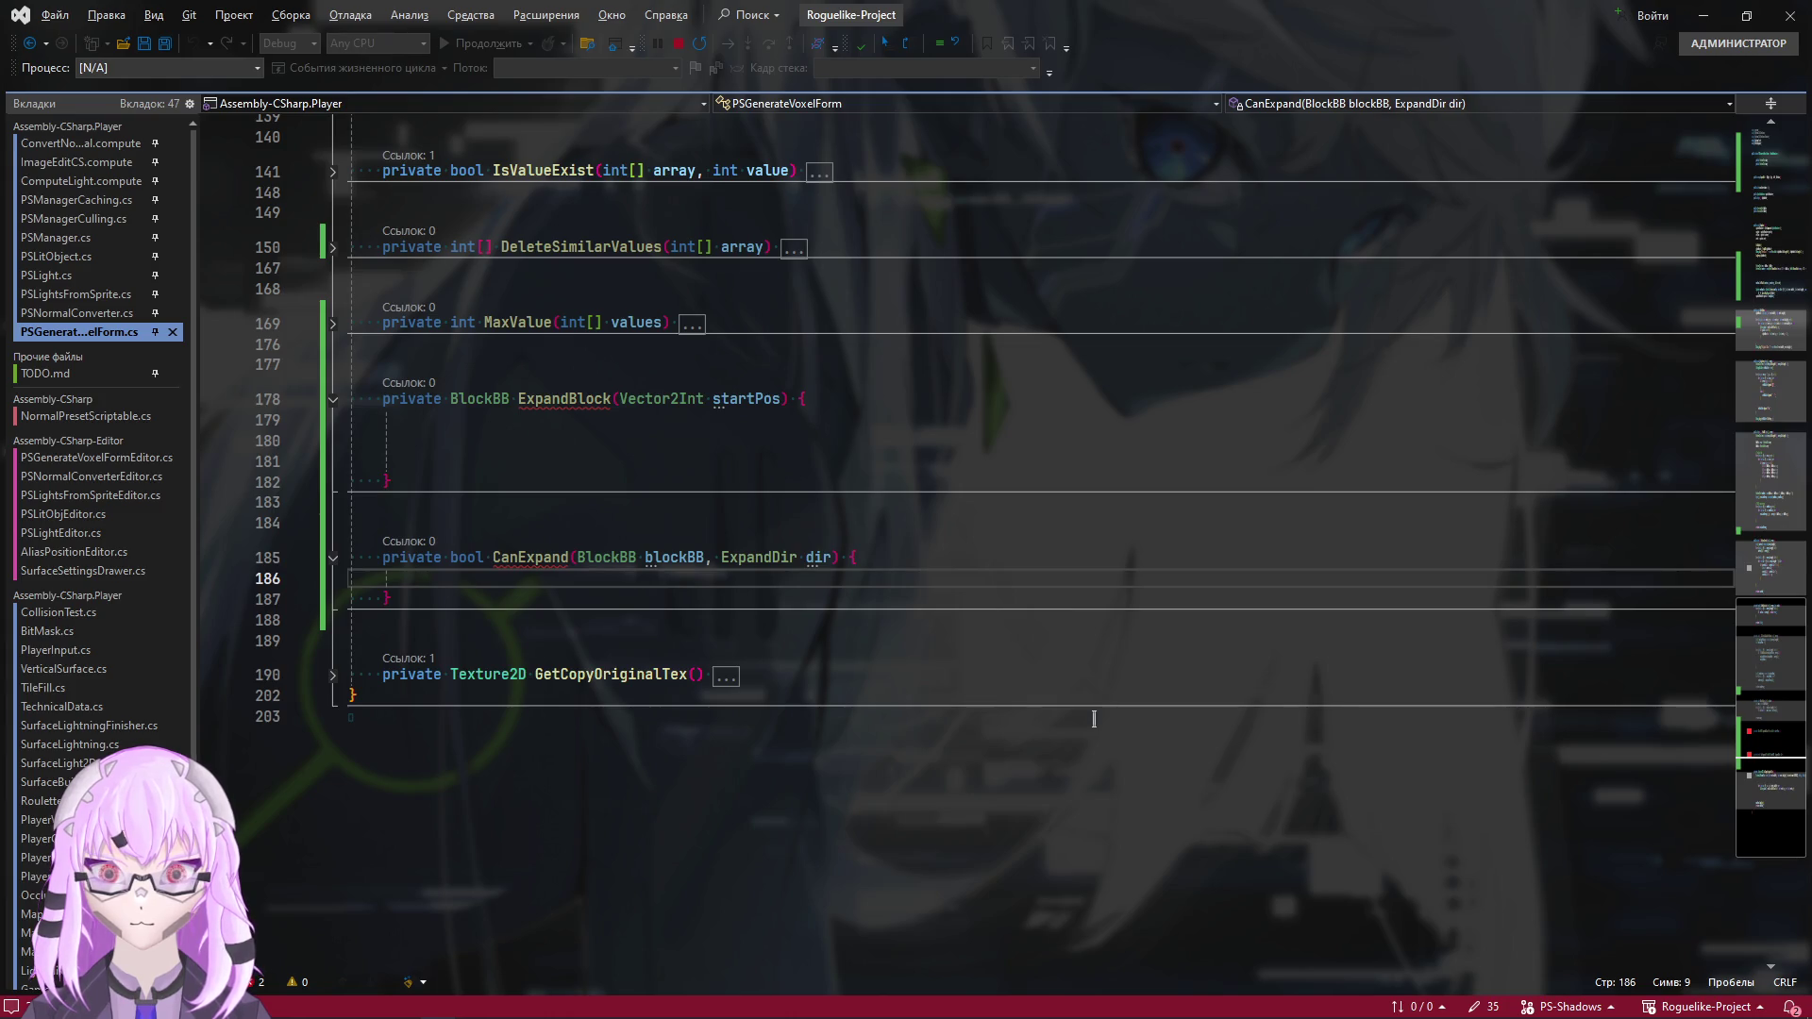
pyautogui.write('switch')
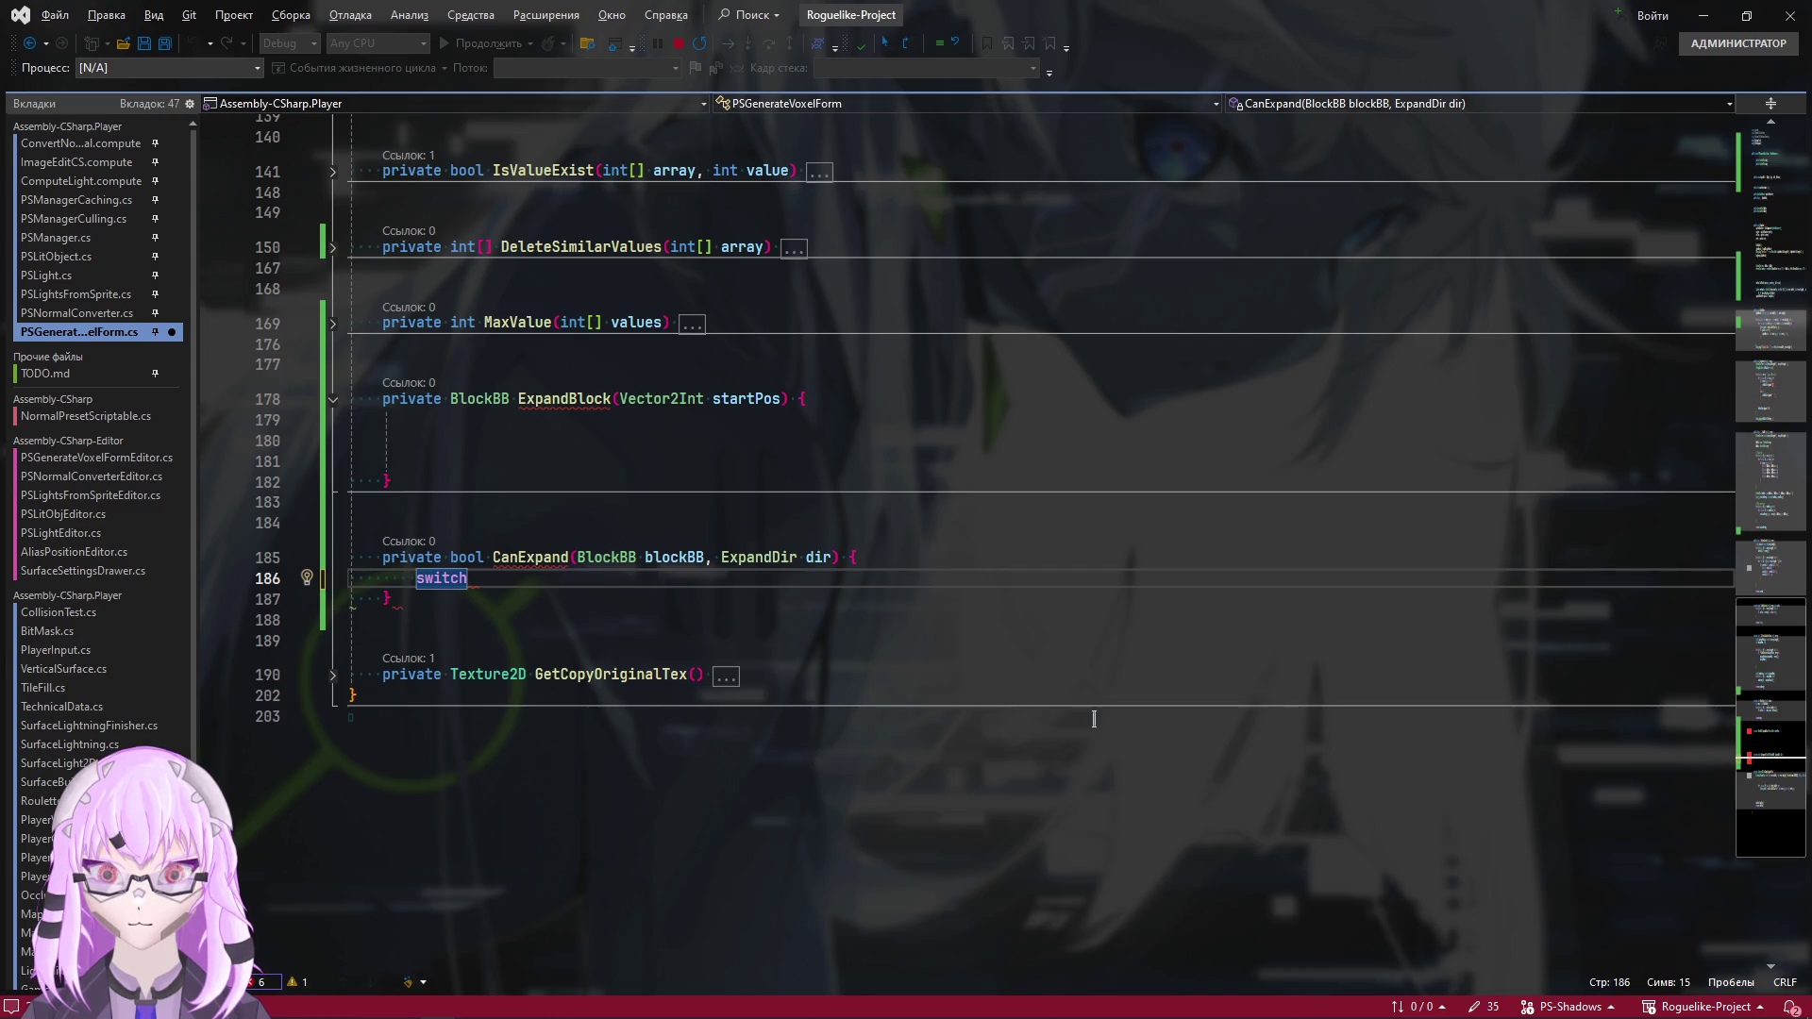
pyautogui.write(' (')
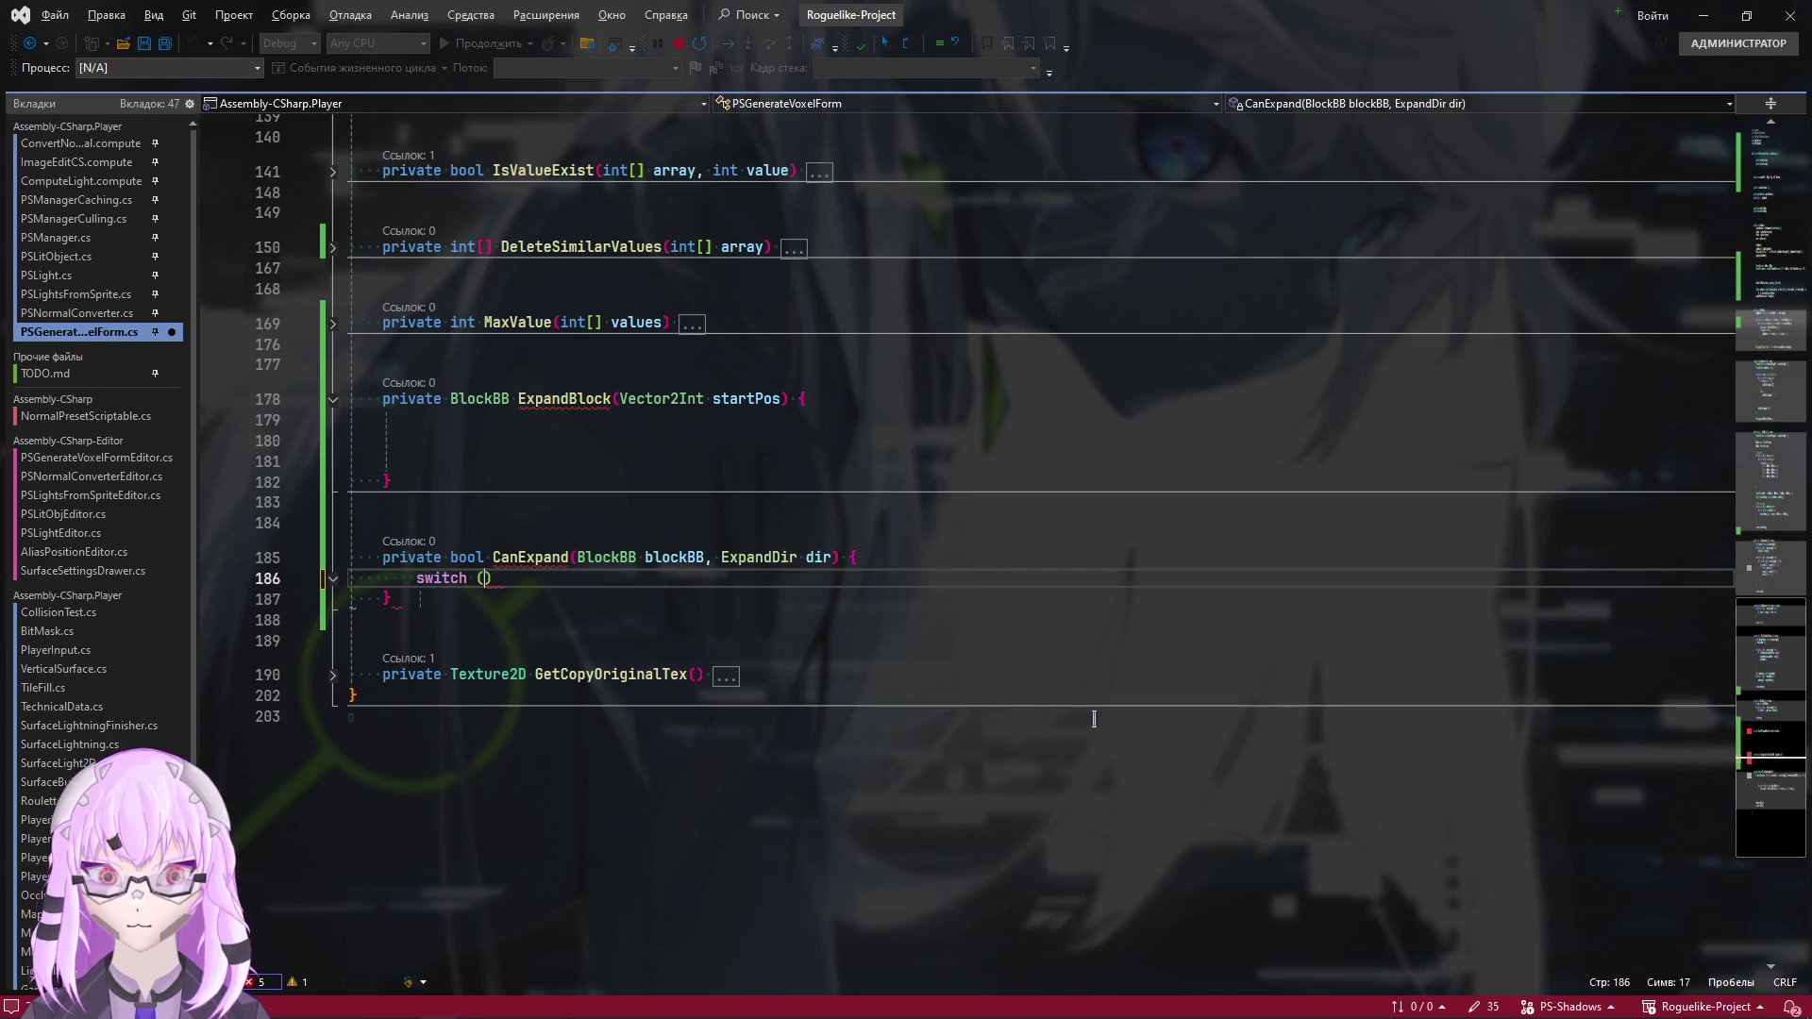
pyautogui.write('dir)')
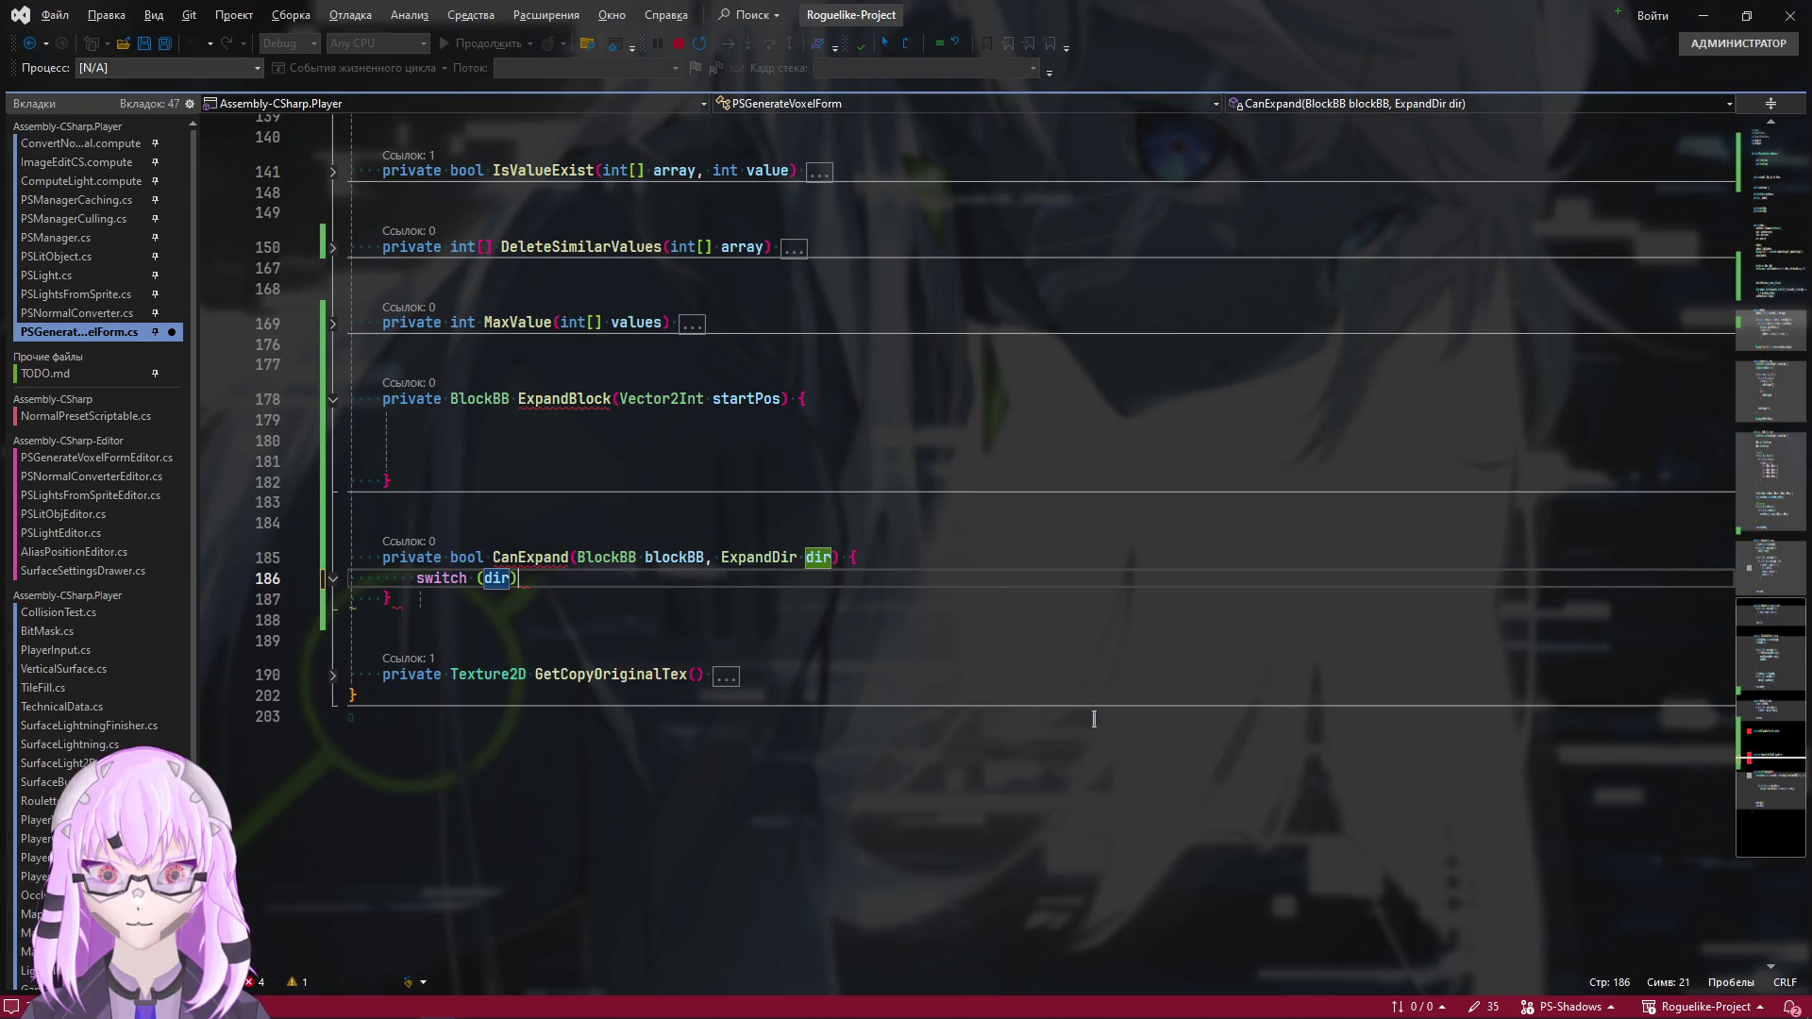
pyautogui.write(' {')
# Inside the switch (dir) body, add a first case label for ExpandDir.Right
pyautogui.press('Return')
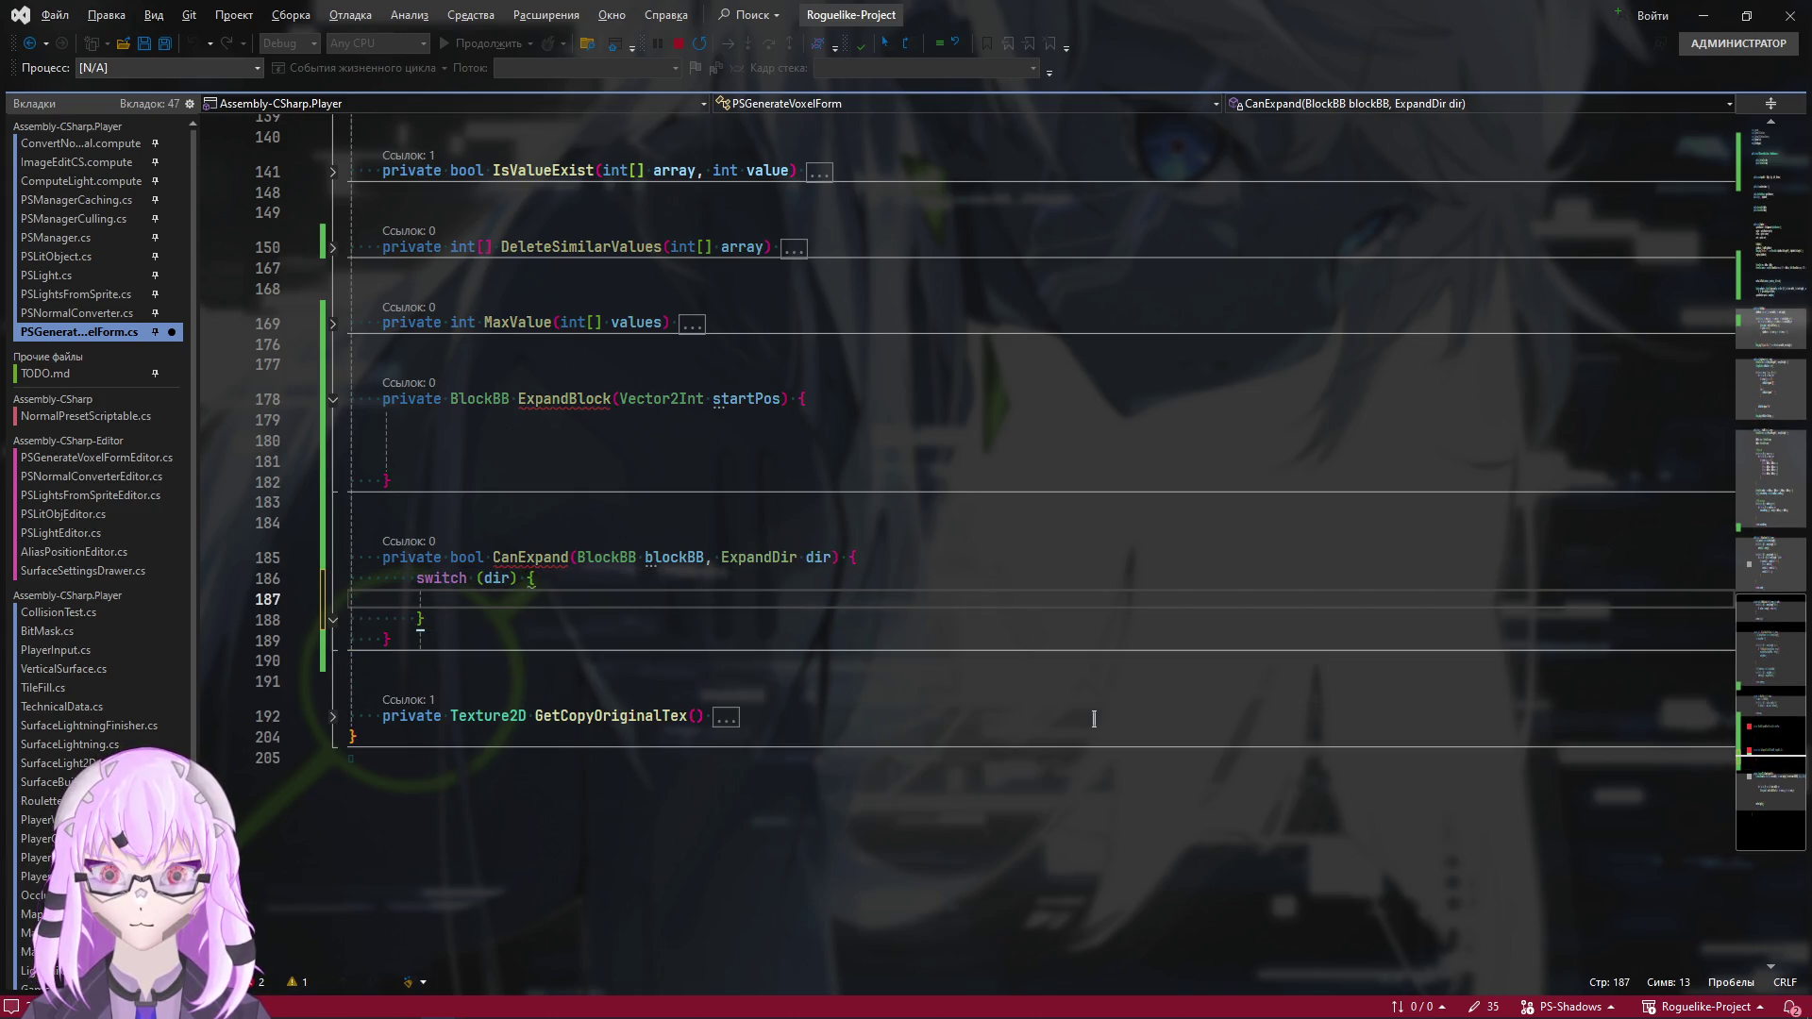
pyautogui.write('case ')
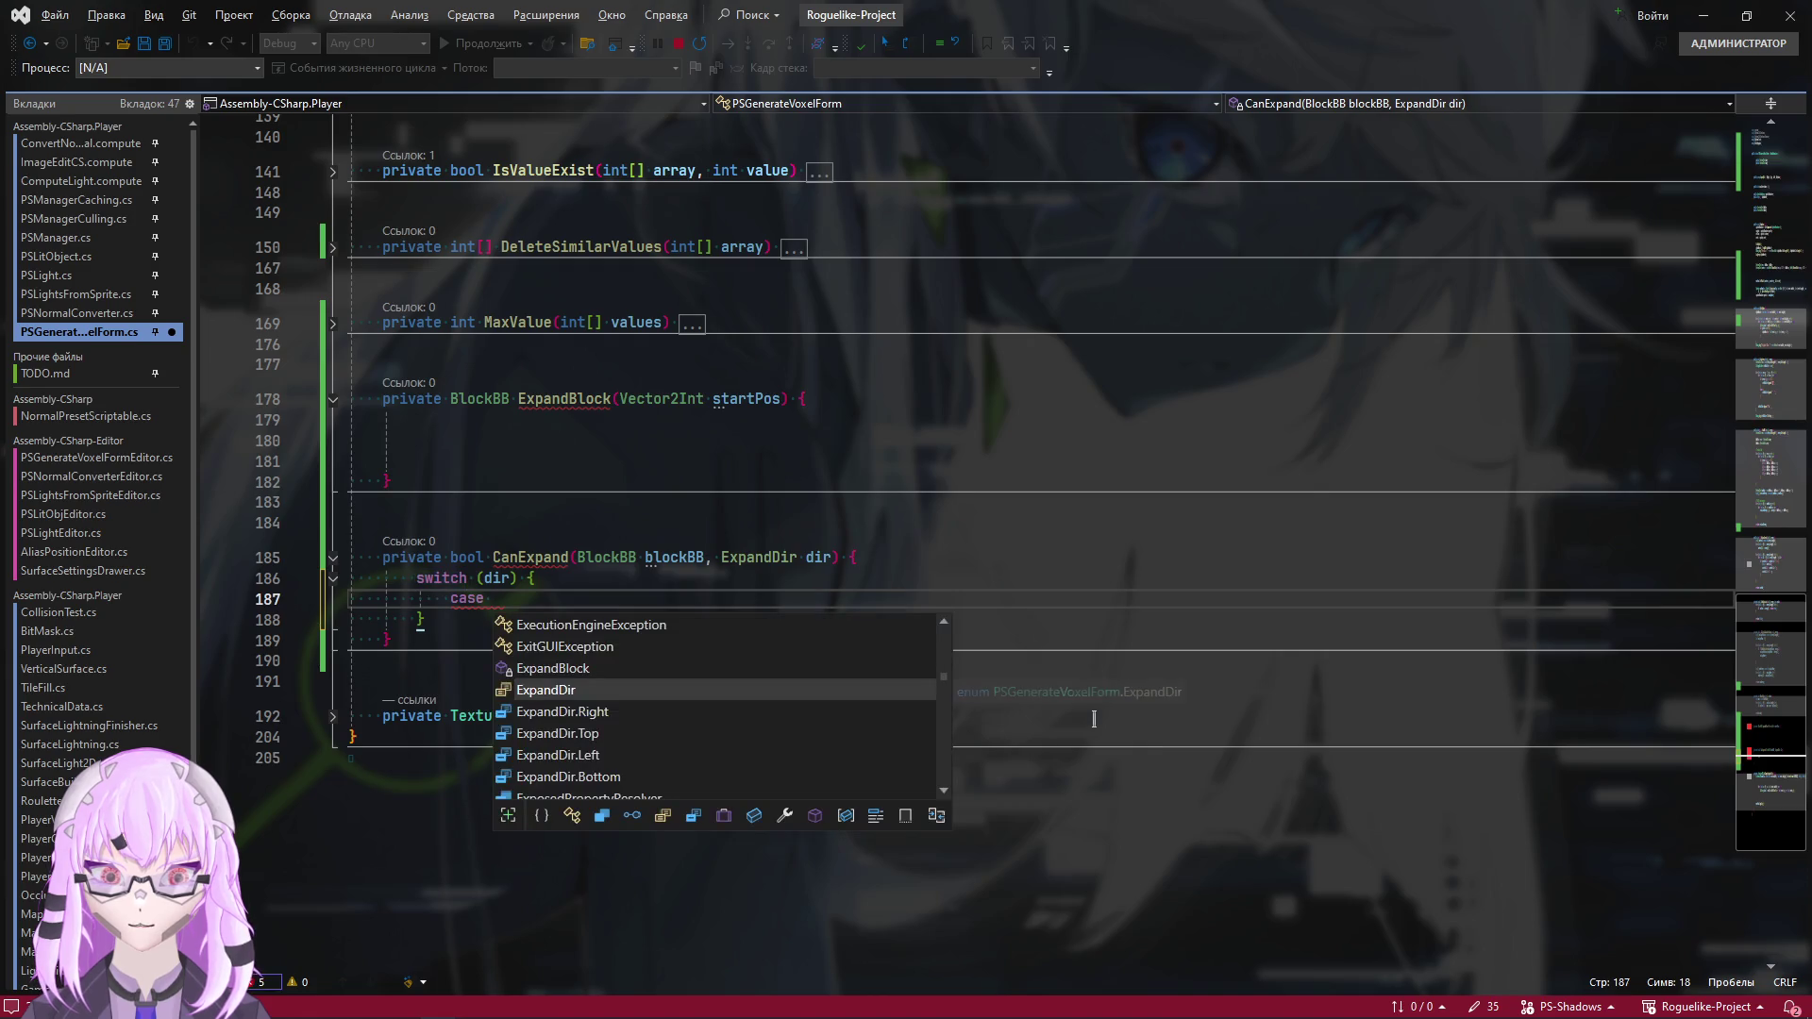
pyautogui.write('dir')
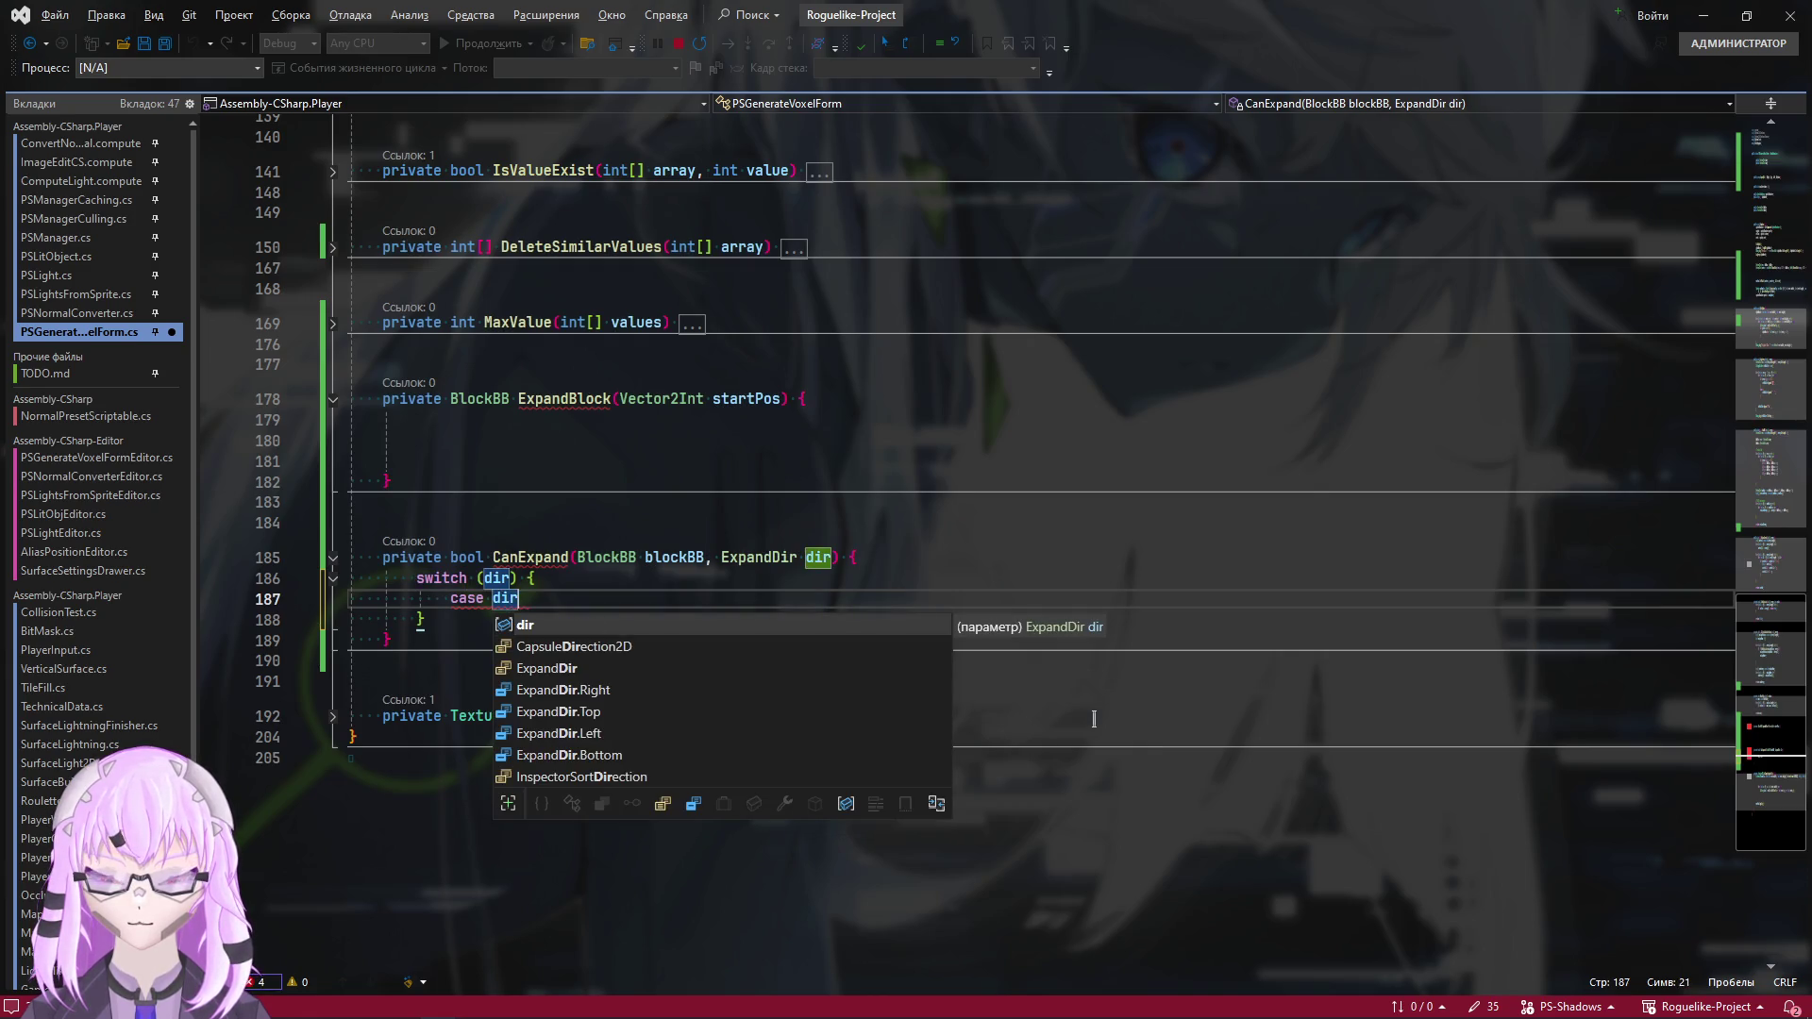
pyautogui.press('BackSpace')
pyautogui.press('BackSpace')
pyautogui.press('BackSpace')
pyautogui.write('ExpandDir.')
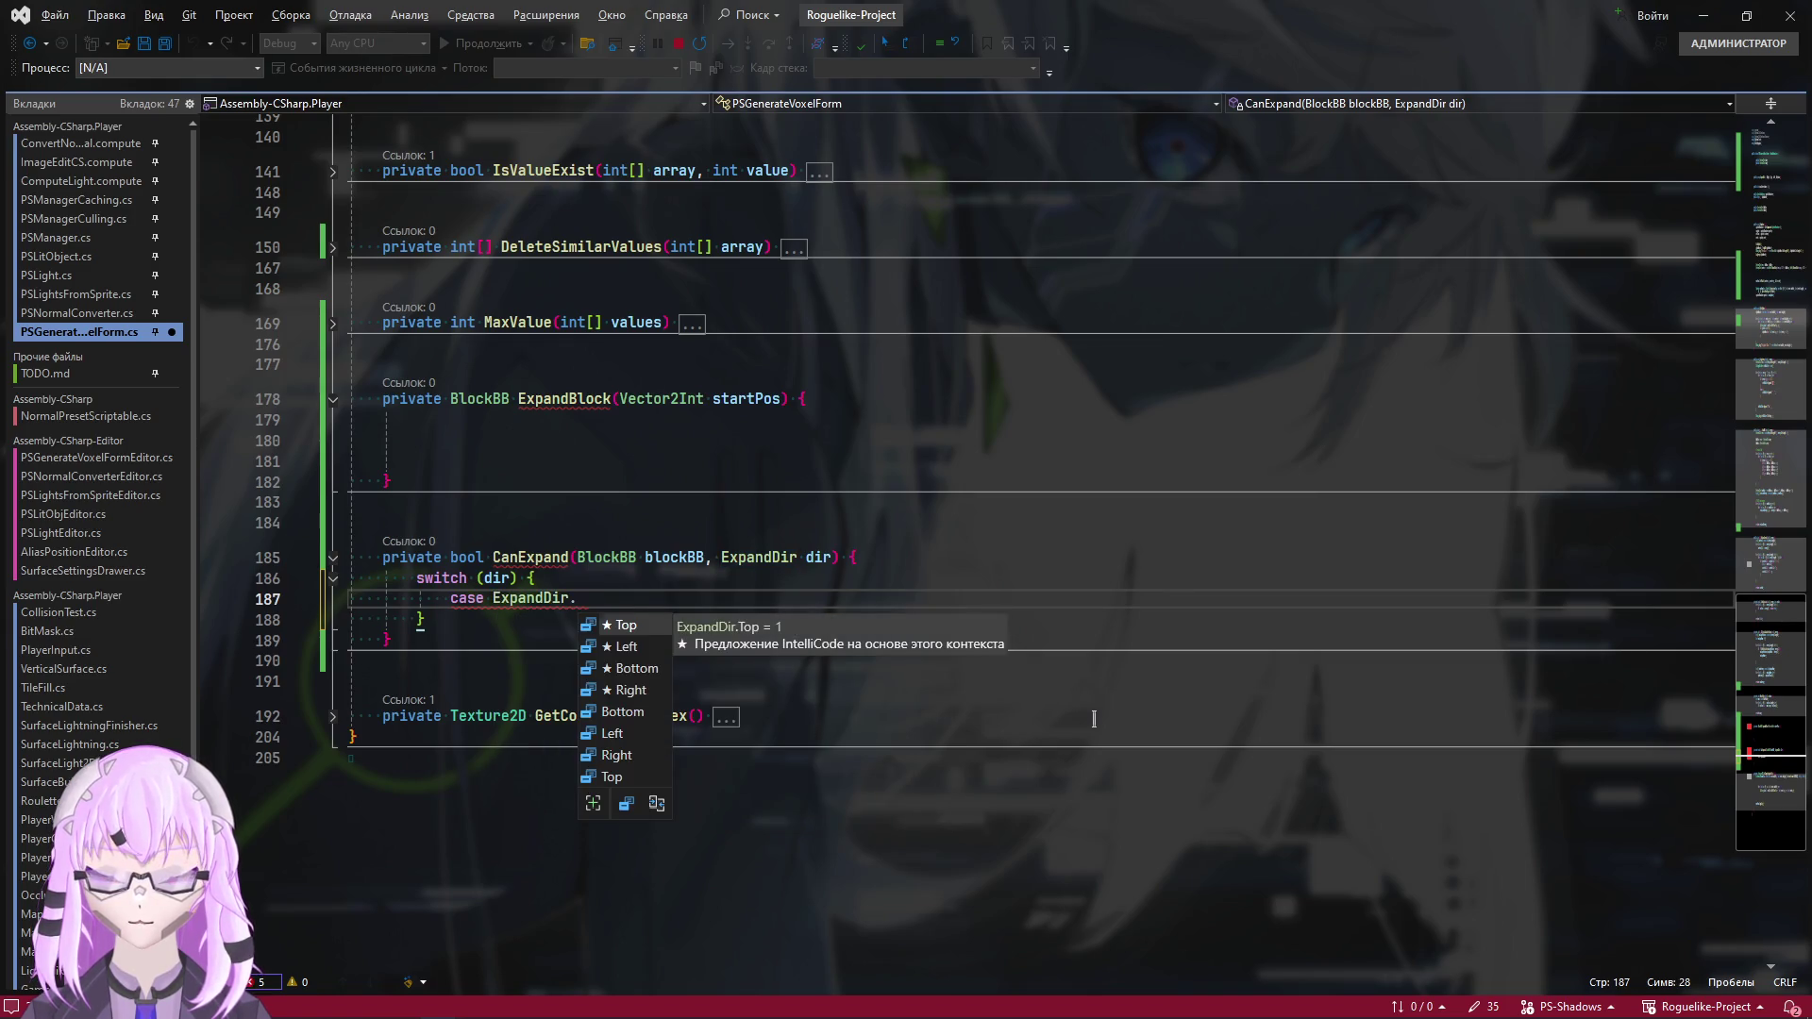
pyautogui.press('Down')
pyautogui.press('Down')
pyautogui.press('Down')
pyautogui.press('Return')
# Open a new line below the case label, undoing an attempted braced block
pyautogui.press('Up')
pyautogui.press('End')
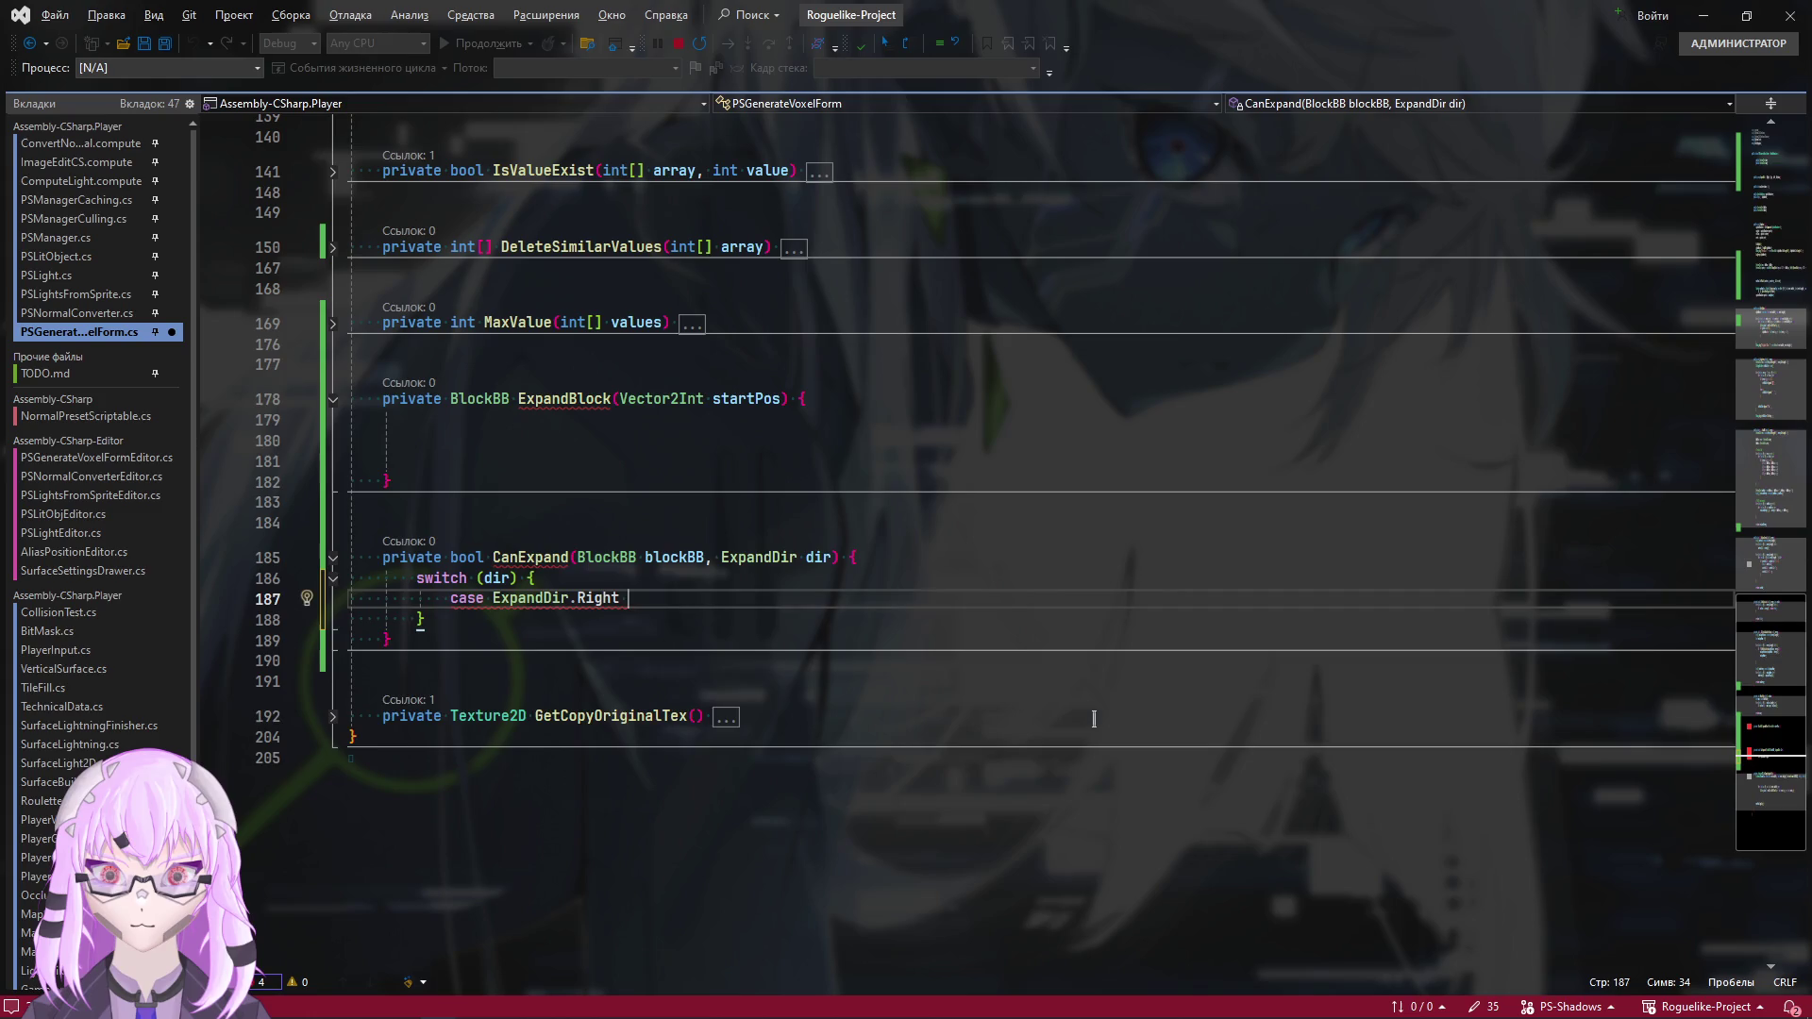
pyautogui.press('Return')
pyautogui.press('BackSpace')
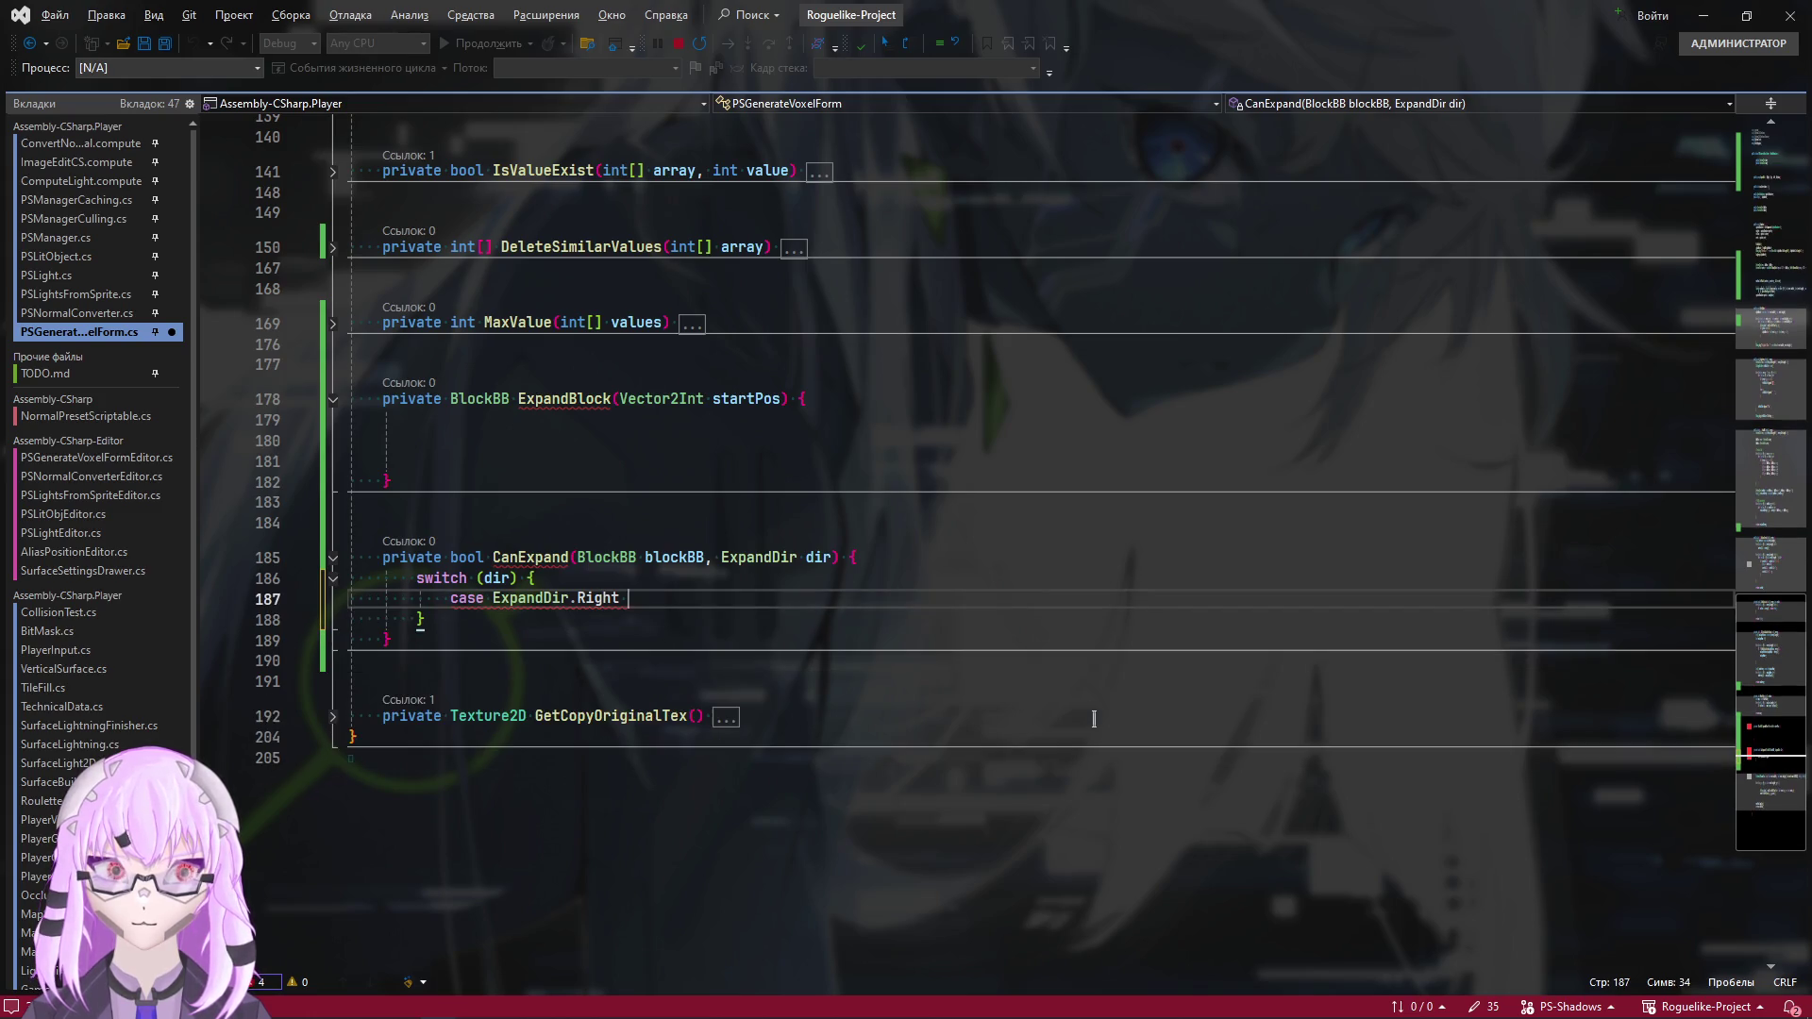
pyautogui.write('{')
pyautogui.press('Return')
pyautogui.hotkey('ctrl', 'z')
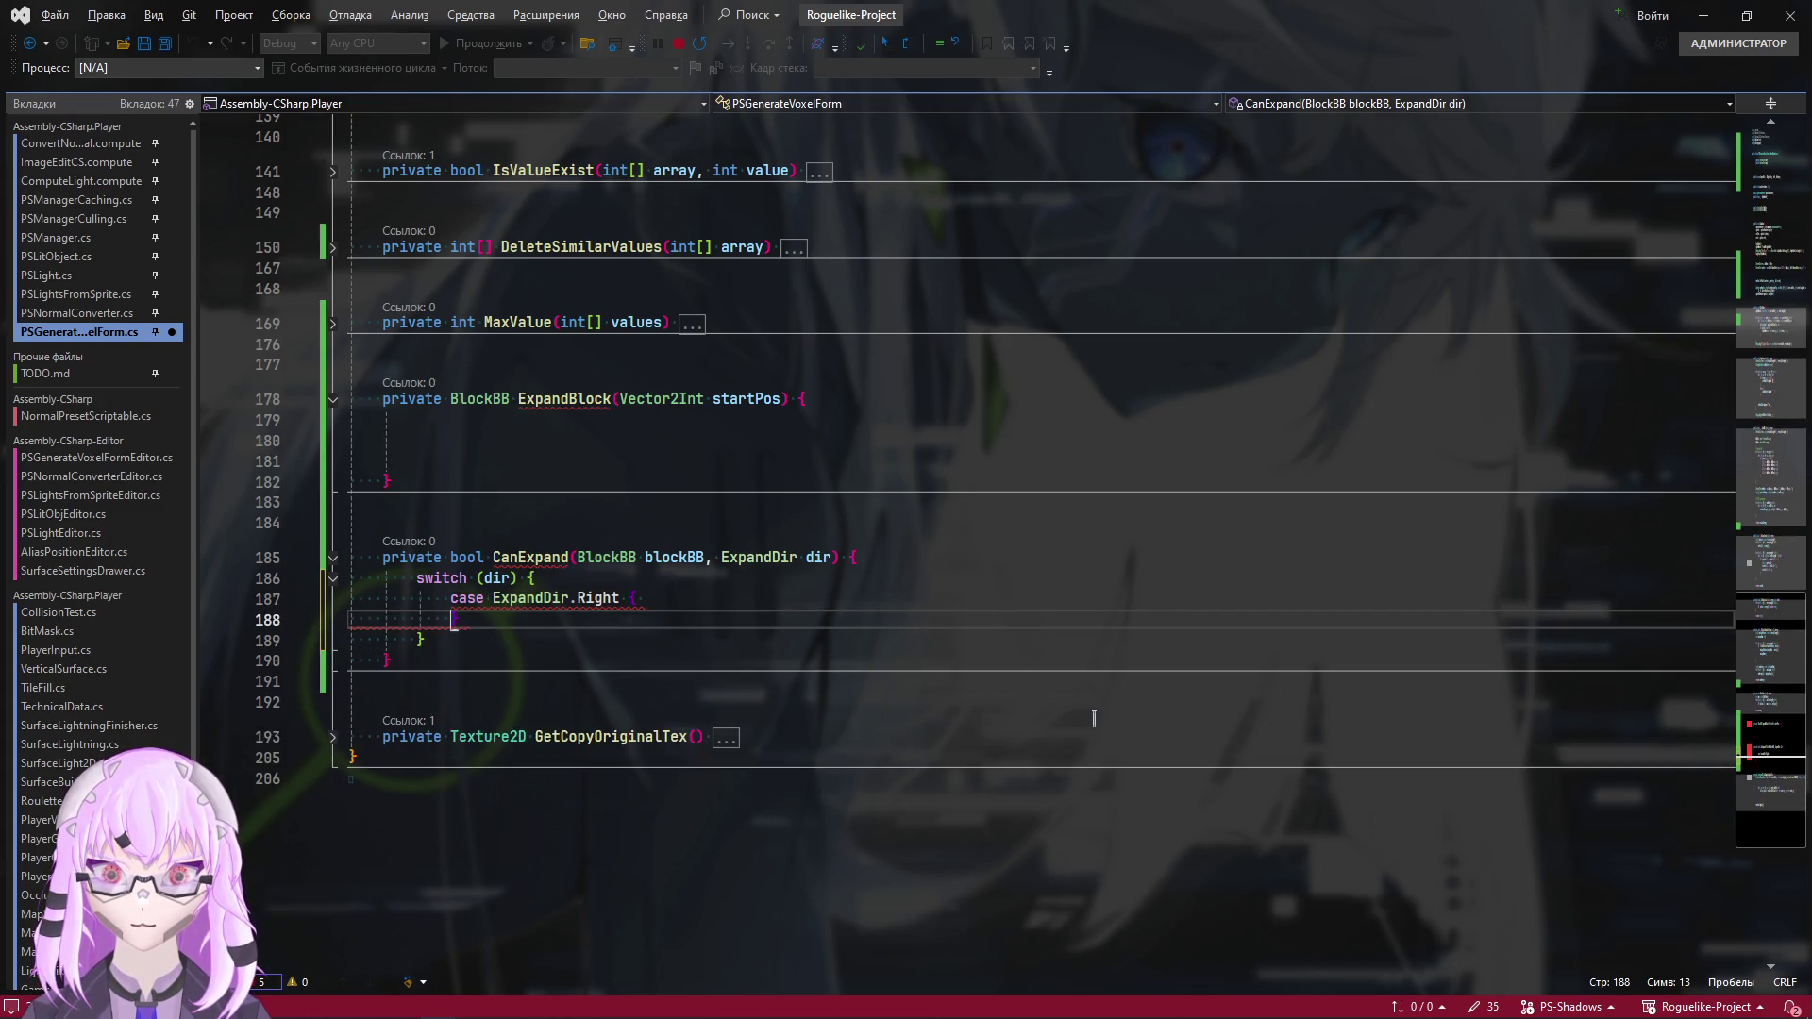
pyautogui.hotkey('ctrl', 'z')
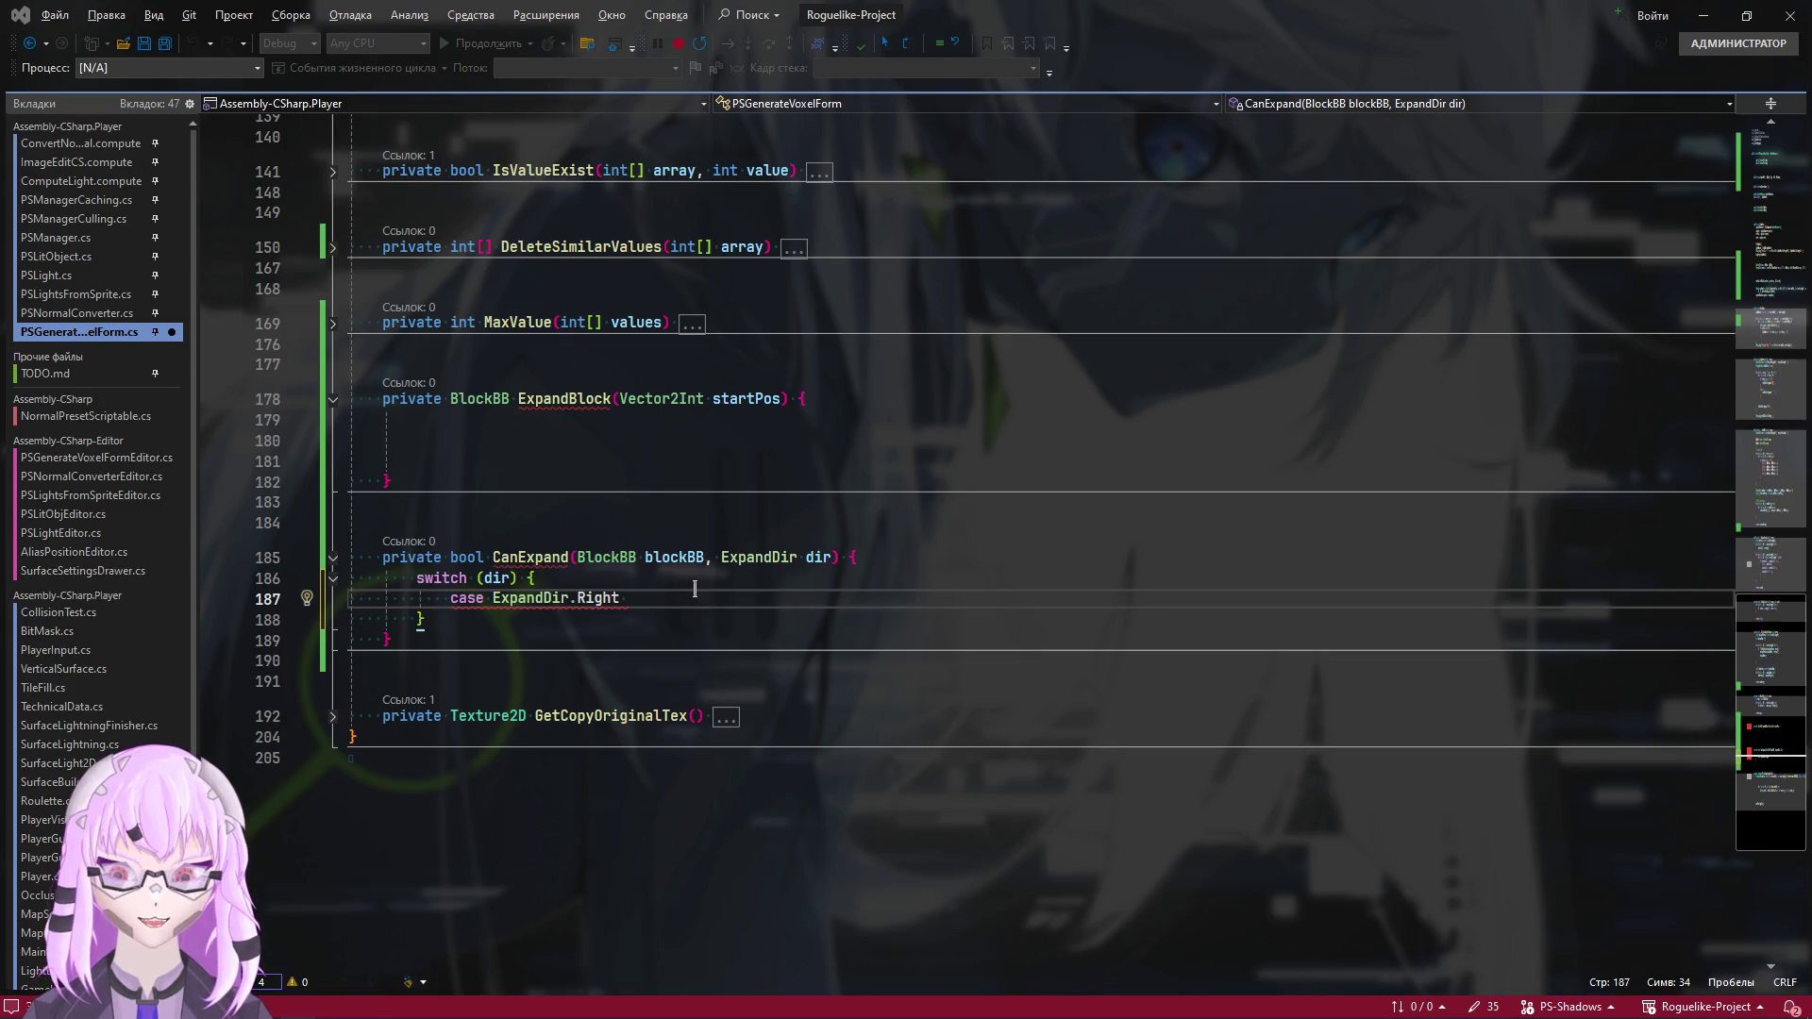
pyautogui.hotkey('alt', 'Tab')
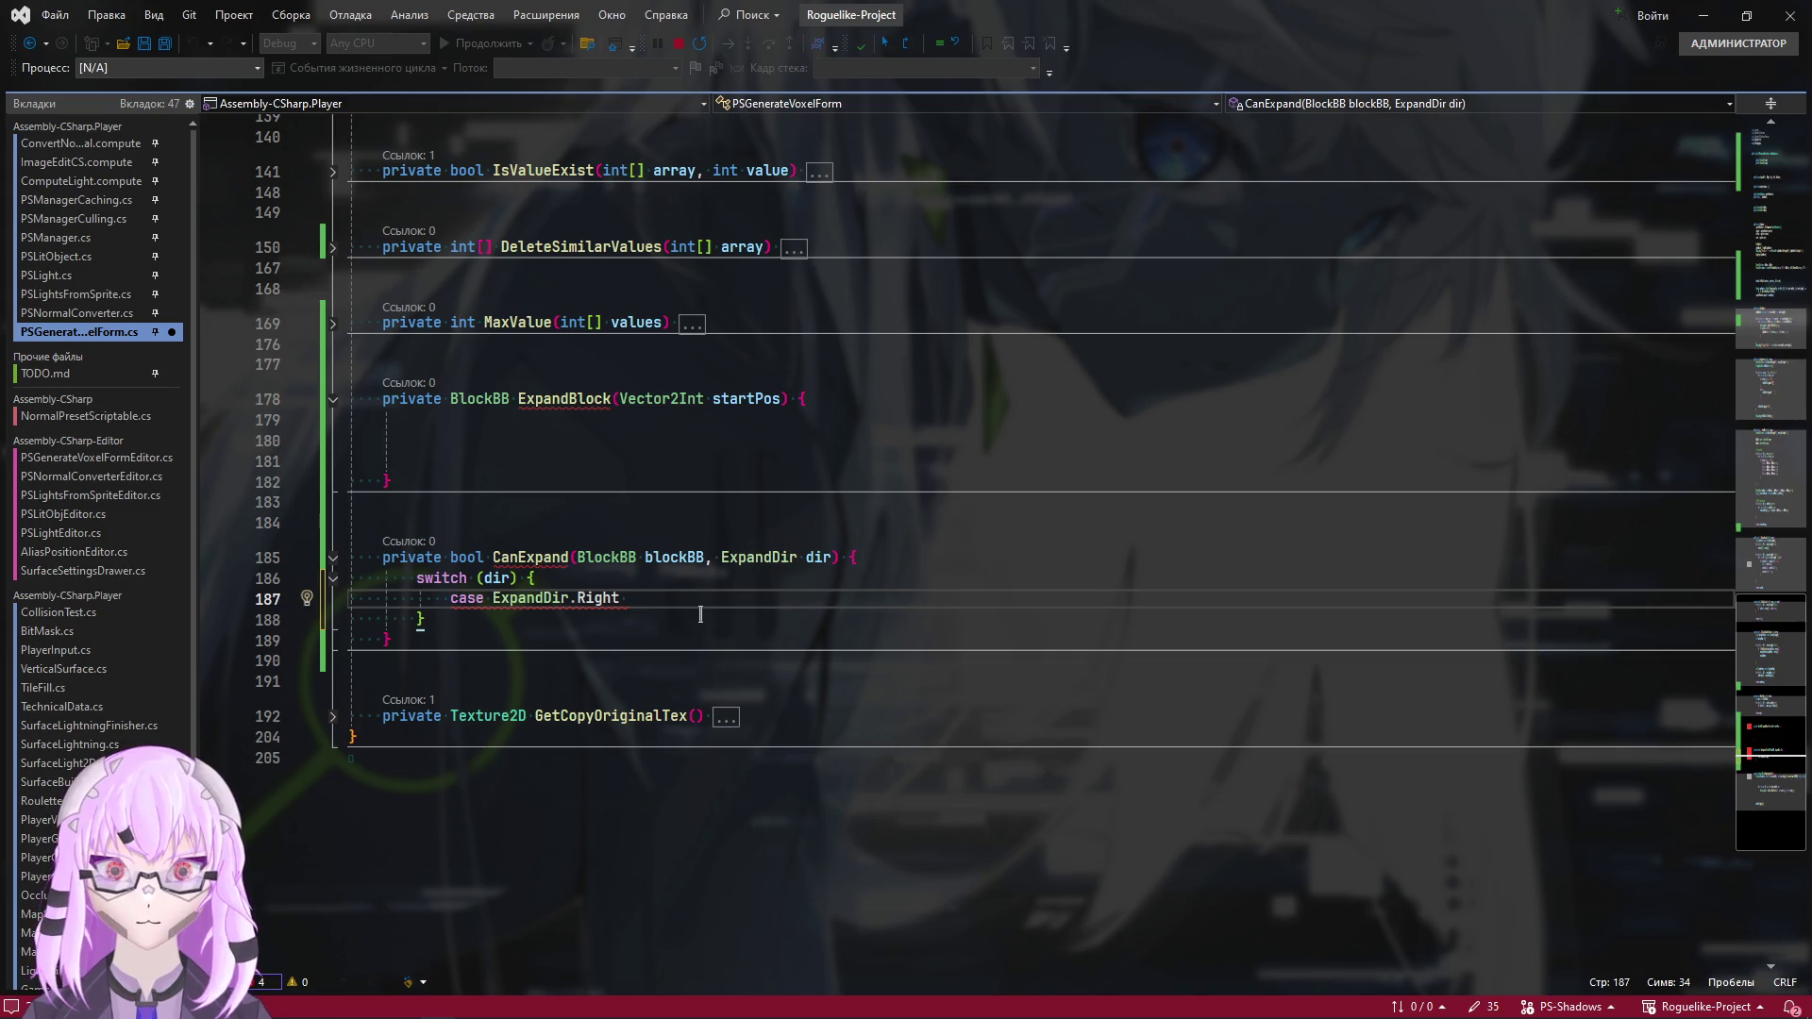
# Finish the ExpandDir.Right case with a colon and a break; statement
pyautogui.write(':')
pyautogui.press('Return')
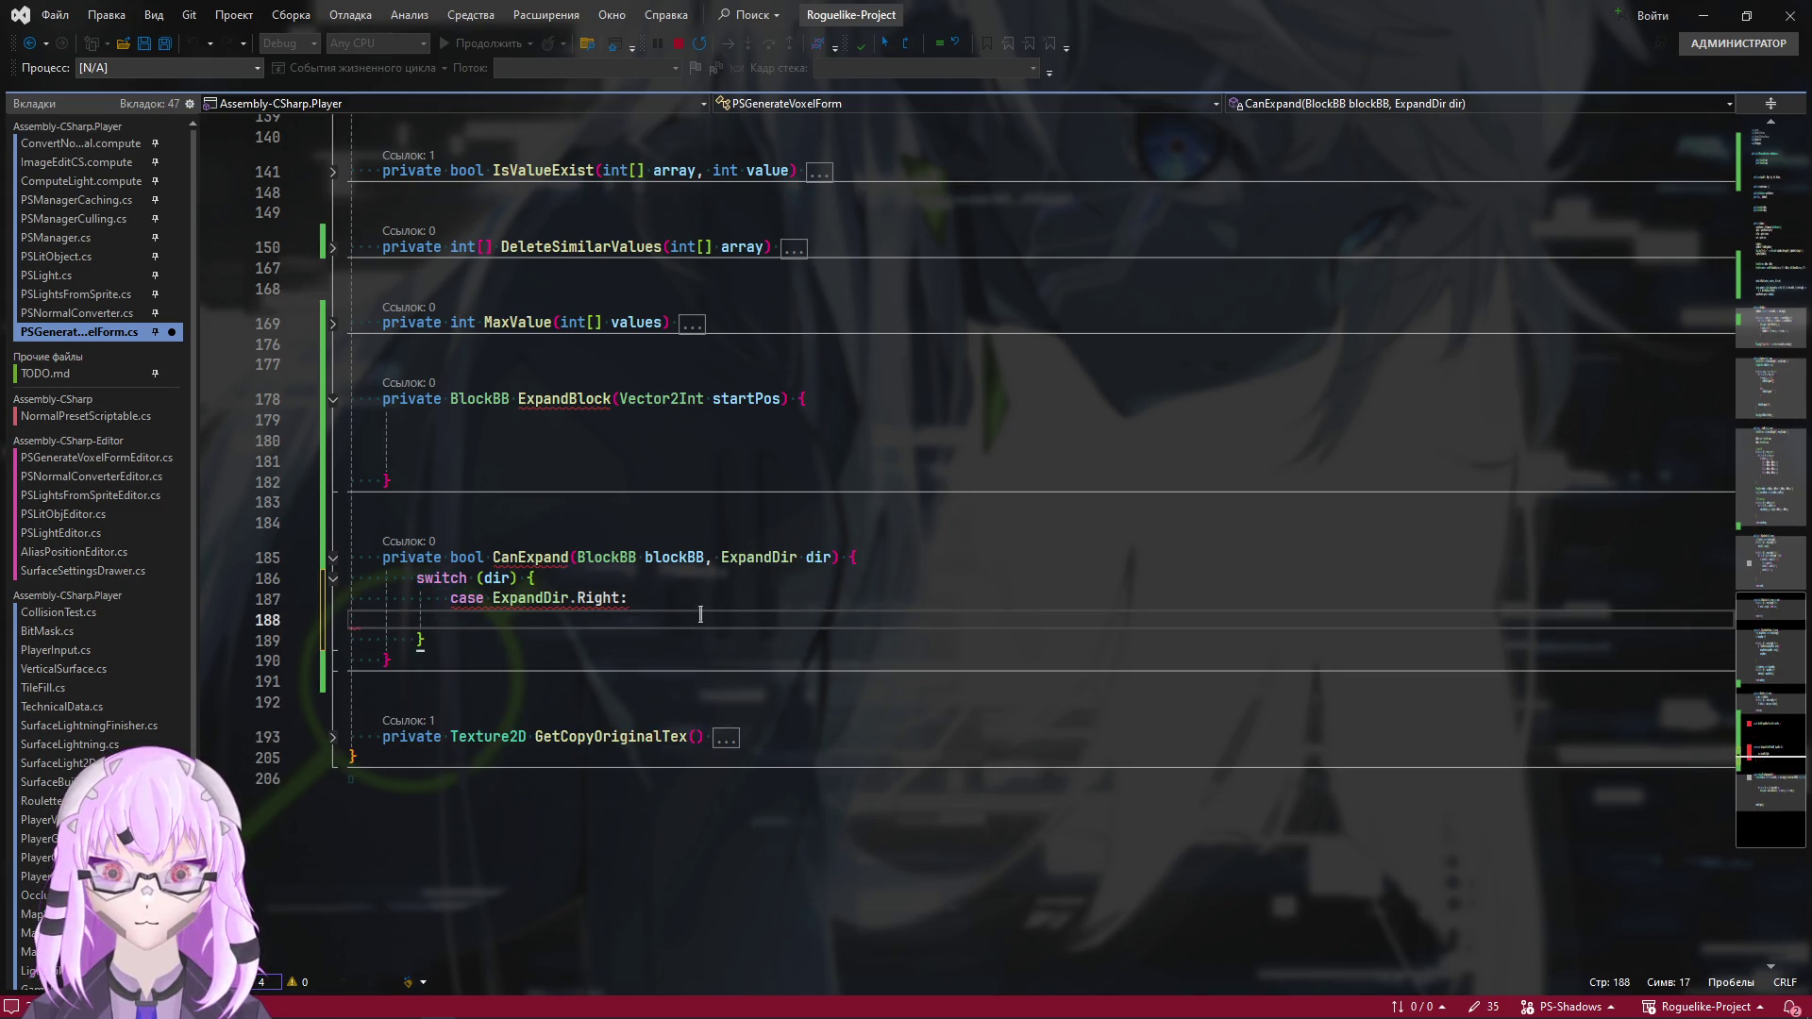
pyautogui.press('Return')
pyautogui.write('br')
pyautogui.press('Tab')
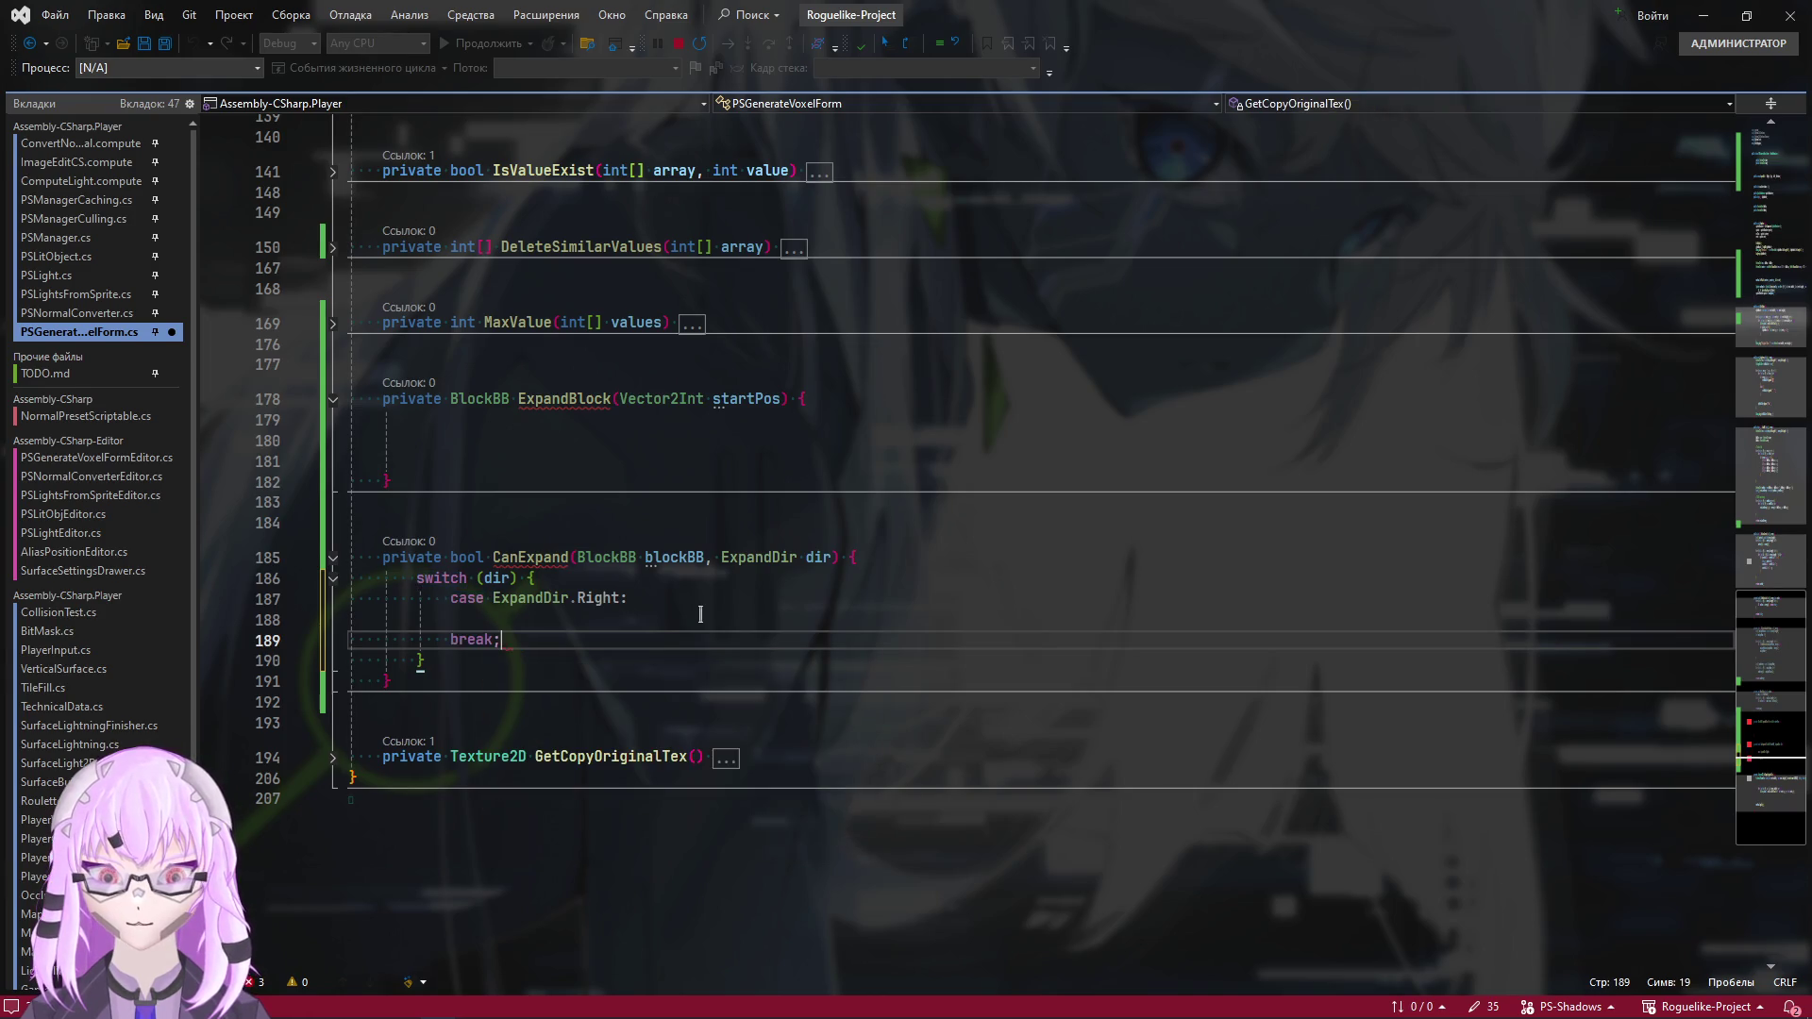
pyautogui.write(';')
pyautogui.press('Up')
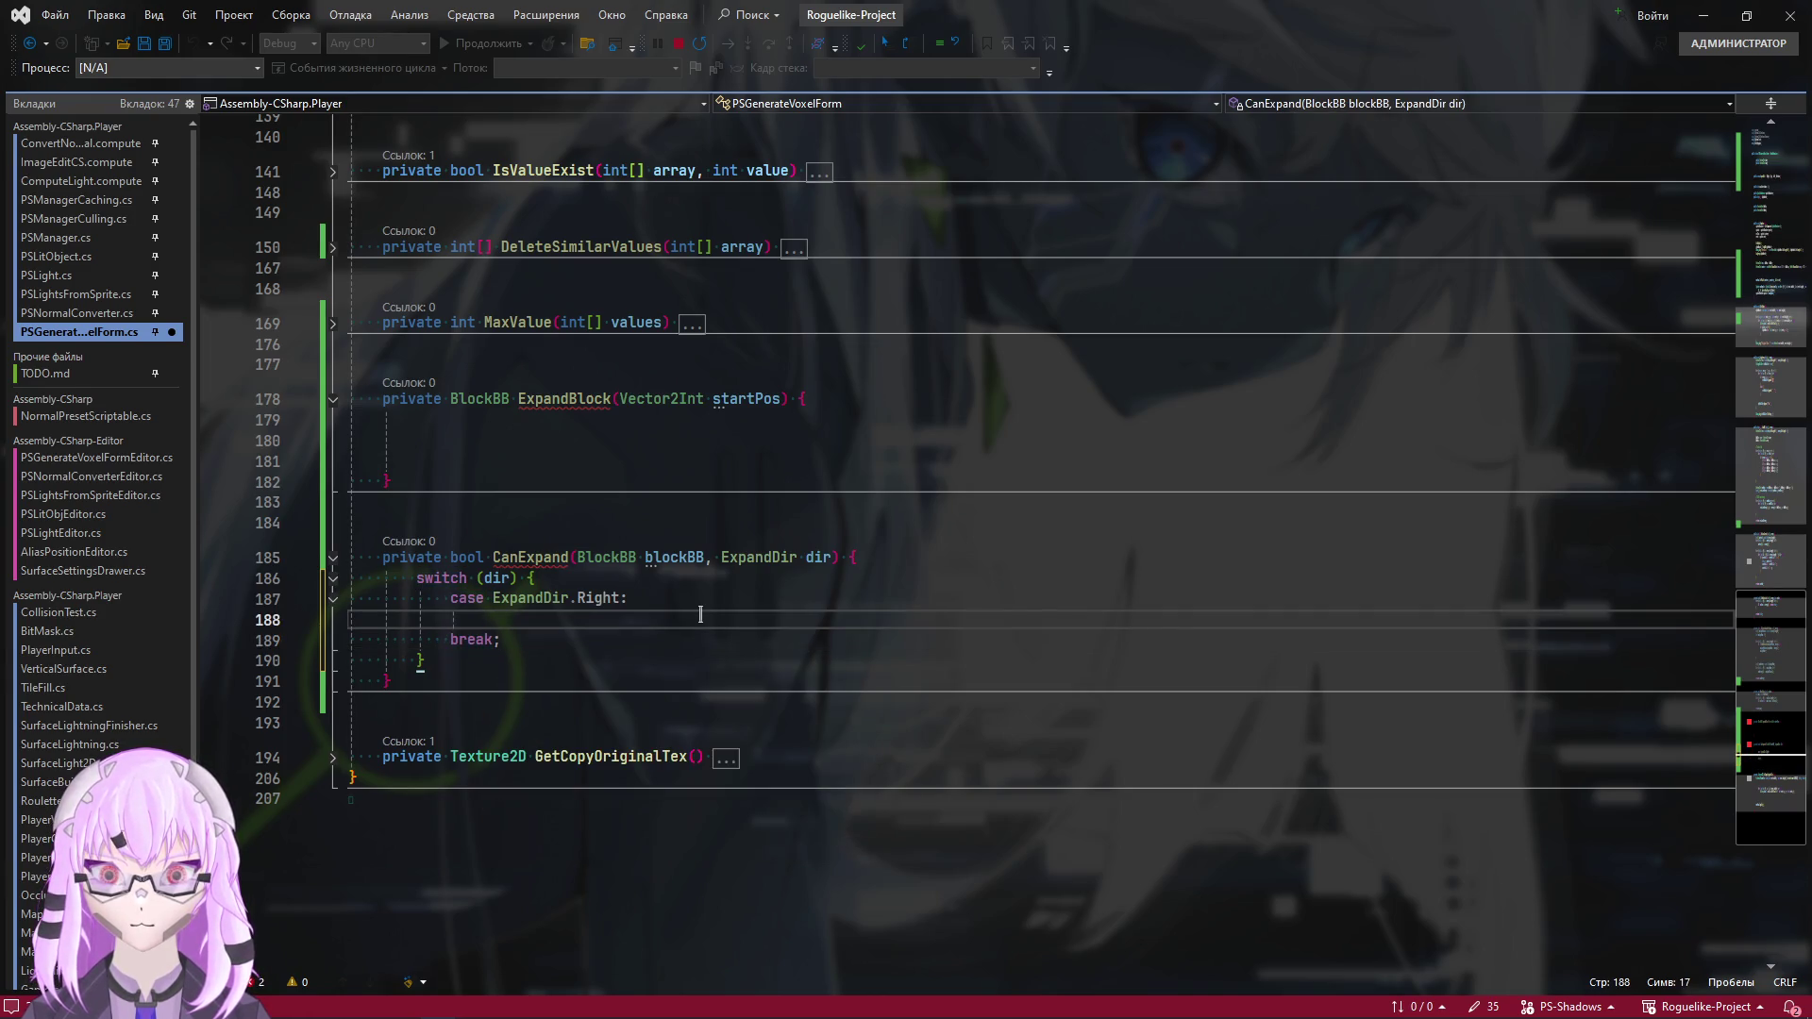
pyautogui.press('Down')
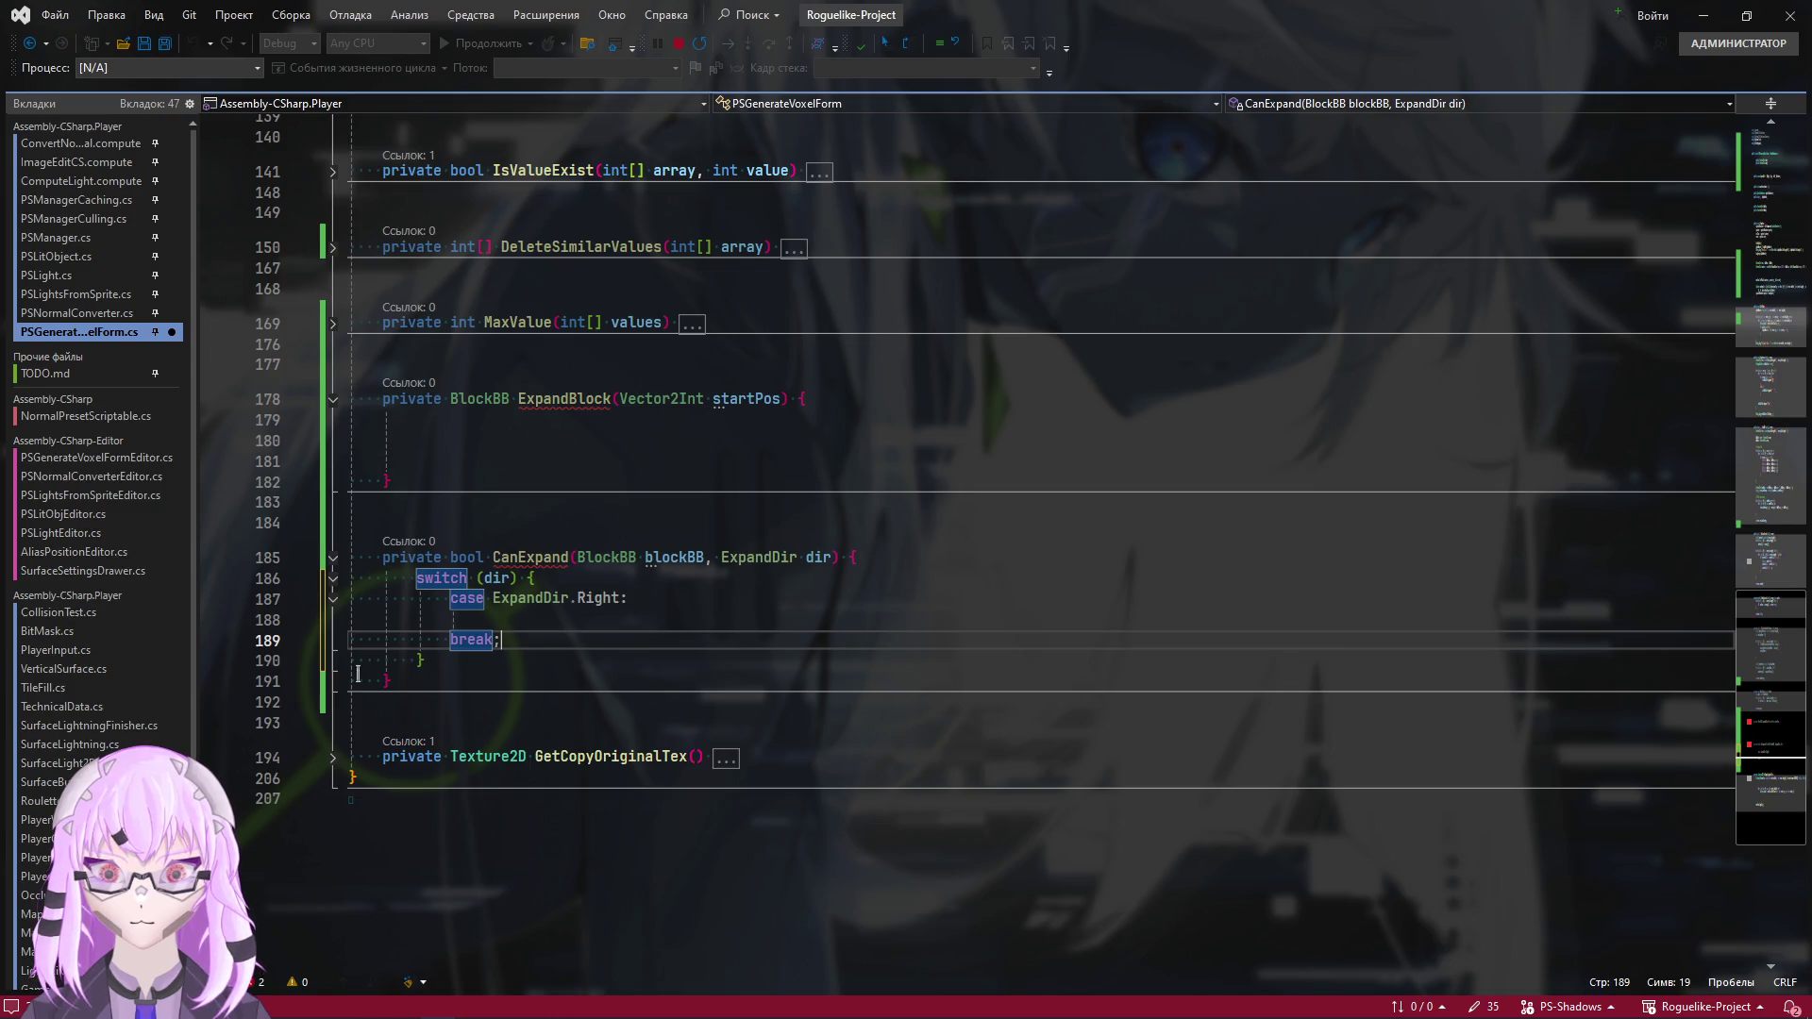
# Duplicate the case block so the switch holds four case ExpandDir.Right blocks
pyautogui.click(544, 658)
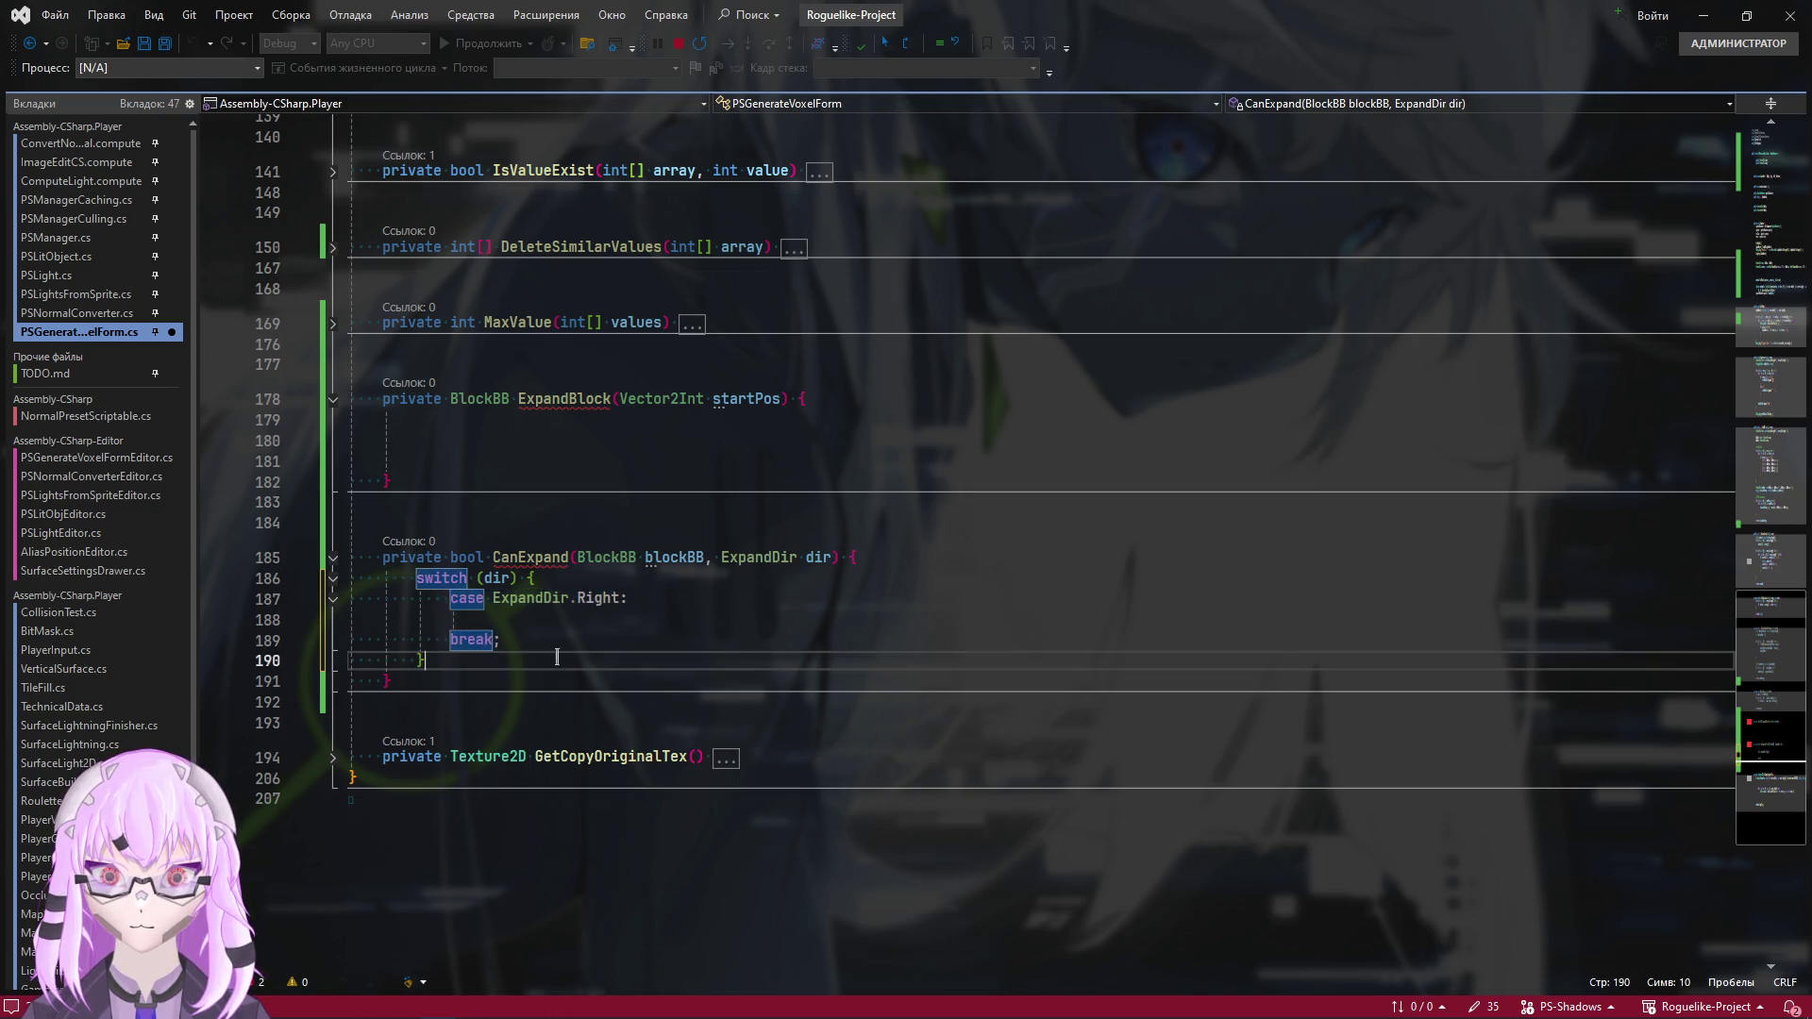
pyautogui.click(574, 639)
pyautogui.hotkey('ctrl', 'v')
pyautogui.hotkey('ctrl', 'v')
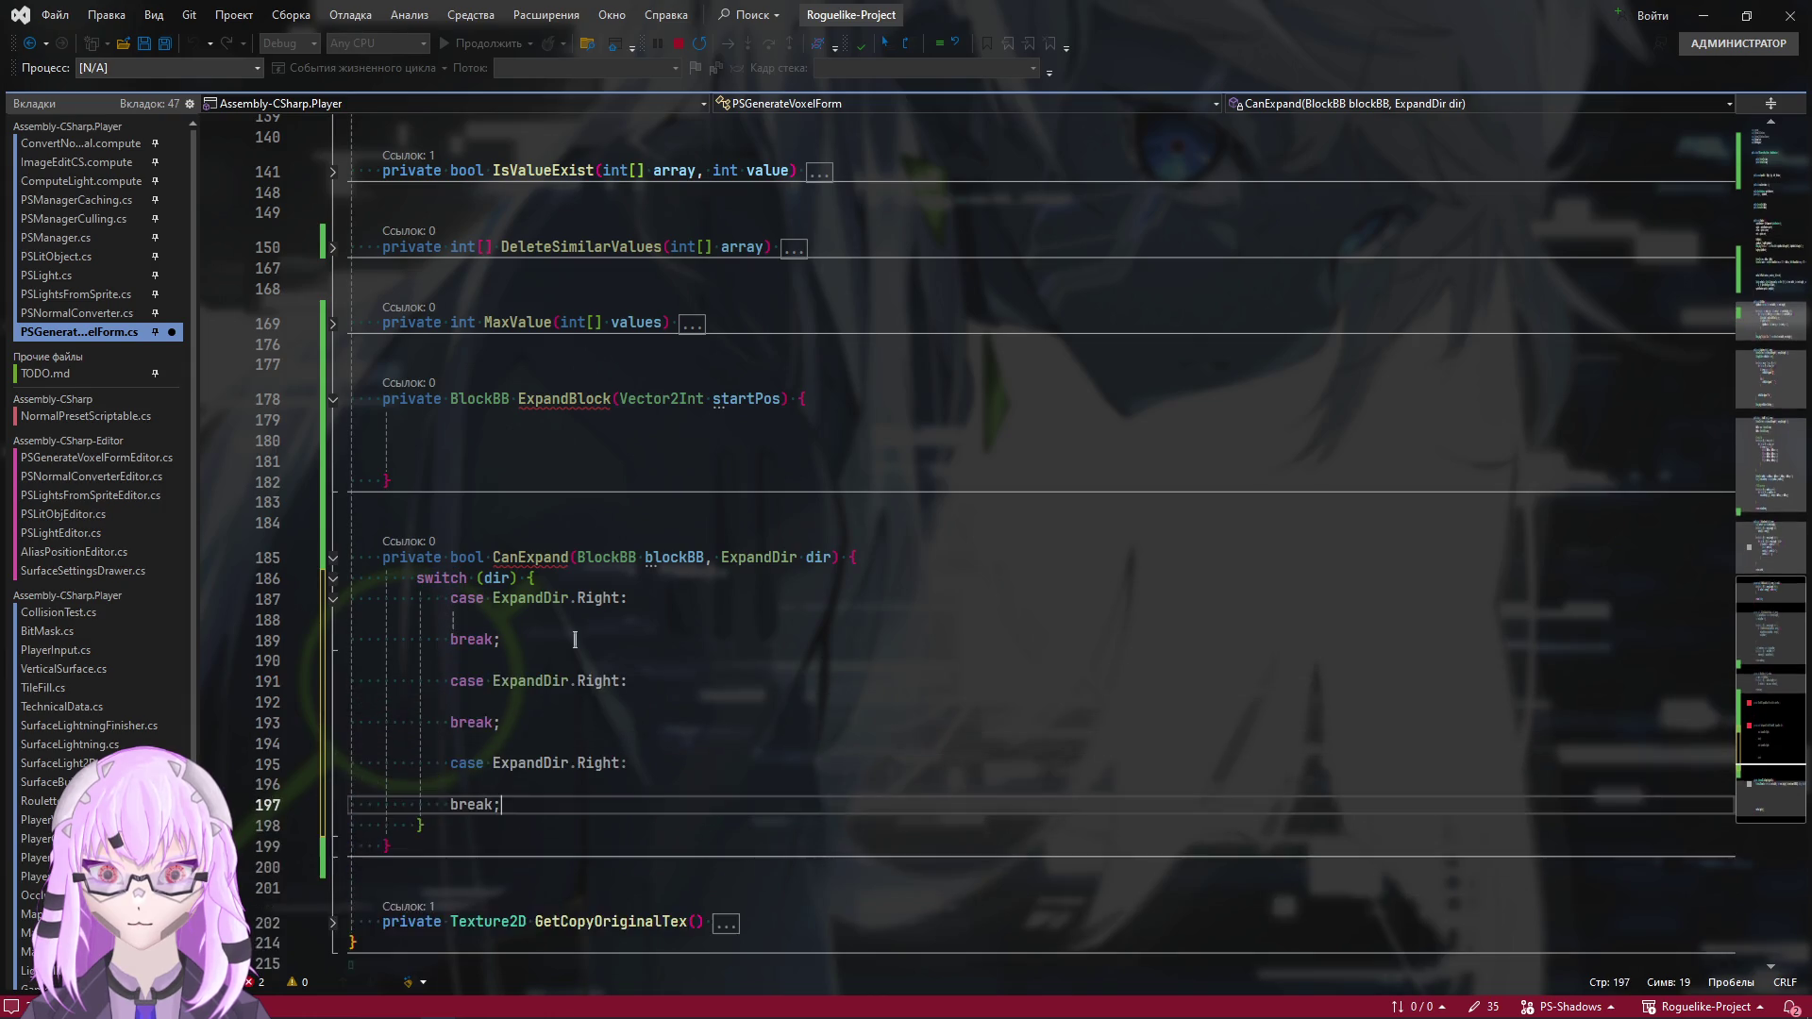
pyautogui.hotkey('ctrl', 'v')
pyautogui.doubleClick(598, 680)
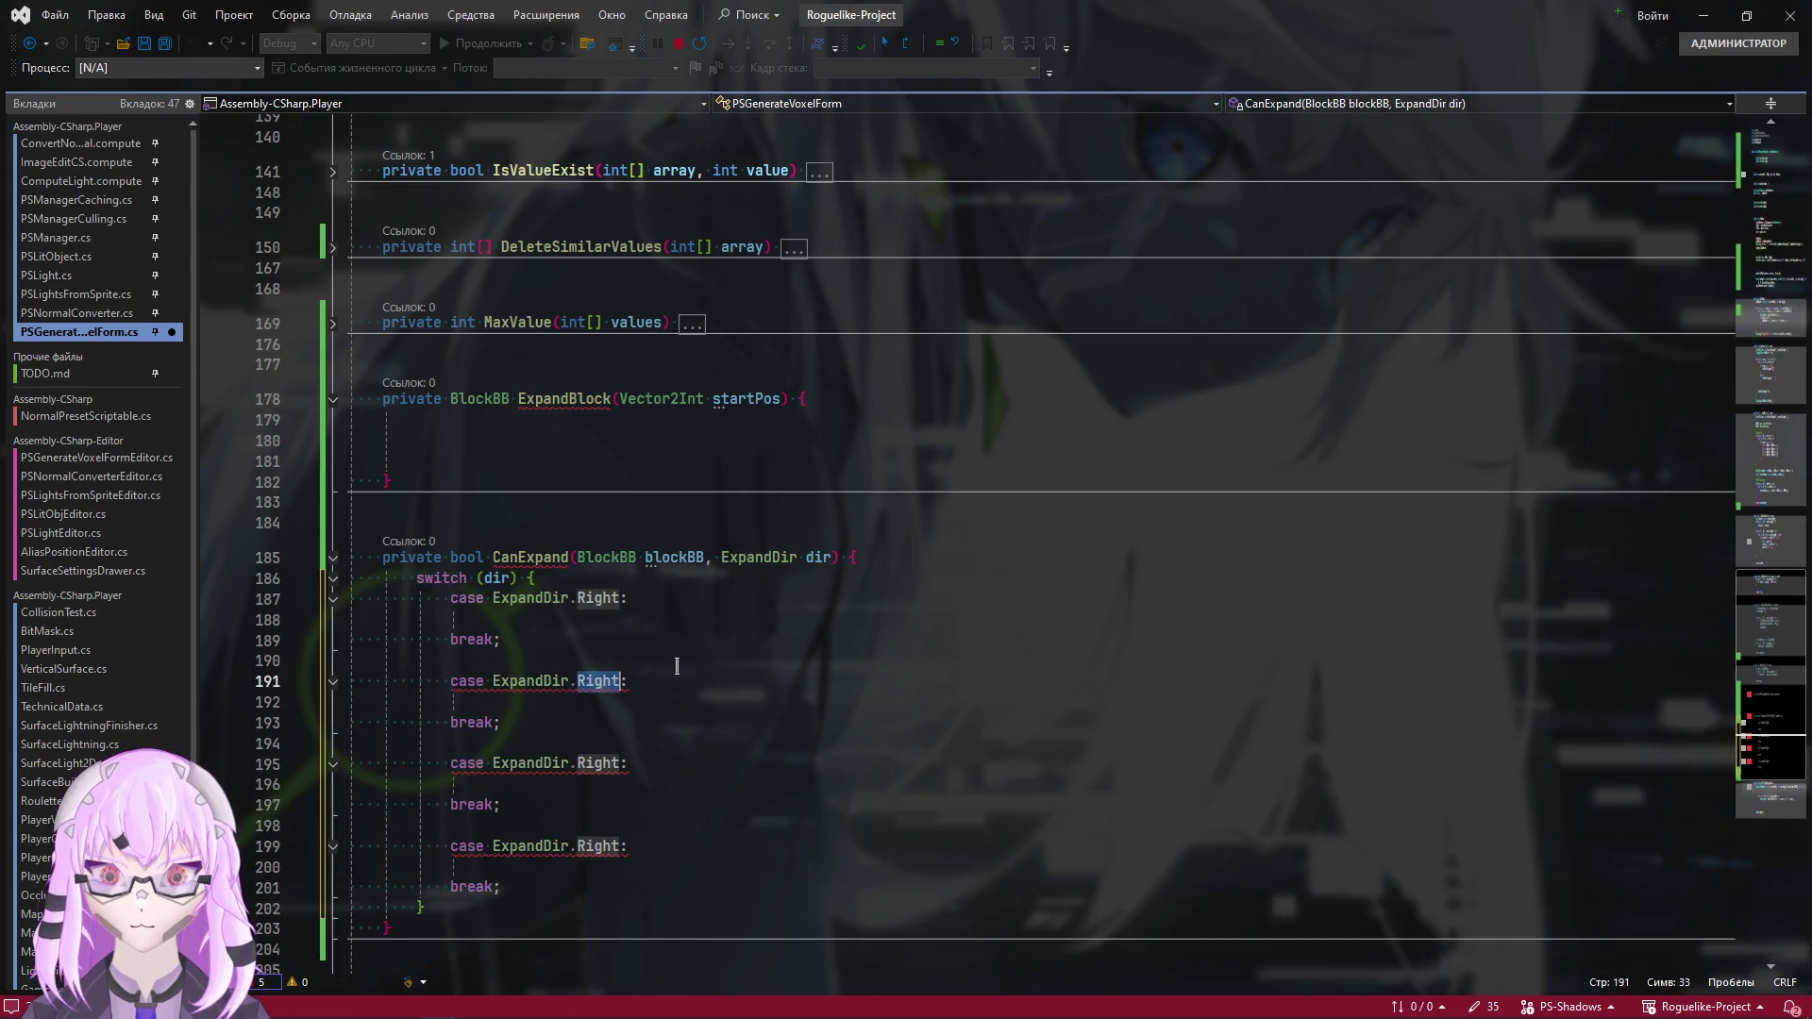